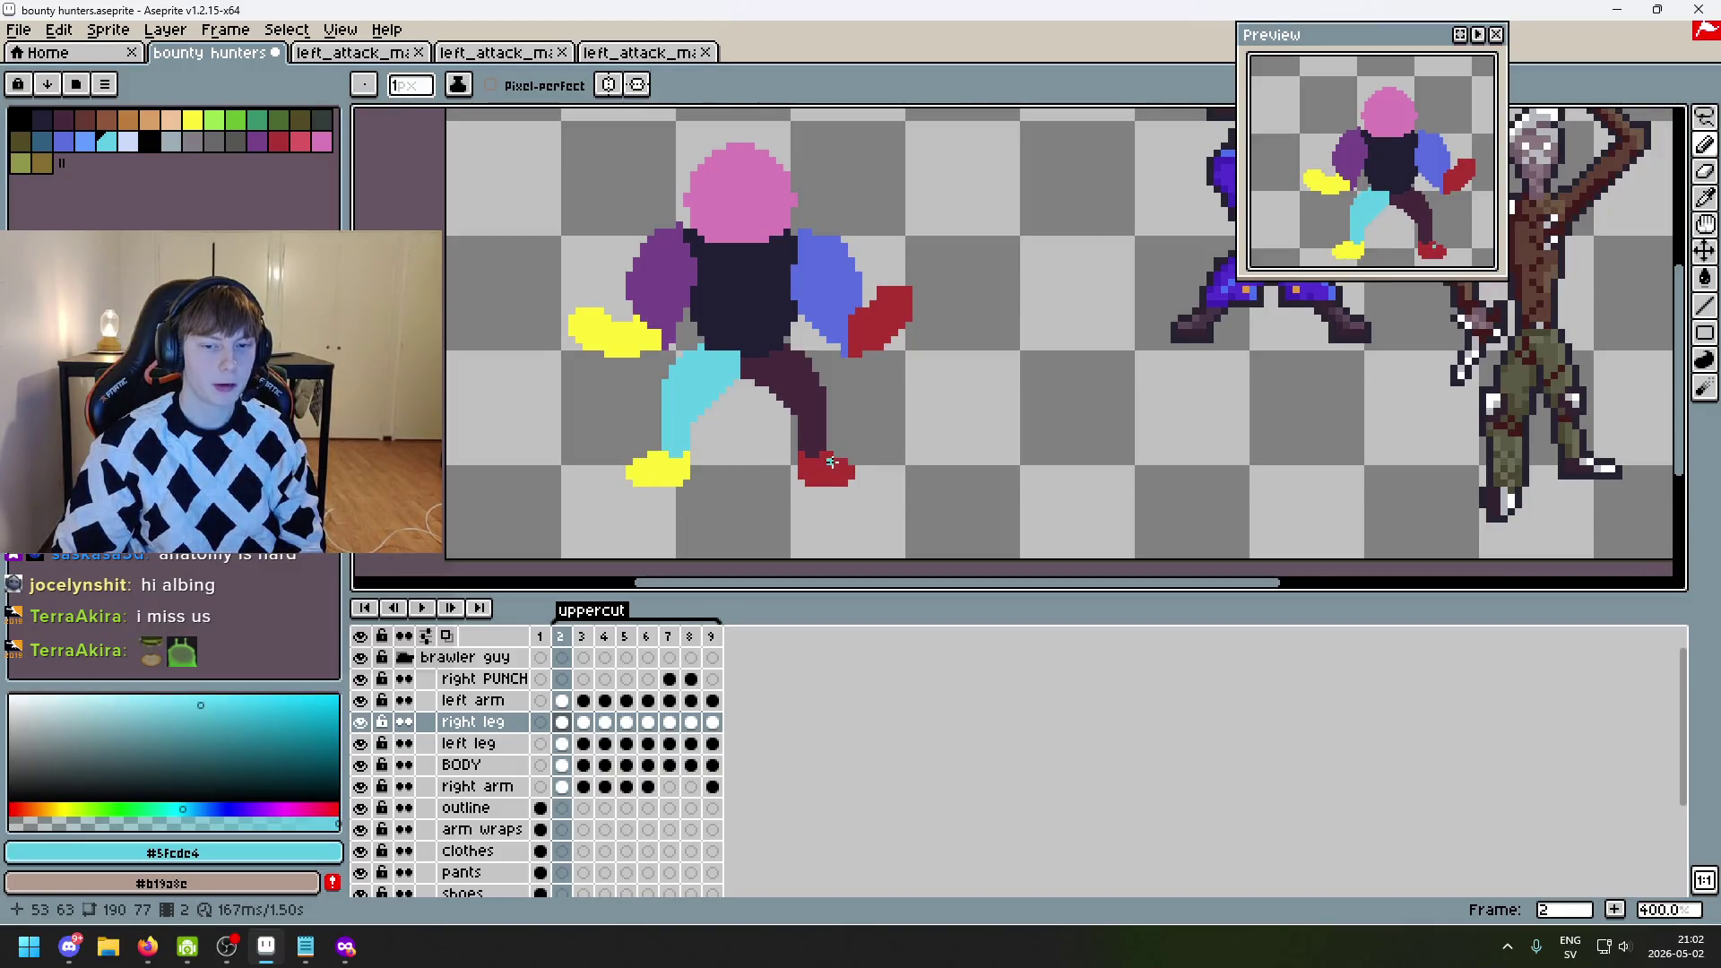
- Flip between frames 2 and 3 to compare the uppercut poses
{"action": "key", "text": "Right"}
{"action": "key", "text": "Right"}
{"action": "key", "text": "Left"}
{"action": "key", "text": "Left"}
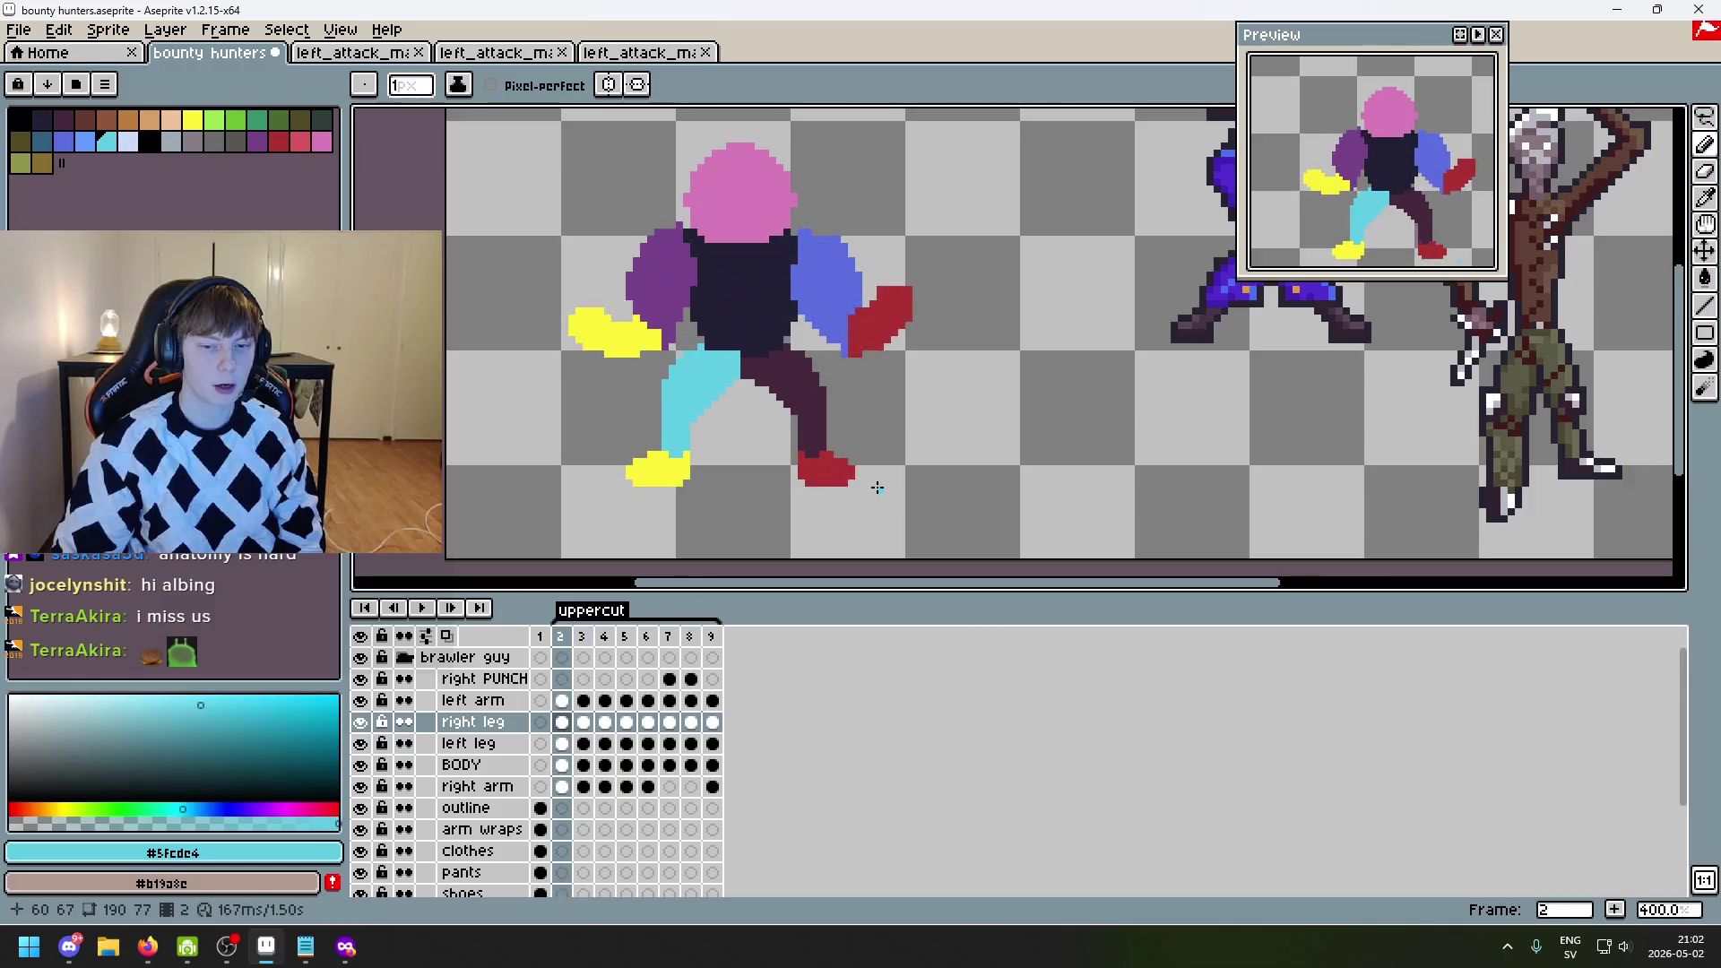
{"action": "key", "text": "Right"}
{"action": "key", "text": "Right"}
{"action": "key", "text": "Left"}
{"action": "key", "text": "Left"}
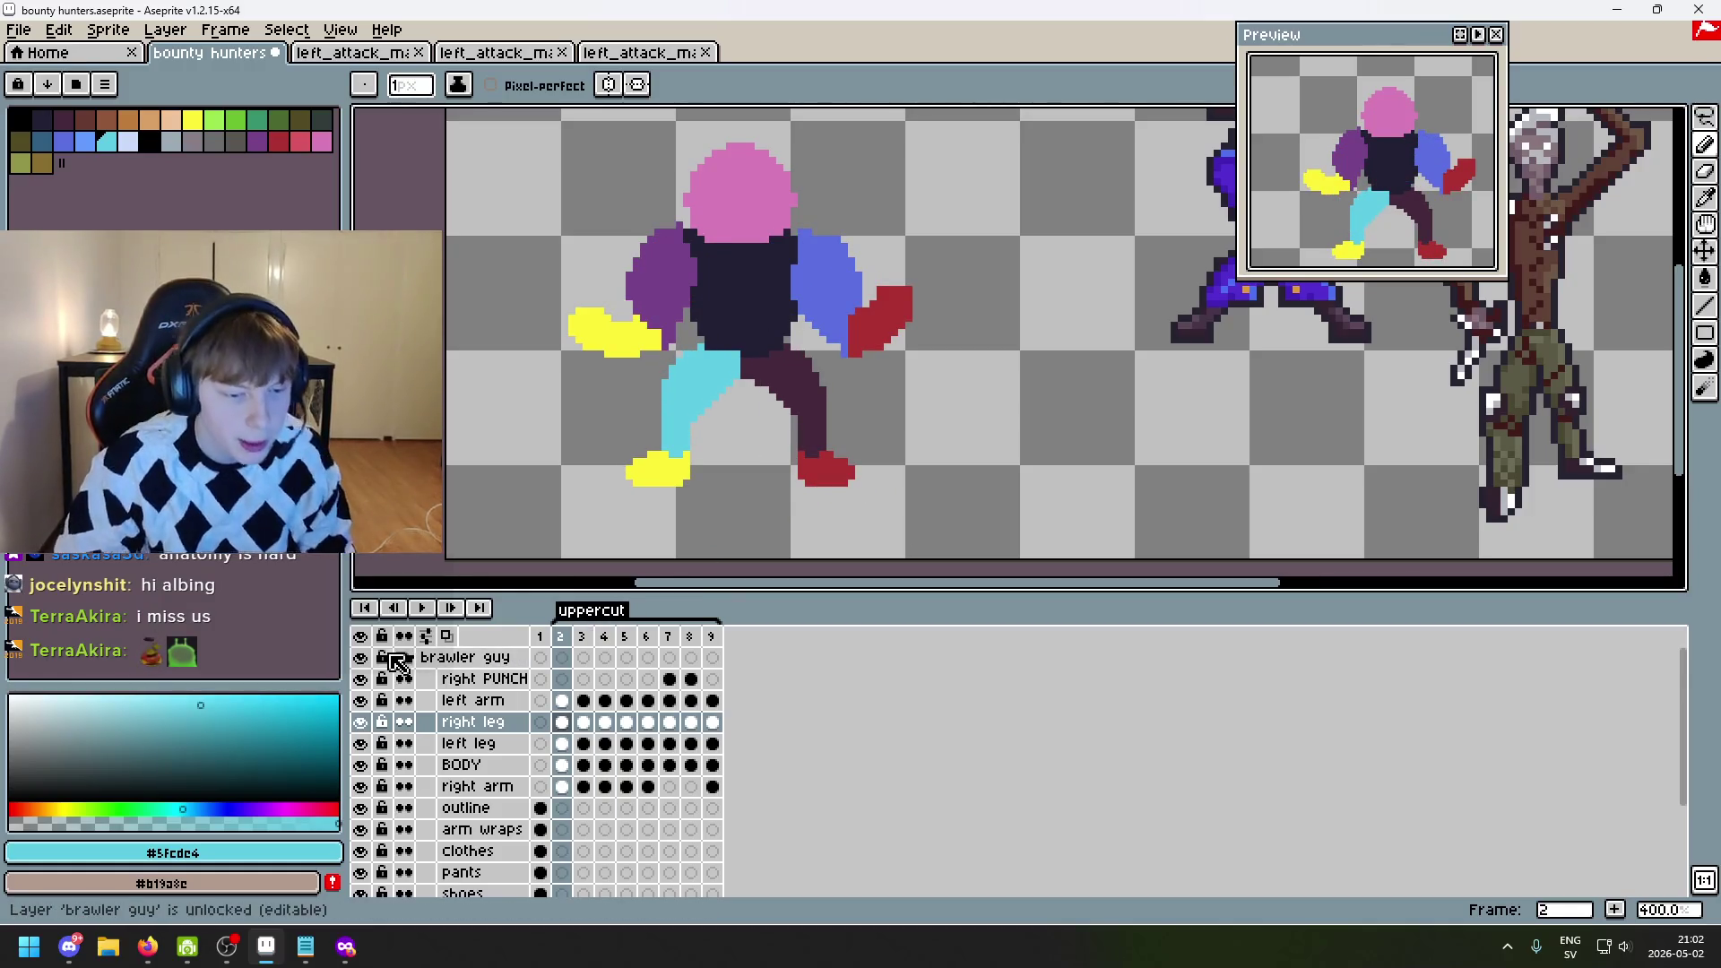
{"action": "scroll", "coordinate": [922, 490], "scroll_direction": "up", "scroll_amount": 1}
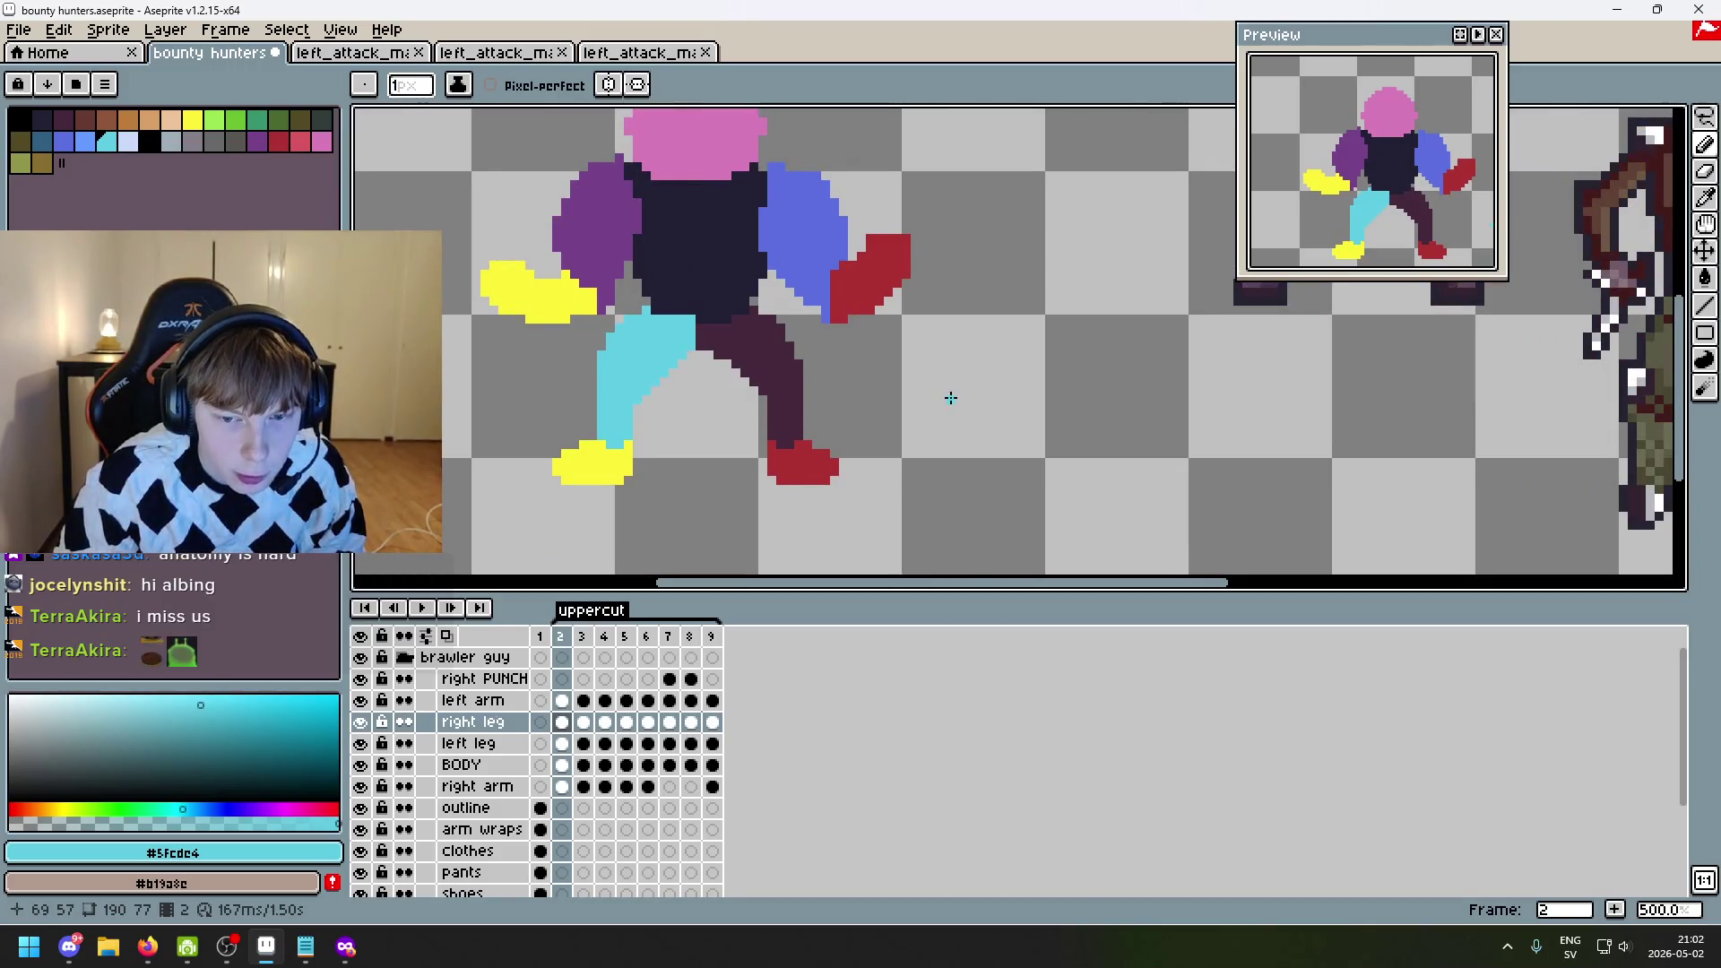
- Try two cyan guide strokes beside the character, undo them, and centre the legs
{"action": "left_click_drag", "start_coordinate": [947, 385], "coordinate": [941, 432]}
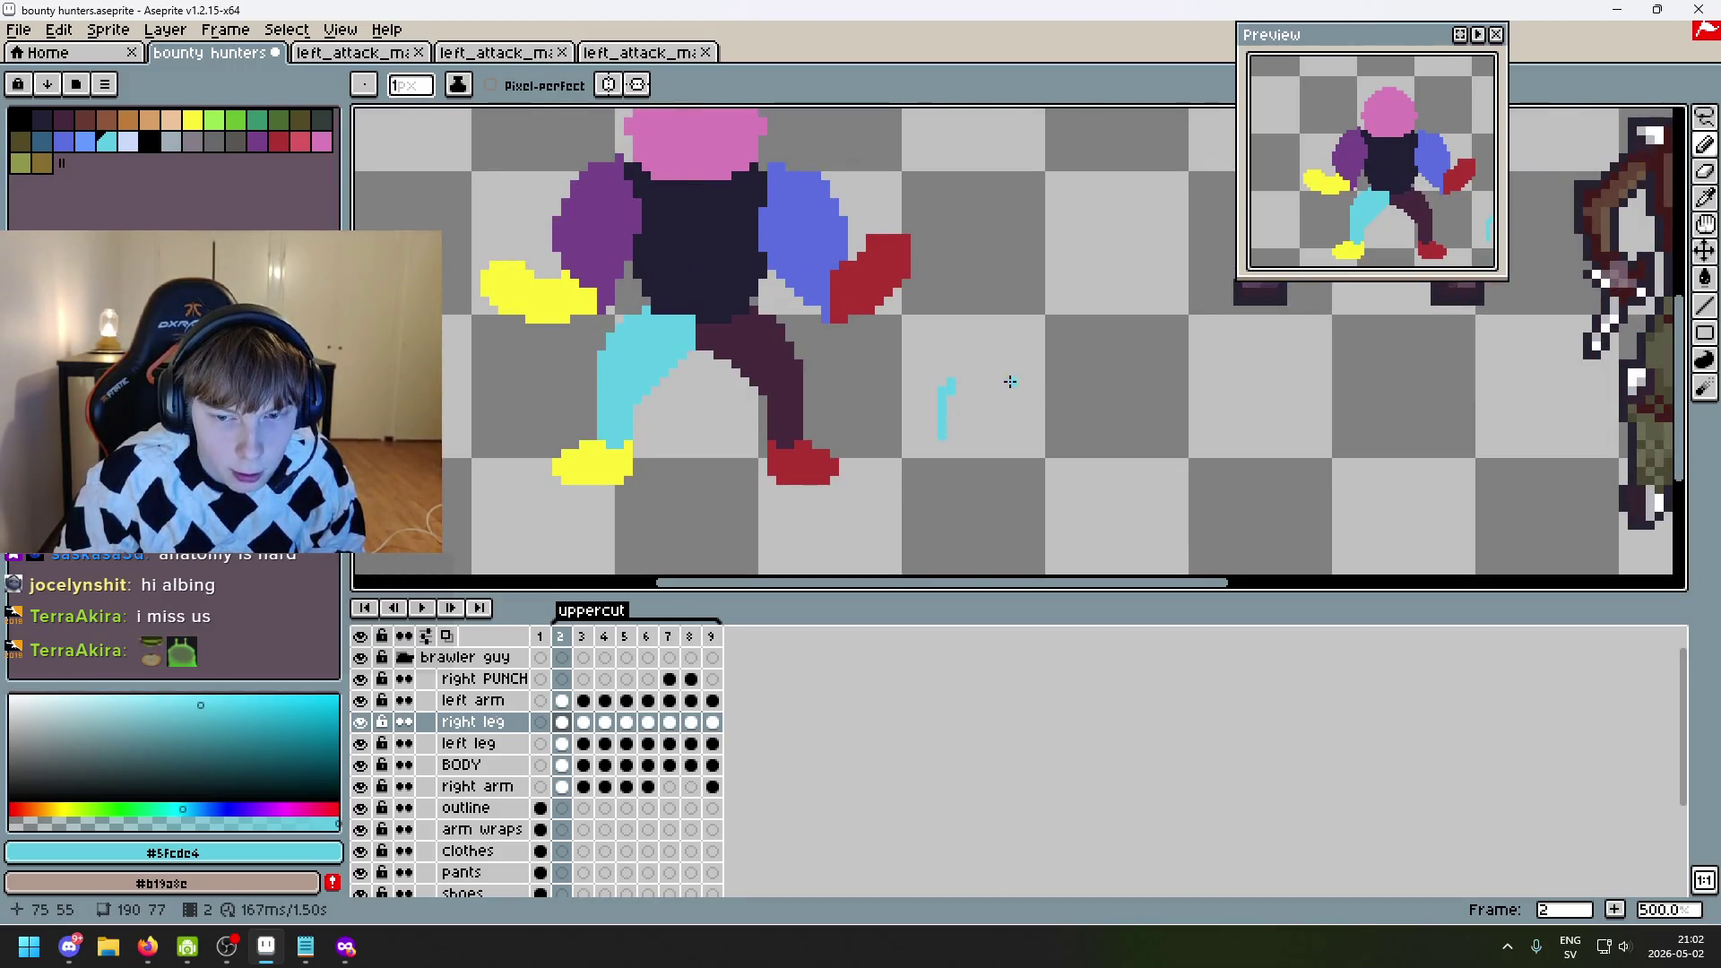
{"action": "left_click_drag", "start_coordinate": [1048, 383], "coordinate": [1060, 454]}
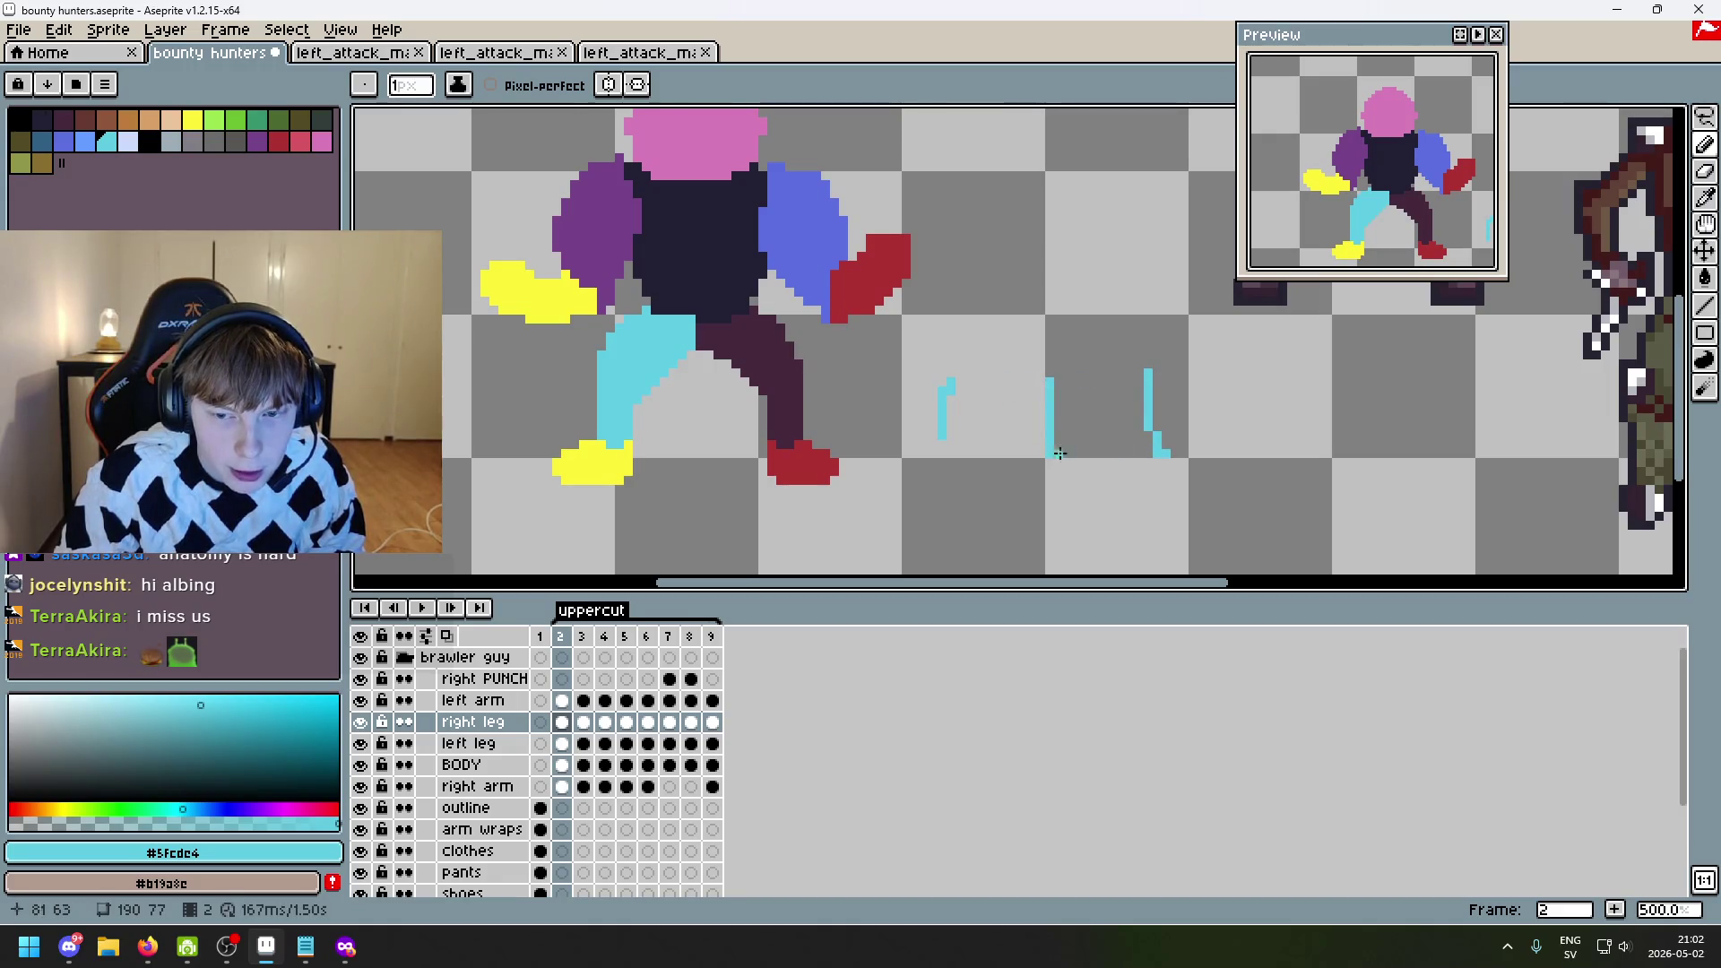
{"action": "scroll", "coordinate": [1010, 429], "scroll_direction": "up", "scroll_amount": 1}
{"action": "key", "text": "ctrl+z"}
{"action": "key", "text": "ctrl+z"}
{"action": "key", "text": "ctrl+z"}
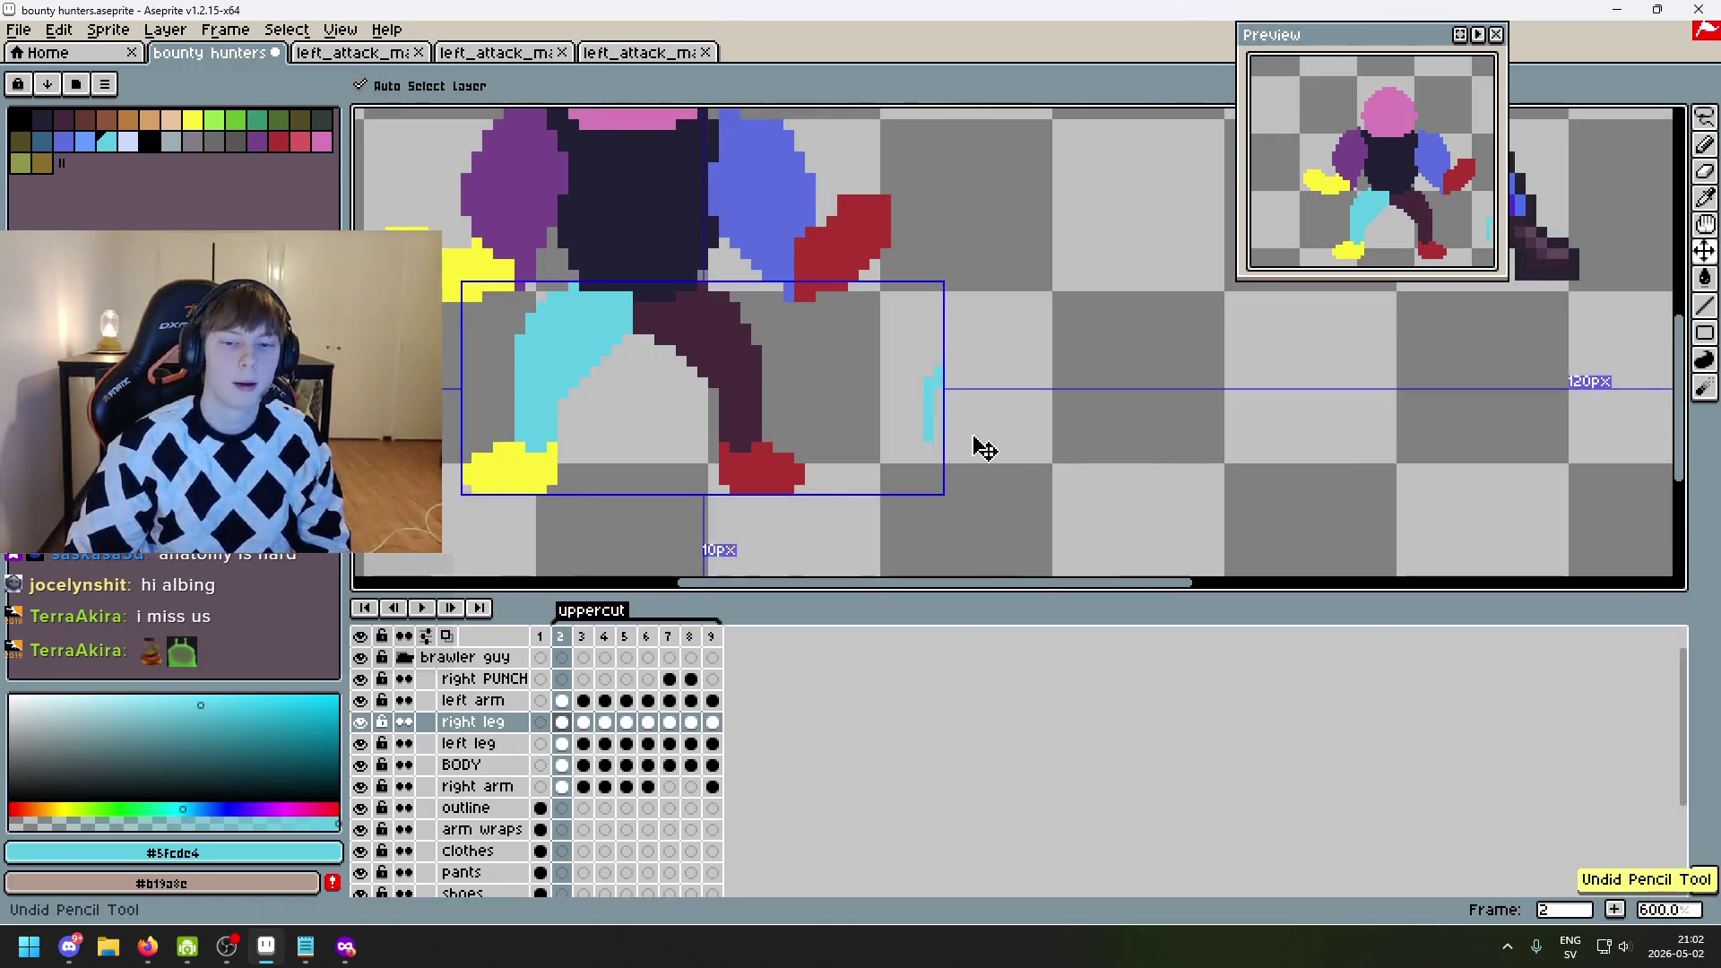
{"action": "mouse_move", "coordinate": [970, 435]}
{"action": "left_mouse_down"}
{"action": "mouse_move", "coordinate": [1045, 461]}
{"action": "mouse_move", "coordinate": [1056, 530]}
{"action": "left_mouse_up"}
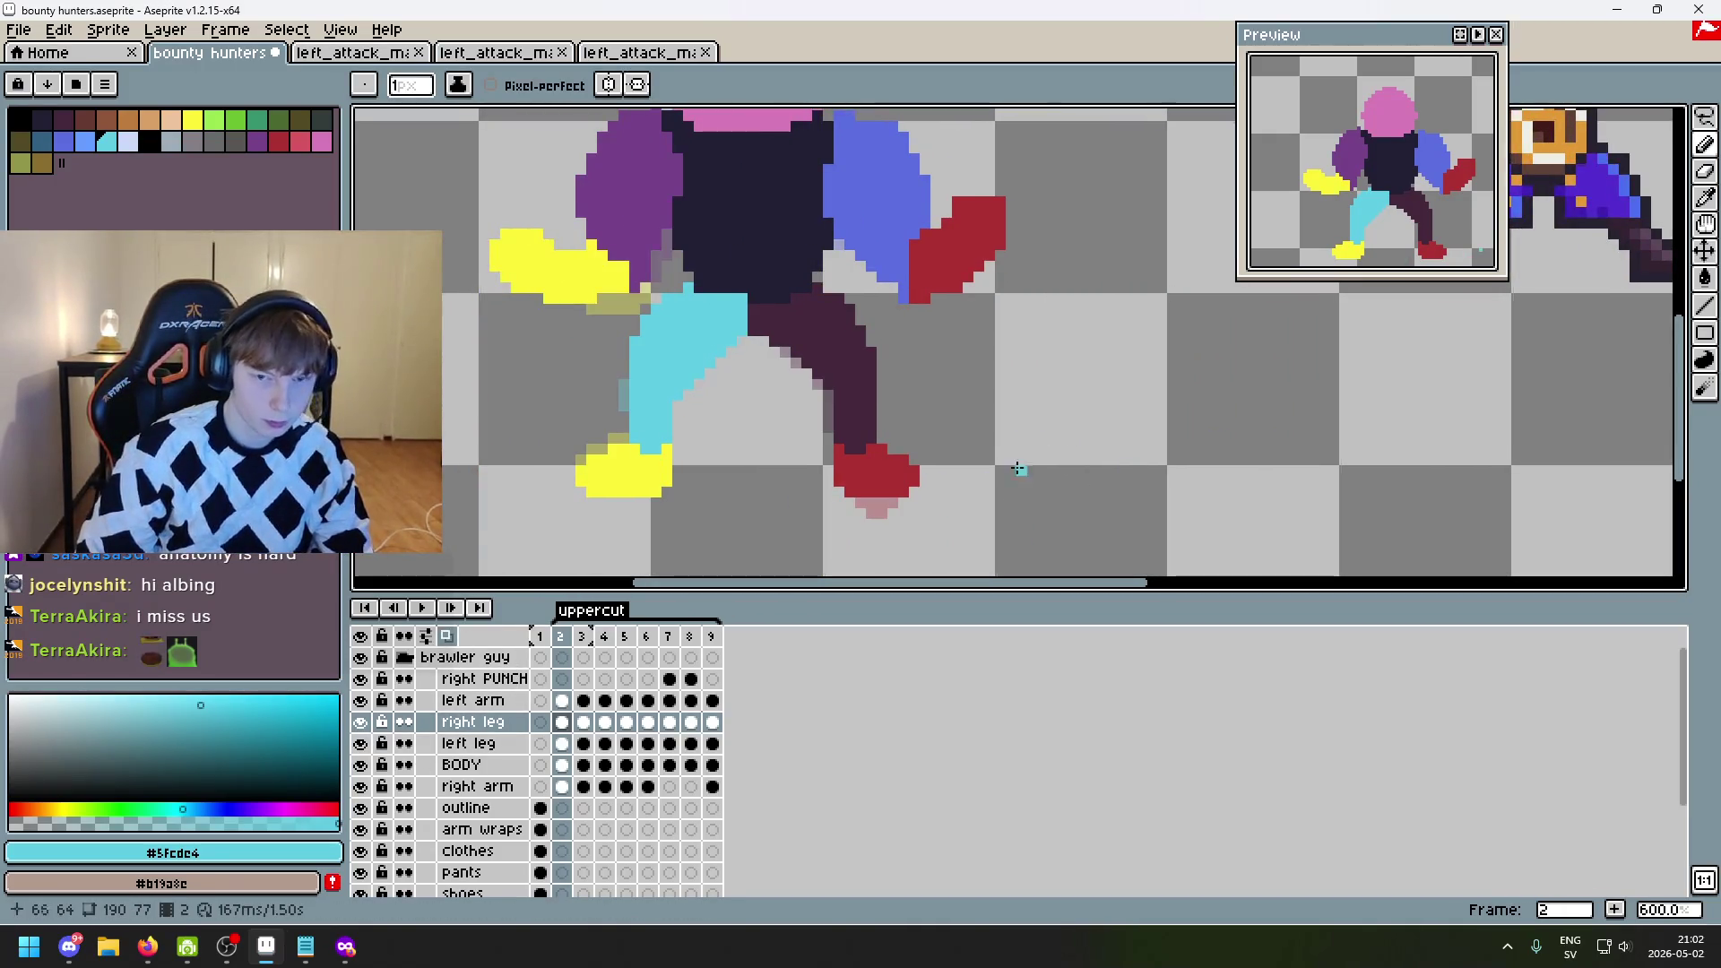
- On frame 3 with onion skin on, lasso the red shoe
{"action": "key", "text": "F3"}
{"action": "key", "text": "Right"}
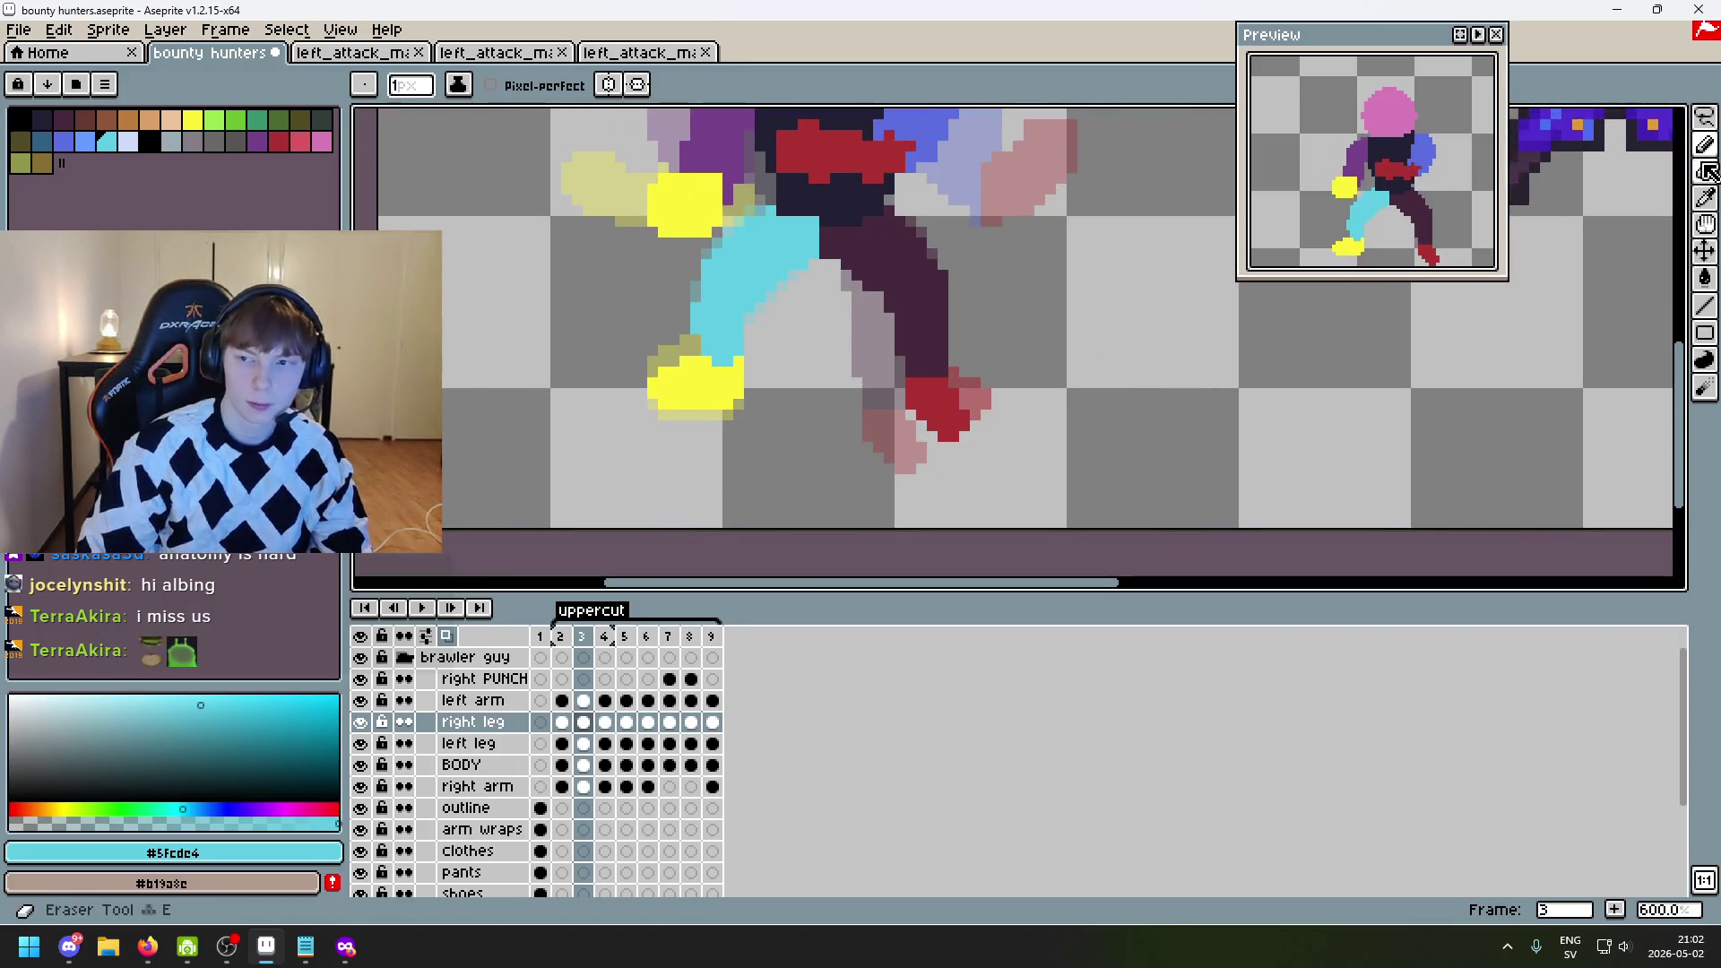
{"action": "key", "text": "m"}
{"action": "scroll", "coordinate": [1001, 463], "scroll_direction": "up", "scroll_amount": 1}
{"action": "key", "text": "q"}
{"action": "mouse_move", "coordinate": [1001, 463]}
{"action": "left_mouse_down"}
{"action": "mouse_move", "coordinate": [896, 484]}
{"action": "mouse_move", "coordinate": [953, 422]}
{"action": "left_mouse_up"}
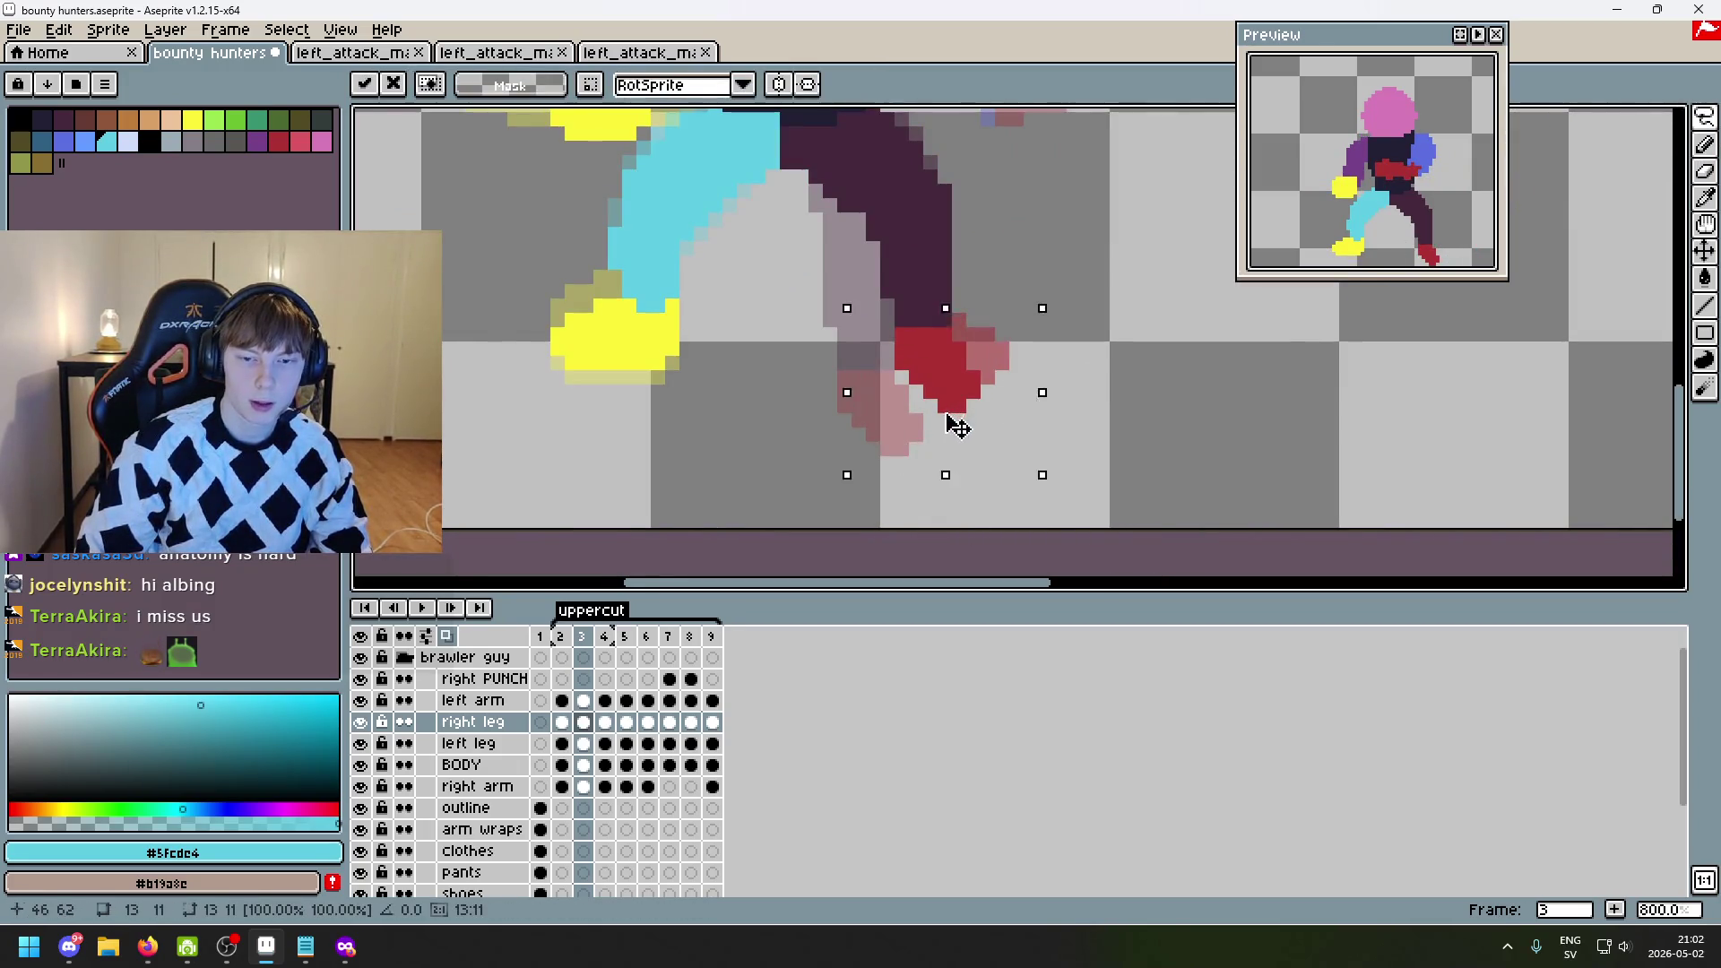
{"action": "key", "text": "Return"}
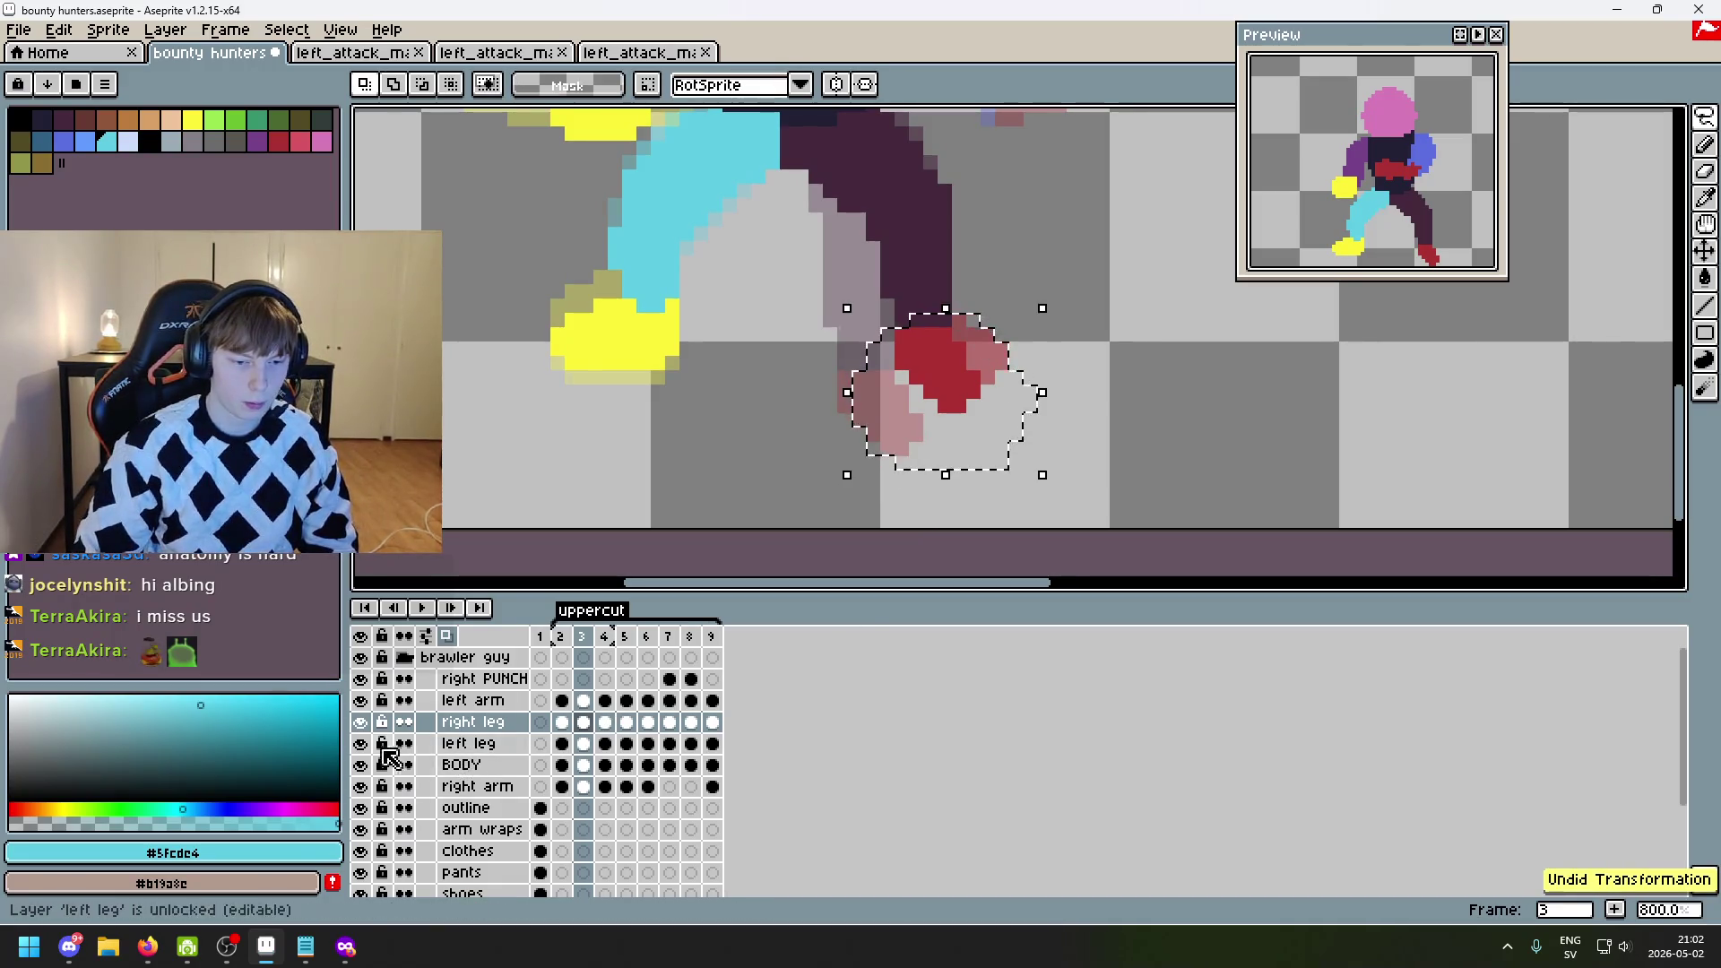
- Make the left leg layer active and nudge the red shoe two pixels left and down
{"action": "left_click", "coordinate": [359, 743]}
{"action": "left_click", "coordinate": [360, 743]}
{"action": "left_click", "coordinate": [437, 746]}
{"action": "left_click_drag", "start_coordinate": [974, 432], "coordinate": [959, 446]}
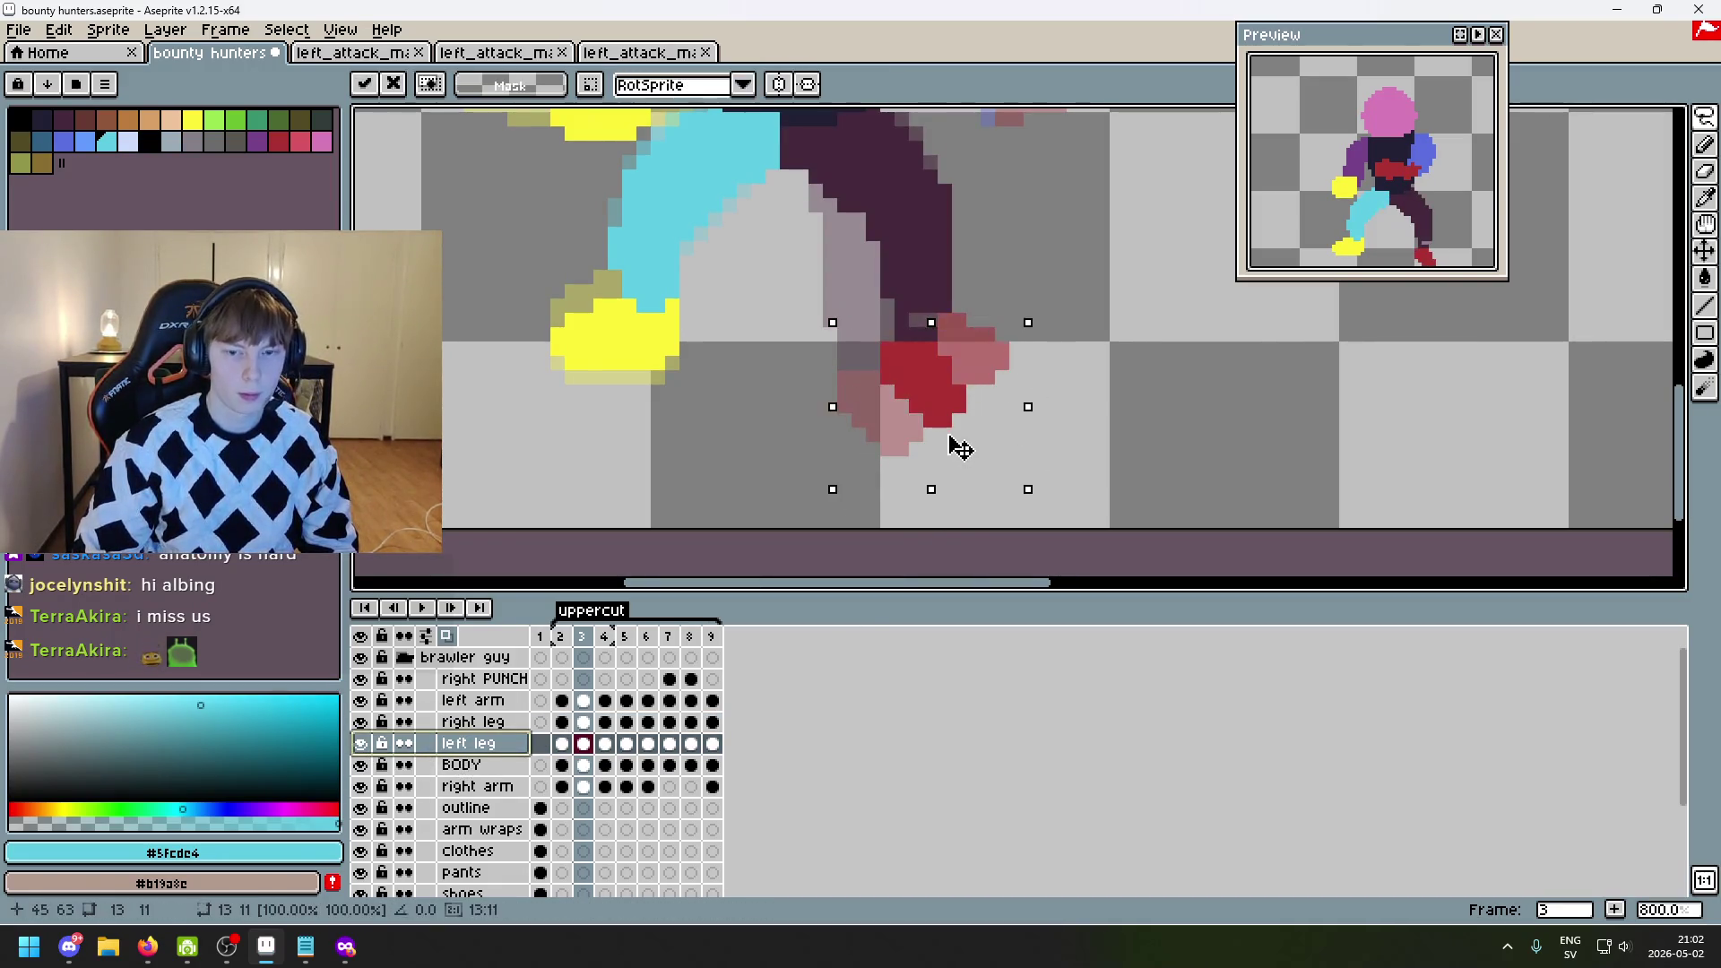
{"action": "key", "text": "ctrl+d"}
- Lasso the dark left leg and move it left, then clear the selection
{"action": "scroll", "coordinate": [1025, 401], "scroll_direction": "up", "scroll_amount": 2}
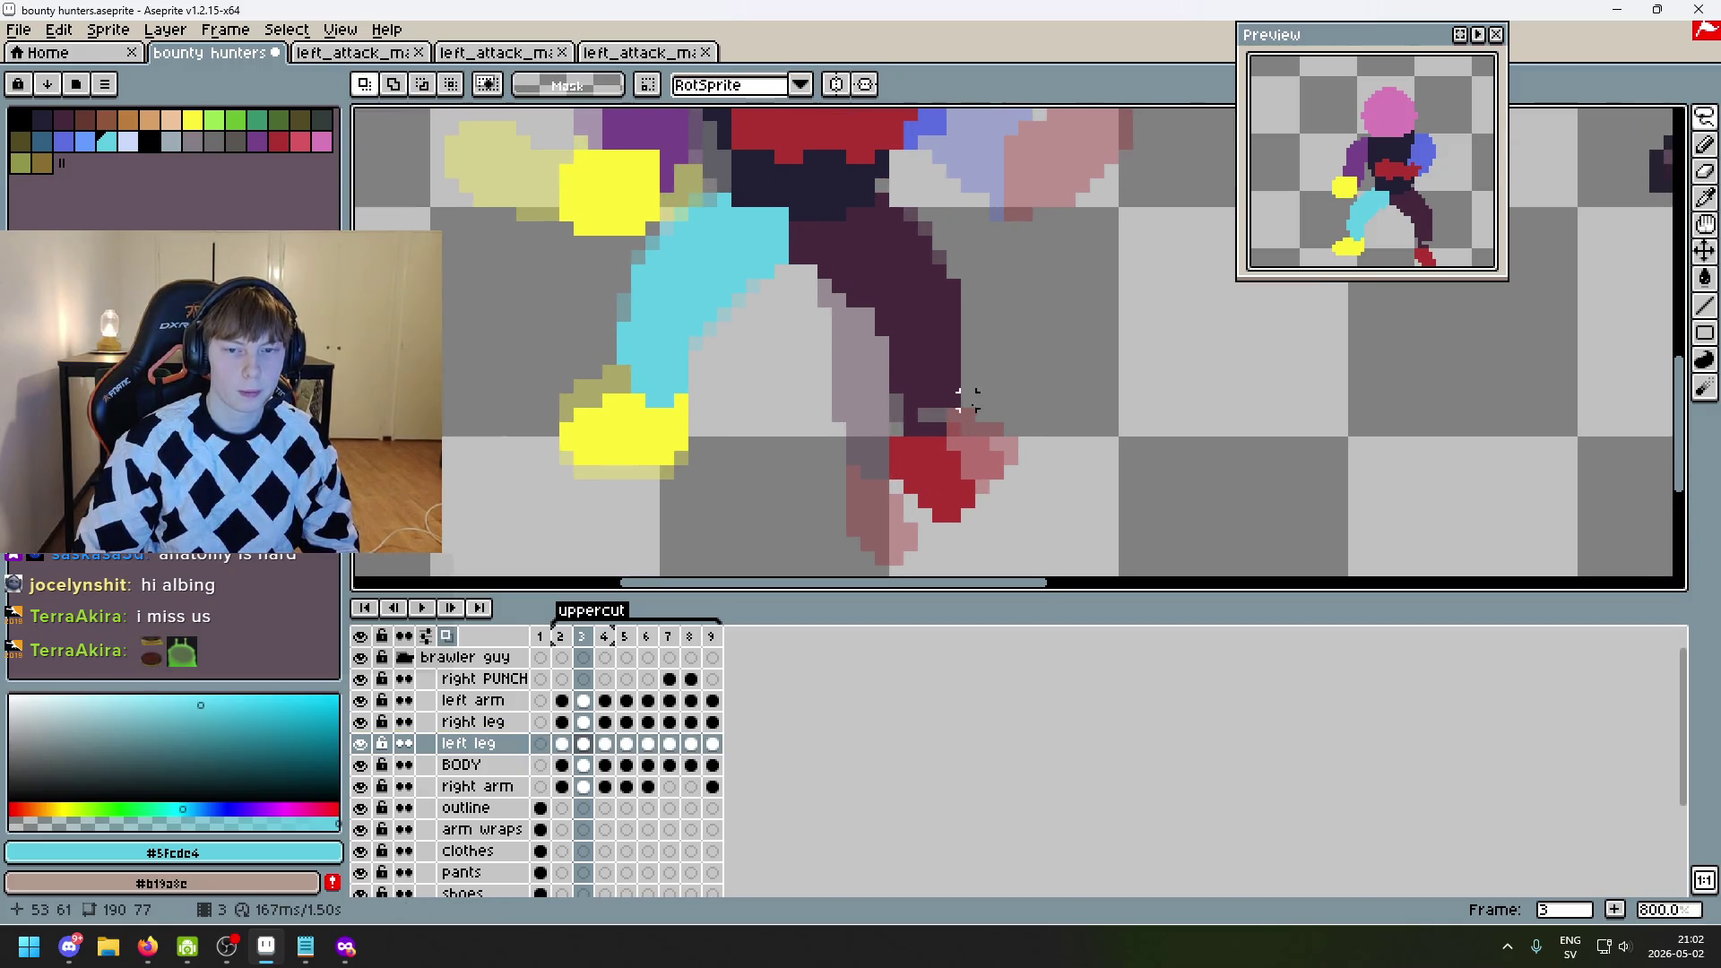
{"action": "mouse_move", "coordinate": [932, 421]}
{"action": "left_mouse_down"}
{"action": "mouse_move", "coordinate": [883, 336]}
{"action": "mouse_move", "coordinate": [982, 323]}
{"action": "left_mouse_up"}
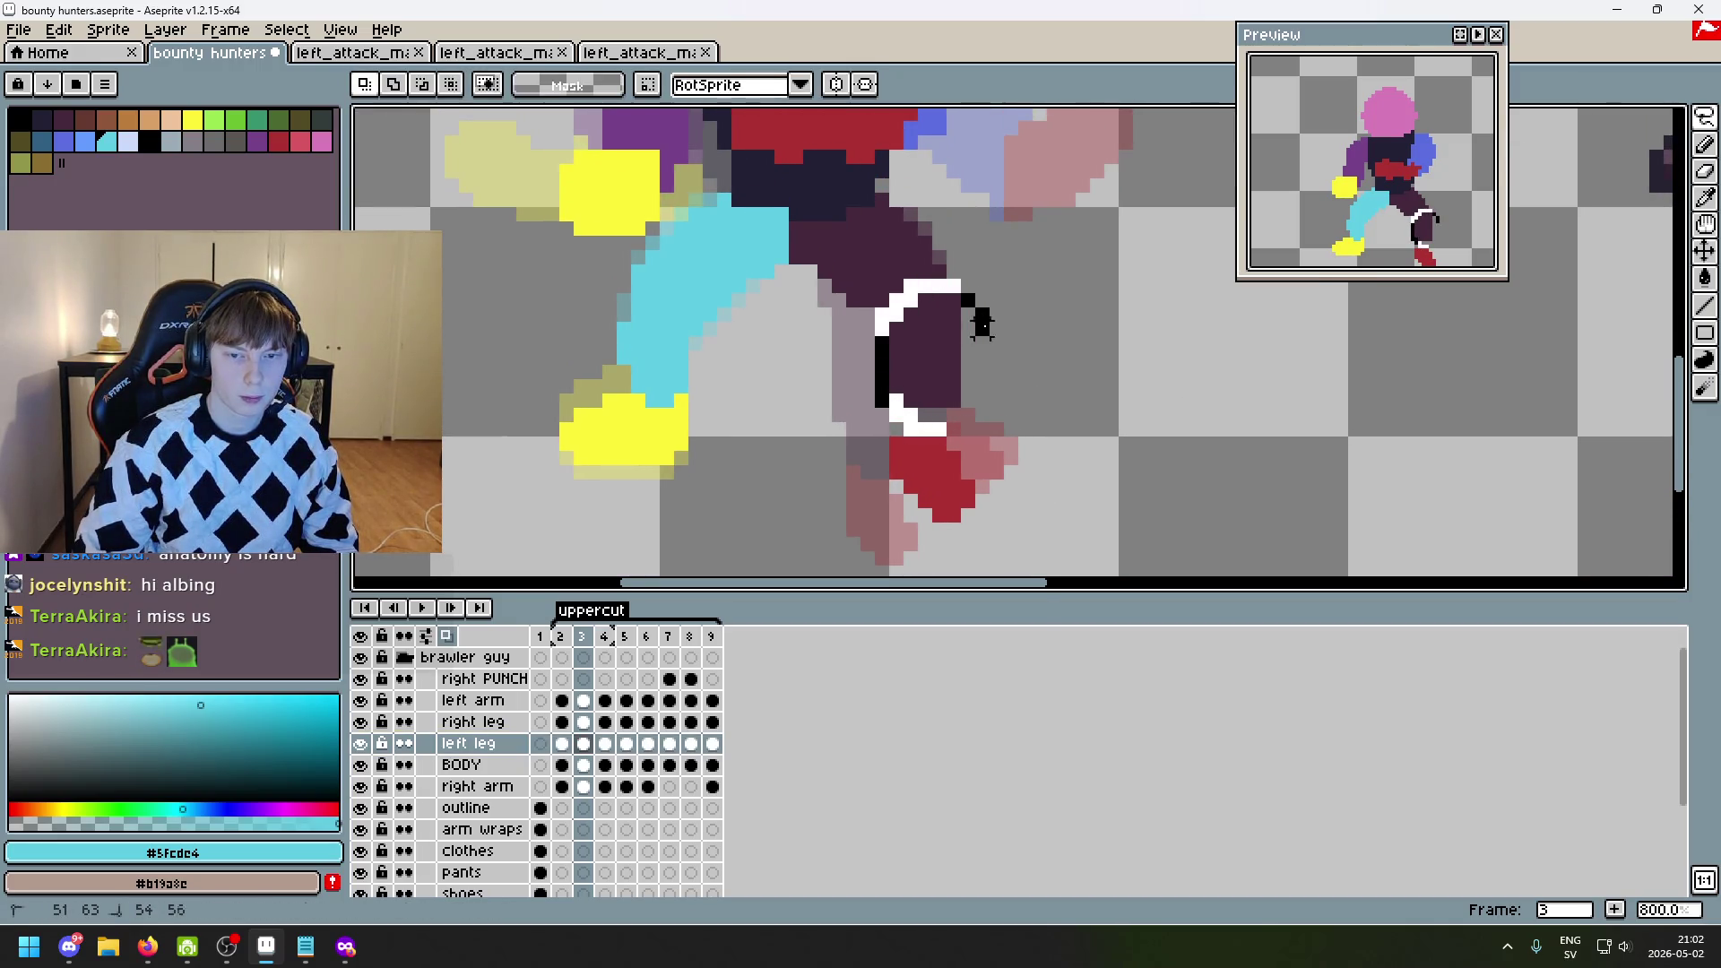
{"action": "mouse_move", "coordinate": [914, 421]}
{"action": "left_mouse_down"}
{"action": "mouse_move", "coordinate": [972, 377]}
{"action": "mouse_move", "coordinate": [922, 377]}
{"action": "left_mouse_up"}
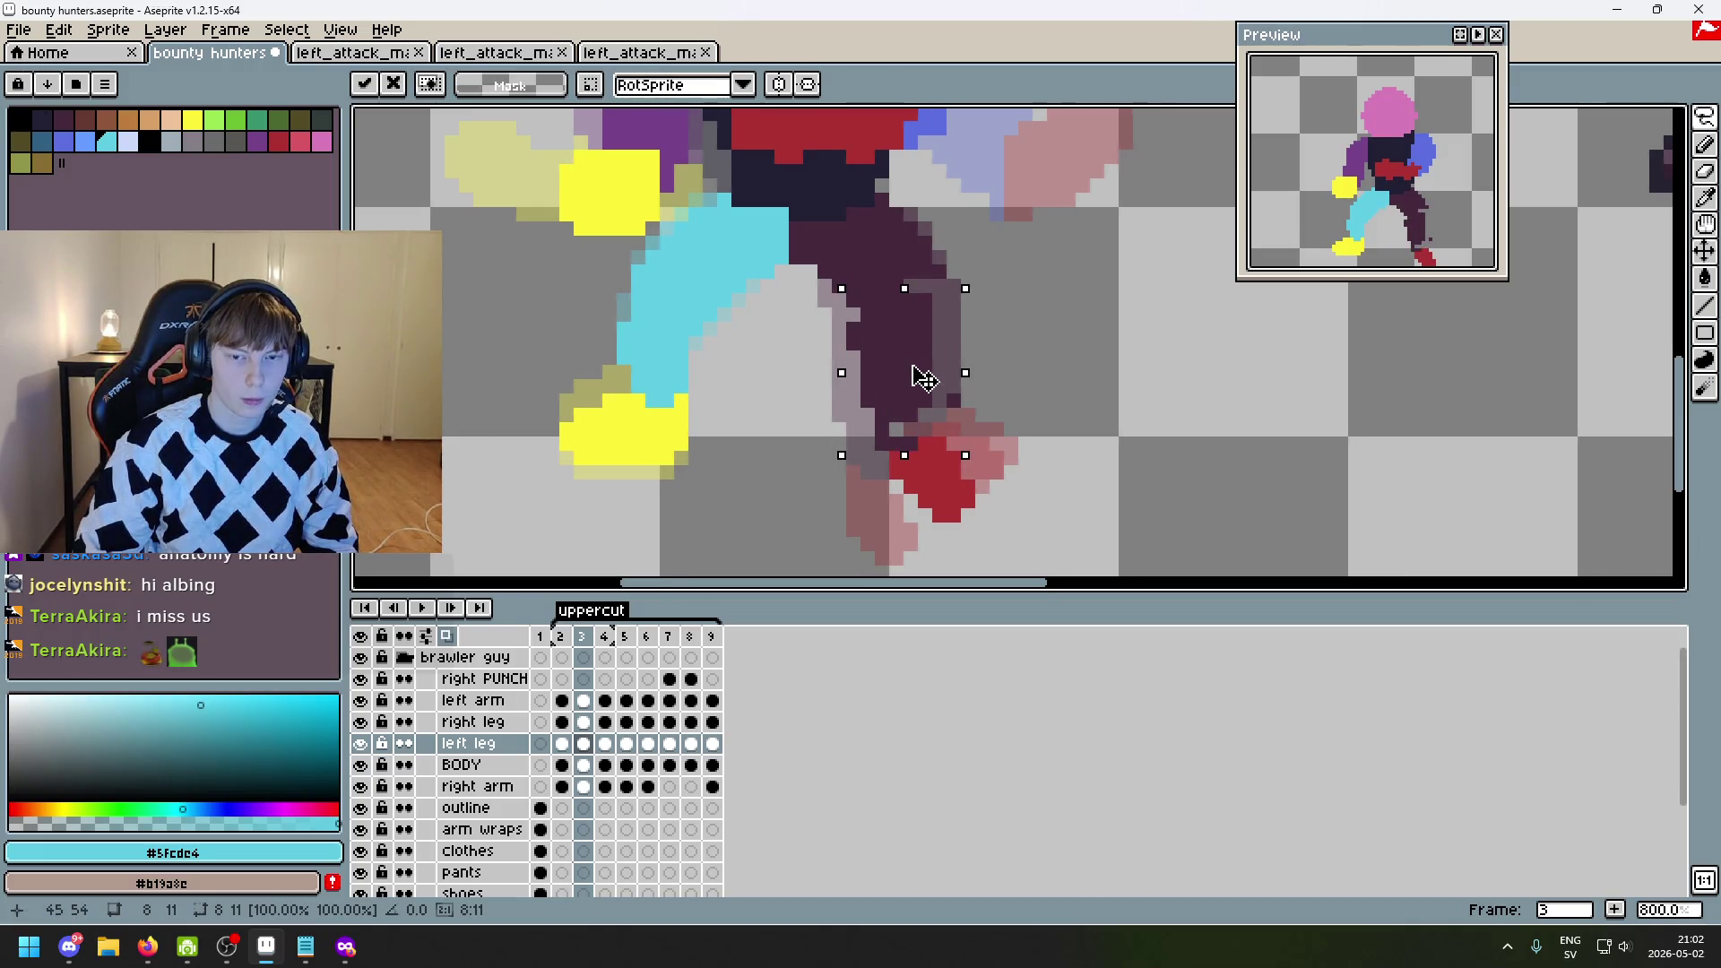
{"action": "key", "text": "Return"}
{"action": "left_click_drag", "start_coordinate": [964, 300], "coordinate": [941, 247]}
{"action": "key", "text": "b"}
{"action": "key", "text": "ctrl+d"}
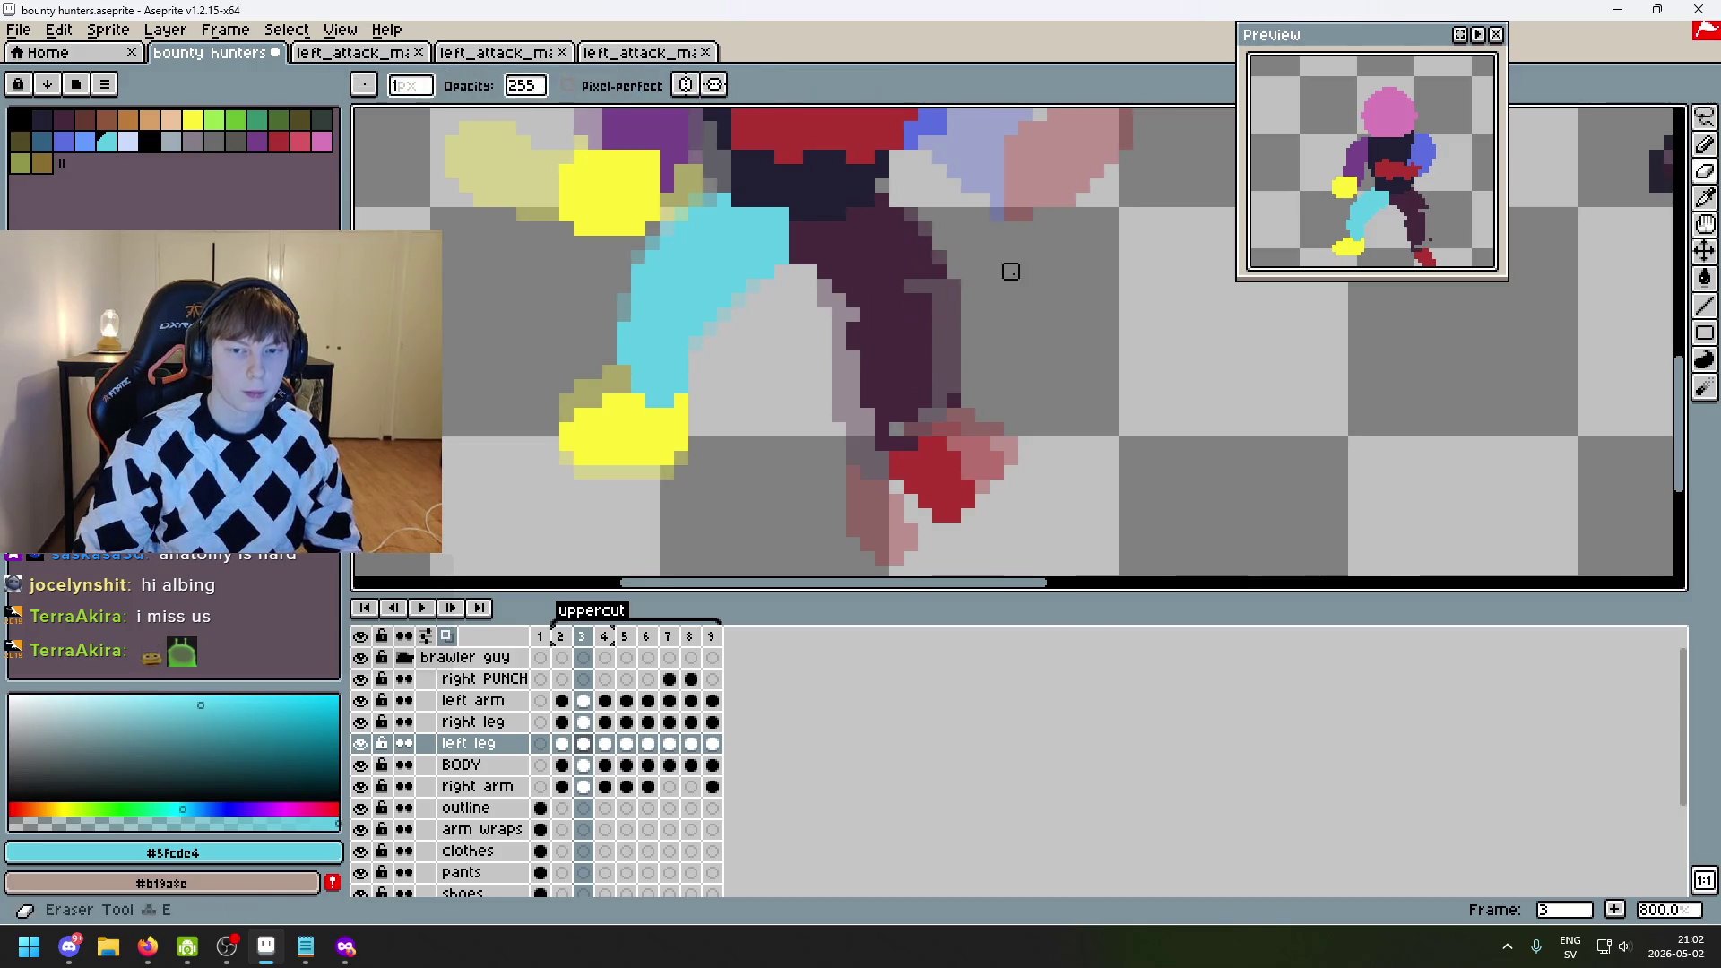
- Try painting dark purple pixels along the leg's right edge, then undo the stroke
{"action": "scroll", "coordinate": [982, 286], "scroll_direction": "up", "scroll_amount": 2}
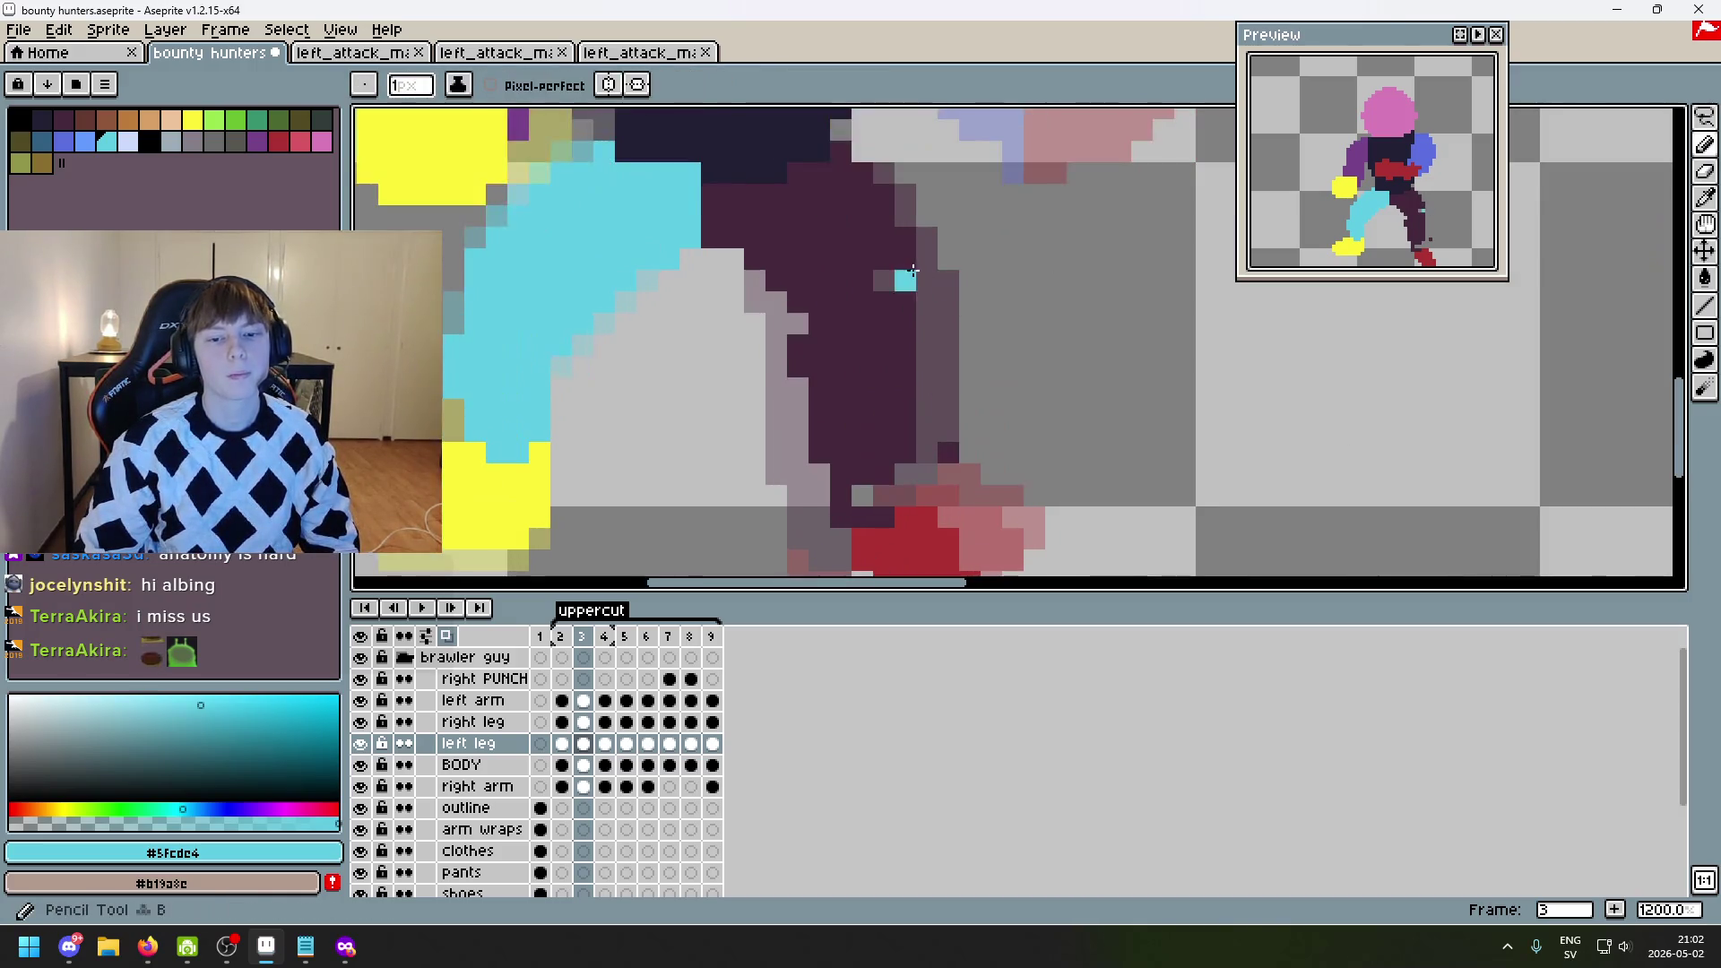
{"action": "left_click", "coordinate": [868, 239], "text": "alt"}
{"action": "key", "text": "e"}
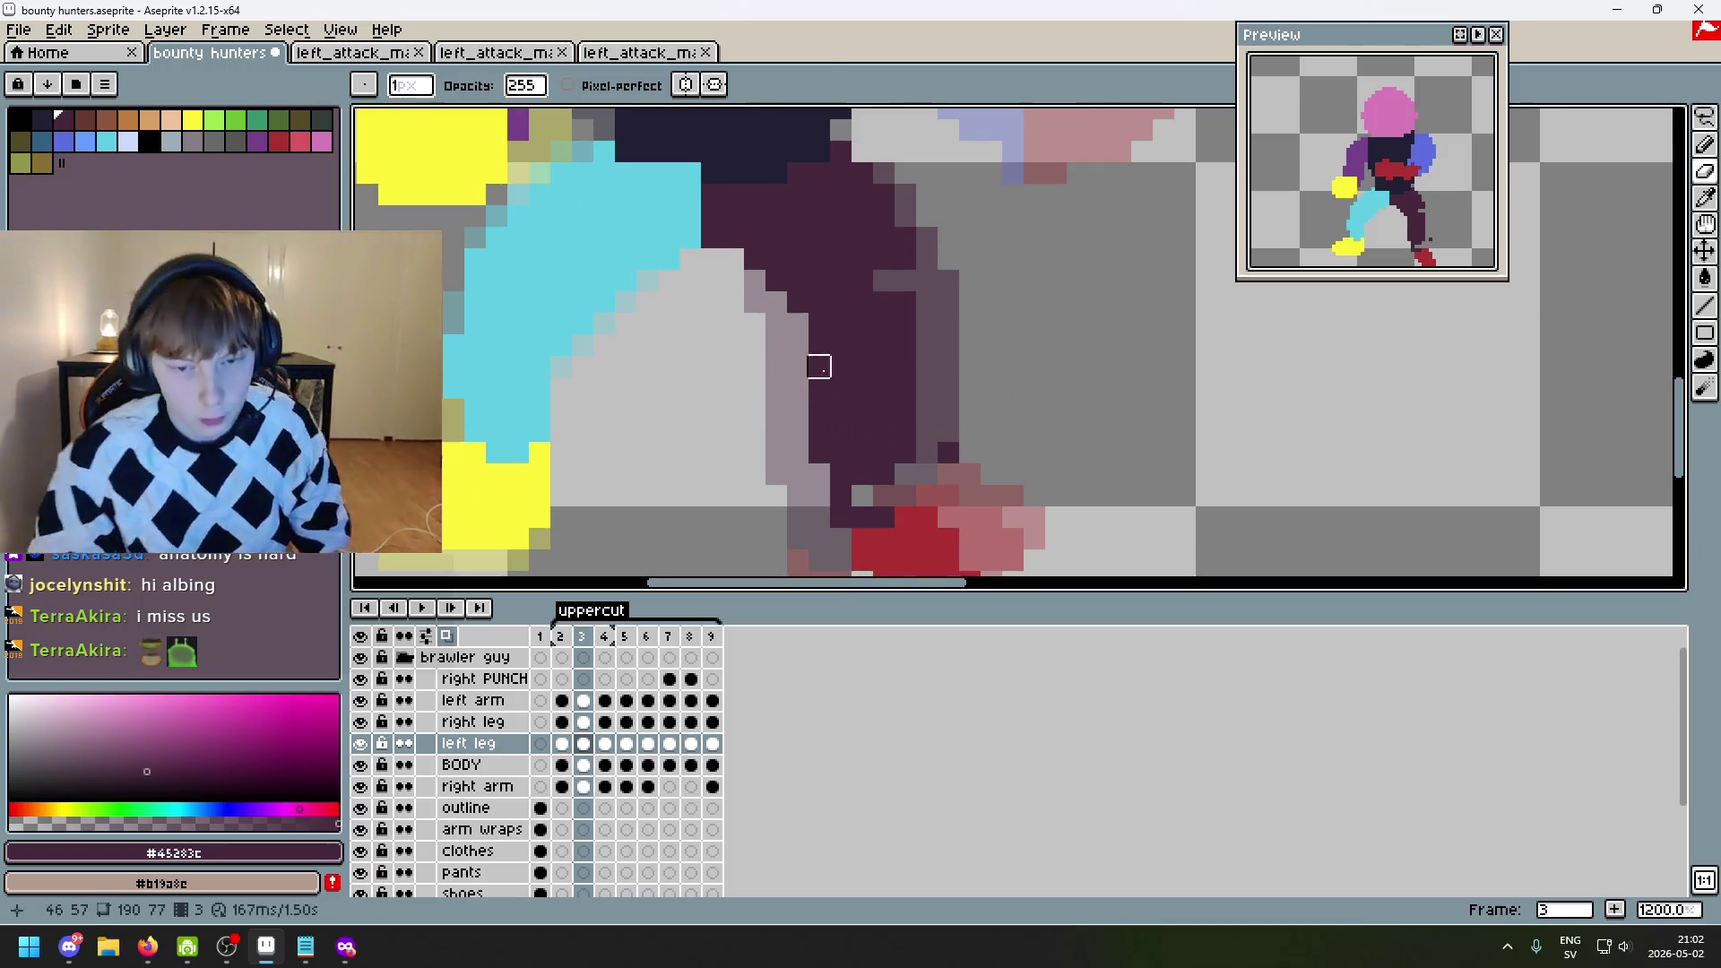
{"action": "scroll", "coordinate": [1007, 391], "scroll_direction": "down", "scroll_amount": 1}
{"action": "key", "text": "b"}
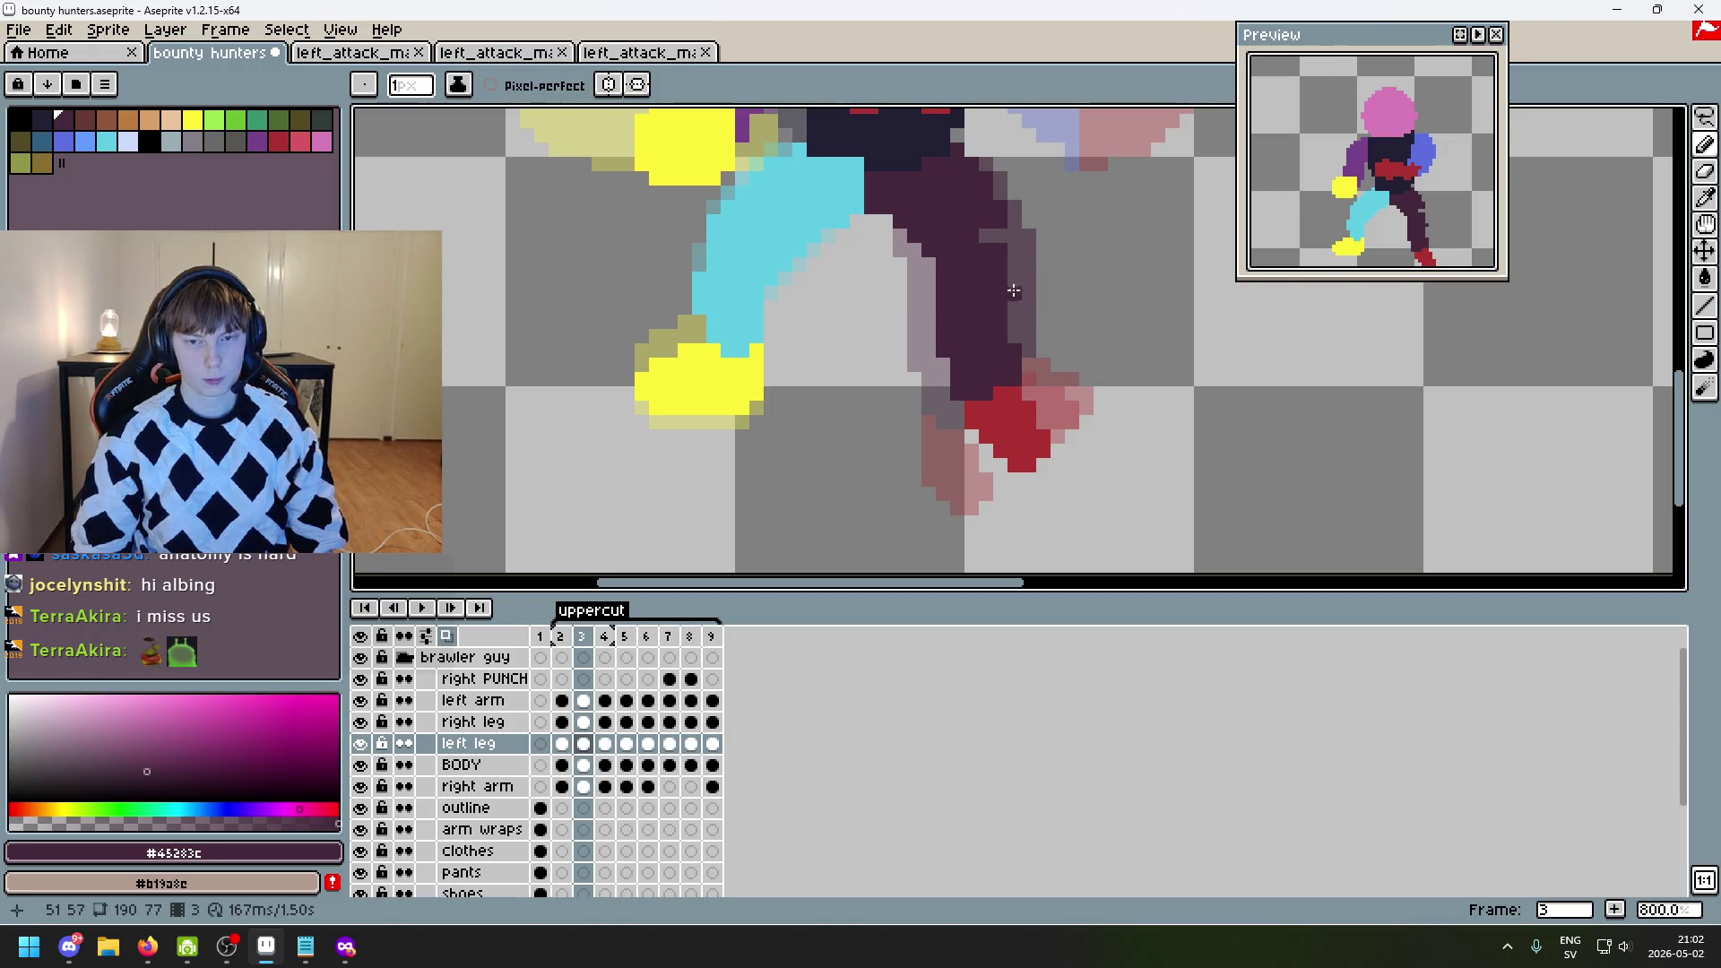
{"action": "left_click_drag", "start_coordinate": [1011, 277], "coordinate": [1008, 347]}
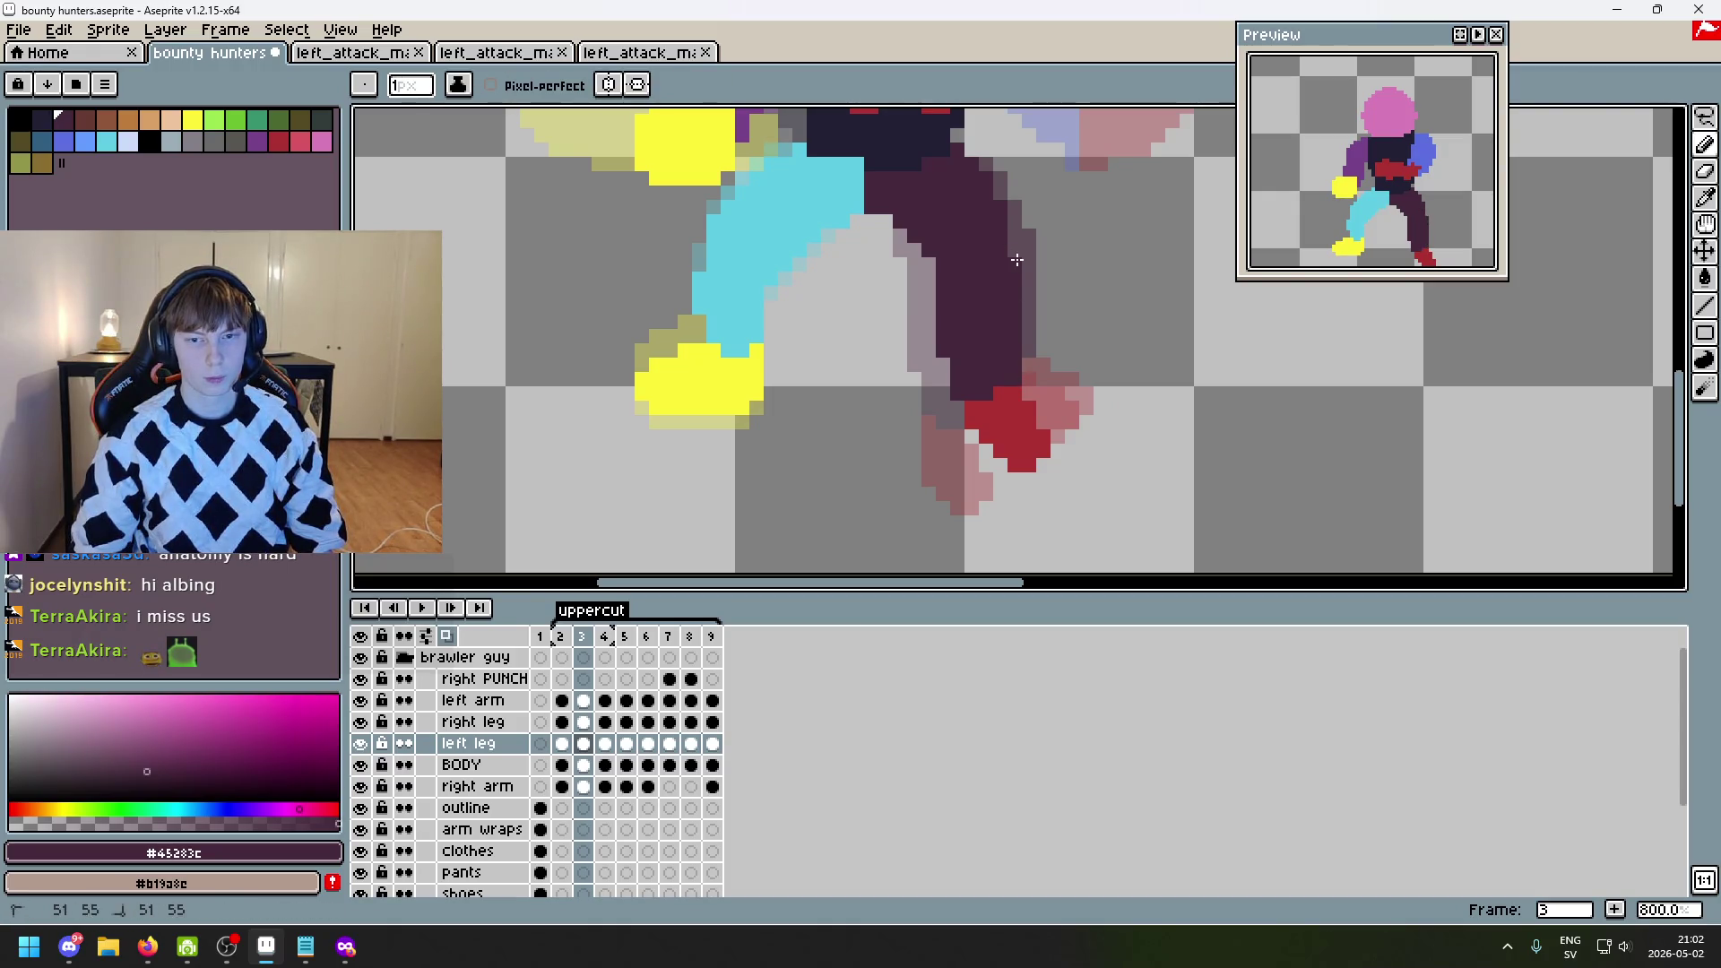
{"action": "scroll", "coordinate": [1022, 264], "scroll_direction": "down", "scroll_amount": 1}
{"action": "key", "text": "ctrl+z"}
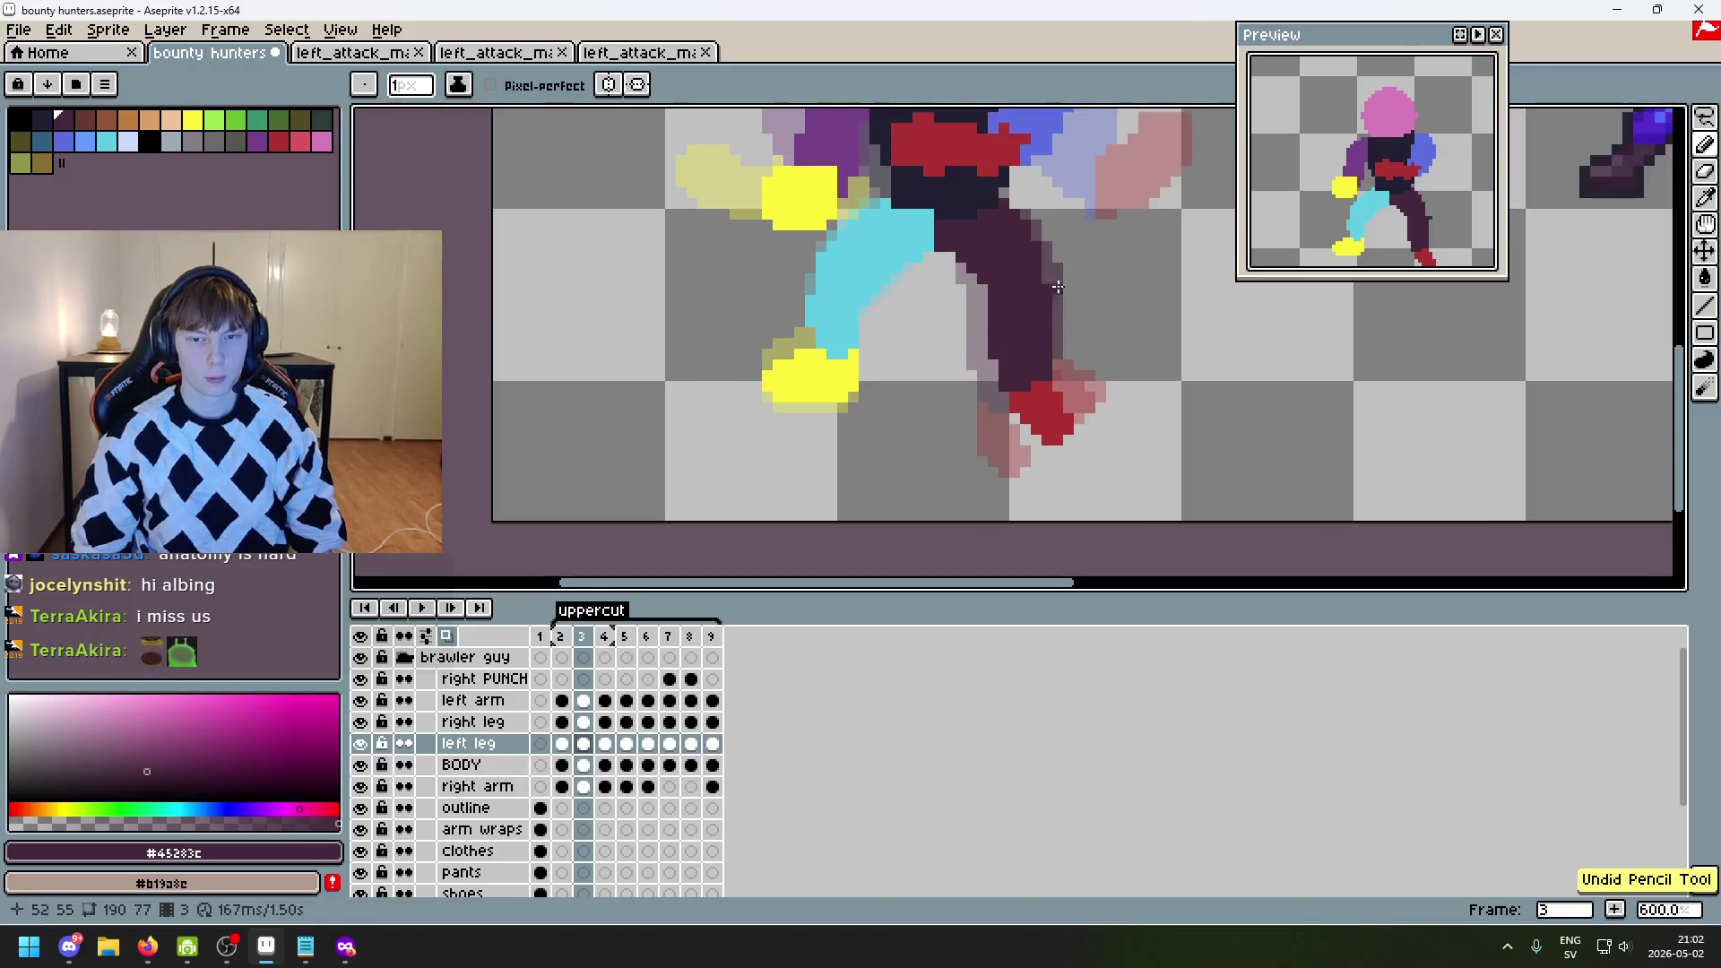
{"action": "scroll", "coordinate": [1145, 346], "scroll_direction": "down", "scroll_amount": 1}
- Compare frame 3 with frame 2, ending on frame 2
{"action": "key", "text": "Left"}
{"action": "key", "text": "Right"}
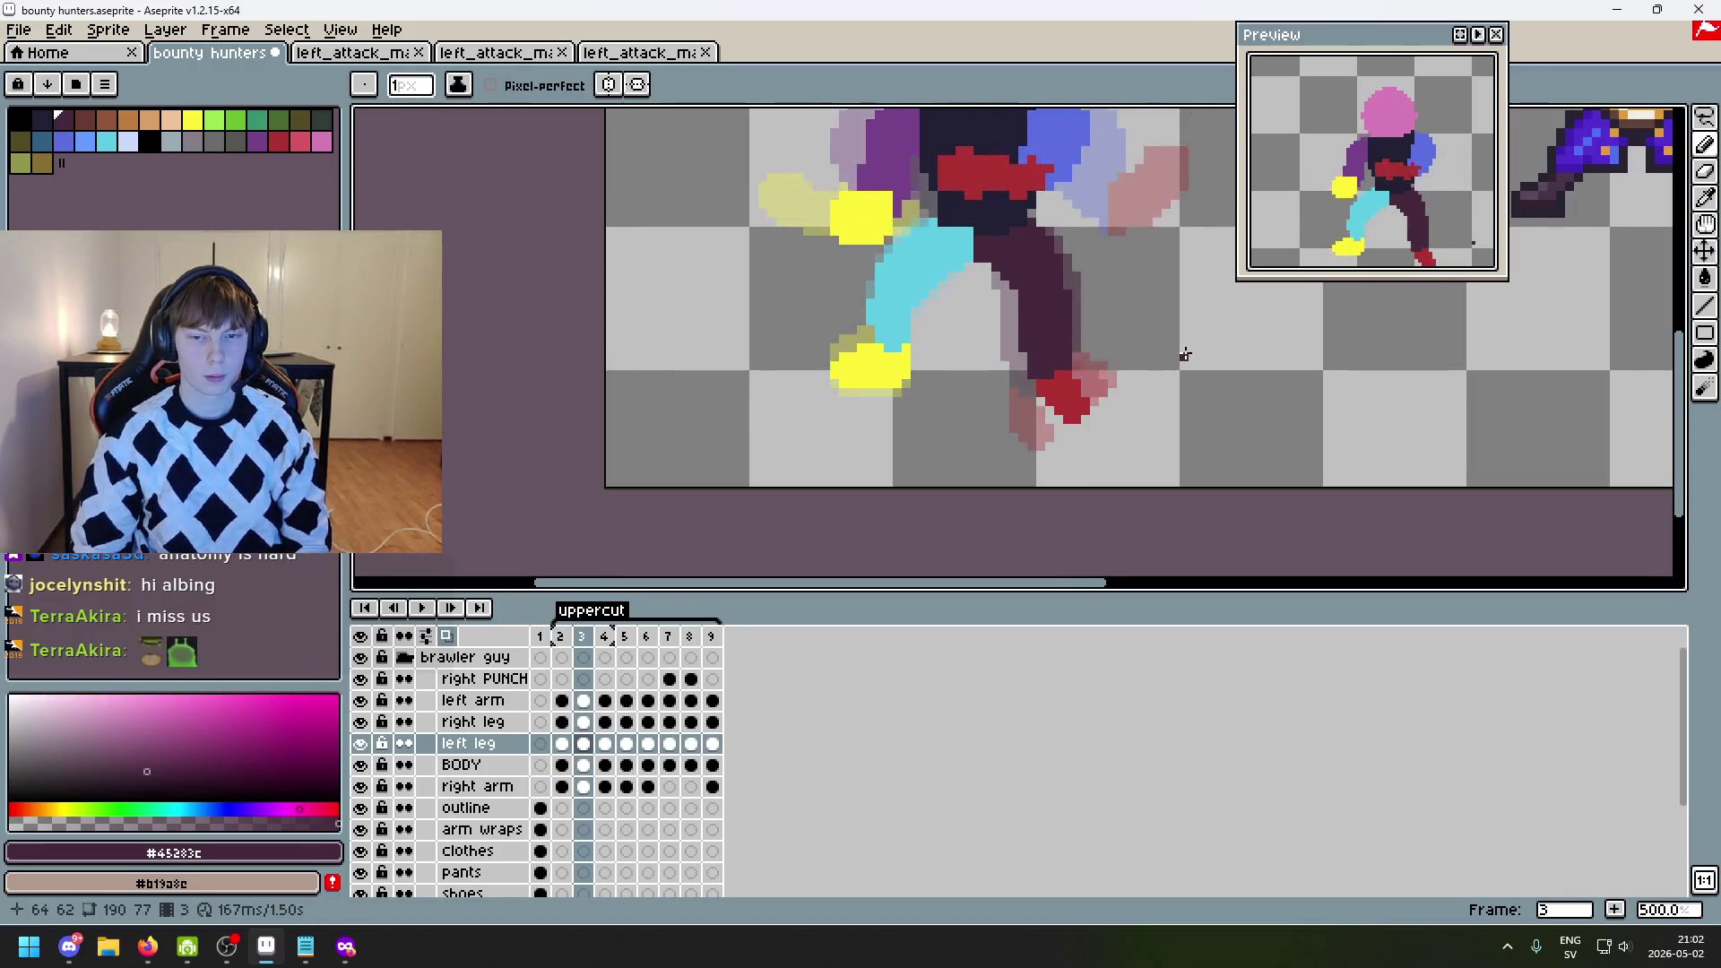
{"action": "key", "text": "Left"}
{"action": "scroll", "coordinate": [1047, 348], "scroll_direction": "up", "scroll_amount": 2}
{"action": "scroll", "coordinate": [1021, 348], "scroll_direction": "down", "scroll_amount": 3}
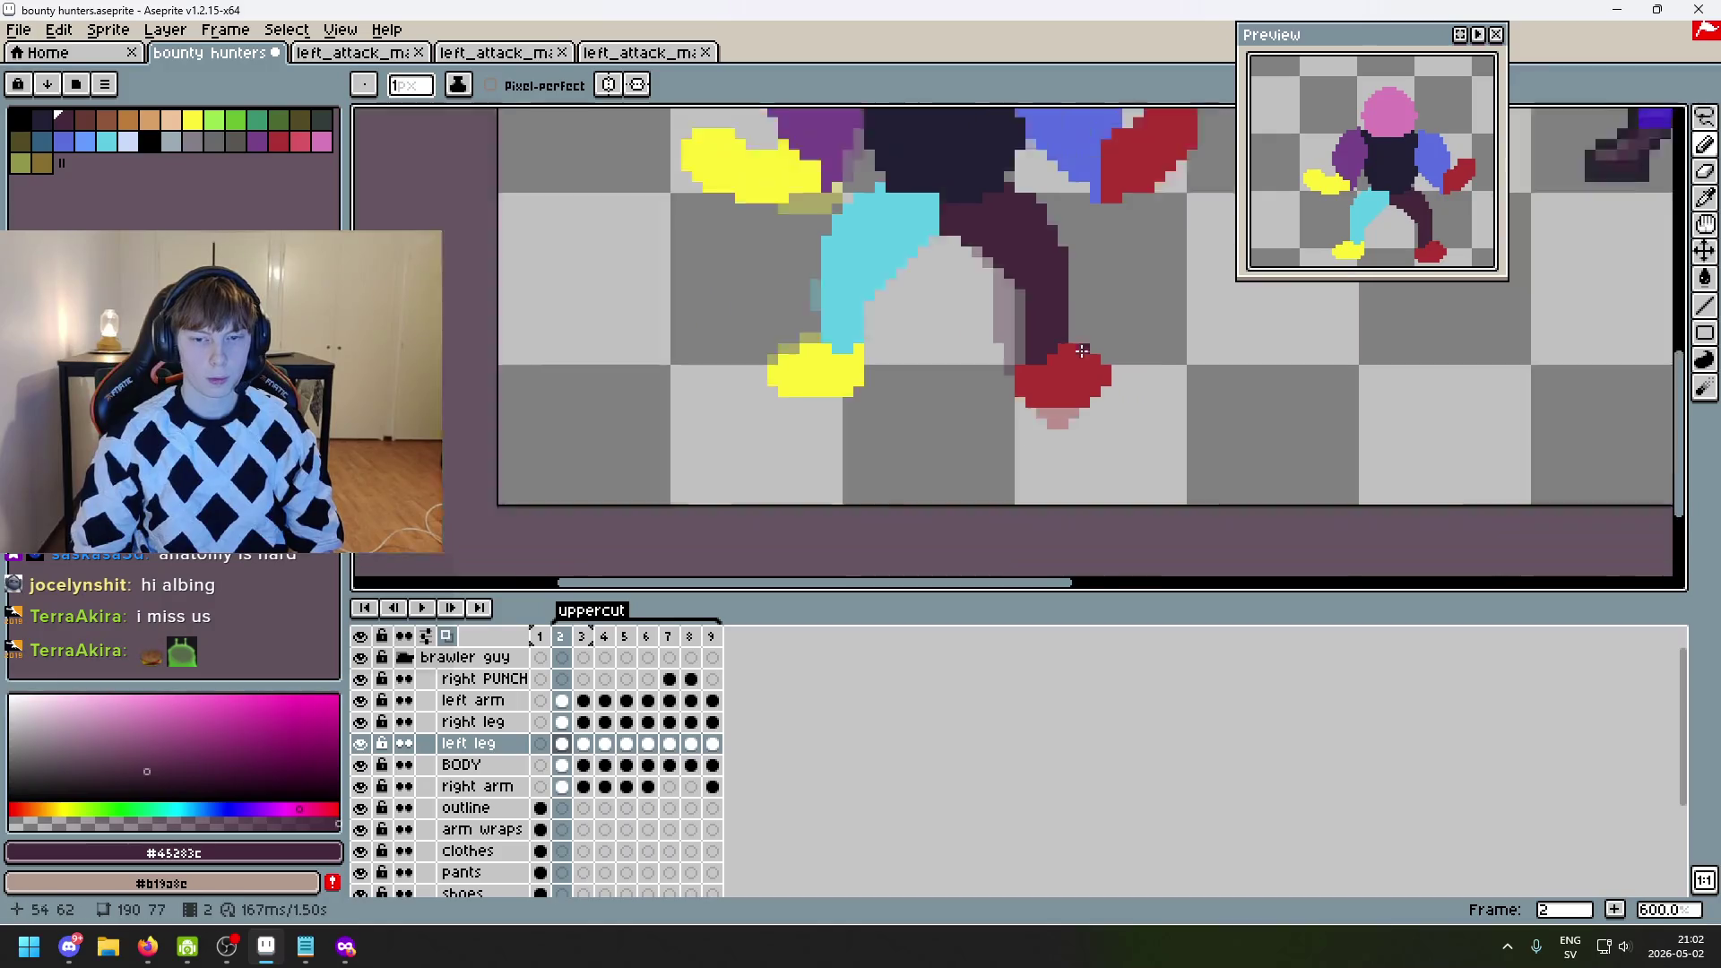
- Step to frame 4 and place a dark purple pixel in the pink foot
{"action": "key", "text": "Right"}
{"action": "key", "text": "Right"}
{"action": "key", "text": "Left"}
{"action": "key", "text": "Left"}
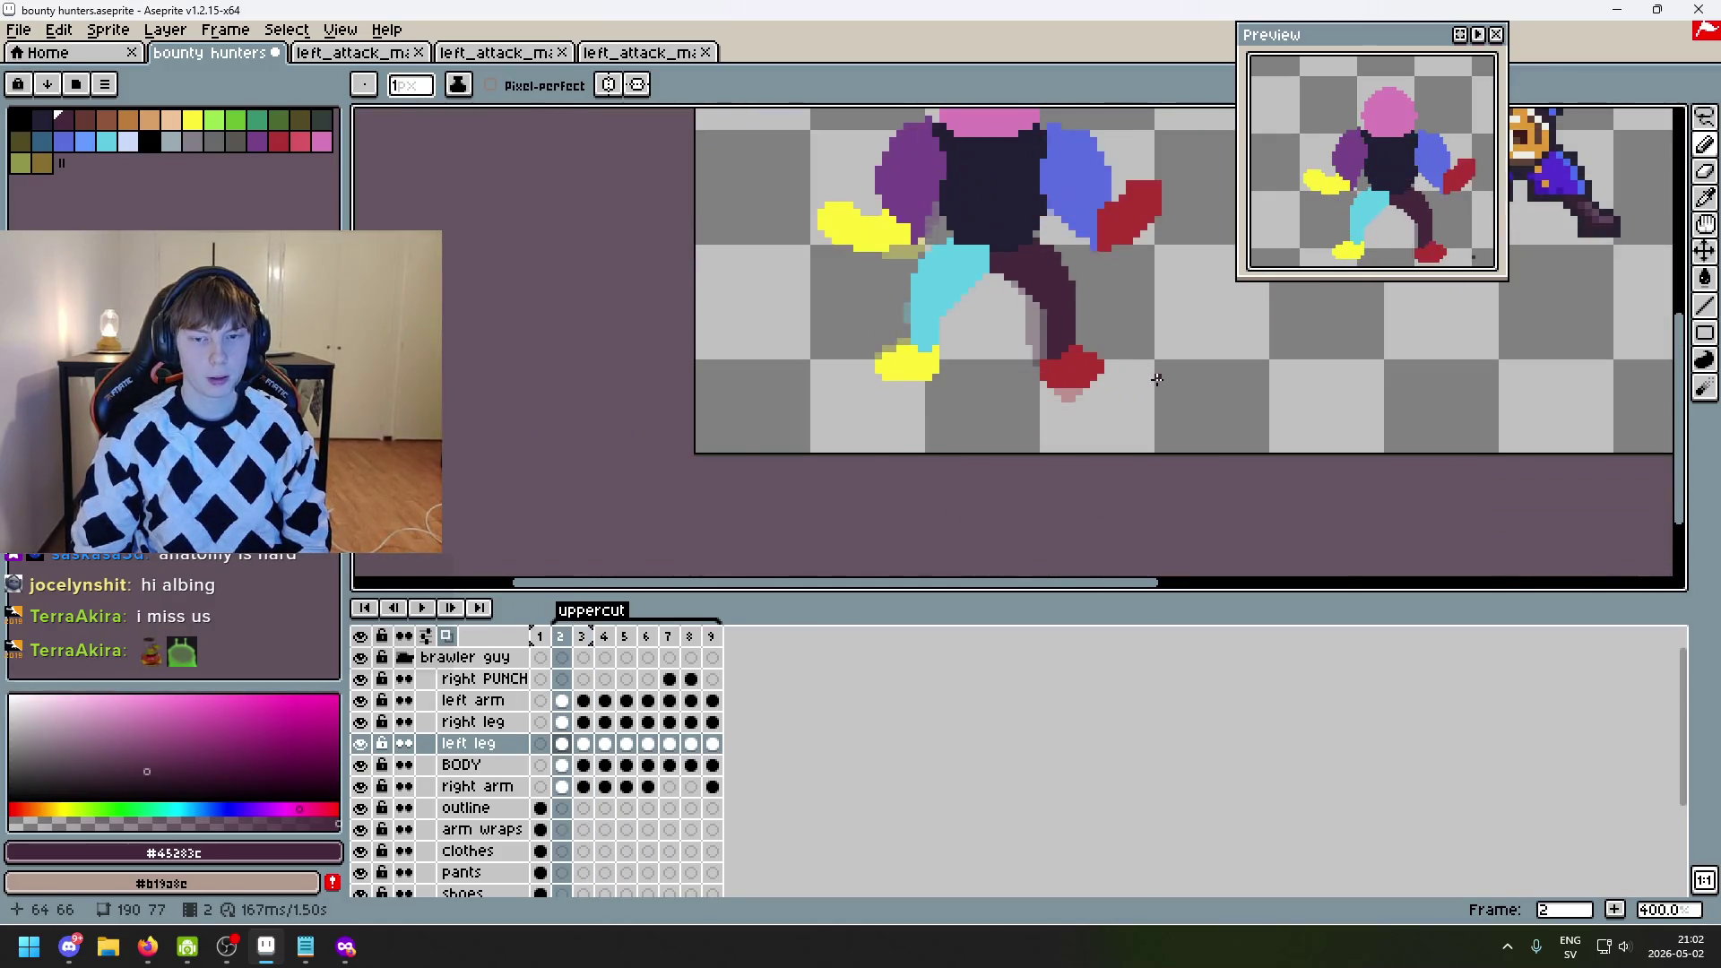
{"action": "key", "text": "Right"}
{"action": "key", "text": "Right"}
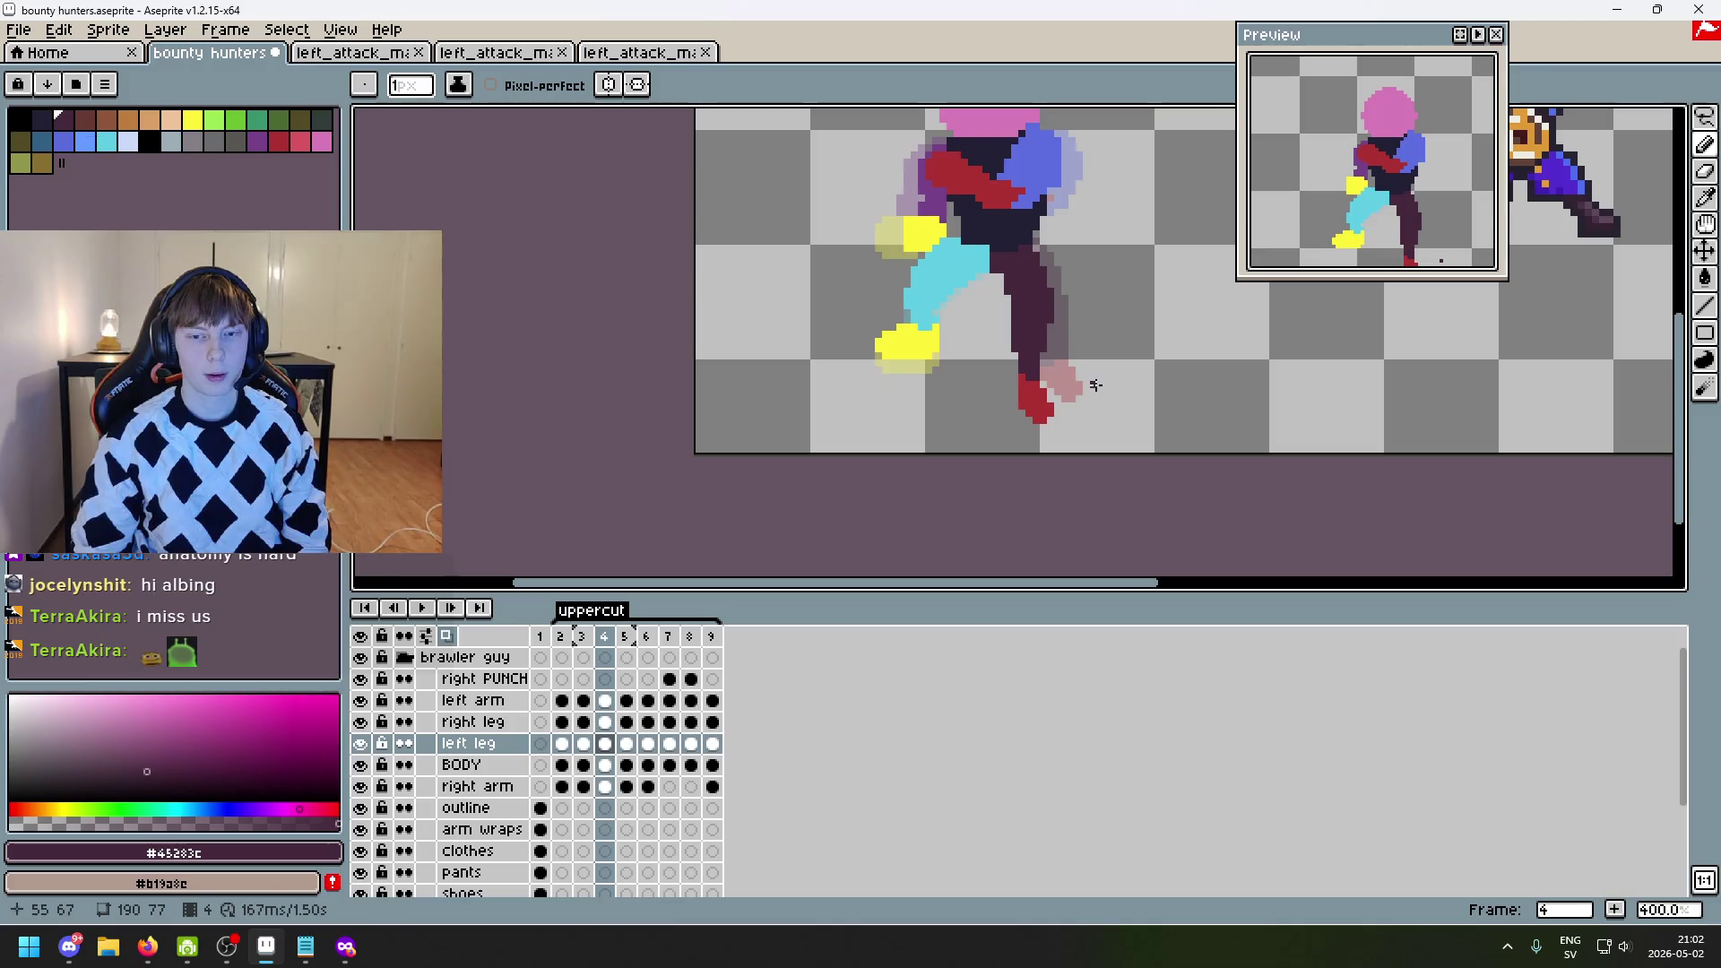
{"action": "scroll", "coordinate": [1086, 386], "scroll_direction": "up", "scroll_amount": 3}
{"action": "left_click", "coordinate": [1013, 381]}
{"action": "scroll", "coordinate": [1060, 391], "scroll_direction": "up", "scroll_amount": 2}
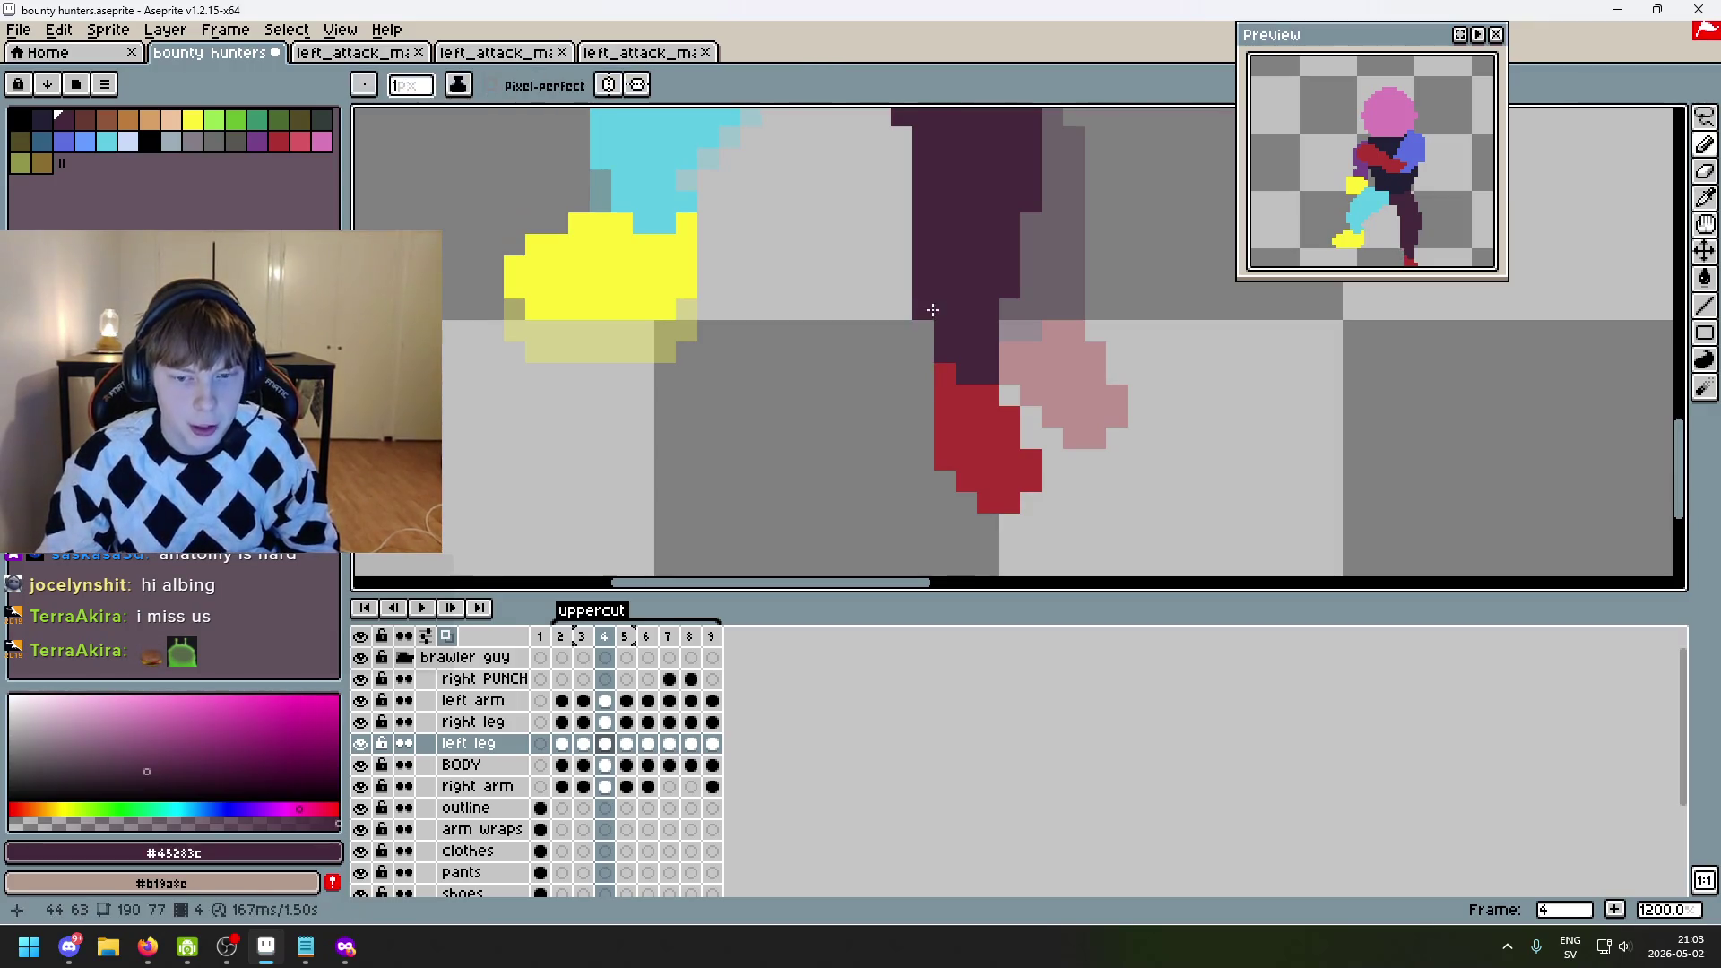
- Step through frames 6, 1 and 3 to review the leg pose
{"action": "key", "text": "Right"}
{"action": "key", "text": "Right"}
{"action": "scroll", "coordinate": [1086, 363], "scroll_direction": "down", "scroll_amount": 4}
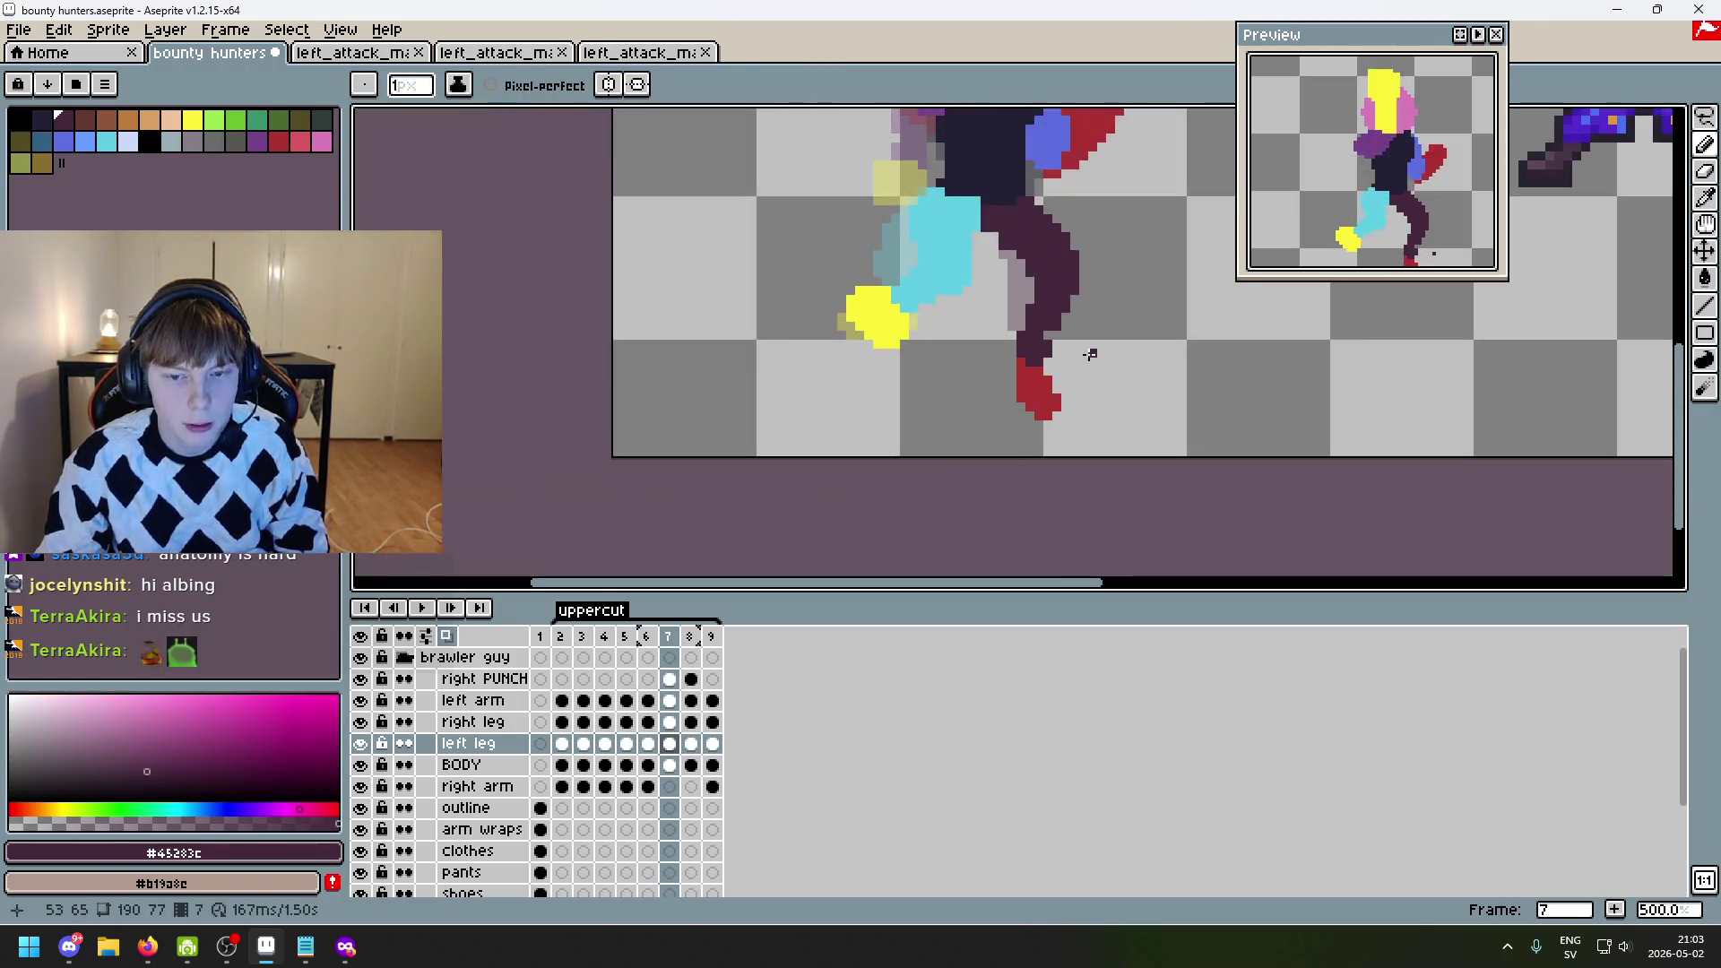
{"action": "key", "text": "Left"}
{"action": "key", "text": "Left"}
{"action": "key", "text": "Left"}
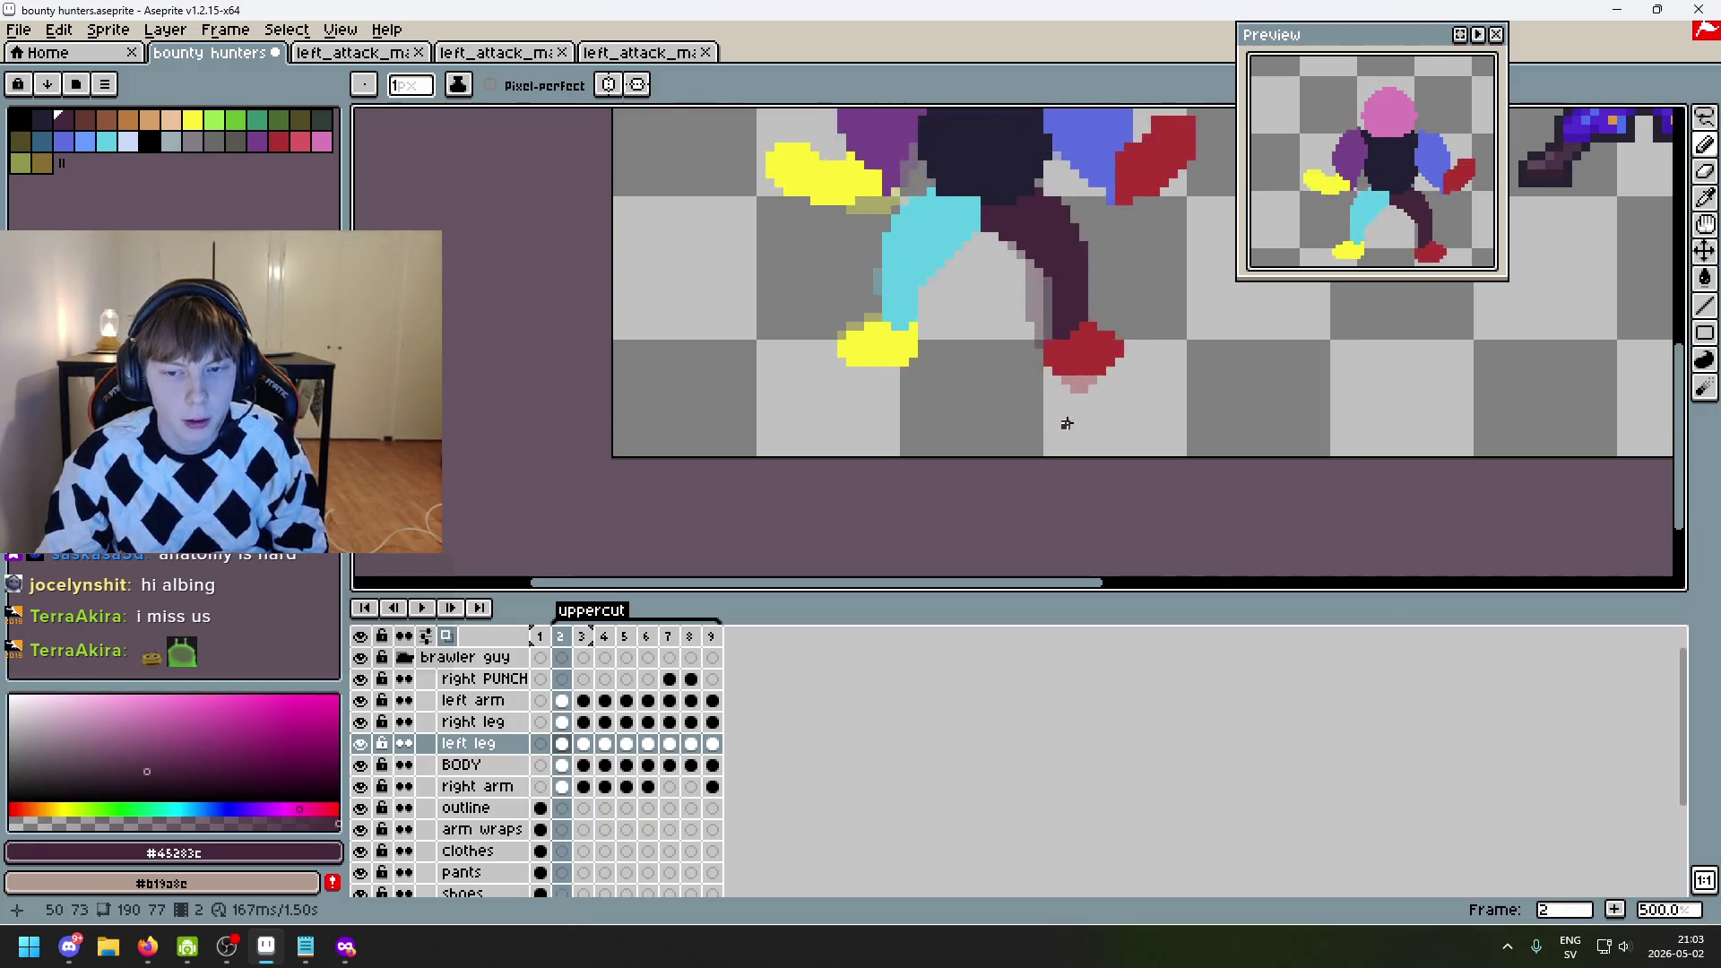
{"action": "key", "text": "Right"}
{"action": "key", "text": "Right"}
{"action": "key", "text": "Right"}
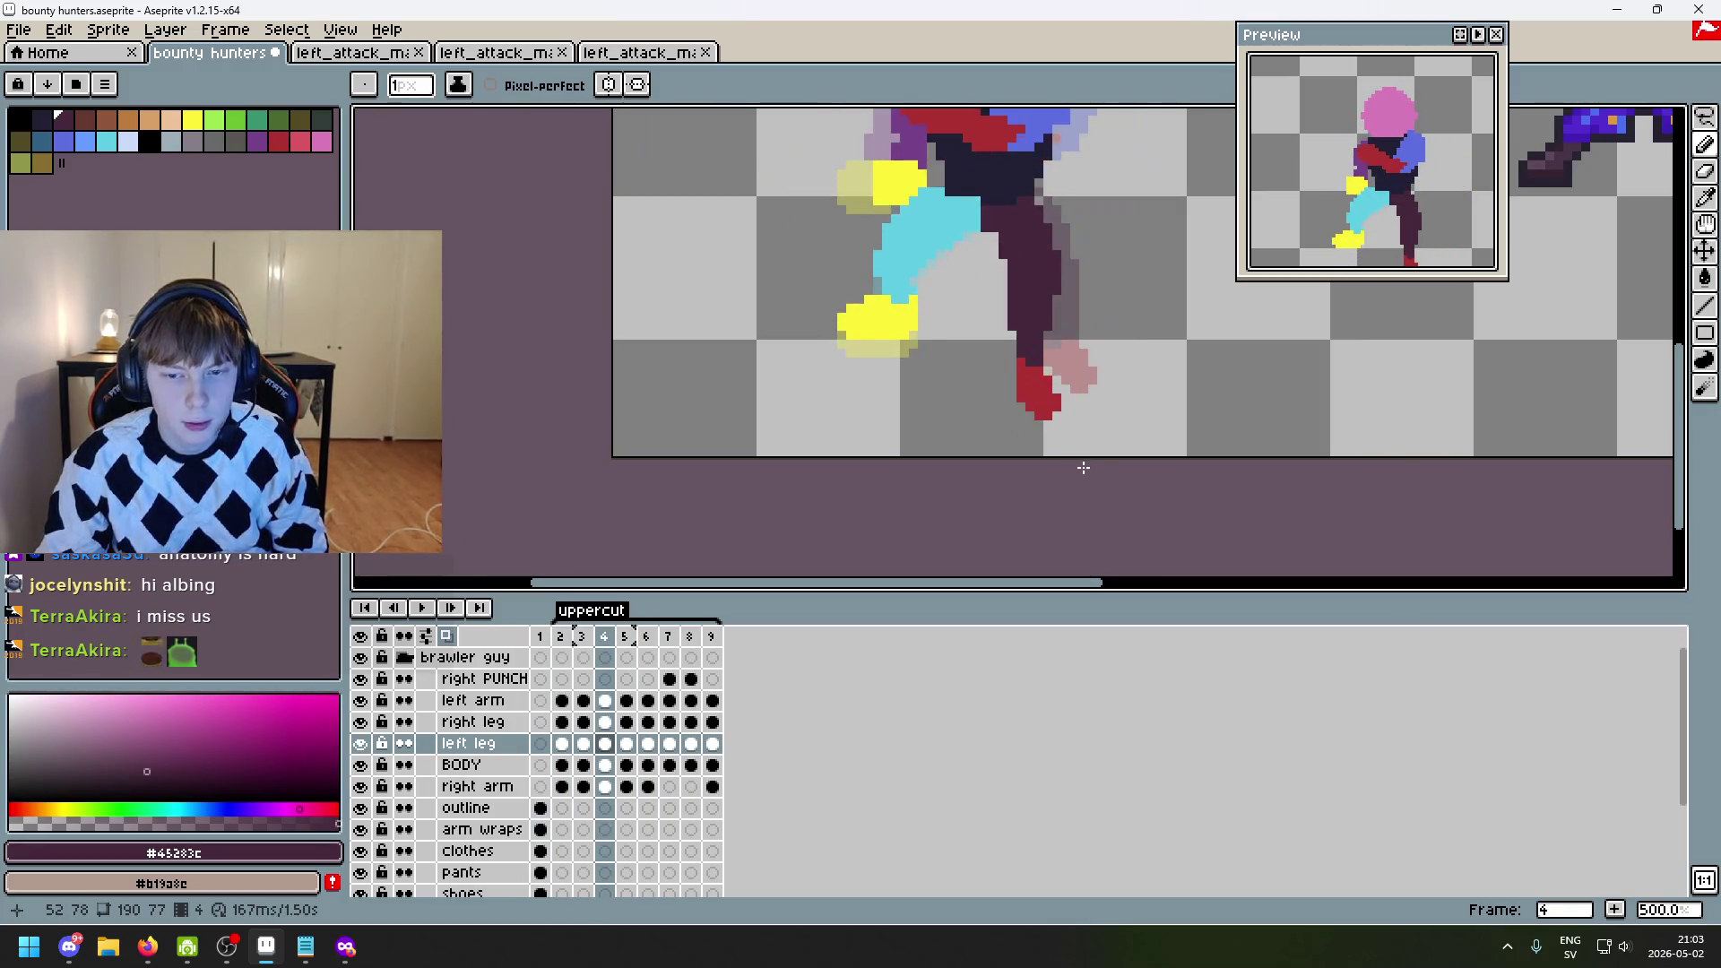
{"action": "scroll", "coordinate": [1013, 363], "scroll_direction": "up", "scroll_amount": 4}
{"action": "scroll", "coordinate": [1011, 330], "scroll_direction": "down", "scroll_amount": 4}
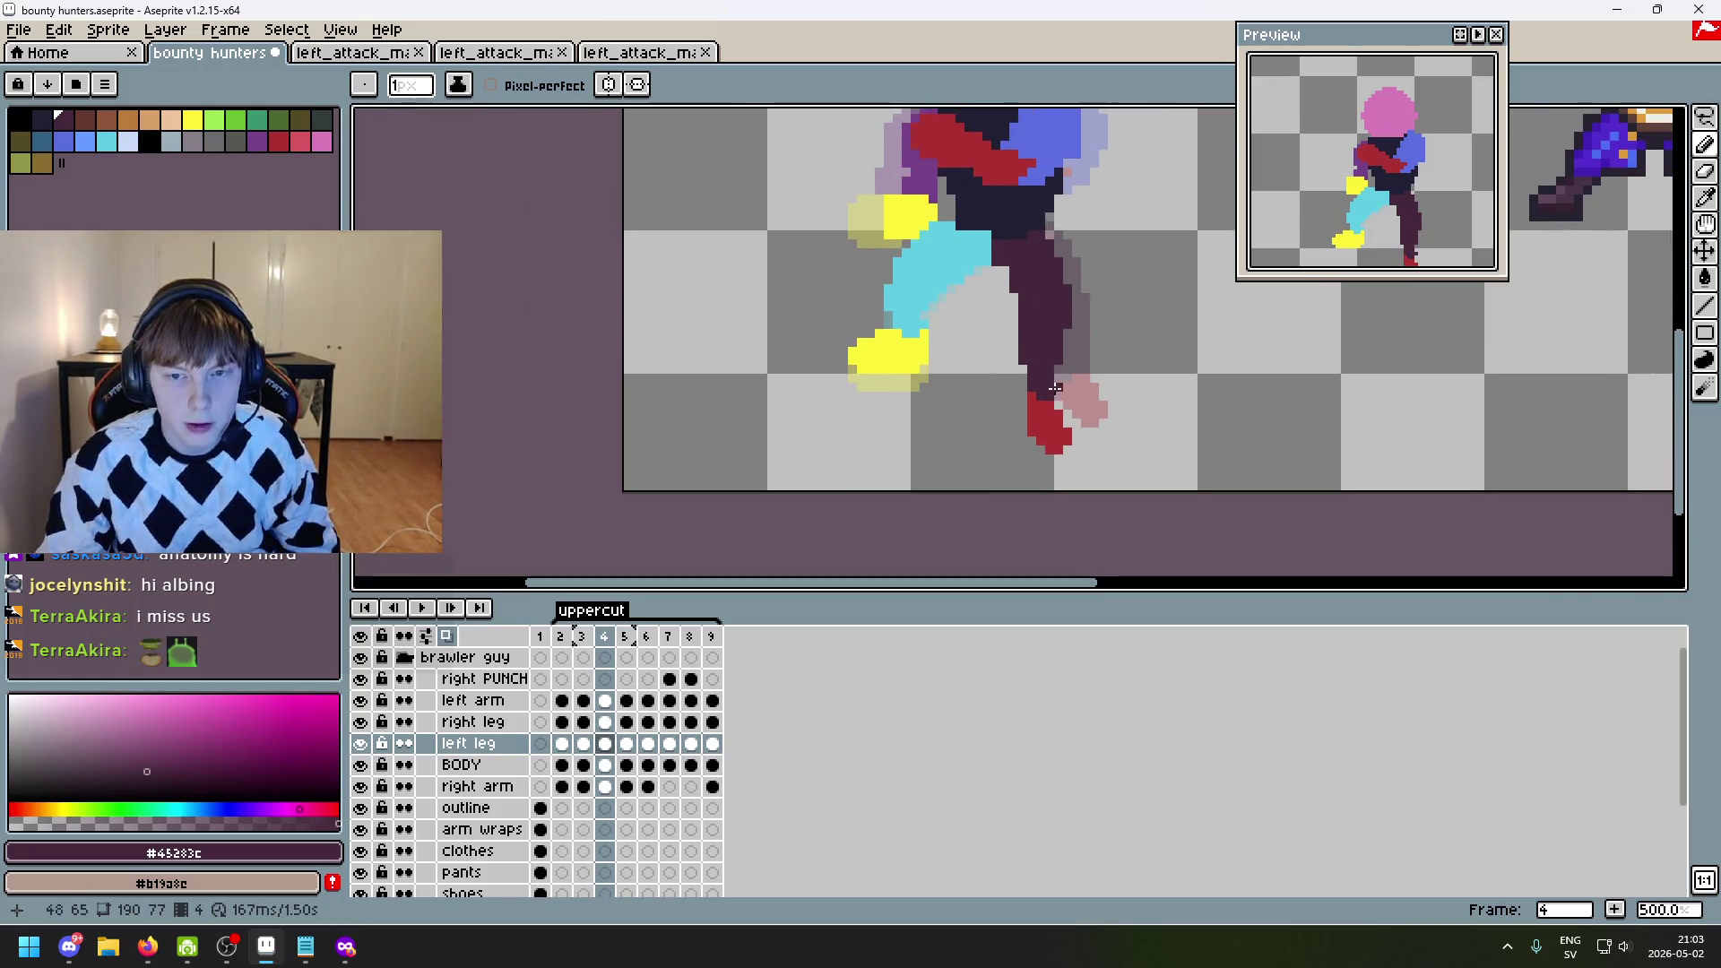
{"action": "scroll", "coordinate": [1100, 439], "scroll_direction": "up", "scroll_amount": 1}
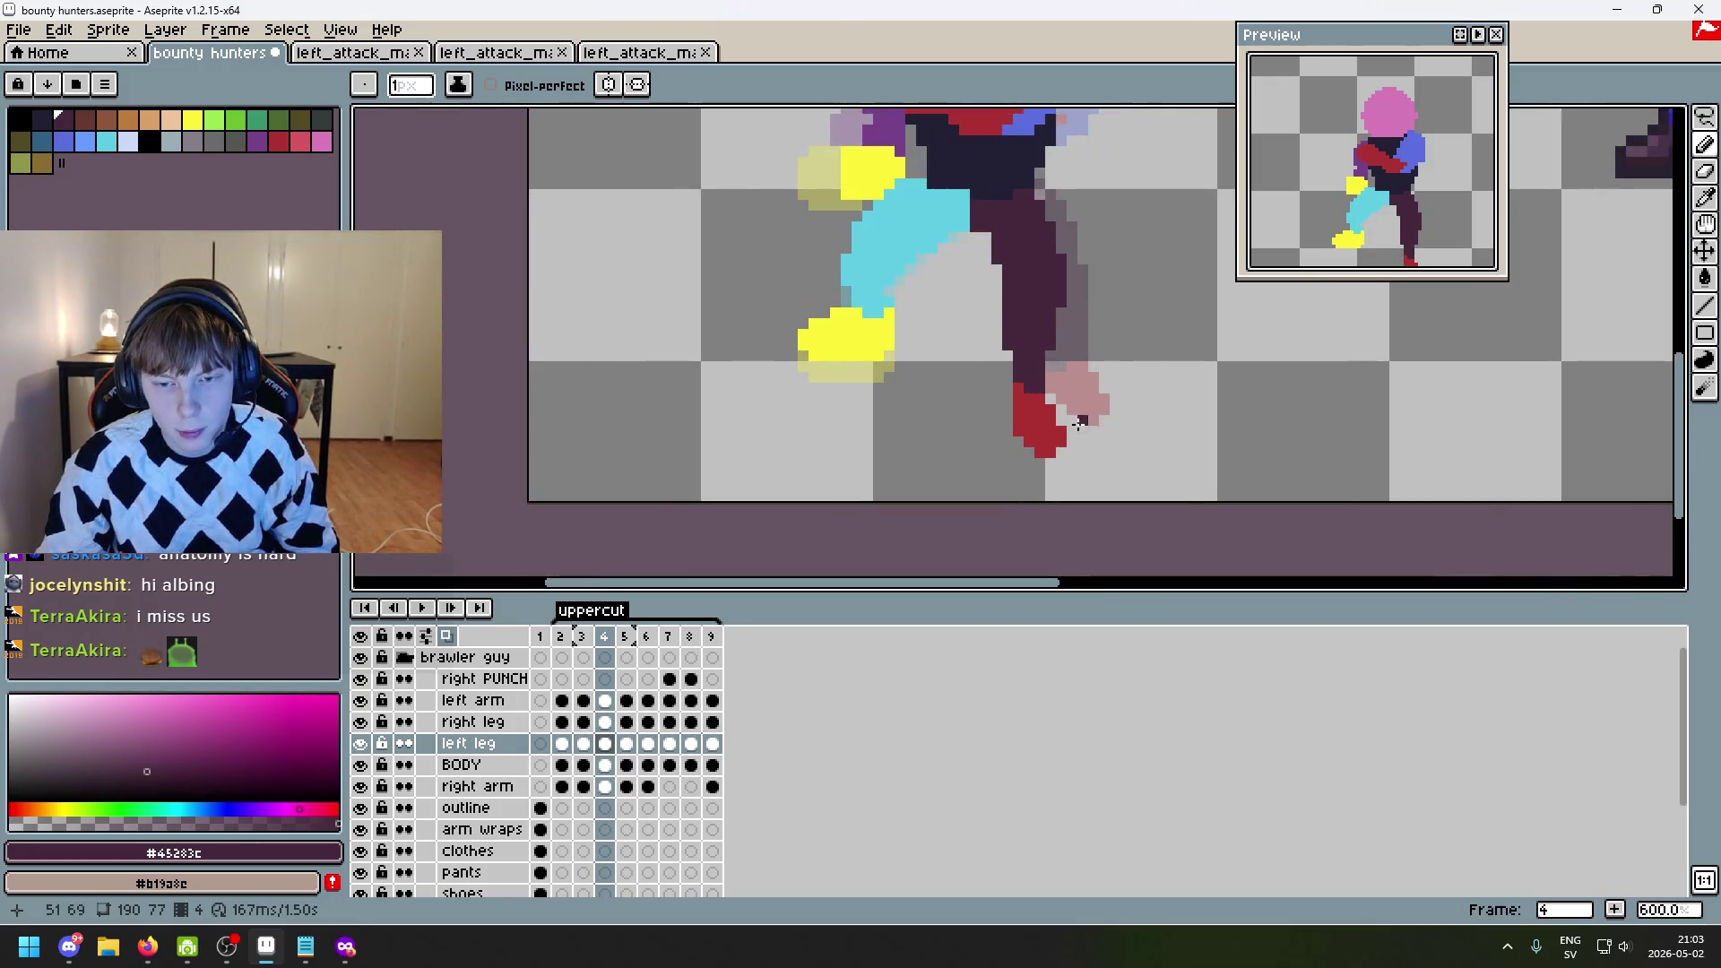
{"action": "scroll", "coordinate": [1090, 421], "scroll_direction": "up", "scroll_amount": 4}
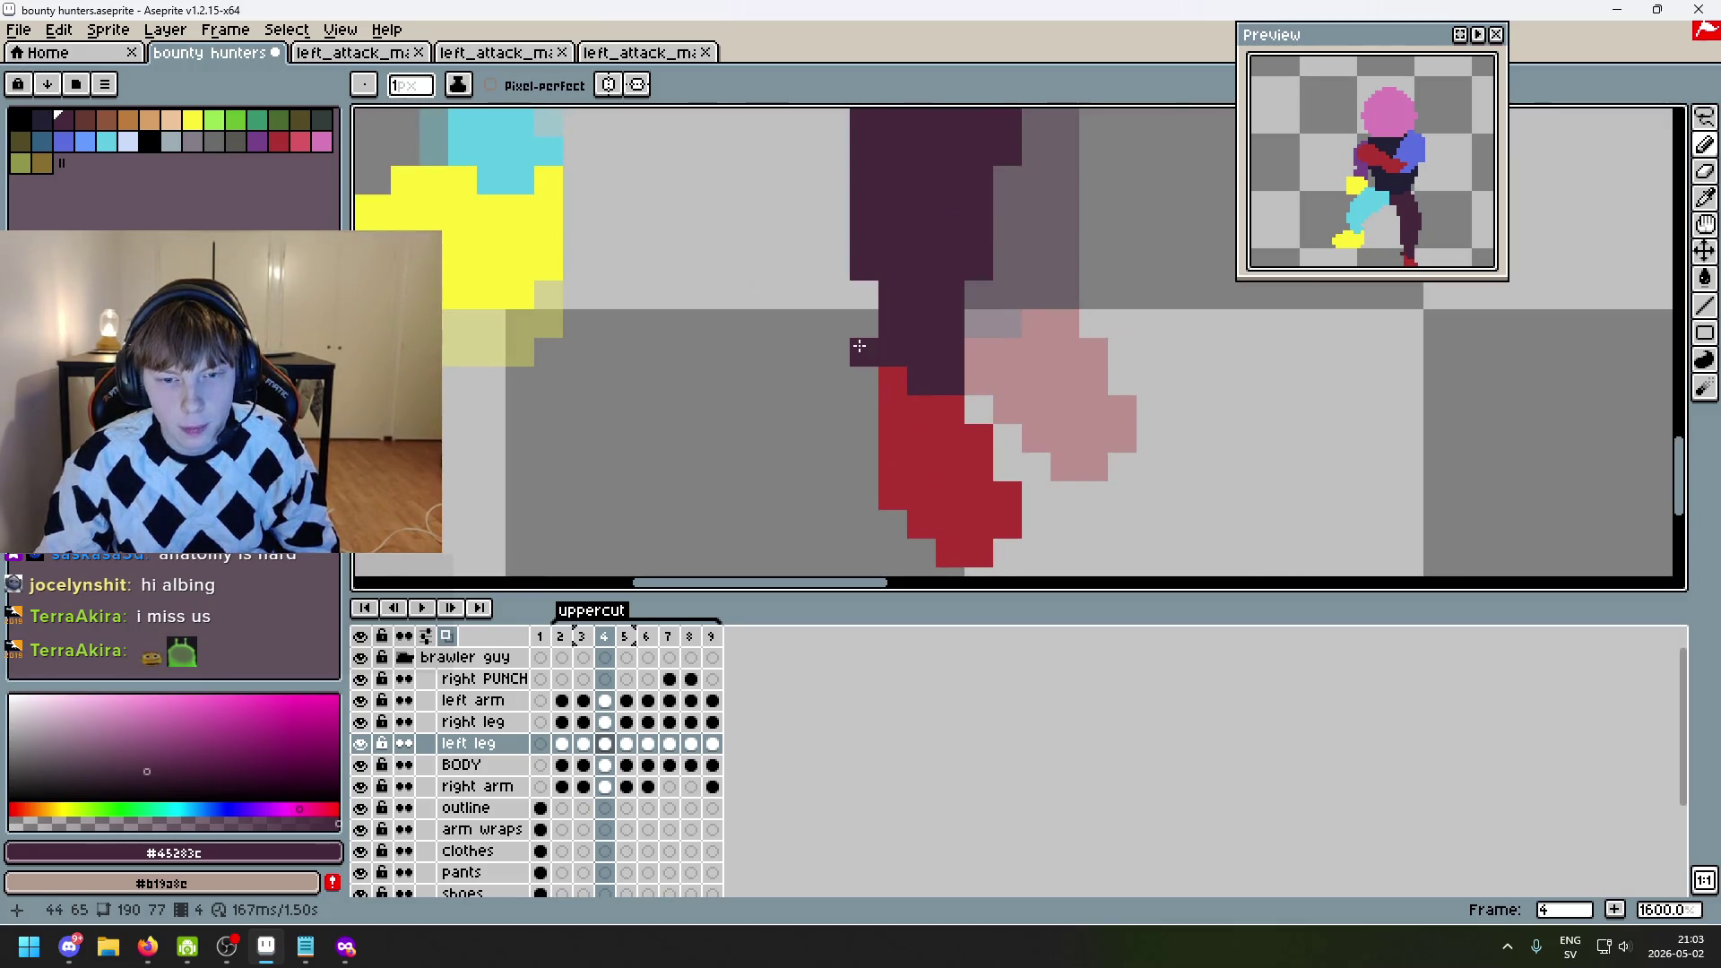
- Try painting dark purple pixels along the leg's left edge, then undo them
{"action": "left_click_drag", "start_coordinate": [858, 345], "coordinate": [873, 295]}
{"action": "mouse_move", "coordinate": [873, 295]}
{"action": "left_mouse_down"}
{"action": "mouse_move", "coordinate": [904, 390]}
{"action": "mouse_move", "coordinate": [879, 146]}
{"action": "left_mouse_up"}
{"action": "scroll", "coordinate": [937, 268], "scroll_direction": "down", "scroll_amount": 3}
{"action": "key", "text": "ctrl+z"}
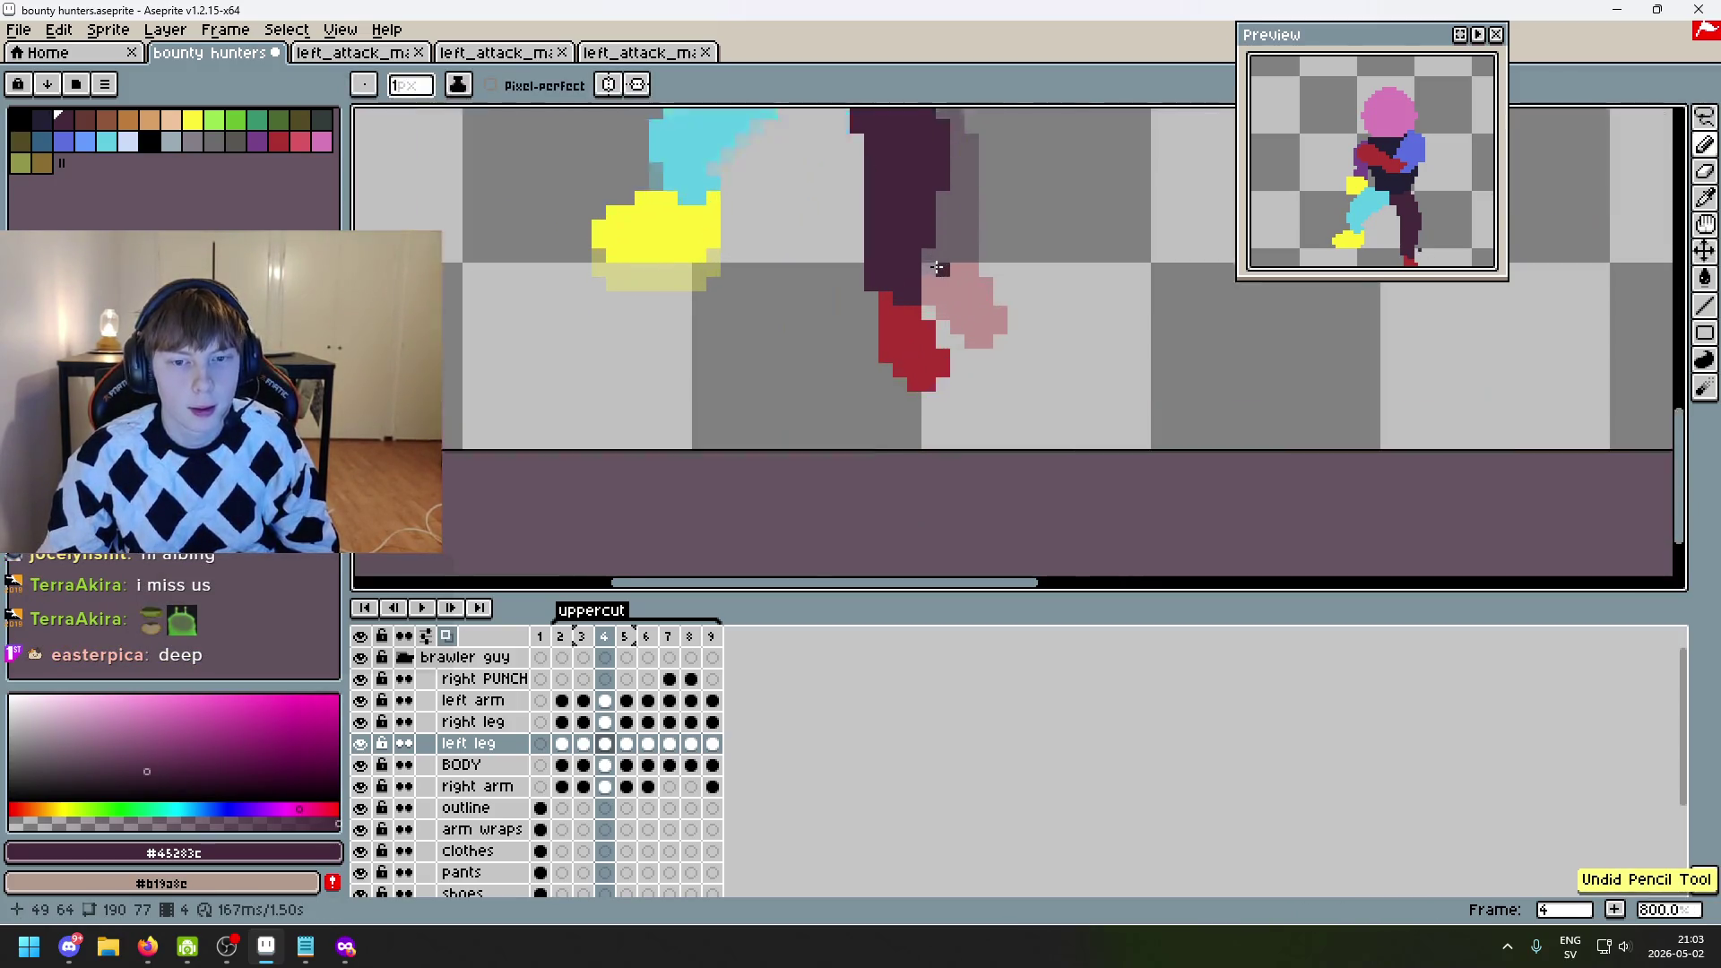
- Pick the foot's red and paint red pixels at the leg's left edge, then undo
{"action": "scroll", "coordinate": [937, 268], "scroll_direction": "up", "scroll_amount": 1}
{"action": "left_click", "coordinate": [876, 346], "text": "alt"}
{"action": "left_click_drag", "start_coordinate": [839, 318], "coordinate": [839, 343]}
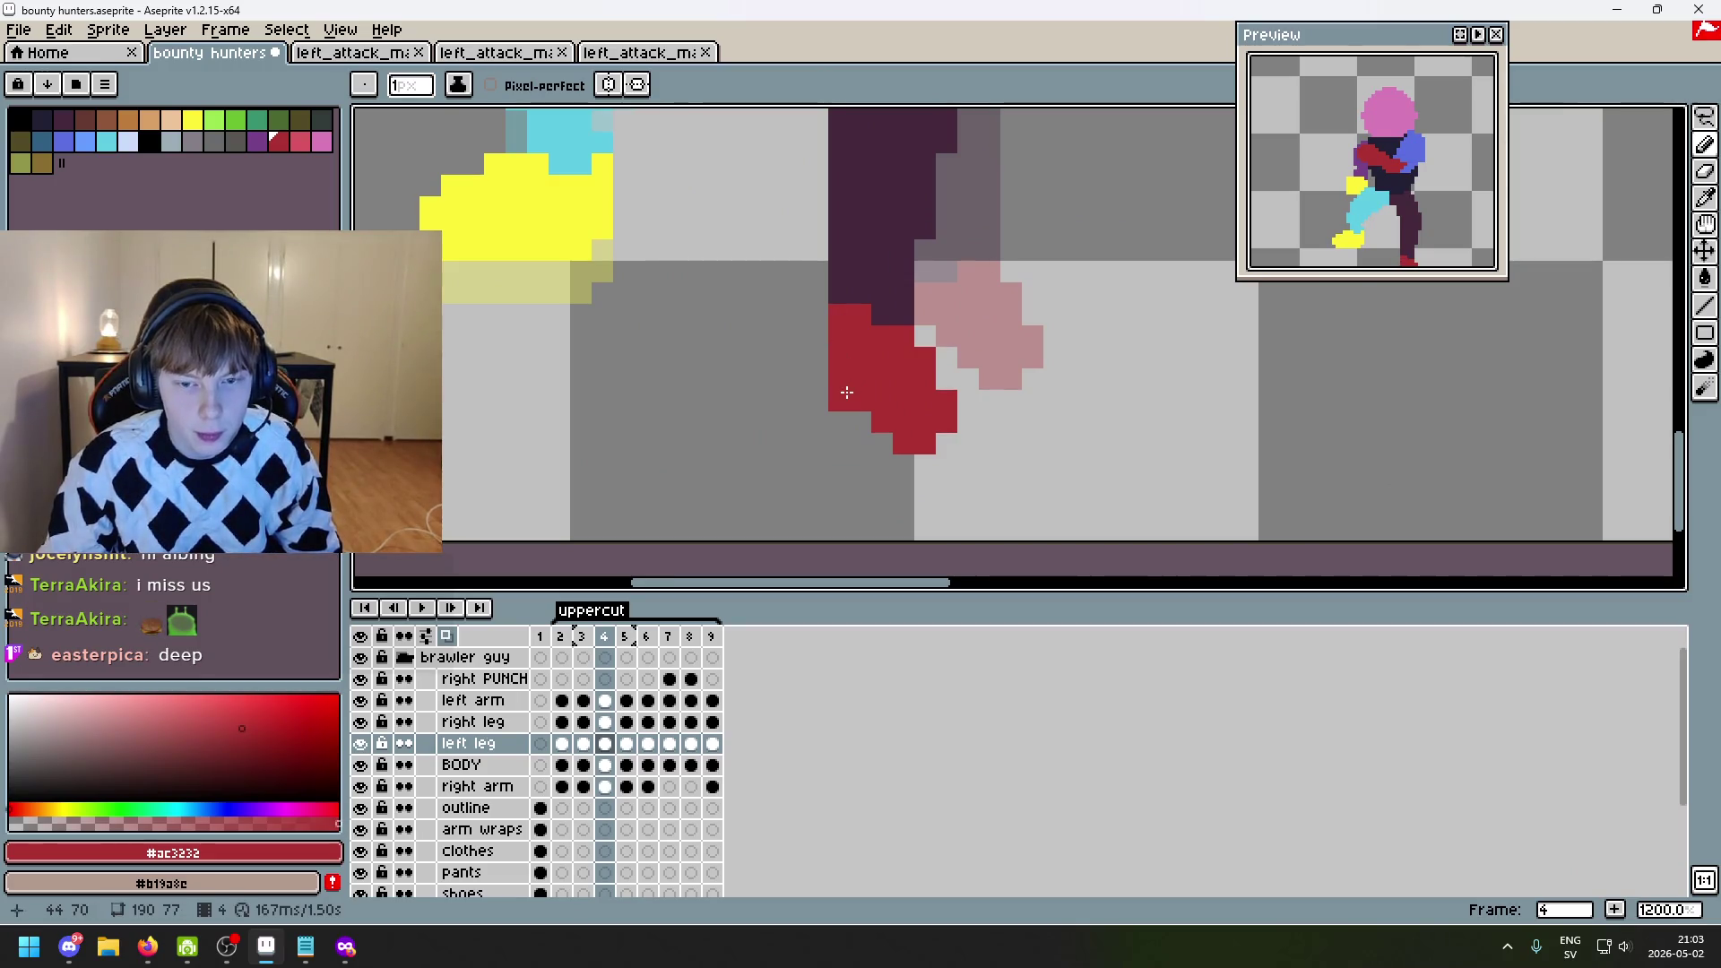
{"action": "scroll", "coordinate": [847, 391], "scroll_direction": "down", "scroll_amount": 2}
{"action": "key", "text": "ctrl+z"}
- Bring both legs and feet into view and step back to frame 2
{"action": "left_click_drag", "start_coordinate": [961, 403], "coordinate": [1068, 435]}
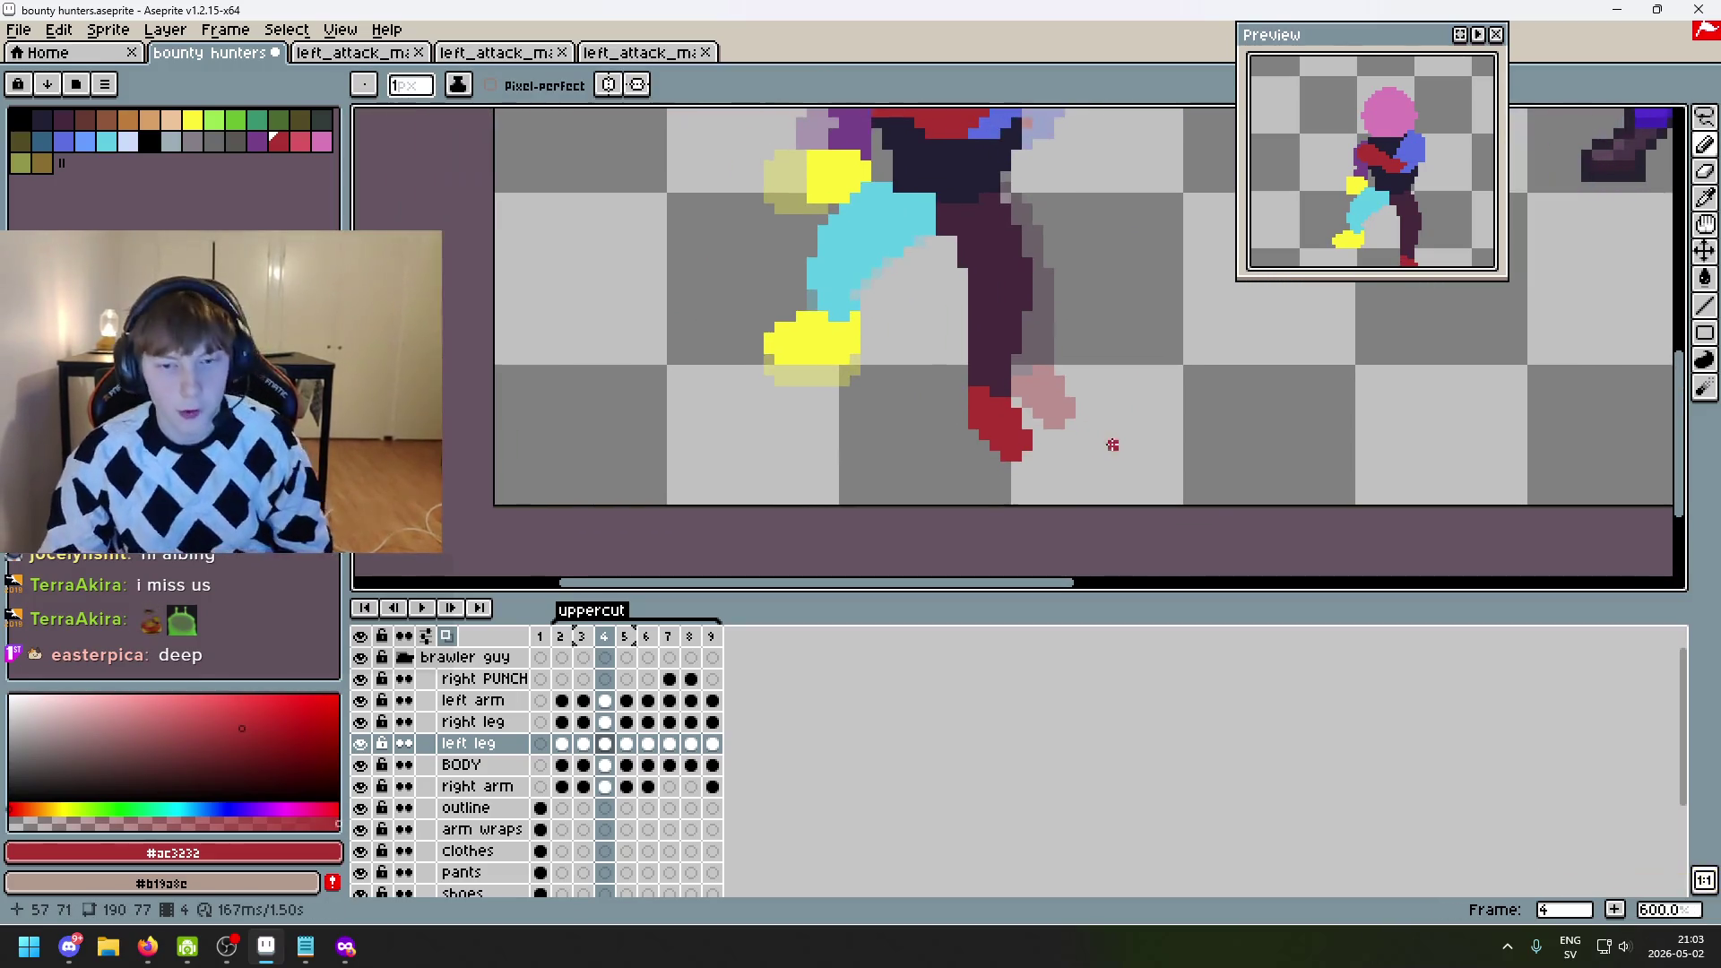
{"action": "key", "text": "Left"}
{"action": "key", "text": "Left"}
{"action": "key", "text": "Right"}
{"action": "key", "text": "Left"}
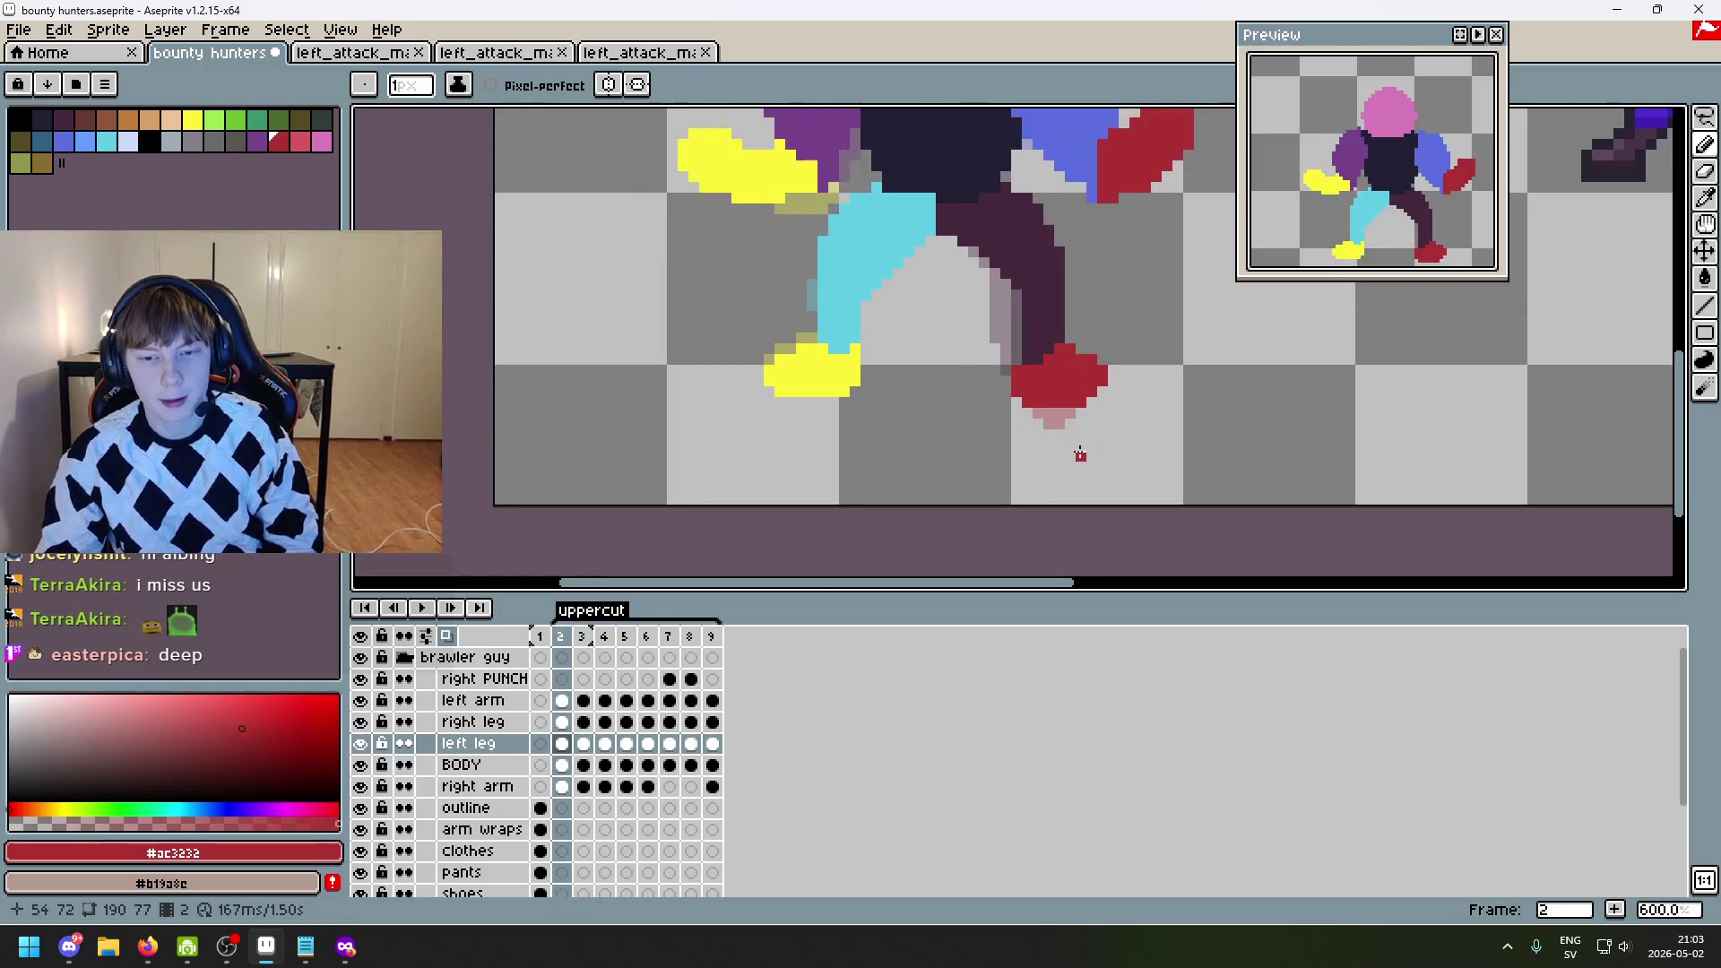
{"action": "scroll", "coordinate": [1020, 345], "scroll_direction": "up", "scroll_amount": 2}
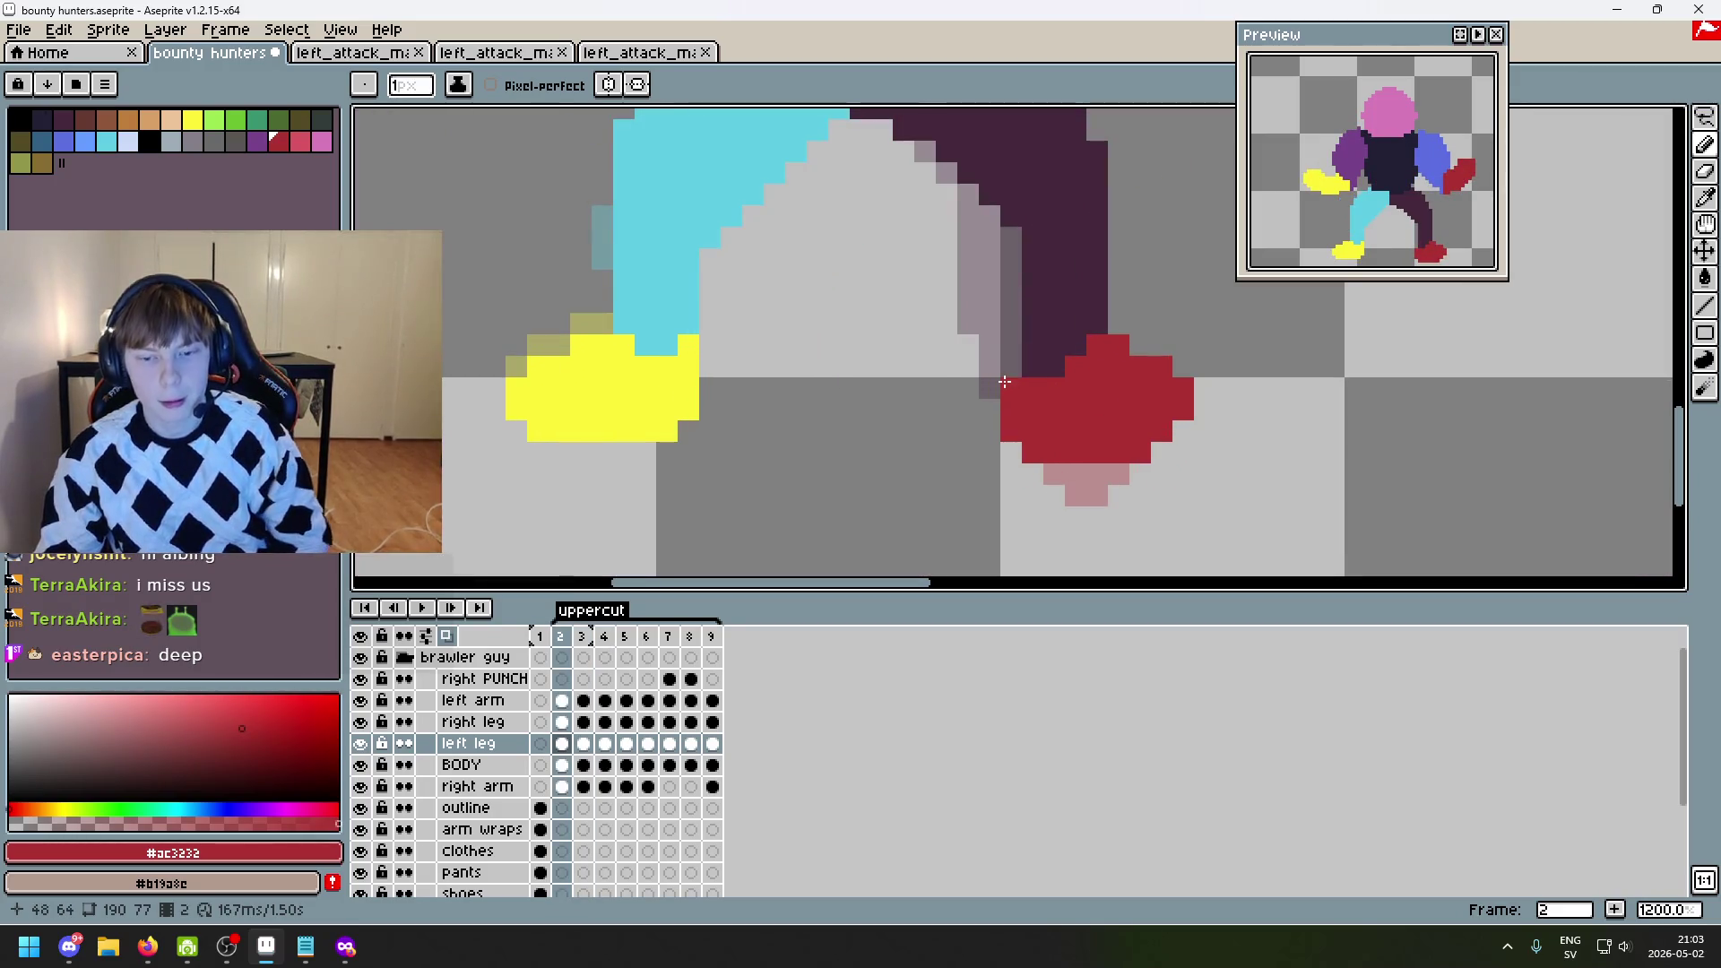
{"action": "key", "text": "e"}
{"action": "scroll", "coordinate": [1032, 453], "scroll_direction": "down", "scroll_amount": 4}
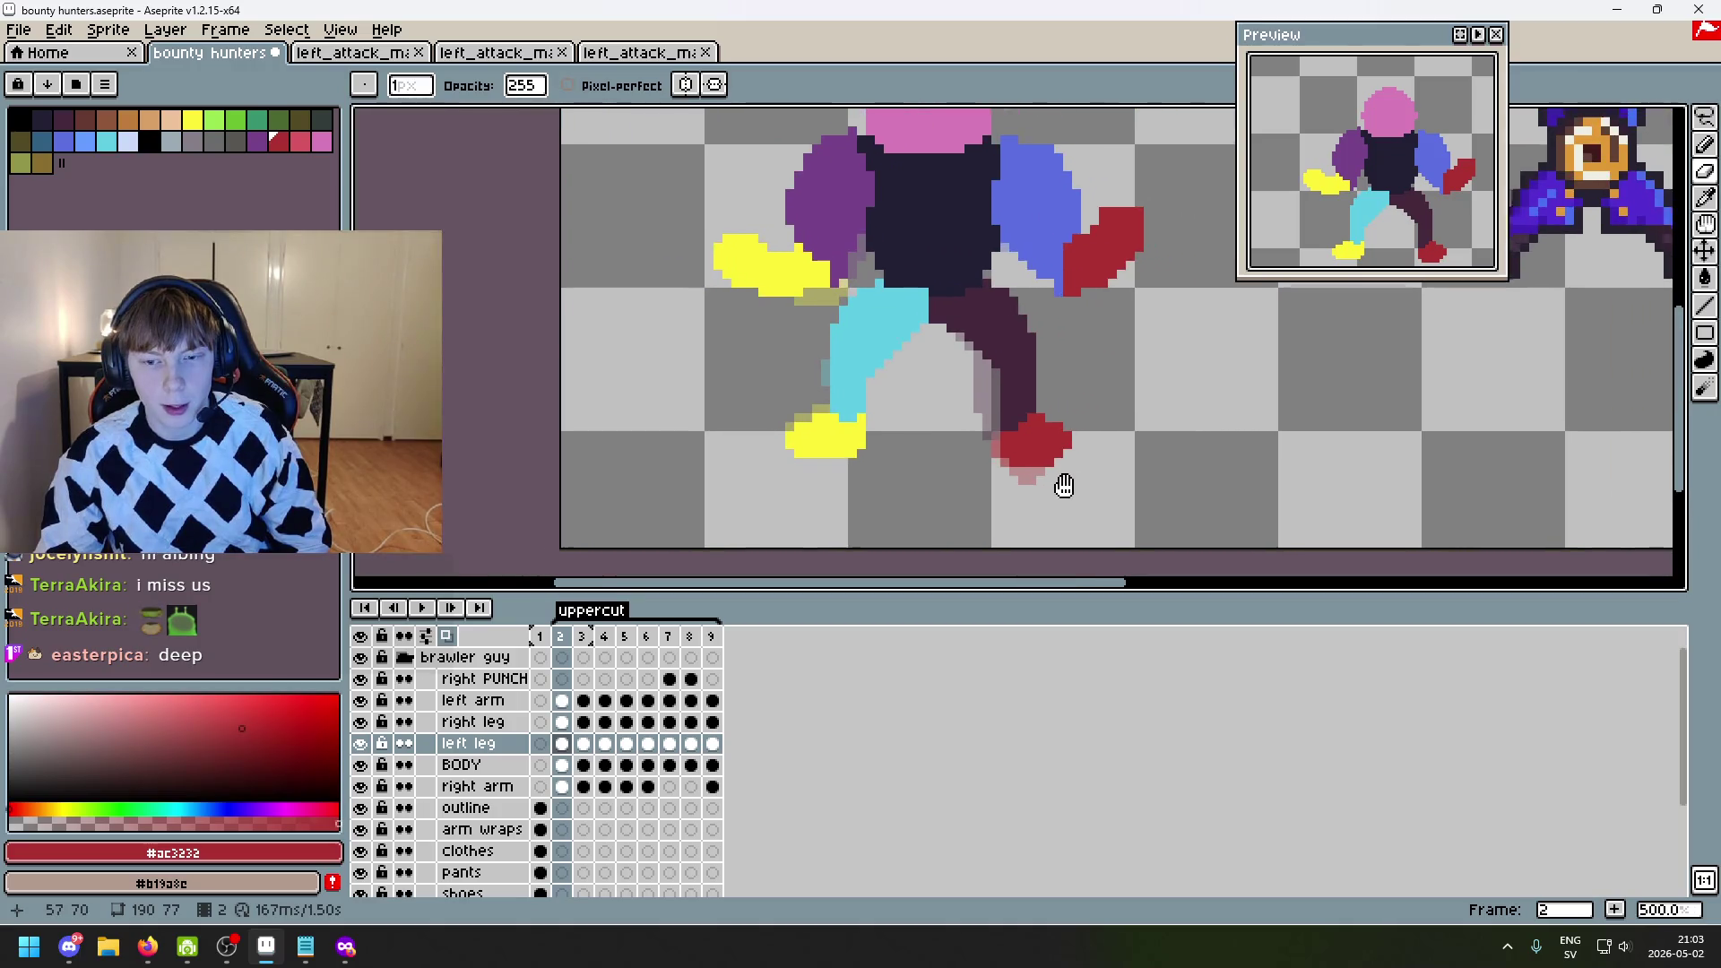
{"action": "key", "text": "ctrl+z"}
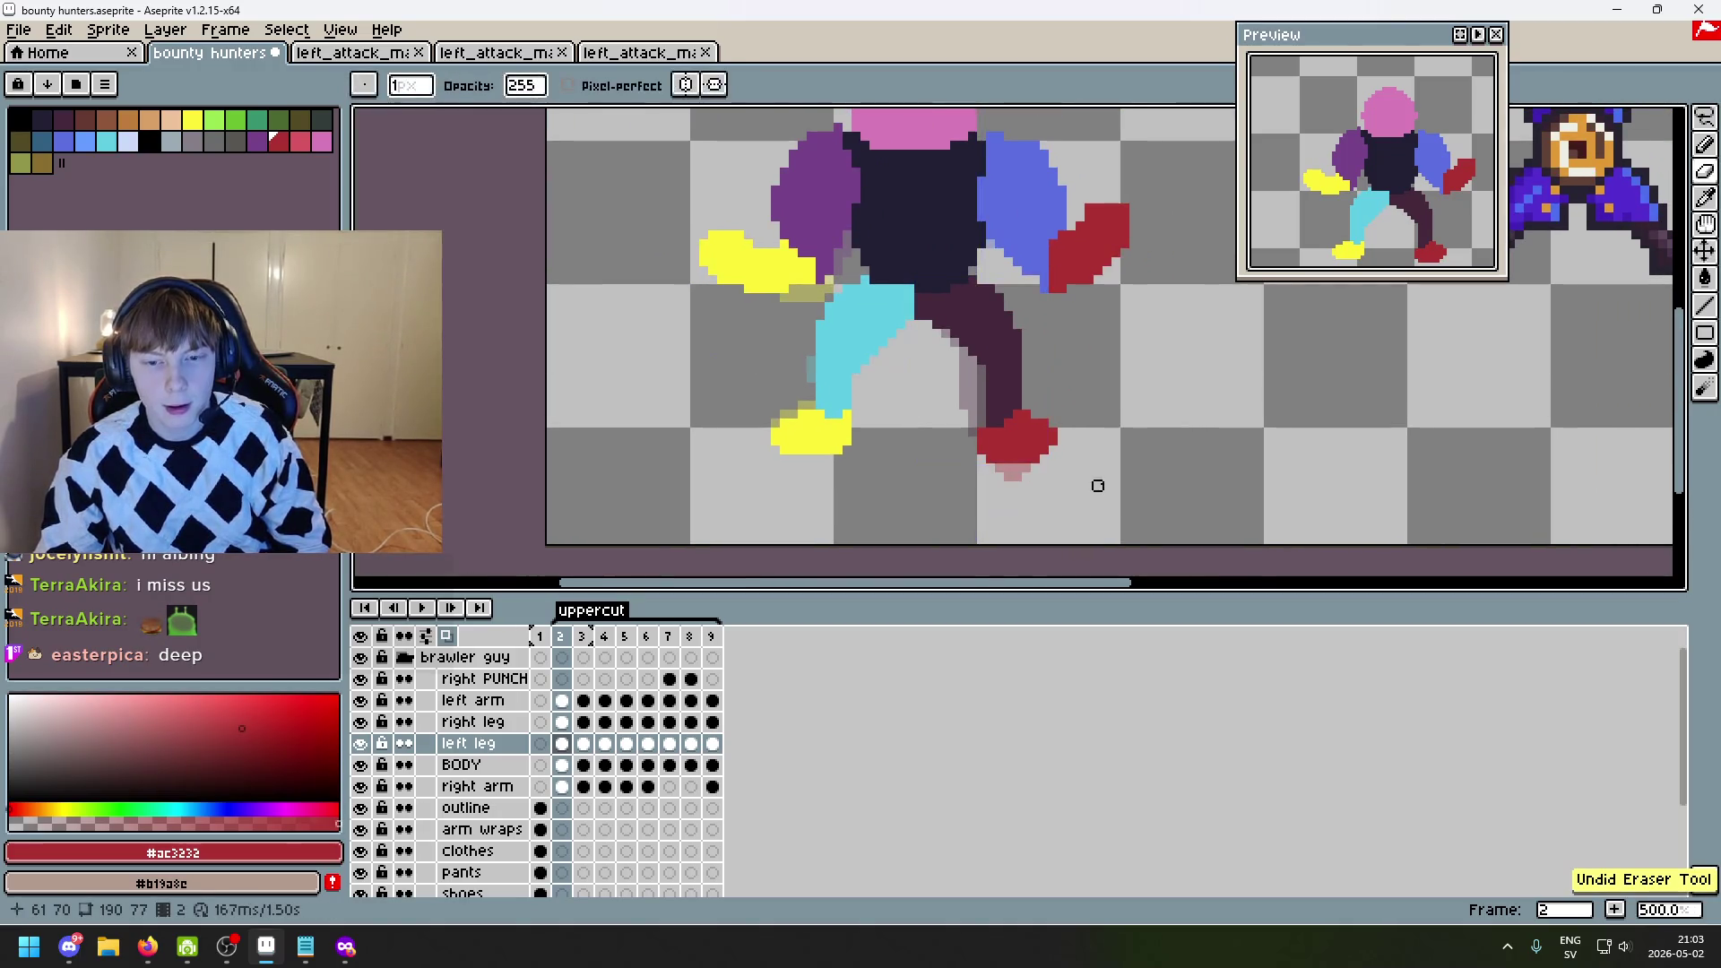
{"action": "key", "text": "q"}
{"action": "scroll", "coordinate": [1061, 477], "scroll_direction": "up", "scroll_amount": 4}
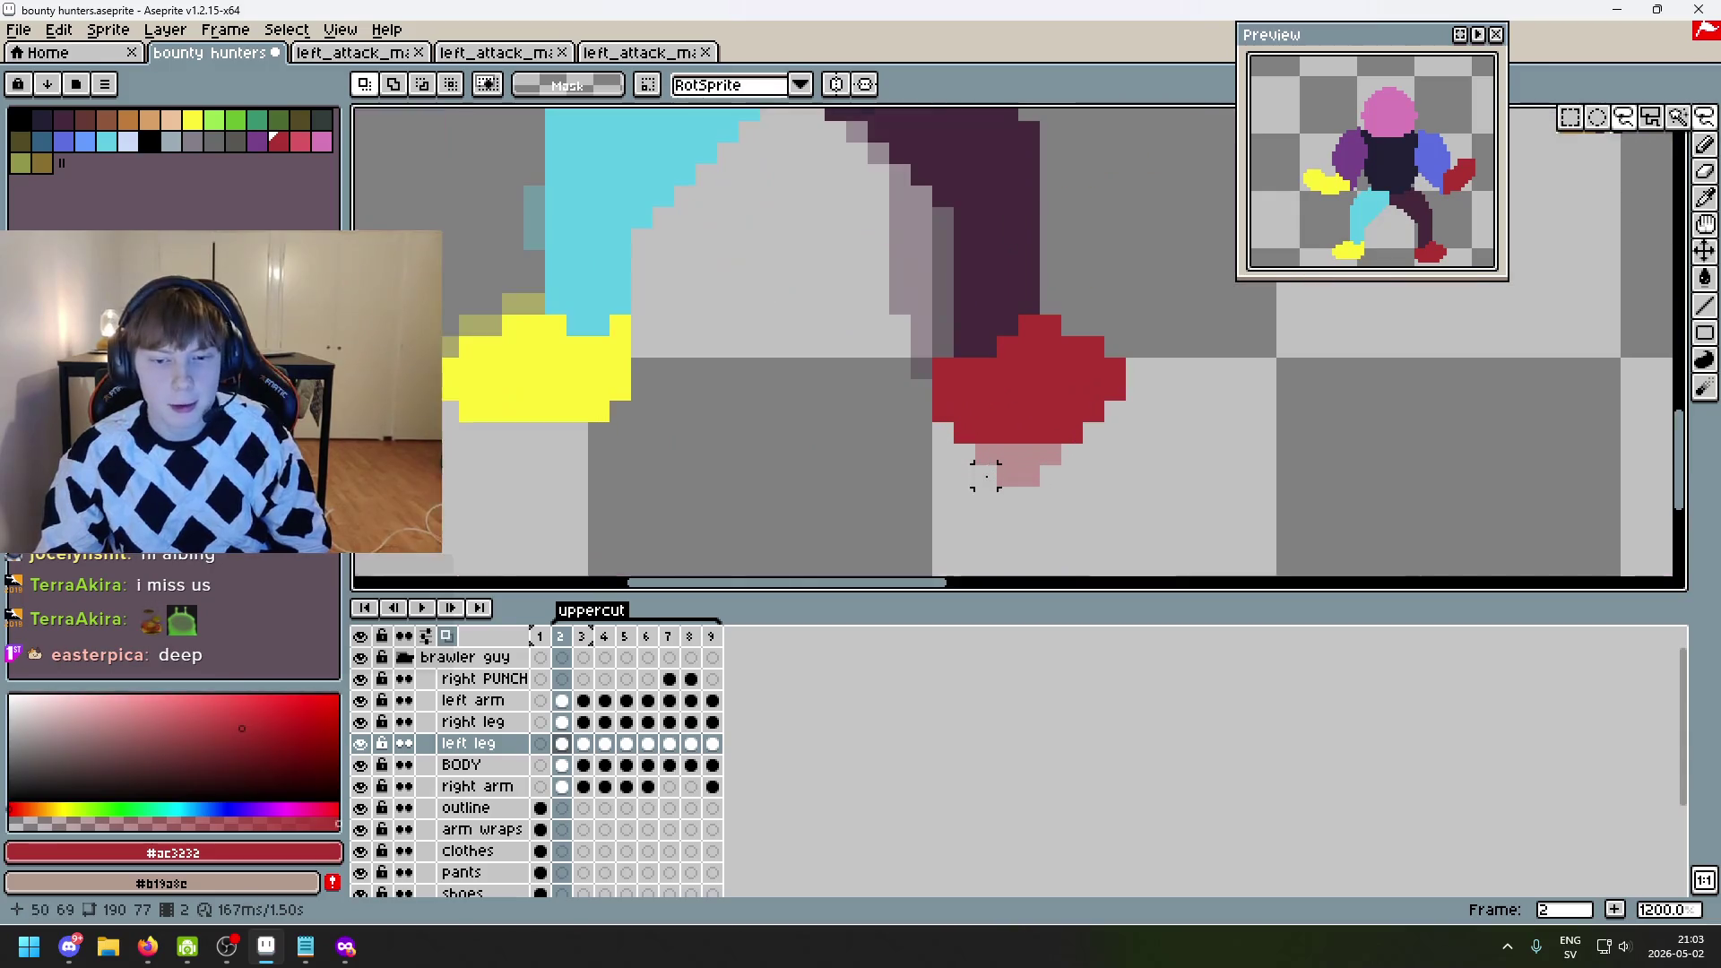
{"action": "mouse_move", "coordinate": [986, 369]}
{"action": "left_mouse_down"}
{"action": "mouse_move", "coordinate": [1040, 315]}
{"action": "mouse_move", "coordinate": [1255, 421]}
{"action": "mouse_move", "coordinate": [1075, 430]}
{"action": "mouse_move", "coordinate": [1093, 432]}
{"action": "left_mouse_up"}
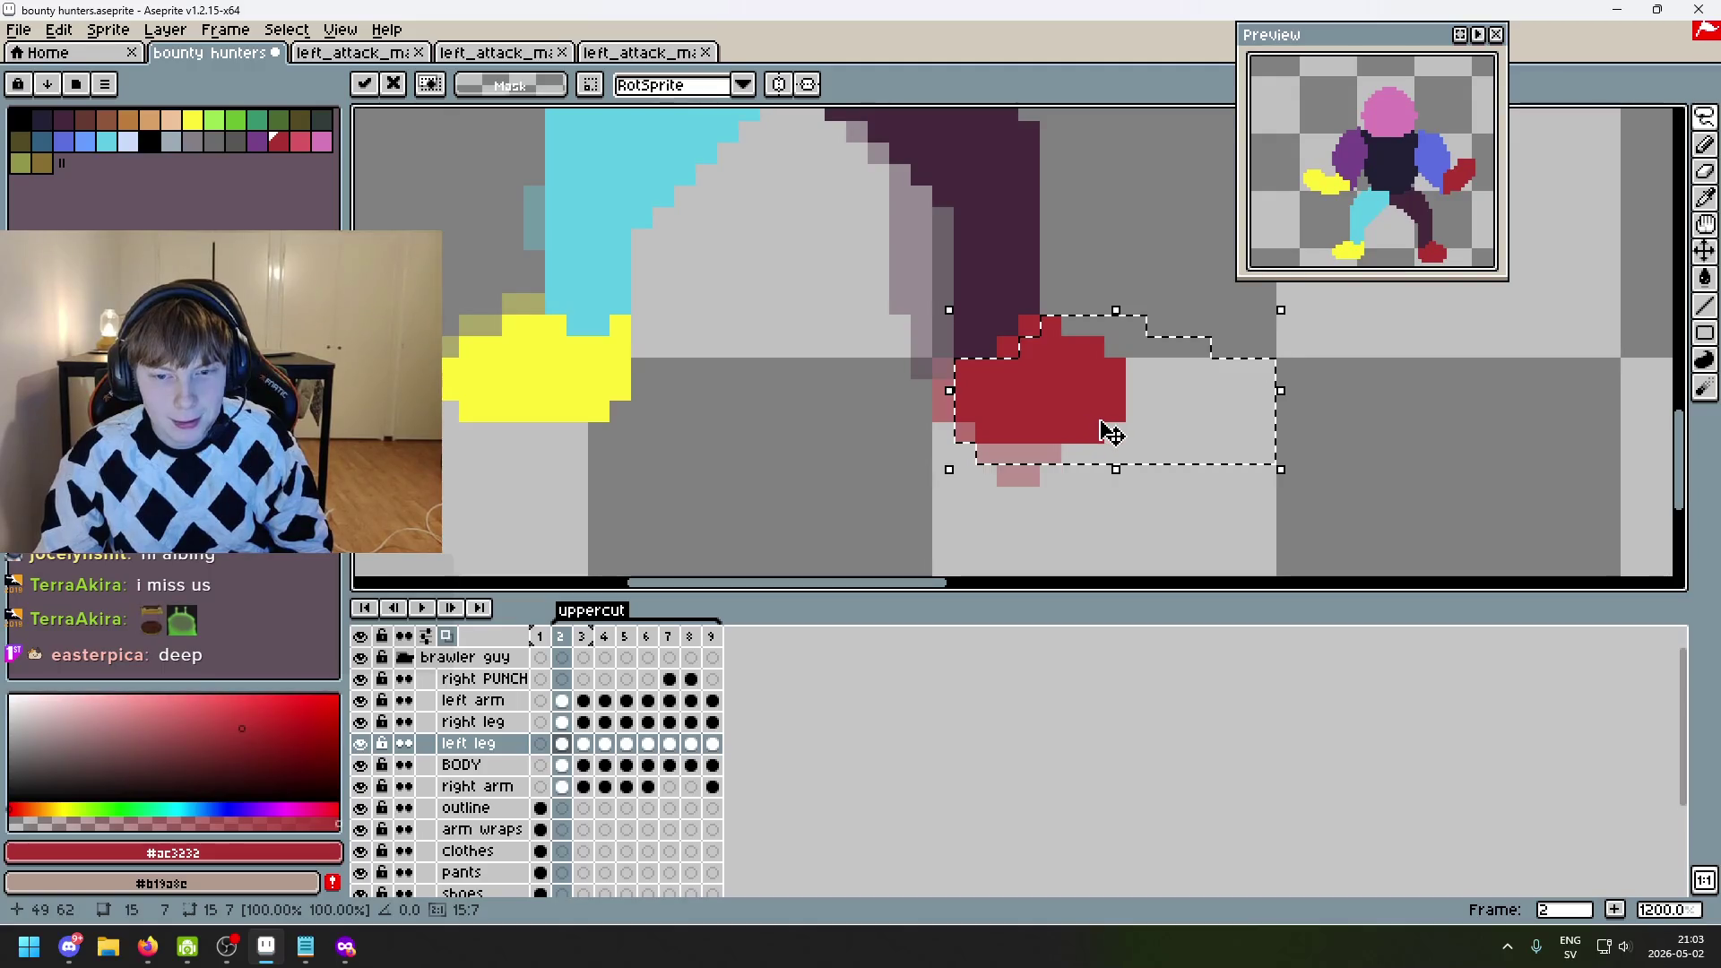
{"action": "key", "text": "ctrl+z"}
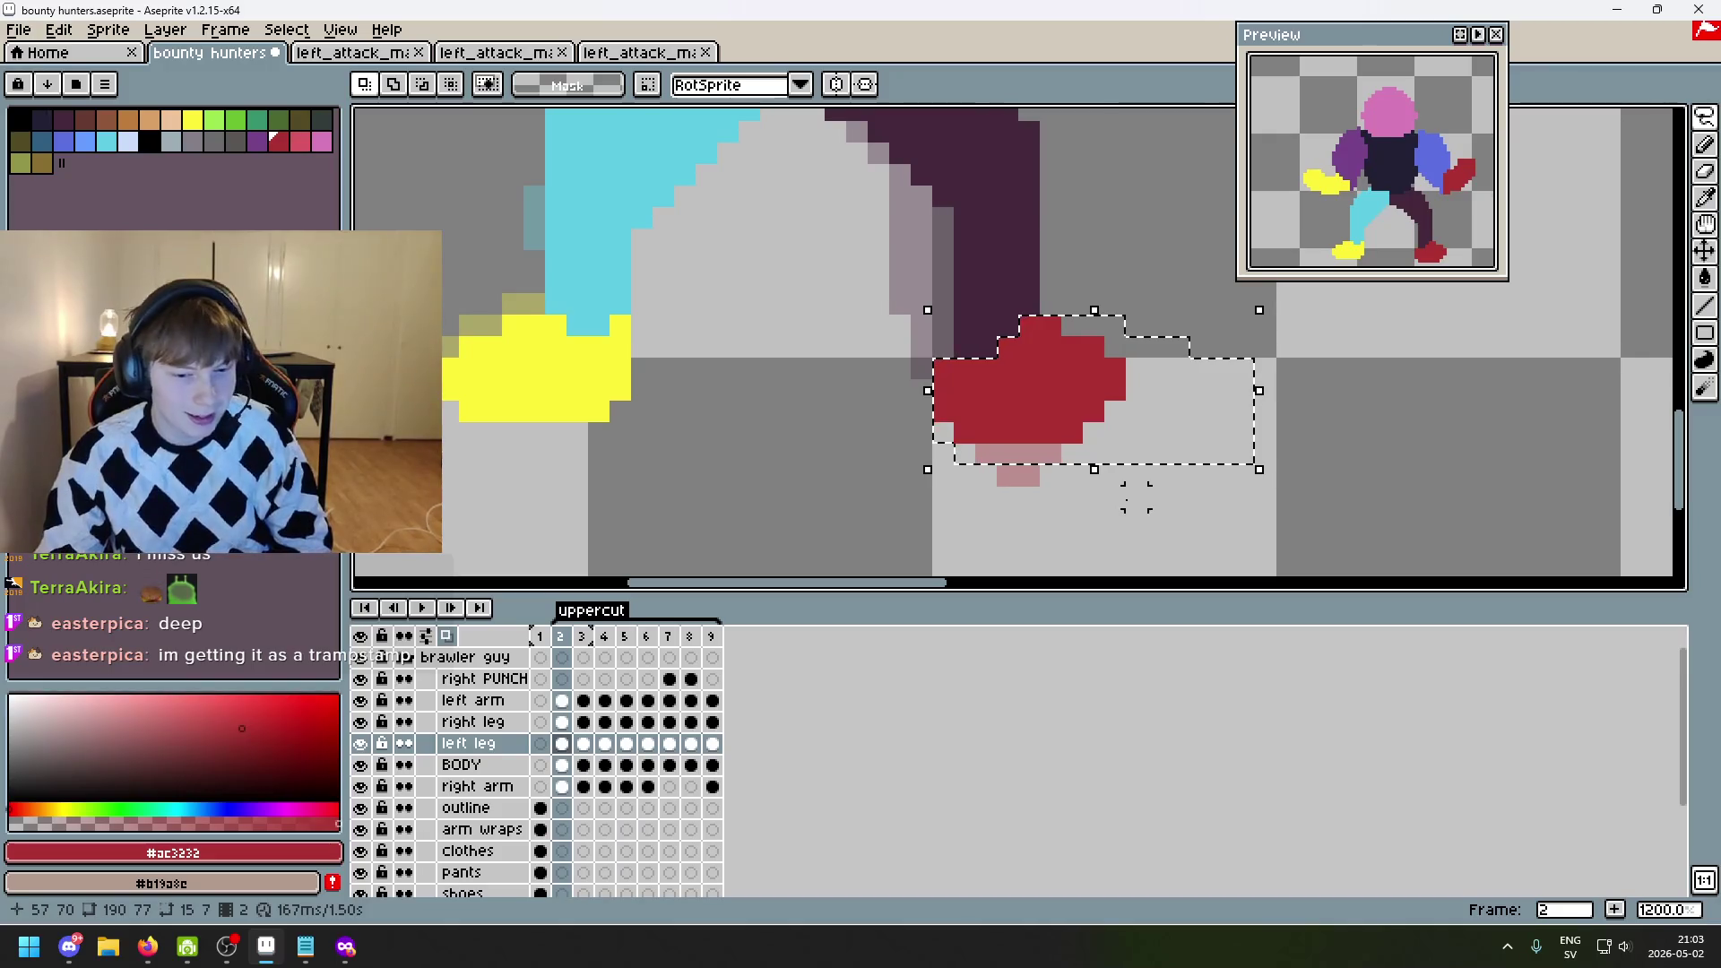
{"action": "key", "text": "ctrl+d"}
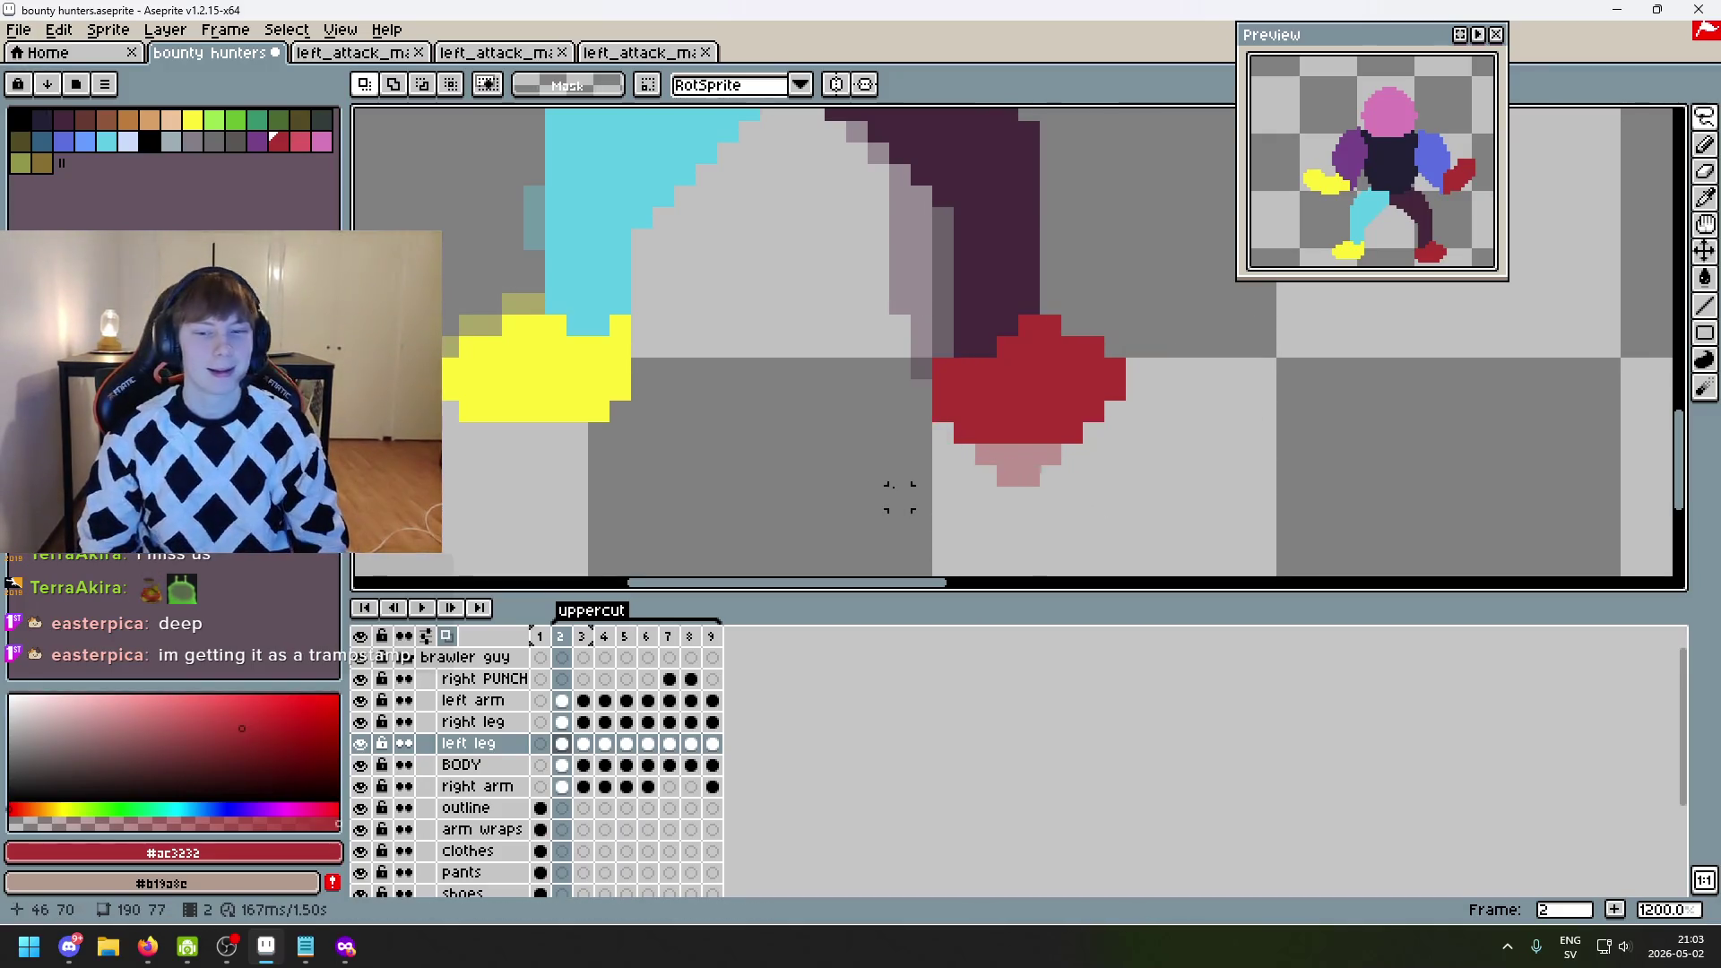
{"action": "scroll", "coordinate": [896, 492], "scroll_direction": "down", "scroll_amount": 1}
{"action": "scroll", "coordinate": [980, 492], "scroll_direction": "up", "scroll_amount": 1}
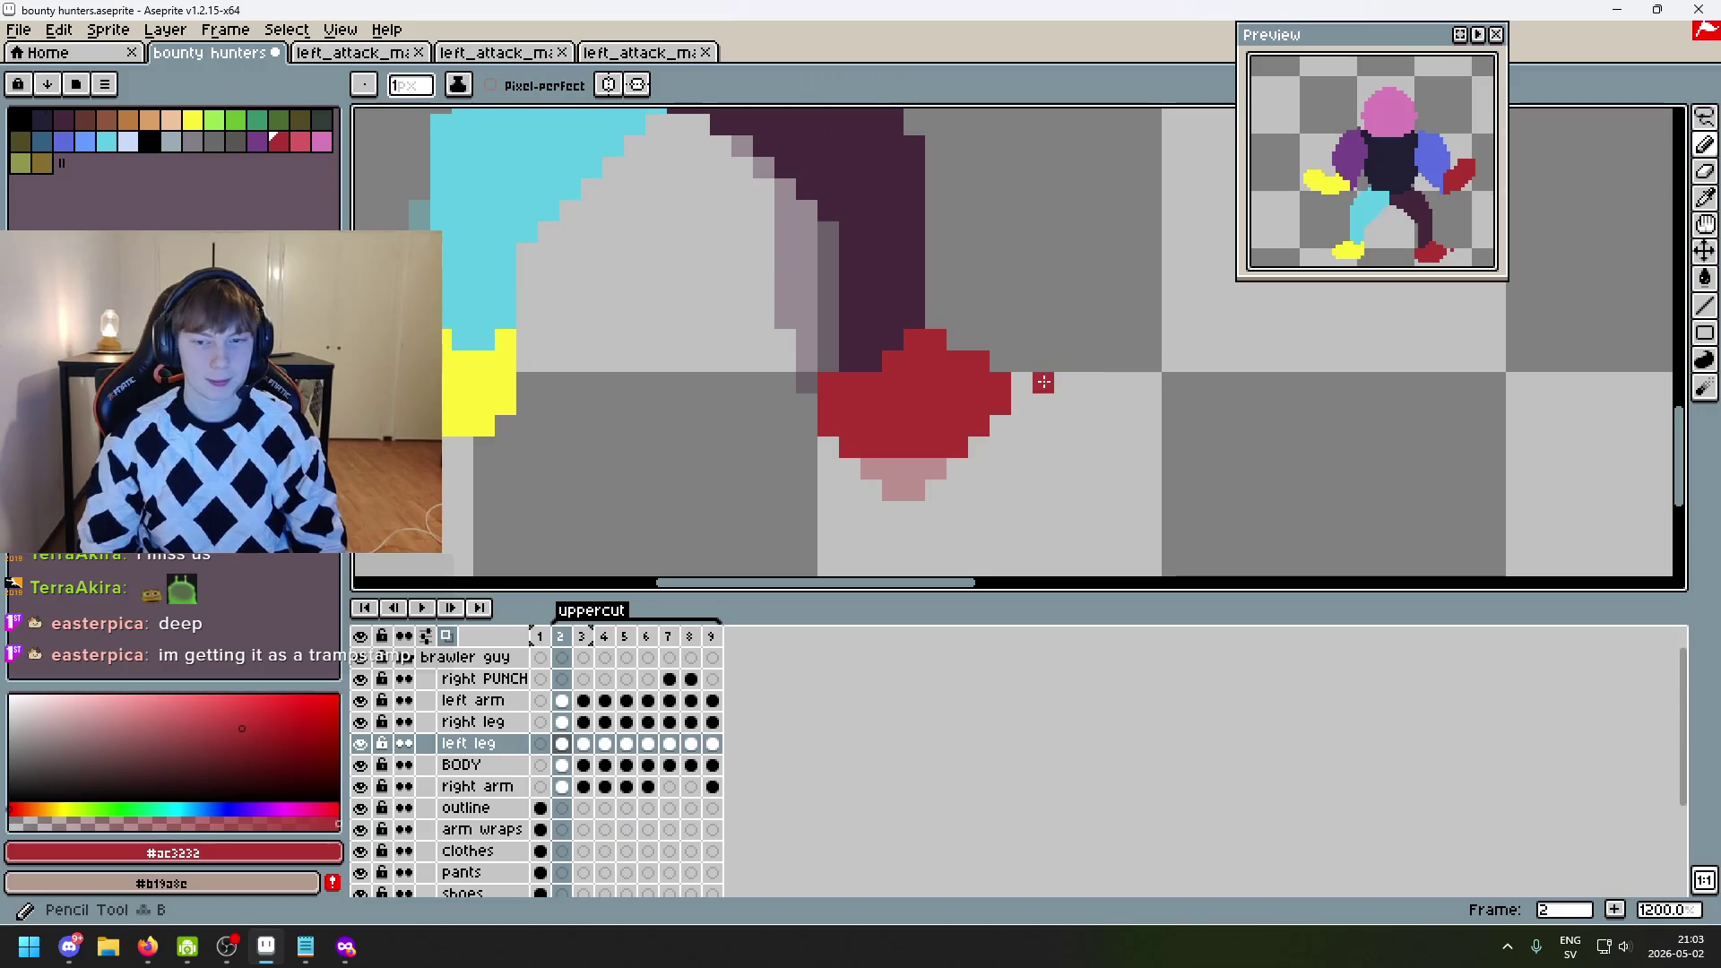
{"action": "mouse_move", "coordinate": [1703, 117]}
{"action": "mouse_move", "coordinate": [990, 513]}
{"action": "left_mouse_down"}
{"action": "mouse_move", "coordinate": [883, 511]}
{"action": "mouse_move", "coordinate": [826, 395]}
{"action": "left_mouse_up"}
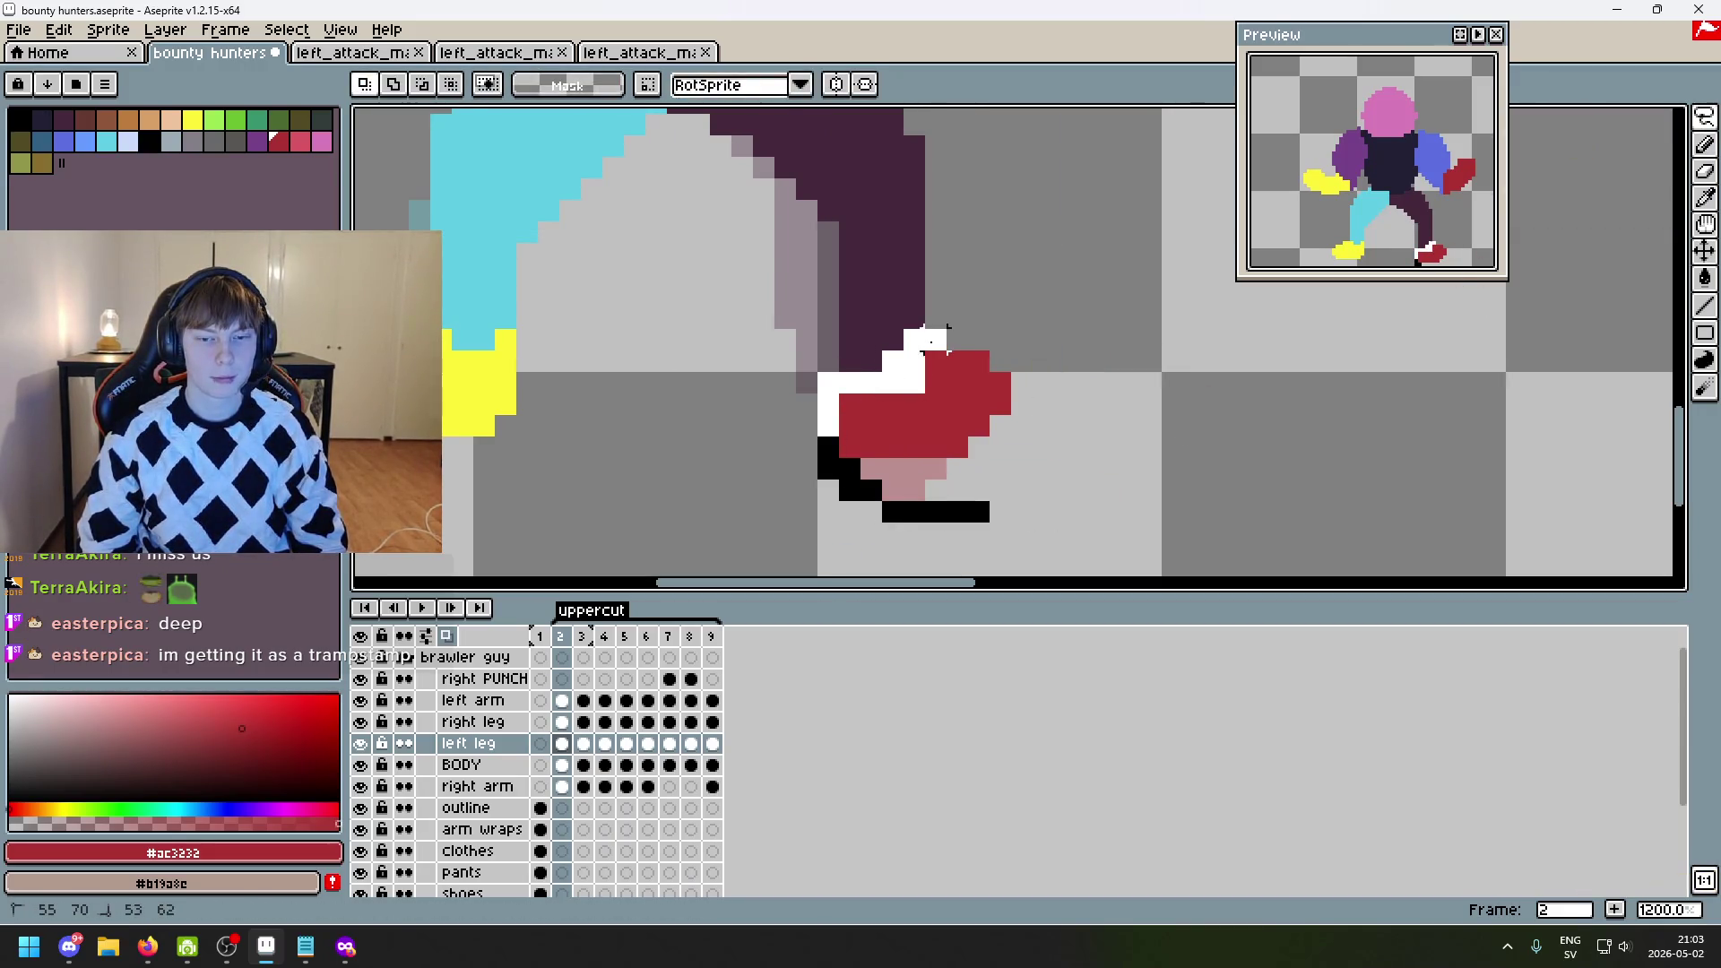
{"action": "mouse_move", "coordinate": [930, 341]}
{"action": "left_mouse_down"}
{"action": "mouse_move", "coordinate": [960, 492]}
{"action": "mouse_move", "coordinate": [986, 436]}
{"action": "mouse_move", "coordinate": [1294, 439]}
{"action": "left_mouse_up"}
{"action": "left_click", "coordinate": [986, 435]}
{"action": "key", "text": "ctrl+z"}
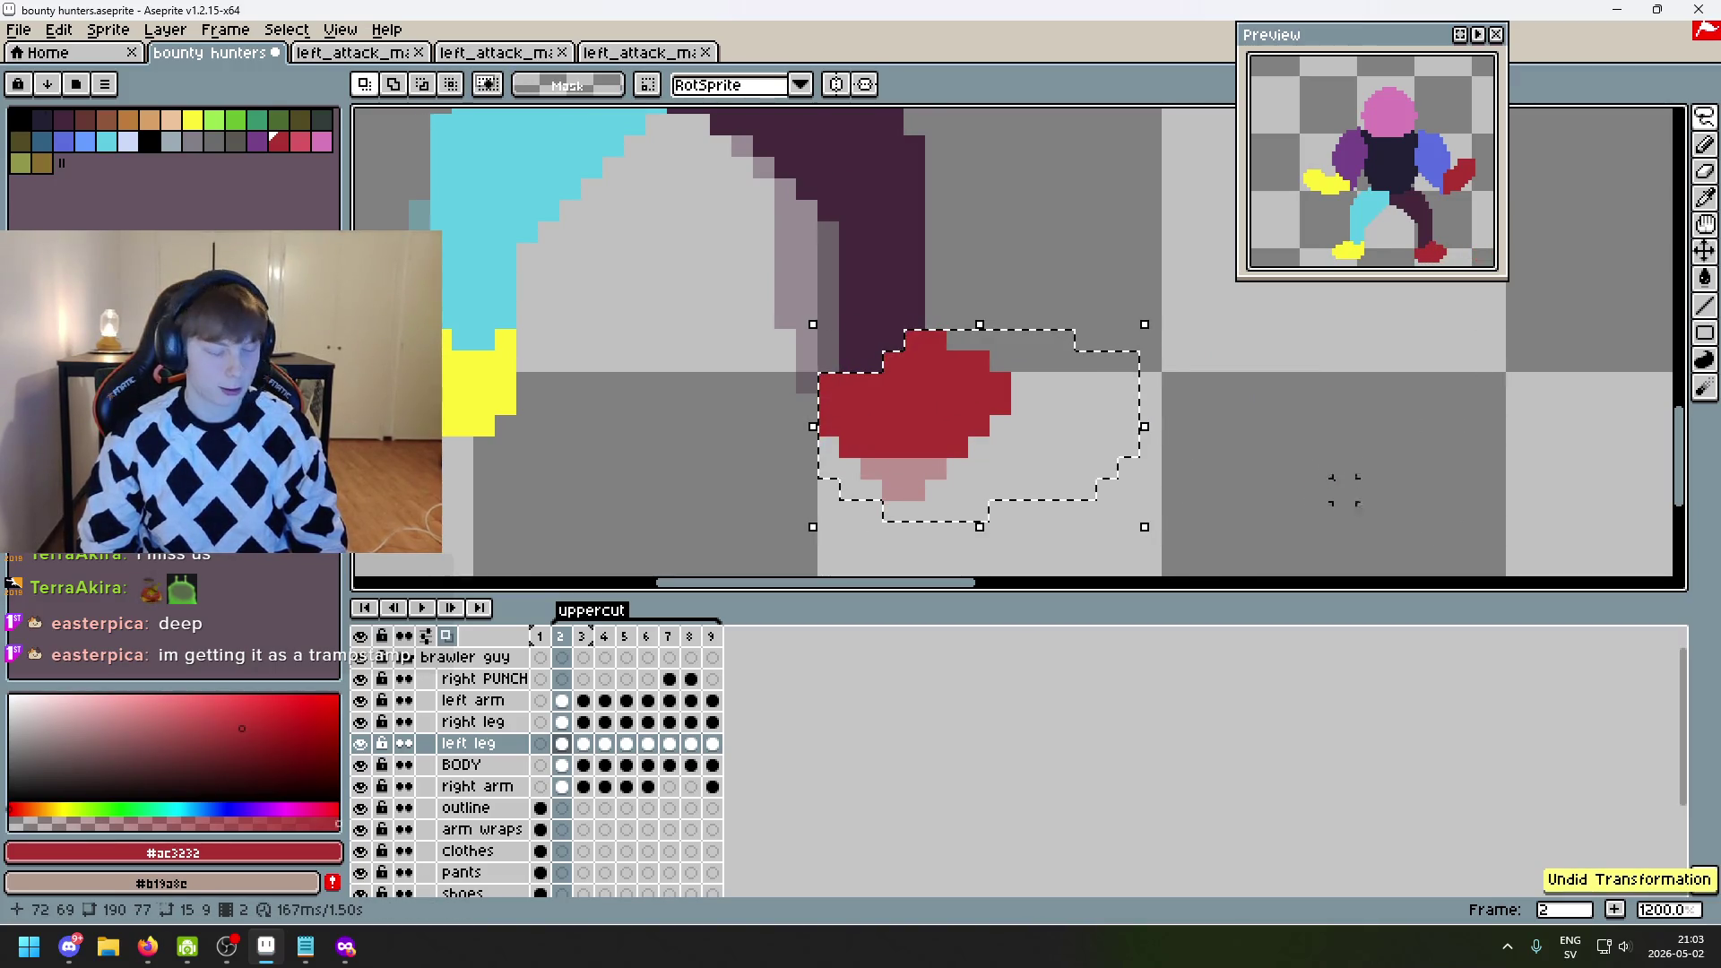
{"action": "key", "text": "ctrl+d"}
{"action": "scroll", "coordinate": [1175, 431], "scroll_direction": "down", "scroll_amount": 6}
{"action": "scroll", "coordinate": [1157, 419], "scroll_direction": "up", "scroll_amount": 4}
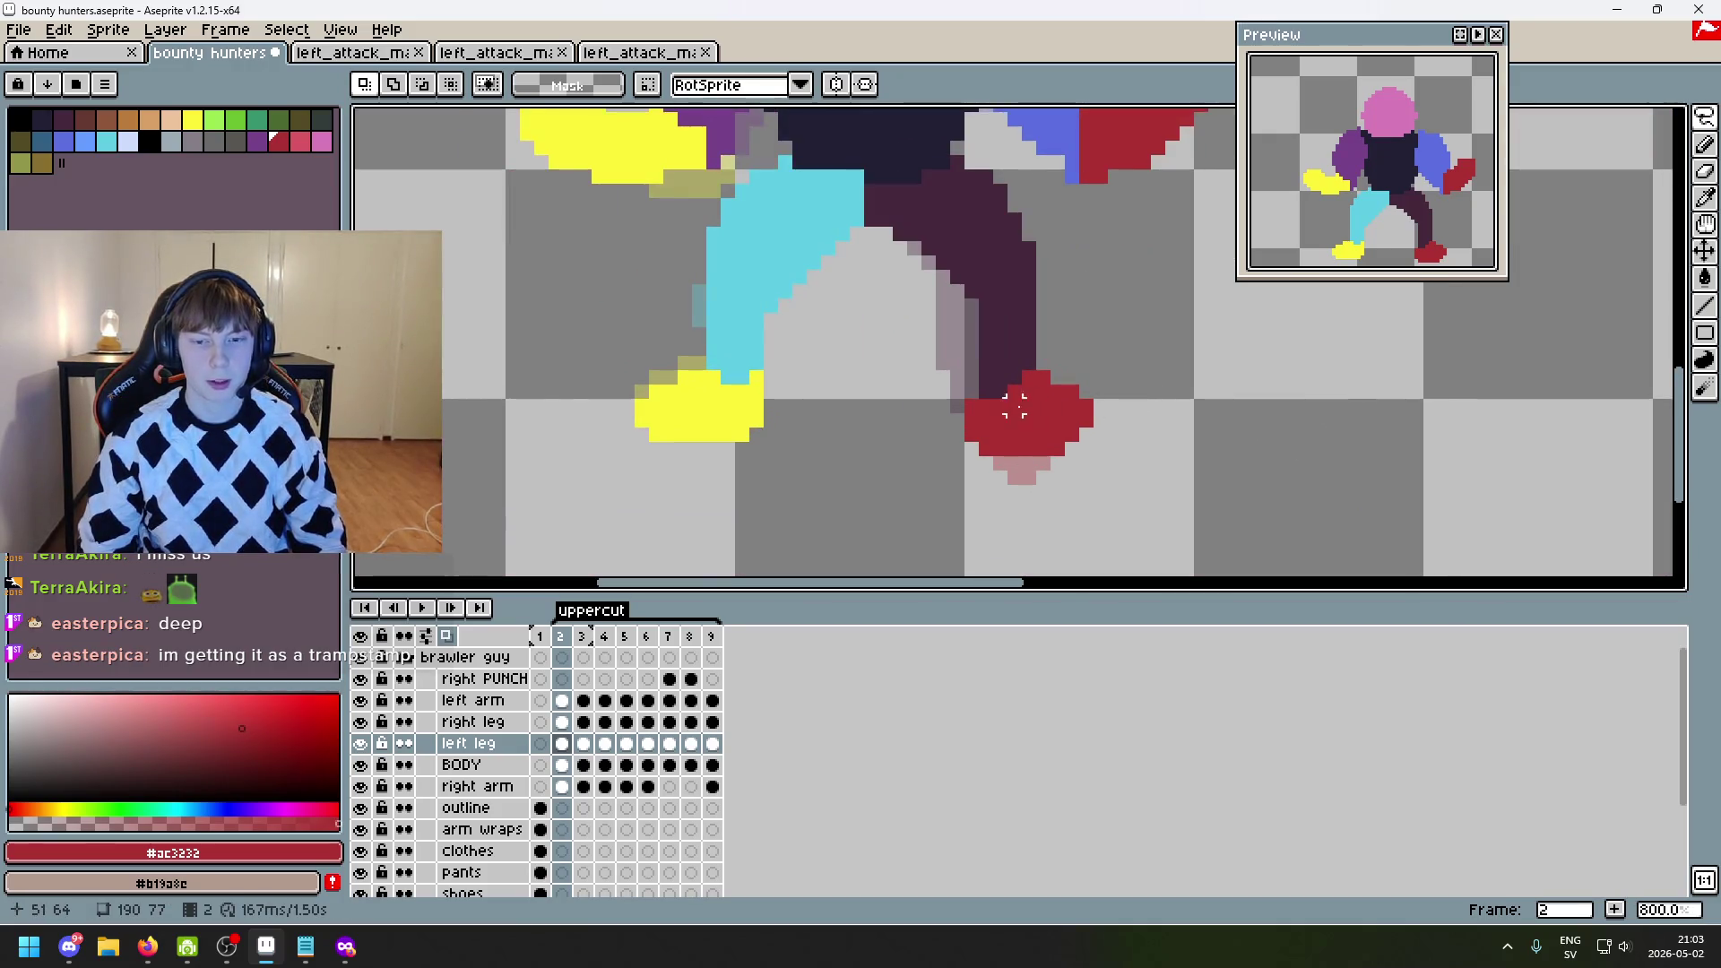
{"action": "key", "text": "Left"}
{"action": "key", "text": "Right"}
{"action": "key", "text": "Right"}
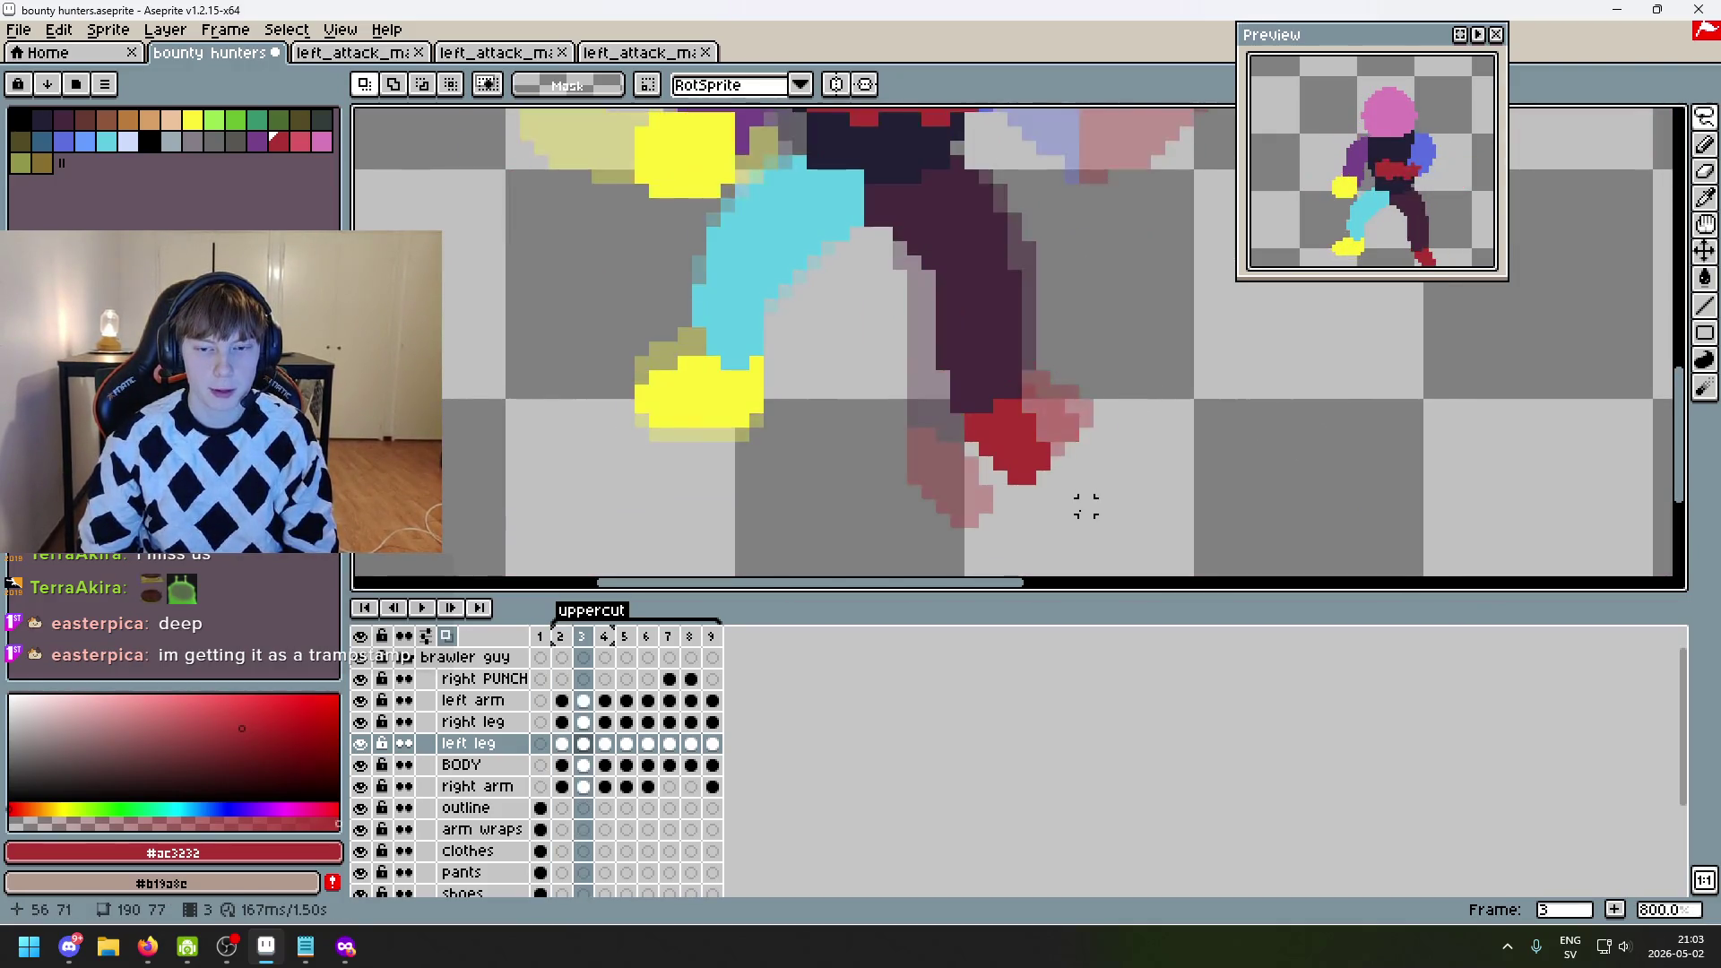
{"action": "key", "text": "Left"}
{"action": "key", "text": "Right"}
{"action": "key", "text": "Left"}
{"action": "key", "text": "Left"}
{"action": "key", "text": "Right"}
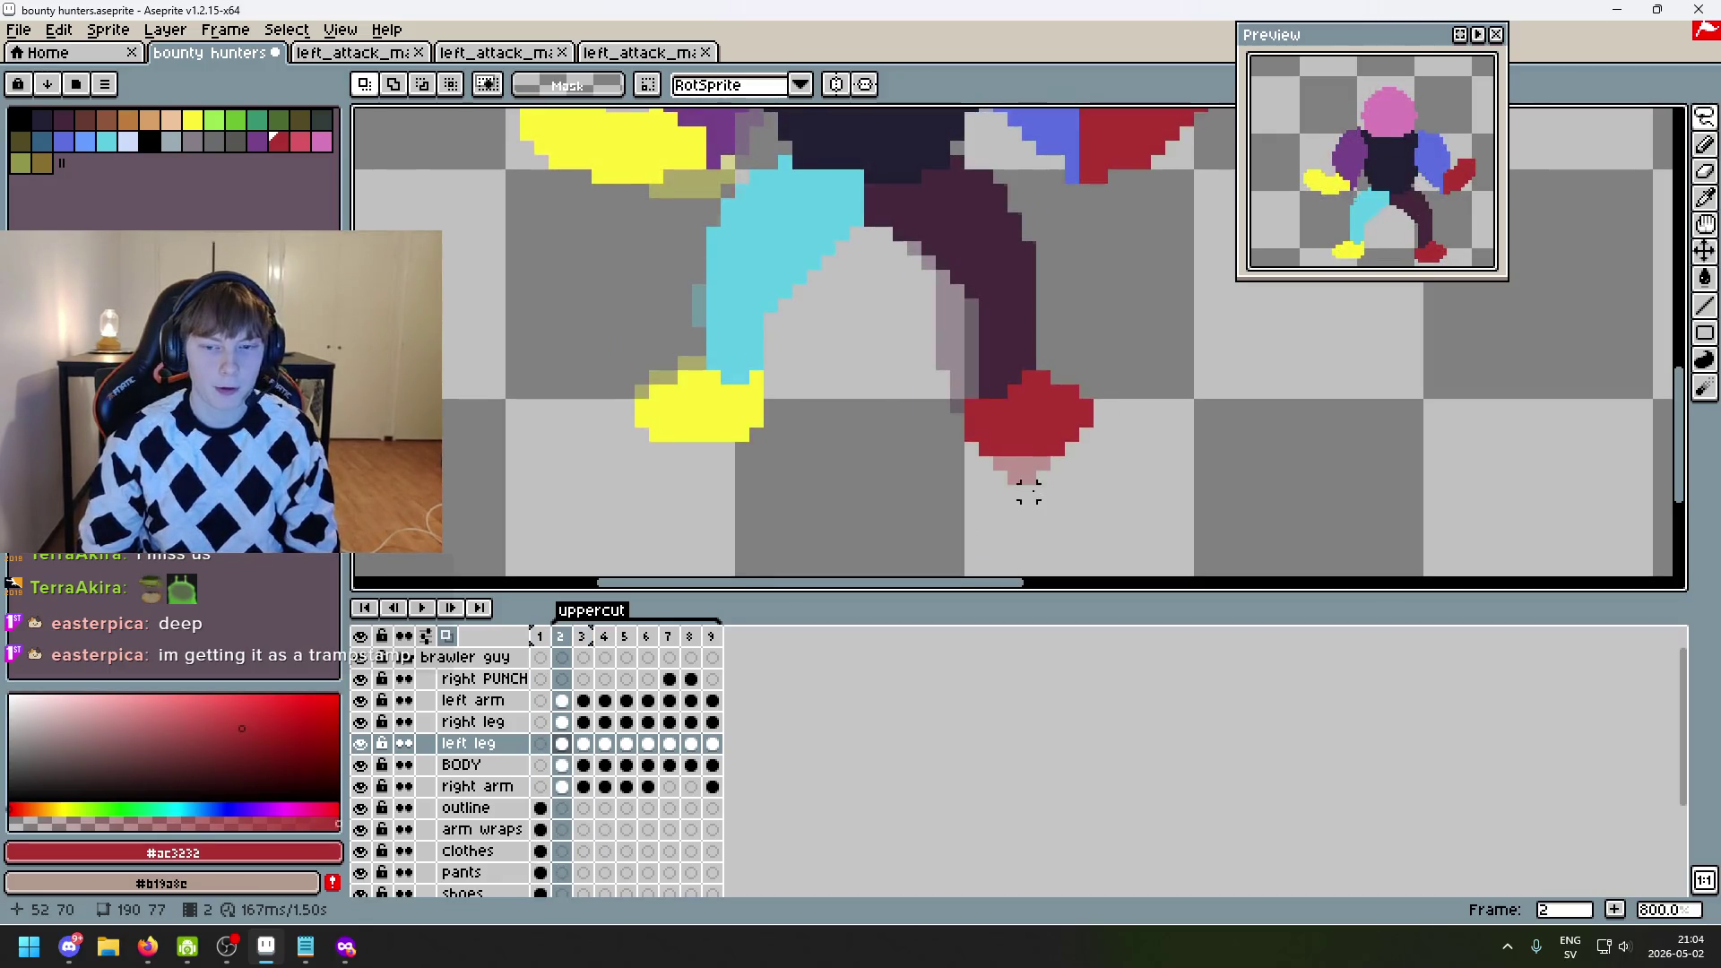
{"action": "key", "text": "Left"}
{"action": "key", "text": "Right"}
{"action": "key", "text": "Right"}
{"action": "key", "text": "Left"}
{"action": "key", "text": "Right"}
{"action": "key", "text": "Left"}
{"action": "key", "text": "Right"}
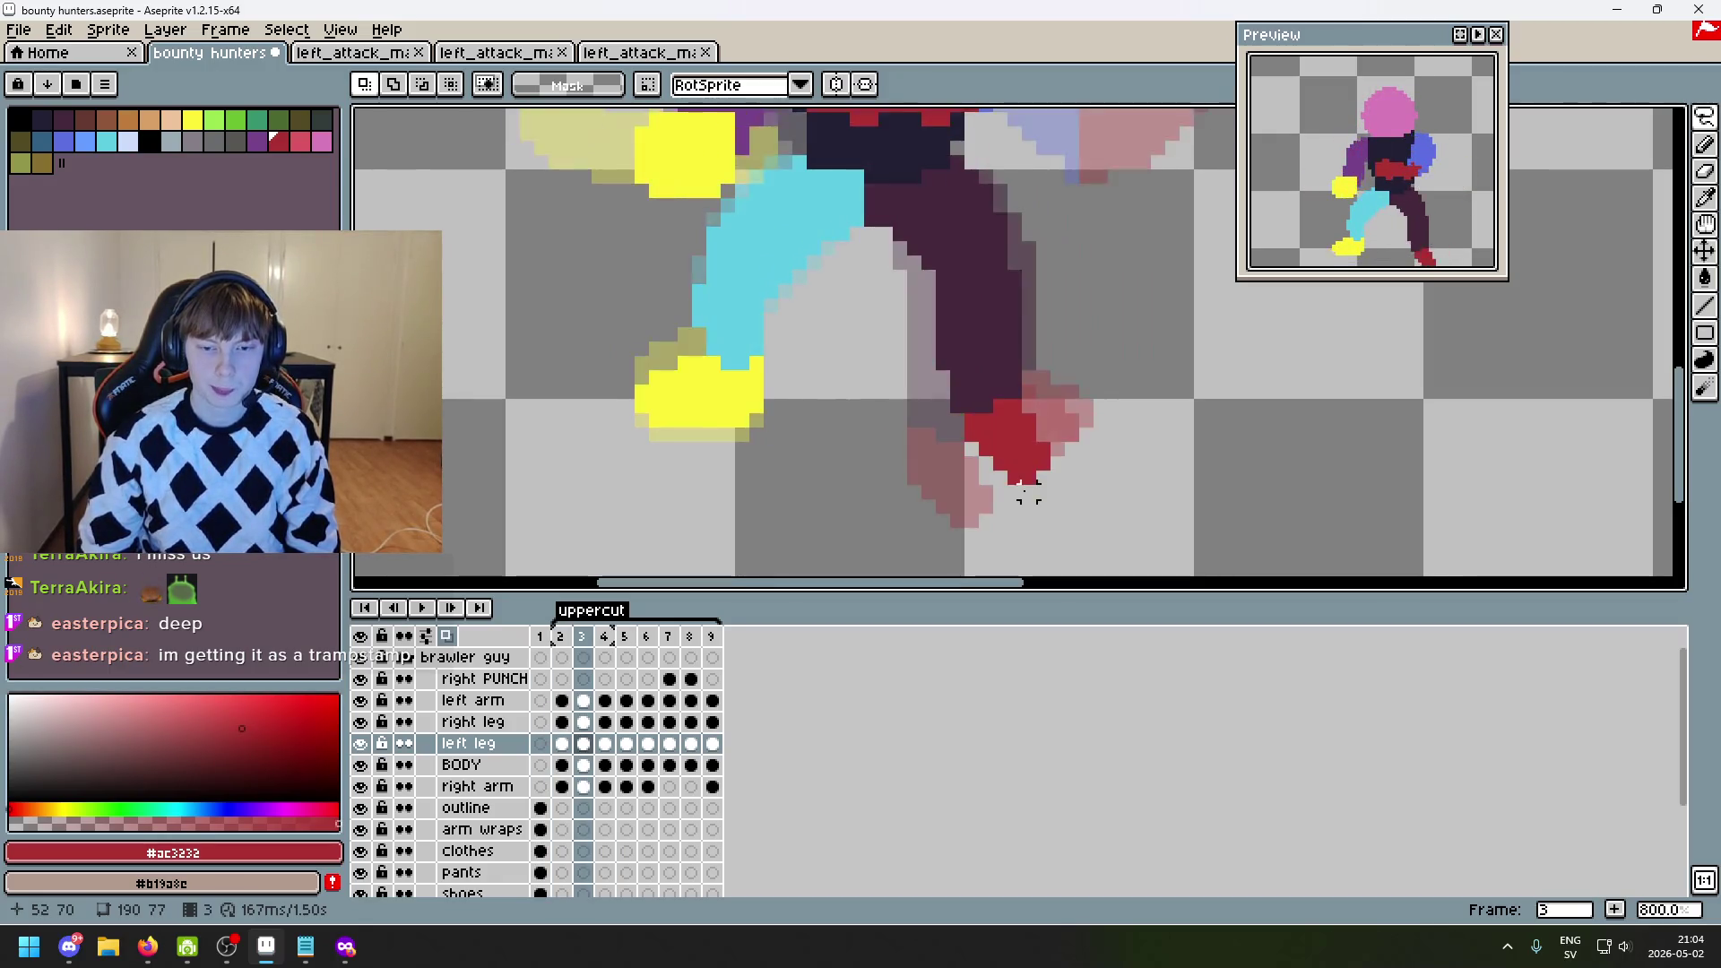
{"action": "key", "text": "Left"}
{"action": "key", "text": "Right"}
{"action": "key", "text": "Right"}
{"action": "key", "text": "Left"}
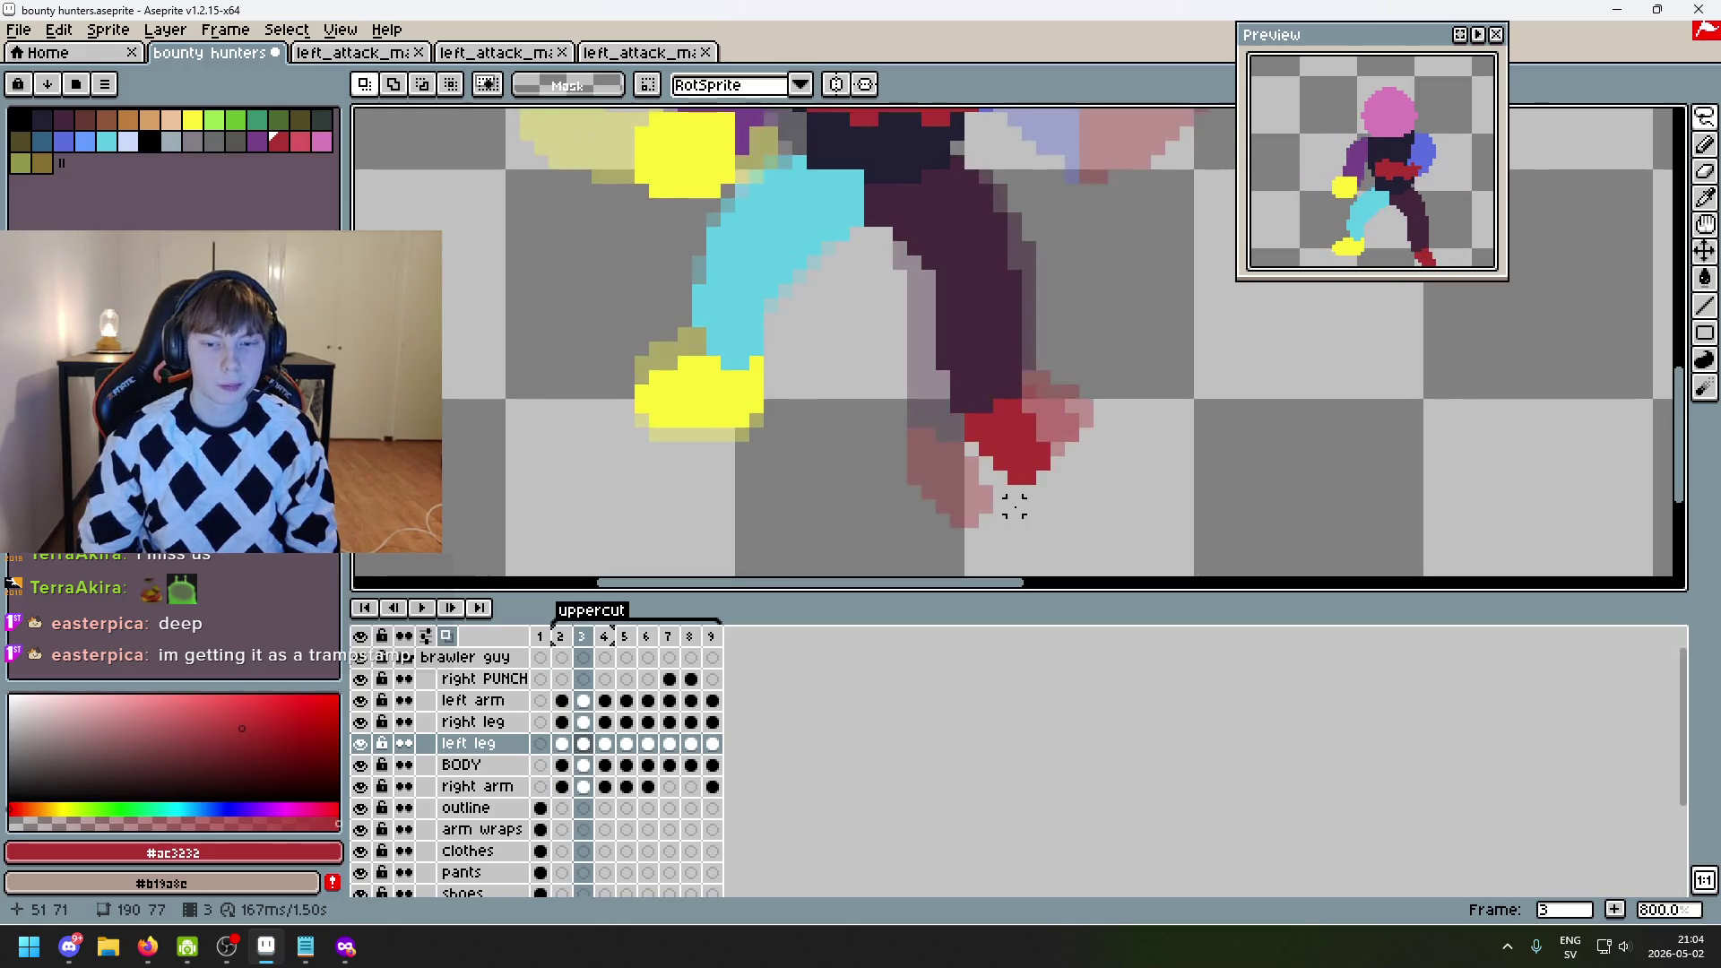
{"action": "key", "text": "Left"}
{"action": "key", "text": "Right"}
{"action": "key", "text": "Left"}
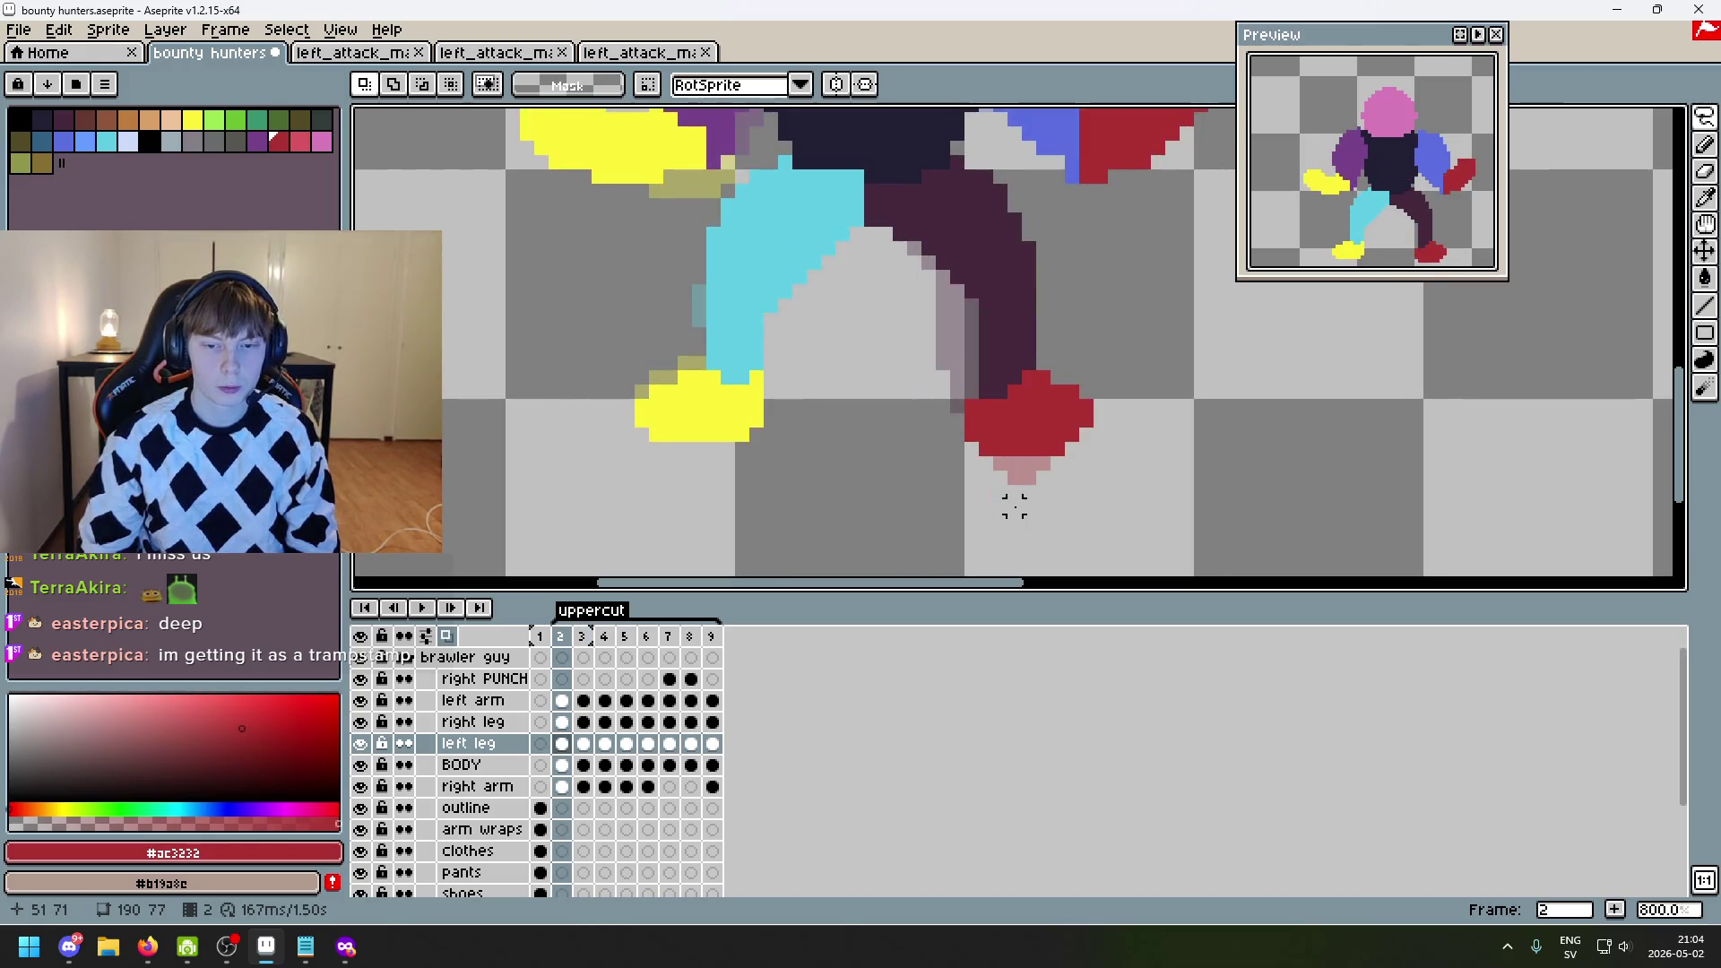
{"action": "scroll", "coordinate": [1015, 476], "scroll_direction": "up", "scroll_amount": 2}
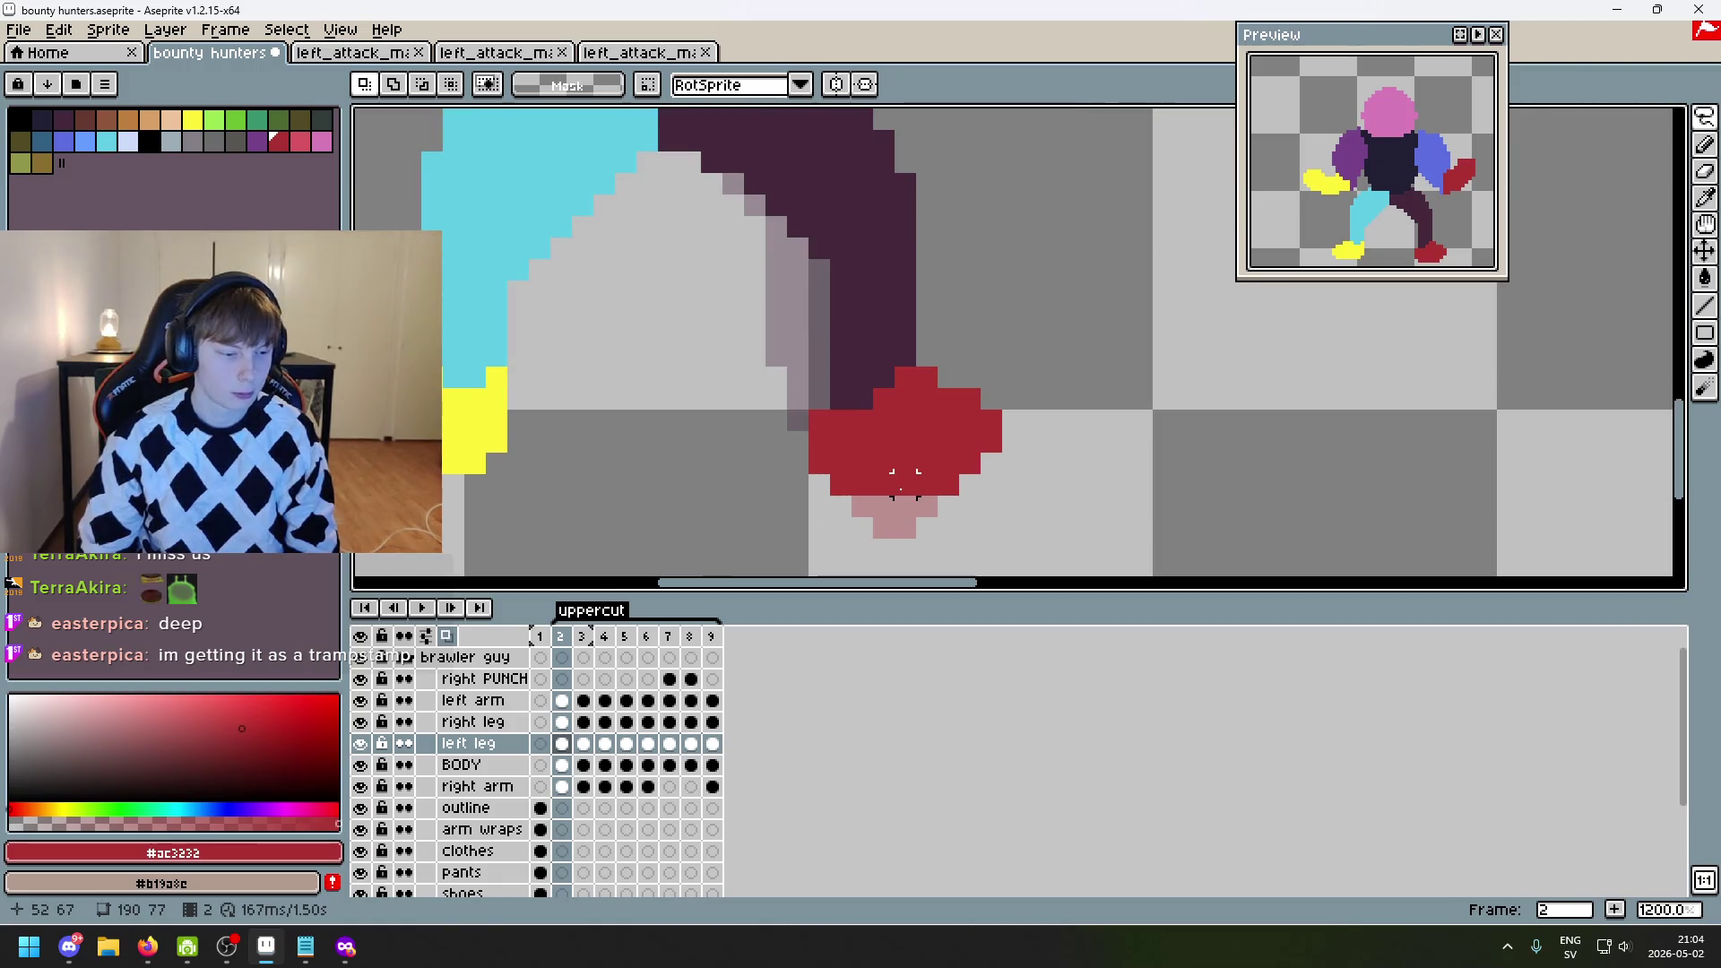
{"action": "scroll", "coordinate": [905, 482], "scroll_direction": "up", "scroll_amount": 4}
{"action": "scroll", "coordinate": [712, 418], "scroll_direction": "down", "scroll_amount": 3}
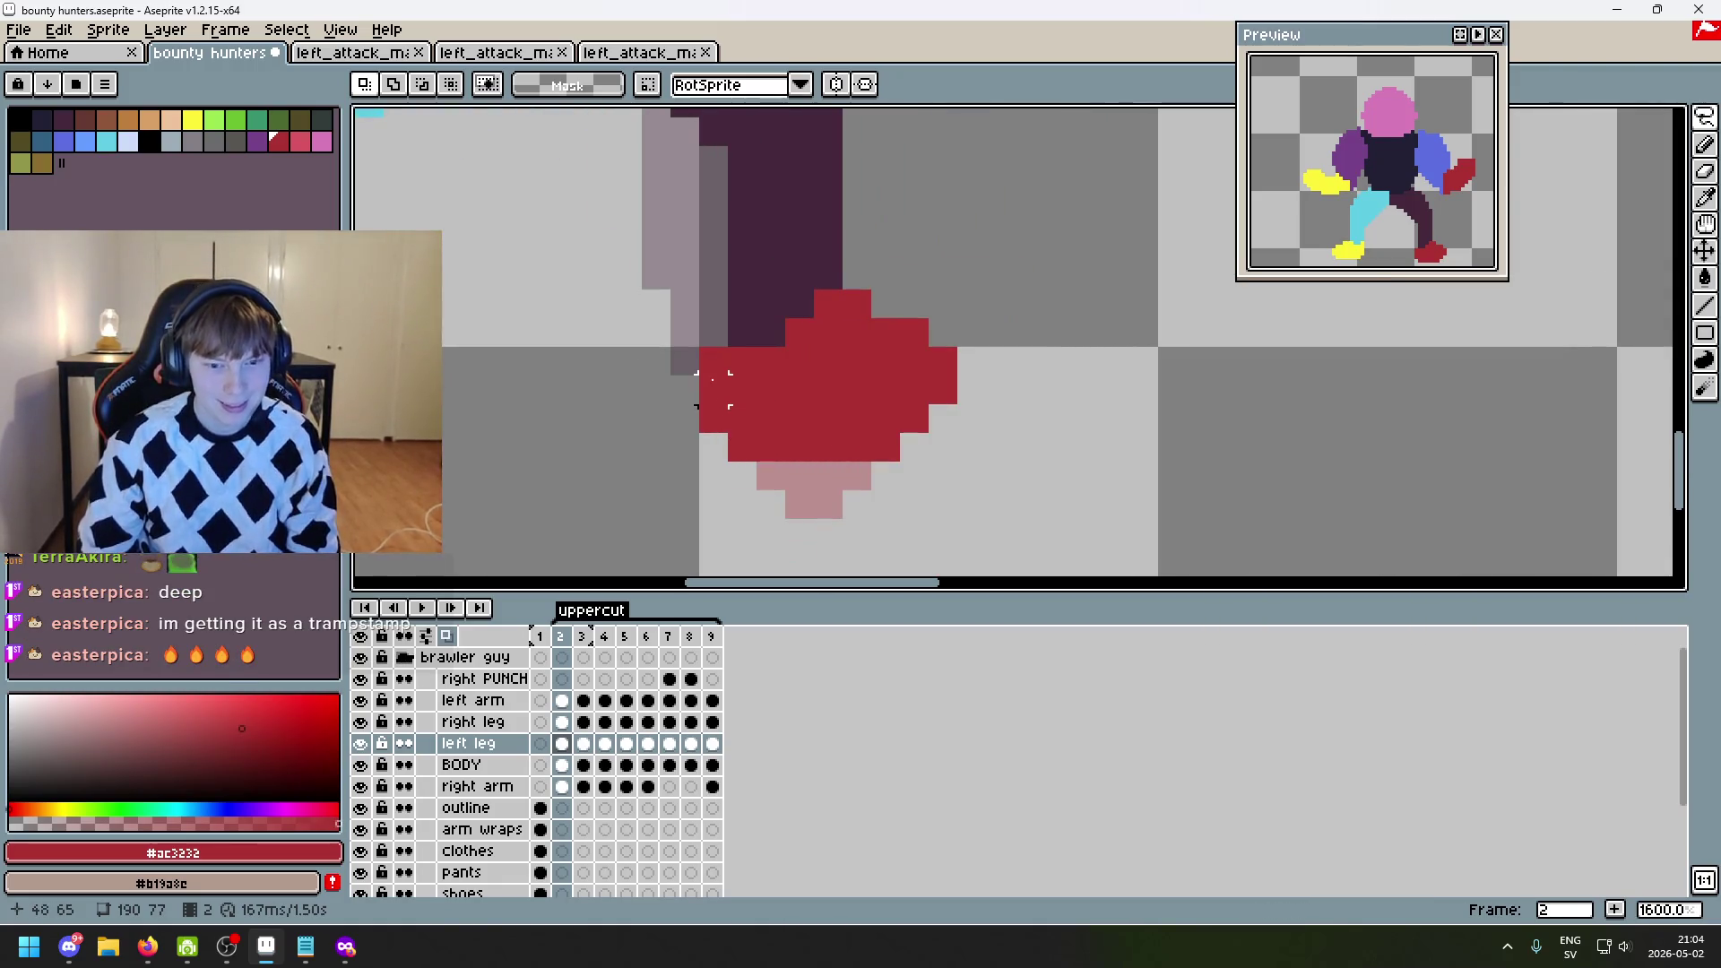
{"action": "mouse_move", "coordinate": [713, 361]}
{"action": "left_mouse_down"}
{"action": "mouse_move", "coordinate": [784, 361]}
{"action": "mouse_move", "coordinate": [900, 262]}
{"action": "mouse_move", "coordinate": [1107, 318]}
{"action": "mouse_move", "coordinate": [729, 492]}
{"action": "mouse_move", "coordinate": [677, 375]}
{"action": "left_mouse_up"}
{"action": "mouse_move", "coordinate": [894, 389]}
{"action": "left_mouse_down"}
{"action": "mouse_move", "coordinate": [1344, 430]}
{"action": "mouse_move", "coordinate": [1041, 403]}
{"action": "mouse_move", "coordinate": [1165, 345]}
{"action": "mouse_move", "coordinate": [1160, 277]}
{"action": "mouse_move", "coordinate": [1067, 334]}
{"action": "mouse_move", "coordinate": [1117, 272]}
{"action": "mouse_move", "coordinate": [1137, 281]}
{"action": "mouse_move", "coordinate": [1003, 358]}
{"action": "mouse_move", "coordinate": [926, 365]}
{"action": "mouse_move", "coordinate": [1021, 477]}
{"action": "mouse_move", "coordinate": [1133, 519]}
{"action": "left_mouse_up"}
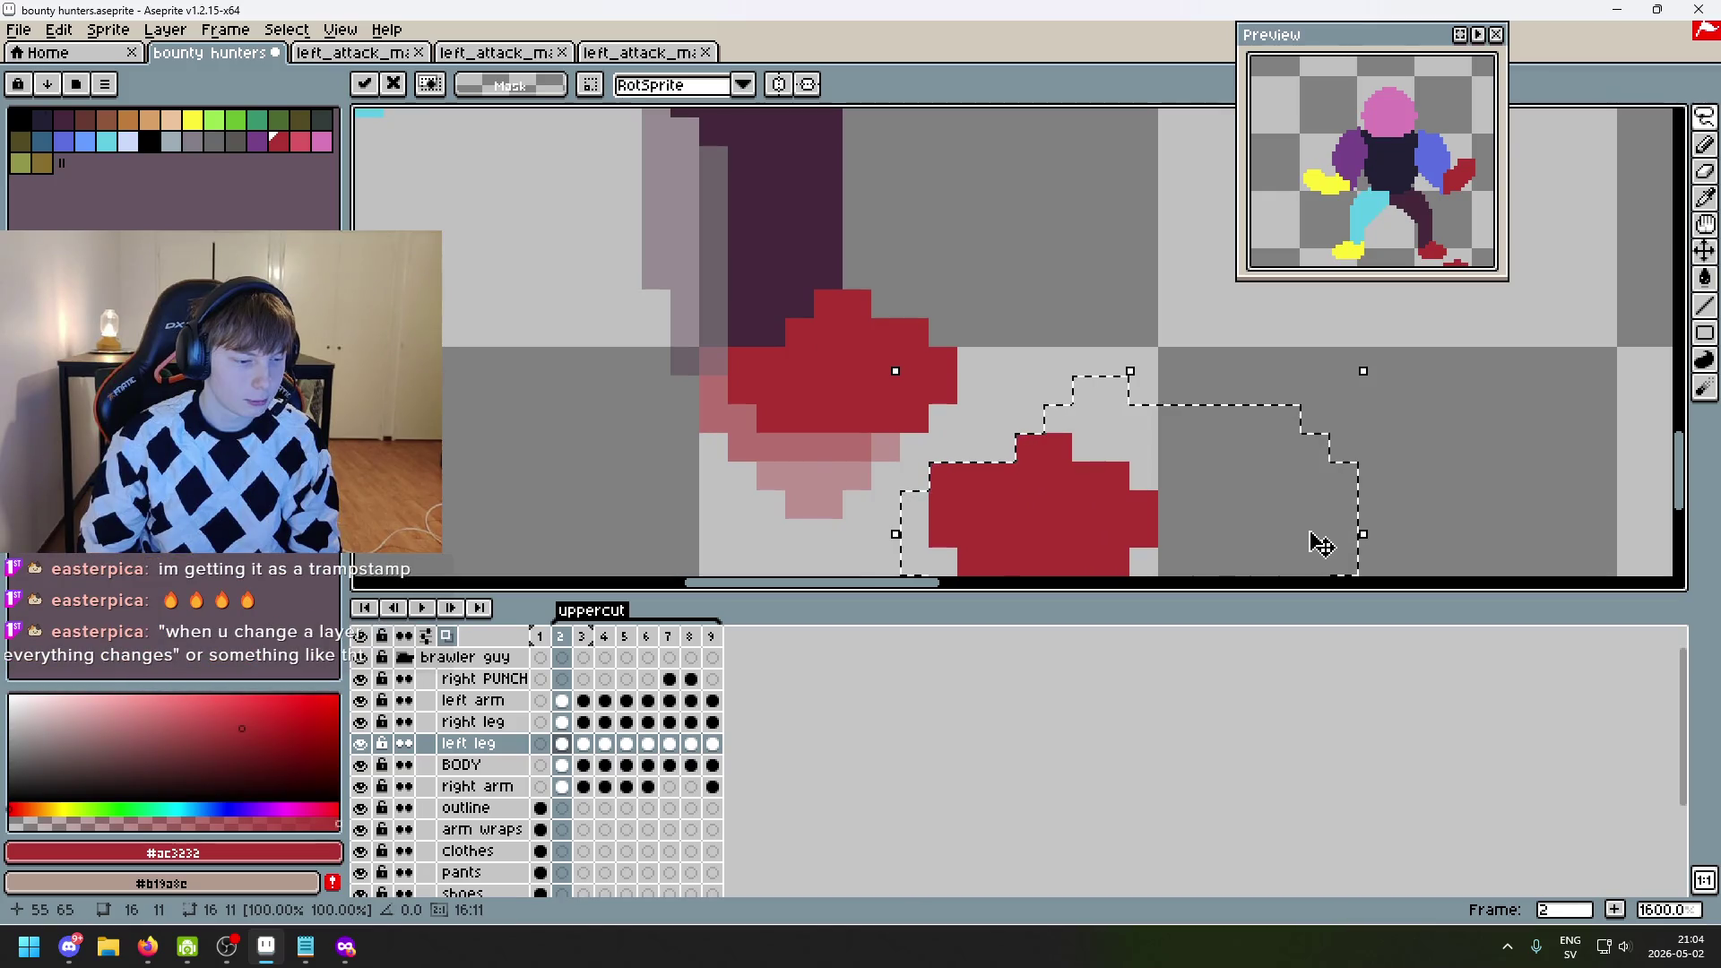
{"action": "key", "text": "Escape"}
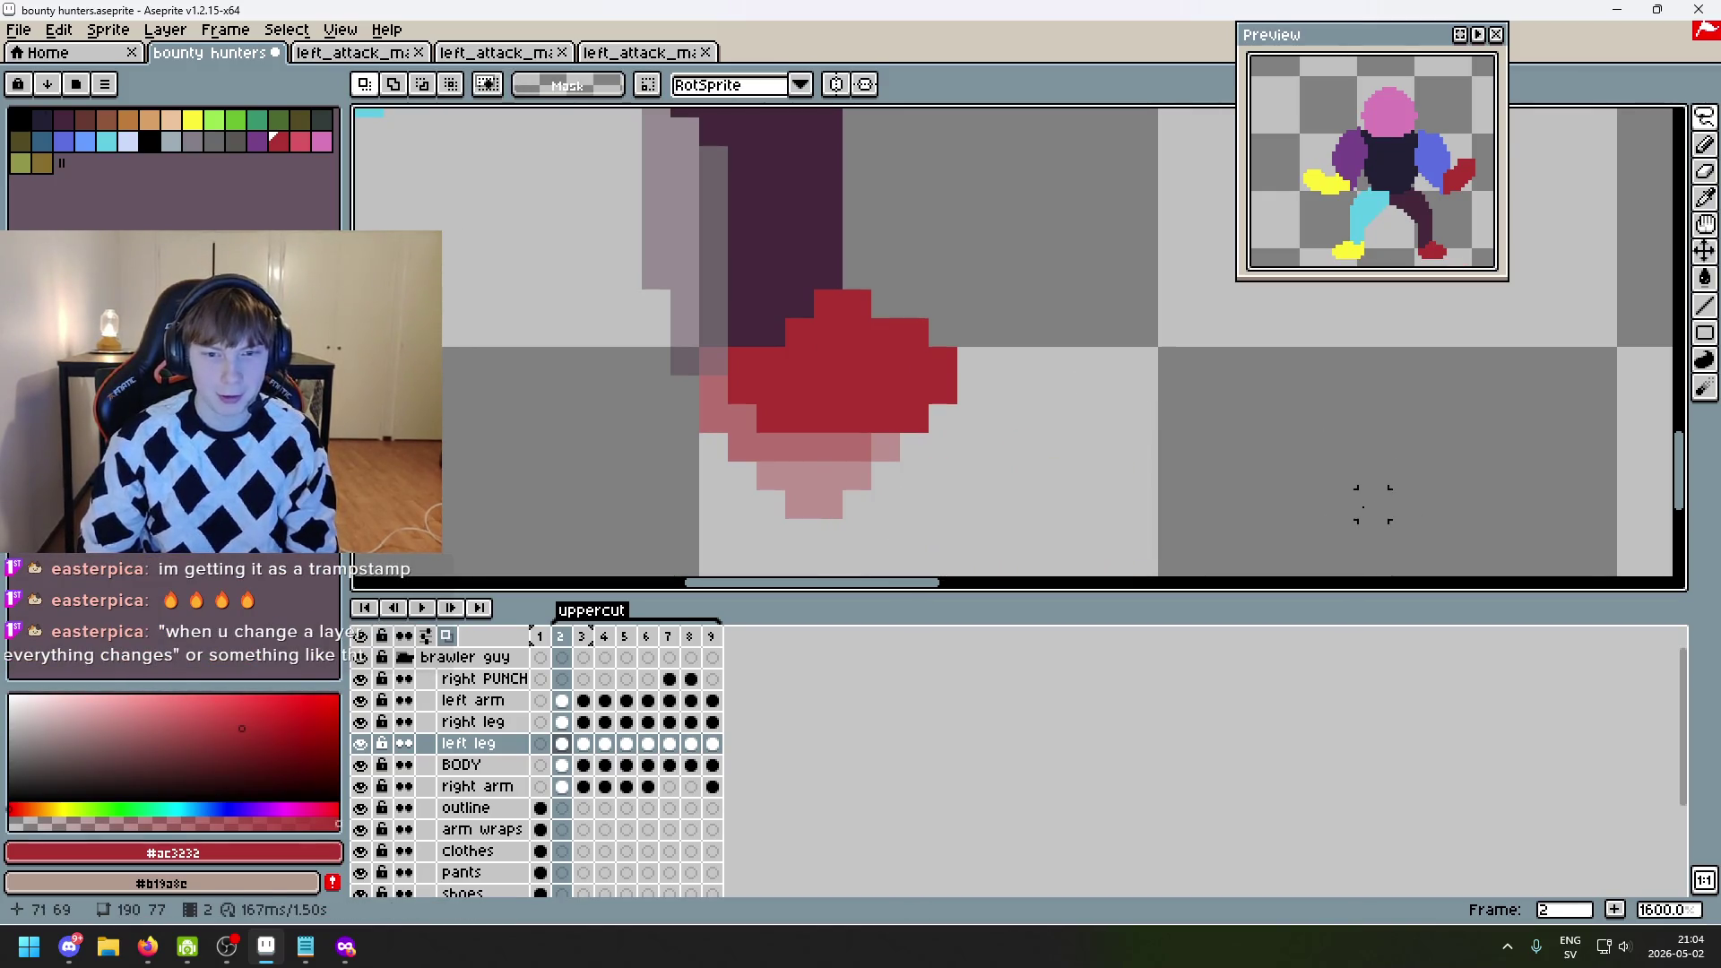
- Flip back and forth between frames 1 to 3 to preview the uppercut
{"action": "key", "text": "Right"}
{"action": "key", "text": "Left"}
{"action": "key", "text": "Right"}
{"action": "key", "text": "Left"}
{"action": "key", "text": "Right"}
{"action": "key", "text": "Left"}
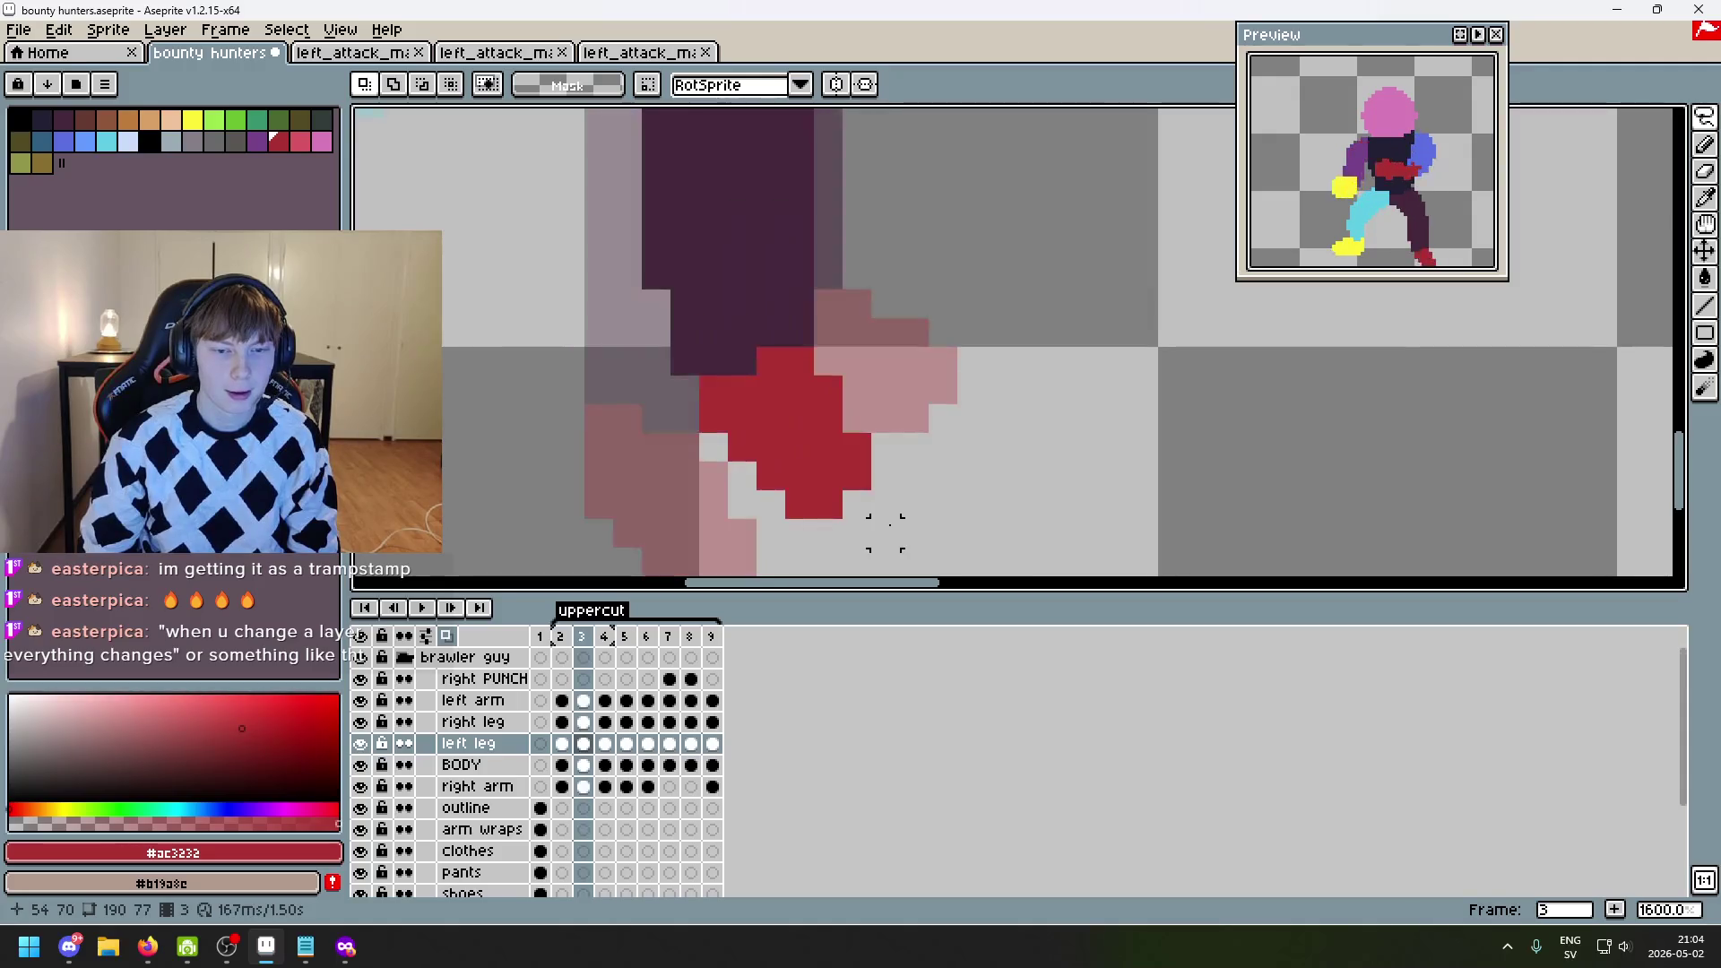
{"action": "key", "text": "Left"}
{"action": "key", "text": "Right"}
{"action": "key", "text": "Left"}
{"action": "key", "text": "Right"}
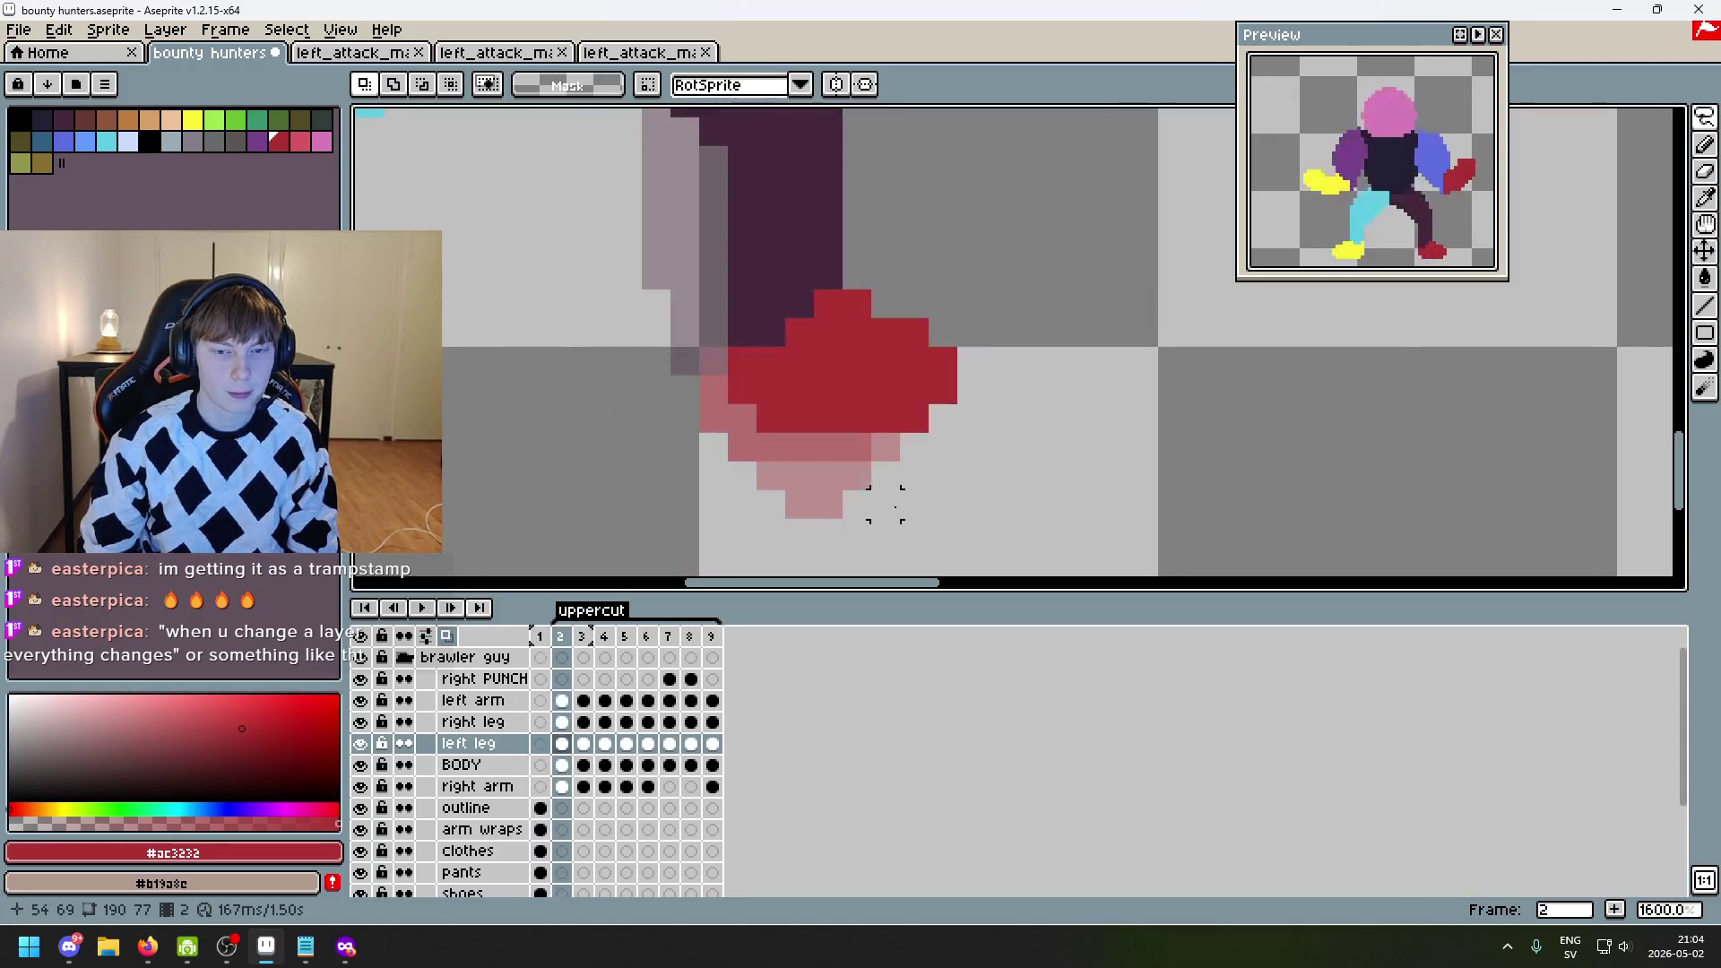
{"action": "scroll", "coordinate": [896, 448], "scroll_direction": "down", "scroll_amount": 3}
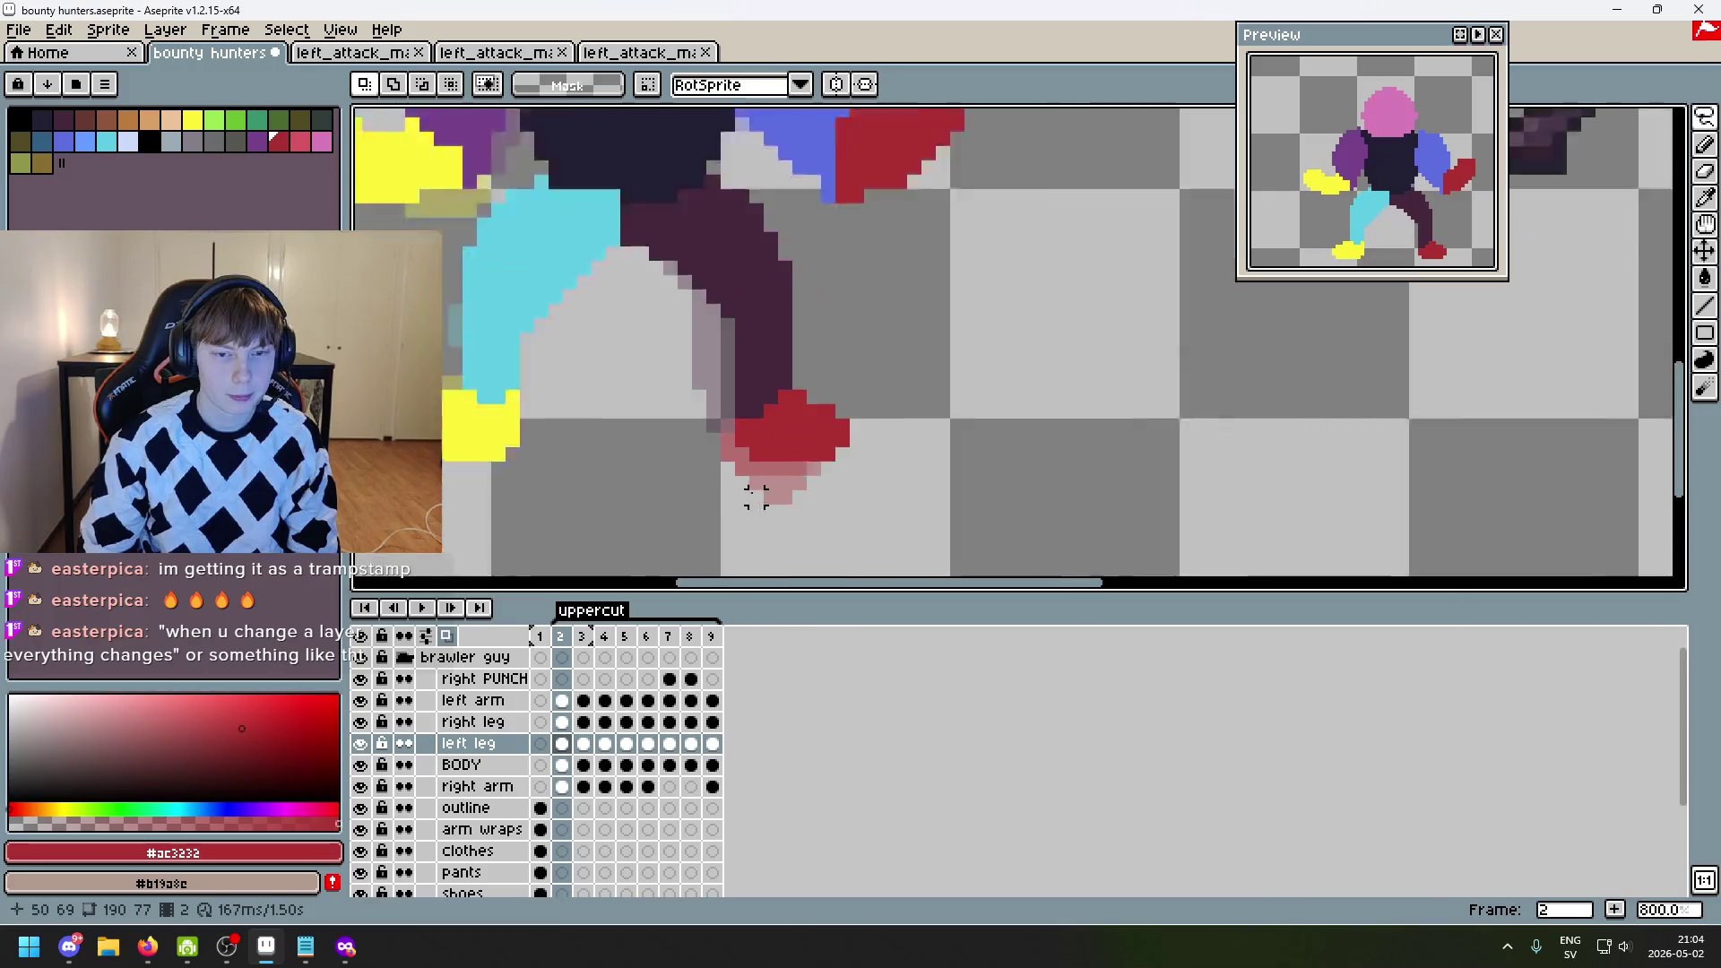
- Step forward to frame 4, compare neighbours, and centre the whole character
{"action": "key", "text": "Right"}
{"action": "key", "text": "Right"}
{"action": "key", "text": "Left"}
{"action": "key", "text": "Left"}
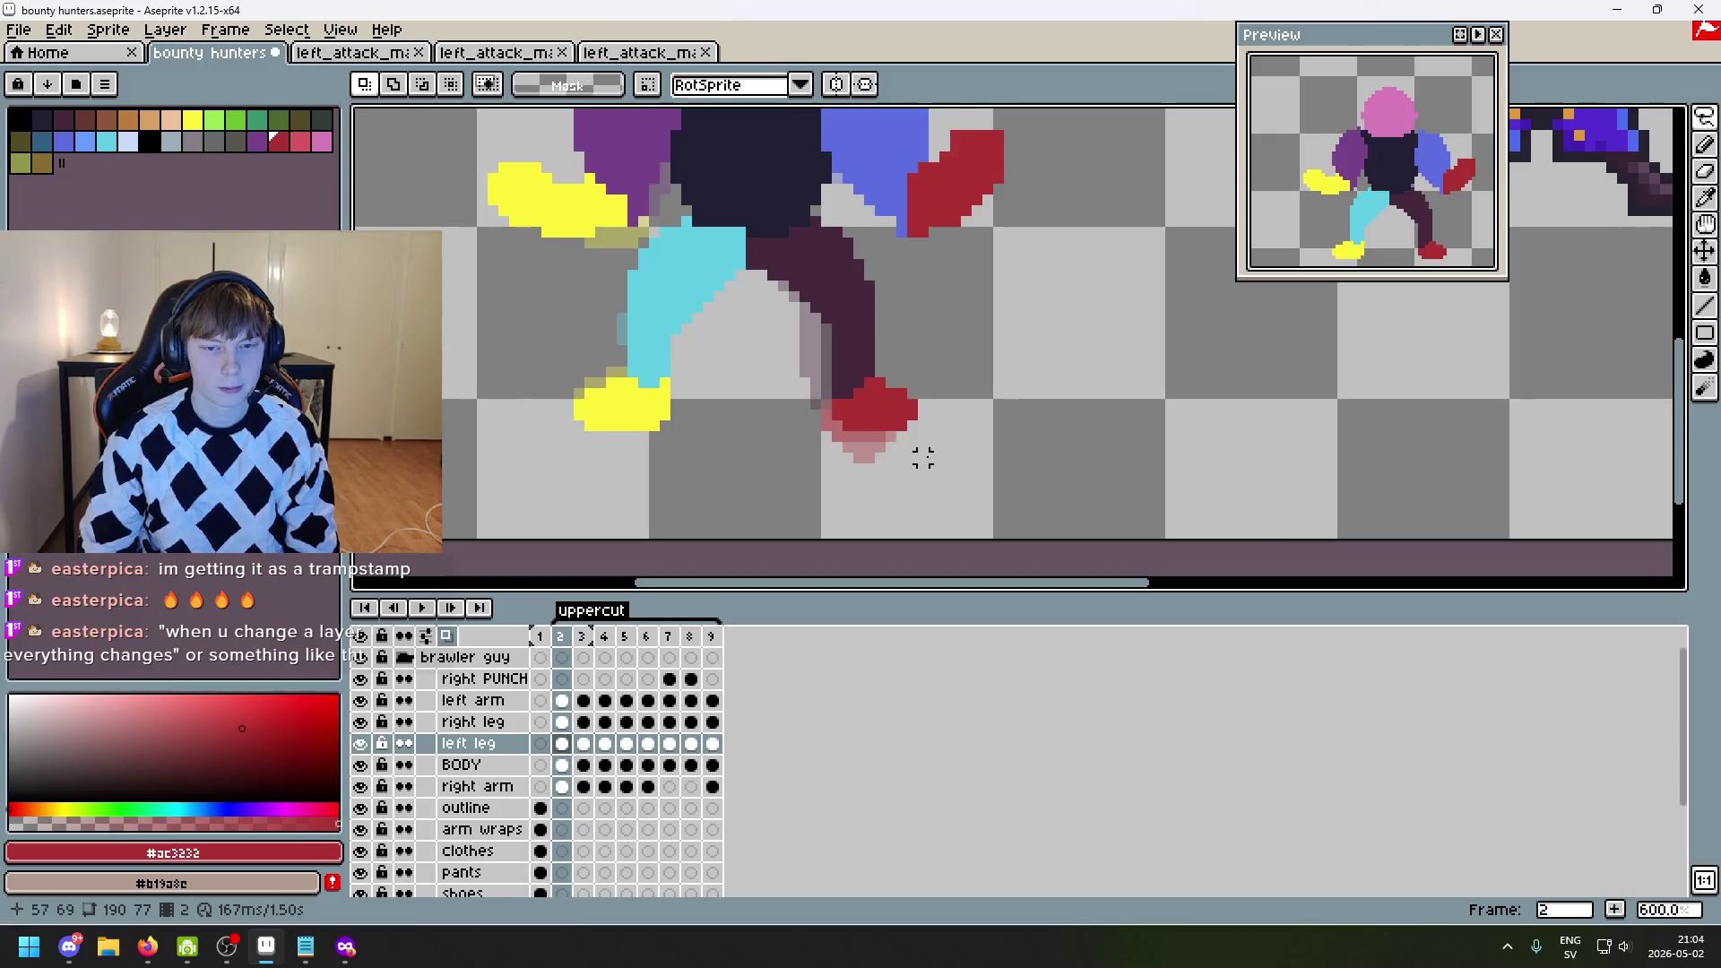
{"action": "key", "text": "Right"}
{"action": "key", "text": "Right"}
{"action": "key", "text": "Left"}
{"action": "key", "text": "Left"}
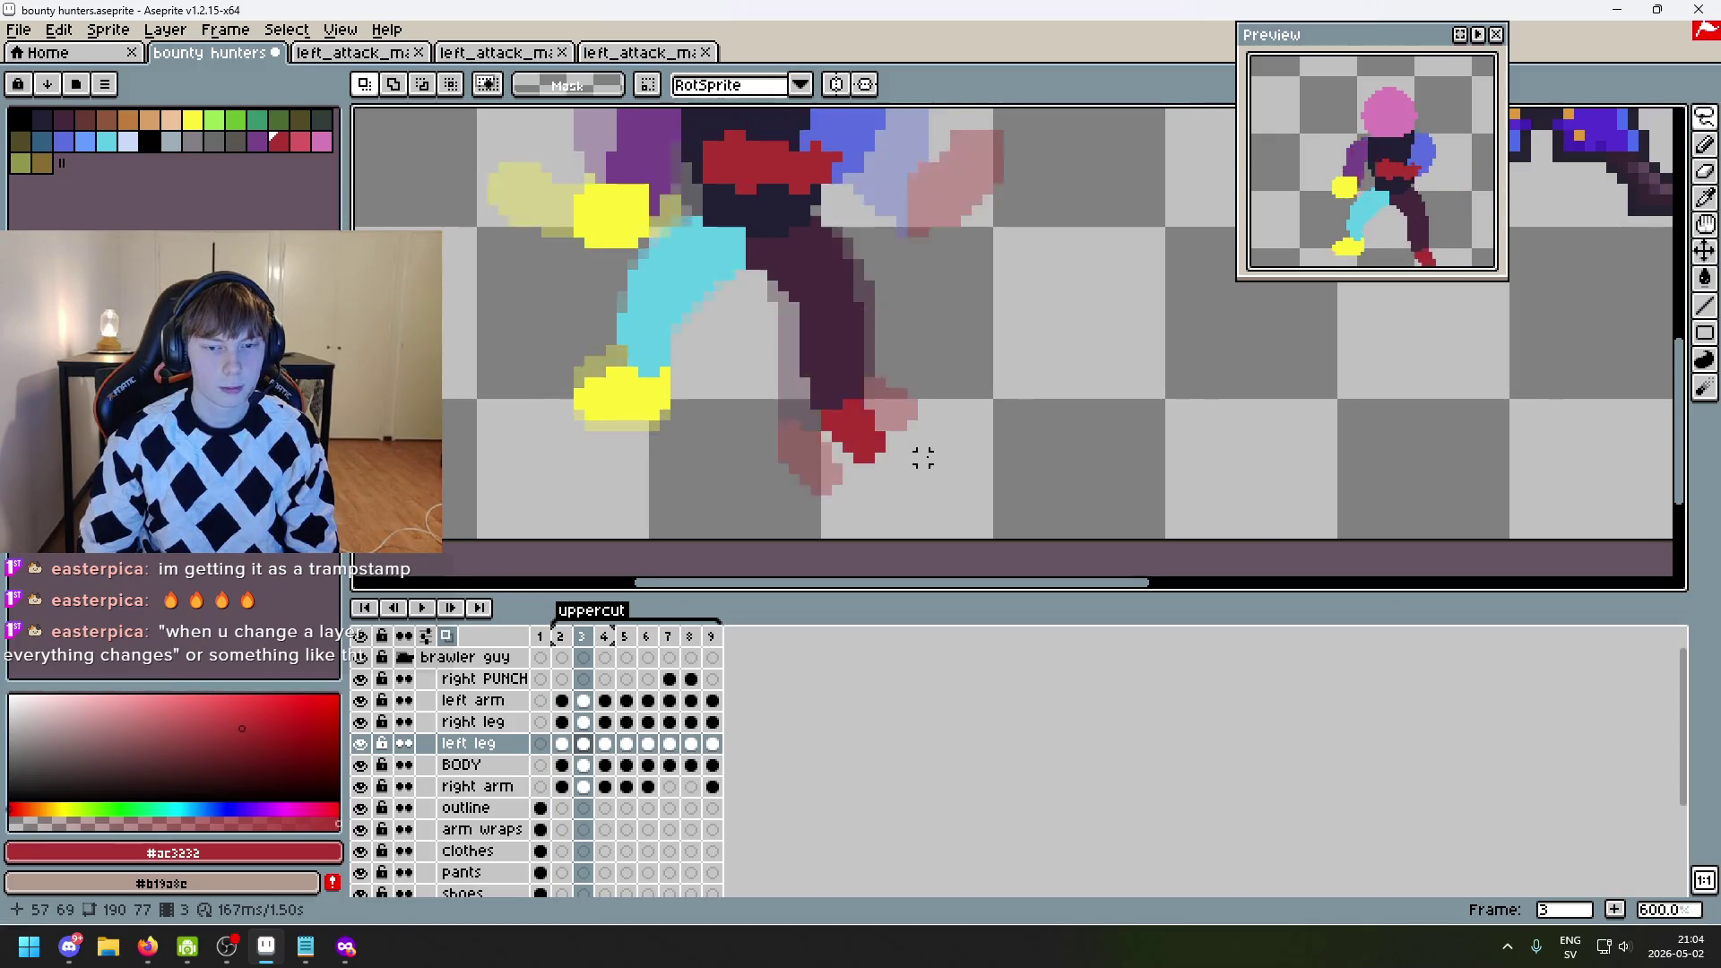
{"action": "key", "text": "Right"}
{"action": "key", "text": "Right"}
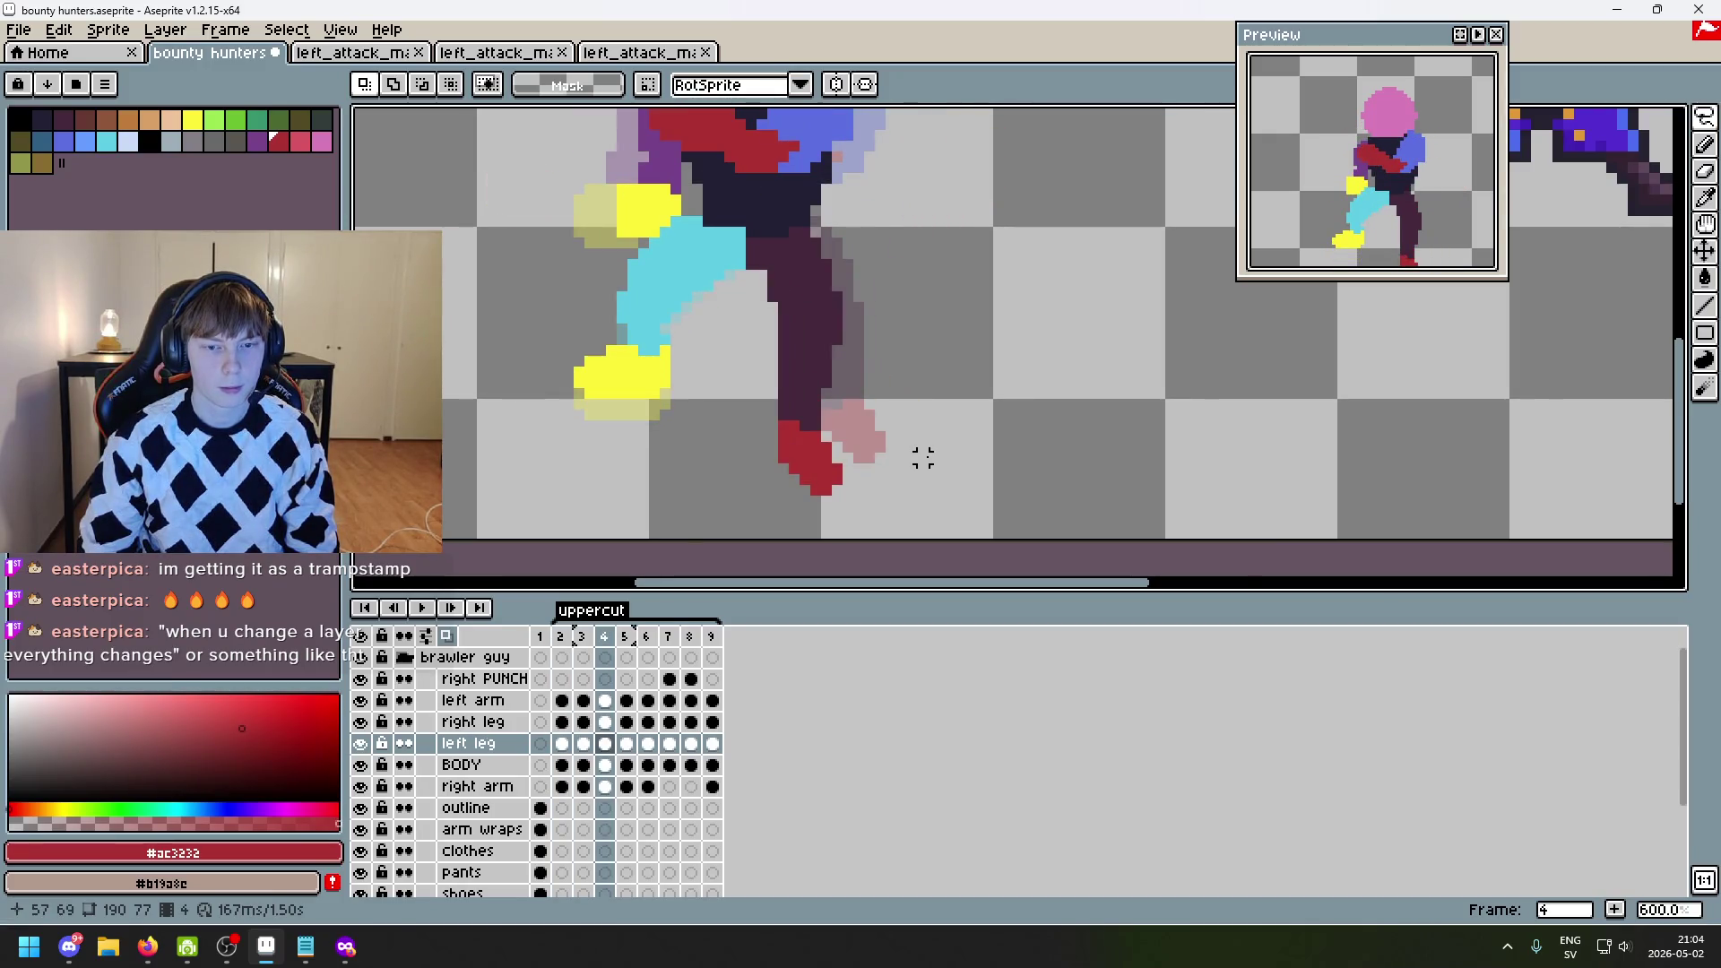
{"action": "scroll", "coordinate": [923, 458], "scroll_direction": "down", "scroll_amount": 2}
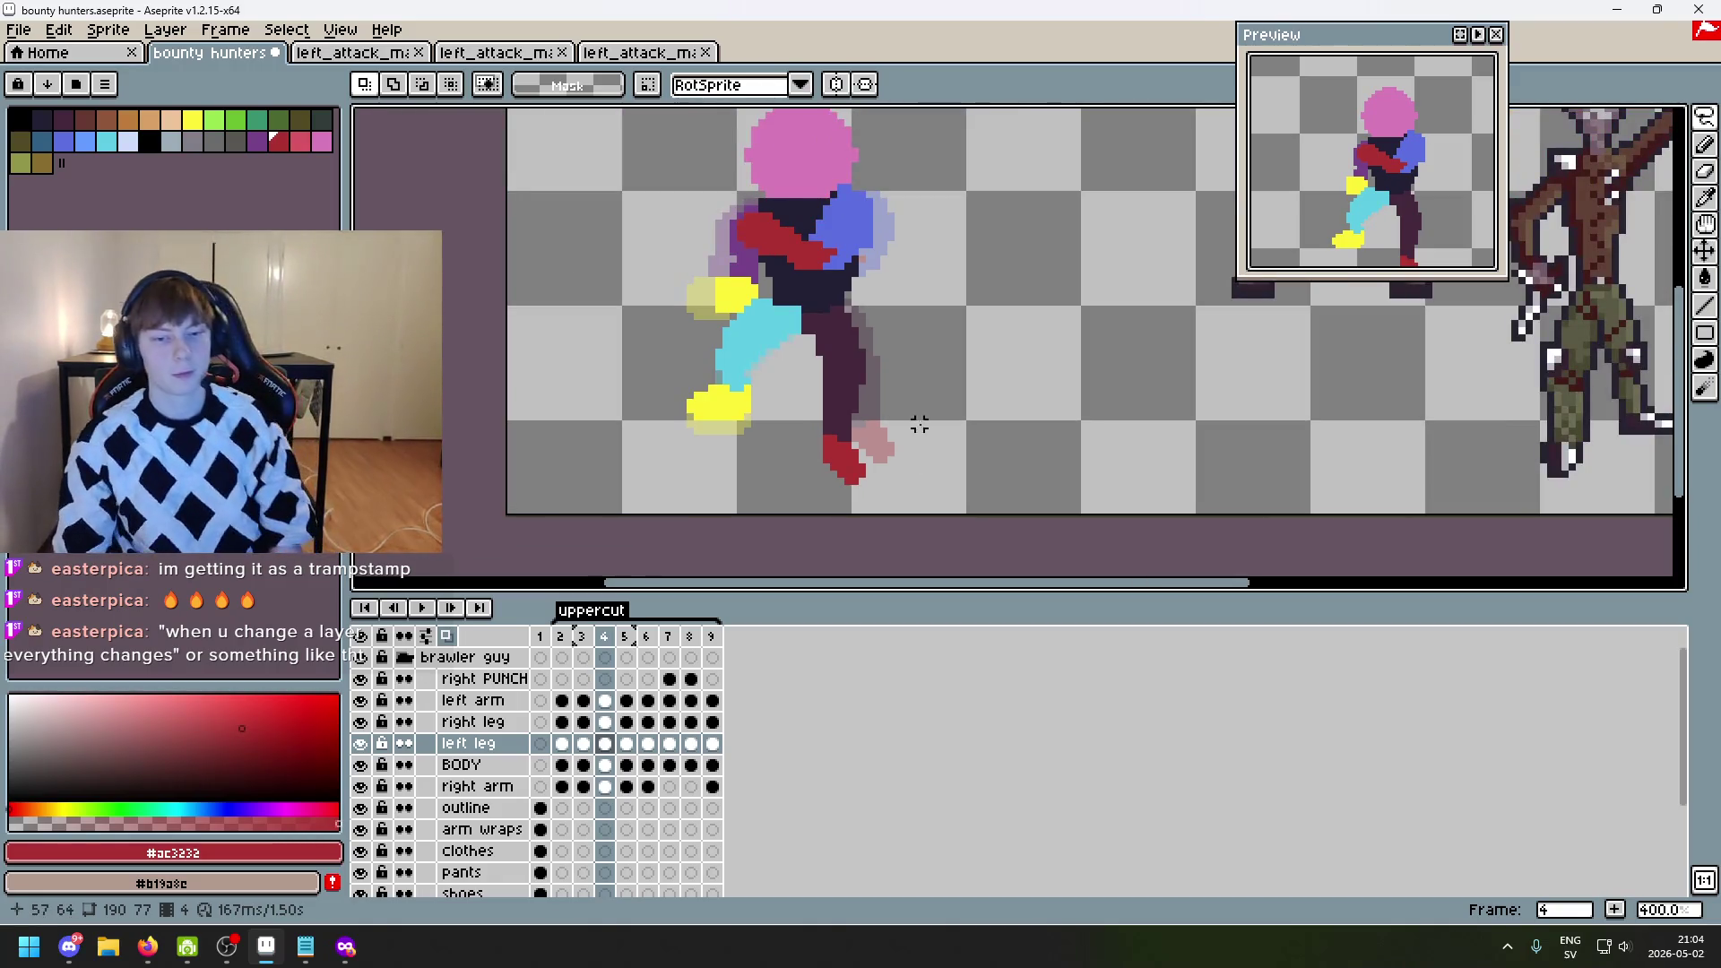
{"action": "left_click_drag", "start_coordinate": [896, 384], "coordinate": [1029, 372]}
- Settle on frame 3, zoom in on the legs, and select the 'right leg' layer
{"action": "key", "text": "Left"}
{"action": "key", "text": "Left"}
{"action": "key", "text": "Right"}
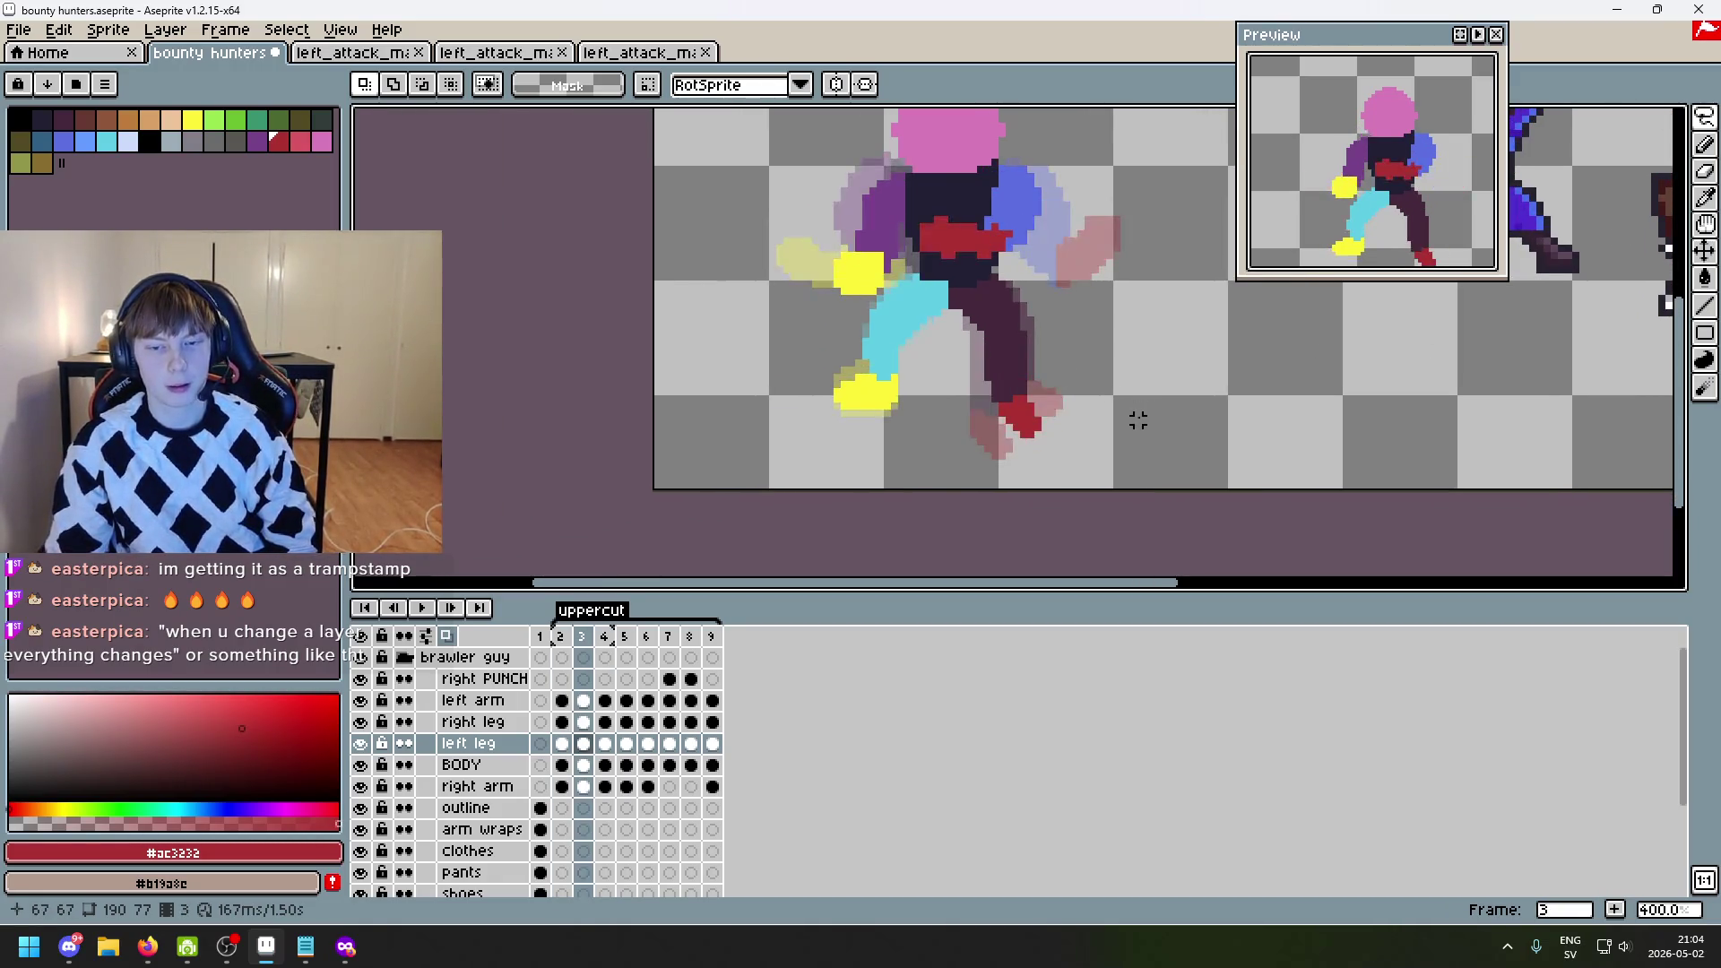
{"action": "key", "text": "Right"}
{"action": "key", "text": "Left"}
{"action": "scroll", "coordinate": [950, 434], "scroll_direction": "up", "scroll_amount": 1}
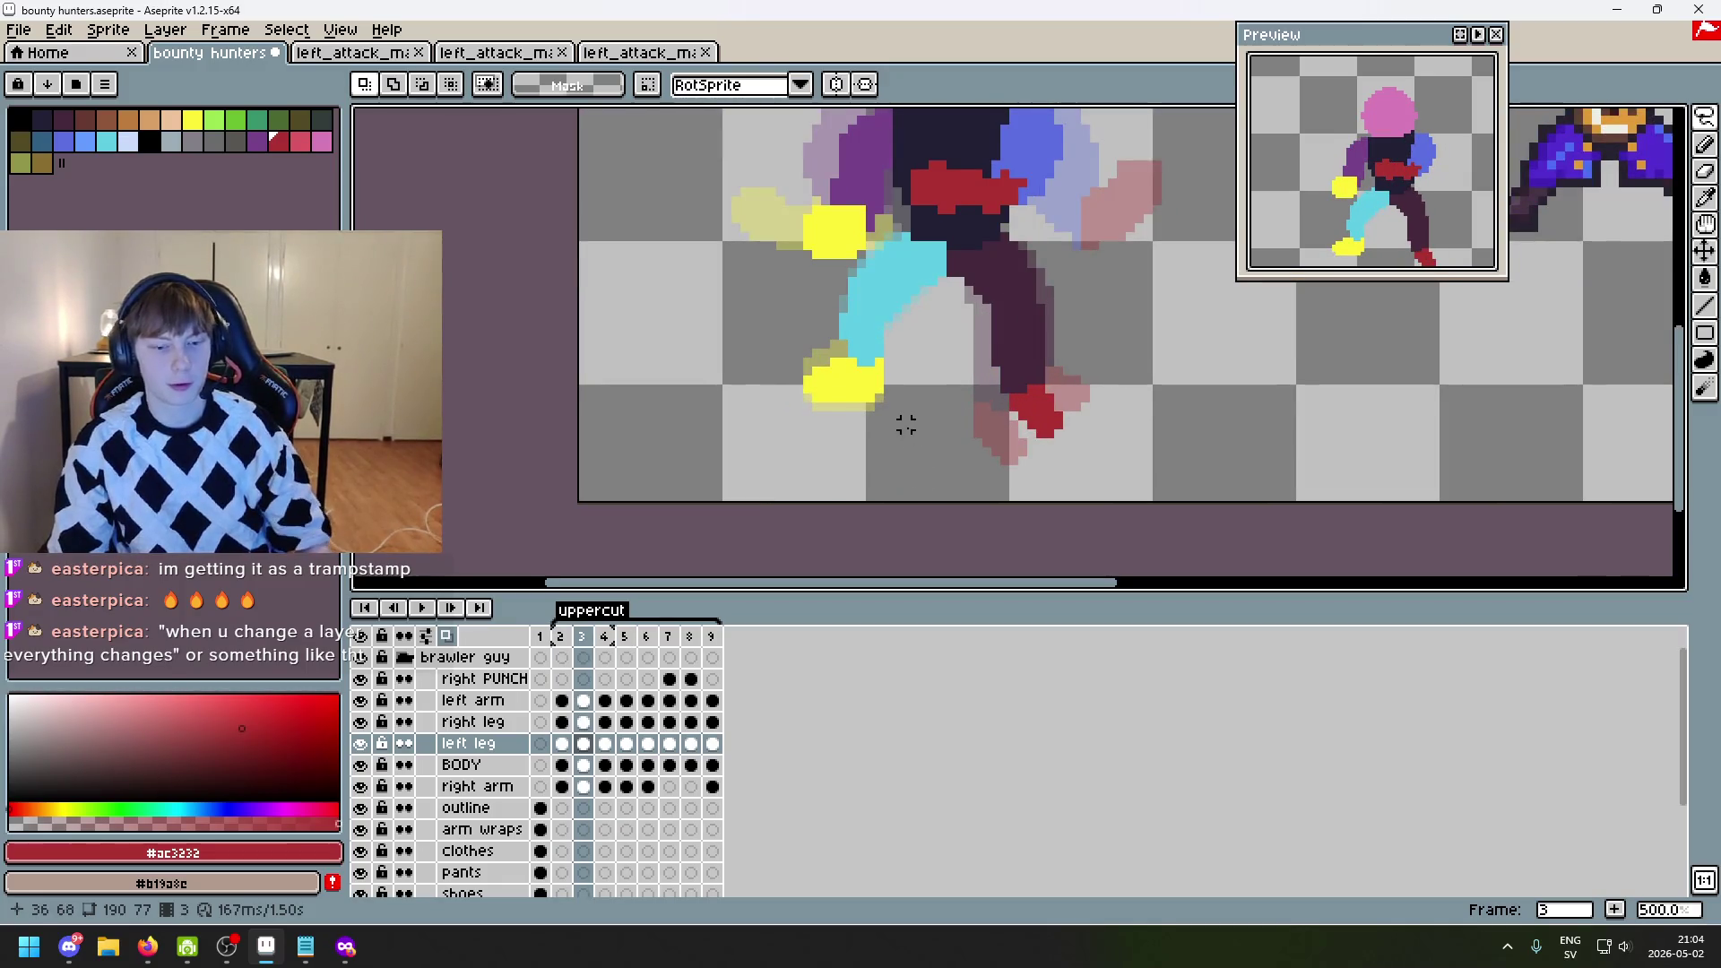
{"action": "scroll", "coordinate": [895, 455], "scroll_direction": "up", "scroll_amount": 1}
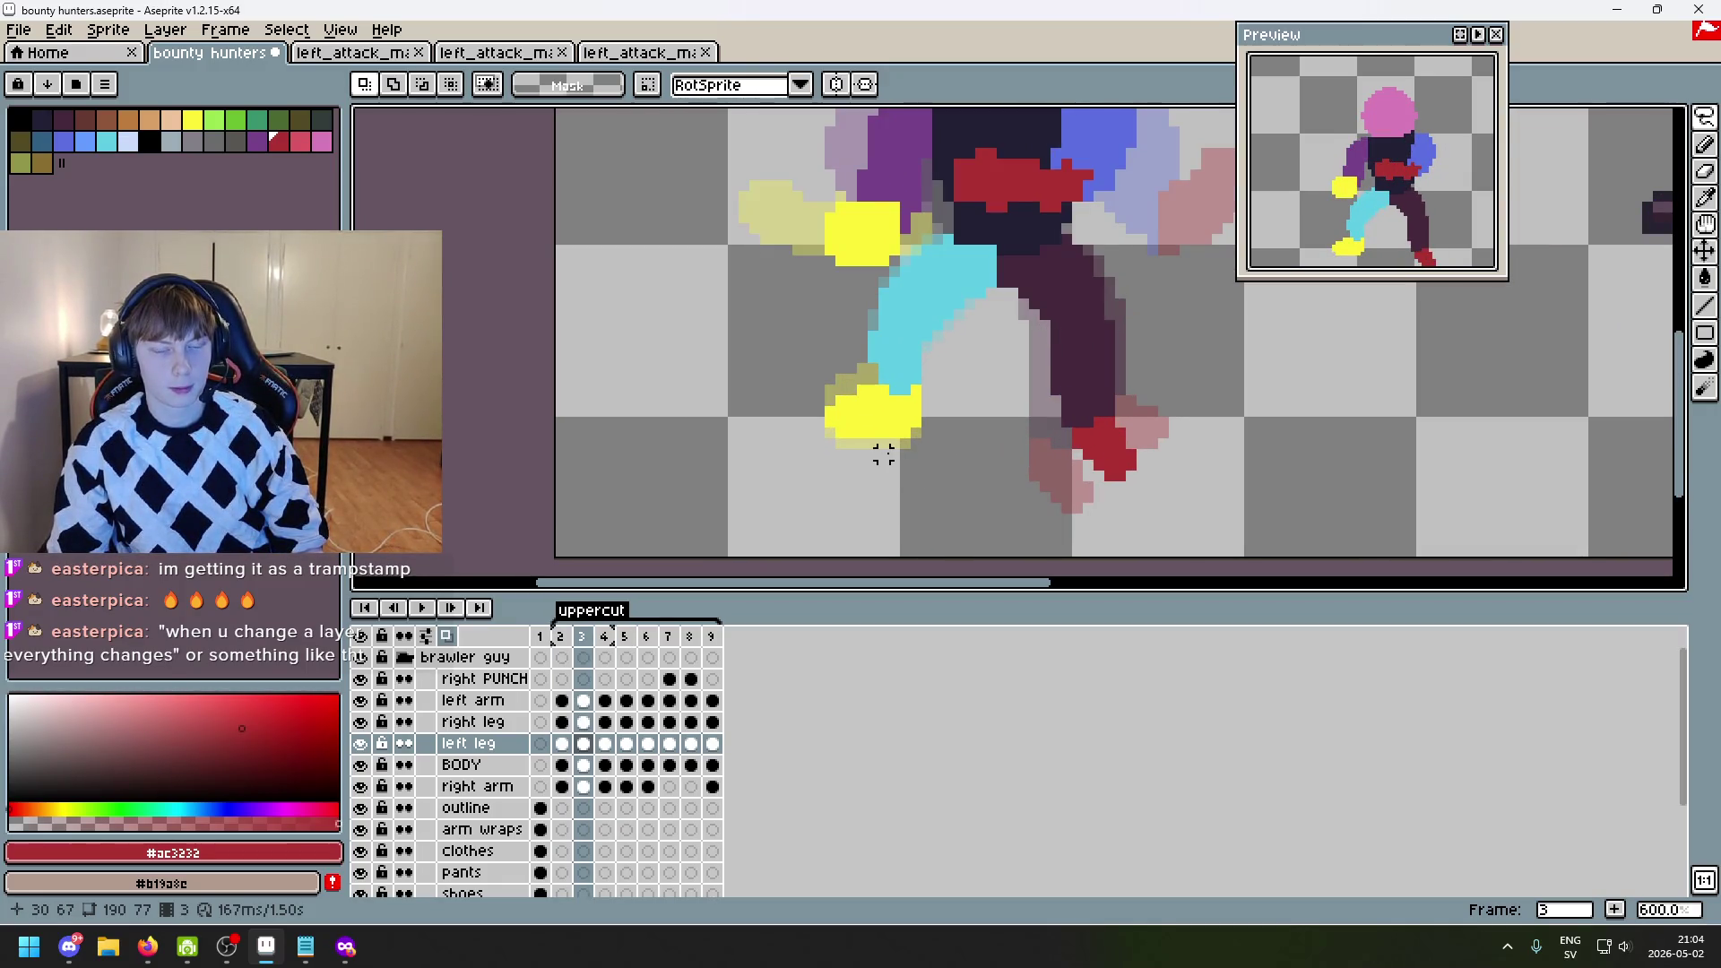
{"action": "scroll", "coordinate": [861, 443], "scroll_direction": "up", "scroll_amount": 1}
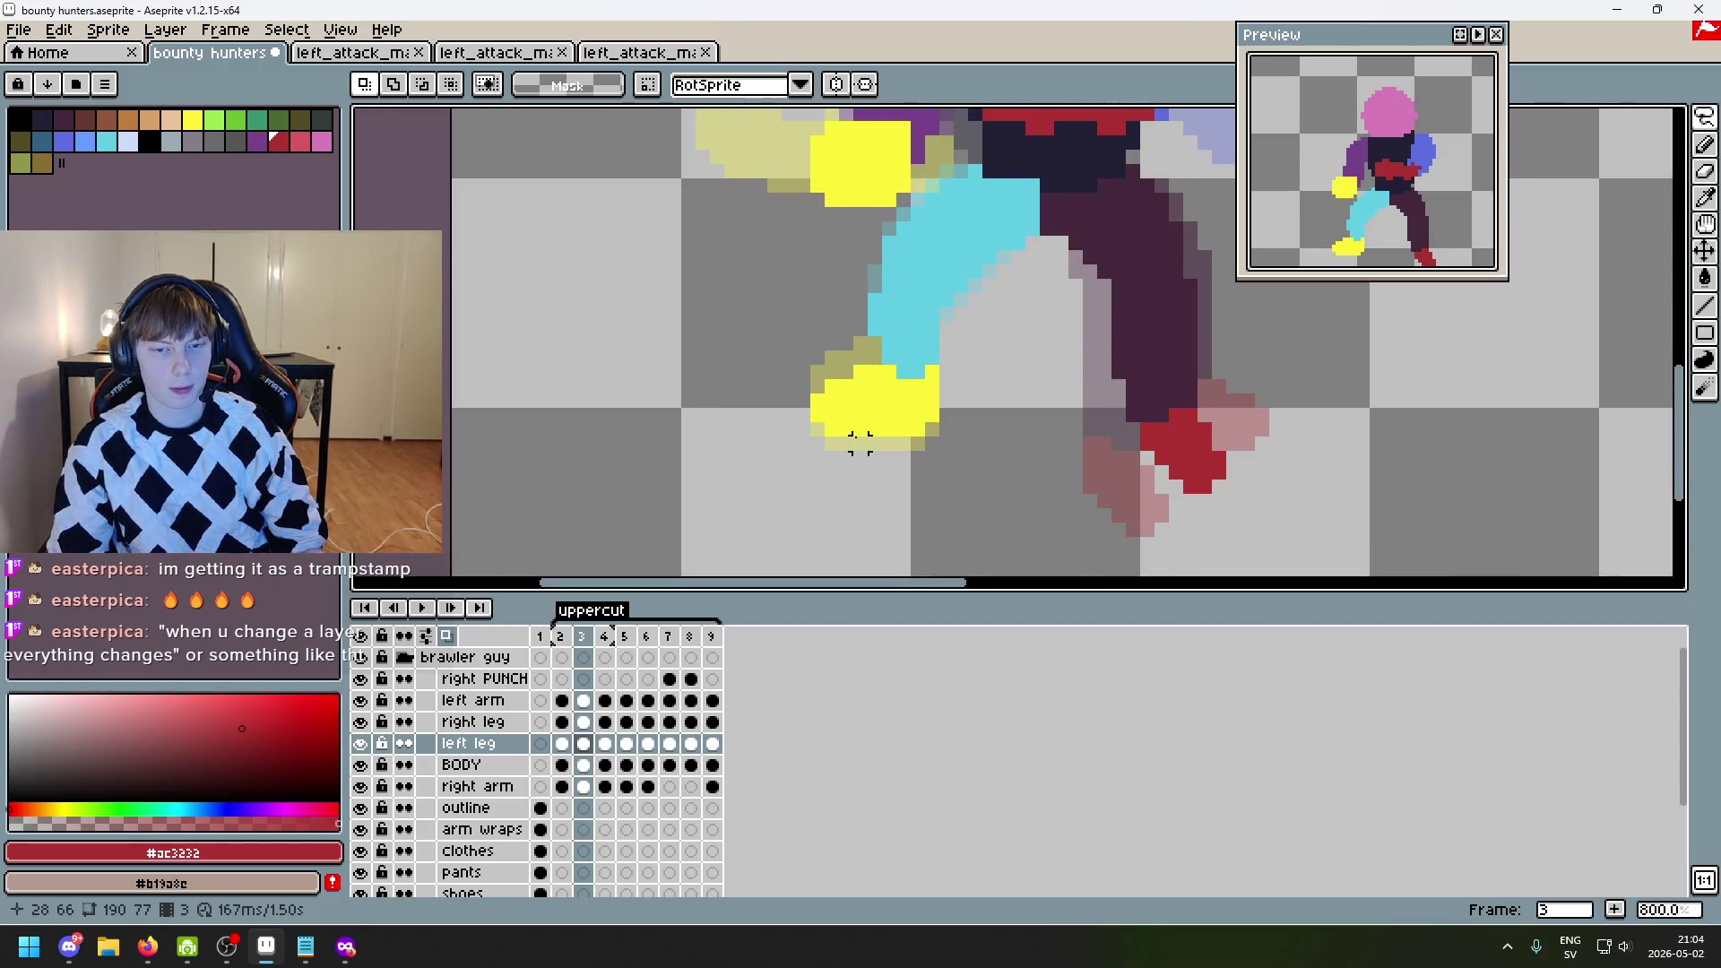
{"action": "scroll", "coordinate": [861, 443], "scroll_direction": "up", "scroll_amount": 2}
{"action": "left_click", "coordinate": [472, 722]}
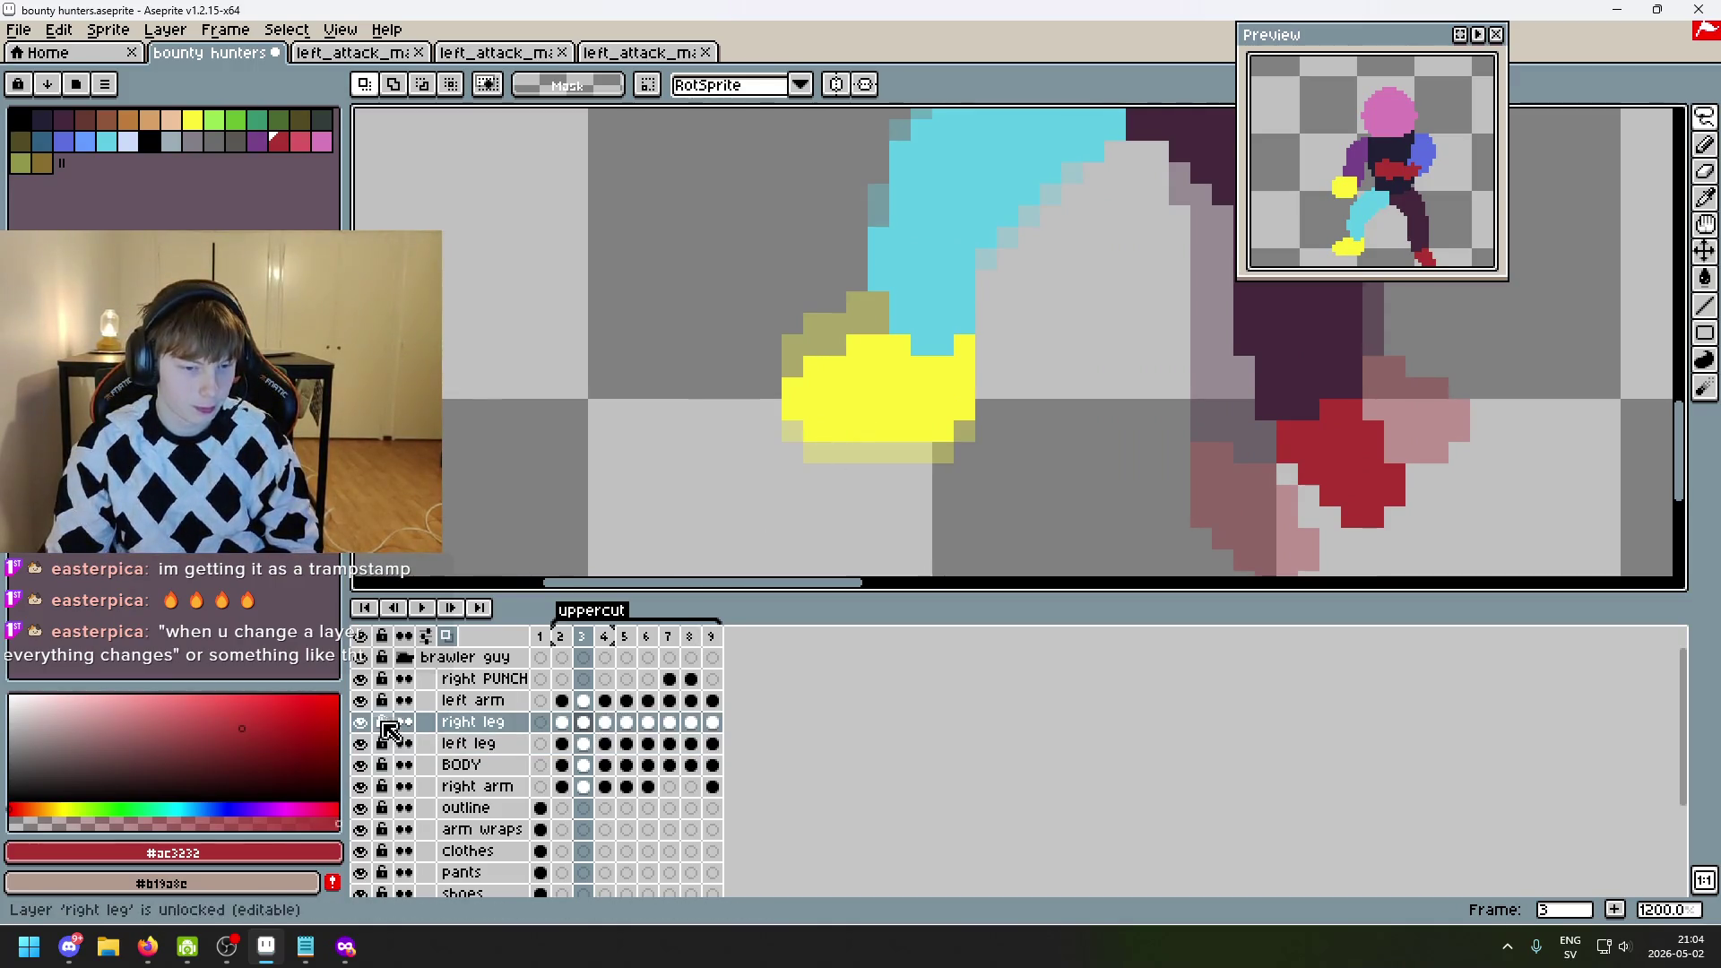
- Toggle the right leg layer's visibility, lasso the yellow shoe, then deselect it
{"action": "left_click", "coordinate": [360, 721]}
{"action": "left_click", "coordinate": [359, 722]}
{"action": "mouse_move", "coordinate": [905, 471]}
{"action": "left_mouse_down"}
{"action": "mouse_move", "coordinate": [692, 359]}
{"action": "mouse_move", "coordinate": [760, 430]}
{"action": "mouse_move", "coordinate": [961, 434]}
{"action": "left_mouse_up"}
{"action": "key", "text": "ctrl+d"}
{"action": "scroll", "coordinate": [1156, 504], "scroll_direction": "up", "scroll_amount": 3}
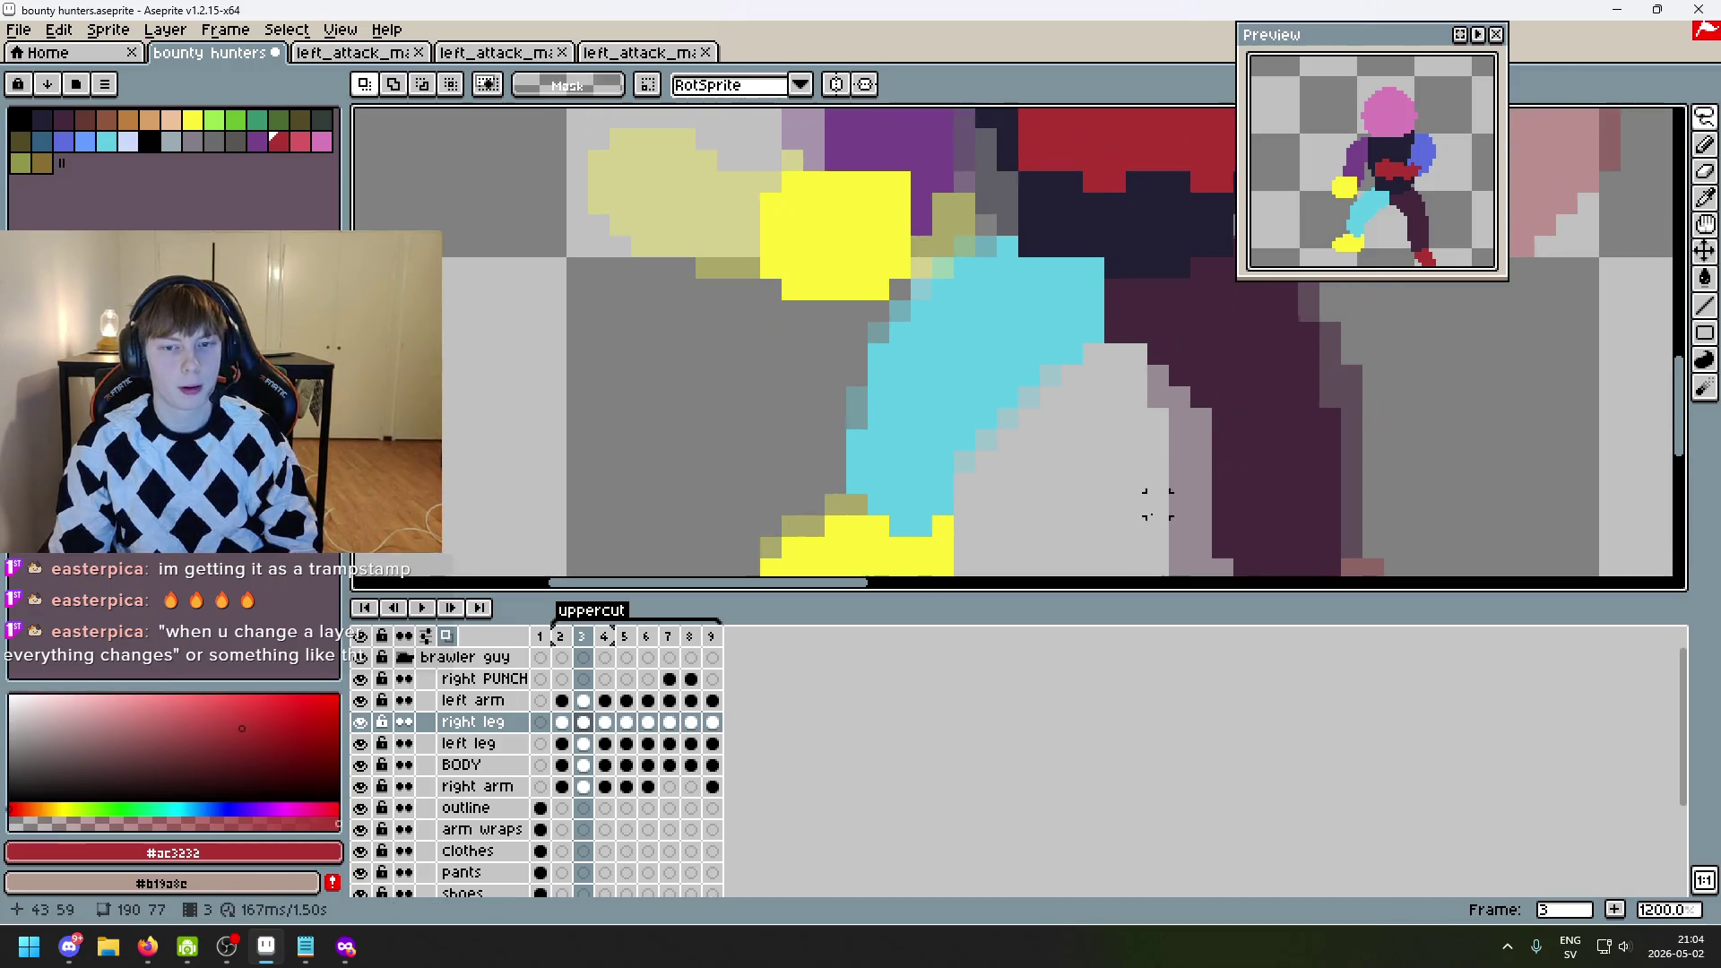
{"action": "scroll", "coordinate": [1156, 504], "scroll_direction": "down", "scroll_amount": 2}
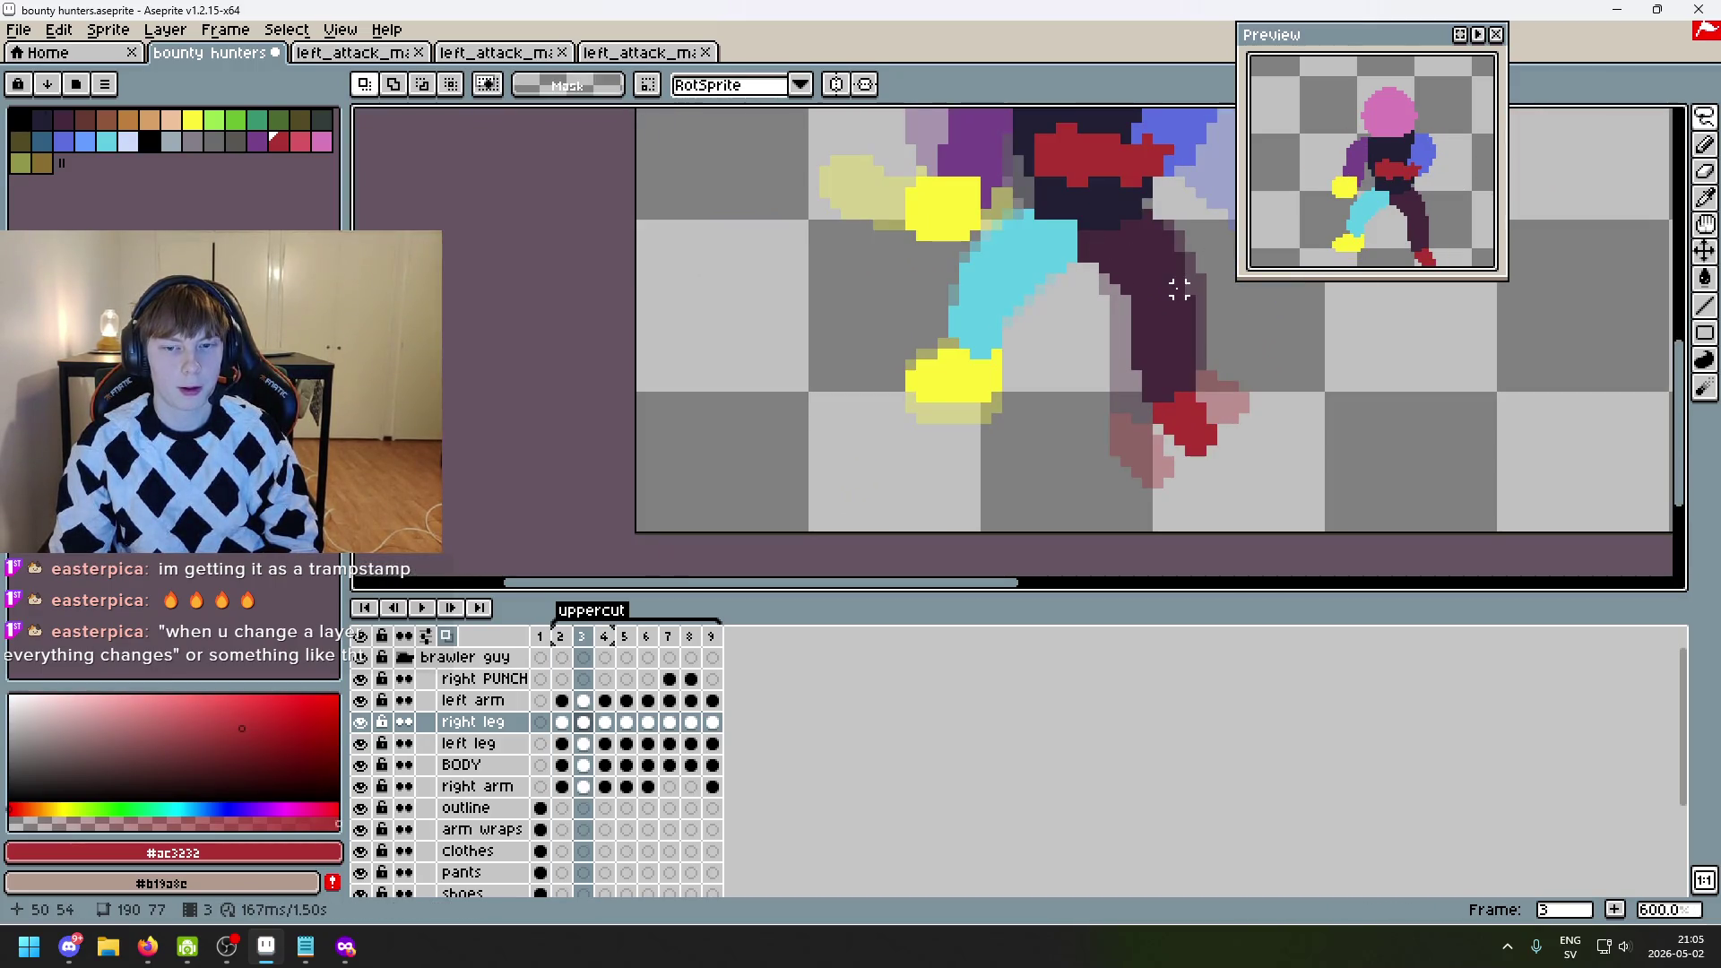
- Flip repeatedly between frames 2 and 3 to compare the leg pose
{"action": "key", "text": "Right"}
{"action": "key", "text": "Left"}
{"action": "key", "text": "Right"}
{"action": "key", "text": "Left"}
{"action": "scroll", "coordinate": [1153, 334], "scroll_direction": "down", "scroll_amount": 1}
{"action": "mouse_move", "coordinate": [1152, 335]}
{"action": "left_mouse_down"}
{"action": "mouse_move", "coordinate": [866, 325]}
{"action": "mouse_move", "coordinate": [651, 346]}
{"action": "left_mouse_up"}
{"action": "key", "text": "Right"}
{"action": "key", "text": "Left"}
{"action": "key", "text": "Left"}
{"action": "key", "text": "Right"}
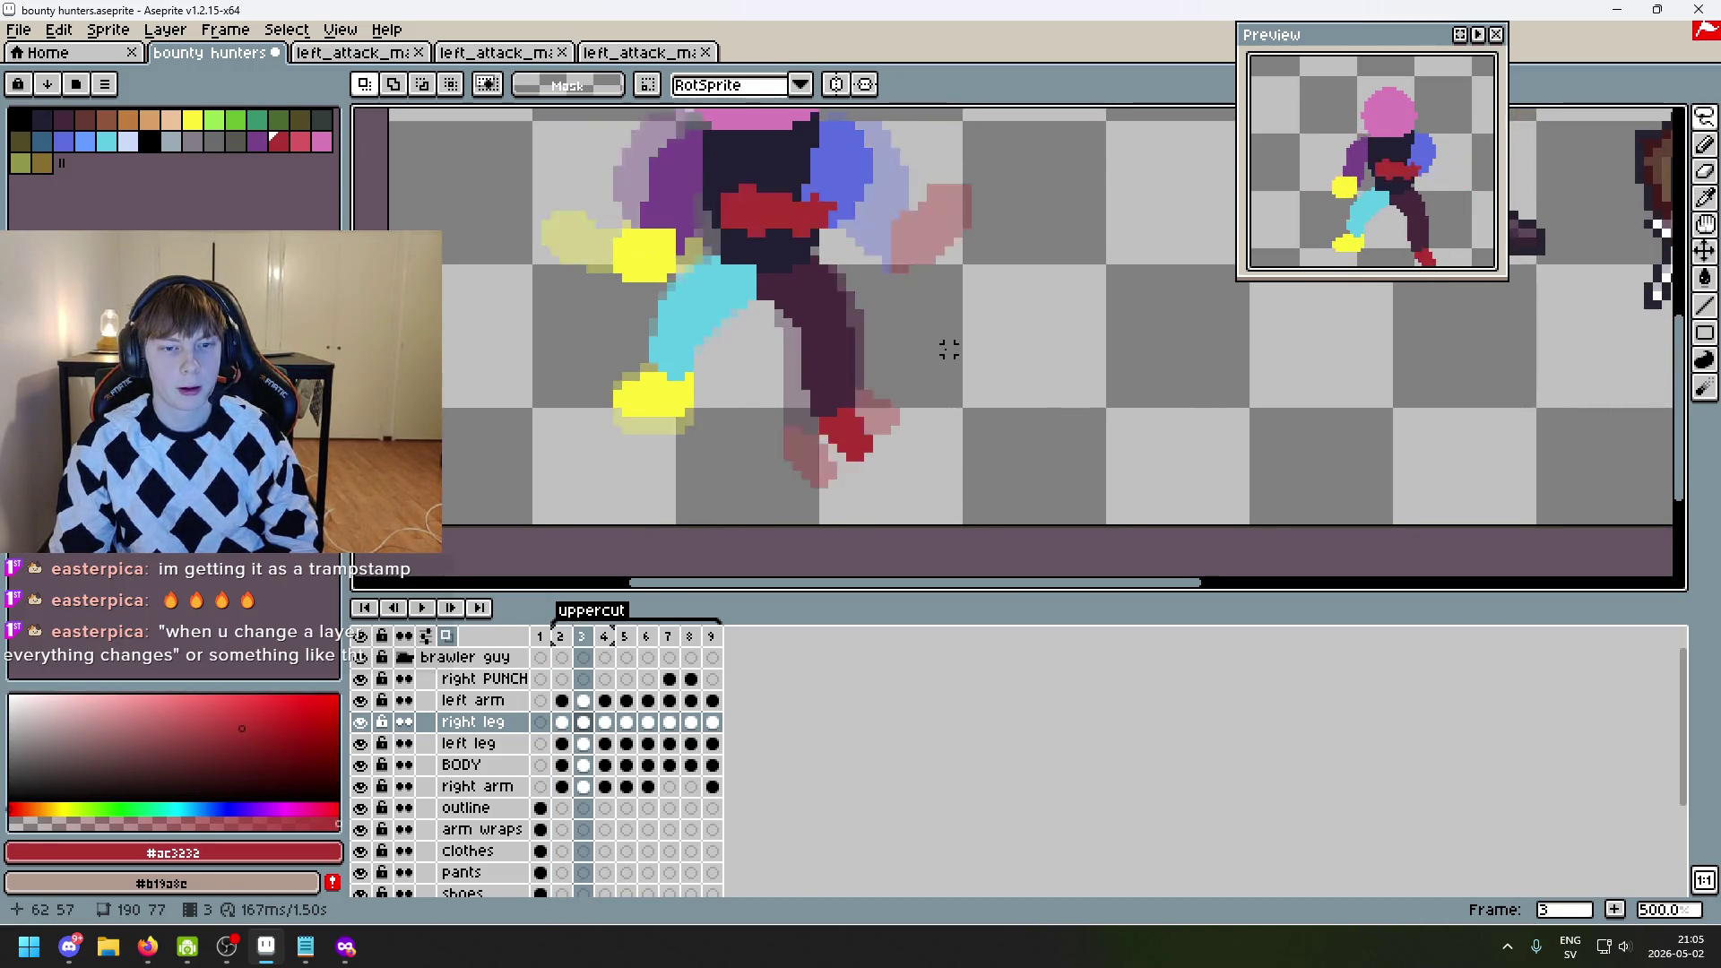
{"action": "key", "text": "Right"}
{"action": "key", "text": "Left"}
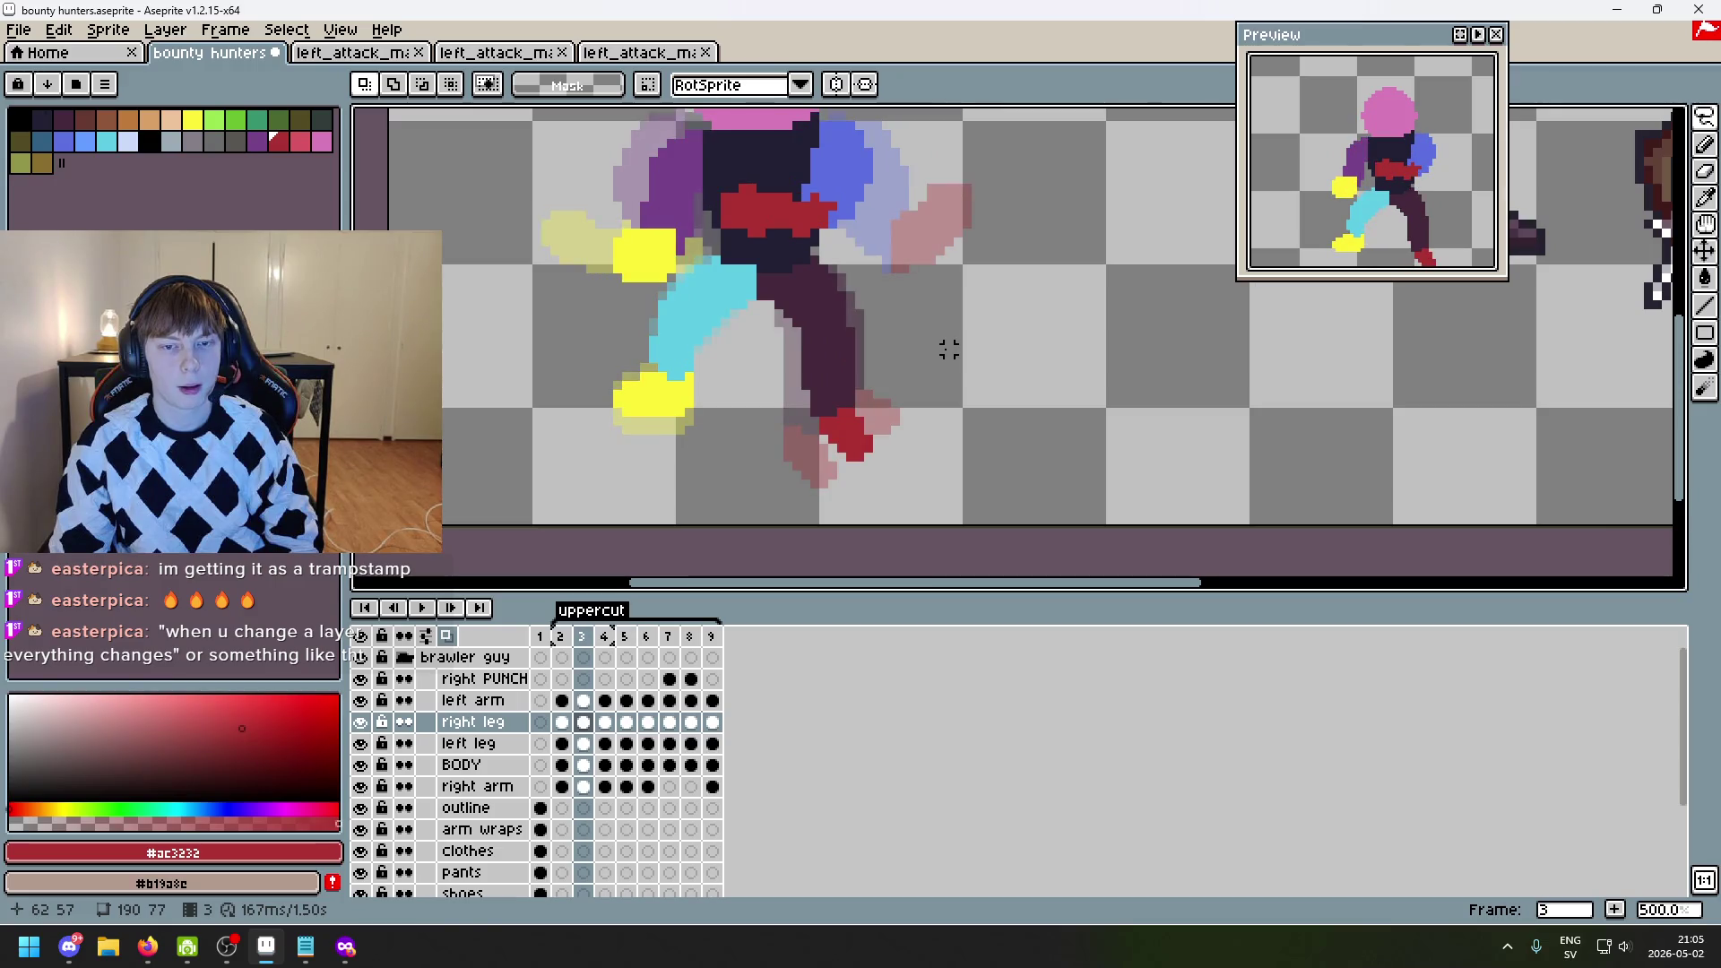
{"action": "key", "text": "Left"}
{"action": "key", "text": "Right"}
{"action": "key", "text": "Left"}
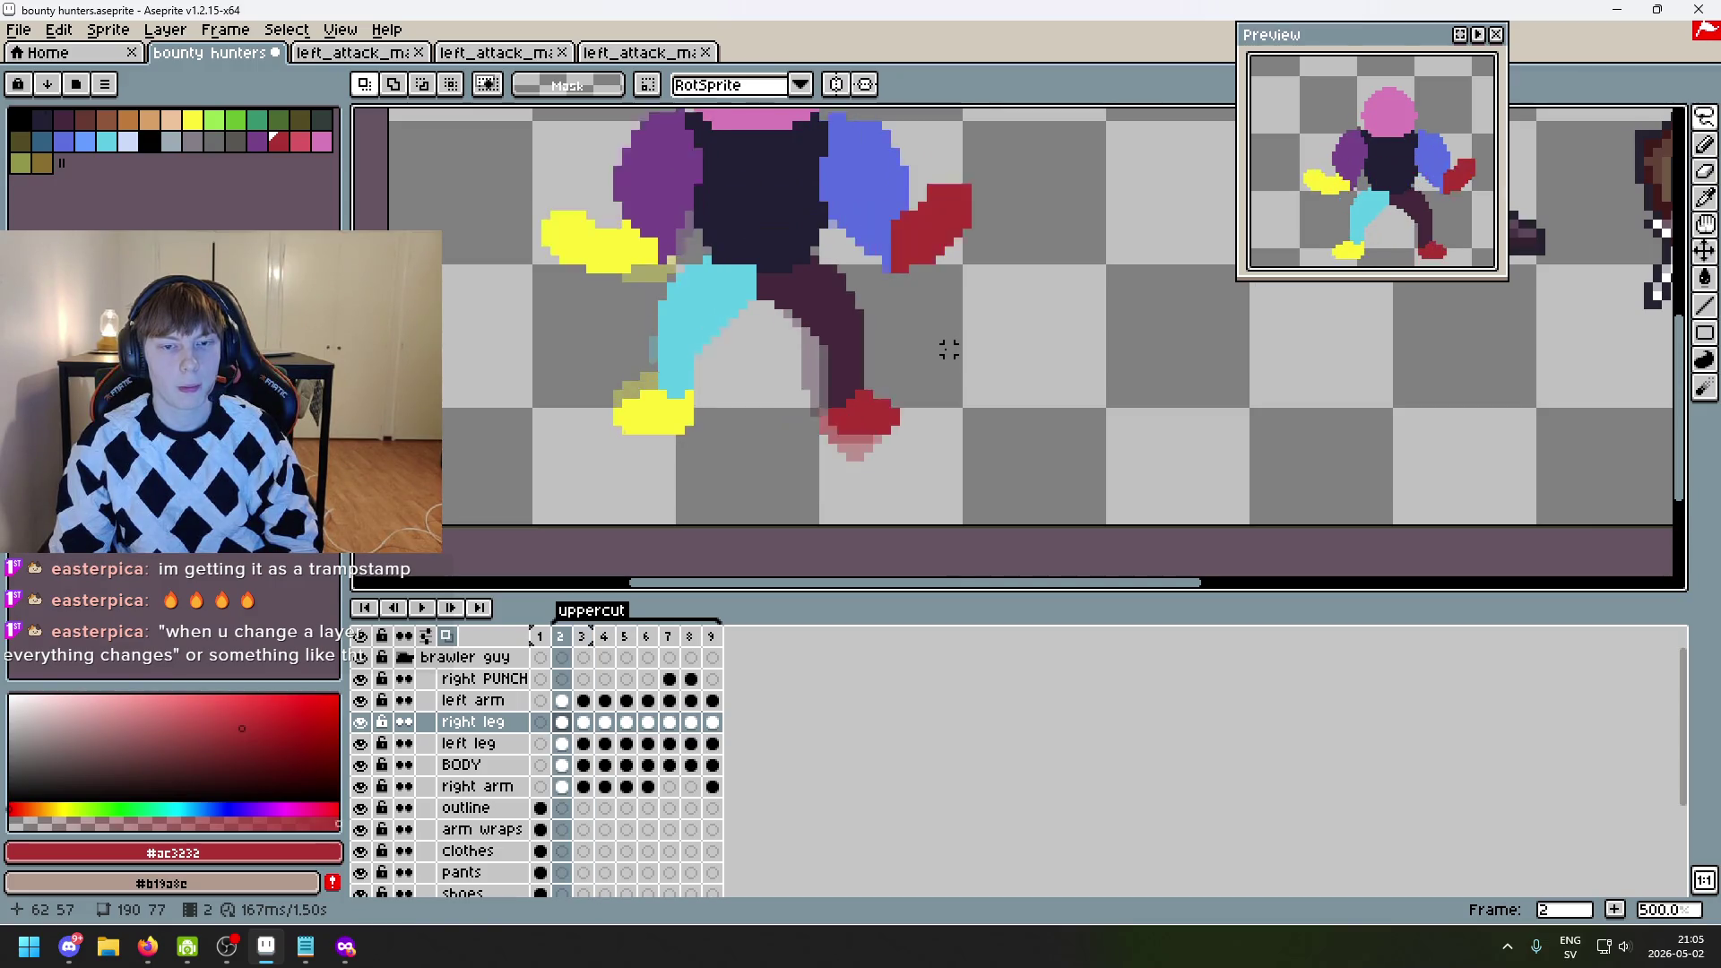
{"action": "key", "text": "Right"}
{"action": "key", "text": "Left"}
{"action": "key", "text": "Right"}
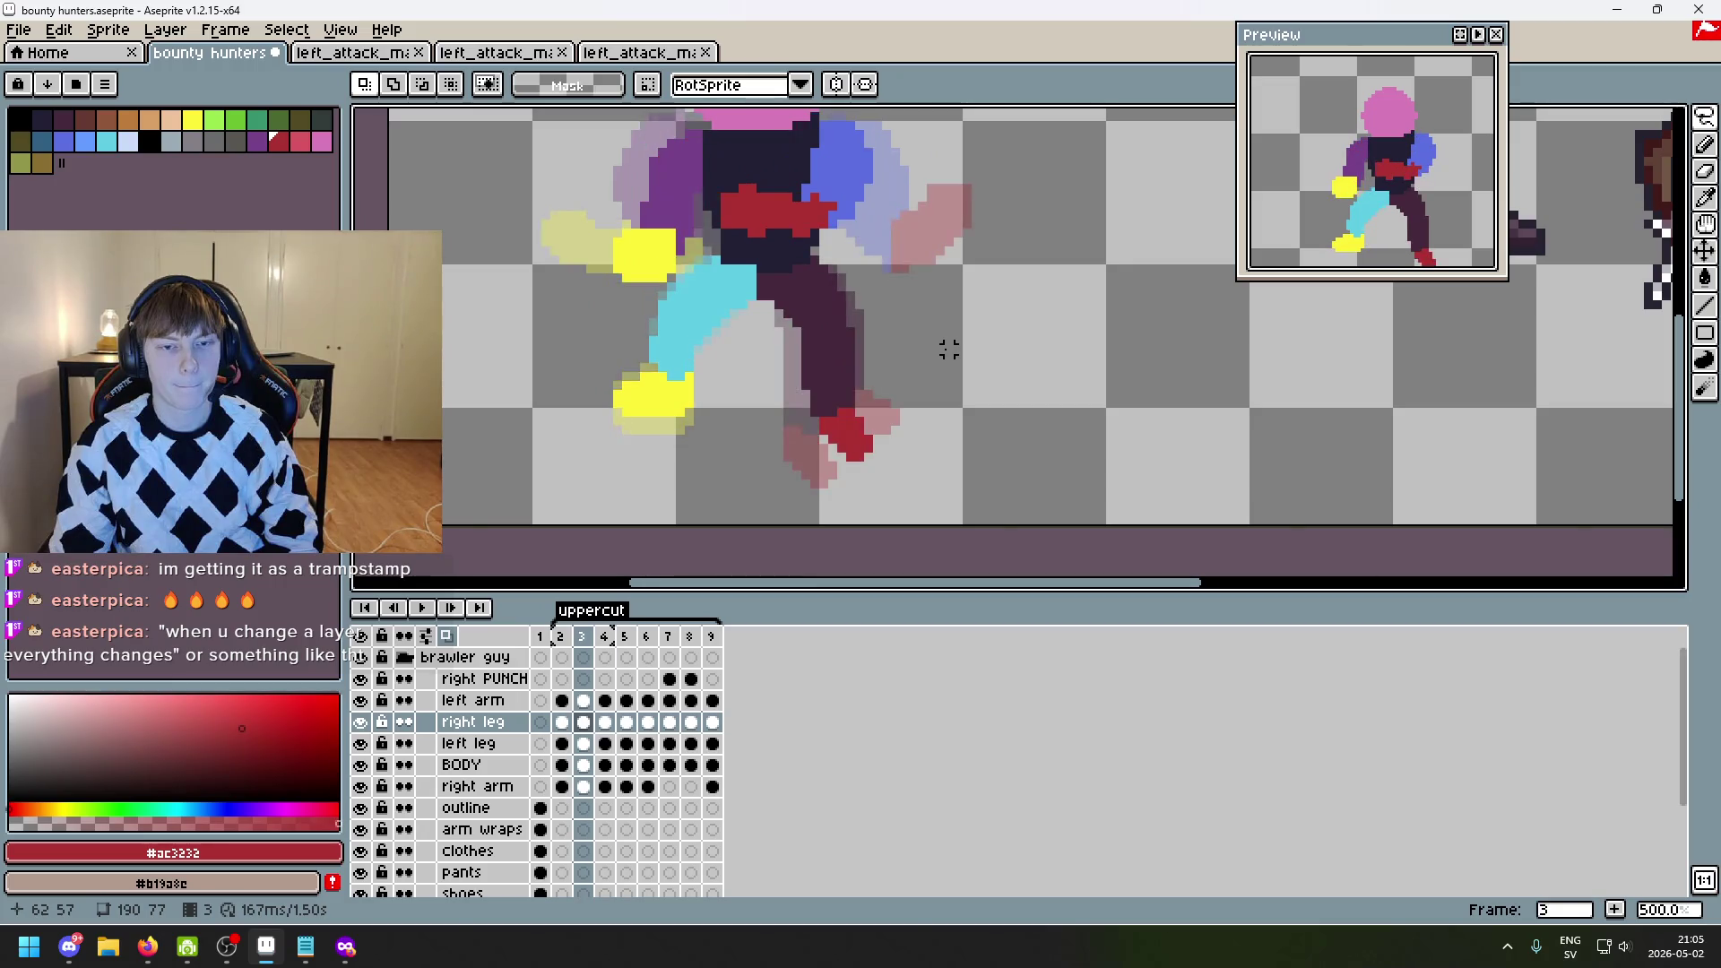
{"action": "key", "text": "Left"}
- Start playing the uppercut animation and pan the view while it runs
{"action": "scroll", "coordinate": [940, 358], "scroll_direction": "down", "scroll_amount": 1}
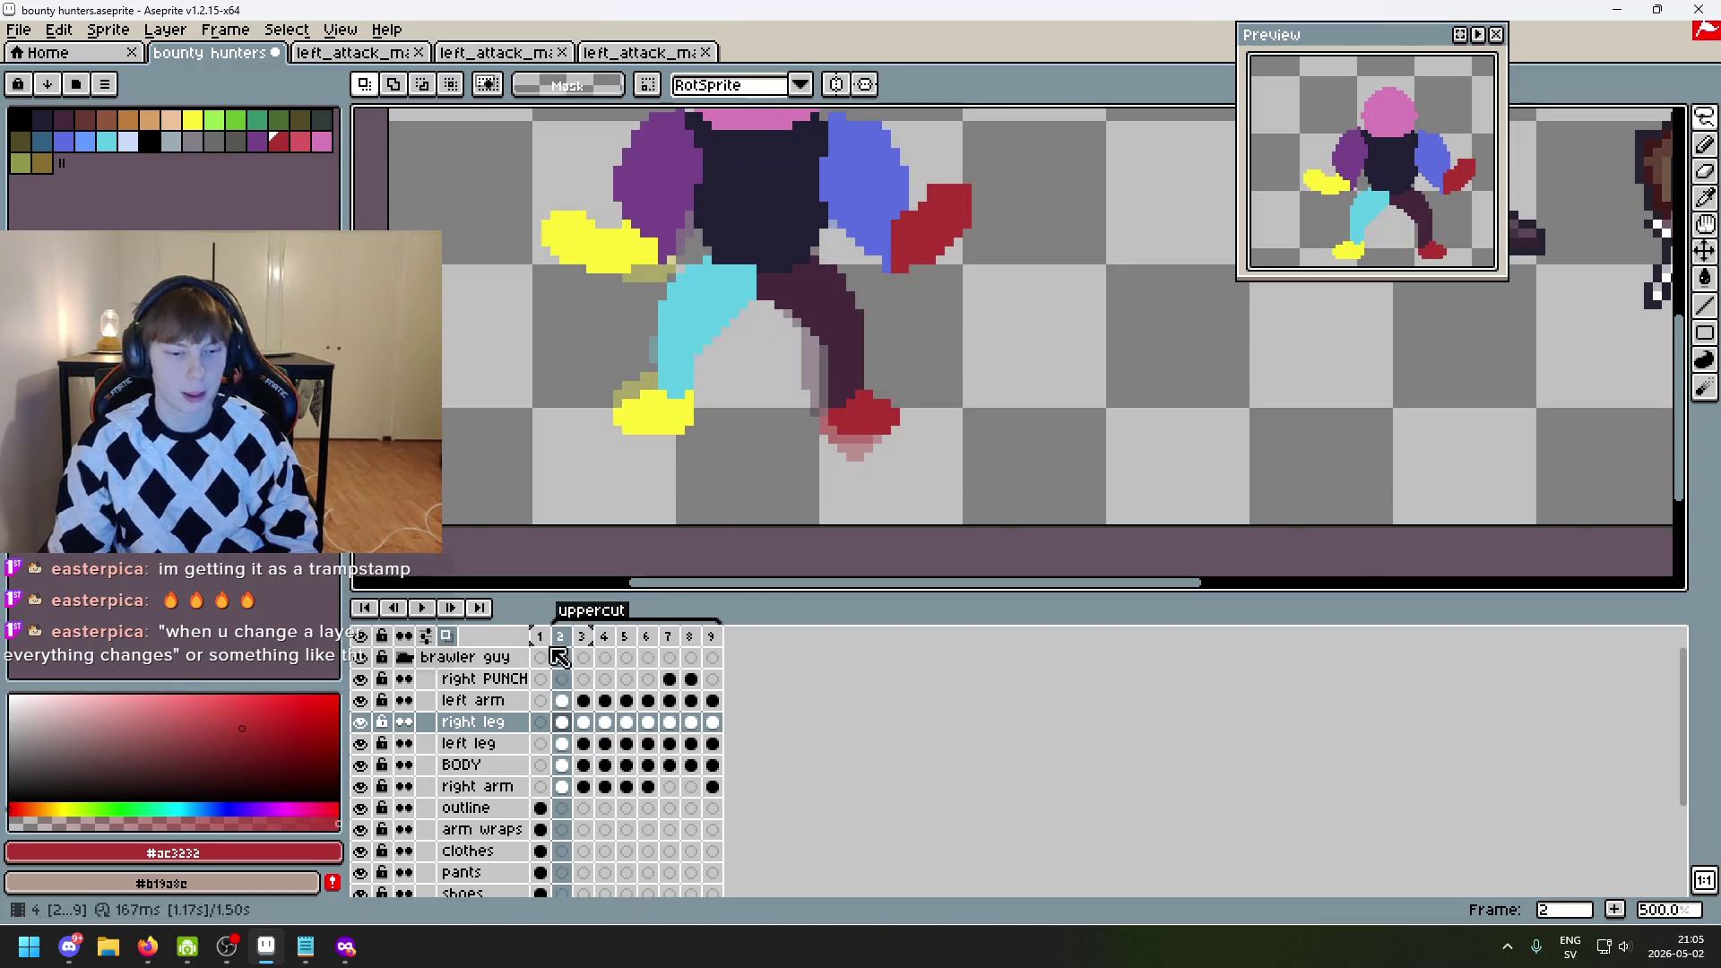
{"action": "left_click", "coordinate": [422, 607]}
{"action": "scroll", "coordinate": [703, 408], "scroll_direction": "down", "scroll_amount": 1}
{"action": "left_click_drag", "start_coordinate": [703, 408], "coordinate": [764, 411]}
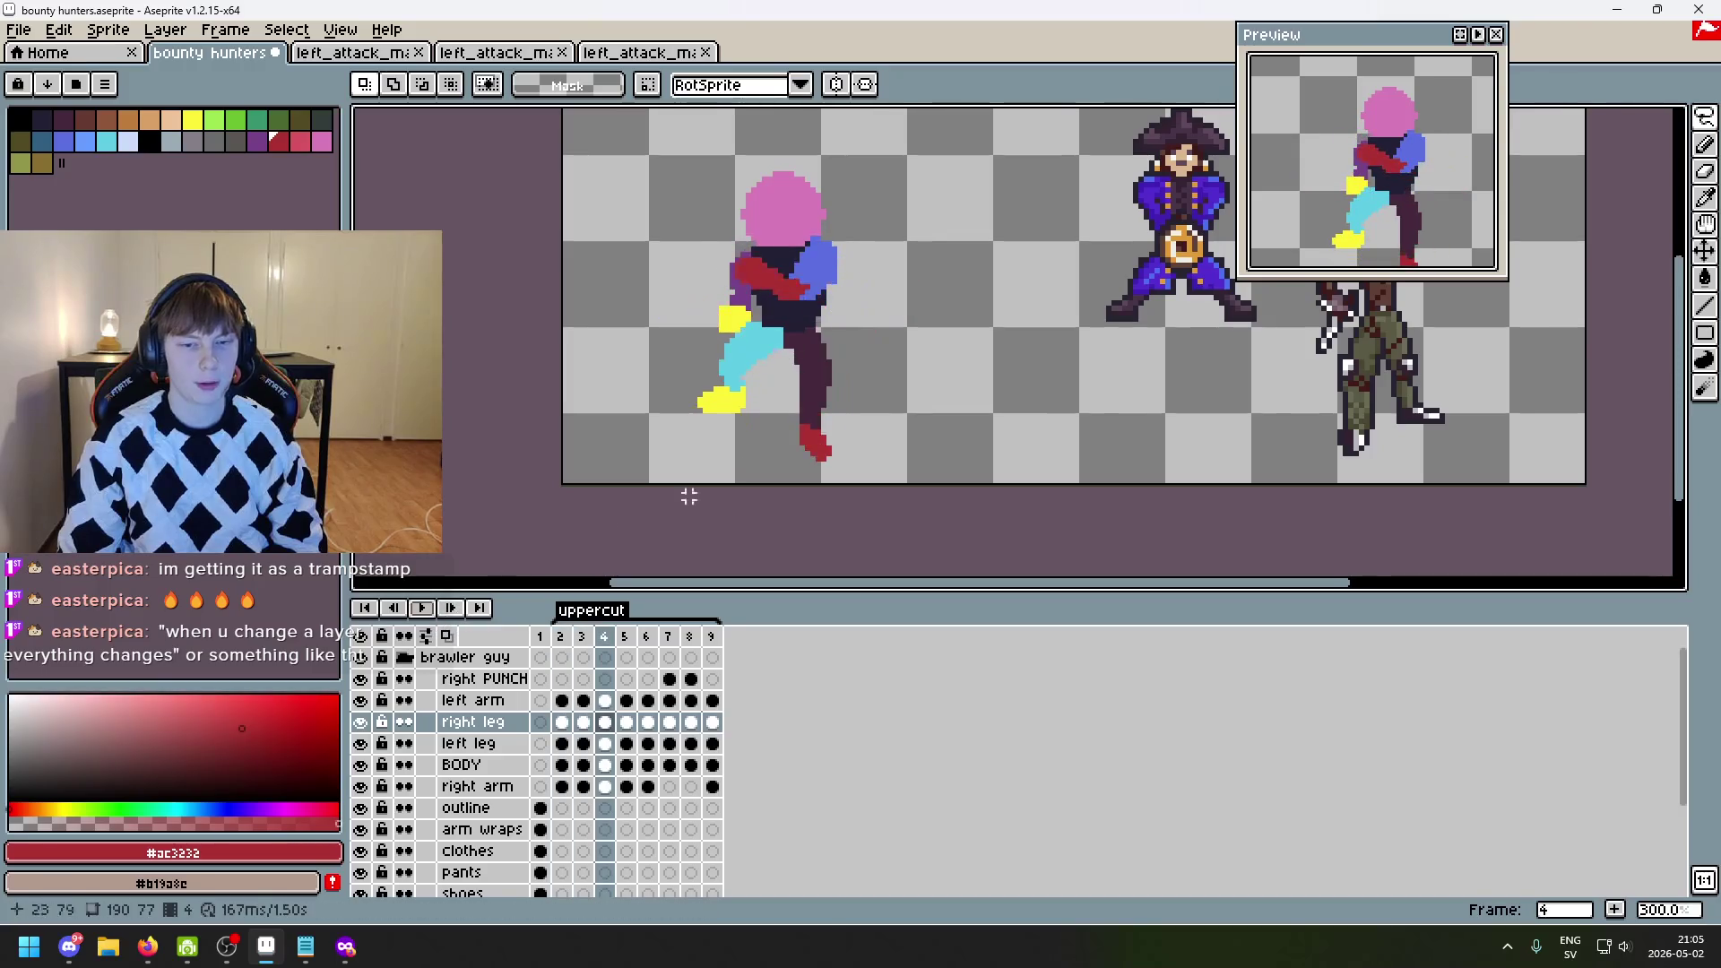
- Stop playback on frame 4 and step between frames 2 and 5 to compare
{"action": "scroll", "coordinate": [766, 461], "scroll_direction": "up", "scroll_amount": 1}
{"action": "key", "text": "Return"}
{"action": "key", "text": "Right"}
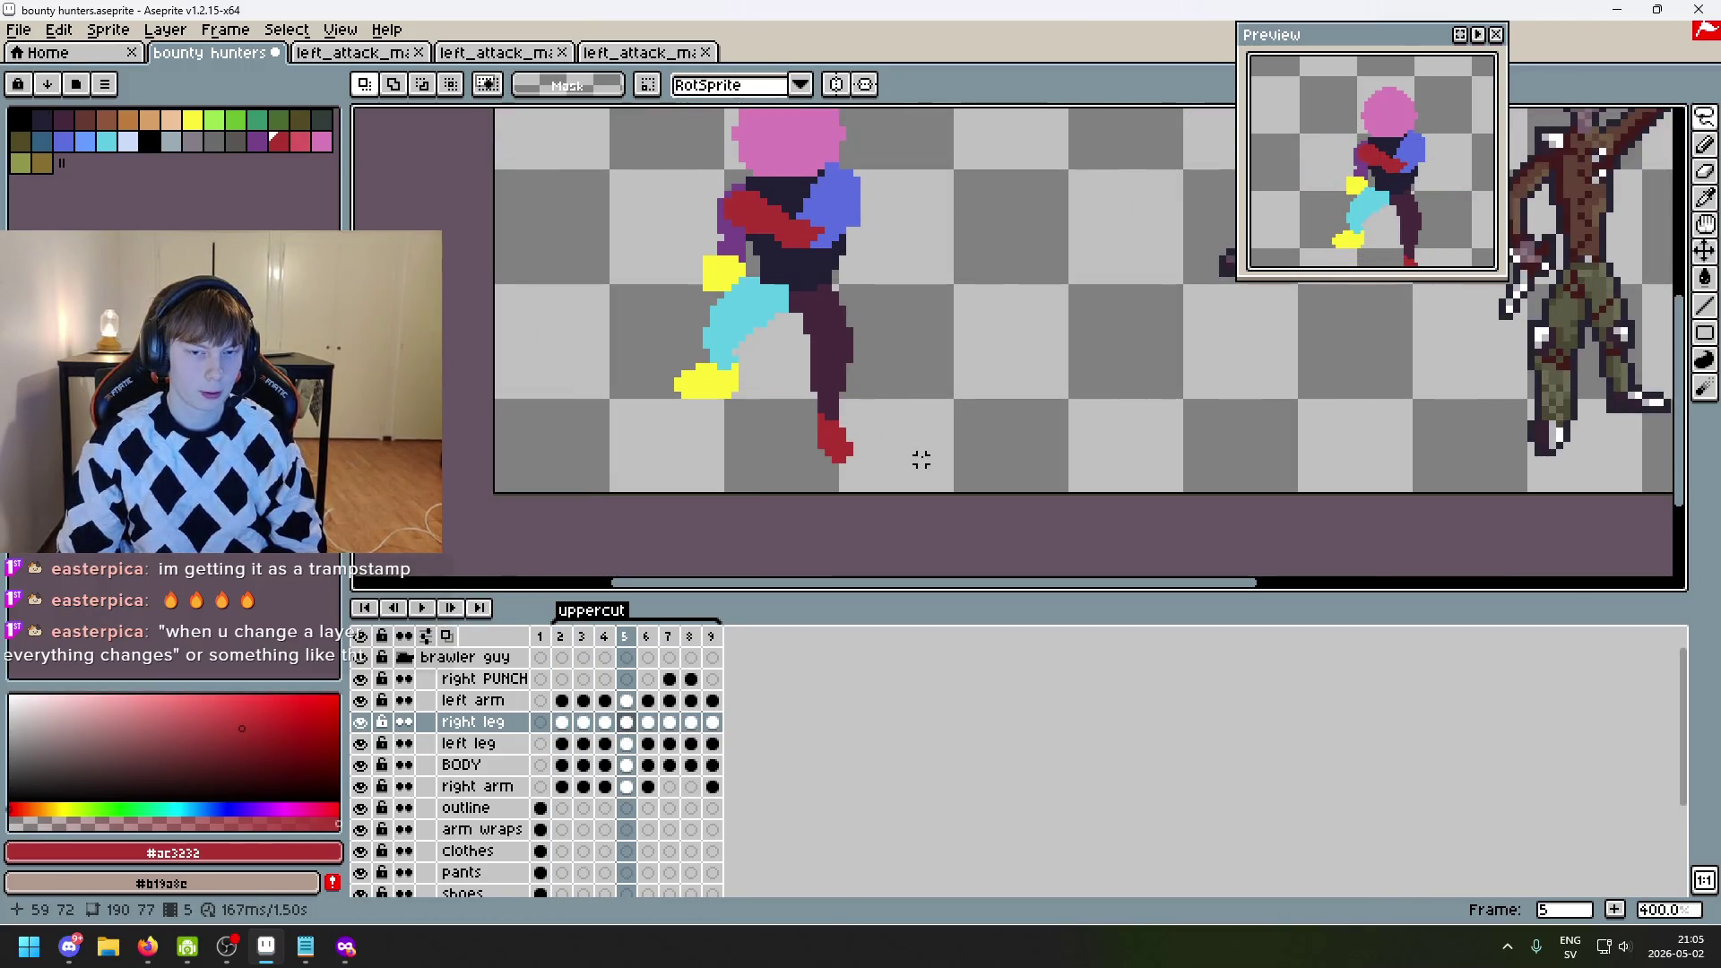
{"action": "key", "text": "Left"}
{"action": "key", "text": "Left"}
{"action": "key", "text": "Right"}
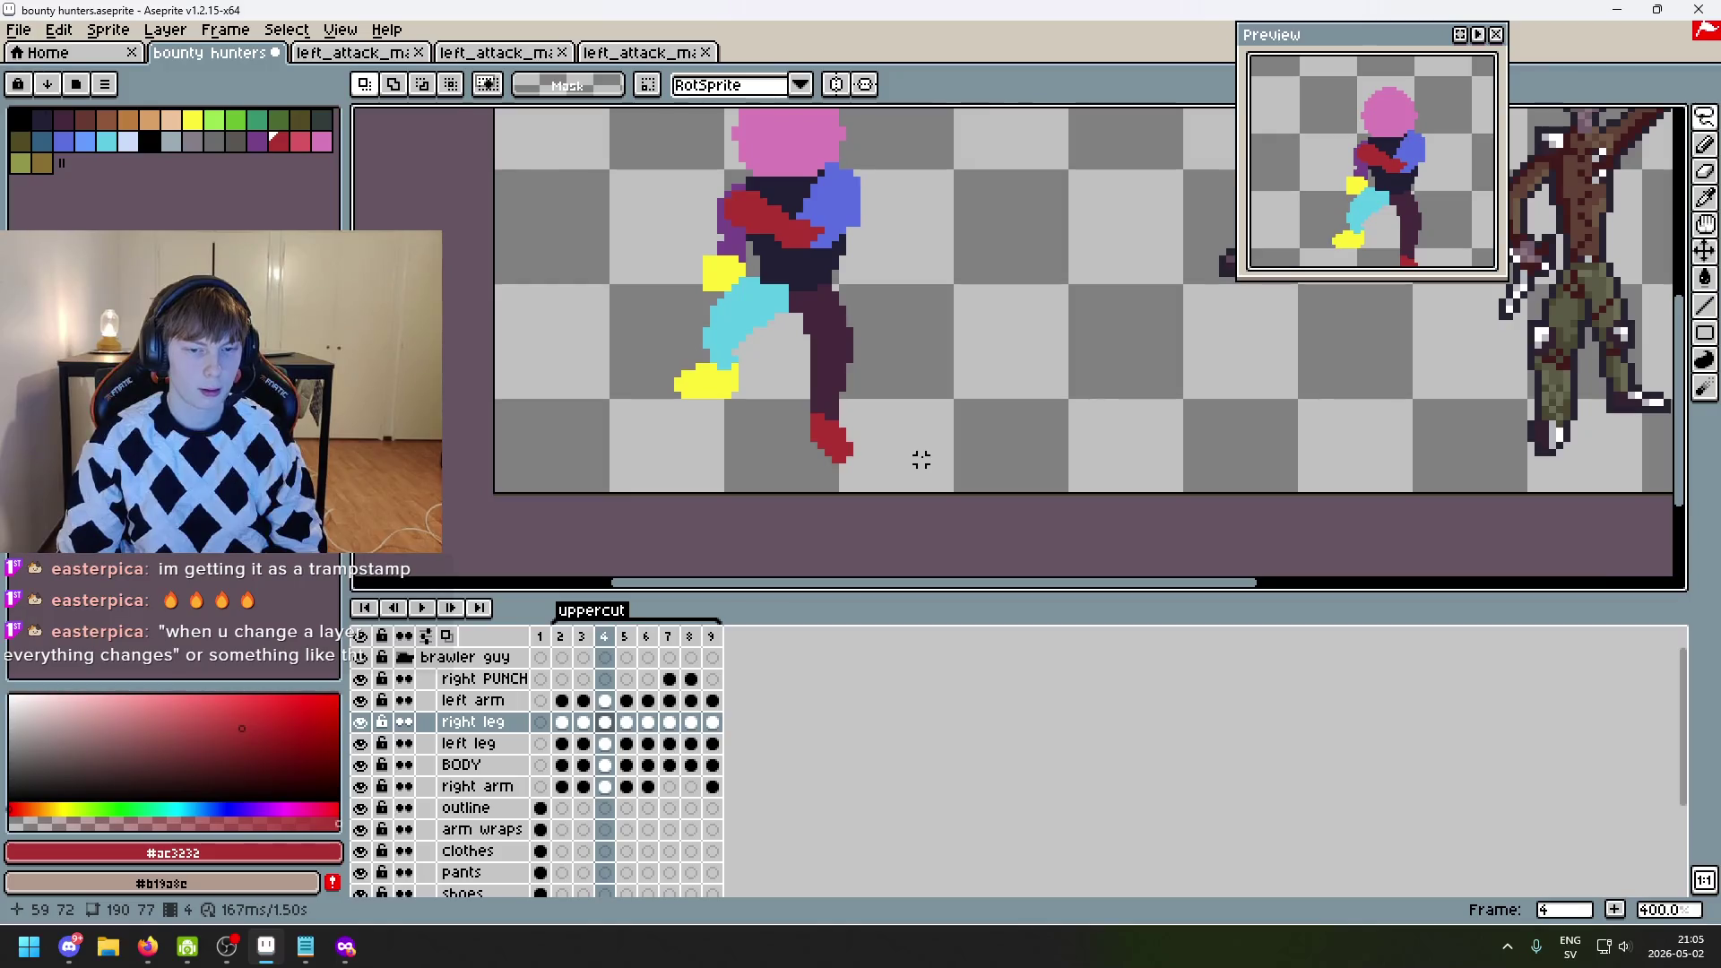
{"action": "key", "text": "Left"}
{"action": "key", "text": "Left"}
{"action": "key", "text": "Right"}
{"action": "key", "text": "Right"}
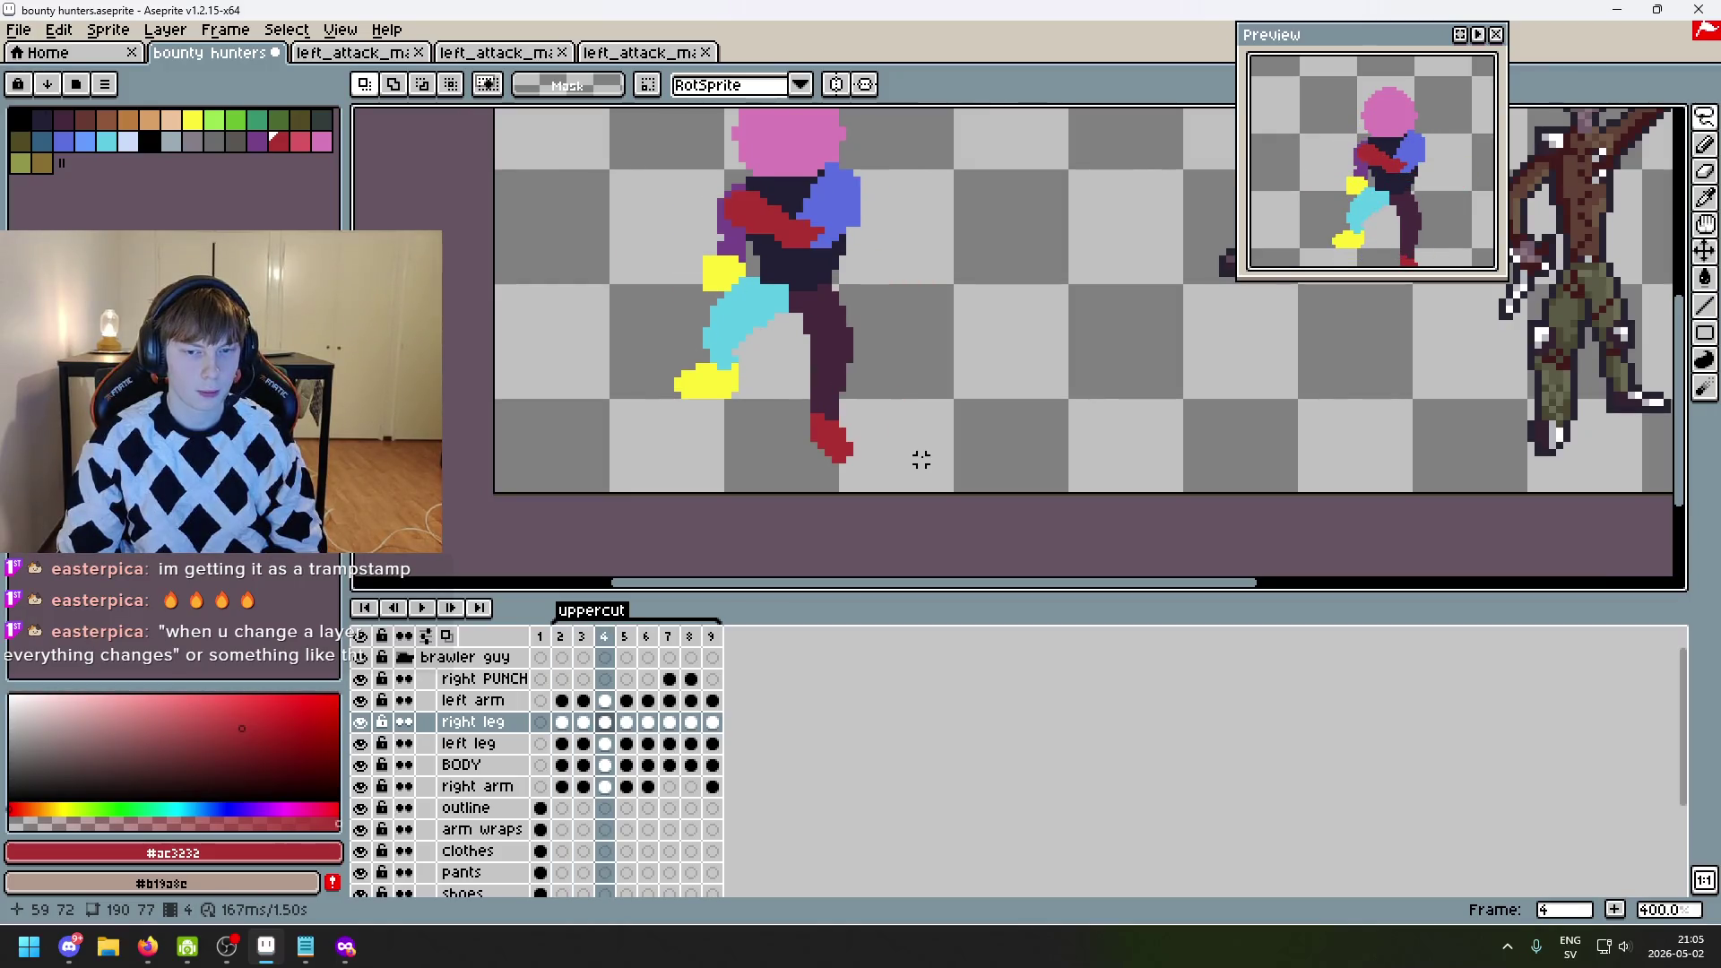
{"action": "key", "text": "Right"}
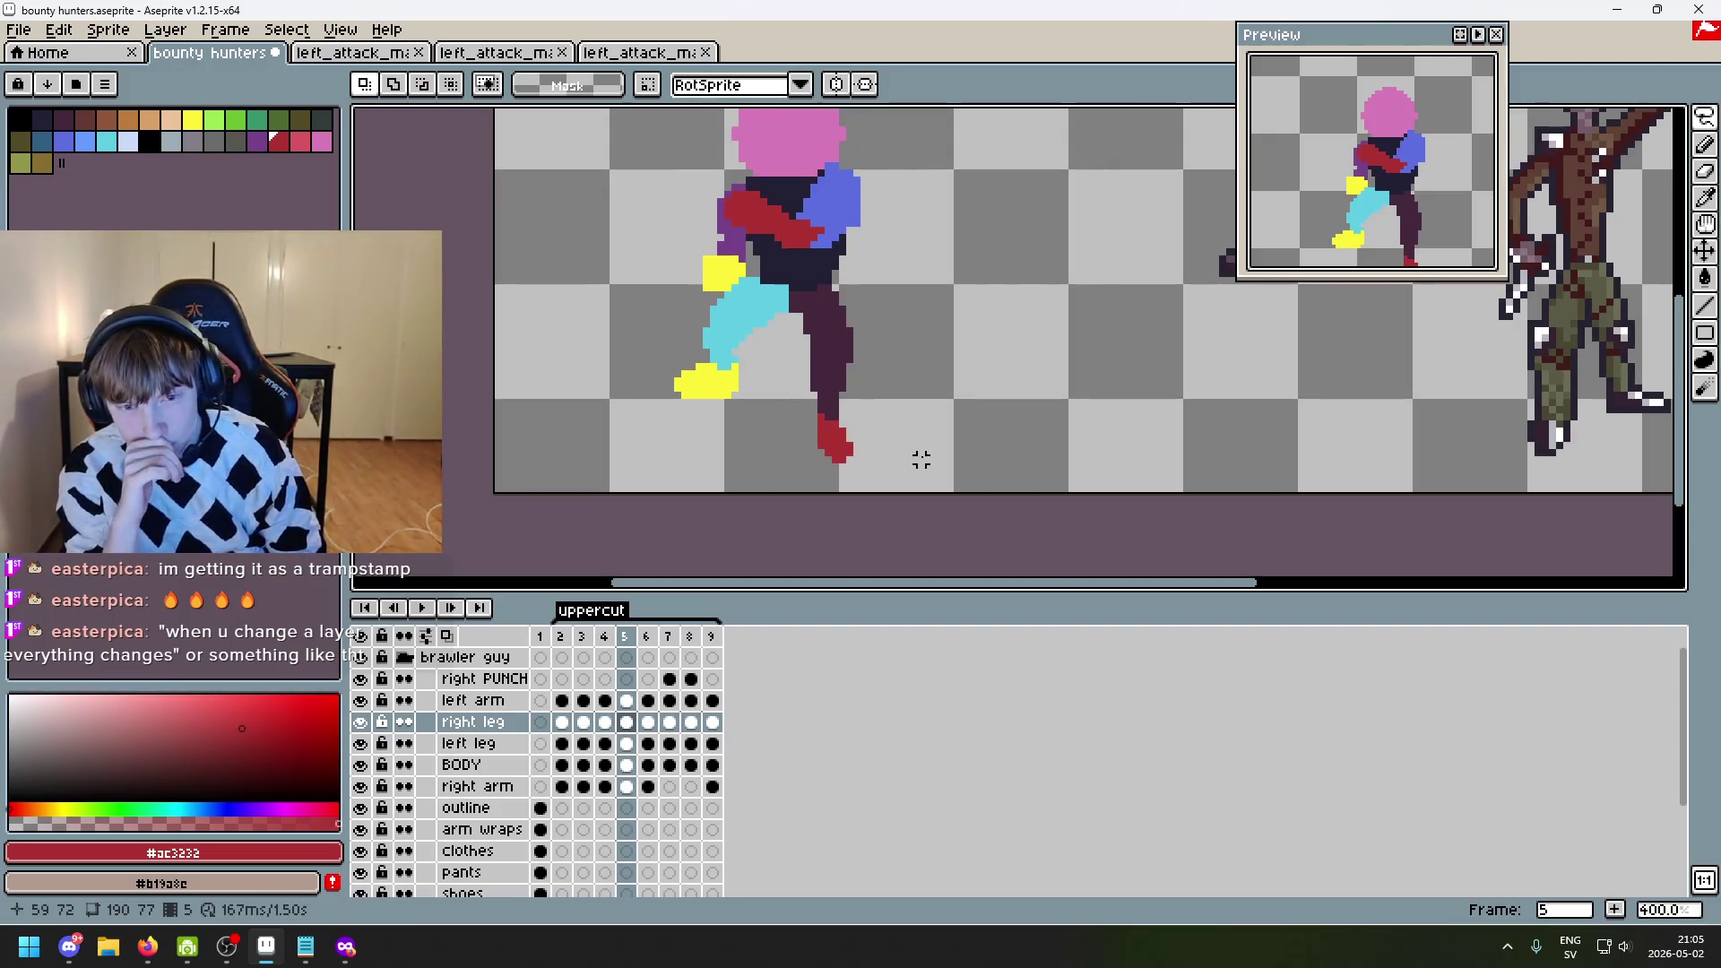
{"action": "scroll", "coordinate": [876, 438], "scroll_direction": "up", "scroll_amount": 2}
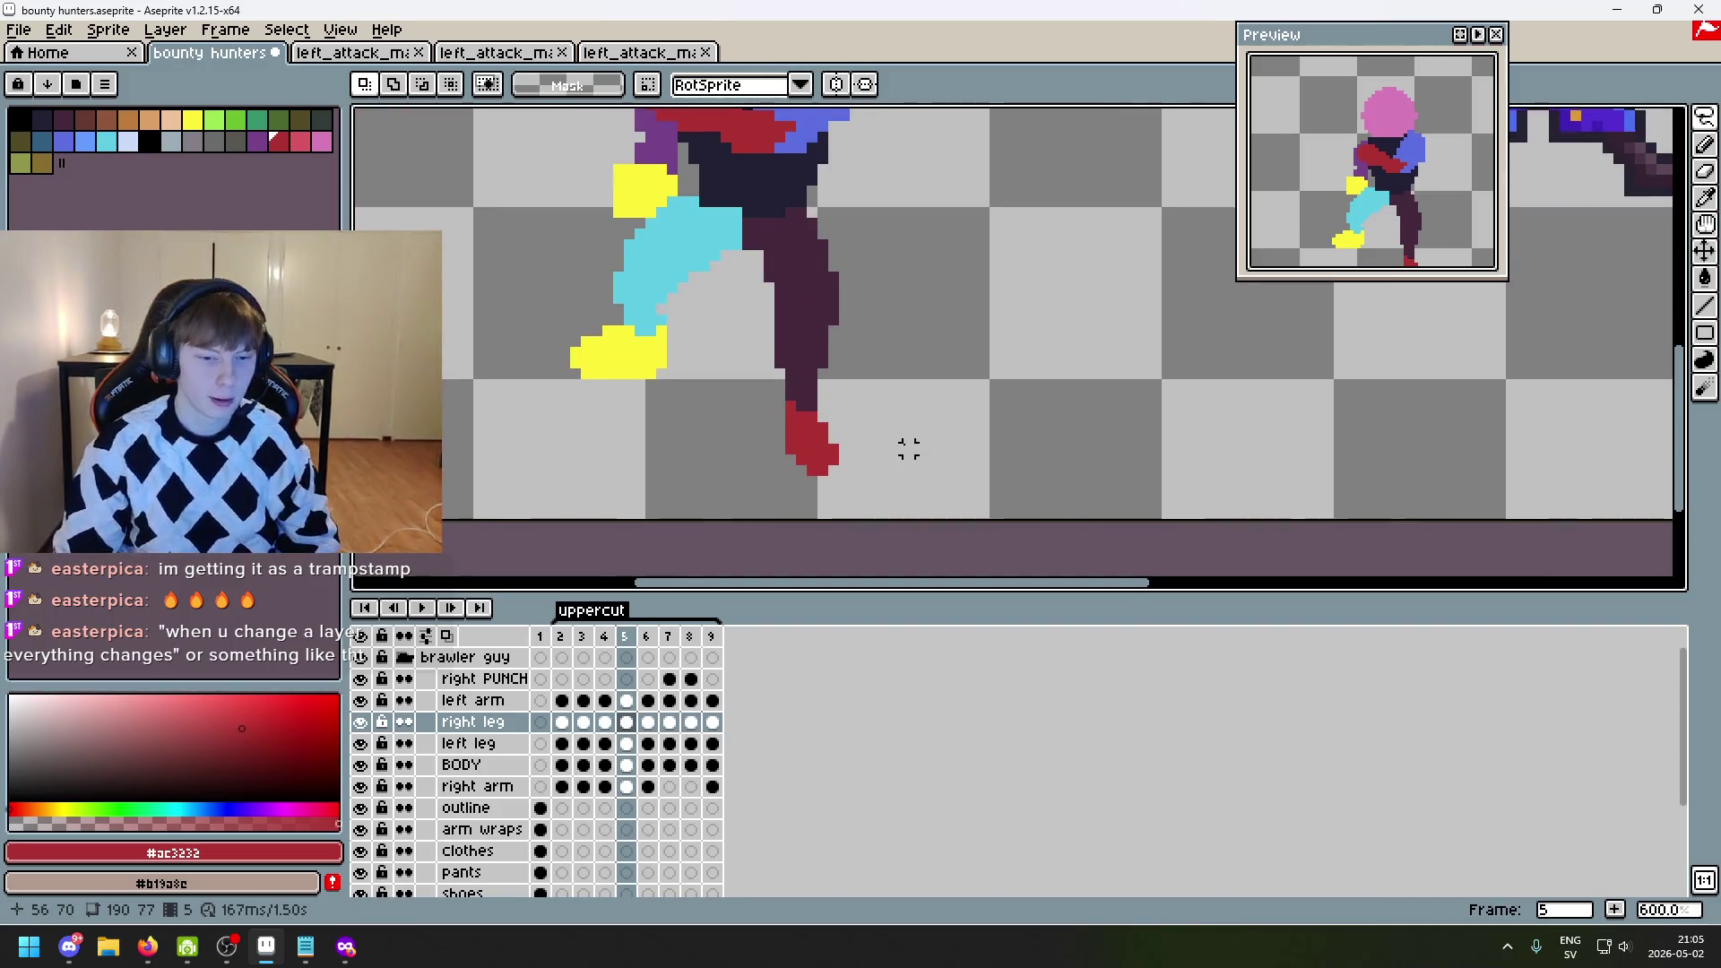
{"action": "key", "text": "Left"}
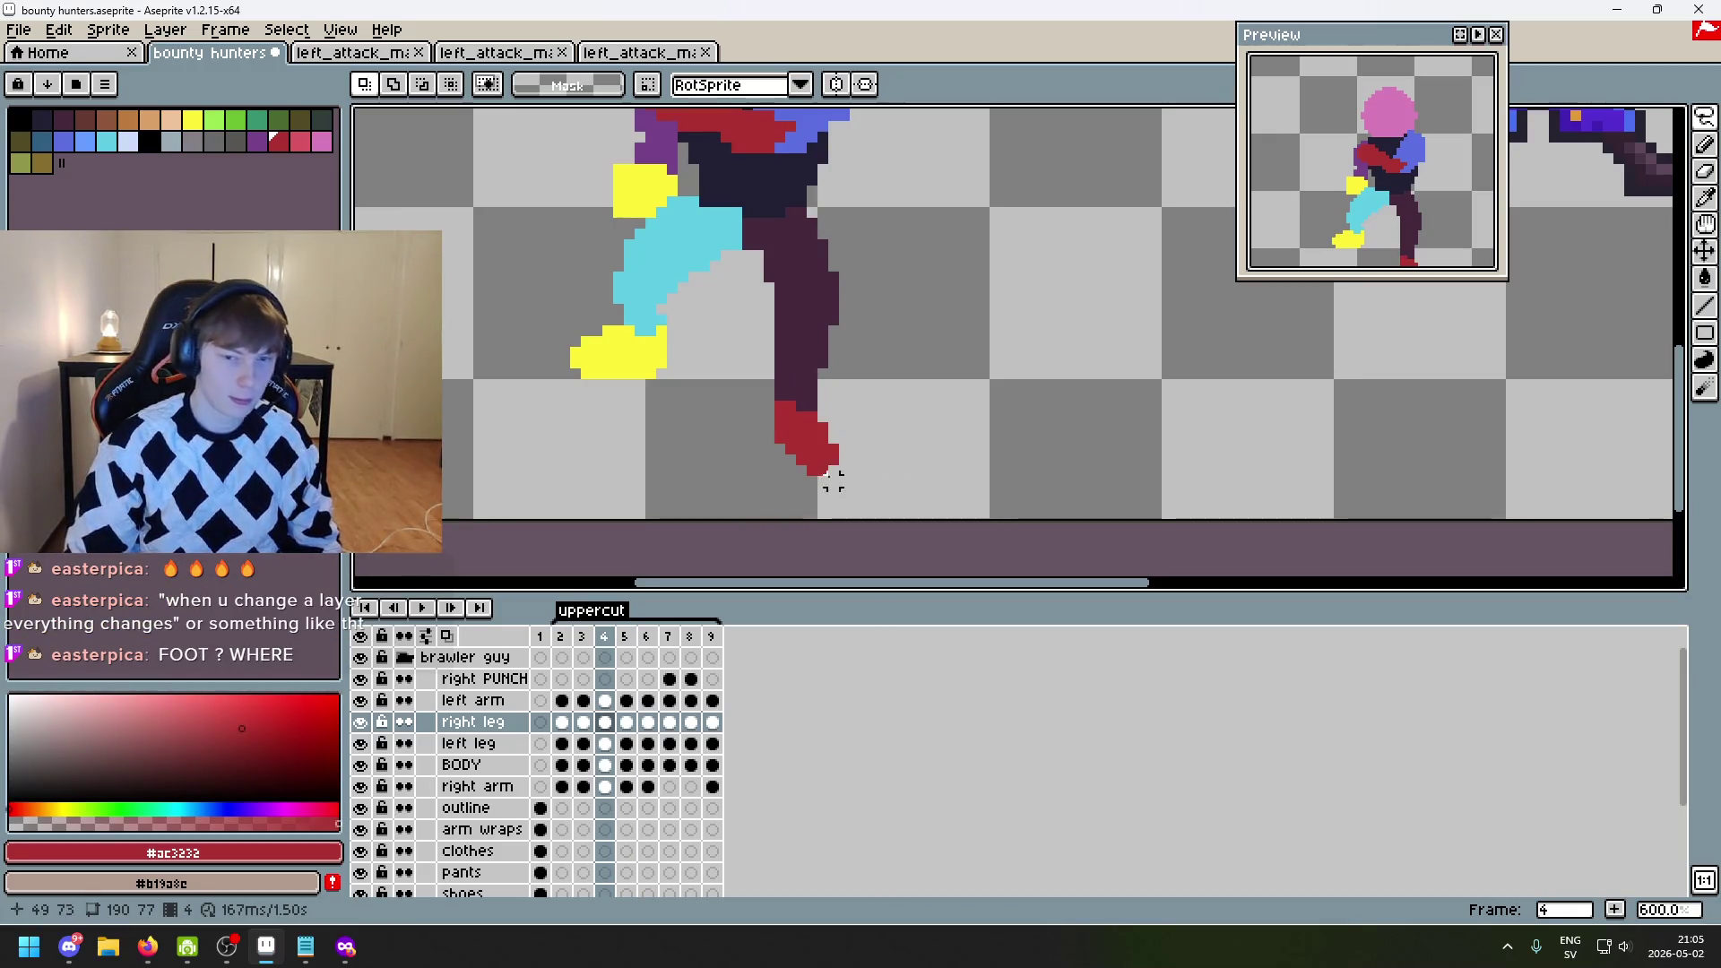
- Copy the right leg from frame 4 onto frame 5, then undo the paste and return to frame 4
{"action": "mouse_move", "coordinate": [788, 502]}
{"action": "left_mouse_down"}
{"action": "mouse_move", "coordinate": [731, 453]}
{"action": "mouse_move", "coordinate": [811, 269]}
{"action": "mouse_move", "coordinate": [746, 514]}
{"action": "left_mouse_up"}
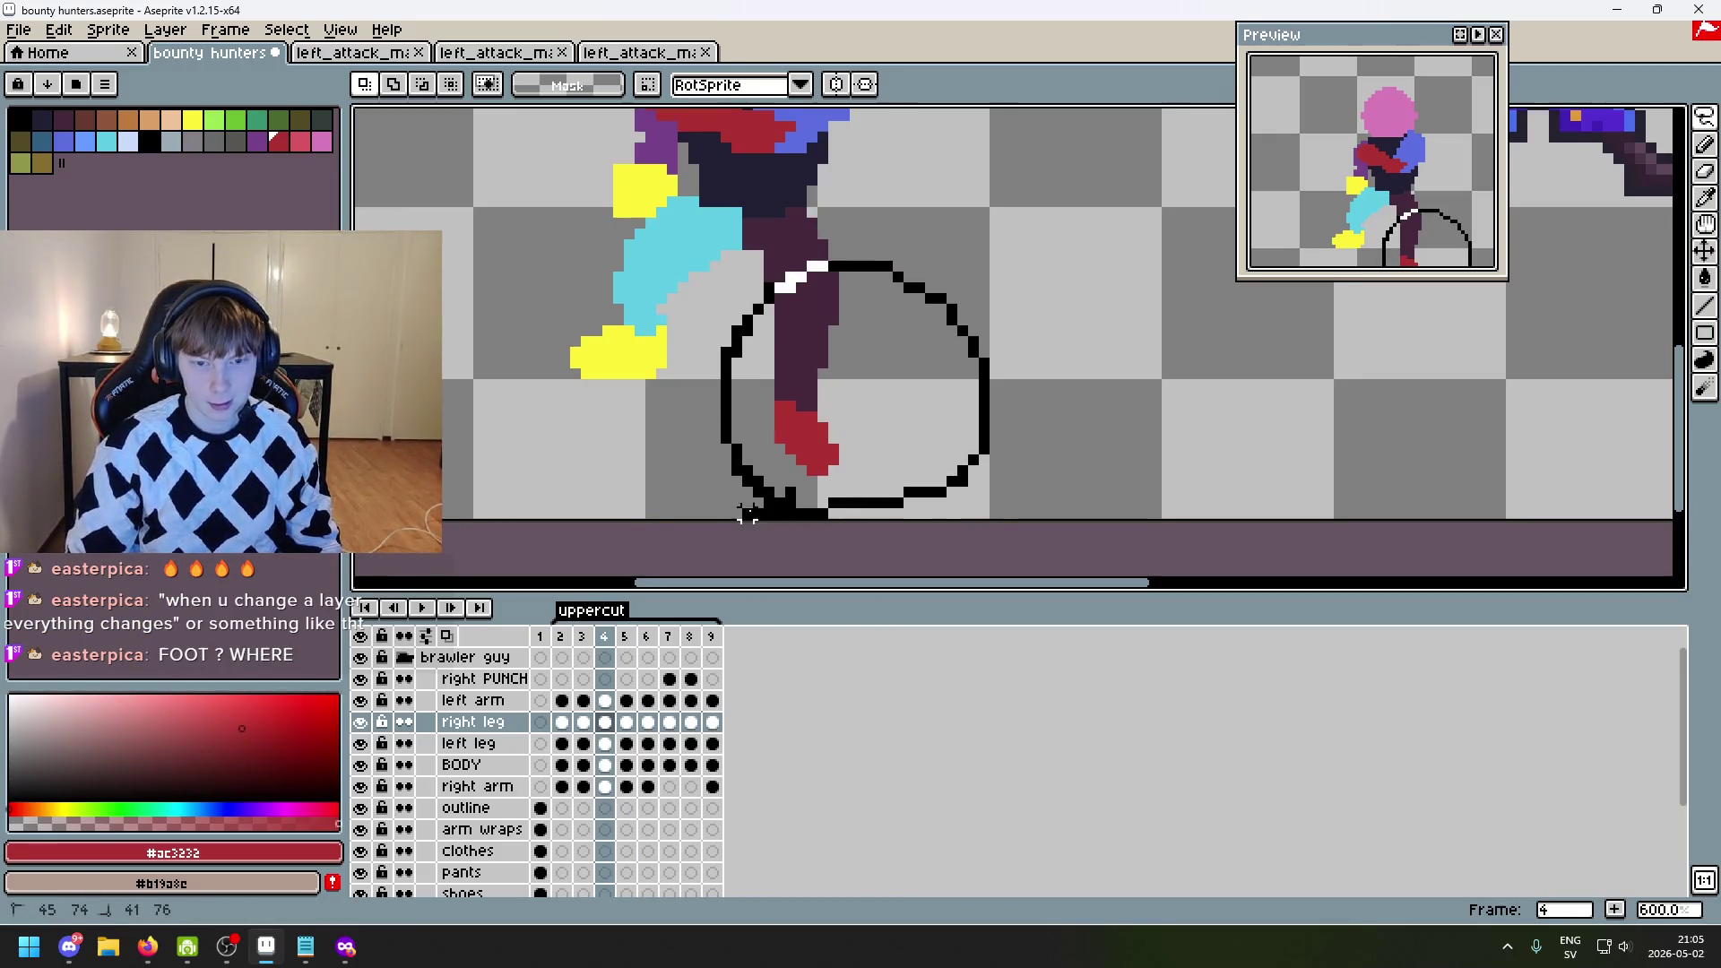
{"action": "left_click", "coordinate": [1165, 414]}
{"action": "key", "text": "Right"}
{"action": "key", "text": "ctrl+v"}
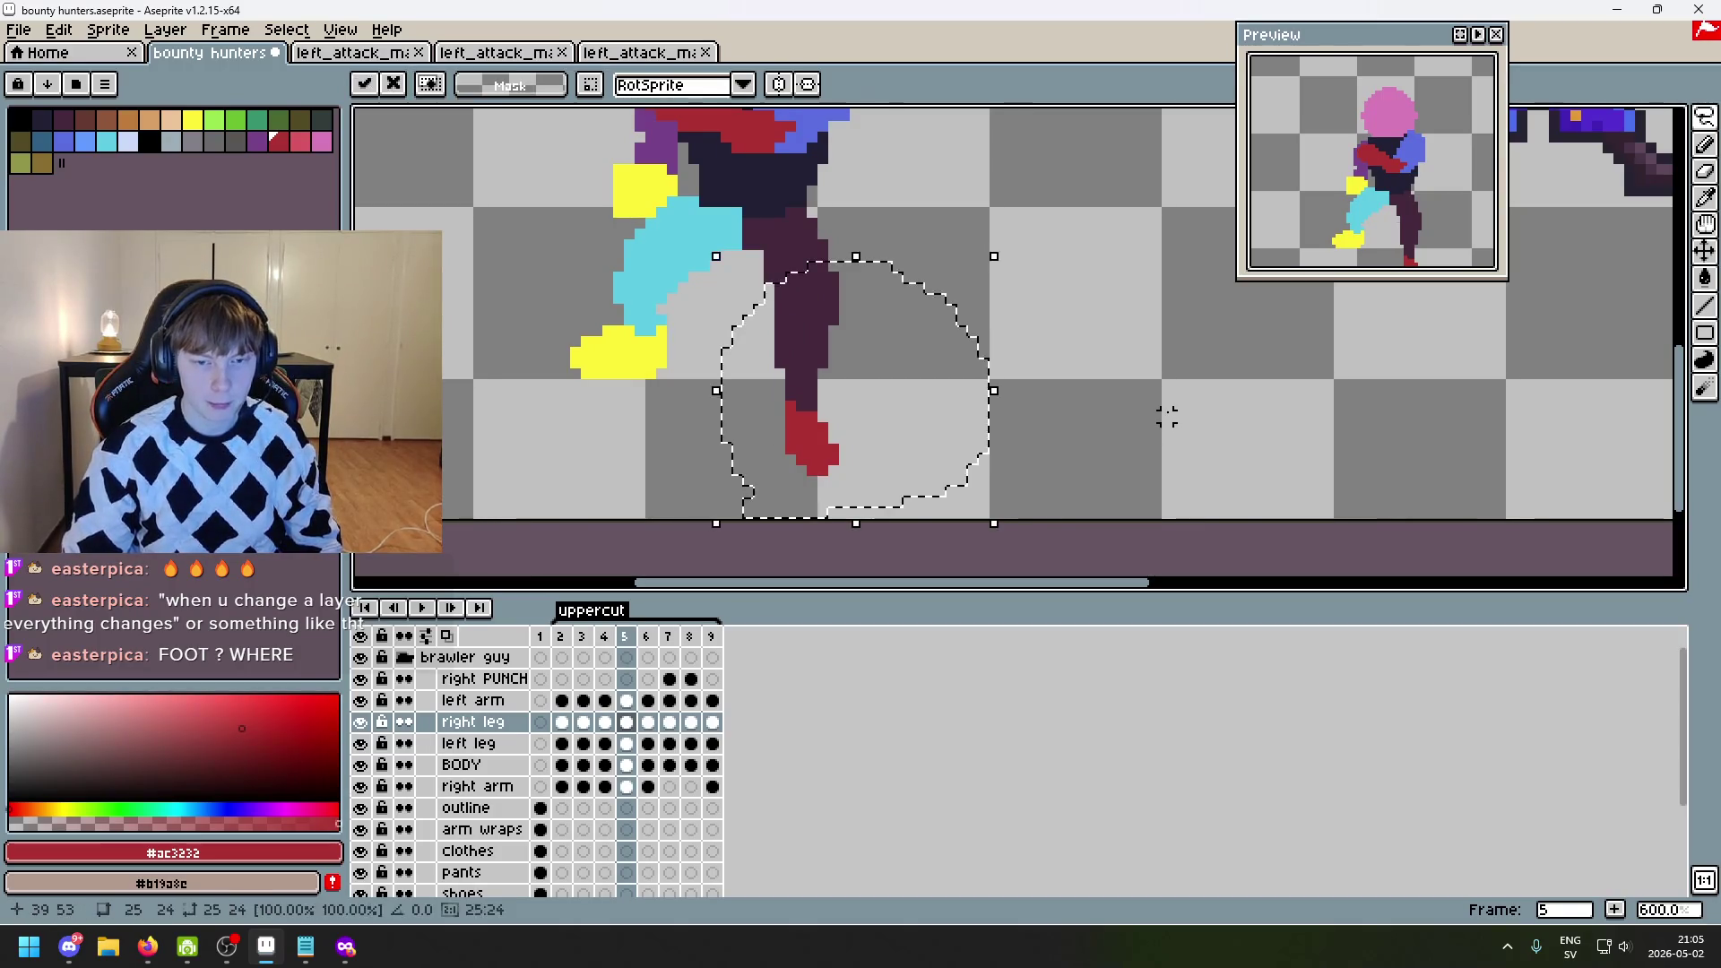
{"action": "left_click", "coordinate": [1145, 372]}
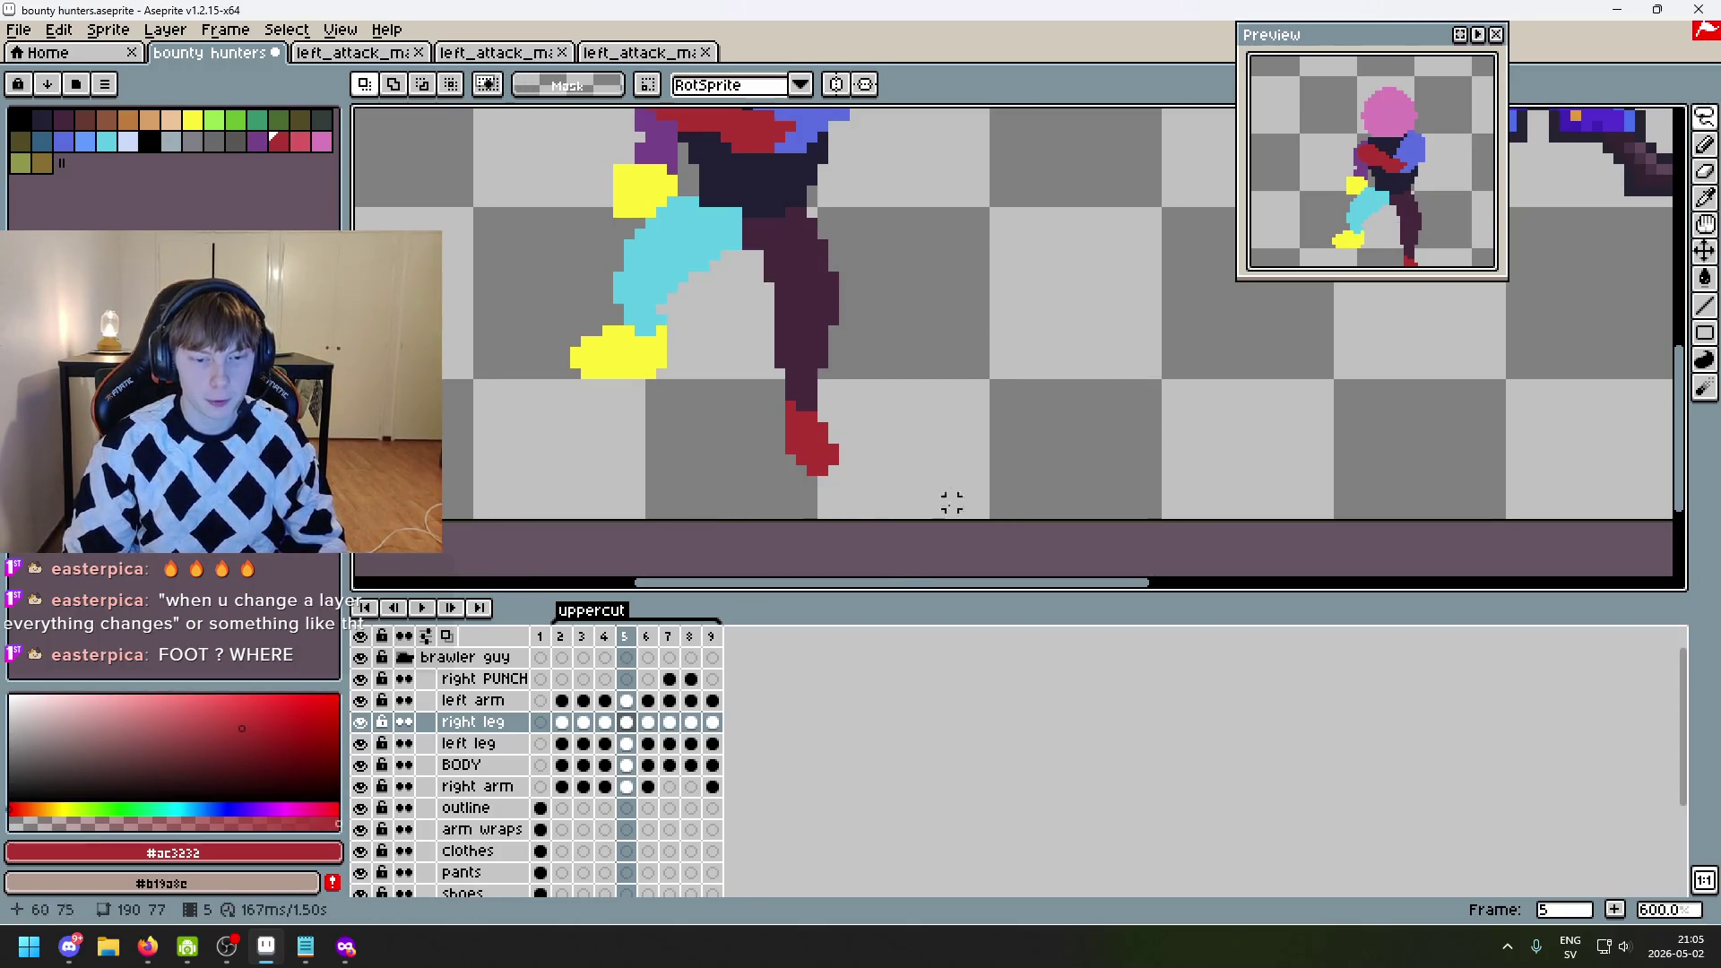
{"action": "left_click", "coordinate": [360, 722]}
{"action": "left_click", "coordinate": [360, 722]}
{"action": "key", "text": "ctrl+z"}
{"action": "key", "text": "ctrl+z"}
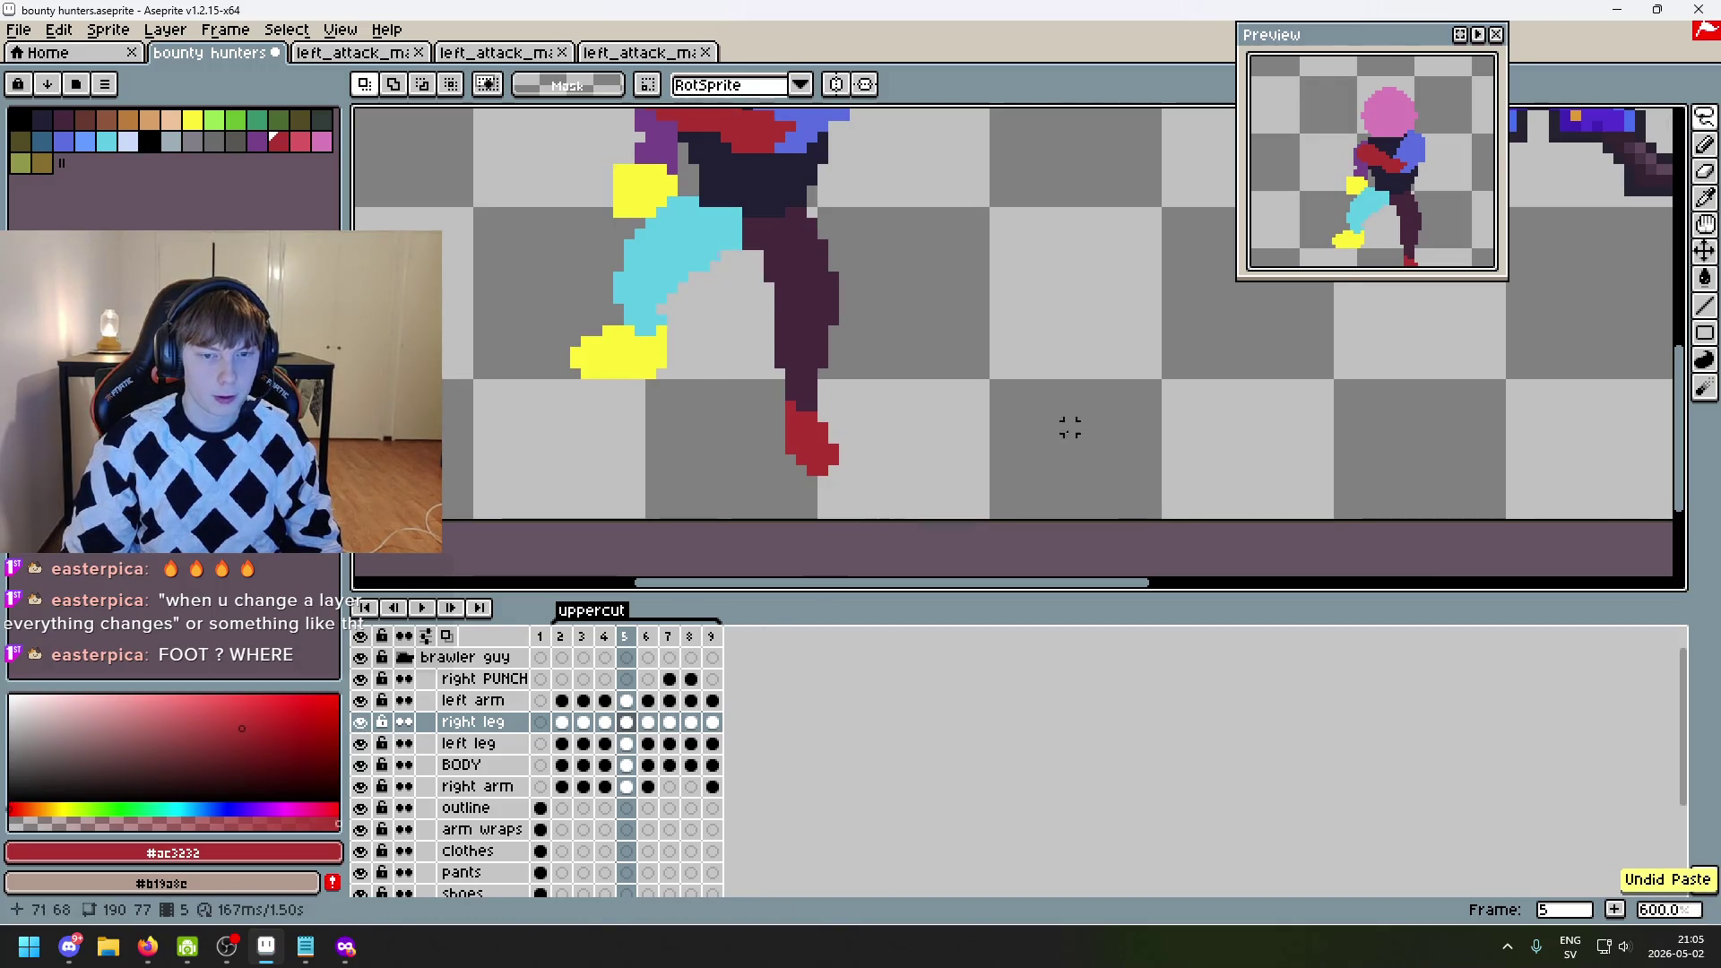
{"action": "key", "text": "Left"}
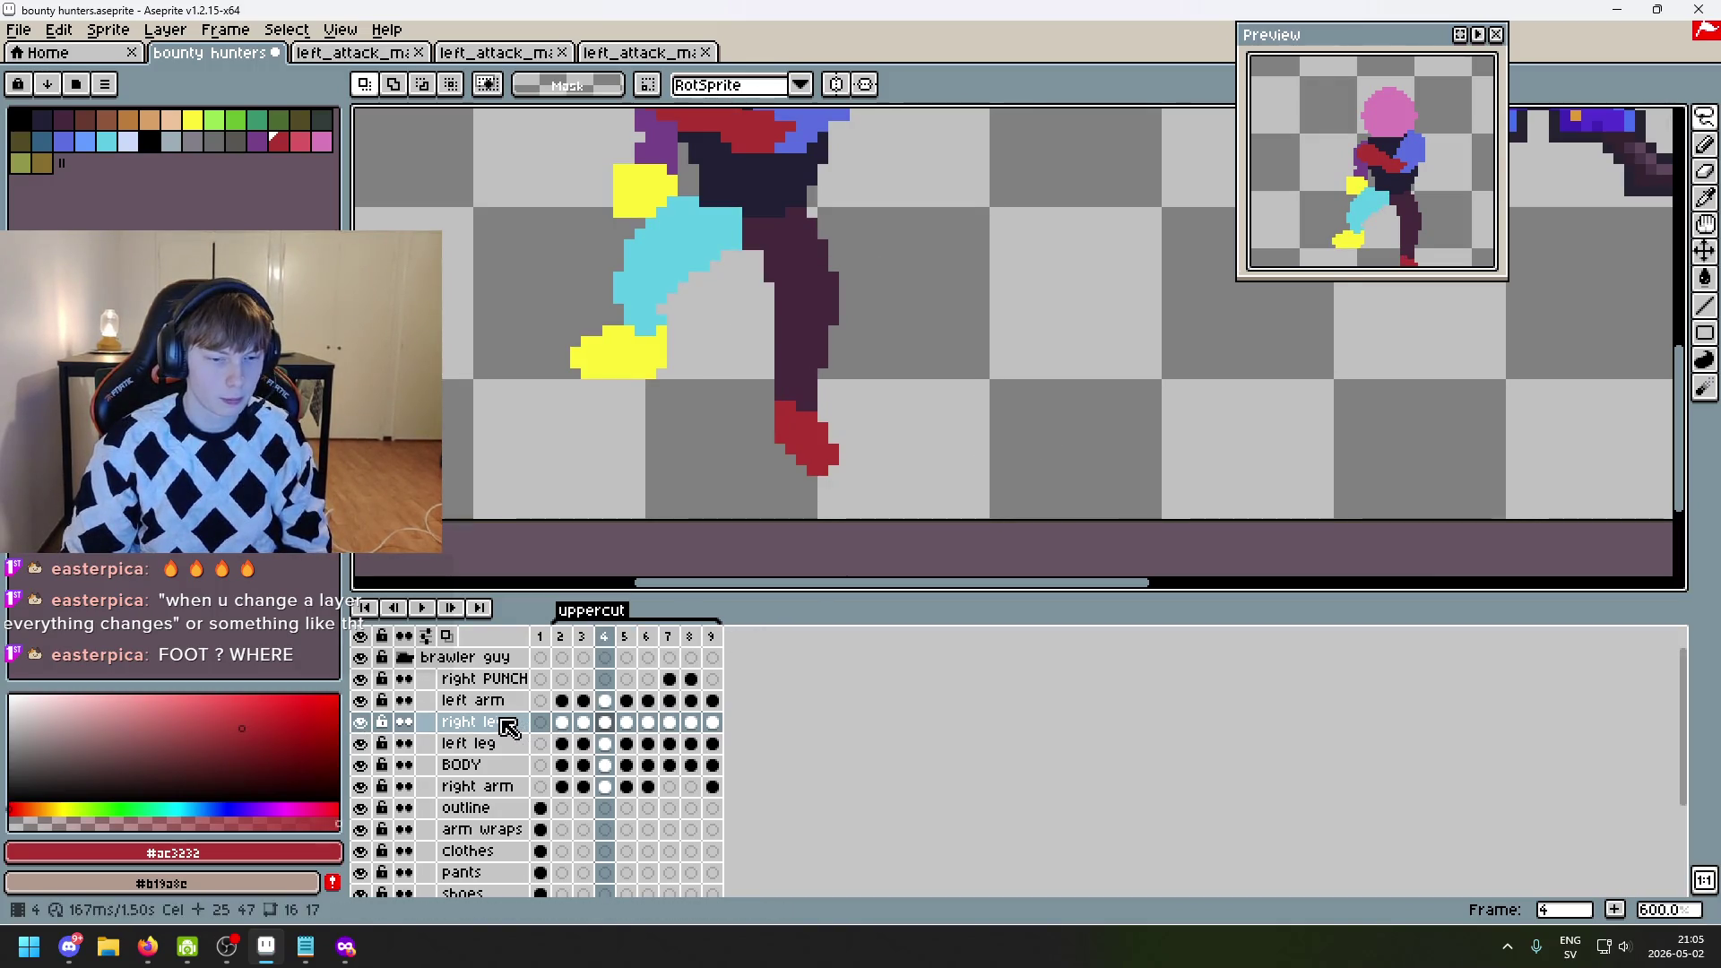
- Copy the left leg from frame 4 and paste it onto frame 6
{"action": "left_click", "coordinate": [491, 744]}
{"action": "mouse_move", "coordinate": [807, 513]}
{"action": "left_mouse_down"}
{"action": "mouse_move", "coordinate": [748, 301]}
{"action": "mouse_move", "coordinate": [755, 519]}
{"action": "mouse_move", "coordinate": [771, 520]}
{"action": "left_mouse_up"}
{"action": "key", "text": "ctrl+d"}
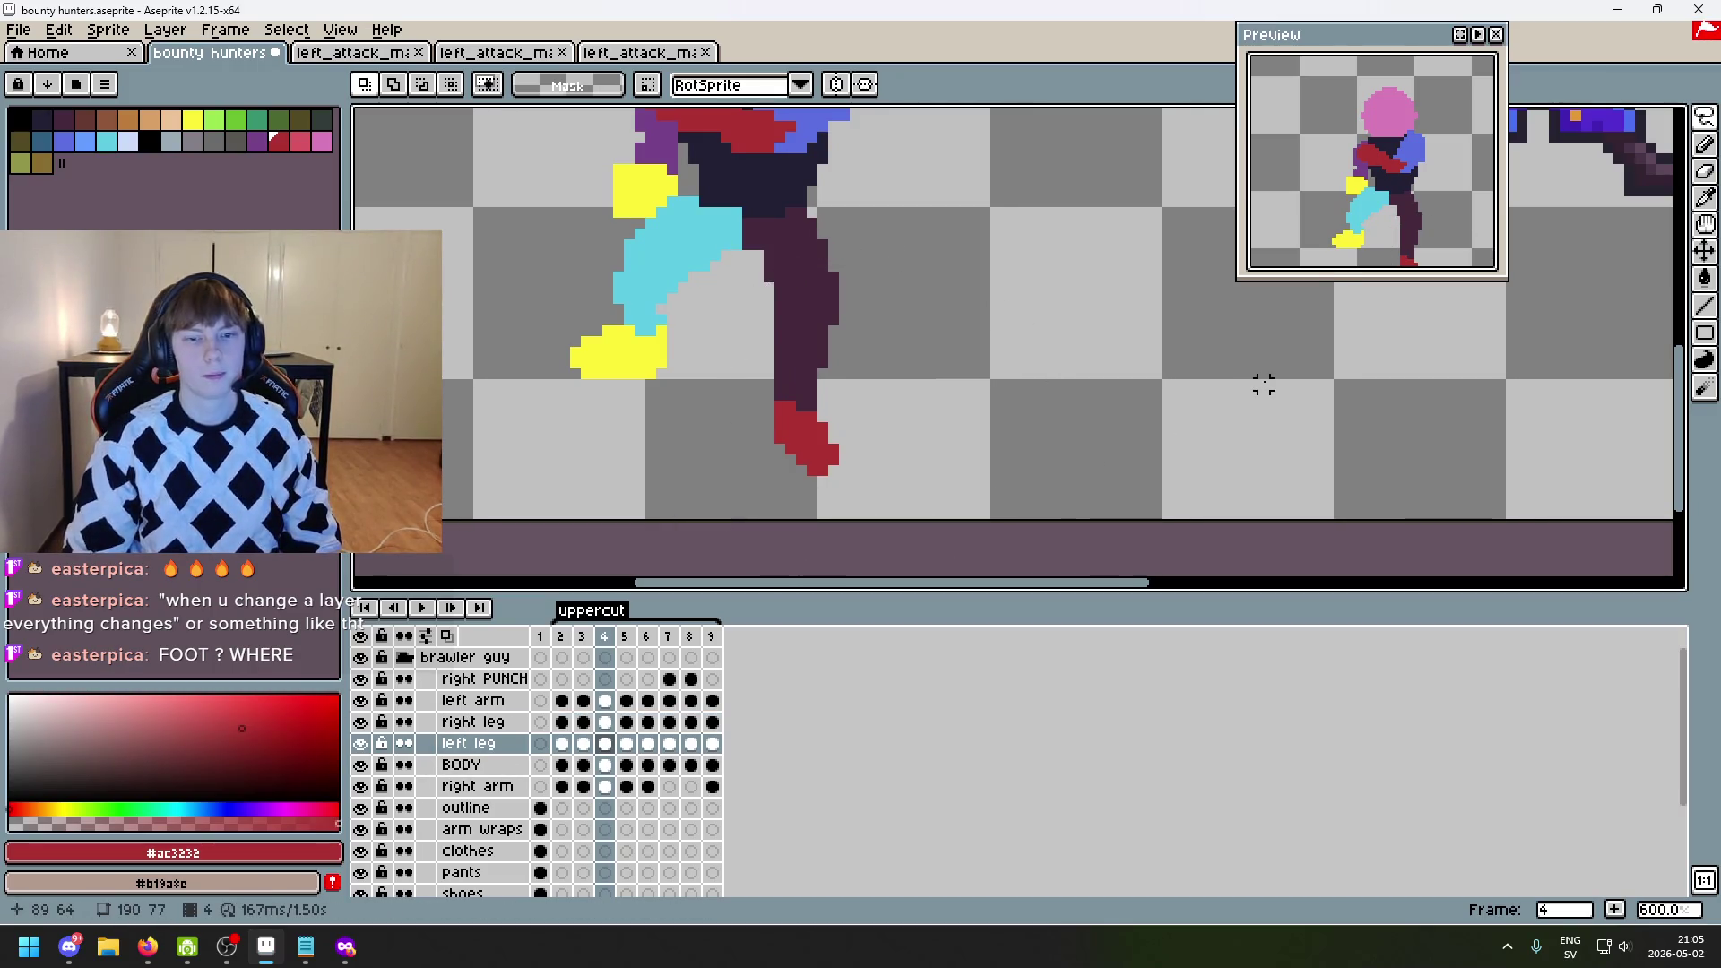
{"action": "key", "text": "Right"}
{"action": "key", "text": "ctrl+v"}
{"action": "key", "text": "Escape"}
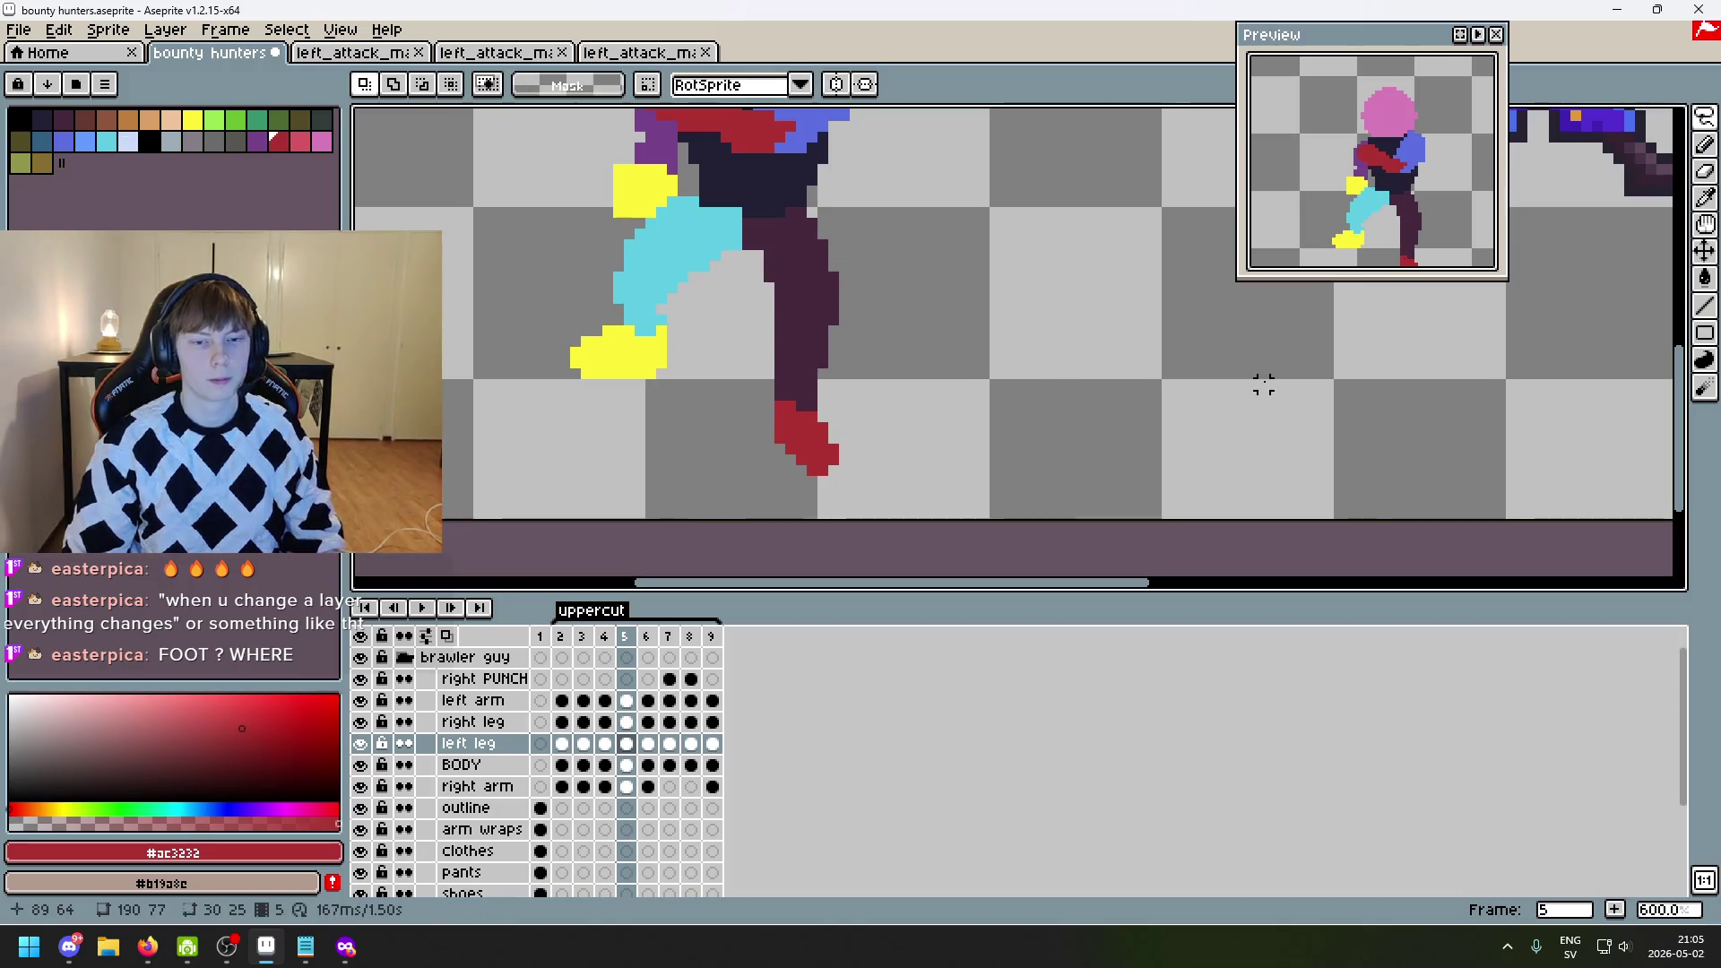
{"action": "key", "text": "Right"}
{"action": "key", "text": "ctrl+v"}
{"action": "key", "text": "Return"}
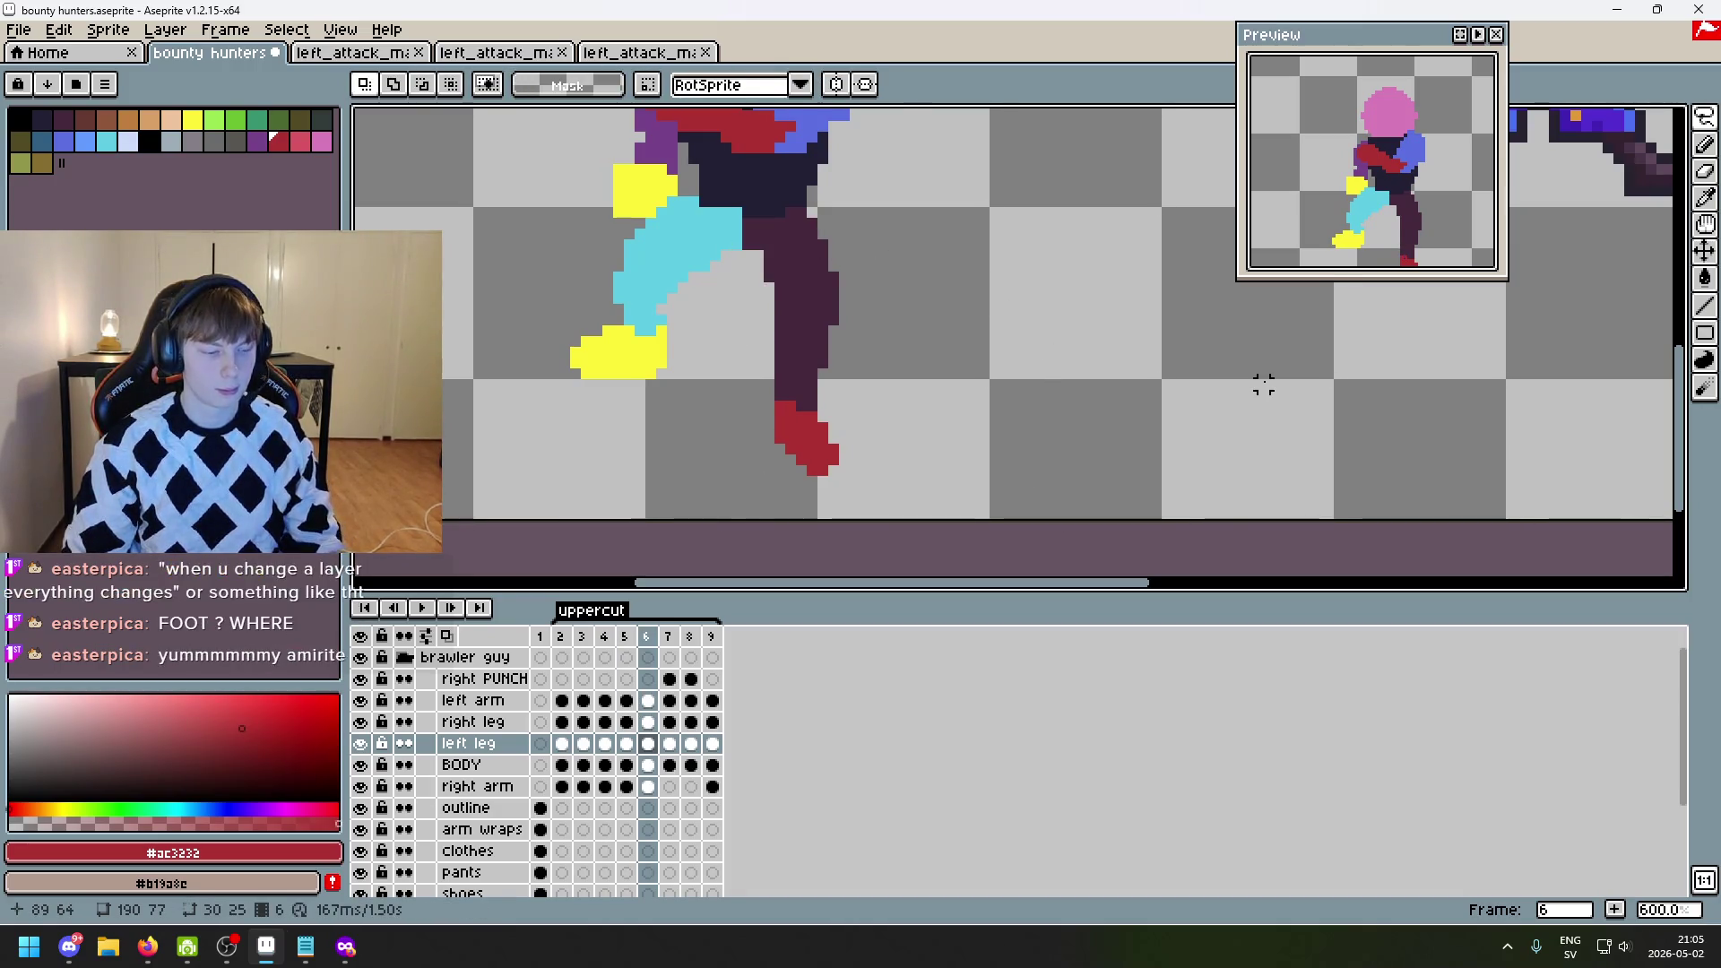
- Flip between frames 6 and 7 to compare the left leg poses, ending on frame 7
{"action": "key", "text": "Right"}
{"action": "key", "text": "Left"}
{"action": "key", "text": "Right"}
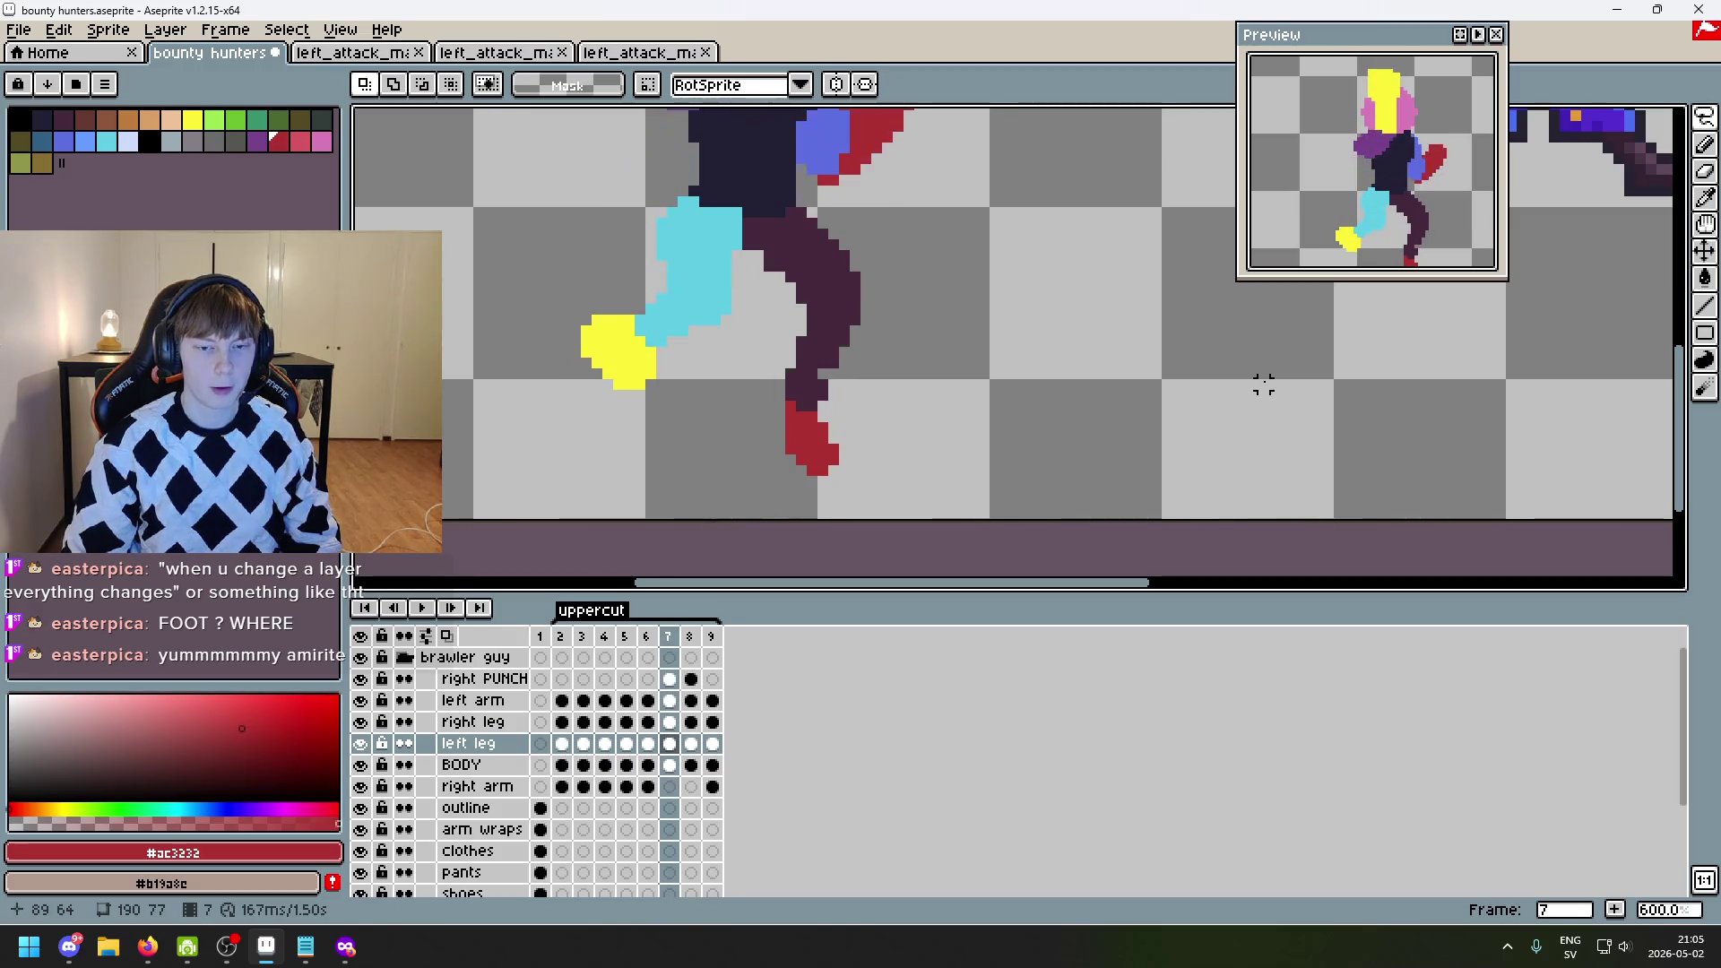
{"action": "key", "text": "Left"}
{"action": "key", "text": "Right"}
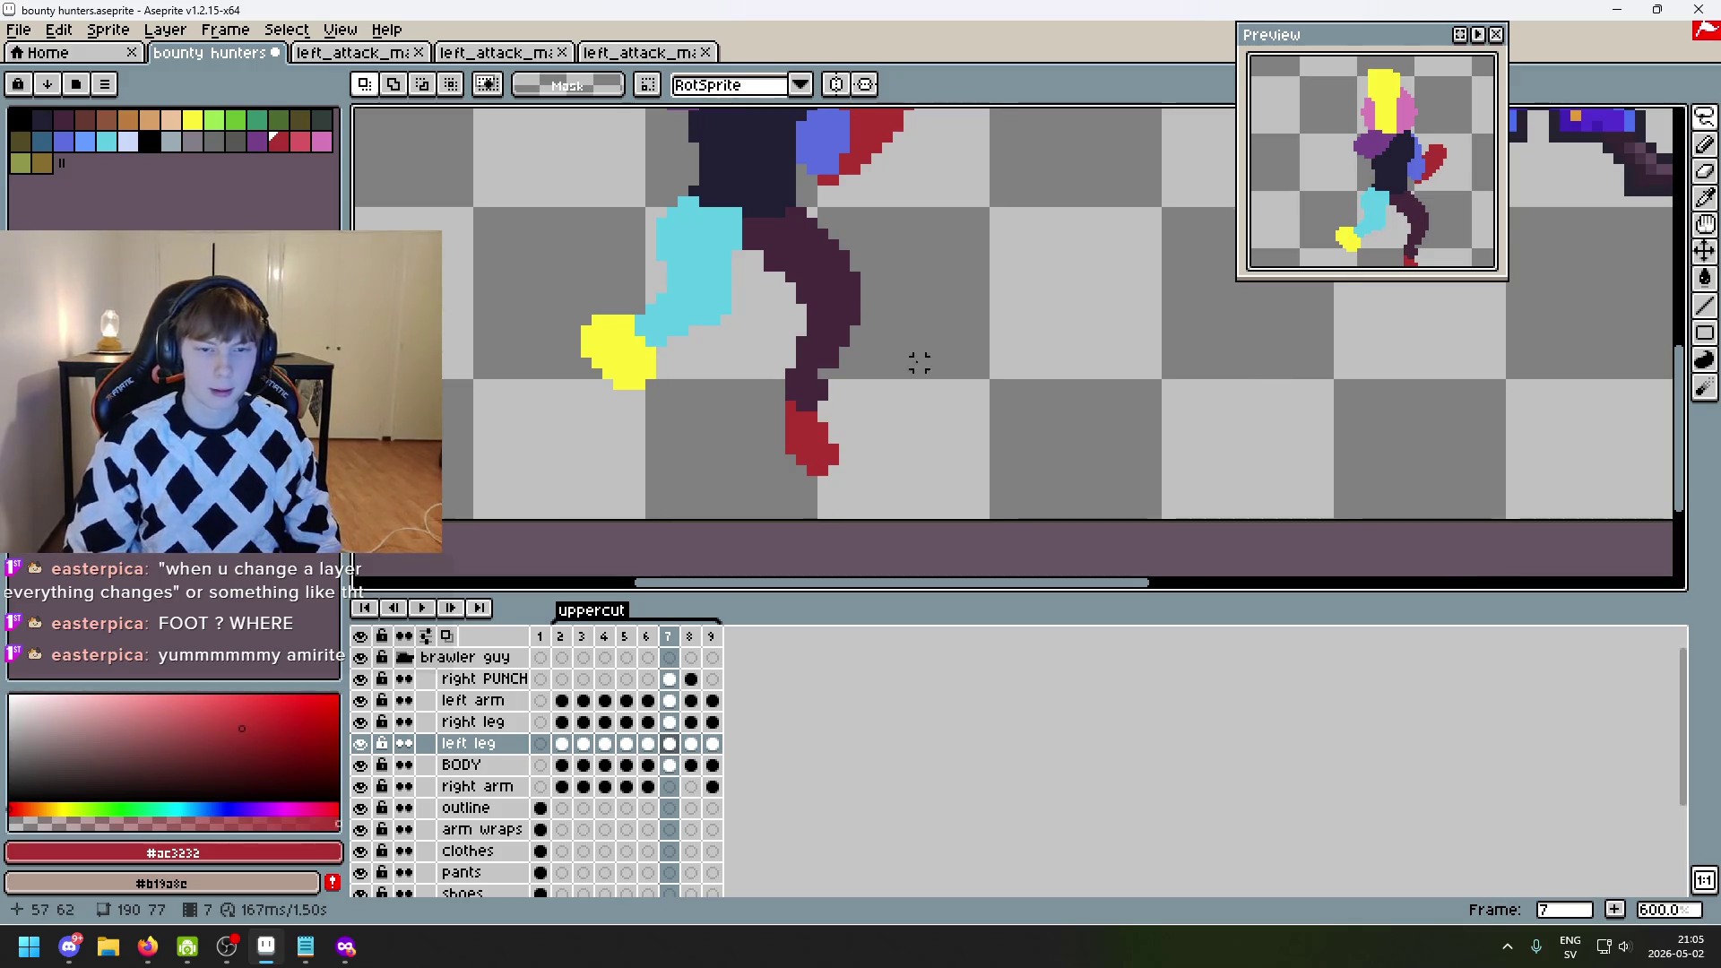
{"action": "scroll", "coordinate": [860, 466], "scroll_direction": "up", "scroll_amount": 4}
{"action": "scroll", "coordinate": [855, 492], "scroll_direction": "down", "scroll_amount": 2}
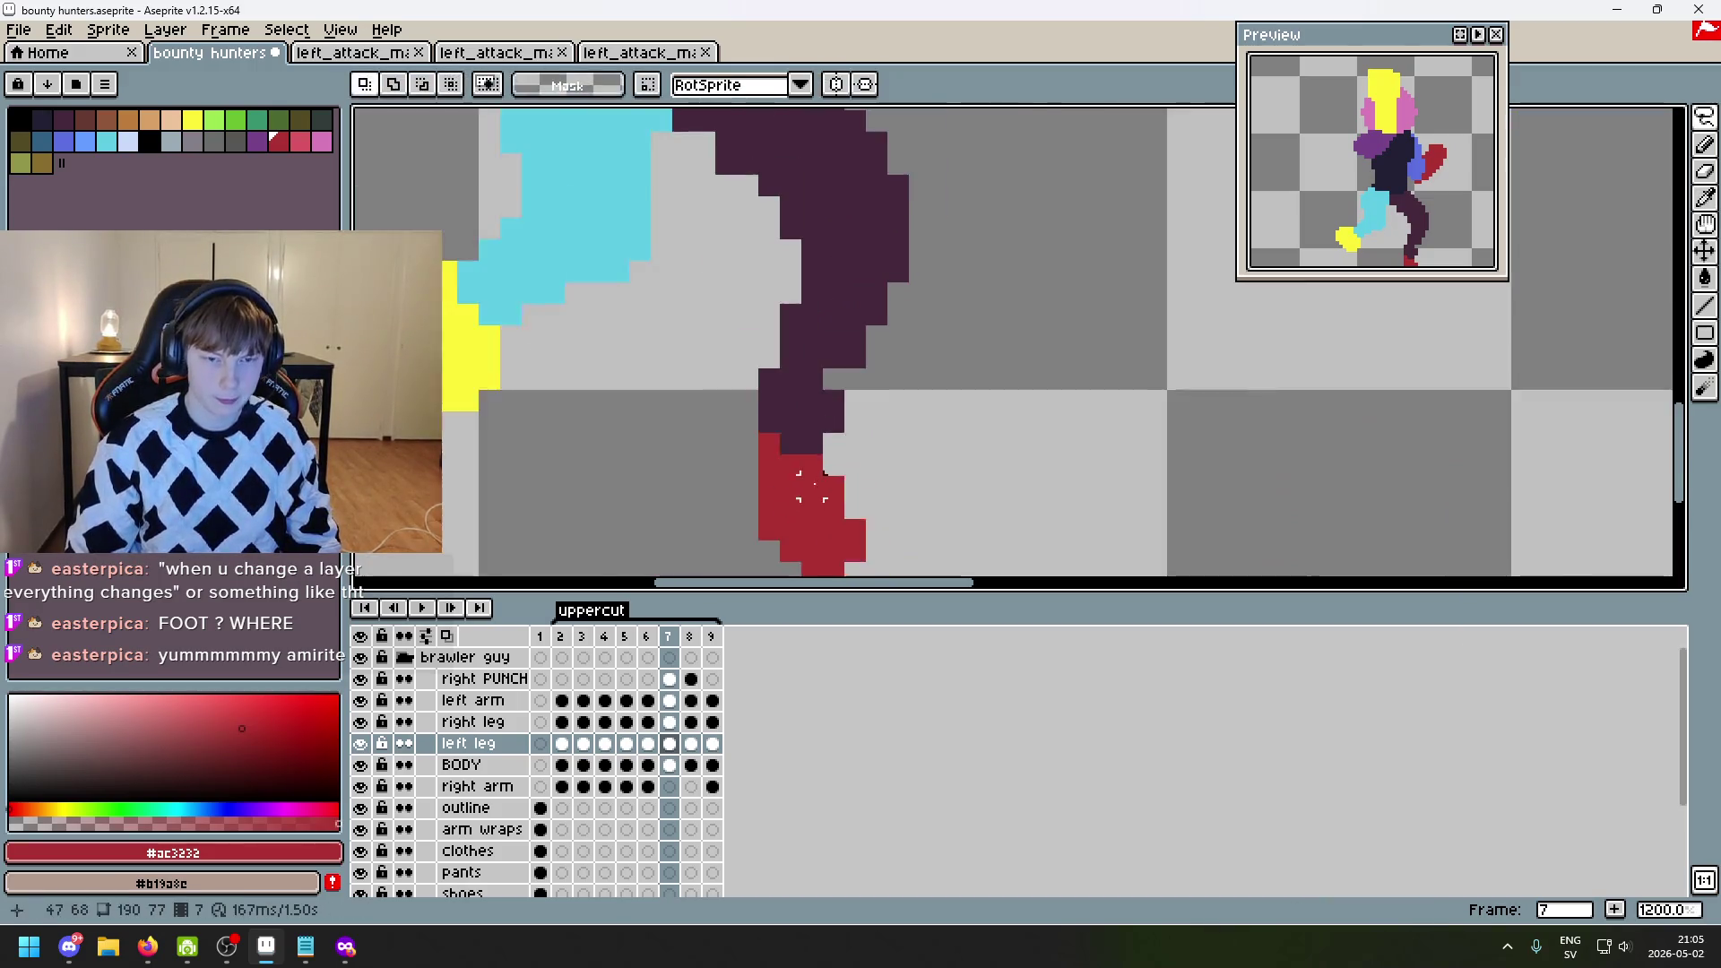
{"action": "key", "text": "b"}
{"action": "mouse_move", "coordinate": [876, 401]}
{"action": "left_mouse_down"}
{"action": "mouse_move", "coordinate": [877, 379]}
{"action": "mouse_move", "coordinate": [877, 447]}
{"action": "left_mouse_up"}
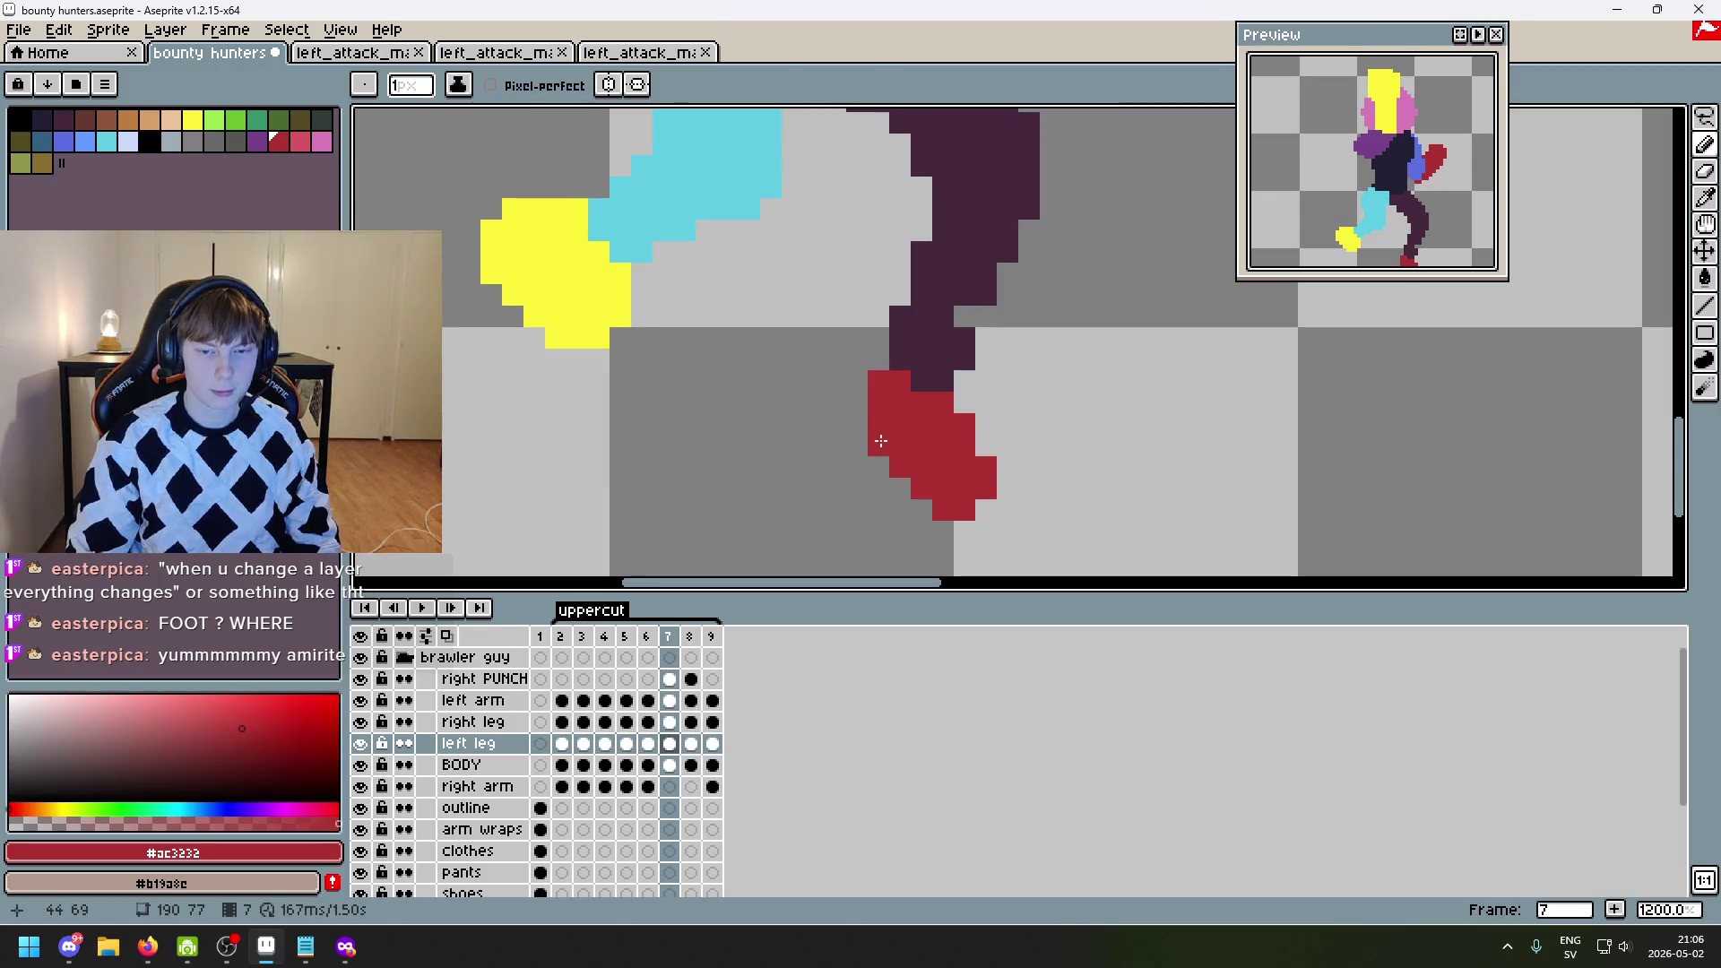
{"action": "left_click", "coordinate": [906, 342], "text": "alt"}
{"action": "left_click", "coordinate": [878, 337]}
{"action": "scroll", "coordinate": [939, 336], "scroll_direction": "down", "scroll_amount": 1}
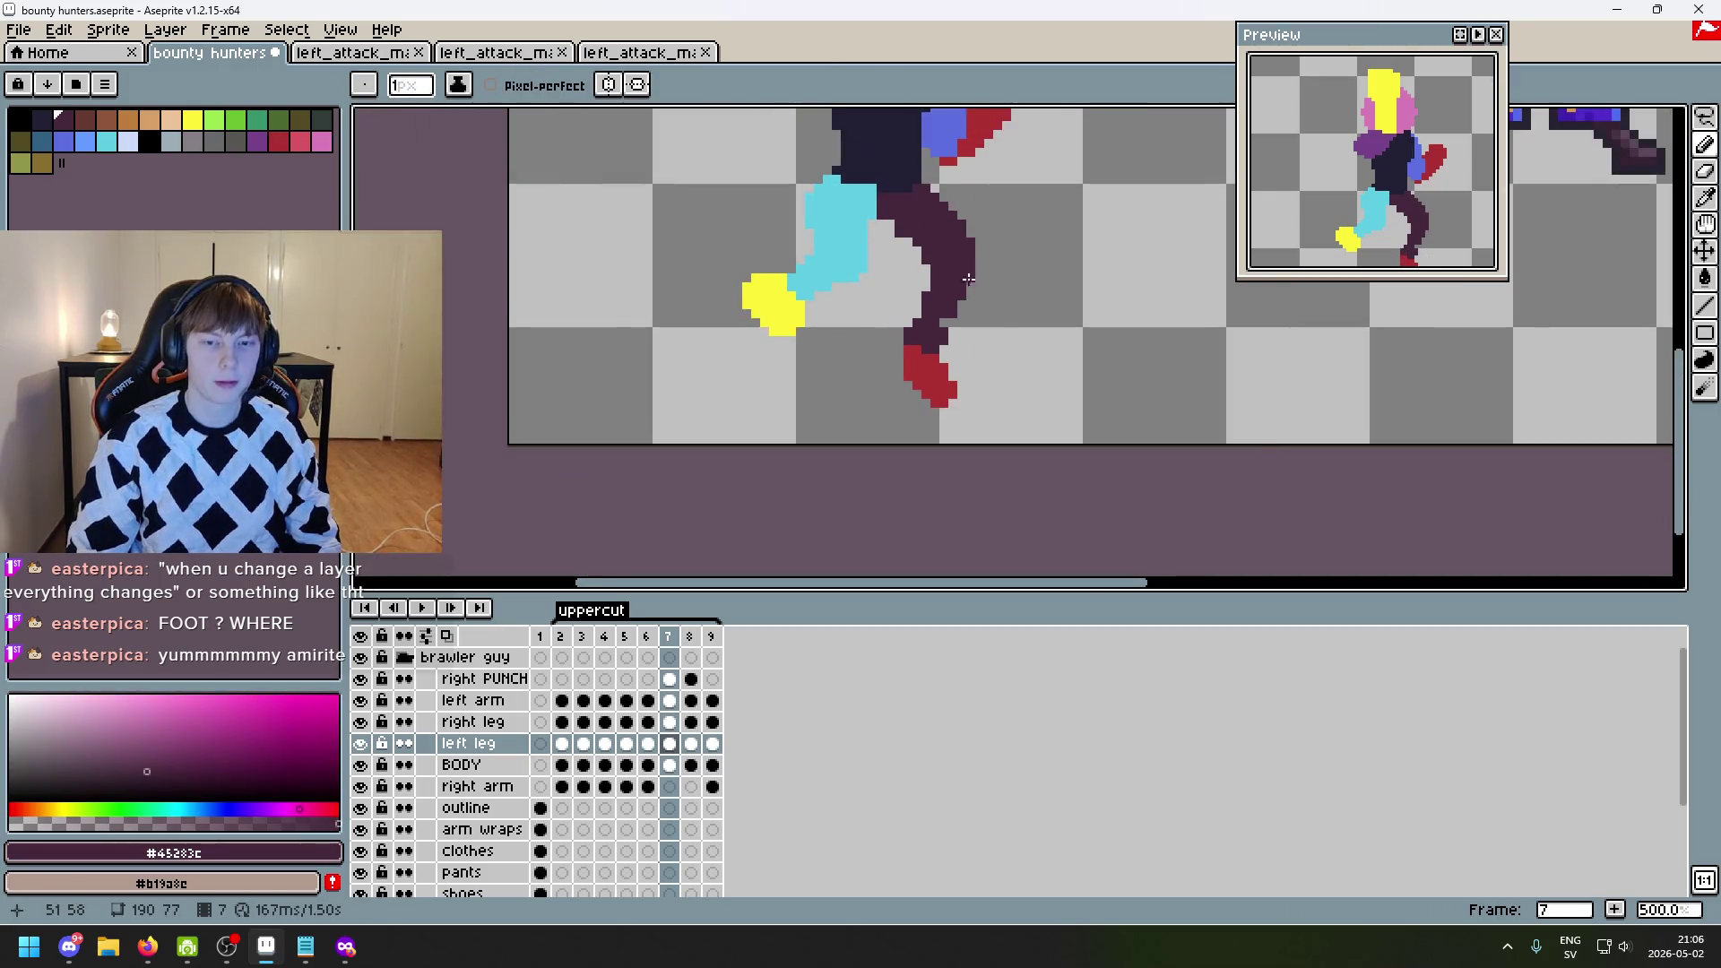
{"action": "scroll", "coordinate": [955, 270], "scroll_direction": "up", "scroll_amount": 1}
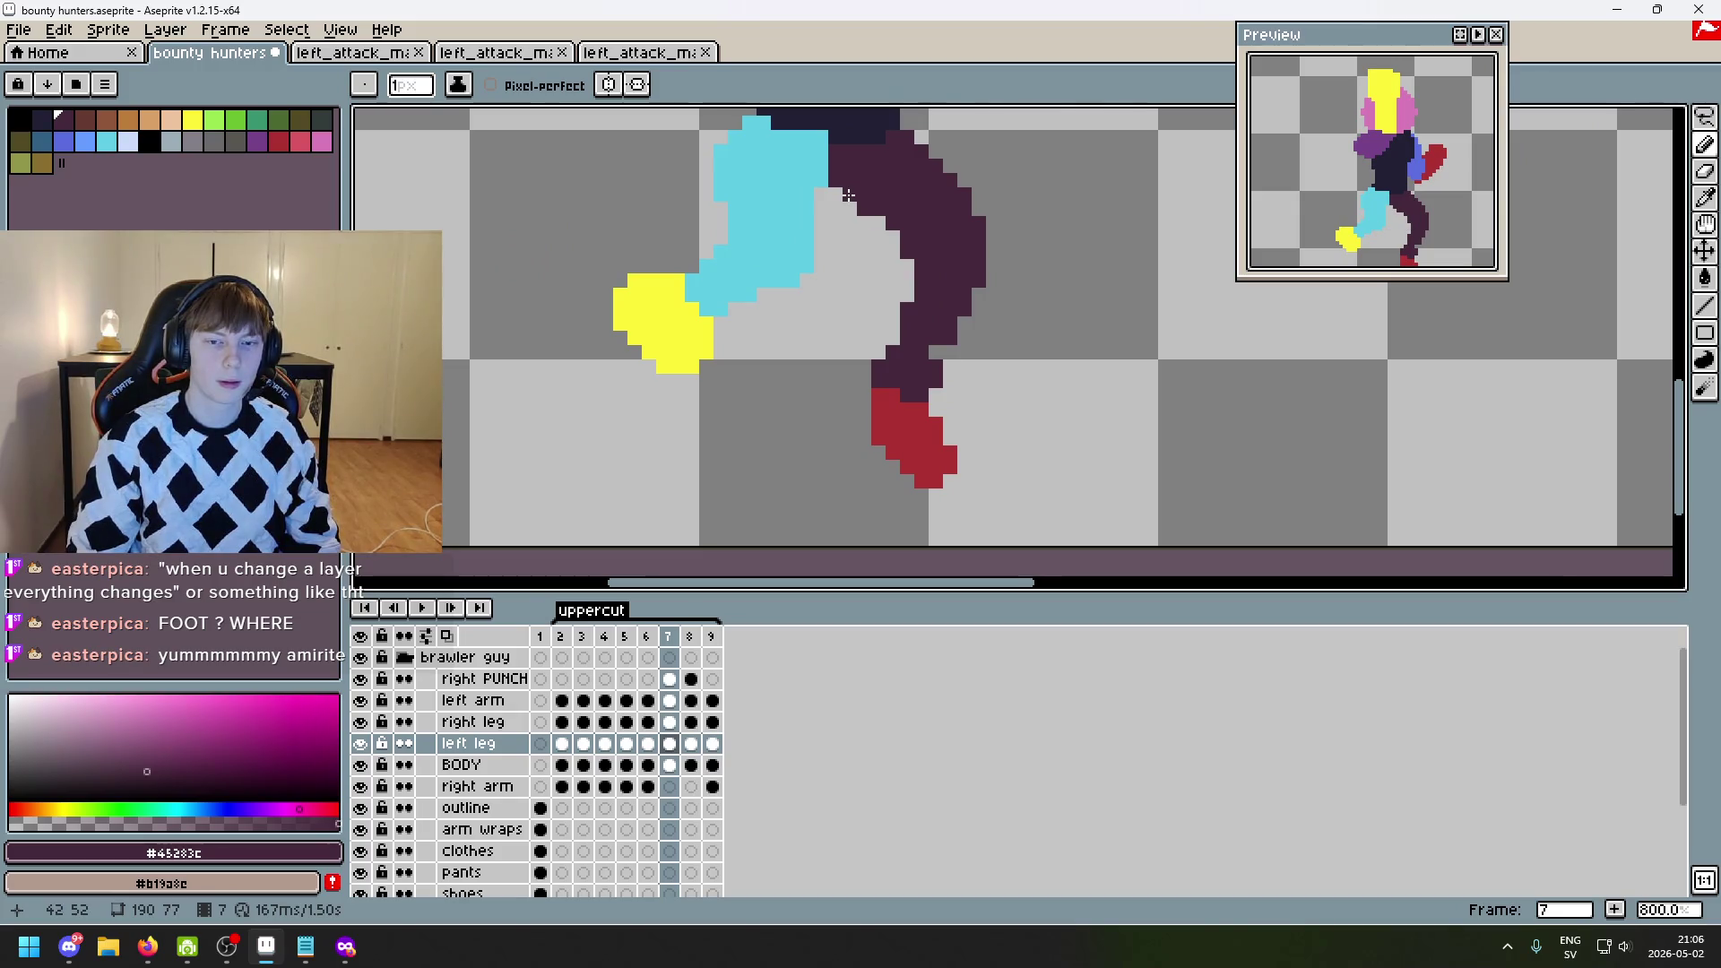
{"action": "scroll", "coordinate": [868, 332], "scroll_direction": "down", "scroll_amount": 4}
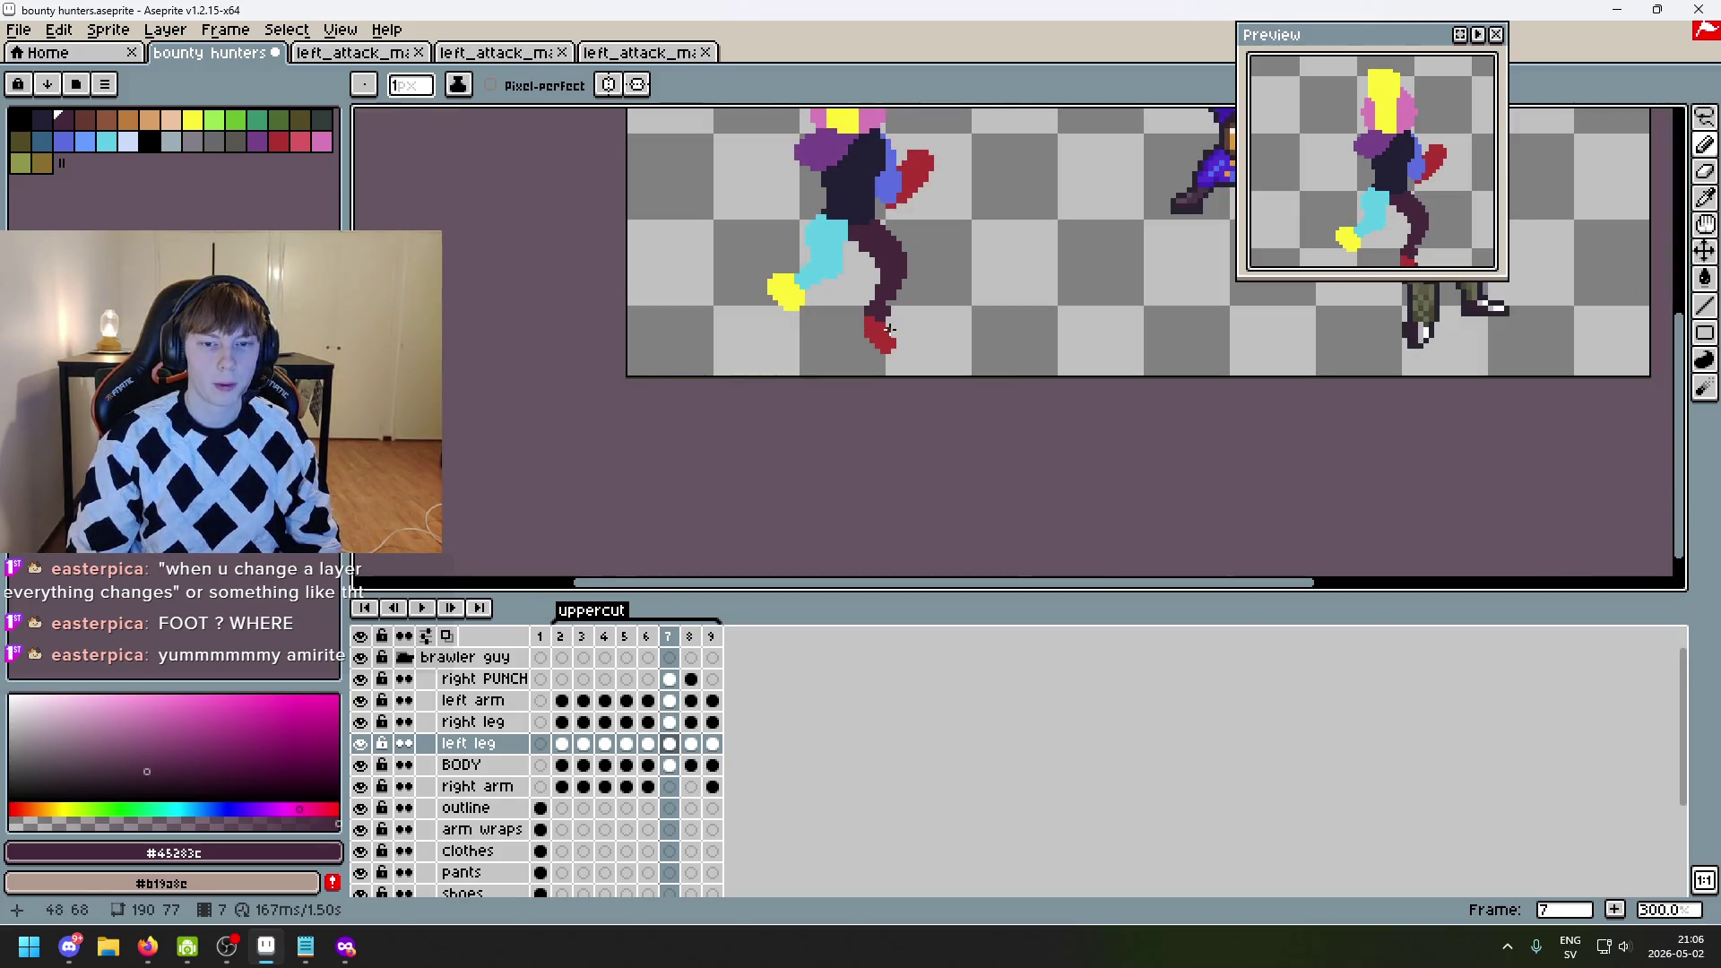
{"action": "scroll", "coordinate": [889, 330], "scroll_direction": "up", "scroll_amount": 4}
{"action": "scroll", "coordinate": [920, 406], "scroll_direction": "down", "scroll_amount": 3}
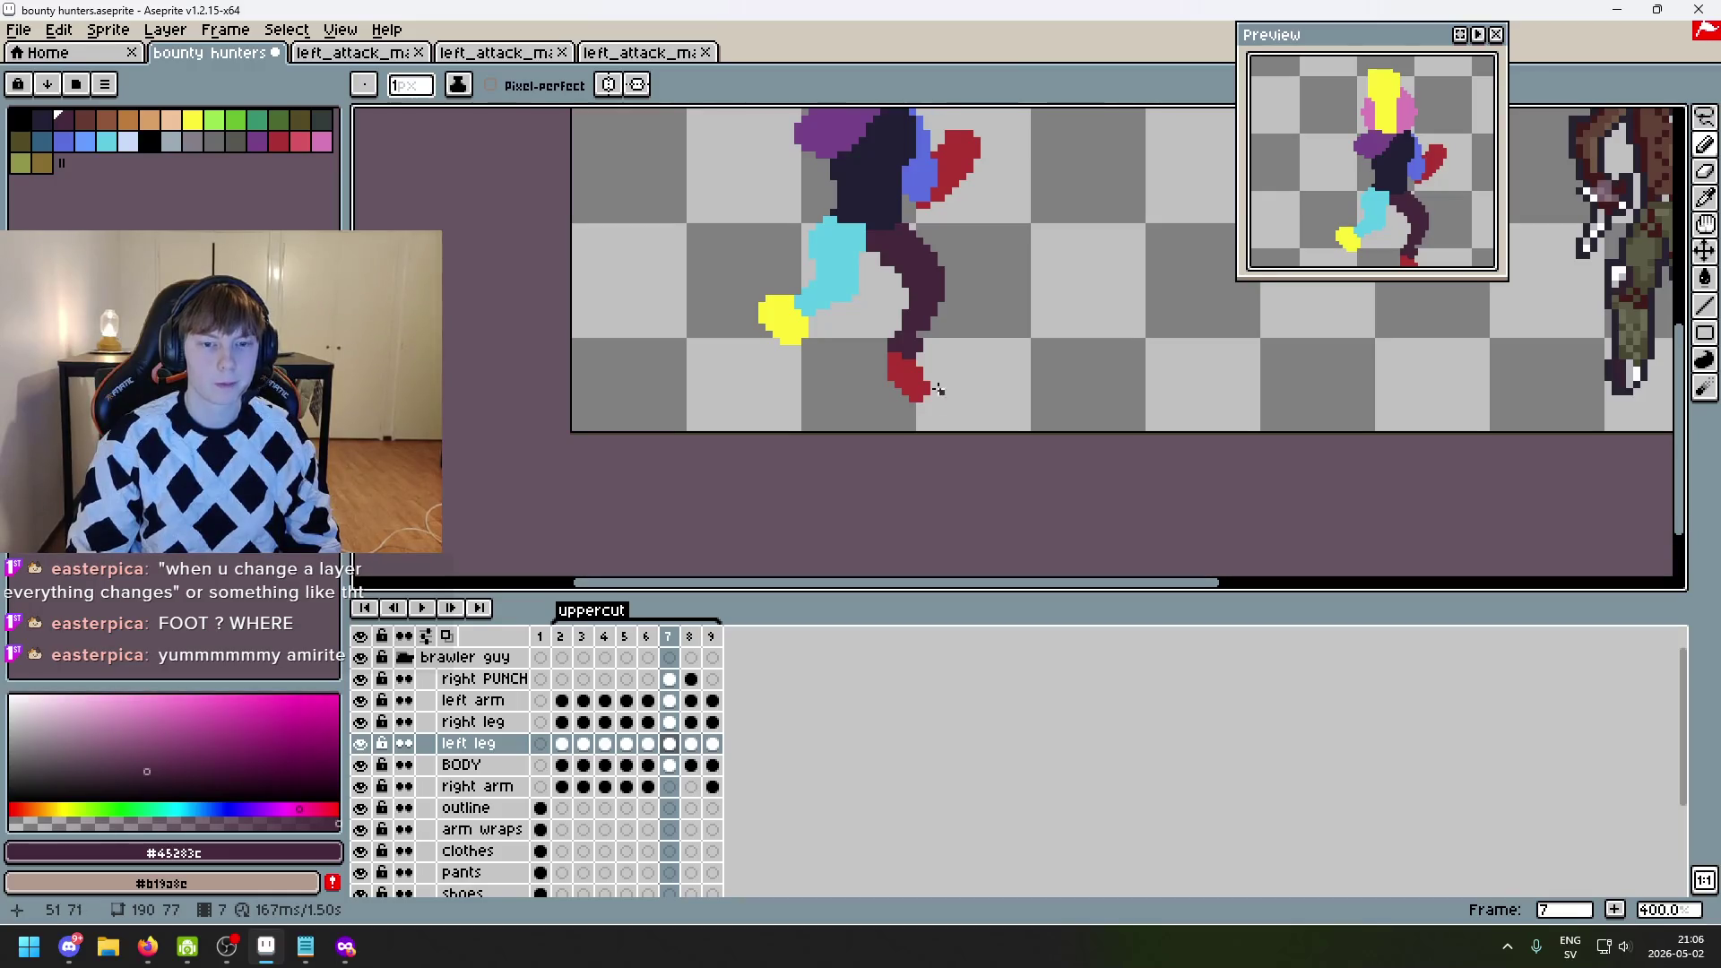
{"action": "key", "text": "Left"}
{"action": "key", "text": "Right"}
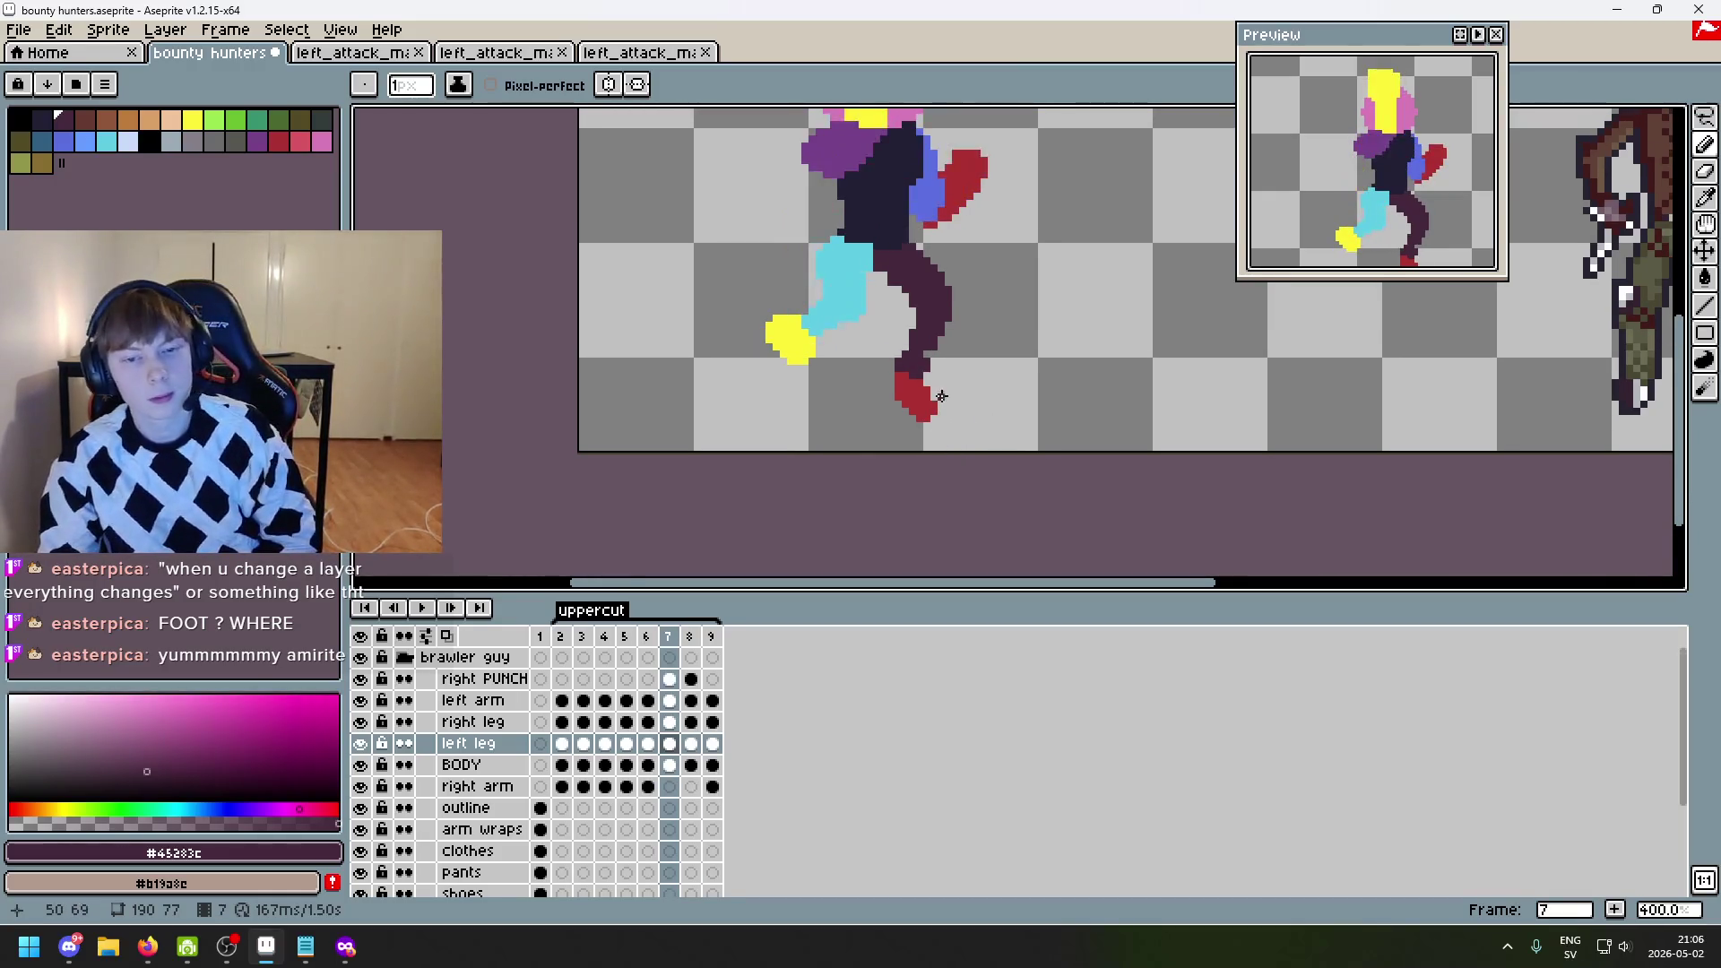
{"action": "scroll", "coordinate": [942, 397], "scroll_direction": "up", "scroll_amount": 2}
{"action": "scroll", "coordinate": [918, 358], "scroll_direction": "down", "scroll_amount": 4}
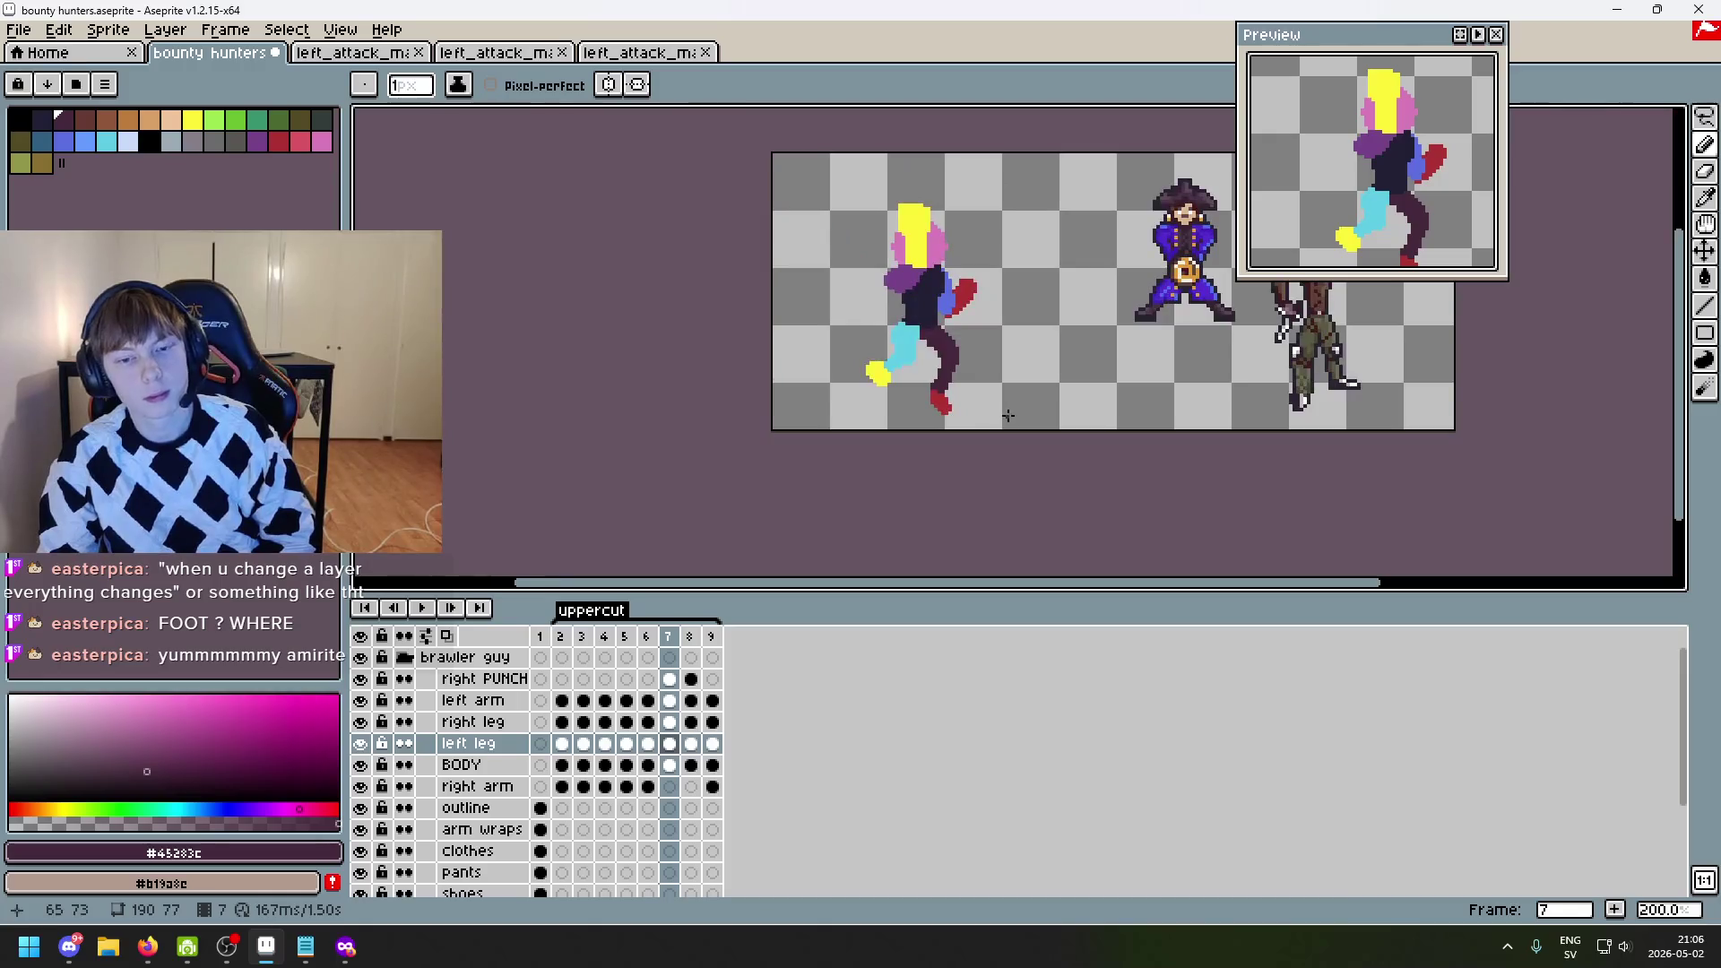
{"action": "key", "text": "Left"}
{"action": "key", "text": "Left"}
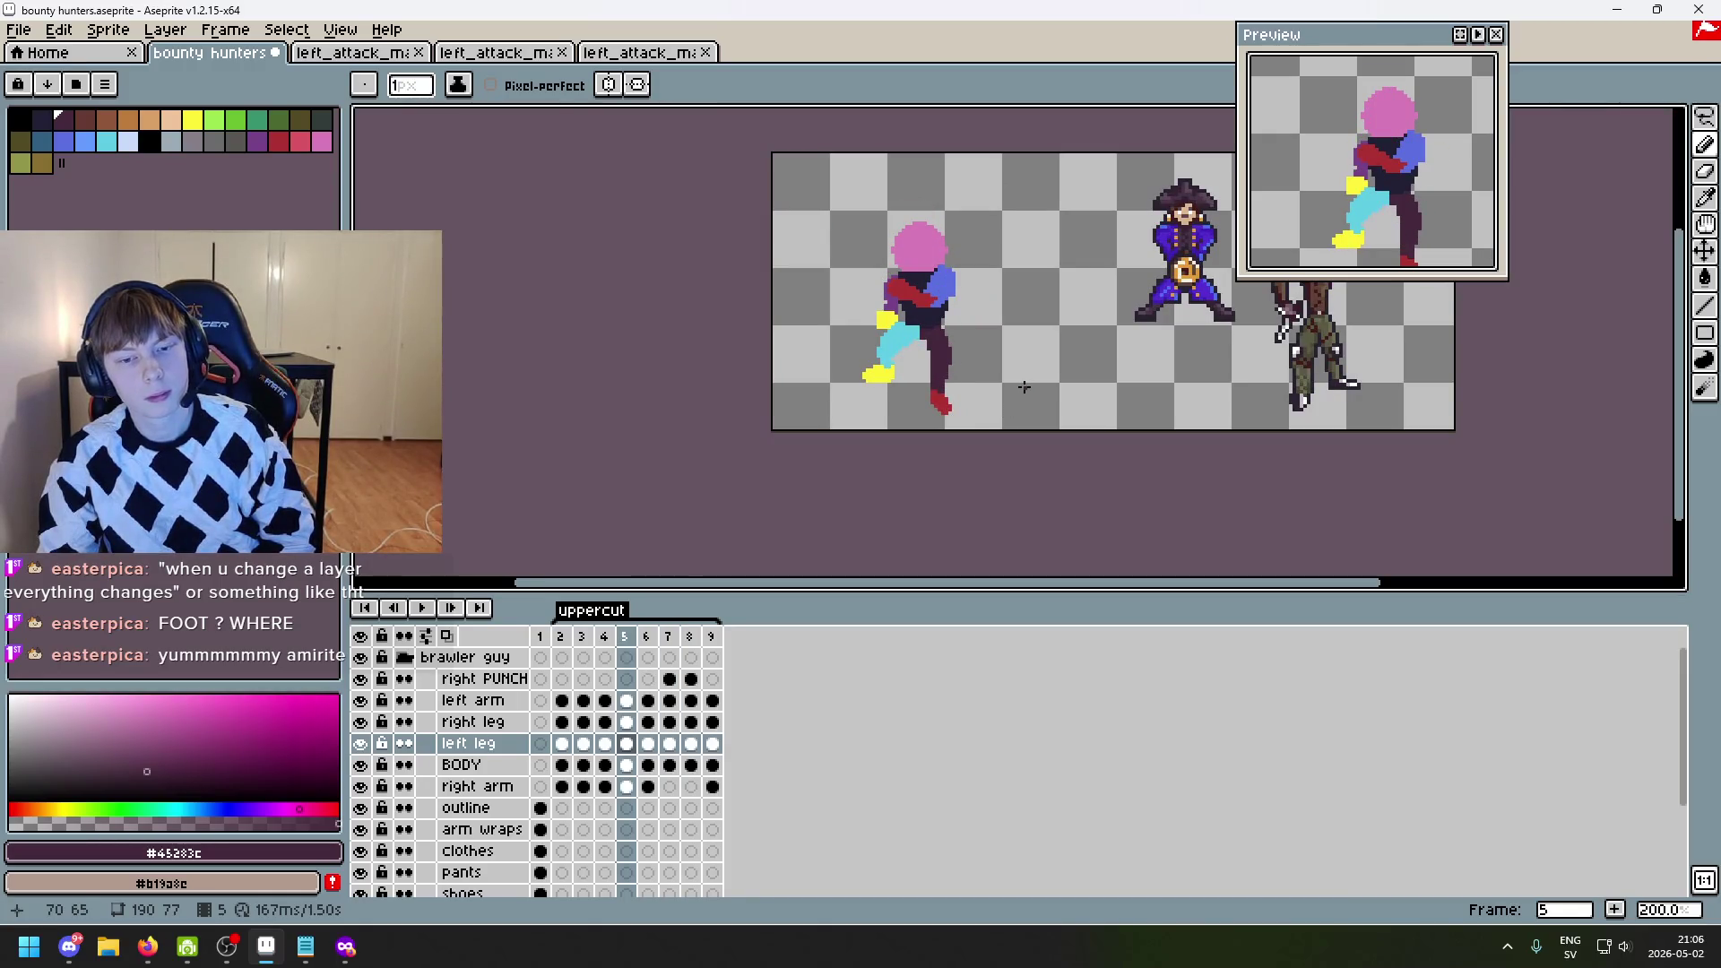
{"action": "key", "text": "Right"}
{"action": "key", "text": "Right"}
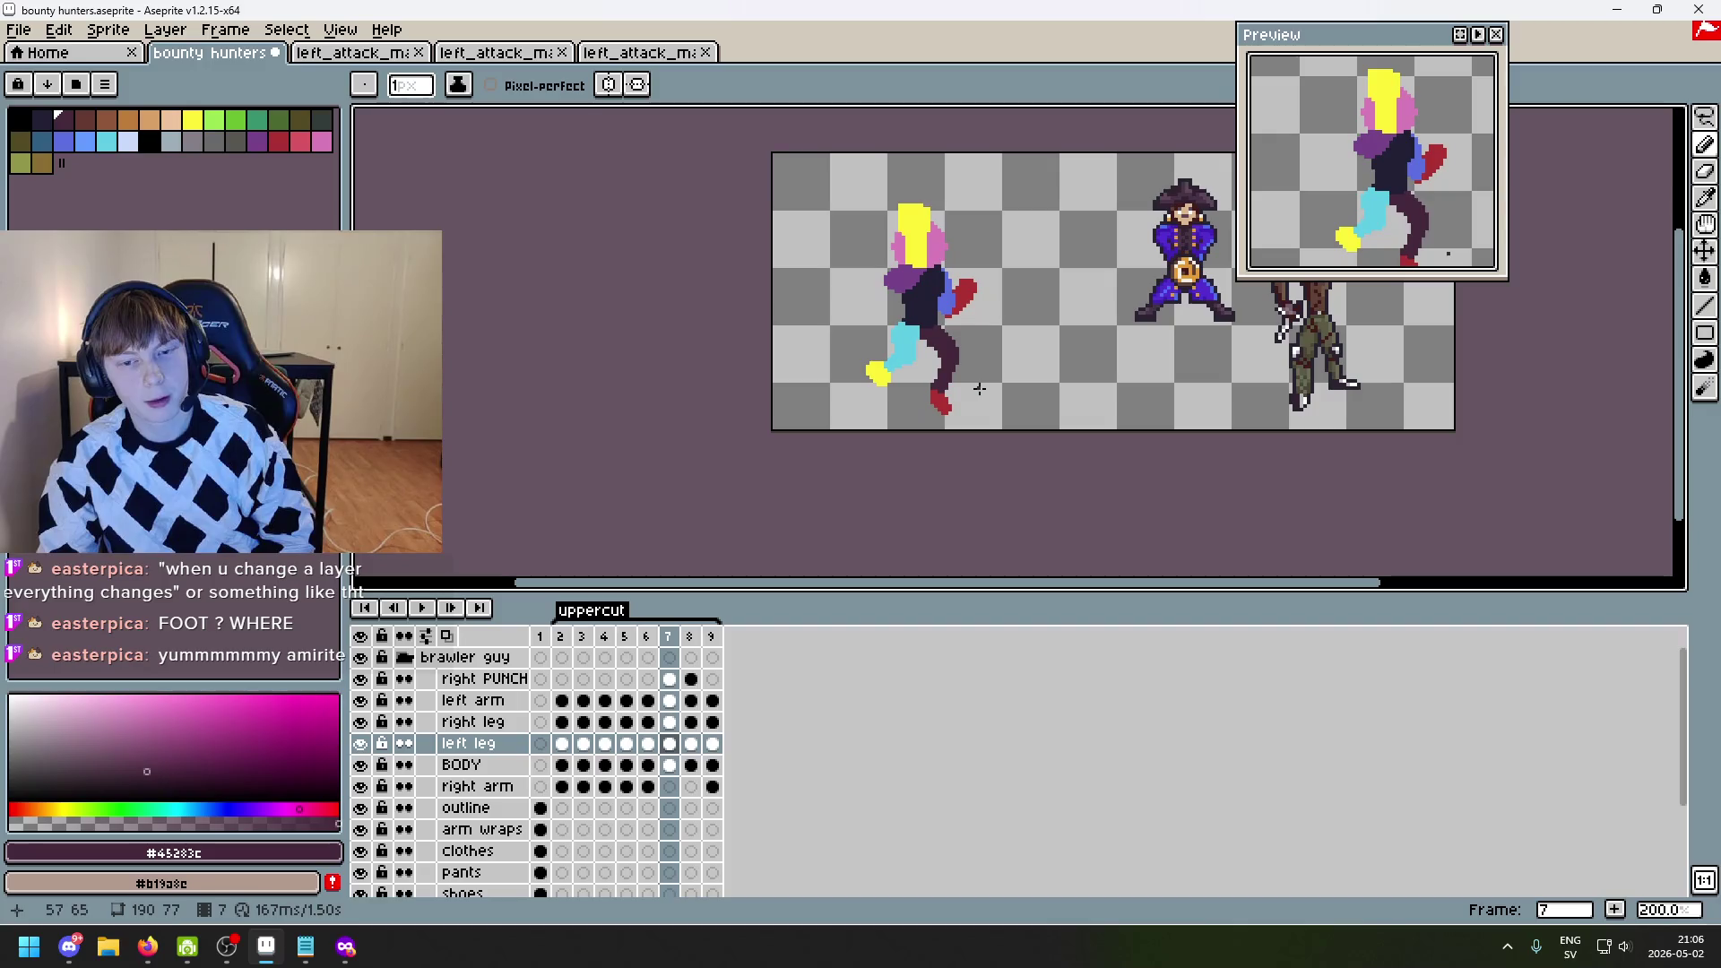
{"action": "left_click", "coordinate": [1705, 117]}
{"action": "scroll", "coordinate": [932, 394], "scroll_direction": "up", "scroll_amount": 2}
{"action": "mouse_move", "coordinate": [959, 448]}
{"action": "left_mouse_down"}
{"action": "mouse_move", "coordinate": [923, 430]}
{"action": "mouse_move", "coordinate": [977, 278]}
{"action": "mouse_move", "coordinate": [883, 459]}
{"action": "left_mouse_up"}
- Close the lasso around the left leg on frame 7, then zoom in on frame 9's foot
{"action": "left_click", "coordinate": [1171, 412]}
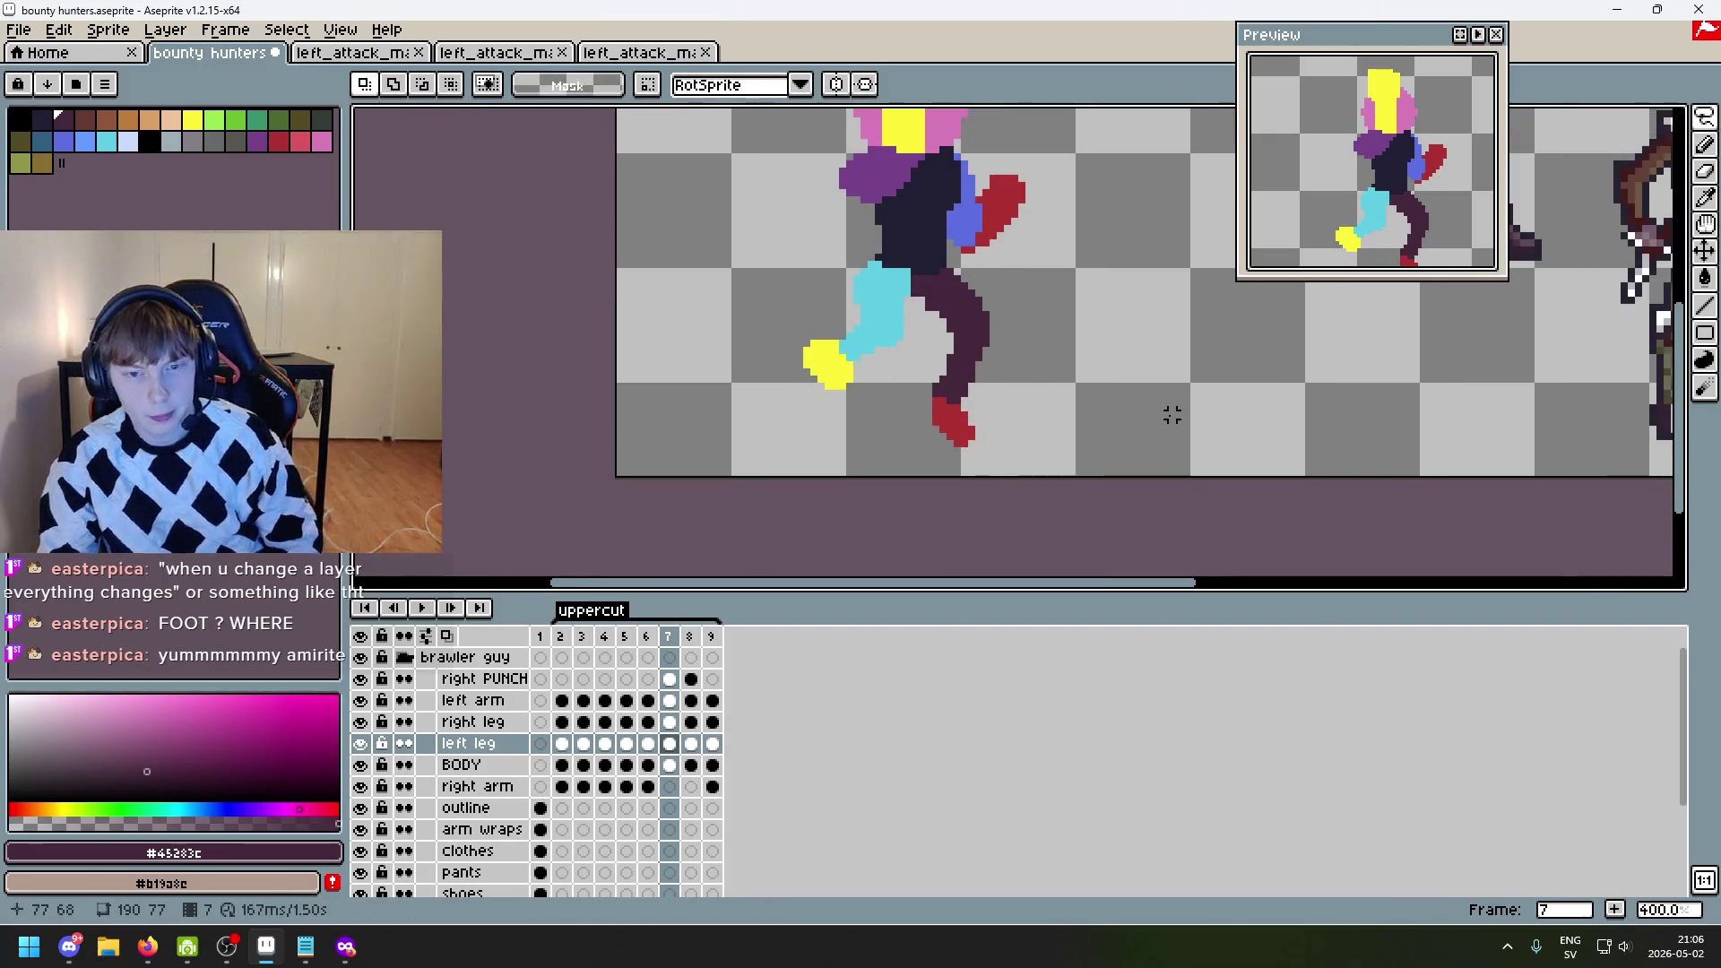
{"action": "key", "text": "Right"}
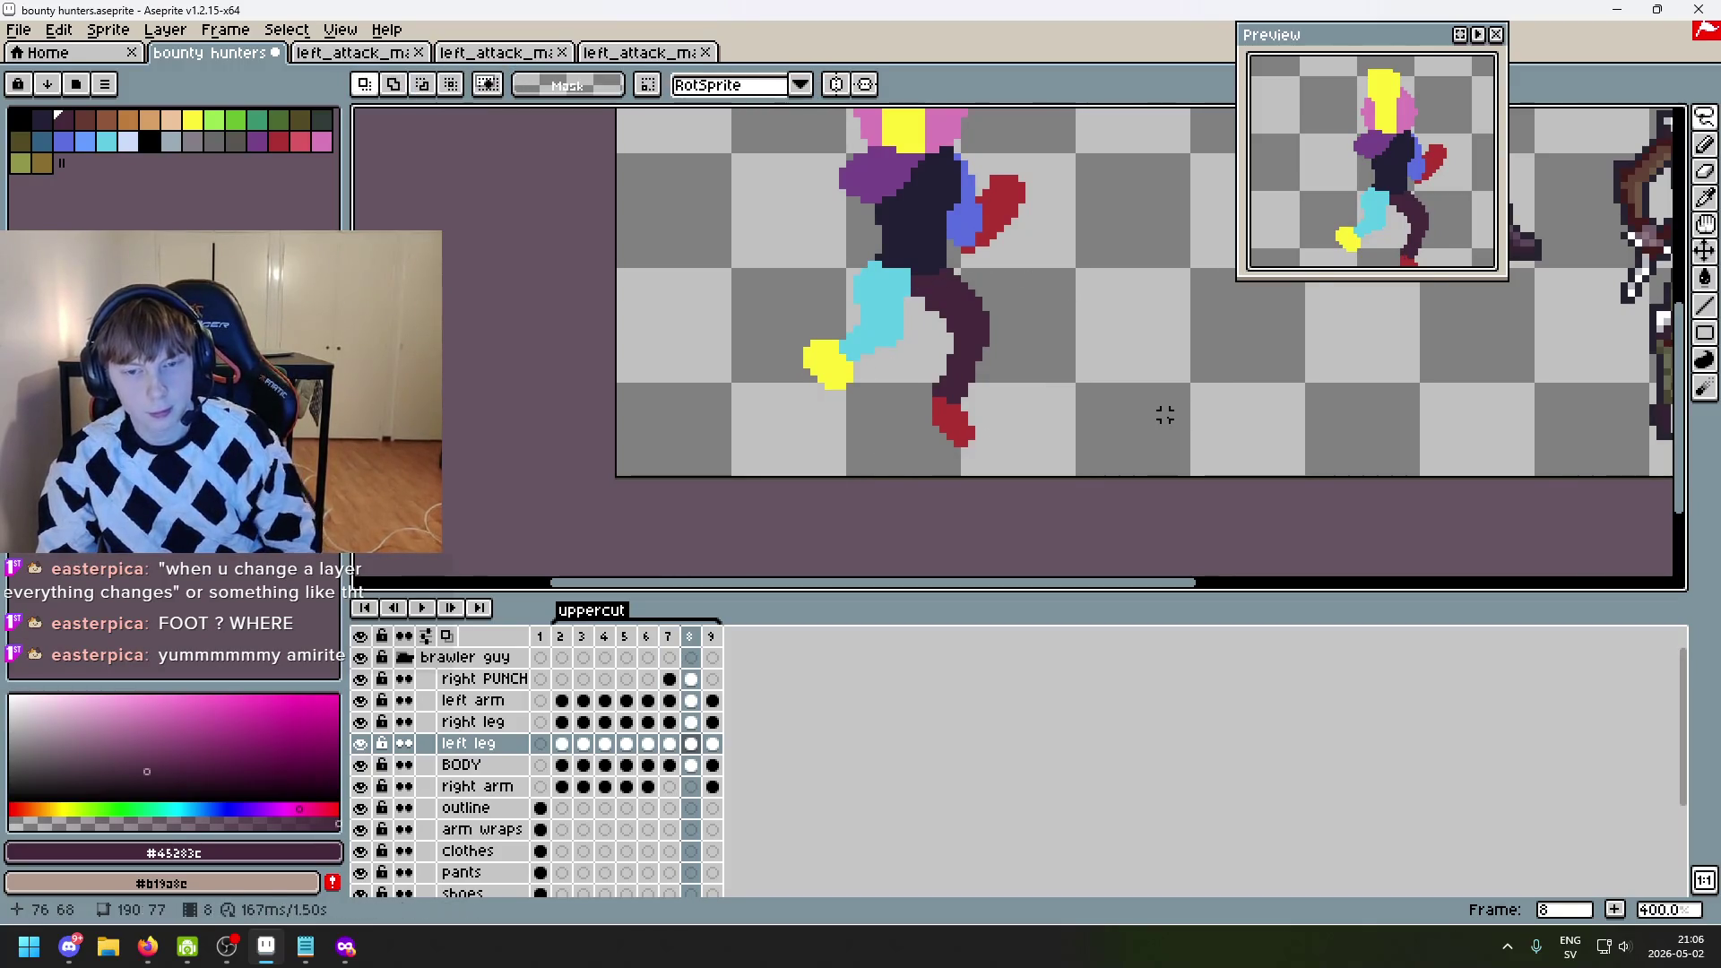
{"action": "key", "text": "Right"}
{"action": "key", "text": "Left"}
{"action": "key", "text": "Right"}
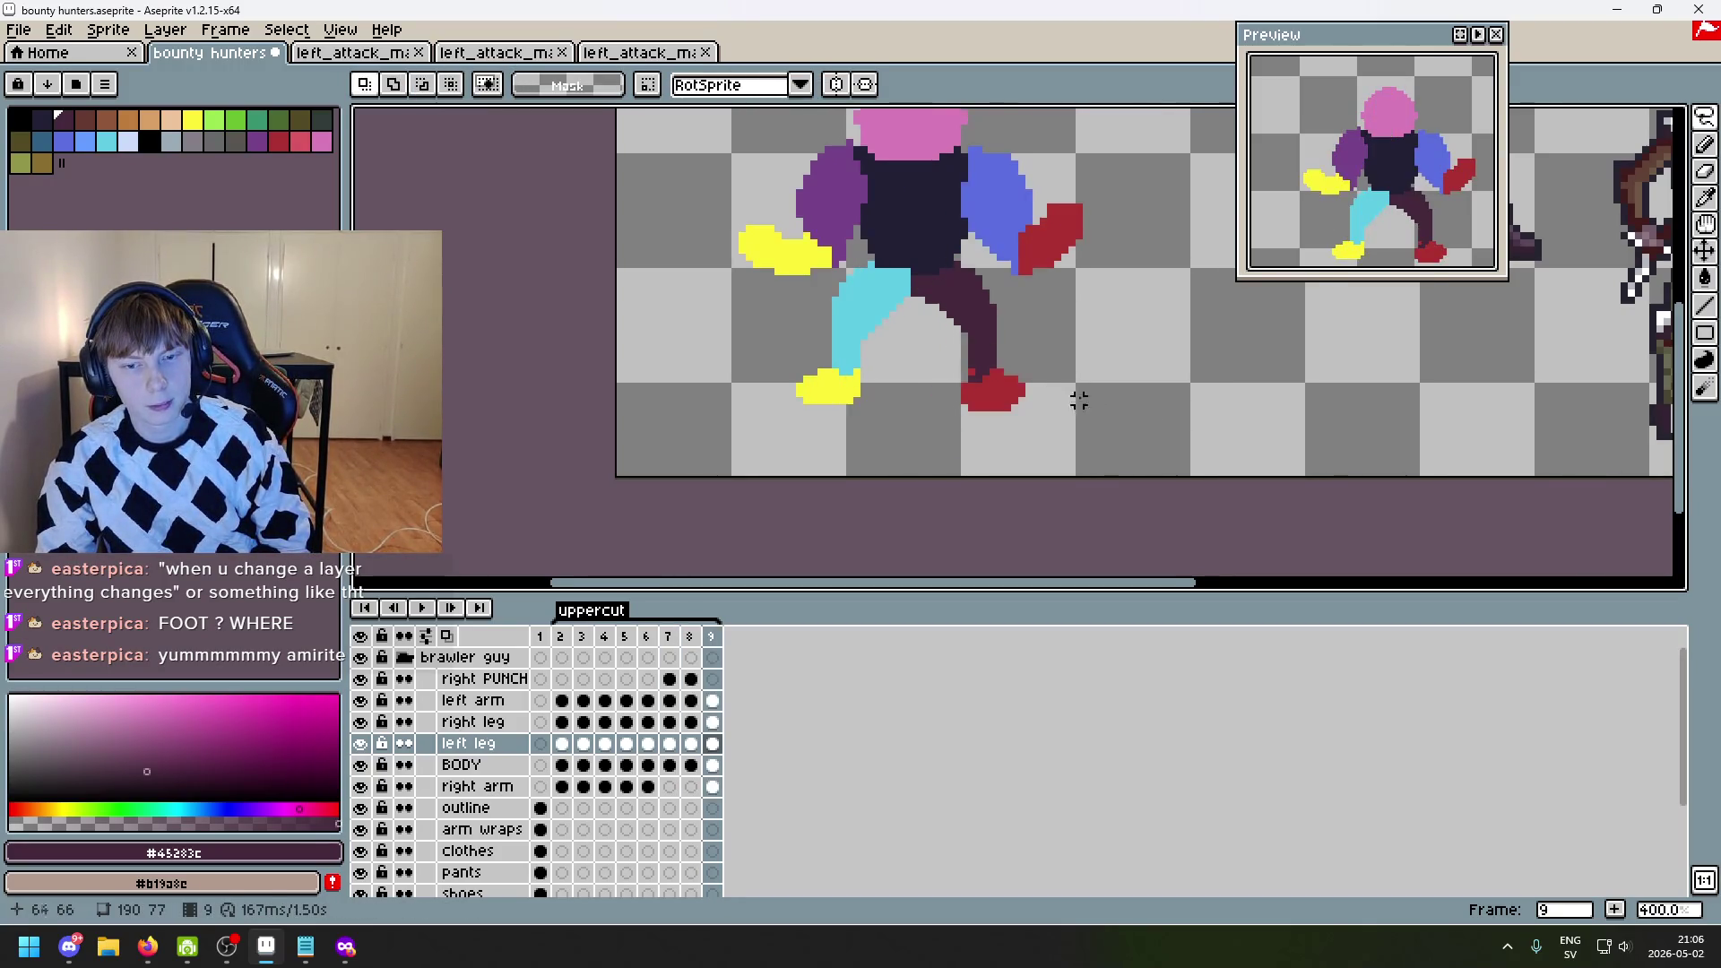
{"action": "scroll", "coordinate": [1026, 386], "scroll_direction": "up", "scroll_amount": 1}
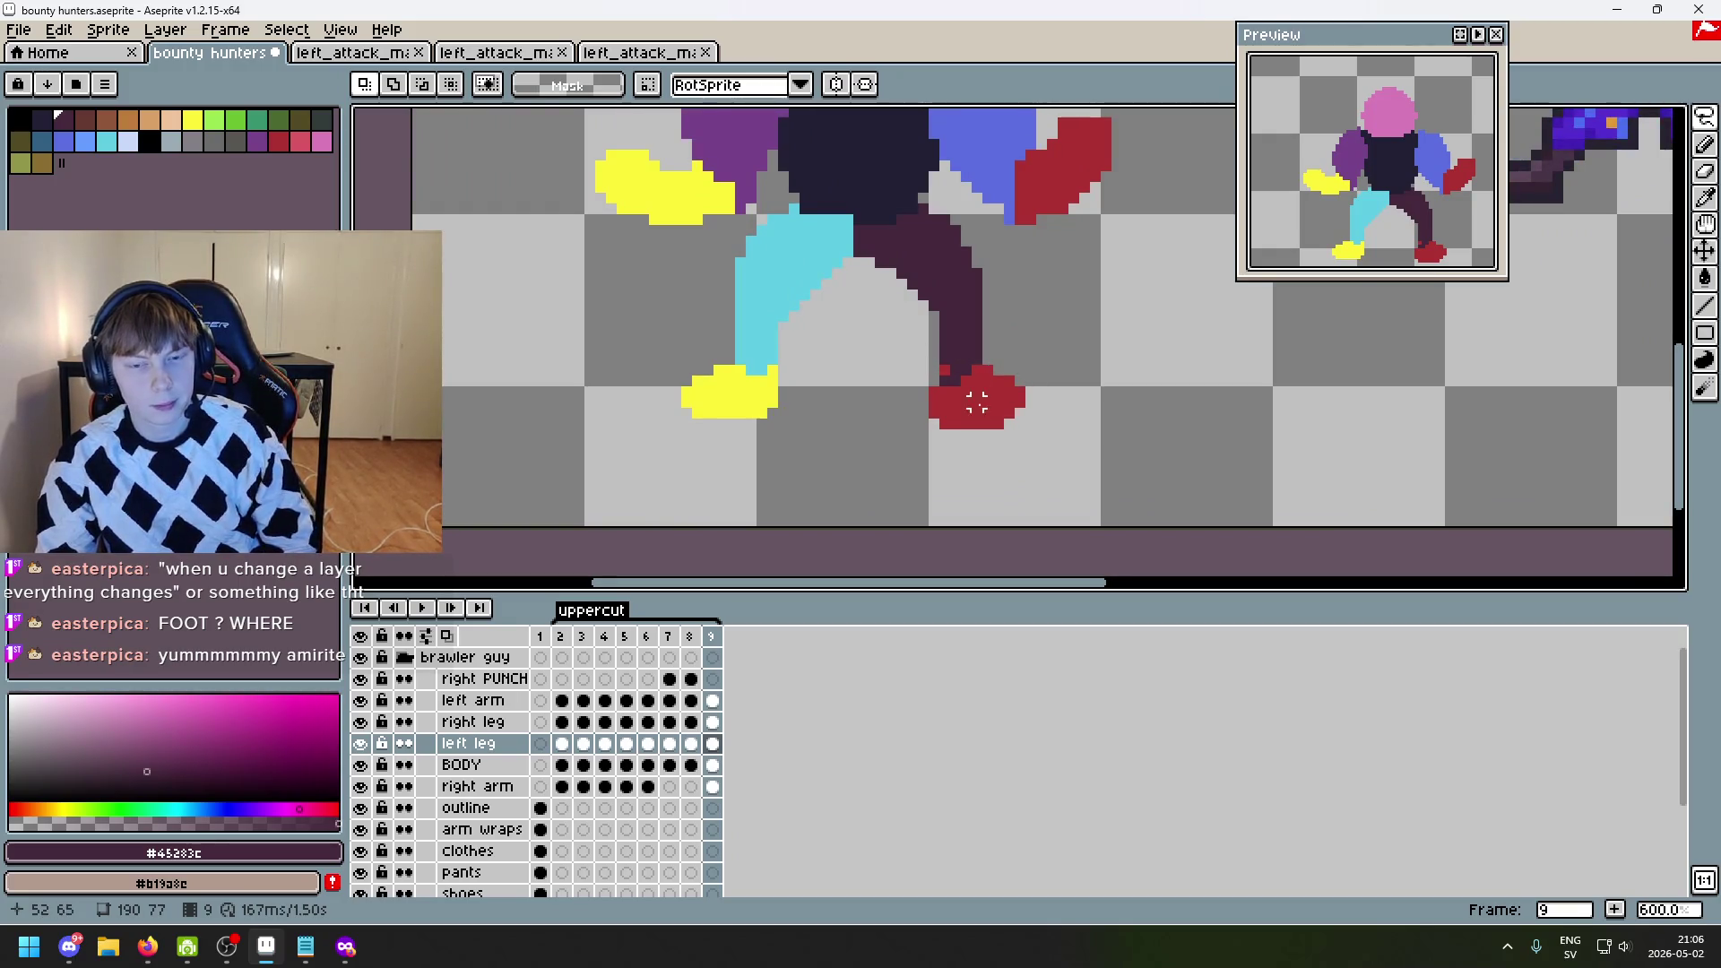
{"action": "scroll", "coordinate": [976, 403], "scroll_direction": "up", "scroll_amount": 3}
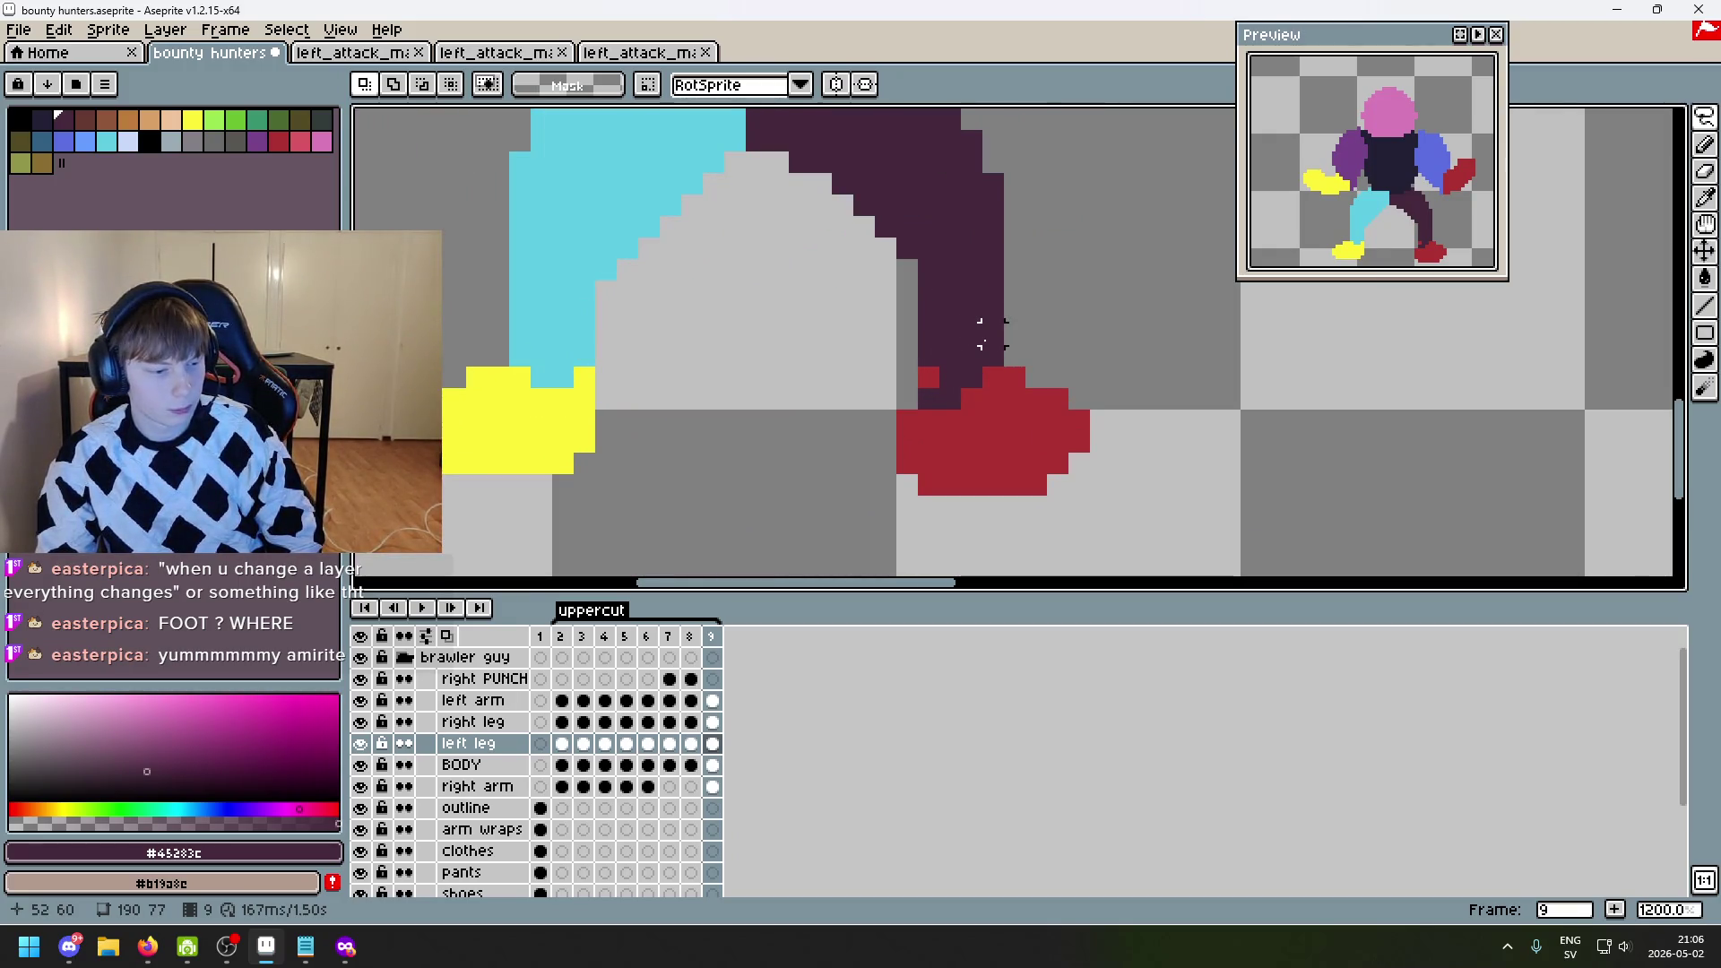
- Compare frames 1 and 2 shoes repeatedly, then start a lasso around frame 2's red foot
{"action": "left_click", "coordinate": [539, 637]}
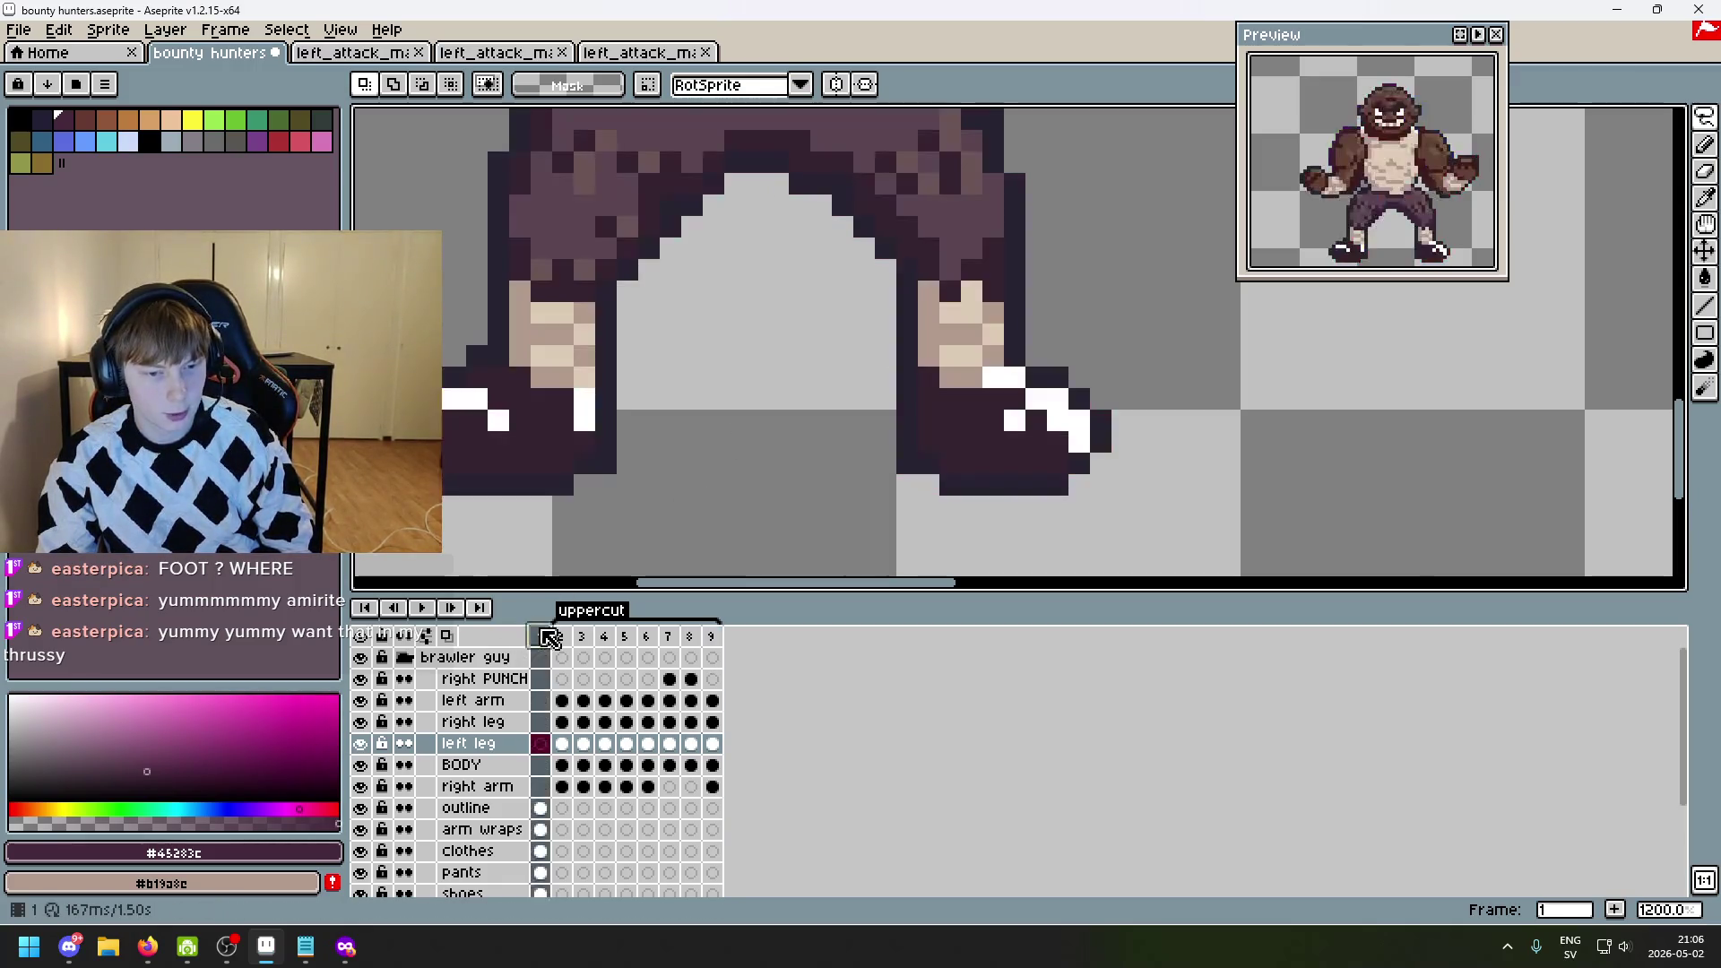
{"action": "left_click", "coordinate": [556, 637]}
{"action": "left_click", "coordinate": [539, 637]}
{"action": "left_click", "coordinate": [562, 636]}
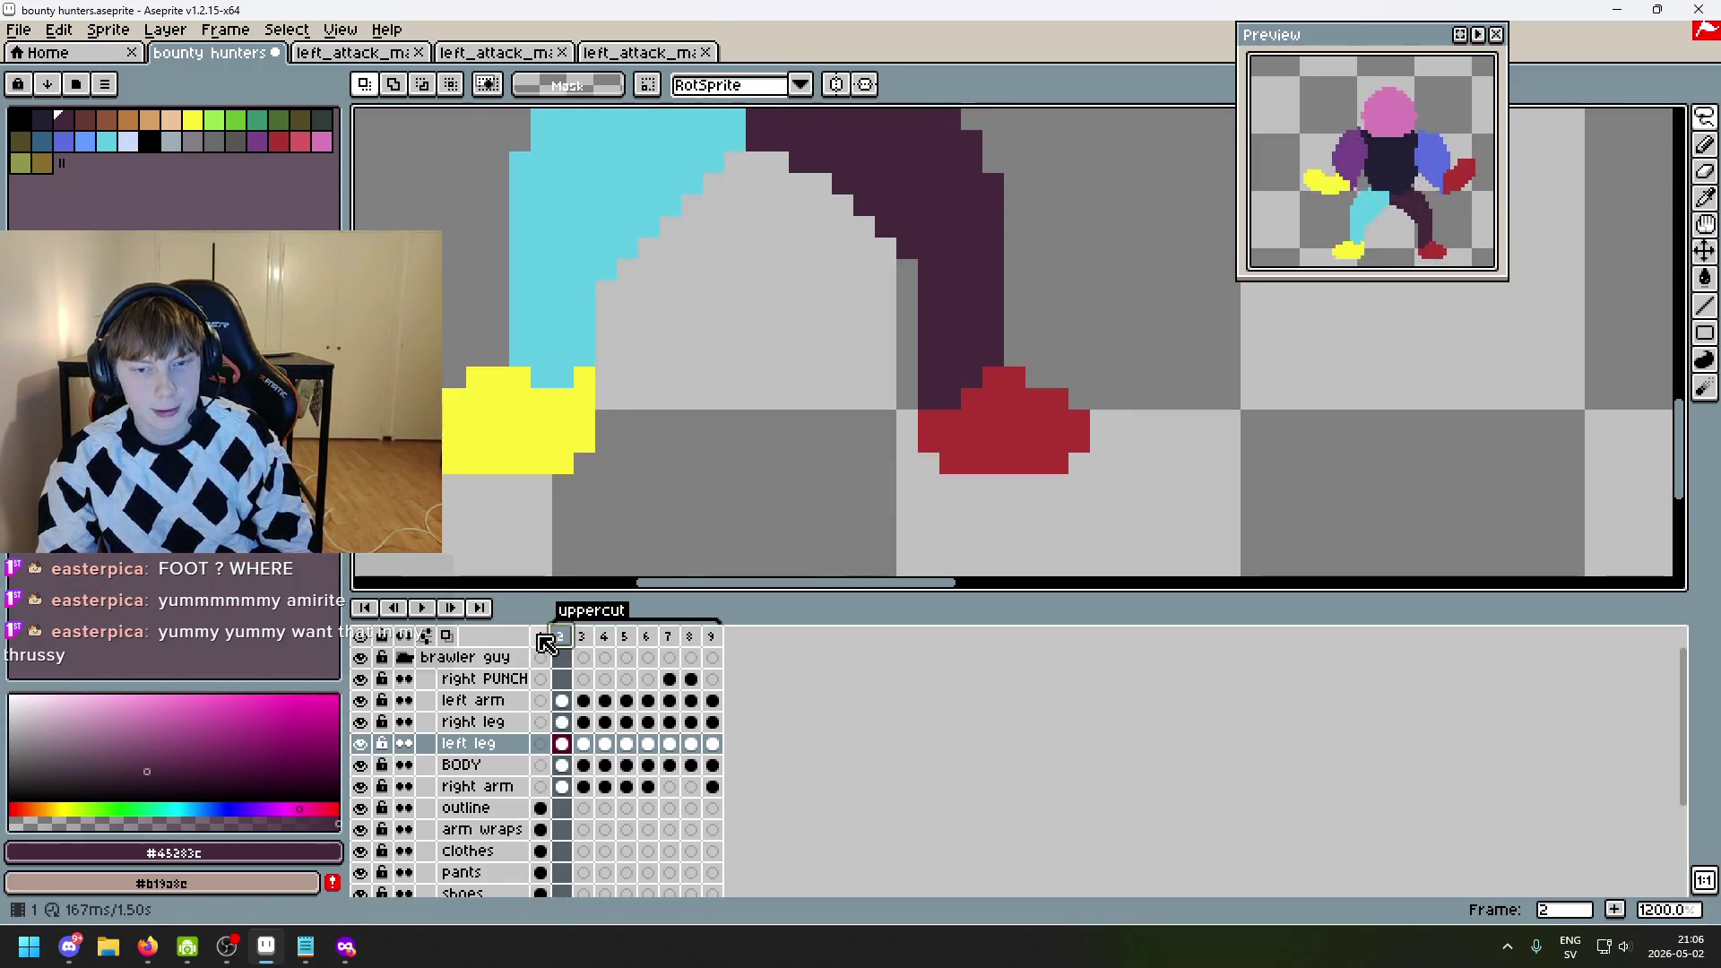
{"action": "left_click", "coordinate": [540, 636]}
{"action": "left_click", "coordinate": [561, 636]}
{"action": "left_click", "coordinate": [540, 636]}
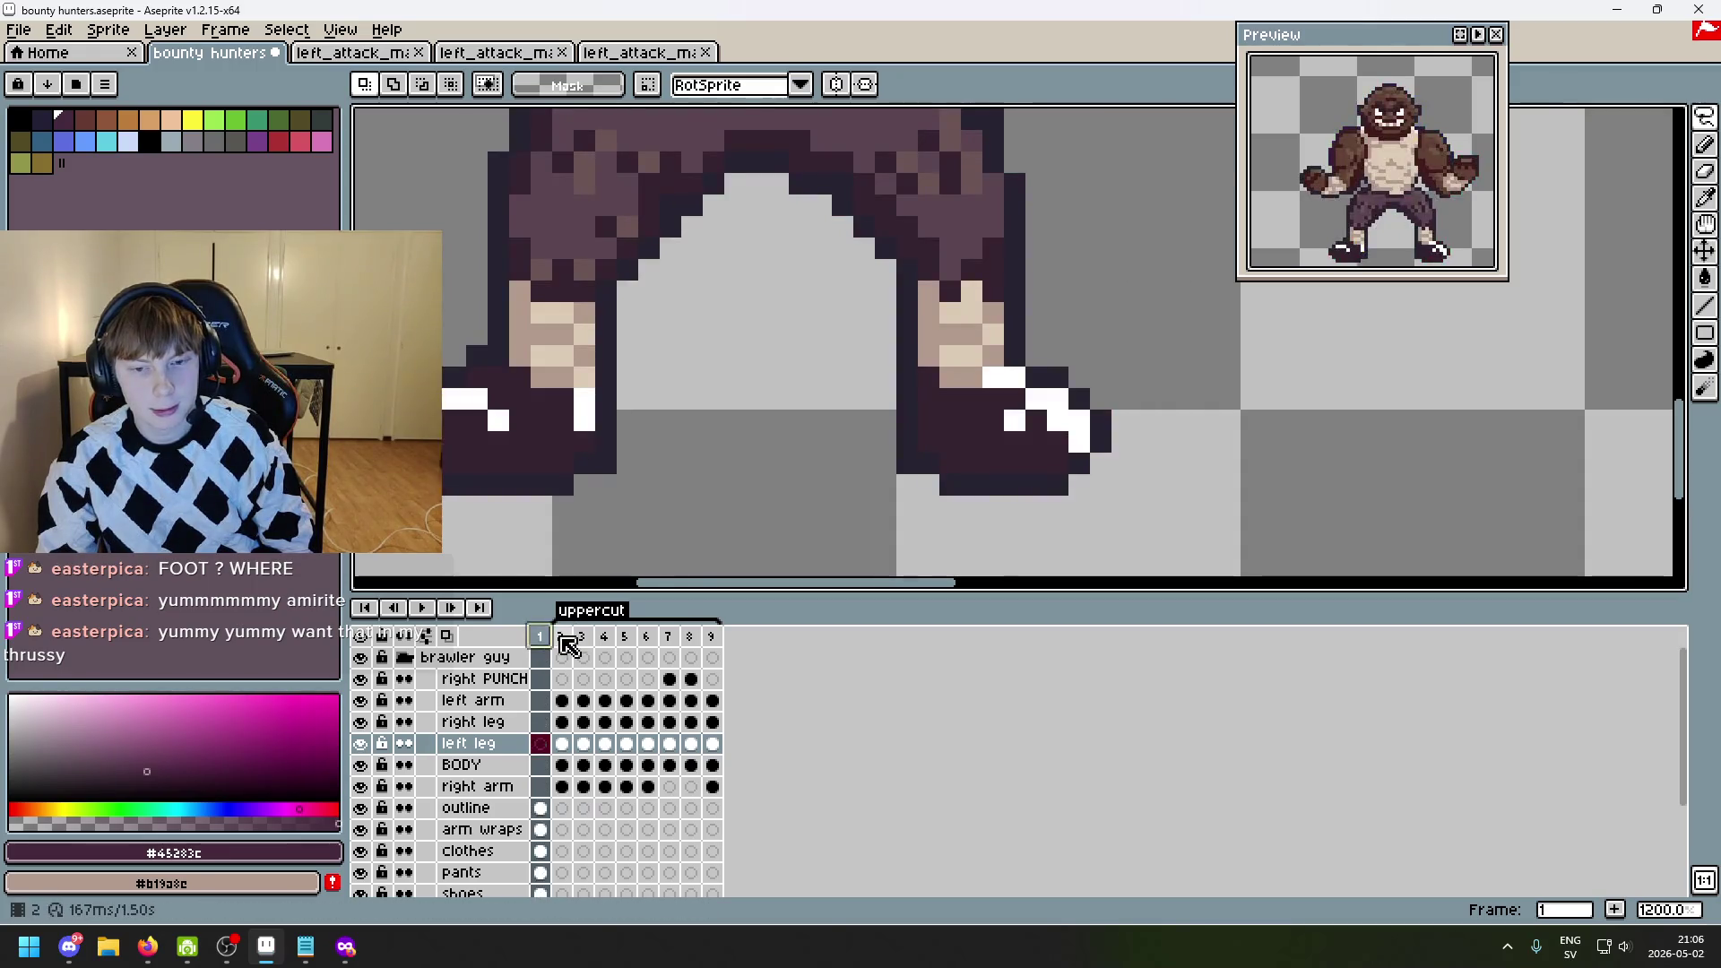
{"action": "left_click", "coordinate": [561, 637]}
{"action": "mouse_move", "coordinate": [1080, 528]}
{"action": "left_mouse_down"}
{"action": "mouse_move", "coordinate": [809, 439]}
{"action": "mouse_move", "coordinate": [1210, 365]}
{"action": "mouse_move", "coordinate": [1103, 533]}
{"action": "left_mouse_up"}
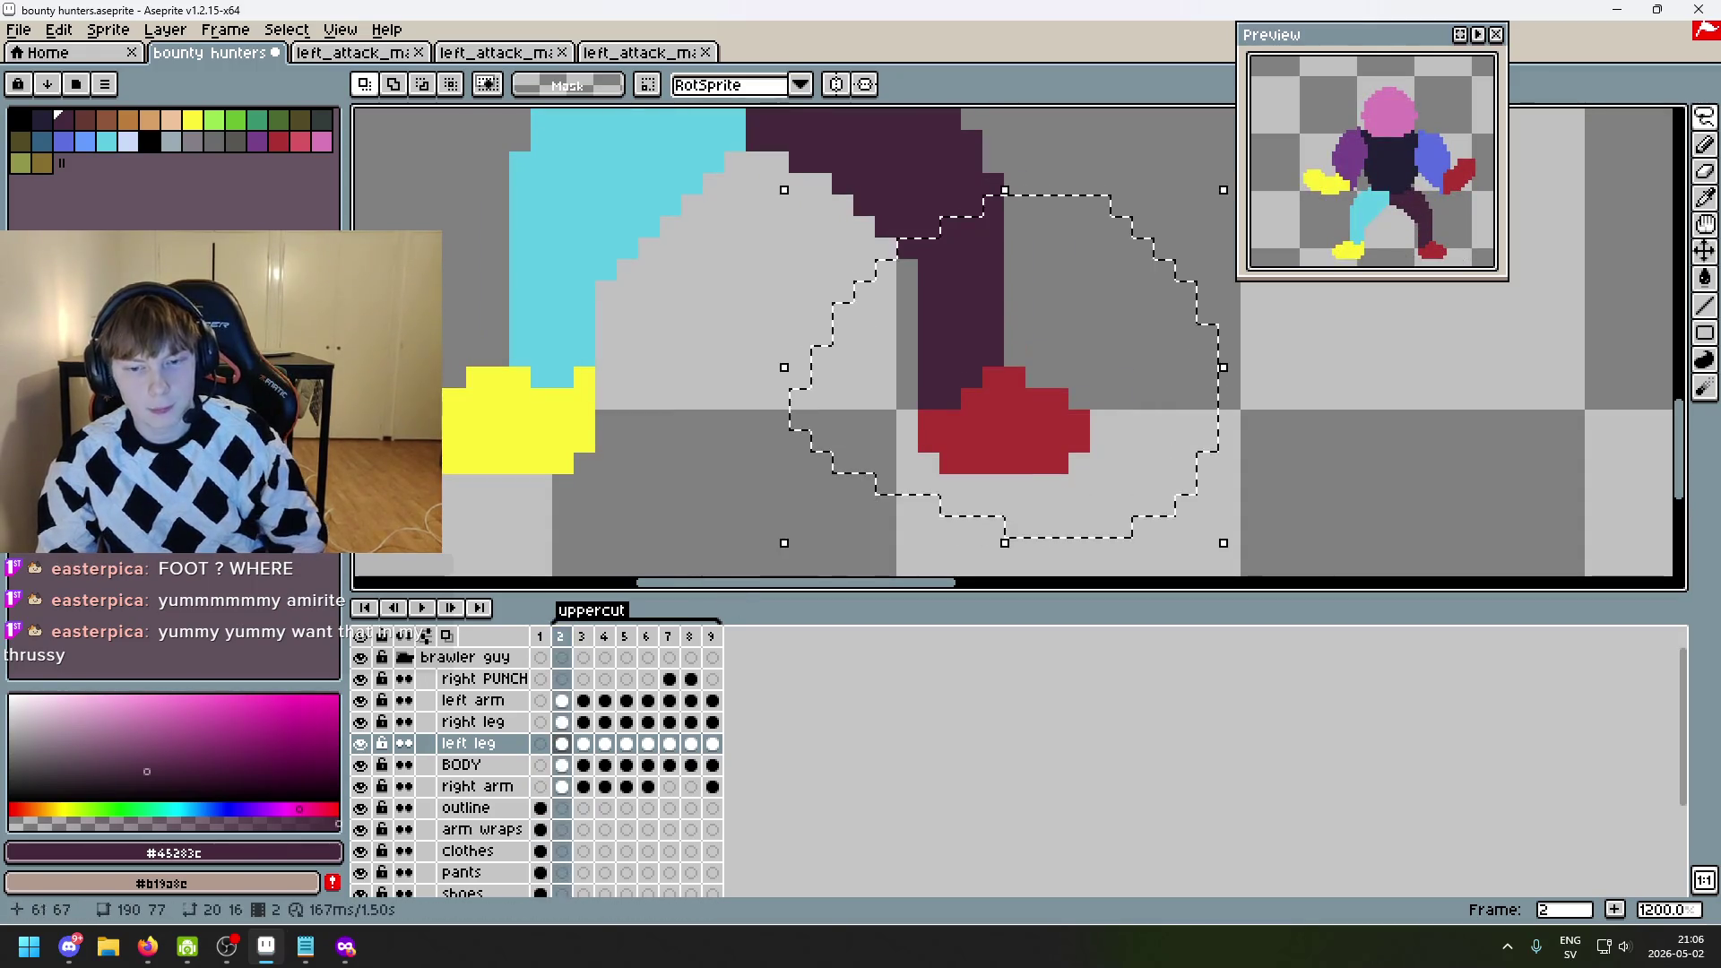
- Lasso the red foot on frame 2, then reshape and shift it slightly on frame 9
{"action": "left_click", "coordinate": [1336, 454]}
{"action": "left_click", "coordinate": [704, 633]}
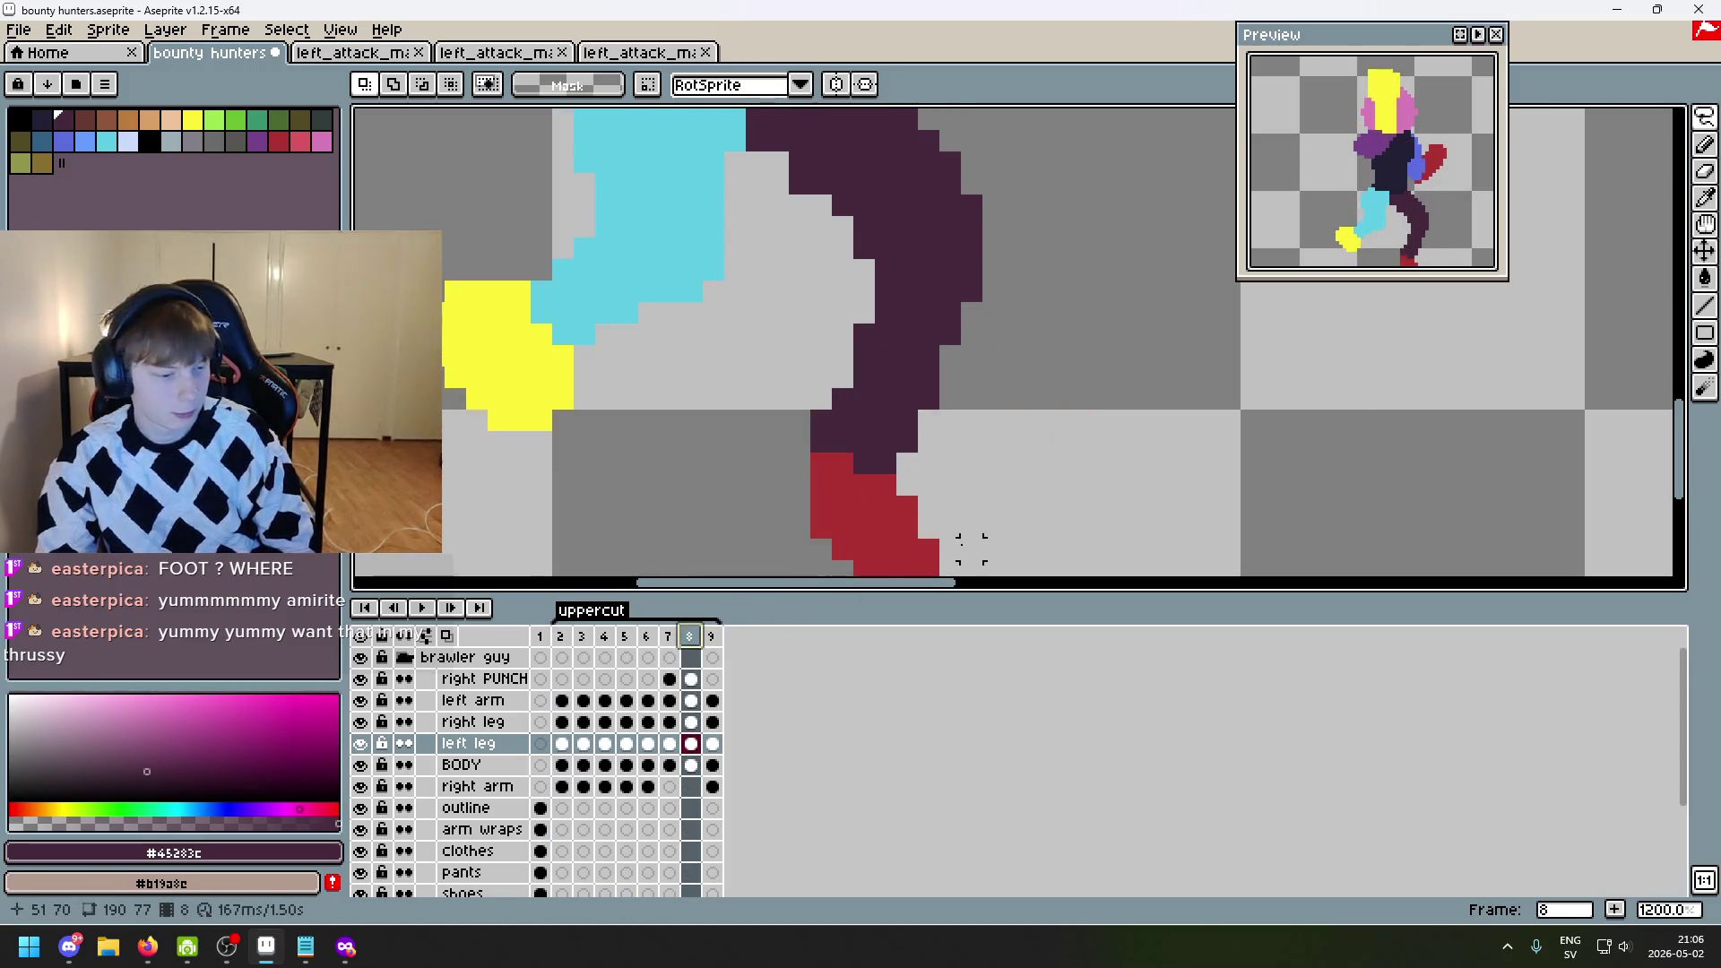
{"action": "mouse_move", "coordinate": [959, 542]}
{"action": "left_mouse_down"}
{"action": "mouse_move", "coordinate": [1006, 457]}
{"action": "mouse_move", "coordinate": [1118, 388]}
{"action": "left_mouse_up"}
{"action": "scroll", "coordinate": [1118, 388], "scroll_direction": "down", "scroll_amount": 3}
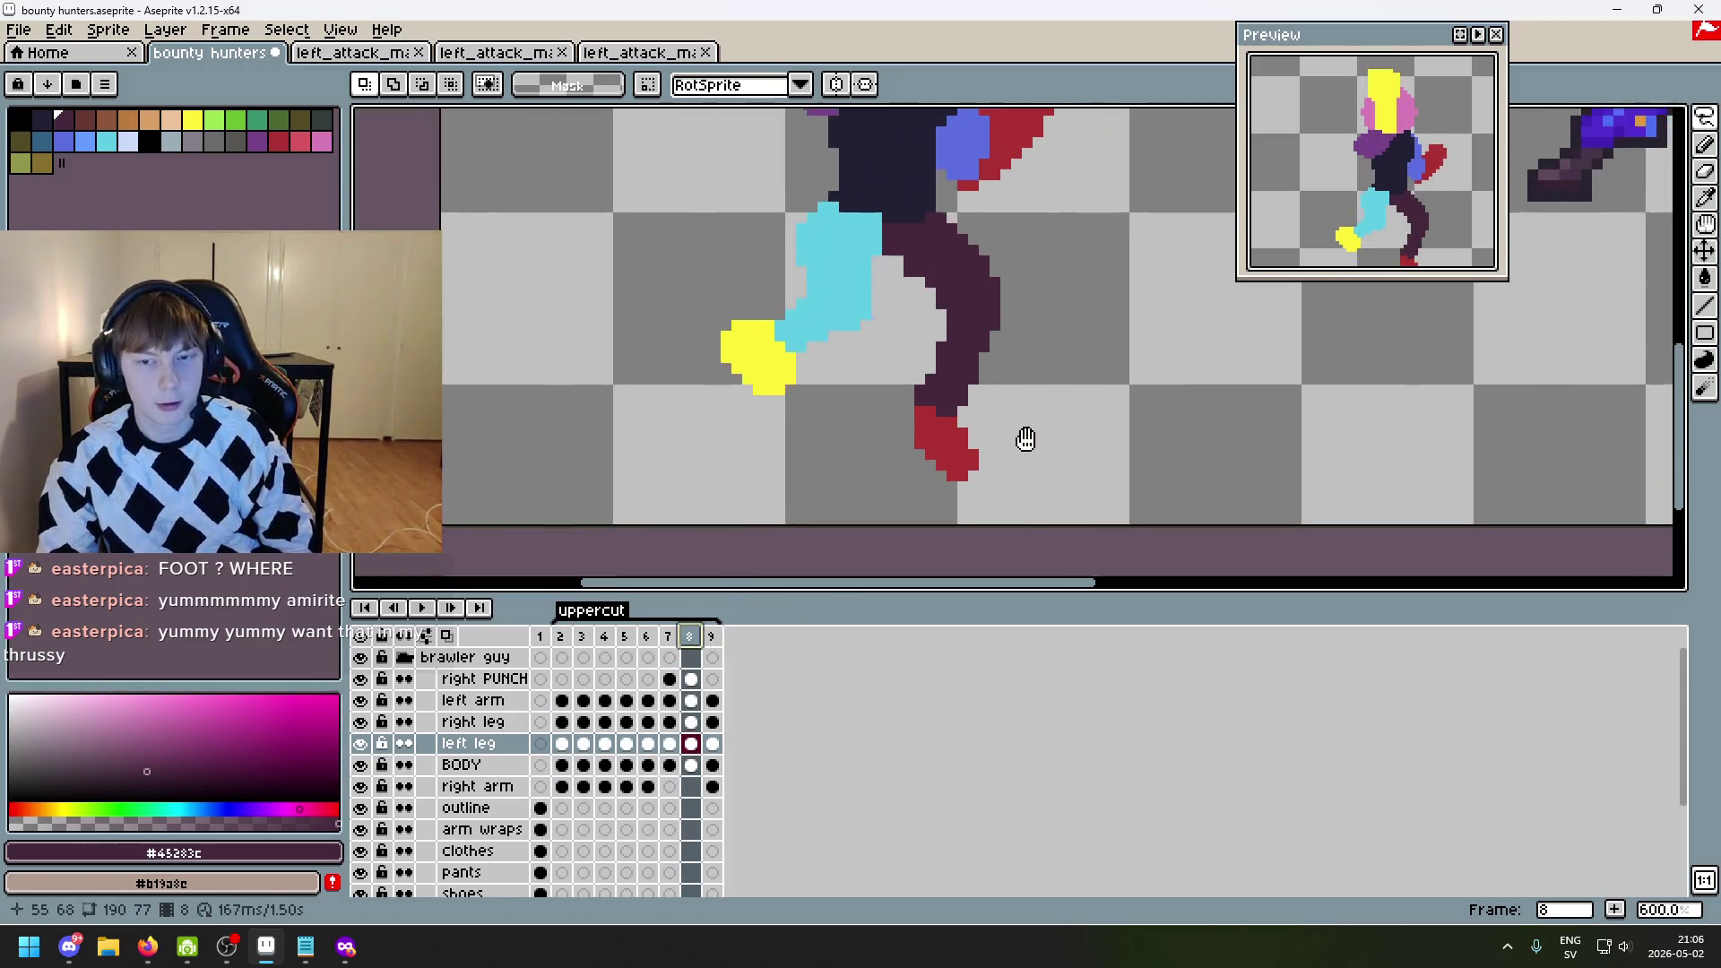
{"action": "key", "text": "."}
{"action": "mouse_move", "coordinate": [1050, 460]}
{"action": "left_mouse_down"}
{"action": "mouse_move", "coordinate": [1007, 288]}
{"action": "mouse_move", "coordinate": [1153, 269]}
{"action": "left_mouse_up"}
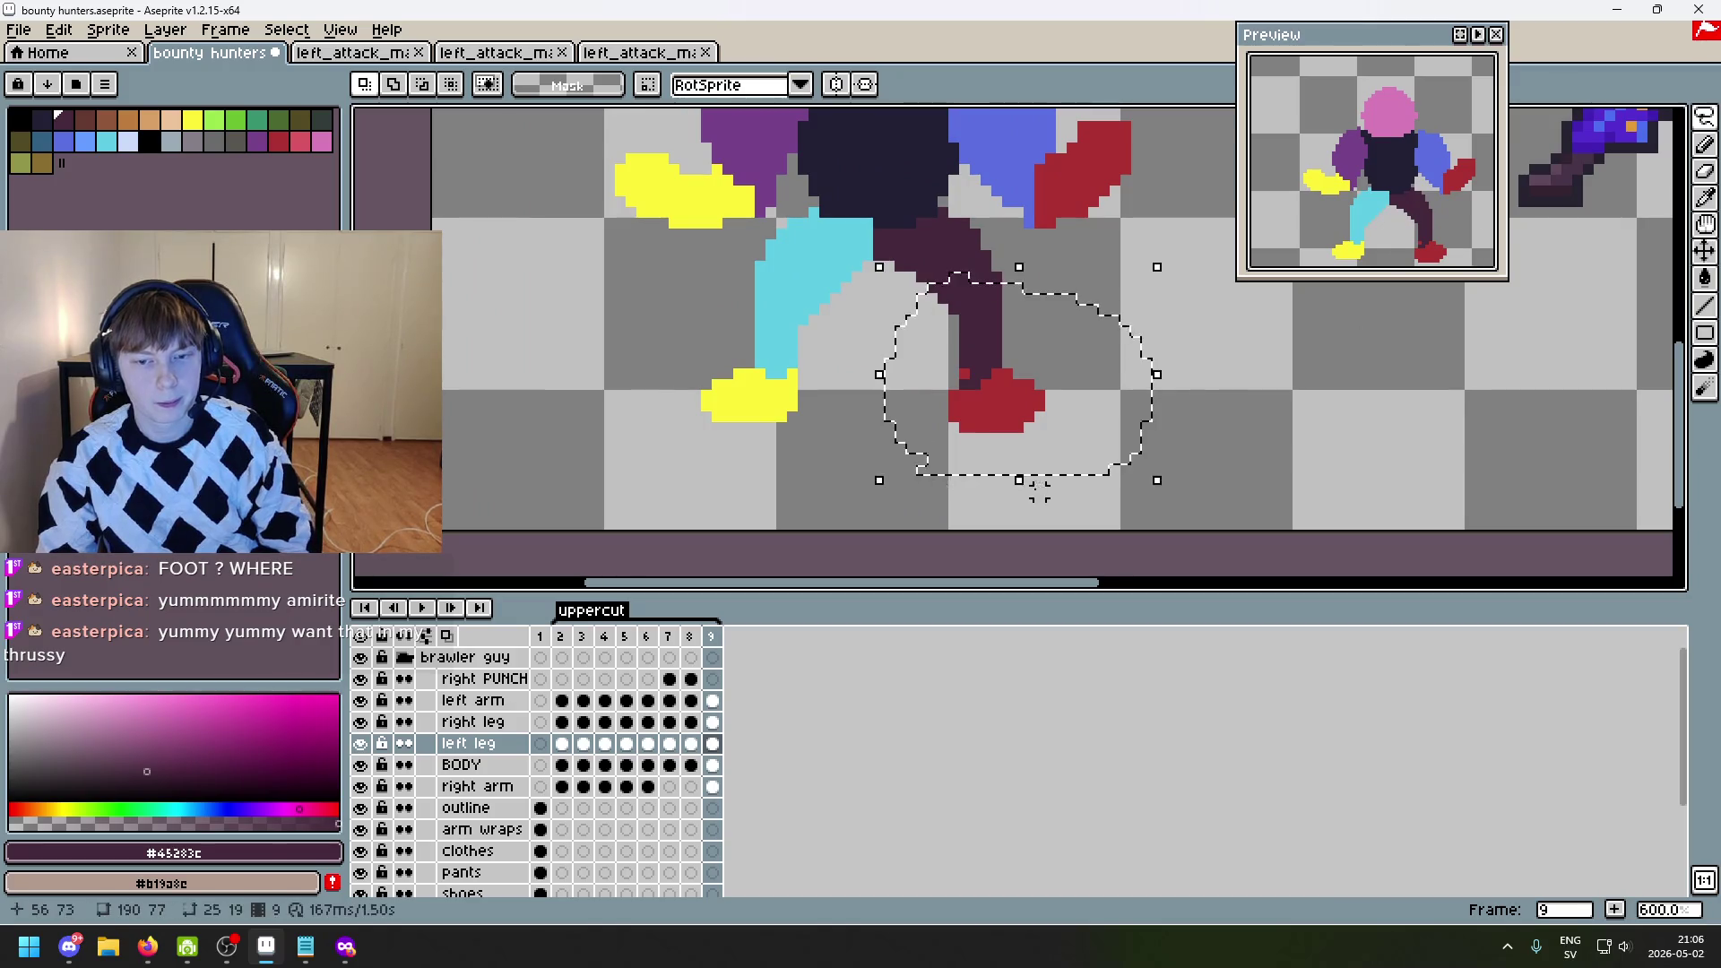
{"action": "left_click", "coordinate": [1104, 460]}
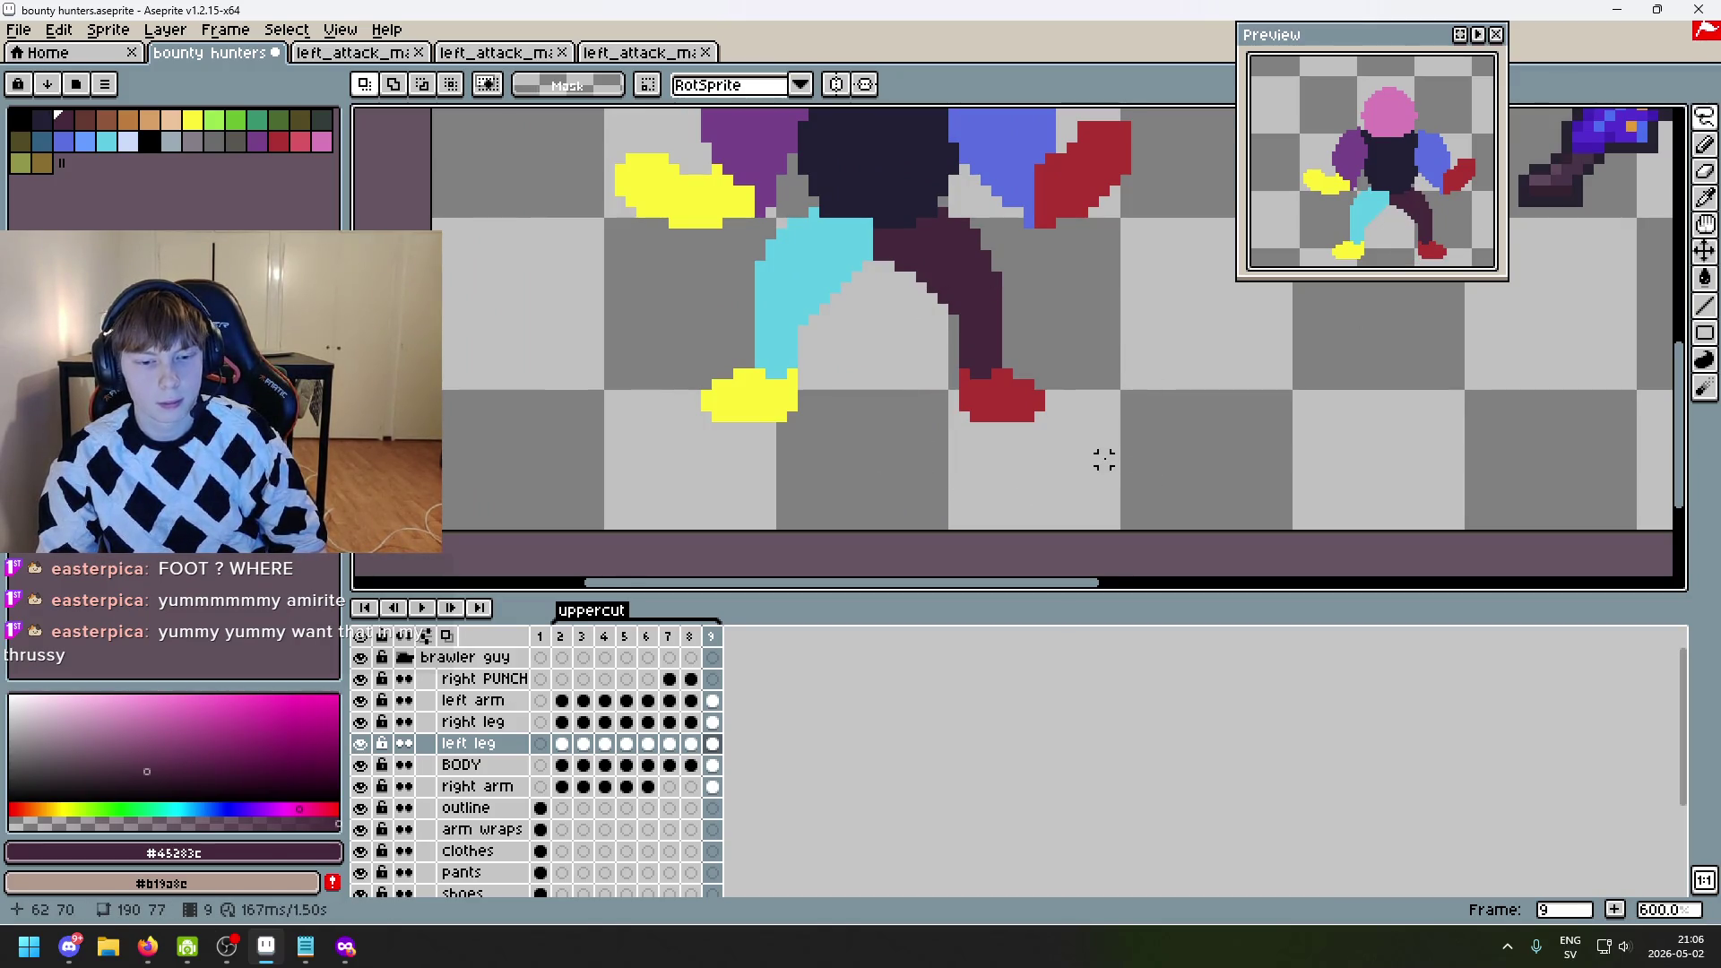
{"action": "left_click_drag", "start_coordinate": [1105, 460], "coordinate": [1168, 461]}
{"action": "left_click", "coordinate": [1168, 459]}
{"action": "scroll", "coordinate": [1127, 449], "scroll_direction": "down", "scroll_amount": 1}
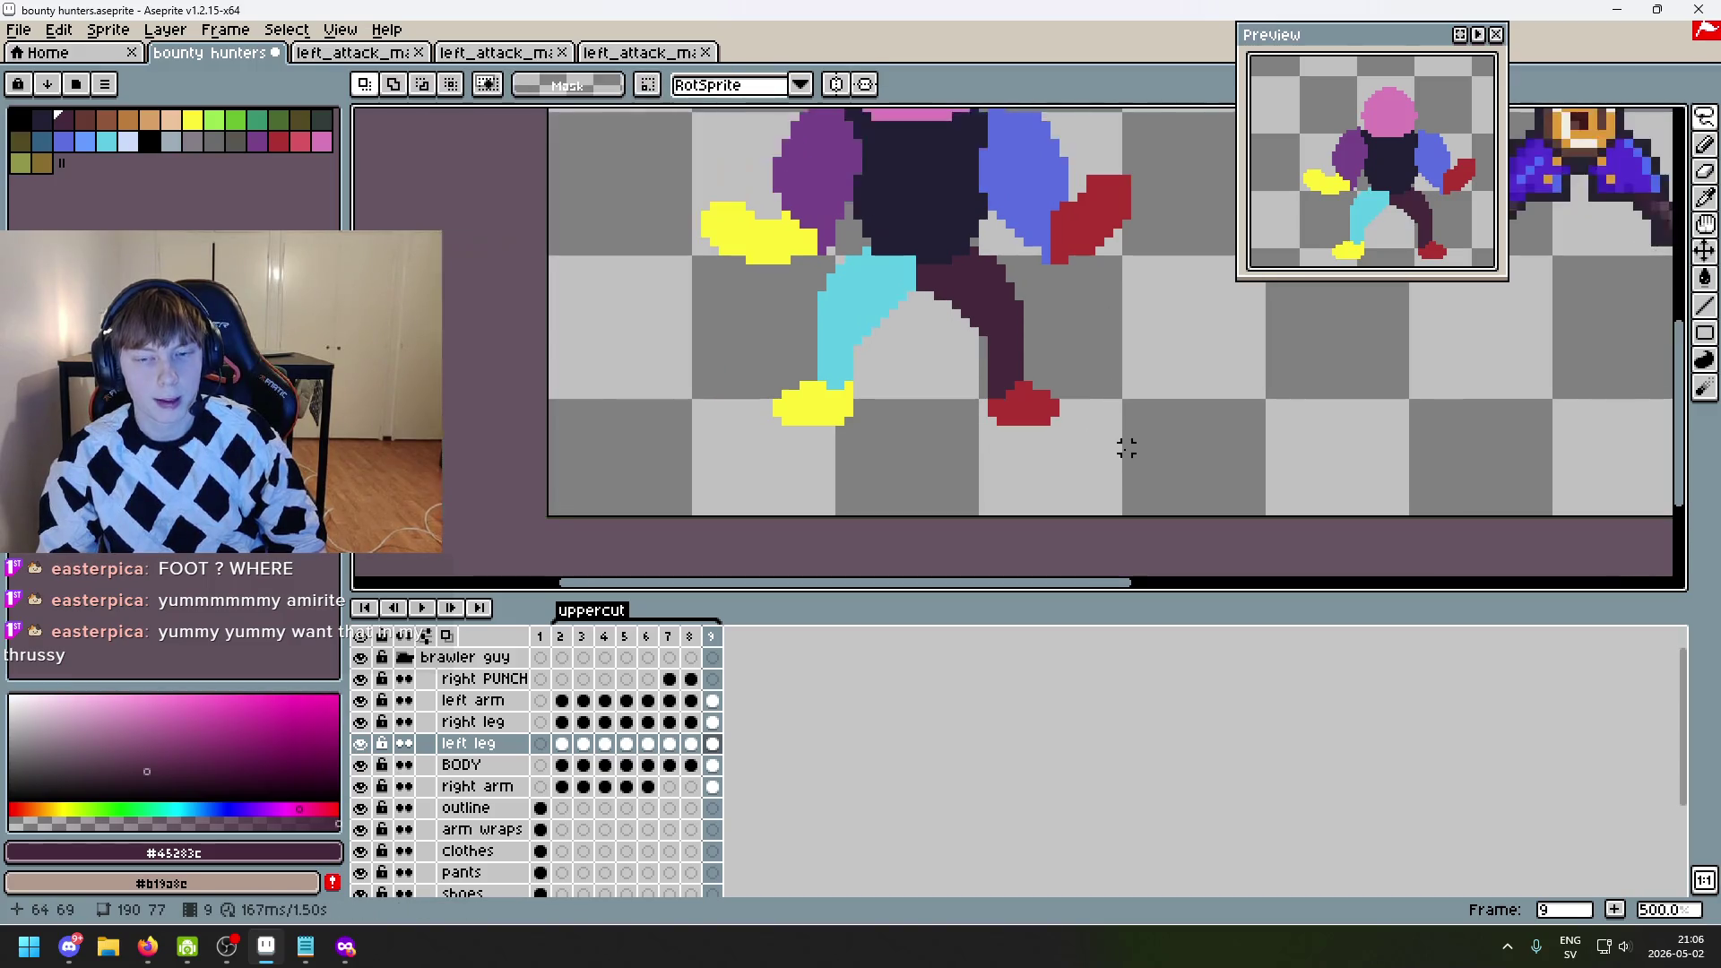
- Step back through the frames to frame 2, flicking between neighbours to check the foot
{"action": "key", "text": "comma"}
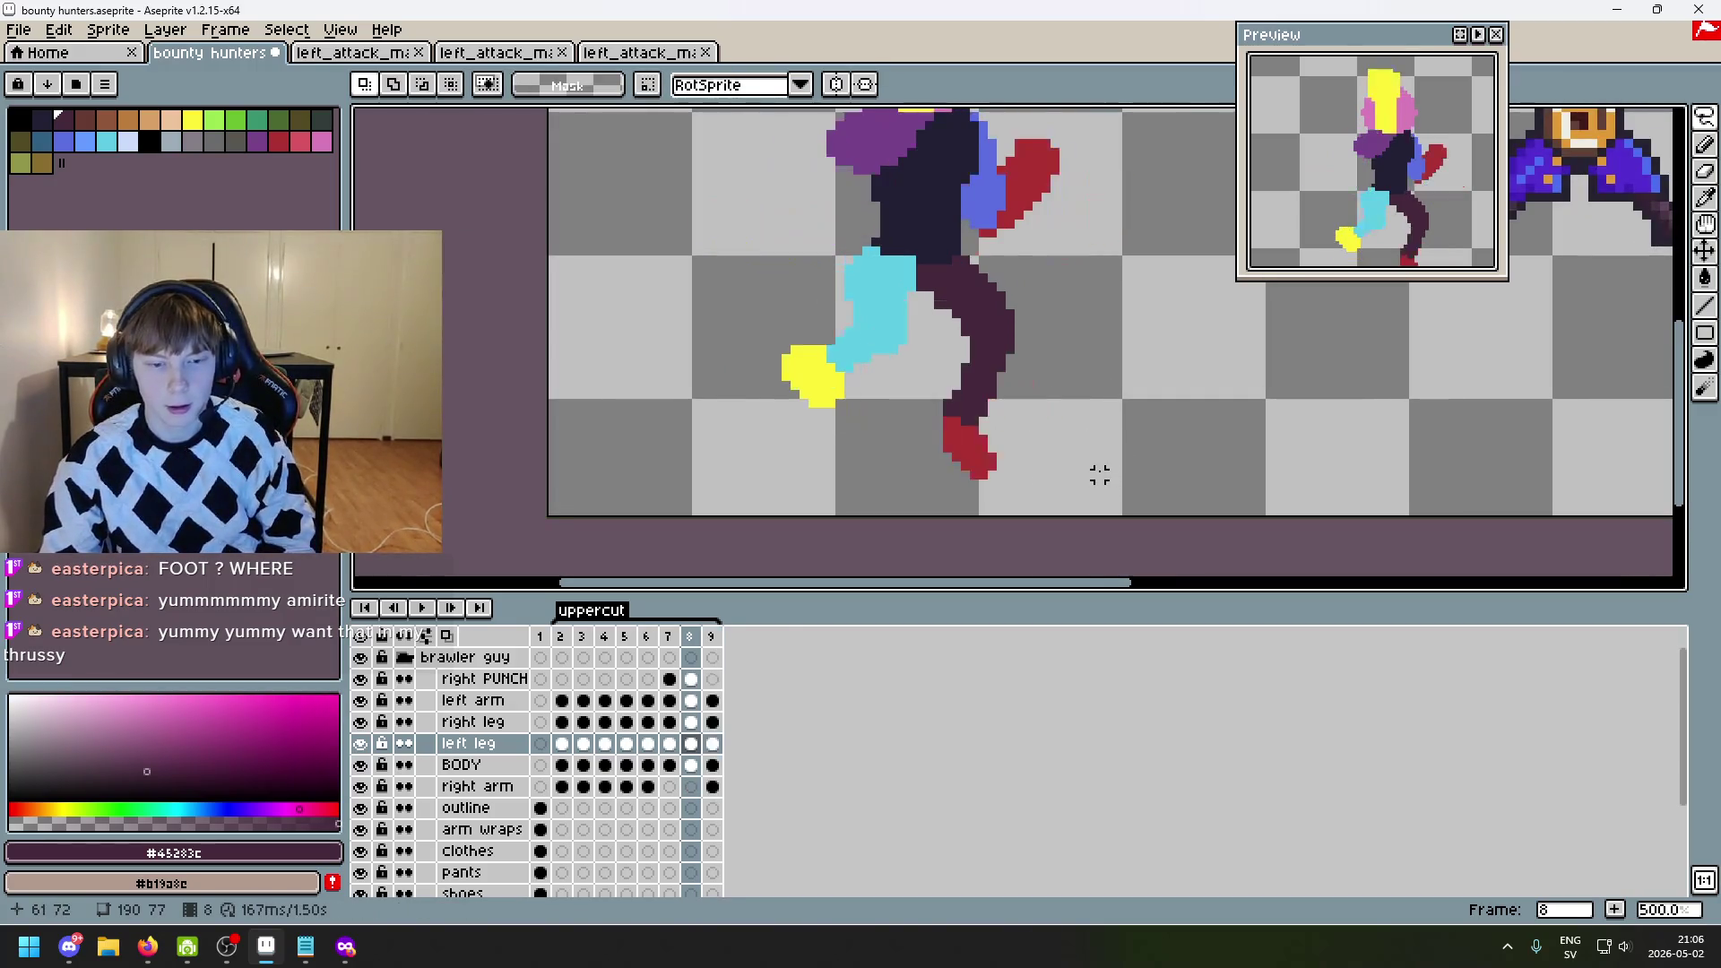
{"action": "key", "text": "comma"}
{"action": "key", "text": "comma"}
{"action": "key", "text": "comma"}
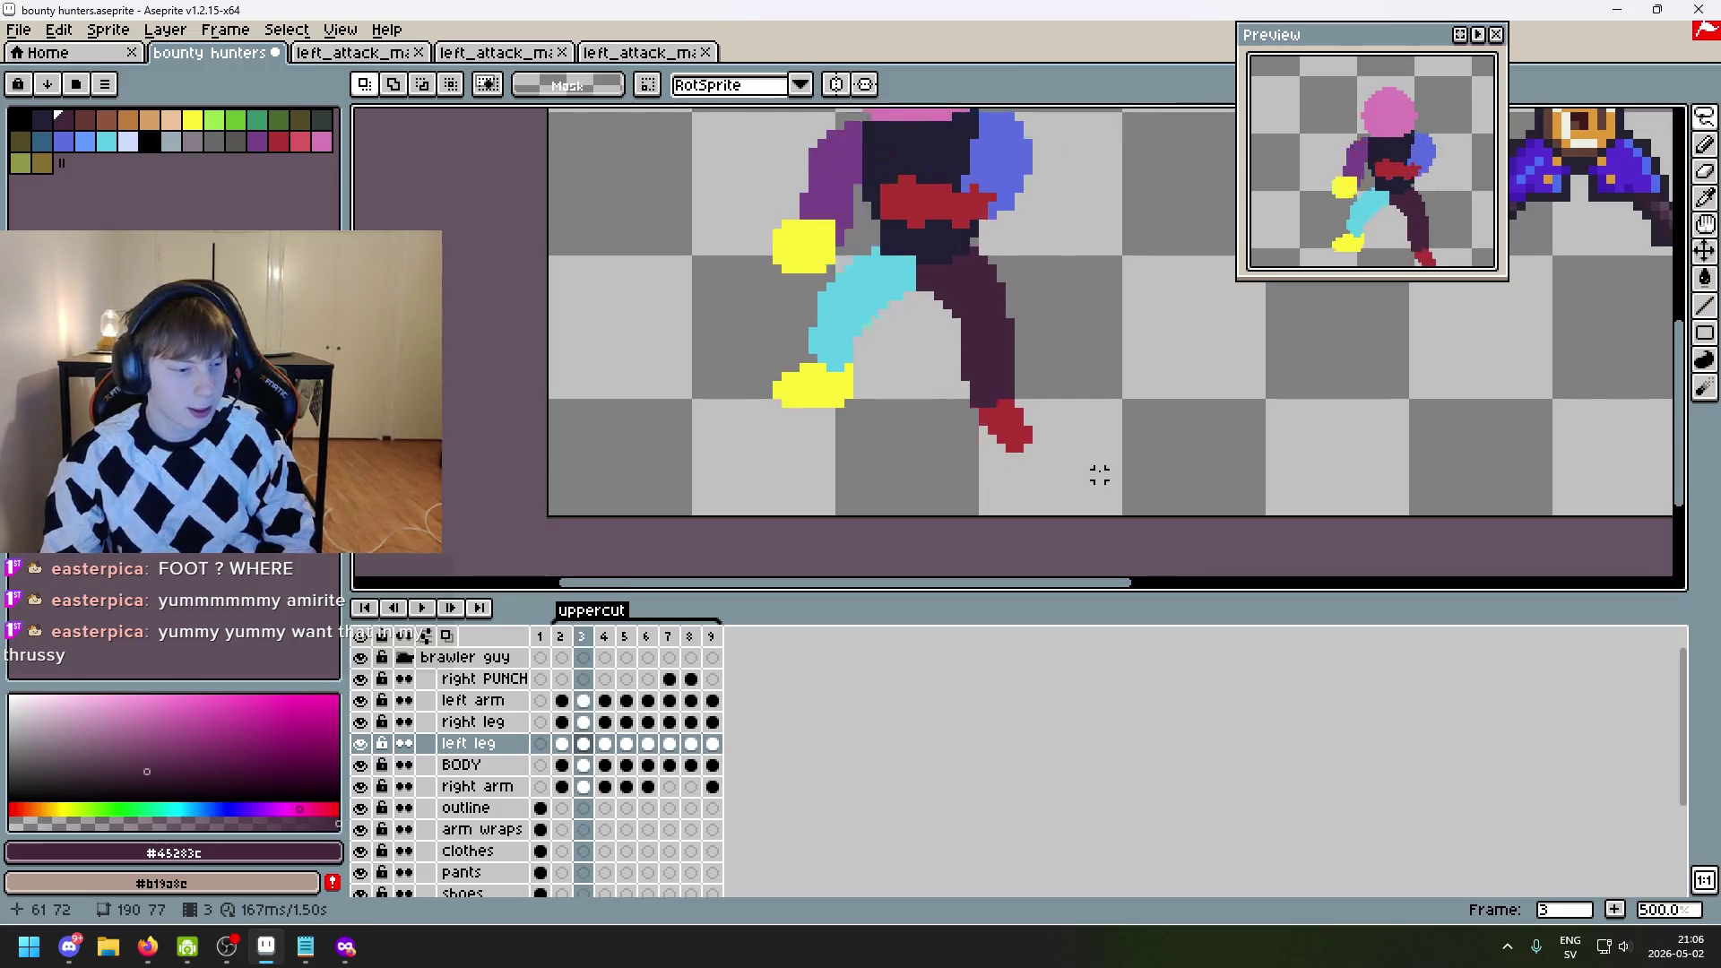
{"action": "key", "text": "comma"}
{"action": "key", "text": "period"}
{"action": "key", "text": "comma"}
{"action": "key", "text": "comma"}
{"action": "key", "text": "period"}
{"action": "key", "text": "period"}
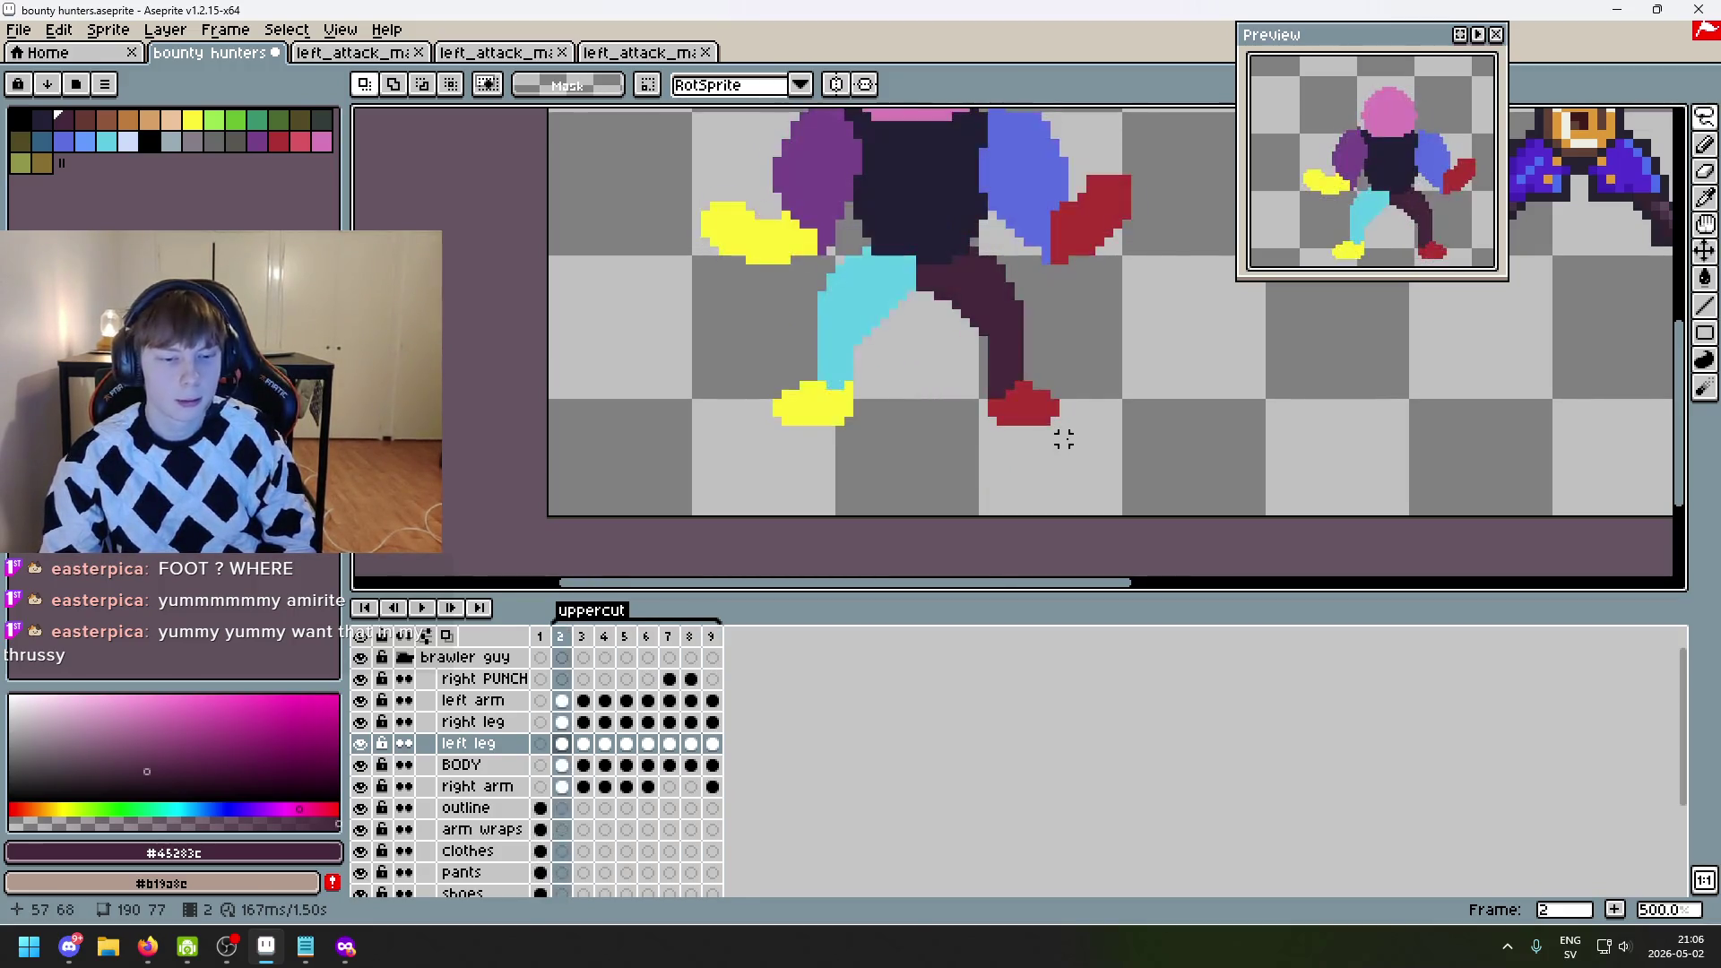
{"action": "scroll", "coordinate": [1064, 438], "scroll_direction": "down", "scroll_amount": 1}
{"action": "left_click_drag", "start_coordinate": [1064, 438], "coordinate": [947, 458]}
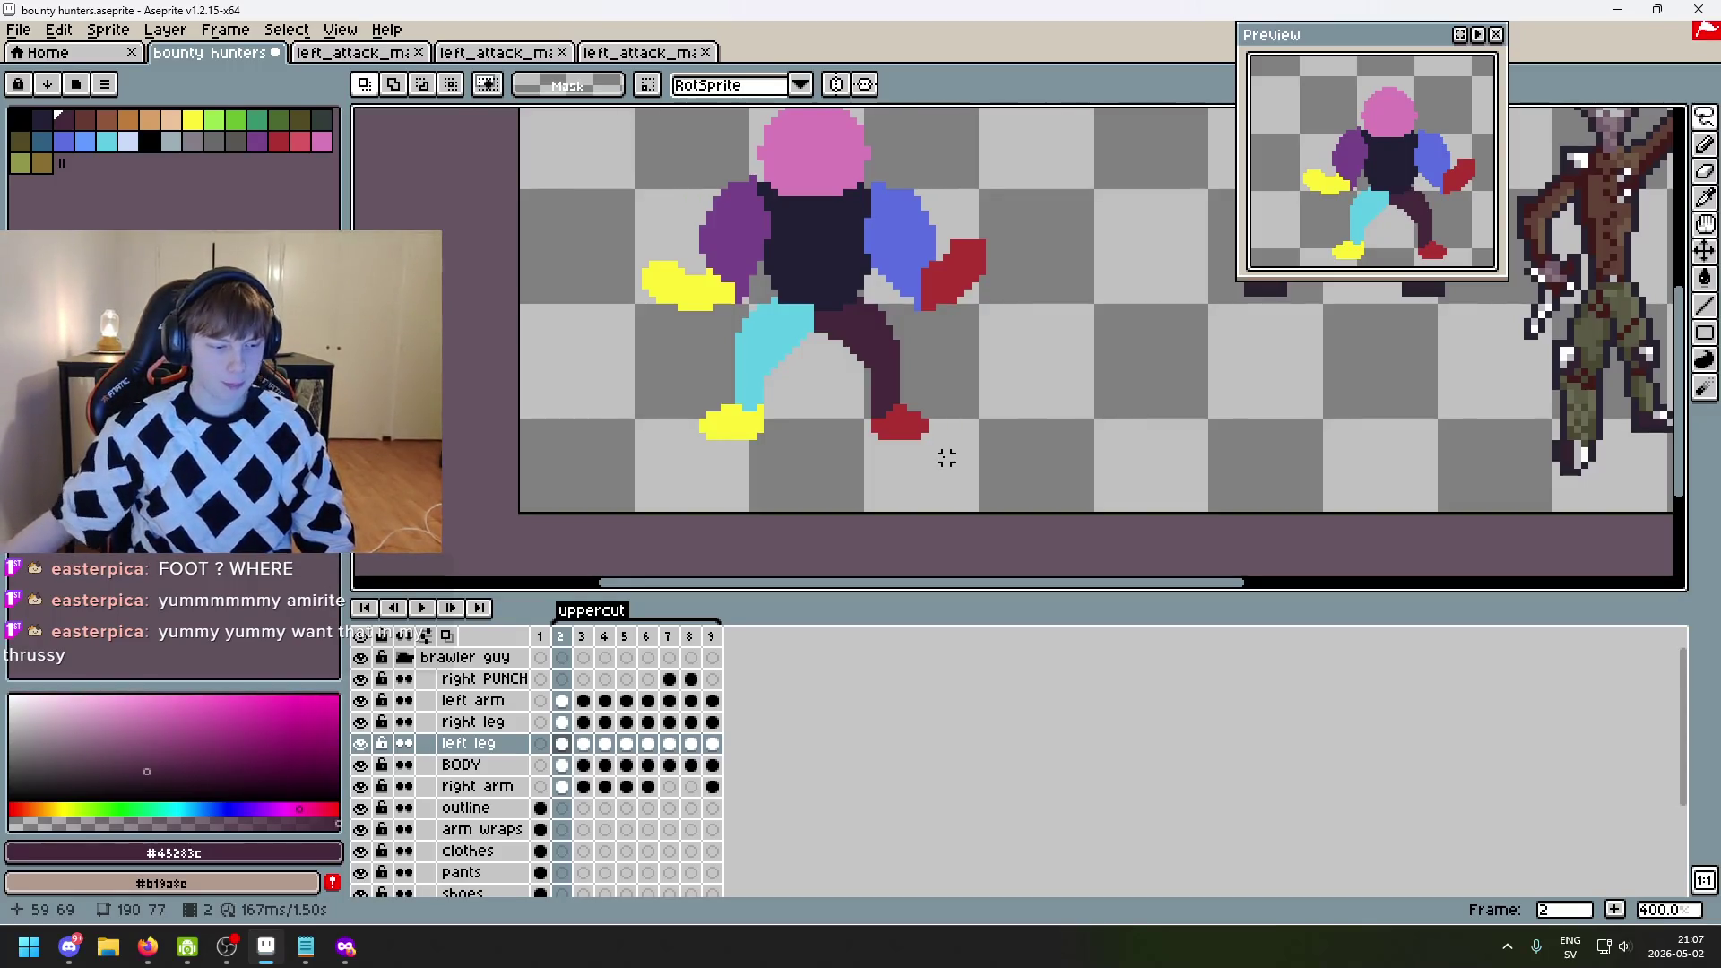
- Save bounty hunters.aseprite and start the uppercut animation playing
{"action": "key", "text": "ctrl+s"}
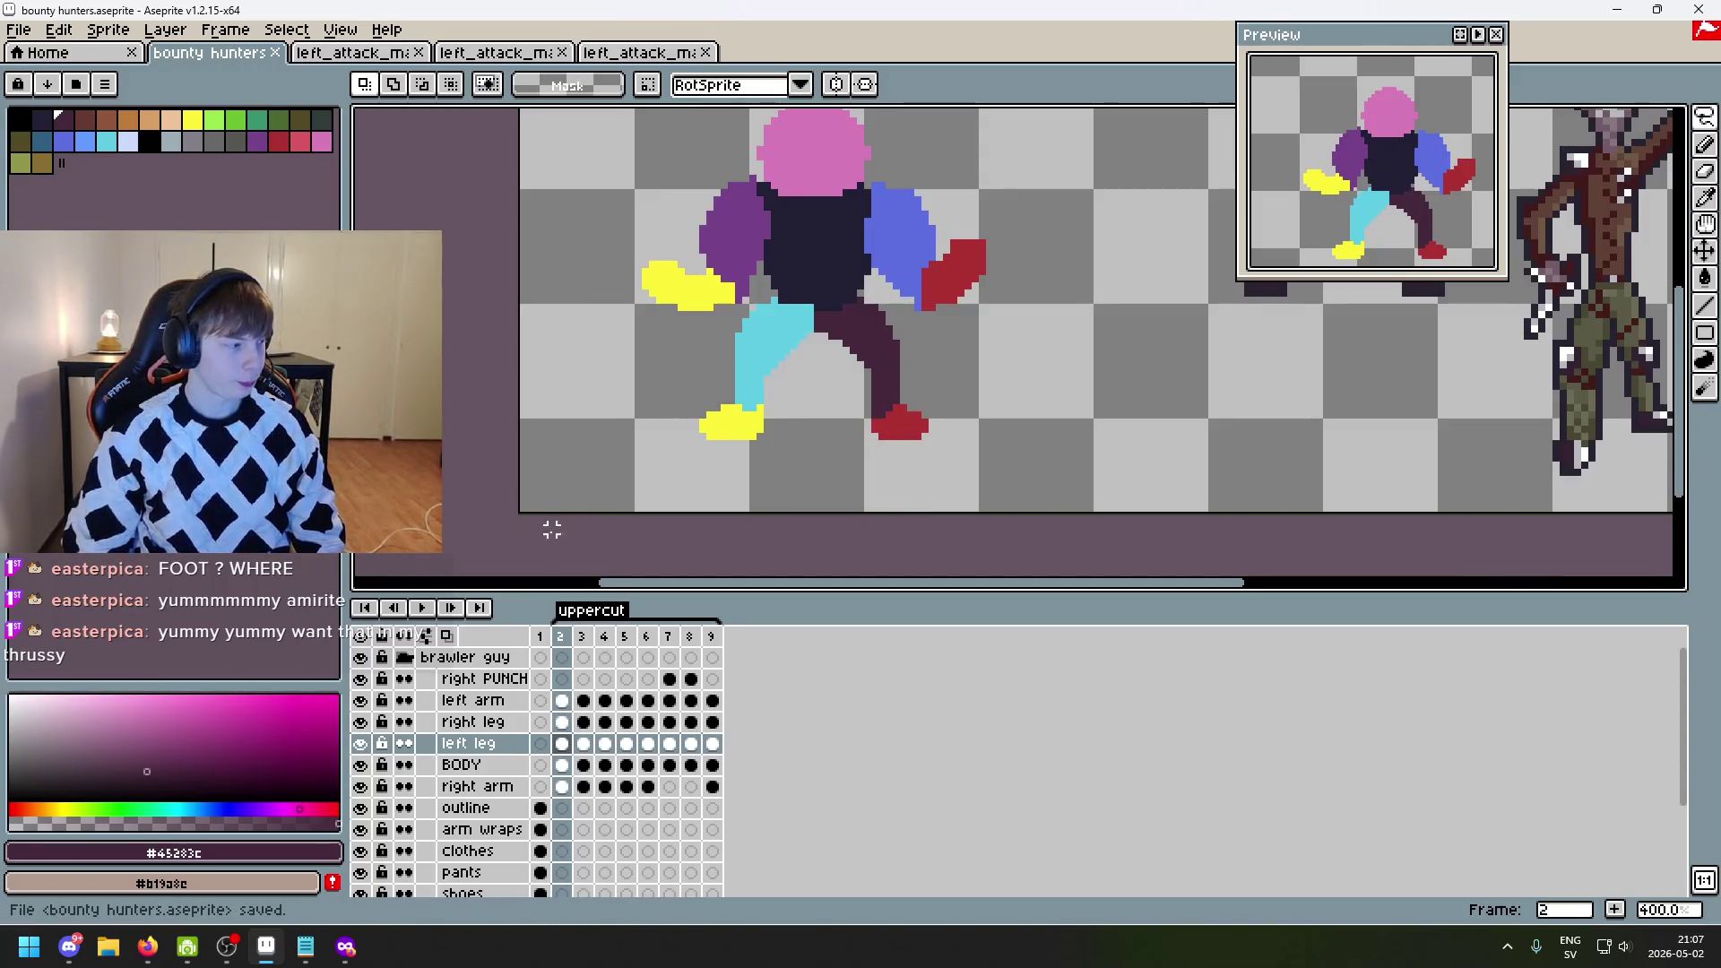
{"action": "left_click", "coordinate": [421, 607]}
{"action": "scroll", "coordinate": [745, 440], "scroll_direction": "down", "scroll_amount": 2}
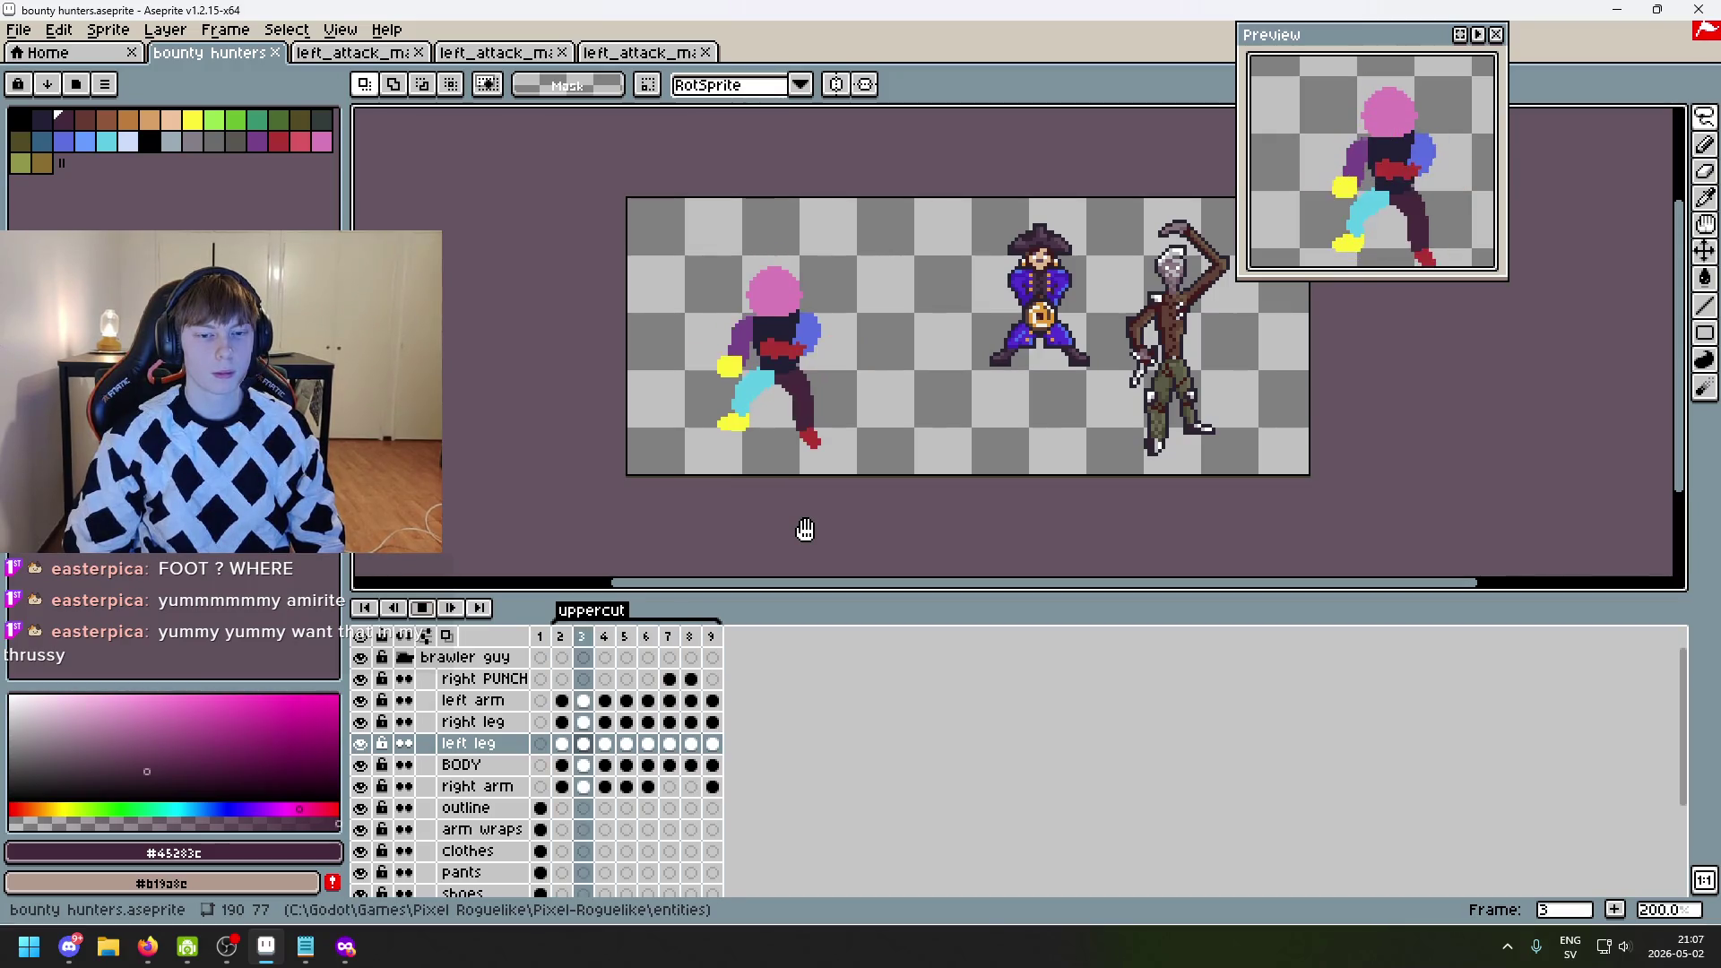
- Stop playback and flick between frames 2 to 4 to check the punch motion
{"action": "key", "text": "Return"}
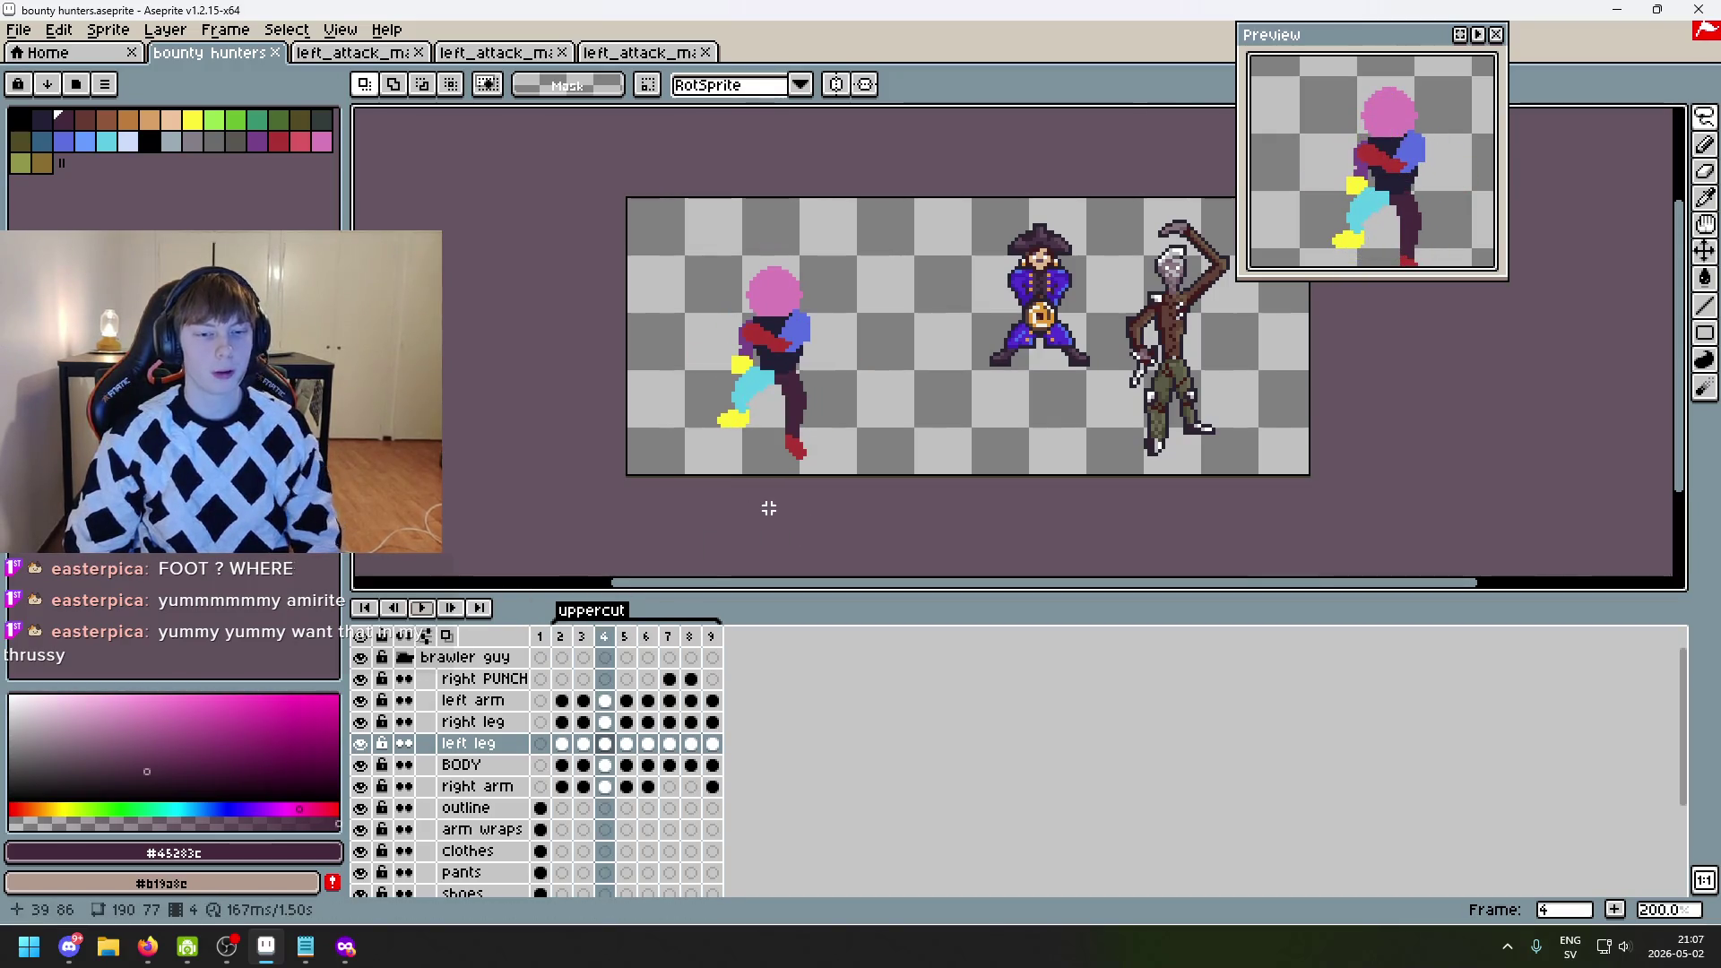
{"action": "key", "text": "Left"}
{"action": "key", "text": "Right"}
{"action": "key", "text": "Right"}
{"action": "key", "text": "Left"}
{"action": "key", "text": "Left"}
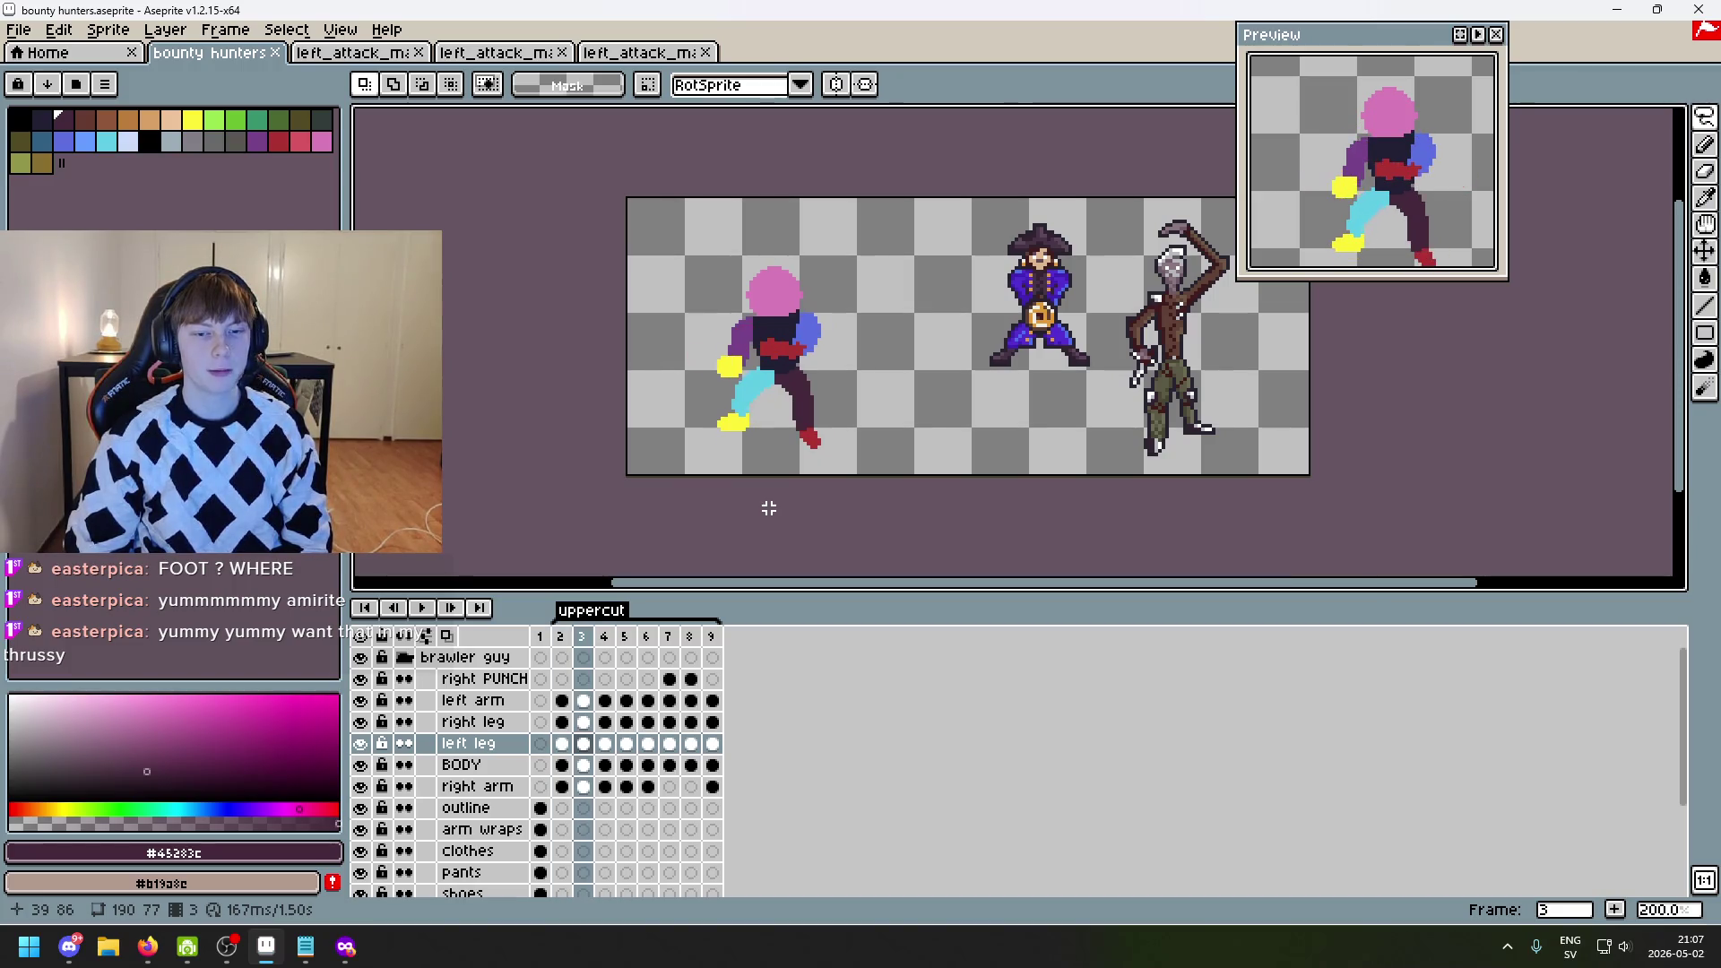
{"action": "key", "text": "Right"}
{"action": "key", "text": "Right"}
{"action": "key", "text": "Left"}
{"action": "key", "text": "Right"}
{"action": "key", "text": "Left"}
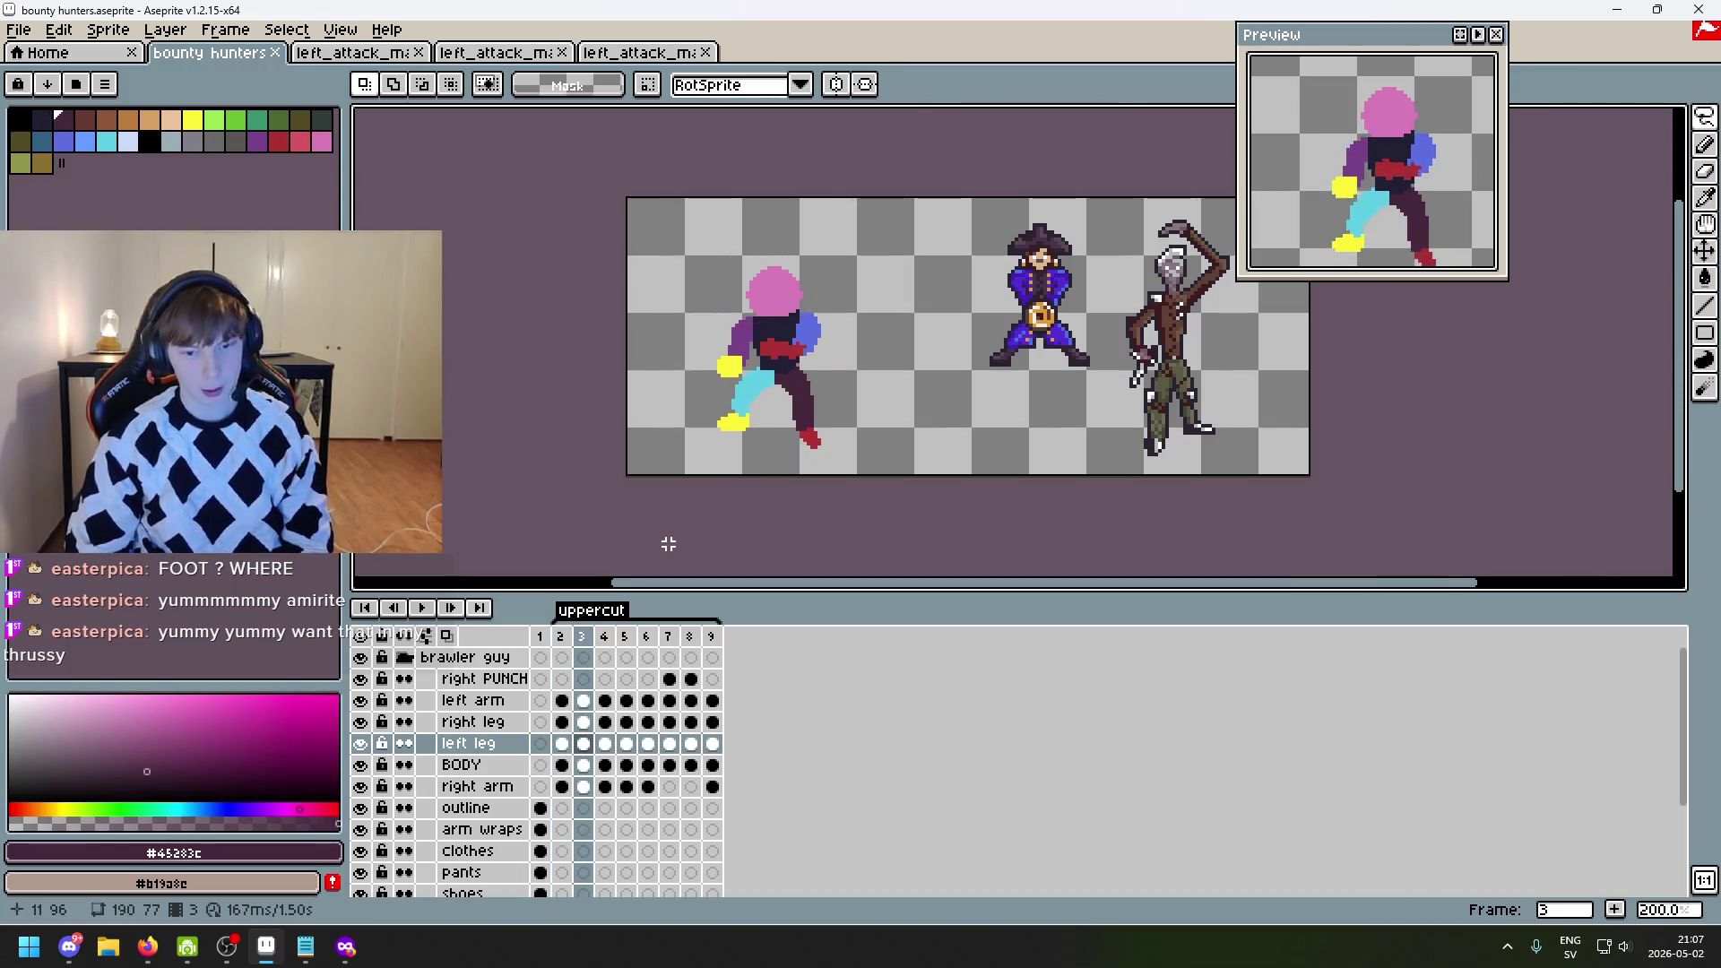
{"action": "key", "text": "Left"}
{"action": "key", "text": "Right"}
{"action": "key", "text": "Right"}
{"action": "key", "text": "Right"}
- Compare frames 5 to 7, settle on frame 6, and turn on onion skinning
{"action": "key", "text": "Right"}
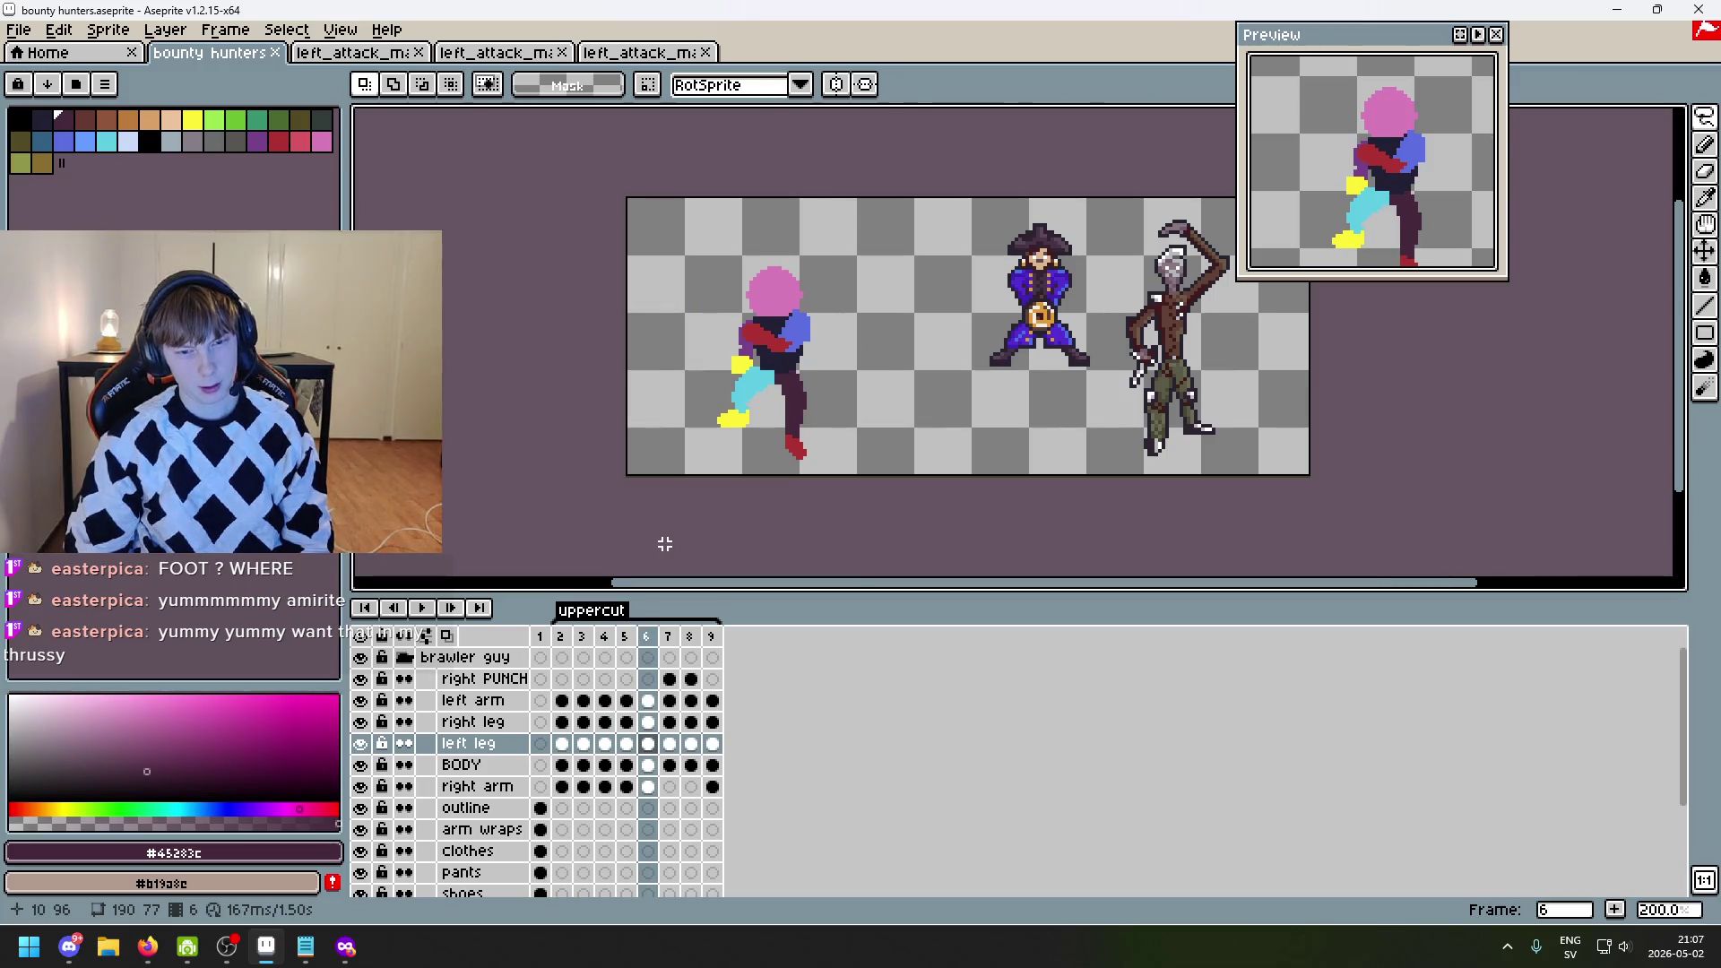
{"action": "key", "text": "Right"}
{"action": "key", "text": "Left"}
{"action": "key", "text": "Right"}
{"action": "key", "text": "Left"}
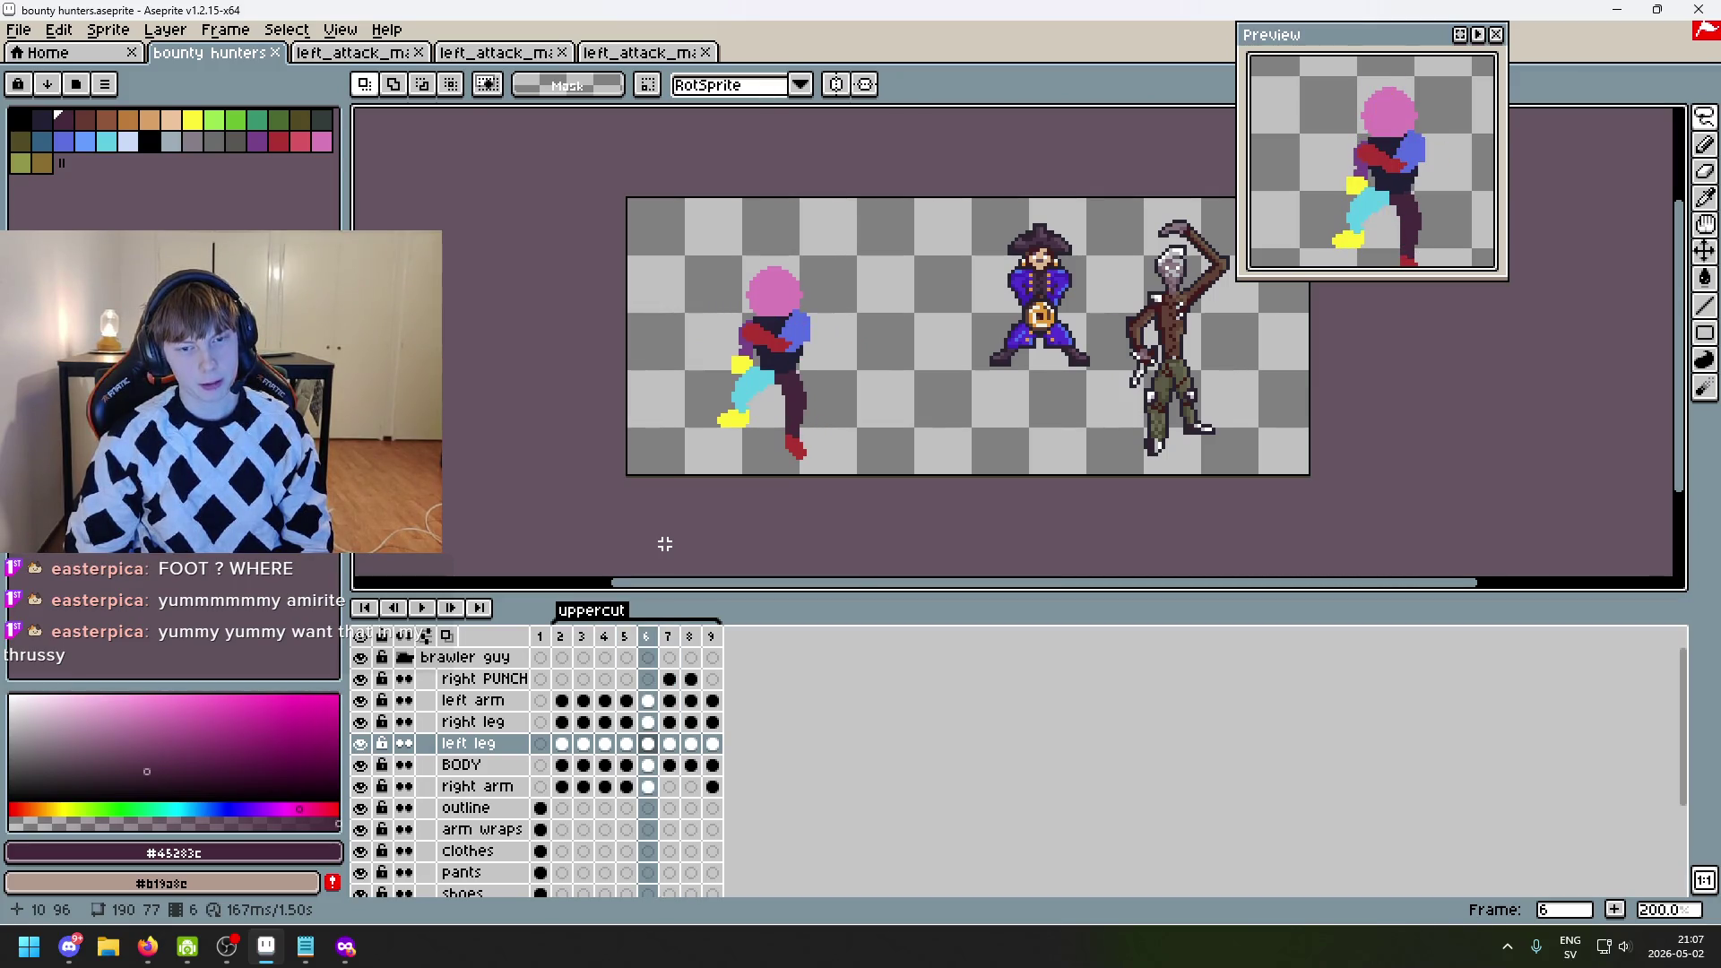
{"action": "key", "text": "Right"}
{"action": "key", "text": "Left"}
{"action": "key", "text": "Left"}
{"action": "key", "text": "Right"}
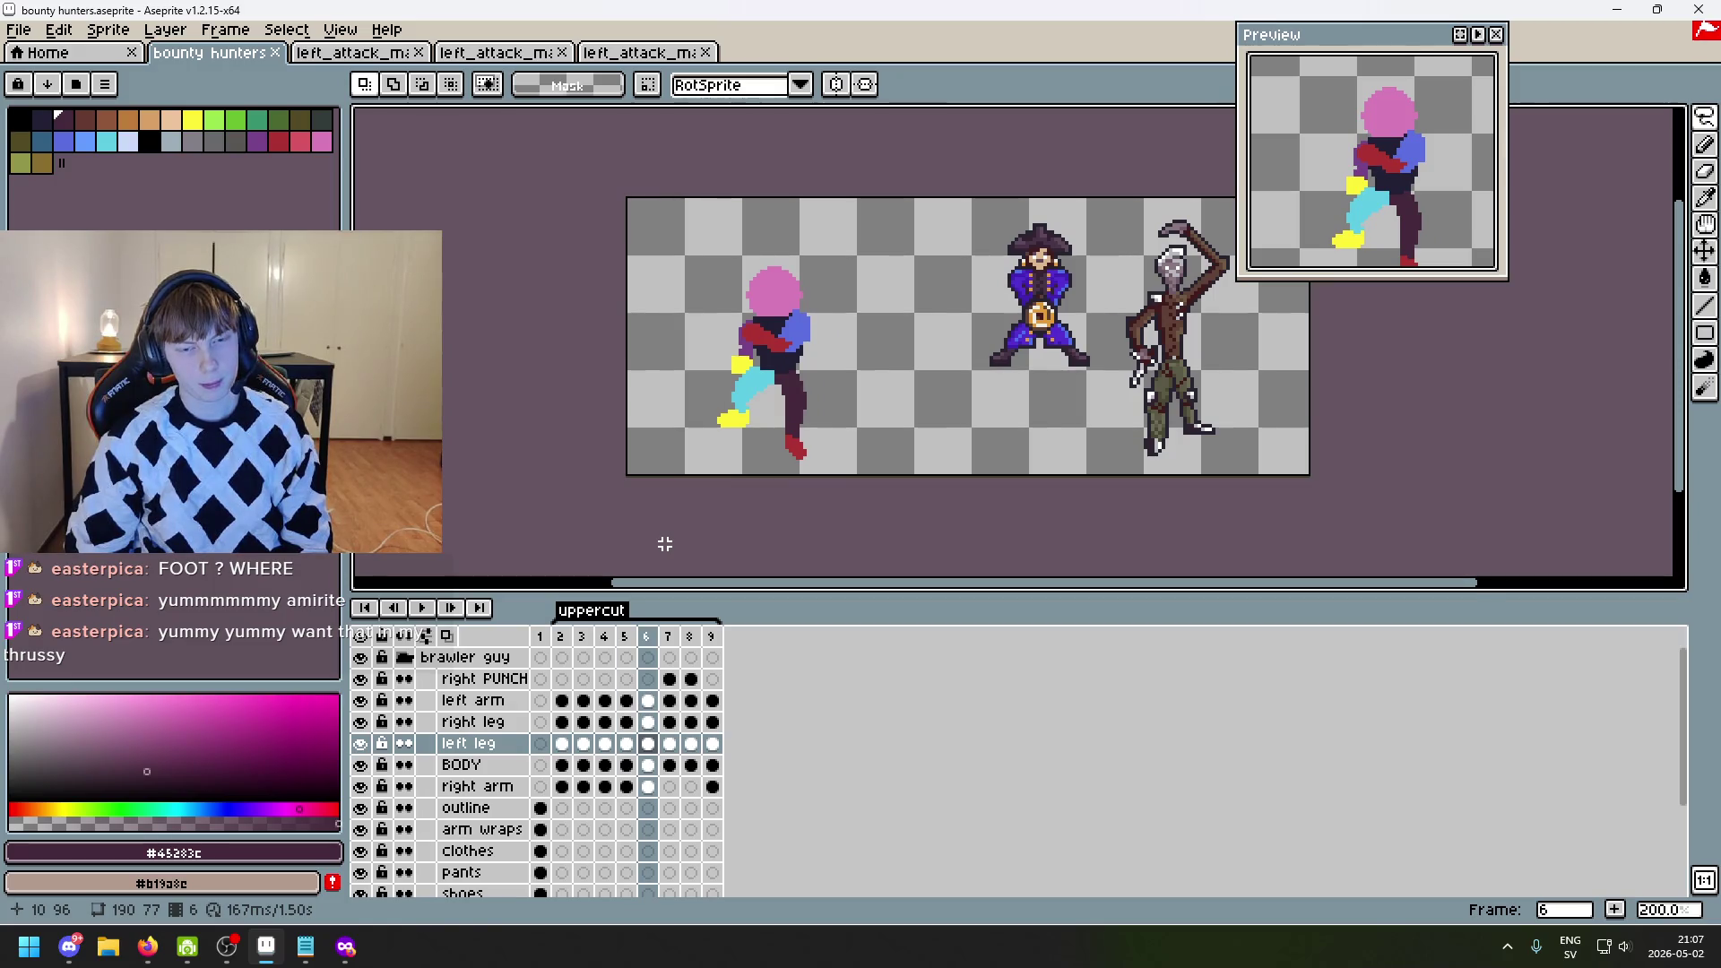
{"action": "key", "text": "Left"}
{"action": "key", "text": "Right"}
{"action": "key", "text": "Right"}
{"action": "key", "text": "Left"}
{"action": "key", "text": "Left"}
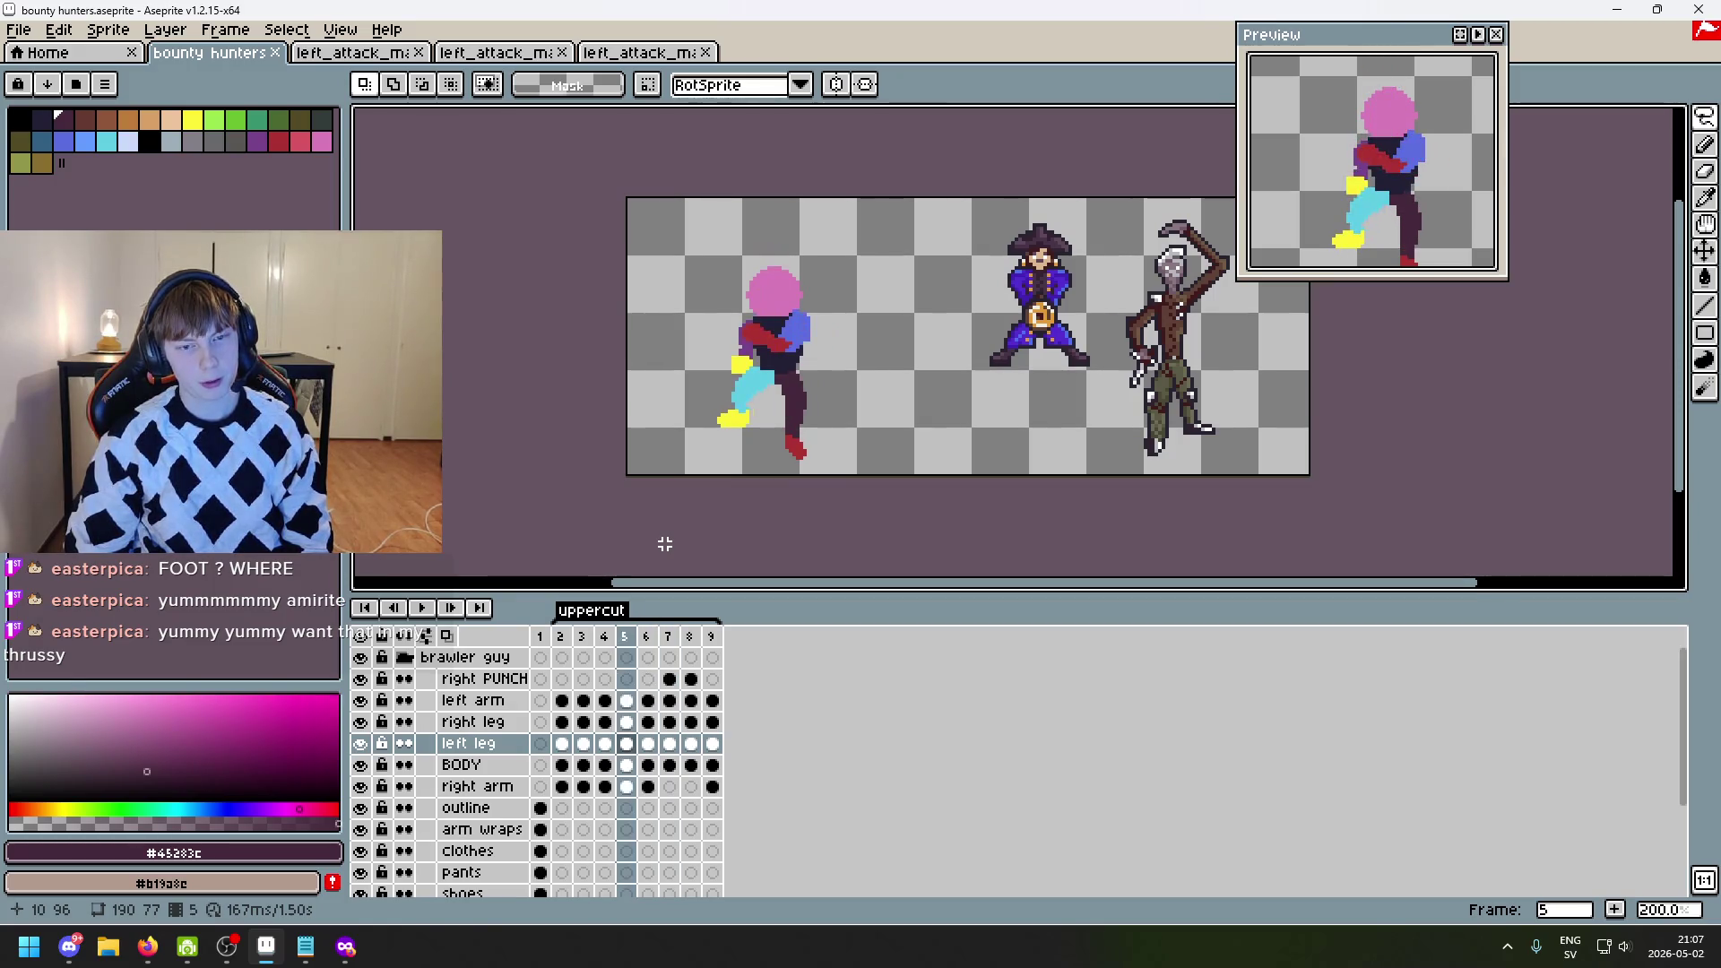
{"action": "key", "text": "Right"}
{"action": "key", "text": "Right"}
{"action": "key", "text": "Left"}
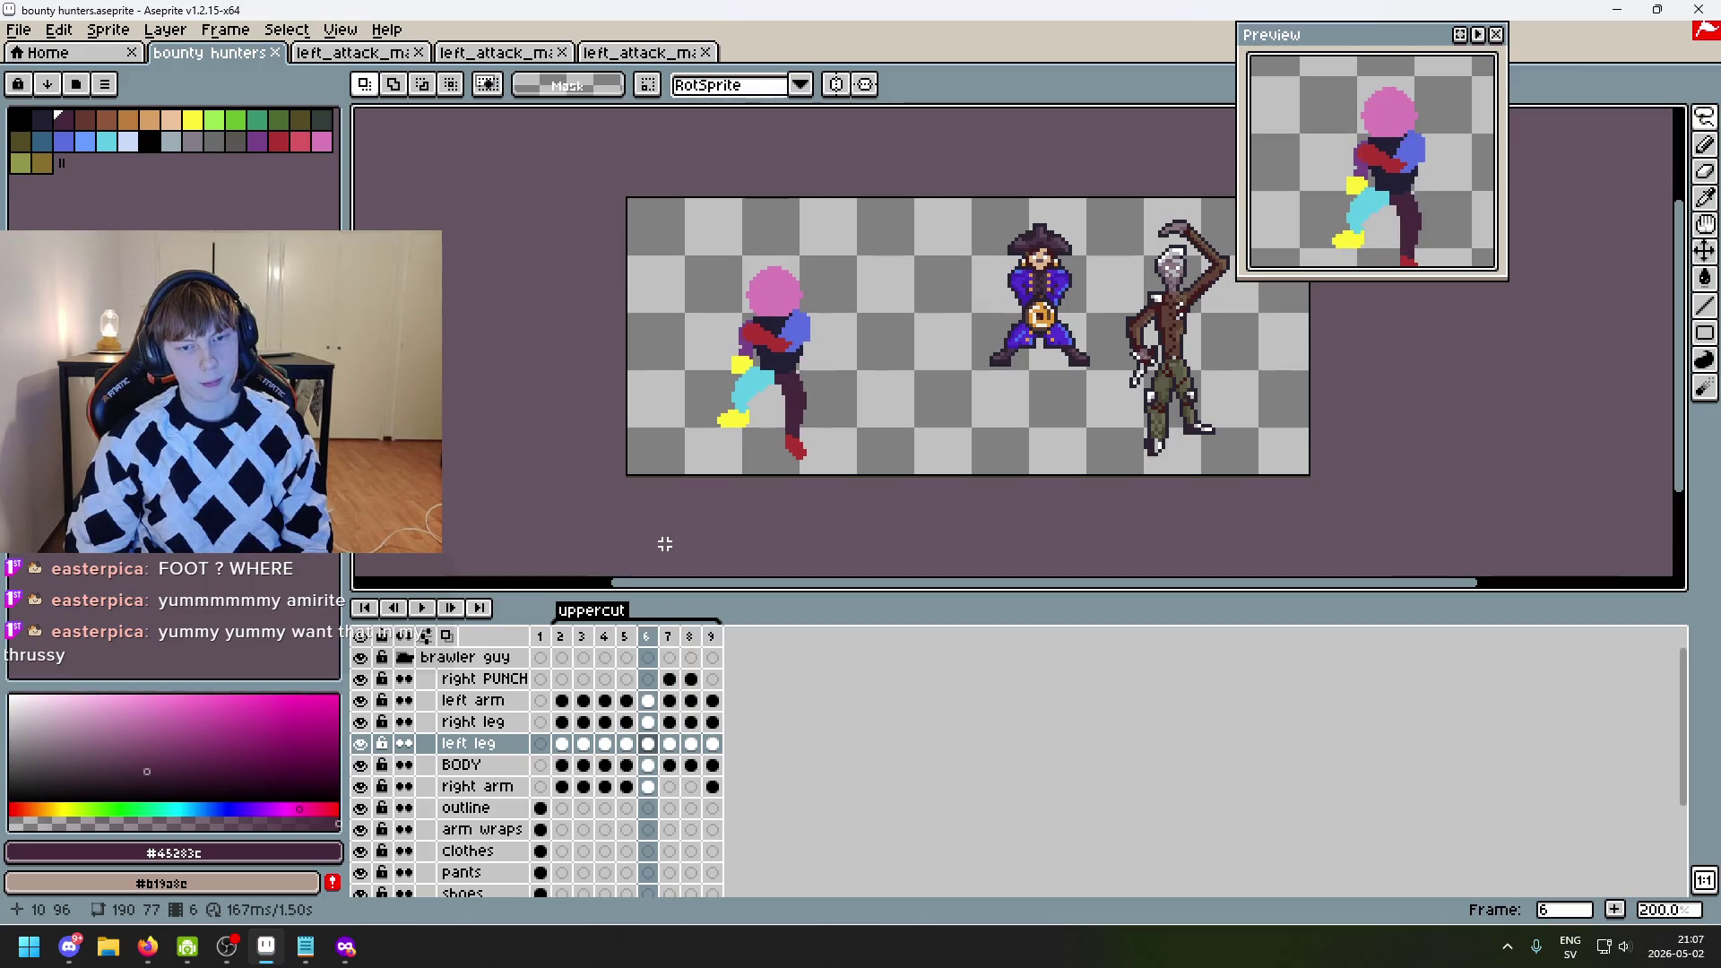
{"action": "key", "text": "Right"}
{"action": "key", "text": "Left"}
{"action": "key", "text": "Left"}
{"action": "key", "text": "Right"}
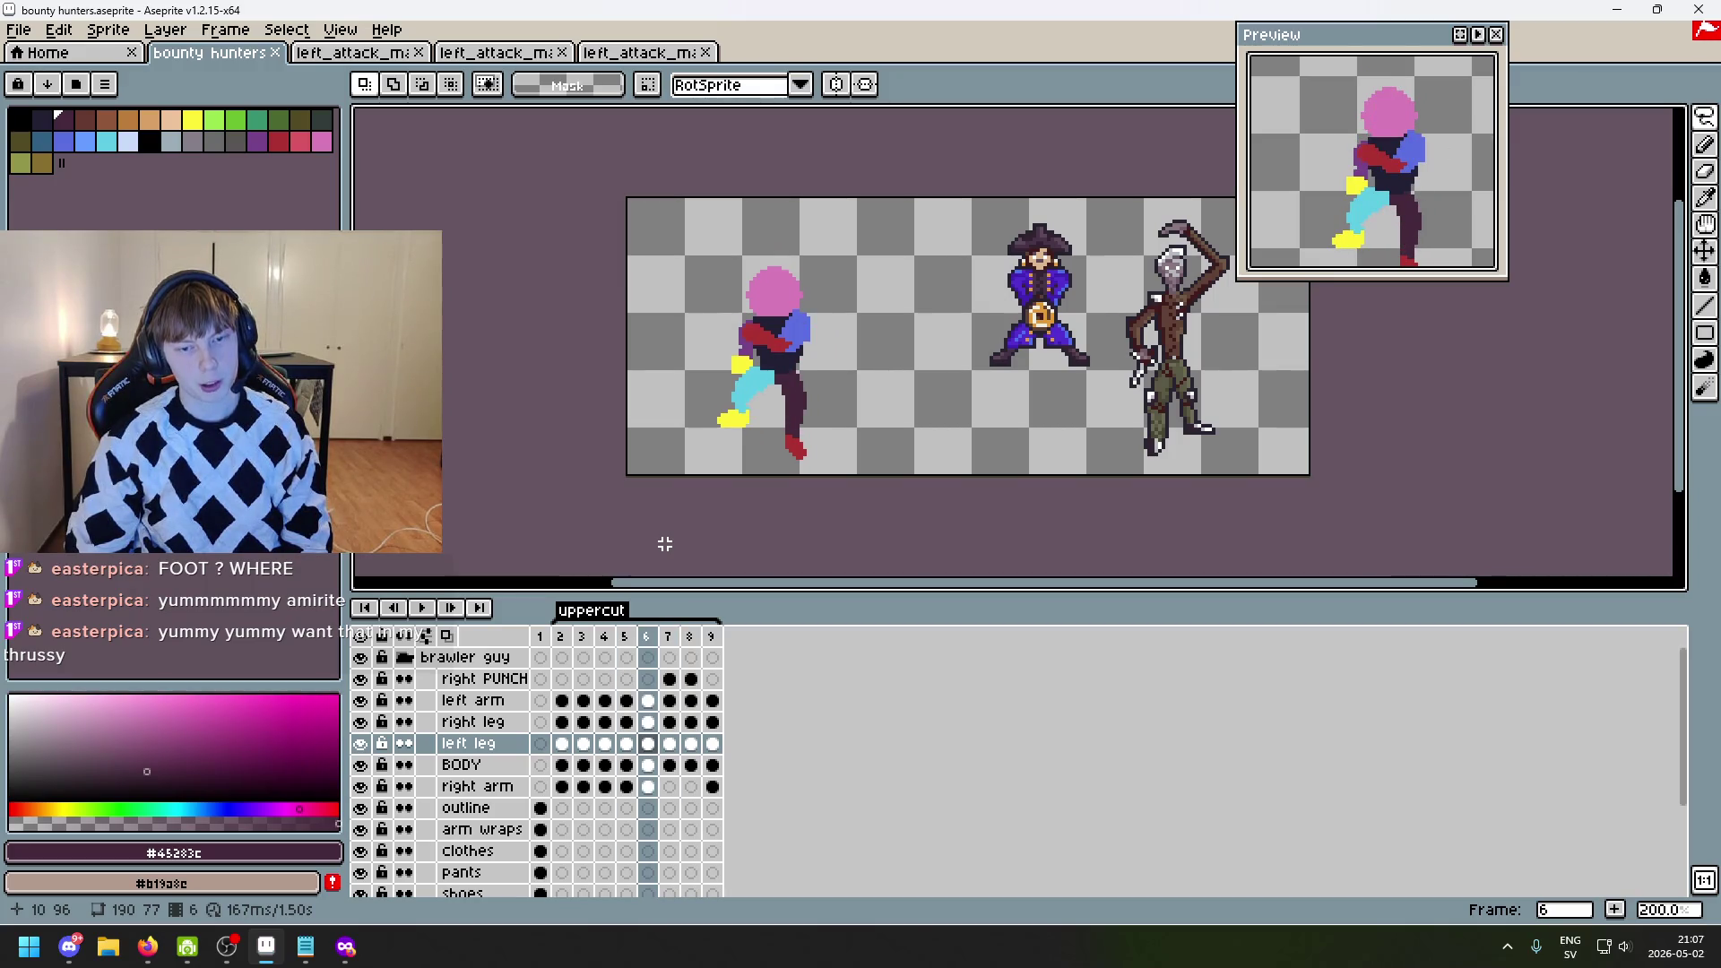
{"action": "key", "text": "Right"}
{"action": "key", "text": "Left"}
{"action": "key", "text": "Right"}
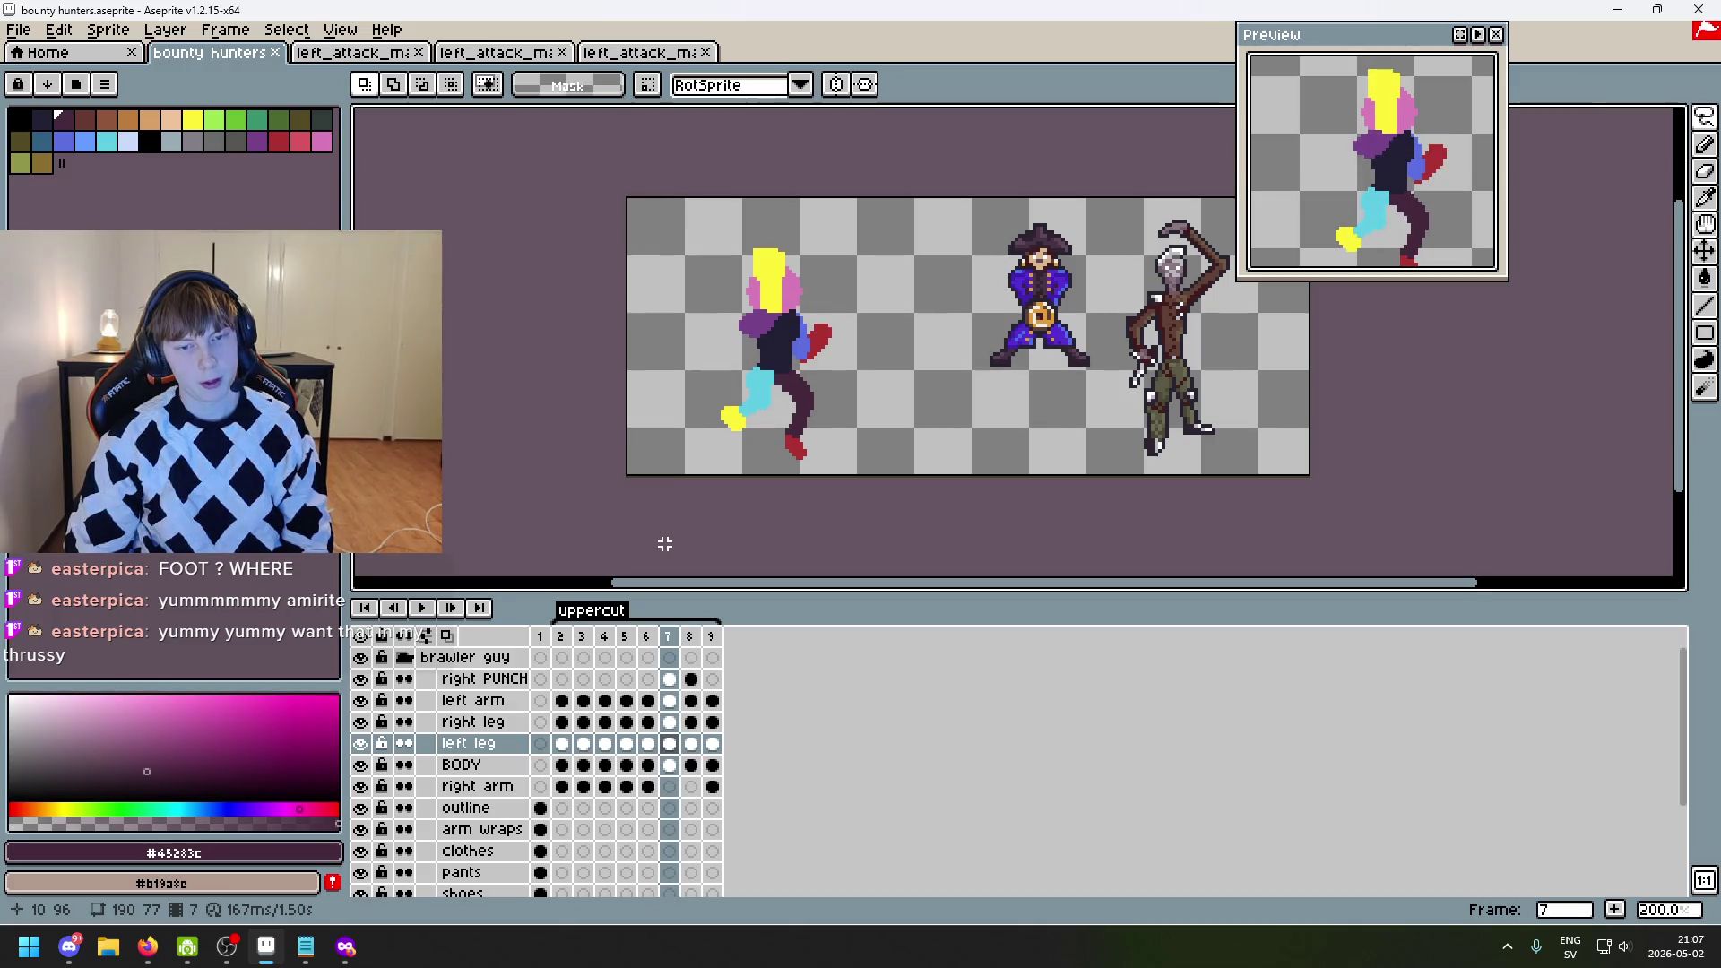
{"action": "key", "text": "Left"}
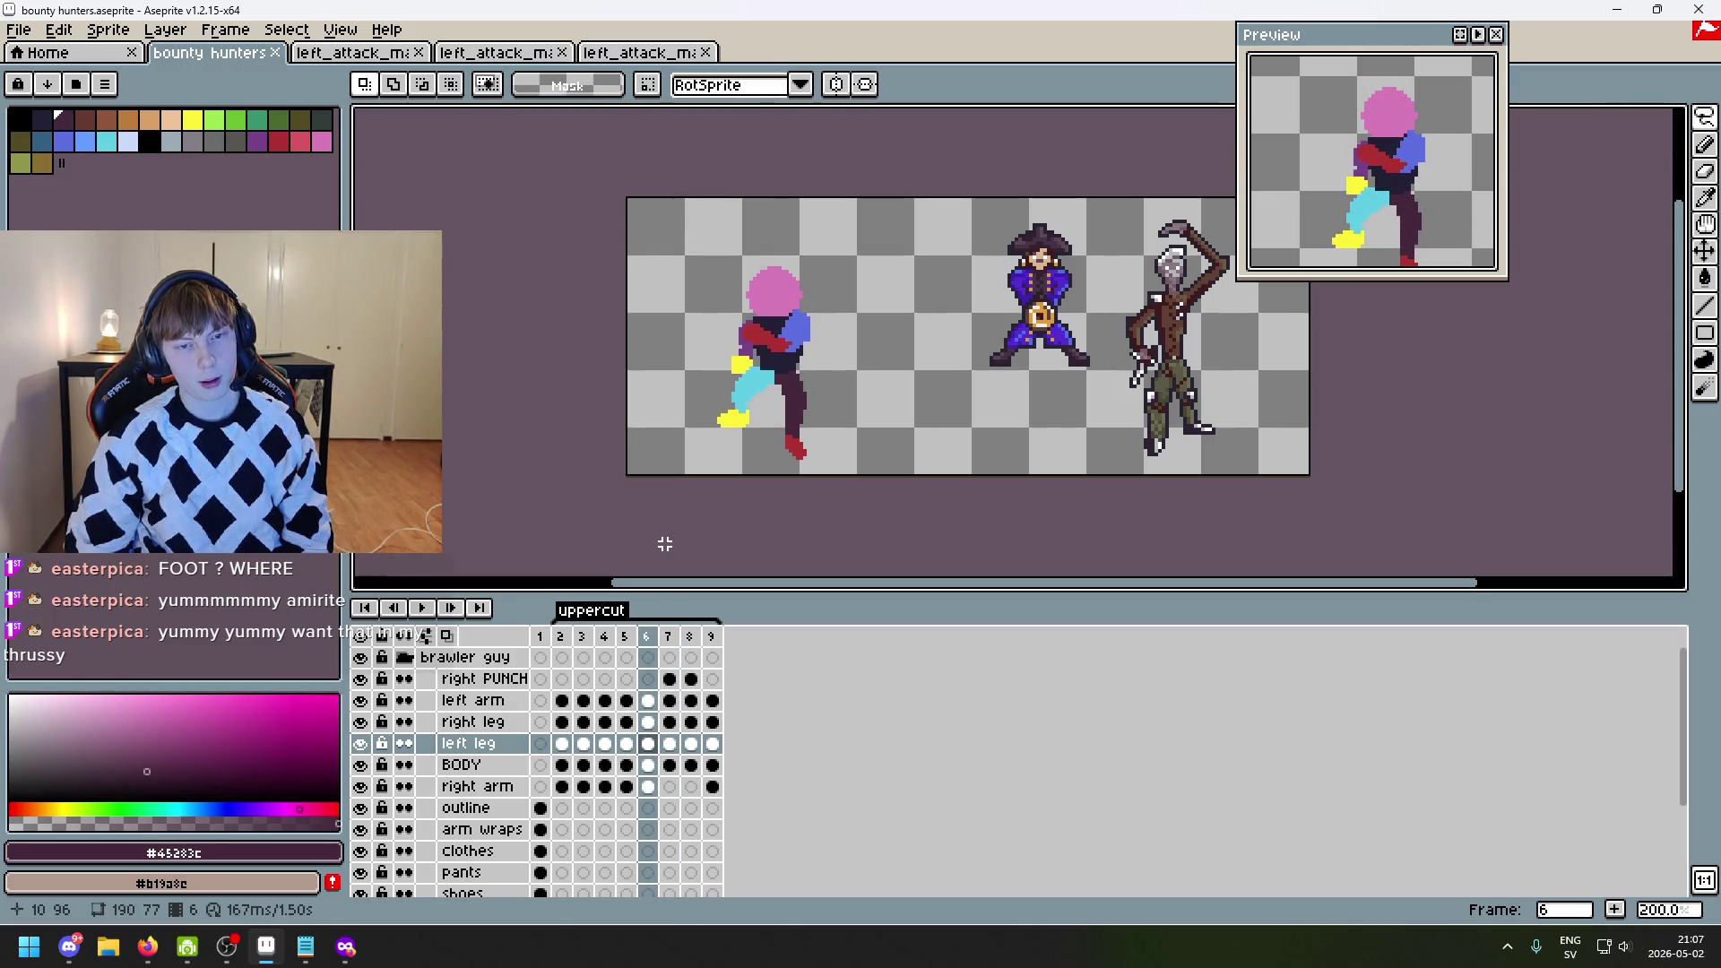
{"action": "key", "text": "Left"}
{"action": "key", "text": "Right"}
{"action": "key", "text": "Right"}
{"action": "key", "text": "Left"}
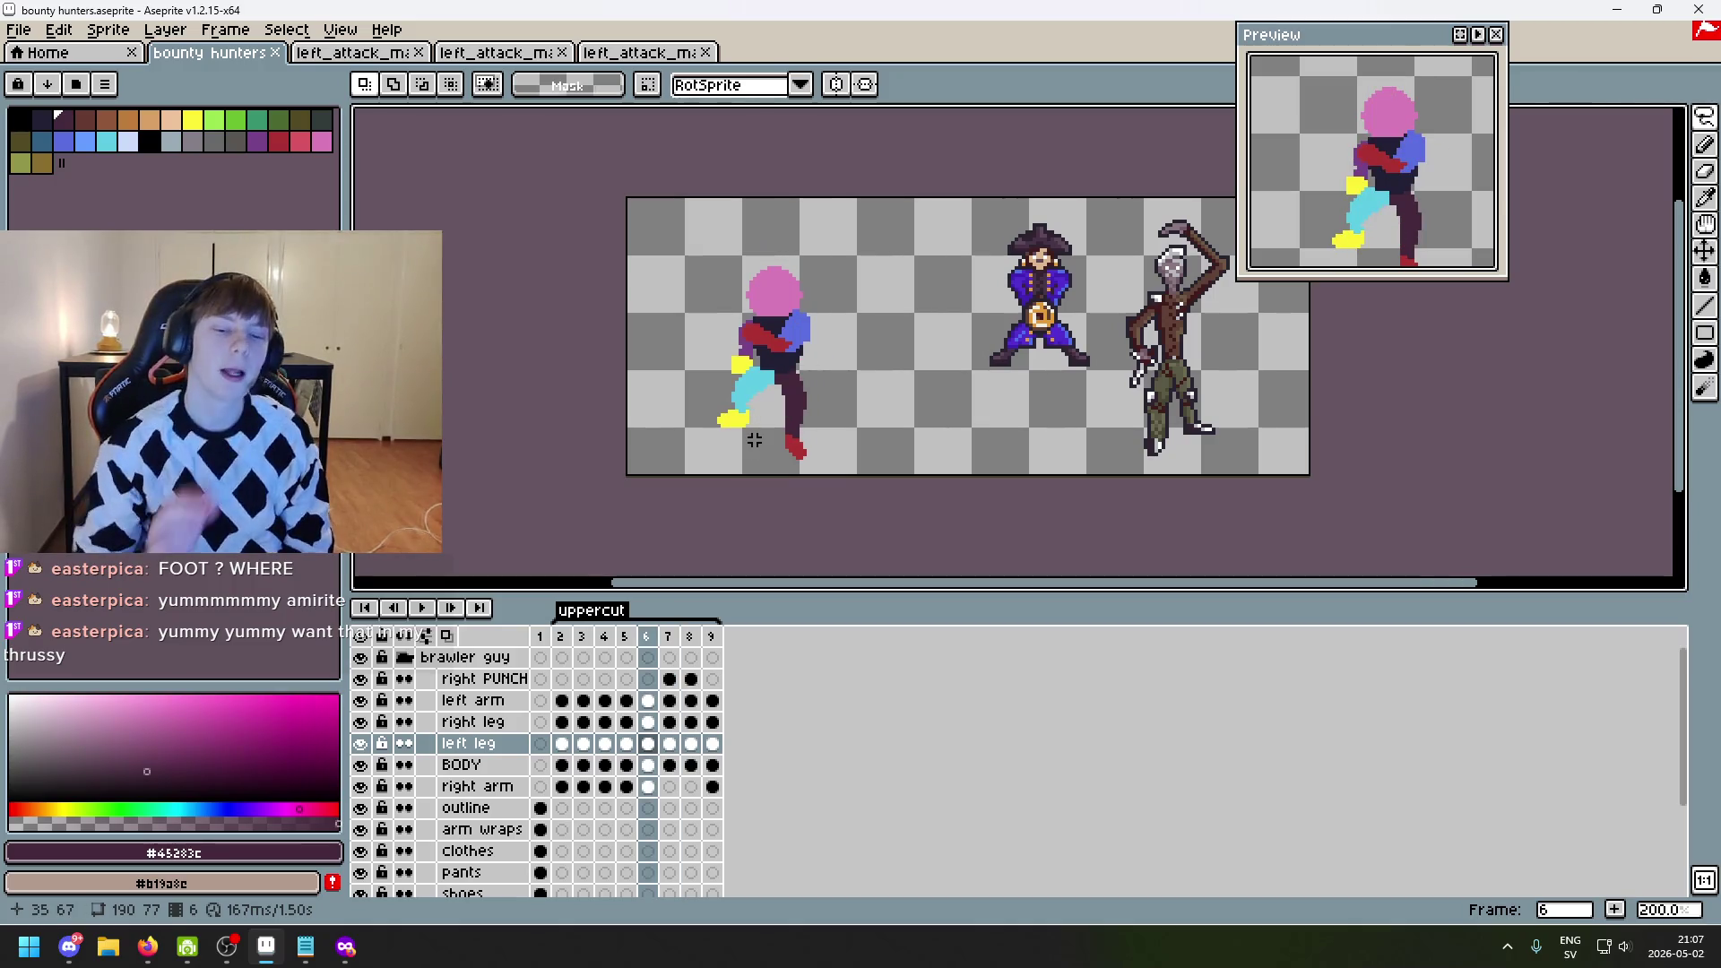
{"action": "key", "text": "Left"}
{"action": "key", "text": "Right"}
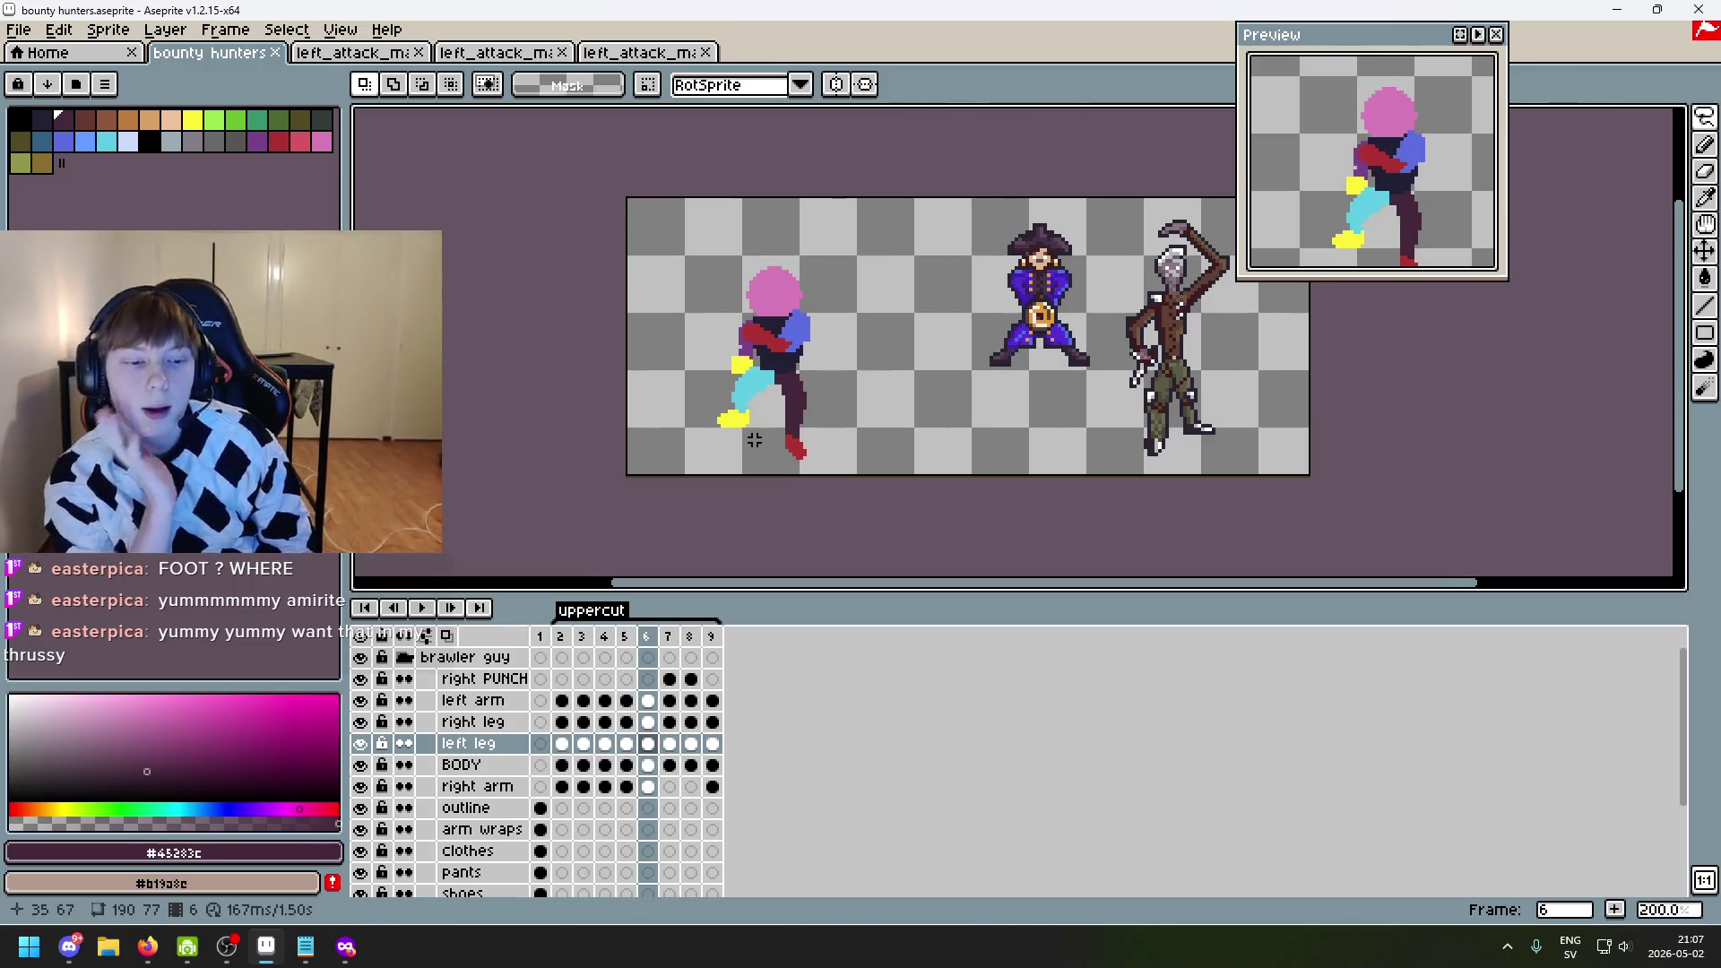
{"action": "left_click", "coordinate": [456, 636]}
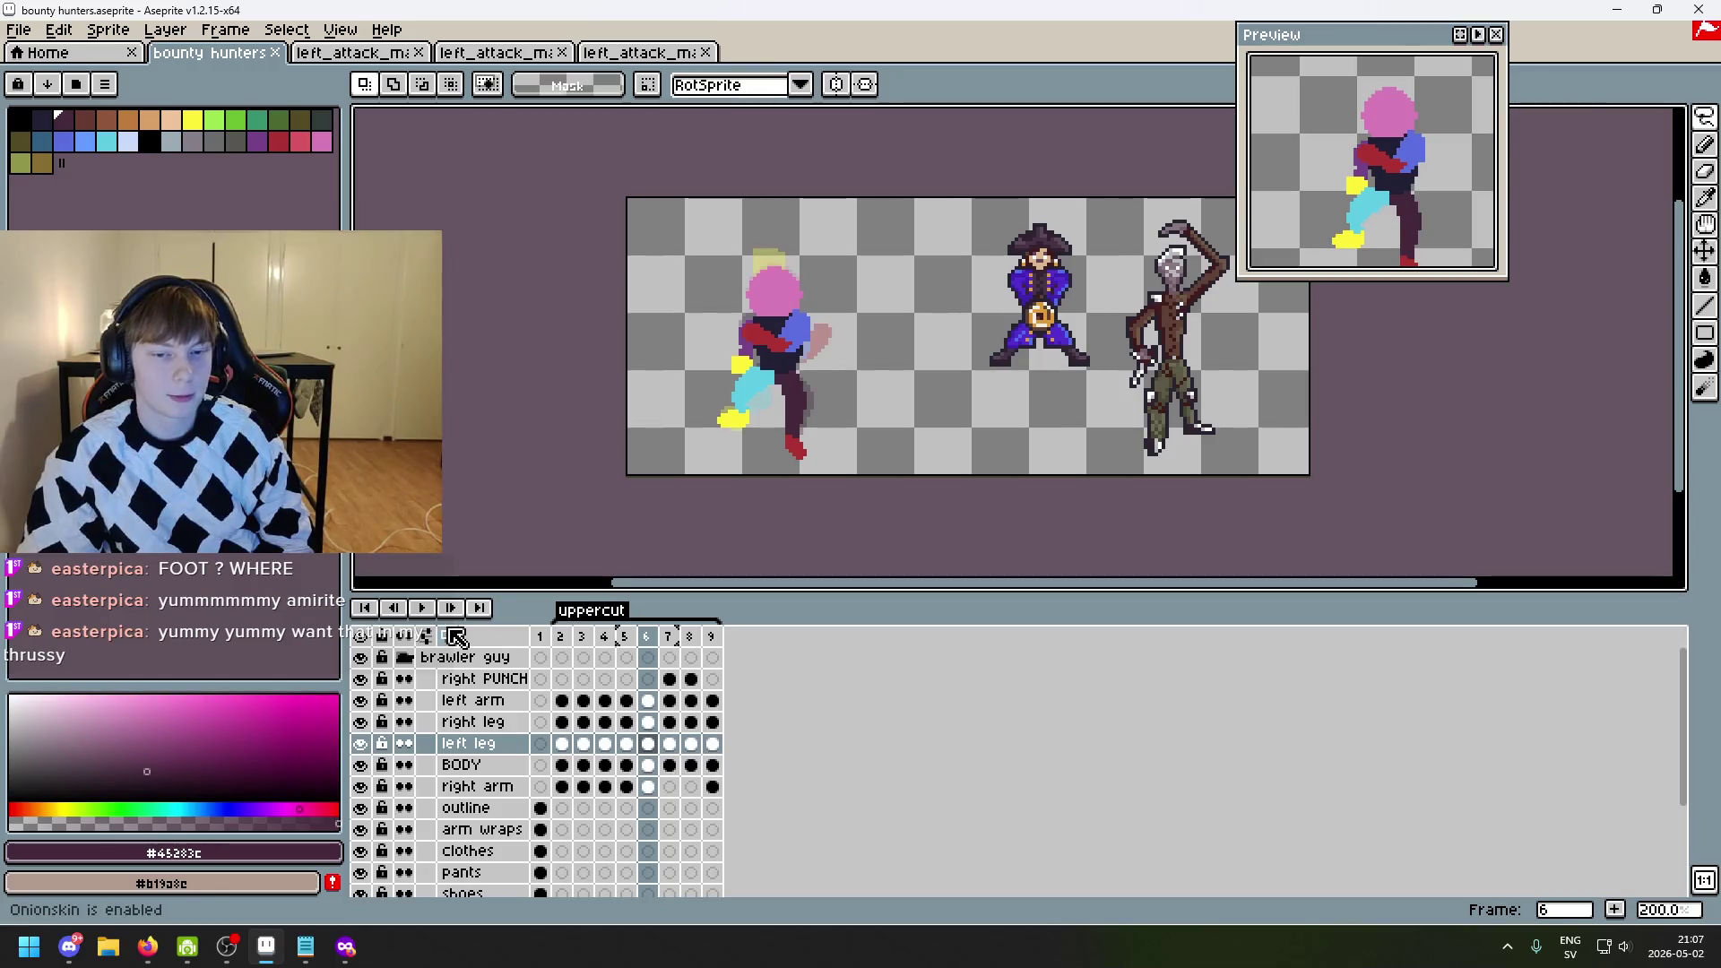
{"action": "scroll", "coordinate": [740, 385], "scroll_direction": "up", "scroll_amount": 1}
{"action": "key", "text": "Right"}
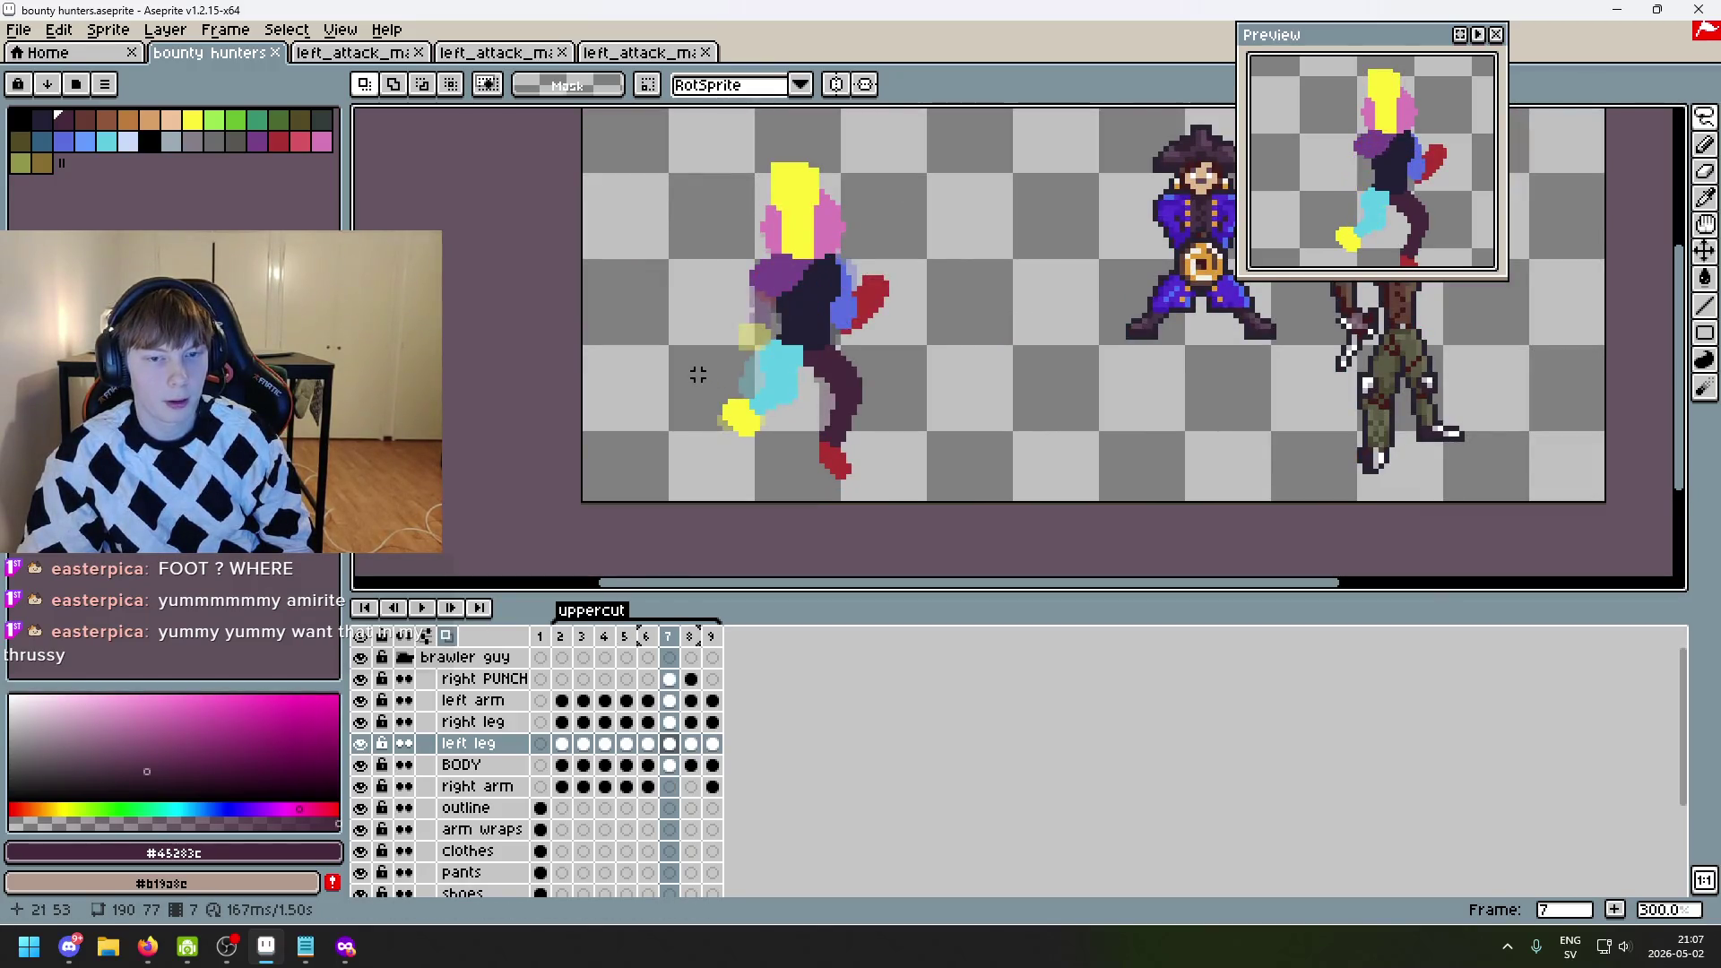
{"action": "key", "text": "Left"}
{"action": "key", "text": "Right"}
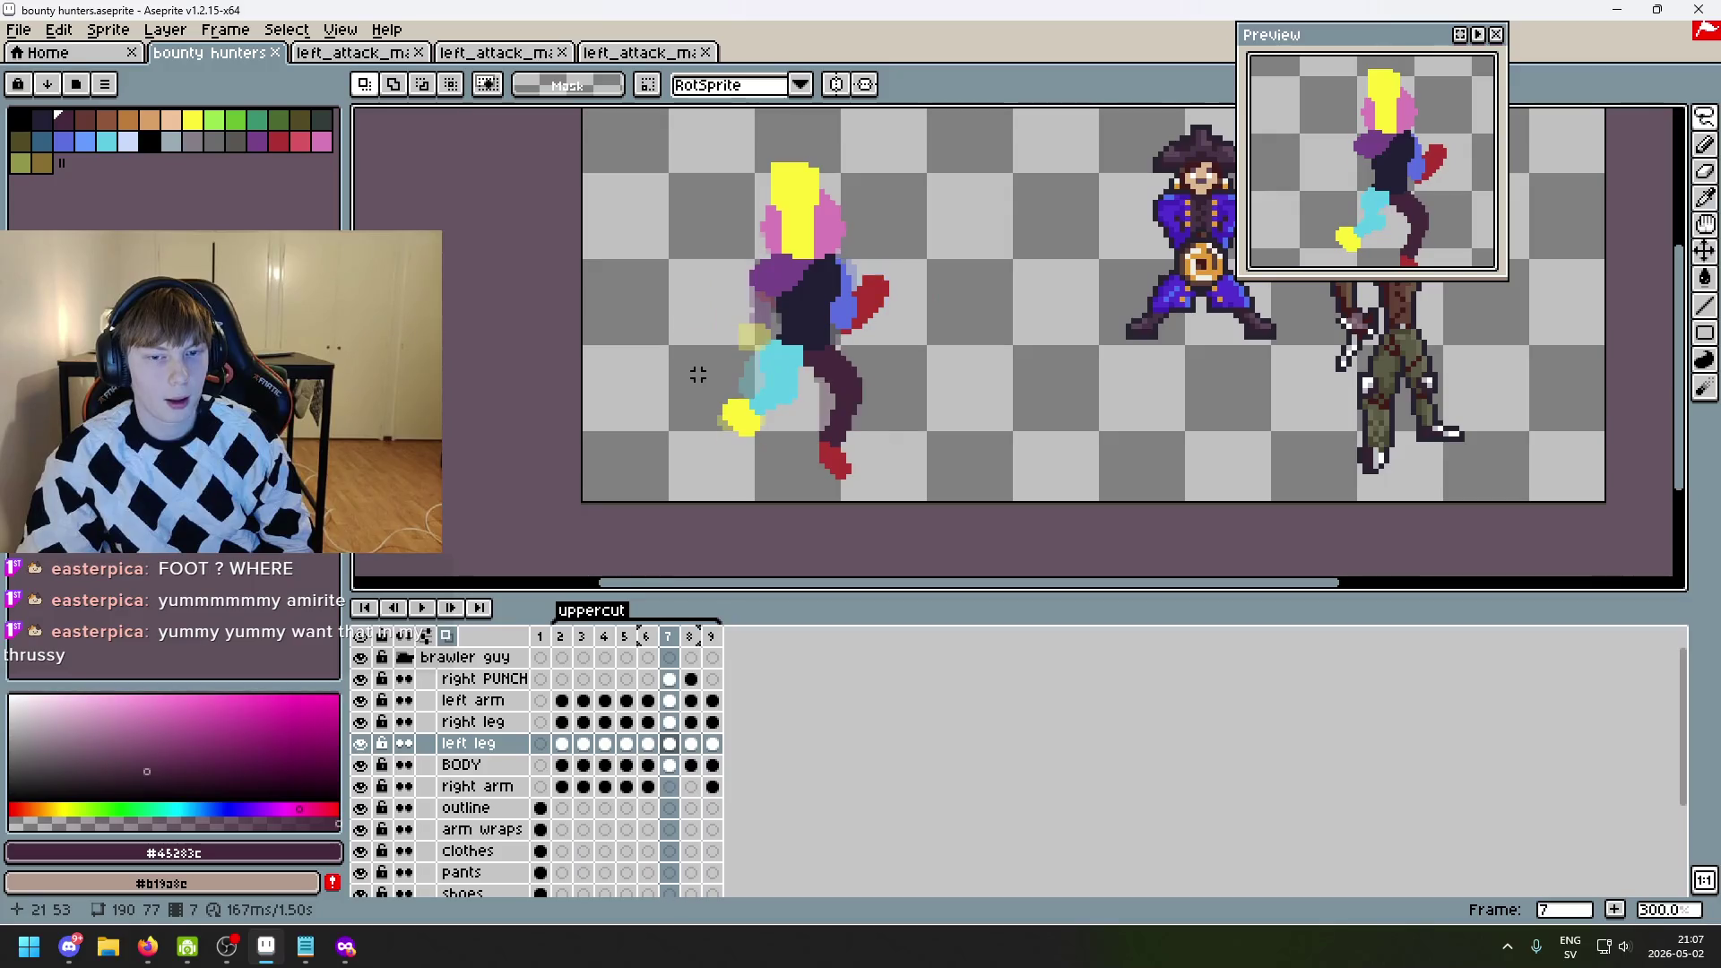
{"action": "key", "text": "Left"}
{"action": "scroll", "coordinate": [697, 368], "scroll_direction": "up", "scroll_amount": 1}
{"action": "left_click_drag", "start_coordinate": [695, 324], "coordinate": [695, 346]}
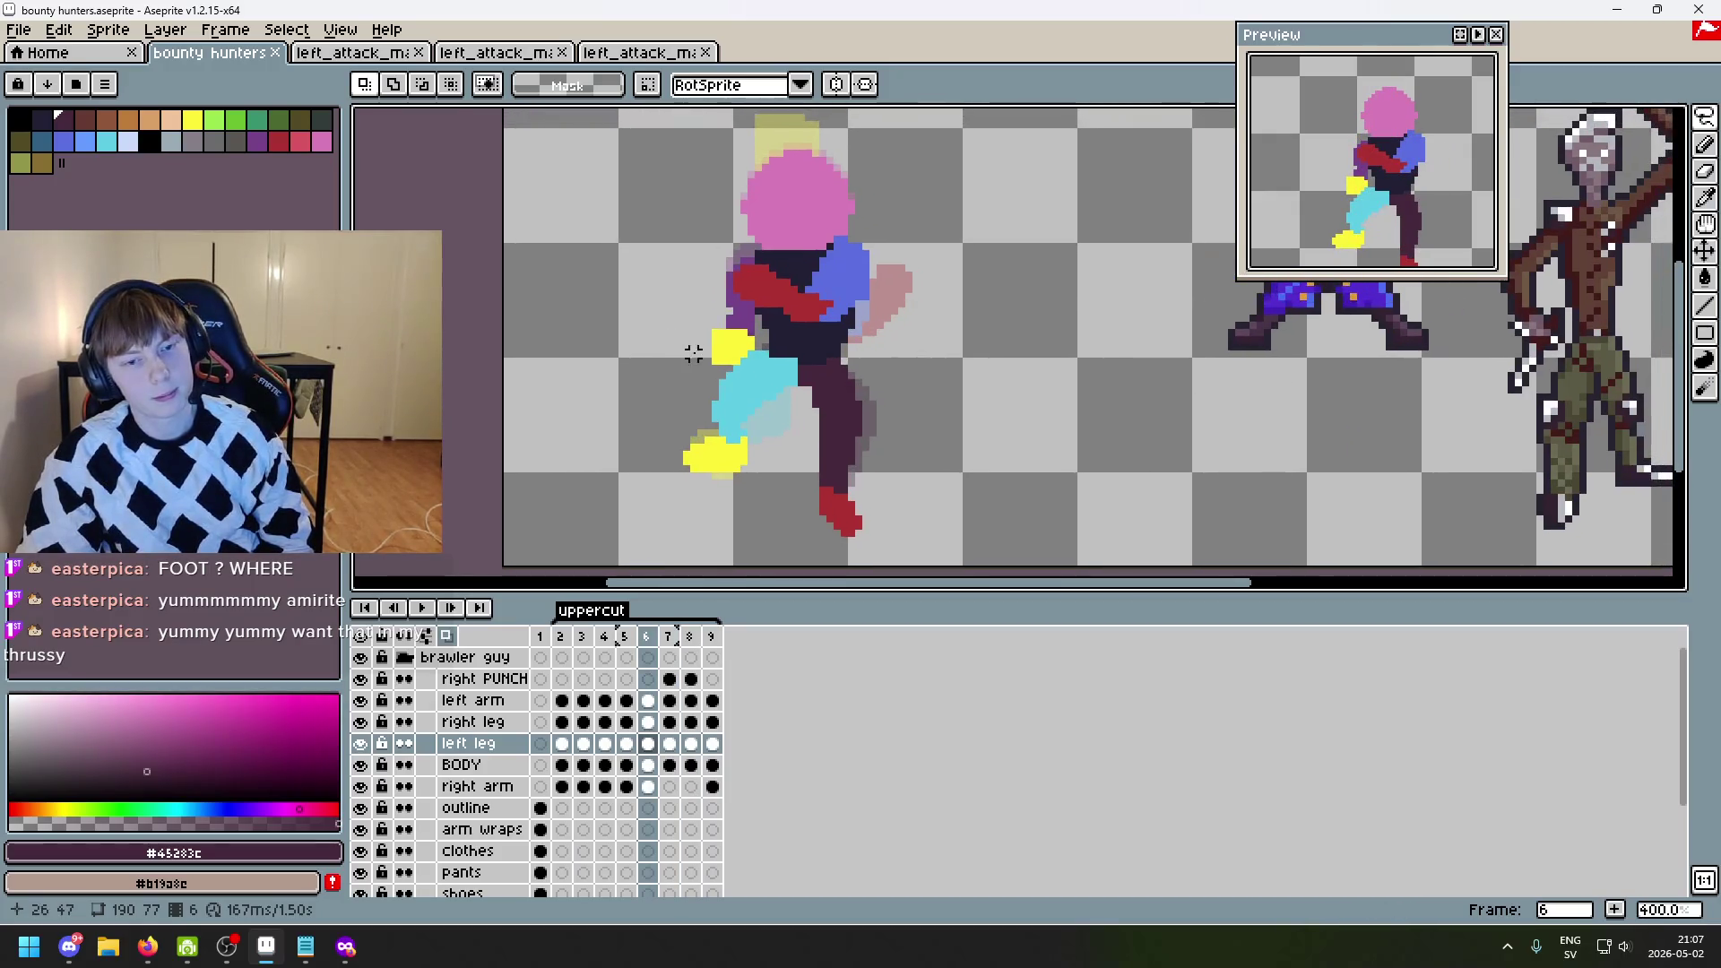
{"action": "key", "text": "Left"}
{"action": "key", "text": "Right"}
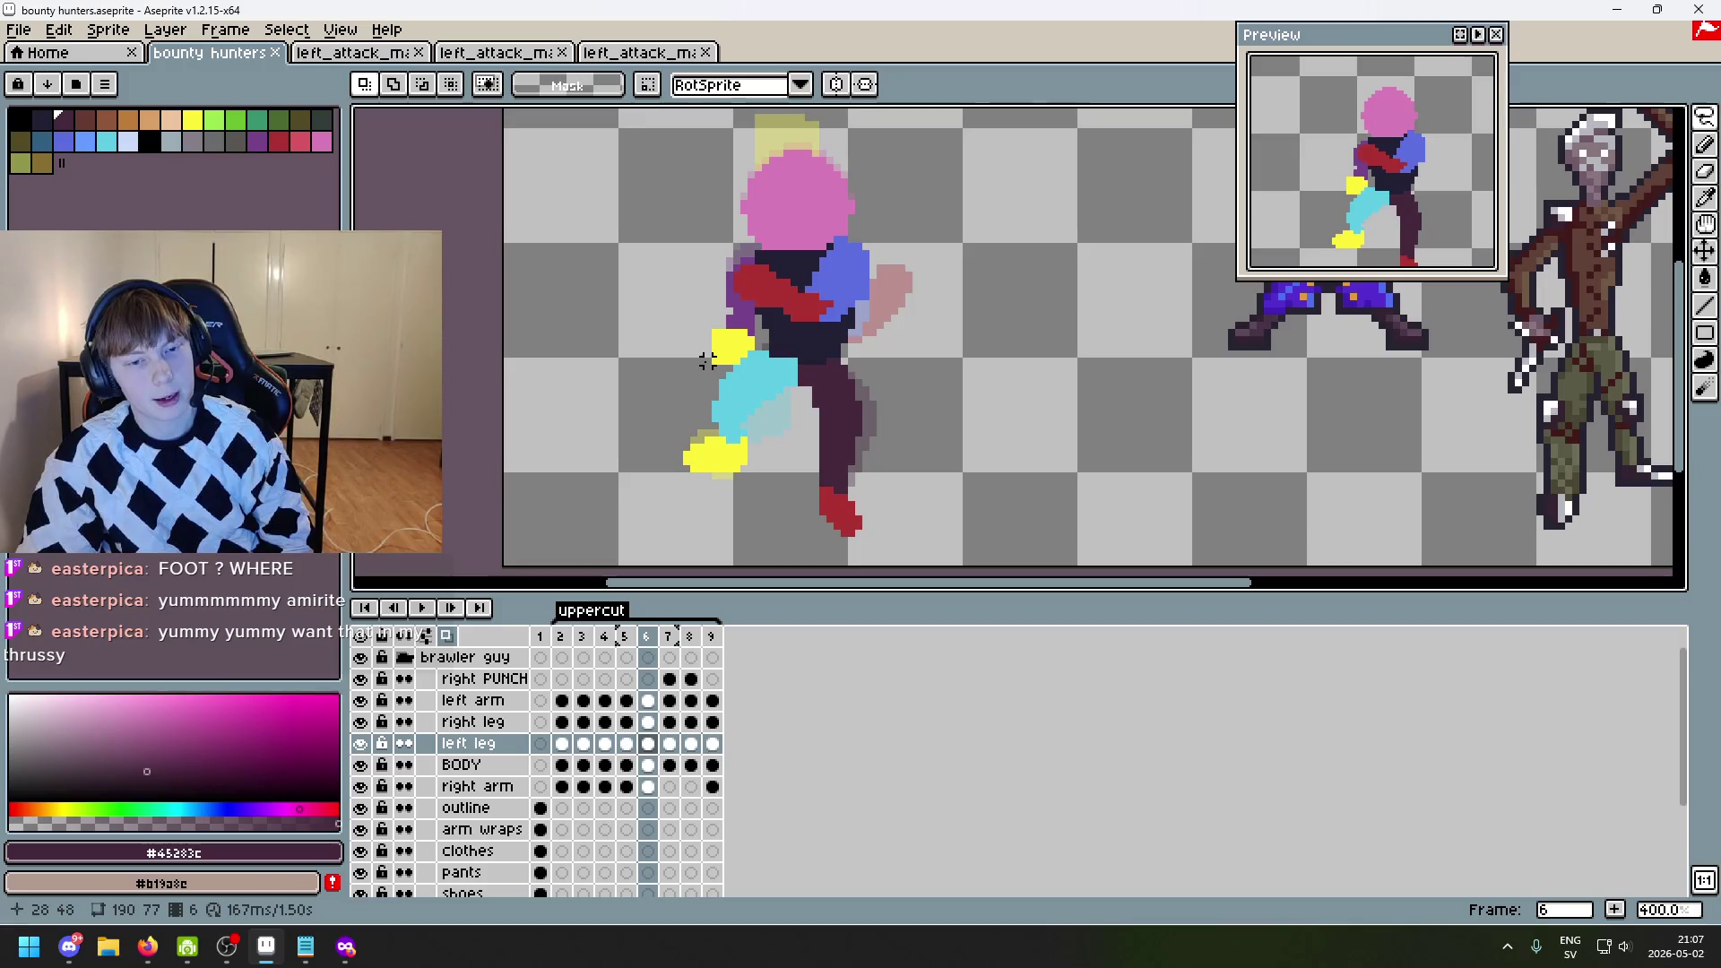
{"action": "key", "text": "Left"}
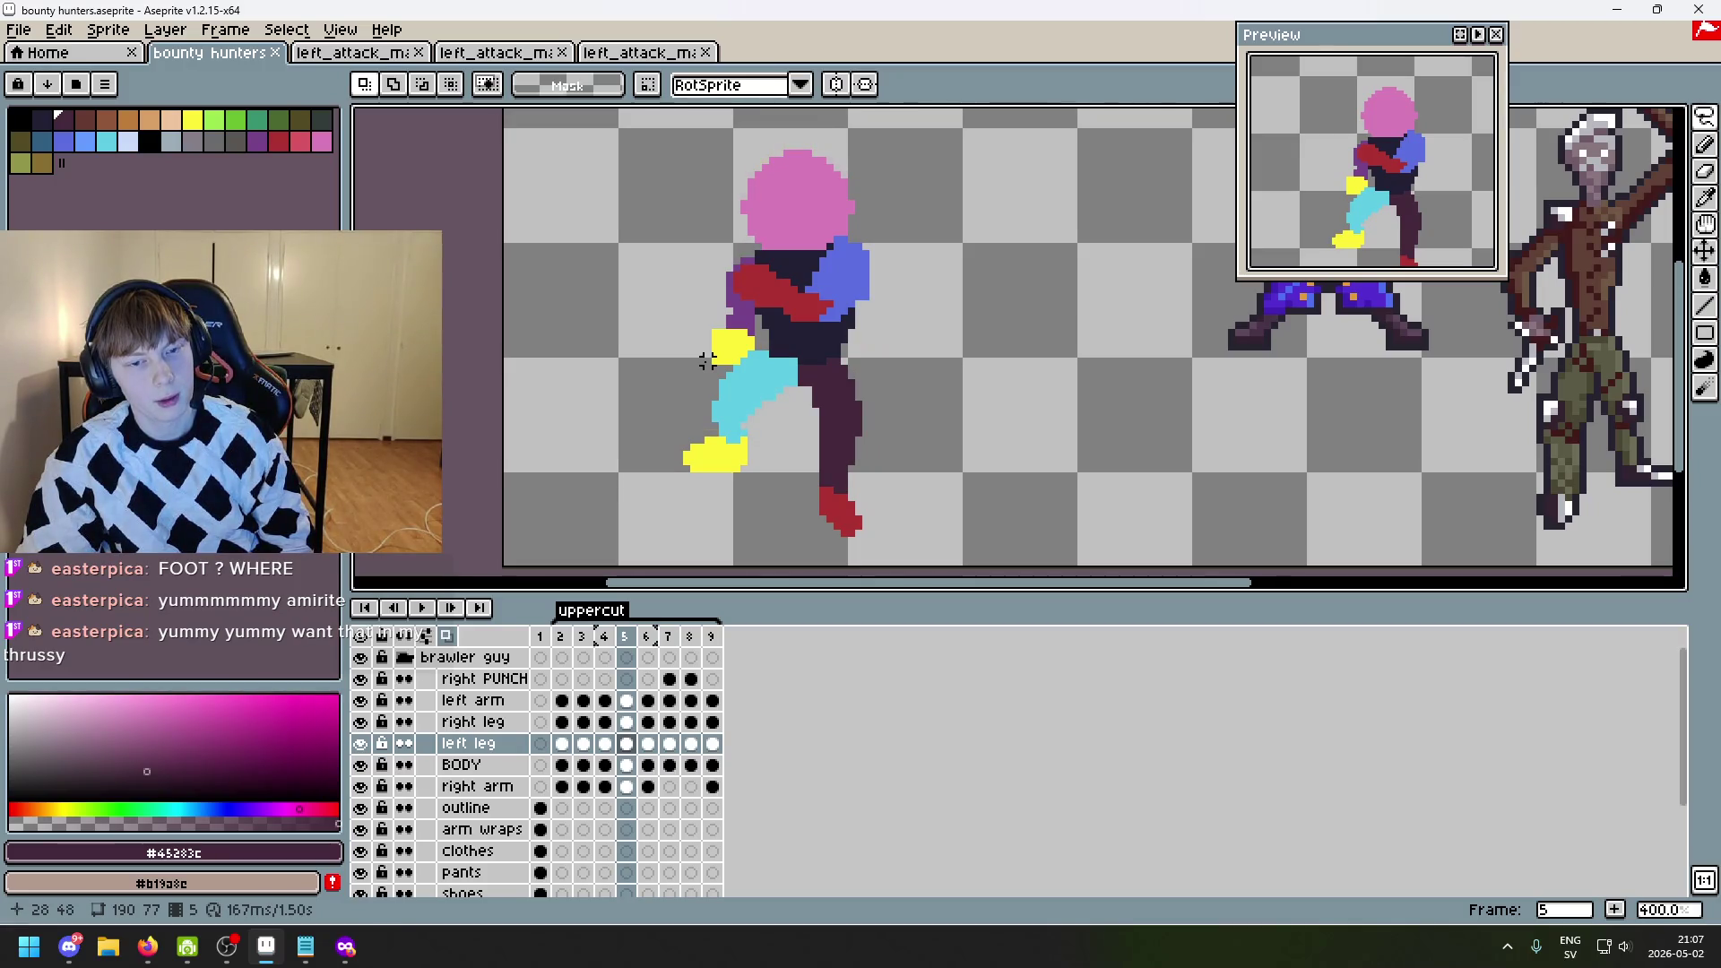
{"action": "key", "text": "Right"}
{"action": "key", "text": "Right"}
{"action": "key", "text": "Left"}
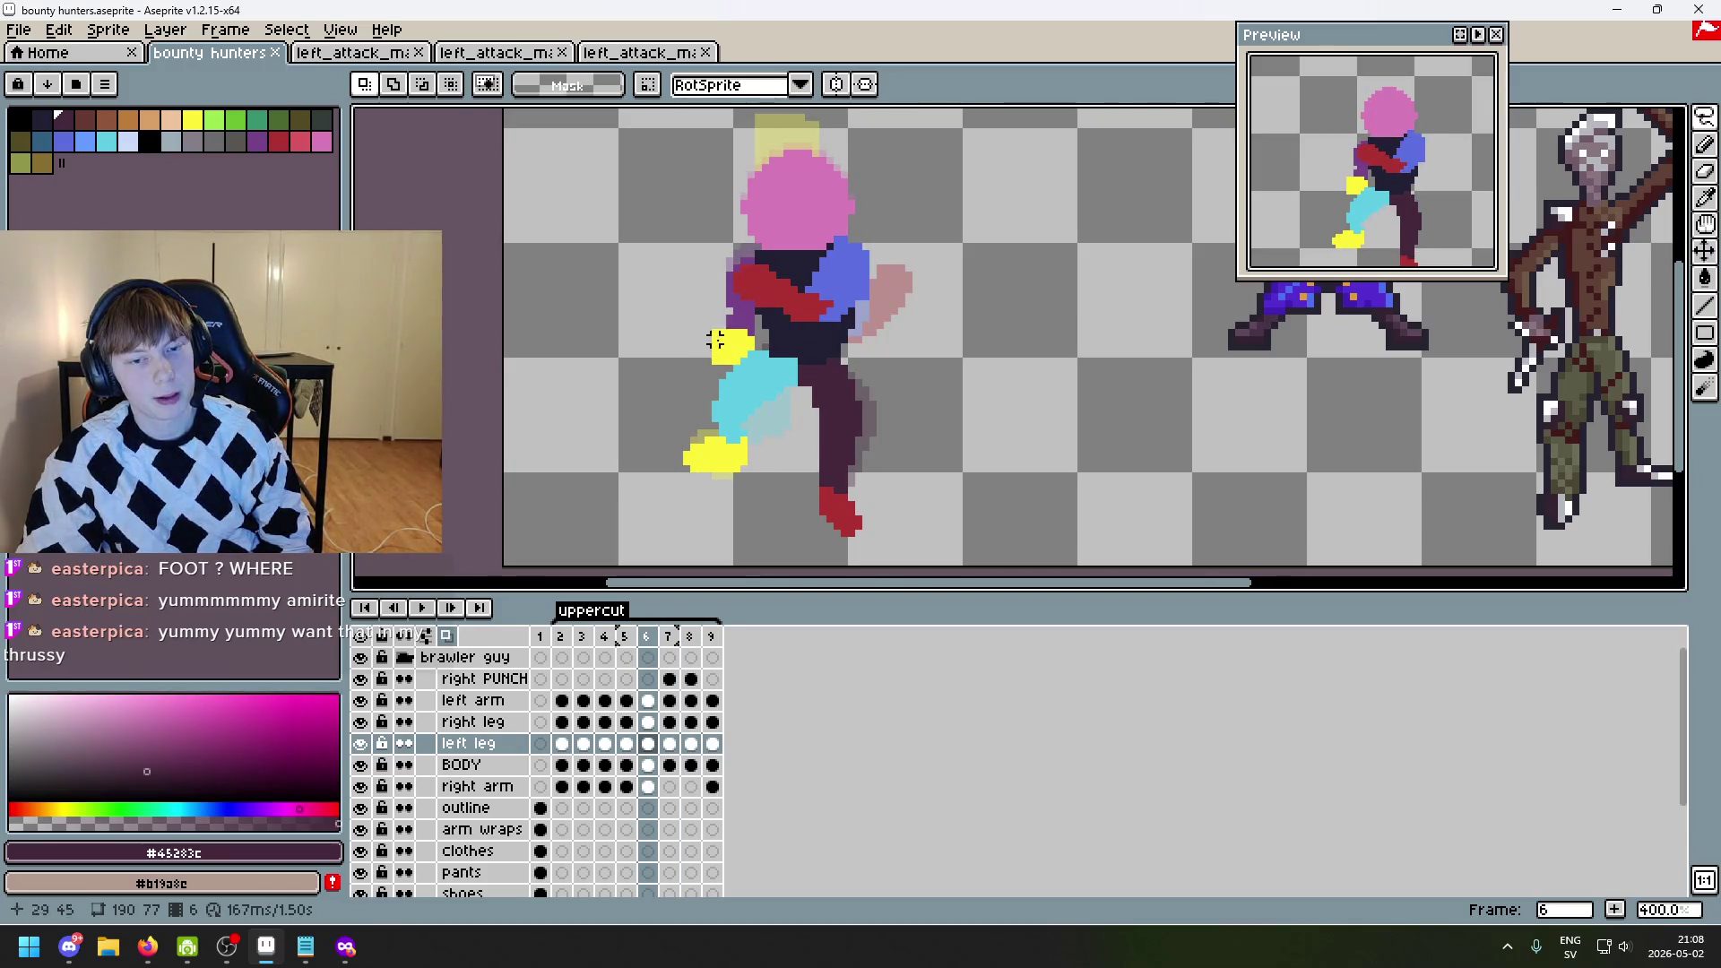
{"action": "key", "text": "Right"}
{"action": "key", "text": "Left"}
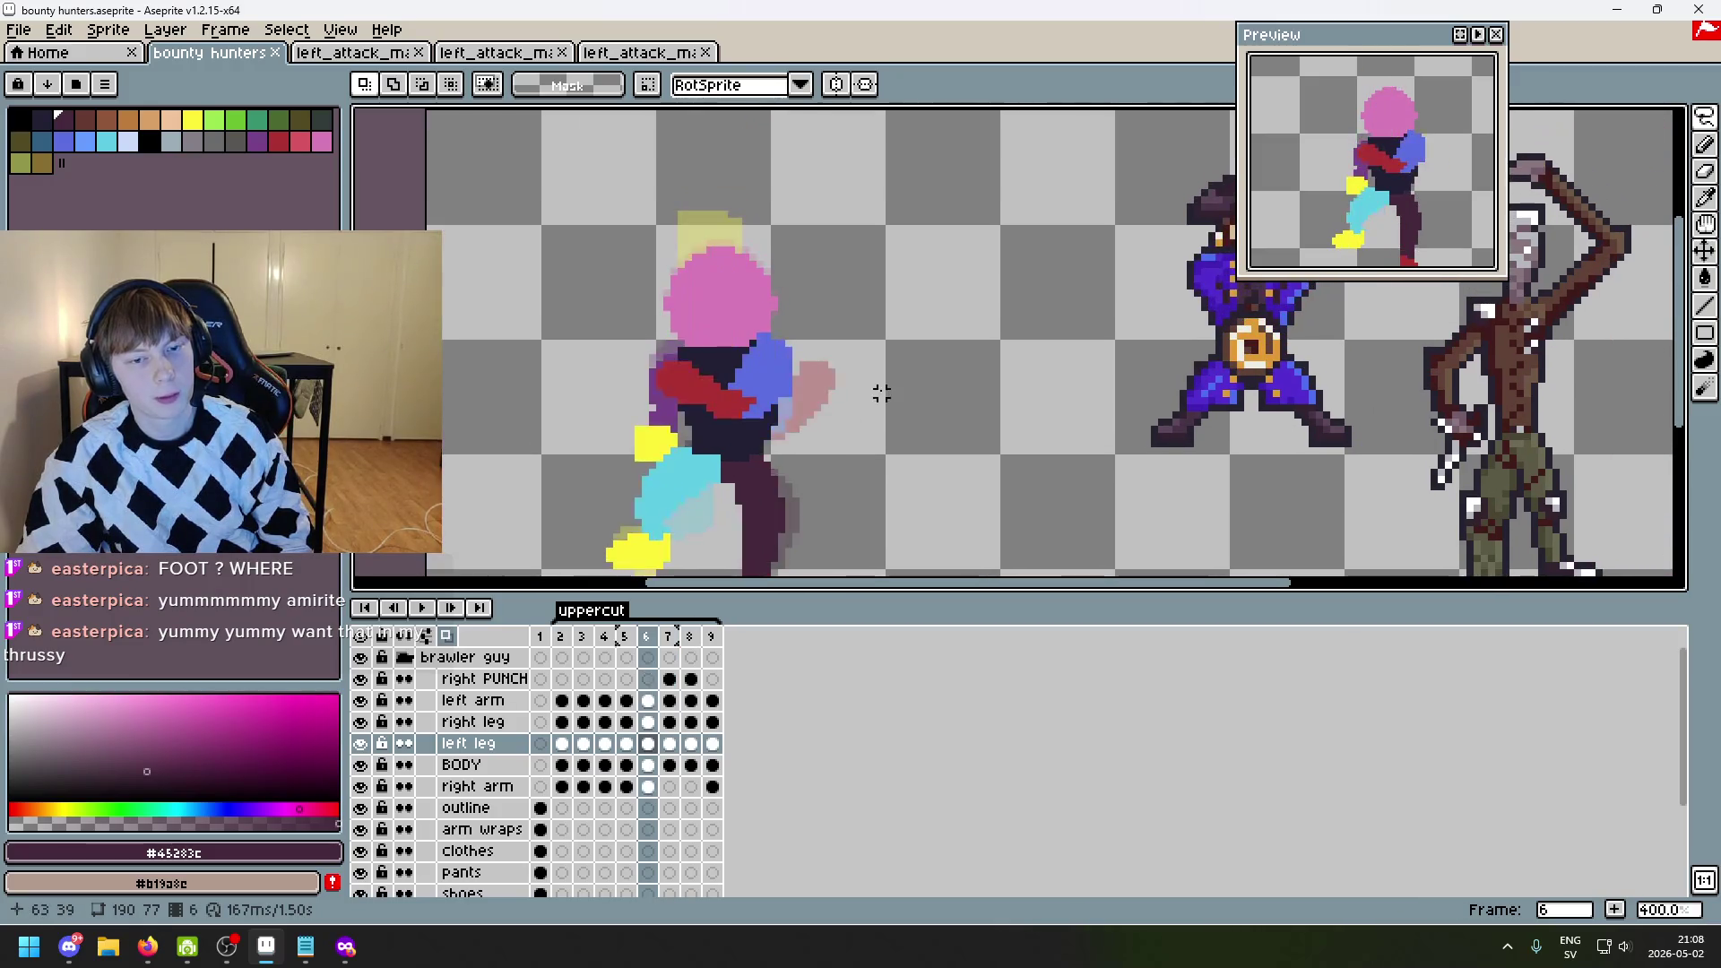
{"action": "key", "text": "Right"}
{"action": "key", "text": "Left"}
{"action": "key", "text": "Right"}
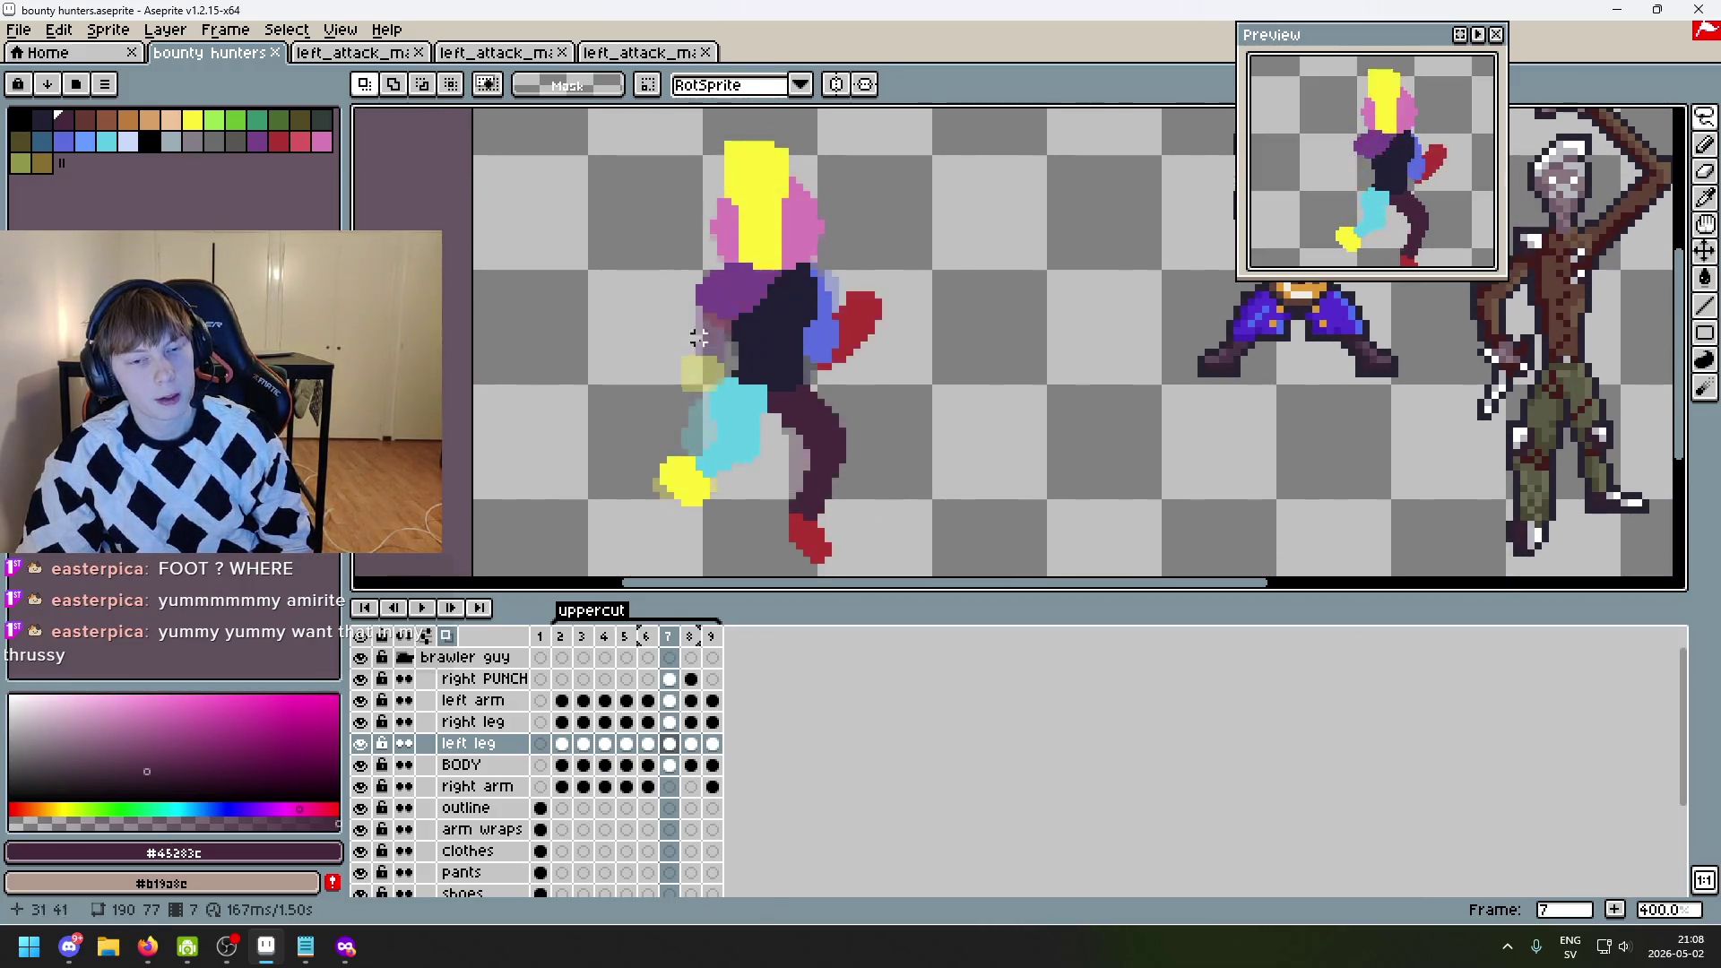
{"action": "key", "text": "Left"}
{"action": "key", "text": "Right"}
{"action": "key", "text": "Left"}
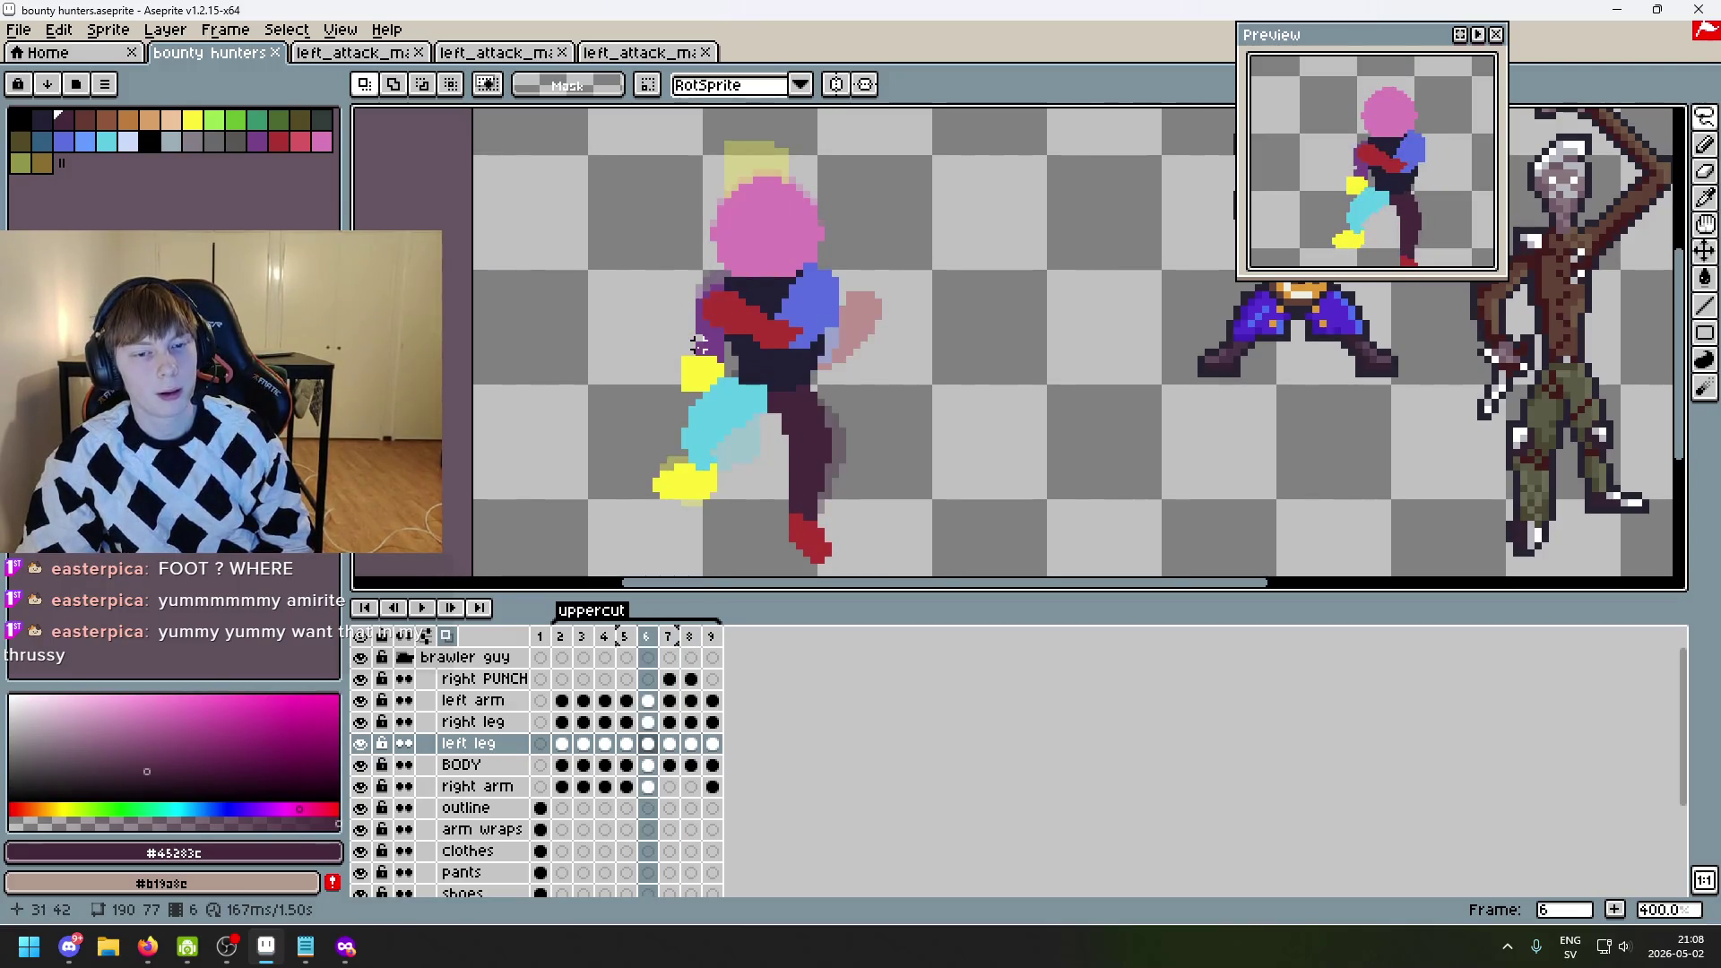
{"action": "key", "text": "Left"}
{"action": "key", "text": "Left"}
{"action": "key", "text": "Right"}
{"action": "key", "text": "Right"}
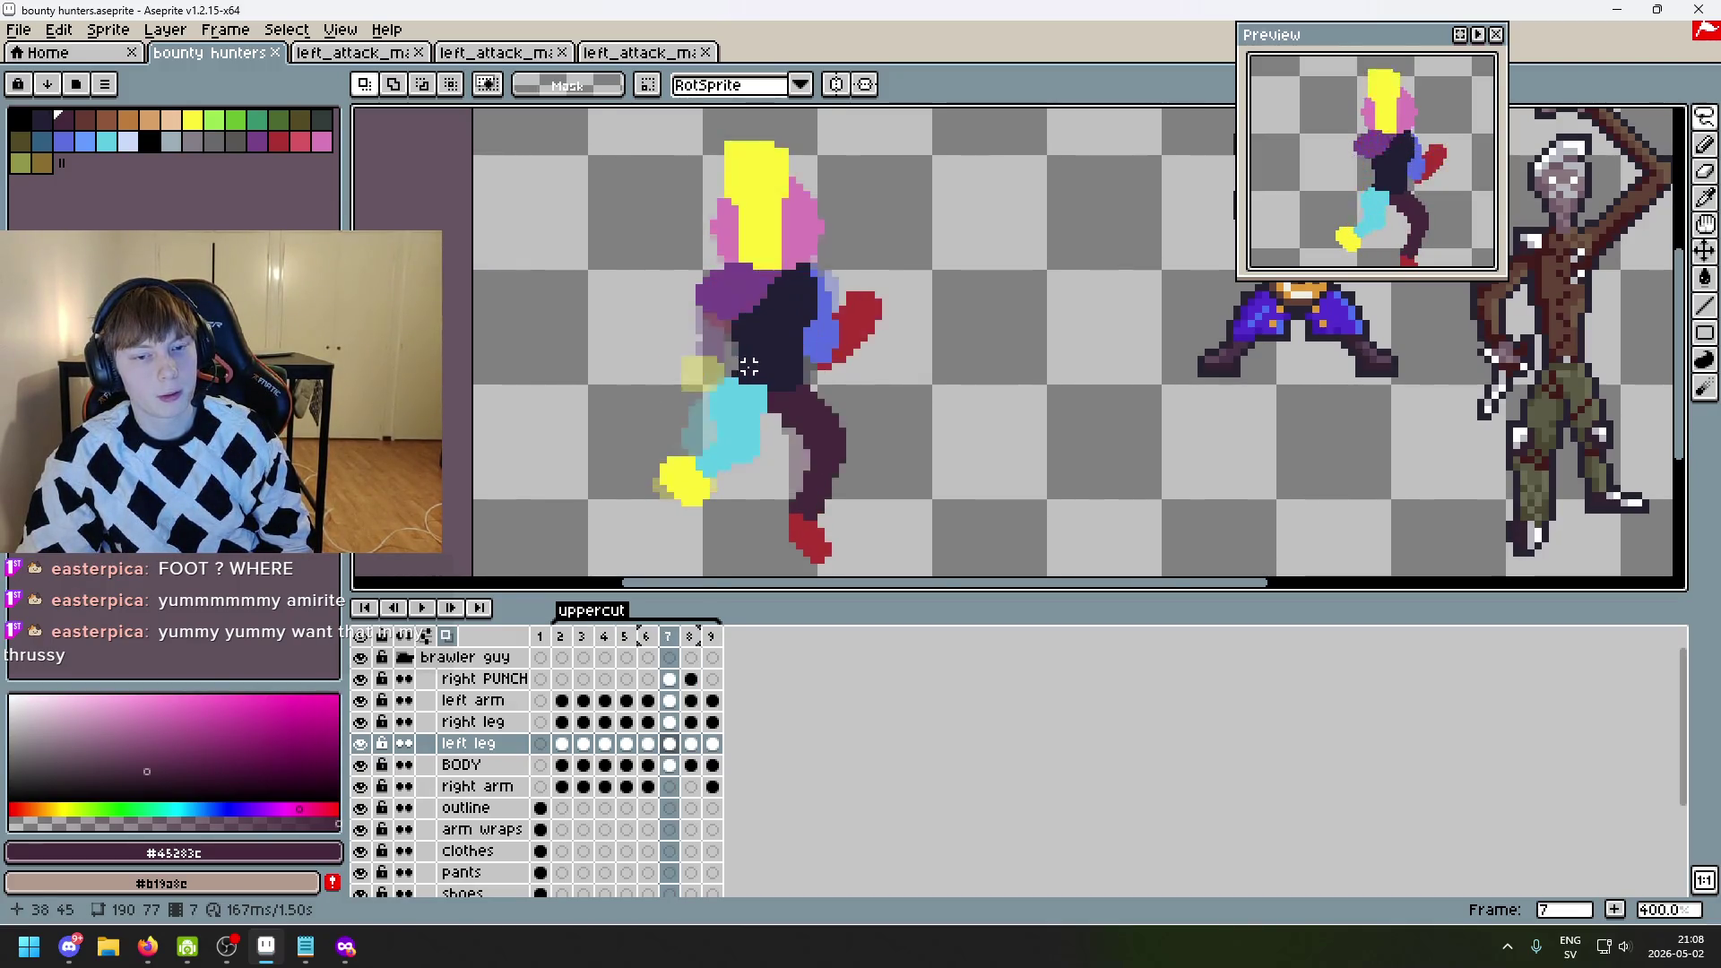
{"action": "key", "text": "Right"}
{"action": "key", "text": "Left"}
{"action": "key", "text": "Left"}
{"action": "key", "text": "Right"}
{"action": "key", "text": "Left"}
{"action": "key", "text": "Right"}
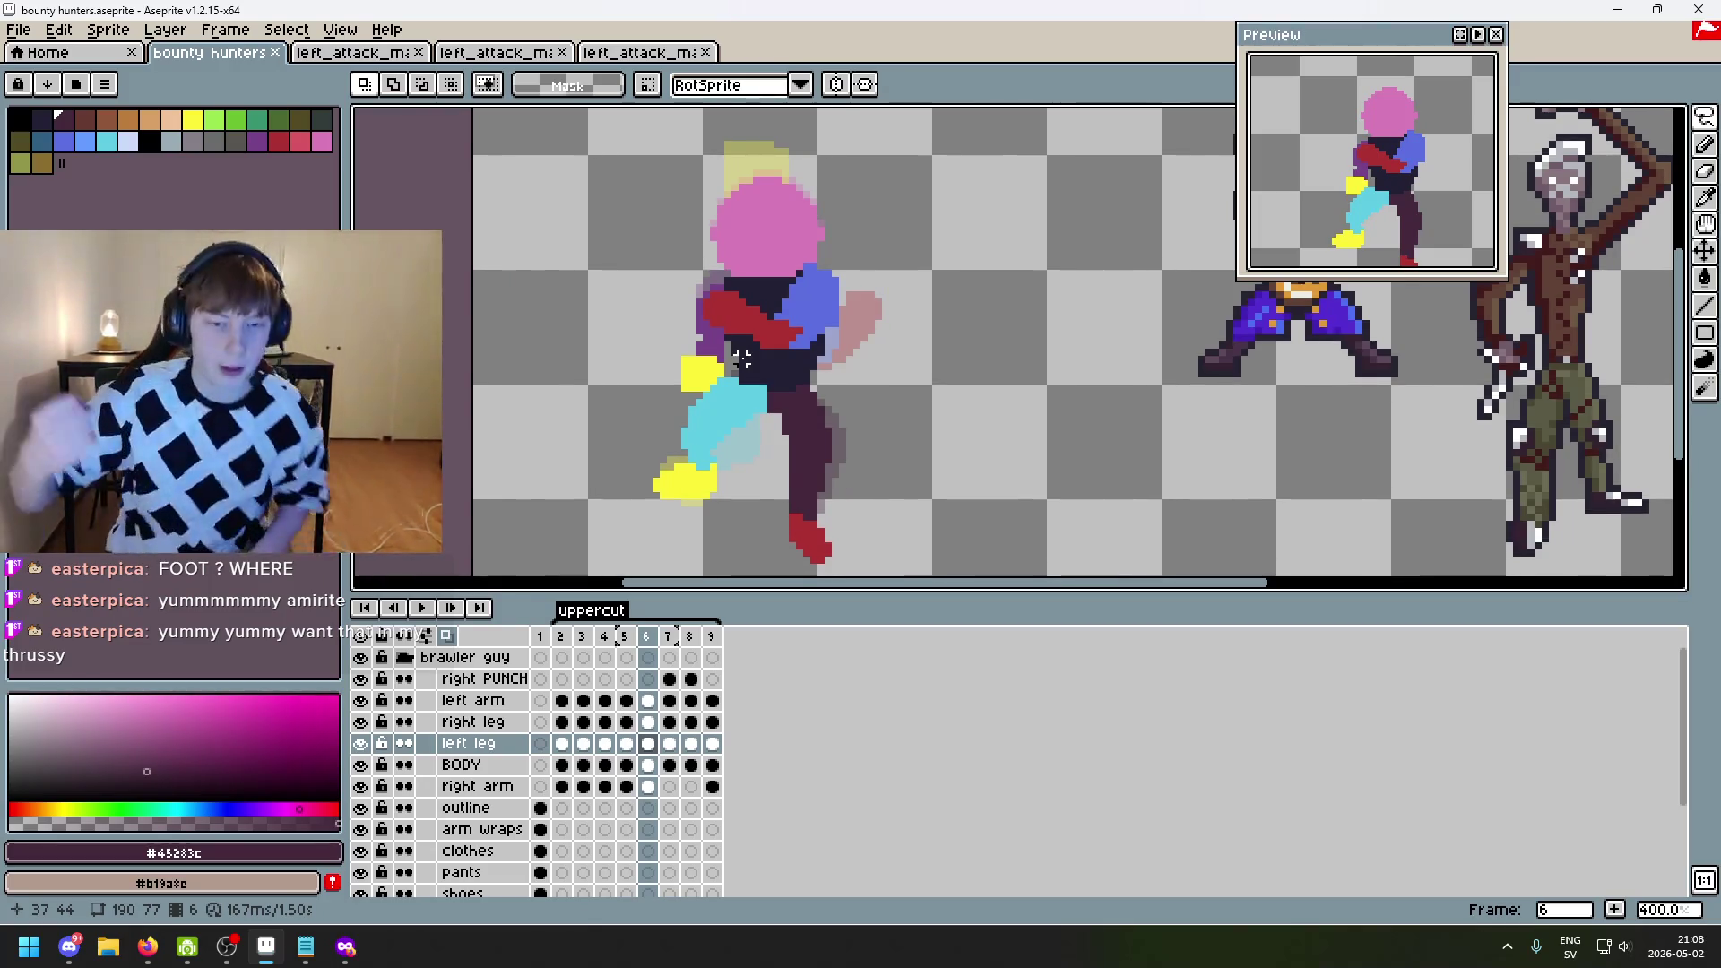
{"action": "scroll", "coordinate": [762, 388], "scroll_direction": "up", "scroll_amount": 1}
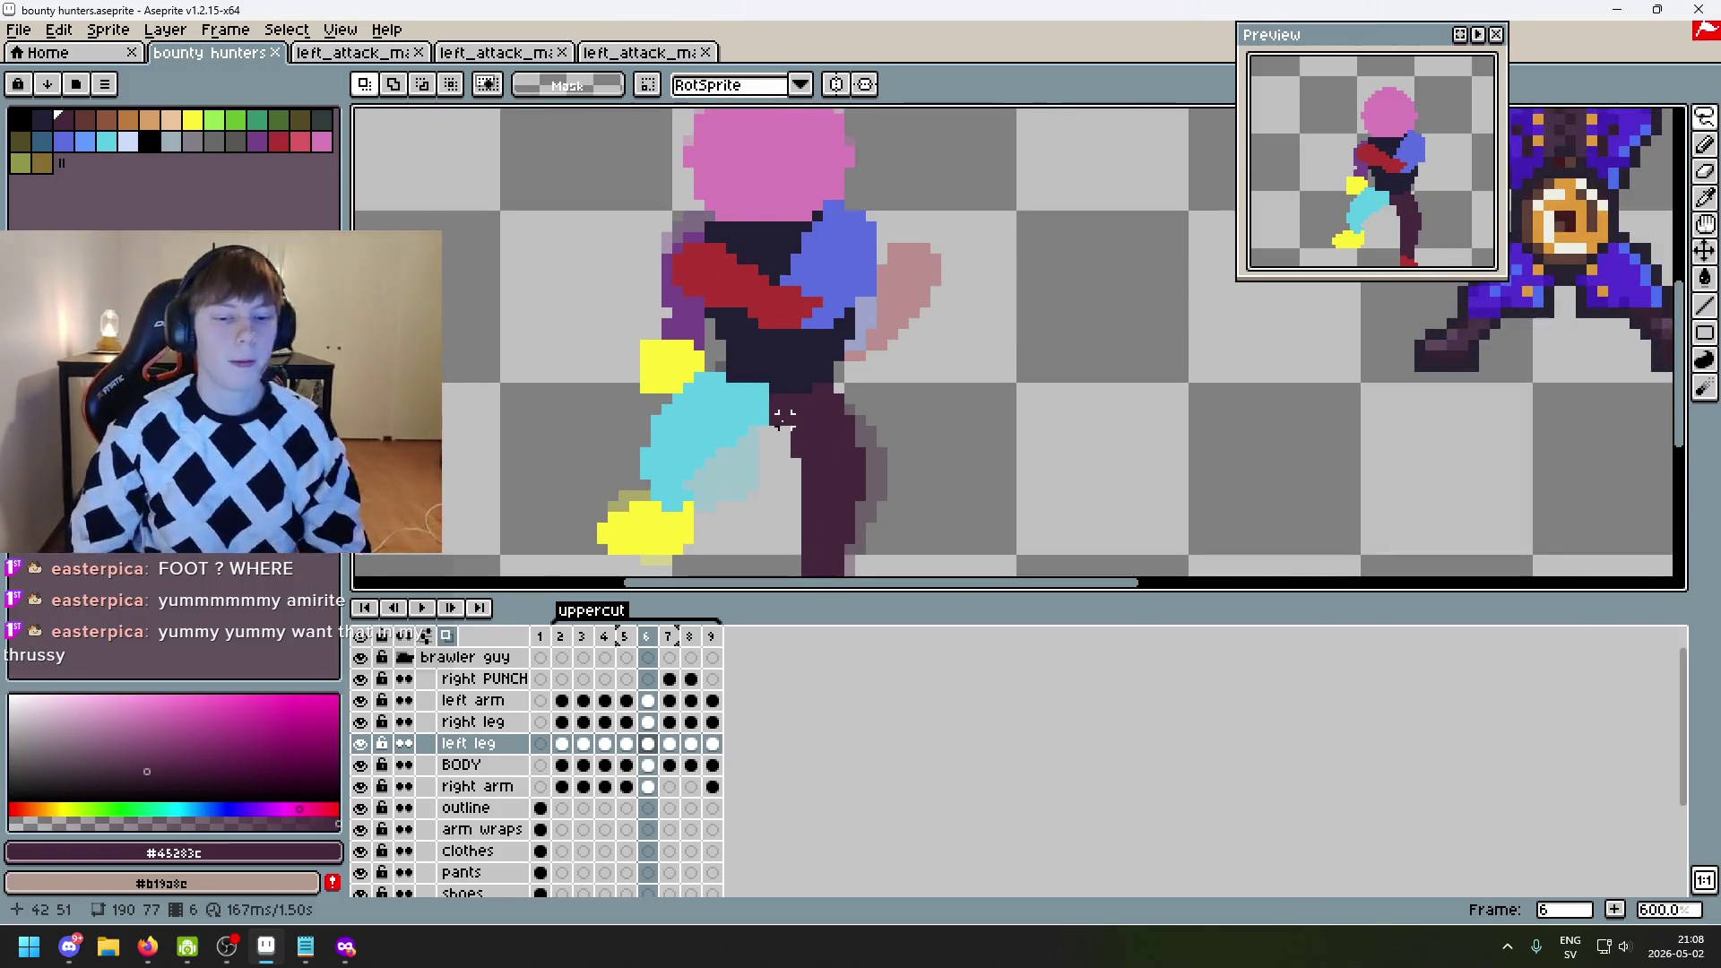
{"action": "key", "text": "Right"}
{"action": "key", "text": "Left"}
{"action": "key", "text": "Left"}
{"action": "key", "text": "Right"}
{"action": "scroll", "coordinate": [710, 359], "scroll_direction": "up", "scroll_amount": 1}
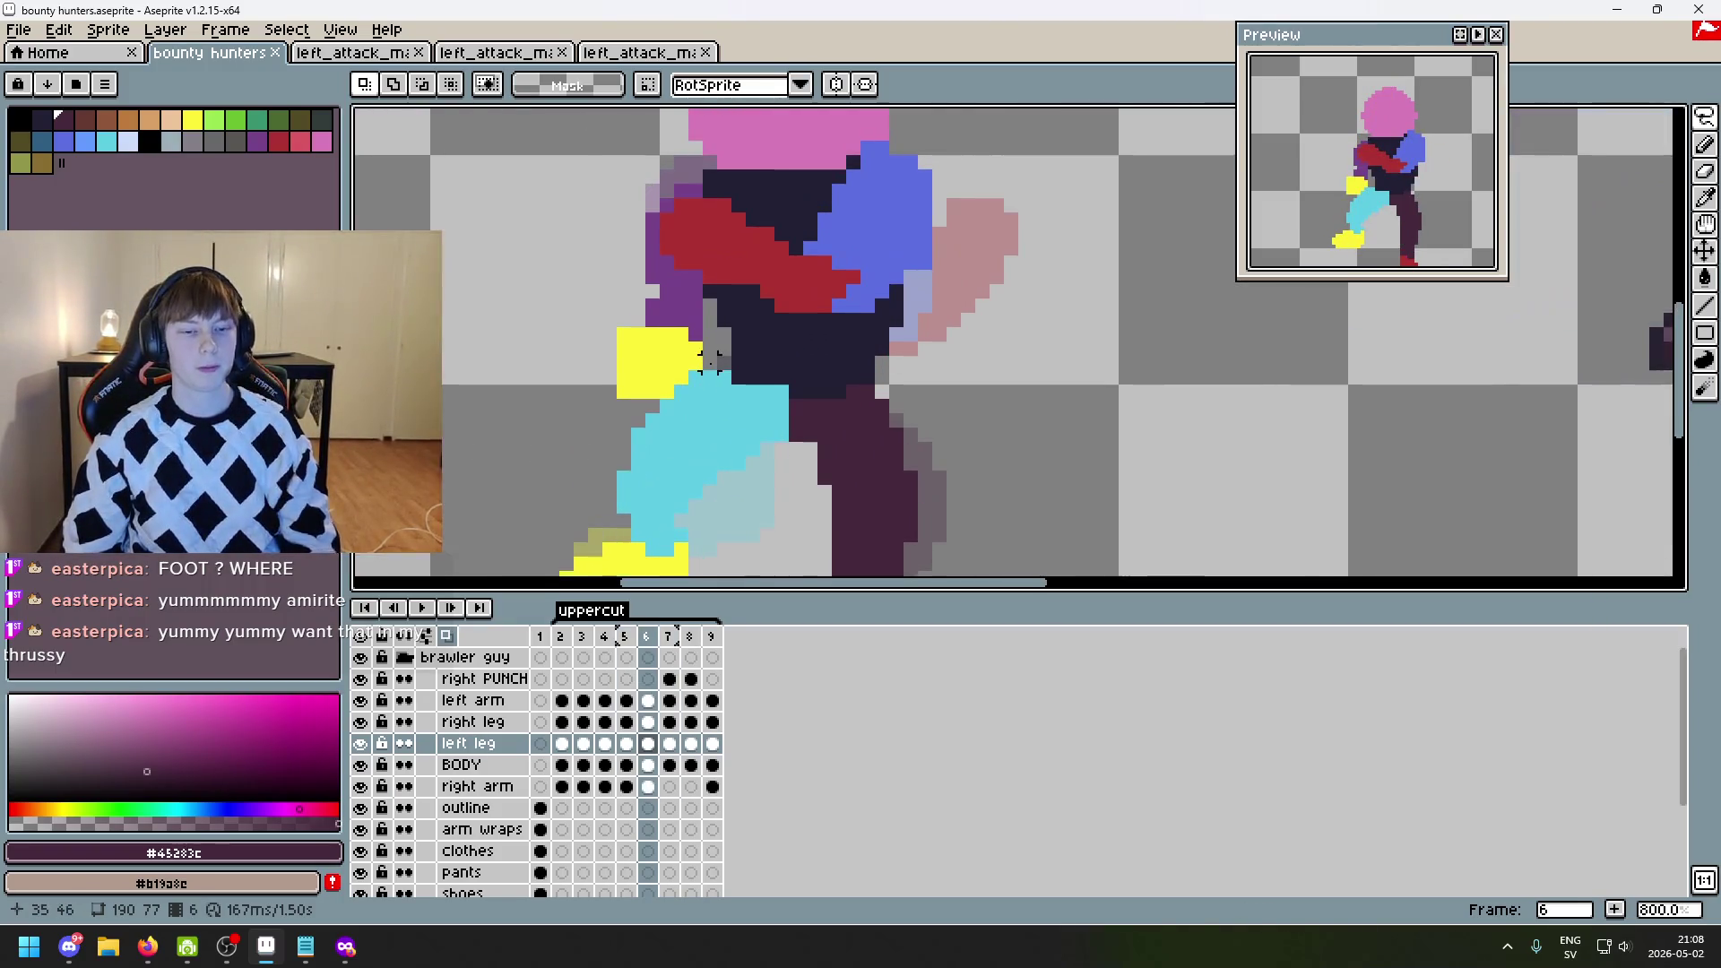
{"action": "scroll", "coordinate": [717, 360], "scroll_direction": "up", "scroll_amount": 2}
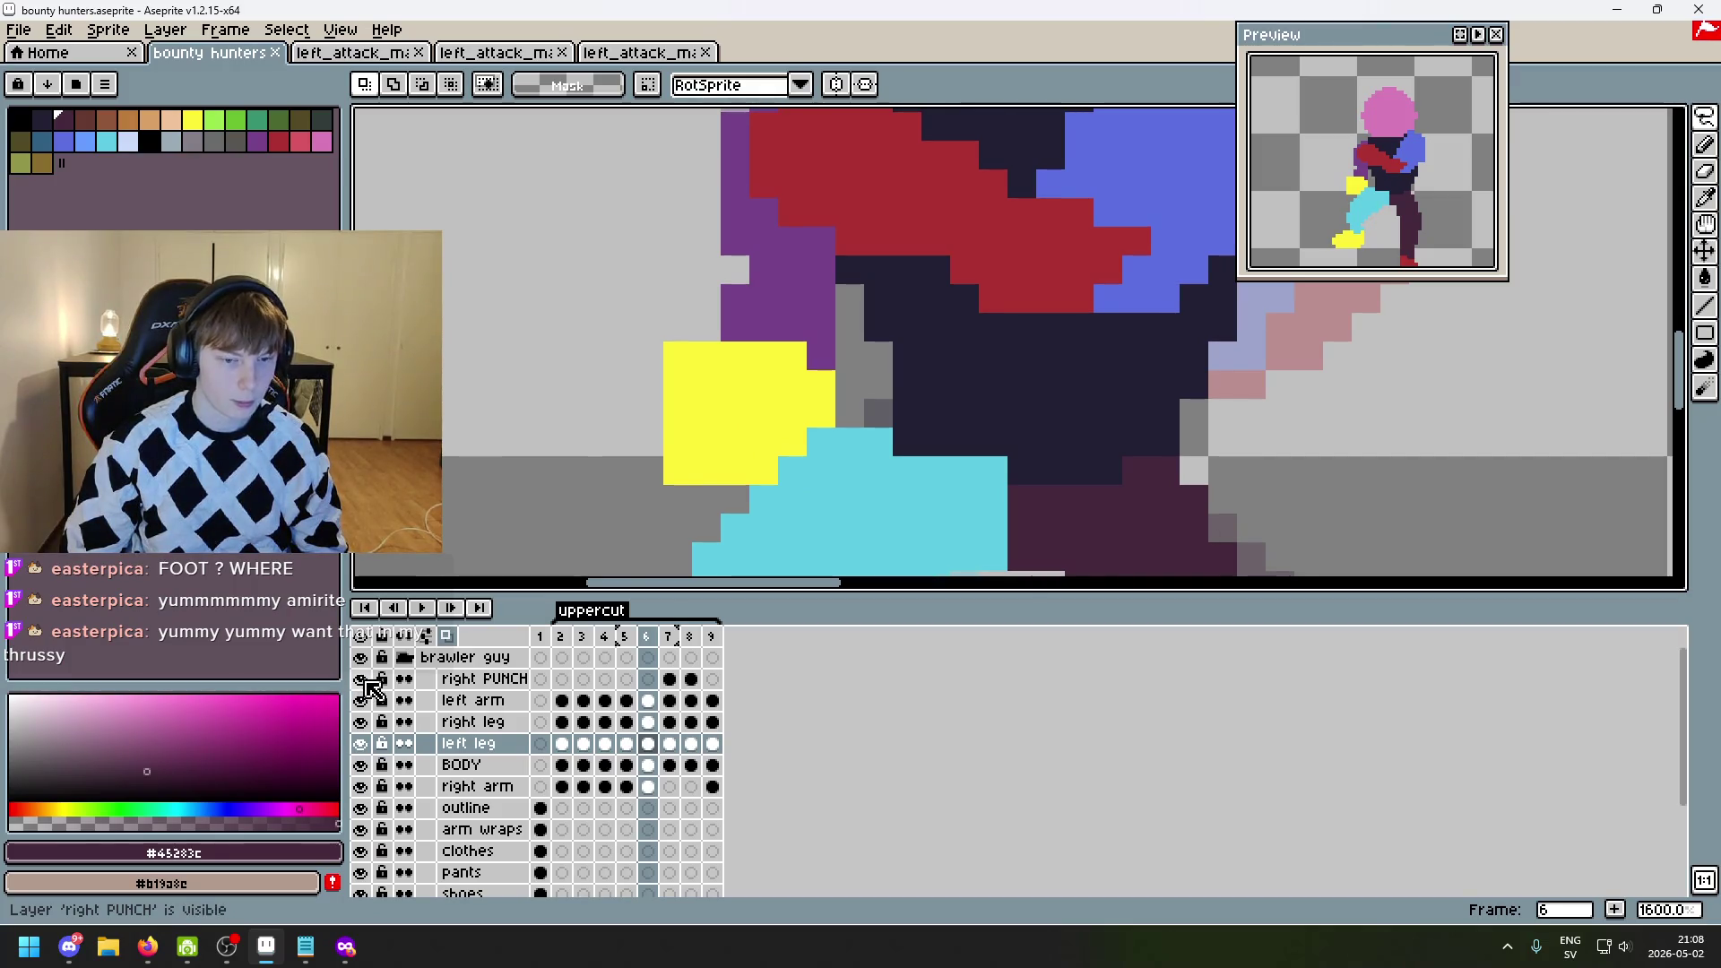
{"action": "scroll", "coordinate": [688, 522], "scroll_direction": "down", "scroll_amount": 3}
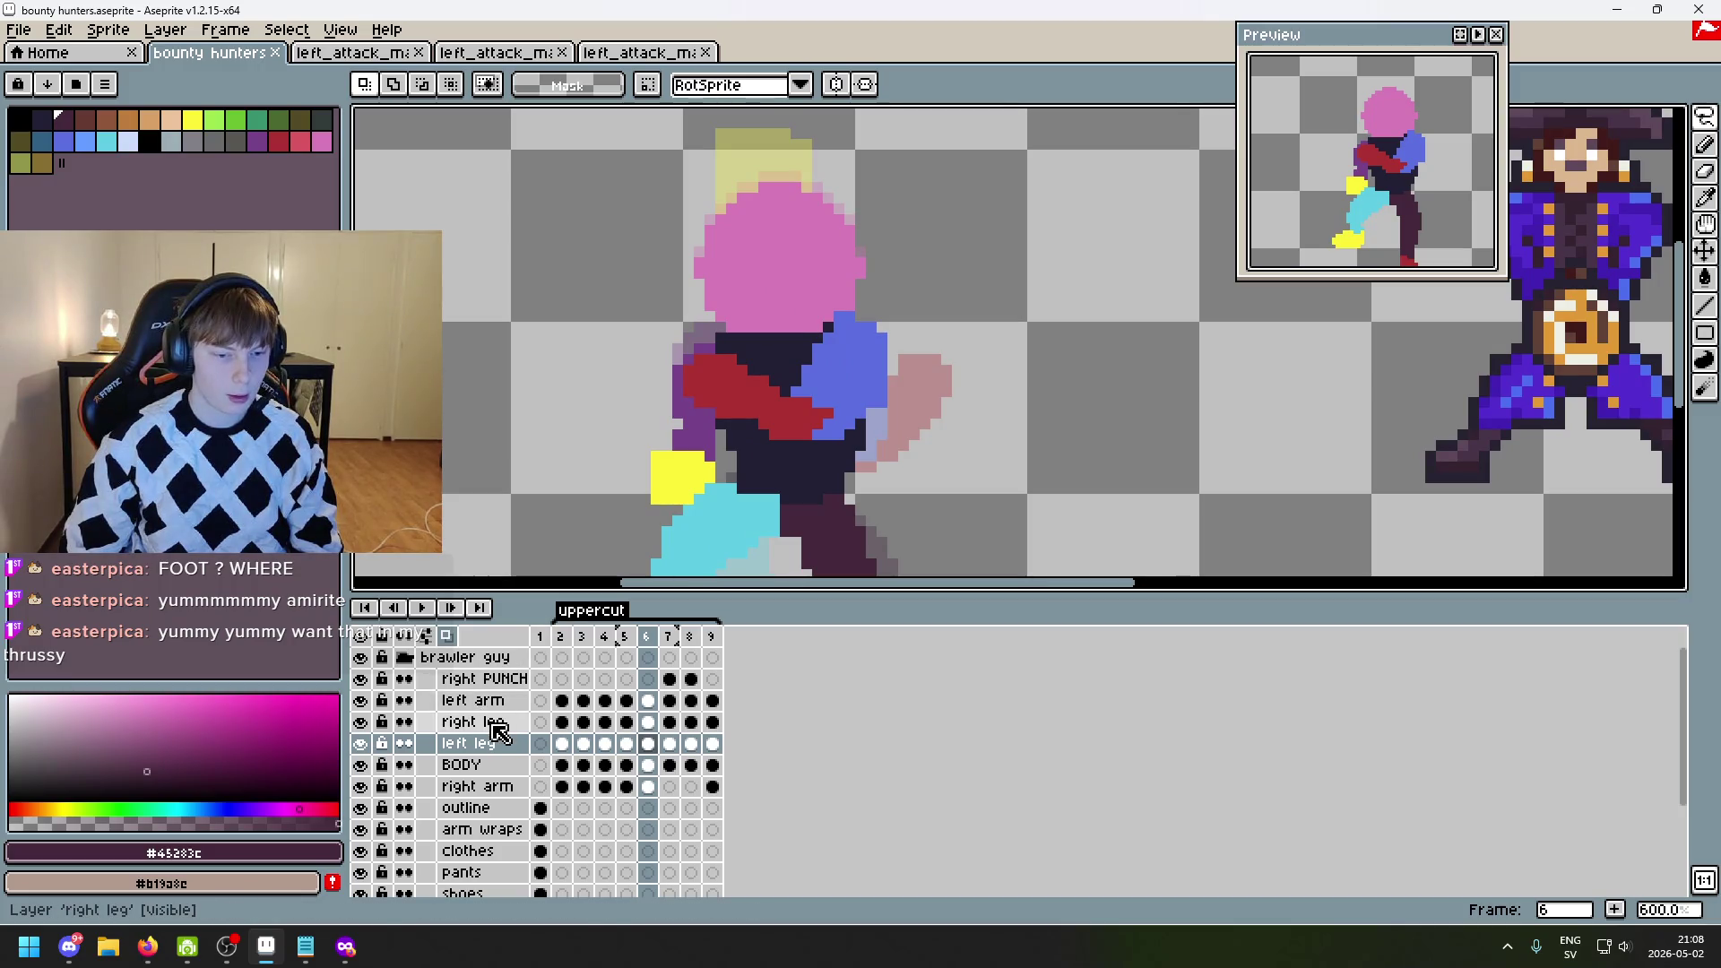
- On the right arm layer, nudge the yellow fist one pixel up and right
{"action": "left_click", "coordinate": [485, 787]}
{"action": "scroll", "coordinate": [786, 434], "scroll_direction": "up", "scroll_amount": 3}
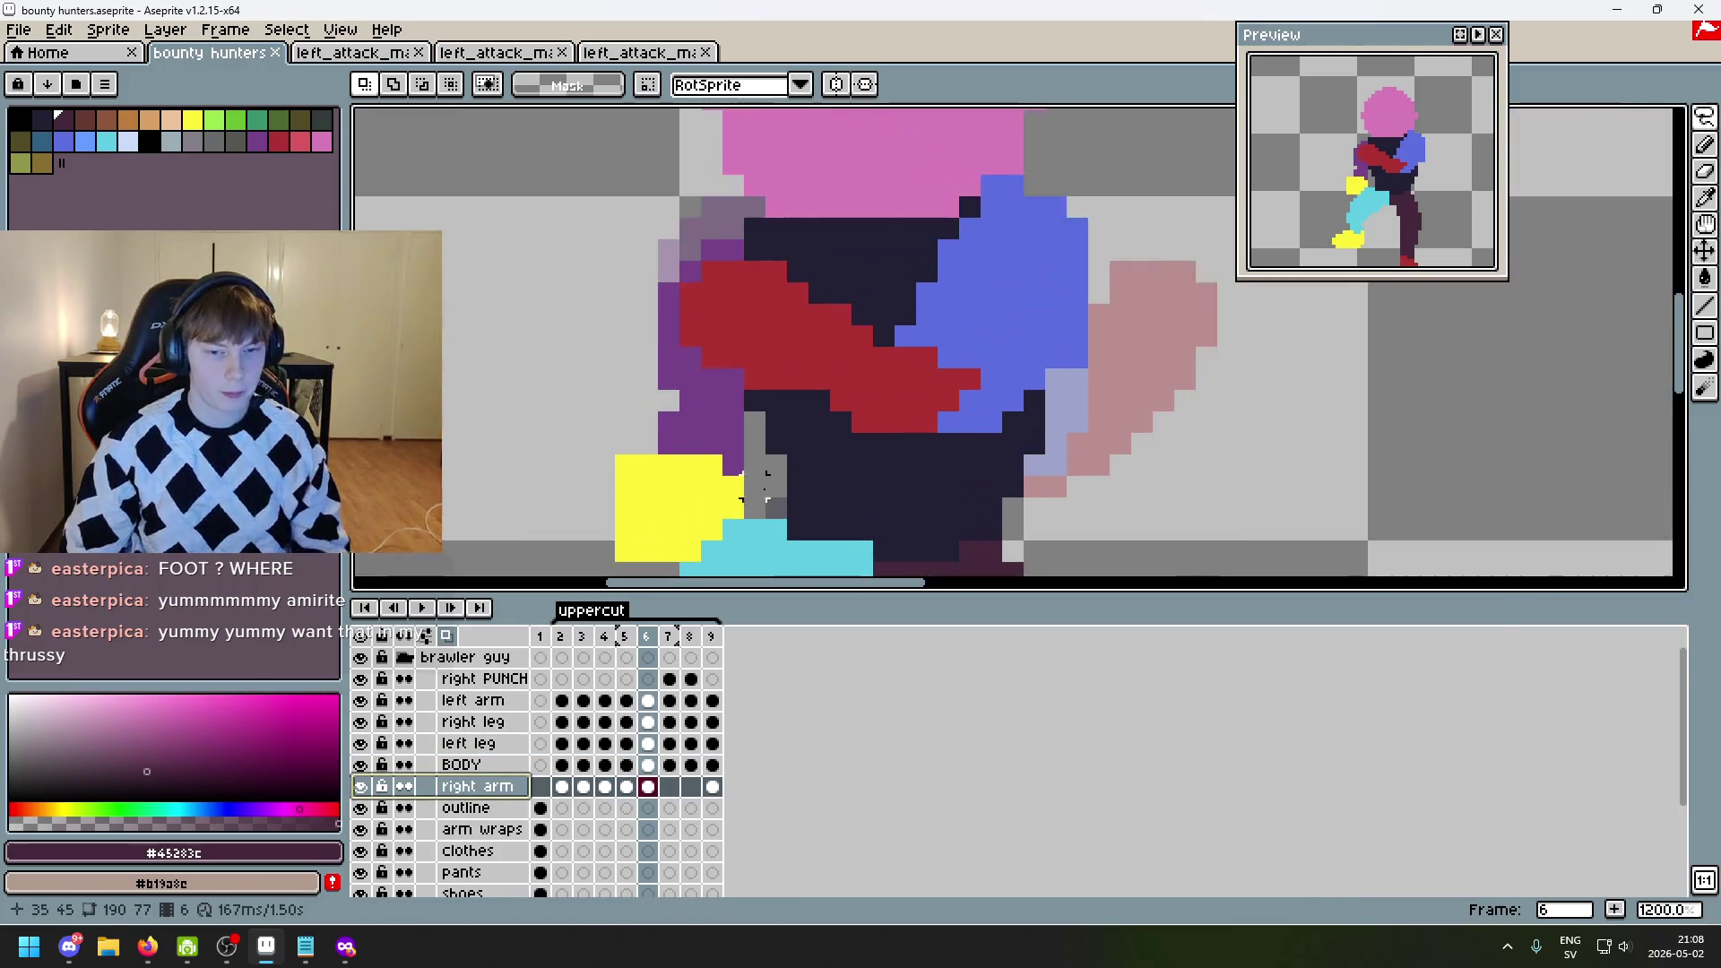
{"action": "mouse_move", "coordinate": [786, 434]}
{"action": "left_mouse_down"}
{"action": "mouse_move", "coordinate": [713, 392]}
{"action": "mouse_move", "coordinate": [690, 476]}
{"action": "mouse_move", "coordinate": [792, 434]}
{"action": "left_mouse_up"}
{"action": "key", "text": "ctrl+z"}
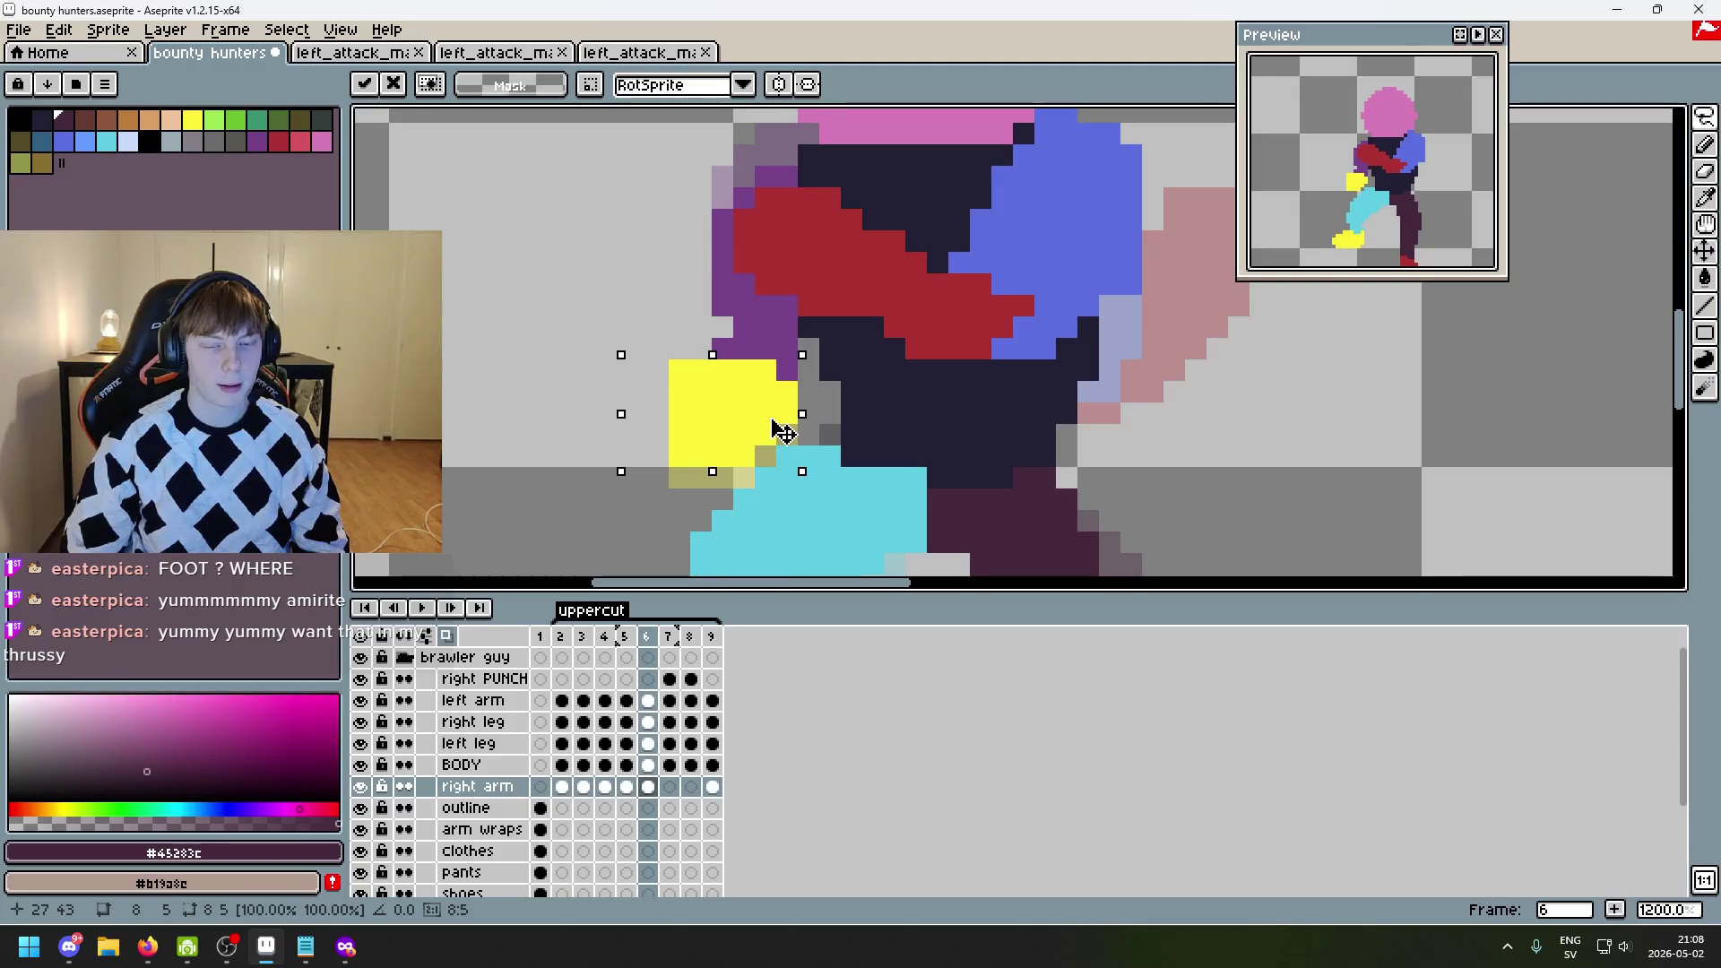
{"action": "left_click_drag", "start_coordinate": [772, 418], "coordinate": [774, 418]}
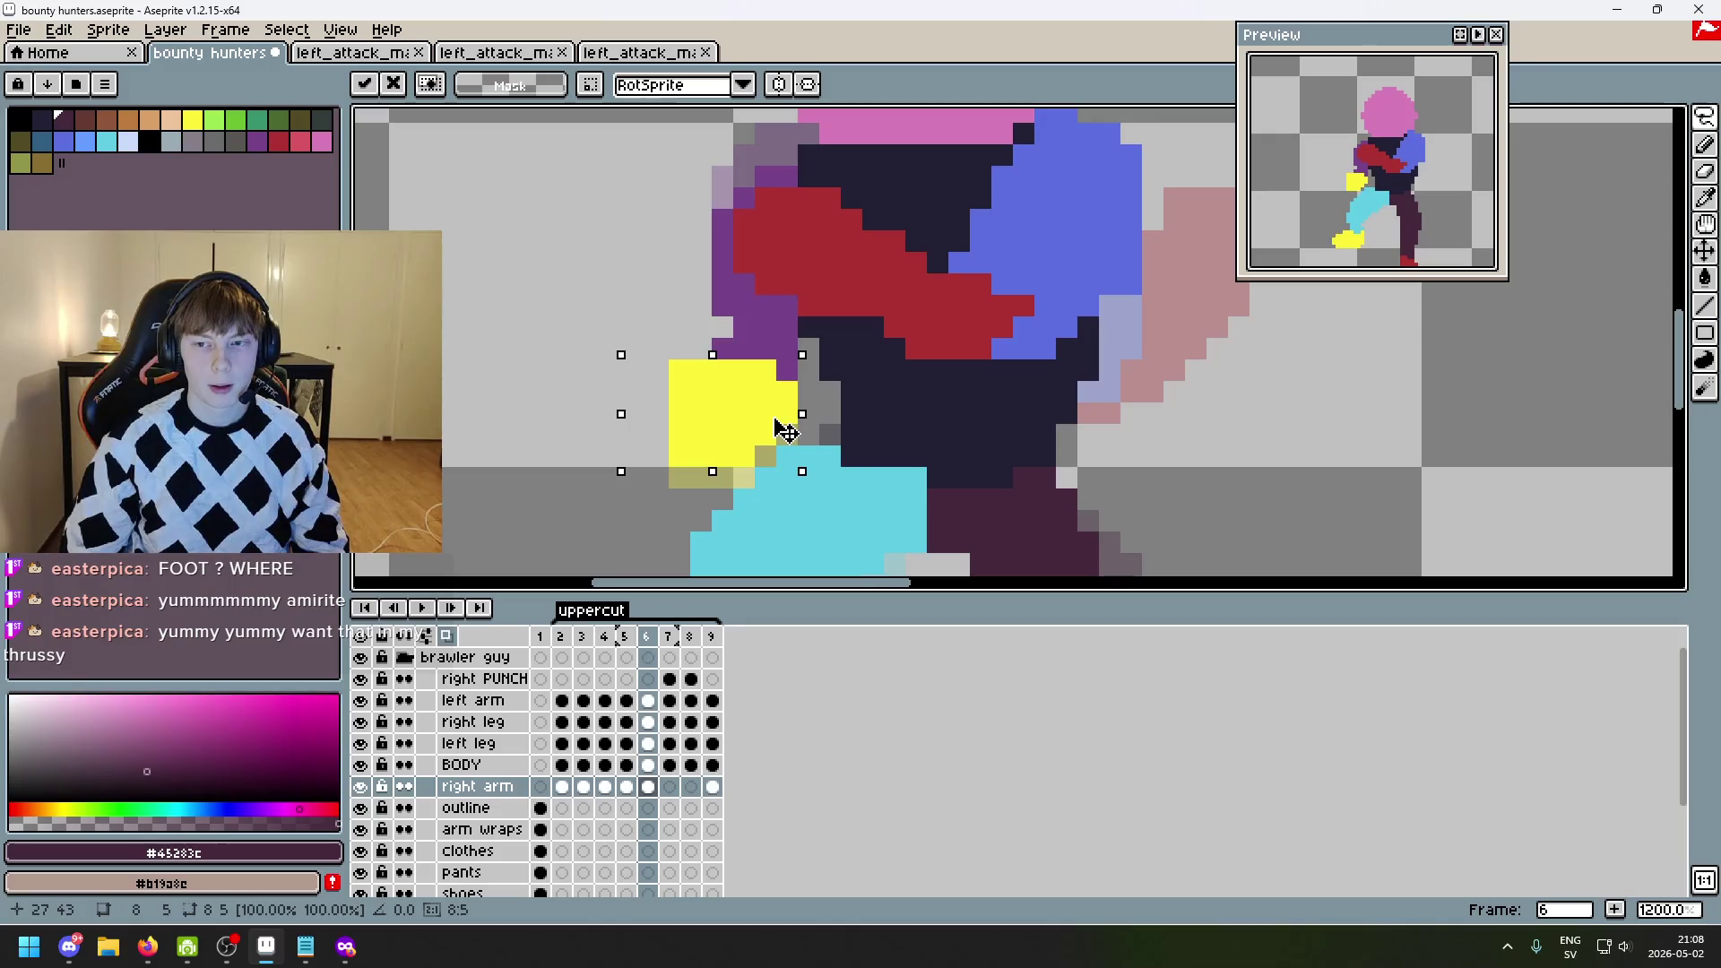
{"action": "left_click", "coordinate": [871, 413]}
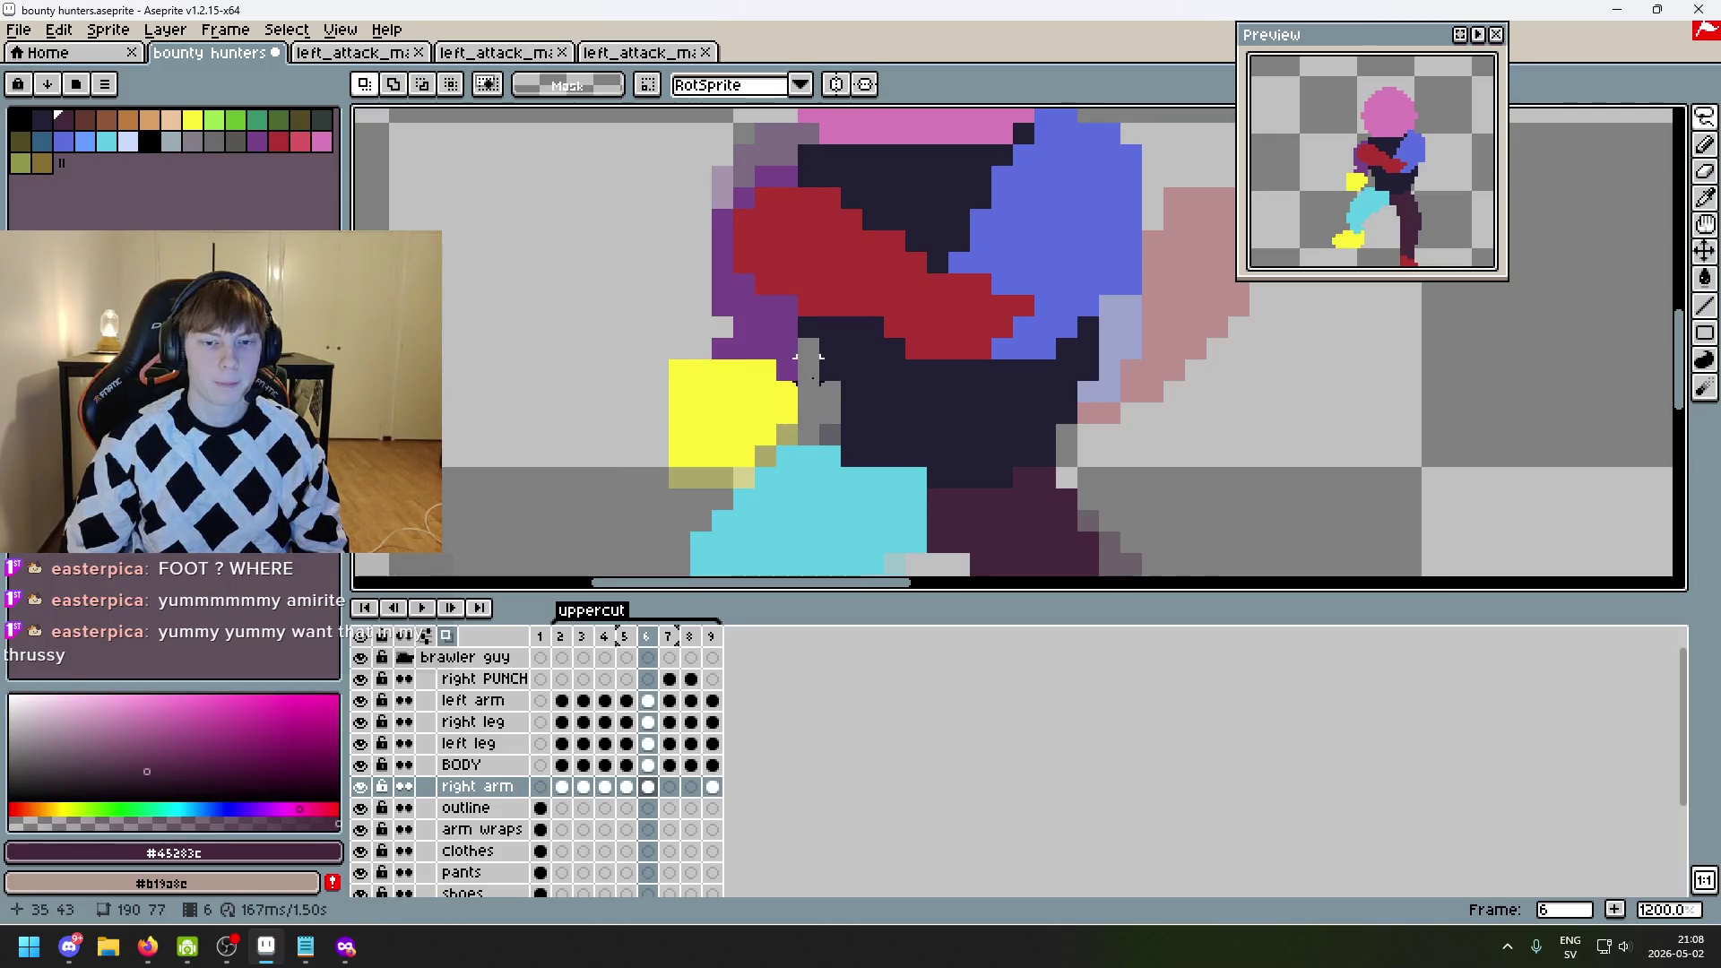
{"action": "scroll", "coordinate": [807, 359], "scroll_direction": "down", "scroll_amount": 2}
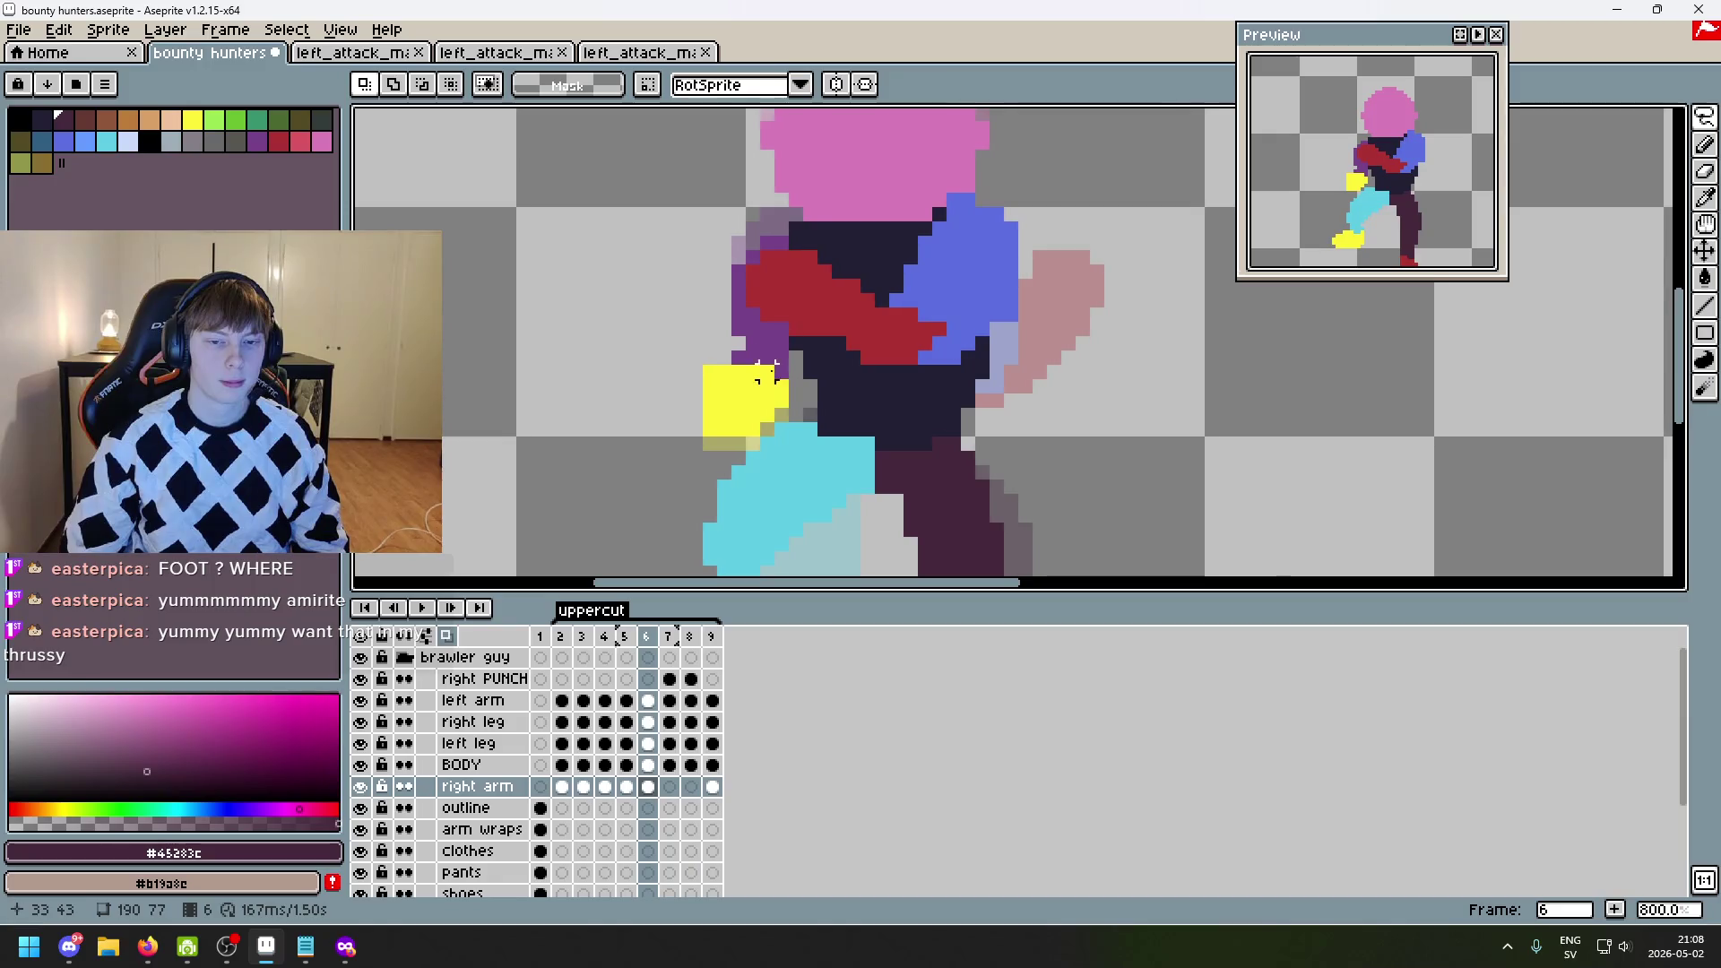
{"action": "scroll", "coordinate": [766, 343], "scroll_direction": "down", "scroll_amount": 2}
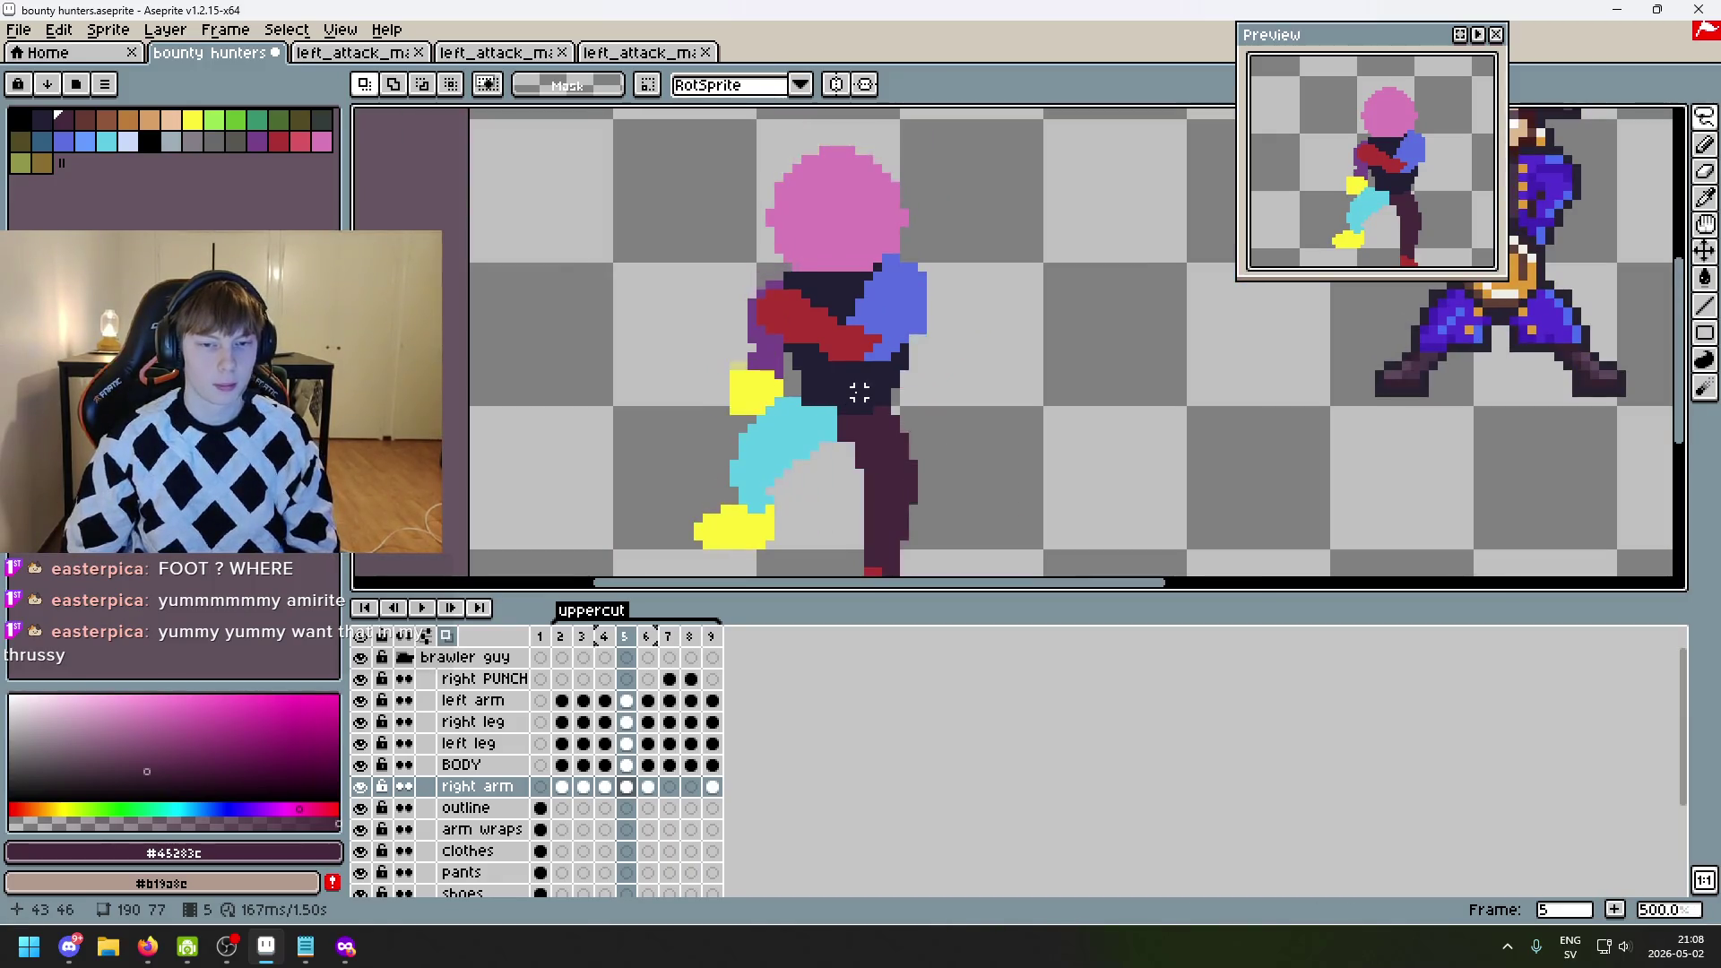
{"action": "scroll", "coordinate": [823, 376], "scroll_direction": "up", "scroll_amount": 4}
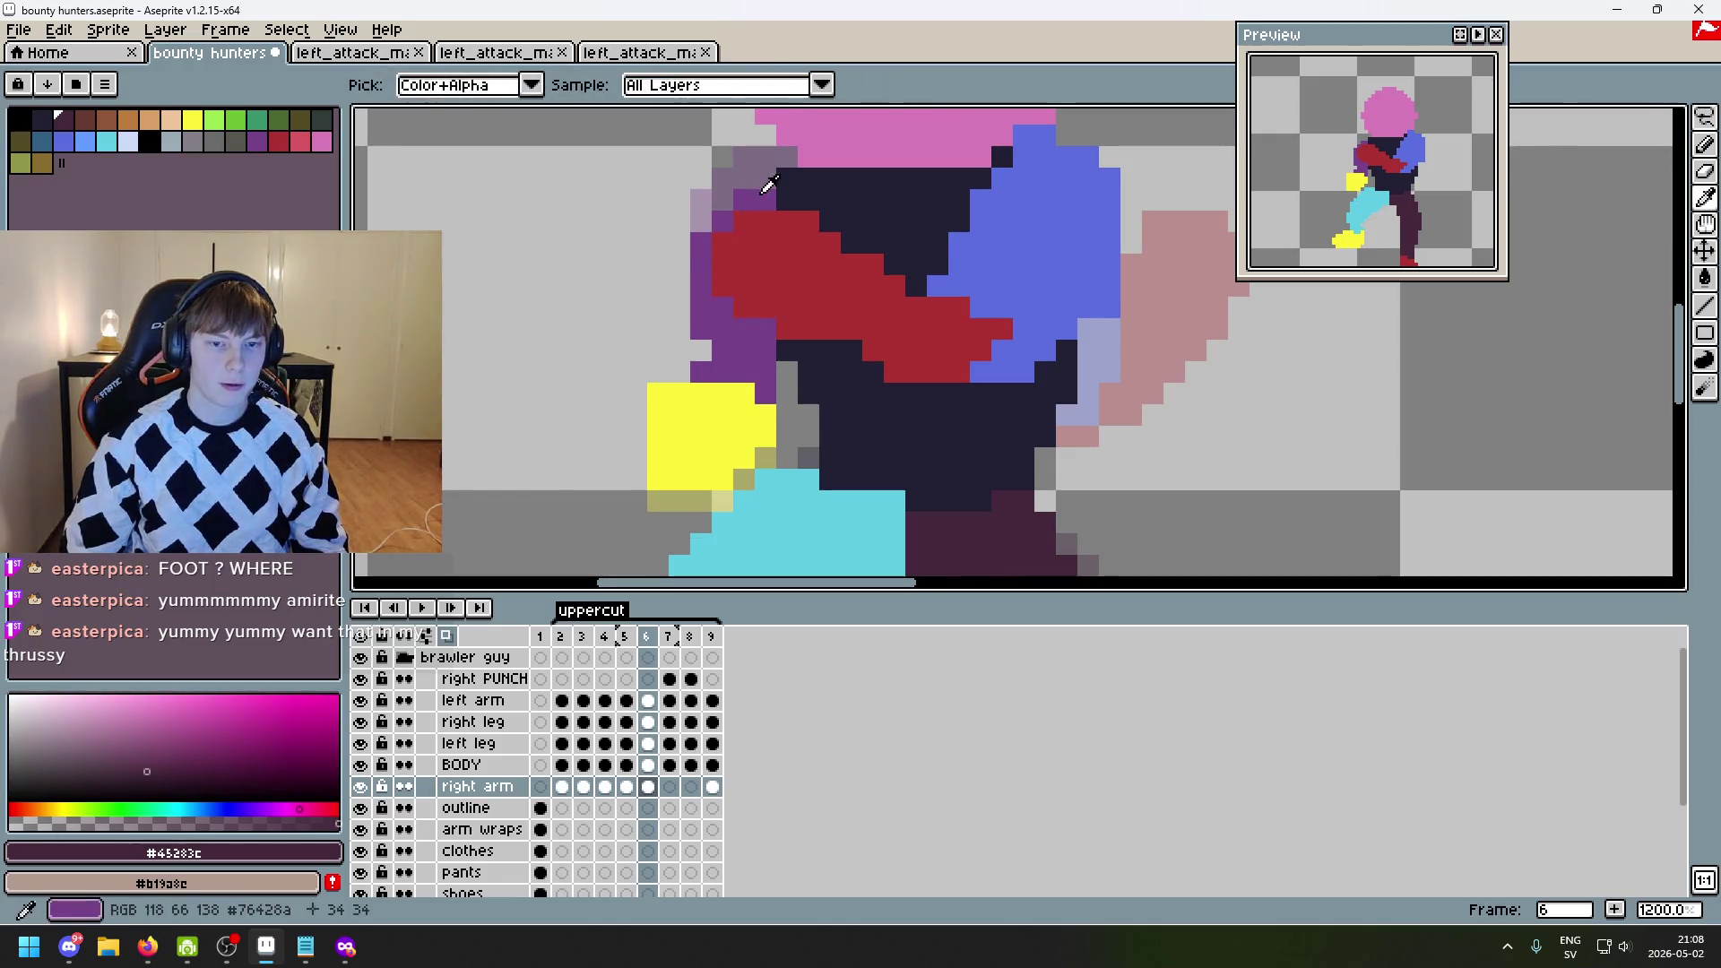
- Select the arm and move it up one pixel
{"action": "mouse_move", "coordinate": [766, 192]}
{"action": "left_mouse_down"}
{"action": "mouse_move", "coordinate": [665, 333]}
{"action": "mouse_move", "coordinate": [679, 368]}
{"action": "left_mouse_up"}
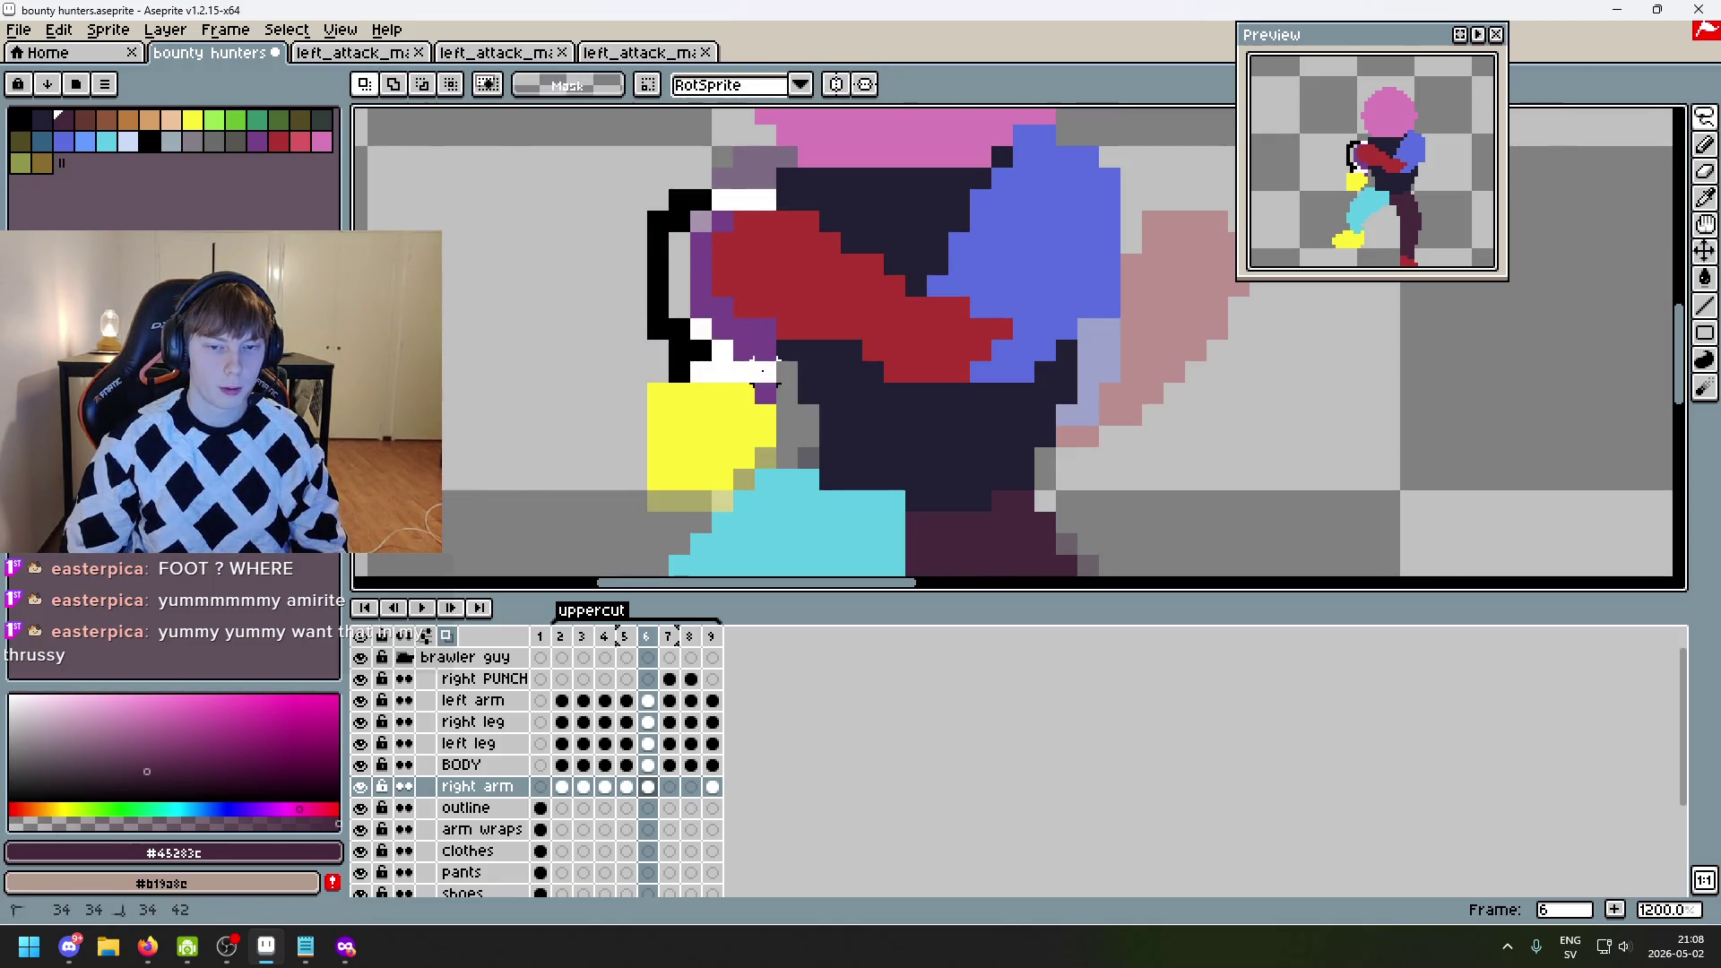
{"action": "key", "text": "ctrl+z"}
{"action": "left_click_drag", "start_coordinate": [744, 284], "coordinate": [747, 260]}
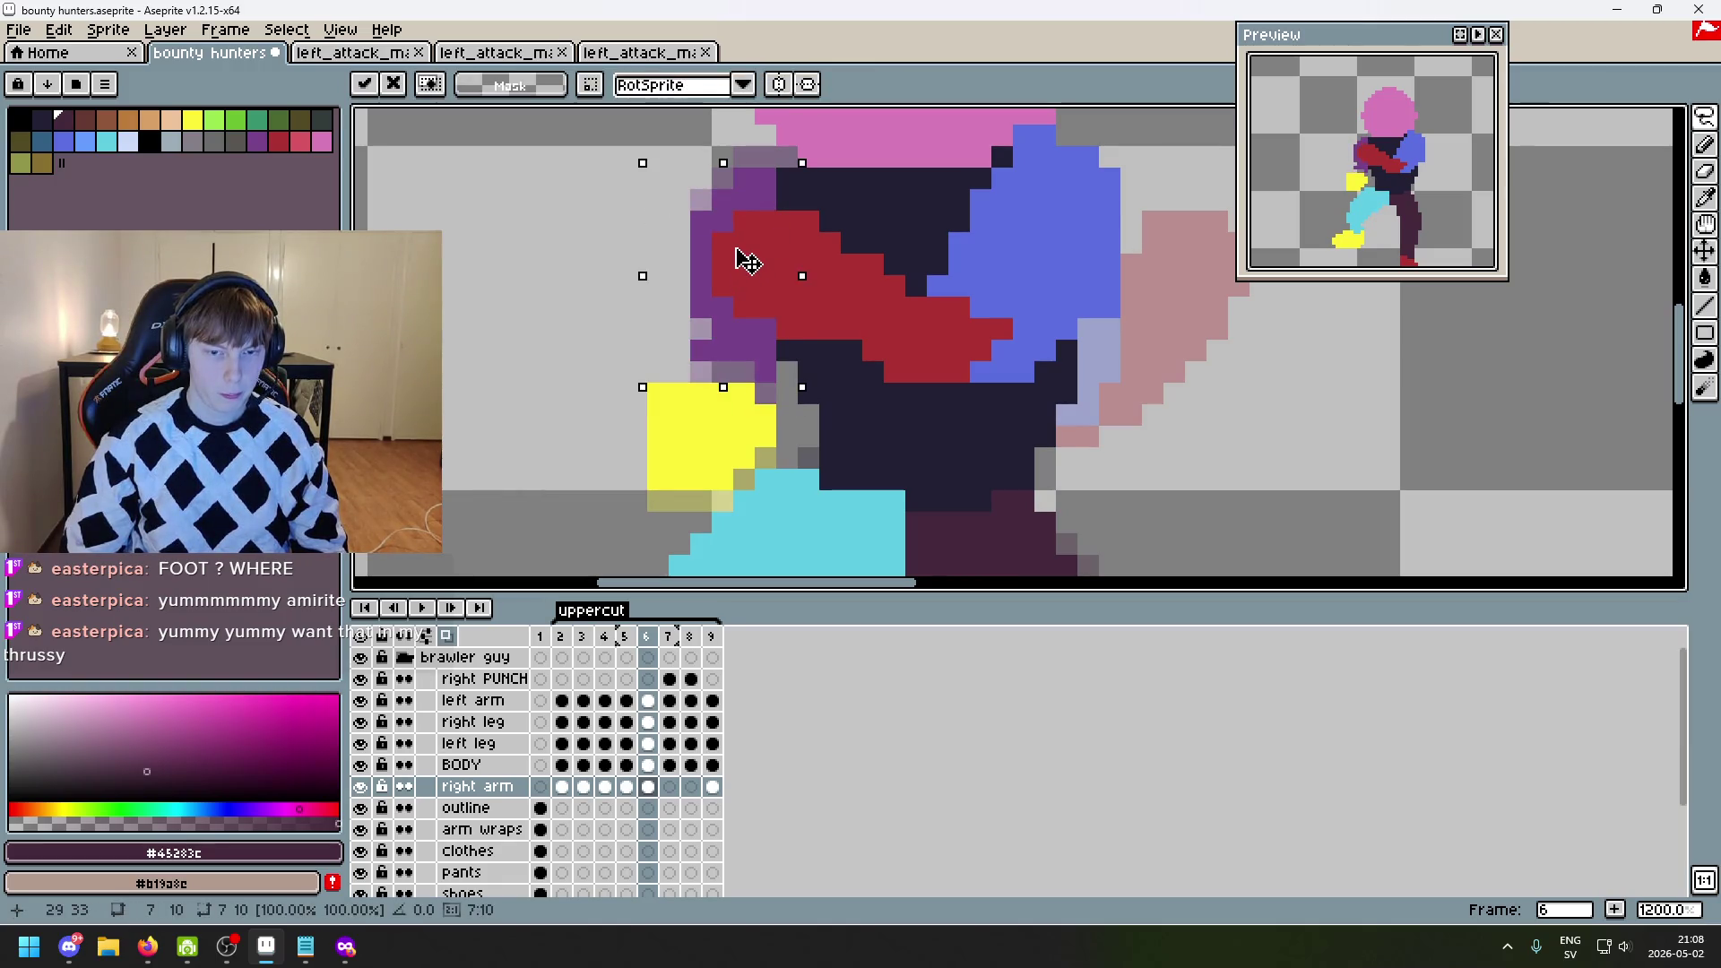
{"action": "key", "text": "ctrl+d"}
{"action": "scroll", "coordinate": [896, 295], "scroll_direction": "down", "scroll_amount": 4}
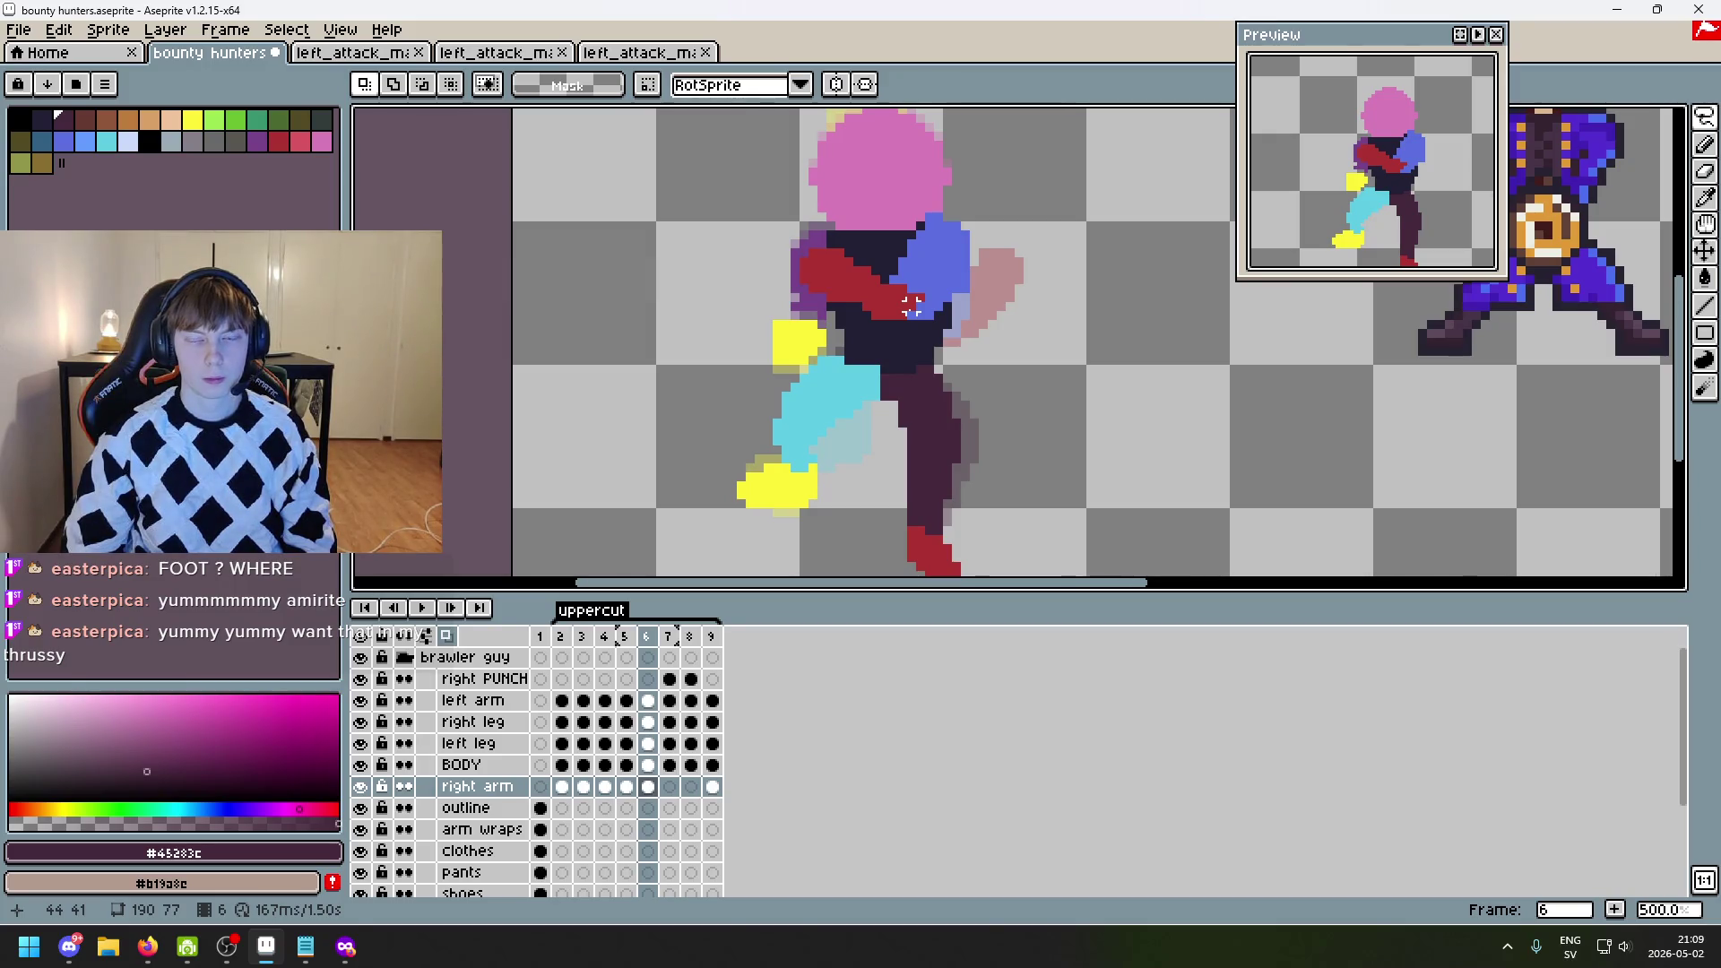
{"action": "scroll", "coordinate": [910, 306], "scroll_direction": "up", "scroll_amount": 4}
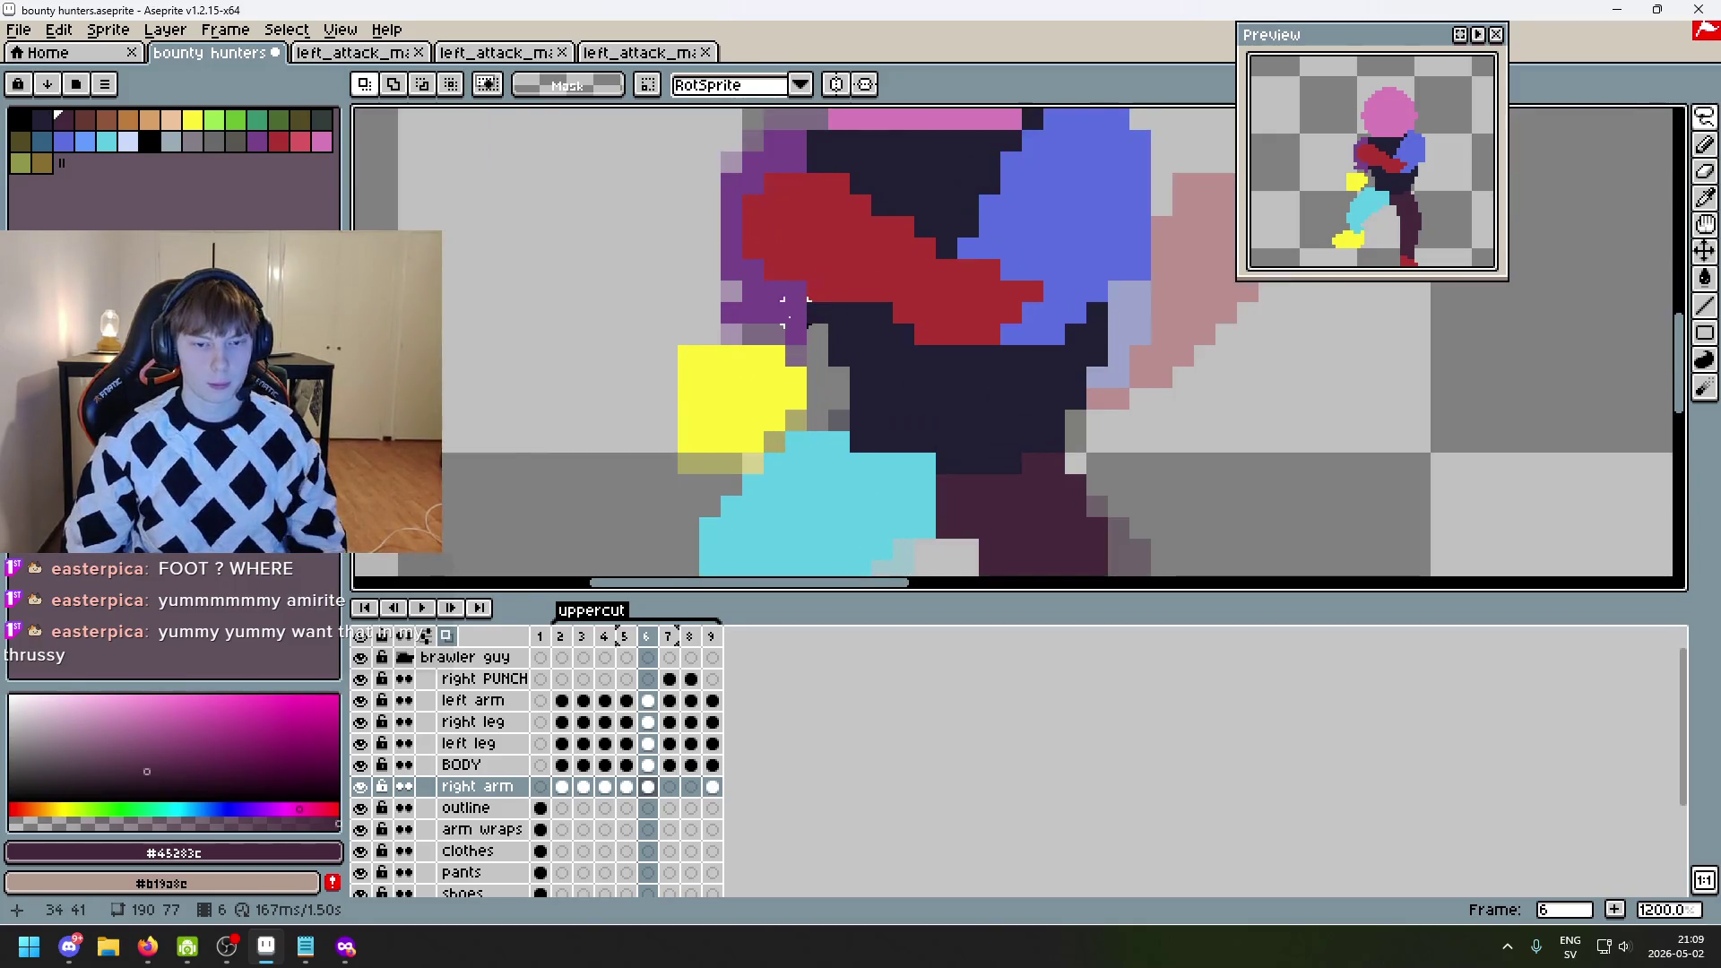
- Sample the back arm's purple #76428a as the colour and return to the Pencil
{"action": "key", "text": "i"}
{"action": "left_click", "coordinate": [728, 328]}
{"action": "key", "text": "b"}
{"action": "scroll", "coordinate": [789, 340], "scroll_direction": "down", "scroll_amount": 4}
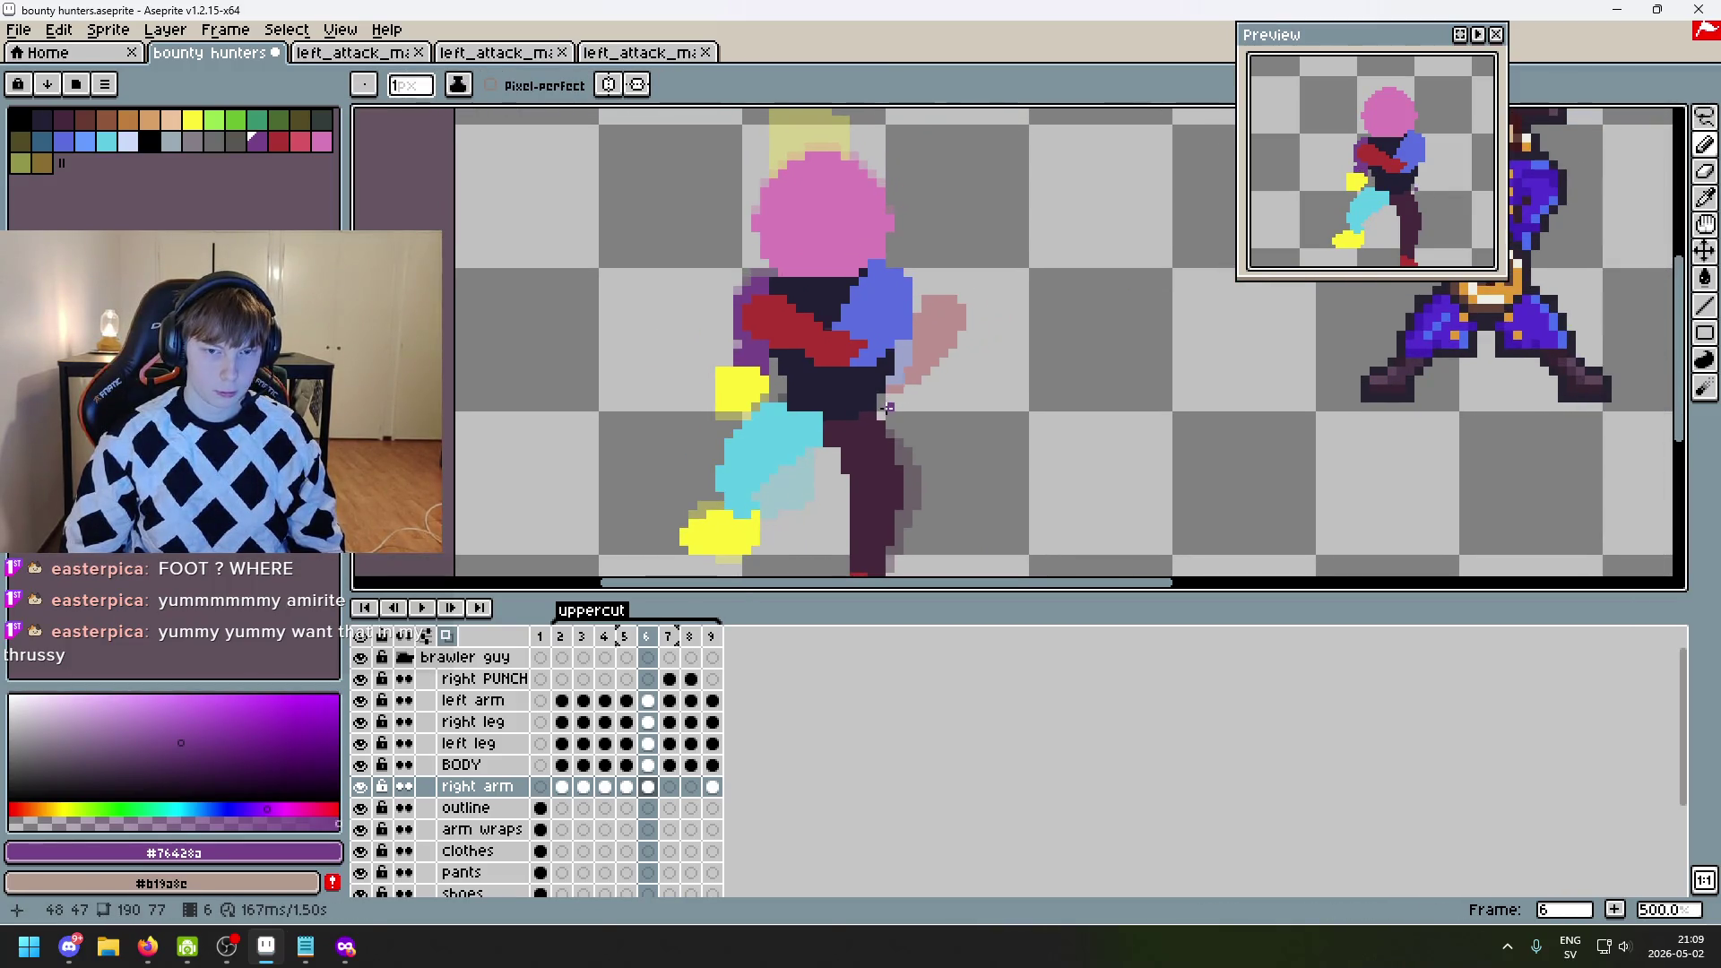
{"action": "scroll", "coordinate": [886, 408], "scroll_direction": "up", "scroll_amount": 1}
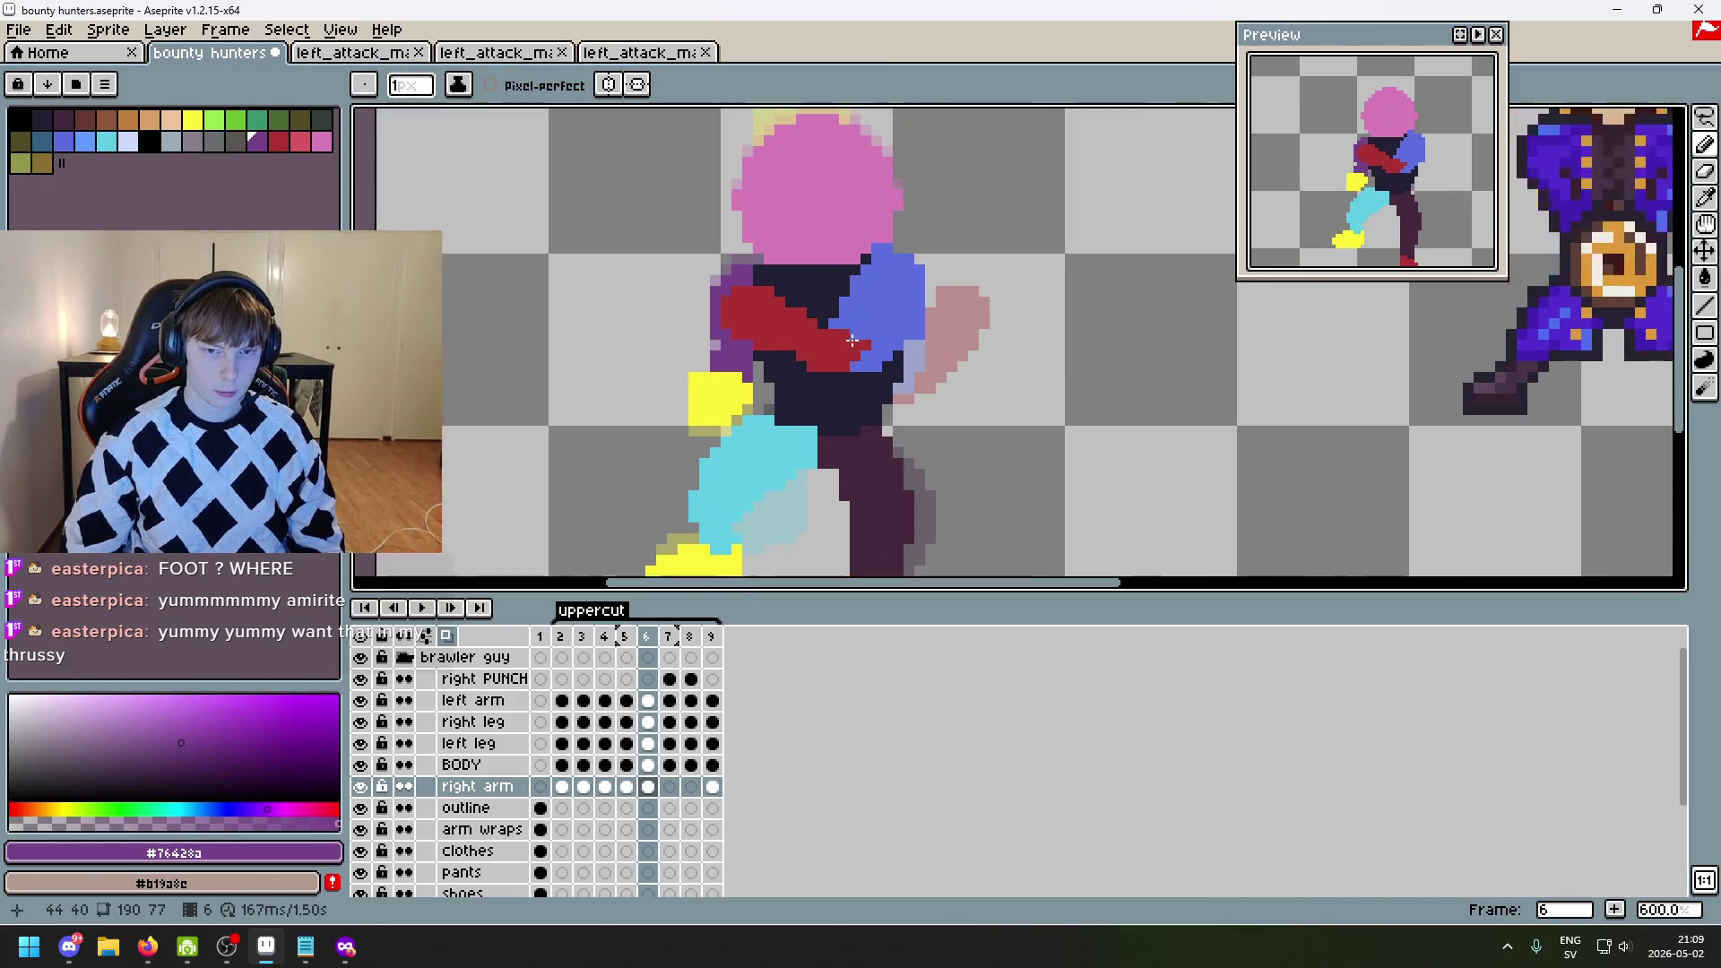
- On the left arm layer, select the arm and move it one pixel left
{"action": "left_click", "coordinate": [504, 708]}
{"action": "key", "text": "m"}
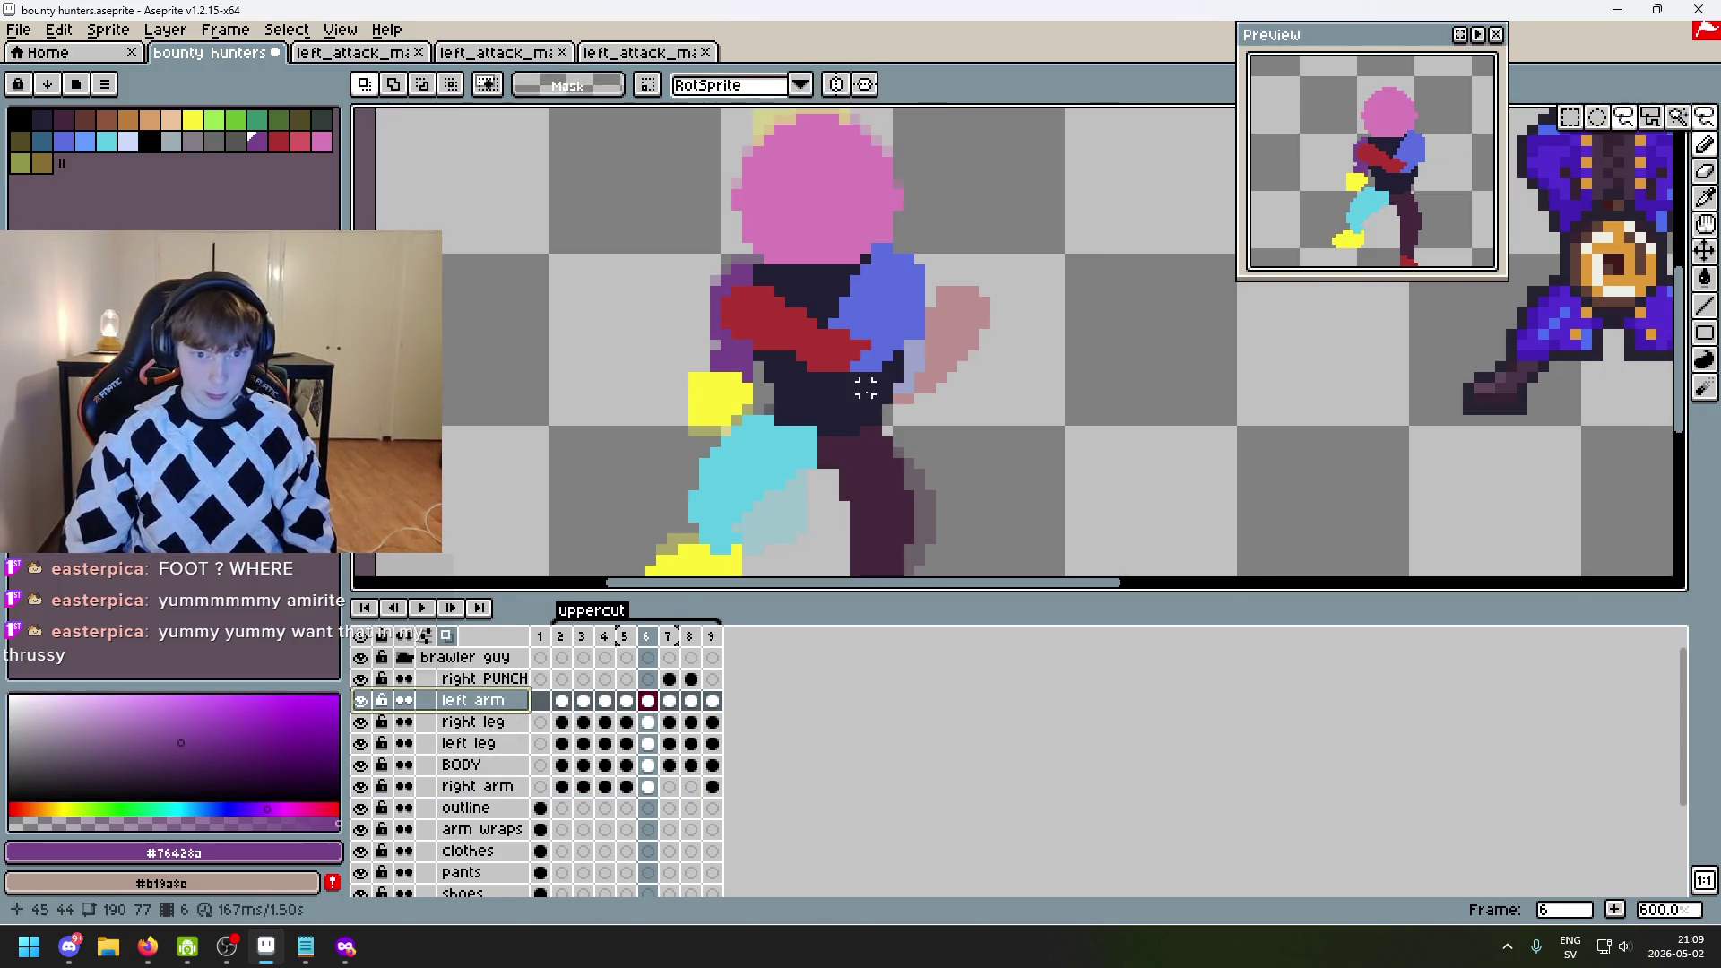
{"action": "mouse_move", "coordinate": [865, 387]}
{"action": "left_mouse_down"}
{"action": "mouse_move", "coordinate": [708, 323]}
{"action": "mouse_move", "coordinate": [843, 264]}
{"action": "mouse_move", "coordinate": [986, 422]}
{"action": "mouse_move", "coordinate": [788, 408]}
{"action": "left_mouse_up"}
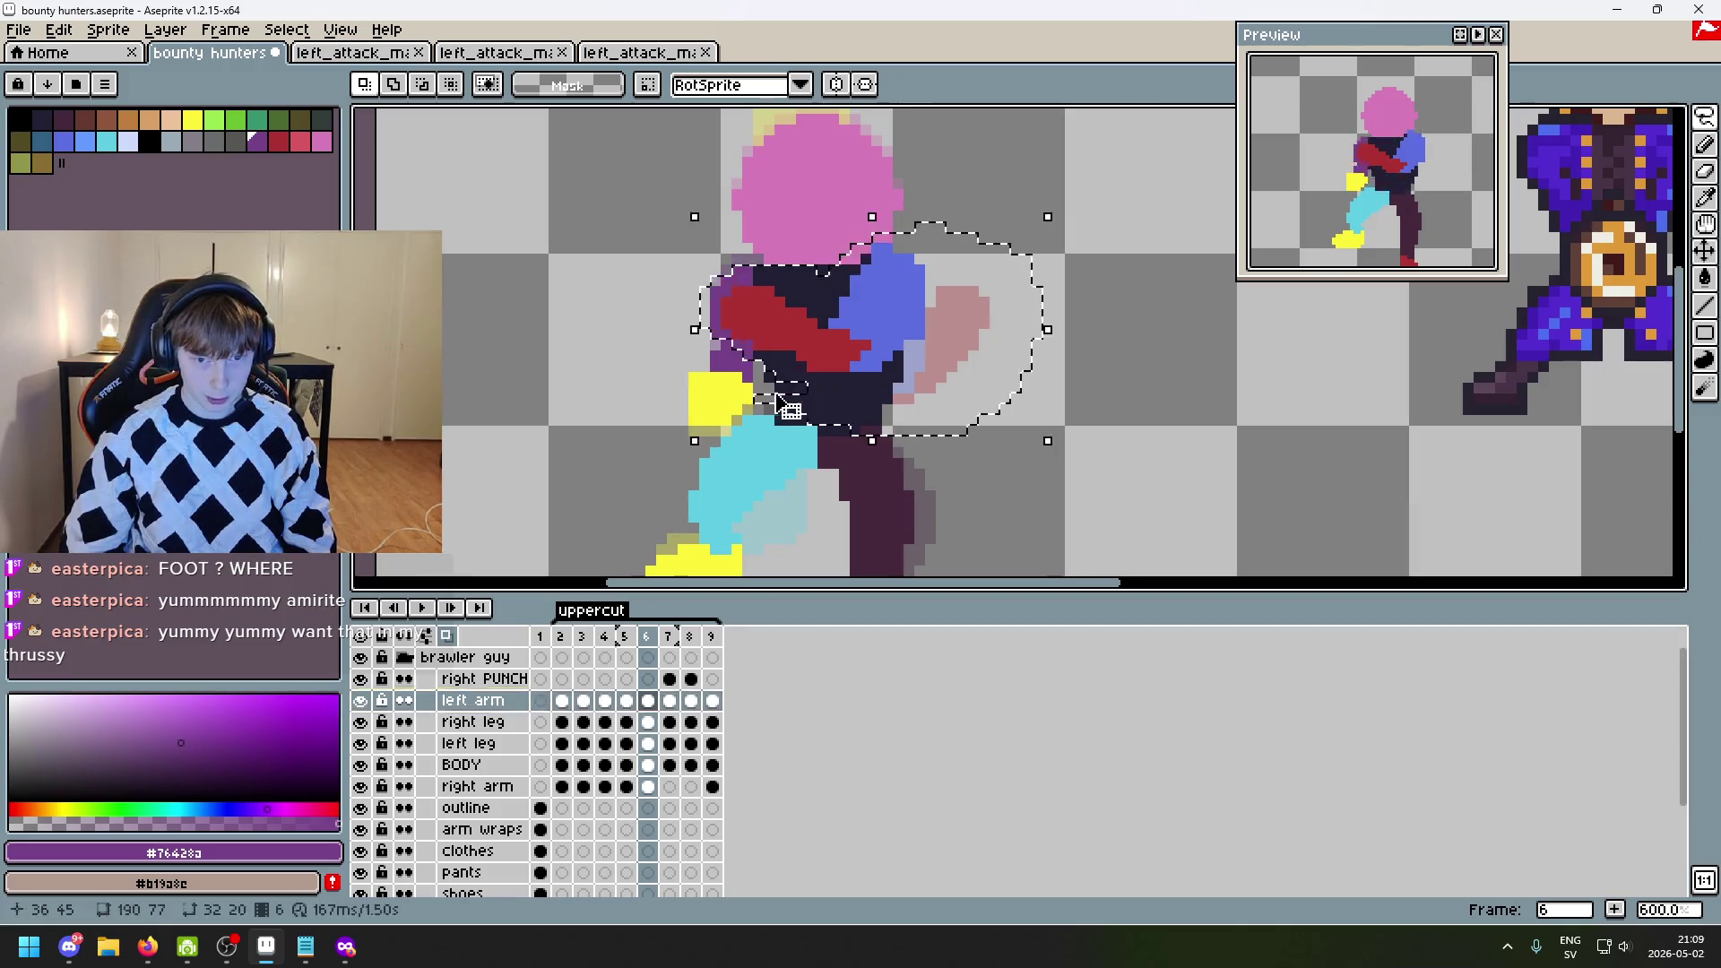
{"action": "left_click", "coordinate": [789, 410]}
{"action": "left_click_drag", "start_coordinate": [933, 385], "coordinate": [930, 385]}
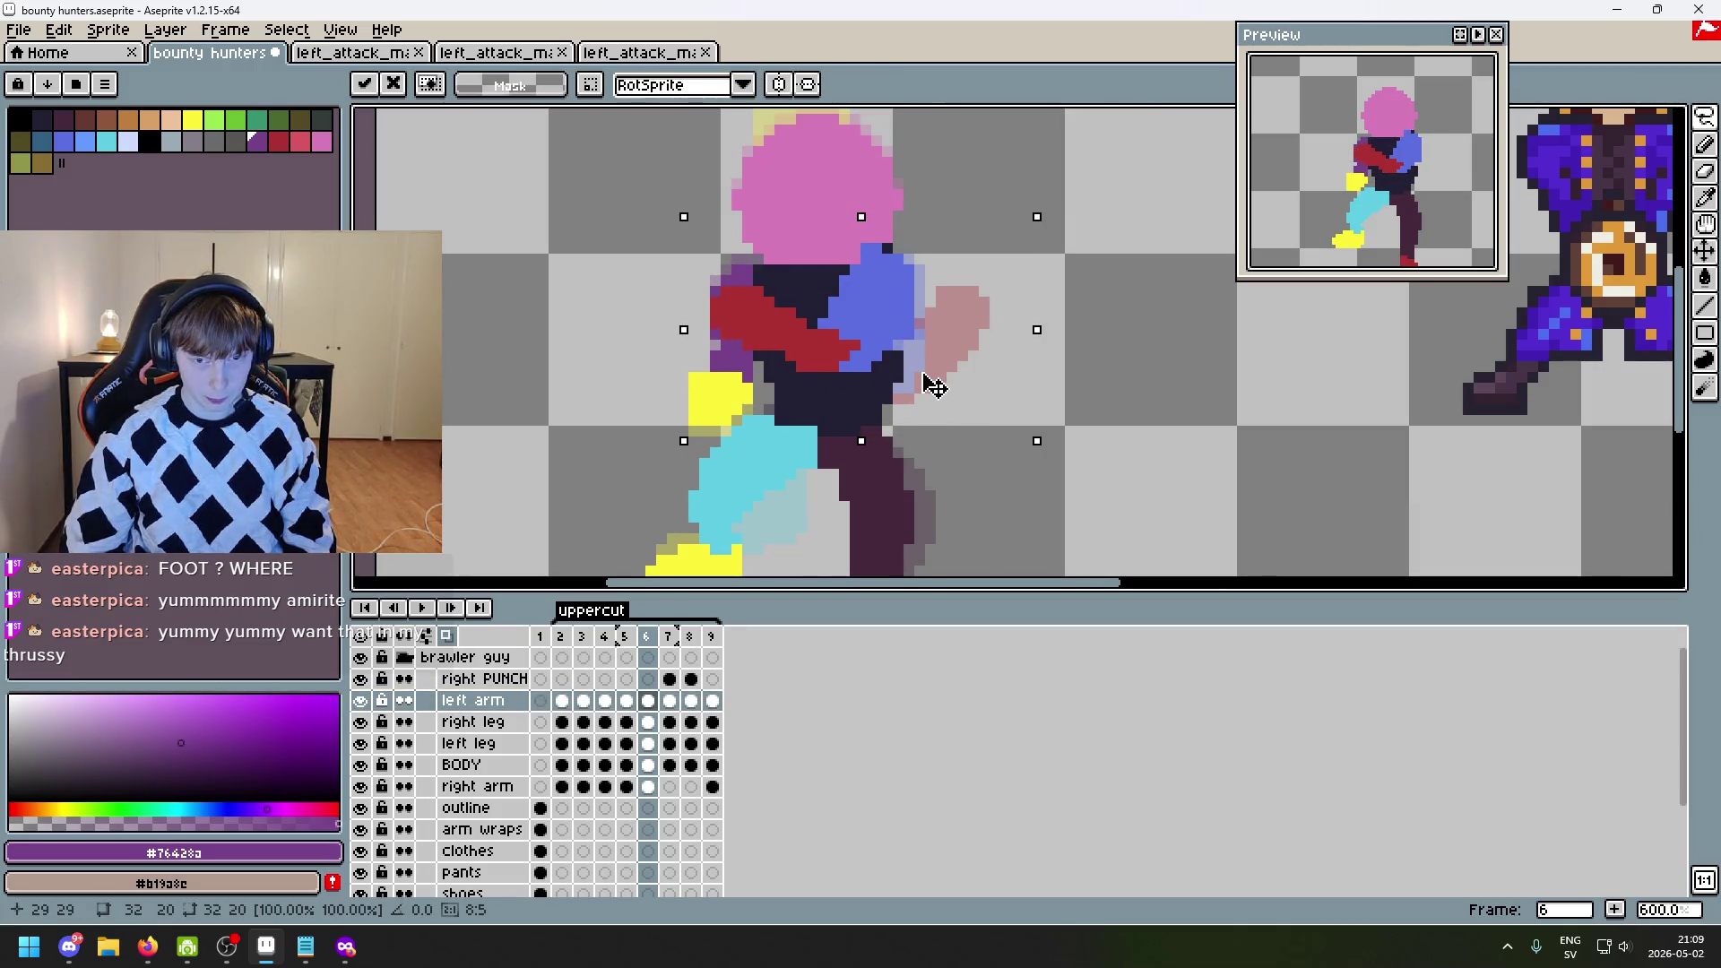
{"action": "left_click", "coordinate": [1102, 377]}
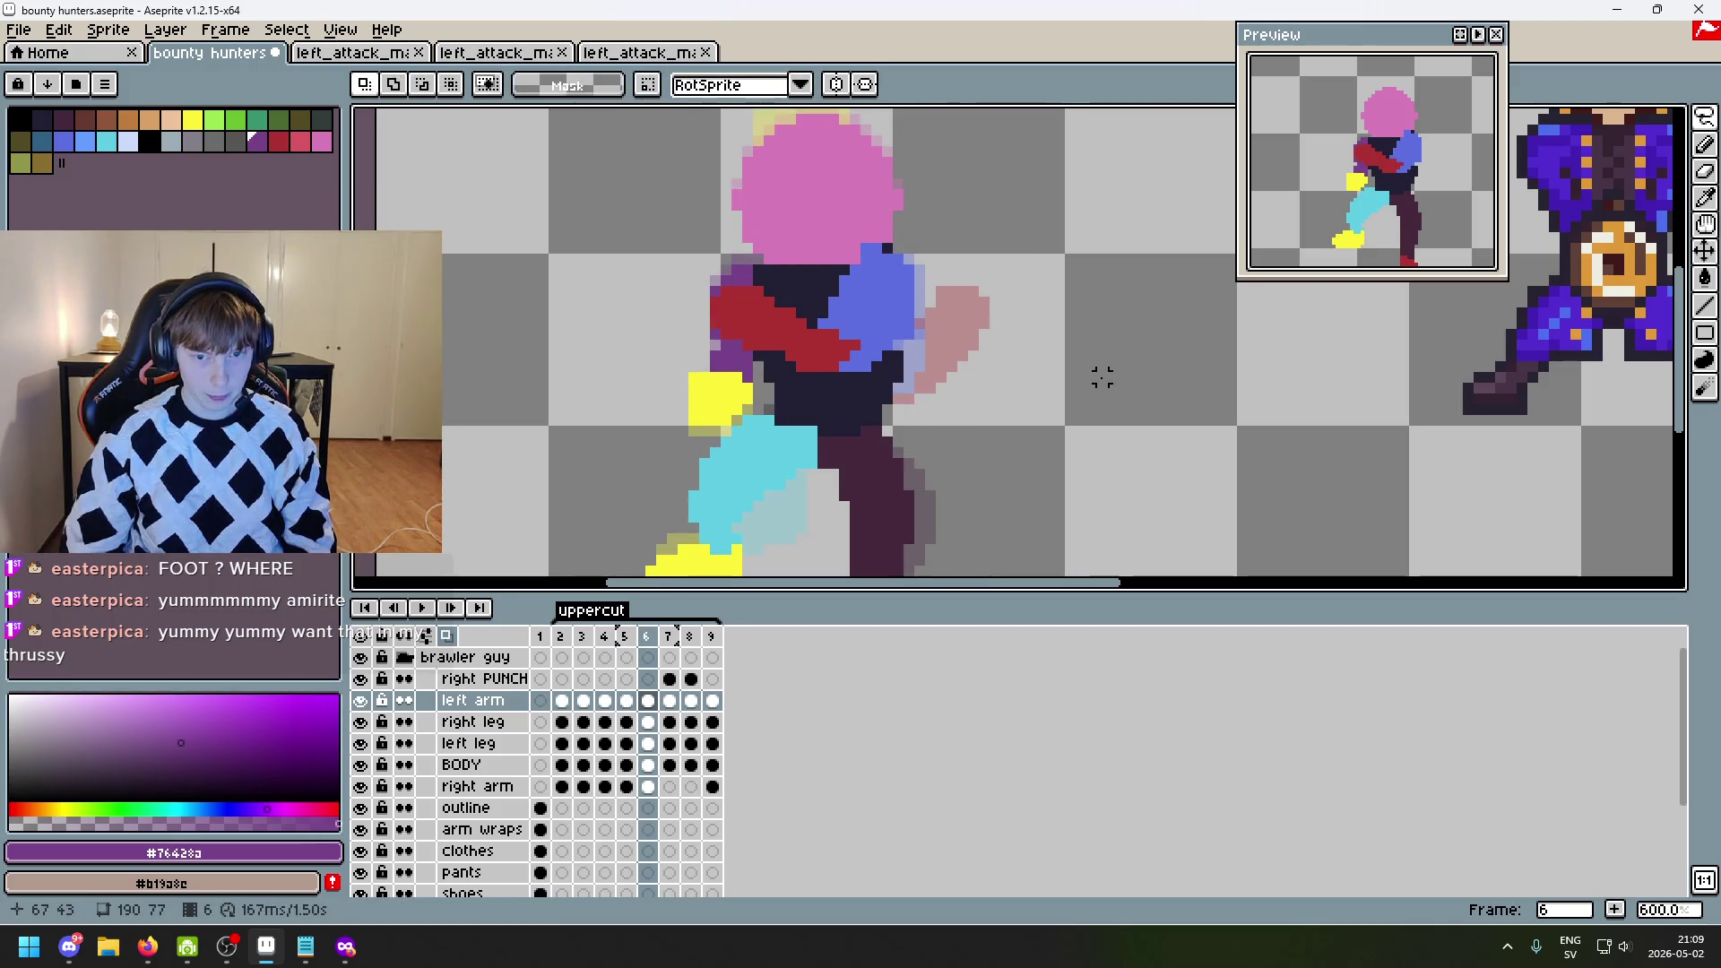
{"action": "left_click_drag", "start_coordinate": [1099, 373], "coordinate": [1177, 221]}
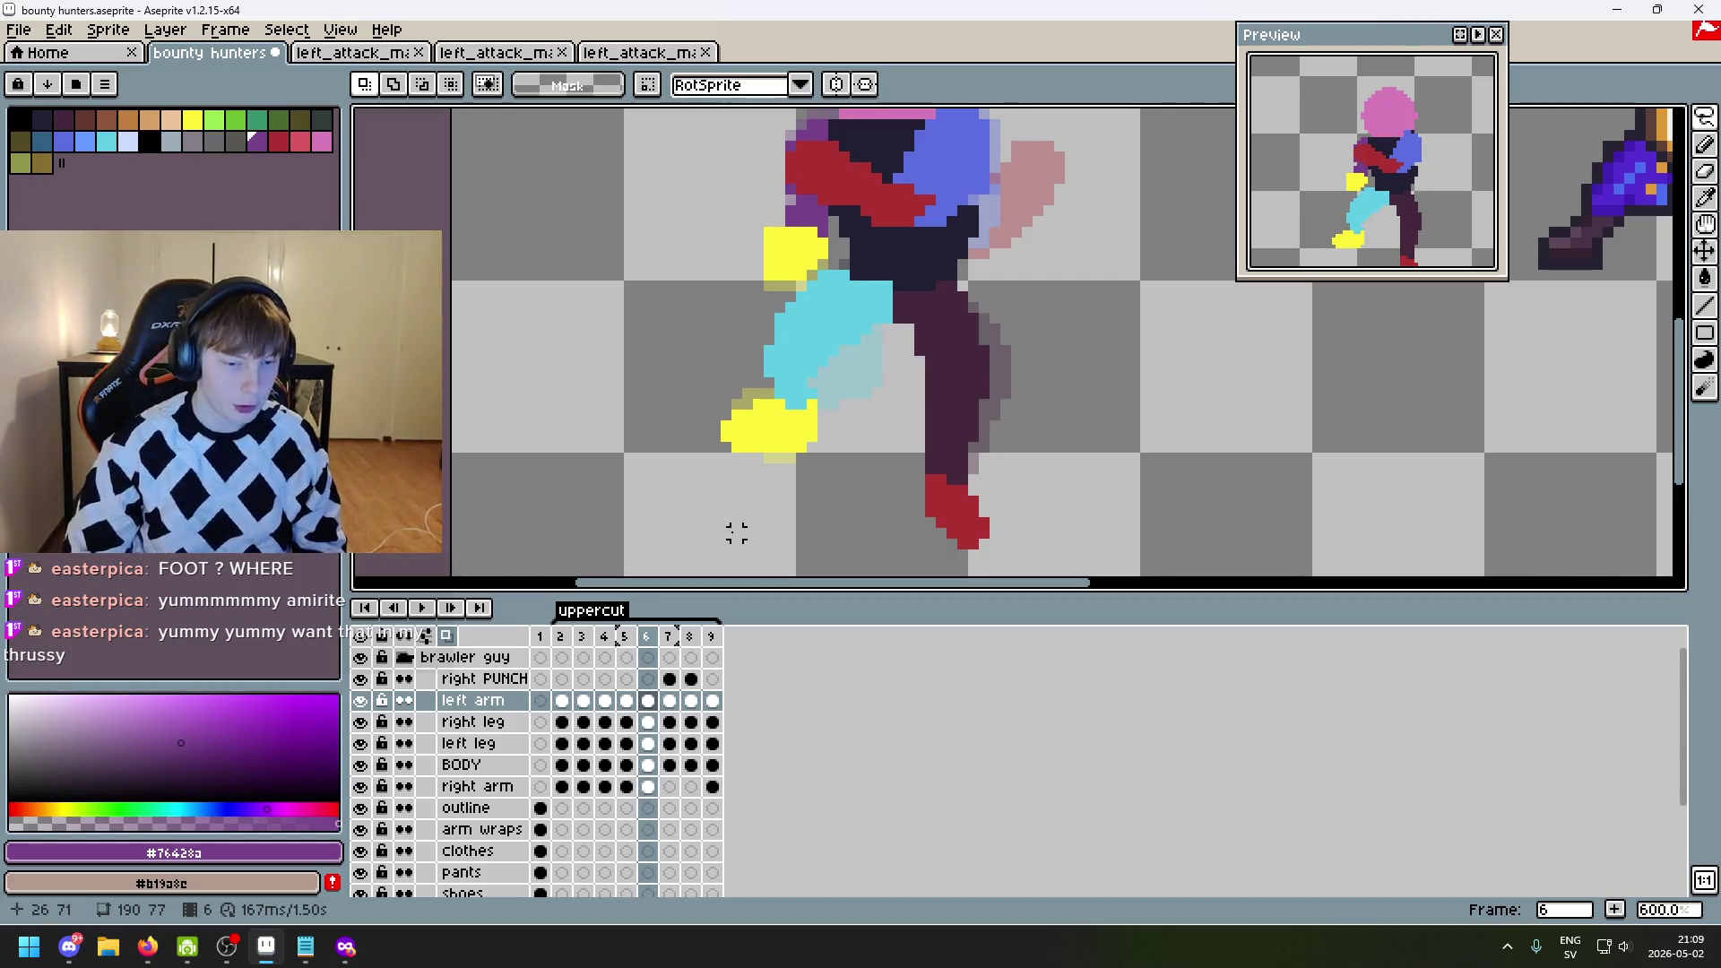
- Toggle the leg layers' visibility to compare, then play the uppercut from frame 2
{"action": "left_click", "coordinate": [466, 722]}
{"action": "left_click", "coordinate": [364, 748]}
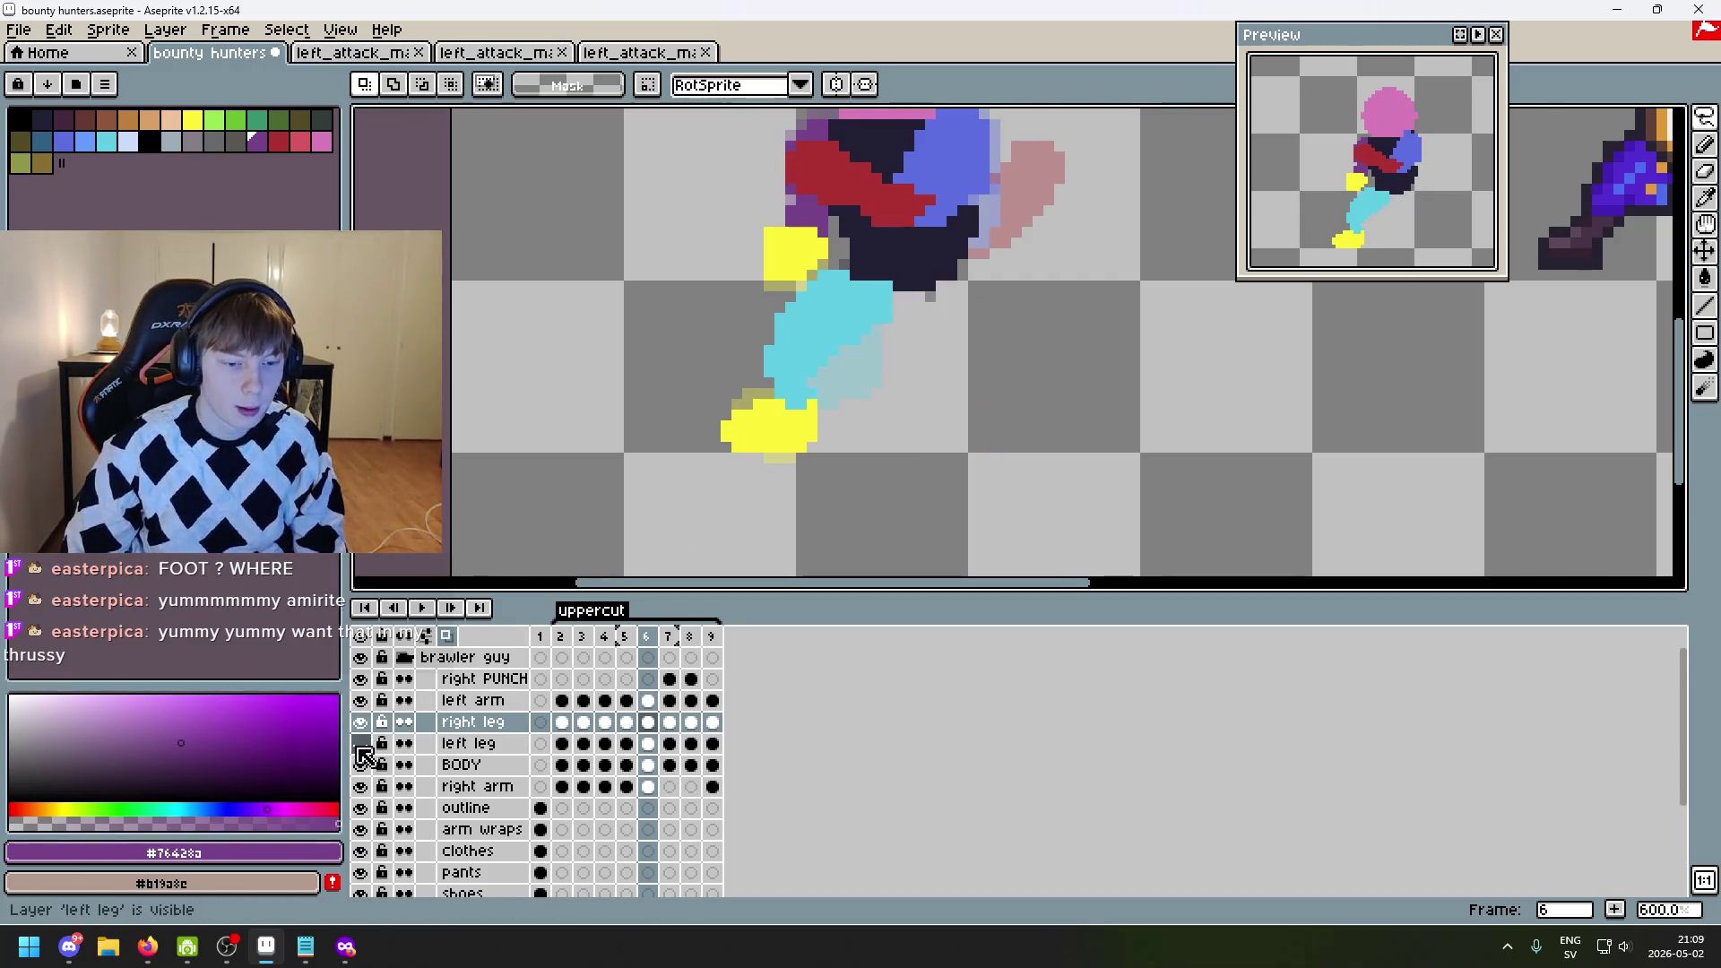
{"action": "left_click", "coordinate": [364, 753]}
{"action": "left_click", "coordinate": [365, 744]}
{"action": "left_click", "coordinate": [365, 744]}
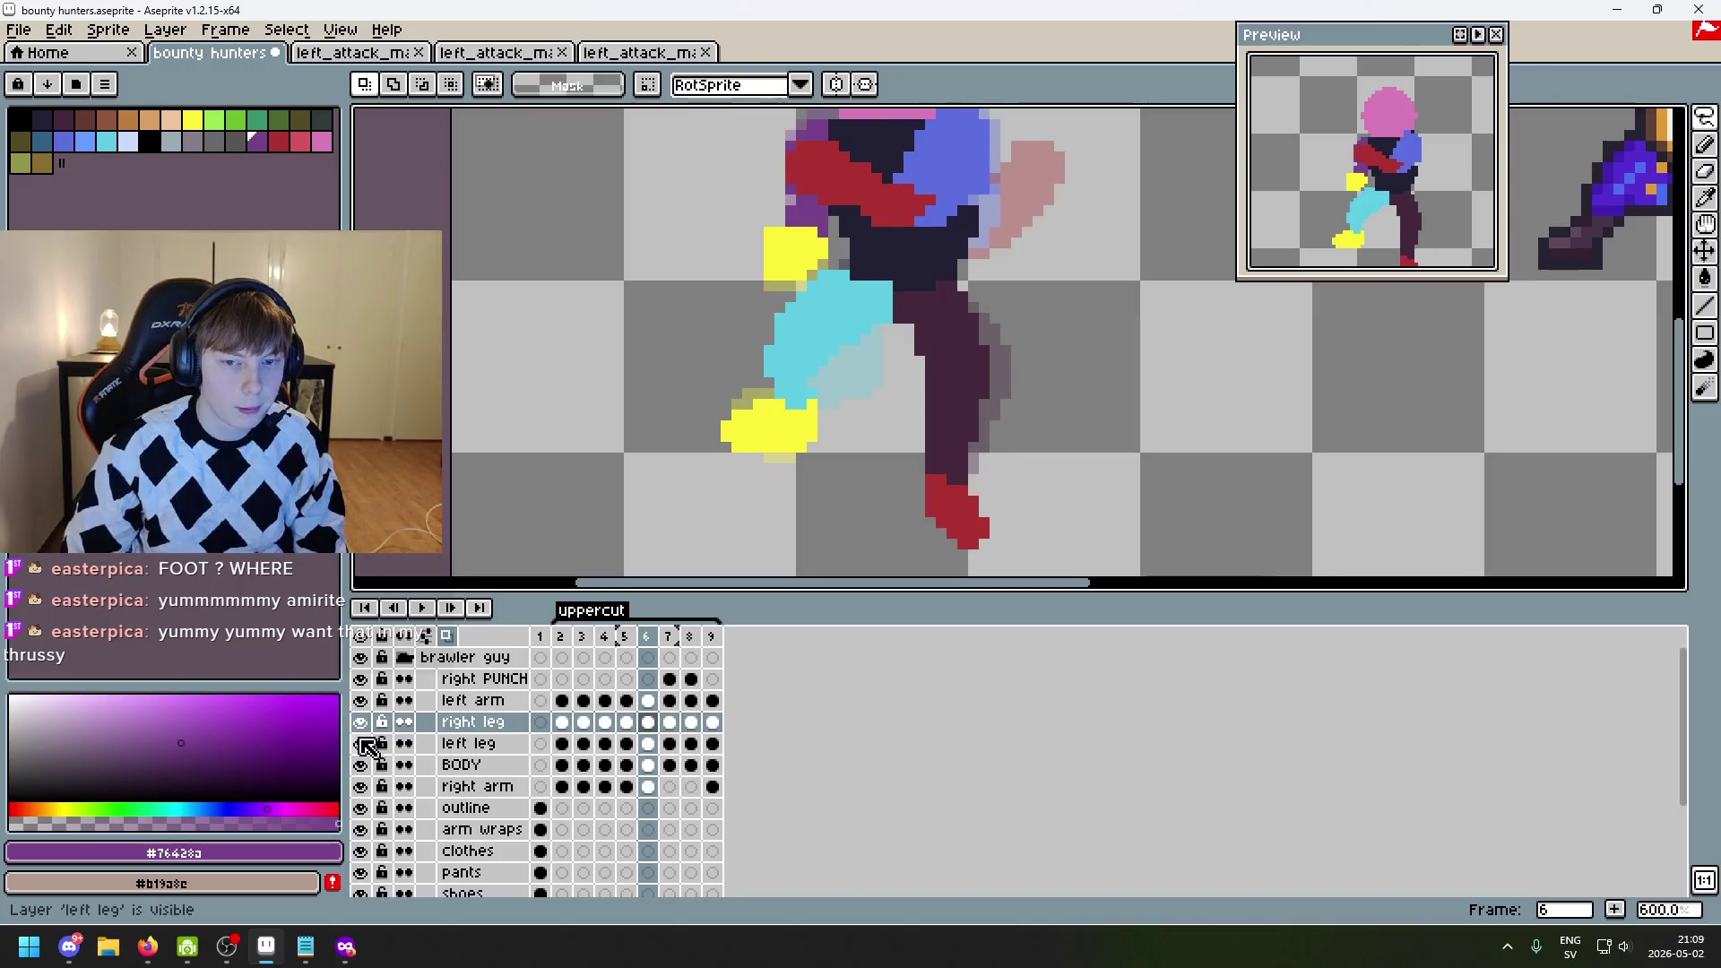
{"action": "left_click", "coordinate": [360, 722]}
{"action": "left_click", "coordinate": [359, 722]}
{"action": "scroll", "coordinate": [585, 476], "scroll_direction": "down", "scroll_amount": 3}
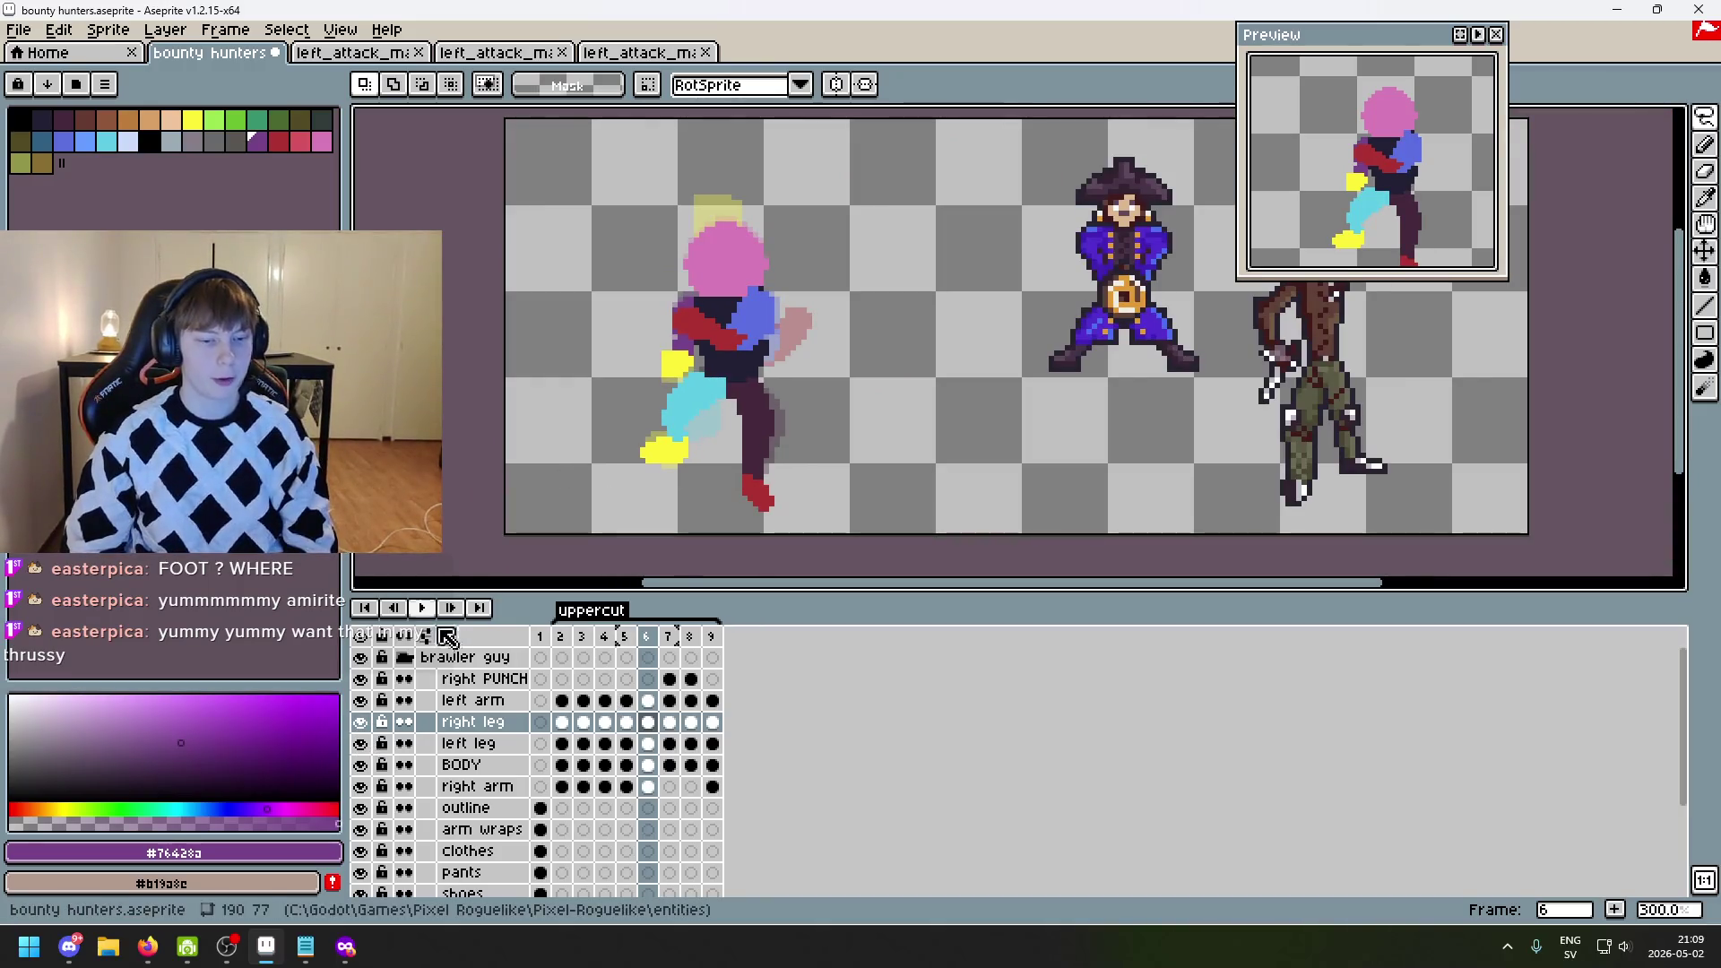
{"action": "left_click", "coordinate": [560, 637]}
{"action": "left_click", "coordinate": [422, 608]}
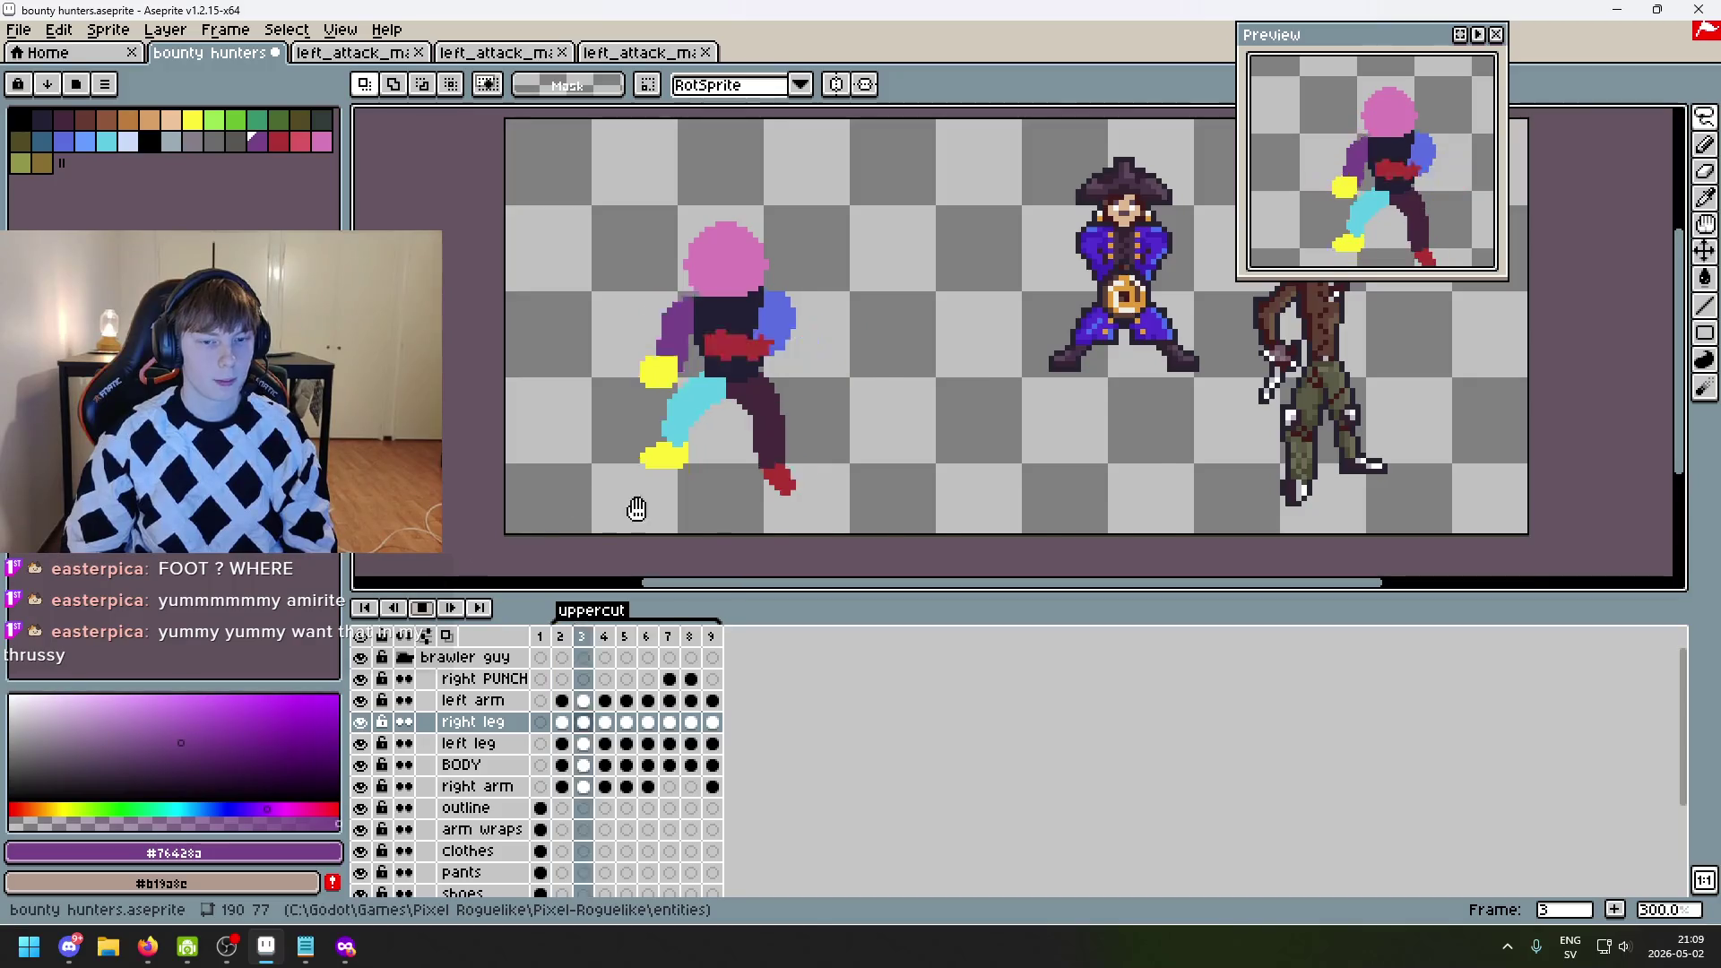
- Stop playback, zoom in, and flip between frames 3 to 6, ending on frame 6
{"action": "scroll", "coordinate": [634, 499], "scroll_direction": "down", "scroll_amount": 1}
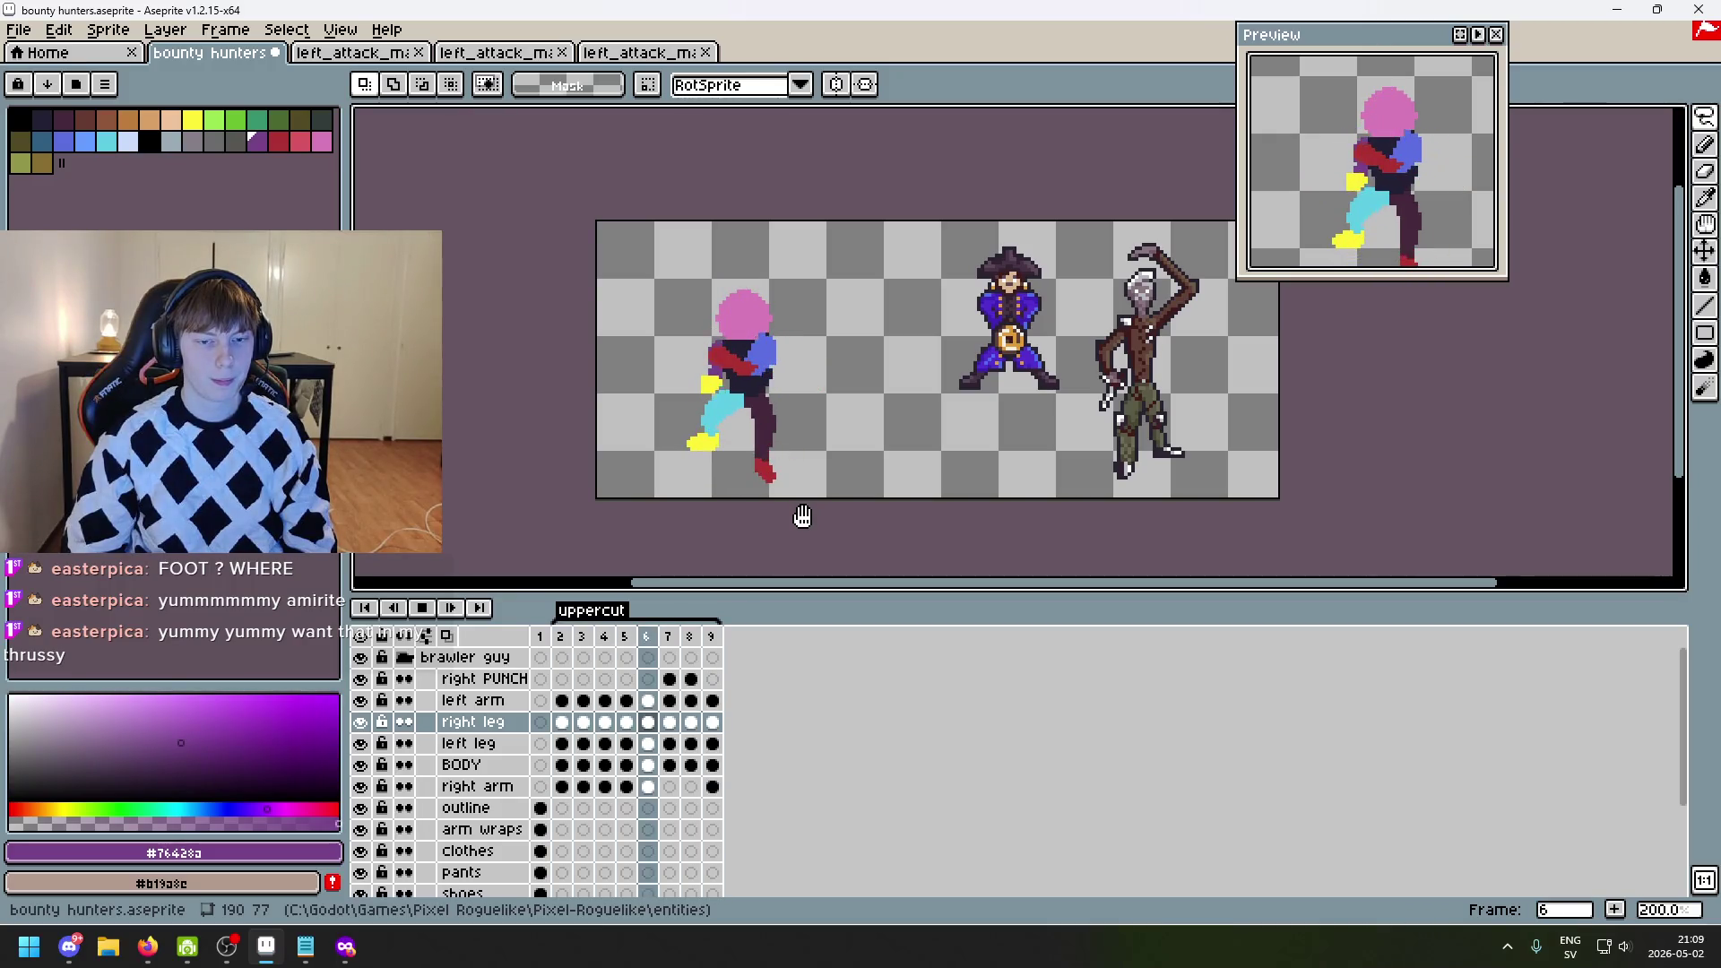
{"action": "left_click", "coordinate": [457, 602]}
{"action": "scroll", "coordinate": [706, 439], "scroll_direction": "up", "scroll_amount": 2}
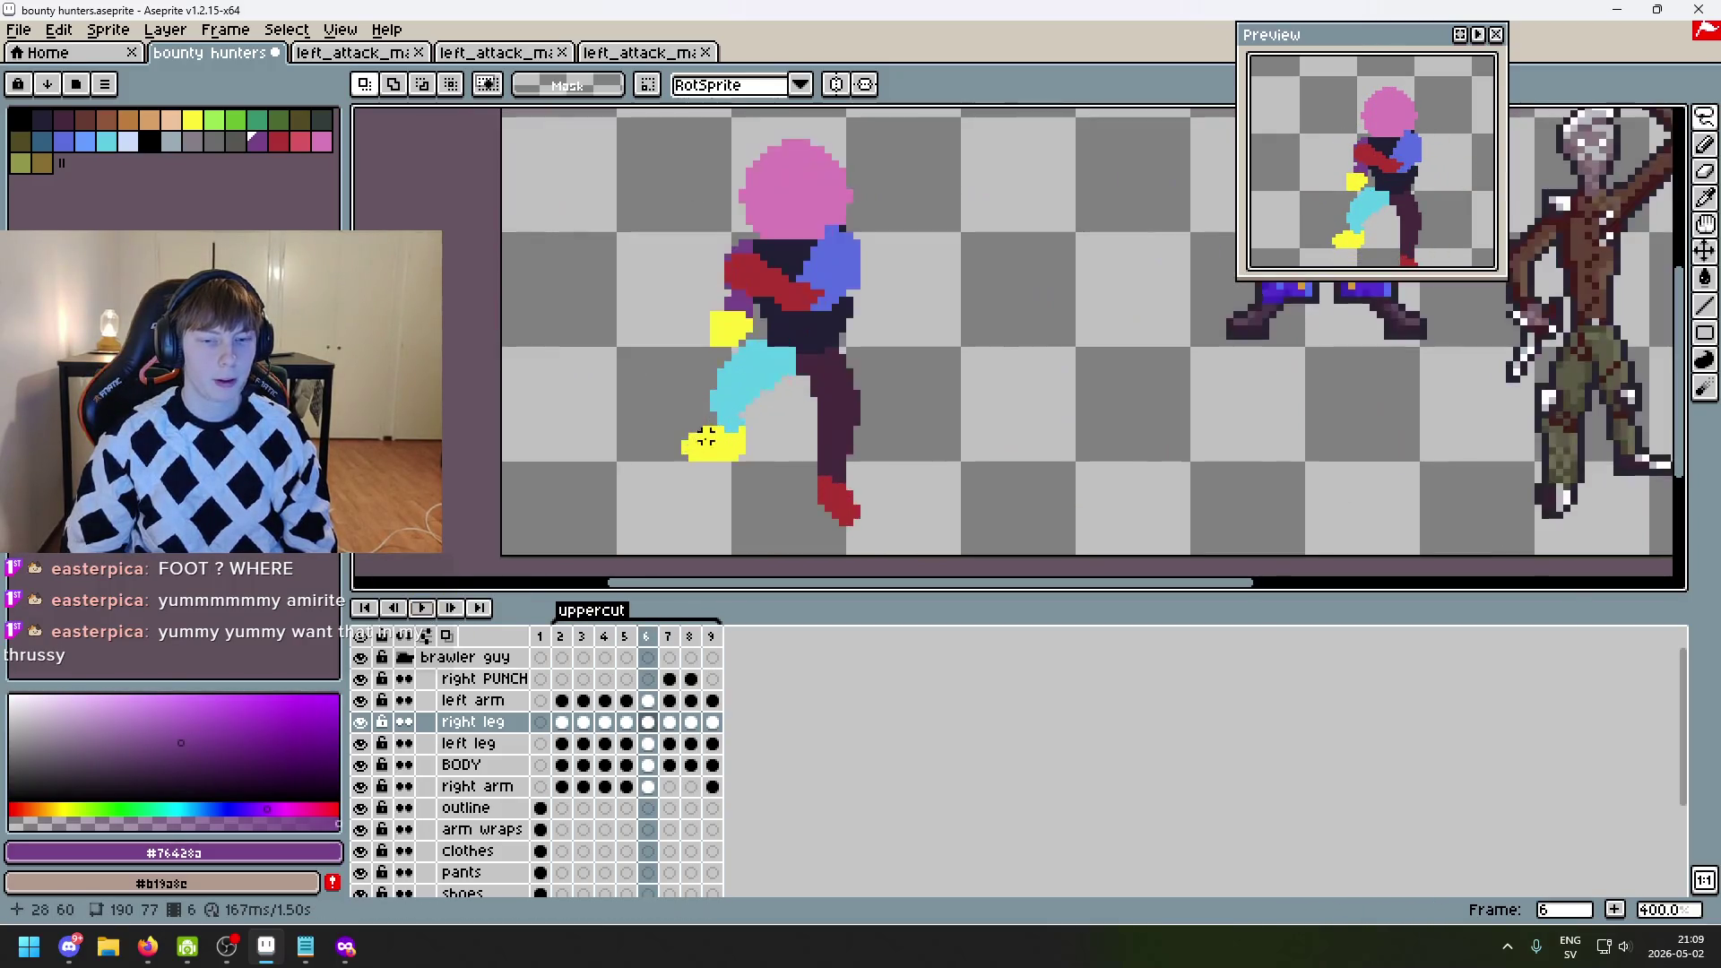
{"action": "key", "text": "Left"}
{"action": "key", "text": "Right"}
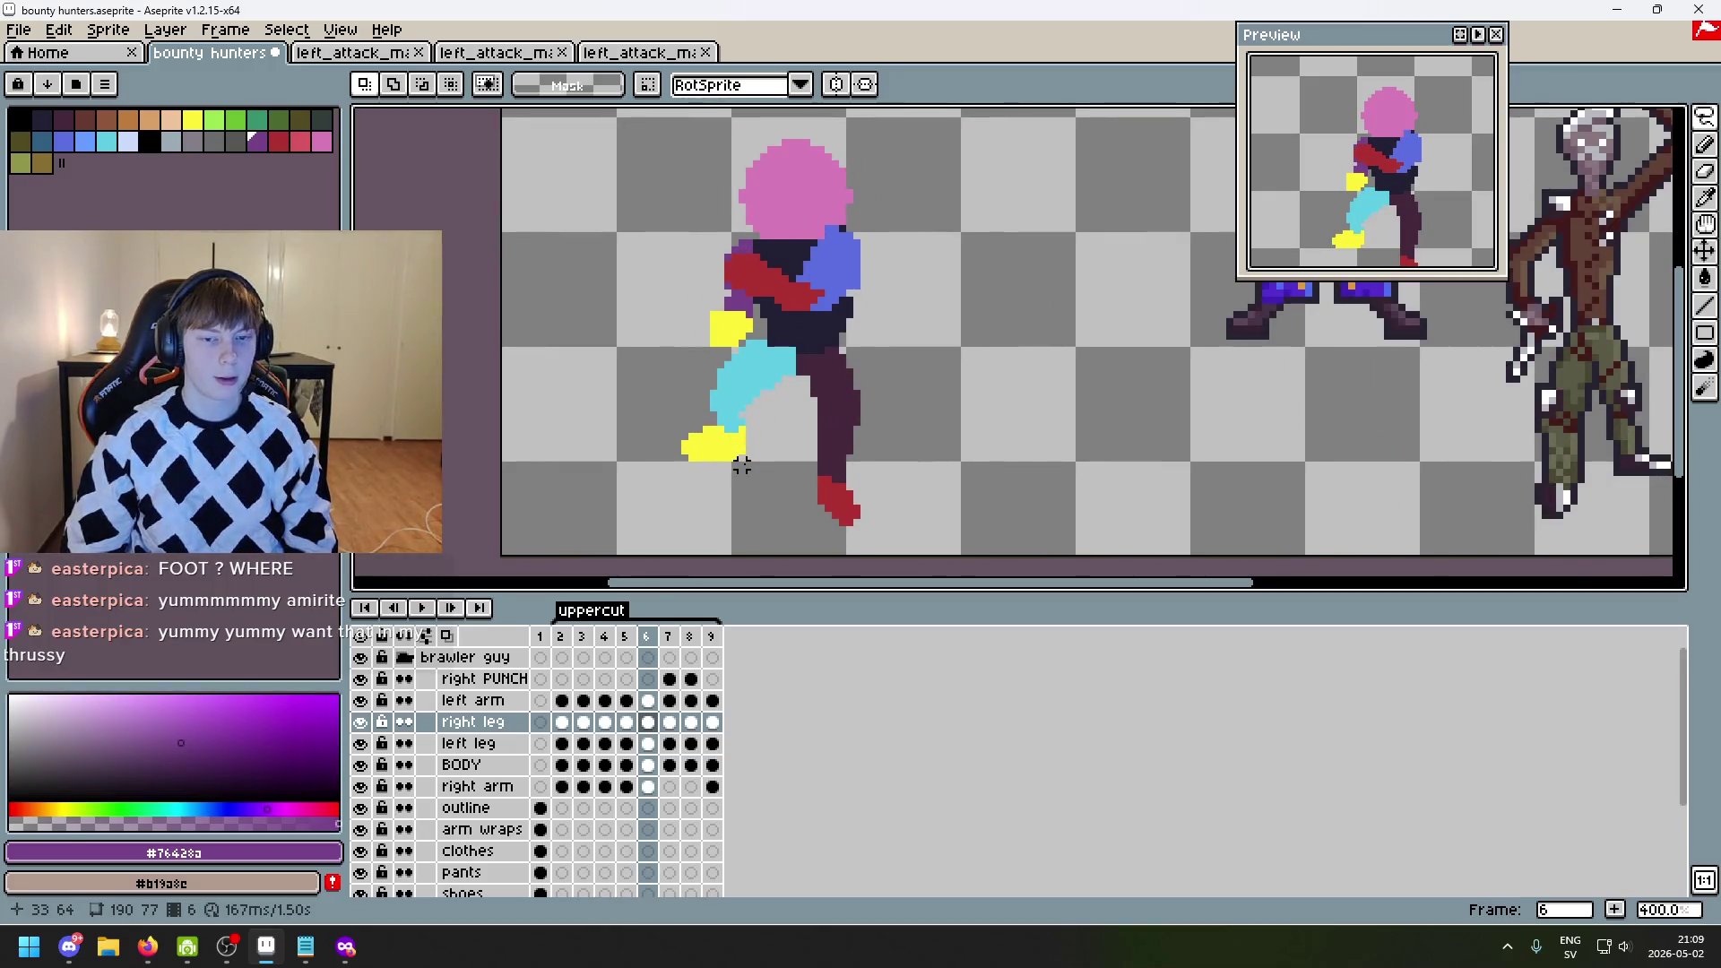
{"action": "key", "text": "Right"}
{"action": "key", "text": "Left"}
{"action": "key", "text": "Left"}
{"action": "key", "text": "Left"}
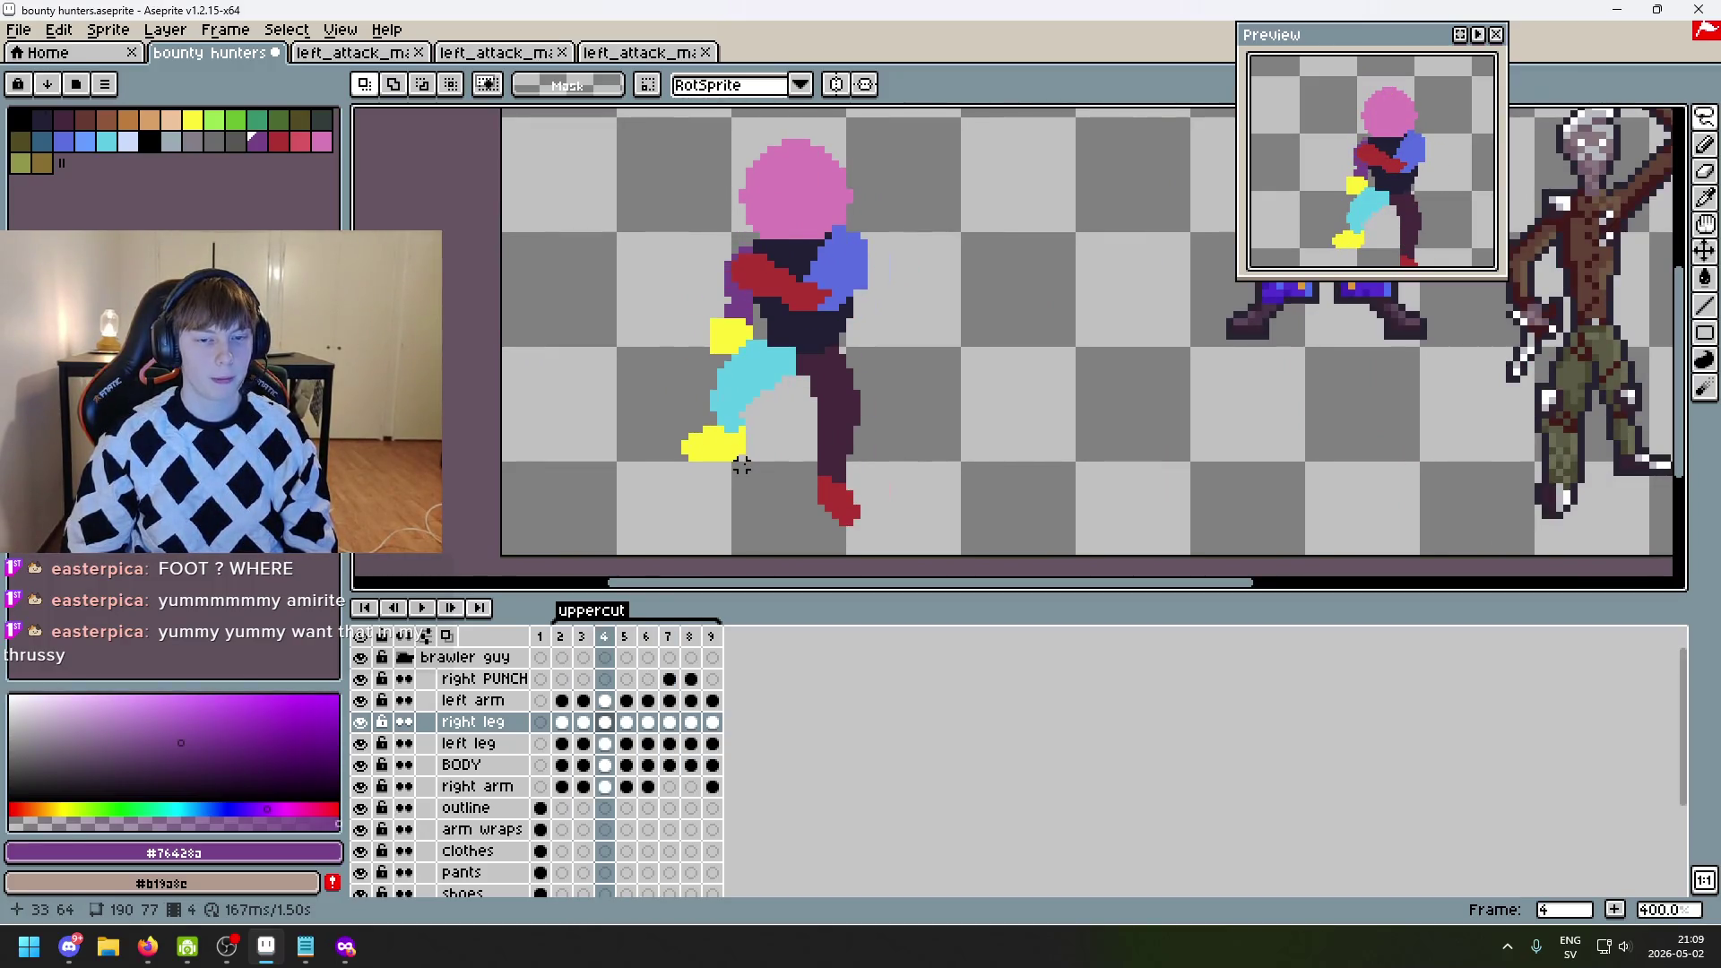
{"action": "key", "text": "Right"}
{"action": "key", "text": "Right"}
{"action": "key", "text": "Right"}
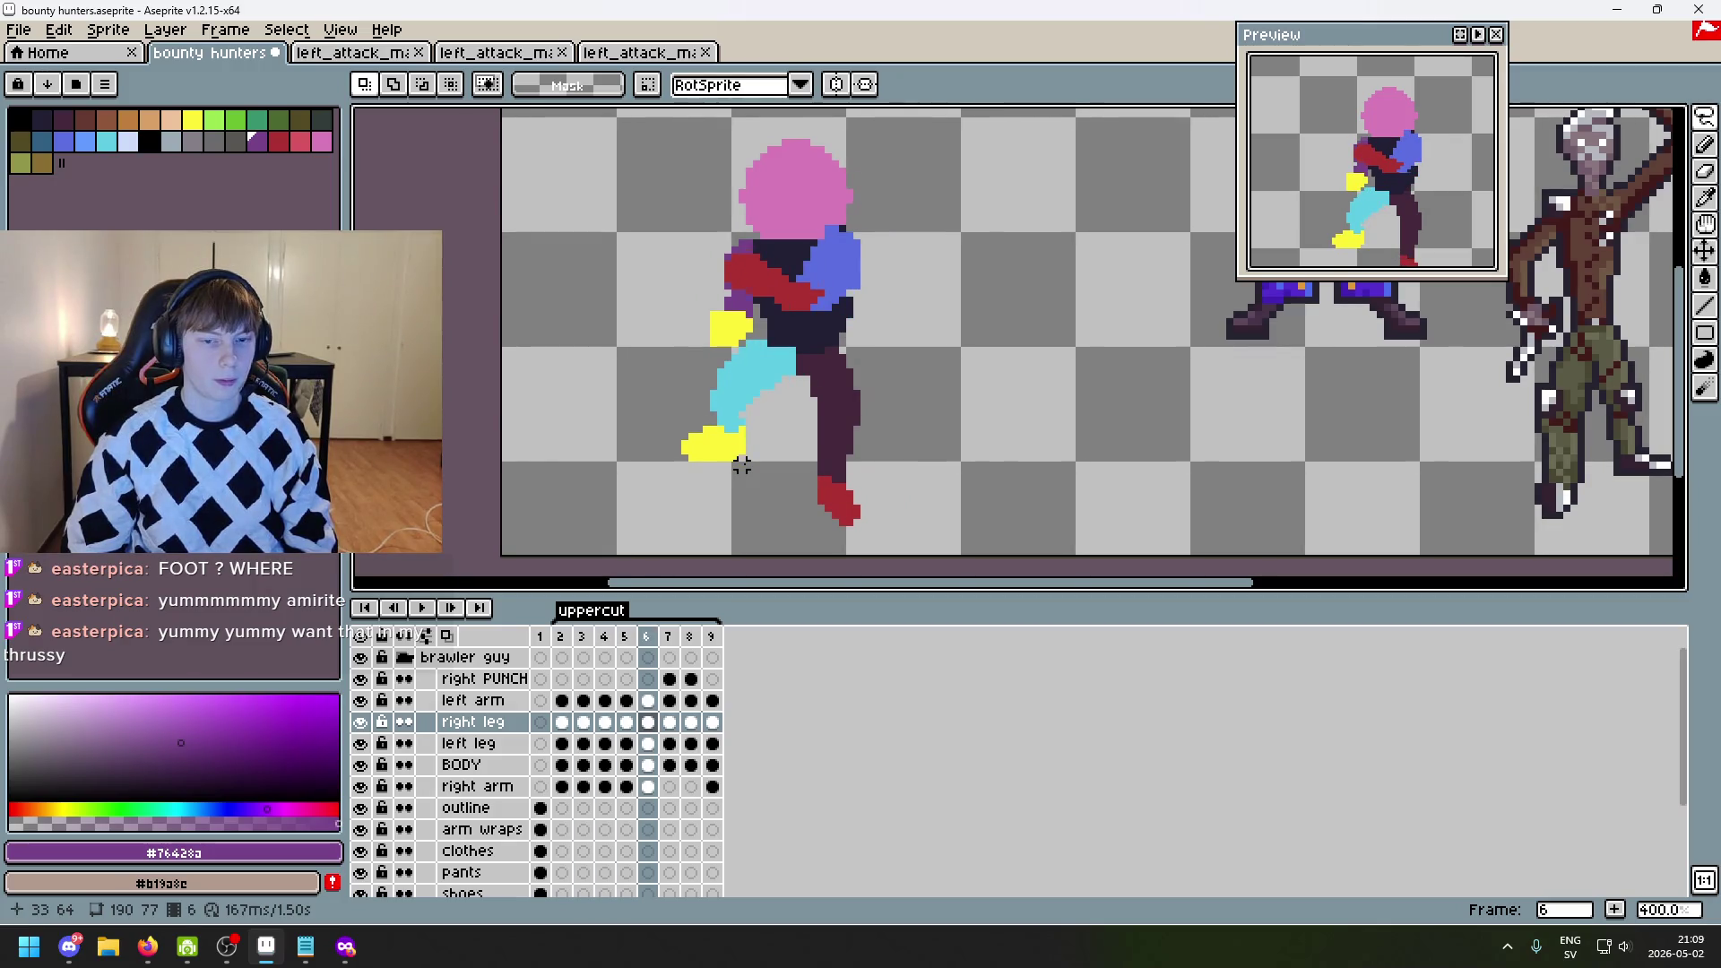
{"action": "key", "text": "Left"}
{"action": "key", "text": "Right"}
{"action": "scroll", "coordinate": [727, 392], "scroll_direction": "up", "scroll_amount": 2}
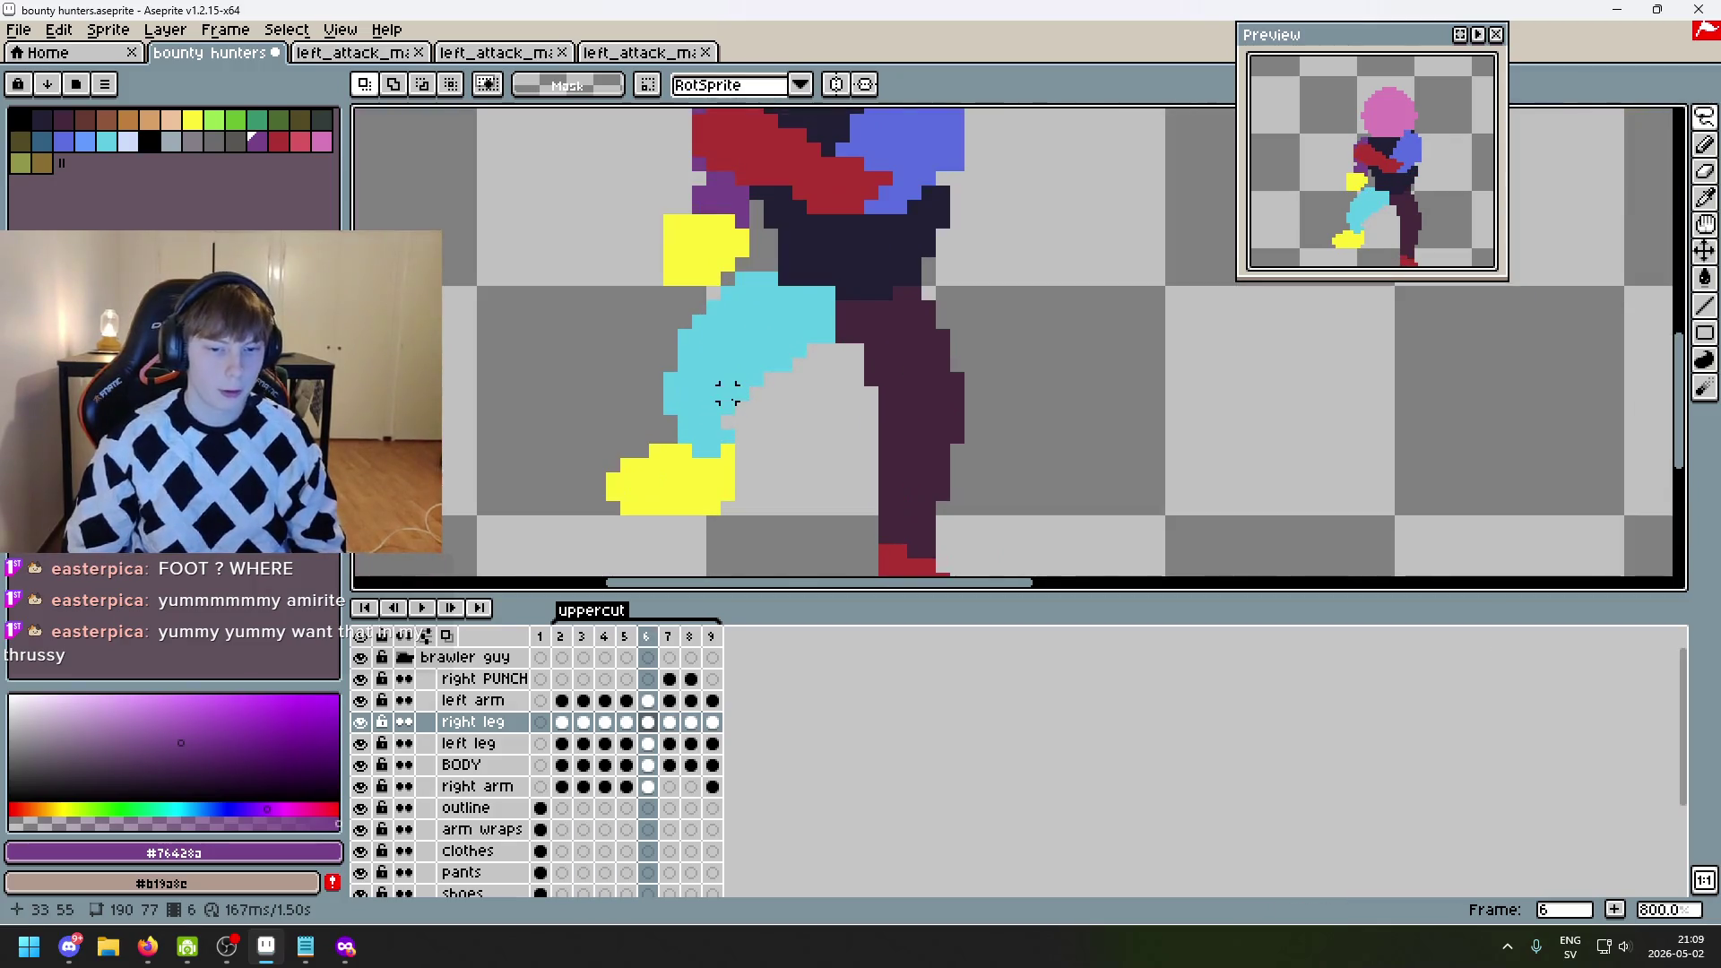
- Sample the front leg's cyan and fill two grey outline pixels of the leg with it
{"action": "key", "text": "i"}
{"action": "left_click", "coordinate": [711, 386]}
{"action": "key", "text": "b"}
{"action": "scroll", "coordinate": [712, 333], "scroll_direction": "up", "scroll_amount": 1}
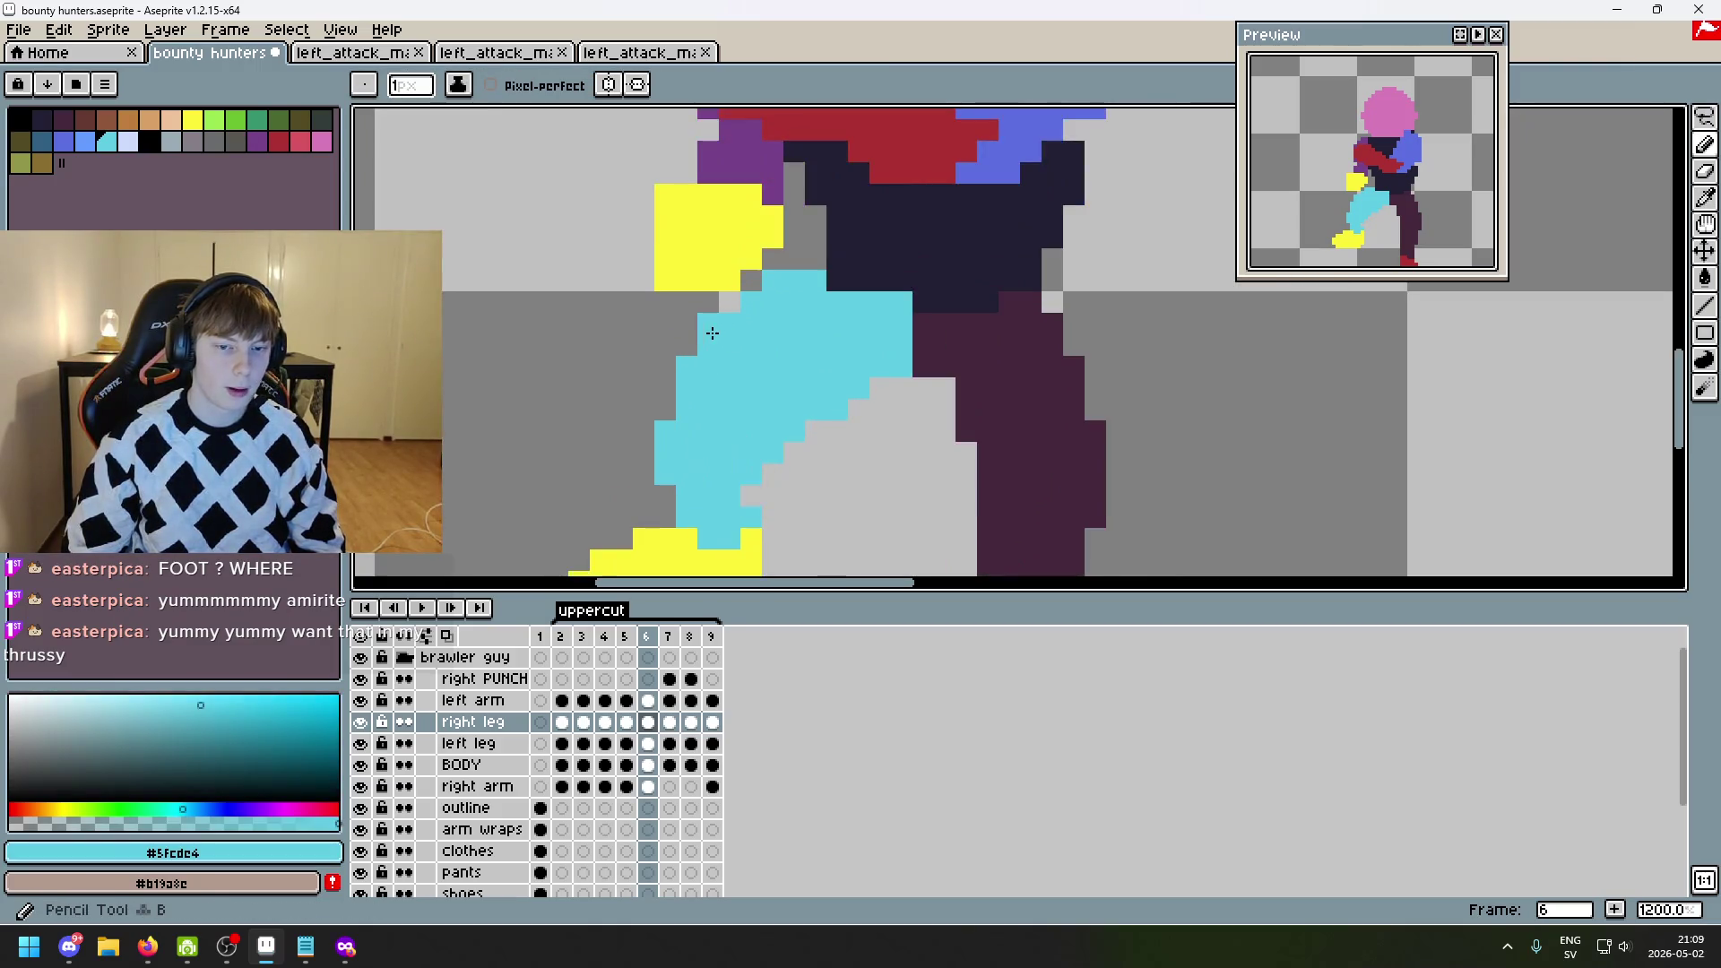
{"action": "left_click", "coordinate": [687, 344]}
{"action": "left_click", "coordinate": [730, 303]}
- Erase pixels off the cyan leg's inner edge and compare frame 6 with its neighbours
{"action": "key", "text": "e"}
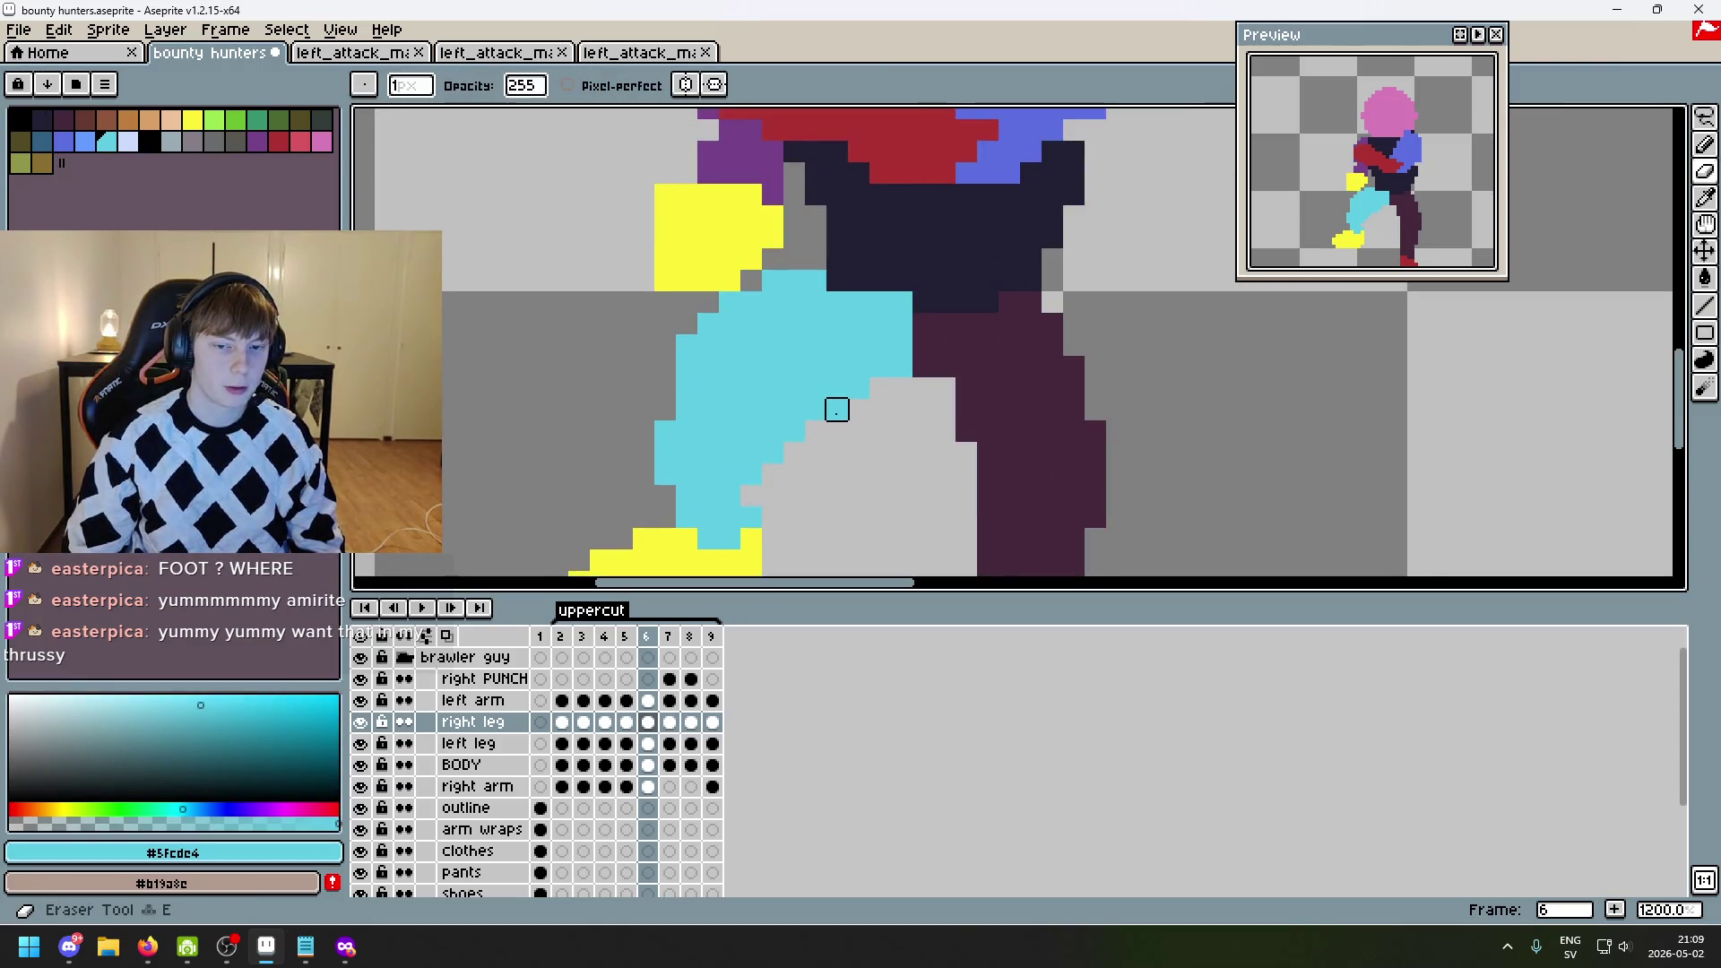
{"action": "mouse_move", "coordinate": [836, 410]}
{"action": "left_mouse_down"}
{"action": "mouse_move", "coordinate": [814, 407]}
{"action": "mouse_move", "coordinate": [795, 449]}
{"action": "mouse_move", "coordinate": [837, 392]}
{"action": "left_mouse_up"}
{"action": "scroll", "coordinate": [852, 471], "scroll_direction": "down", "scroll_amount": 1}
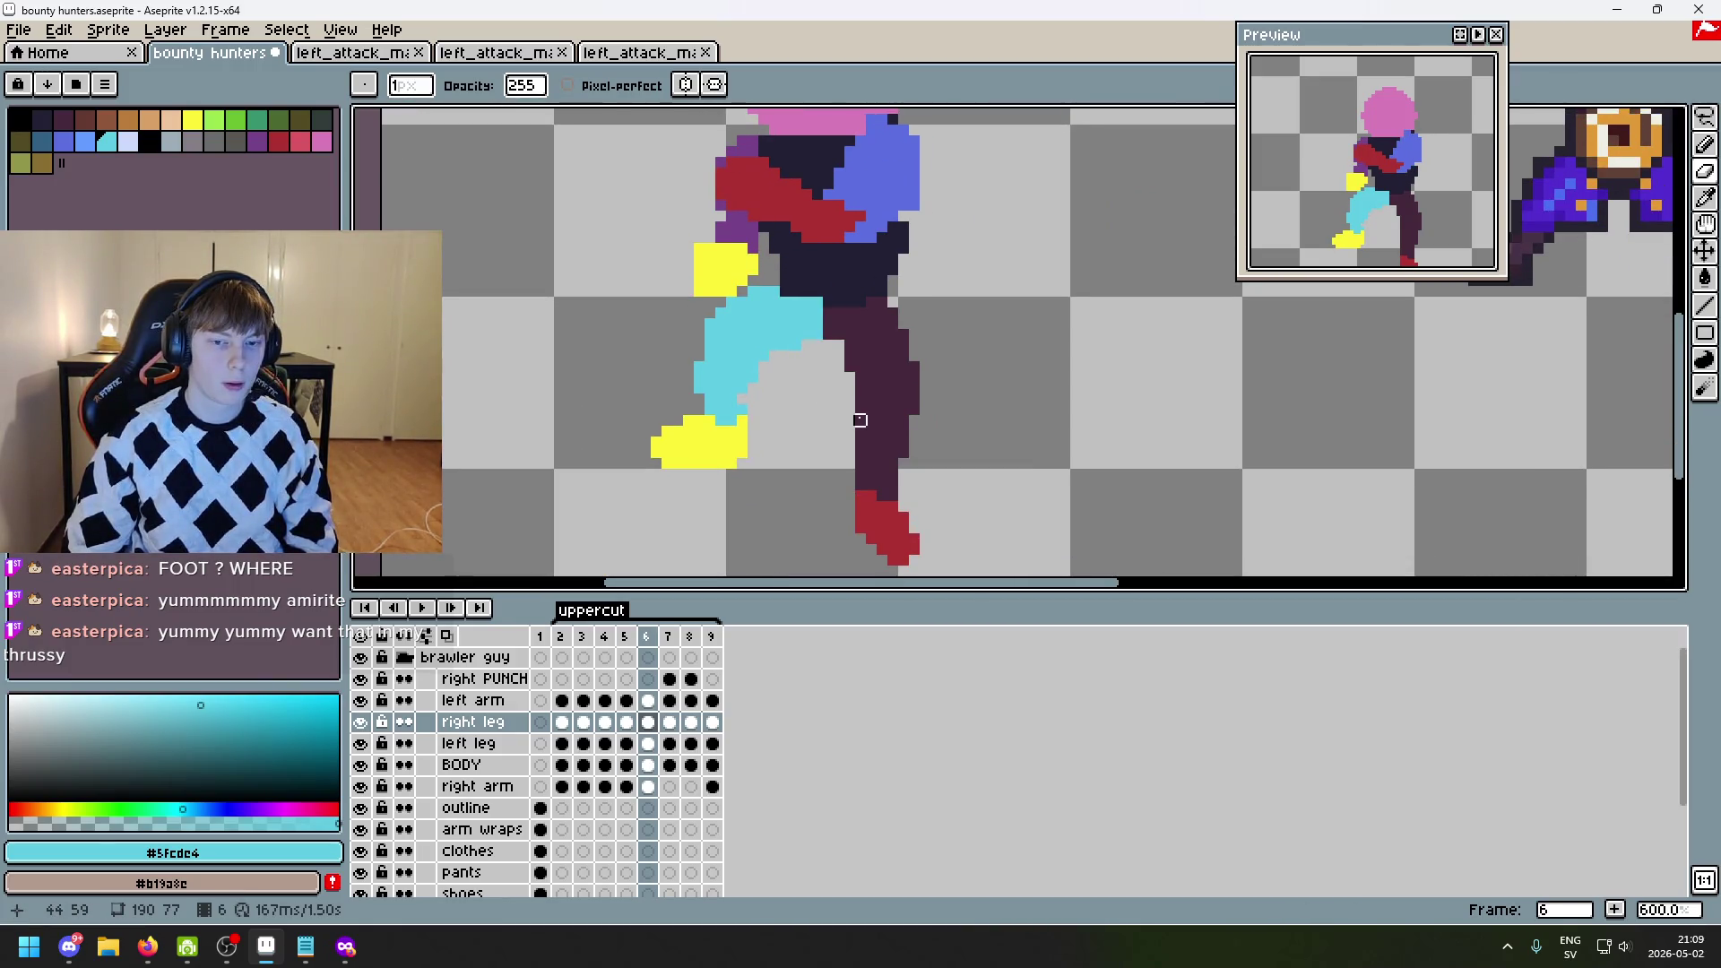
{"action": "key", "text": "Right"}
{"action": "key", "text": "Left"}
{"action": "key", "text": "Left"}
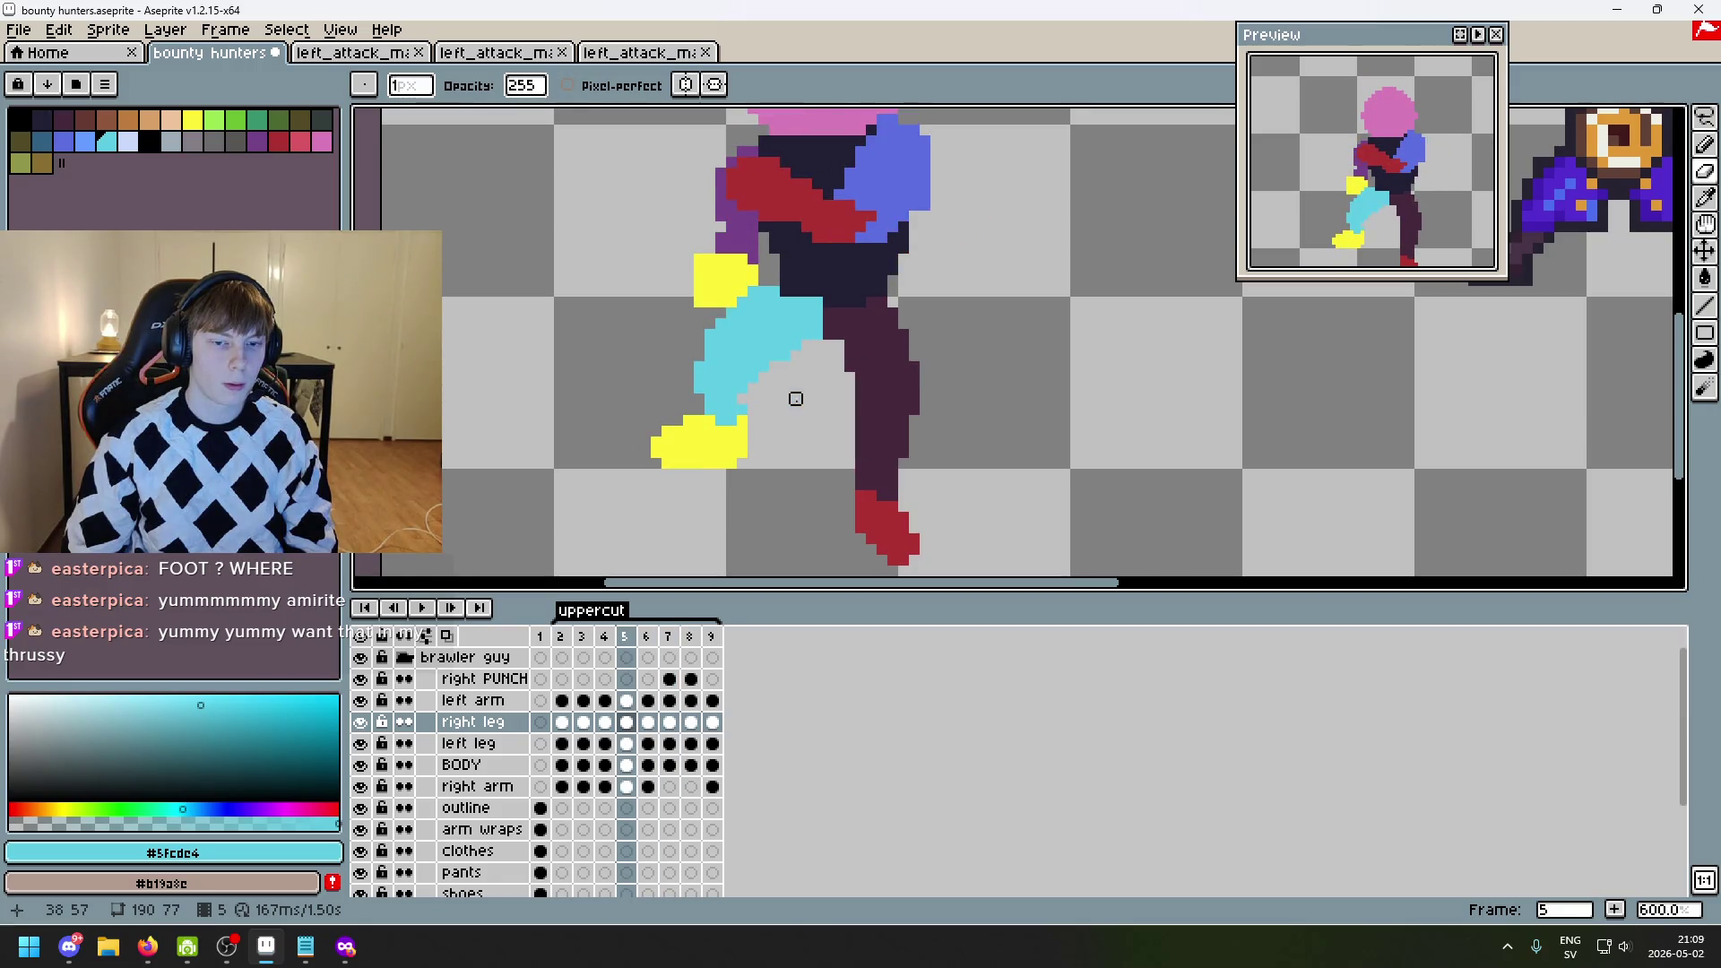
{"action": "key", "text": "Right"}
- Re-pick the leg's cyan and fill a light pixel on the leg with it
{"action": "scroll", "coordinate": [742, 366], "scroll_direction": "up", "scroll_amount": 1}
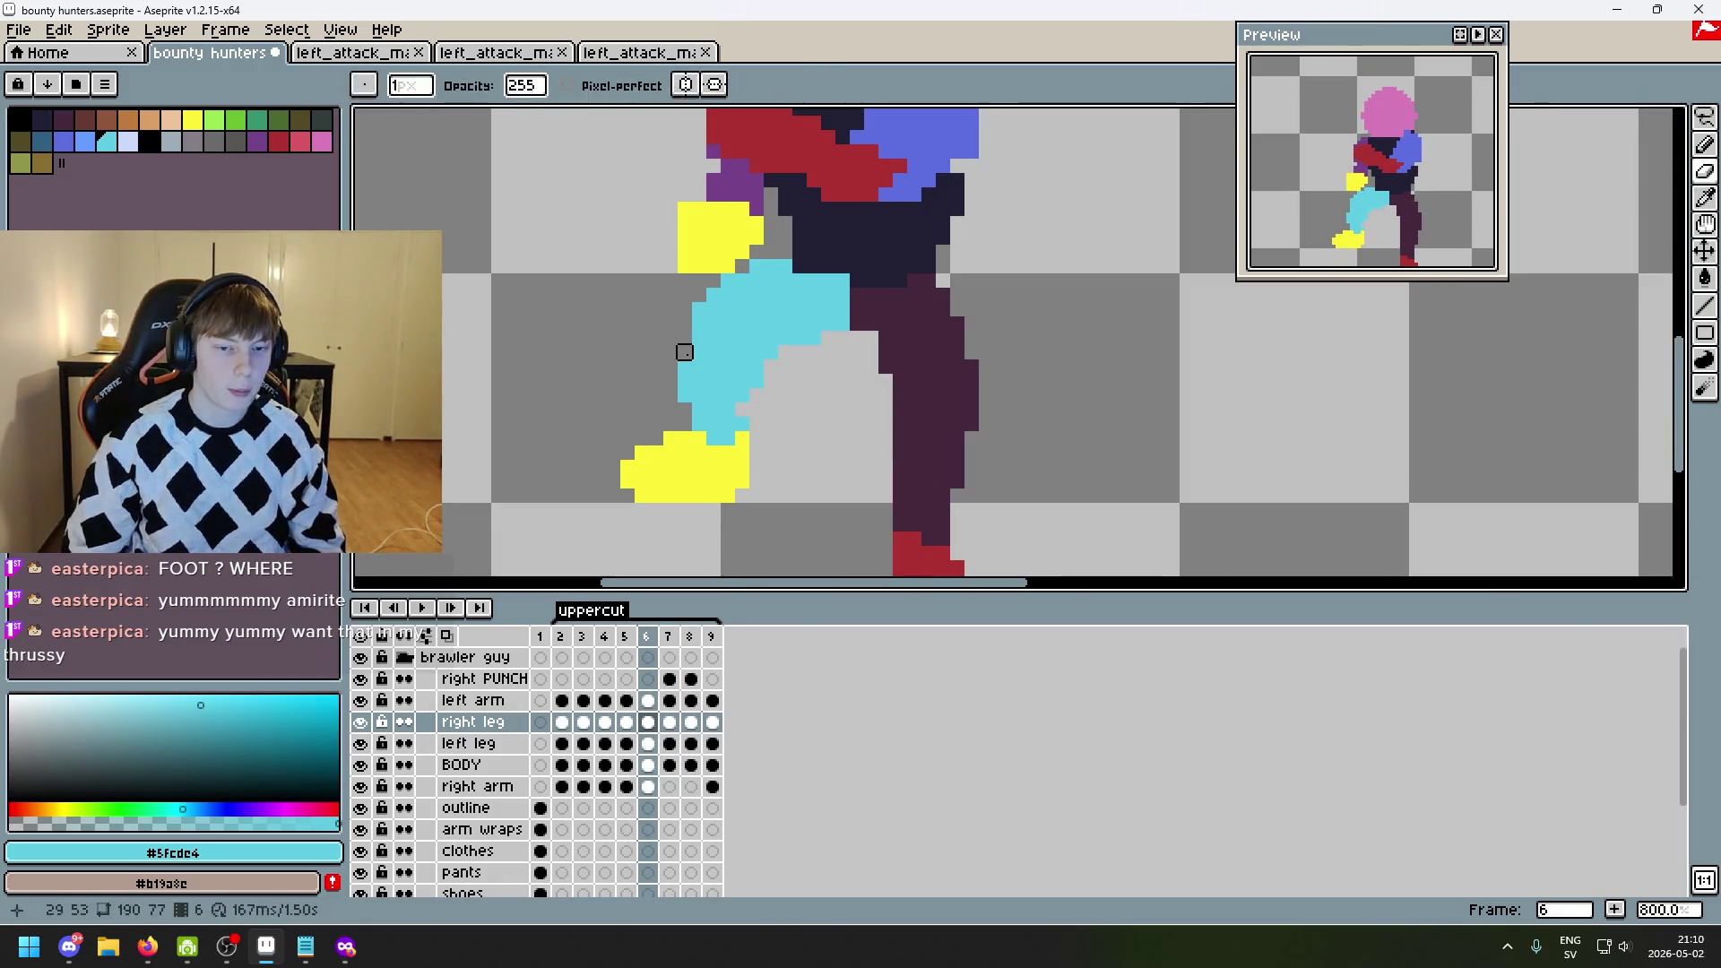
{"action": "left_click", "coordinate": [684, 352], "text": "alt"}
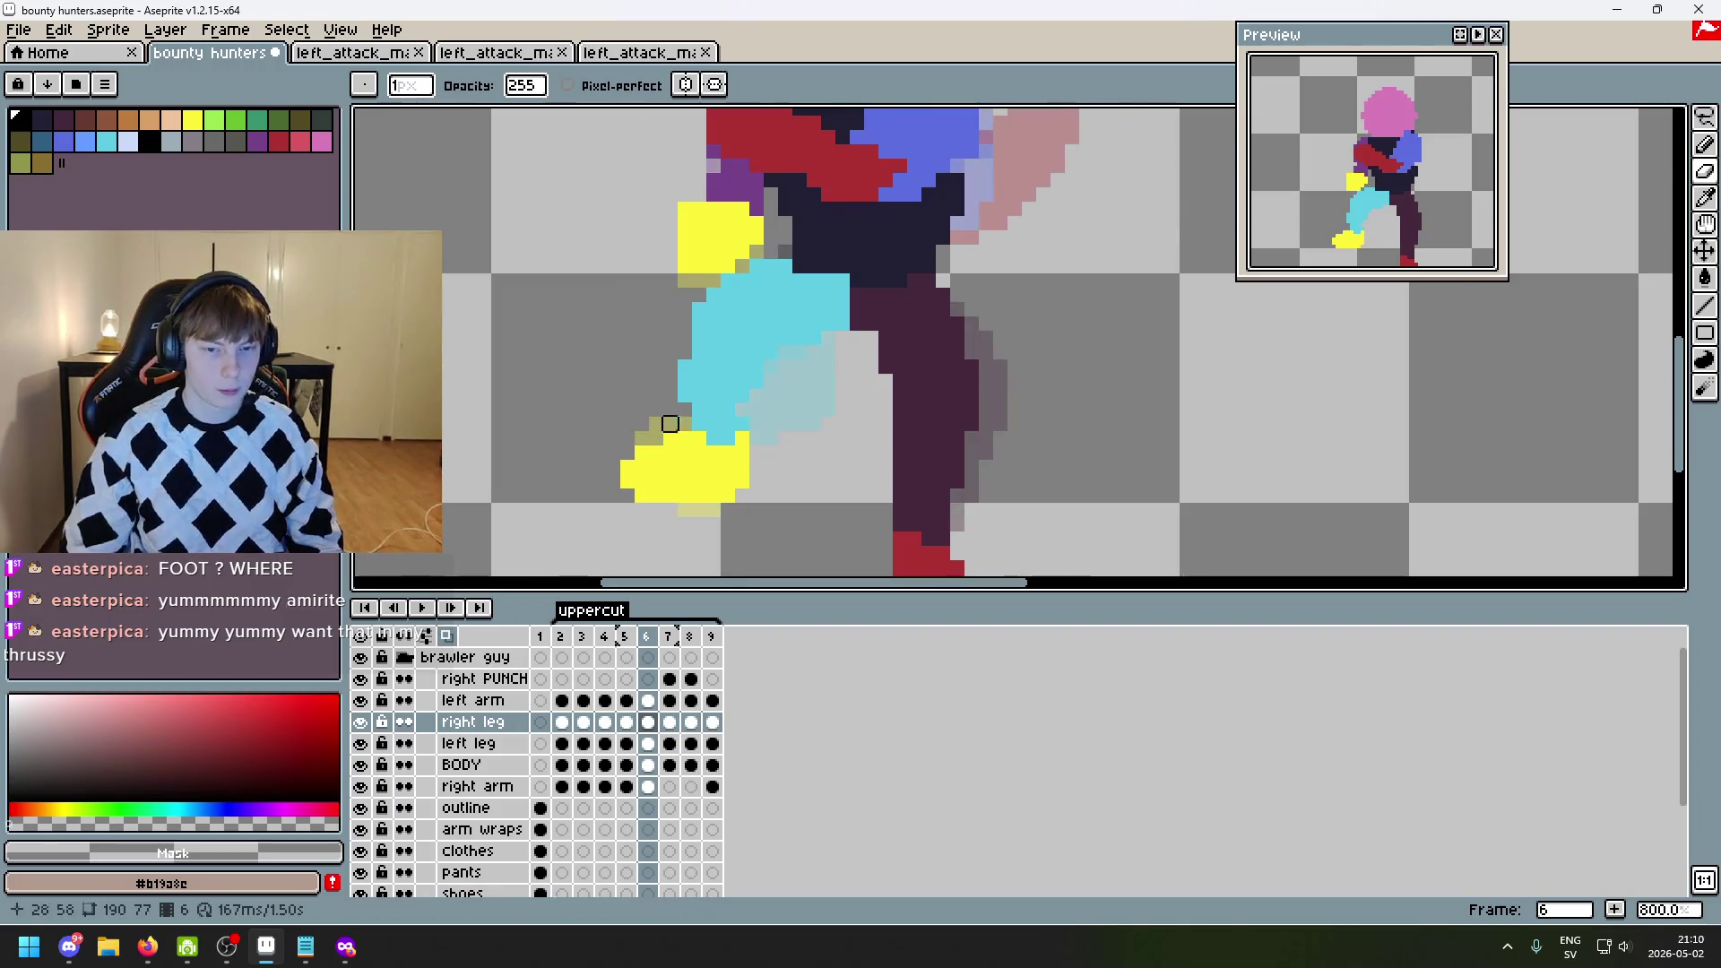
{"action": "scroll", "coordinate": [664, 421], "scroll_direction": "up", "scroll_amount": 3}
{"action": "scroll", "coordinate": [740, 372], "scroll_direction": "down", "scroll_amount": 1}
{"action": "left_click", "coordinate": [711, 364], "text": "alt"}
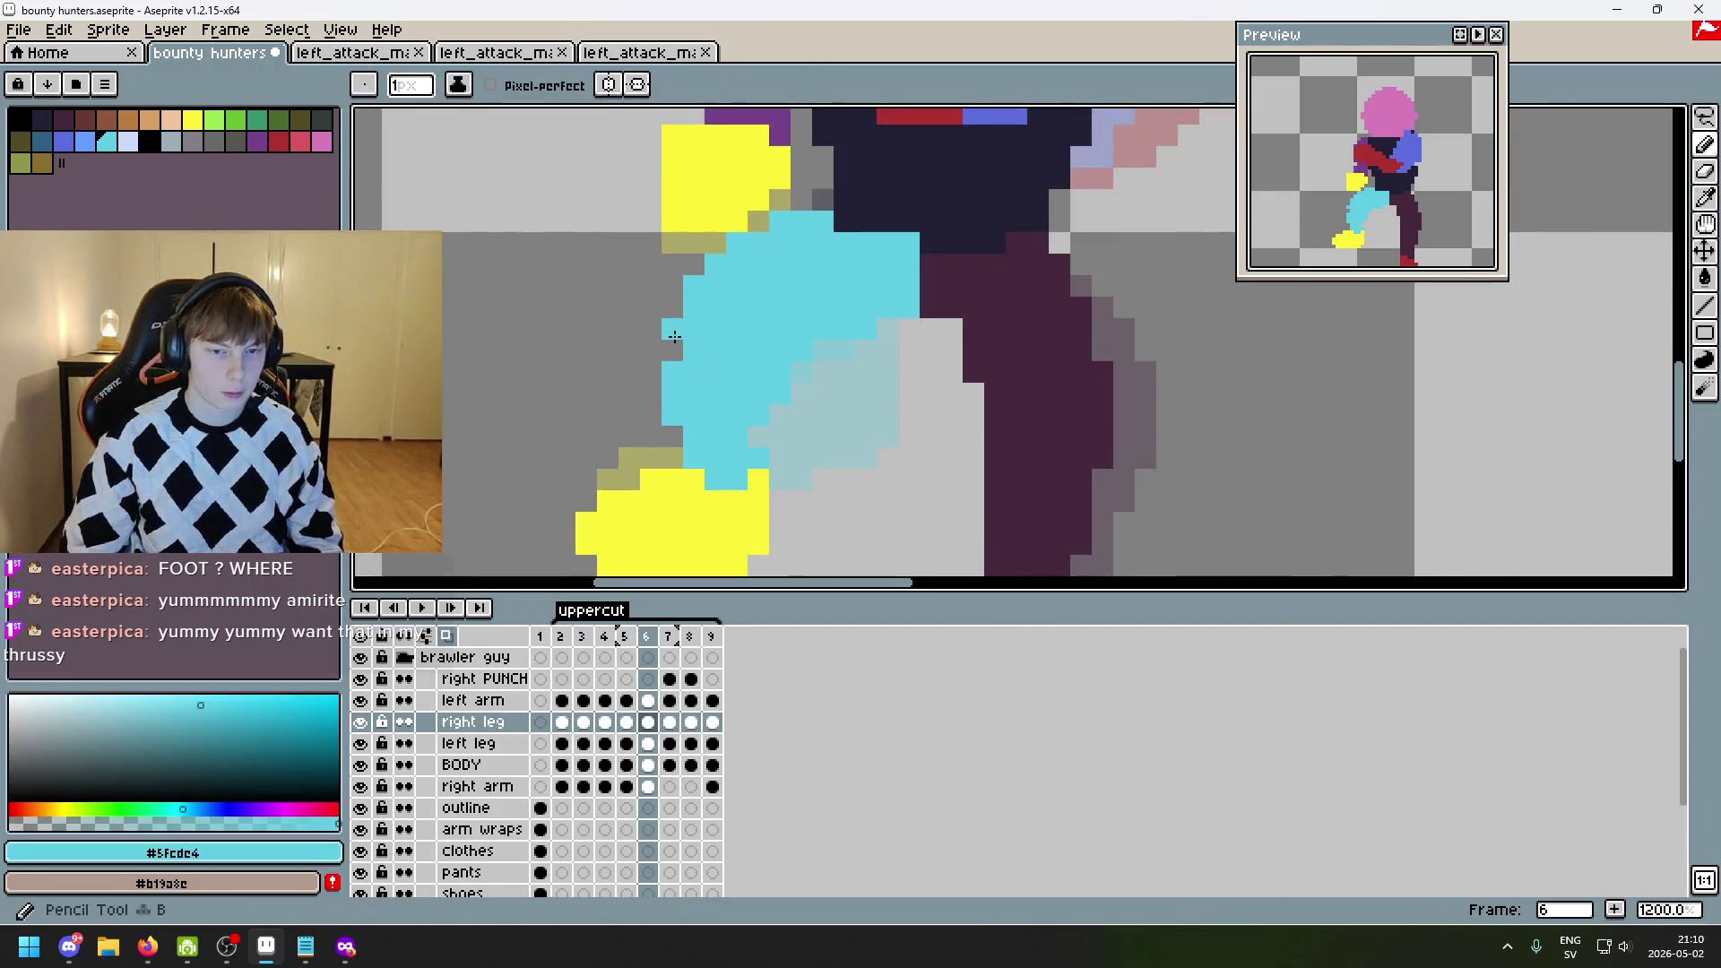
{"action": "left_click", "coordinate": [810, 411]}
{"action": "scroll", "coordinate": [810, 410], "scroll_direction": "down", "scroll_amount": 4}
- Flip between frames 3 to 7 to check the reshaped cyan leg's motion
{"action": "key", "text": "Left"}
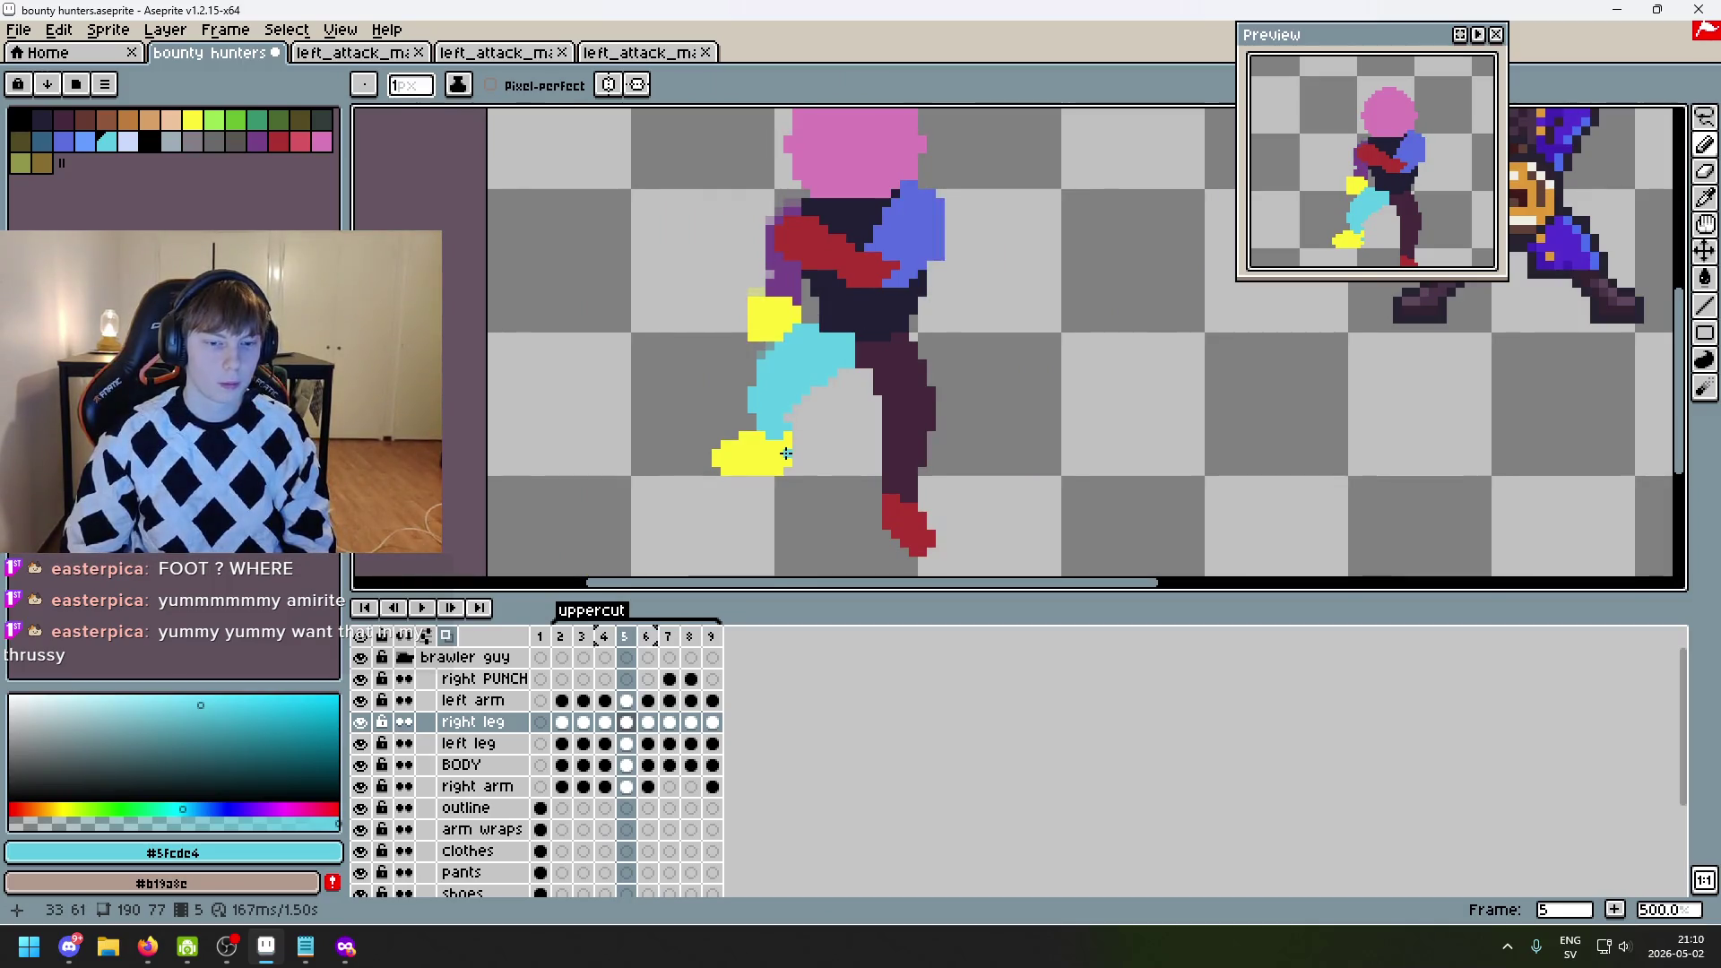
{"action": "key", "text": "Right"}
{"action": "key", "text": "Left"}
{"action": "key", "text": "Right"}
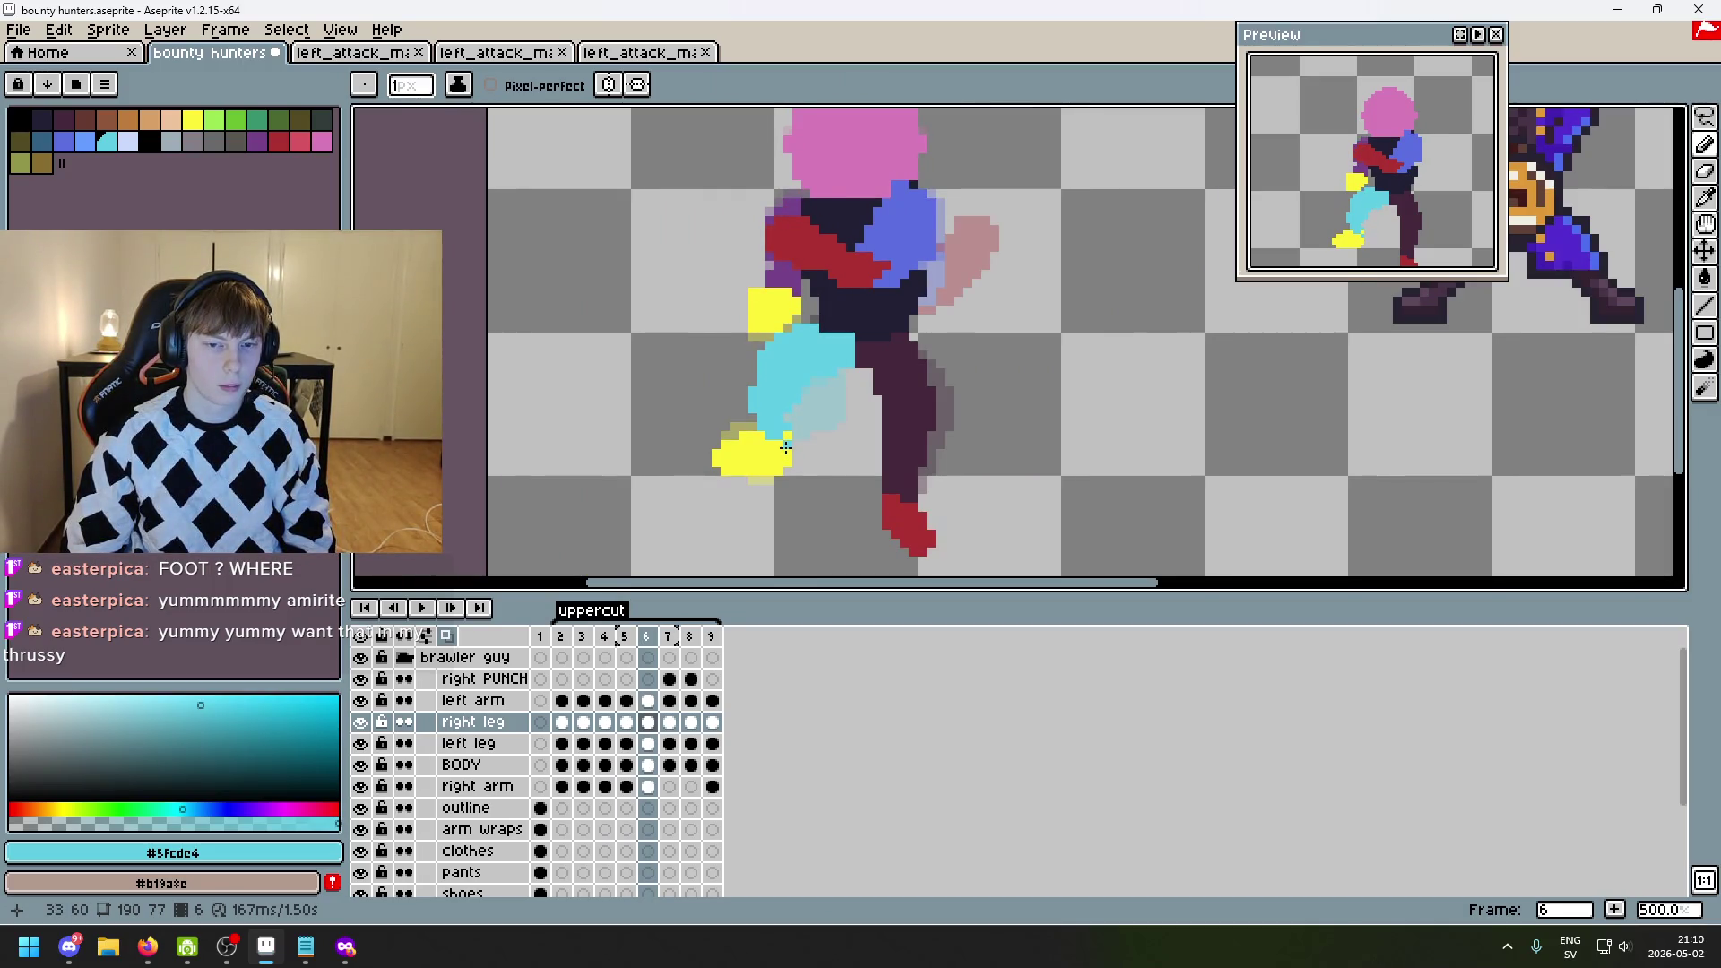
{"action": "key", "text": "Left"}
{"action": "key", "text": "Right"}
{"action": "key", "text": "Right"}
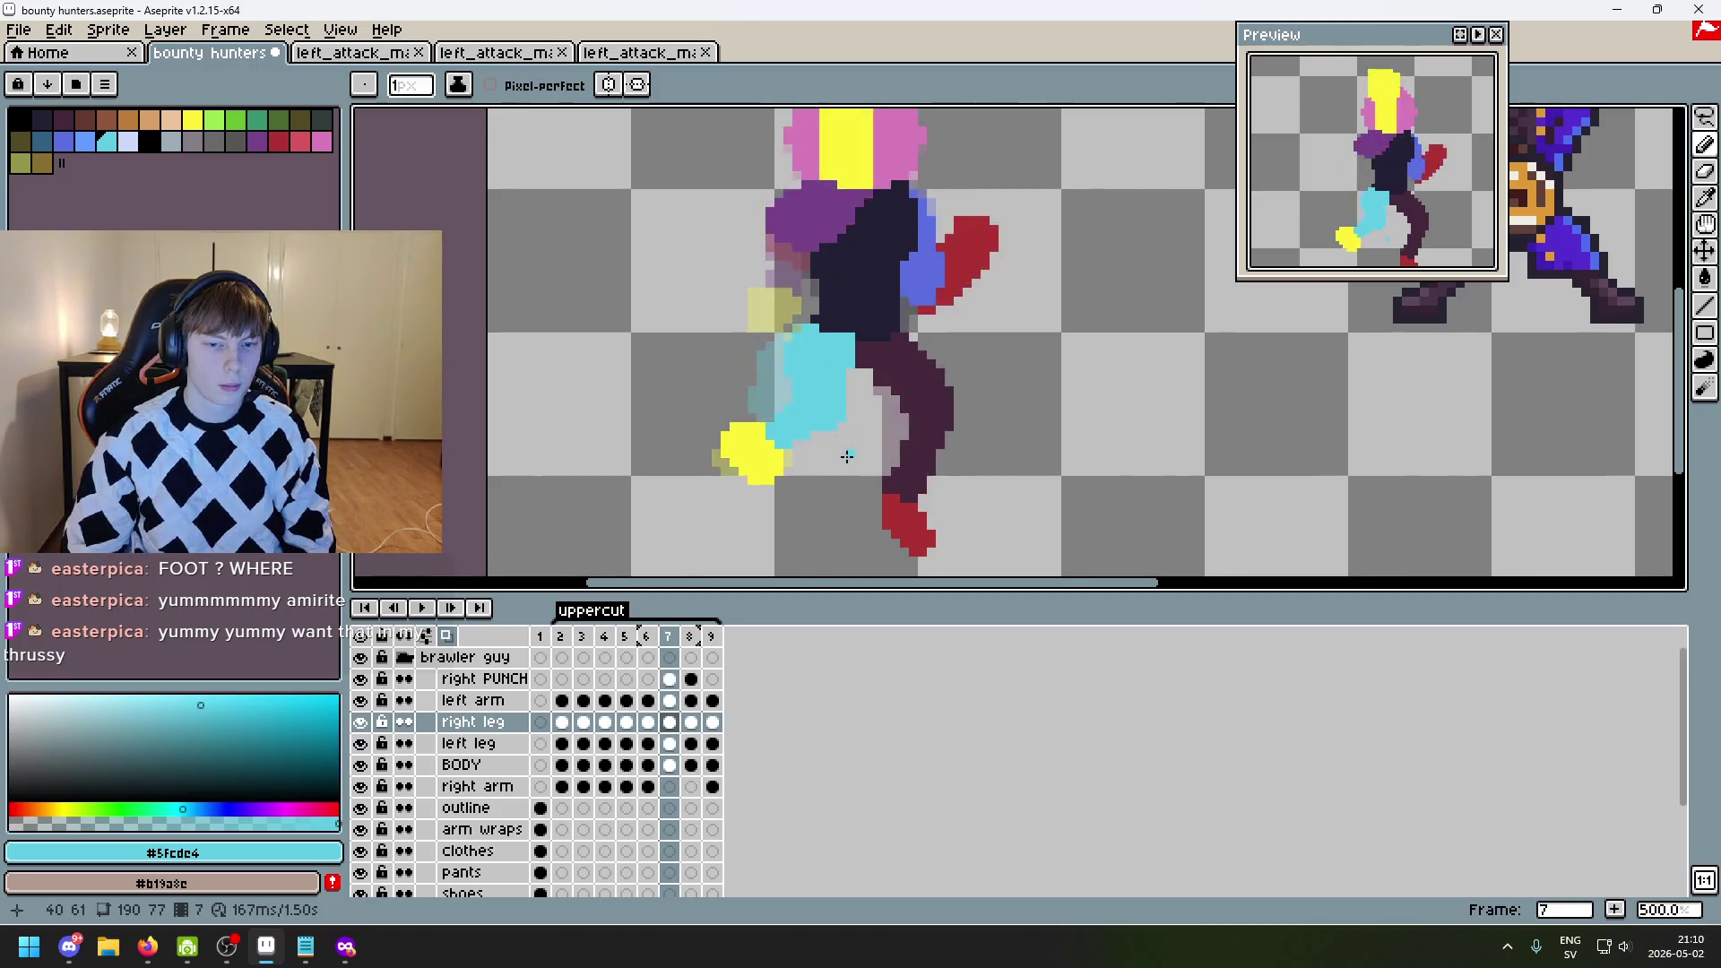
{"action": "key", "text": "Left"}
{"action": "key", "text": "Left"}
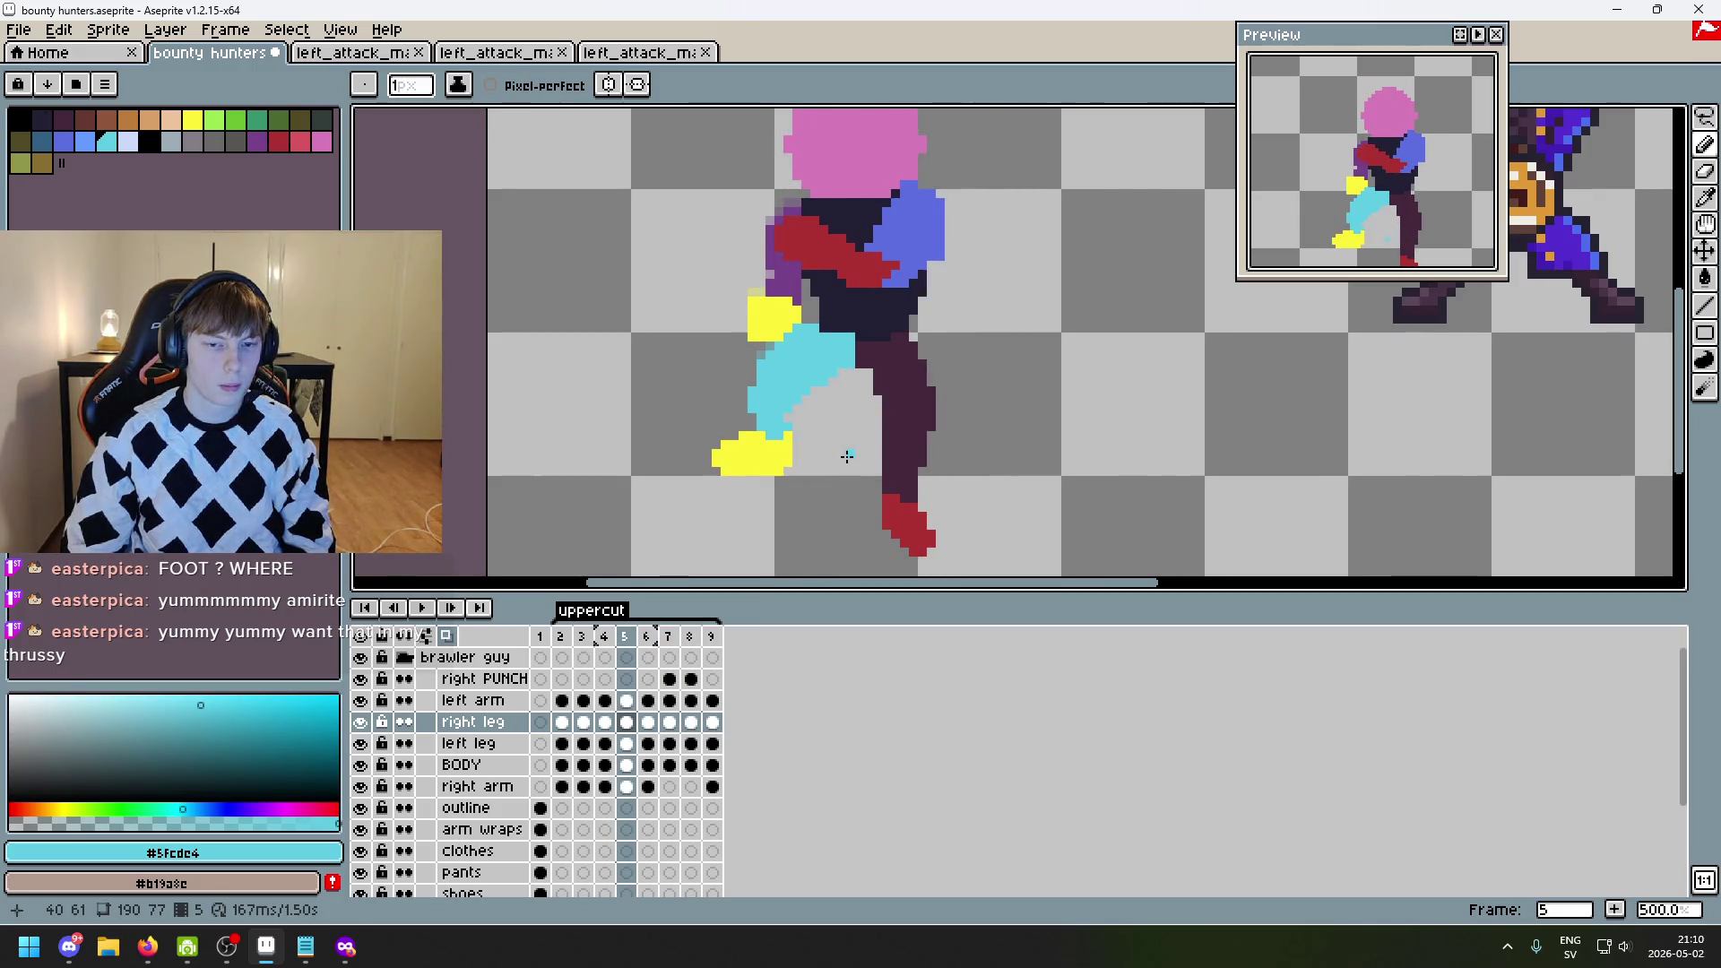
{"action": "key", "text": "Left"}
{"action": "key", "text": "Left"}
{"action": "key", "text": "Right"}
{"action": "key", "text": "Right"}
{"action": "key", "text": "Right"}
{"action": "scroll", "coordinate": [800, 430], "scroll_direction": "up", "scroll_amount": 5}
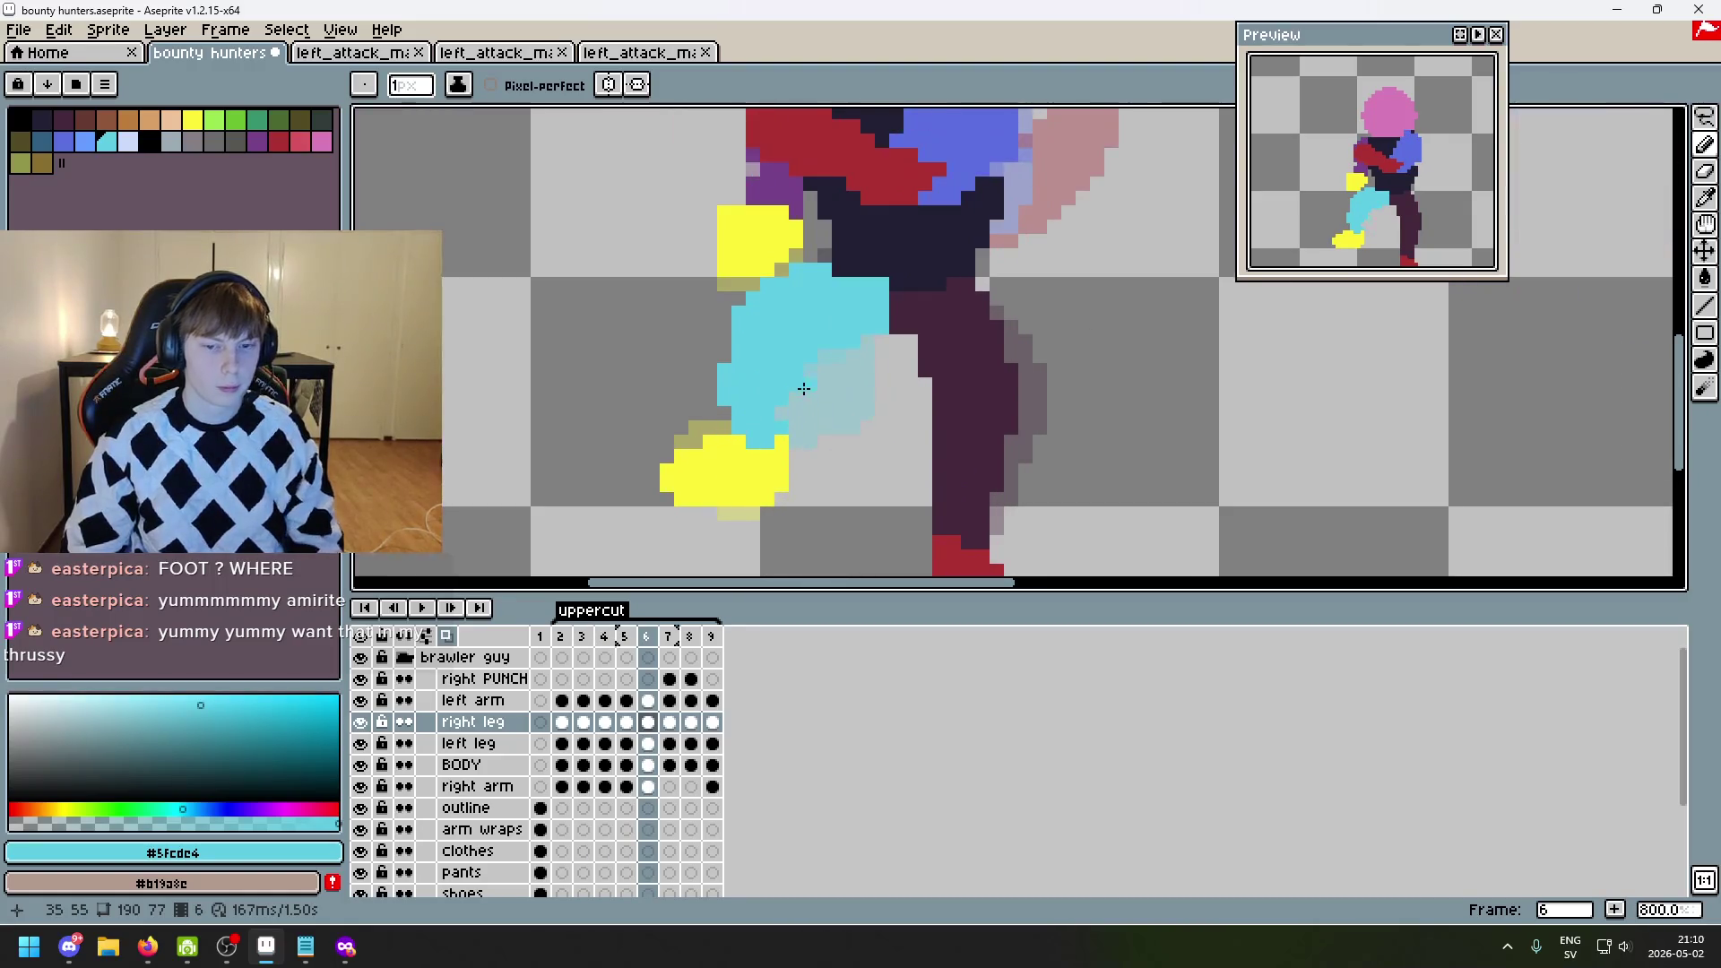
{"action": "left_click", "coordinate": [448, 637]}
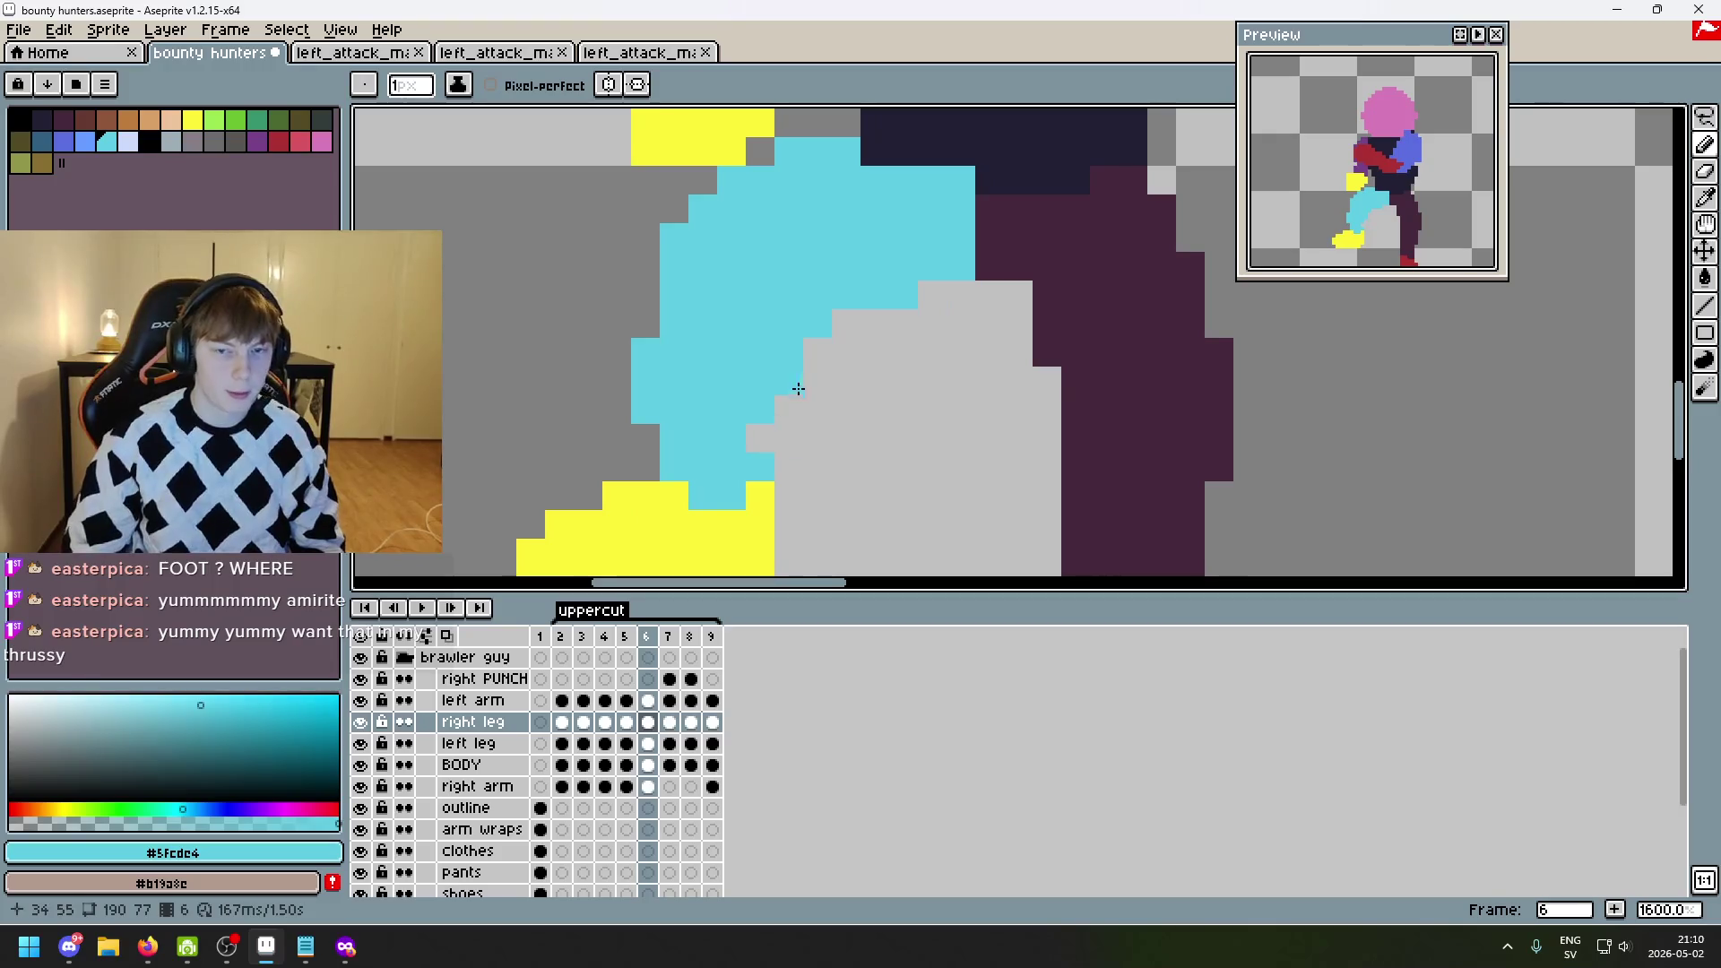
{"action": "key", "text": "Left"}
{"action": "key", "text": "Right"}
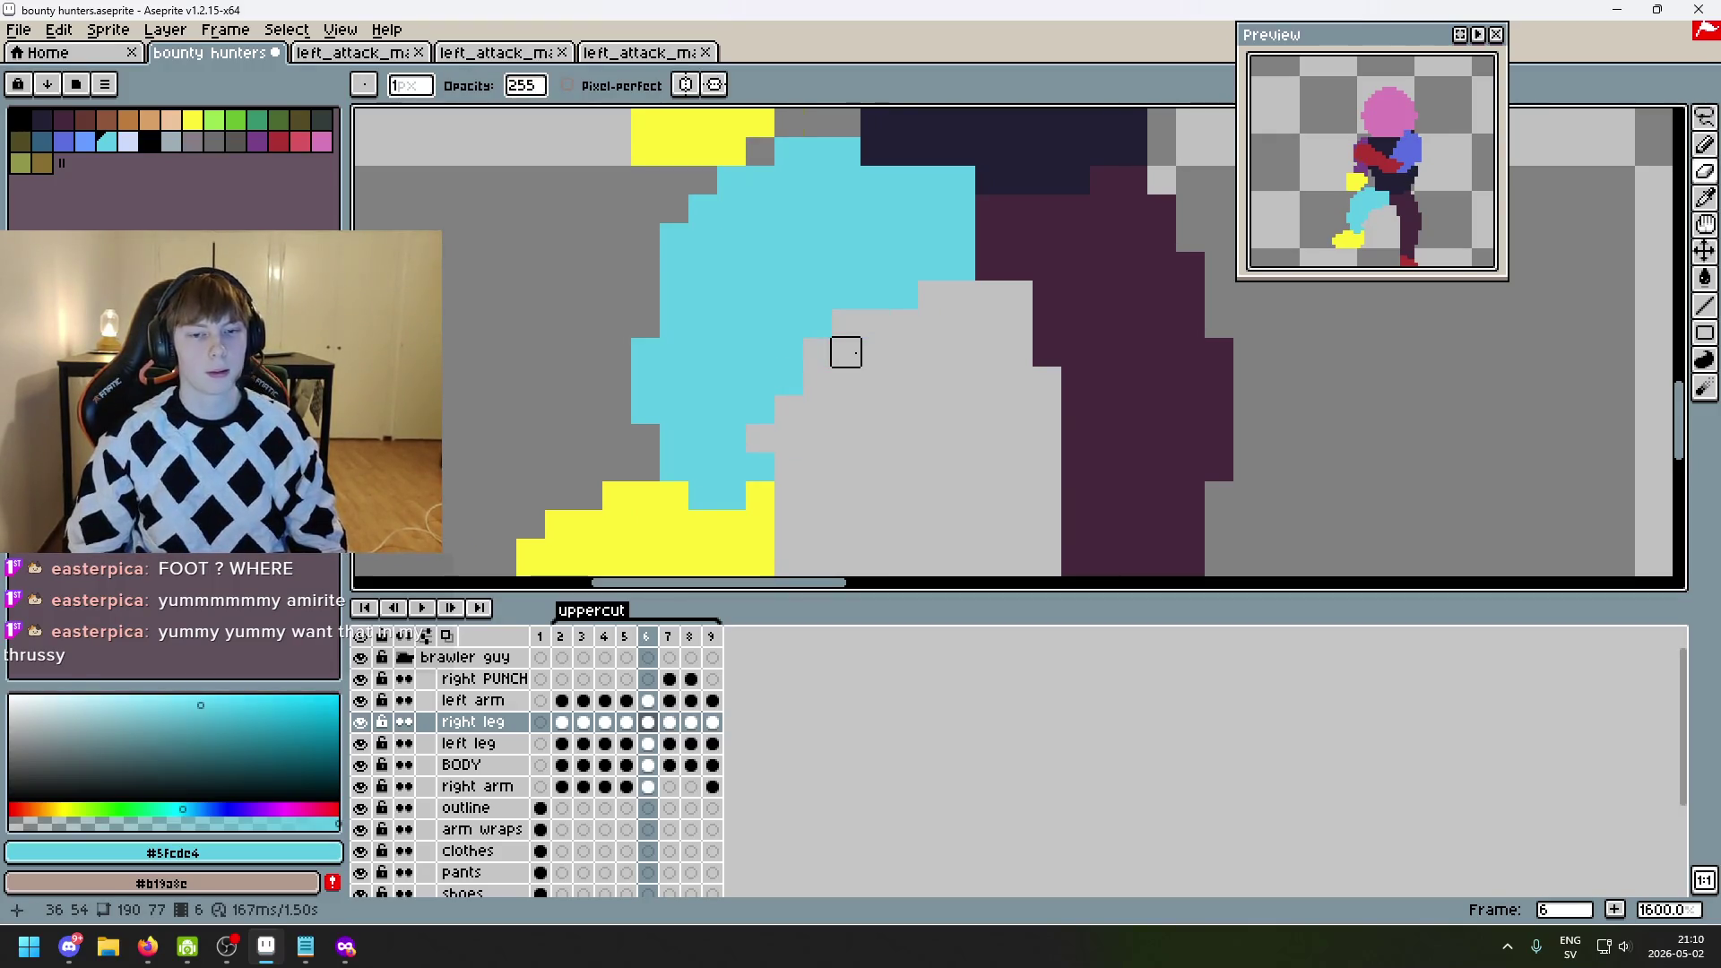
{"action": "key", "text": "b"}
{"action": "scroll", "coordinate": [840, 324], "scroll_direction": "down", "scroll_amount": 4}
{"action": "key", "text": "Left"}
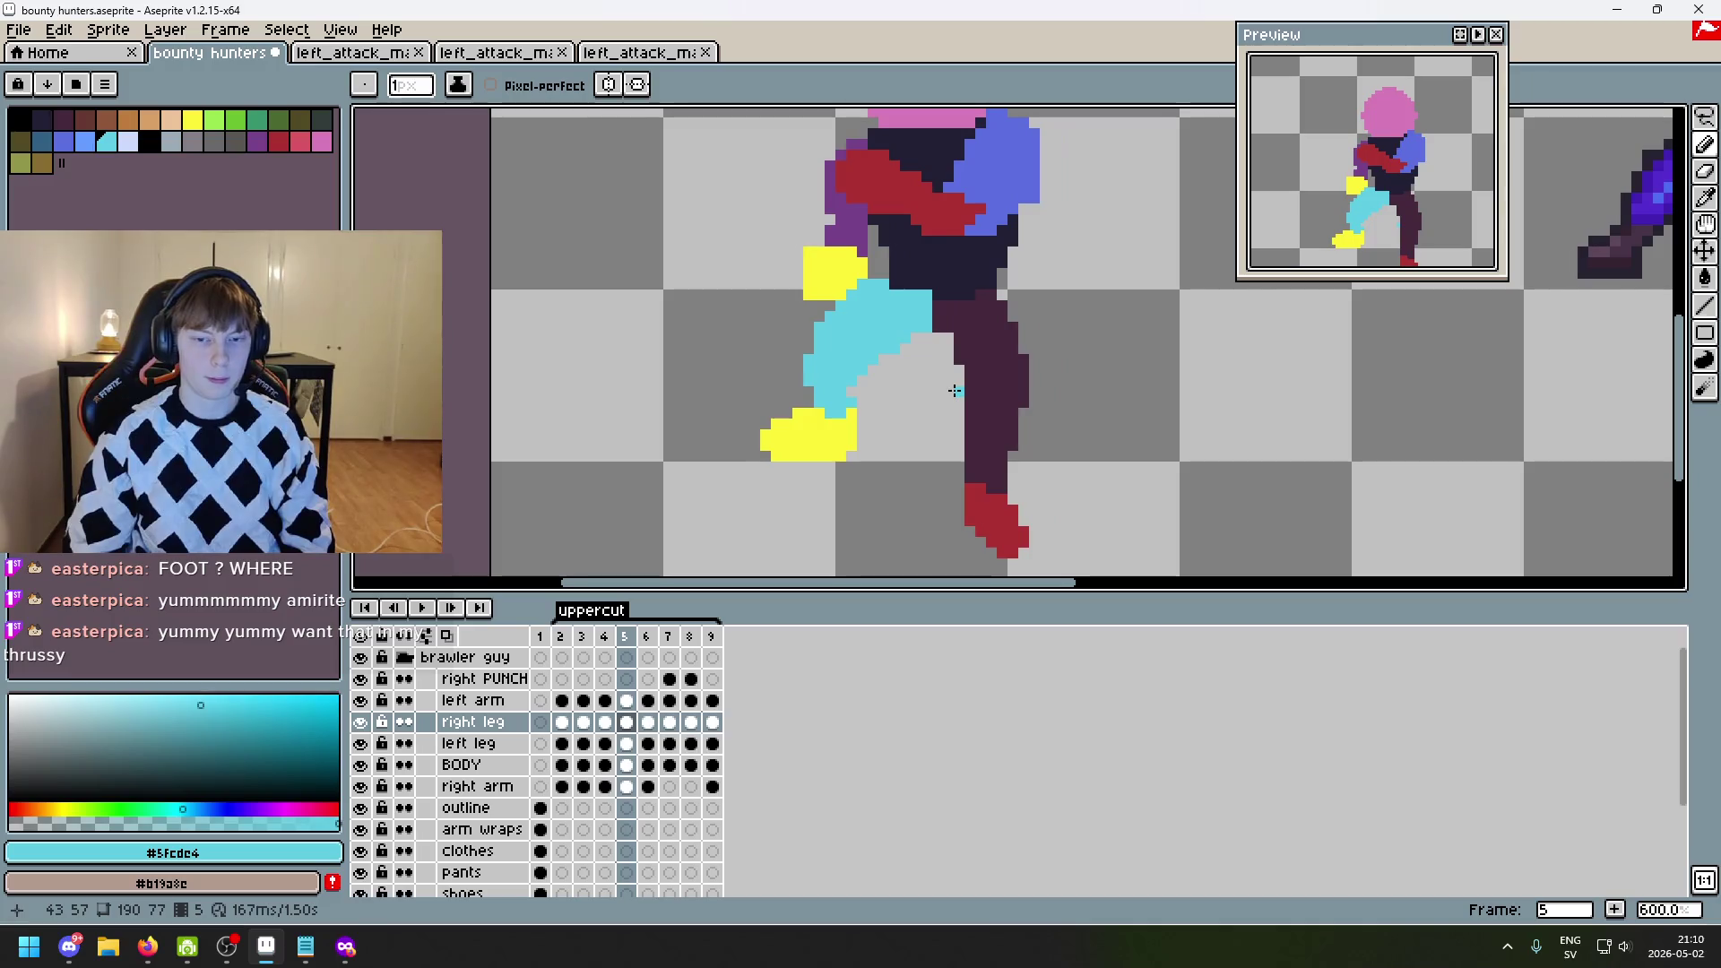
{"action": "key", "text": "Right"}
{"action": "key", "text": "Left"}
{"action": "key", "text": "Right"}
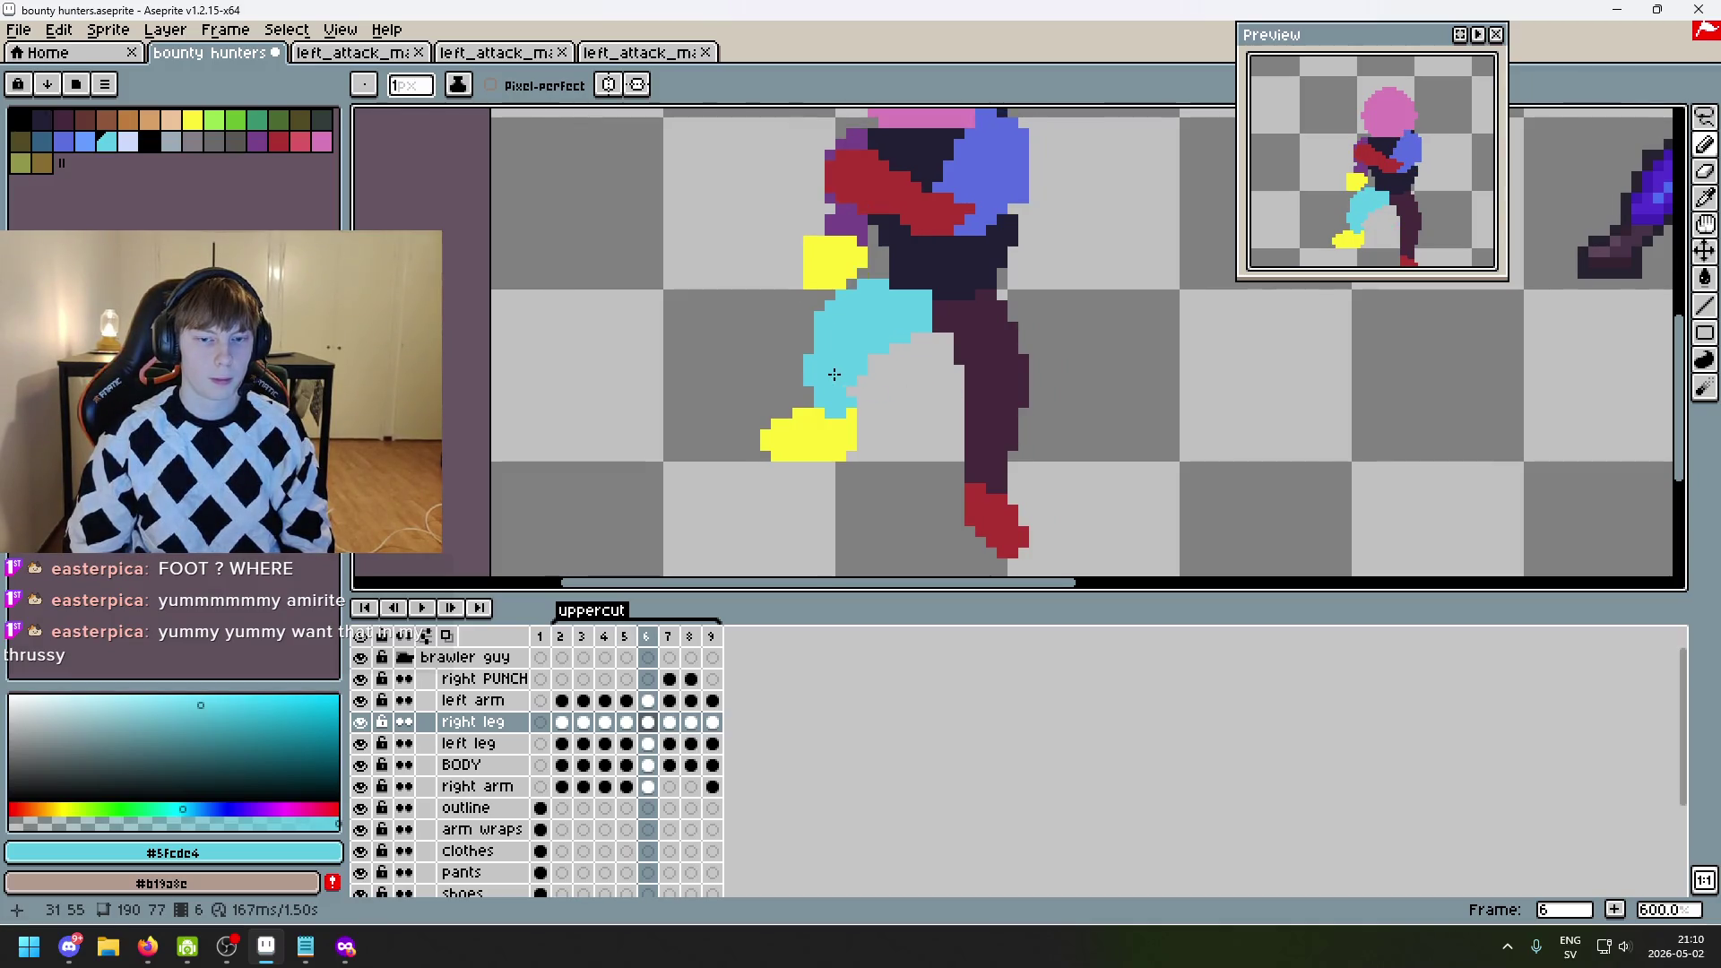
{"action": "scroll", "coordinate": [830, 376], "scroll_direction": "up", "scroll_amount": 3}
{"action": "key", "text": "e"}
{"action": "scroll", "coordinate": [872, 394], "scroll_direction": "down", "scroll_amount": 4}
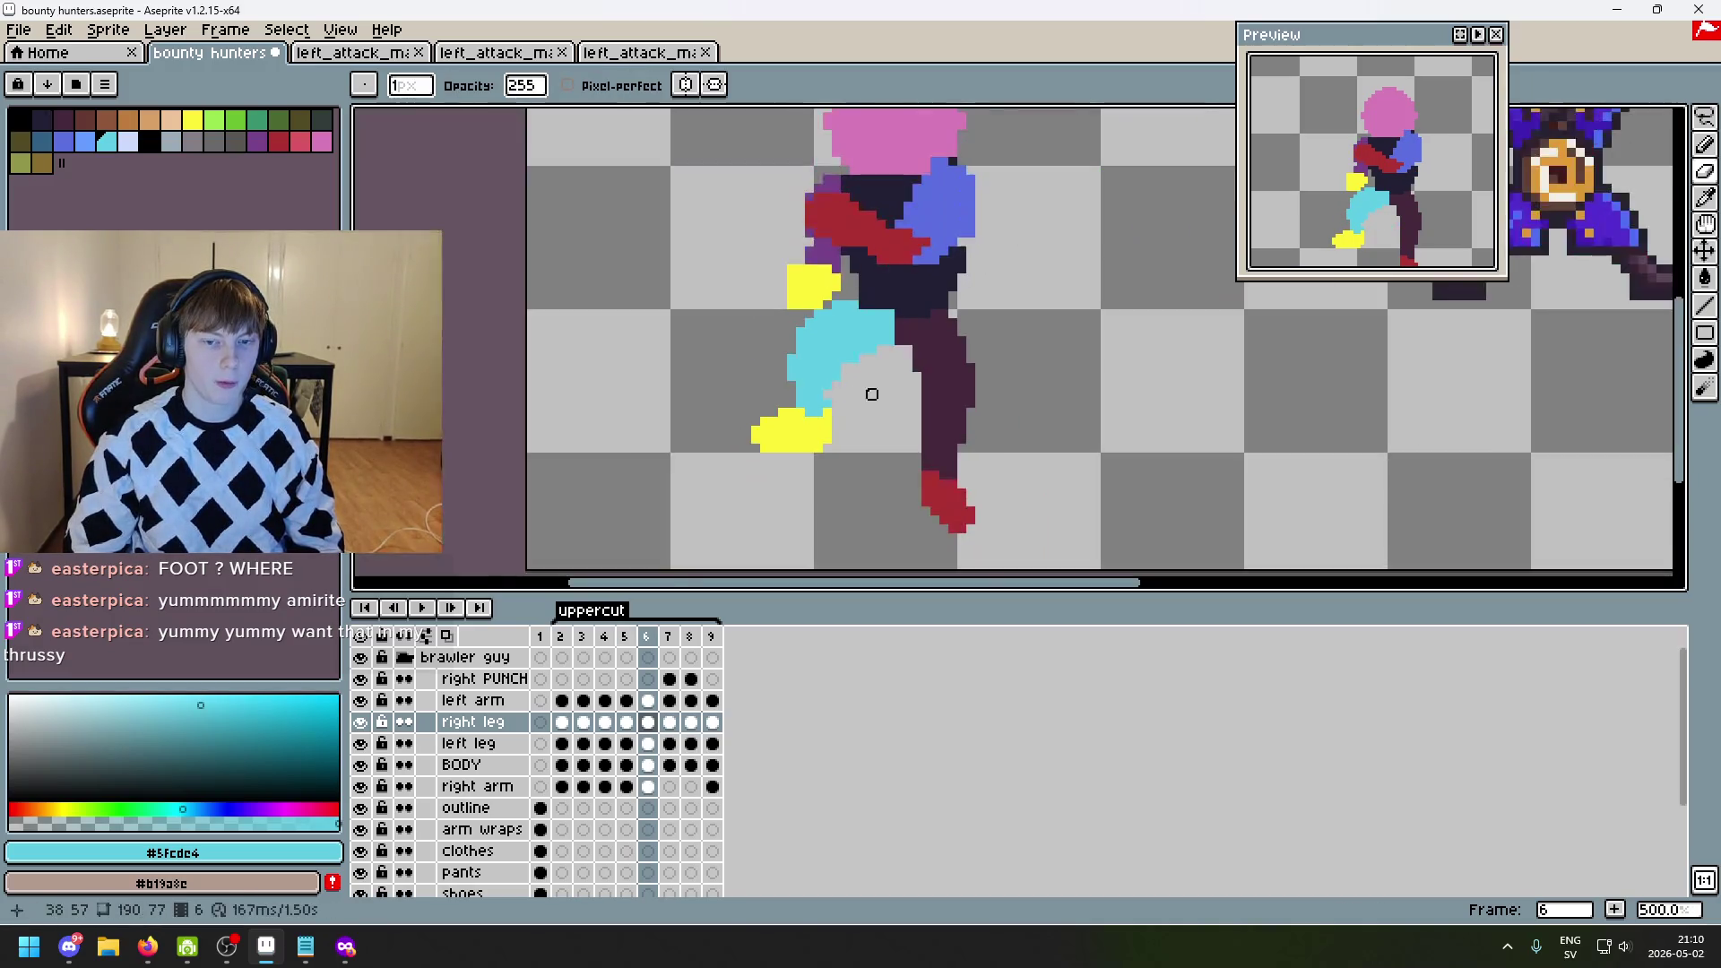
{"action": "key", "text": "Left"}
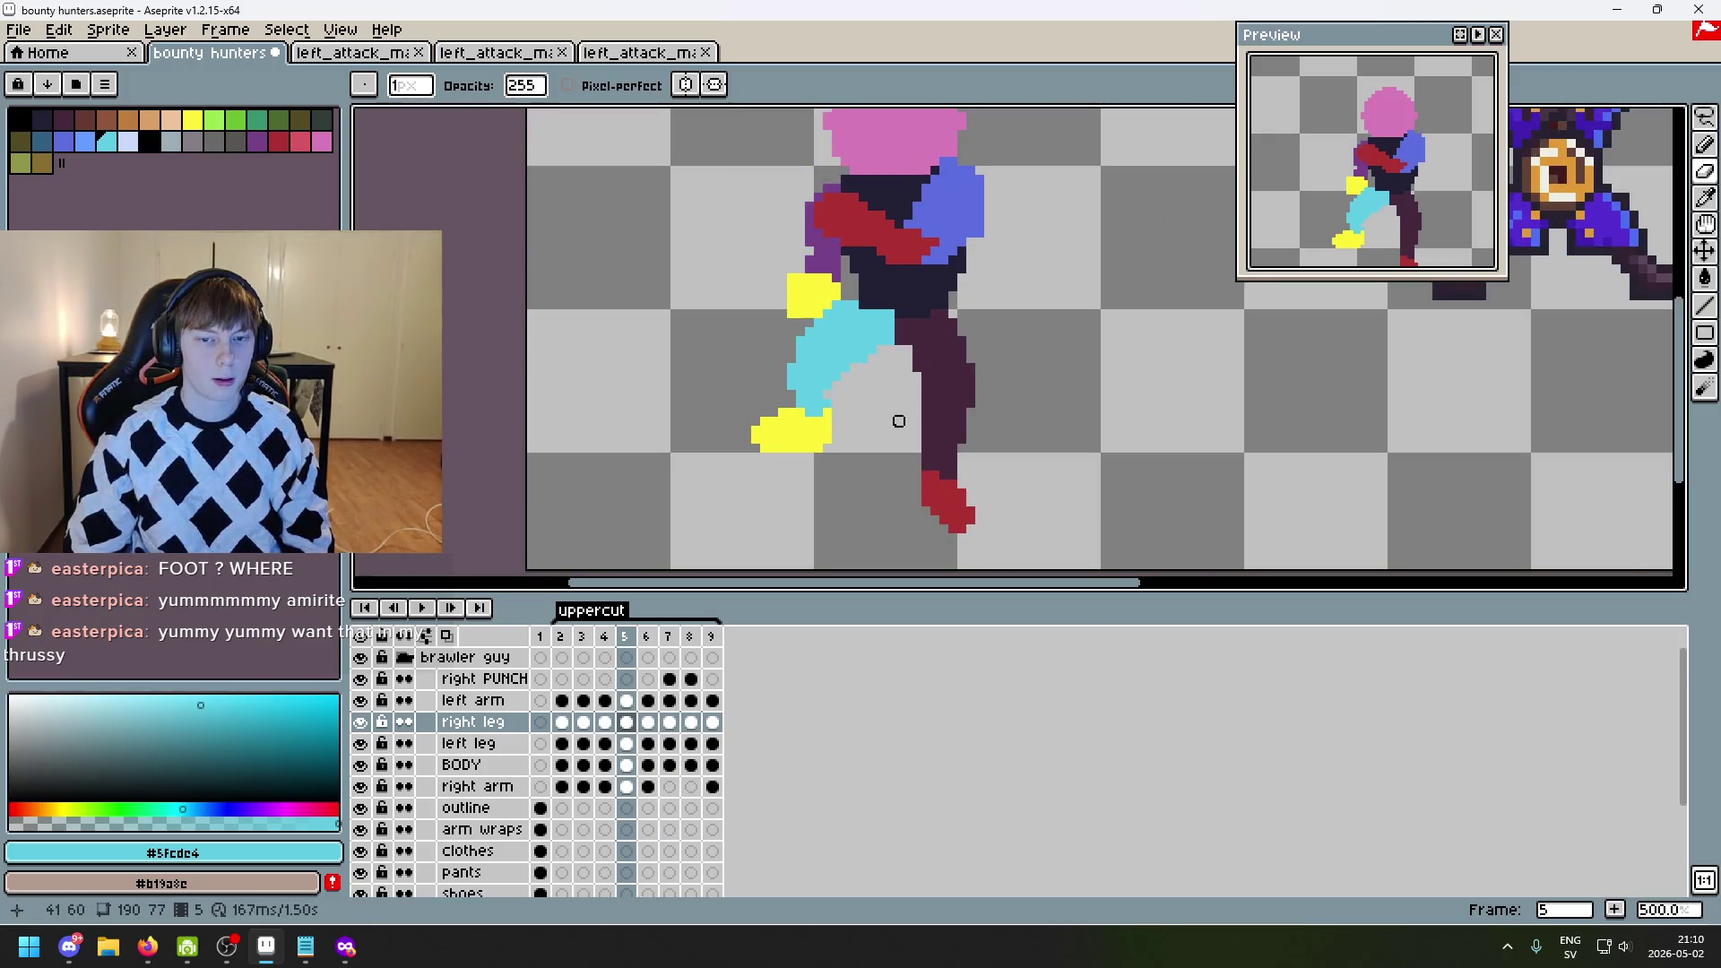
{"action": "scroll", "coordinate": [896, 421], "scroll_direction": "down", "scroll_amount": 2}
{"action": "key", "text": "Right"}
{"action": "key", "text": "Left"}
{"action": "key", "text": "Right"}
{"action": "key", "text": "Left"}
{"action": "key", "text": "Right"}
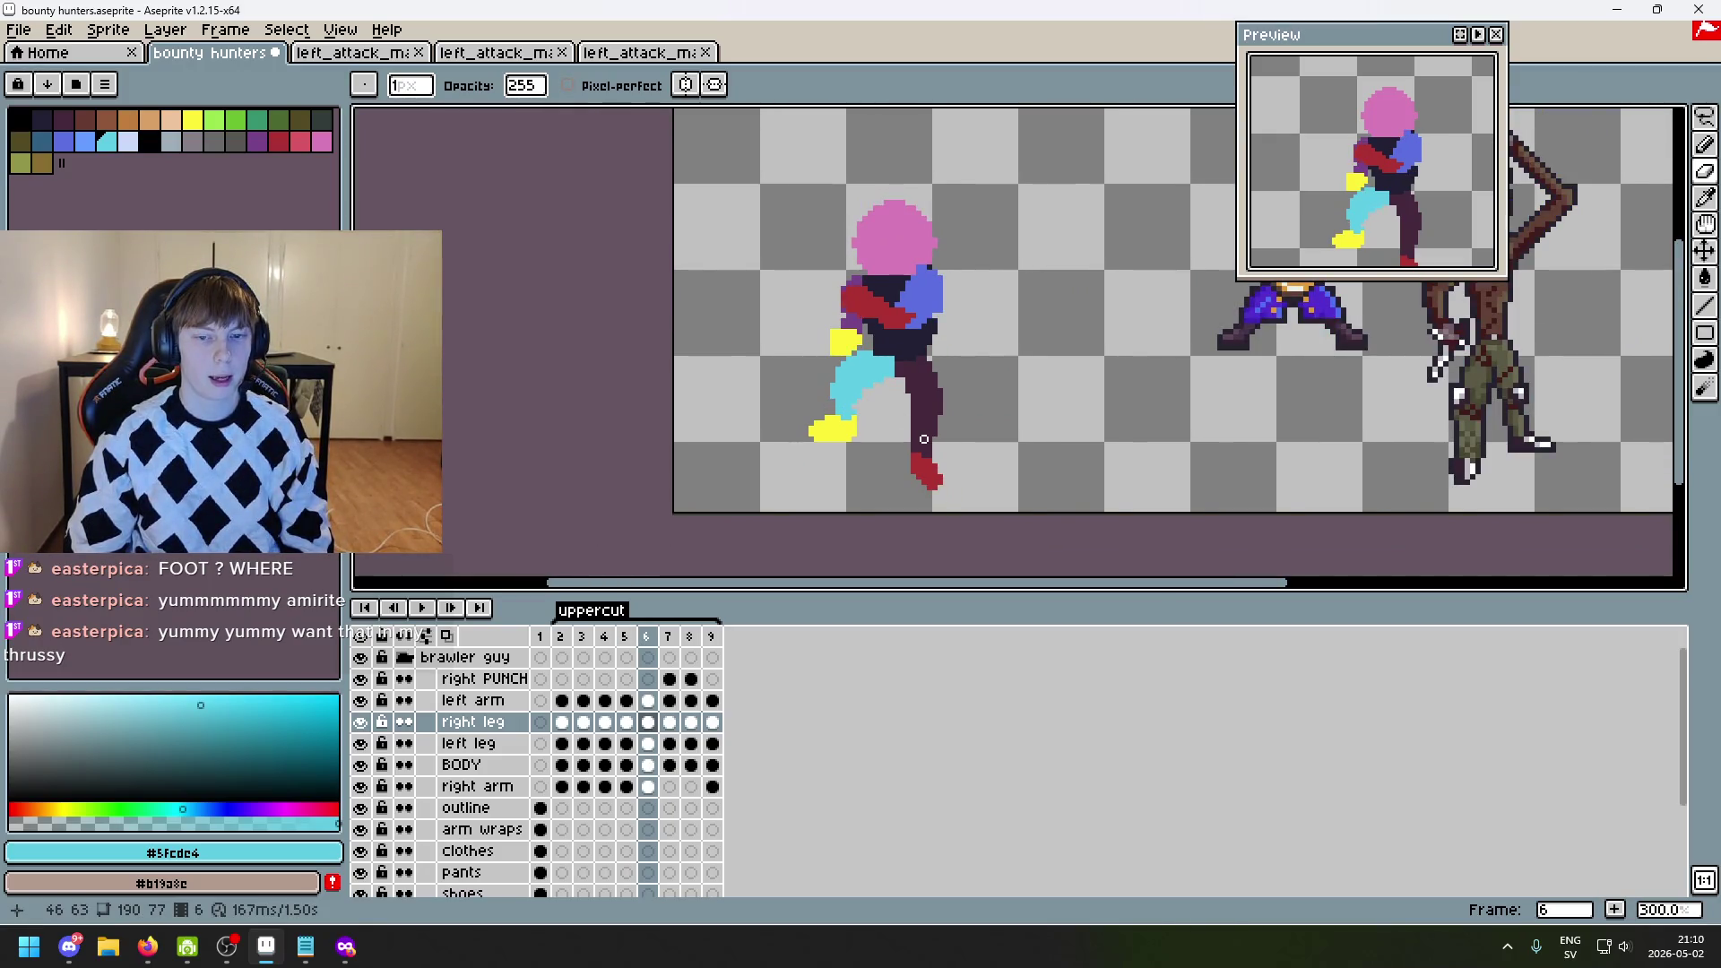
{"action": "key", "text": "Left"}
{"action": "key", "text": "Right"}
{"action": "key", "text": "Left"}
{"action": "key", "text": "Right"}
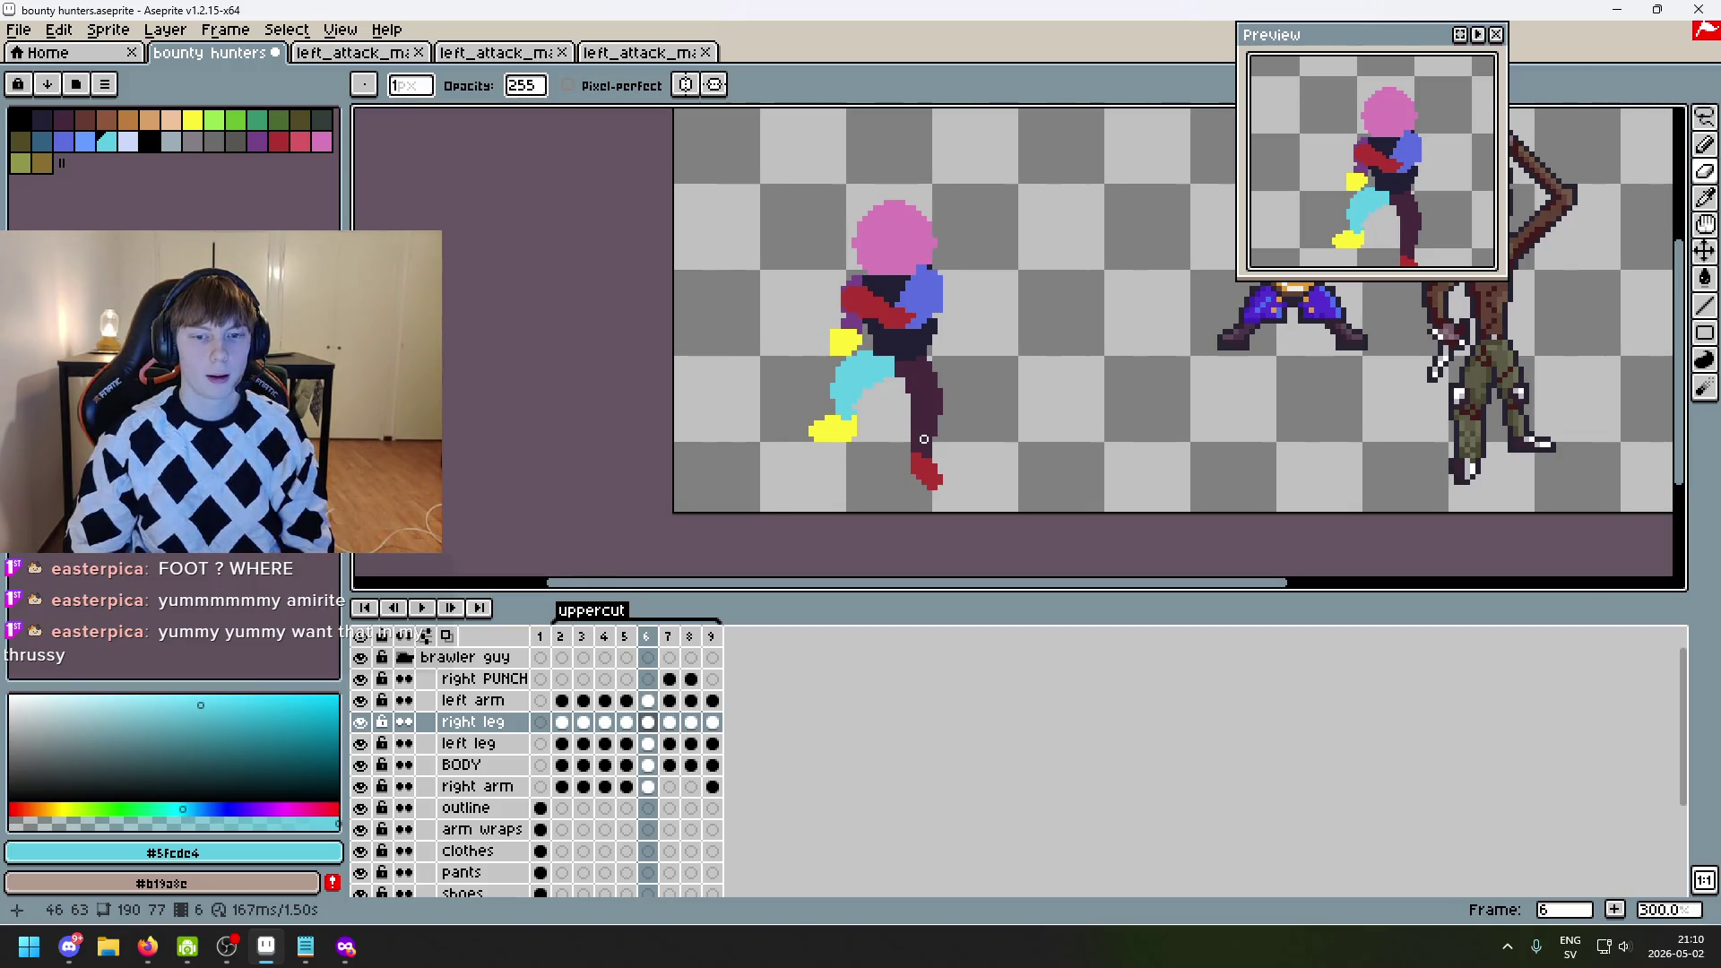
{"action": "key", "text": "Left"}
{"action": "key", "text": "Right"}
{"action": "key", "text": "Right"}
{"action": "key", "text": "Left"}
{"action": "key", "text": "Left"}
{"action": "key", "text": "Right"}
{"action": "key", "text": "Right"}
{"action": "key", "text": "Left"}
{"action": "scroll", "coordinate": [870, 439], "scroll_direction": "up", "scroll_amount": 6}
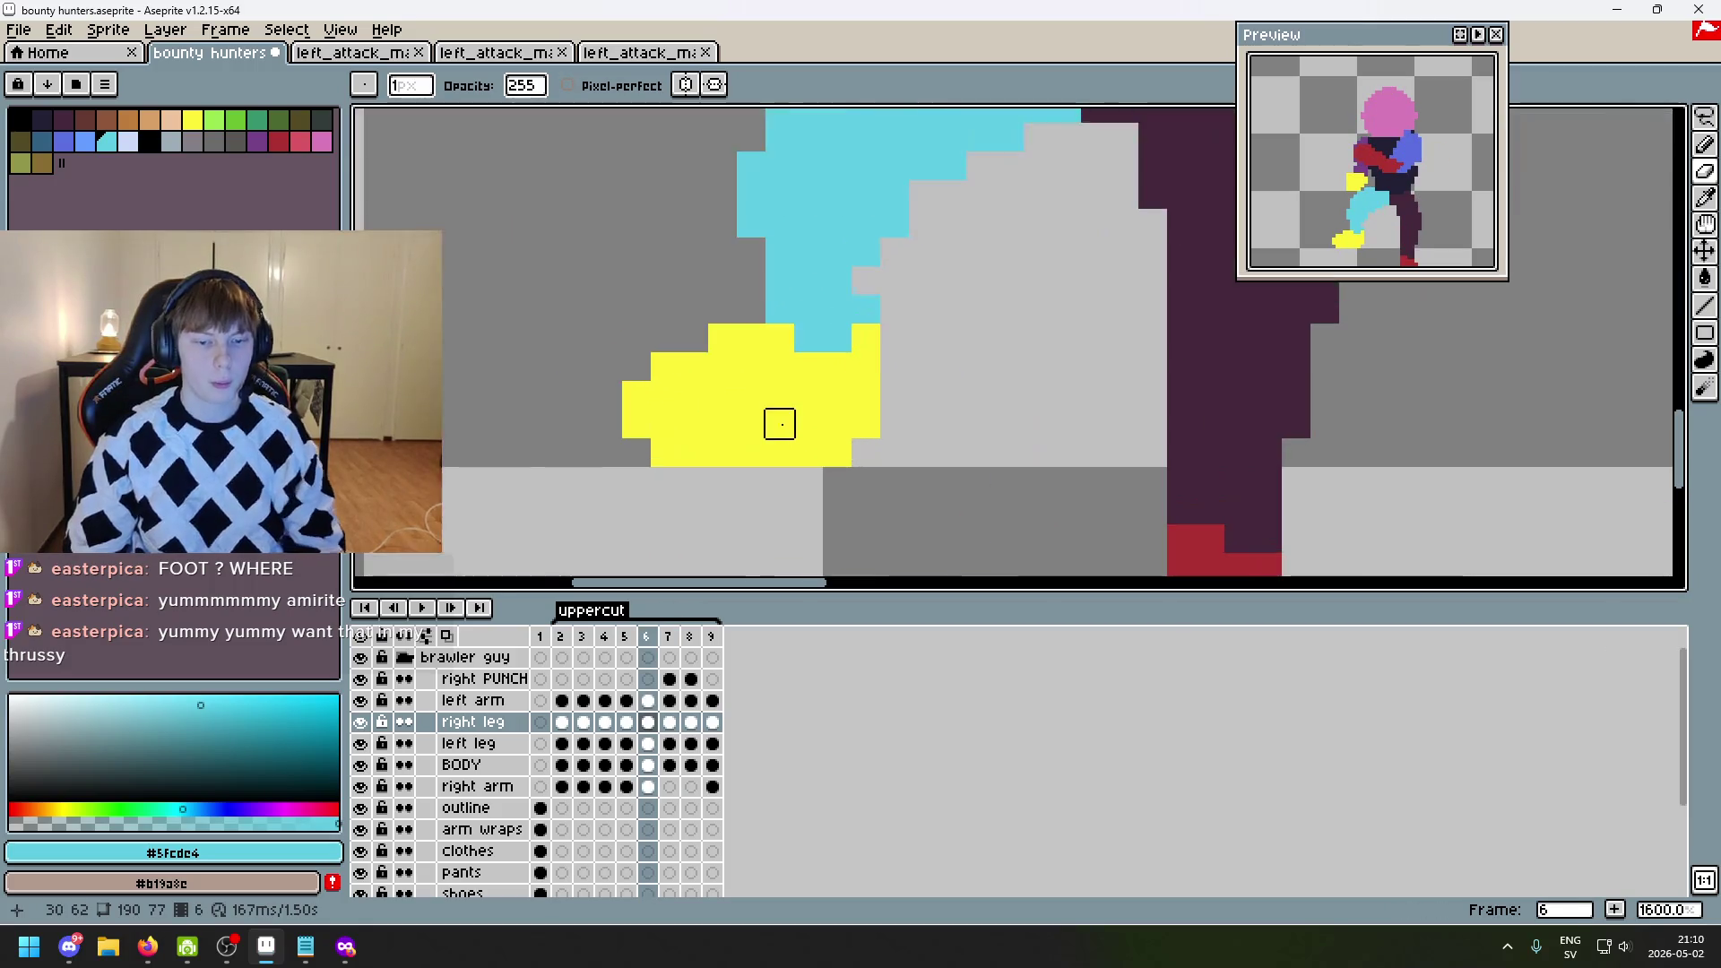
- Trim the bottom-left of the yellow foot, restoring one yellow pixel with the Pencil
{"action": "left_click_drag", "start_coordinate": [665, 395], "coordinate": [633, 392]}
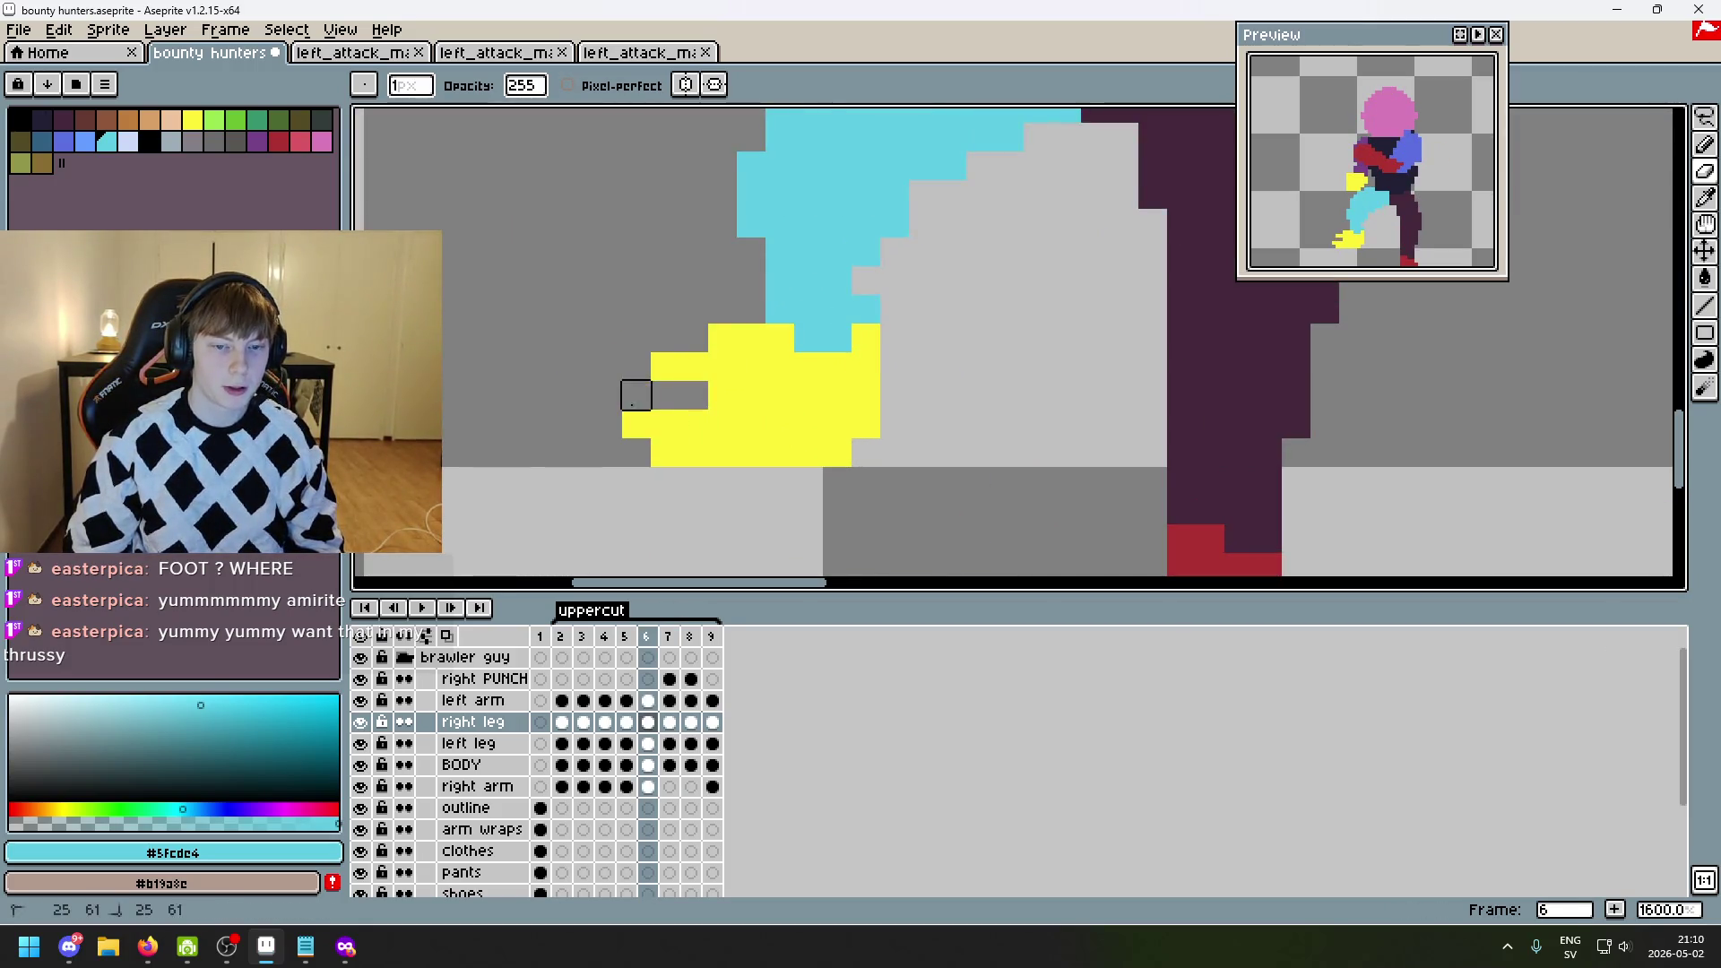
{"action": "key", "text": "ctrl+z"}
{"action": "mouse_move", "coordinate": [722, 453]}
{"action": "left_mouse_down"}
{"action": "mouse_move", "coordinate": [664, 454]}
{"action": "mouse_move", "coordinate": [634, 365]}
{"action": "mouse_move", "coordinate": [638, 338]}
{"action": "mouse_move", "coordinate": [691, 338]}
{"action": "left_mouse_up"}
{"action": "left_click", "coordinate": [664, 388], "text": "alt"}
{"action": "key", "text": "b"}
{"action": "left_click", "coordinate": [638, 391]}
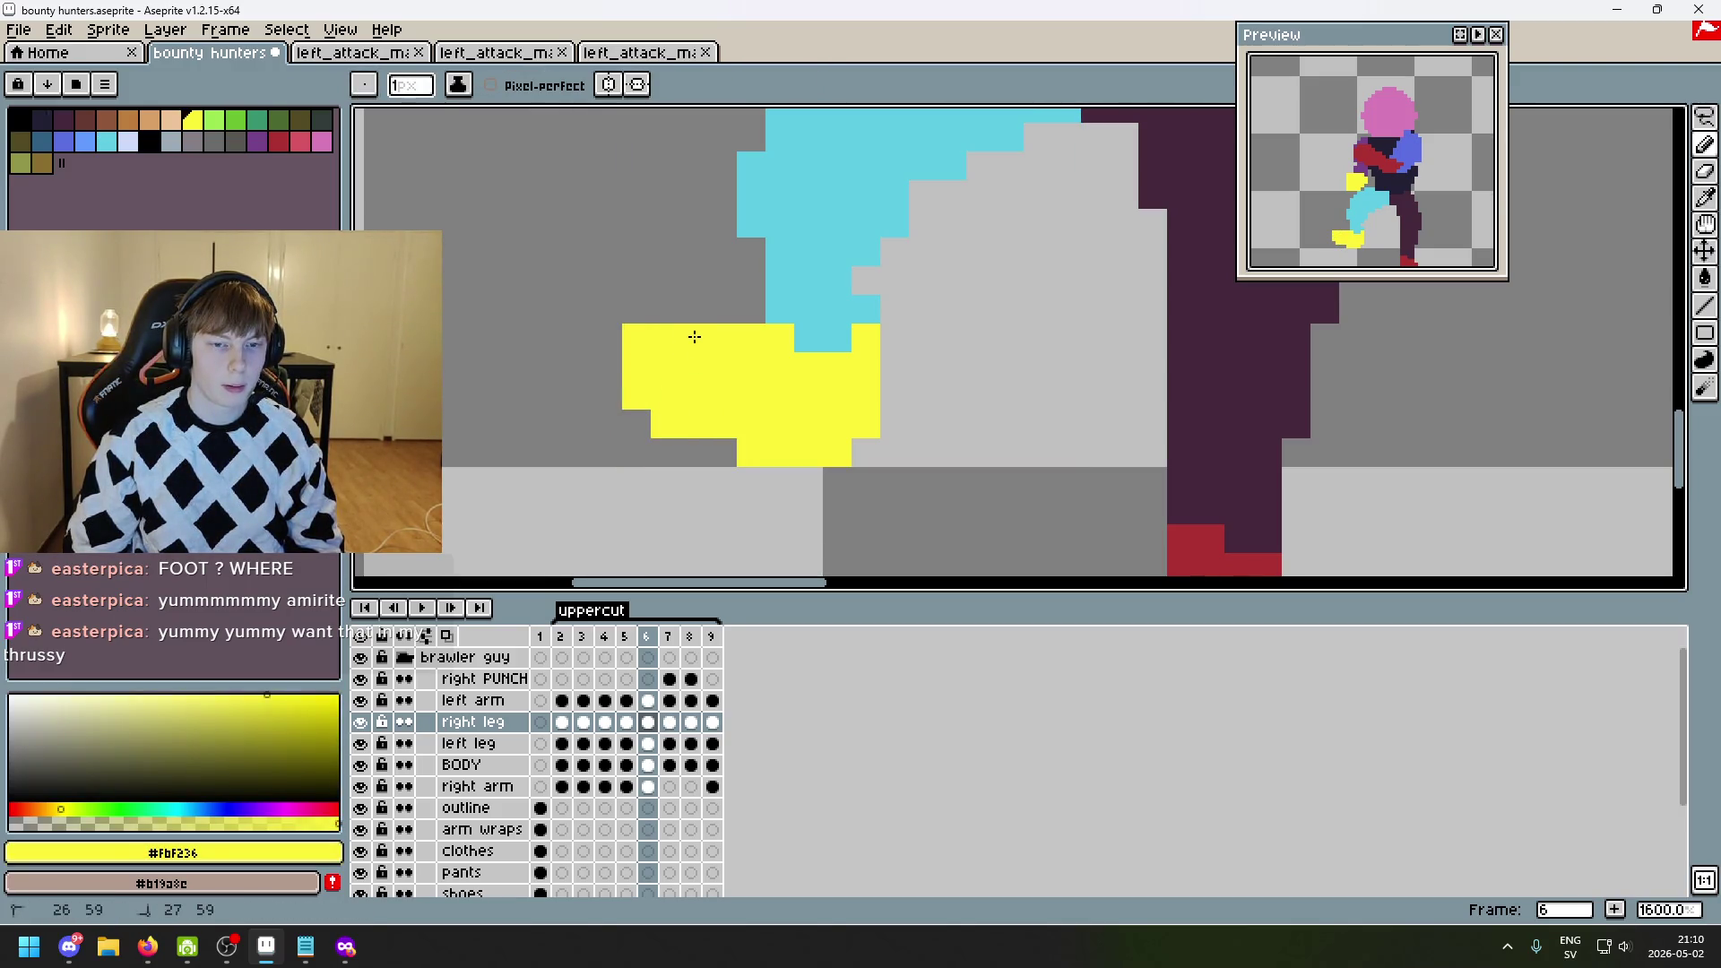
- Compare frame 6's trimmed foot against frame 5, briefly checking the left leg layer
{"action": "key", "text": "e"}
{"action": "scroll", "coordinate": [835, 450], "scroll_direction": "down", "scroll_amount": 3}
{"action": "scroll", "coordinate": [903, 477], "scroll_direction": "down", "scroll_amount": 3}
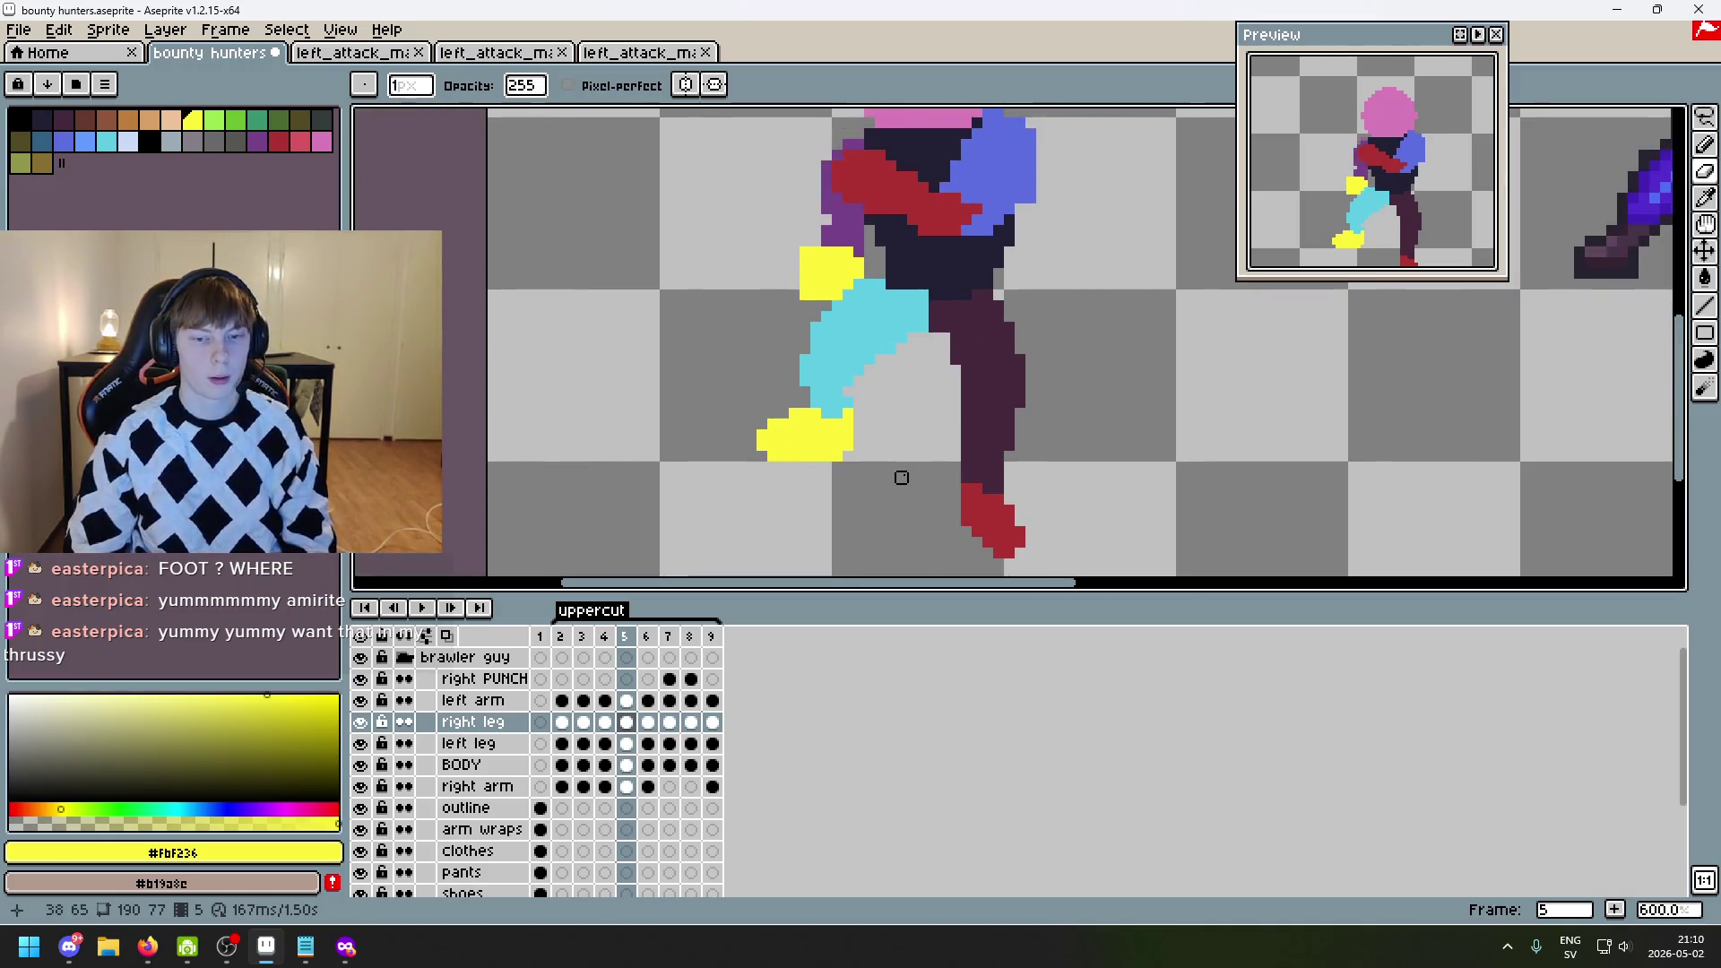
{"action": "scroll", "coordinate": [902, 477], "scroll_direction": "down", "scroll_amount": 2}
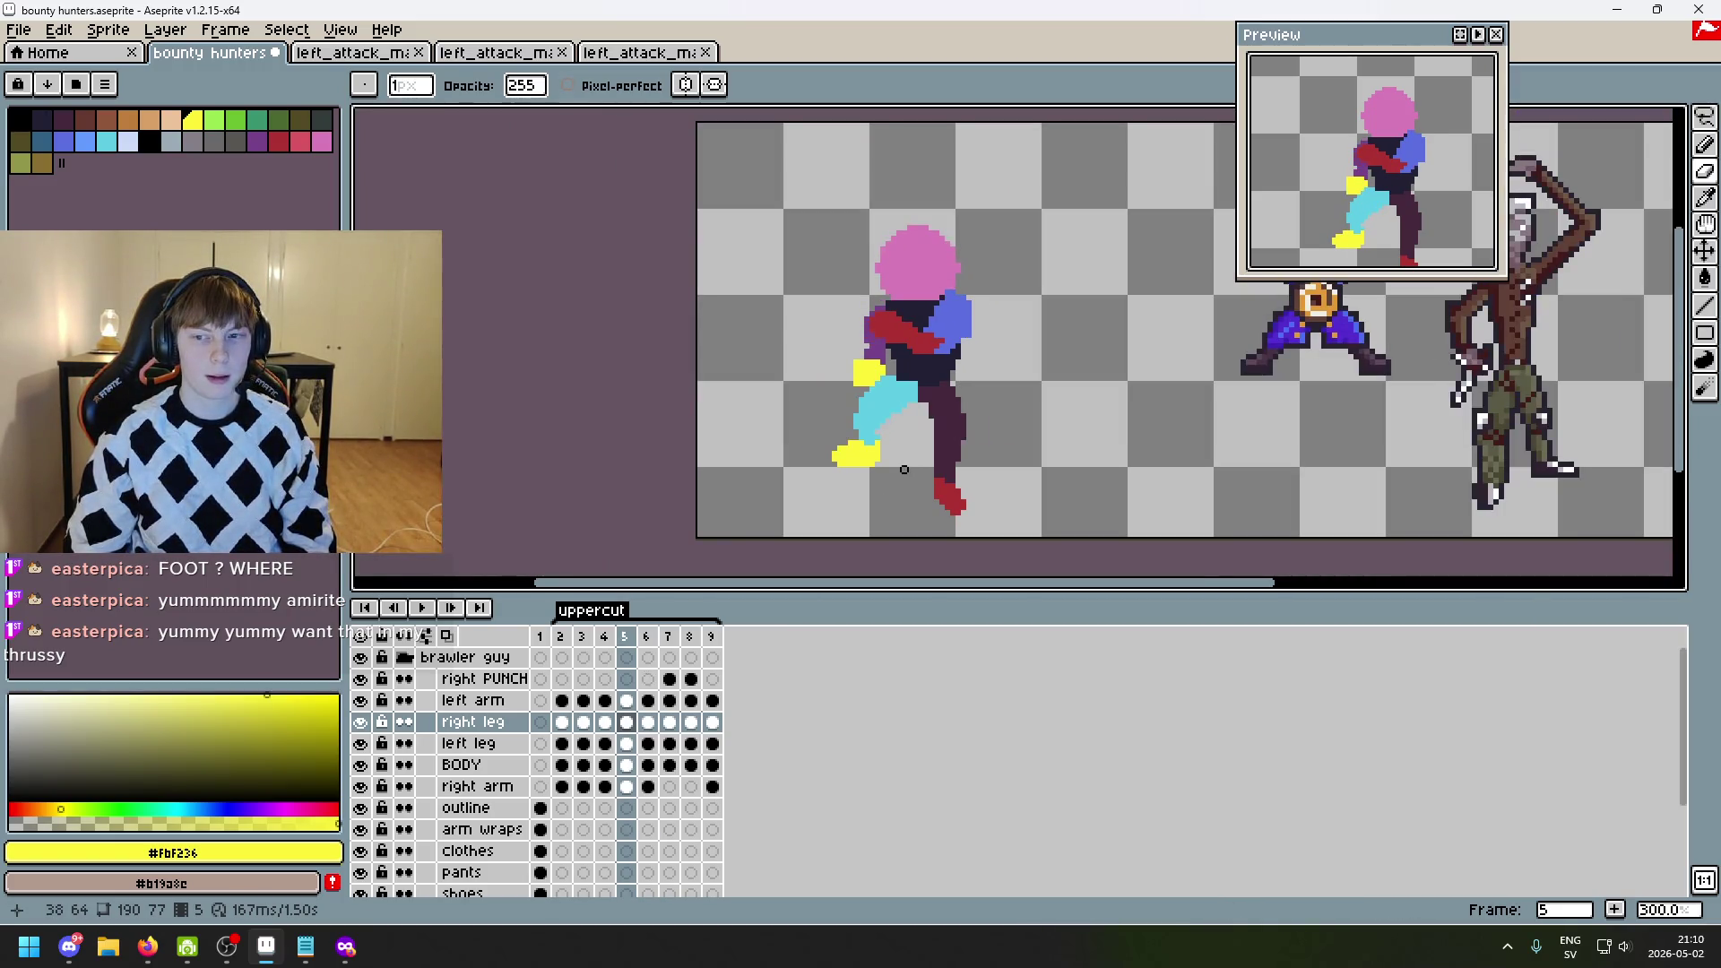
{"action": "scroll", "coordinate": [888, 470], "scroll_direction": "up", "scroll_amount": 3}
{"action": "scroll", "coordinate": [815, 469], "scroll_direction": "up", "scroll_amount": 1}
{"action": "key", "text": "b"}
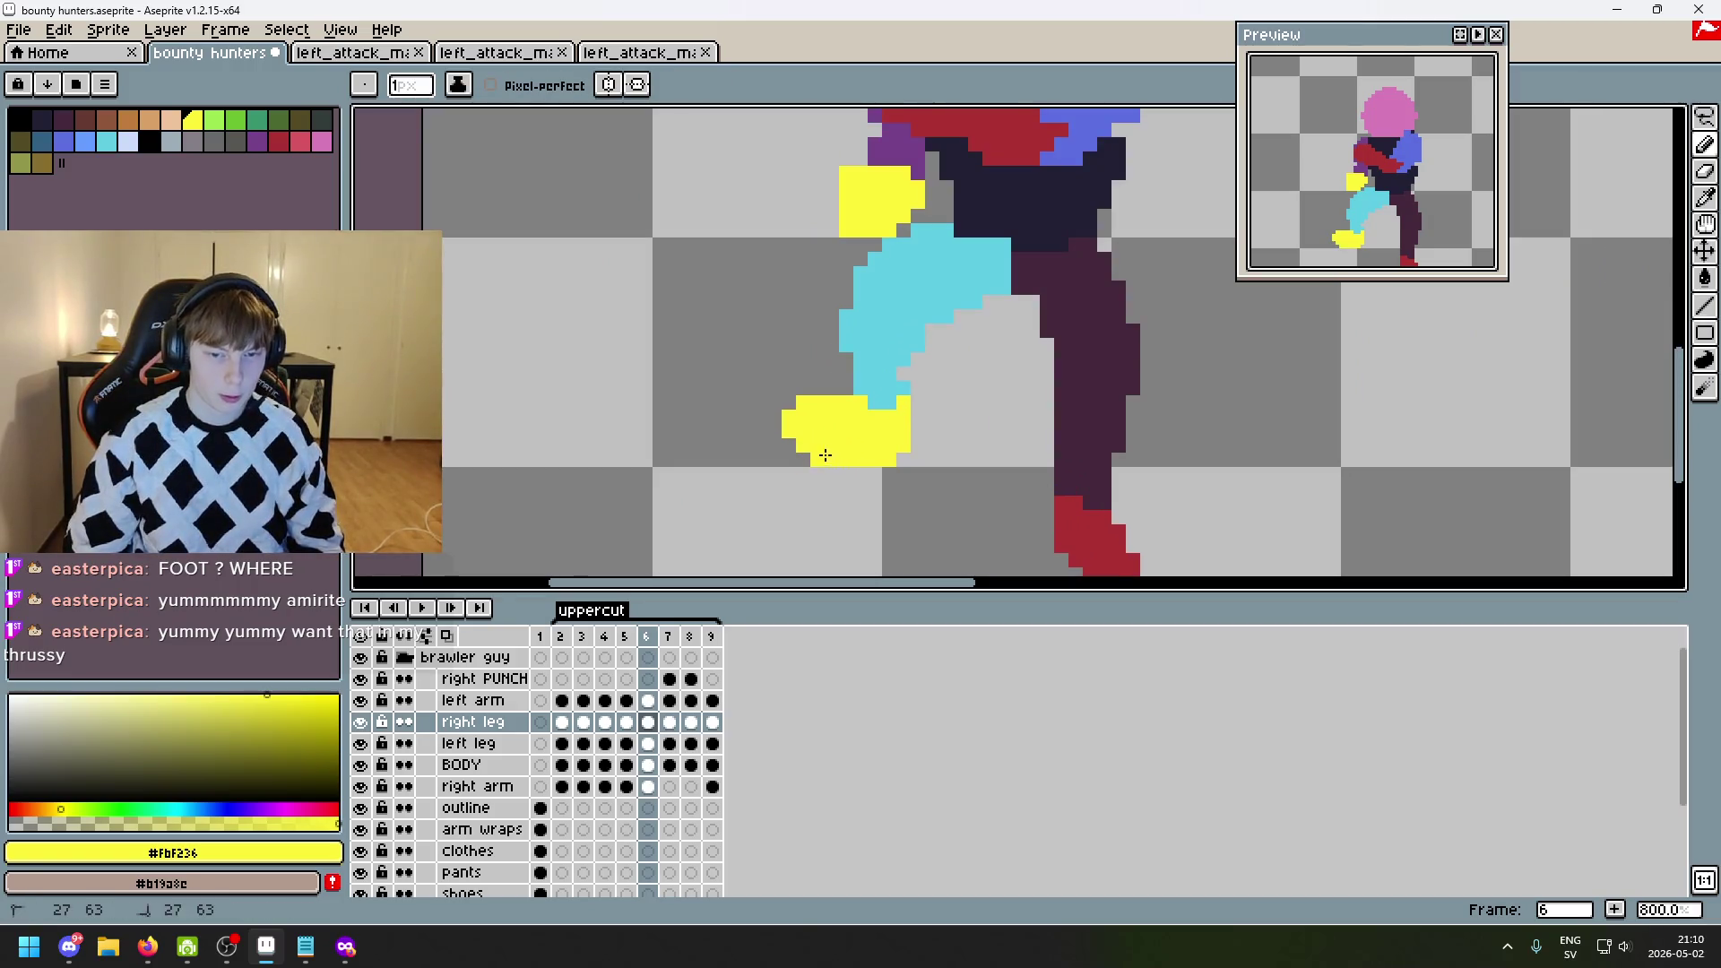
{"action": "scroll", "coordinate": [904, 462], "scroll_direction": "down", "scroll_amount": 3}
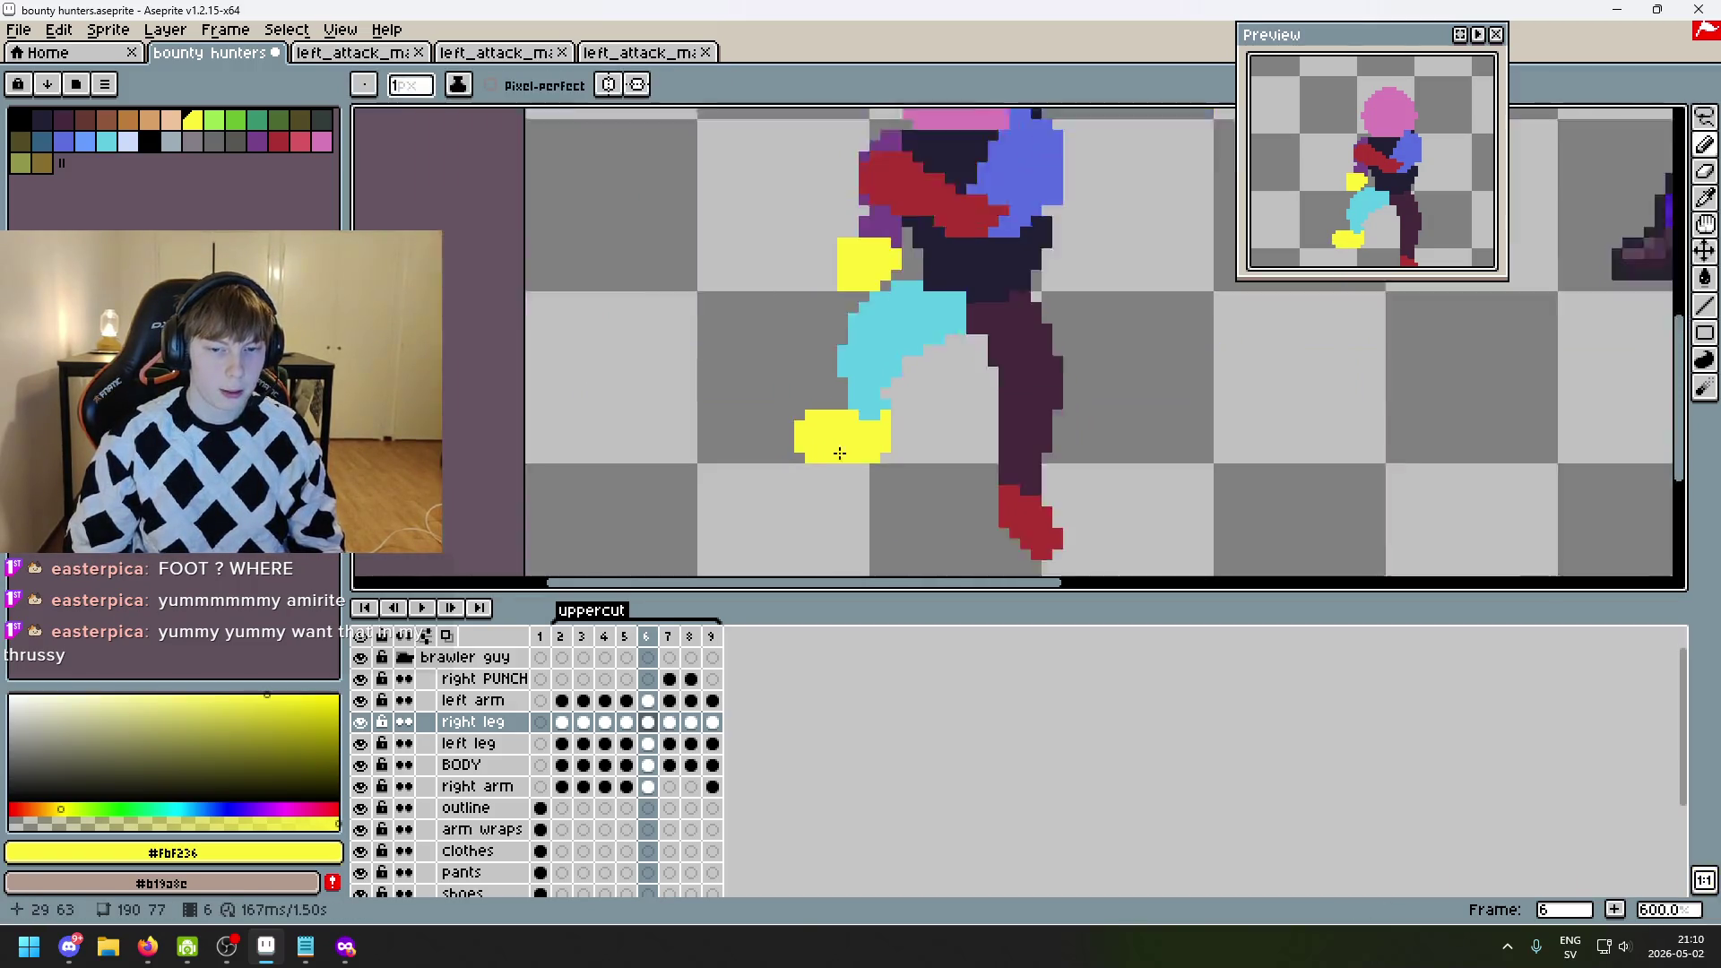
{"action": "key", "text": "Down"}
{"action": "key", "text": "Left"}
{"action": "key", "text": "Up"}
{"action": "key", "text": "Right"}
{"action": "key", "text": "Left"}
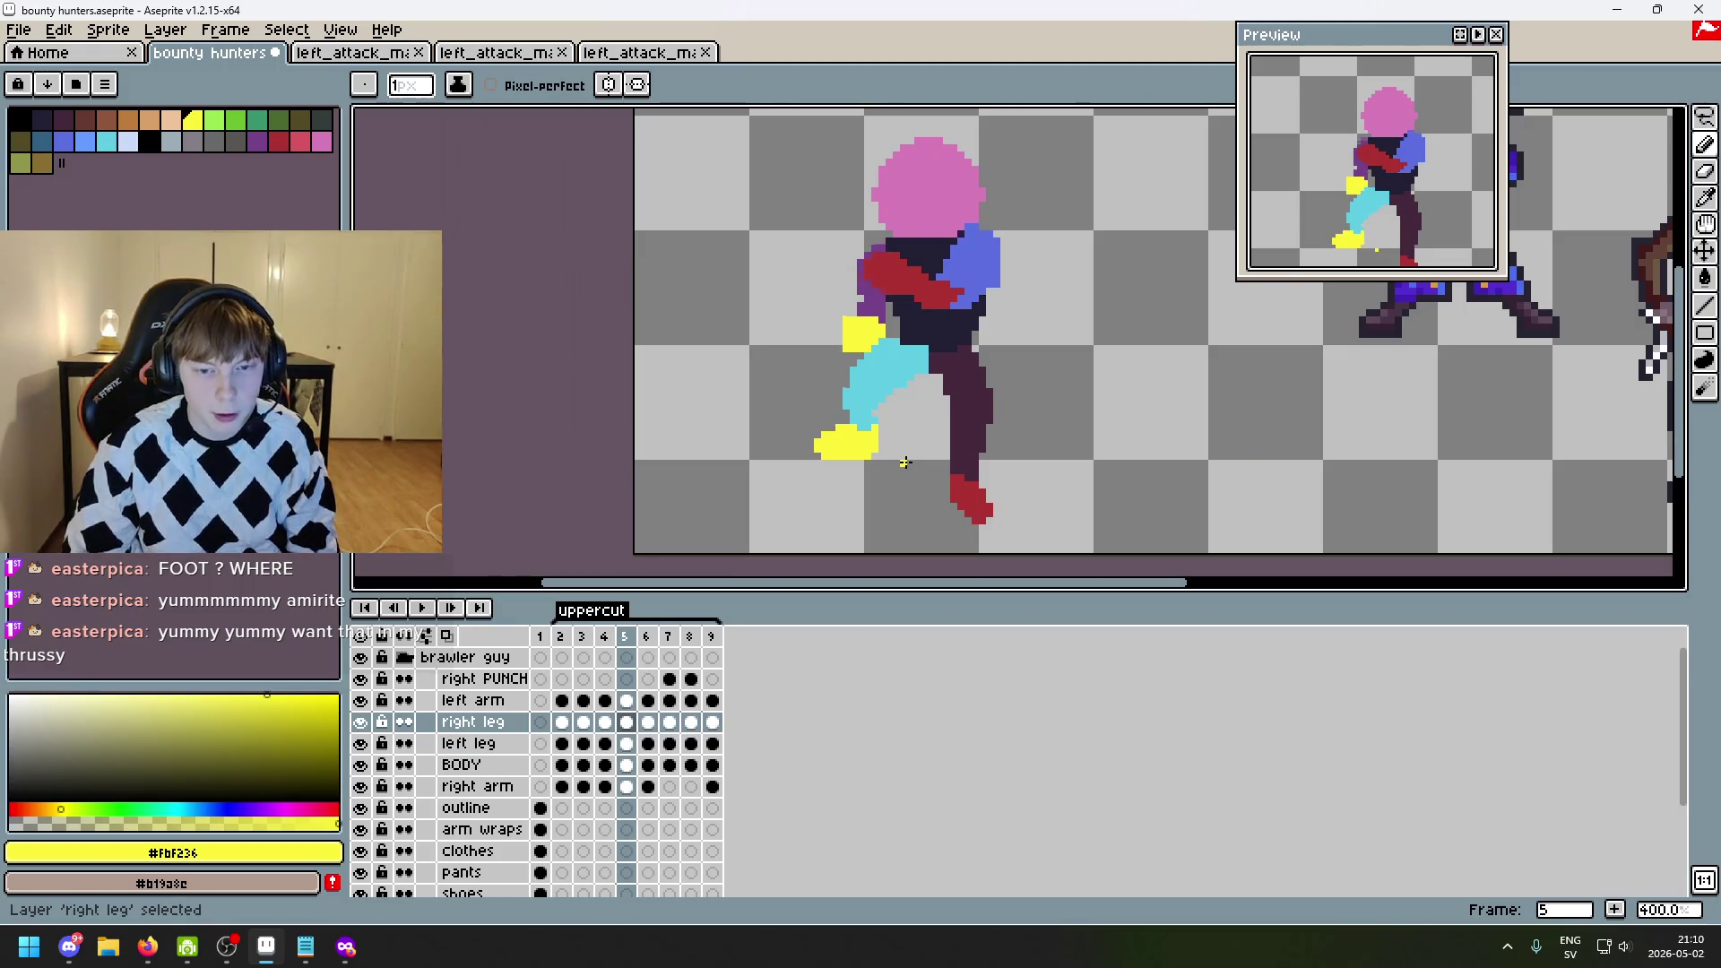
{"action": "key", "text": "Right"}
{"action": "key", "text": "Left"}
{"action": "key", "text": "Right"}
- Try erasing the foot's left-tip pixel, undo it, and recheck frames 5 and 6
{"action": "scroll", "coordinate": [904, 462], "scroll_direction": "up", "scroll_amount": 3}
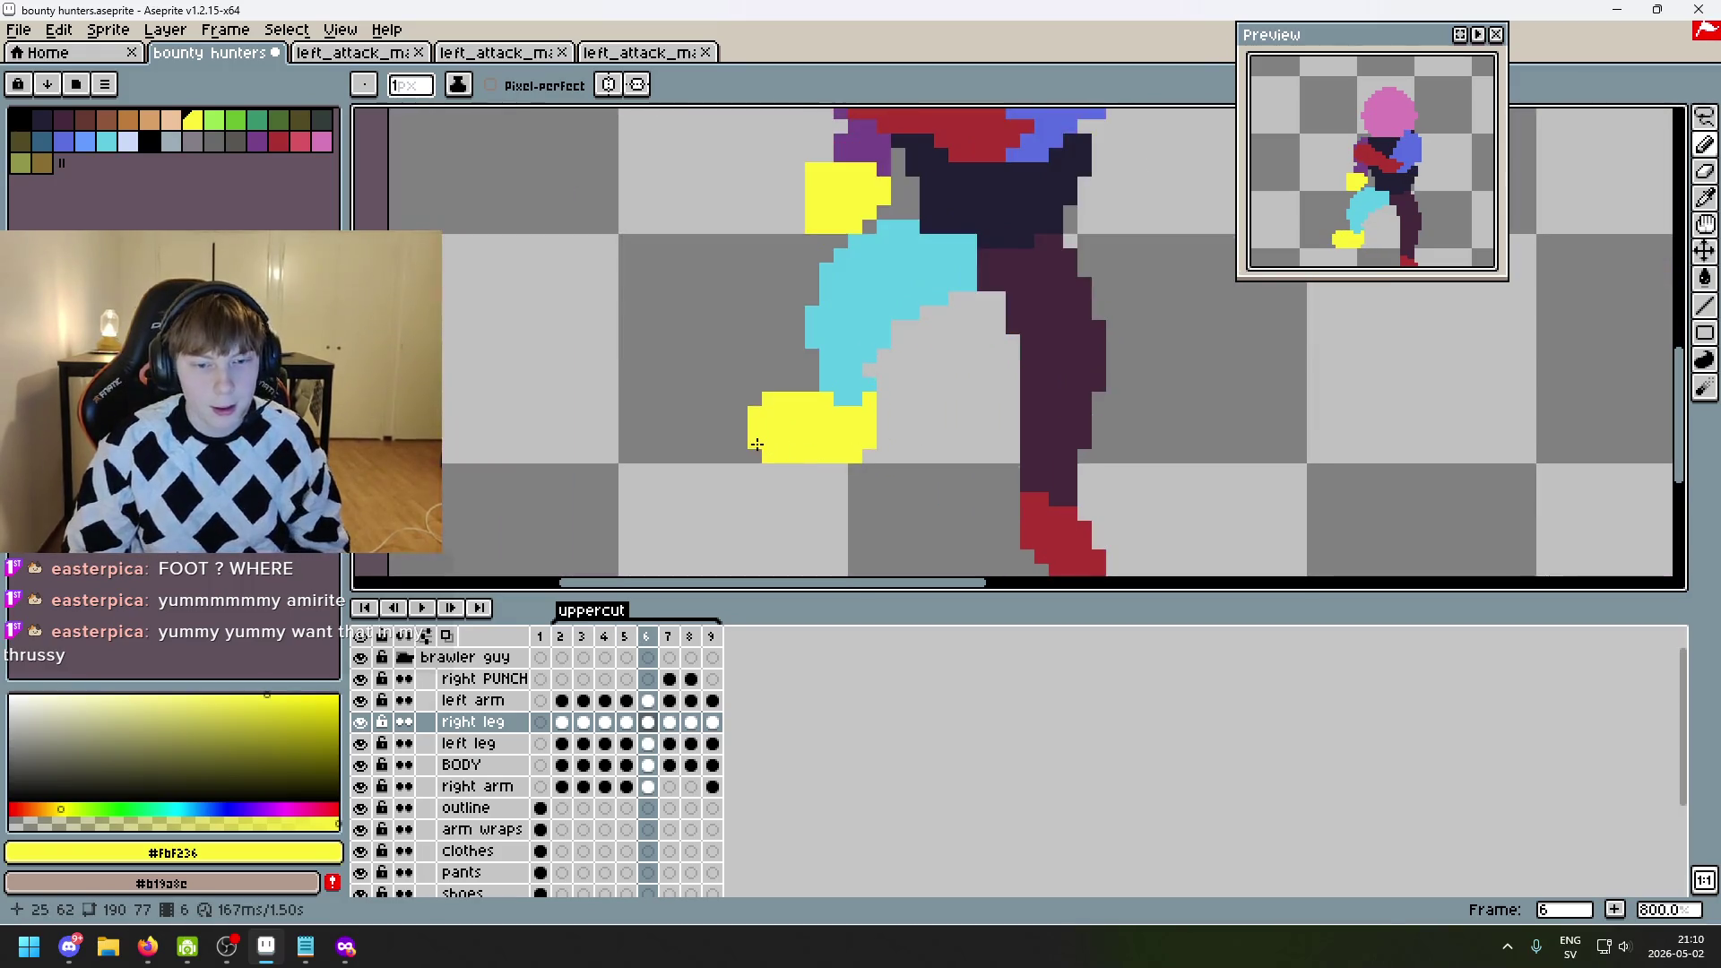
{"action": "key", "text": "e"}
{"action": "left_click", "coordinate": [755, 439]}
{"action": "key", "text": "ctrl+z"}
{"action": "scroll", "coordinate": [806, 470], "scroll_direction": "down", "scroll_amount": 3}
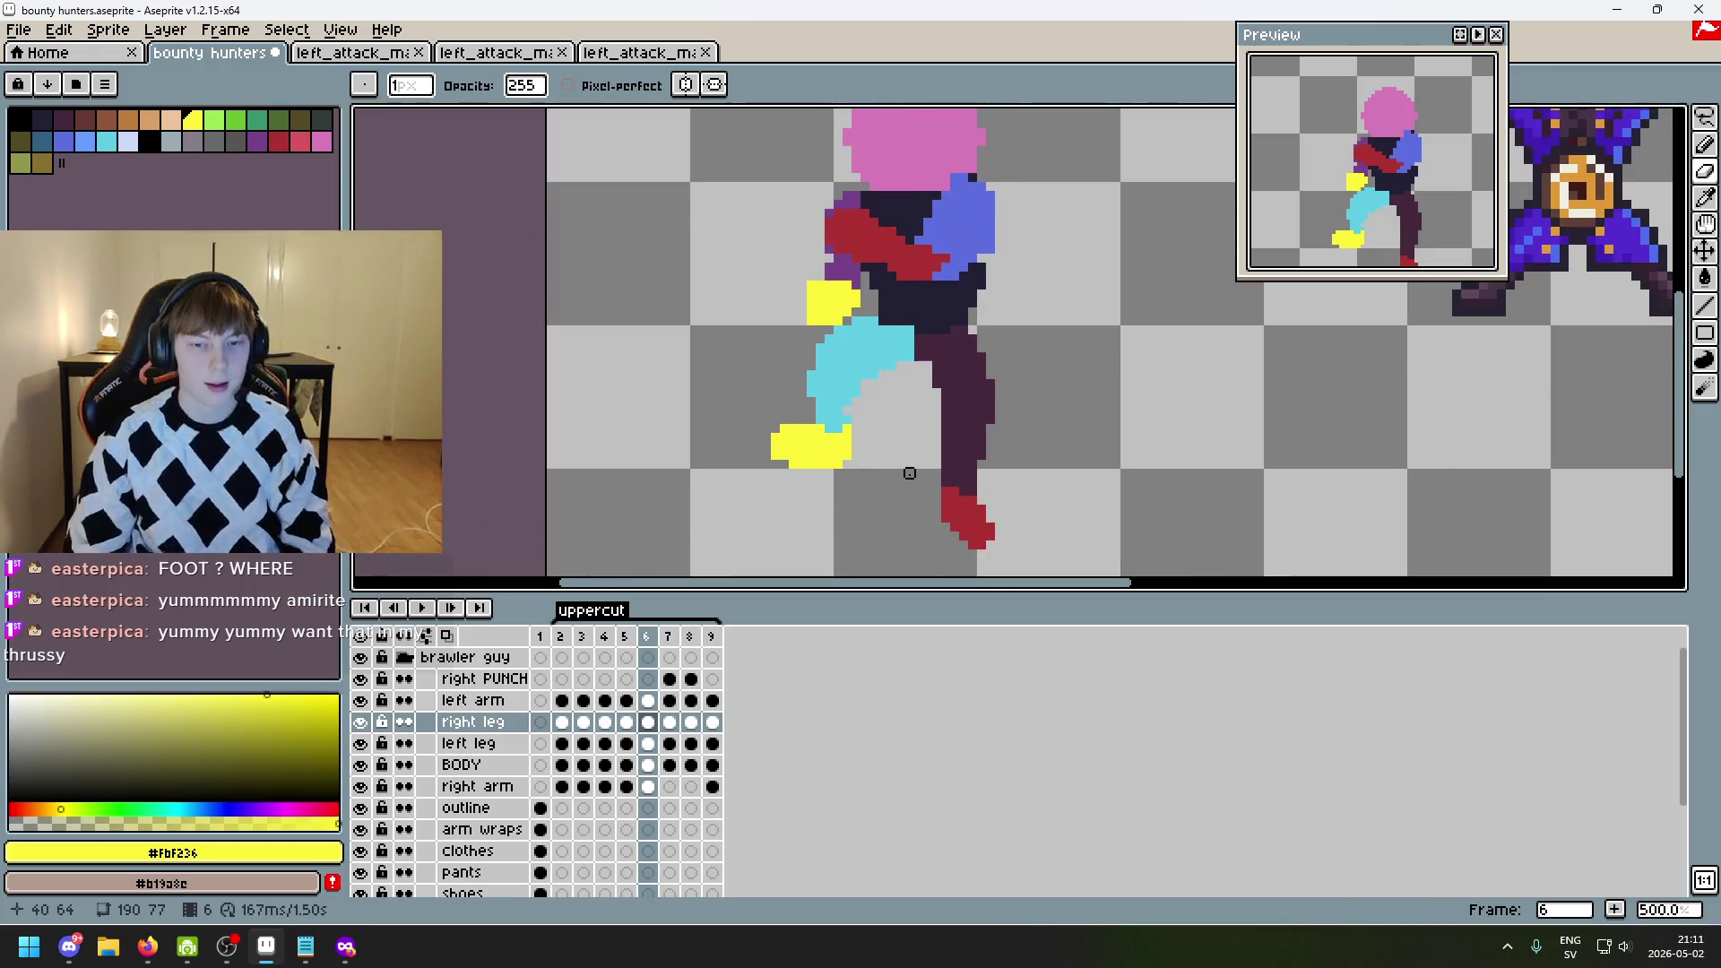
{"action": "key", "text": "Left"}
{"action": "key", "text": "Right"}
{"action": "key", "text": "Left"}
{"action": "key", "text": "Right"}
{"action": "scroll", "coordinate": [909, 474], "scroll_direction": "down", "scroll_amount": 2}
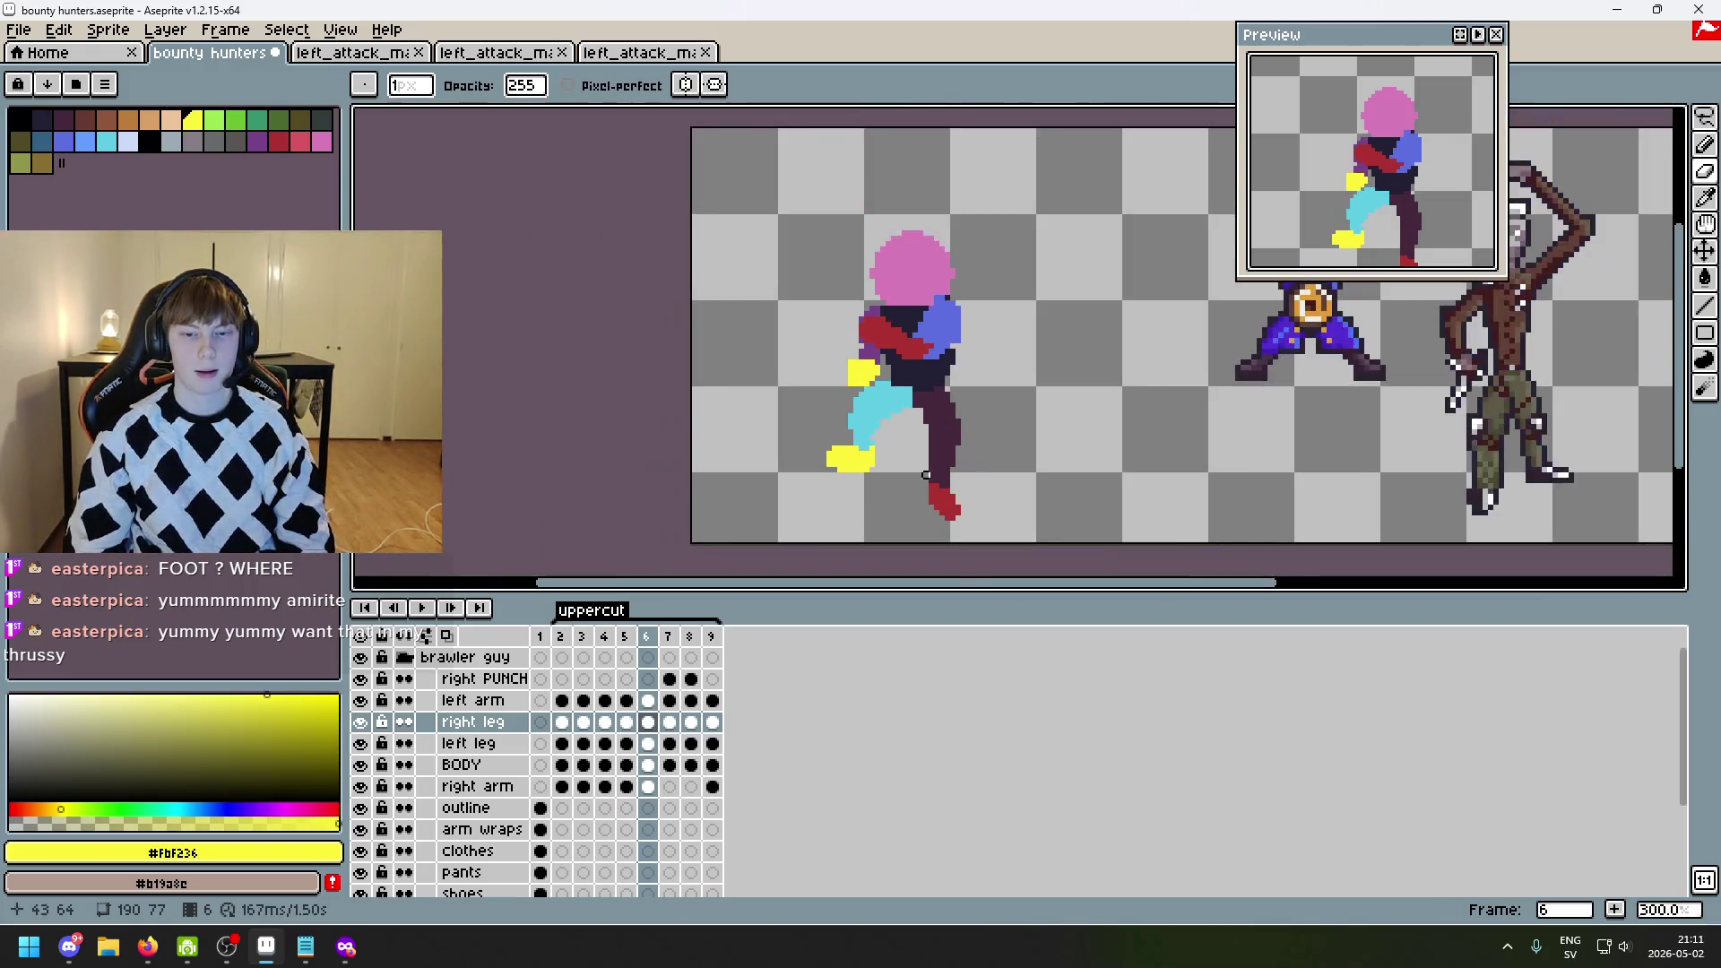
{"action": "key", "text": "Left"}
{"action": "key", "text": "Right"}
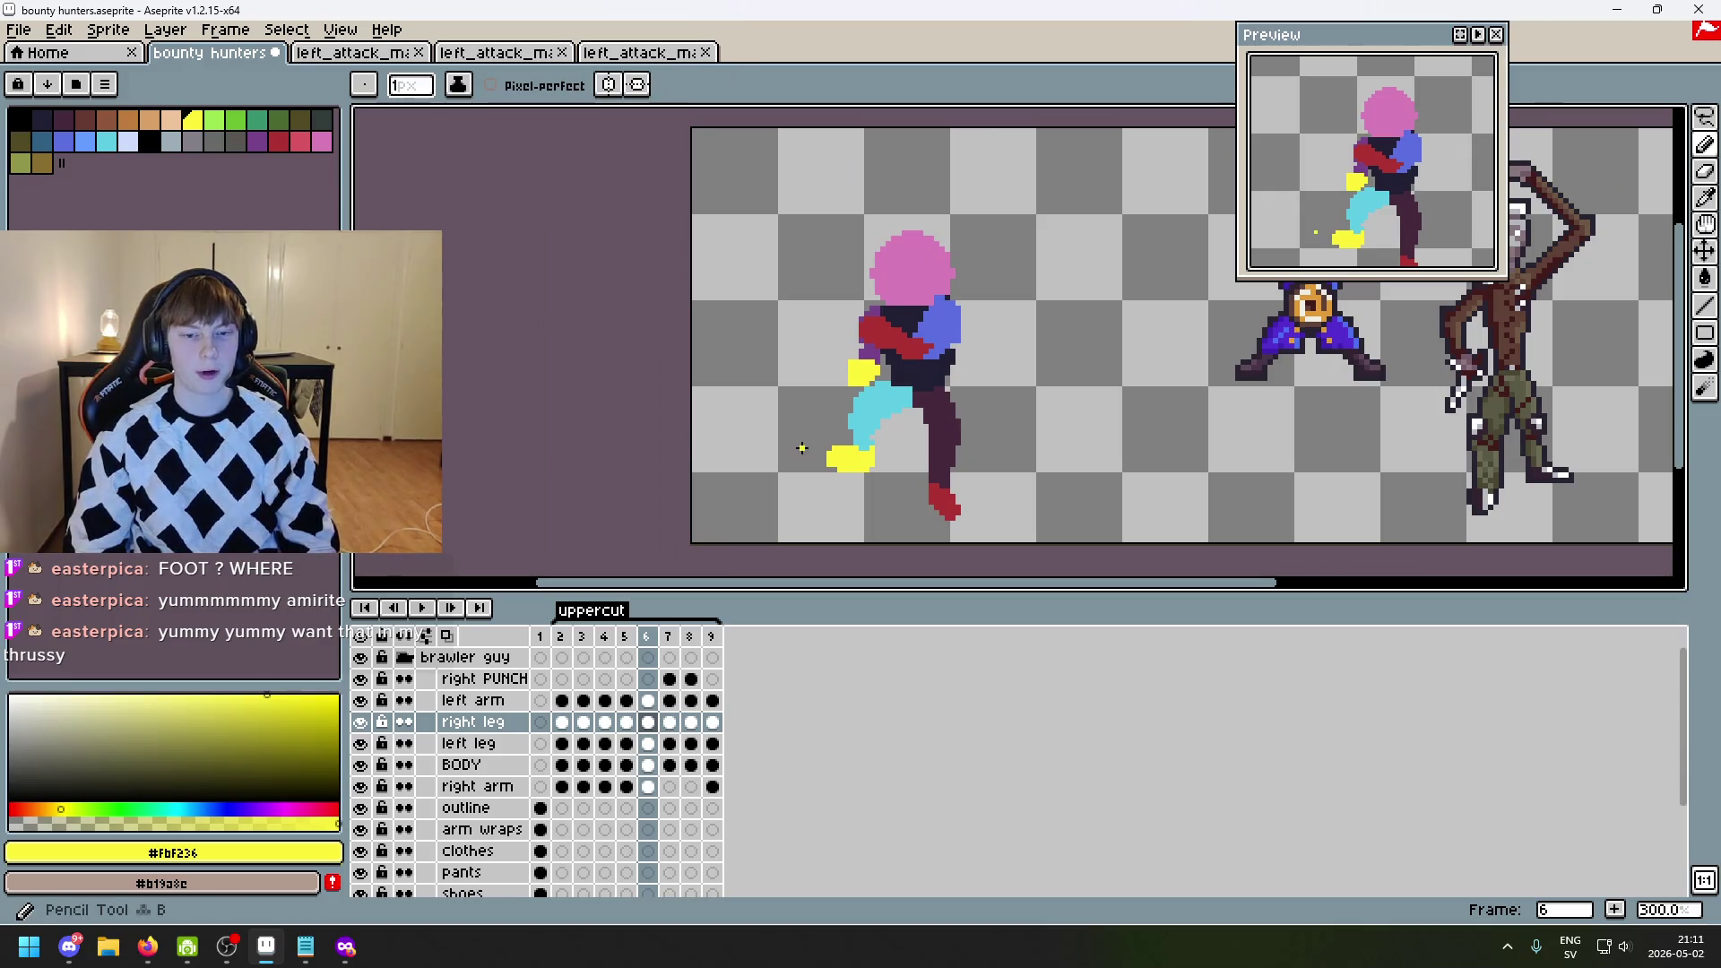
- Draw a yellow zigzag test stroke left of the character, then undo it
{"action": "mouse_move", "coordinate": [803, 448]}
{"action": "left_mouse_down"}
{"action": "mouse_move", "coordinate": [769, 358]}
{"action": "mouse_move", "coordinate": [803, 399]}
{"action": "left_mouse_up"}
{"action": "scroll", "coordinate": [932, 484], "scroll_direction": "down", "scroll_amount": 2}
{"action": "key", "text": "v"}
{"action": "key", "text": "b"}
{"action": "key", "text": "ctrl+z"}
{"action": "scroll", "coordinate": [887, 425], "scroll_direction": "up", "scroll_amount": 2}
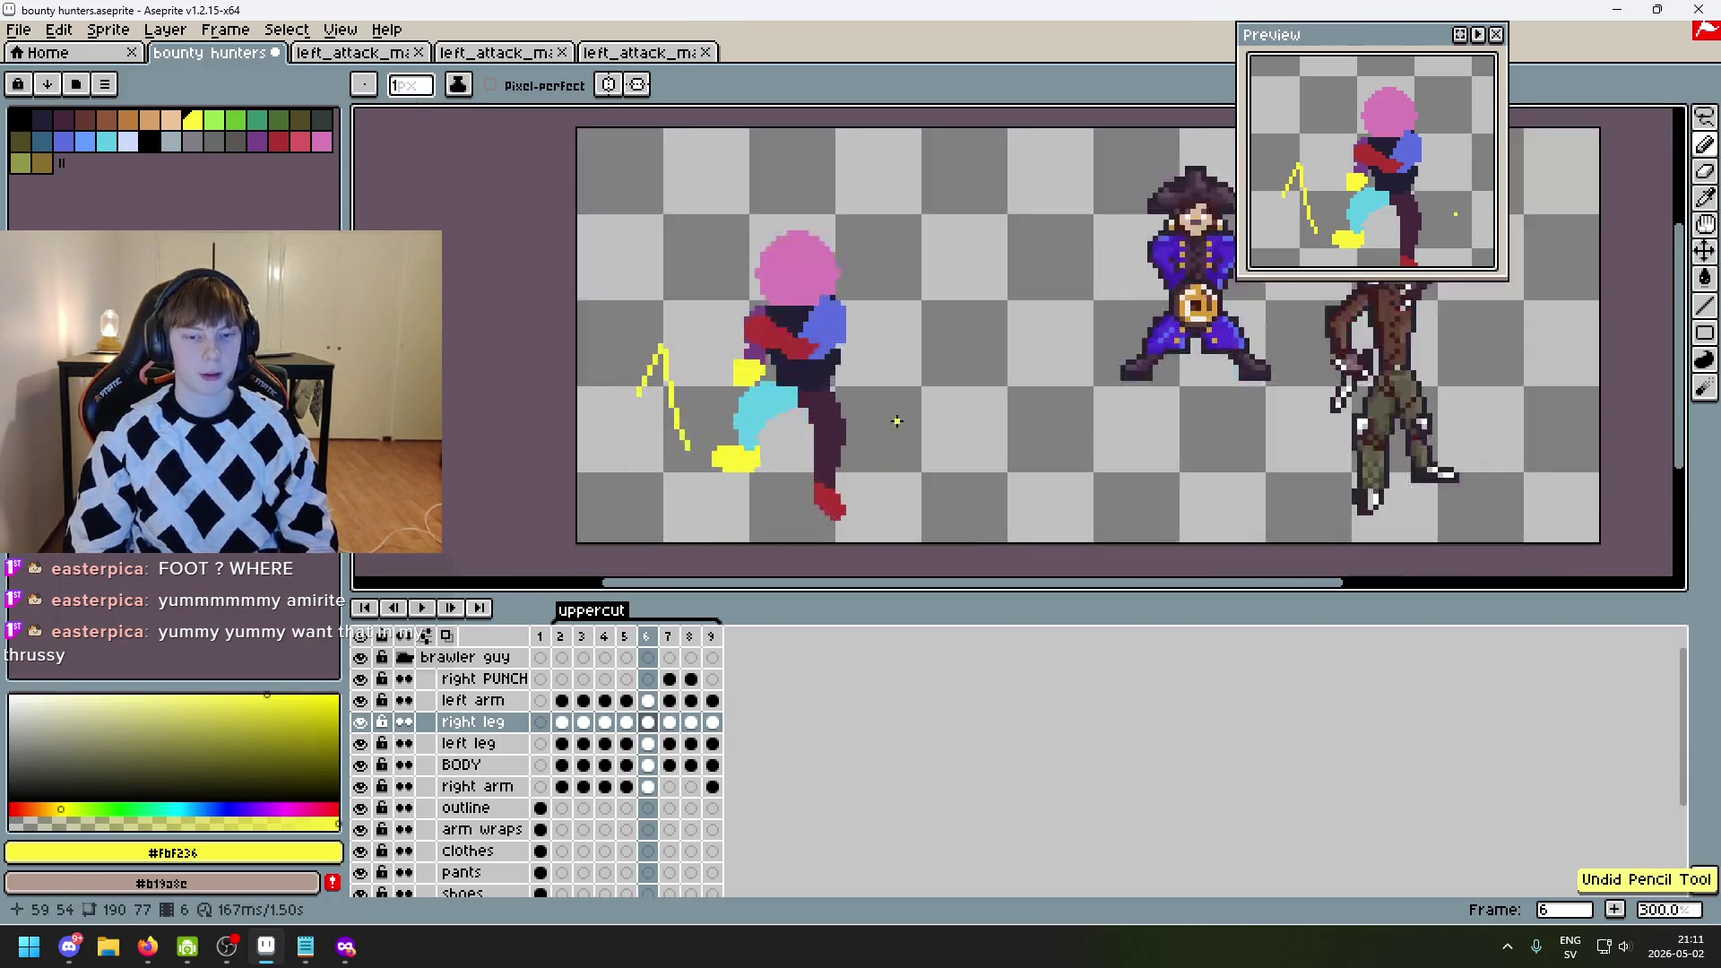
{"action": "key", "text": "ctrl+z"}
{"action": "key", "text": "ctrl+z"}
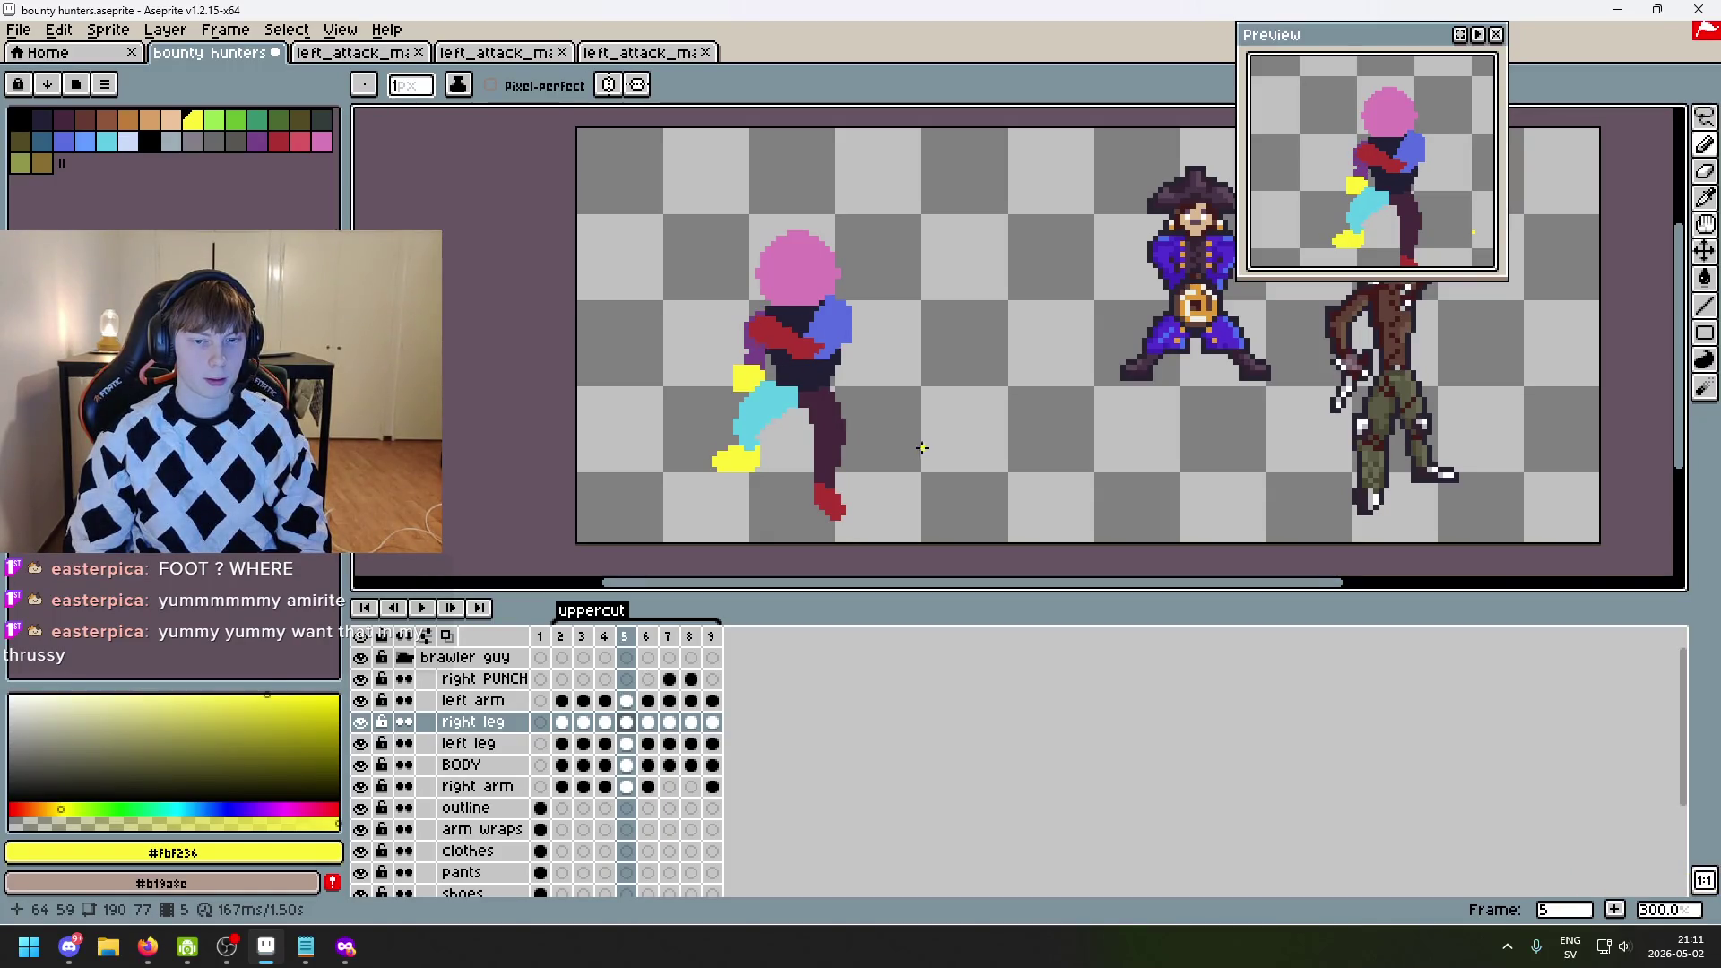
- Make BODY the active layer in the timeline
{"action": "scroll", "coordinate": [896, 469], "scroll_direction": "up", "scroll_amount": 2}
{"action": "scroll", "coordinate": [887, 405], "scroll_direction": "up", "scroll_amount": 1}
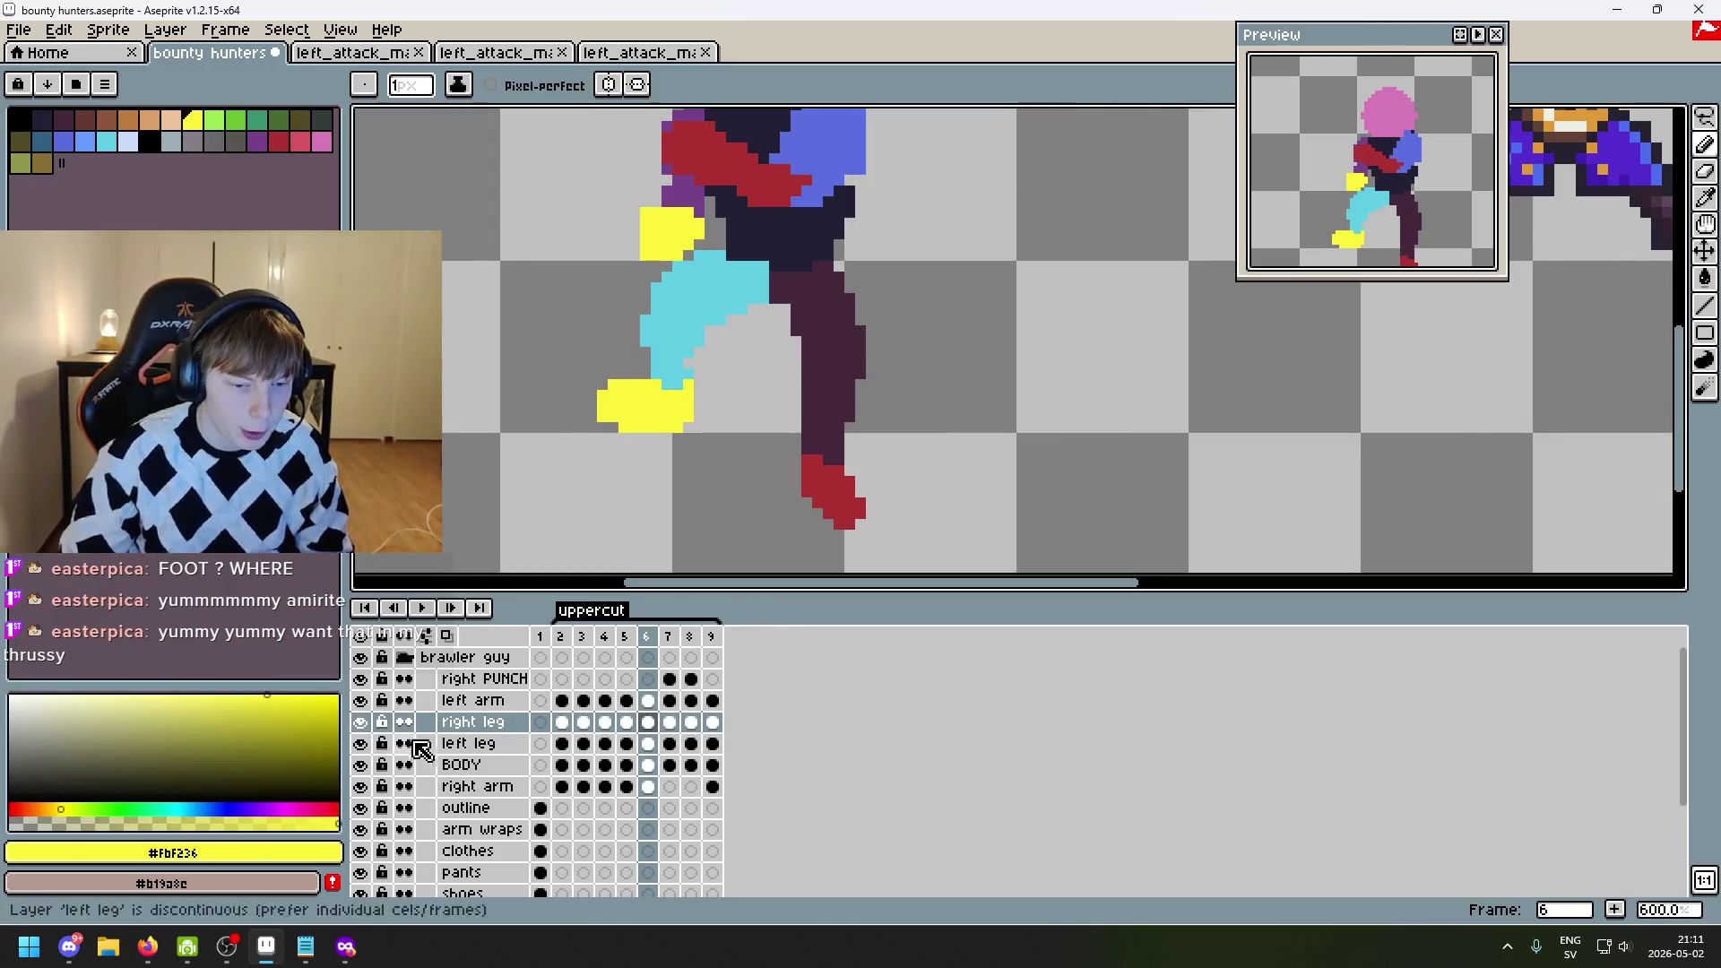
{"action": "left_click", "coordinate": [435, 765]}
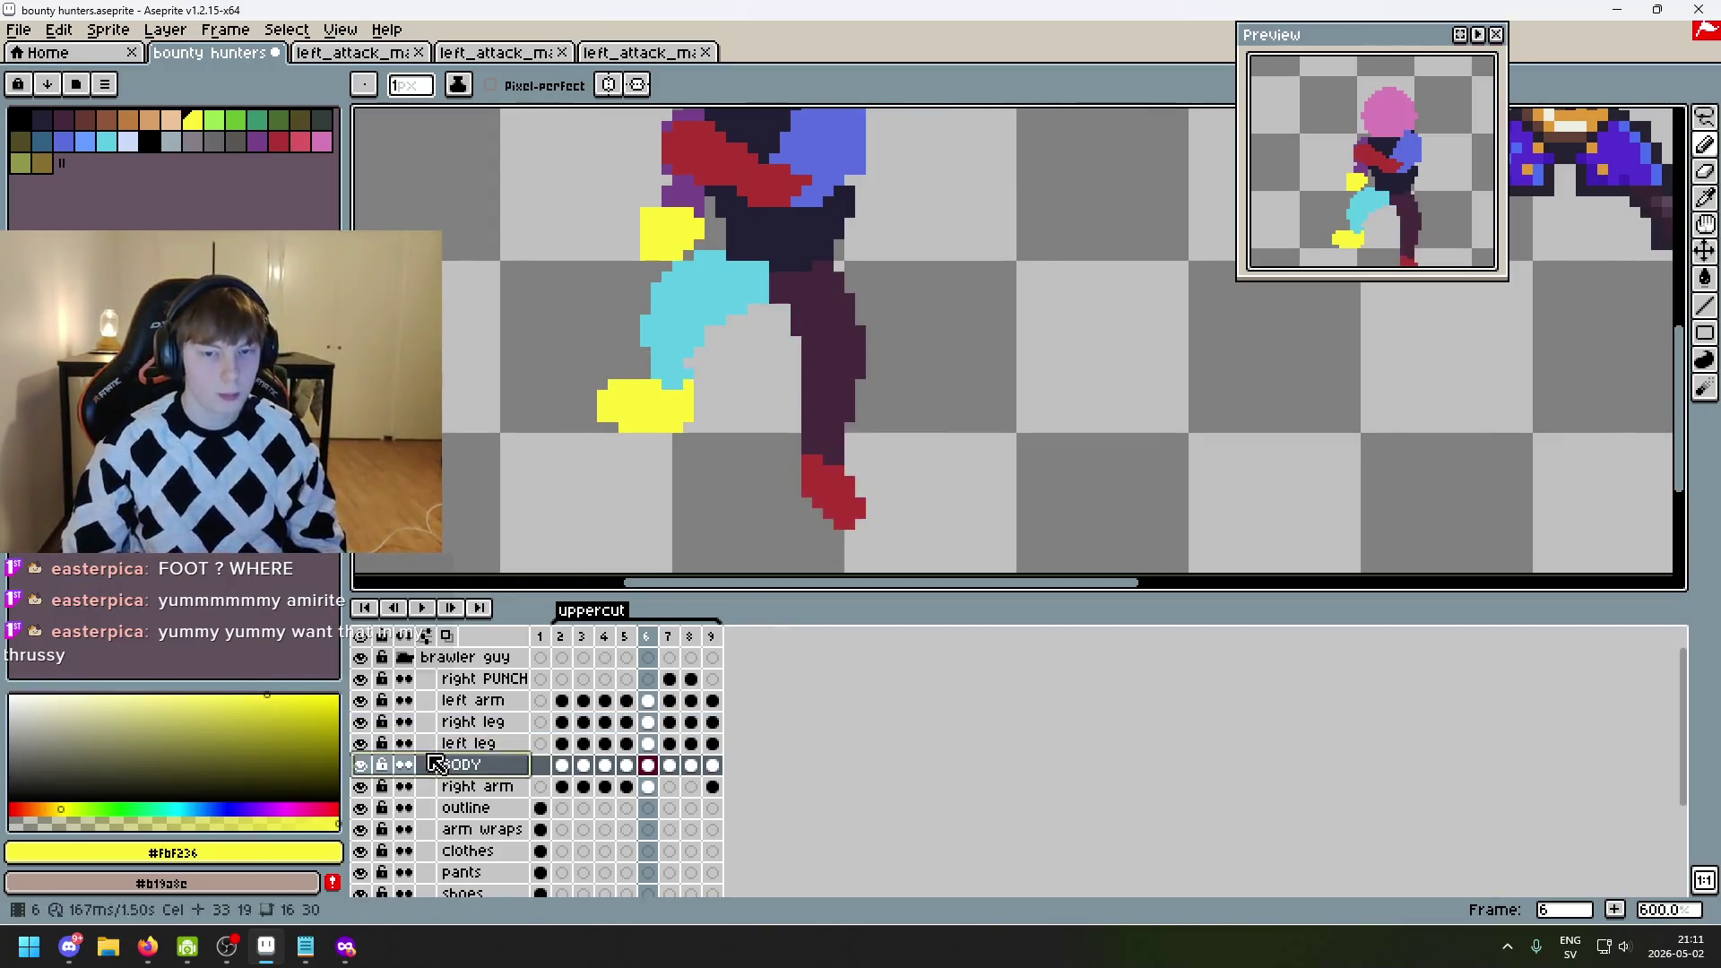
{"action": "scroll", "coordinate": [907, 400], "scroll_direction": "down", "scroll_amount": 3}
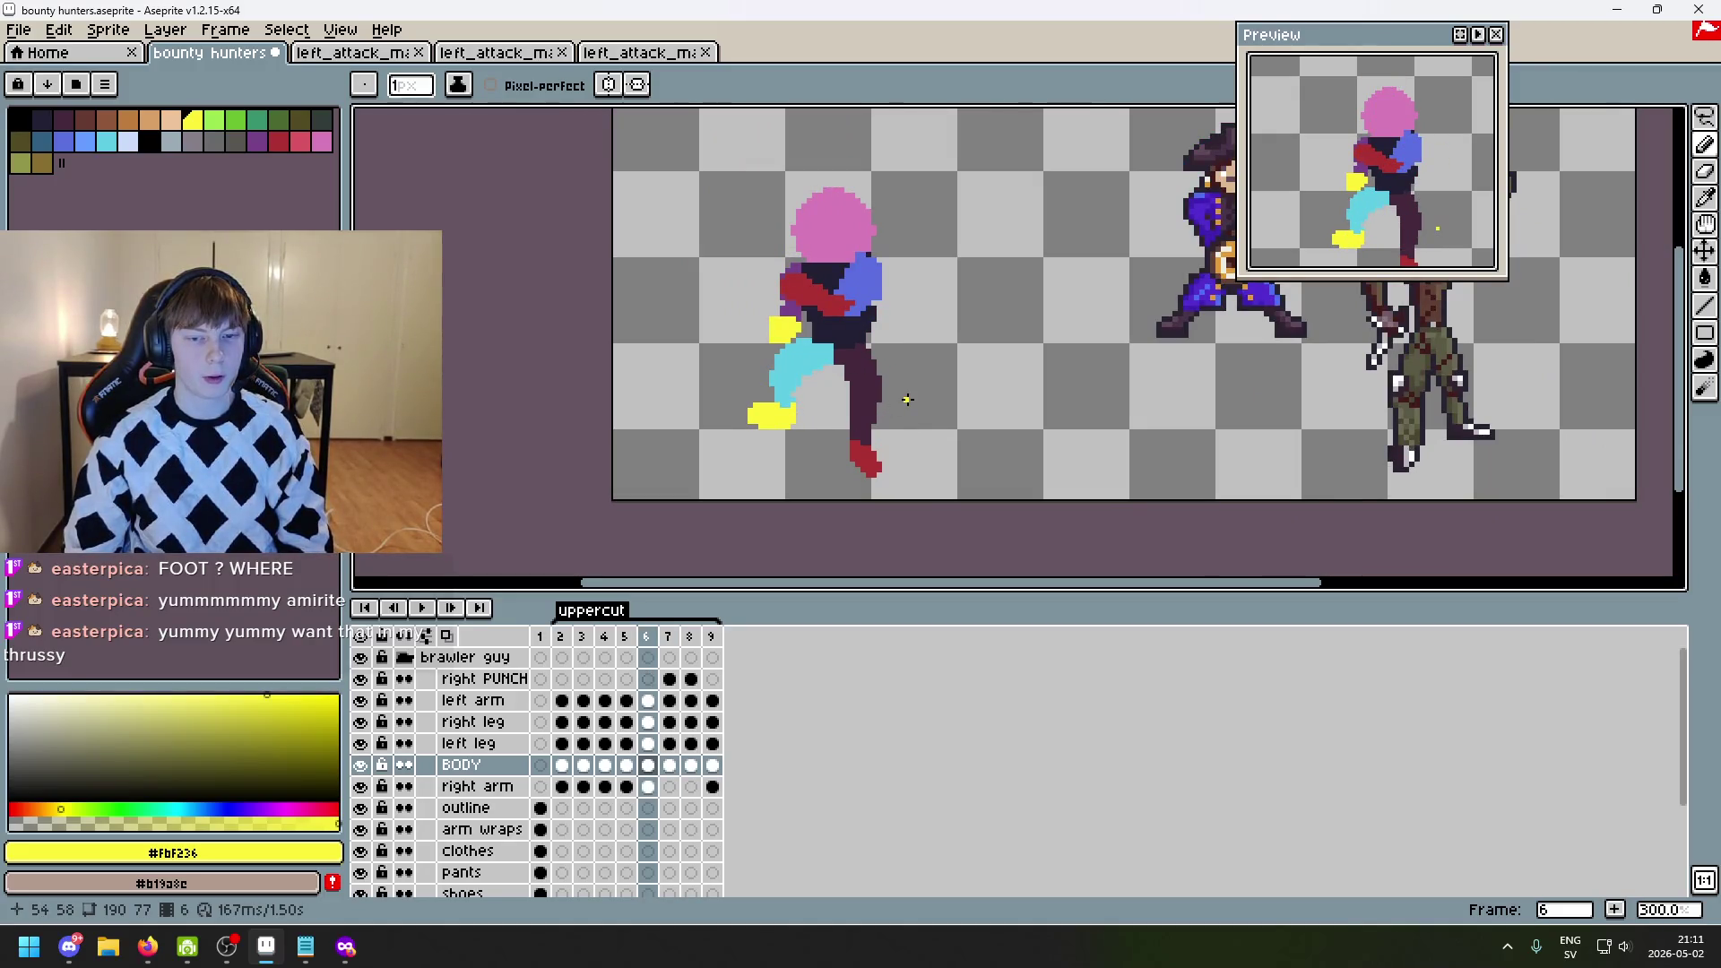
- Step back and forth through uppercut frames 2 to 7, stopping on frame 6
{"action": "key", "text": "Left"}
{"action": "key", "text": "Left"}
{"action": "key", "text": "Left"}
{"action": "key", "text": "Left"}
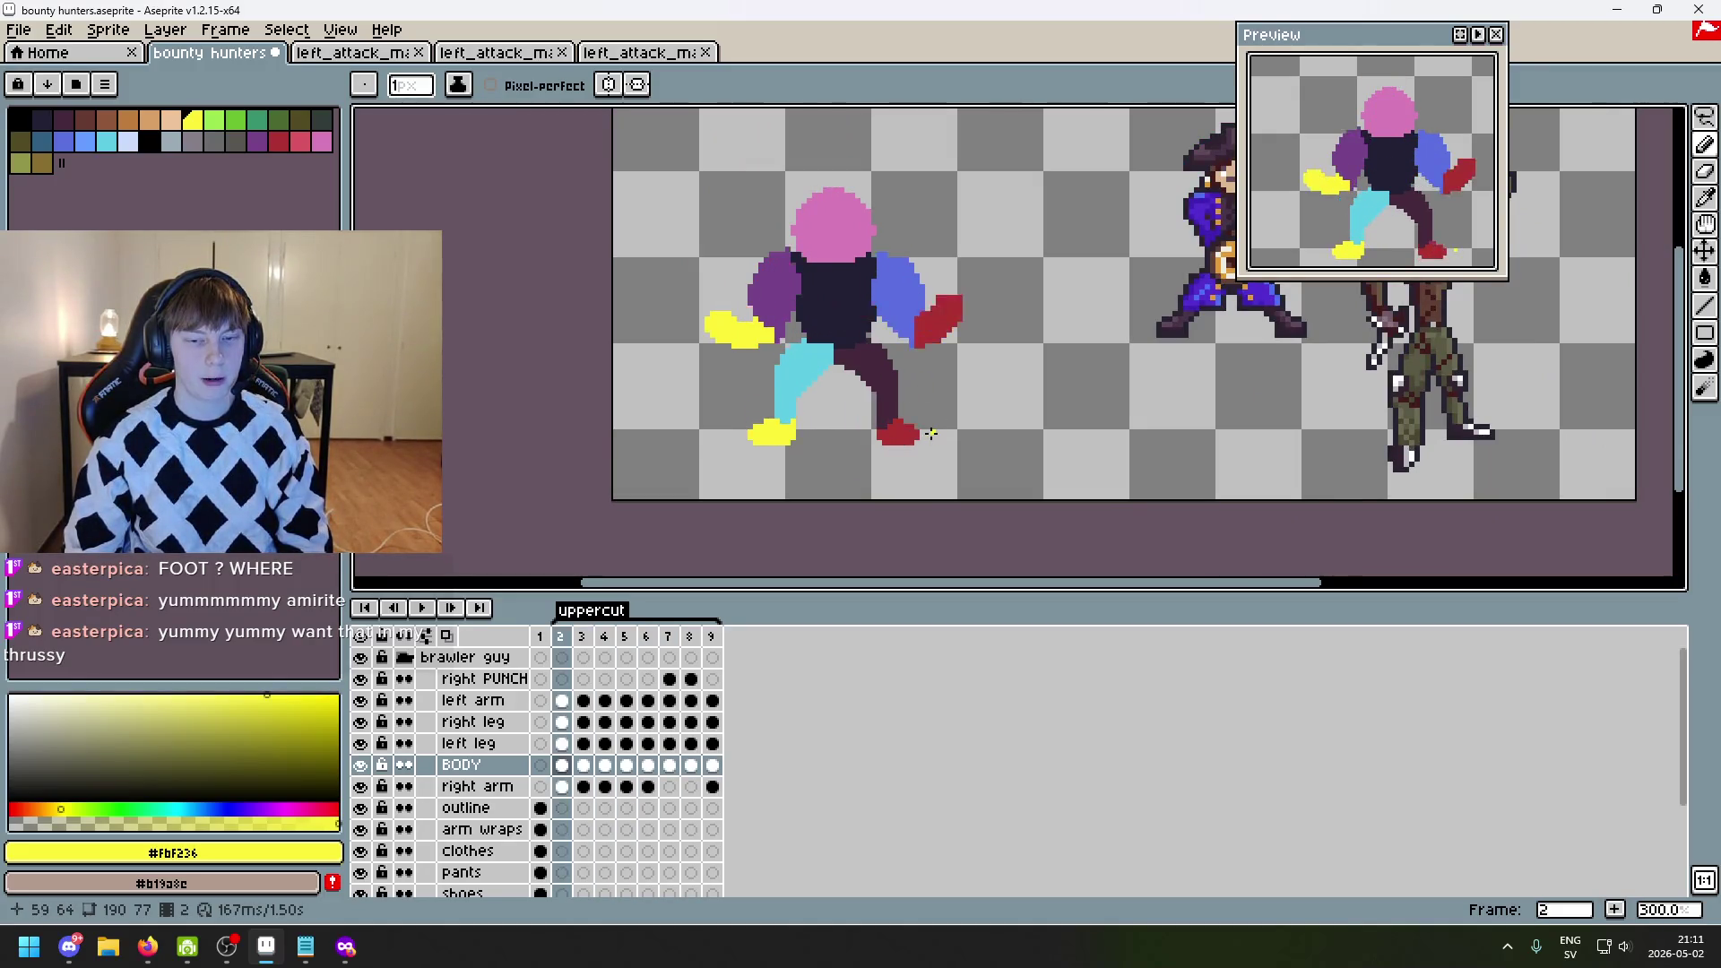
{"action": "key", "text": "Right"}
{"action": "key", "text": "Right"}
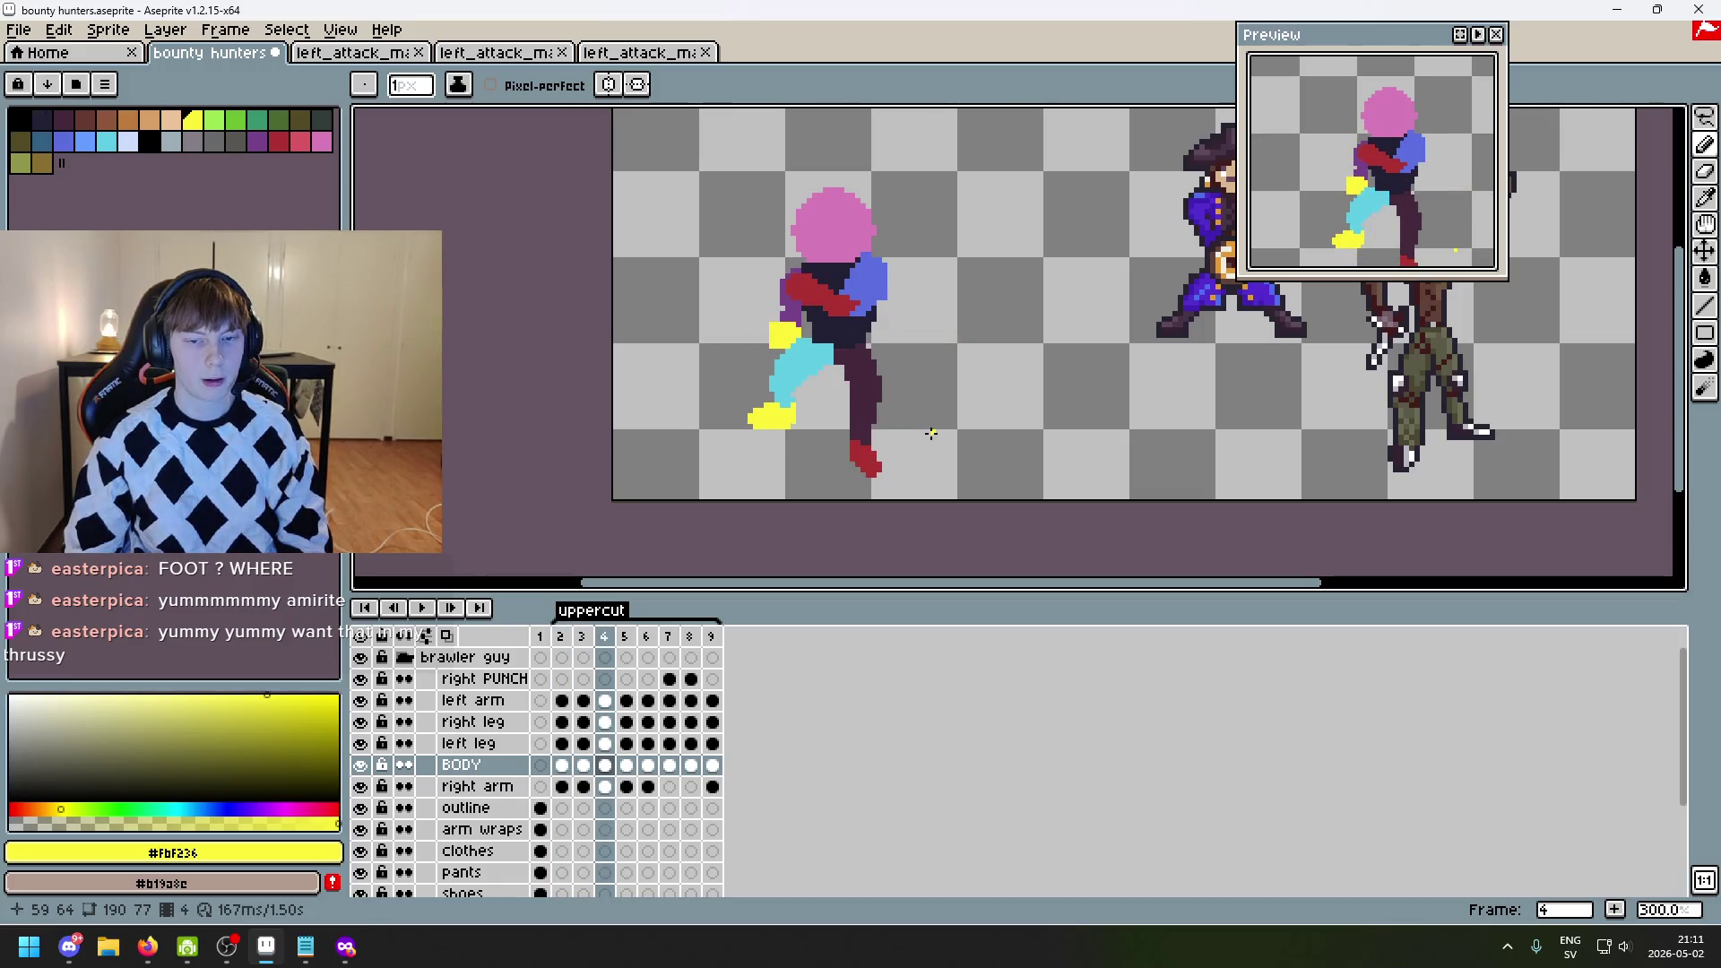
{"action": "key", "text": "Right"}
{"action": "key", "text": "Right"}
{"action": "key", "text": "Right"}
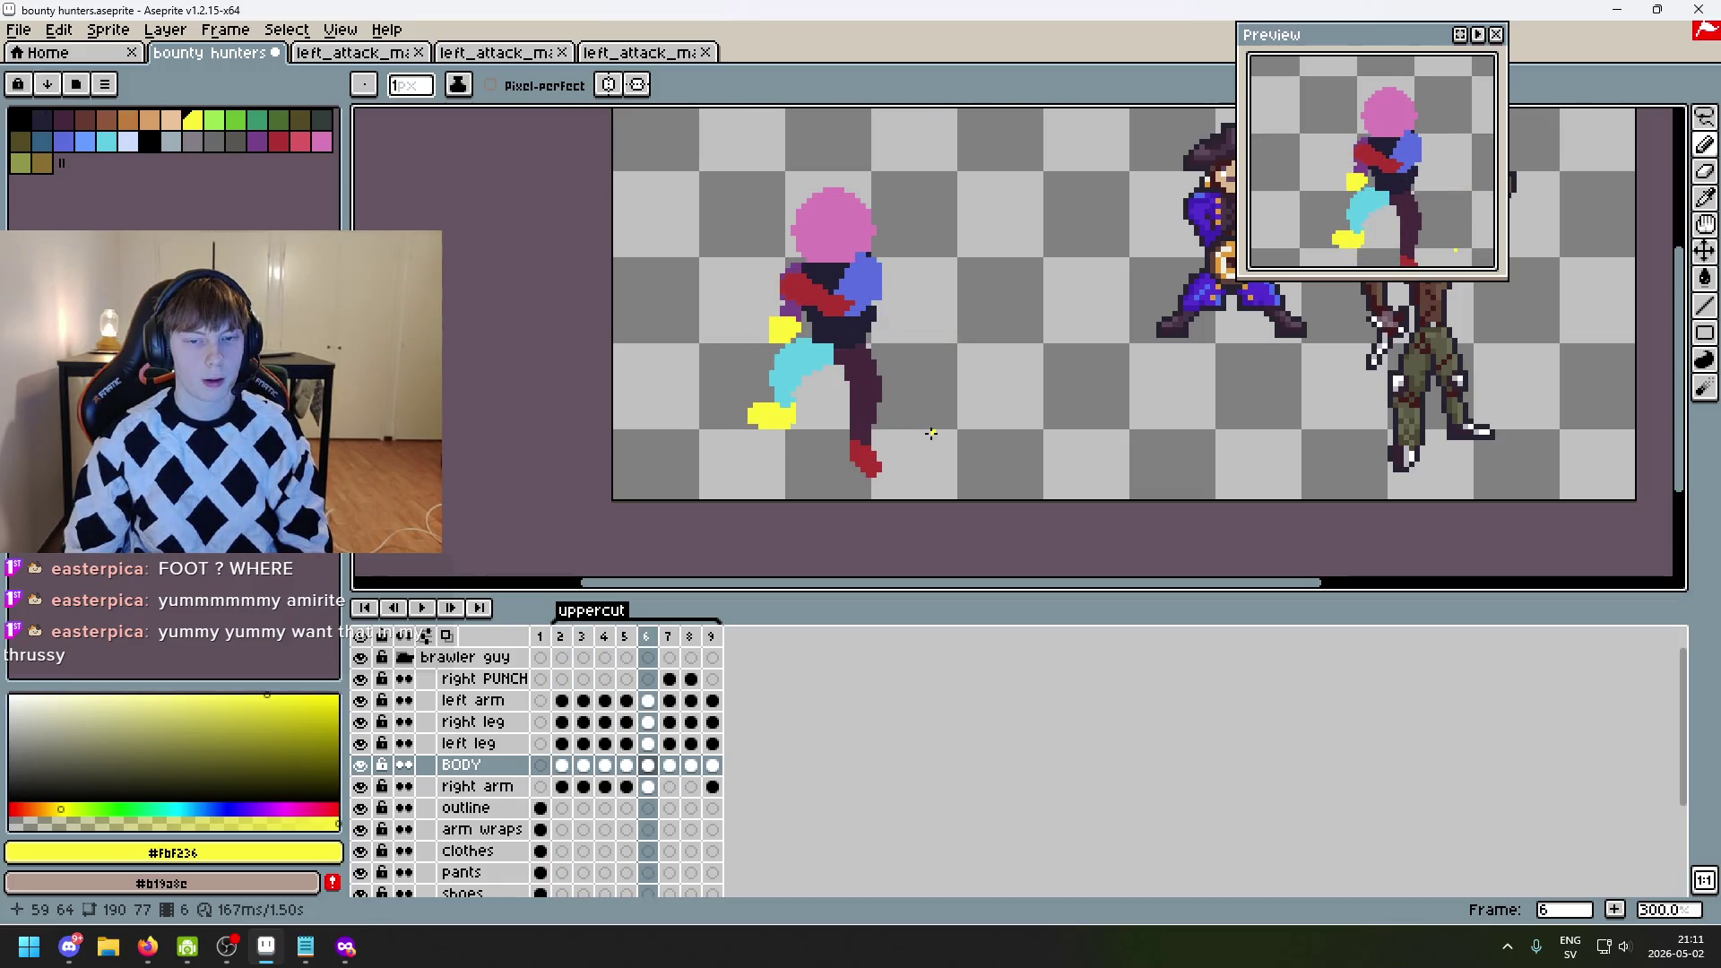
{"action": "key", "text": "Left"}
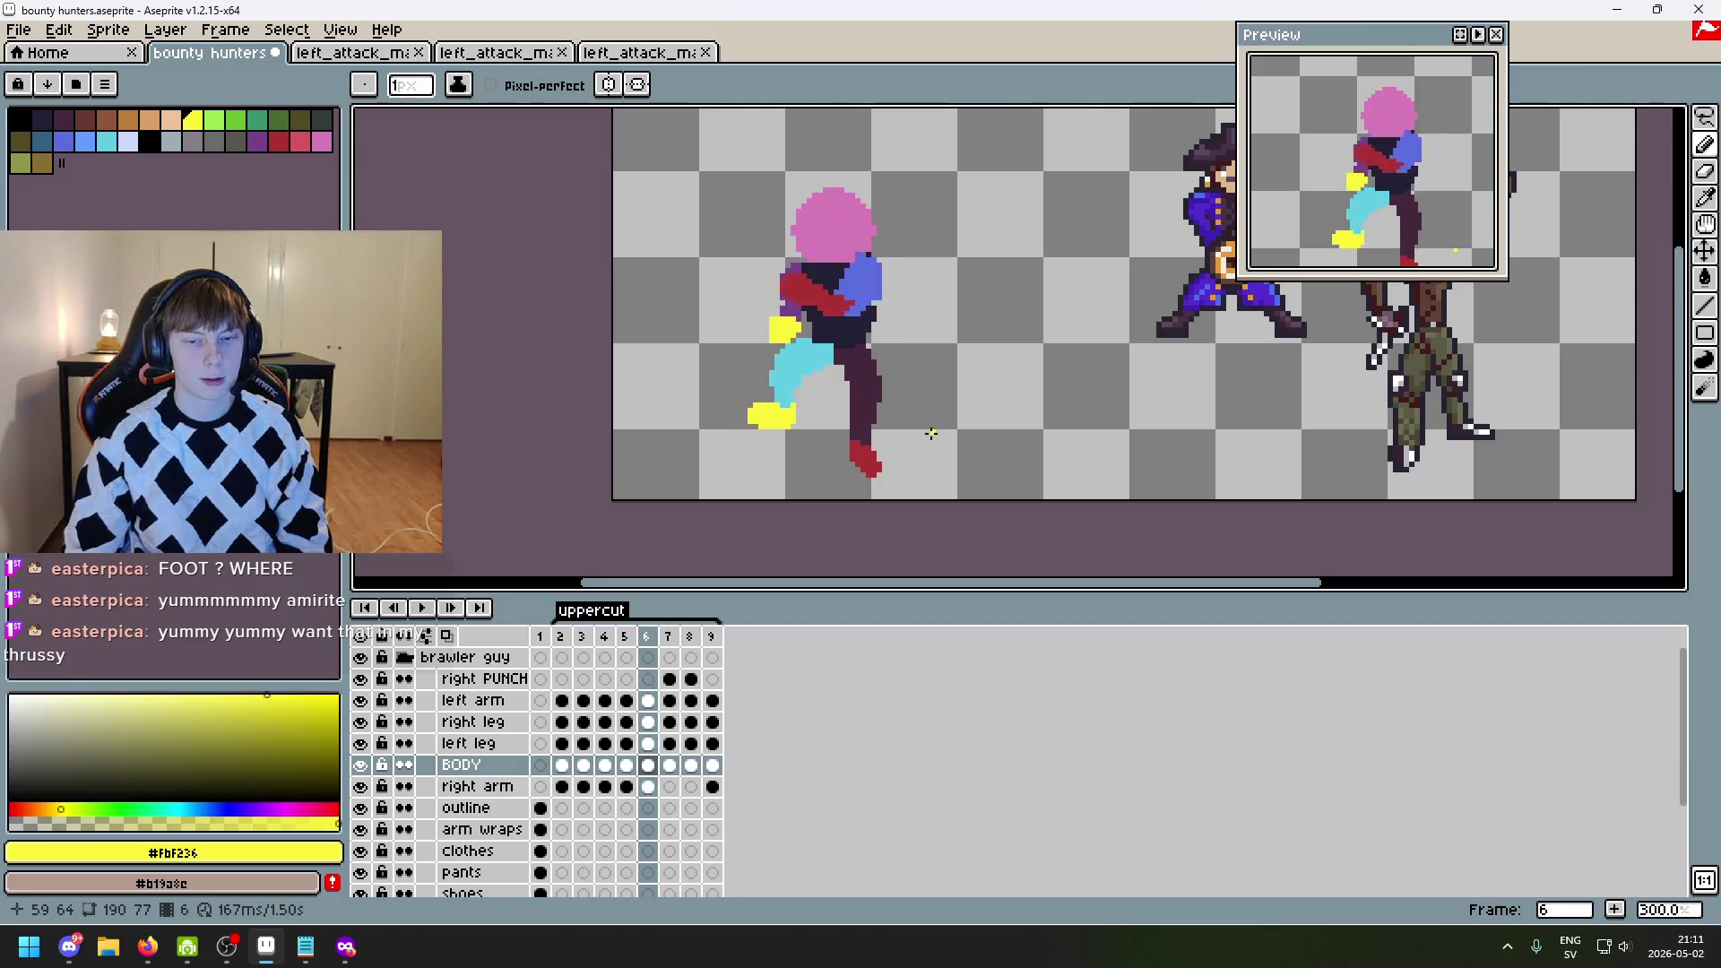
{"action": "key", "text": "Left"}
{"action": "key", "text": "Left"}
{"action": "key", "text": "Left"}
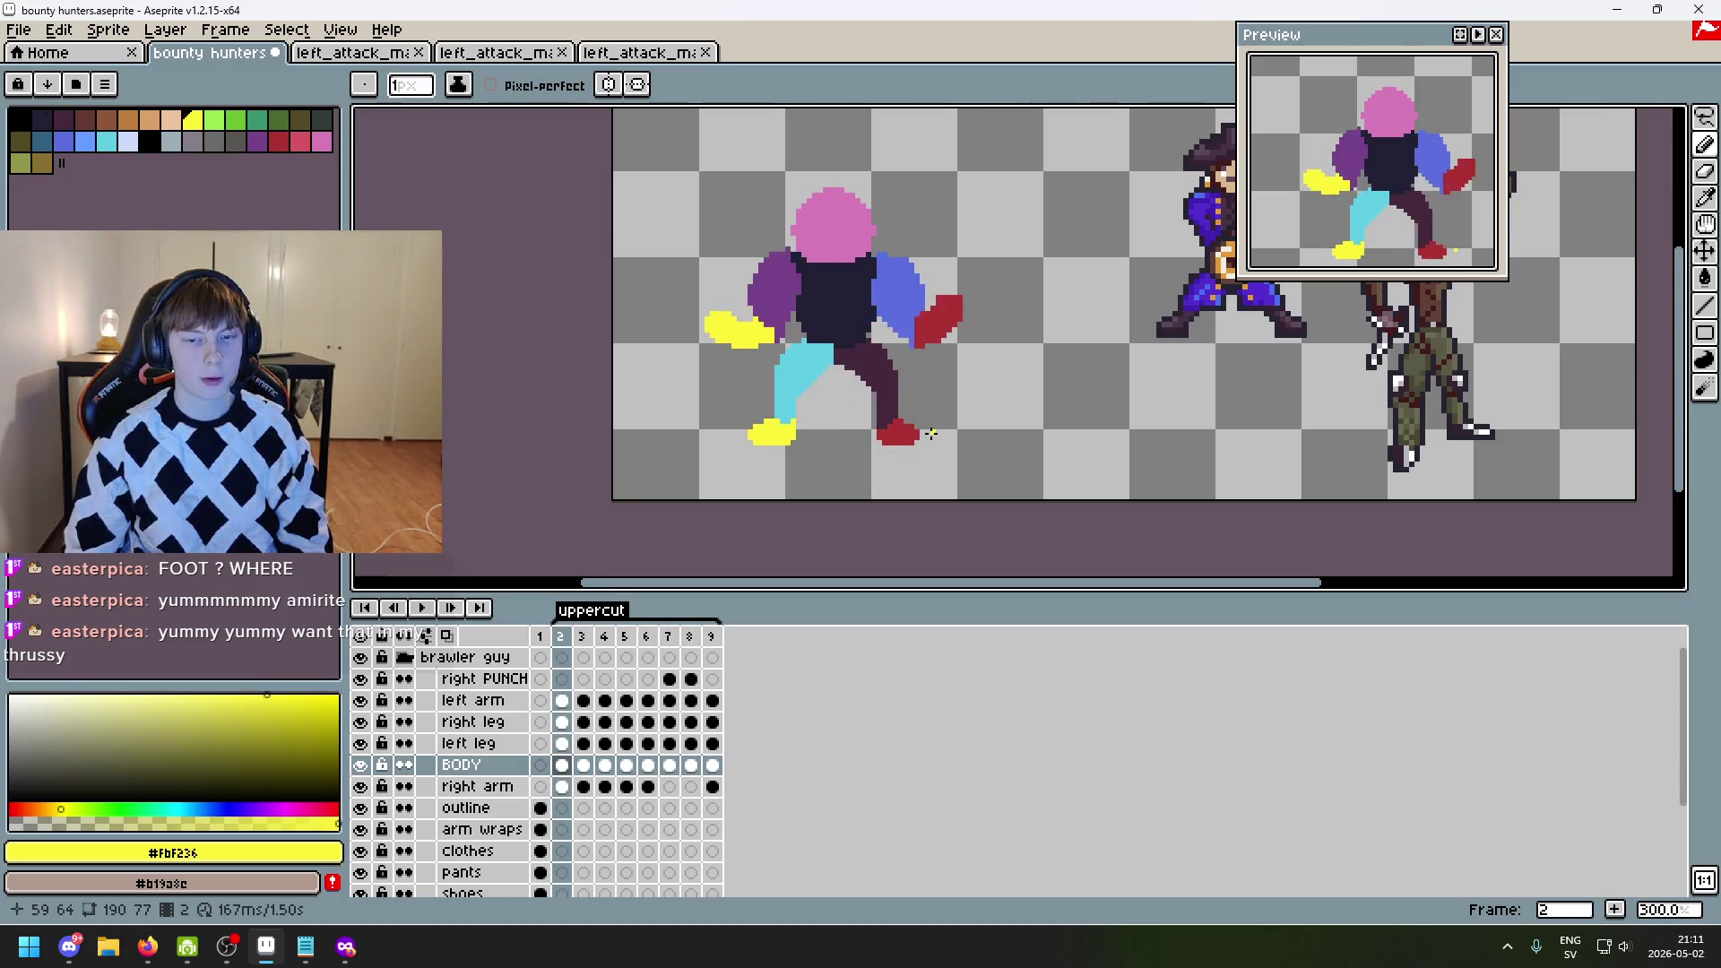
{"action": "key", "text": "Right"}
{"action": "key", "text": "Right"}
{"action": "key", "text": "Right"}
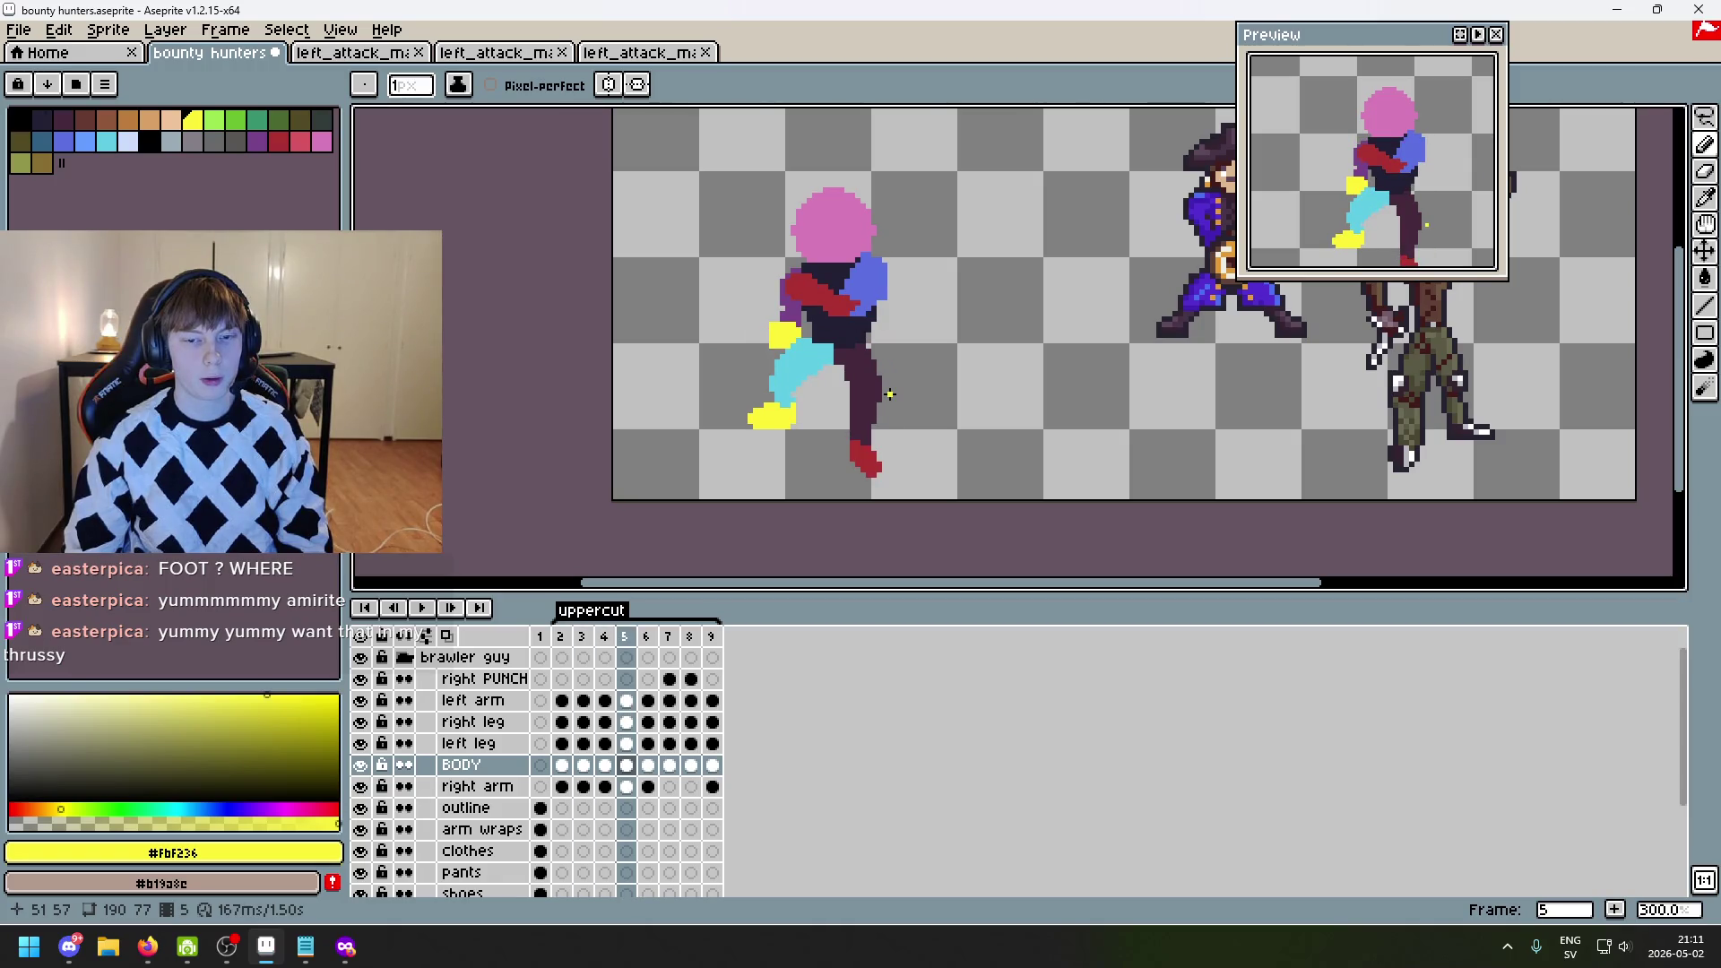
{"action": "key", "text": "Right"}
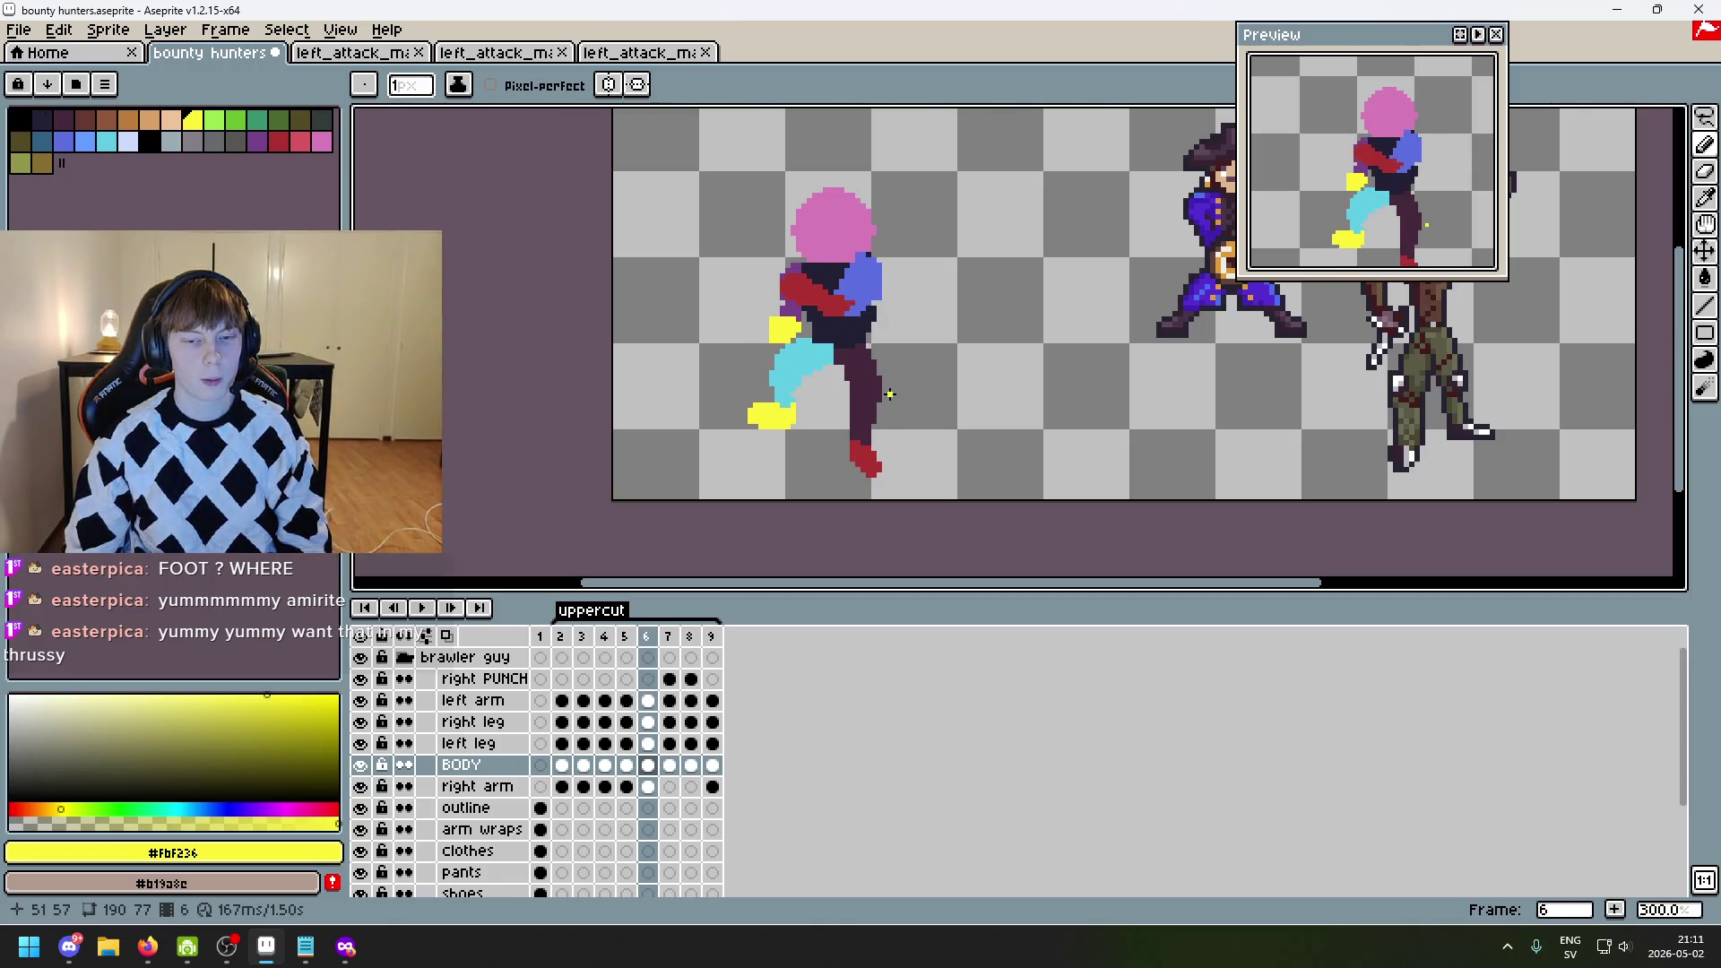
{"action": "key", "text": "Left"}
{"action": "key", "text": "Left"}
{"action": "key", "text": "Left"}
{"action": "key", "text": "Right"}
{"action": "key", "text": "Right"}
{"action": "key", "text": "Right"}
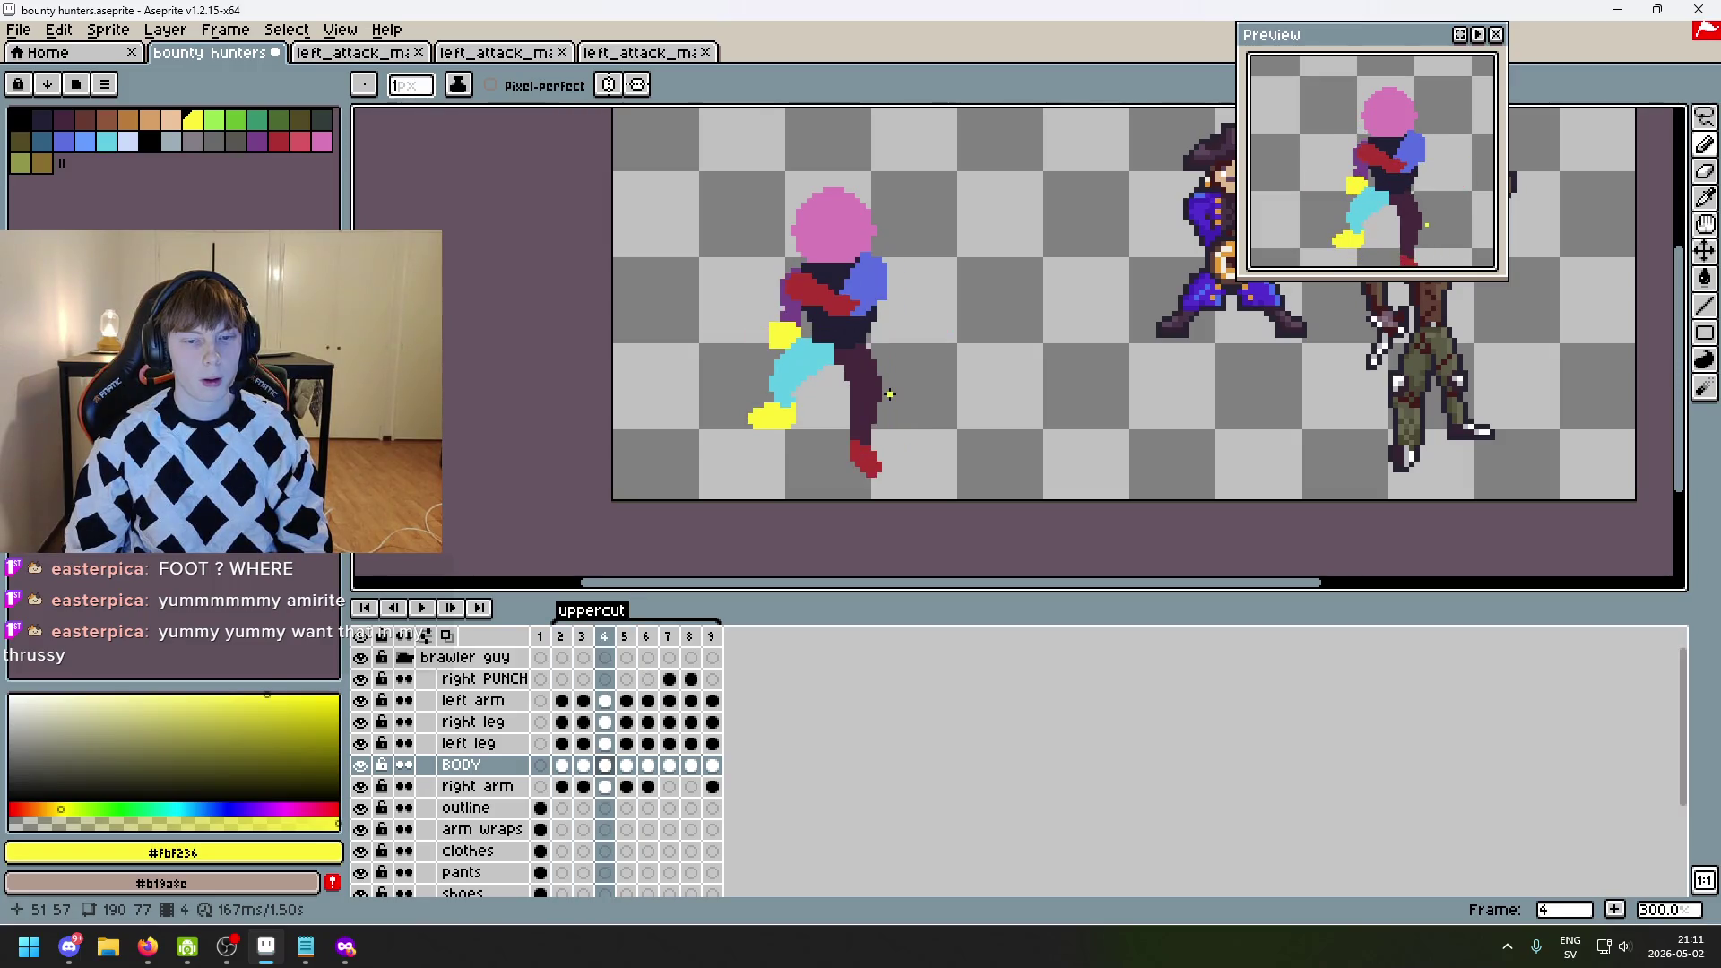
{"action": "key", "text": "Right"}
{"action": "key", "text": "Right"}
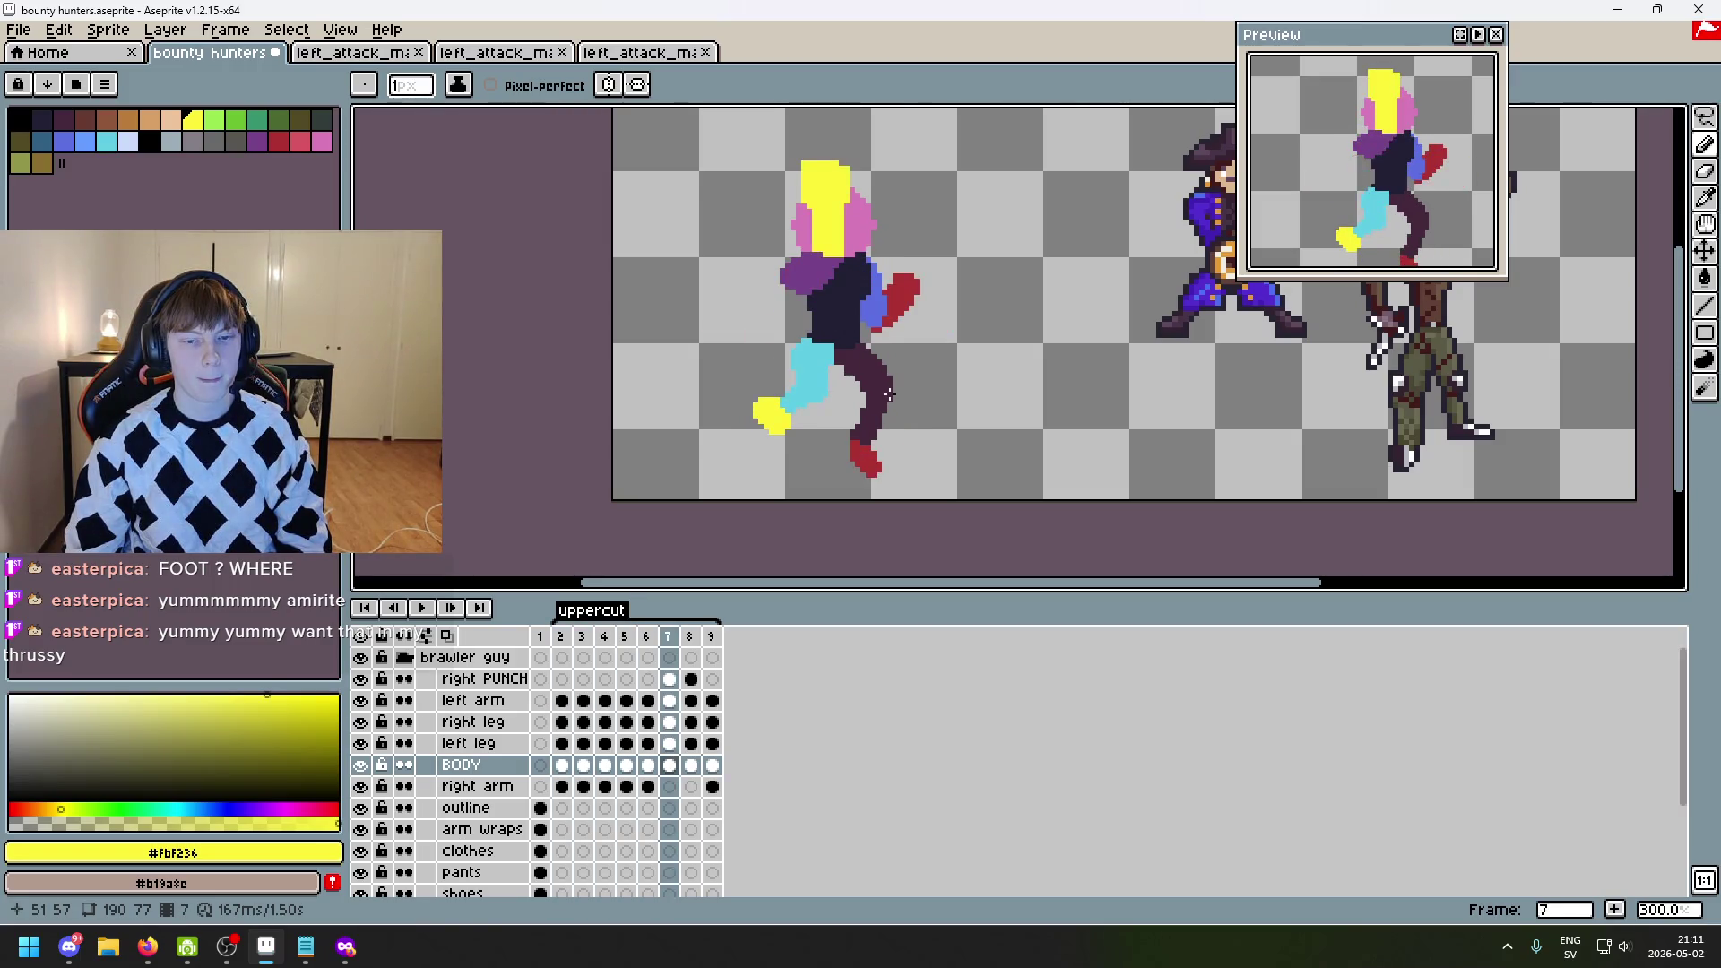
{"action": "key", "text": "Left"}
{"action": "key", "text": "Left"}
{"action": "key", "text": "Left"}
{"action": "key", "text": "Right"}
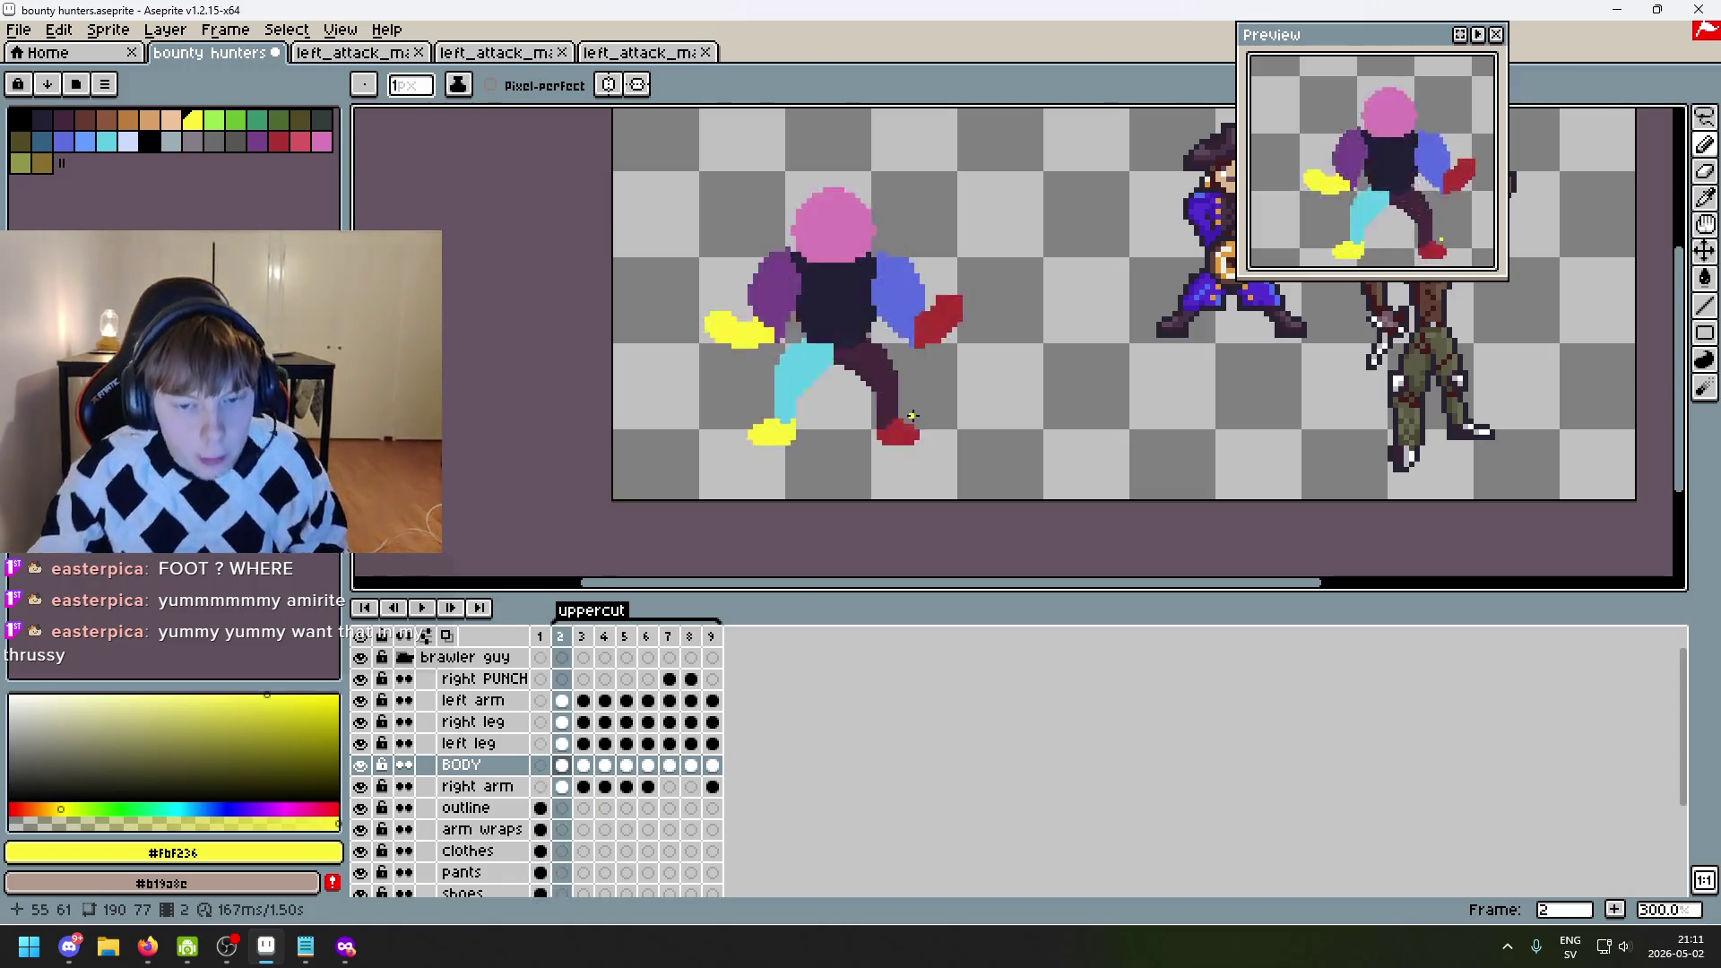
{"action": "key", "text": "Right"}
{"action": "key", "text": "Right"}
{"action": "key", "text": "Right"}
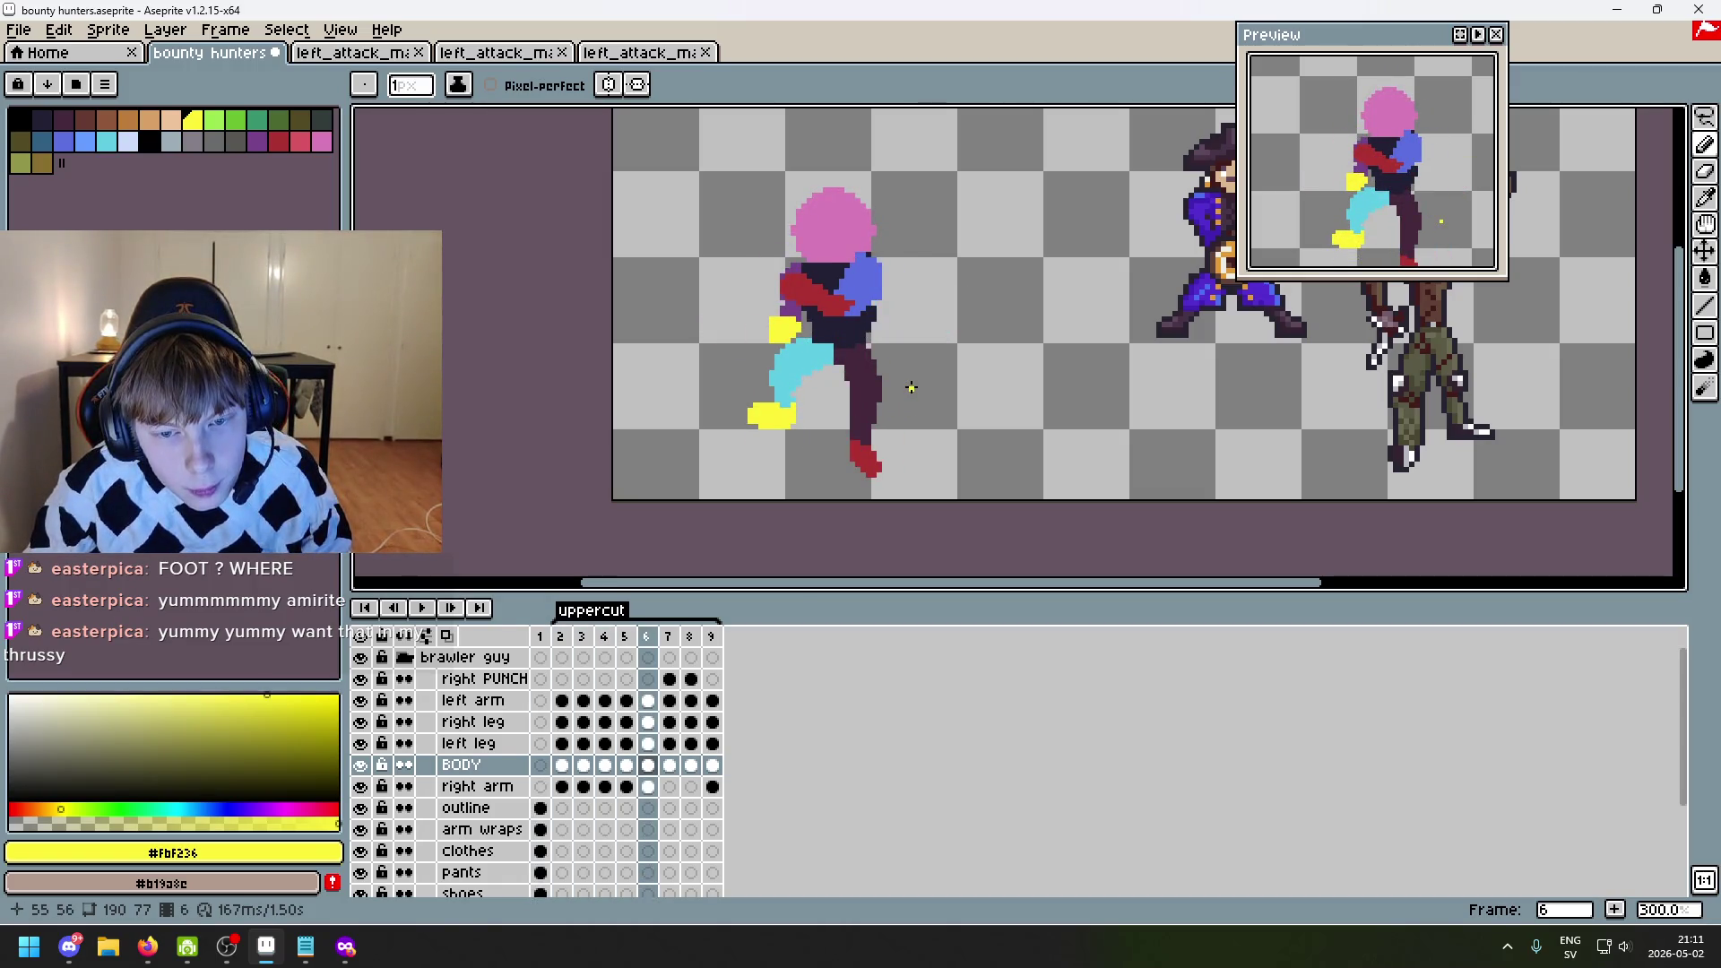
{"action": "key", "text": "Right"}
{"action": "key", "text": "Left"}
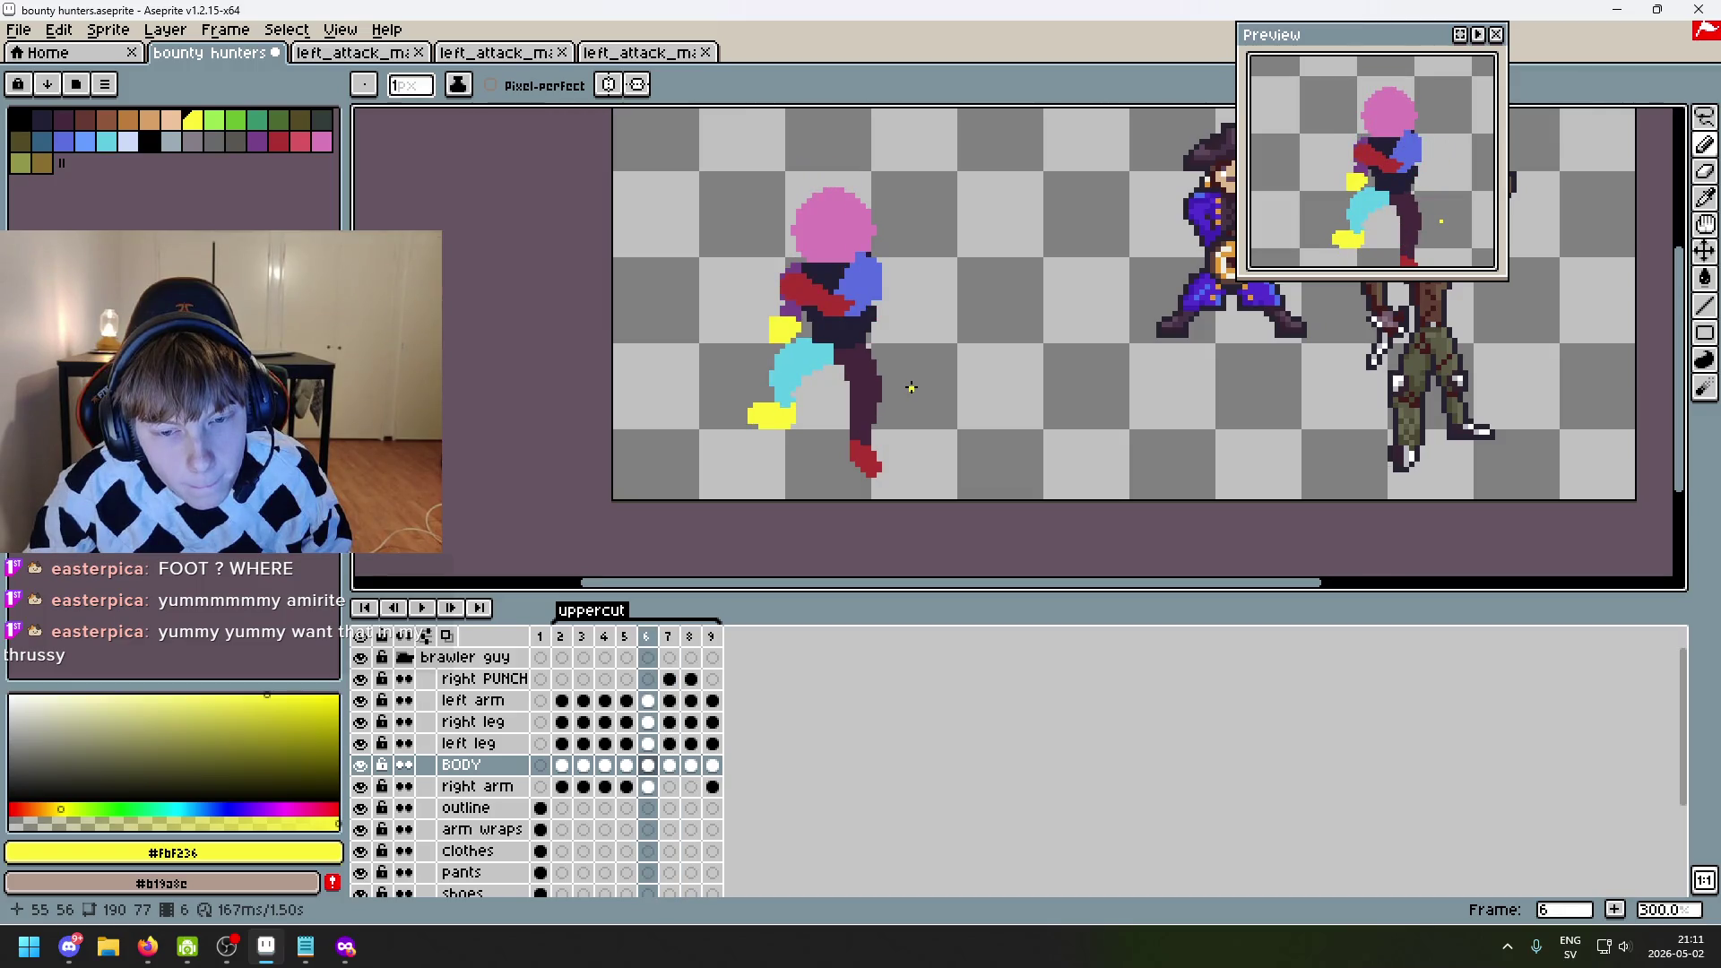
{"action": "scroll", "coordinate": [911, 388], "scroll_direction": "up", "scroll_amount": 3}
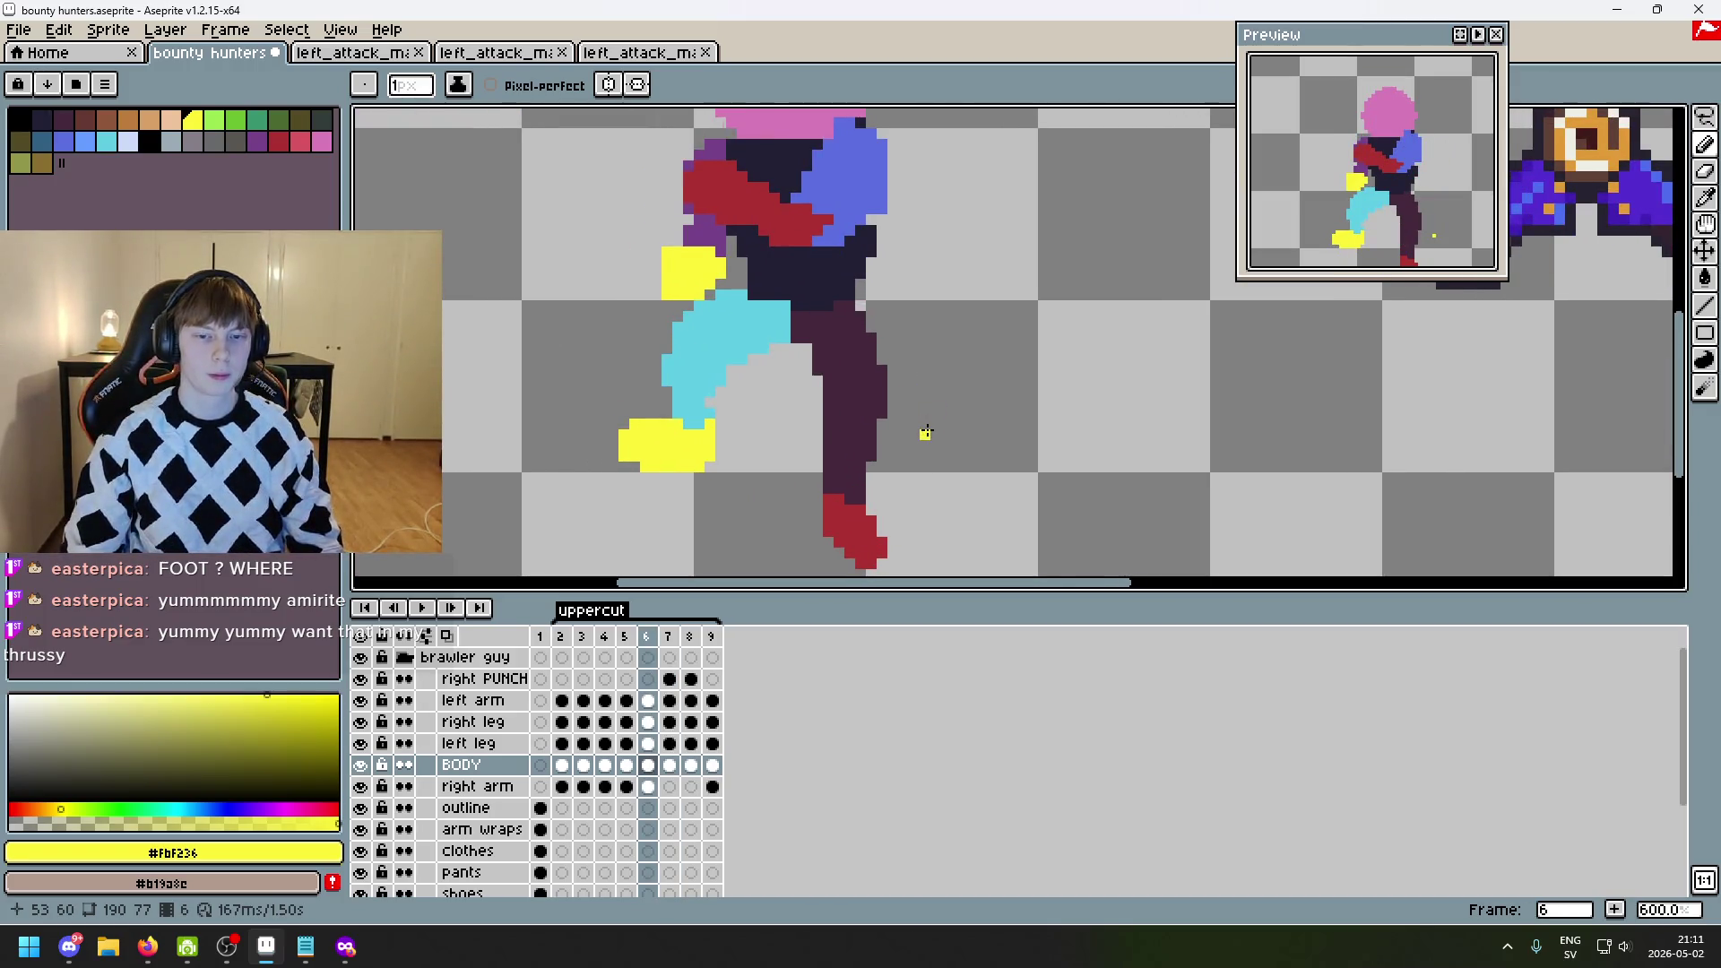
{"action": "key", "text": "Right"}
{"action": "key", "text": "Left"}
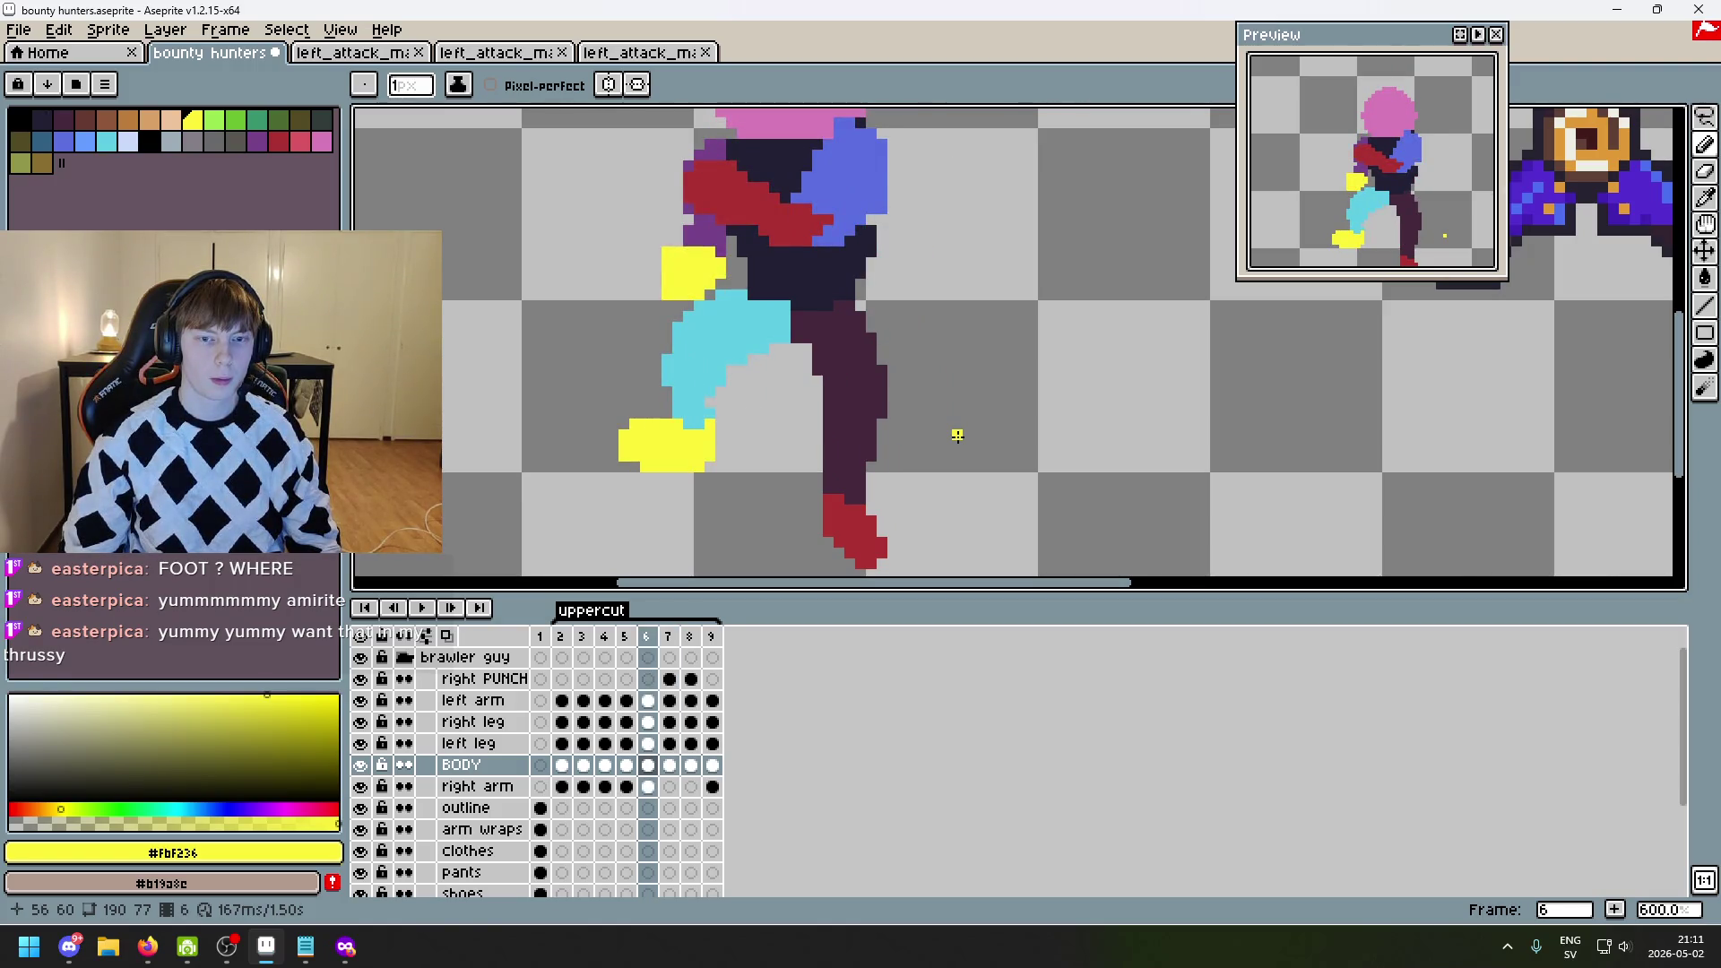
{"action": "key", "text": "Left"}
{"action": "key", "text": "Left"}
{"action": "key", "text": "Left"}
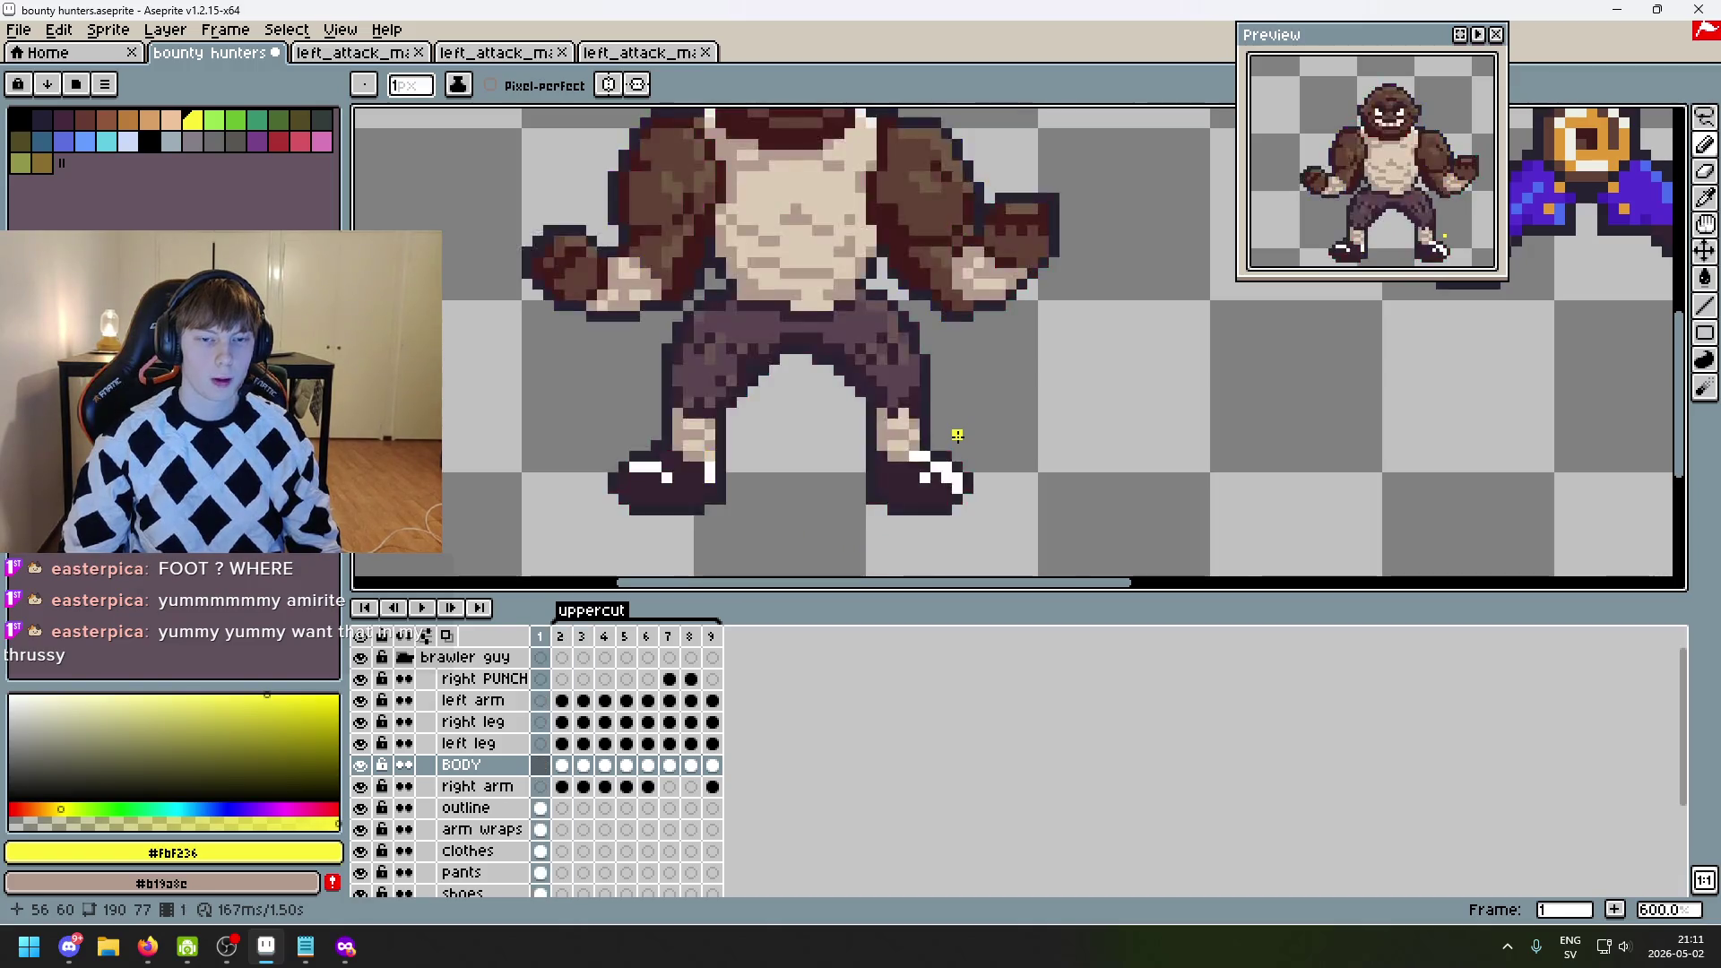
{"action": "key", "text": "Right"}
{"action": "key", "text": "Right"}
{"action": "key", "text": "Left"}
{"action": "key", "text": "Left"}
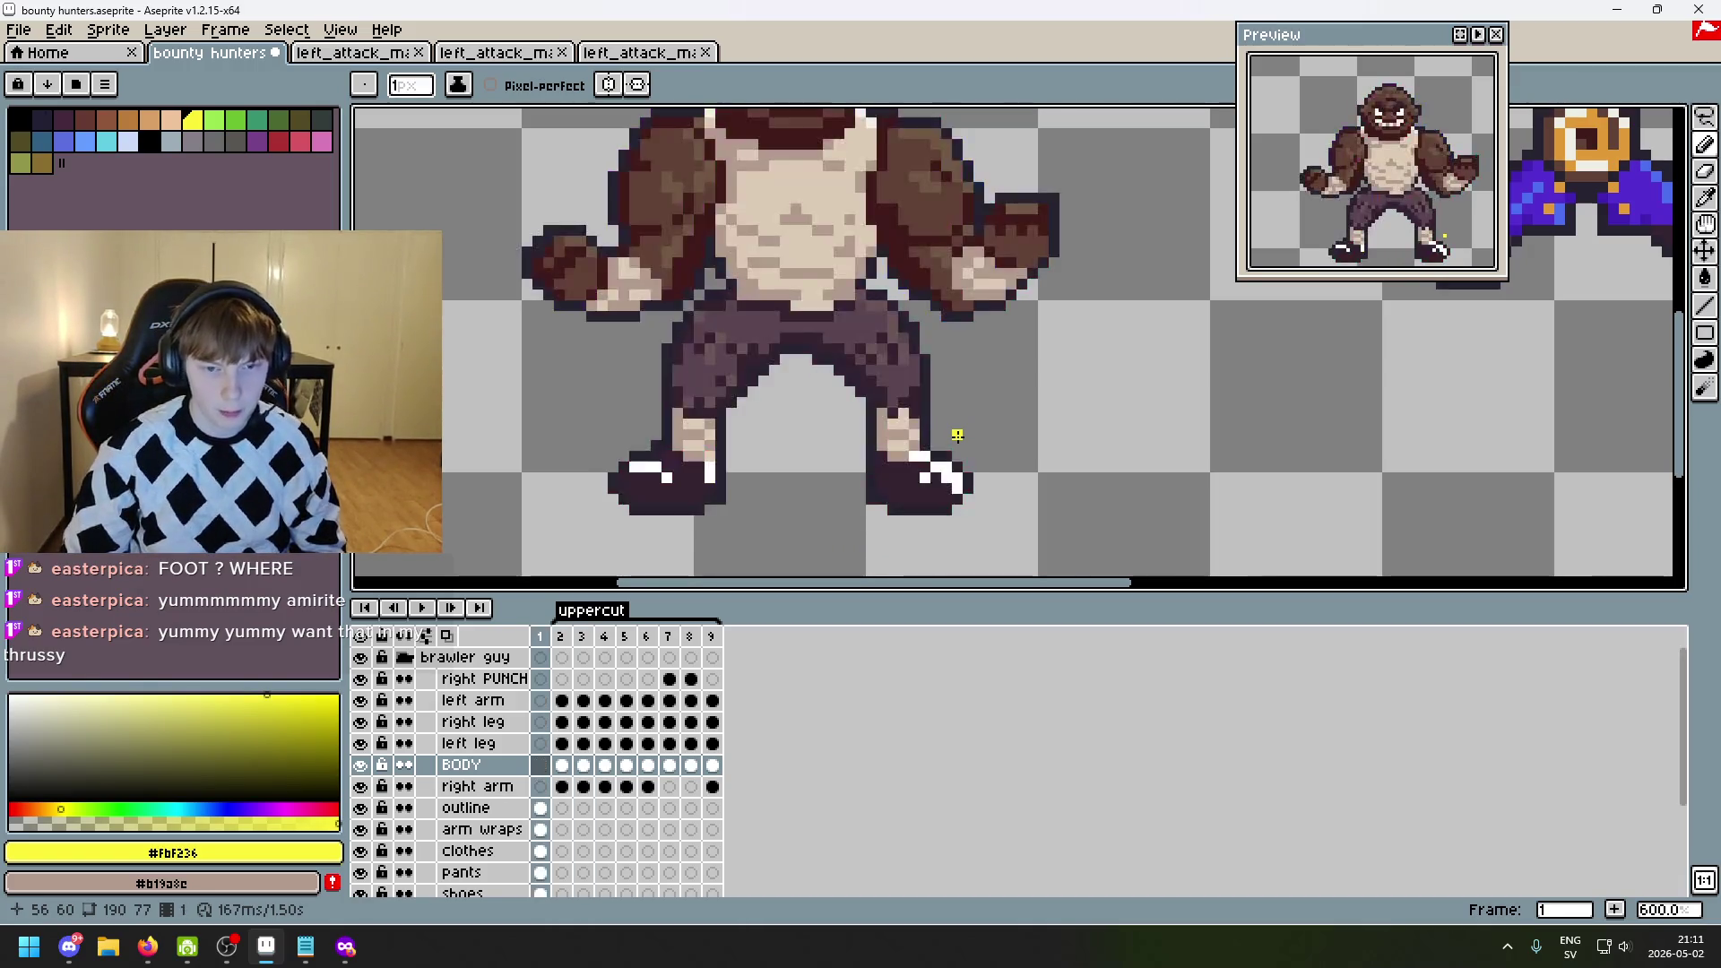
{"action": "key", "text": "Right"}
{"action": "key", "text": "Right"}
{"action": "key", "text": "Right"}
{"action": "key", "text": "Right"}
{"action": "key", "text": "Right"}
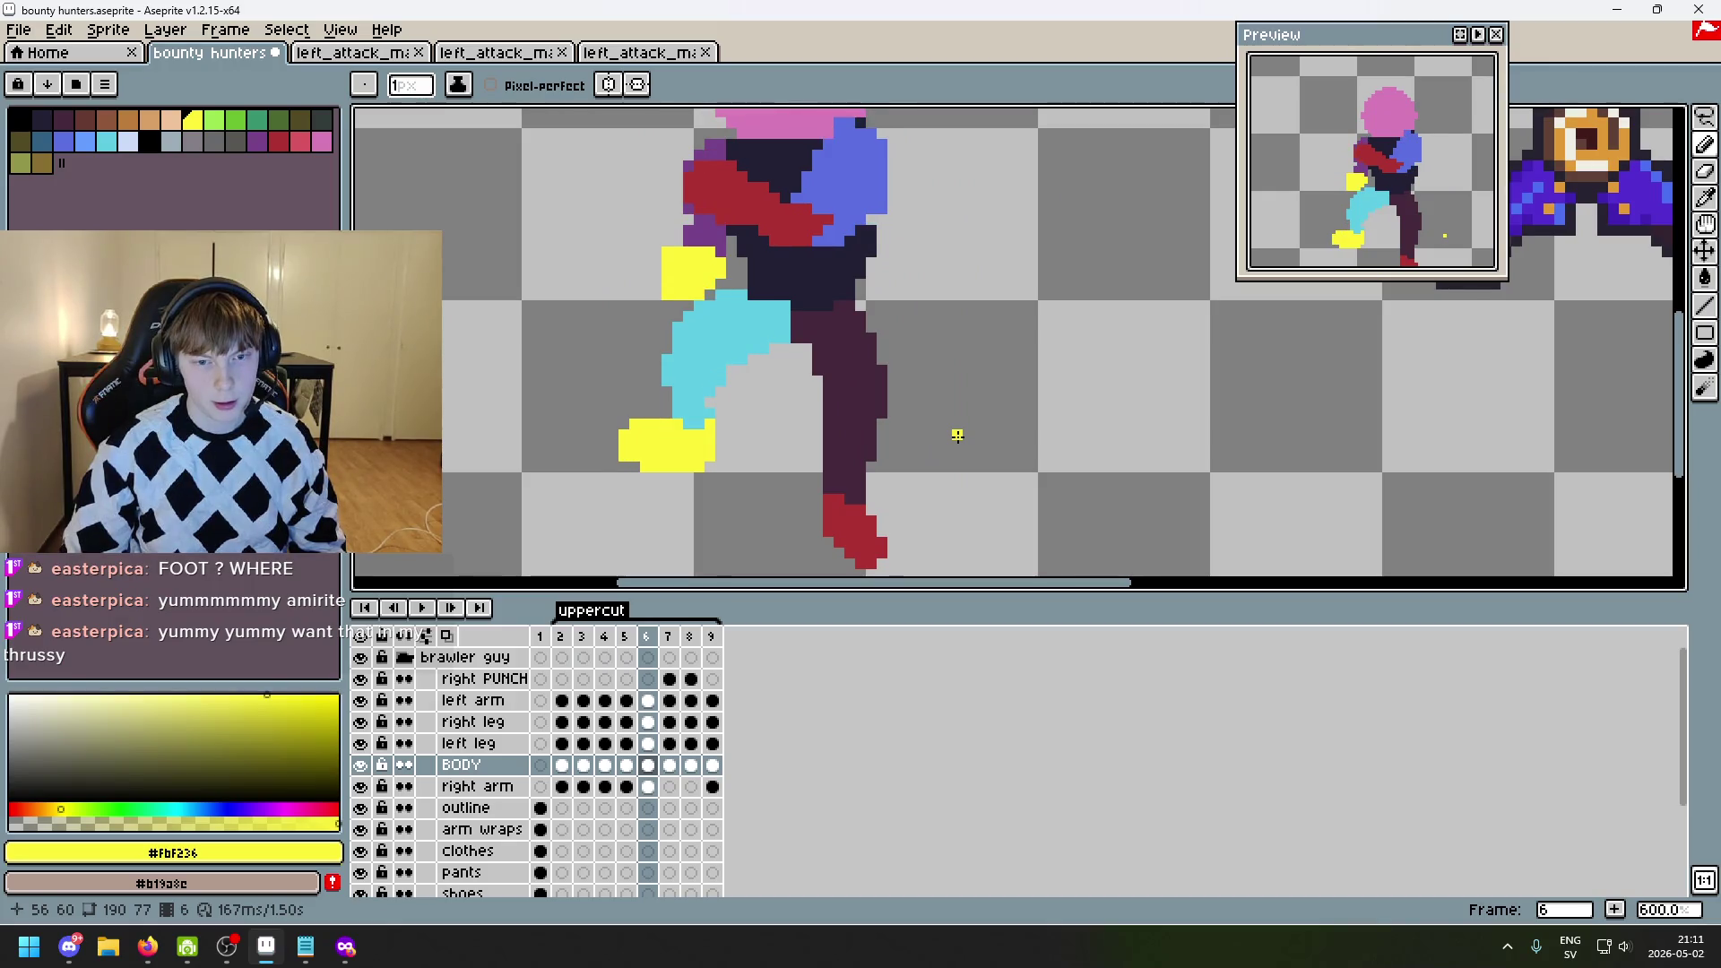
{"action": "key", "text": "Left"}
{"action": "key", "text": "Right"}
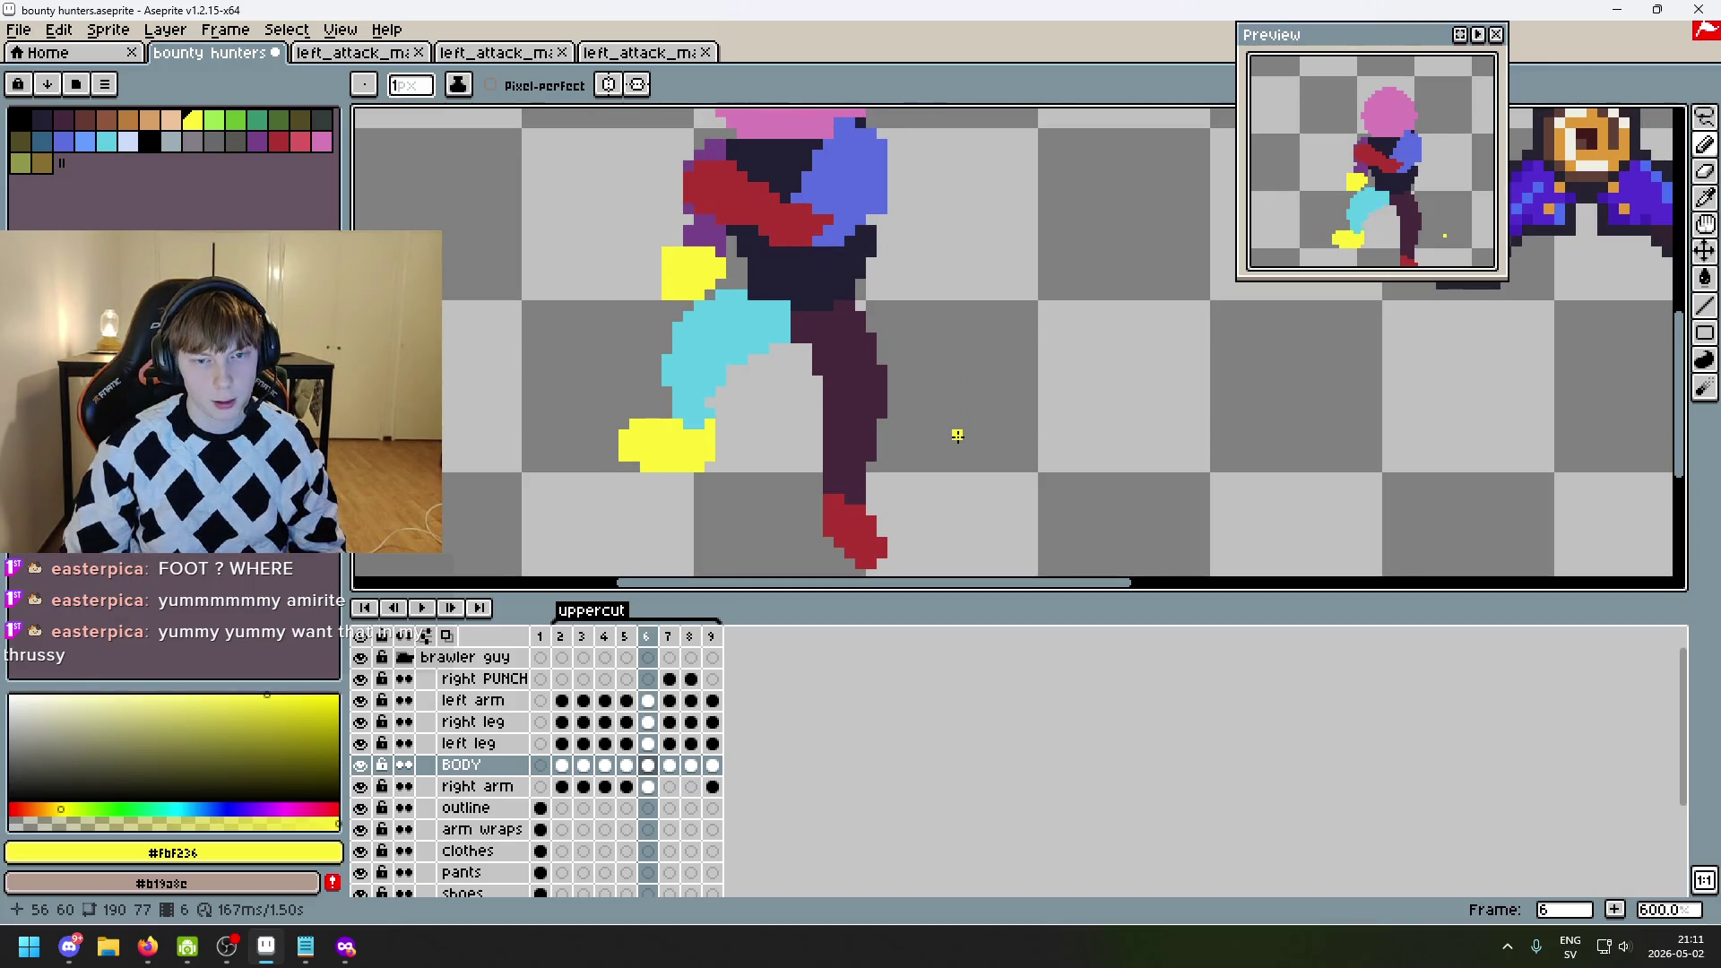
{"action": "key", "text": "Left"}
{"action": "key", "text": "Left"}
{"action": "key", "text": "Left"}
{"action": "key", "text": "Right"}
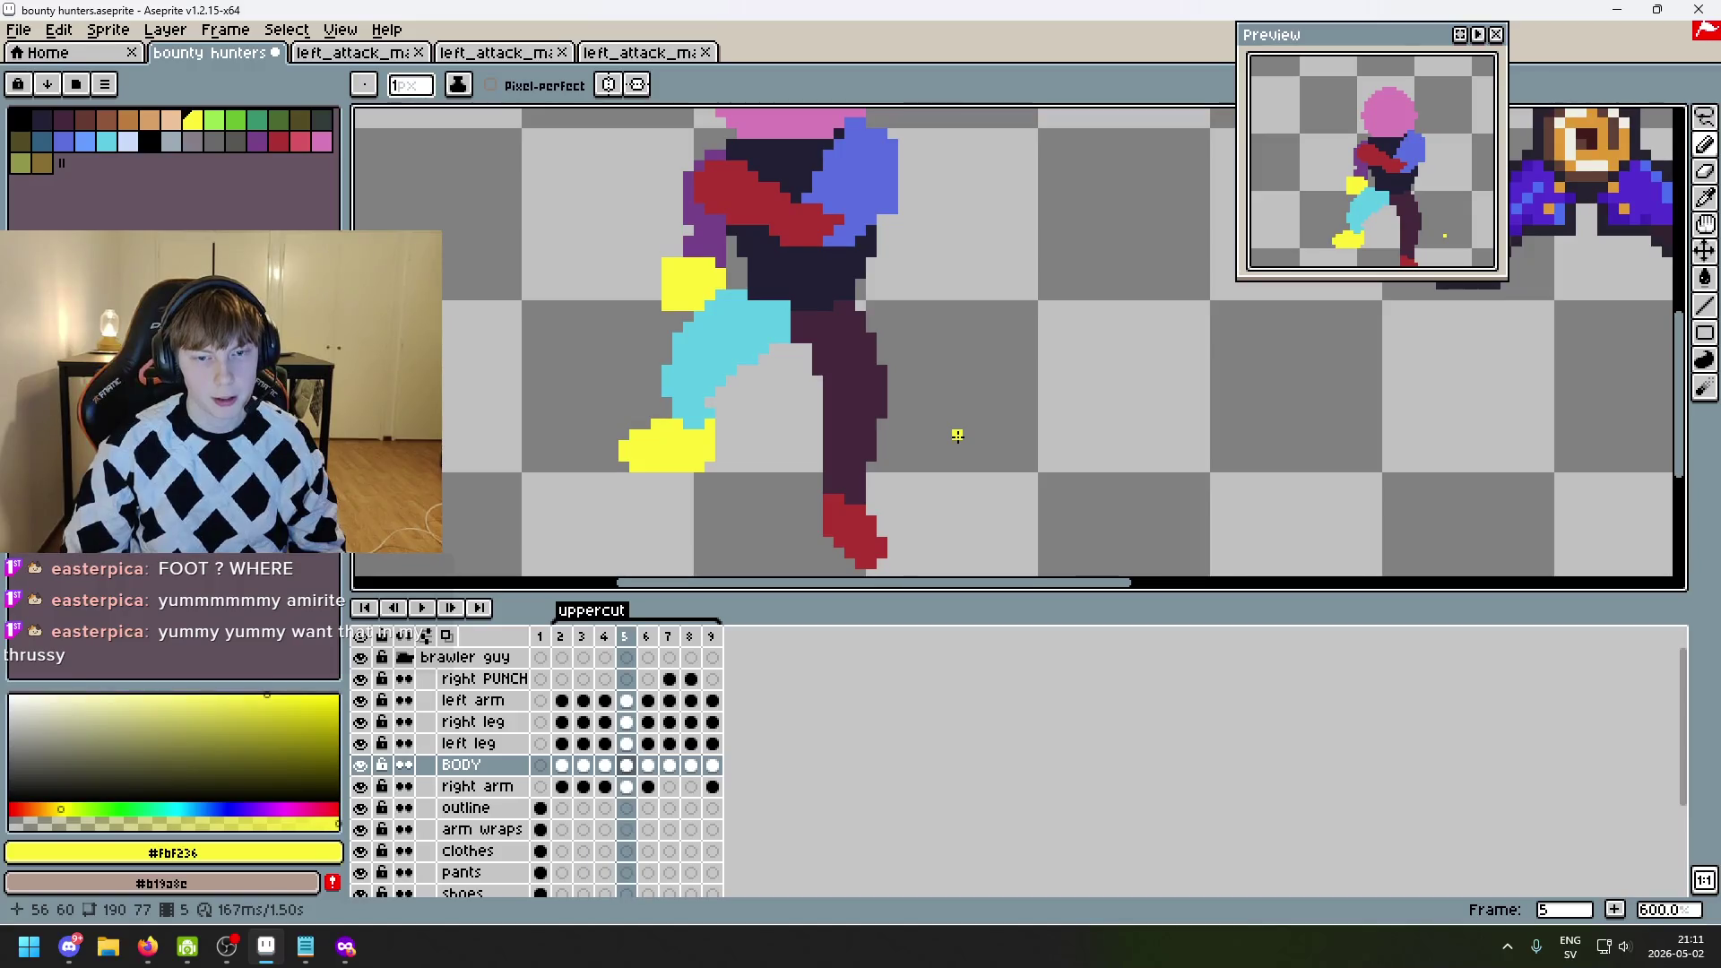
{"action": "key", "text": "Right"}
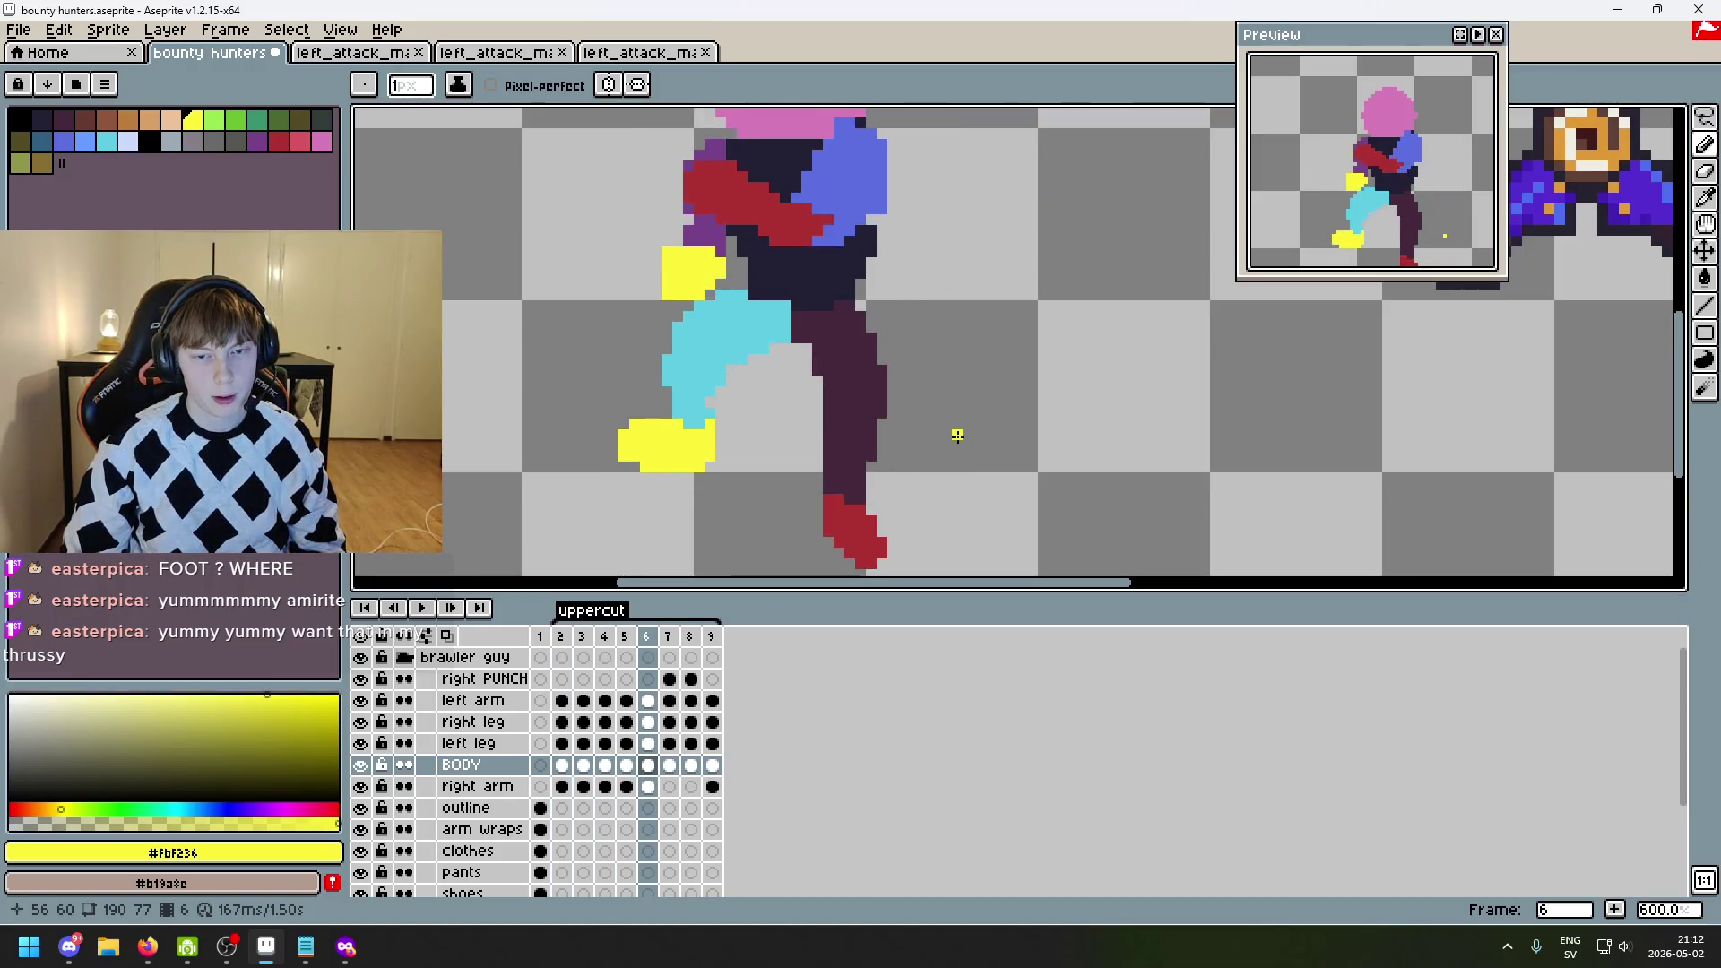
{"action": "key", "text": "Right"}
{"action": "key", "text": "Left"}
{"action": "key", "text": "Left"}
{"action": "key", "text": "Right"}
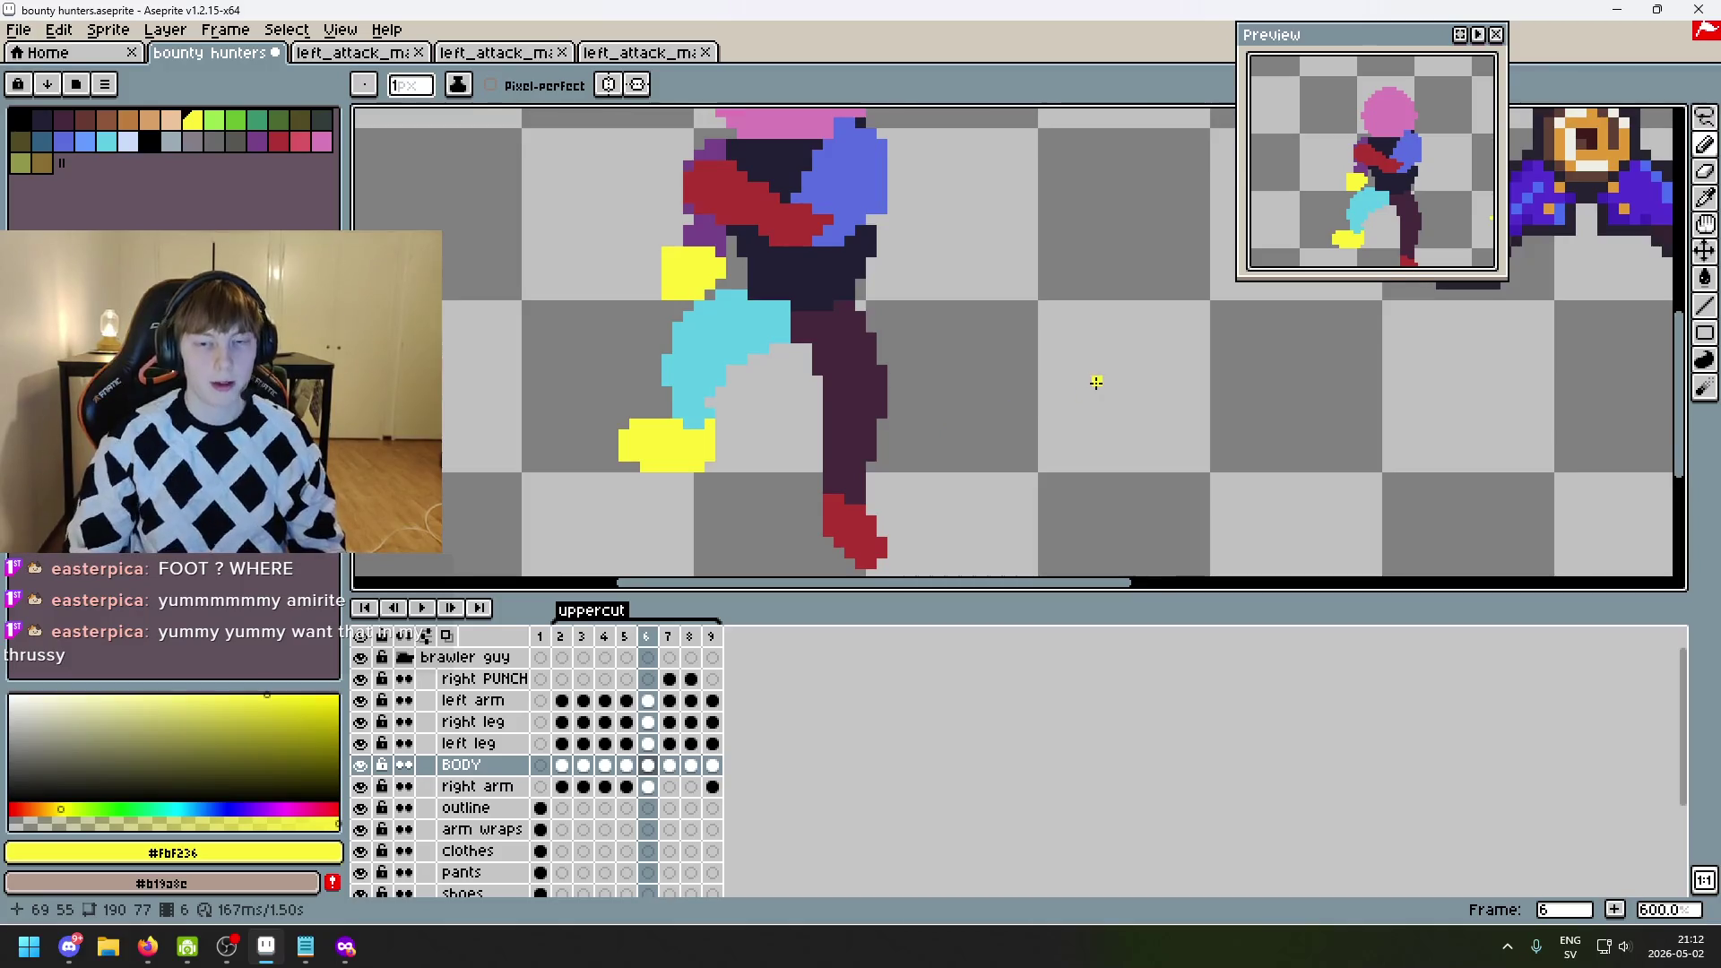
{"action": "scroll", "coordinate": [1096, 382], "scroll_direction": "down", "scroll_amount": 1}
{"action": "left_click_drag", "start_coordinate": [999, 338], "coordinate": [1098, 381]}
{"action": "left_click_drag", "start_coordinate": [1027, 436], "coordinate": [1165, 443]}
{"action": "key", "text": "ctrl+z"}
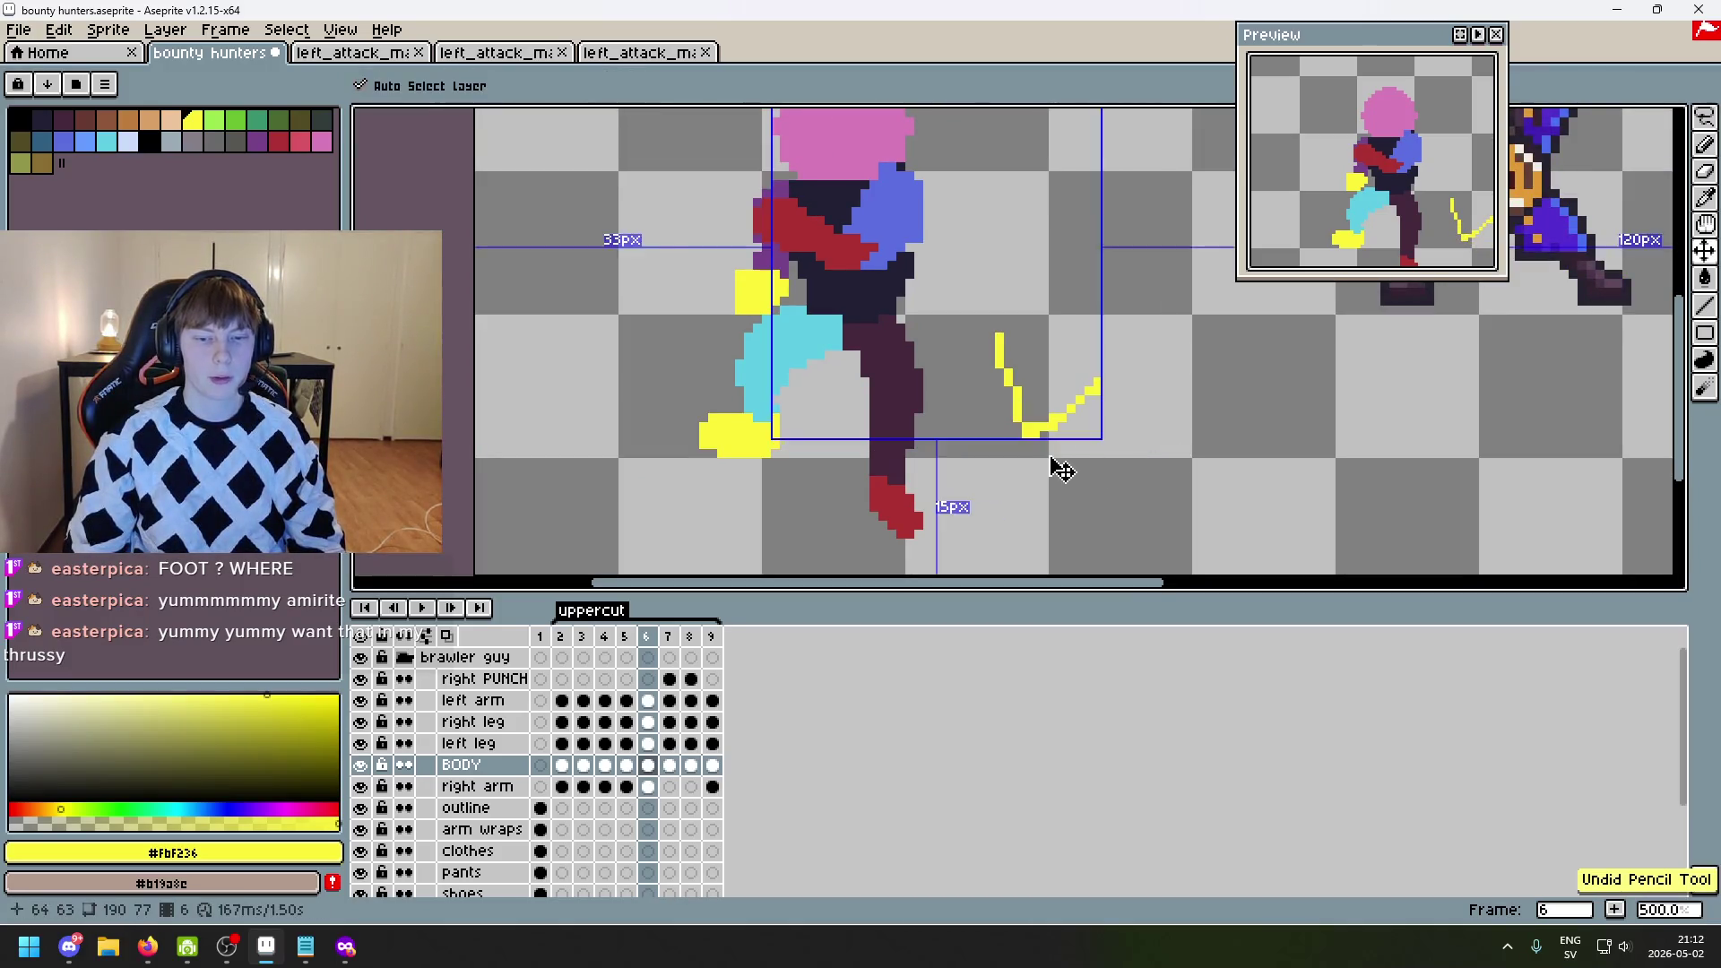
{"action": "key", "text": "ctrl+z"}
{"action": "scroll", "coordinate": [1061, 469], "scroll_direction": "up", "scroll_amount": 2}
- Sample the dark leg colour, select the left leg layer and toggle its visibility to inspect it
{"action": "left_click", "coordinate": [868, 384], "text": "alt"}
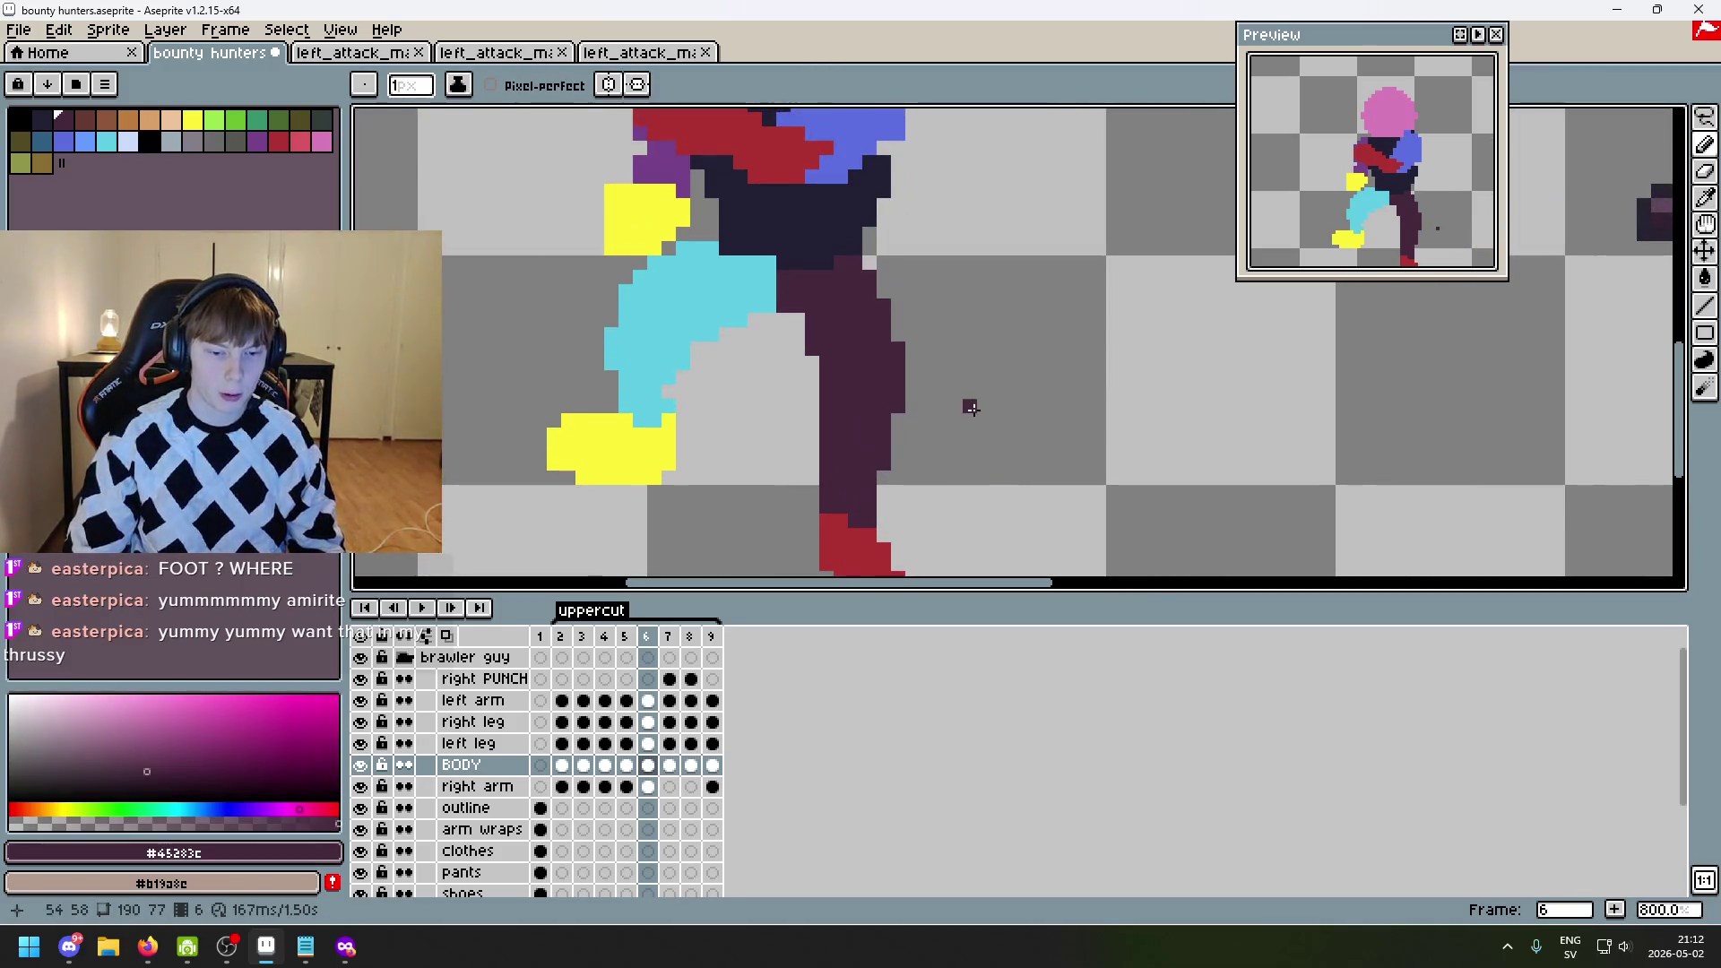
{"action": "left_click", "coordinate": [455, 745]}
{"action": "double_click", "coordinate": [360, 745]}
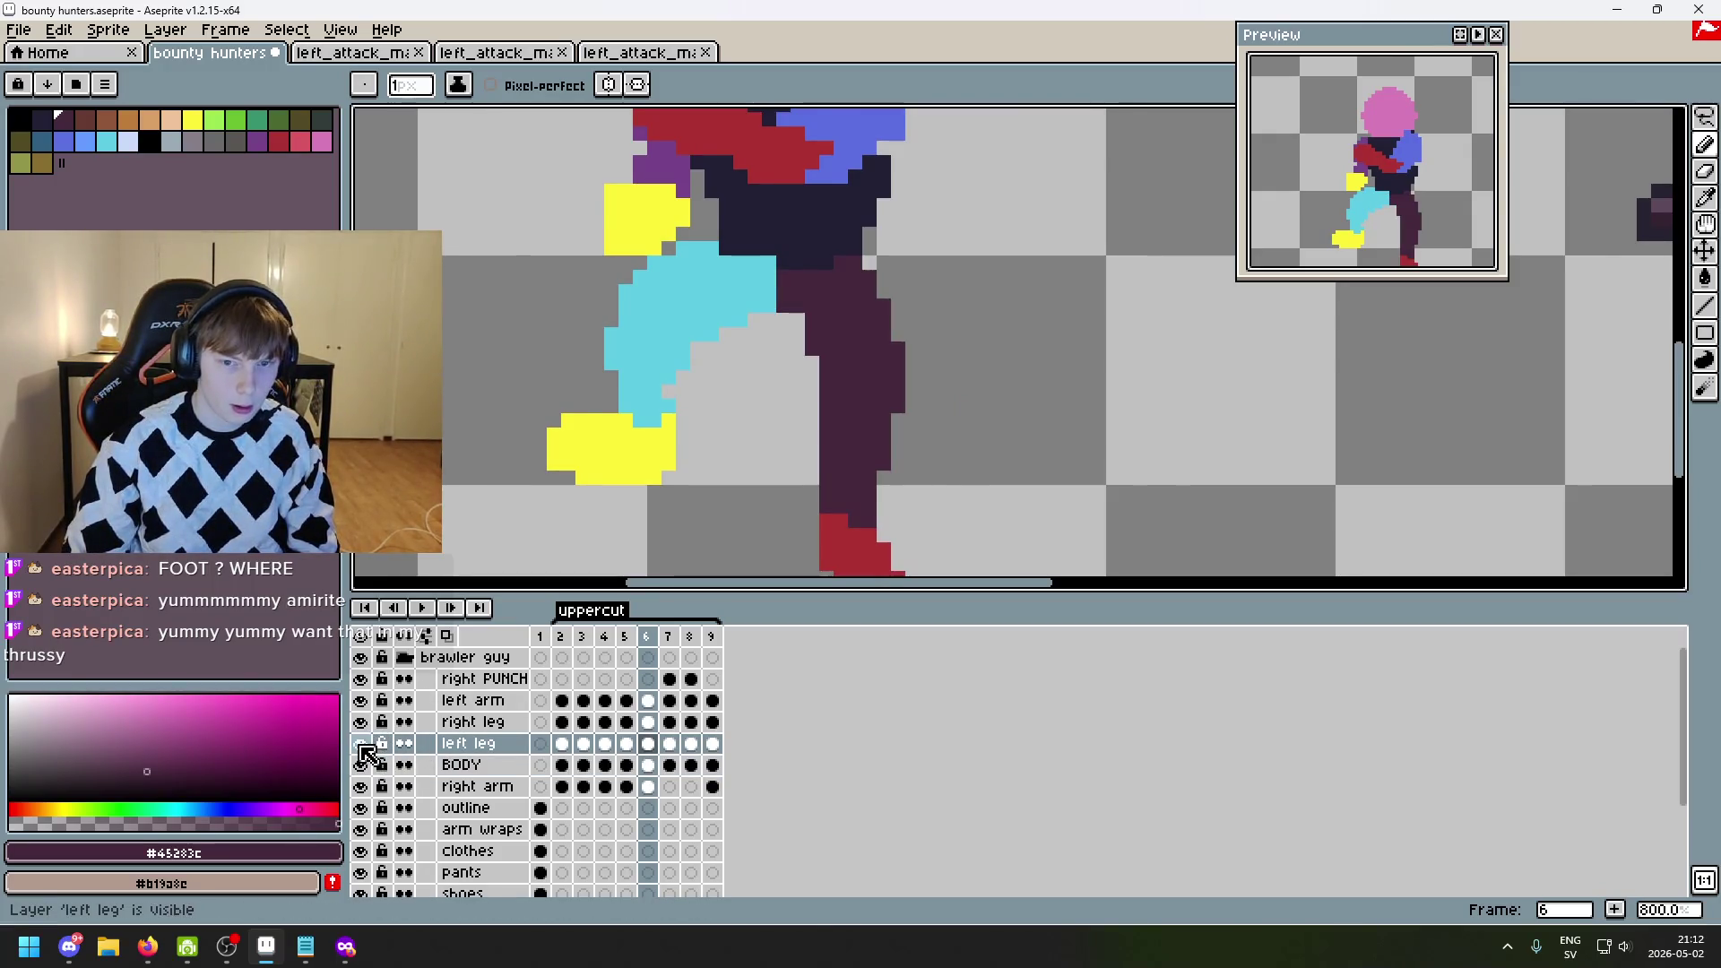
{"action": "key", "text": "Left"}
{"action": "key", "text": "Right"}
{"action": "key", "text": "Right"}
{"action": "key", "text": "Left"}
- Remove the stray leg pixels and fill the leg's inner edge and notch with dark purple #45283c
{"action": "scroll", "coordinate": [975, 422], "scroll_direction": "up", "scroll_amount": 2}
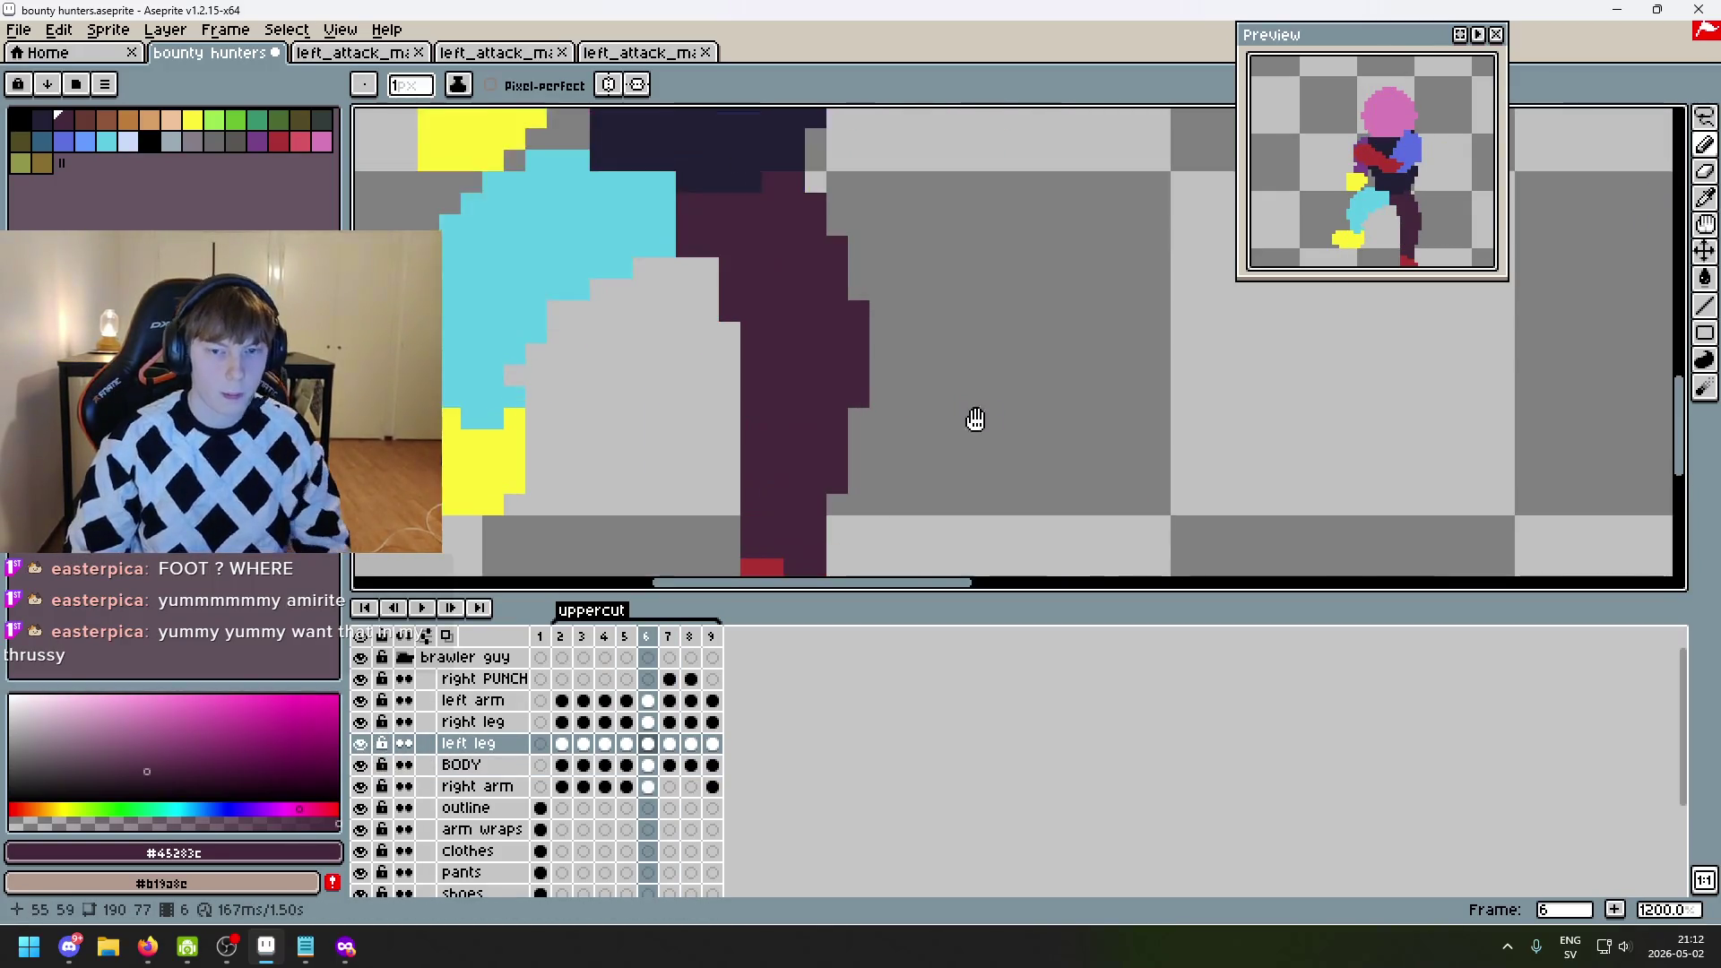
{"action": "key", "text": "b"}
{"action": "key", "text": "ctrl+z"}
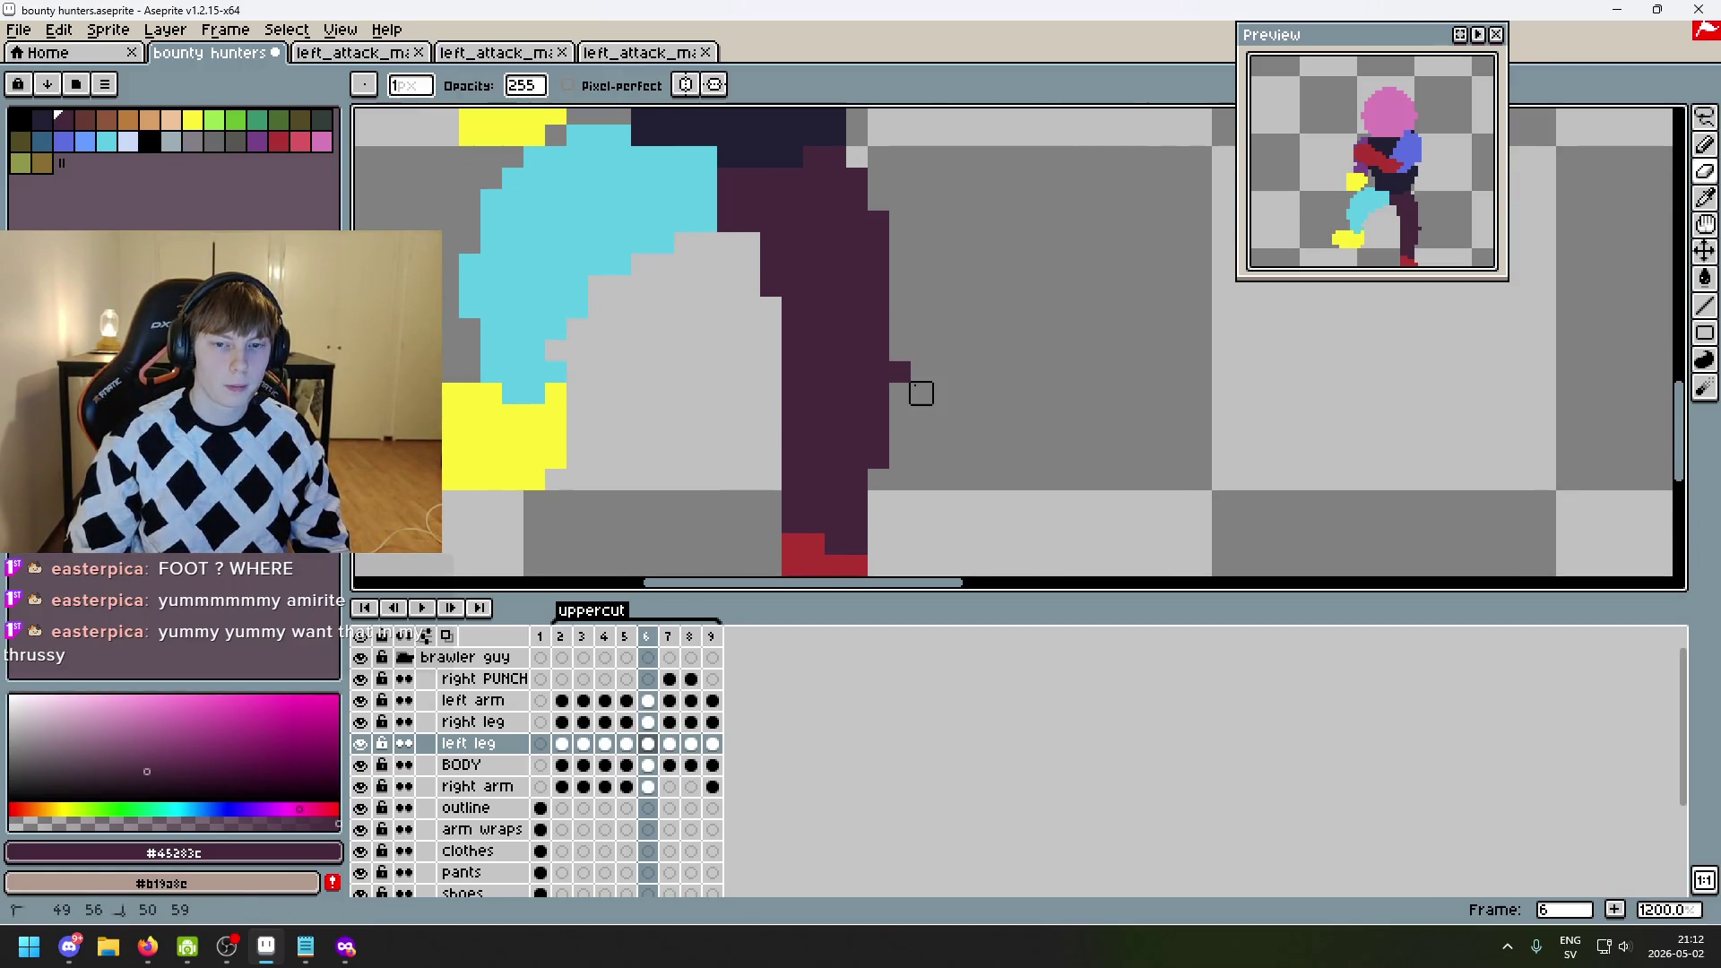
{"action": "key", "text": "ctrl+z"}
{"action": "left_click_drag", "start_coordinate": [770, 344], "coordinate": [771, 399]}
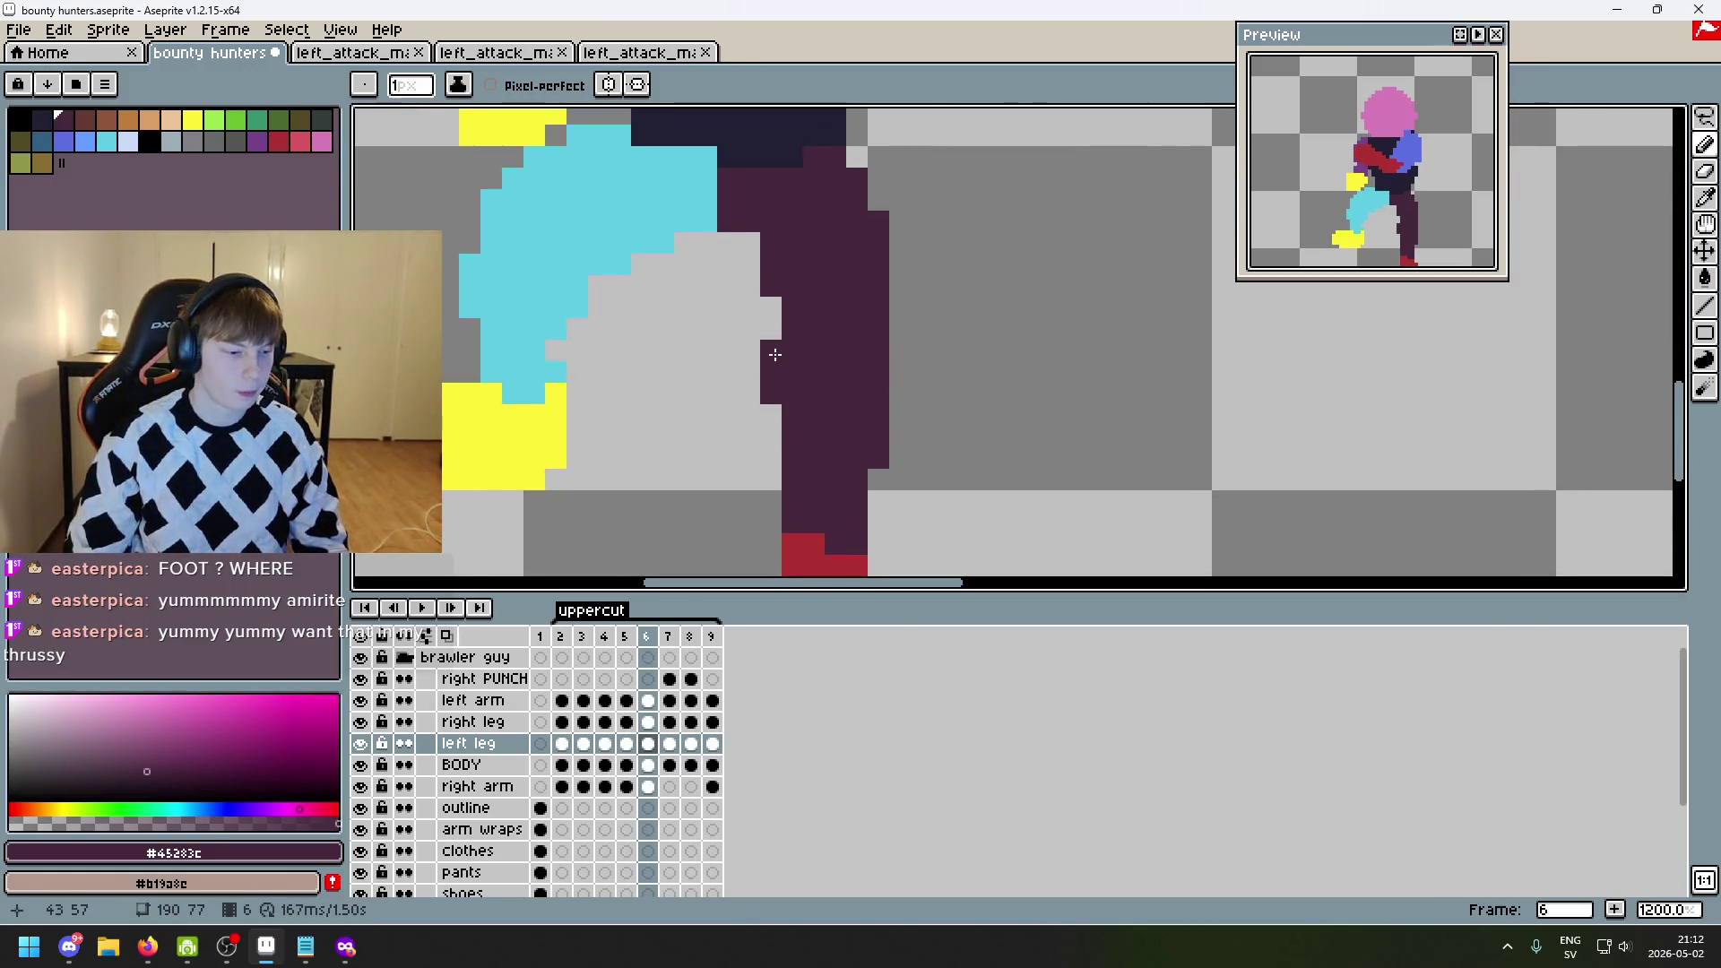
{"action": "left_click", "coordinate": [776, 316]}
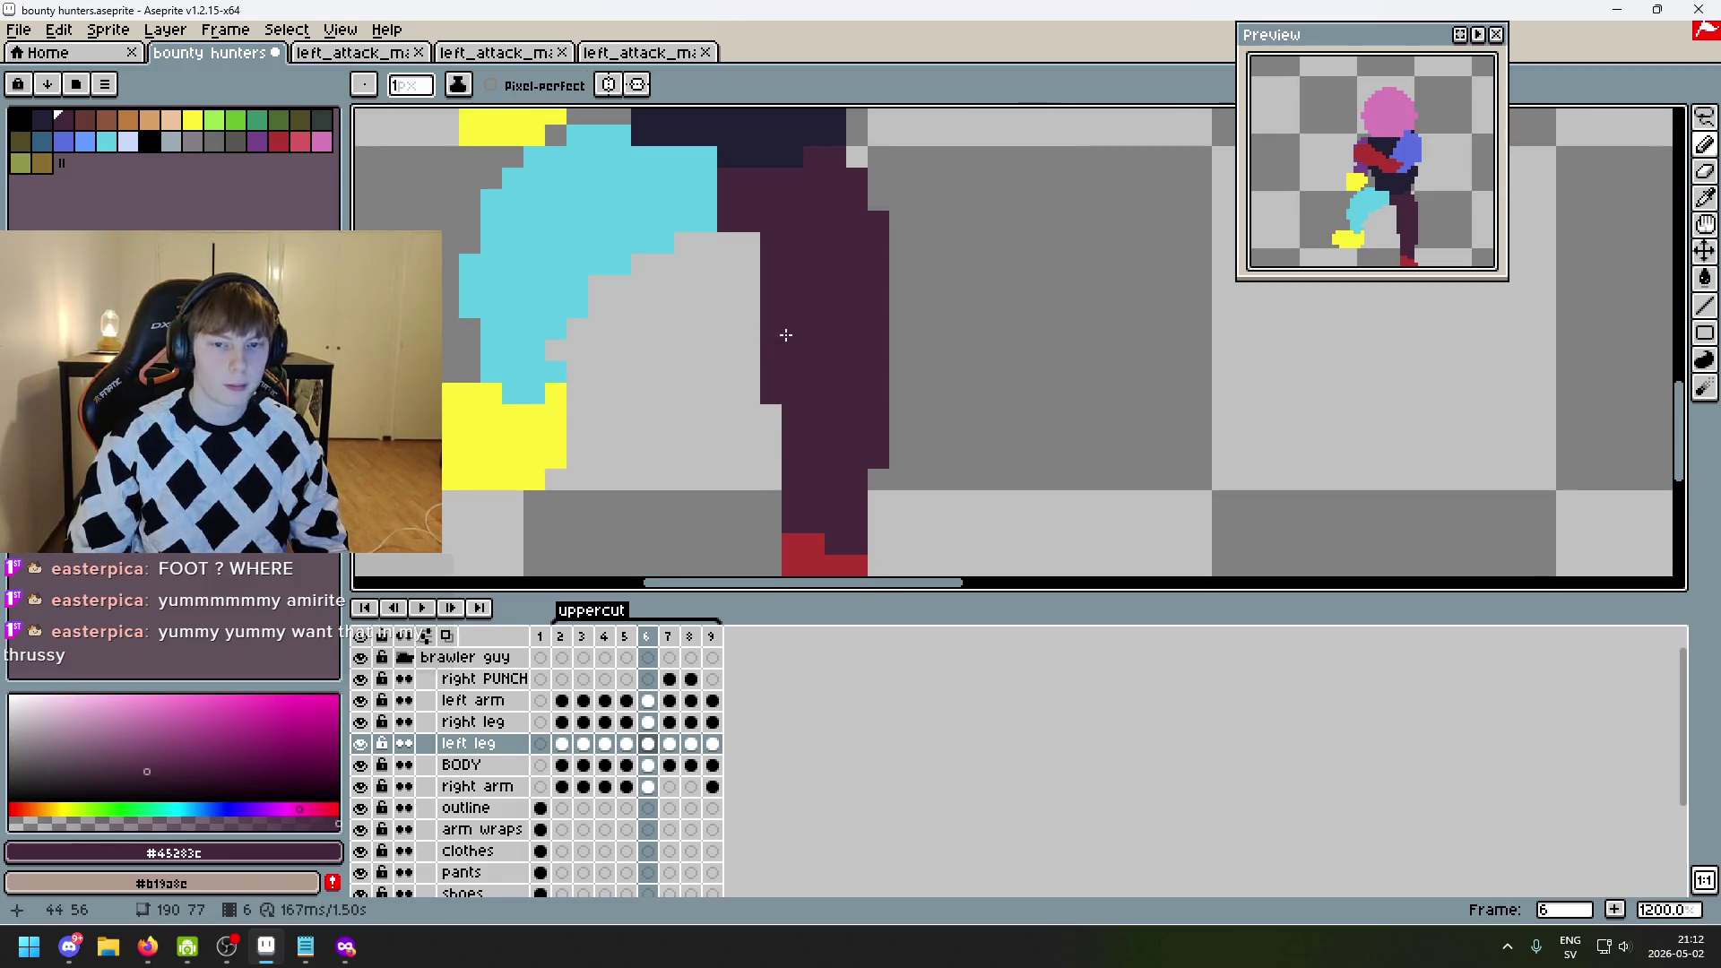
{"action": "scroll", "coordinate": [835, 357], "scroll_direction": "down", "scroll_amount": 4}
- Compare the cleaned-up dark leg on frame 6 against frame 5
{"action": "key", "text": "Left"}
{"action": "key", "text": "Right"}
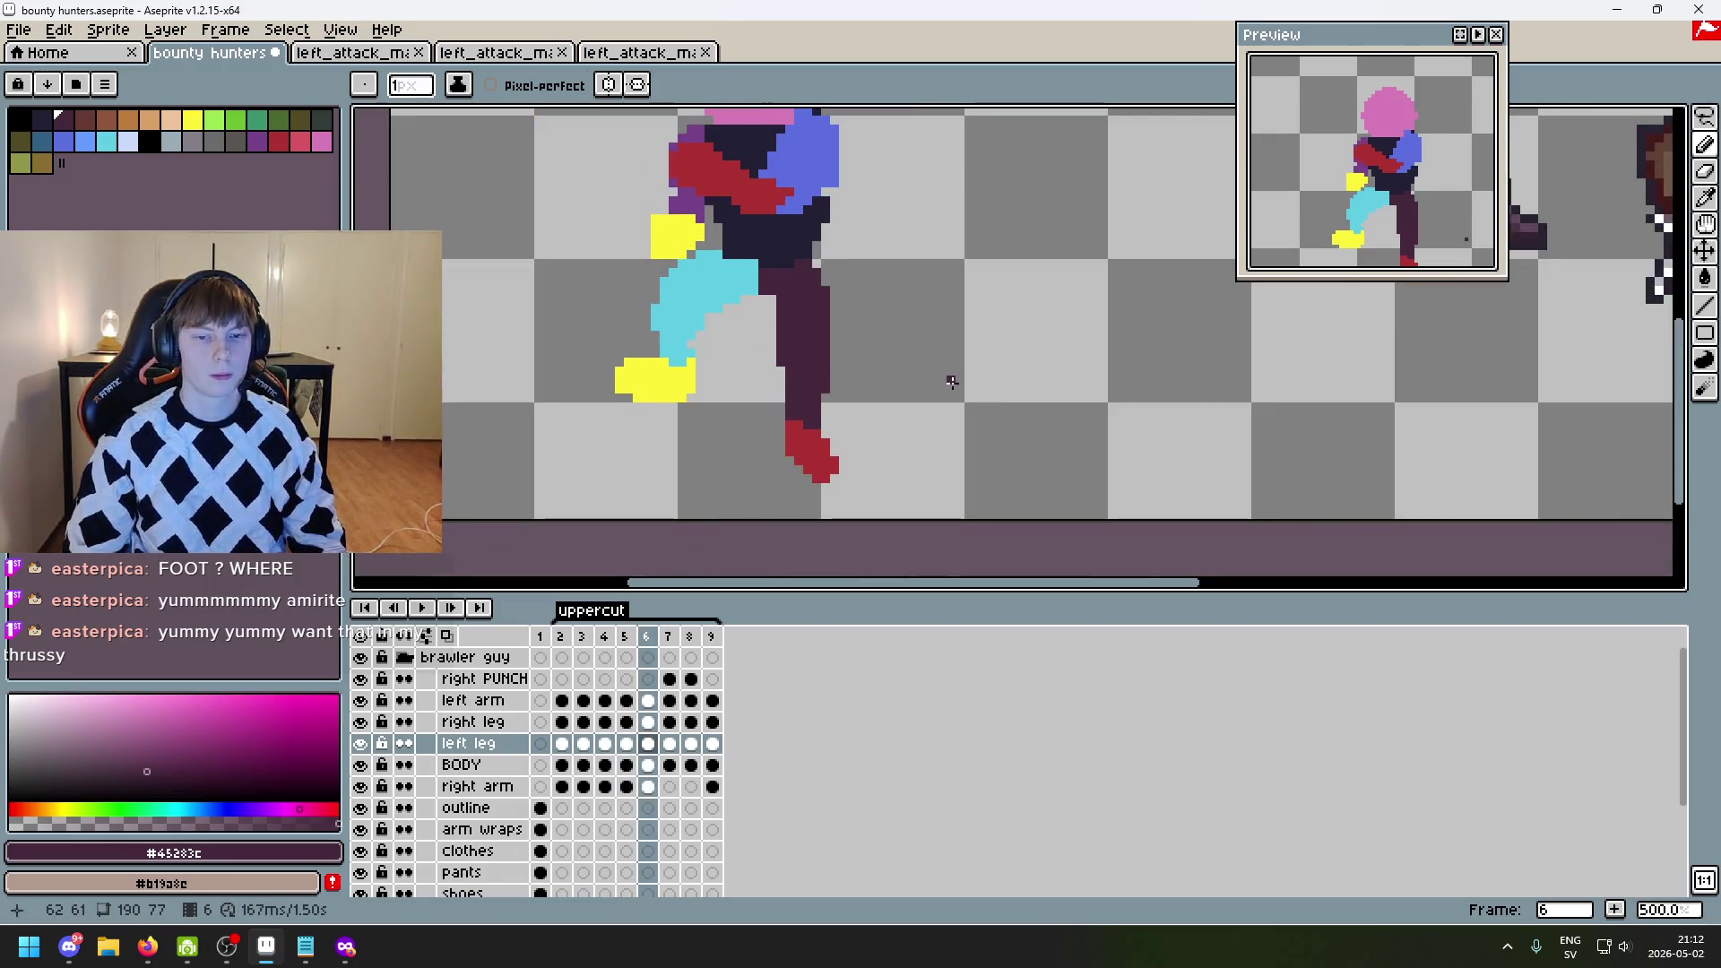
{"action": "key", "text": "Left"}
{"action": "key", "text": "Right"}
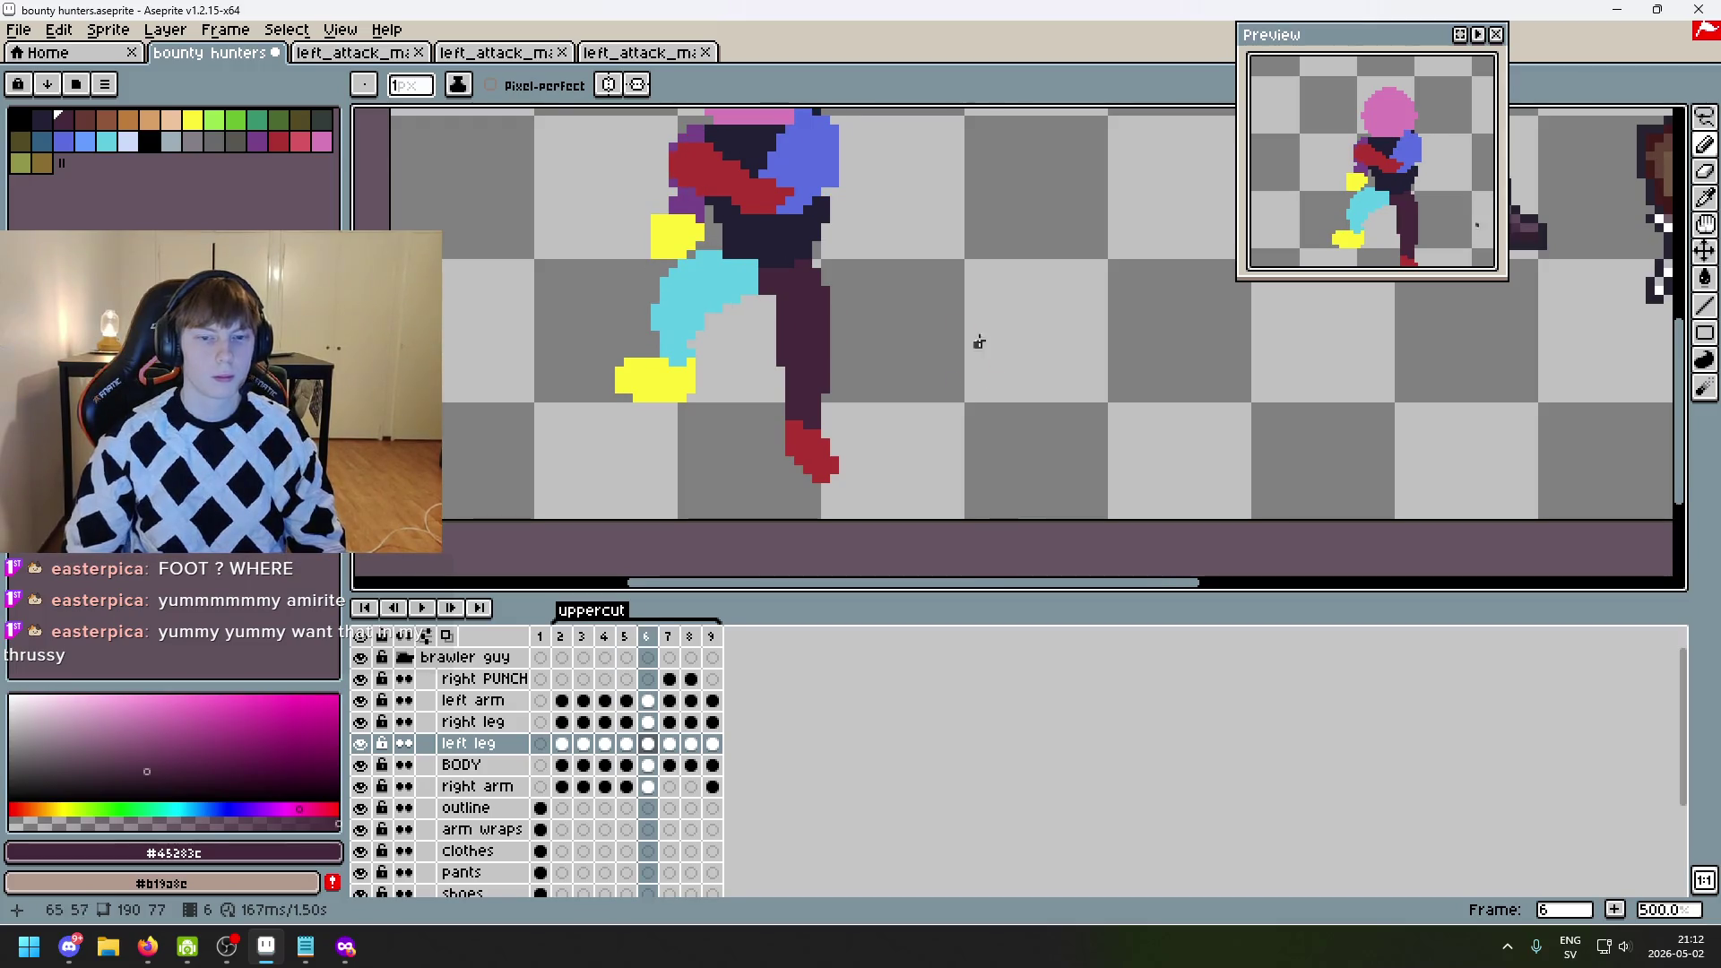
{"action": "scroll", "coordinate": [914, 310], "scroll_direction": "up", "scroll_amount": 2}
{"action": "key", "text": "b"}
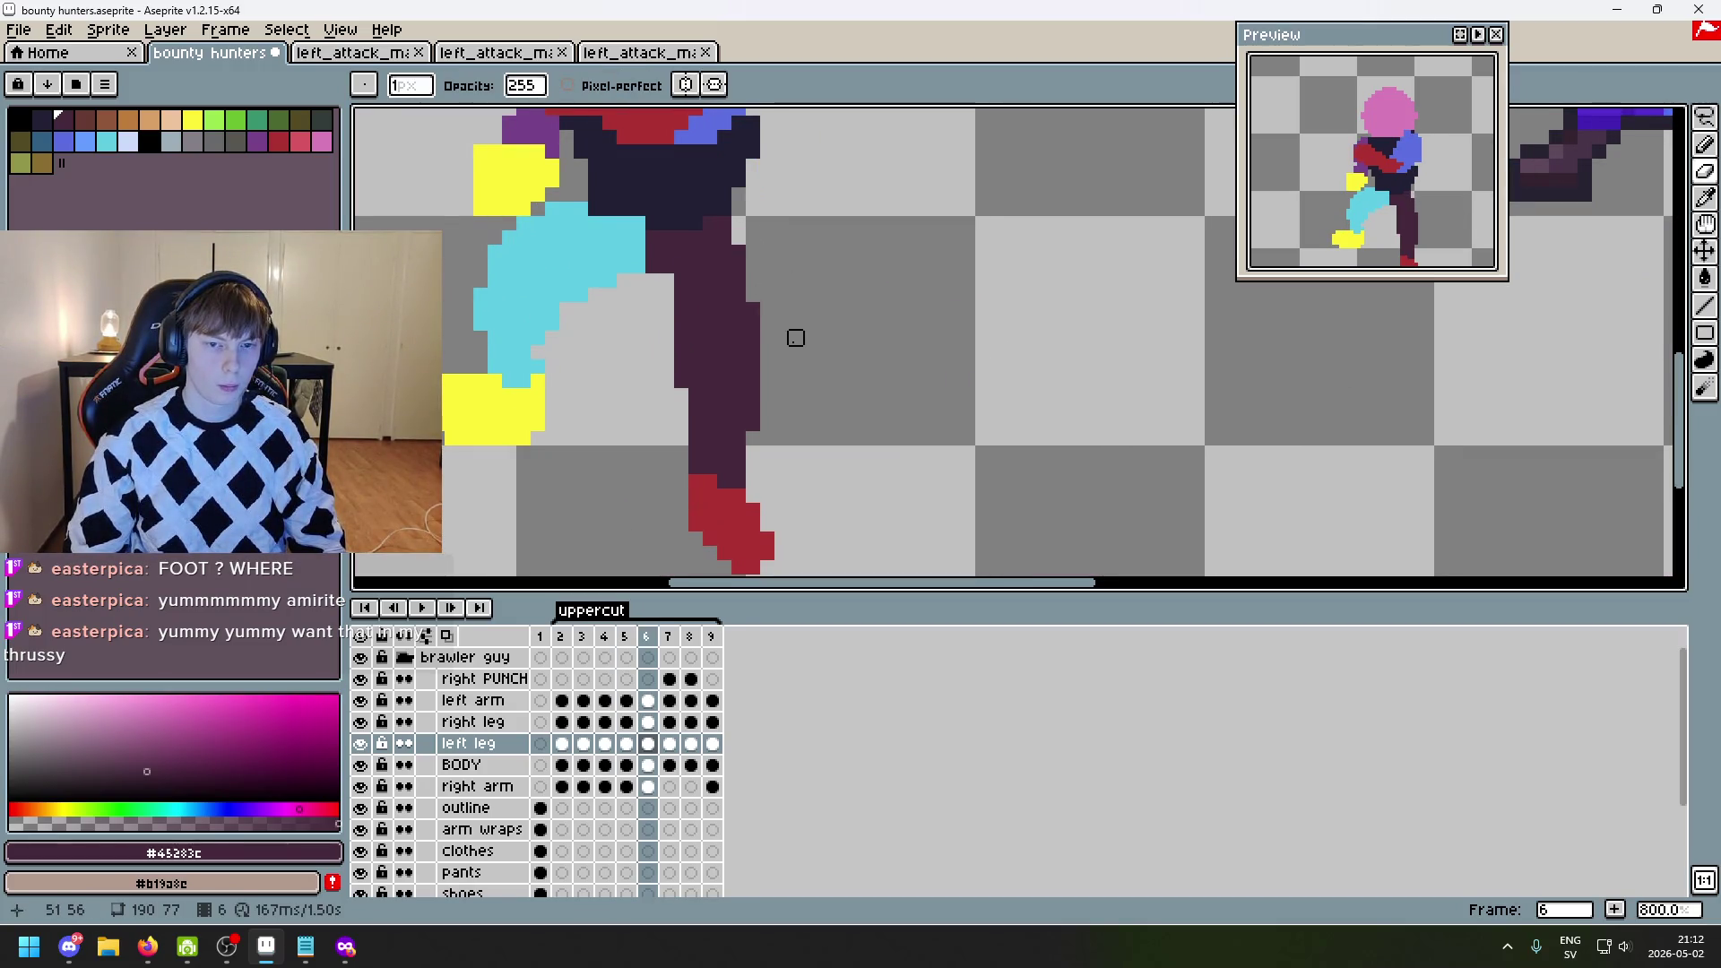
{"action": "scroll", "coordinate": [795, 334], "scroll_direction": "down", "scroll_amount": 3}
{"action": "key", "text": "Left"}
{"action": "key", "text": "Right"}
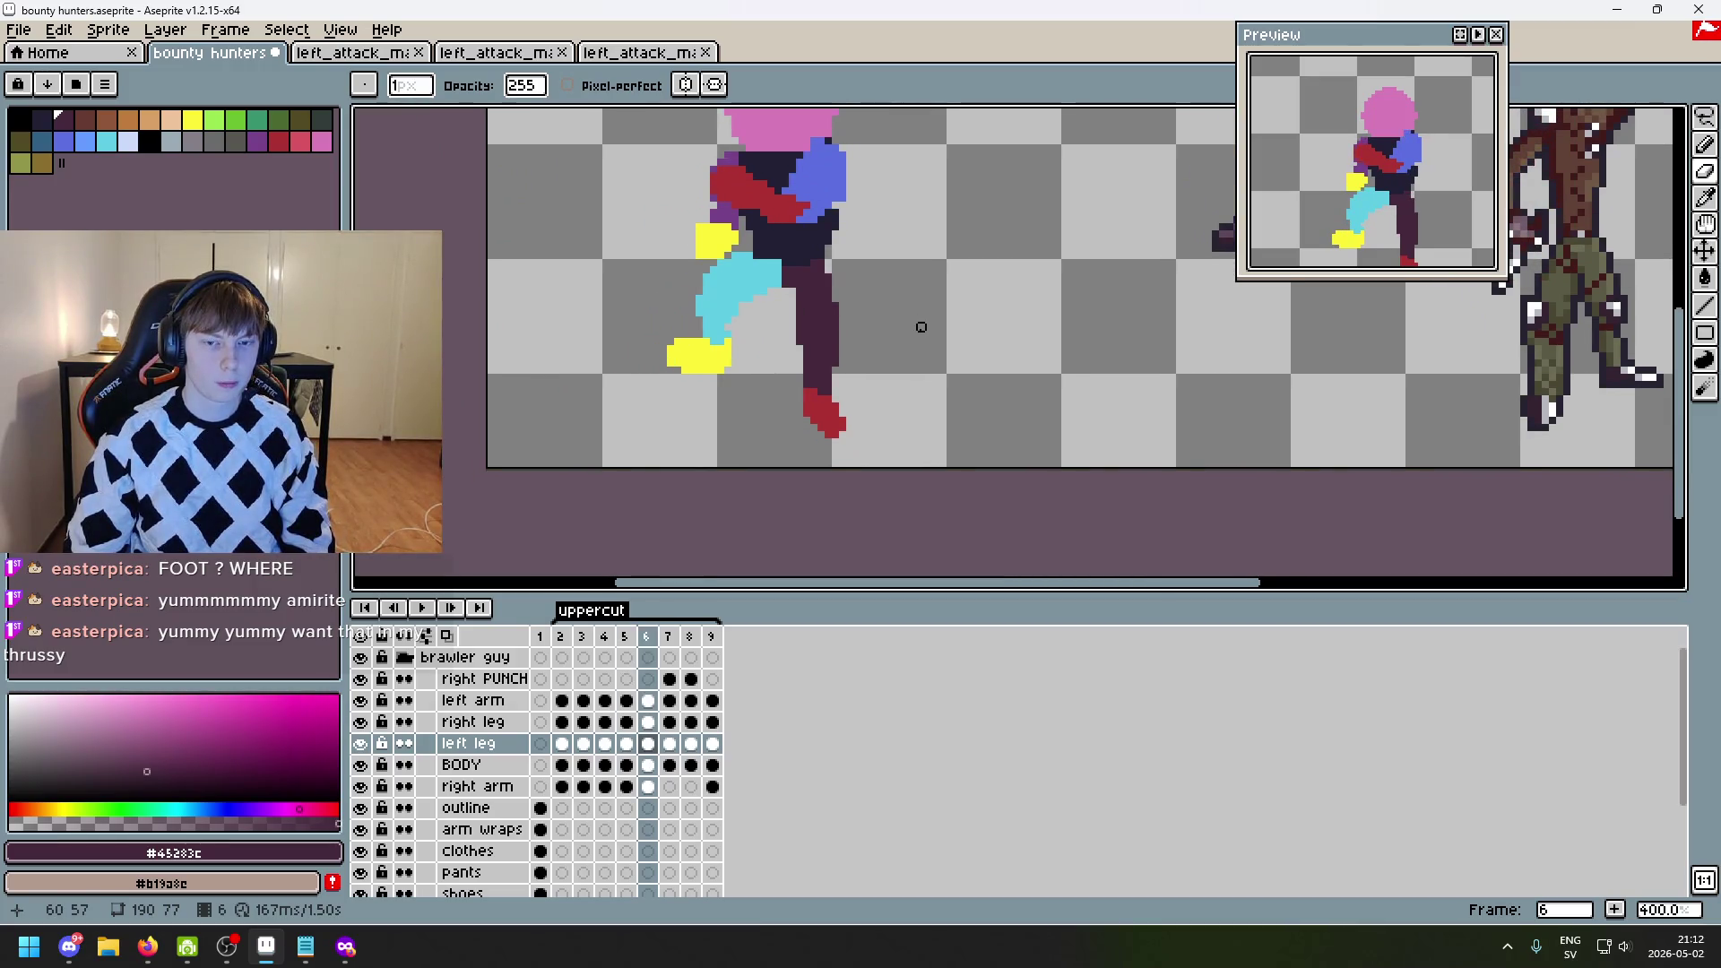
{"action": "scroll", "coordinate": [907, 362], "scroll_direction": "up", "scroll_amount": 6}
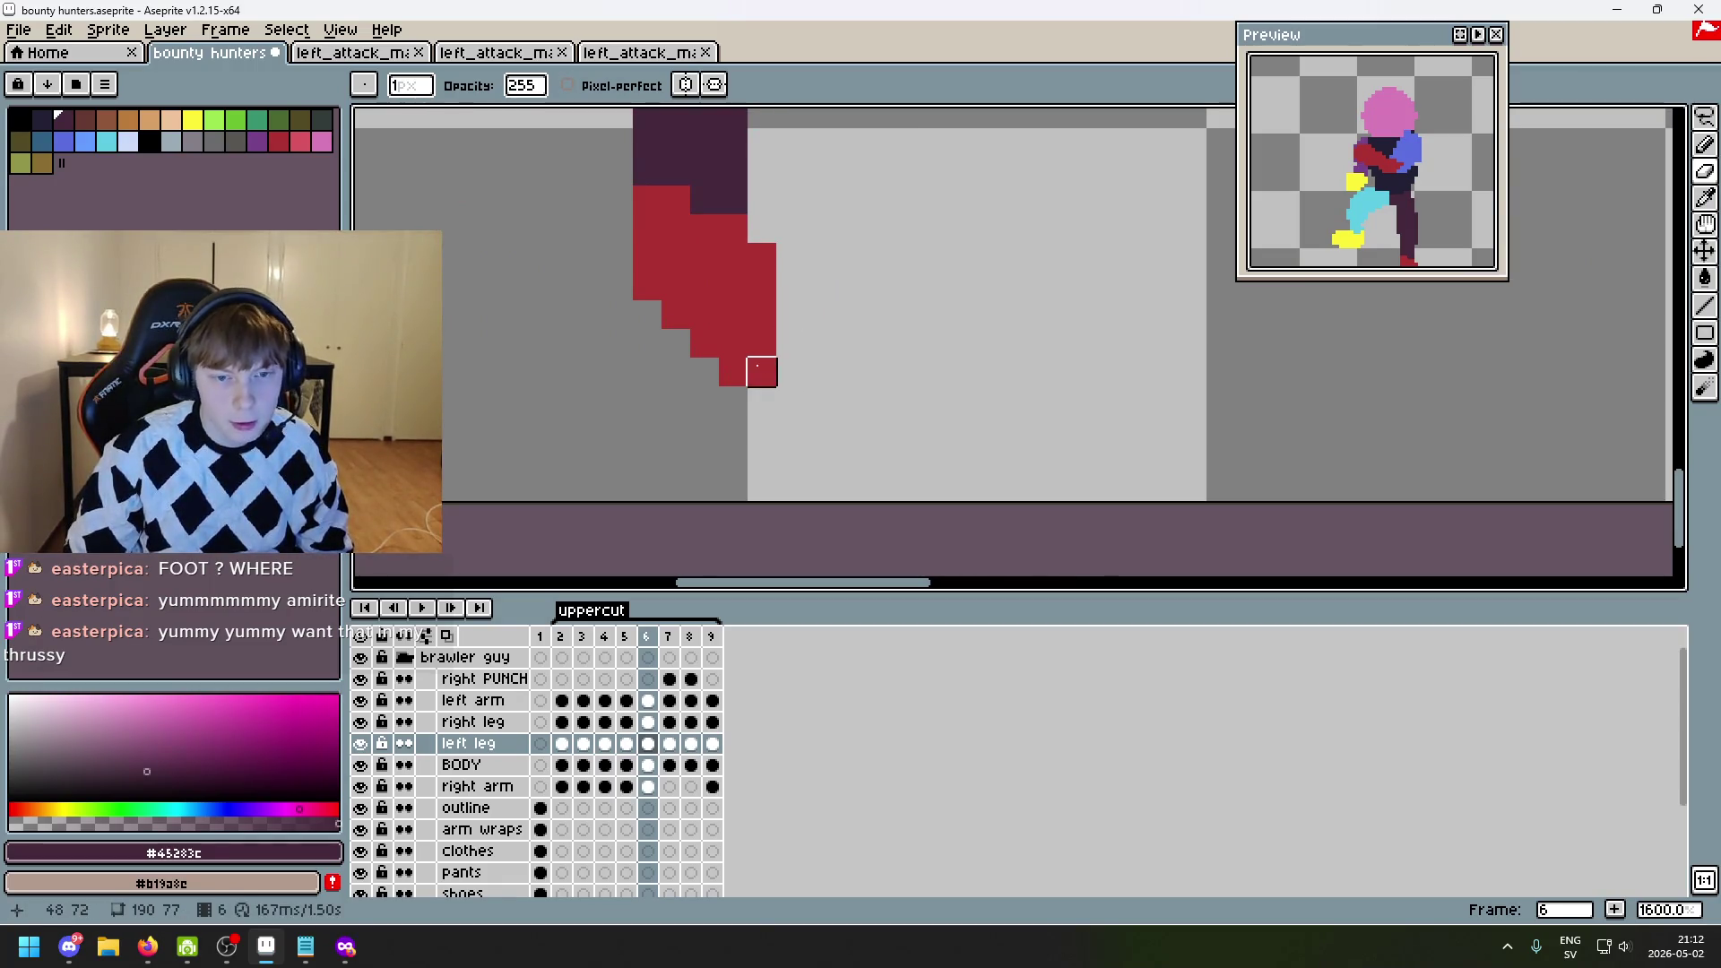
- Extend the red #ac3232 foot with pixels at its tip, bottom and right side
{"action": "key", "text": "b"}
{"action": "left_click", "coordinate": [699, 326], "text": "alt"}
{"action": "left_click", "coordinate": [683, 342]}
{"action": "left_click", "coordinate": [705, 372]}
{"action": "left_click", "coordinate": [790, 343]}
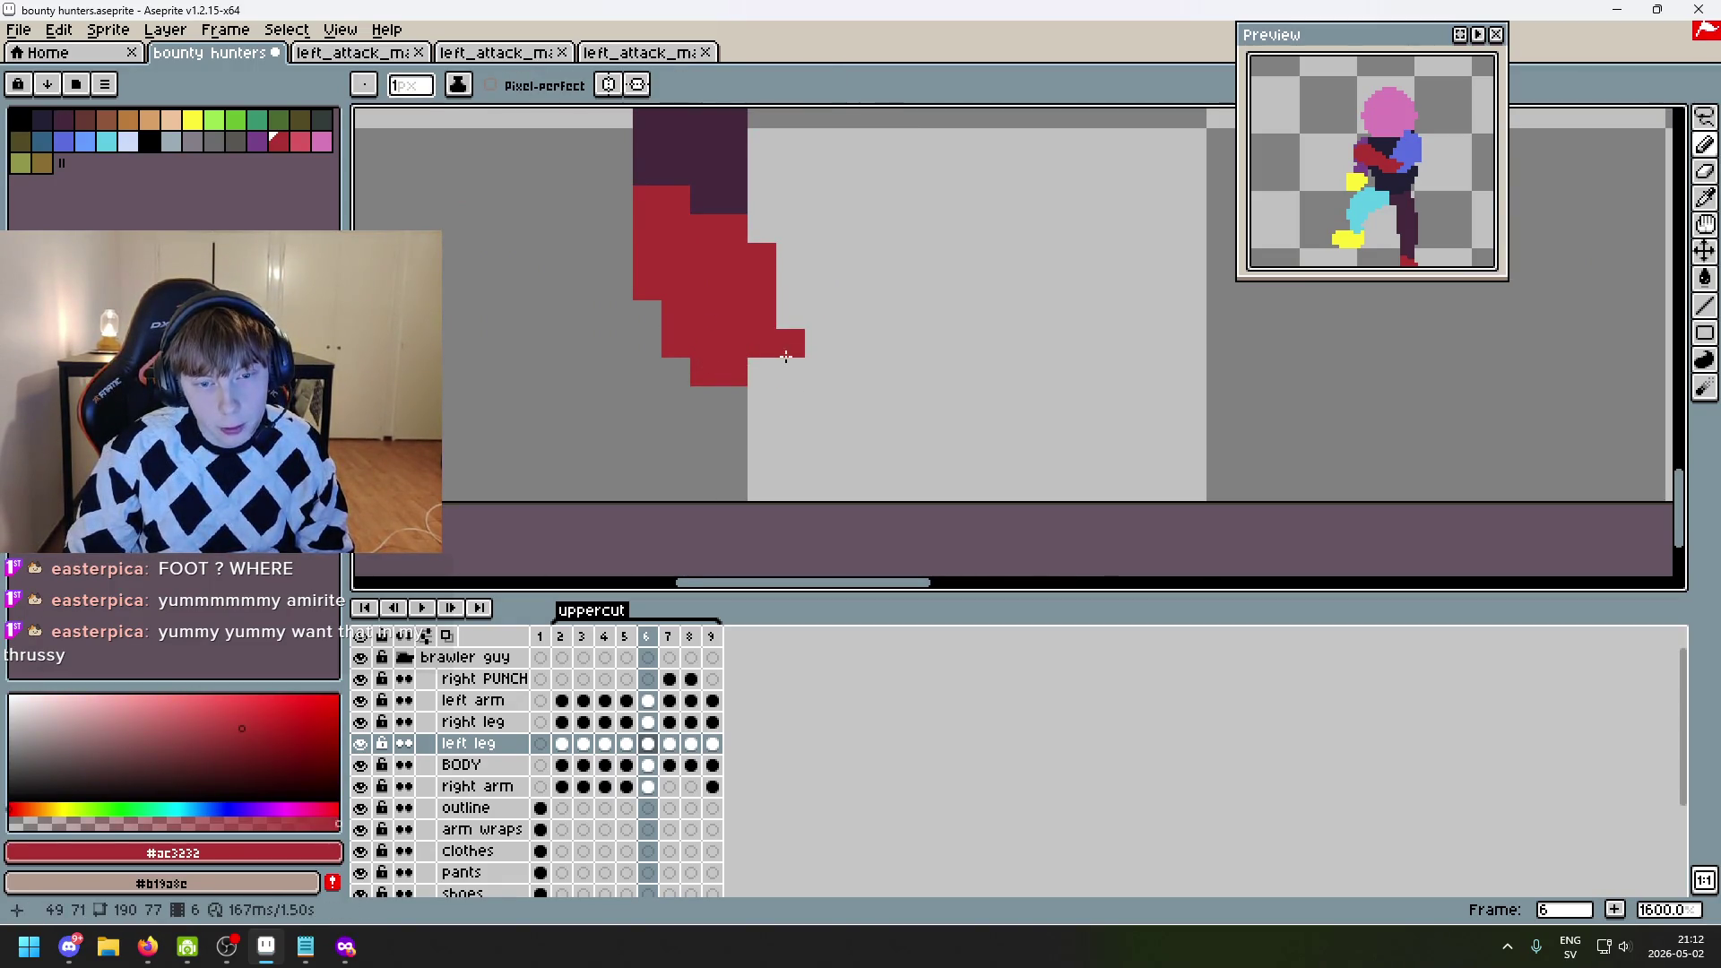
{"action": "scroll", "coordinate": [918, 348], "scroll_direction": "down", "scroll_amount": 5}
{"action": "scroll", "coordinate": [928, 350], "scroll_direction": "down", "scroll_amount": 3}
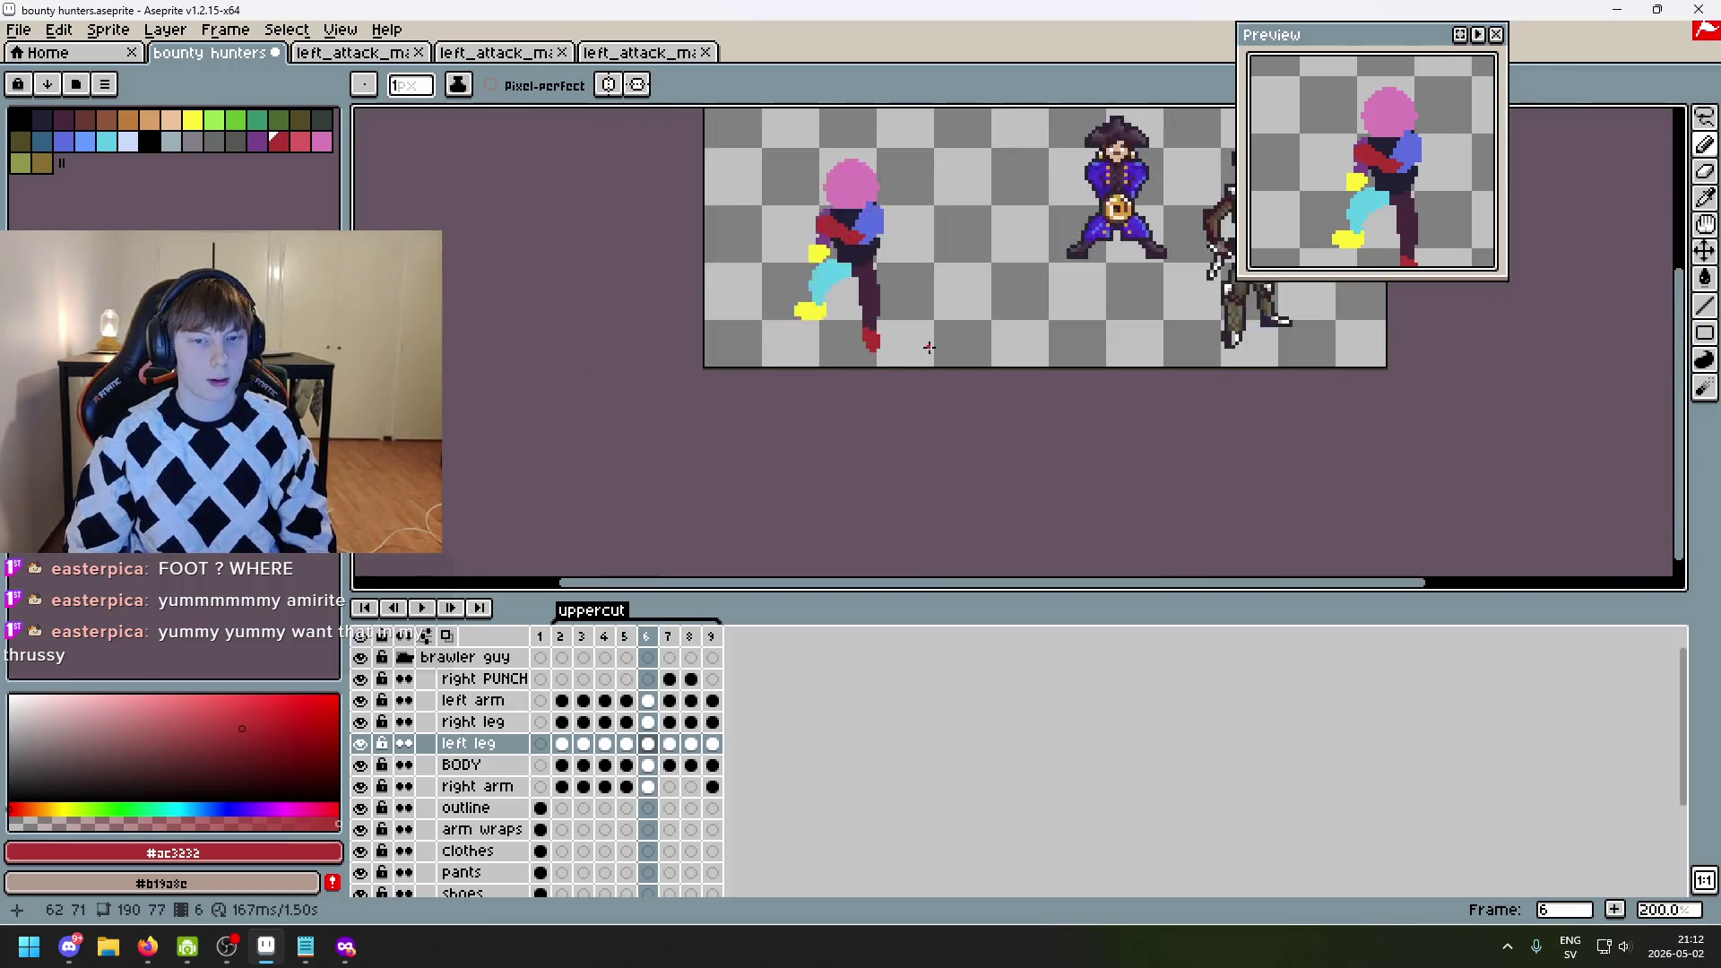
- Preview frames 6 and 7, then loop-play the uppercut animation and recentre the sprites
{"action": "key", "text": "Right"}
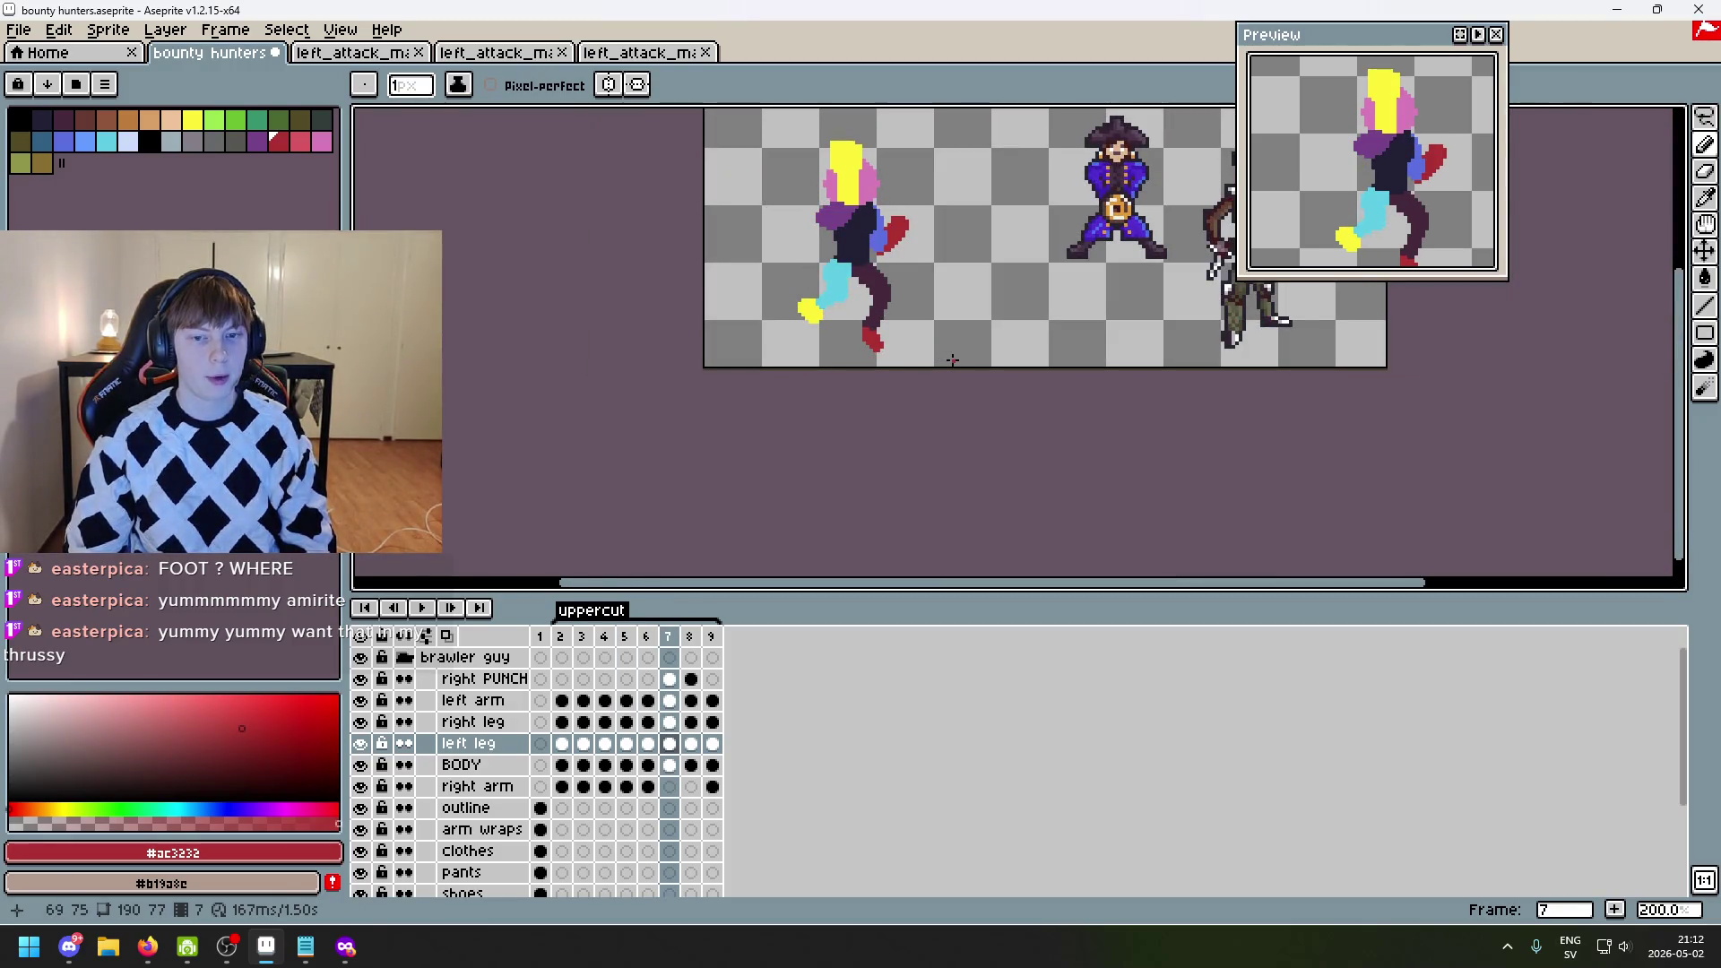
{"action": "key", "text": "Left"}
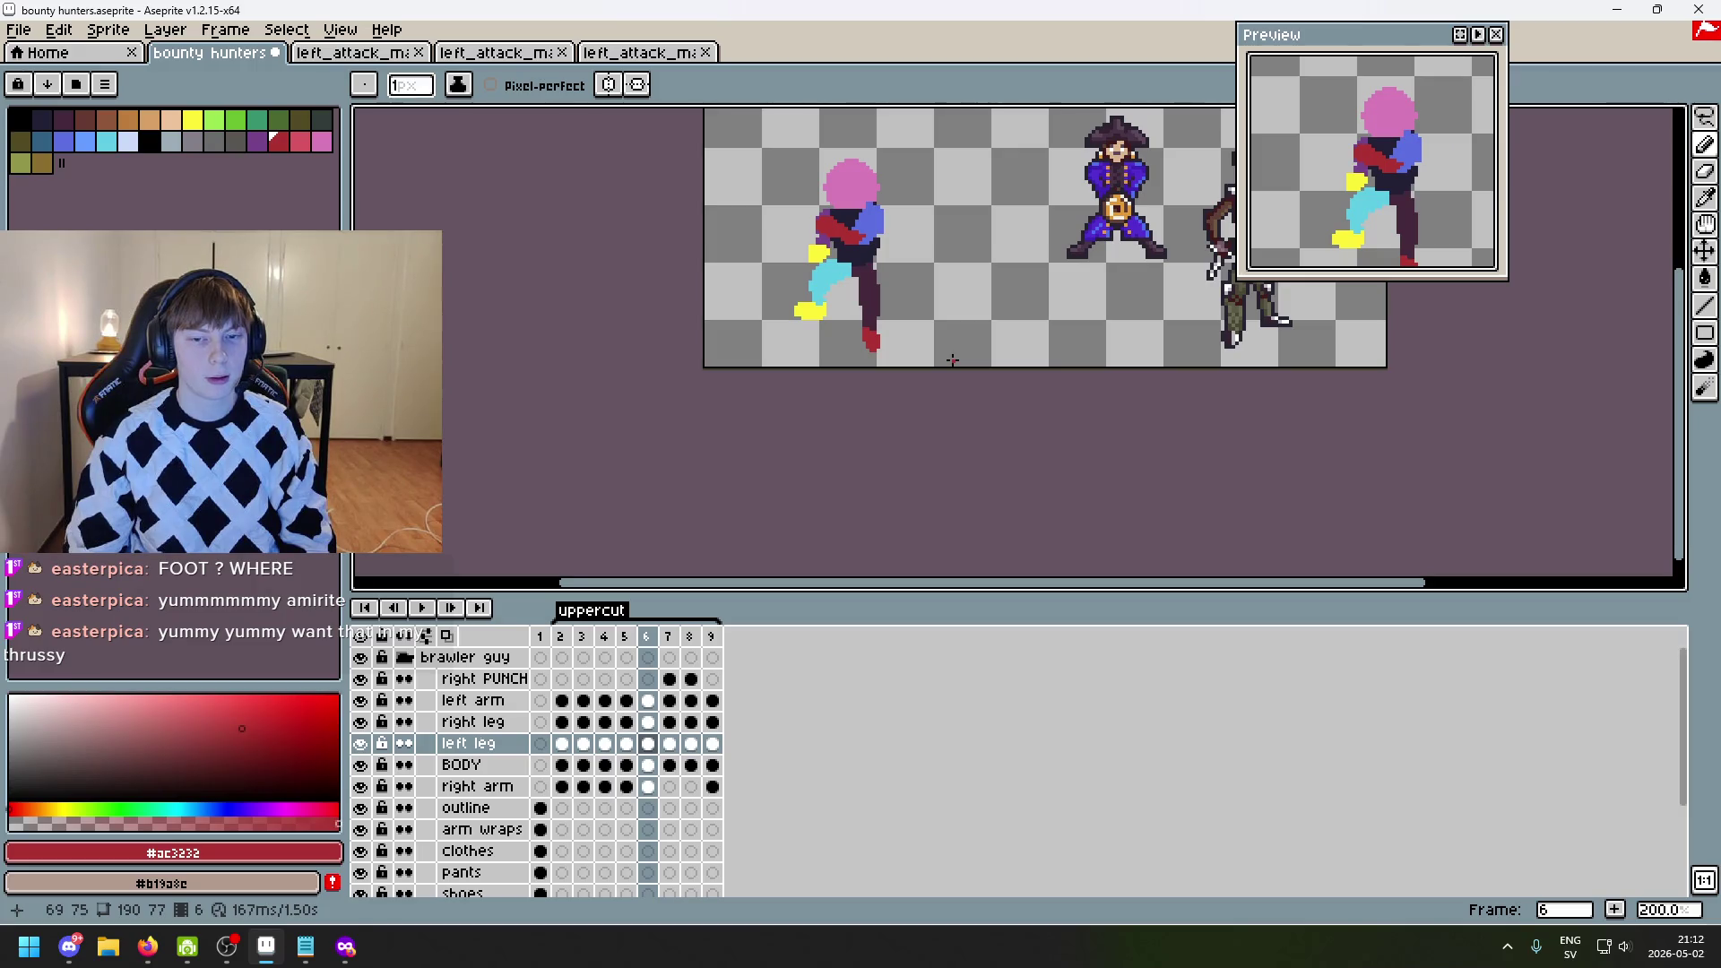
{"action": "key", "text": "Right"}
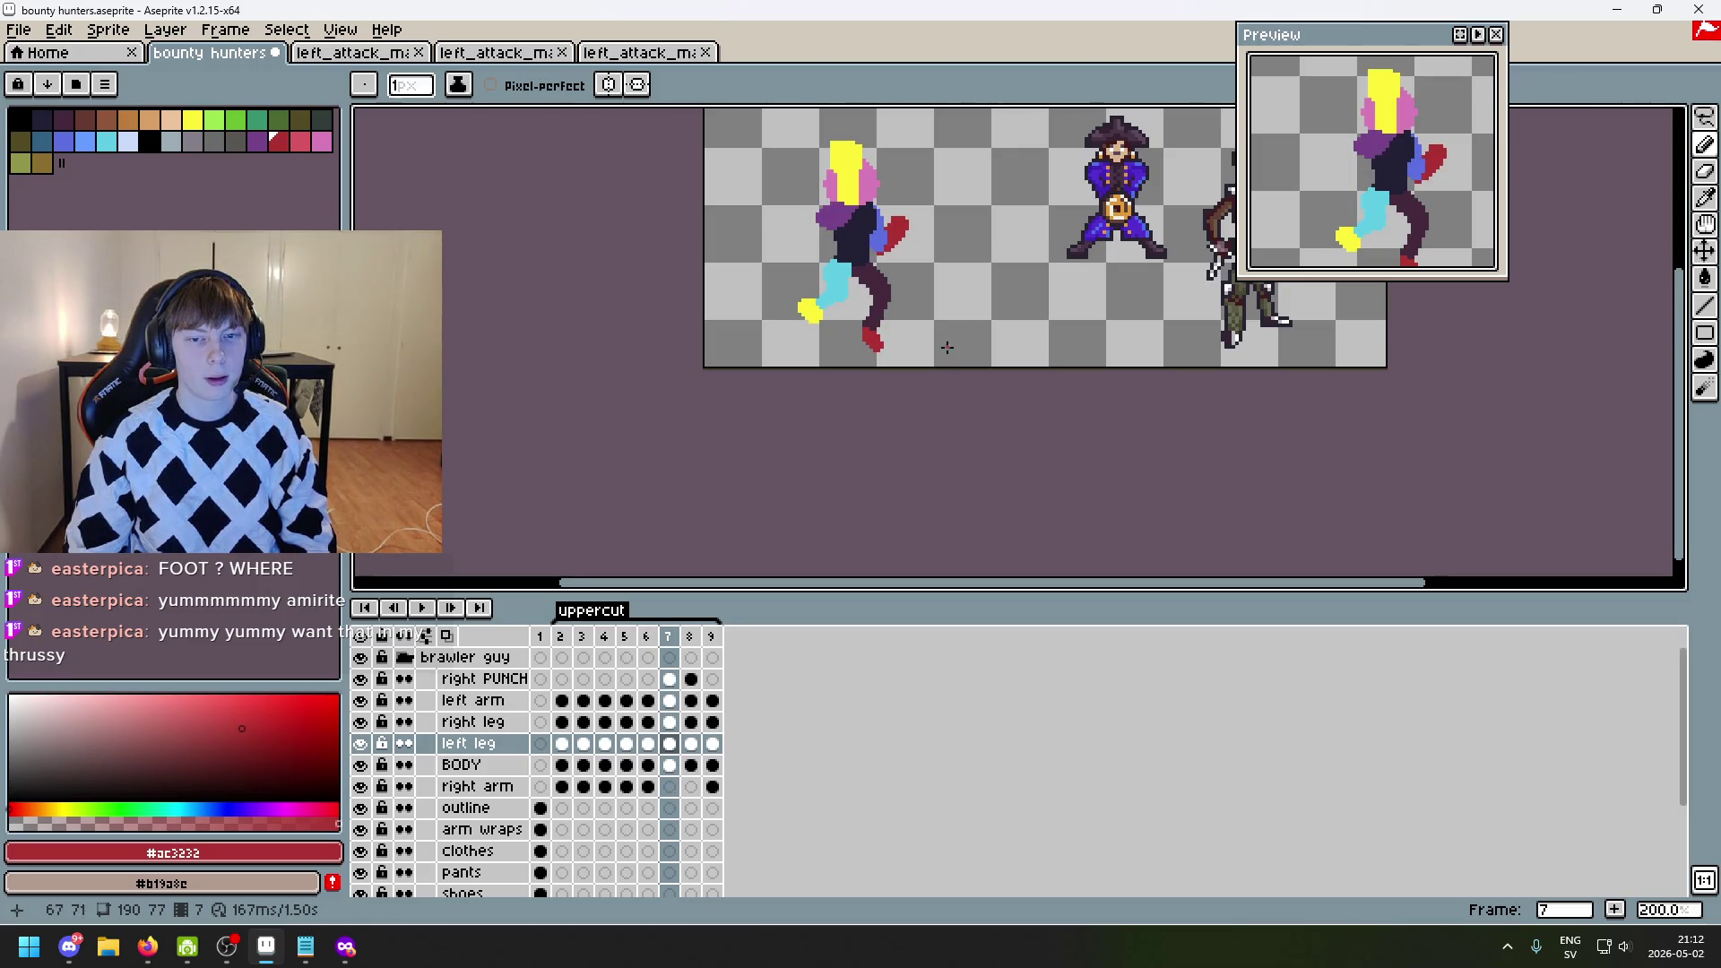
{"action": "key", "text": "Right"}
{"action": "key", "text": "Right"}
{"action": "key", "text": "Right"}
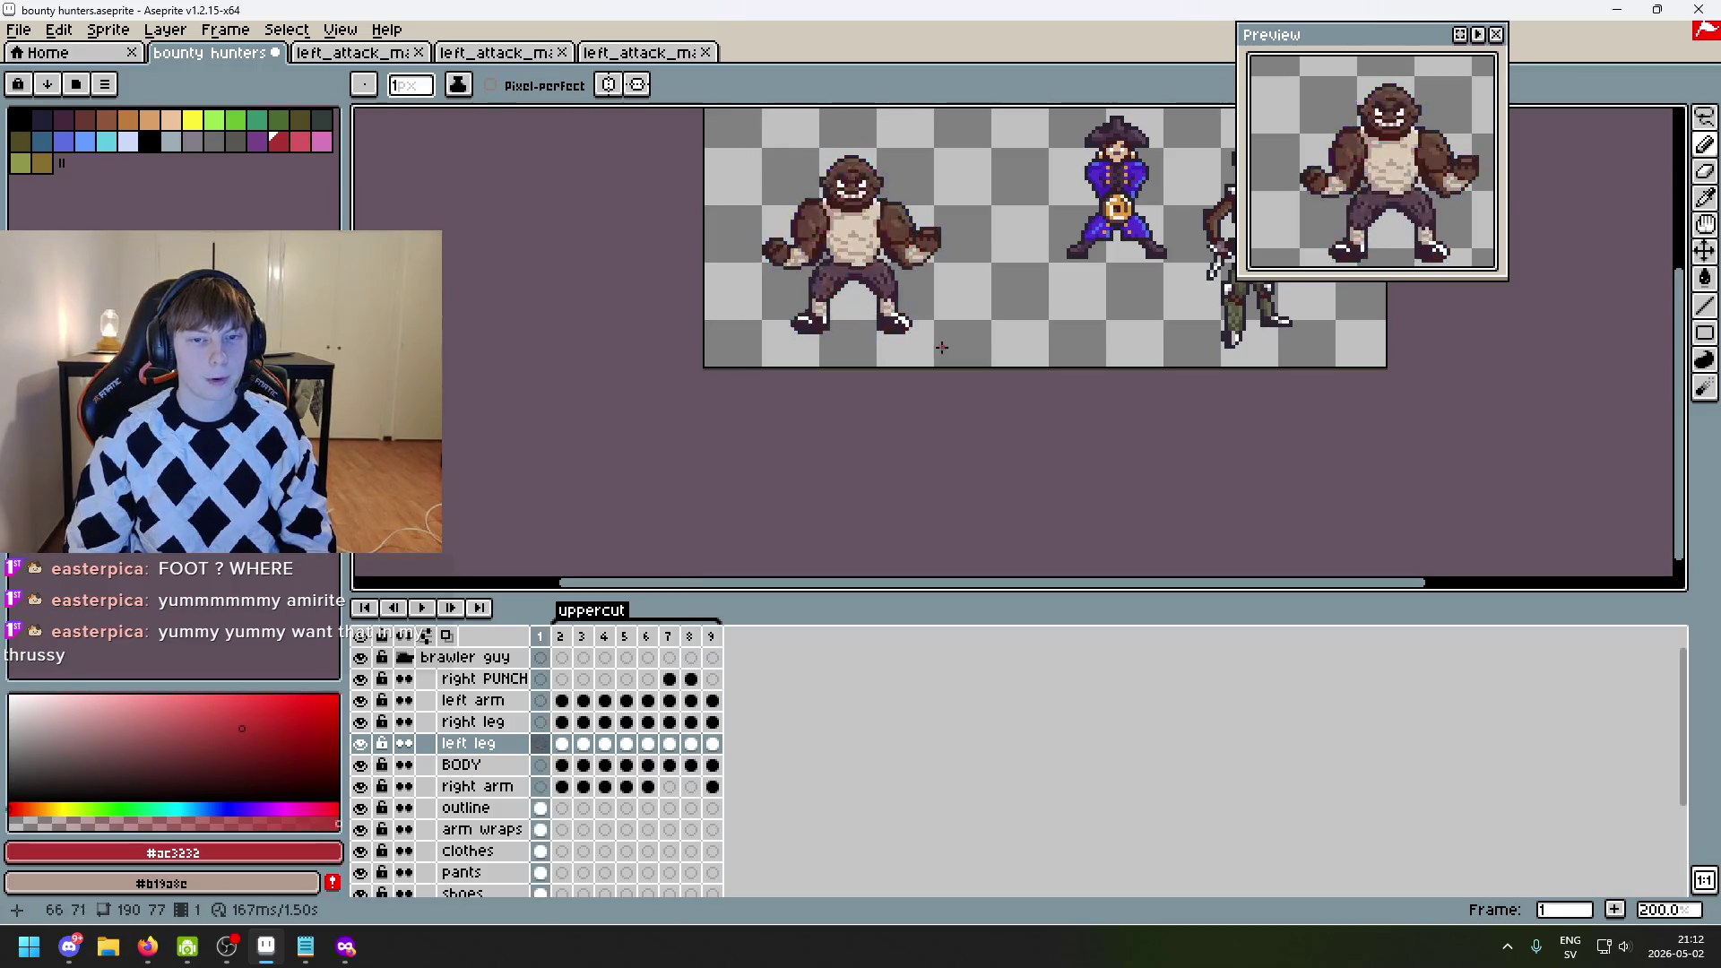
{"action": "left_click", "coordinate": [426, 611]}
{"action": "left_click_drag", "start_coordinate": [799, 459], "coordinate": [942, 492]}
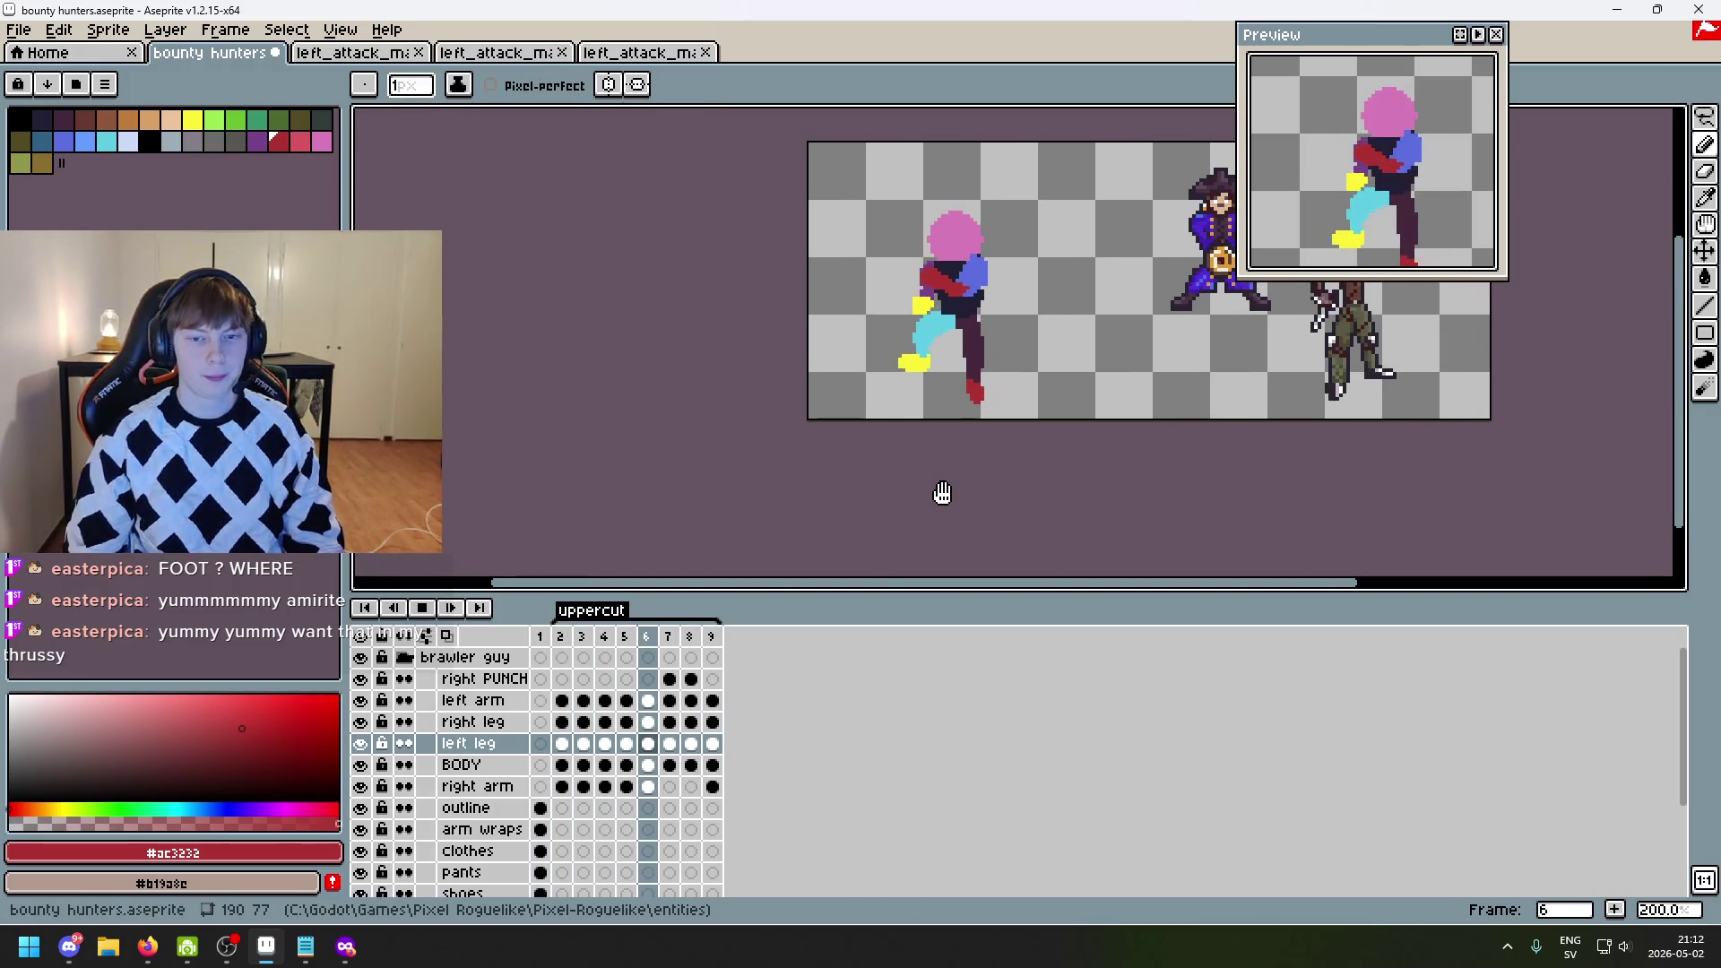
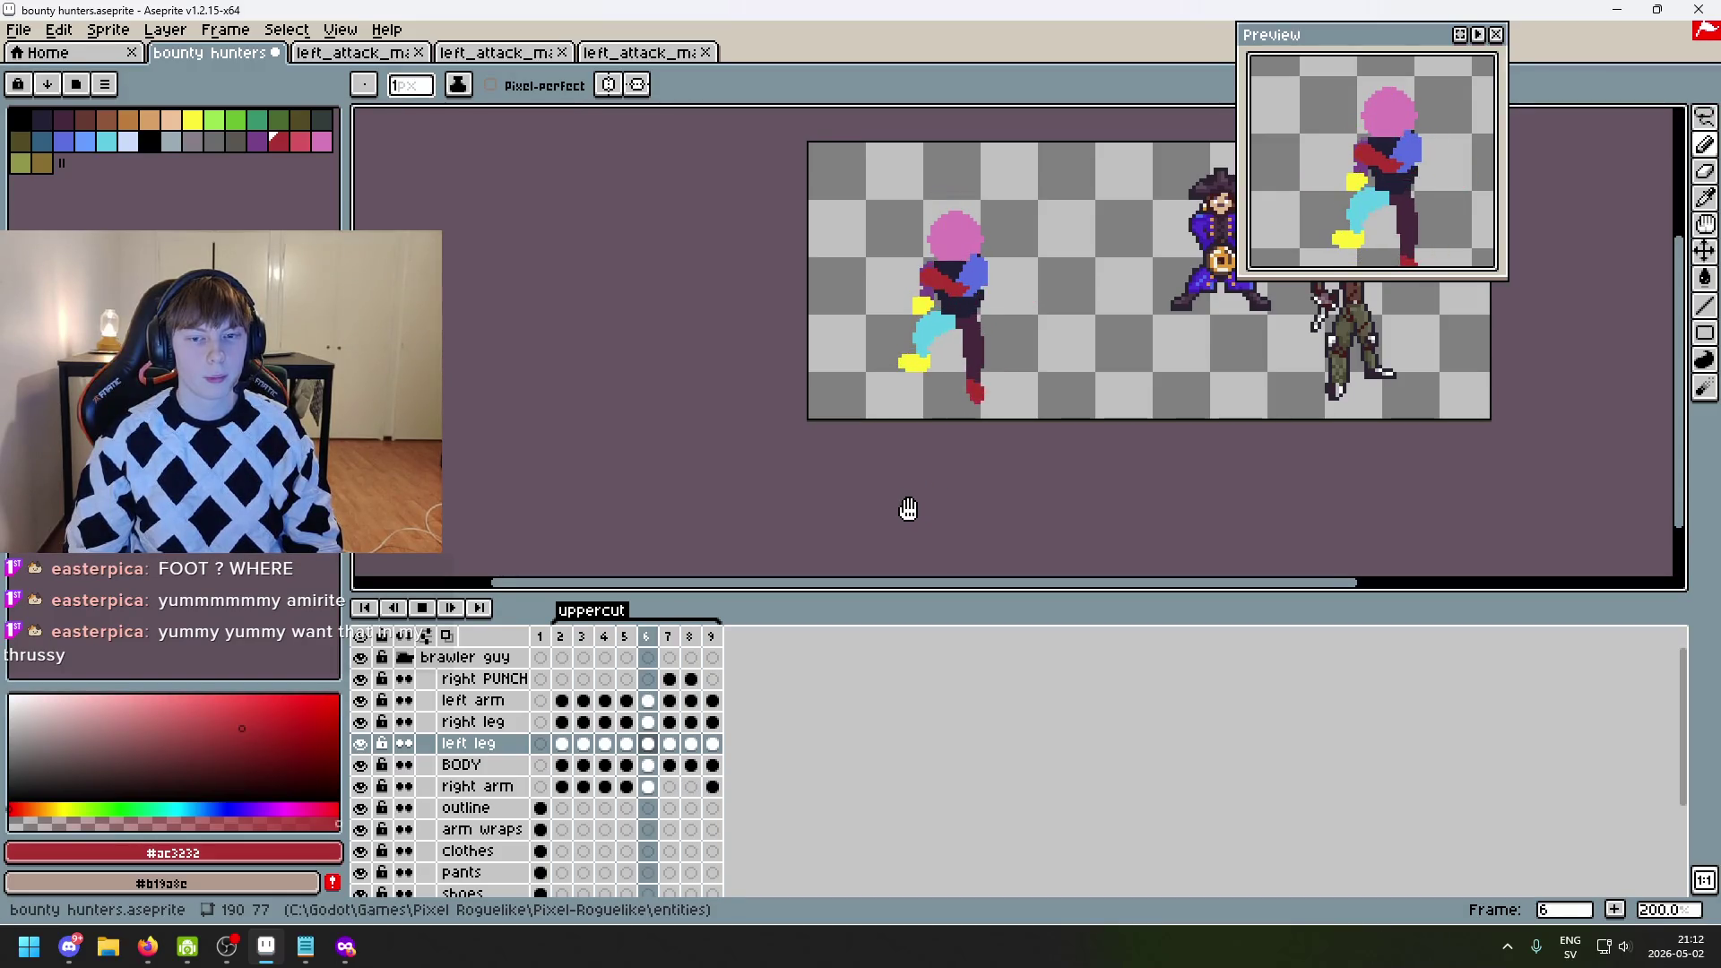
- Play and stop the uppercut animation, then step back and forth between frames 6 and 8
{"action": "left_click", "coordinate": [422, 609]}
{"action": "left_click", "coordinate": [422, 608]}
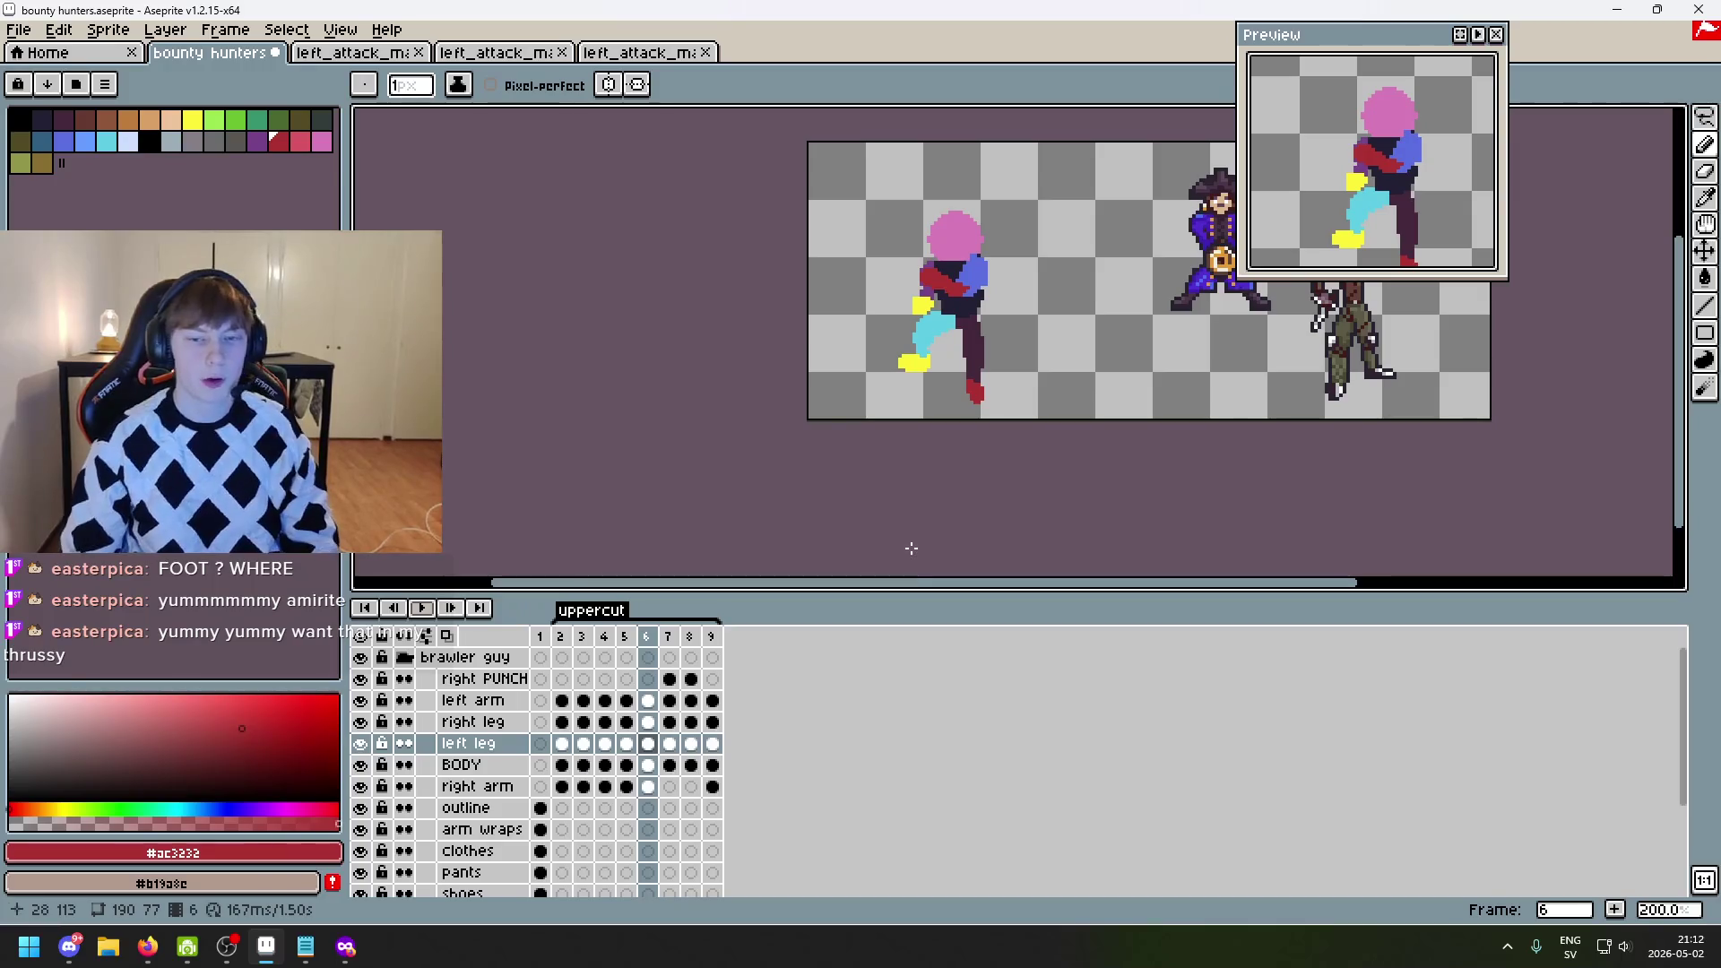
{"action": "key", "text": "Right"}
{"action": "key", "text": "Right"}
{"action": "key", "text": "Left"}
{"action": "key", "text": "Left"}
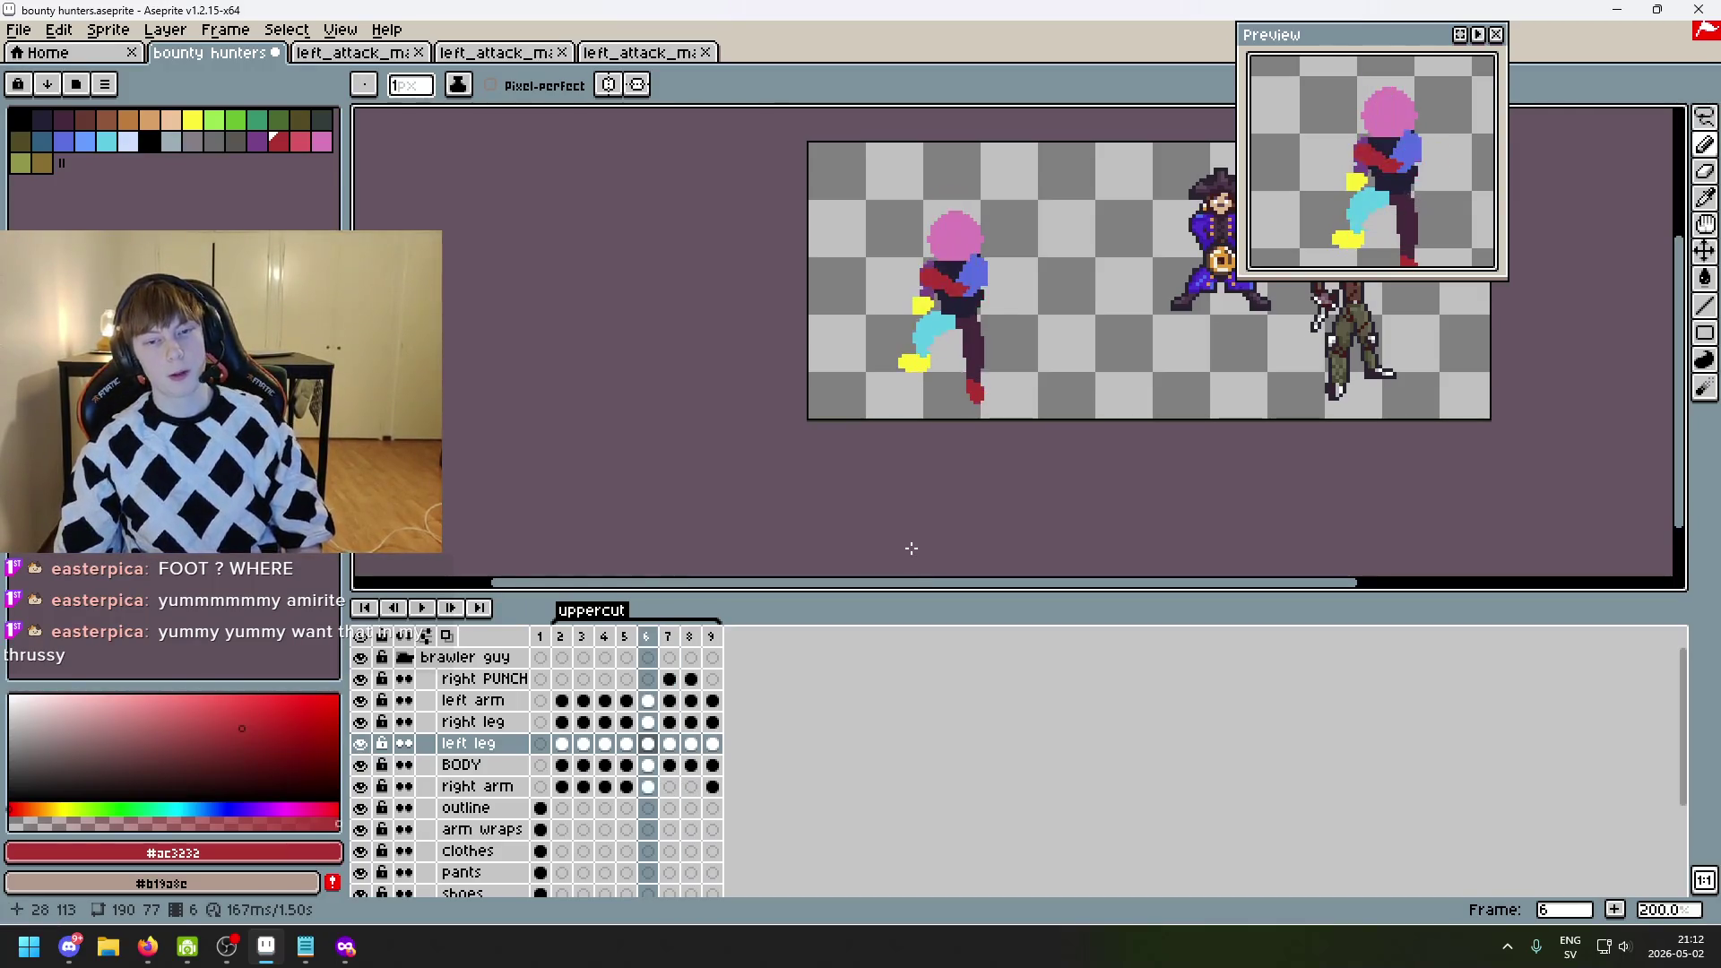
{"action": "key", "text": "Right"}
{"action": "key", "text": "Left"}
{"action": "key", "text": "Right"}
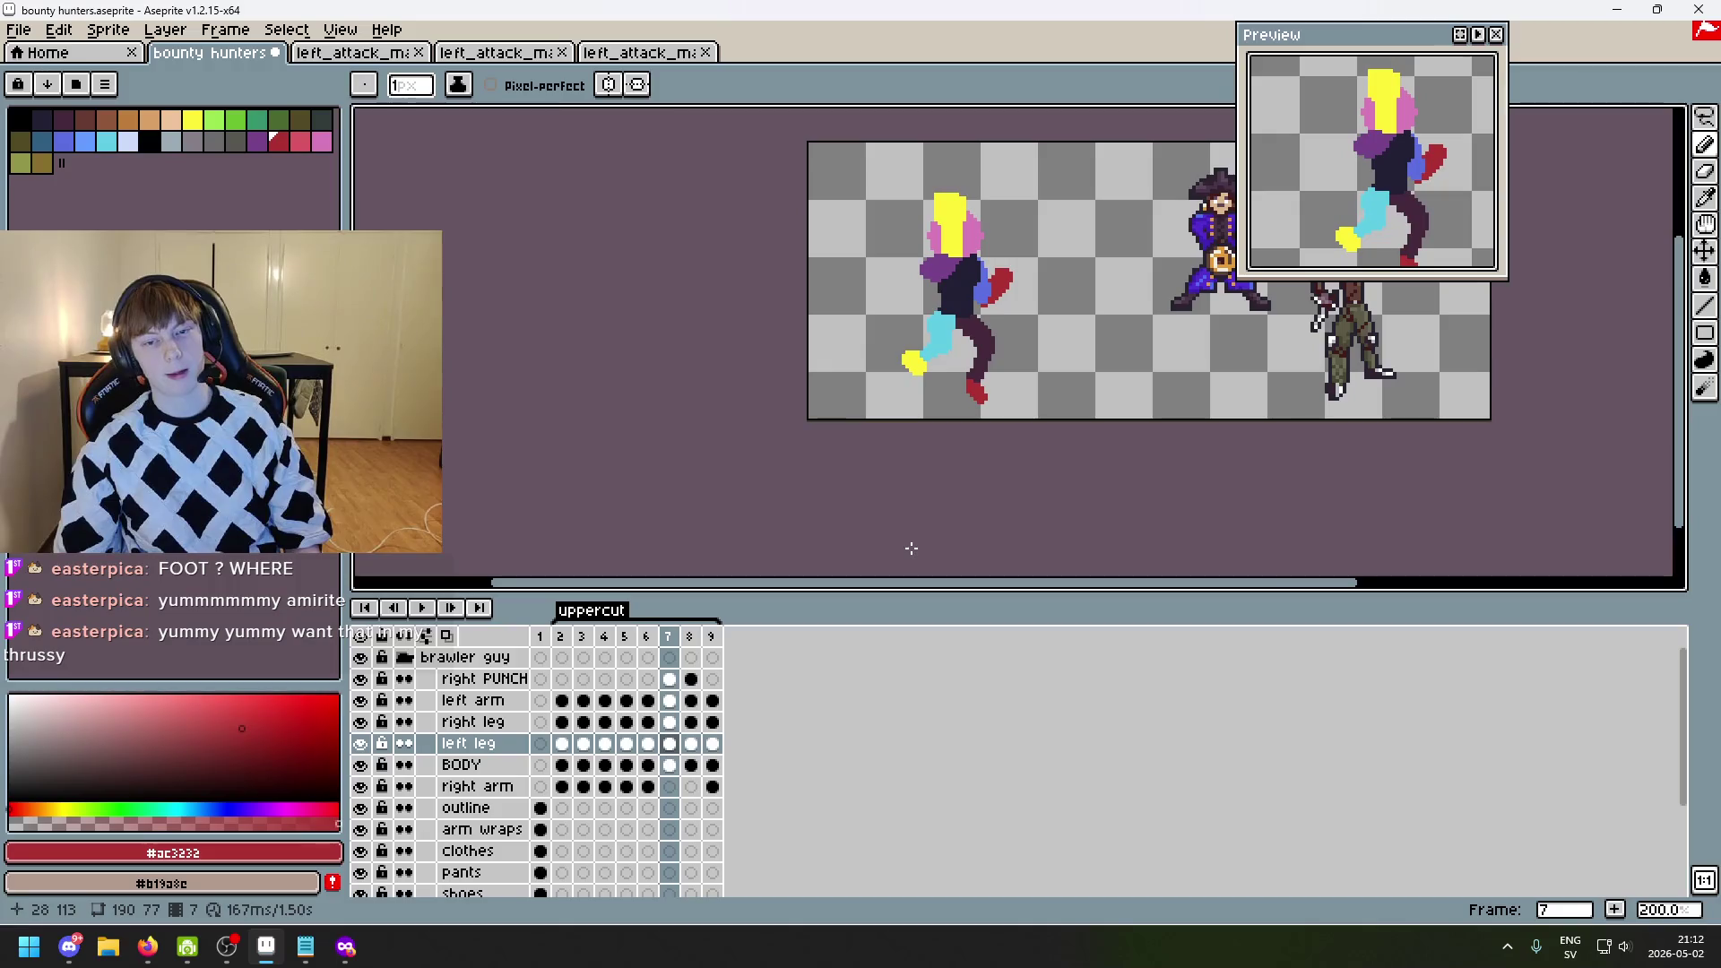
{"action": "key", "text": "Right"}
- Settle on frame 7 and sample the yellow #fbf236 hair colour from the sprite
{"action": "key", "text": "Left"}
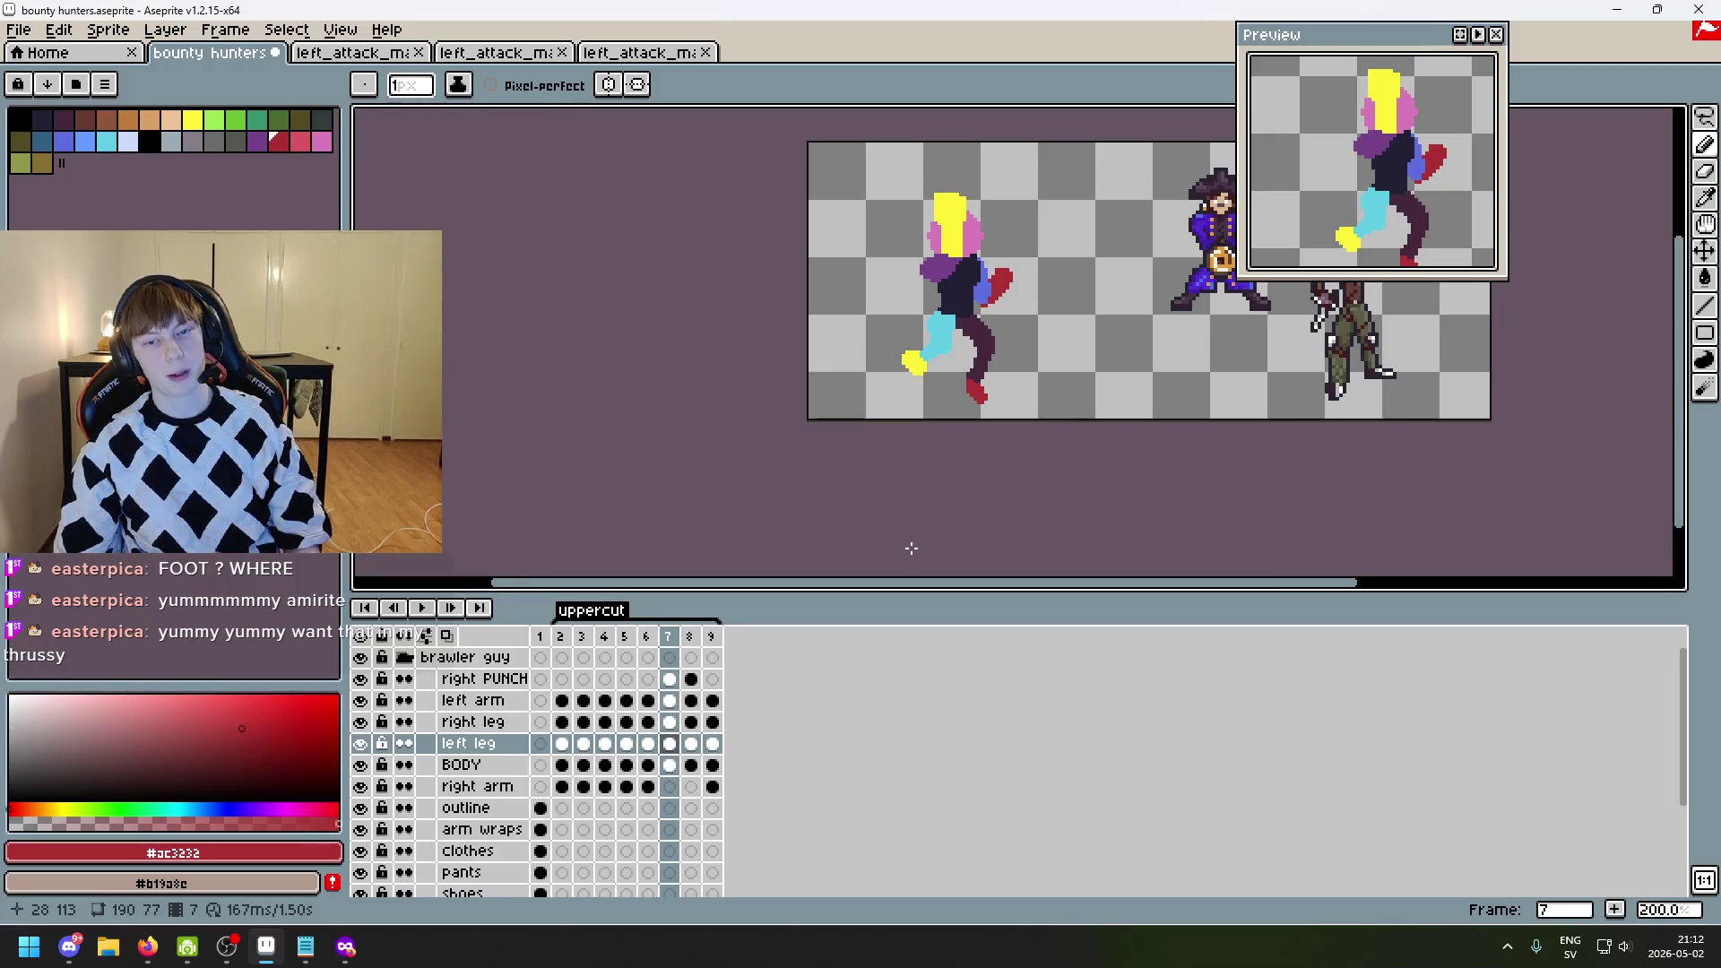
{"action": "key", "text": "Right"}
{"action": "key", "text": "Left"}
{"action": "key", "text": "Left"}
{"action": "key", "text": "Right"}
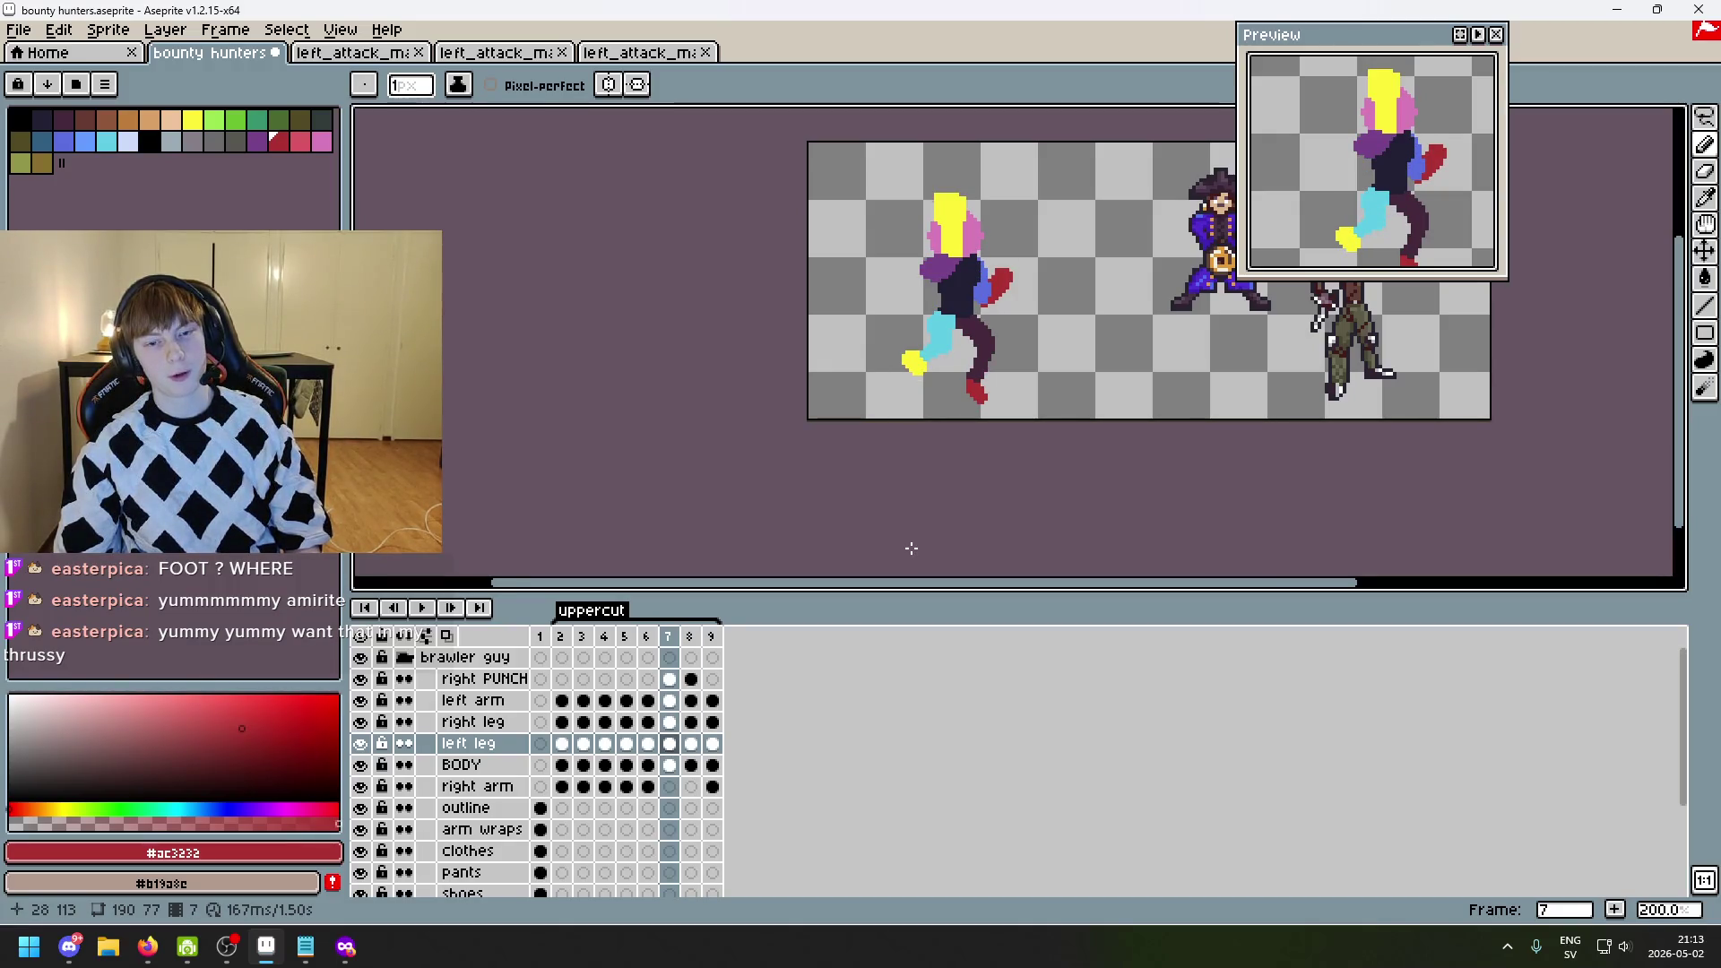
{"action": "key", "text": "Left"}
{"action": "key", "text": "Right"}
{"action": "scroll", "coordinate": [910, 548], "scroll_direction": "up", "scroll_amount": 4}
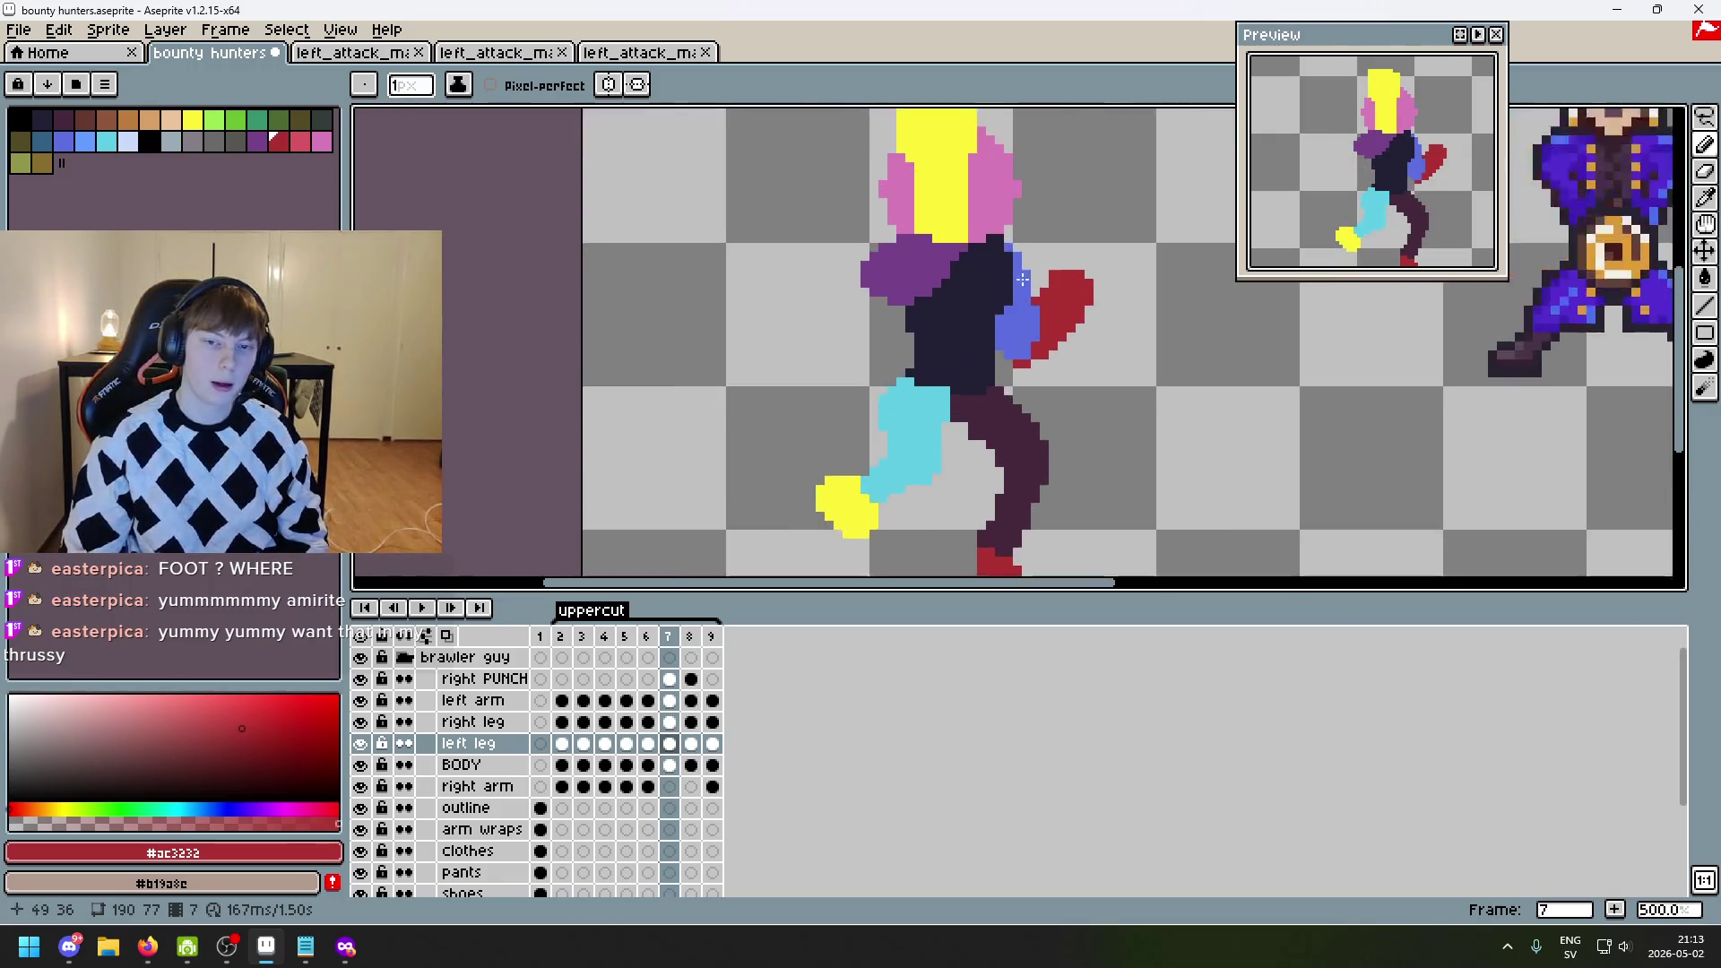
{"action": "left_click", "coordinate": [954, 236], "text": "alt"}
- Toggle the leg and arm layers' visibility to check them, then make right PUNCH the active layer
{"action": "scroll", "coordinate": [955, 232], "scroll_direction": "up", "scroll_amount": 1}
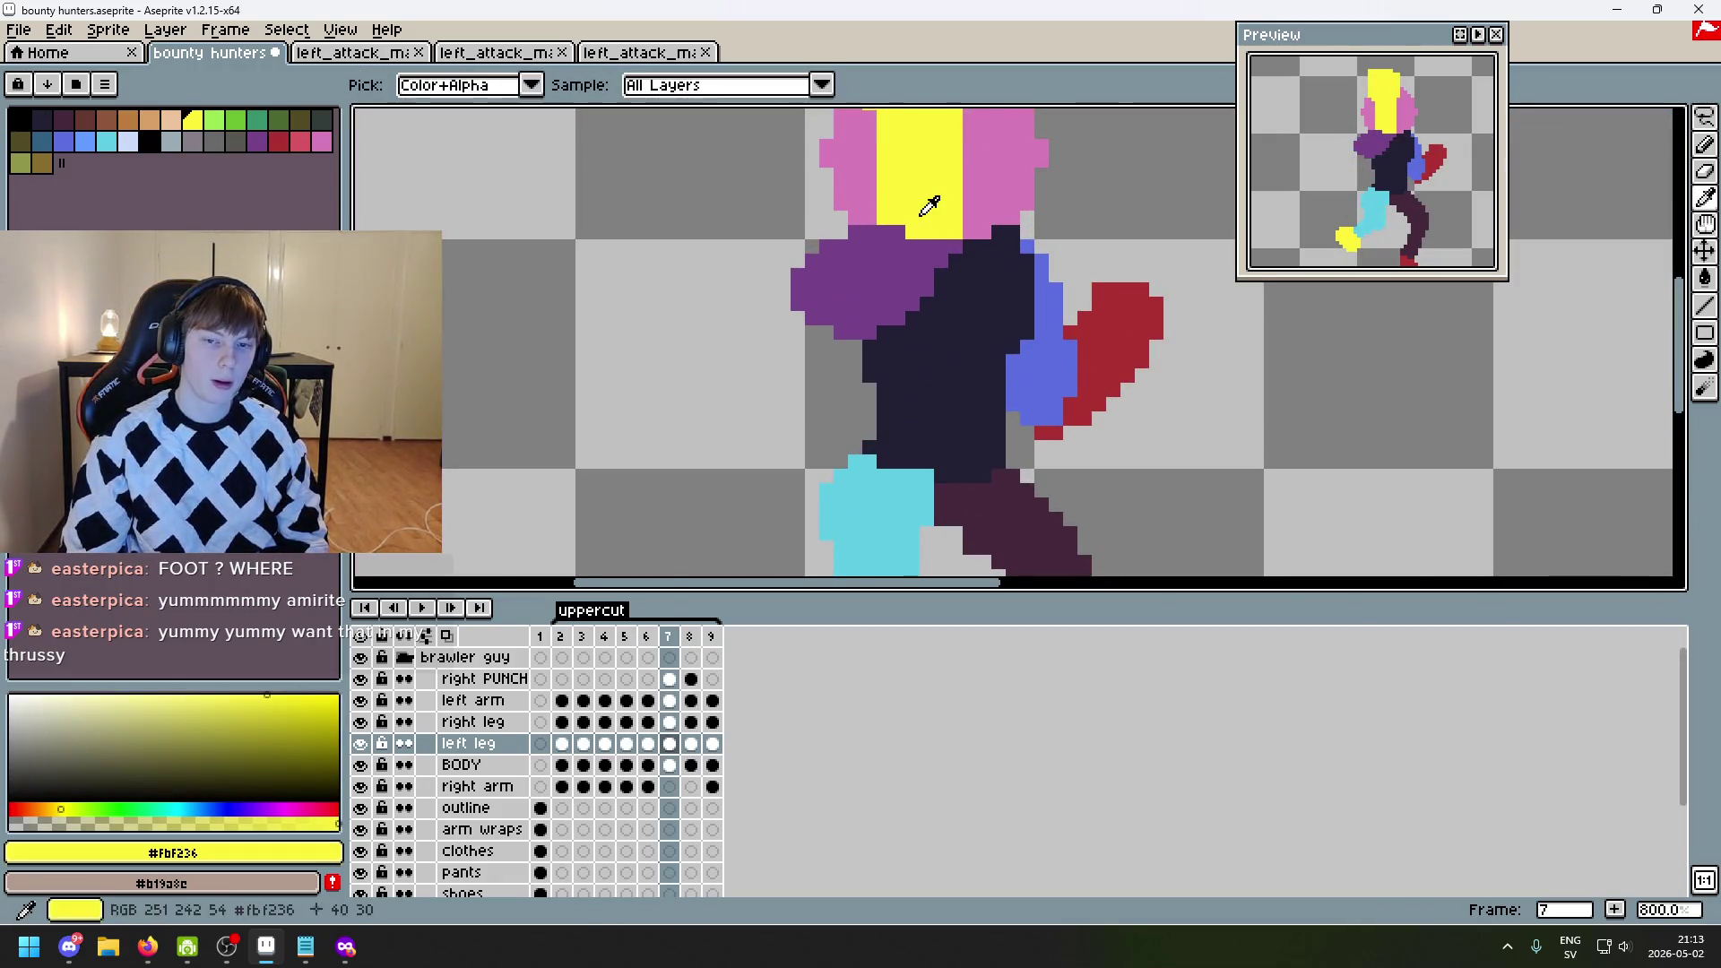
{"action": "left_click", "coordinate": [421, 722]}
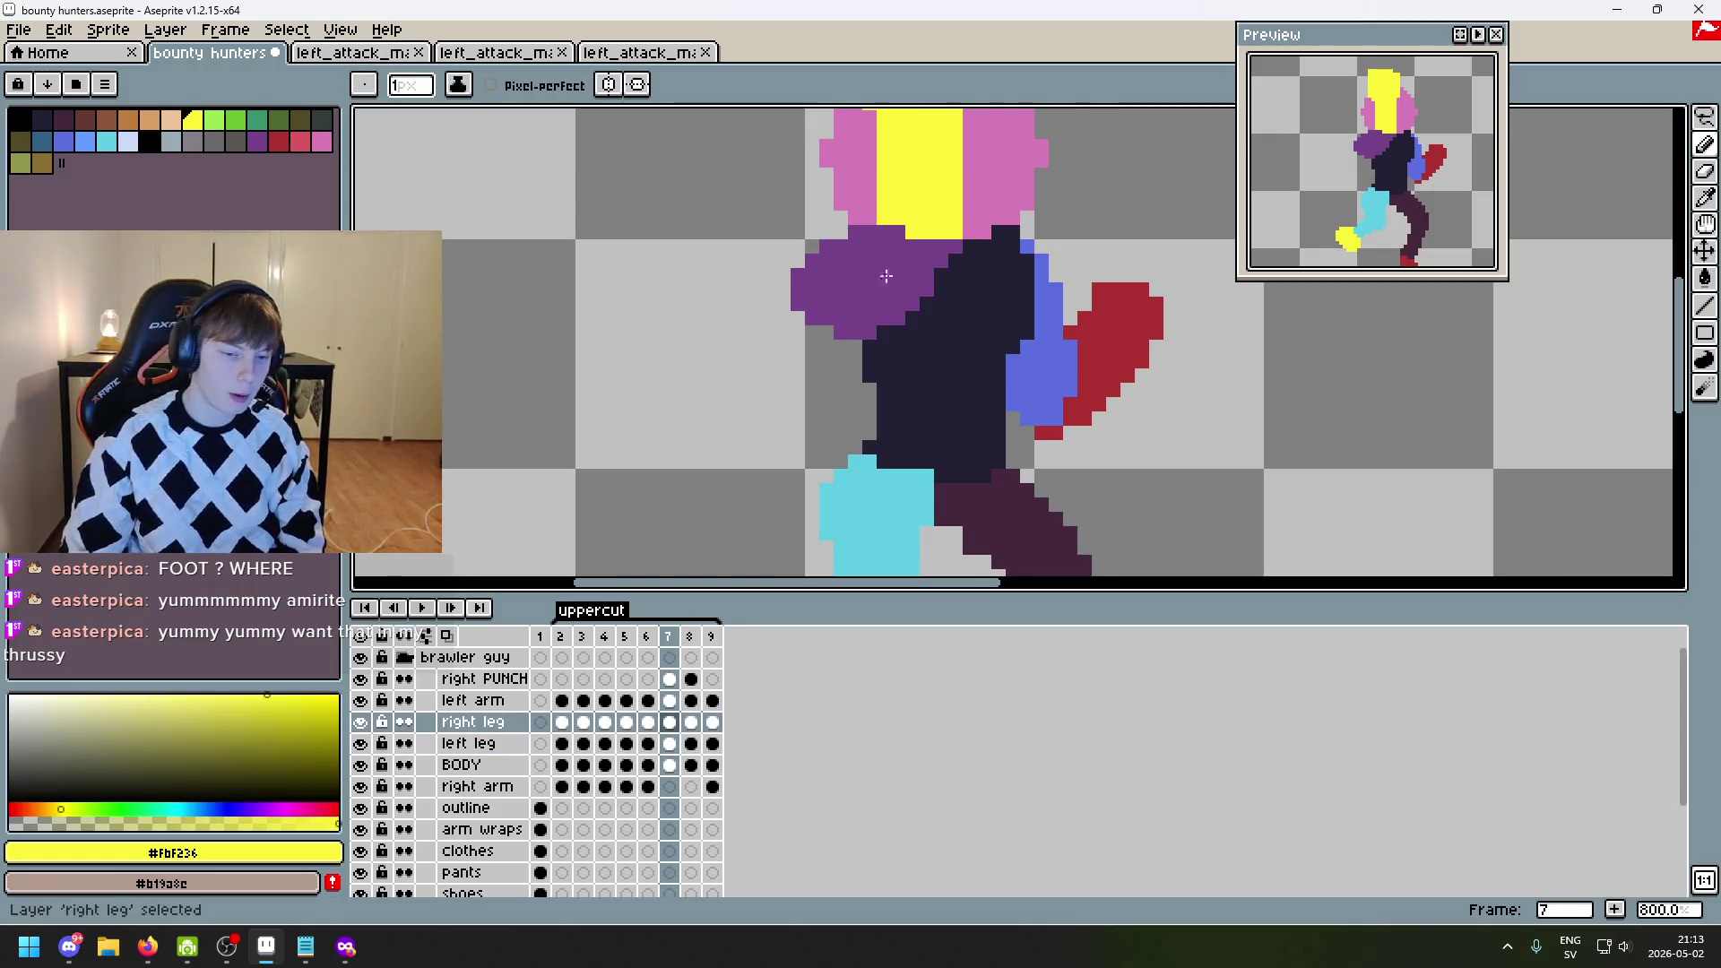
{"action": "double_click", "coordinate": [362, 701]}
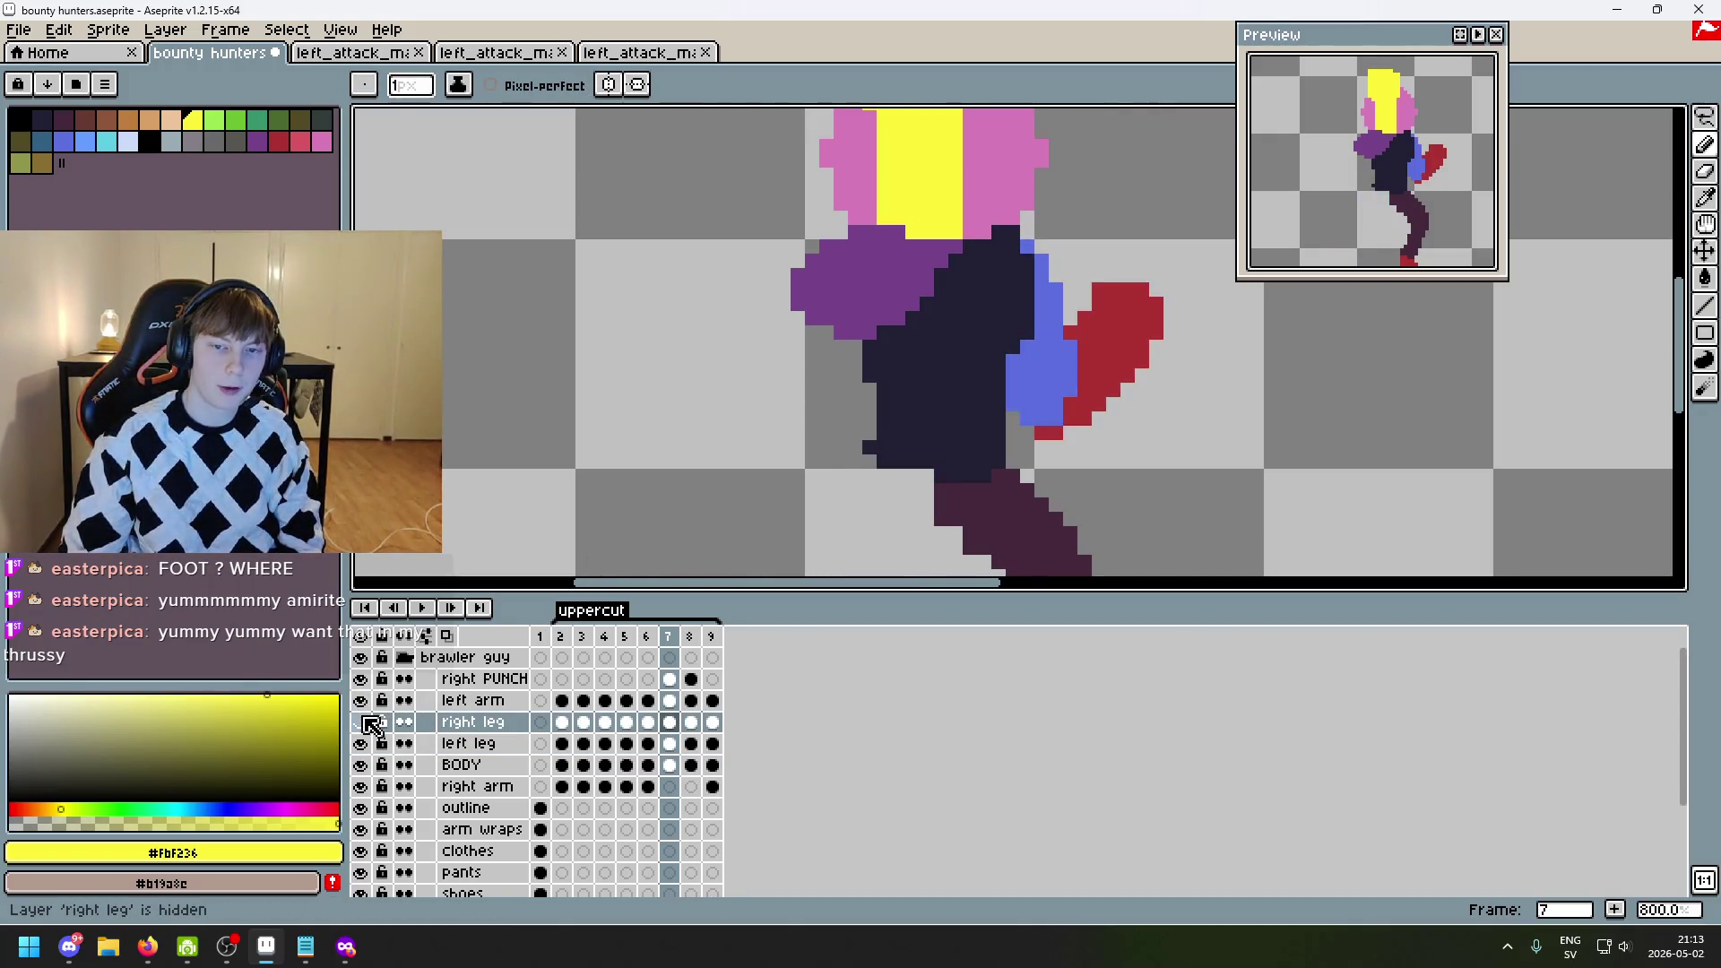
{"action": "left_click", "coordinate": [361, 700]}
{"action": "double_click", "coordinate": [361, 722]}
{"action": "left_click", "coordinate": [362, 700]}
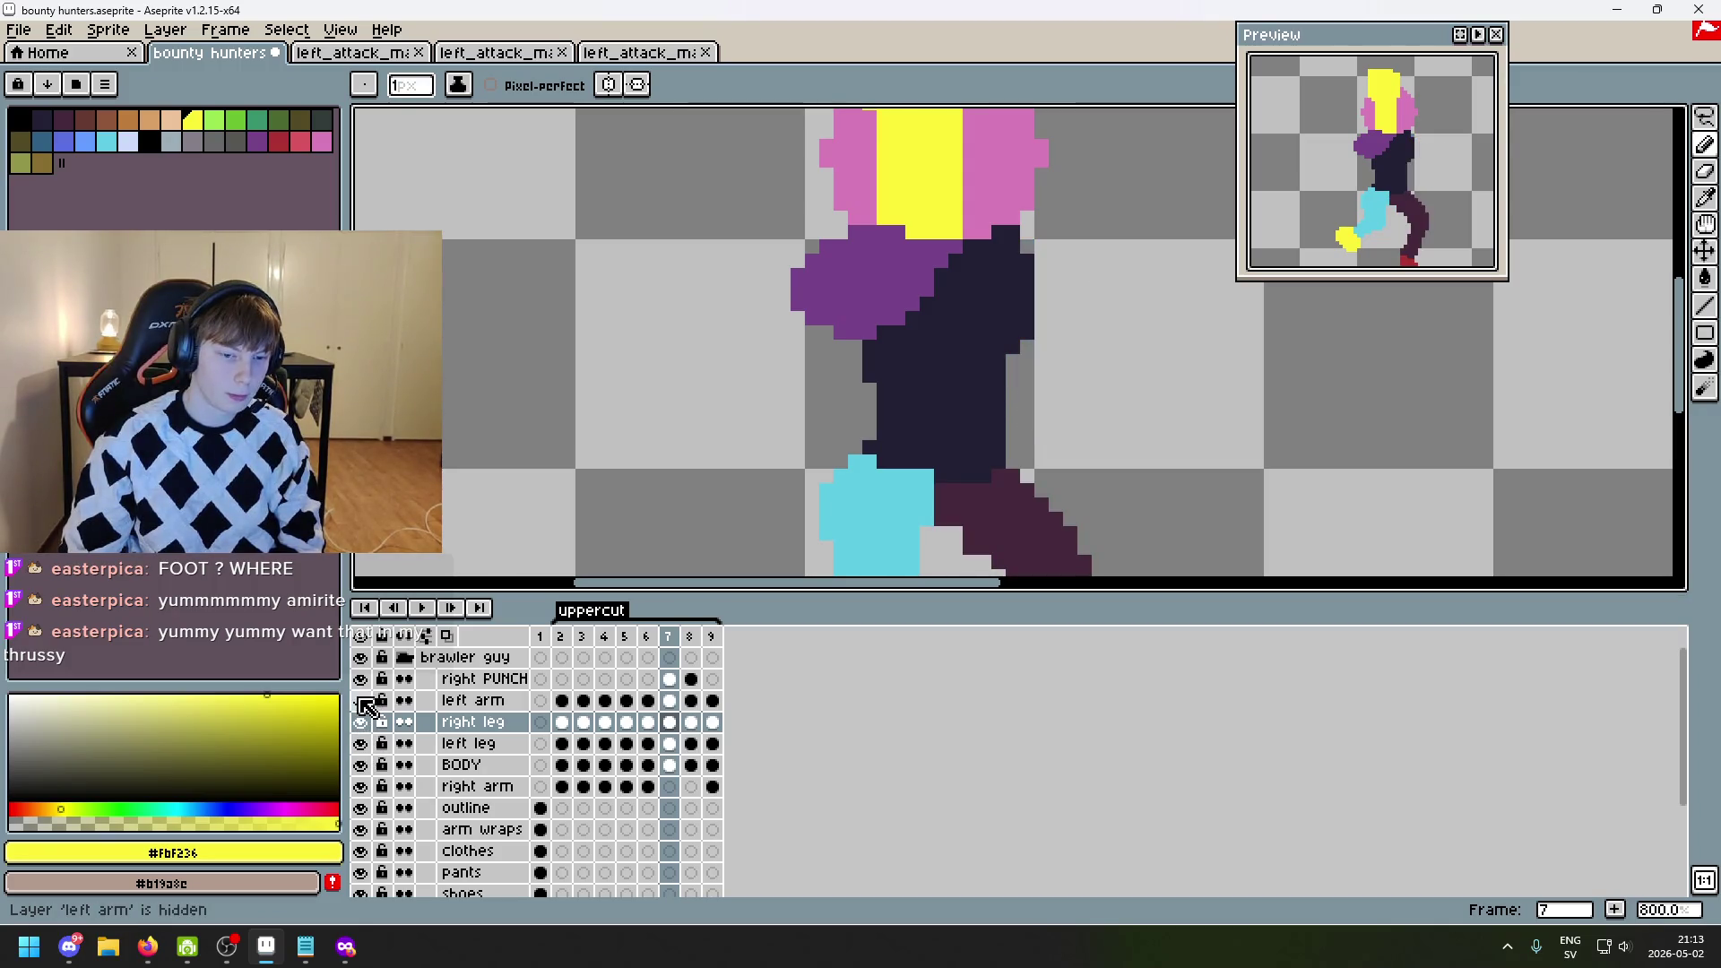
{"action": "left_click", "coordinate": [362, 700]}
{"action": "double_click", "coordinate": [363, 703]}
{"action": "left_click", "coordinate": [511, 681]}
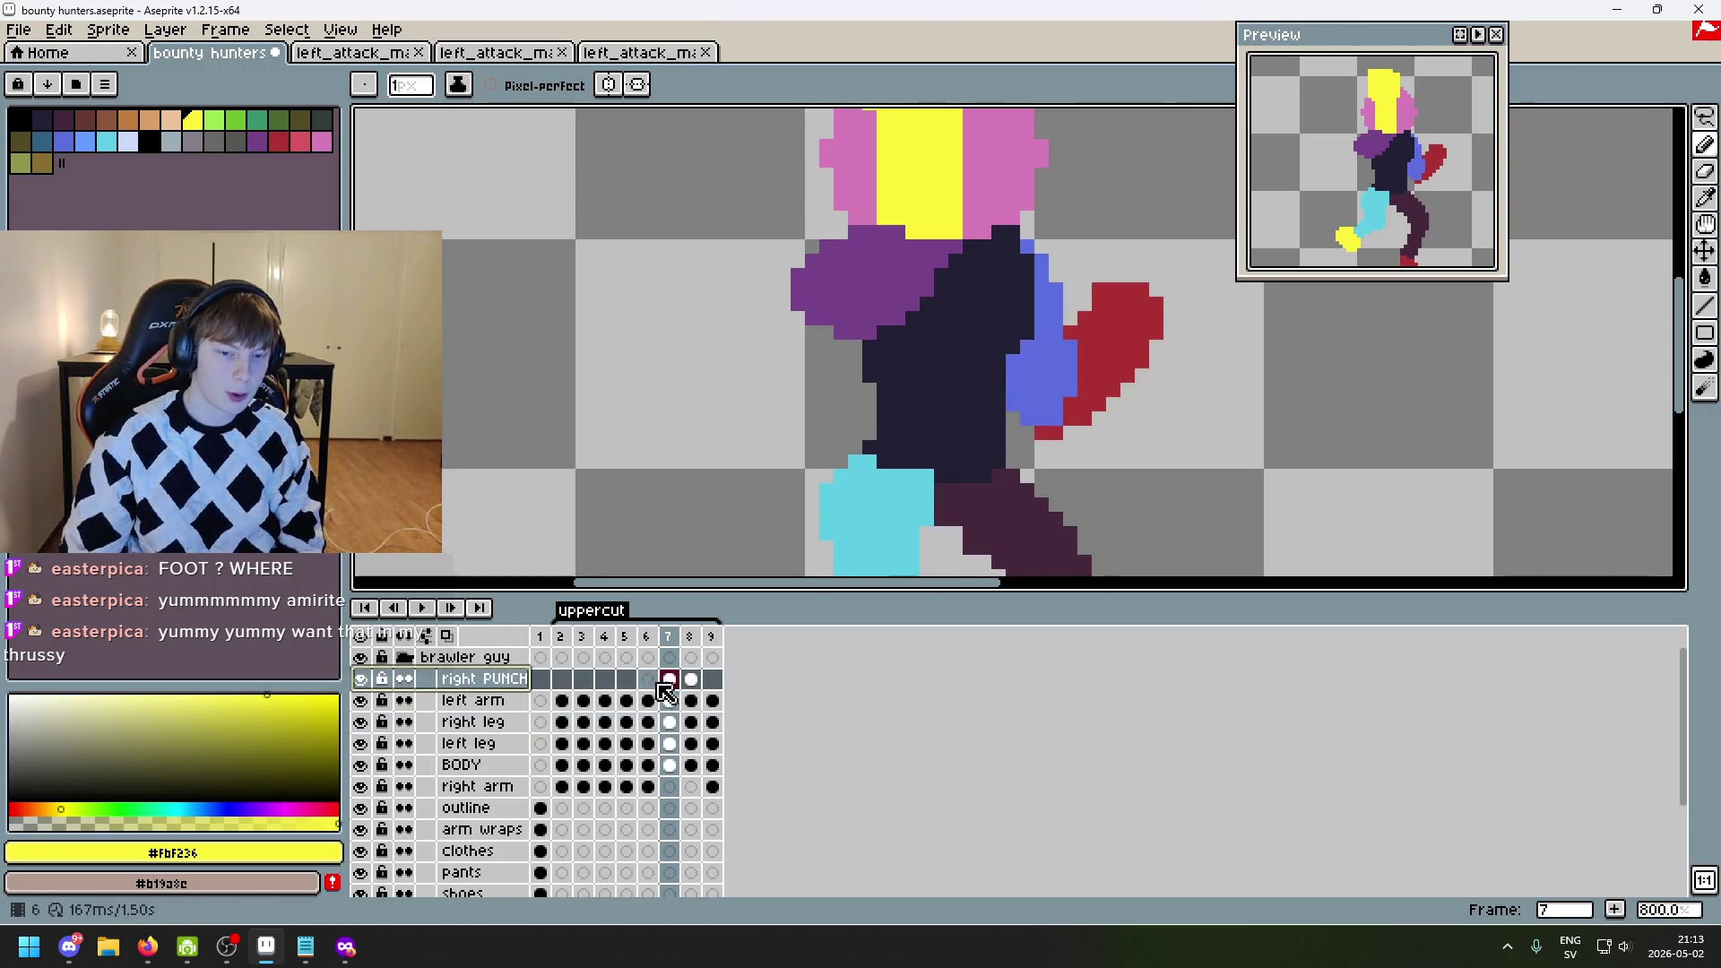
- On the right PUNCH layer, pencil yellow hair strands down over the purple shoulder
{"action": "scroll", "coordinate": [889, 257], "scroll_direction": "up", "scroll_amount": 3}
{"action": "left_click", "coordinate": [894, 286]}
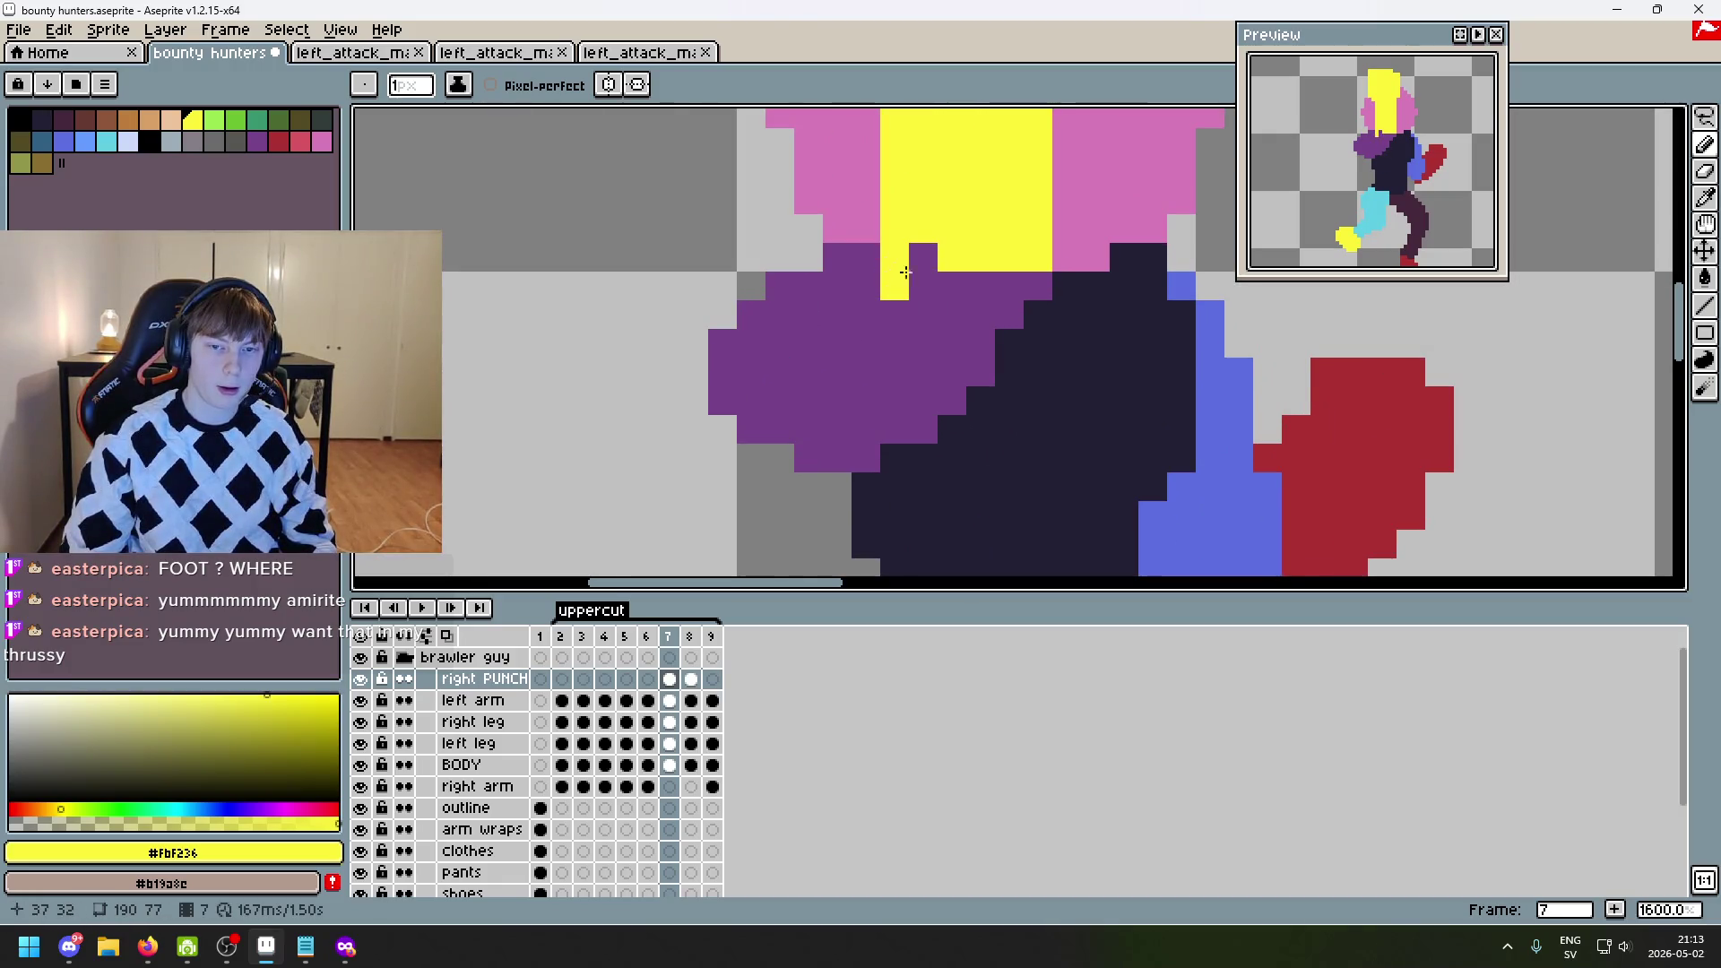
{"action": "left_click_drag", "start_coordinate": [923, 286], "coordinate": [924, 315]}
{"action": "left_click", "coordinate": [1019, 280]}
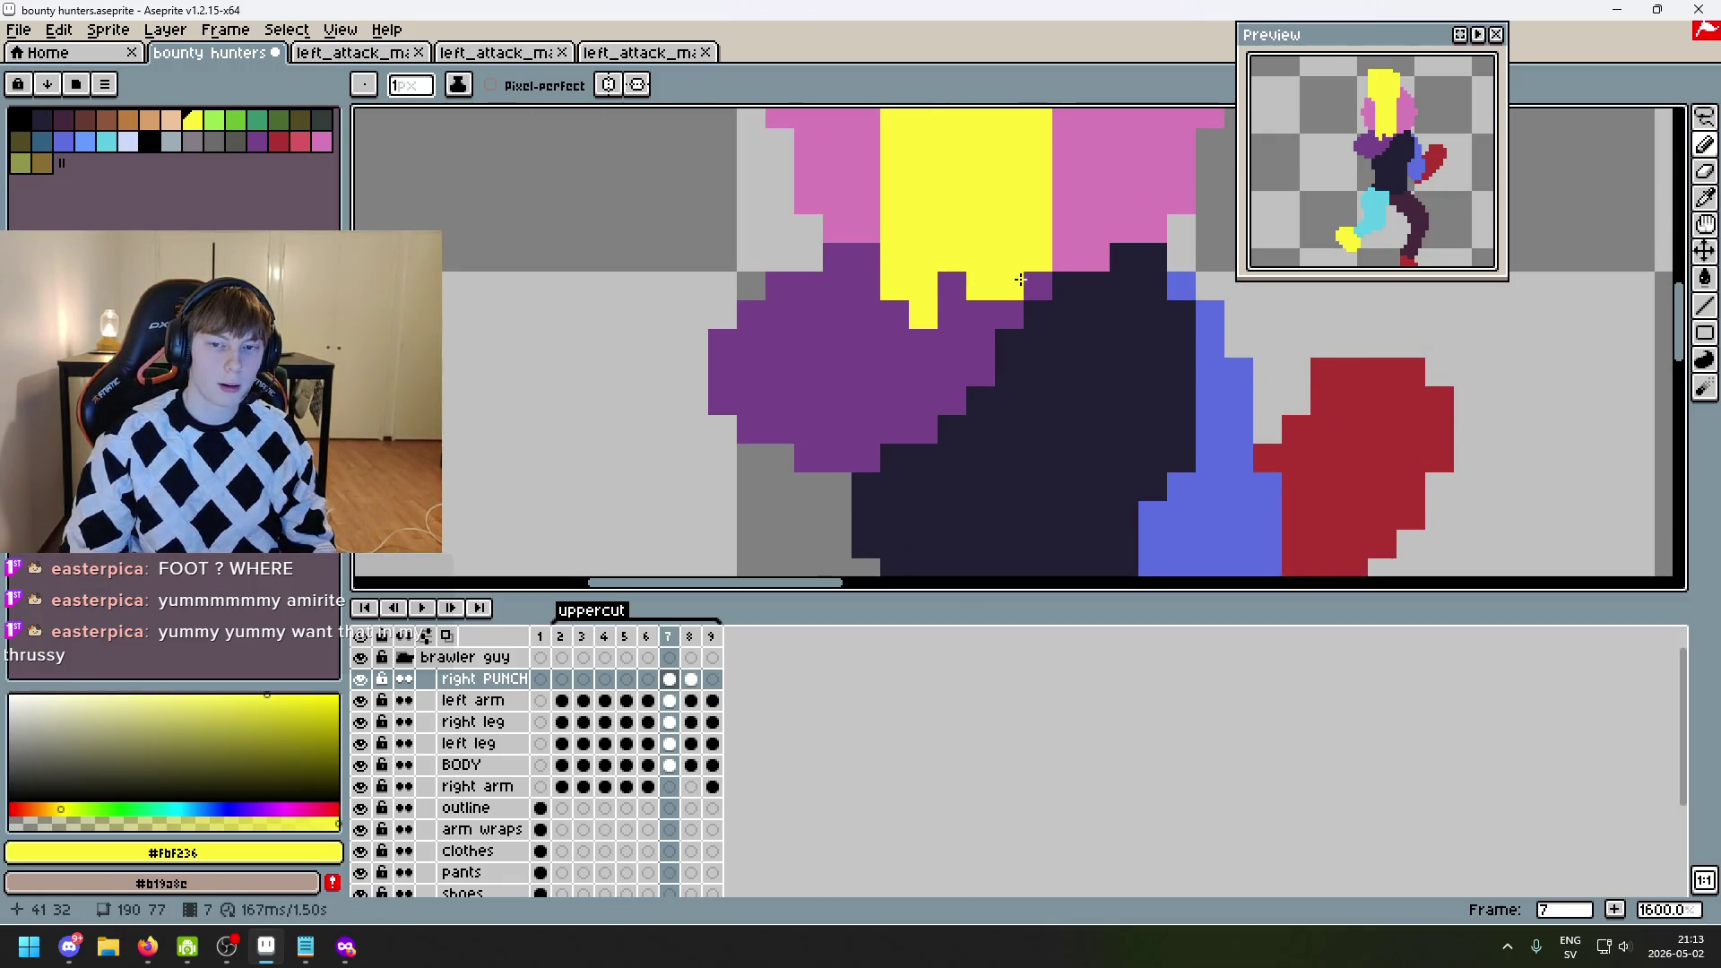
{"action": "scroll", "coordinate": [1039, 278], "scroll_direction": "down", "scroll_amount": 3}
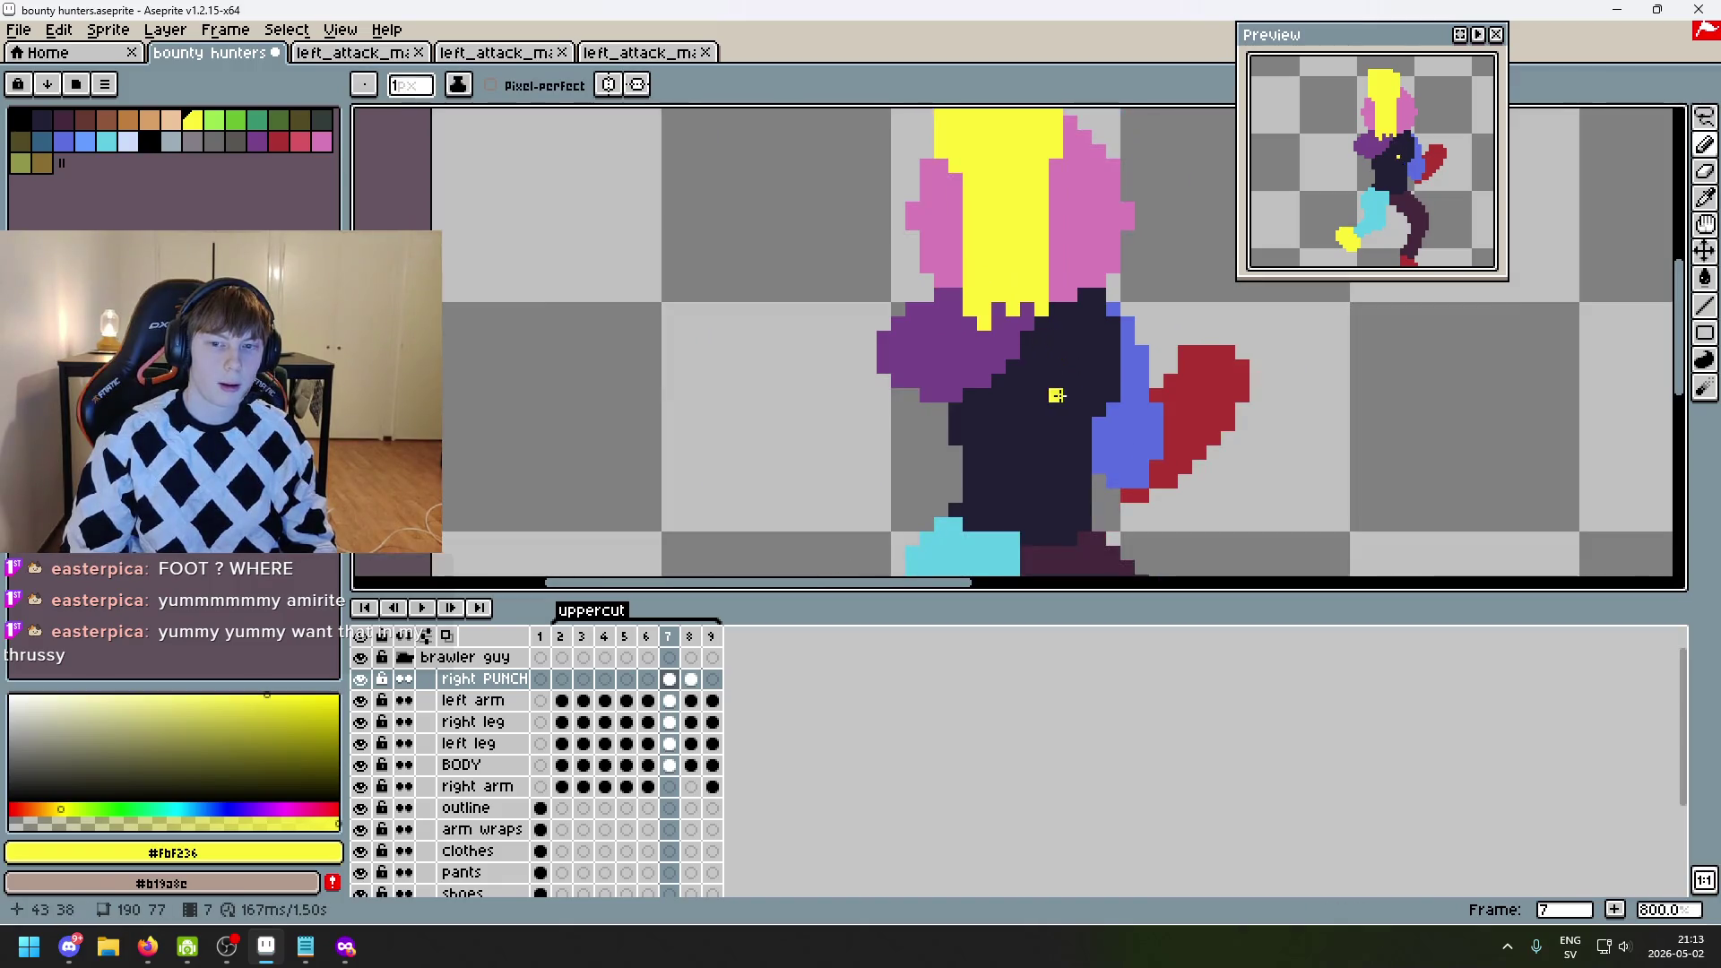
{"action": "scroll", "coordinate": [966, 383], "scroll_direction": "up", "scroll_amount": 1}
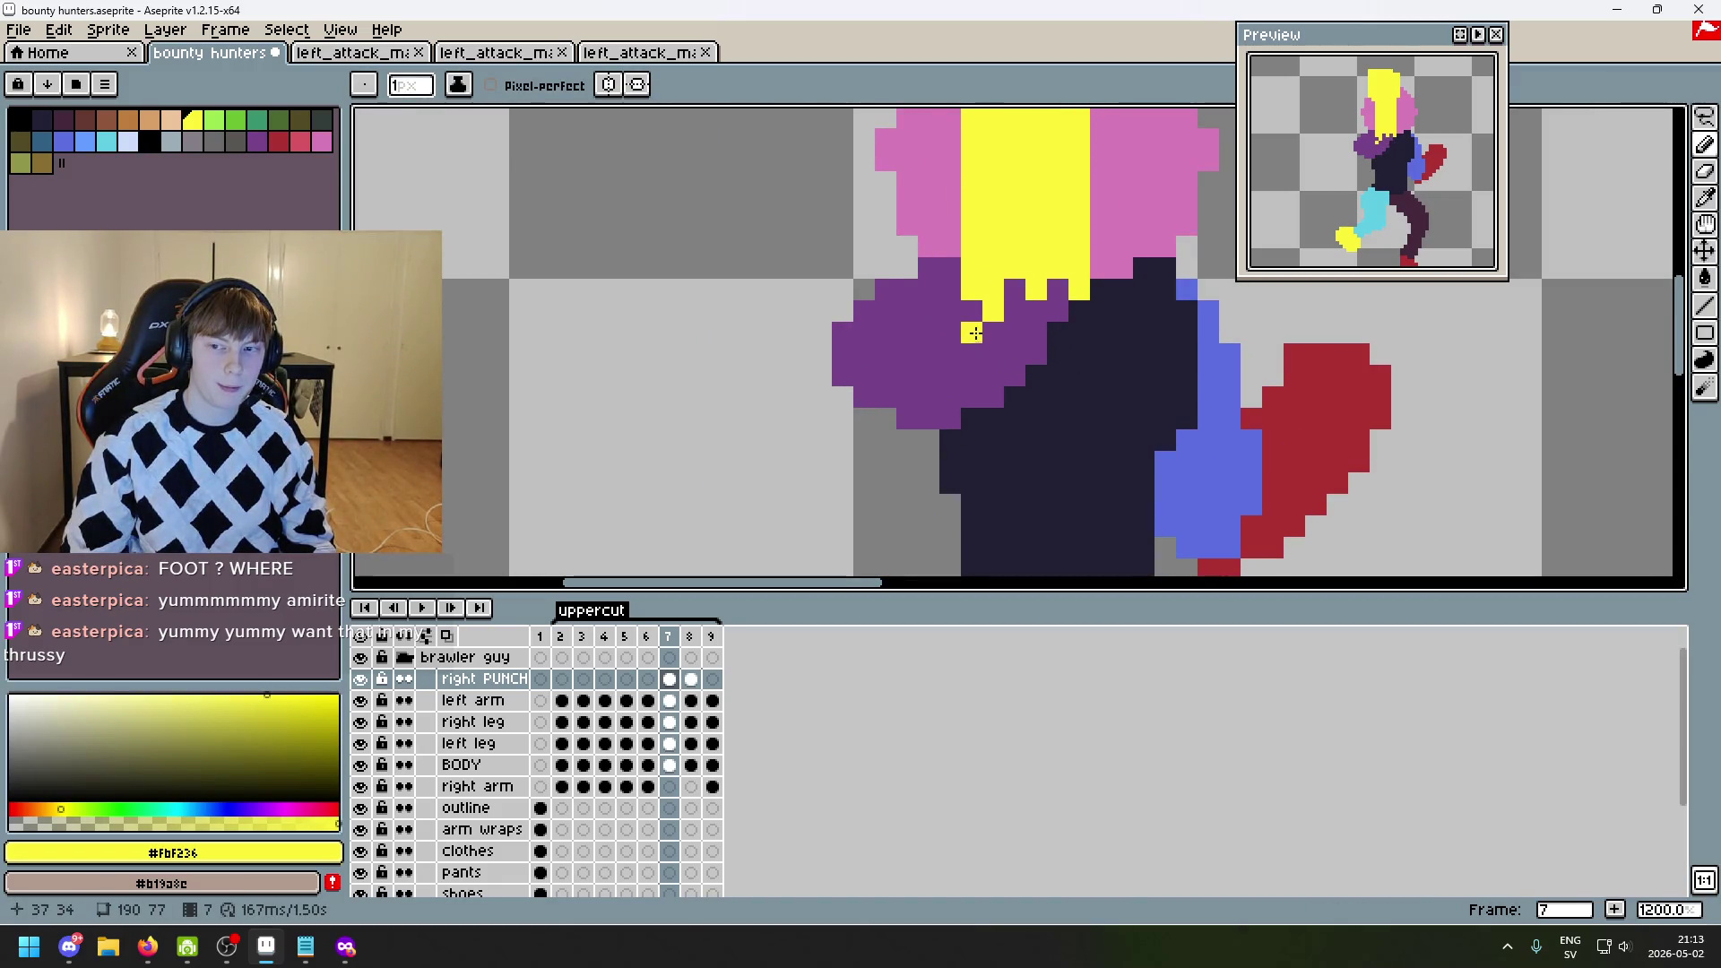
{"action": "scroll", "coordinate": [1076, 367], "scroll_direction": "down", "scroll_amount": 4}
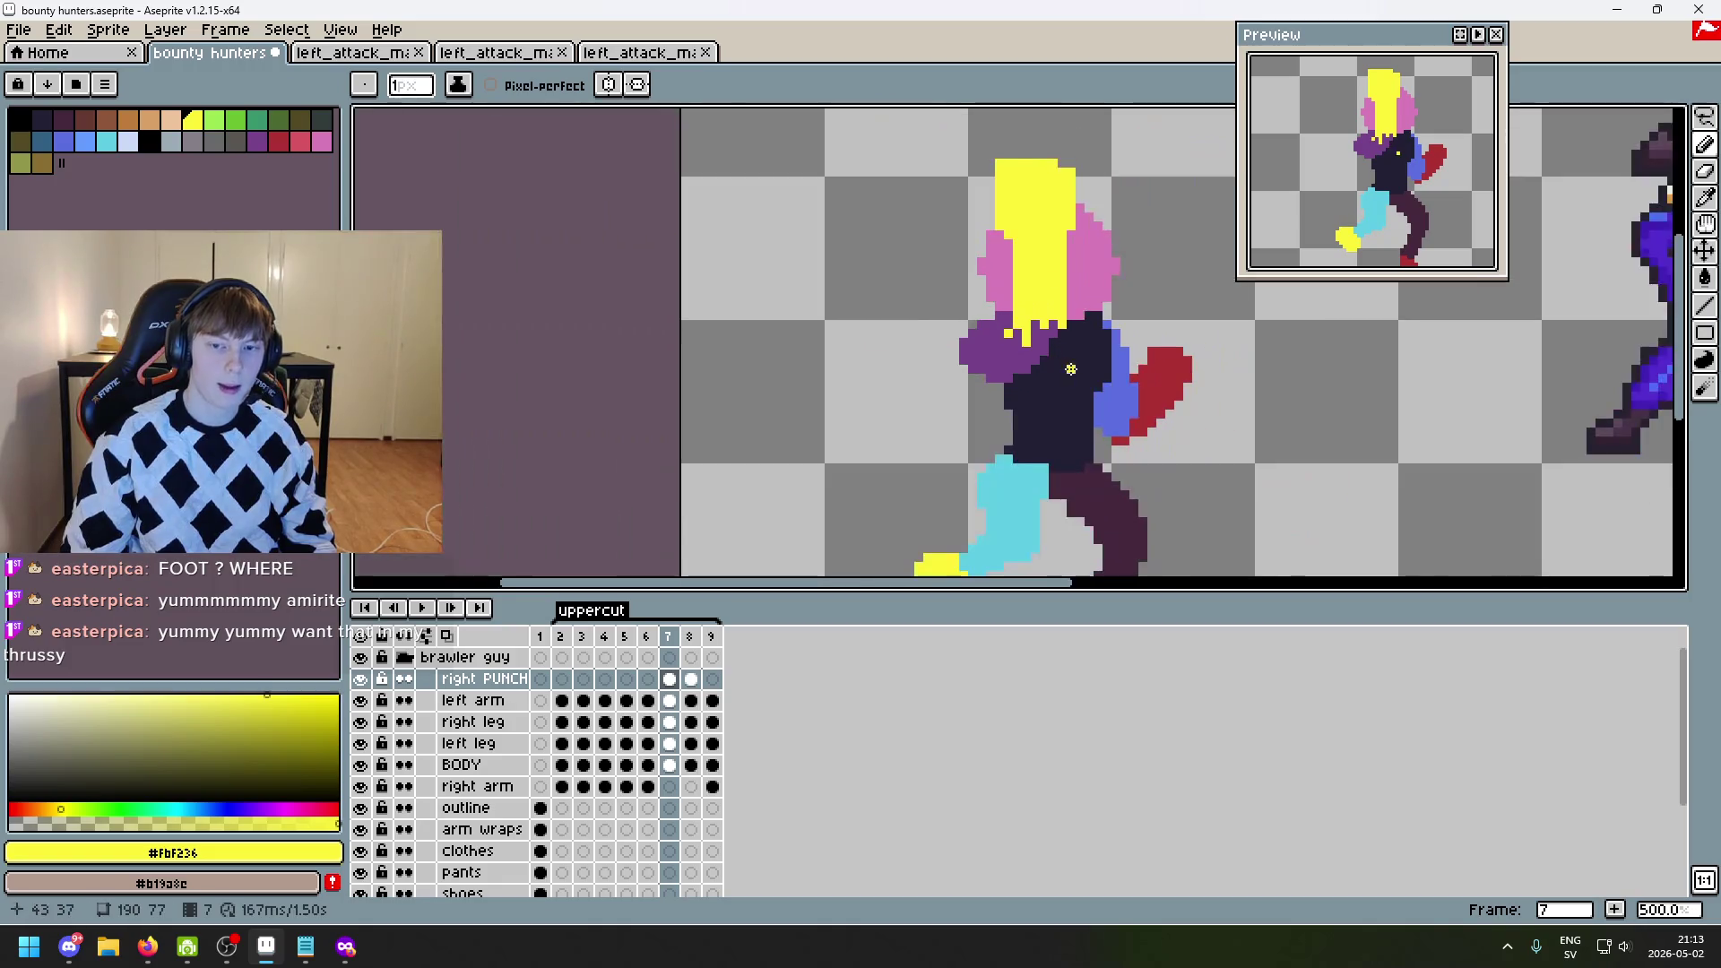
{"action": "scroll", "coordinate": [1080, 370], "scroll_direction": "down", "scroll_amount": 2}
{"action": "scroll", "coordinate": [1031, 314], "scroll_direction": "up", "scroll_amount": 4}
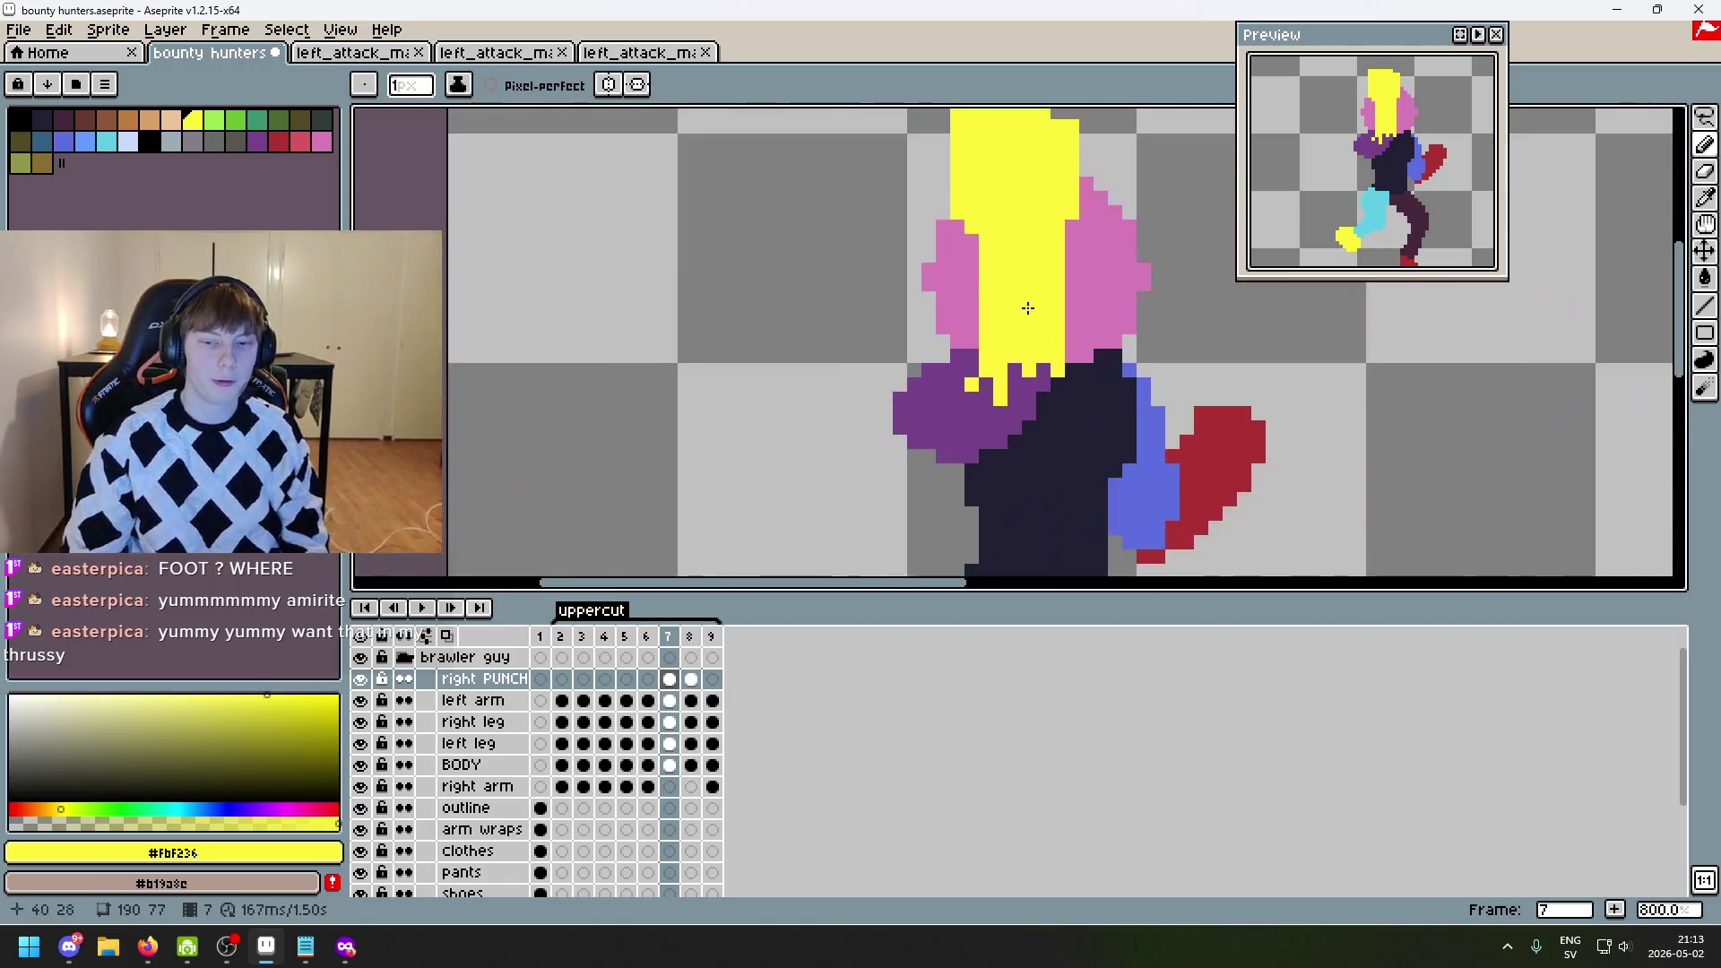
{"action": "scroll", "coordinate": [996, 436], "scroll_direction": "up", "scroll_amount": 1}
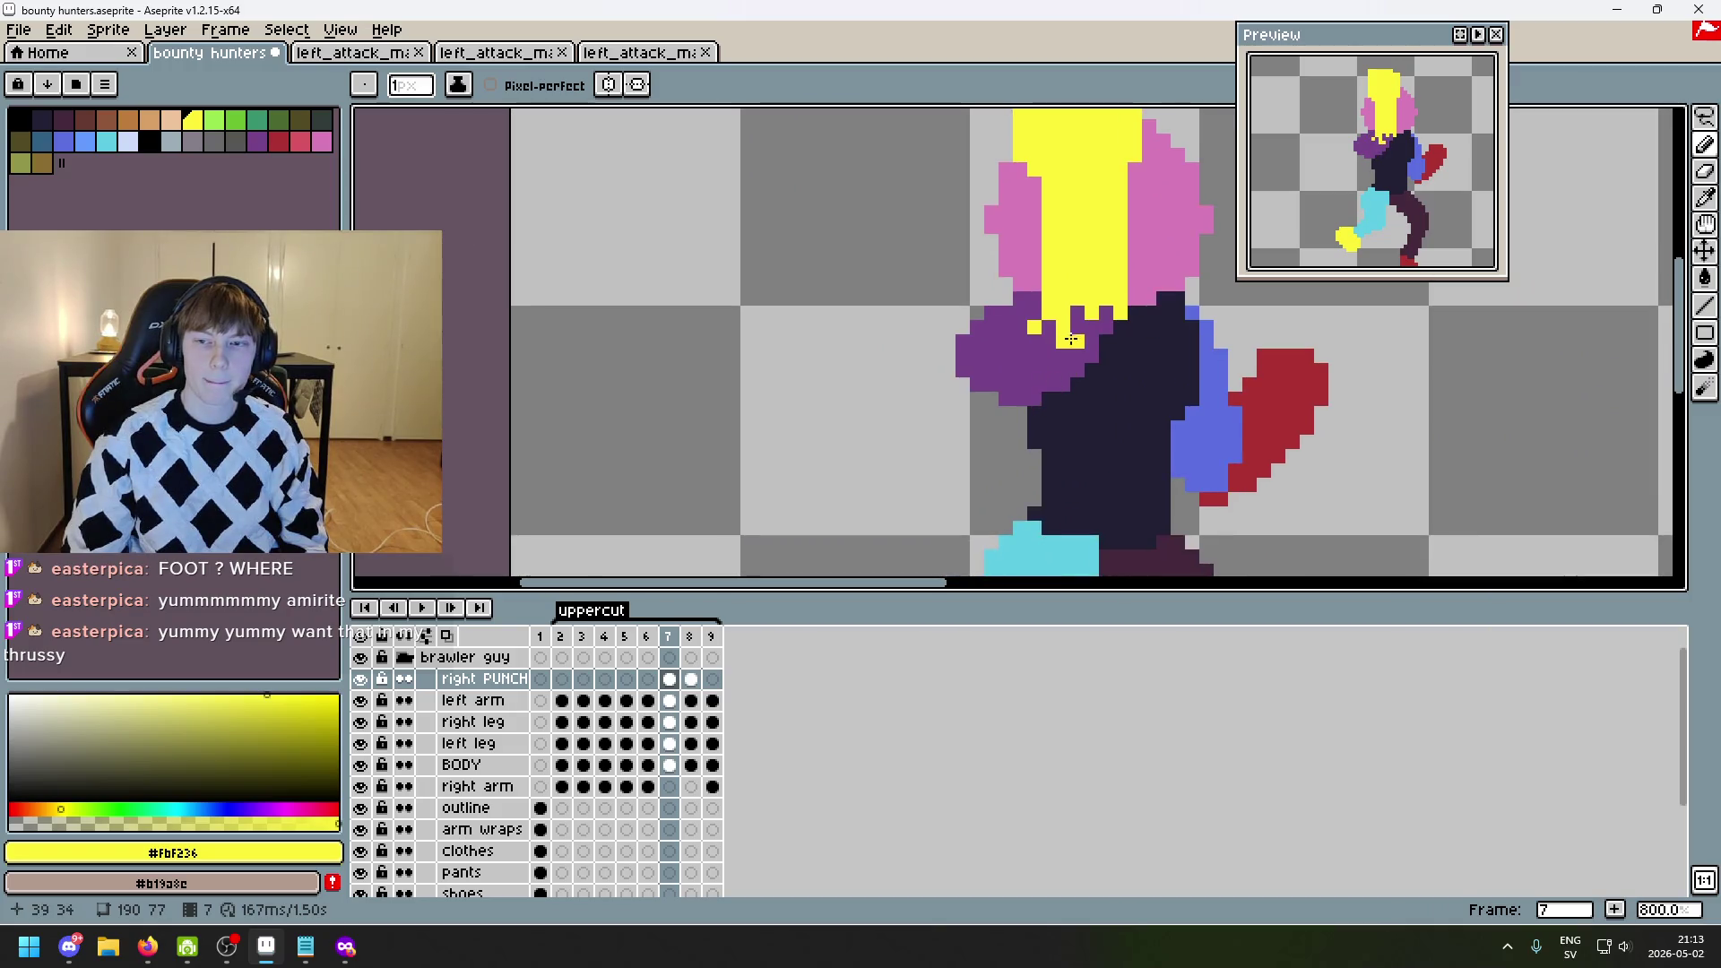
{"action": "scroll", "coordinate": [1089, 343], "scroll_direction": "up", "scroll_amount": 1}
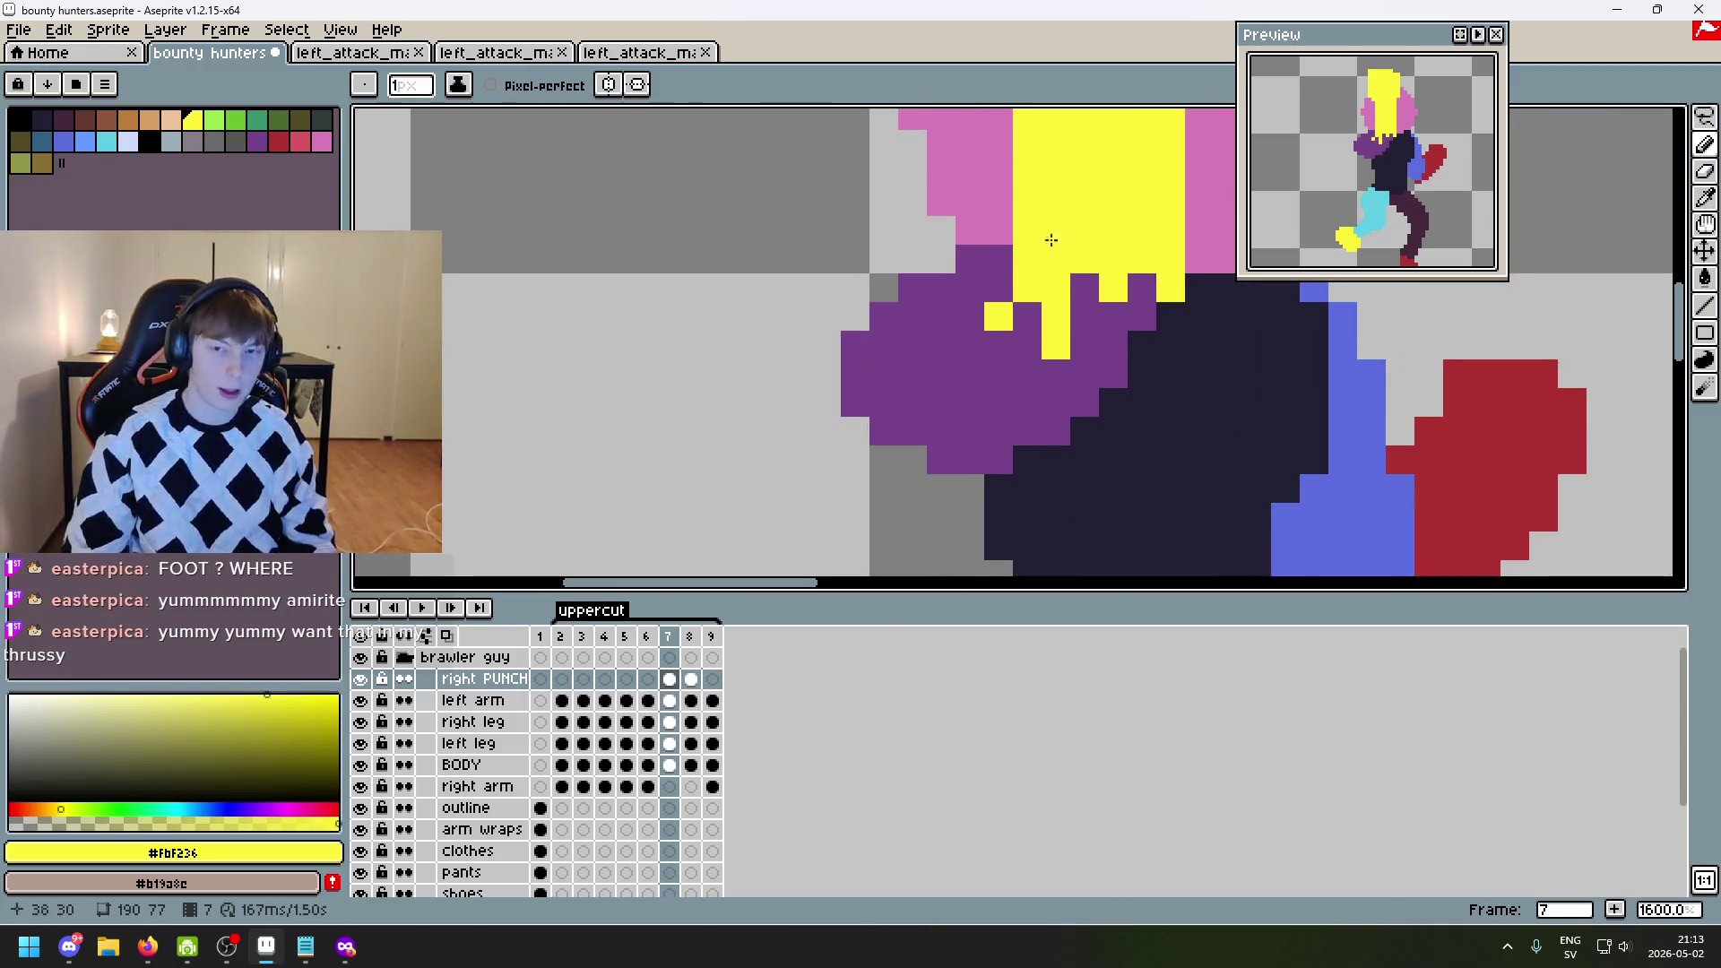
{"action": "scroll", "coordinate": [1006, 267], "scroll_direction": "down", "scroll_amount": 3}
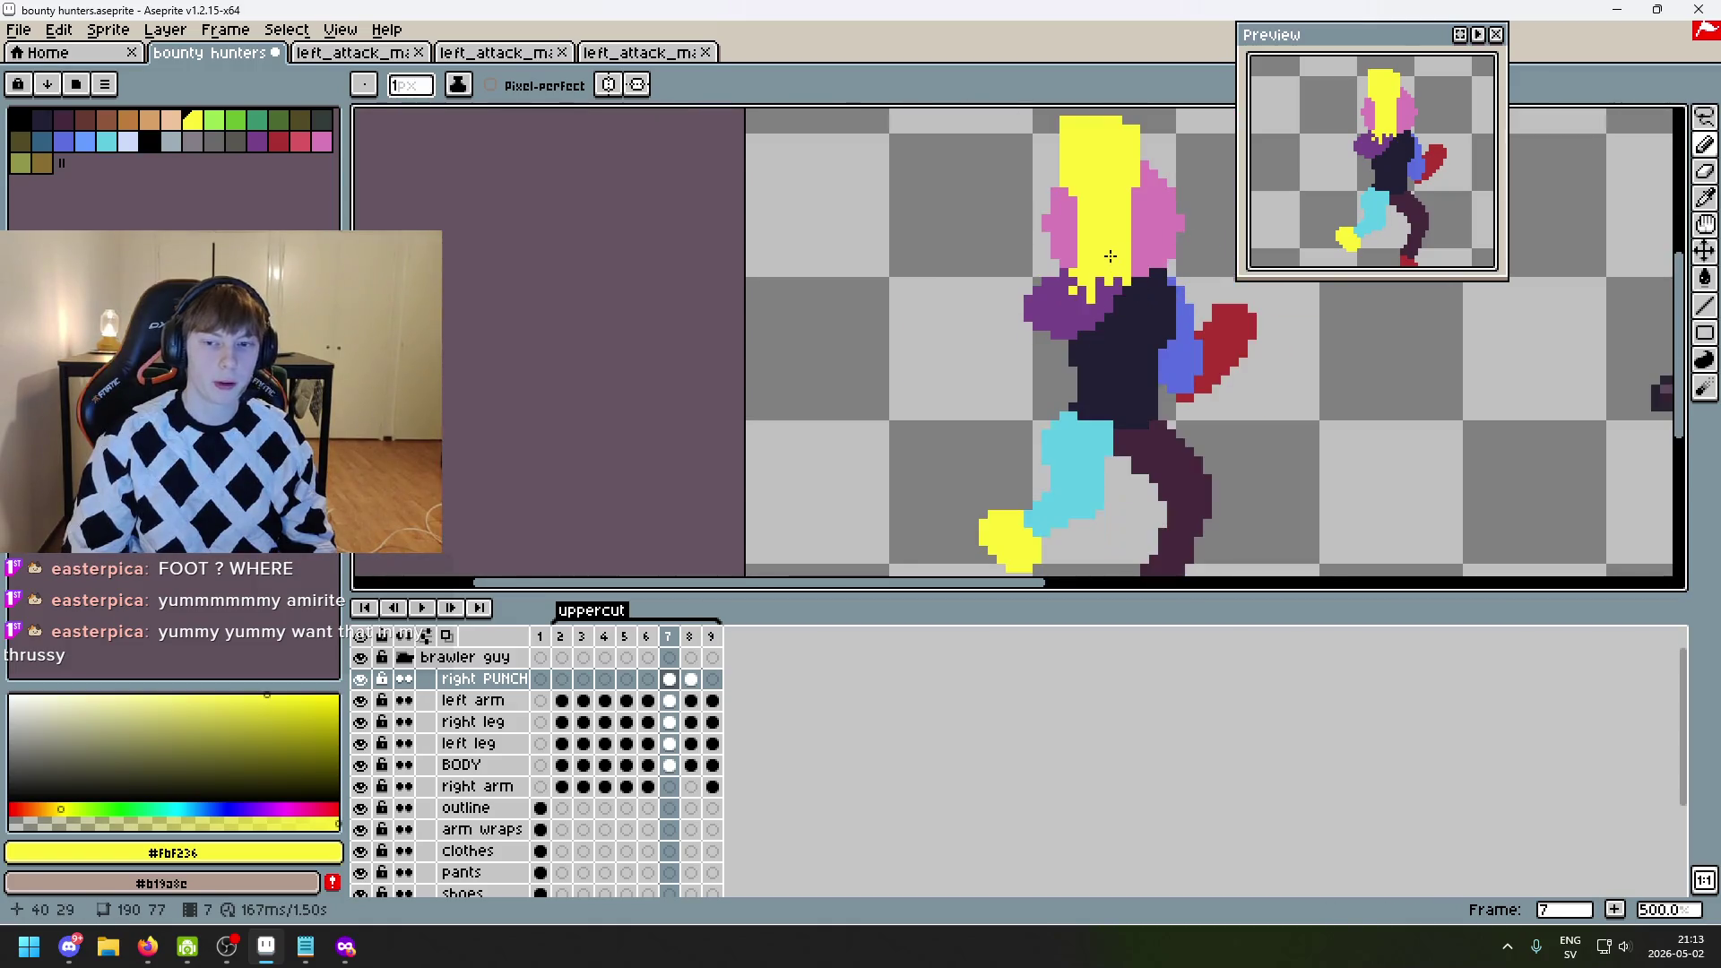
{"action": "scroll", "coordinate": [1037, 318], "scroll_direction": "up", "scroll_amount": 3}
{"action": "scroll", "coordinate": [1048, 269], "scroll_direction": "up", "scroll_amount": 2}
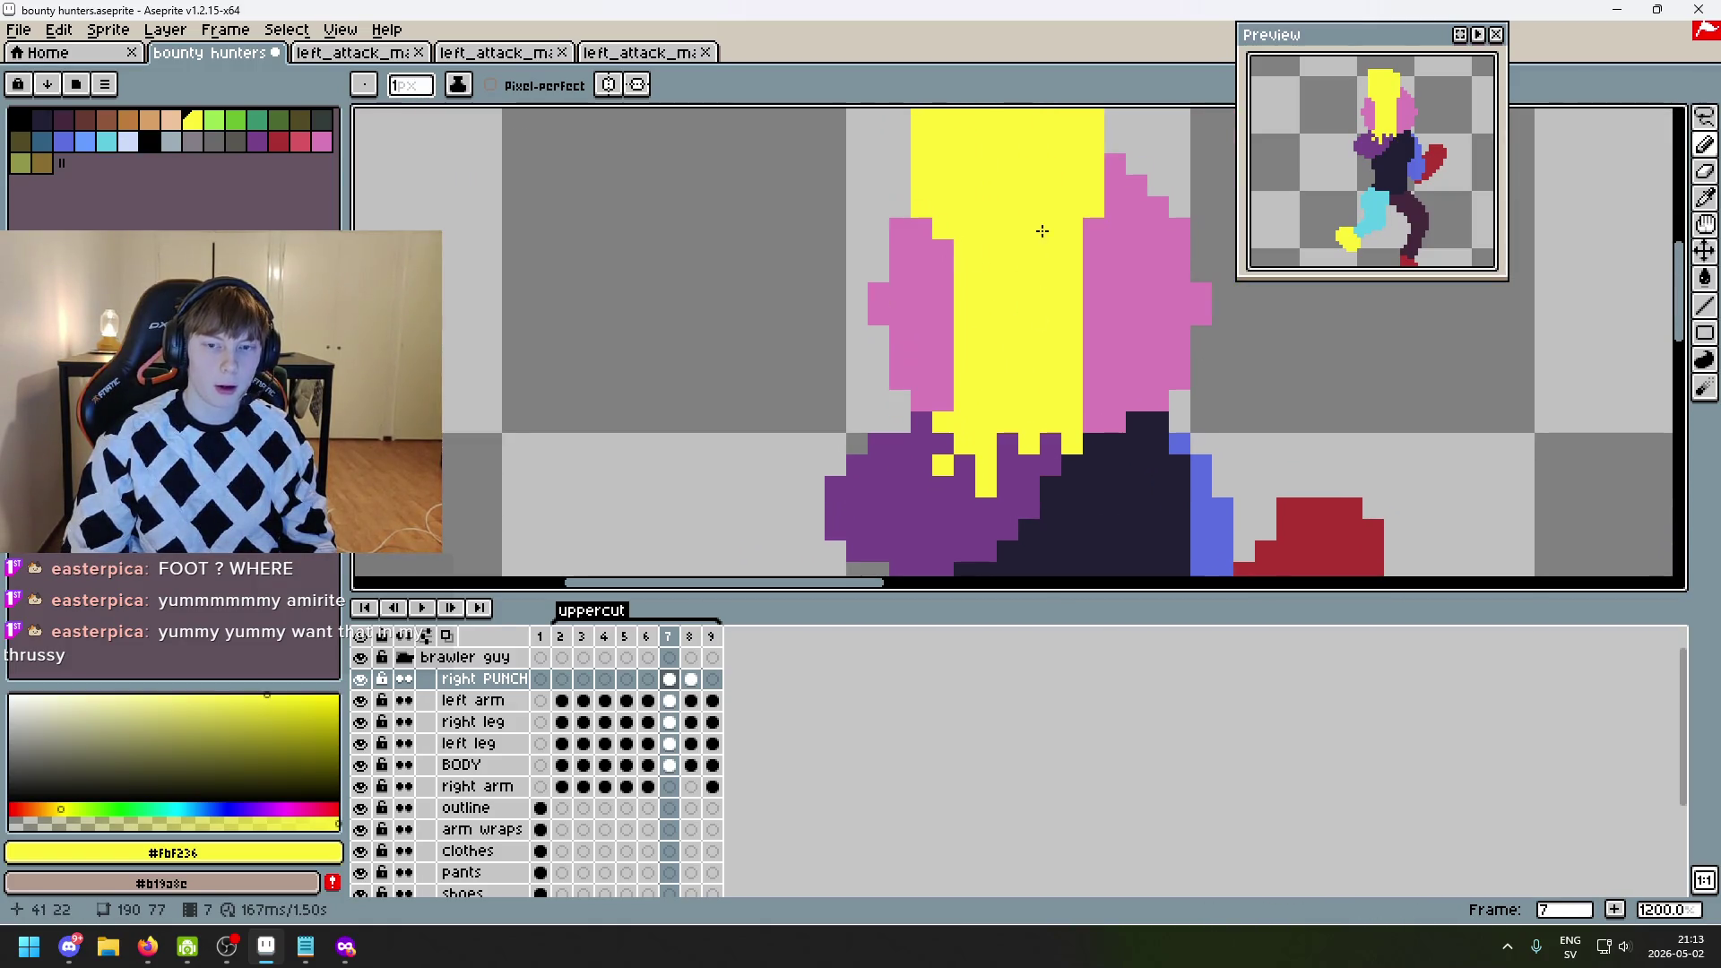
{"action": "scroll", "coordinate": [1040, 231], "scroll_direction": "down", "scroll_amount": 2}
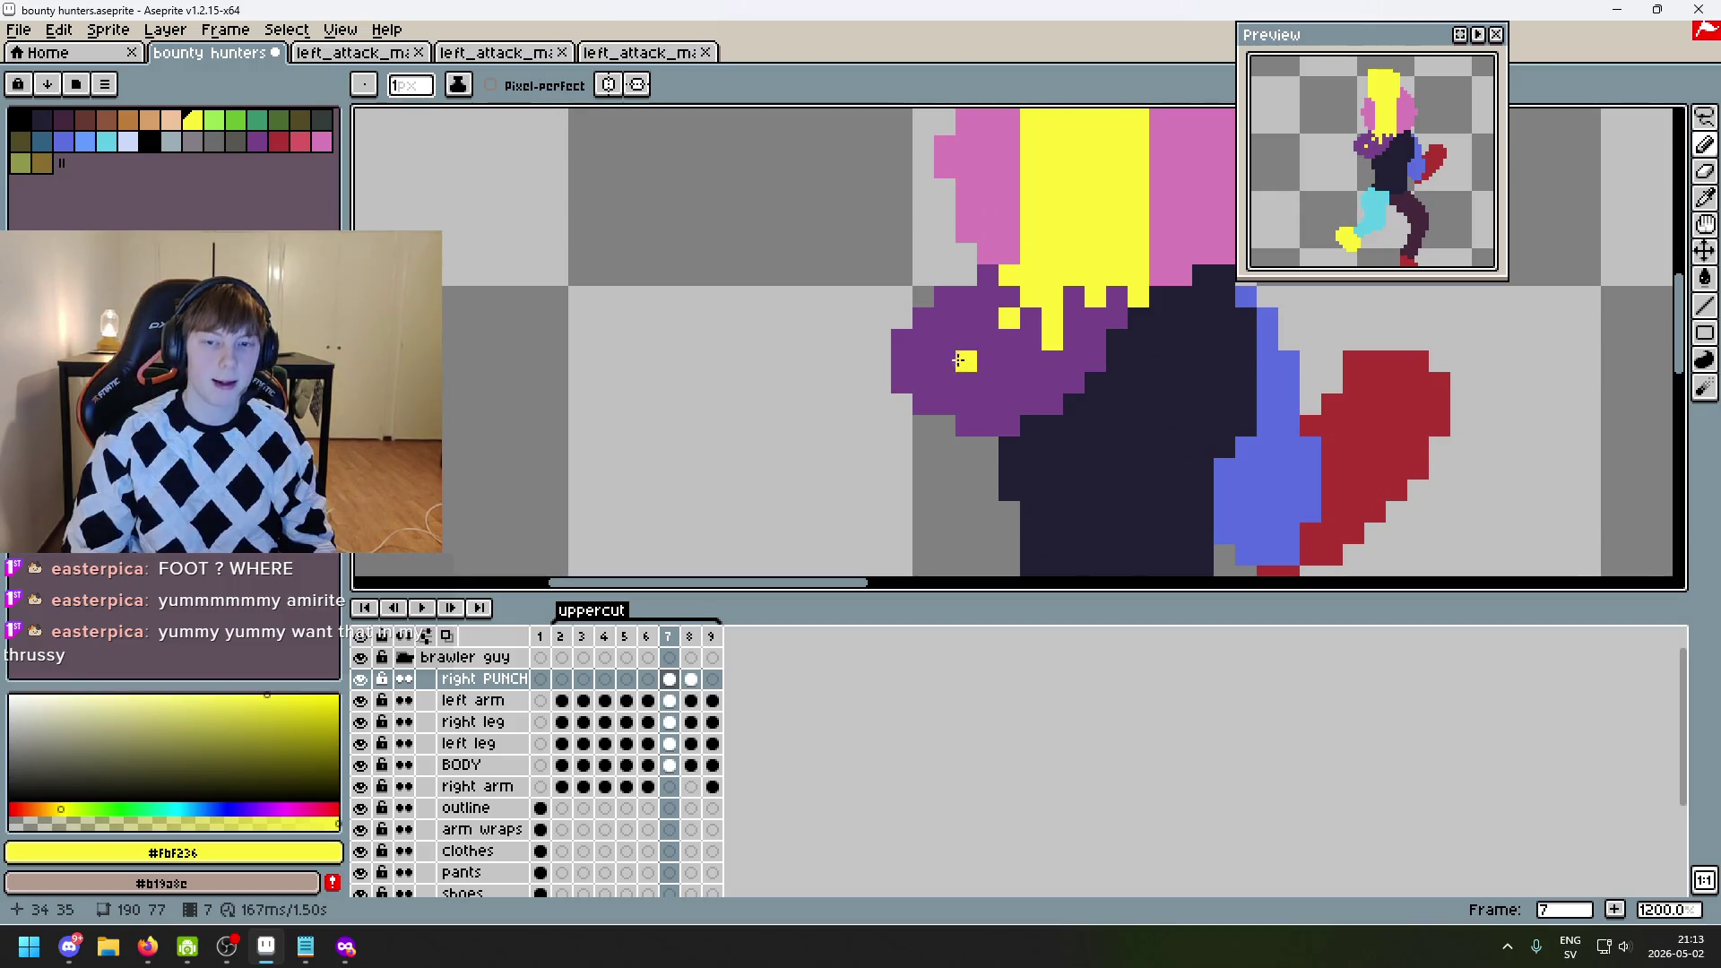
{"action": "scroll", "coordinate": [942, 353], "scroll_direction": "down", "scroll_amount": 1}
{"action": "scroll", "coordinate": [990, 290], "scroll_direction": "up", "scroll_amount": 1}
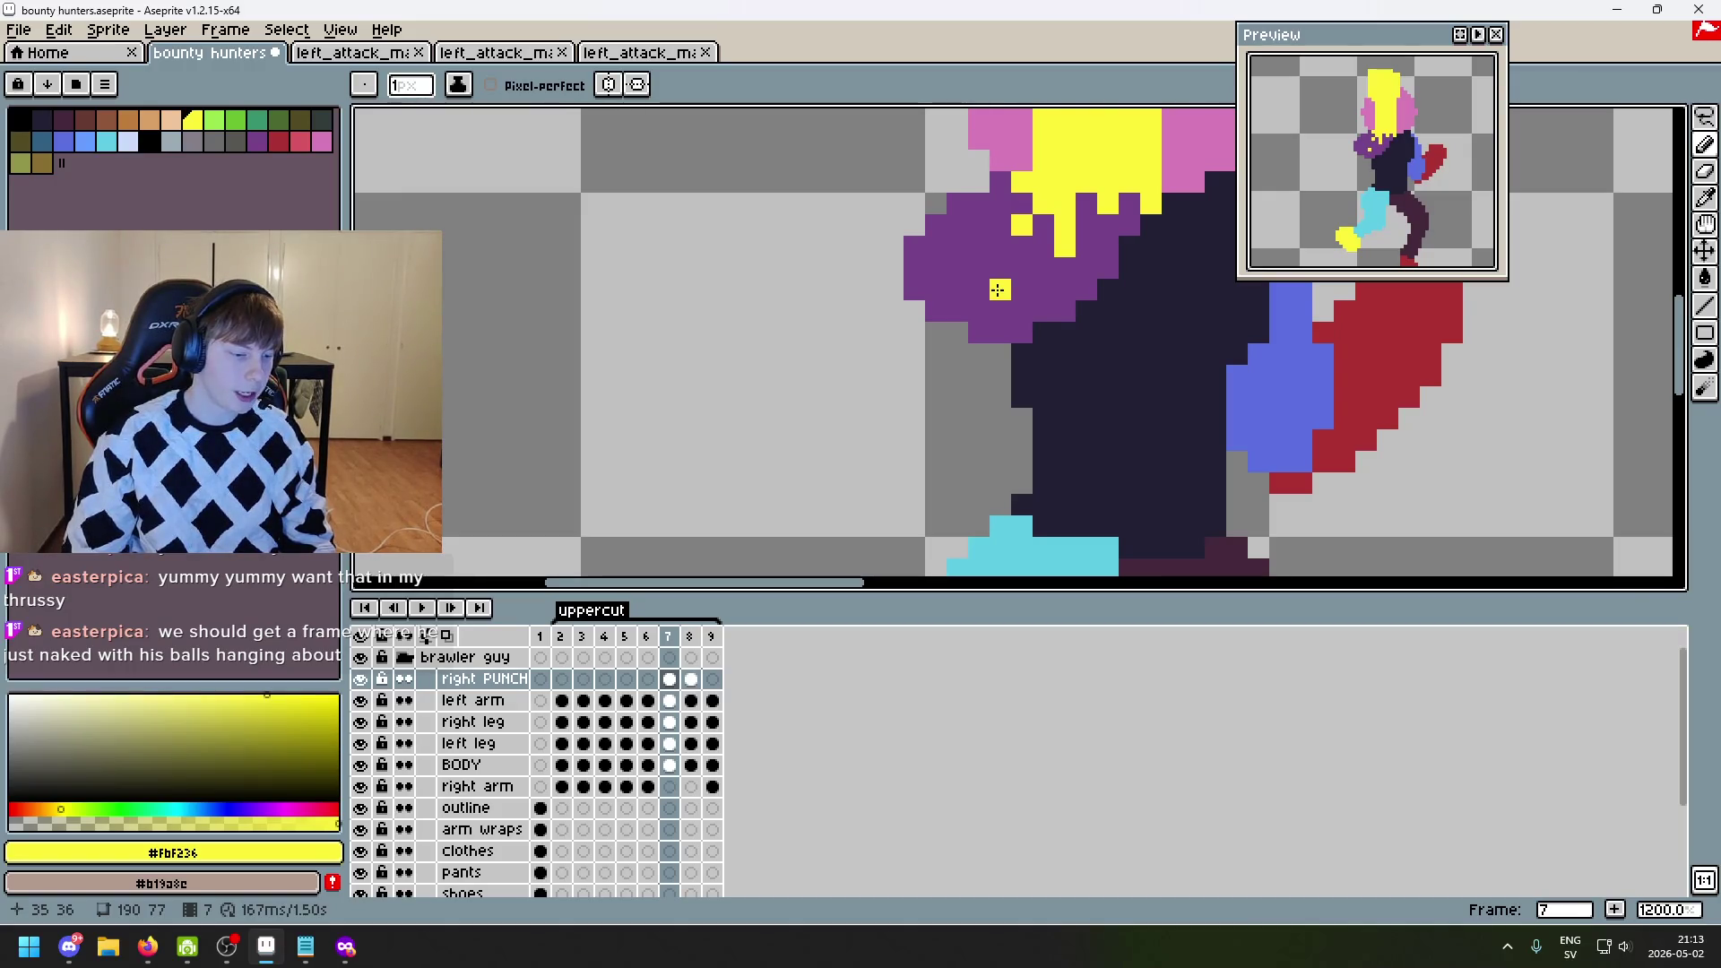
- Sample the purple #76428a shoulder colour and recentre the character before comparing with frame 6
{"action": "left_click_drag", "start_coordinate": [1028, 273], "coordinate": [943, 310]}
{"action": "left_click", "coordinate": [926, 337], "text": "alt"}
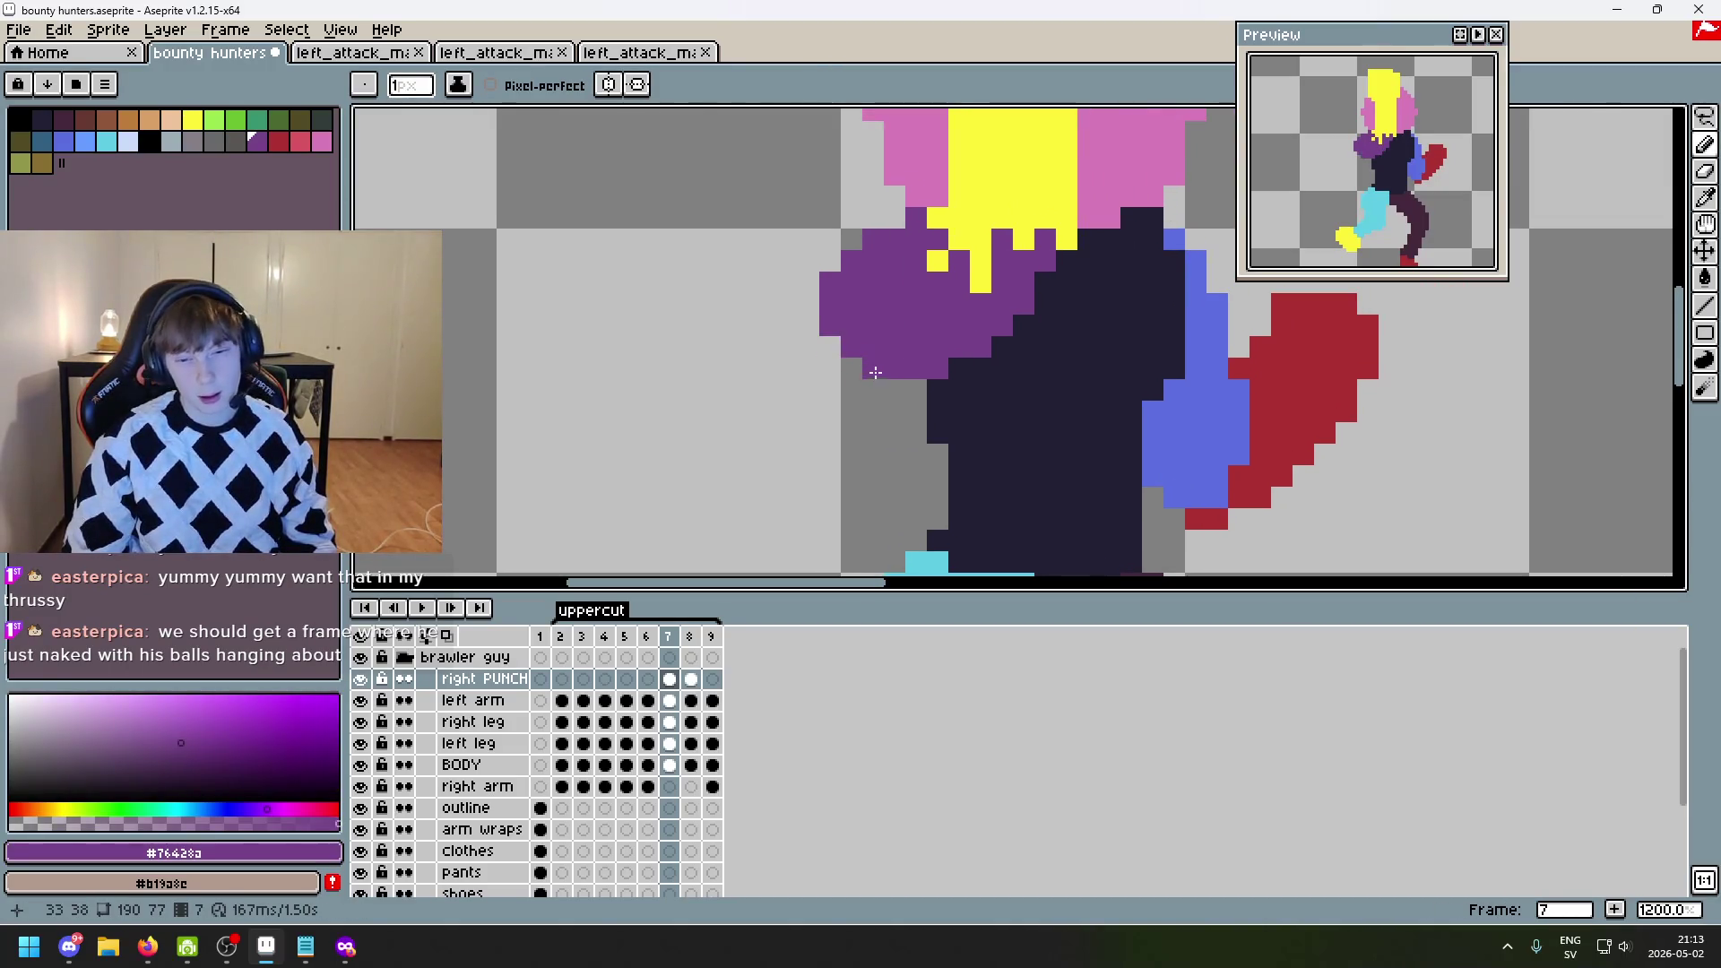
{"action": "scroll", "coordinate": [977, 366], "scroll_direction": "down", "scroll_amount": 4}
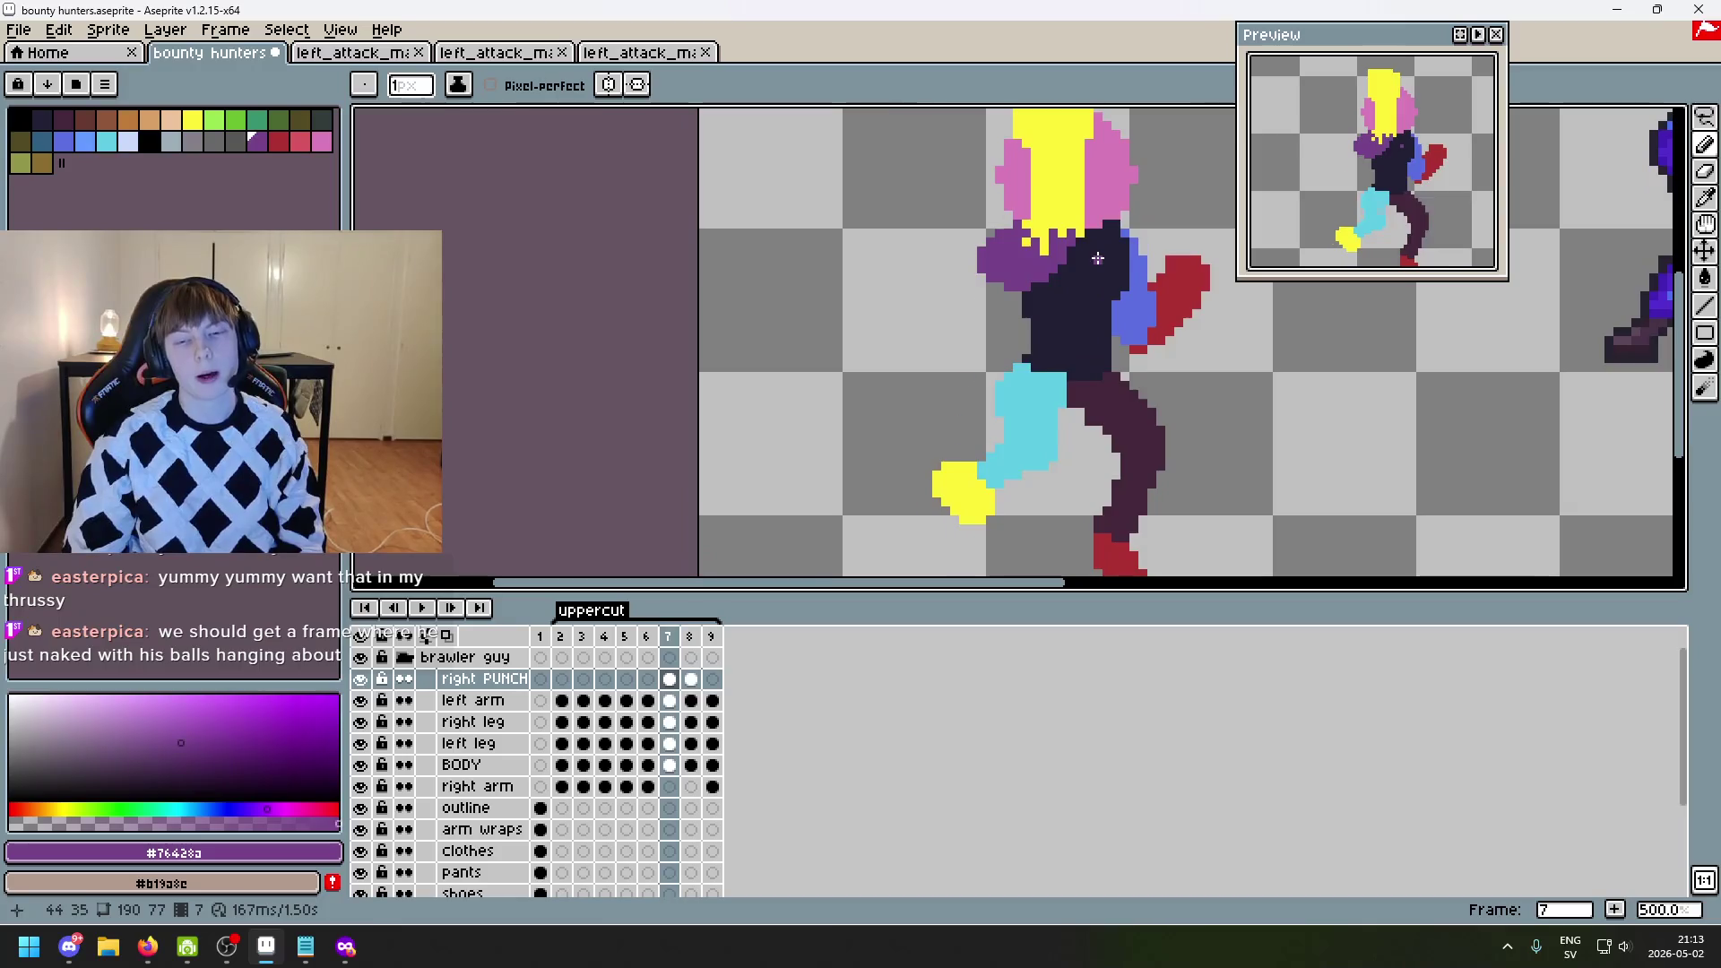
{"action": "left_click_drag", "start_coordinate": [1097, 258], "coordinate": [1083, 302]}
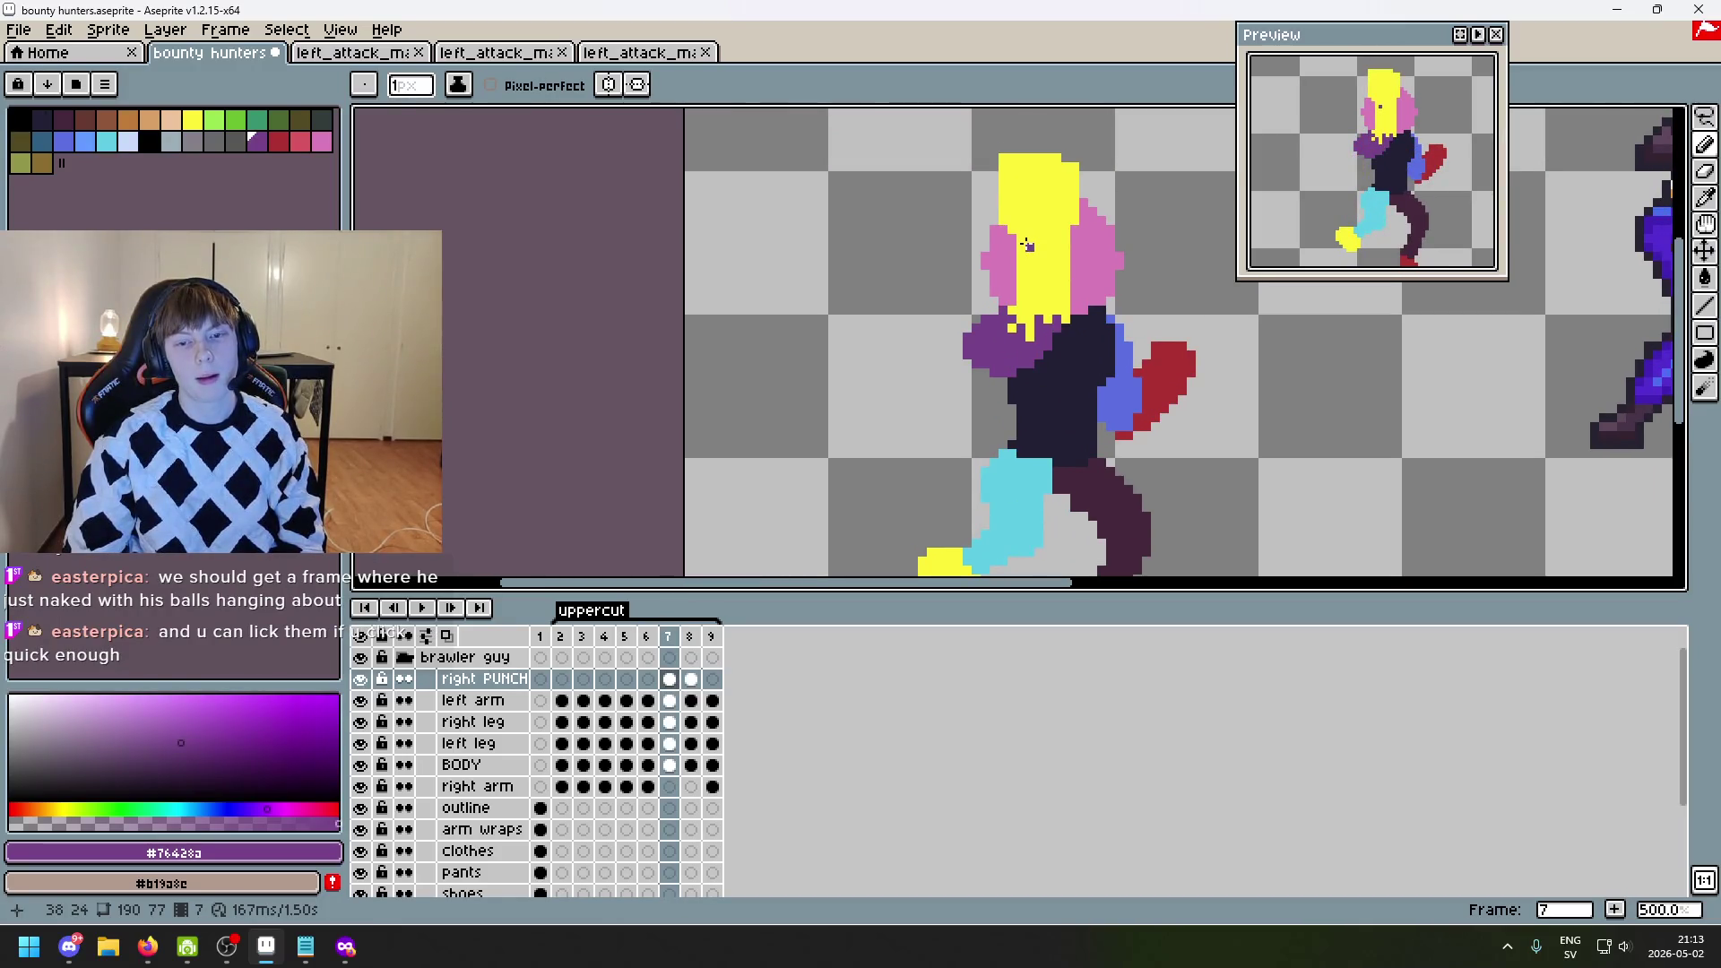
{"action": "key", "text": "Left"}
- Compare frame 6's pink-head pose with frame 7, ending zoomed in on frame 7
{"action": "key", "text": "Right"}
{"action": "key", "text": "Left"}
{"action": "key", "text": "Right"}
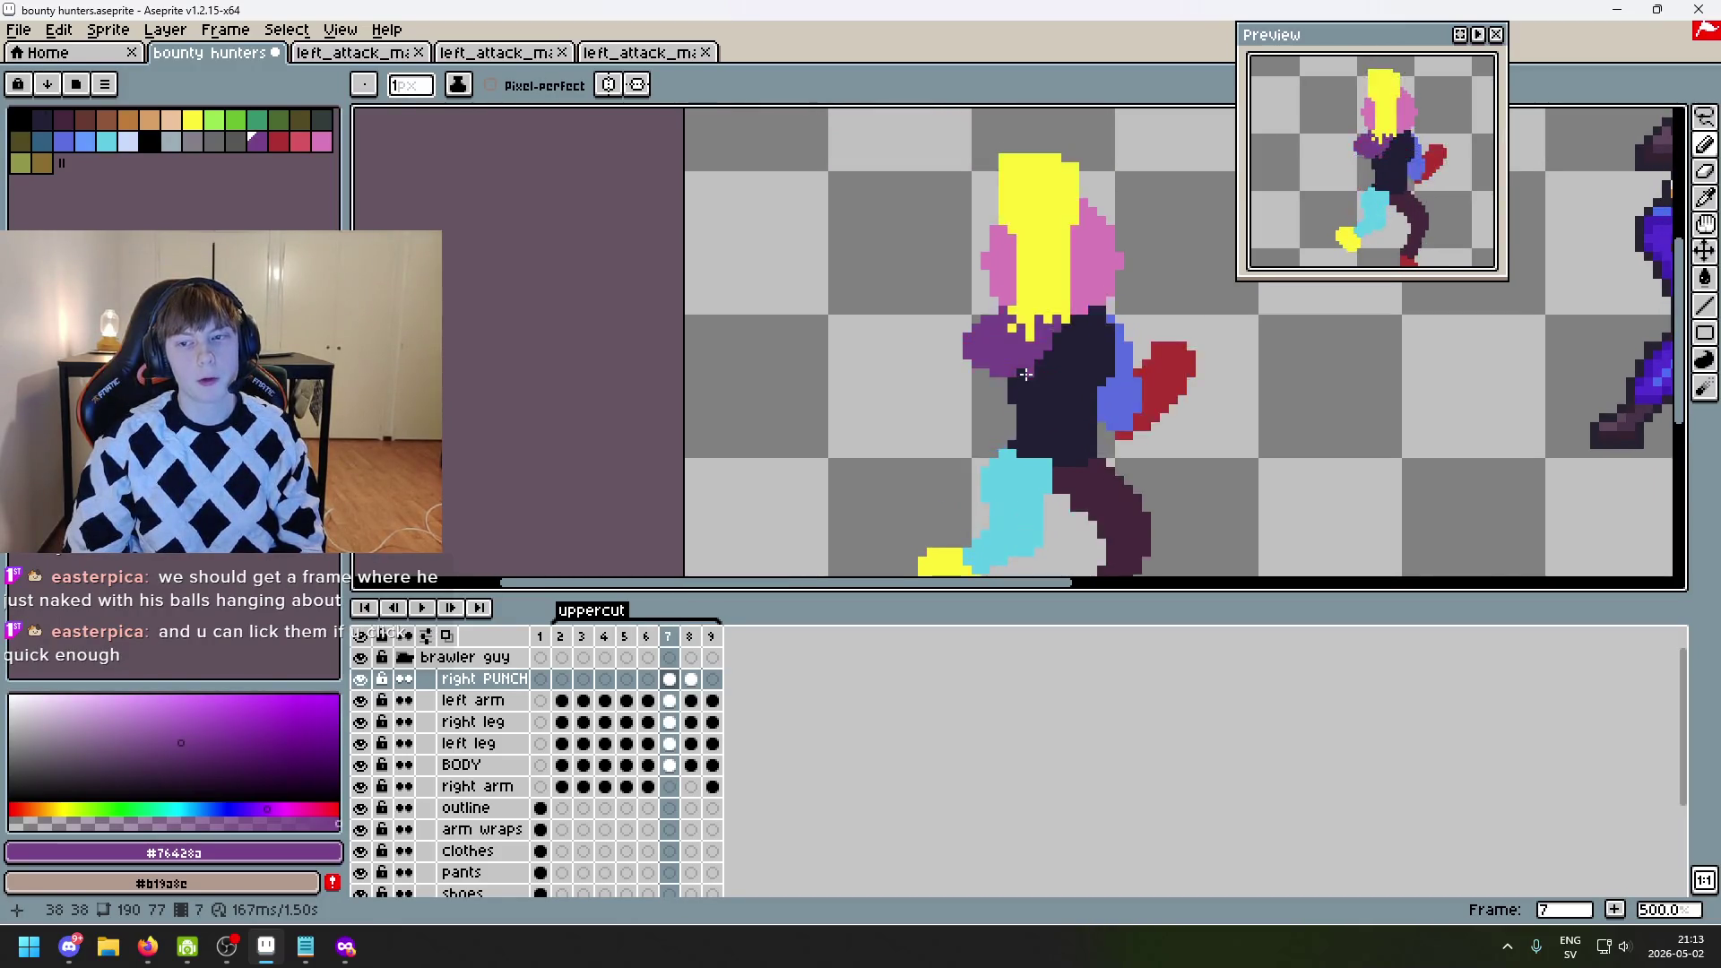
{"action": "key", "text": "Left"}
{"action": "key", "text": "Right"}
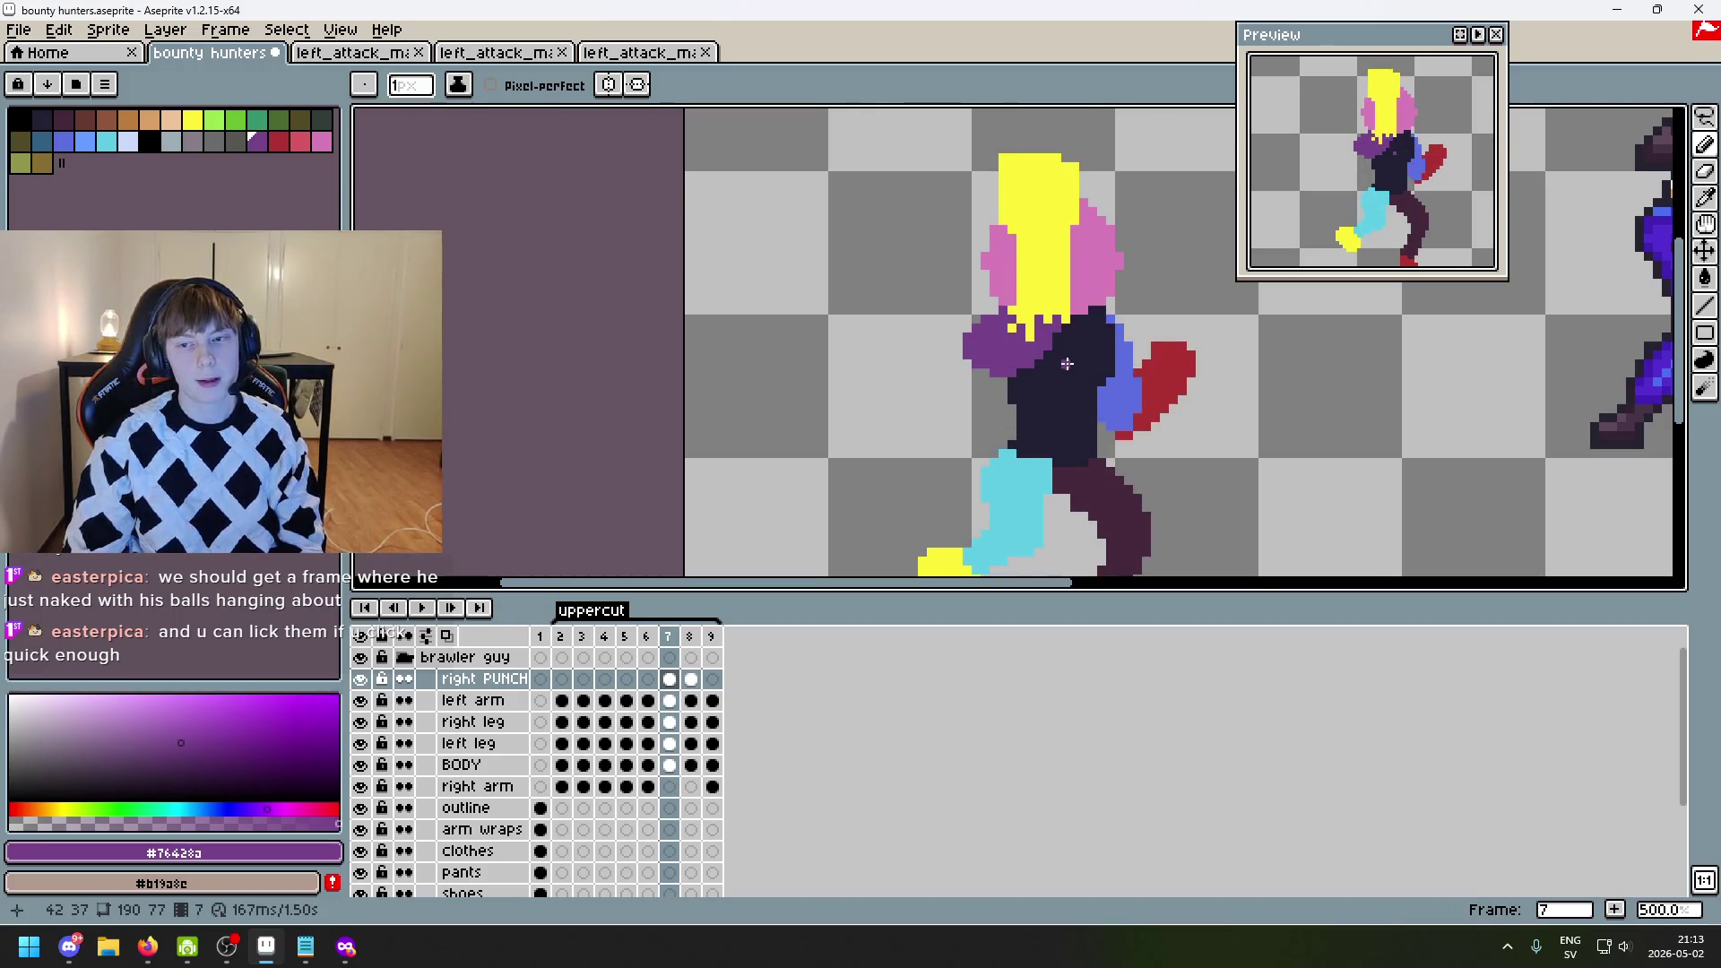
{"action": "key", "text": "Left"}
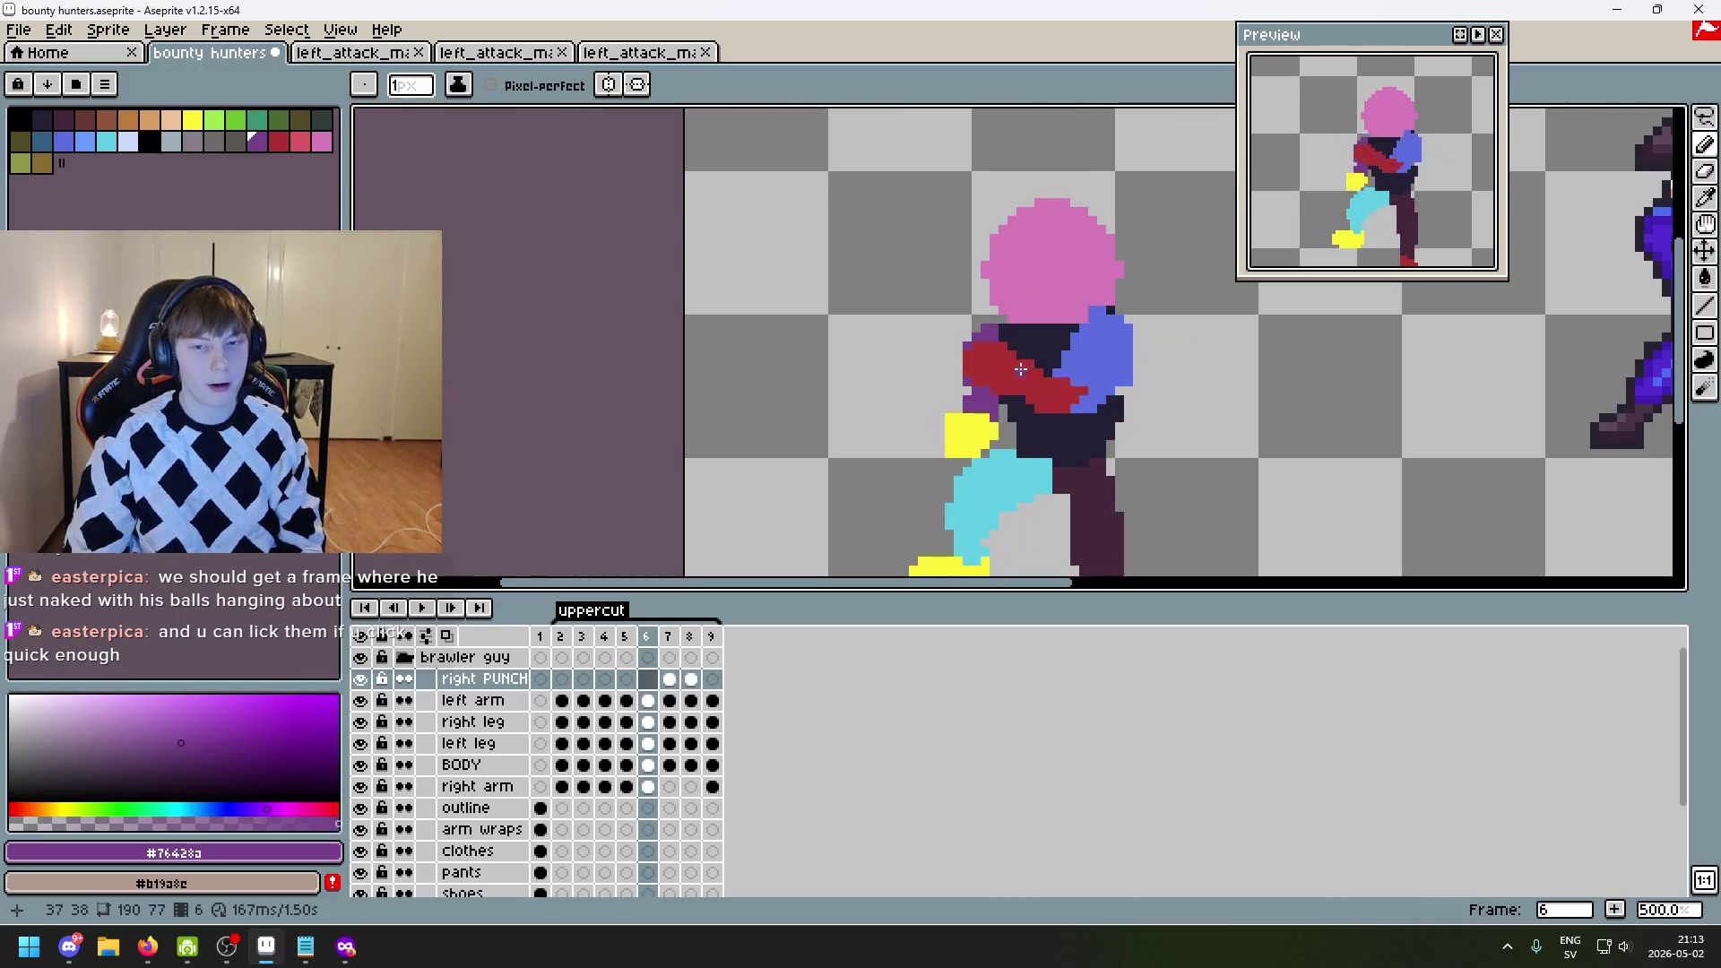
{"action": "key", "text": "Right"}
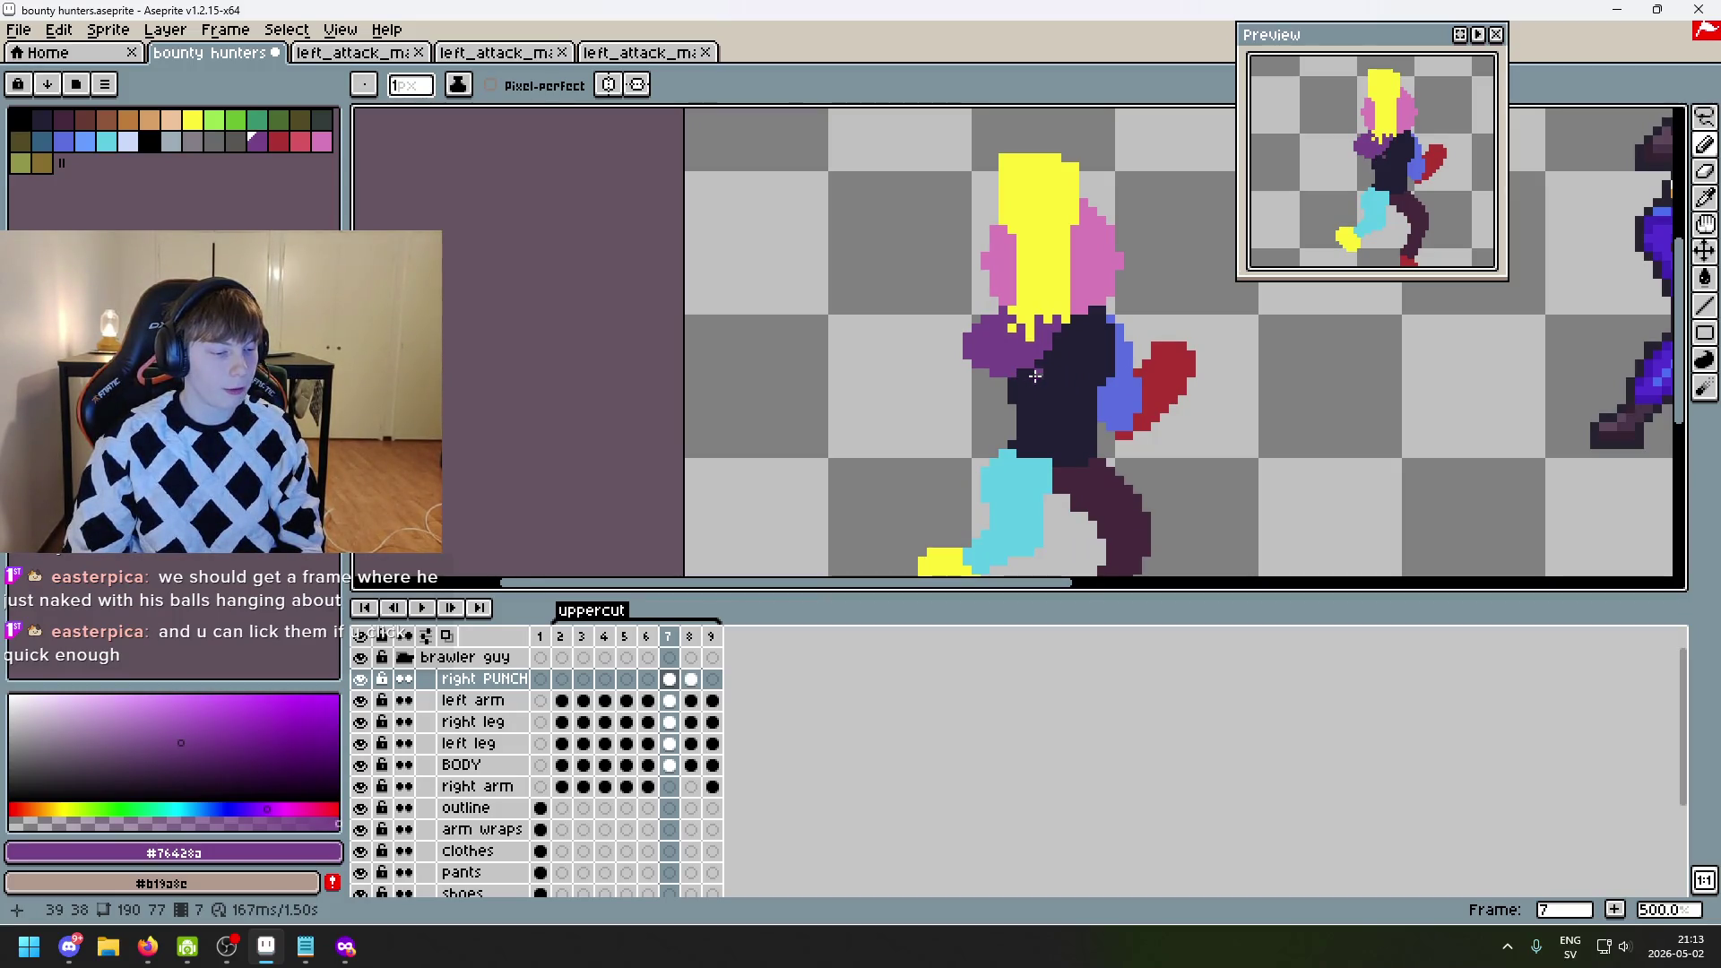
{"action": "scroll", "coordinate": [990, 368], "scroll_direction": "right", "scroll_amount": 1}
{"action": "scroll", "coordinate": [989, 368], "scroll_direction": "up", "scroll_amount": 2}
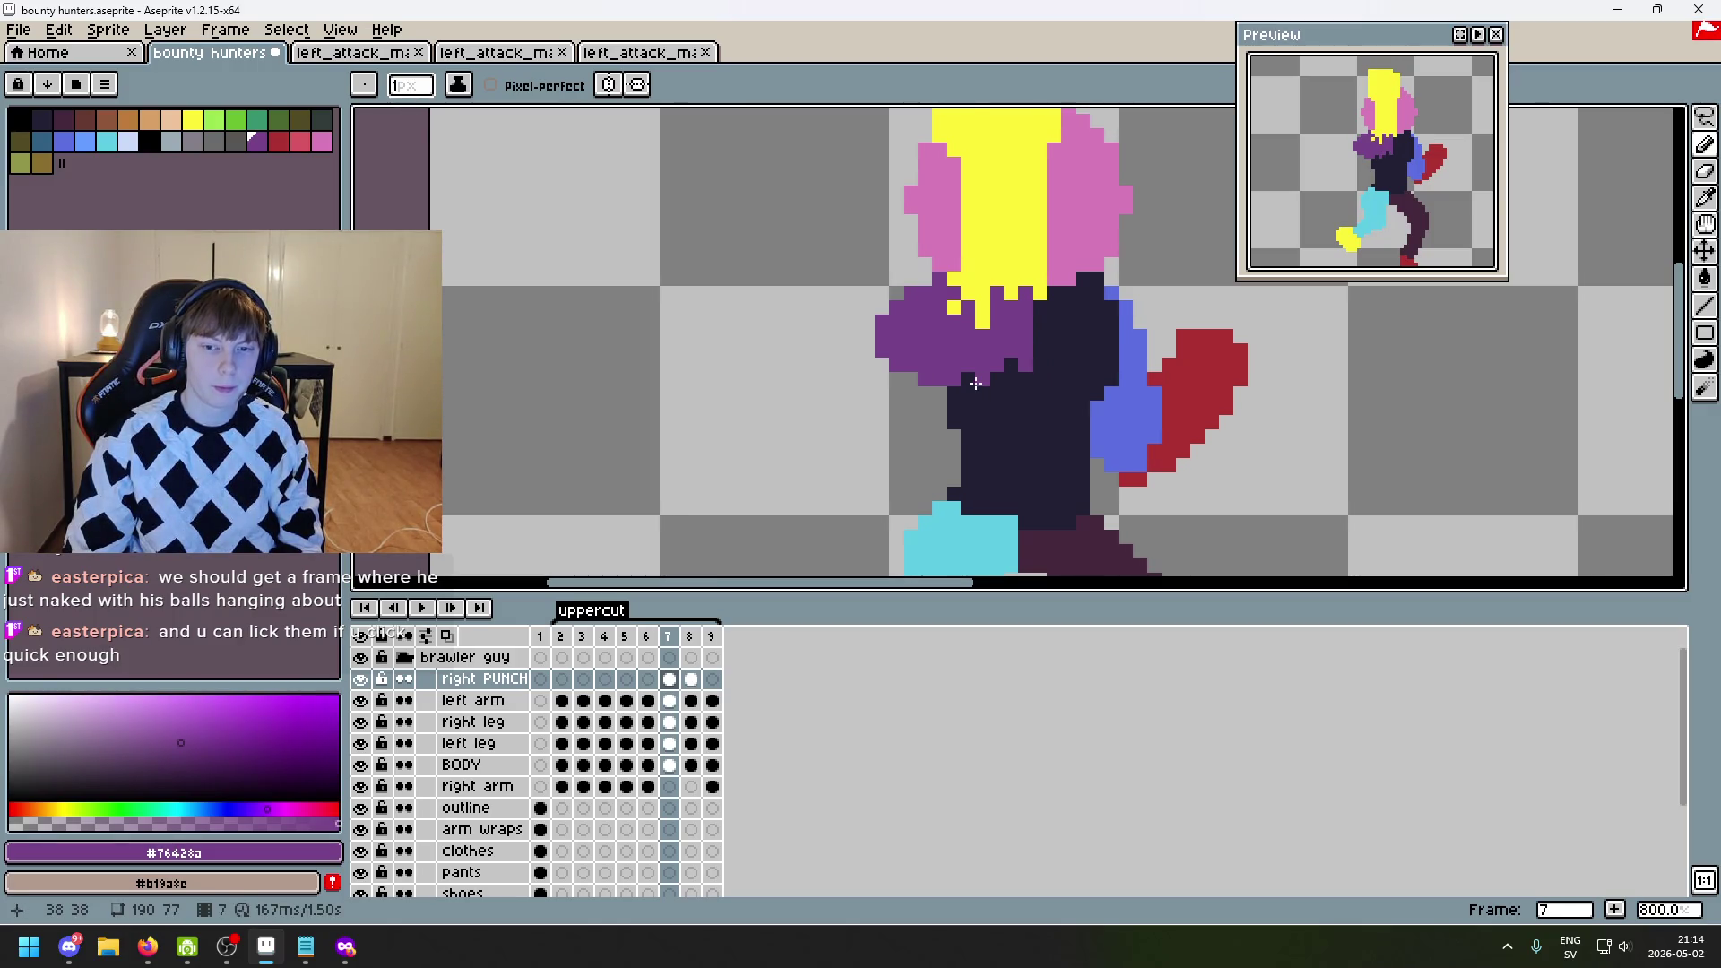
{"action": "scroll", "coordinate": [975, 383], "scroll_direction": "down", "scroll_amount": 4}
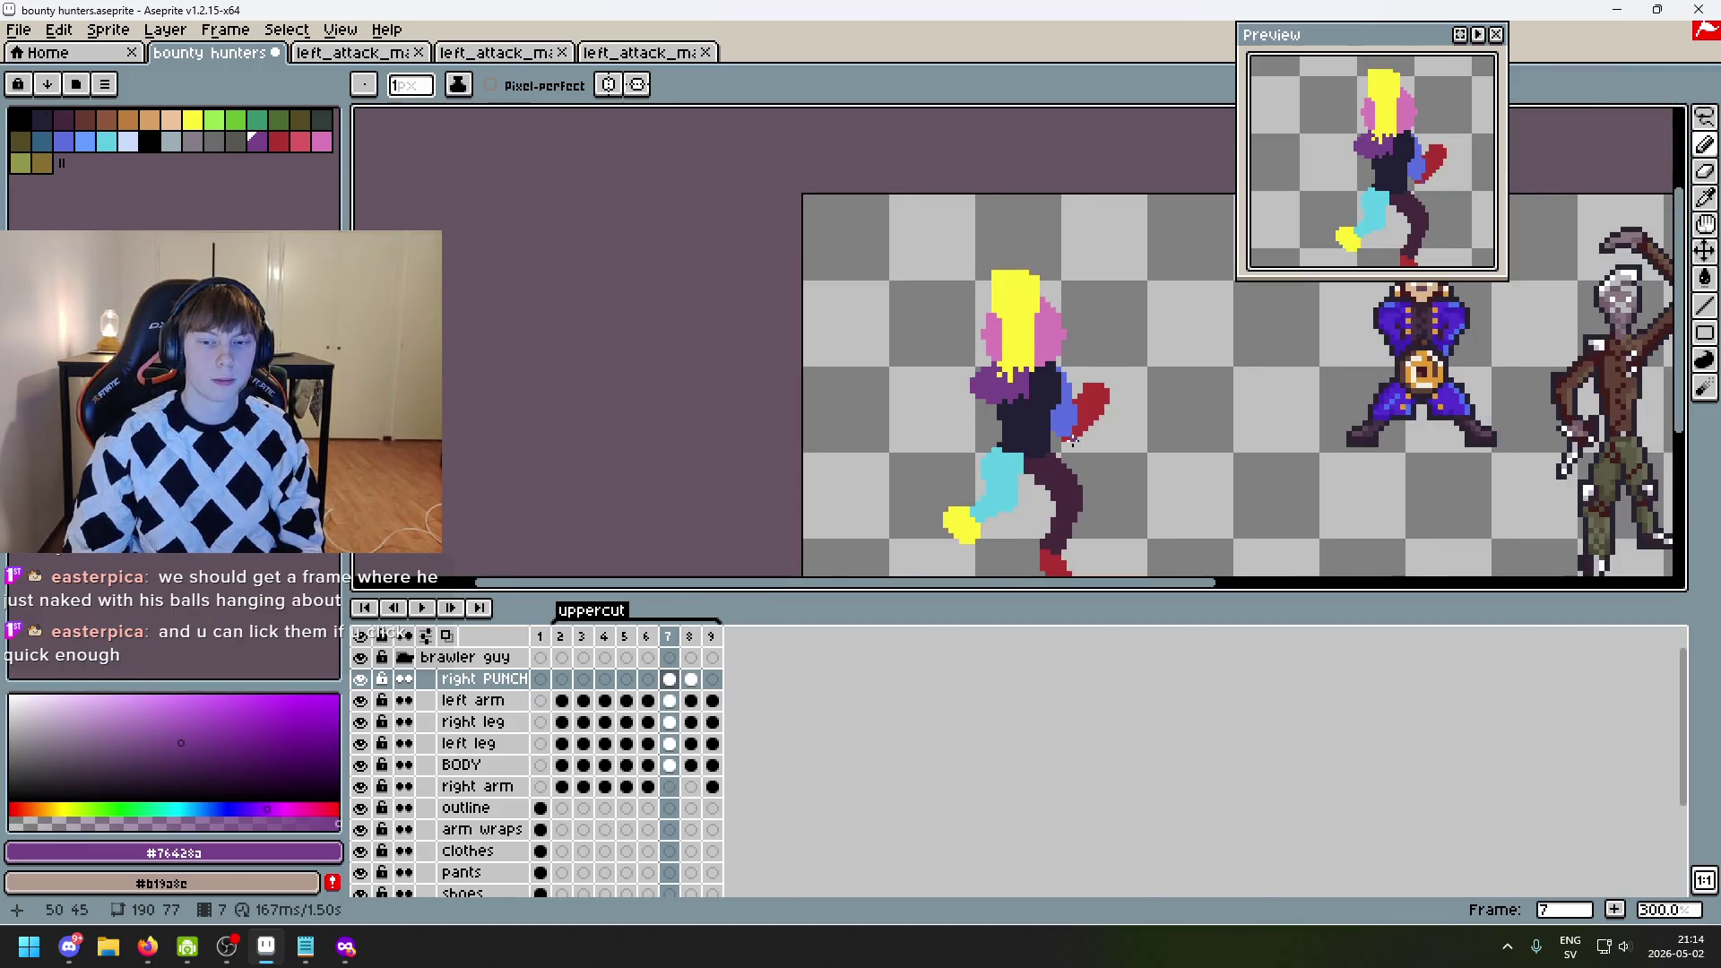
{"action": "scroll", "coordinate": [1022, 392], "scroll_direction": "up", "scroll_amount": 2}
{"action": "scroll", "coordinate": [1022, 392], "scroll_direction": "up", "scroll_amount": 1}
{"action": "scroll", "coordinate": [1025, 288], "scroll_direction": "up", "scroll_amount": 1}
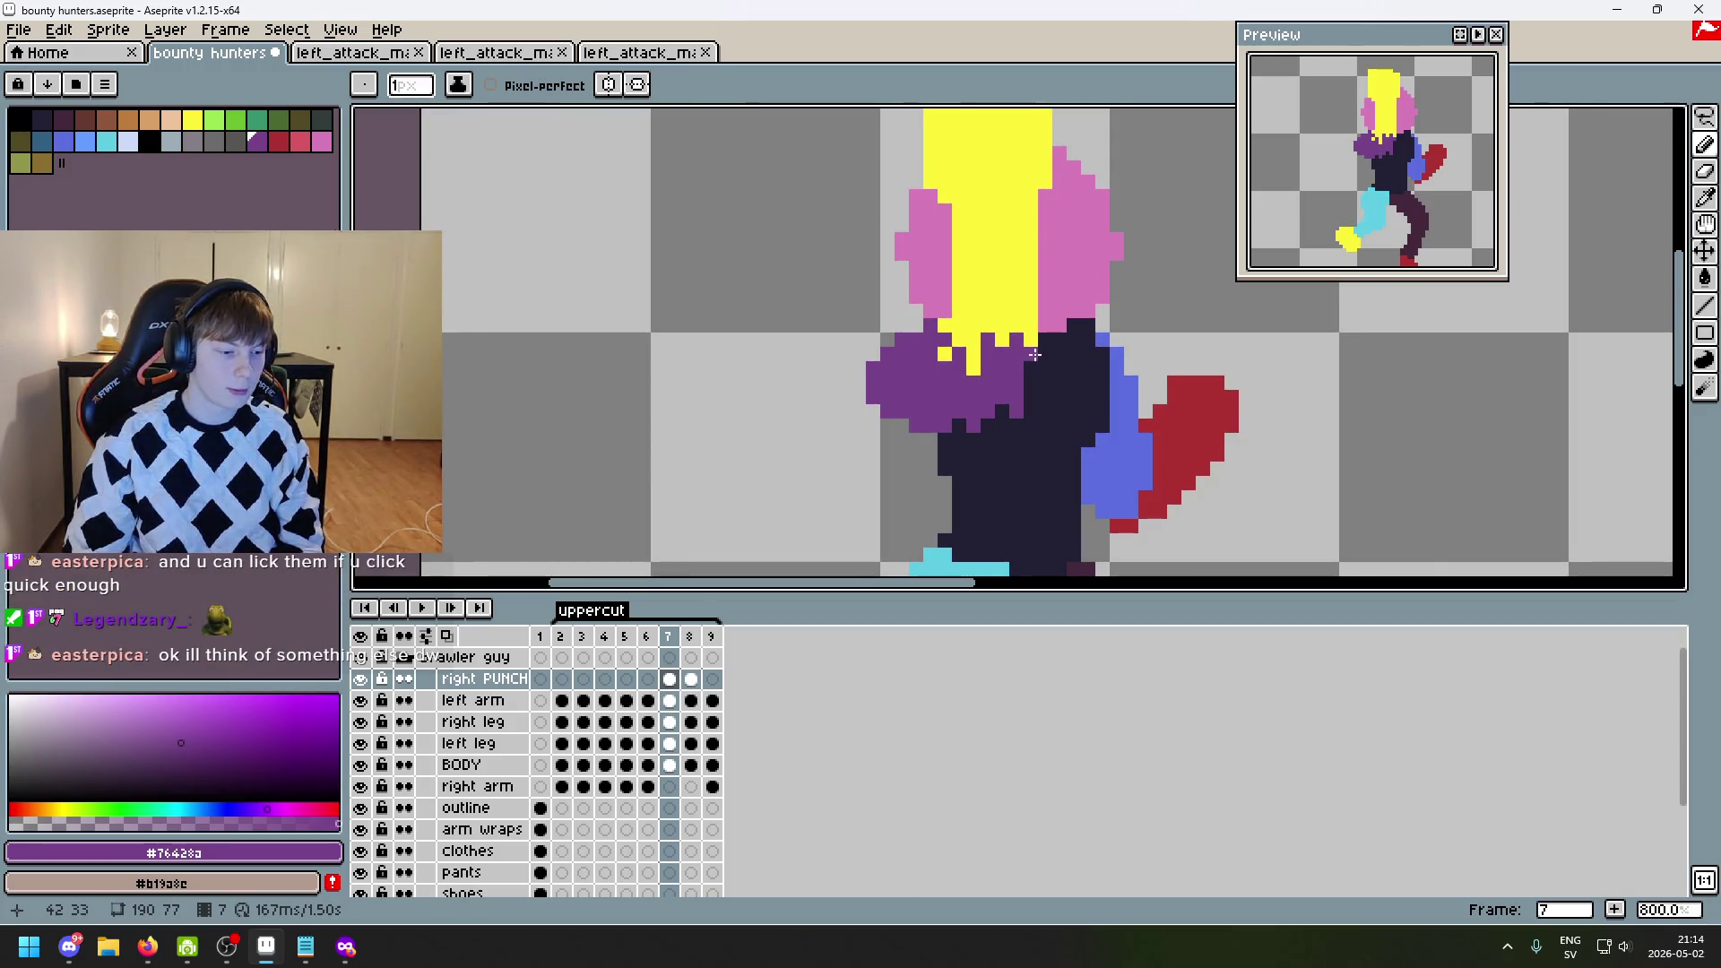
{"action": "scroll", "coordinate": [1021, 357], "scroll_direction": "left", "scroll_amount": 1}
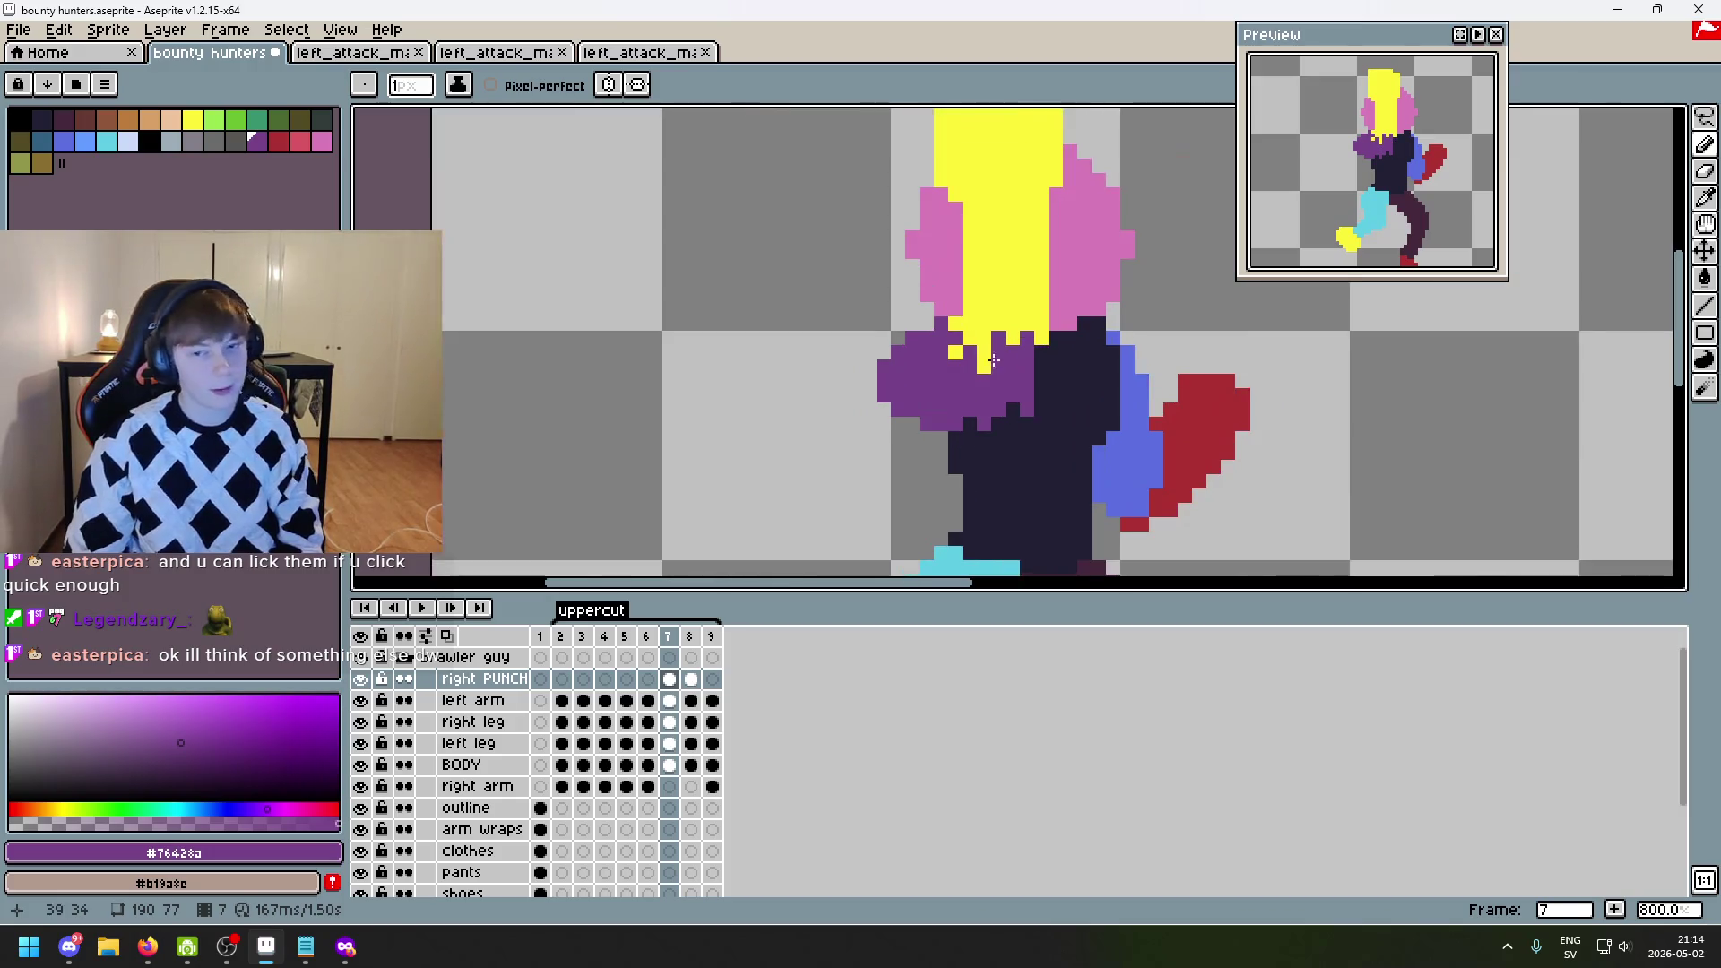
{"action": "scroll", "coordinate": [945, 386], "scroll_direction": "right", "scroll_amount": 3}
{"action": "scroll", "coordinate": [945, 387], "scroll_direction": "up", "scroll_amount": 2}
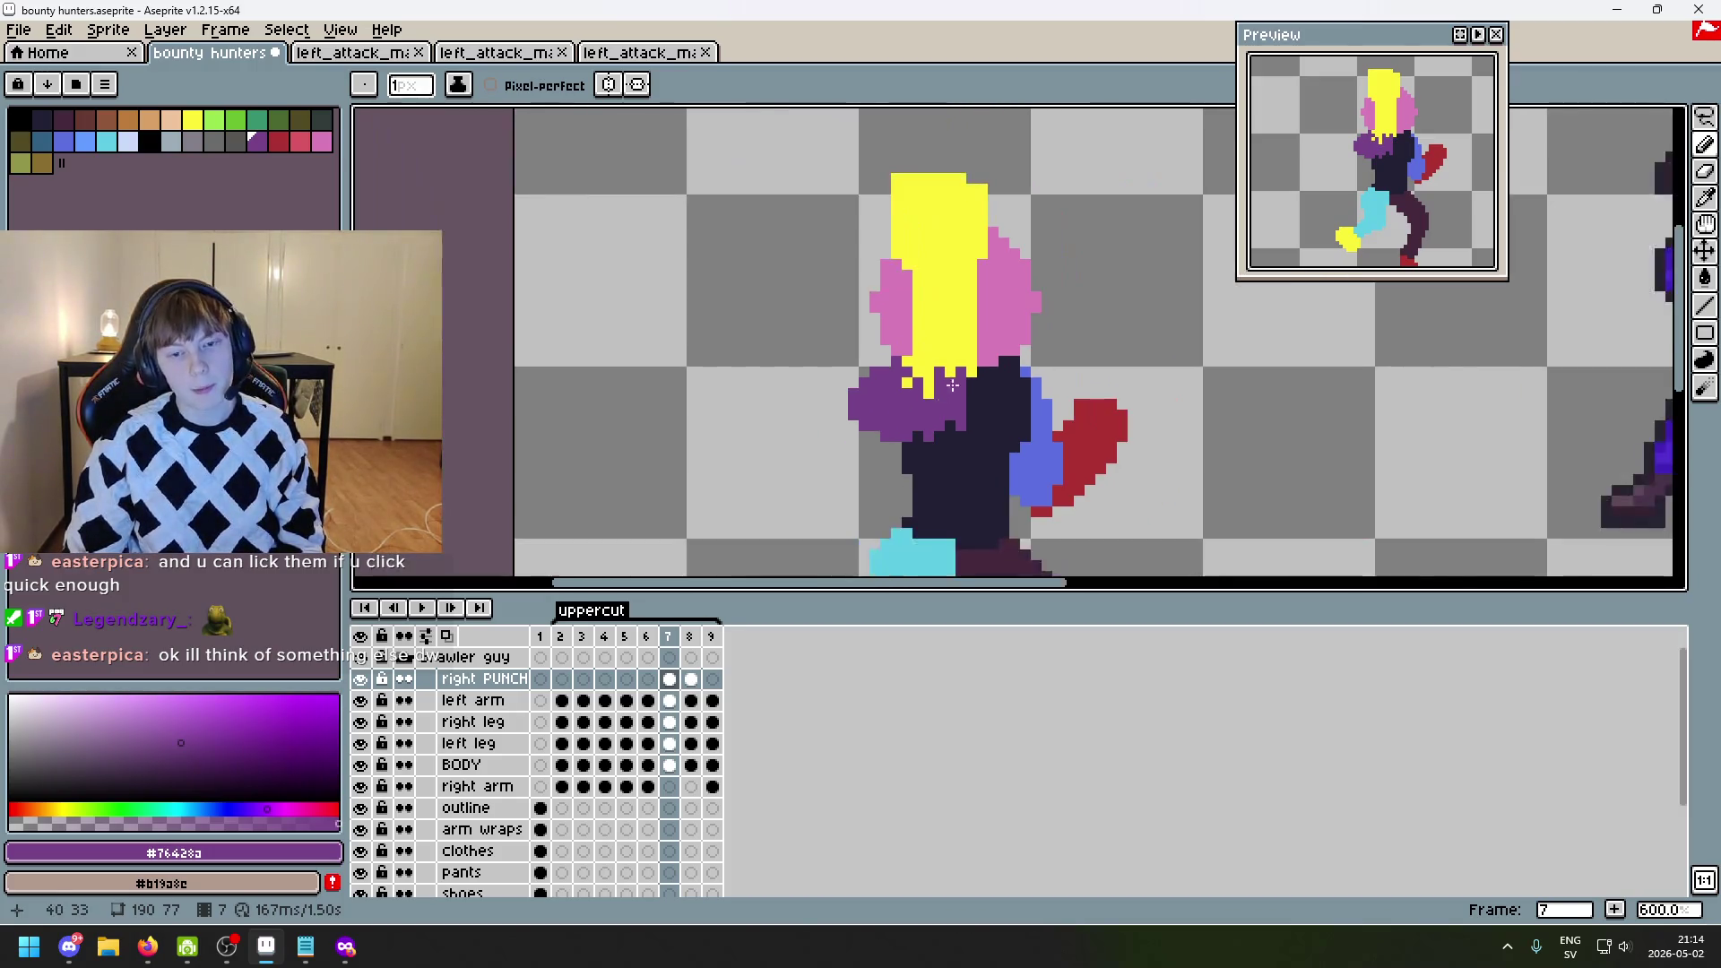
{"action": "scroll", "coordinate": [939, 386], "scroll_direction": "down", "scroll_amount": 1}
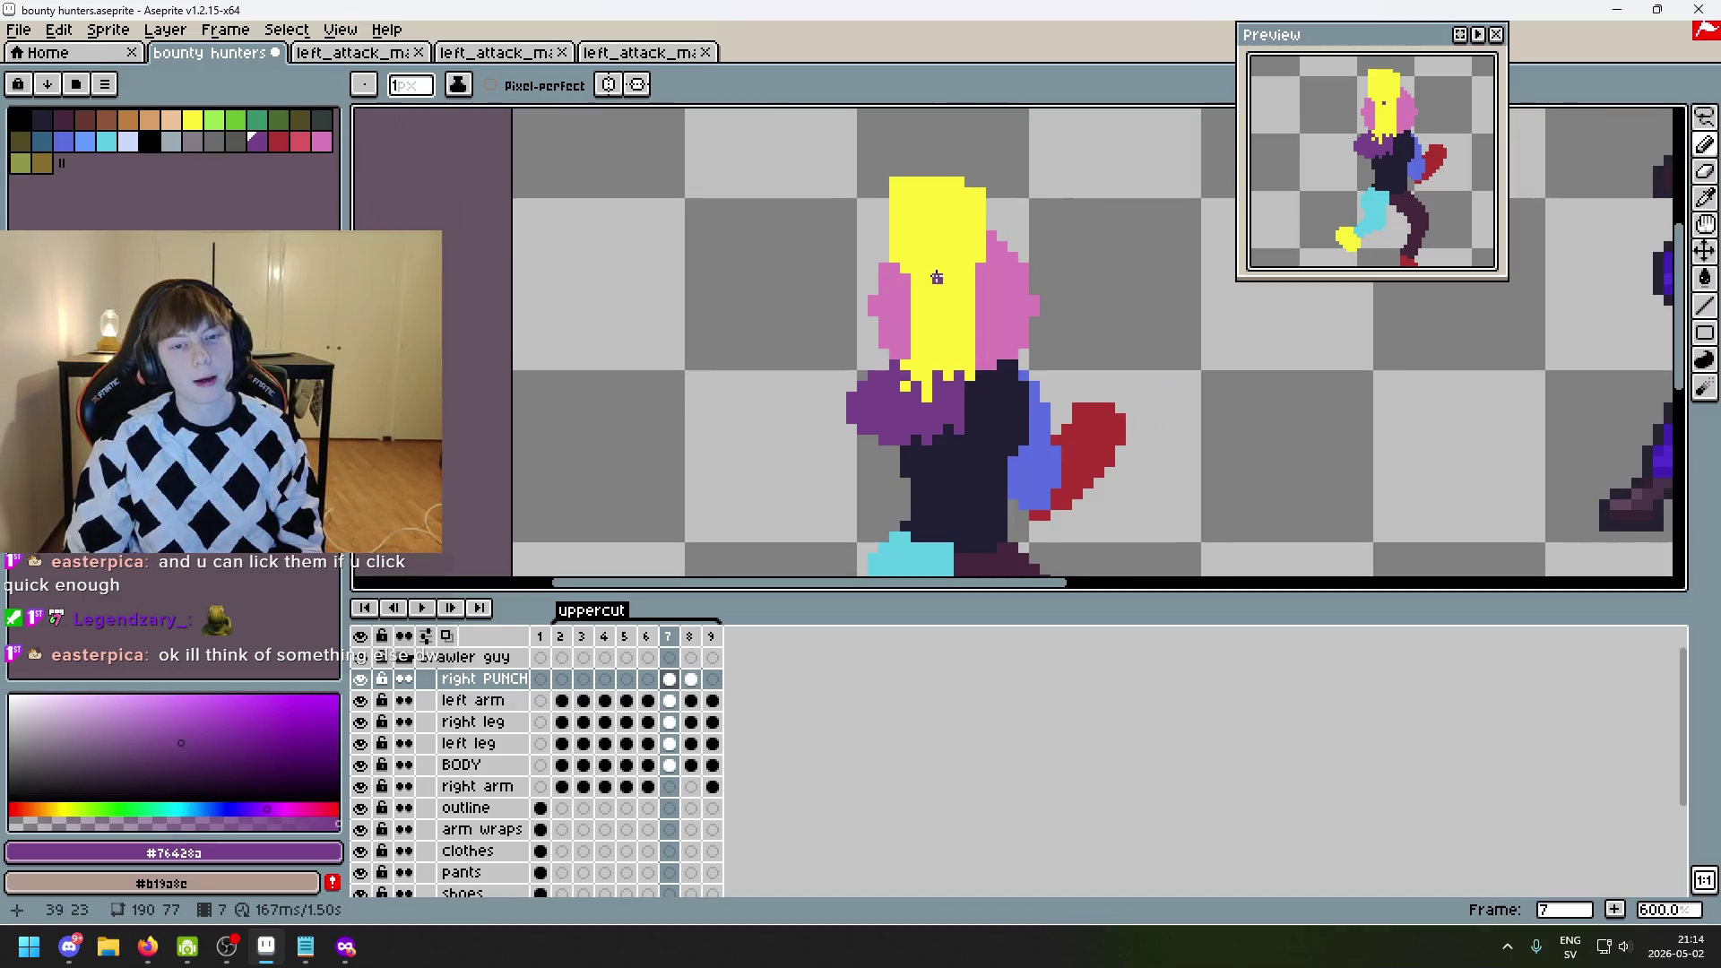
{"action": "scroll", "coordinate": [936, 277], "scroll_direction": "up", "scroll_amount": 1}
- Pick yellow and try pencil pixels in the head's left pink area, undoing and redoing attempts
{"action": "left_click", "coordinate": [933, 289], "text": "alt"}
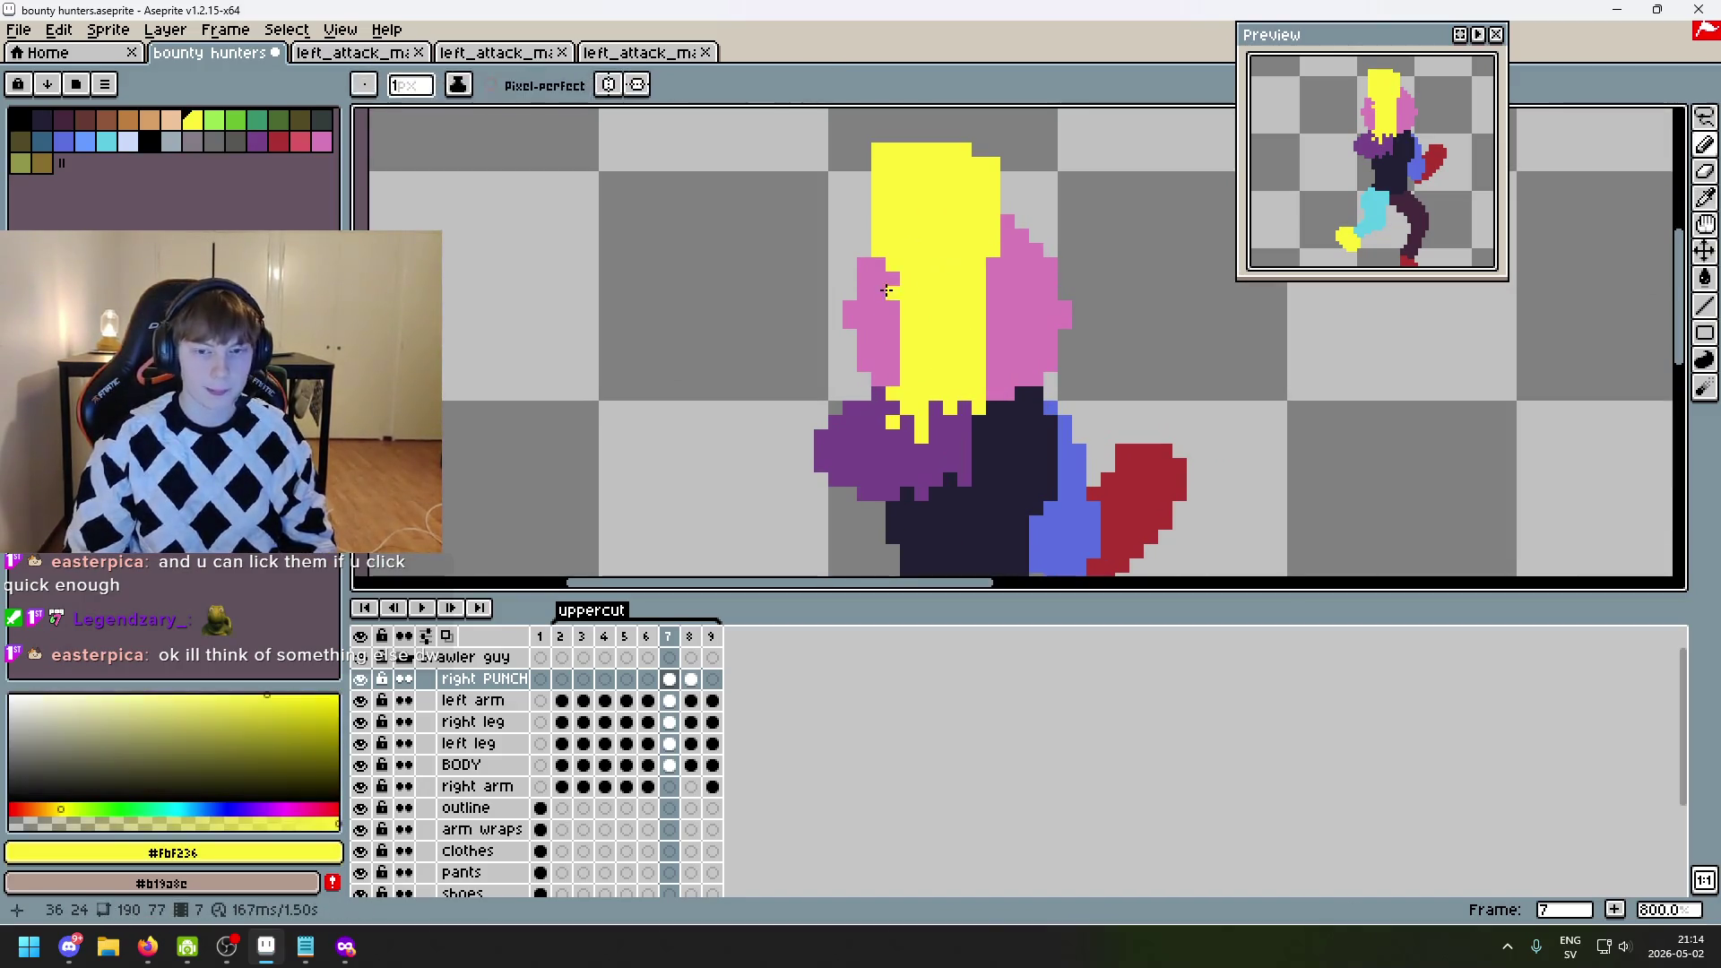
{"action": "left_click_drag", "start_coordinate": [885, 296], "coordinate": [887, 369]}
{"action": "key", "text": "ctrl+z"}
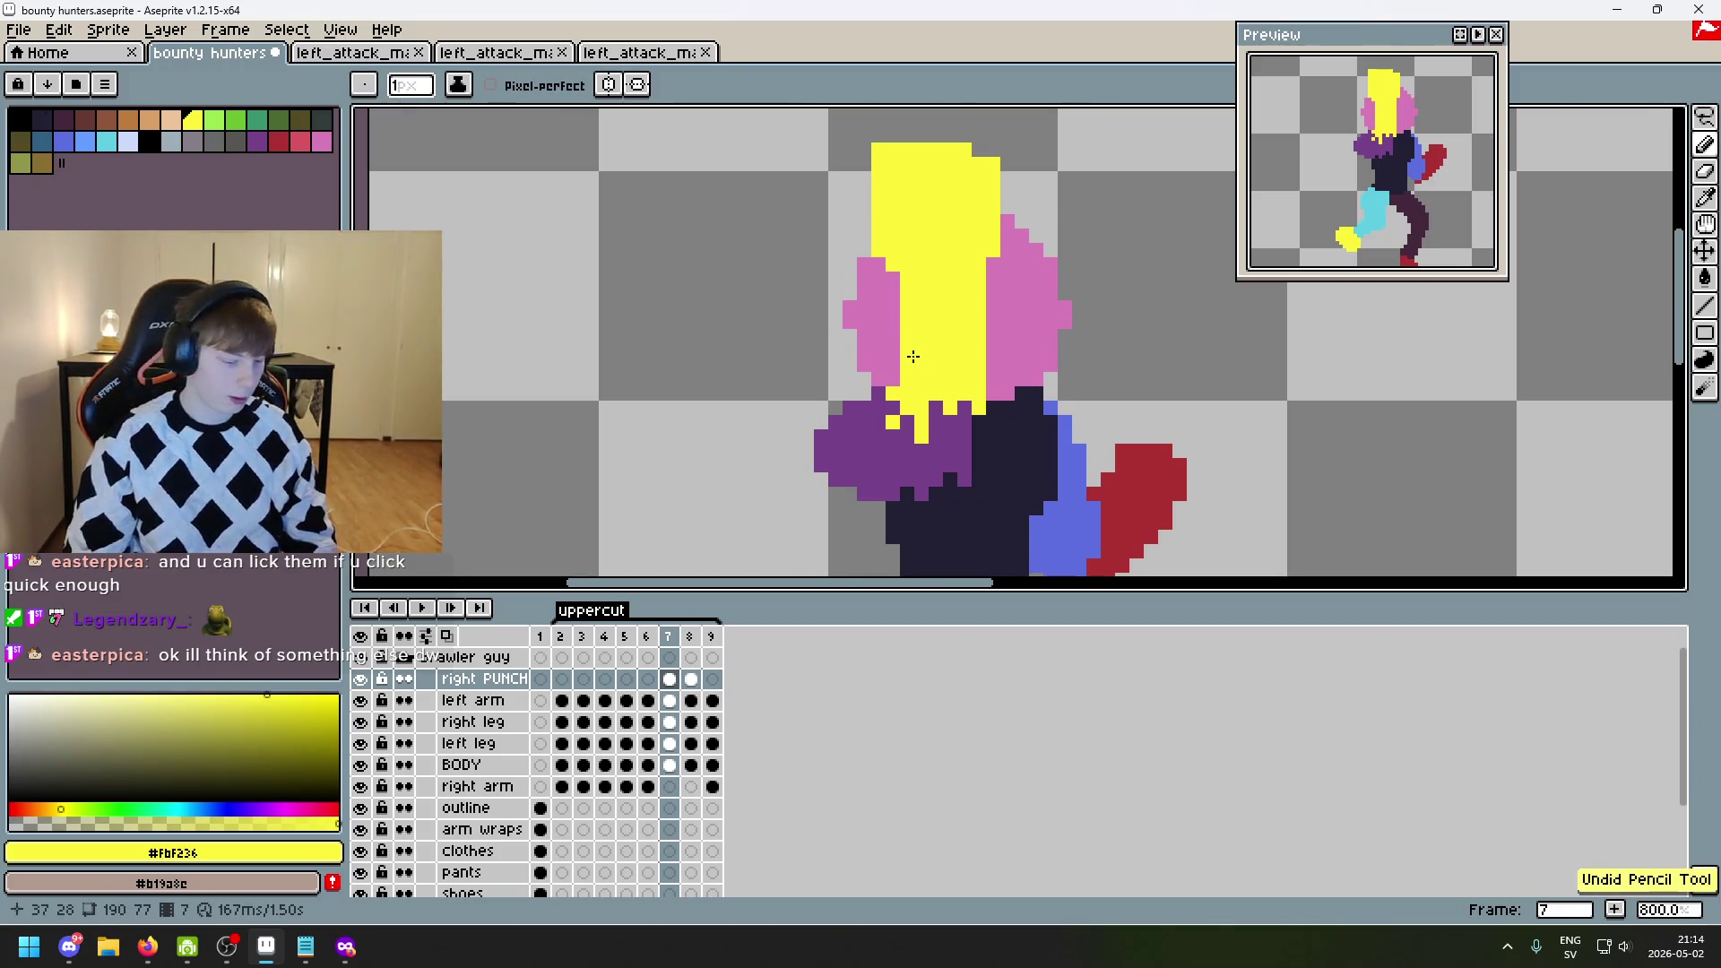
{"action": "left_click", "coordinate": [1022, 362]}
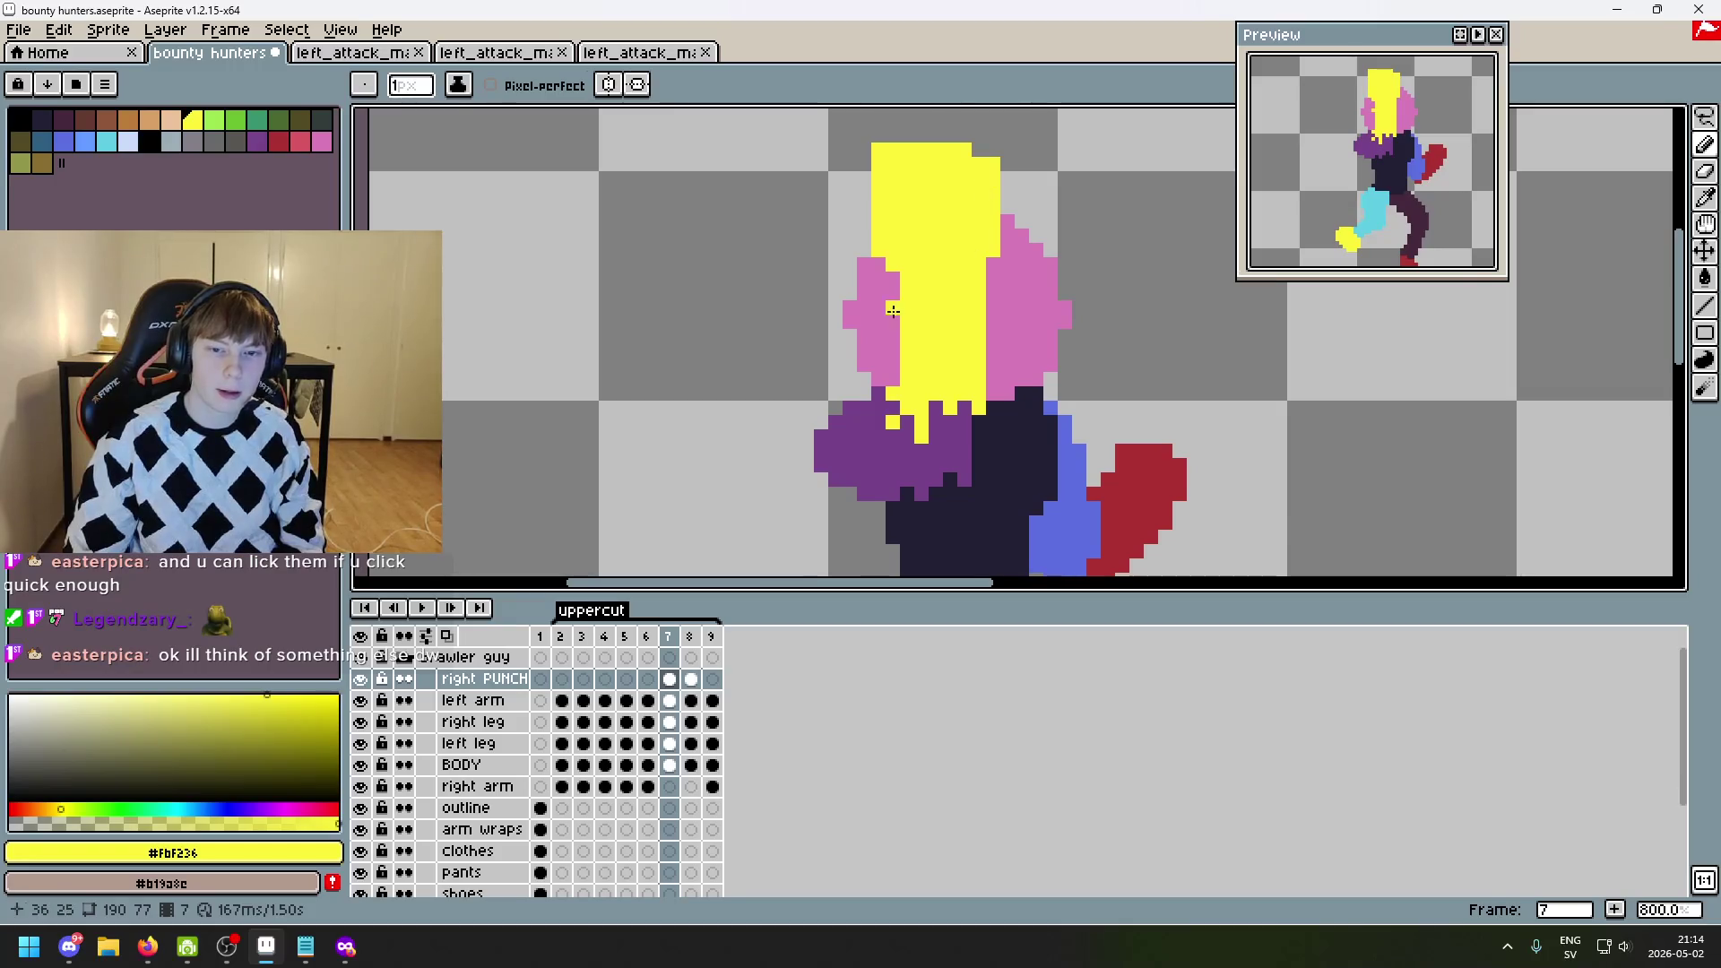
{"action": "scroll", "coordinate": [892, 311], "scroll_direction": "up", "scroll_amount": 2}
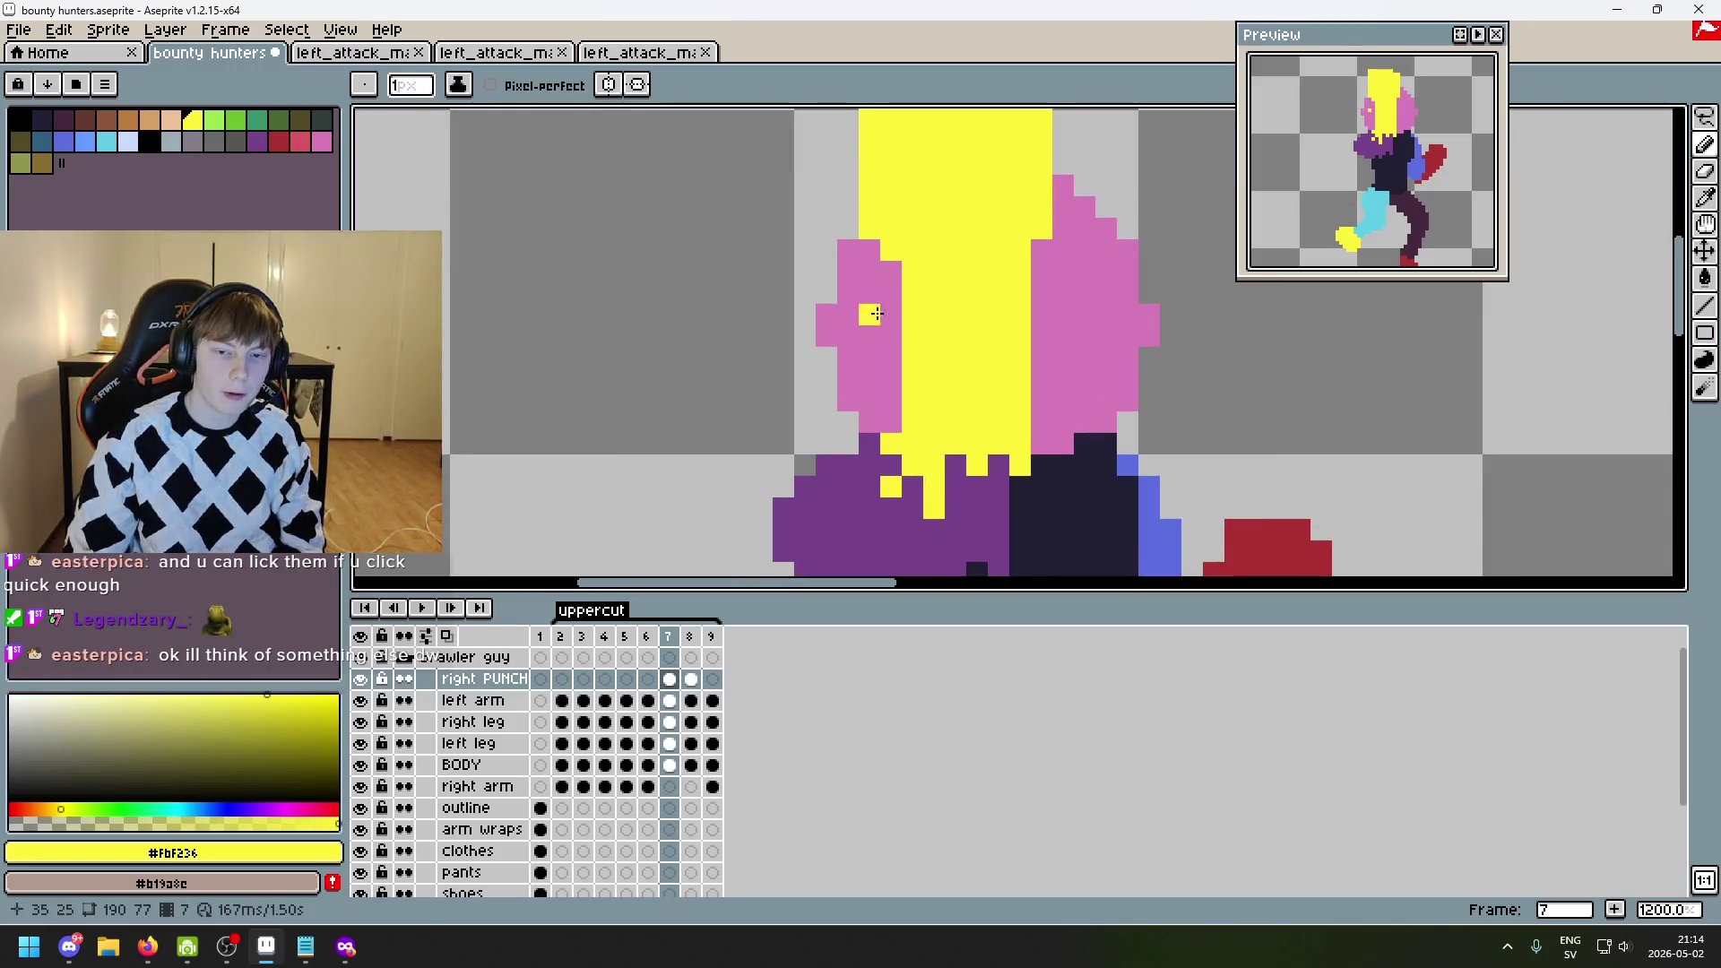
{"action": "key", "text": "ctrl+z"}
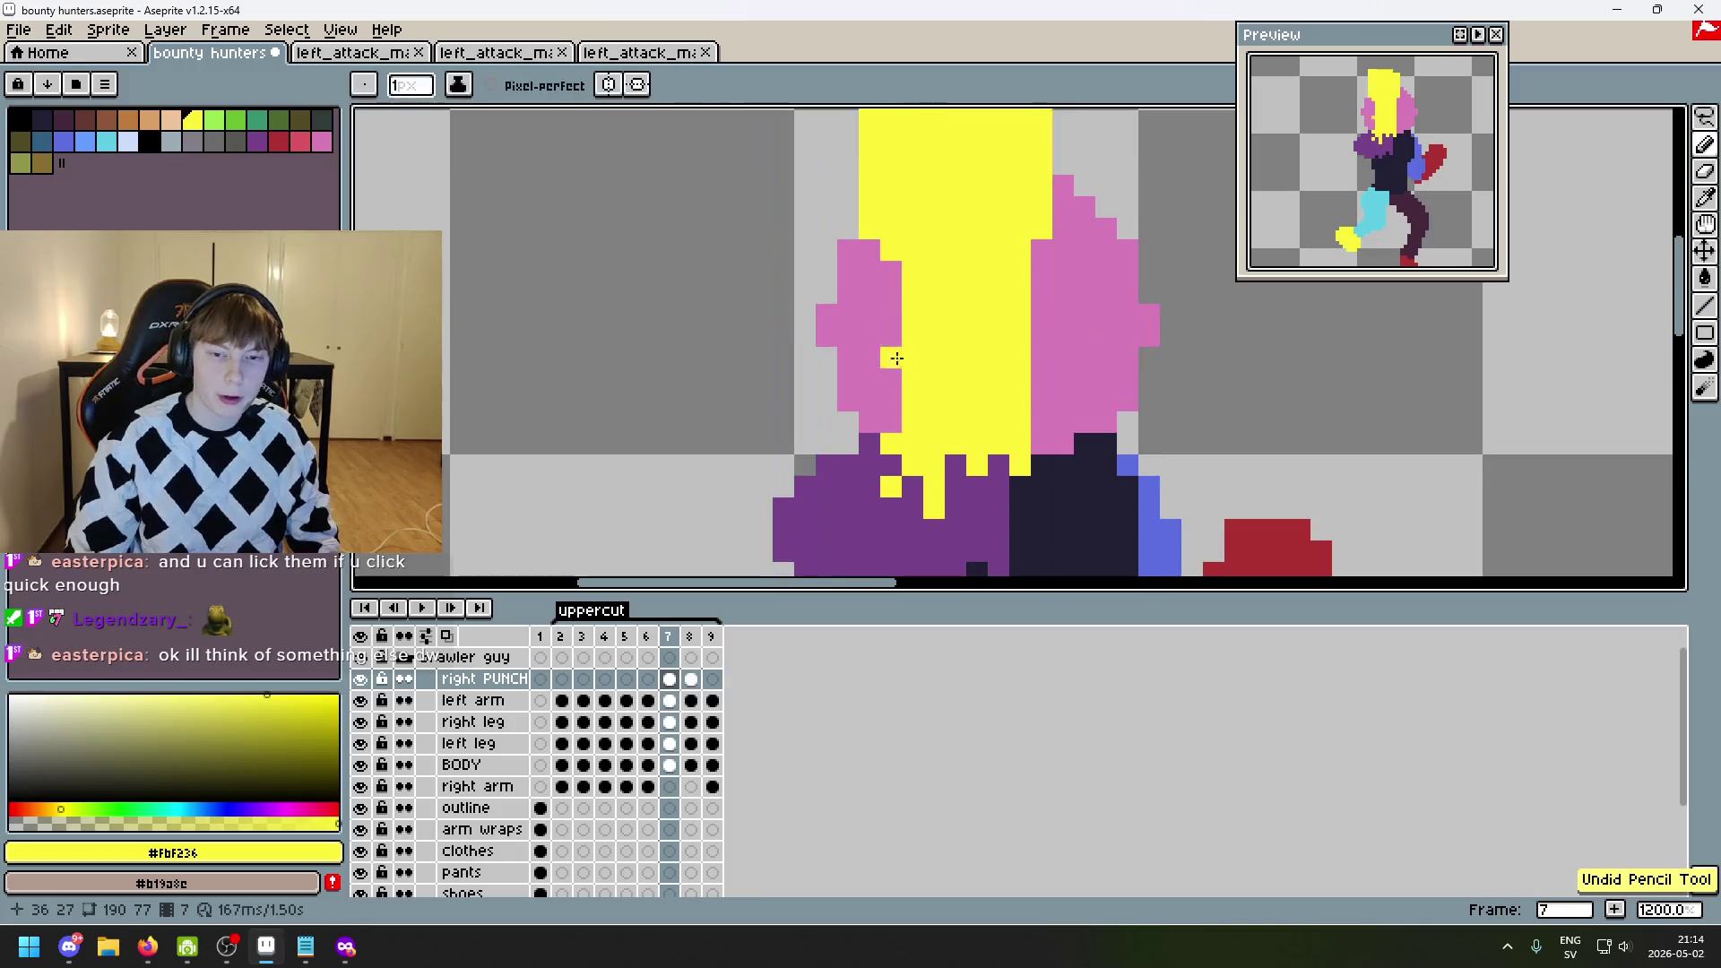
{"action": "left_click", "coordinate": [877, 395]}
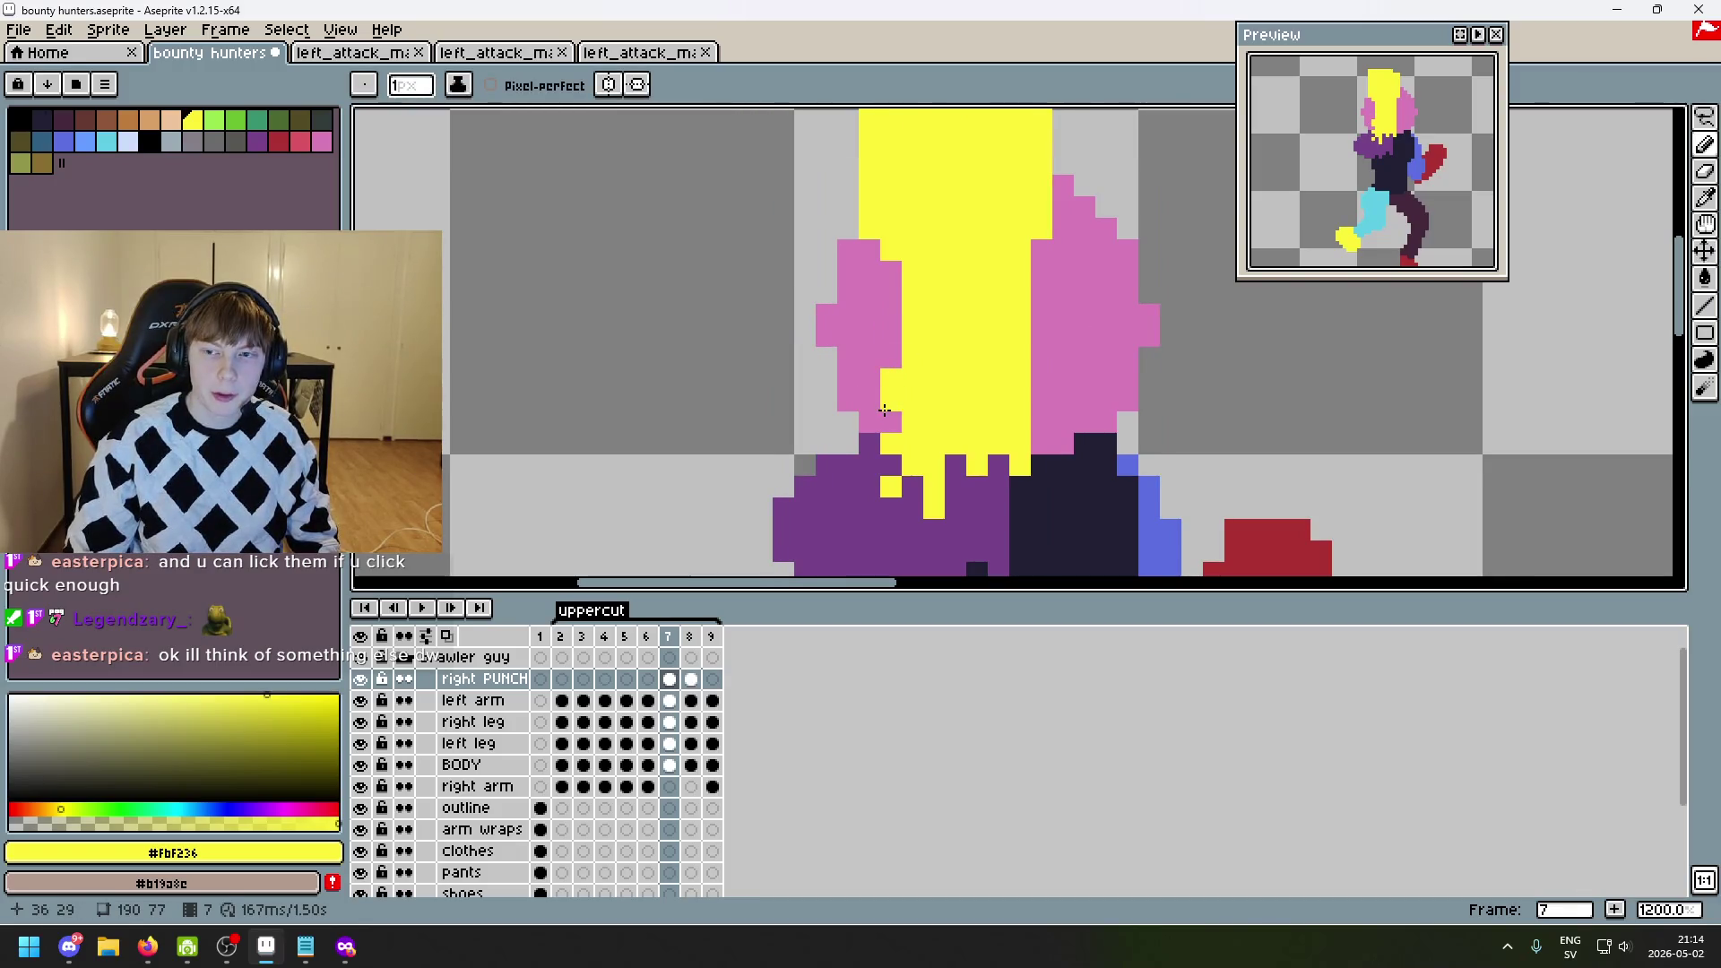
{"action": "key", "text": "ctrl+y"}
{"action": "scroll", "coordinate": [1020, 421], "scroll_direction": "down", "scroll_amount": 4}
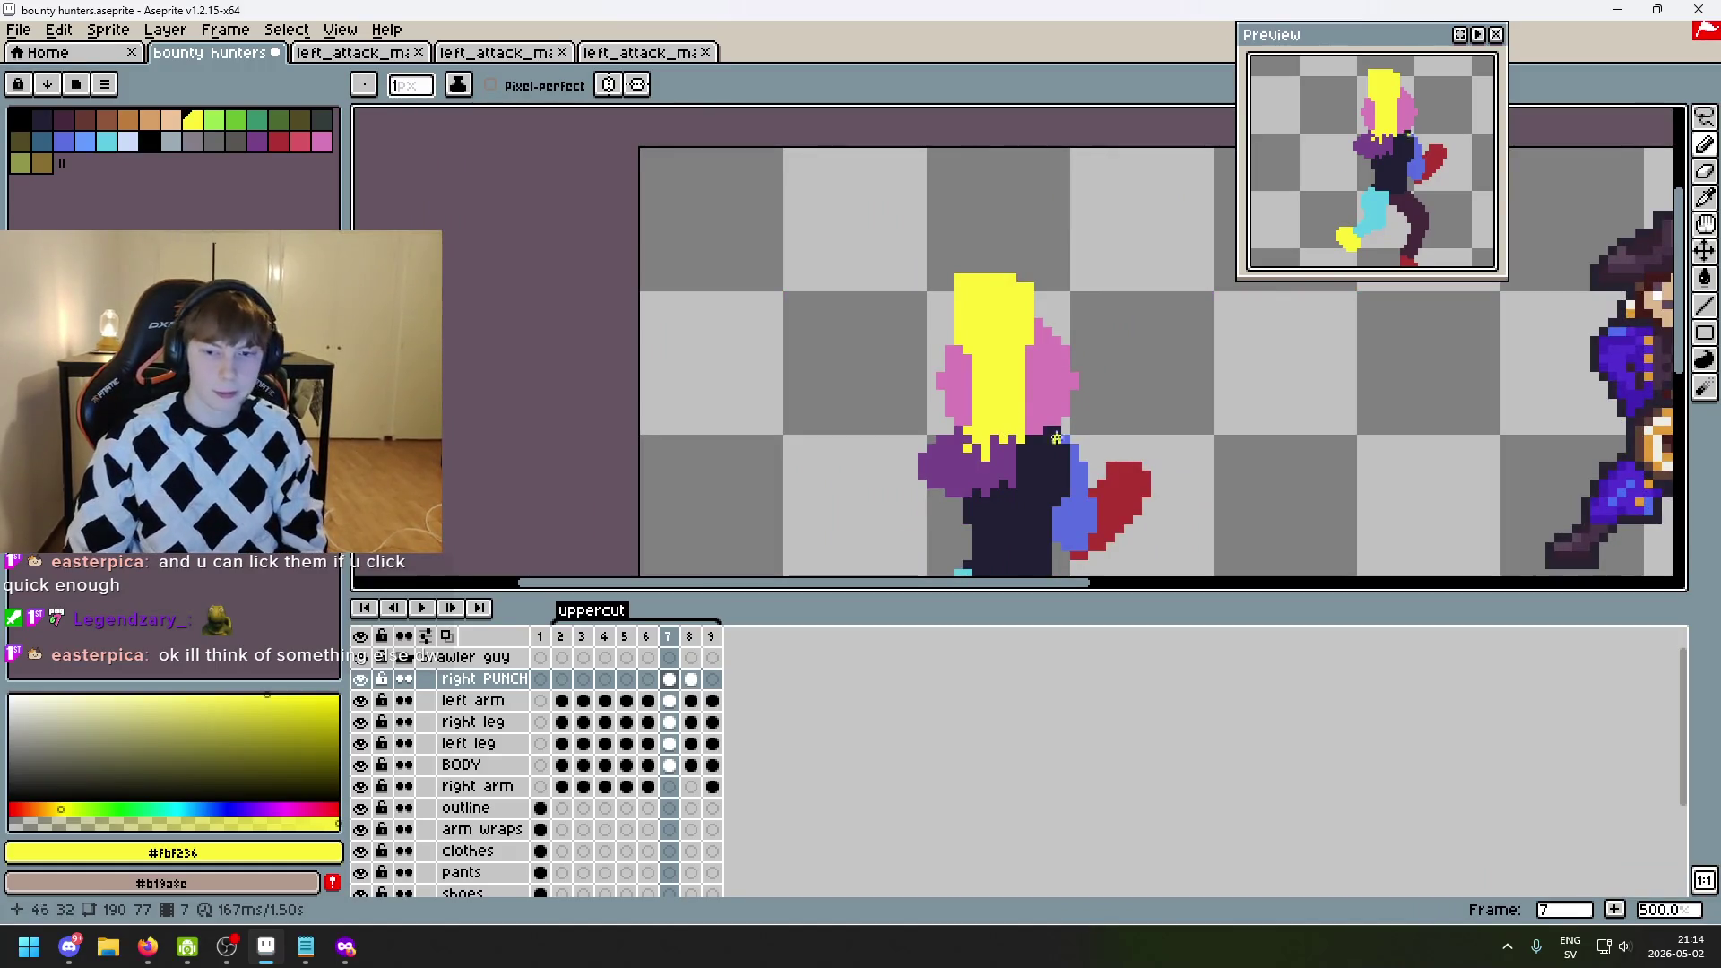
- Compare frames 6 and 7 again and centre the view on frame 7's head
{"action": "key", "text": "Left"}
{"action": "key", "text": "Right"}
{"action": "scroll", "coordinate": [970, 324], "scroll_direction": "up", "scroll_amount": 2}
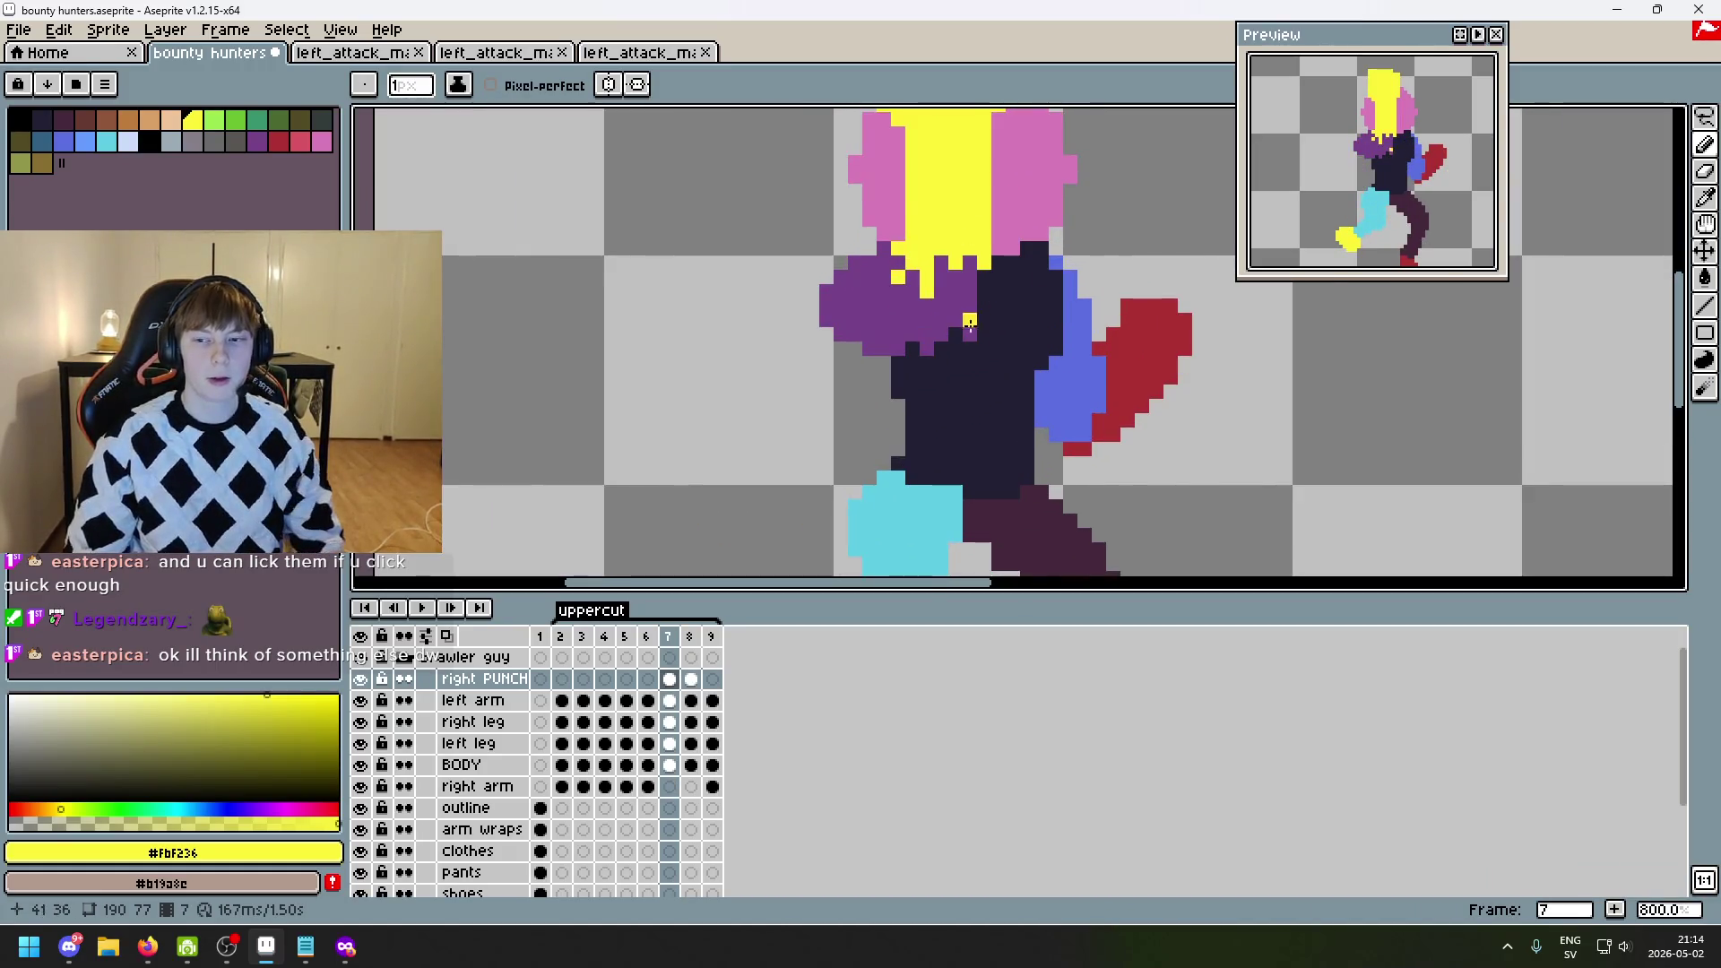
{"action": "scroll", "coordinate": [970, 323], "scroll_direction": "up", "scroll_amount": 2}
{"action": "scroll", "coordinate": [988, 261], "scroll_direction": "up", "scroll_amount": 3}
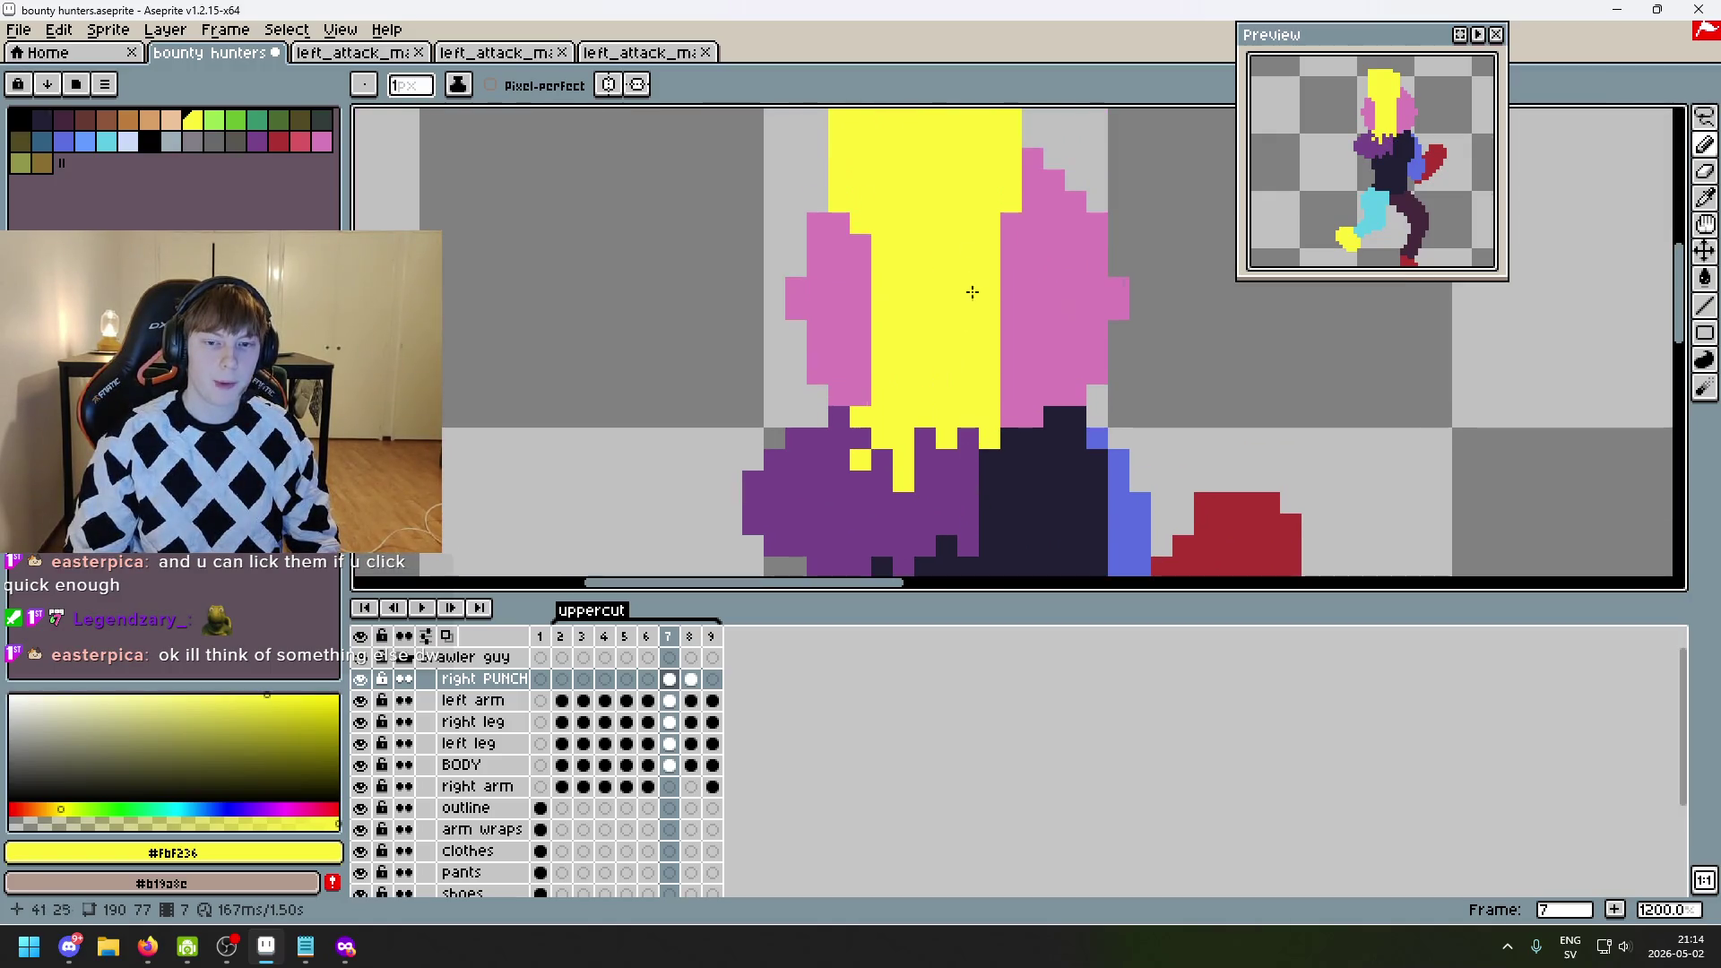
{"action": "scroll", "coordinate": [922, 259], "scroll_direction": "down", "scroll_amount": 2}
{"action": "scroll", "coordinate": [922, 259], "scroll_direction": "left", "scroll_amount": 1}
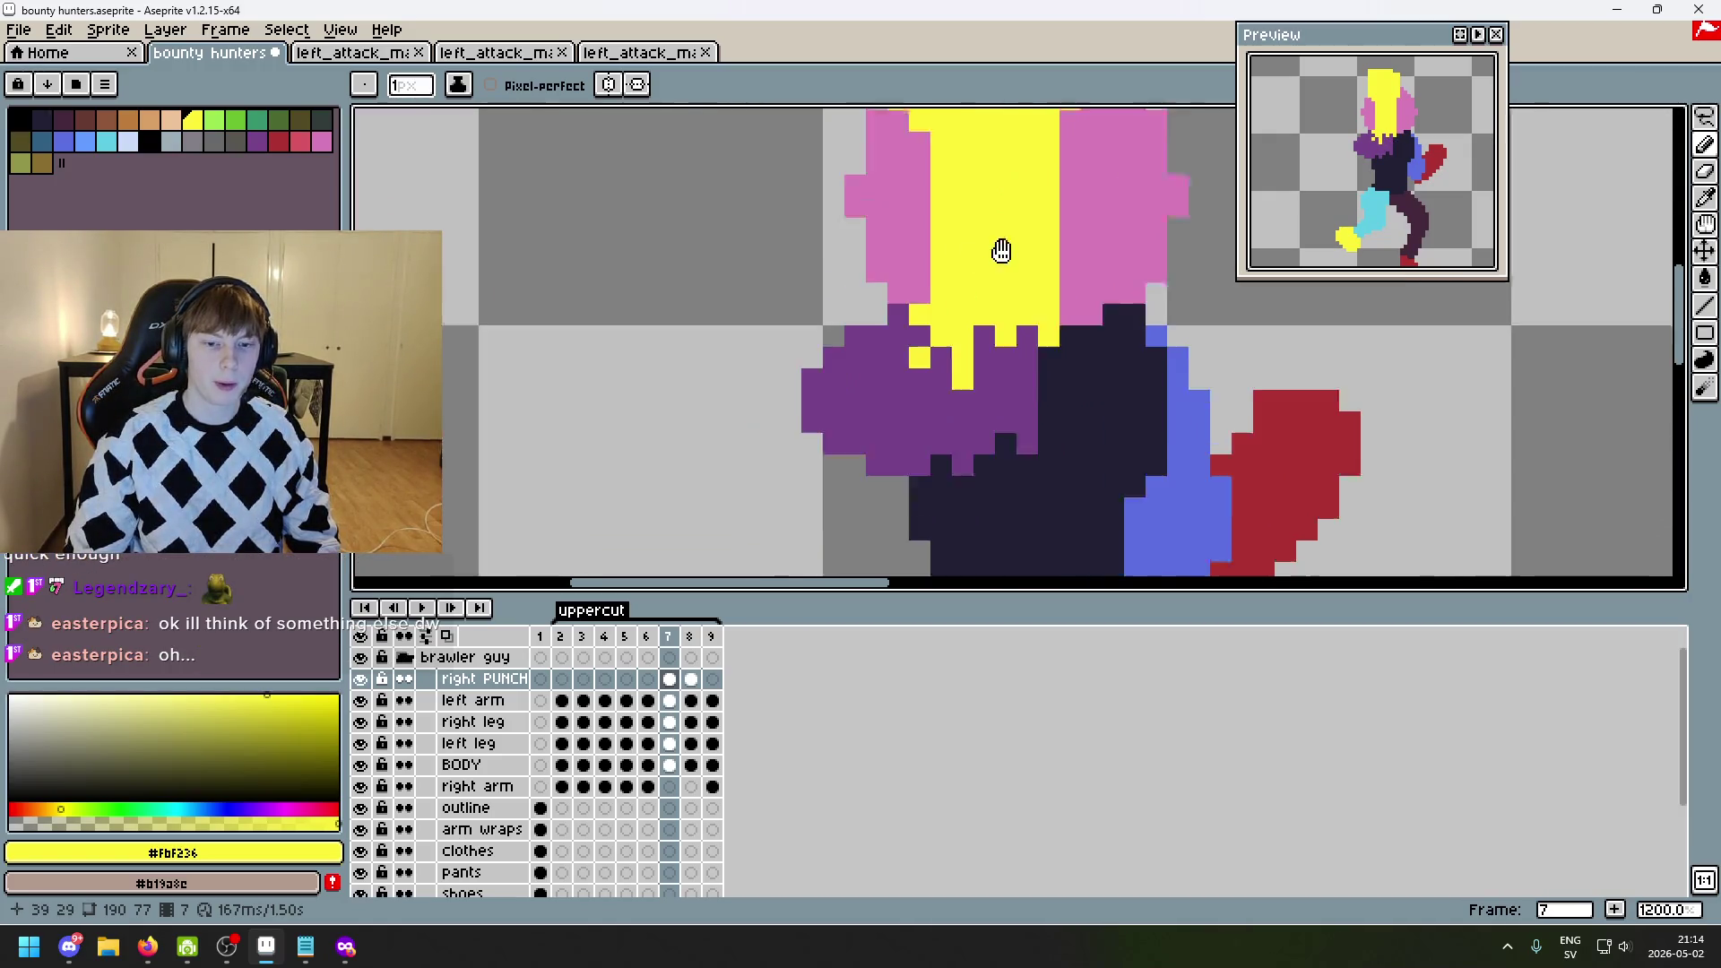
{"action": "key", "text": "Left"}
{"action": "key", "text": "Right"}
{"action": "key", "text": "Left"}
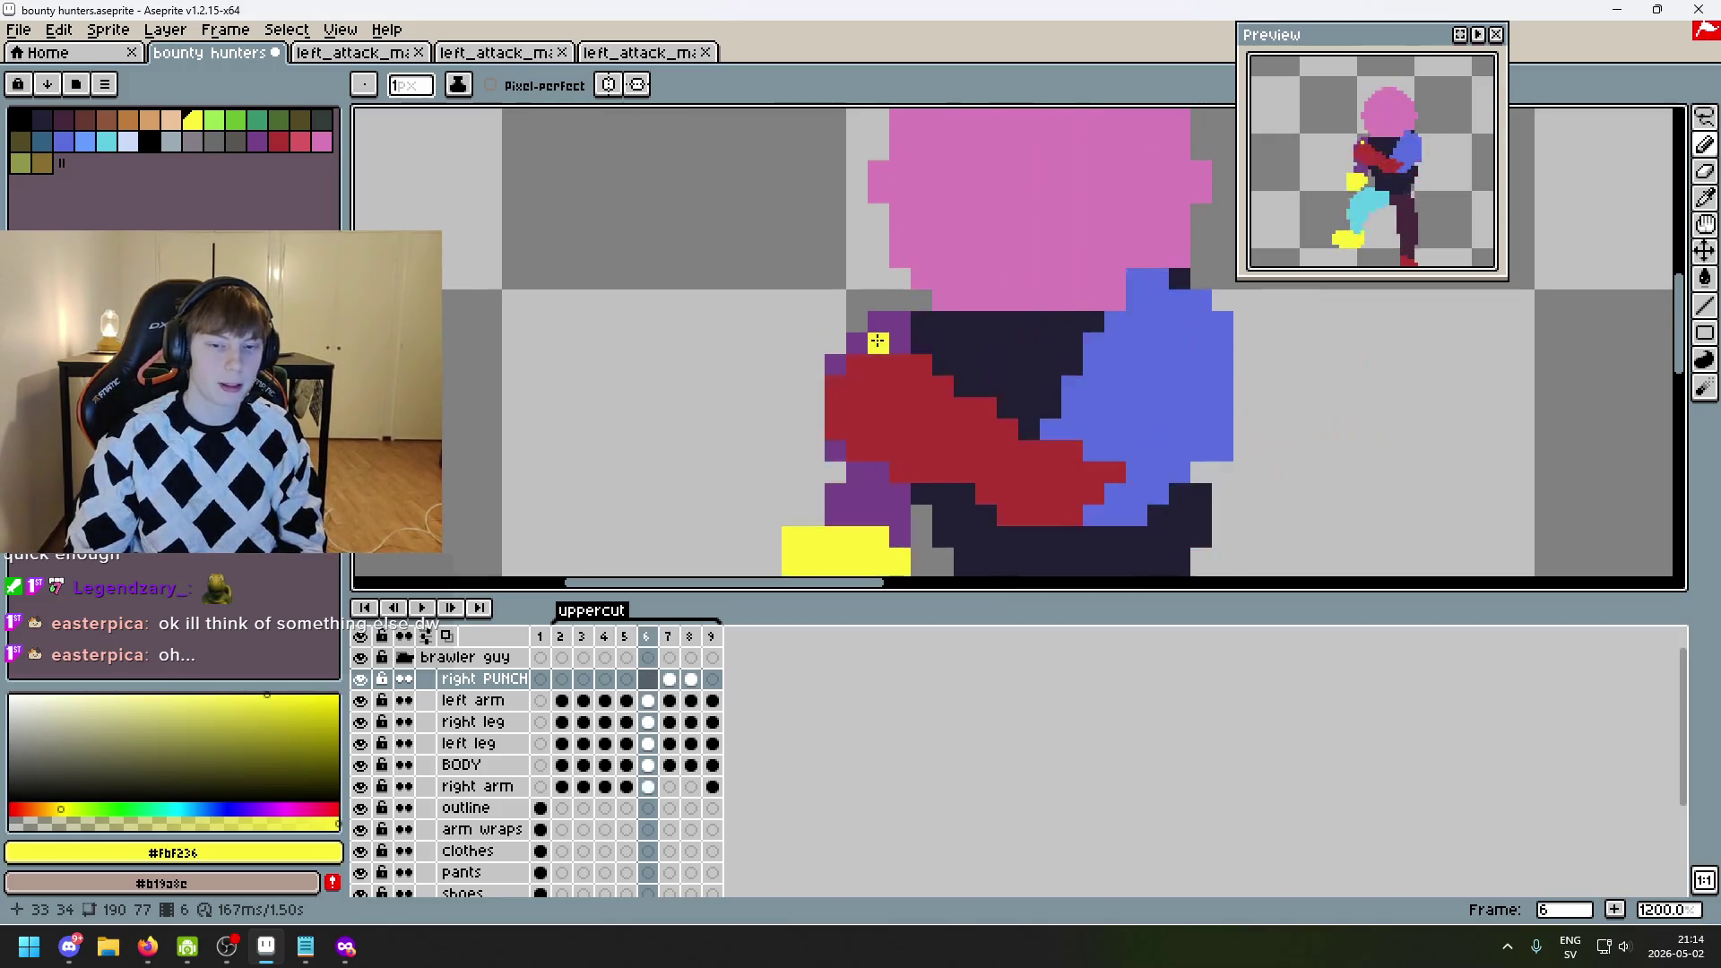
{"action": "key", "text": "Right"}
{"action": "key", "text": "Left"}
{"action": "key", "text": "Right"}
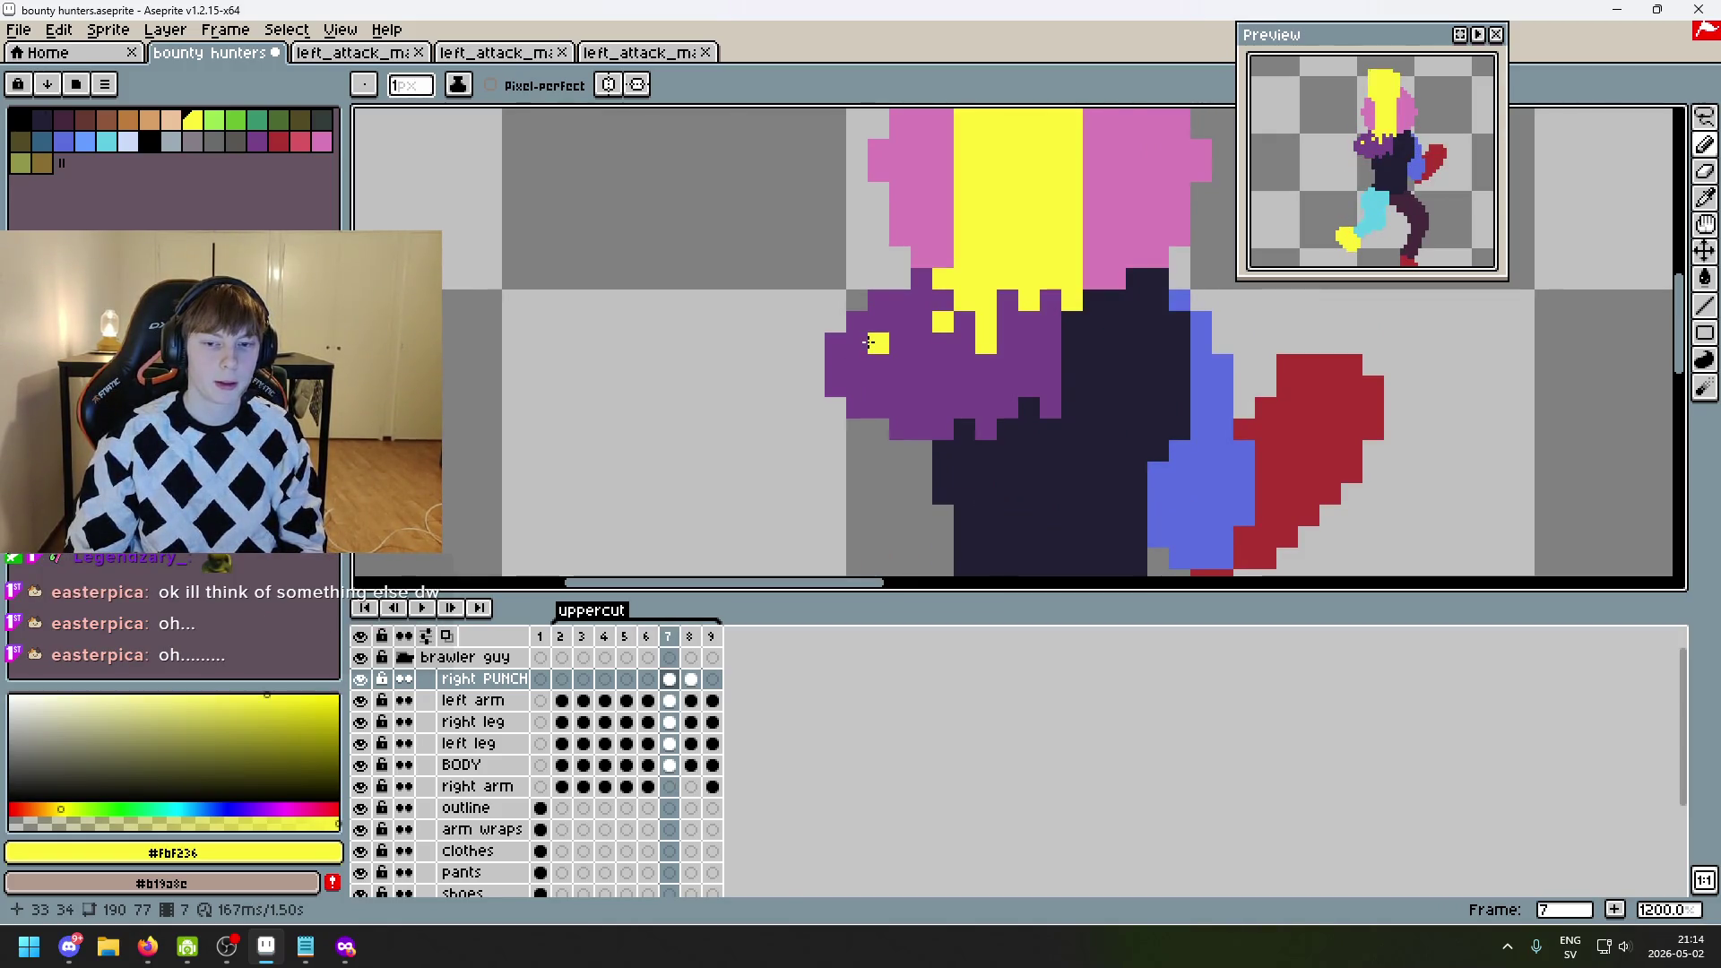
{"action": "scroll", "coordinate": [869, 341], "scroll_direction": "right", "scroll_amount": 1}
{"action": "key", "text": "Left"}
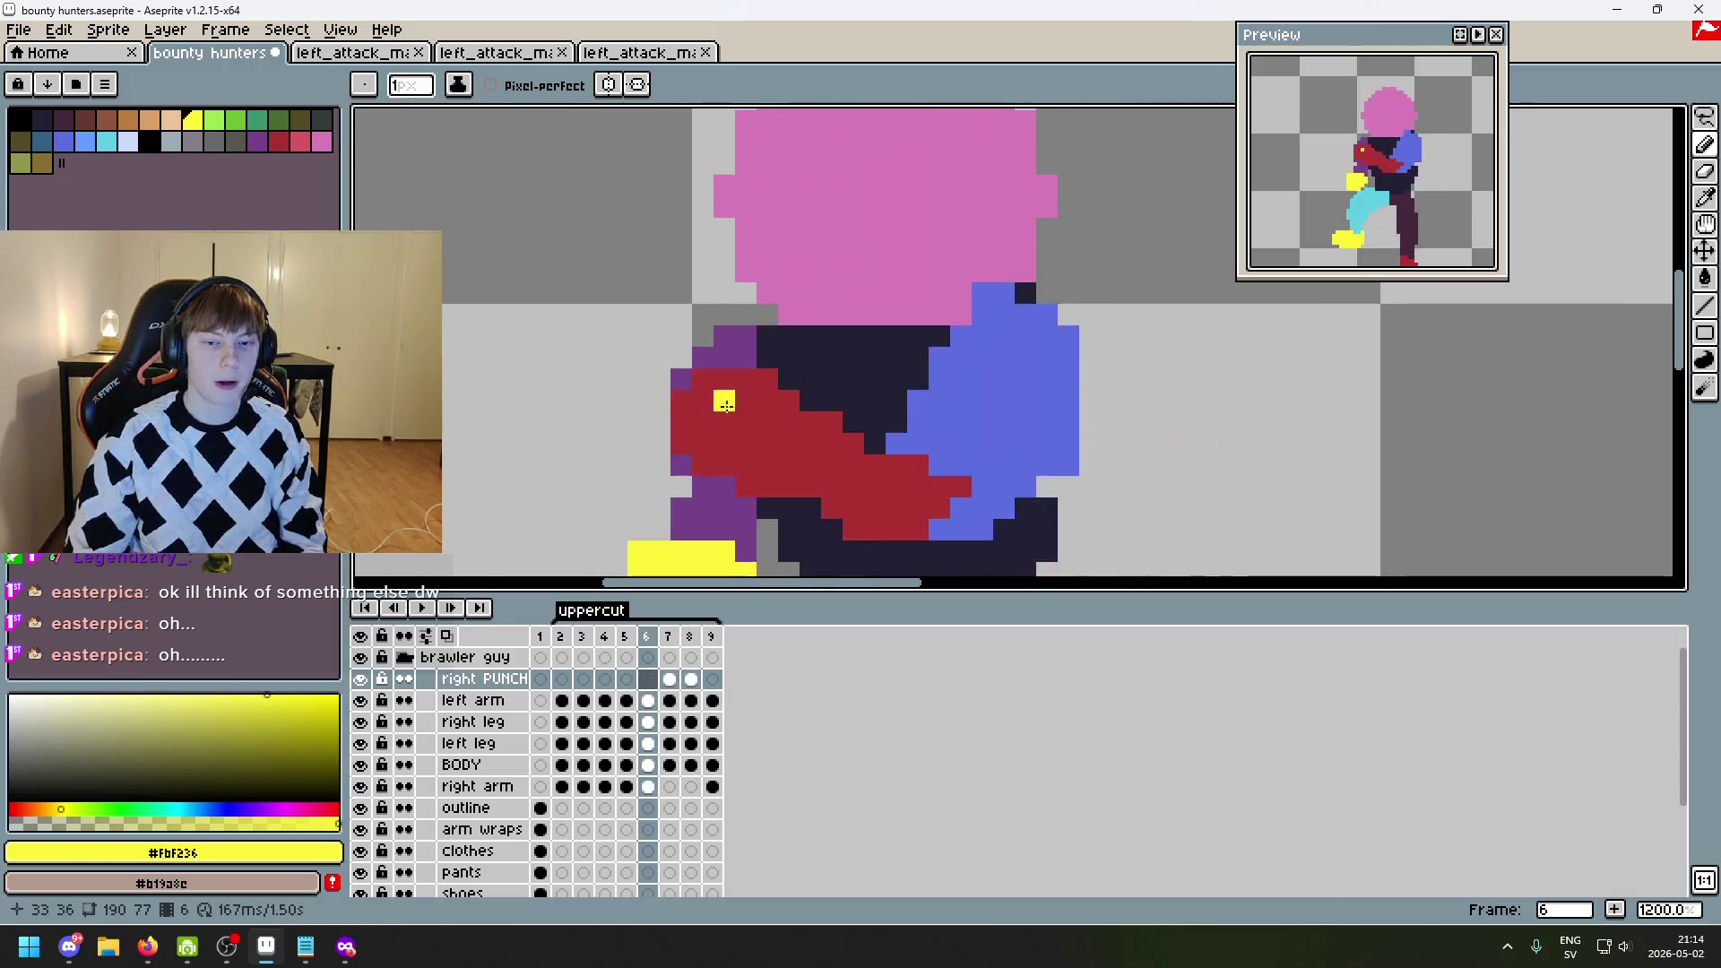
{"action": "key", "text": "Right"}
{"action": "scroll", "coordinate": [725, 404], "scroll_direction": "down", "scroll_amount": 2}
{"action": "left_click_drag", "start_coordinate": [856, 348], "coordinate": [843, 446]}
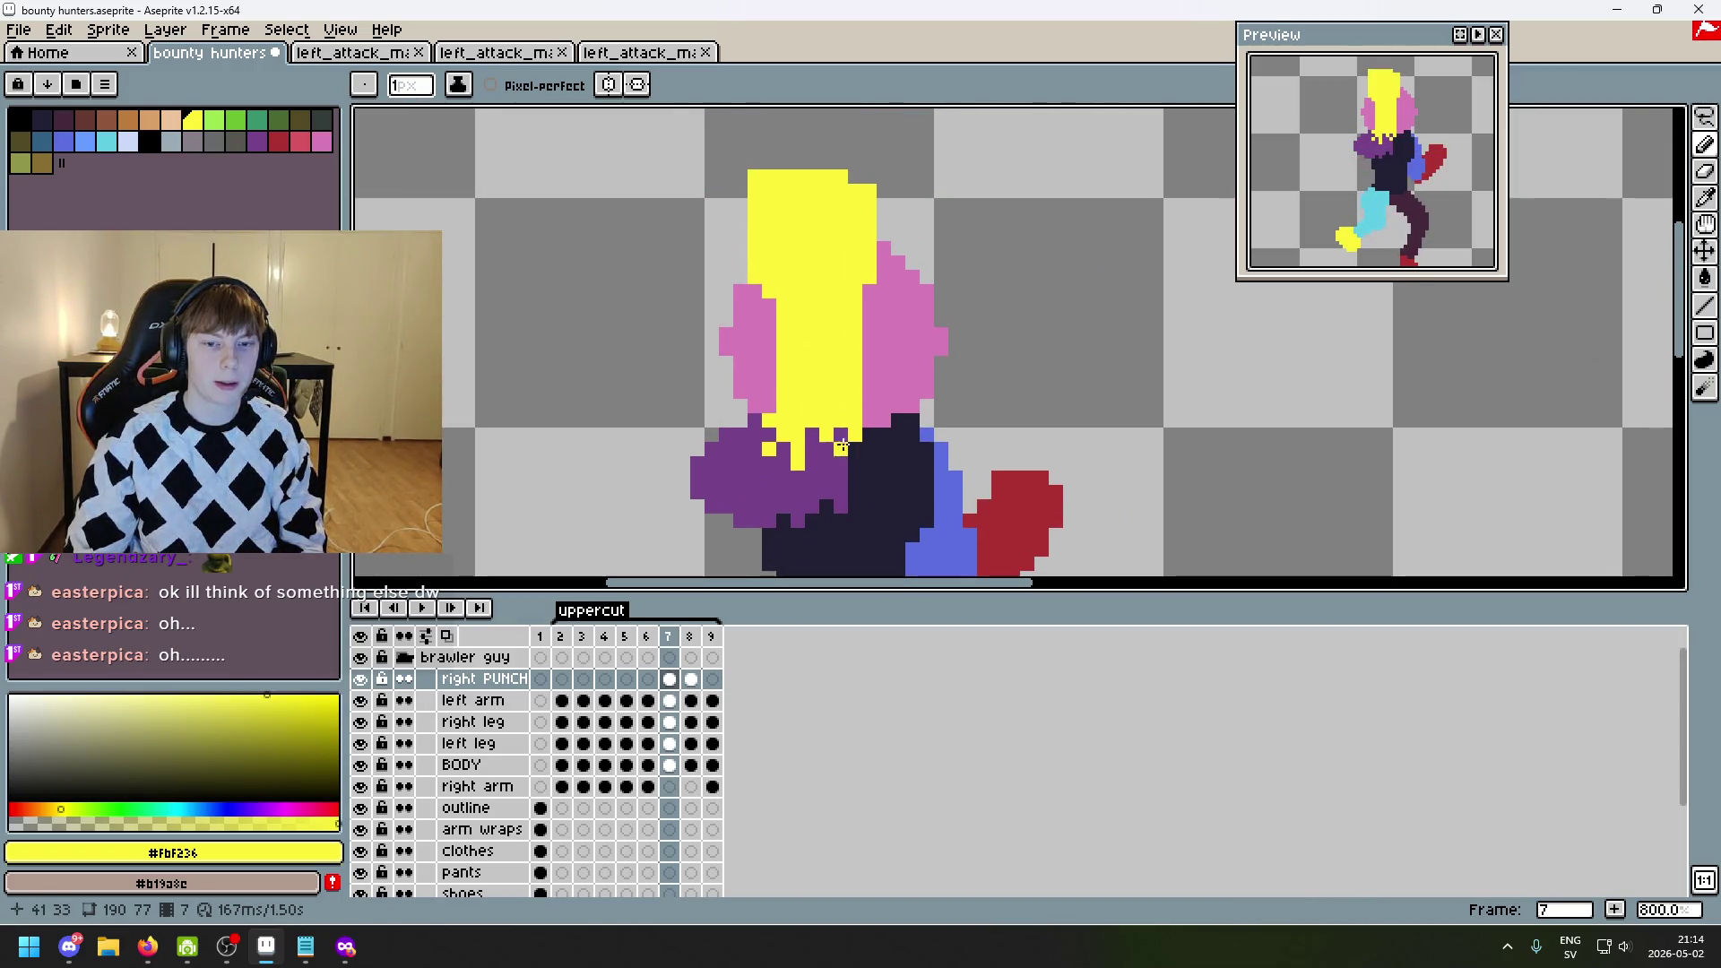
{"action": "mouse_move", "coordinate": [818, 250]}
{"action": "left_mouse_down"}
{"action": "mouse_move", "coordinate": [838, 384]}
{"action": "mouse_move", "coordinate": [896, 254]}
{"action": "left_mouse_up"}
- Draw a thin yellow strand down the head's left pink area and a small yellow notch on the right
{"action": "key", "text": "alt"}
{"action": "scroll", "coordinate": [879, 280], "scroll_direction": "up", "scroll_amount": 3}
{"action": "left_click_drag", "start_coordinate": [810, 341], "coordinate": [810, 461]}
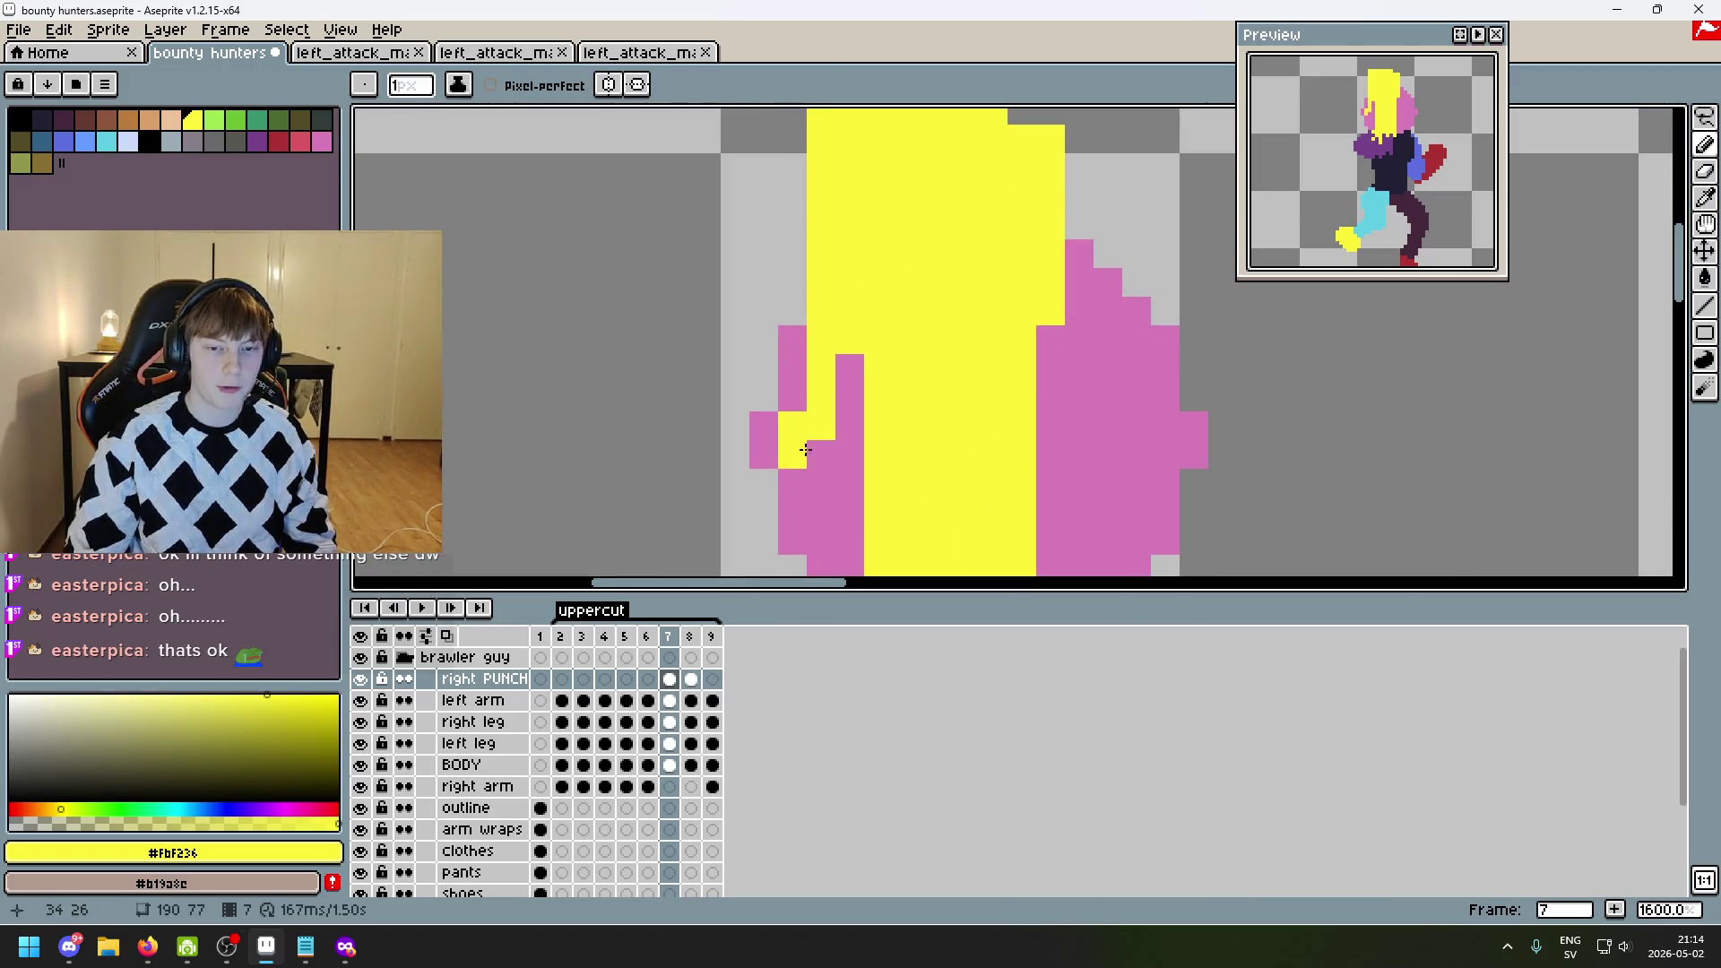
{"action": "key", "text": "ctrl+z"}
{"action": "left_click_drag", "start_coordinate": [822, 332], "coordinate": [821, 461]}
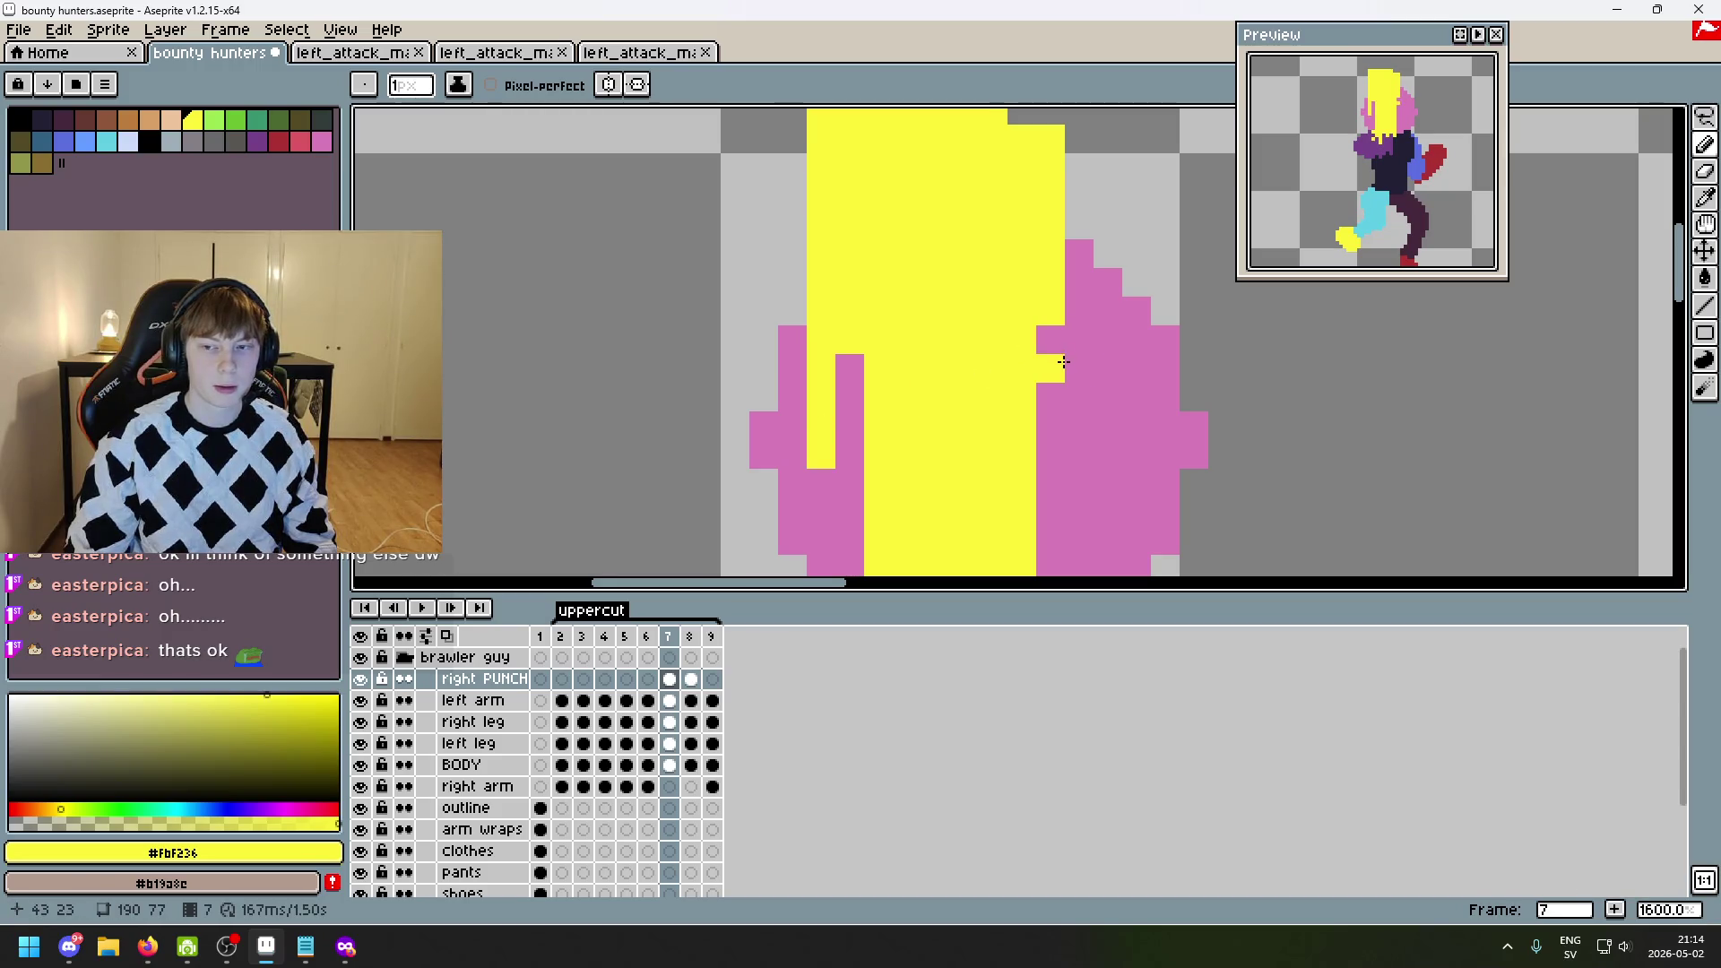
{"action": "left_click_drag", "start_coordinate": [1050, 368], "coordinate": [1057, 401]}
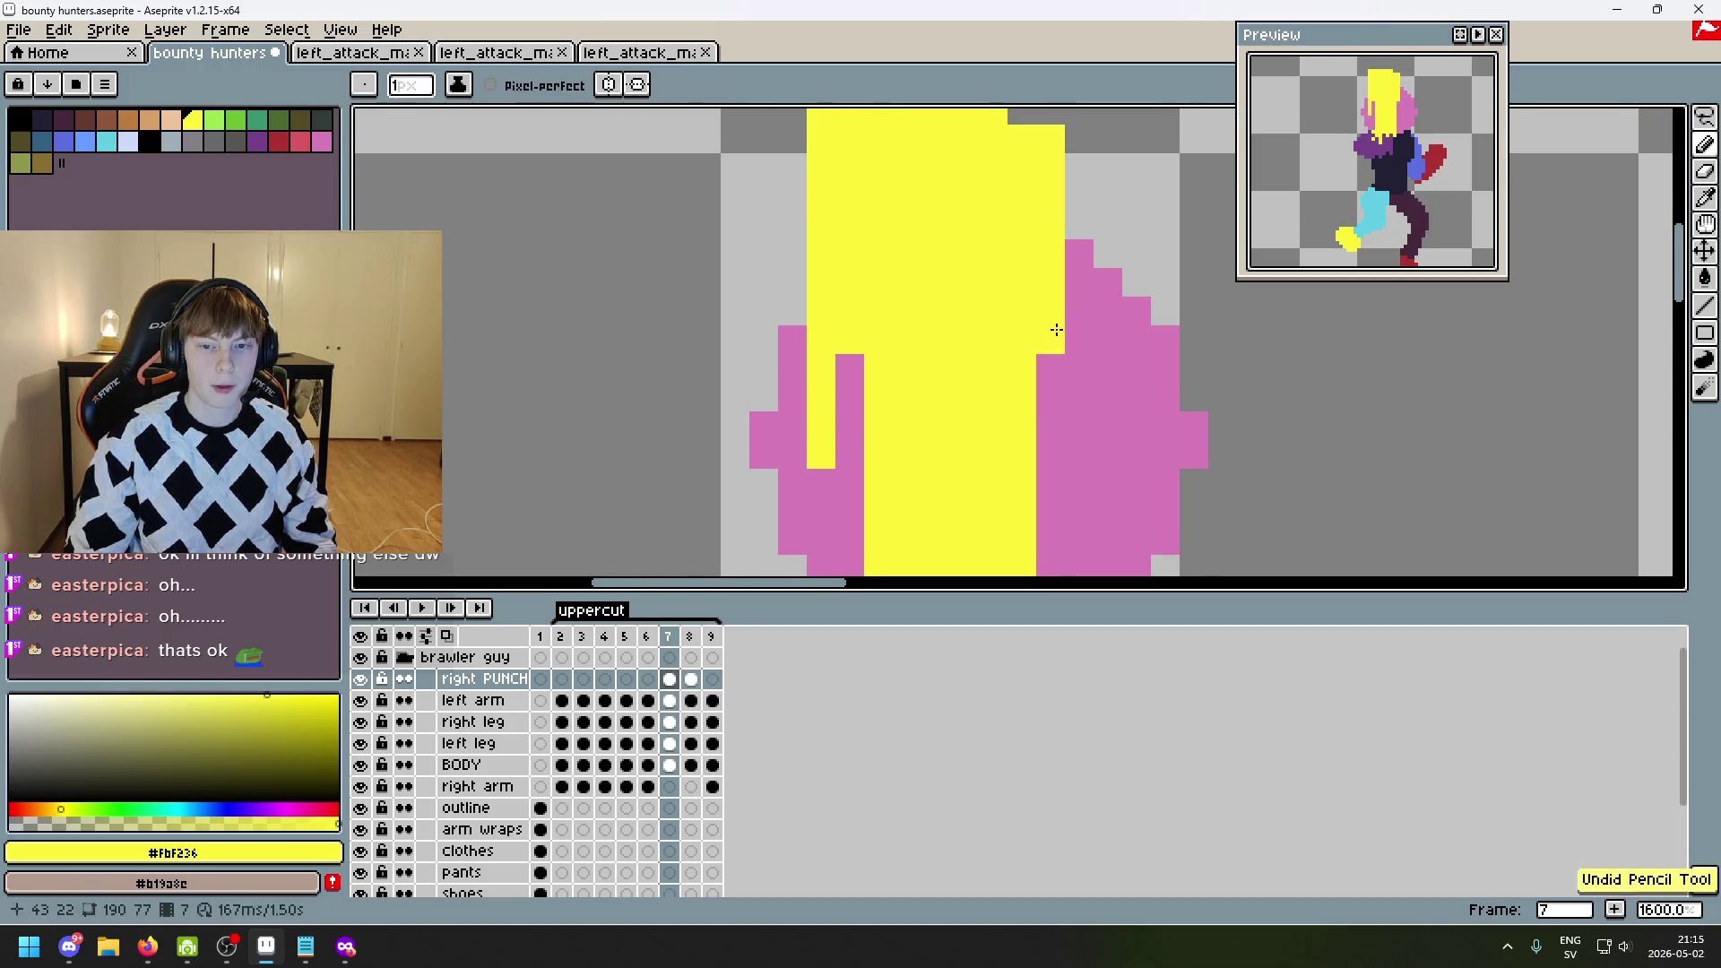
{"action": "left_click", "coordinate": [1053, 427]}
{"action": "scroll", "coordinate": [1075, 443], "scroll_direction": "down", "scroll_amount": 1}
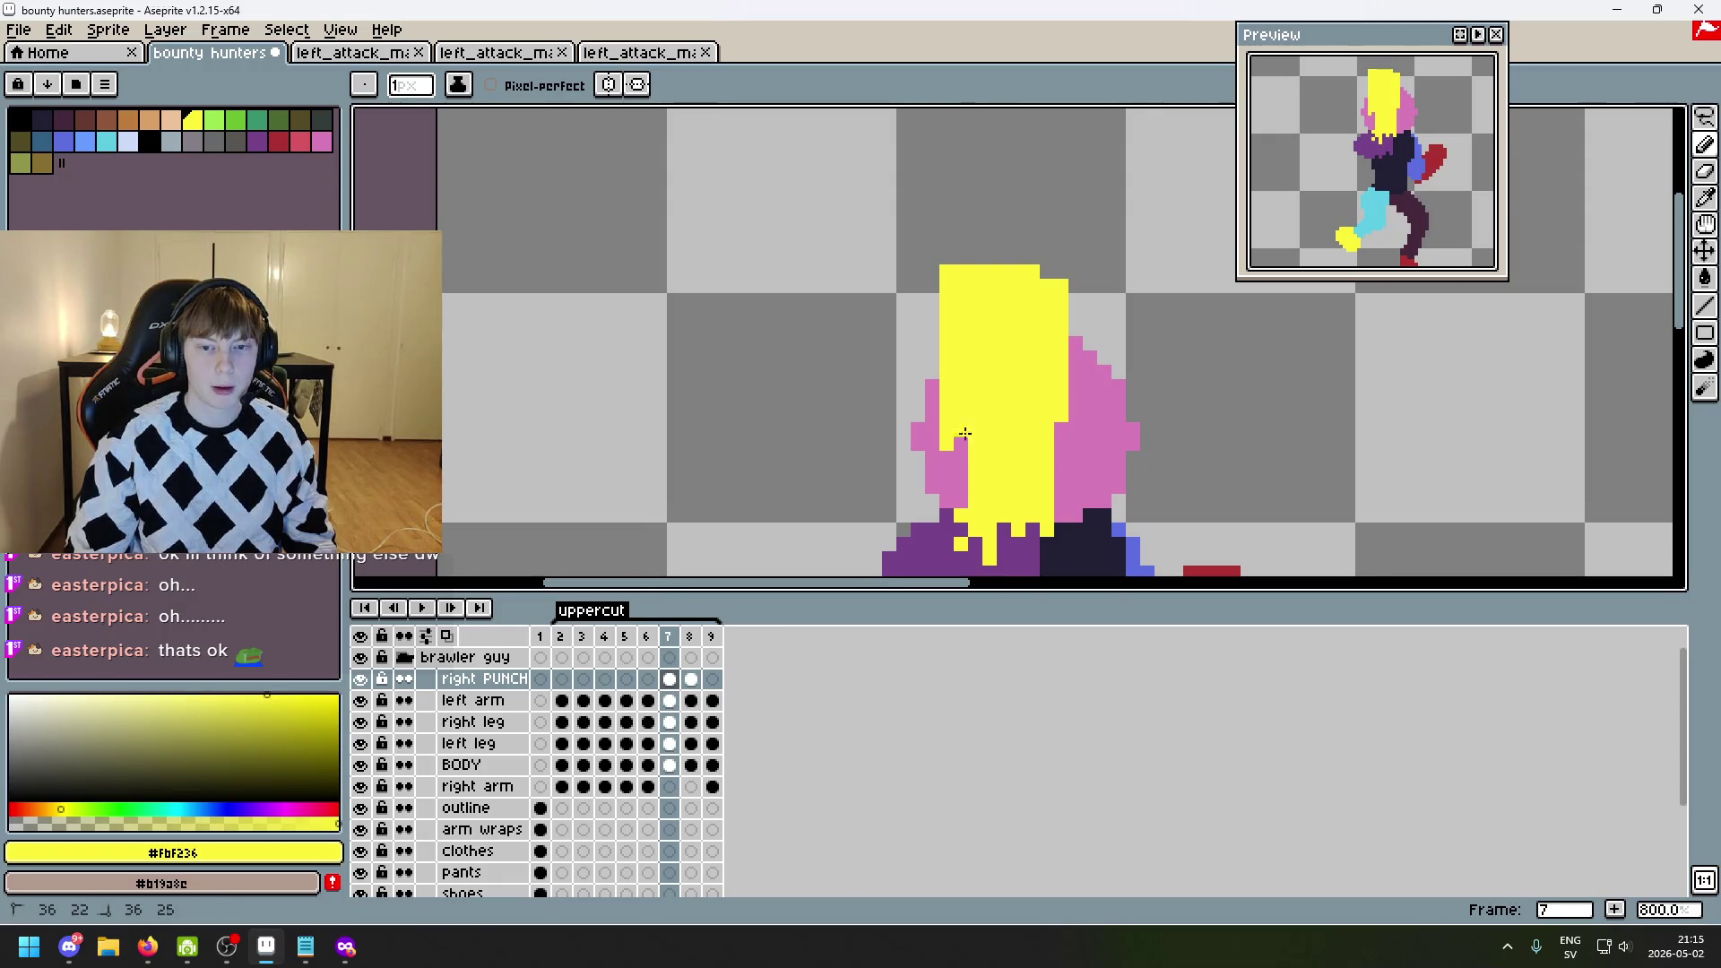
{"action": "left_click_drag", "start_coordinate": [961, 399], "coordinate": [965, 448]}
{"action": "key", "text": "ctrl+z"}
{"action": "scroll", "coordinate": [1025, 412], "scroll_direction": "down", "scroll_amount": 2}
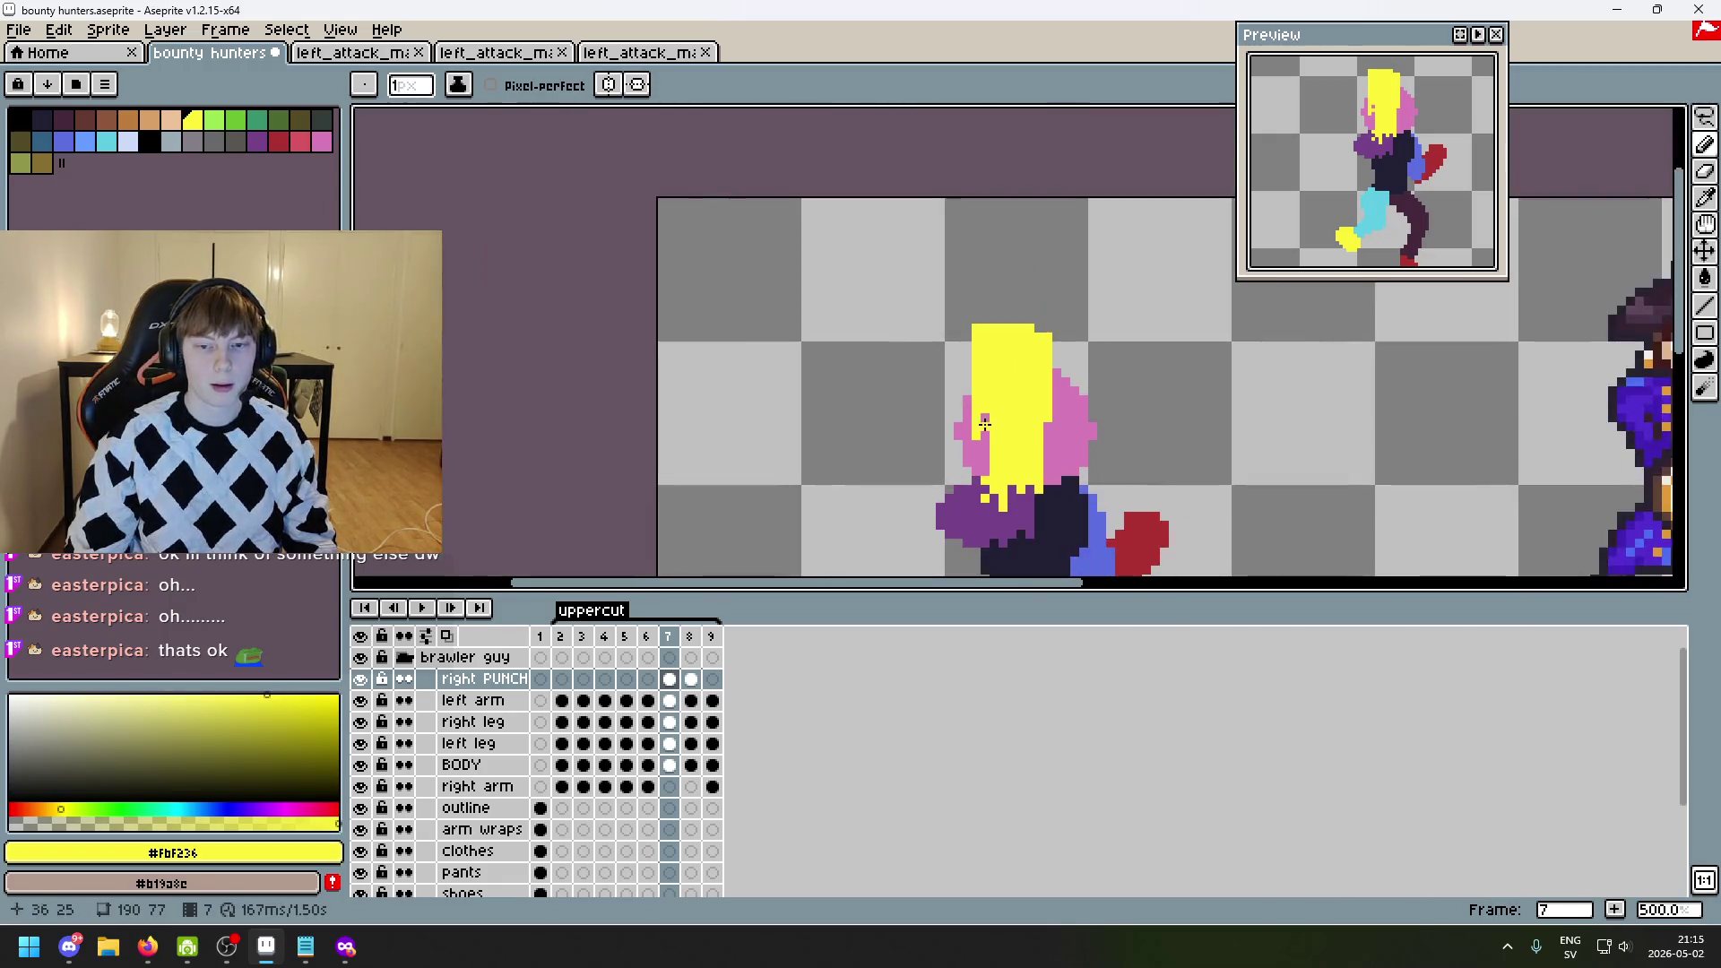
- Step through the punch frames back to frame 2 and save bounty hunters.aseprite
{"action": "scroll", "coordinate": [1067, 434], "scroll_direction": "down", "scroll_amount": 2}
{"action": "left_click_drag", "start_coordinate": [1069, 438], "coordinate": [1026, 410]}
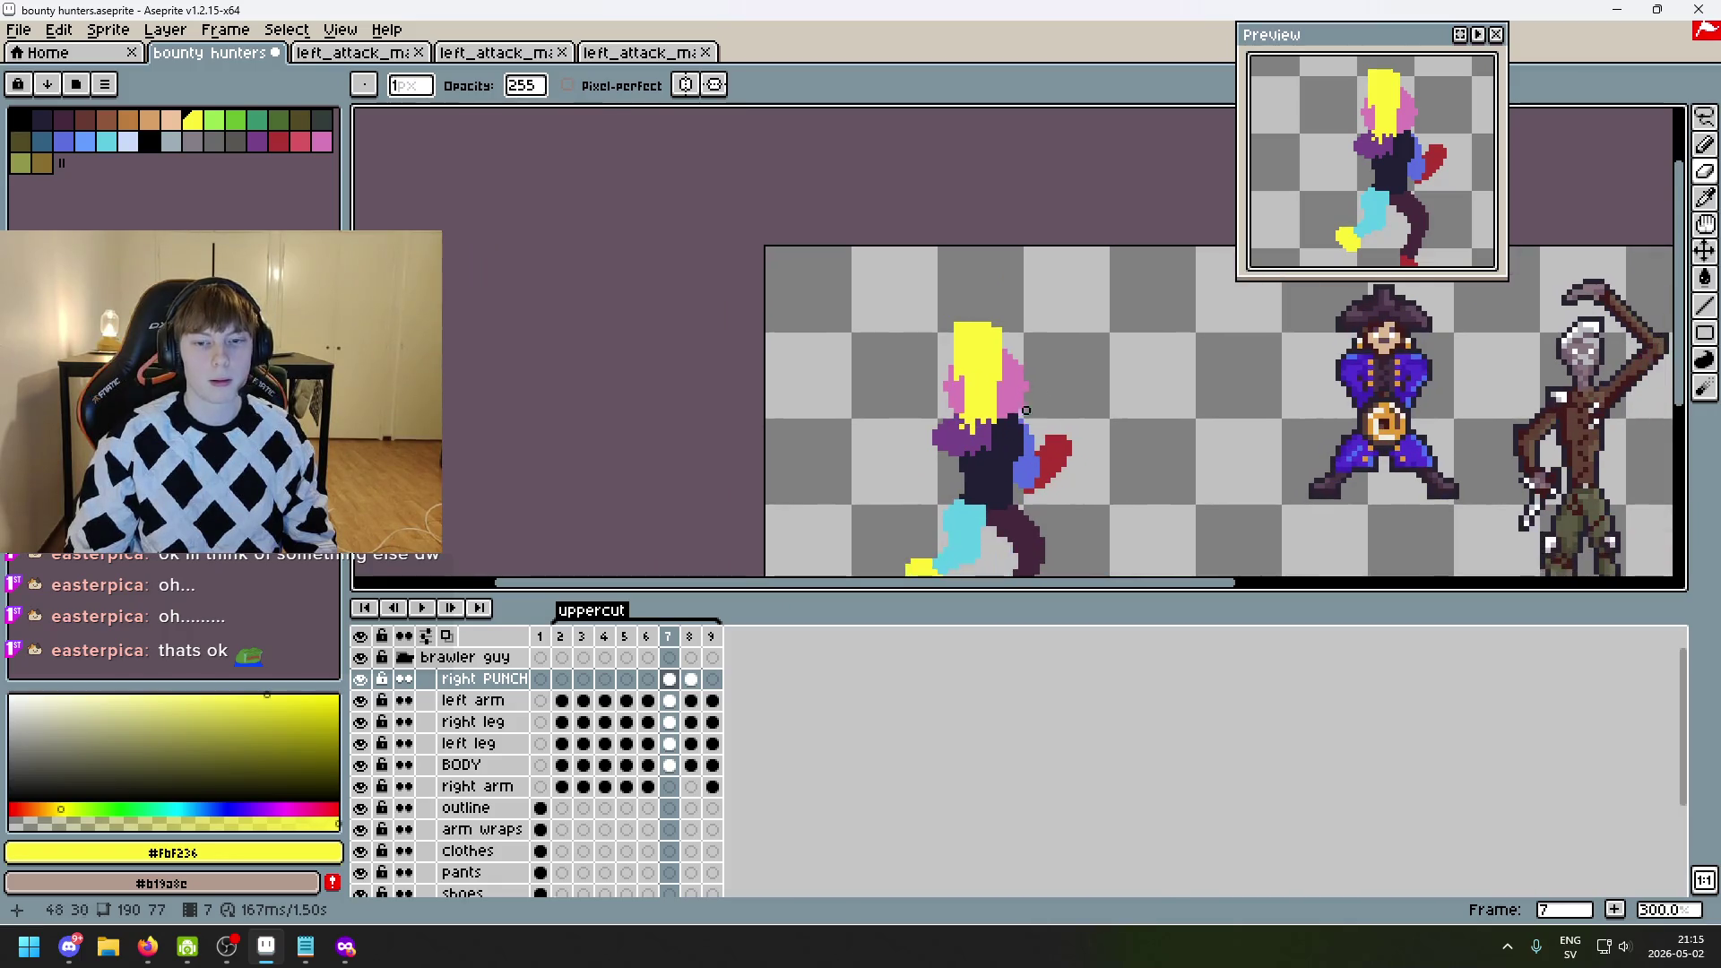
{"action": "scroll", "coordinate": [964, 332], "scroll_direction": "up", "scroll_amount": 1}
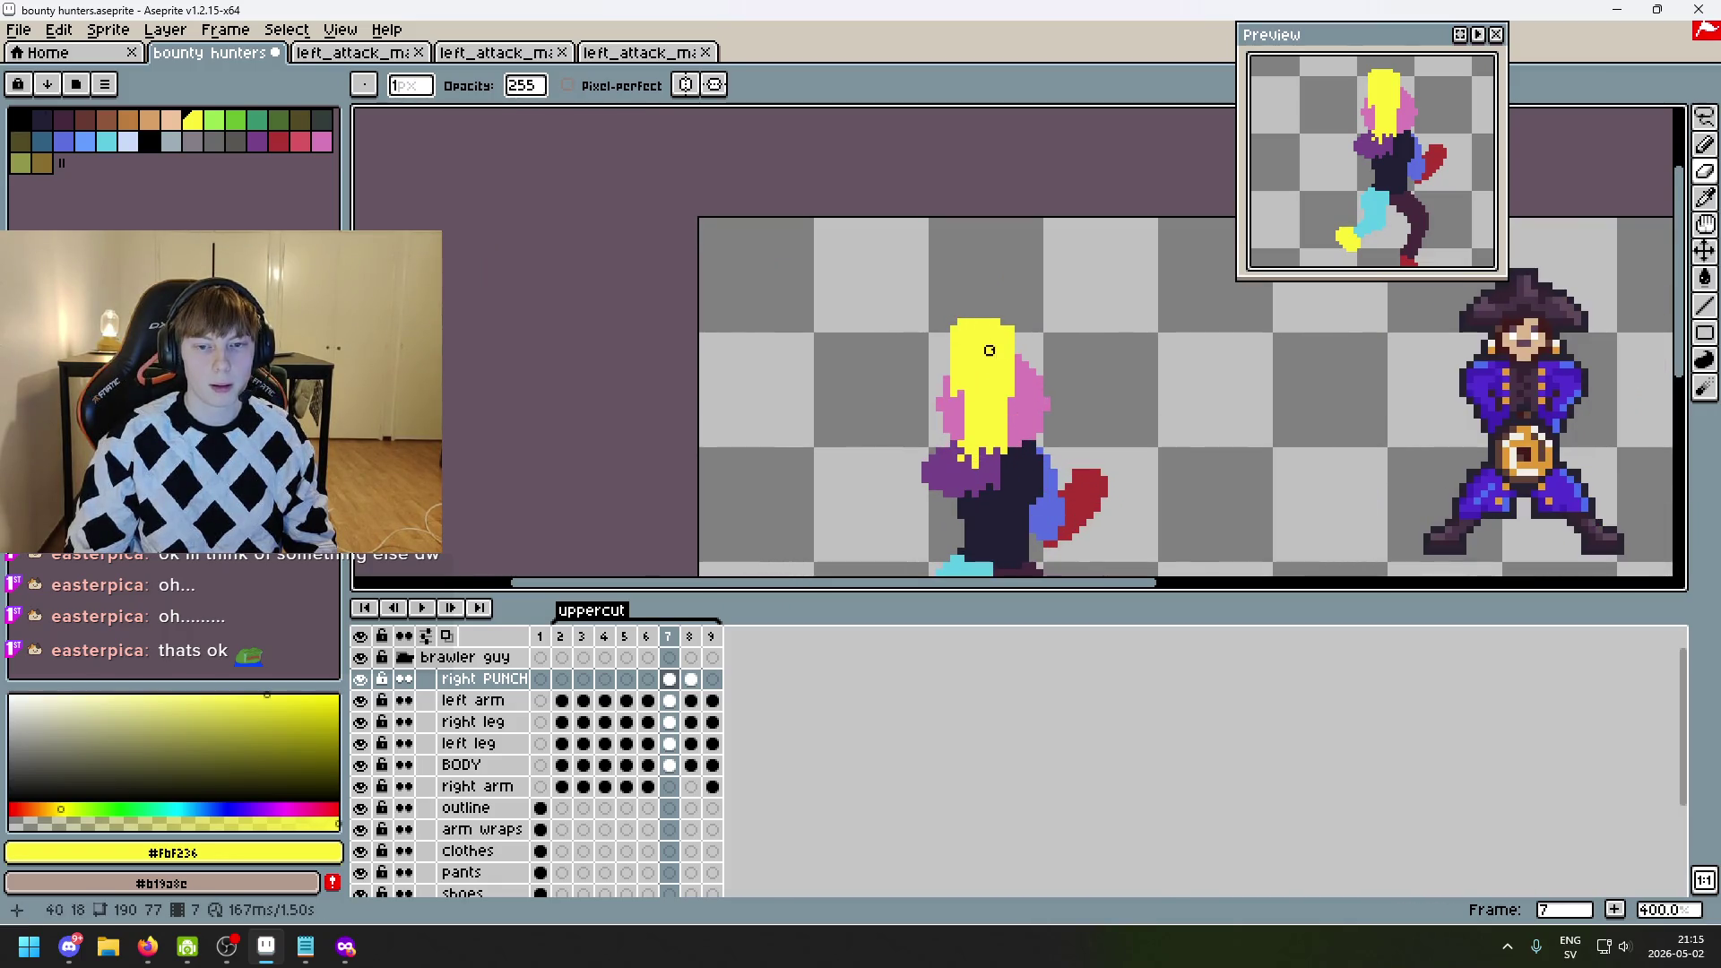
{"action": "scroll", "coordinate": [1011, 329], "scroll_direction": "down", "scroll_amount": 3}
{"action": "scroll", "coordinate": [926, 277], "scroll_direction": "up", "scroll_amount": 5}
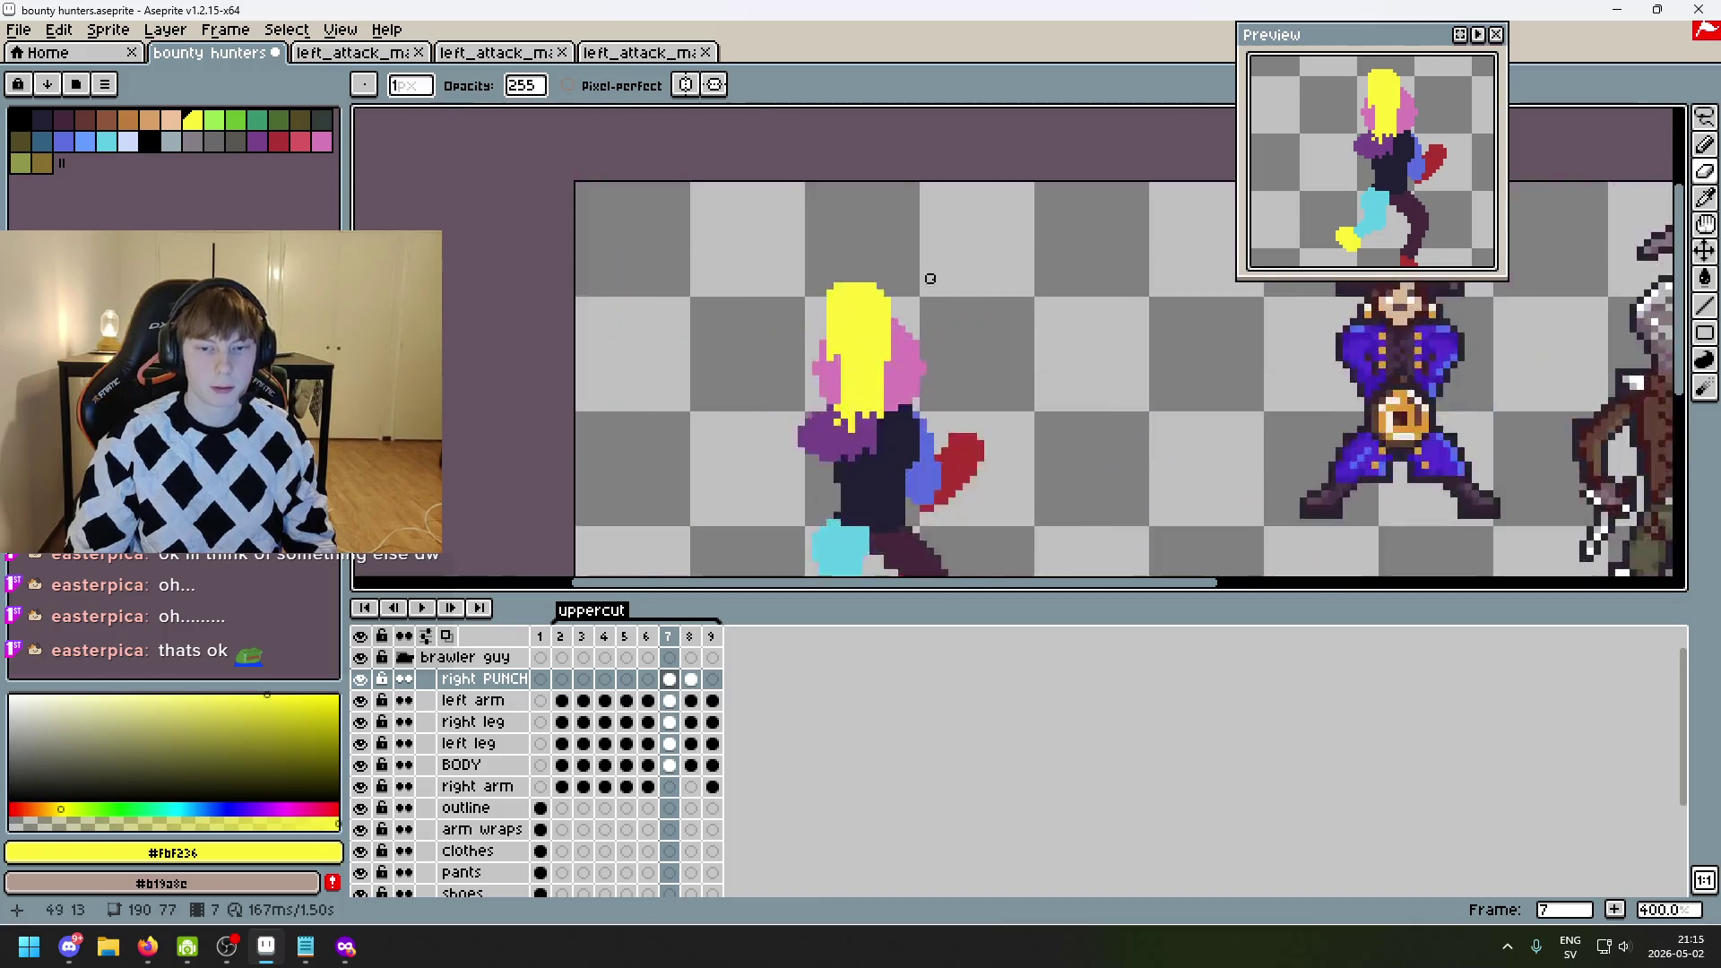
{"action": "scroll", "coordinate": [925, 271], "scroll_direction": "down", "scroll_amount": 4}
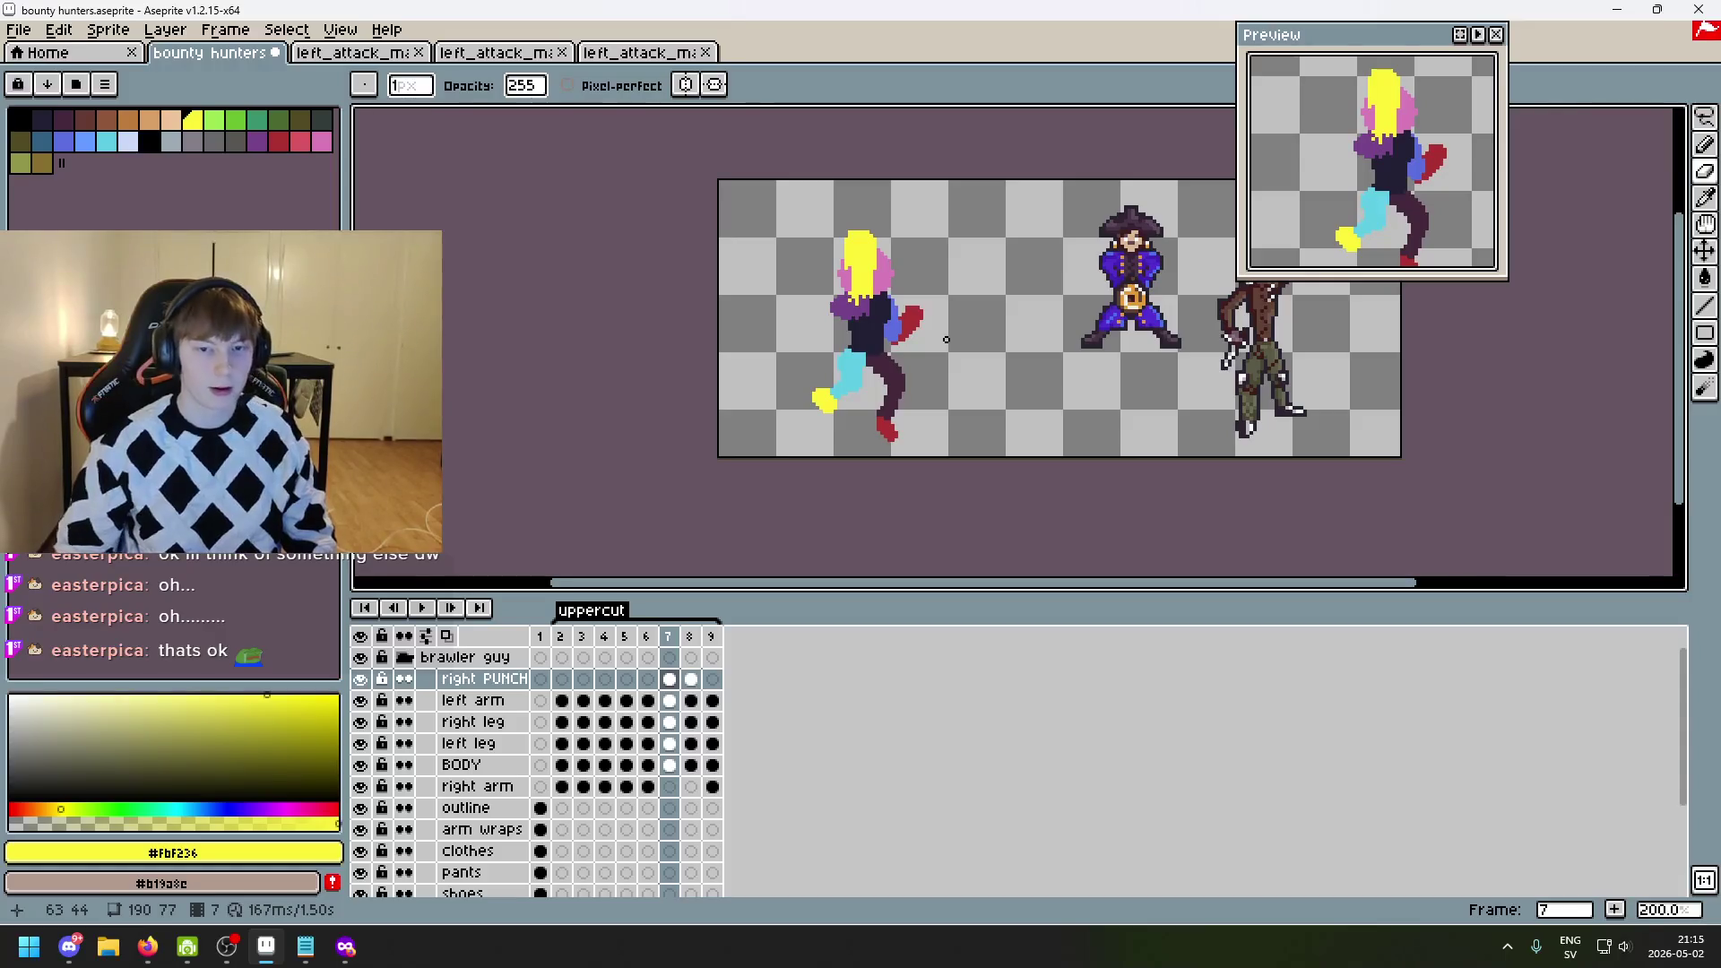
{"action": "scroll", "coordinate": [895, 414], "scroll_direction": "up", "scroll_amount": 3}
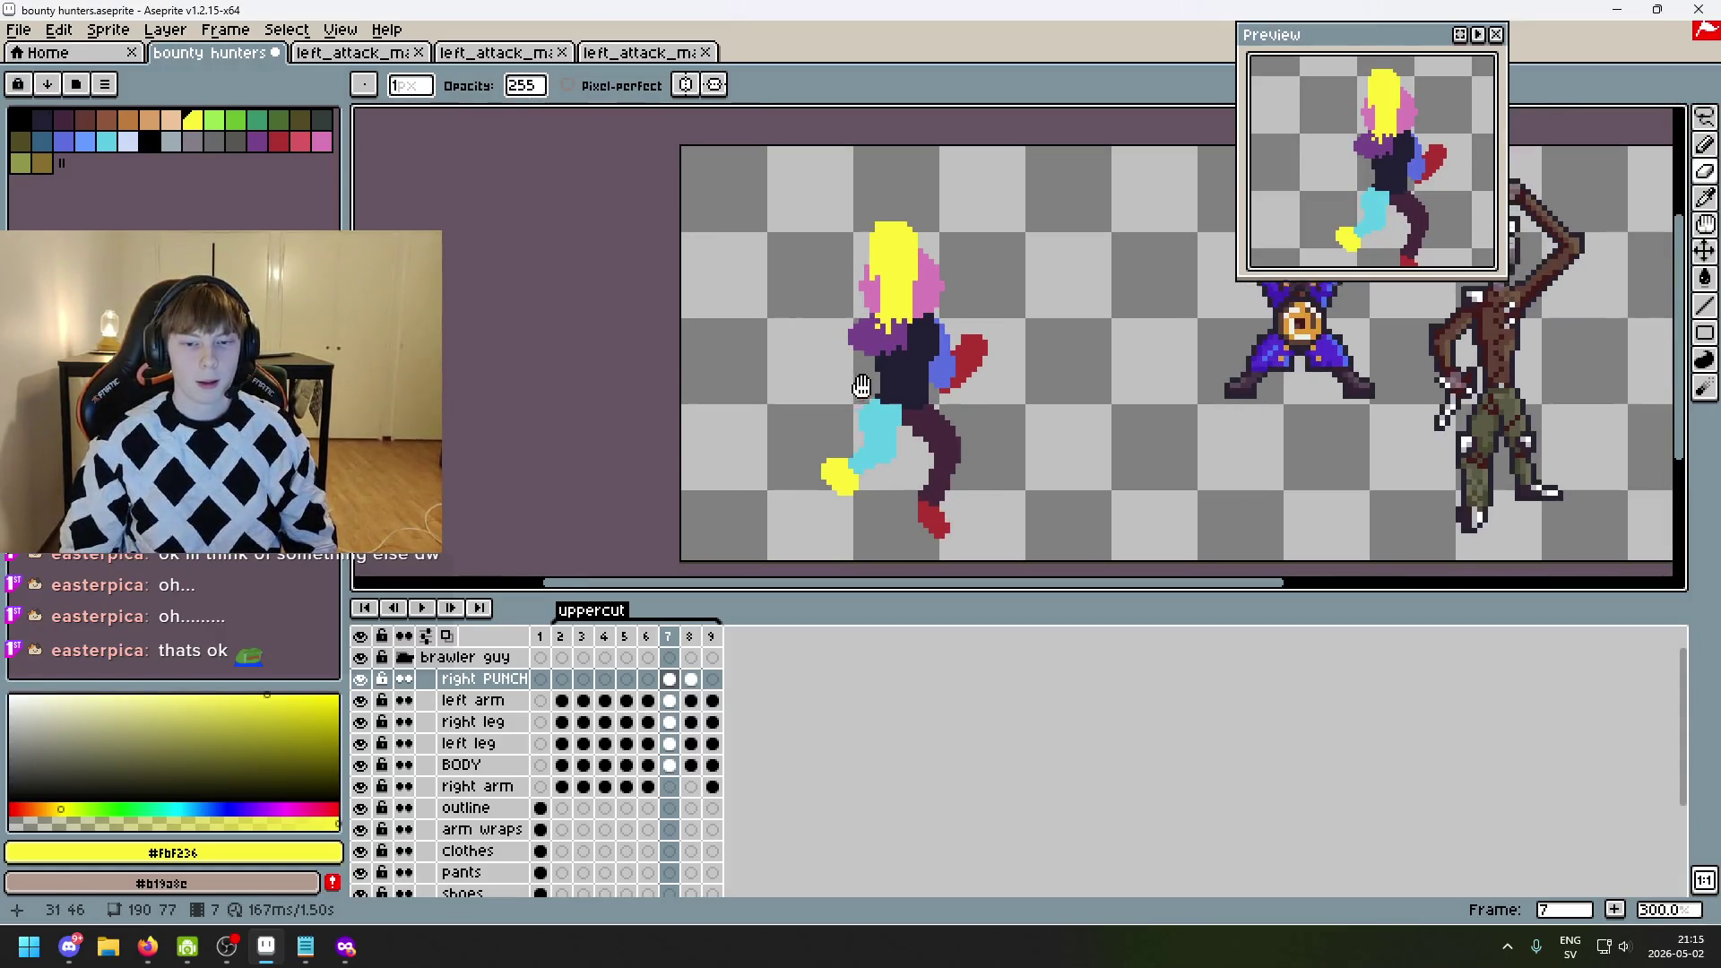
{"action": "scroll", "coordinate": [944, 400], "scroll_direction": "up", "scroll_amount": 1}
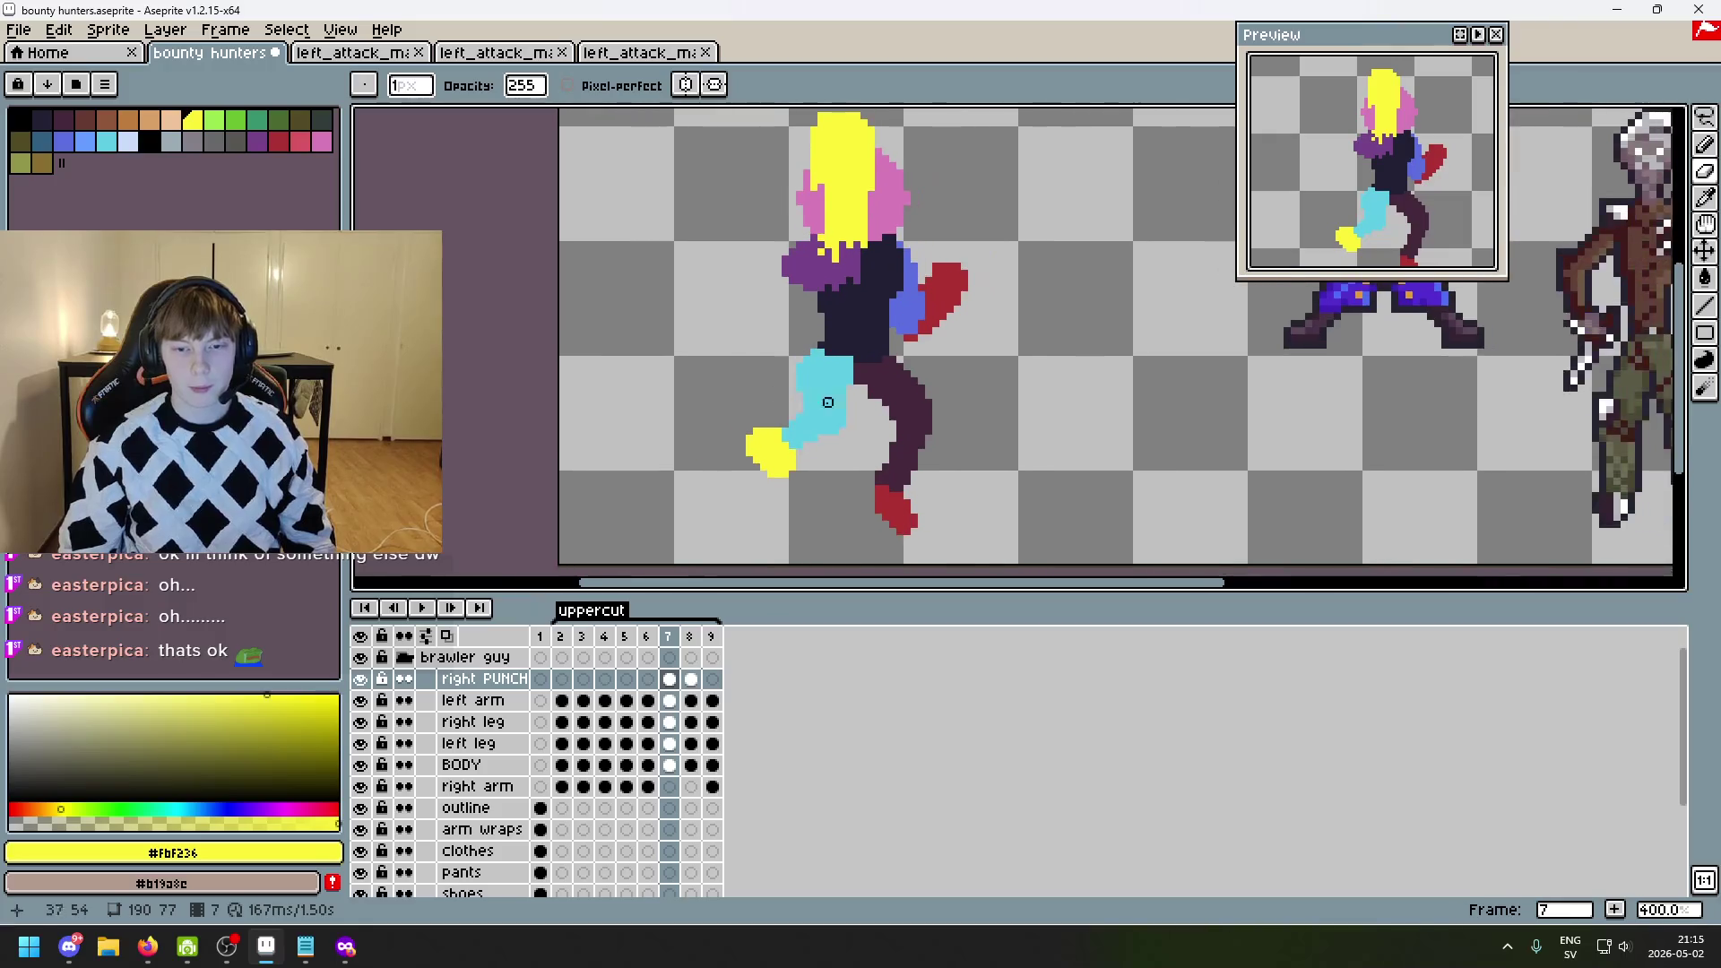
{"action": "scroll", "coordinate": [926, 401], "scroll_direction": "down", "scroll_amount": 3}
{"action": "scroll", "coordinate": [797, 414], "scroll_direction": "up", "scroll_amount": 1}
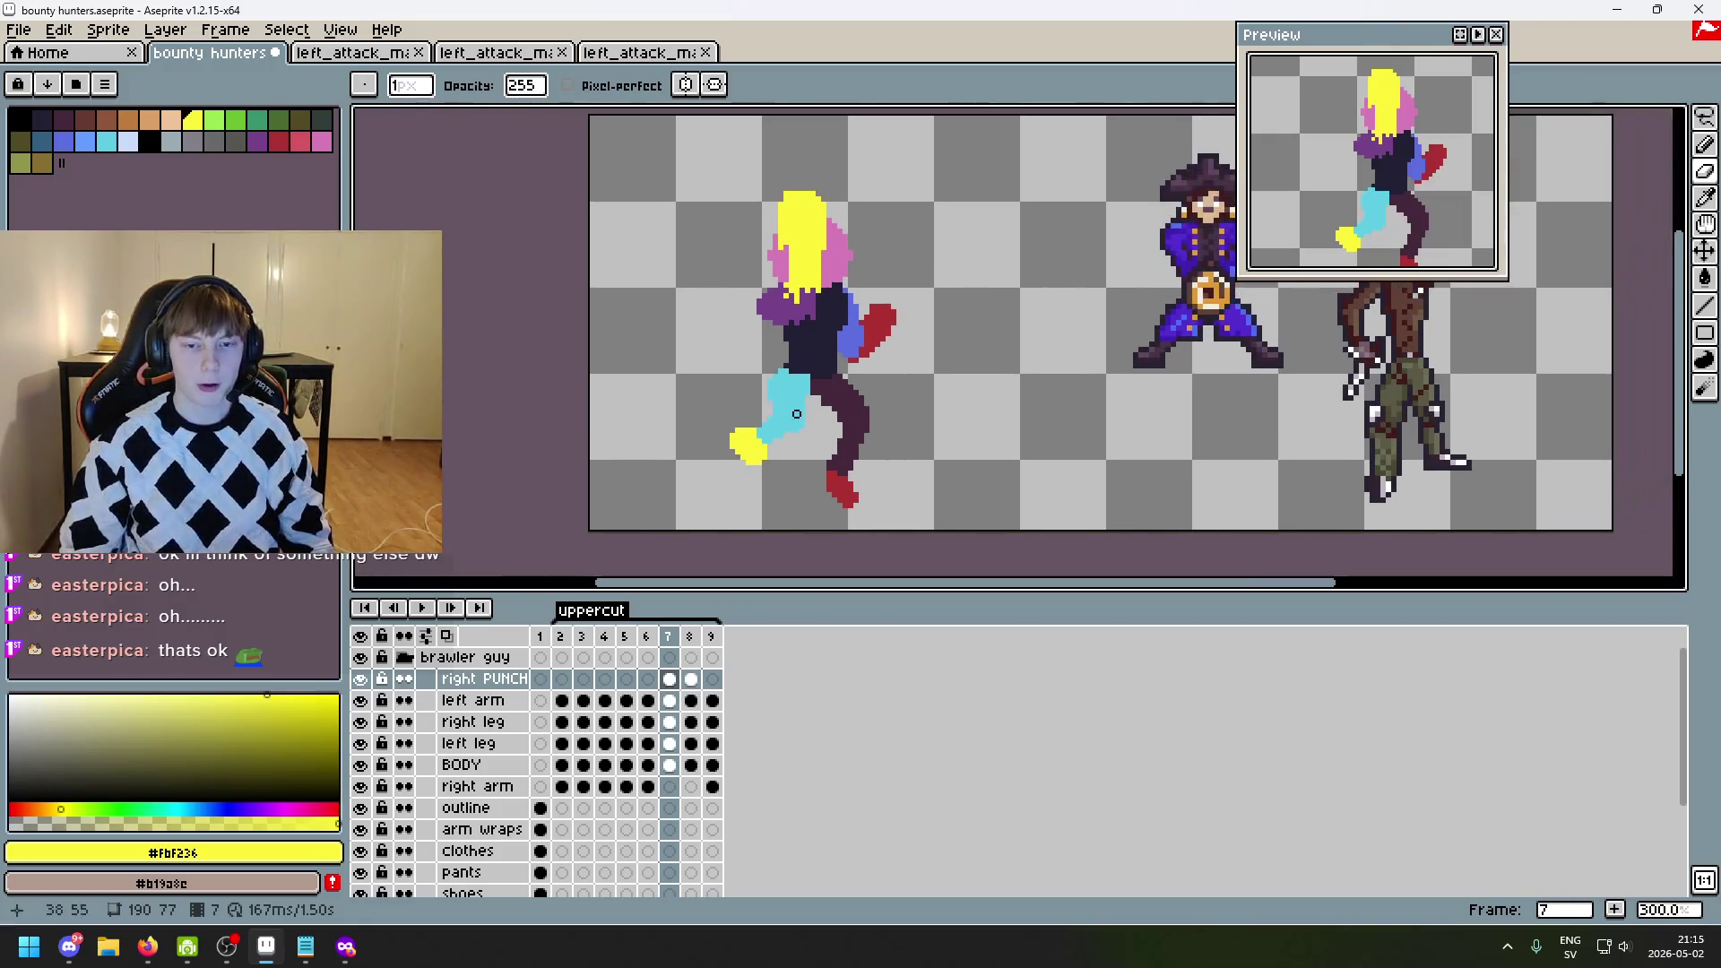
{"action": "key", "text": "Left"}
{"action": "key", "text": "Right"}
{"action": "key", "text": "Right"}
{"action": "key", "text": "Left"}
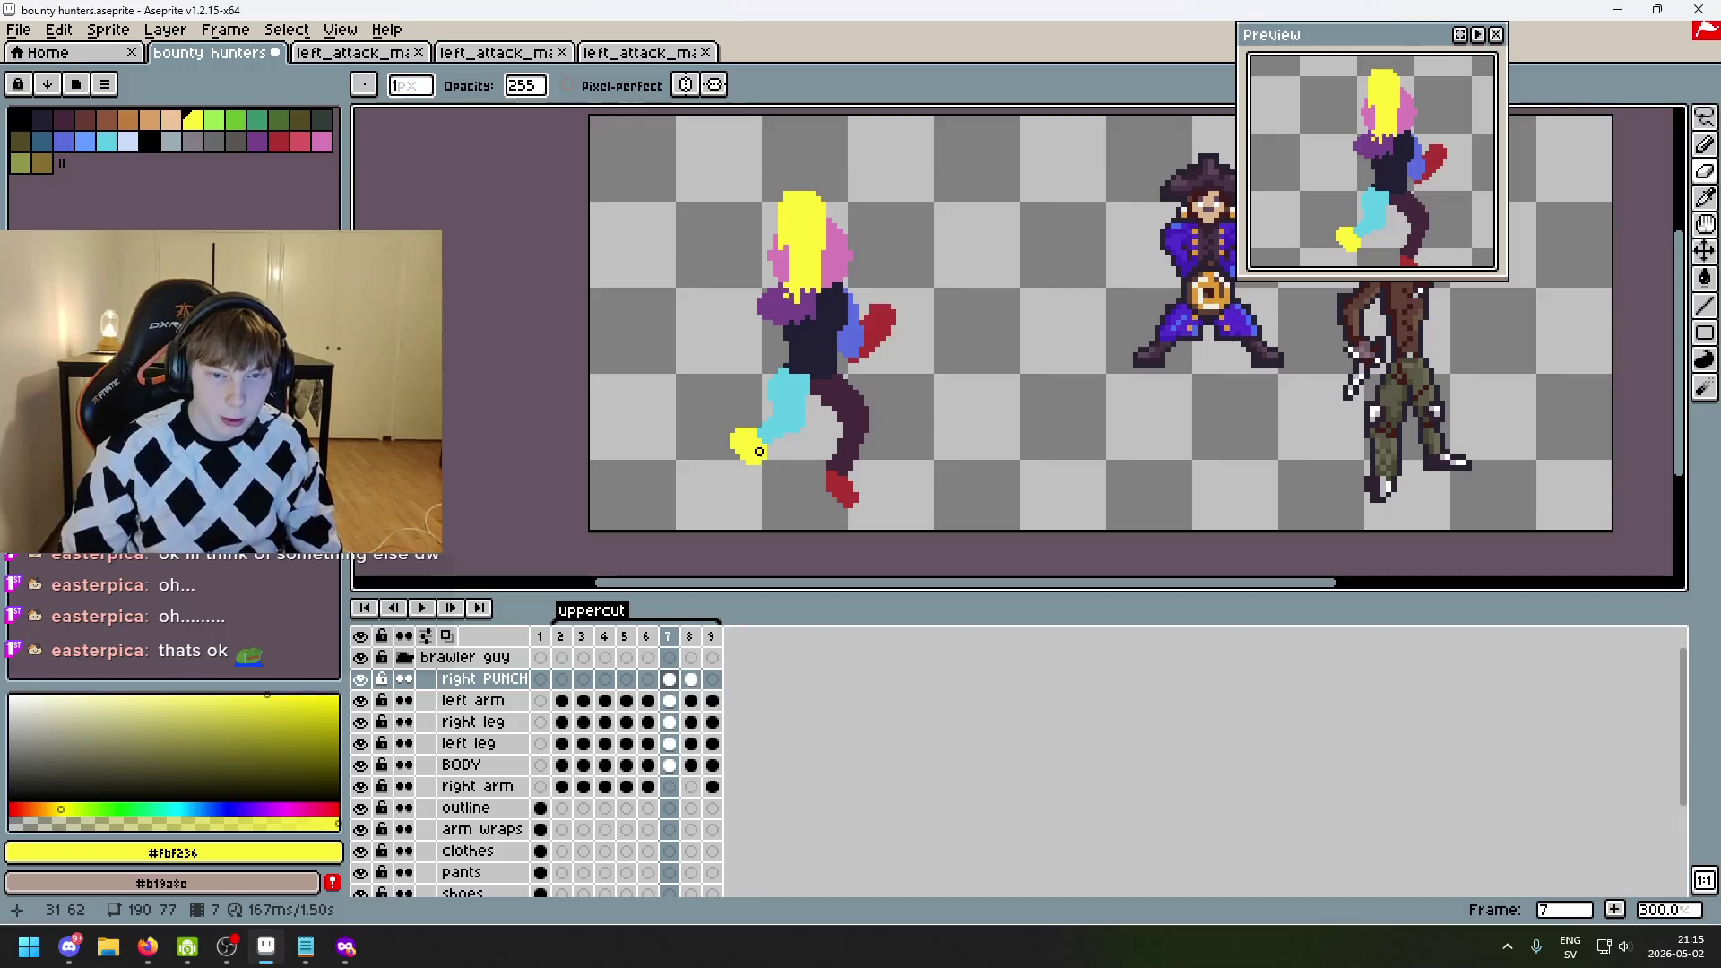
{"action": "key", "text": "Left"}
{"action": "key", "text": "Right"}
{"action": "key", "text": "Right"}
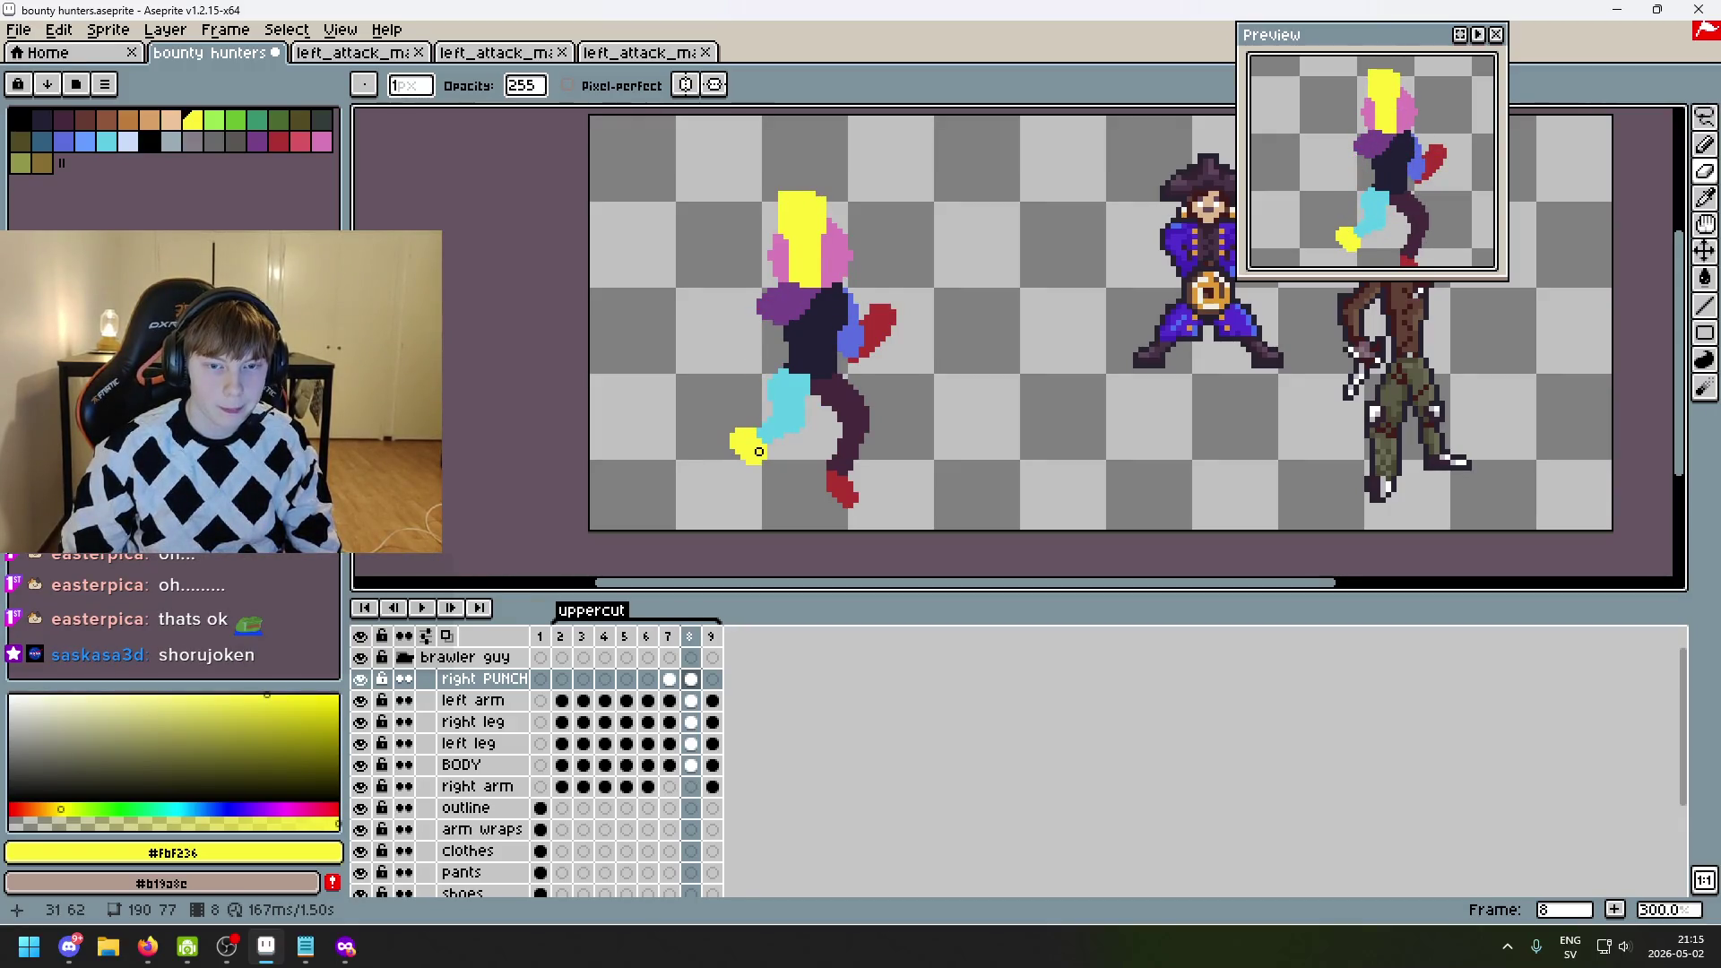
{"action": "key", "text": "Right"}
{"action": "key", "text": "Left"}
{"action": "key", "text": "Left"}
{"action": "key", "text": "Left"}
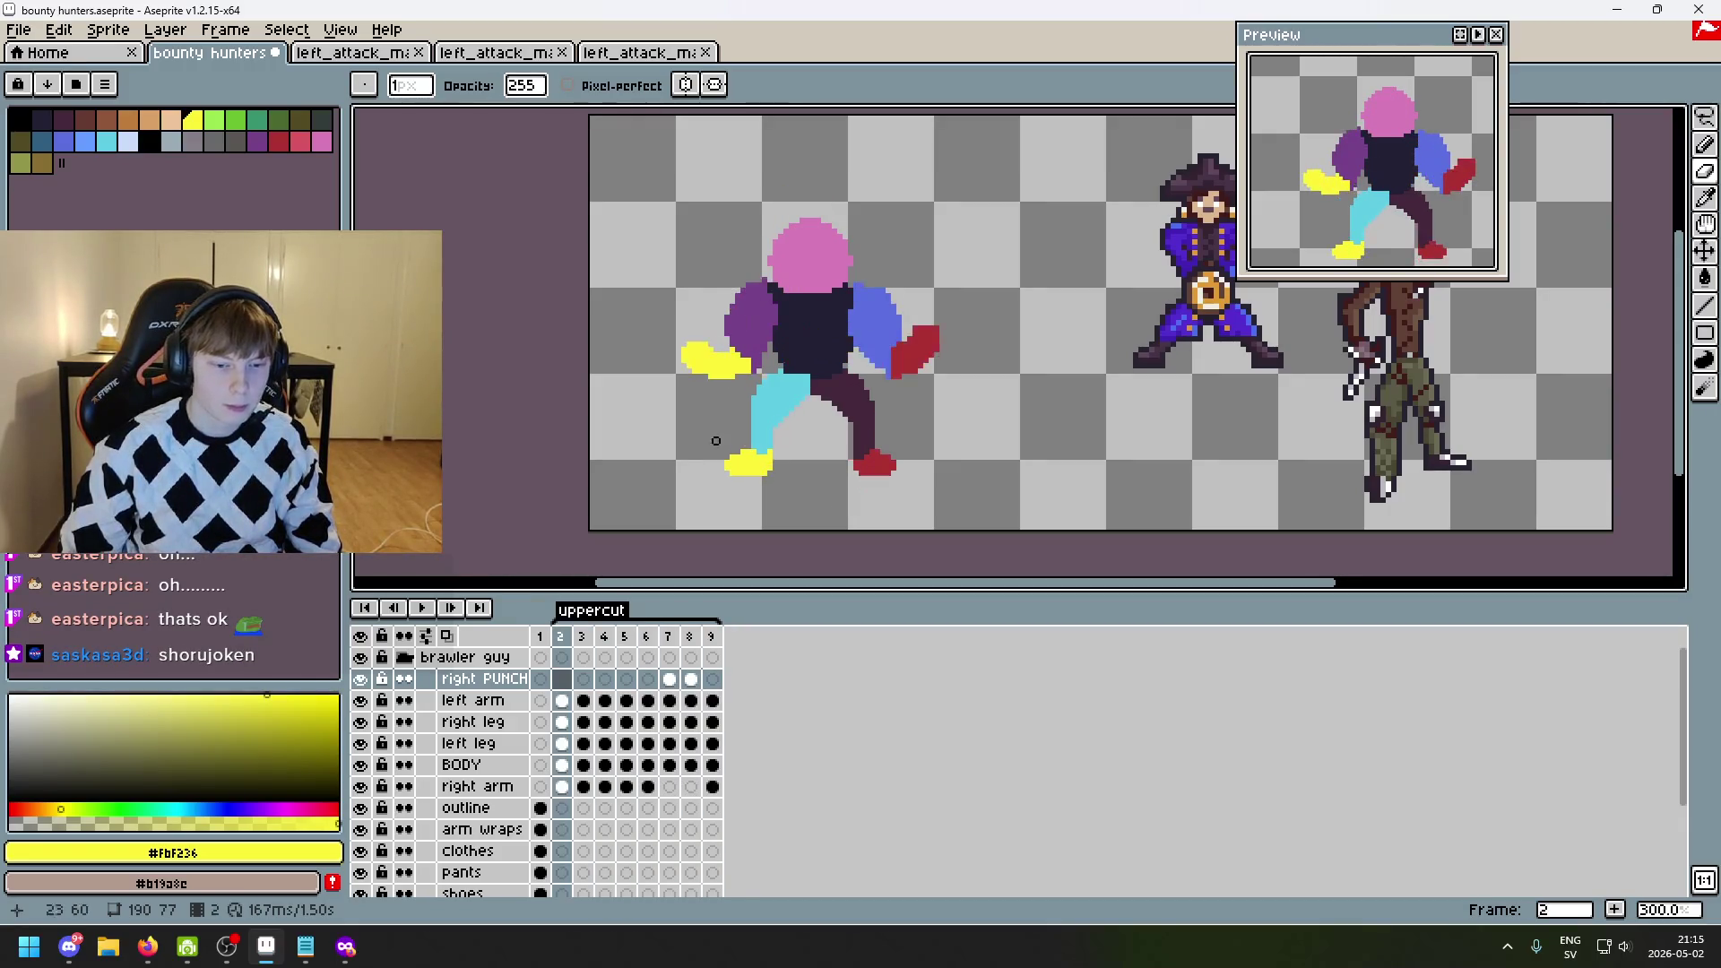
{"action": "key", "text": "ctrl+s"}
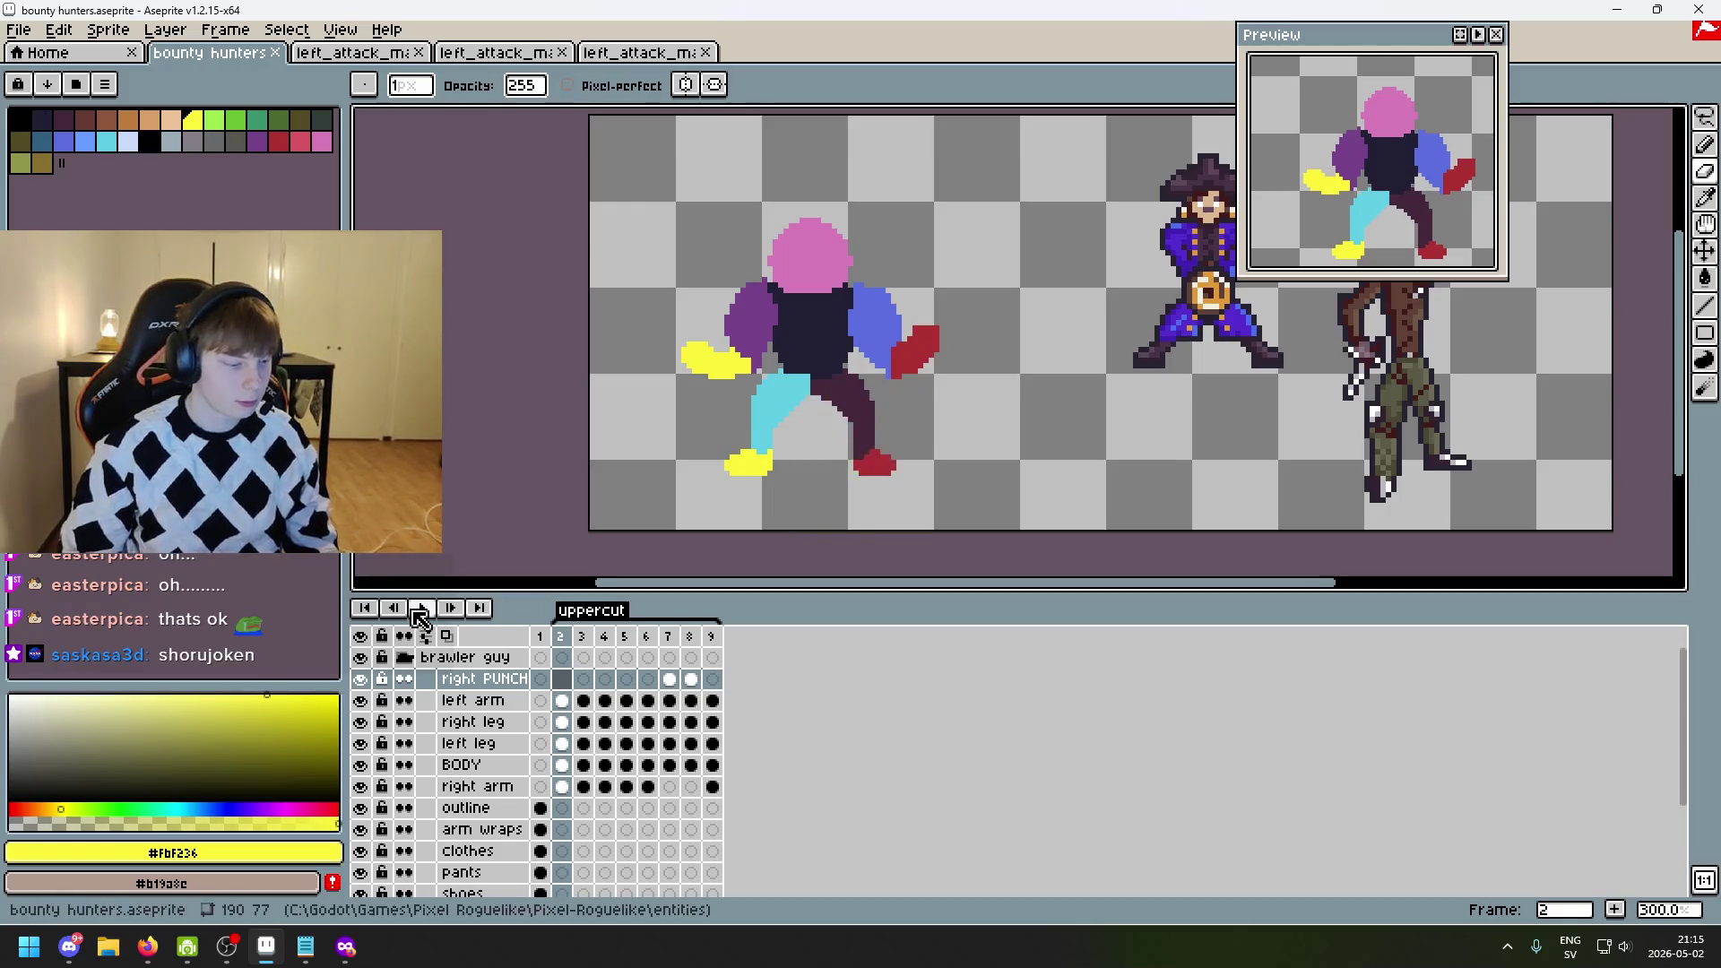
- Preview the looping uppercut animation while panning the view, then stop playback
{"action": "left_click", "coordinate": [421, 608]}
{"action": "scroll", "coordinate": [577, 503], "scroll_direction": "down", "scroll_amount": 1}
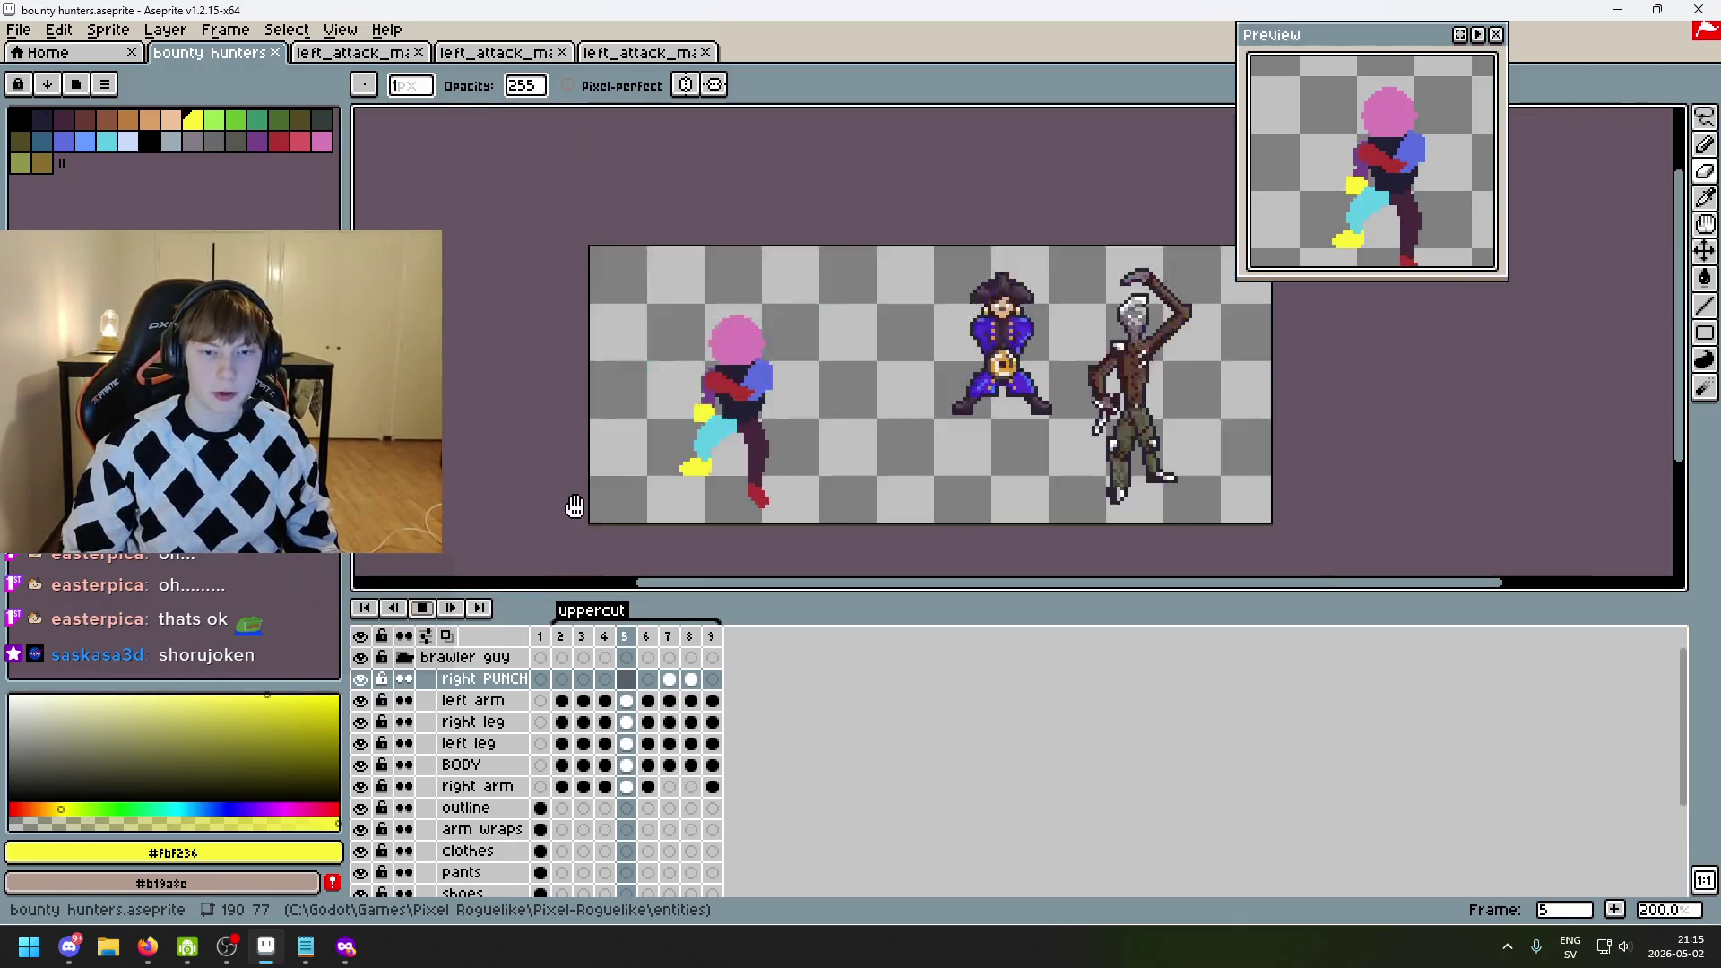
{"action": "left_click_drag", "start_coordinate": [577, 502], "coordinate": [726, 499]}
{"action": "scroll", "coordinate": [876, 500], "scroll_direction": "down", "scroll_amount": 1}
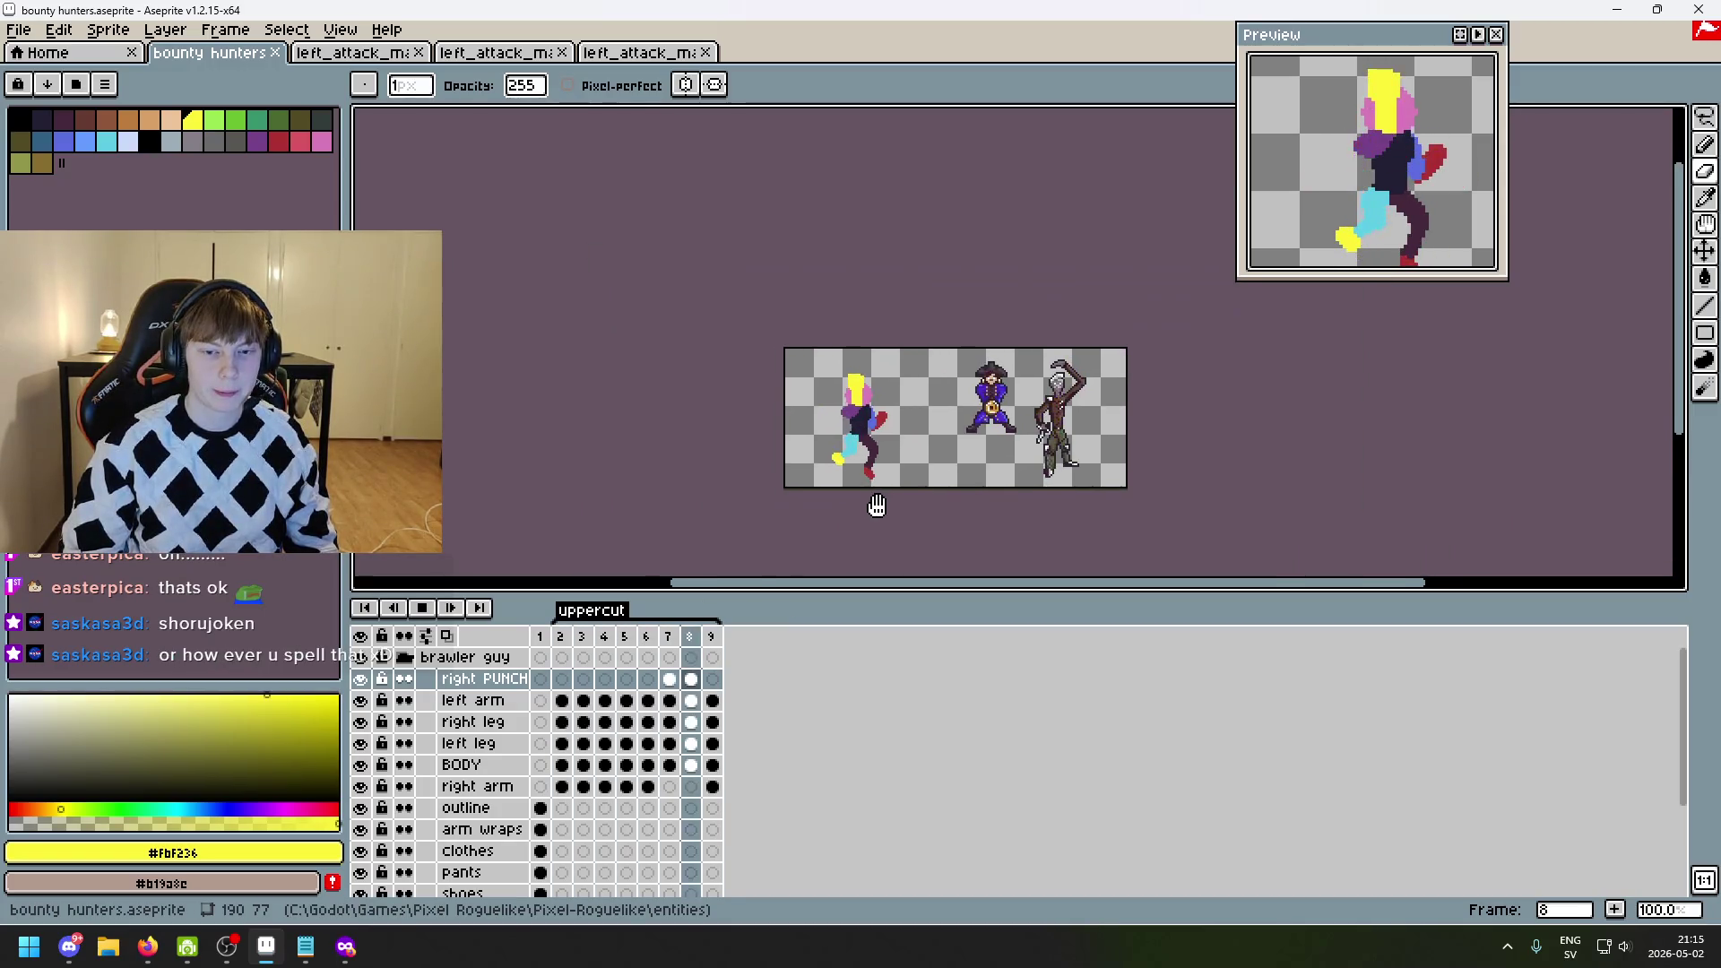
{"action": "scroll", "coordinate": [888, 486], "scroll_direction": "up", "scroll_amount": 1}
{"action": "left_click_drag", "start_coordinate": [864, 467], "coordinate": [780, 489]}
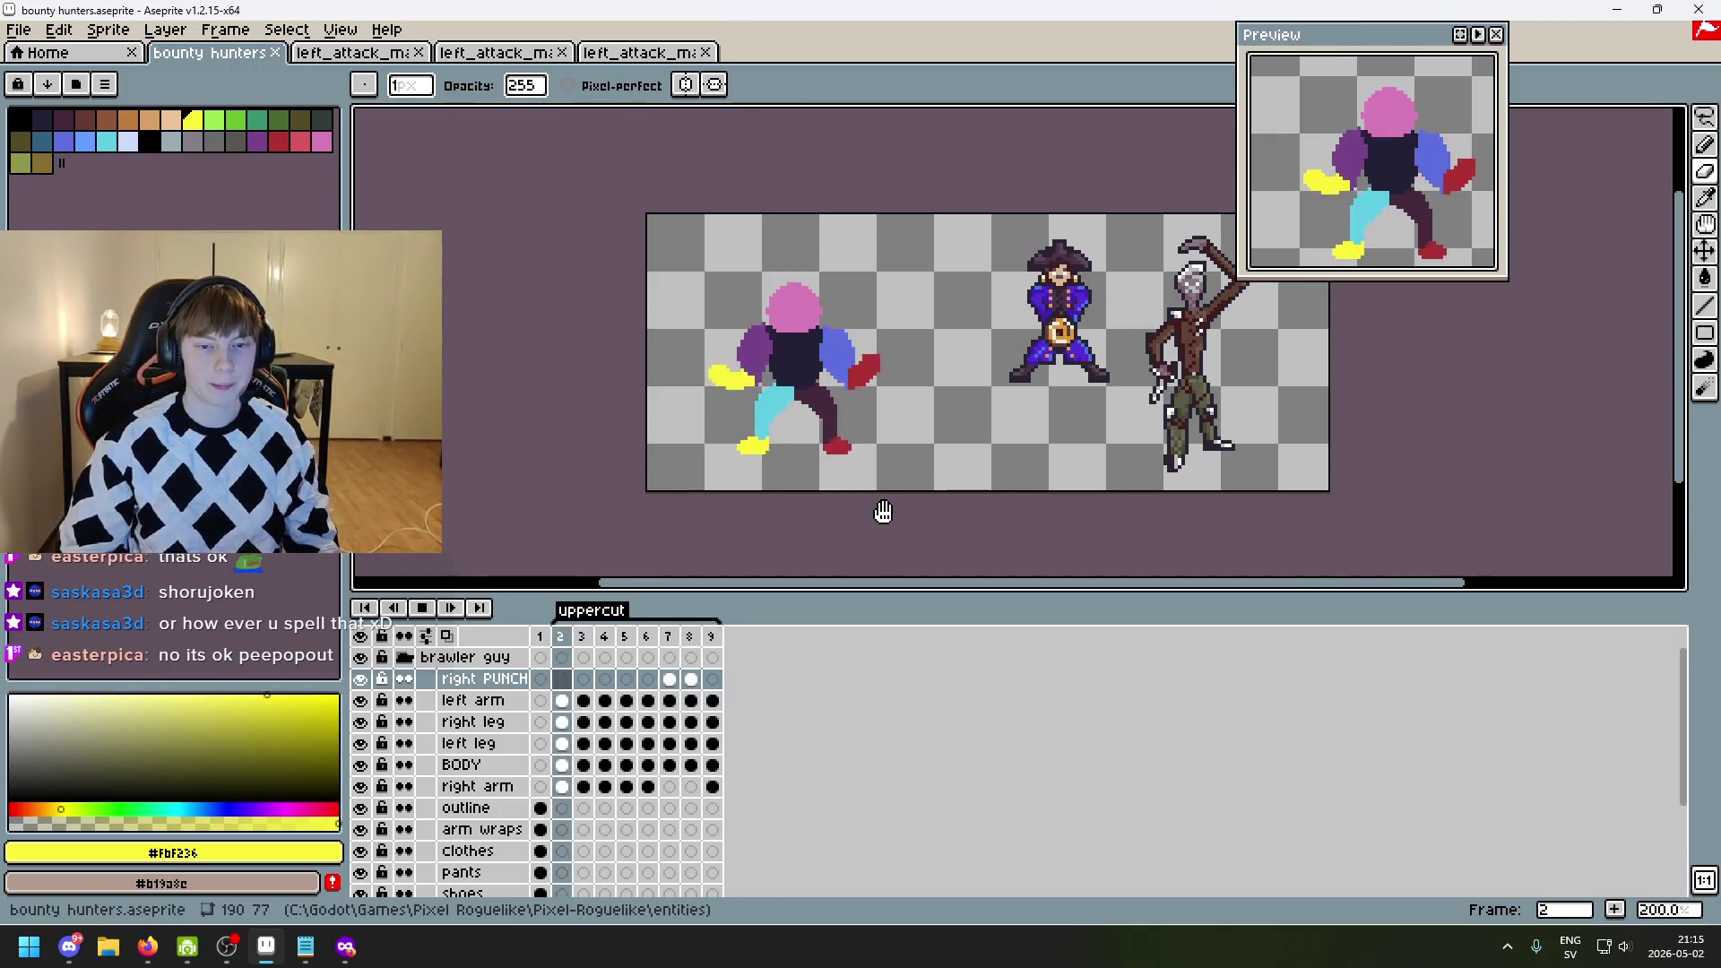
{"action": "scroll", "coordinate": [883, 508], "scroll_direction": "down", "scroll_amount": 1}
{"action": "left_click_drag", "start_coordinate": [884, 509], "coordinate": [976, 465]}
{"action": "scroll", "coordinate": [990, 463], "scroll_direction": "up", "scroll_amount": 1}
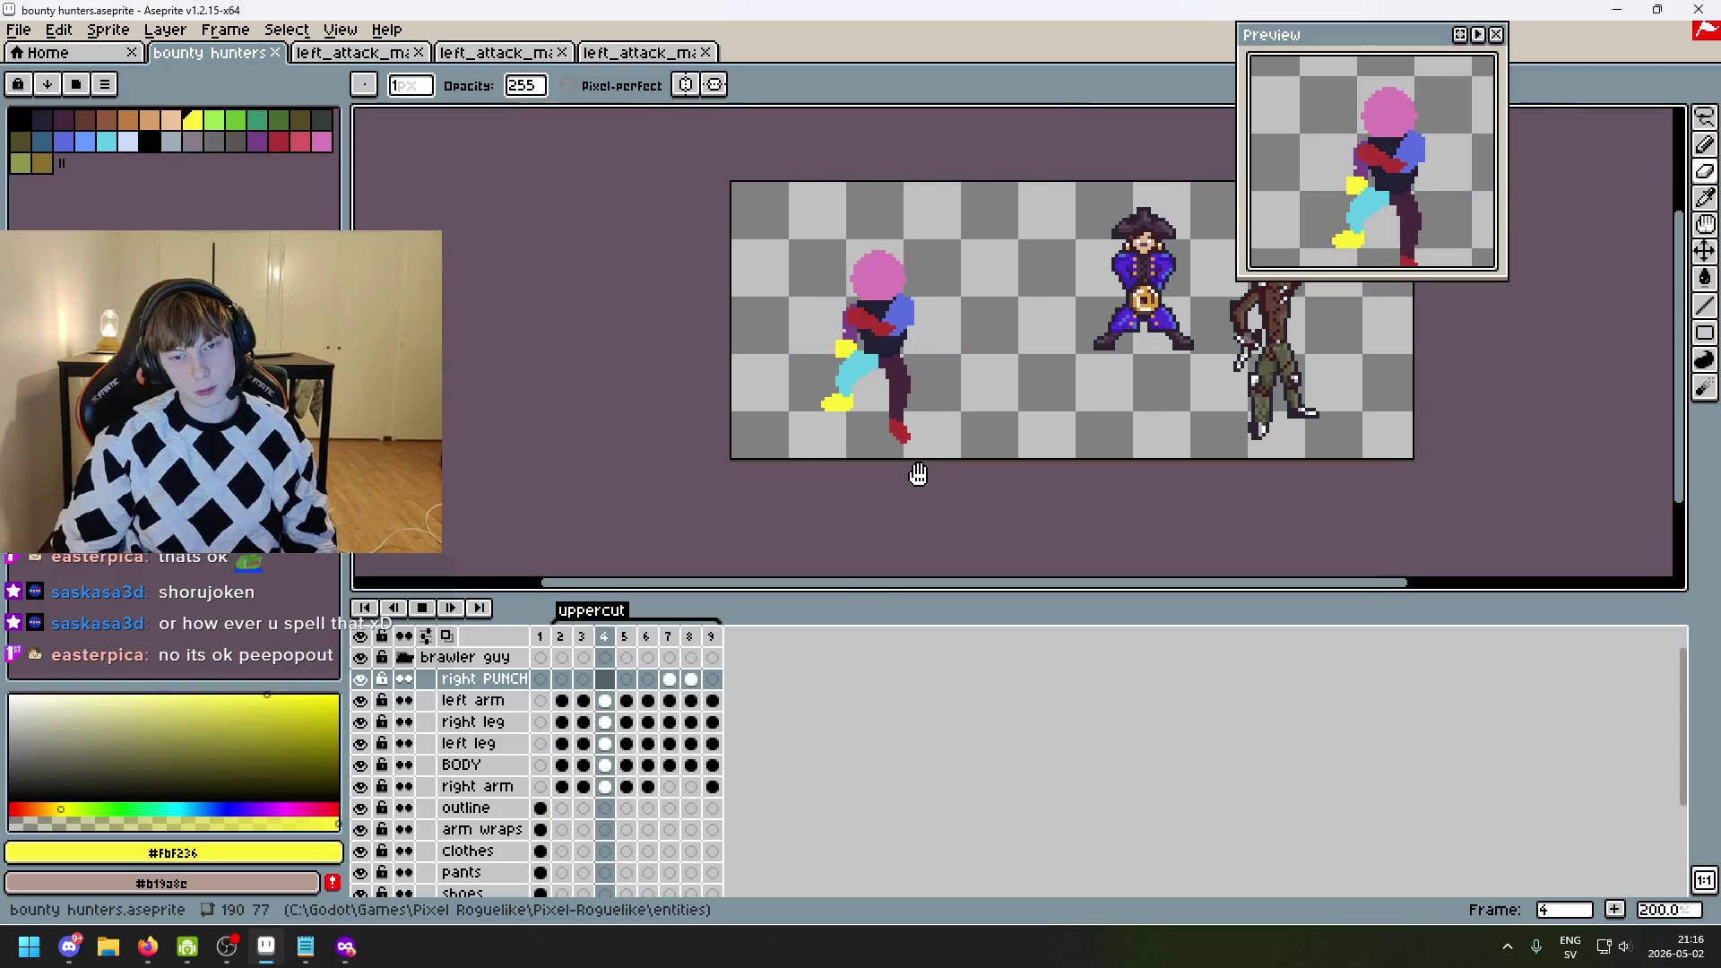
{"action": "key", "text": "Return"}
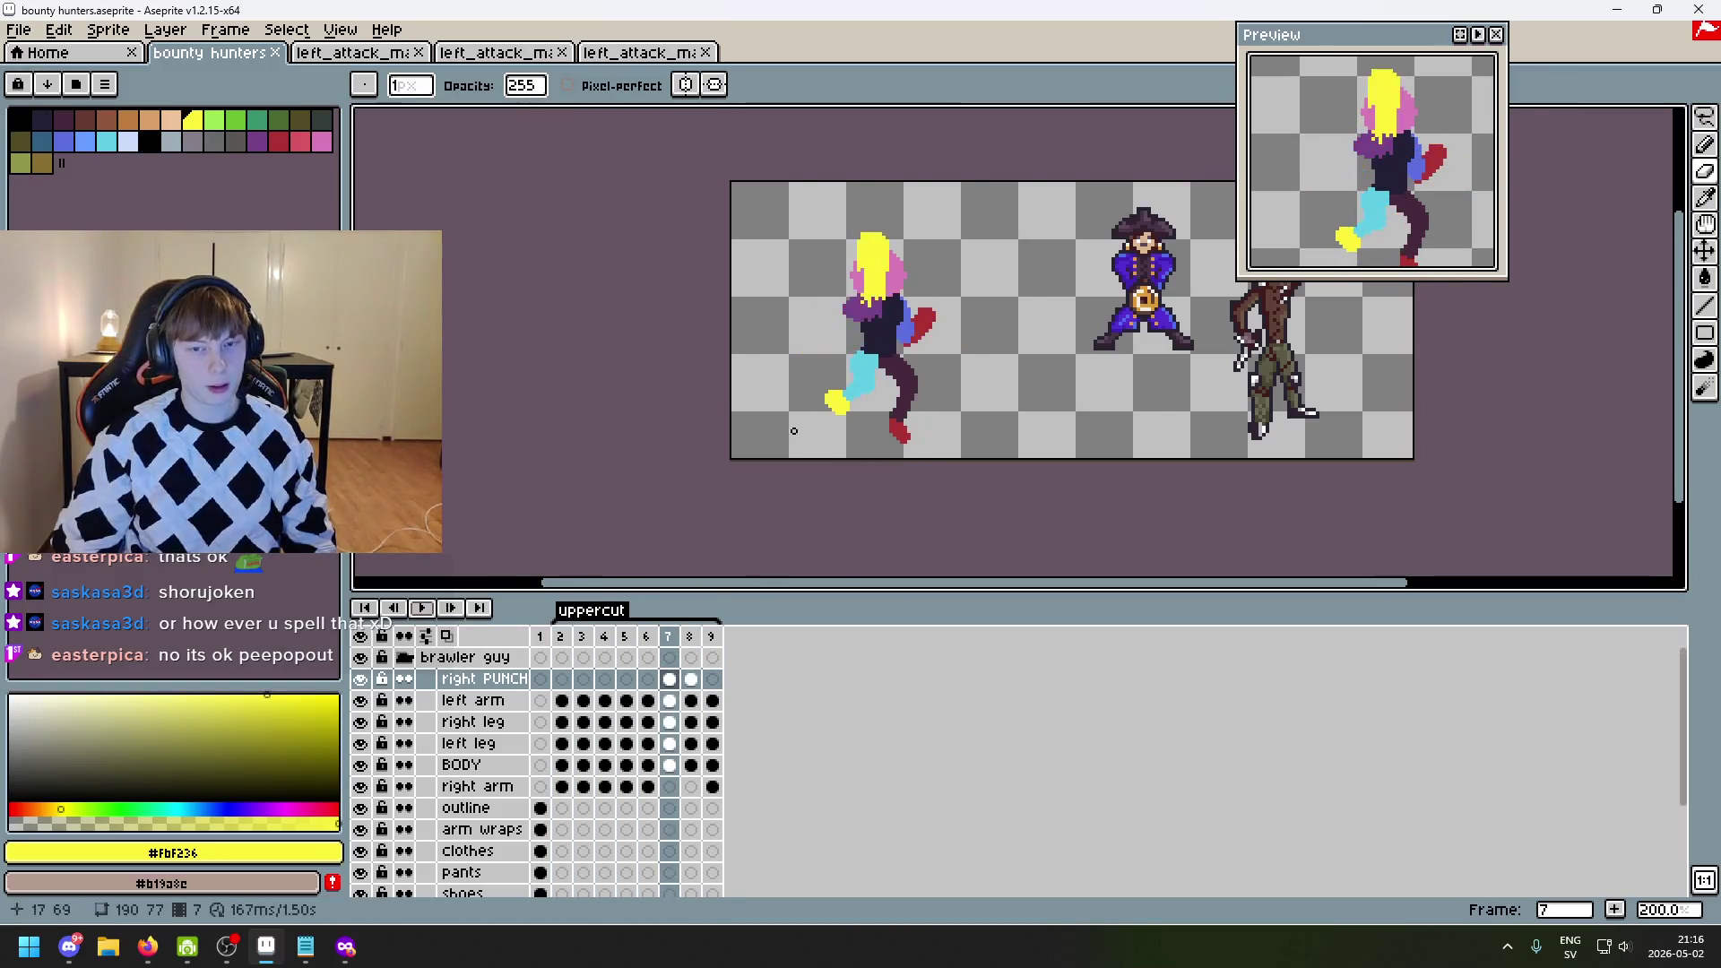
- Flip between frames 6 and 7 to compare the pose, ending on frame 7
{"action": "scroll", "coordinate": [838, 408], "scroll_direction": "up", "scroll_amount": 1}
{"action": "key", "text": "Left"}
{"action": "key", "text": "Right"}
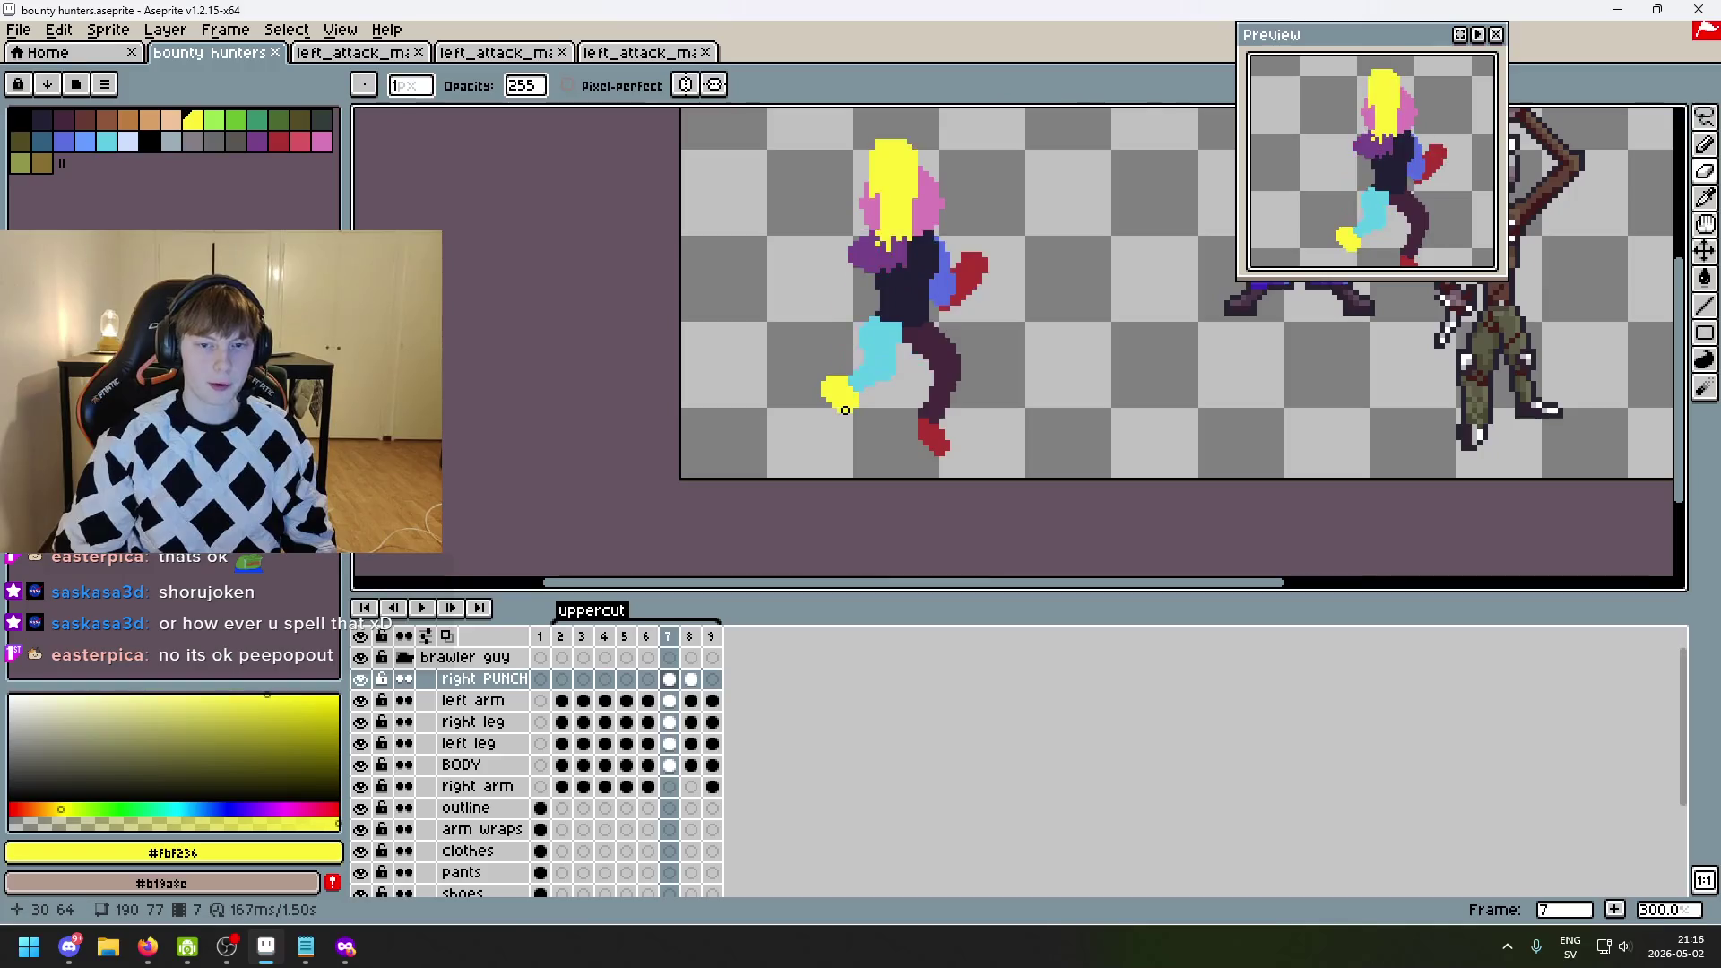
{"action": "key", "text": "Left"}
{"action": "key", "text": "Right"}
{"action": "key", "text": "Left"}
{"action": "key", "text": "Right"}
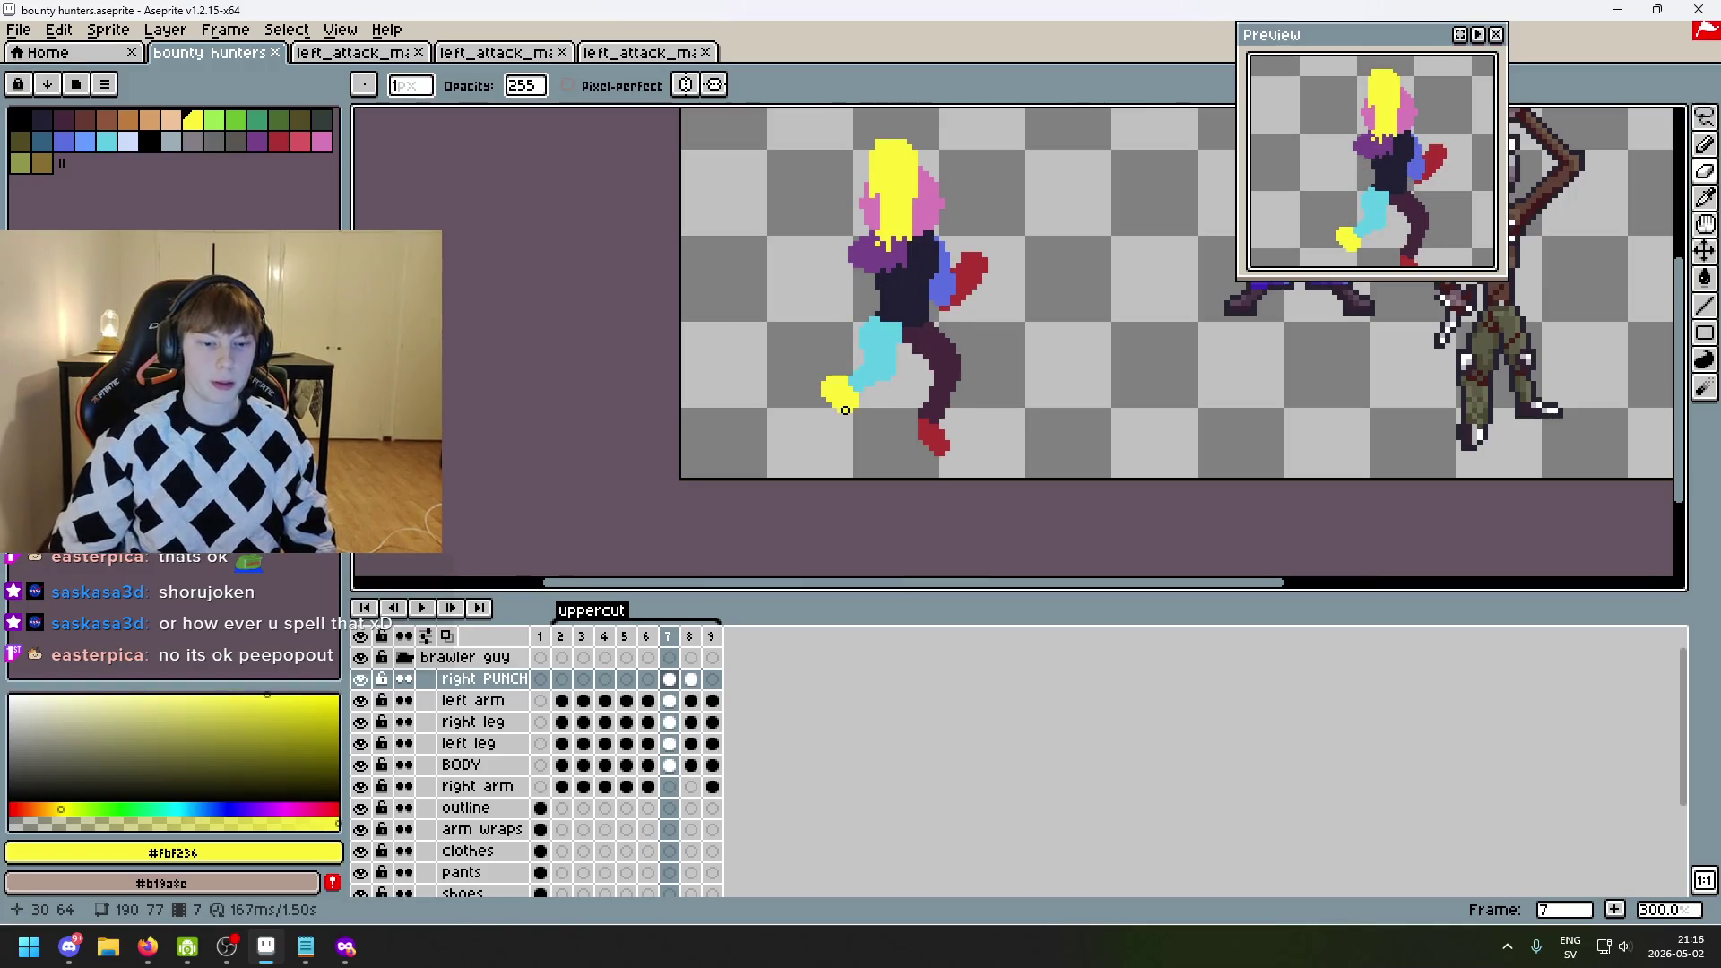
{"action": "scroll", "coordinate": [755, 297], "scroll_direction": "up", "scroll_amount": 3}
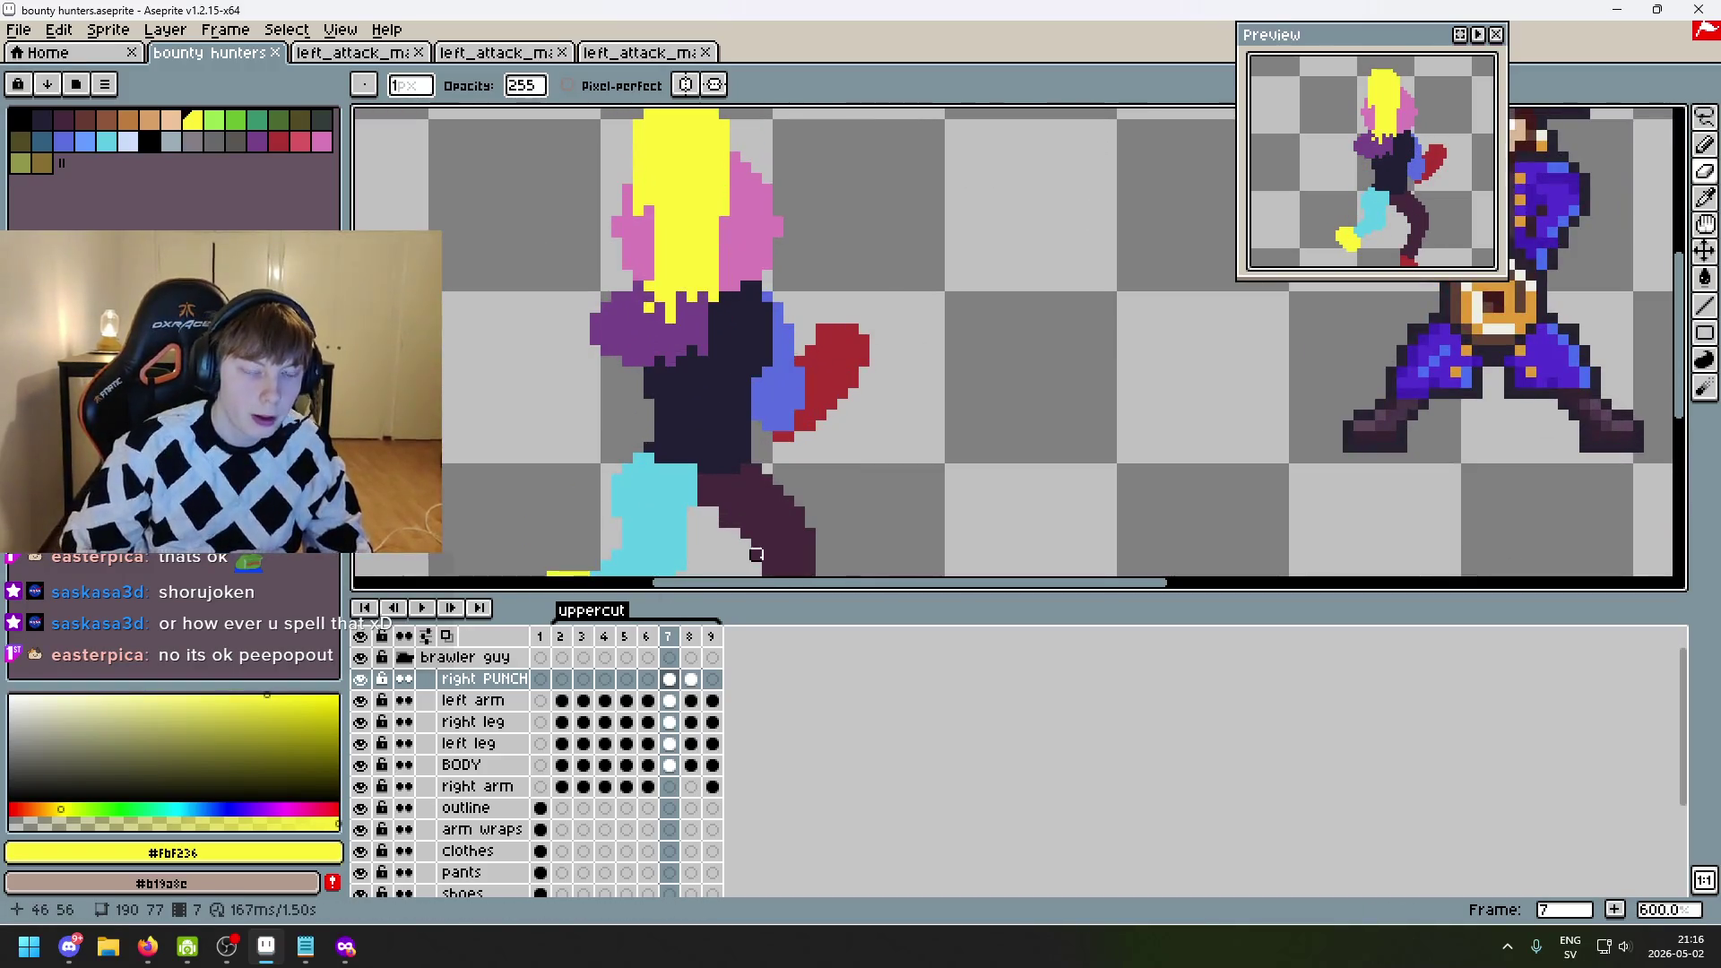
{"action": "scroll", "coordinate": [370, 751], "scroll_direction": "down", "scroll_amount": 3}
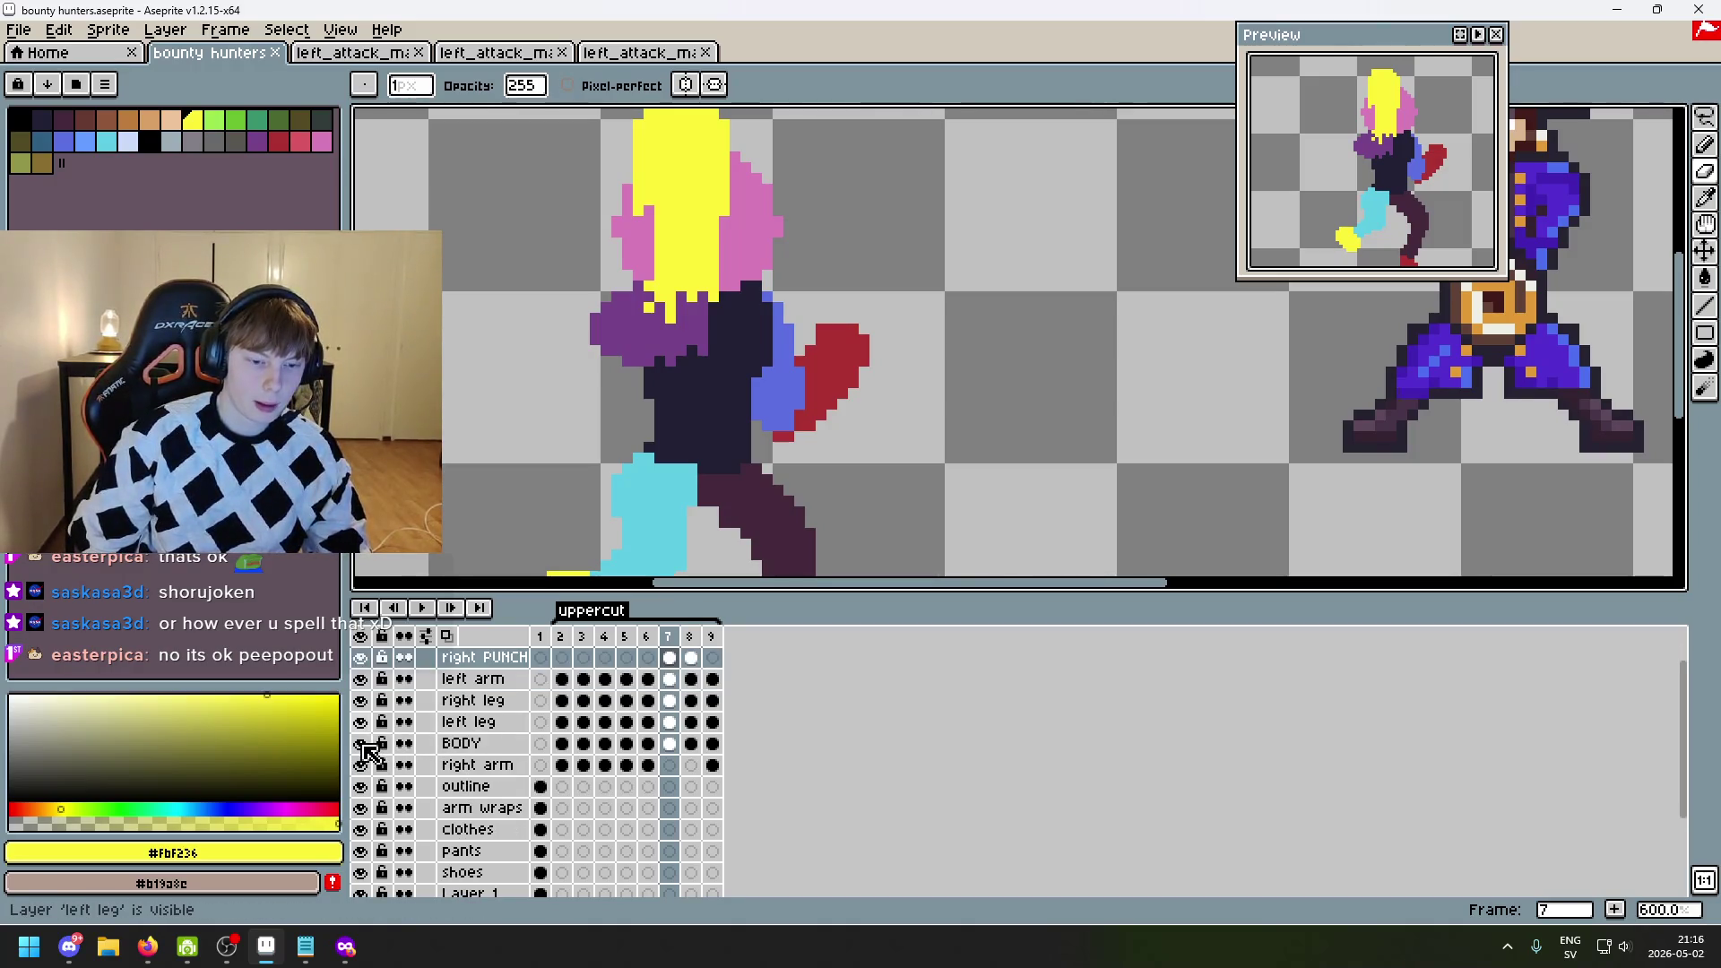
{"action": "scroll", "coordinate": [370, 751], "scroll_direction": "up", "scroll_amount": 2}
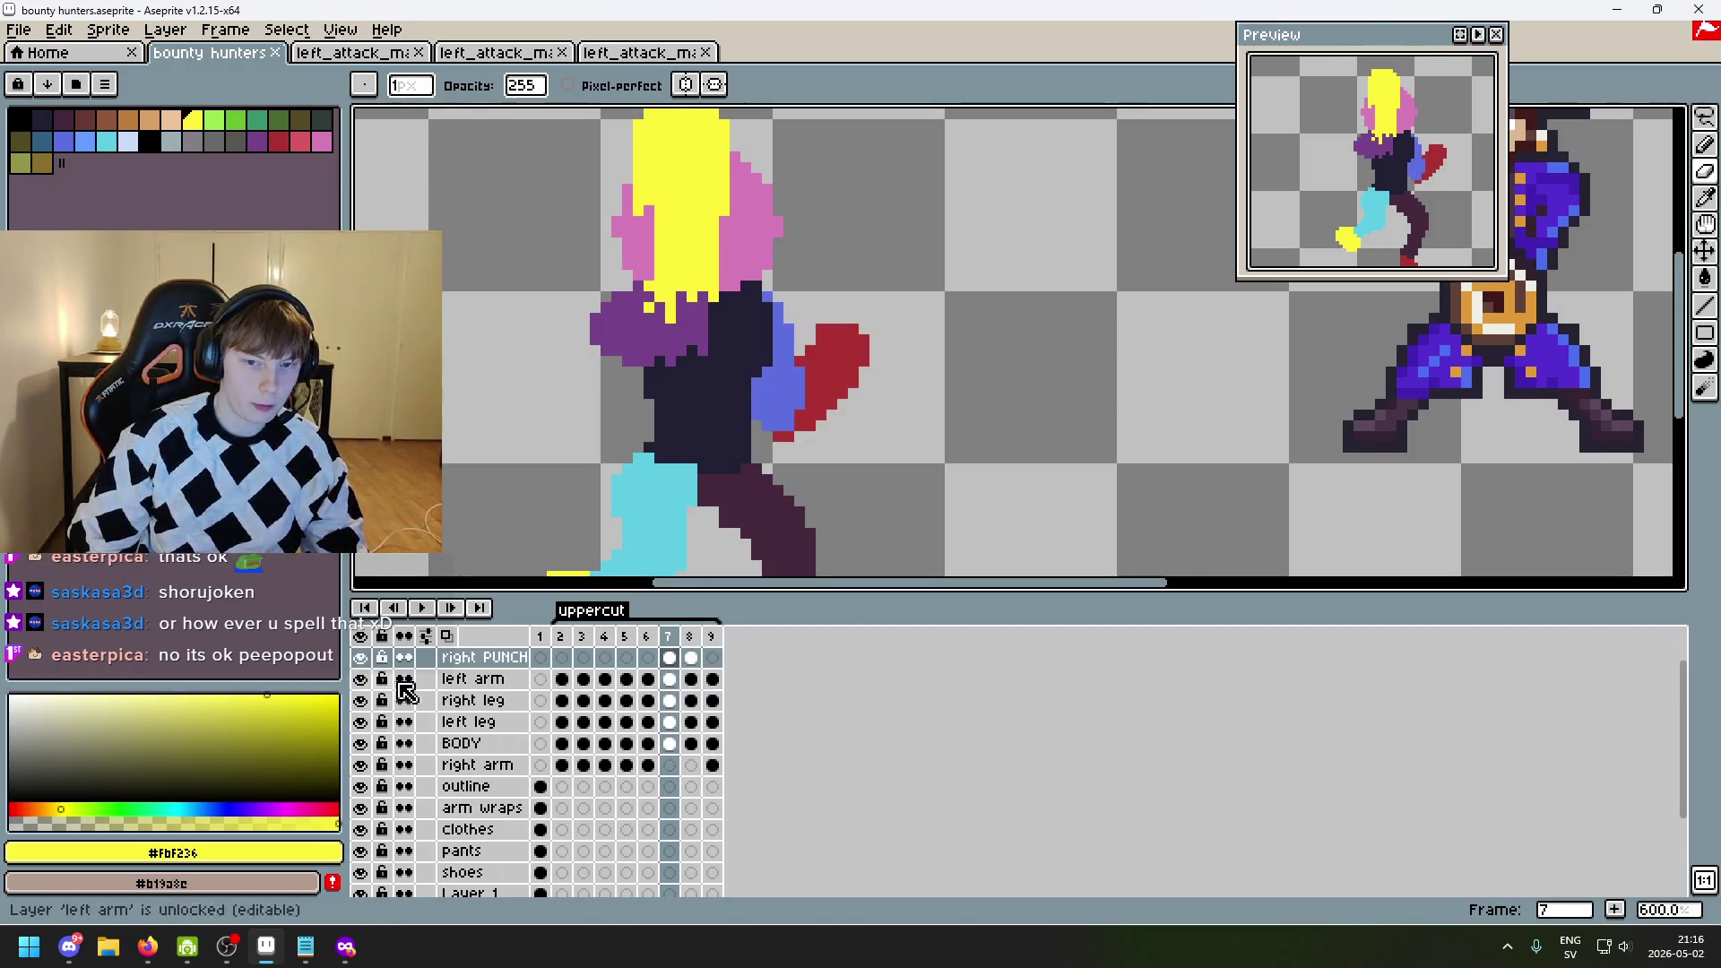
- Select the left arm layer, pick the arm's red #ac3232, and switch to the Pencil
{"action": "left_click", "coordinate": [473, 678]}
{"action": "scroll", "coordinate": [896, 408], "scroll_direction": "up", "scroll_amount": 1}
{"action": "left_click", "coordinate": [828, 356], "text": "alt"}
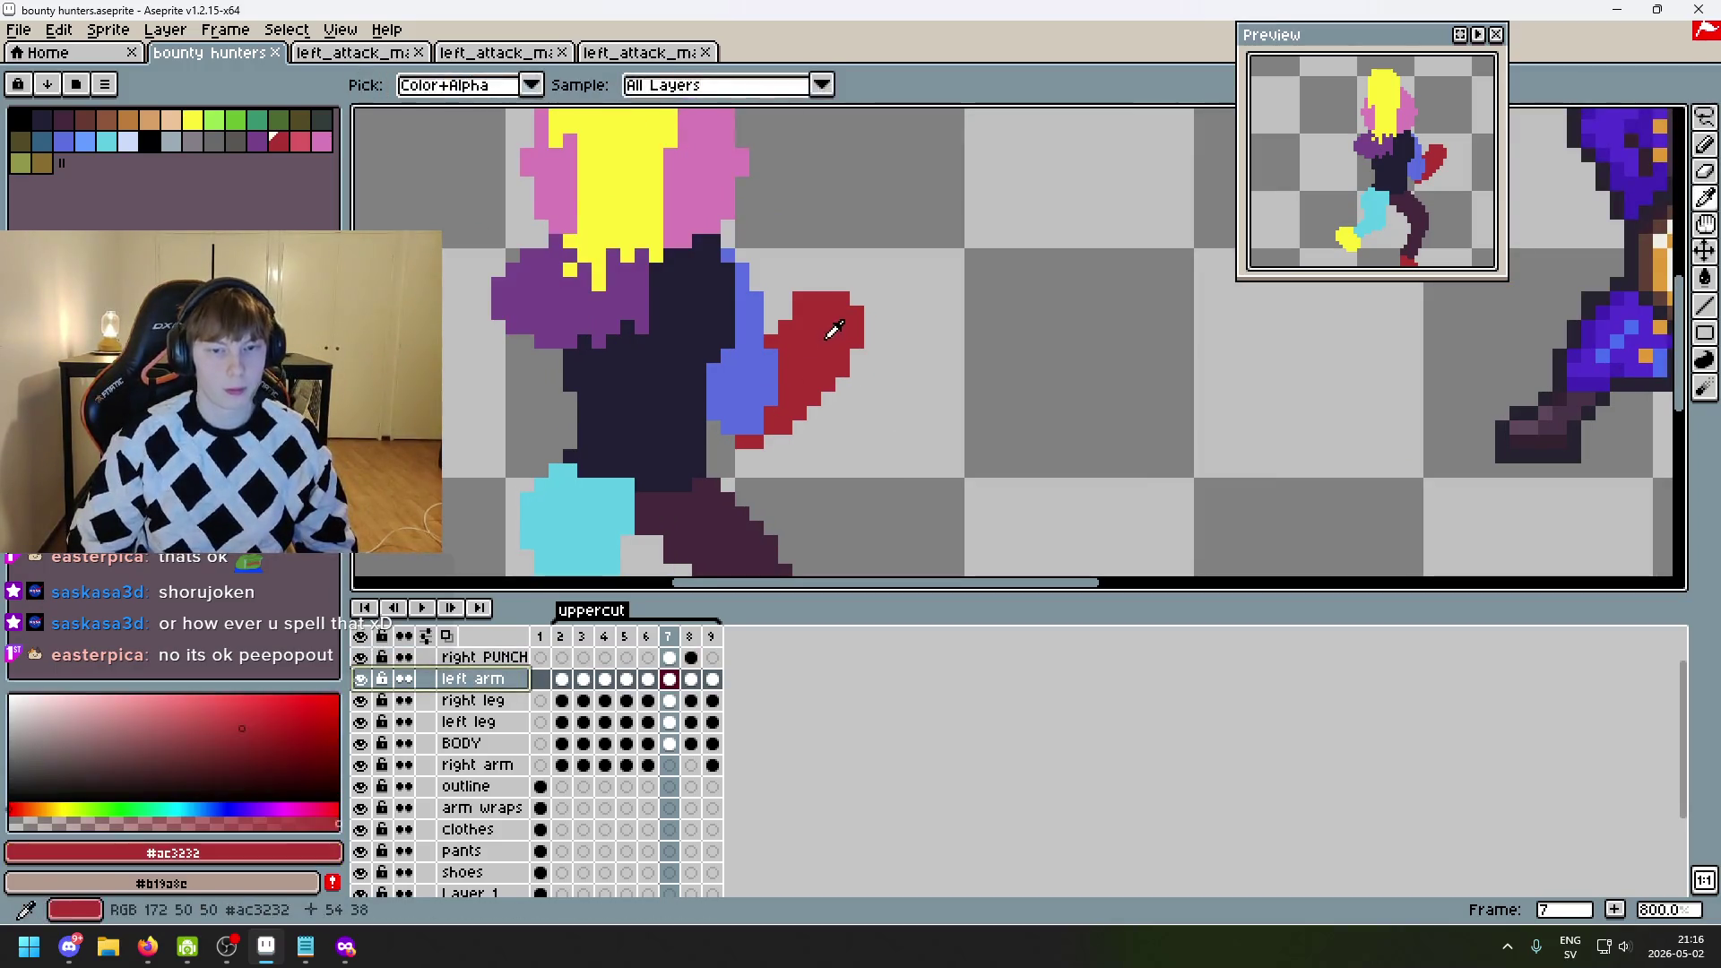
{"action": "key", "text": "comma"}
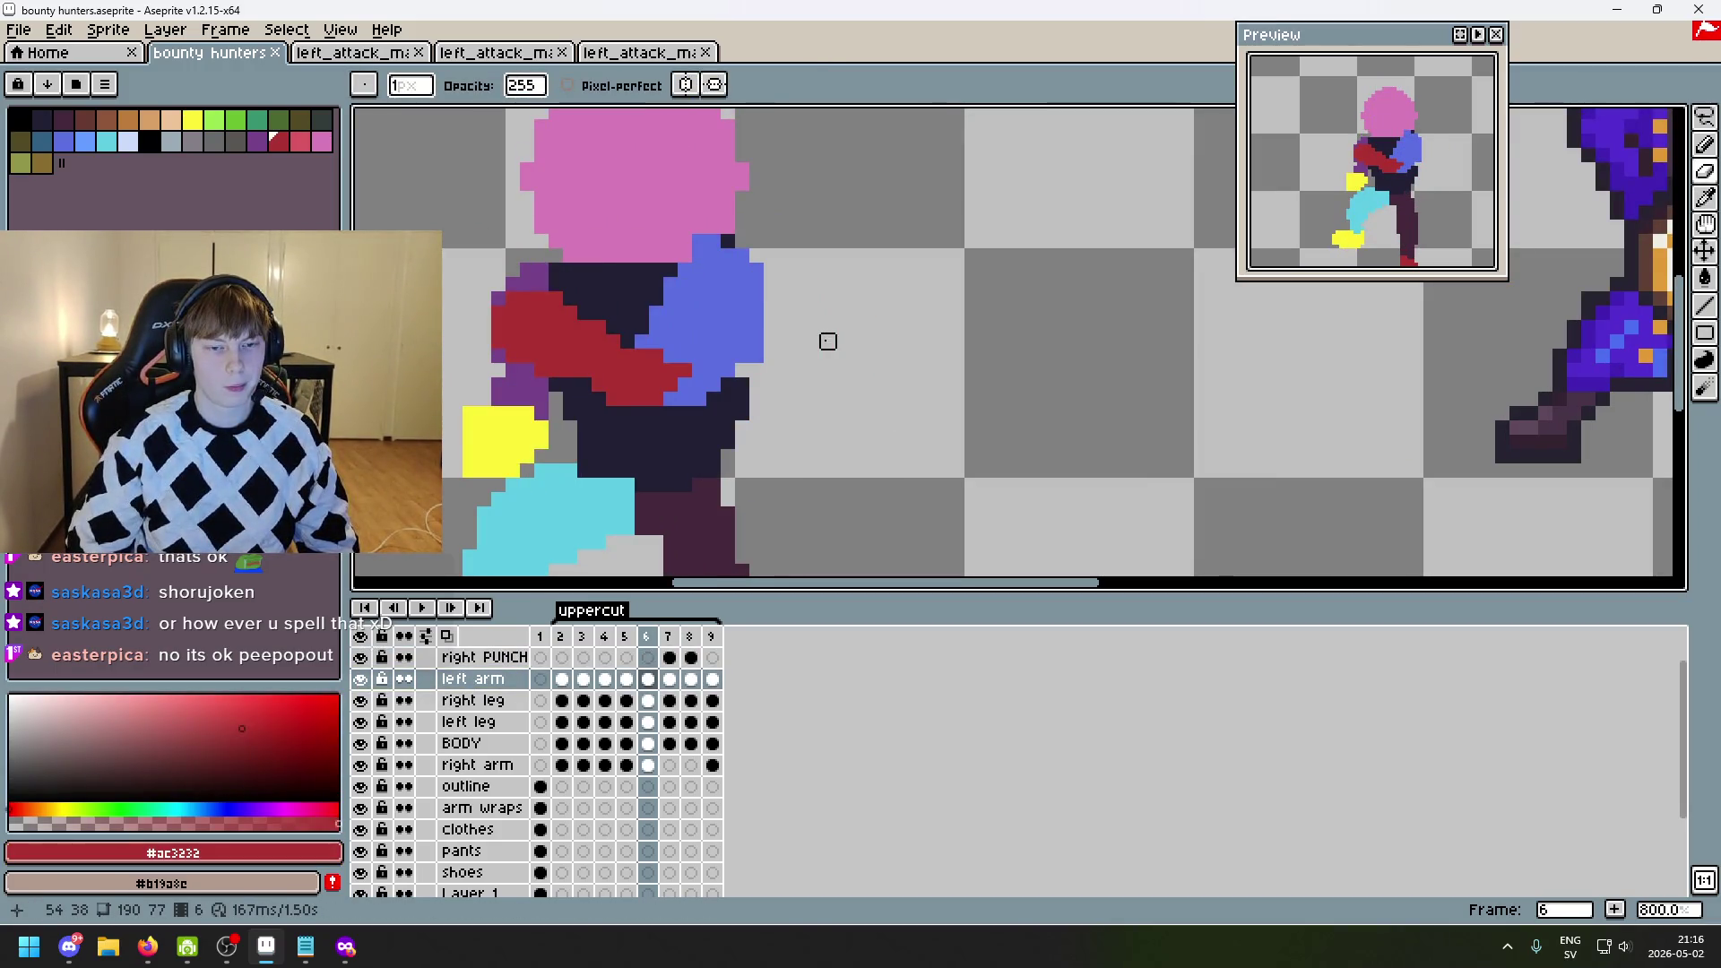
{"action": "key", "text": "period"}
{"action": "key", "text": "comma"}
{"action": "key", "text": "period"}
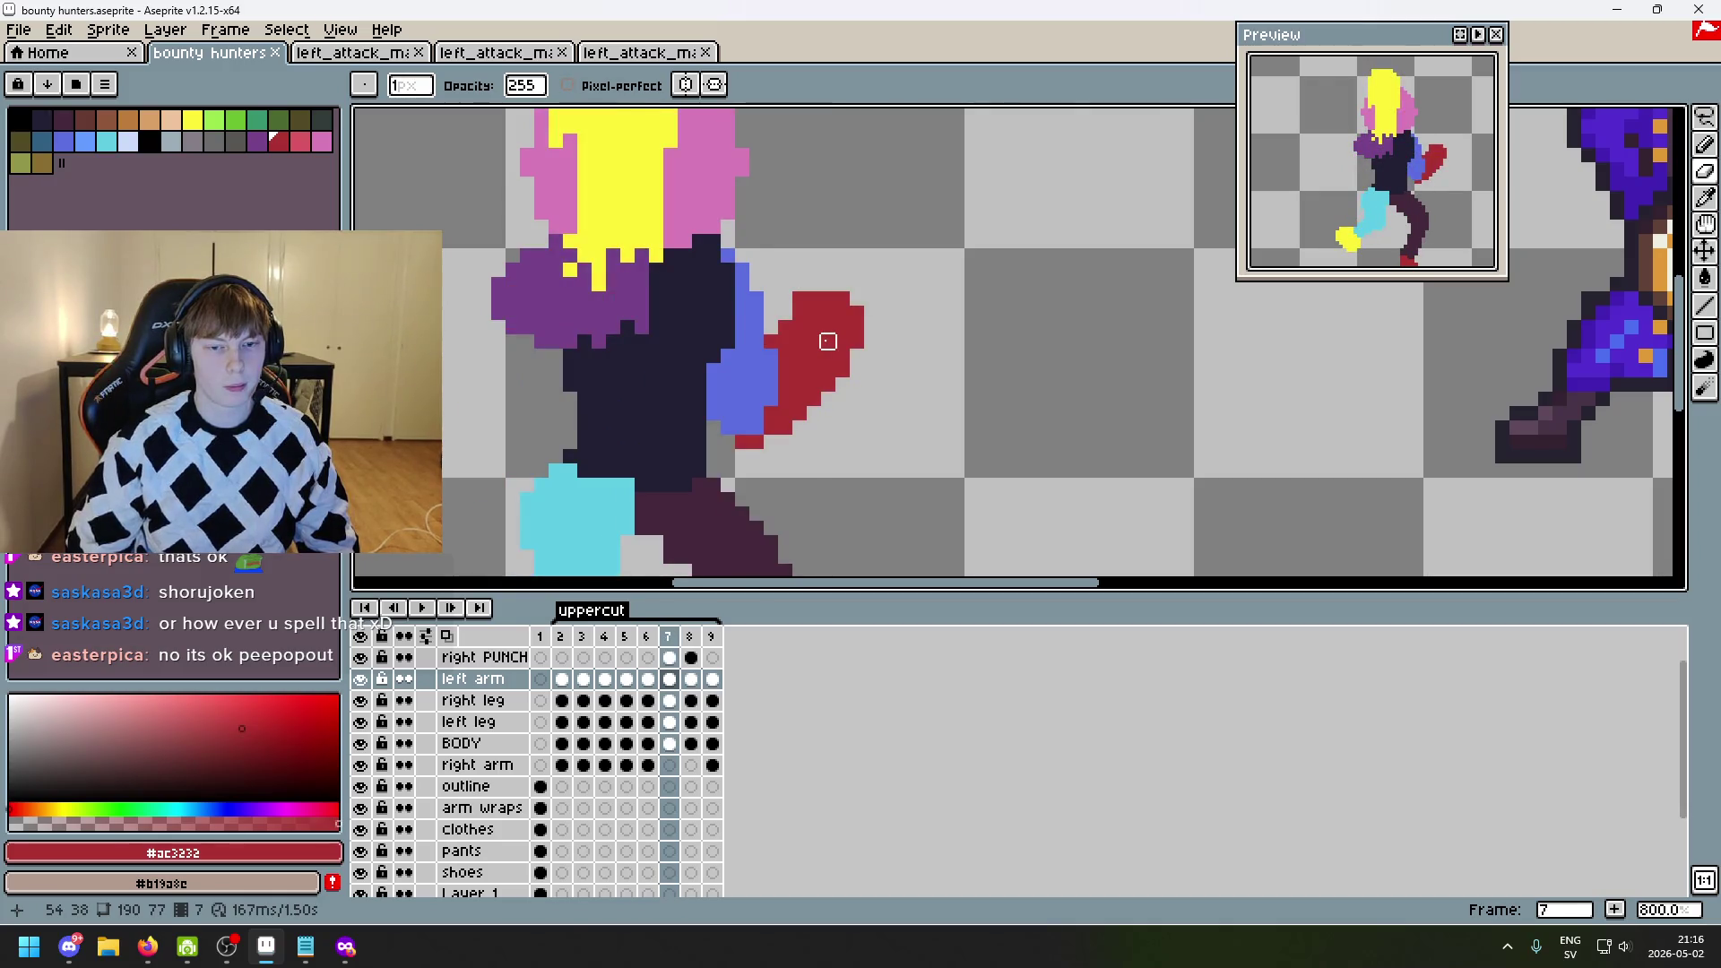
{"action": "key", "text": "b"}
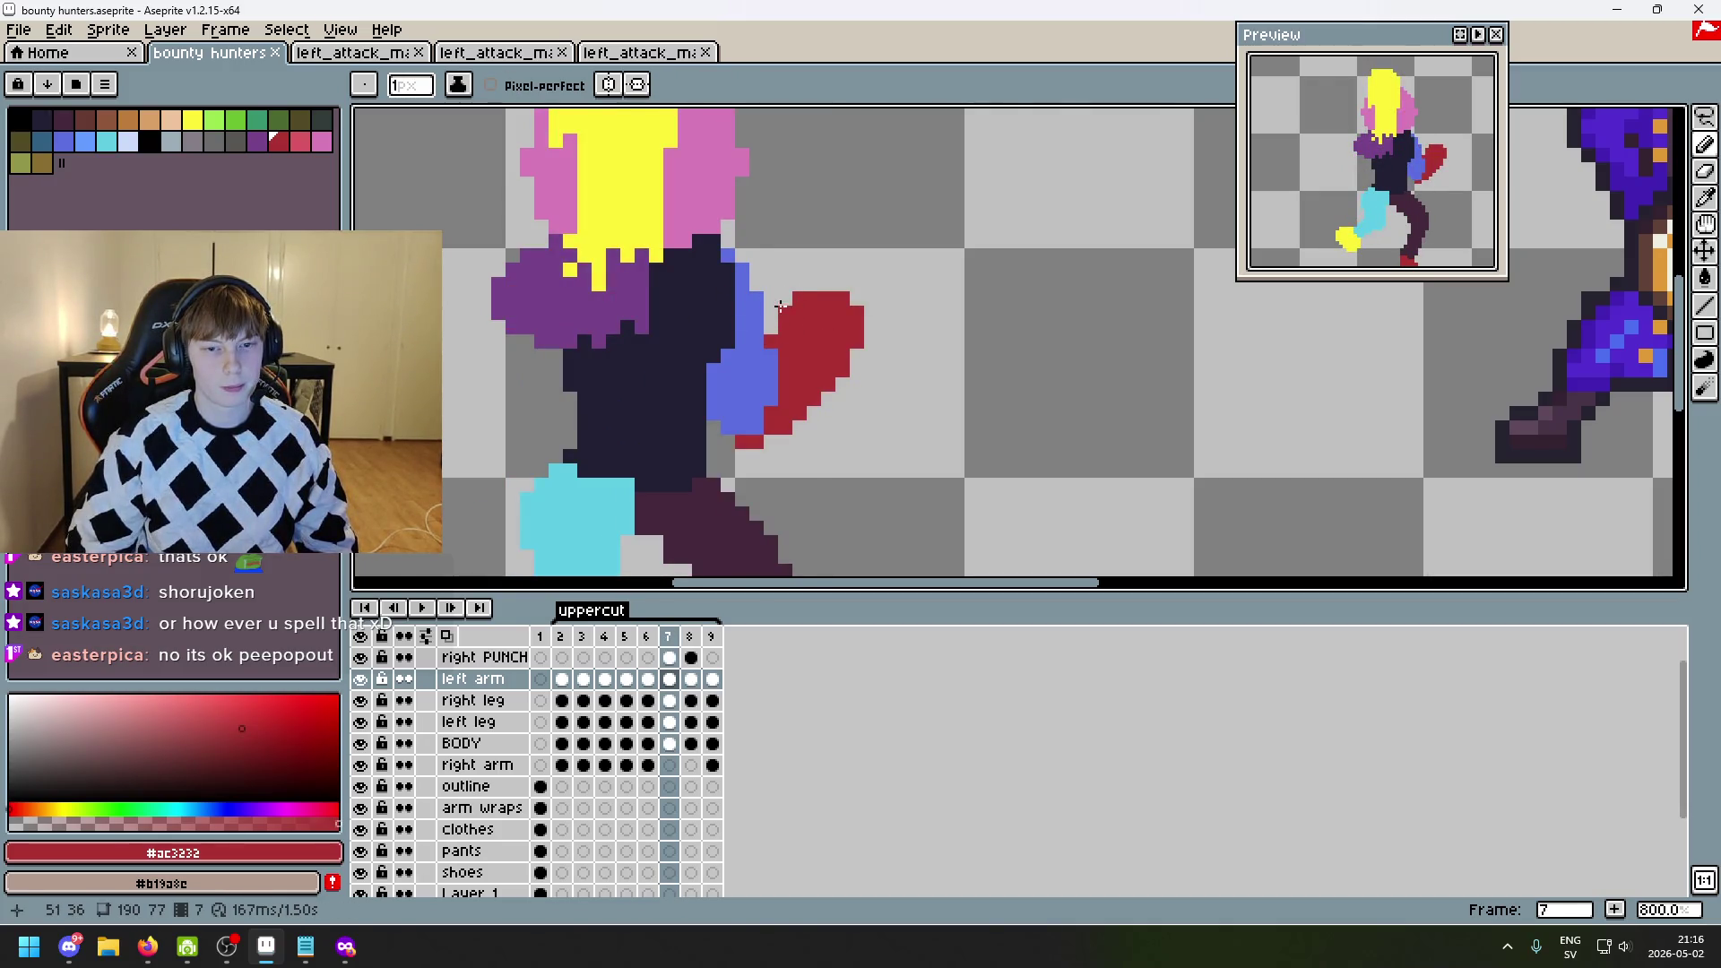
- Paint trial red pixels along the blue arm, undo one stroke, then sample the arm's blue
{"action": "left_click_drag", "start_coordinate": [781, 297], "coordinate": [773, 305]}
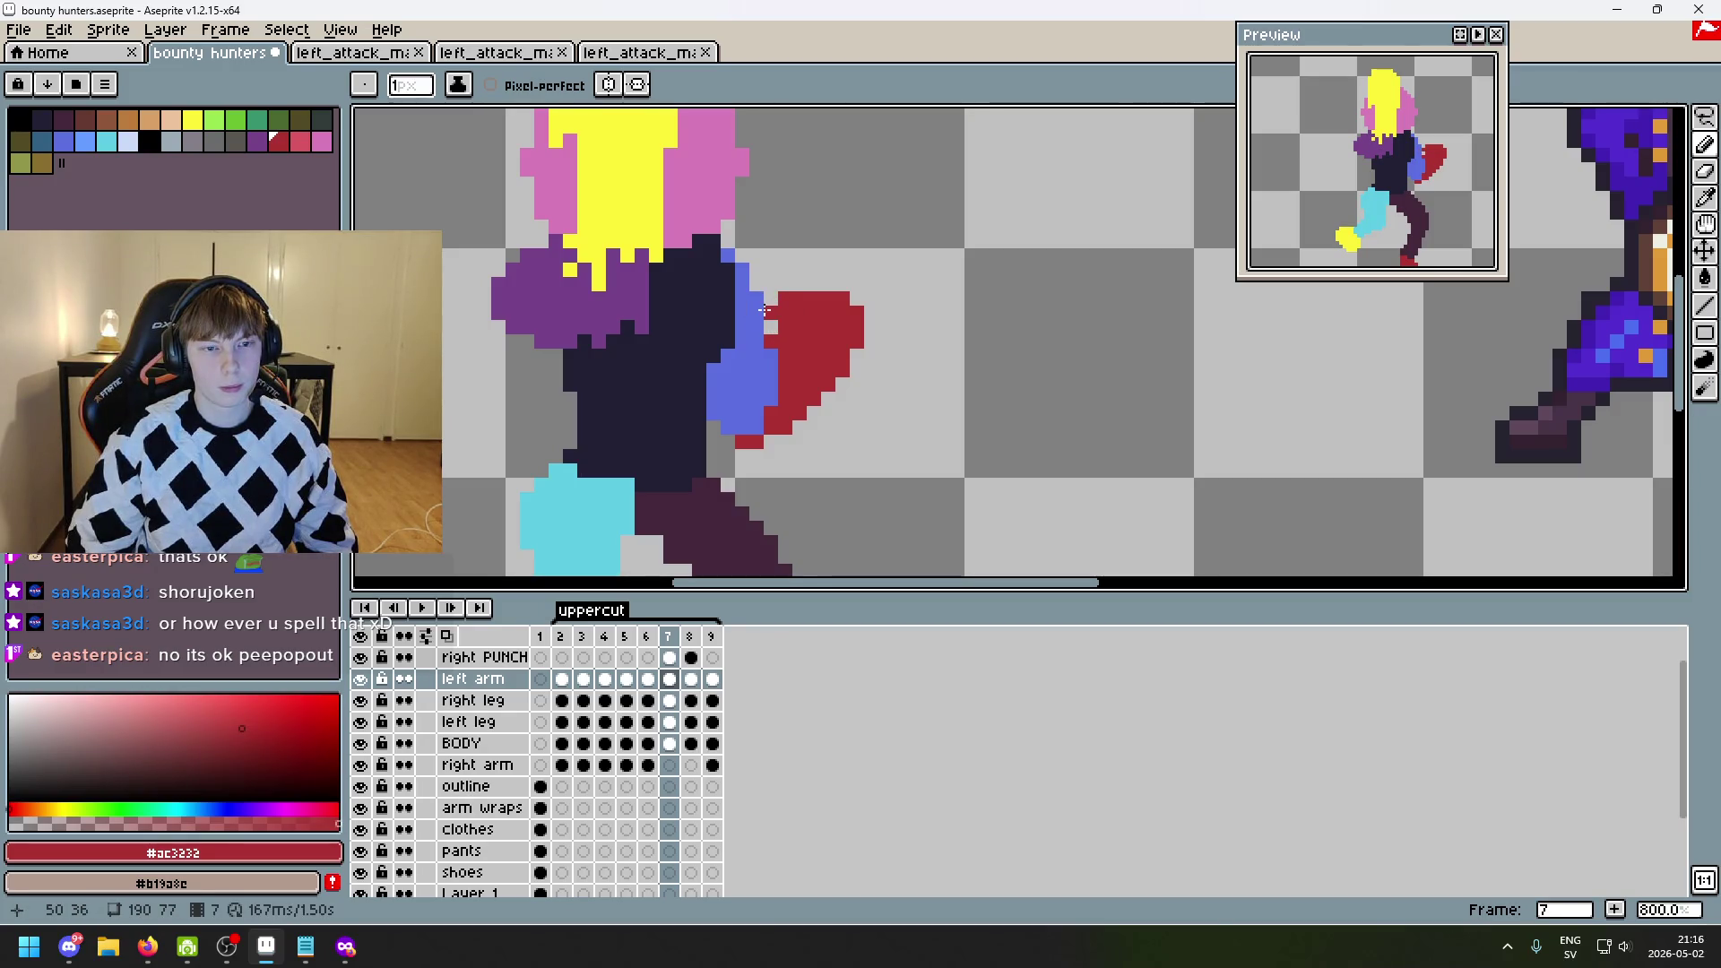
{"action": "left_click_drag", "start_coordinate": [744, 301], "coordinate": [744, 307]}
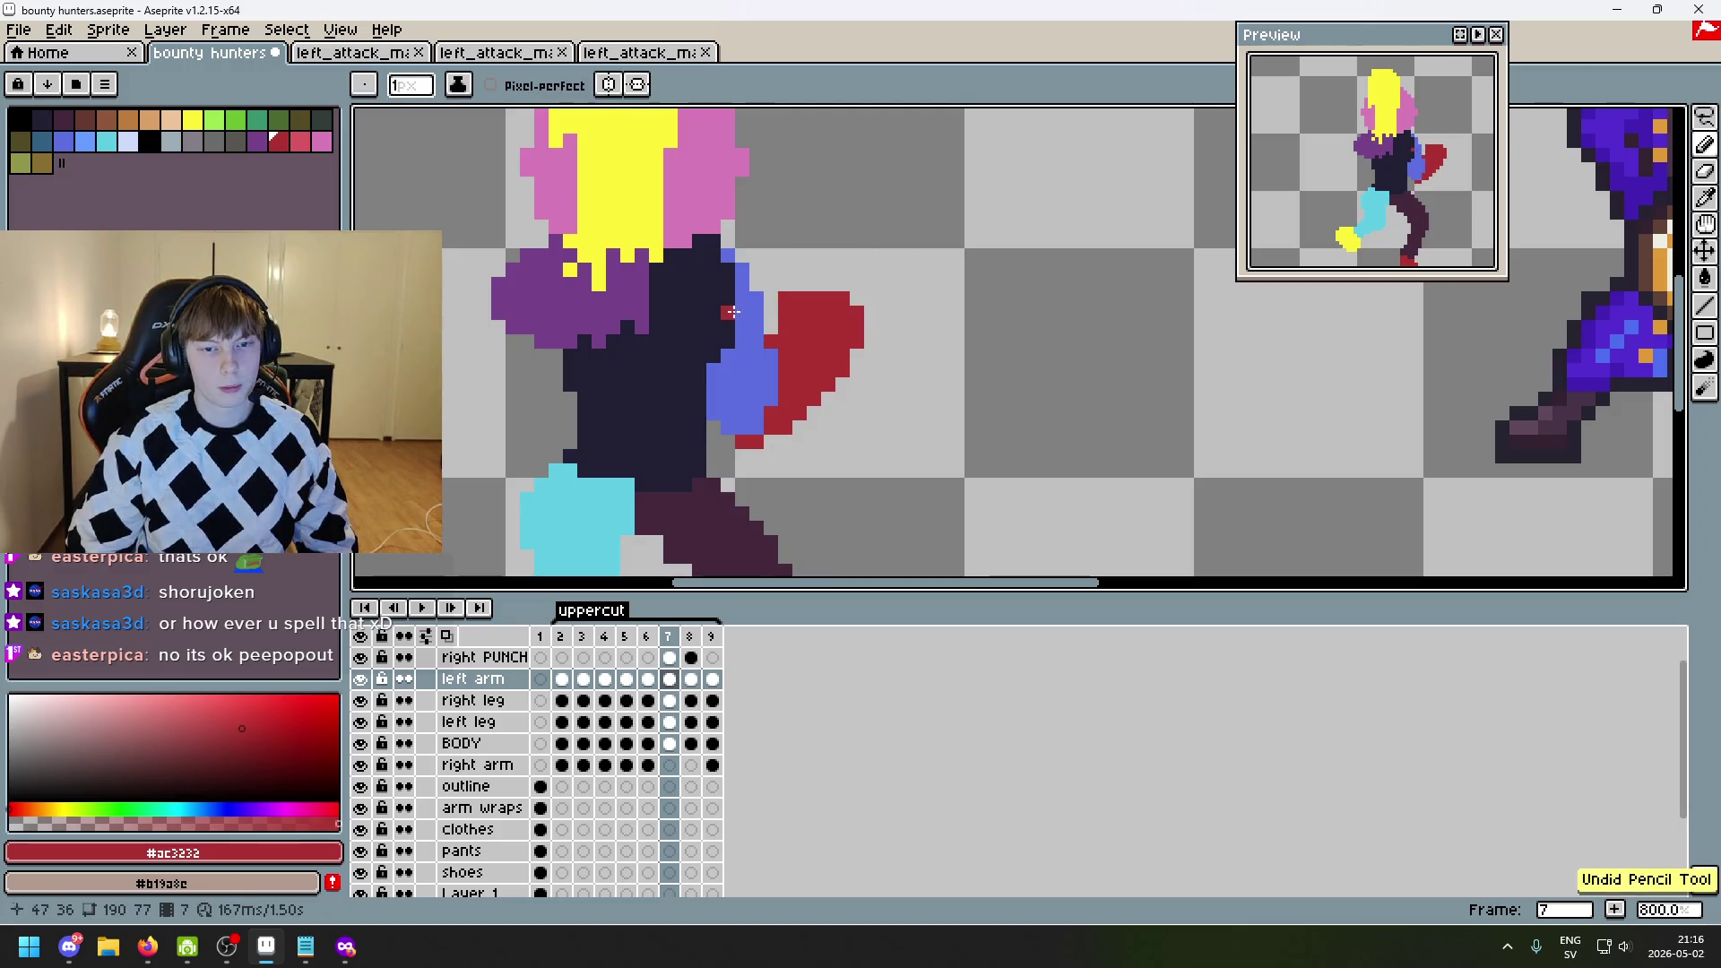
{"action": "key", "text": "ctrl+z"}
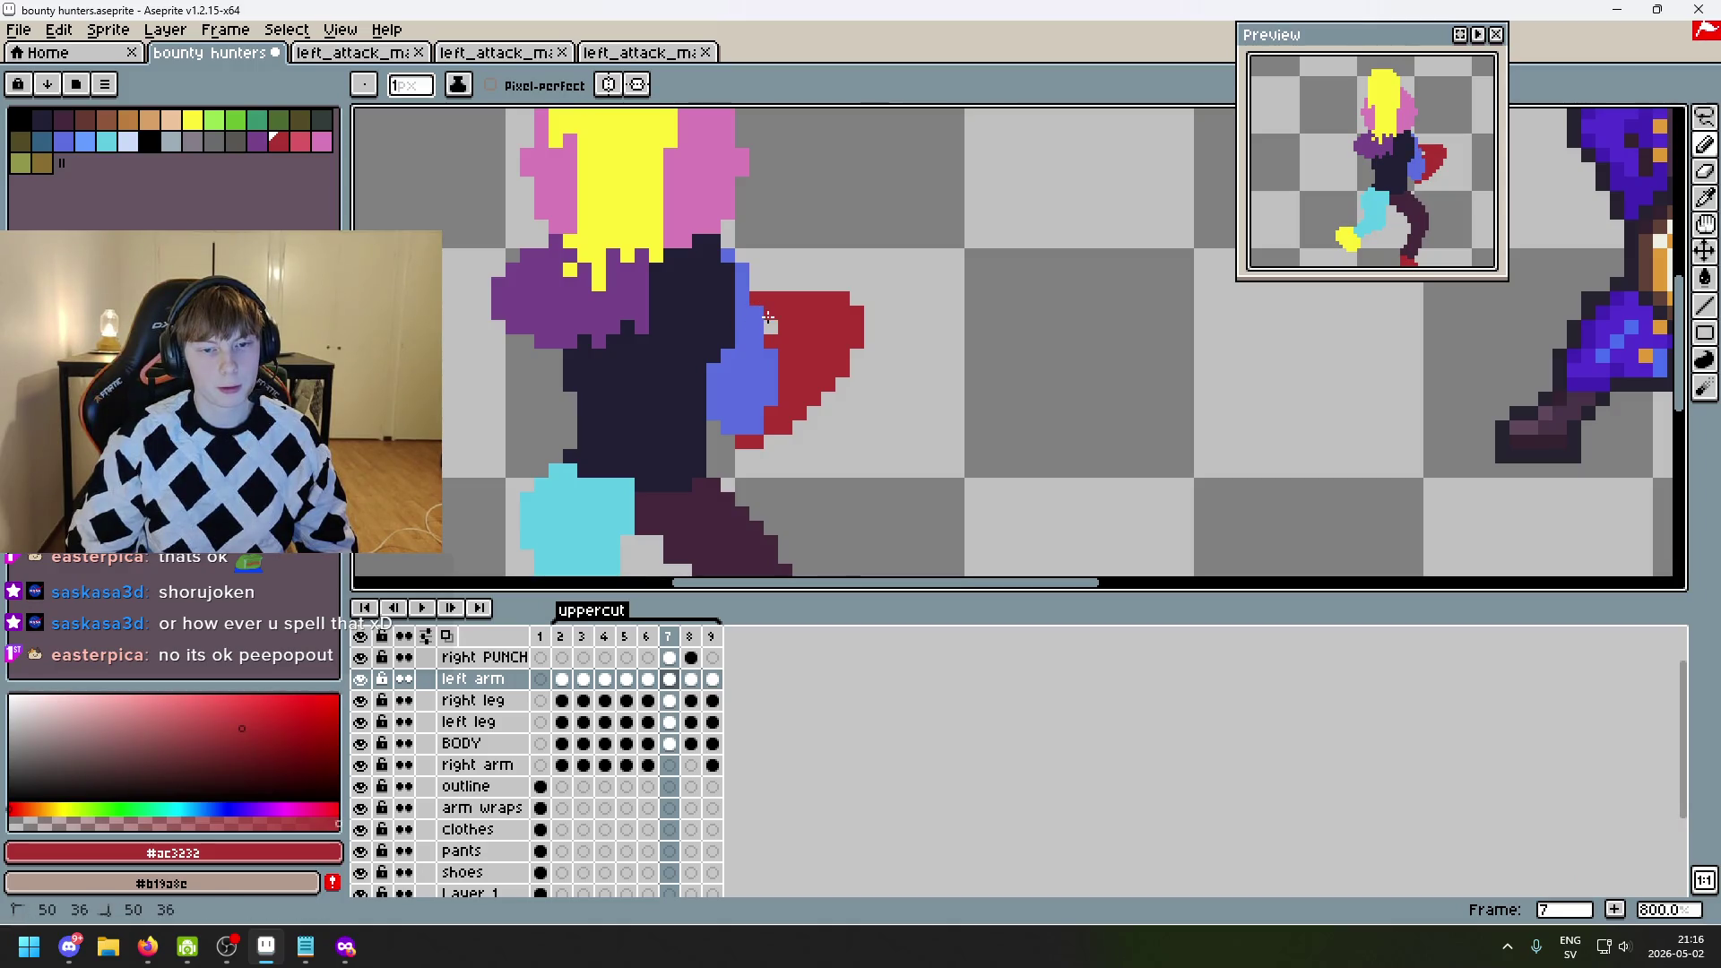
{"action": "left_click_drag", "start_coordinate": [757, 327], "coordinate": [744, 327]}
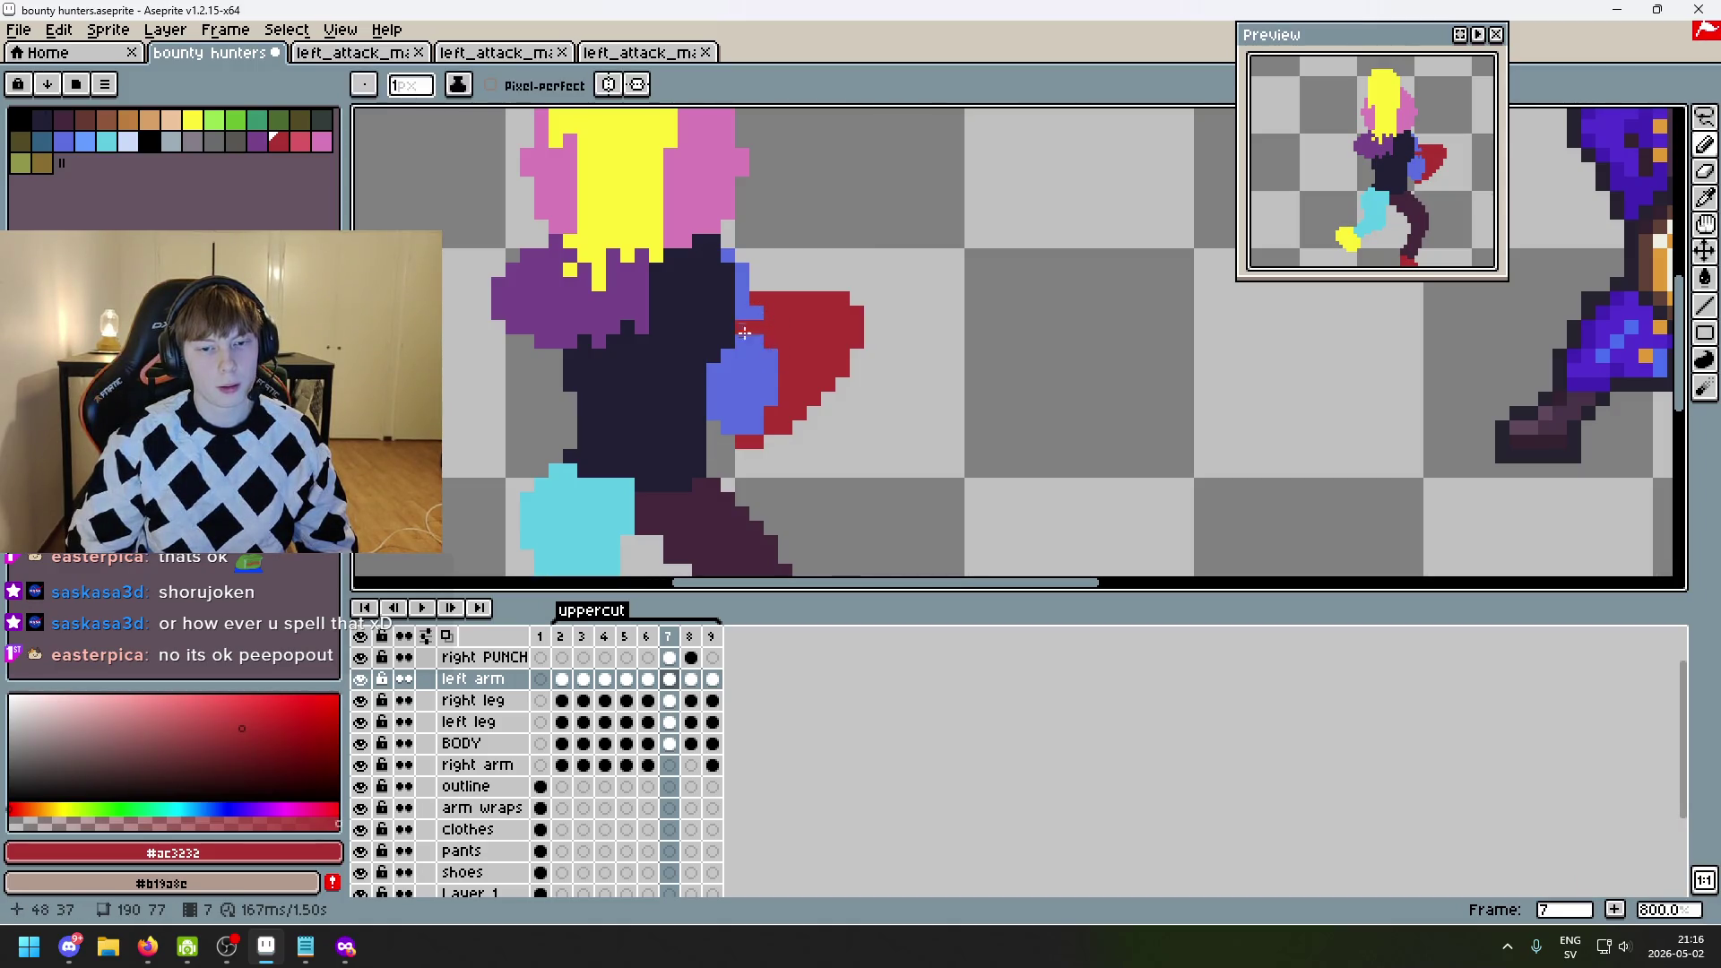
{"action": "left_click", "coordinate": [763, 363], "text": "alt"}
- Compare the arm between frames 6 and 7, ending back on frame 7
{"action": "scroll", "coordinate": [763, 352], "scroll_direction": "up", "scroll_amount": 3}
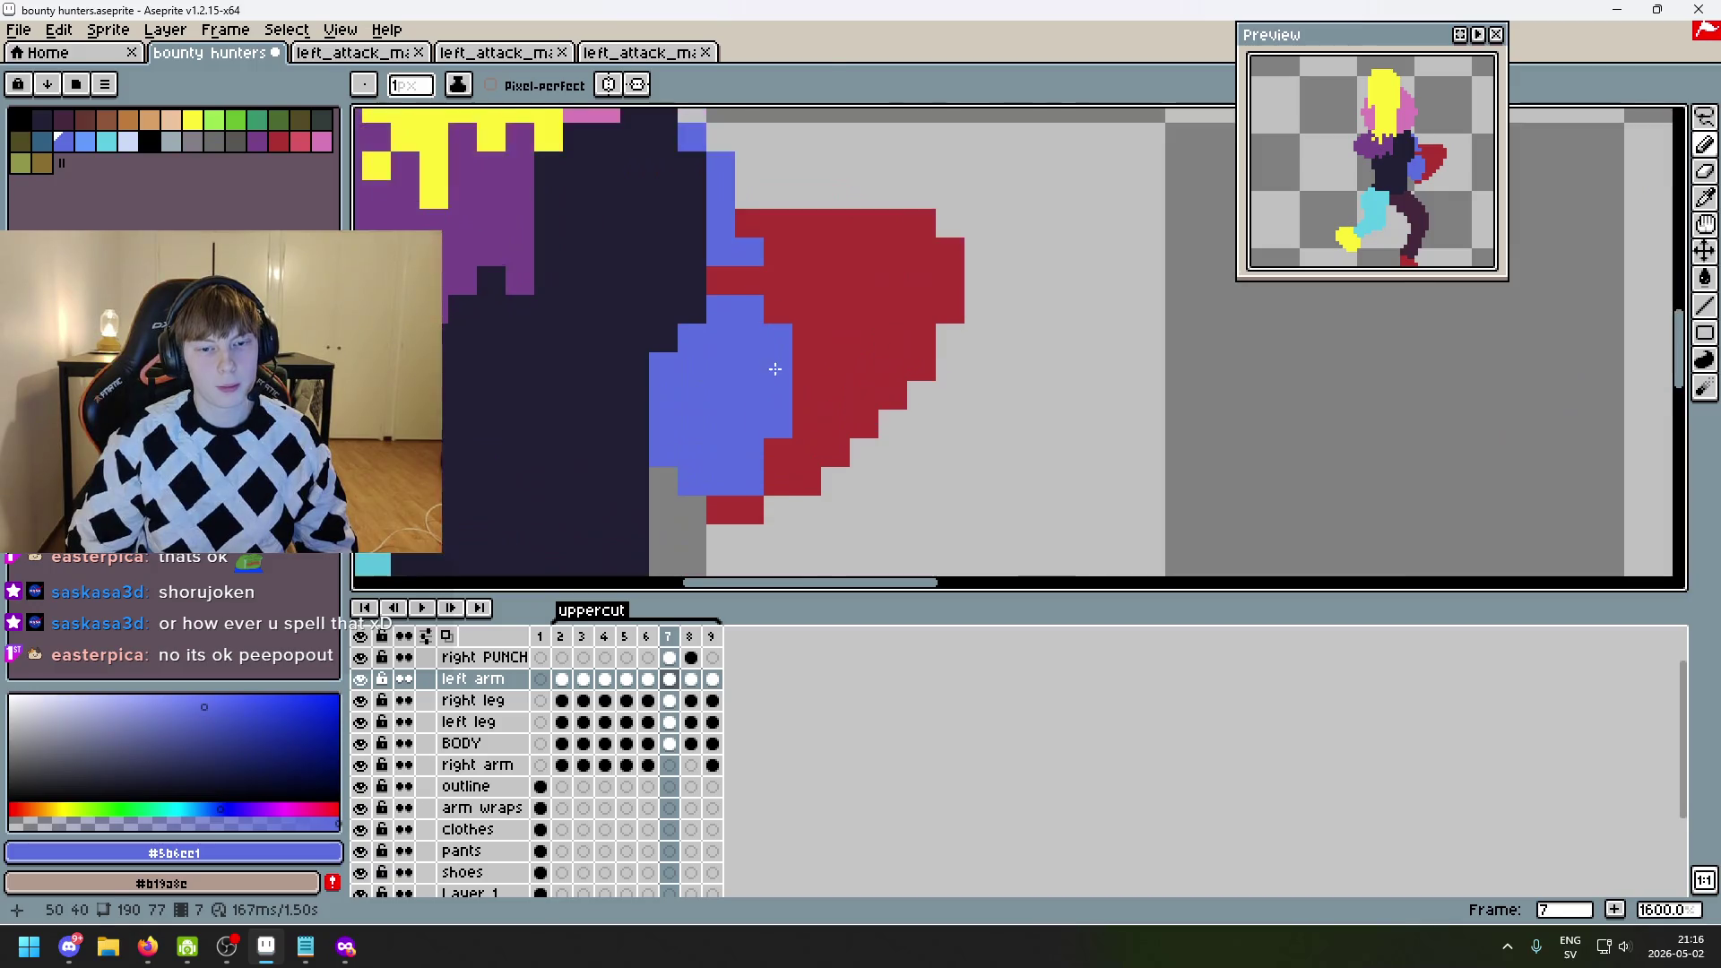
{"action": "scroll", "coordinate": [760, 364], "scroll_direction": "down", "scroll_amount": 4}
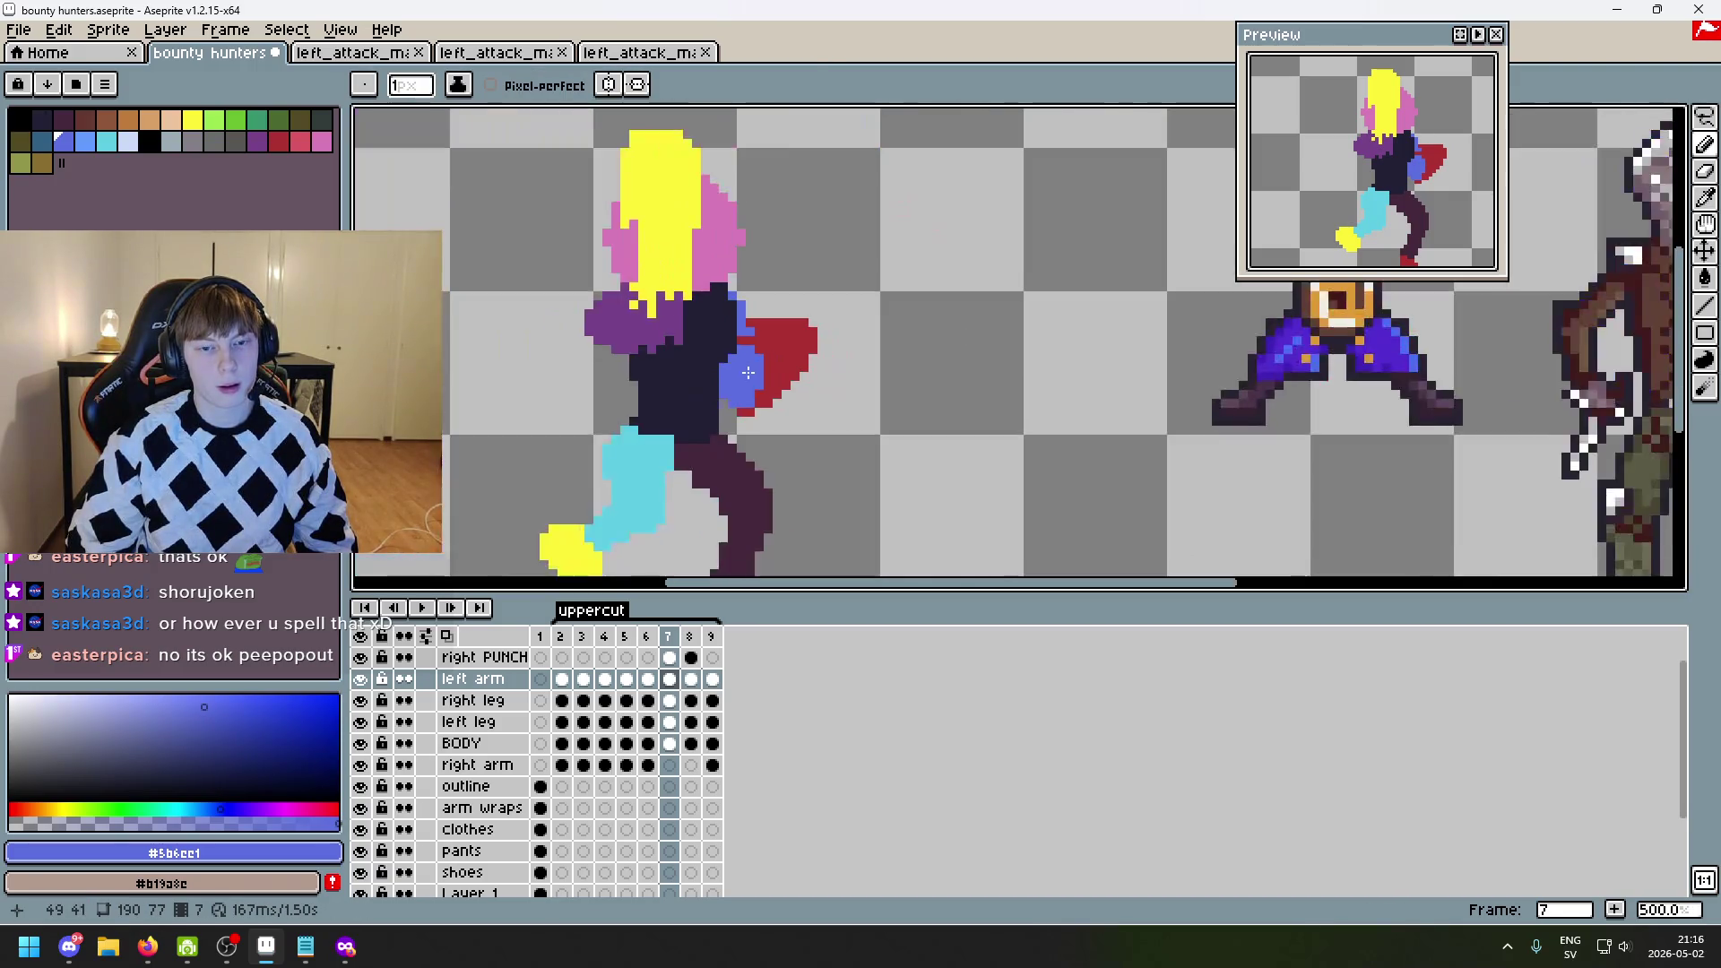
{"action": "scroll", "coordinate": [749, 357], "scroll_direction": "up", "scroll_amount": 3}
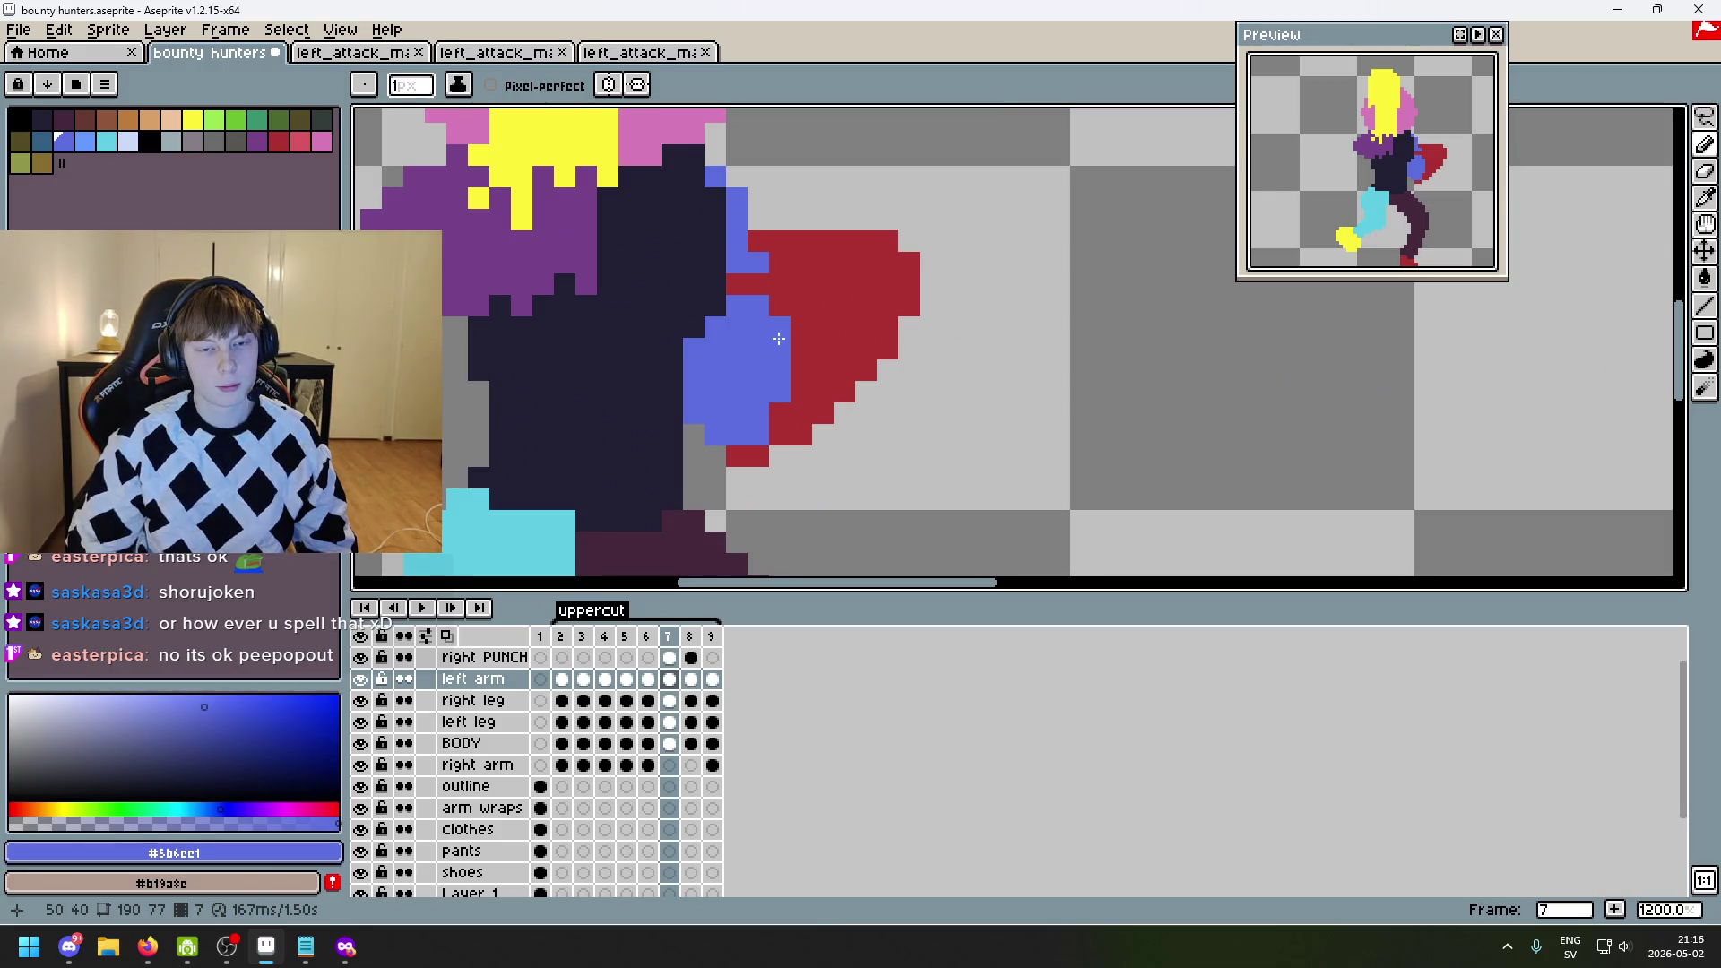
{"action": "key", "text": "Left"}
{"action": "key", "text": "Right"}
{"action": "key", "text": "Left"}
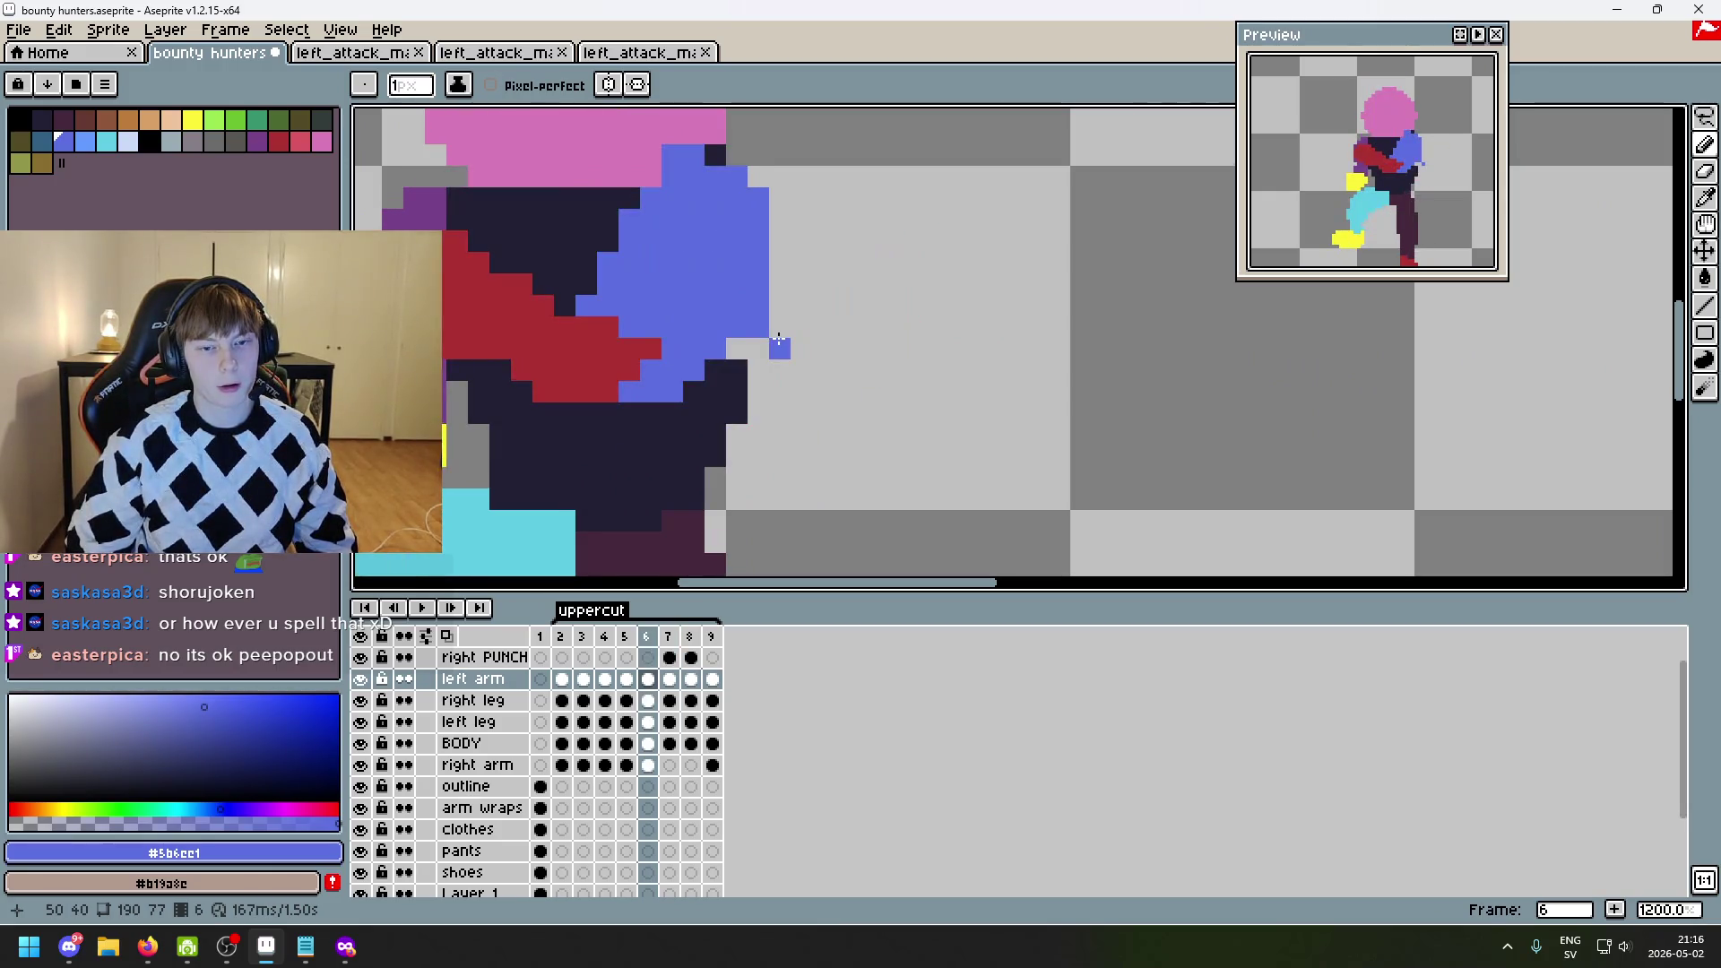
{"action": "key", "text": "Right"}
{"action": "key", "text": "Left"}
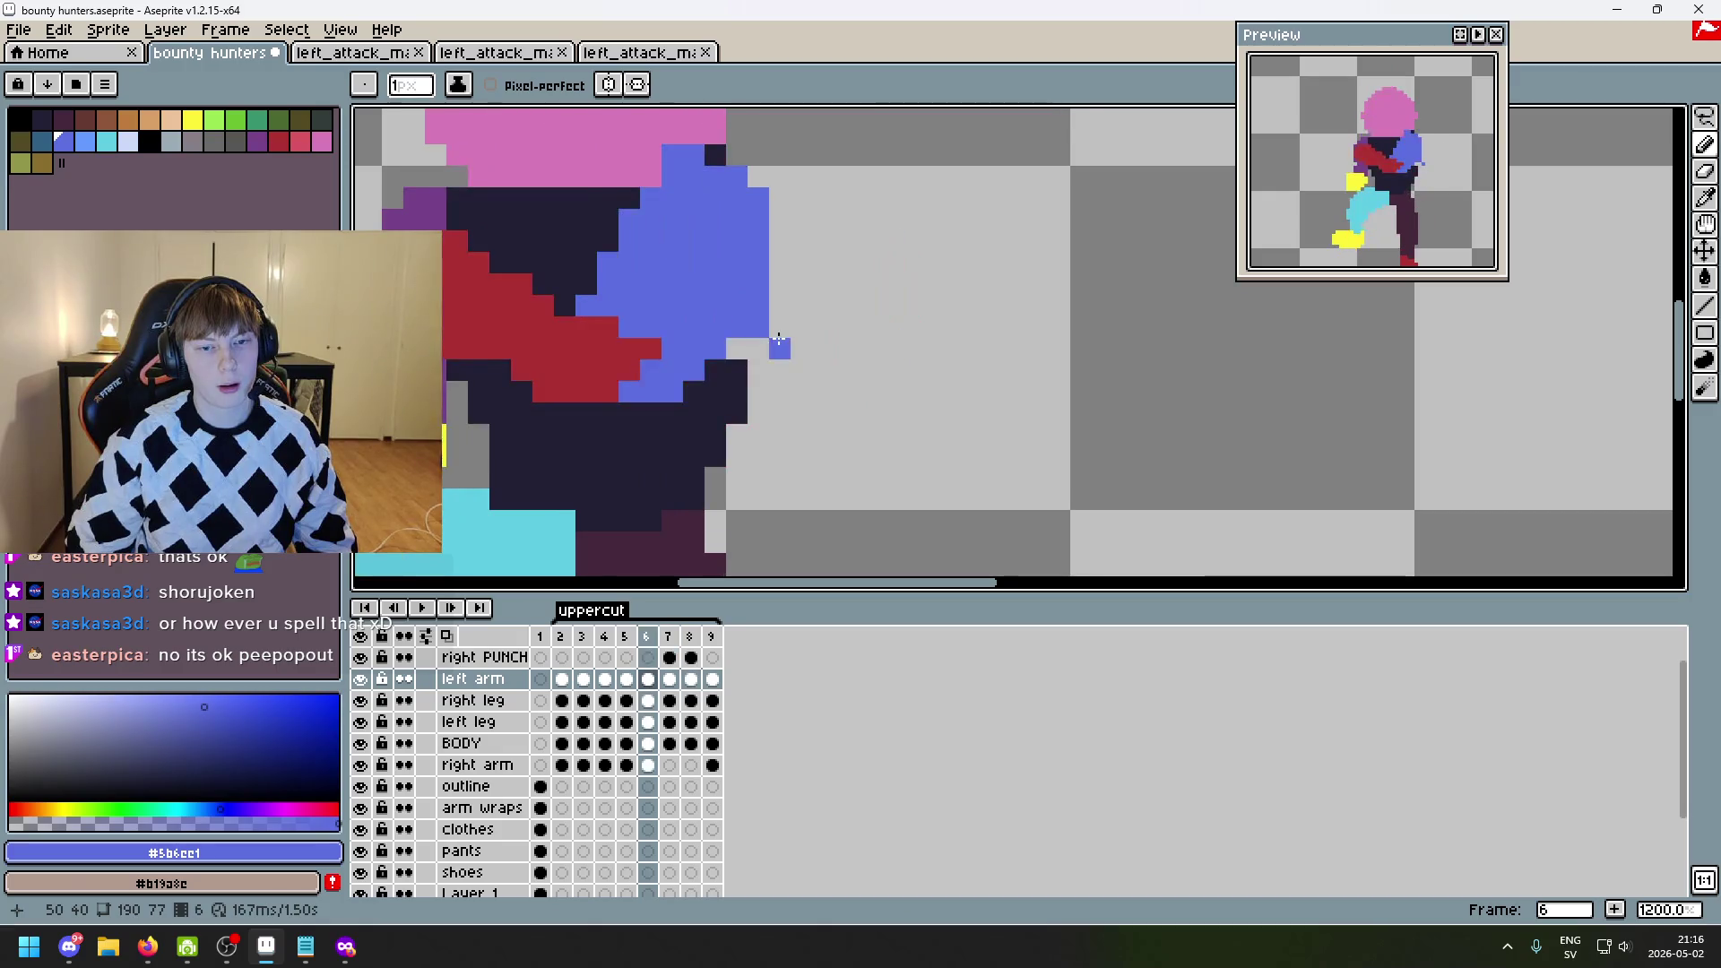
{"action": "key", "text": "Right"}
{"action": "key", "text": "Left"}
{"action": "key", "text": "Right"}
{"action": "key", "text": "Left"}
{"action": "key", "text": "Right"}
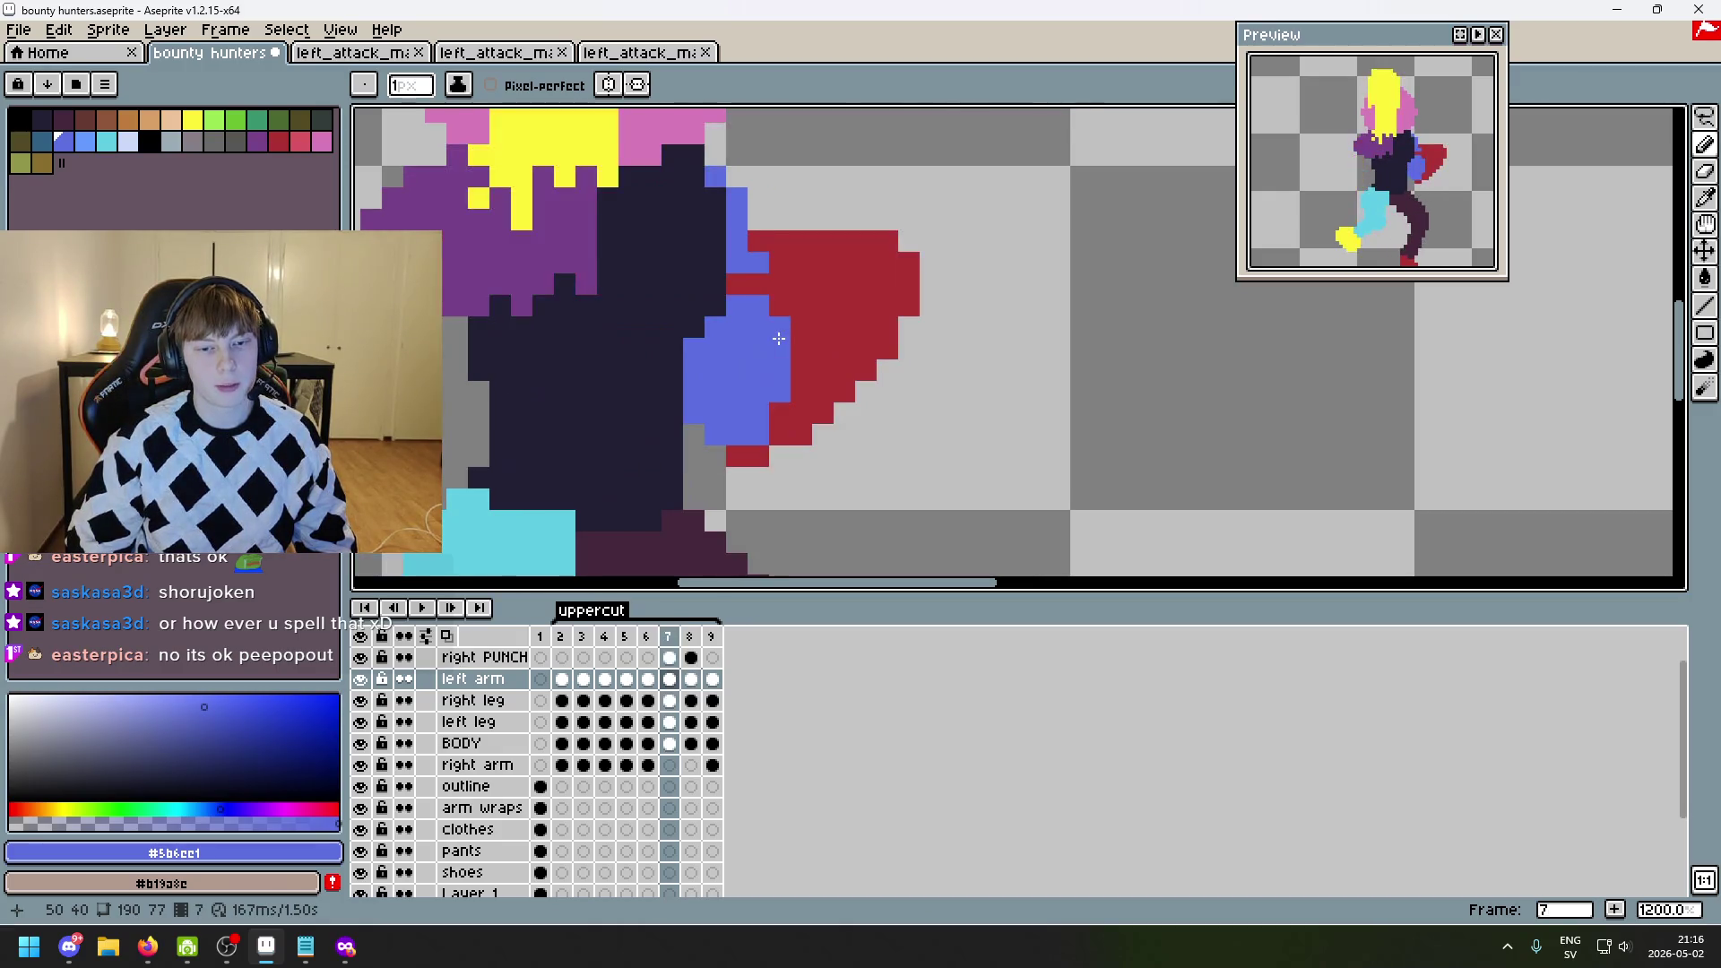
- Pick the arm's red again and paint a red band across the blue fist
{"action": "left_click", "coordinate": [807, 340], "text": "alt"}
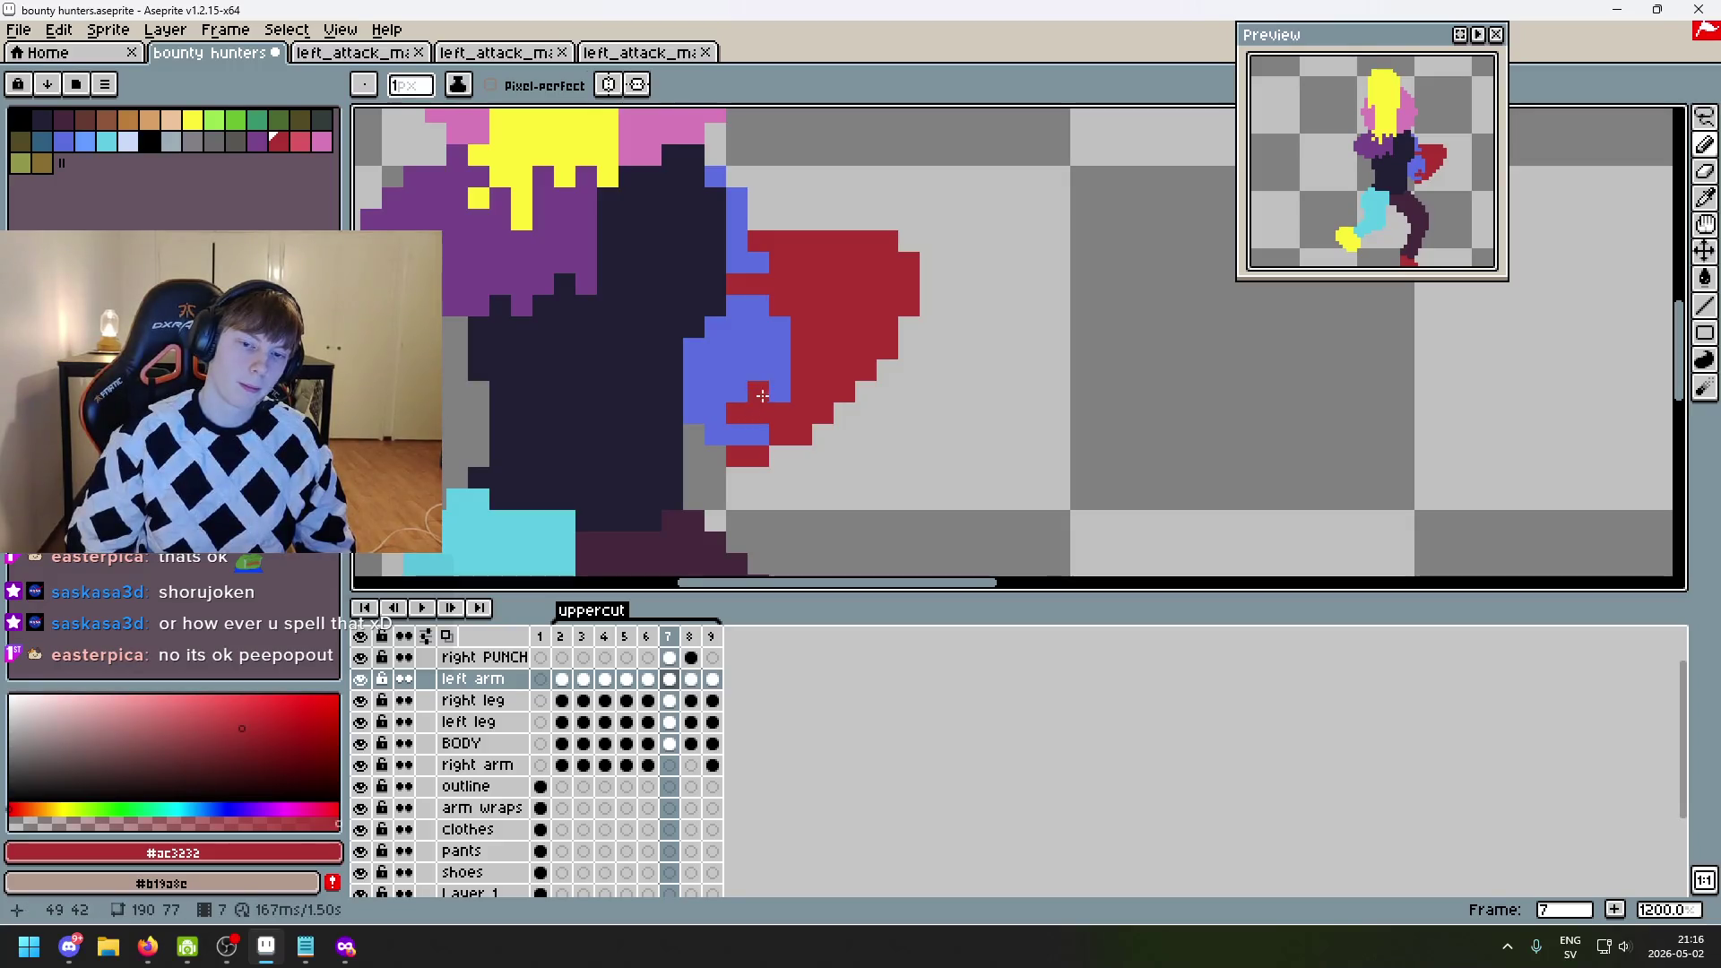
{"action": "left_click_drag", "start_coordinate": [780, 370], "coordinate": [748, 412]}
{"action": "scroll", "coordinate": [919, 408], "scroll_direction": "down", "scroll_amount": 4}
{"action": "key", "text": "Left"}
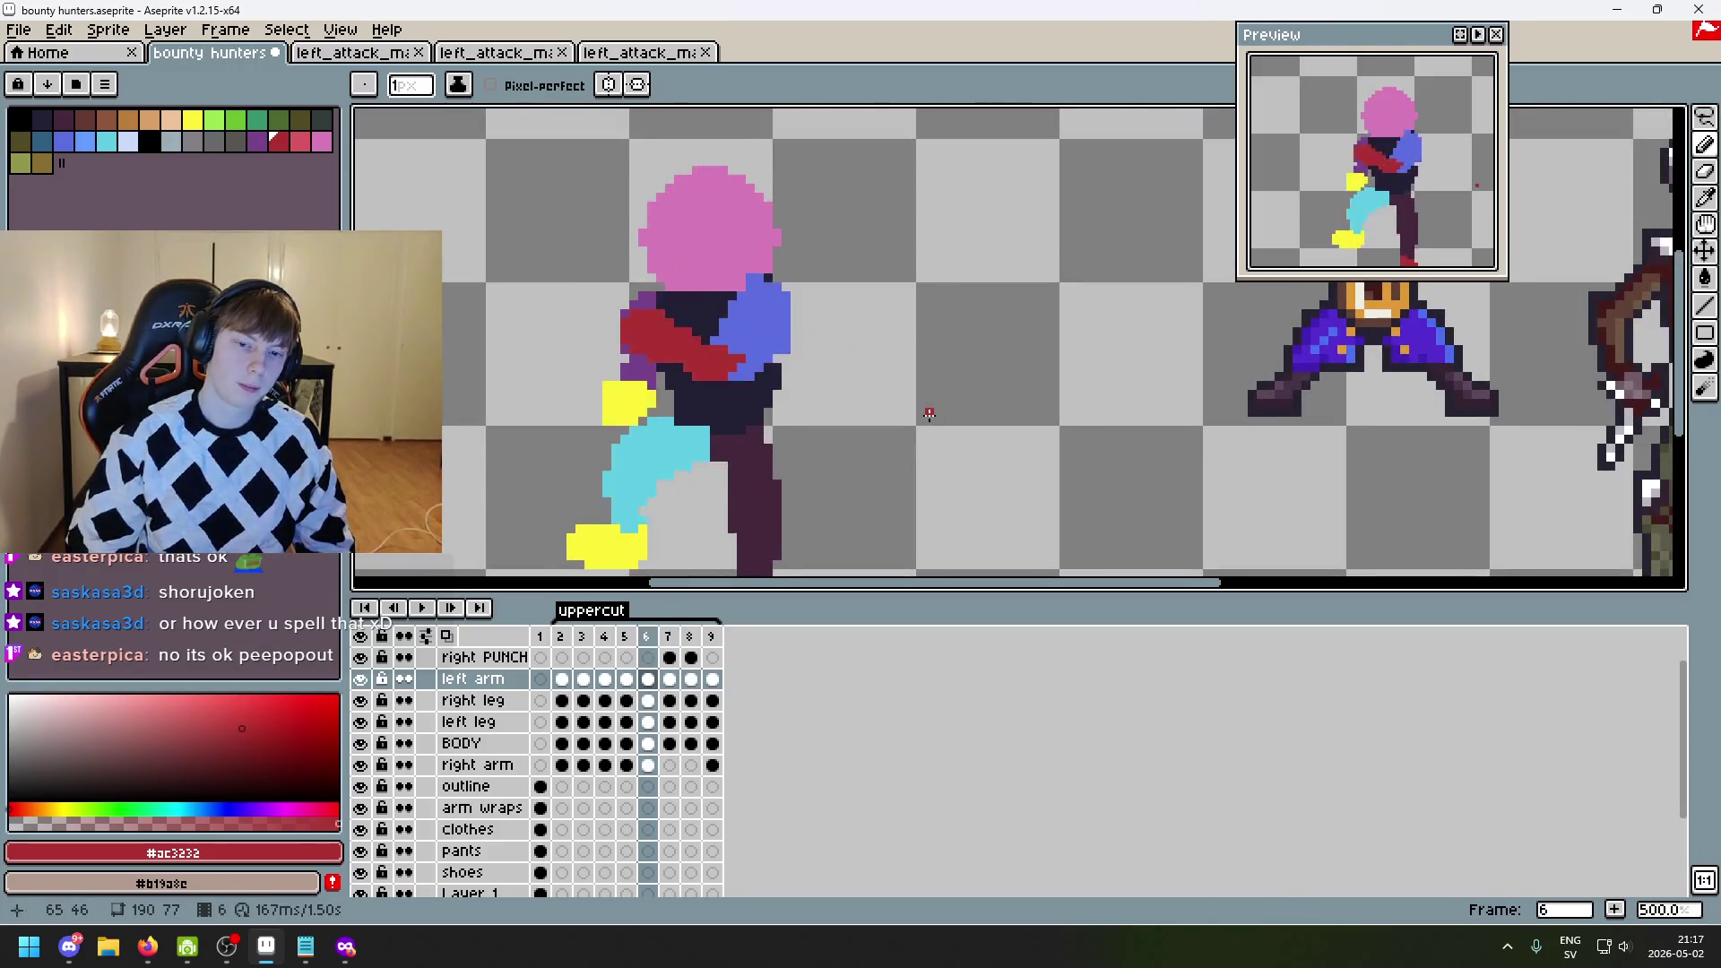
{"action": "key", "text": "Right"}
{"action": "key", "text": "Right"}
{"action": "key", "text": "Left"}
{"action": "key", "text": "Left"}
{"action": "key", "text": "Right"}
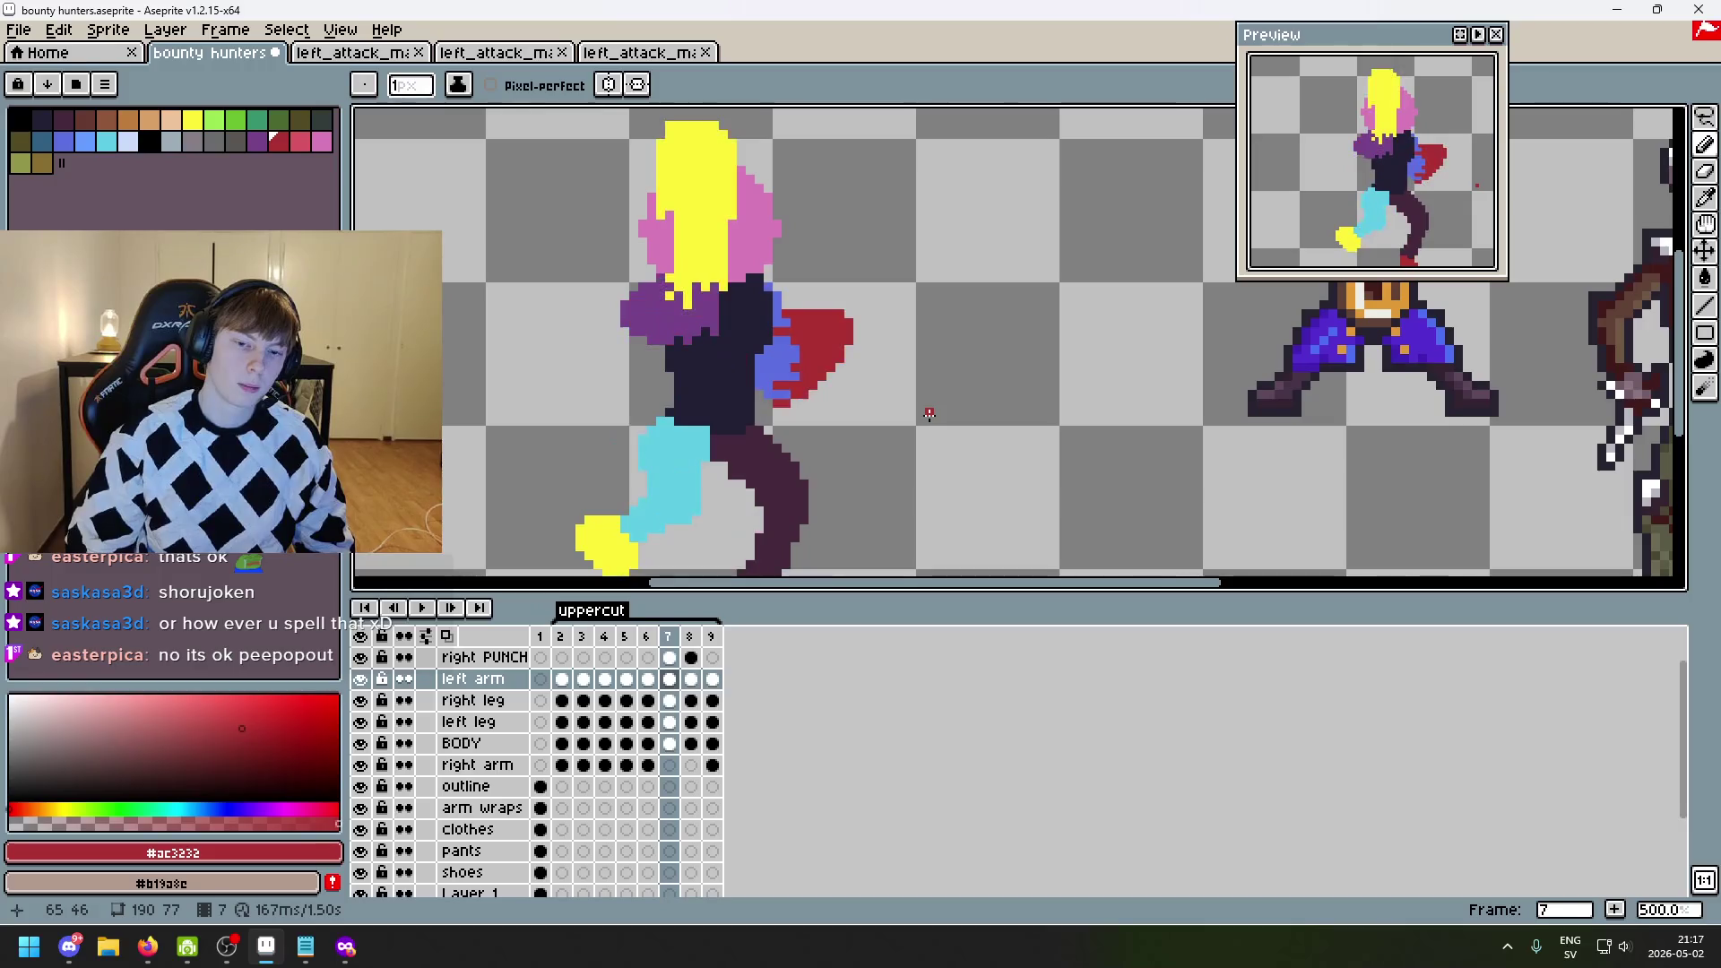
{"action": "key", "text": "Right"}
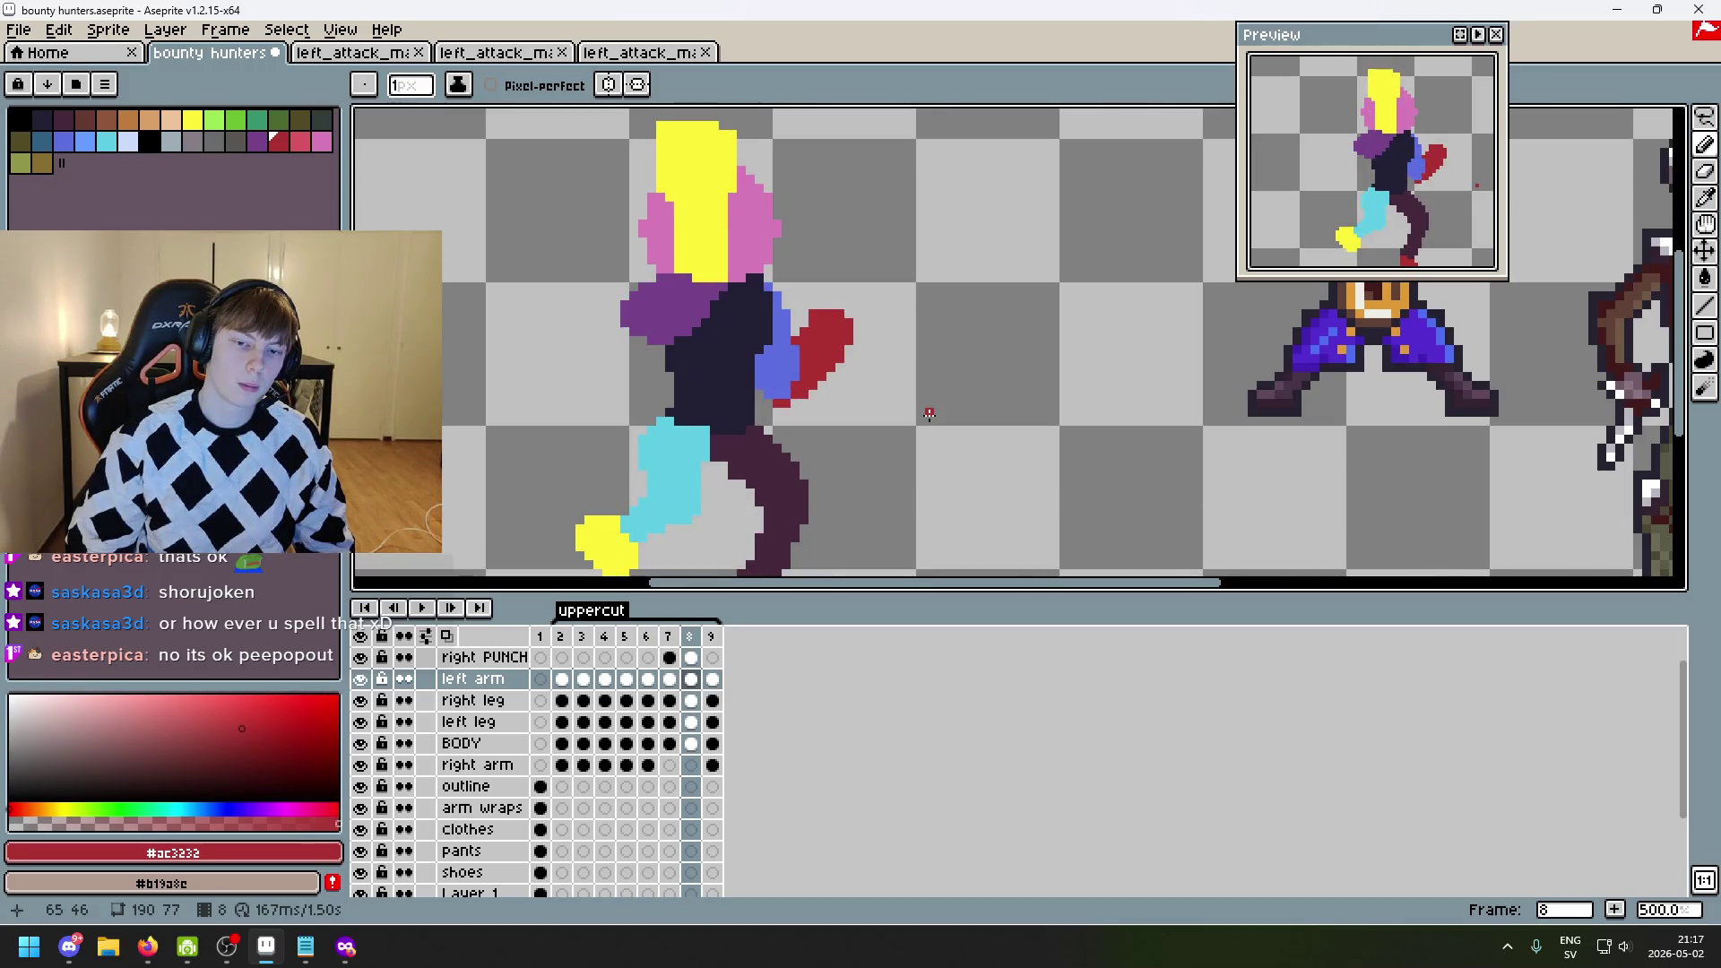
{"action": "key", "text": "Left"}
{"action": "key", "text": "Left"}
{"action": "key", "text": "Right"}
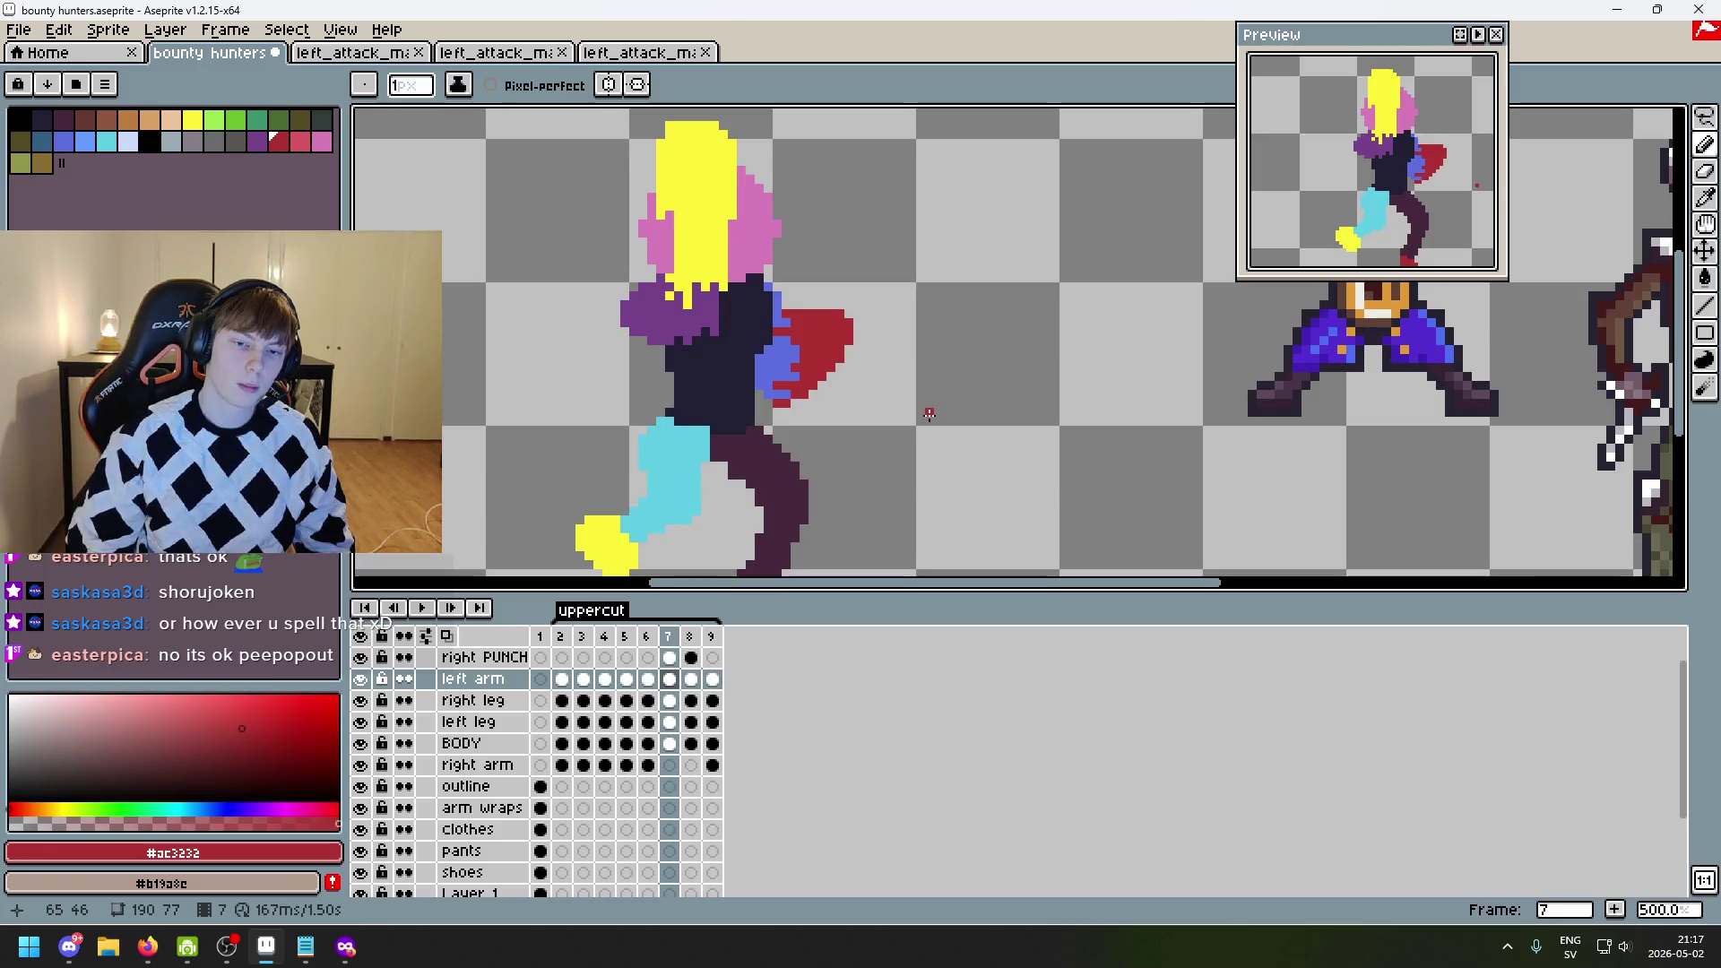
{"action": "key", "text": "Left"}
{"action": "key", "text": "Right"}
{"action": "scroll", "coordinate": [920, 413], "scroll_direction": "down", "scroll_amount": 3}
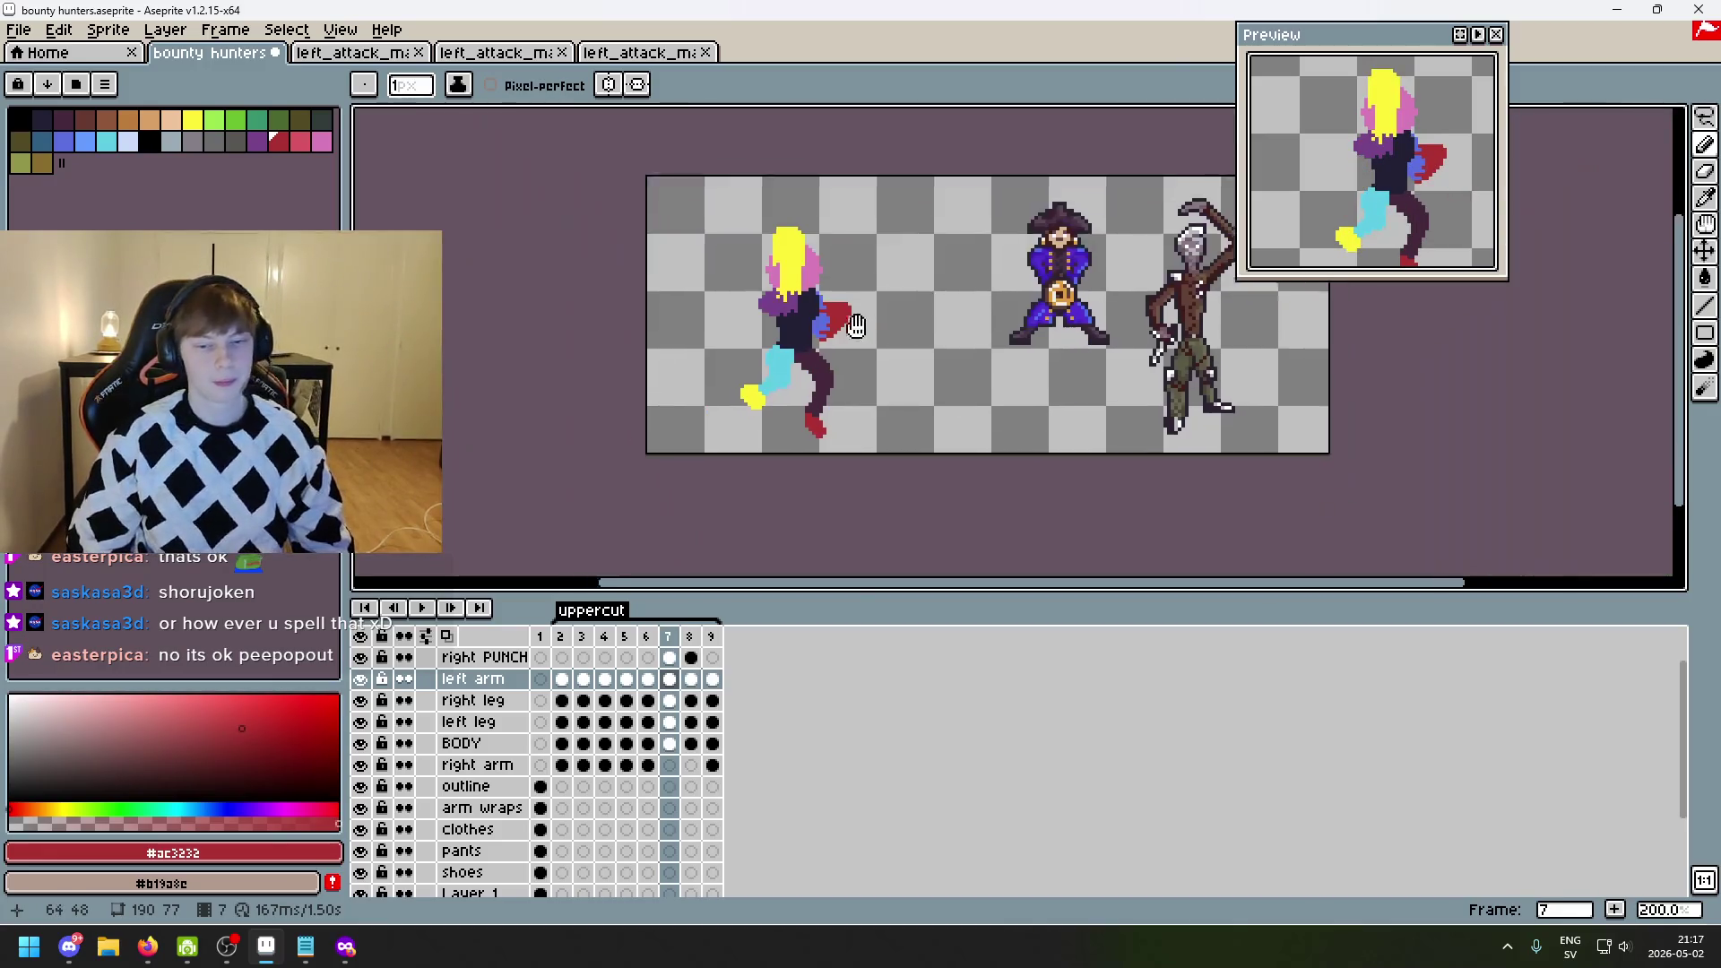
{"action": "scroll", "coordinate": [844, 332], "scroll_direction": "up", "scroll_amount": 1}
{"action": "key", "text": "Left"}
{"action": "key", "text": "Right"}
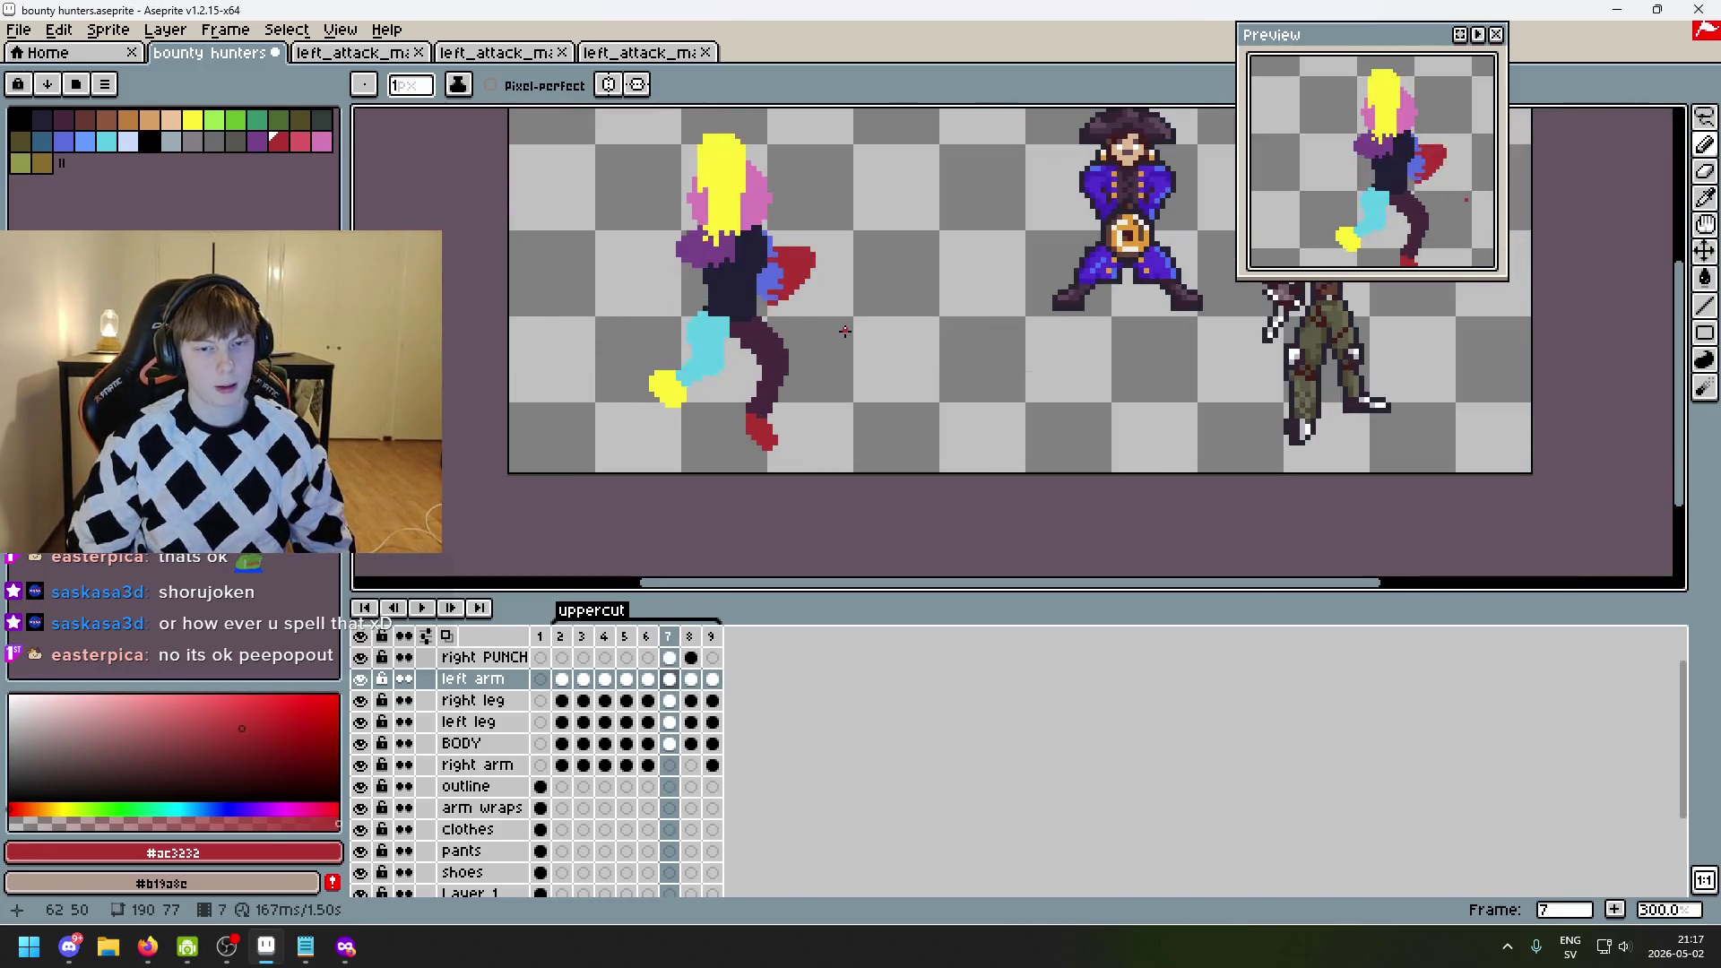
{"action": "key", "text": "Left"}
{"action": "key", "text": "Right"}
{"action": "key", "text": "Left"}
{"action": "key", "text": "Right"}
{"action": "key", "text": "Left"}
{"action": "key", "text": "Right"}
{"action": "key", "text": "Left"}
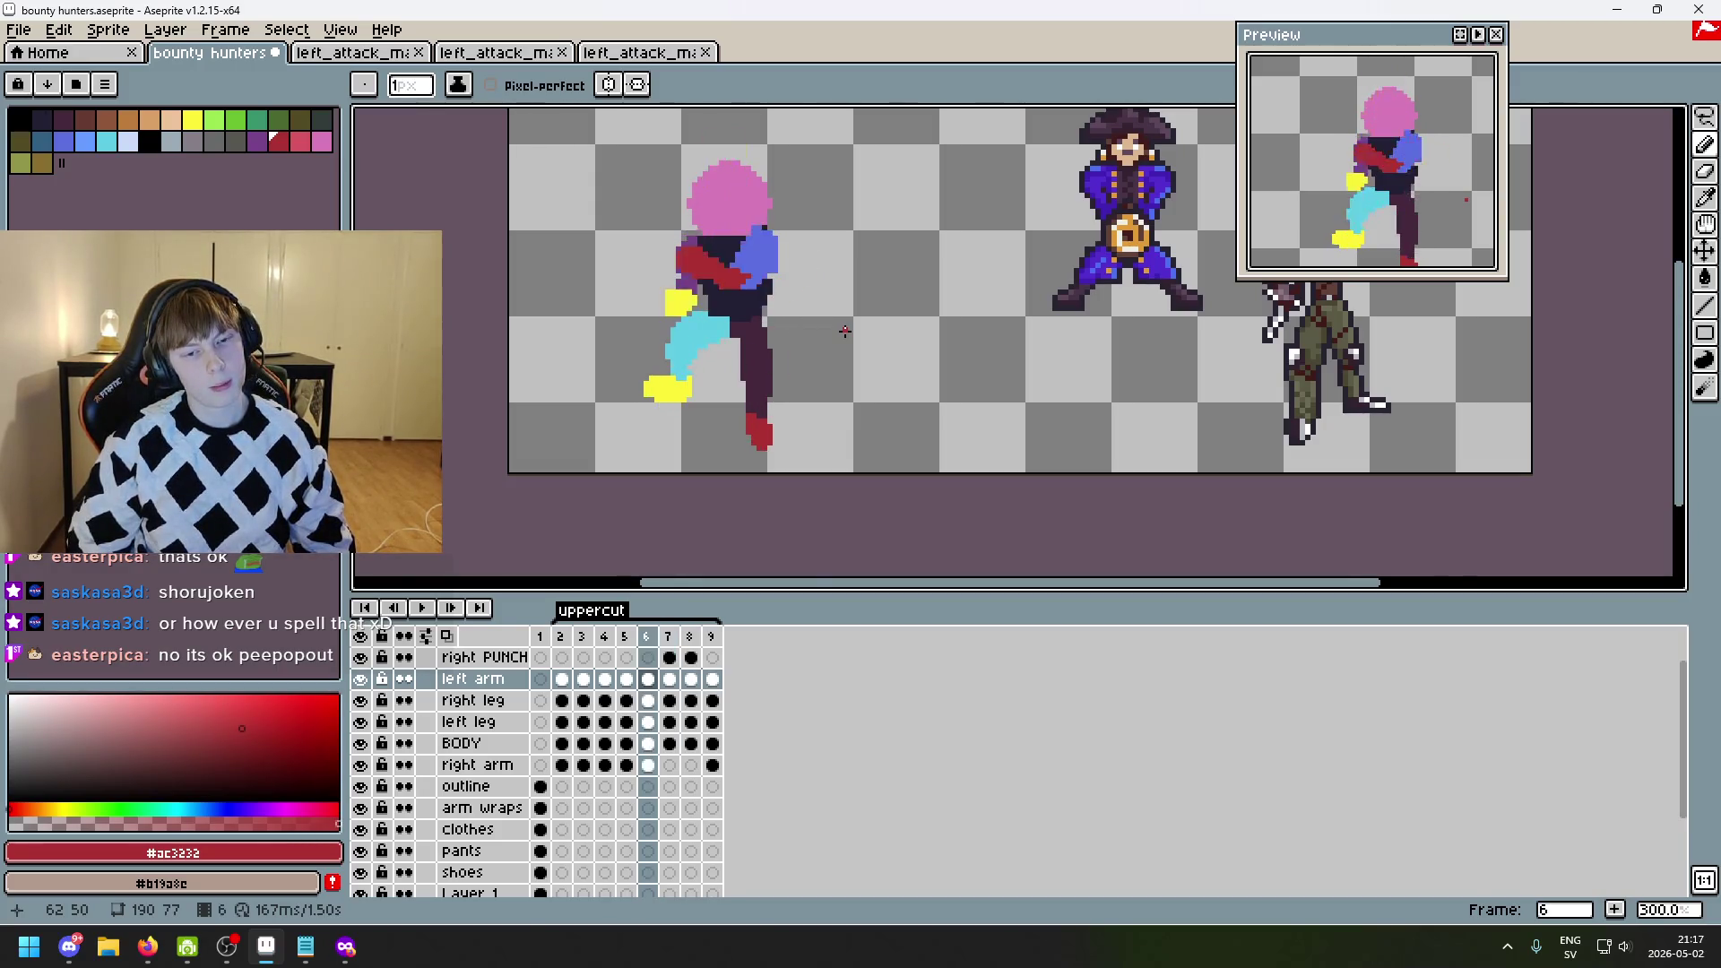
{"action": "key", "text": "Right"}
{"action": "scroll", "coordinate": [699, 345], "scroll_direction": "up", "scroll_amount": 2}
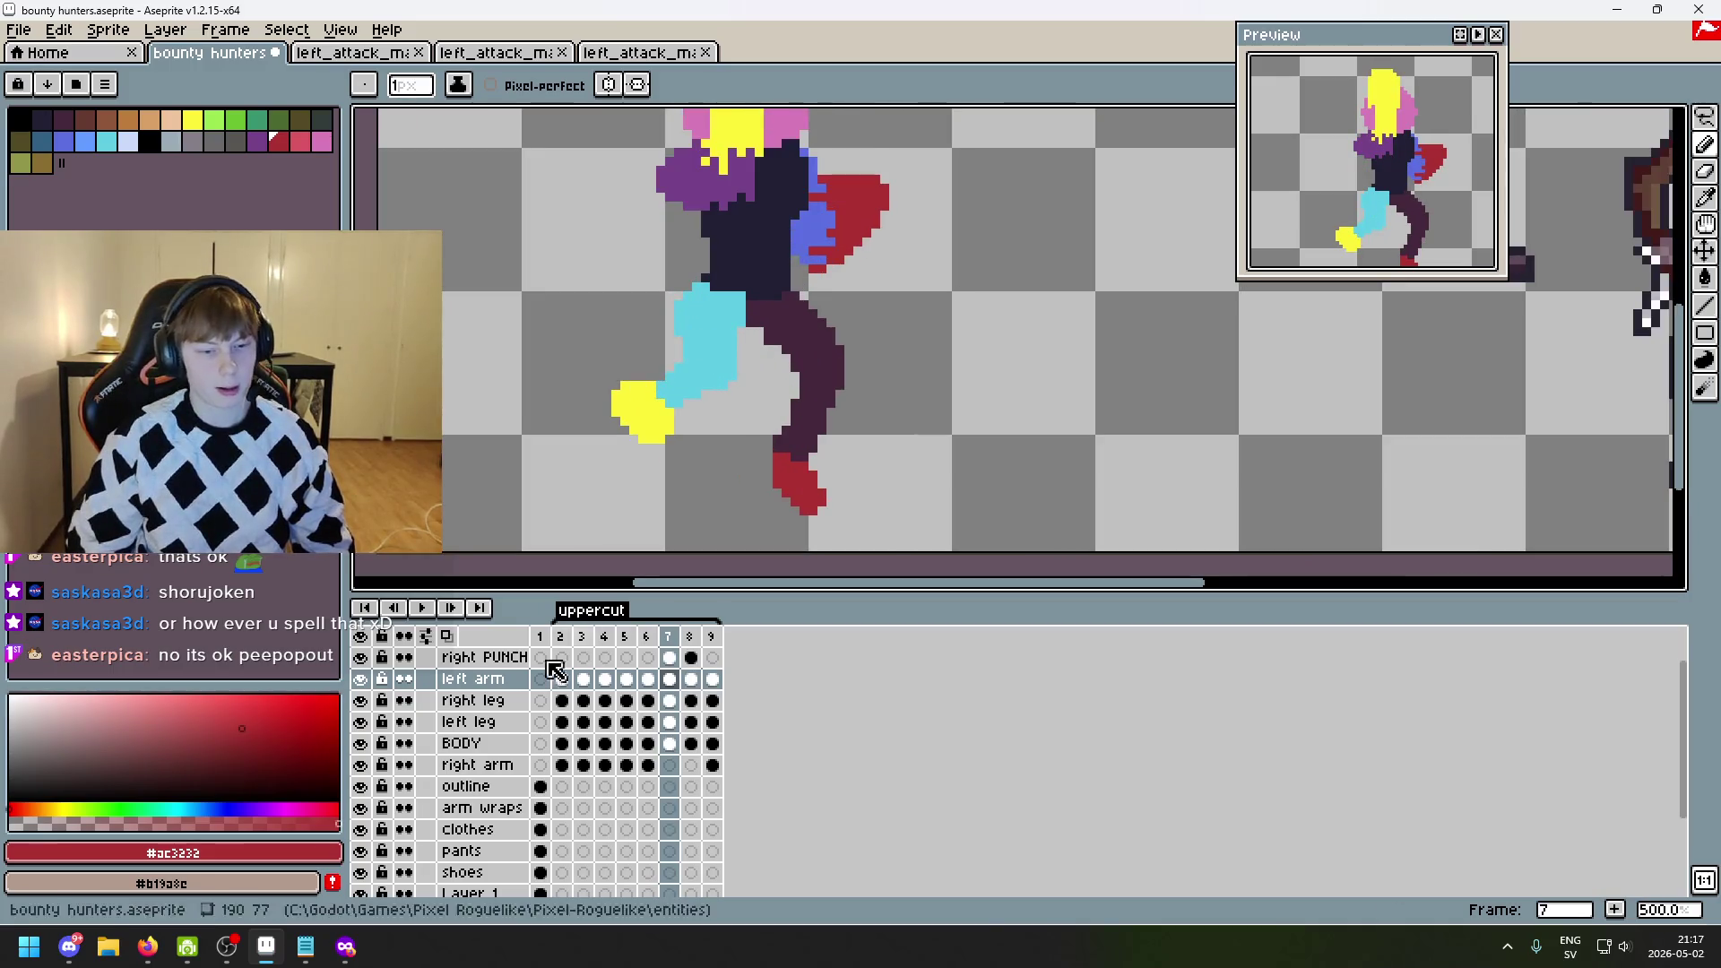
- Check the right leg layer, make it the working layer, and pick its cyan #5fcde4
{"action": "left_click", "coordinate": [359, 700]}
{"action": "left_click", "coordinate": [359, 700]}
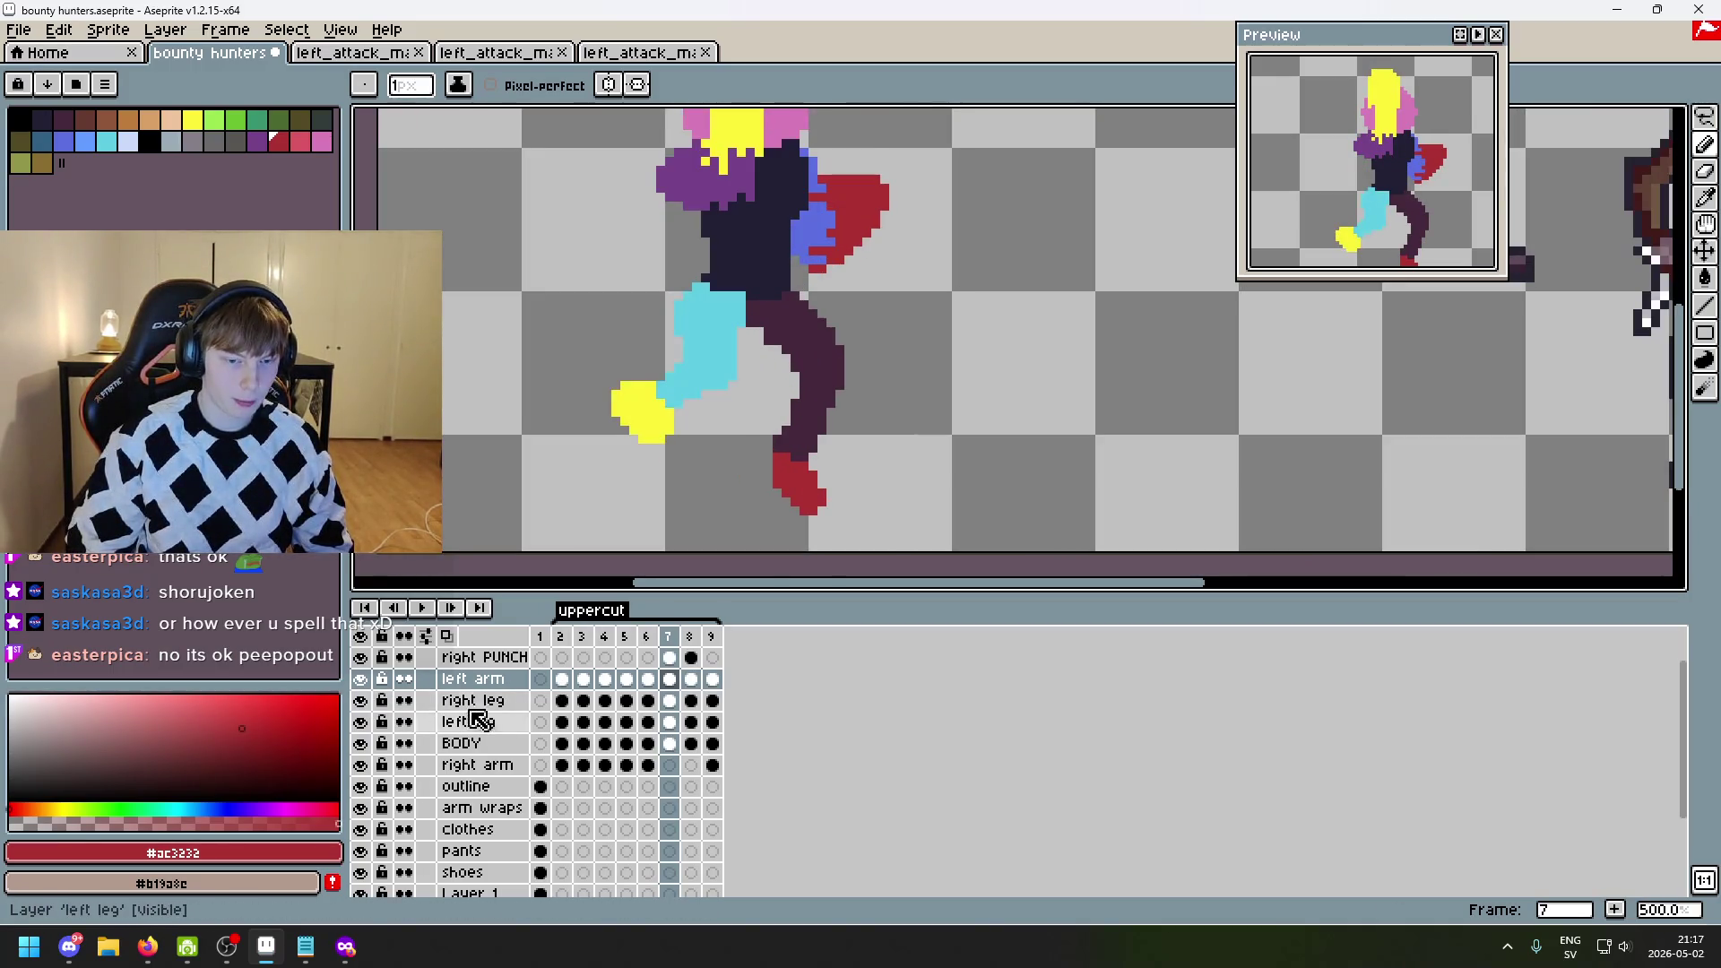
{"action": "left_click", "coordinate": [501, 704]}
{"action": "scroll", "coordinate": [695, 395], "scroll_direction": "up", "scroll_amount": 2}
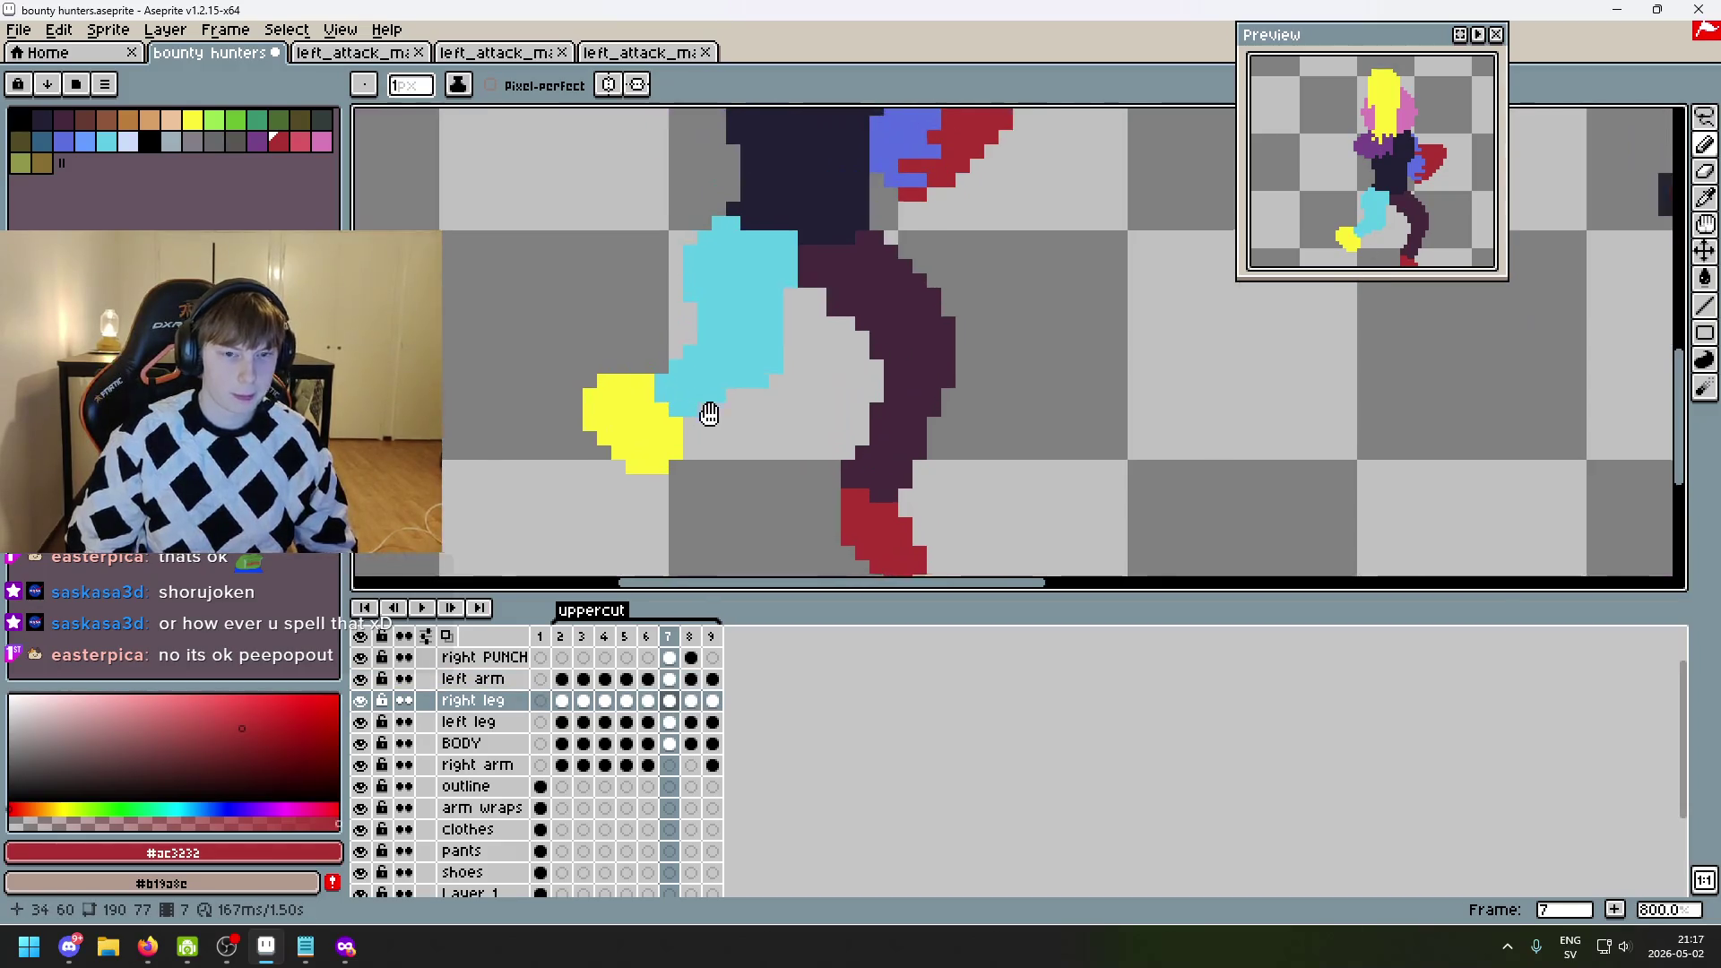
{"action": "left_click", "coordinate": [741, 365], "text": "alt"}
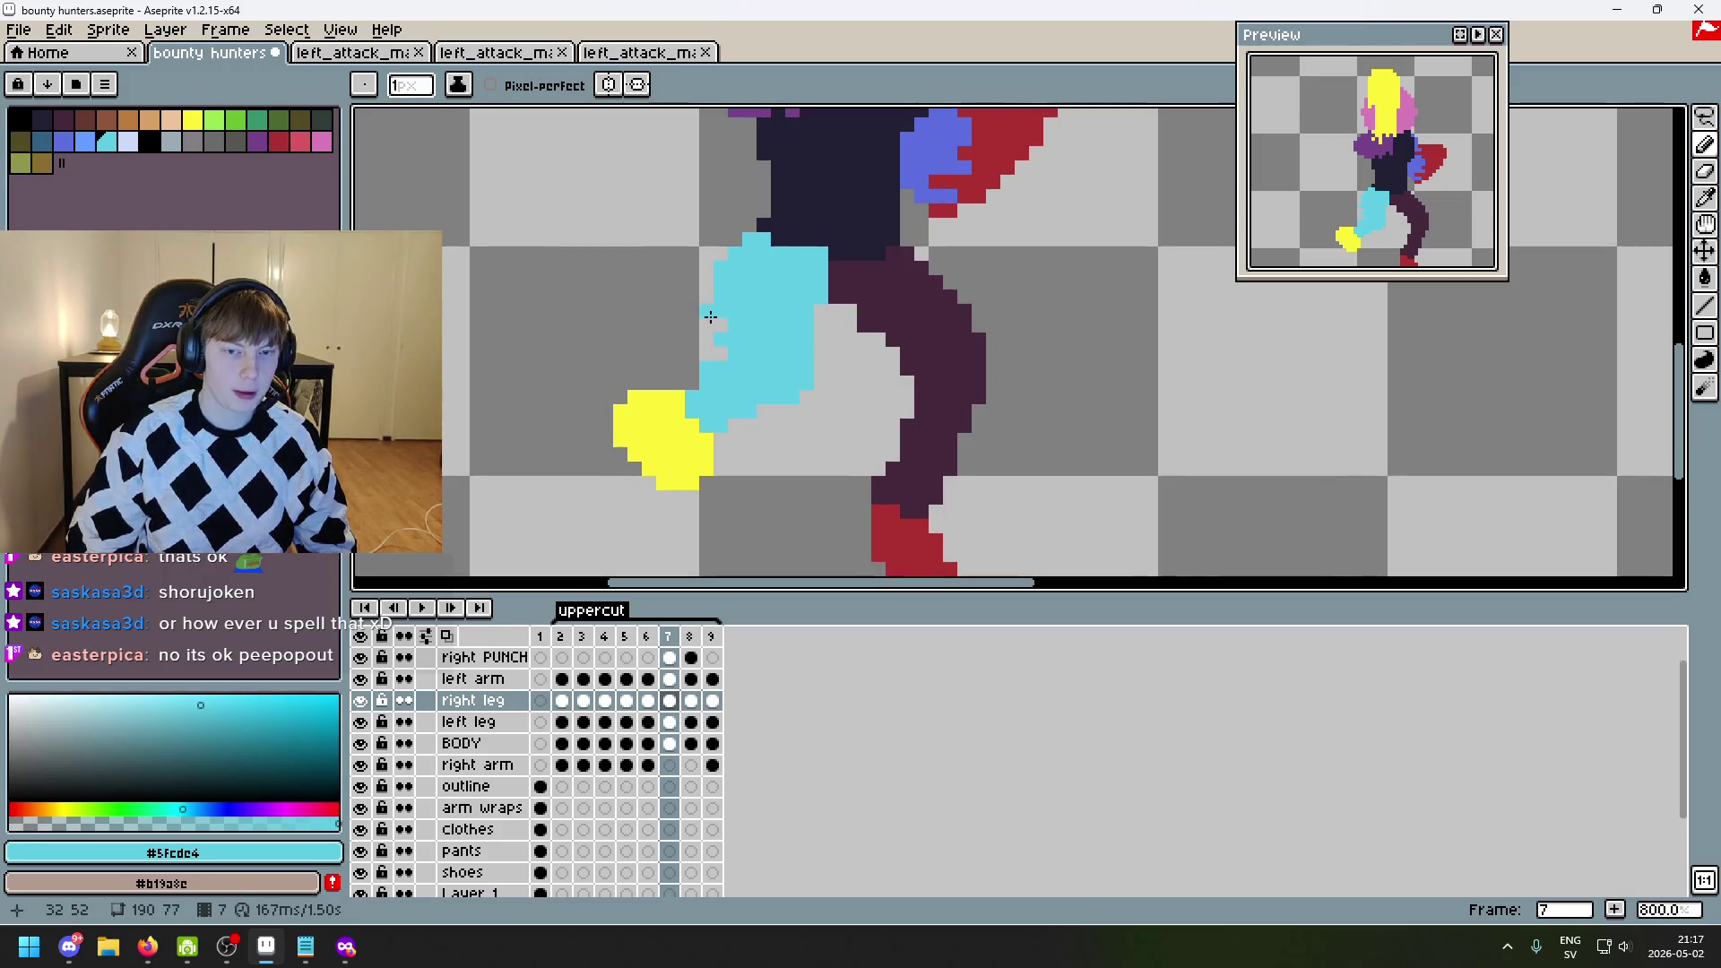
- Compare frame 7's cyan leg against frame 6
{"action": "scroll", "coordinate": [710, 317], "scroll_direction": "down", "scroll_amount": 3}
{"action": "scroll", "coordinate": [750, 326], "scroll_direction": "up", "scroll_amount": 1}
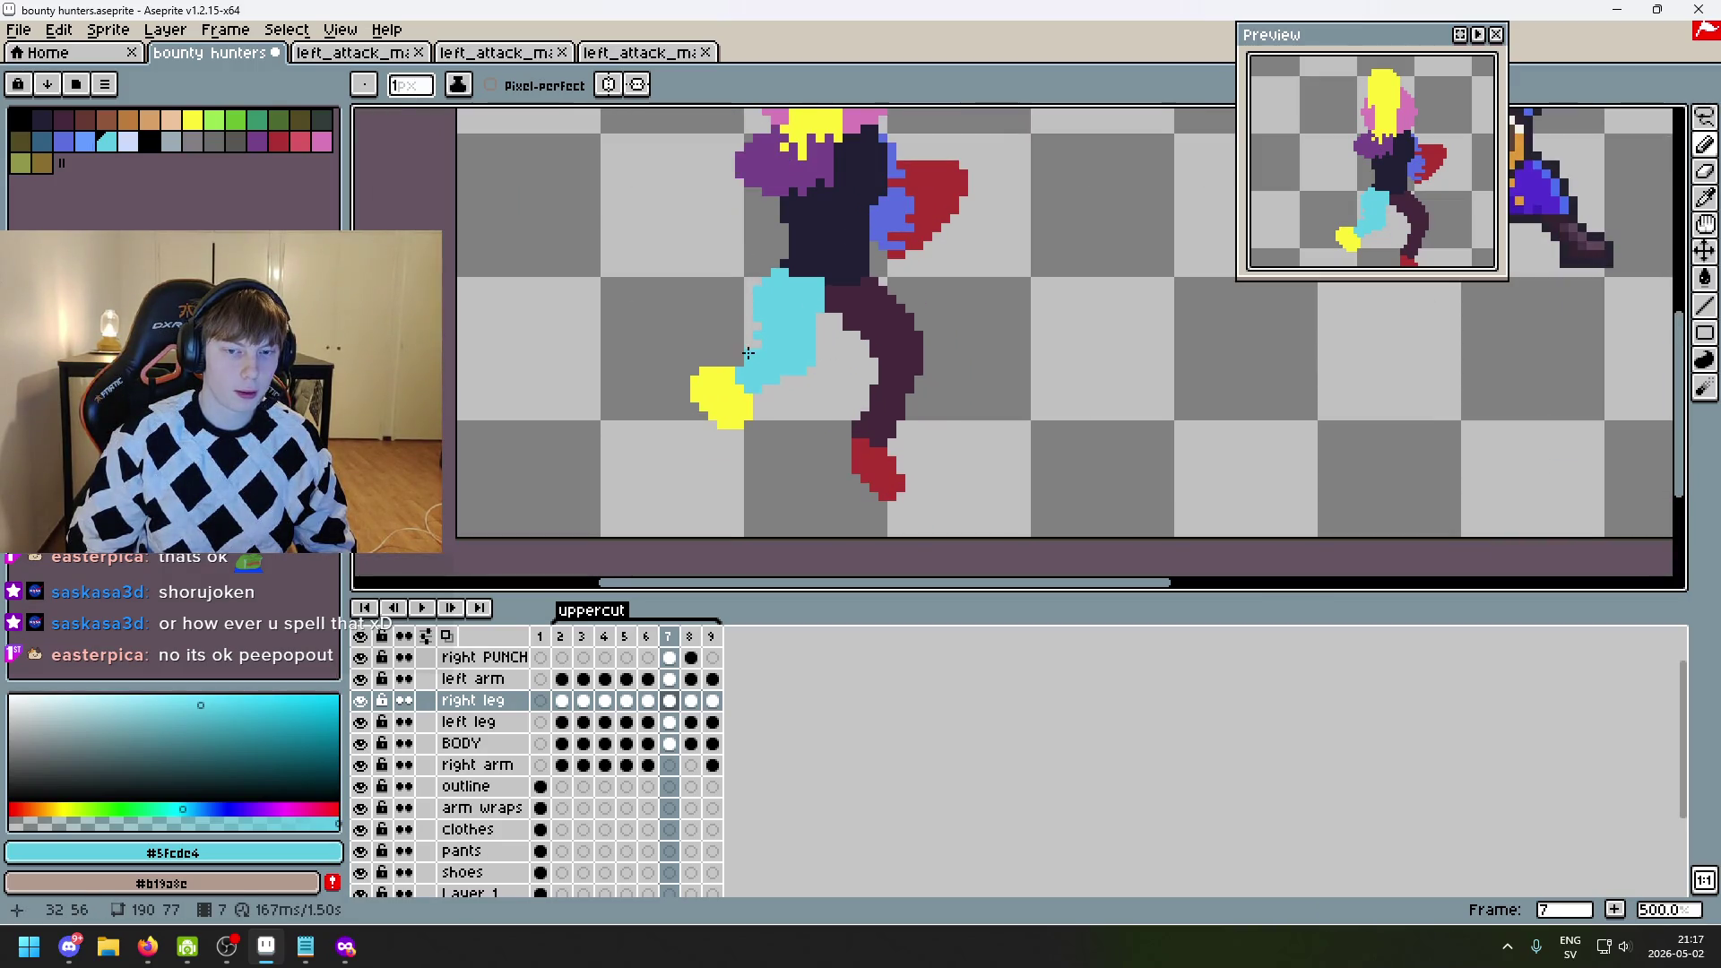
{"action": "key", "text": "Left"}
{"action": "key", "text": "Right"}
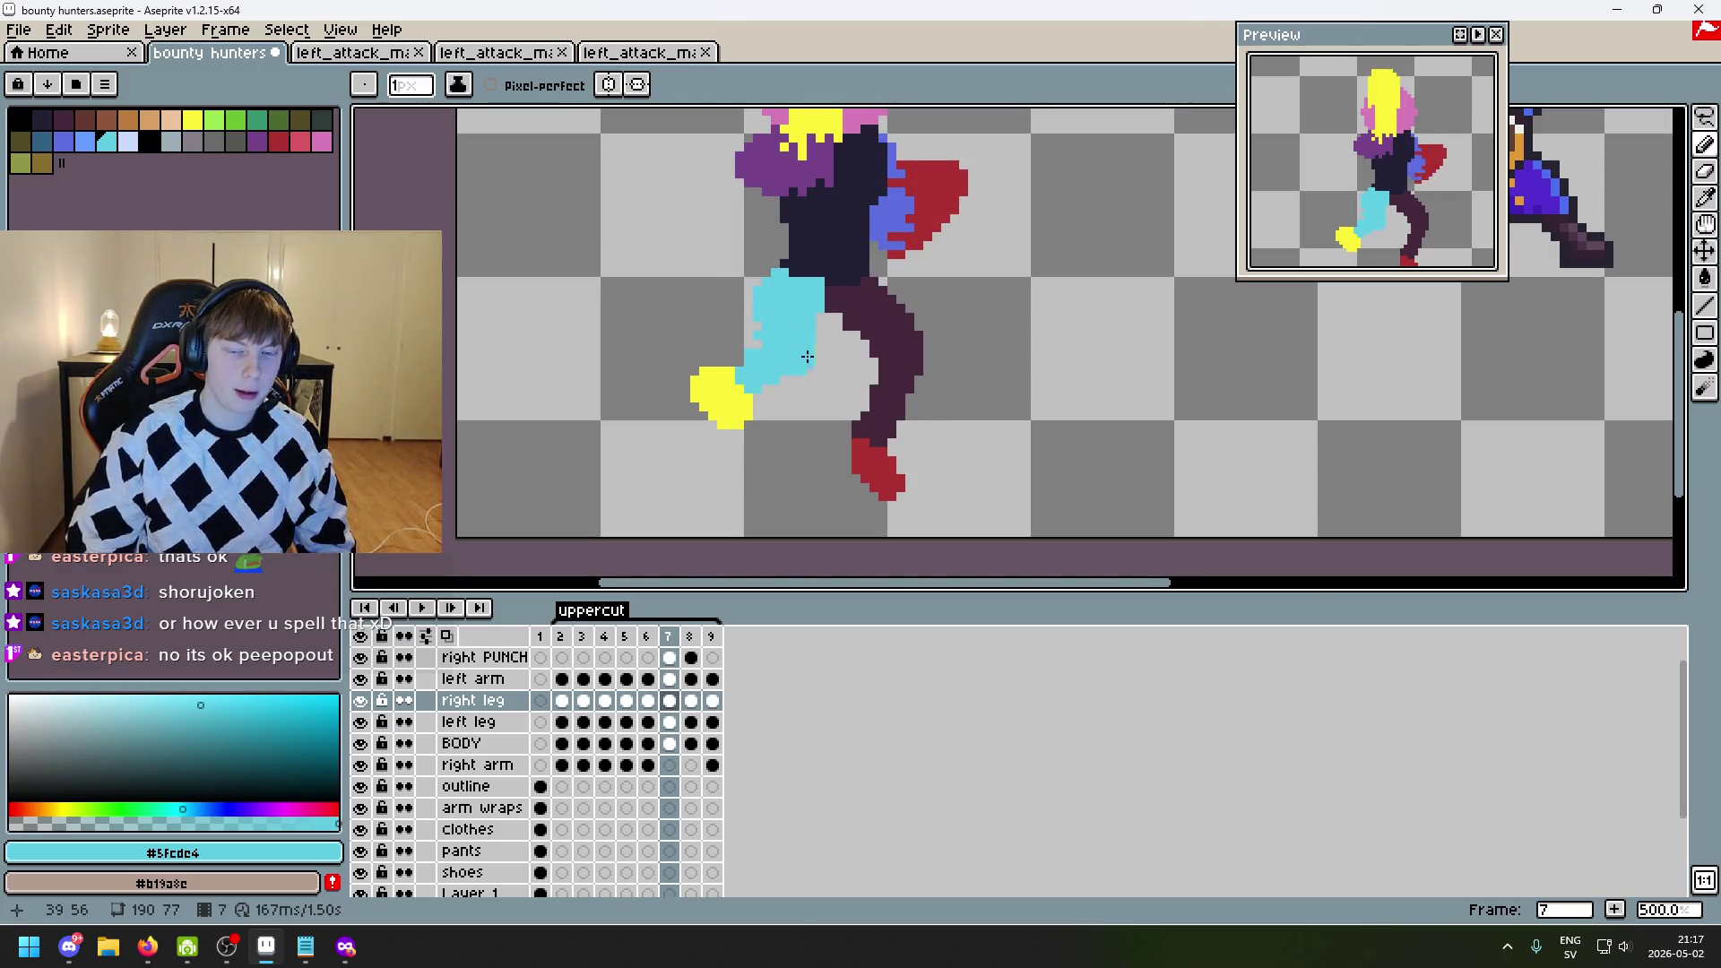
{"action": "key", "text": "Left"}
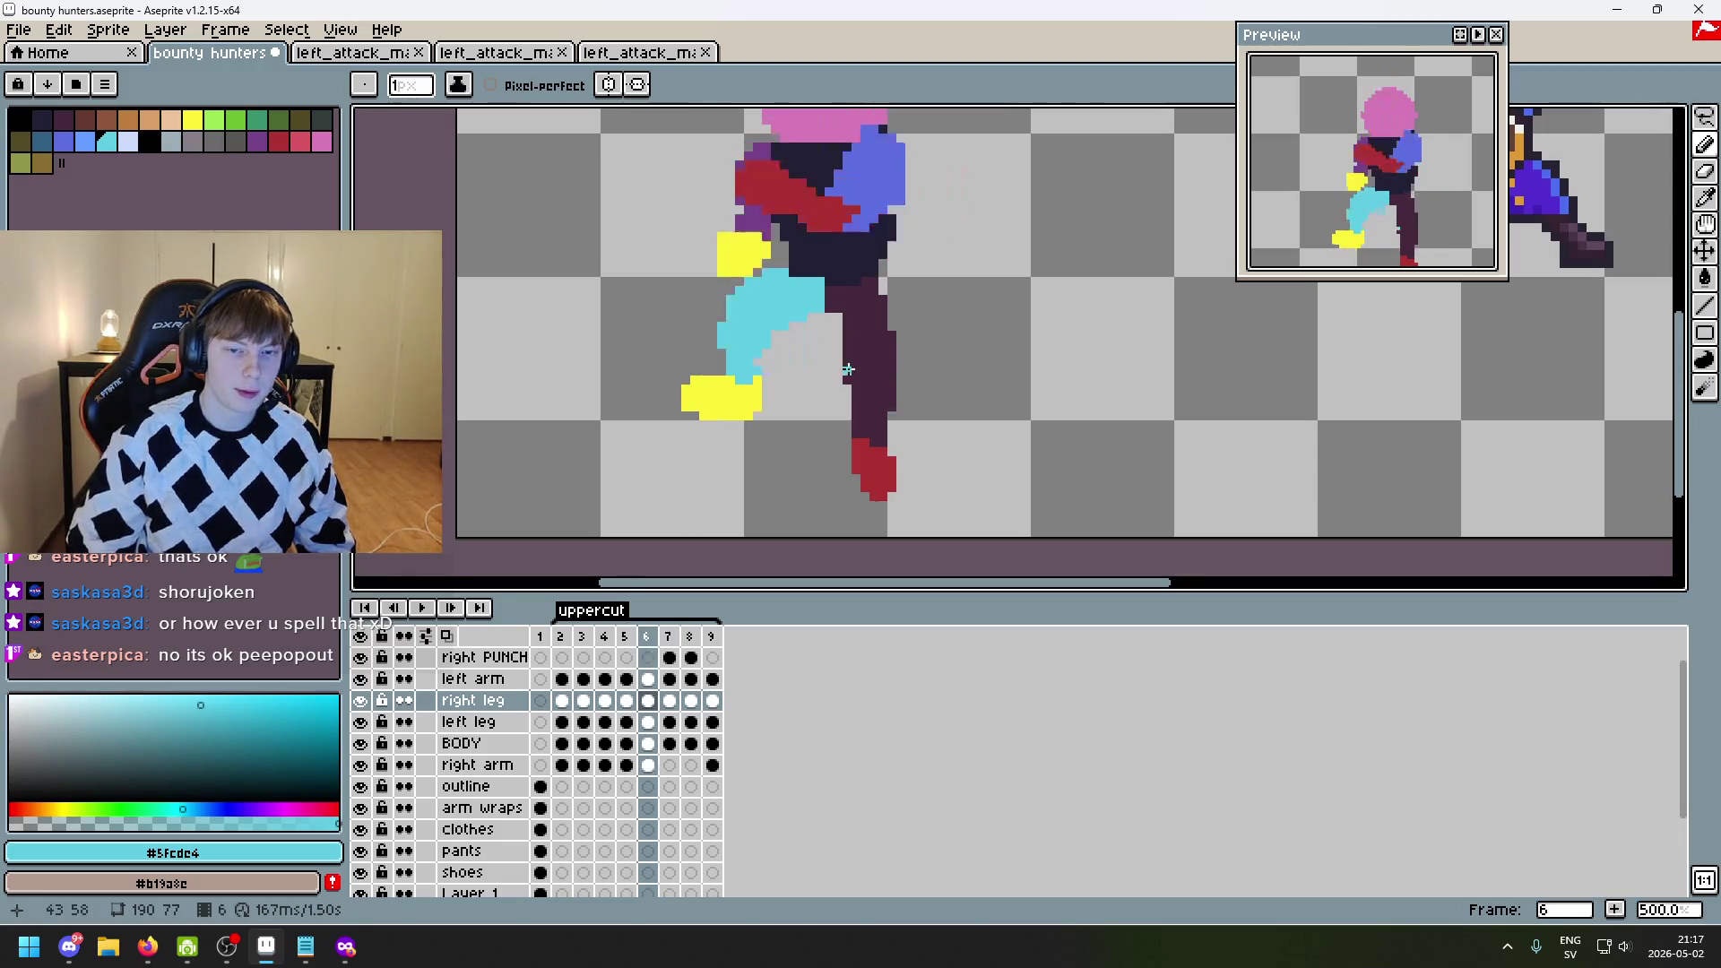
{"action": "key", "text": "Right"}
{"action": "scroll", "coordinate": [848, 369], "scroll_direction": "down", "scroll_amount": 3}
{"action": "scroll", "coordinate": [883, 288], "scroll_direction": "up", "scroll_amount": 5}
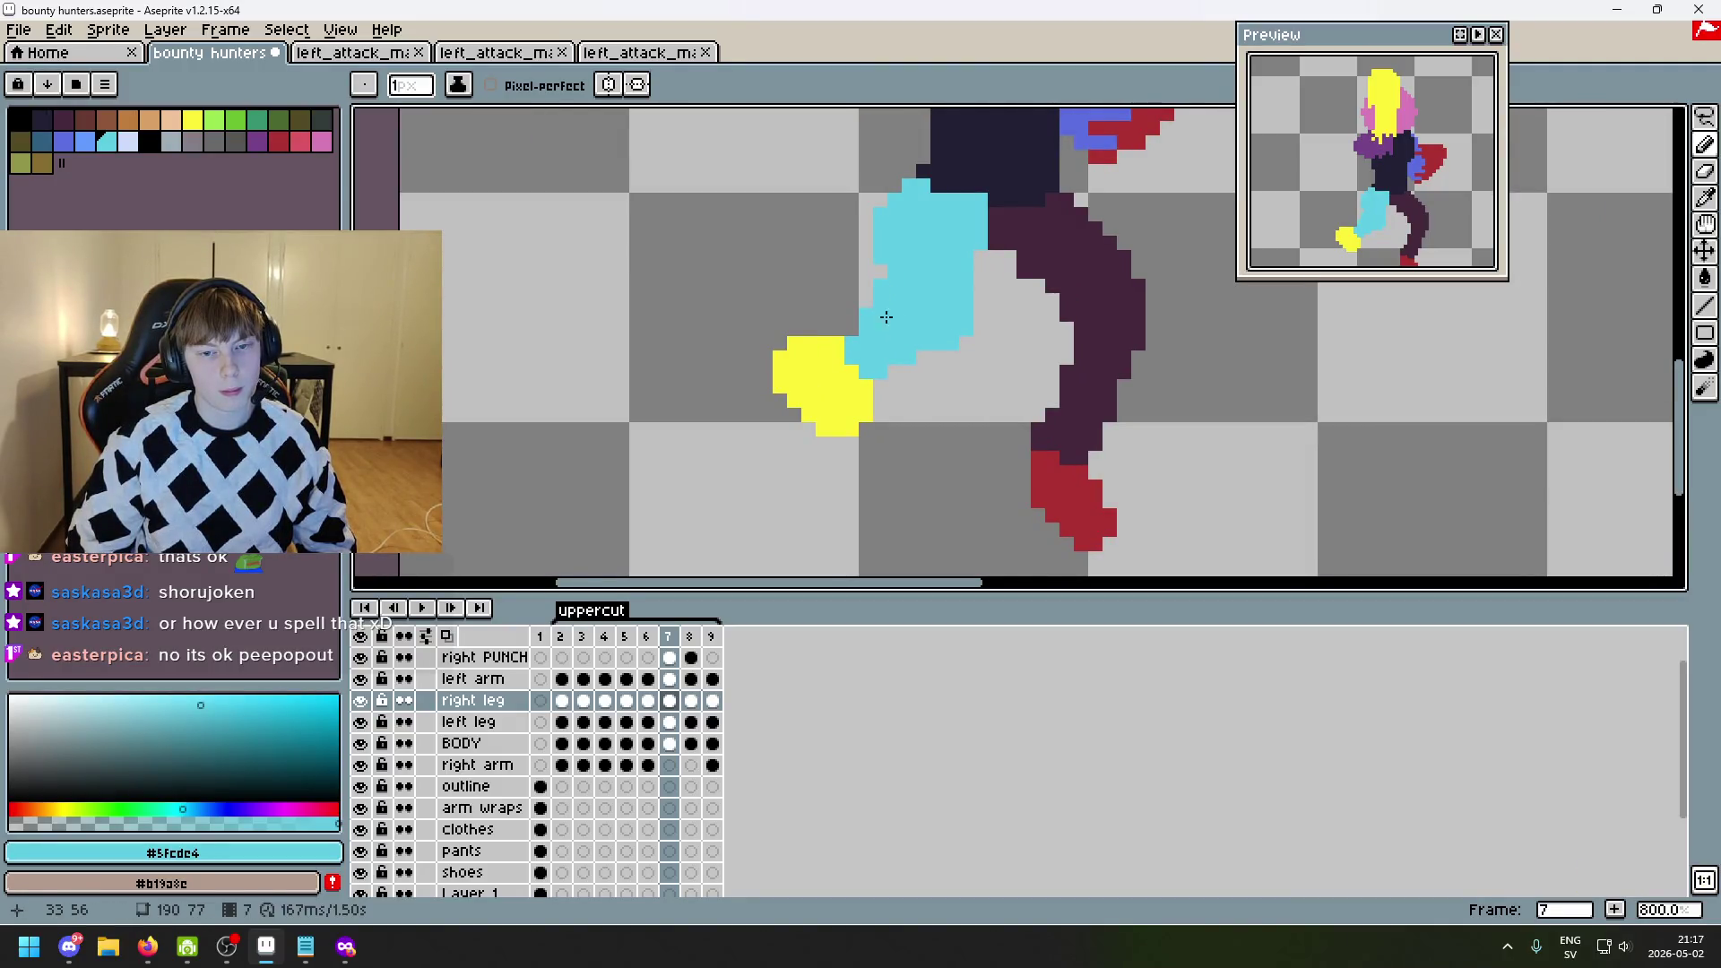
{"action": "scroll", "coordinate": [885, 317], "scroll_direction": "down", "scroll_amount": 4}
- Flip between frames 6, 7 and 8 to compare the legs, then save the sprite
{"action": "key", "text": "Right"}
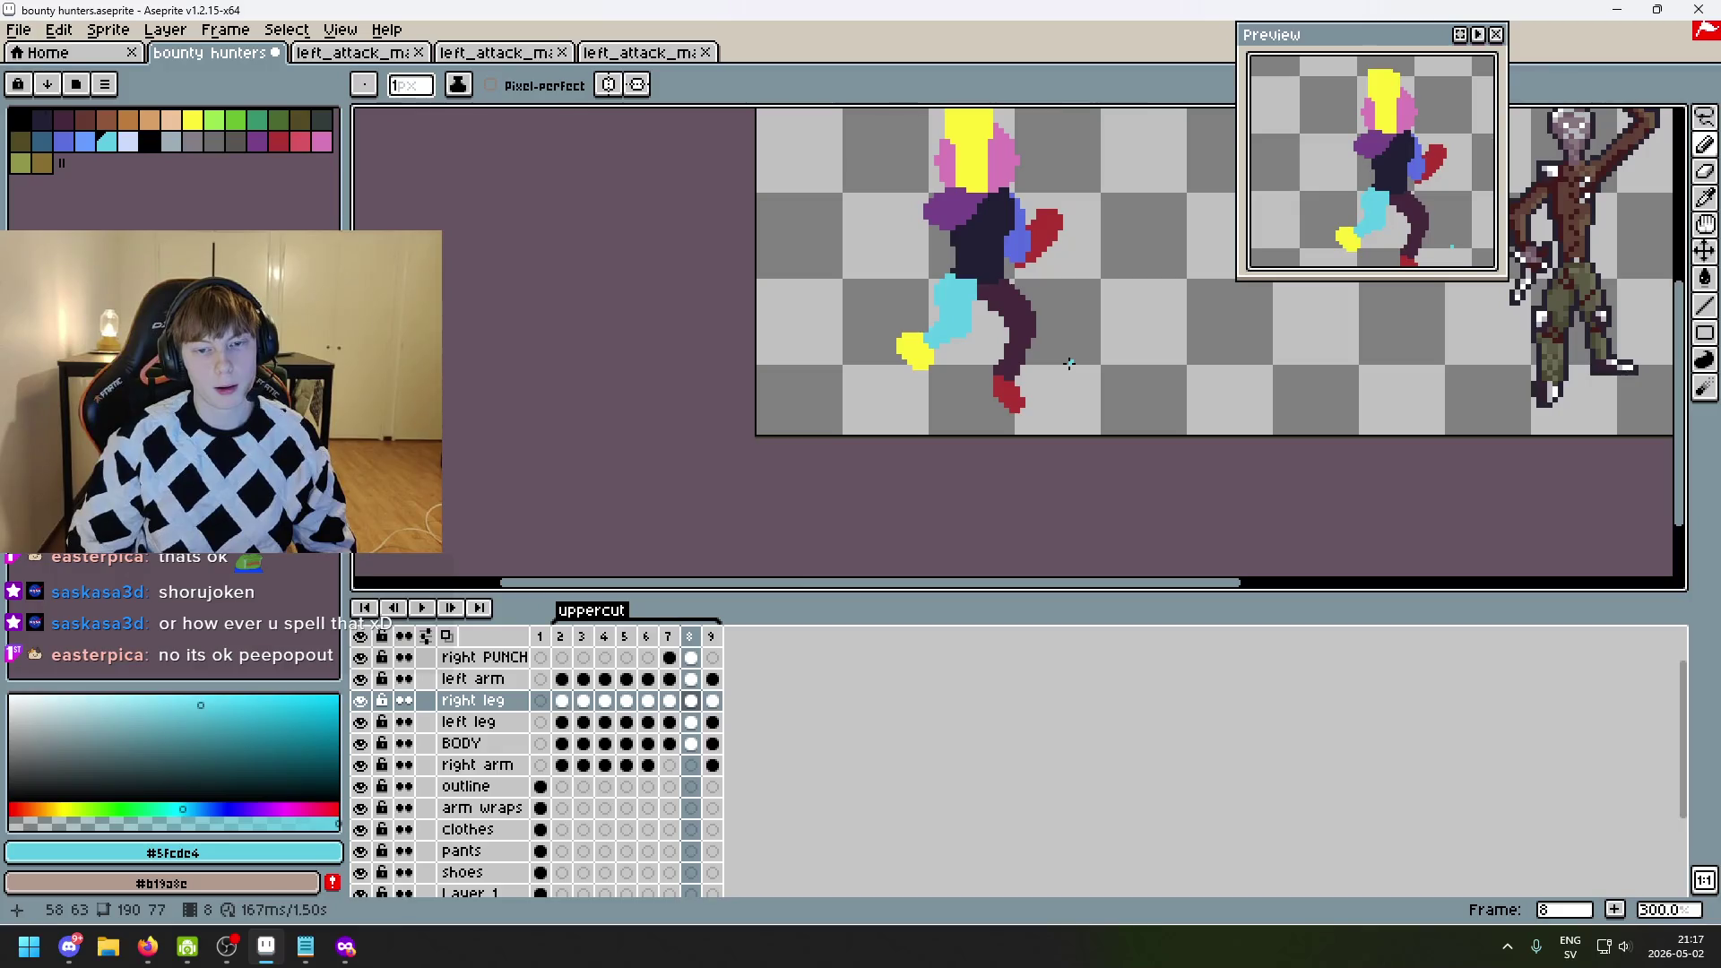
{"action": "key", "text": "Left"}
{"action": "key", "text": "Left"}
{"action": "key", "text": "Right"}
{"action": "key", "text": "Right"}
{"action": "key", "text": "Left"}
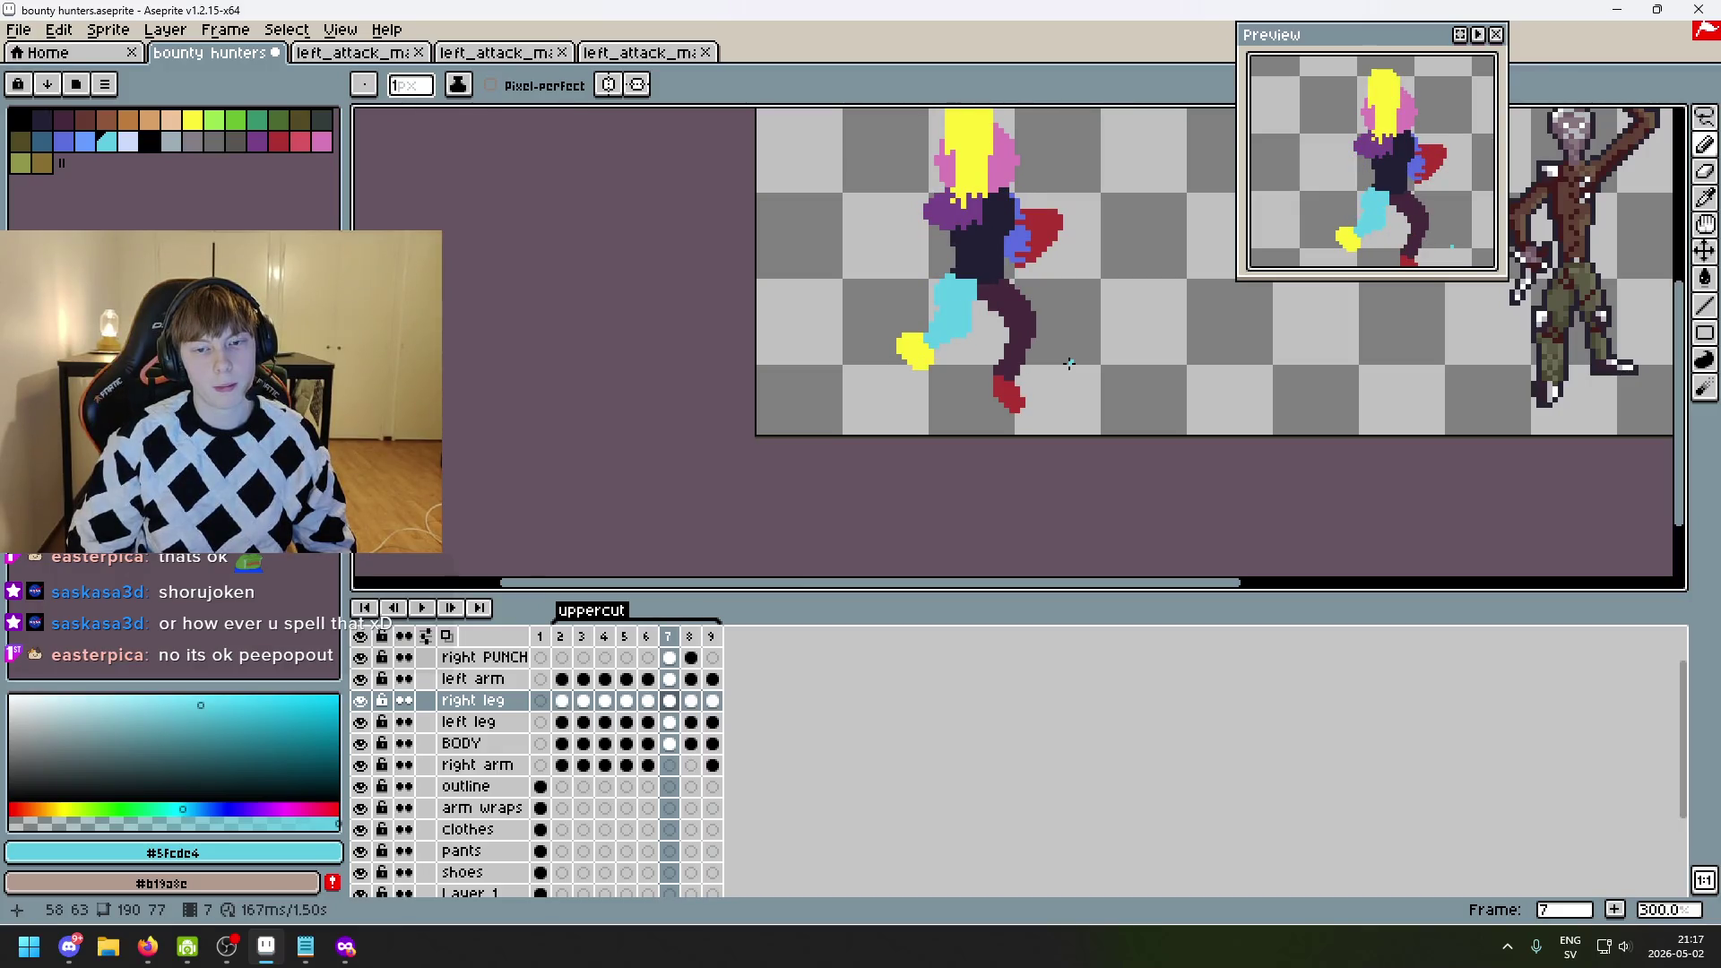
{"action": "scroll", "coordinate": [1031, 390], "scroll_direction": "up", "scroll_amount": 3}
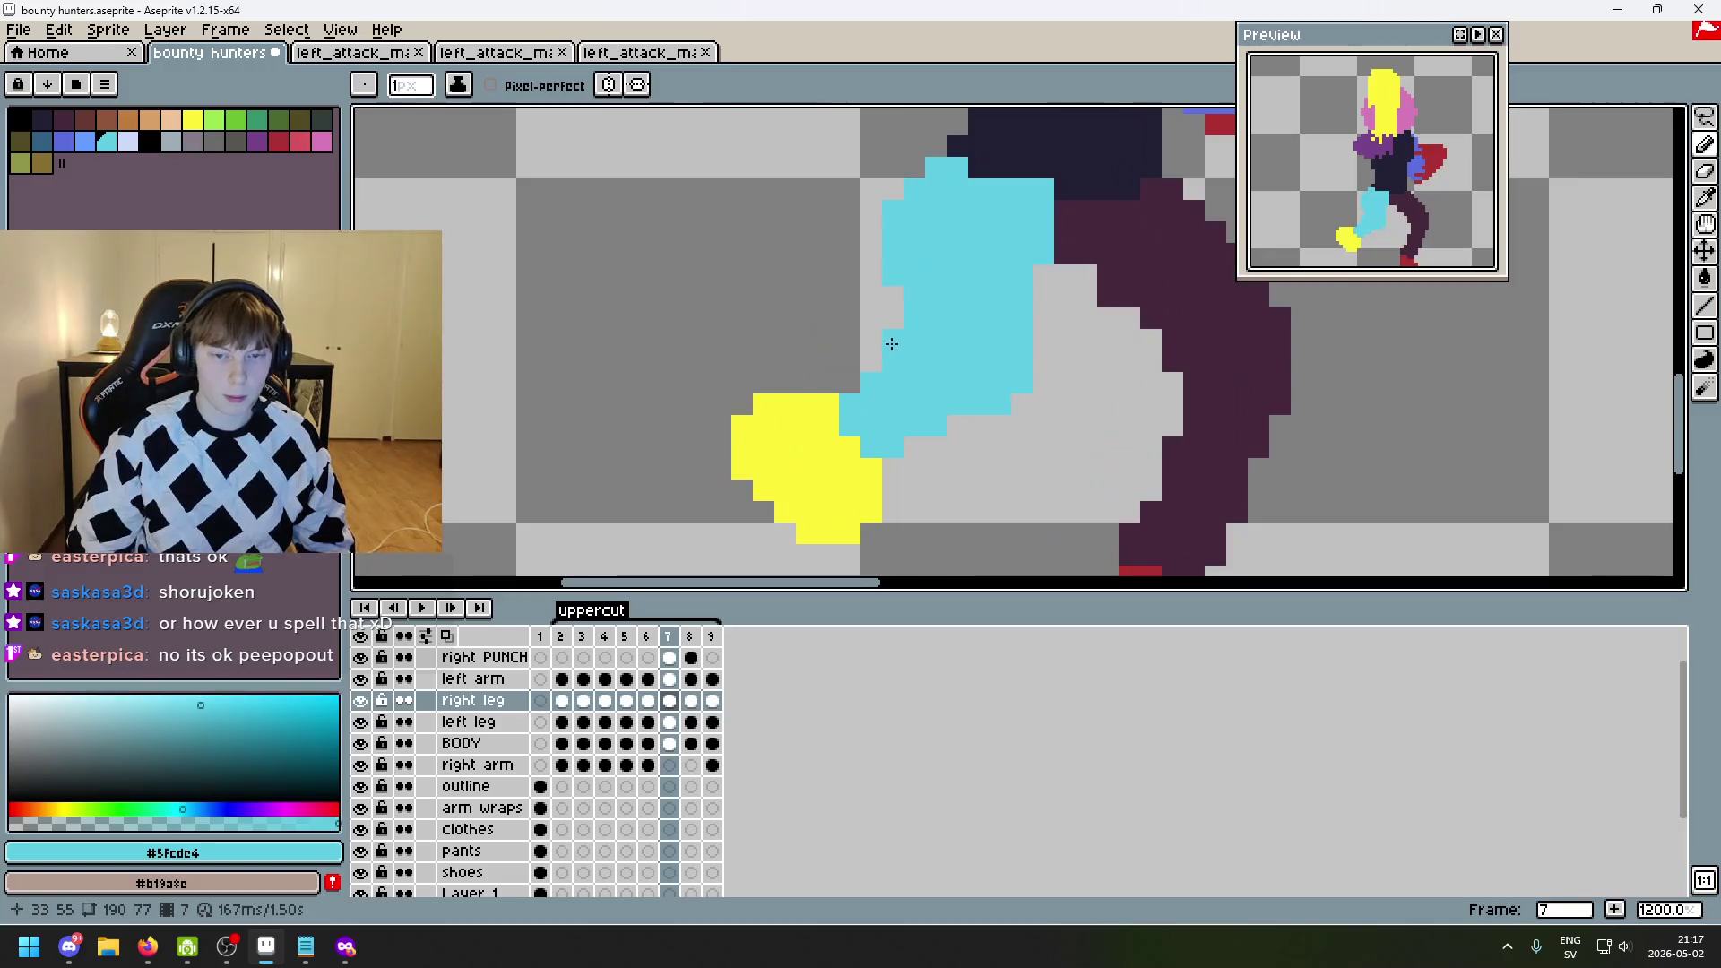
{"action": "key", "text": "Left"}
{"action": "key", "text": "Right"}
{"action": "key", "text": "Right"}
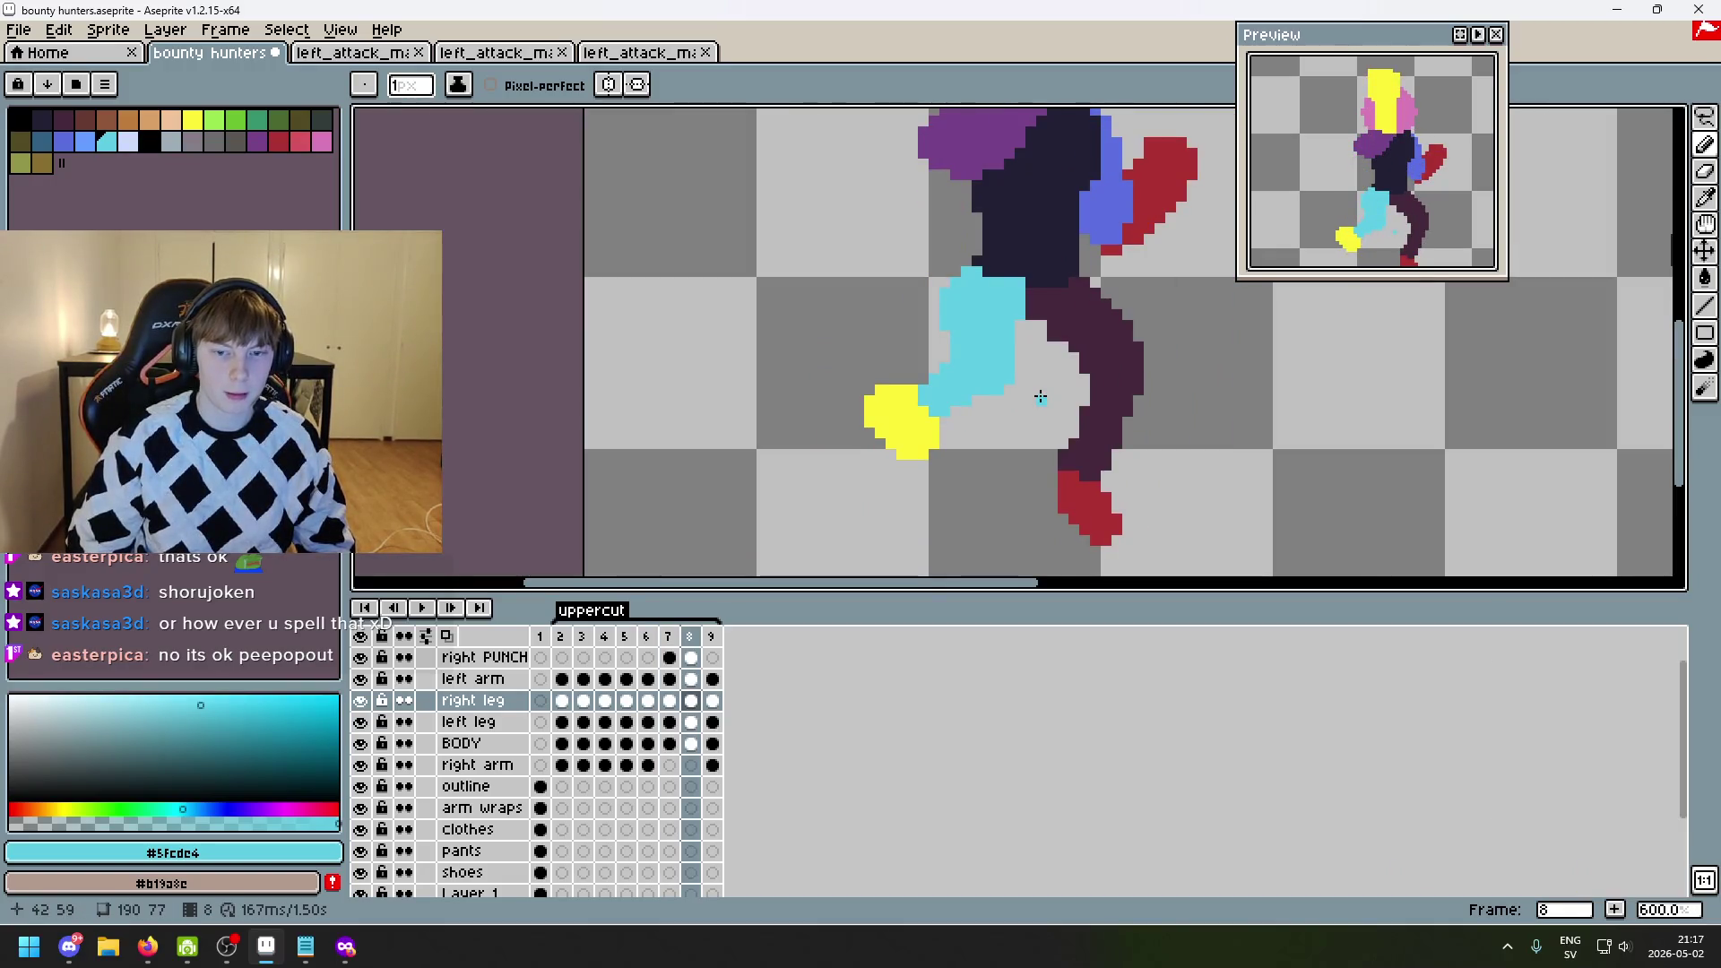
{"action": "key", "text": "Left"}
{"action": "key", "text": "Left"}
{"action": "key", "text": "Right"}
{"action": "key", "text": "Right"}
{"action": "scroll", "coordinate": [1290, 368], "scroll_direction": "down", "scroll_amount": 3}
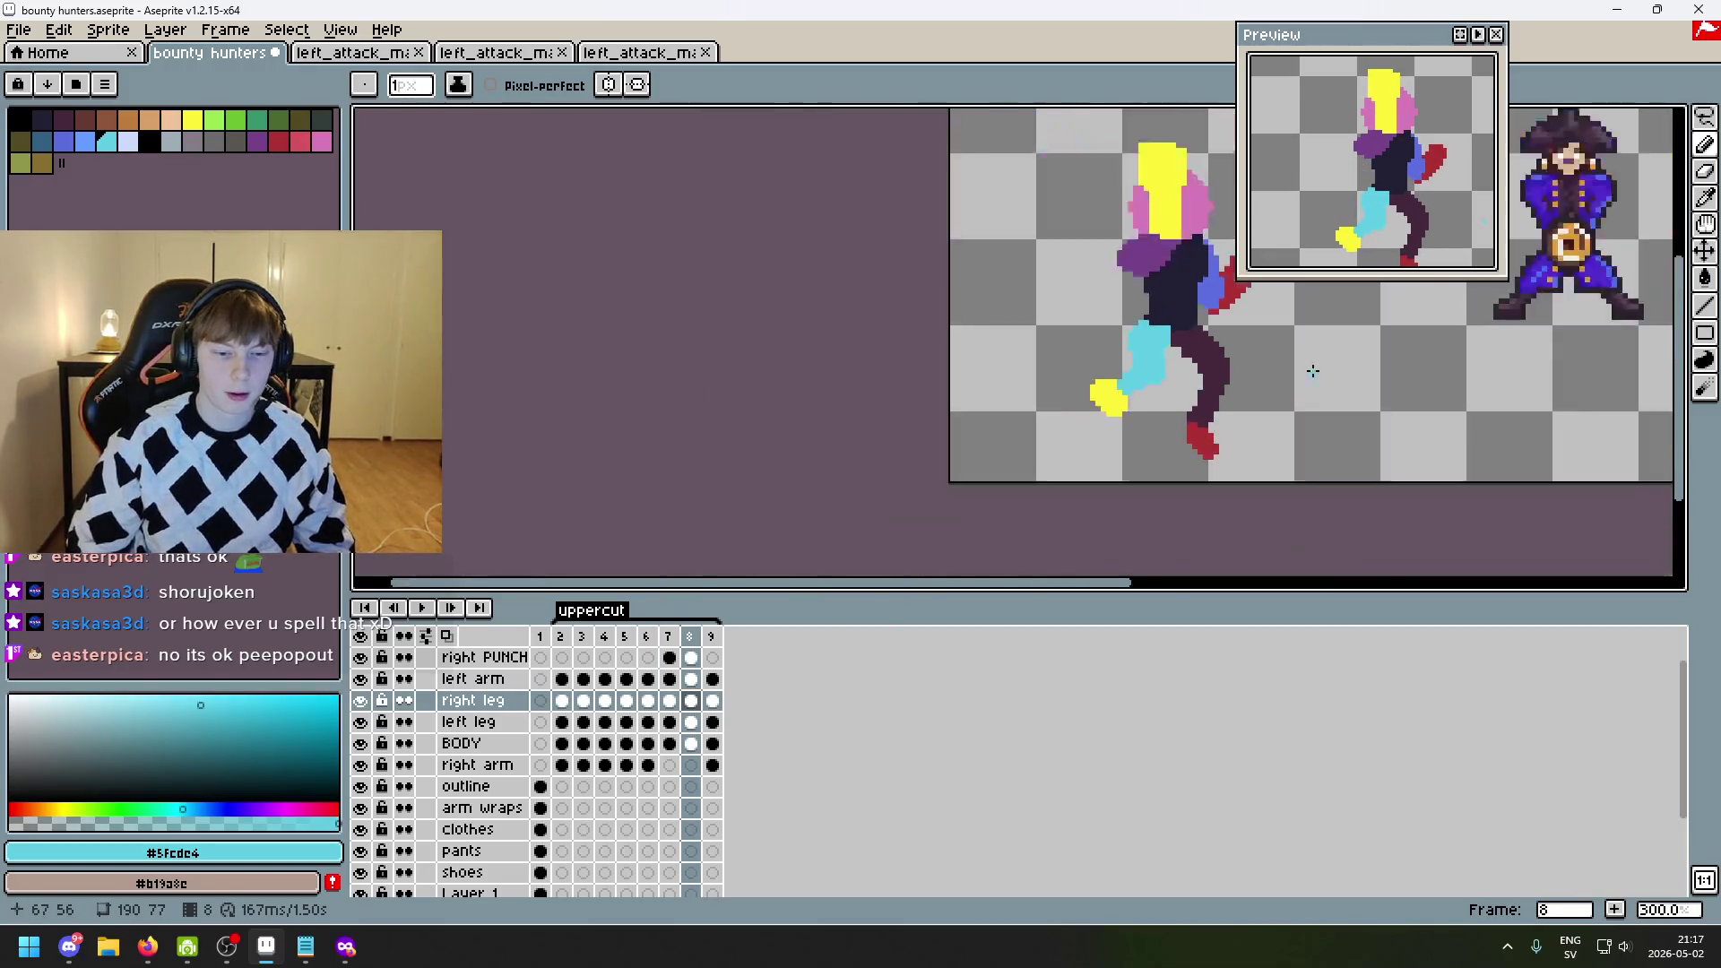
{"action": "left_click_drag", "start_coordinate": [394, 582], "coordinate": [572, 560]}
{"action": "key", "text": "v"}
{"action": "key", "text": "ctrl+s"}
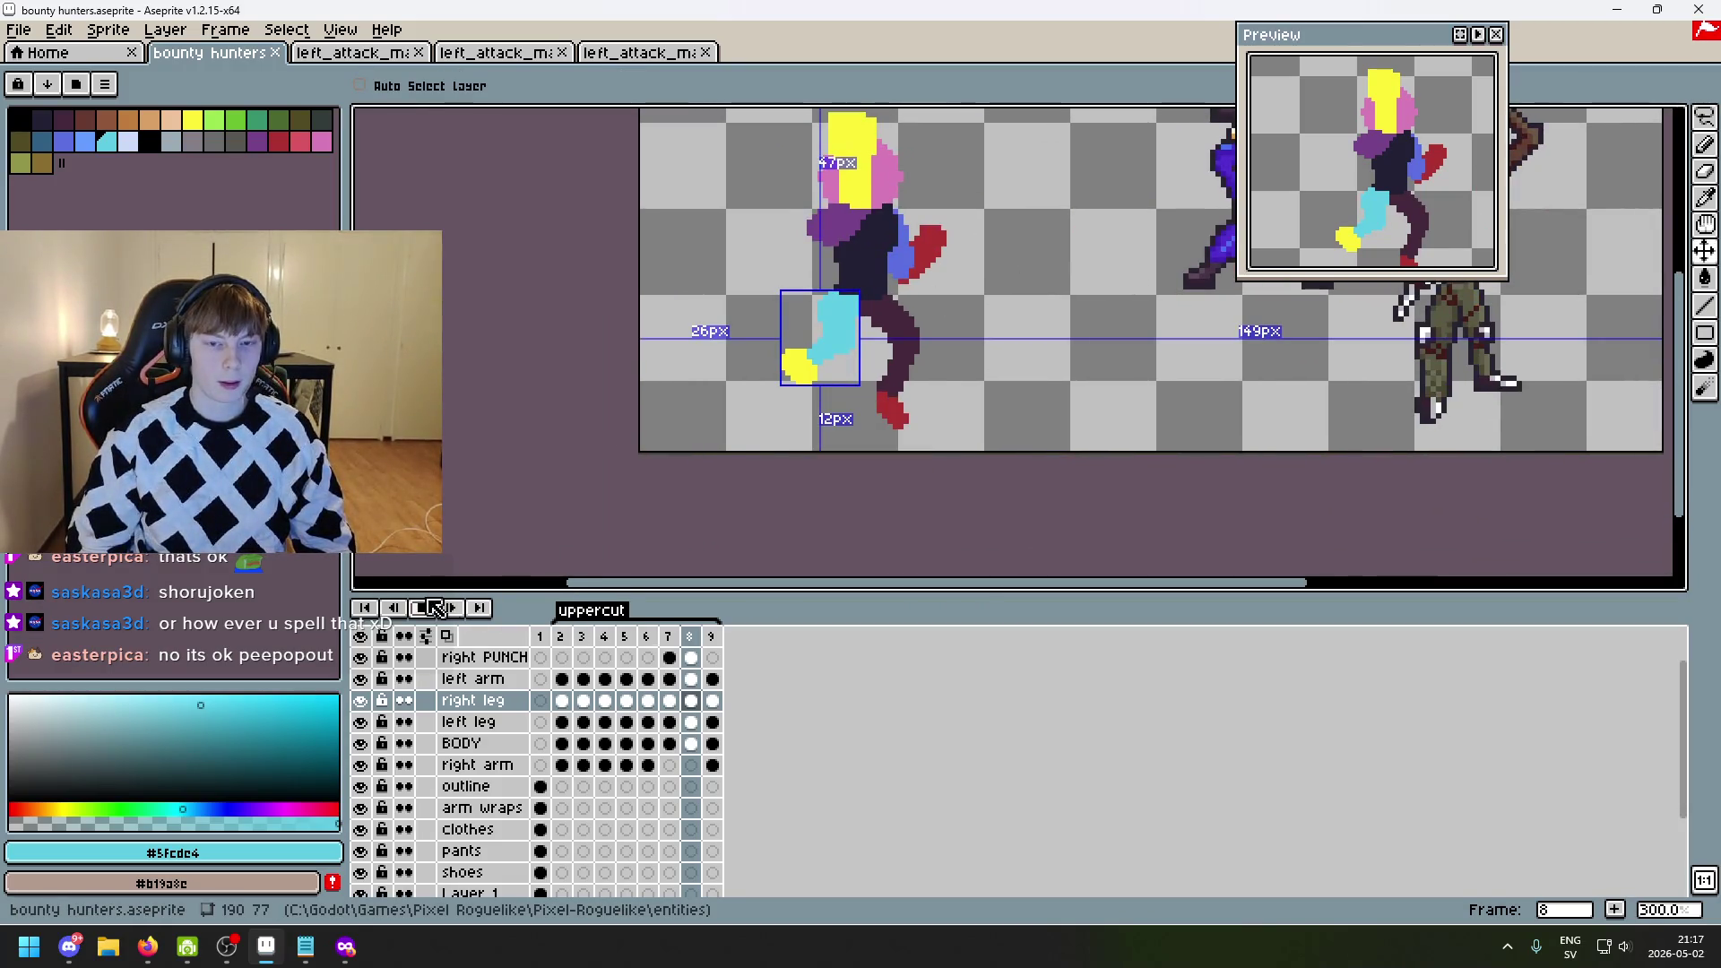
- Play the uppercut animation to preview all its frames
{"action": "left_click", "coordinate": [432, 605]}
{"action": "scroll", "coordinate": [741, 430], "scroll_direction": "down", "scroll_amount": 1}
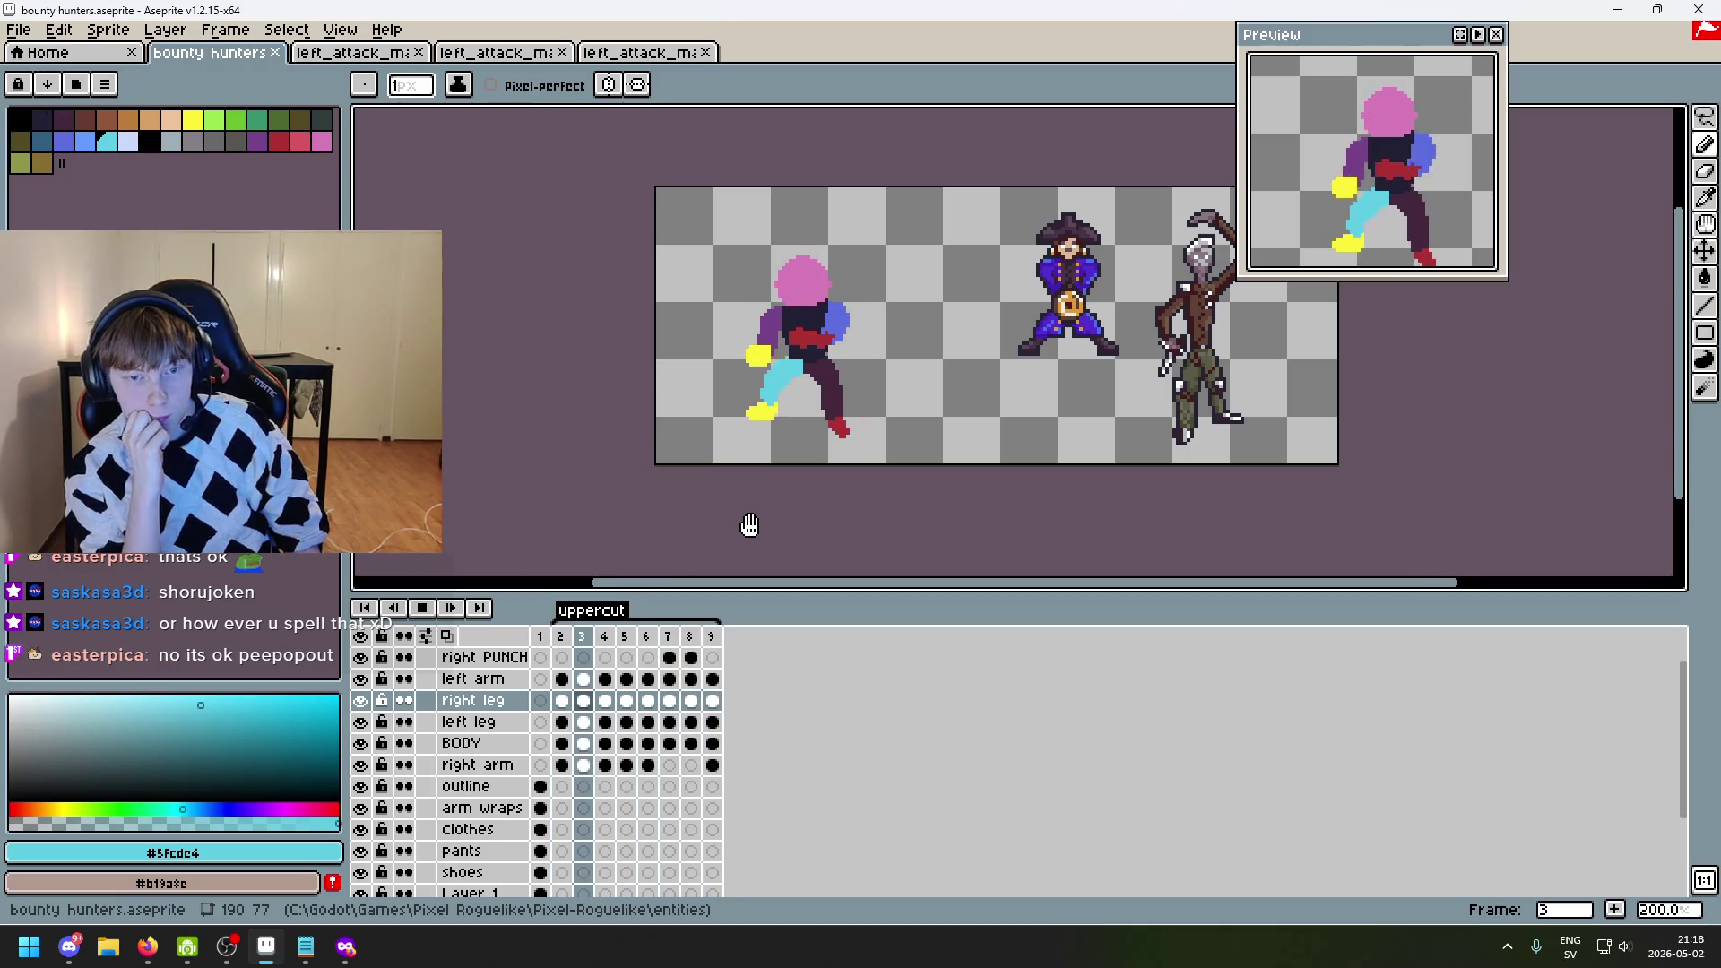
{"action": "scroll", "coordinate": [817, 409], "scroll_direction": "up", "scroll_amount": 2}
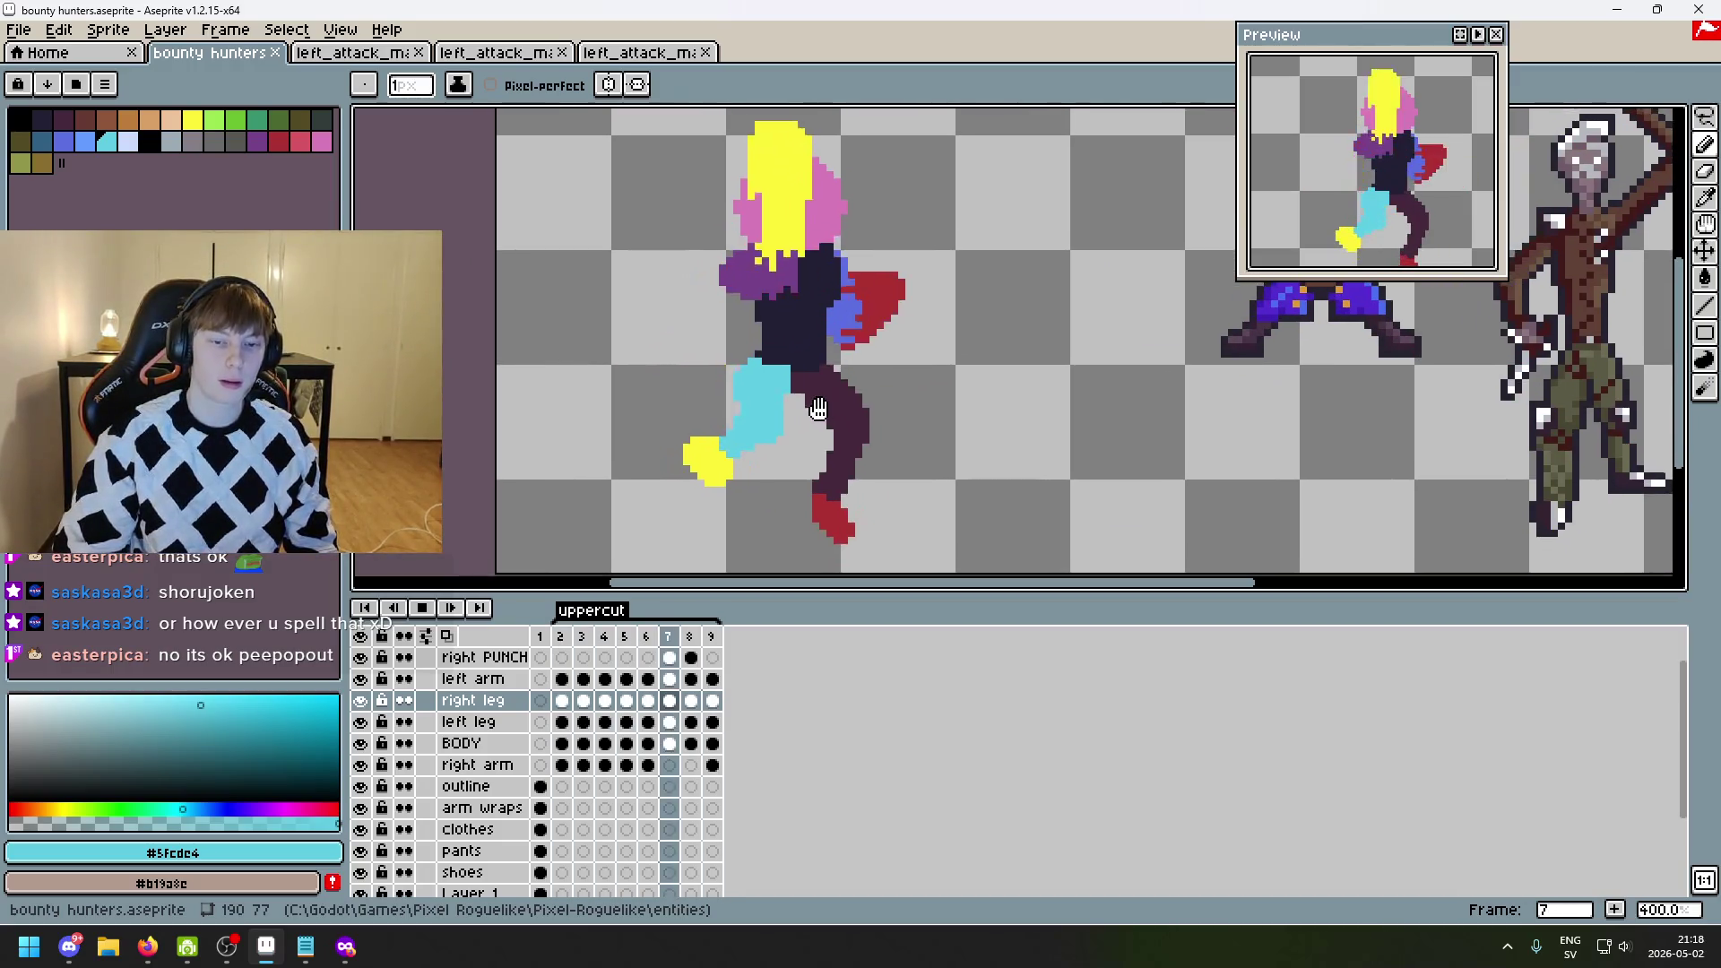
- Stop playback, go to frame 7, and undo an accidental change to the cyan leg
{"action": "key", "text": "Return"}
{"action": "scroll", "coordinate": [753, 421], "scroll_direction": "up", "scroll_amount": 2}
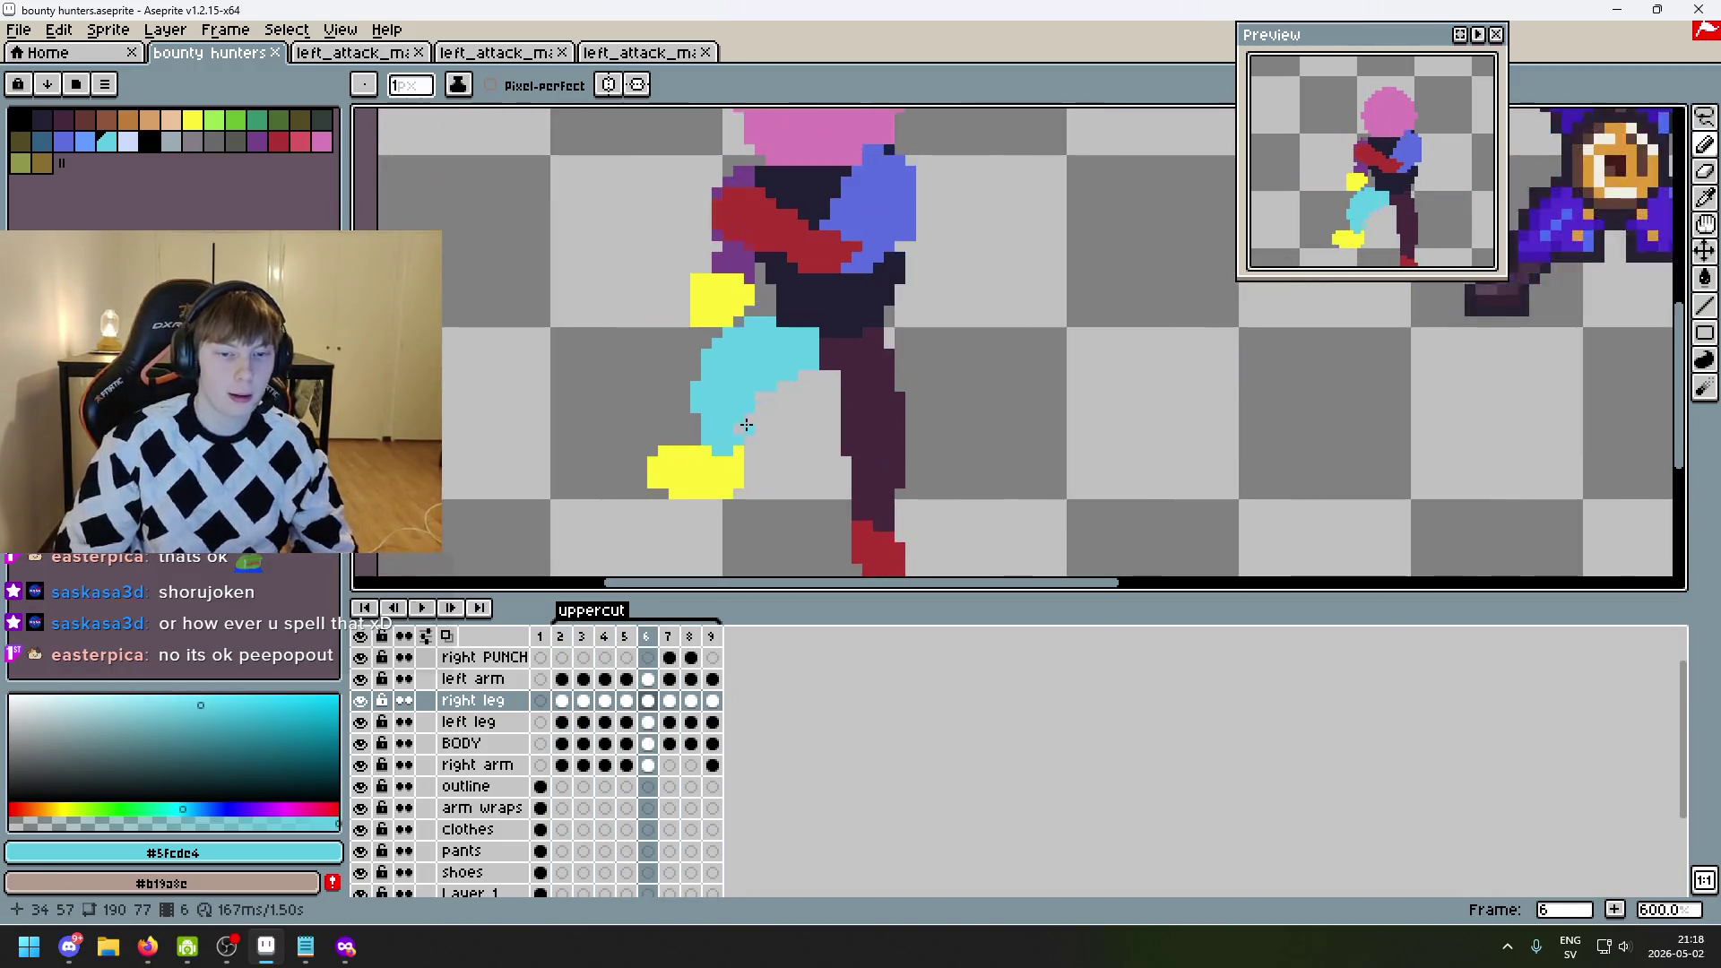
{"action": "key", "text": "Right"}
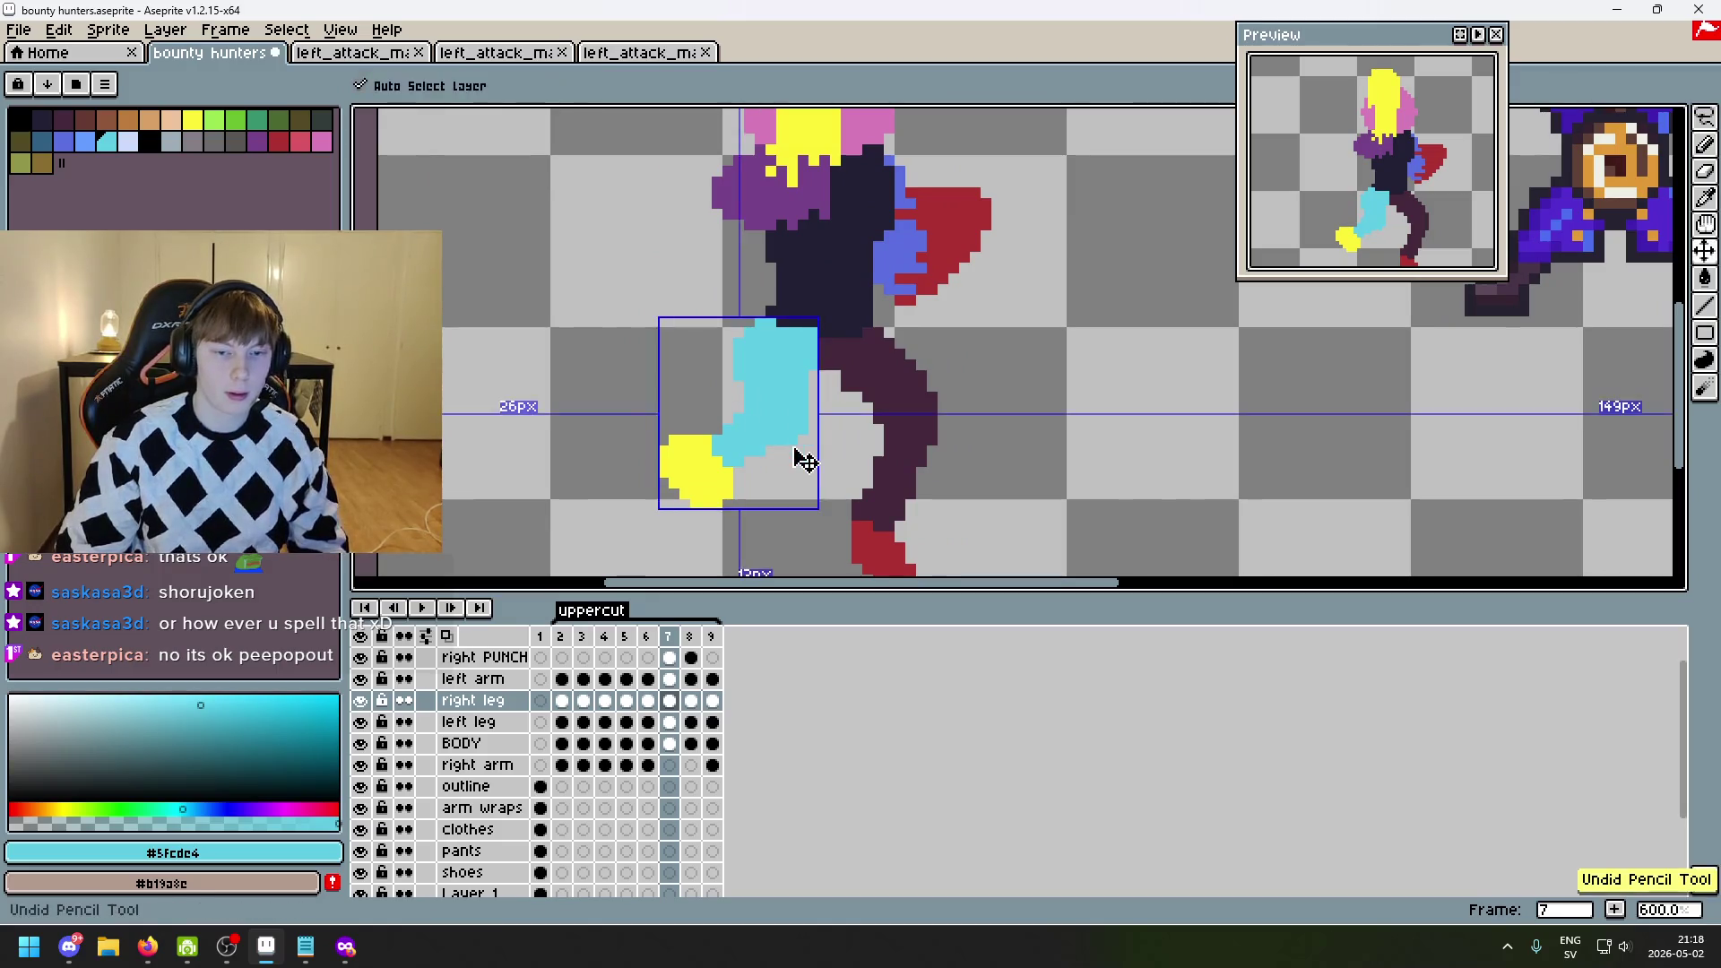
{"action": "left_click", "coordinate": [795, 457], "text": "ctrl"}
{"action": "scroll", "coordinate": [886, 326], "scroll_direction": "up", "scroll_amount": 3}
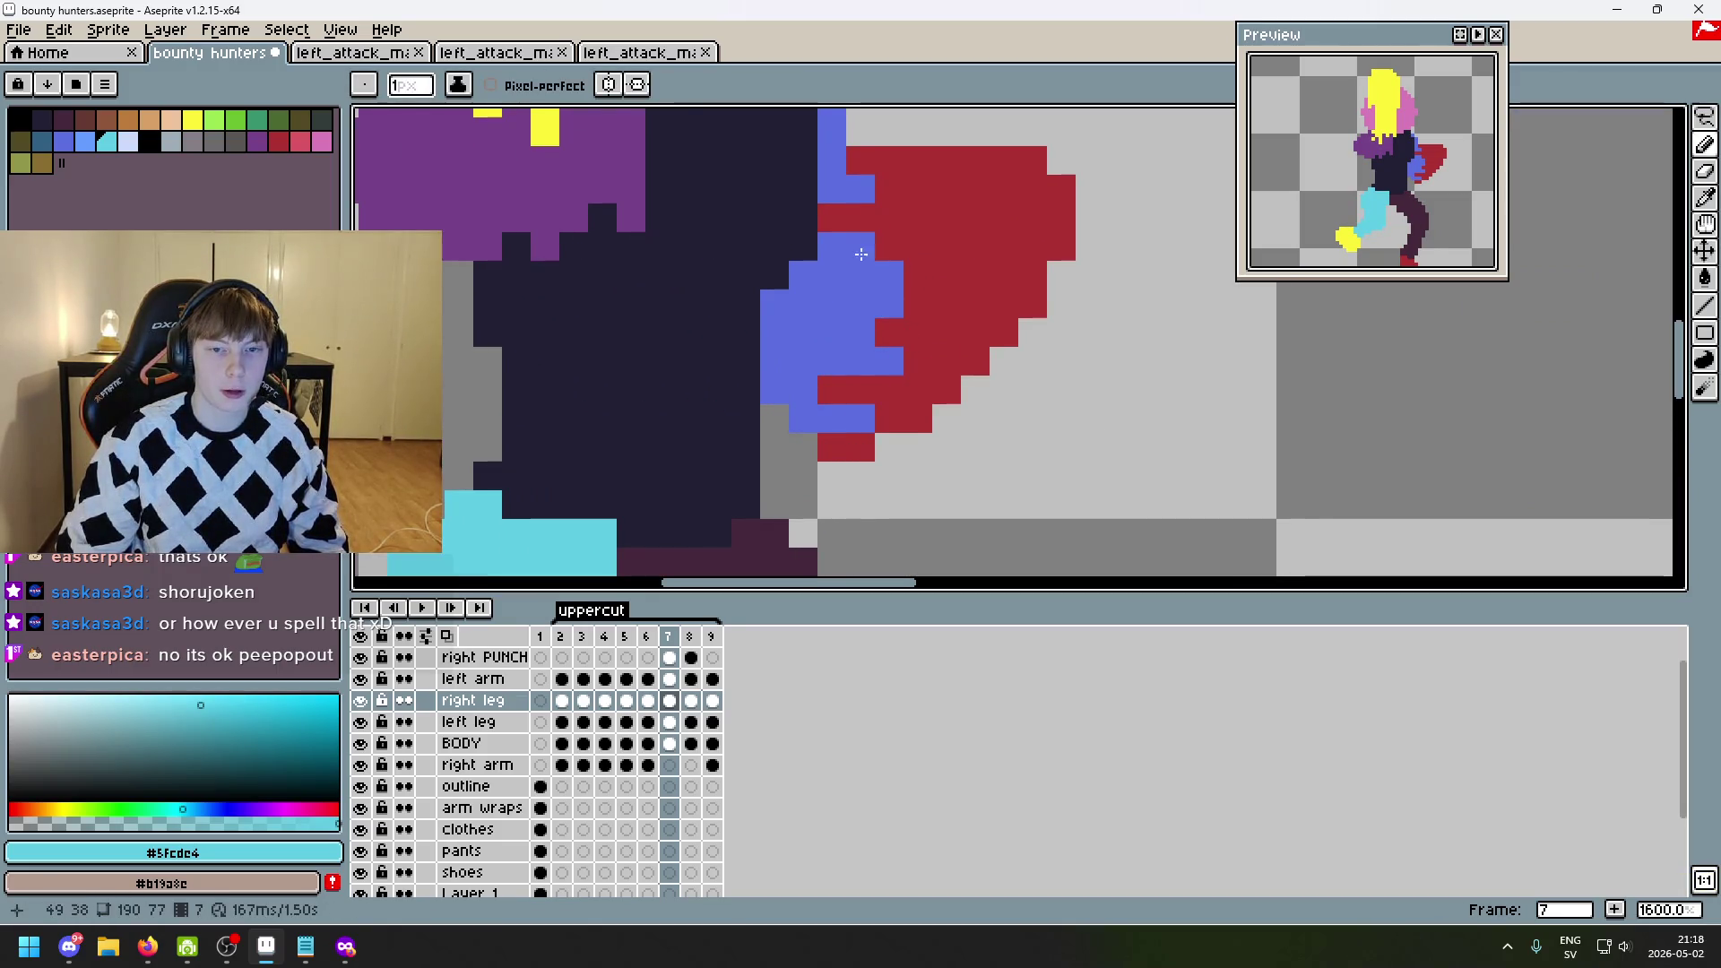
{"action": "key", "text": "ctrl+z"}
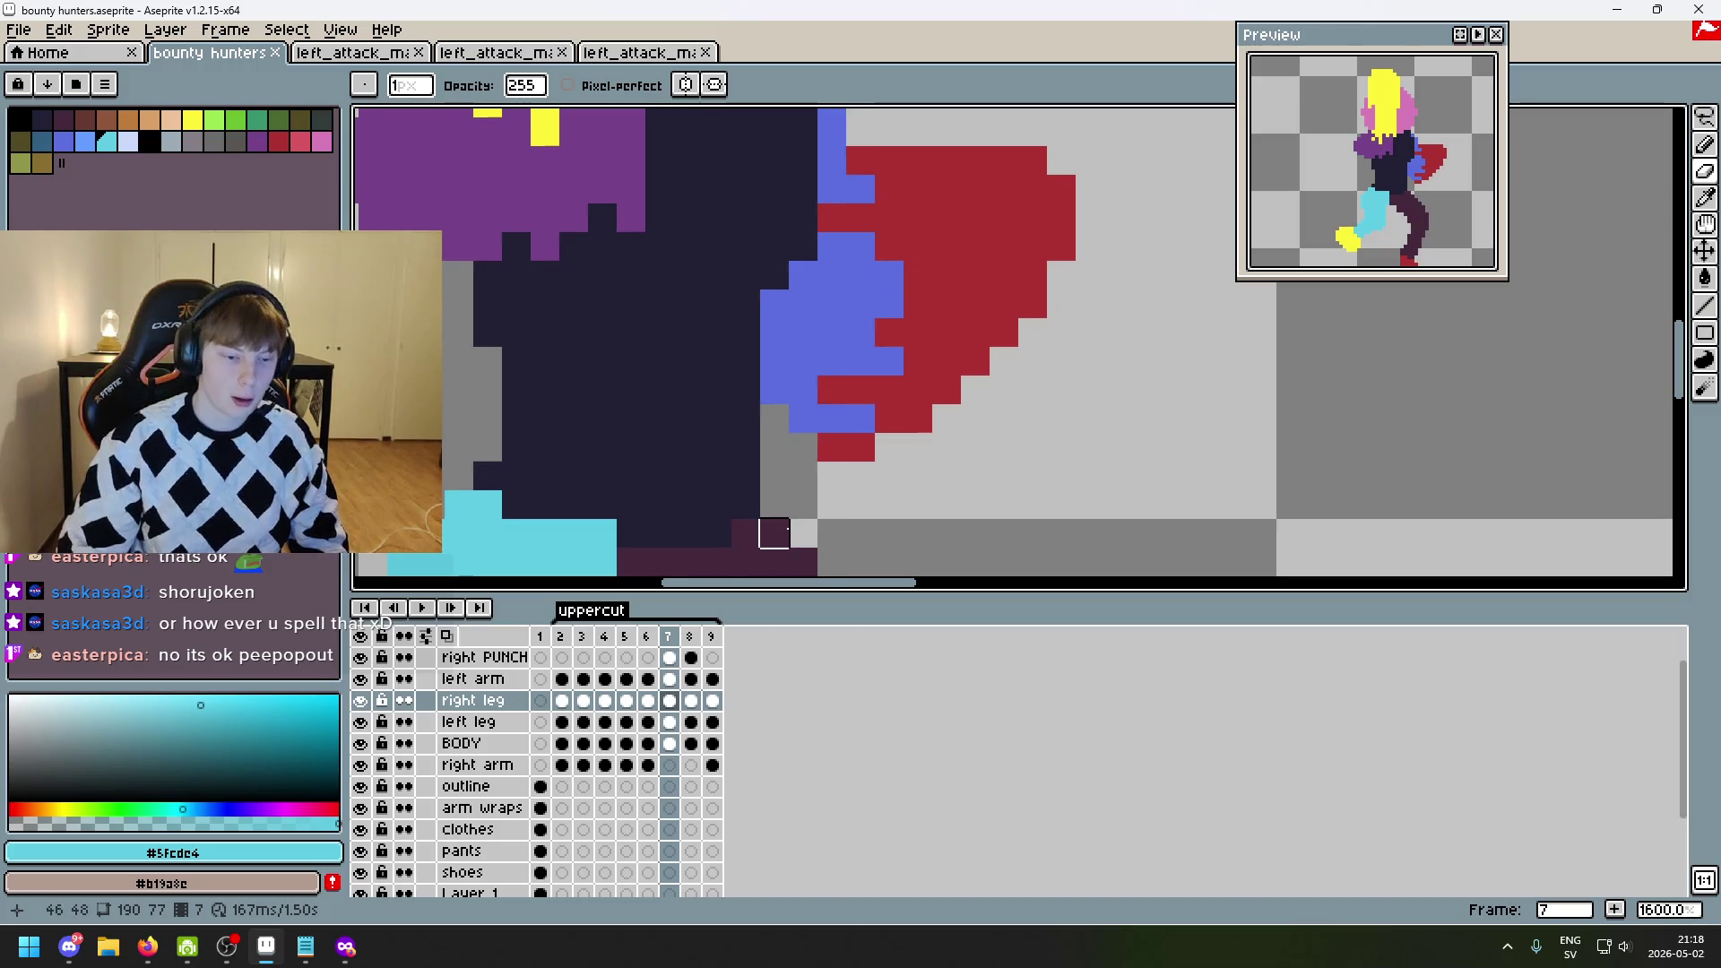
- Check the red left arm layer, make it the working layer, and step to frame 8
{"action": "left_click", "coordinate": [360, 679]}
{"action": "left_click", "coordinate": [361, 679]}
{"action": "left_click", "coordinate": [472, 678]}
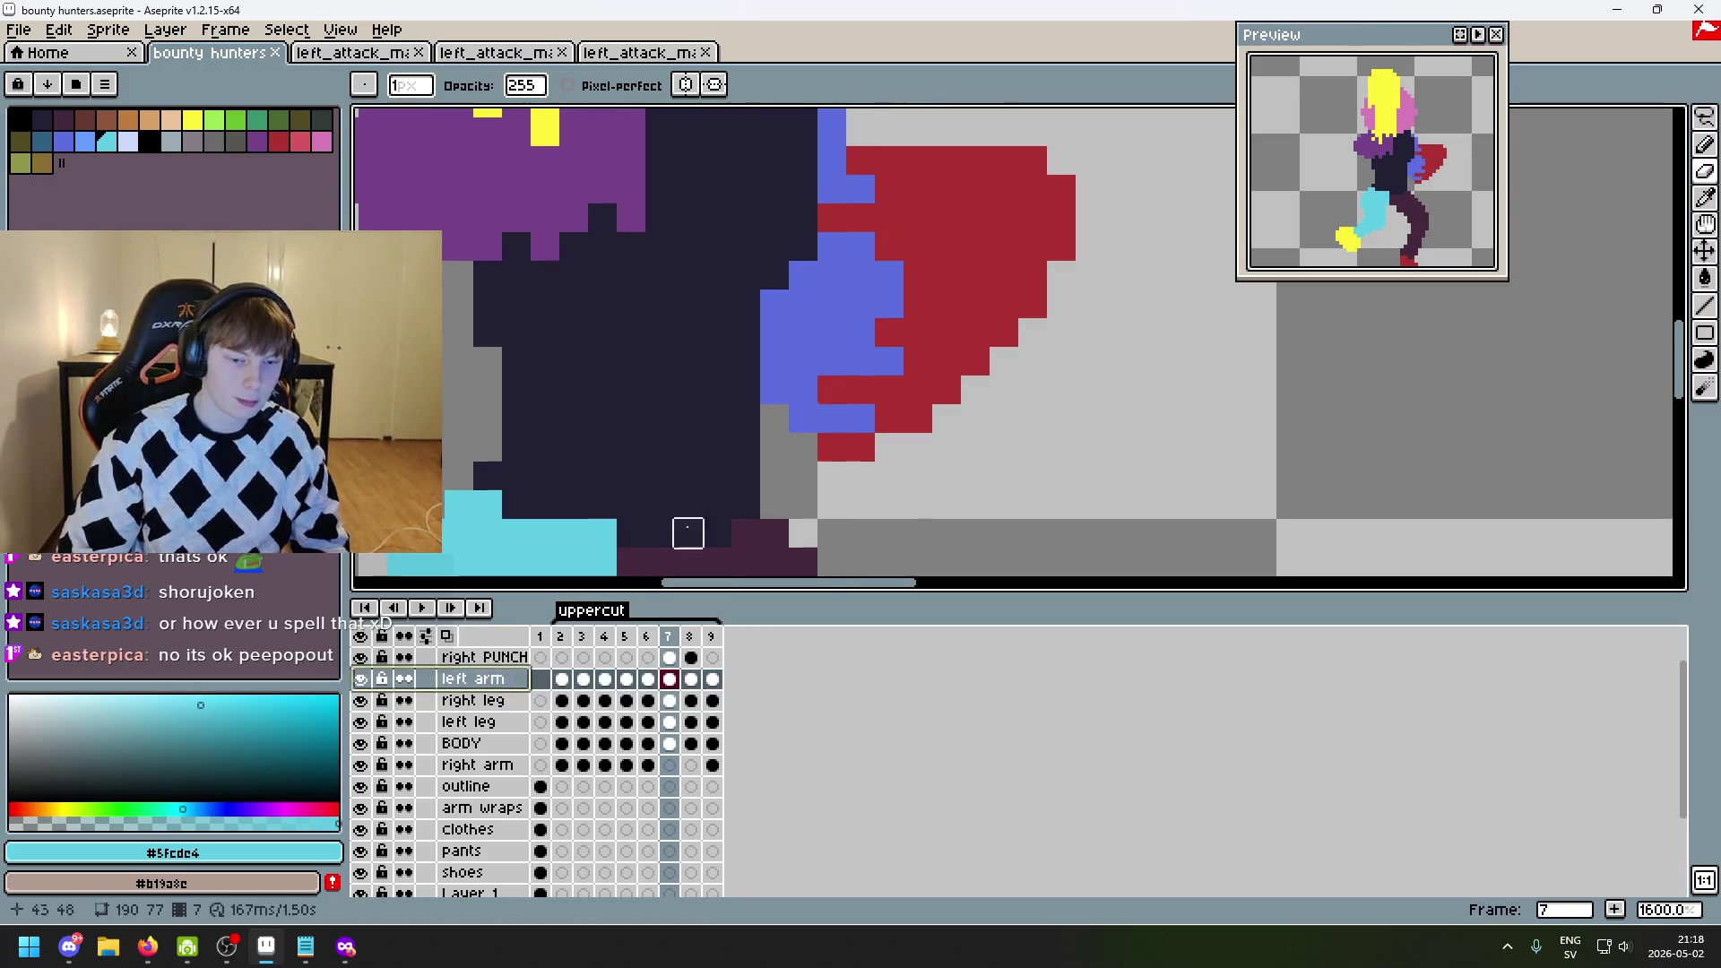
{"action": "left_click_drag", "start_coordinate": [861, 299], "coordinate": [856, 381]}
{"action": "key", "text": "Left"}
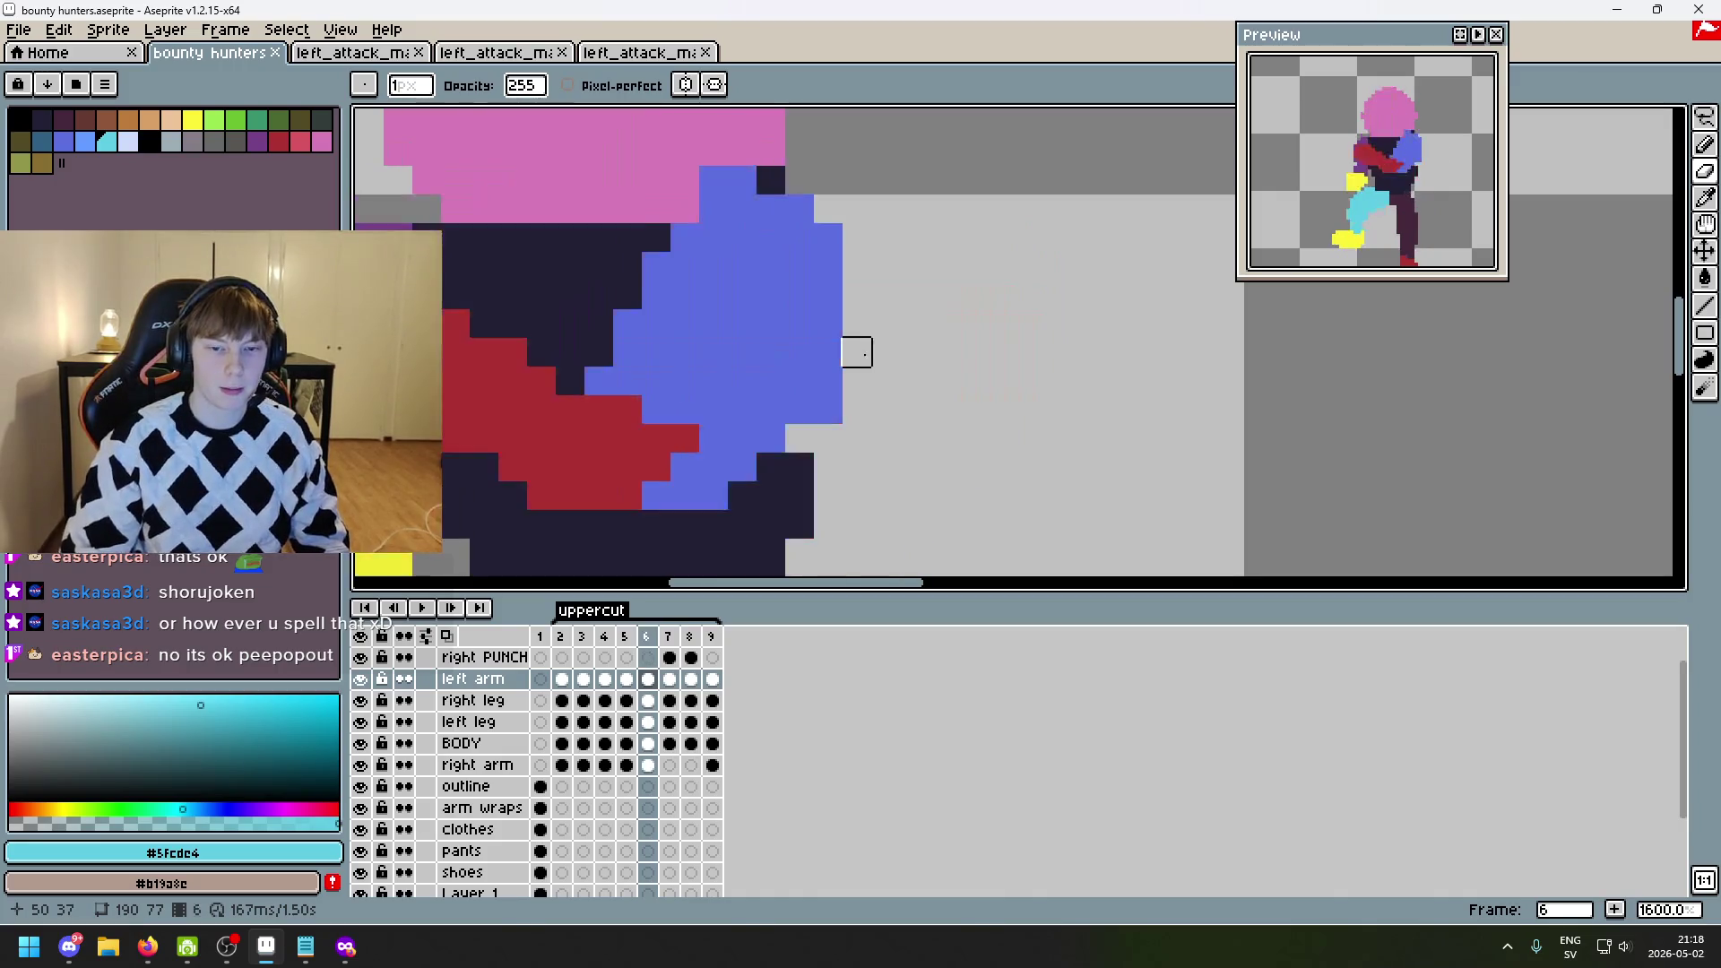
{"action": "key", "text": "Right"}
{"action": "key", "text": "Right"}
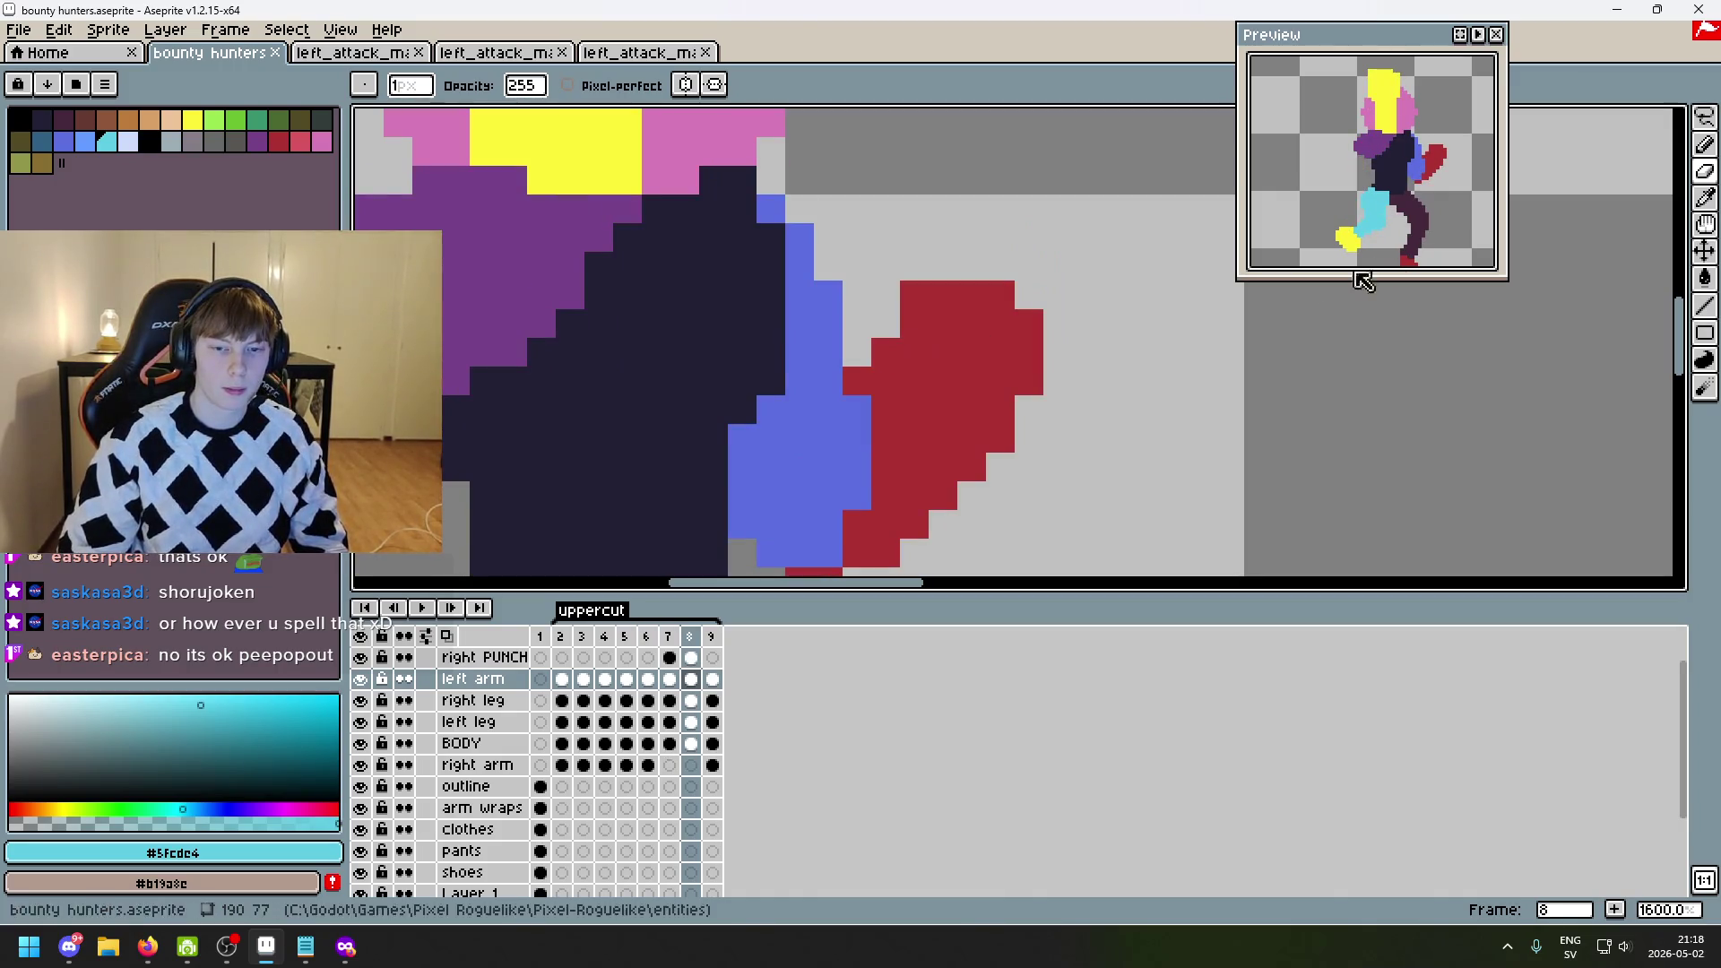
- Select frame 8's raised arm and fist with the Rectangular Marquee
{"action": "left_click", "coordinate": [1704, 117]}
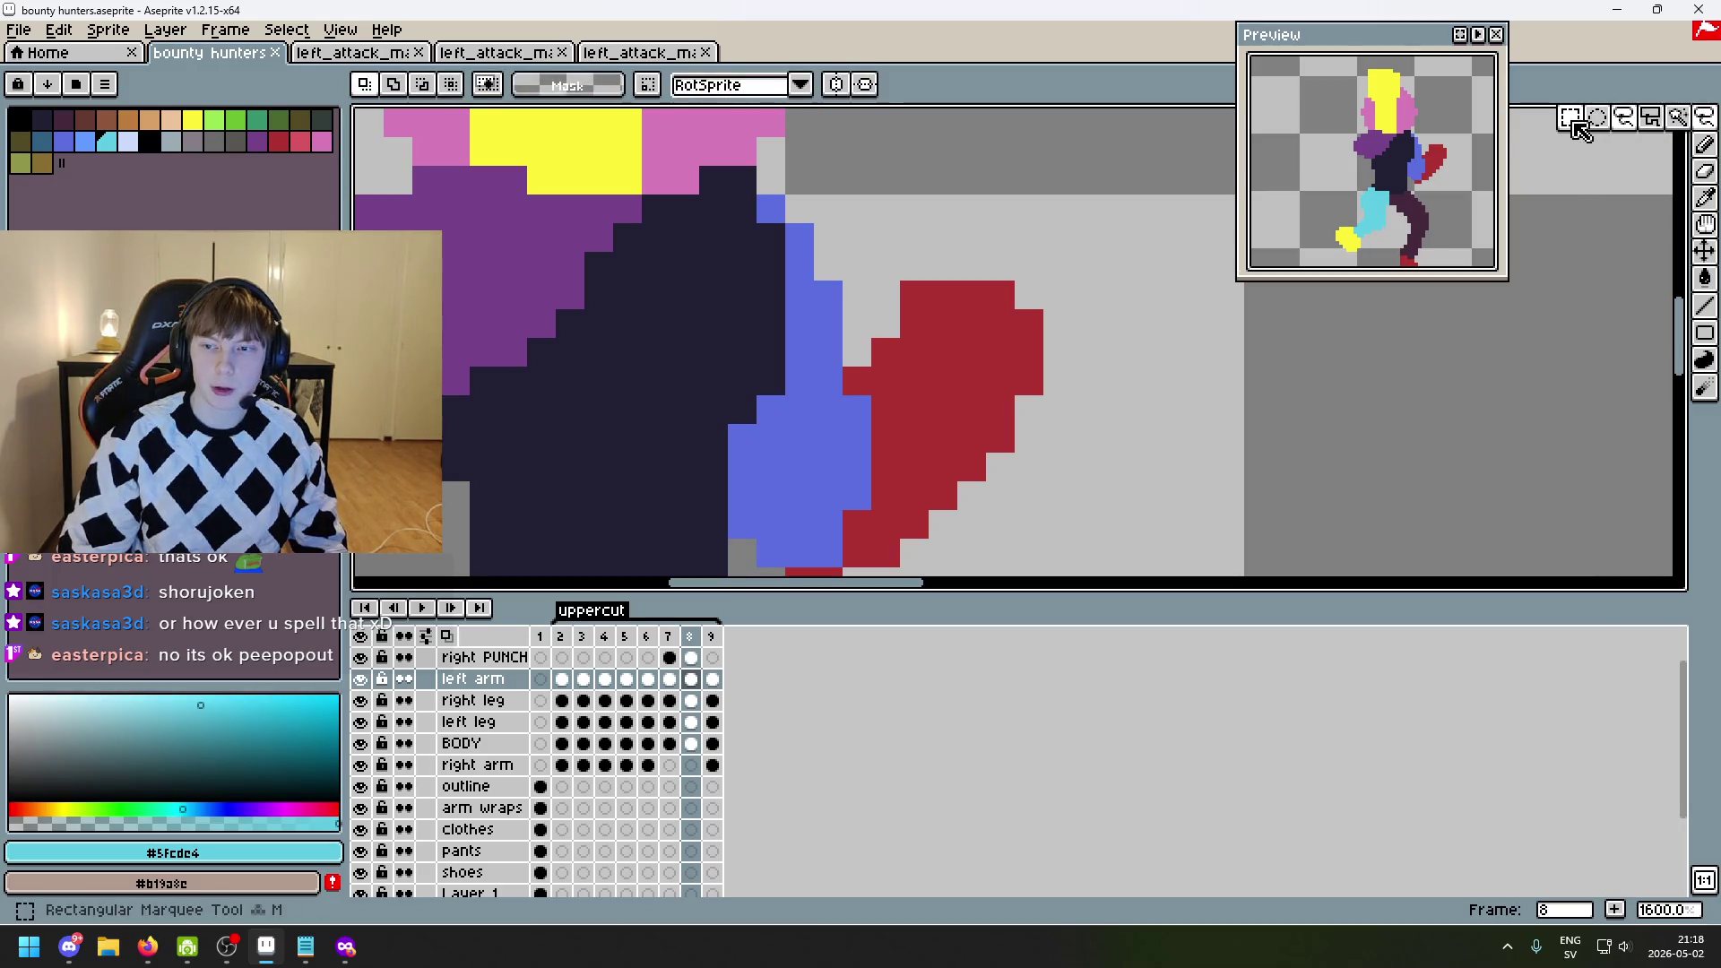
{"action": "scroll", "coordinate": [1180, 480], "scroll_direction": "down", "scroll_amount": 1}
{"action": "left_click_drag", "start_coordinate": [1203, 543], "coordinate": [908, 328]}
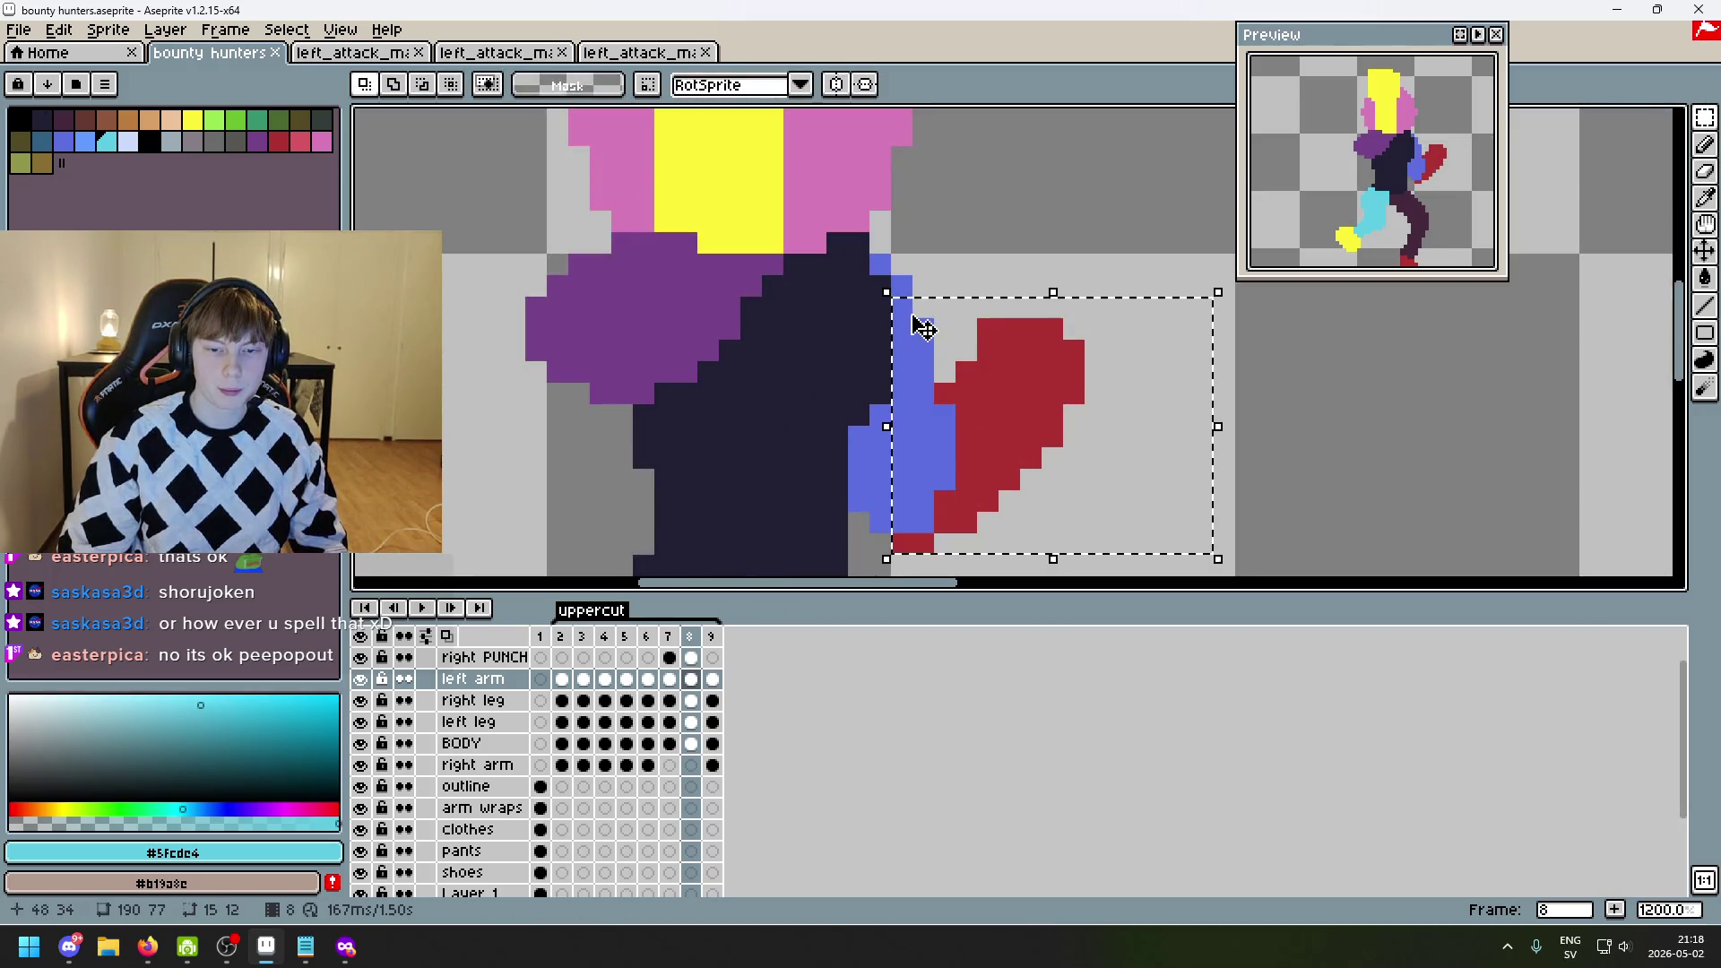
{"action": "left_click", "coordinate": [1331, 414]}
- On frame 7, delete the old arm, paste frame 8's arm in place, and deselect
{"action": "key", "text": "Left"}
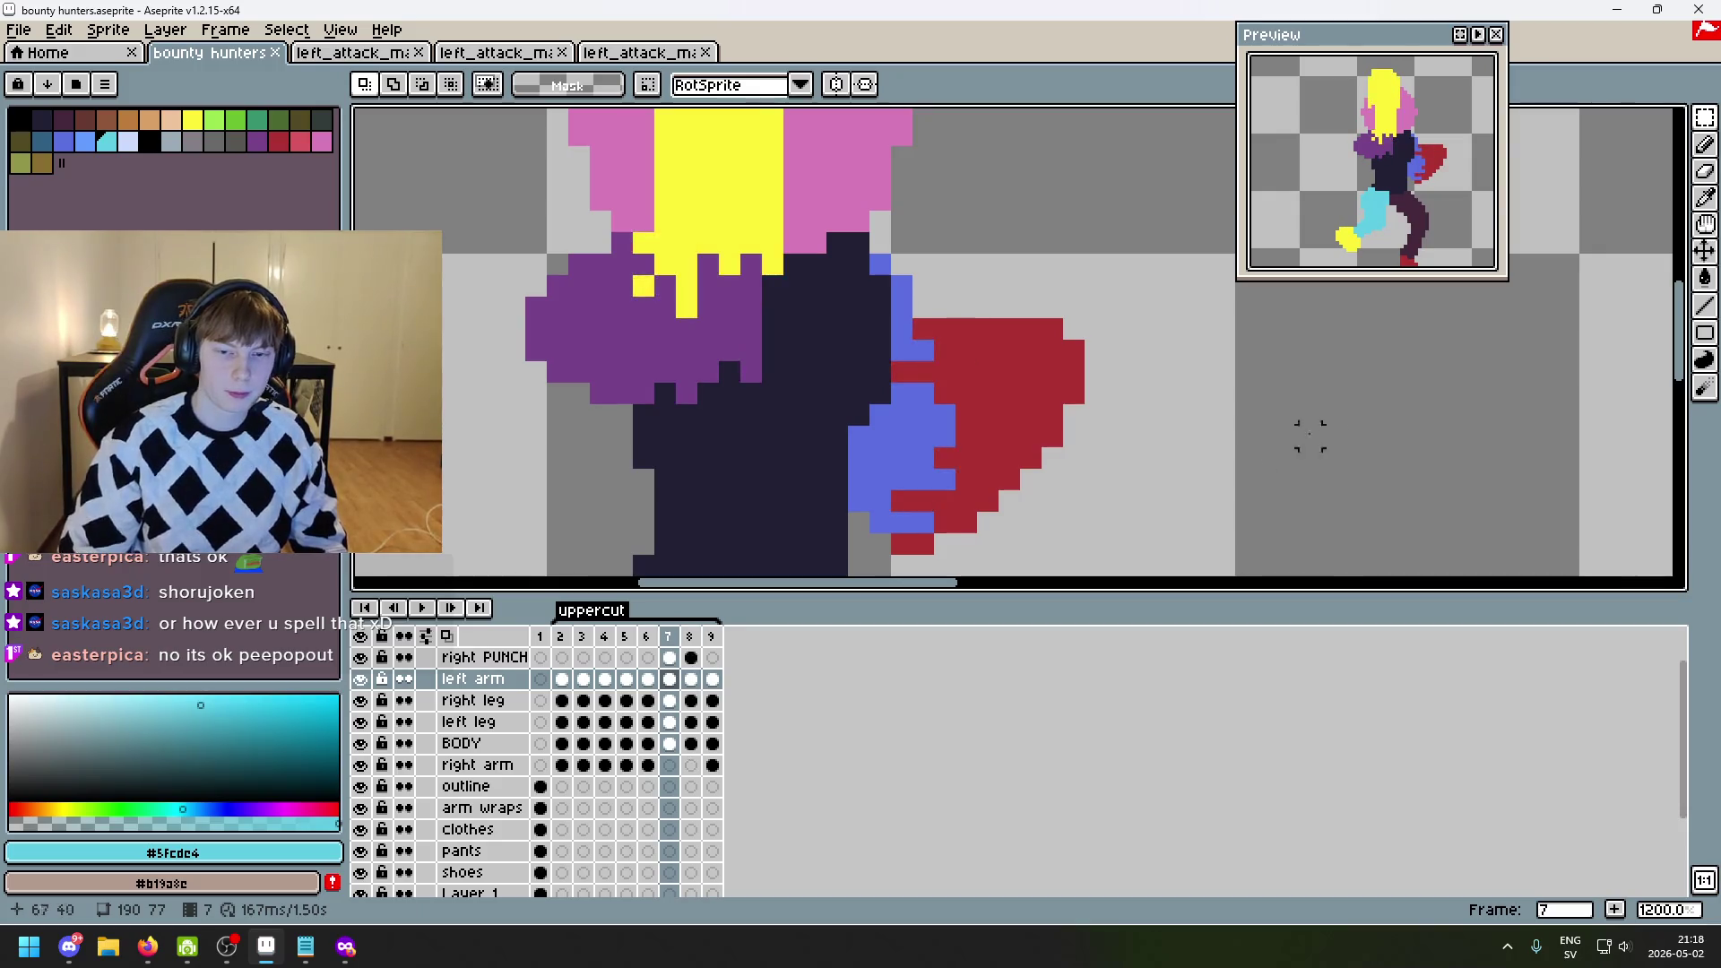
{"action": "left_click_drag", "start_coordinate": [1183, 569], "coordinate": [913, 269]}
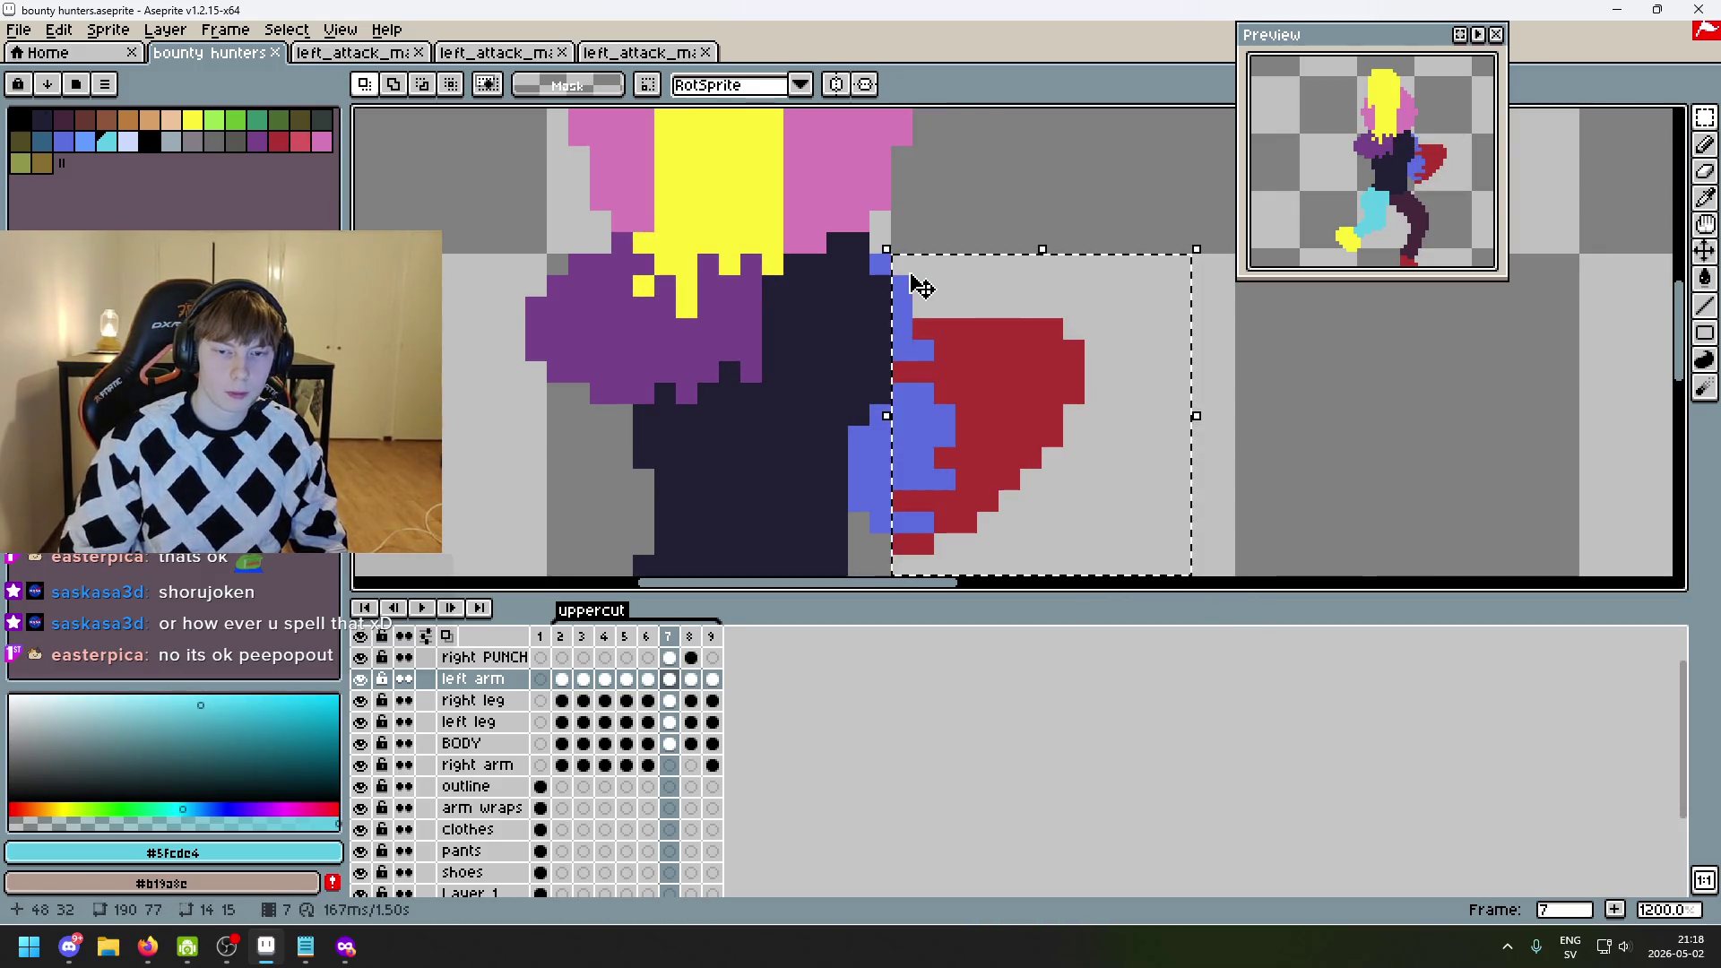
{"action": "key", "text": "Delete"}
{"action": "key", "text": "ctrl+v"}
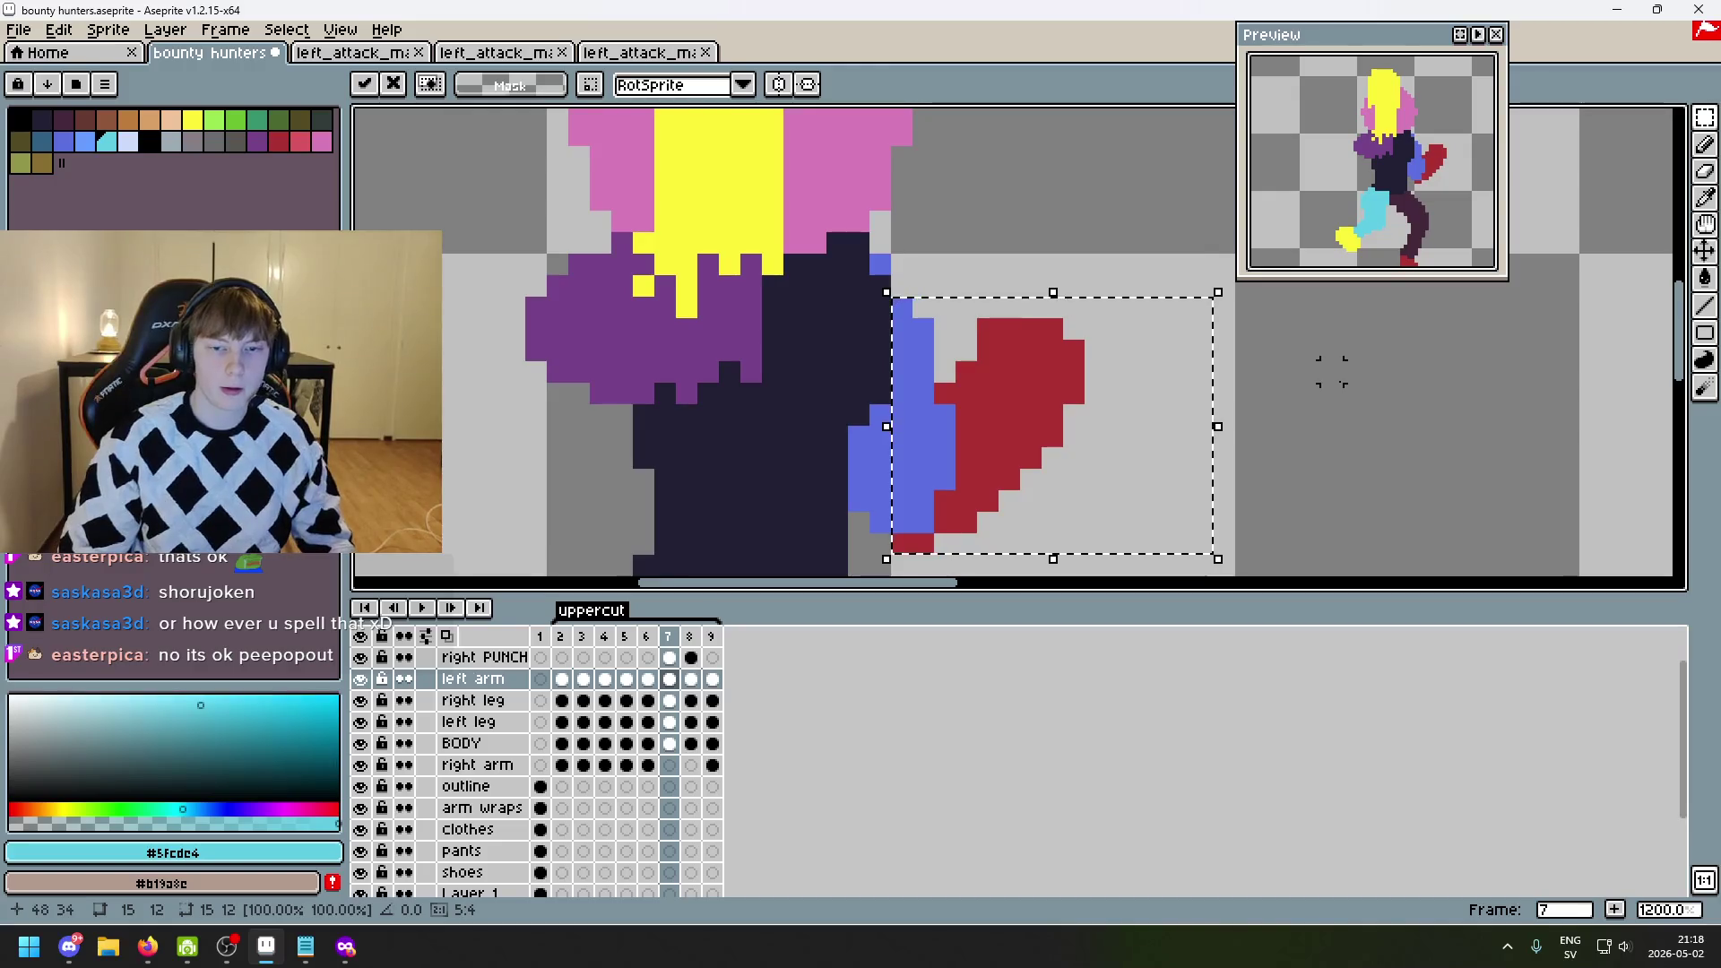
{"action": "left_click", "coordinate": [1331, 372]}
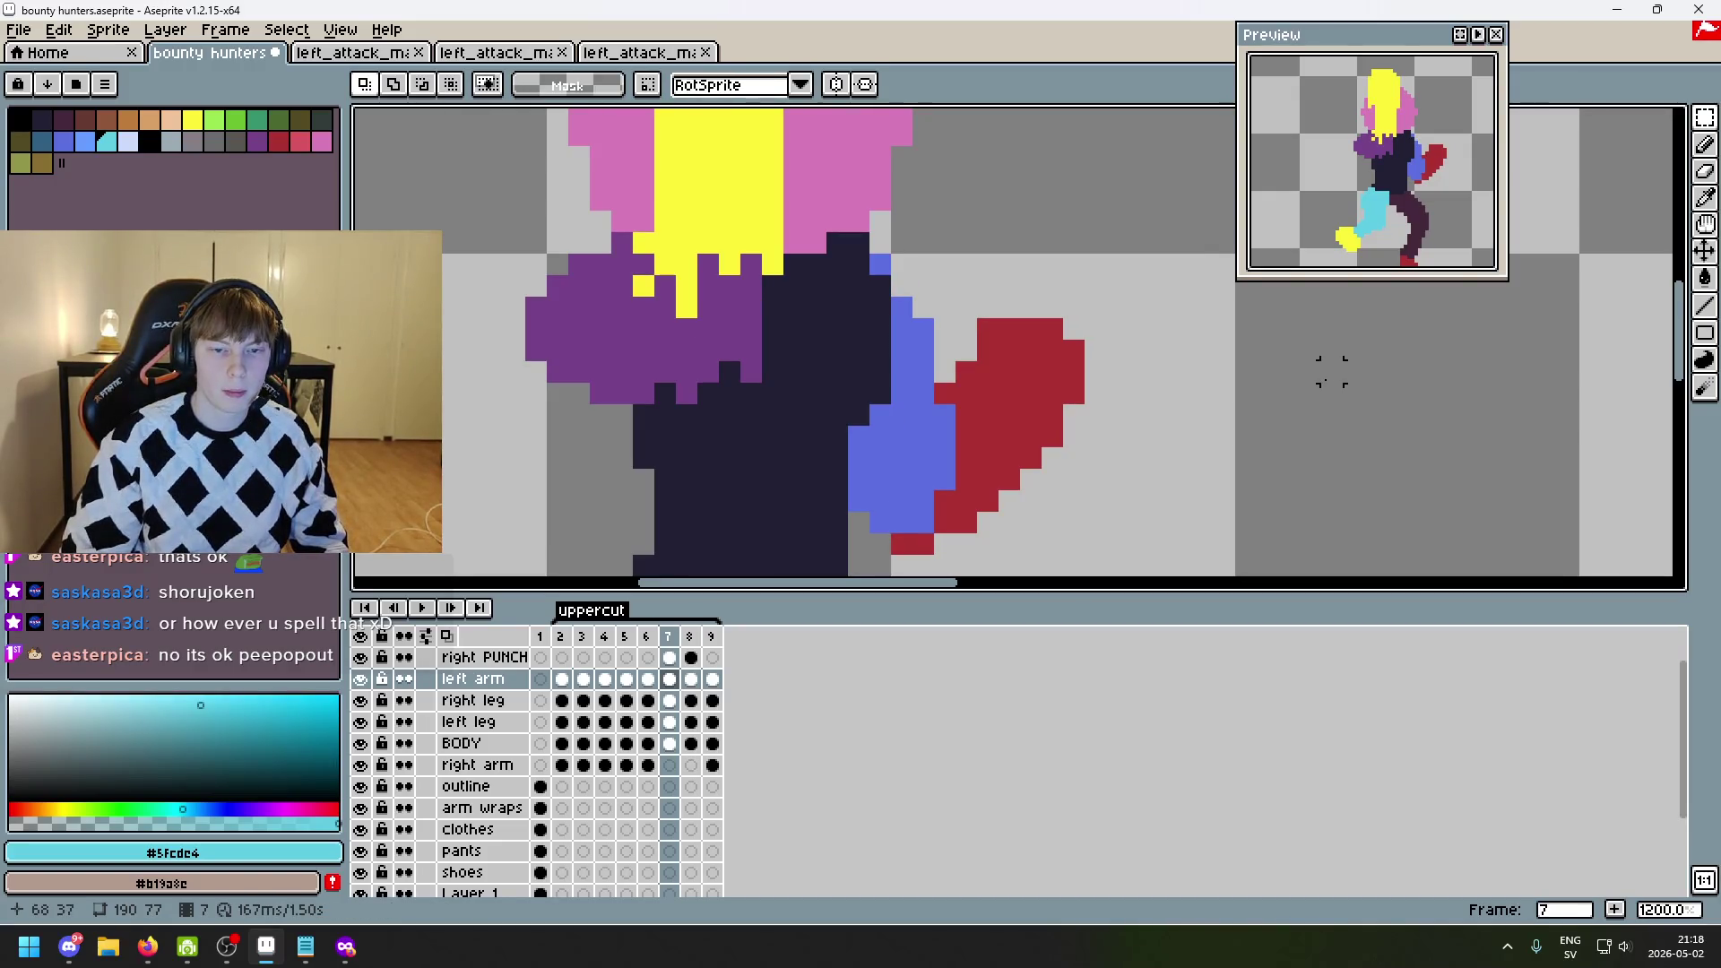
{"action": "key", "text": "ctrl+z"}
{"action": "key", "text": "ctrl+d"}
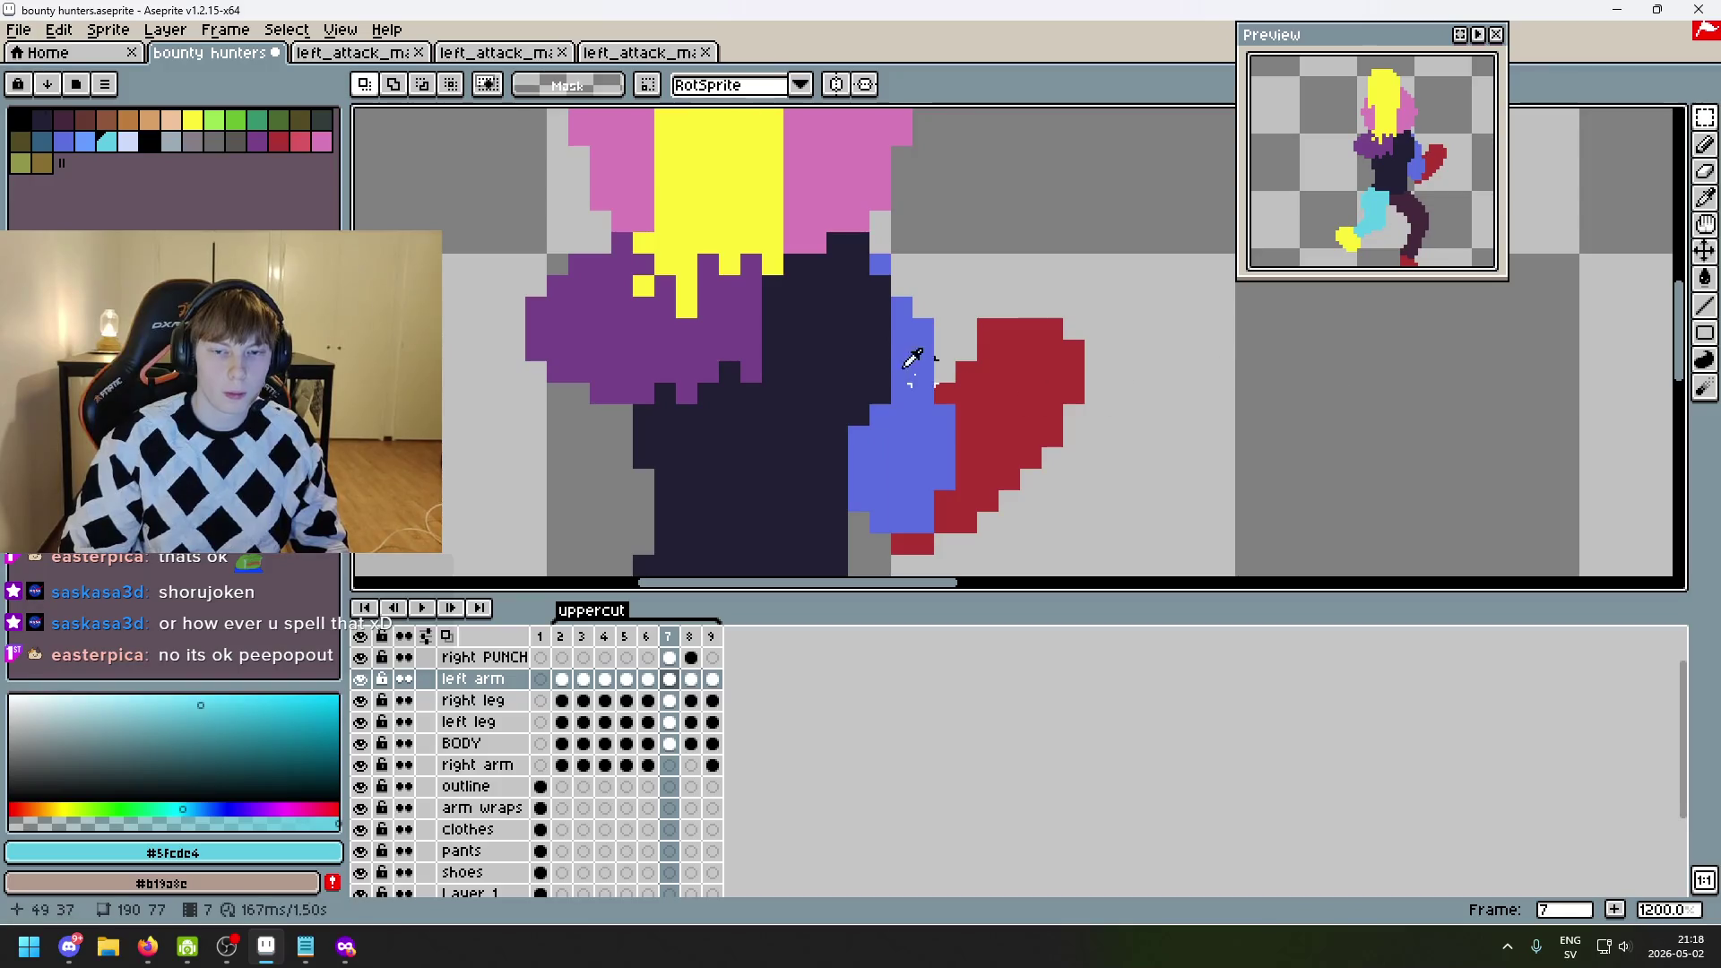
- Sample the arm's blue #5b6ee1 and add a pencil pixel at the arm's top
{"action": "left_click", "coordinate": [911, 359]}
{"action": "key", "text": "b"}
{"action": "left_click", "coordinate": [902, 285]}
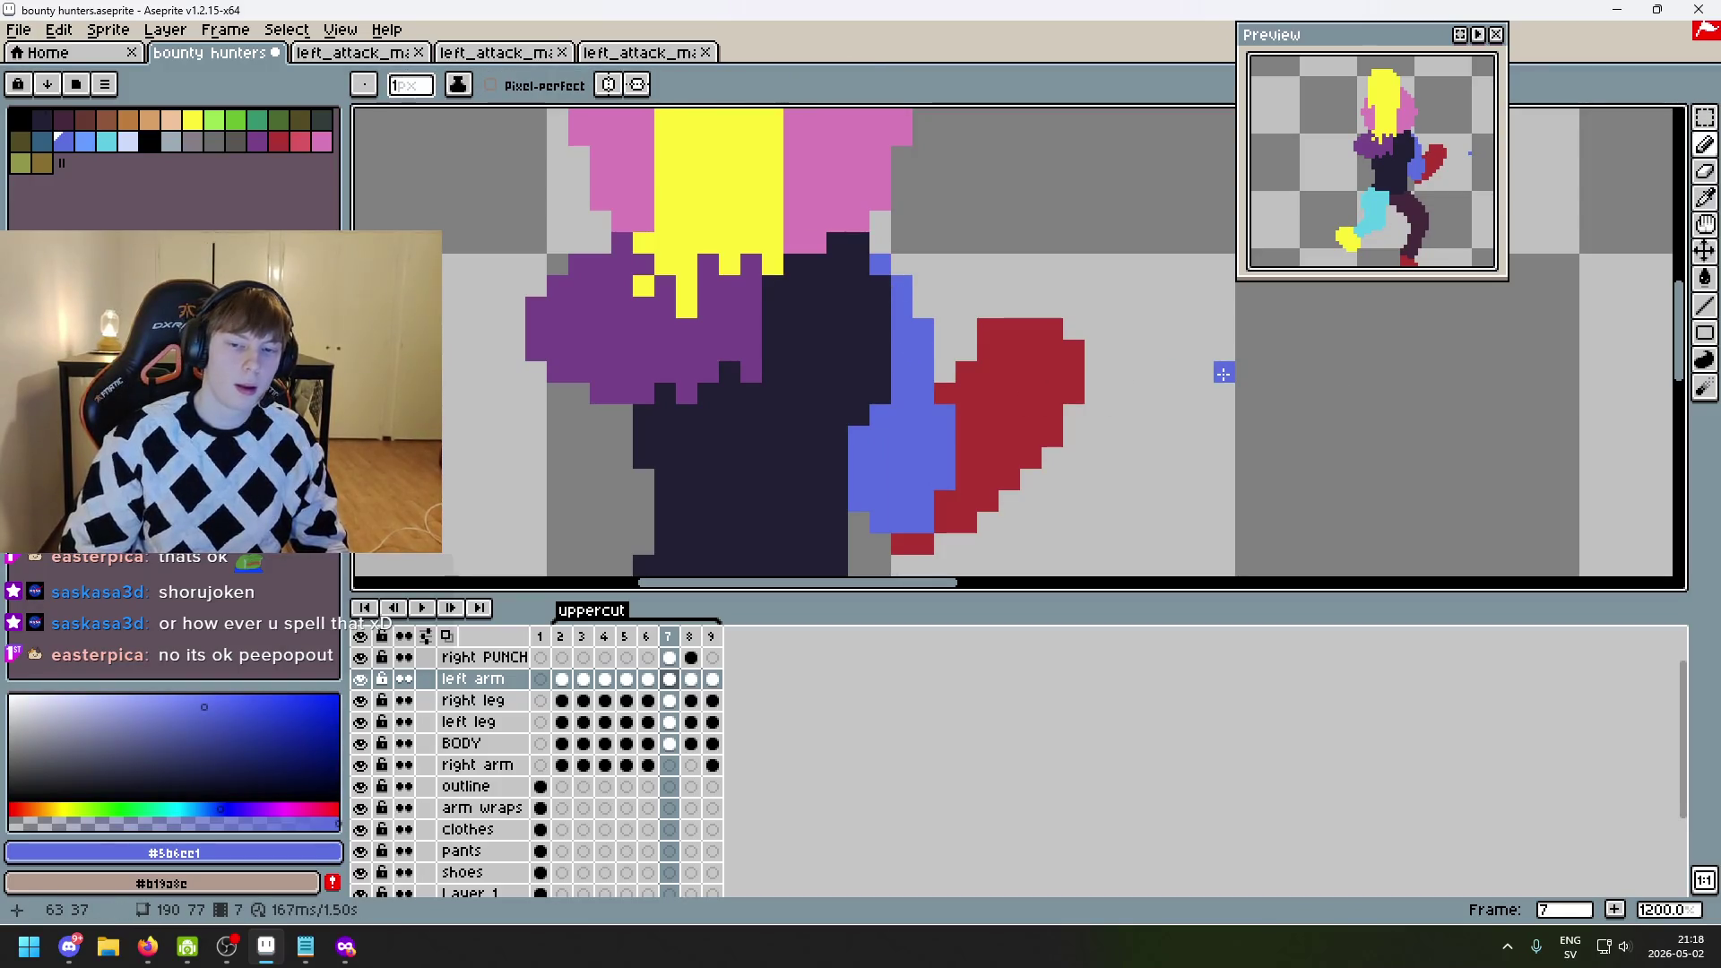
- Toggle the left leg and left arm layers' visibility while comparing frames 7 and 8
{"action": "key", "text": "Right"}
{"action": "key", "text": "Down"}
{"action": "key", "text": "Down"}
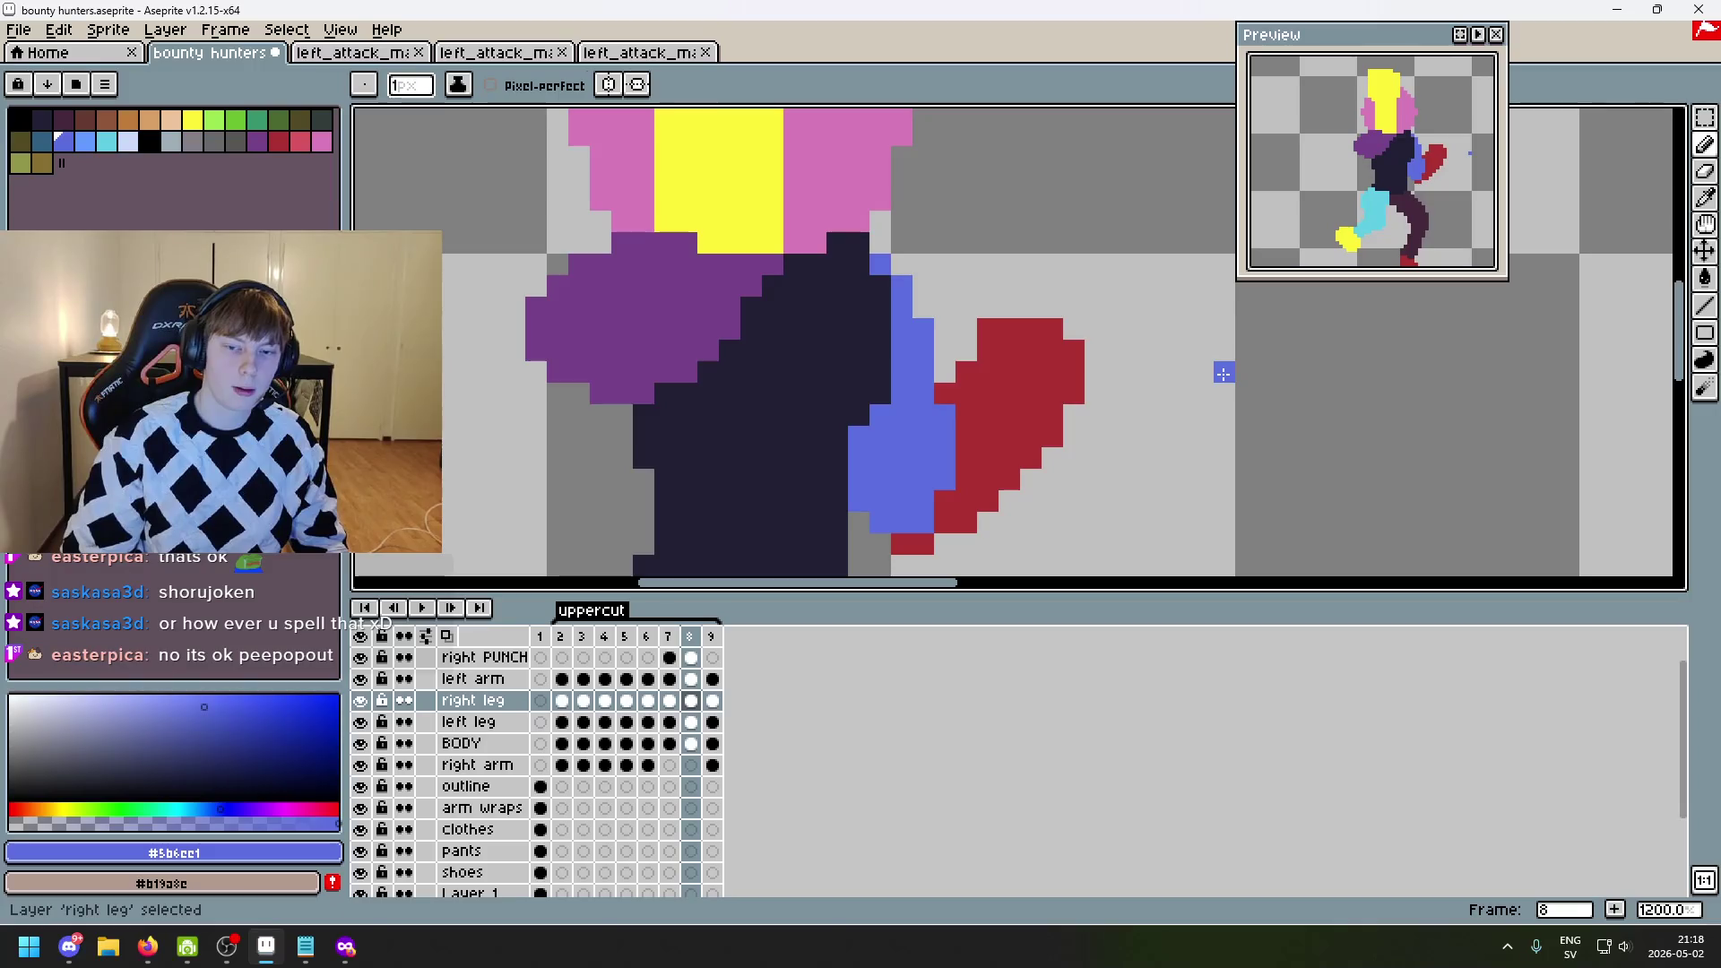
{"action": "key", "text": "Left"}
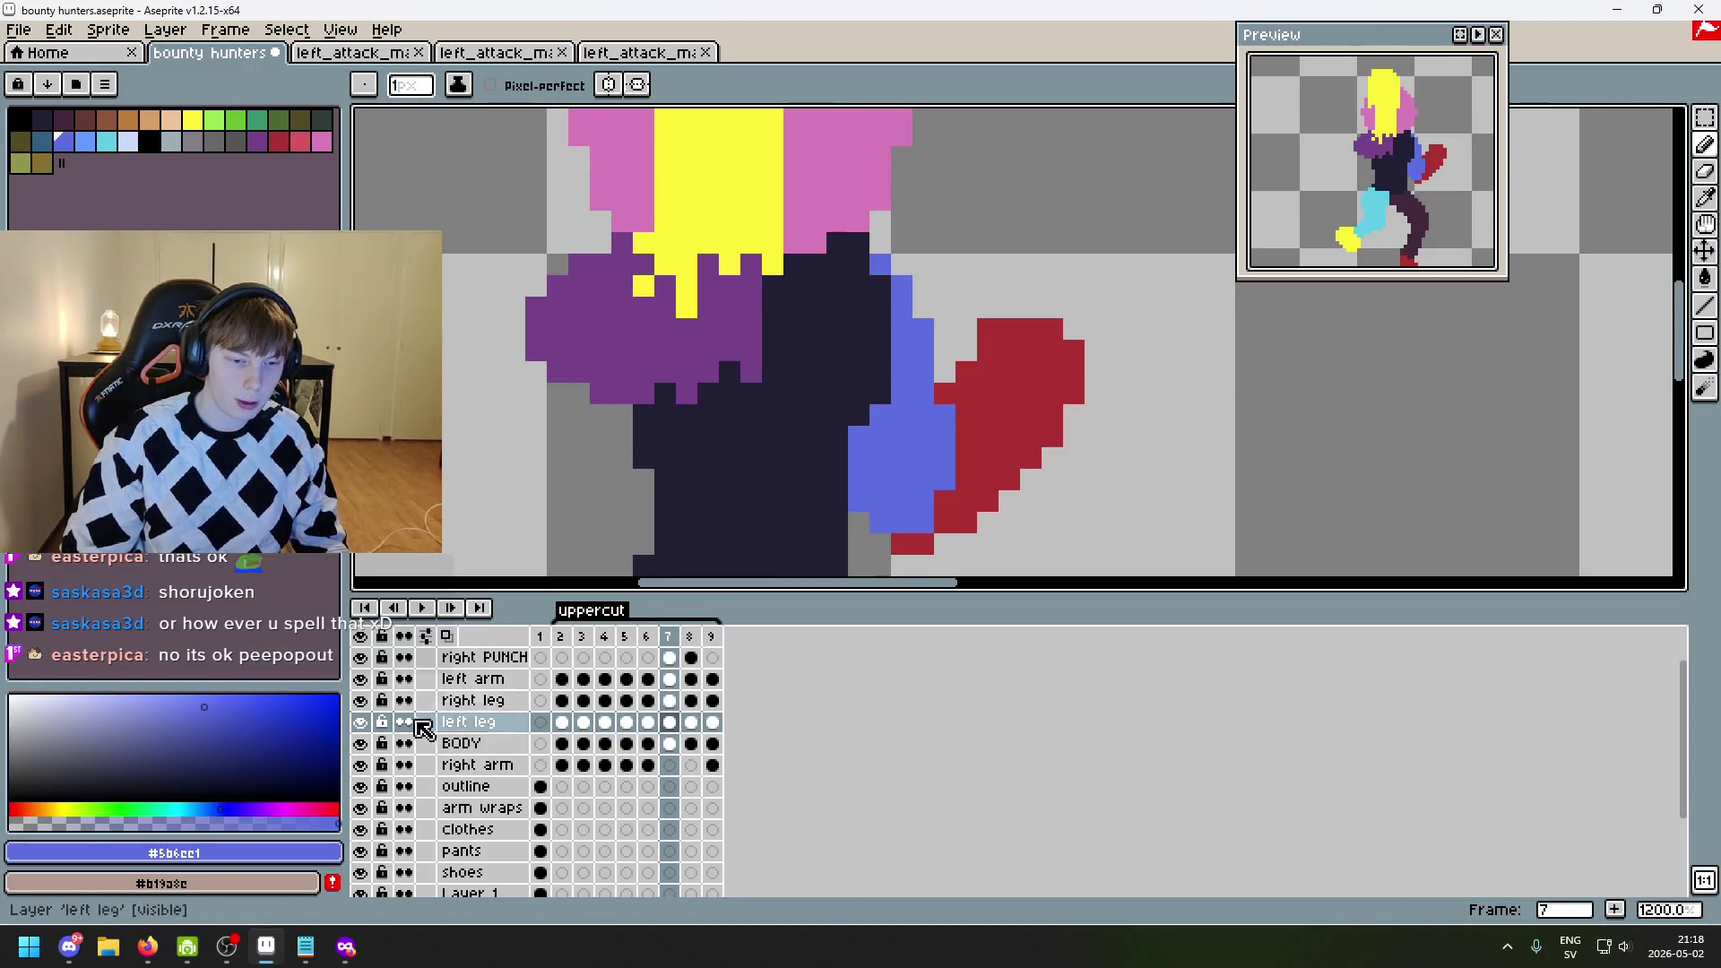
{"action": "left_click", "coordinate": [361, 723]}
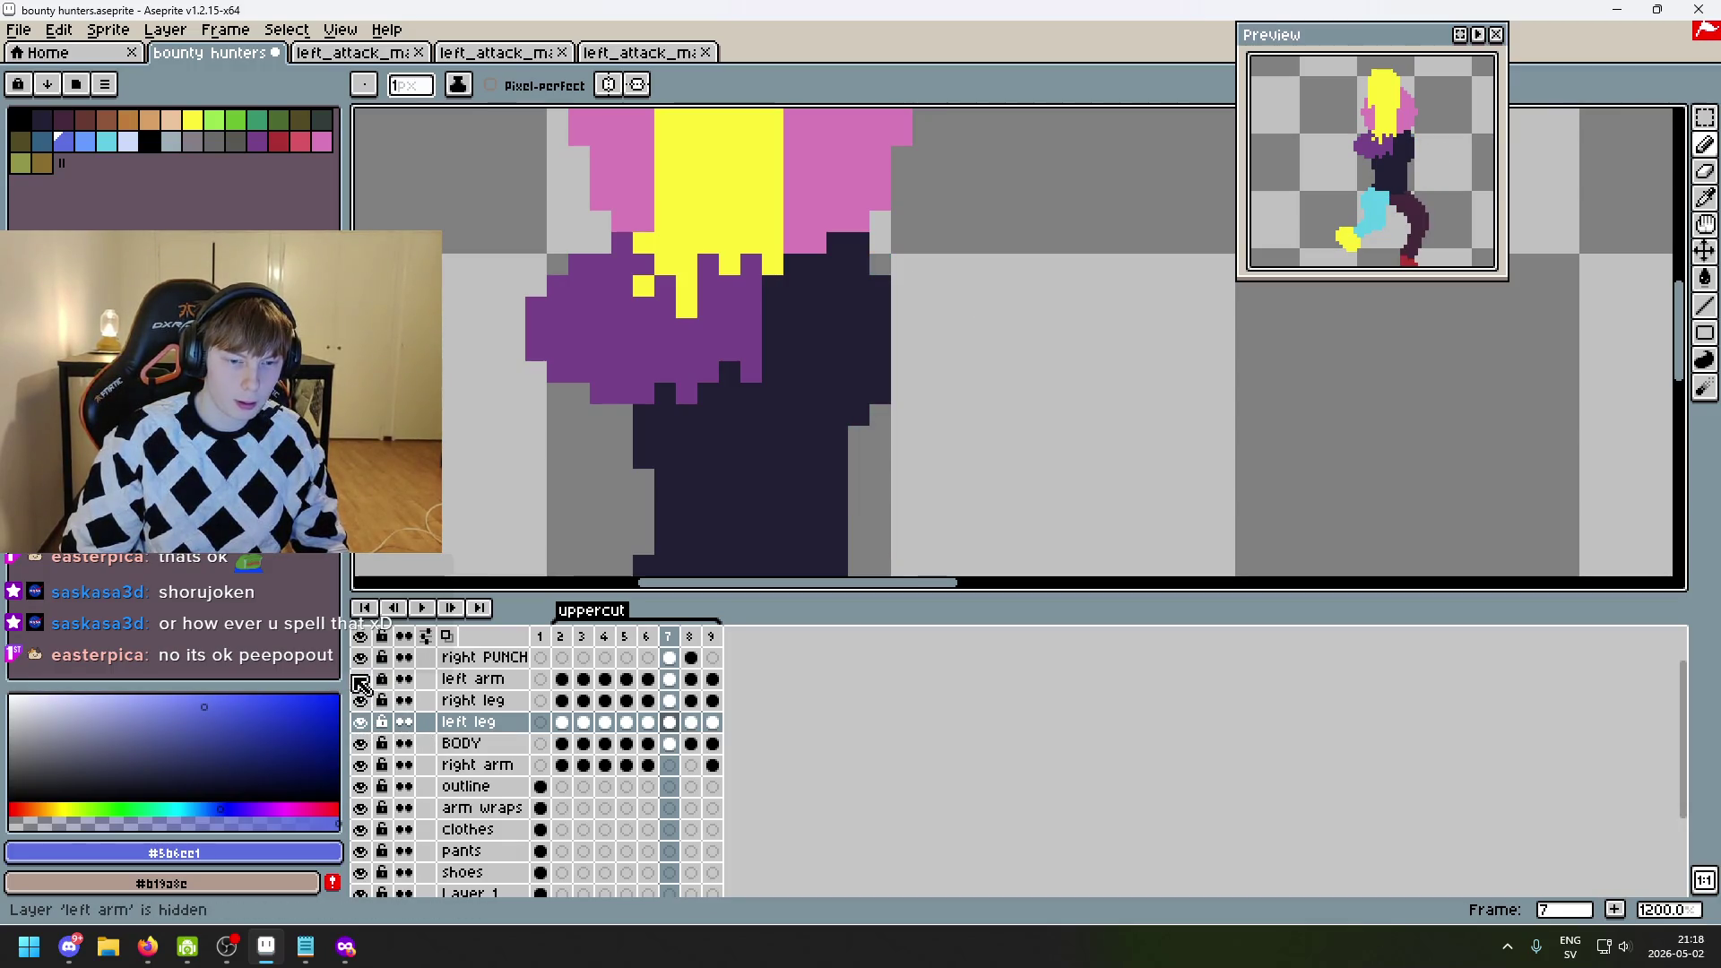
{"action": "left_click", "coordinate": [361, 681]}
{"action": "key", "text": "Left"}
{"action": "key", "text": "Right"}
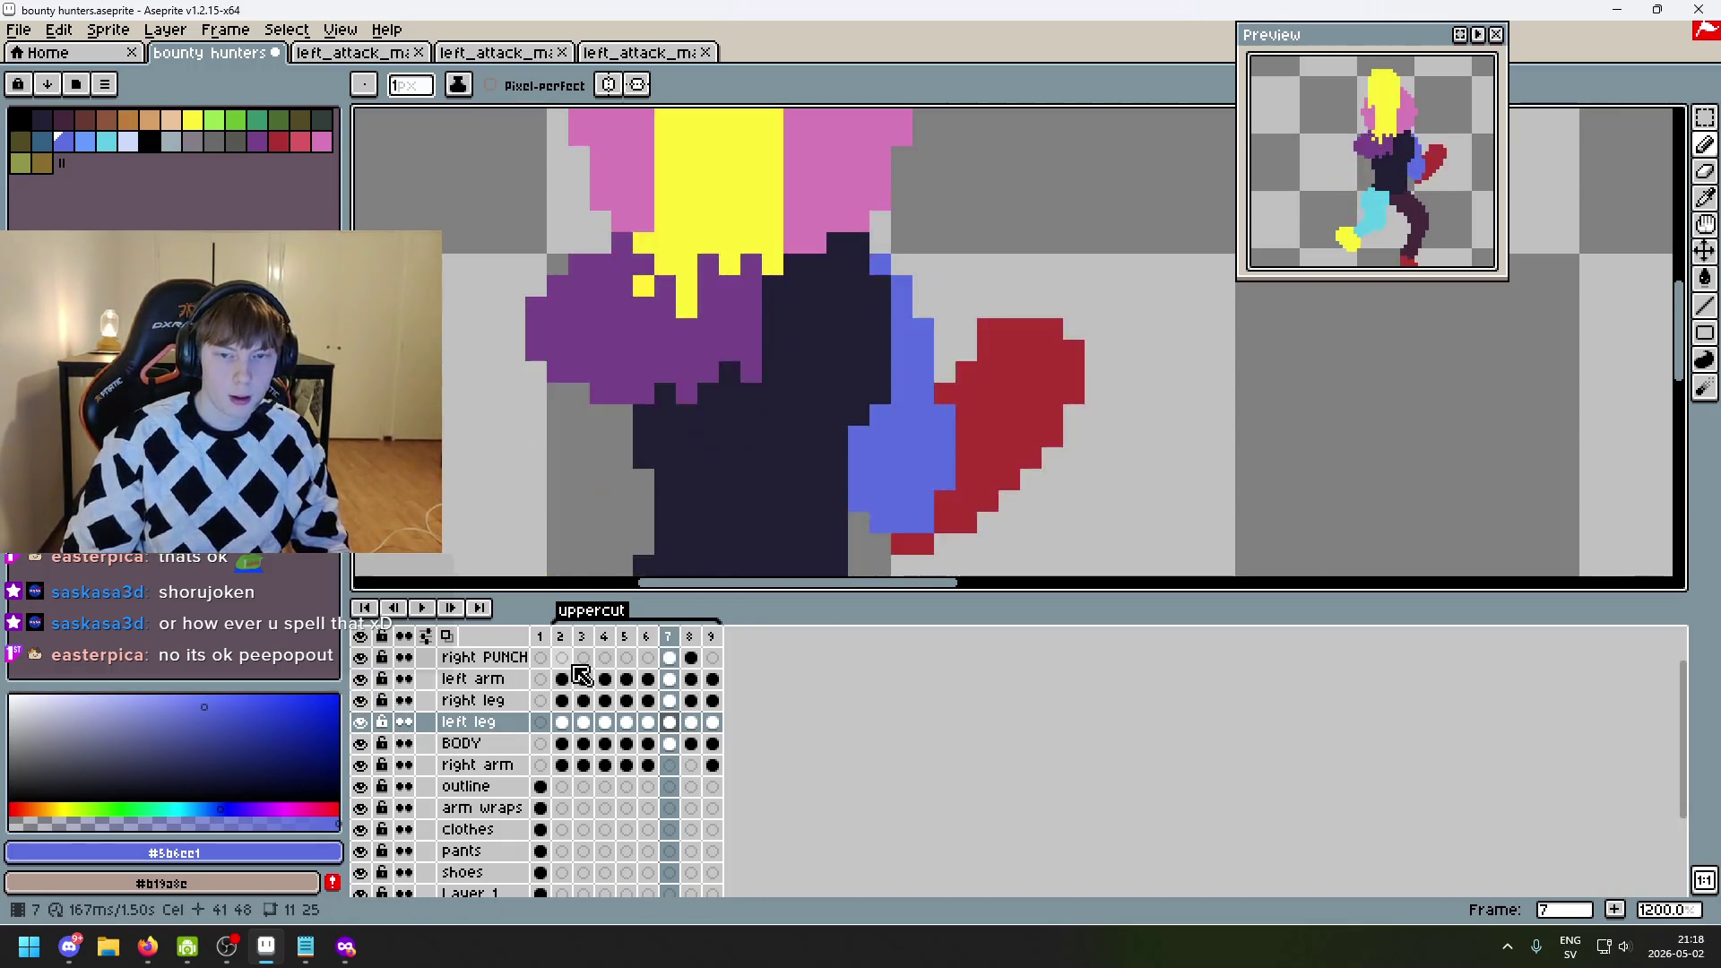
{"action": "key", "text": "Right"}
{"action": "key", "text": "Left"}
- Sample the fist's red #ac3232, try red pixels on the fist, then undo them
{"action": "left_click", "coordinate": [995, 350], "text": "alt"}
{"action": "scroll", "coordinate": [998, 340], "scroll_direction": "up", "scroll_amount": 4}
{"action": "left_click", "coordinate": [932, 337]}
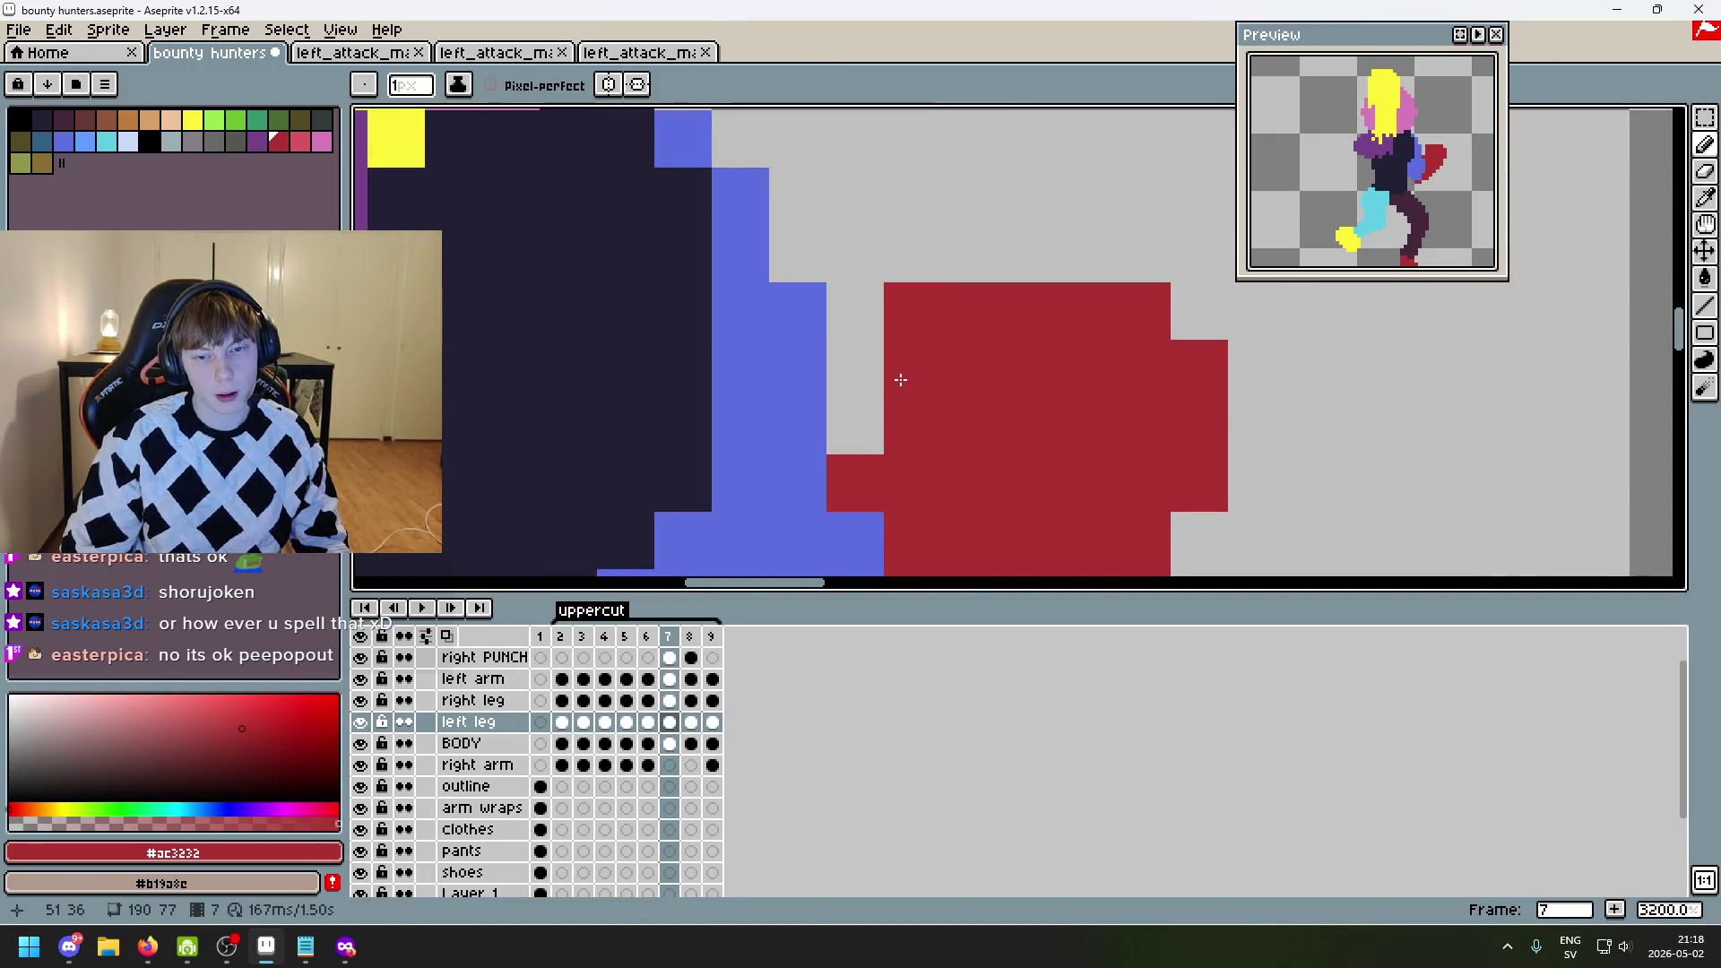
{"action": "scroll", "coordinate": [894, 383], "scroll_direction": "down", "scroll_amount": 4}
{"action": "scroll", "coordinate": [1040, 399], "scroll_direction": "up", "scroll_amount": 1}
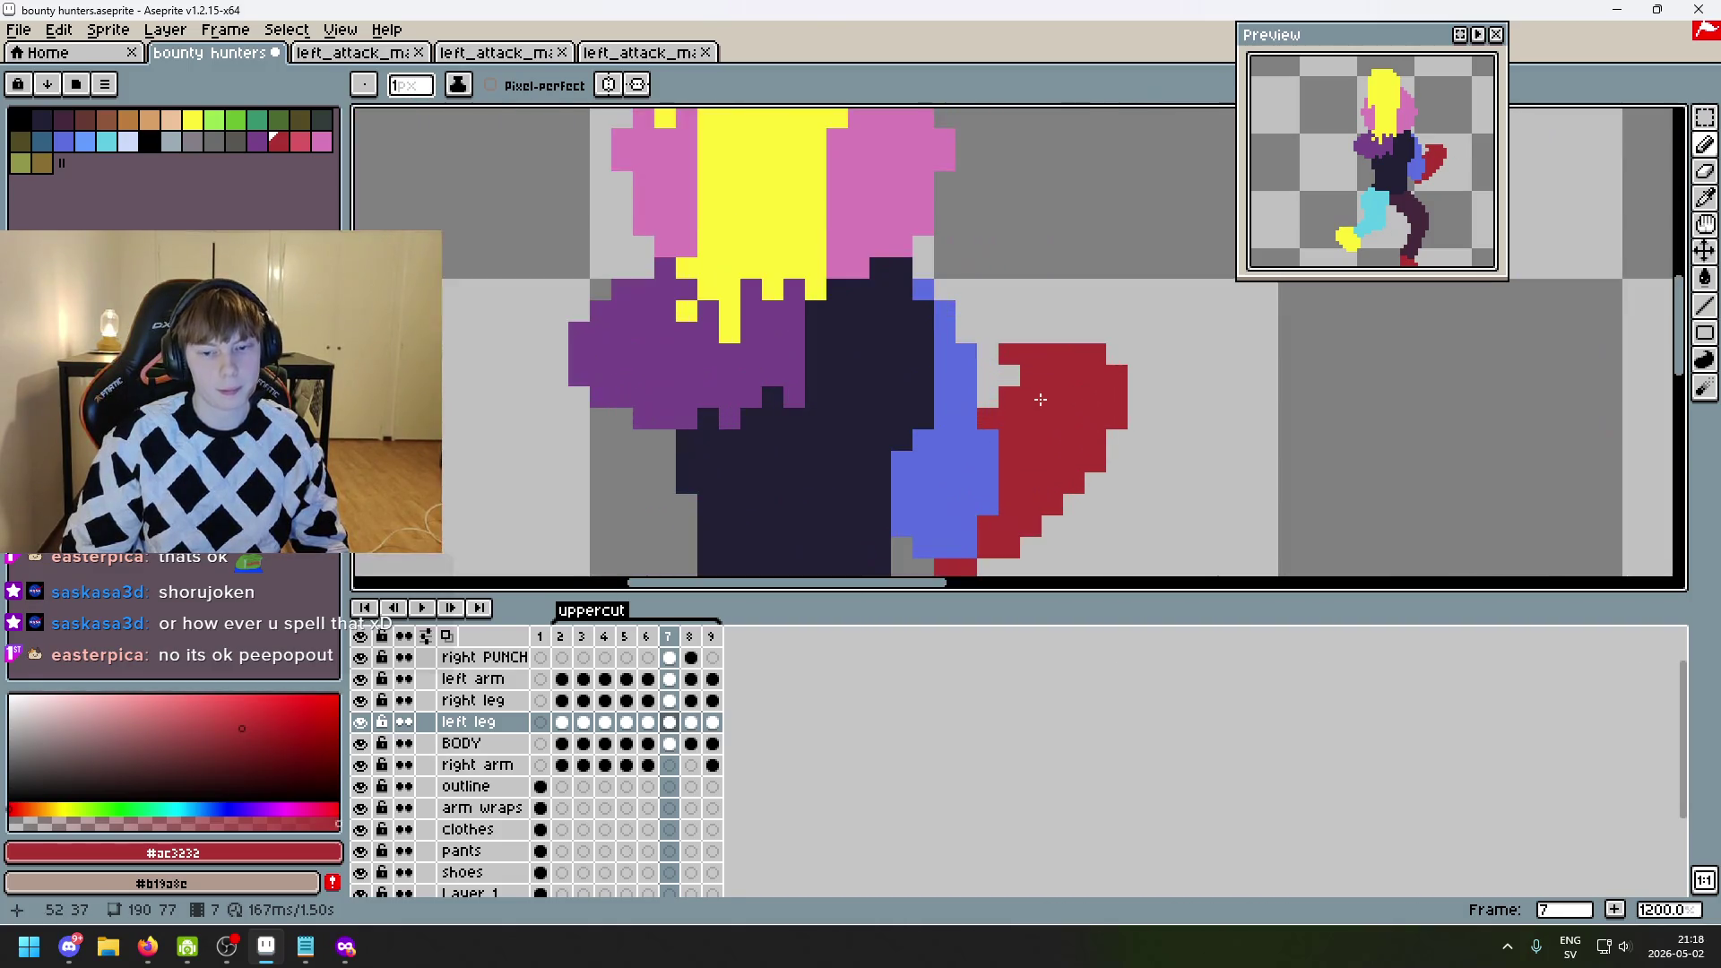
{"action": "key", "text": "ctrl+z"}
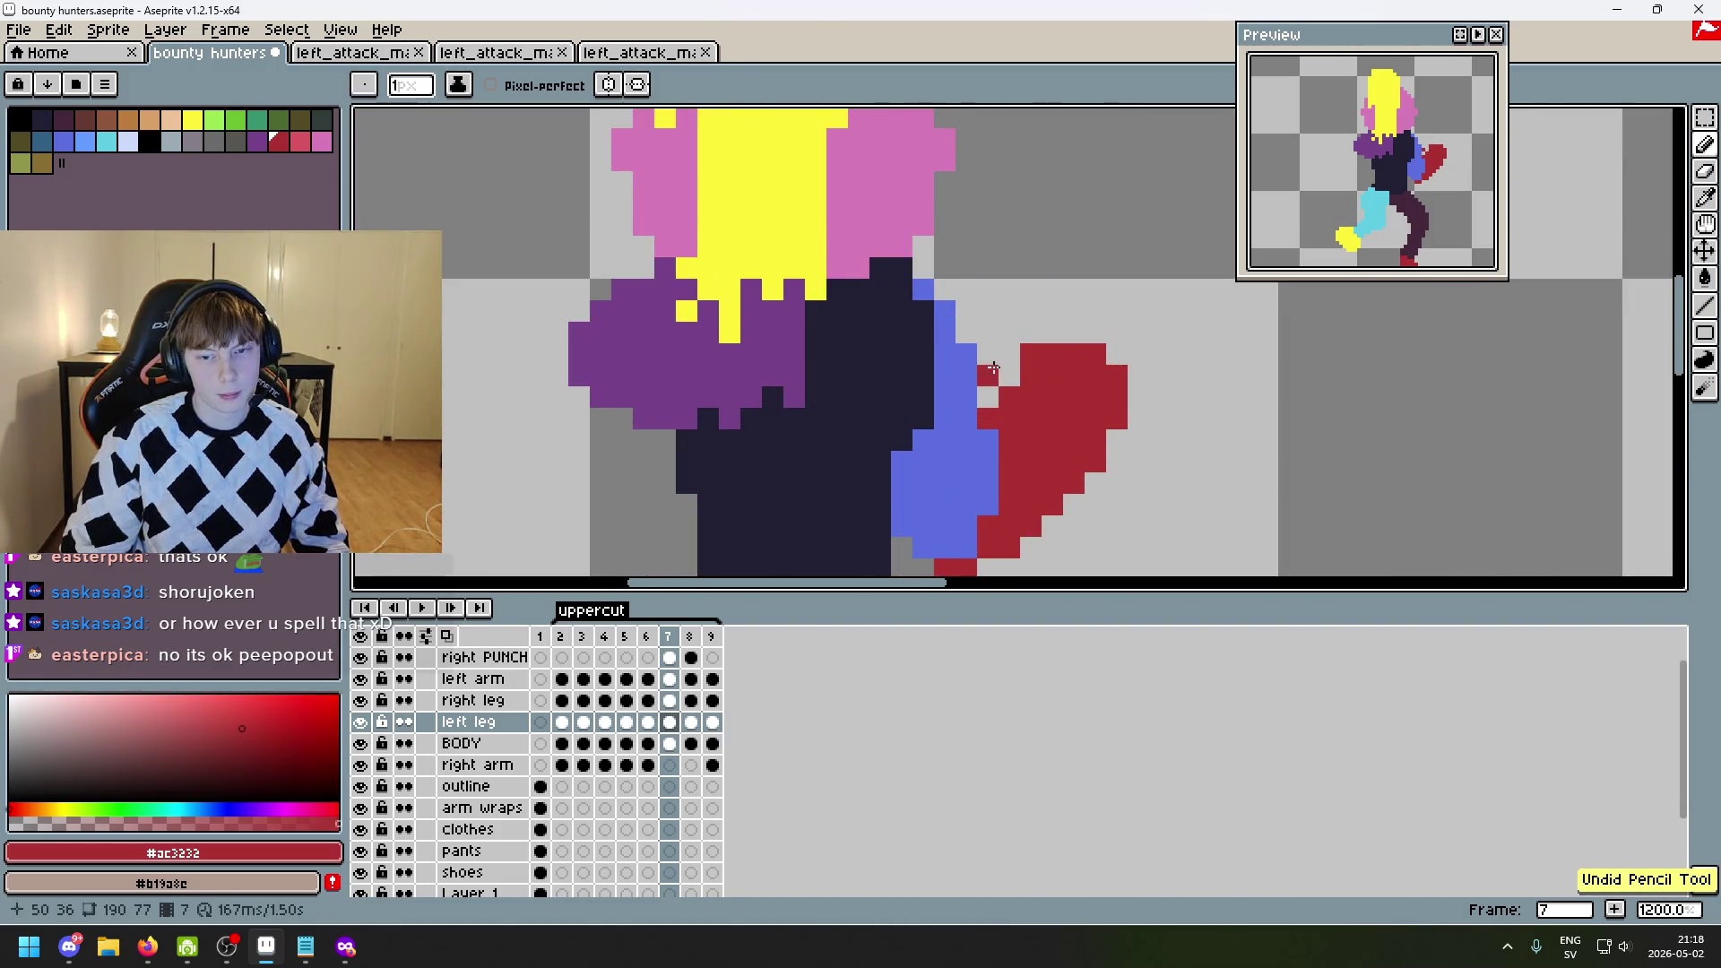
{"action": "scroll", "coordinate": [1012, 382], "scroll_direction": "down", "scroll_amount": 3}
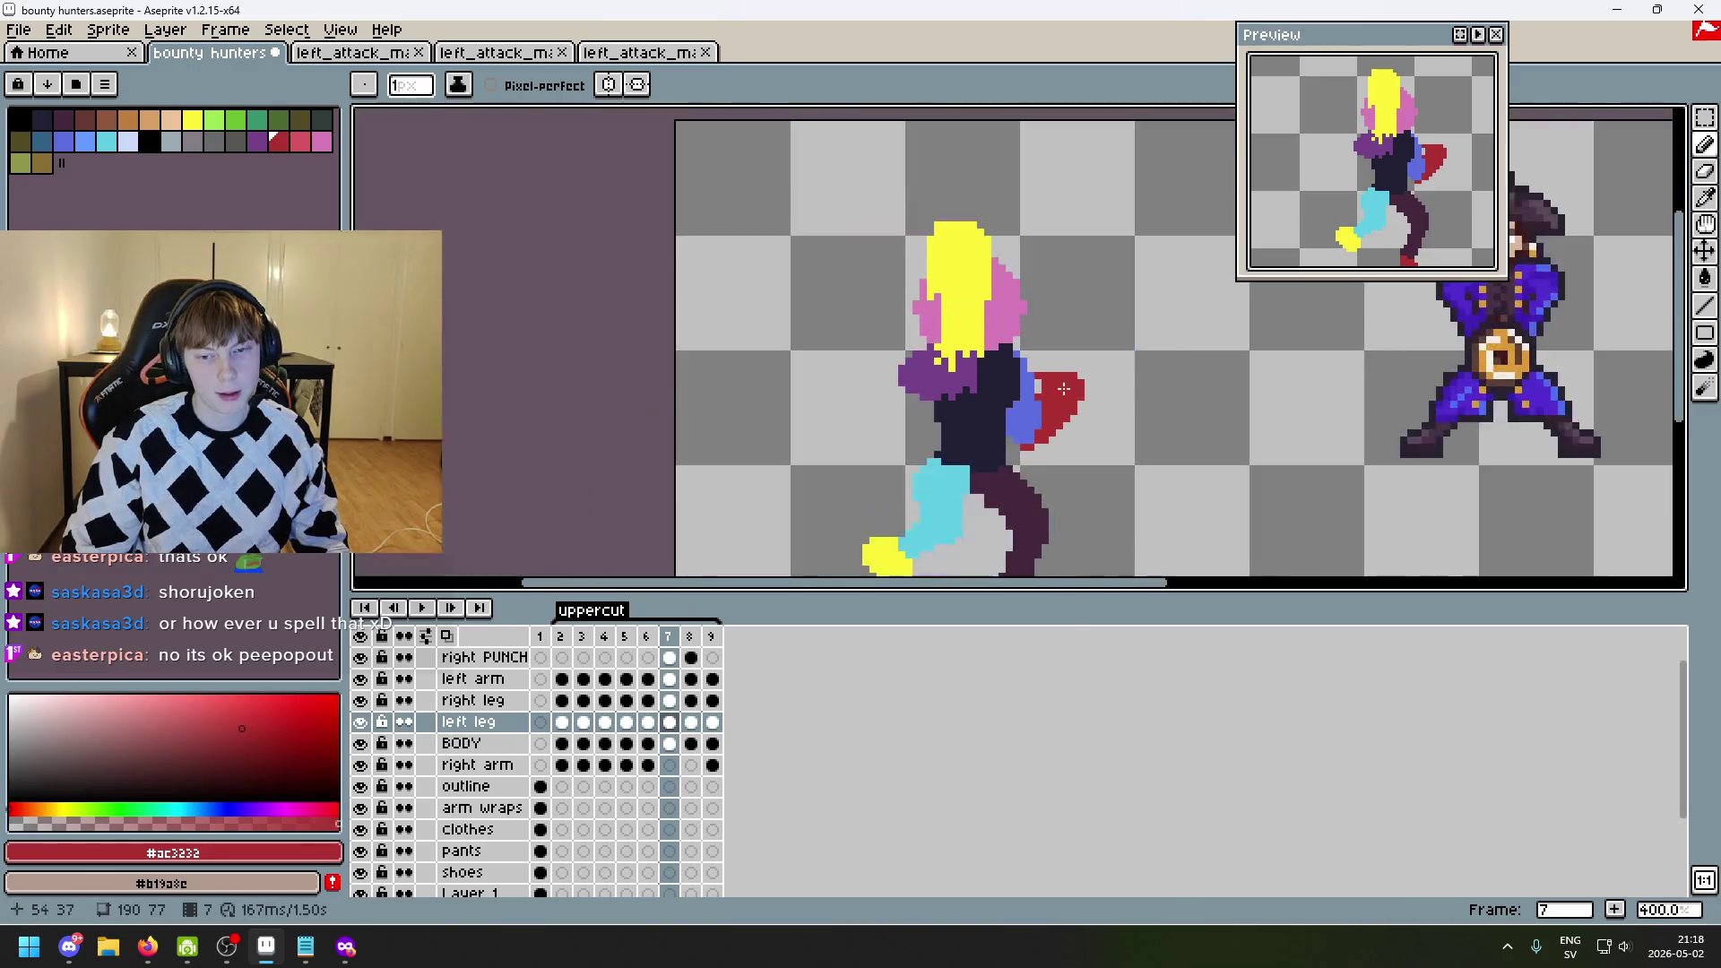
{"action": "key", "text": "ctrl+z"}
{"action": "scroll", "coordinate": [1027, 368], "scroll_direction": "up", "scroll_amount": 1}
{"action": "scroll", "coordinate": [1027, 368], "scroll_direction": "down", "scroll_amount": 2}
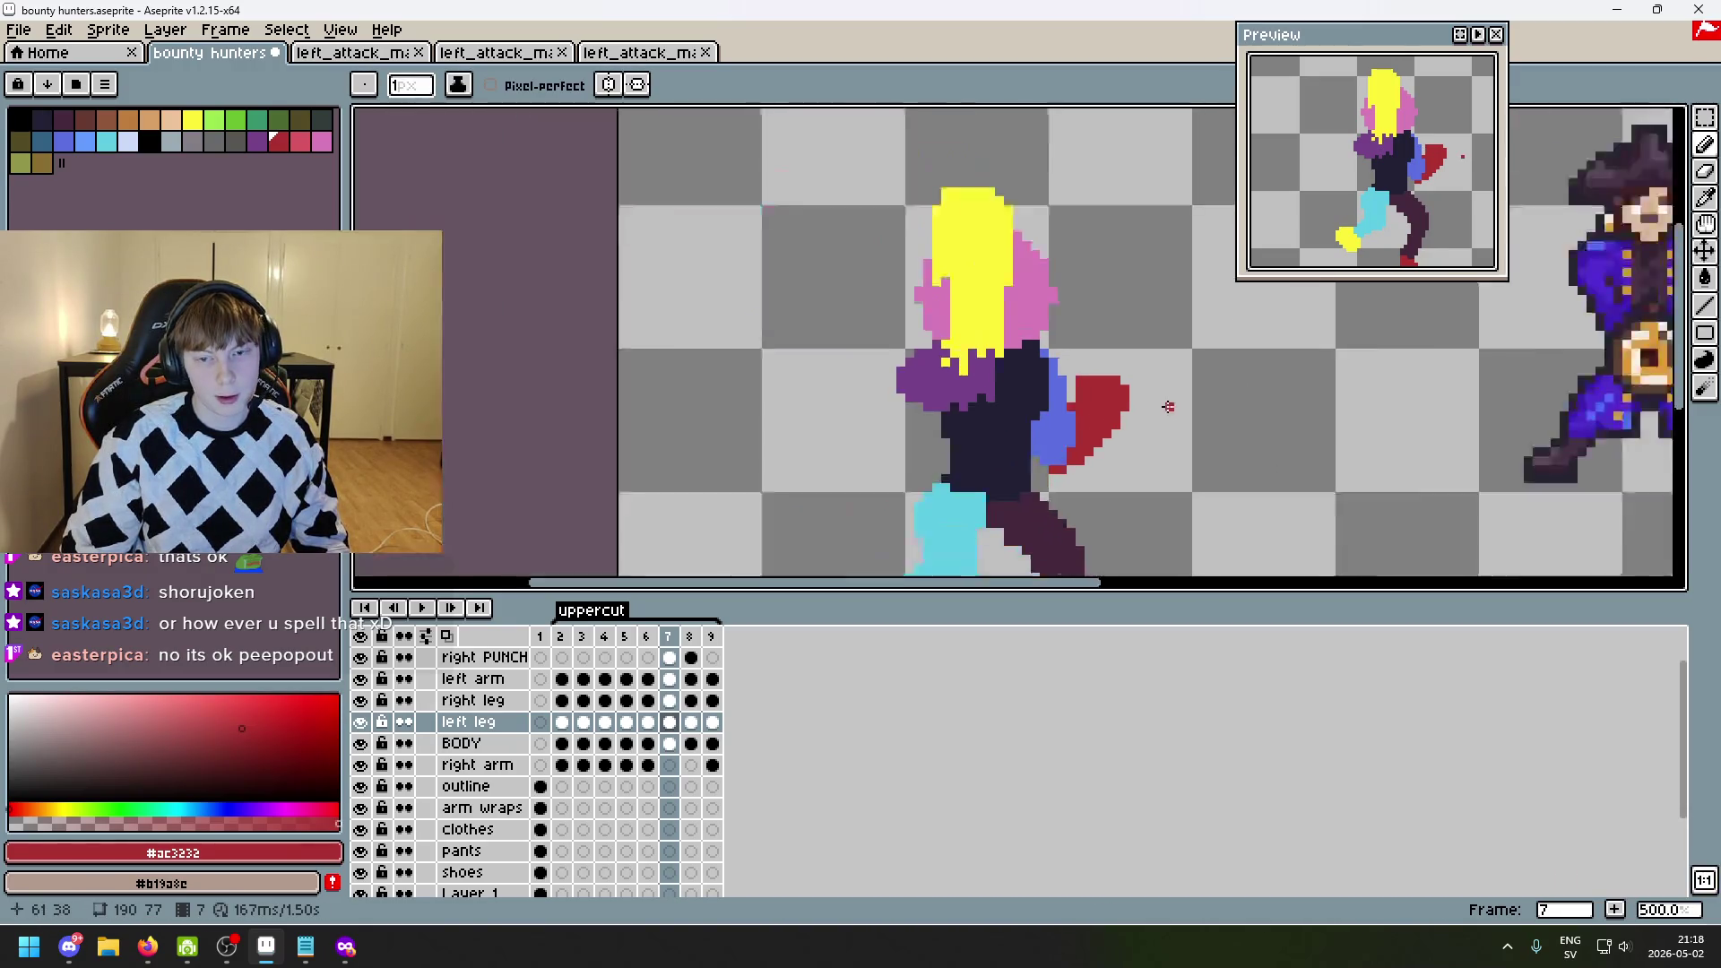
{"action": "scroll", "coordinate": [1105, 401], "scroll_direction": "up", "scroll_amount": 2}
{"action": "scroll", "coordinate": [1113, 394], "scroll_direction": "down", "scroll_amount": 4}
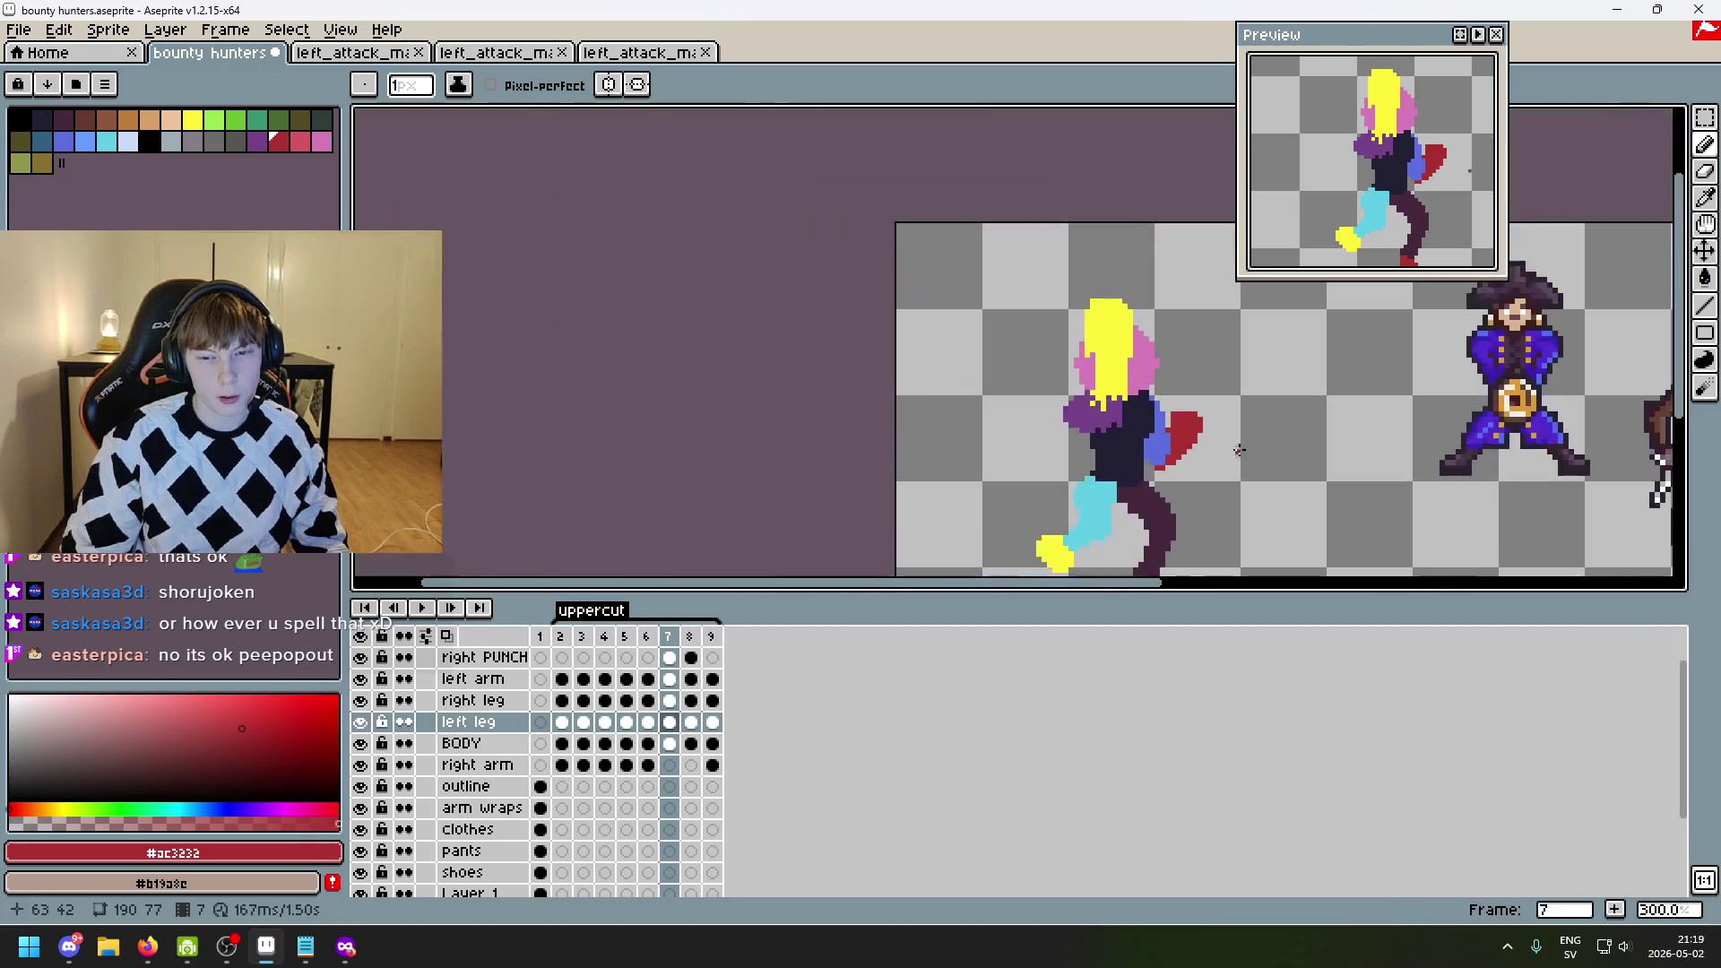
- Step through frames 6 to 8 to check the motion, ending on frame 6
{"action": "key", "text": "Left"}
{"action": "key", "text": "Right"}
{"action": "key", "text": "Right"}
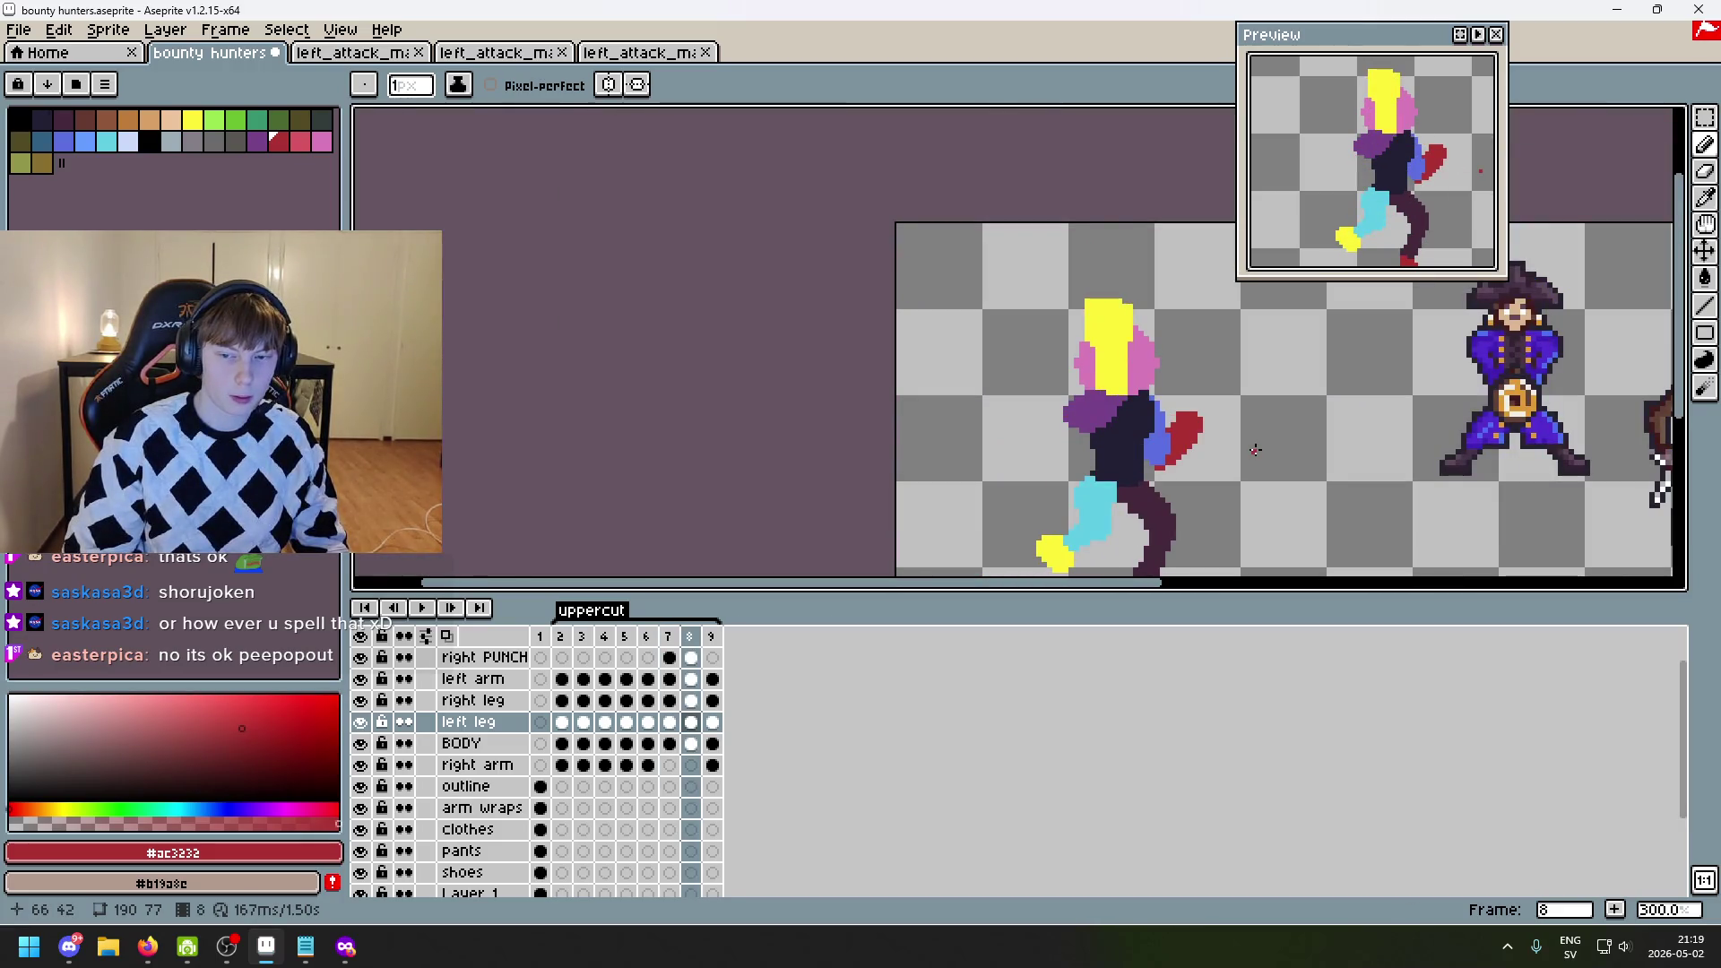
{"action": "key", "text": "Left"}
{"action": "key", "text": "Left"}
{"action": "key", "text": "Right"}
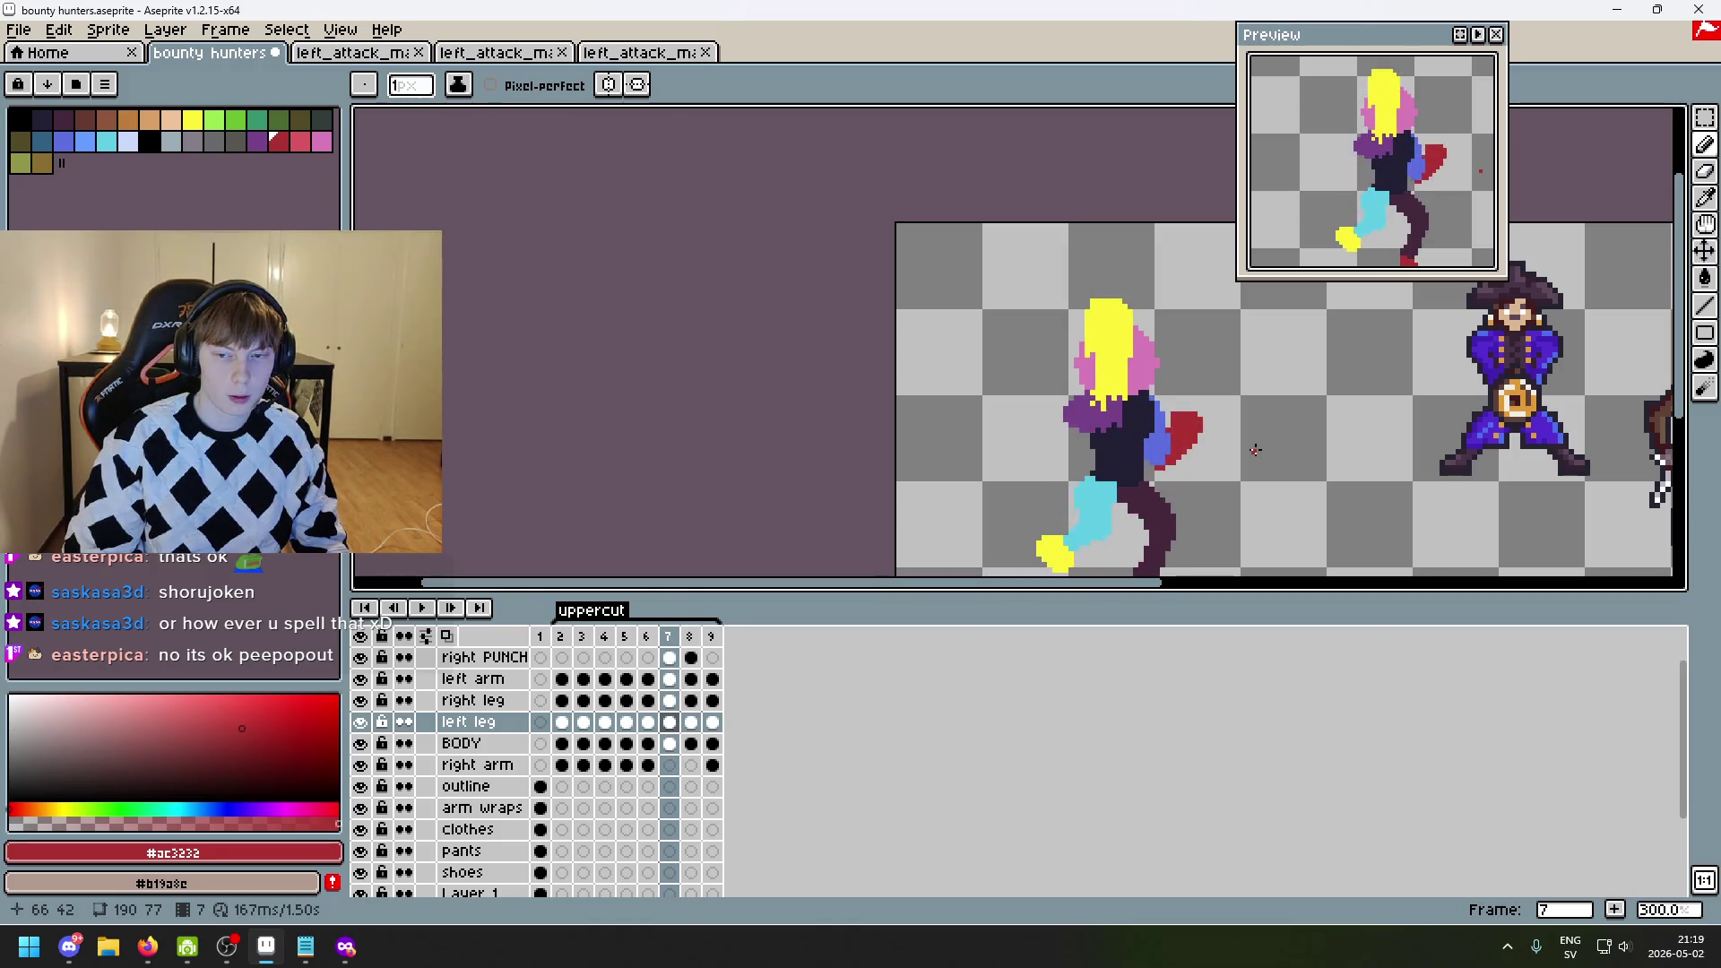
{"action": "scroll", "coordinate": [1283, 450], "scroll_direction": "up", "scroll_amount": 3}
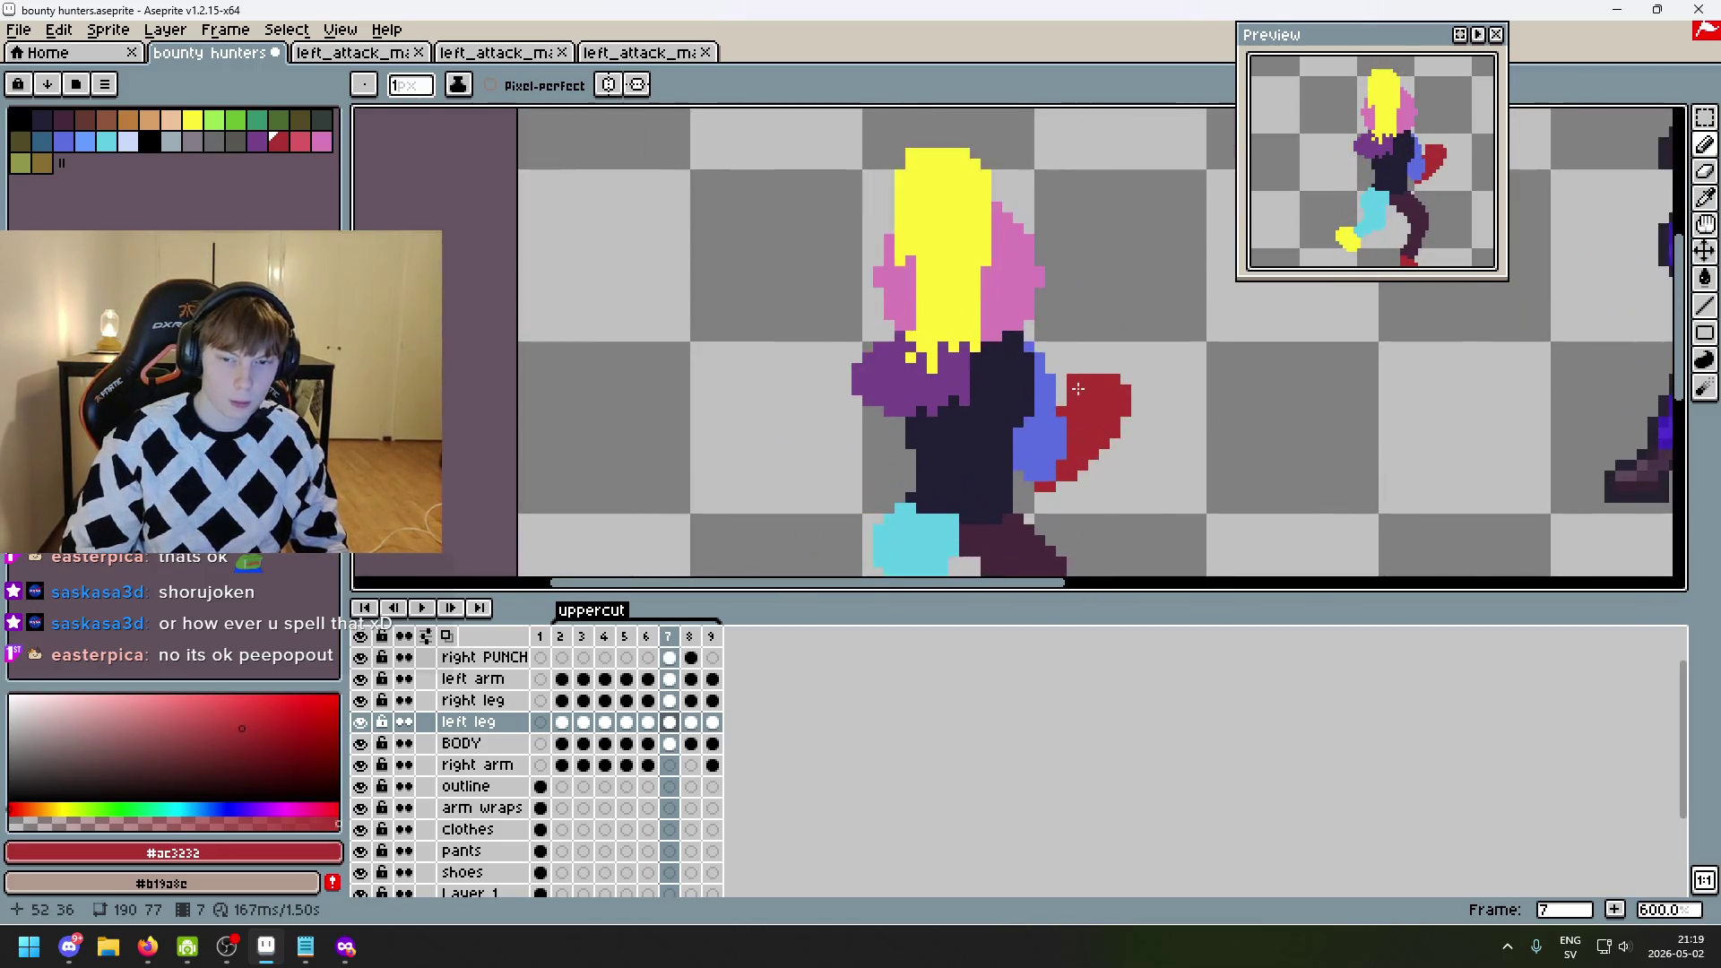
{"action": "scroll", "coordinate": [1071, 390], "scroll_direction": "down", "scroll_amount": 3}
{"action": "key", "text": "Left"}
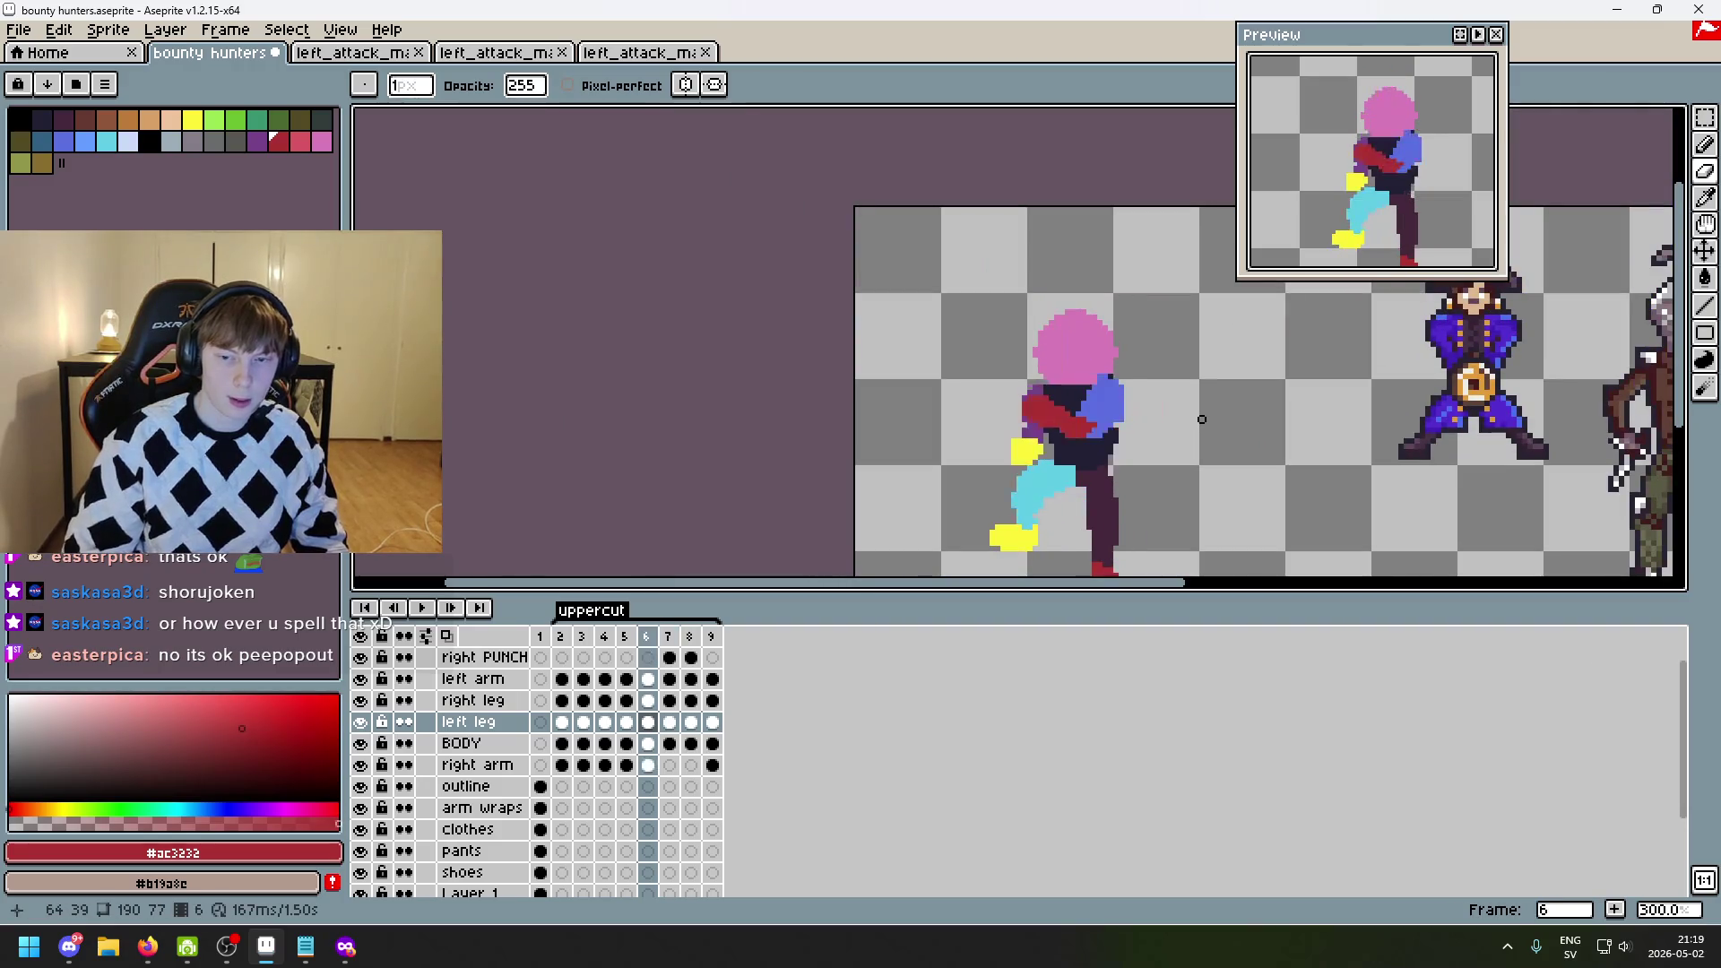
- Step through the frames, then play and stop the uppercut animation
{"action": "key", "text": "Right"}
{"action": "key", "text": "Right"}
{"action": "key", "text": "Left"}
{"action": "key", "text": "Left"}
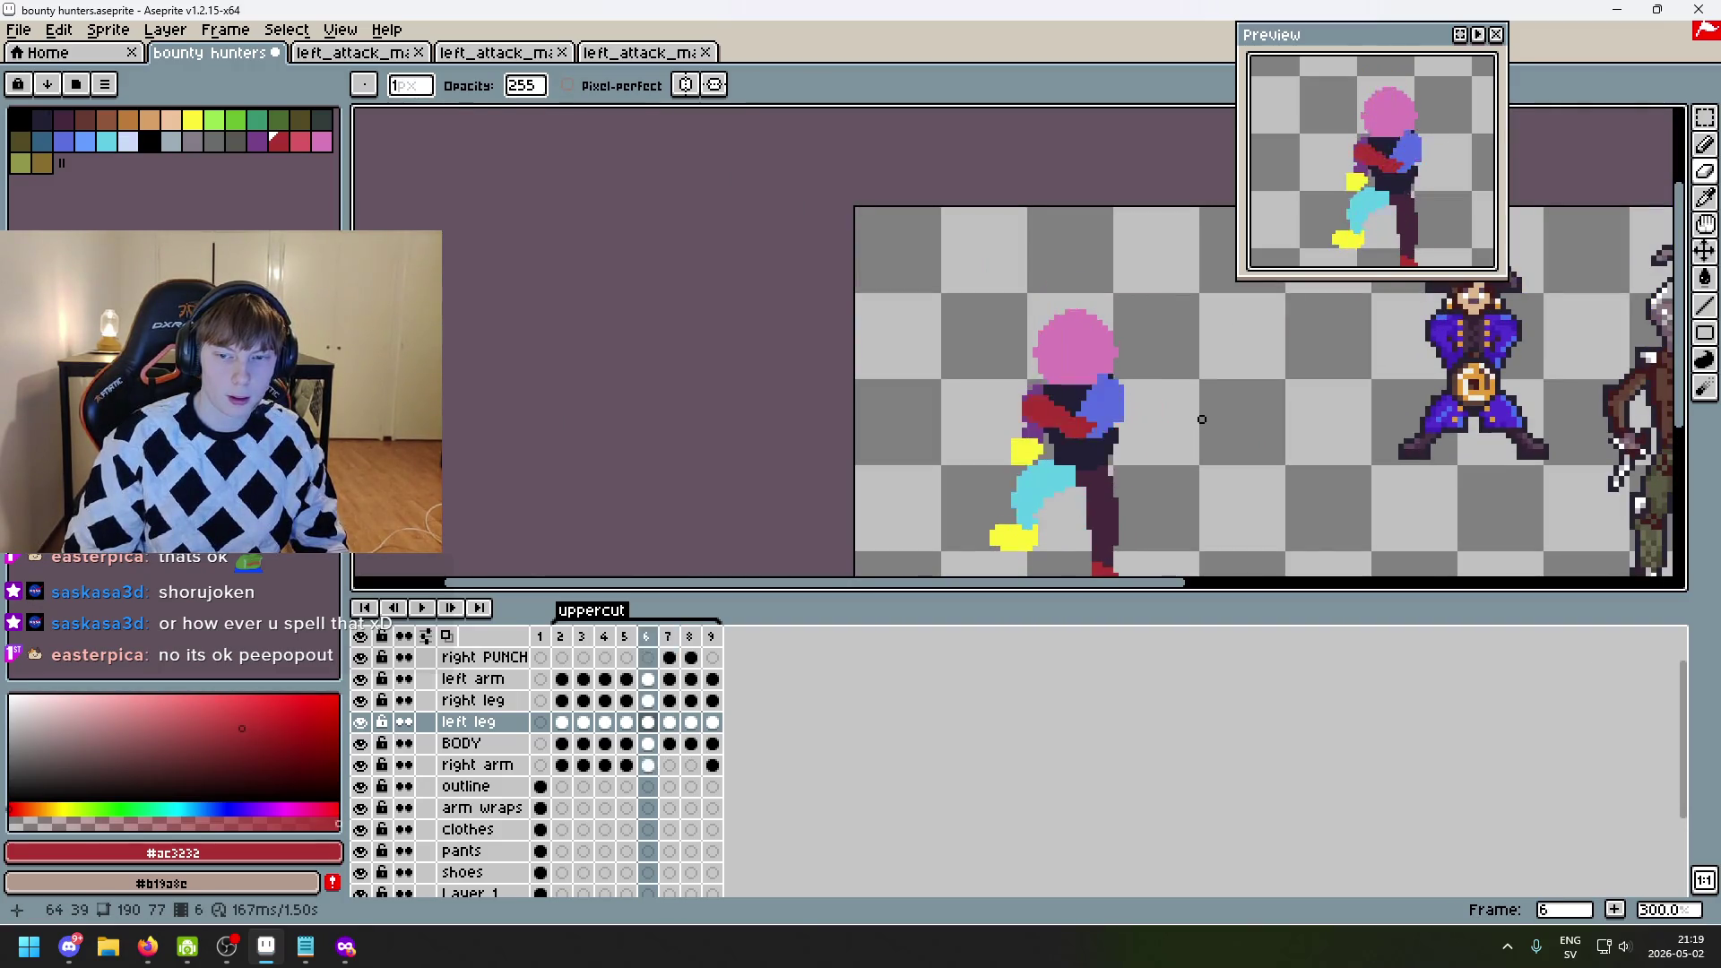
{"action": "key", "text": "Right"}
{"action": "key", "text": "Right"}
{"action": "key", "text": "Right"}
{"action": "key", "text": "Left"}
{"action": "key", "text": "Left"}
{"action": "key", "text": "Left"}
{"action": "scroll", "coordinate": [1202, 418], "scroll_direction": "down", "scroll_amount": 3}
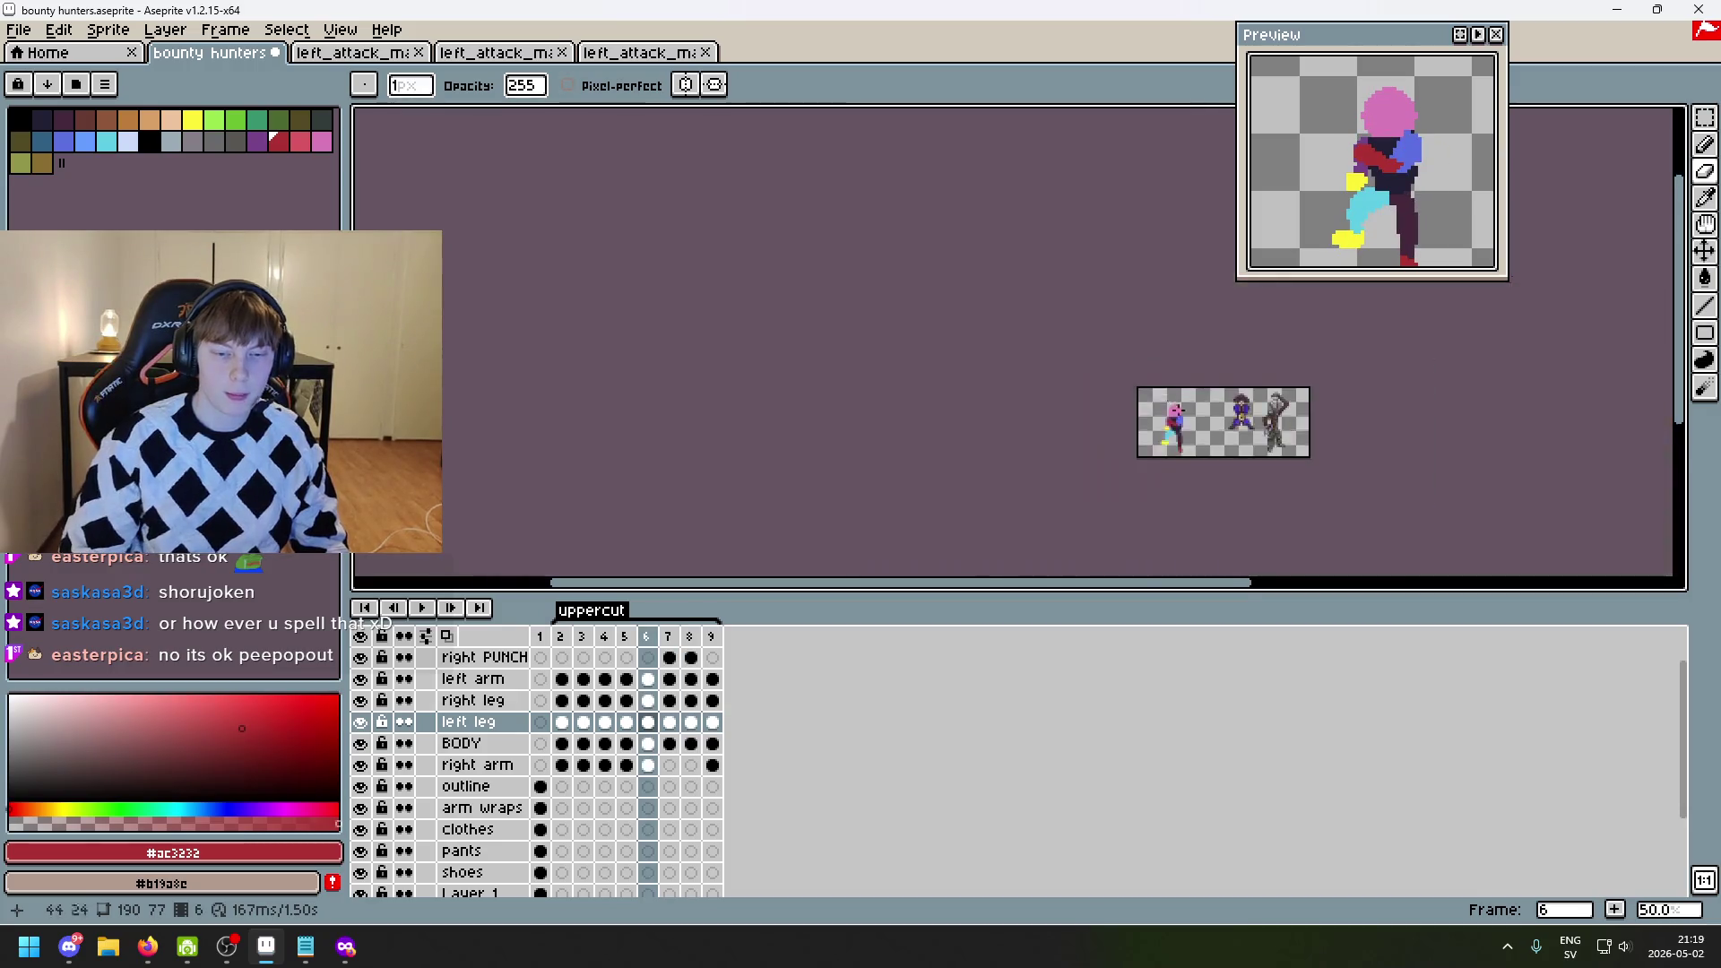
{"action": "left_click", "coordinate": [422, 610]}
{"action": "scroll", "coordinate": [793, 399], "scroll_direction": "up", "scroll_amount": 4}
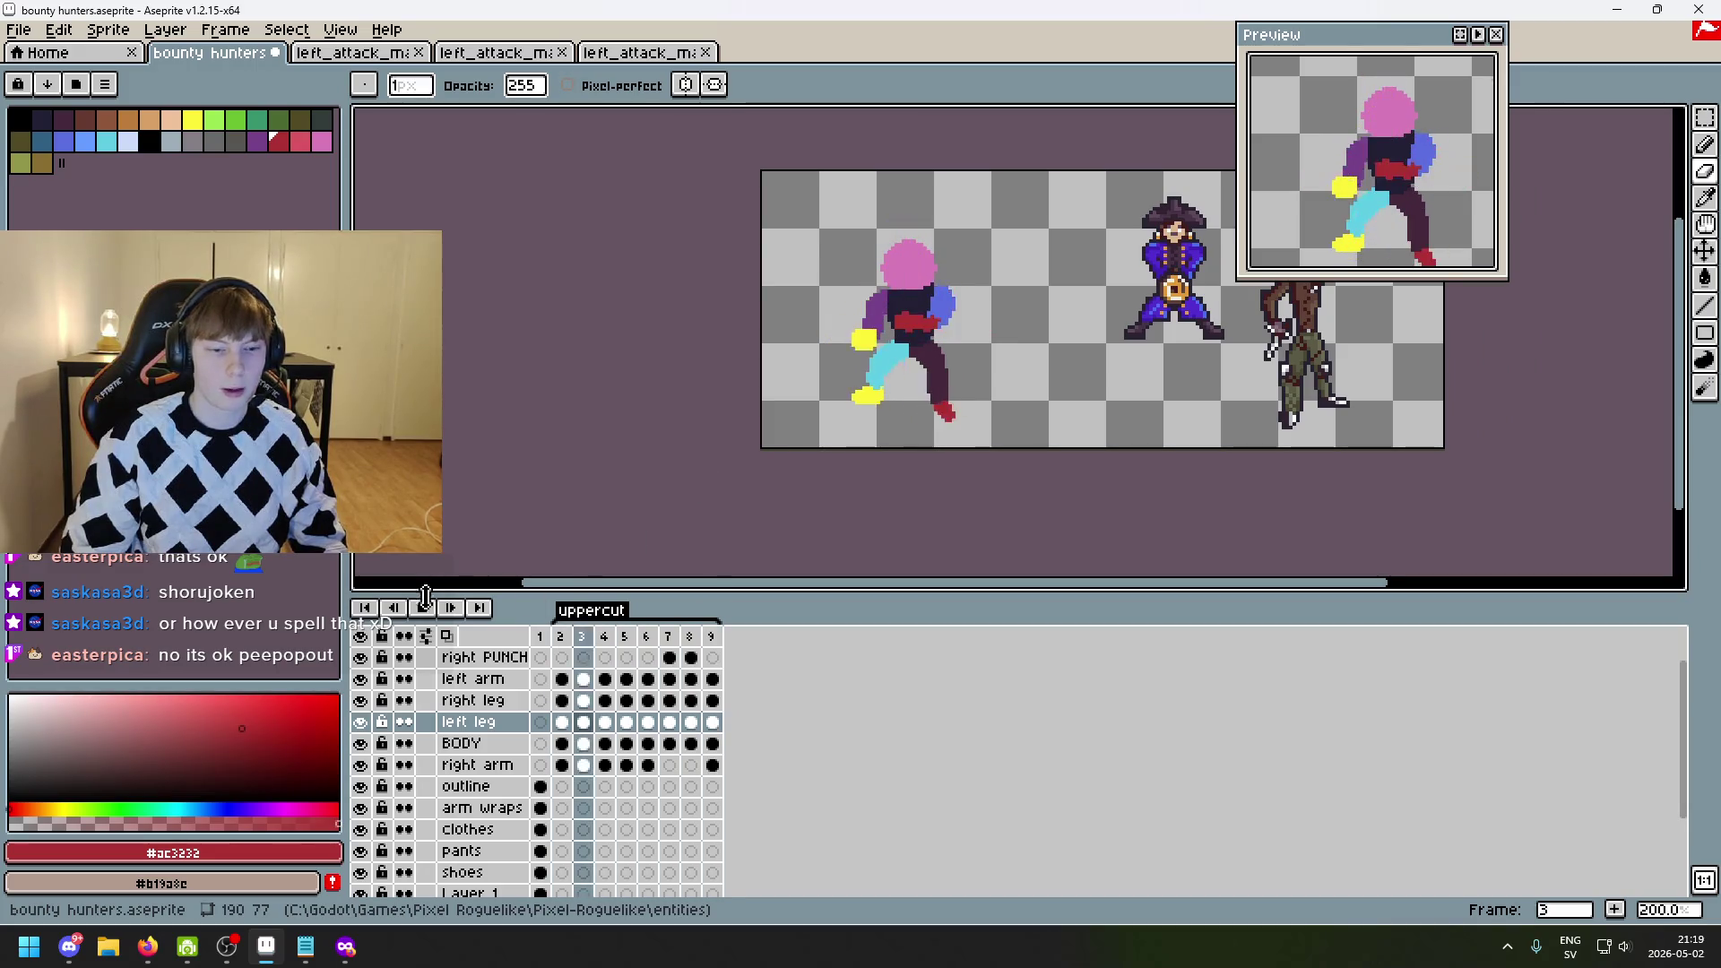
{"action": "key", "text": "Return"}
{"action": "scroll", "coordinate": [932, 403], "scroll_direction": "up", "scroll_amount": 2}
- On frame 7, touch up the red fist's top edge and undo the last erase
{"action": "key", "text": "Right"}
{"action": "key", "text": "Right"}
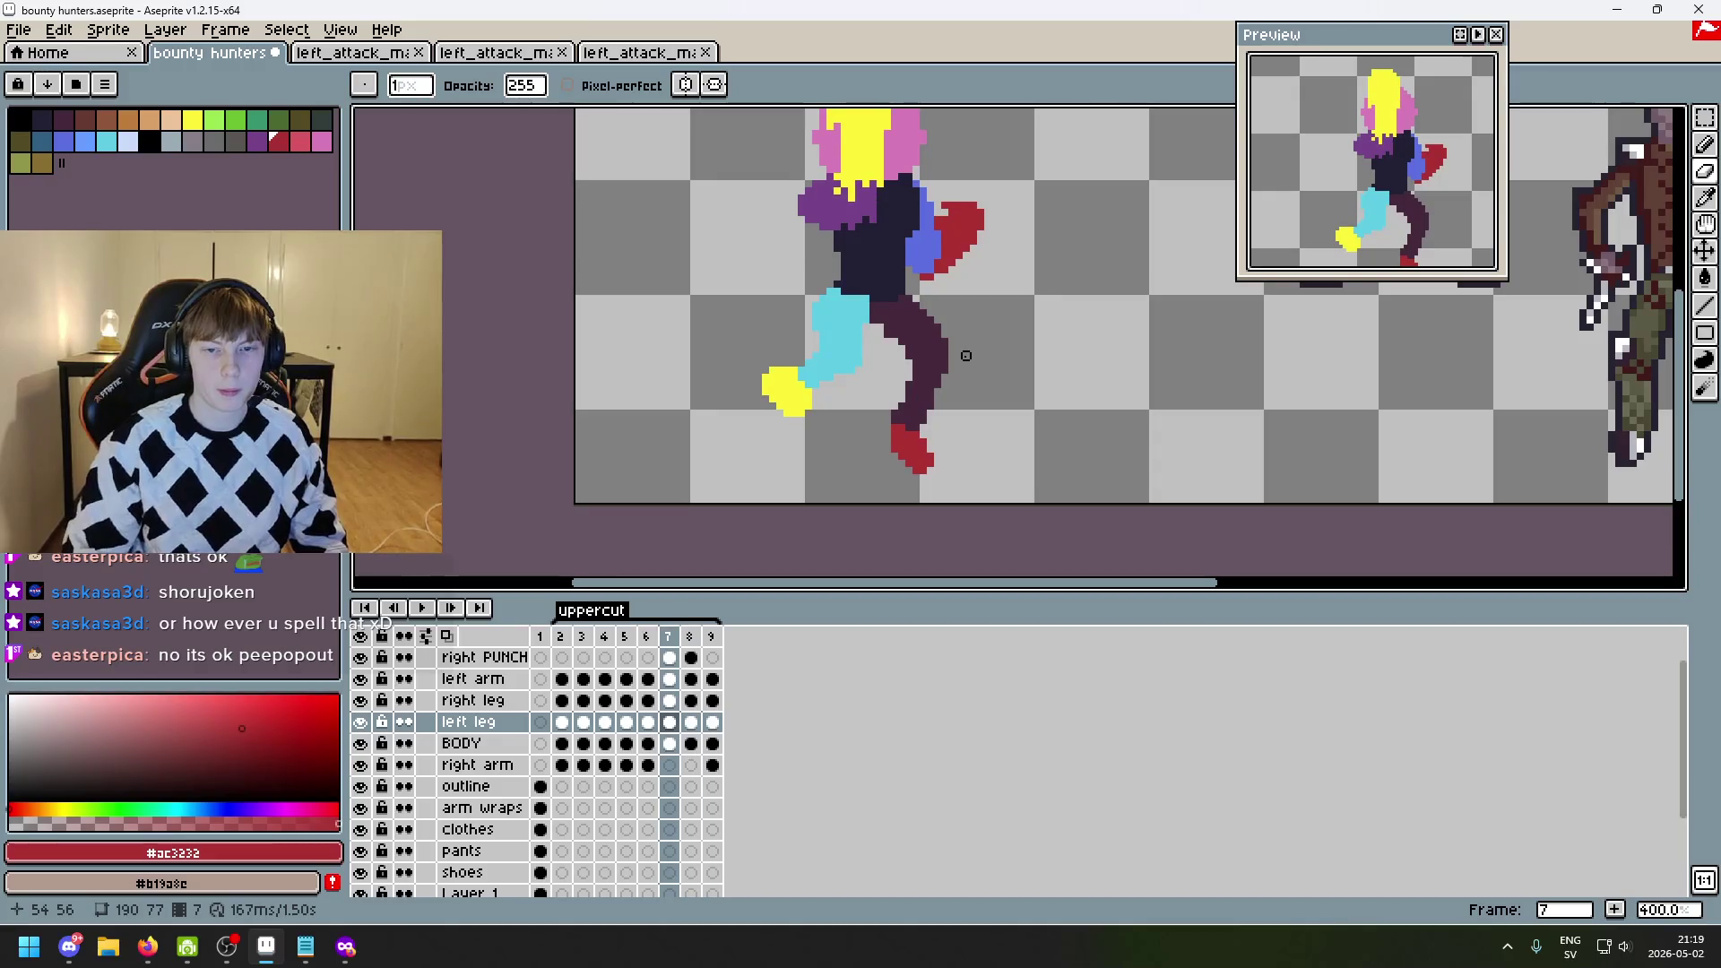
{"action": "scroll", "coordinate": [994, 111], "scroll_direction": "up", "scroll_amount": 3}
{"action": "left_click", "coordinate": [906, 296]}
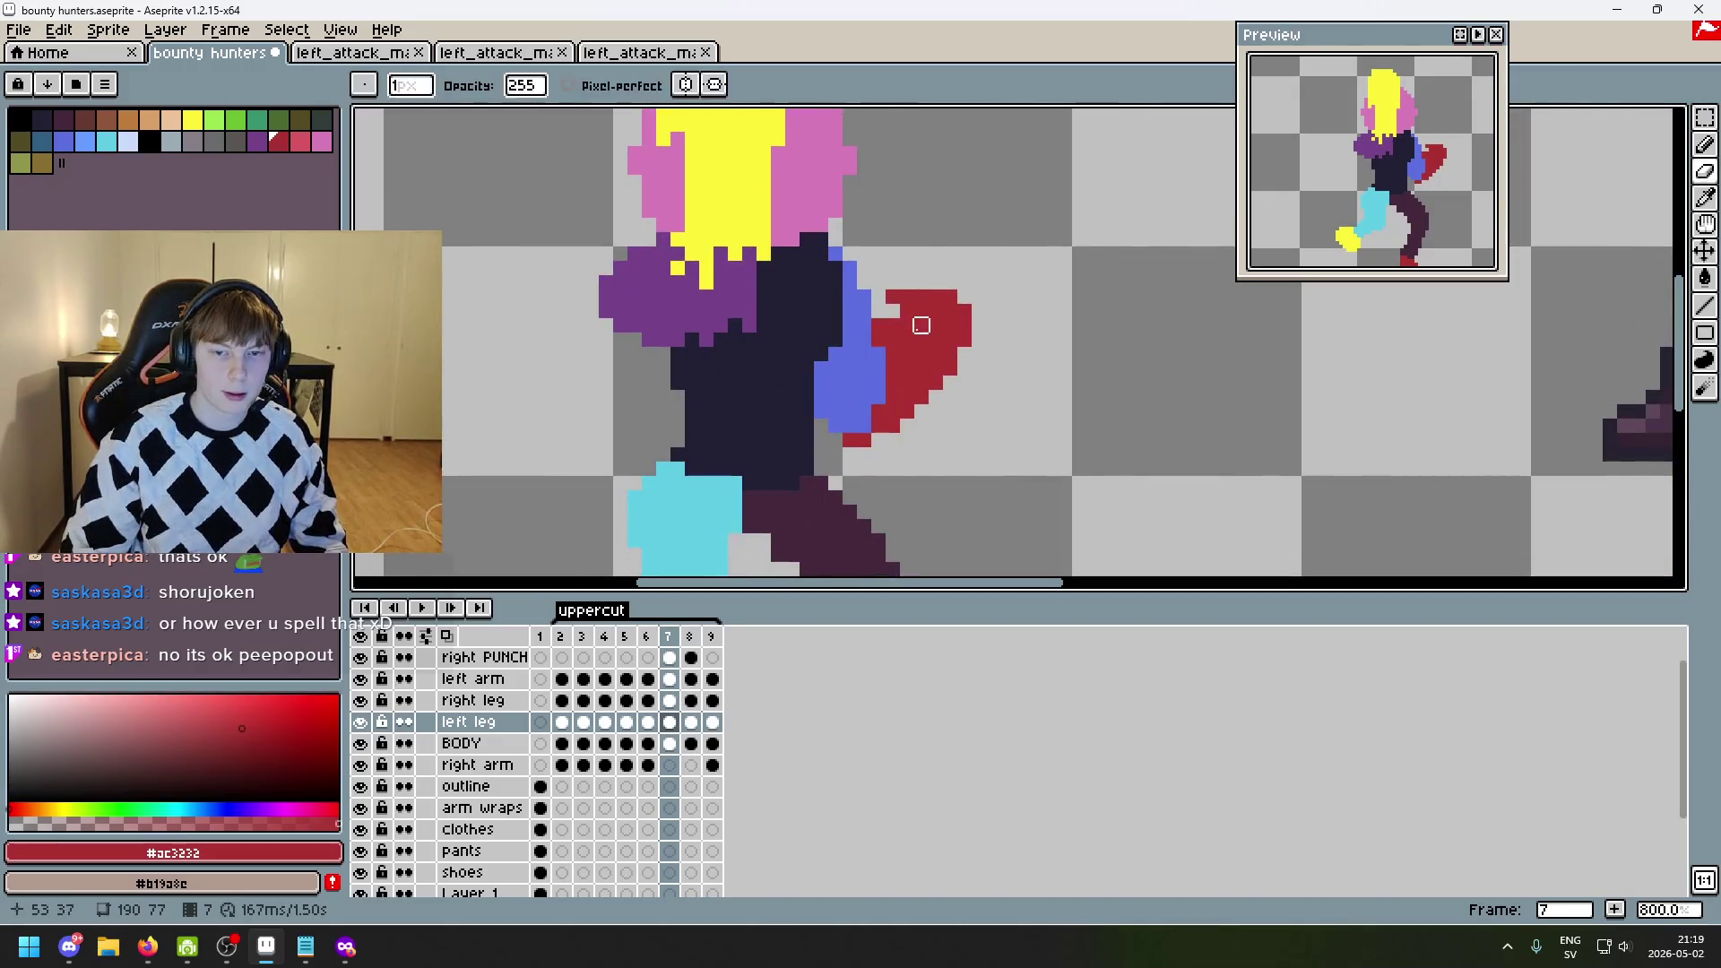
{"action": "key", "text": "ctrl+z"}
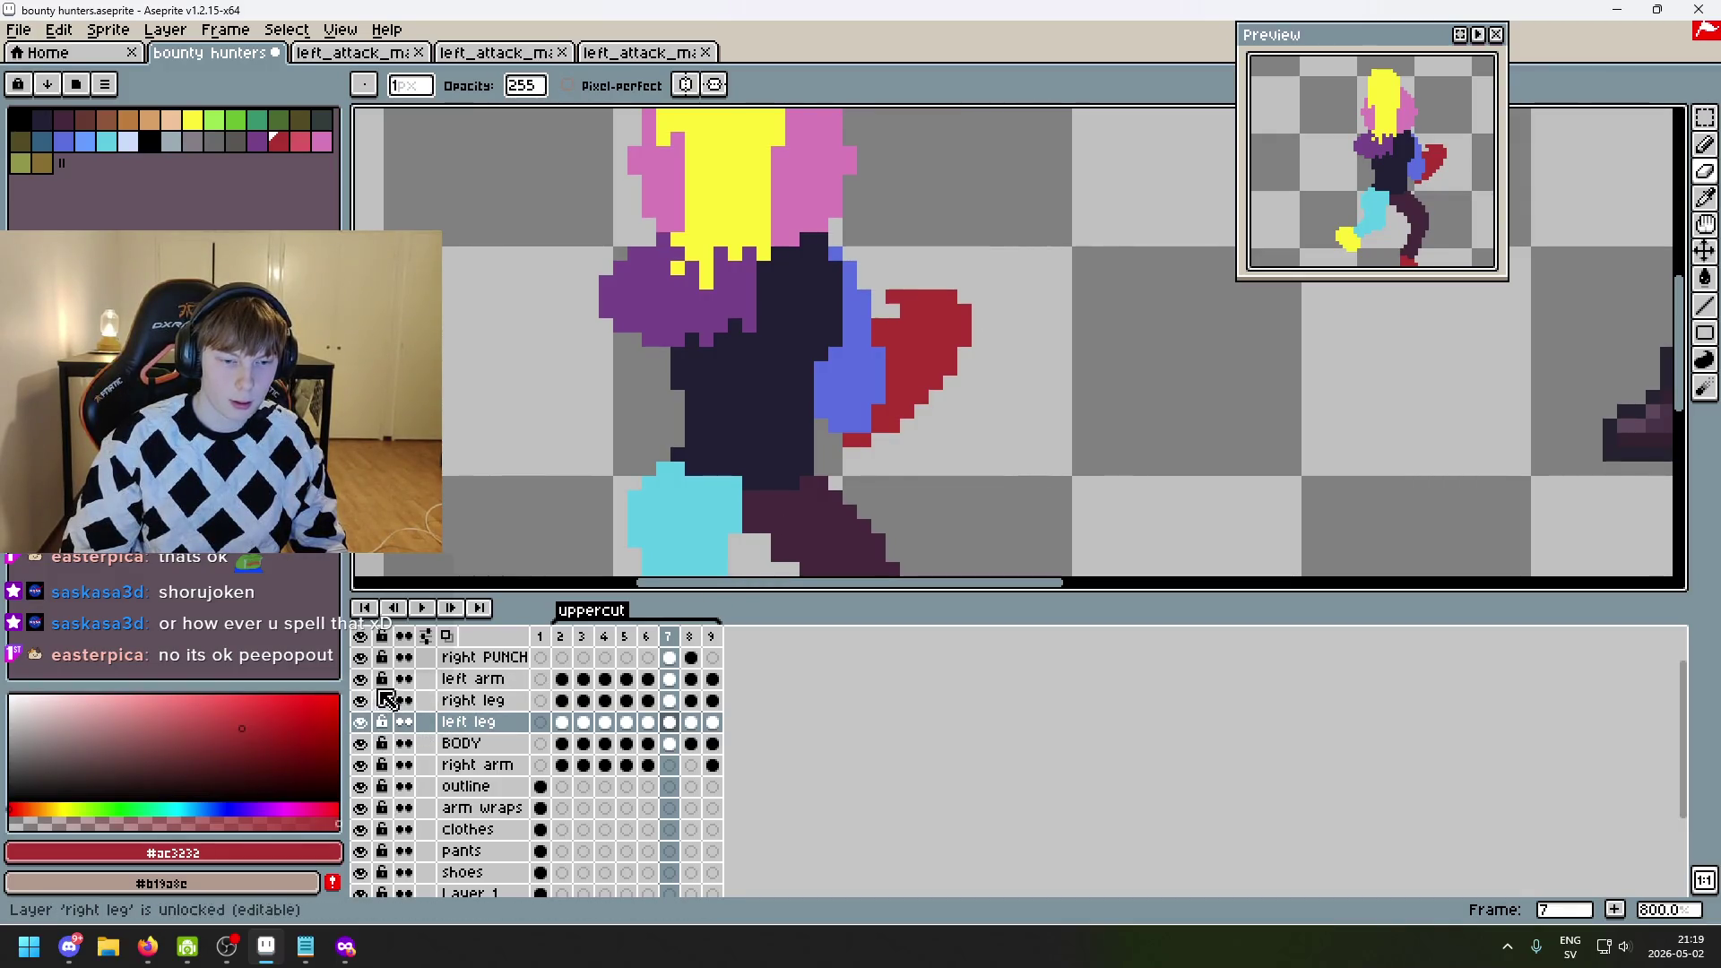
{"action": "left_click", "coordinate": [491, 682]}
{"action": "key", "text": "ctrl+z"}
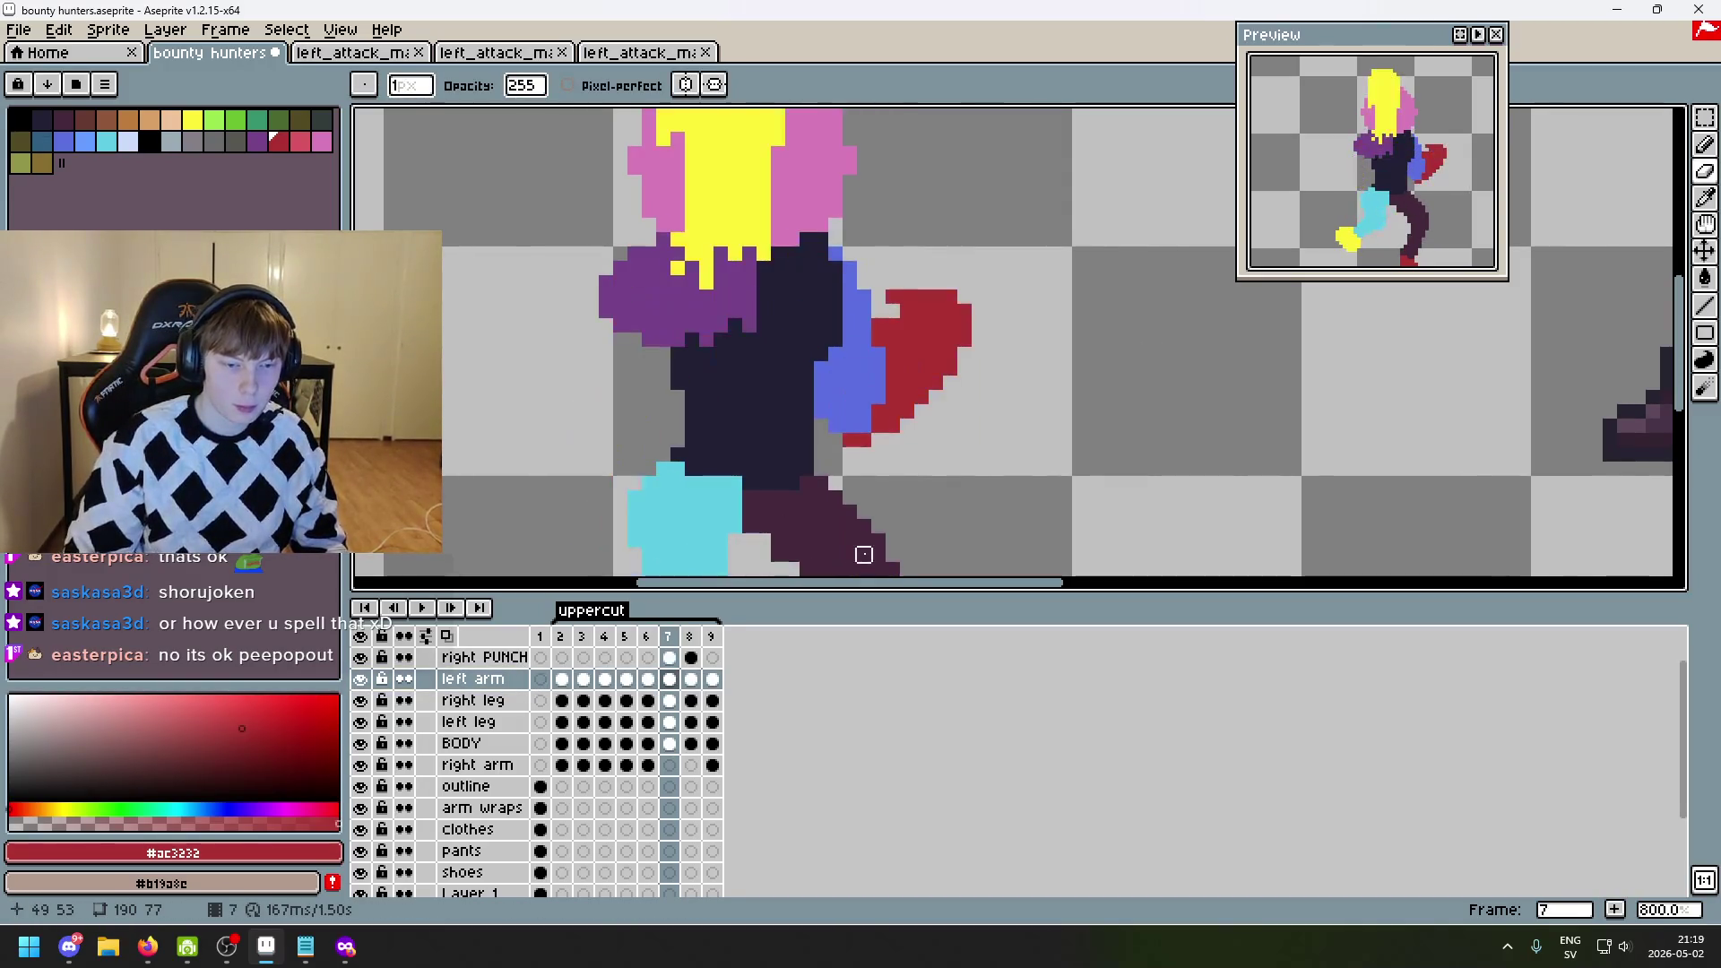
{"action": "left_click", "coordinate": [369, 681]}
{"action": "left_click", "coordinate": [369, 681]}
{"action": "left_click", "coordinate": [370, 681]}
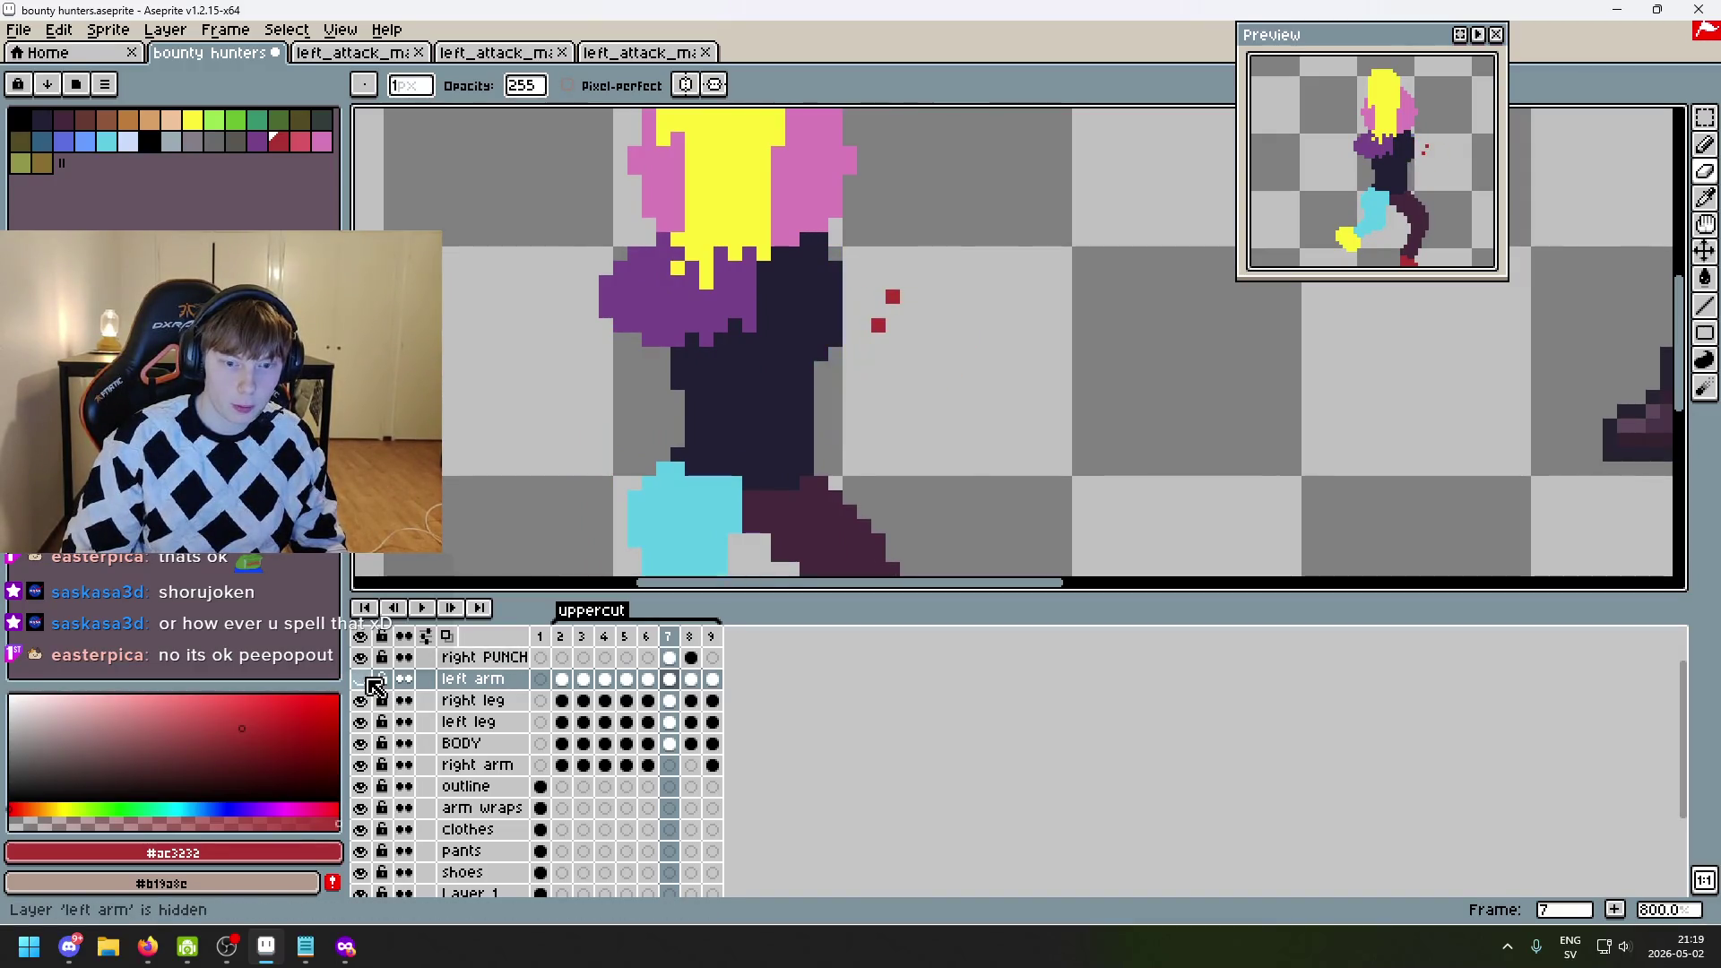
{"action": "left_click", "coordinate": [370, 682]}
{"action": "left_click", "coordinate": [362, 704]}
{"action": "left_click", "coordinate": [362, 704]}
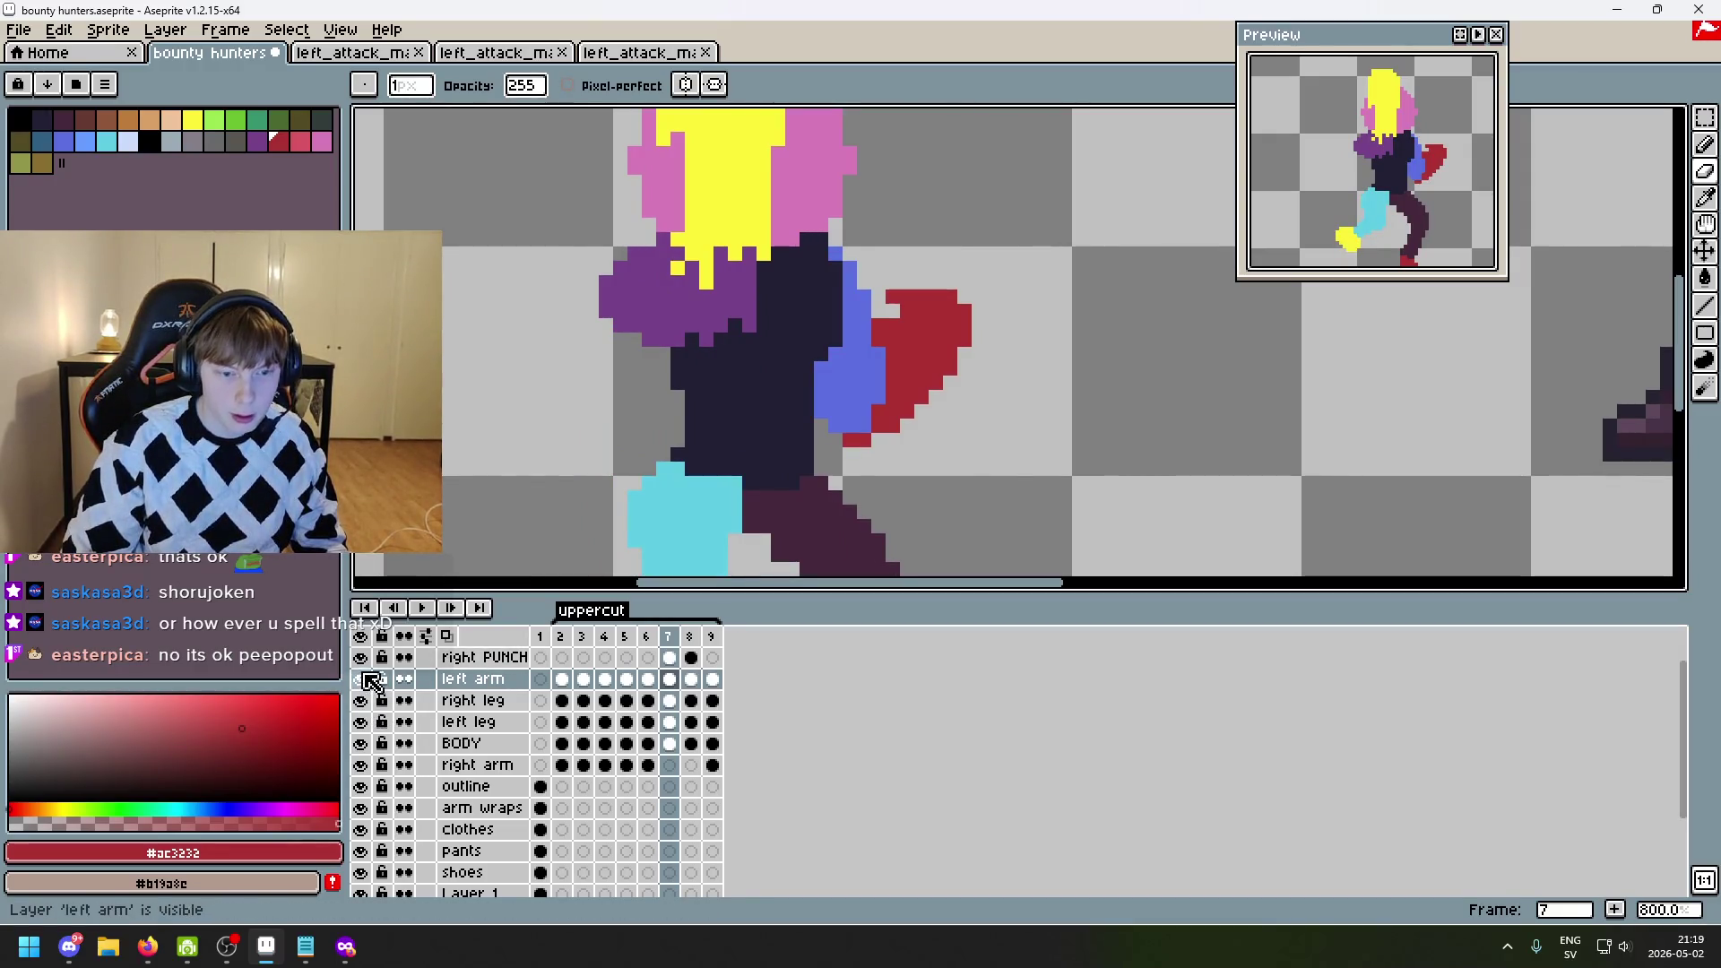
{"action": "left_click", "coordinate": [362, 659]}
{"action": "left_click", "coordinate": [362, 659]}
{"action": "left_click", "coordinate": [362, 724]}
{"action": "left_click", "coordinate": [362, 724]}
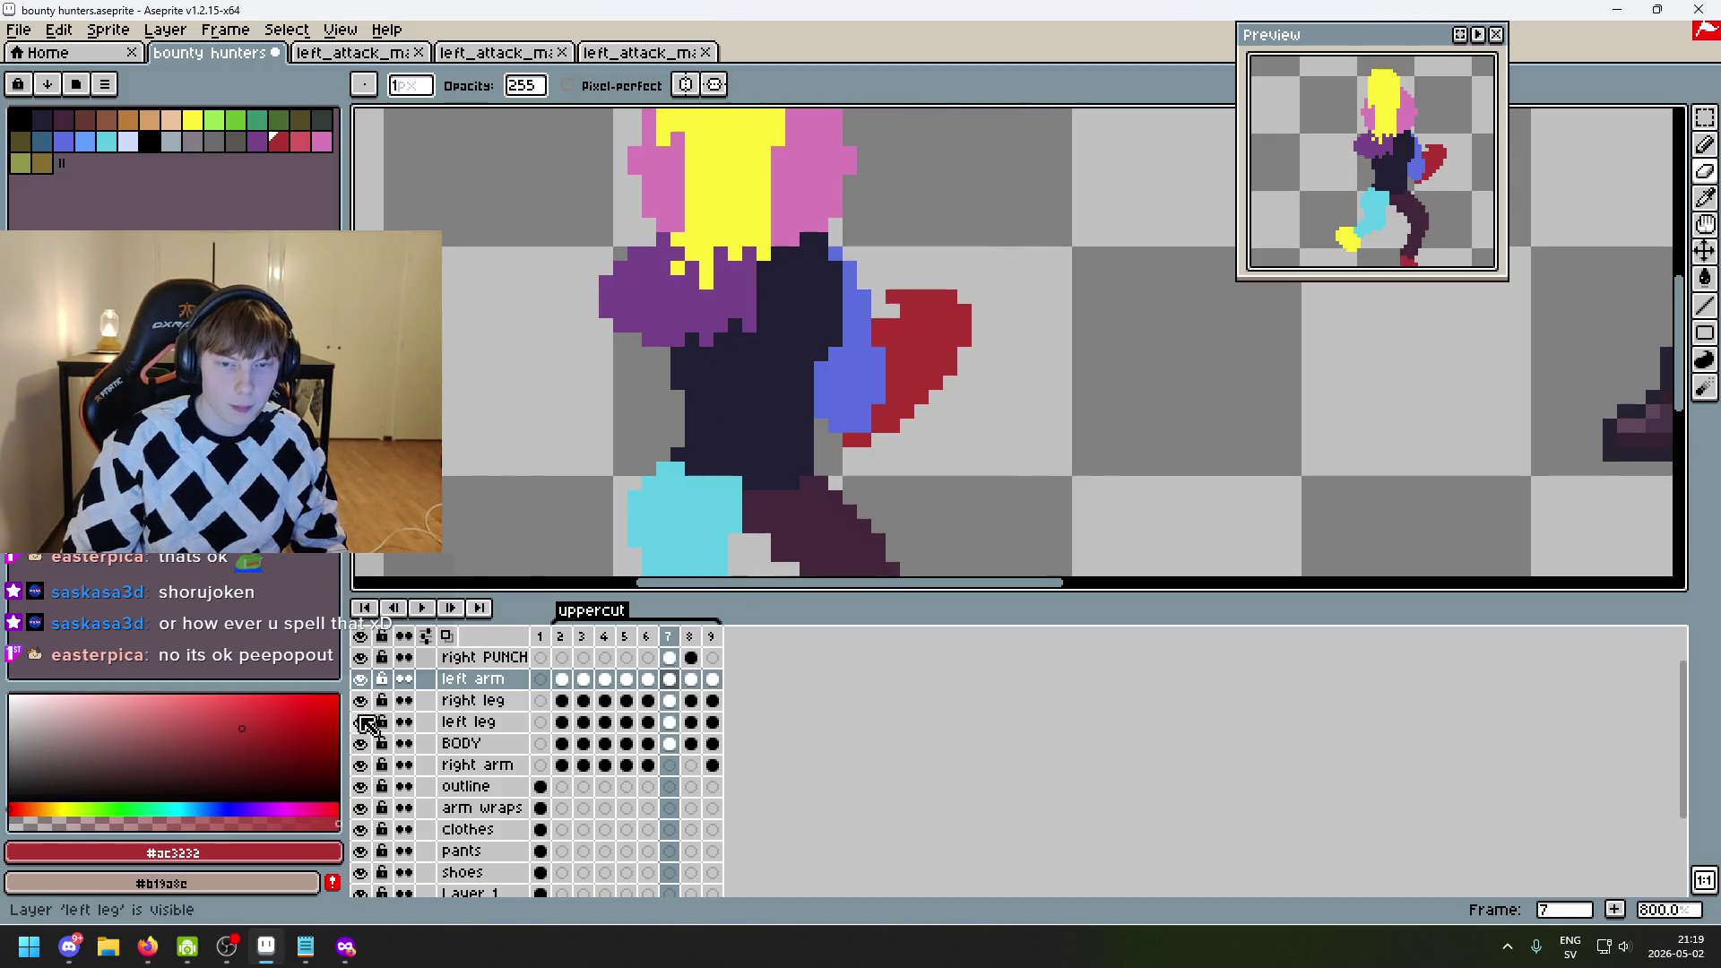
{"action": "left_click", "coordinate": [363, 724]}
{"action": "left_click", "coordinate": [468, 723]}
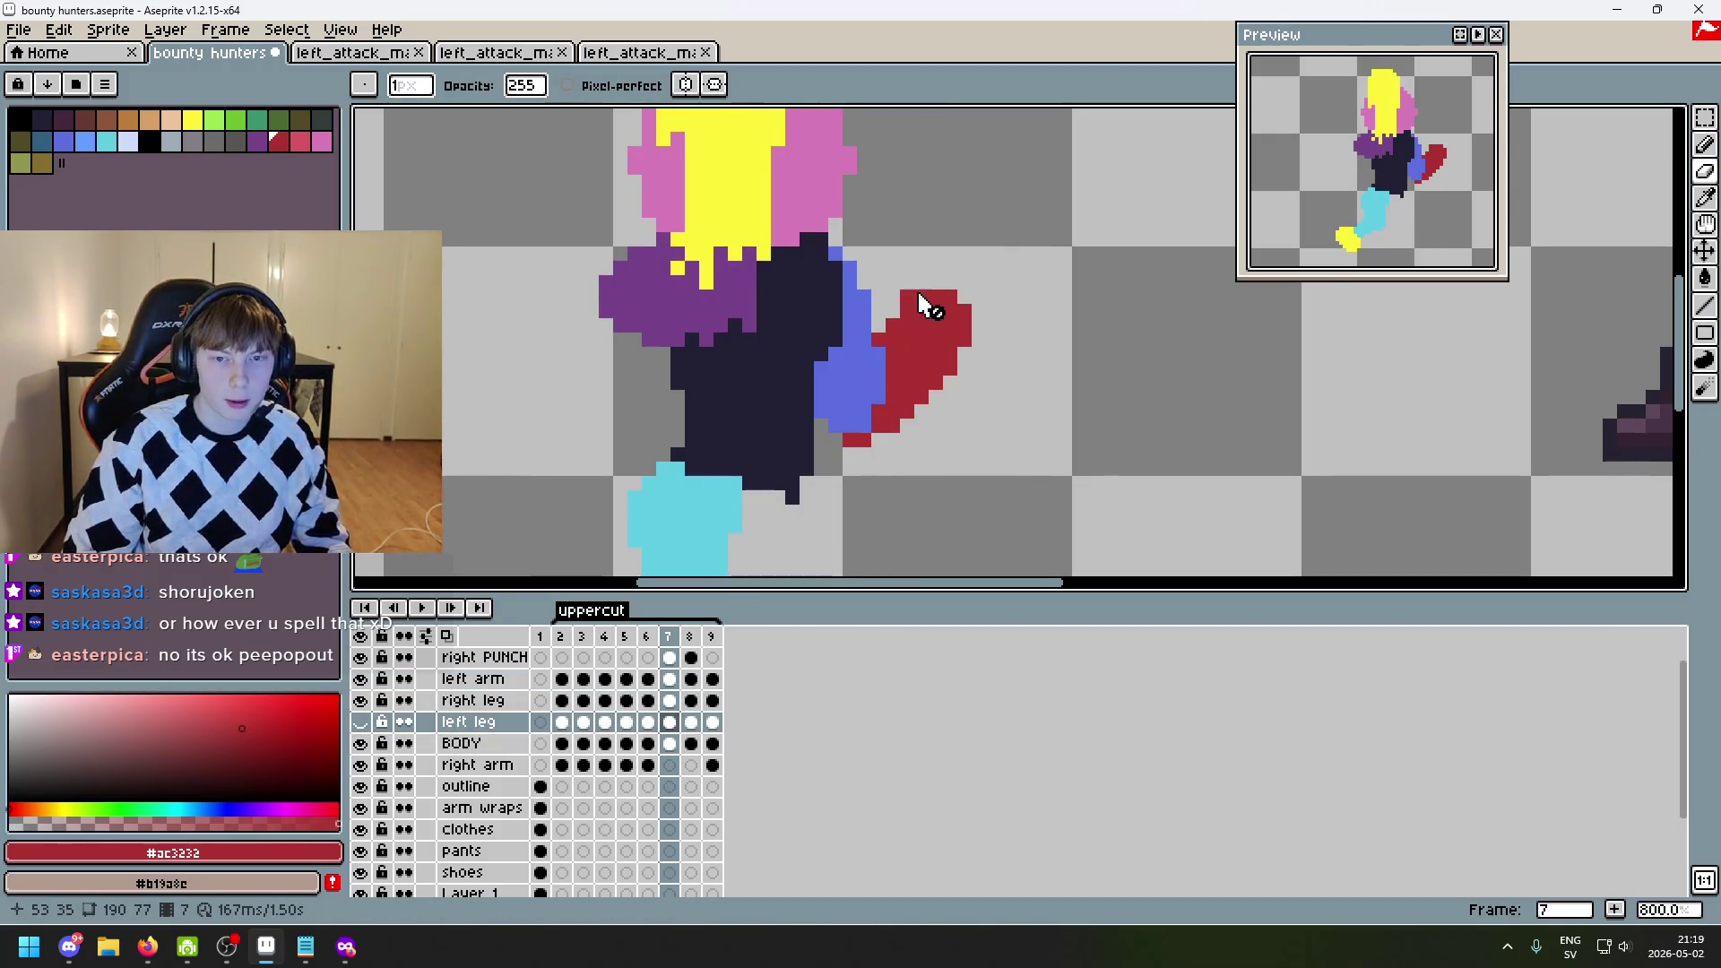
{"action": "left_click", "coordinate": [360, 722]}
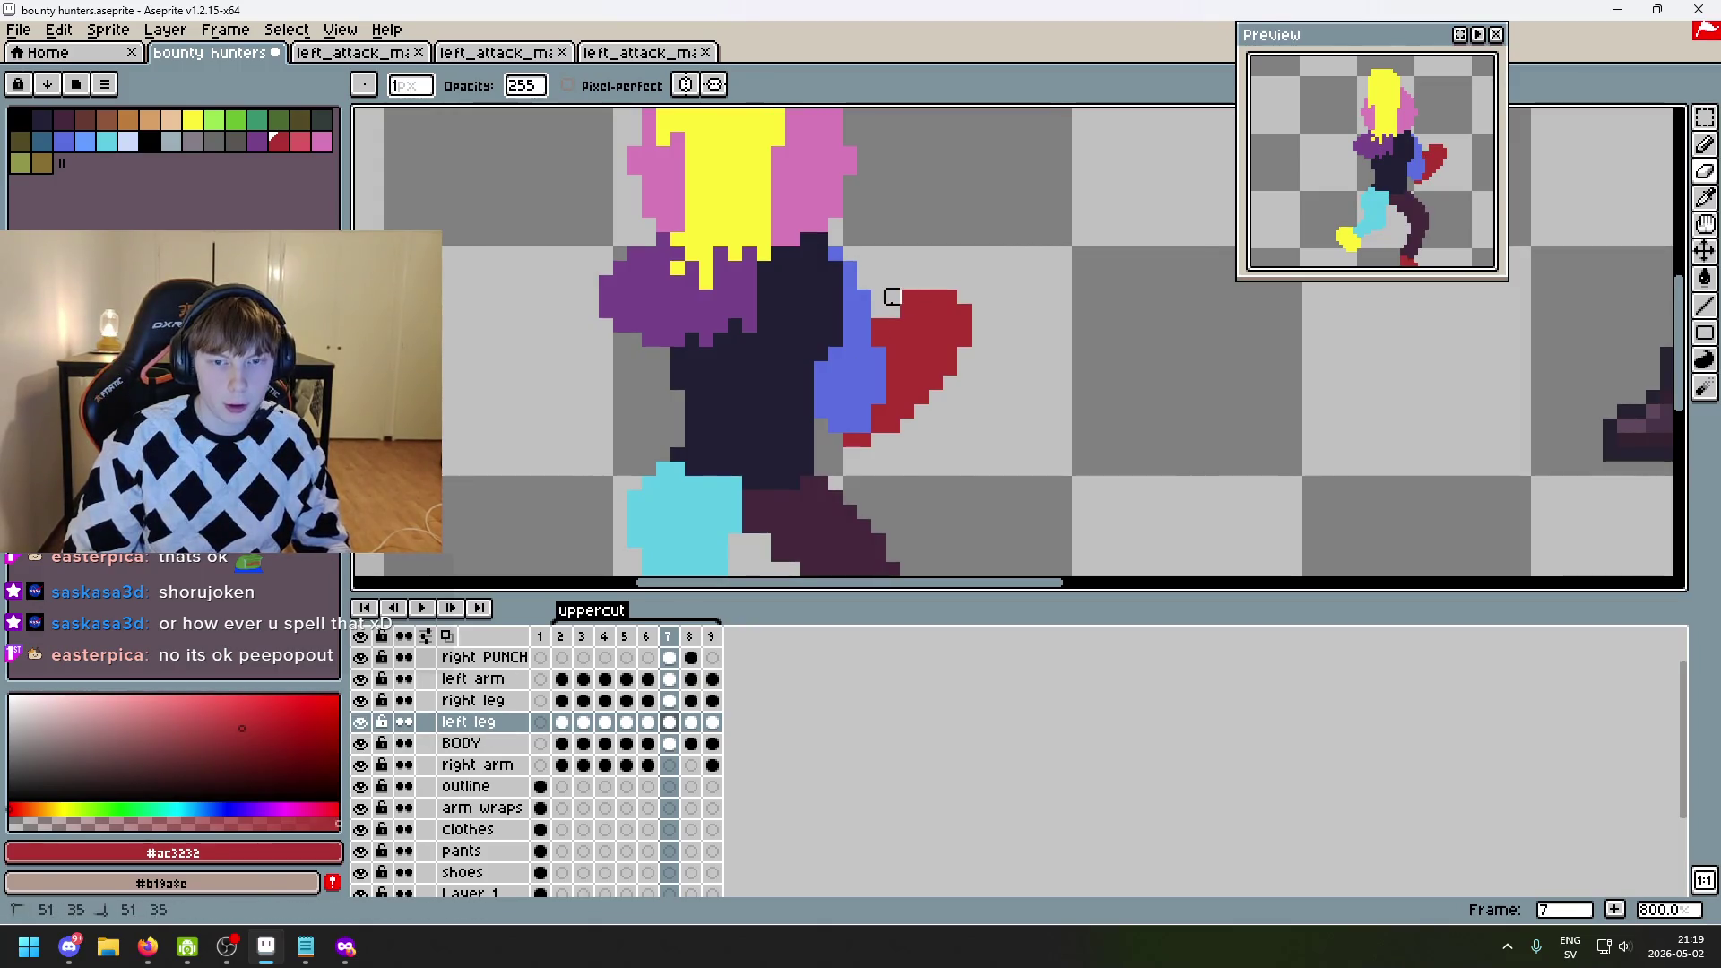
{"action": "left_click", "coordinate": [468, 679]}
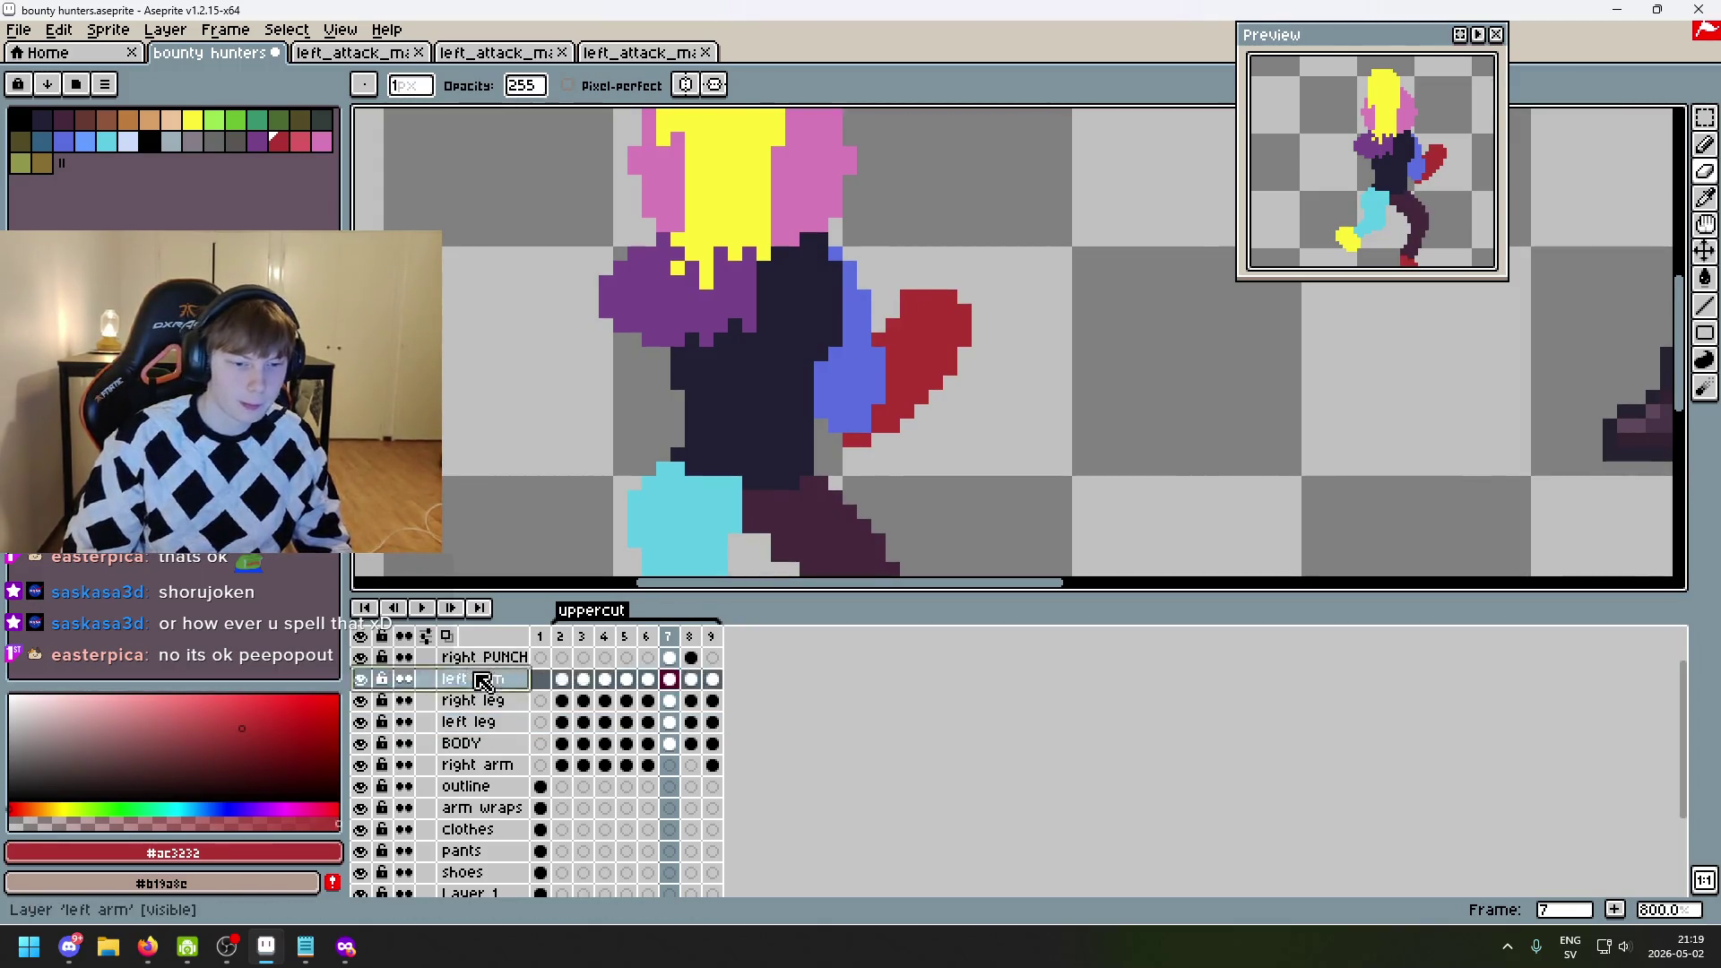
{"action": "scroll", "coordinate": [895, 308], "scroll_direction": "down", "scroll_amount": 4}
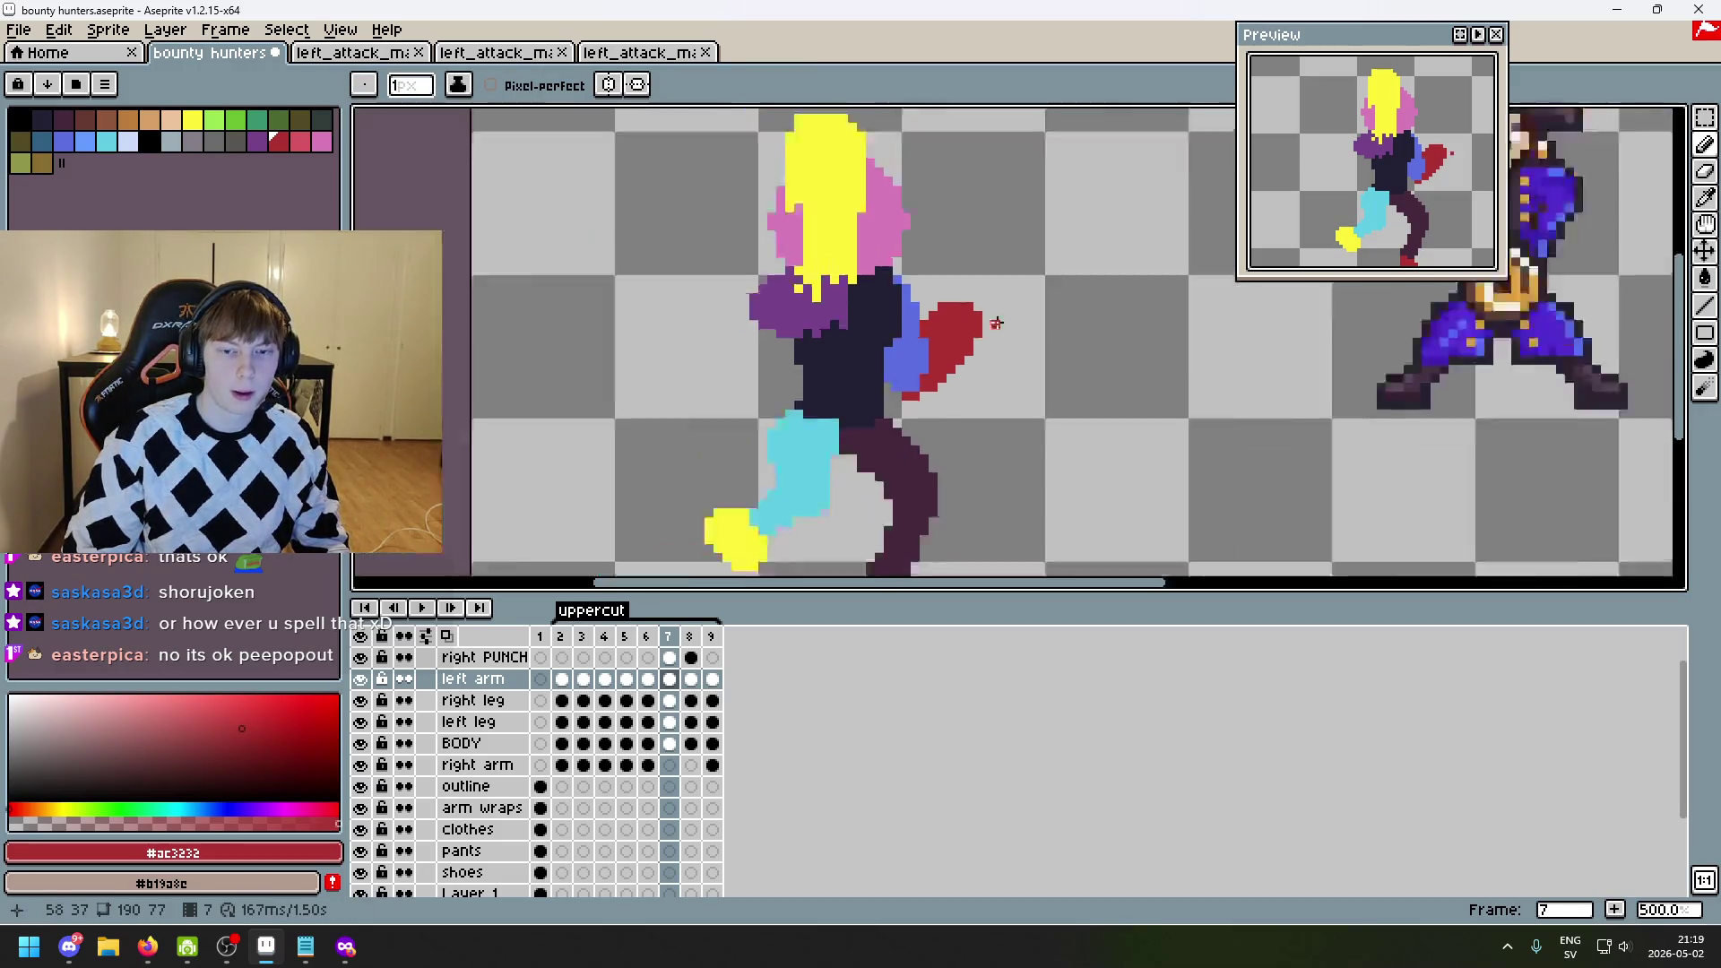
- Flip back and forth between uppercut frames 6, 7 and 8 to compare the poses
{"action": "key", "text": "Right"}
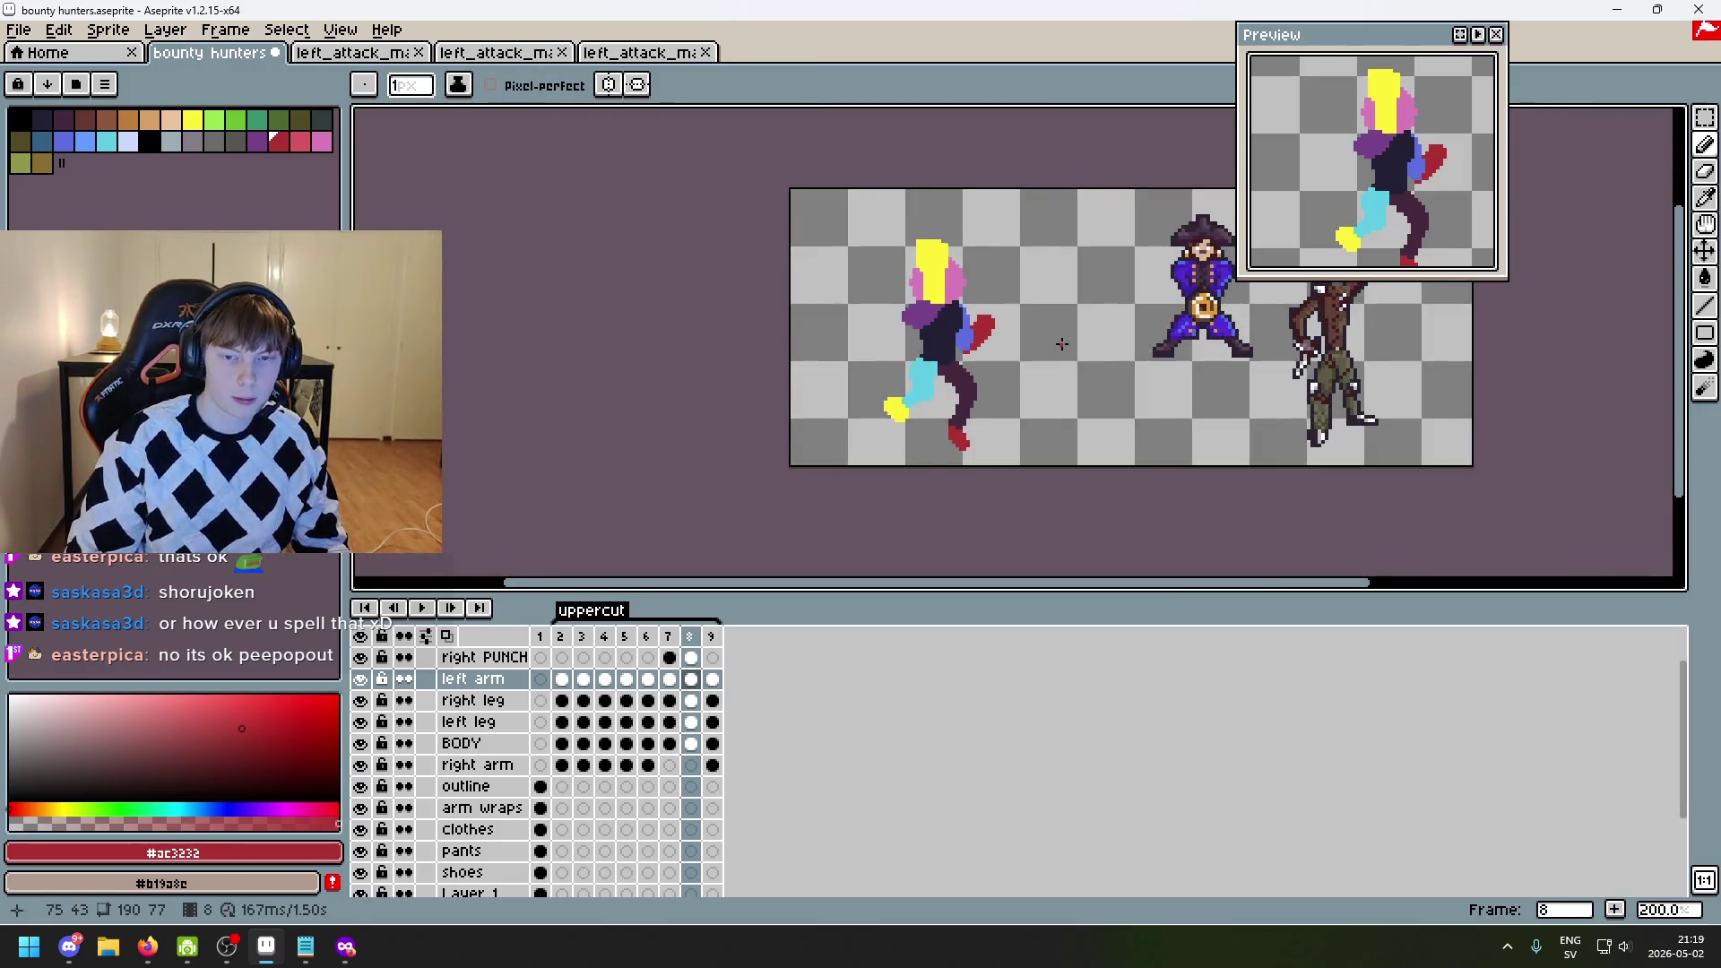
{"action": "key", "text": "Left"}
{"action": "key", "text": "Left"}
{"action": "key", "text": "Right"}
{"action": "key", "text": "Right"}
{"action": "key", "text": "Left"}
{"action": "key", "text": "Left"}
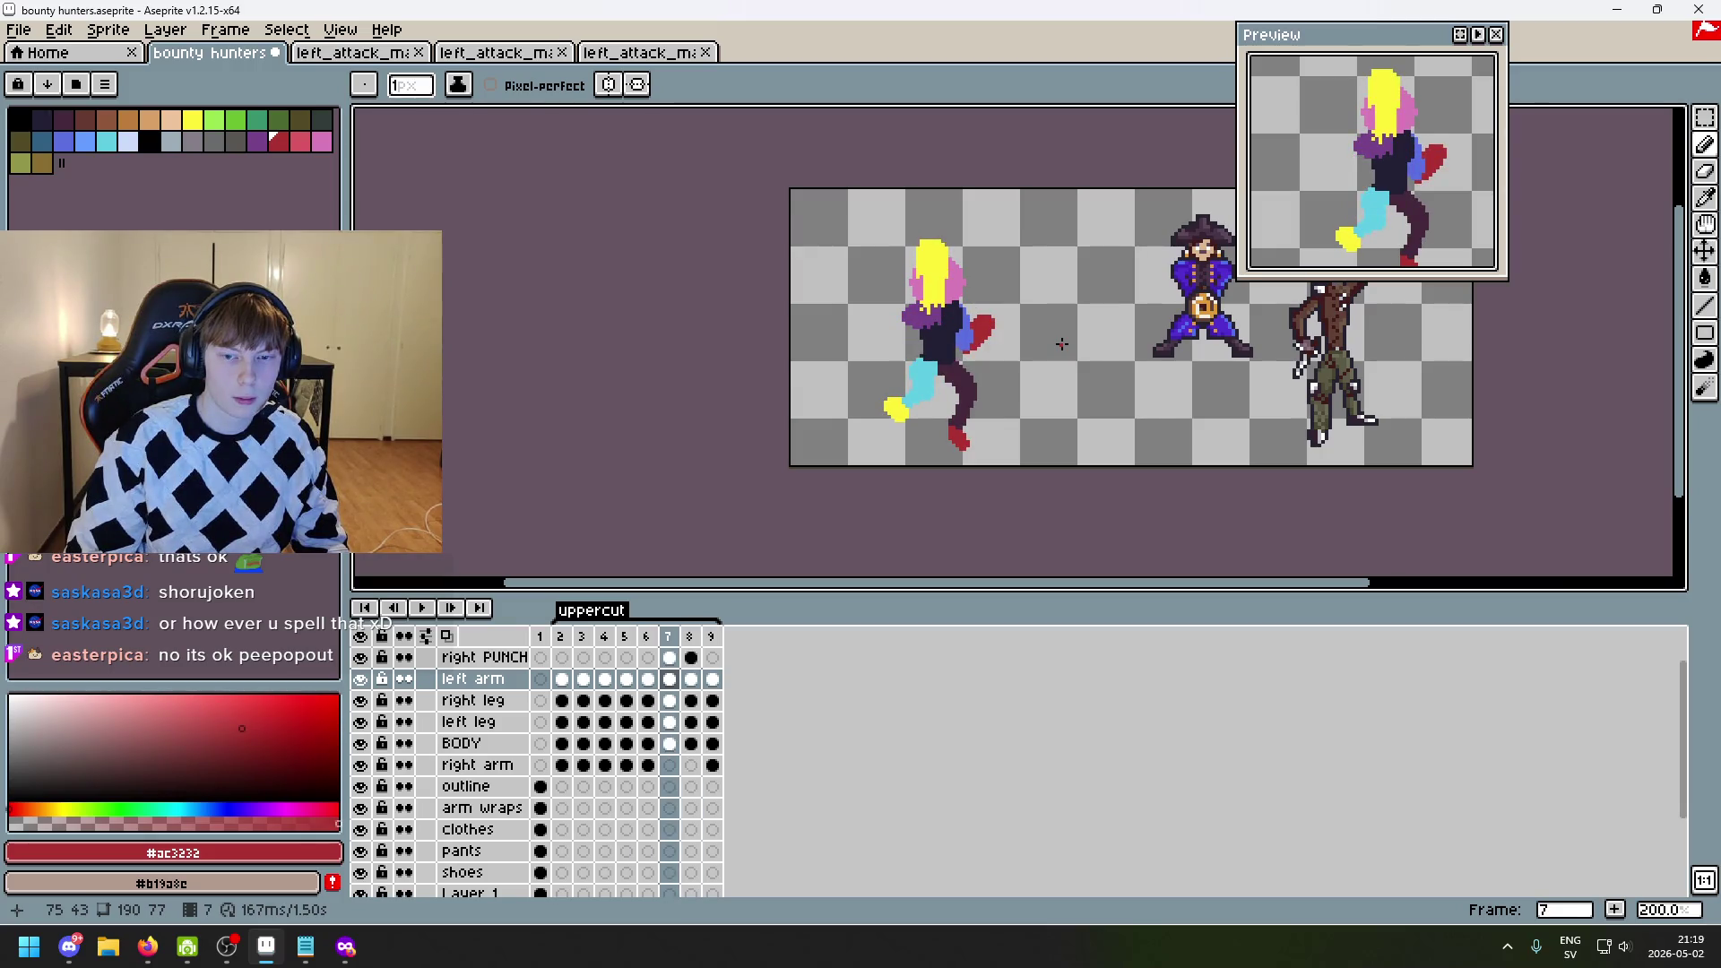
{"action": "key", "text": "Right"}
{"action": "key", "text": "Right"}
{"action": "key", "text": "Left"}
{"action": "key", "text": "Left"}
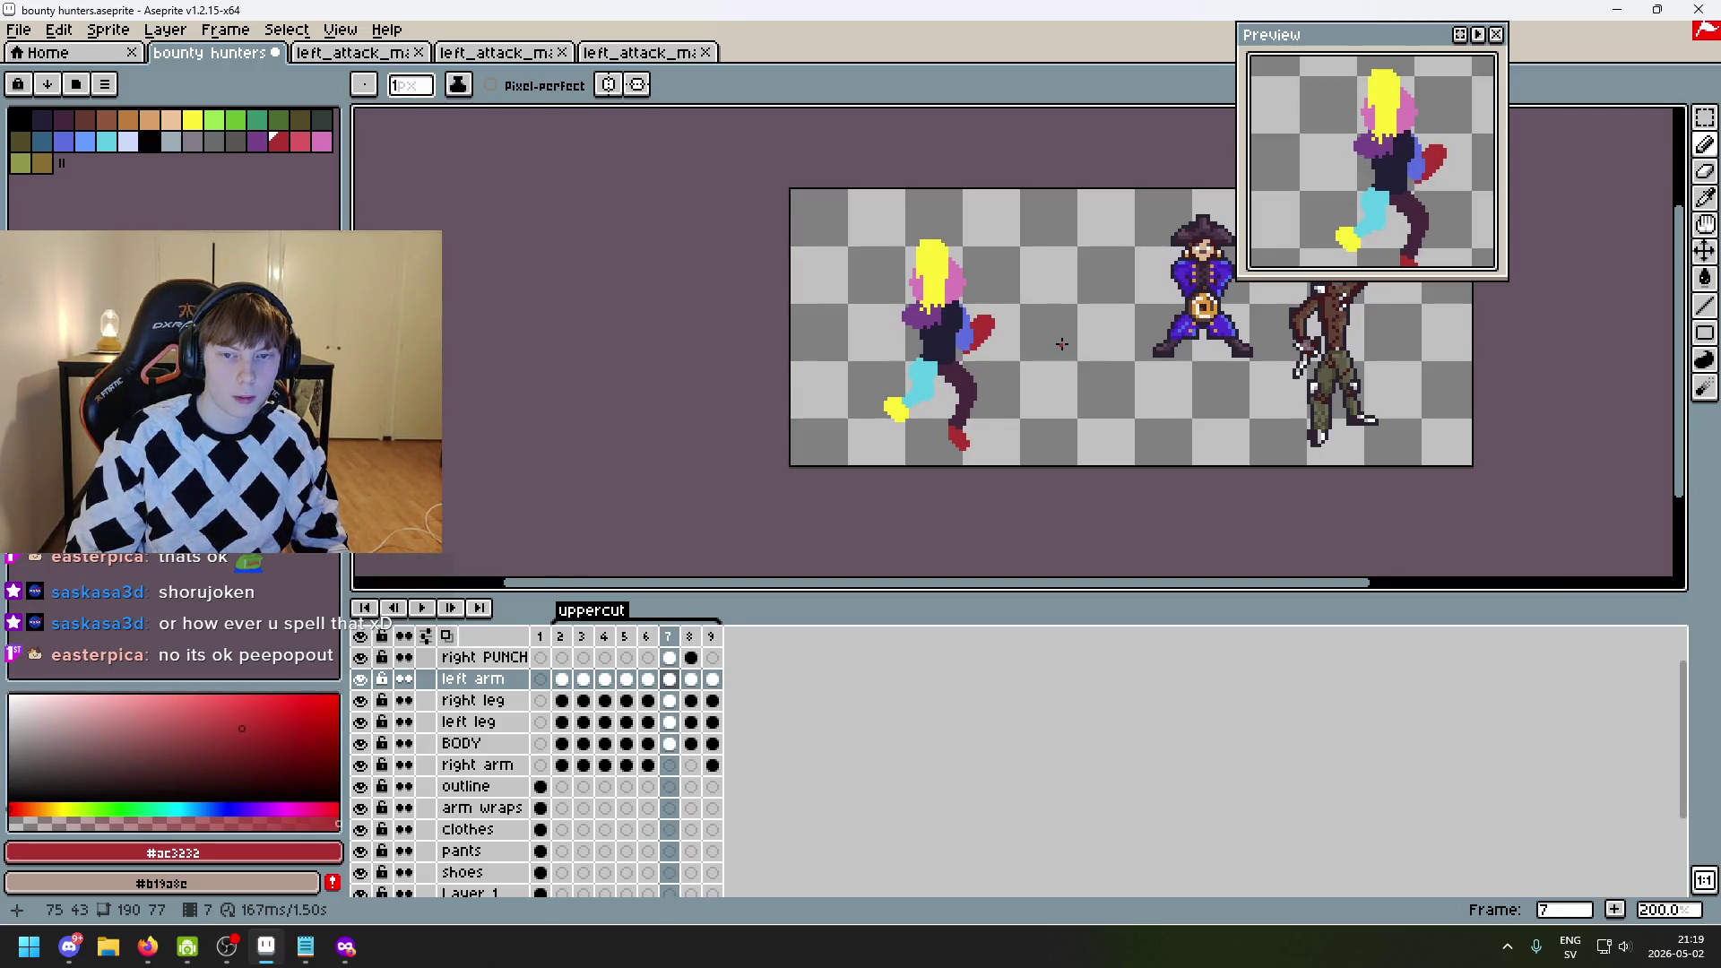
{"action": "key", "text": "Right"}
{"action": "key", "text": "Right"}
{"action": "key", "text": "Left"}
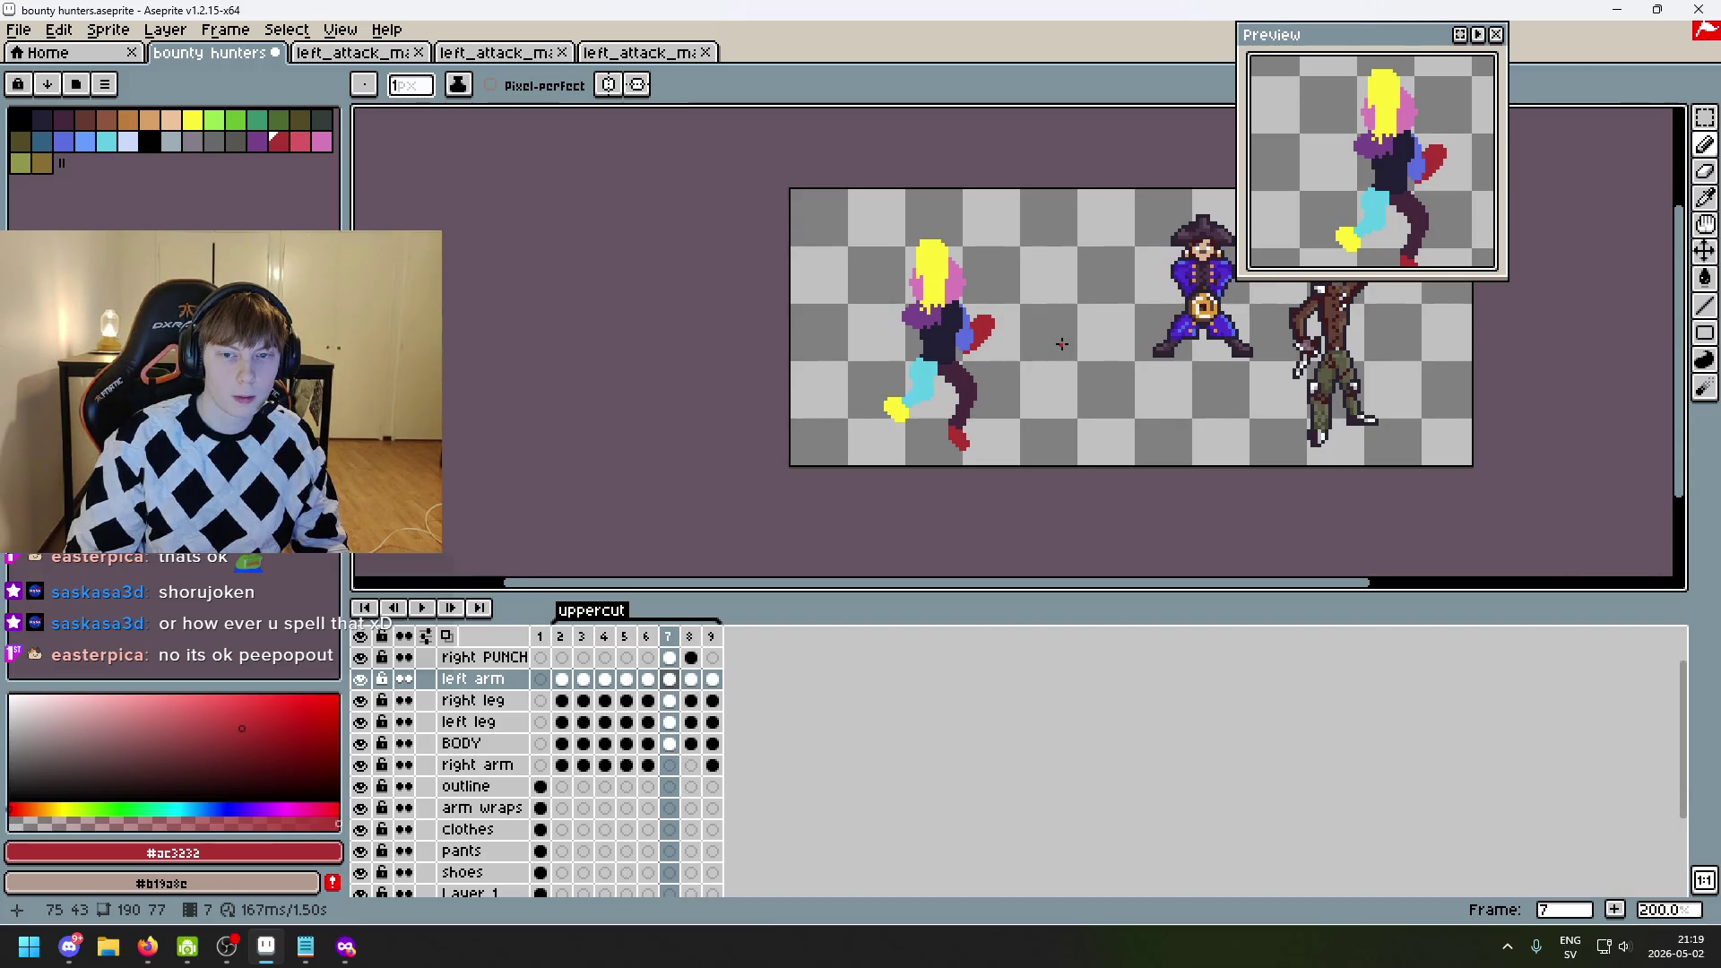
{"action": "key", "text": "Left"}
{"action": "key", "text": "Right"}
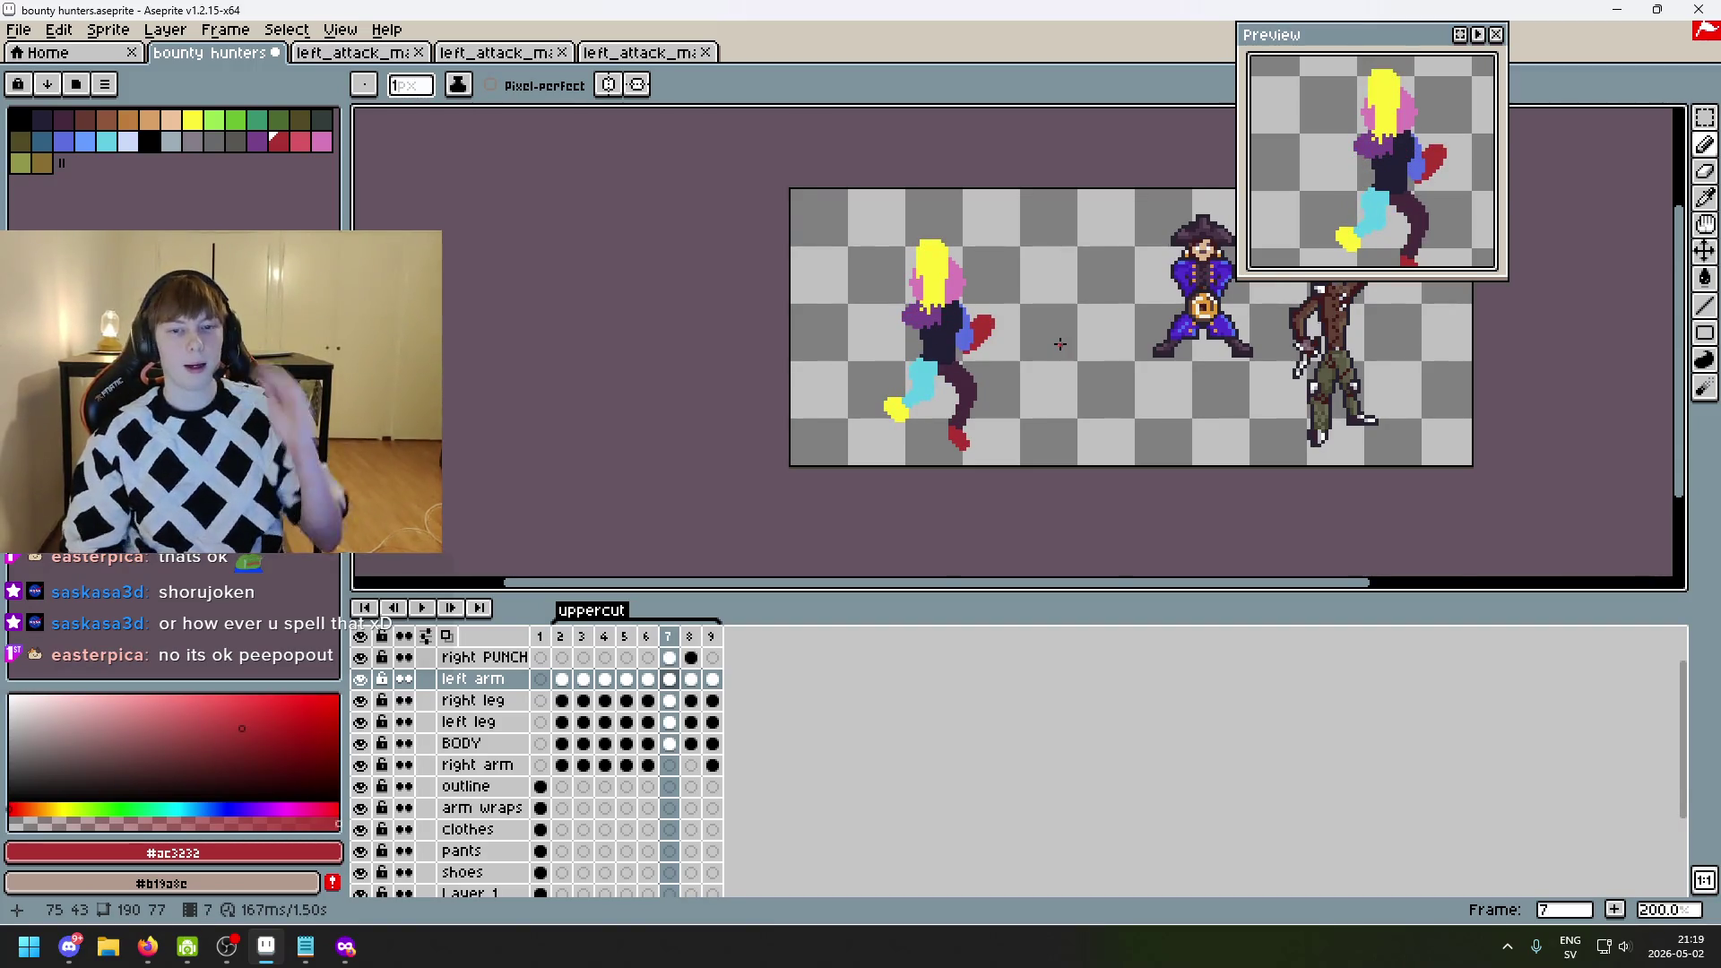
{"action": "scroll", "coordinate": [933, 317], "scroll_direction": "up", "scroll_amount": 2}
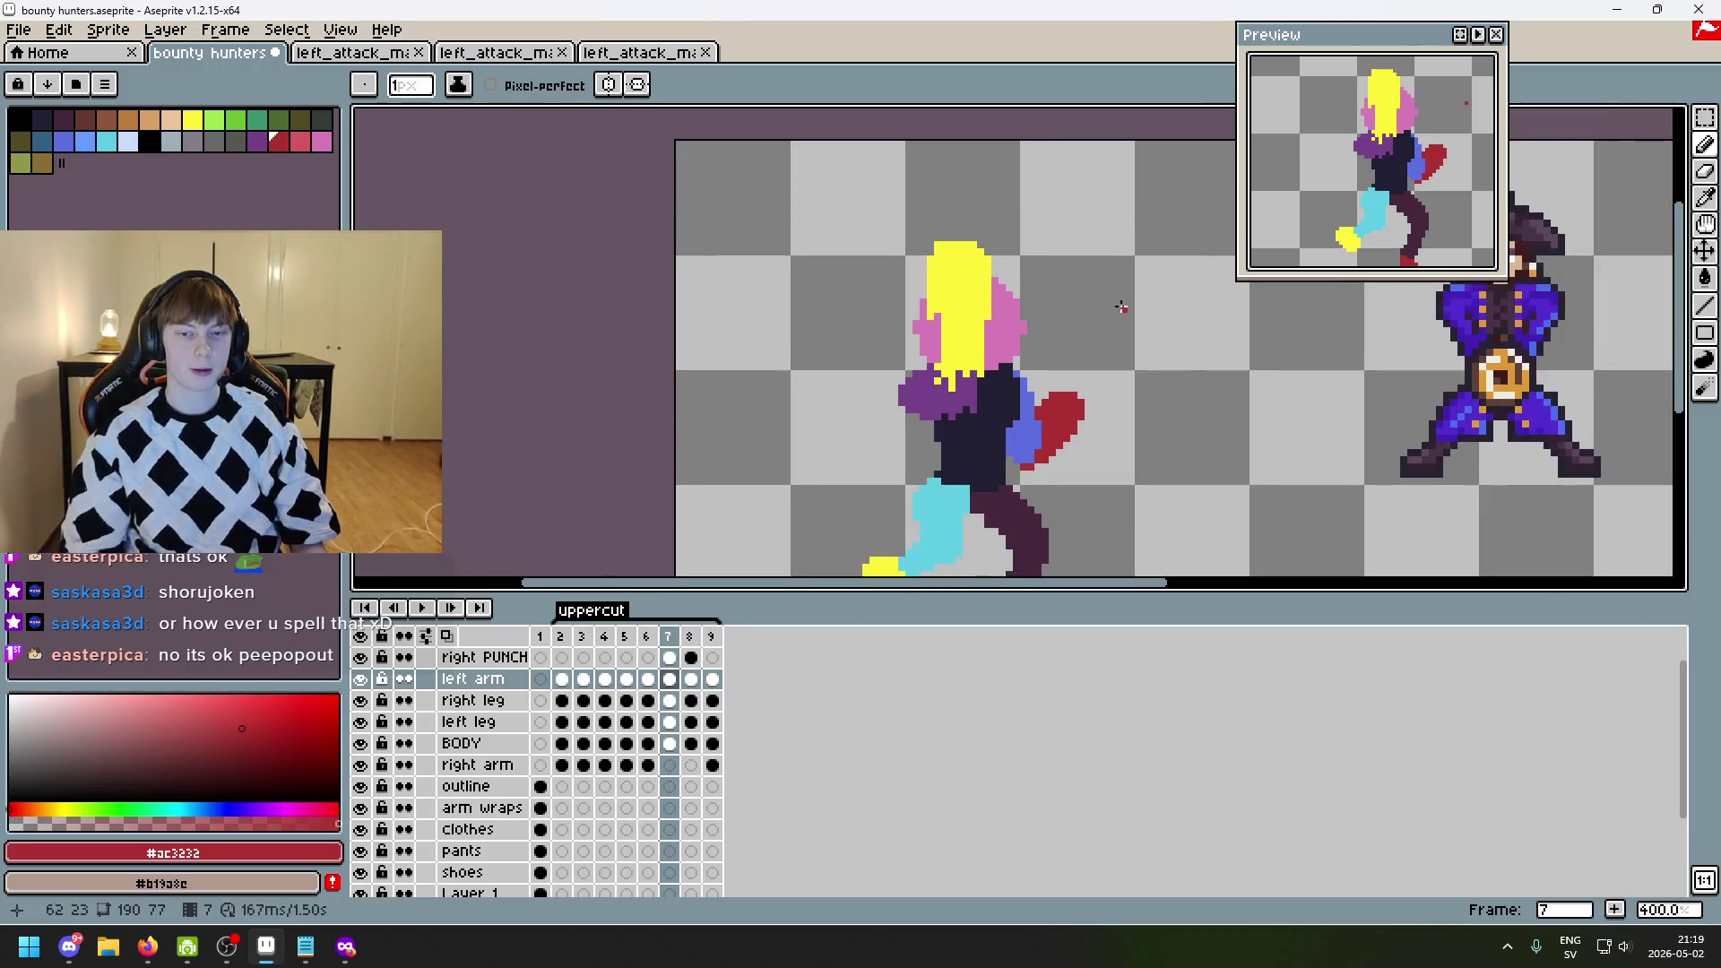
{"action": "key", "text": "Left"}
{"action": "key", "text": "Right"}
{"action": "key", "text": "Right"}
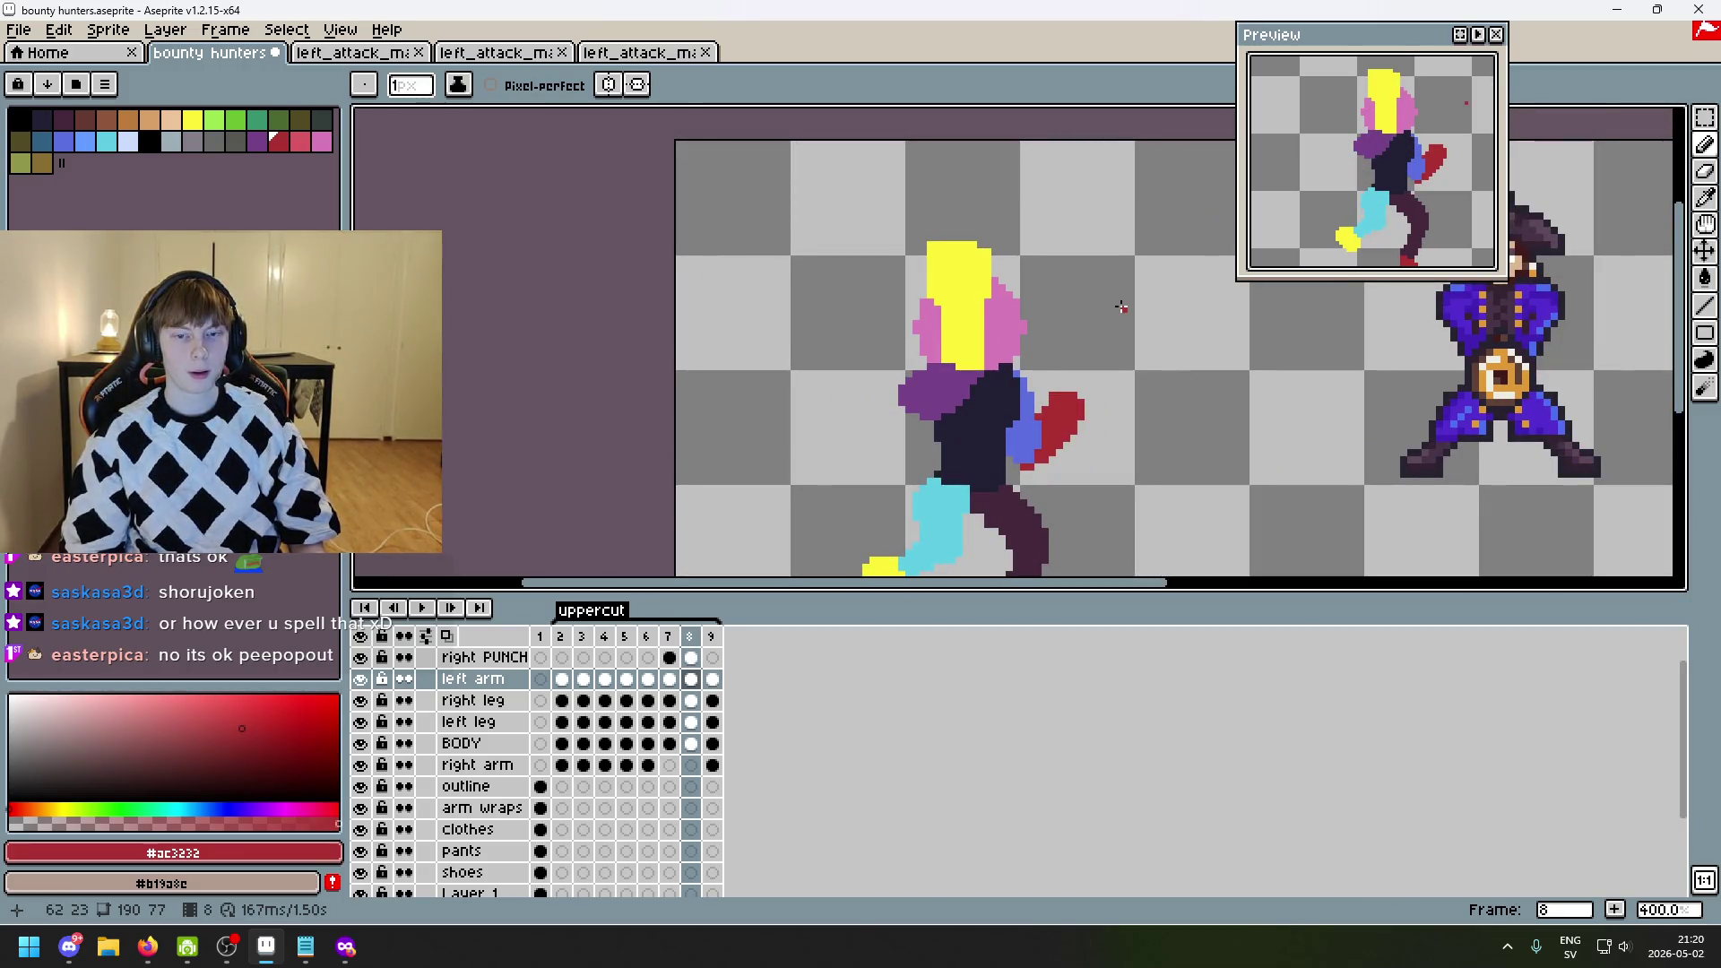
{"action": "key", "text": "Left"}
{"action": "key", "text": "Left"}
{"action": "key", "text": "Right"}
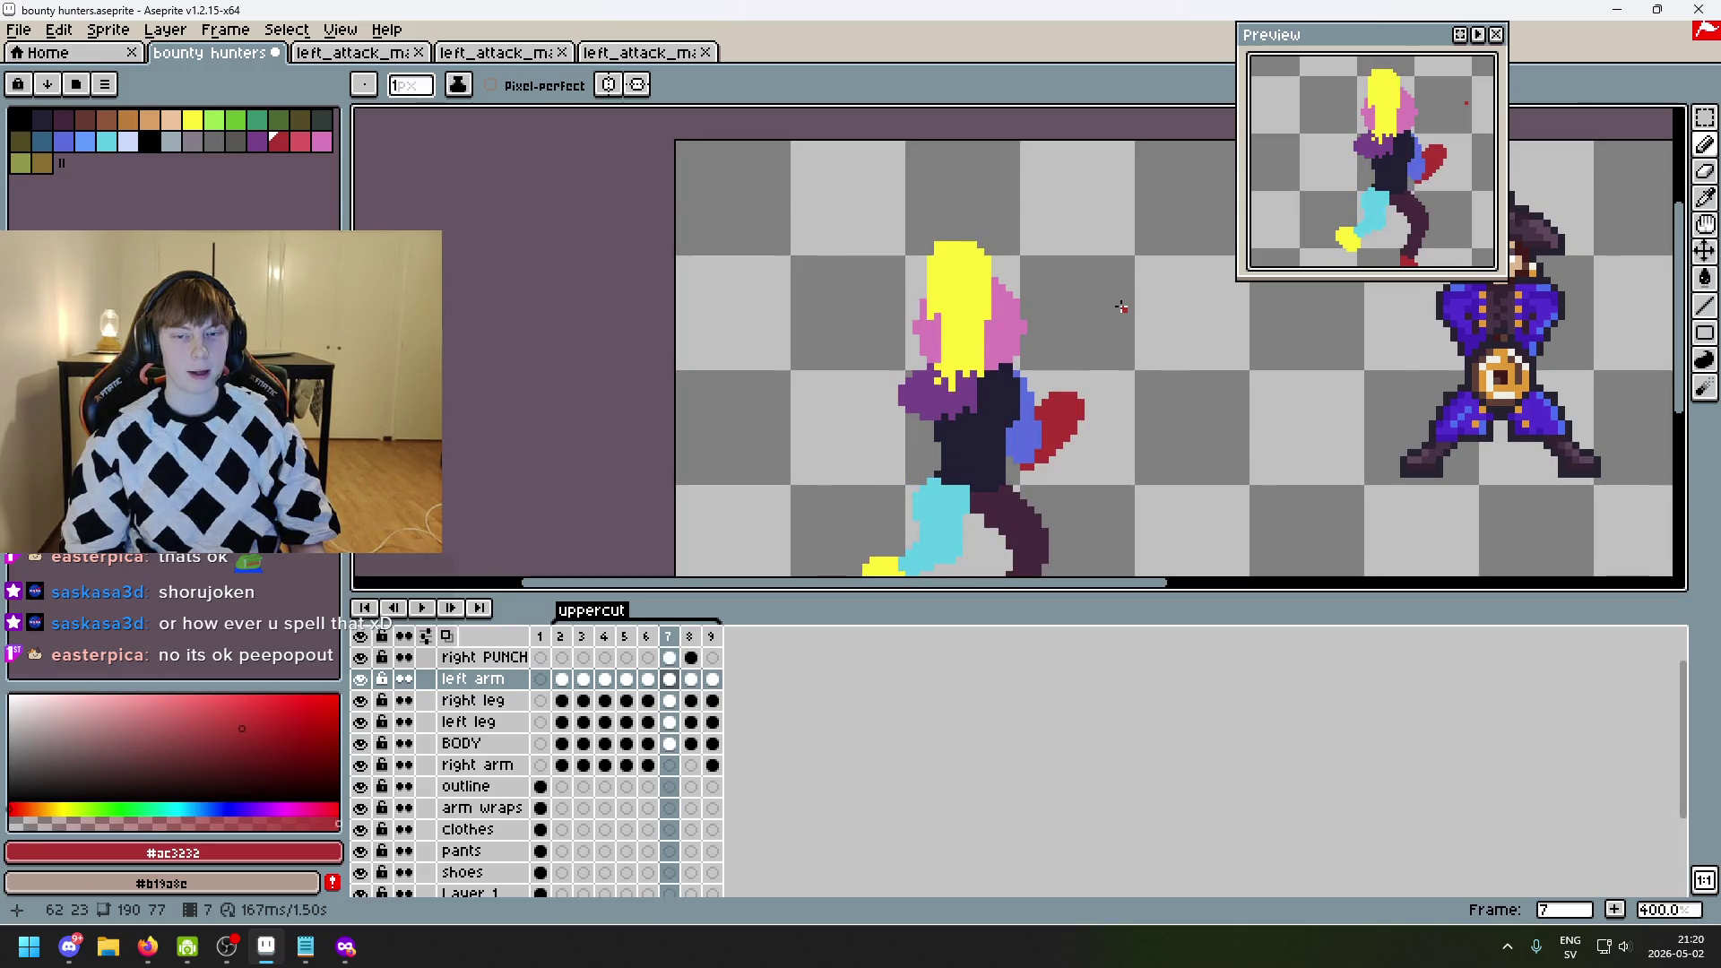
{"action": "key", "text": "Right"}
{"action": "key", "text": "Left"}
{"action": "key", "text": "Right"}
{"action": "key", "text": "Left"}
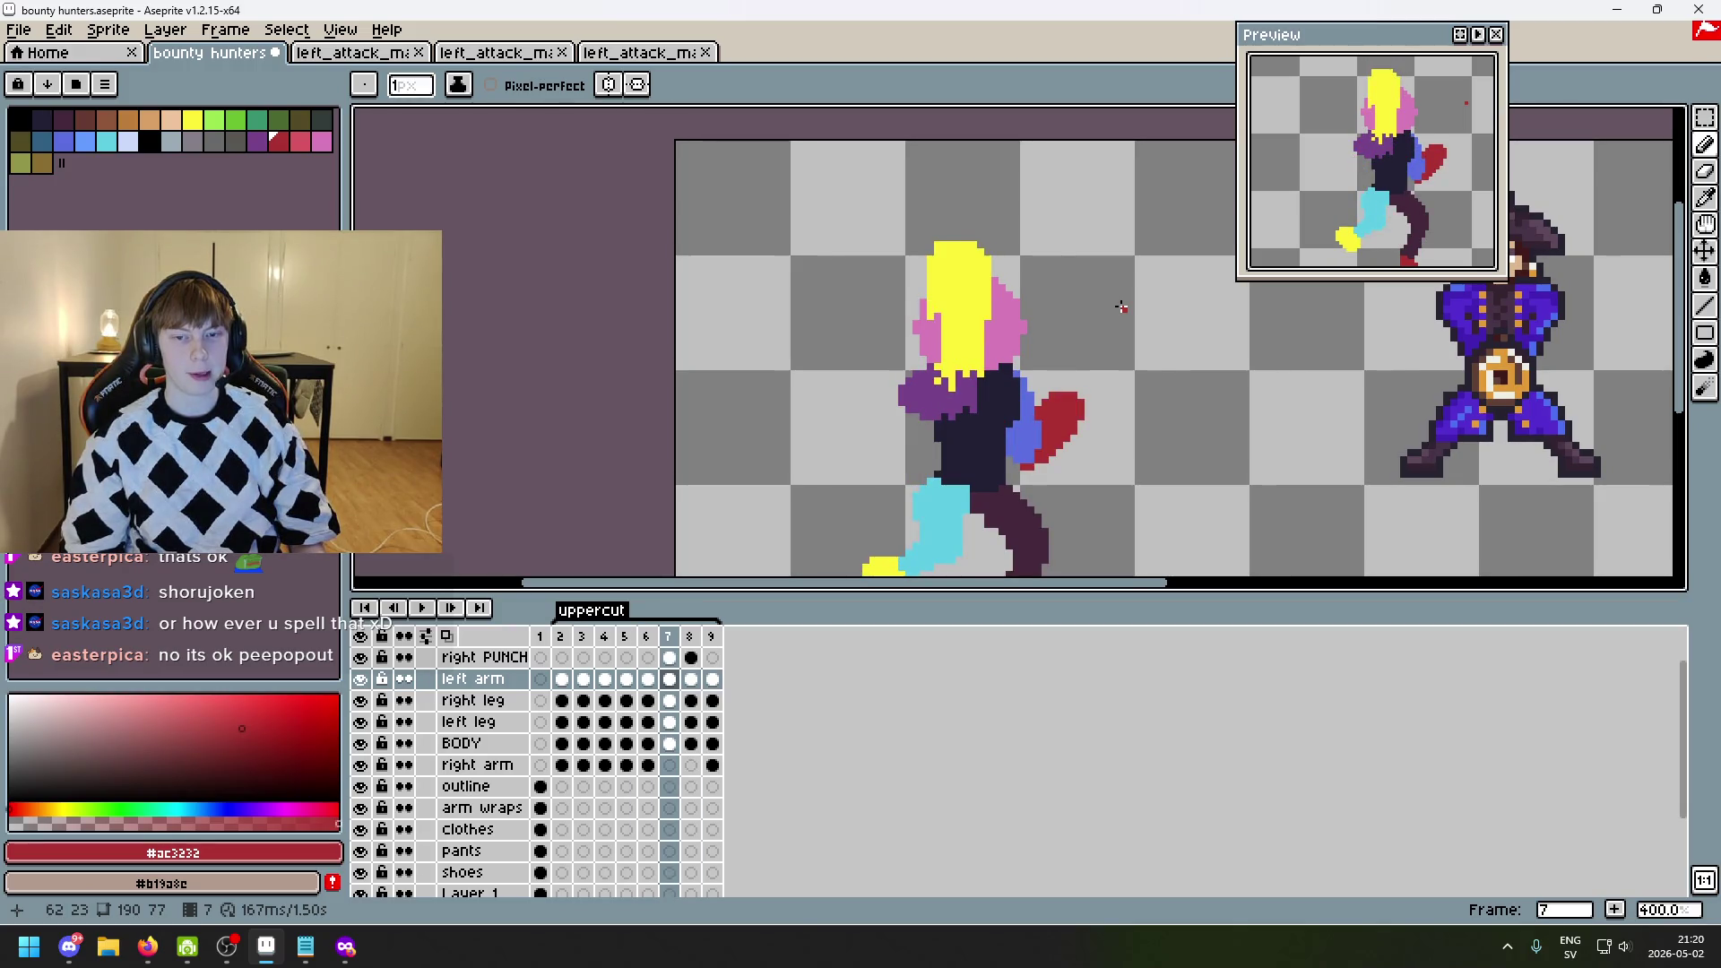
{"action": "key", "text": "Left"}
{"action": "key", "text": "Right"}
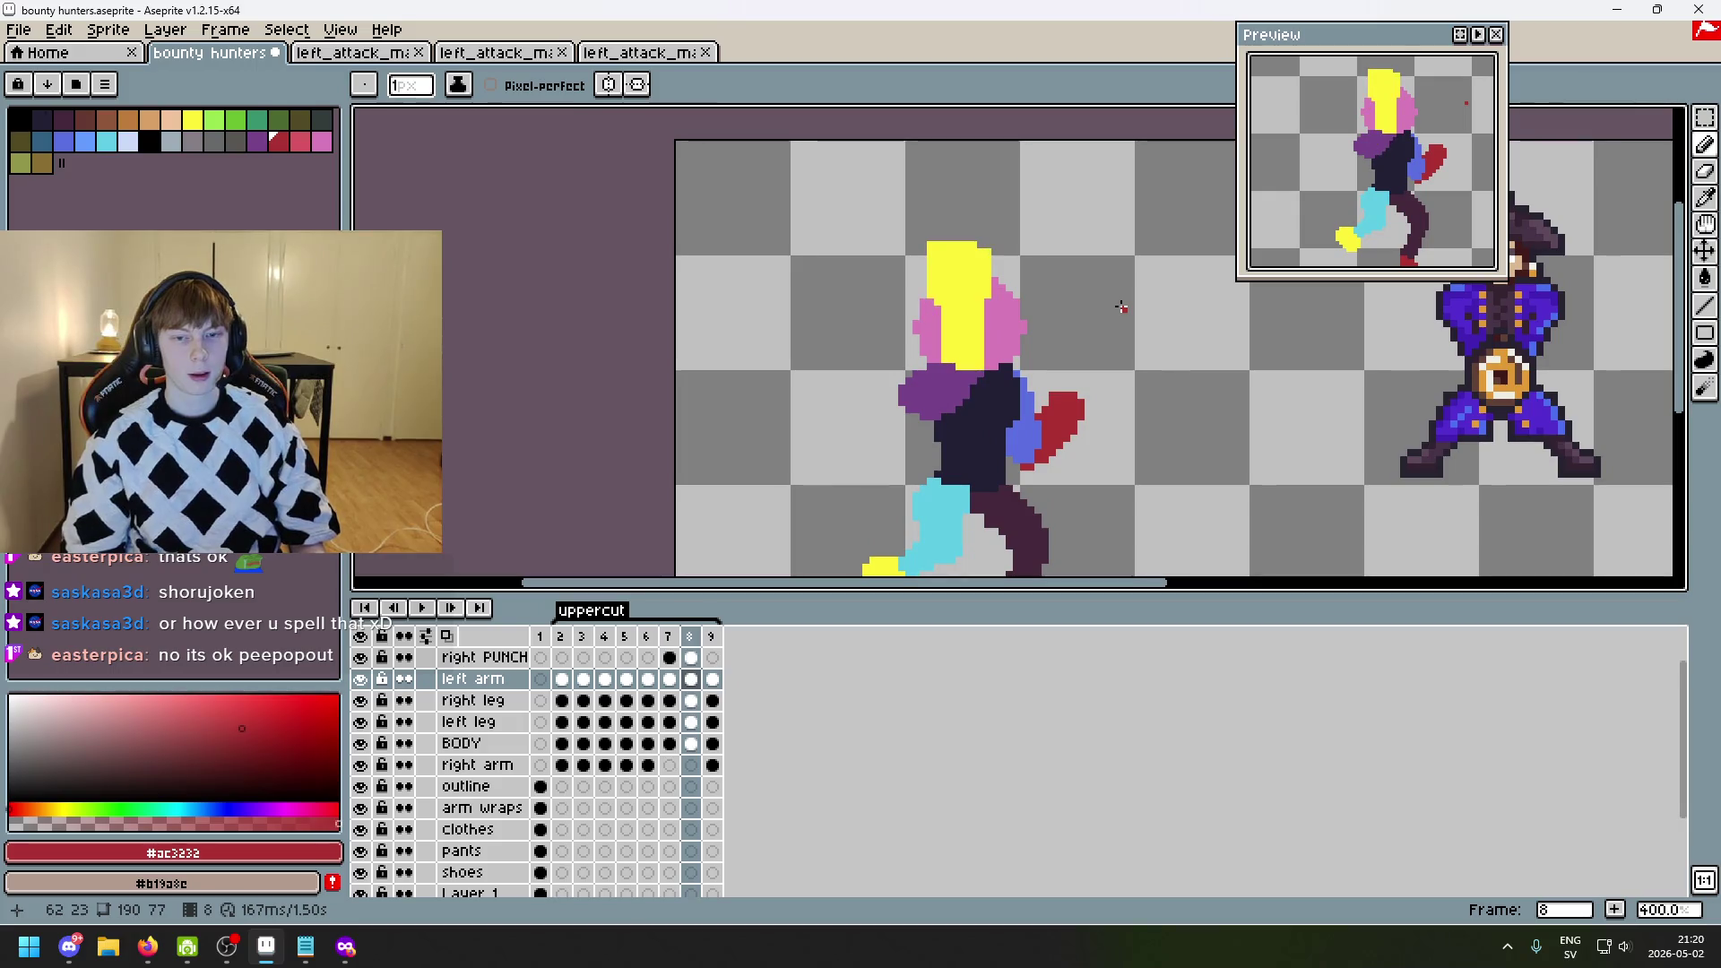
{"action": "scroll", "coordinate": [1120, 307], "scroll_direction": "down", "scroll_amount": 3}
- Save the bounty hunters file and play the uppercut animation centred on the blonde fighter
{"action": "left_click", "coordinate": [584, 638]}
{"action": "key", "text": "ctrl+s"}
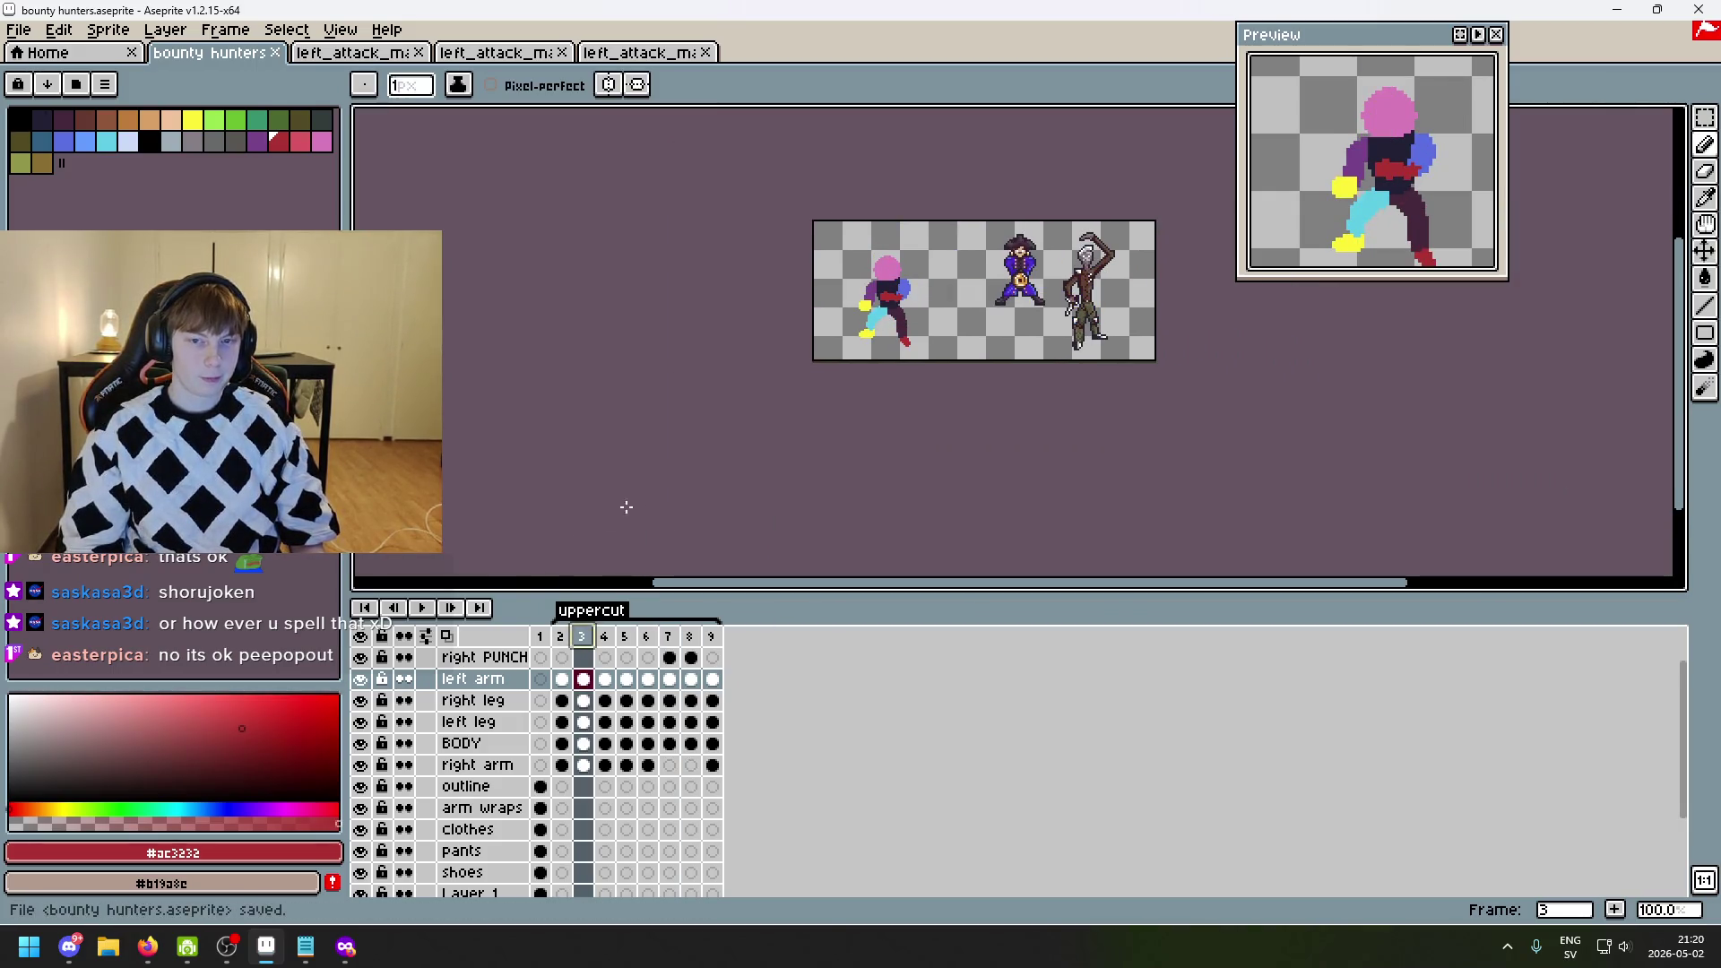
{"action": "left_click", "coordinate": [421, 615]}
{"action": "scroll", "coordinate": [764, 451], "scroll_direction": "up", "scroll_amount": 1}
{"action": "left_click_drag", "start_coordinate": [764, 450], "coordinate": [711, 527]}
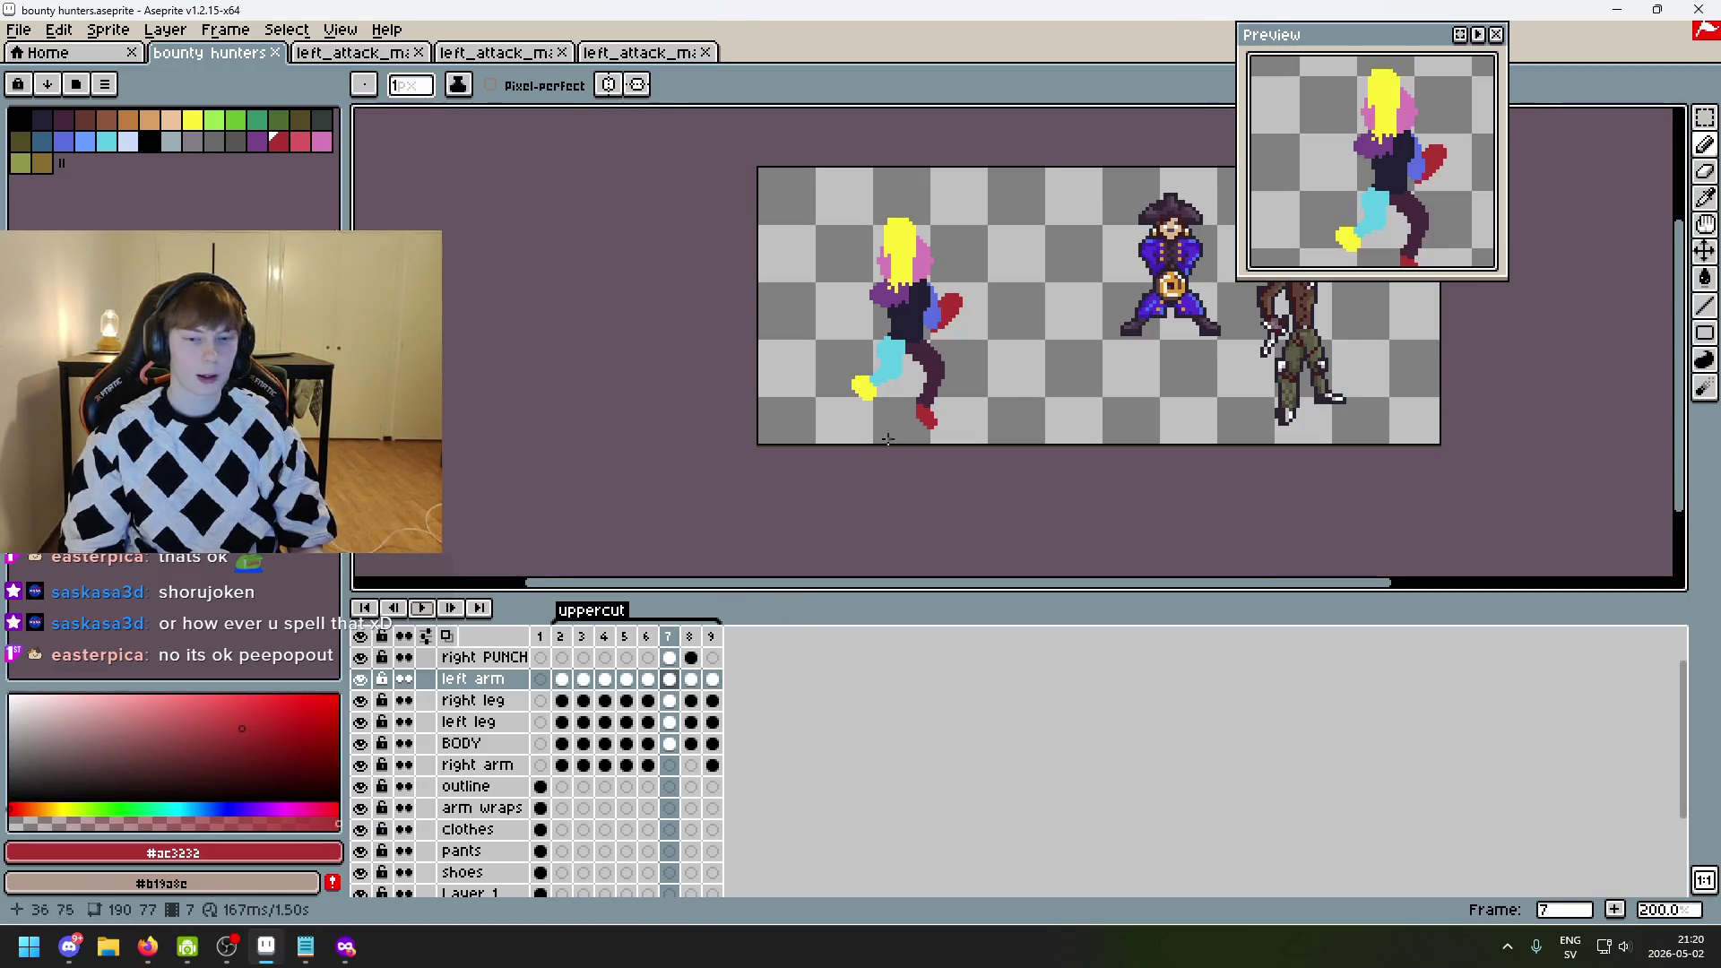
- Compare the final uppercut frames 7 to 9, settling on frame 7
{"action": "scroll", "coordinate": [887, 439], "scroll_direction": "up", "scroll_amount": 1}
{"action": "key", "text": "Right"}
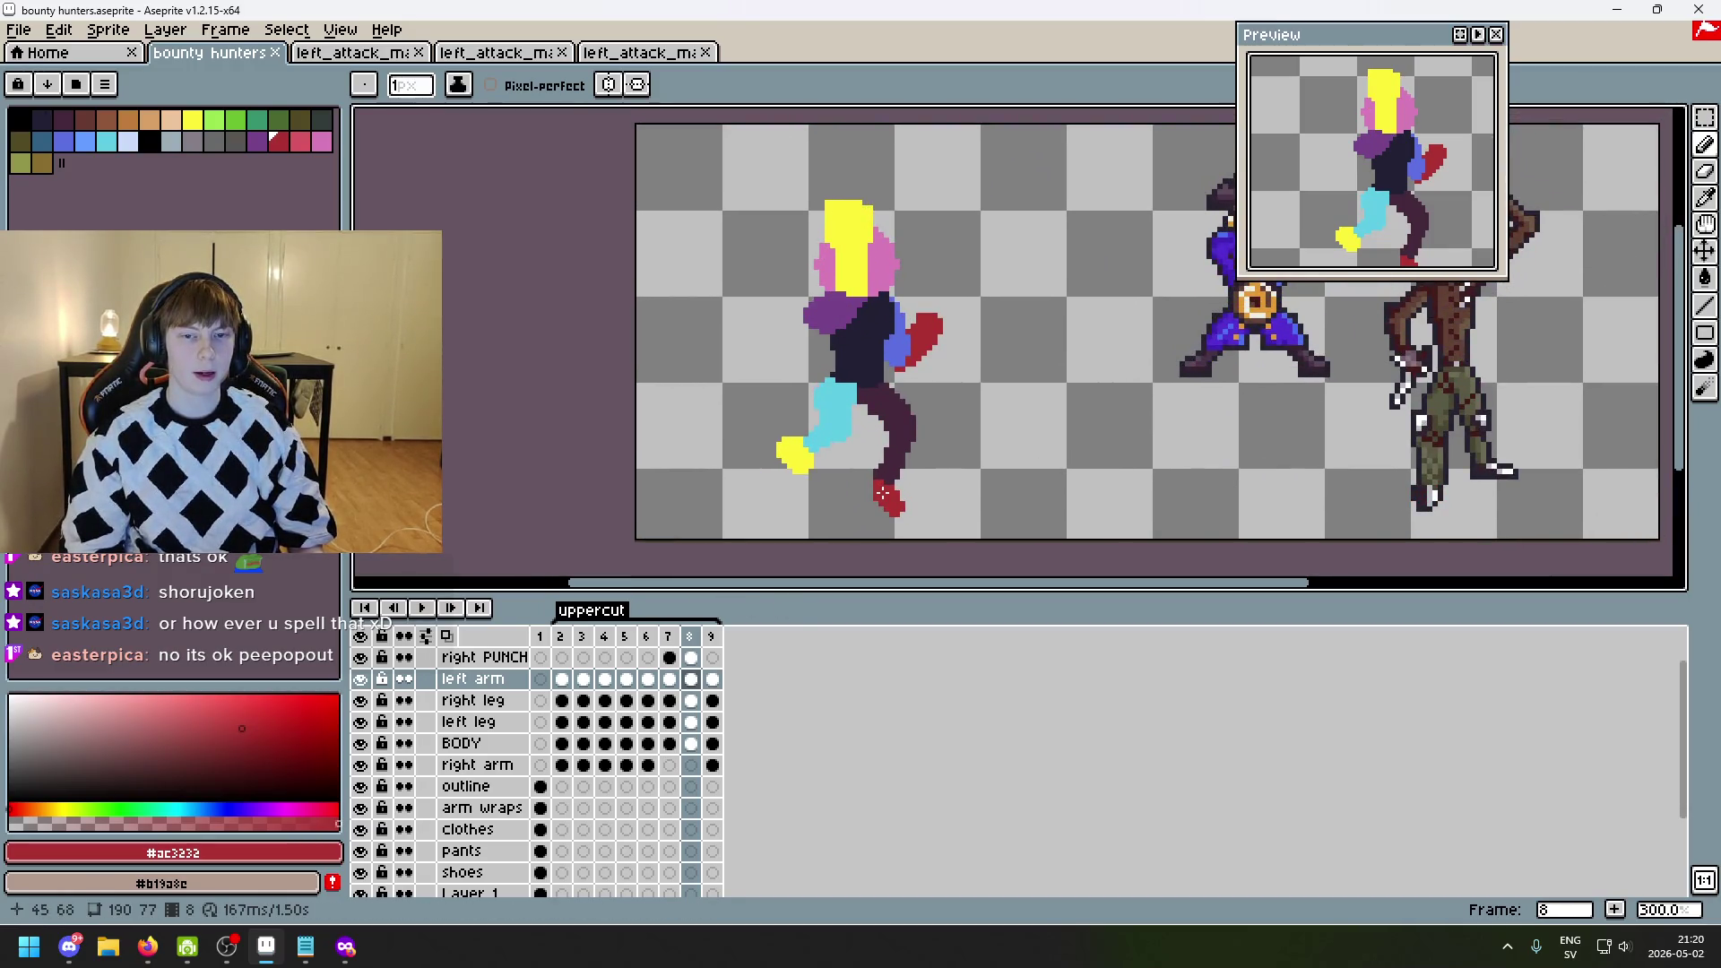
{"action": "key", "text": "Right"}
{"action": "key", "text": "Left"}
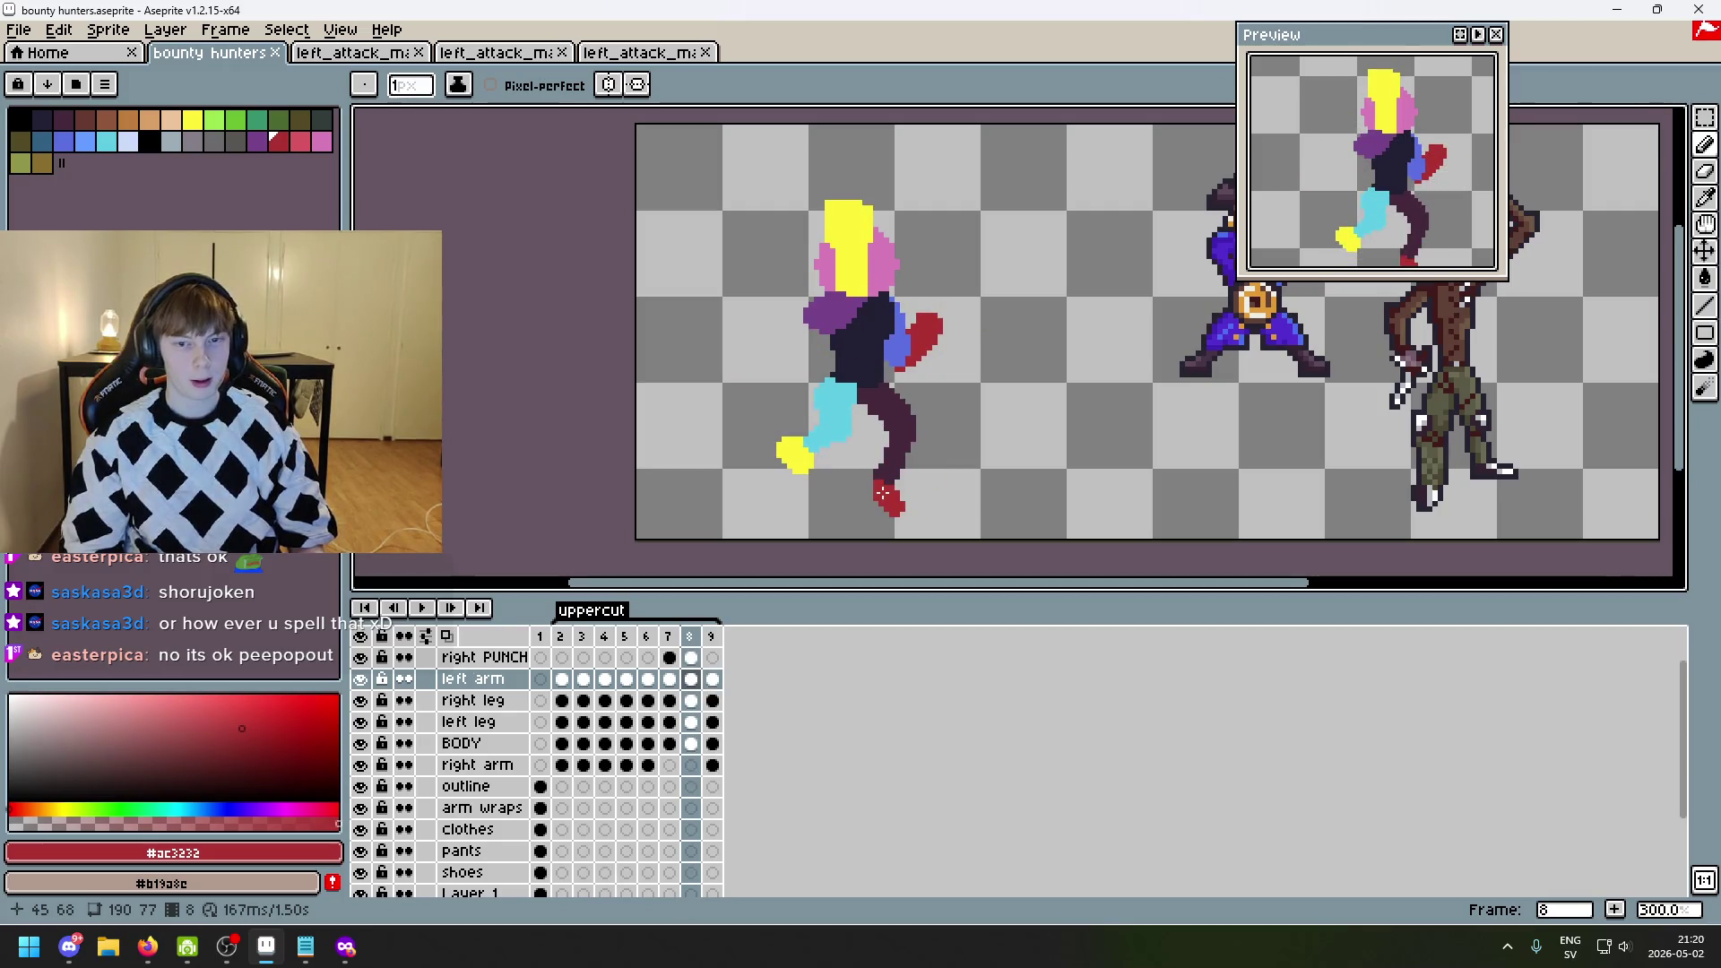
{"action": "key", "text": "Left"}
{"action": "key", "text": "Right"}
{"action": "key", "text": "Right"}
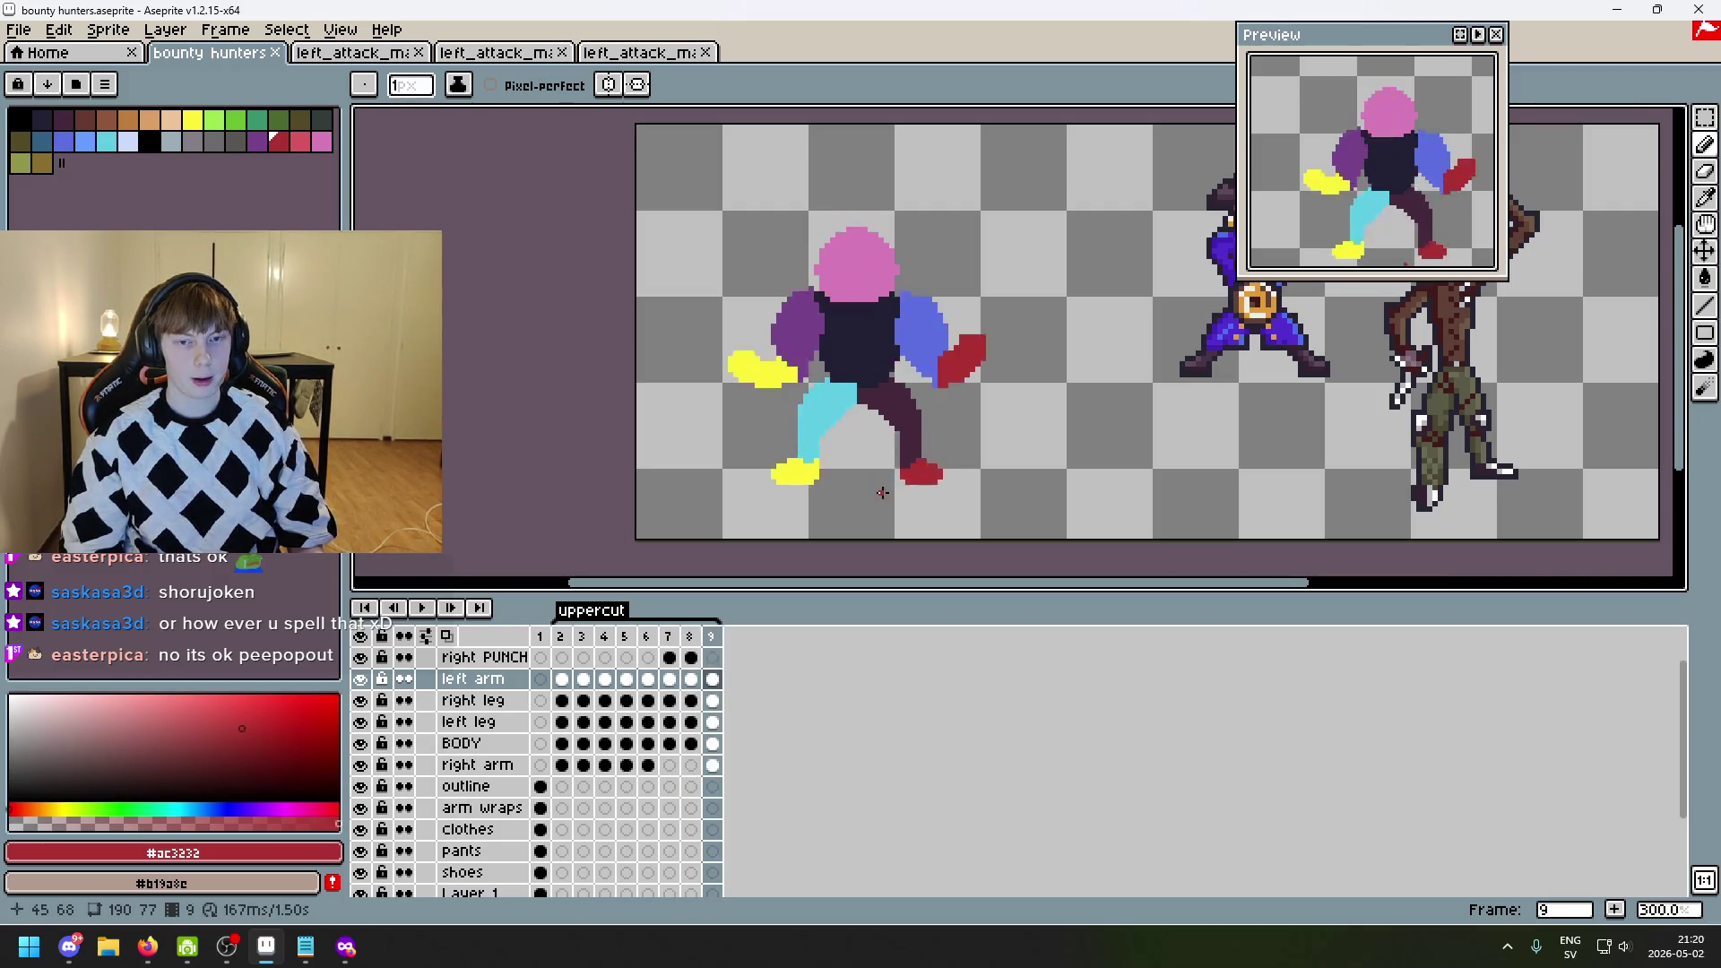
{"action": "key", "text": "Left"}
{"action": "key", "text": "Left"}
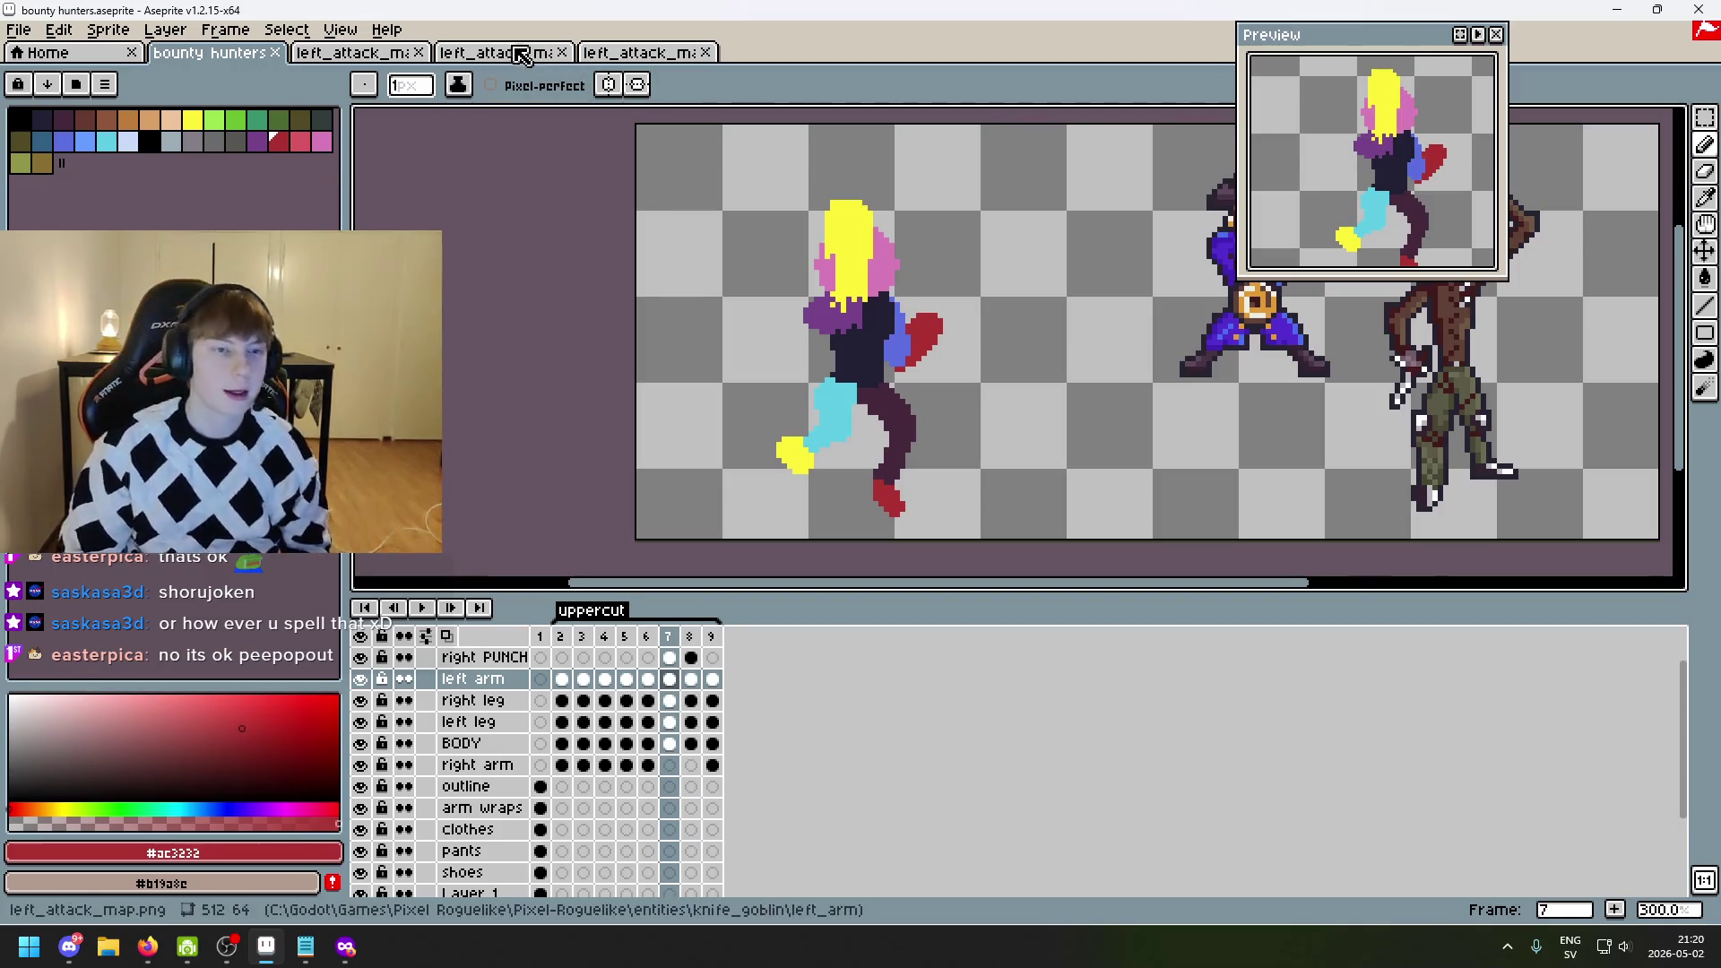
- Look through the left_attack_map sprites, including the pink arm-slash frames, then return to bounty hunters
{"action": "left_click", "coordinate": [520, 56]}
{"action": "left_click", "coordinate": [666, 56]}
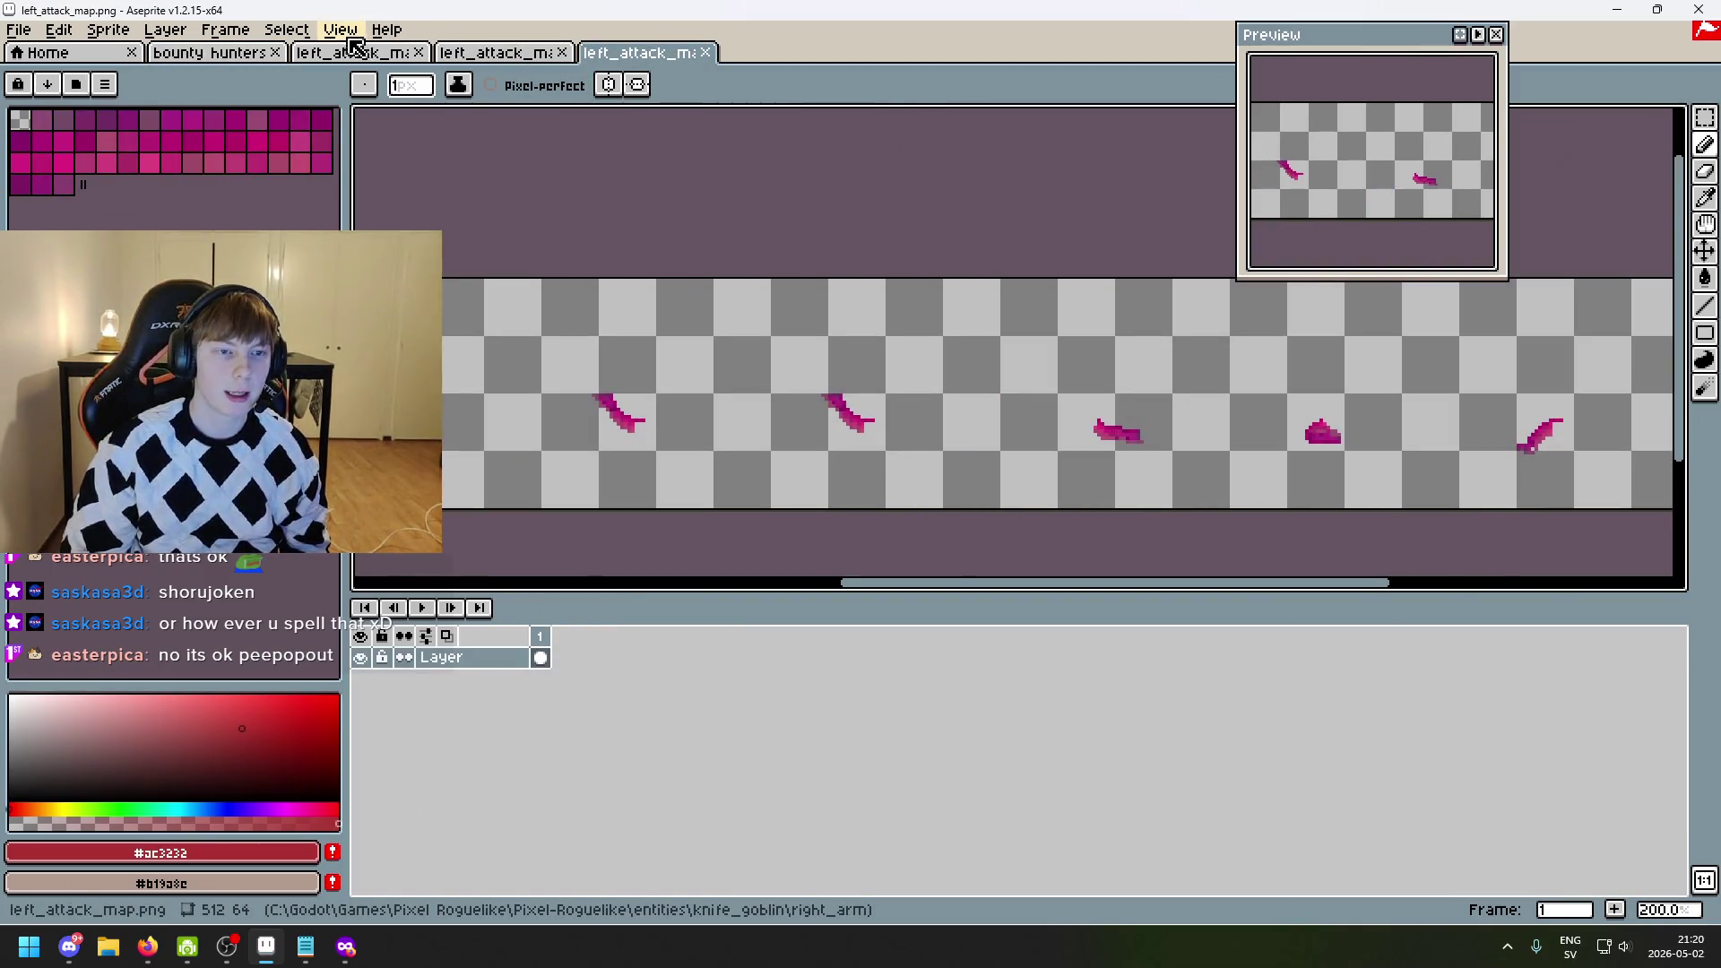
{"action": "left_click", "coordinate": [353, 47]}
{"action": "left_click", "coordinate": [479, 55]}
{"action": "left_click", "coordinate": [244, 56]}
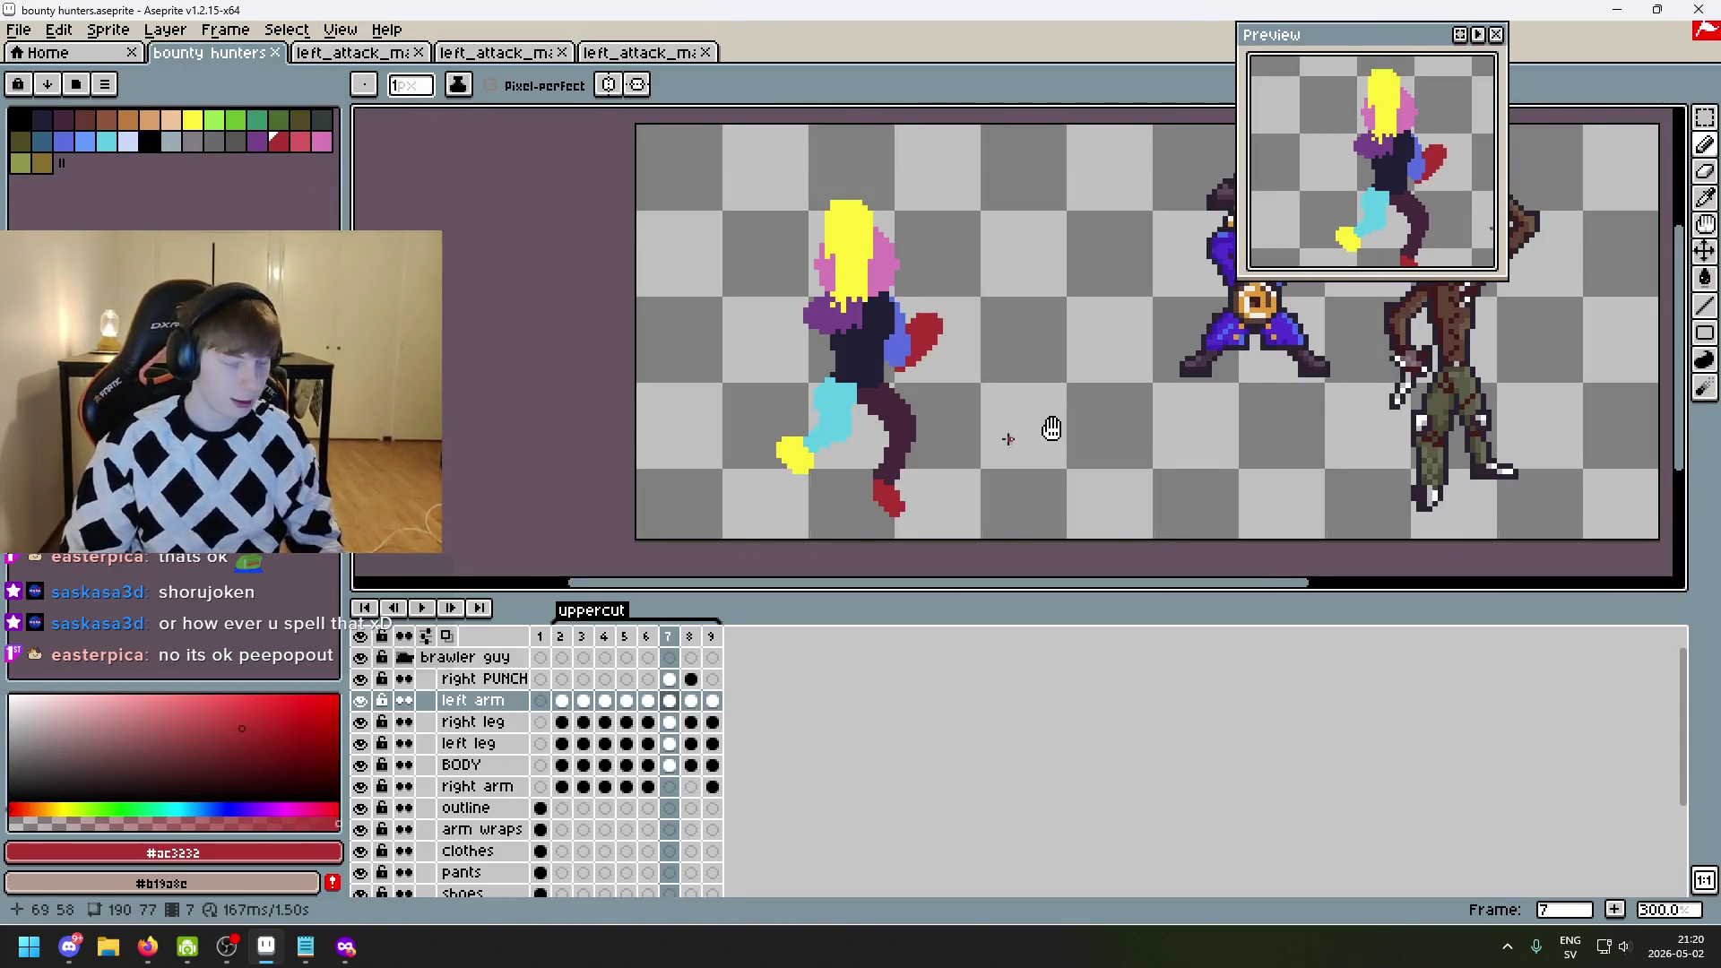
{"action": "left_click_drag", "start_coordinate": [1052, 429], "coordinate": [1102, 460]}
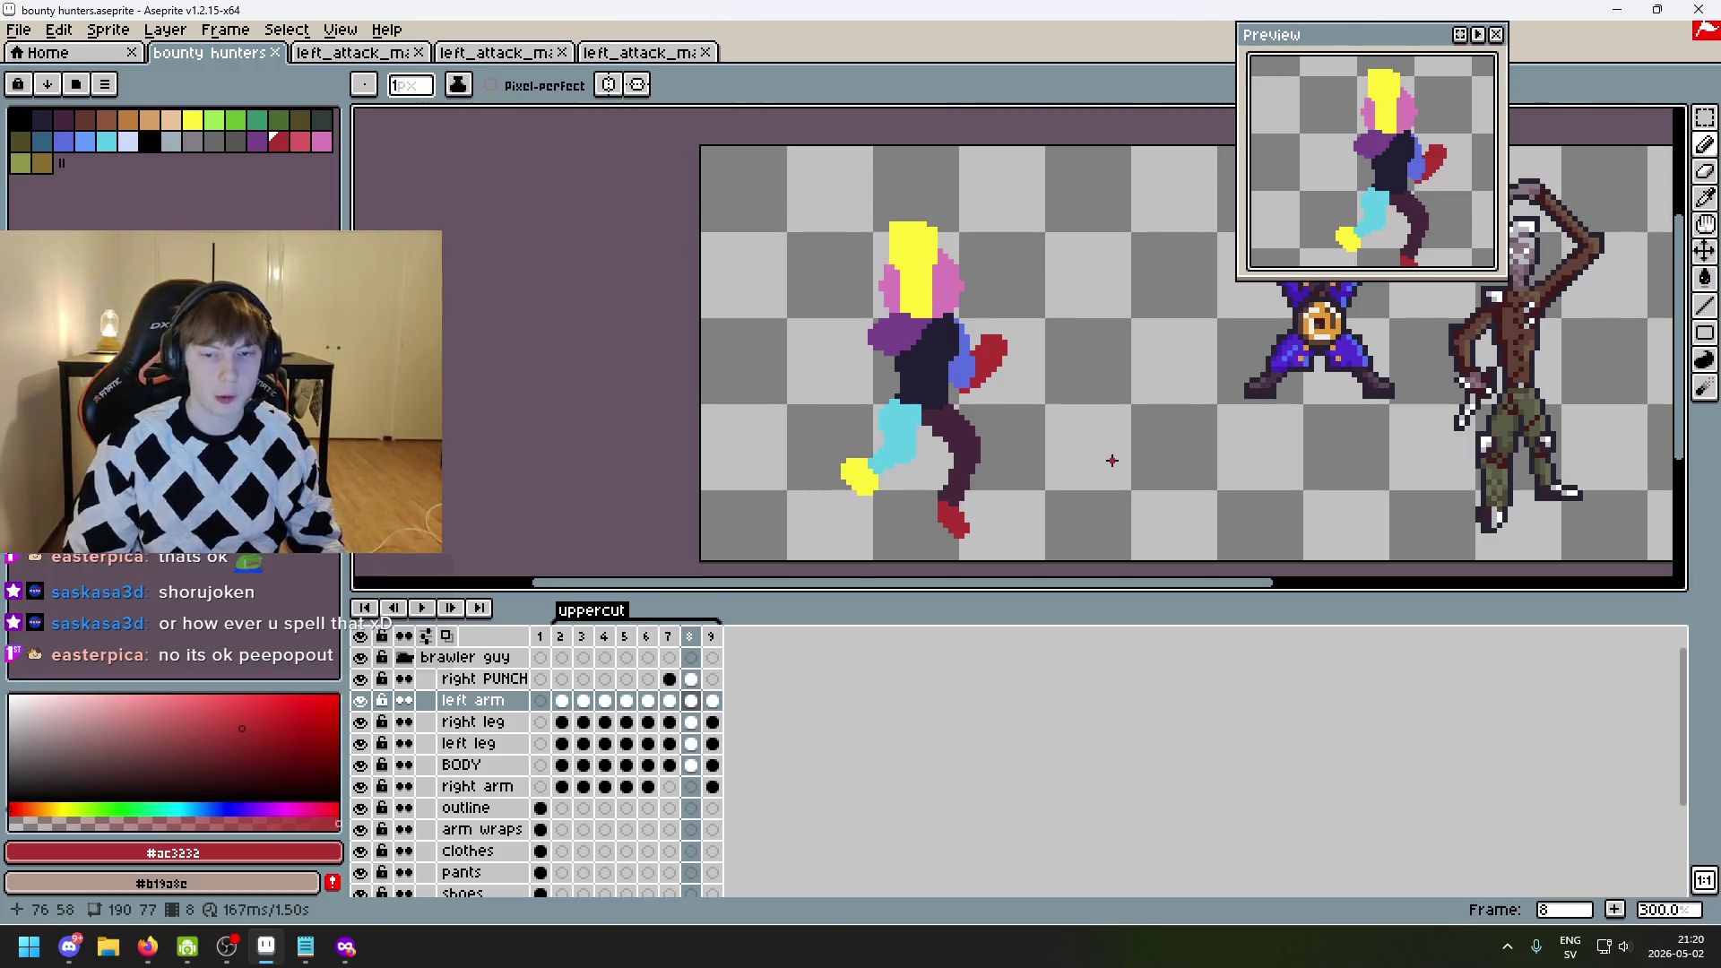
- Compare frames 6 to 8 again, then insert a new frame after frame 8 with Alt+N
{"action": "key", "text": "comma"}
{"action": "key", "text": "period"}
{"action": "key", "text": "period"}
{"action": "key", "text": "period"}
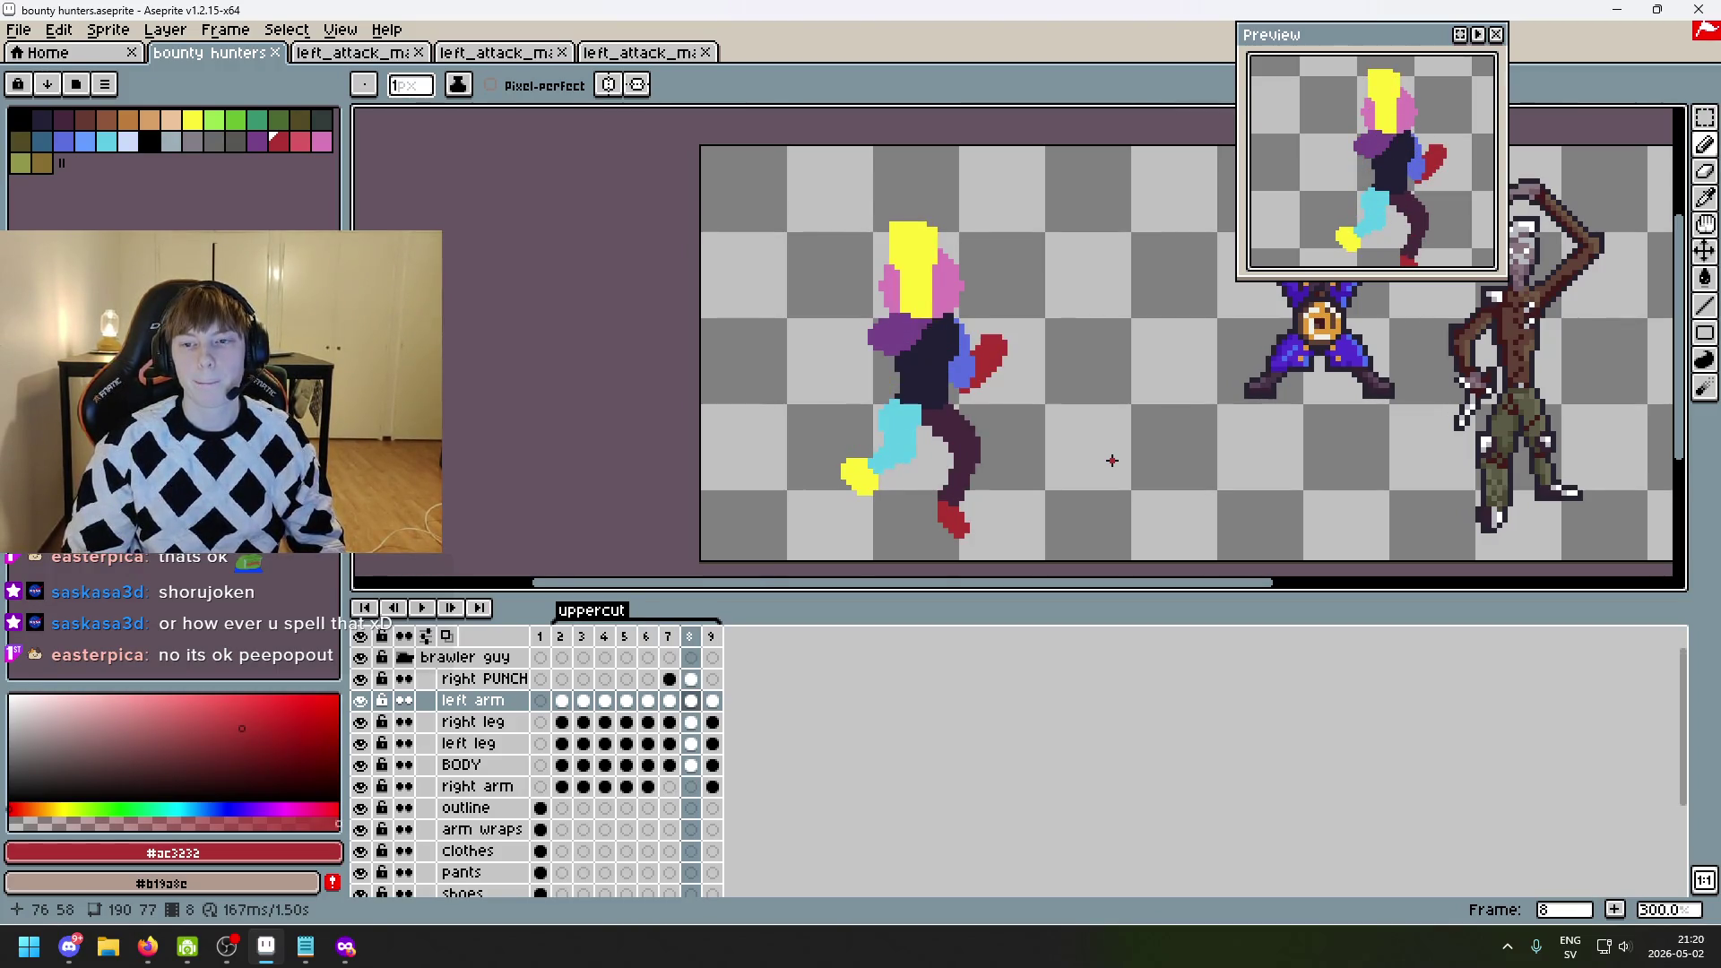
{"action": "key", "text": "comma"}
{"action": "key", "text": "comma"}
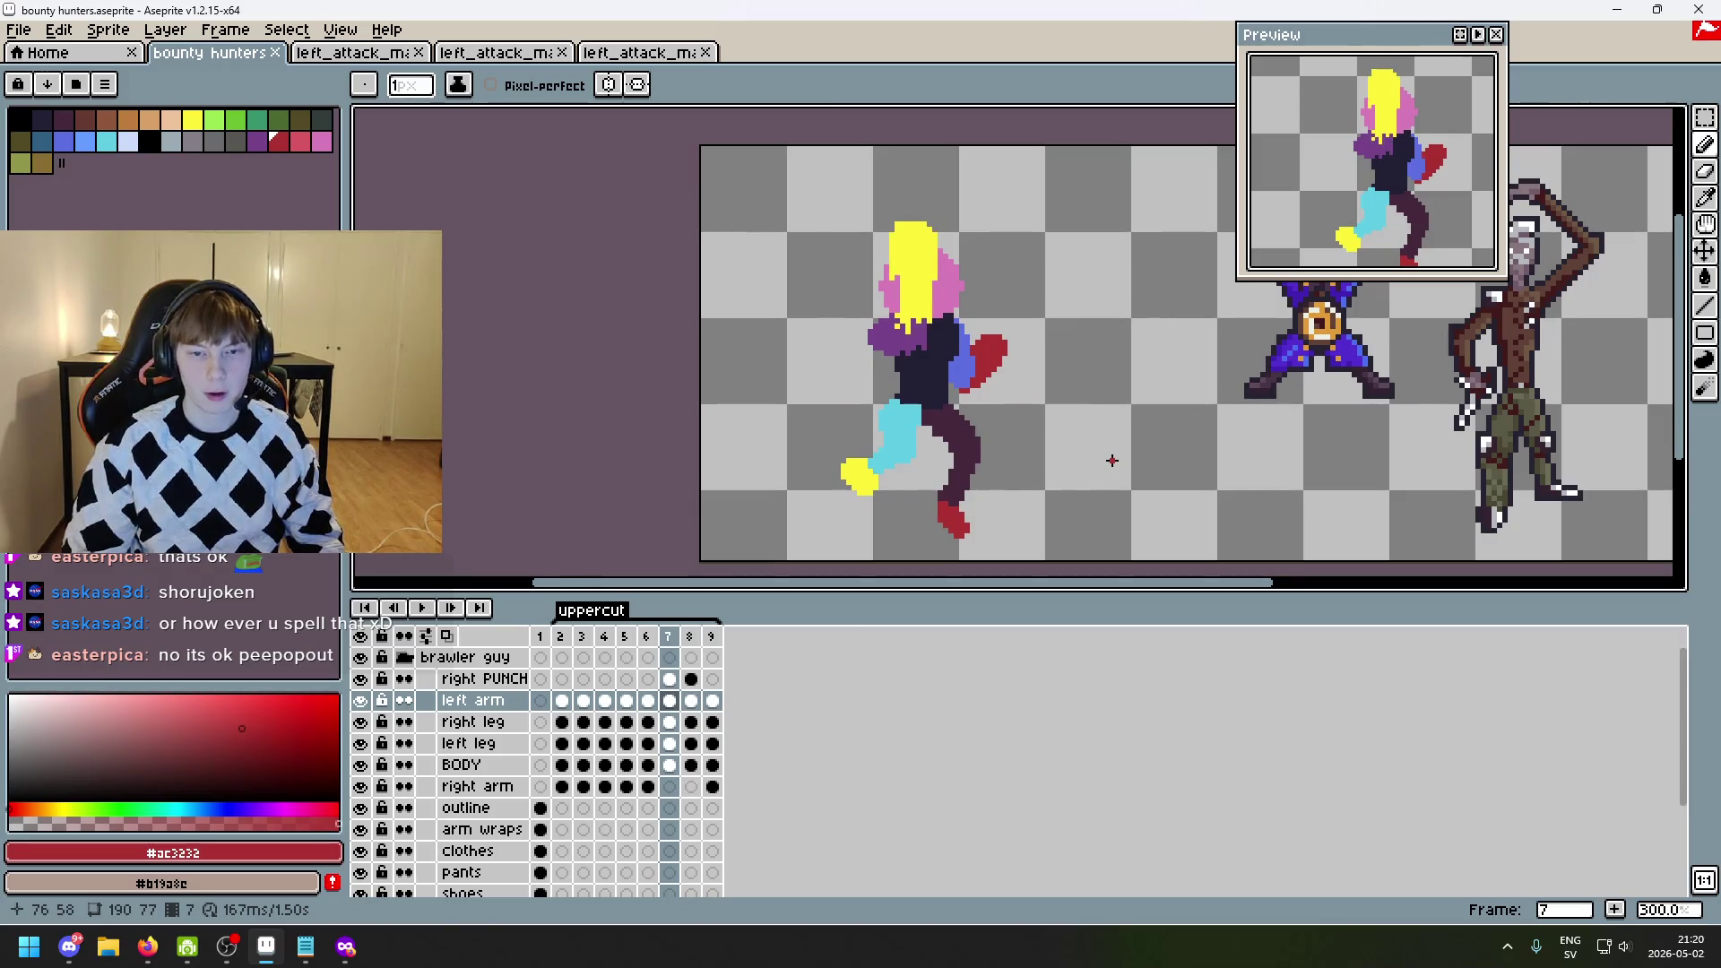
{"action": "key", "text": "period"}
{"action": "scroll", "coordinate": [986, 325], "scroll_direction": "right", "scroll_amount": 2}
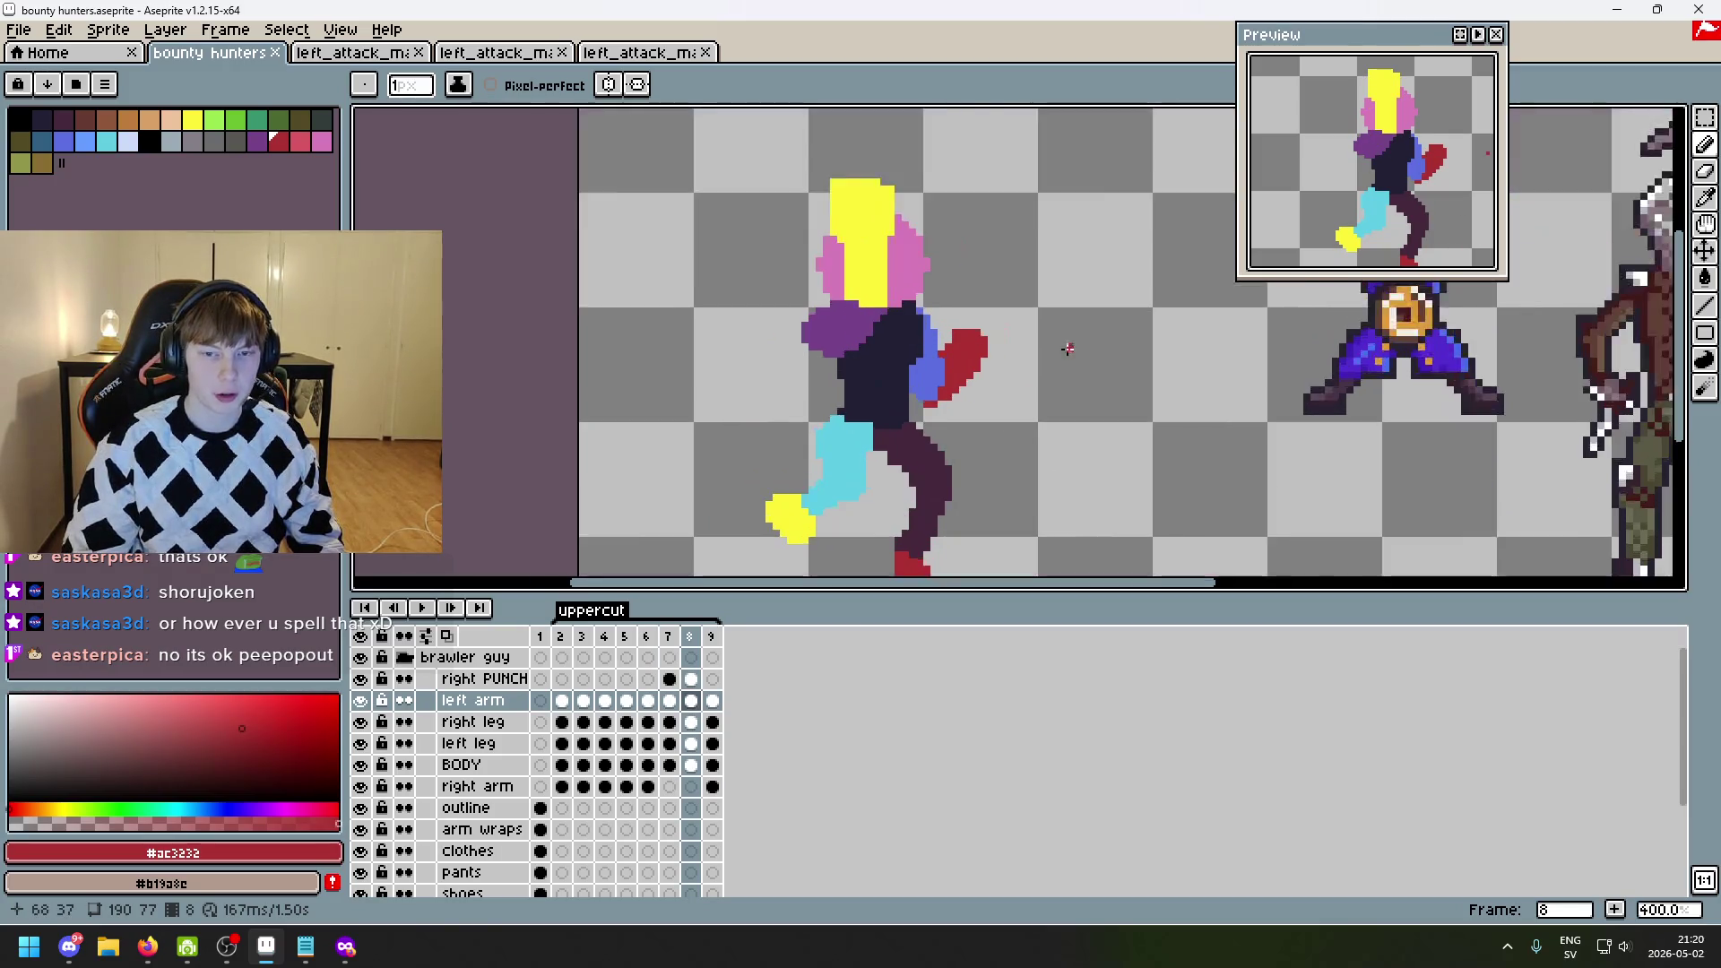
{"action": "key", "text": "period"}
{"action": "key", "text": "comma"}
{"action": "key", "text": "comma"}
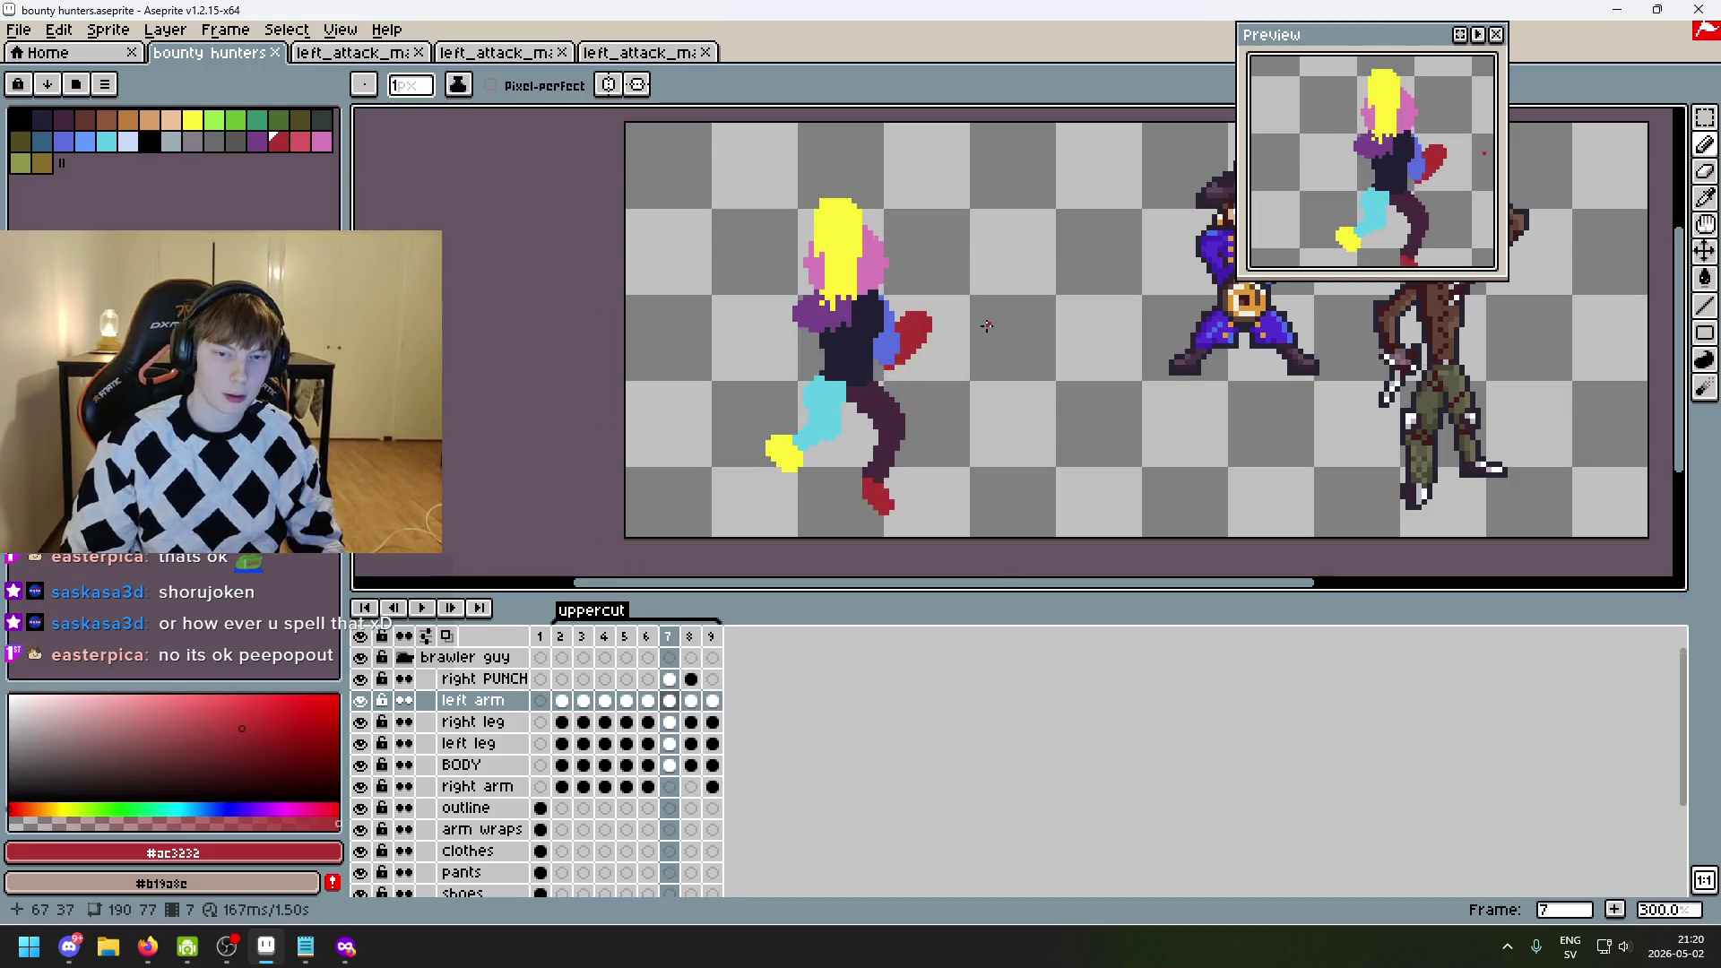
{"action": "key", "text": "comma"}
{"action": "key", "text": "period"}
{"action": "key", "text": "period"}
{"action": "key", "text": "period"}
{"action": "key", "text": "comma"}
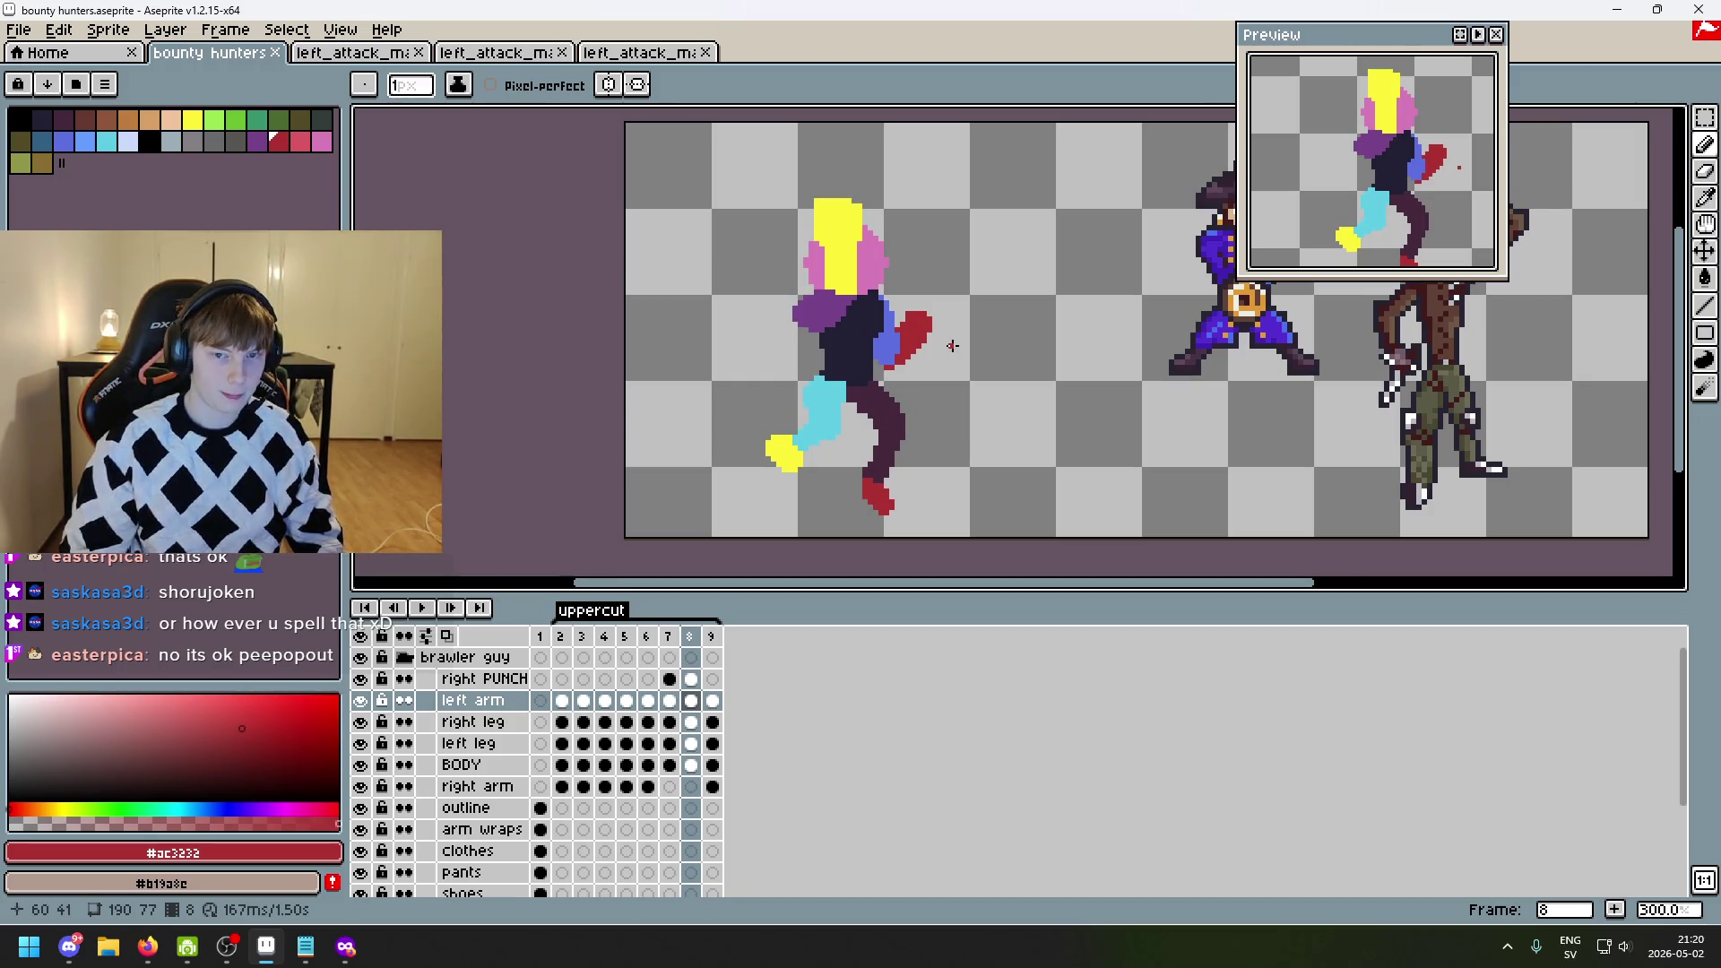
{"action": "key", "text": "alt+n"}
{"action": "key", "text": "alt+n"}
{"action": "key", "text": "alt+n"}
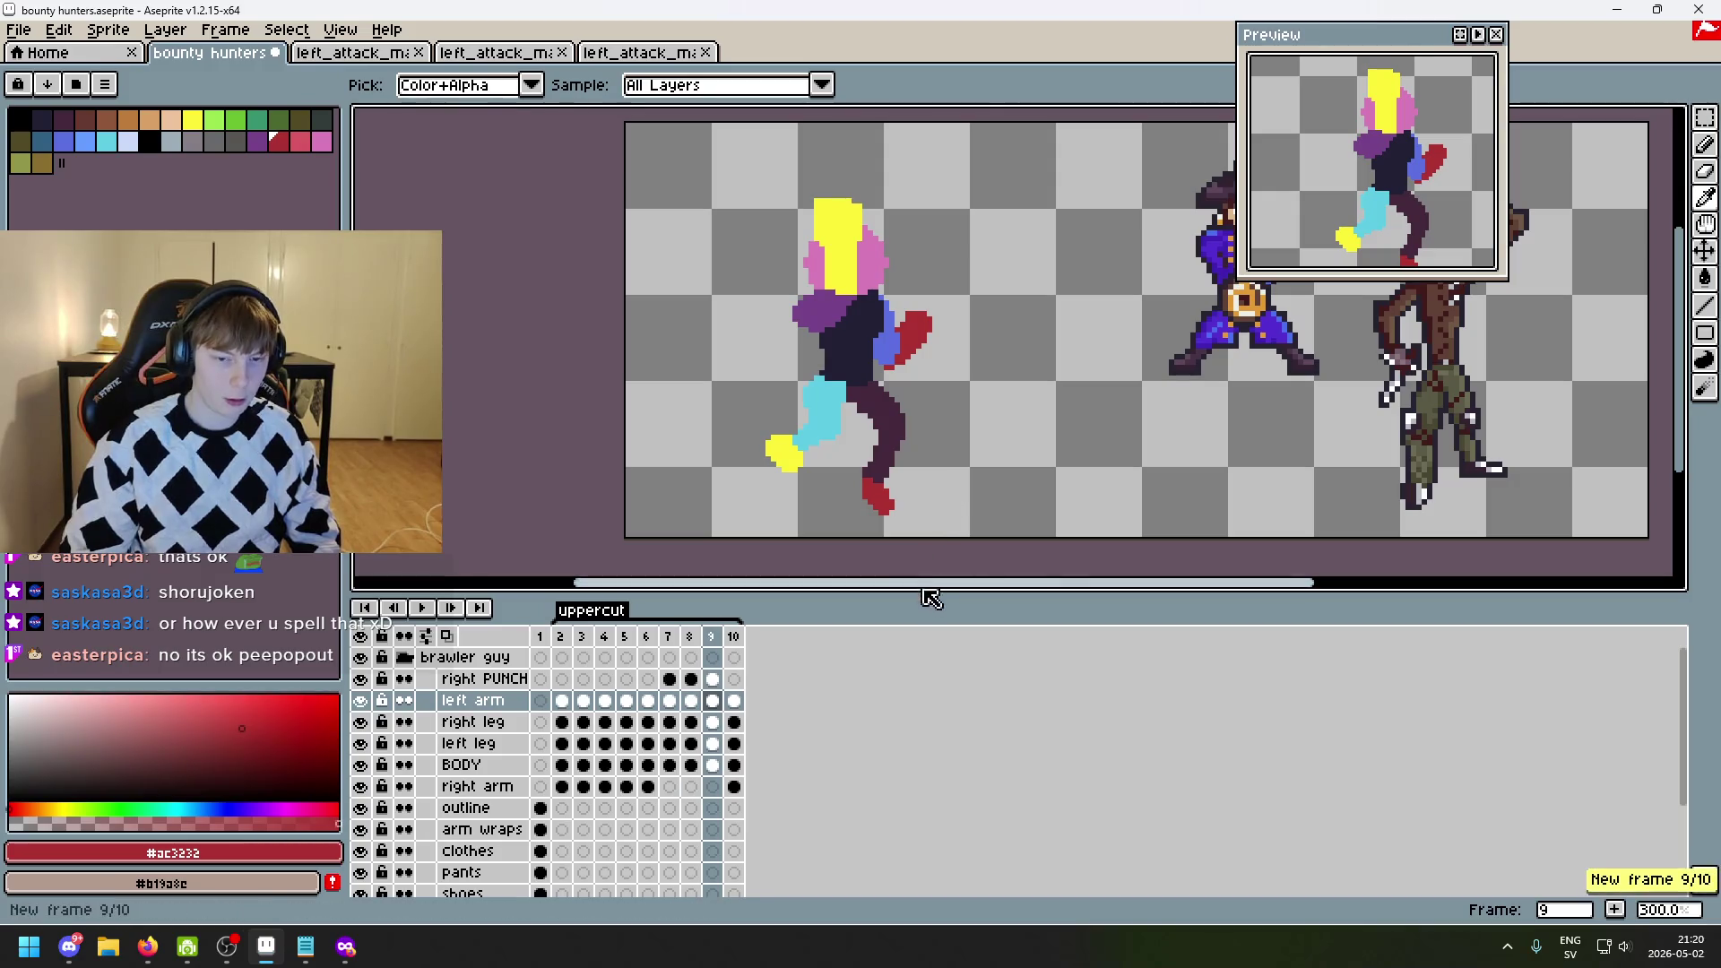
- Add another frame, bringing the uppercut to 13 frames, then play it from frame 2 and recentre the view
{"action": "key", "text": "alt+n"}
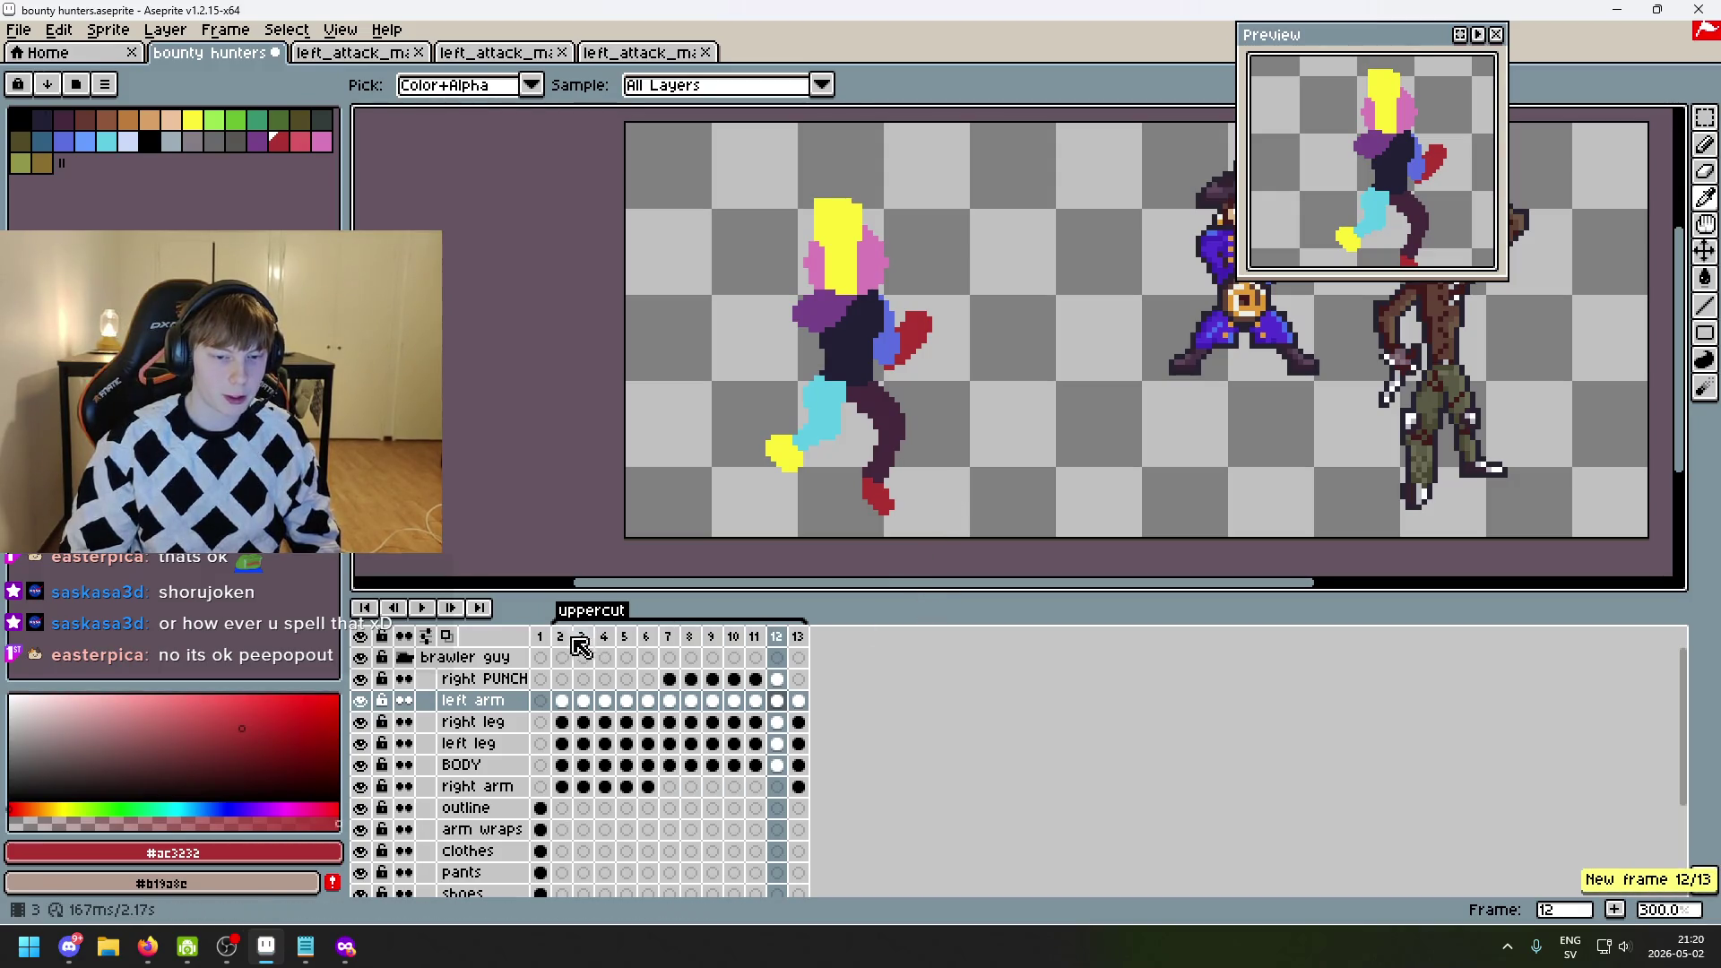
{"action": "left_click", "coordinate": [561, 637]}
{"action": "left_click", "coordinate": [425, 612]}
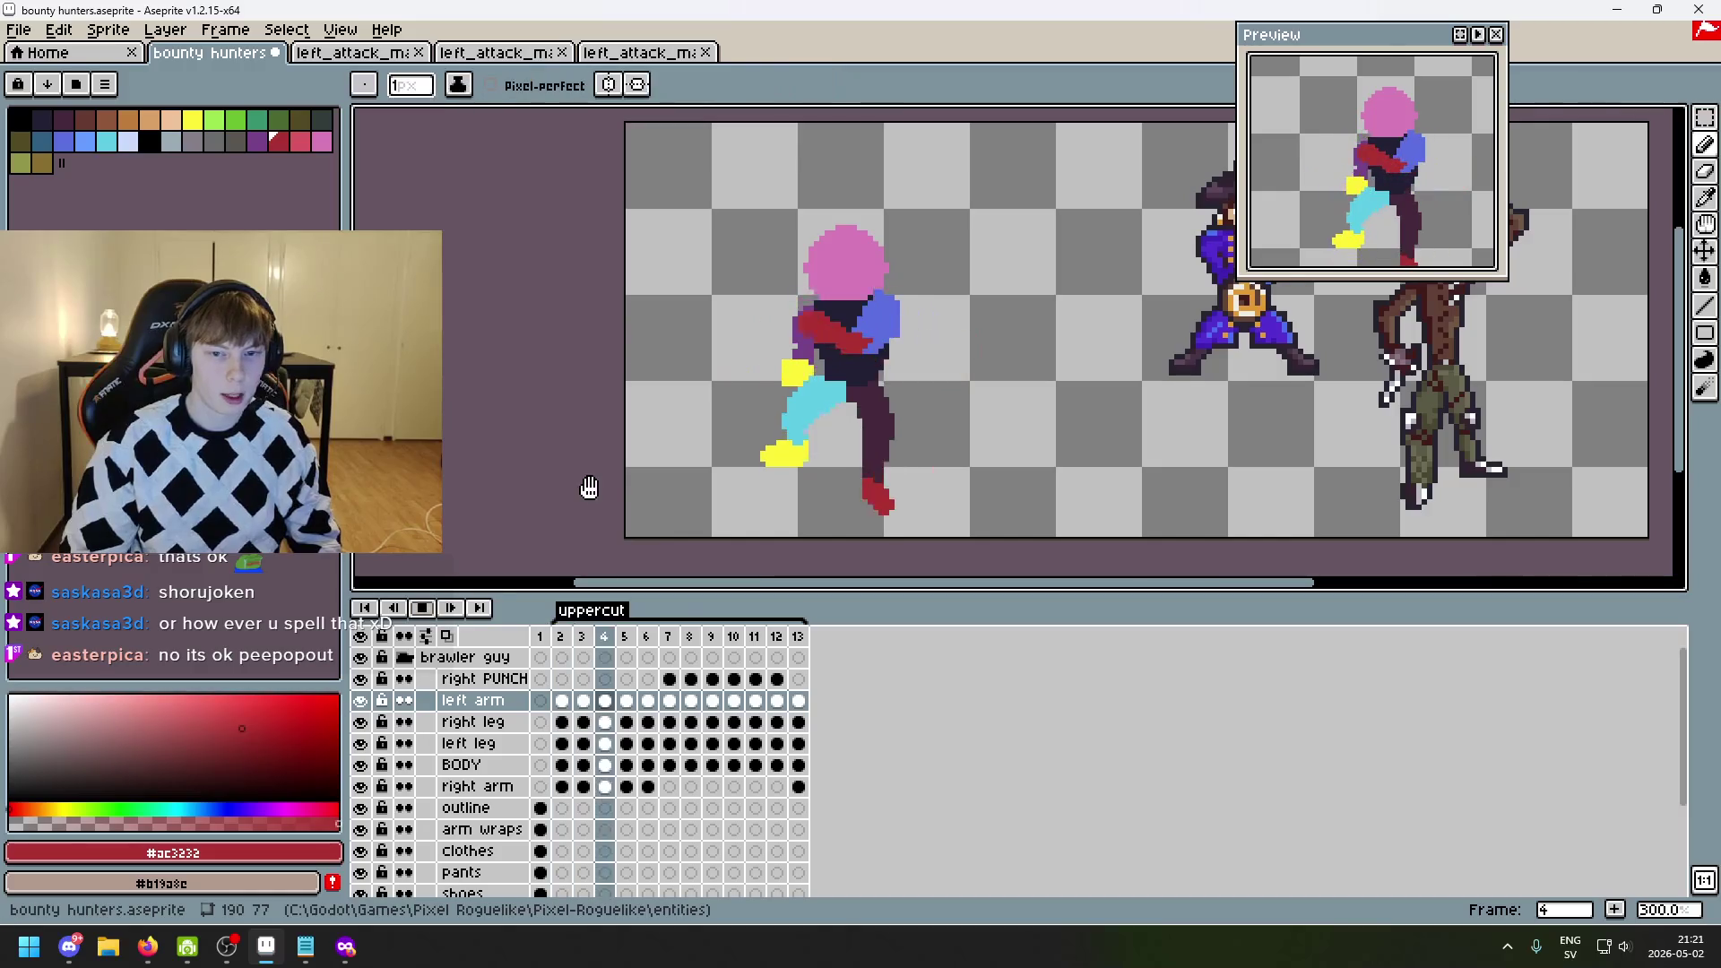
{"action": "scroll", "coordinate": [642, 507], "scroll_direction": "down", "scroll_amount": 3}
{"action": "scroll", "coordinate": [654, 499], "scroll_direction": "up", "scroll_amount": 2}
{"action": "left_click_drag", "start_coordinate": [656, 500], "coordinate": [717, 485]}
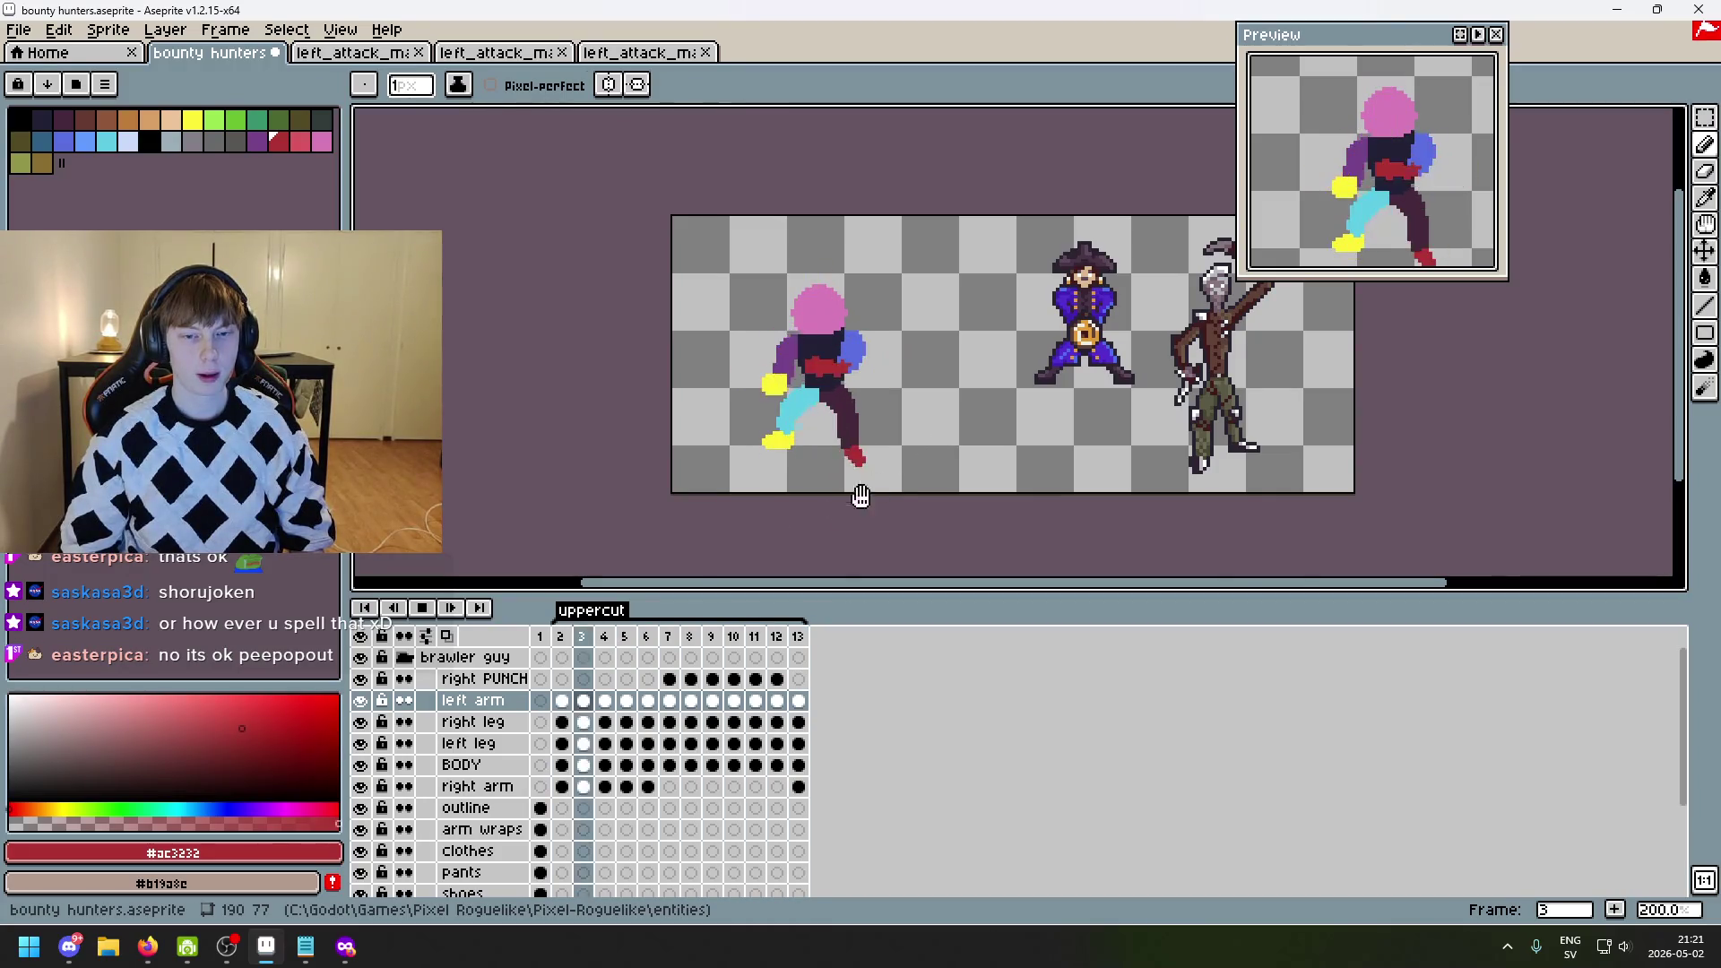
- Stop playback and step through the later frames 8 to 13 to check the poses
{"action": "left_click", "coordinate": [422, 607]}
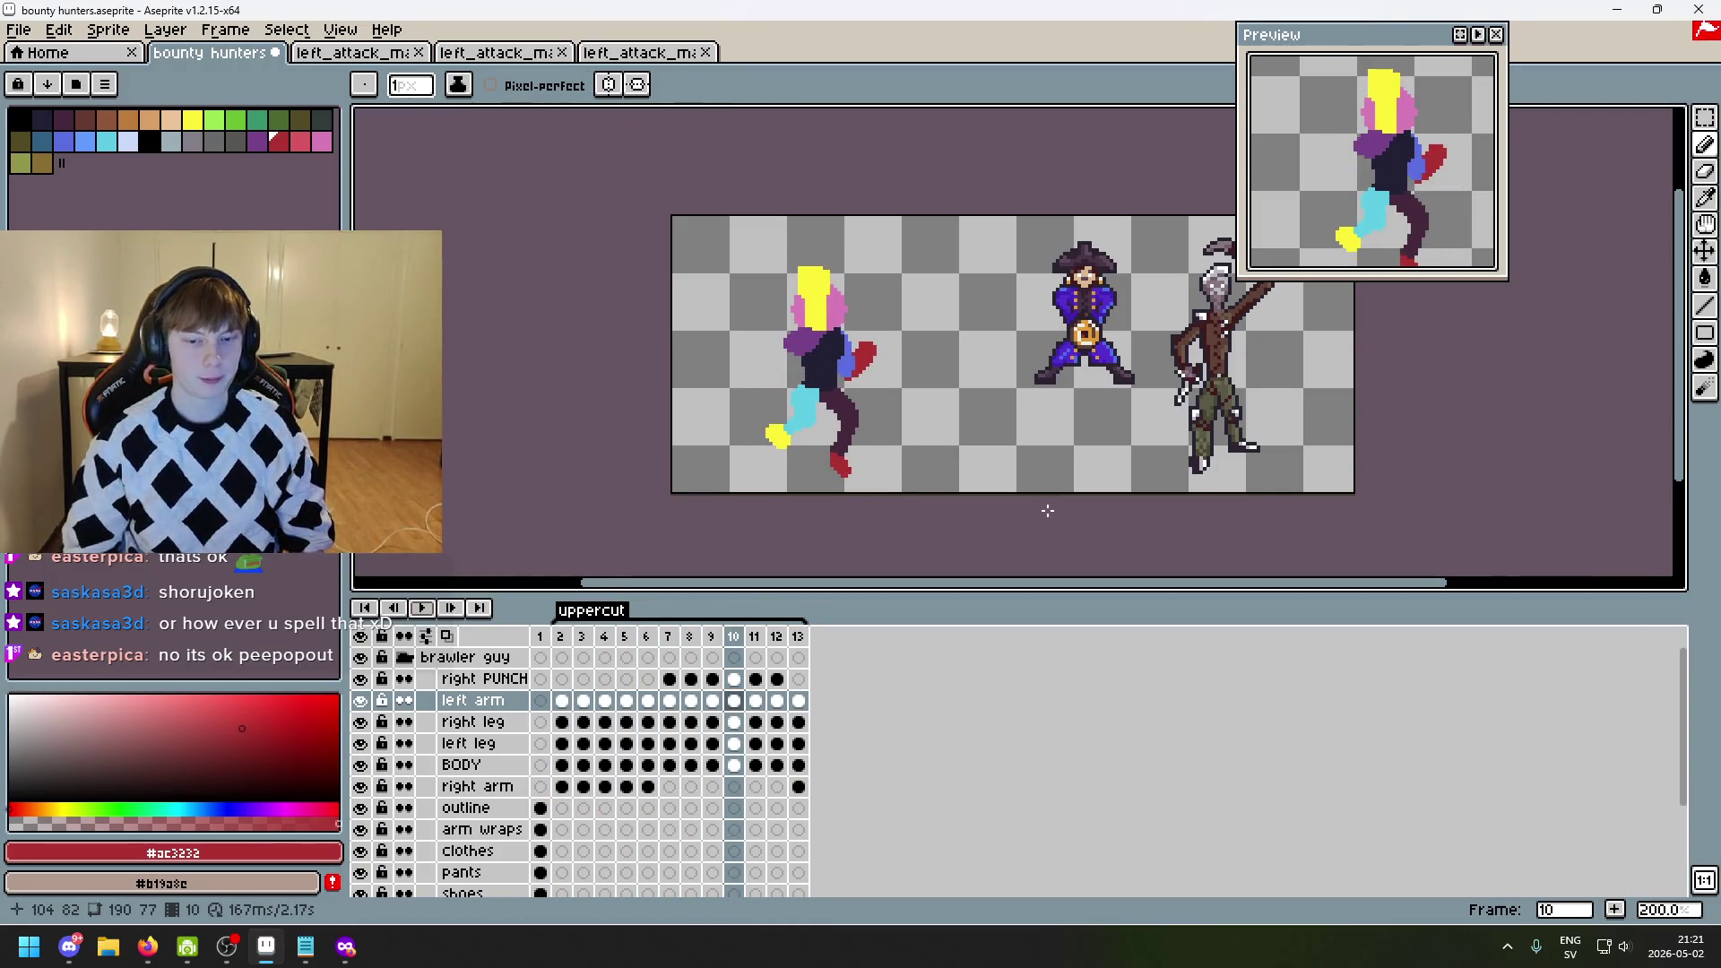
{"action": "key", "text": "Right"}
{"action": "key", "text": "Right"}
{"action": "key", "text": "Right"}
{"action": "key", "text": "Left"}
{"action": "key", "text": "Left"}
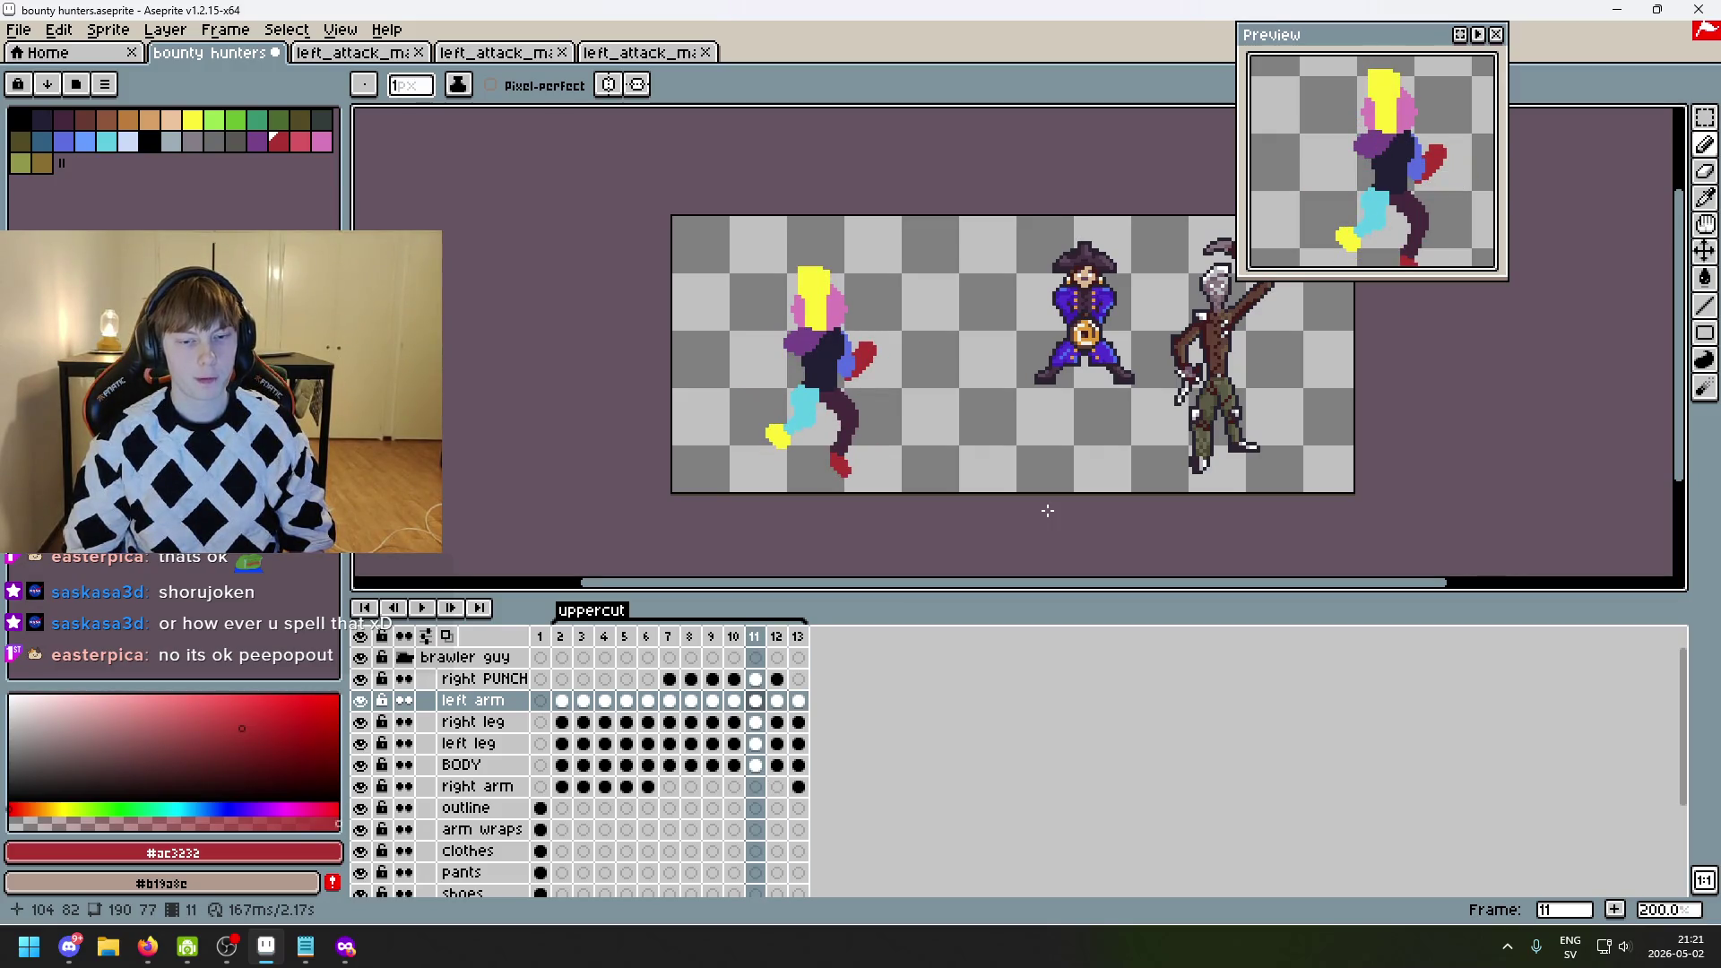
{"action": "key", "text": "Right"}
{"action": "key", "text": "Right"}
{"action": "key", "text": "Left"}
{"action": "key", "text": "Right"}
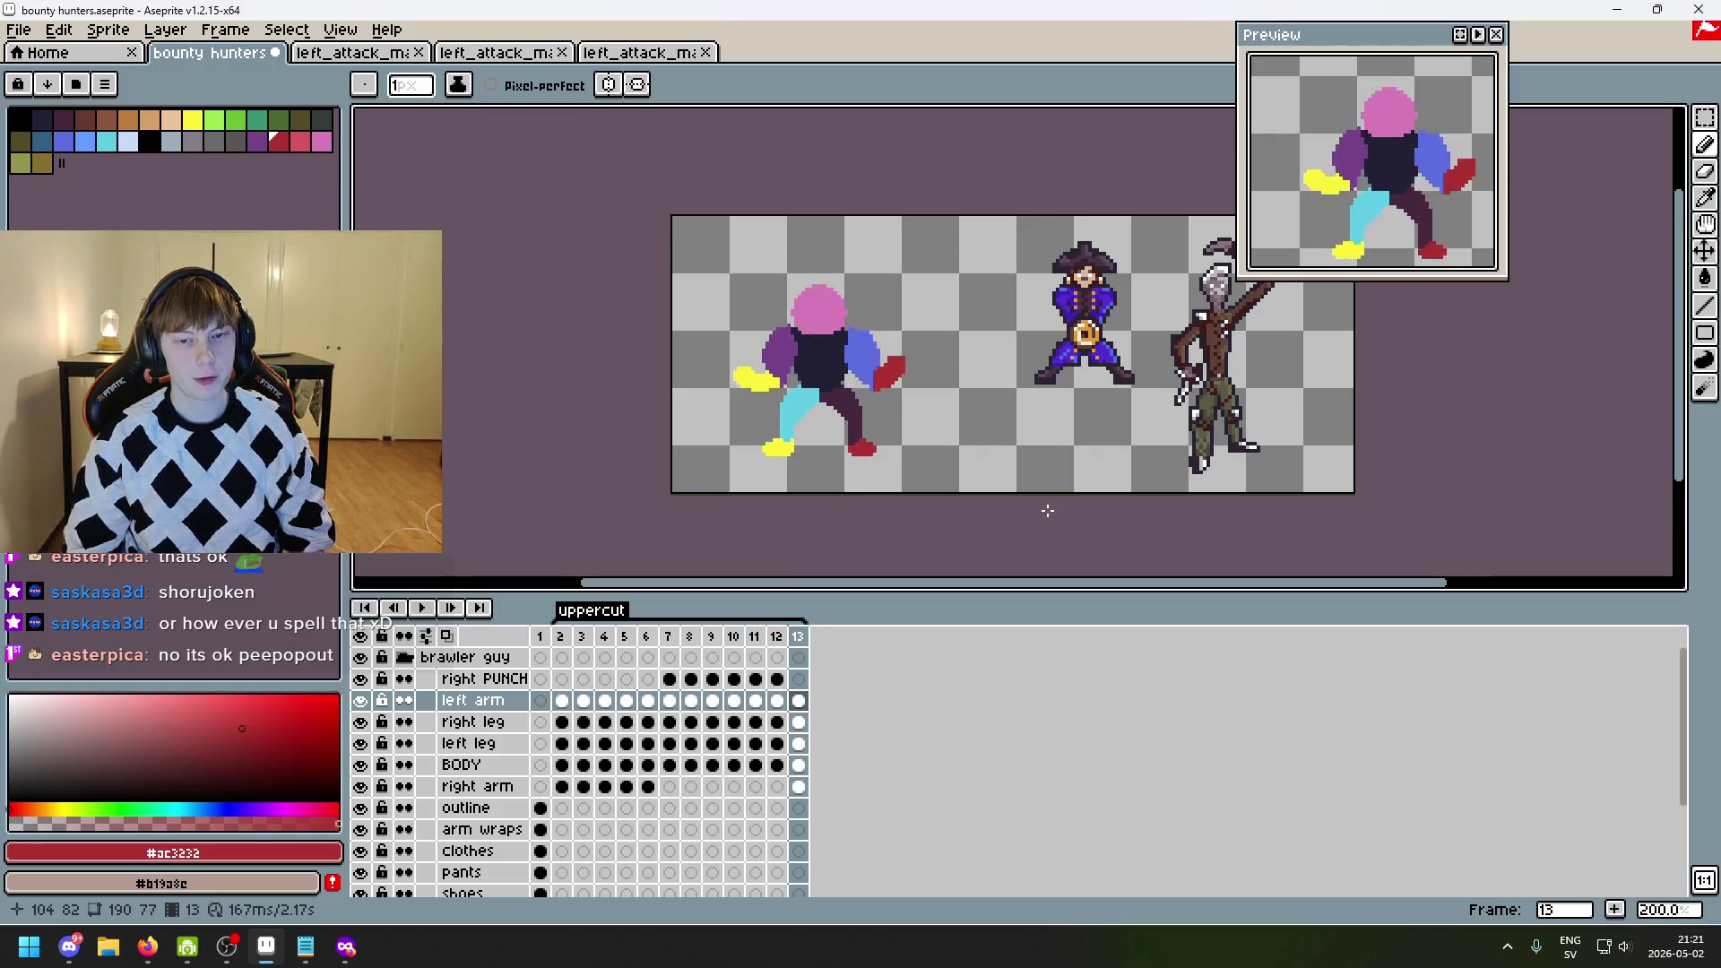
{"action": "key", "text": "Left"}
{"action": "key", "text": "Right"}
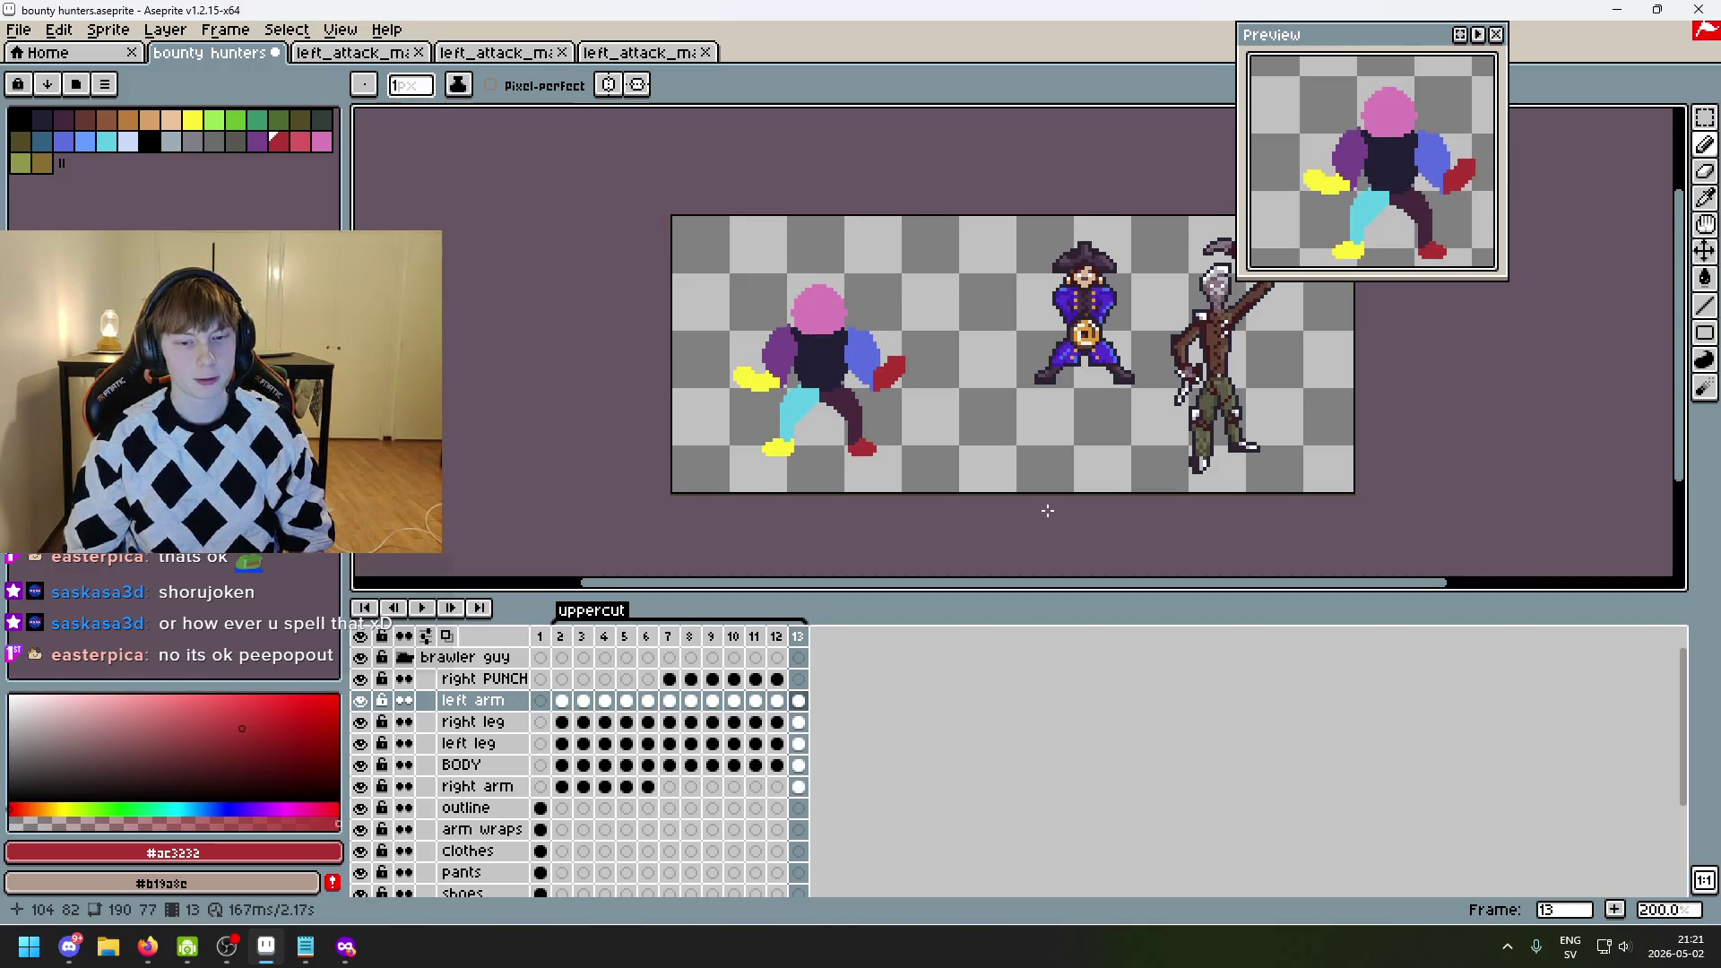
{"action": "key", "text": "Left"}
{"action": "key", "text": "Right"}
{"action": "key", "text": "Left"}
{"action": "key", "text": "Left"}
{"action": "key", "text": "Left"}
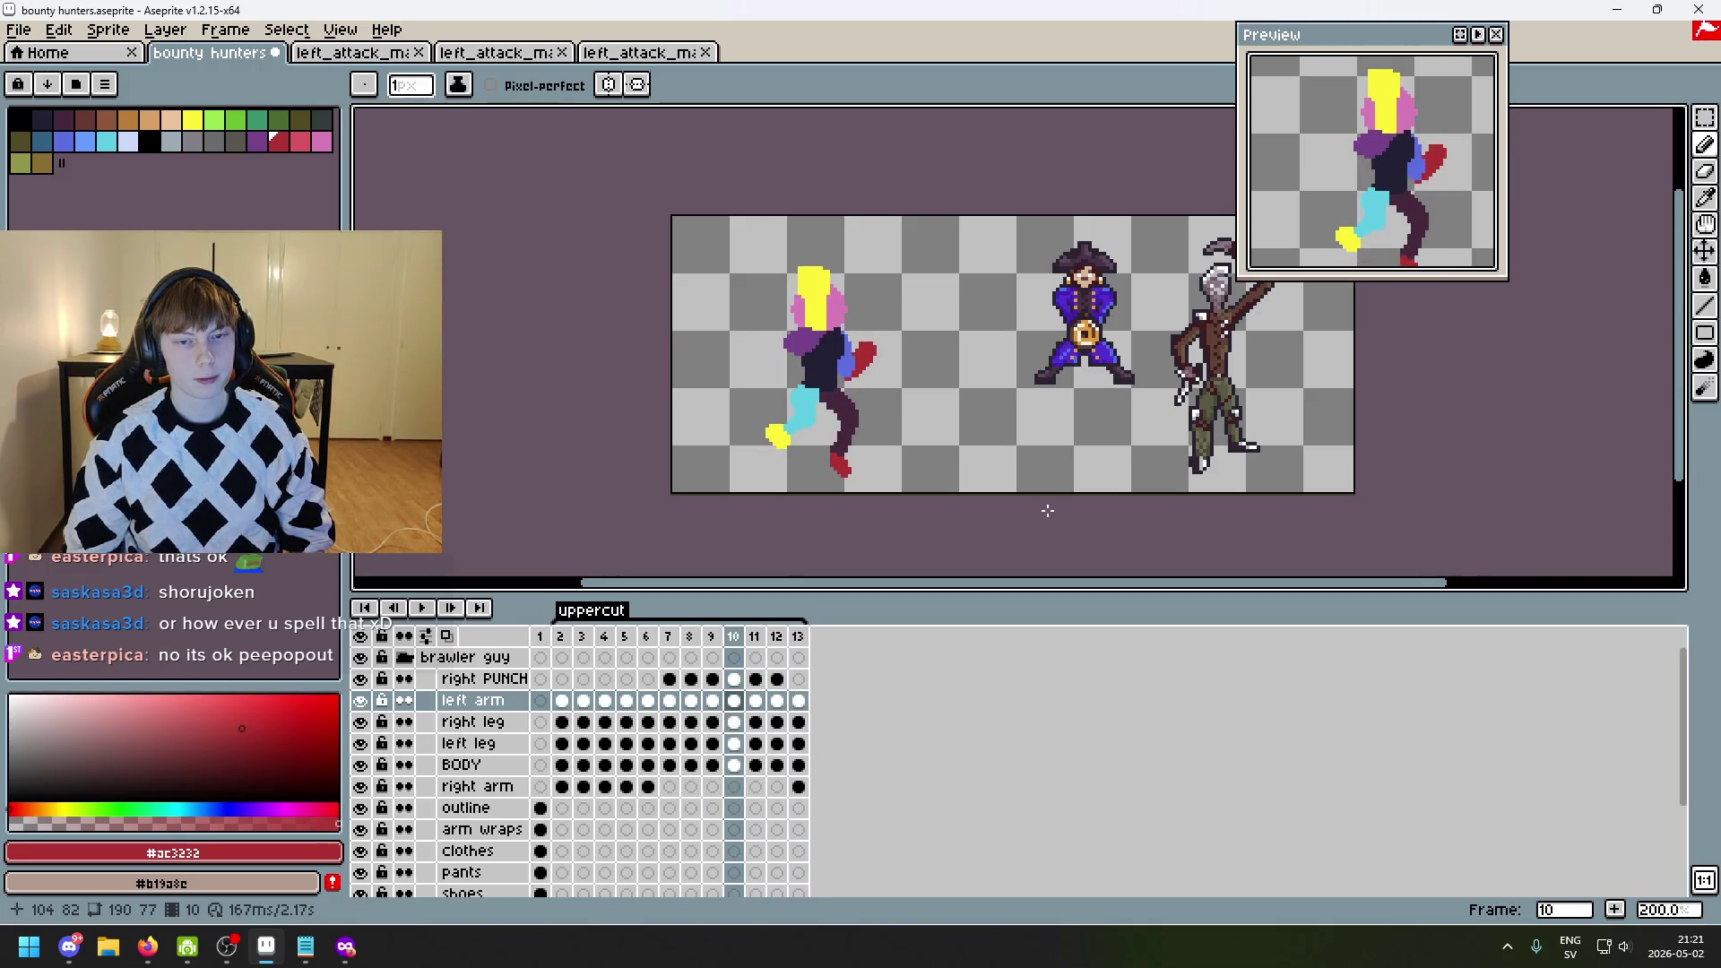
{"action": "key", "text": "Left"}
{"action": "key", "text": "Left"}
{"action": "key", "text": "Left"}
{"action": "key", "text": "Left"}
{"action": "key", "text": "Left"}
{"action": "key", "text": "Left"}
{"action": "key", "text": "Left"}
{"action": "key", "text": "Left"}
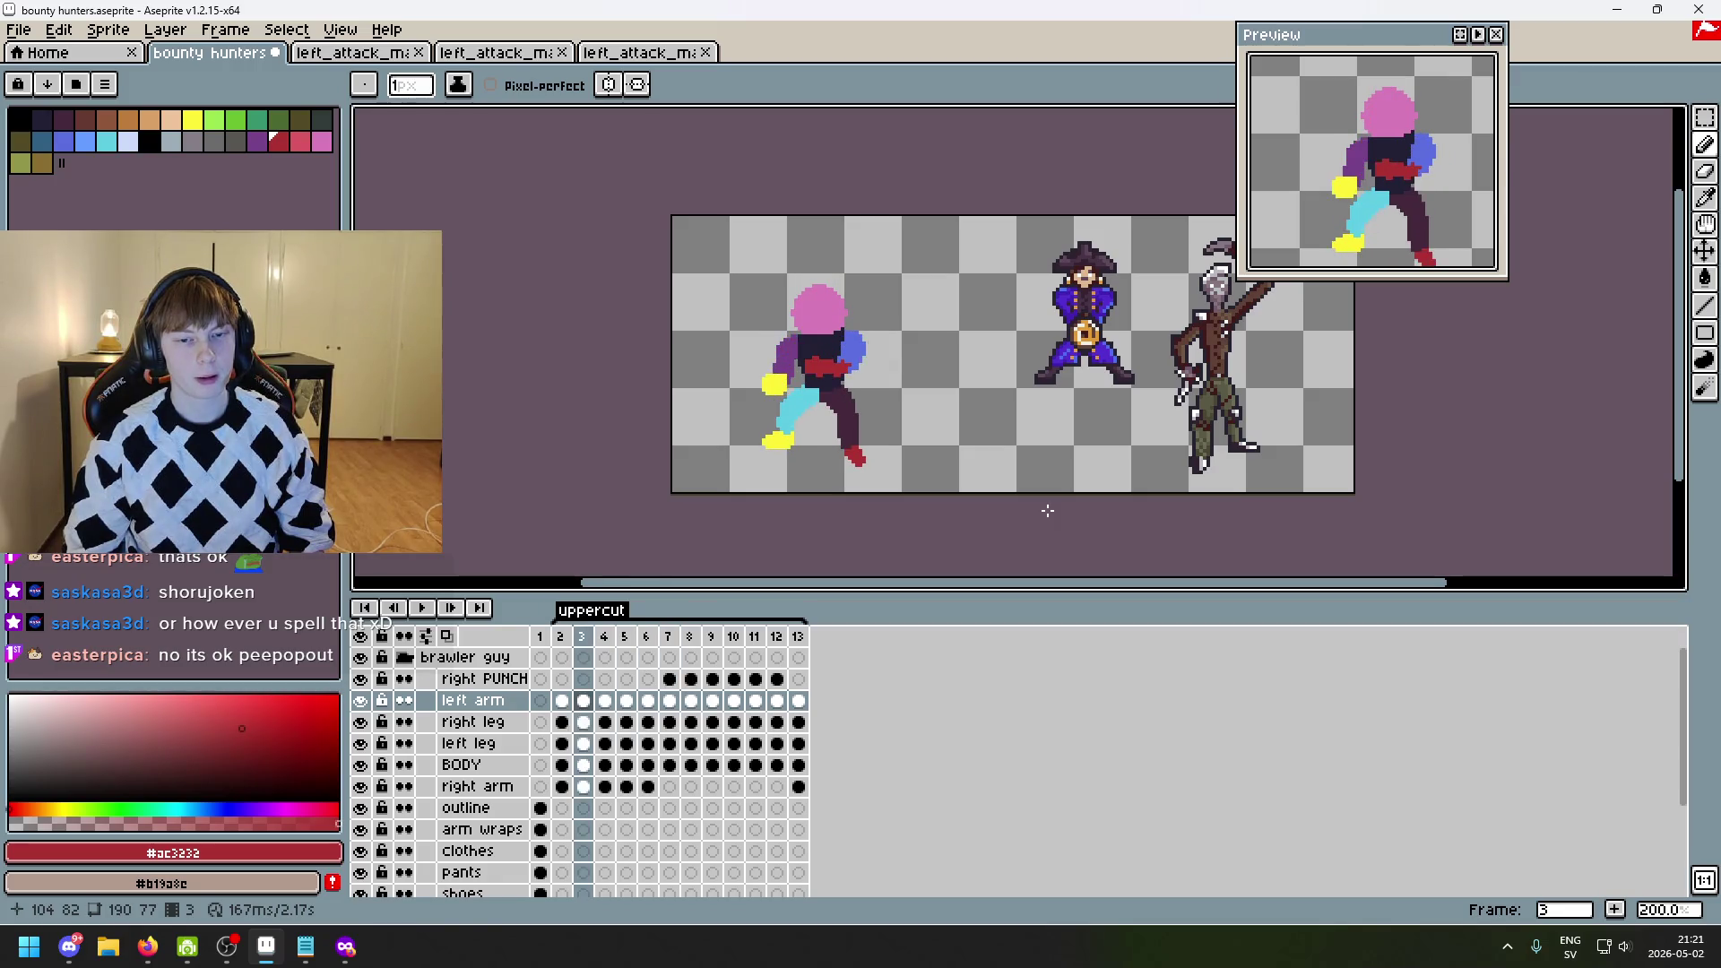
{"action": "key", "text": "Right"}
{"action": "key", "text": "Right"}
{"action": "key", "text": "Right"}
{"action": "key", "text": "Right"}
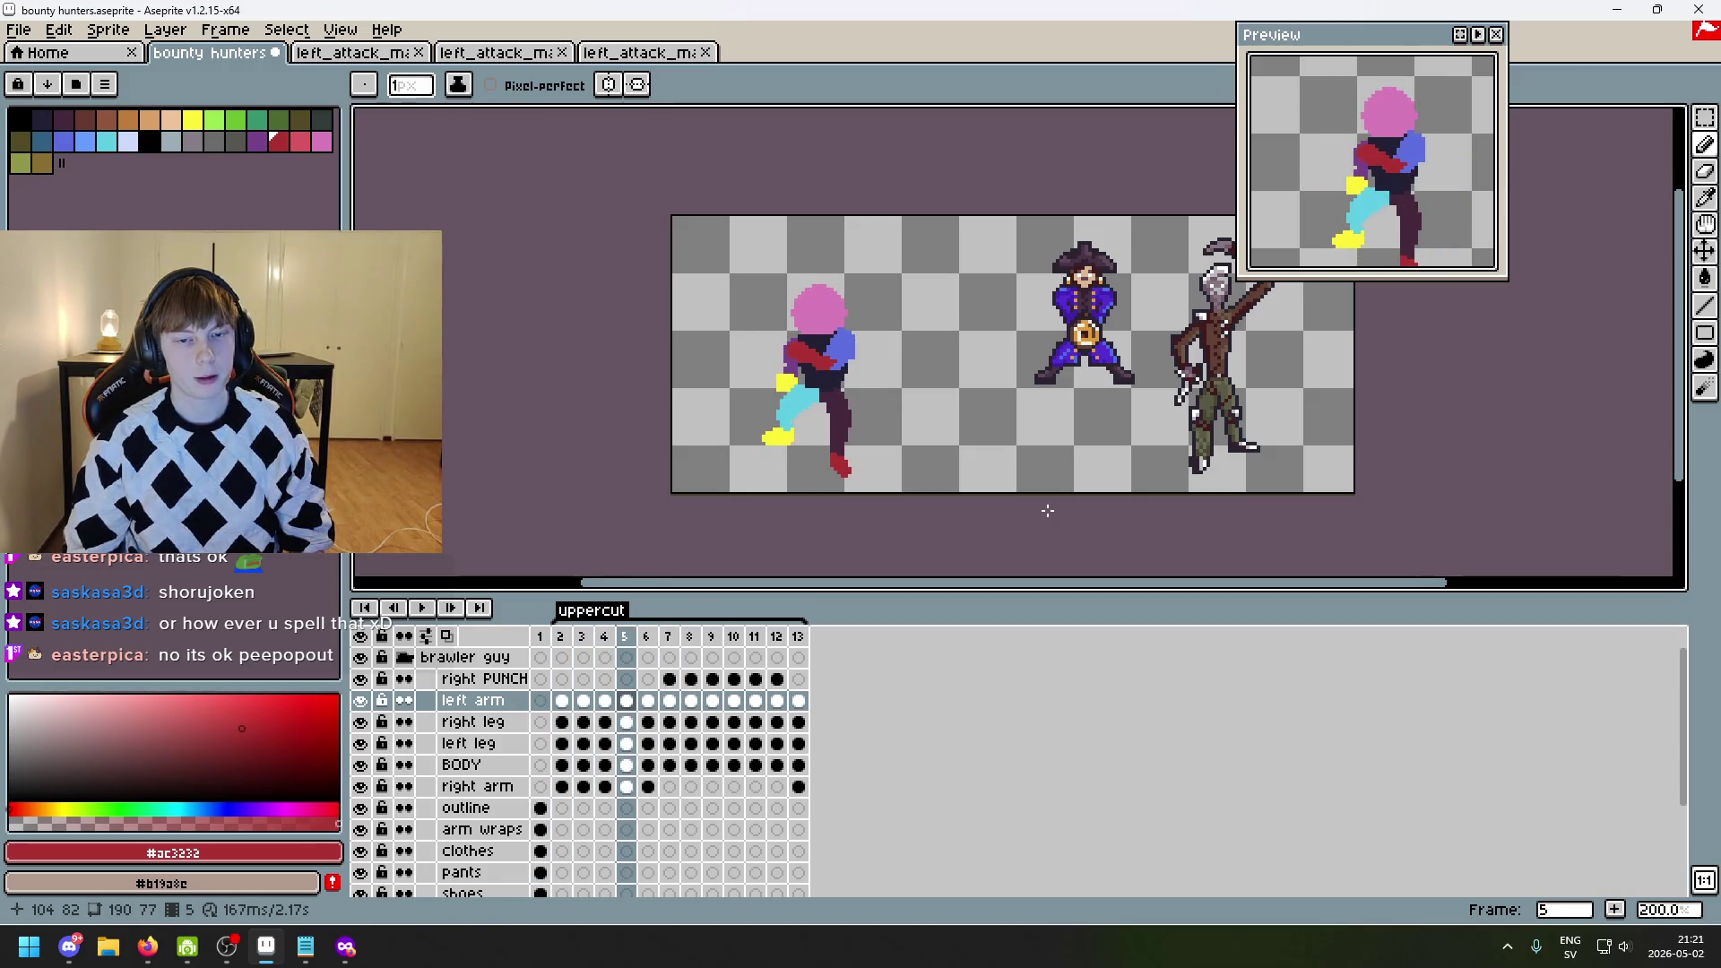
{"action": "key", "text": "Left"}
{"action": "key", "text": "Right"}
{"action": "key", "text": "Right"}
{"action": "key", "text": "Right"}
{"action": "key", "text": "Right"}
{"action": "key", "text": "Right"}
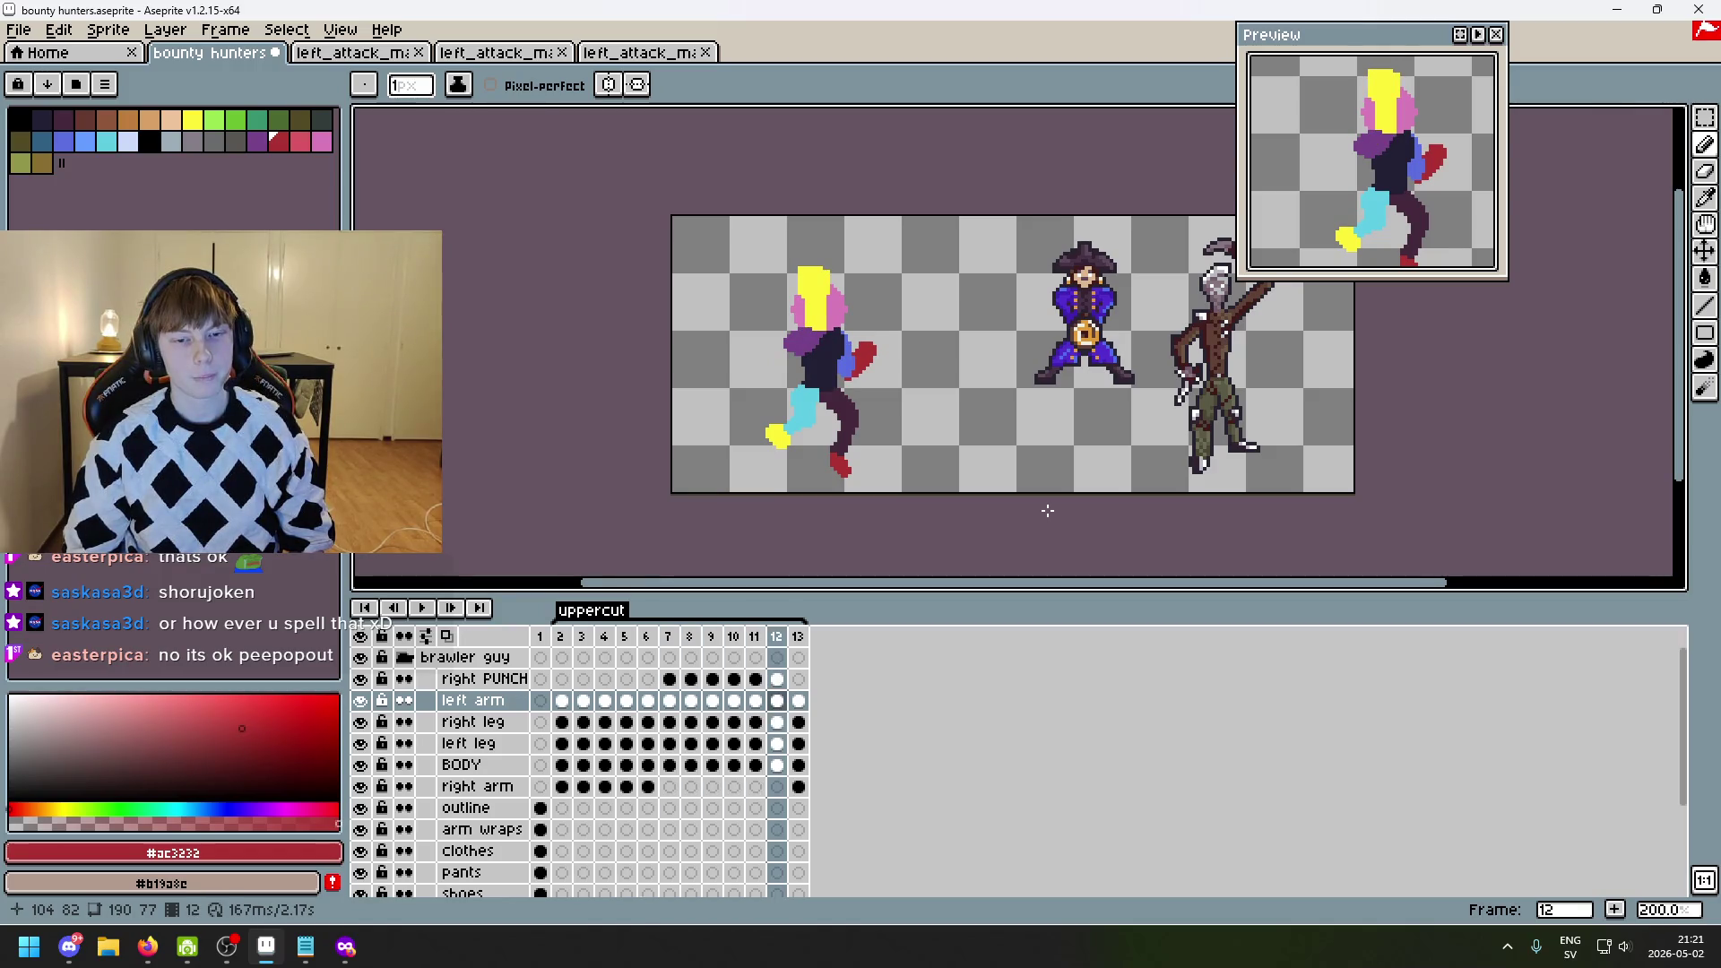
{"action": "key", "text": "Right"}
{"action": "key", "text": "Left"}
{"action": "key", "text": "Right"}
{"action": "key", "text": "Left"}
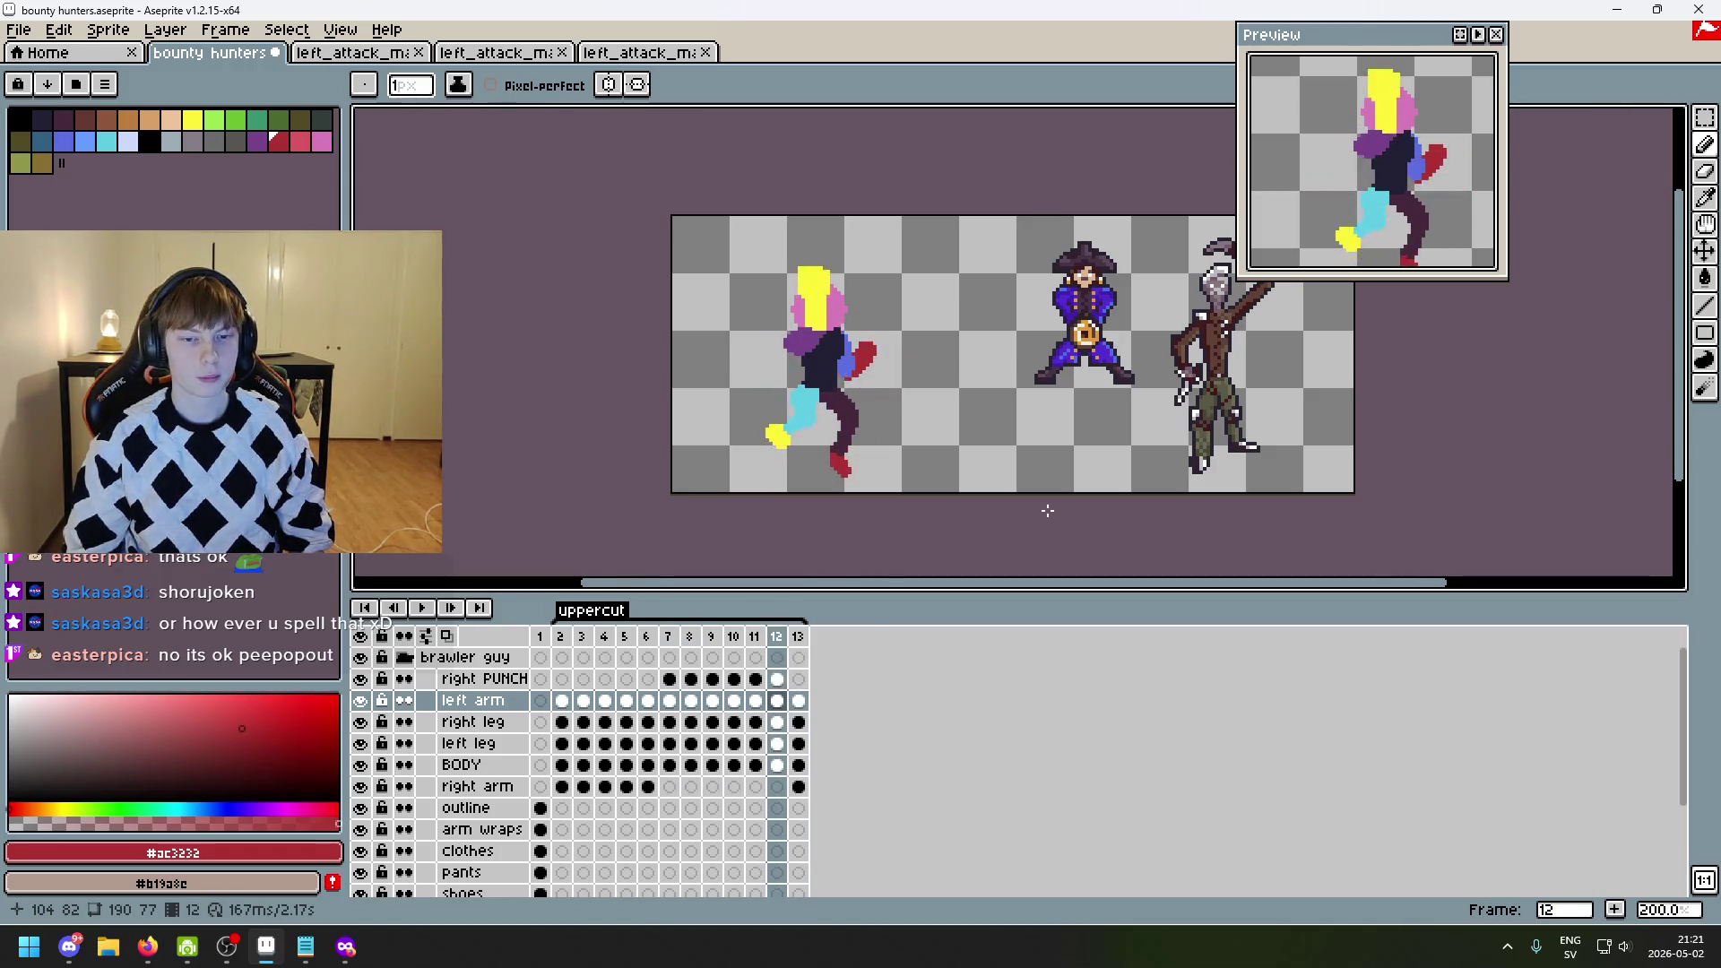
- Zoom to 300% and compare the opening frames 2 to 5, ending on frame 3
{"action": "scroll", "coordinate": [986, 430], "scroll_direction": "up", "scroll_amount": 1}
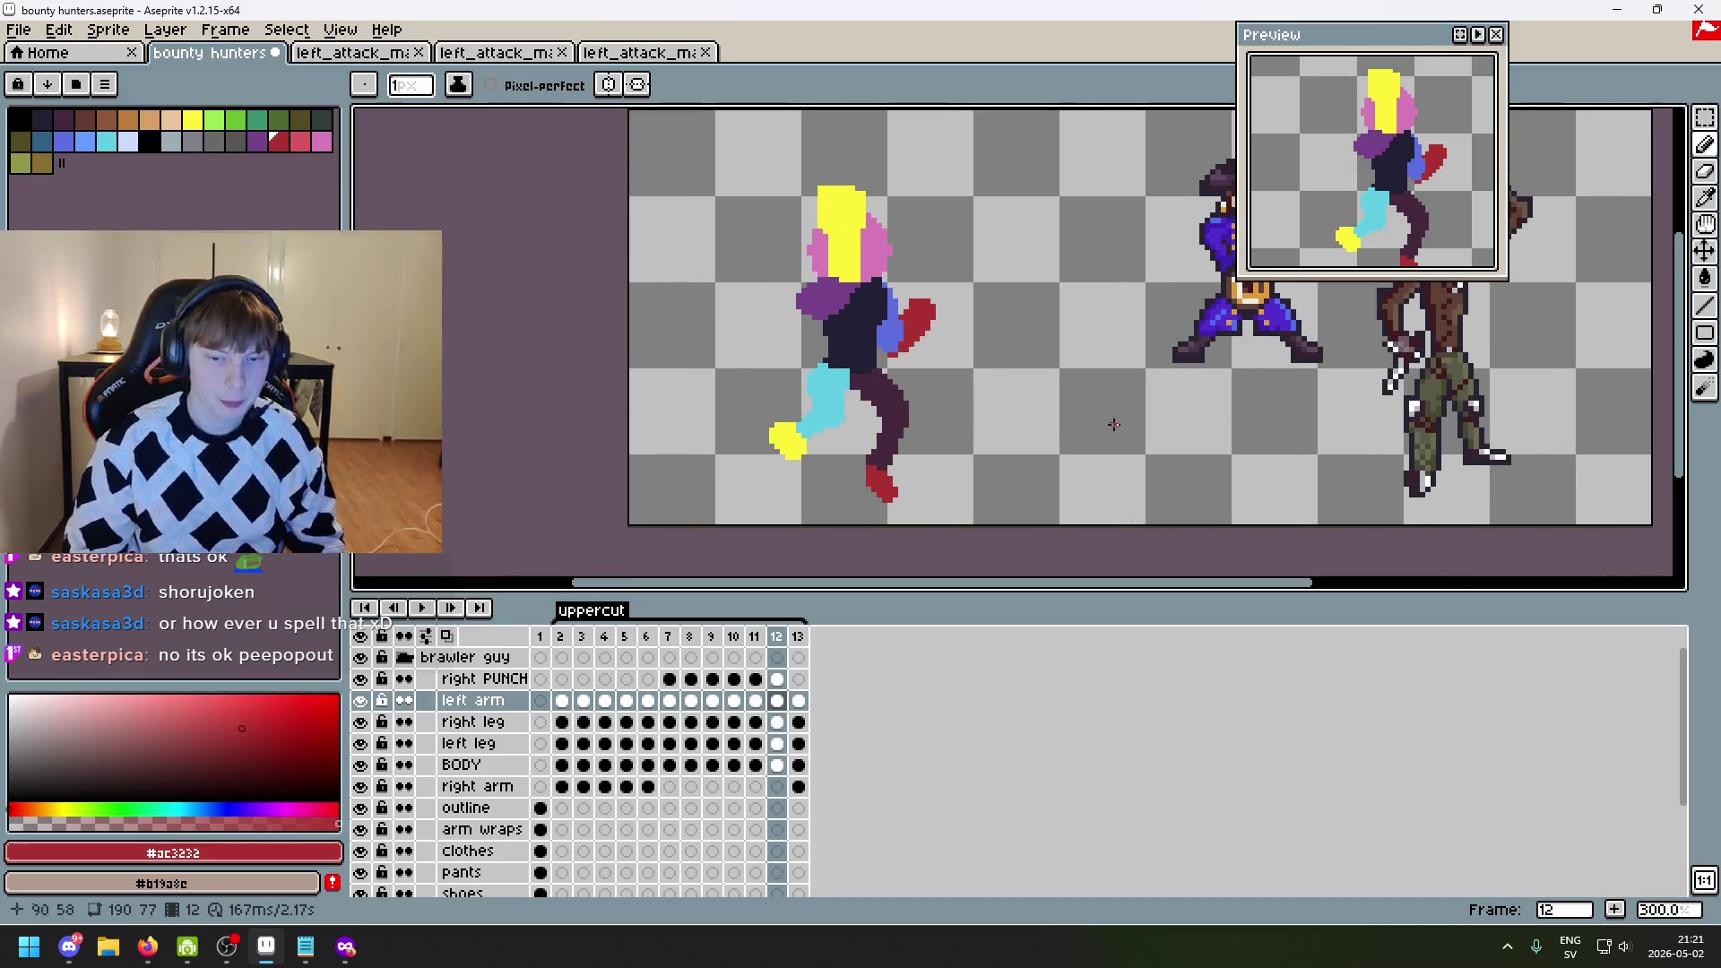
{"action": "key", "text": "Left"}
{"action": "key", "text": "Left"}
{"action": "key", "text": "Left"}
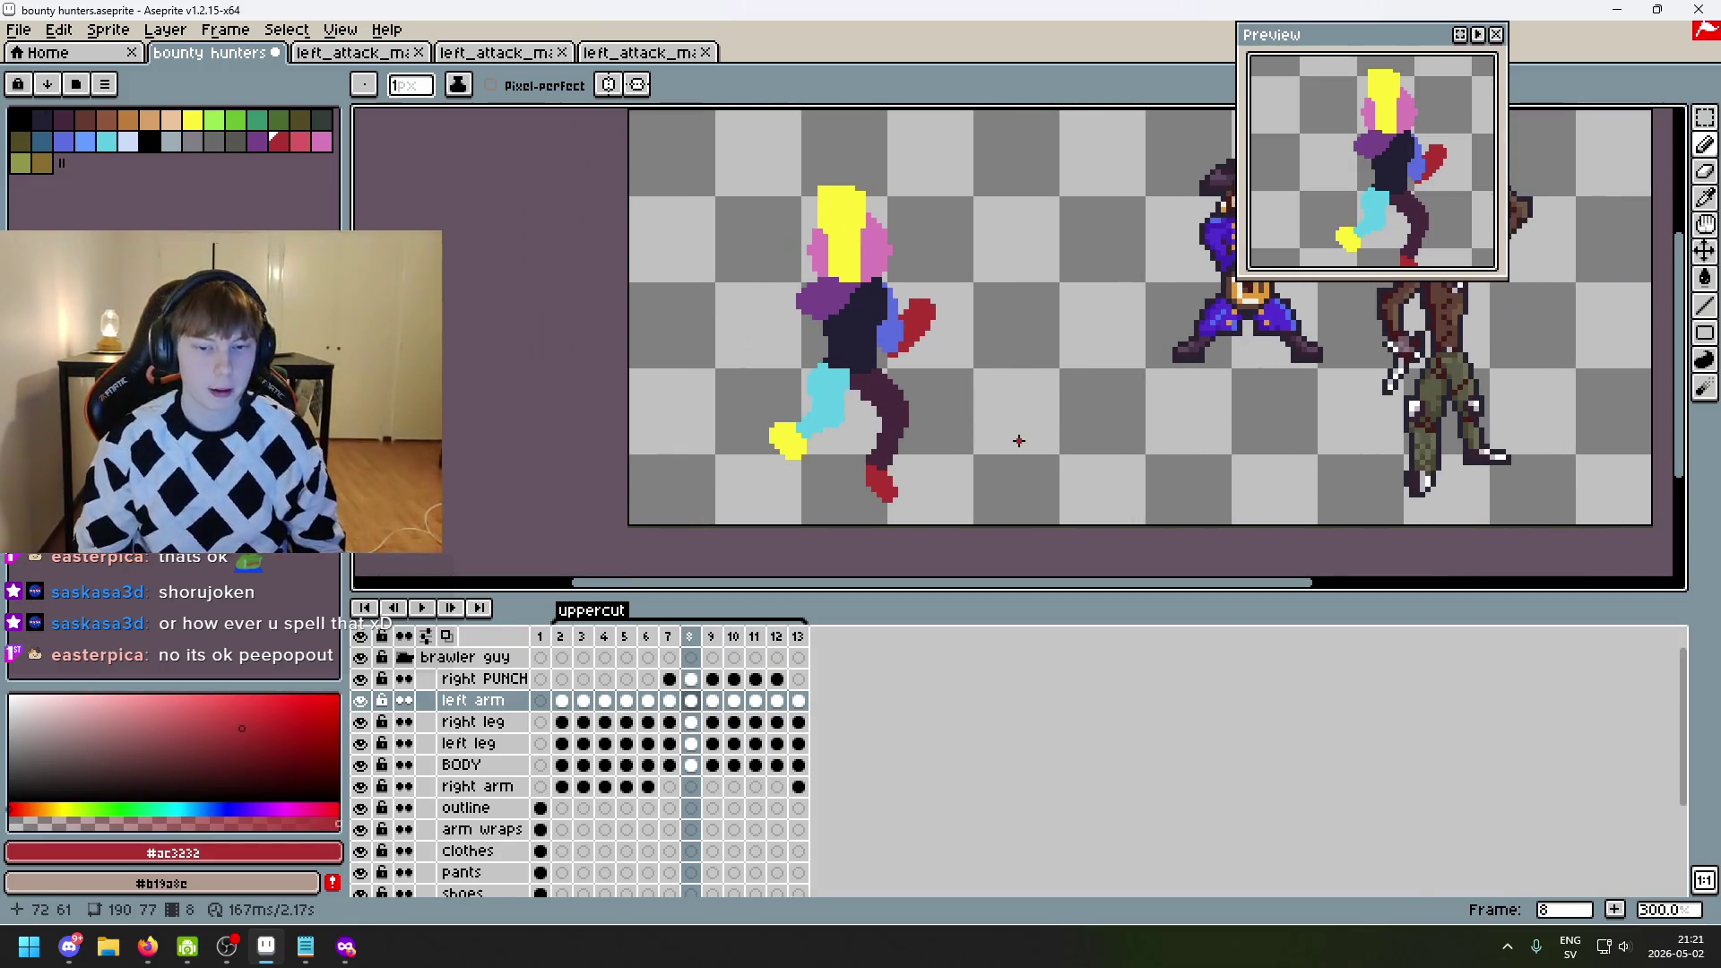
{"action": "key", "text": "Left"}
{"action": "key", "text": "Left"}
{"action": "key", "text": "Left"}
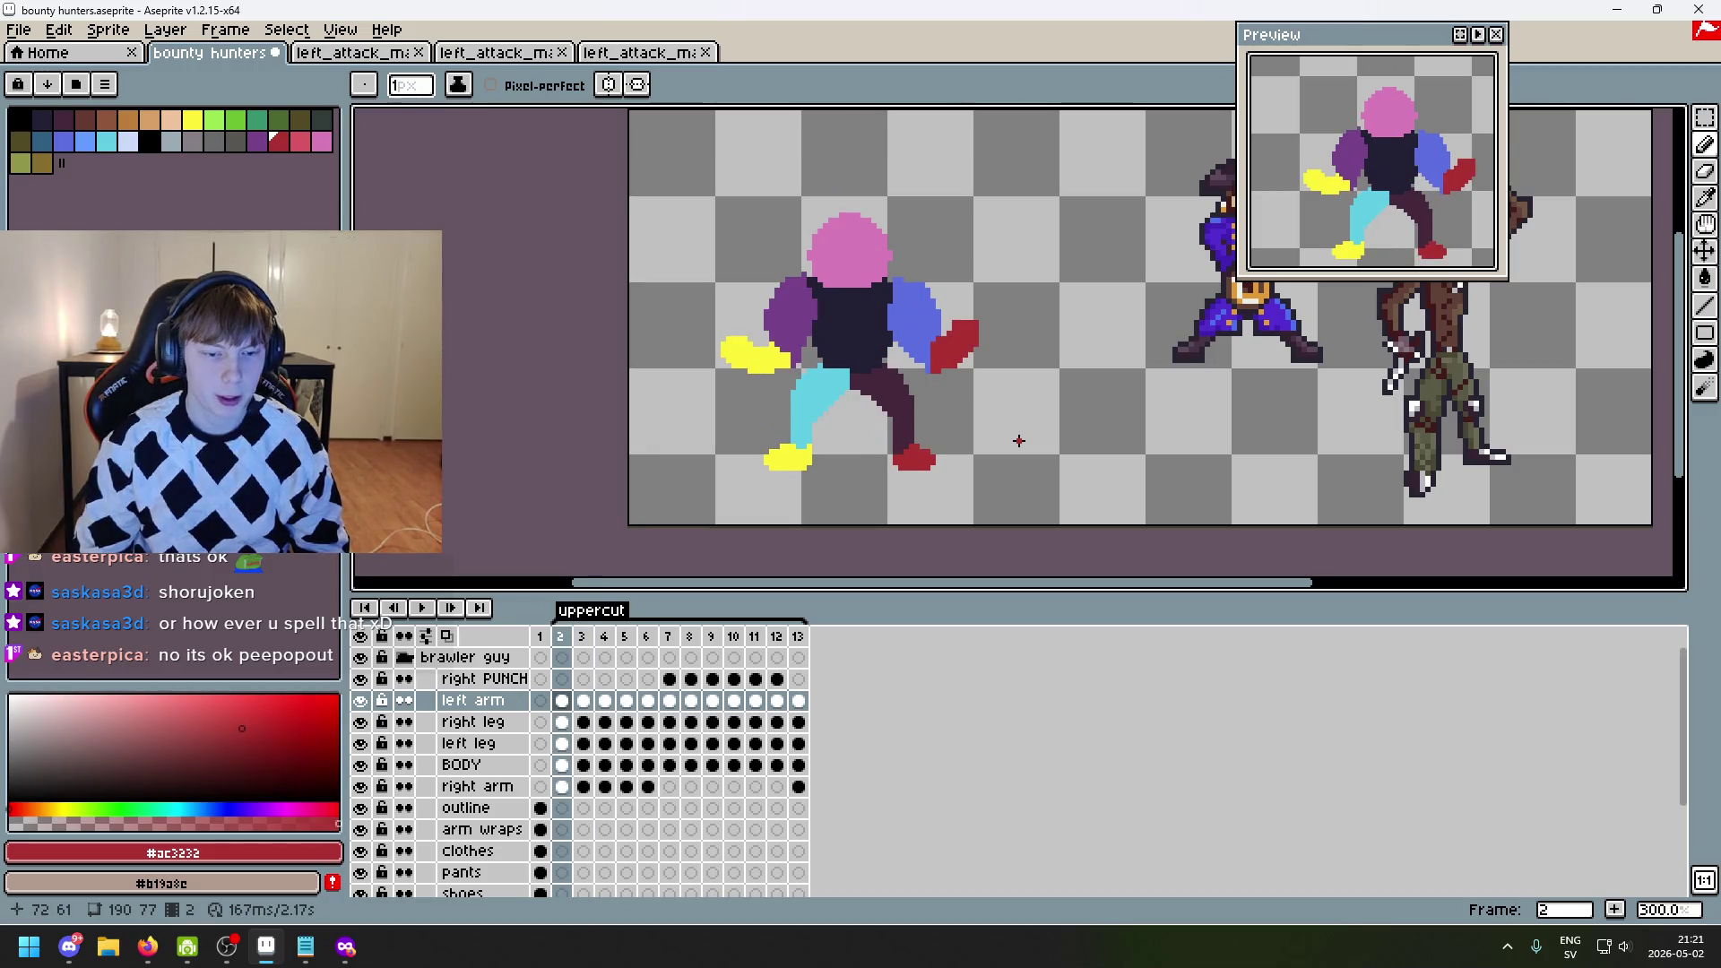
{"action": "key", "text": "Right"}
{"action": "key", "text": "Right"}
{"action": "key", "text": "Right"}
{"action": "key", "text": "Left"}
{"action": "key", "text": "Left"}
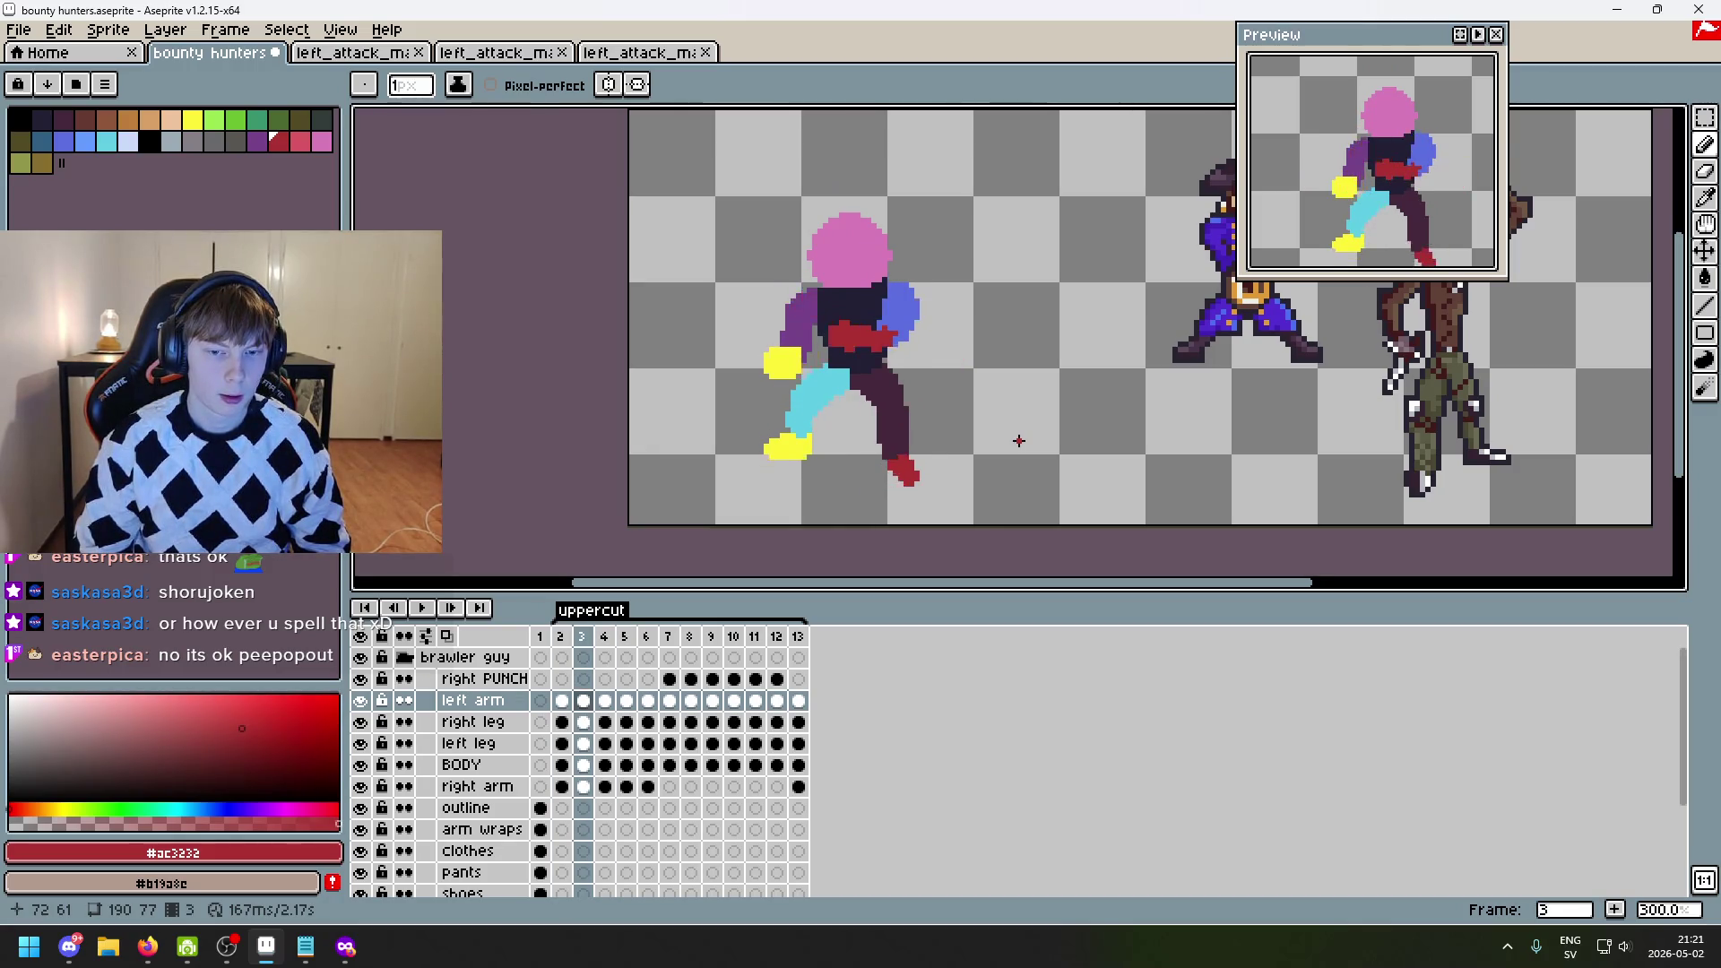
{"action": "key", "text": "Left"}
{"action": "key", "text": "Right"}
{"action": "key", "text": "Left"}
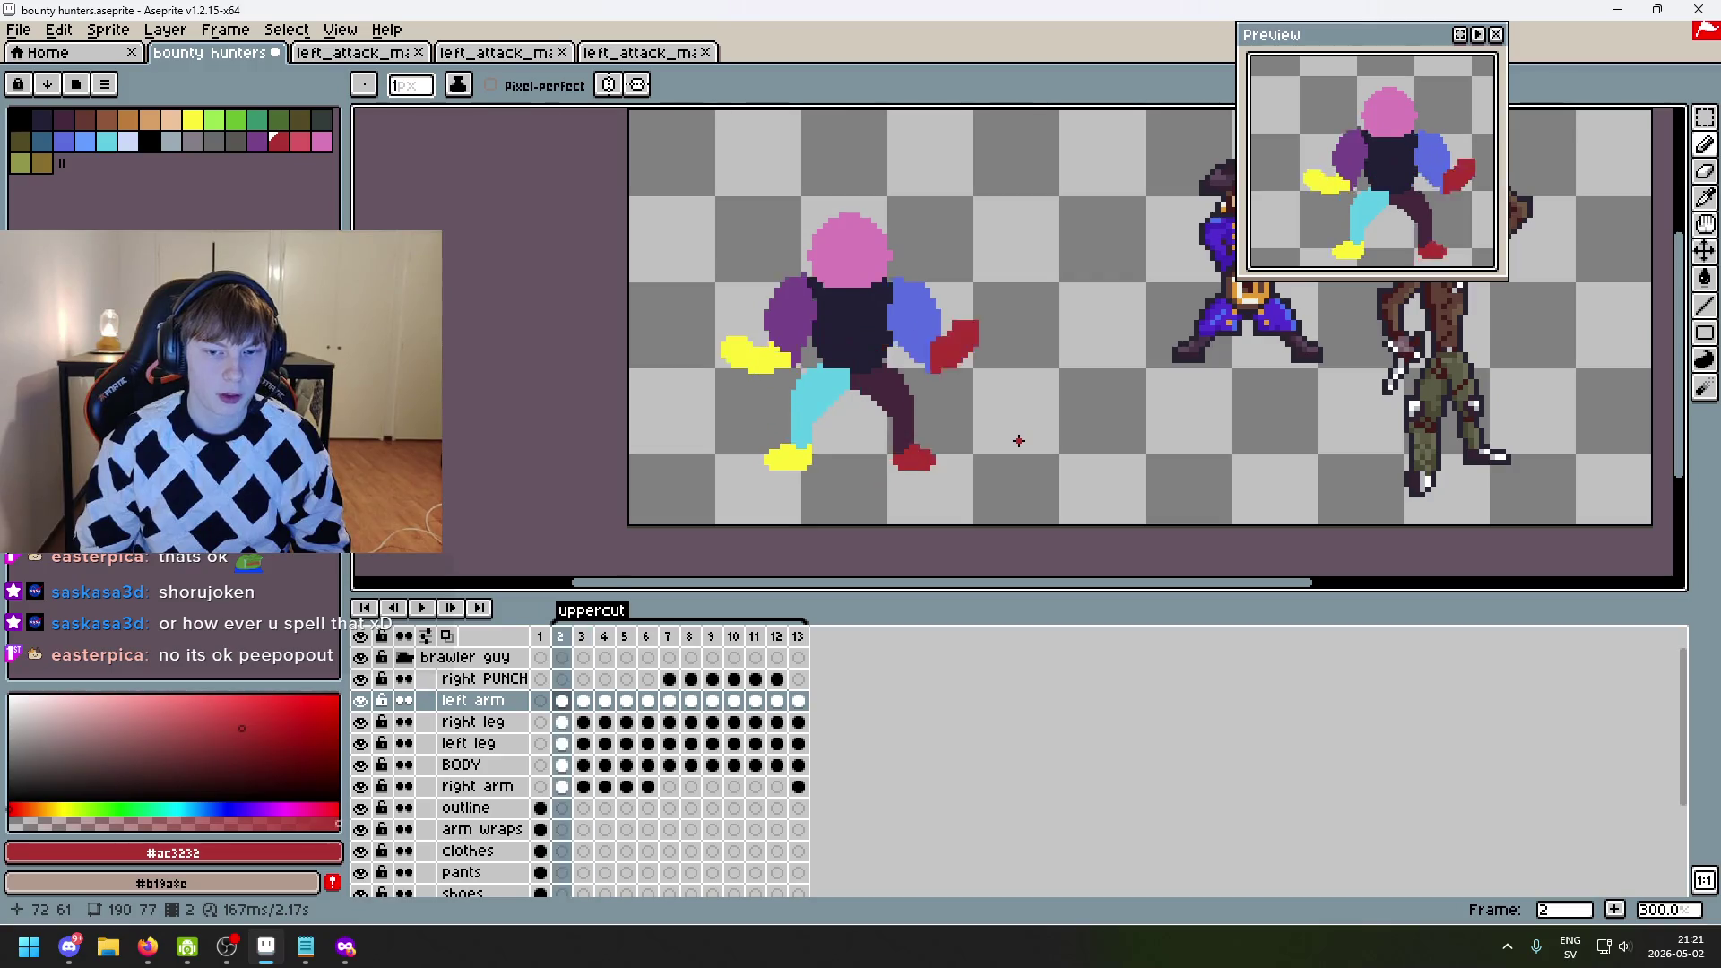
{"action": "key", "text": "Right"}
{"action": "key", "text": "Right"}
{"action": "key", "text": "Left"}
{"action": "key", "text": "Left"}
{"action": "key", "text": "Right"}
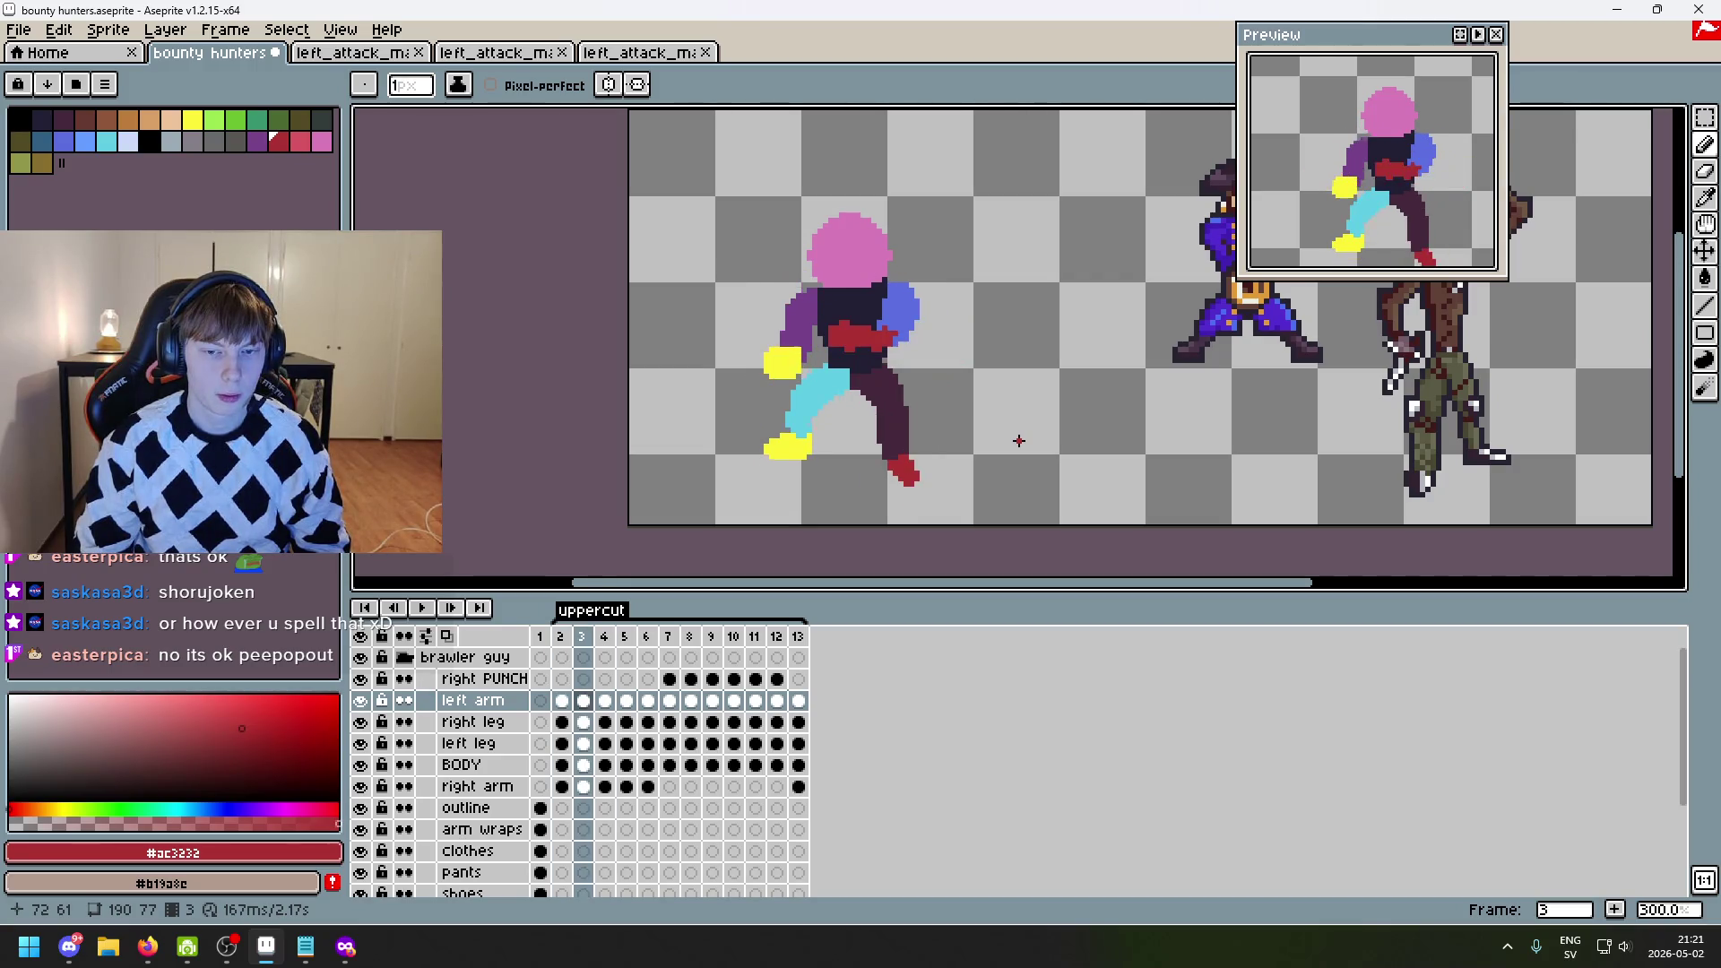
{"action": "key", "text": "Right"}
{"action": "key", "text": "Left"}
{"action": "key", "text": "Left"}
{"action": "key", "text": "Right"}
{"action": "key", "text": "Right"}
{"action": "key", "text": "Right"}
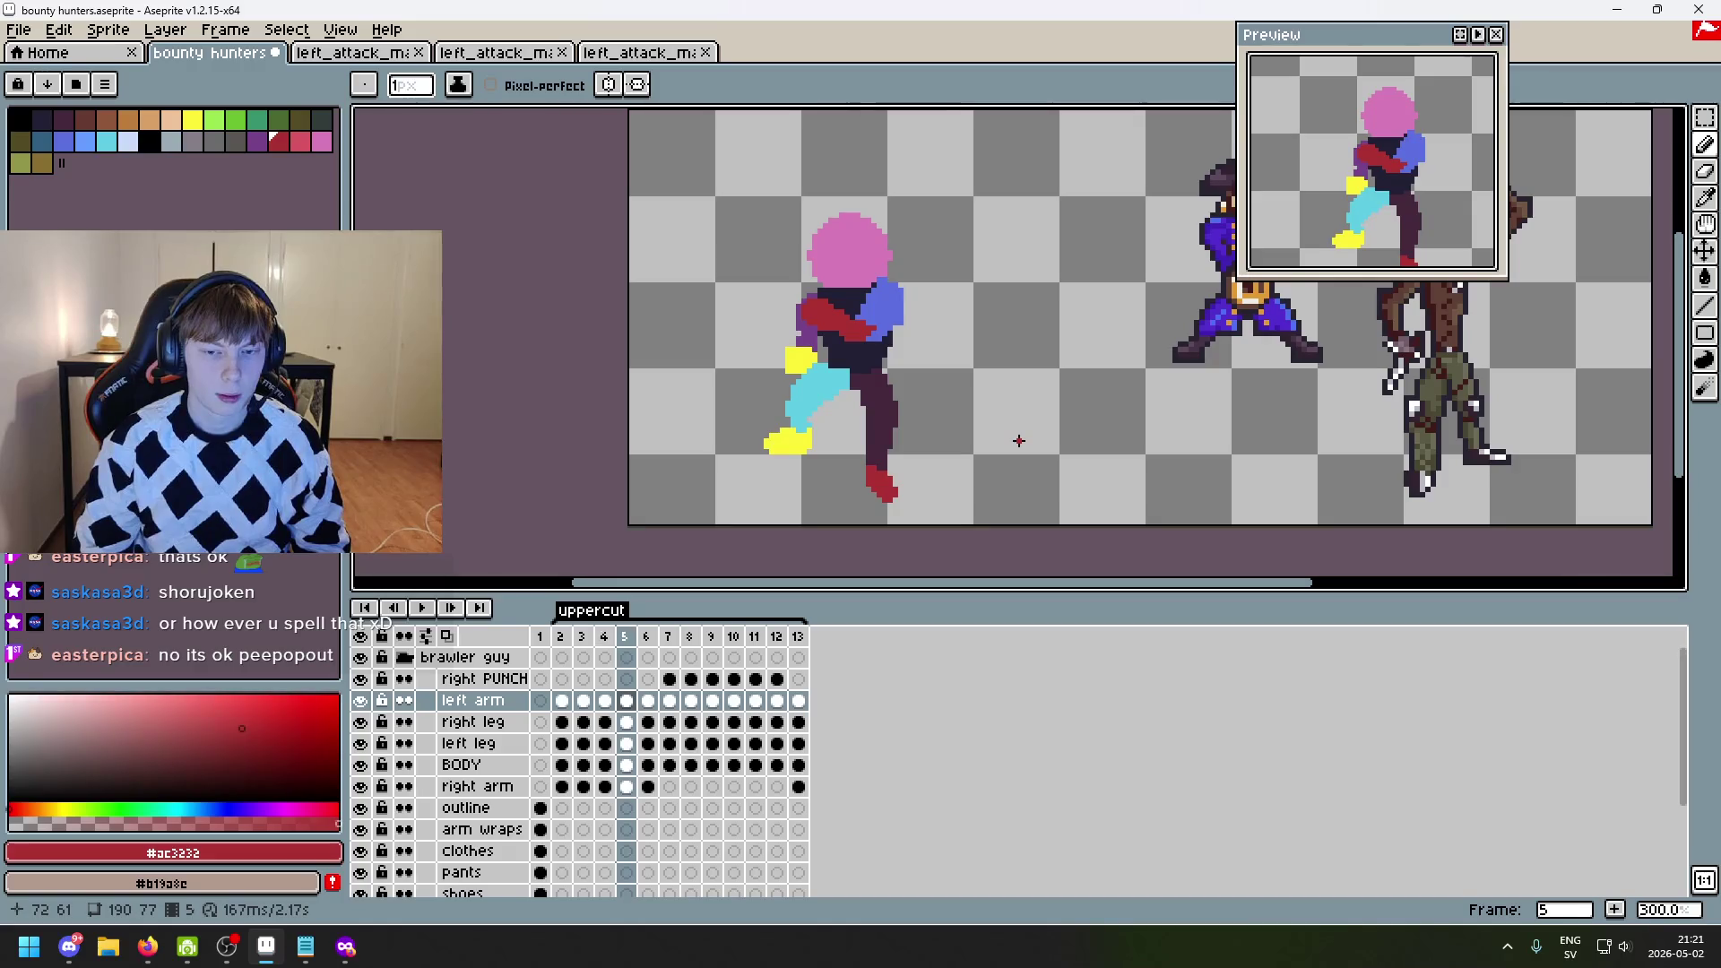
{"action": "key", "text": "Left"}
{"action": "key", "text": "Left"}
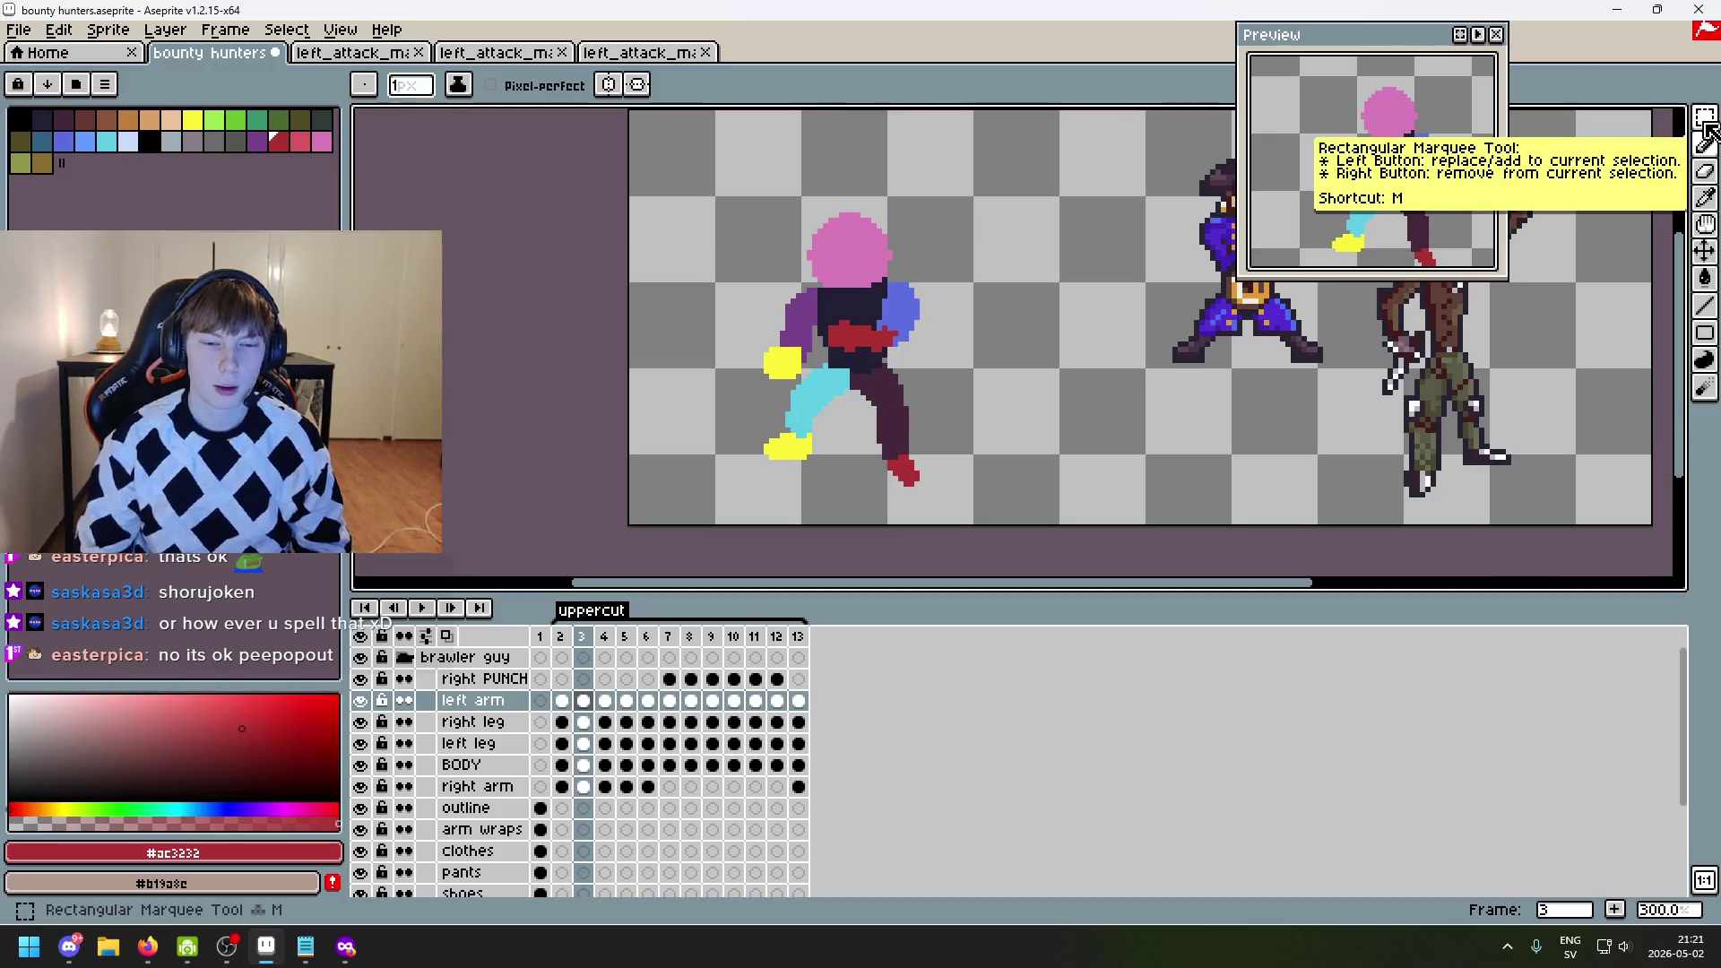
{"action": "key", "text": "Right"}
{"action": "key", "text": "Right"}
{"action": "key", "text": "Right"}
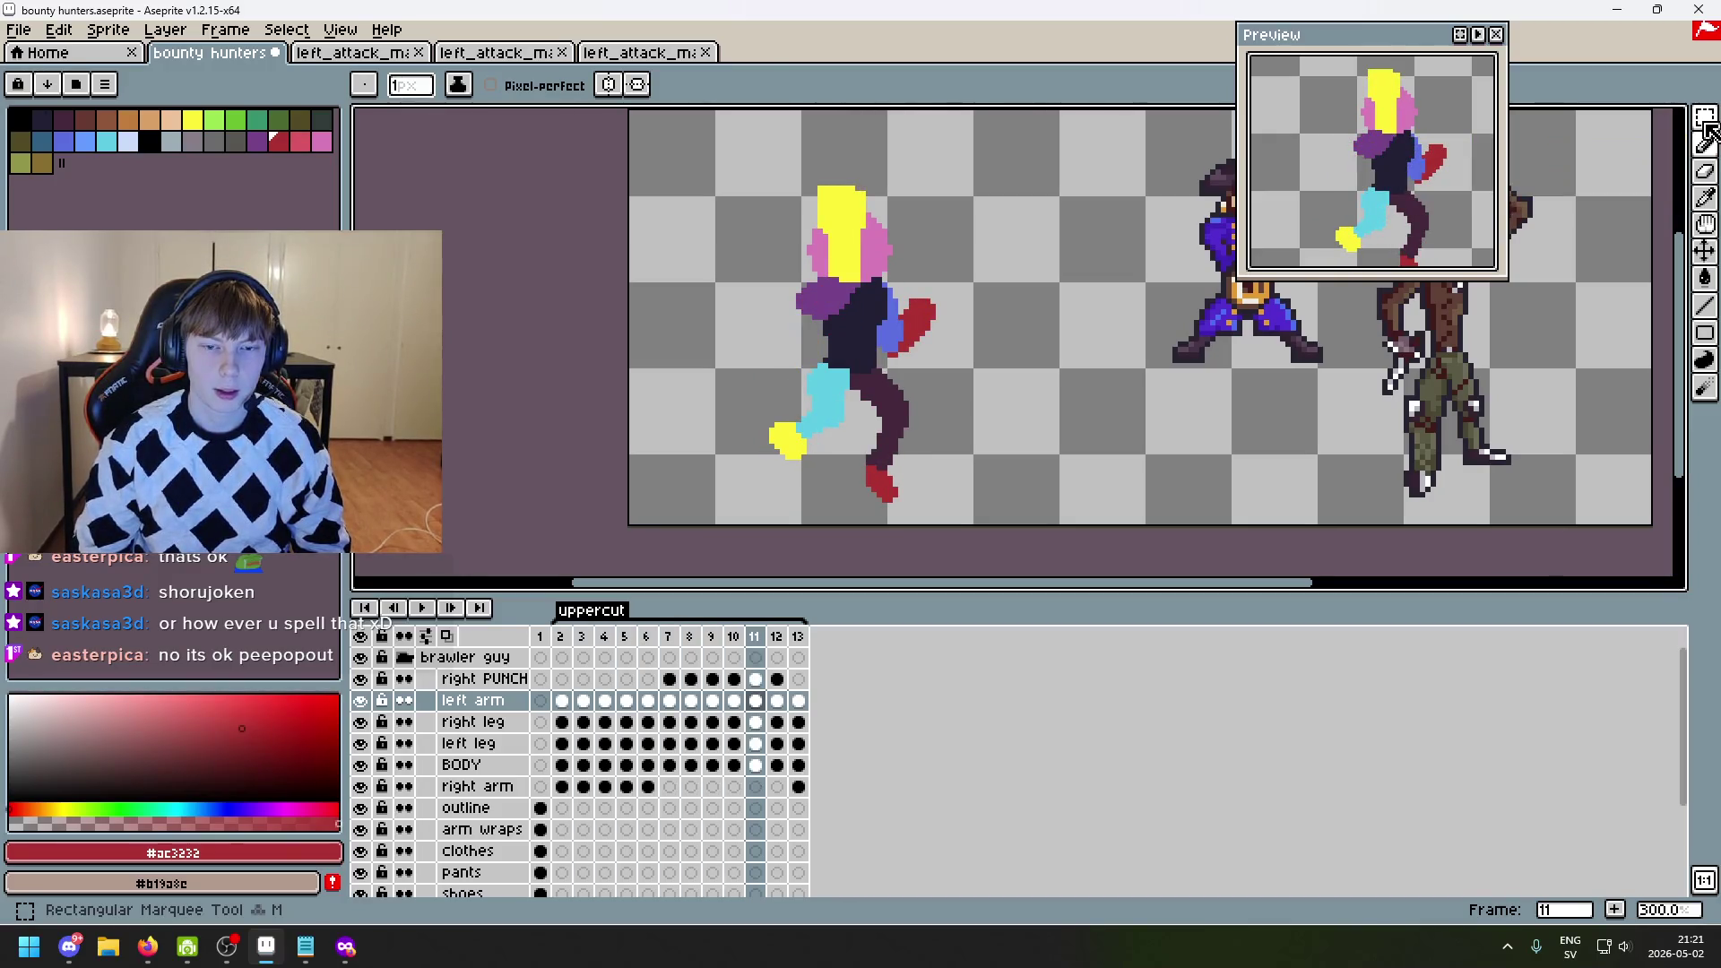
{"action": "key", "text": "Left"}
{"action": "key", "text": "Left"}
{"action": "key", "text": "Left"}
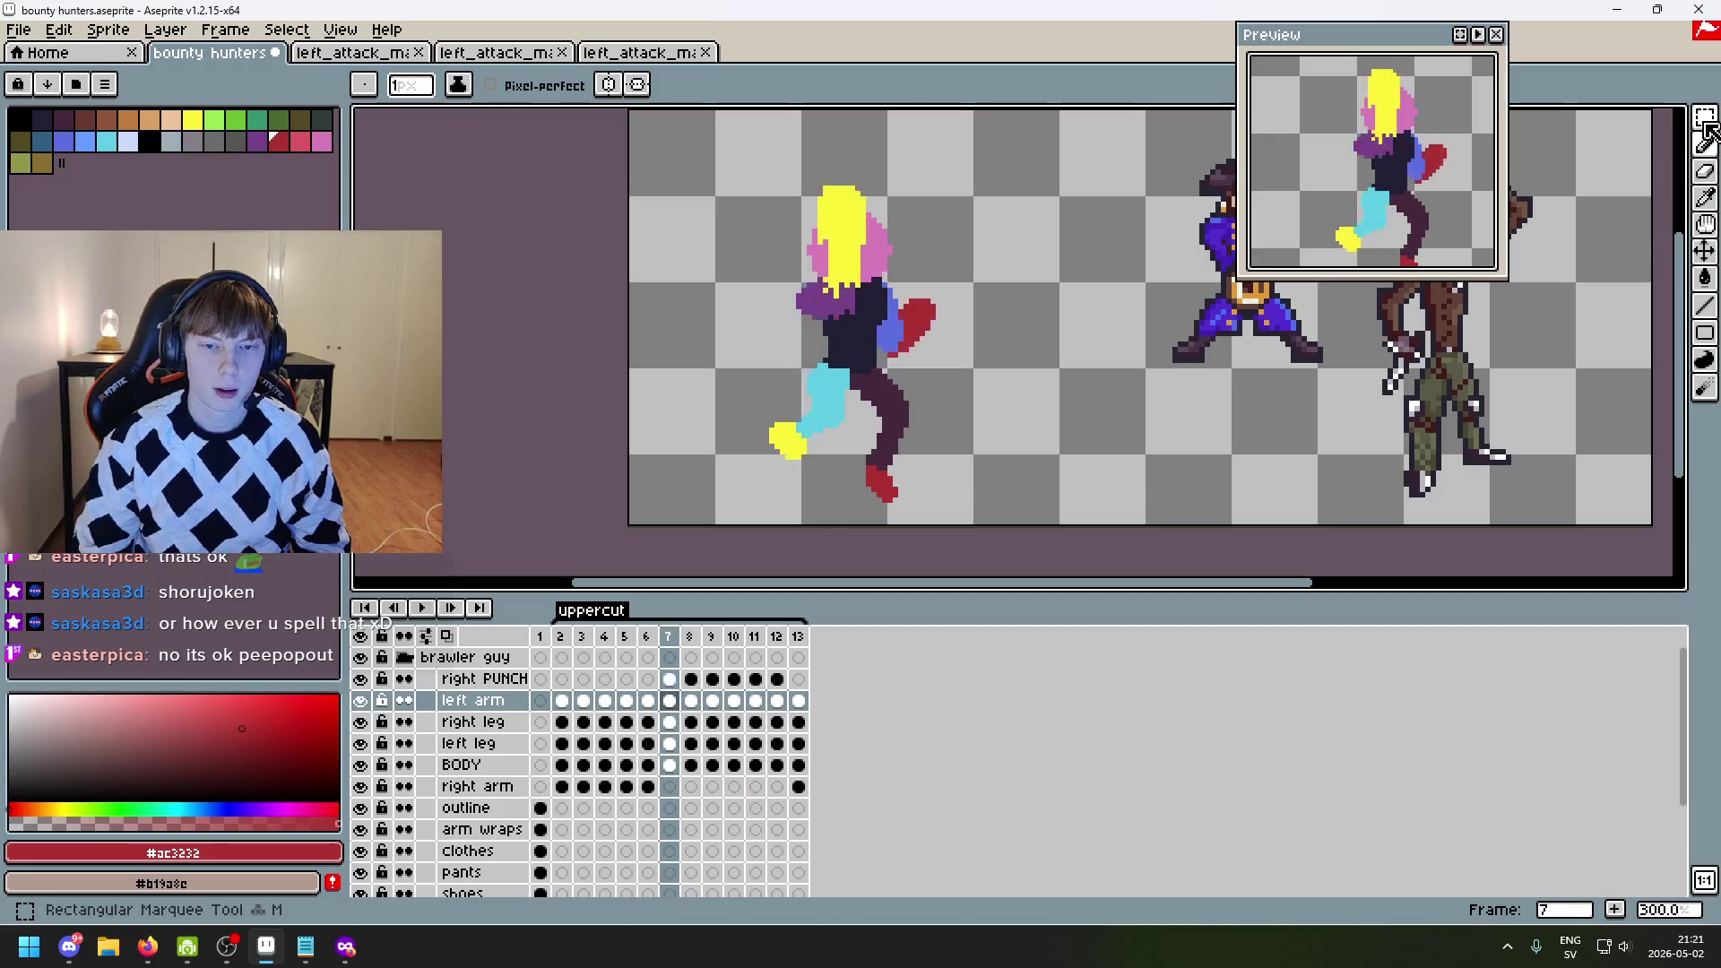
{"action": "key", "text": "Left"}
{"action": "key", "text": "Left"}
{"action": "key", "text": "Left"}
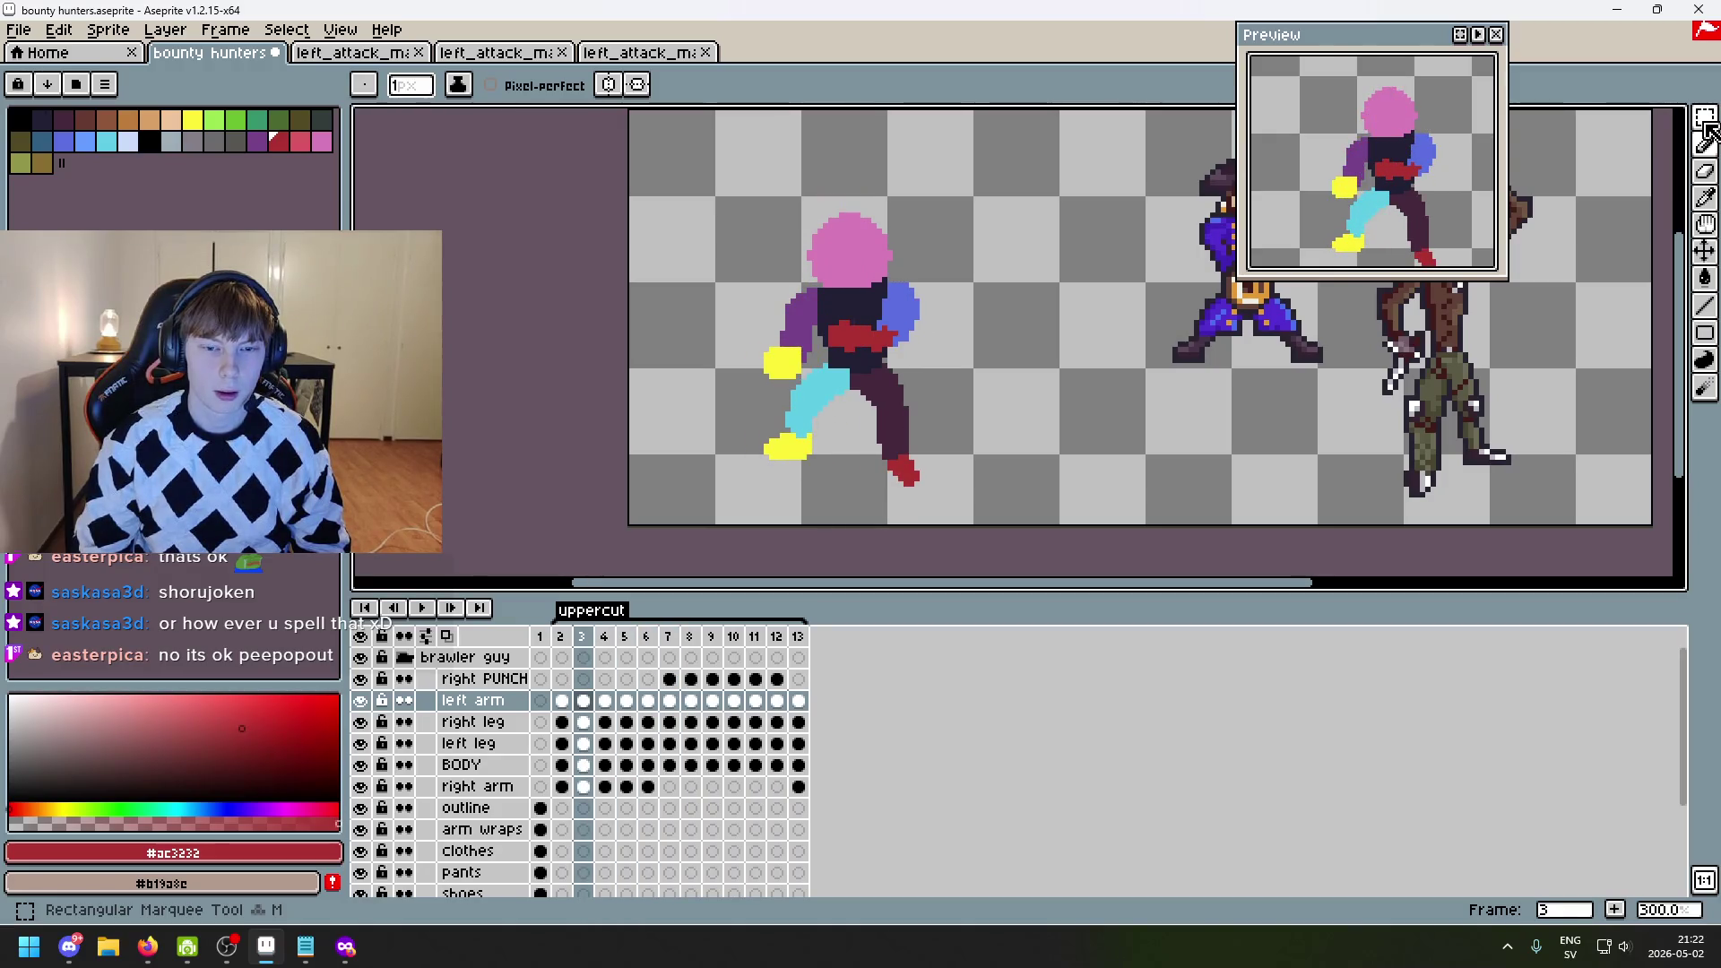
{"action": "key", "text": "Right"}
{"action": "key", "text": "Right"}
{"action": "key", "text": "Left"}
{"action": "key", "text": "Left"}
{"action": "key", "text": "Left"}
{"action": "key", "text": "Right"}
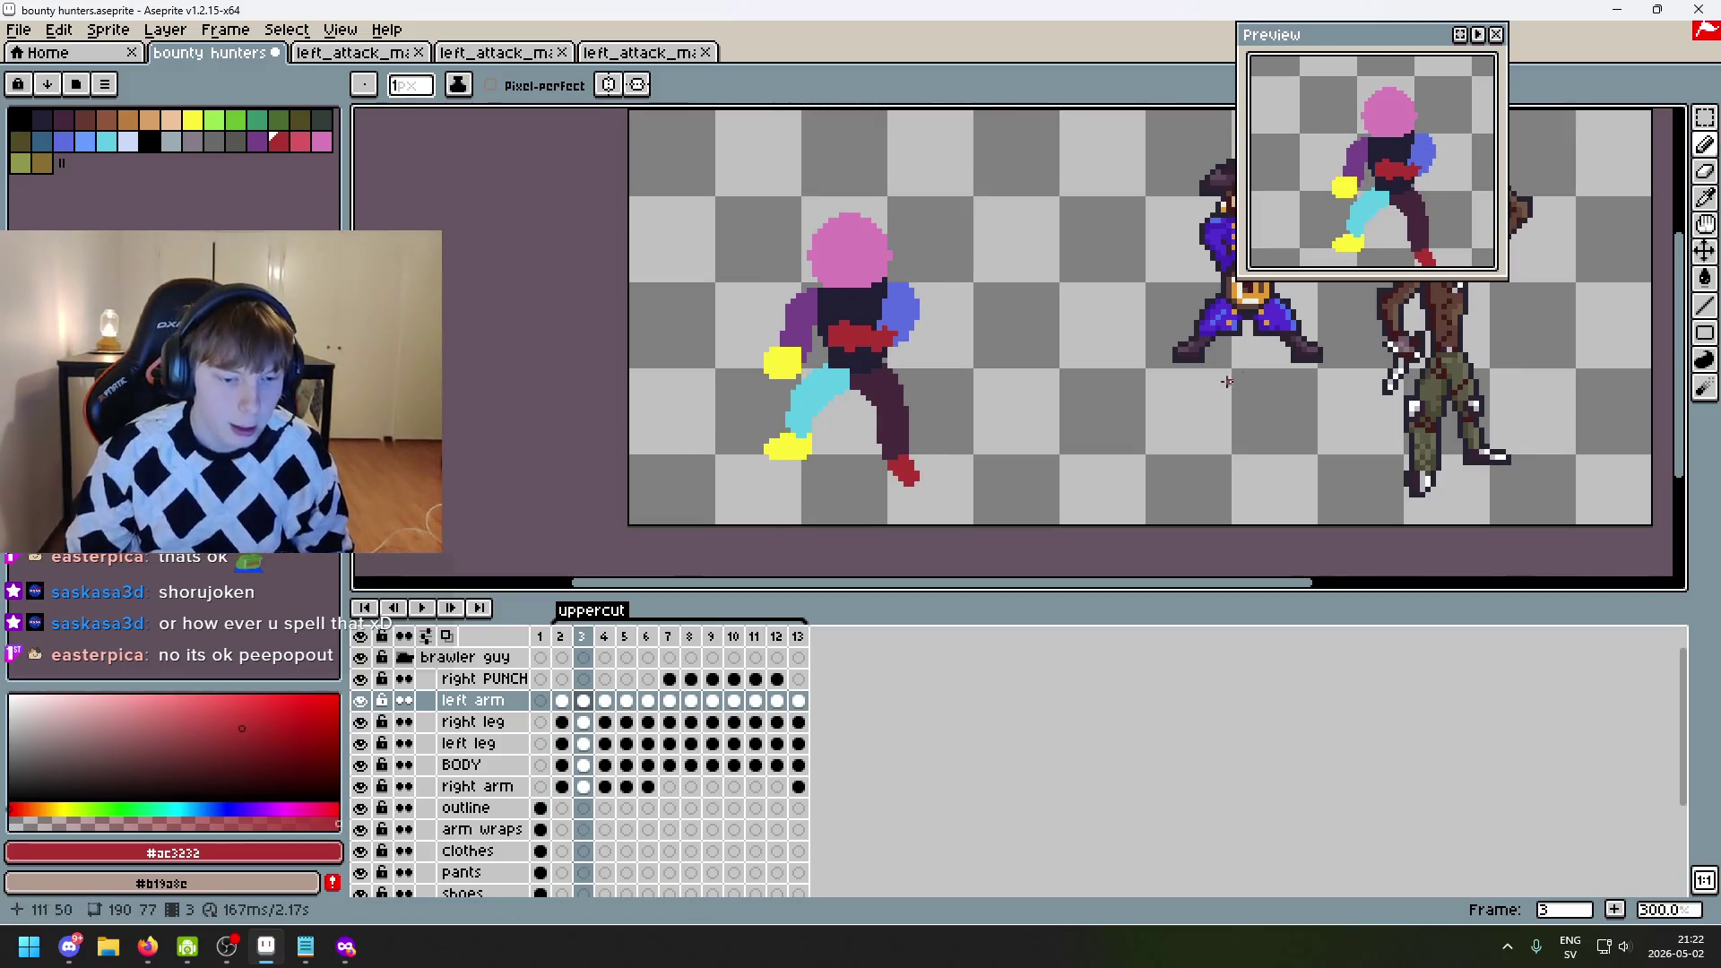
{"action": "key", "text": "Right"}
{"action": "key", "text": "Left"}
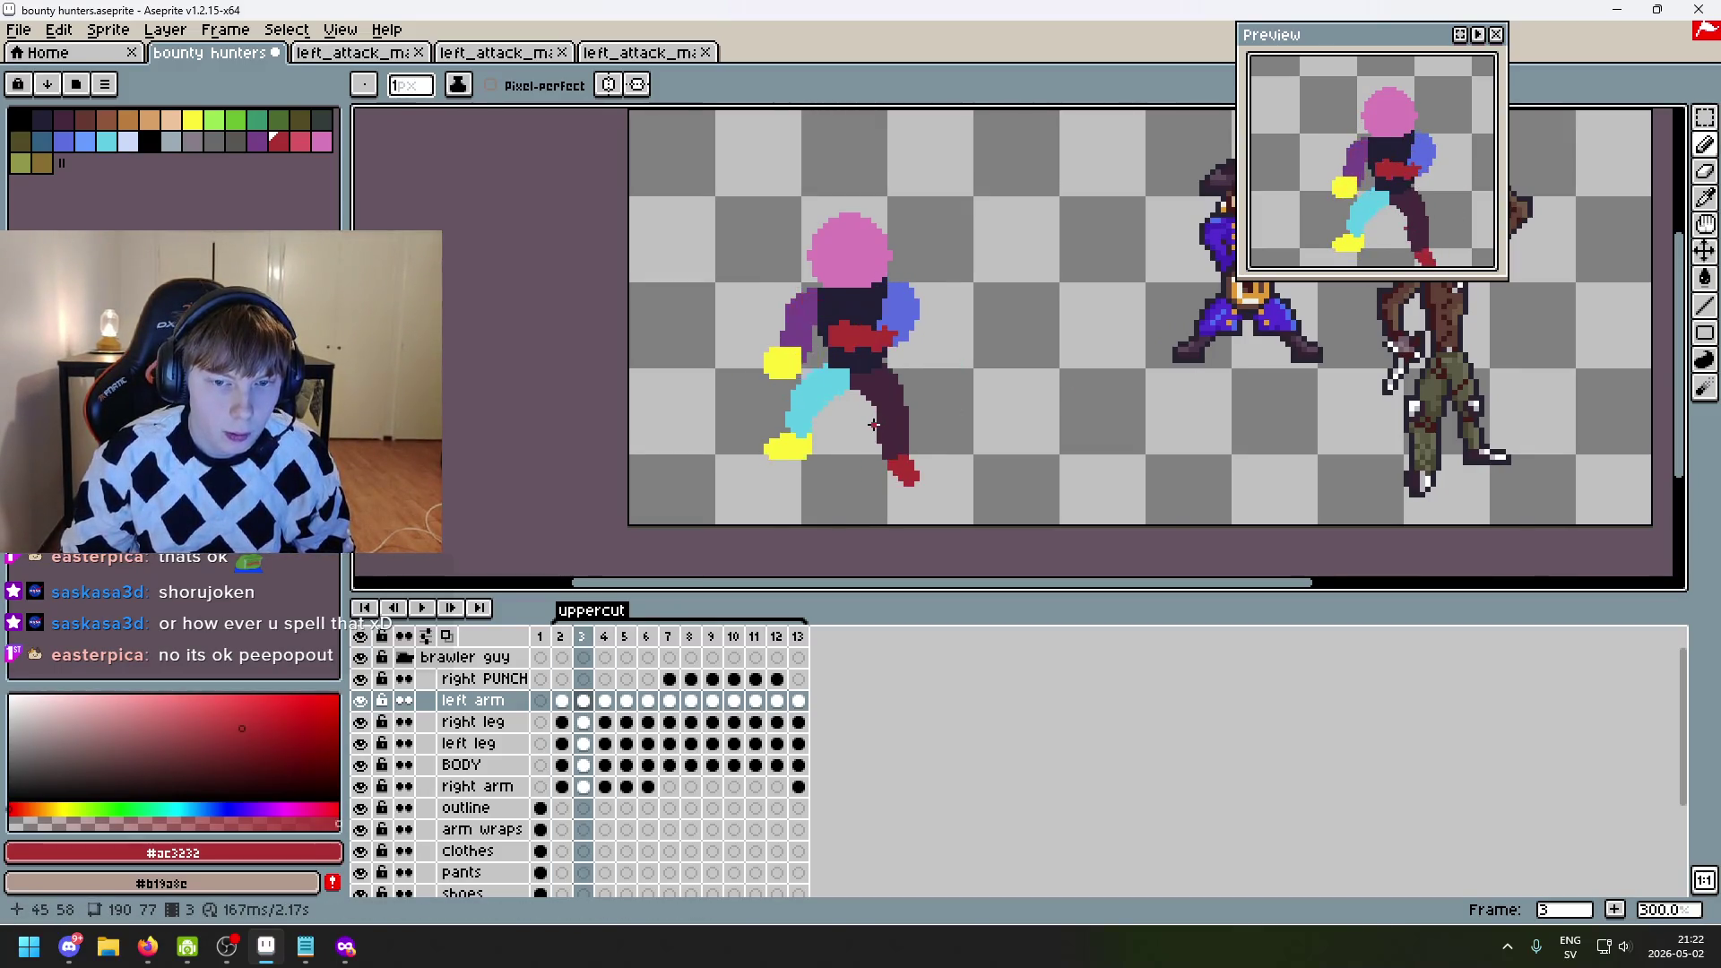
- On the BODY layer, marquee a box around the character, then clear the selection
{"action": "left_click", "coordinate": [511, 765]}
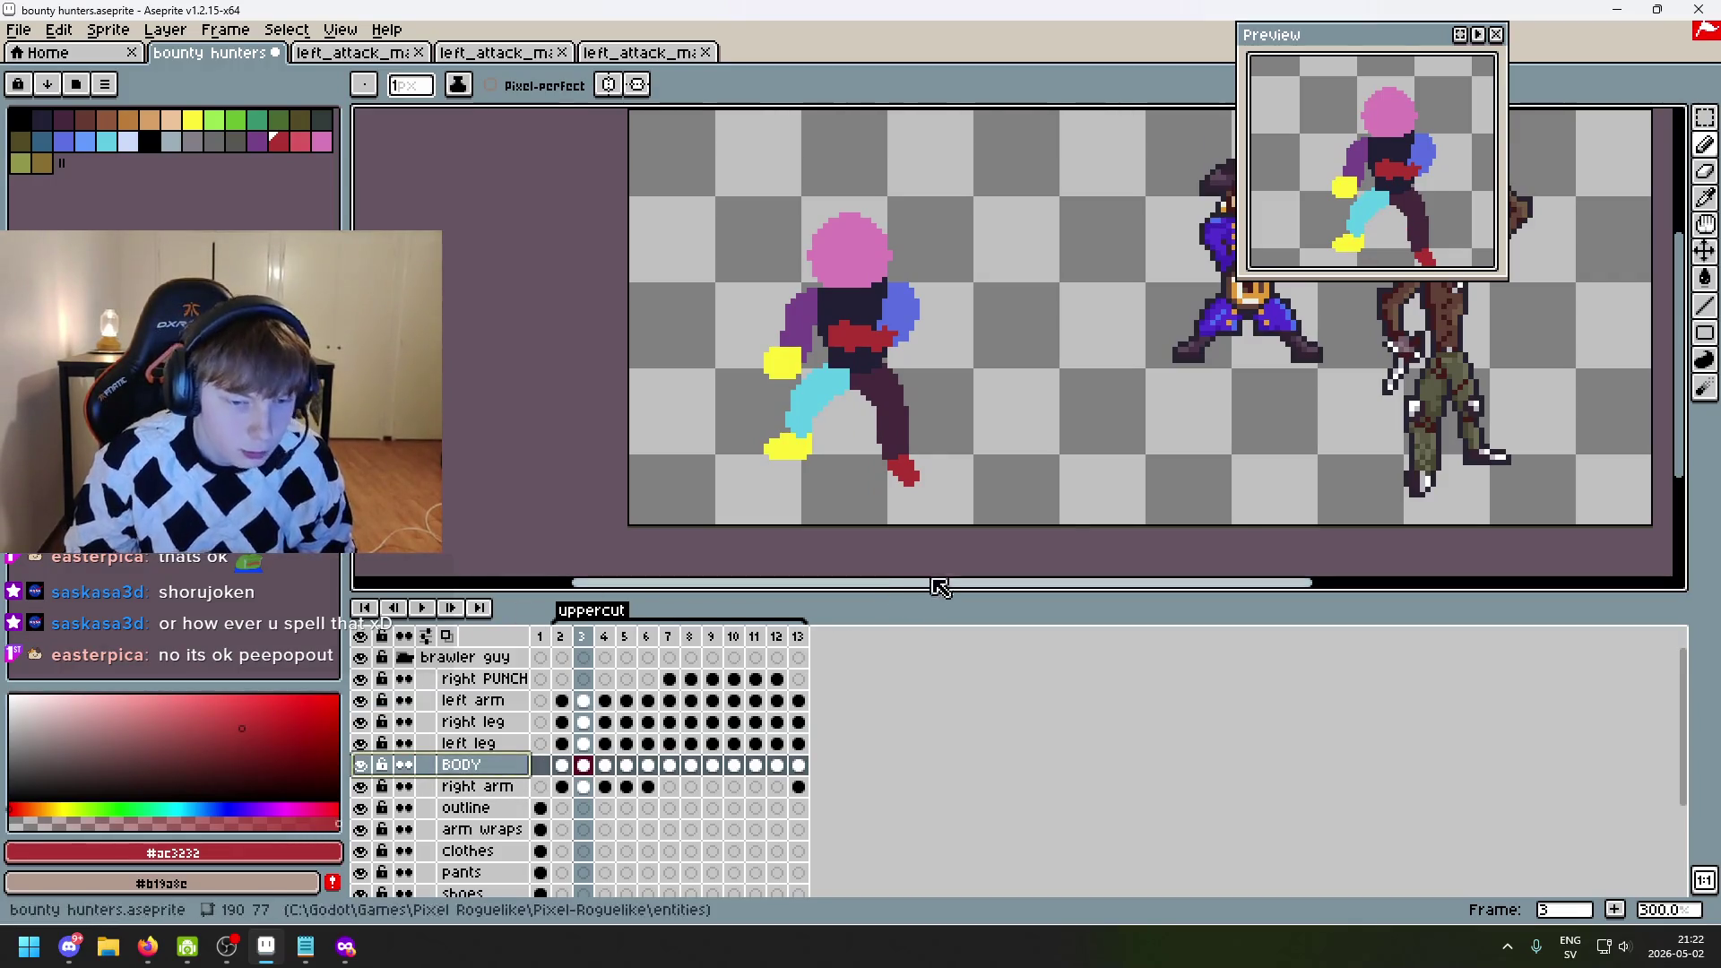
{"action": "key", "text": "m"}
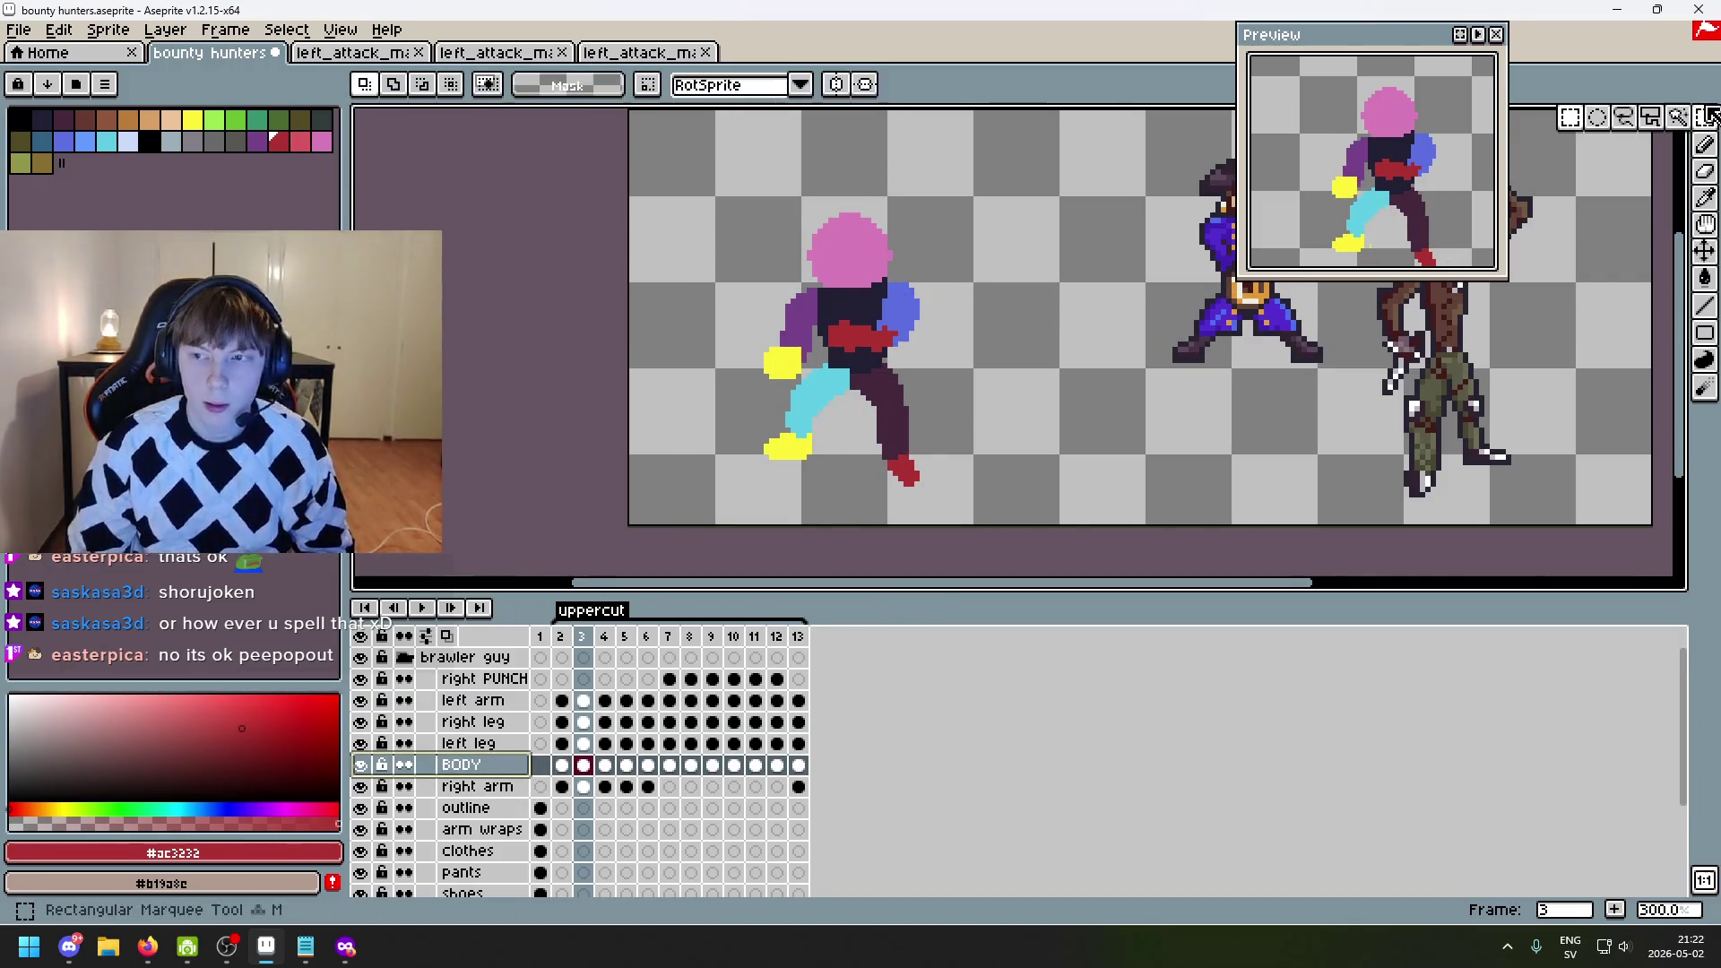
{"action": "mouse_move", "coordinate": [1035, 507]}
{"action": "left_mouse_down"}
{"action": "mouse_move", "coordinate": [624, 186]}
{"action": "mouse_move", "coordinate": [621, 135]}
{"action": "left_mouse_up"}
{"action": "left_click", "coordinate": [1183, 386]}
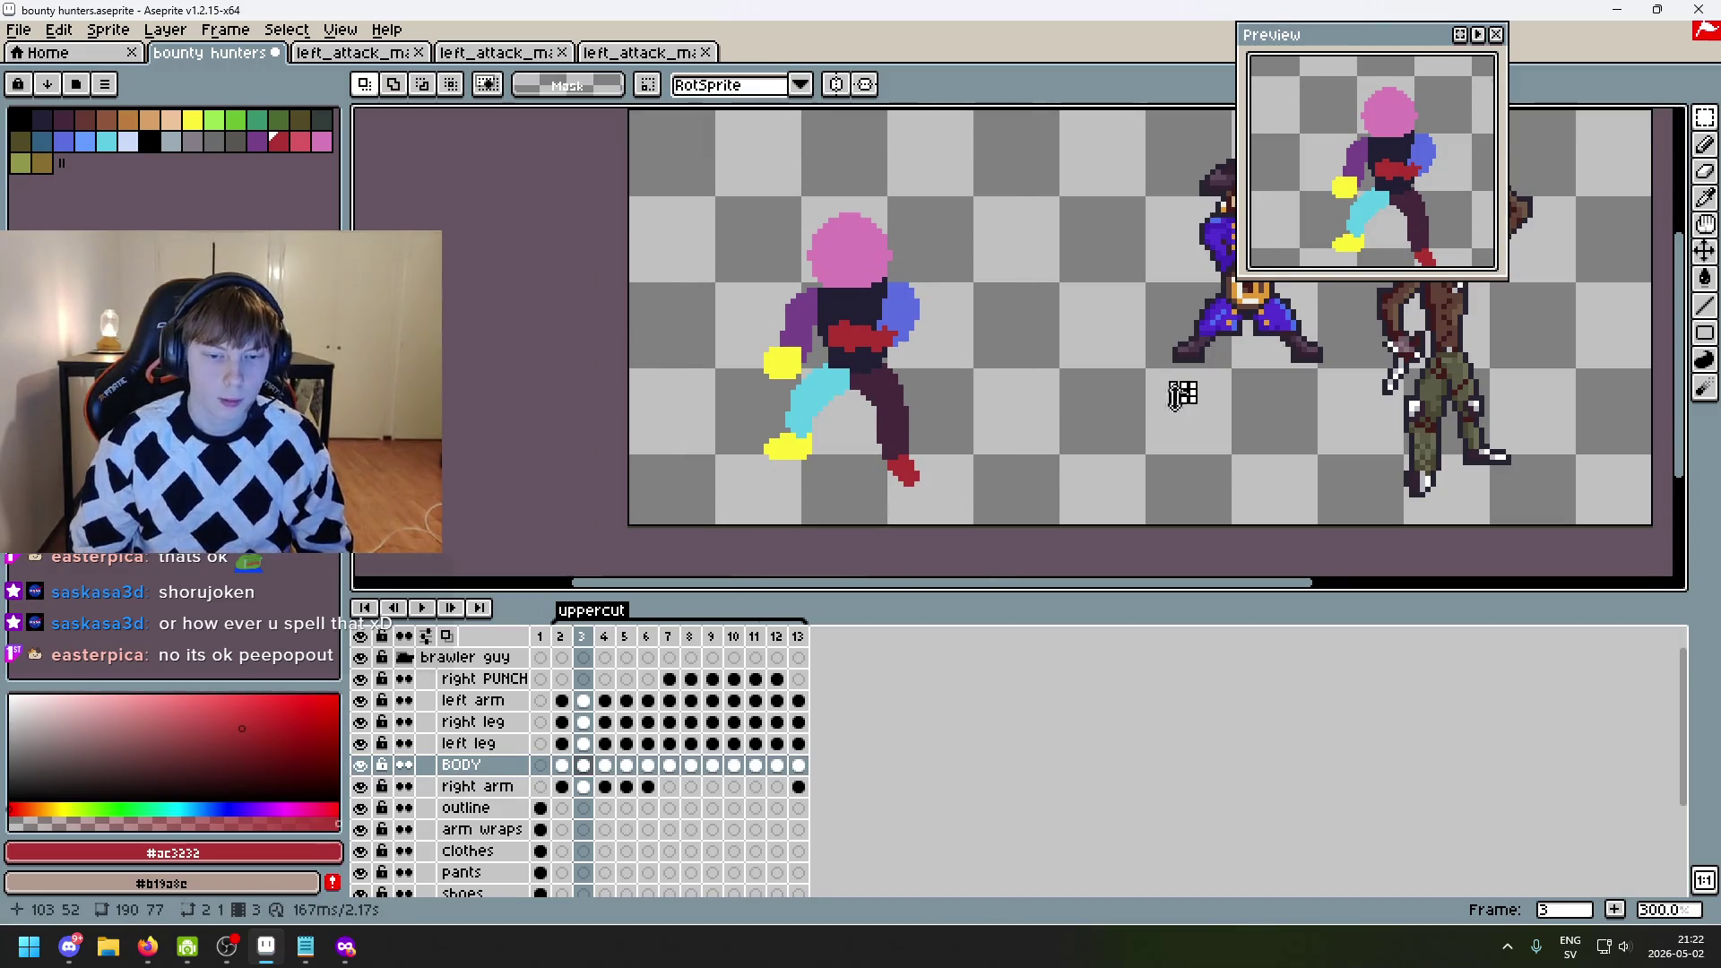
- On frame 12, compare neighbouring poses and test-paste the copied pixels, undoing each paste
{"action": "left_click", "coordinate": [776, 636]}
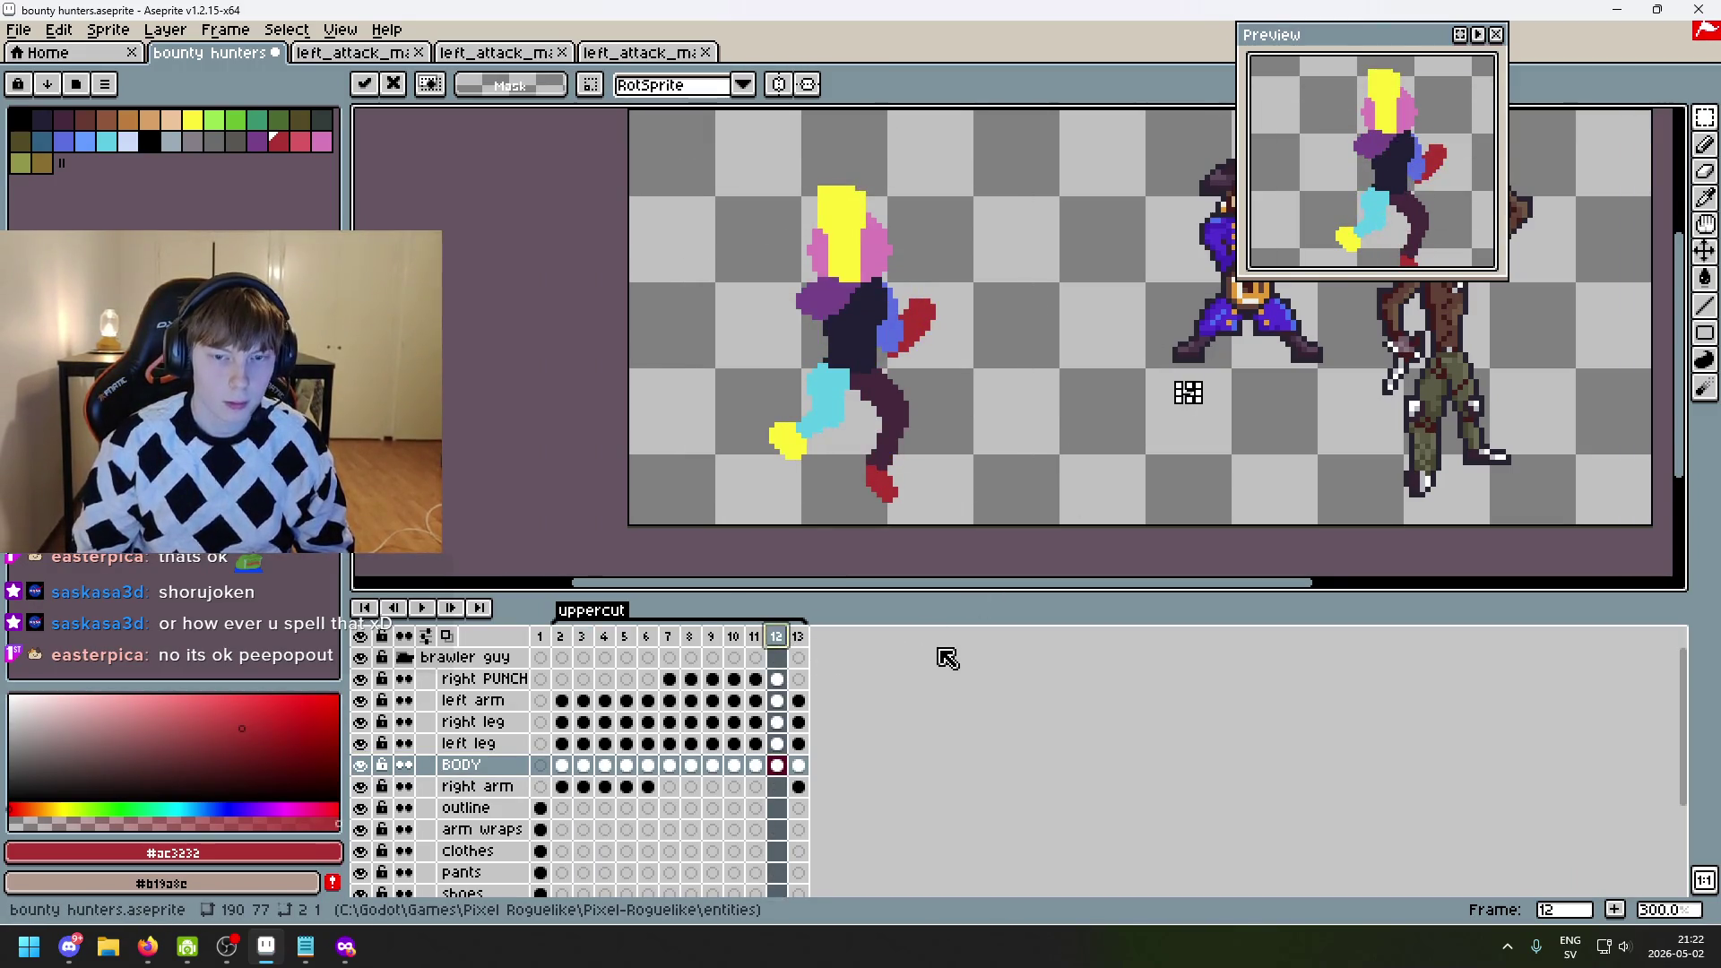
{"action": "key", "text": "Right"}
{"action": "key", "text": "Left"}
{"action": "key", "text": "Left"}
{"action": "key", "text": "Right"}
{"action": "key", "text": "Right"}
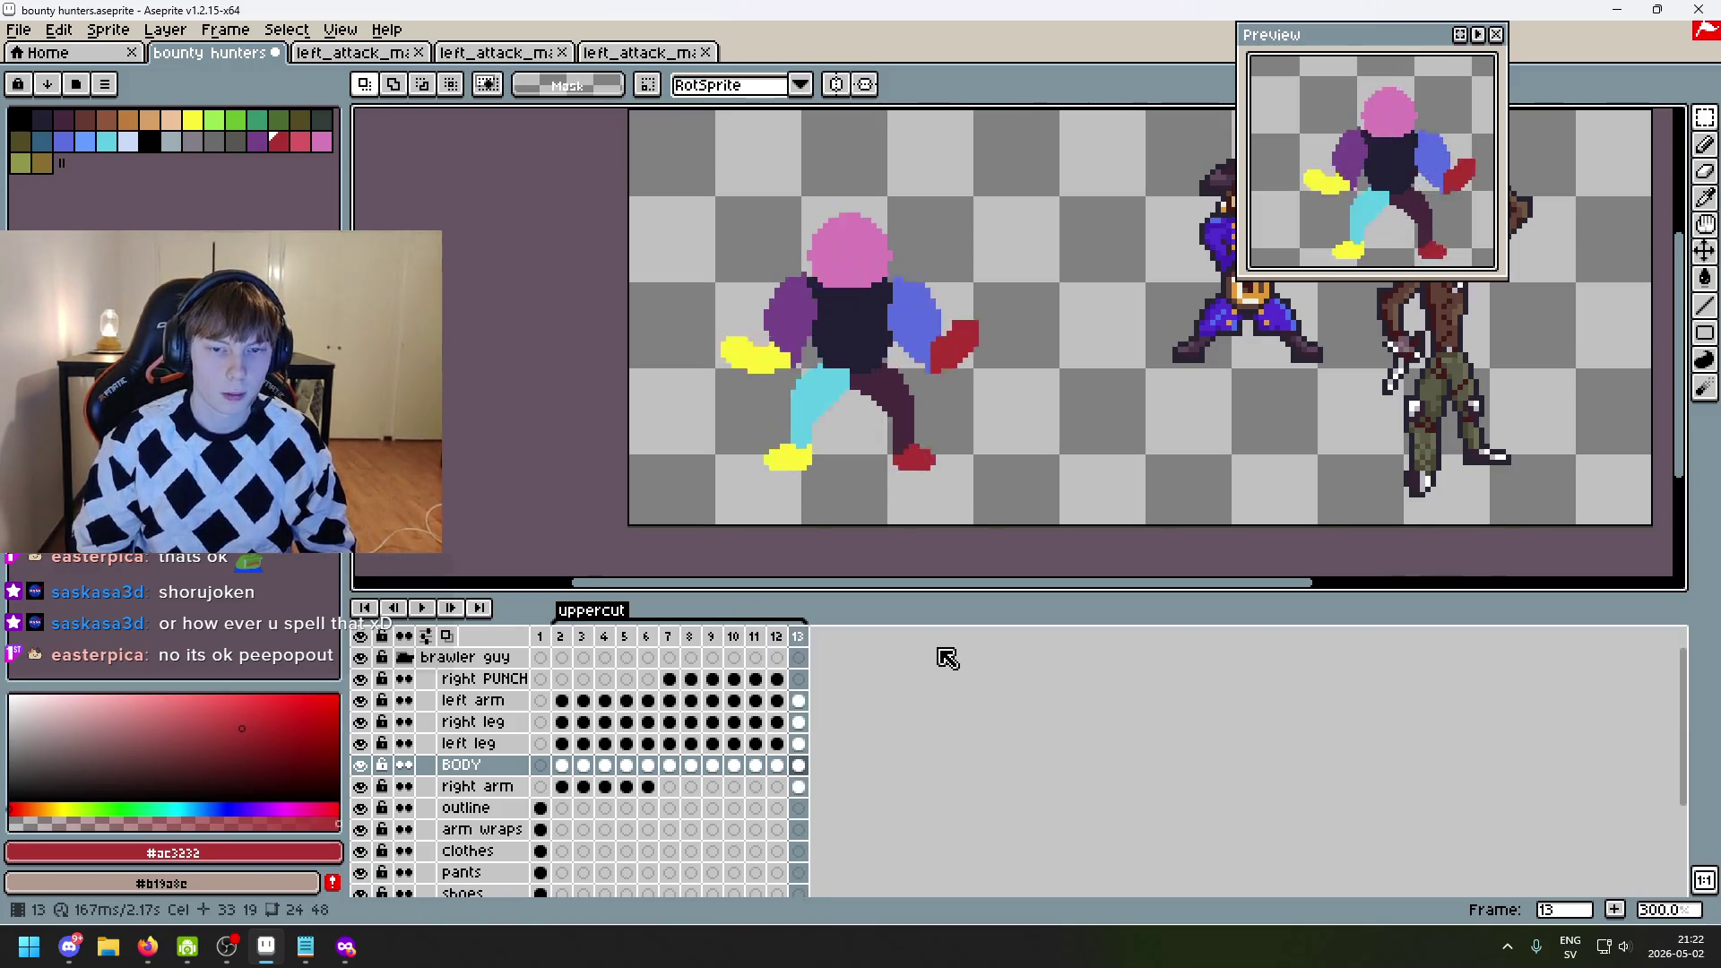
{"action": "key", "text": "Left"}
{"action": "key", "text": "ctrl+v"}
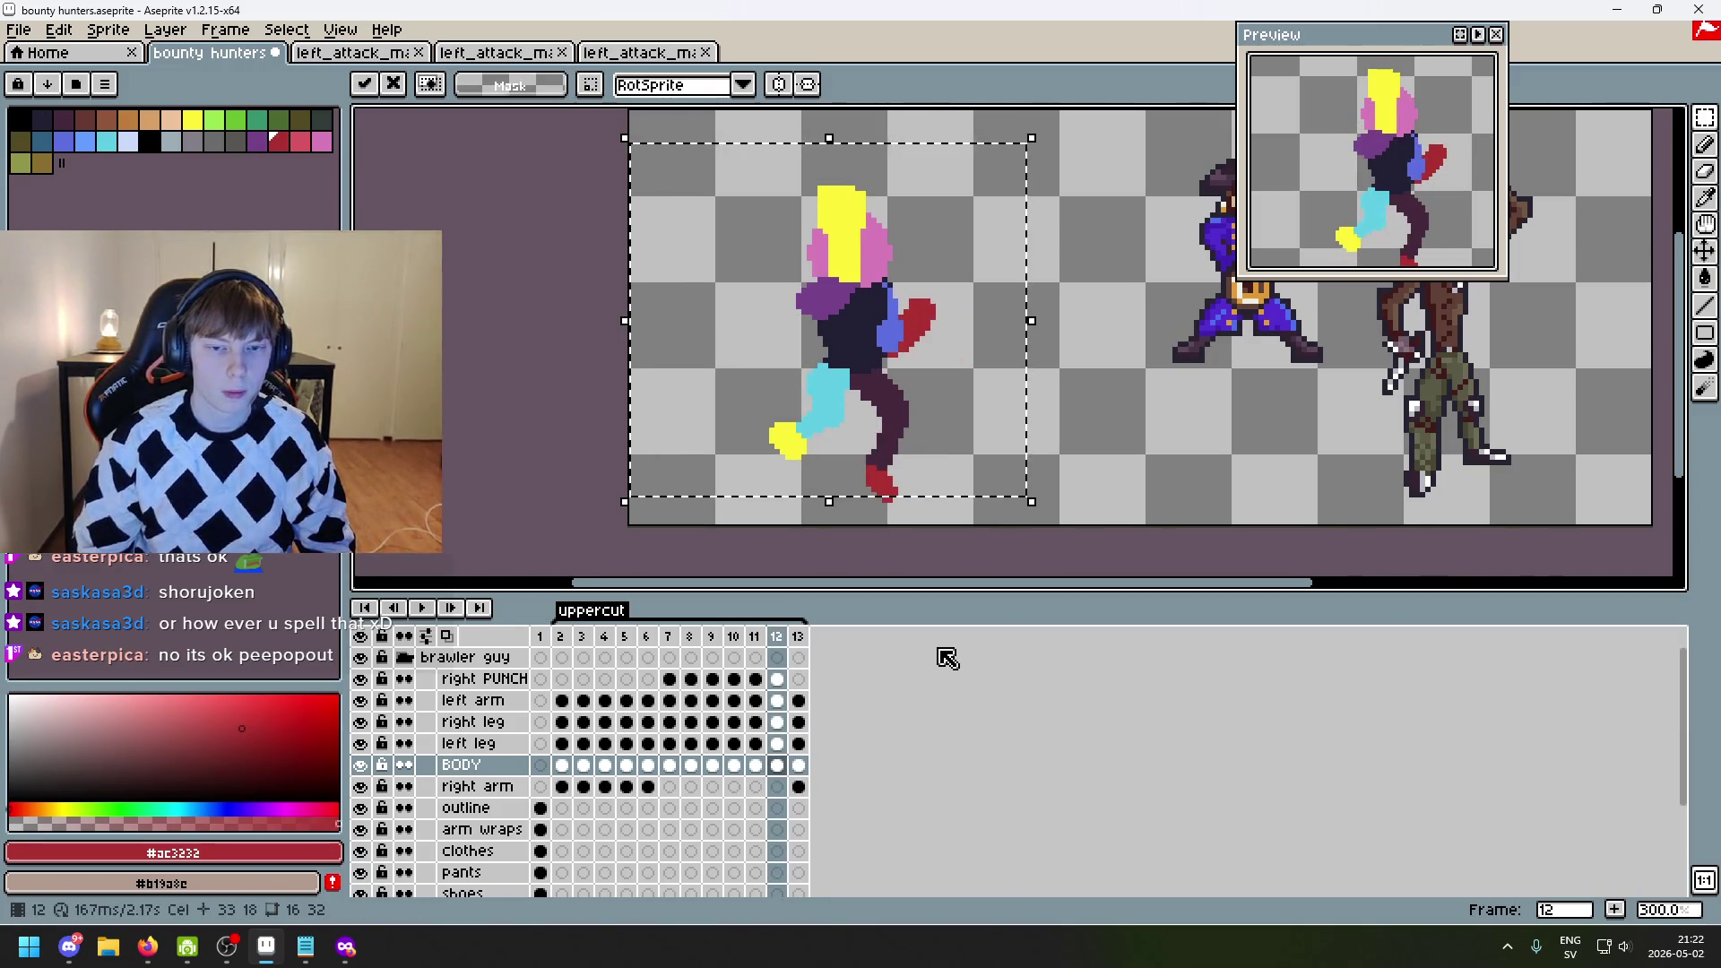
{"action": "key", "text": "ctrl+z"}
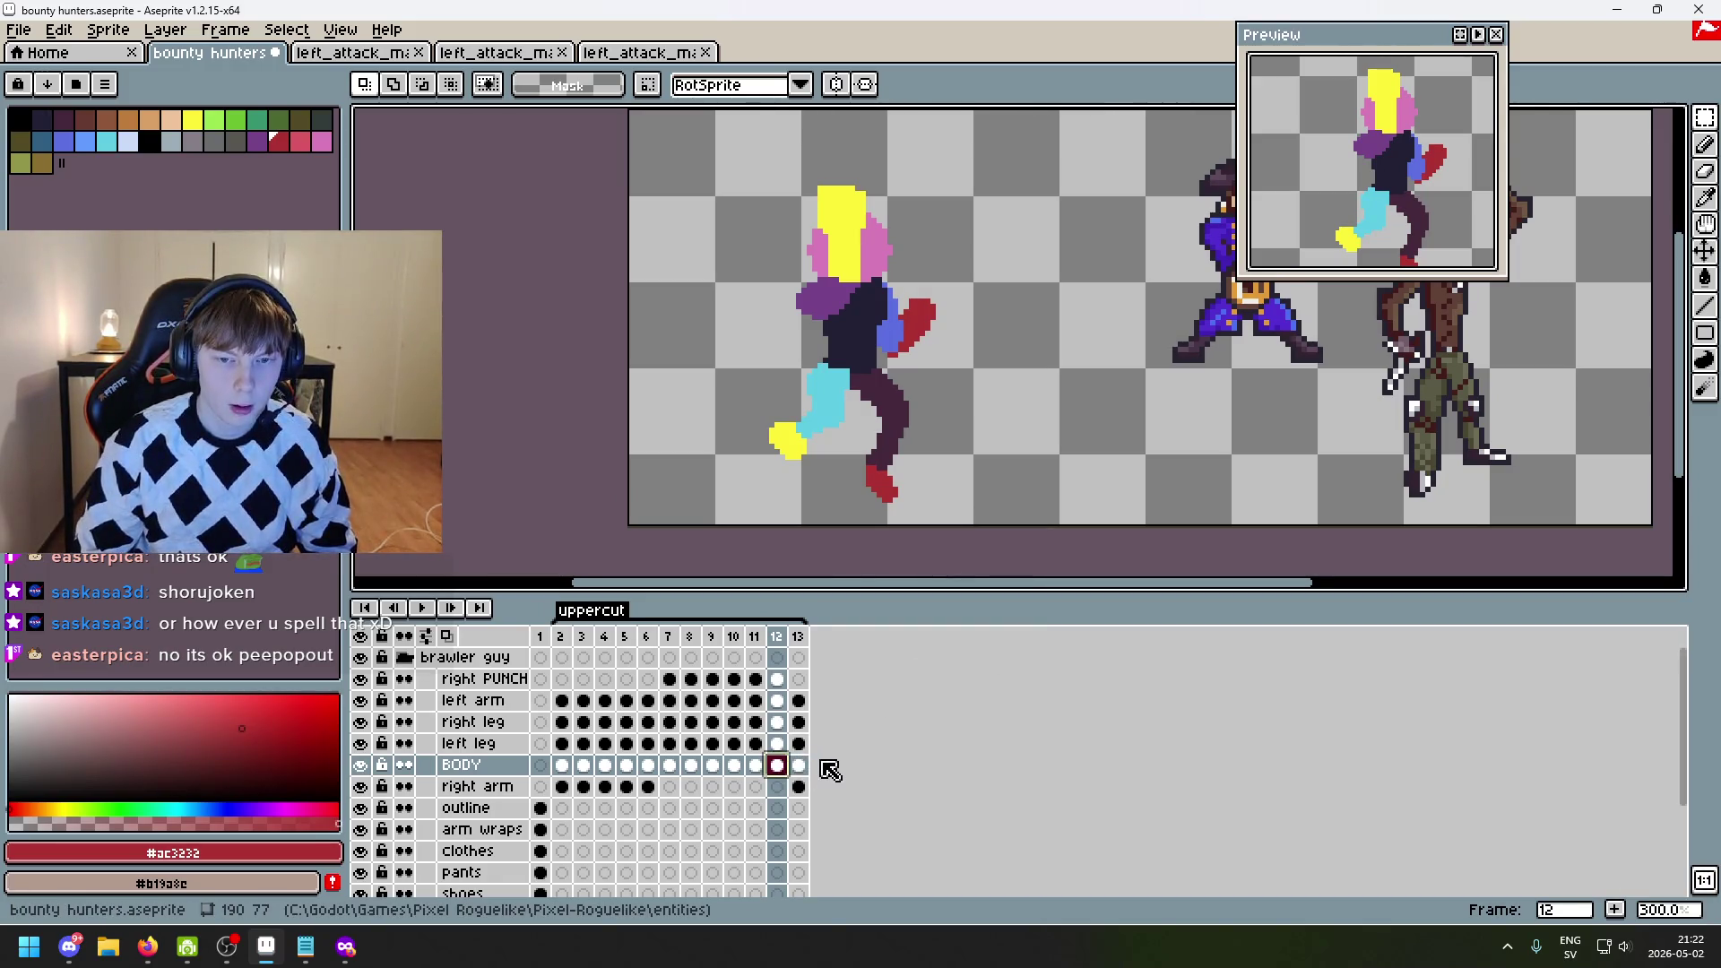
{"action": "key", "text": "ctrl+v"}
{"action": "key", "text": "ctrl+z"}
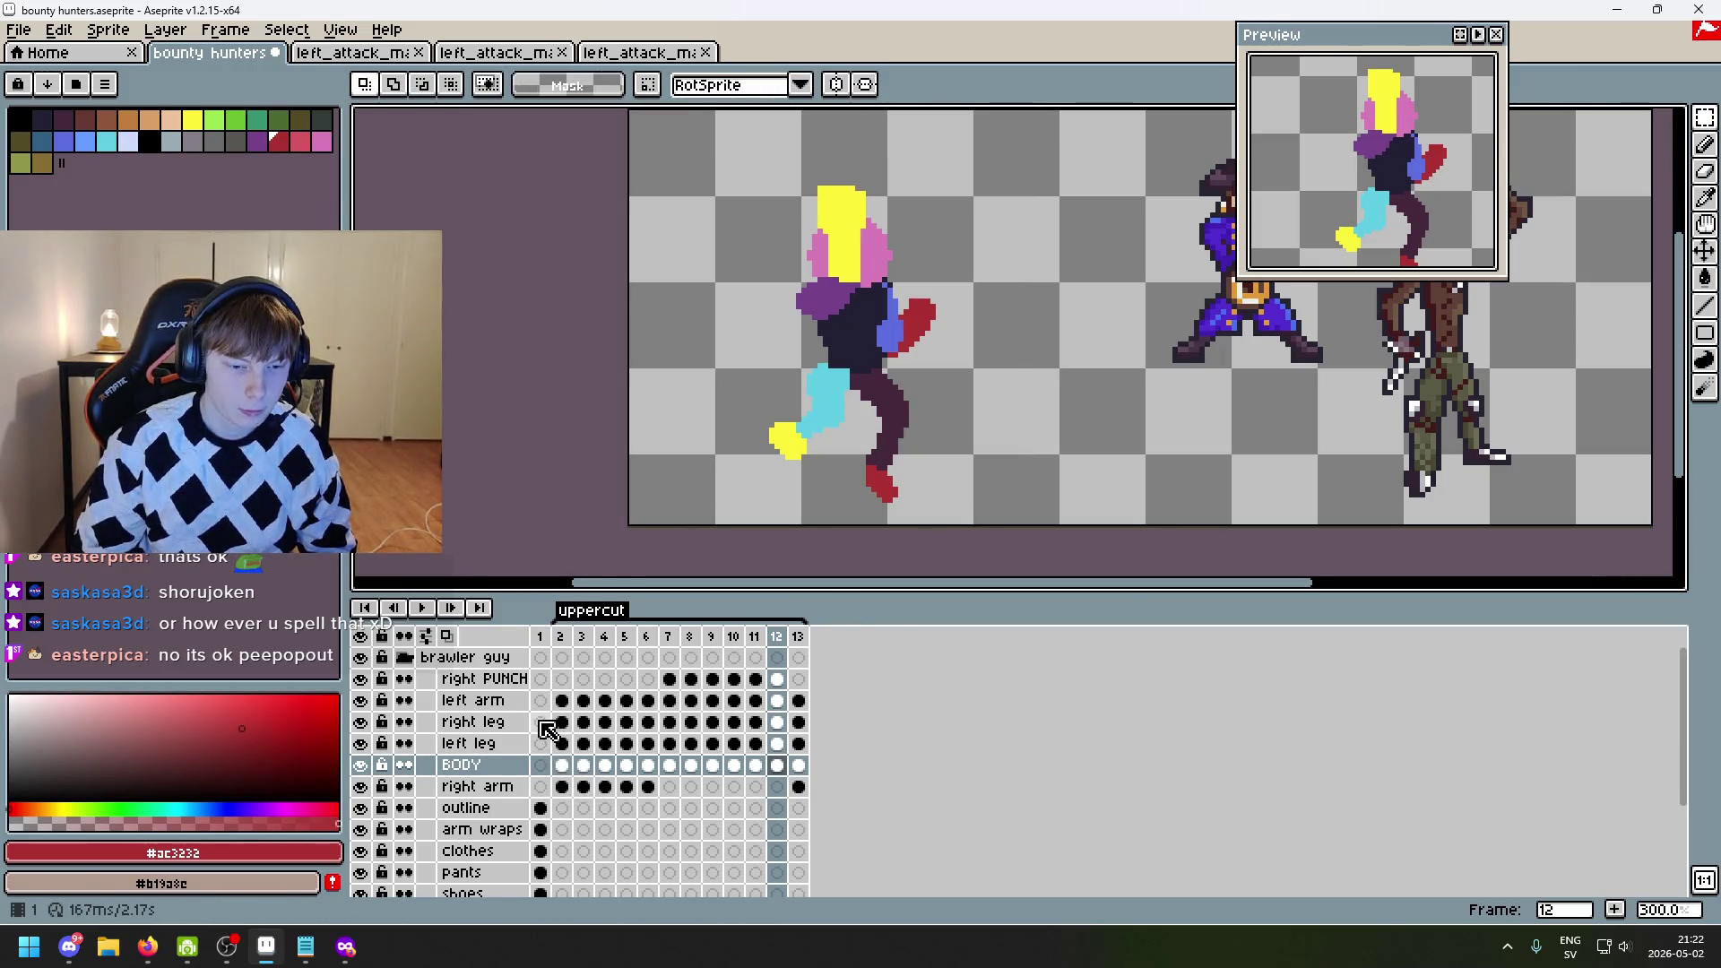
- Compare the poses of frames 2 to 4 and settle on frame 3
{"action": "left_click", "coordinate": [560, 637]}
{"action": "left_click", "coordinate": [582, 636]}
{"action": "left_click", "coordinate": [610, 636]}
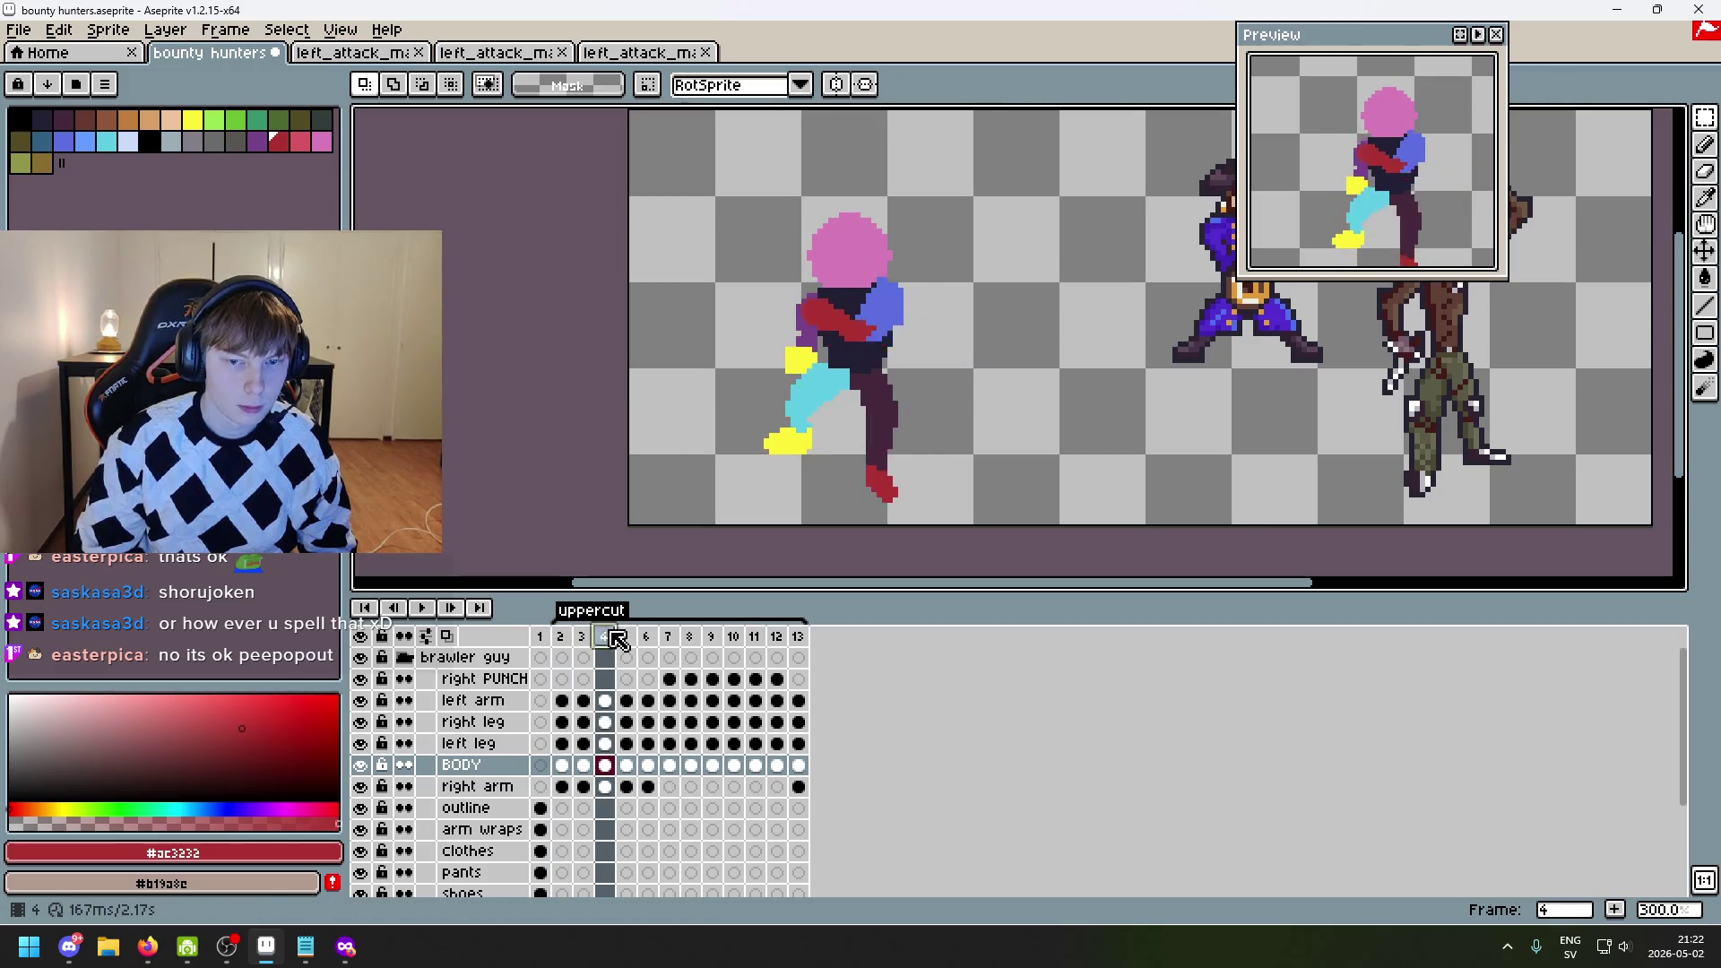
{"action": "left_click", "coordinate": [583, 636]}
{"action": "left_click", "coordinate": [609, 637]}
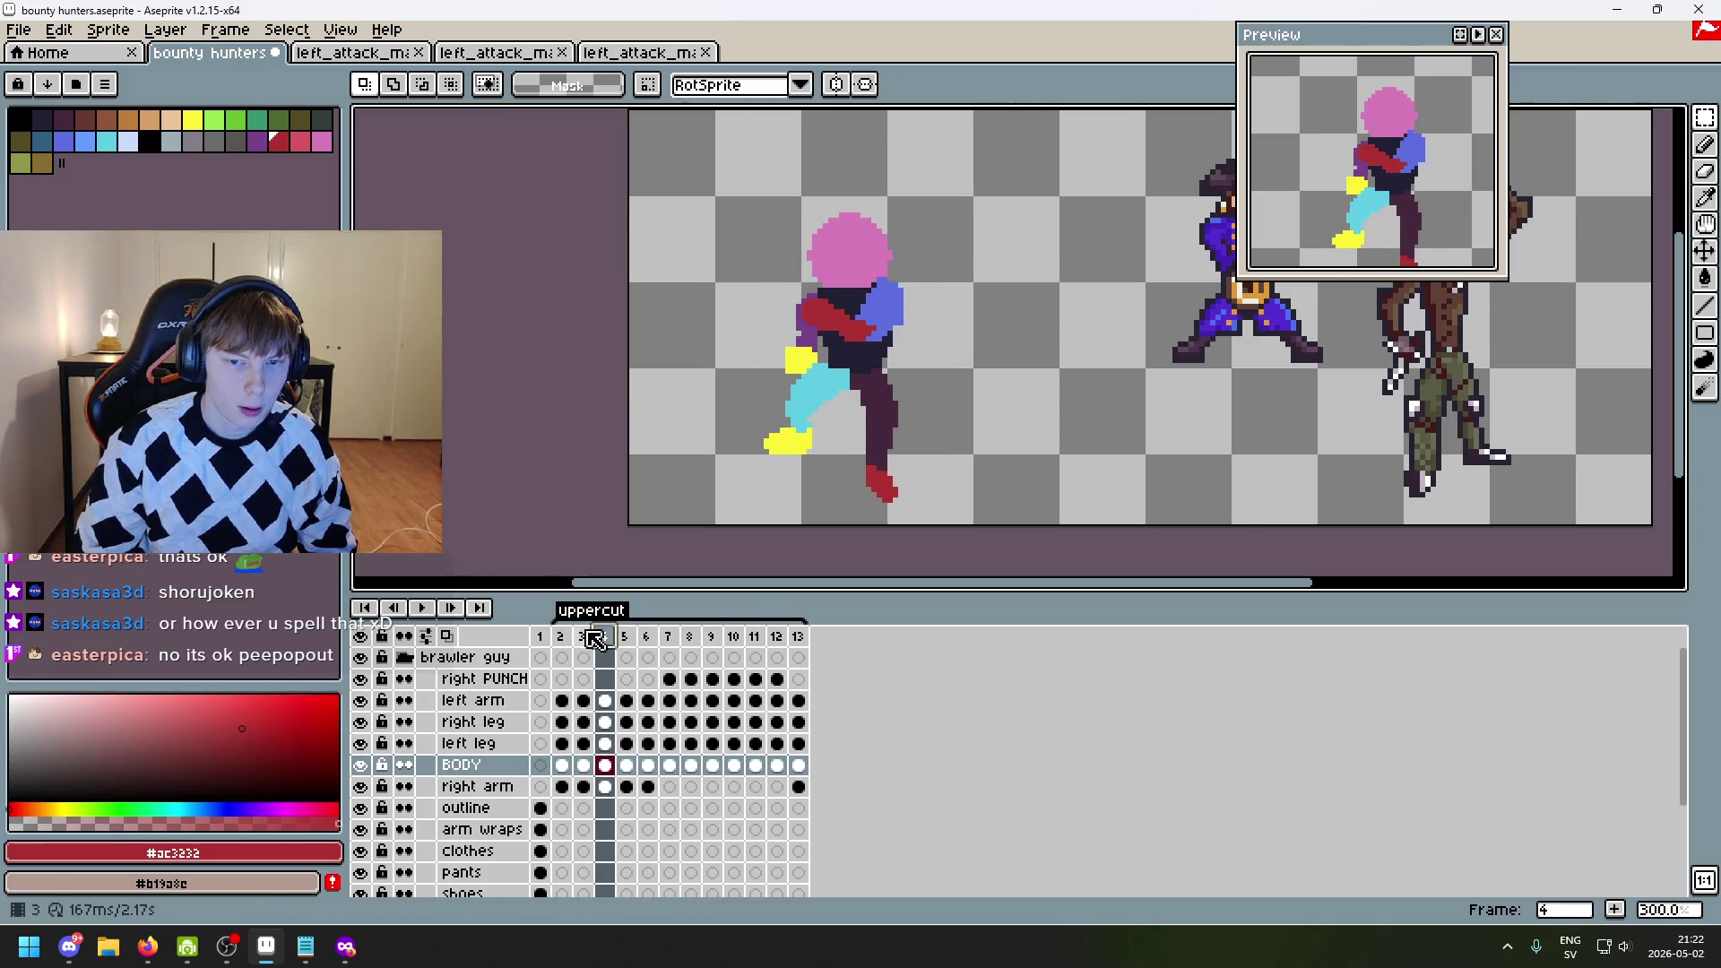
{"action": "left_click", "coordinate": [585, 637]}
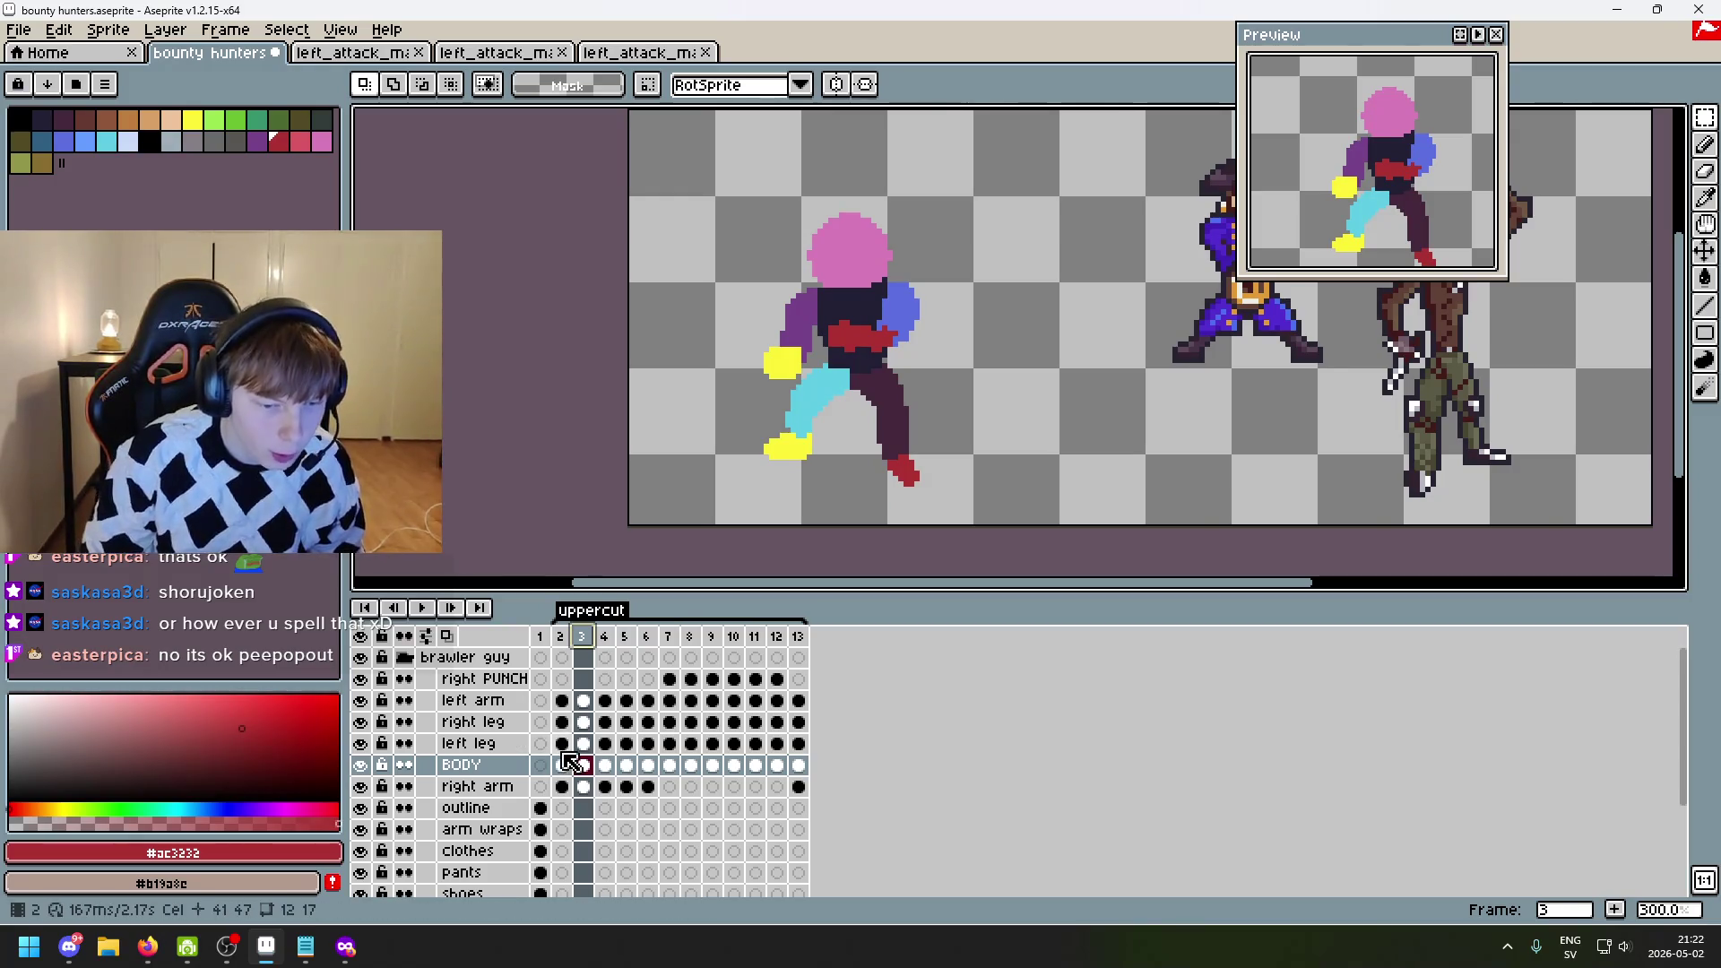
- Copy frame 3's right leg and paste it into frame 12's right leg cel
{"action": "key", "text": "Up"}
{"action": "key", "text": "Up"}
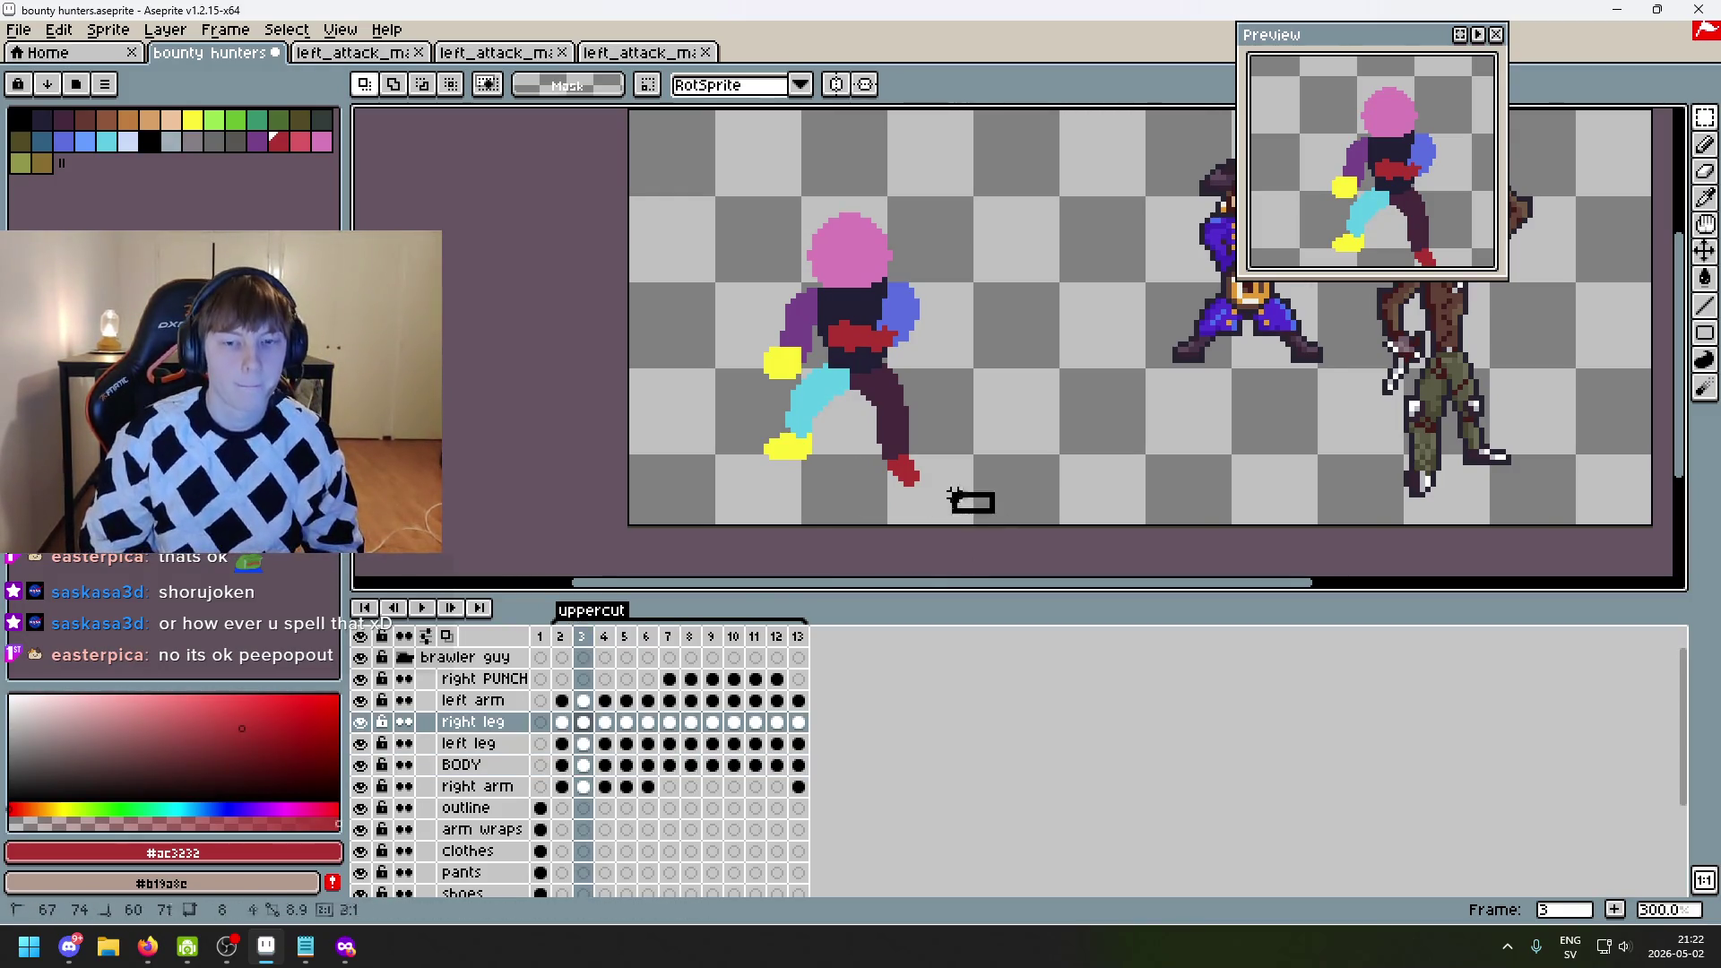
{"action": "left_click_drag", "start_coordinate": [634, 293], "coordinate": [995, 517]}
{"action": "key", "text": "ctrl+x"}
{"action": "key", "text": "ctrl+z"}
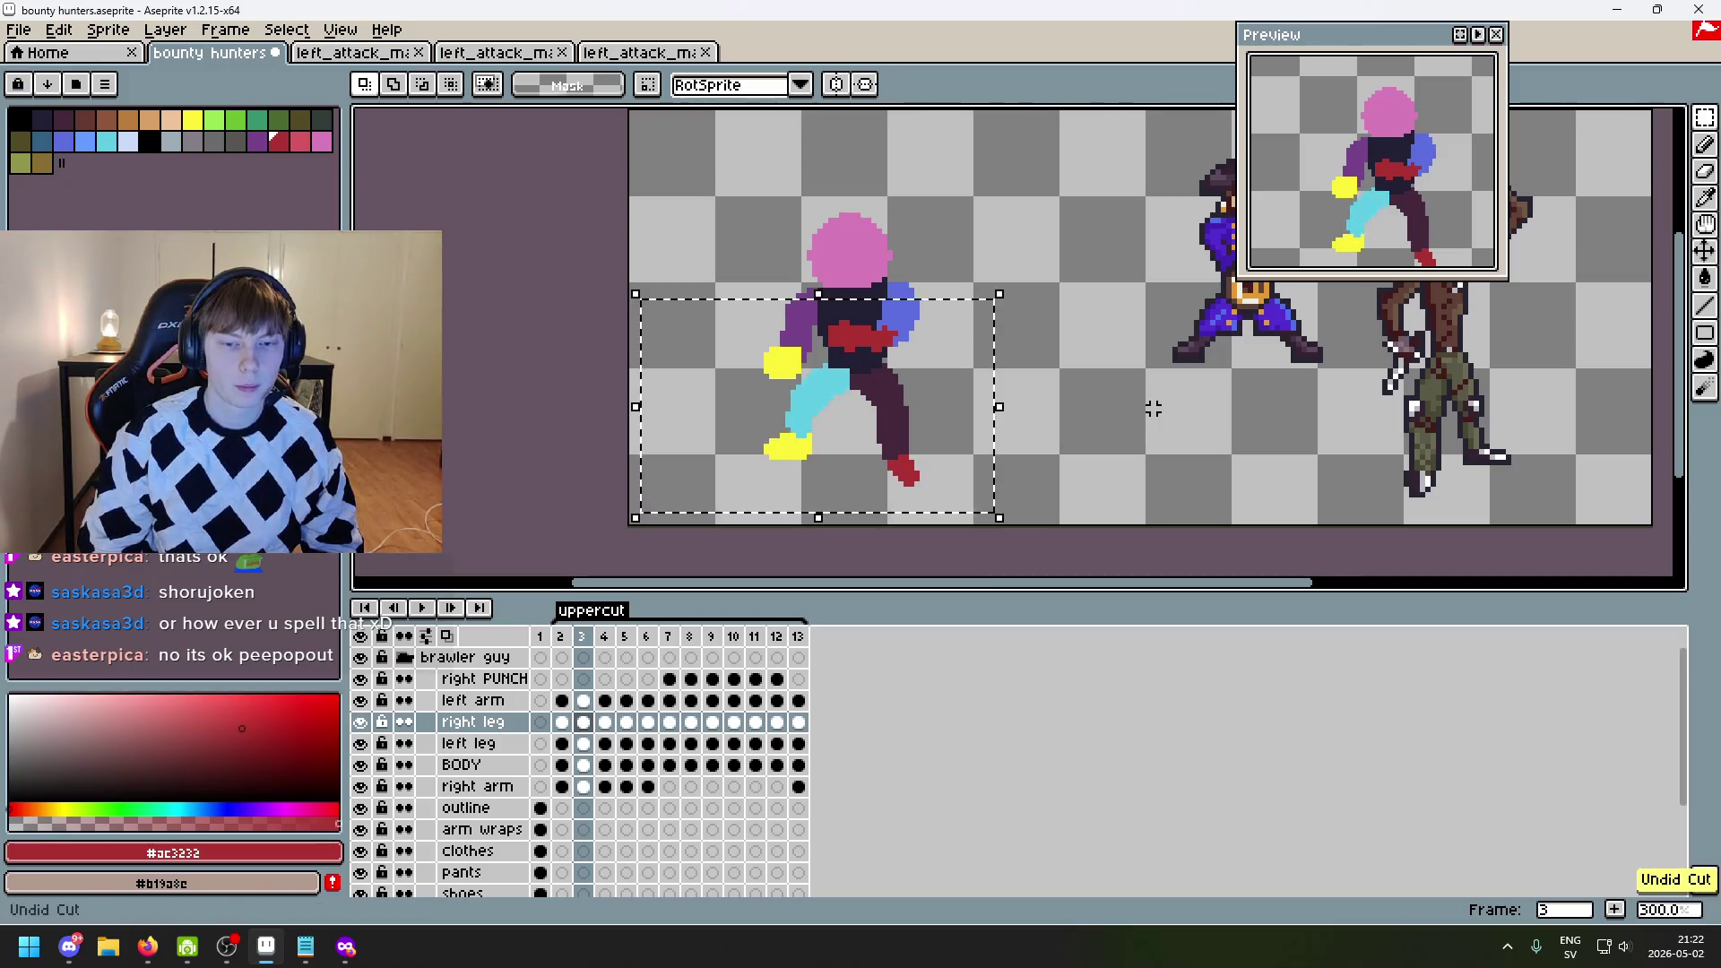
{"action": "key", "text": "ctrl+d"}
{"action": "left_click", "coordinate": [778, 722]}
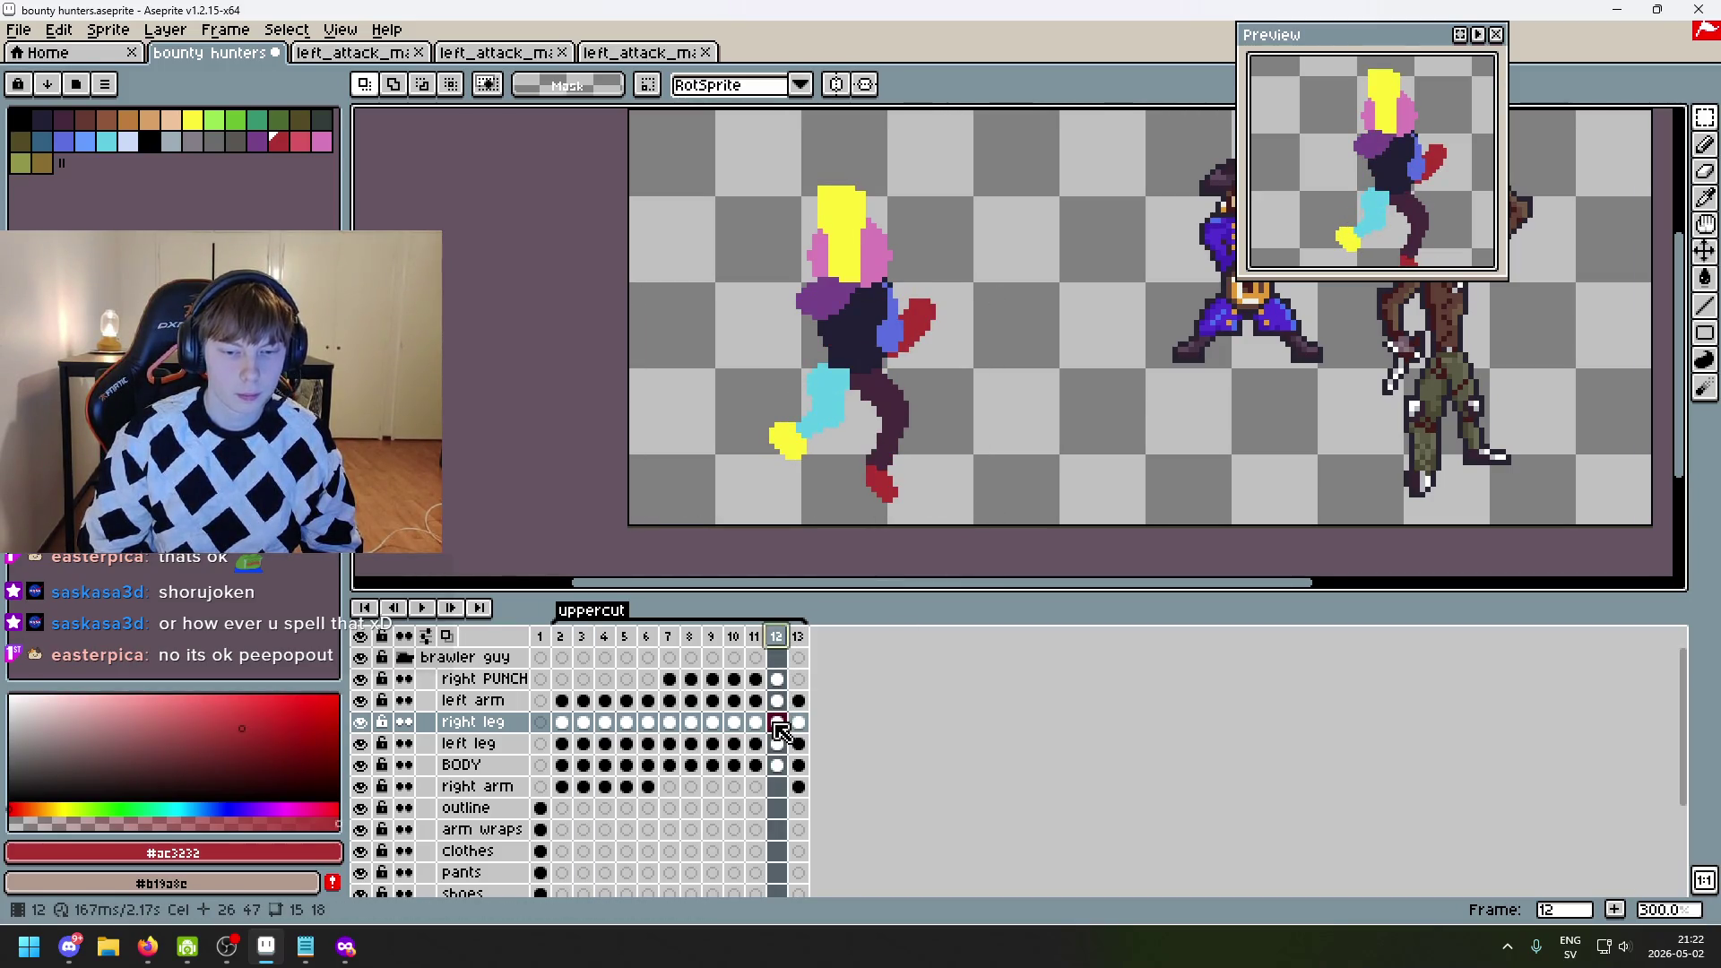
{"action": "key", "text": "ctrl+v"}
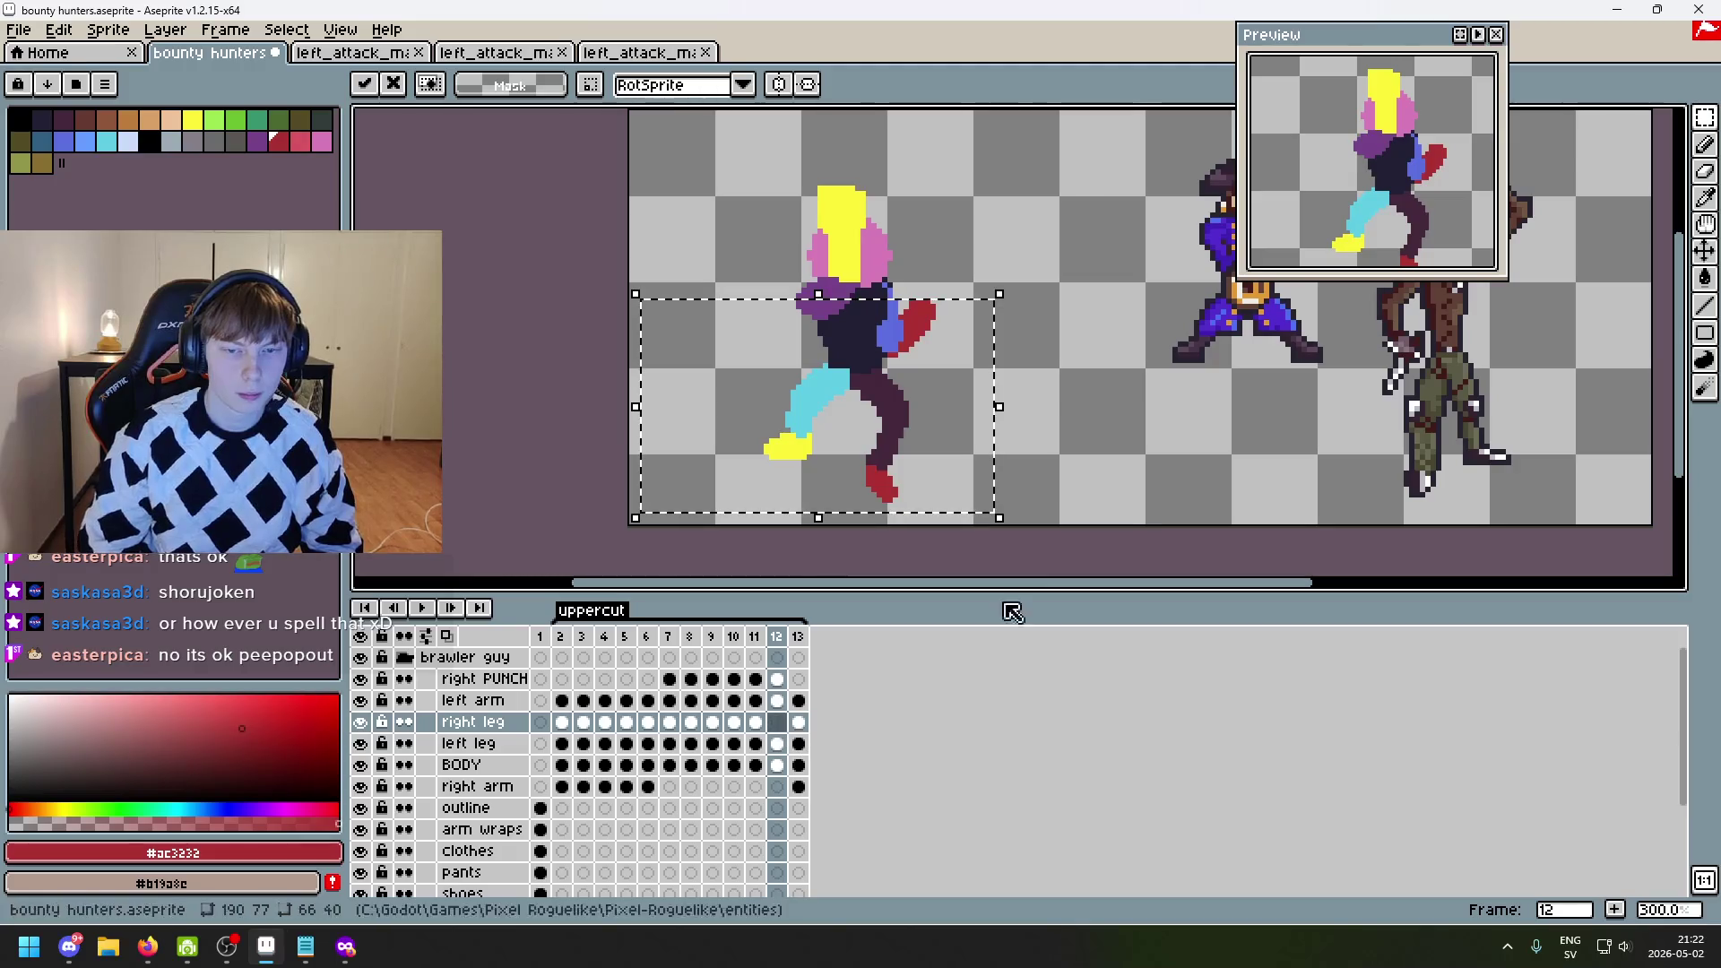
{"action": "left_click", "coordinate": [1080, 422]}
- Replace frame 12's old left leg with the left leg copied from frame 2
{"action": "left_click", "coordinate": [562, 636]}
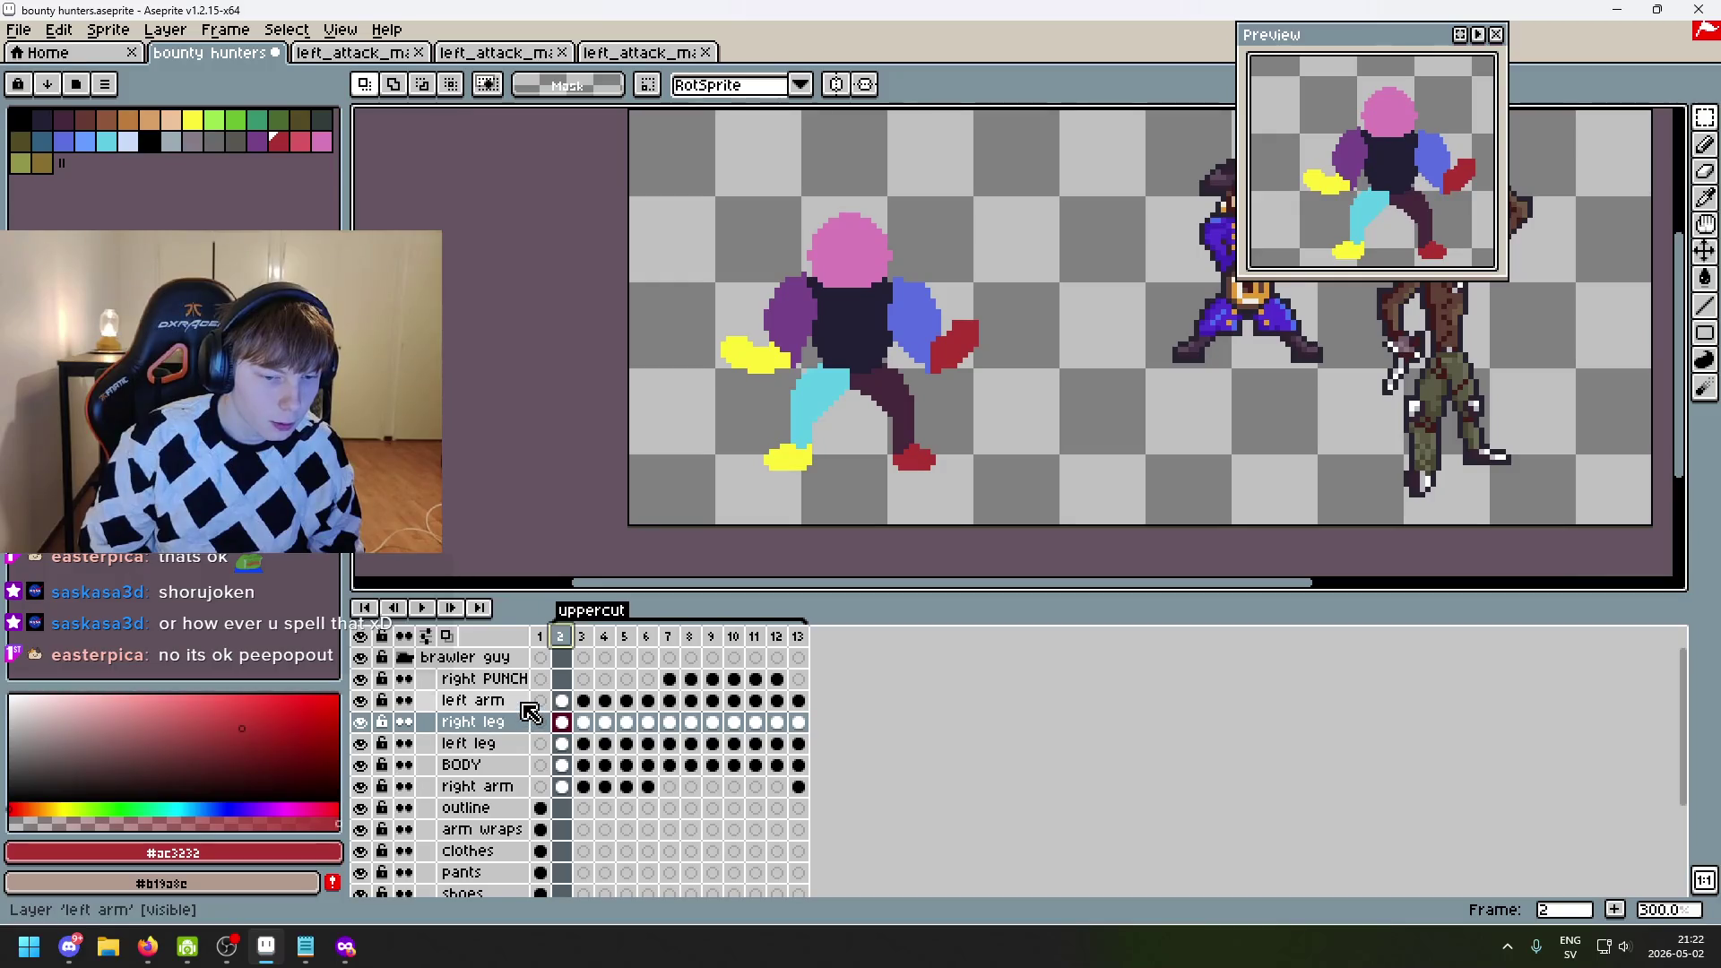
{"action": "left_click", "coordinate": [556, 745]}
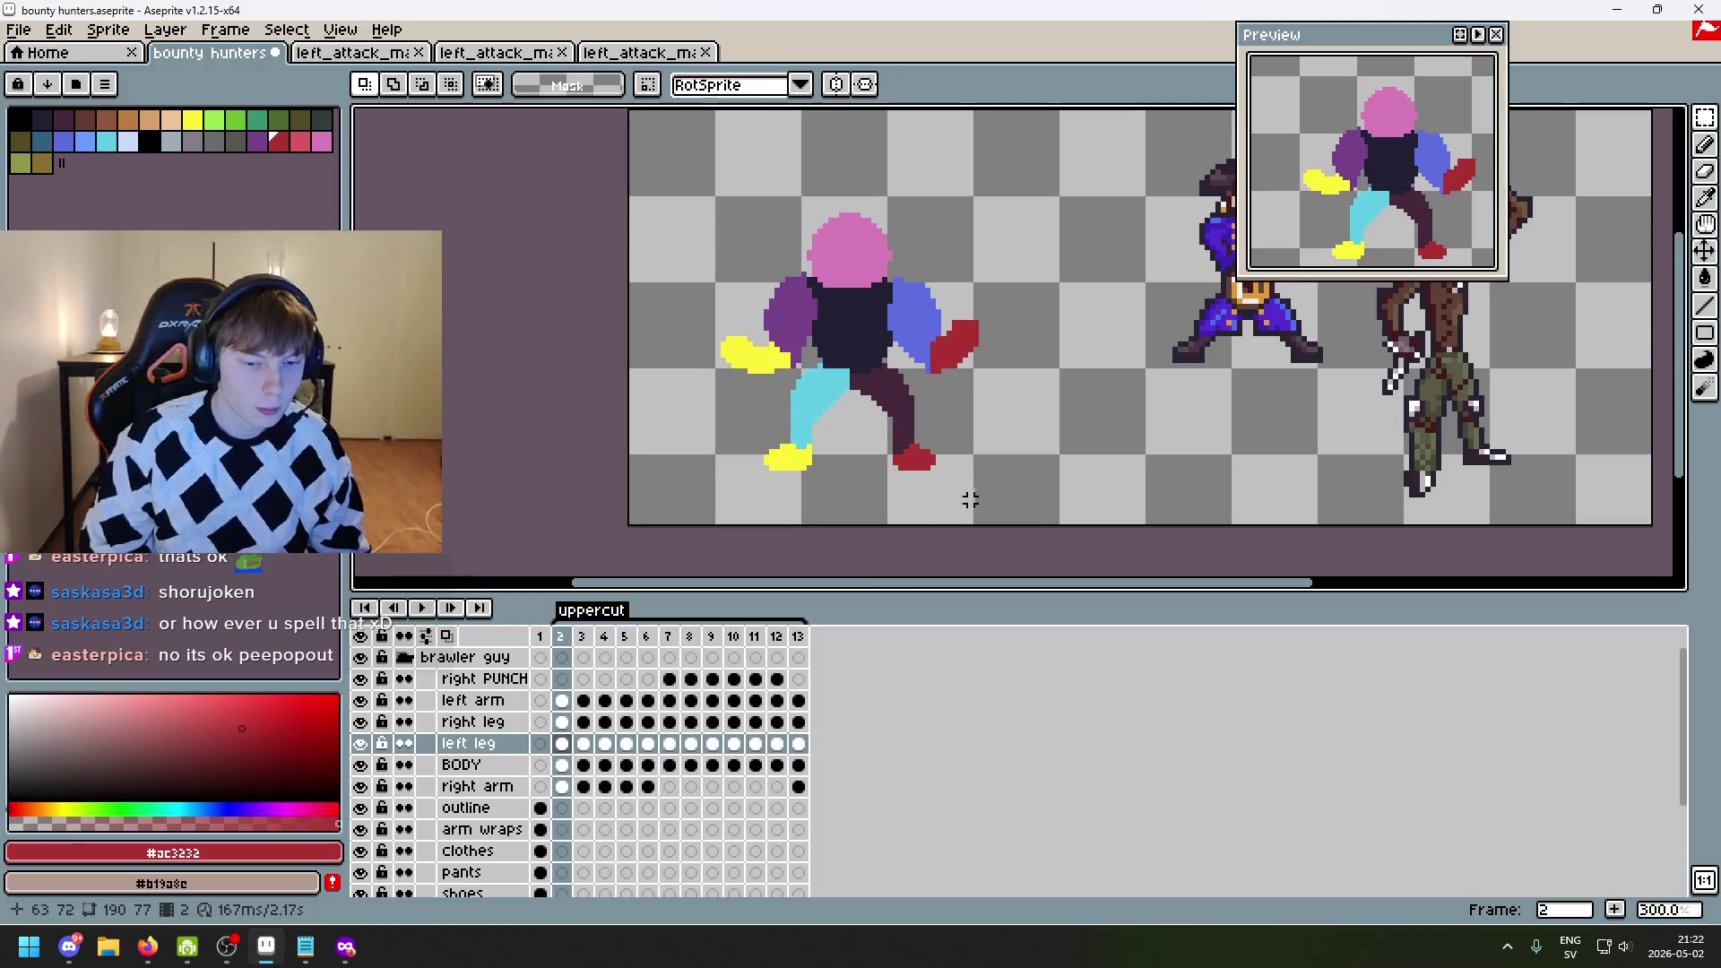
{"action": "left_click_drag", "start_coordinate": [1048, 497], "coordinate": [767, 356]}
{"action": "key", "text": "ctrl+d"}
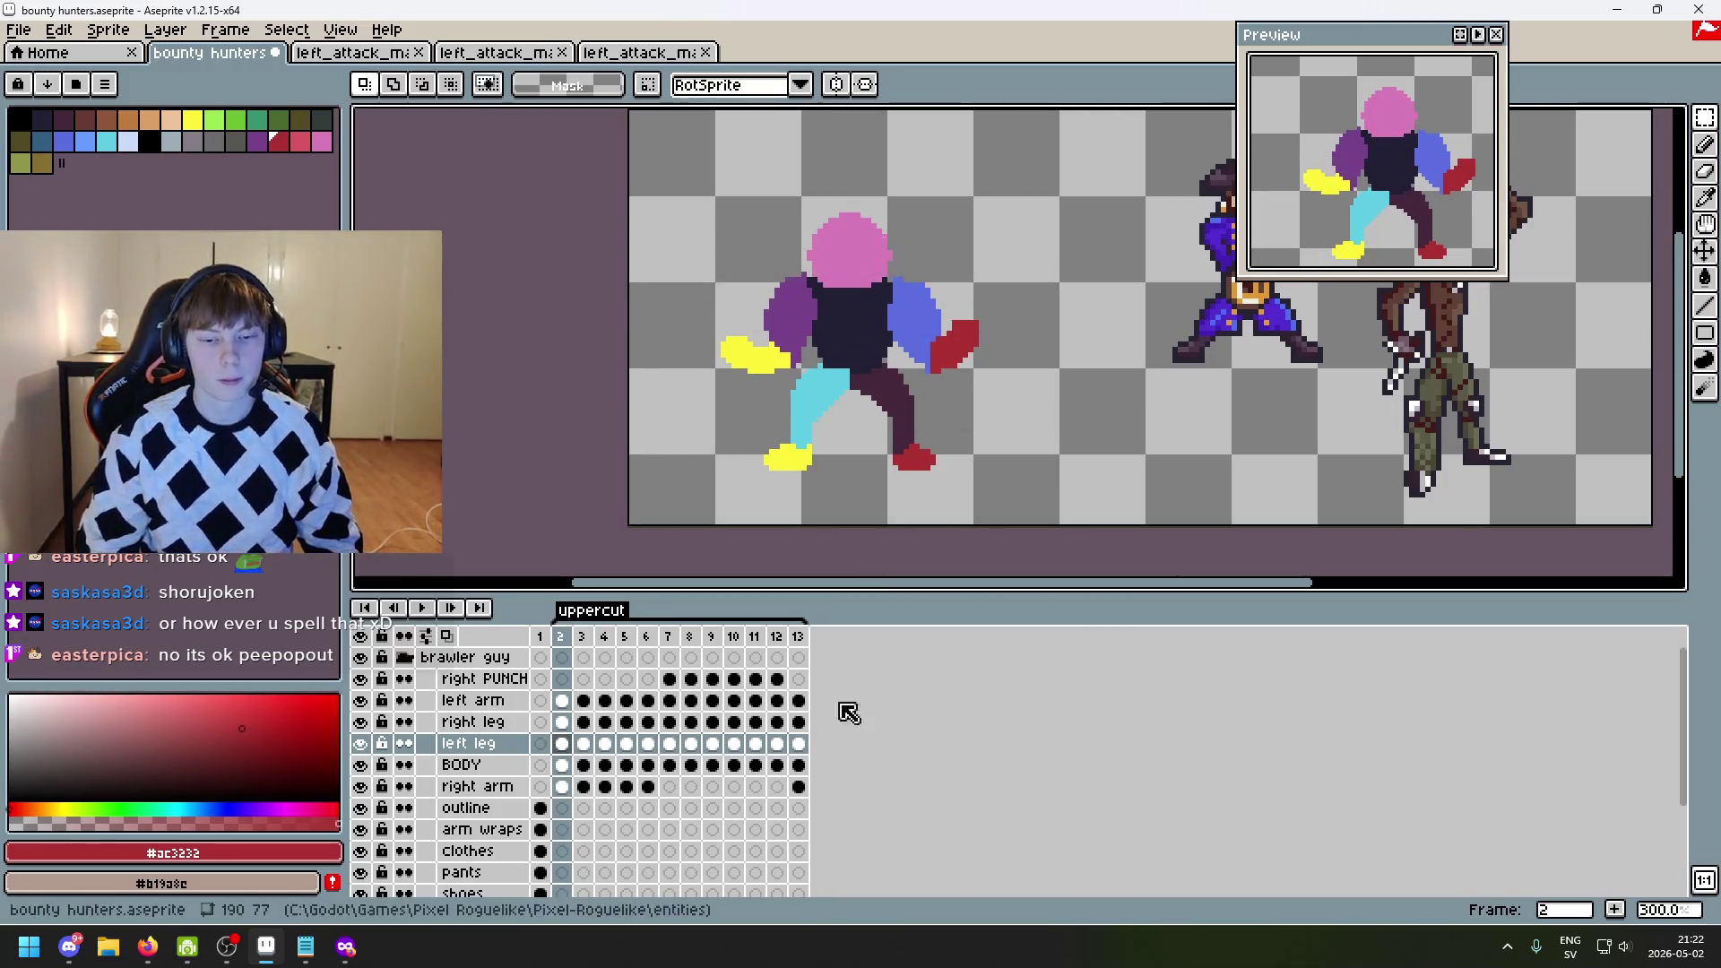
{"action": "left_click", "coordinate": [776, 636]}
{"action": "left_click", "coordinate": [778, 745]}
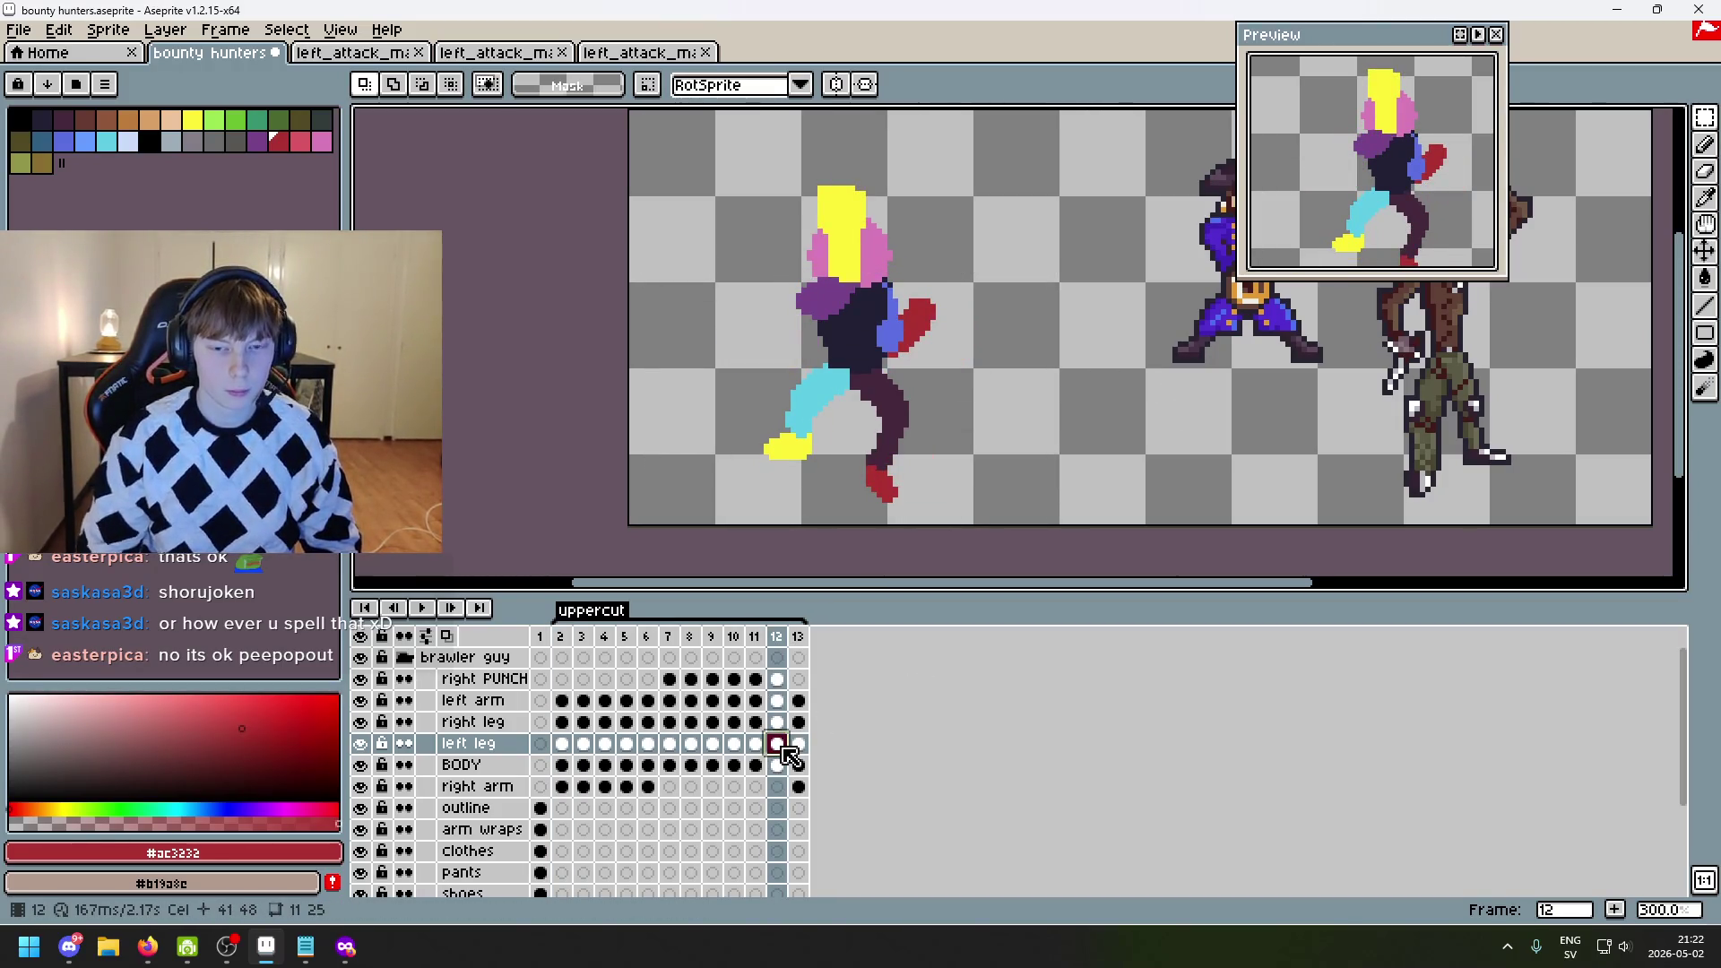
{"action": "key", "text": "Delete"}
{"action": "key", "text": "ctrl+v"}
{"action": "key", "text": "Return"}
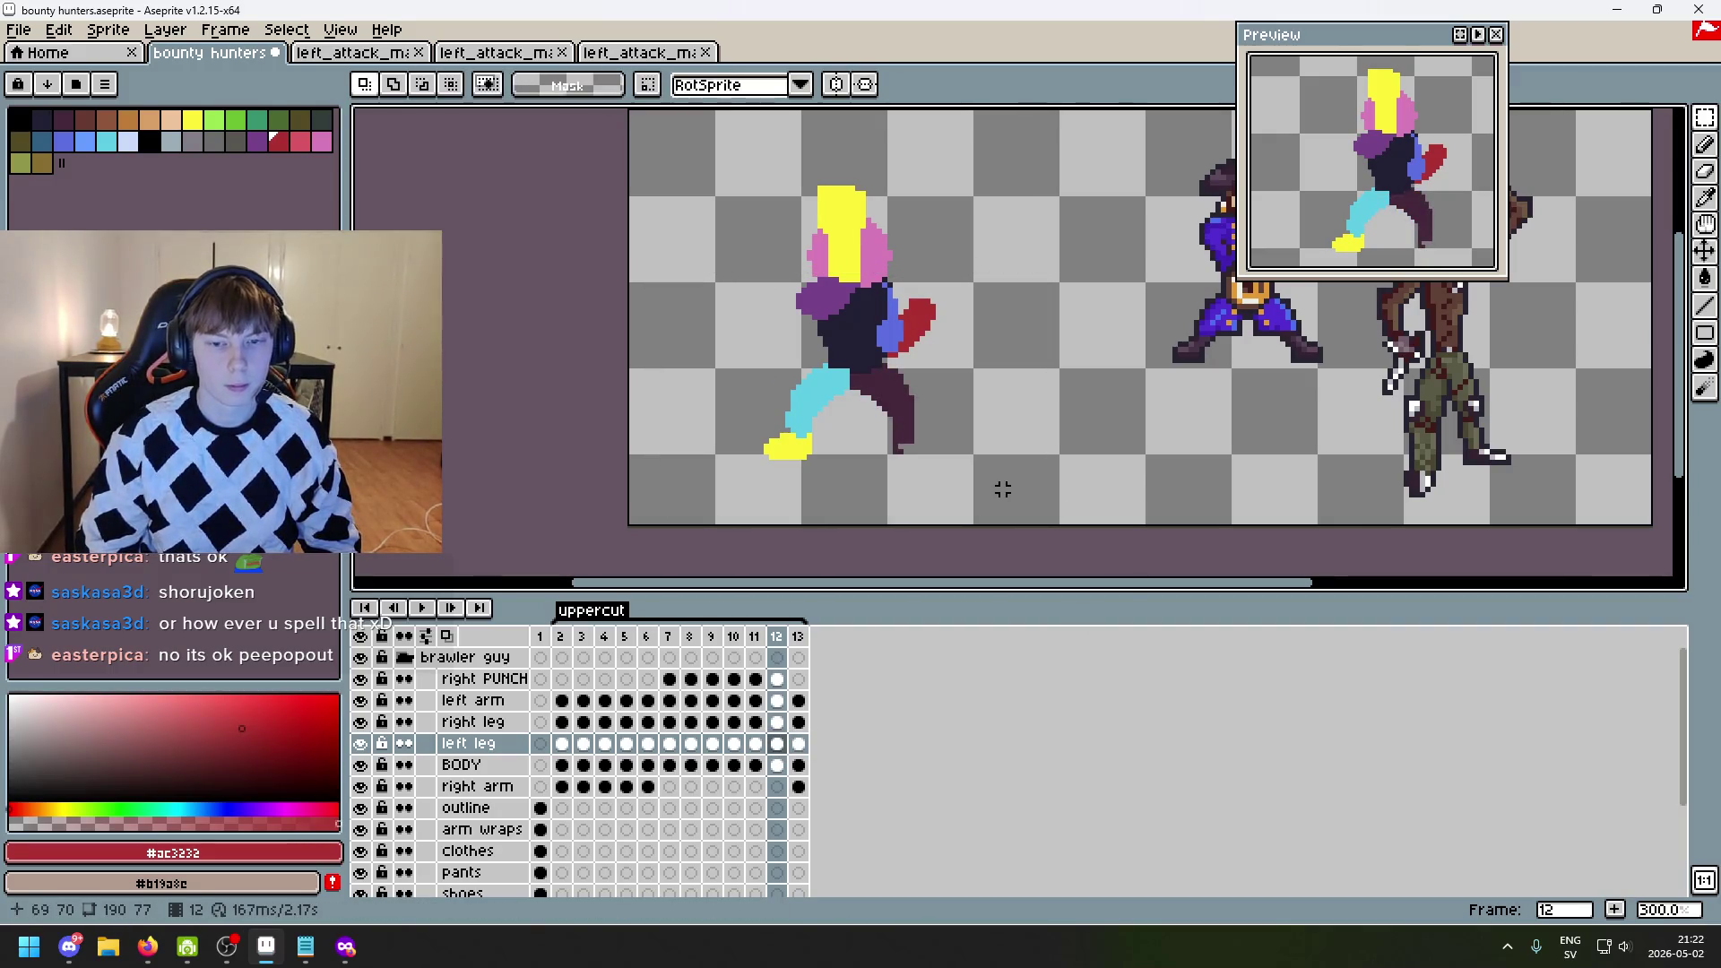
- Paste frame 3's red-footed left leg into frame 12's left leg cel instead
{"action": "left_click", "coordinate": [584, 640]}
{"action": "left_click", "coordinate": [360, 744]}
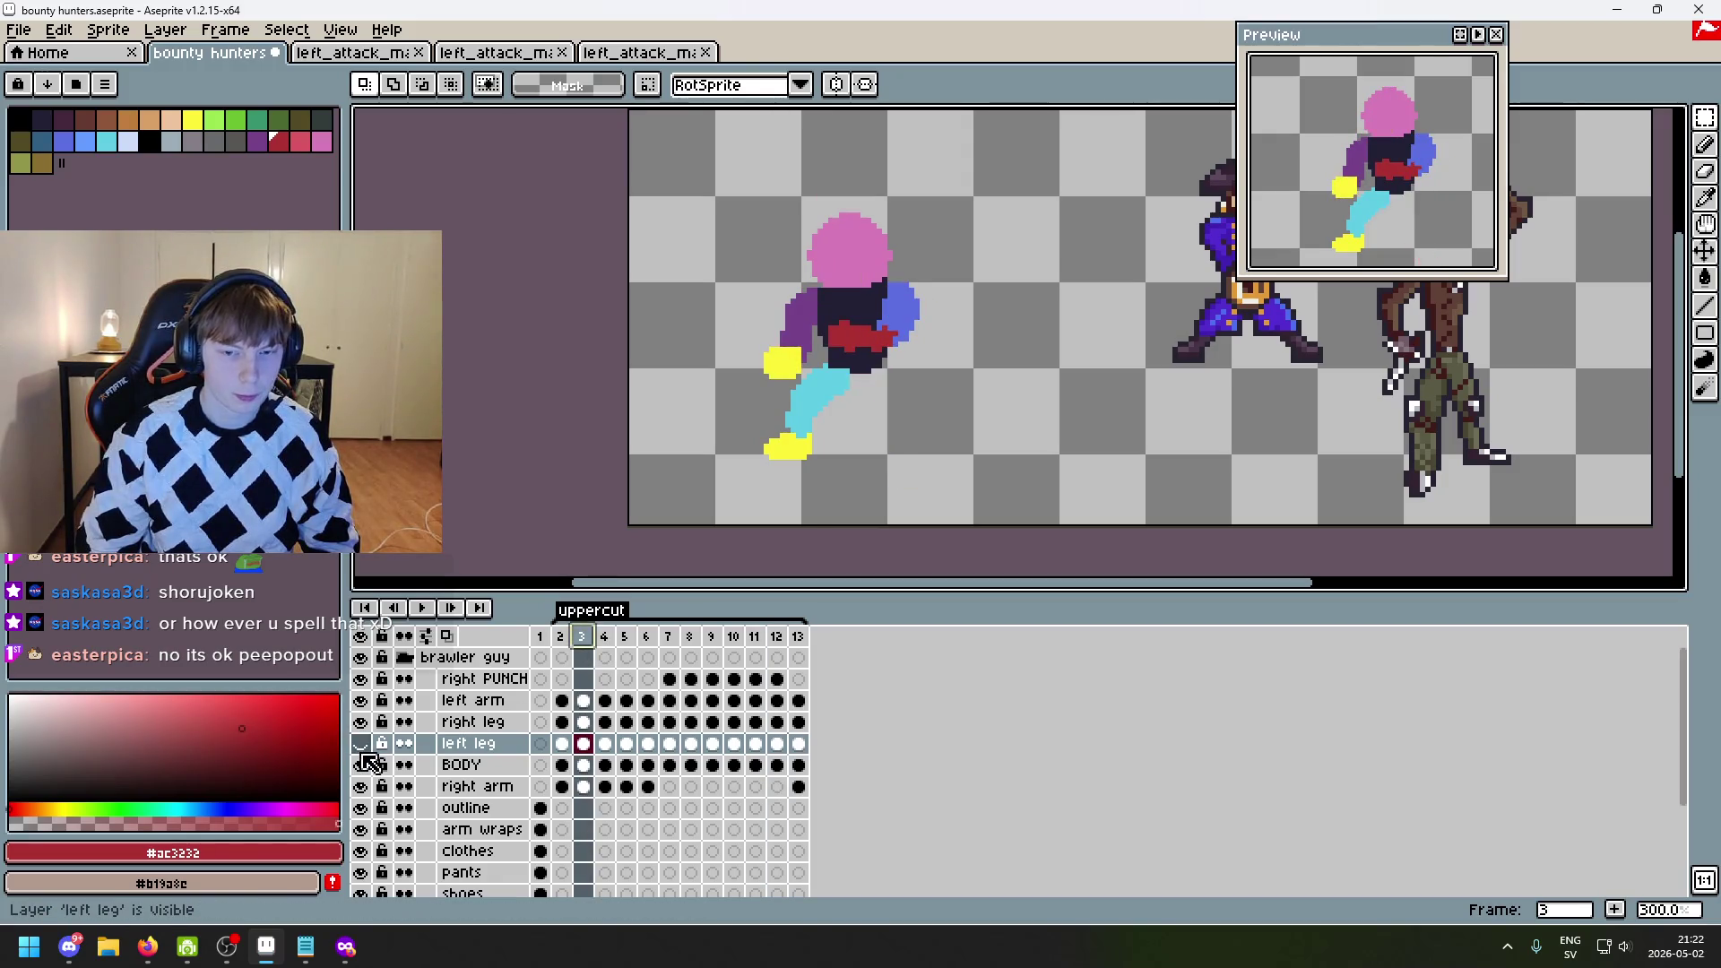
{"action": "left_click", "coordinate": [360, 744]}
{"action": "left_click", "coordinate": [582, 636]}
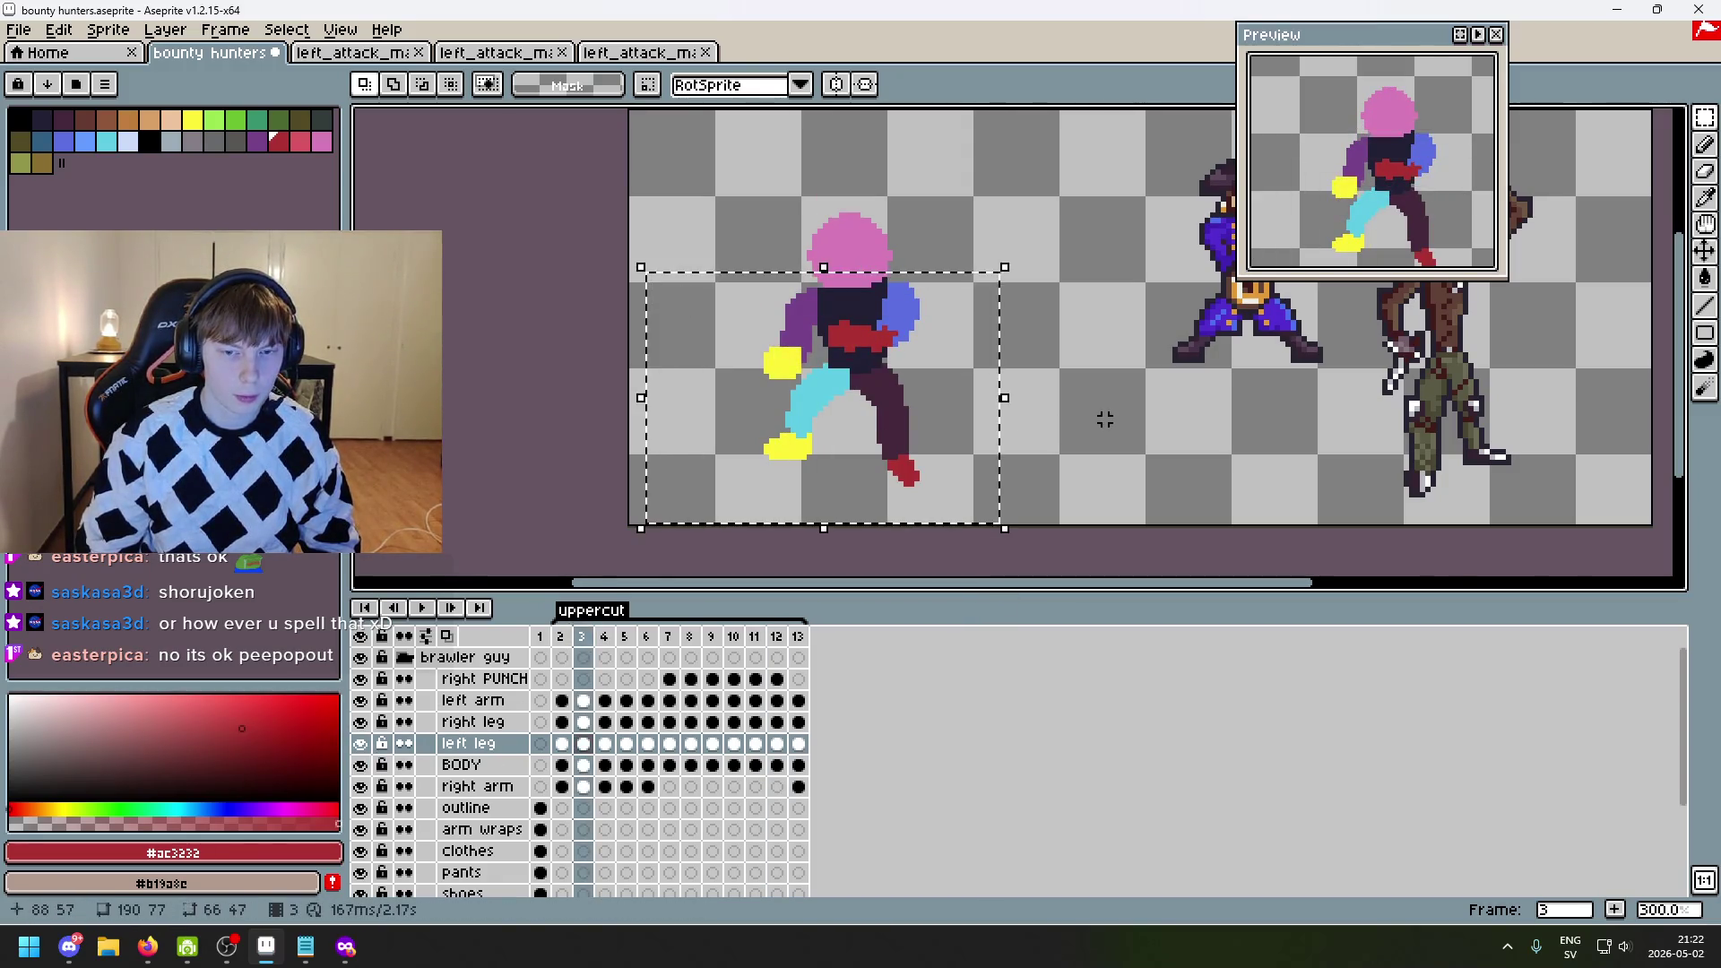
{"action": "left_click", "coordinate": [777, 744]}
{"action": "key", "text": "ctrl+v"}
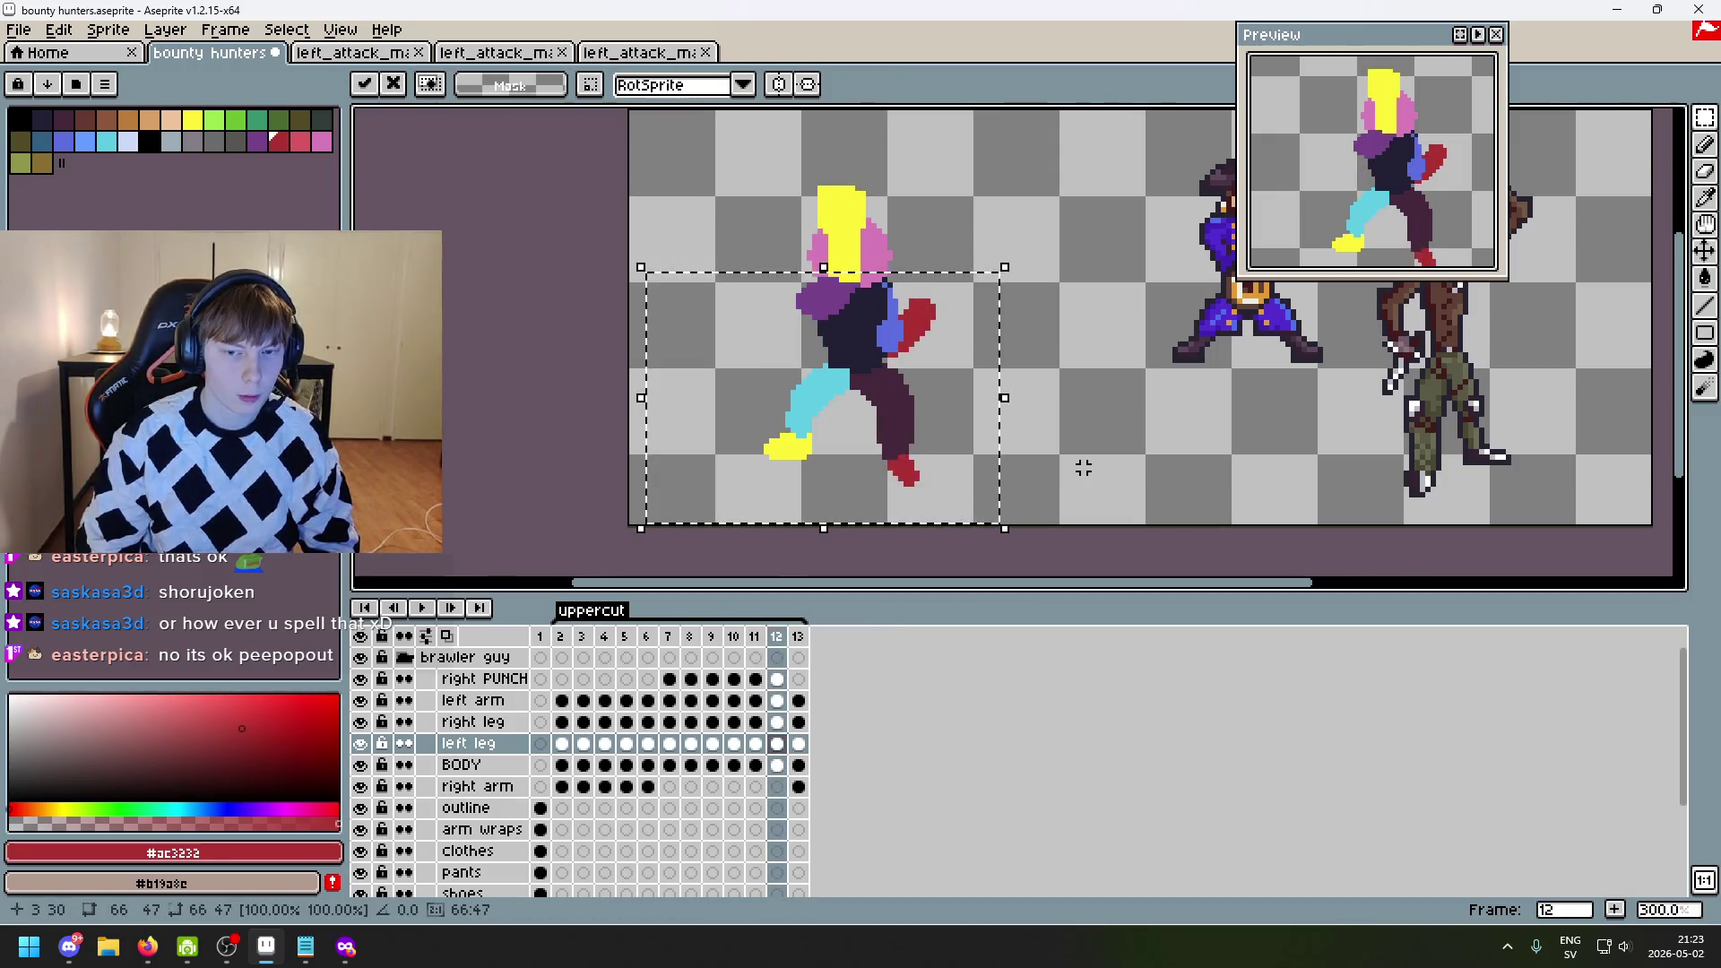
{"action": "key", "text": "ctrl+z"}
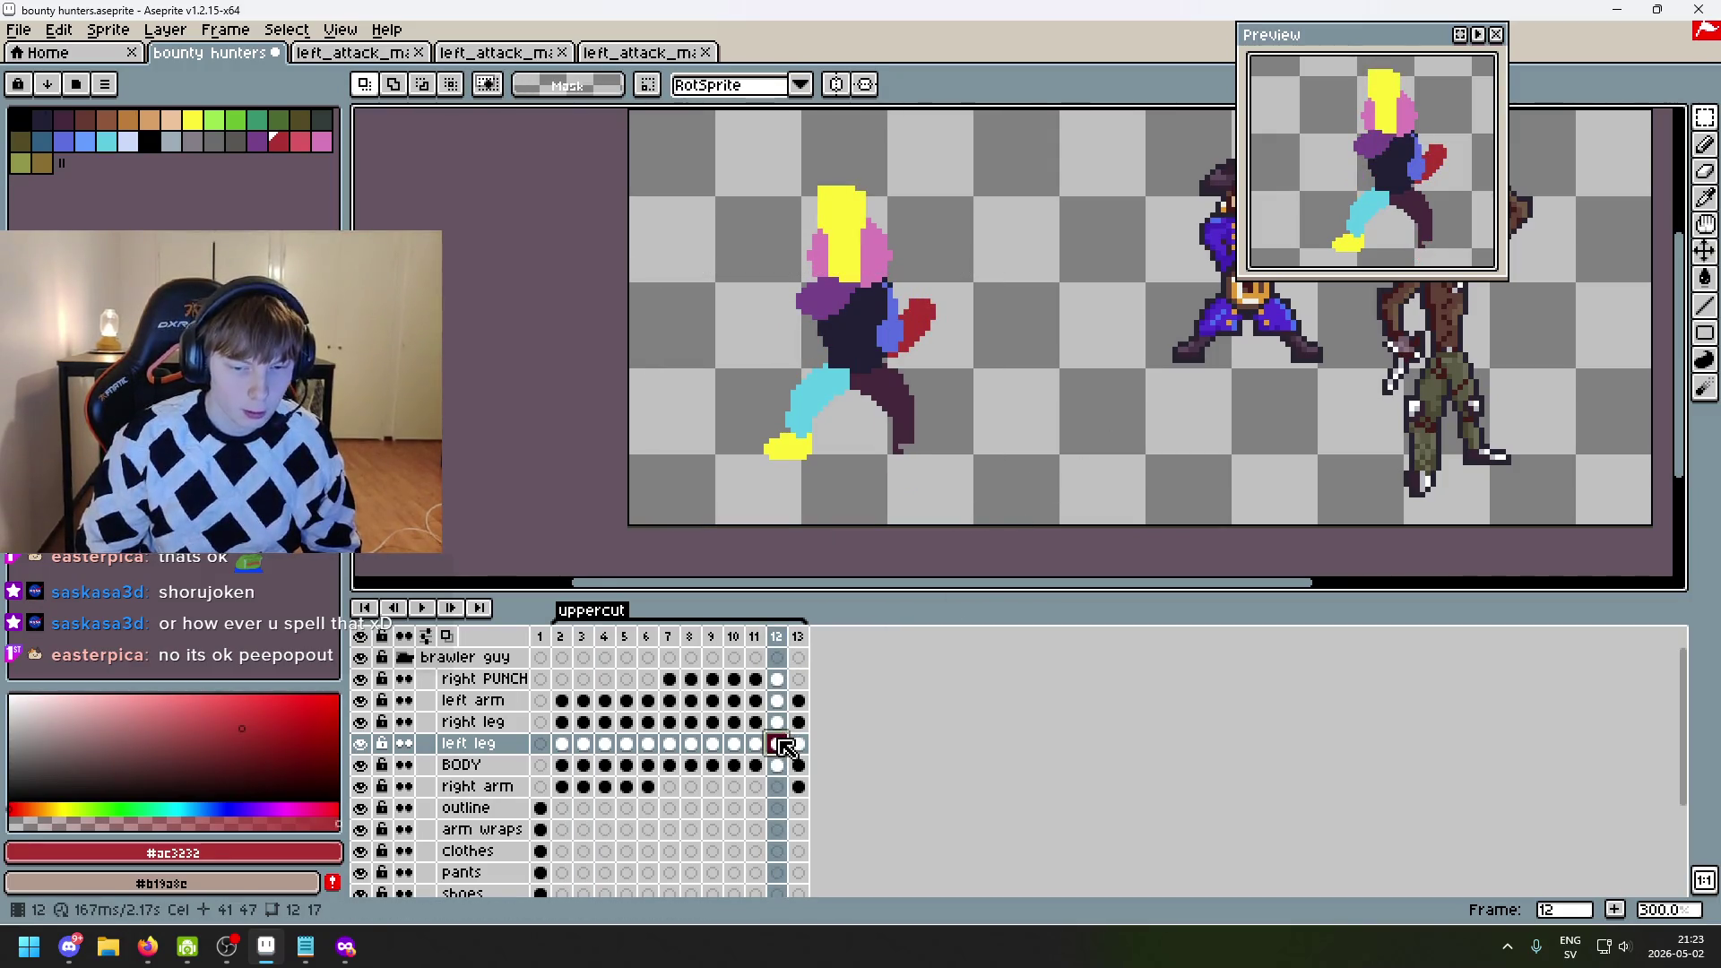
{"action": "key", "text": "ctrl+v"}
{"action": "left_click", "coordinate": [1169, 479]}
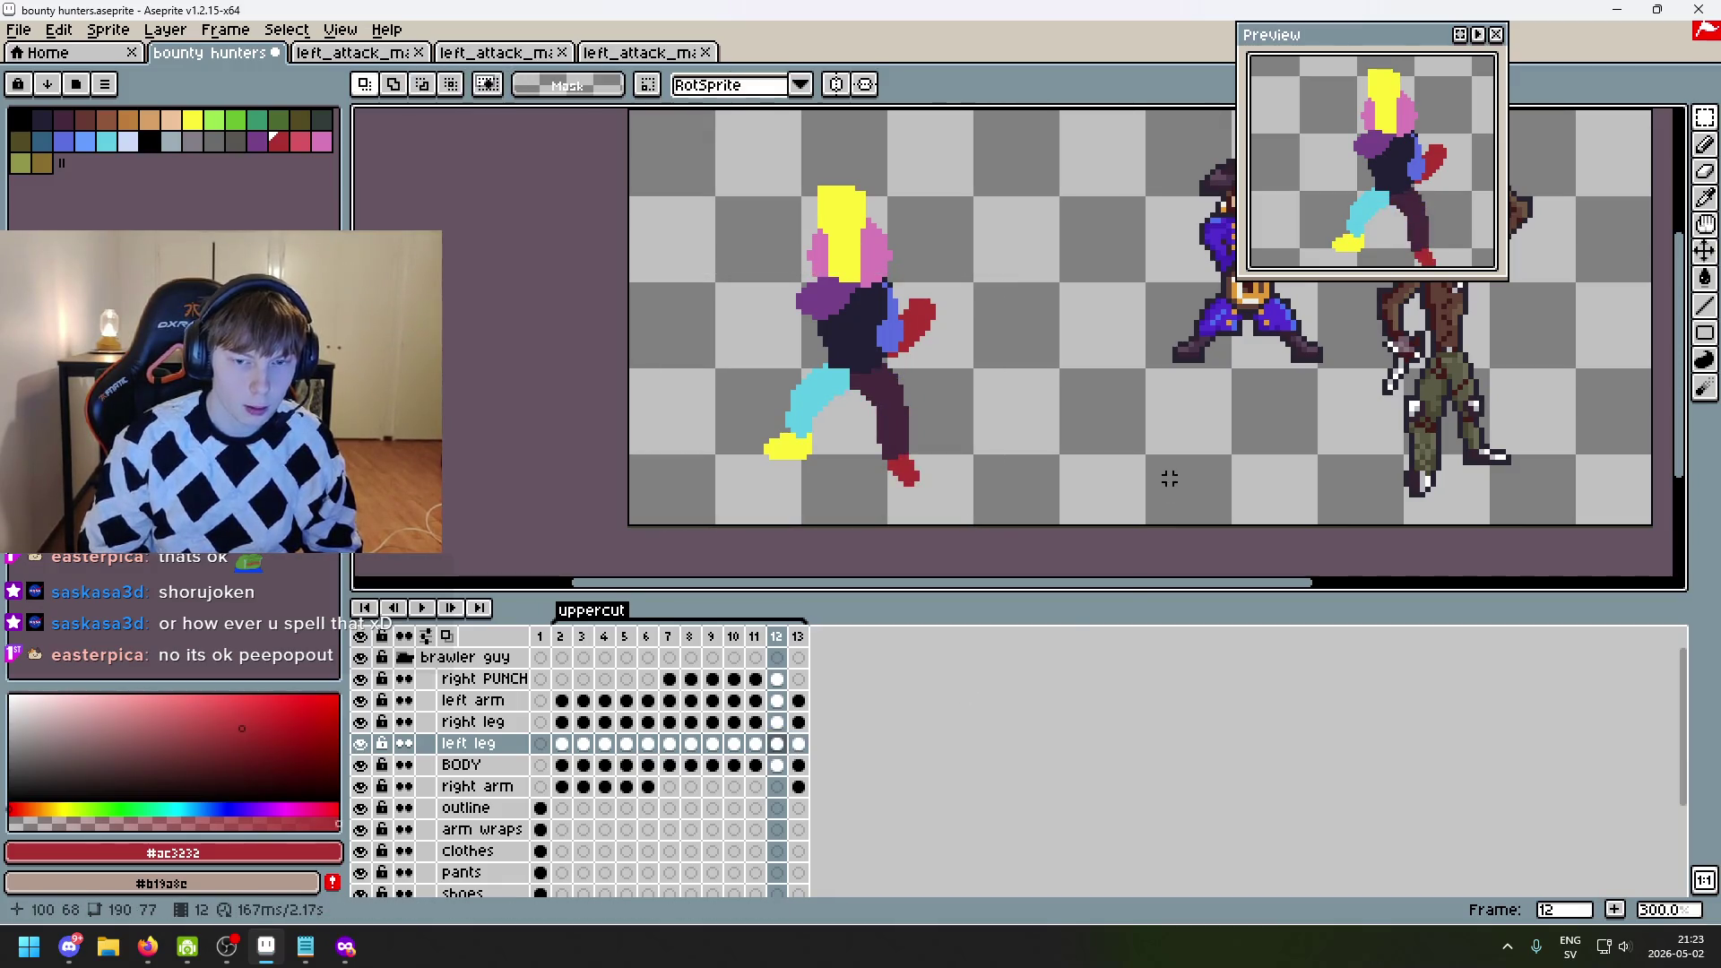
{"action": "left_click_drag", "start_coordinate": [980, 434], "coordinate": [996, 424]}
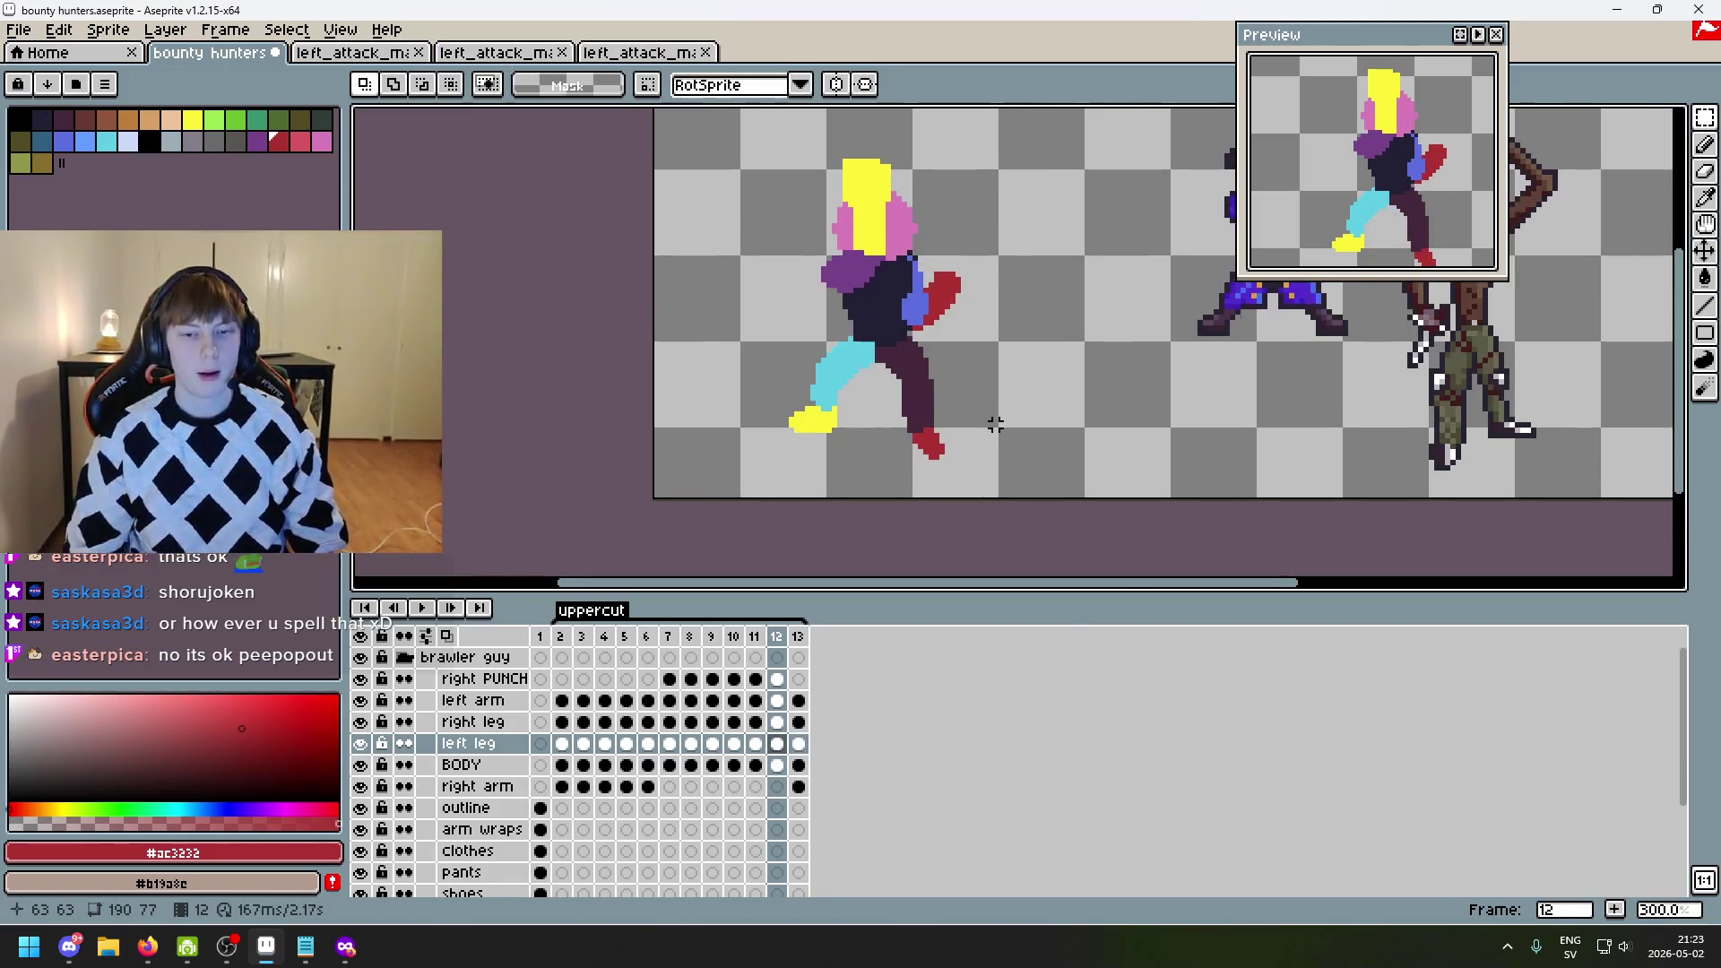
{"action": "key", "text": "Left"}
{"action": "key", "text": "Left"}
{"action": "key", "text": "Right"}
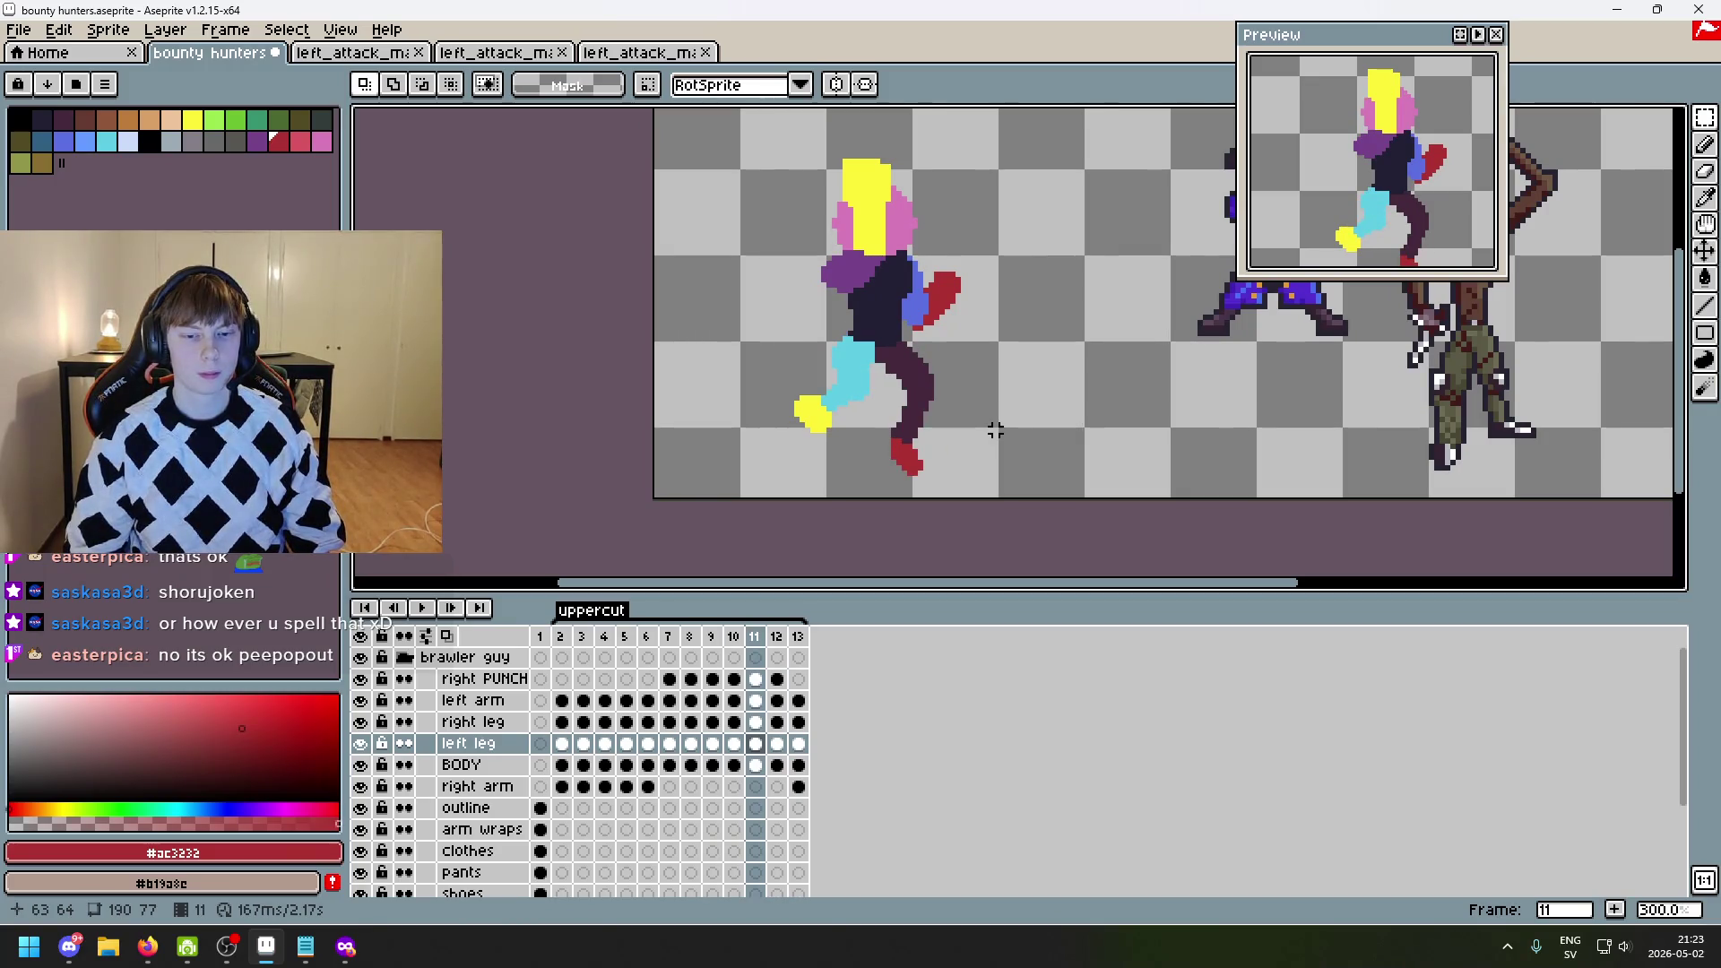
{"action": "key", "text": "Right"}
{"action": "key", "text": "Right"}
{"action": "key", "text": "Left"}
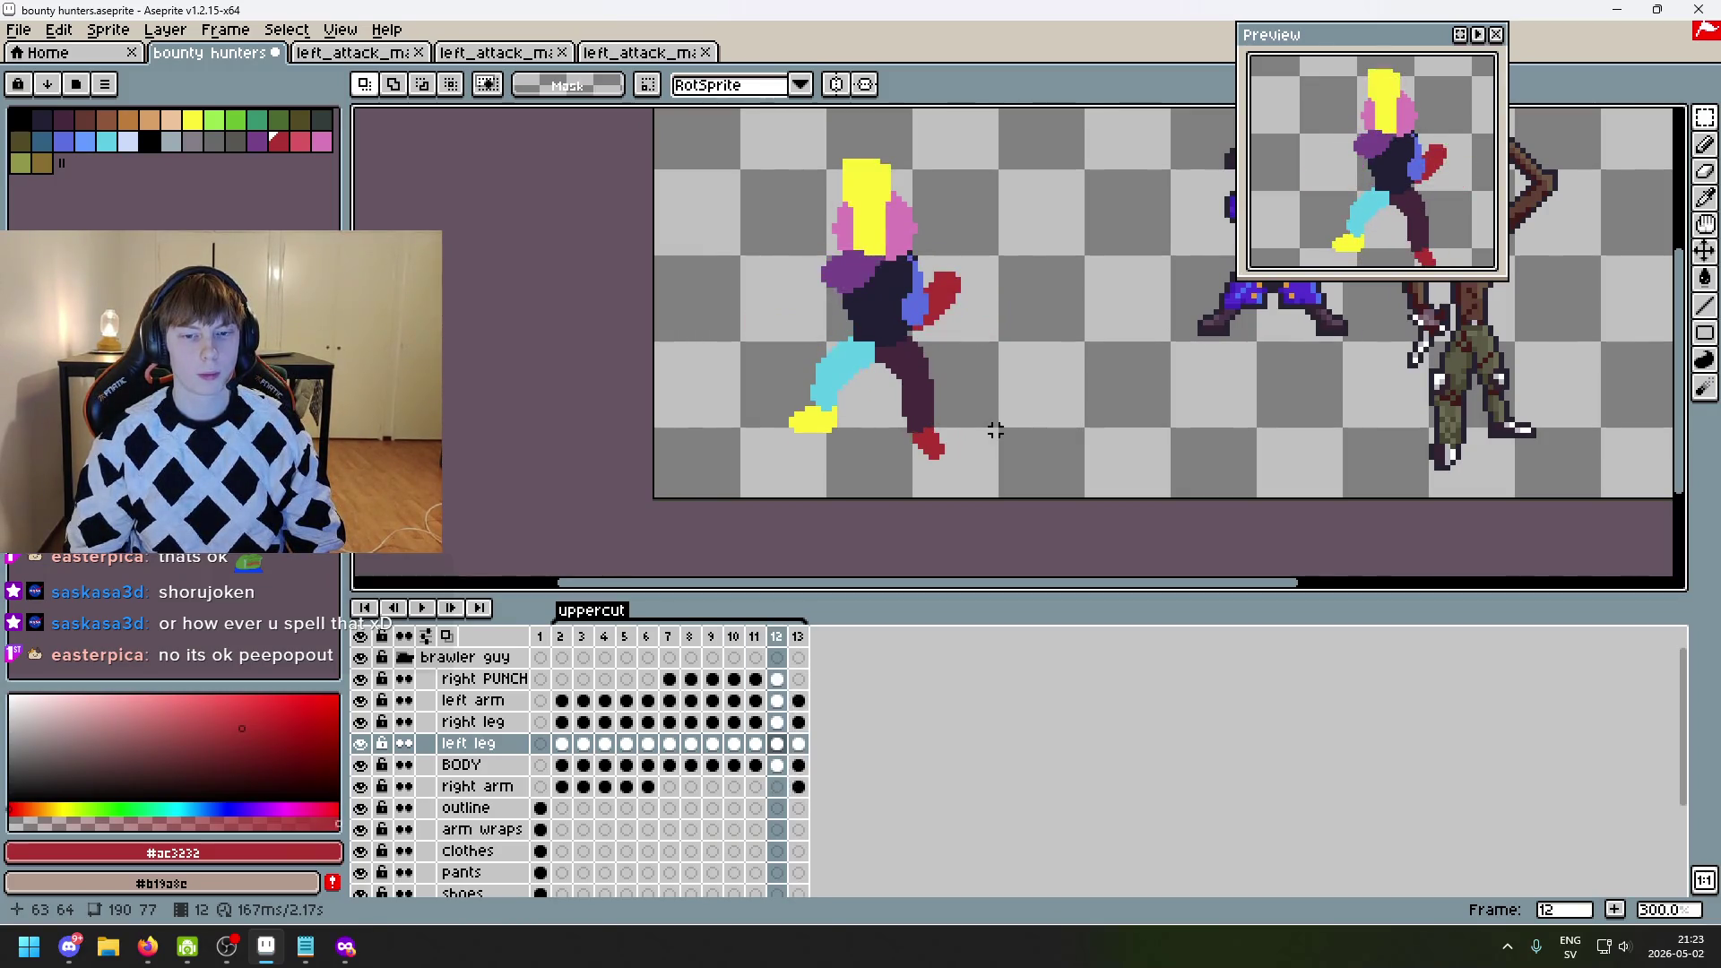
{"action": "key", "text": "Left"}
{"action": "key", "text": "Right"}
{"action": "key", "text": "Left"}
{"action": "key", "text": "Right"}
{"action": "key", "text": "Right"}
{"action": "key", "text": "Left"}
{"action": "key", "text": "Left"}
{"action": "key", "text": "Right"}
{"action": "key", "text": "Left"}
{"action": "key", "text": "Right"}
{"action": "key", "text": "Right"}
{"action": "key", "text": "Left"}
{"action": "key", "text": "Left"}
{"action": "key", "text": "Right"}
{"action": "key", "text": "Left"}
{"action": "key", "text": "Right"}
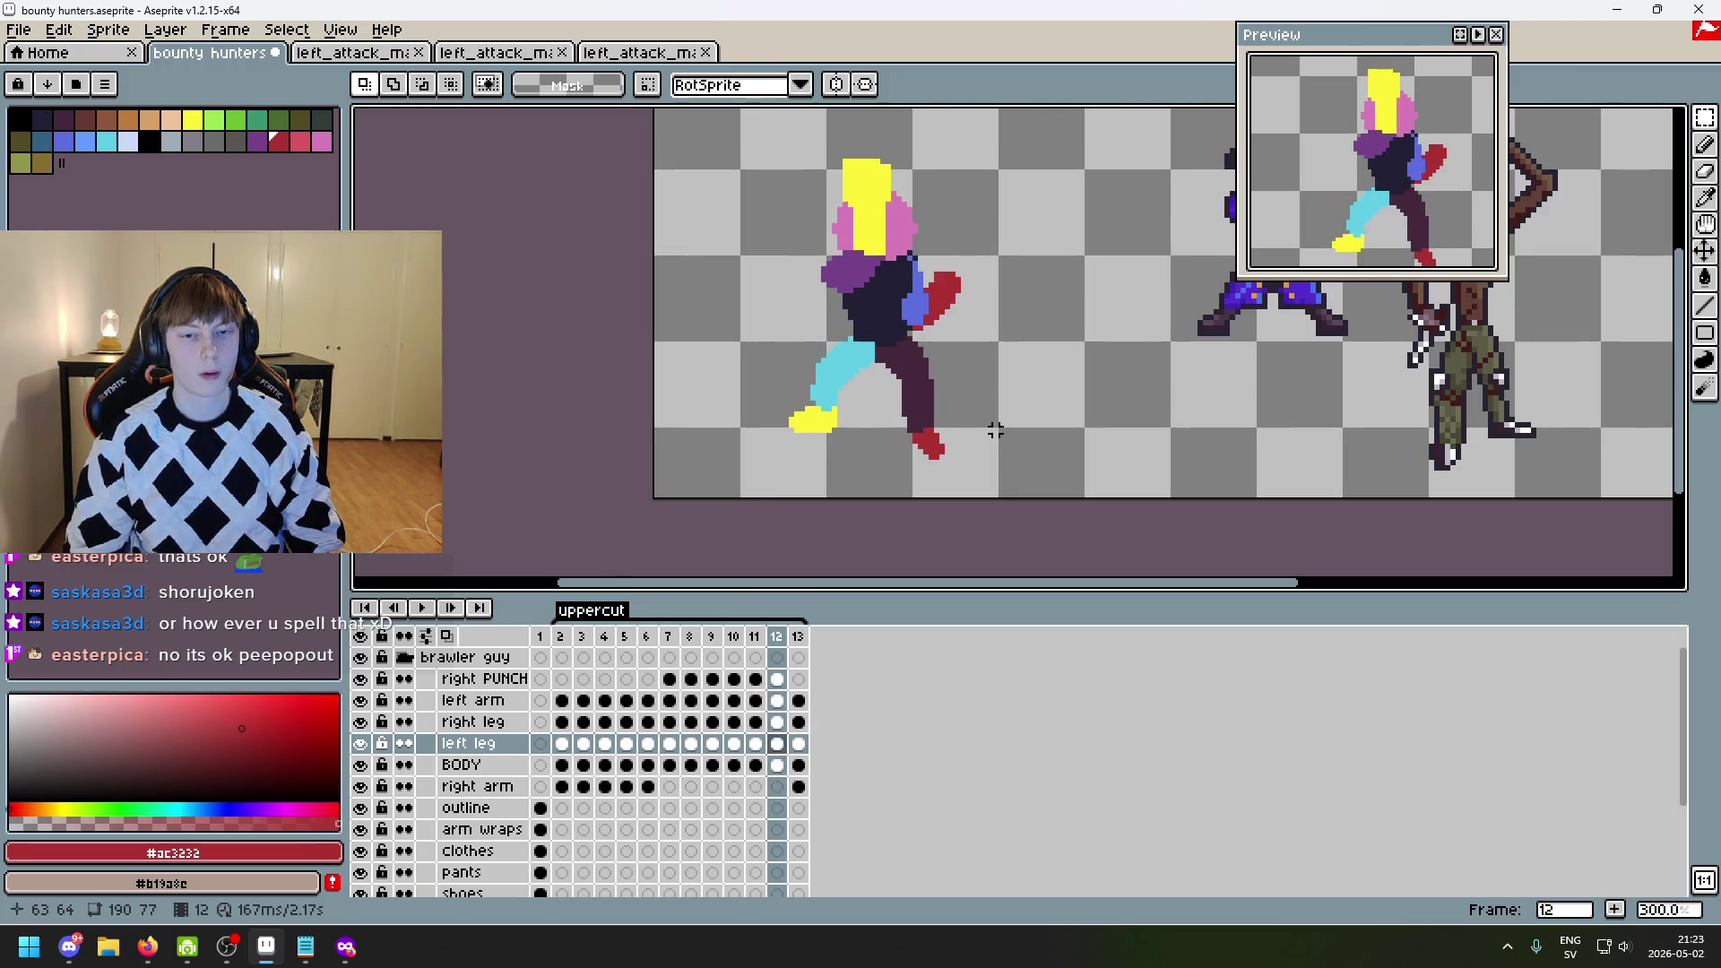
{"action": "key", "text": "Right"}
{"action": "key", "text": "Left"}
{"action": "key", "text": "Left"}
{"action": "key", "text": "Right"}
{"action": "key", "text": "Left"}
{"action": "key", "text": "Left"}
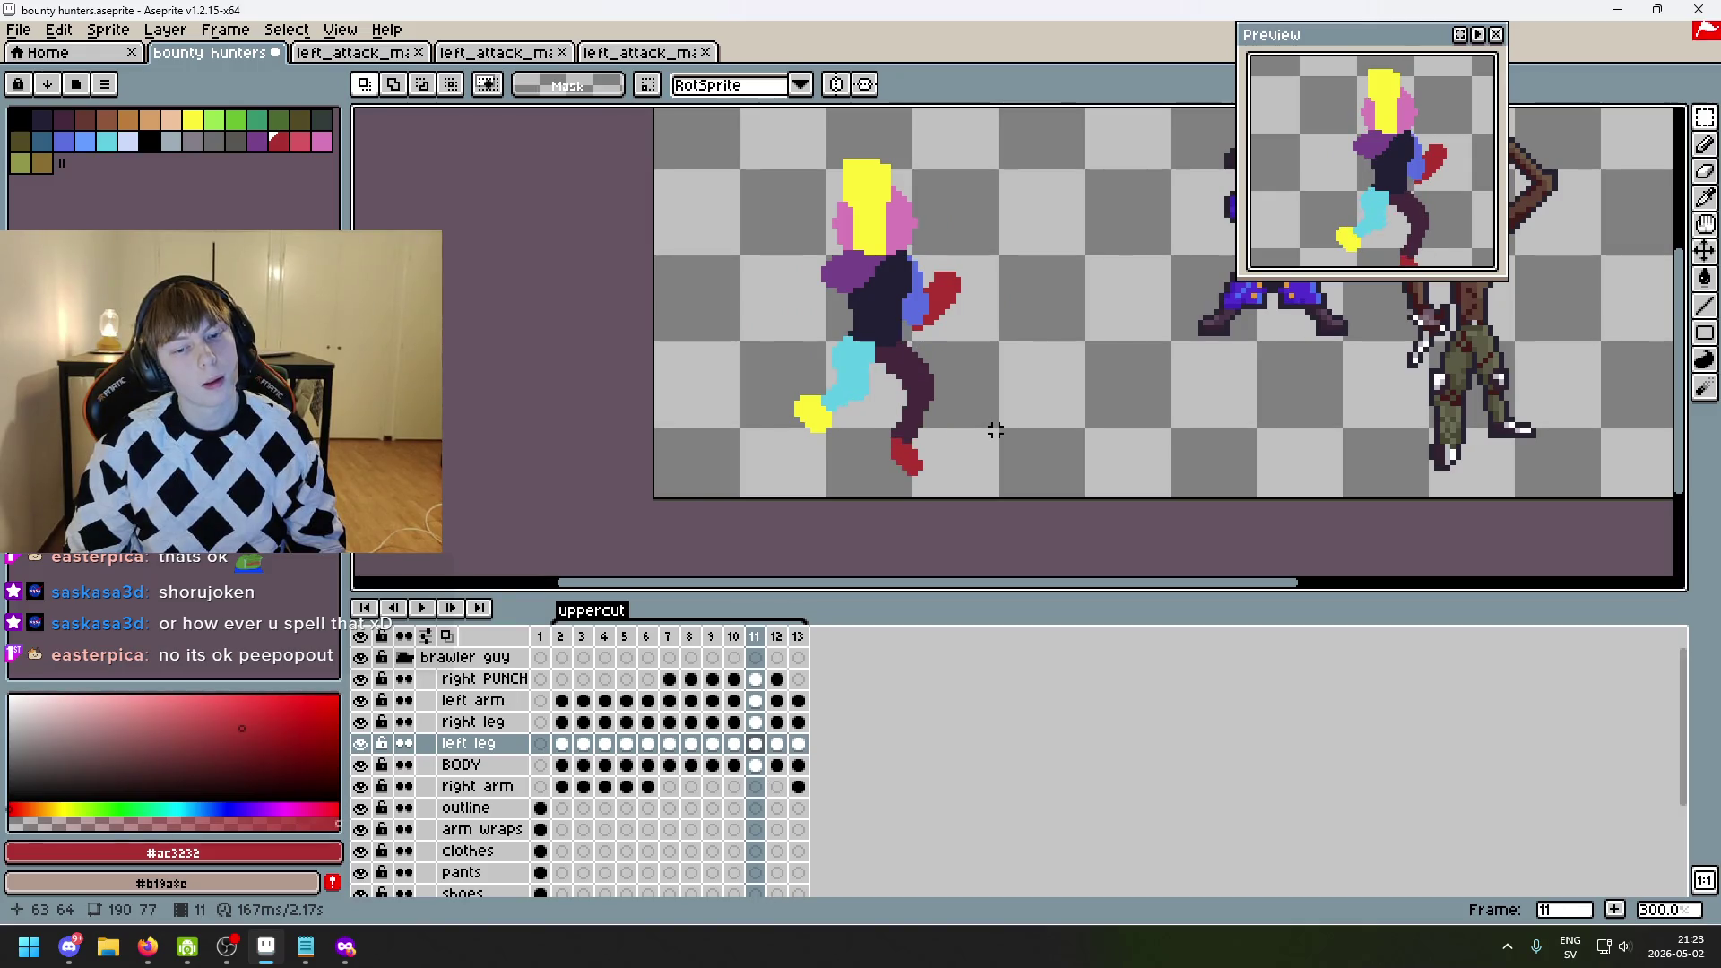
{"action": "key", "text": "Right"}
{"action": "key", "text": "Right"}
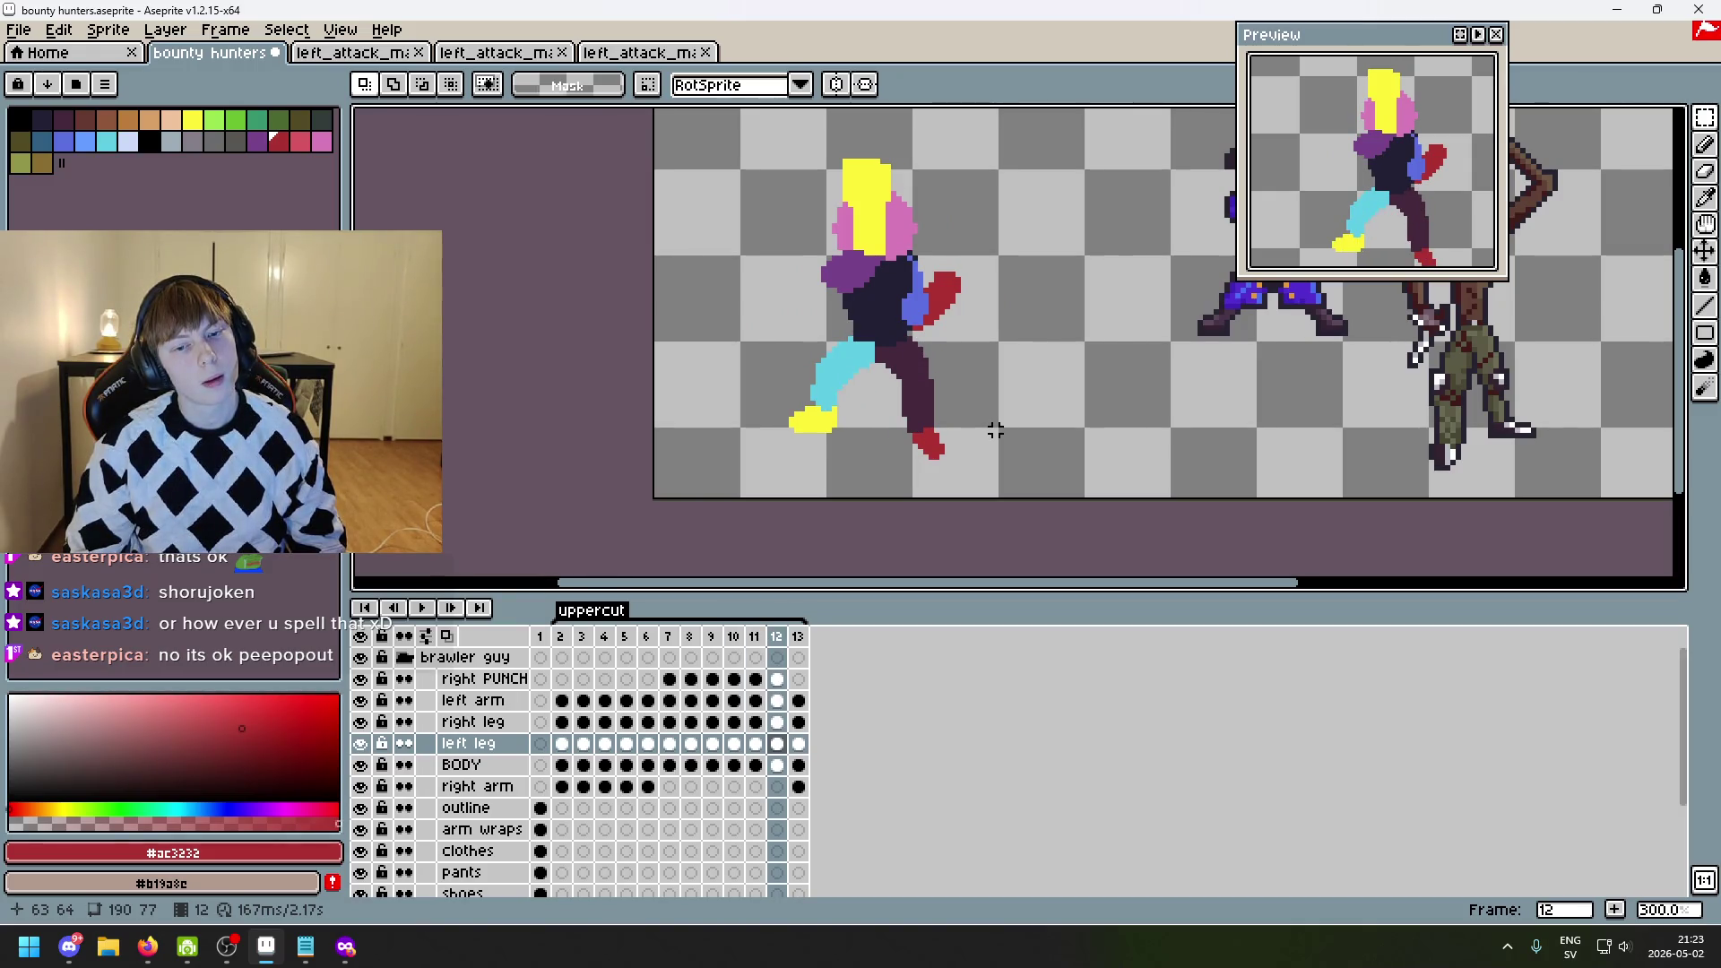
{"action": "key", "text": "Right"}
{"action": "key", "text": "Left"}
{"action": "key", "text": "Left"}
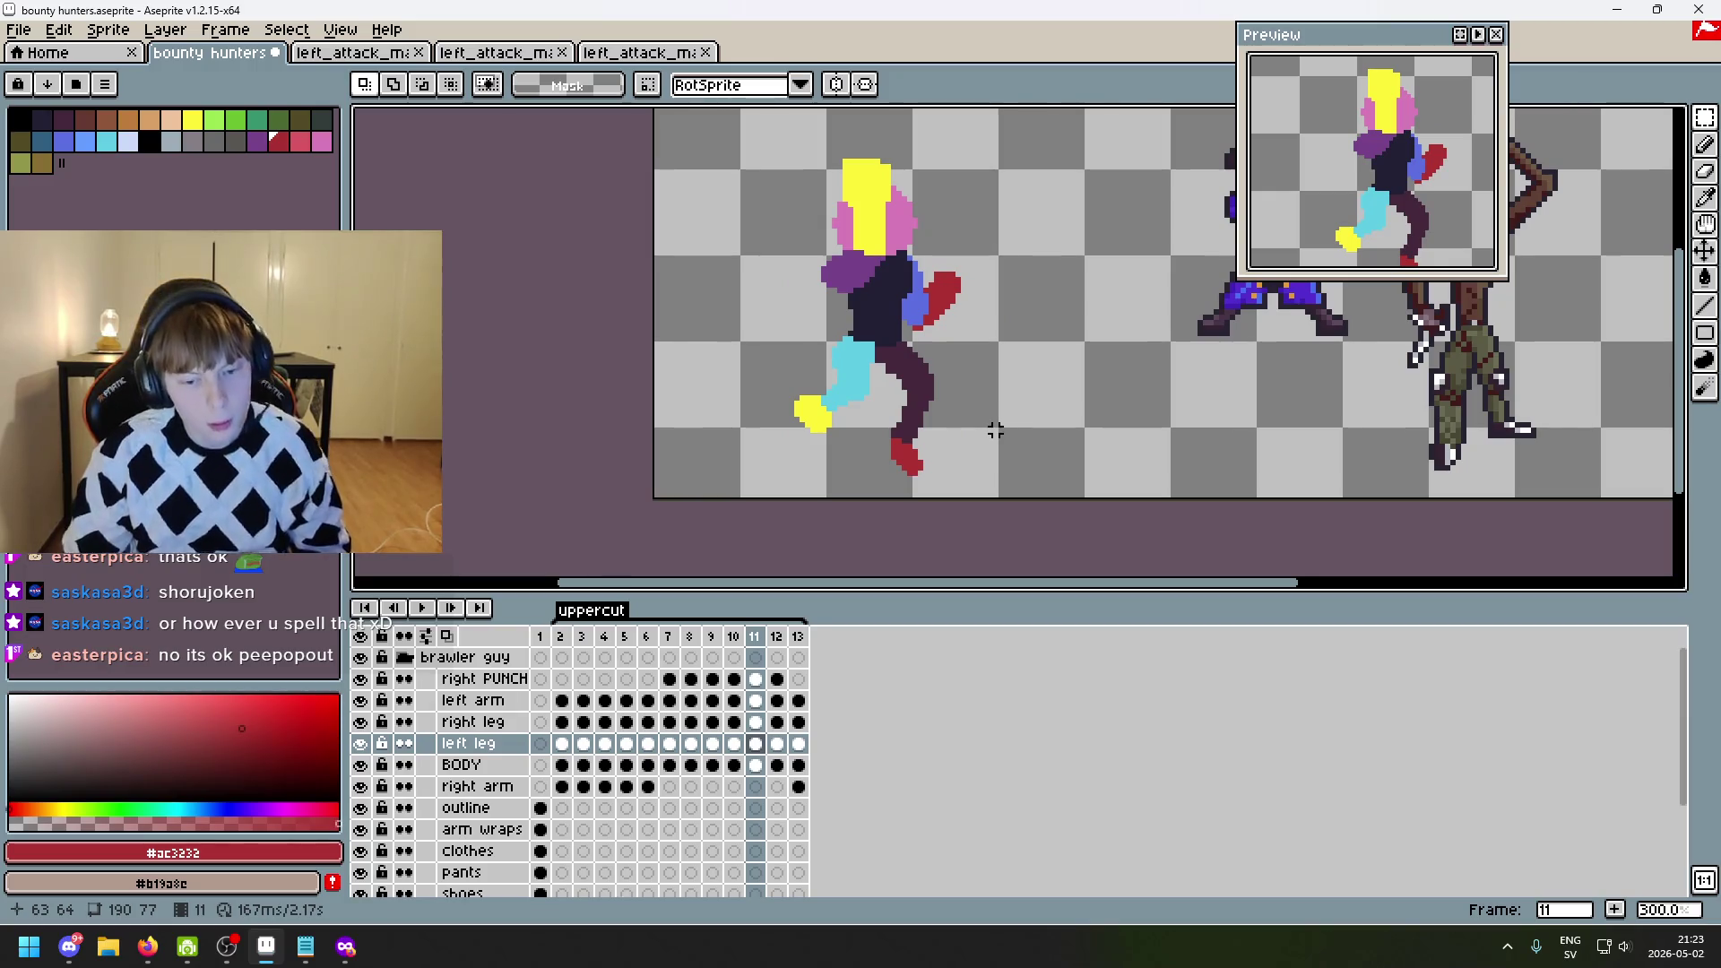
{"action": "key", "text": "Right"}
{"action": "key", "text": "Right"}
{"action": "key", "text": "Left"}
{"action": "key", "text": "Left"}
{"action": "key", "text": "Right"}
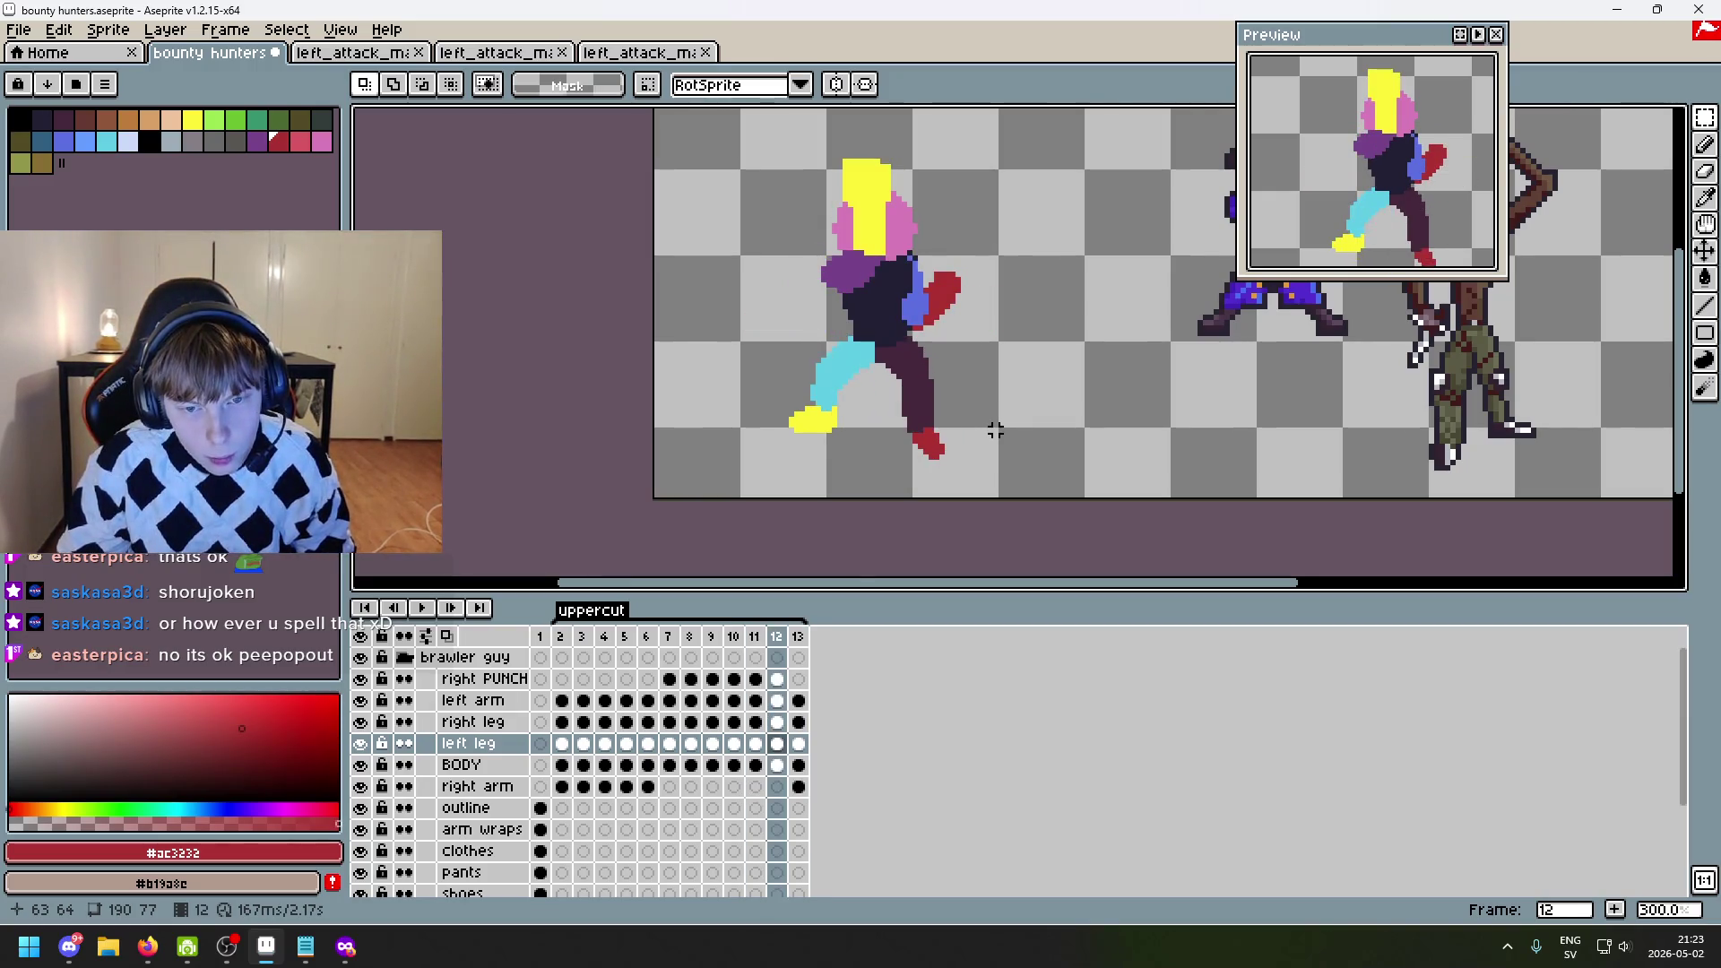
{"action": "key", "text": "Left"}
{"action": "key", "text": "Right"}
{"action": "key", "text": "Left"}
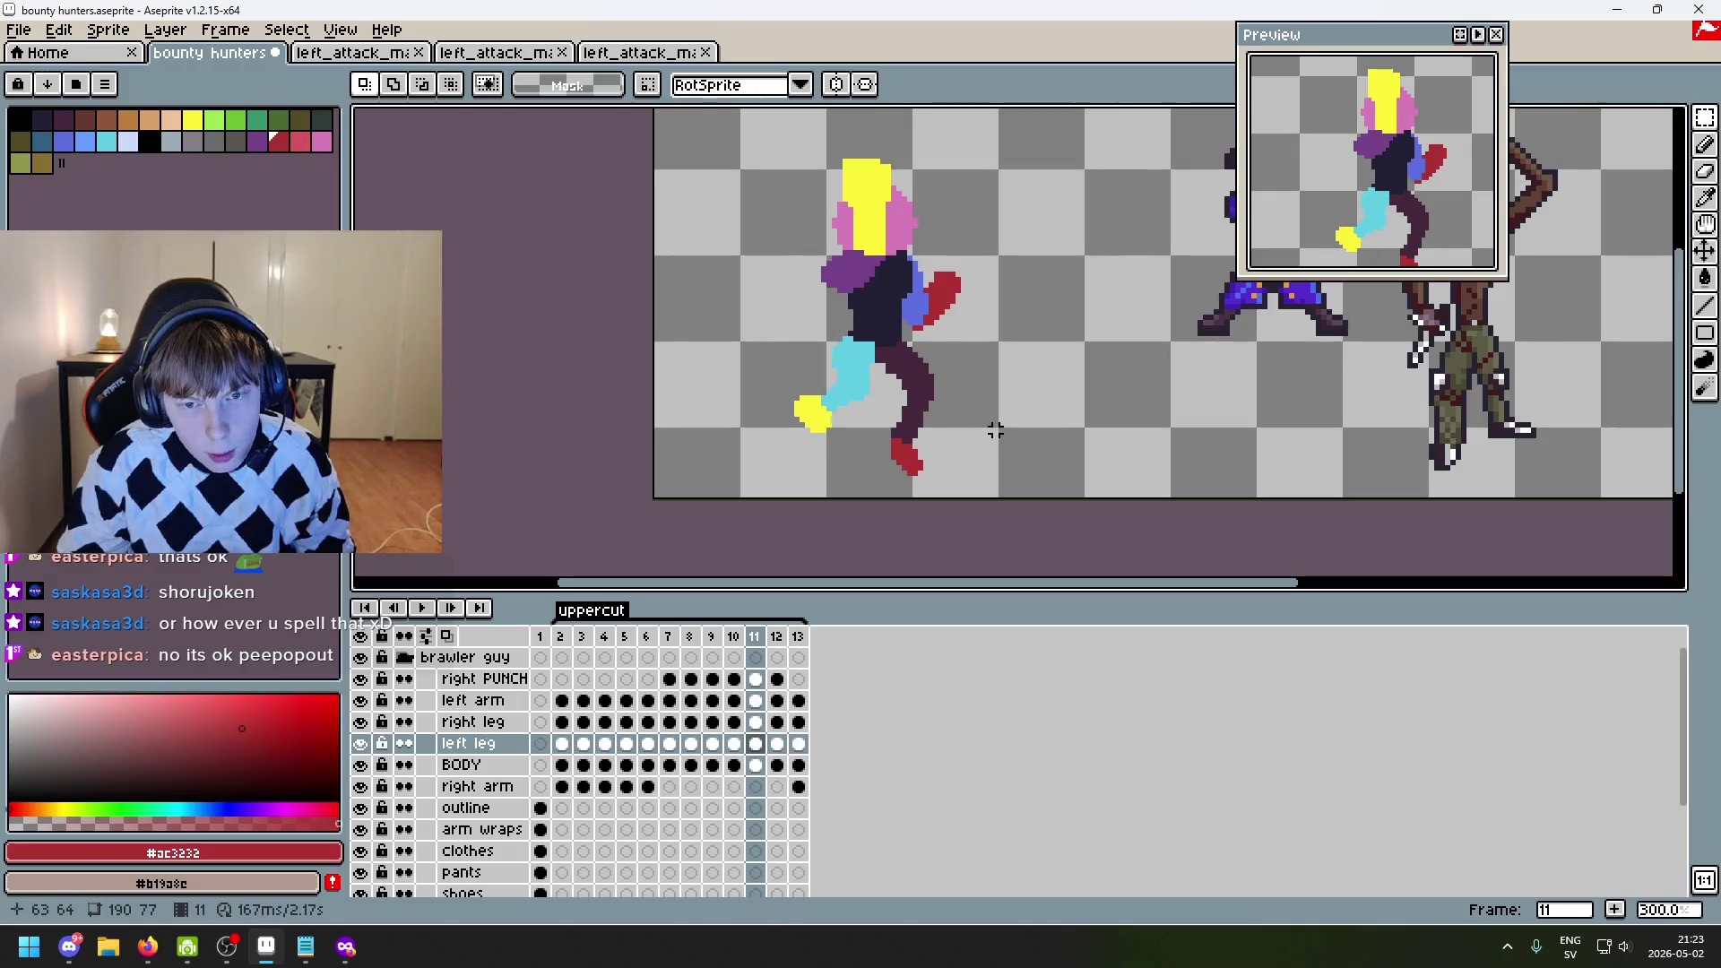
{"action": "key", "text": "Right"}
{"action": "key", "text": "Left"}
{"action": "key", "text": "Right"}
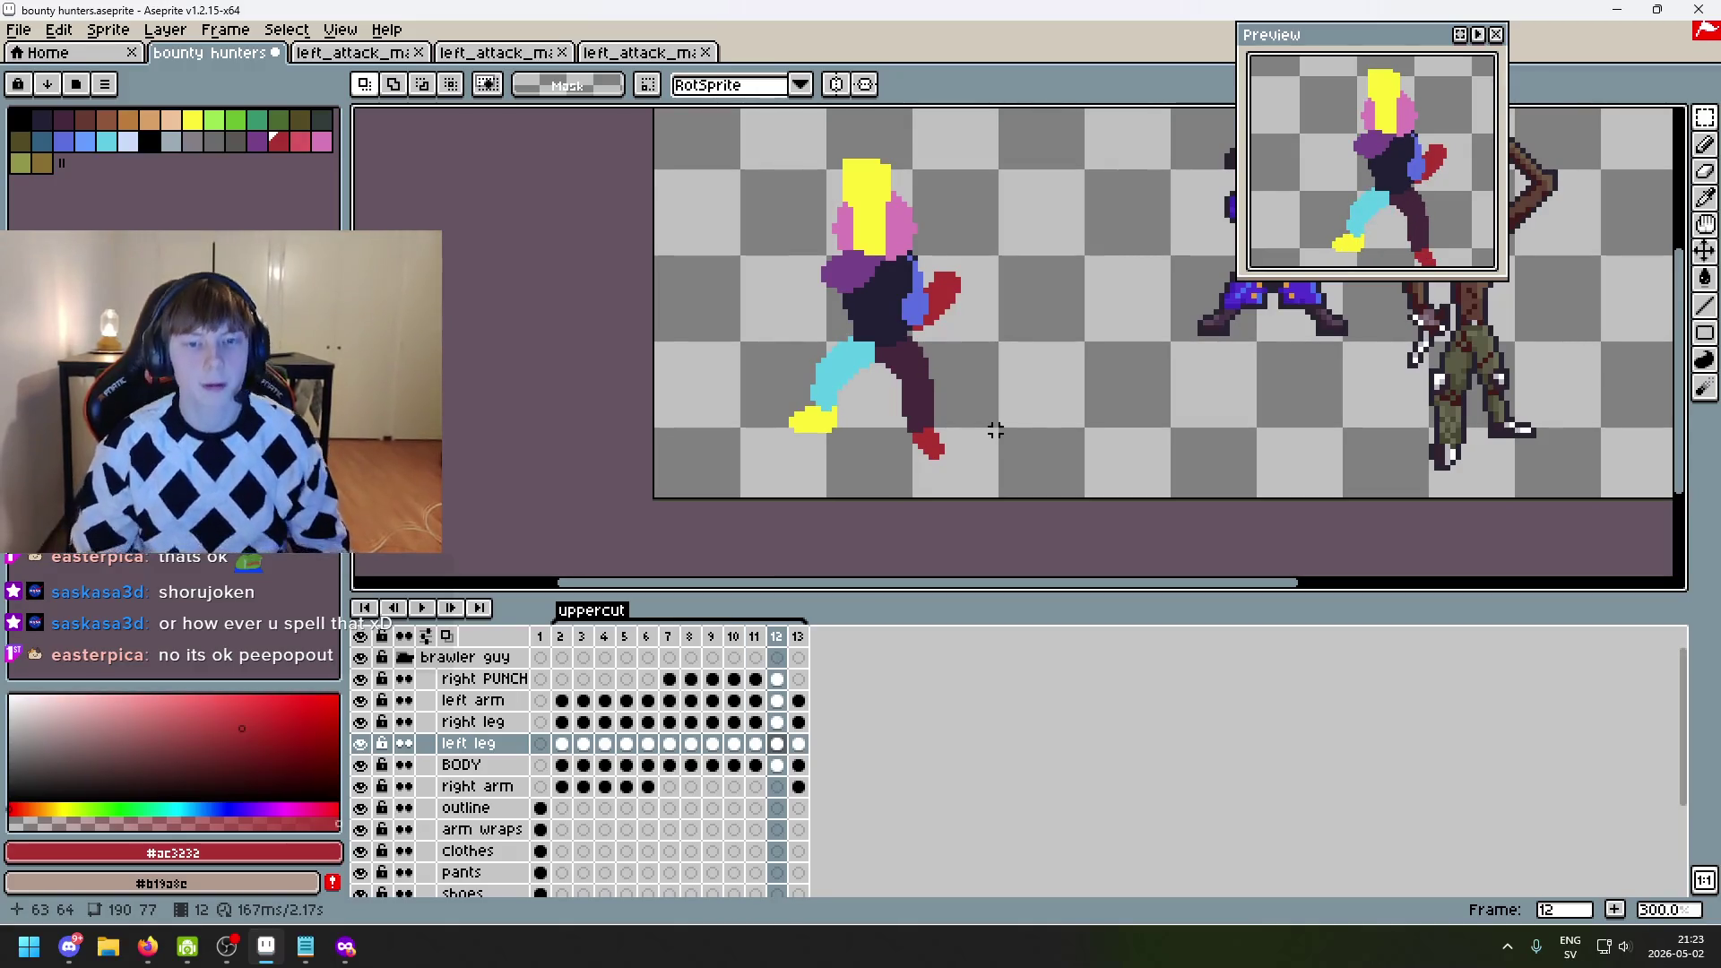
{"action": "scroll", "coordinate": [921, 156], "scroll_direction": "up", "scroll_amount": 1}
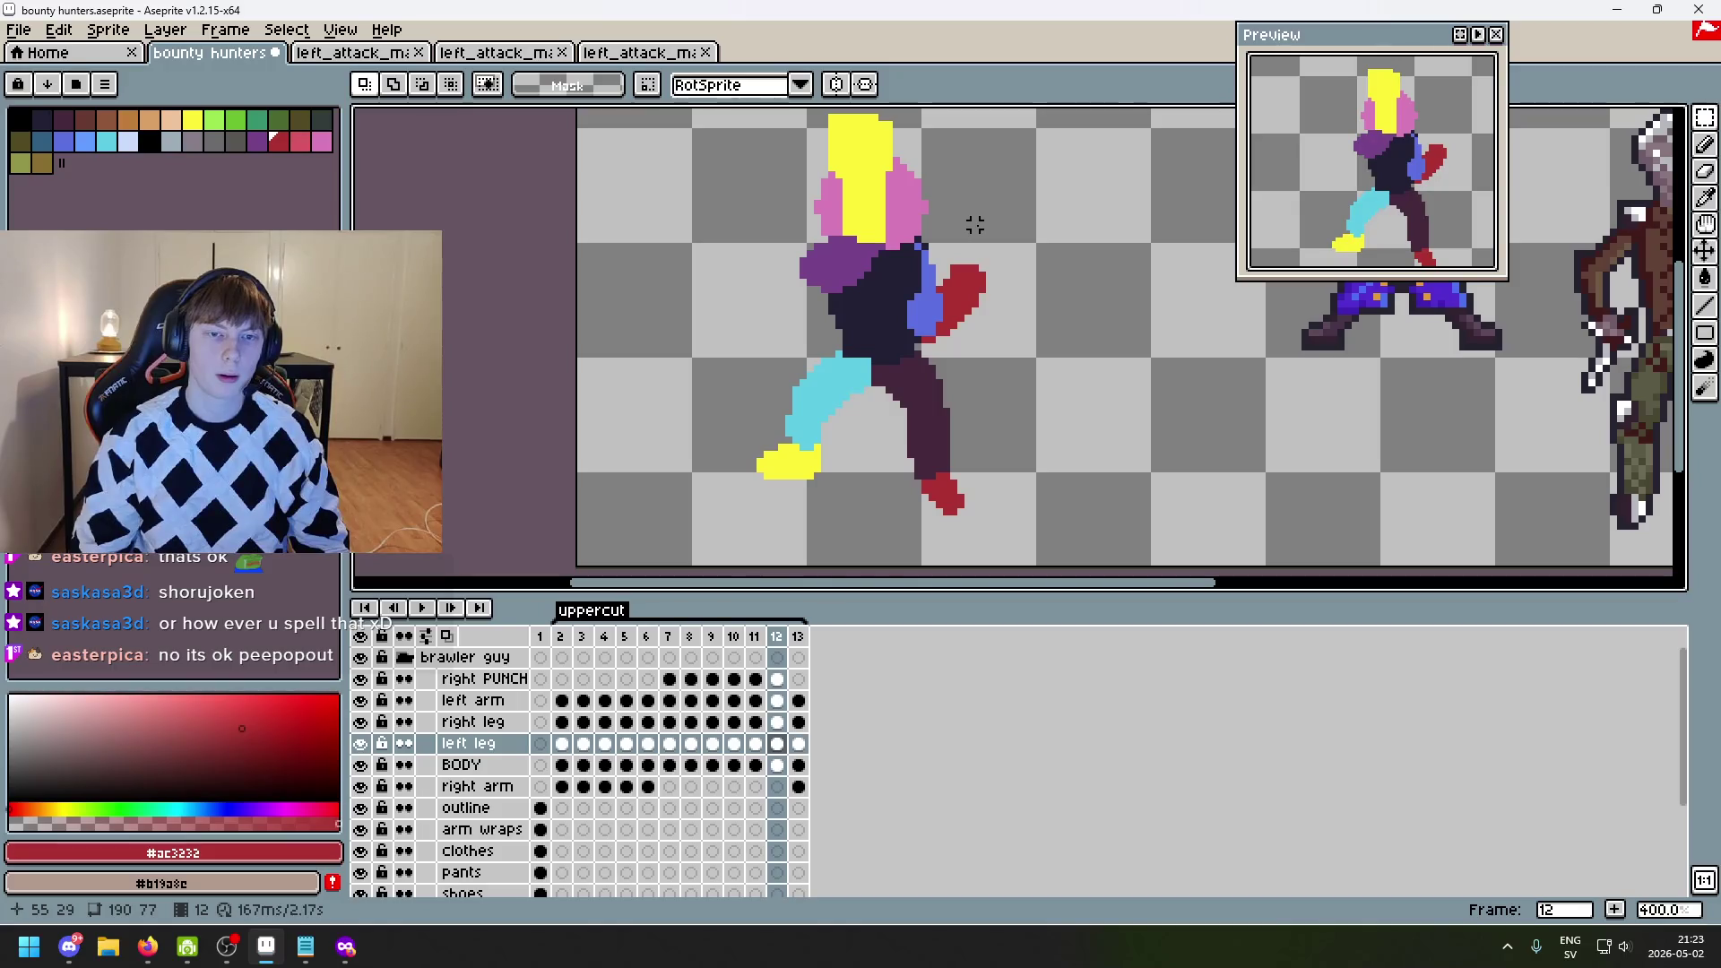
{"action": "left_click_drag", "start_coordinate": [981, 231], "coordinate": [1062, 279]}
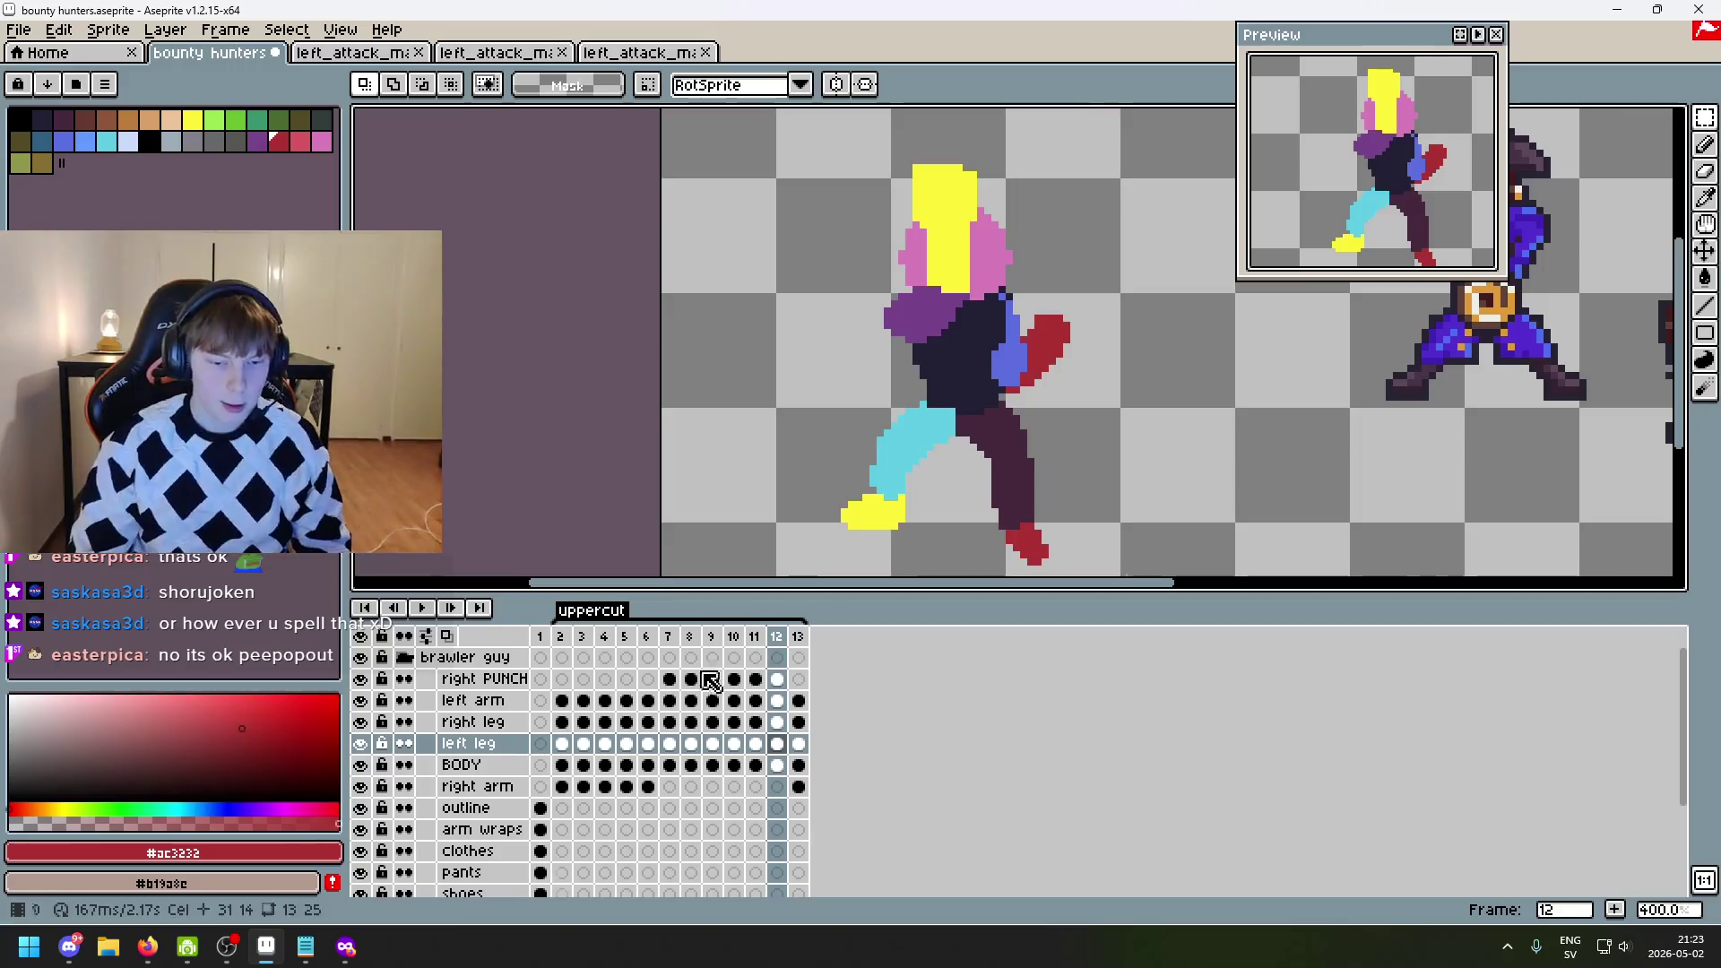
{"action": "left_click", "coordinate": [361, 722]}
{"action": "left_click", "coordinate": [361, 722]}
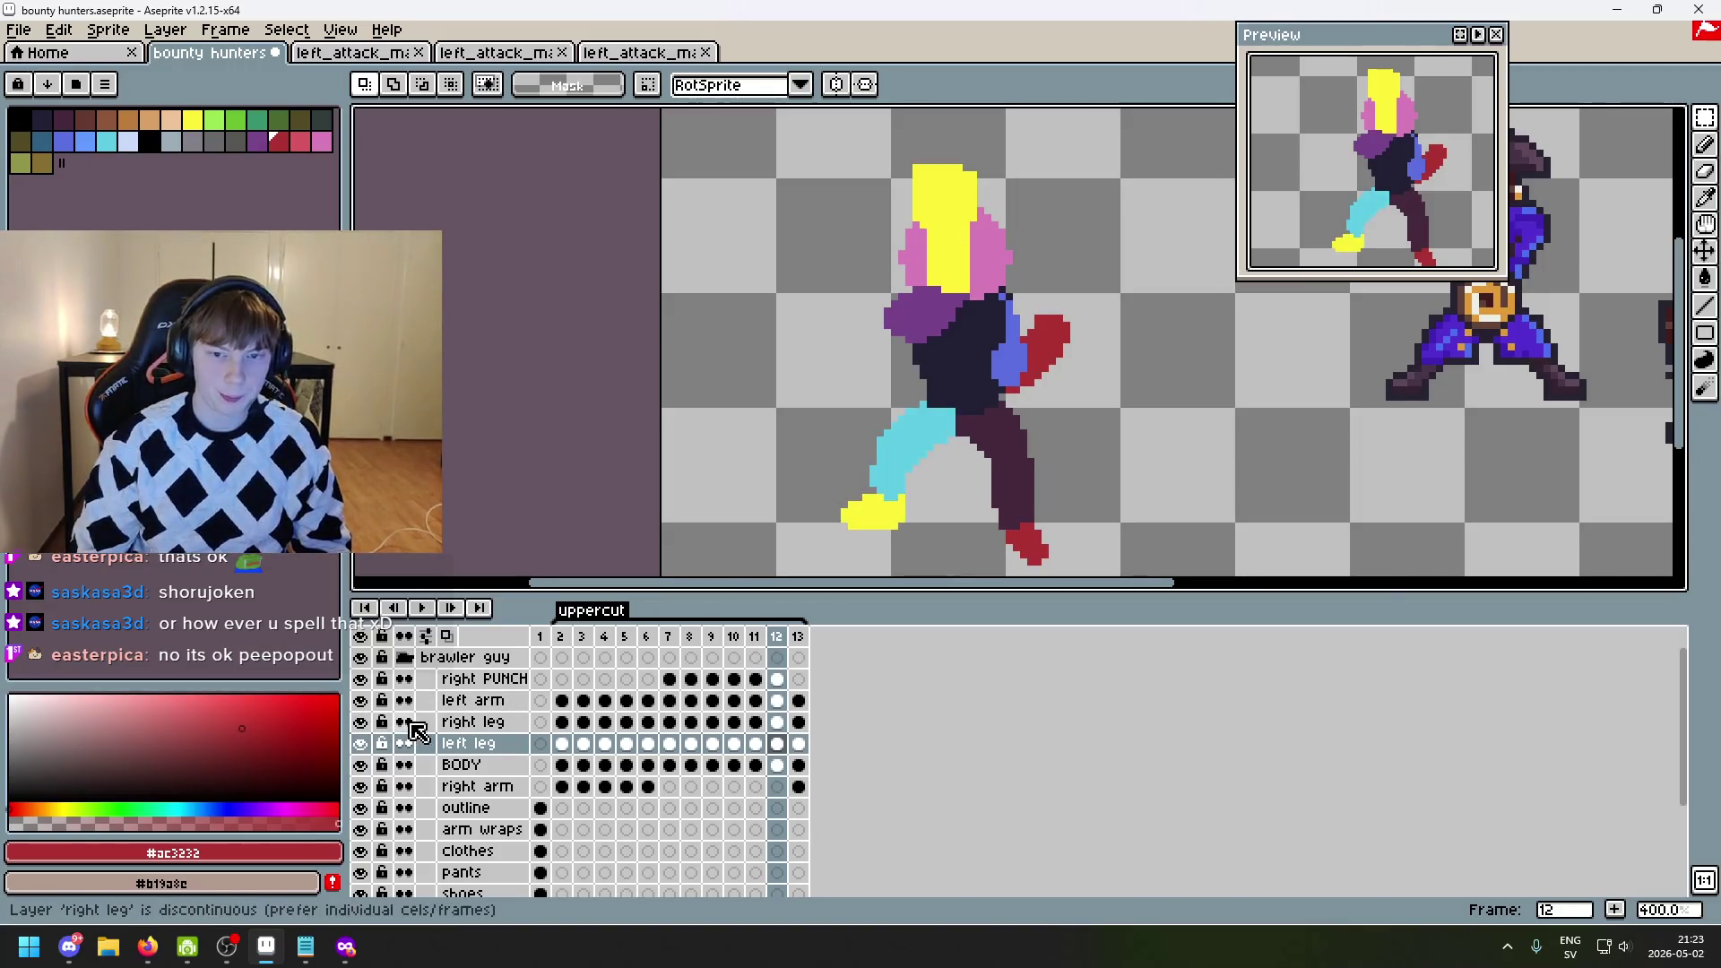
{"action": "left_click", "coordinate": [473, 722]}
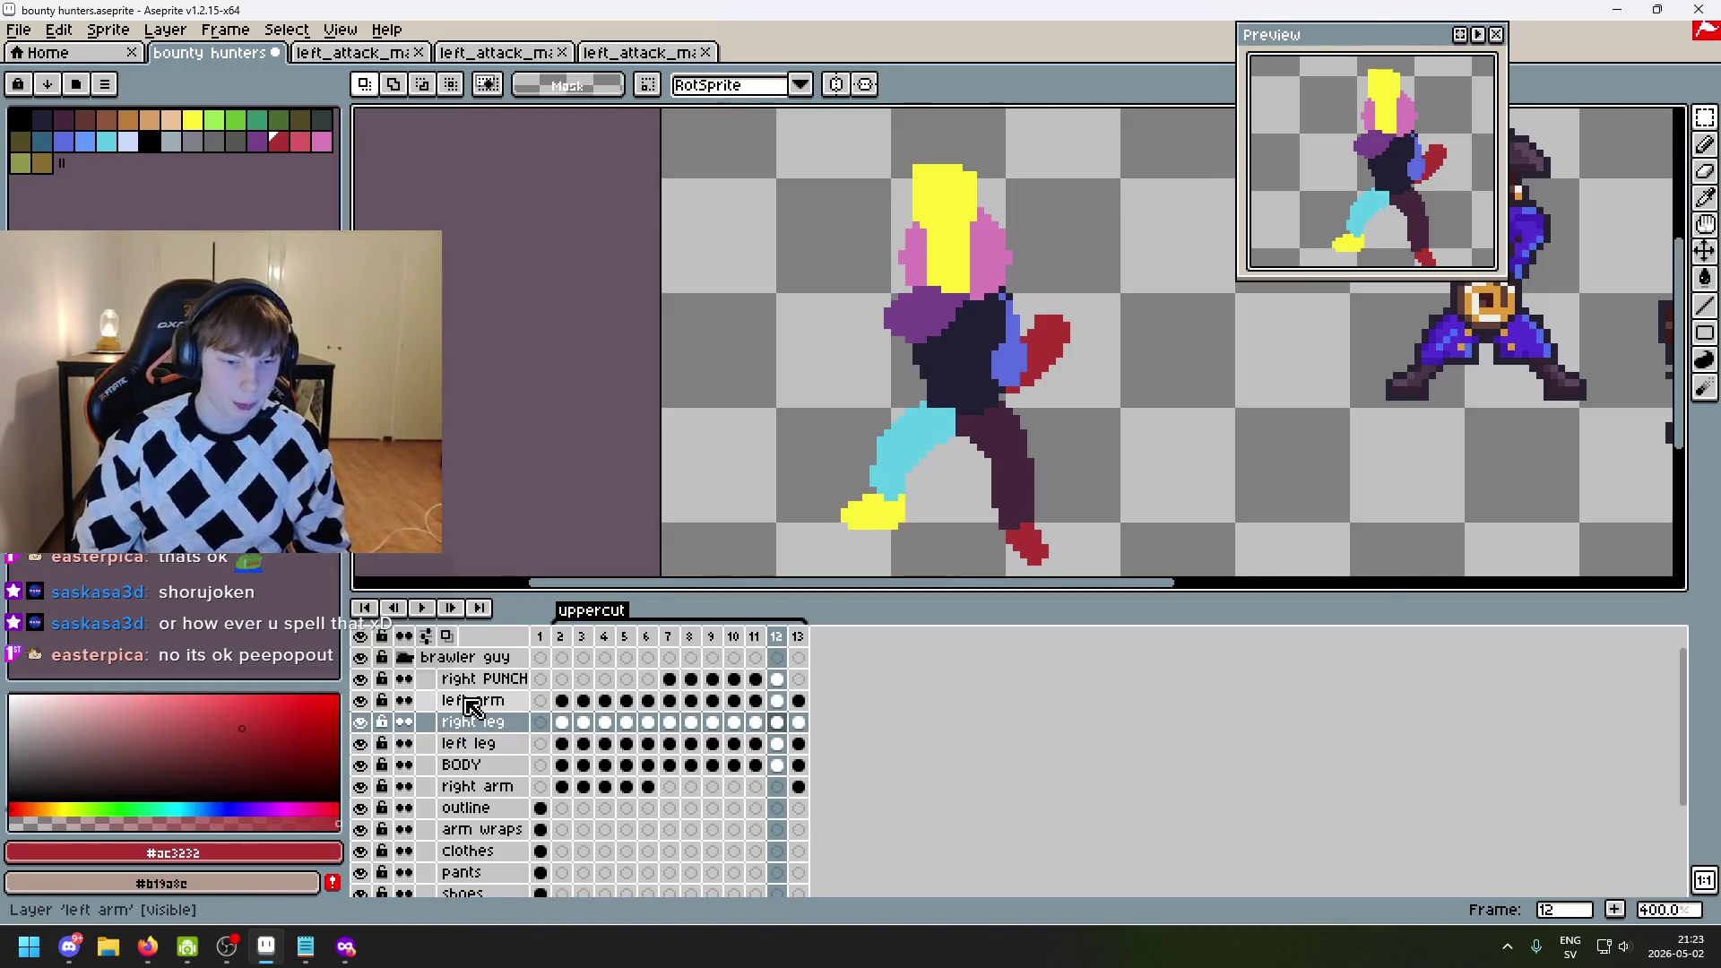
{"action": "left_click", "coordinate": [362, 787]}
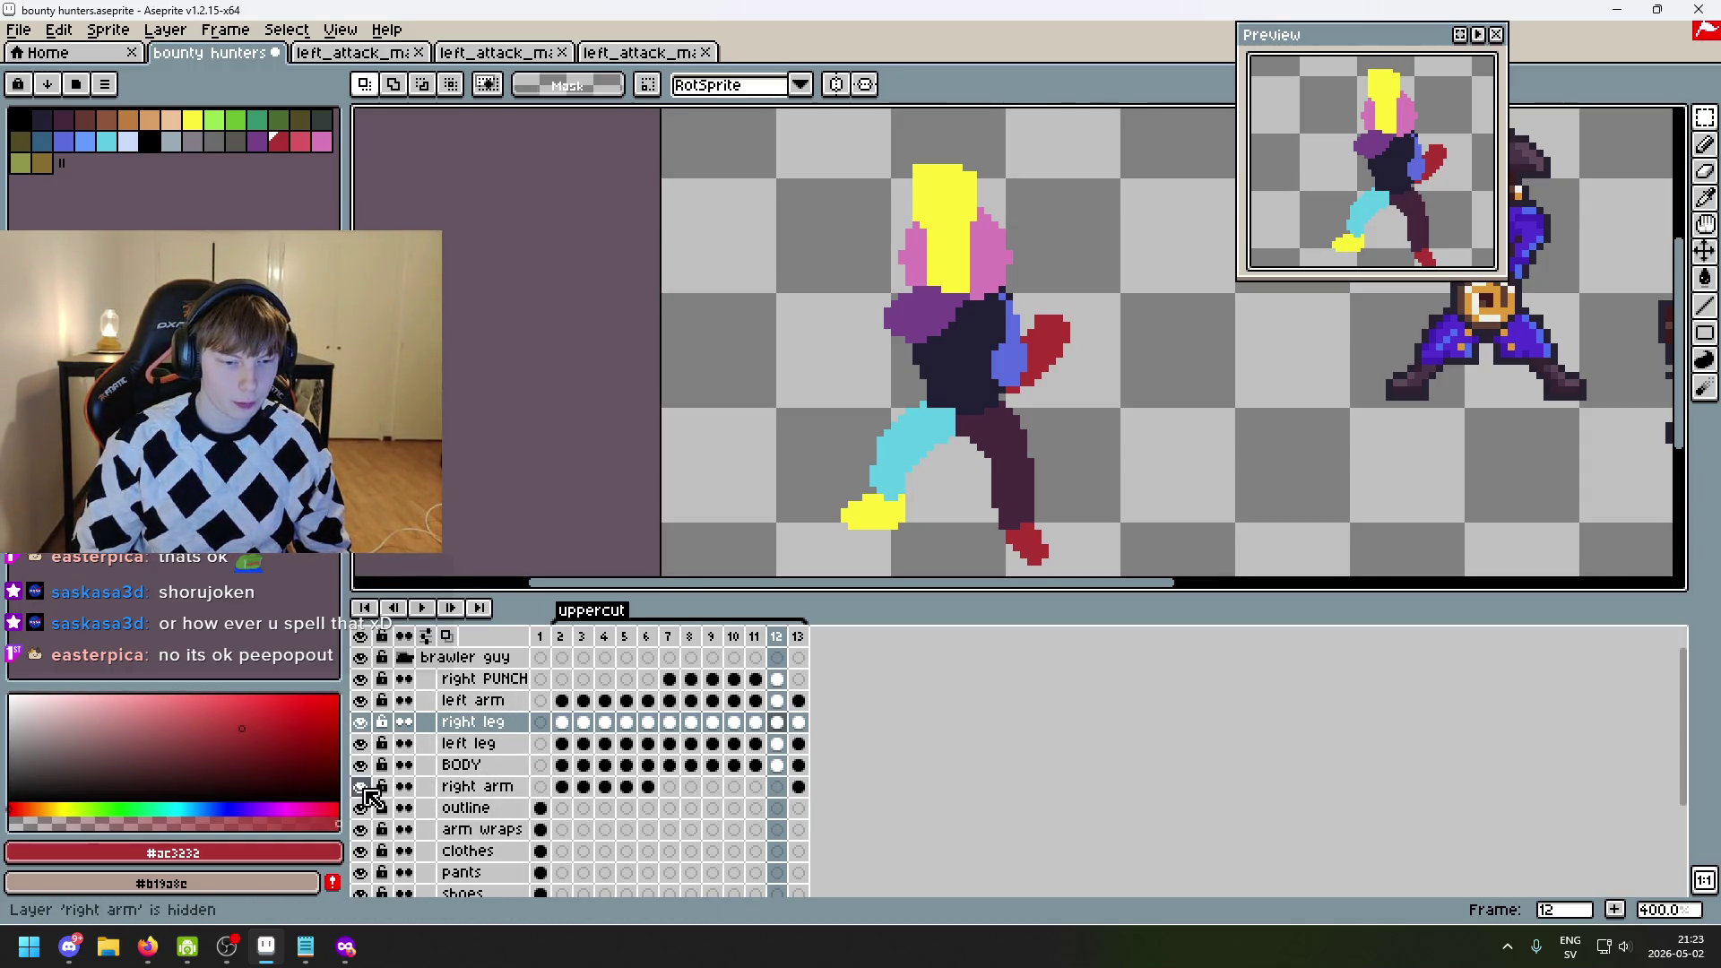
{"action": "left_click", "coordinate": [359, 700]}
{"action": "left_click", "coordinate": [360, 700]}
{"action": "scroll", "coordinate": [948, 319], "scroll_direction": "up", "scroll_amount": 1}
{"action": "scroll", "coordinate": [948, 319], "scroll_direction": "up", "scroll_amount": 3}
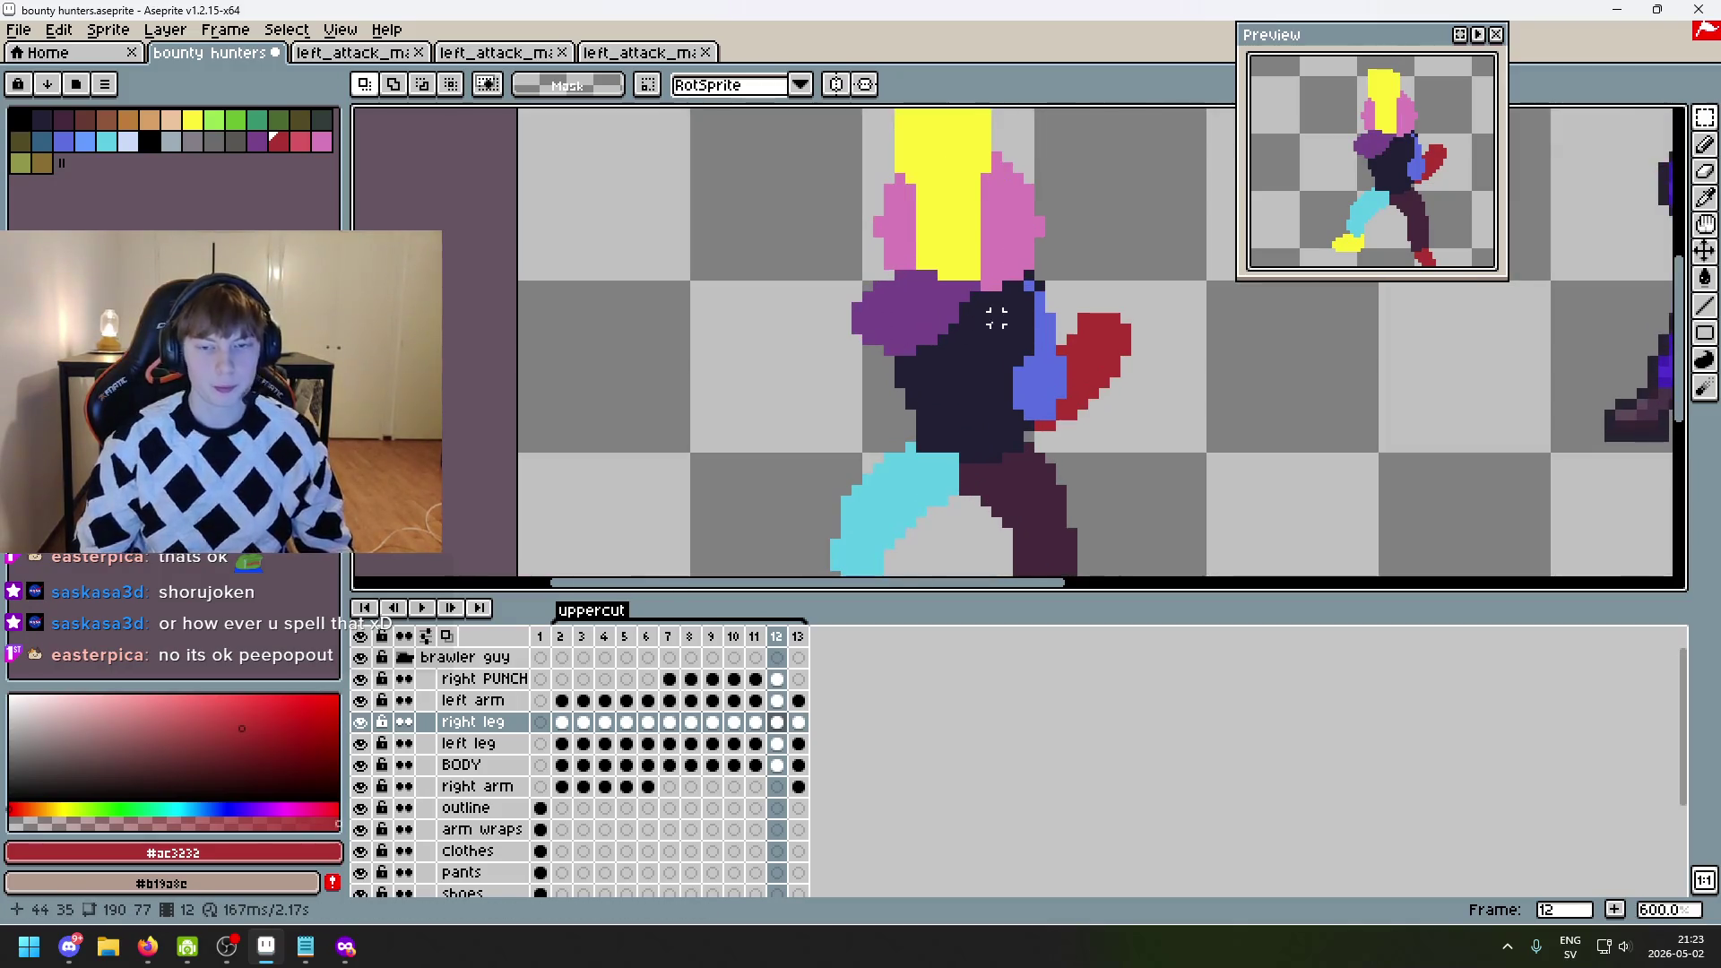
{"action": "scroll", "coordinate": [1064, 487], "scroll_direction": "down", "scroll_amount": 2}
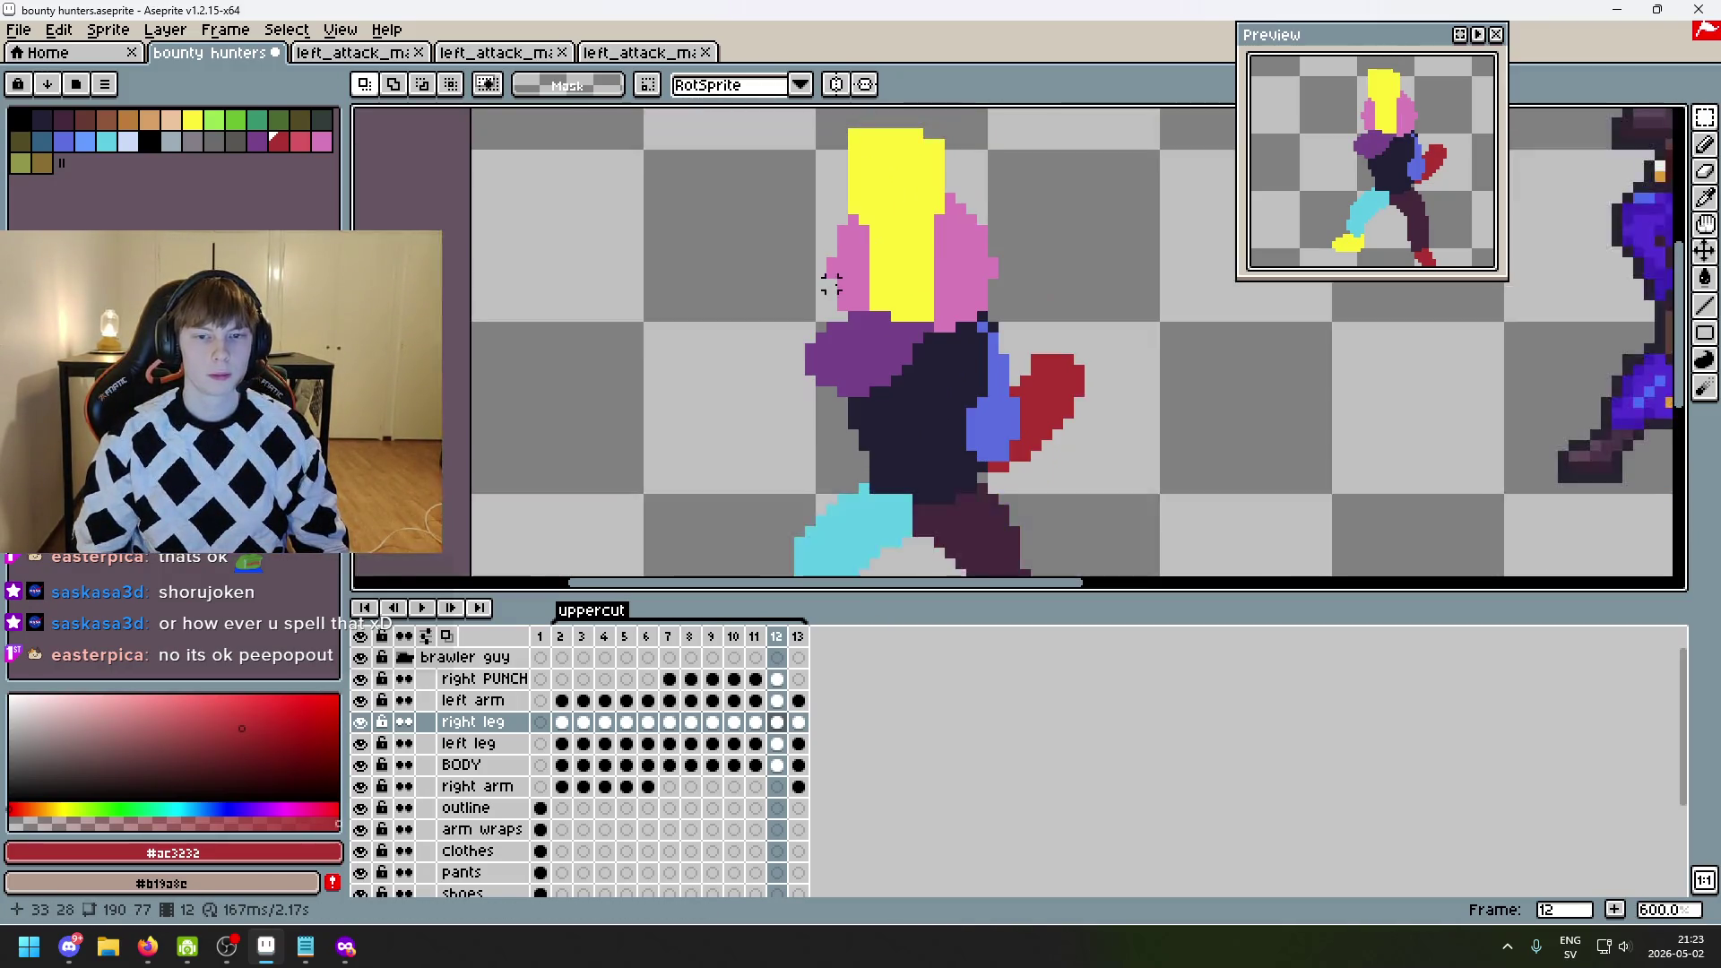
{"action": "mouse_move", "coordinate": [804, 126]}
{"action": "left_mouse_down"}
{"action": "mouse_move", "coordinate": [877, 177]}
{"action": "mouse_move", "coordinate": [1065, 397]}
{"action": "mouse_move", "coordinate": [842, 208]}
{"action": "left_mouse_up"}
{"action": "left_click", "coordinate": [1197, 381]}
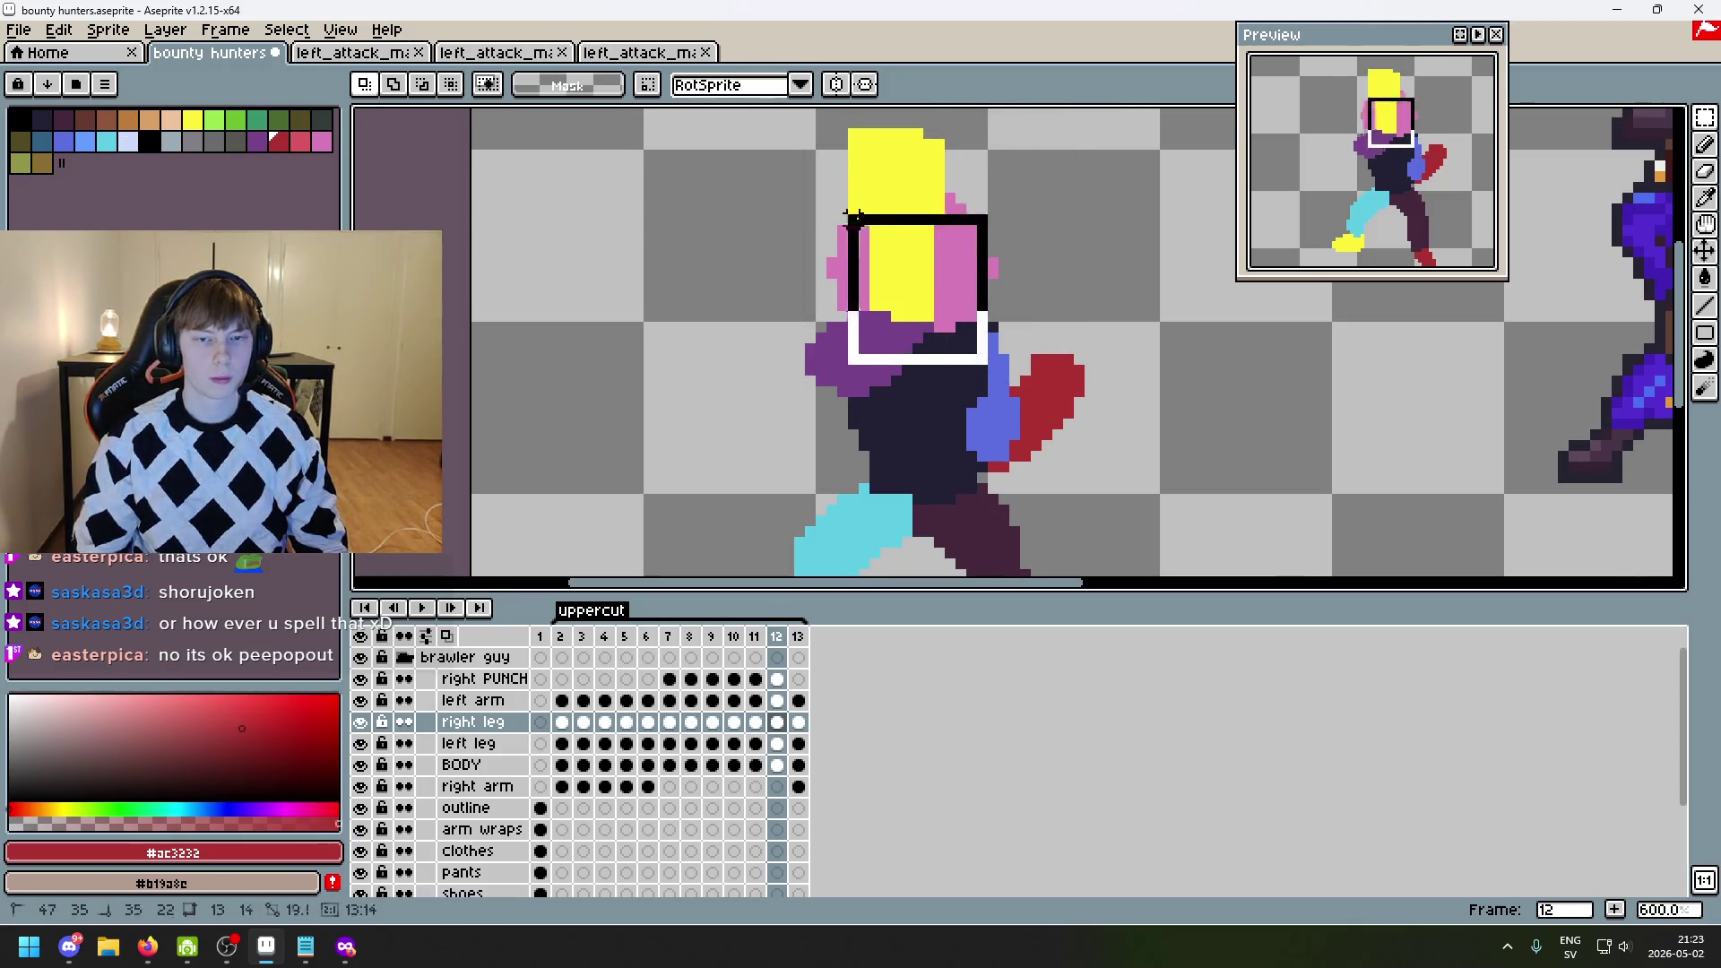
- On the PUNCH layer, move frame 12's head about 45 px down onto the torso
{"action": "left_click_drag", "start_coordinate": [758, 132], "coordinate": [1031, 524]}
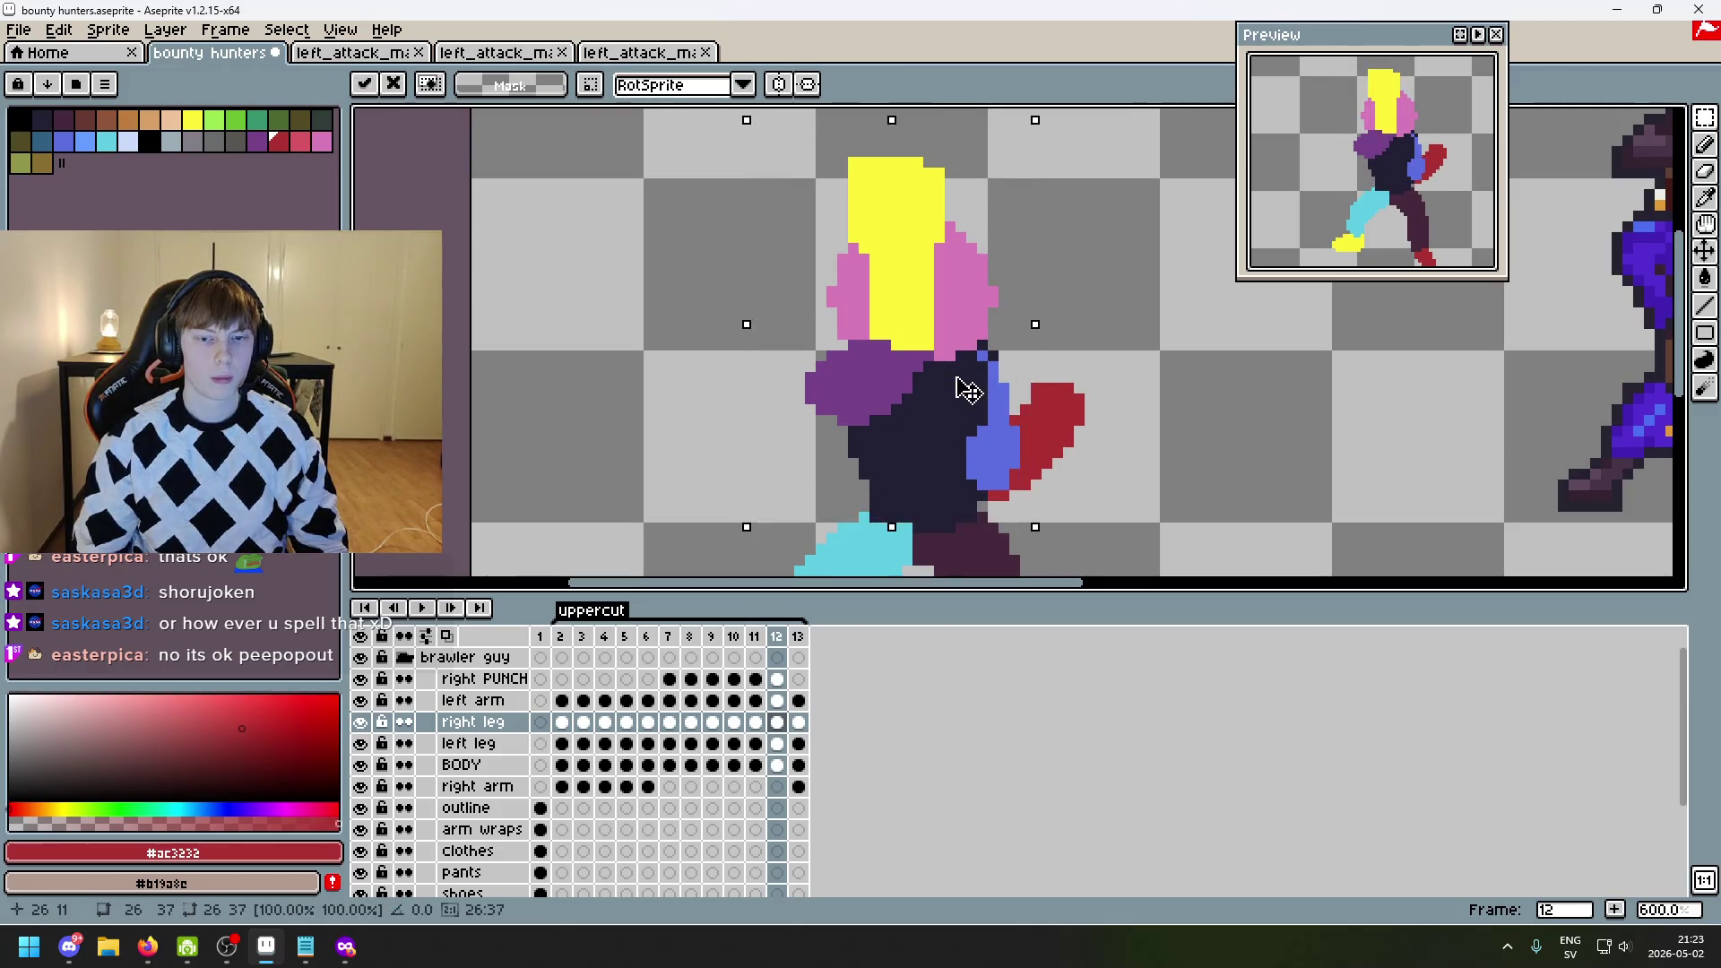
{"action": "key", "text": "ctrl+z"}
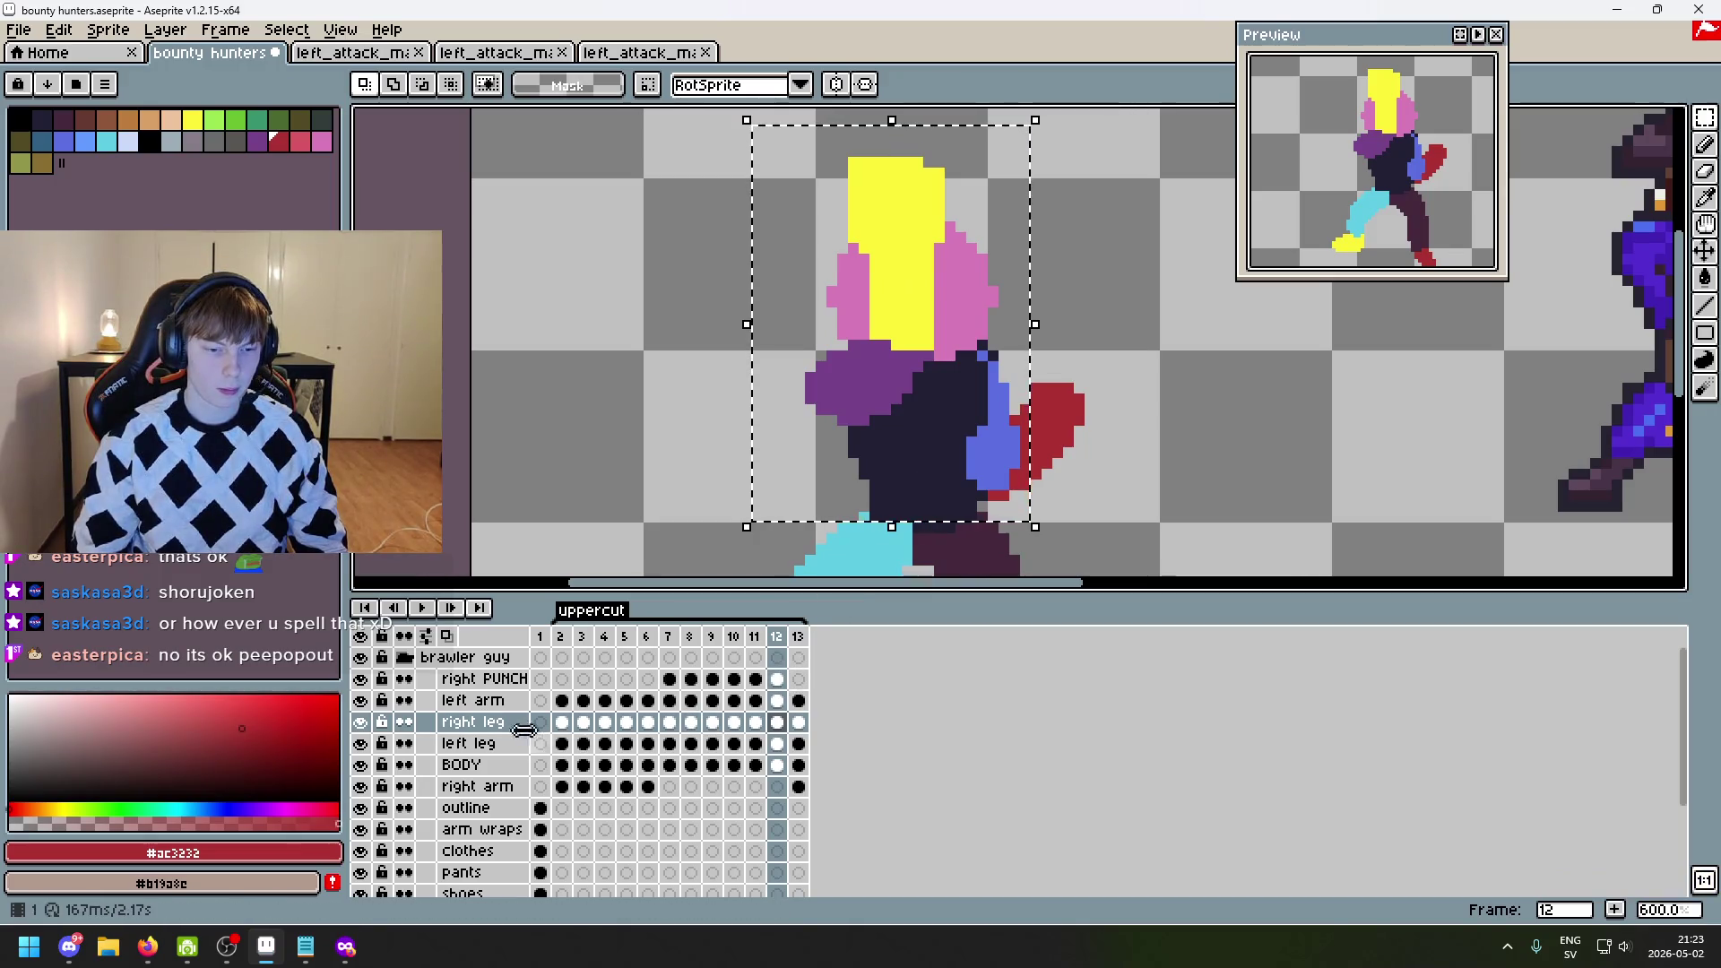
{"action": "left_click", "coordinate": [484, 679]}
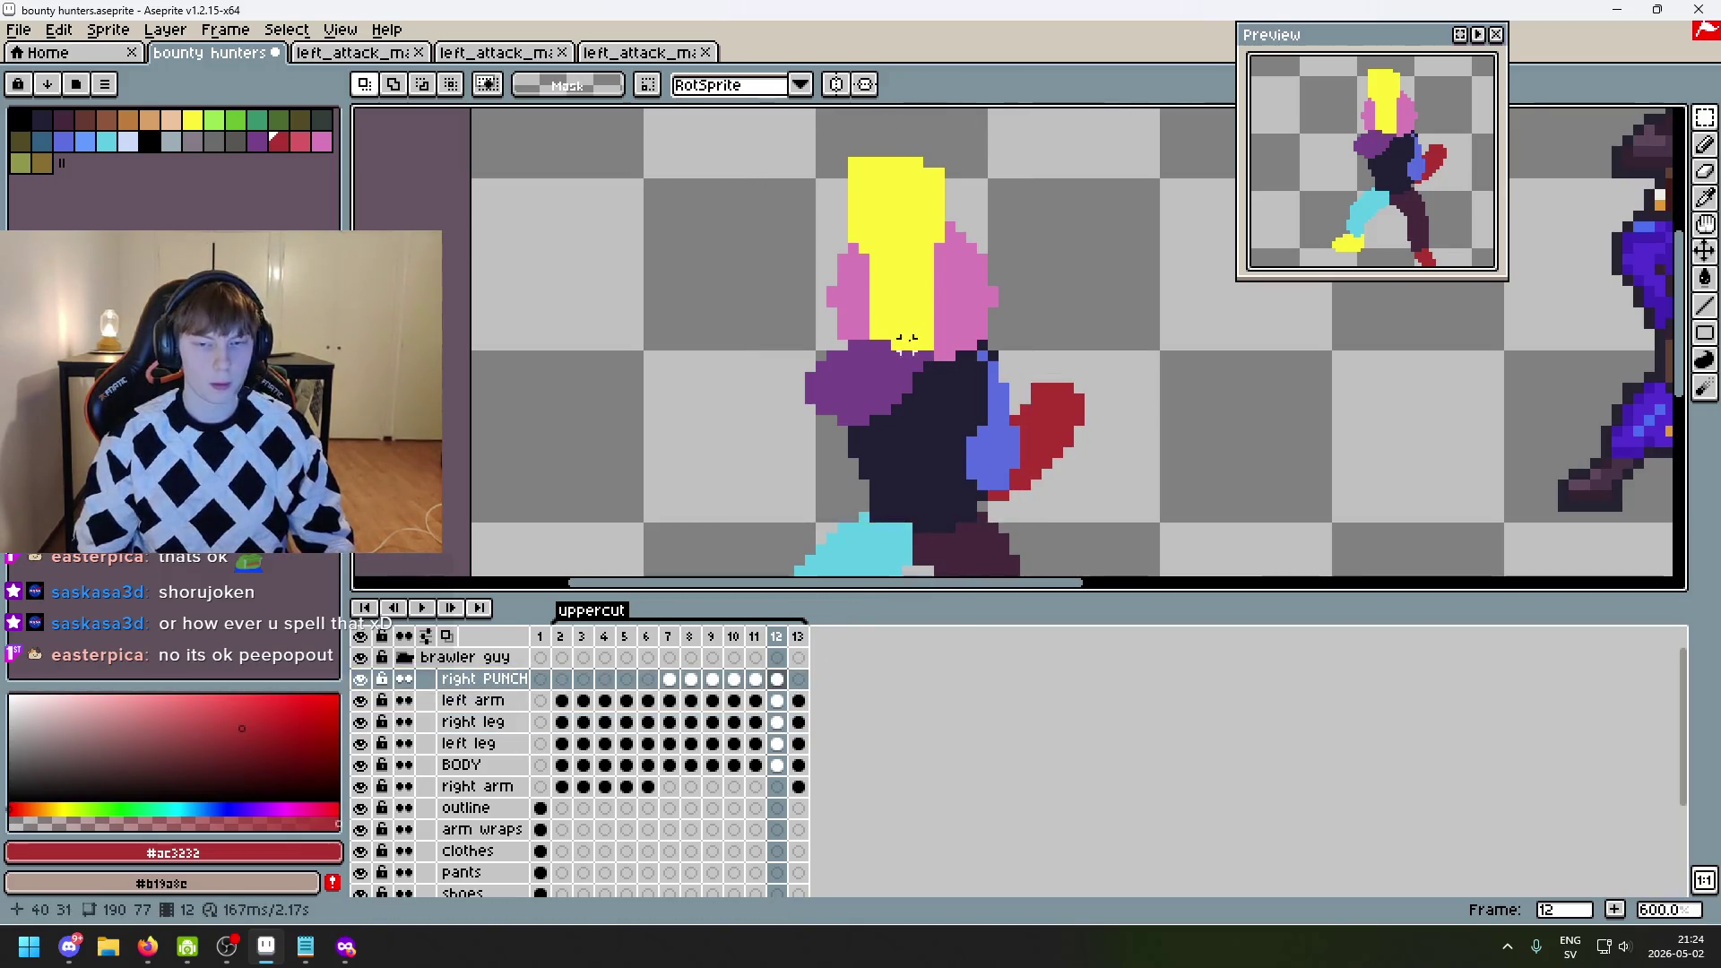
{"action": "left_click_drag", "start_coordinate": [725, 115], "coordinate": [1025, 499]}
{"action": "left_click_drag", "start_coordinate": [922, 320], "coordinate": [930, 390]}
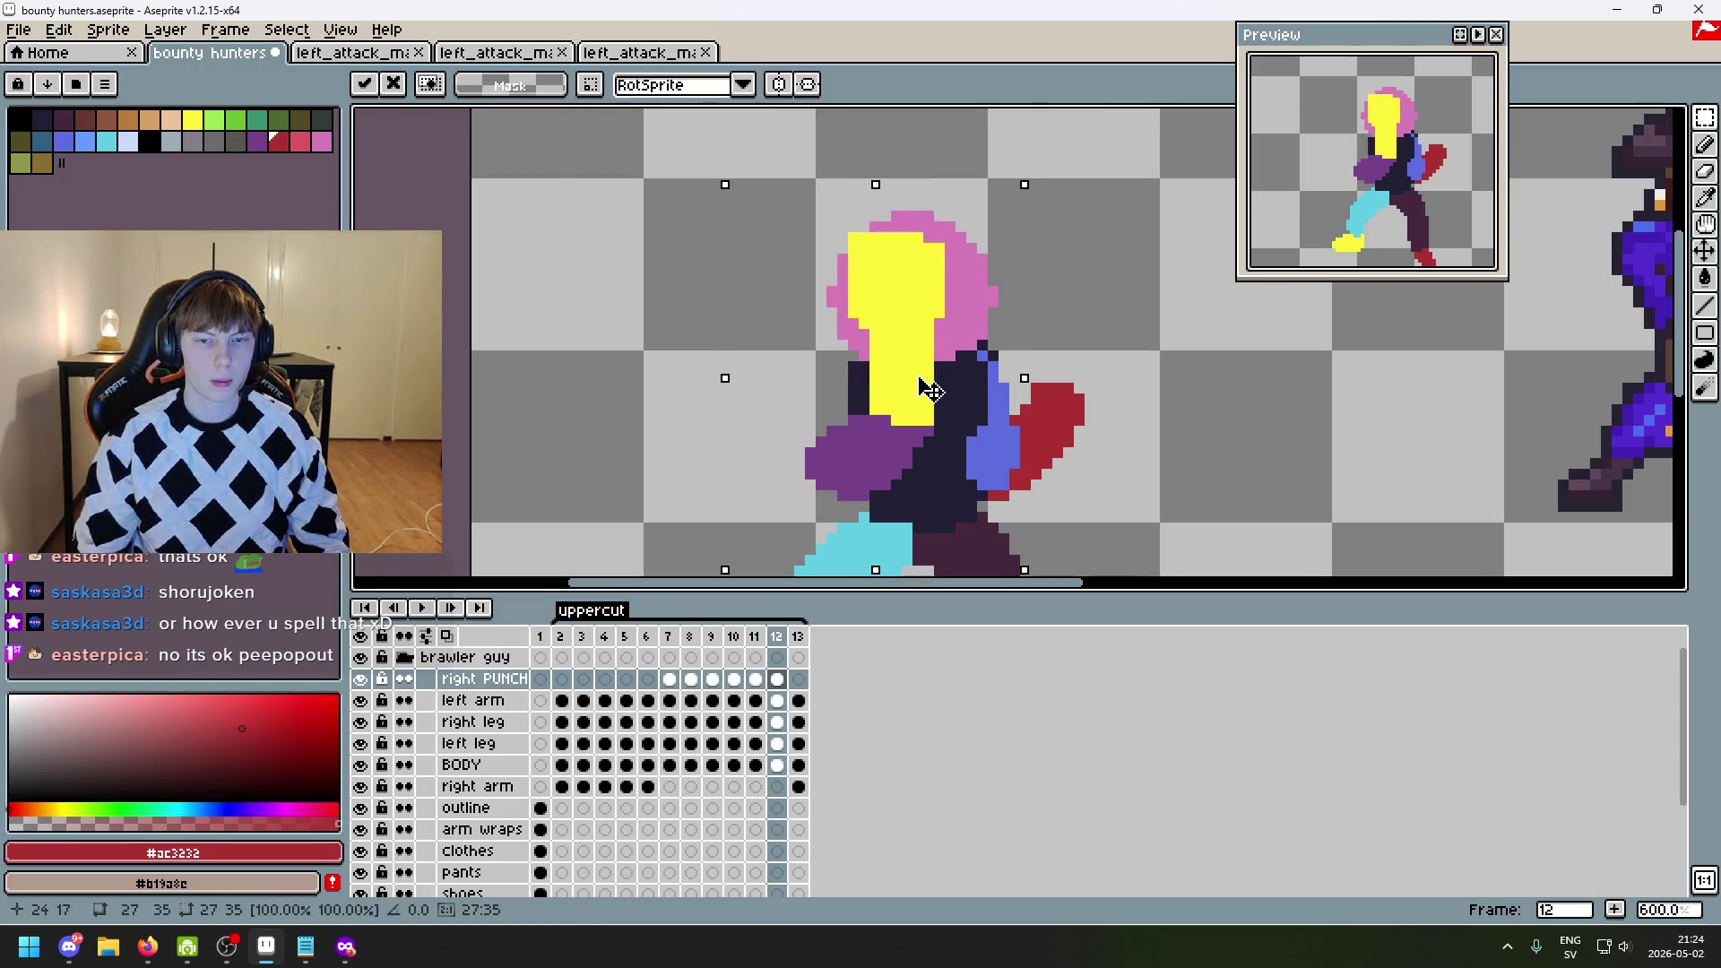
{"action": "left_click", "coordinate": [1229, 460]}
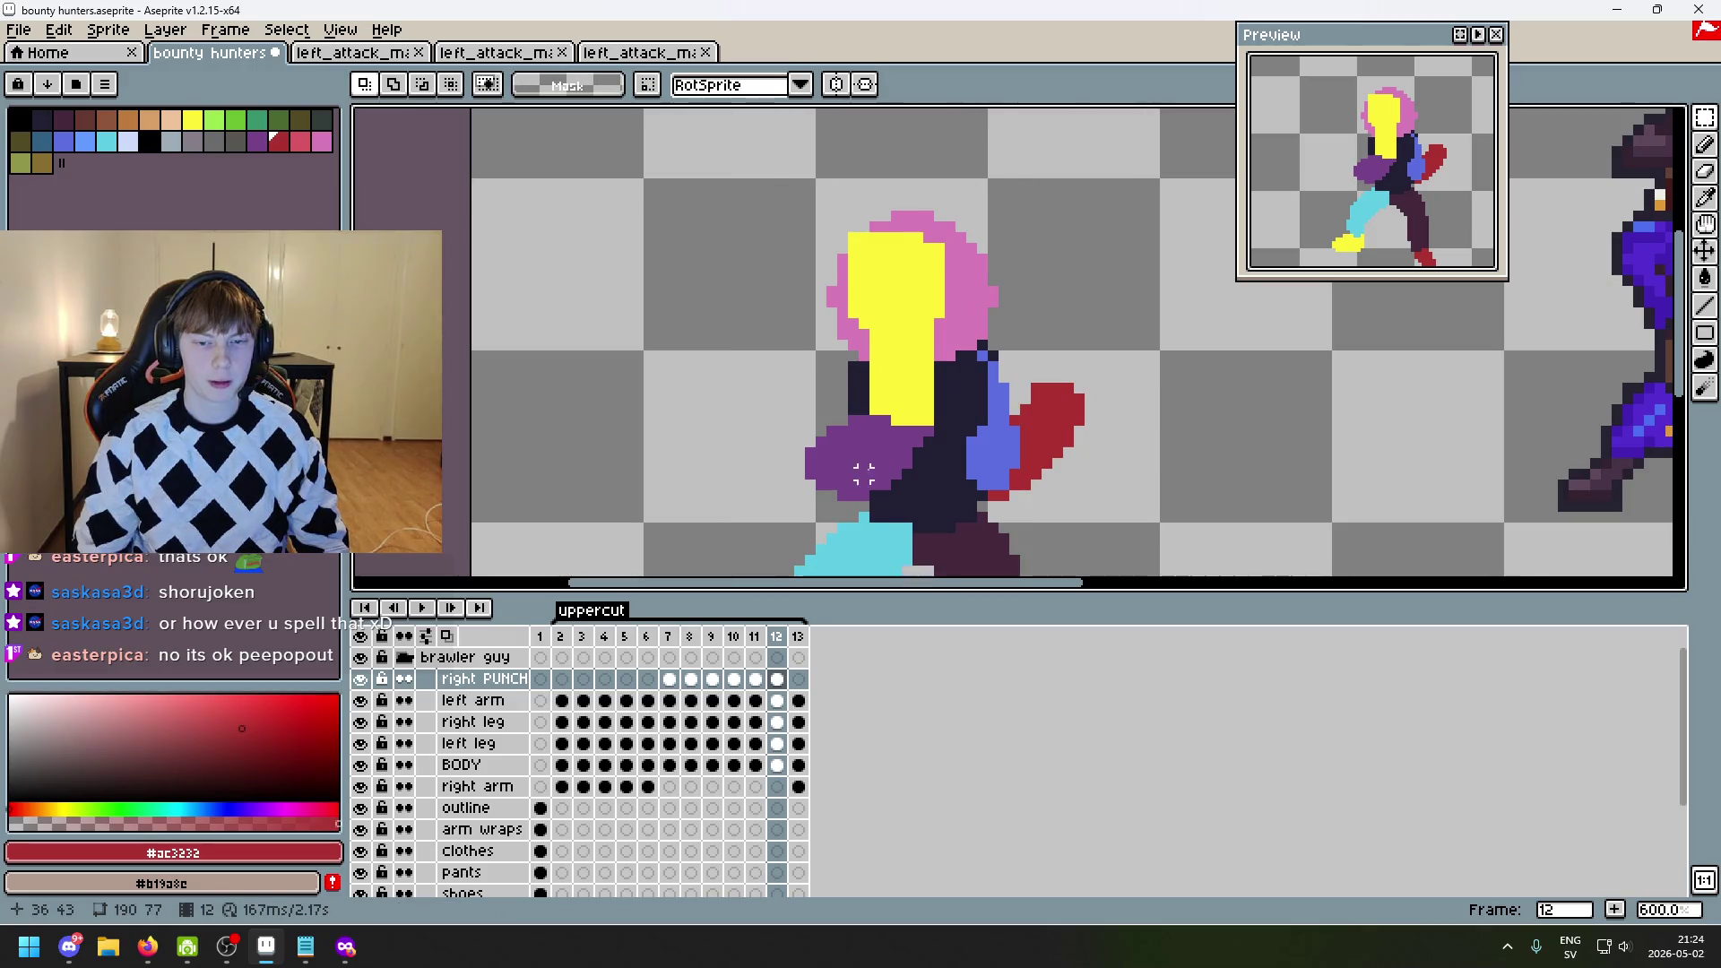
- Paint navy over the purple front arm and erase the rest of it
{"action": "scroll", "coordinate": [875, 469], "scroll_direction": "up", "scroll_amount": 1}
{"action": "key", "text": "b"}
{"action": "mouse_move", "coordinate": [917, 433]}
{"action": "left_mouse_down"}
{"action": "mouse_move", "coordinate": [941, 425]}
{"action": "mouse_move", "coordinate": [859, 419]}
{"action": "mouse_move", "coordinate": [823, 477]}
{"action": "mouse_move", "coordinate": [889, 481]}
{"action": "left_mouse_up"}
{"action": "key", "text": "e"}
{"action": "key", "text": "b"}
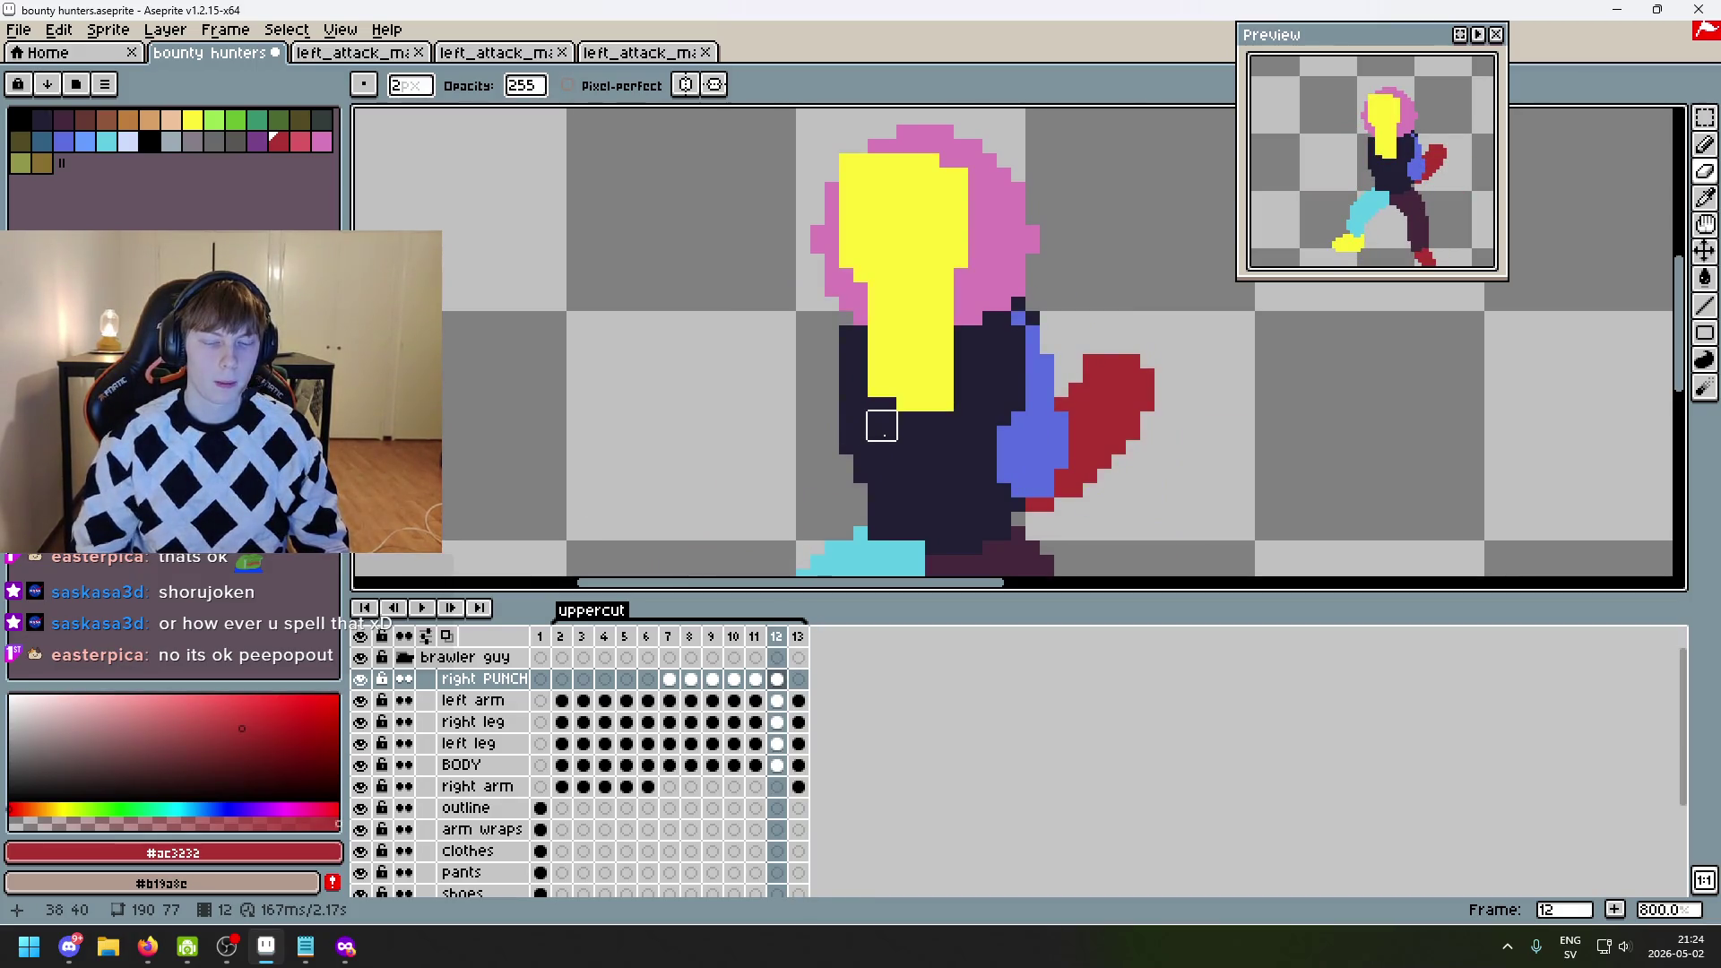
- Sample purple #76428a and pencil a new arm curling down the torso's lower left, under the yellow hair
{"action": "key", "text": "Left"}
{"action": "left_click", "coordinate": [883, 340], "text": "alt"}
{"action": "key", "text": "Right"}
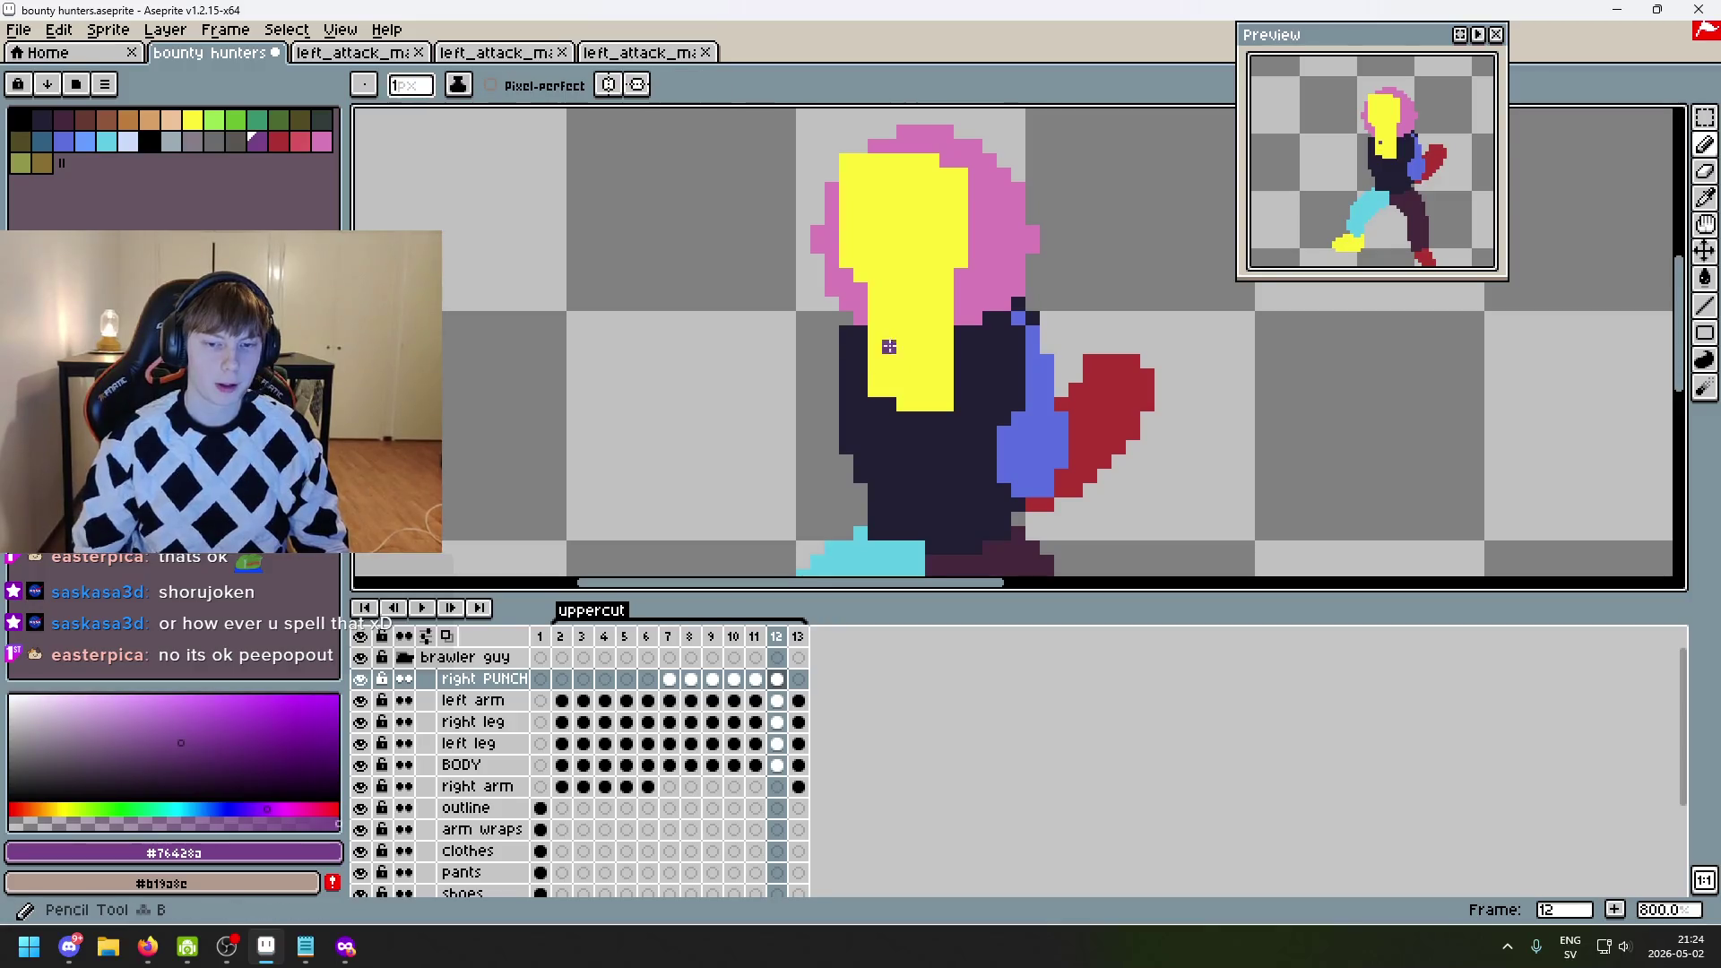
{"action": "left_click", "coordinate": [829, 344]}
{"action": "left_click_drag", "start_coordinate": [829, 345], "coordinate": [803, 375]}
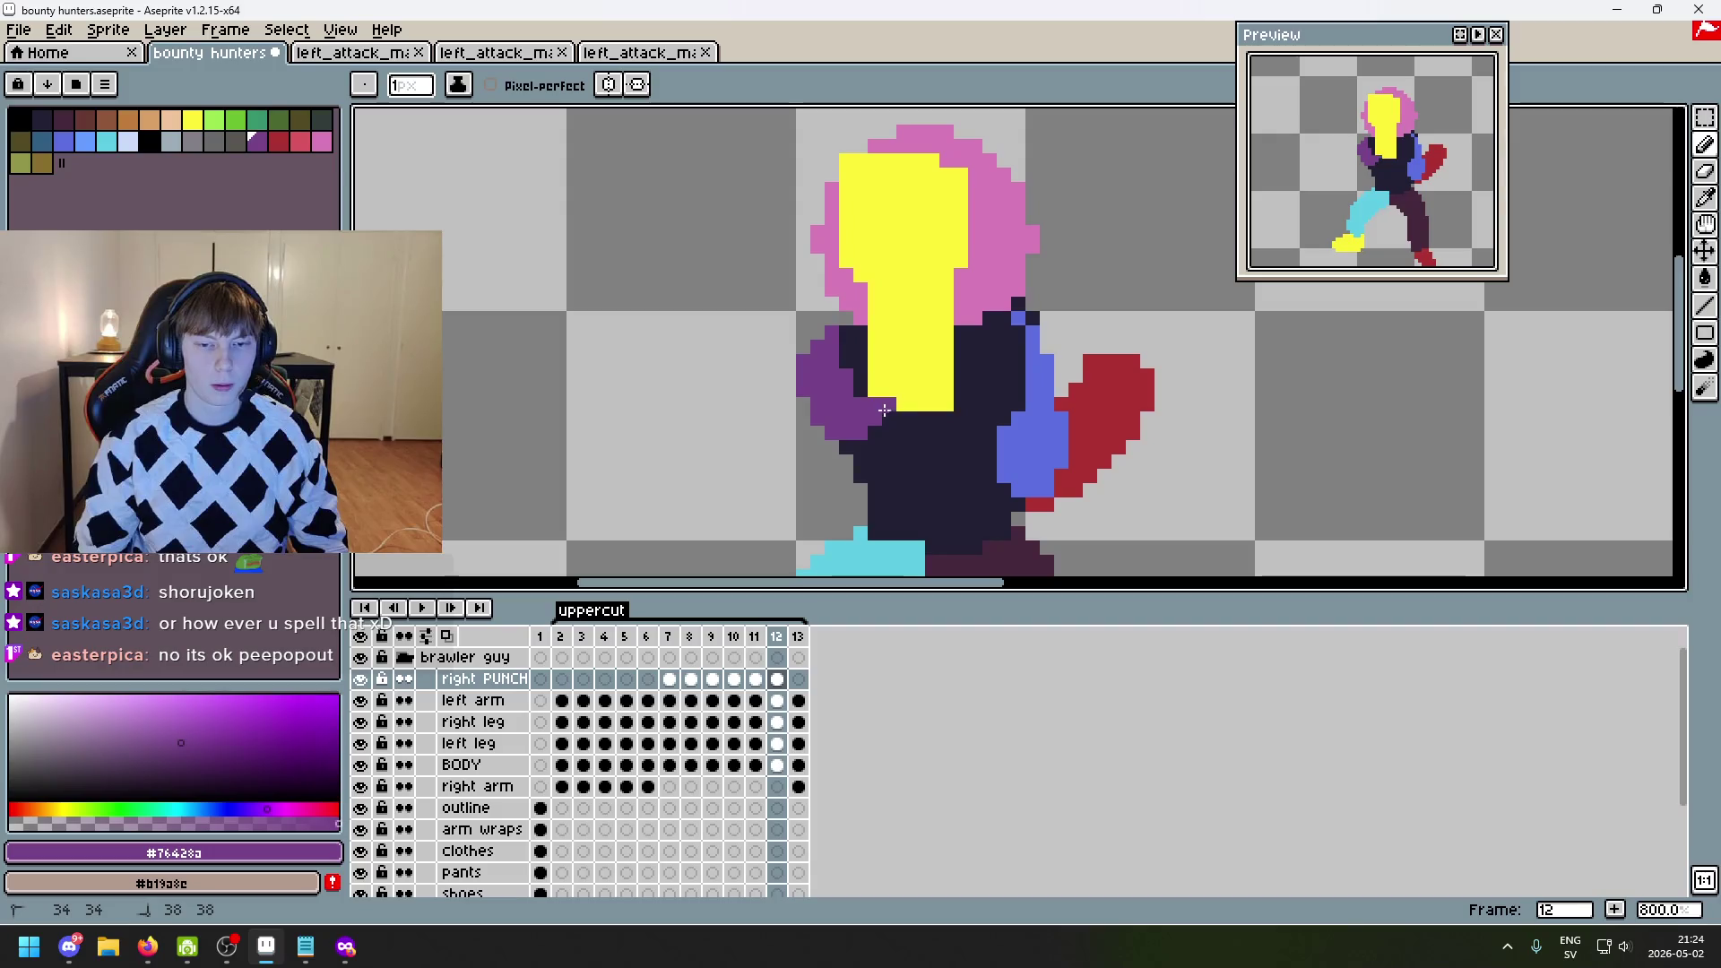
{"action": "left_click_drag", "start_coordinate": [874, 407], "coordinate": [905, 425]}
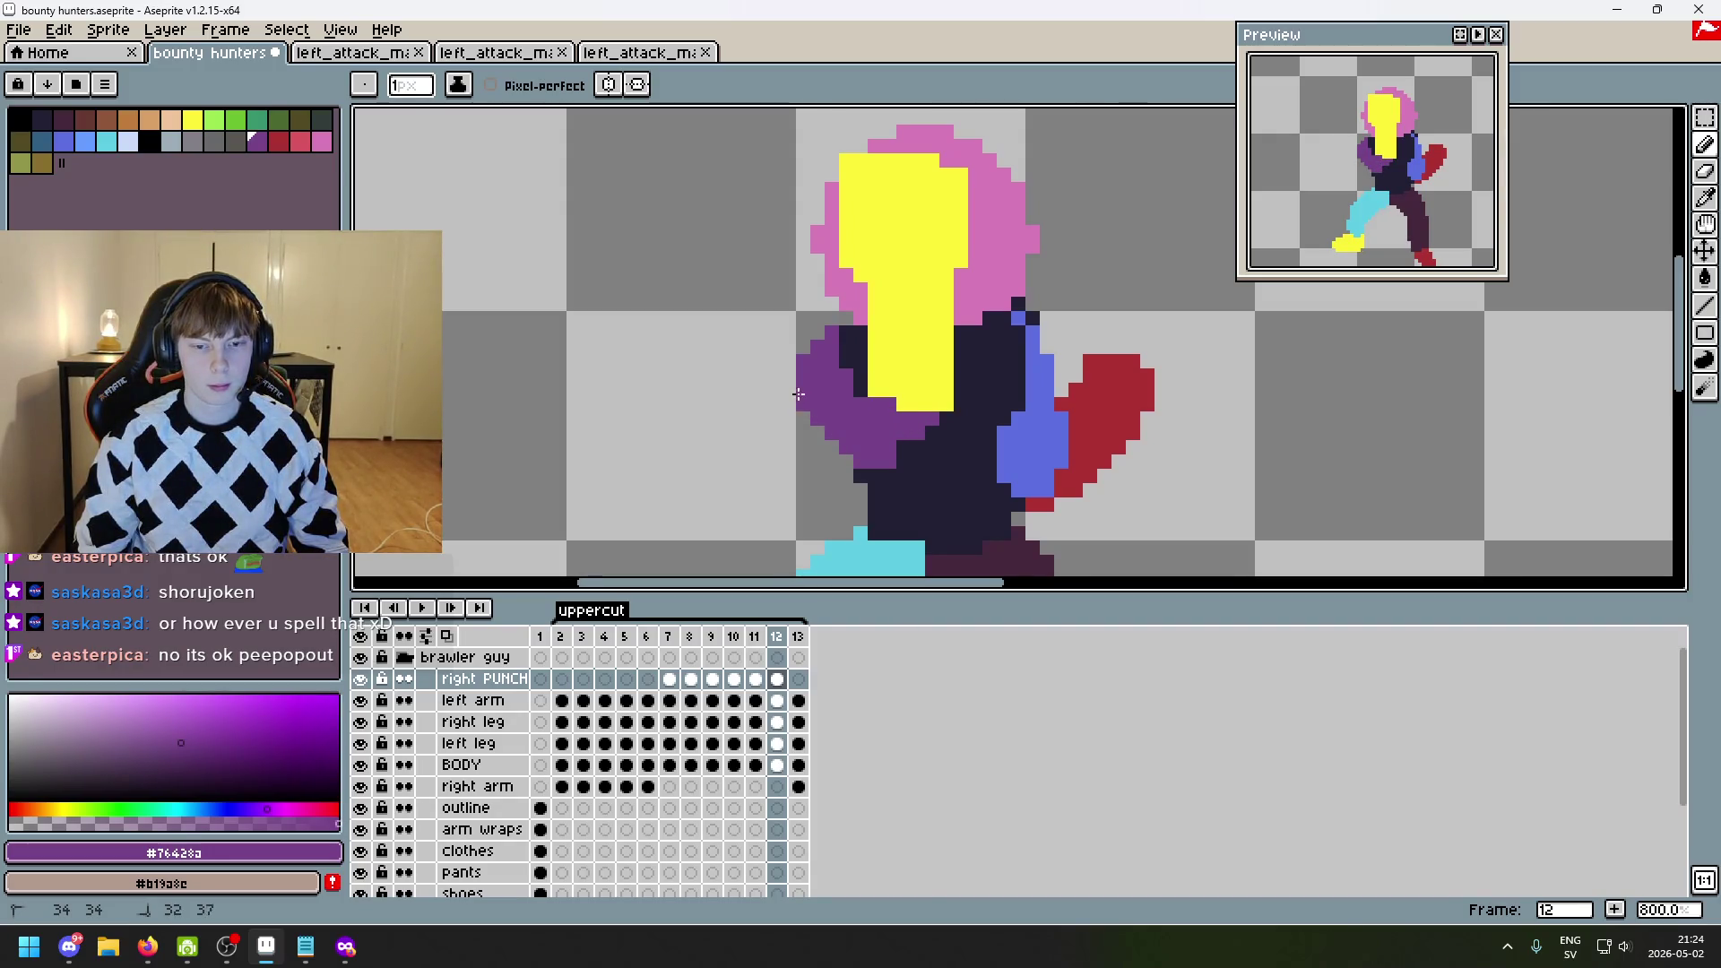
{"action": "left_click_drag", "start_coordinate": [909, 442], "coordinate": [923, 444]}
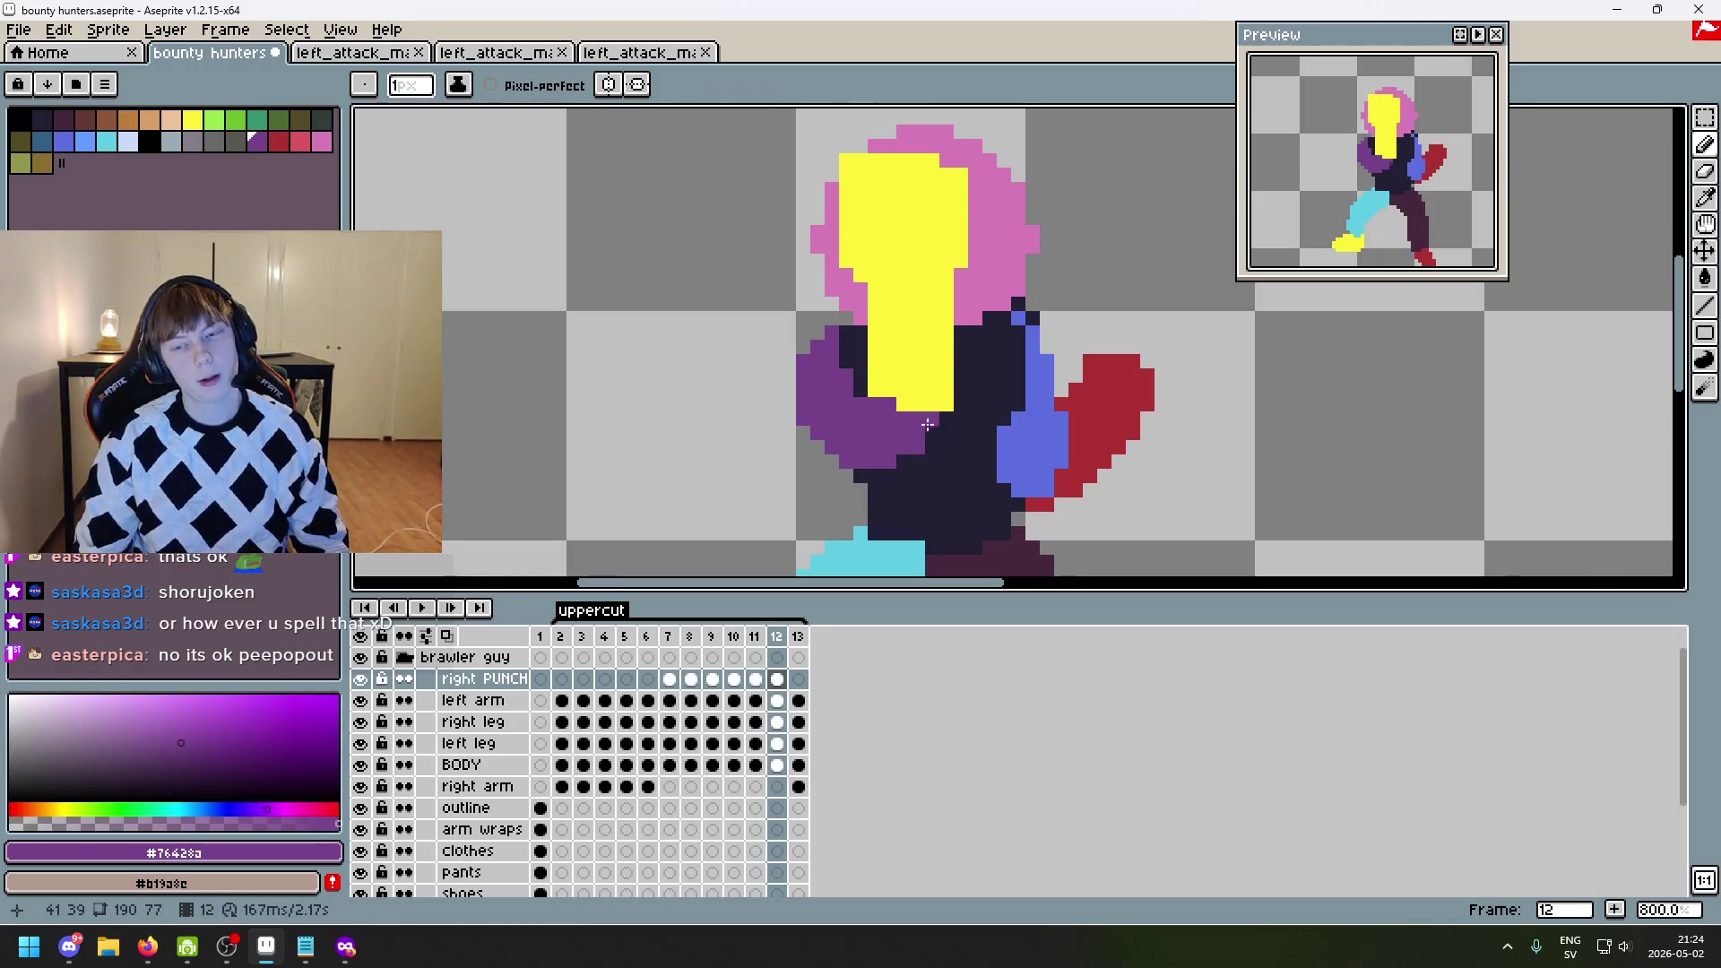
{"action": "scroll", "coordinate": [852, 405], "scroll_direction": "down", "scroll_amount": 2}
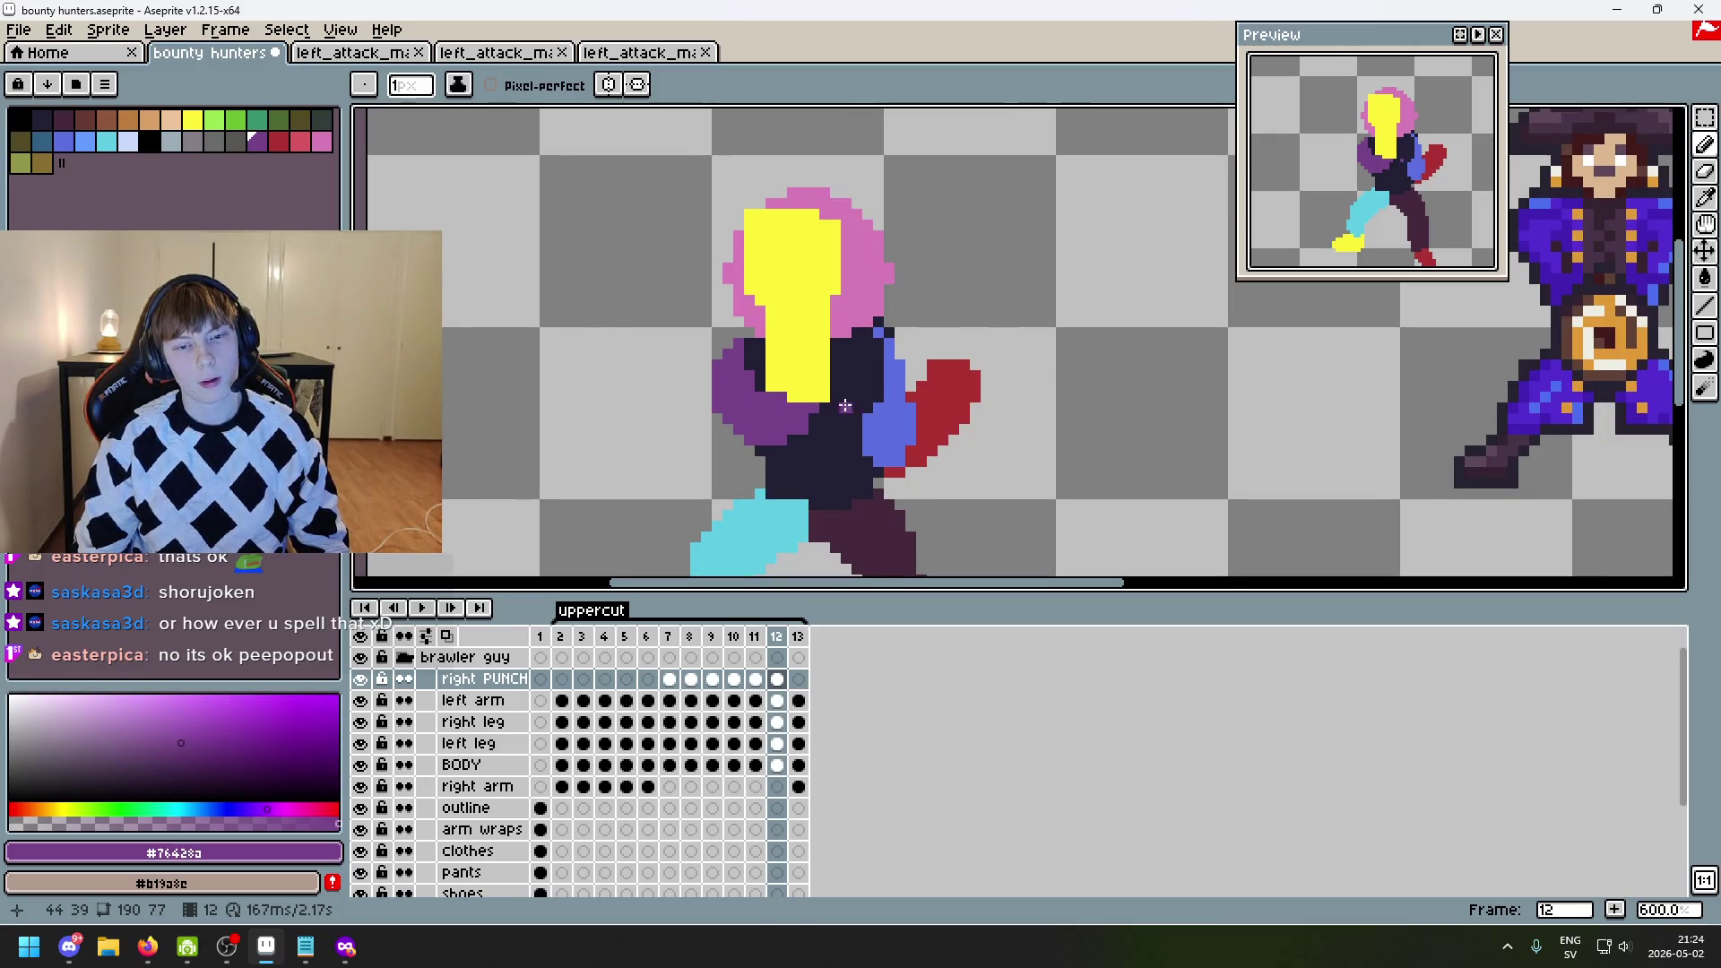
{"action": "scroll", "coordinate": [836, 406], "scroll_direction": "down", "scroll_amount": 1}
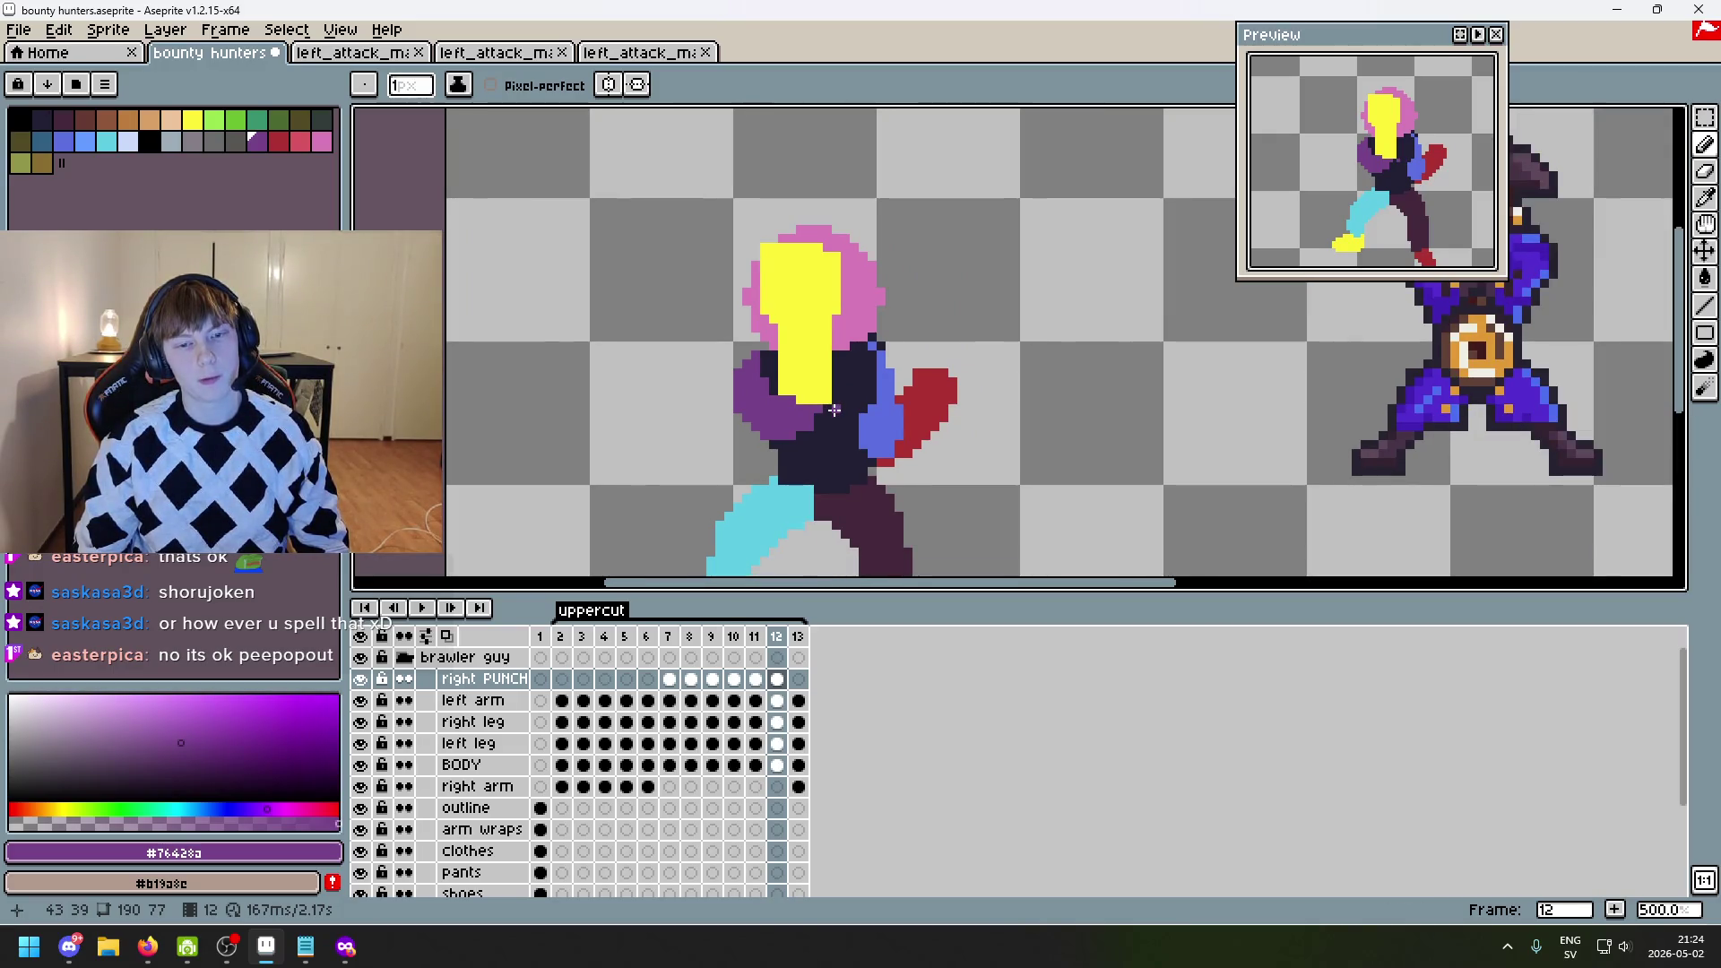
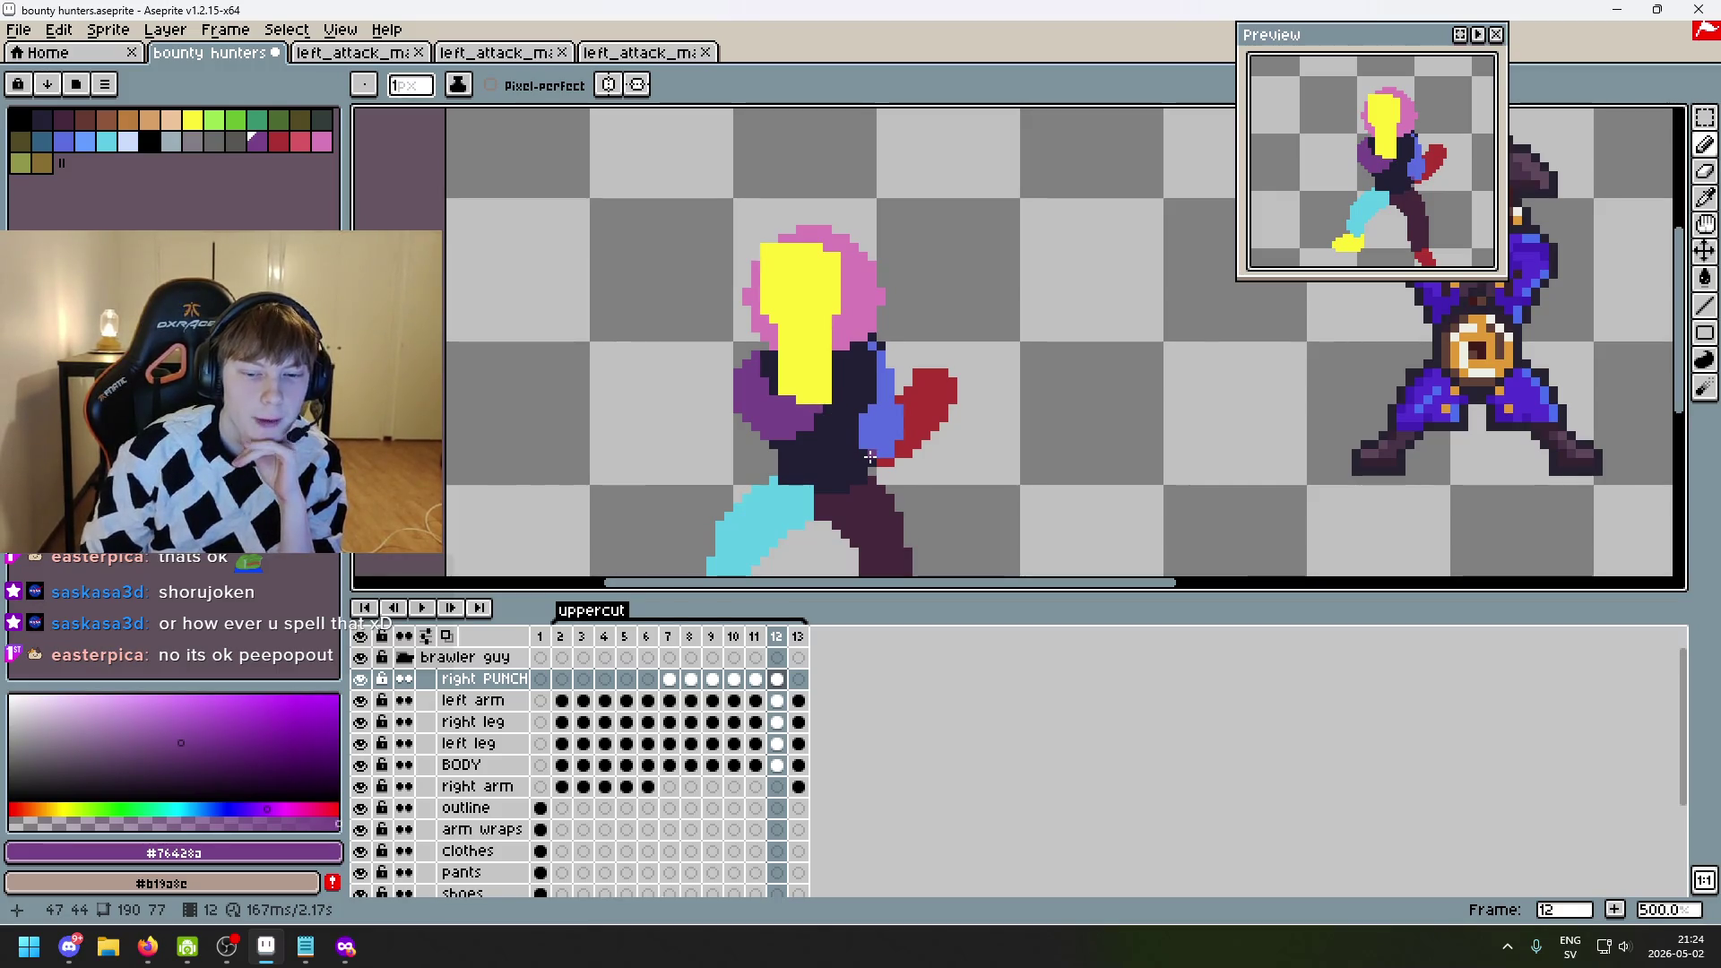
- Marquee-select the brawler's head on frame 12, trial a rightward move, and commit it
{"action": "key", "text": "Left"}
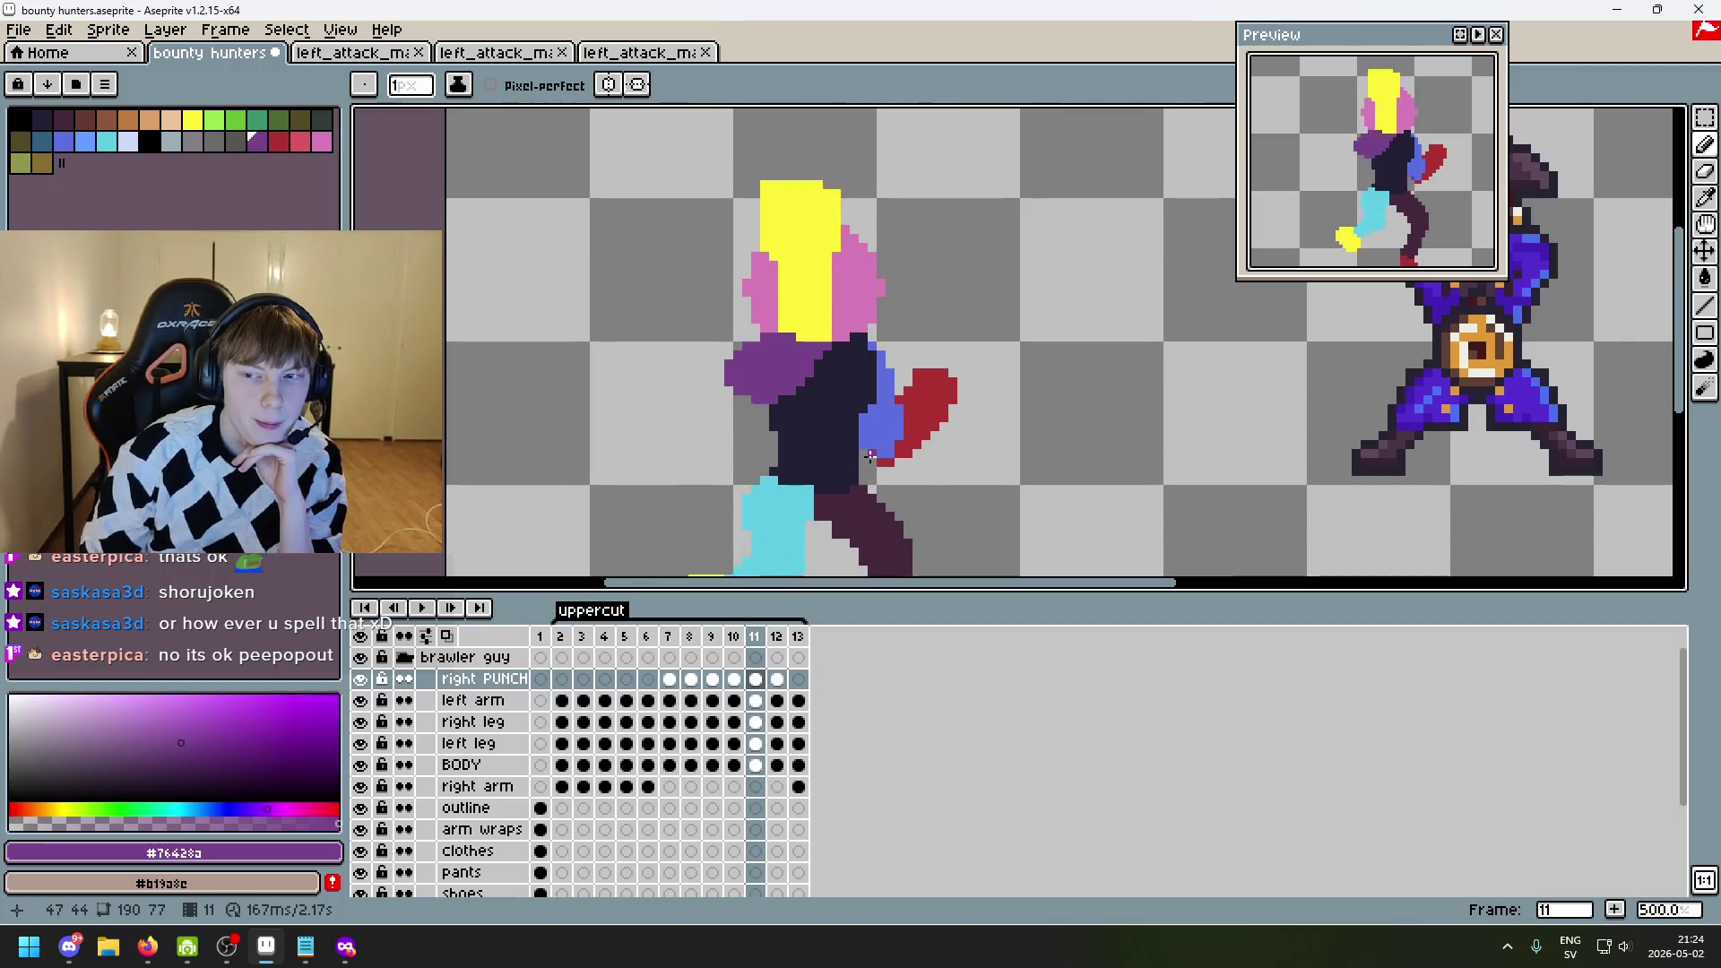
{"action": "key", "text": "Right"}
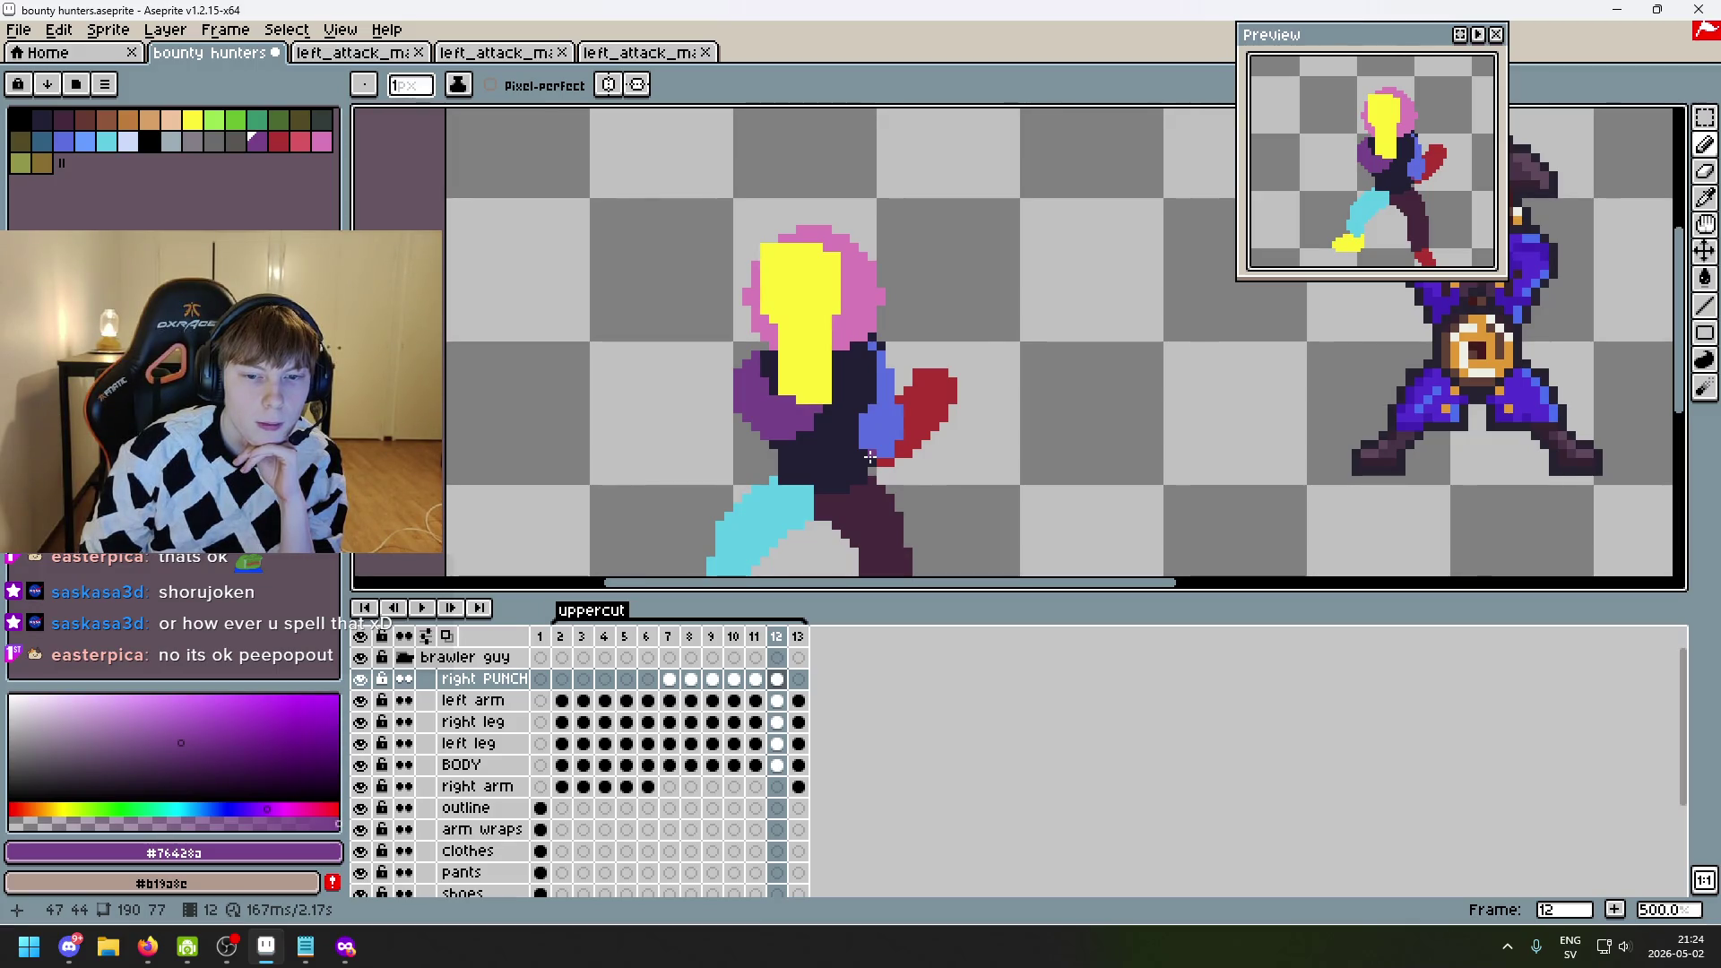
{"action": "scroll", "coordinate": [771, 251], "scroll_direction": "up", "scroll_amount": 1}
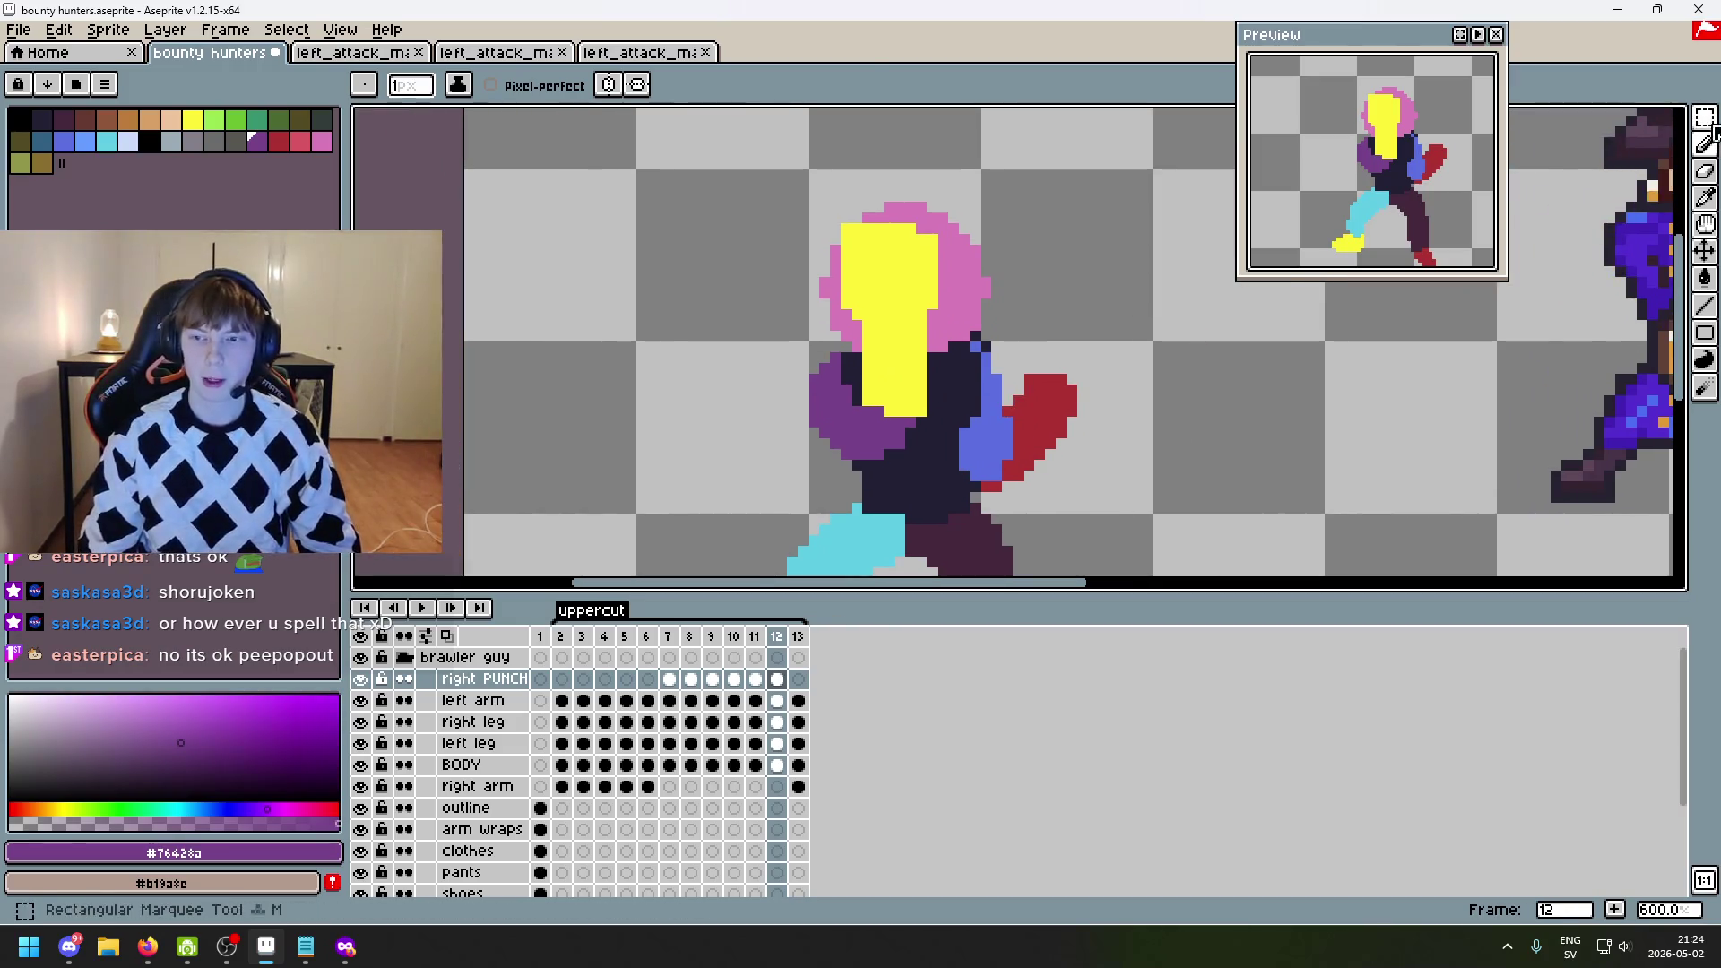
{"action": "key", "text": "m"}
{"action": "left_click_drag", "start_coordinate": [768, 192], "coordinate": [1016, 329]}
{"action": "left_click_drag", "start_coordinate": [889, 261], "coordinate": [912, 261]}
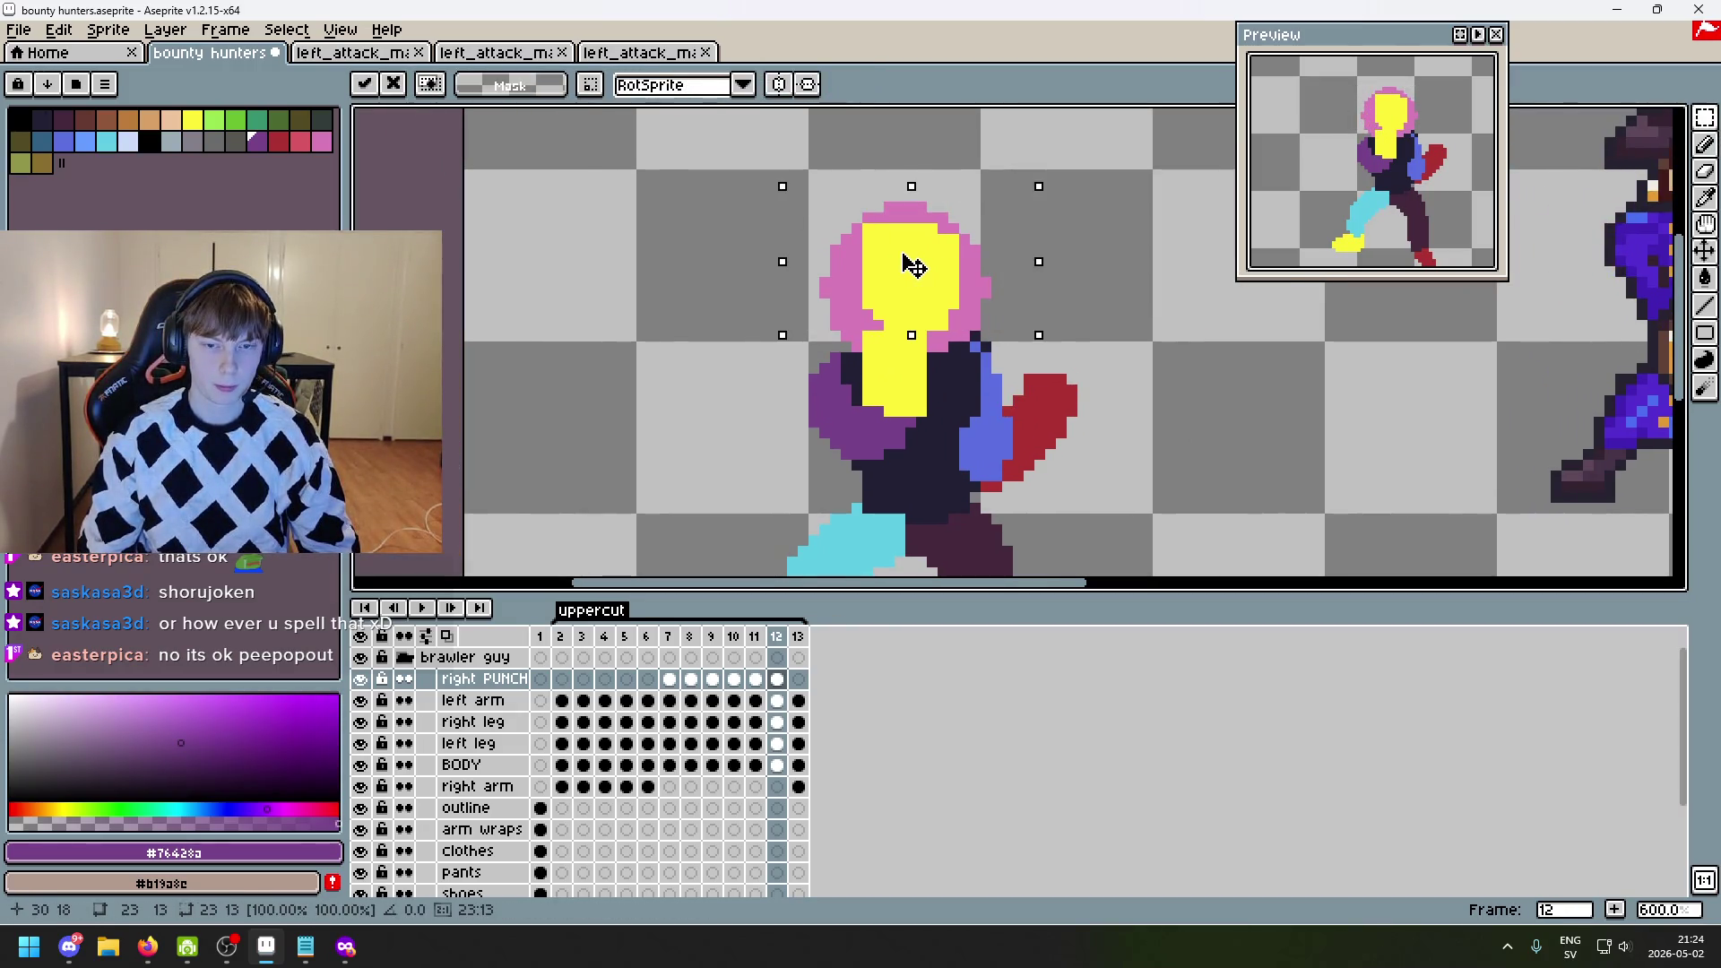
{"action": "key", "text": "ctrl+z"}
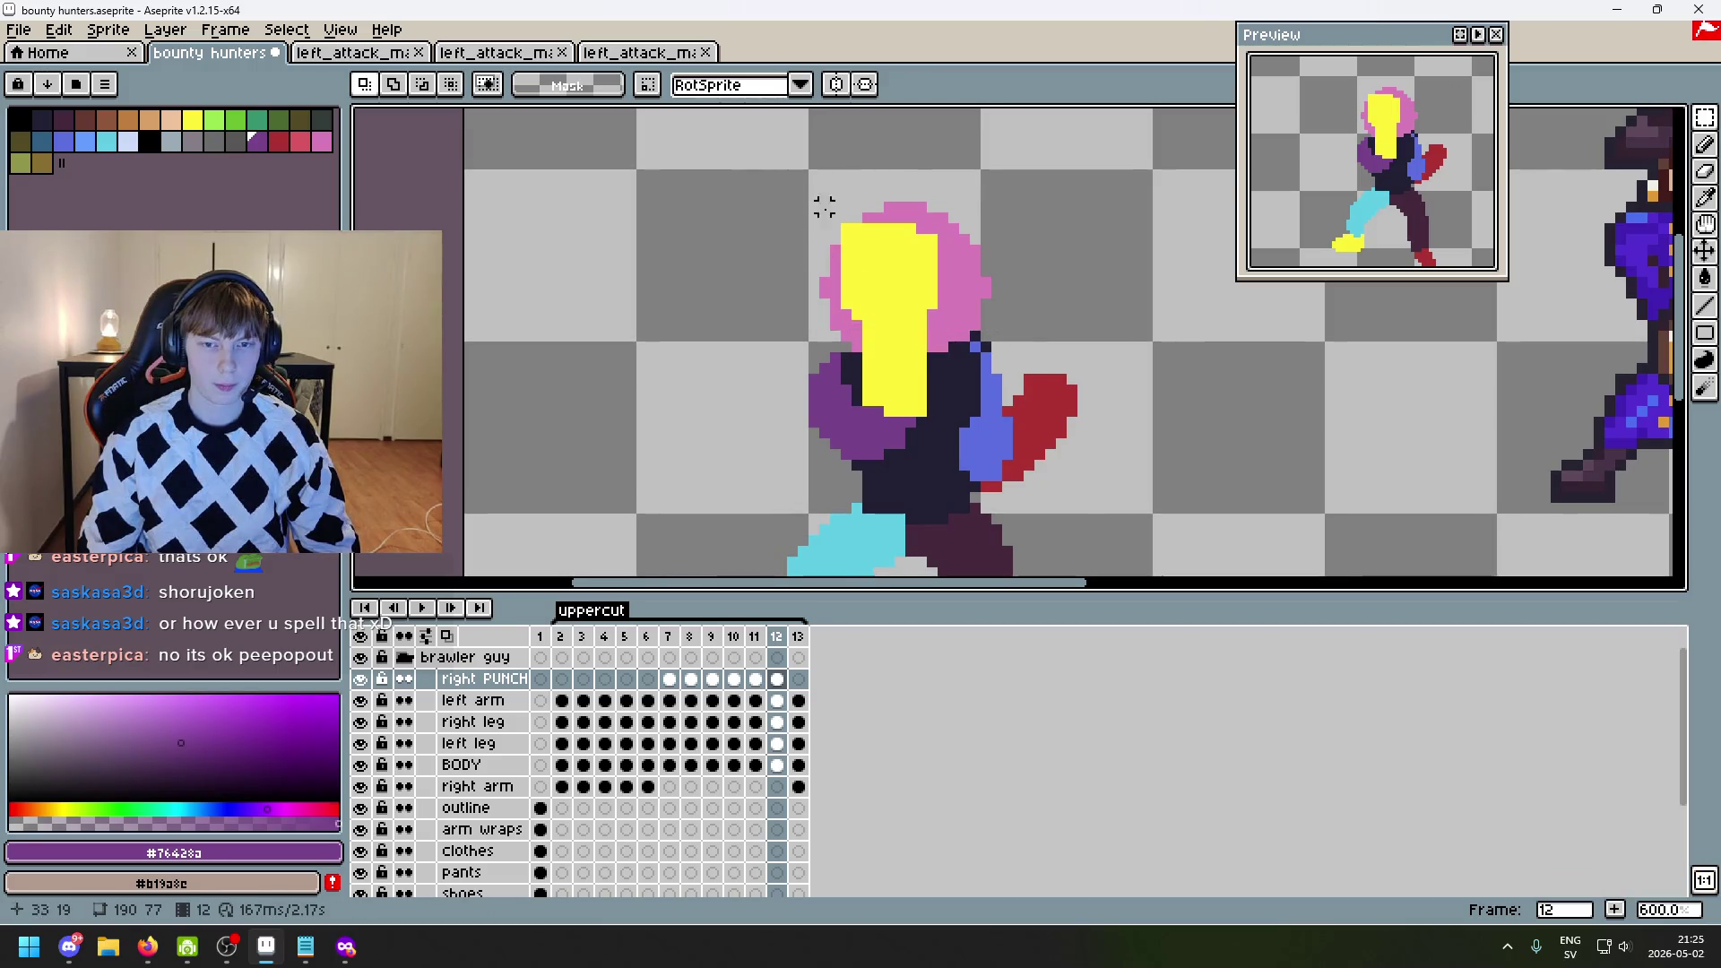
{"action": "mouse_move", "coordinate": [790, 193]}
{"action": "left_mouse_down"}
{"action": "mouse_move", "coordinate": [960, 365]}
{"action": "mouse_move", "coordinate": [932, 321]}
{"action": "left_mouse_up"}
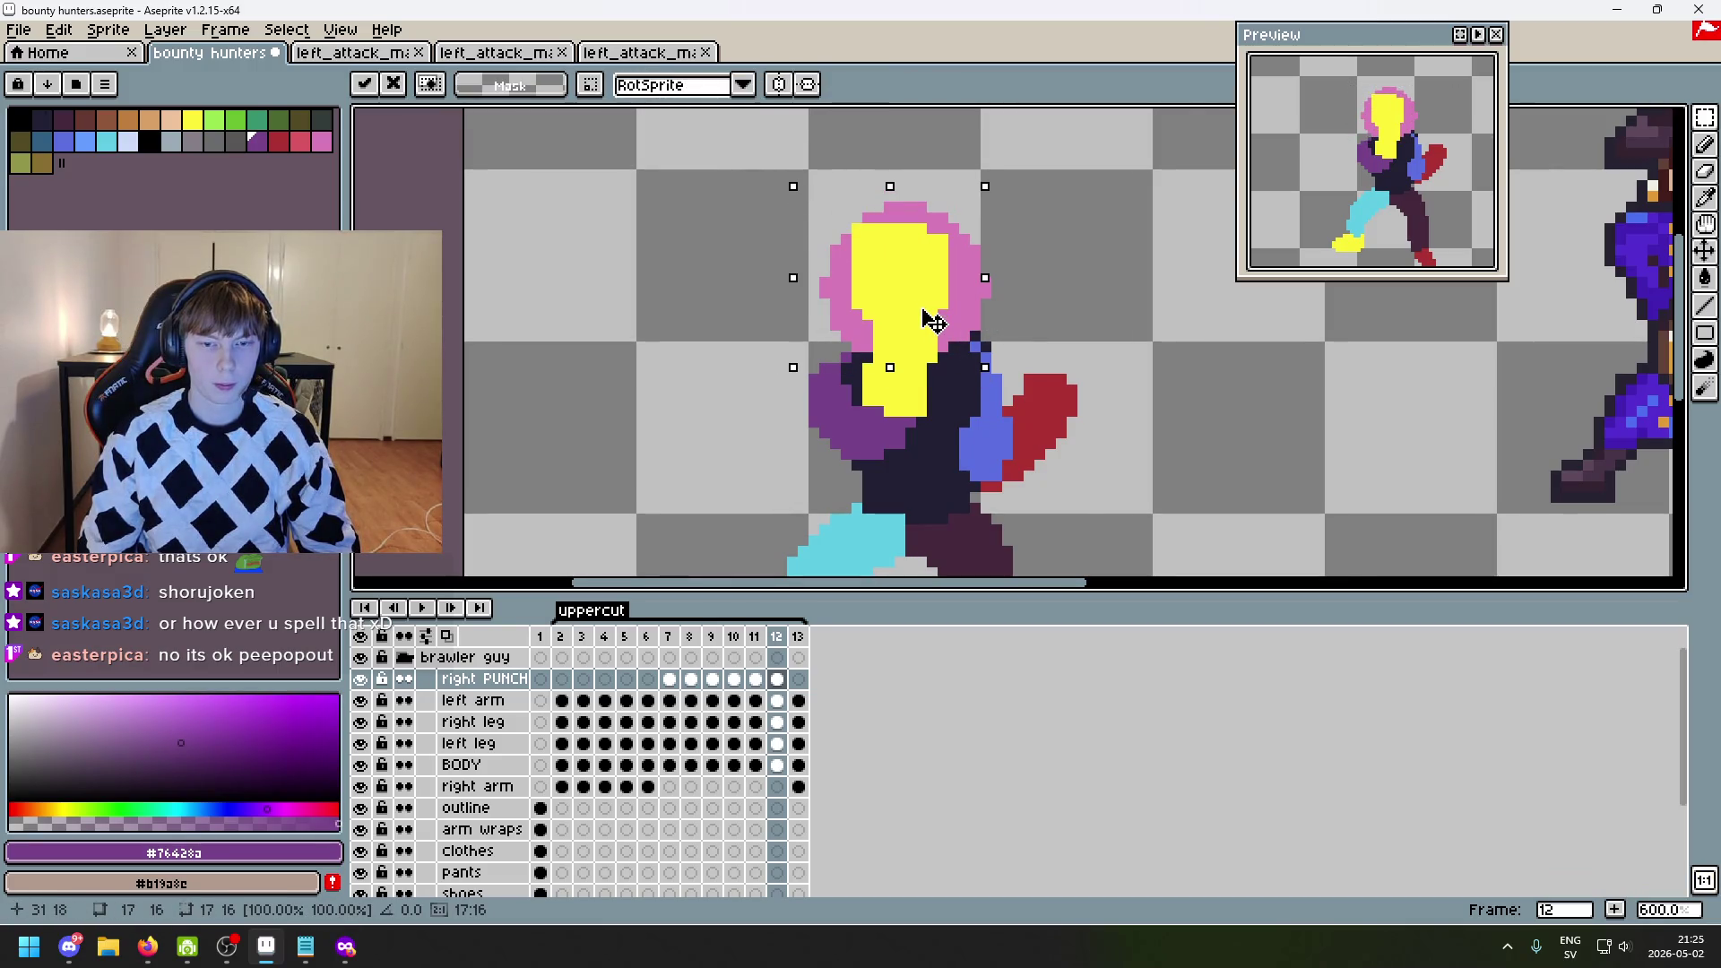
{"action": "left_click", "coordinate": [1168, 358]}
- Compare against frame 11, then reselect the head and nudge it a few pixels right
{"action": "key", "text": "Left"}
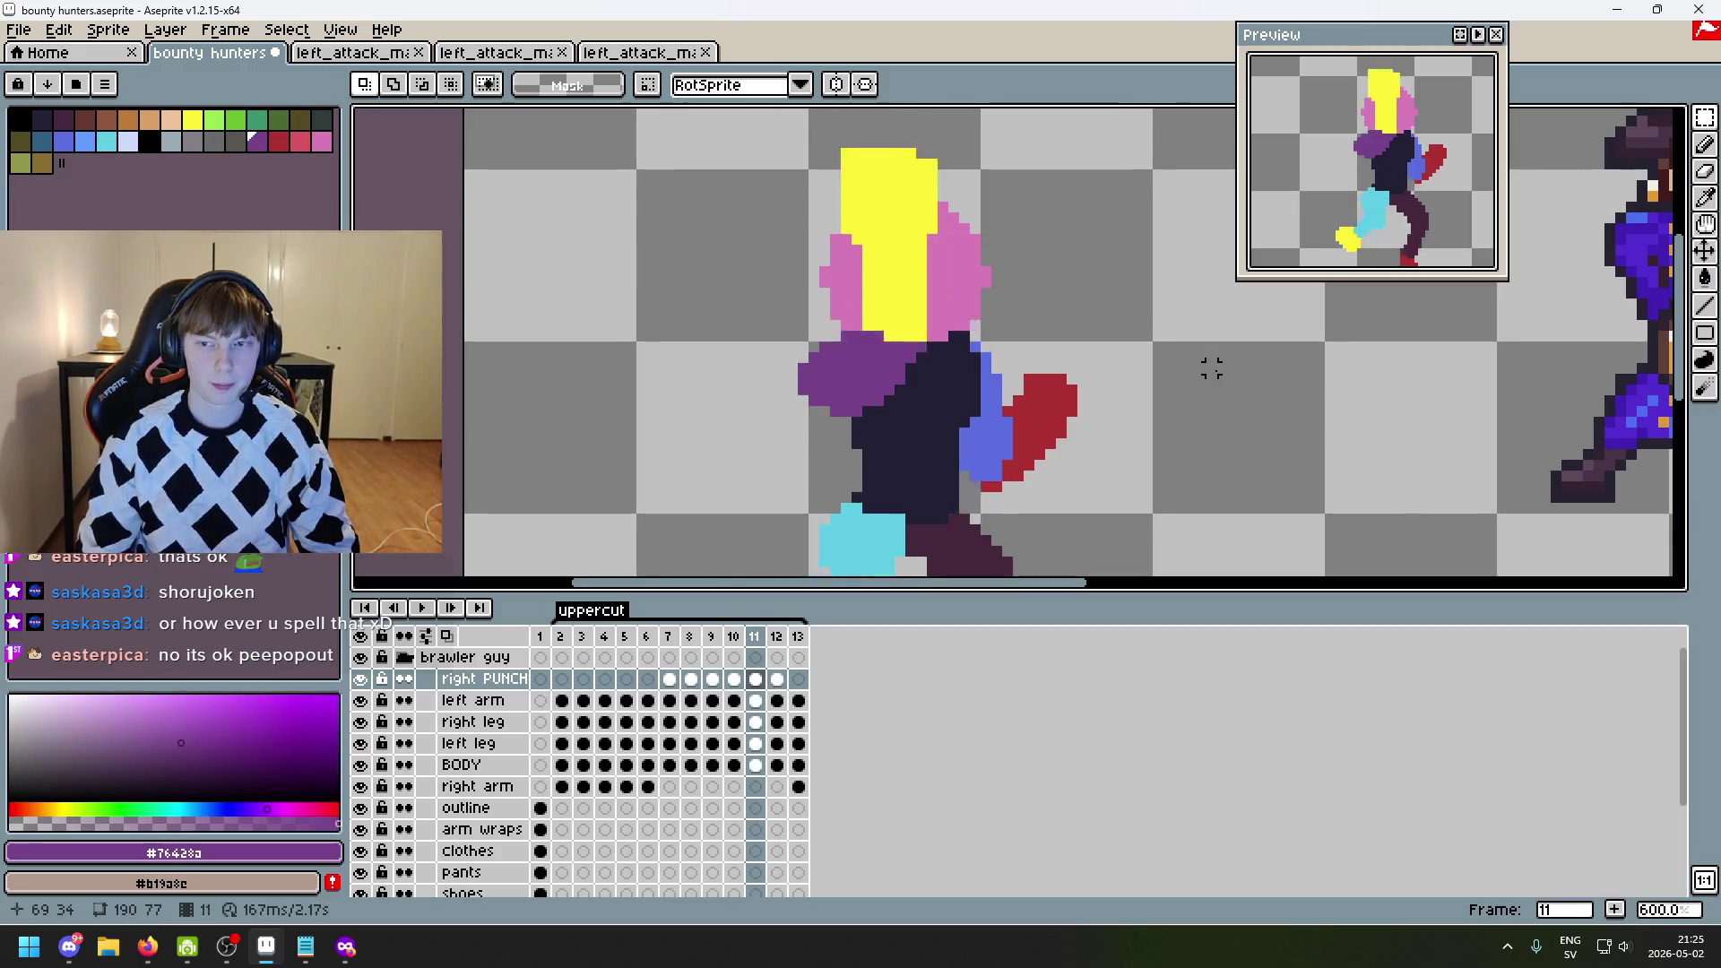
{"action": "key", "text": "Right"}
{"action": "scroll", "coordinate": [1211, 367], "scroll_direction": "up", "scroll_amount": 3}
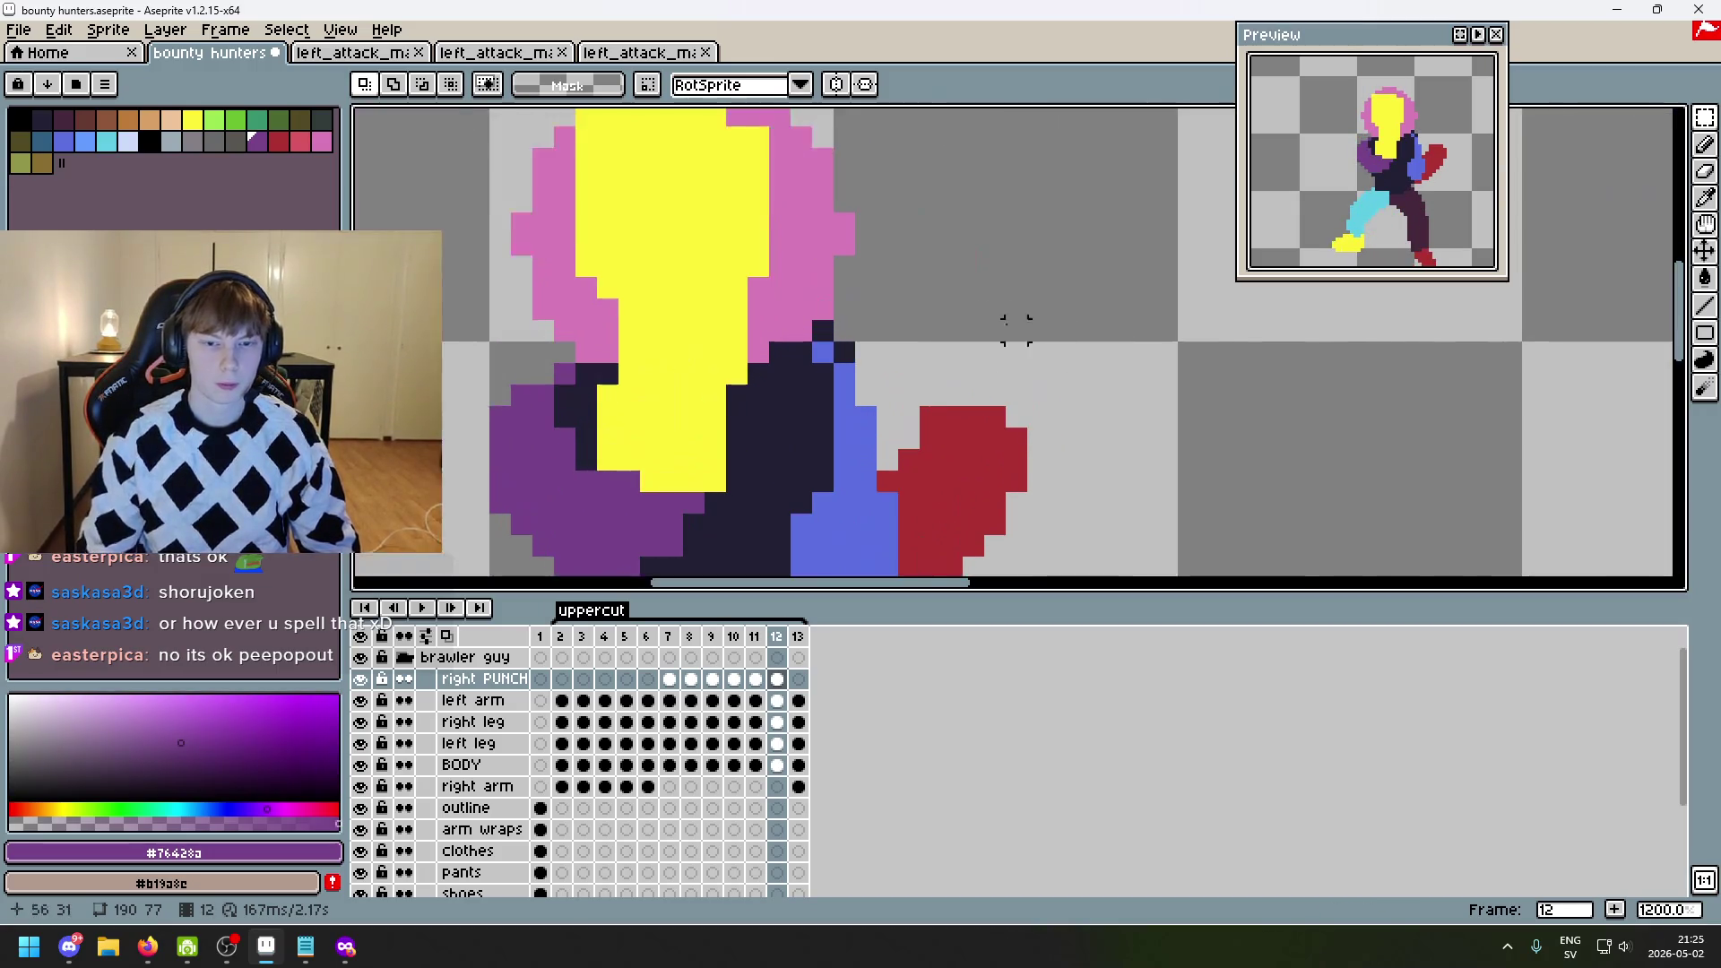
{"action": "scroll", "coordinate": [1018, 326], "scroll_direction": "down", "scroll_amount": 2}
{"action": "mouse_move", "coordinate": [535, 231]}
{"action": "left_mouse_down"}
{"action": "mouse_move", "coordinate": [811, 405]}
{"action": "mouse_move", "coordinate": [820, 377]}
{"action": "mouse_move", "coordinate": [833, 401]}
{"action": "left_mouse_up"}
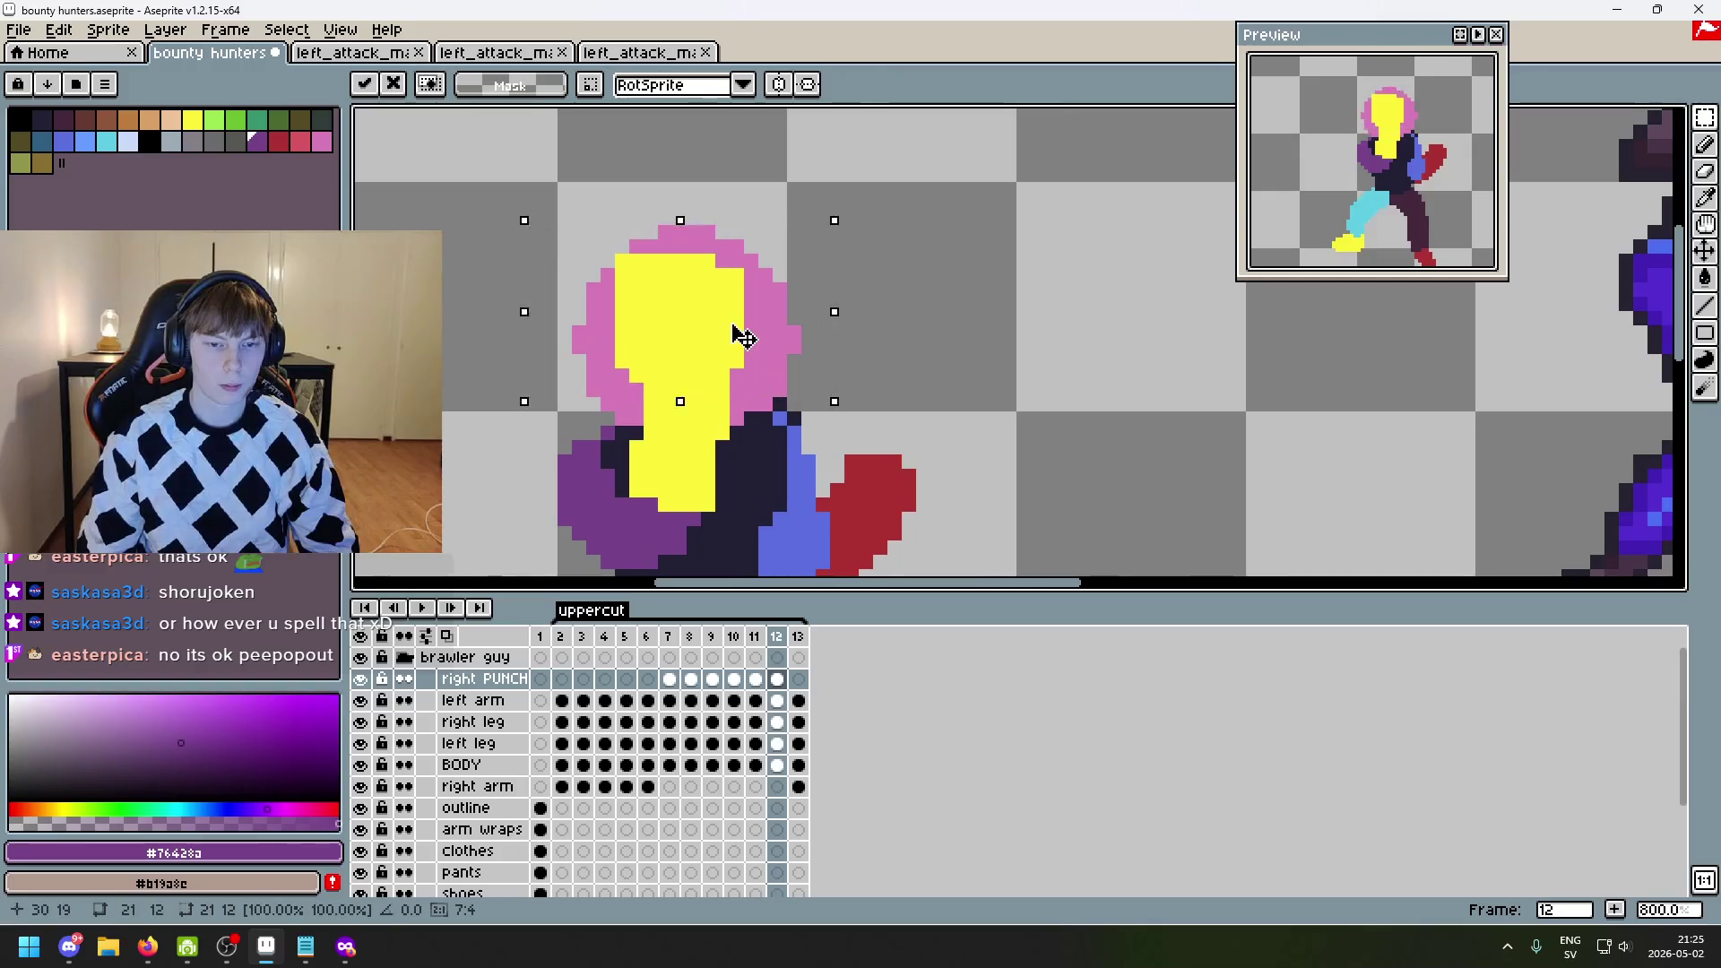
{"action": "left_click_drag", "start_coordinate": [741, 334], "coordinate": [757, 334]}
{"action": "key", "text": "ctrl+z"}
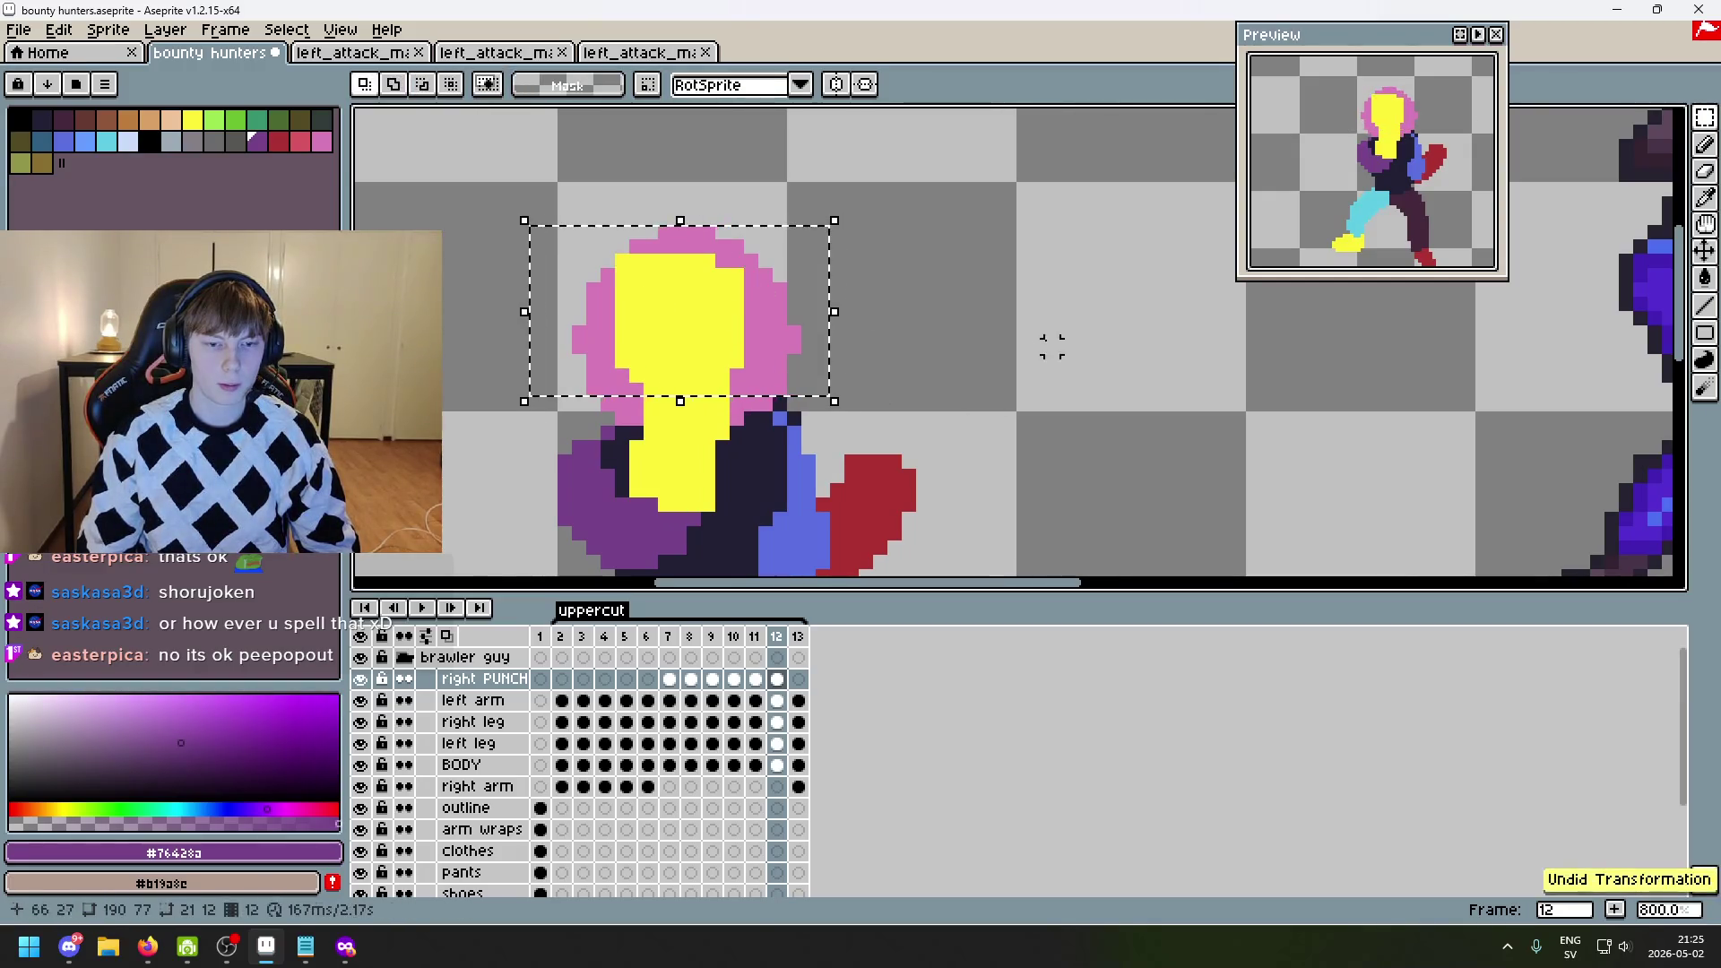
{"action": "left_click_drag", "start_coordinate": [530, 212], "coordinate": [889, 413]}
{"action": "left_click_drag", "start_coordinate": [767, 332], "coordinate": [780, 326]}
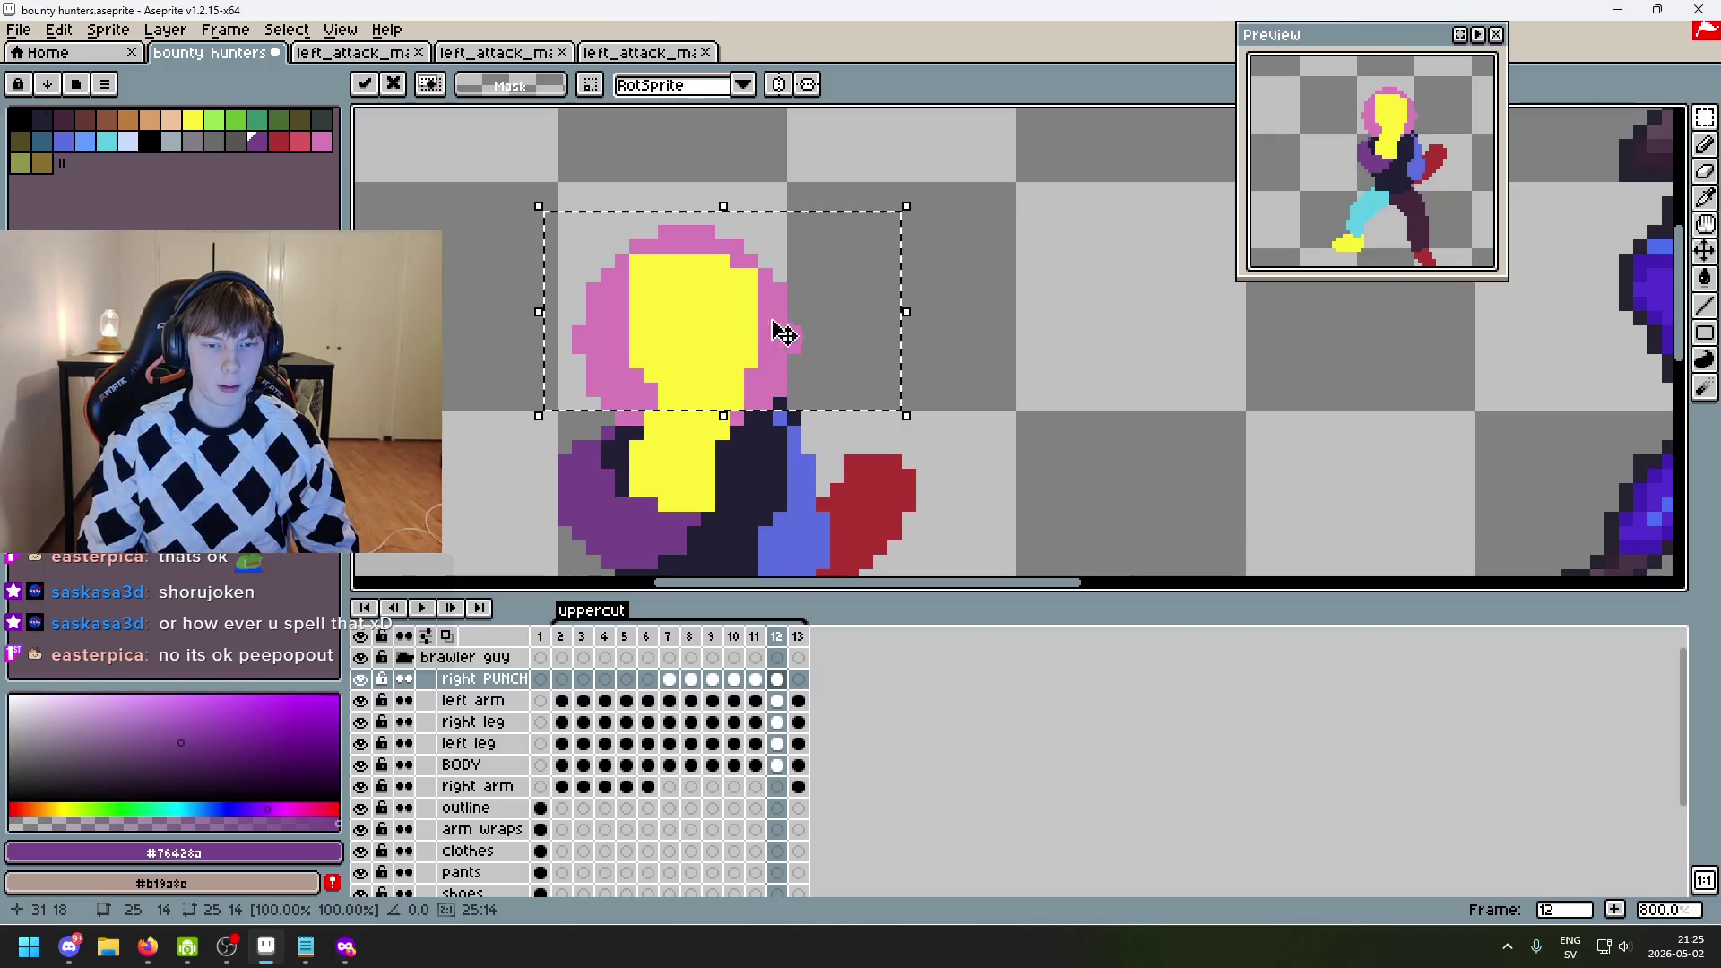
{"action": "key", "text": "ctrl+d"}
- Shift the yellow head about 2 pixels right, keeping the selection around it
{"action": "scroll", "coordinate": [991, 488], "scroll_direction": "down", "scroll_amount": 1}
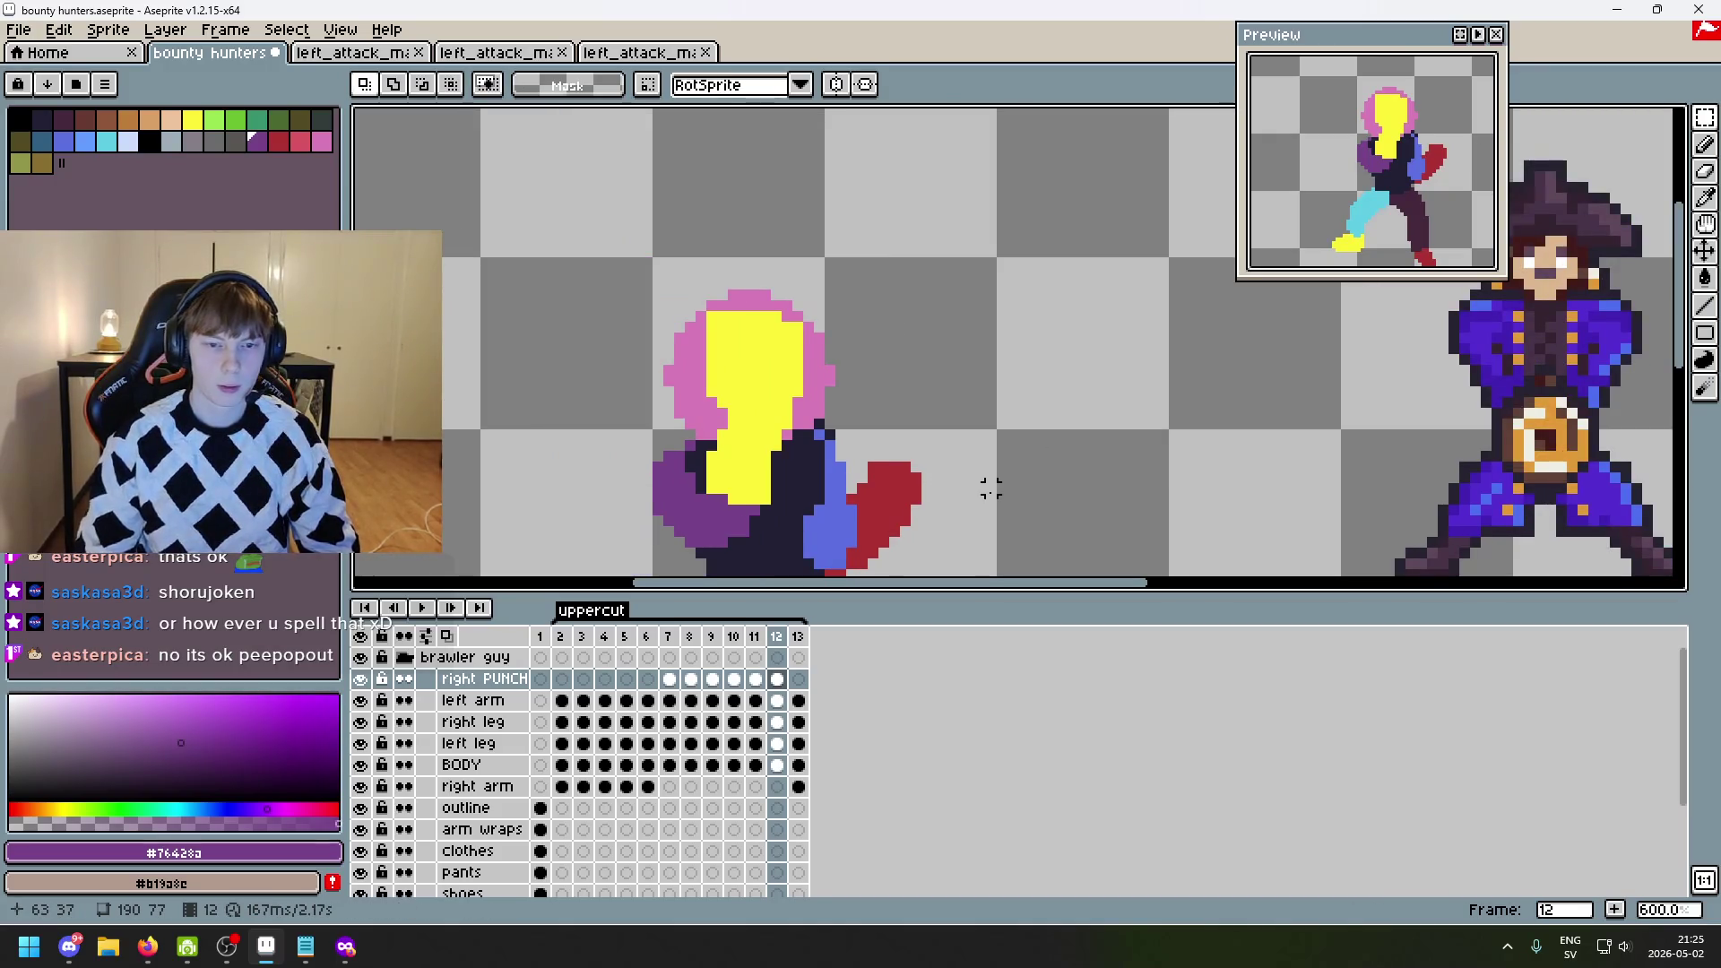
{"action": "mouse_move", "coordinate": [615, 232]}
{"action": "left_mouse_down"}
{"action": "mouse_move", "coordinate": [884, 492]}
{"action": "mouse_move", "coordinate": [915, 477]}
{"action": "left_mouse_up"}
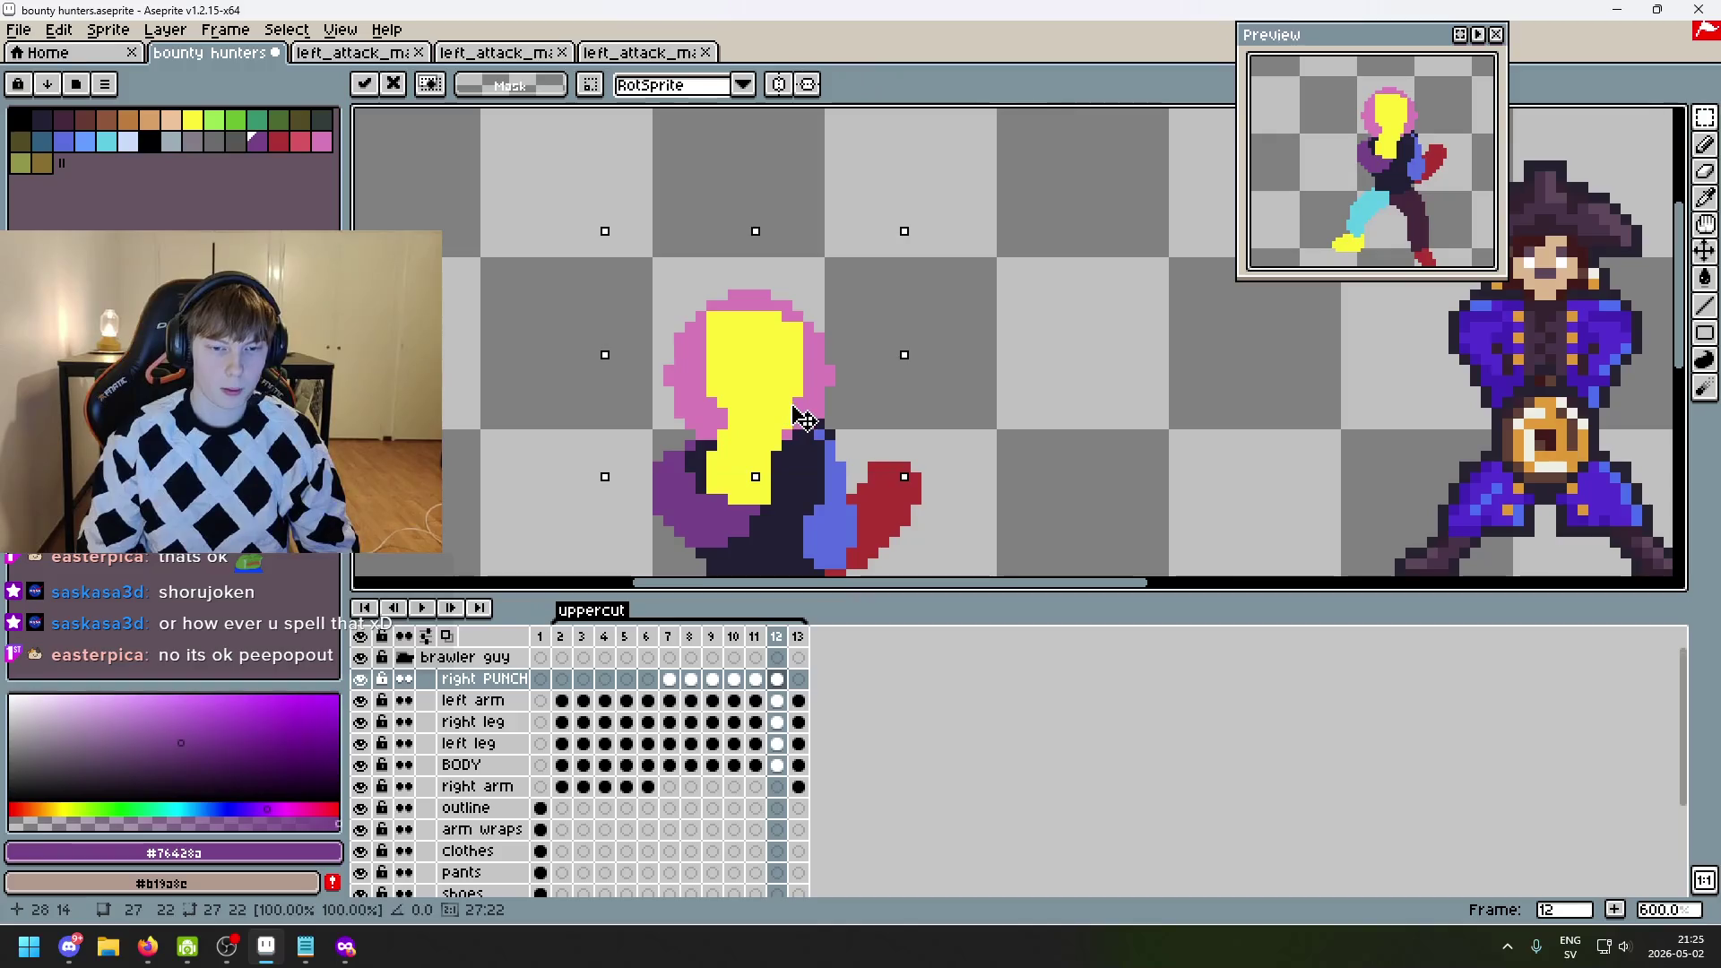
{"action": "left_click_drag", "start_coordinate": [801, 419], "coordinate": [811, 418]}
{"action": "key", "text": "ctrl+d"}
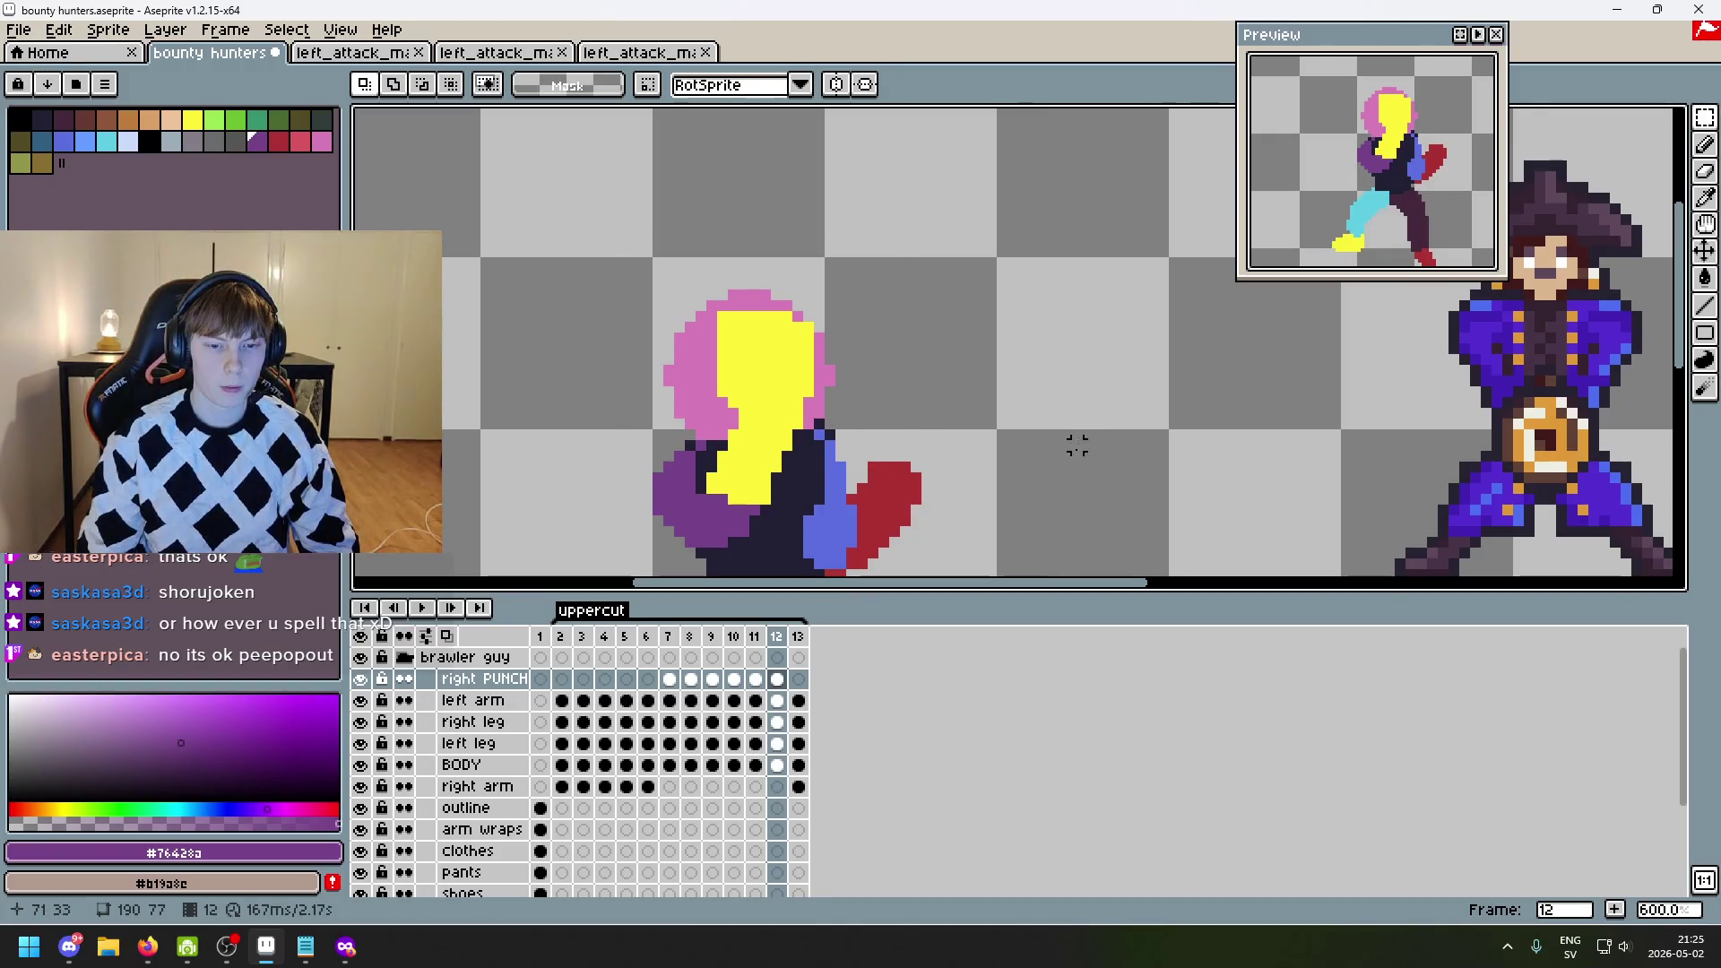
{"action": "key", "text": "ctrl+z"}
{"action": "scroll", "coordinate": [743, 464], "scroll_direction": "up", "scroll_amount": 3}
- Pencil a strip of purple pixels along the arm's edge
{"action": "key", "text": "b"}
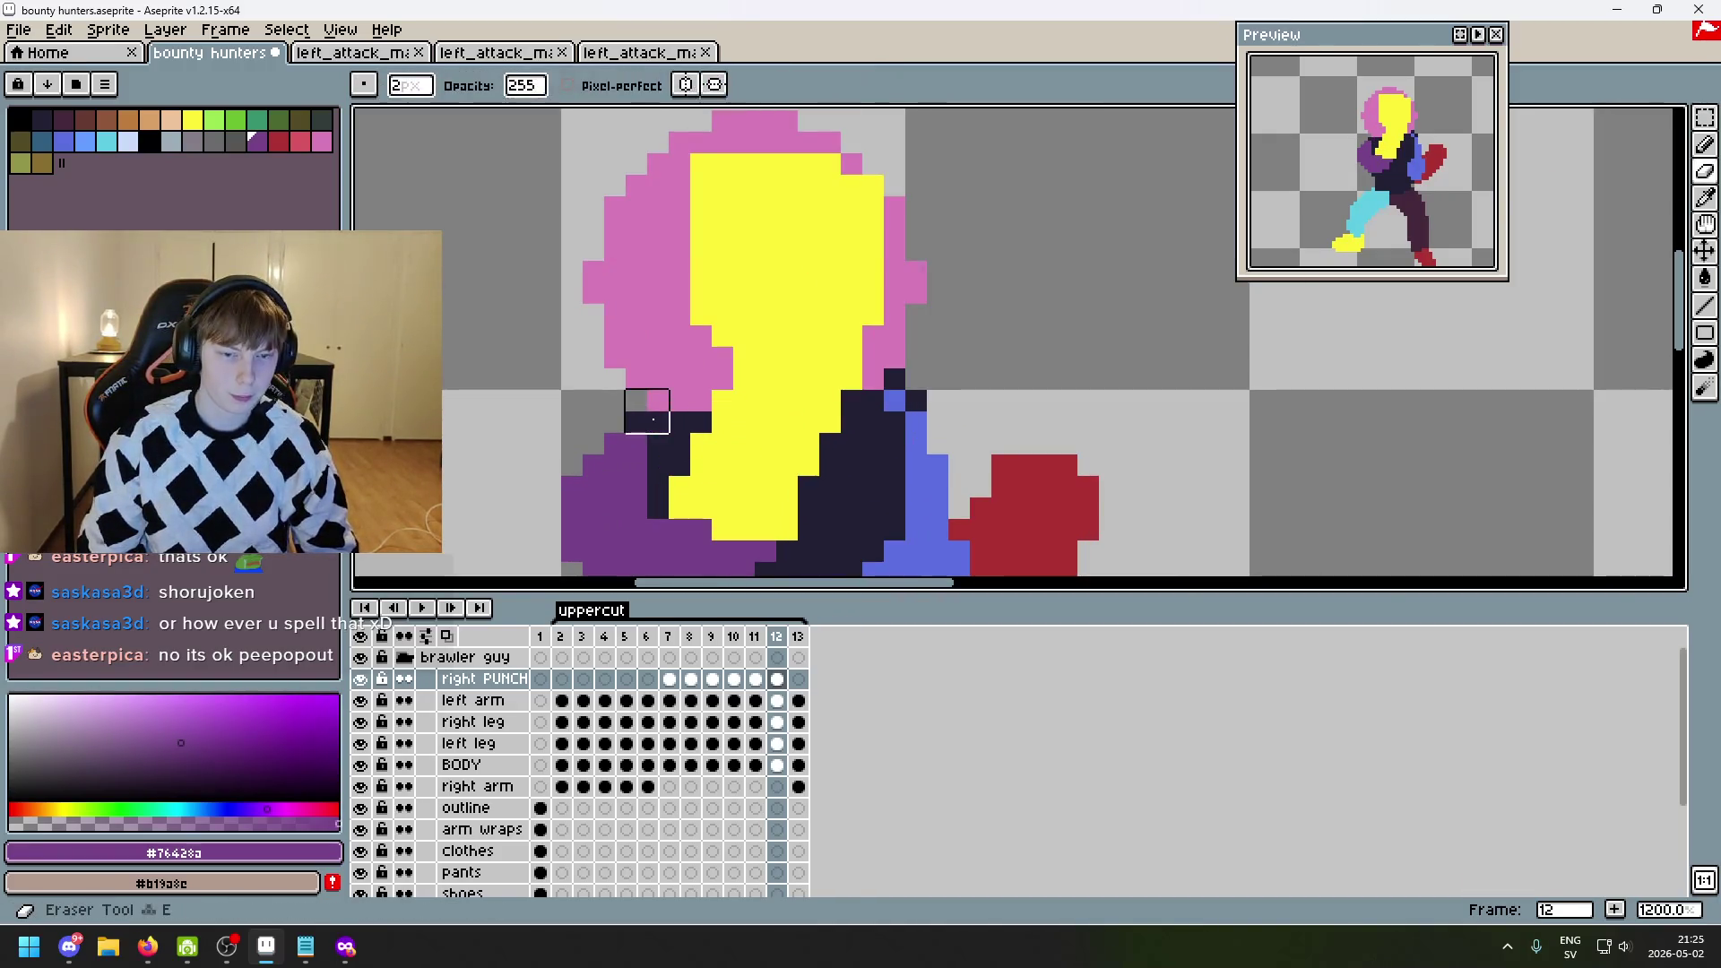
{"action": "left_click_drag", "start_coordinate": [615, 422], "coordinate": [597, 449]}
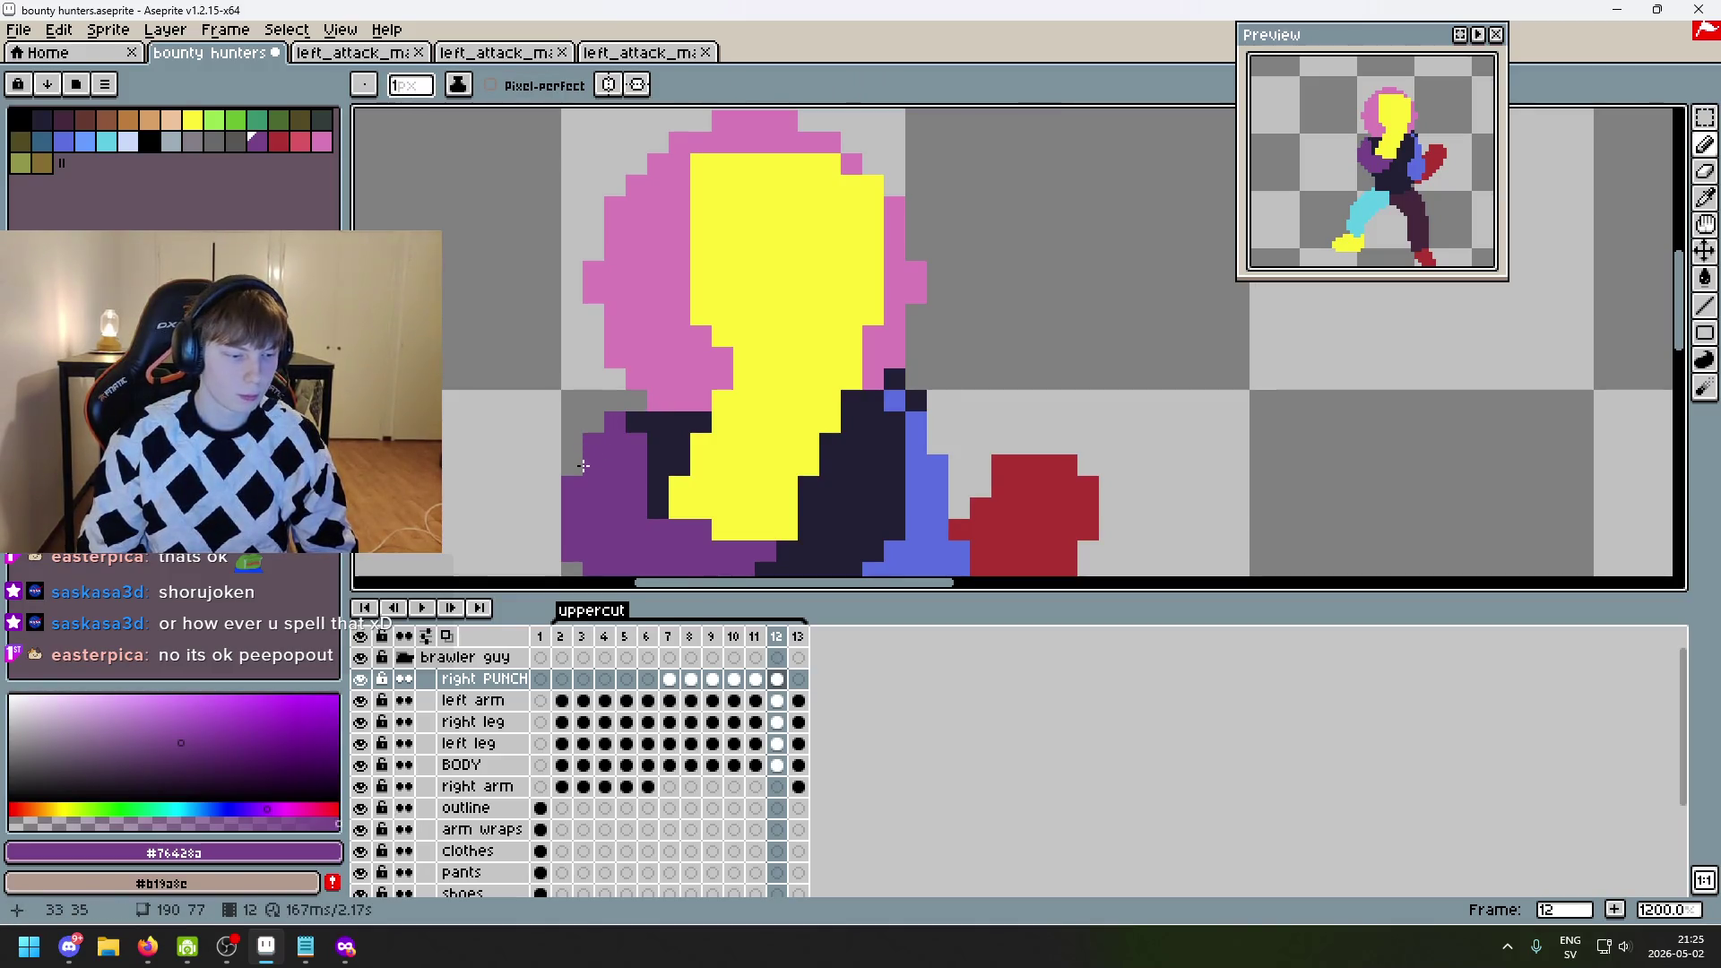
{"action": "scroll", "coordinate": [884, 434], "scroll_direction": "down", "scroll_amount": 4}
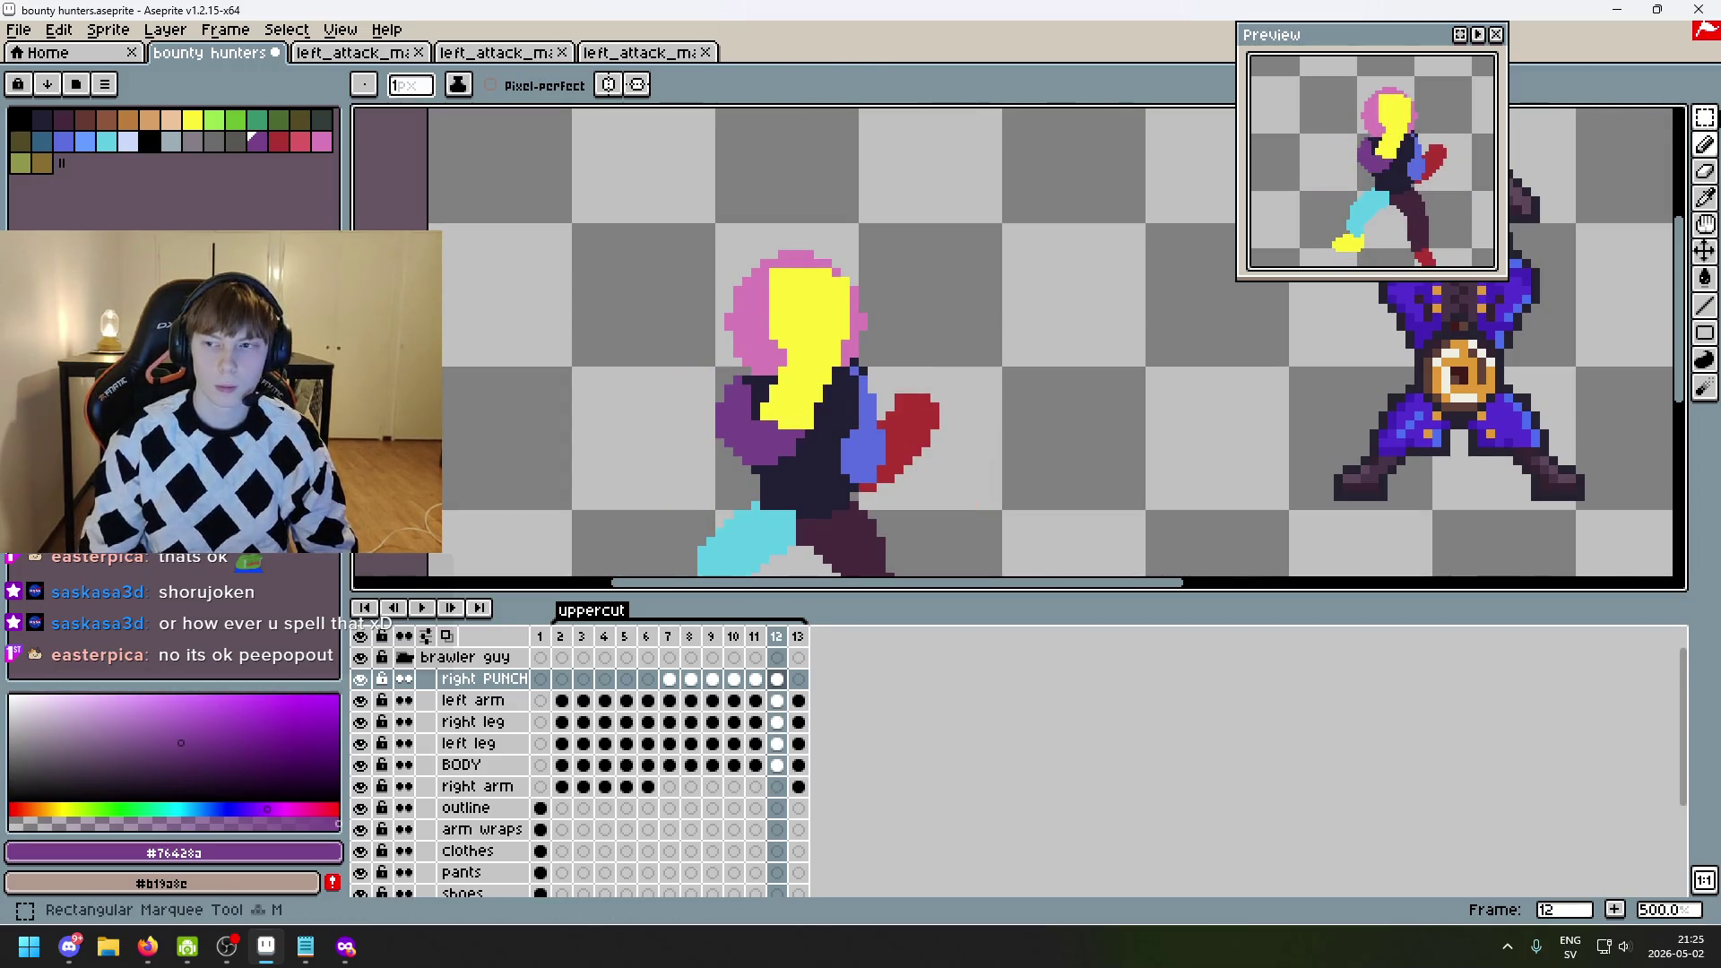
- Move the head one pixel further right and compare with frame 11
{"action": "key", "text": "m"}
{"action": "mouse_move", "coordinate": [762, 244]}
{"action": "left_mouse_down"}
{"action": "mouse_move", "coordinate": [908, 334]}
{"action": "mouse_move", "coordinate": [866, 314]}
{"action": "left_mouse_up"}
{"action": "key", "text": "ctrl+d"}
{"action": "key", "text": "Left"}
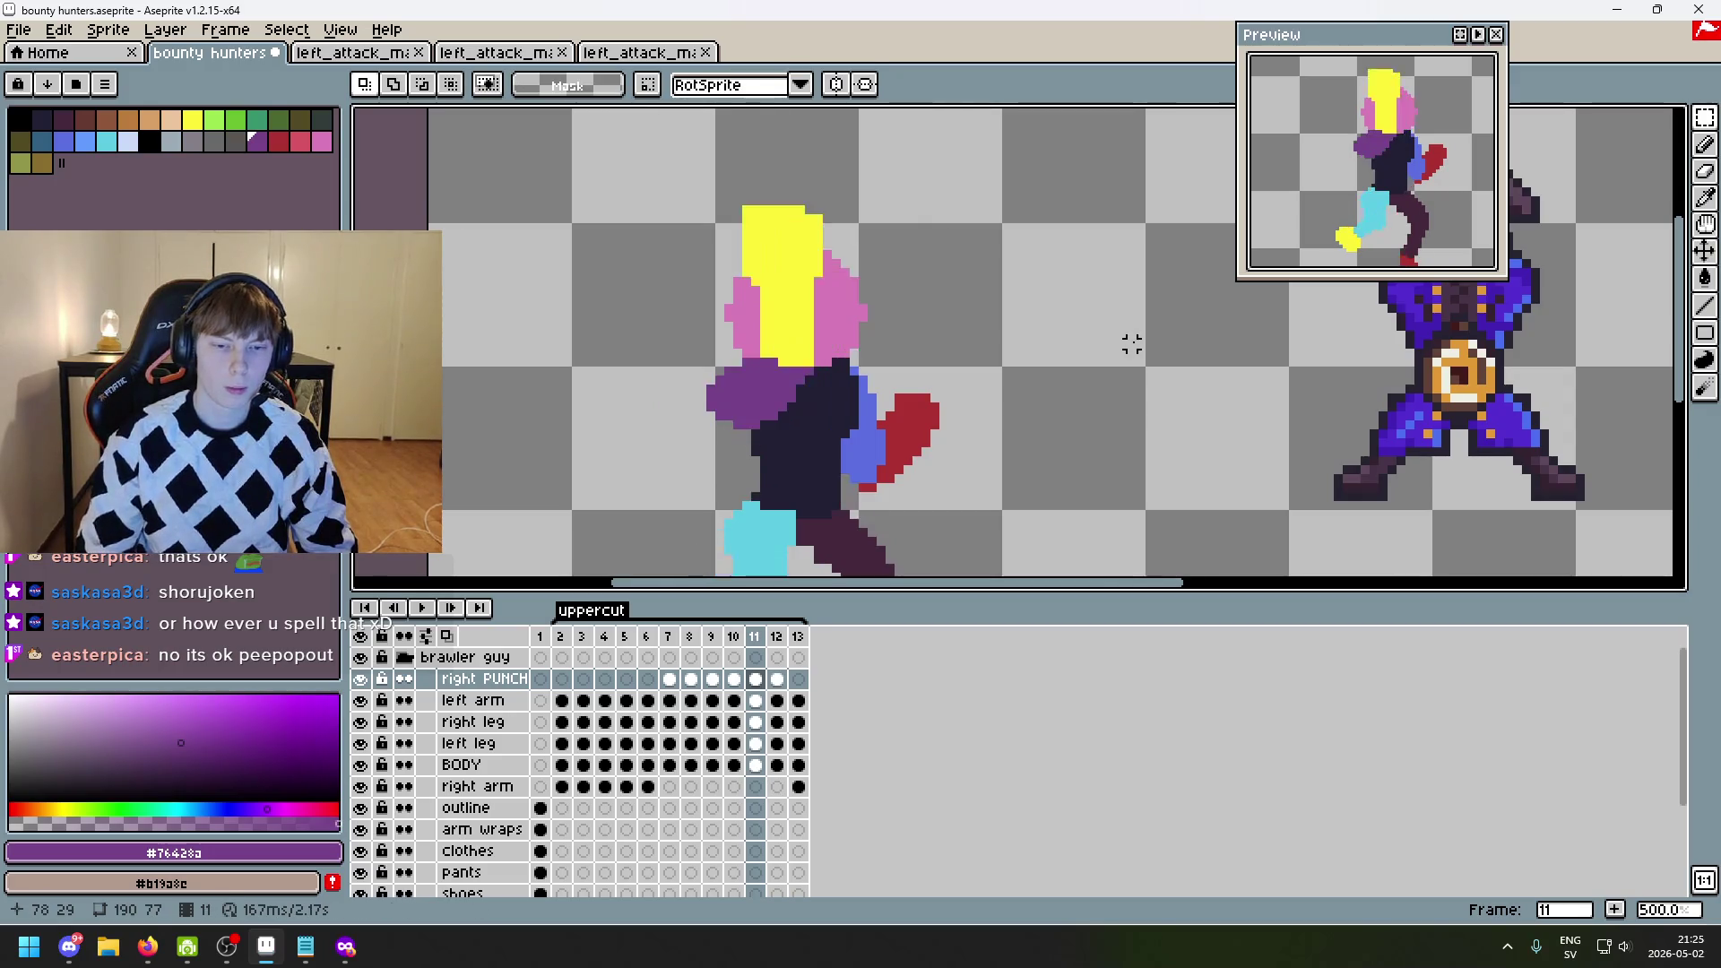
{"action": "key", "text": "Right"}
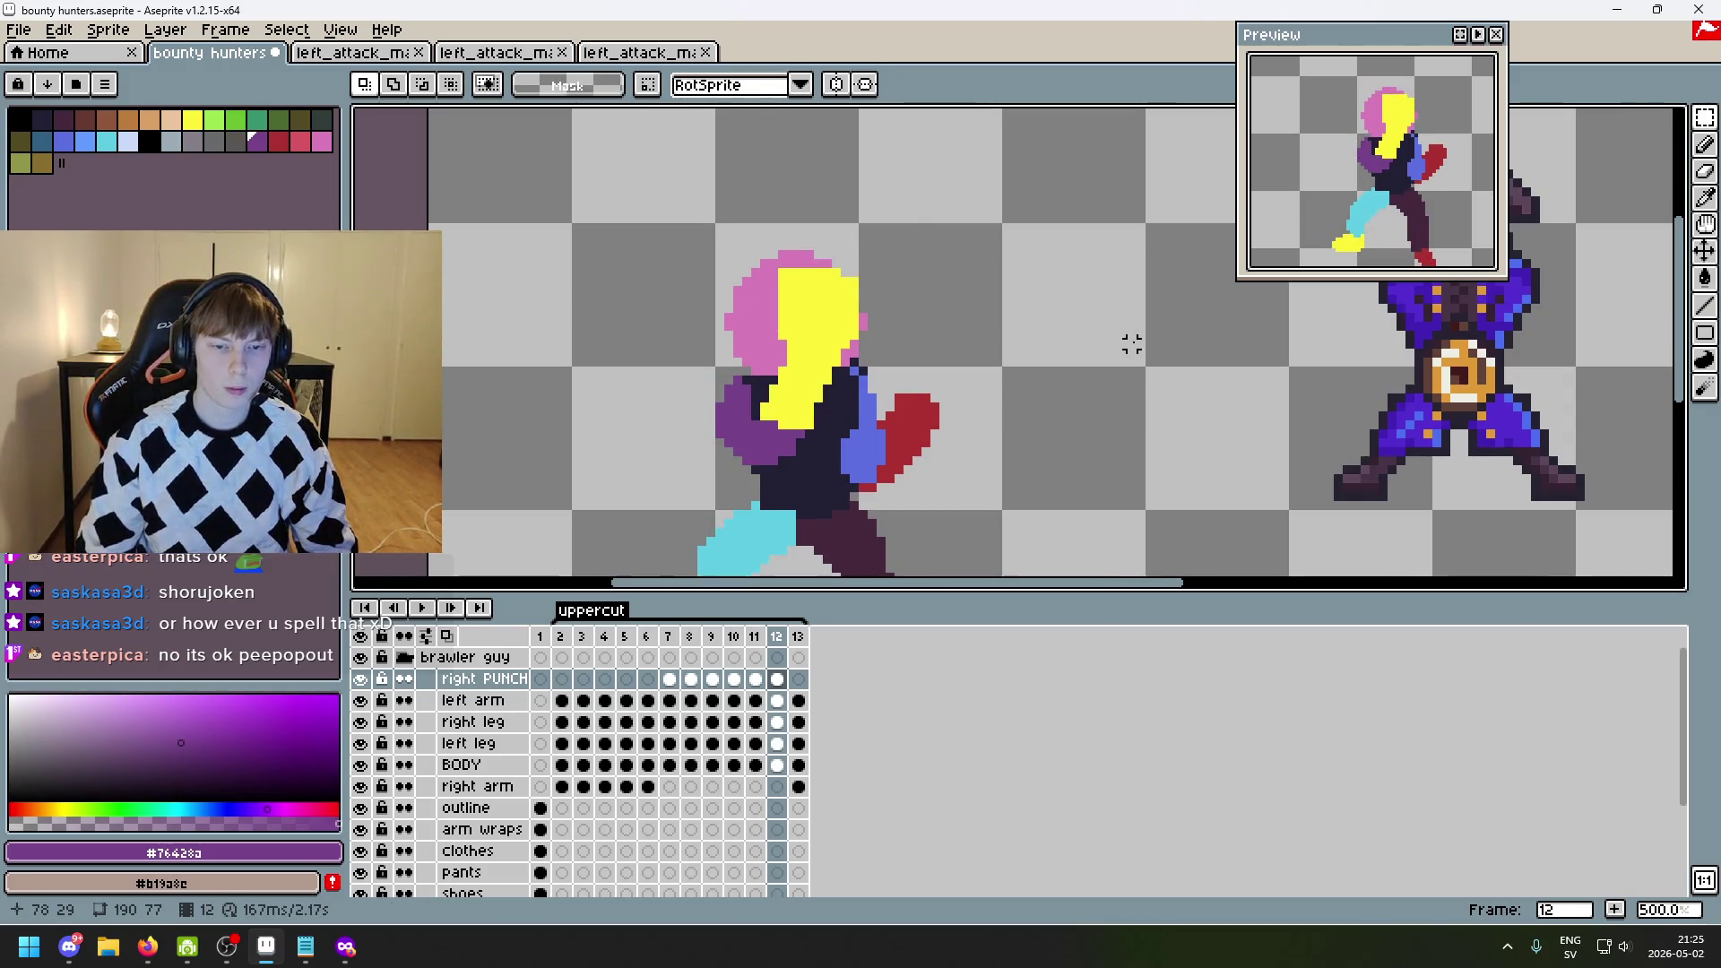
- Widen the purple arm with pixels down its left edge
{"action": "key", "text": "b"}
{"action": "scroll", "coordinate": [714, 362], "scroll_direction": "up", "scroll_amount": 4}
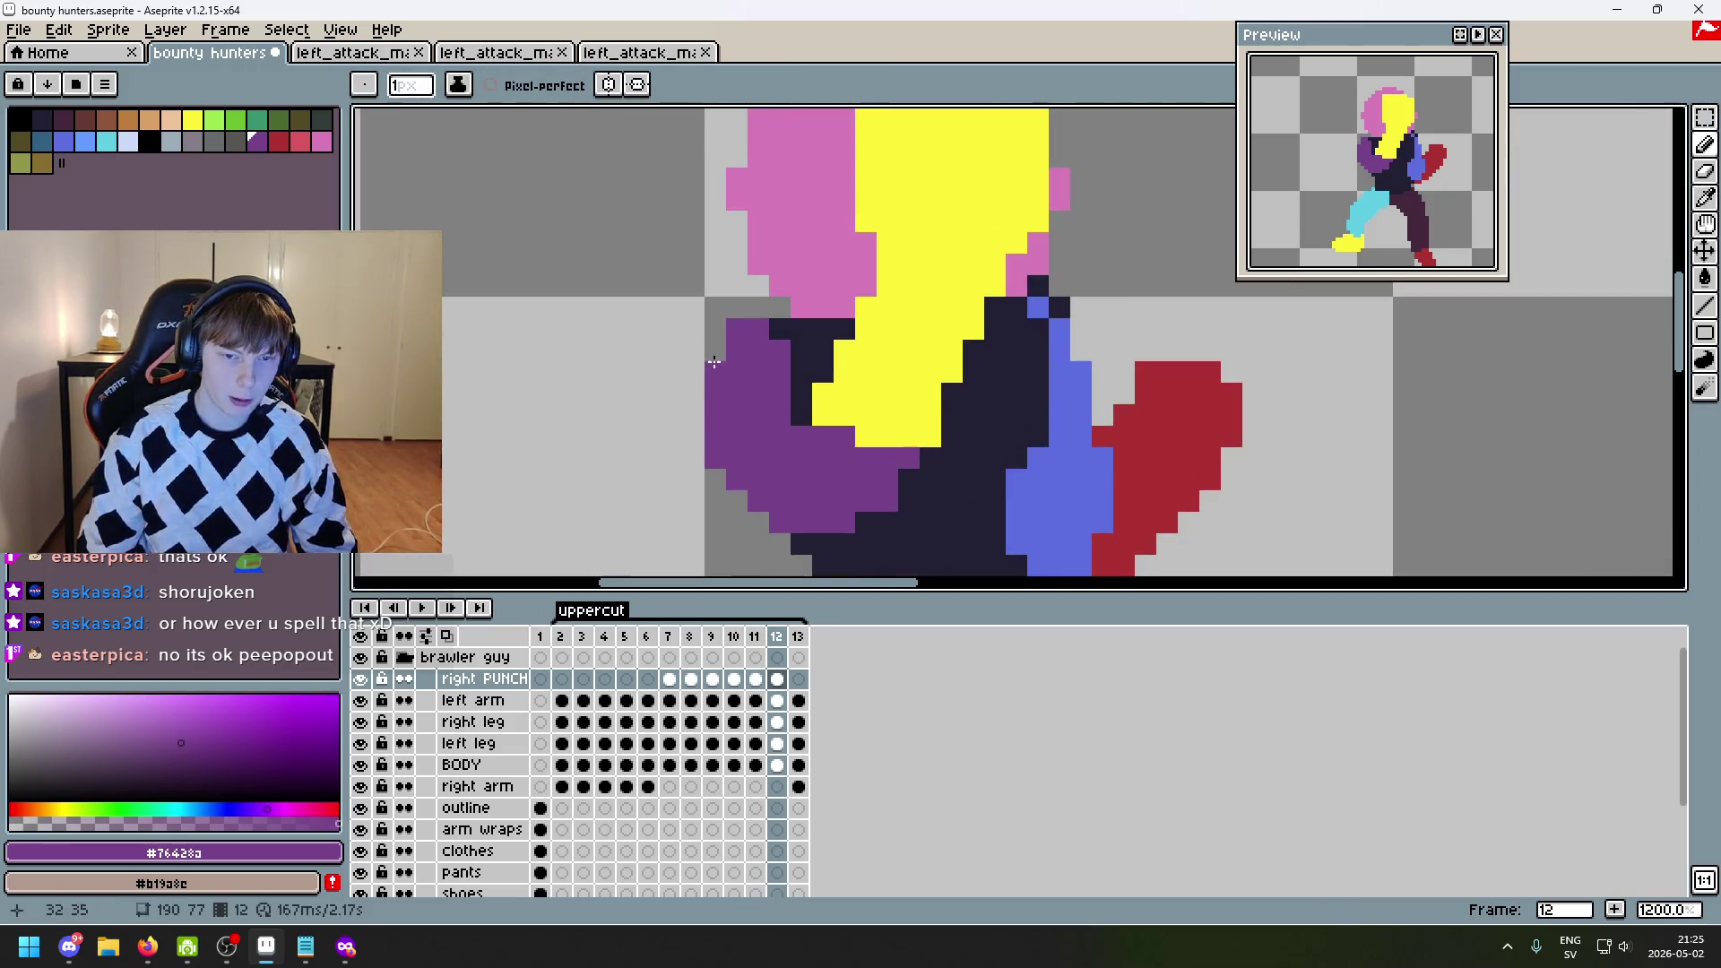
{"action": "mouse_move", "coordinate": [714, 362]}
{"action": "left_mouse_down"}
{"action": "mouse_move", "coordinate": [694, 425]}
{"action": "mouse_move", "coordinate": [736, 506]}
{"action": "left_mouse_up"}
{"action": "scroll", "coordinate": [887, 349], "scroll_direction": "down", "scroll_amount": 5}
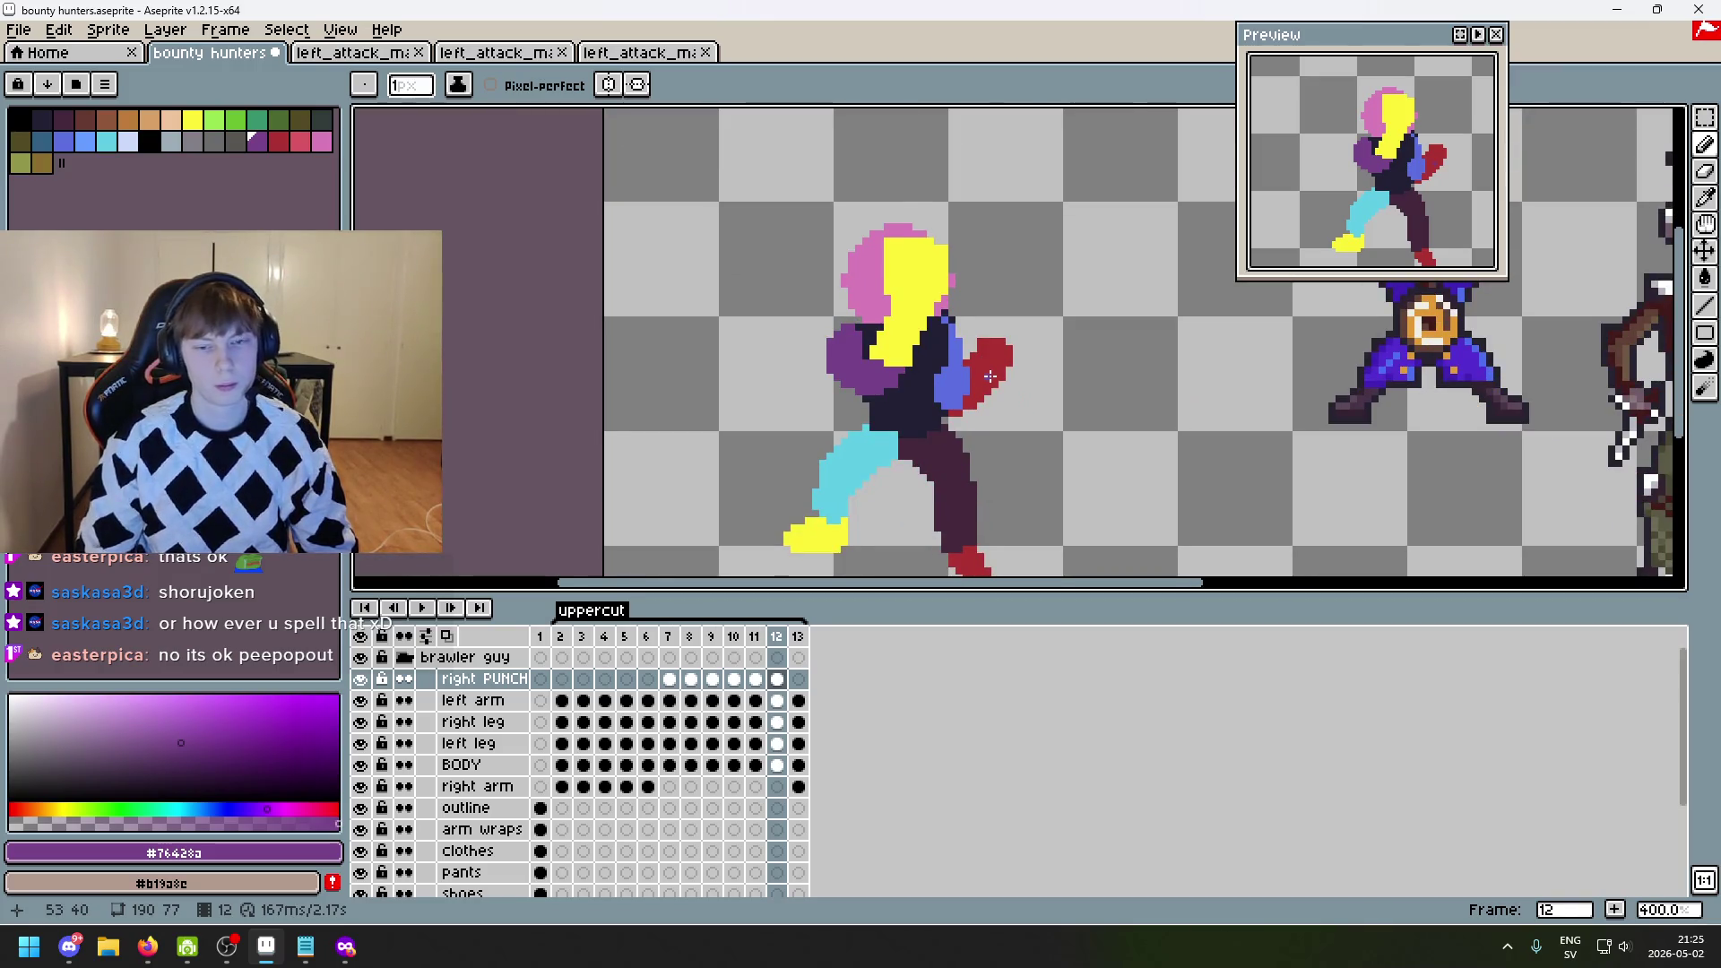
{"action": "key", "text": "Left"}
{"action": "key", "text": "Right"}
- Add a purple column on the arm's left edge and fill its lower-left edge
{"action": "scroll", "coordinate": [863, 311], "scroll_direction": "up", "scroll_amount": 3}
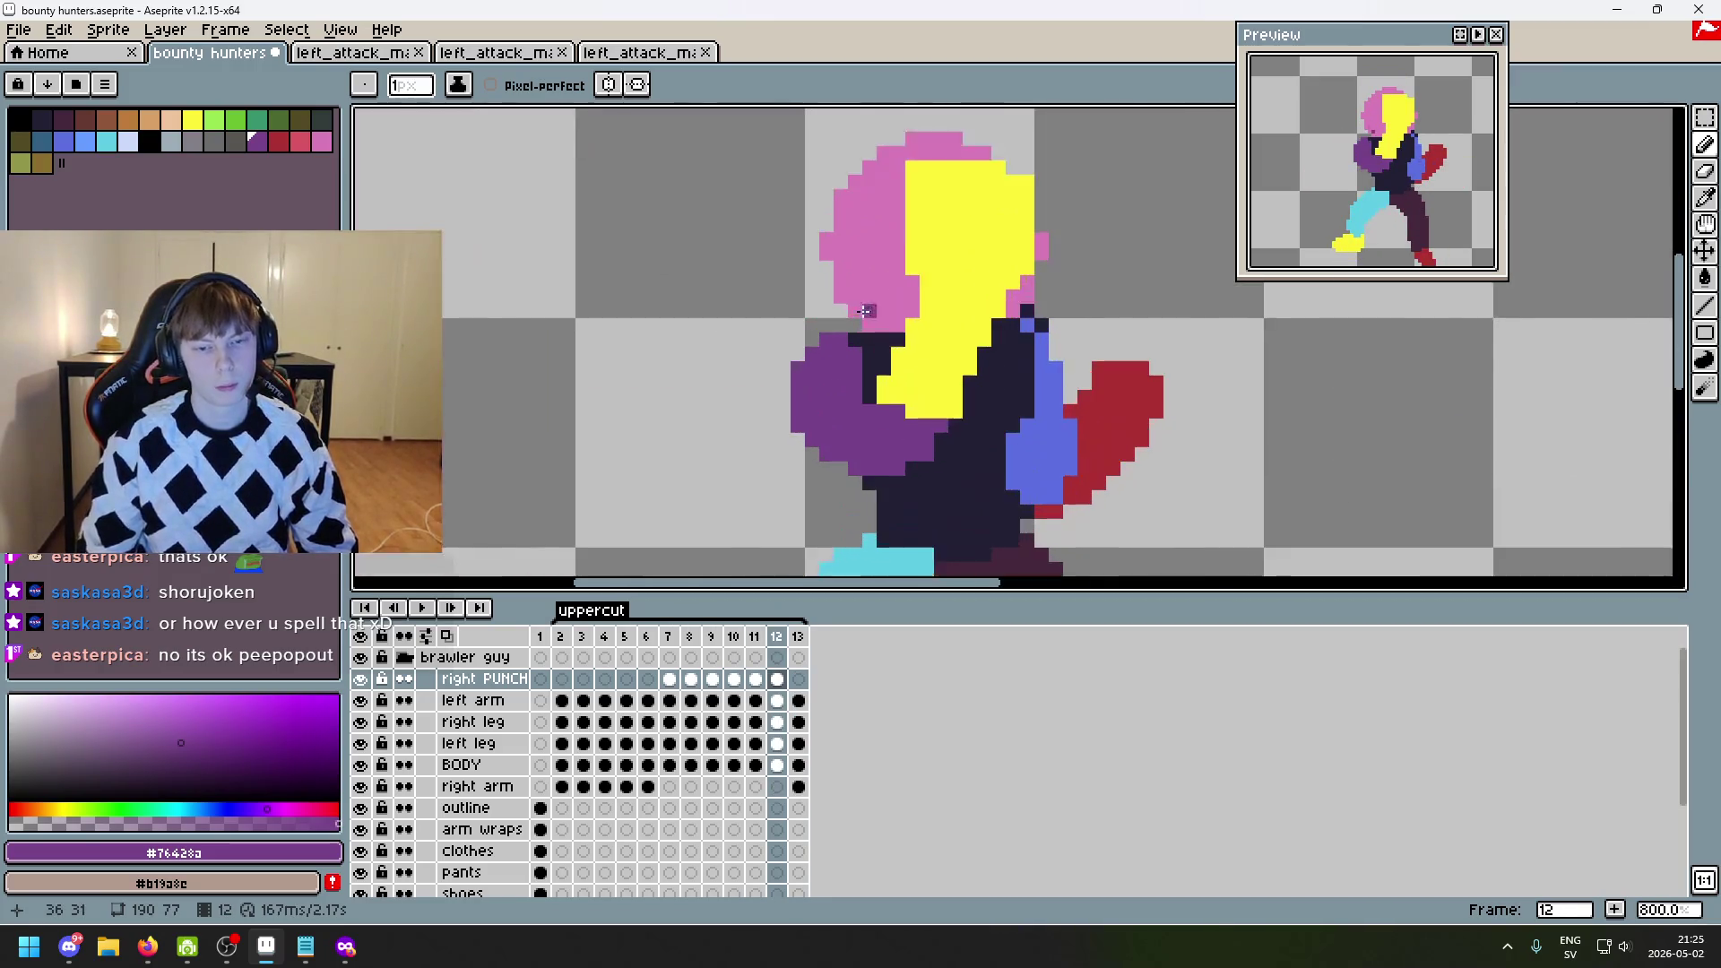
{"action": "scroll", "coordinate": [863, 311], "scroll_direction": "up", "scroll_amount": 3}
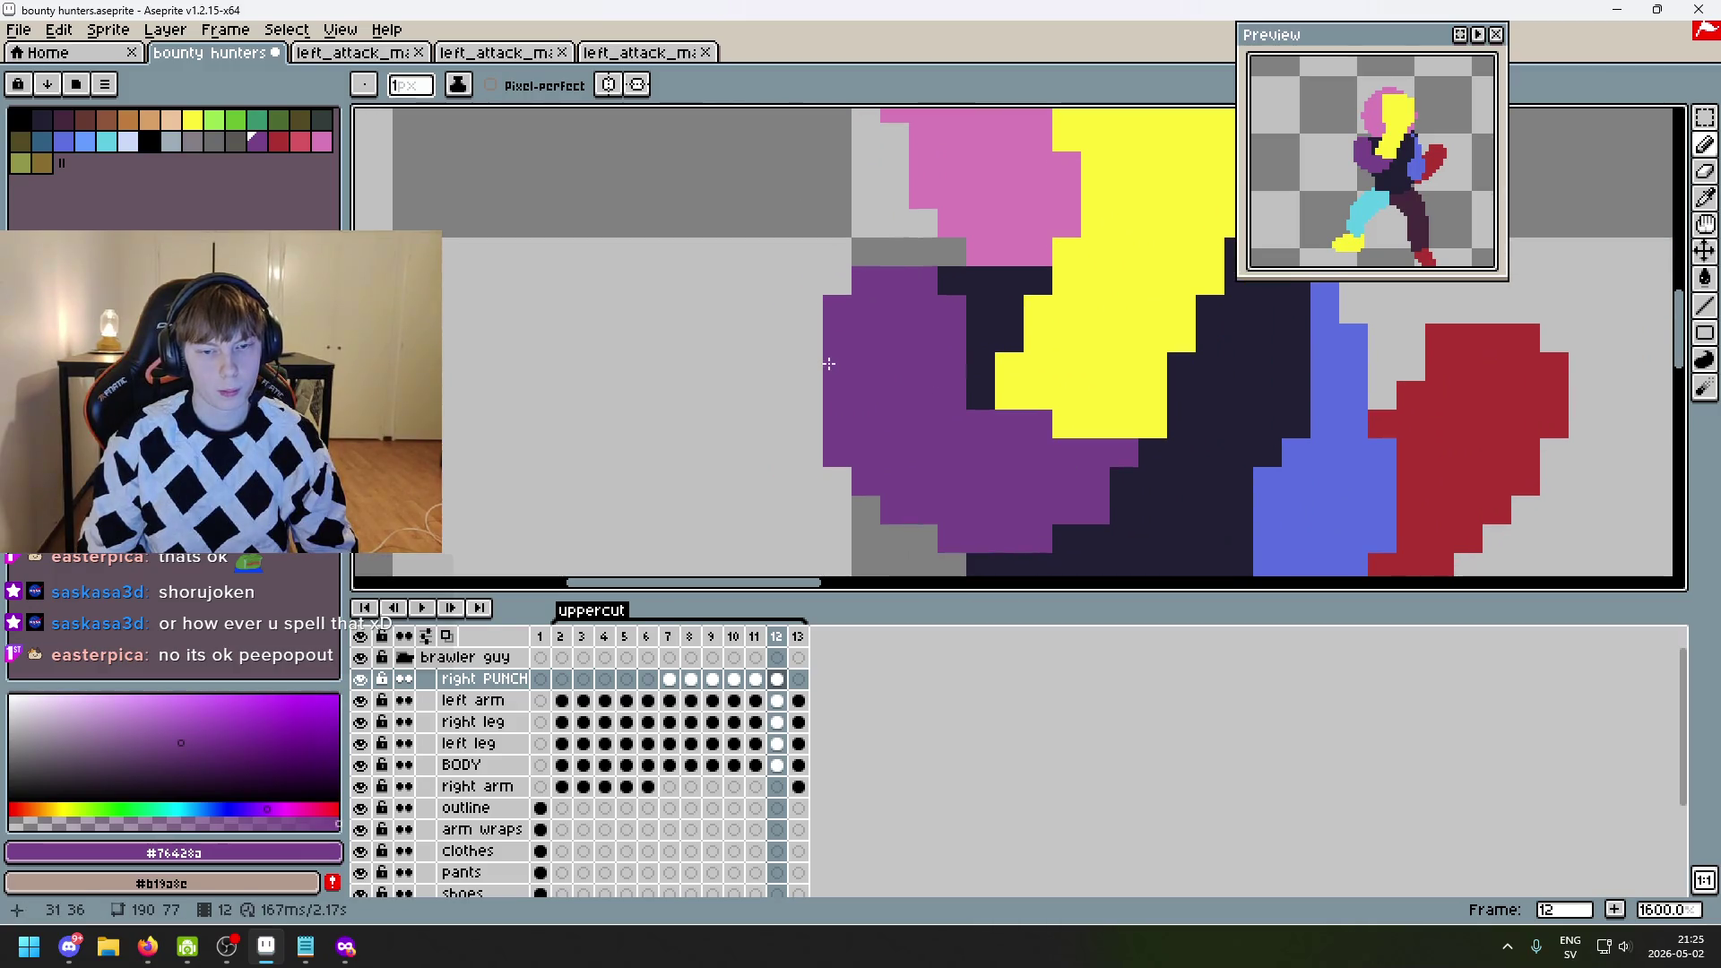
{"action": "left_click_drag", "start_coordinate": [815, 366], "coordinate": [811, 345]}
{"action": "left_click_drag", "start_coordinate": [825, 468], "coordinate": [927, 543]}
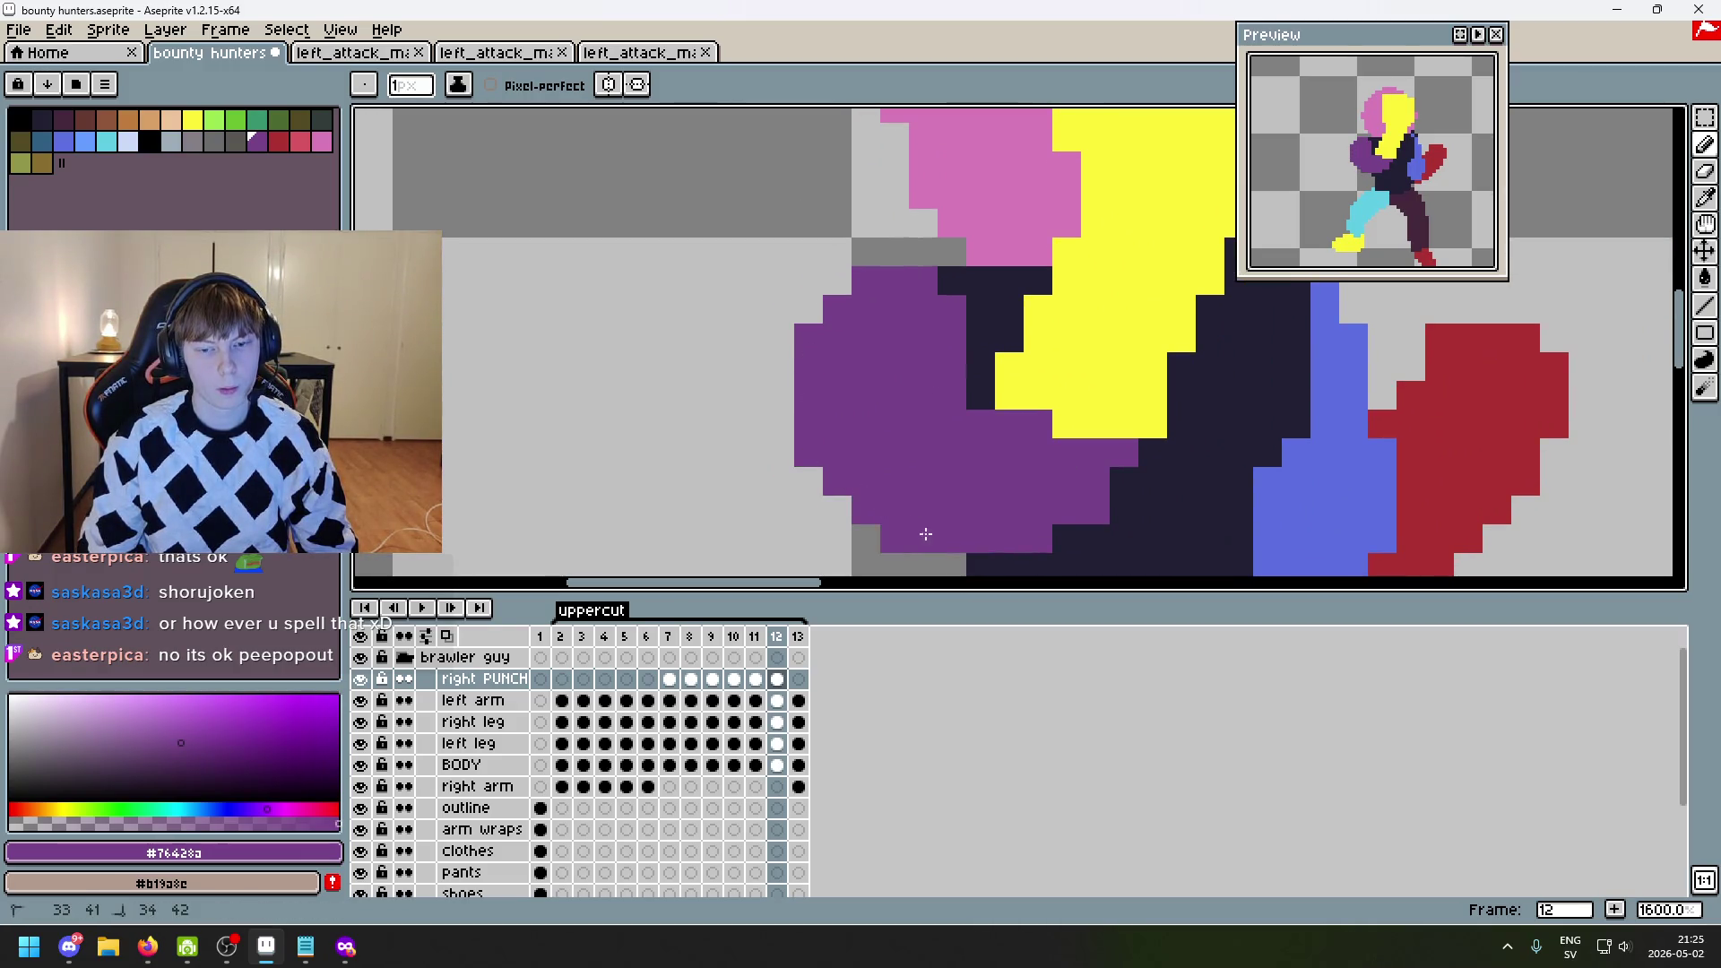
{"action": "scroll", "coordinate": [1064, 315], "scroll_direction": "down", "scroll_amount": 6}
{"action": "key", "text": "Left"}
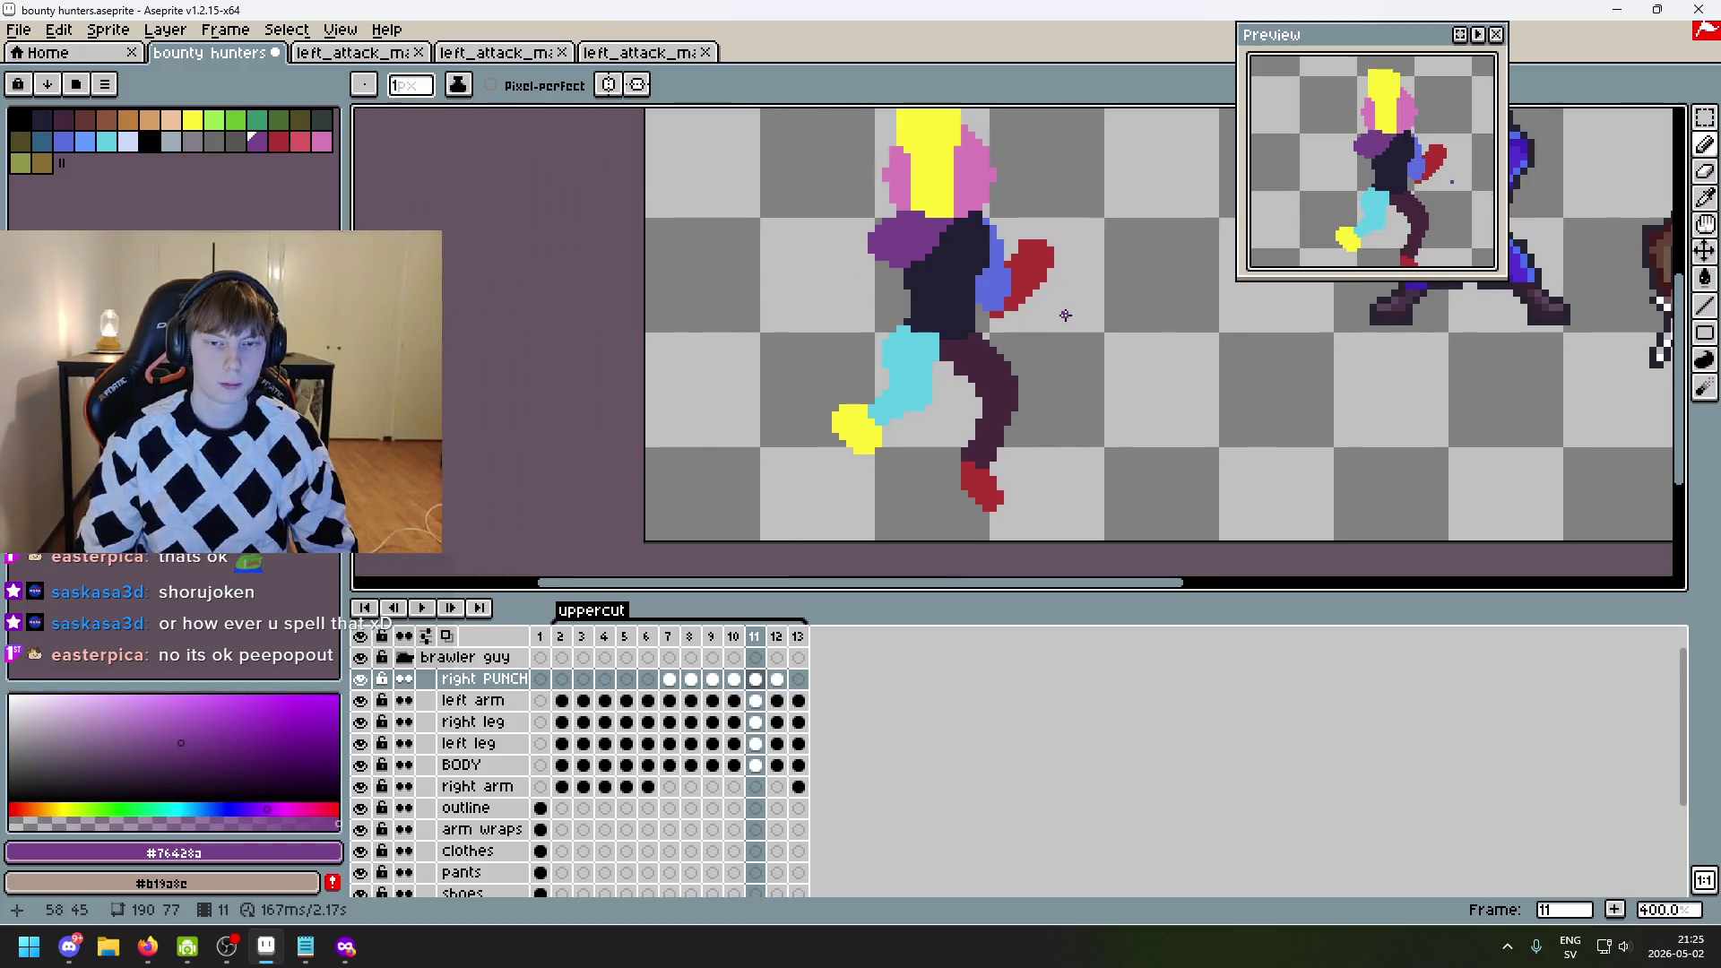
{"action": "key", "text": "Right"}
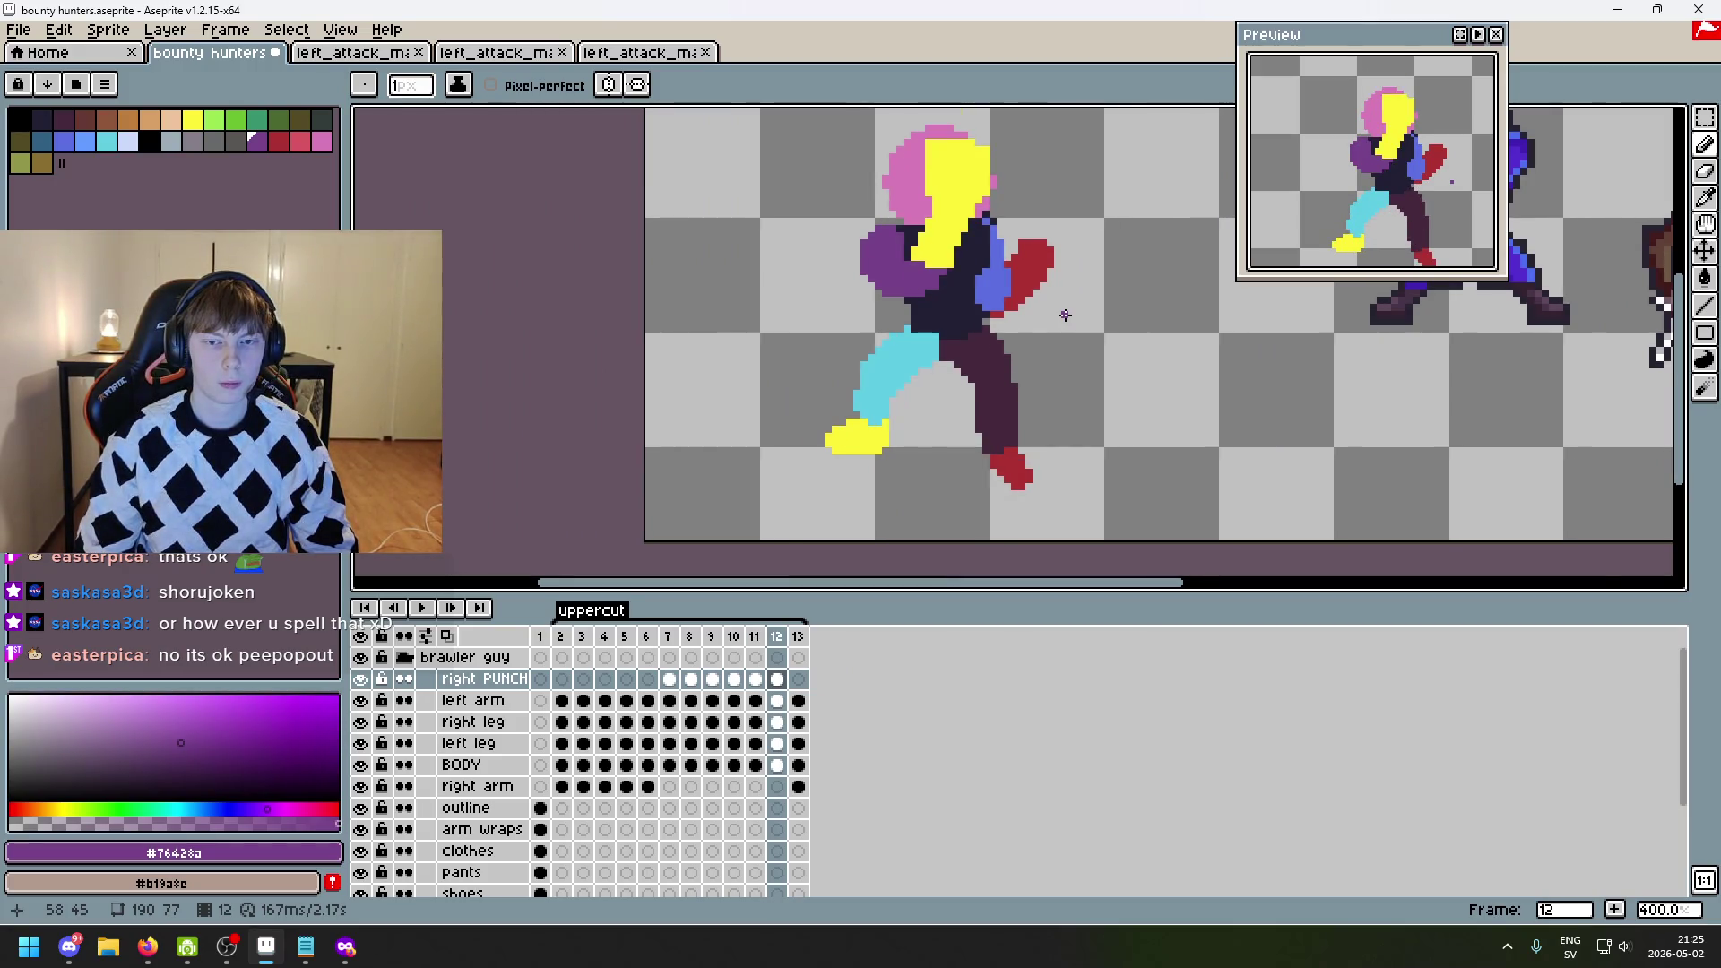
{"action": "scroll", "coordinate": [1065, 314], "scroll_direction": "up", "scroll_amount": 1}
{"action": "scroll", "coordinate": [946, 294], "scroll_direction": "up", "scroll_amount": 2}
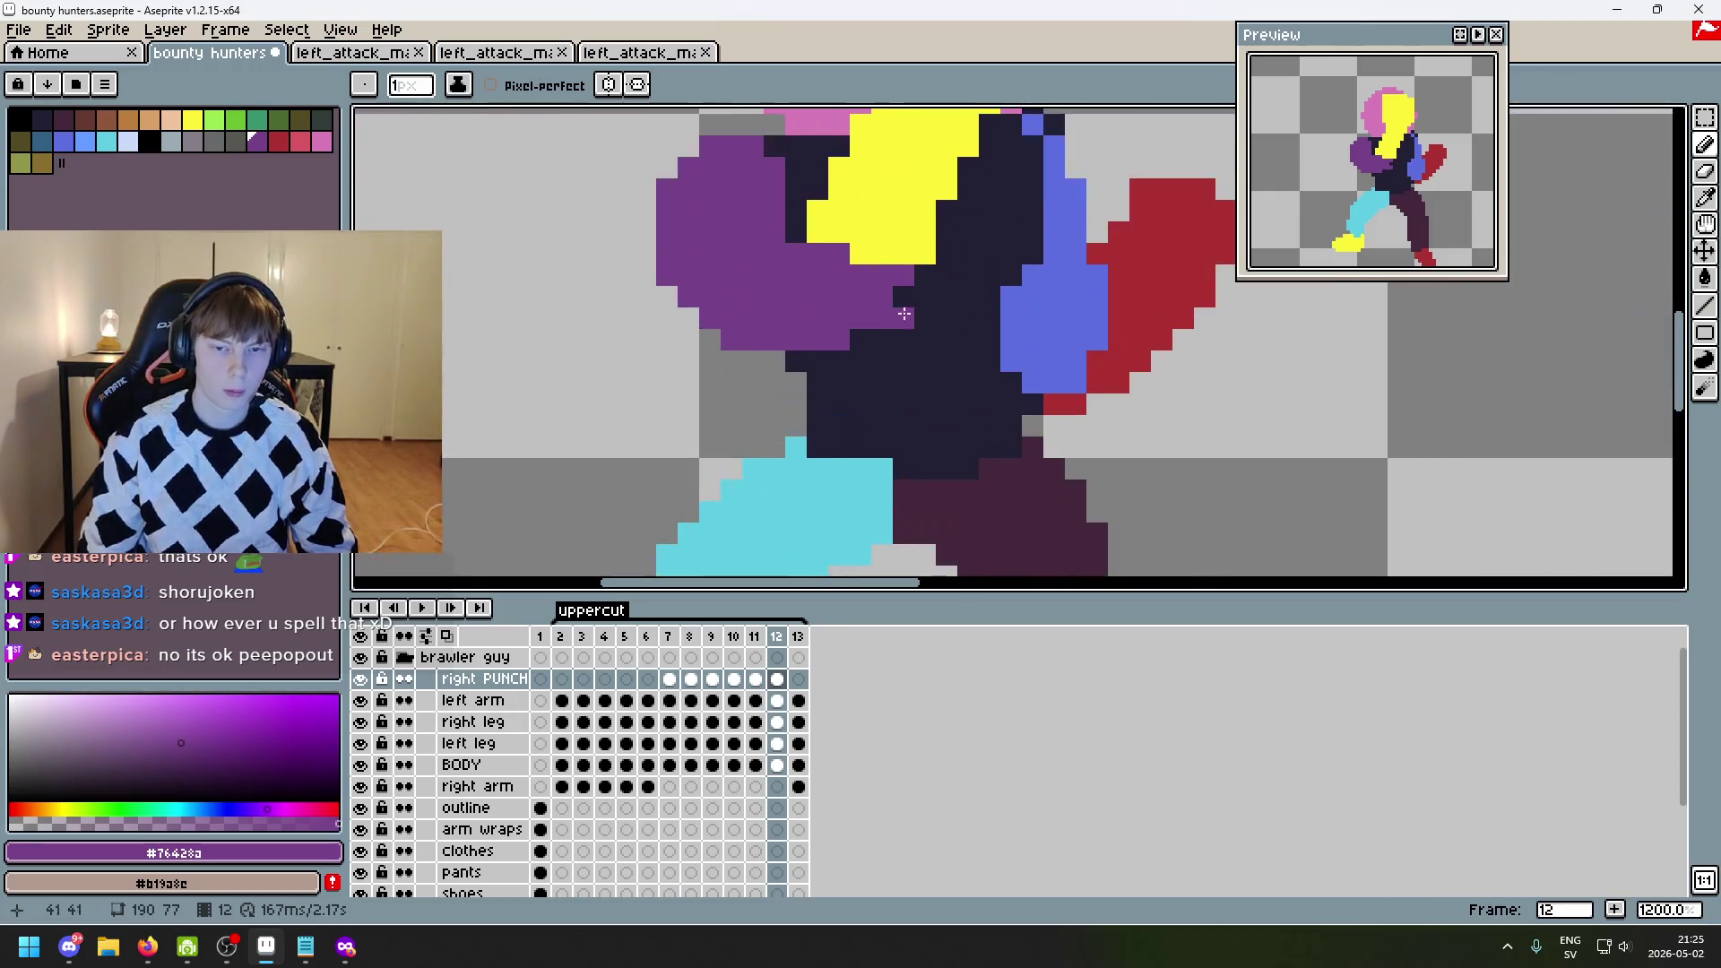
{"action": "scroll", "coordinate": [906, 323], "scroll_direction": "down", "scroll_amount": 3}
{"action": "scroll", "coordinate": [932, 383], "scroll_direction": "up", "scroll_amount": 1}
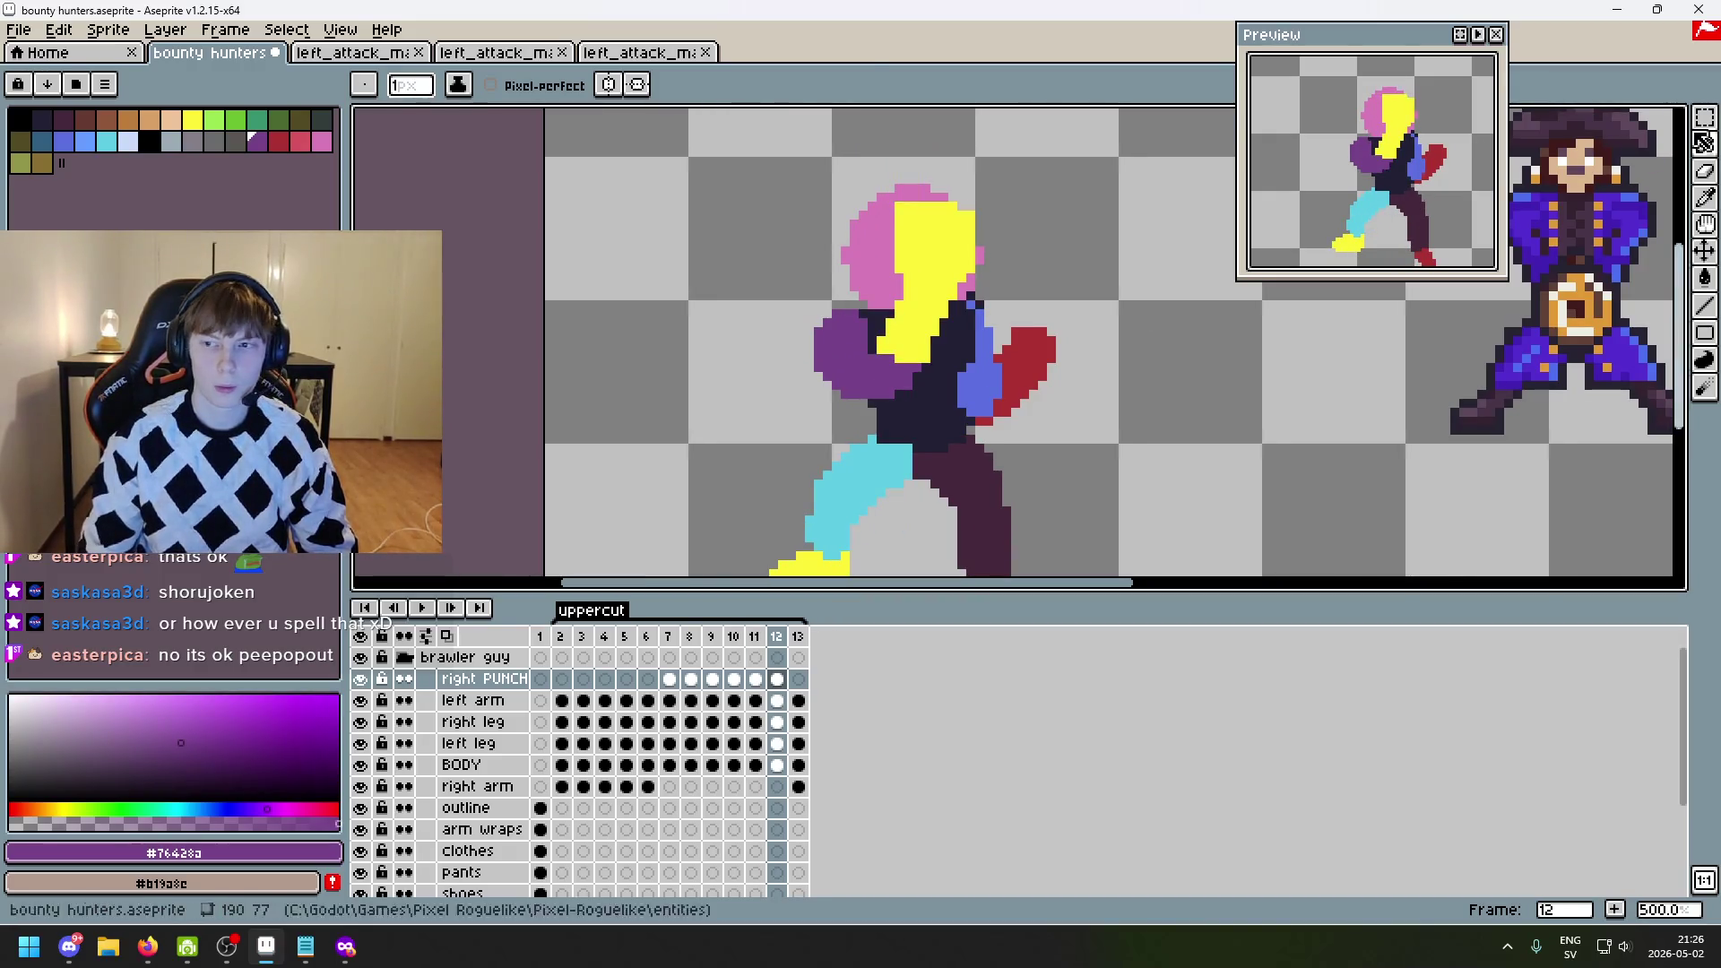
{"action": "key", "text": "m"}
{"action": "left_click_drag", "start_coordinate": [869, 205], "coordinate": [968, 332]}
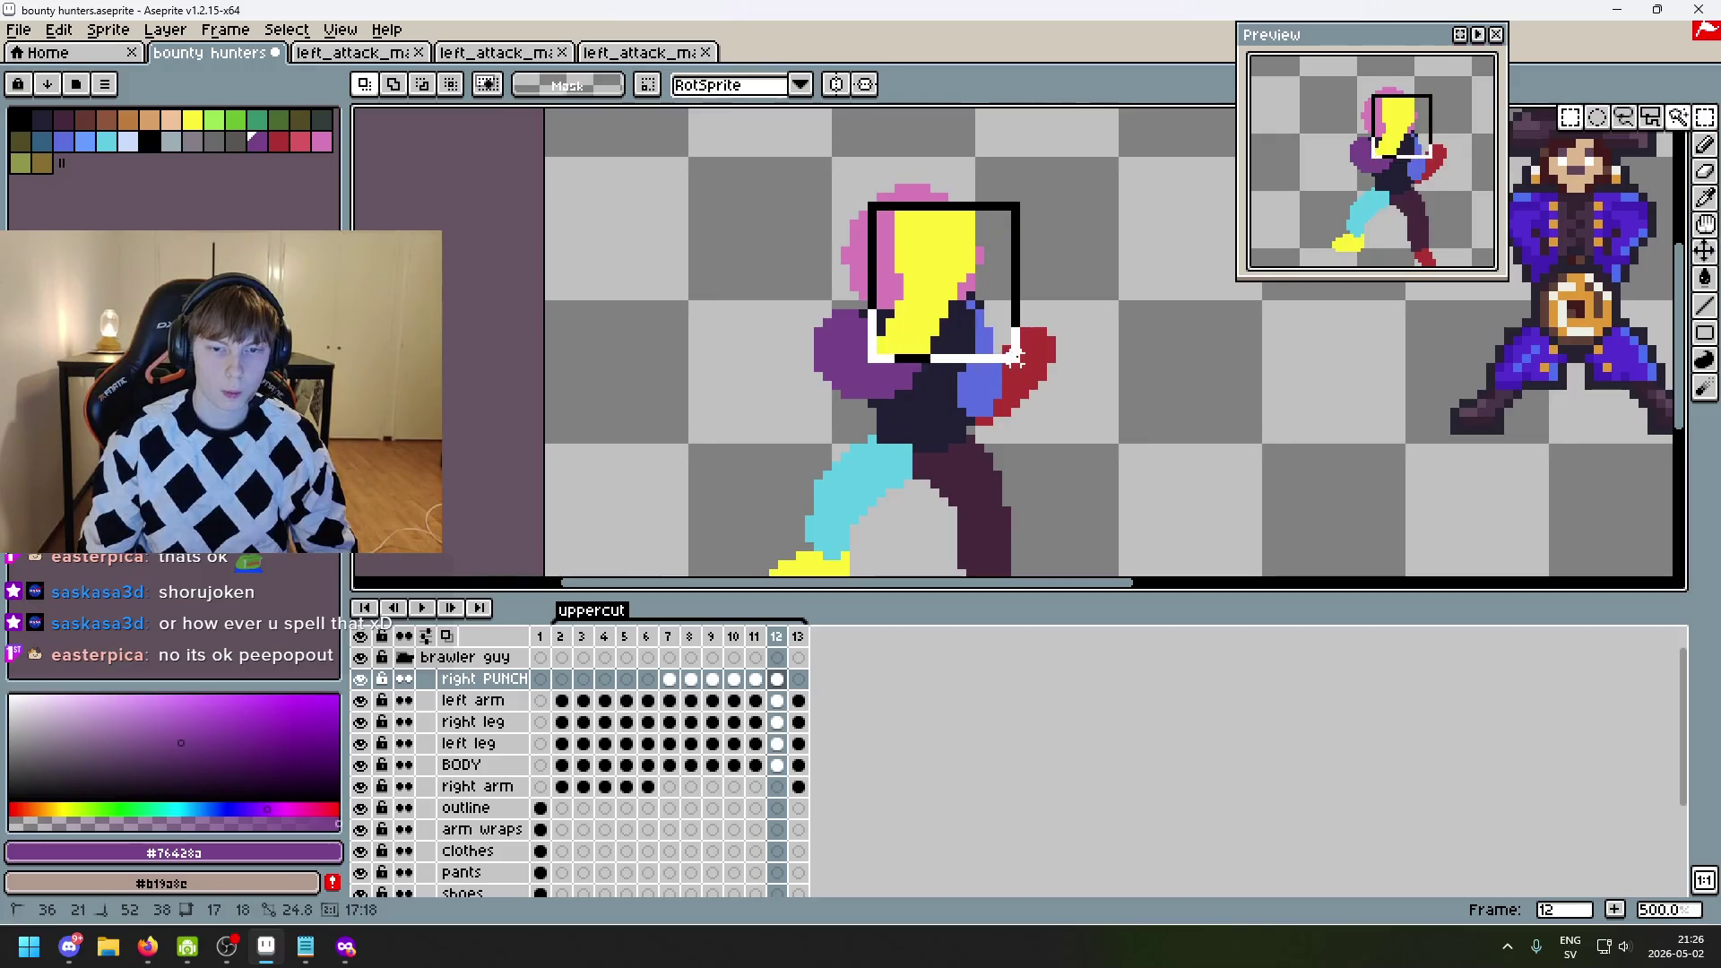
{"action": "key", "text": "ctrl+d"}
{"action": "key", "text": "w"}
{"action": "left_click", "coordinate": [958, 272]}
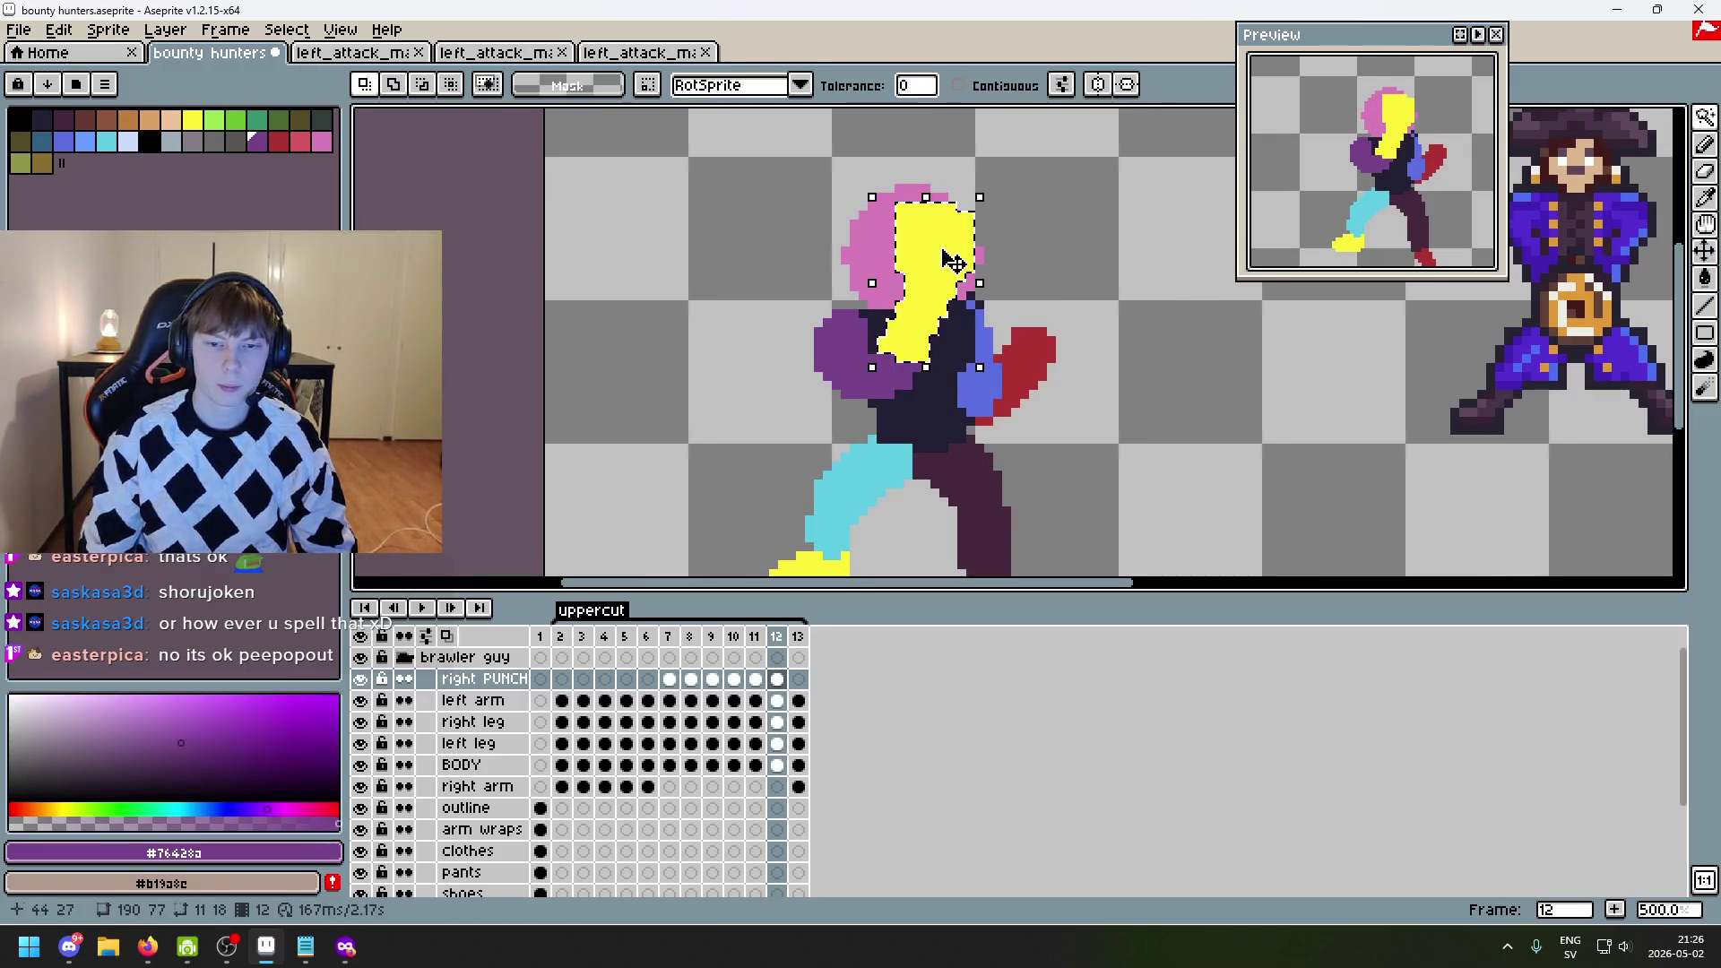
{"action": "left_click_drag", "start_coordinate": [943, 269], "coordinate": [934, 269]}
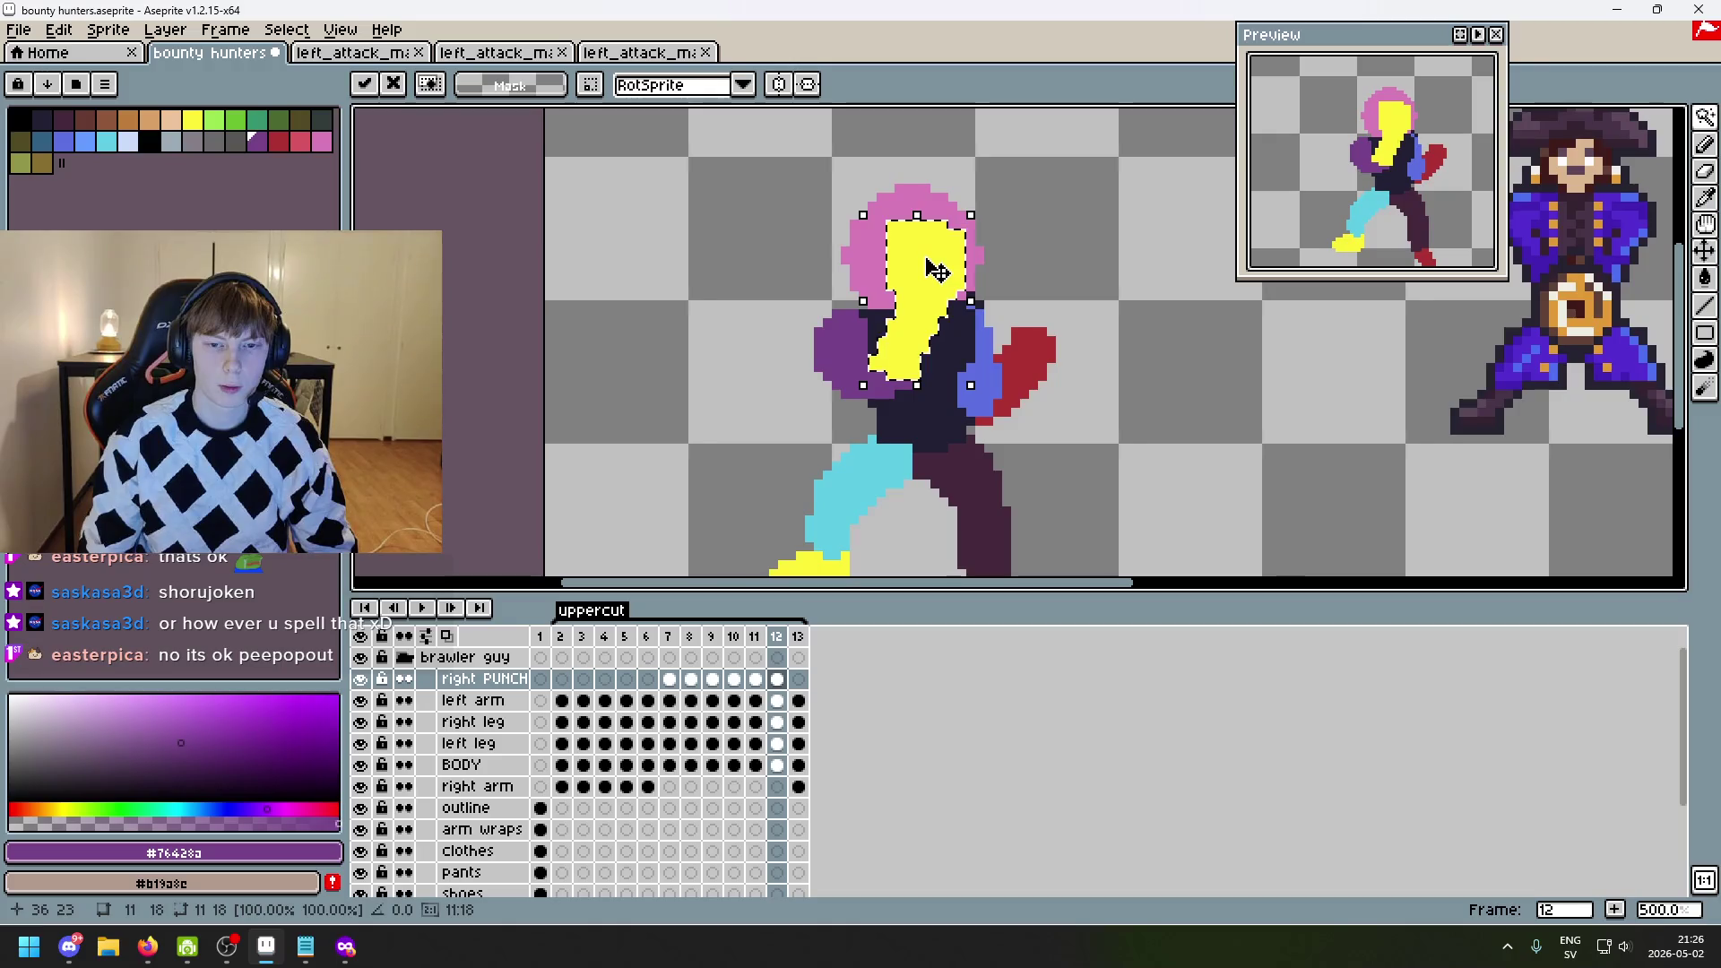
{"action": "key", "text": "ctrl+d"}
{"action": "scroll", "coordinate": [914, 363], "scroll_direction": "up", "scroll_amount": 1}
{"action": "scroll", "coordinate": [1021, 381], "scroll_direction": "down", "scroll_amount": 3}
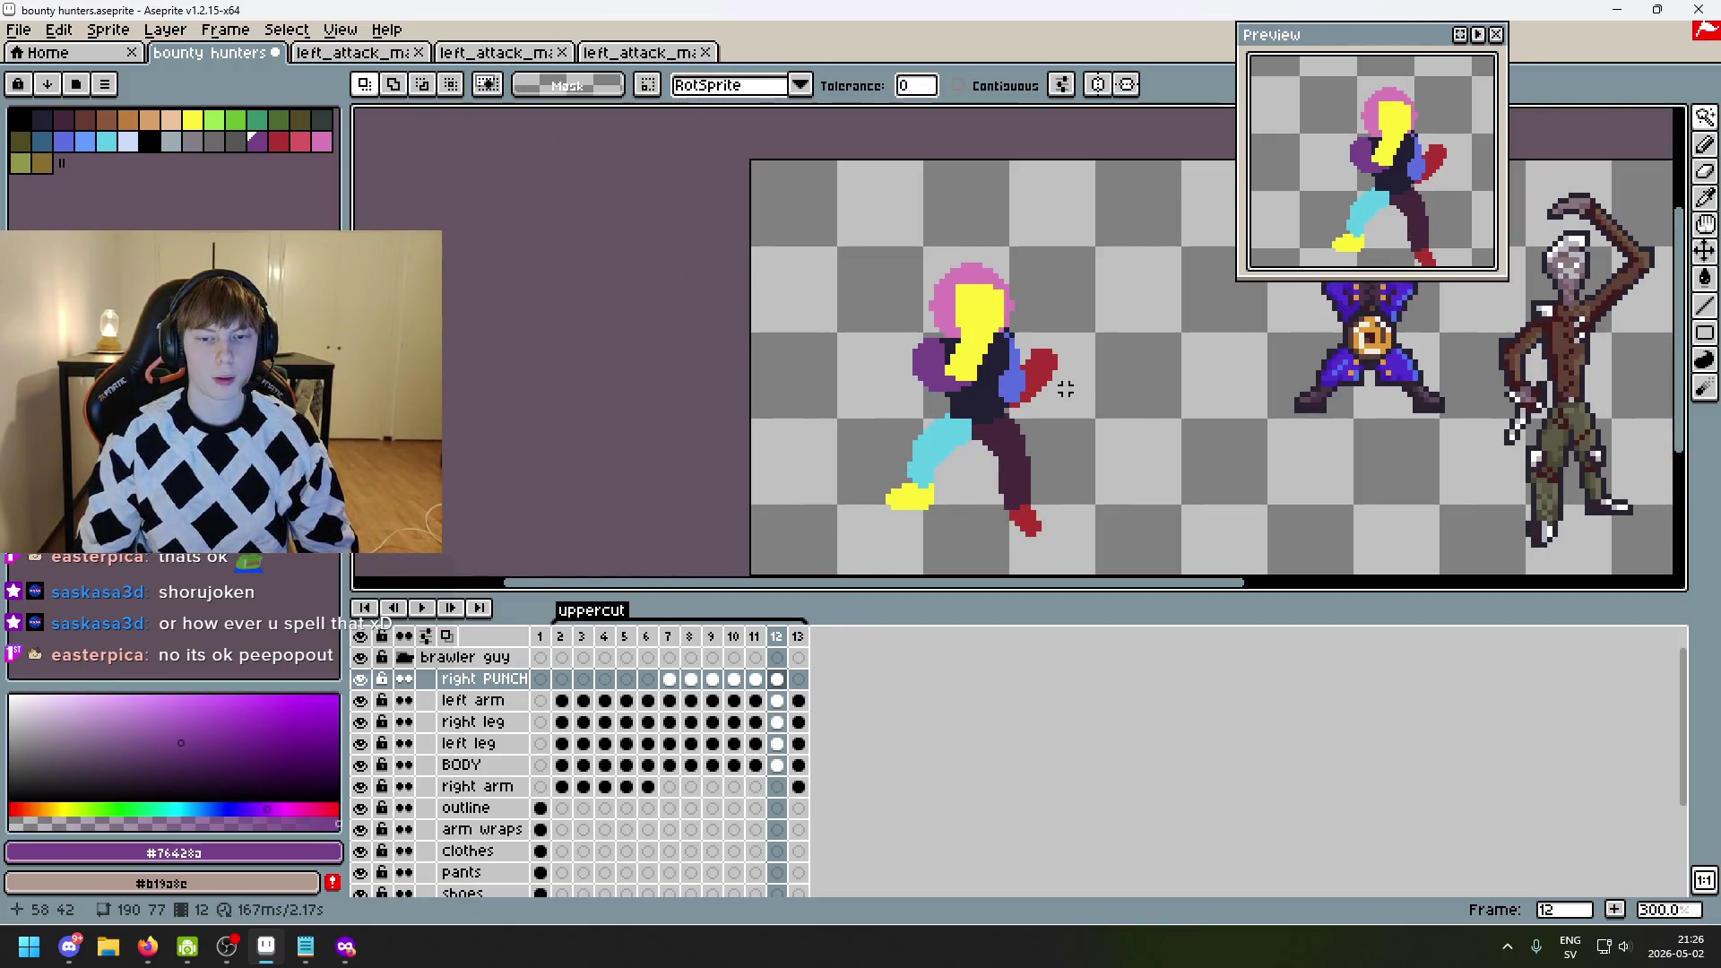
{"action": "scroll", "coordinate": [1065, 384], "scroll_direction": "up", "scroll_amount": 4}
{"action": "key", "text": "b"}
{"action": "left_click", "coordinate": [883, 366], "text": "alt"}
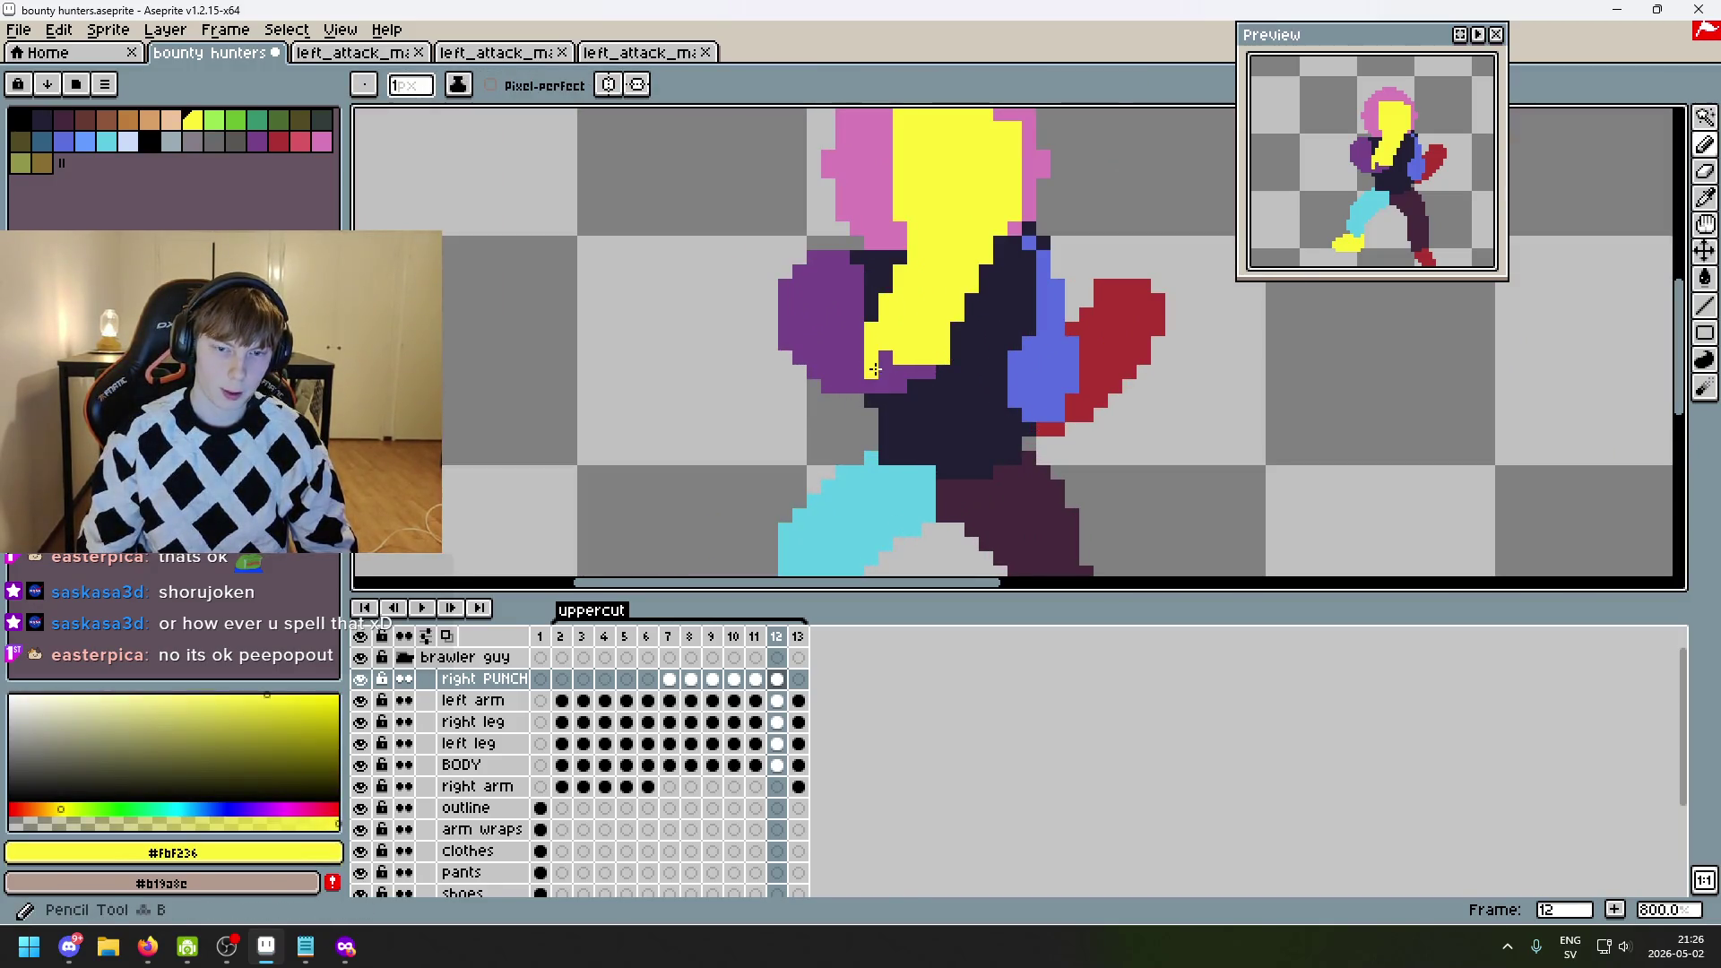
{"action": "scroll", "coordinate": [923, 372], "scroll_direction": "down", "scroll_amount": 3}
{"action": "scroll", "coordinate": [959, 379], "scroll_direction": "up", "scroll_amount": 2}
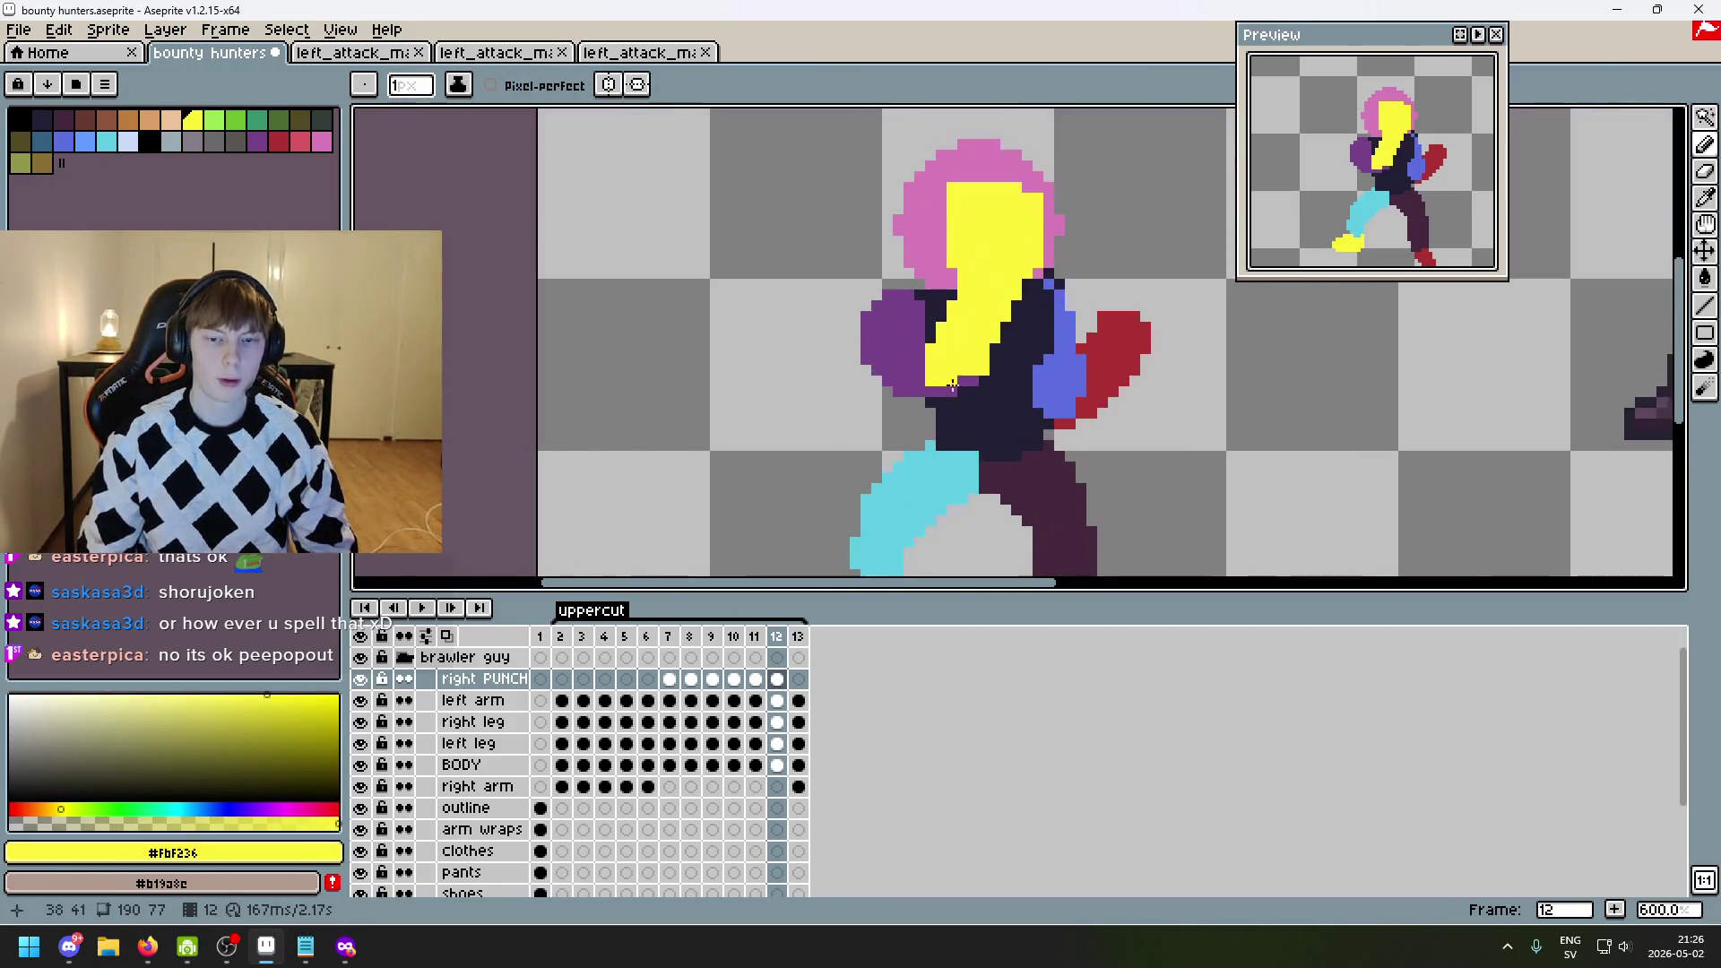
{"action": "scroll", "coordinate": [1082, 432], "scroll_direction": "down", "scroll_amount": 3}
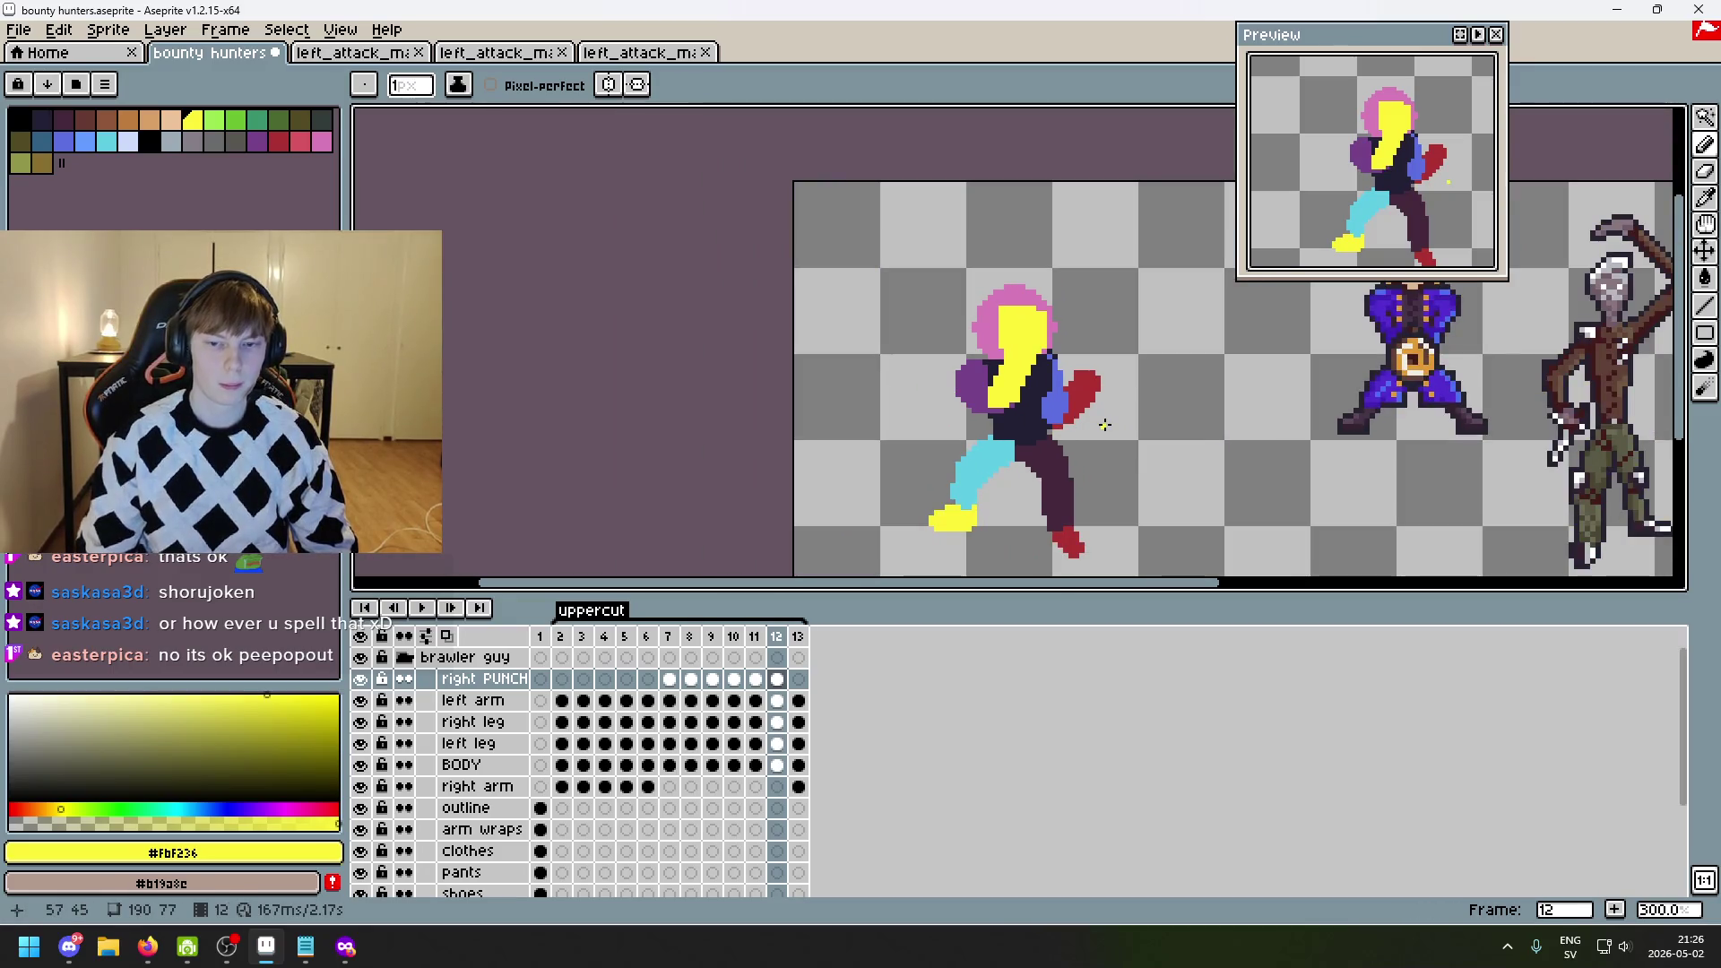
{"action": "key", "text": "Right"}
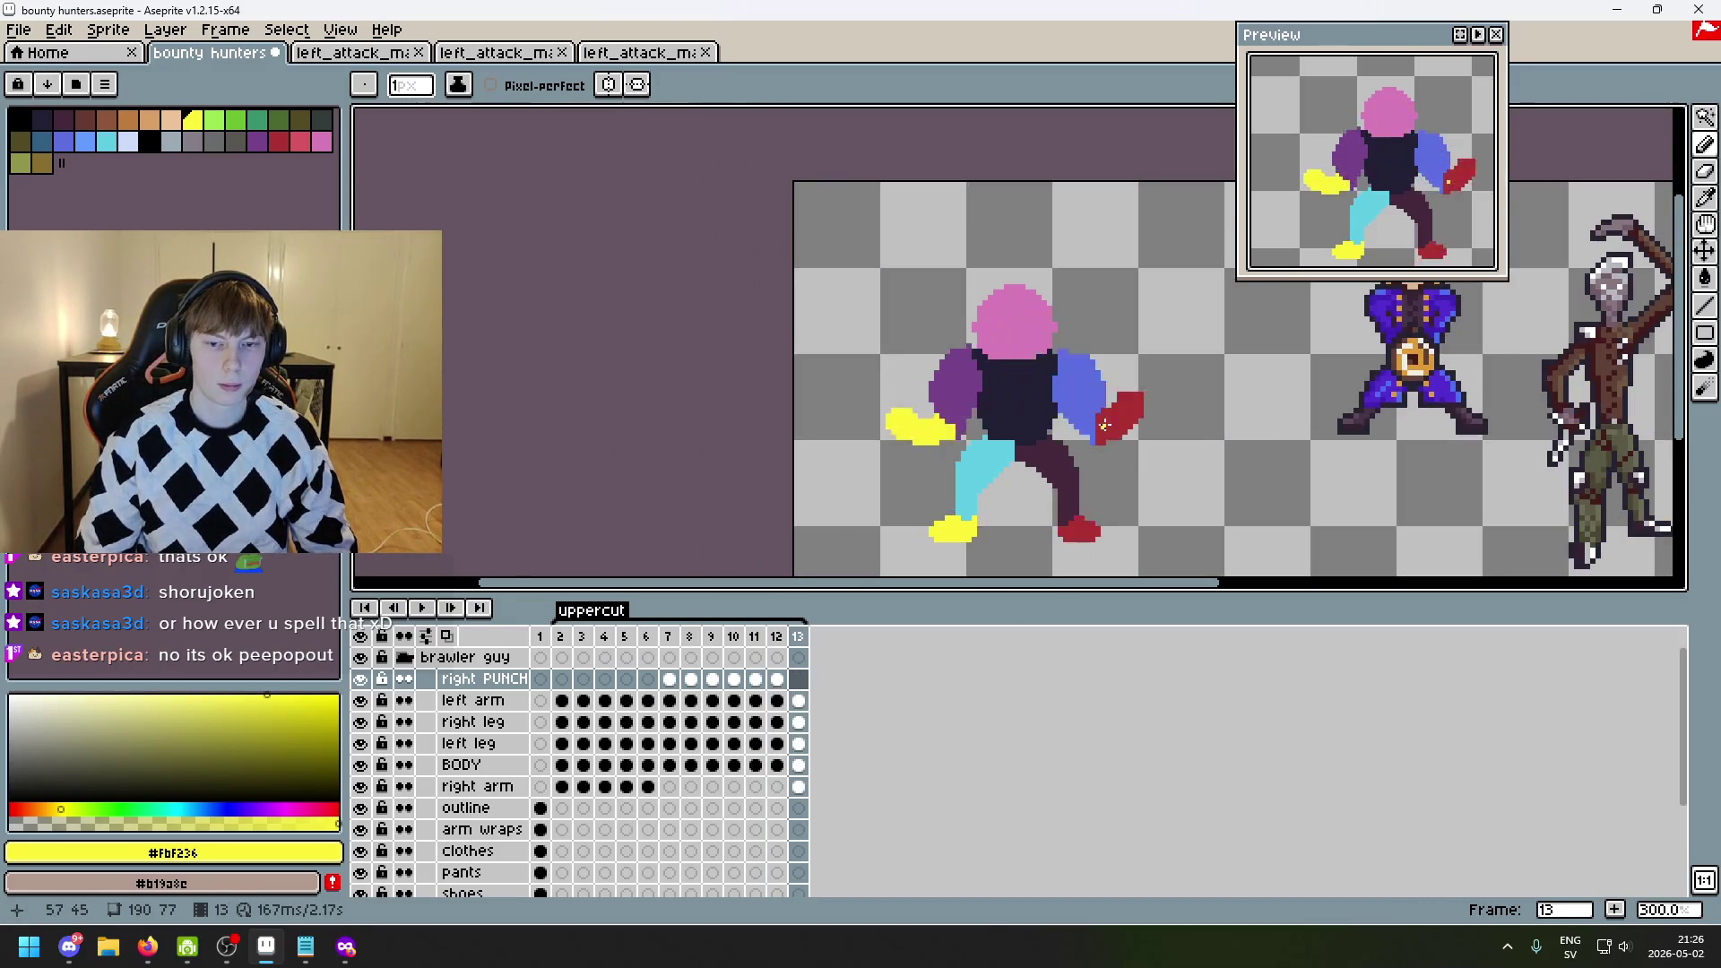
{"action": "key", "text": "Left"}
{"action": "scroll", "coordinate": [1104, 425], "scroll_direction": "up", "scroll_amount": 4}
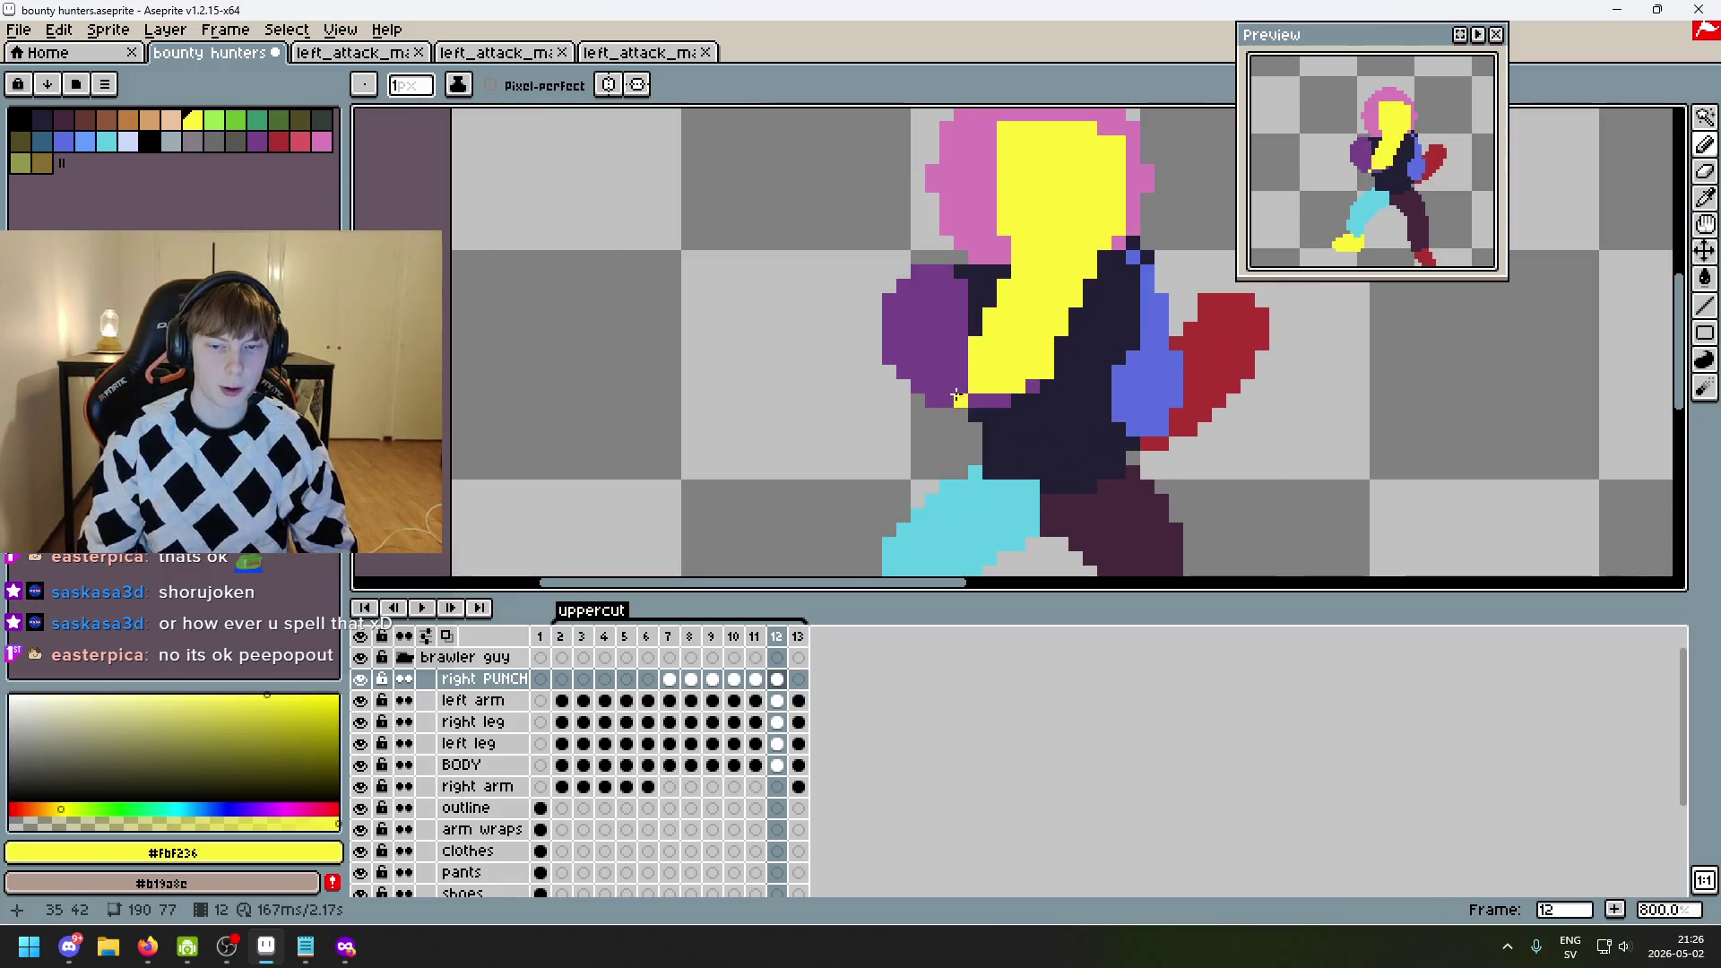
{"action": "scroll", "coordinate": [1033, 402], "scroll_direction": "down", "scroll_amount": 2}
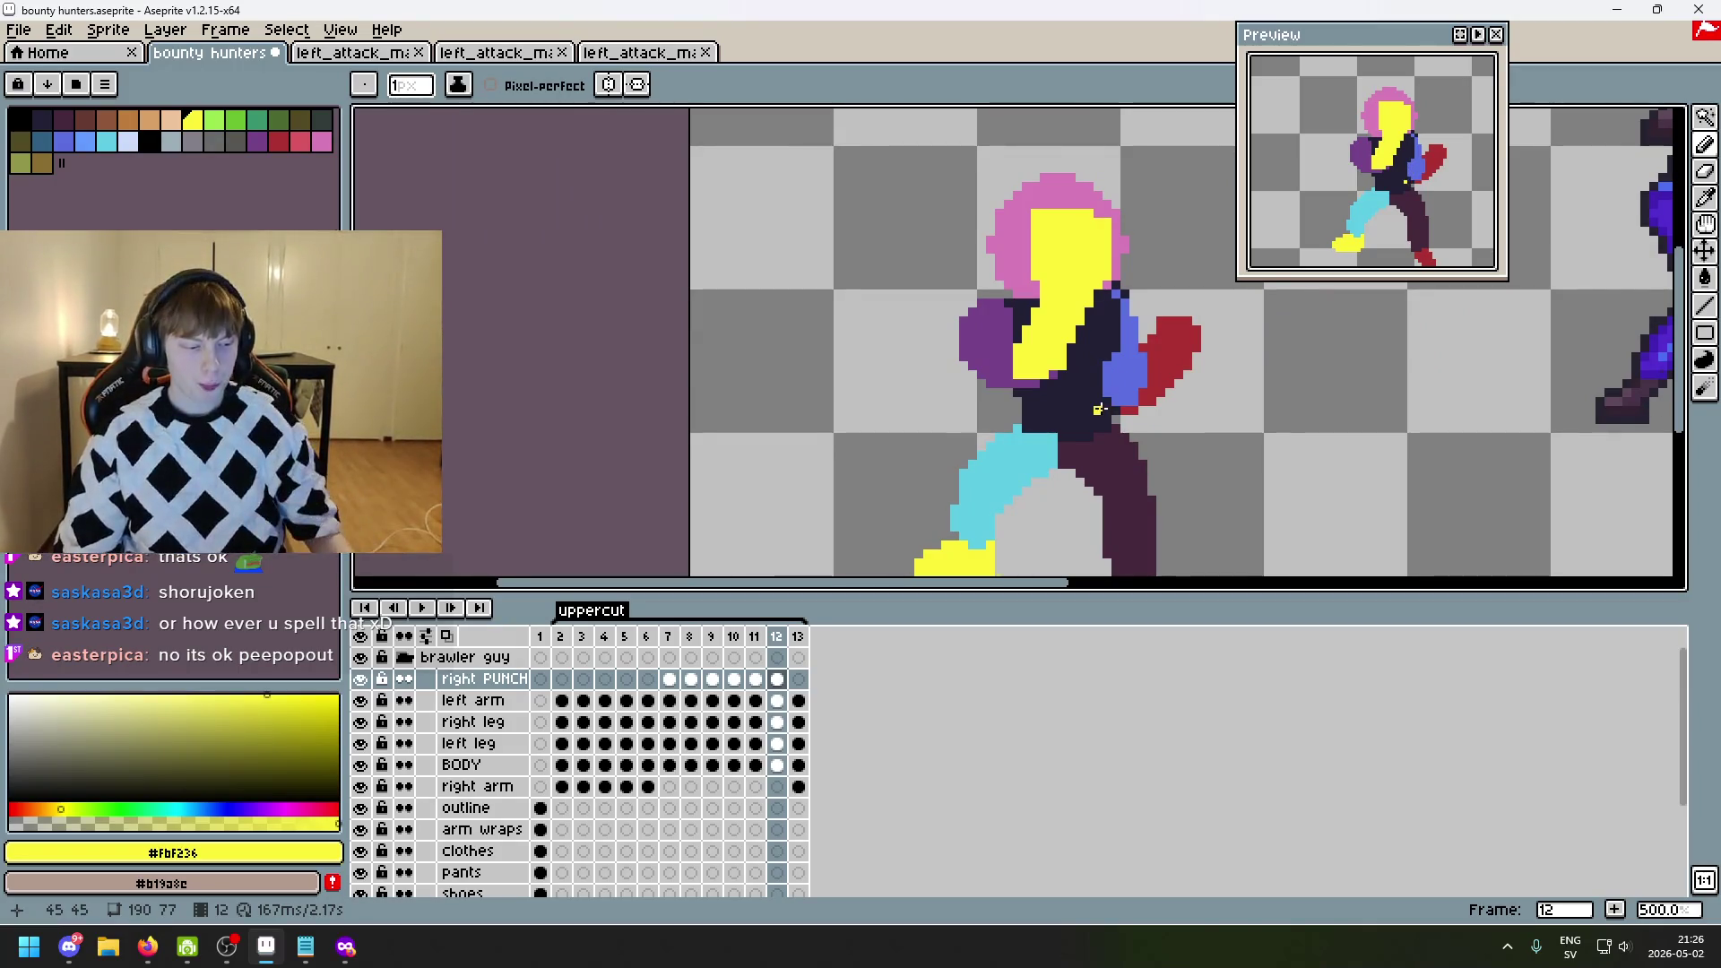
{"action": "key", "text": "Right"}
{"action": "key", "text": "Left"}
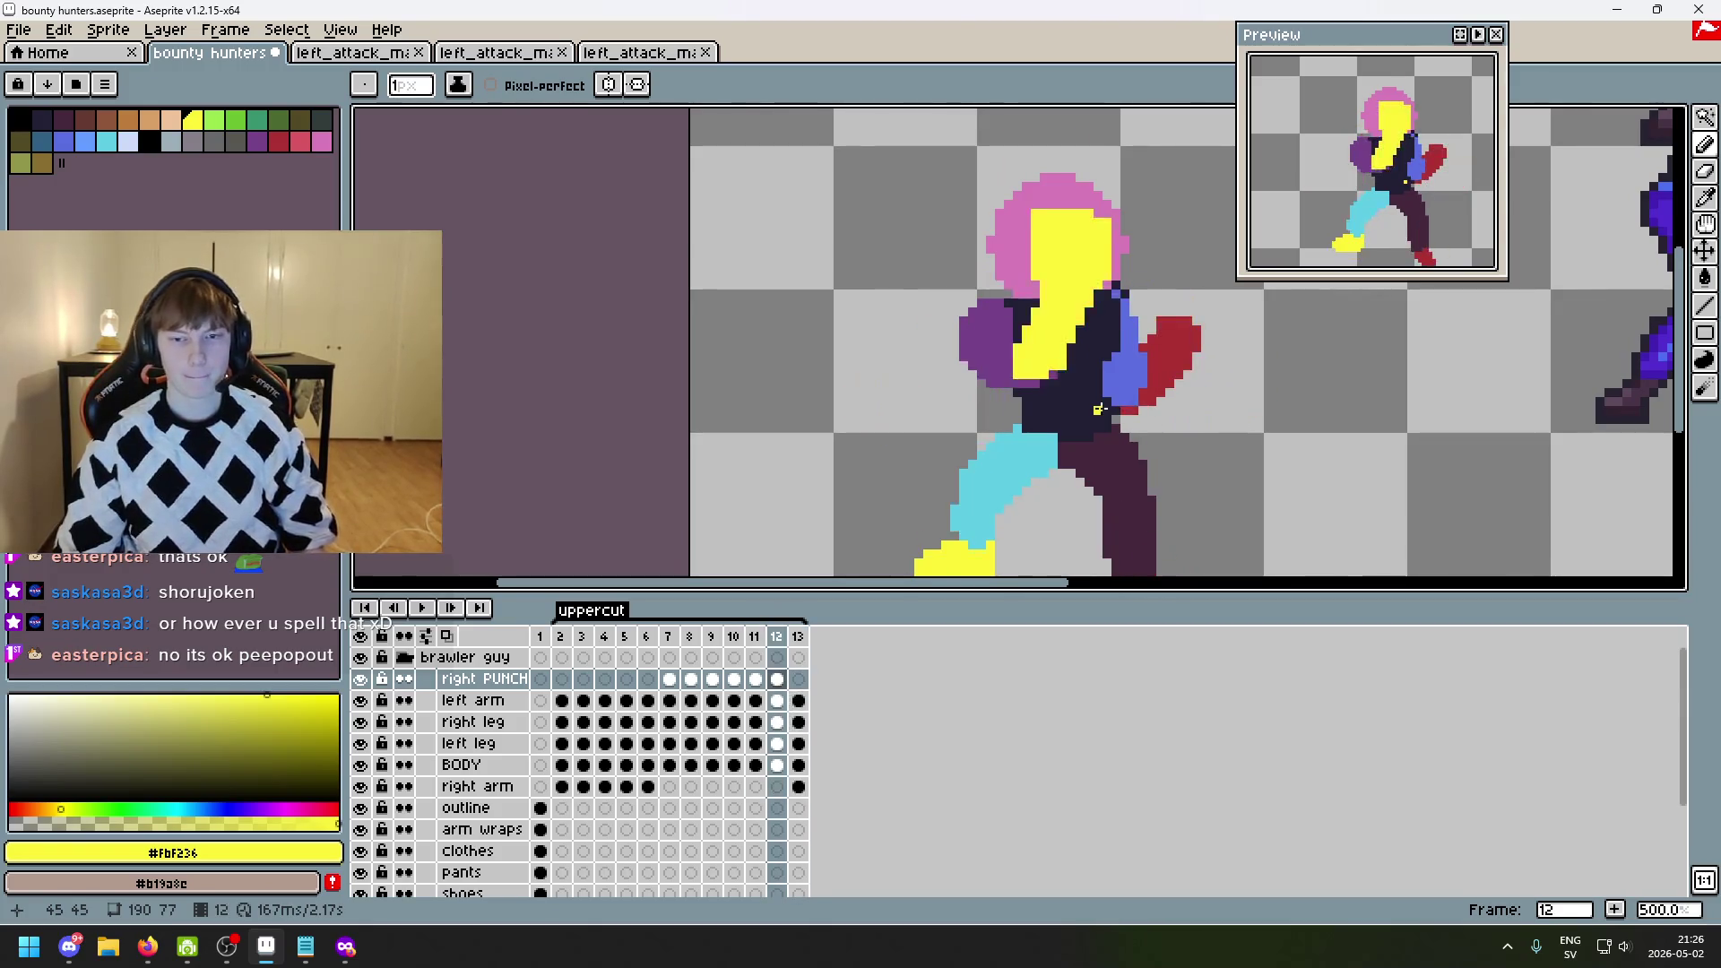
{"action": "key", "text": "Left"}
{"action": "key", "text": "Right"}
{"action": "key", "text": "Right"}
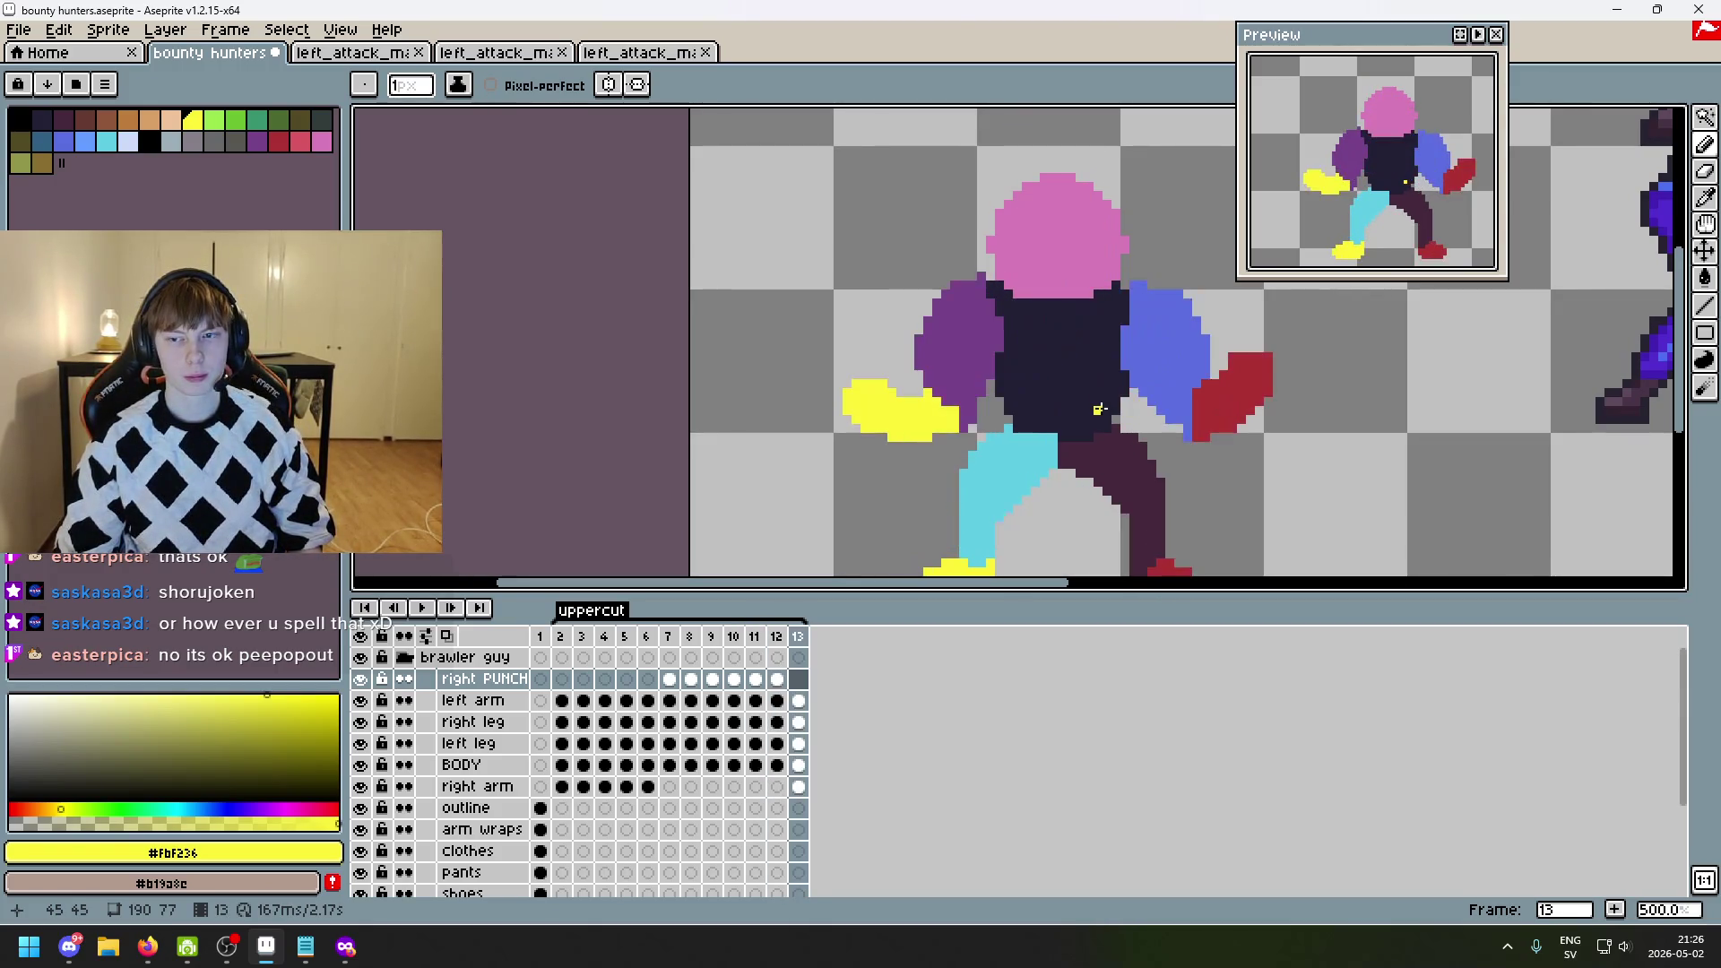
{"action": "key", "text": "Left"}
{"action": "key", "text": "Left"}
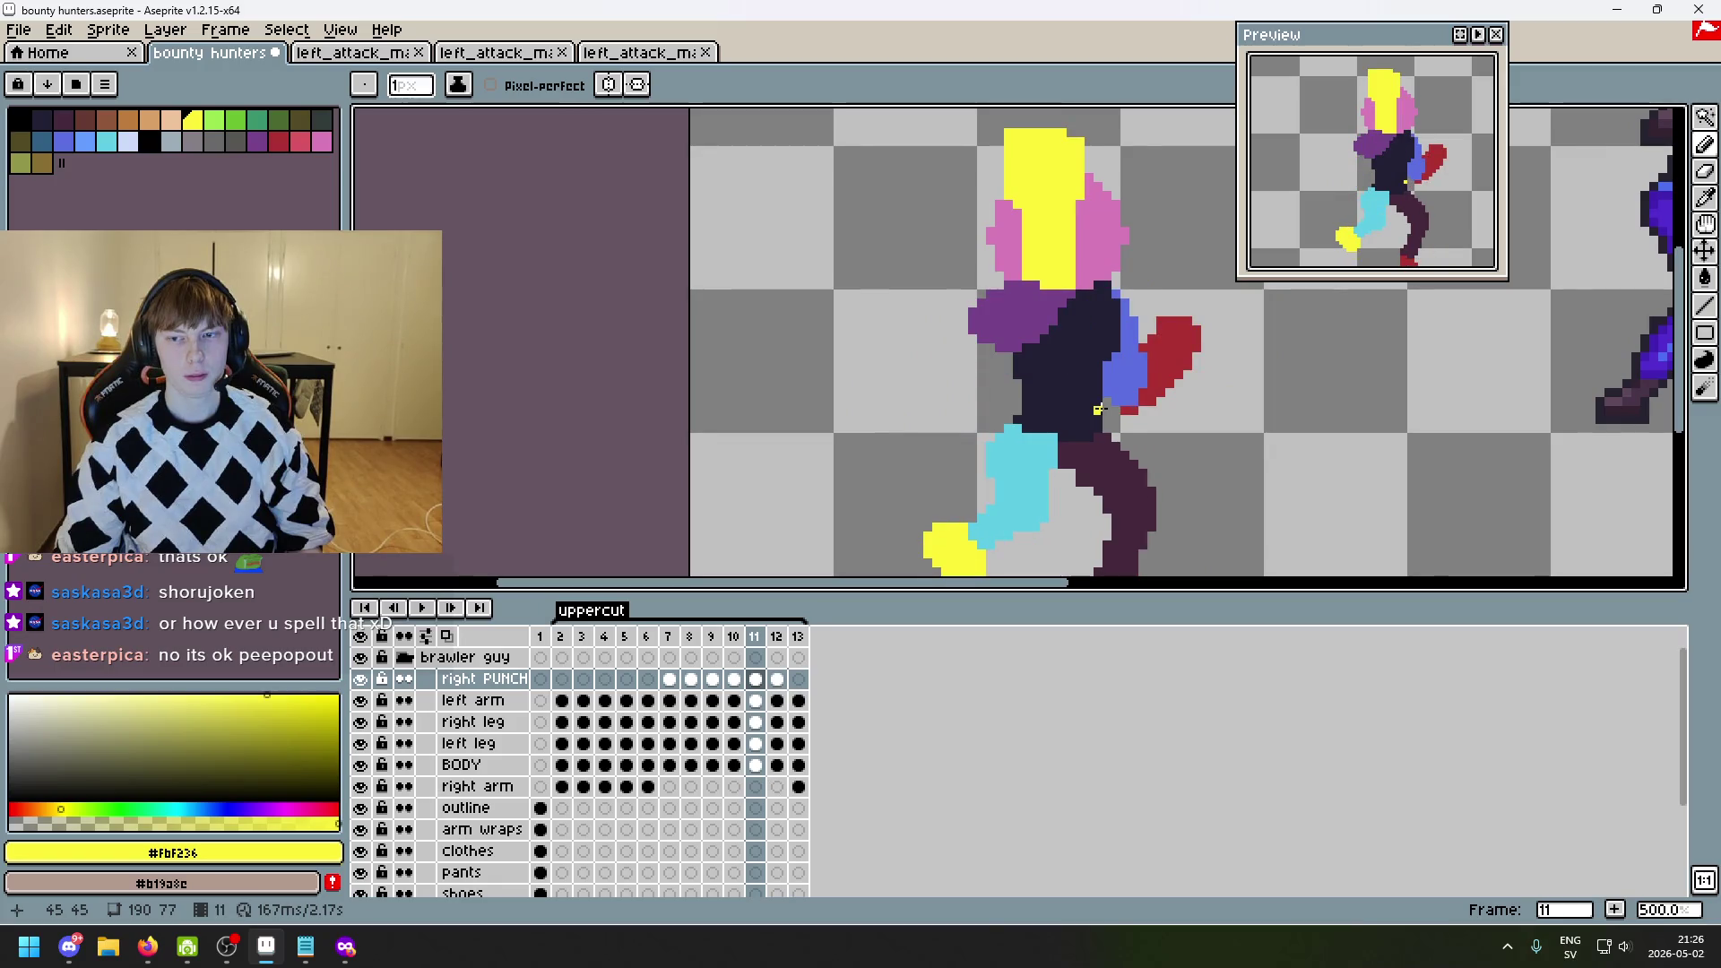
{"action": "key", "text": "Right"}
{"action": "key", "text": "Right"}
{"action": "key", "text": "Left"}
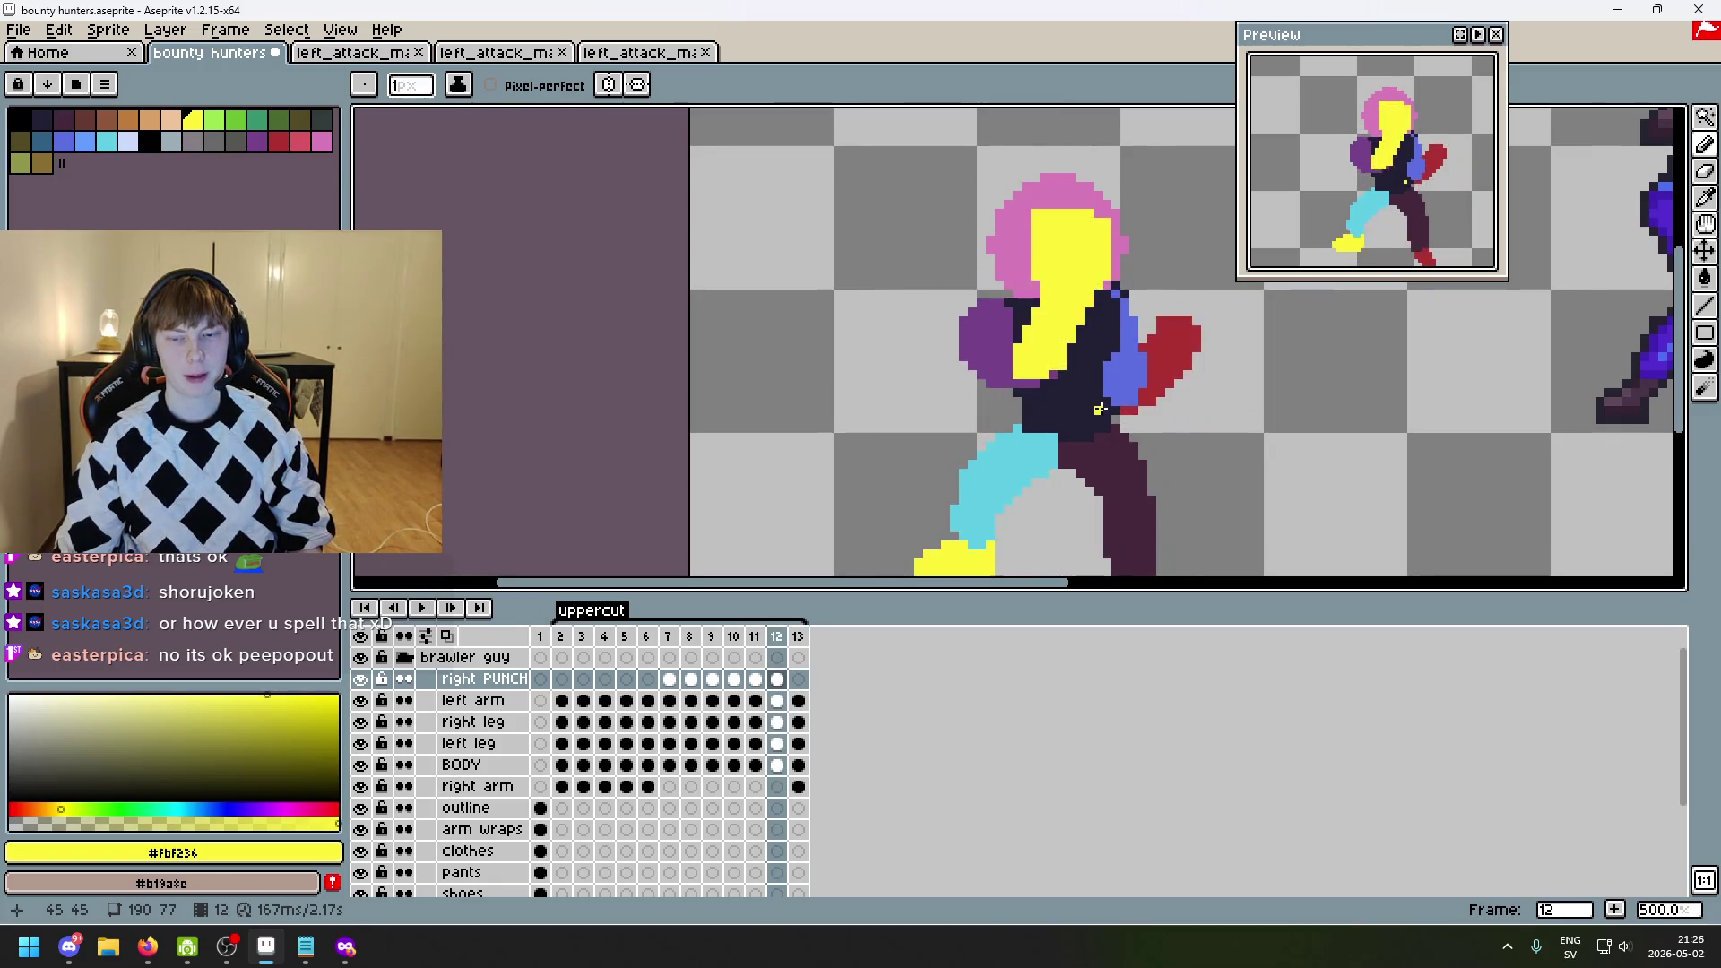
{"action": "left_click_drag", "start_coordinate": [1204, 392], "coordinate": [791, 352]}
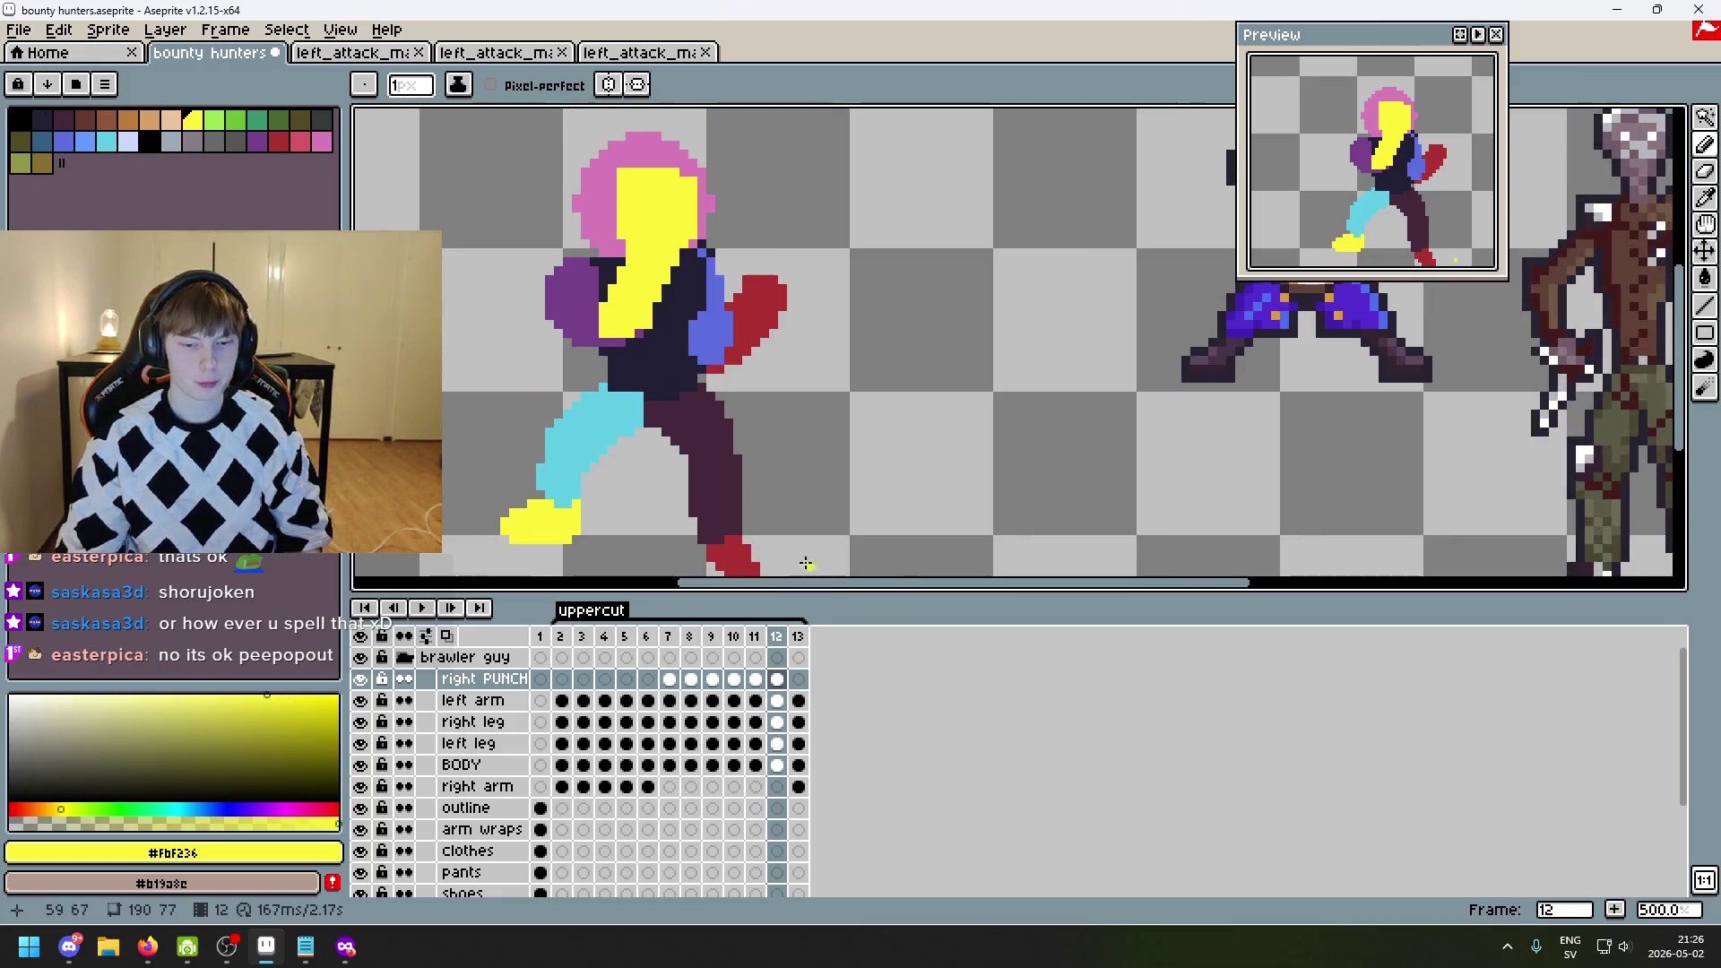
{"action": "left_click", "coordinate": [511, 701]}
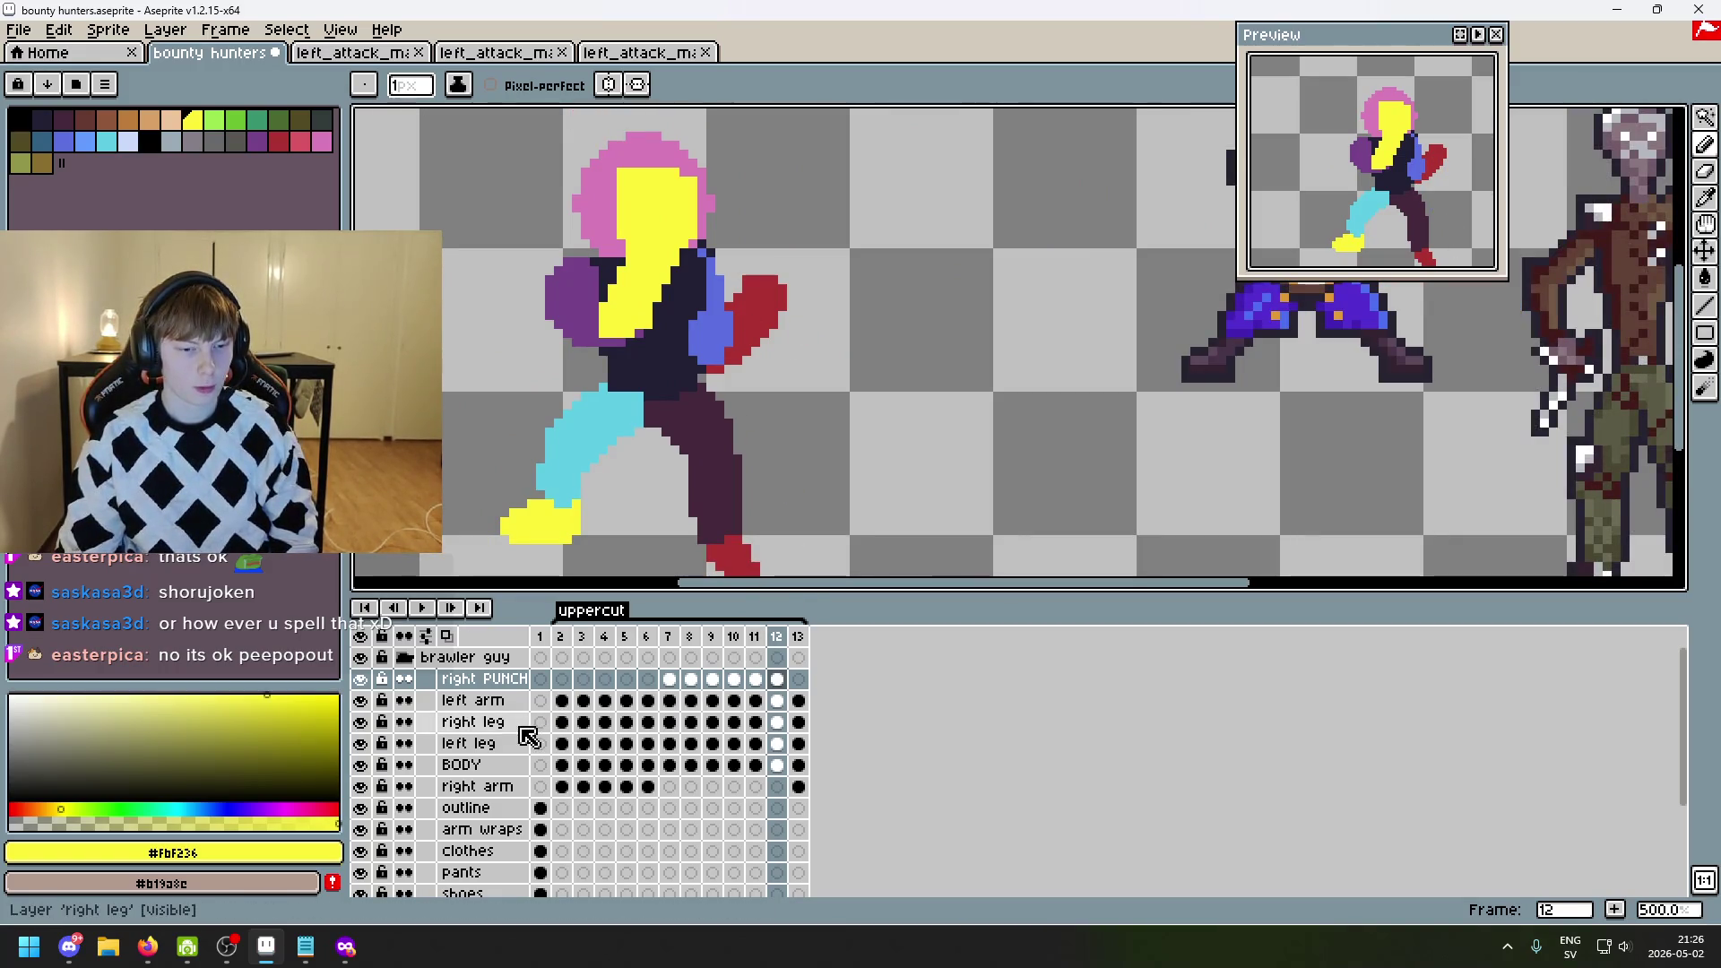
{"action": "scroll", "coordinate": [780, 349], "scroll_direction": "up", "scroll_amount": 2}
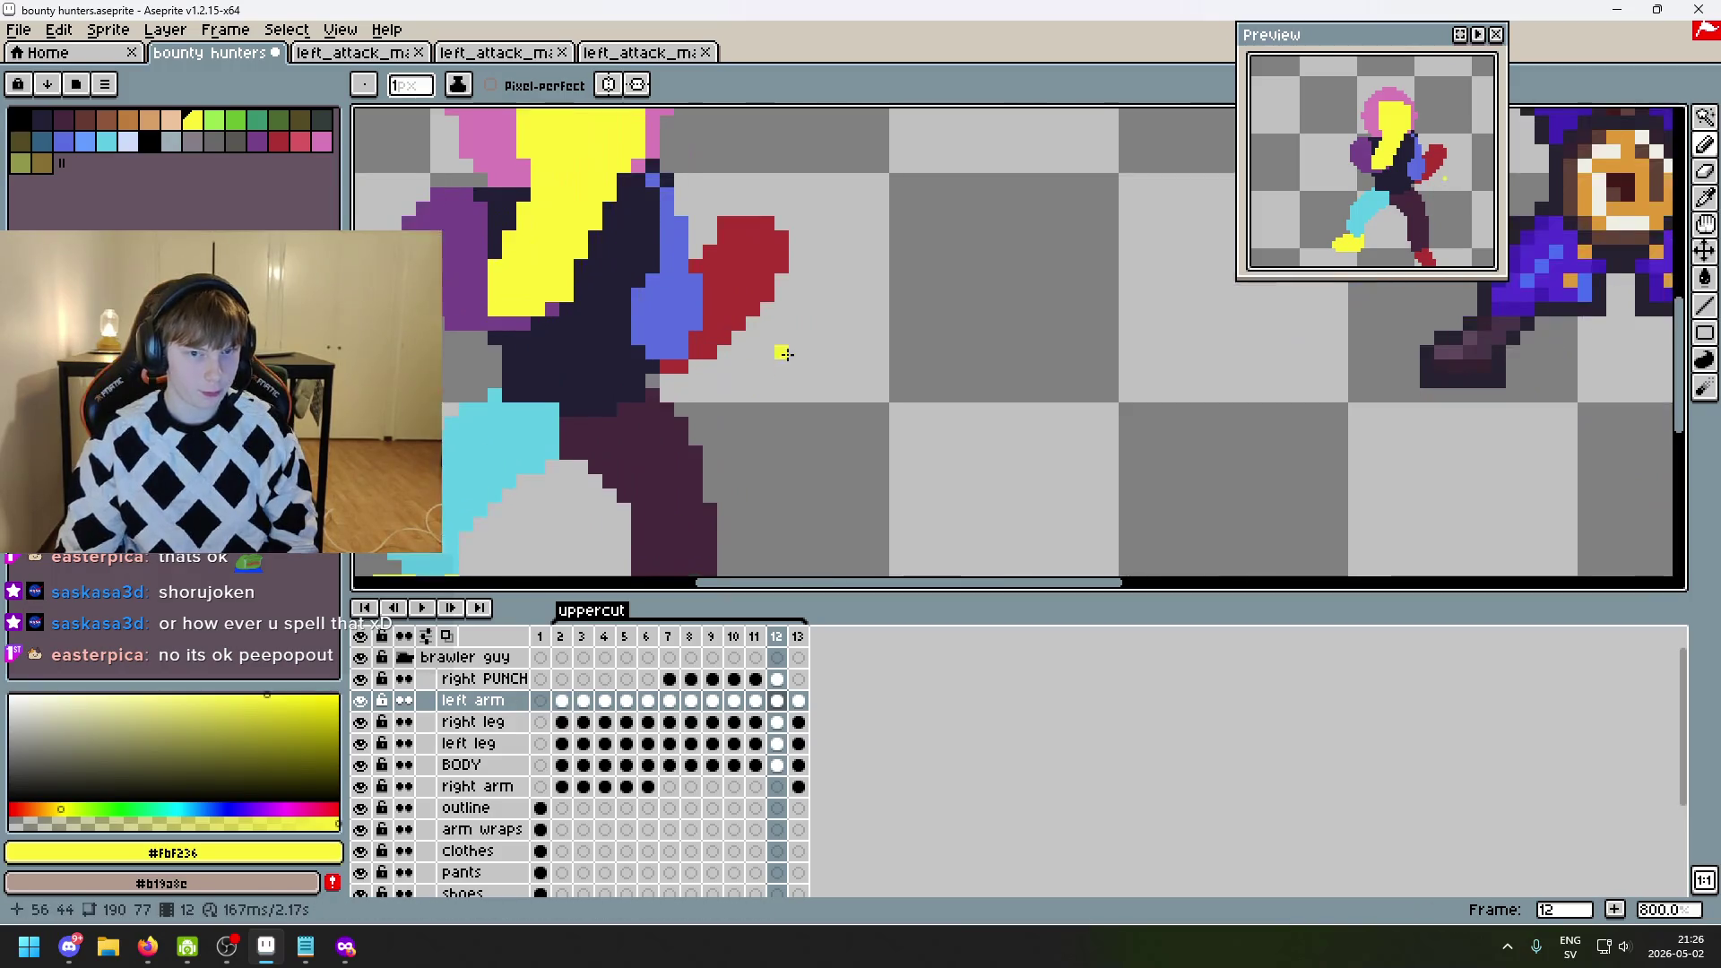
- Magic-wand select the red fist, clear the selection, and compare with frame 13
{"action": "key", "text": "w"}
{"action": "left_click", "coordinate": [901, 363]}
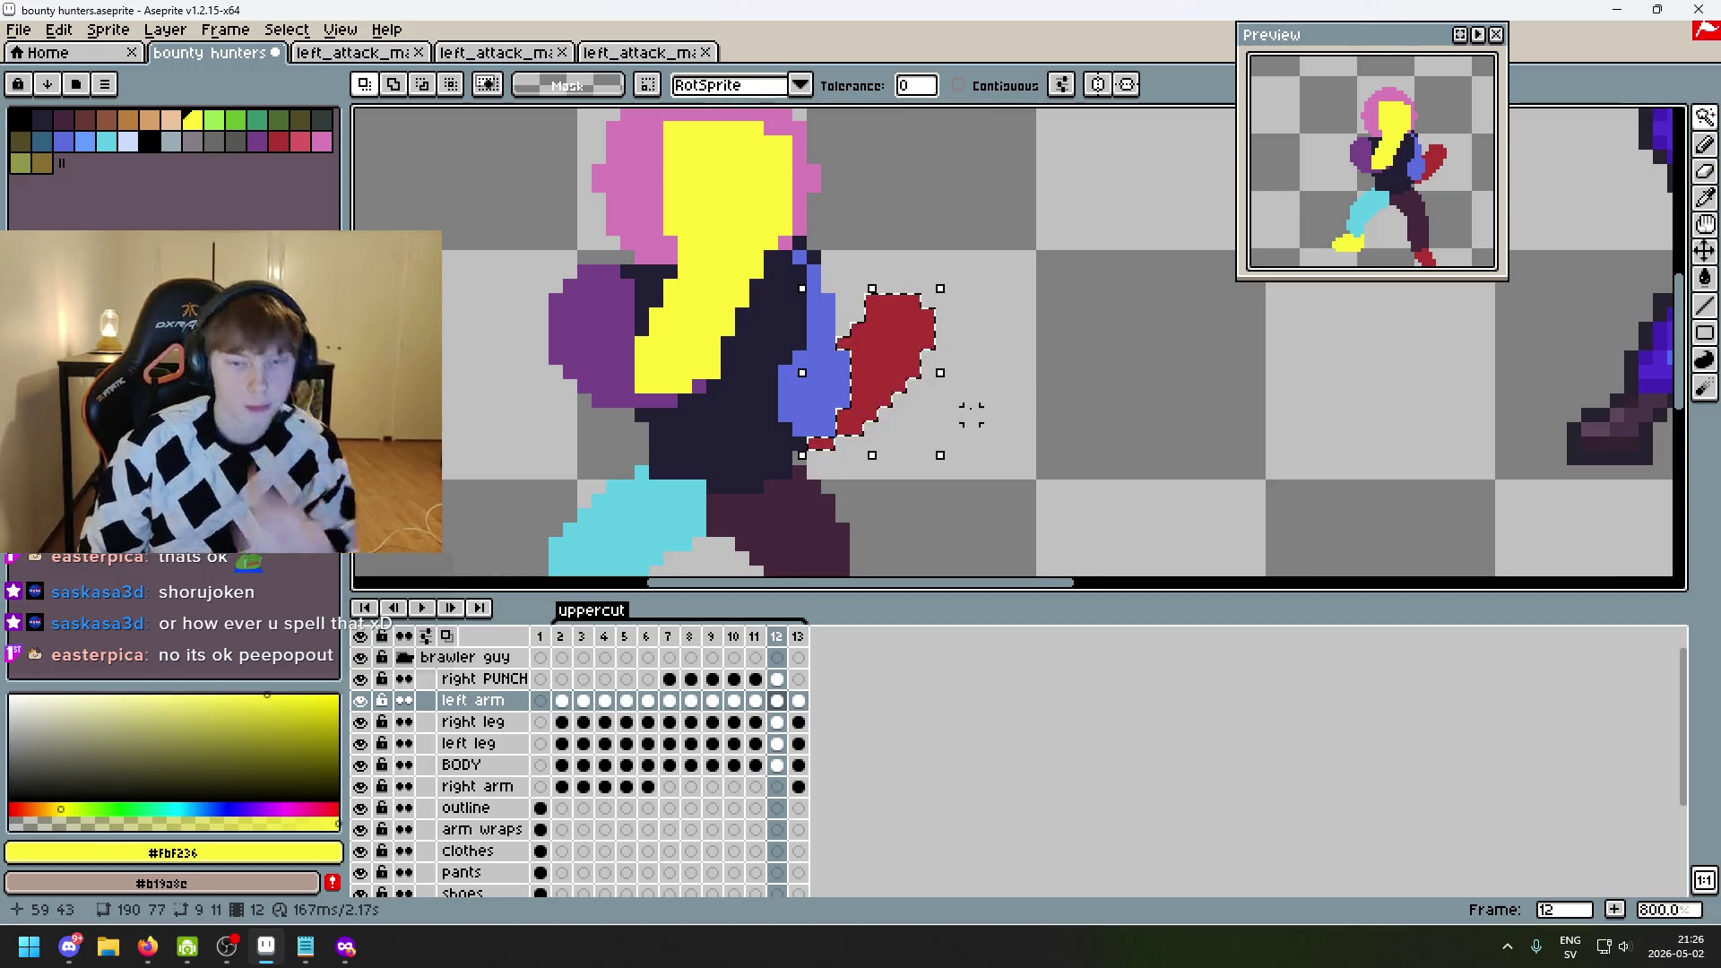
{"action": "key", "text": "ctrl+d"}
{"action": "key", "text": "Right"}
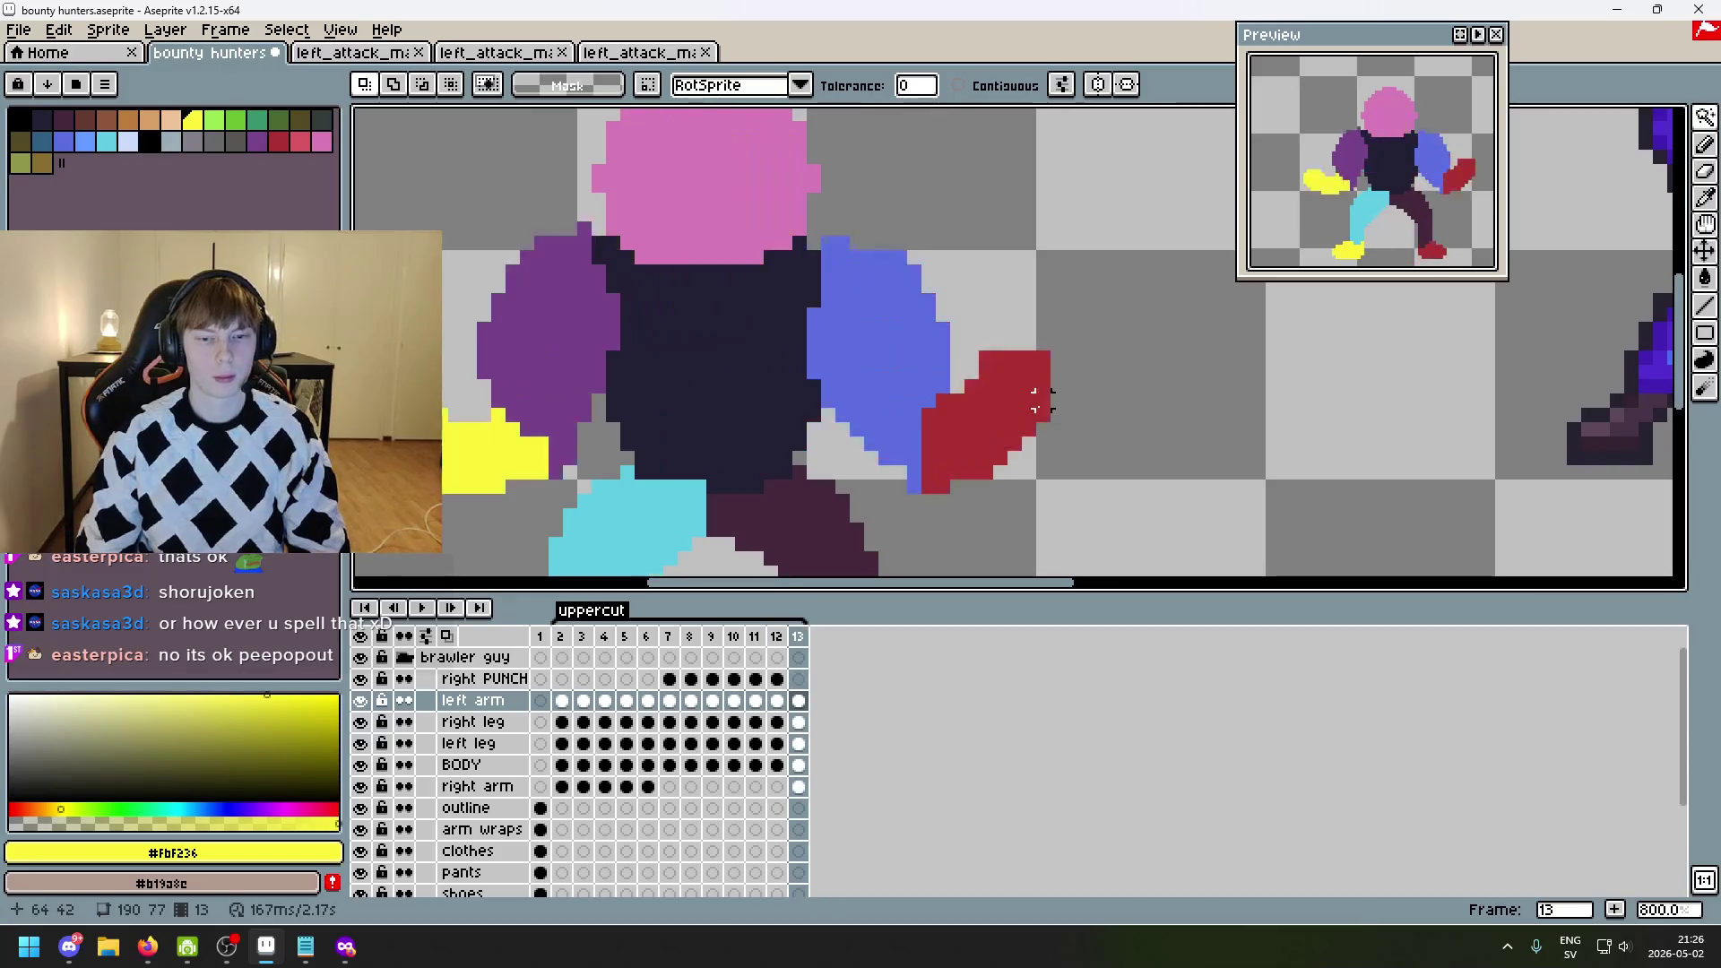
{"action": "key", "text": "Left"}
- Turn on onion skinning and centre the view on the fist and arms
{"action": "left_click", "coordinate": [447, 635]}
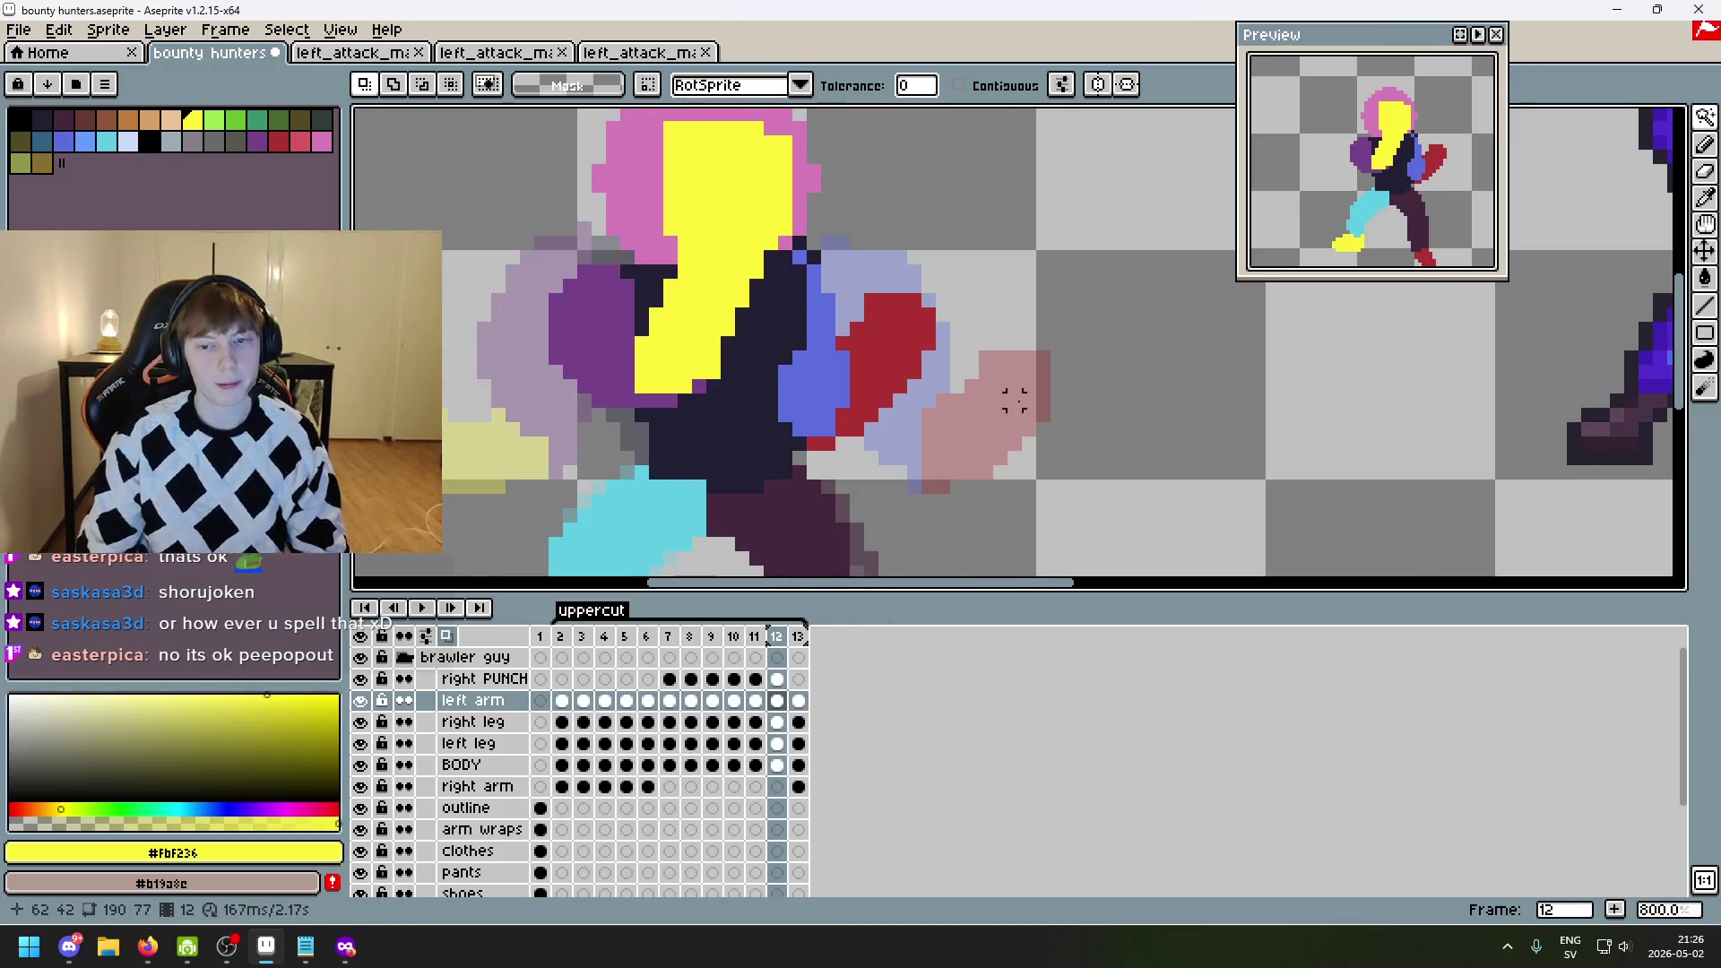
{"action": "left_click_drag", "start_coordinate": [1015, 400], "coordinate": [1154, 334]}
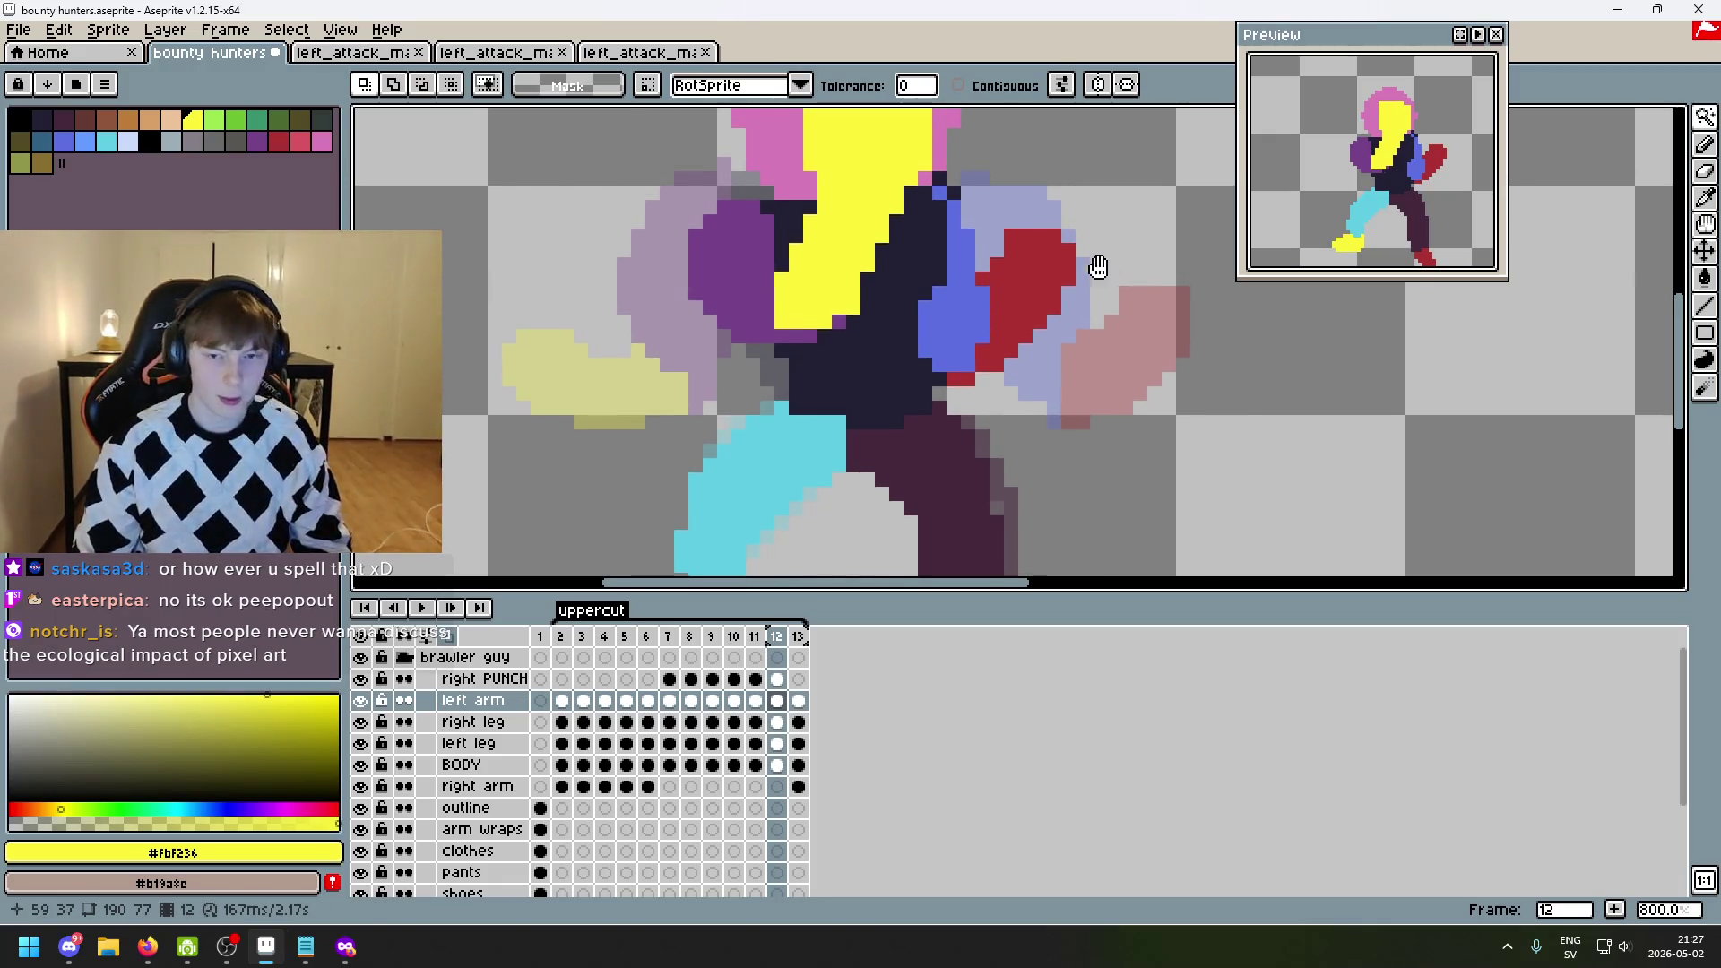
{"action": "left_click_drag", "start_coordinate": [1094, 260], "coordinate": [1034, 301]}
{"action": "key", "text": "w"}
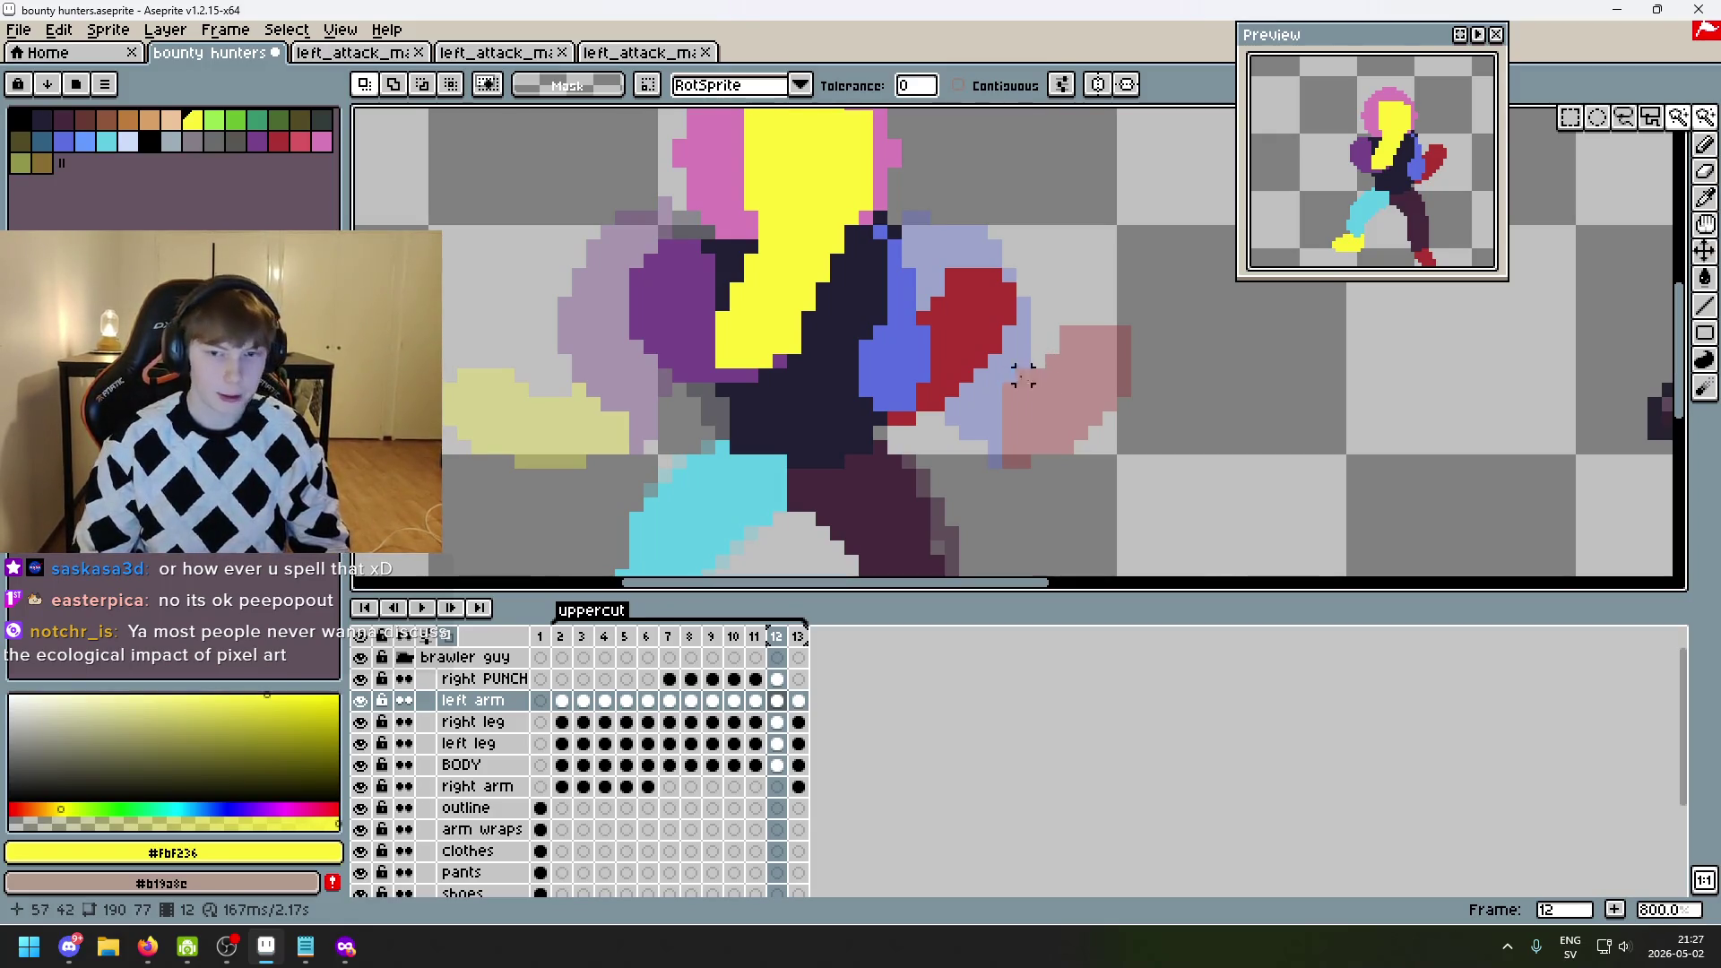
- Select the red fist, trial moving it 4 pixels right, undo, and deselect
{"action": "left_click", "coordinate": [995, 322]}
{"action": "left_click_drag", "start_coordinate": [1023, 334], "coordinate": [1052, 334]}
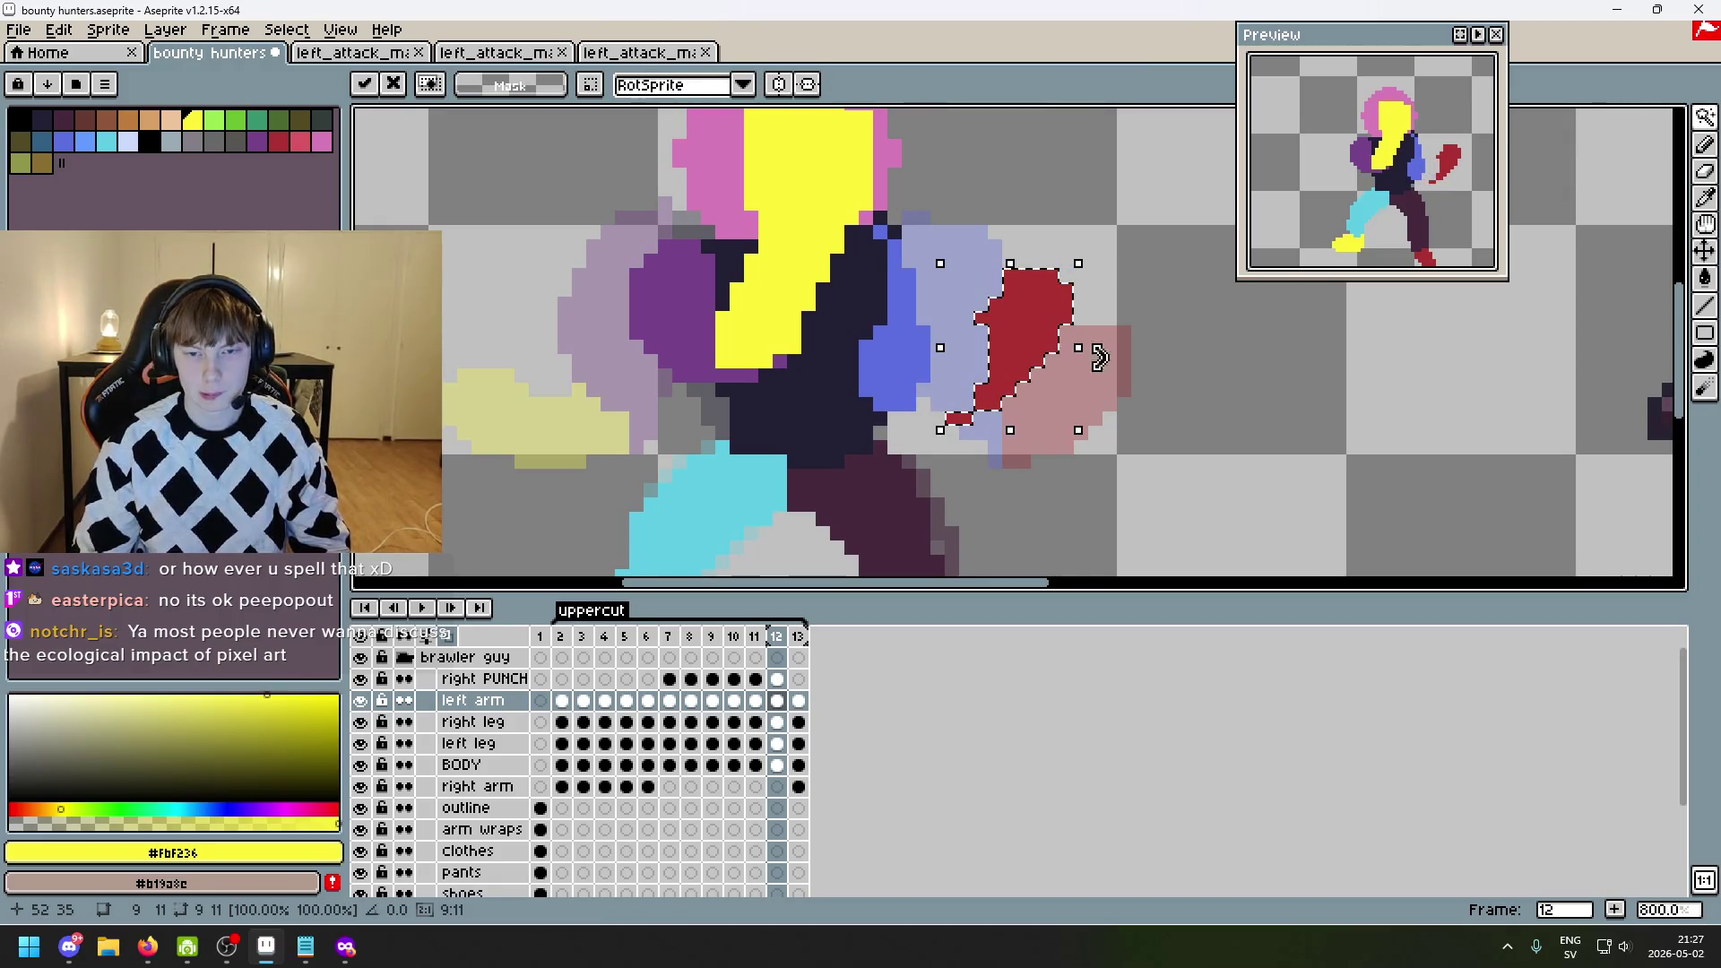
{"action": "key", "text": "ctrl+z"}
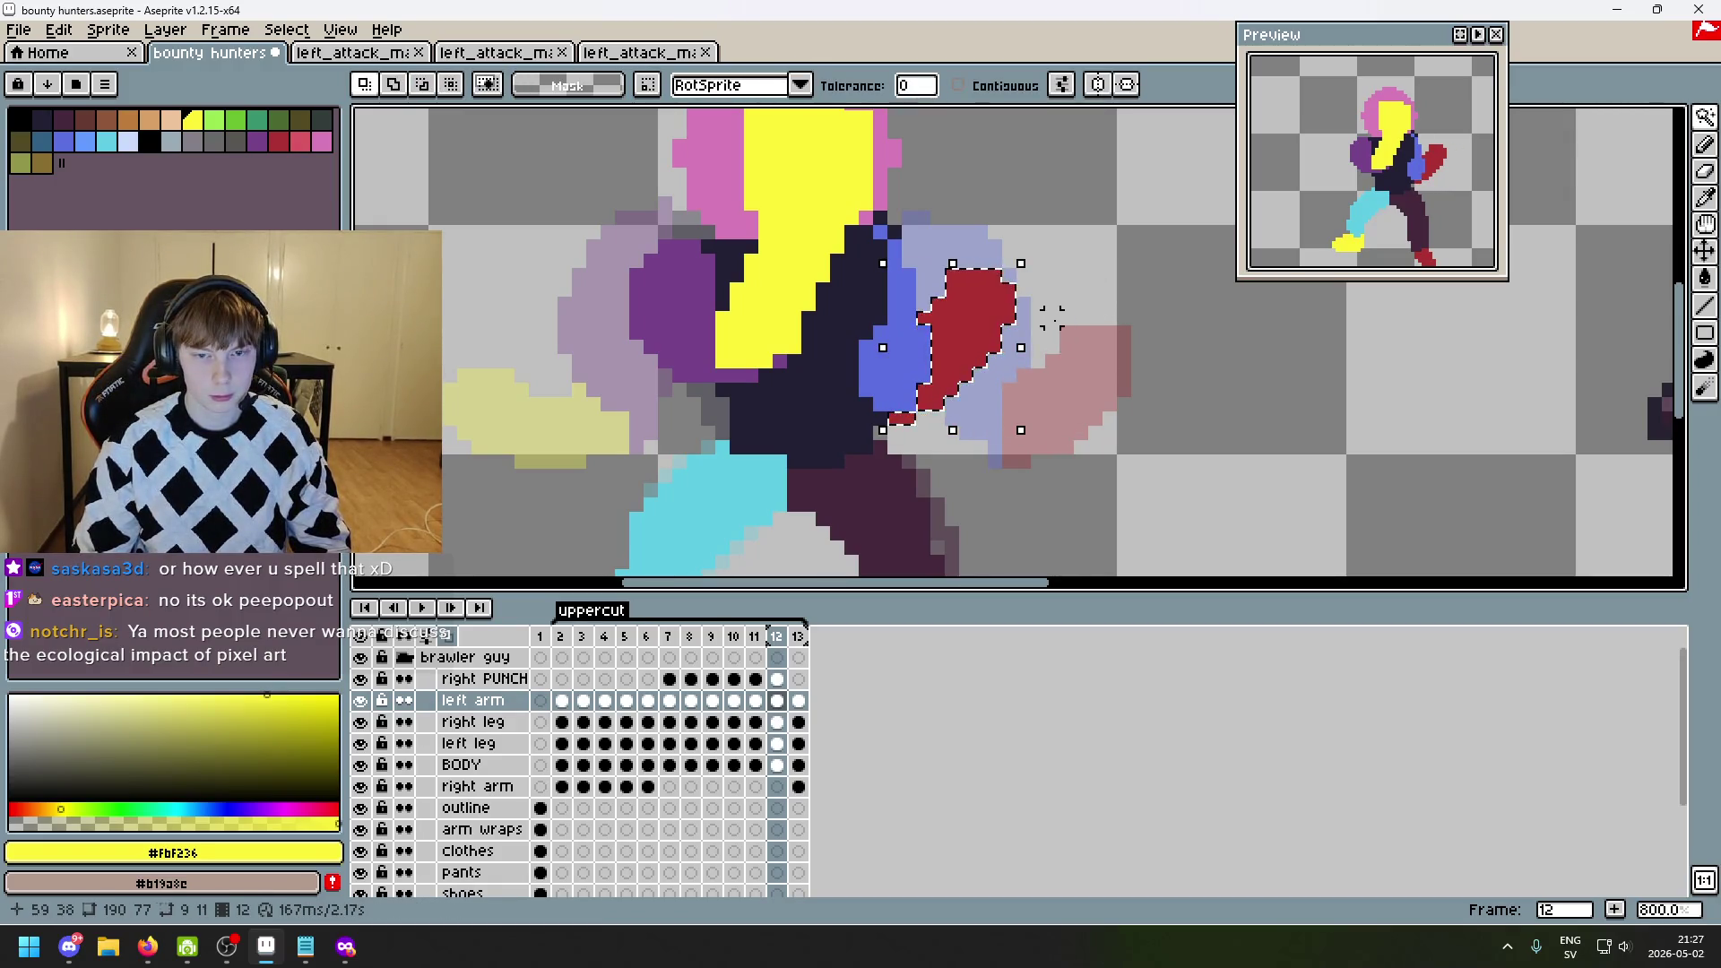
{"action": "key", "text": "ctrl+d"}
{"action": "scroll", "coordinate": [992, 281], "scroll_direction": "up", "scroll_amount": 2}
- Reselect the fist and try moving it right and slightly down, undoing each attempt
{"action": "left_click", "coordinate": [953, 287], "text": "ctrl"}
{"action": "left_click", "coordinate": [964, 294]}
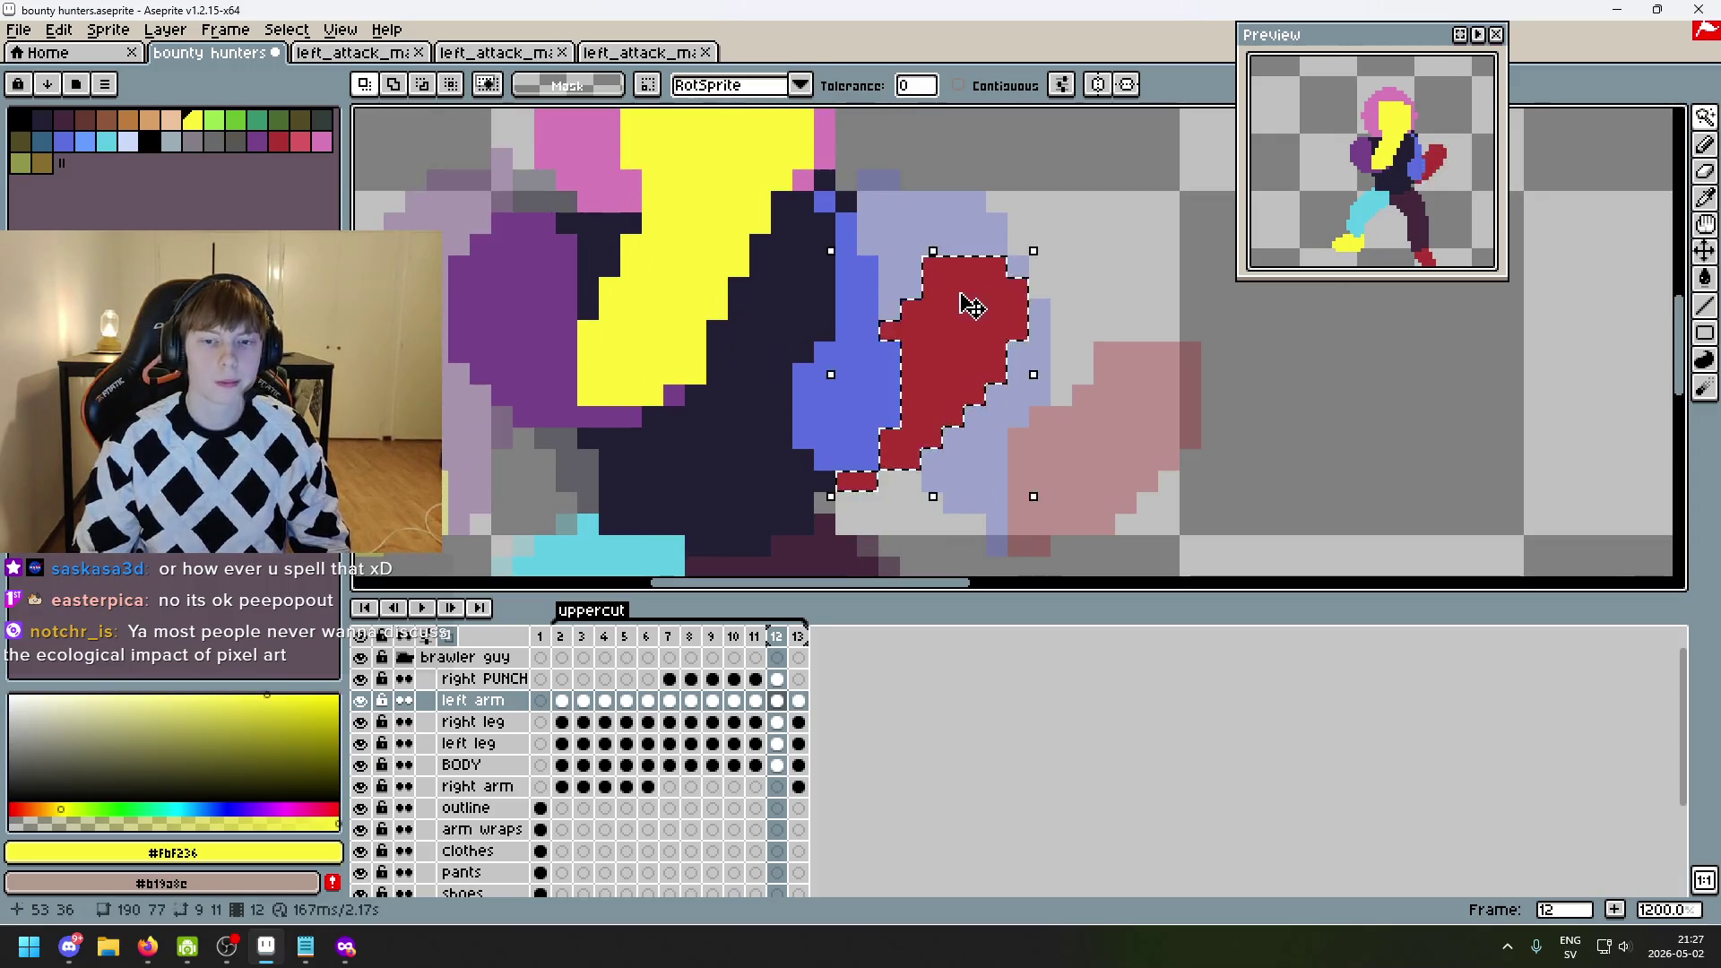
{"action": "left_click_drag", "start_coordinate": [968, 296], "coordinate": [1018, 299]}
{"action": "key", "text": "ctrl+z"}
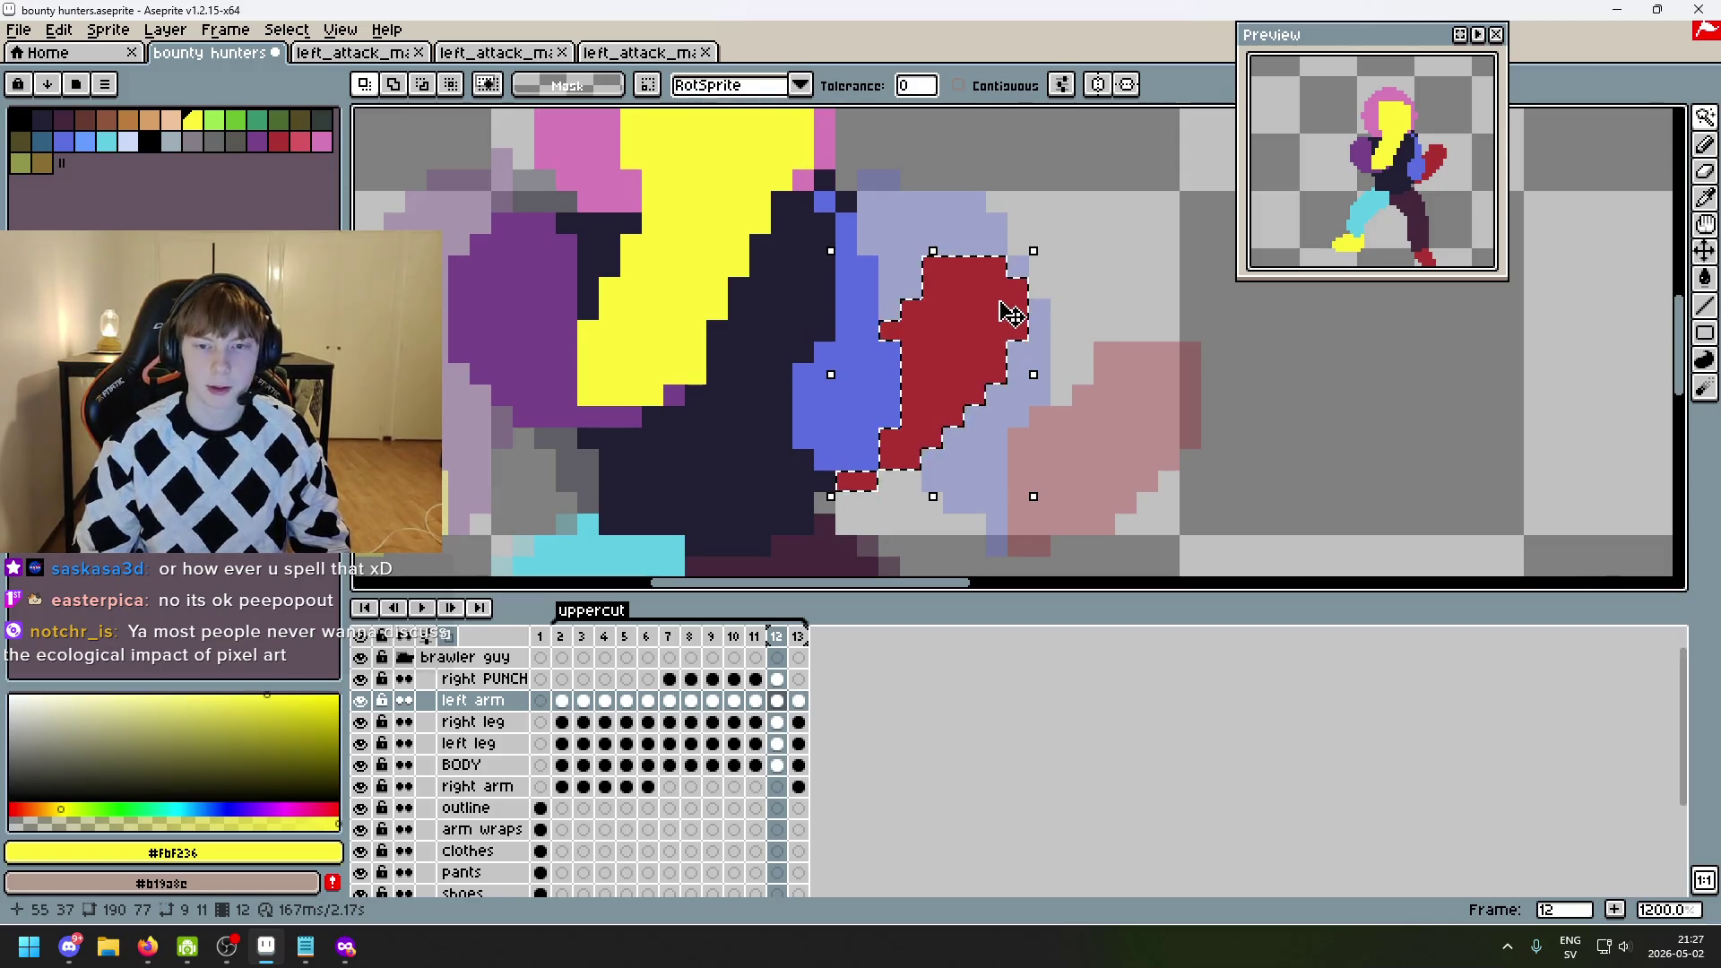
{"action": "scroll", "coordinate": [1017, 314], "scroll_direction": "down", "scroll_amount": 3}
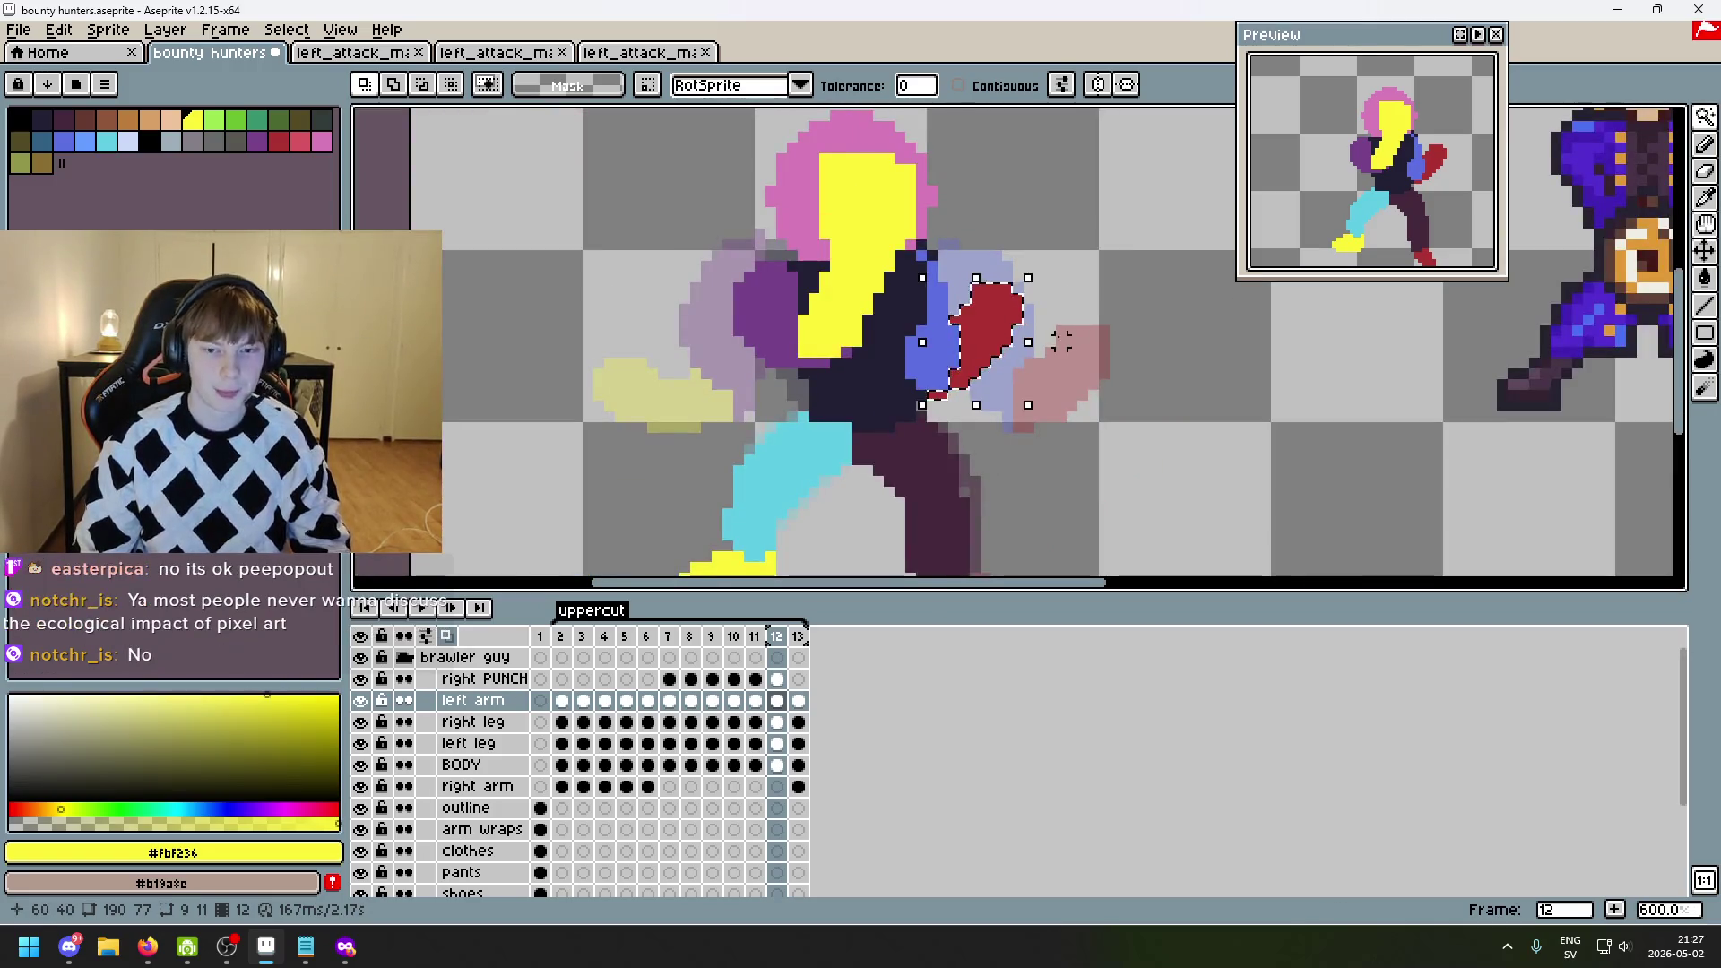
{"action": "left_click_drag", "start_coordinate": [1003, 350], "coordinate": [1026, 345]}
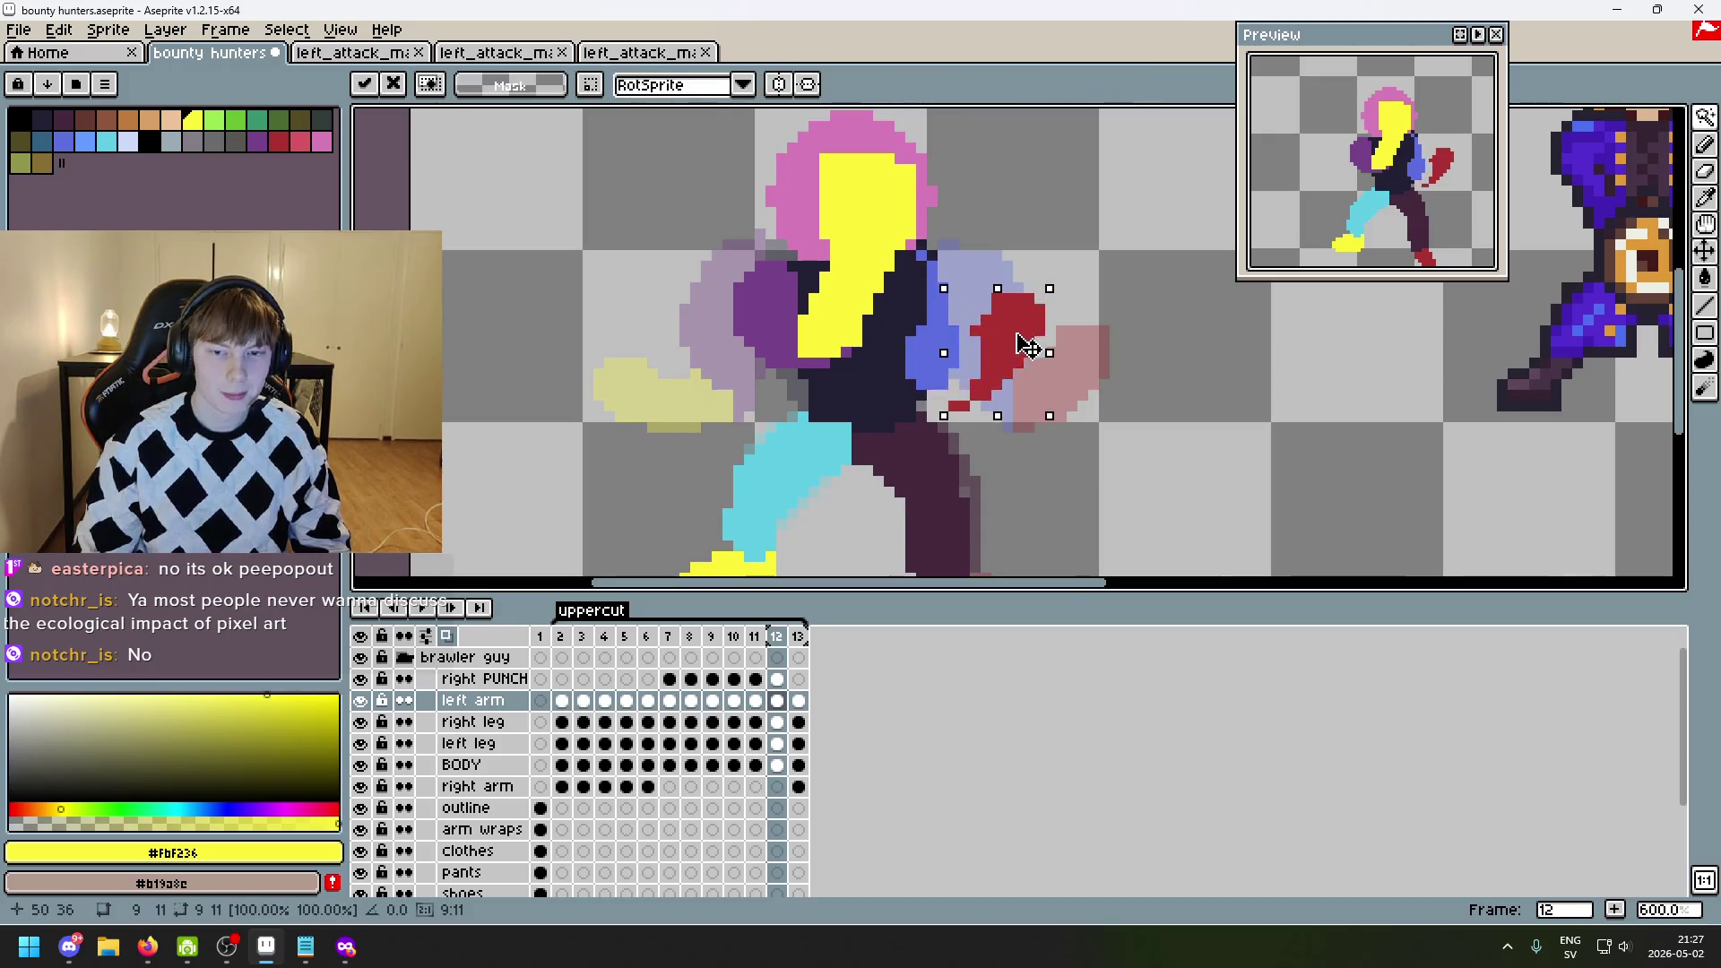
{"action": "key", "text": "ctrl+z"}
- Sample the fist's red as the drawing colour, then delete the selected fist
{"action": "scroll", "coordinate": [1028, 336], "scroll_direction": "up", "scroll_amount": 3}
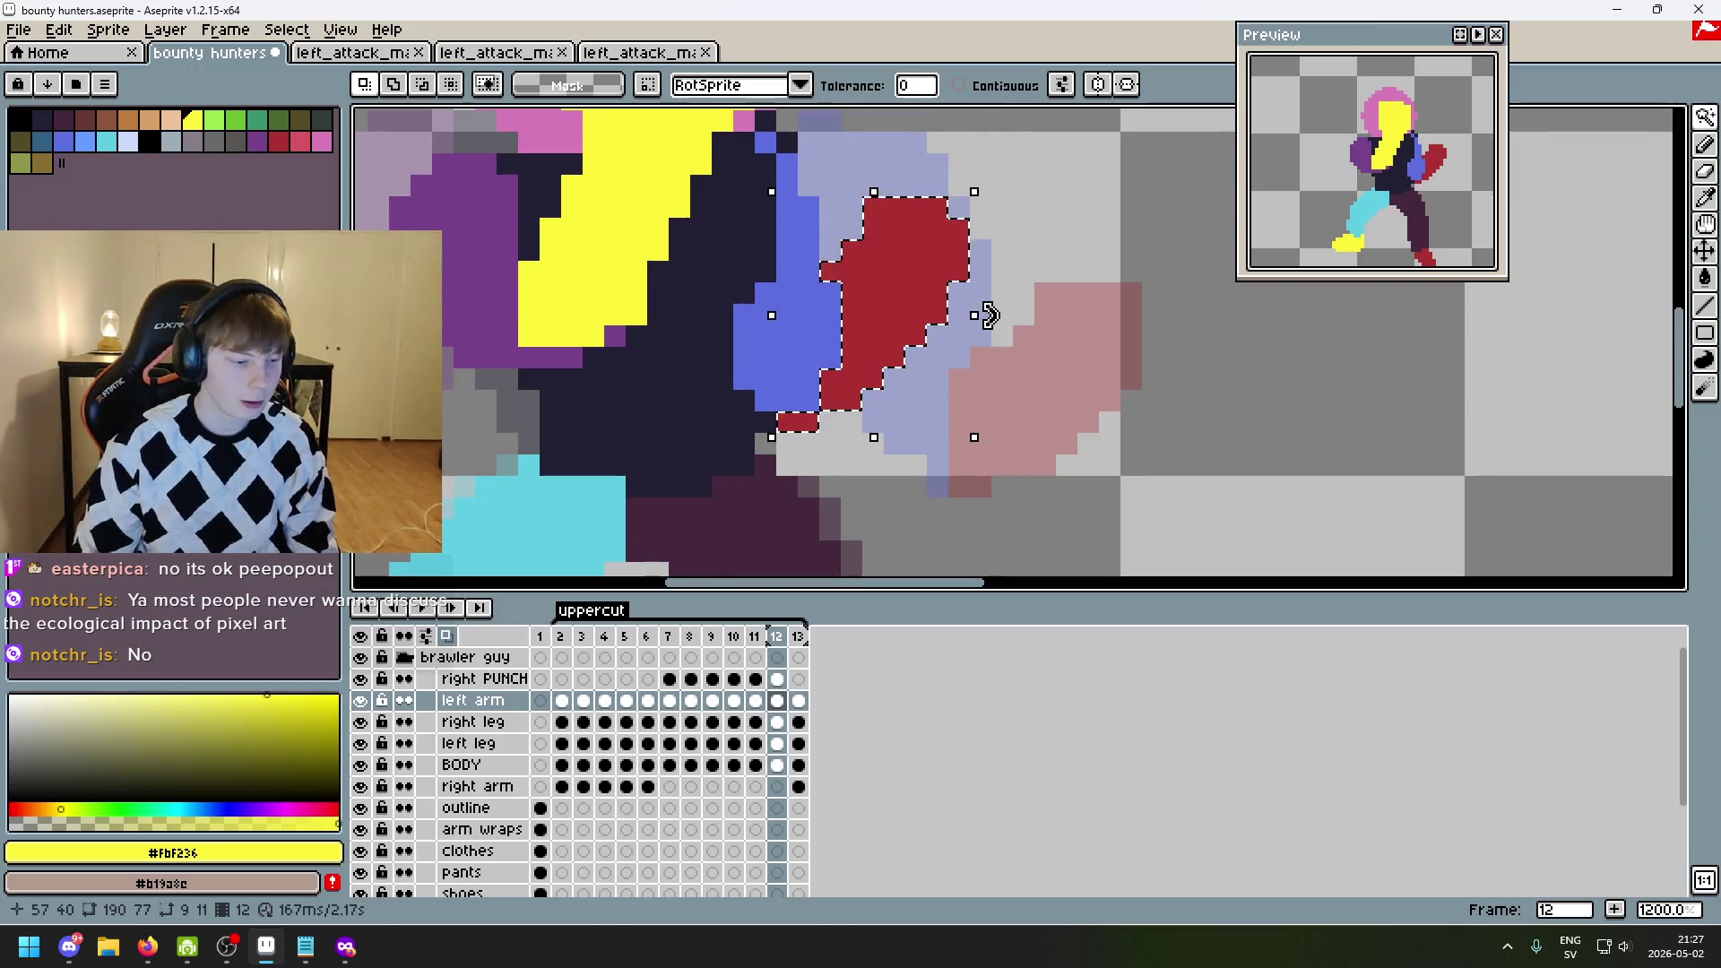
{"action": "key", "text": "Delete"}
{"action": "key", "text": "ctrl+z"}
{"action": "left_click", "coordinate": [923, 298], "text": "alt"}
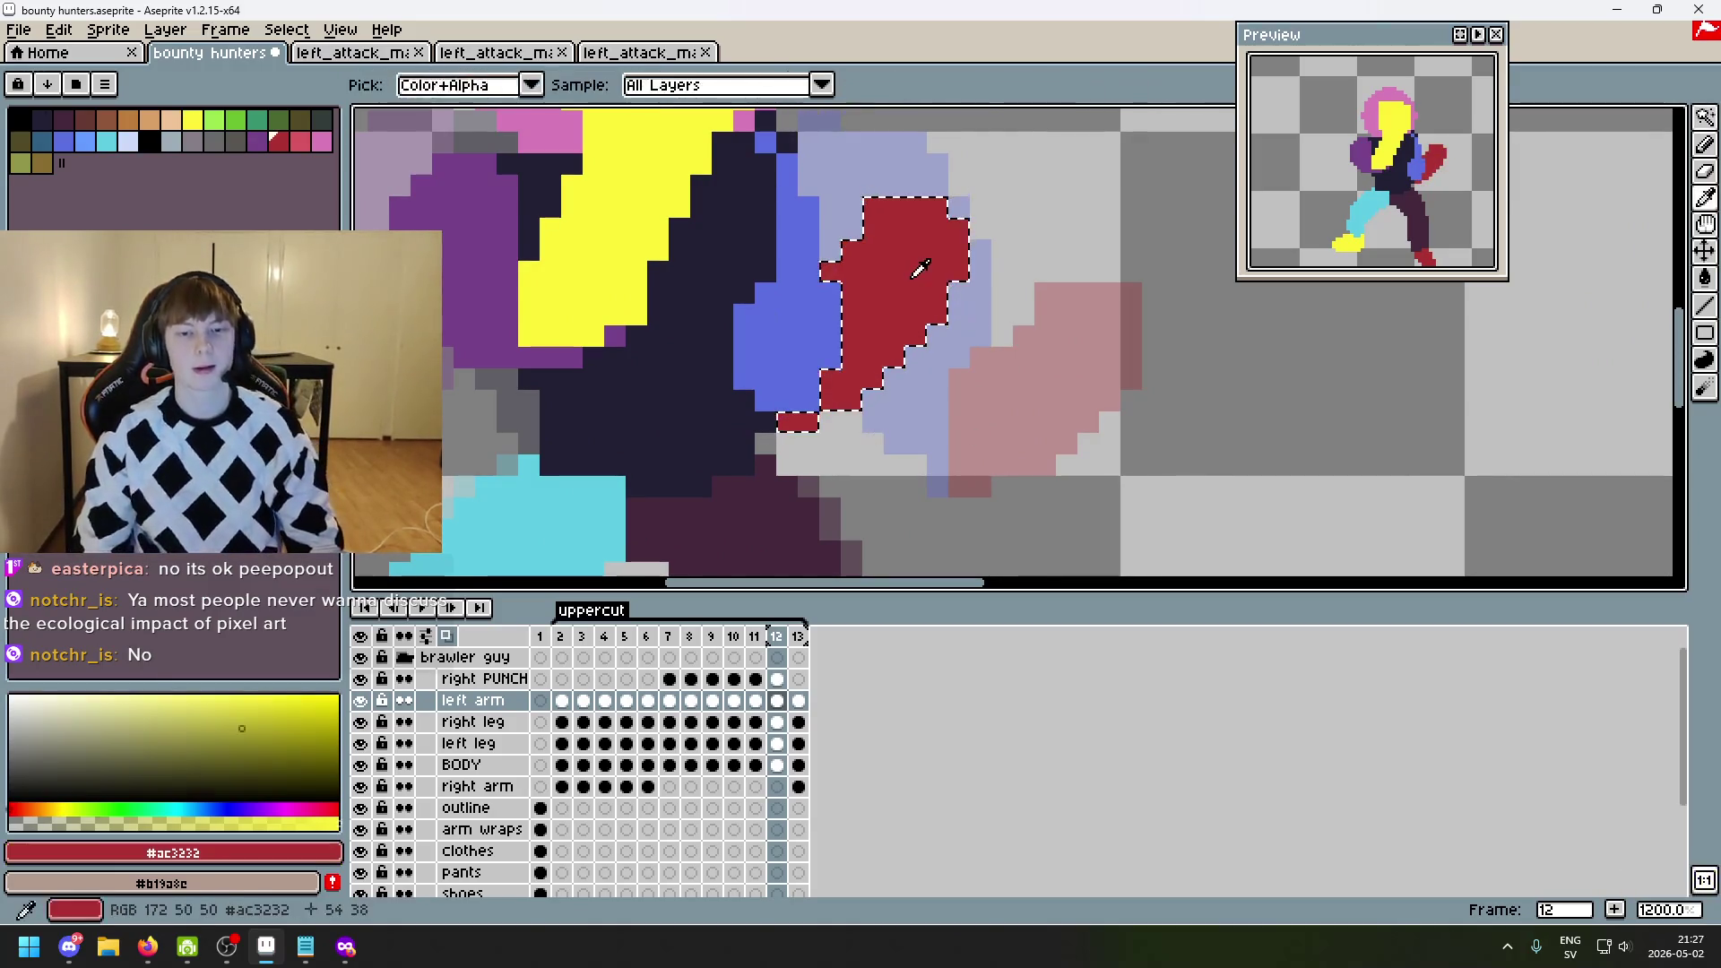
{"action": "scroll", "coordinate": [998, 390], "scroll_direction": "down", "scroll_amount": 2}
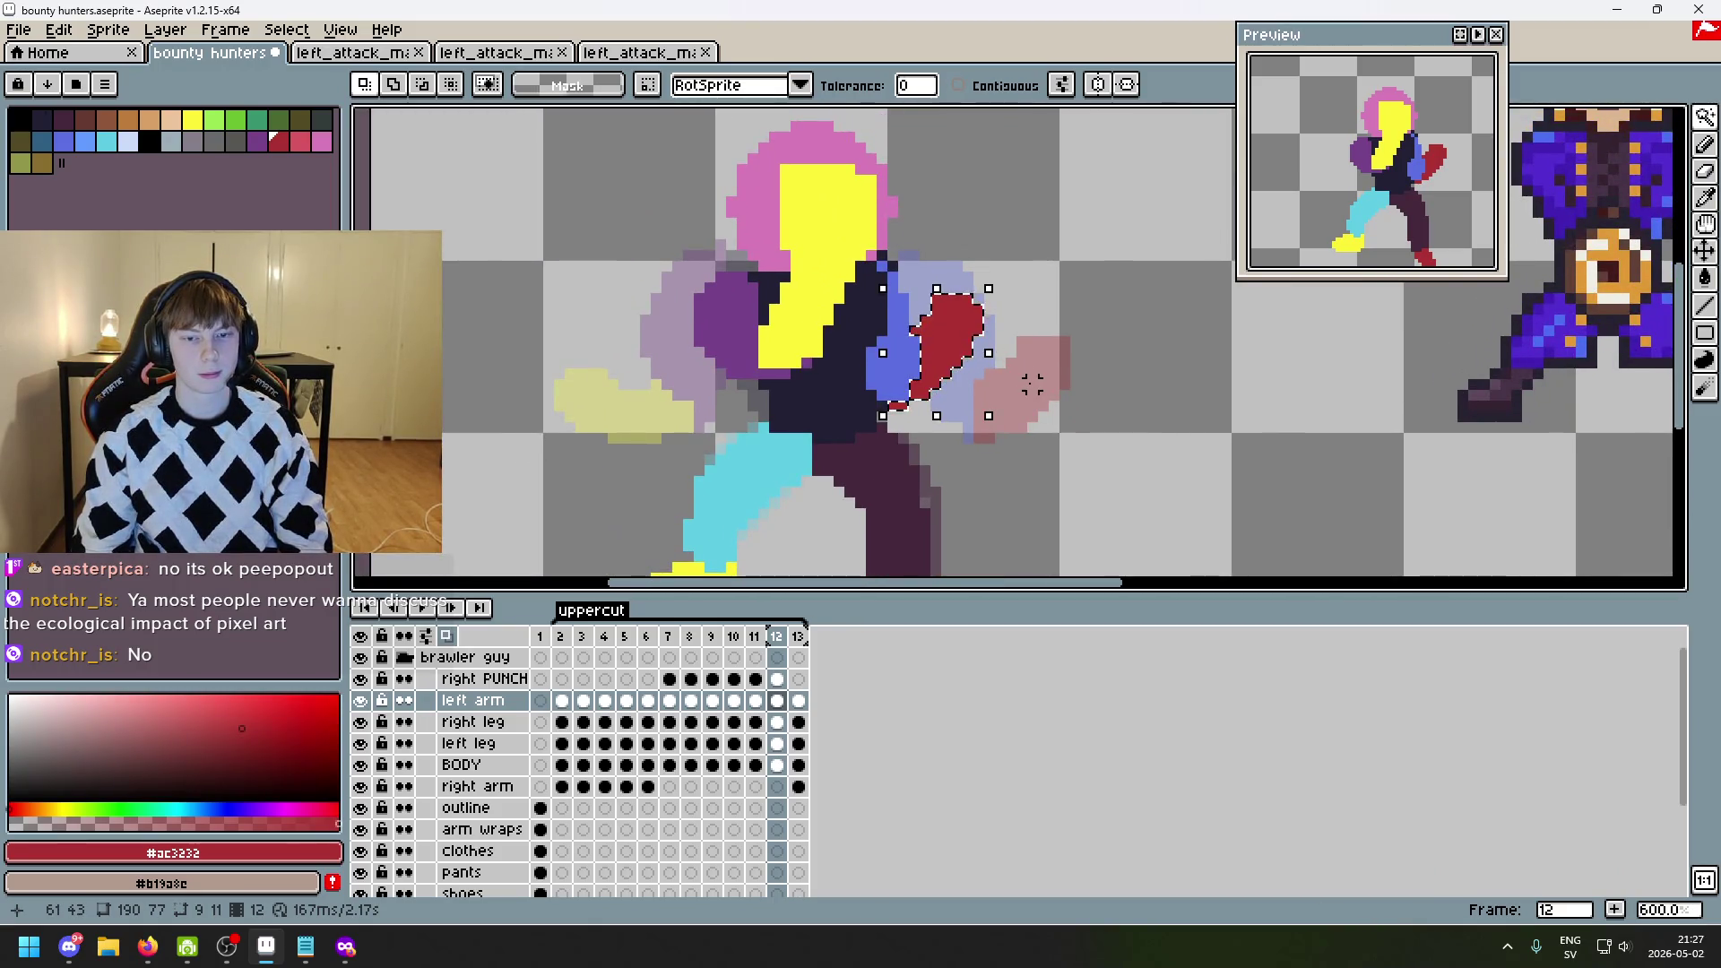
{"action": "key", "text": "Delete"}
{"action": "scroll", "coordinate": [1017, 384], "scroll_direction": "up", "scroll_amount": 1}
- Preview the uppercut playback and compare frames 11 and 12
{"action": "key", "text": "b"}
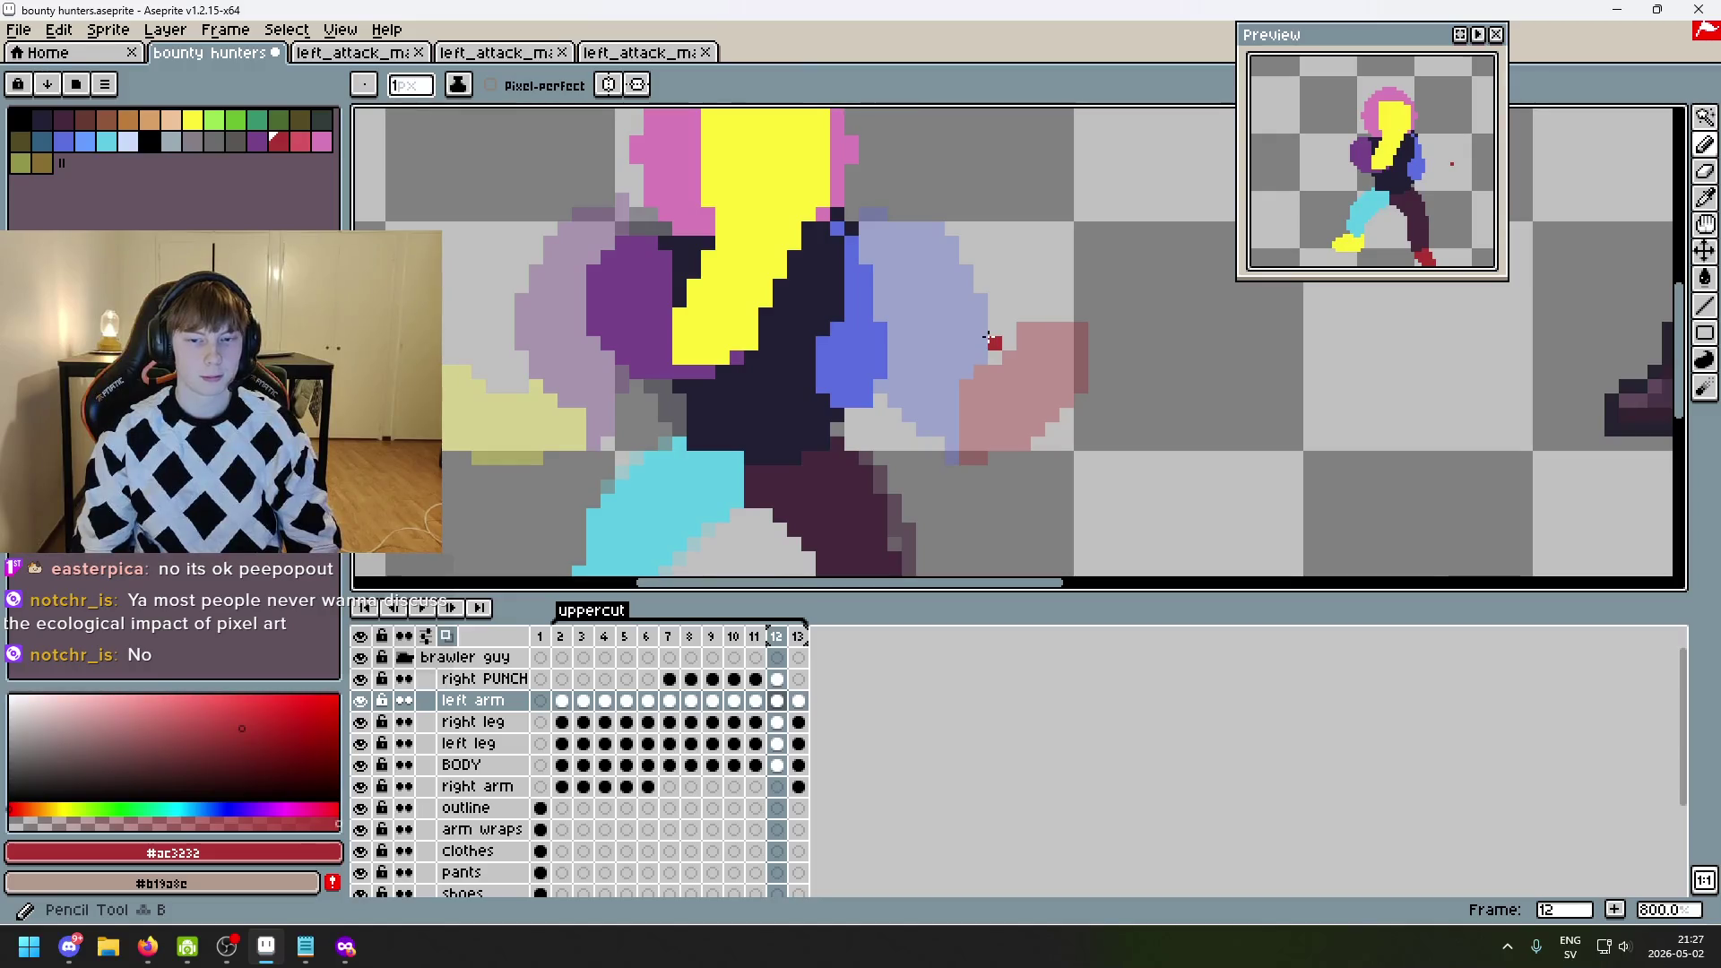
{"action": "scroll", "coordinate": [988, 339], "scroll_direction": "down", "scroll_amount": 3}
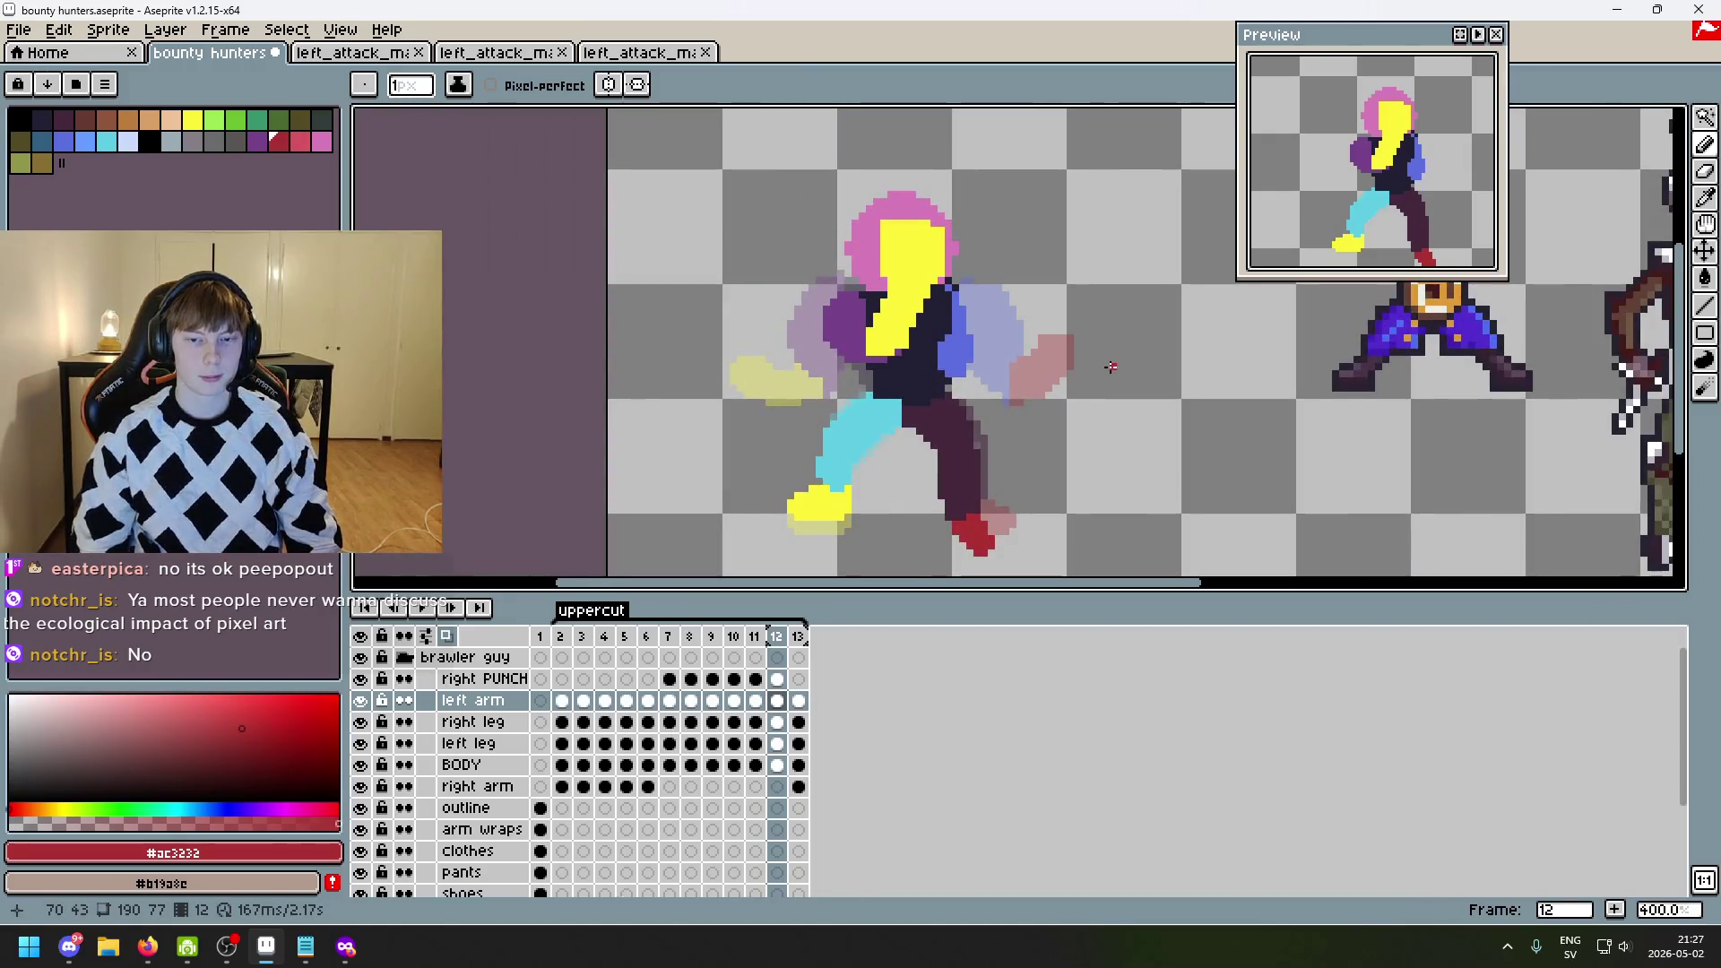
{"action": "key", "text": "Return"}
{"action": "key", "text": "Return"}
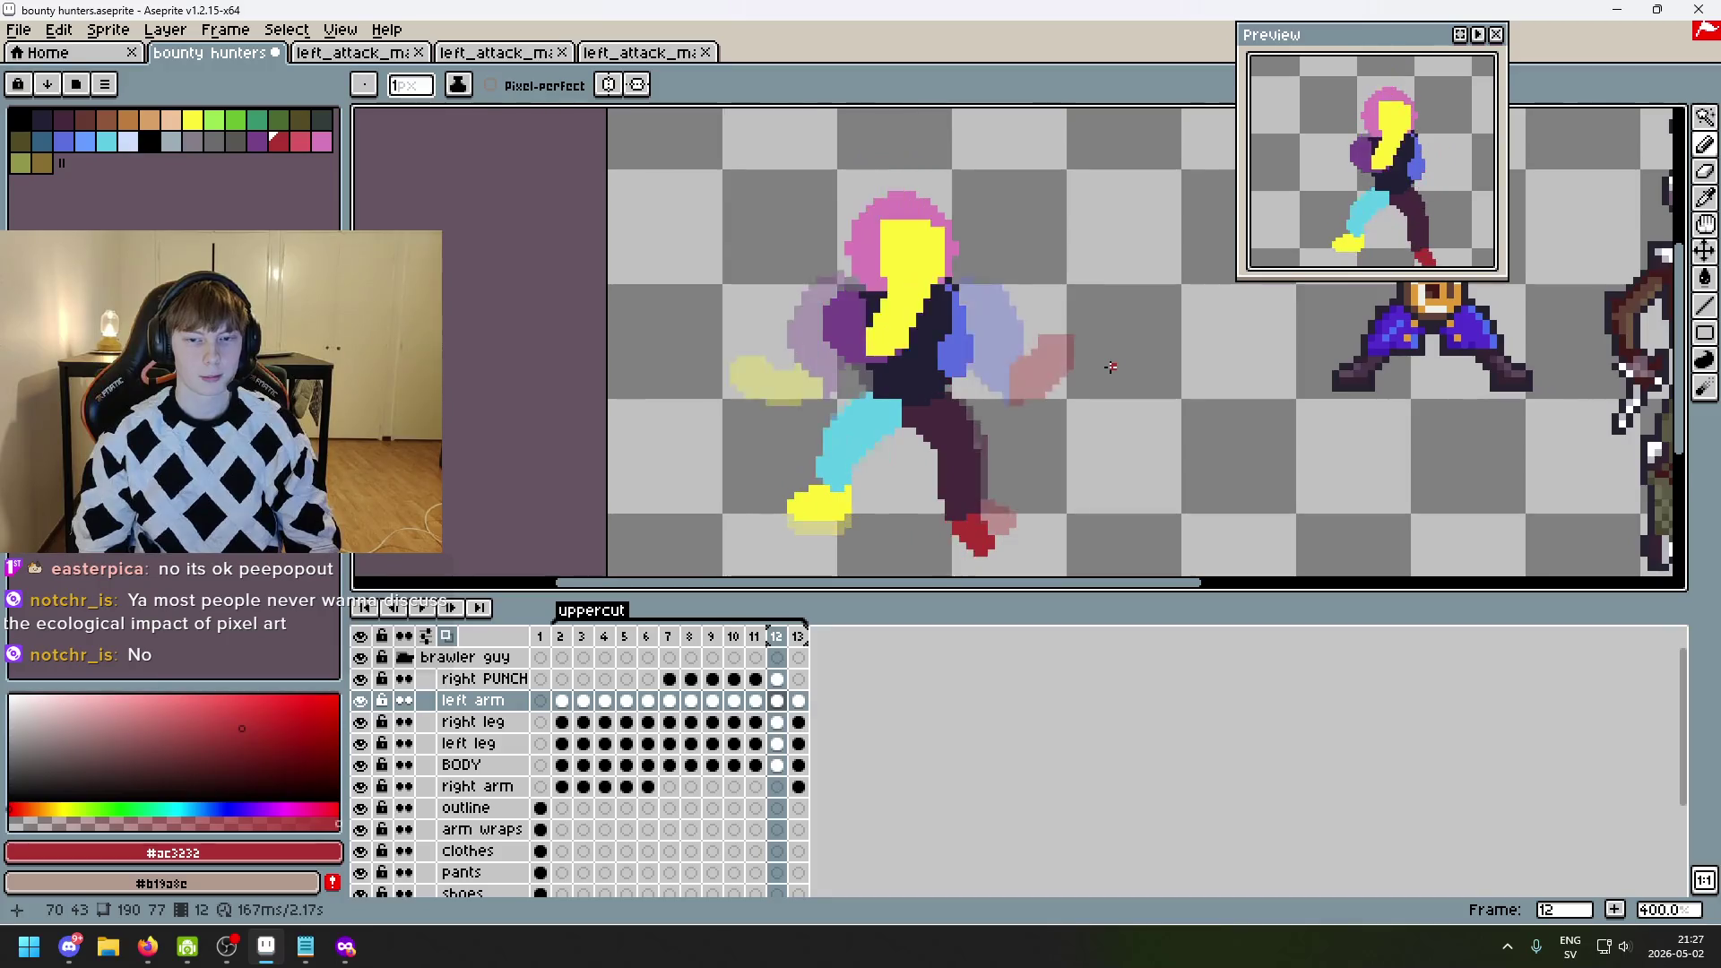
{"action": "key", "text": "Return"}
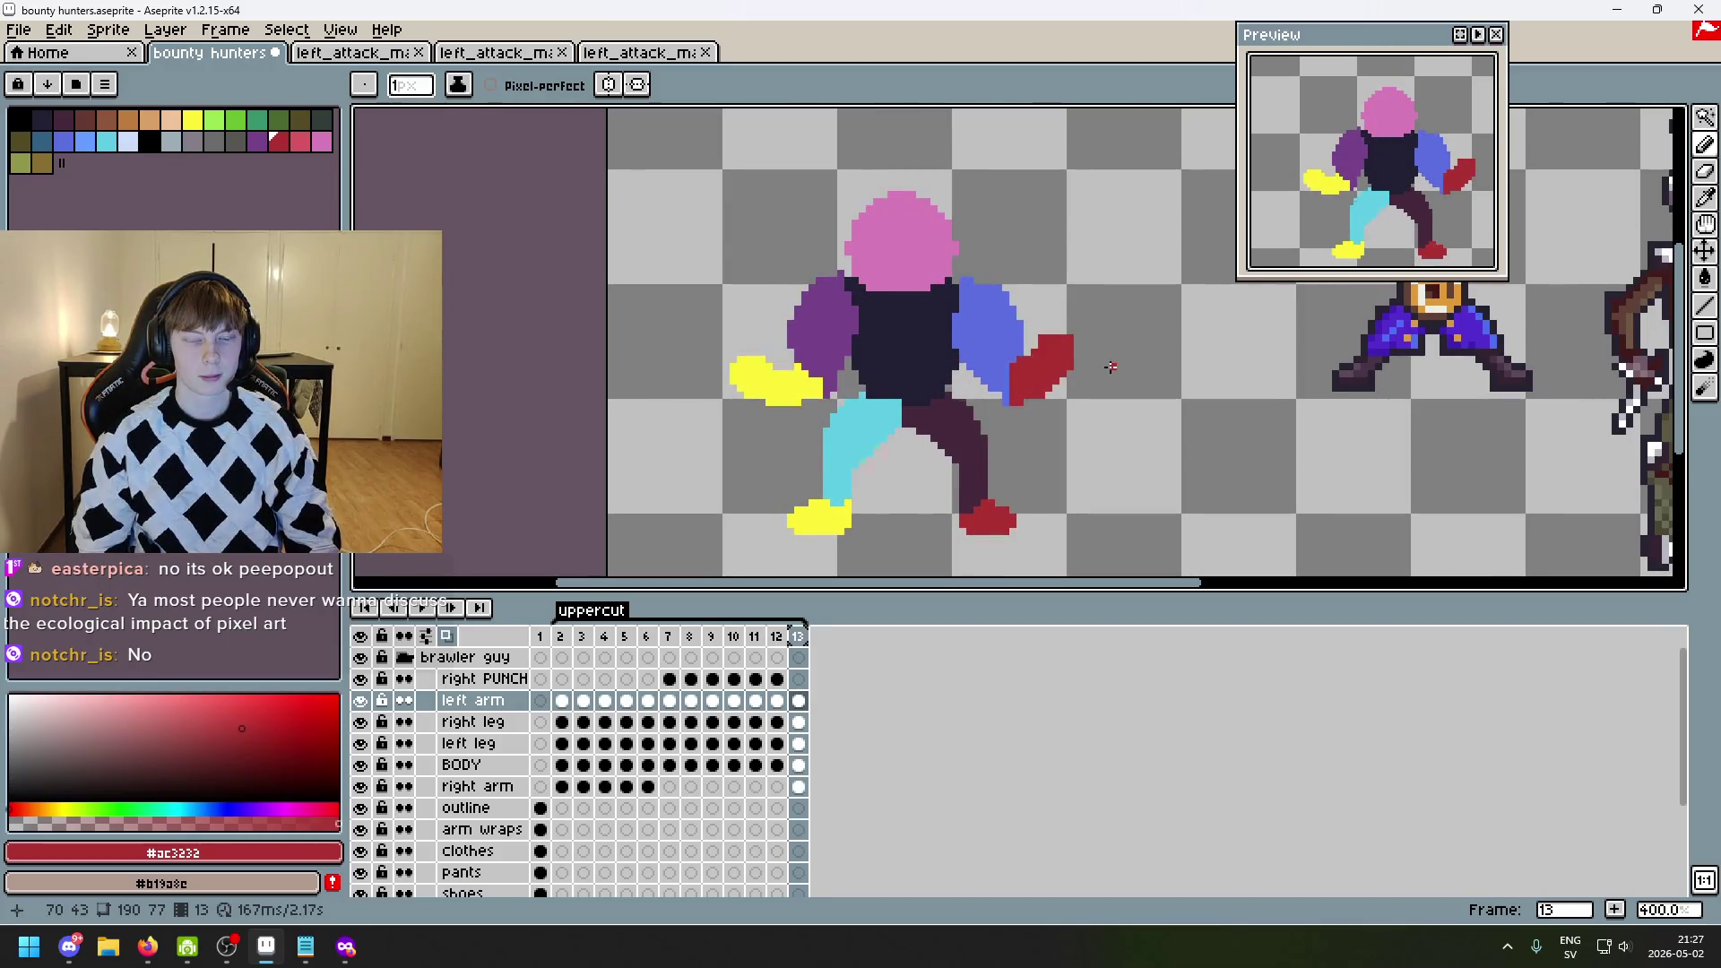
{"action": "key", "text": "Return"}
{"action": "key", "text": "Left"}
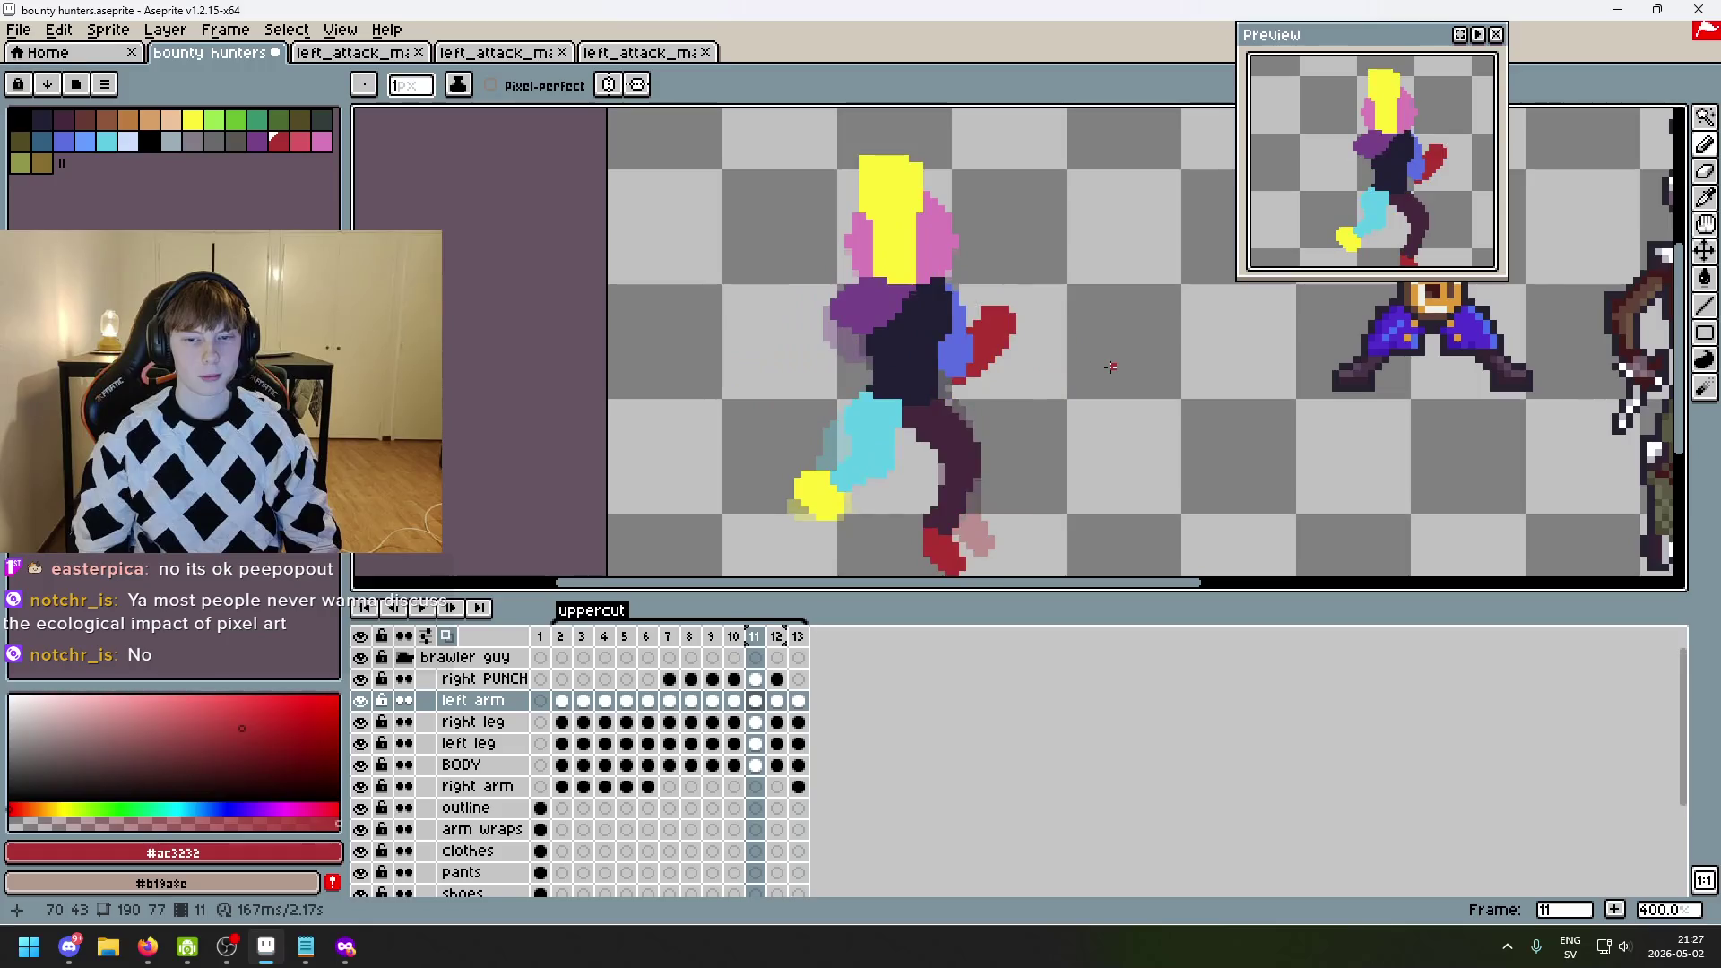
{"action": "key", "text": "Right"}
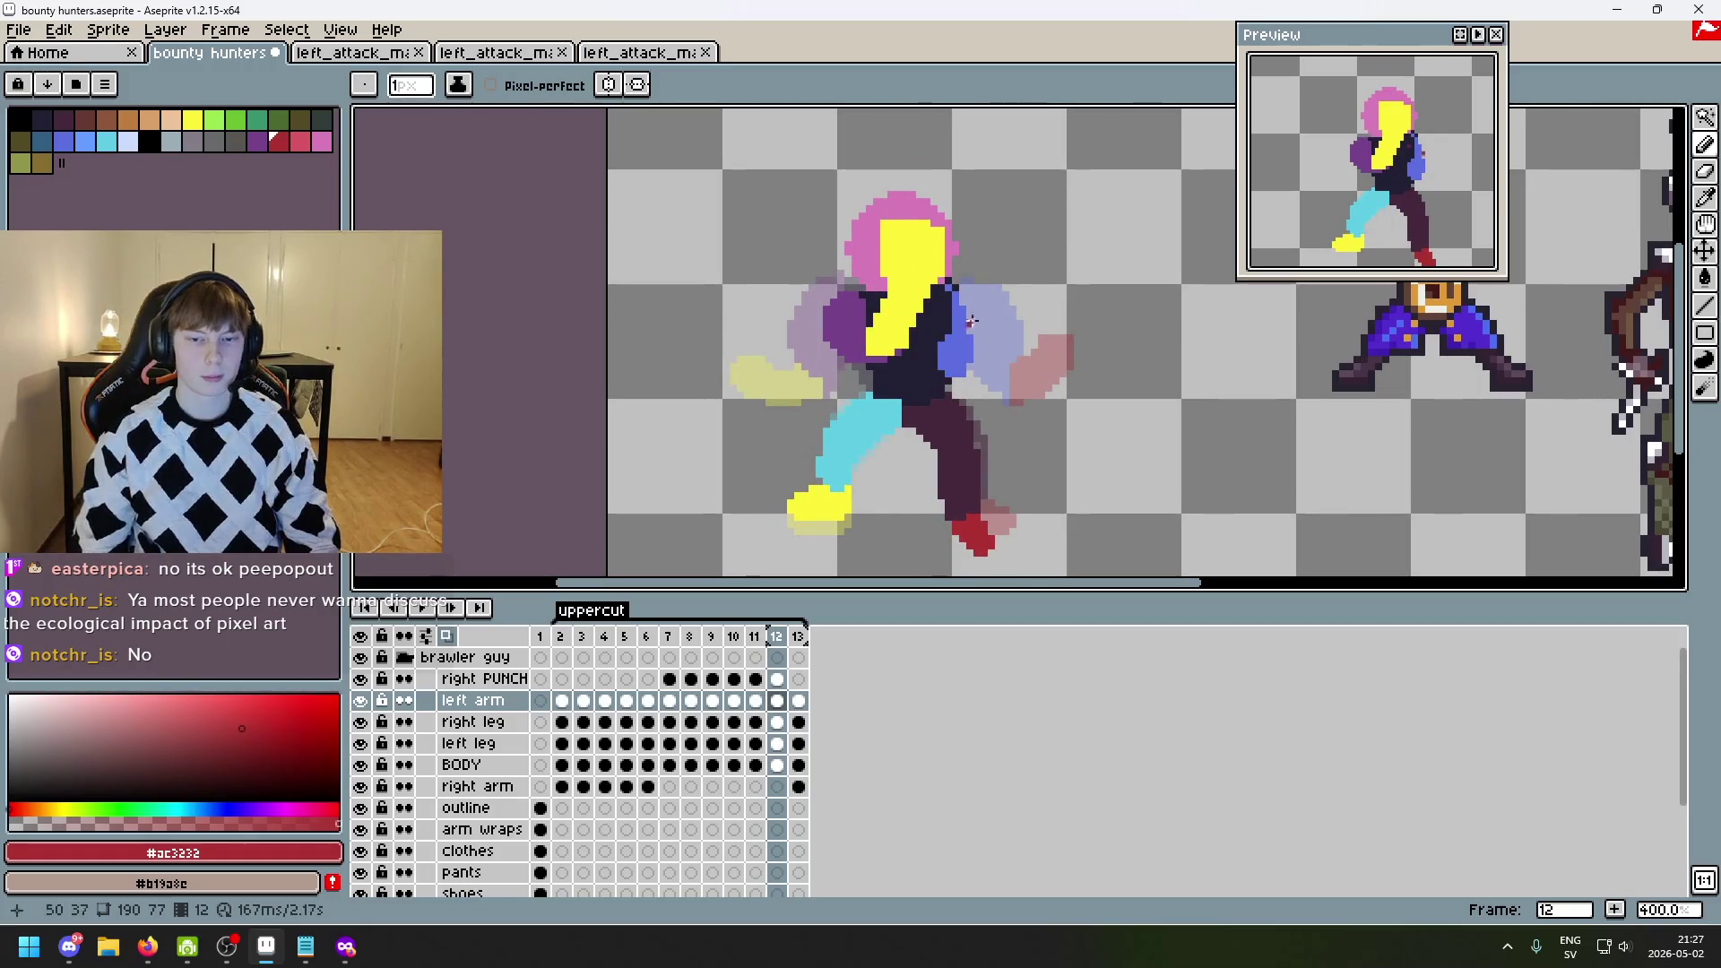
- Pencil a solid #ac3232 square fist at the arm's end, then sample the arm's blue
{"action": "scroll", "coordinate": [1111, 367], "scroll_direction": "up", "scroll_amount": 2}
{"action": "mouse_move", "coordinate": [1008, 332]}
{"action": "left_mouse_down"}
{"action": "mouse_move", "coordinate": [1020, 378]}
{"action": "mouse_move", "coordinate": [1023, 355]}
{"action": "left_mouse_up"}
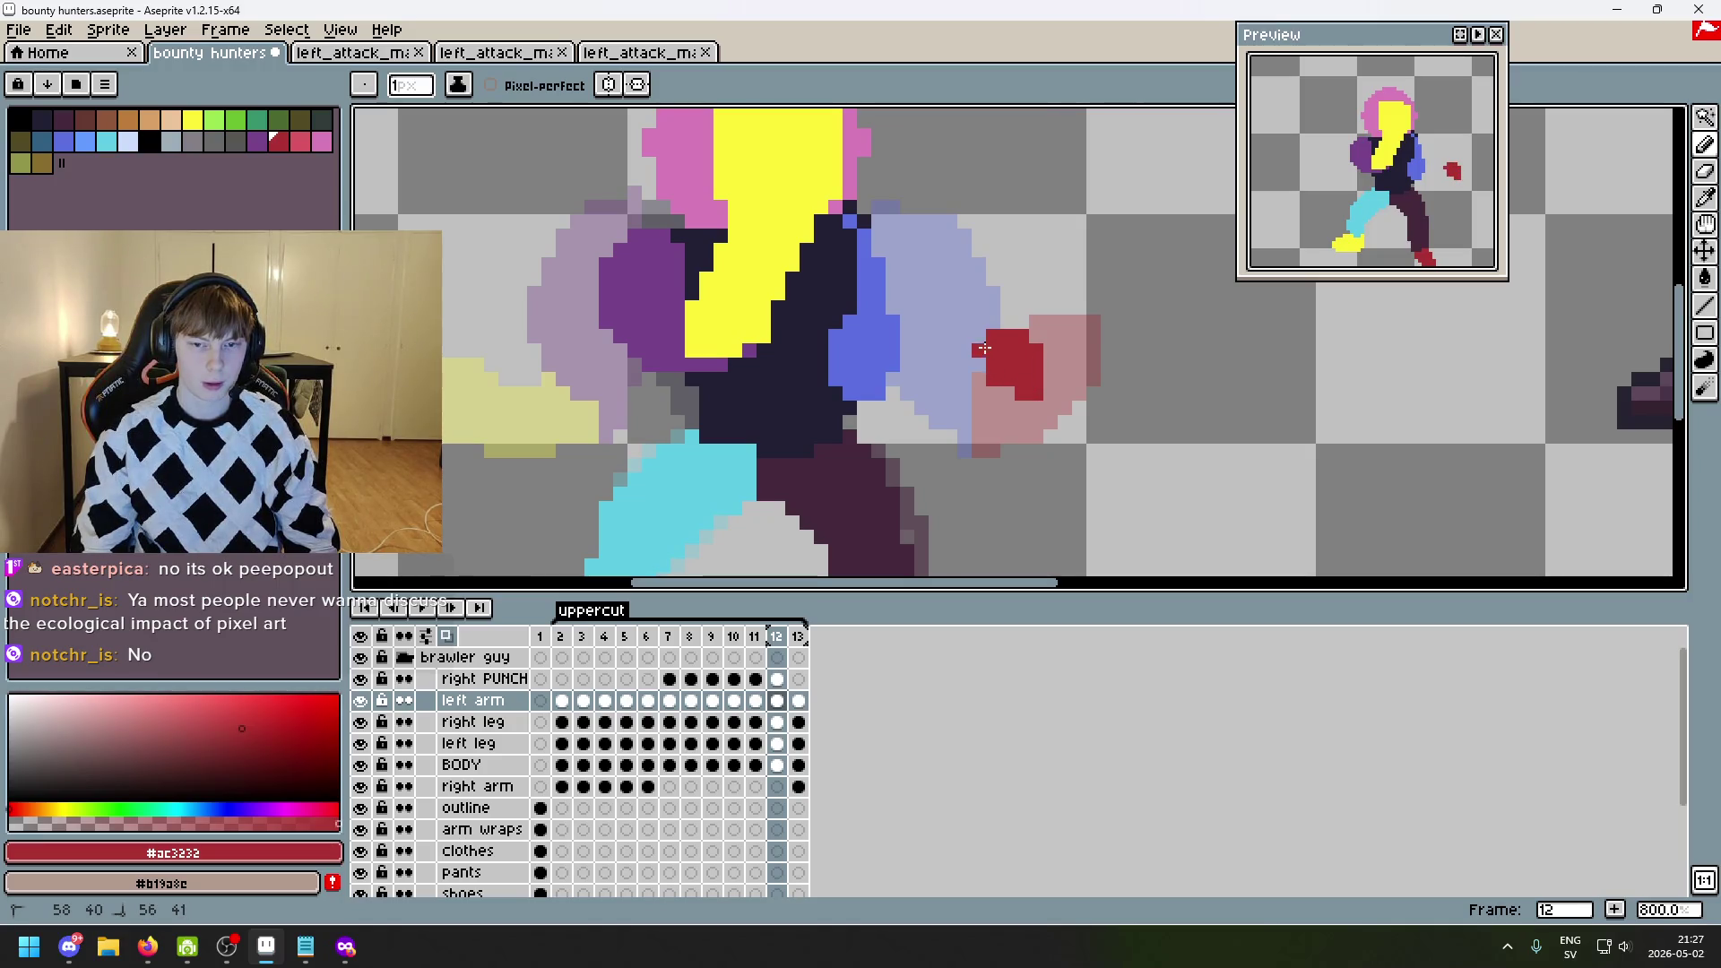
{"action": "left_click_drag", "start_coordinate": [979, 350], "coordinate": [986, 384]}
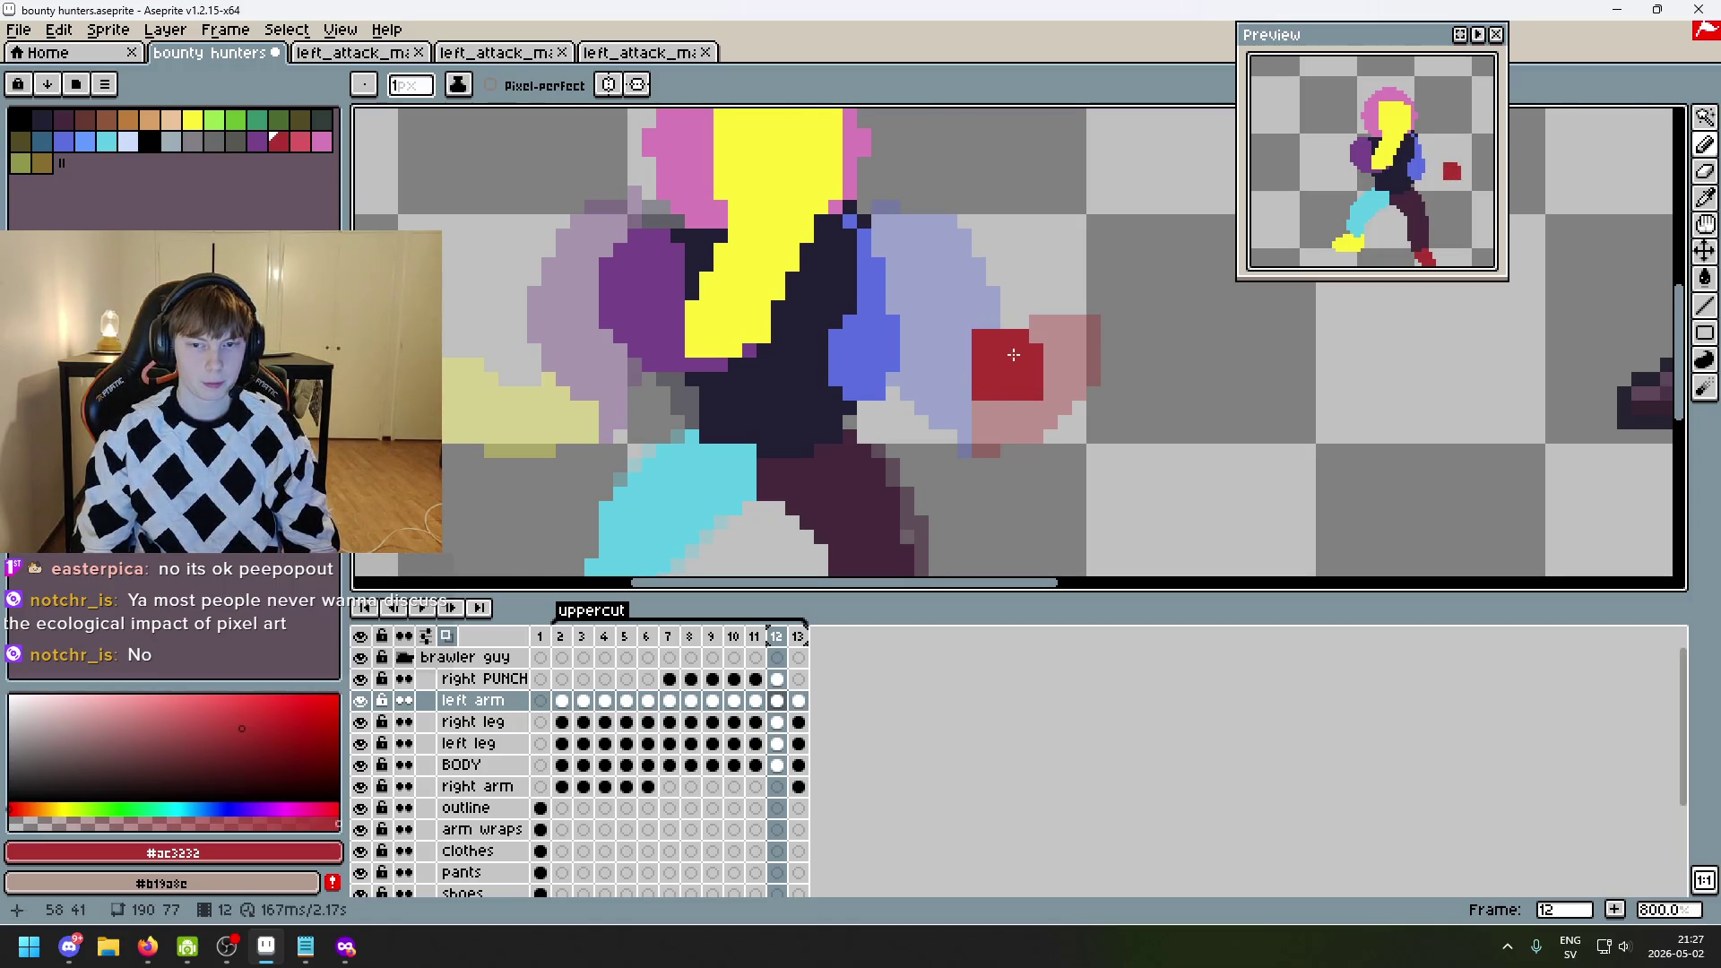
{"action": "scroll", "coordinate": [981, 404], "scroll_direction": "up", "scroll_amount": 1}
{"action": "left_click", "coordinate": [789, 377], "text": "alt"}
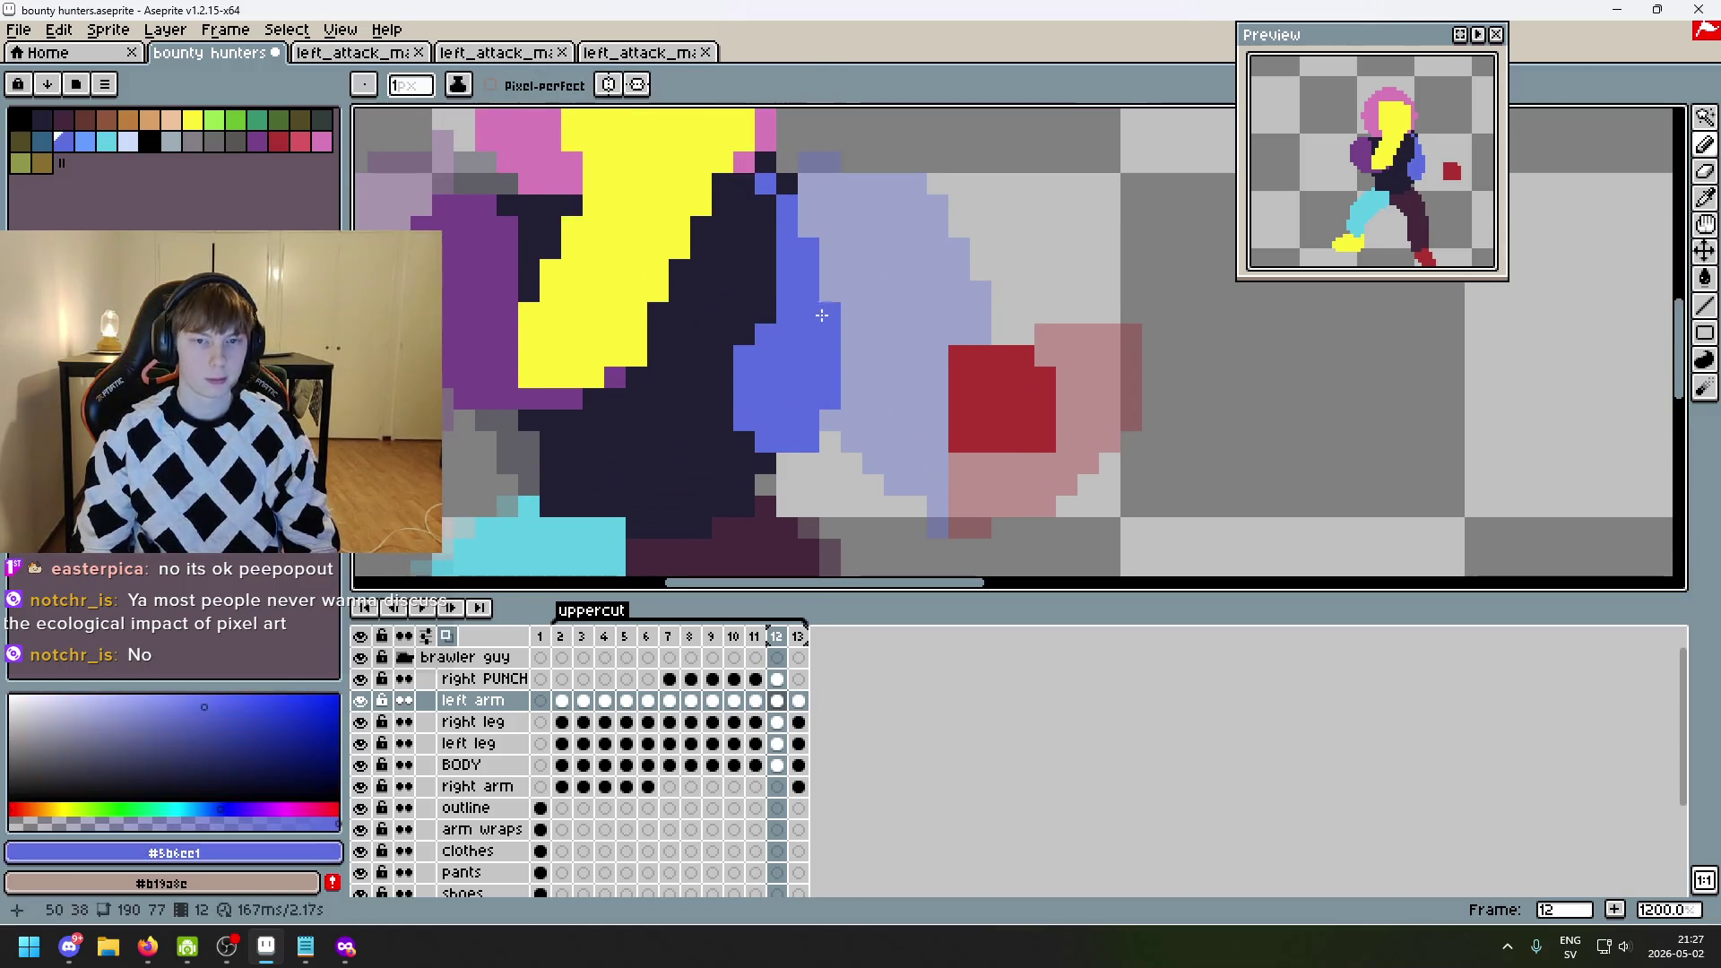
{"action": "scroll", "coordinate": [872, 277], "scroll_direction": "down", "scroll_amount": 5}
{"action": "key", "text": "Left"}
{"action": "key", "text": "Right"}
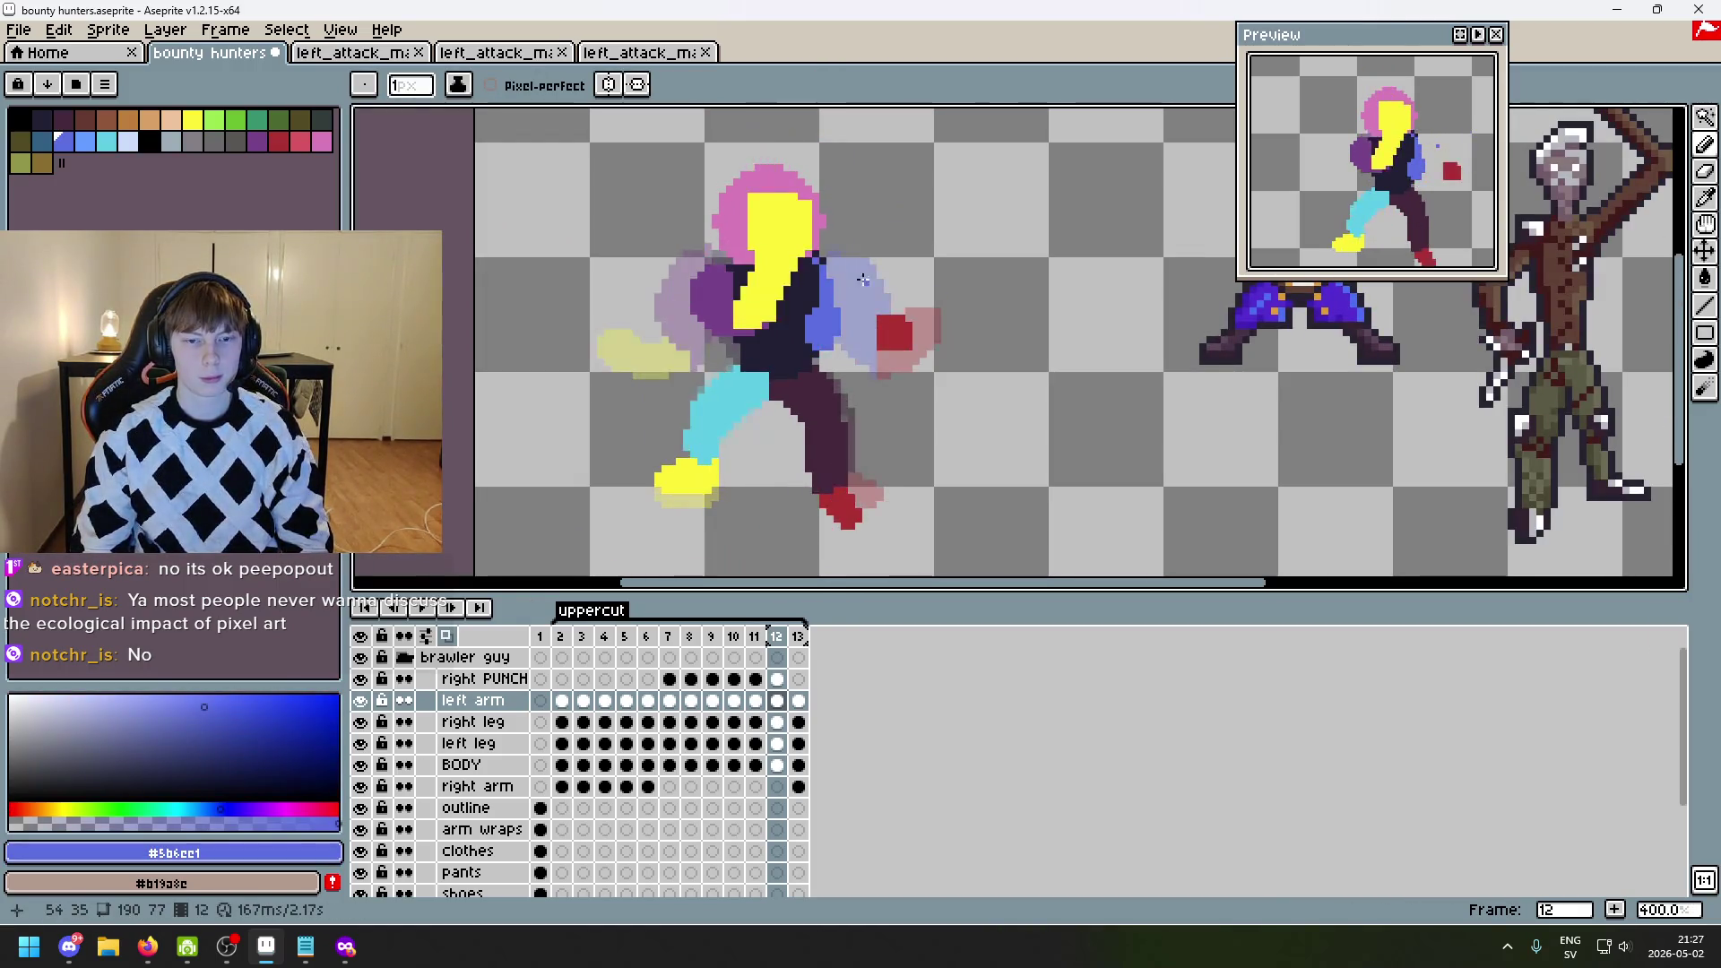
{"action": "key", "text": "Left"}
{"action": "key", "text": "Right"}
{"action": "key", "text": "Left"}
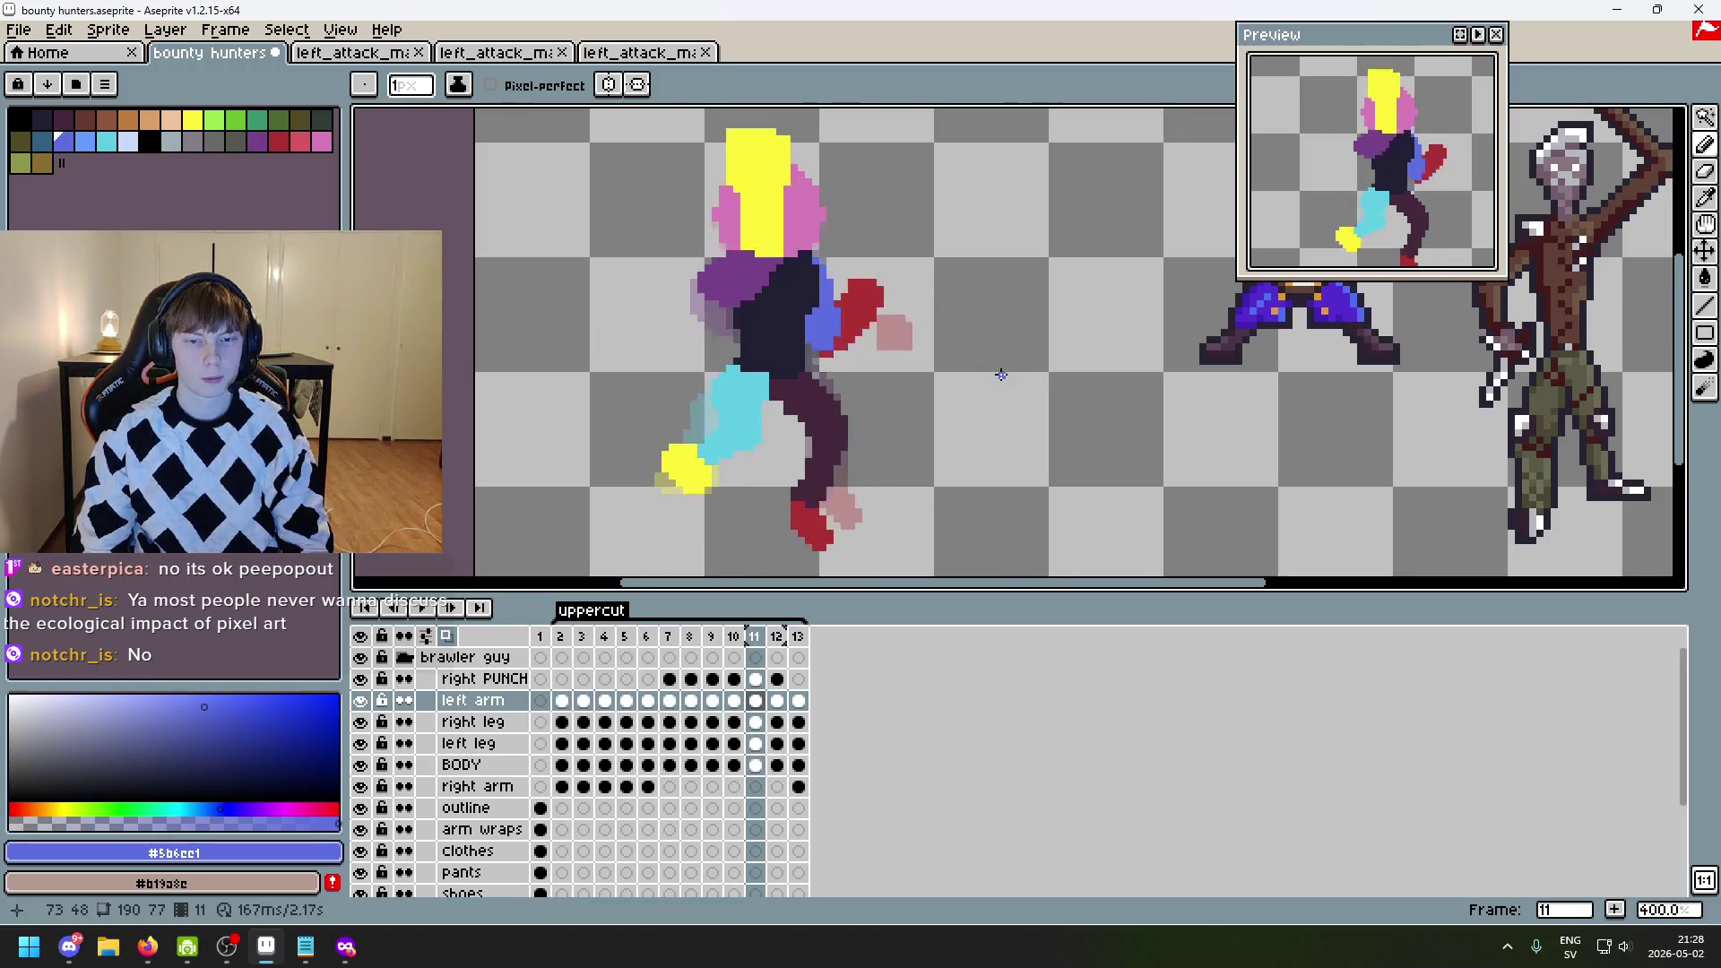
{"action": "key", "text": "Right"}
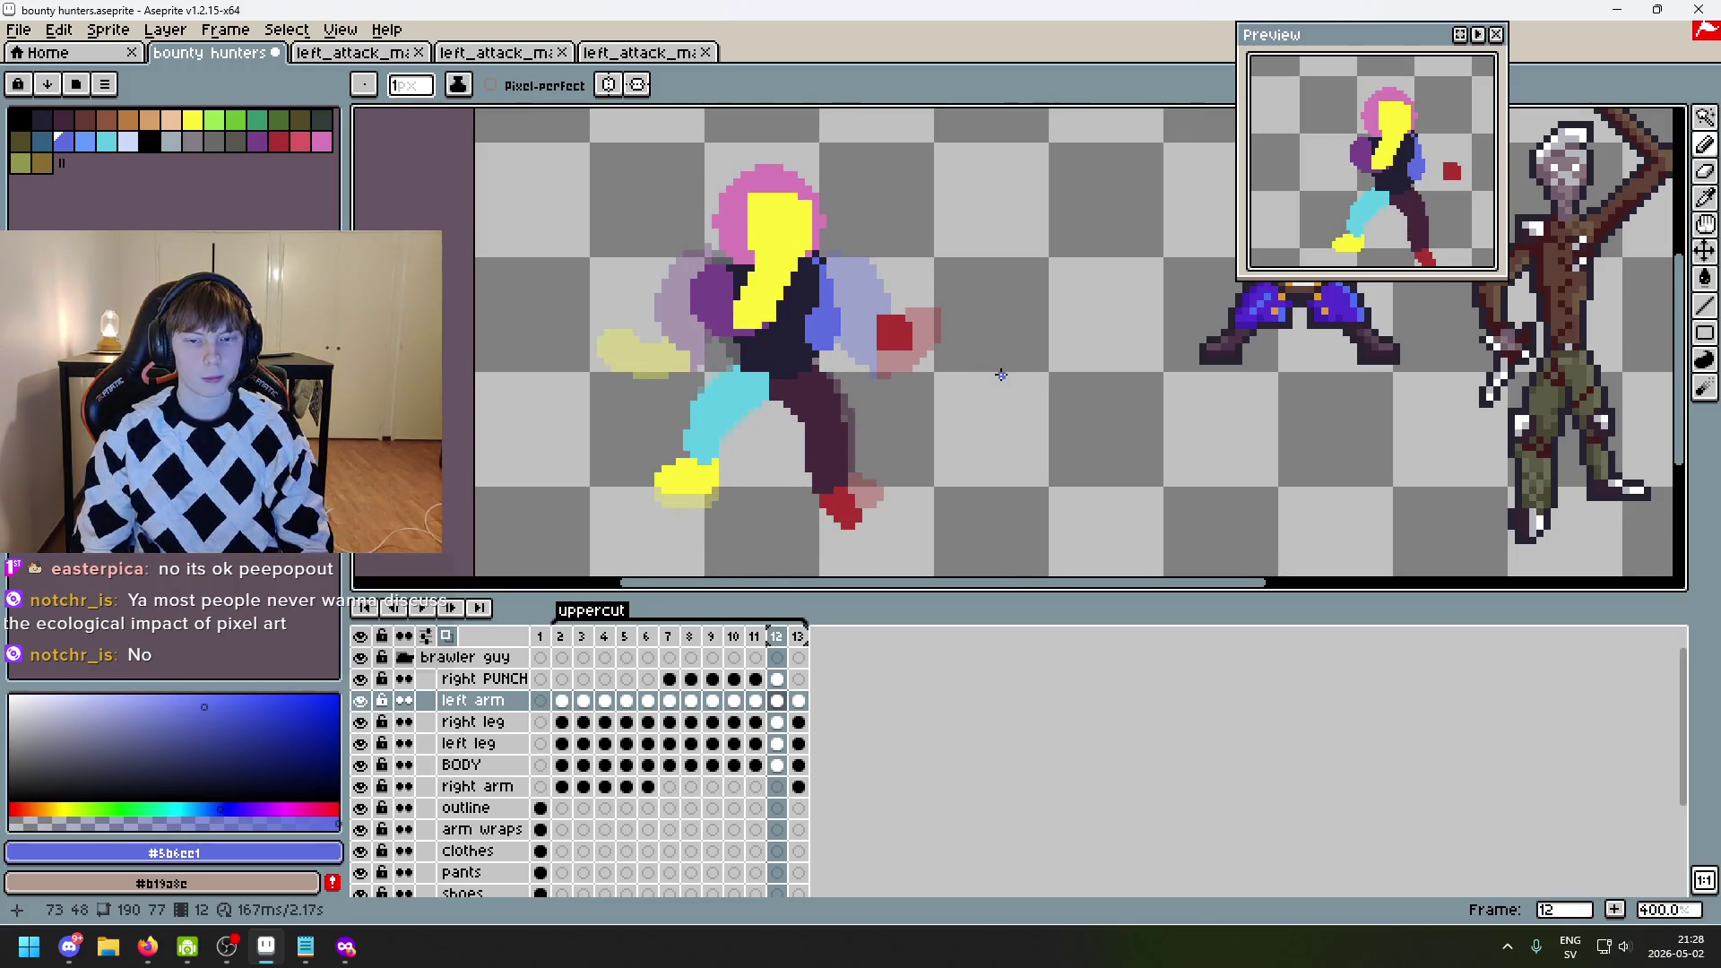
{"action": "key", "text": "Left"}
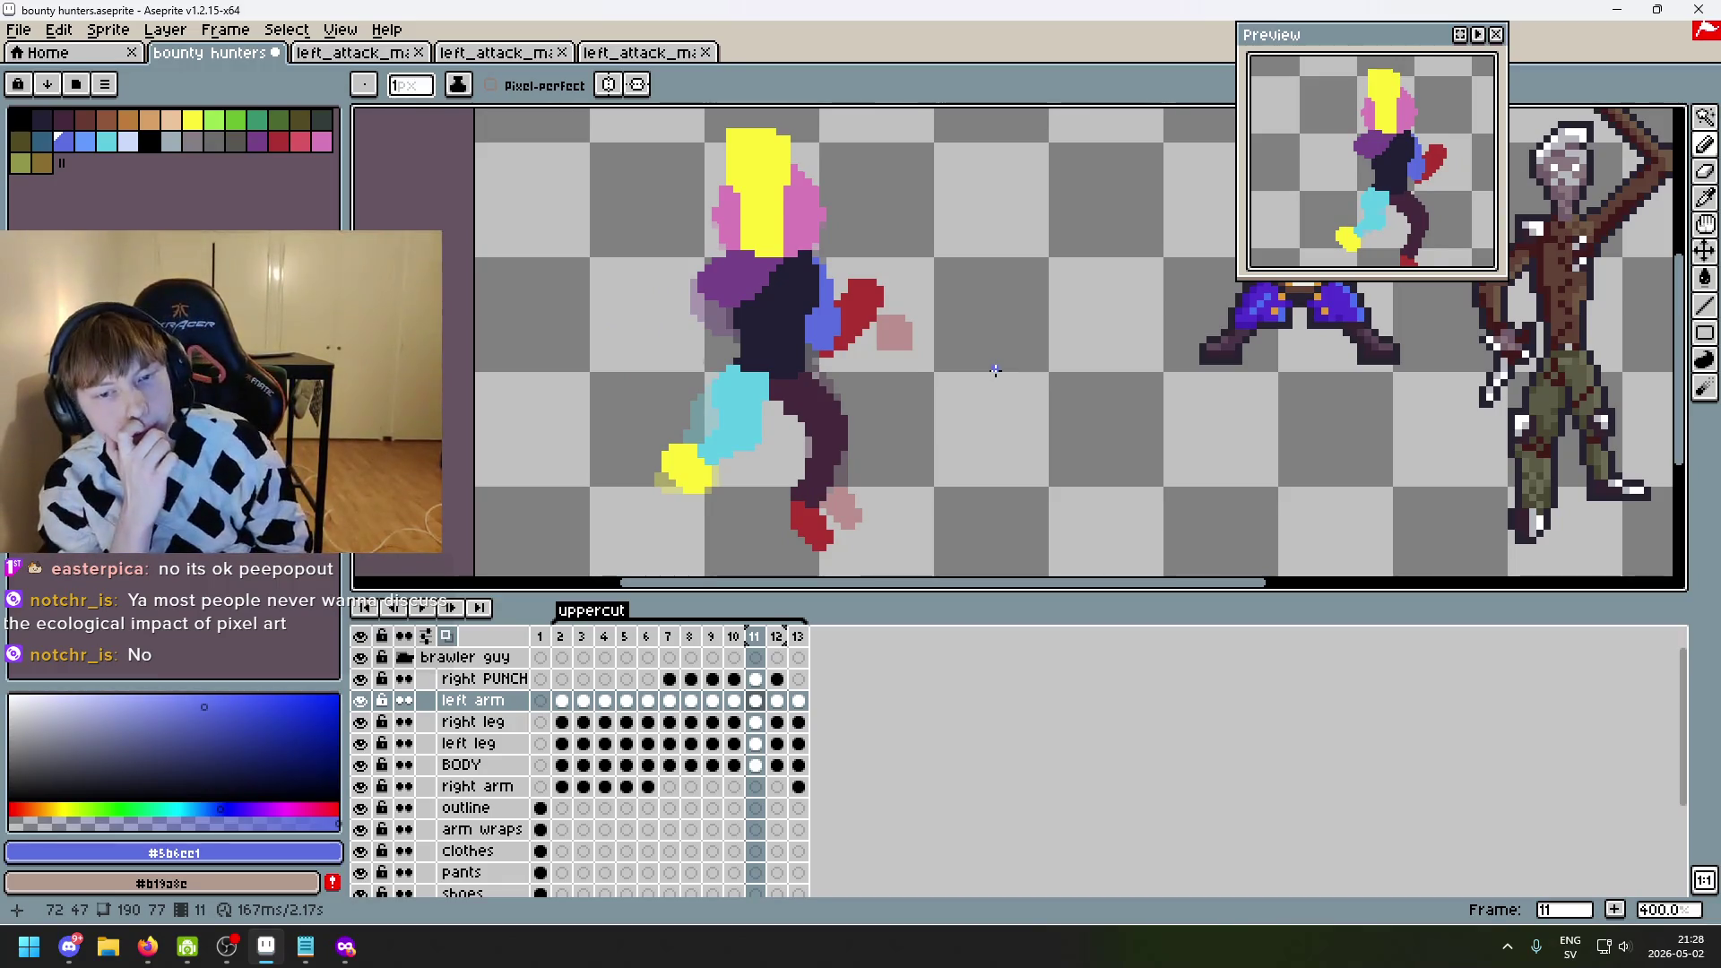
{"action": "key", "text": "Right"}
{"action": "key", "text": "Left"}
{"action": "key", "text": "Left"}
{"action": "key", "text": "Right"}
{"action": "key", "text": "Right"}
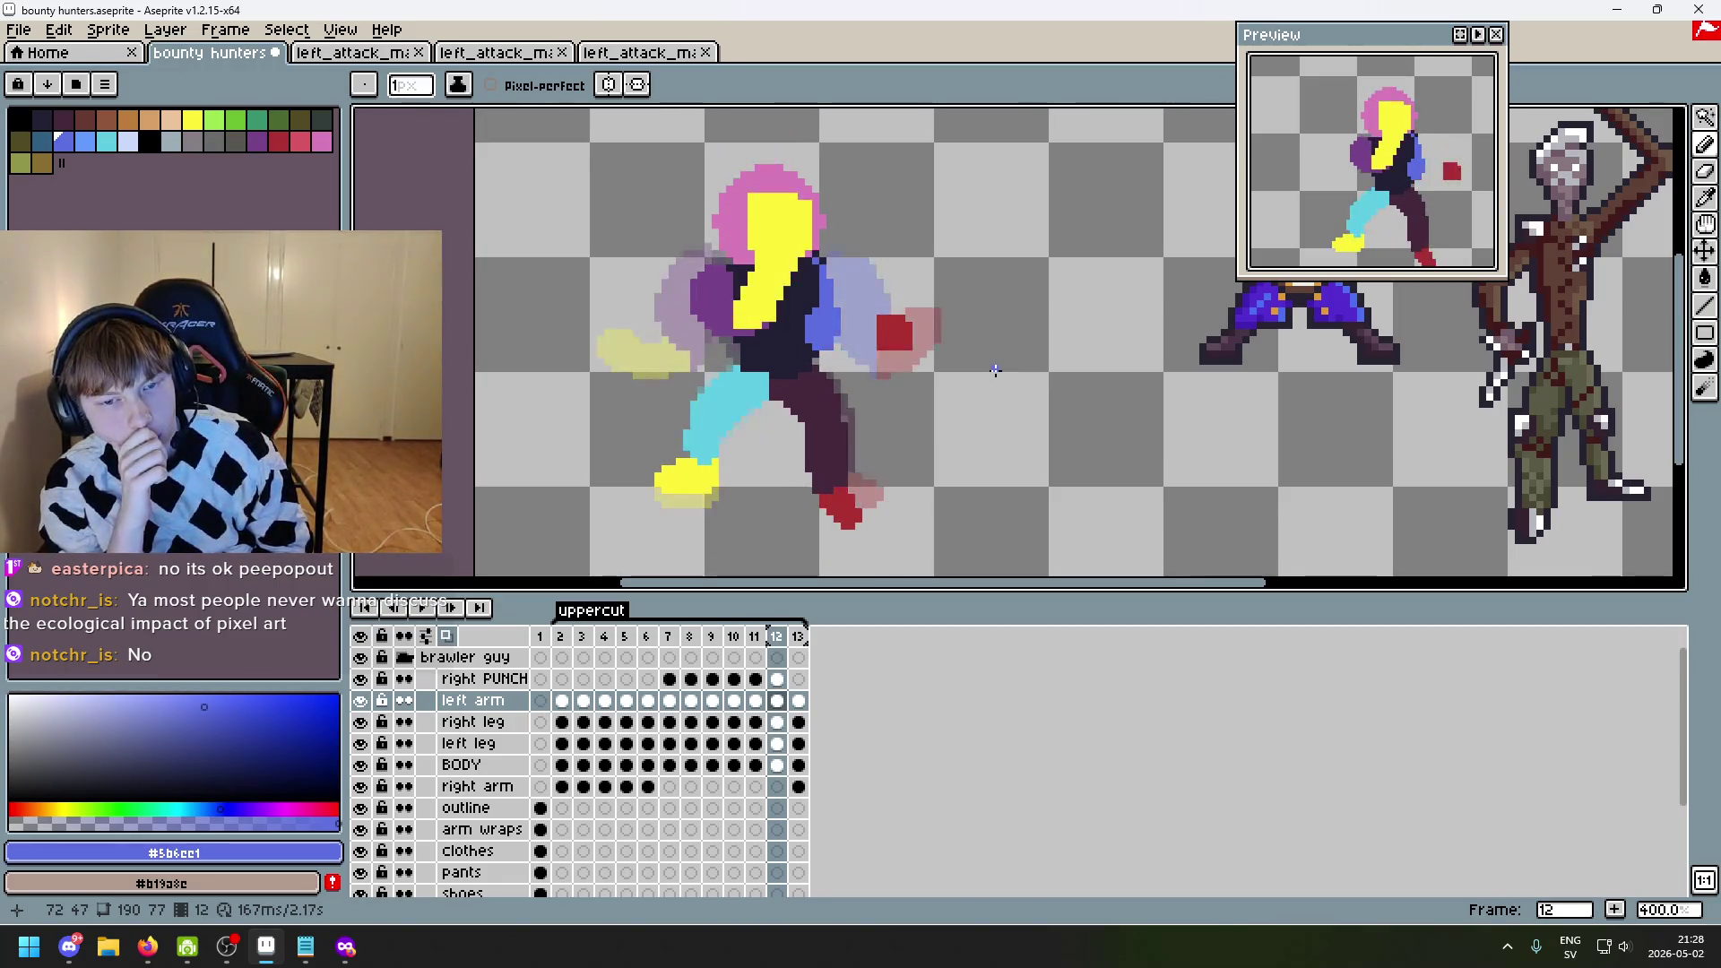
{"action": "key", "text": "Left"}
{"action": "key", "text": "Right"}
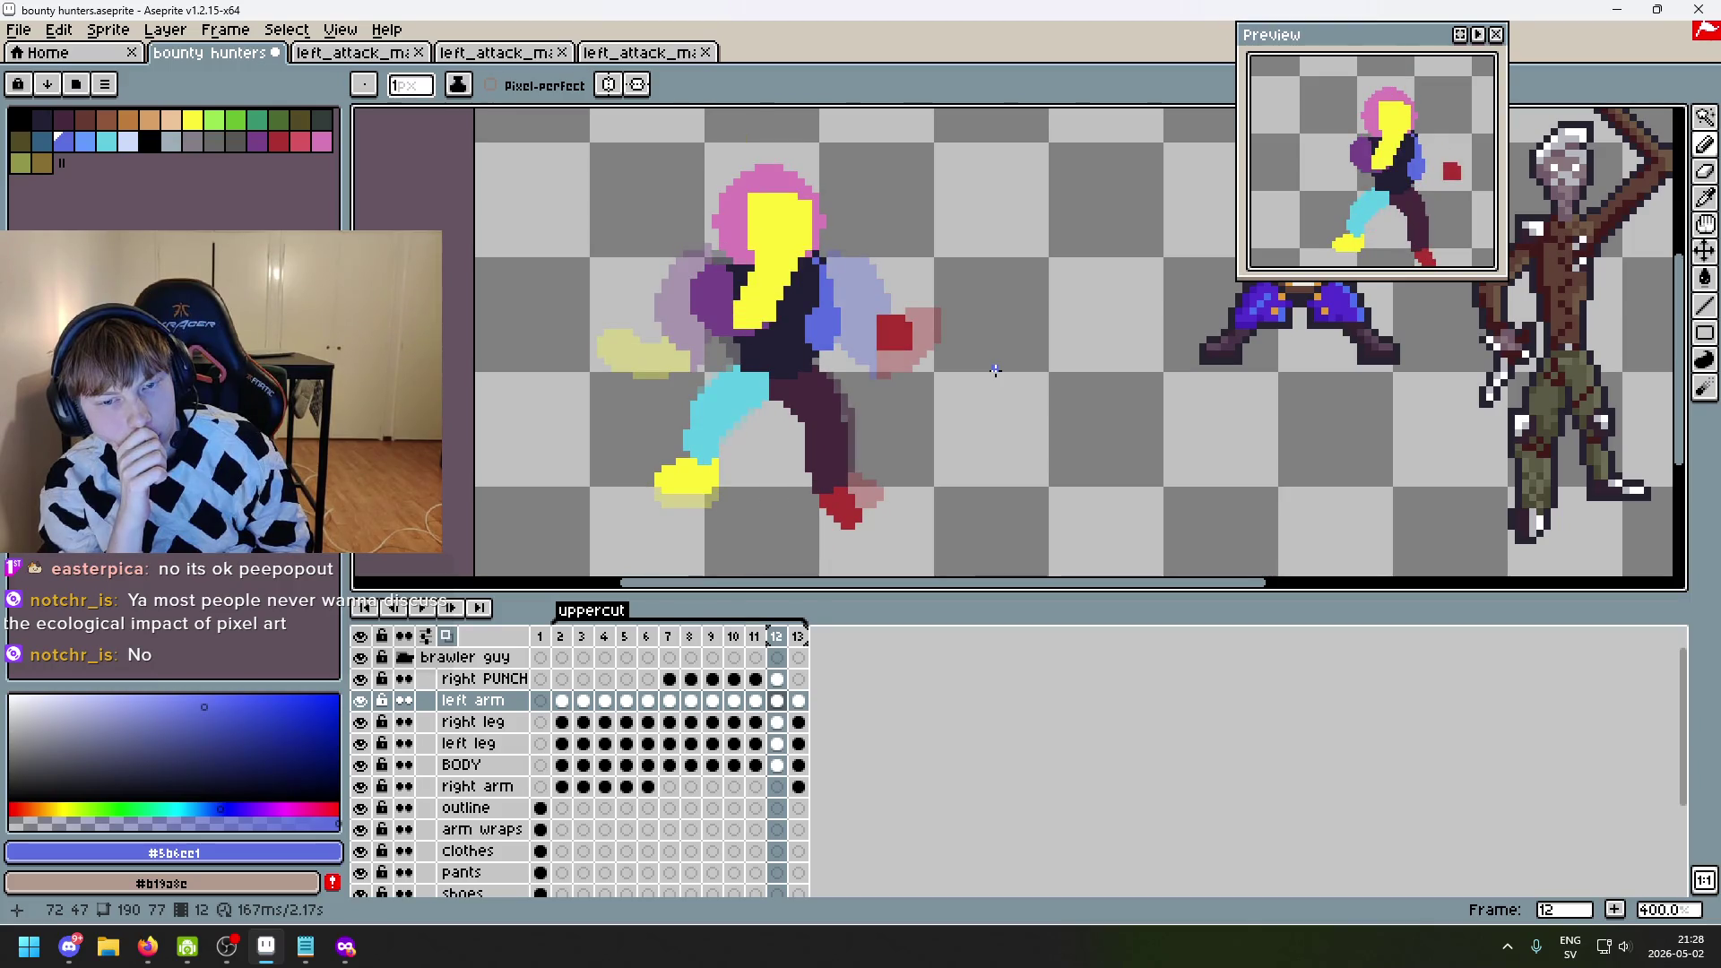
{"action": "key", "text": "Left"}
{"action": "key", "text": "Right"}
{"action": "key", "text": "Left"}
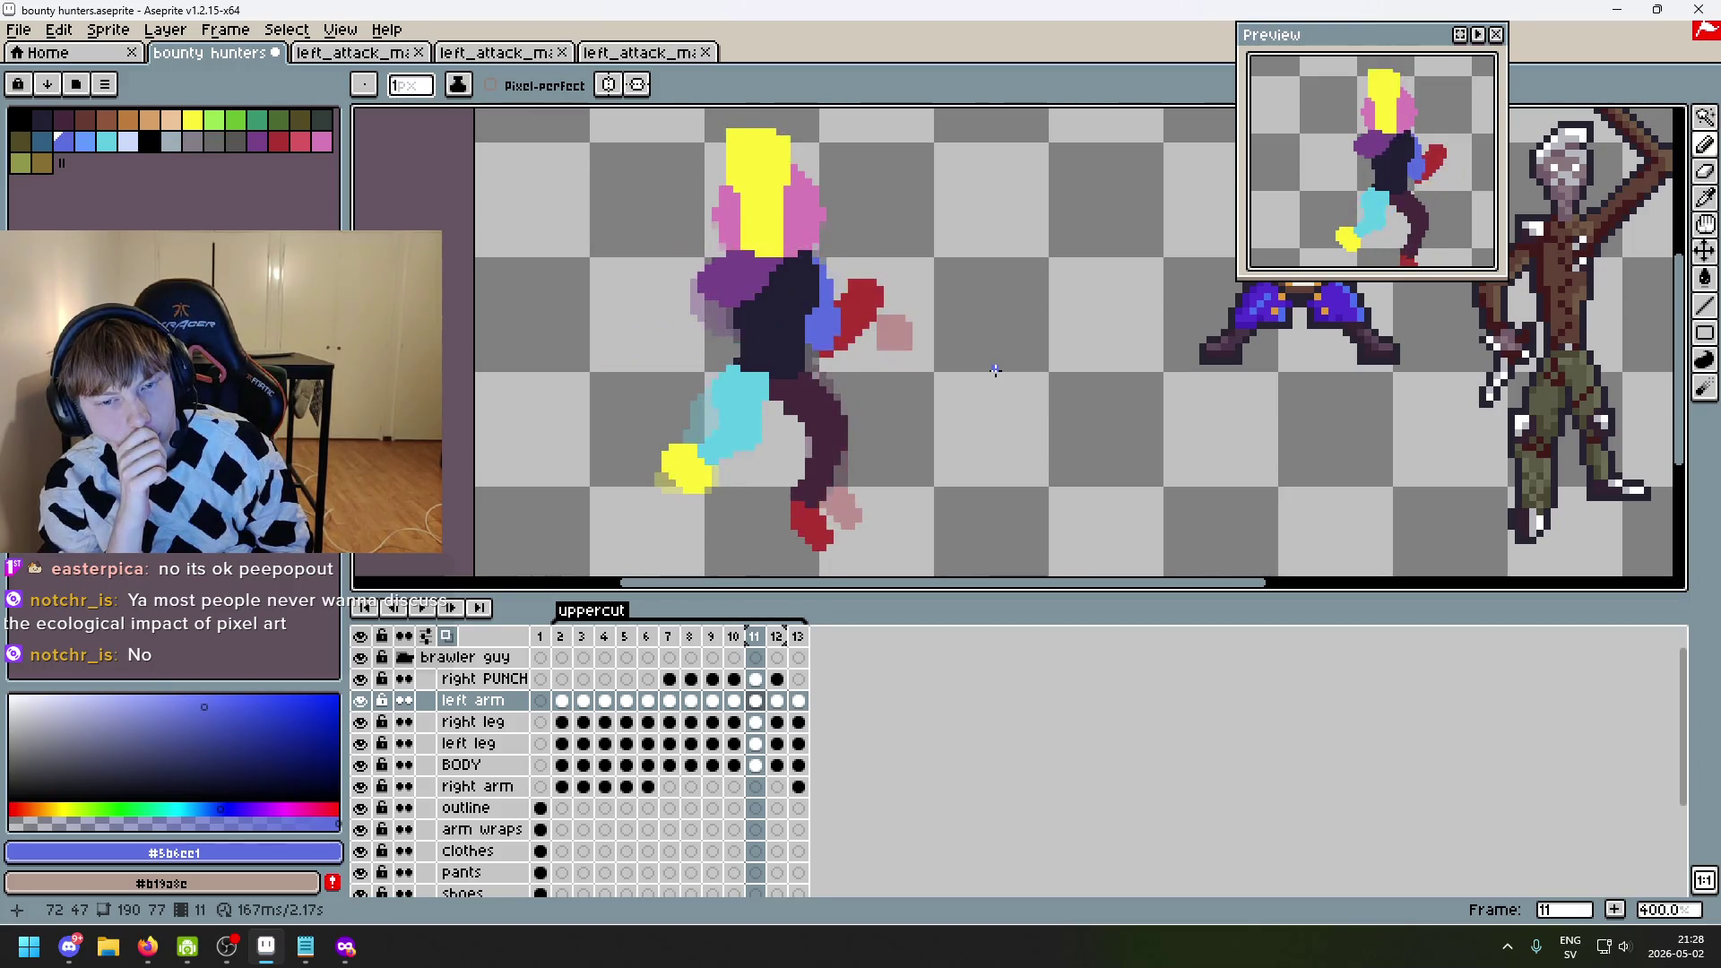
{"action": "key", "text": "Right"}
{"action": "key", "text": "Left"}
{"action": "key", "text": "Right"}
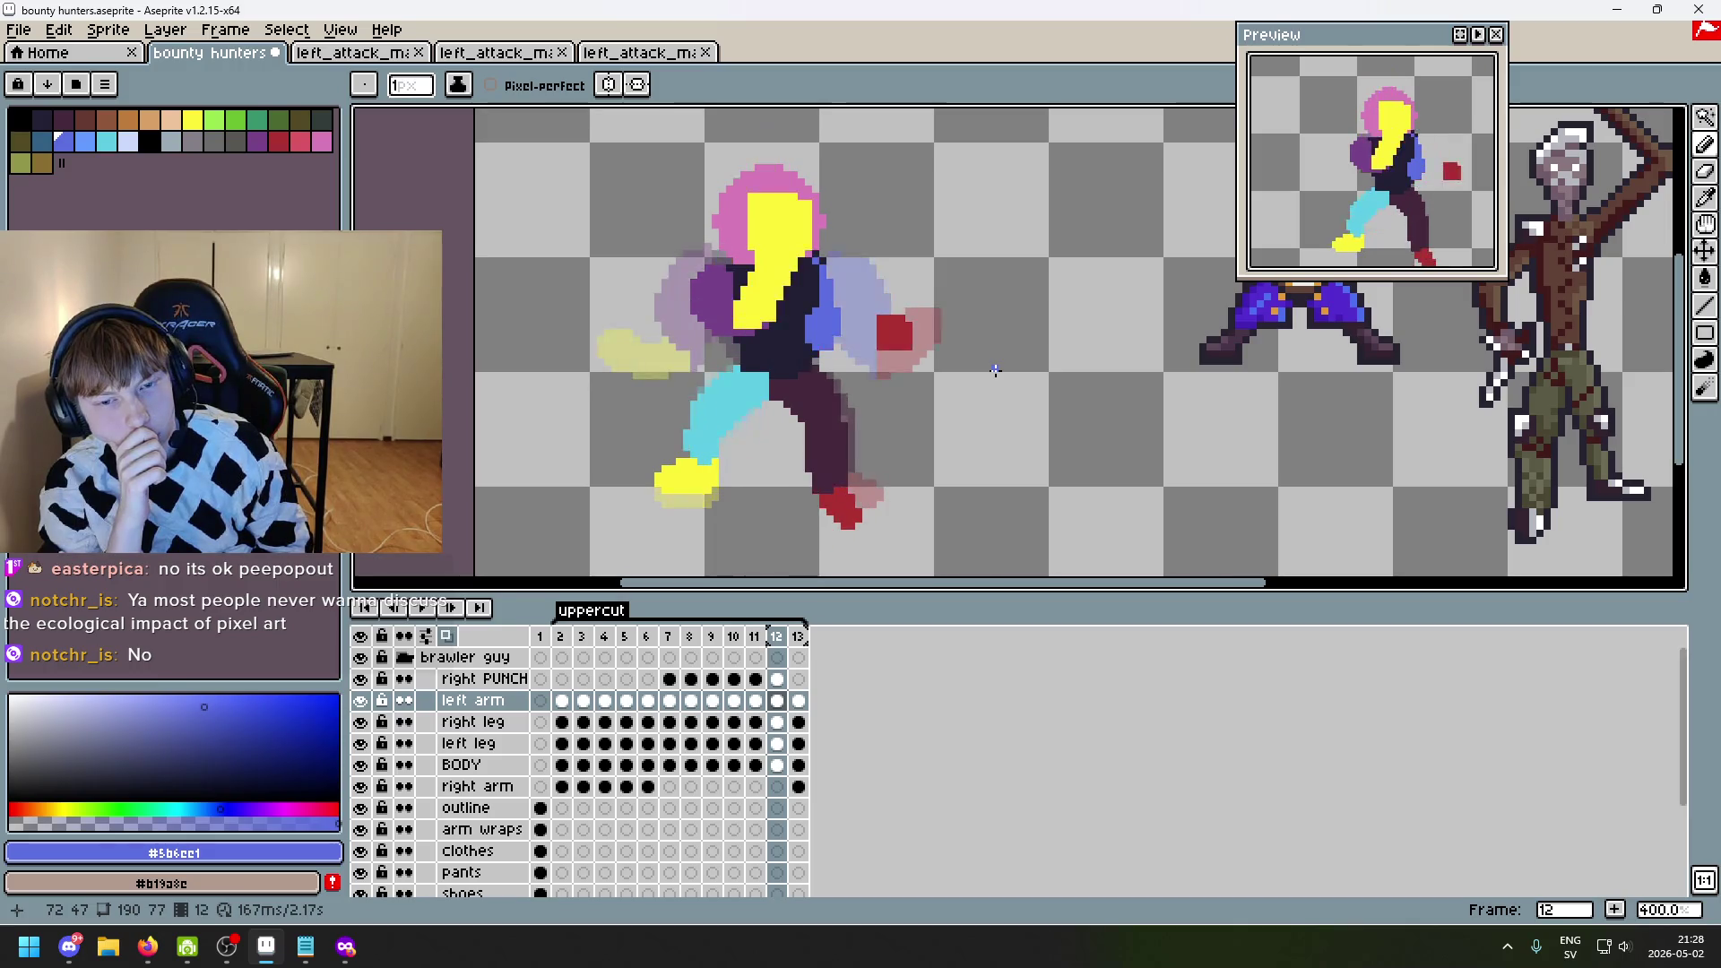
{"action": "key", "text": "Left"}
{"action": "key", "text": "Right"}
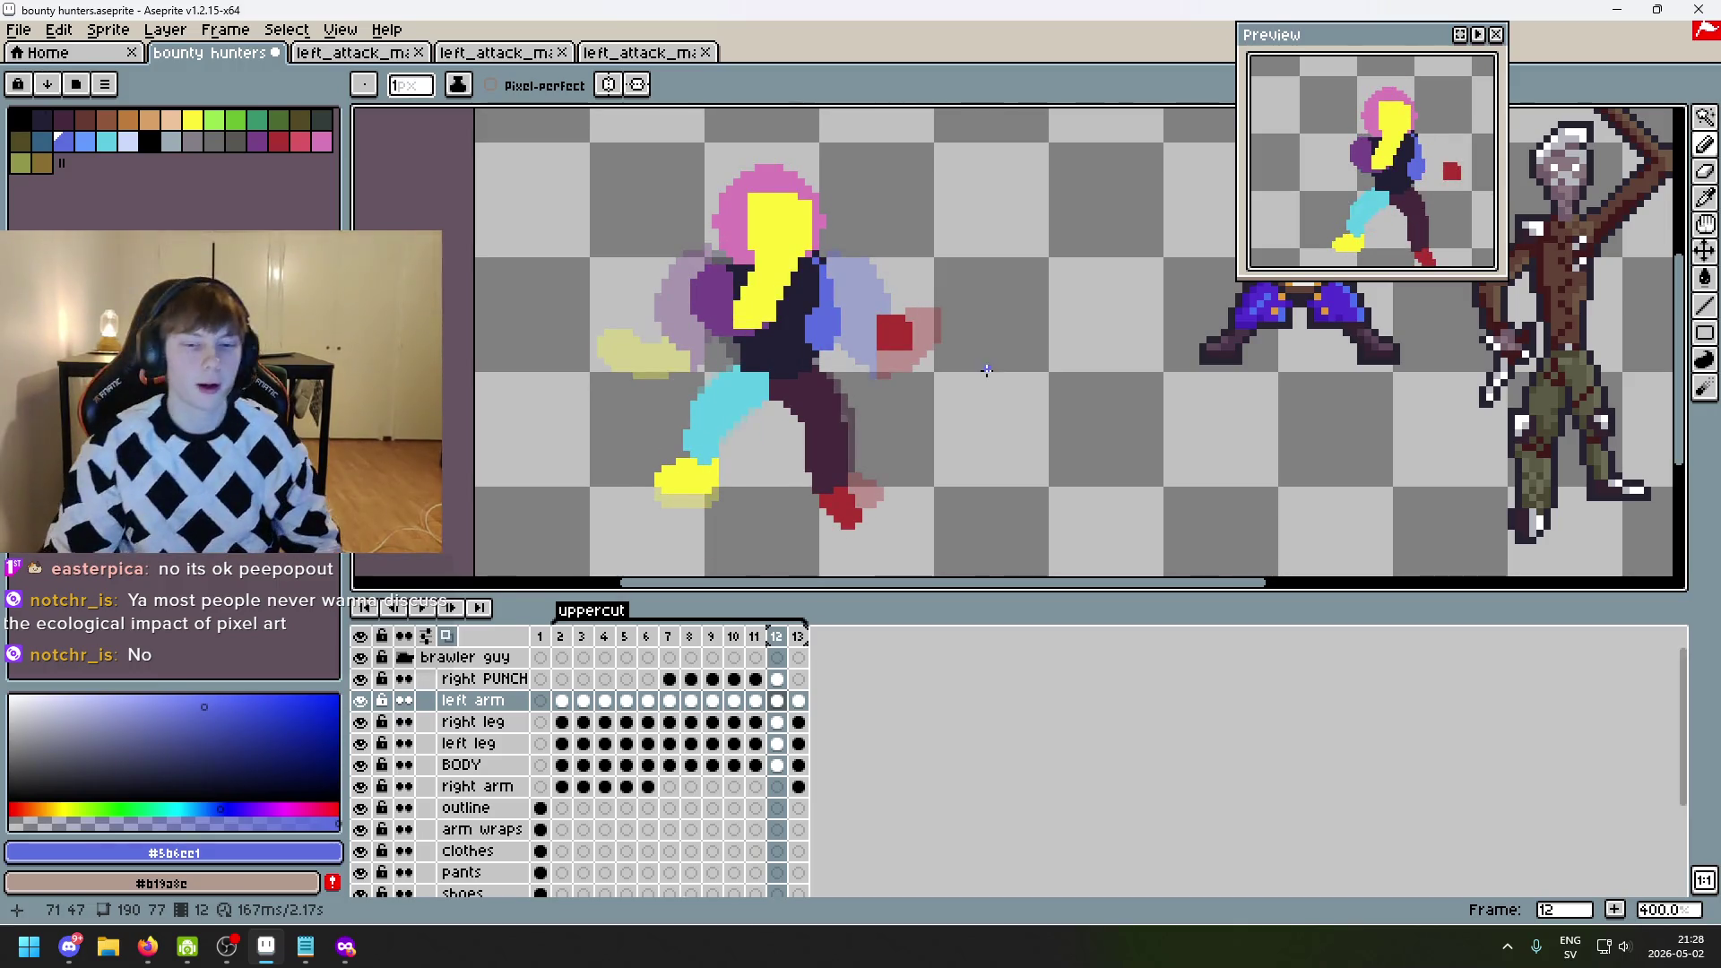
{"action": "scroll", "coordinate": [995, 369], "scroll_direction": "up", "scroll_amount": 3}
{"action": "left_click", "coordinate": [786, 330], "text": "alt"}
- Extend the dark-red fist down and left with extra pixels, undoing a stray erase
{"action": "mouse_move", "coordinate": [773, 345]}
{"action": "left_mouse_down"}
{"action": "mouse_move", "coordinate": [762, 358]}
{"action": "mouse_move", "coordinate": [759, 327]}
{"action": "mouse_move", "coordinate": [737, 365]}
{"action": "left_mouse_up"}
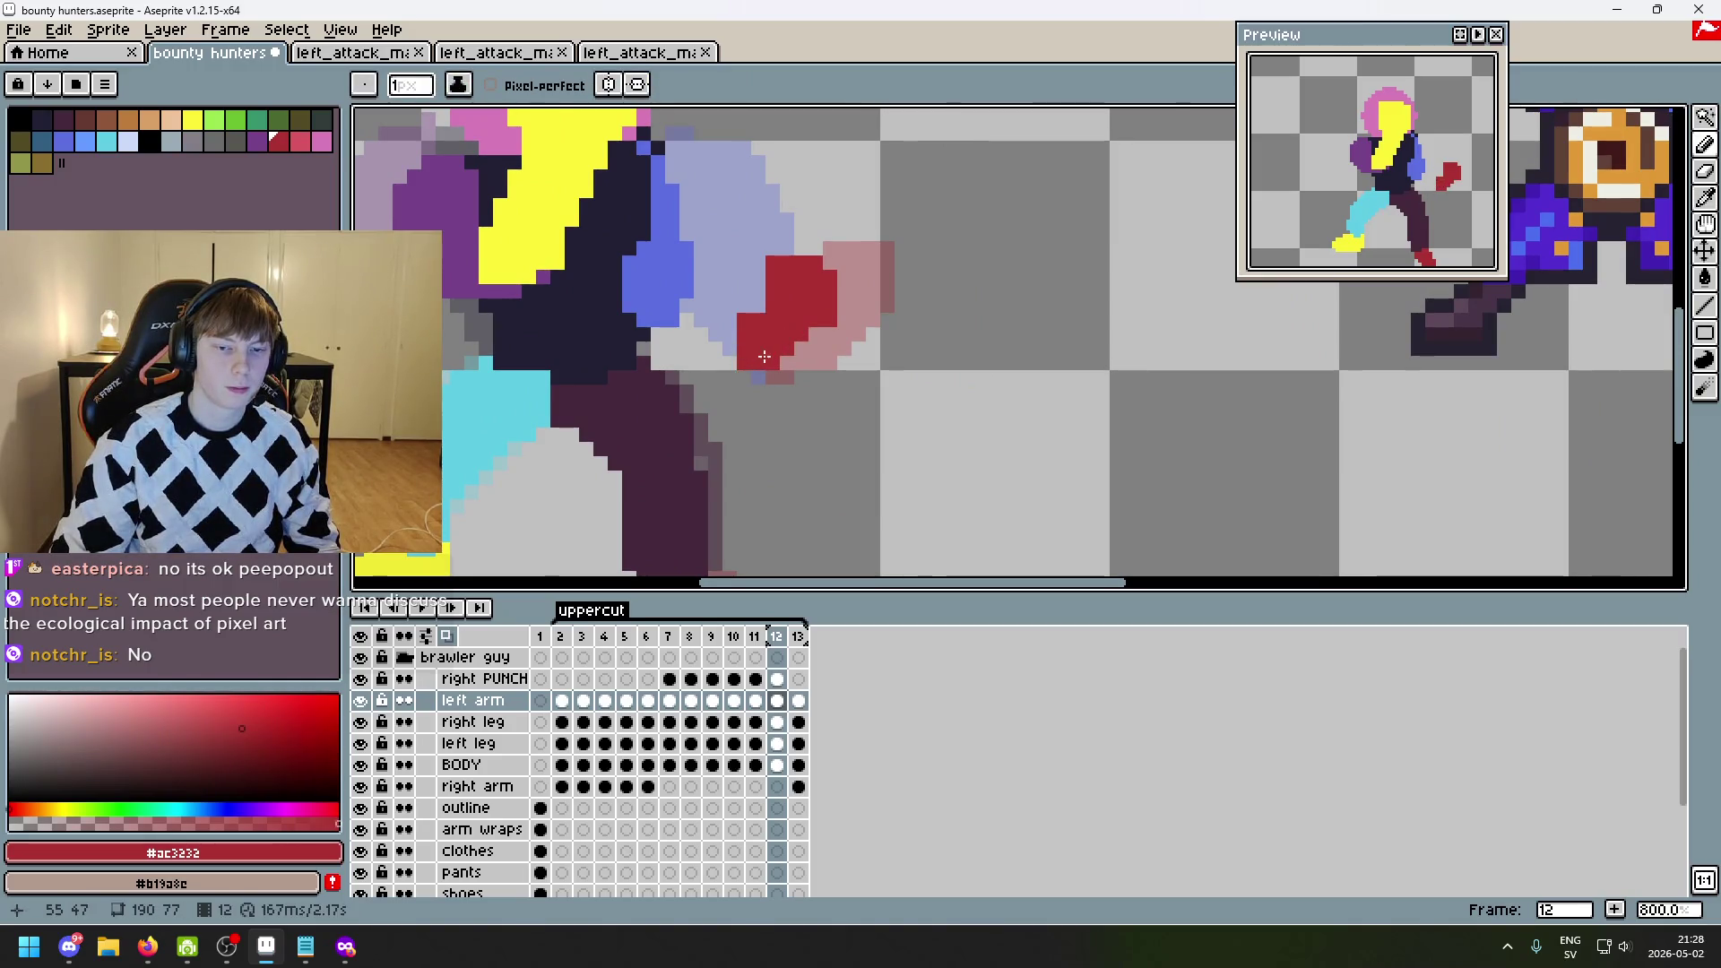
{"action": "scroll", "coordinate": [807, 349], "scroll_direction": "left", "scroll_amount": 3}
{"action": "scroll", "coordinate": [806, 350], "scroll_direction": "up", "scroll_amount": 1}
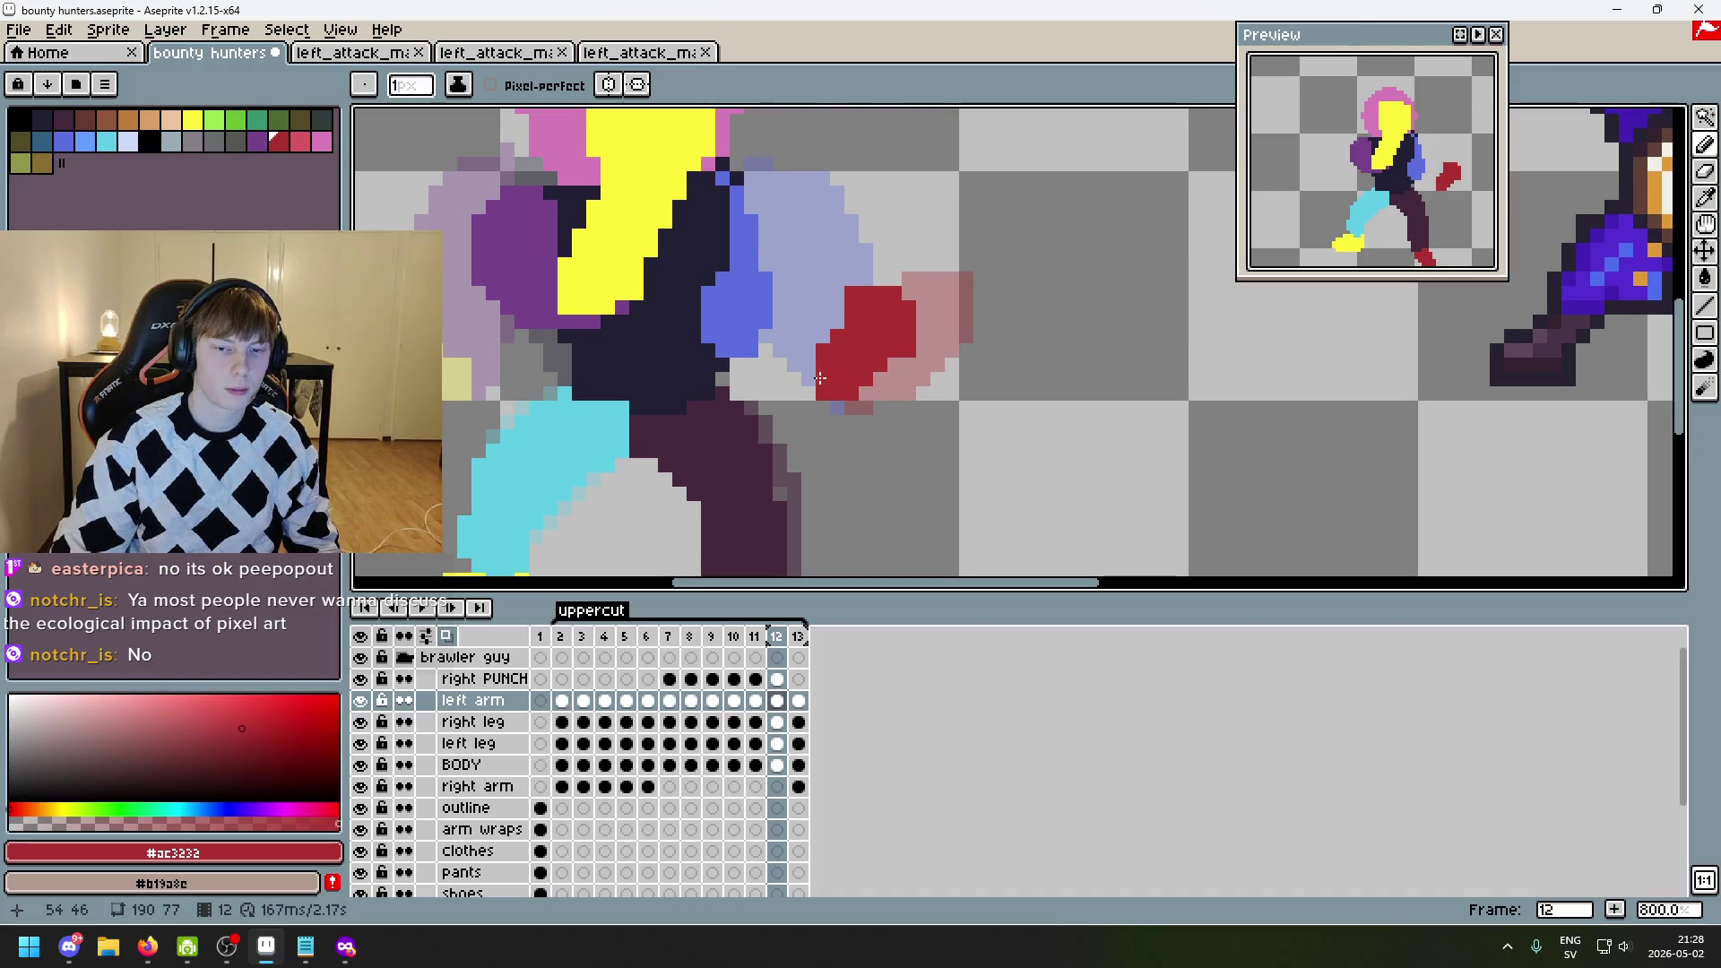
{"action": "left_click_drag", "start_coordinate": [818, 394], "coordinate": [841, 403]}
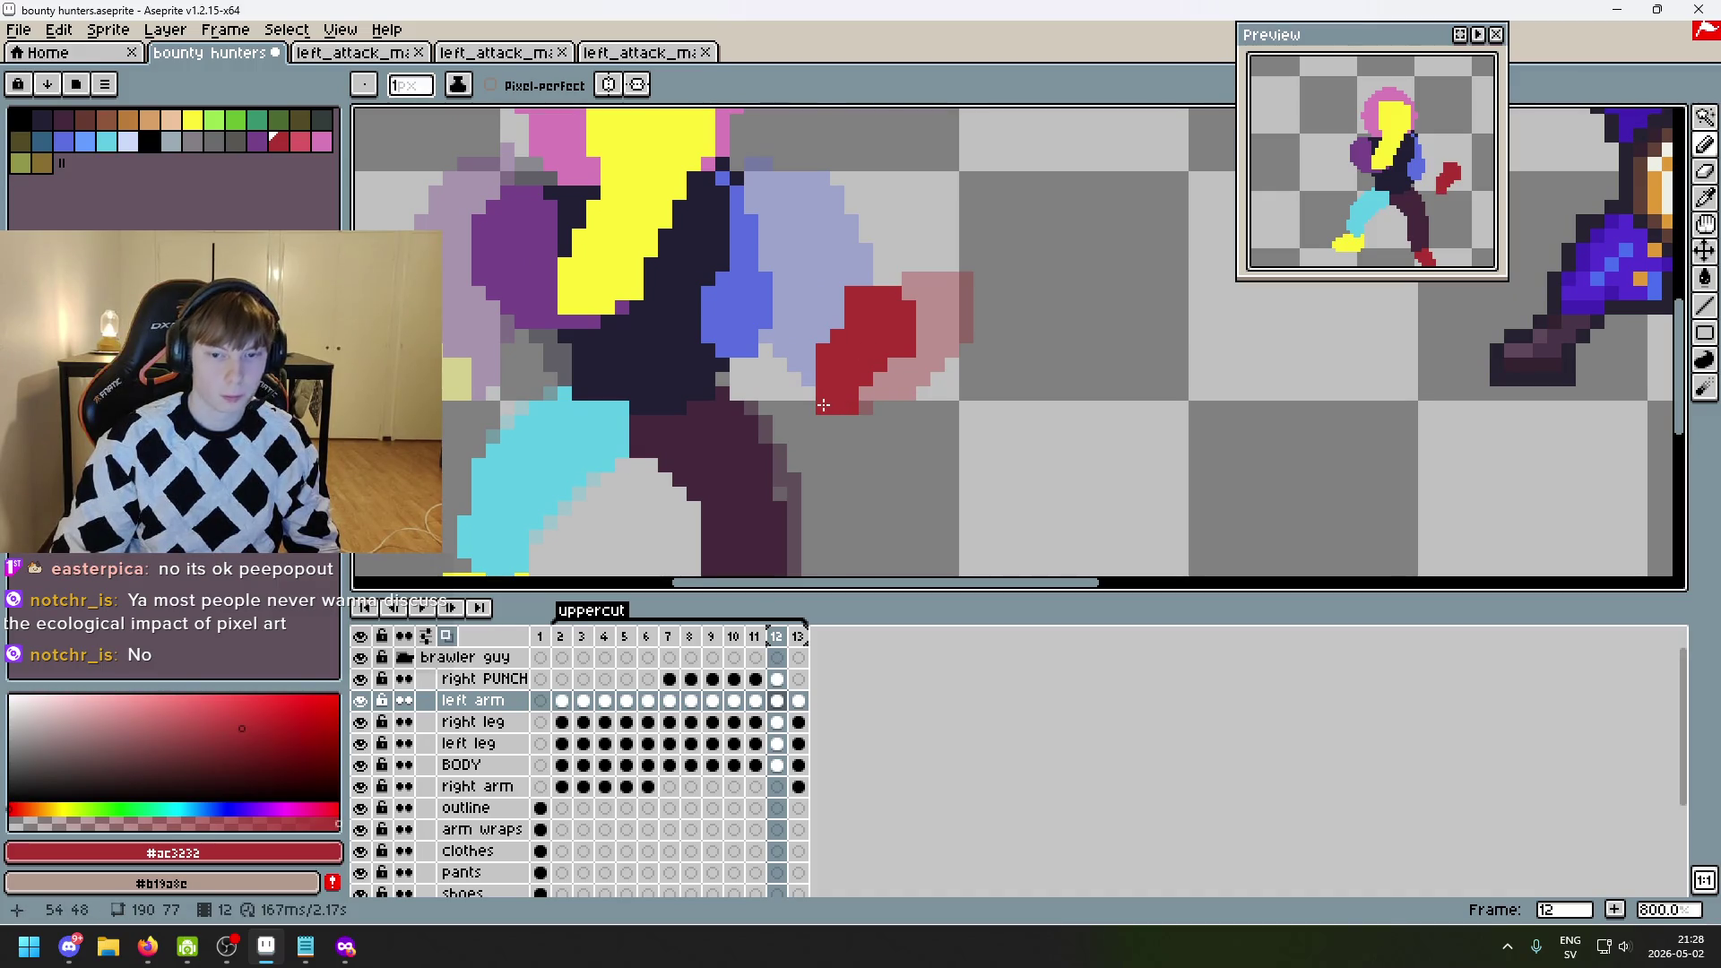
{"action": "scroll", "coordinate": [834, 403], "scroll_direction": "up", "scroll_amount": 1}
{"action": "scroll", "coordinate": [834, 403], "scroll_direction": "left", "scroll_amount": 1}
{"action": "key", "text": "e"}
{"action": "left_click", "coordinate": [834, 436]}
{"action": "key", "text": "ctrl+z"}
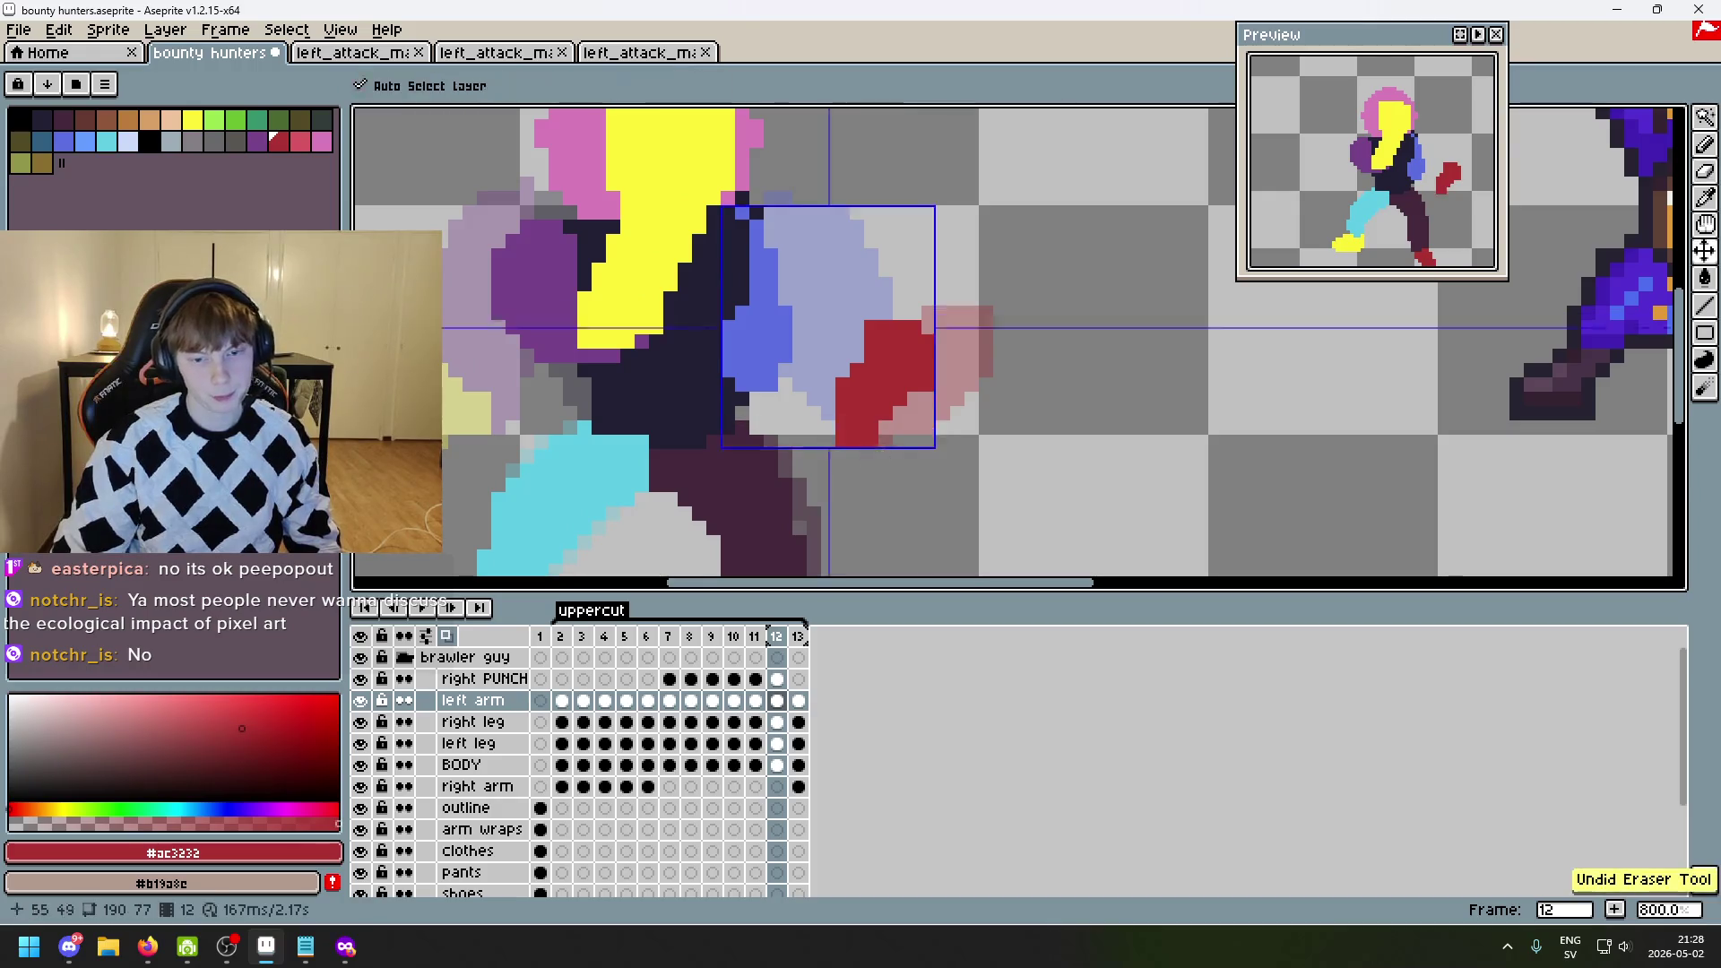
- Eyedrop the arm's #5b6ee1 blue, paint it to fill out the arm, and compare frames
{"action": "key", "text": "i"}
{"action": "left_click", "coordinate": [788, 383]}
{"action": "key", "text": "b"}
{"action": "mouse_move", "coordinate": [788, 383]}
{"action": "left_mouse_down"}
{"action": "mouse_move", "coordinate": [817, 414]}
{"action": "mouse_move", "coordinate": [825, 359]}
{"action": "left_mouse_up"}
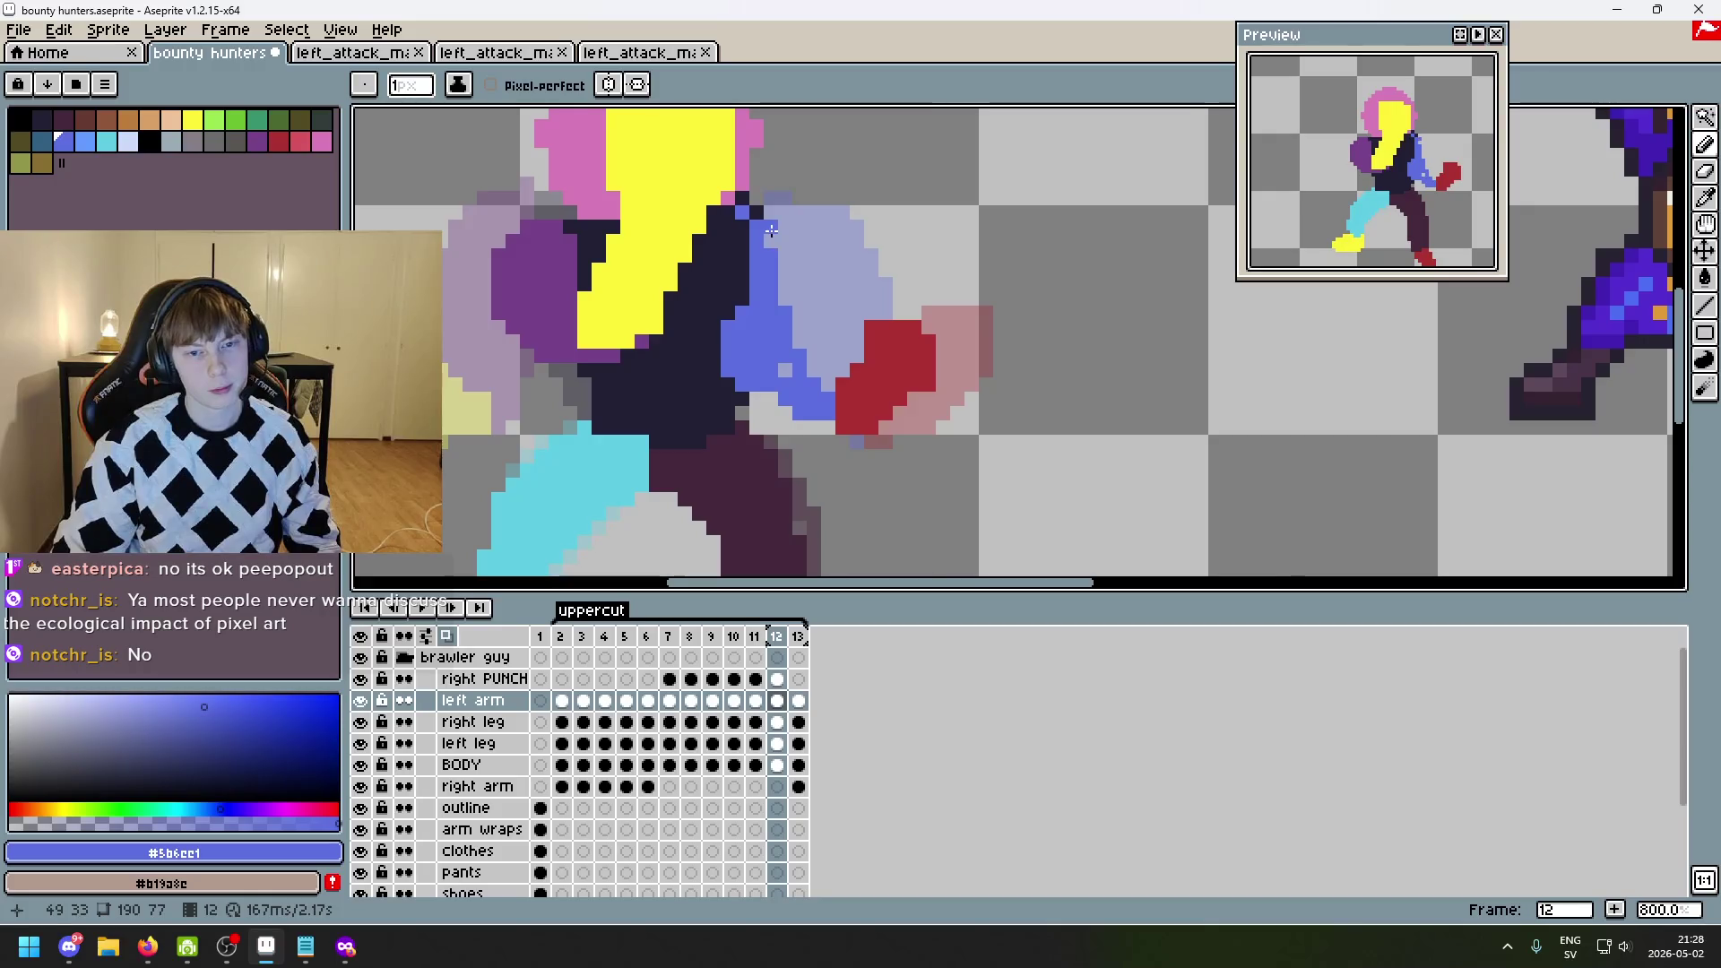
{"action": "scroll", "coordinate": [933, 288], "scroll_direction": "down", "scroll_amount": 2}
{"action": "key", "text": "Left"}
{"action": "key", "text": "Left"}
{"action": "key", "text": "Right"}
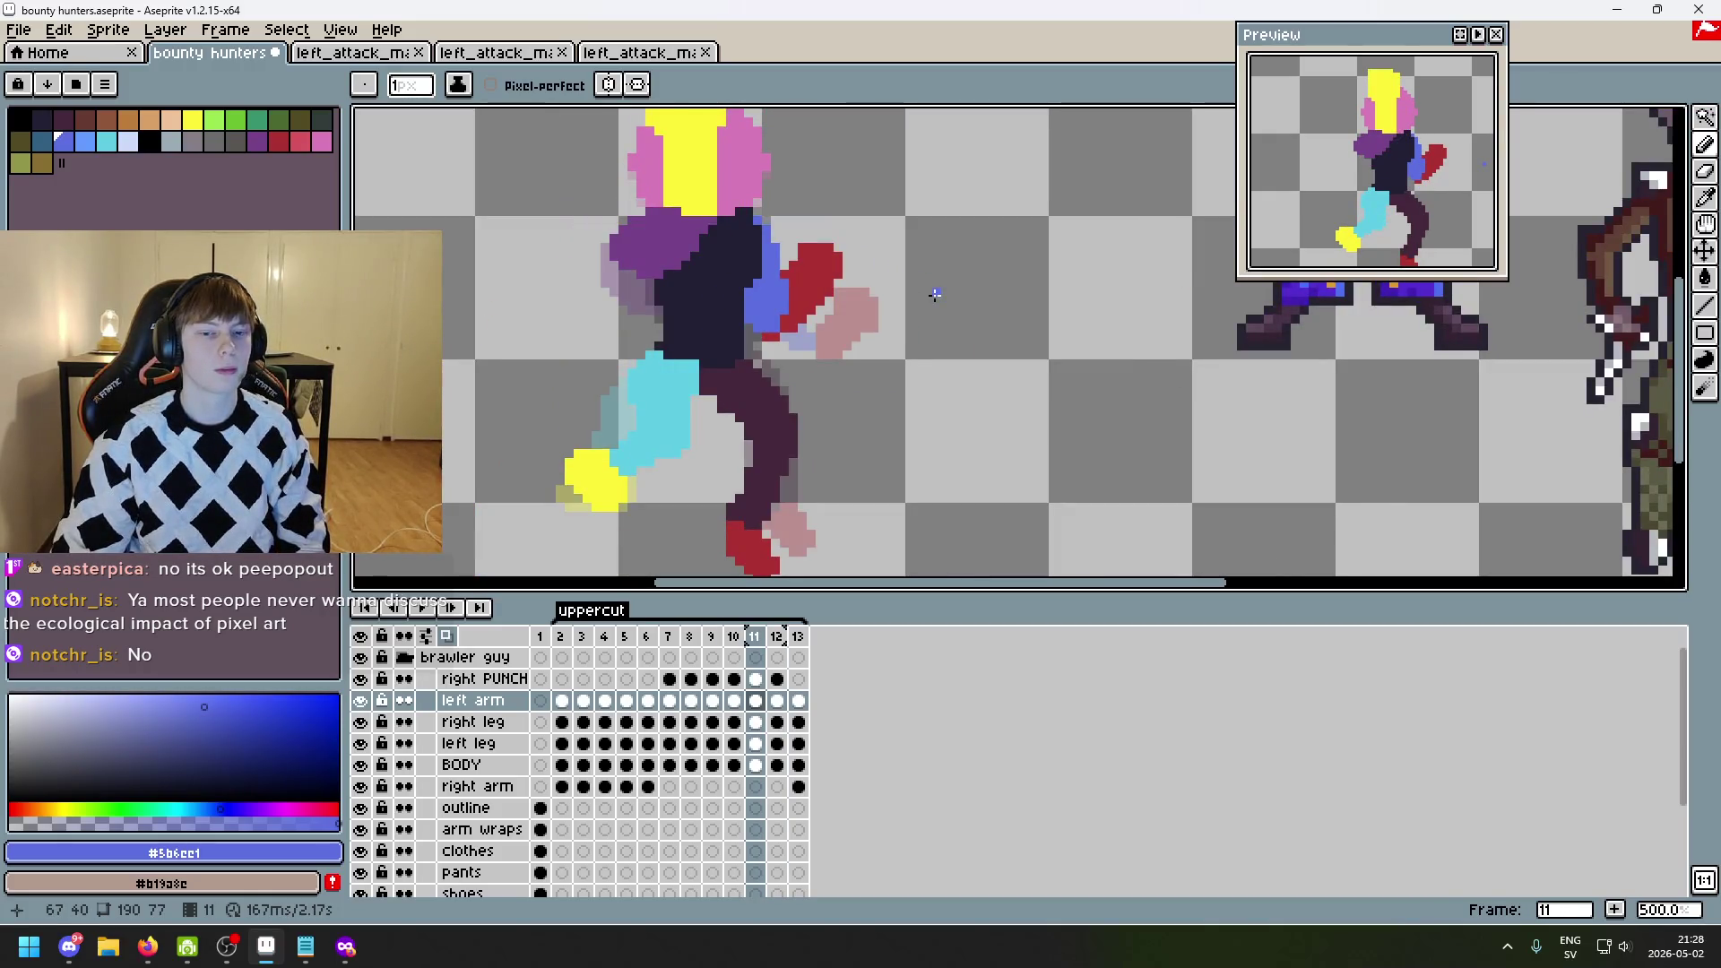
{"action": "key", "text": "Right"}
{"action": "key", "text": "Left"}
{"action": "key", "text": "Right"}
{"action": "key", "text": "Left"}
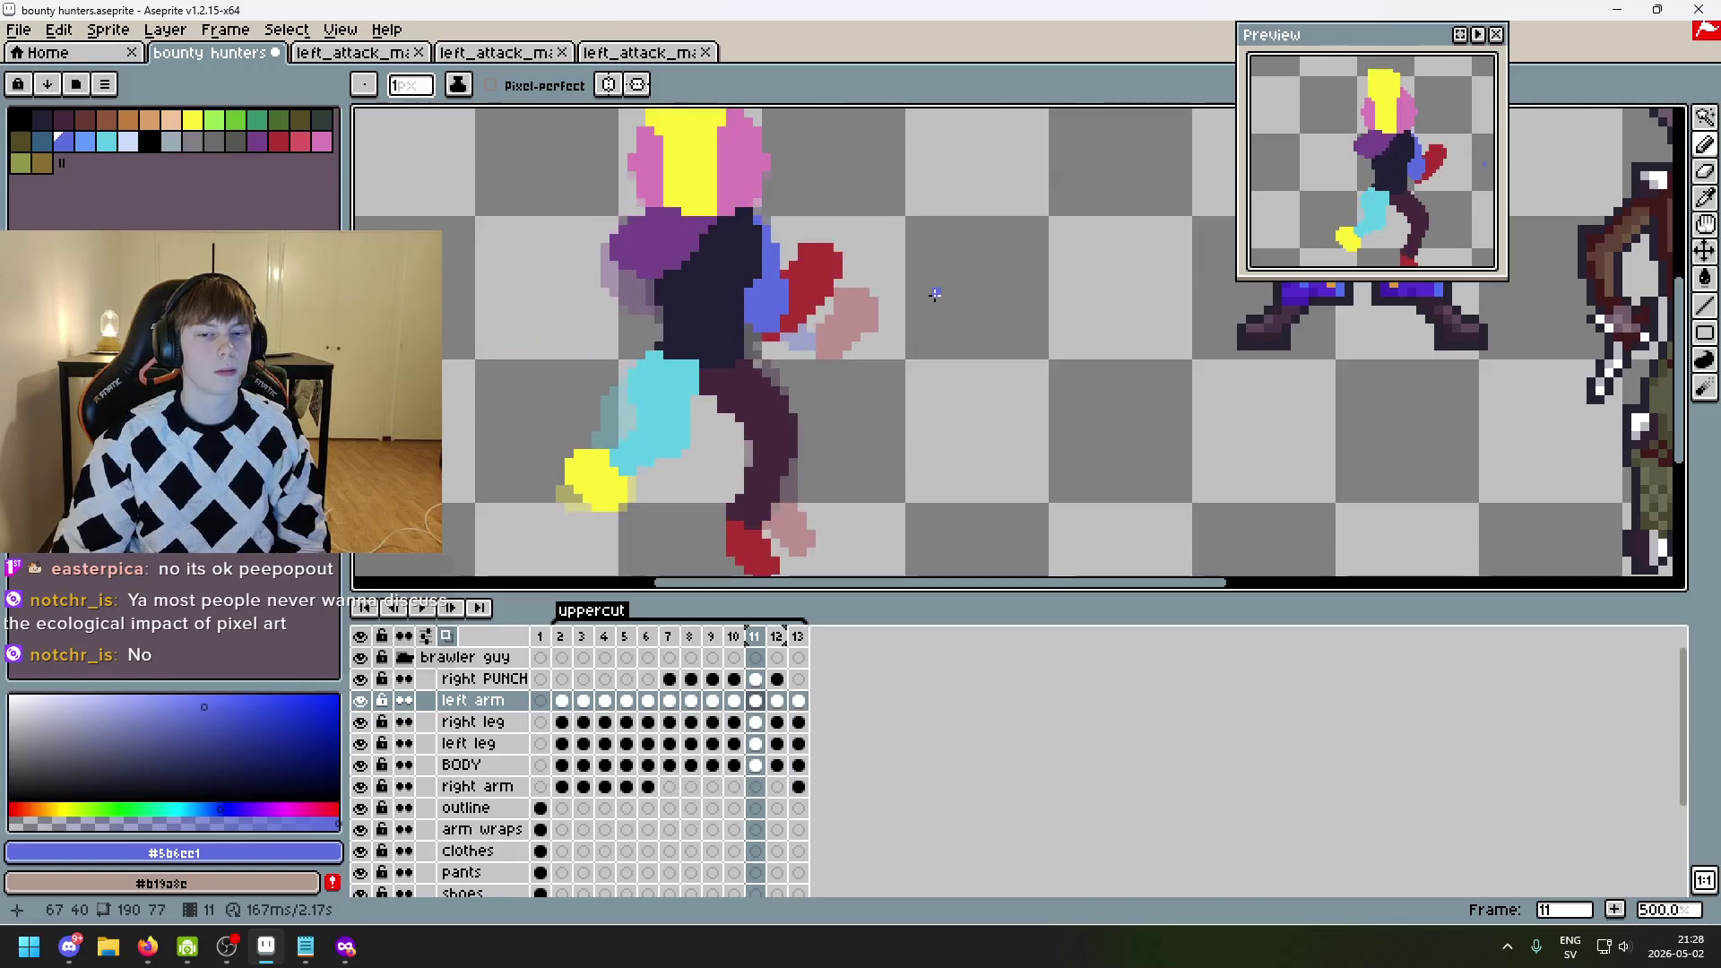
{"action": "key", "text": "Right"}
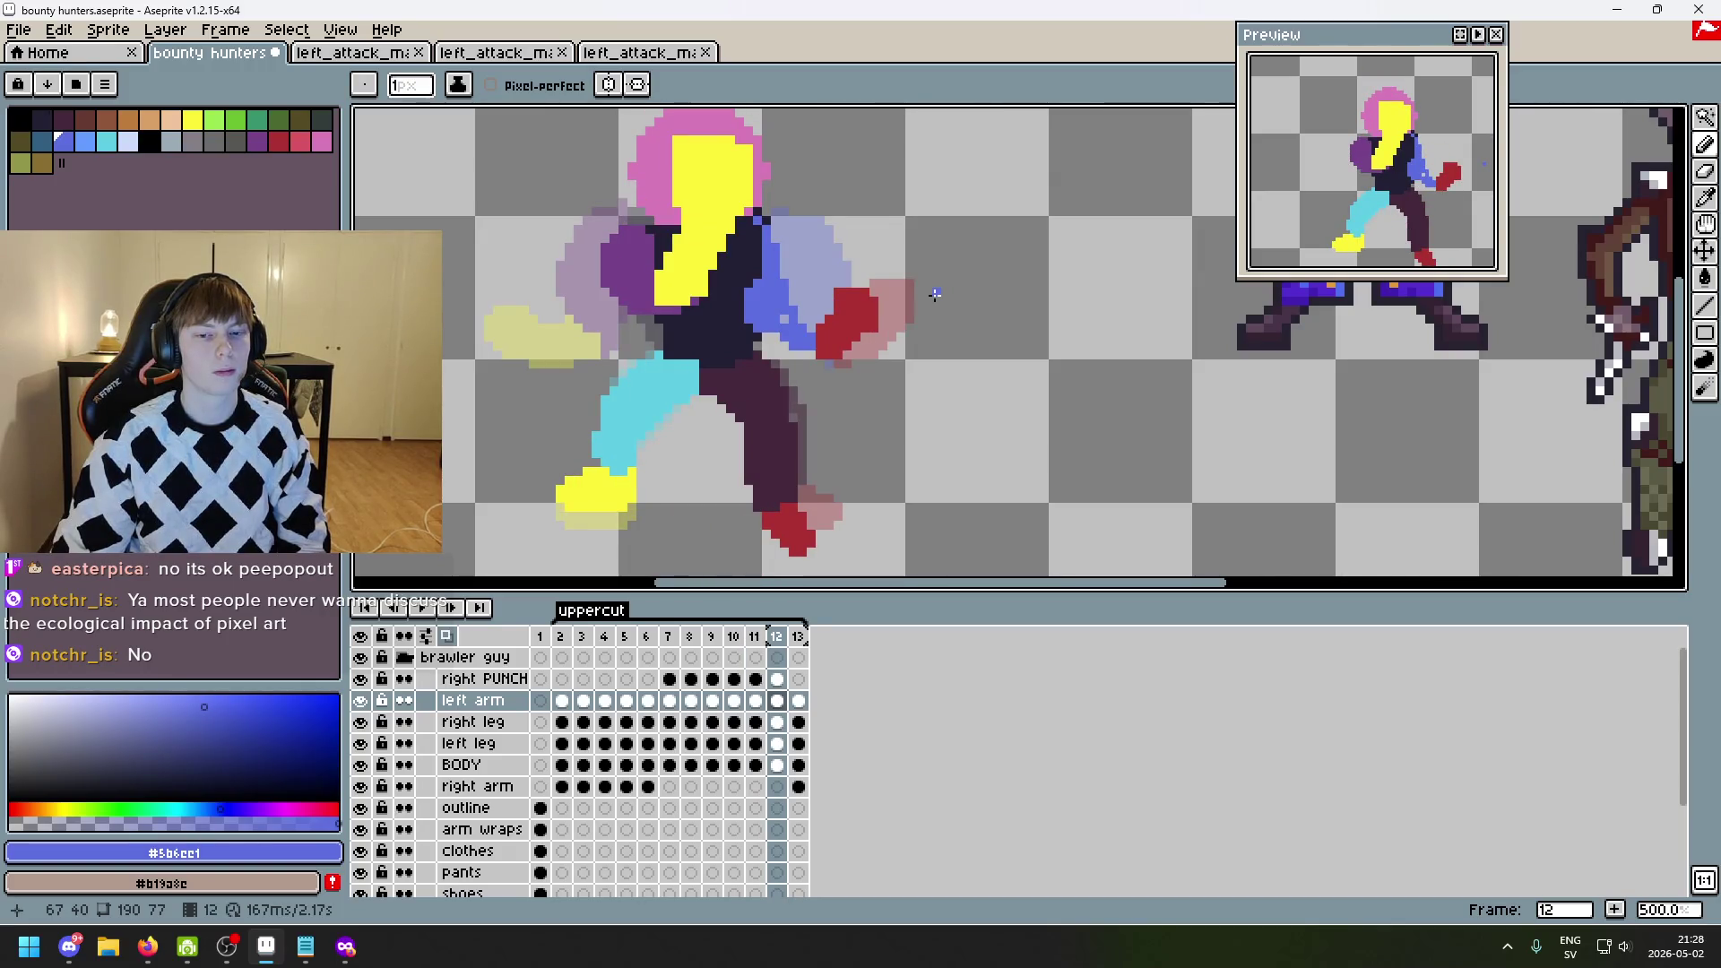
{"action": "key", "text": "Left"}
{"action": "key", "text": "Right"}
- Paint blue toward the shoulder, filling grey gap pixels and extending the arm upward
{"action": "scroll", "coordinate": [857, 293], "scroll_direction": "up", "scroll_amount": 4}
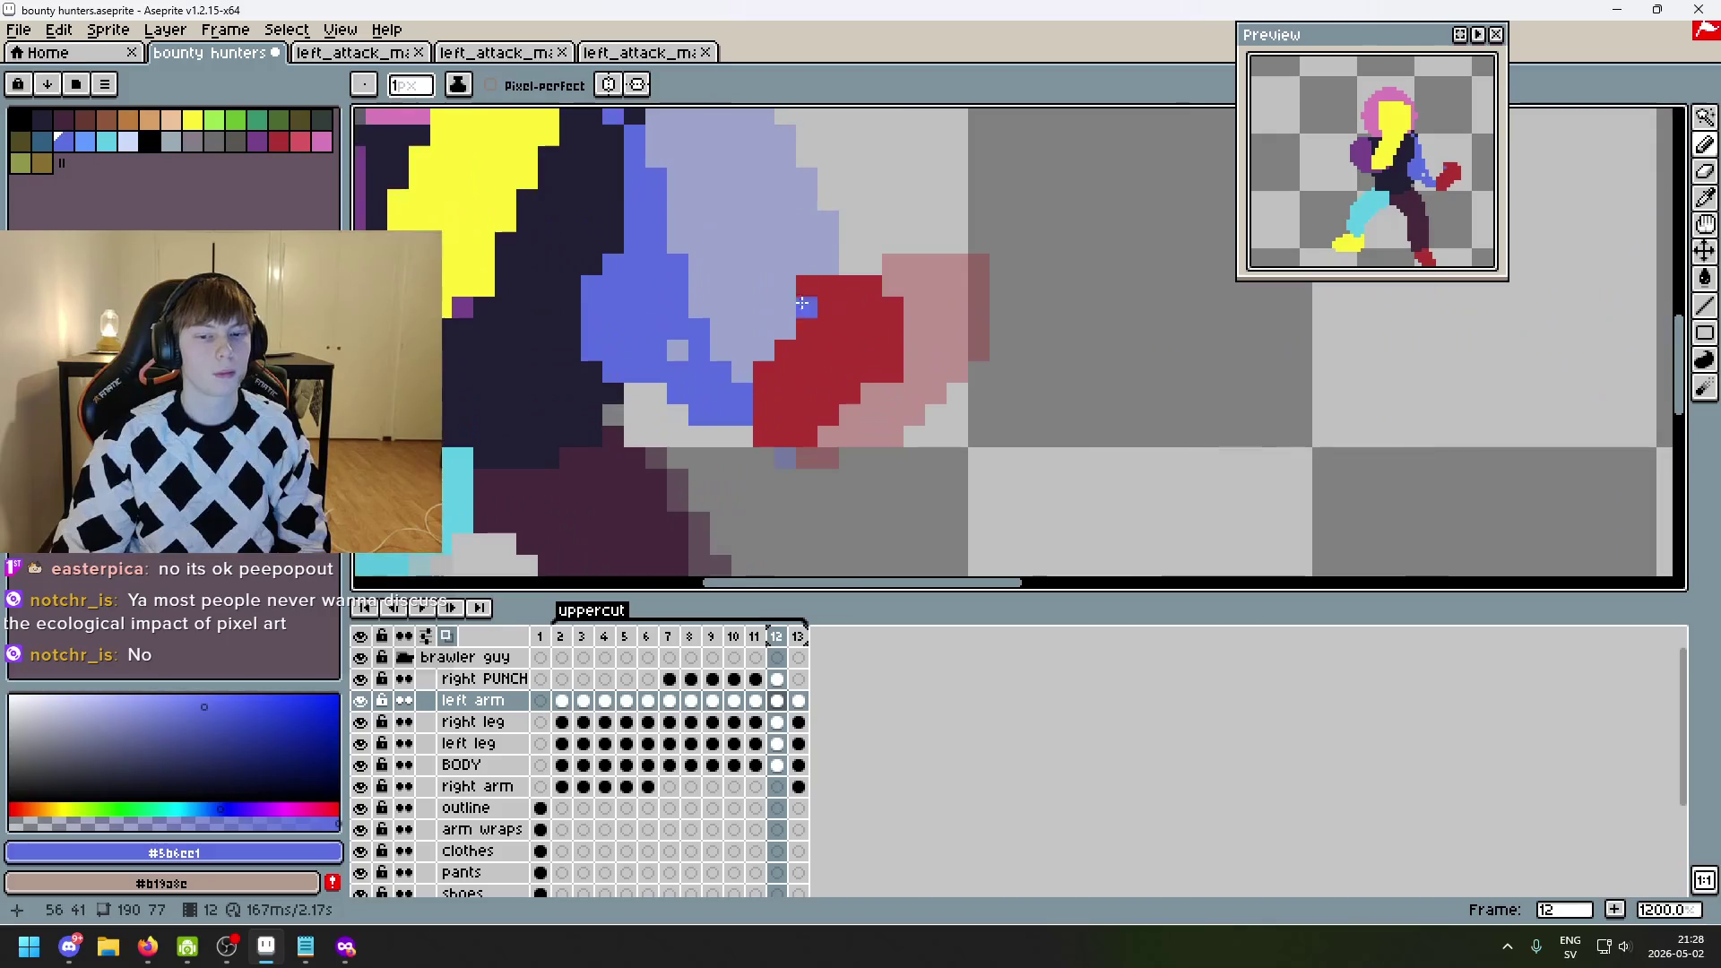
{"action": "mouse_move", "coordinate": [763, 340]}
{"action": "left_mouse_down"}
{"action": "mouse_move", "coordinate": [742, 305]}
{"action": "mouse_move", "coordinate": [712, 353]}
{"action": "mouse_move", "coordinate": [741, 376]}
{"action": "left_mouse_up"}
{"action": "left_click", "coordinate": [677, 349]}
{"action": "left_click", "coordinate": [742, 371]}
{"action": "mouse_move", "coordinate": [731, 320]}
{"action": "left_mouse_down"}
{"action": "mouse_move", "coordinate": [712, 211]}
{"action": "mouse_move", "coordinate": [734, 247]}
{"action": "left_mouse_up"}
{"action": "scroll", "coordinate": [734, 246], "scroll_direction": "down", "scroll_amount": 3}
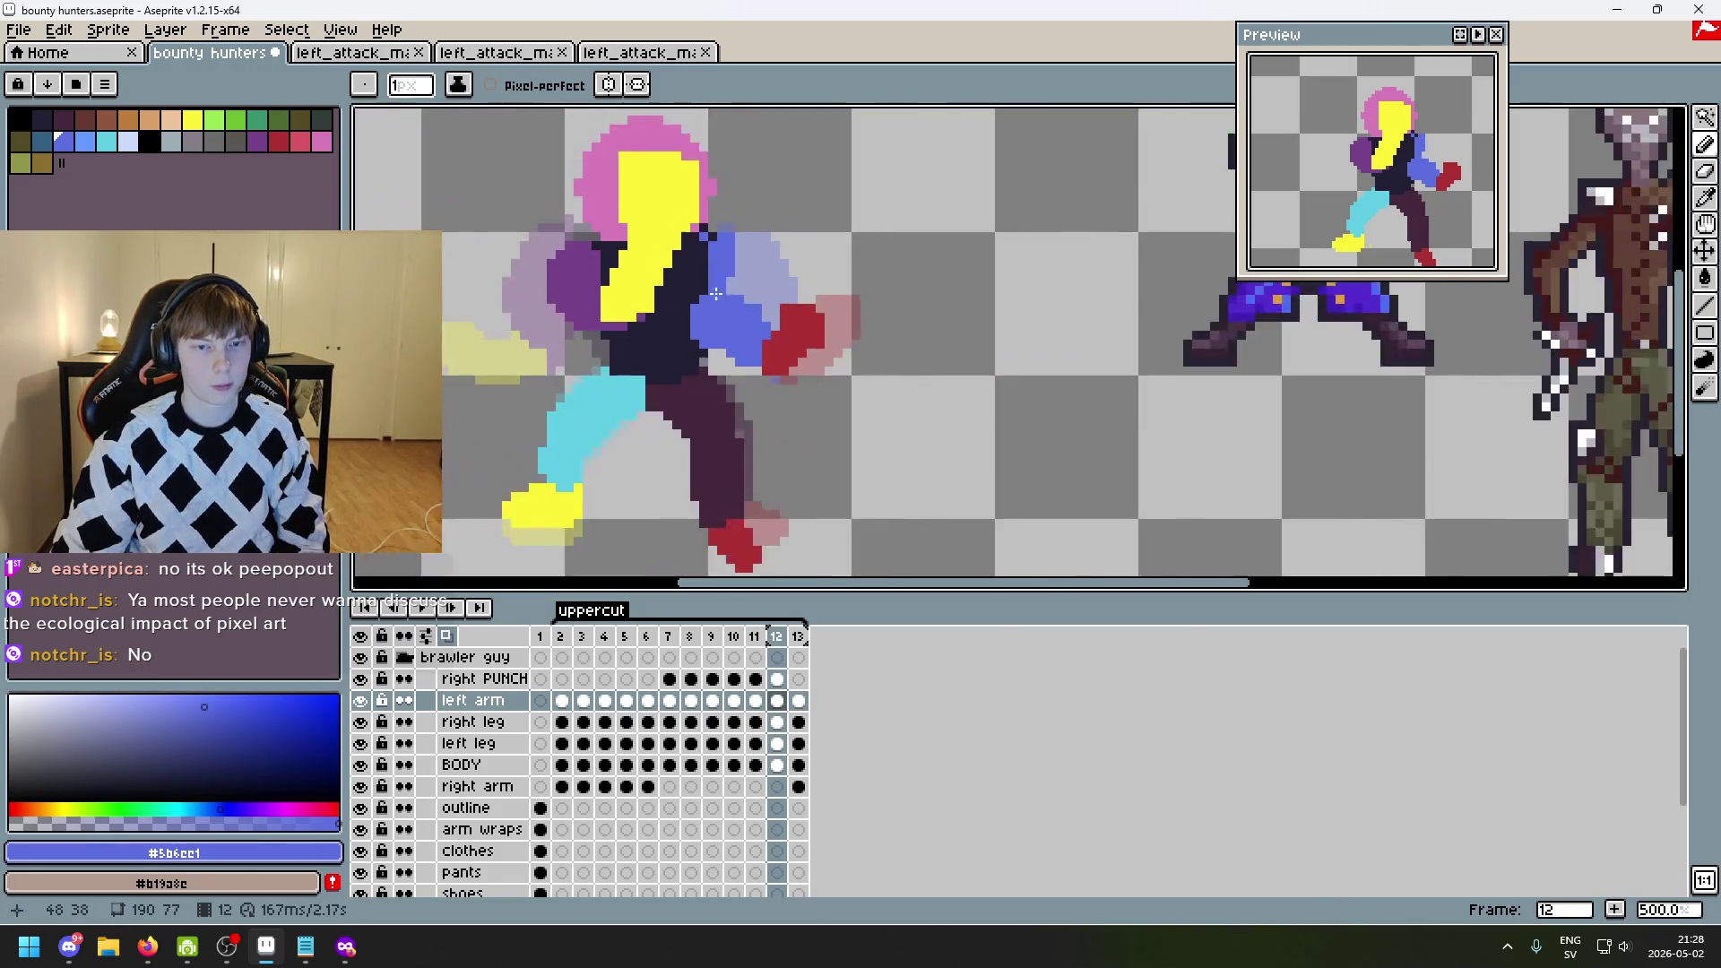
{"action": "scroll", "coordinate": [663, 208], "scroll_direction": "up", "scroll_amount": 4}
{"action": "key", "text": "e"}
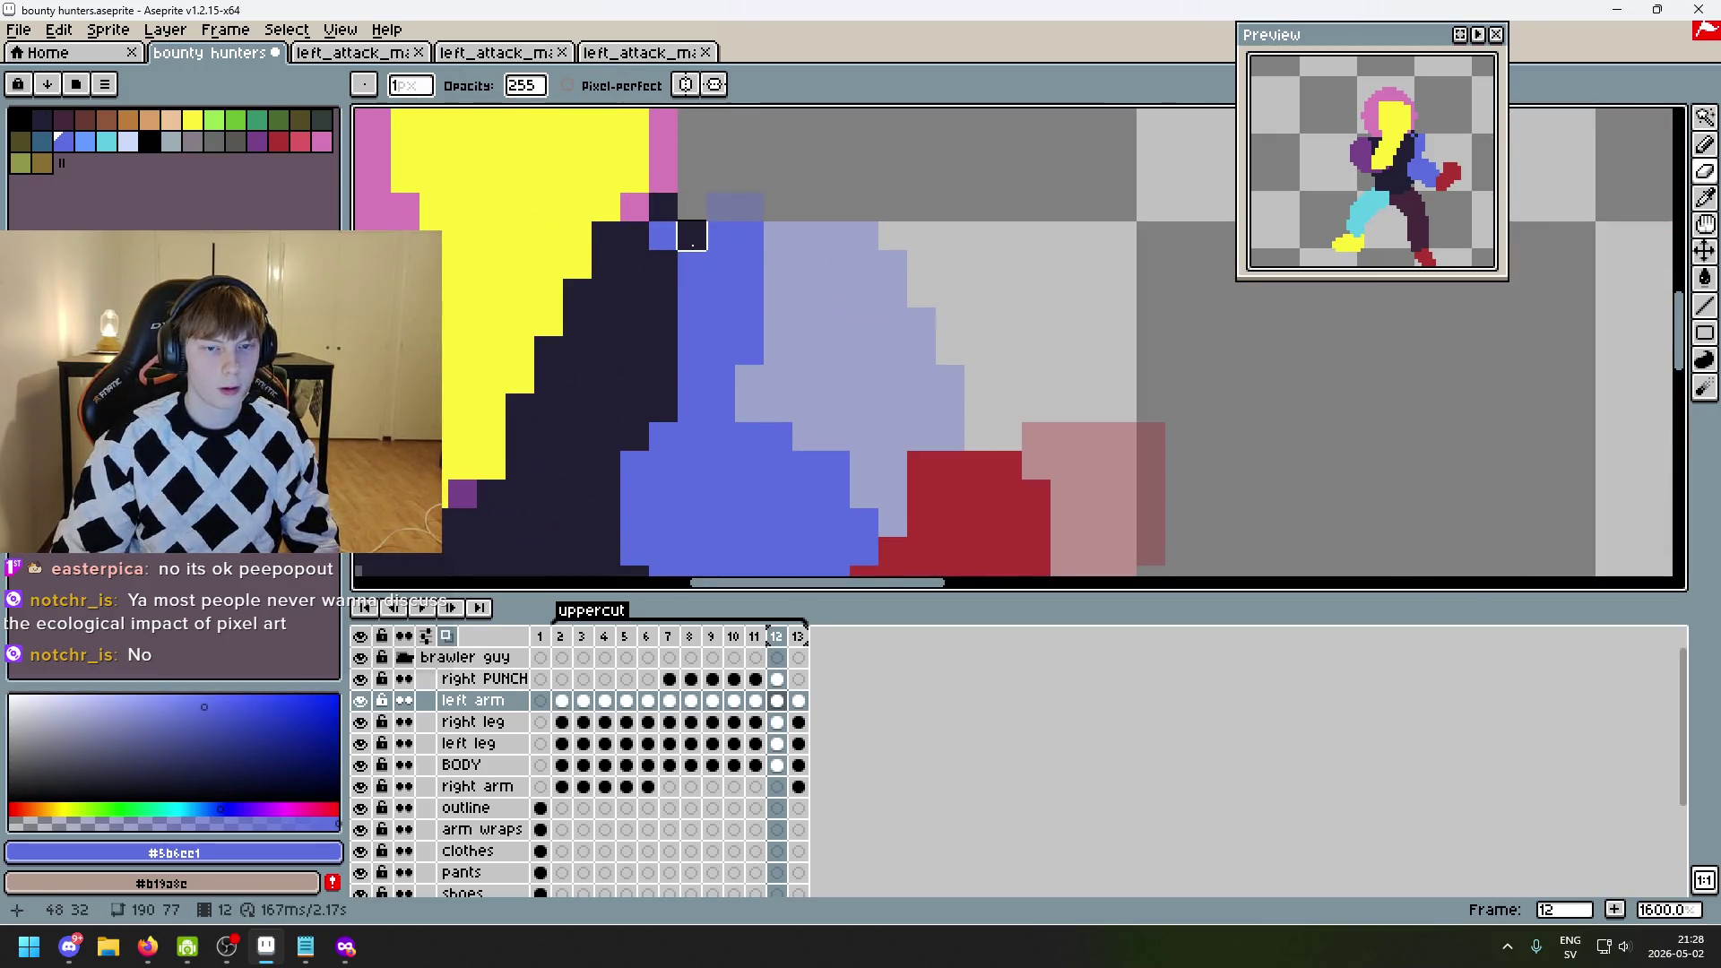
{"action": "scroll", "coordinate": [897, 376], "scroll_direction": "up", "scroll_amount": 5}
{"action": "key", "text": "Left"}
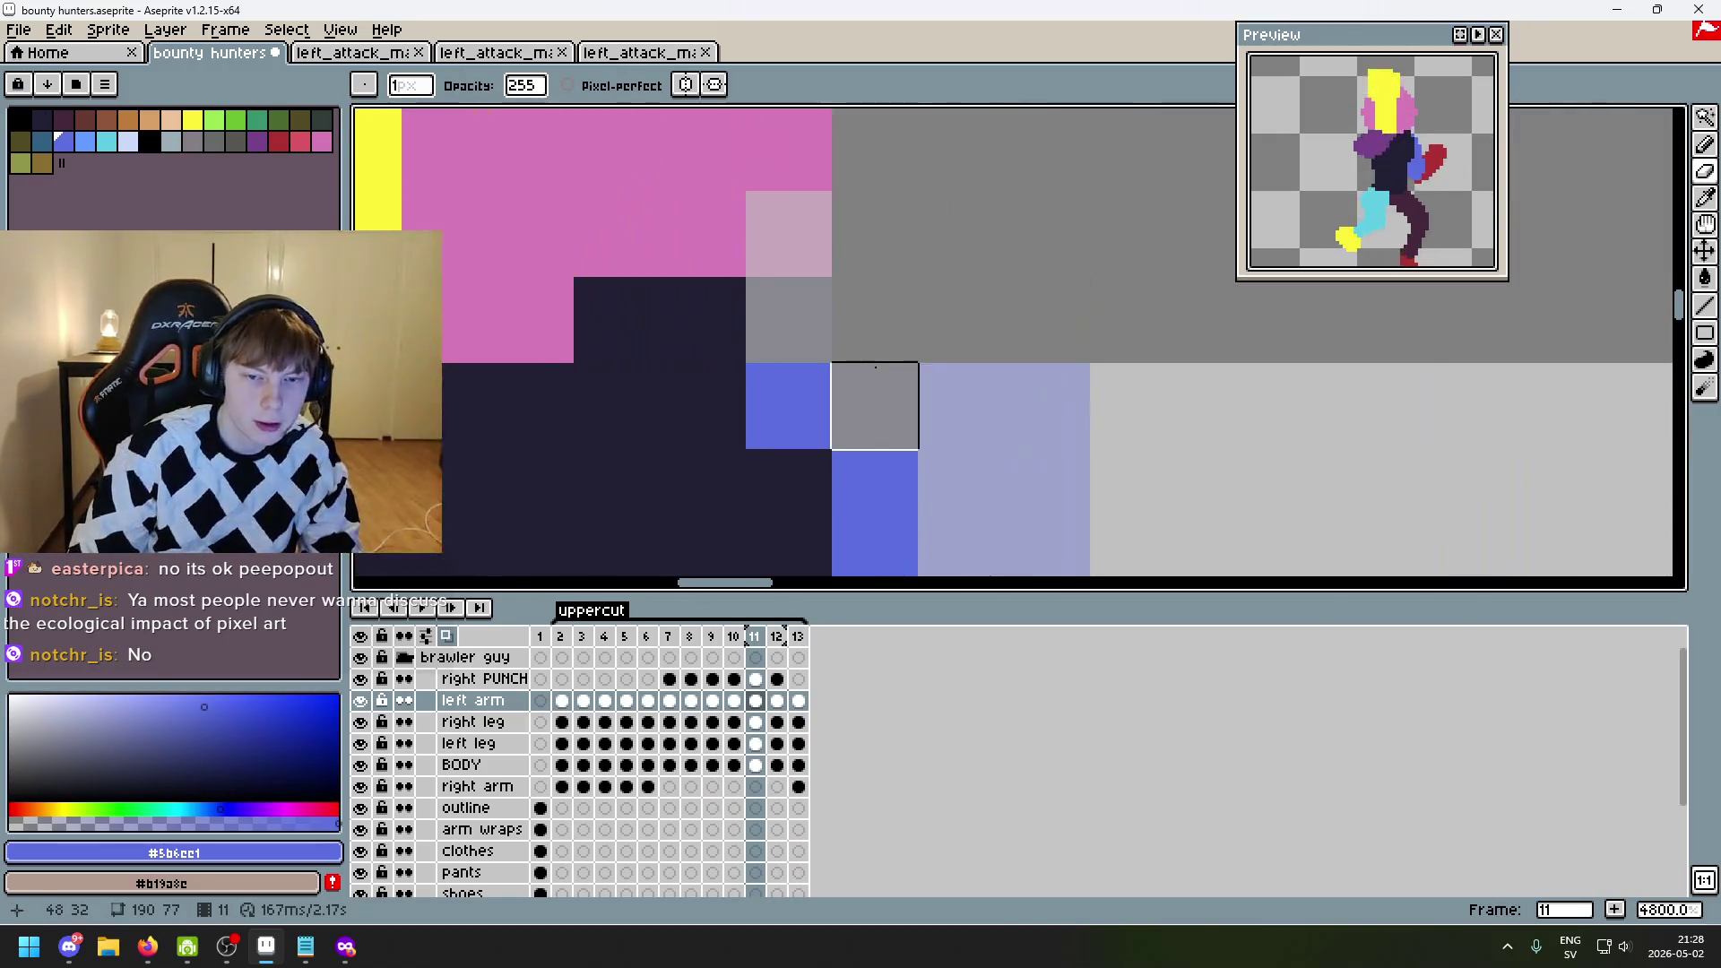
{"action": "key", "text": "Right"}
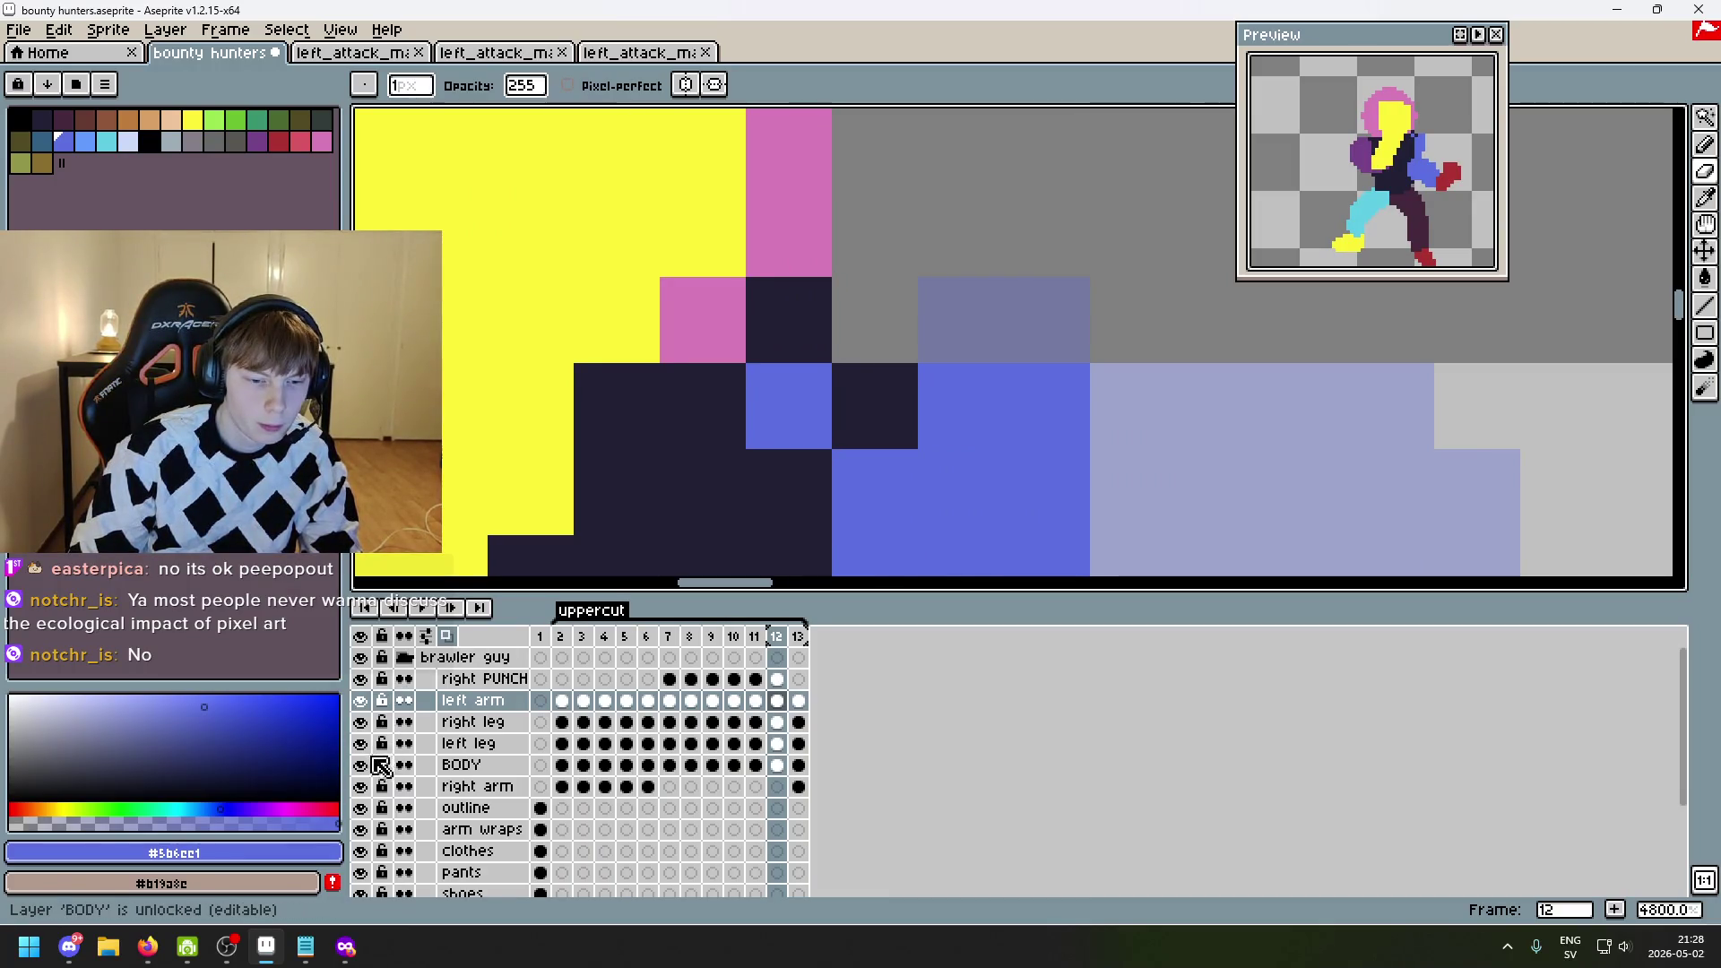
{"action": "left_click", "coordinate": [473, 722]}
{"action": "left_click", "coordinate": [509, 769]}
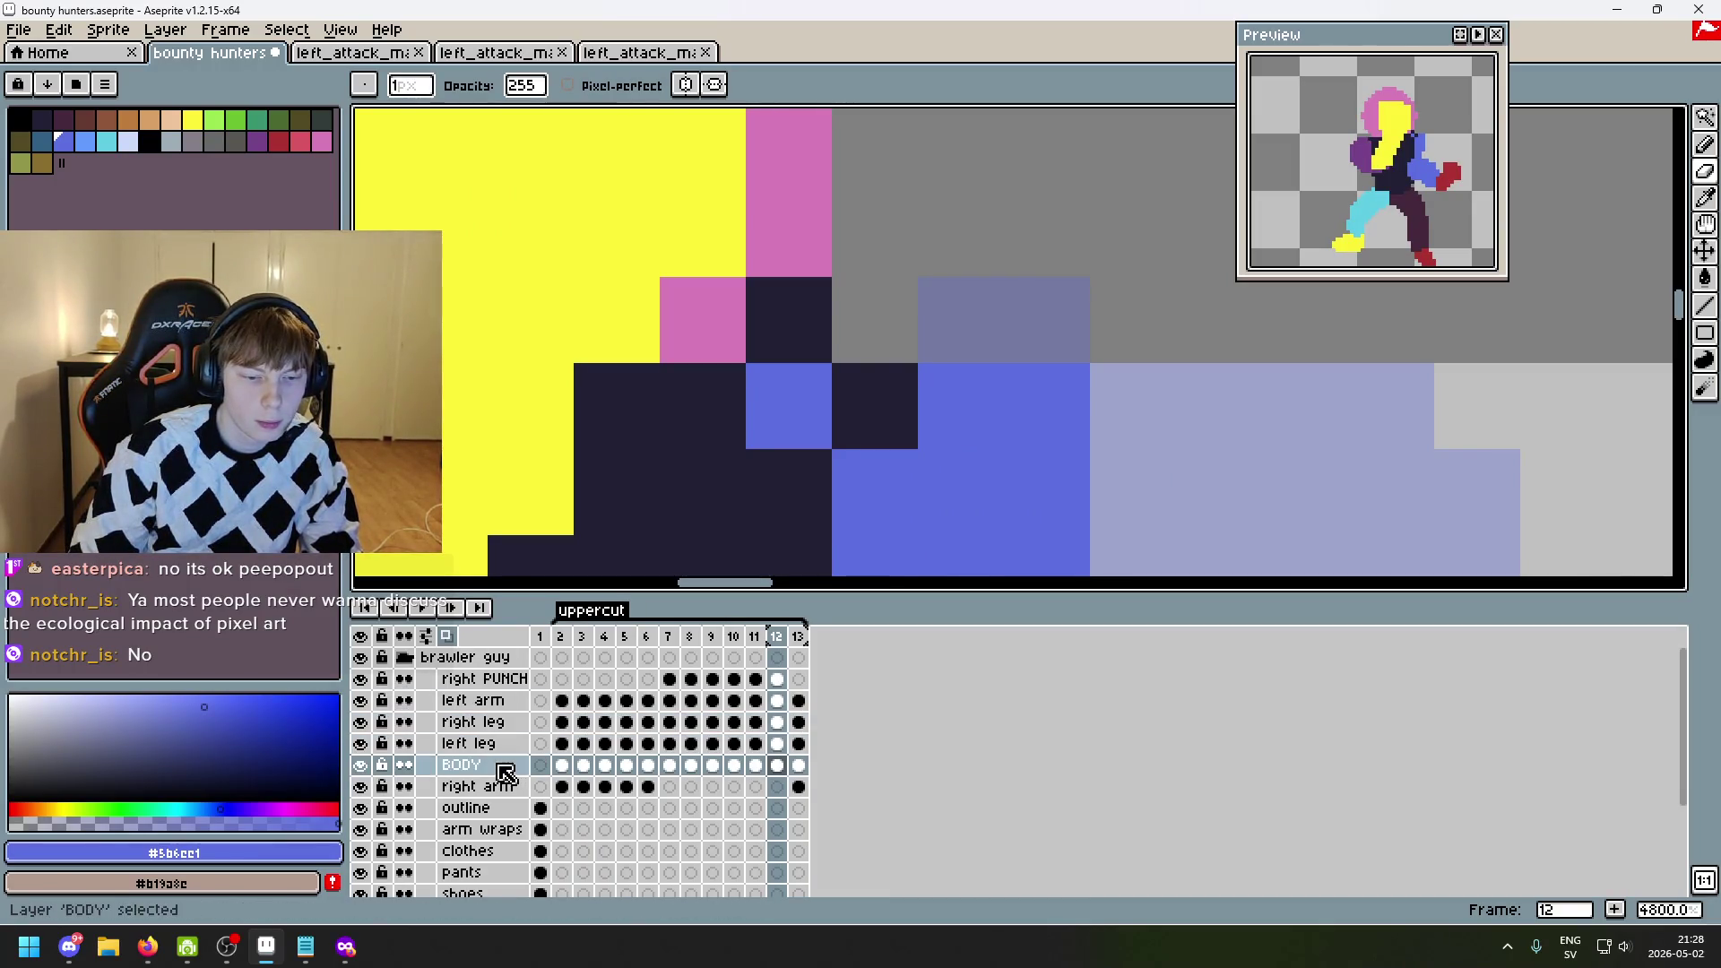
{"action": "scroll", "coordinate": [1000, 454], "scroll_direction": "down", "scroll_amount": 5}
{"action": "scroll", "coordinate": [953, 261], "scroll_direction": "up", "scroll_amount": 2}
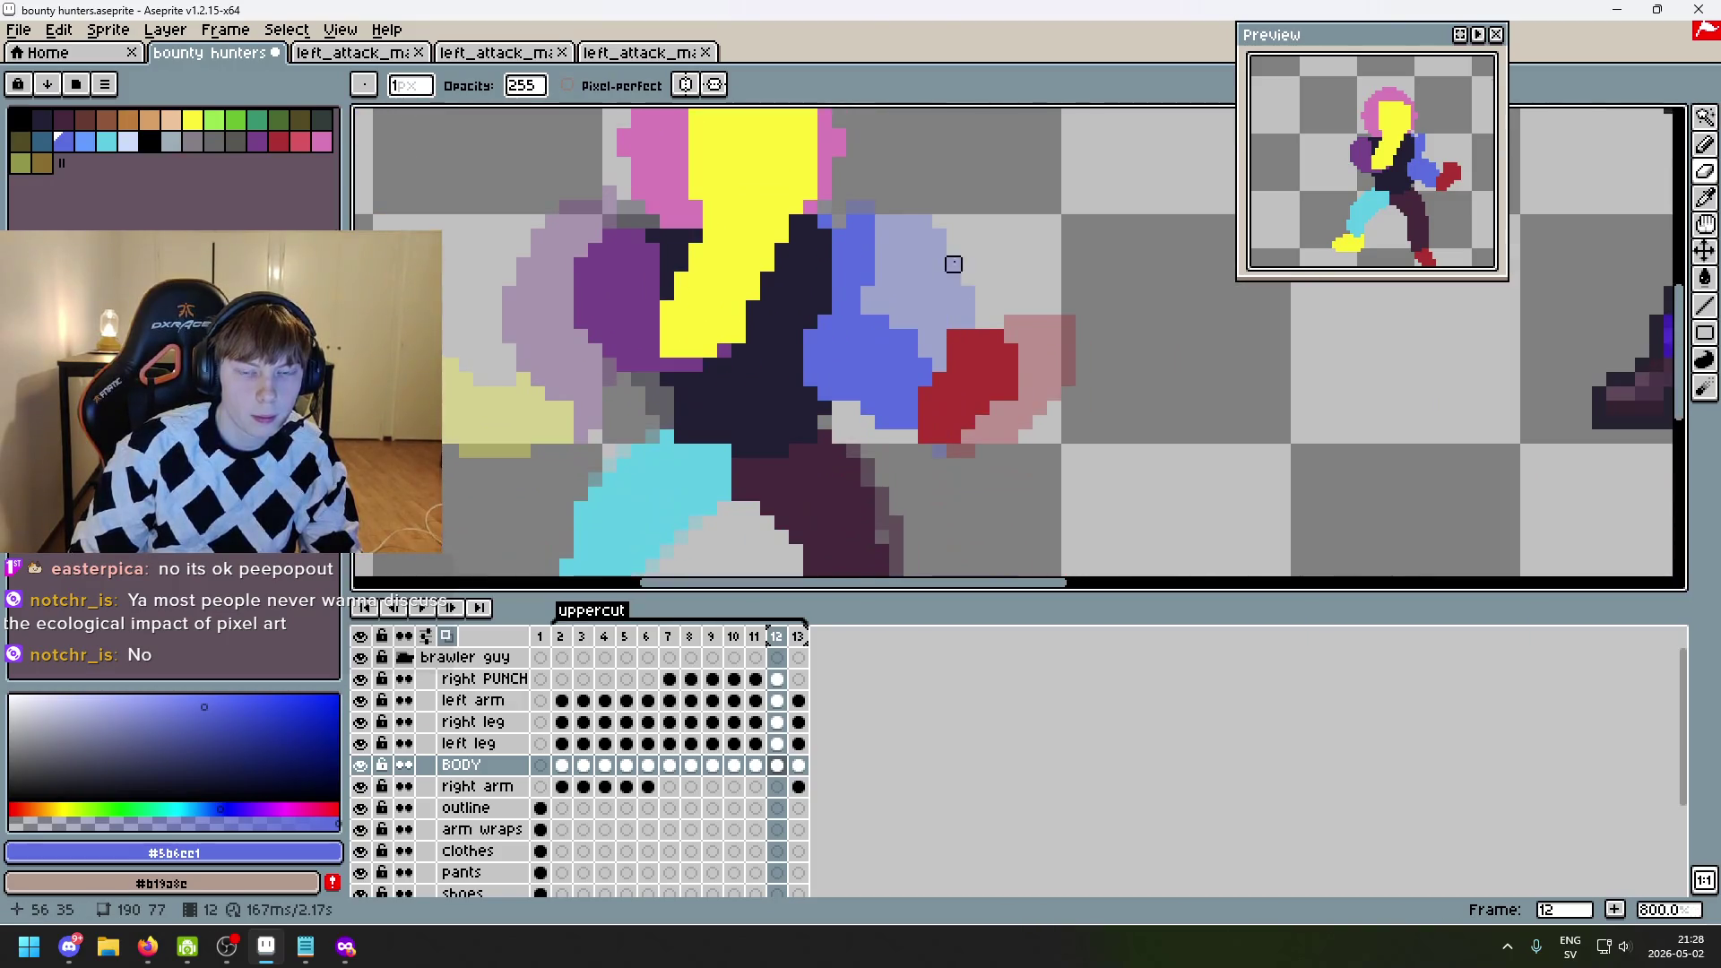
{"action": "key", "text": "Left"}
{"action": "key", "text": "Right"}
{"action": "scroll", "coordinate": [804, 252], "scroll_direction": "up", "scroll_amount": 1}
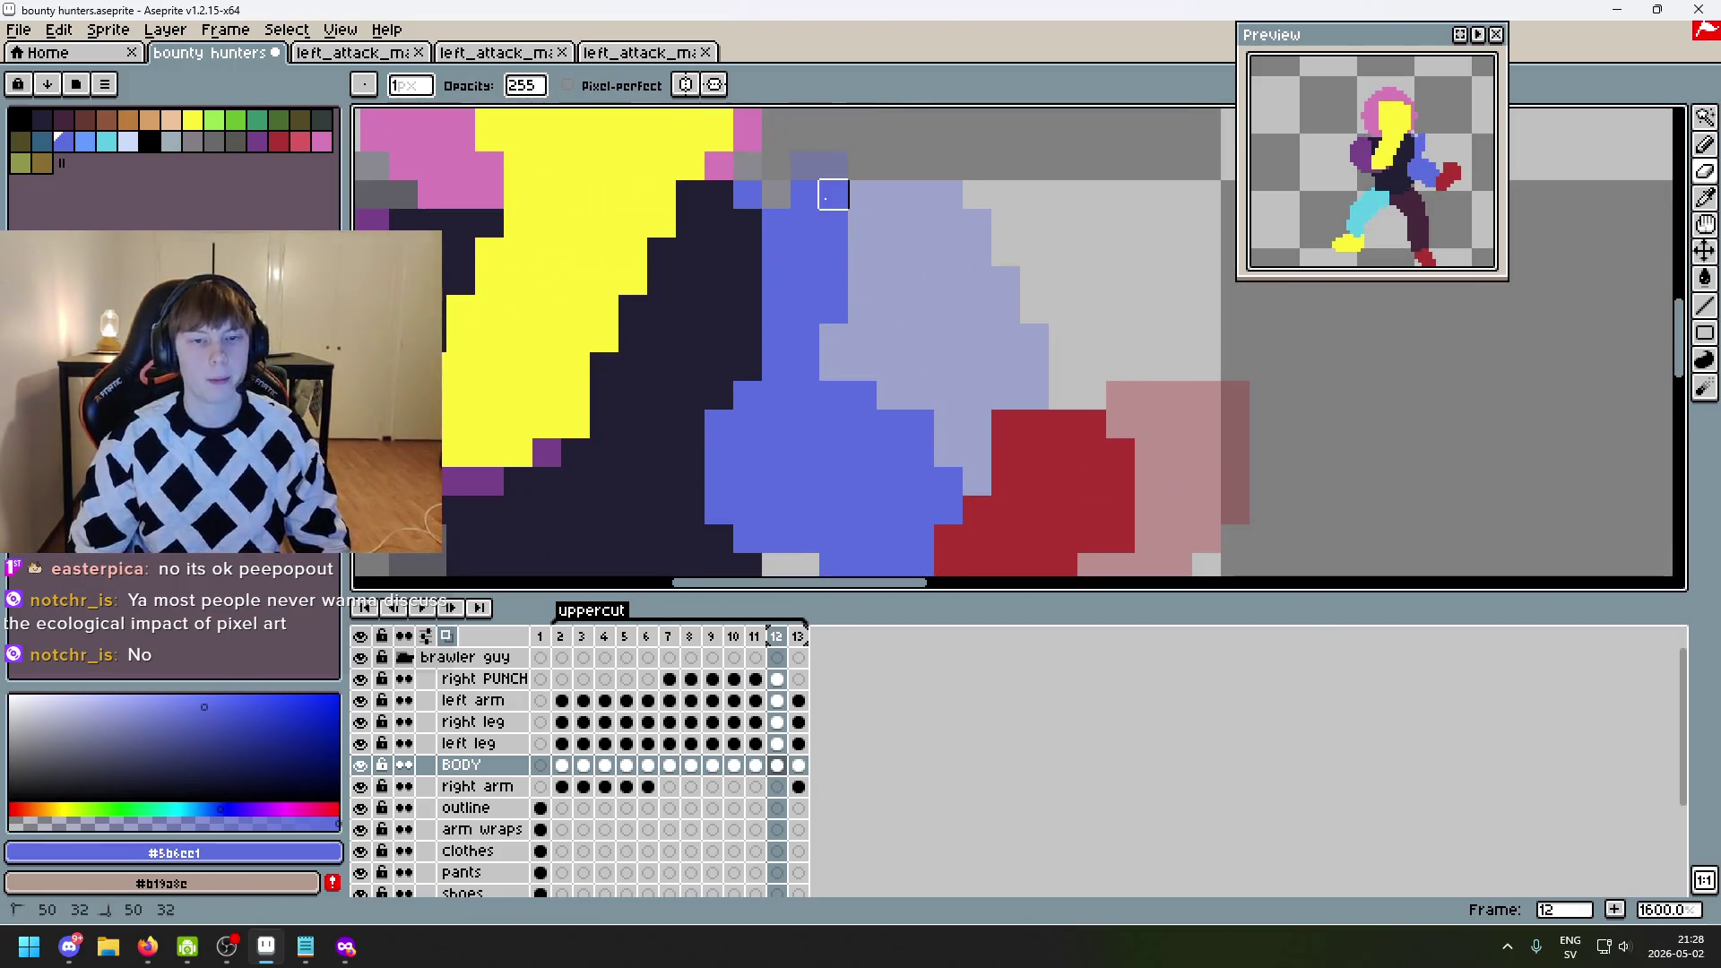
{"action": "key", "text": "alt+Up"}
{"action": "key", "text": "alt+Up"}
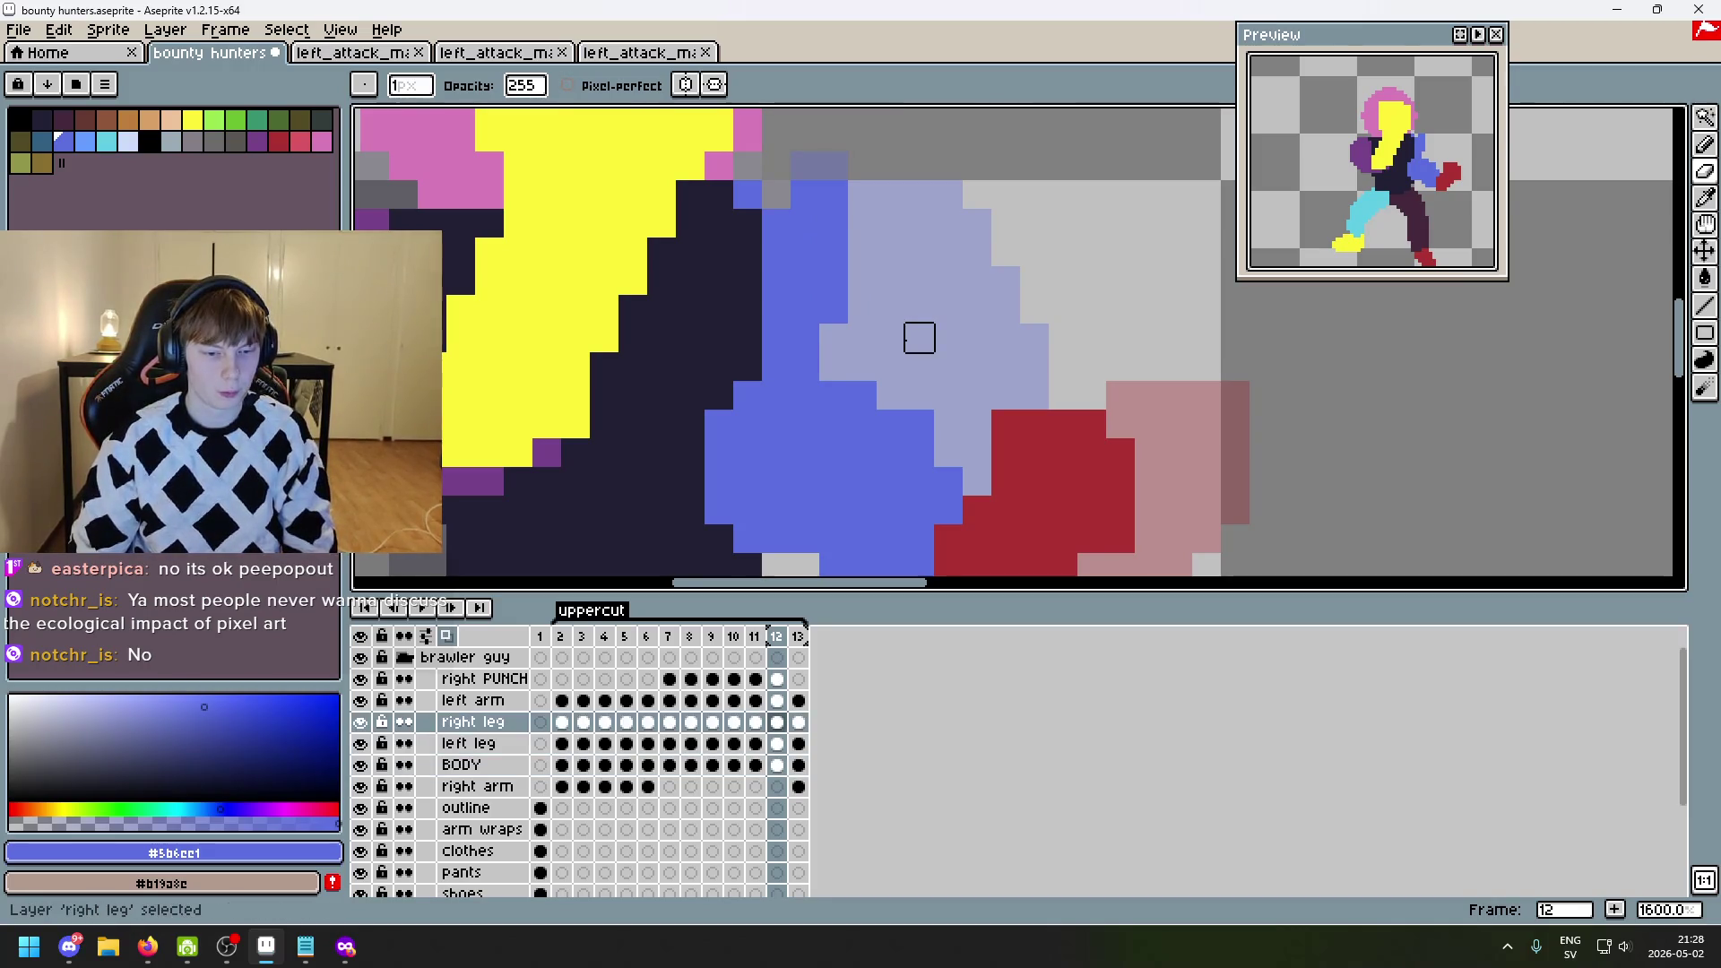
{"action": "key", "text": "alt+Up"}
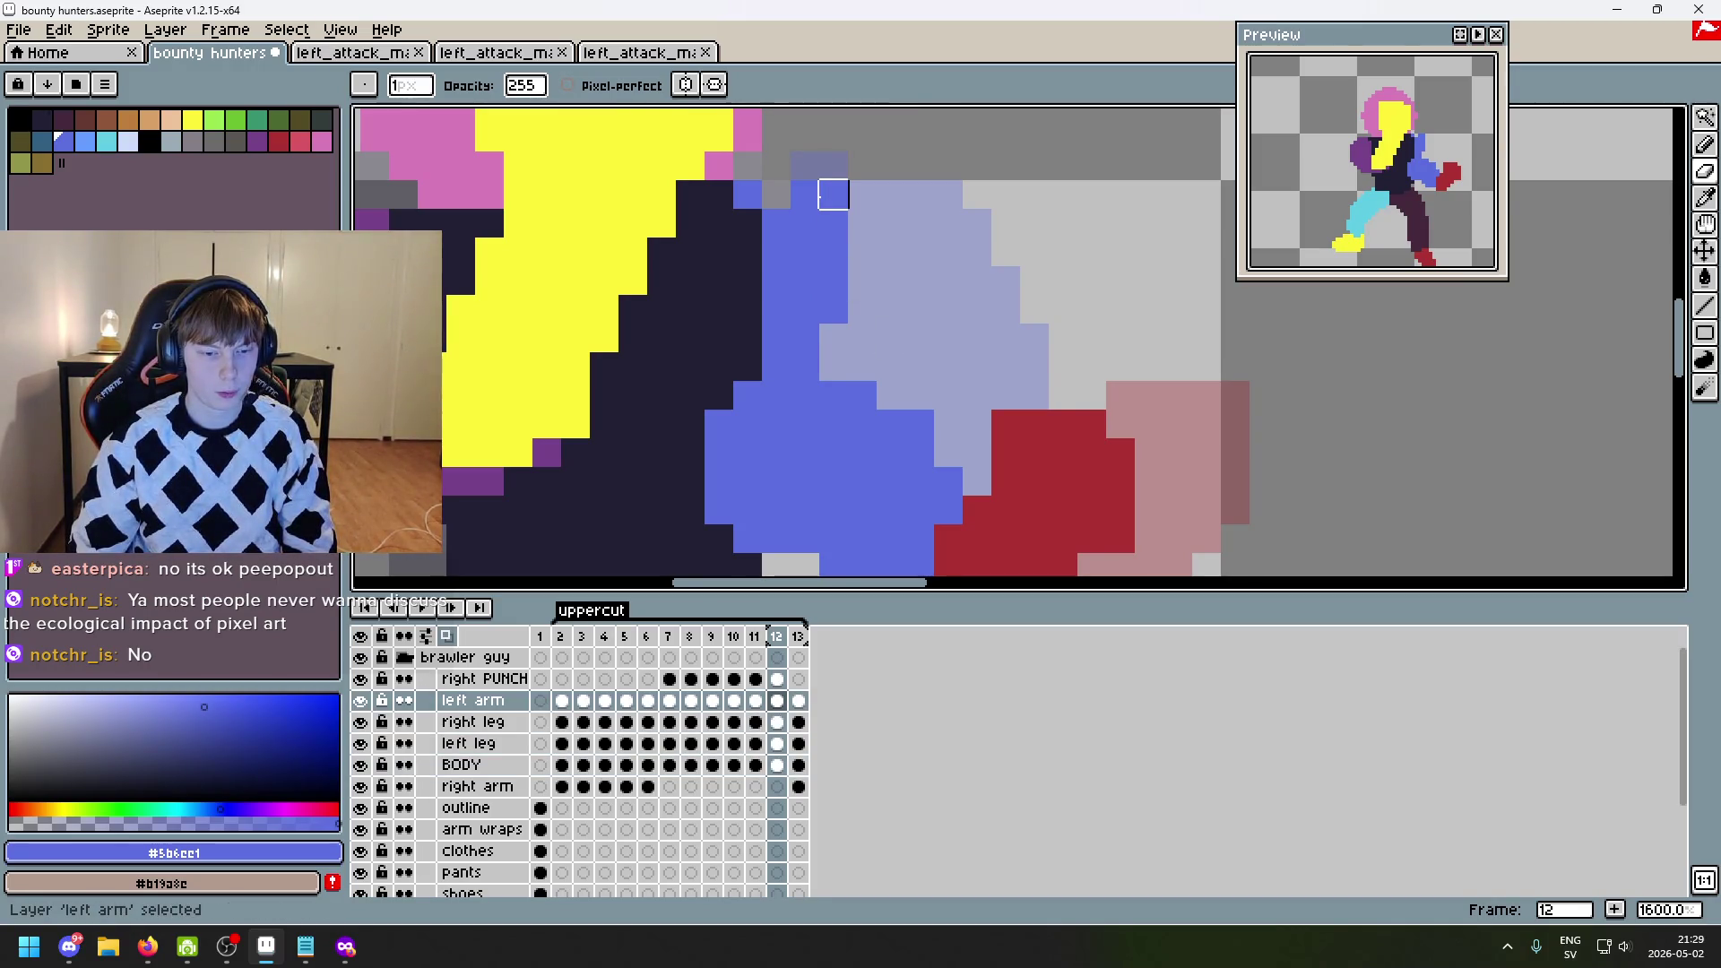
{"action": "key", "text": "alt+Down"}
{"action": "key", "text": "alt+Down"}
{"action": "key", "text": "alt+Down"}
{"action": "key", "text": "alt+Down"}
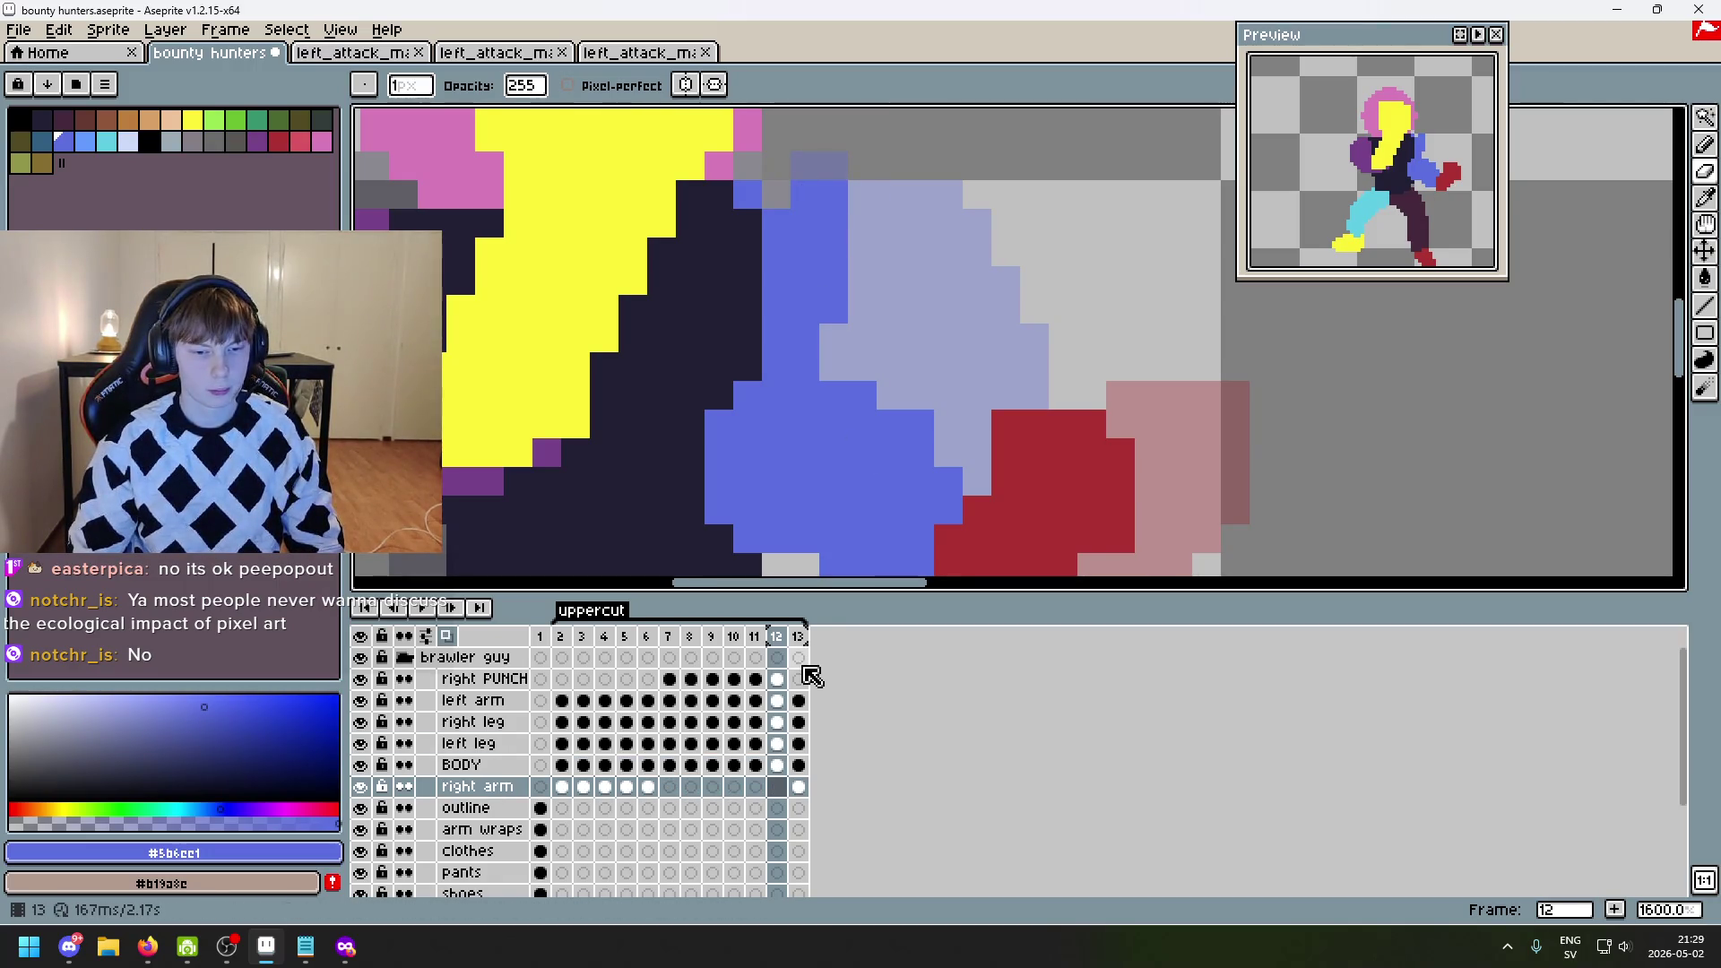
{"action": "scroll", "coordinate": [928, 390], "scroll_direction": "down", "scroll_amount": 3}
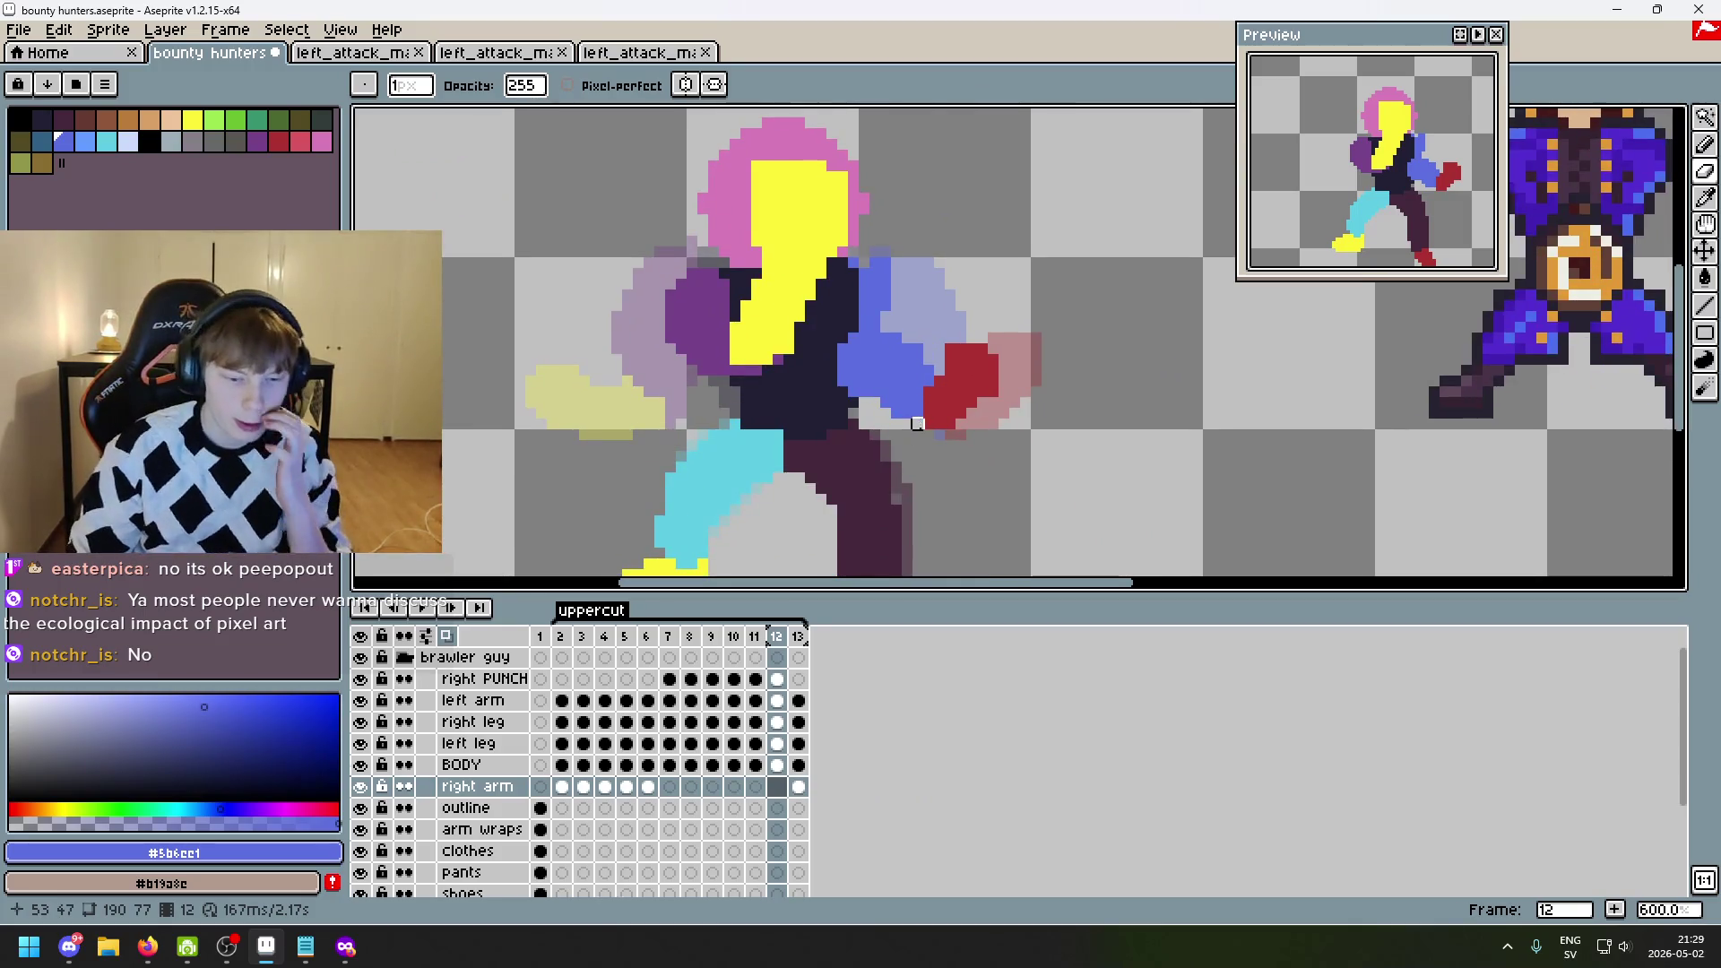
{"action": "double_click", "coordinate": [359, 787]}
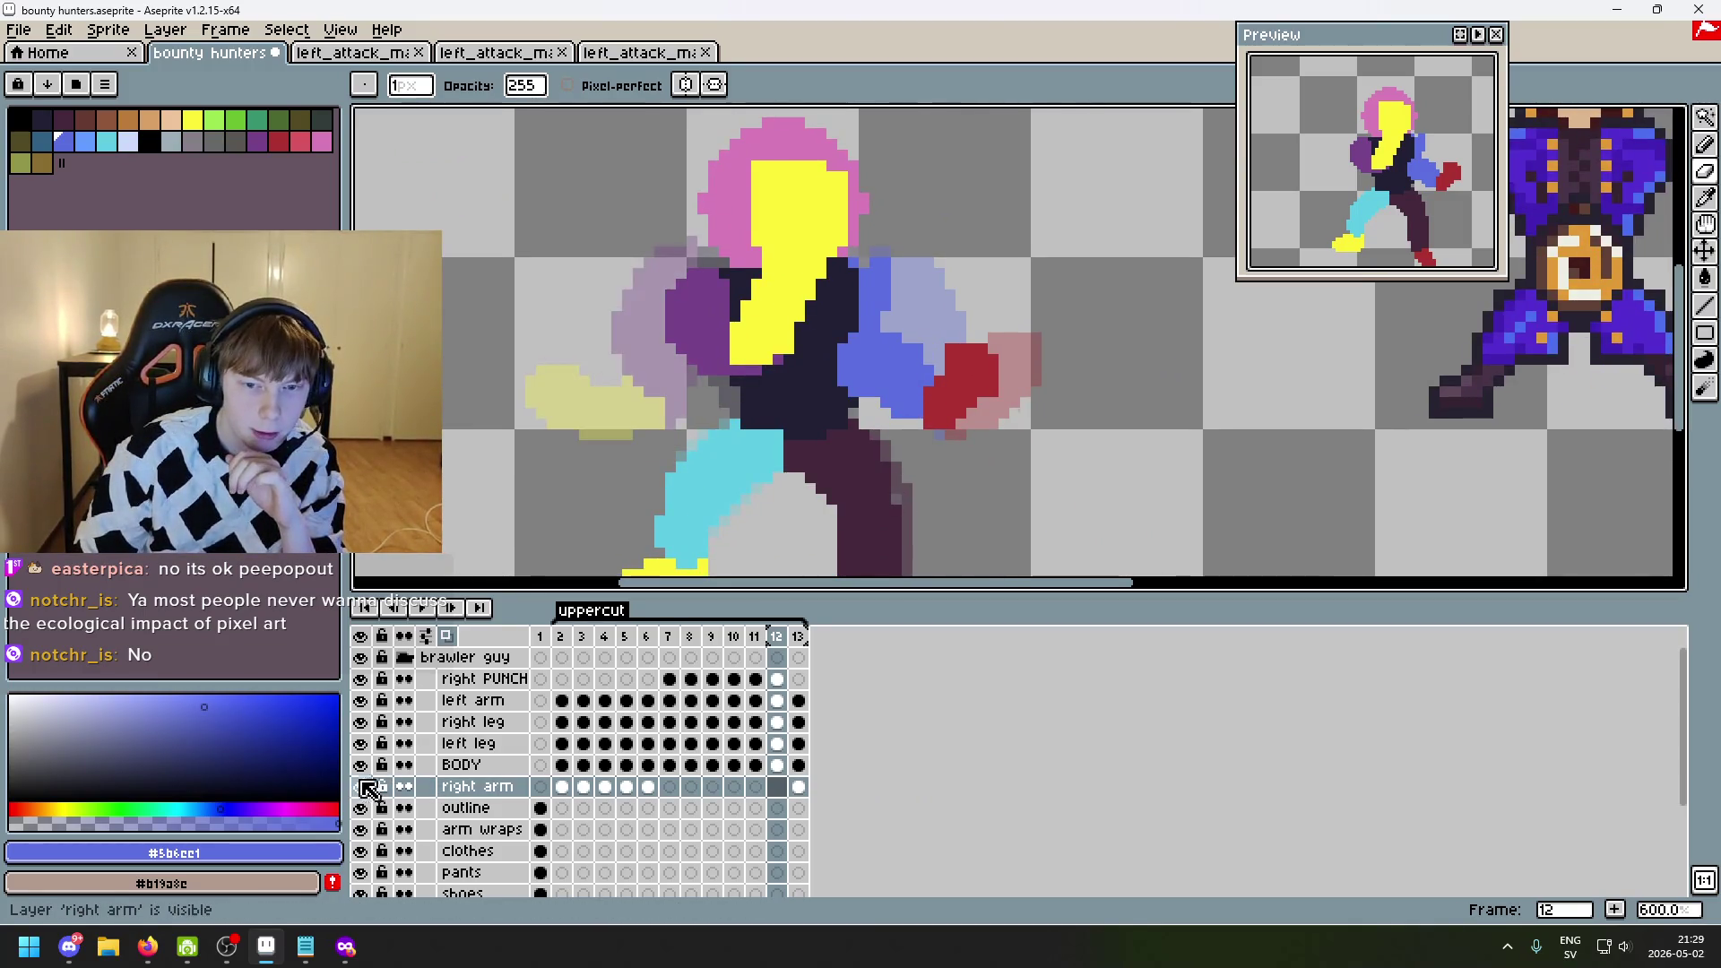
{"action": "left_click", "coordinate": [361, 765]}
{"action": "left_click", "coordinate": [361, 764]}
{"action": "left_click", "coordinate": [360, 765]}
{"action": "left_click", "coordinate": [360, 743]}
{"action": "left_click", "coordinate": [360, 743]}
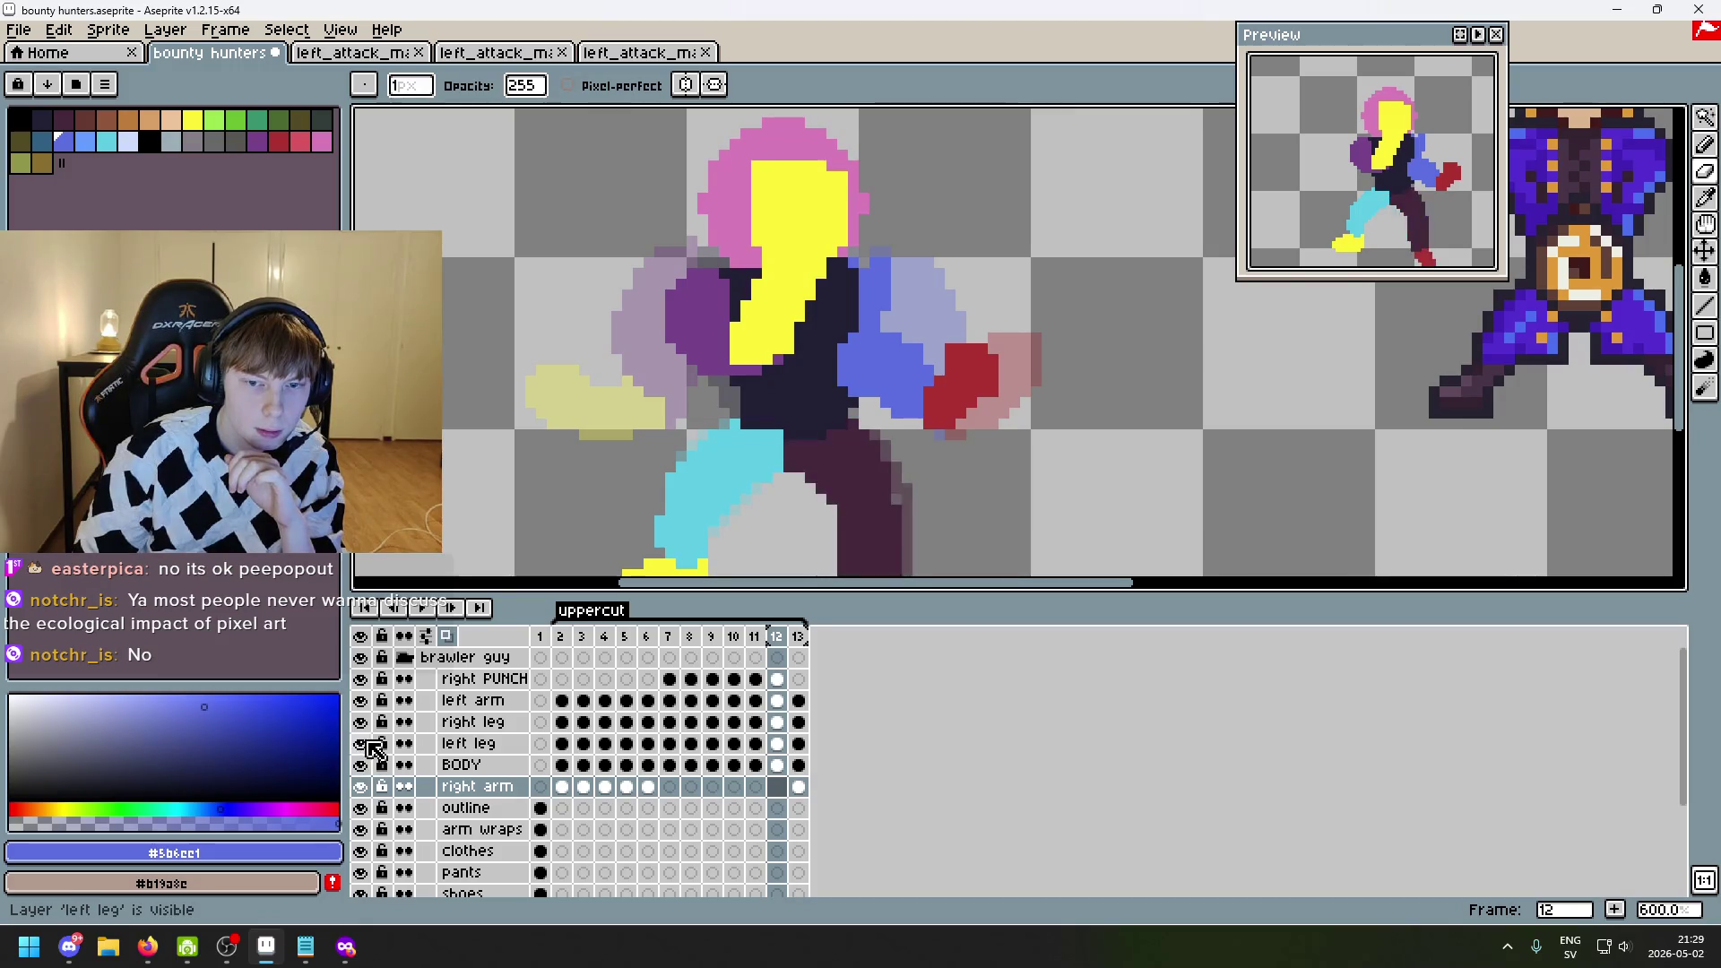
{"action": "double_click", "coordinate": [361, 743]}
{"action": "double_click", "coordinate": [361, 722]}
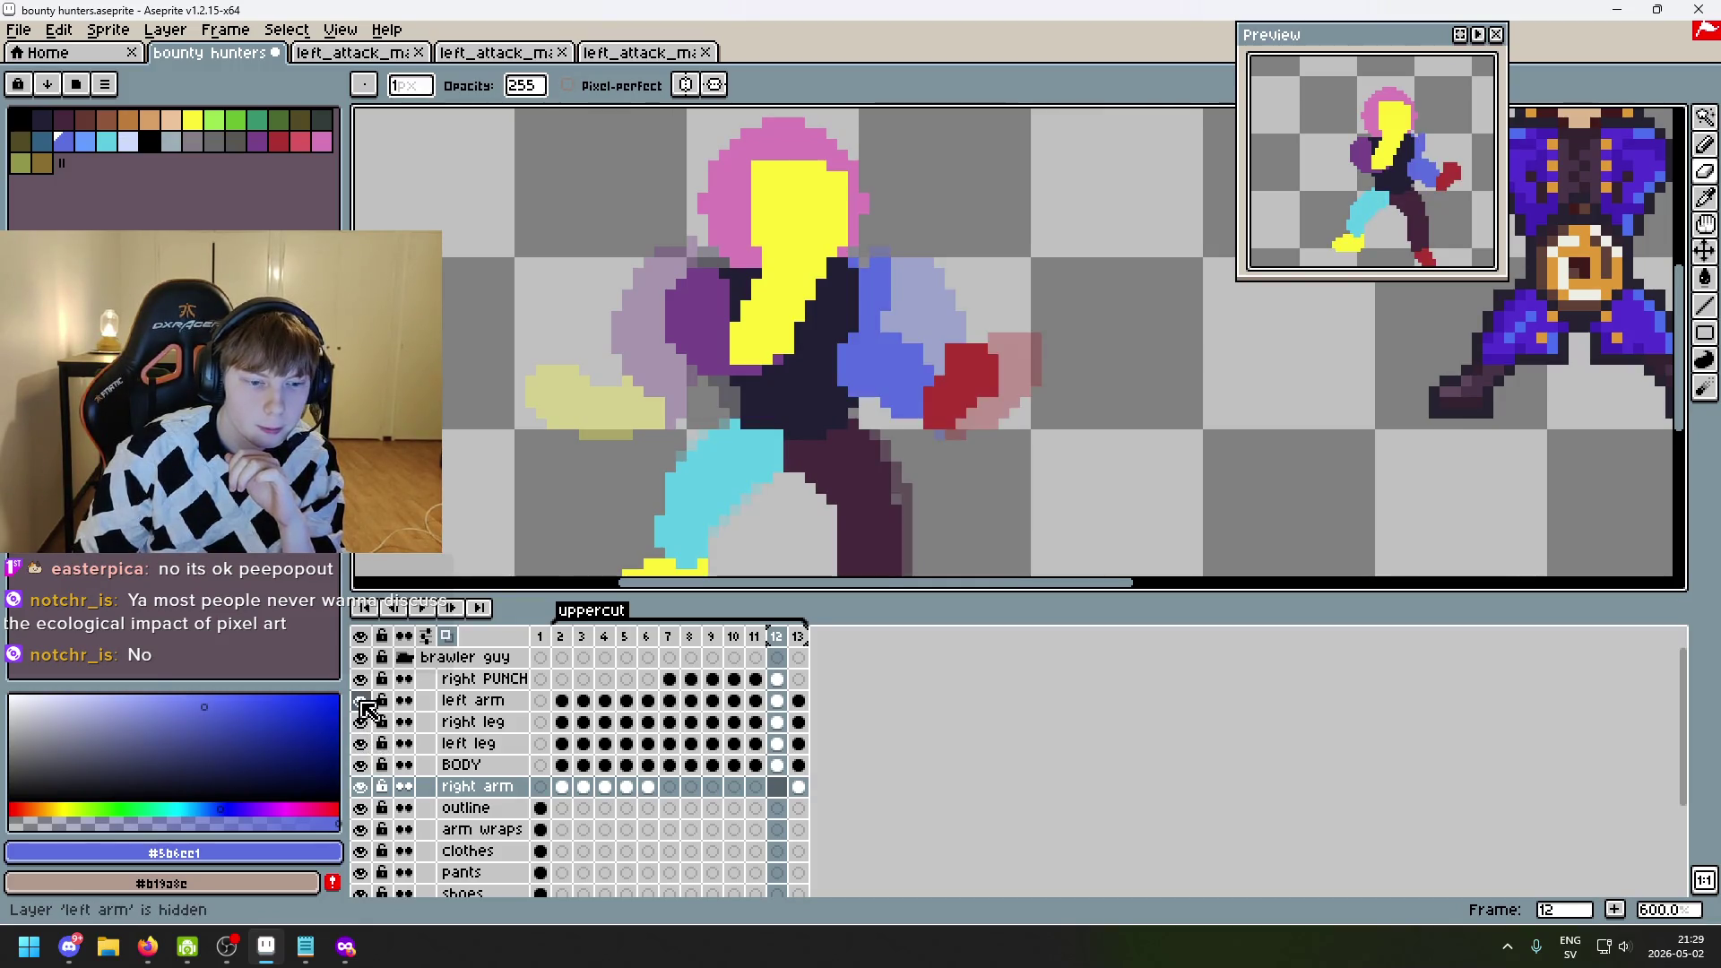
{"action": "left_click", "coordinate": [361, 700]}
{"action": "left_click", "coordinate": [361, 700]}
{"action": "left_click", "coordinate": [472, 700]}
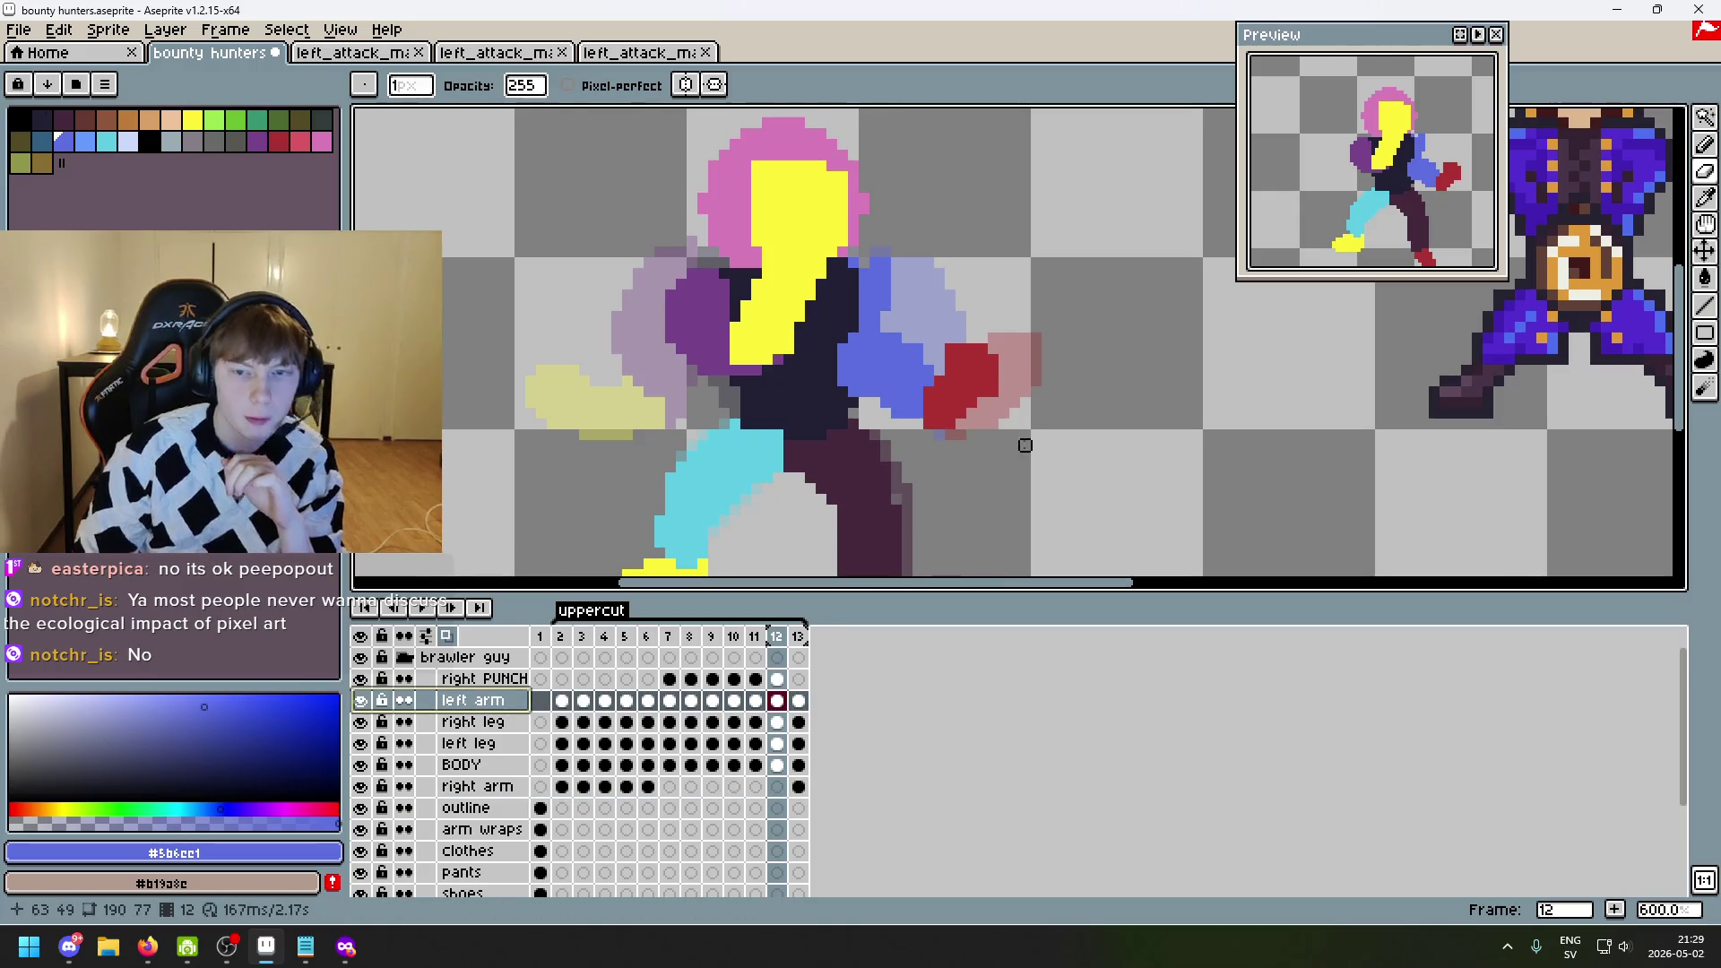
{"action": "left_click", "coordinate": [1707, 121]}
{"action": "left_click", "coordinate": [1623, 118]}
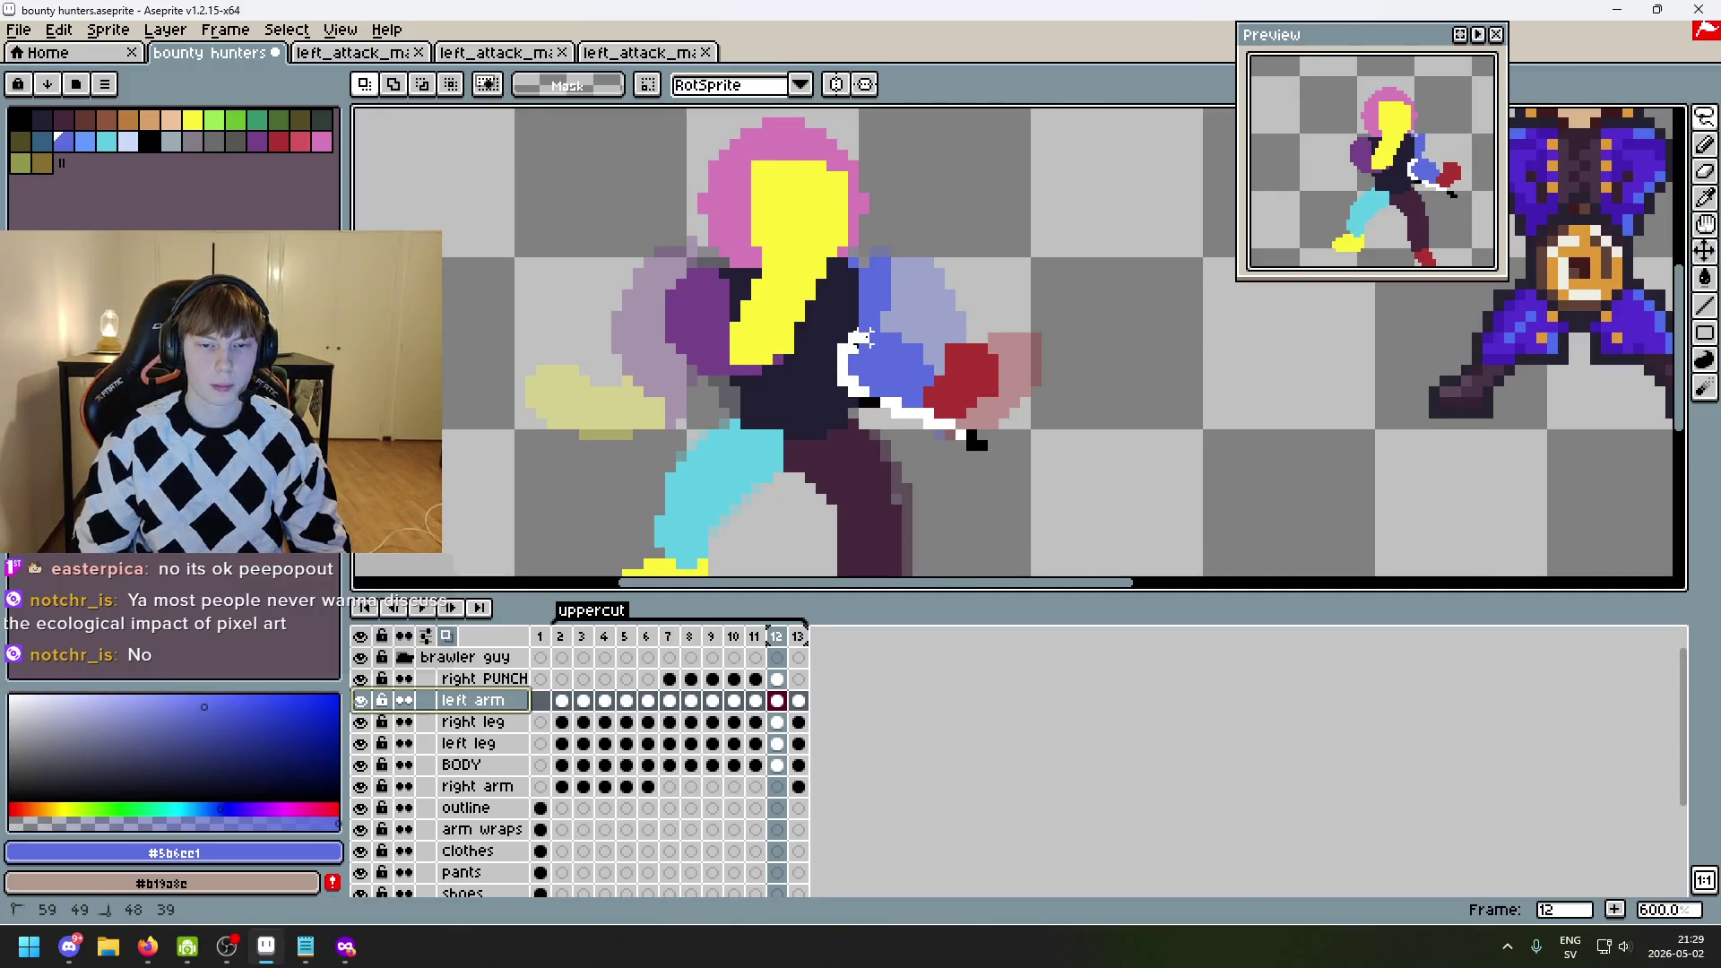
{"action": "mouse_move", "coordinate": [863, 262]}
{"action": "left_mouse_down"}
{"action": "mouse_move", "coordinate": [1018, 239]}
{"action": "mouse_move", "coordinate": [1006, 469]}
{"action": "left_mouse_up"}
{"action": "key", "text": "Delete"}
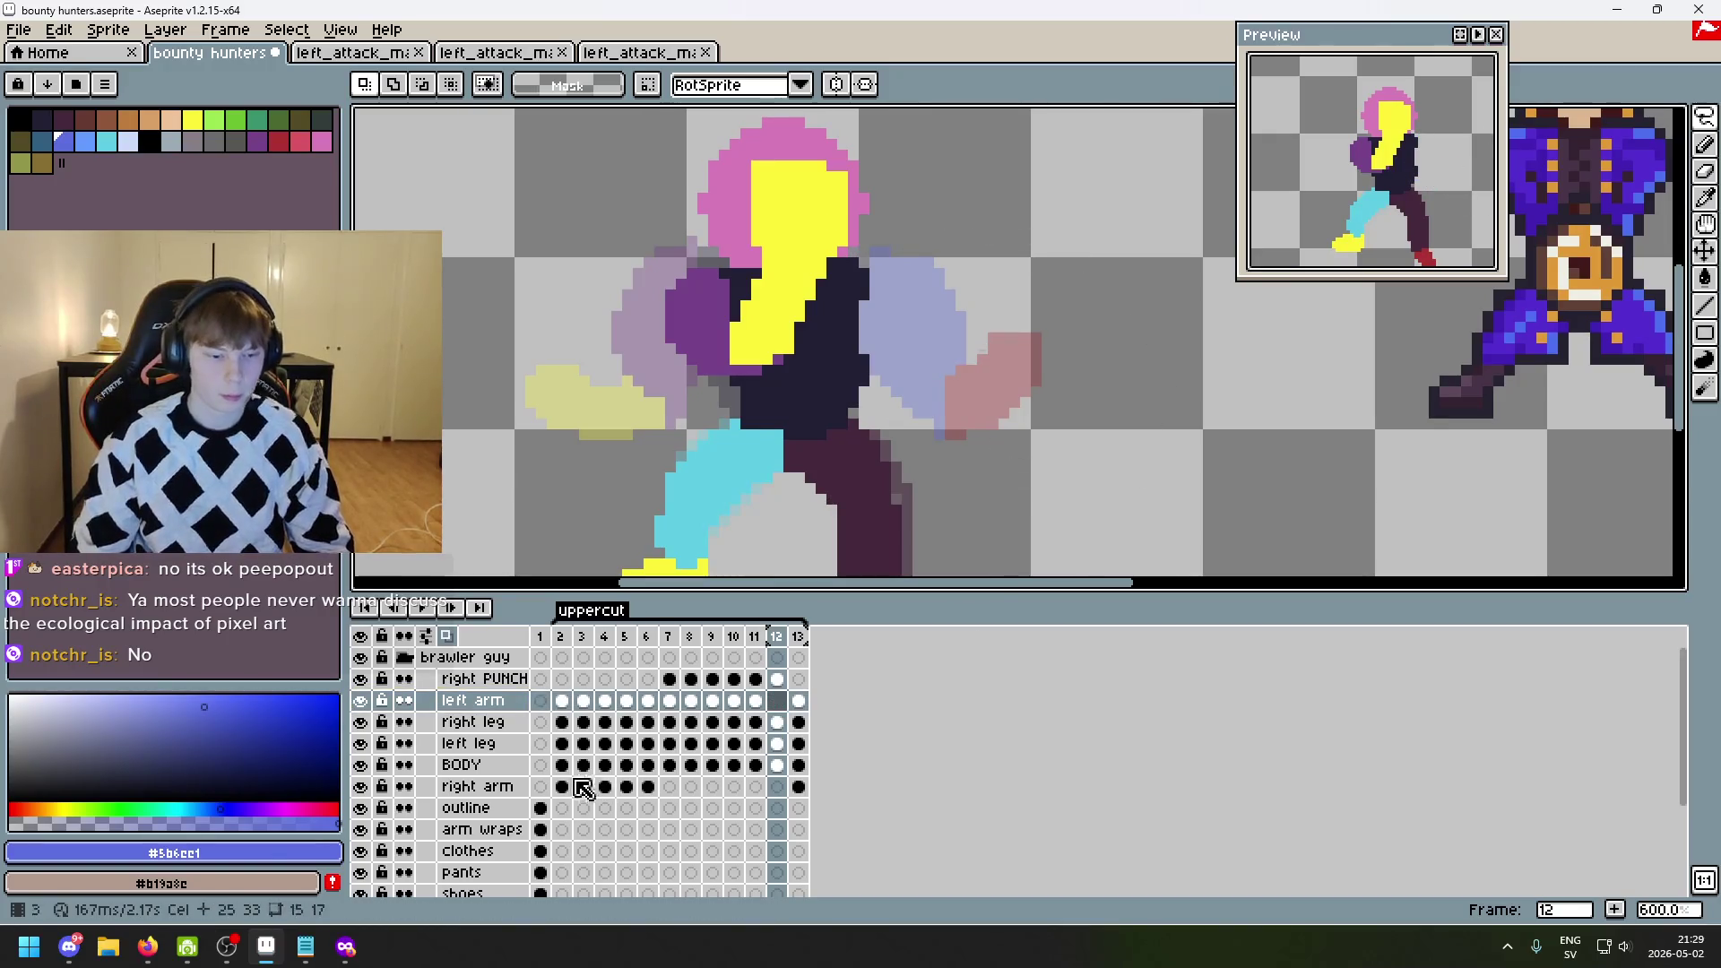
{"action": "left_click", "coordinate": [507, 787]}
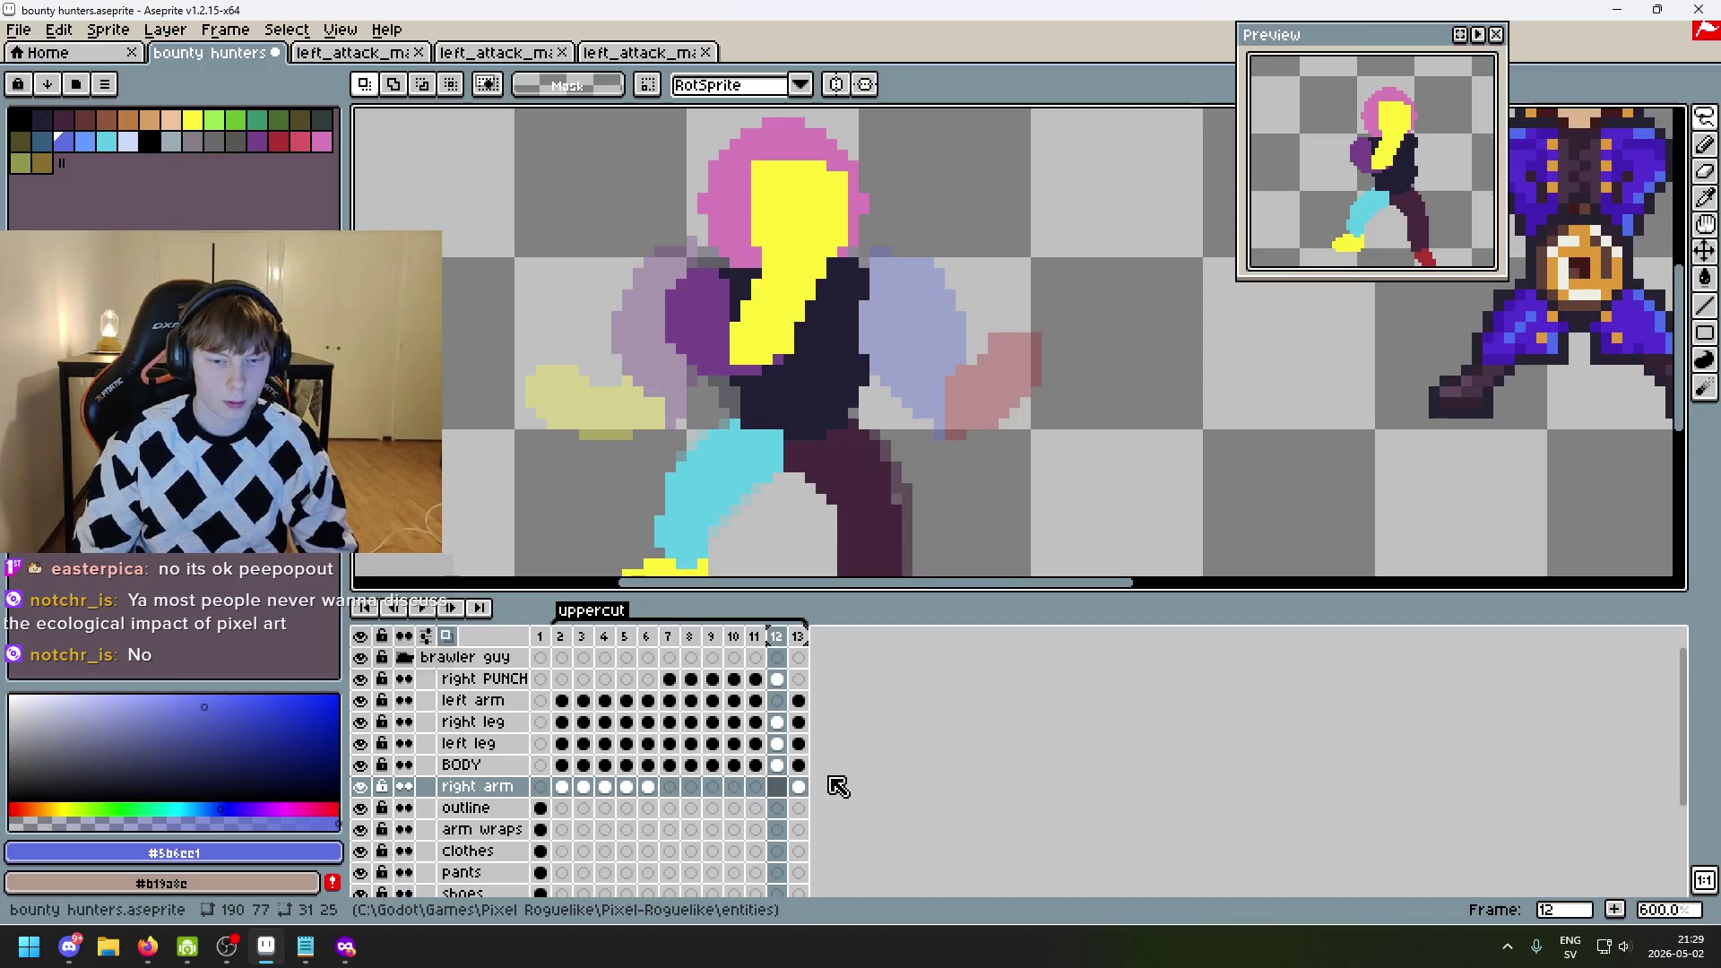
{"action": "key", "text": "ctrl+z"}
{"action": "key", "text": "ctrl+d"}
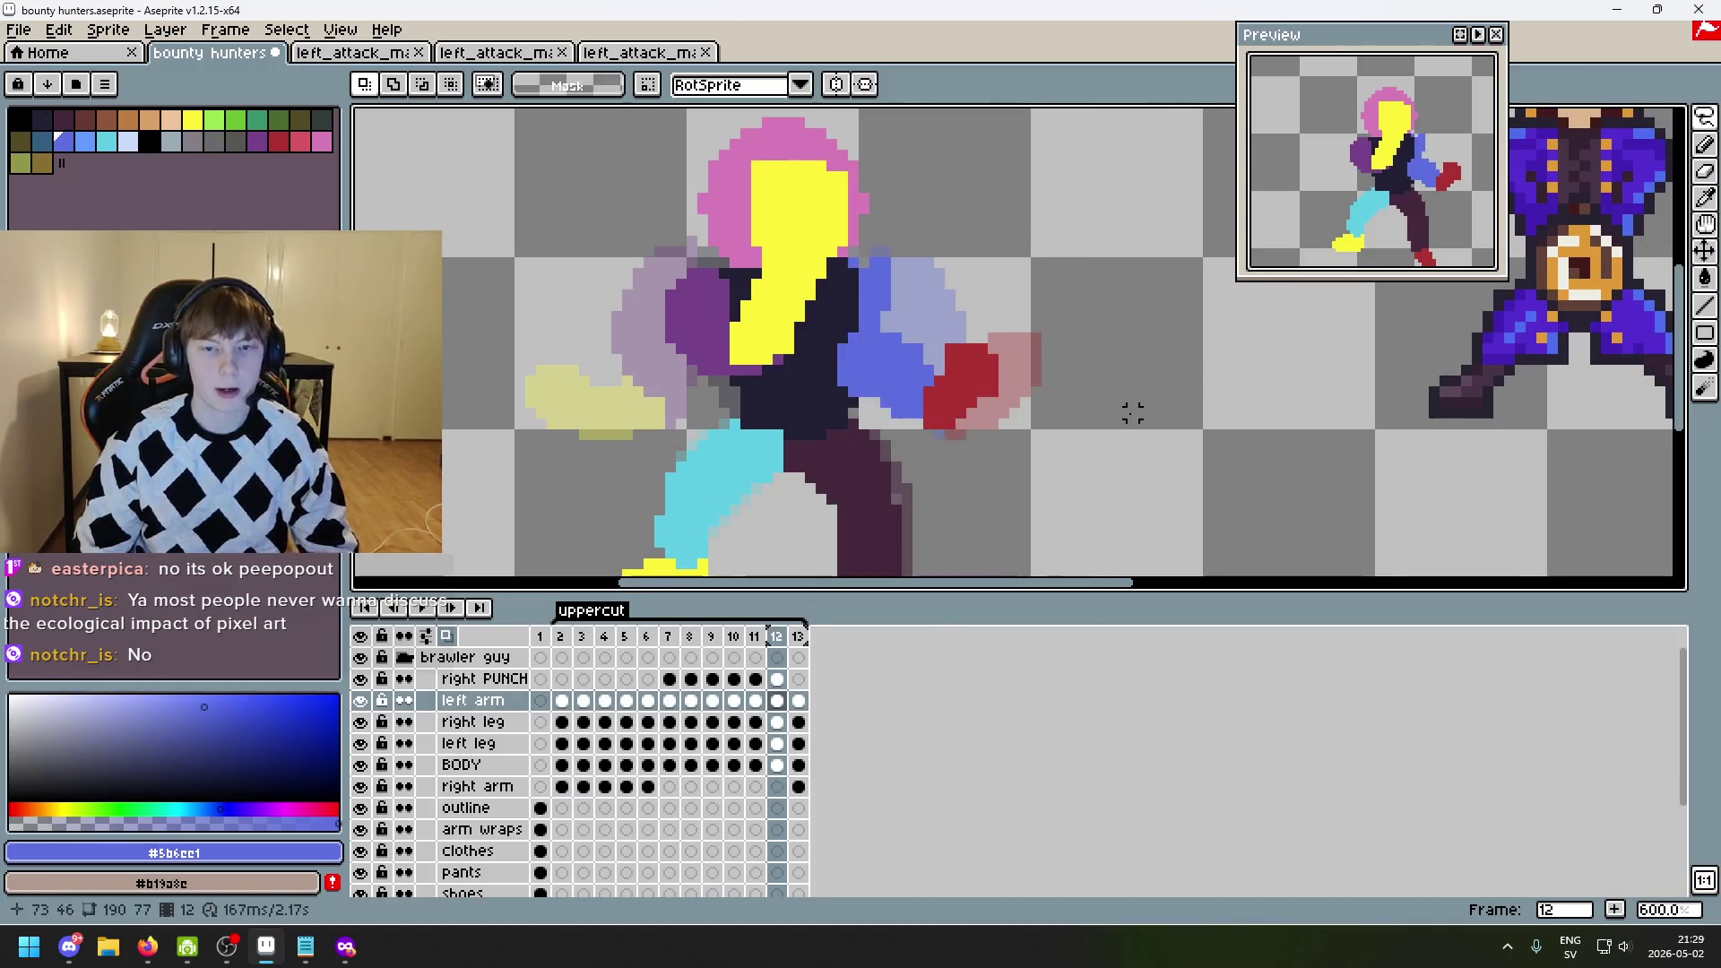
{"action": "scroll", "coordinate": [1129, 407], "scroll_direction": "up", "scroll_amount": 1}
- With the Pencil active, flip between frames 11, 12 and 13 to compare the arm poses
{"action": "left_click", "coordinate": [1705, 146]}
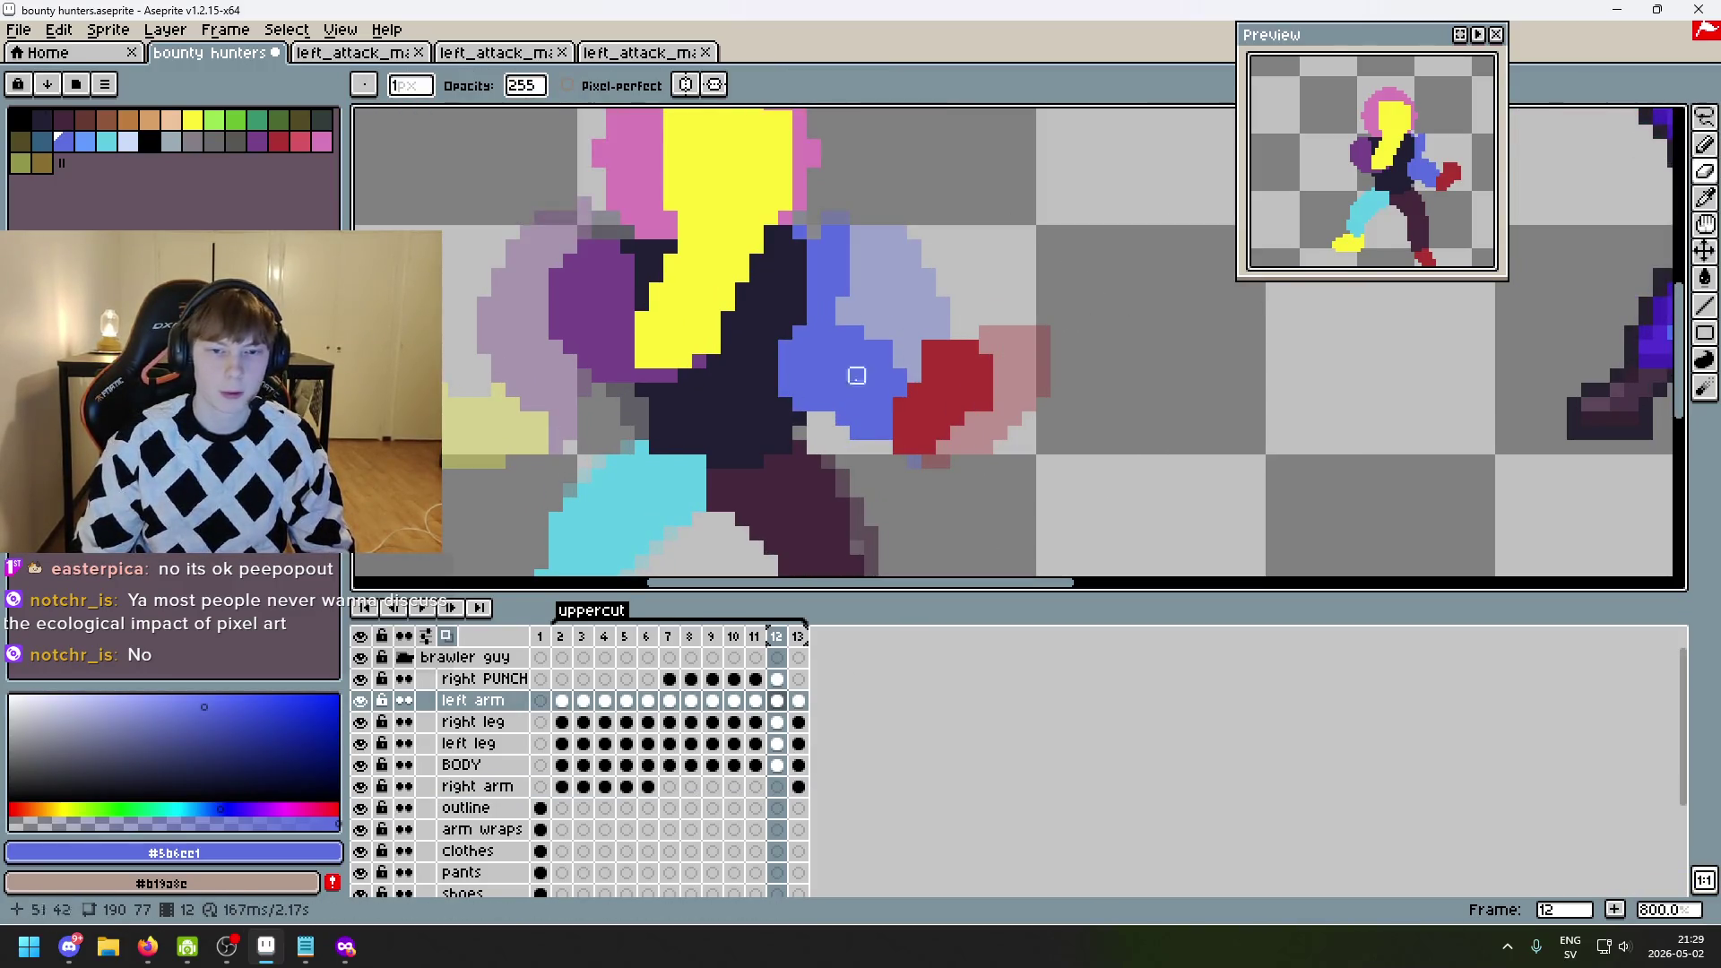
{"action": "scroll", "coordinate": [788, 395], "scroll_direction": "down", "scroll_amount": 1}
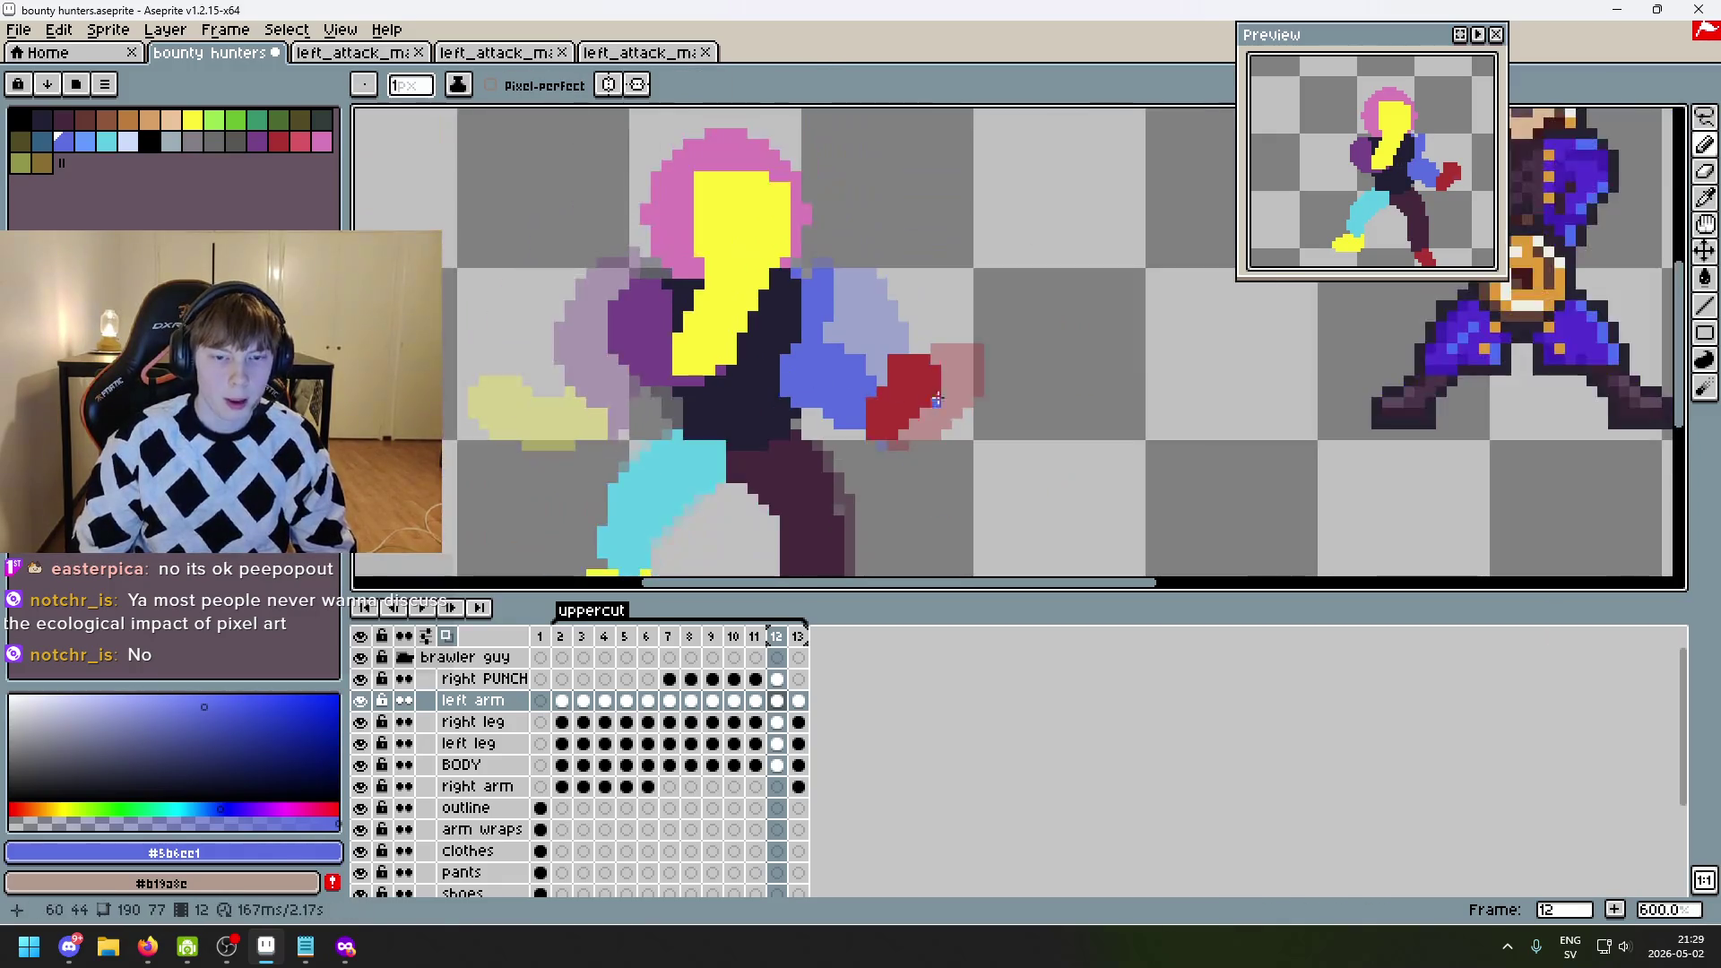
{"action": "key", "text": "comma"}
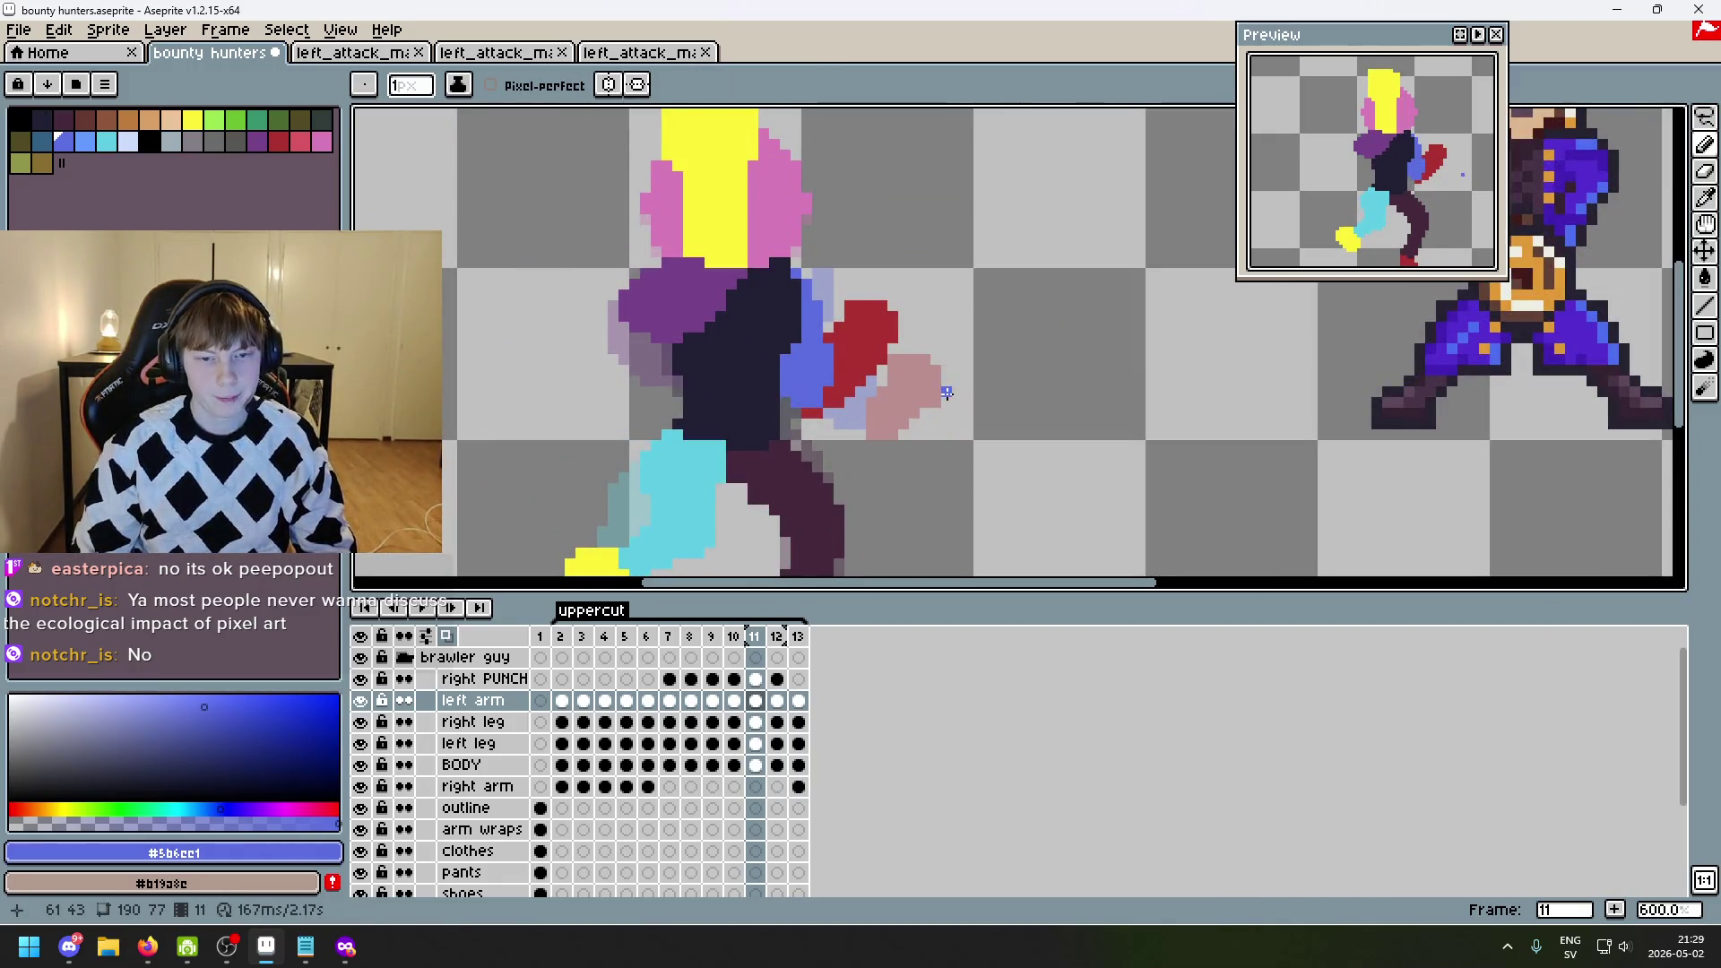
{"action": "key", "text": "period"}
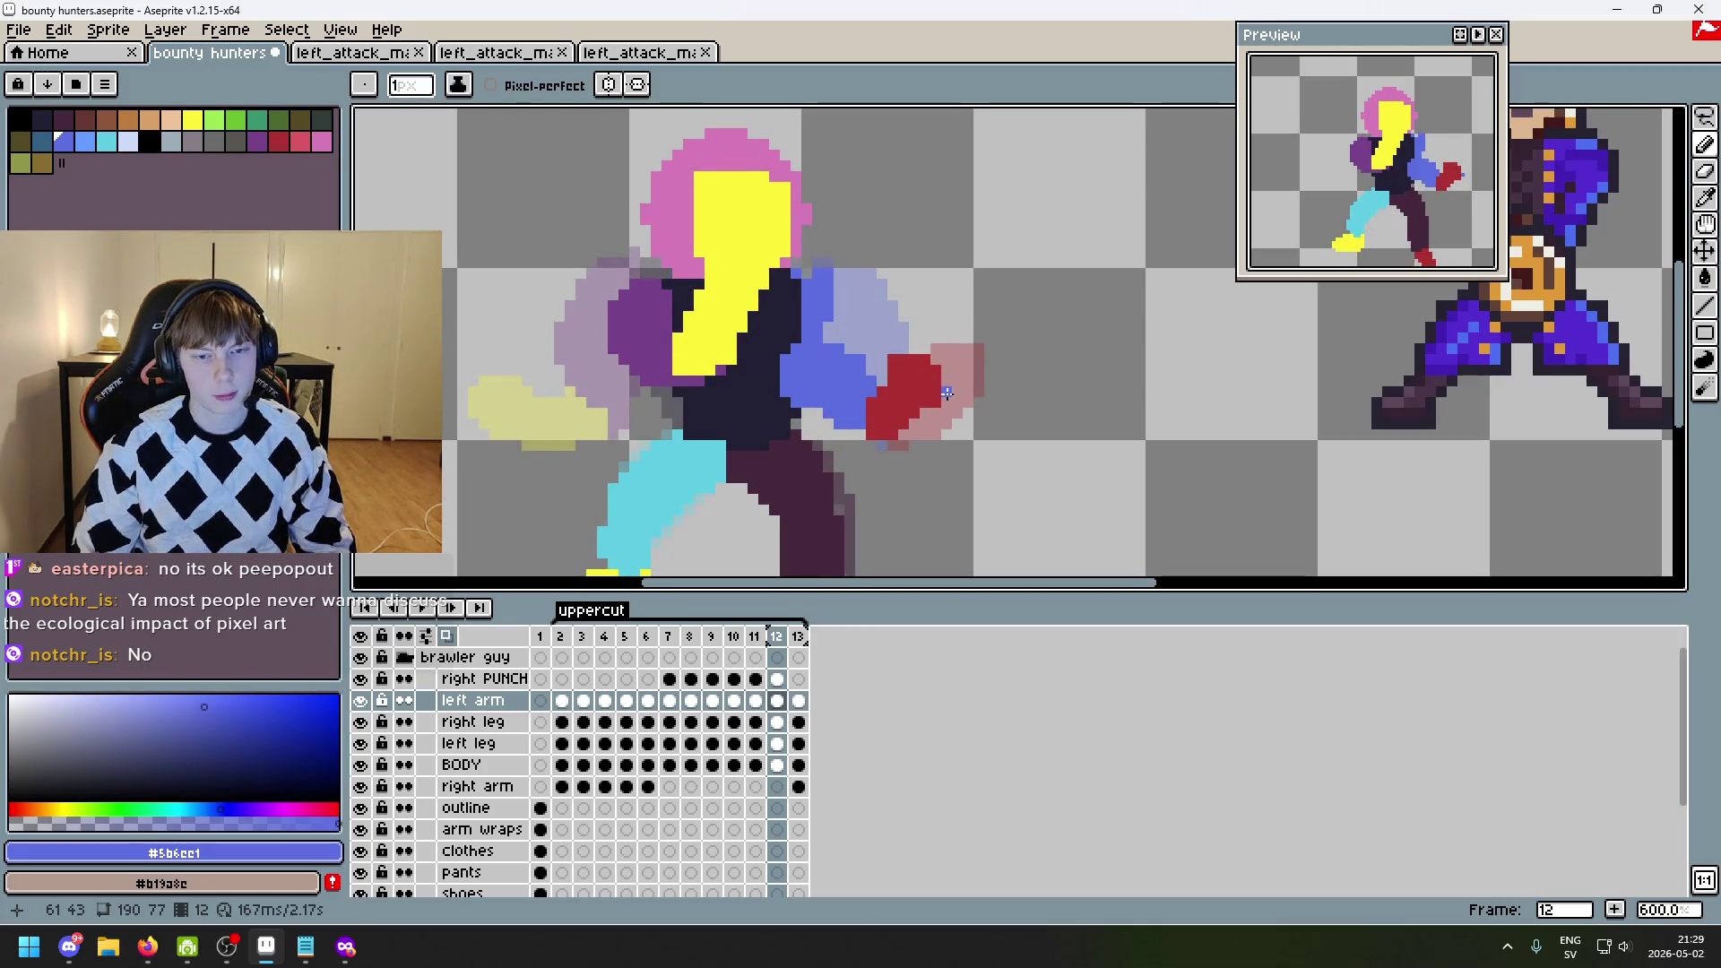
{"action": "key", "text": "period"}
{"action": "key", "text": "comma"}
{"action": "key", "text": "comma"}
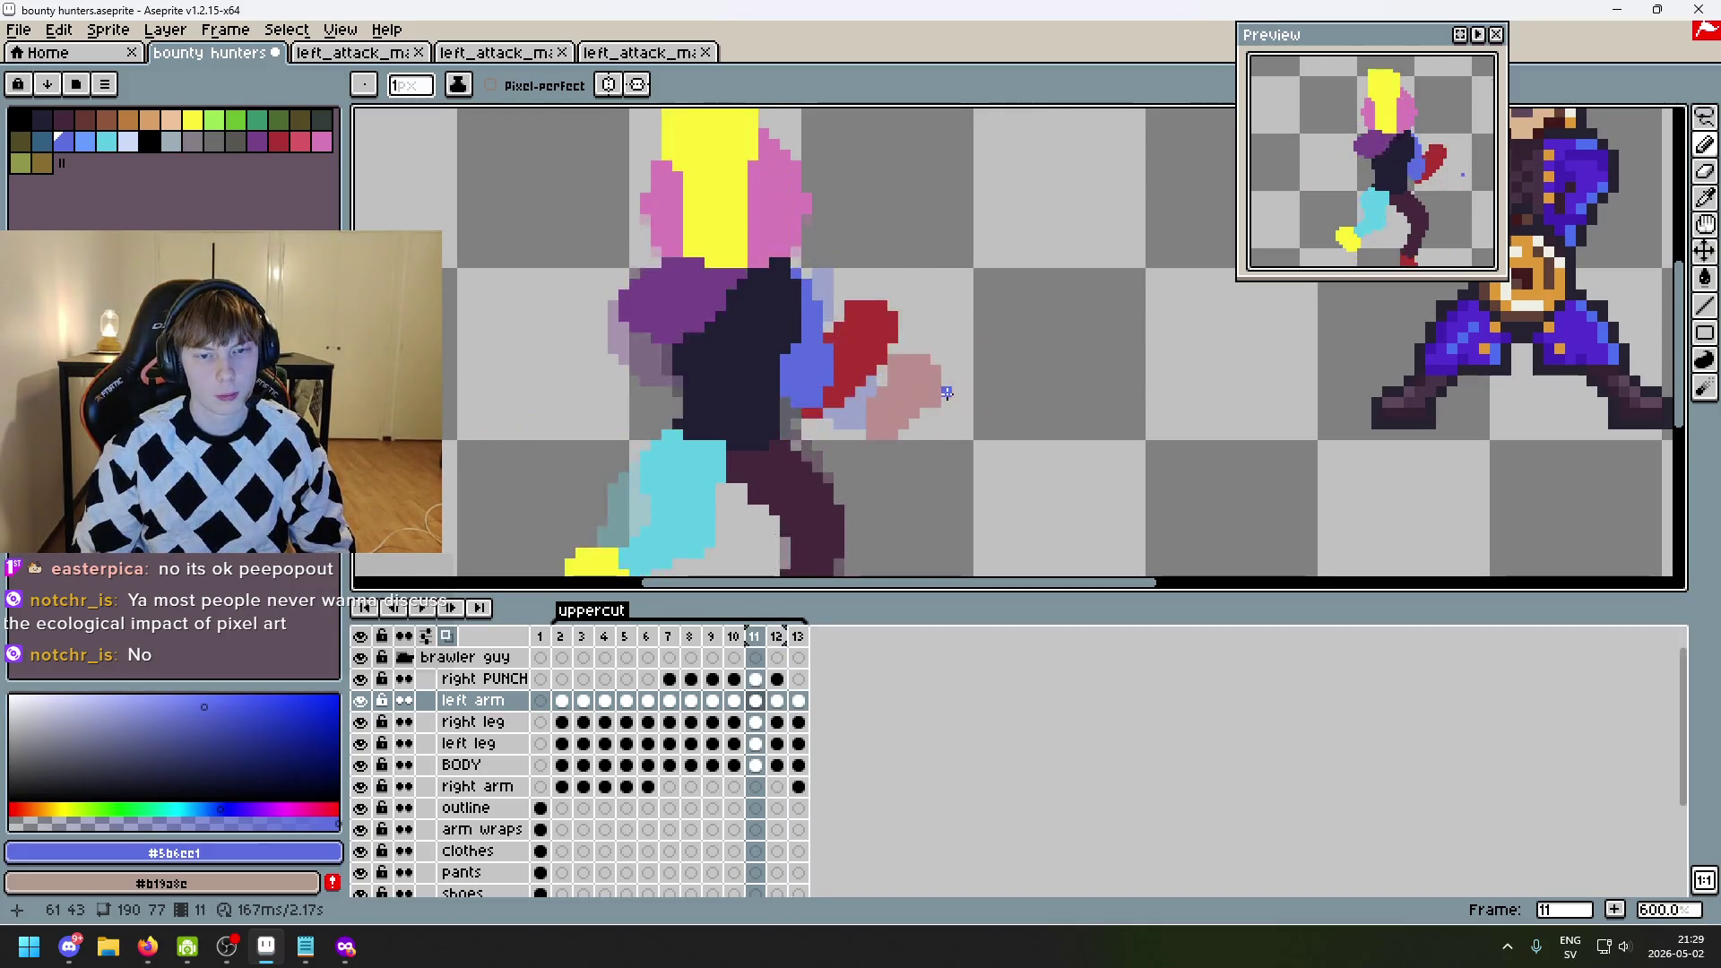
{"action": "key", "text": "period"}
{"action": "key", "text": "comma"}
{"action": "key", "text": "period"}
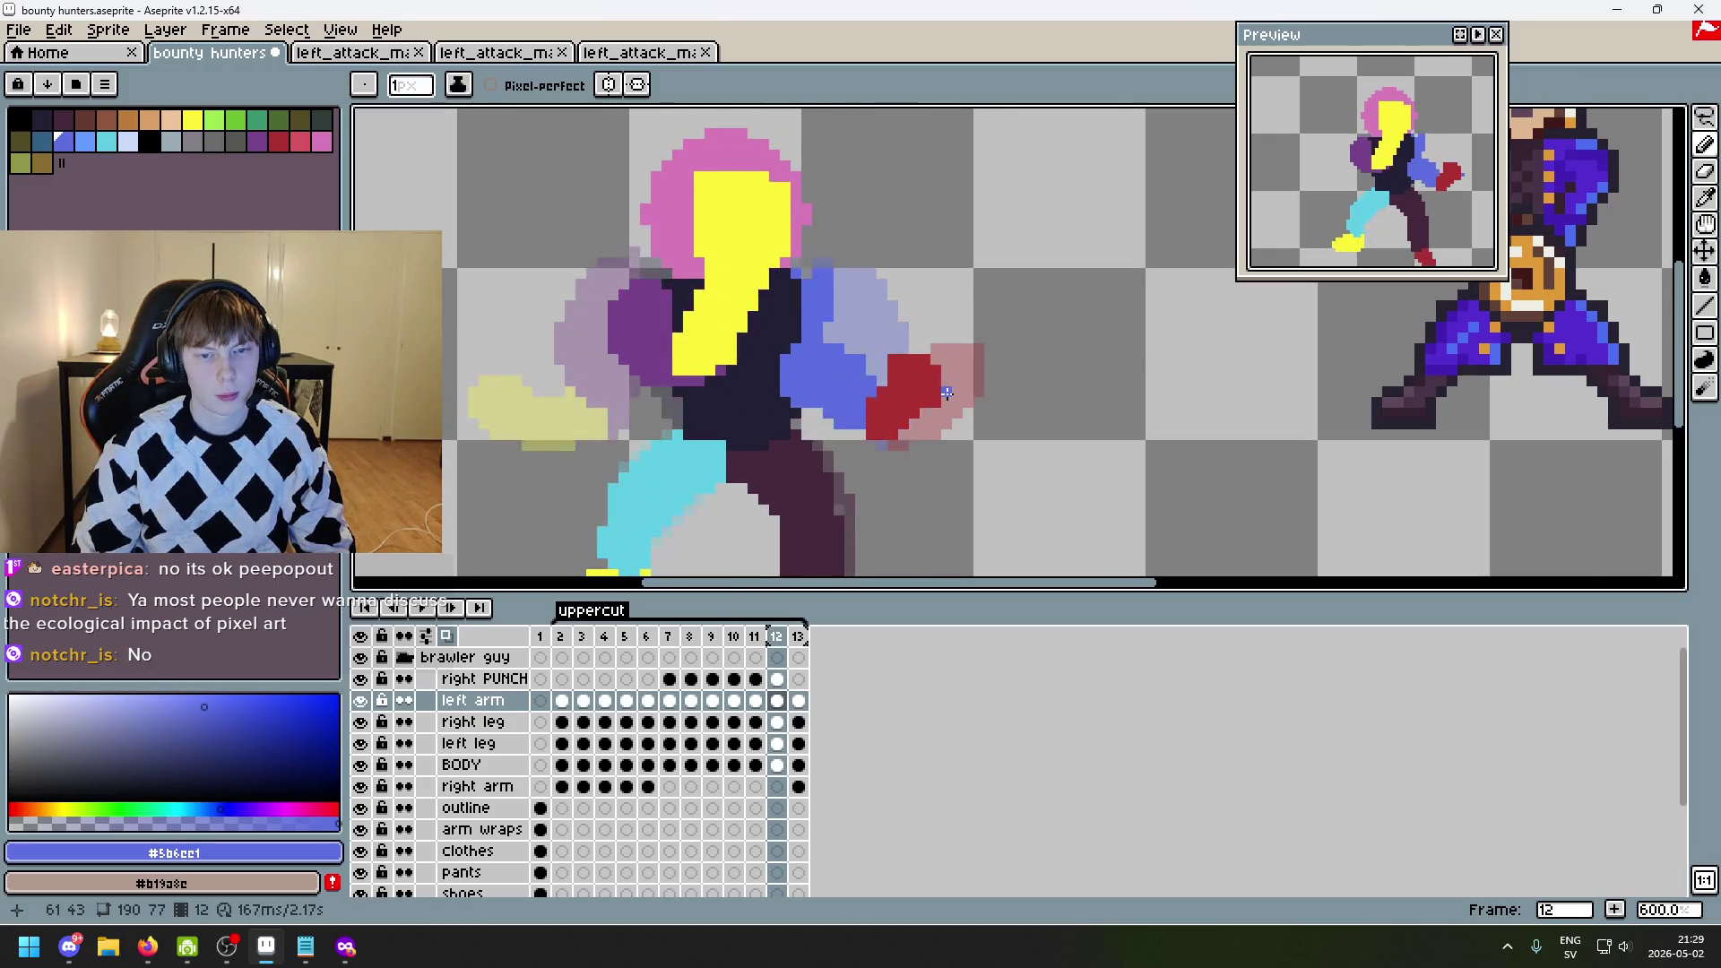
{"action": "key", "text": "comma"}
{"action": "key", "text": "period"}
{"action": "key", "text": "comma"}
{"action": "key", "text": "period"}
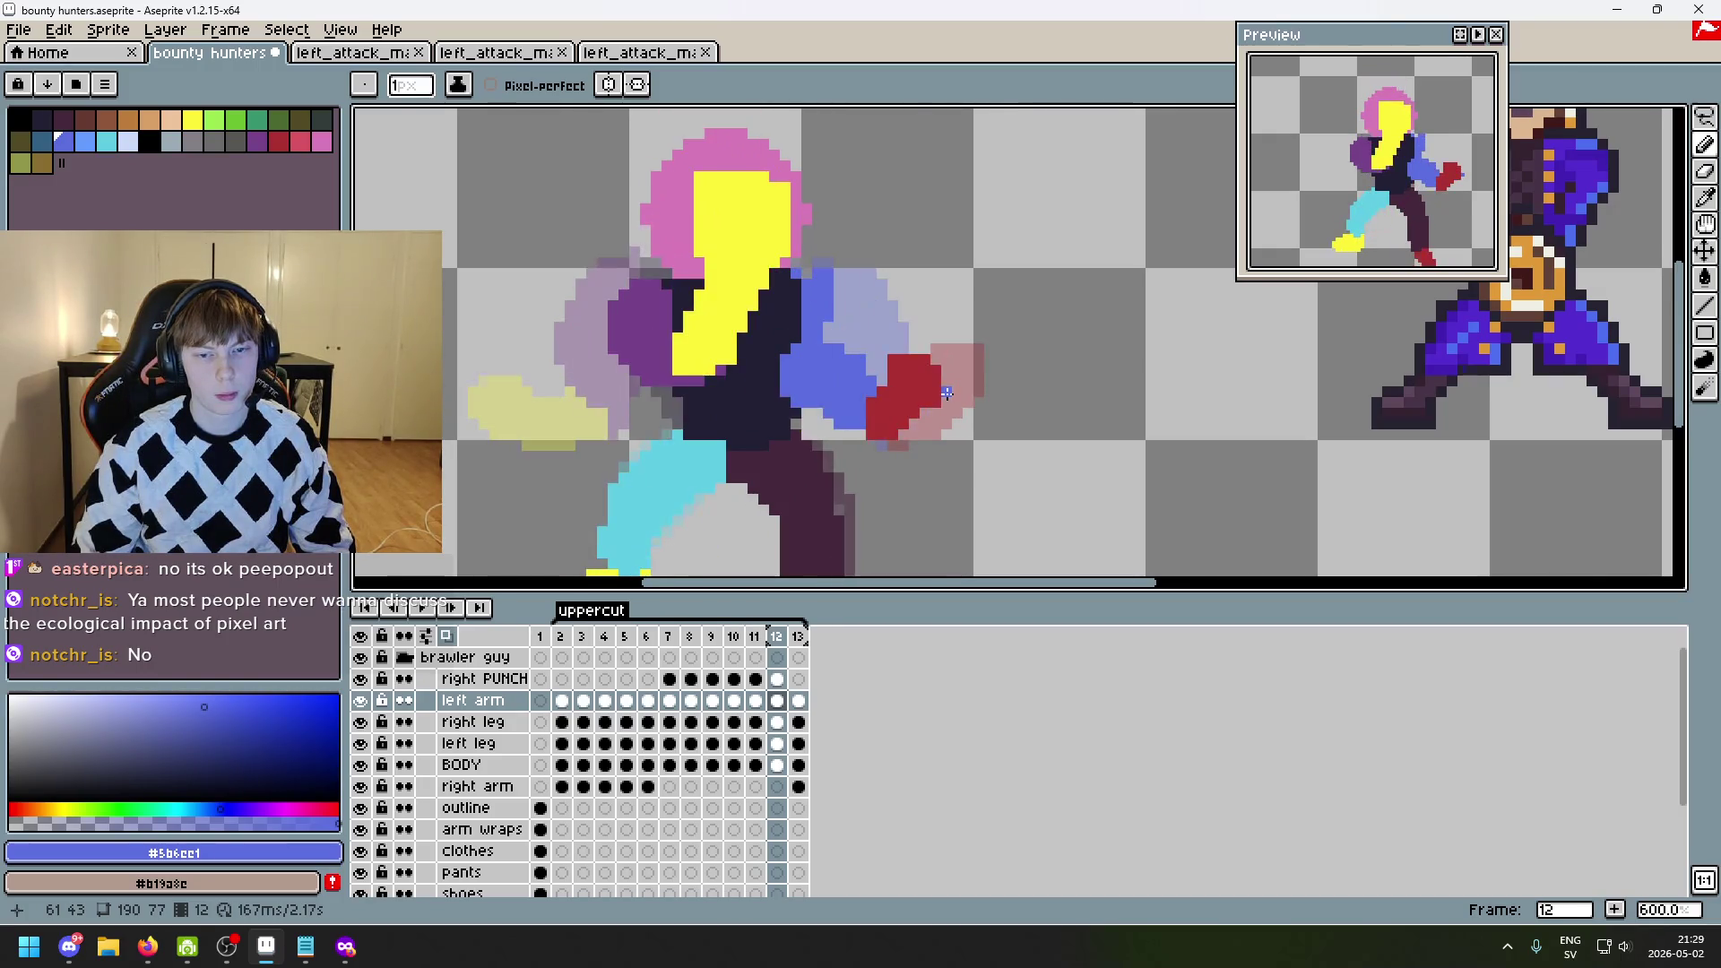
- Erase a diagonal strip of blue pixels along the arm edge in frame 12, then return to the Pencil
{"action": "scroll", "coordinate": [858, 378], "scroll_direction": "up", "scroll_amount": 3}
{"action": "key", "text": "e"}
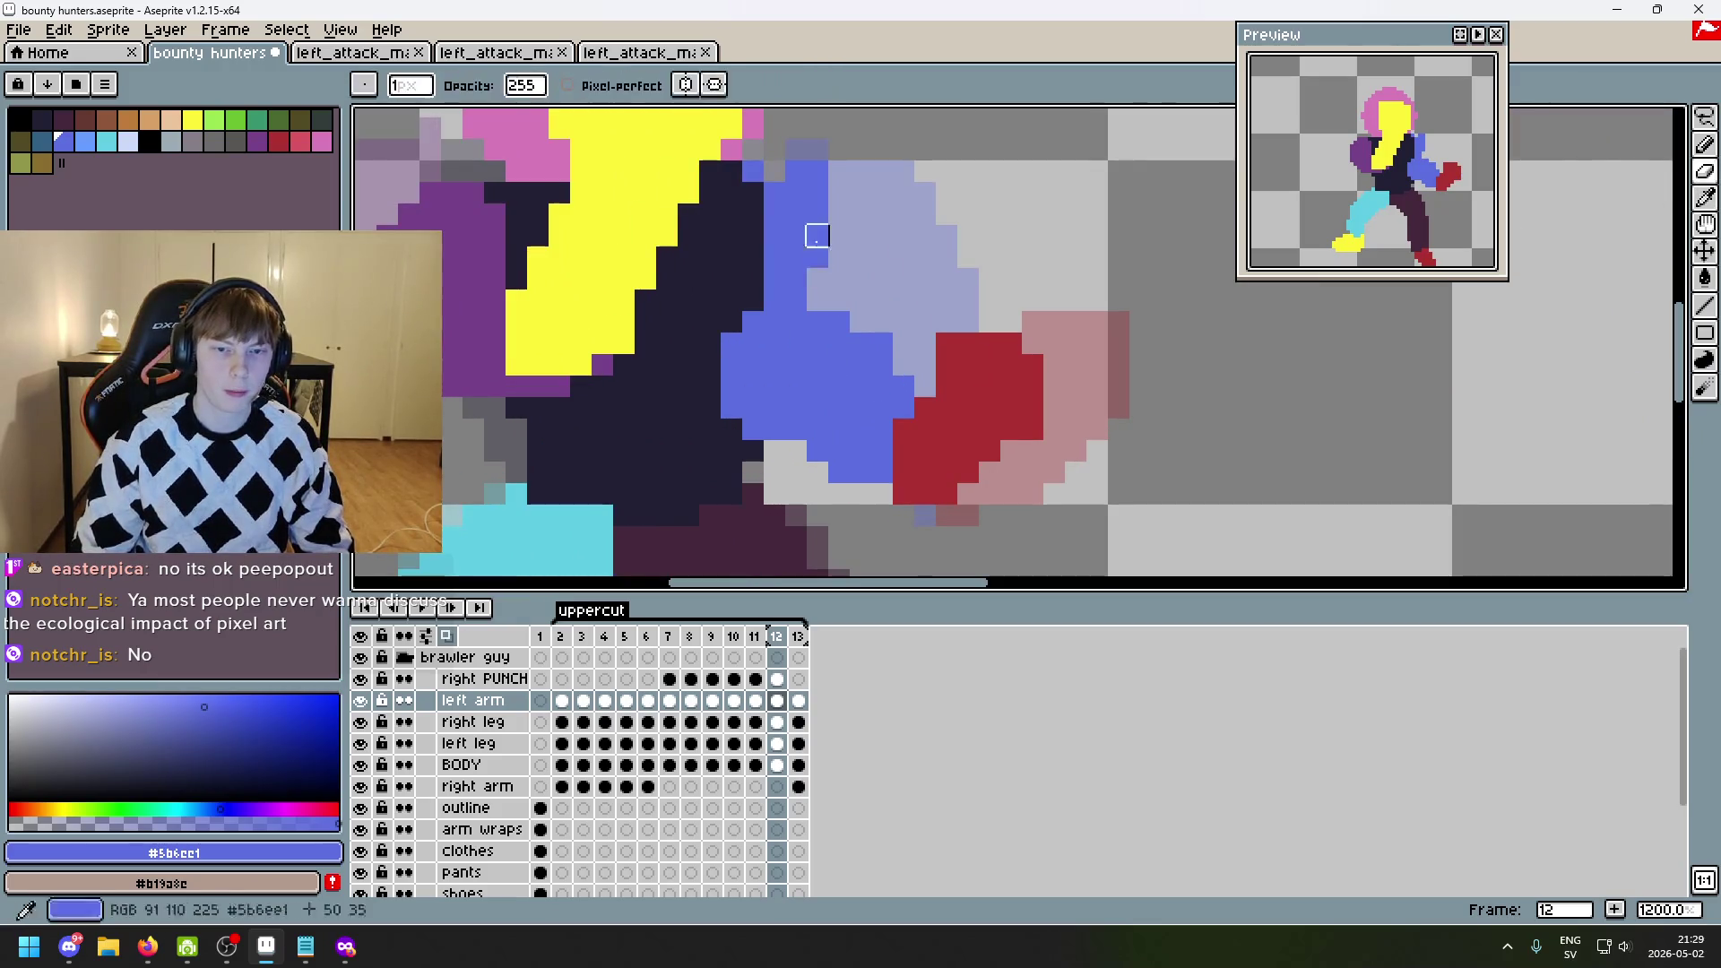
{"action": "key", "text": "b"}
{"action": "key", "text": "e"}
{"action": "mouse_move", "coordinate": [796, 171]}
{"action": "left_mouse_down"}
{"action": "mouse_move", "coordinate": [807, 260]}
{"action": "mouse_move", "coordinate": [915, 384]}
{"action": "left_mouse_up"}
{"action": "key", "text": "b"}
- Flip through frames 11–13 to preview the reshaped arm in motion, ending on frame 12
{"action": "scroll", "coordinate": [914, 384], "scroll_direction": "down", "scroll_amount": 4}
{"action": "key", "text": "Left"}
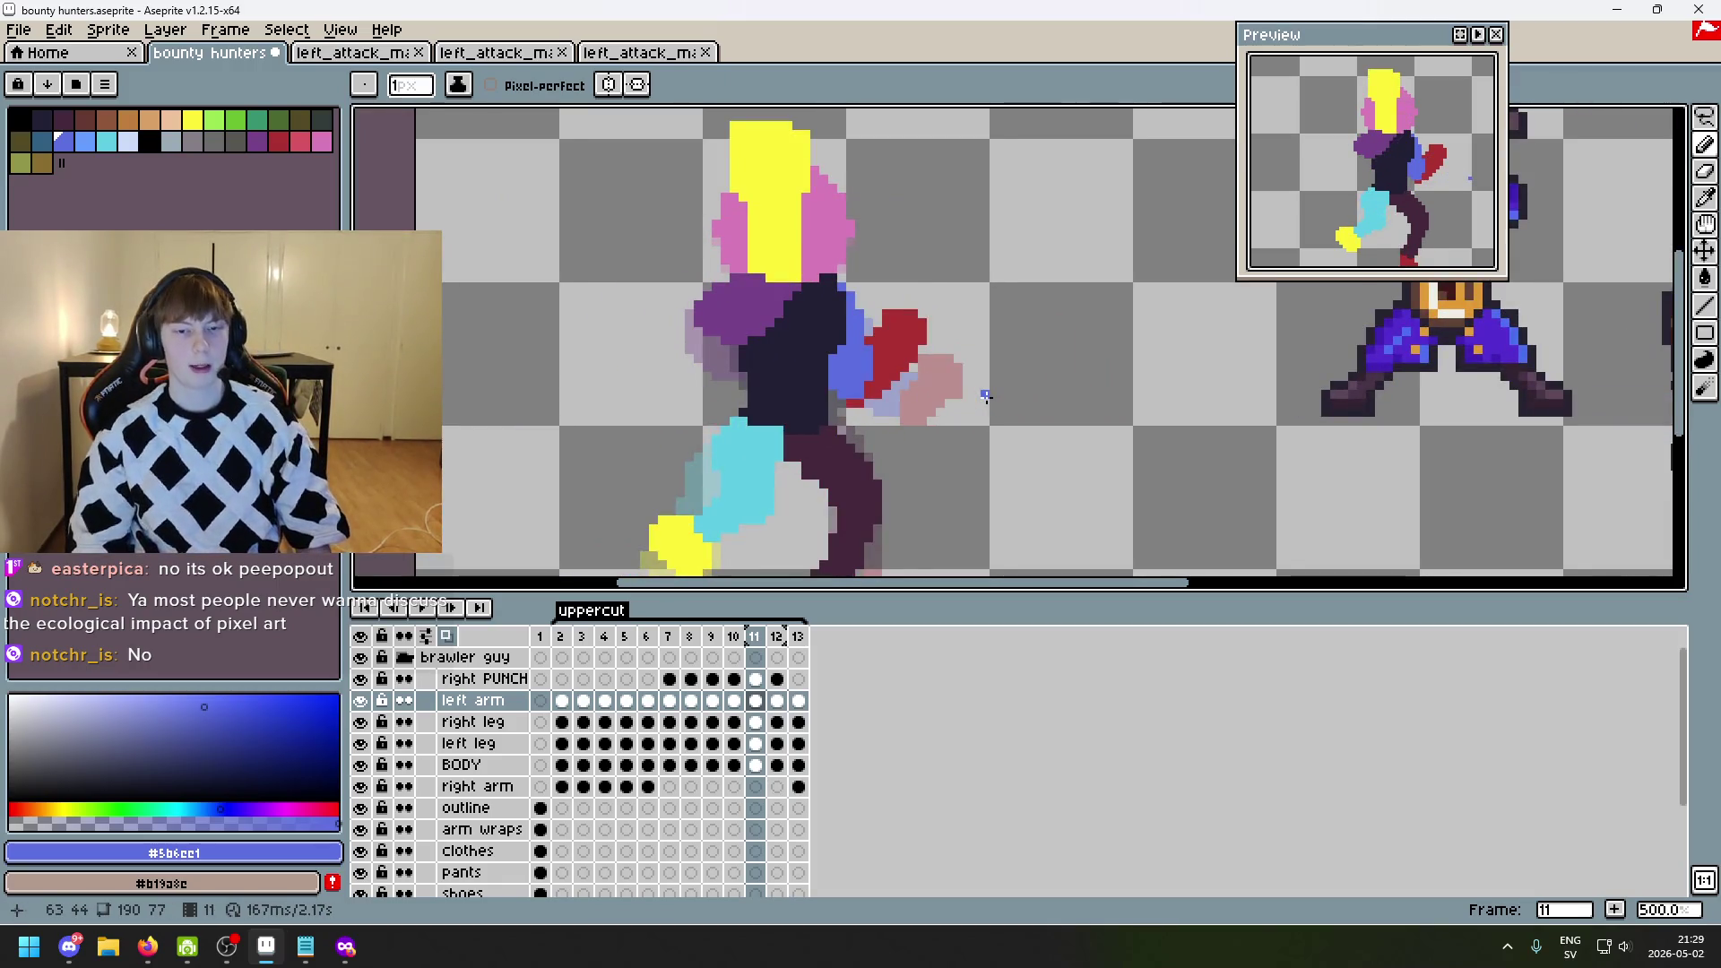
{"action": "key", "text": "Right"}
{"action": "key", "text": "Right"}
{"action": "key", "text": "Left"}
{"action": "key", "text": "Left"}
{"action": "key", "text": "Right"}
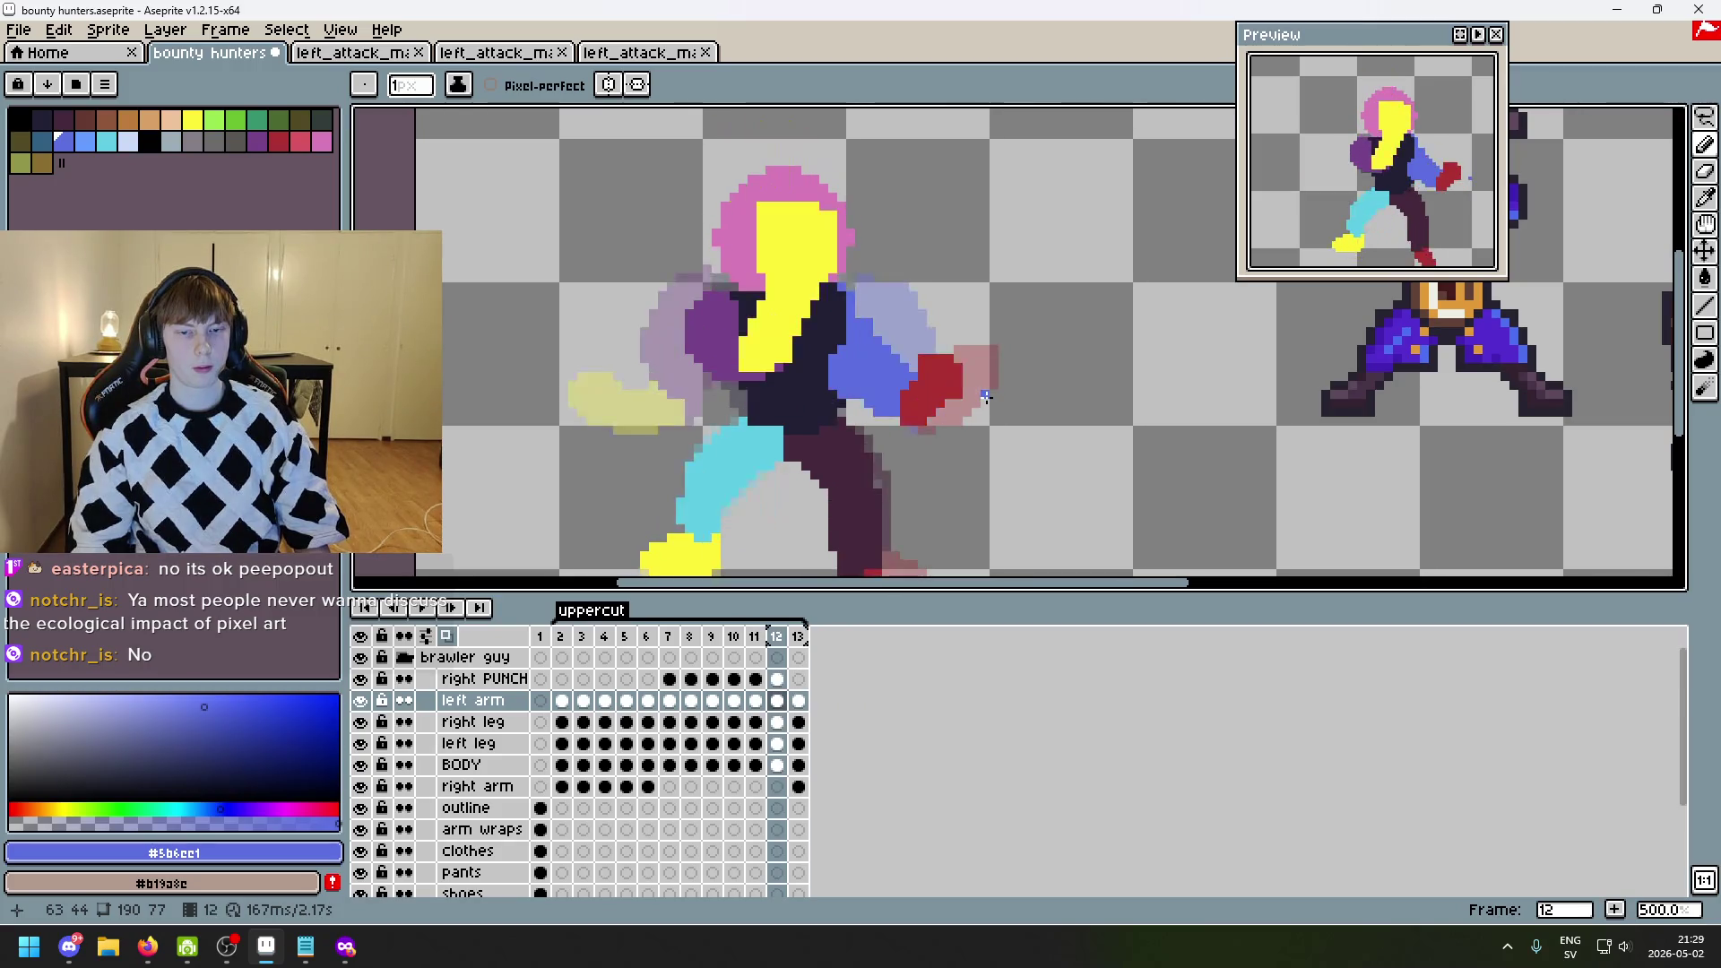
{"action": "key", "text": "Left"}
{"action": "key", "text": "Right"}
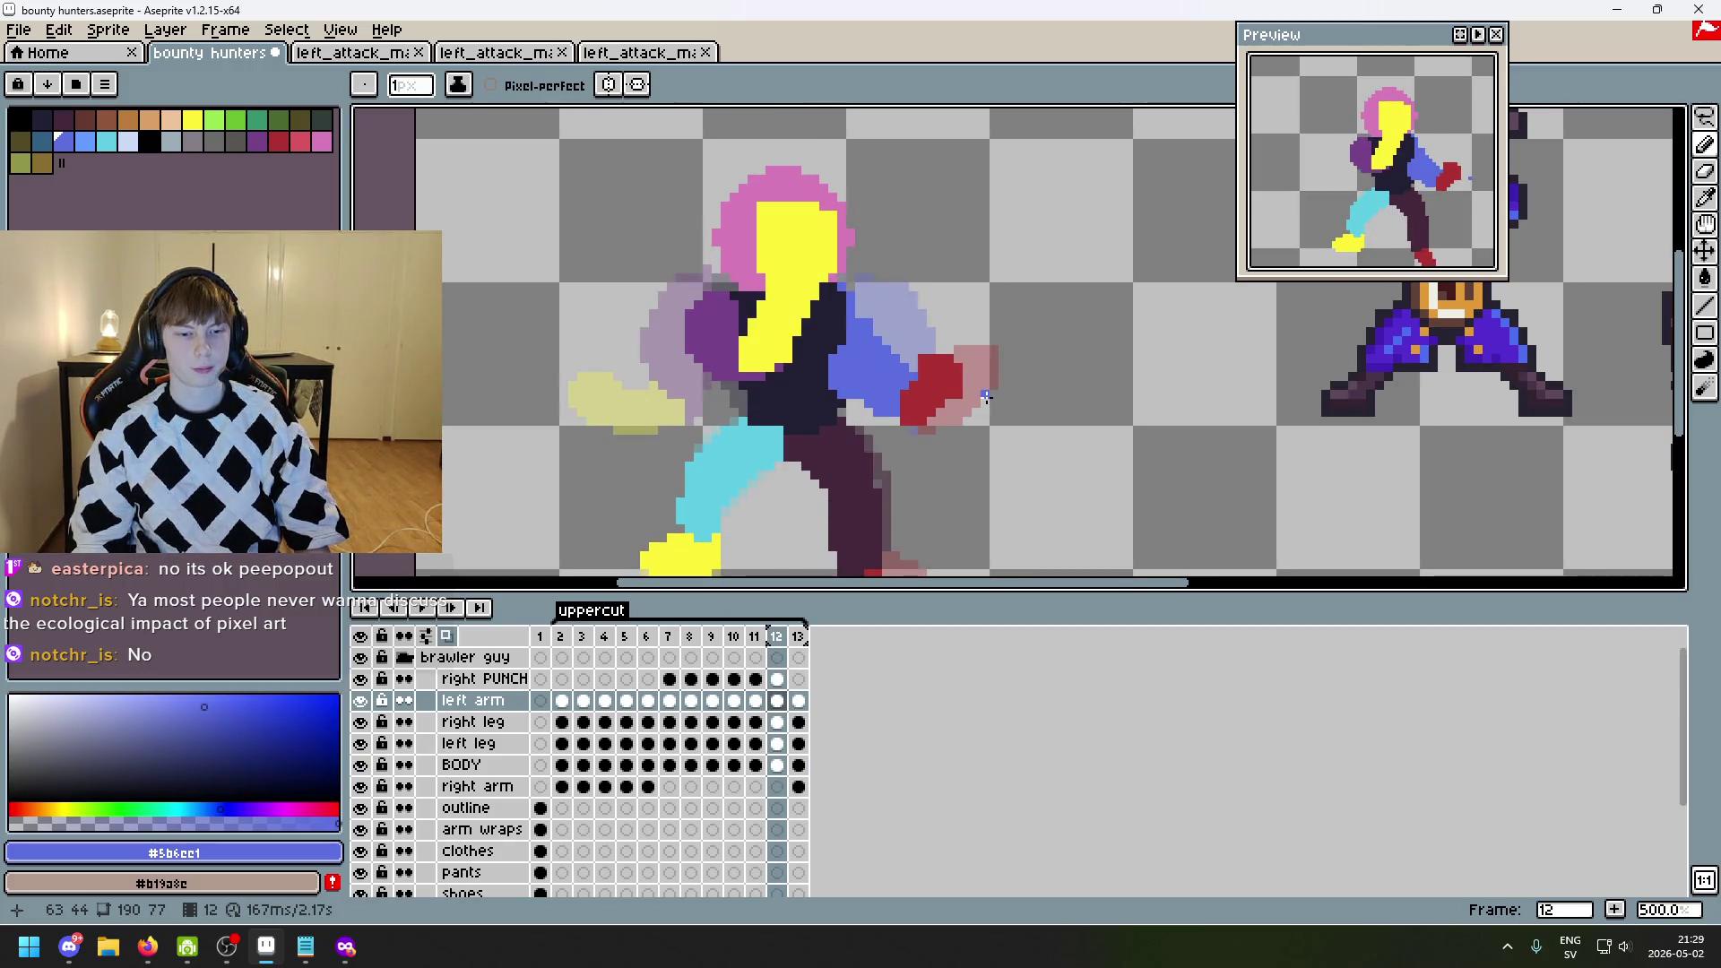
{"action": "key", "text": "Right"}
{"action": "key", "text": "Left"}
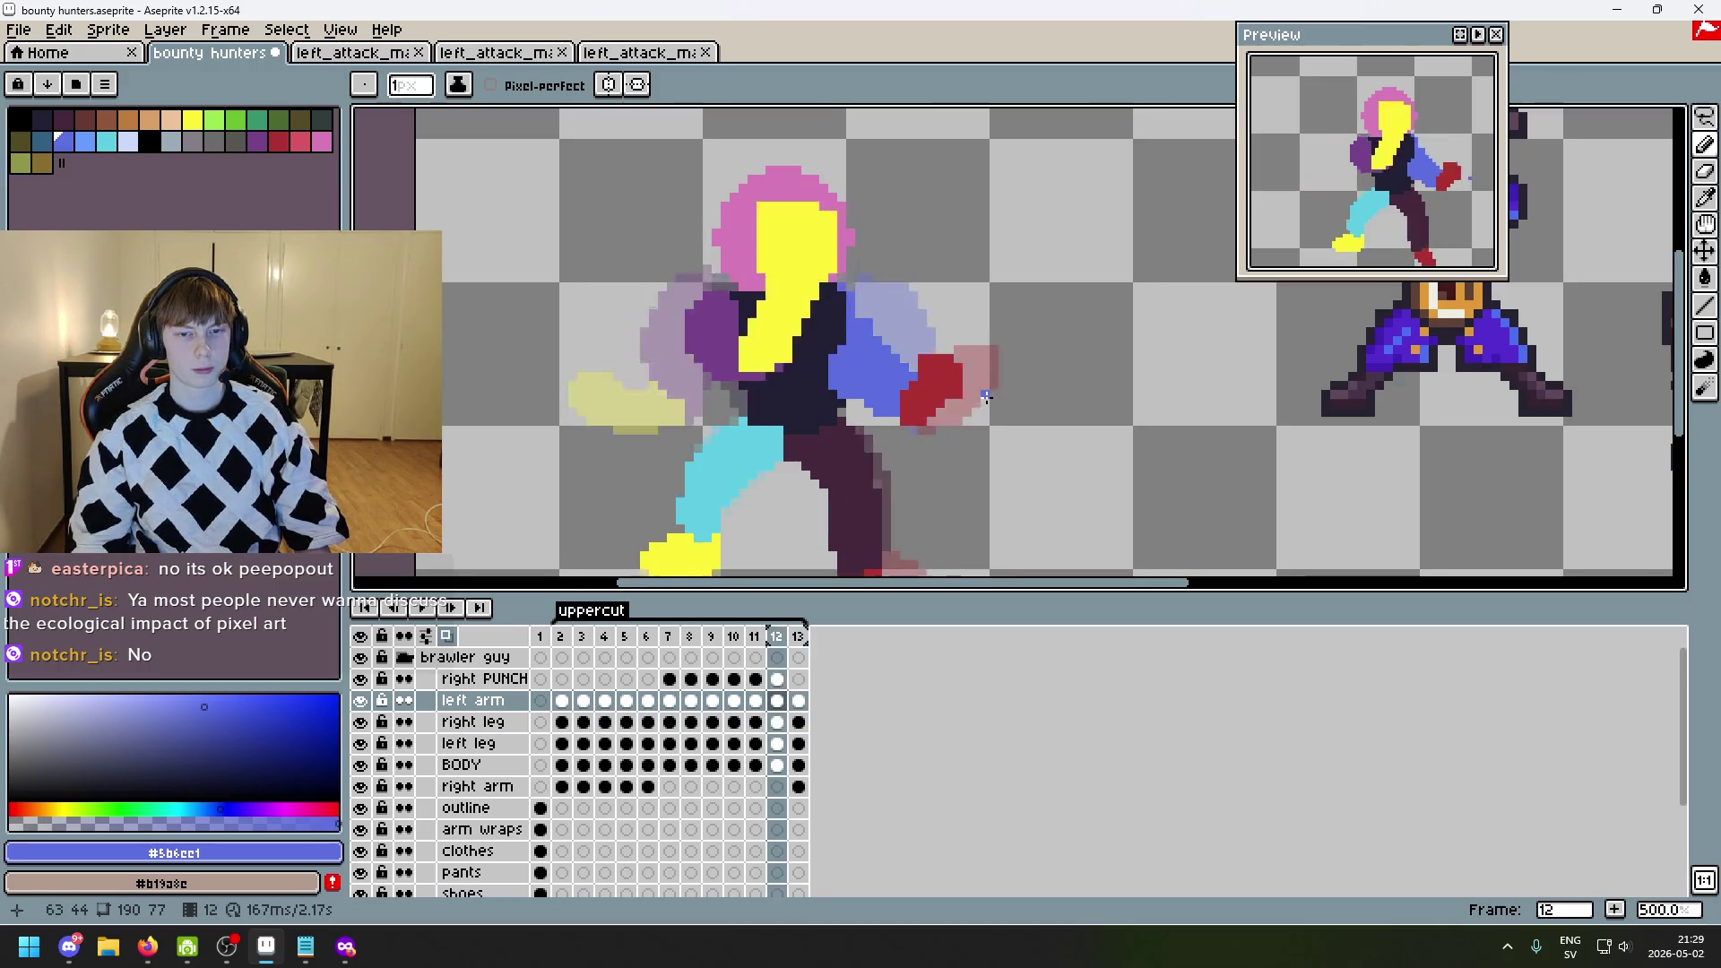
{"action": "key", "text": "Left"}
{"action": "key", "text": "Right"}
{"action": "key", "text": "Left"}
{"action": "key", "text": "Right"}
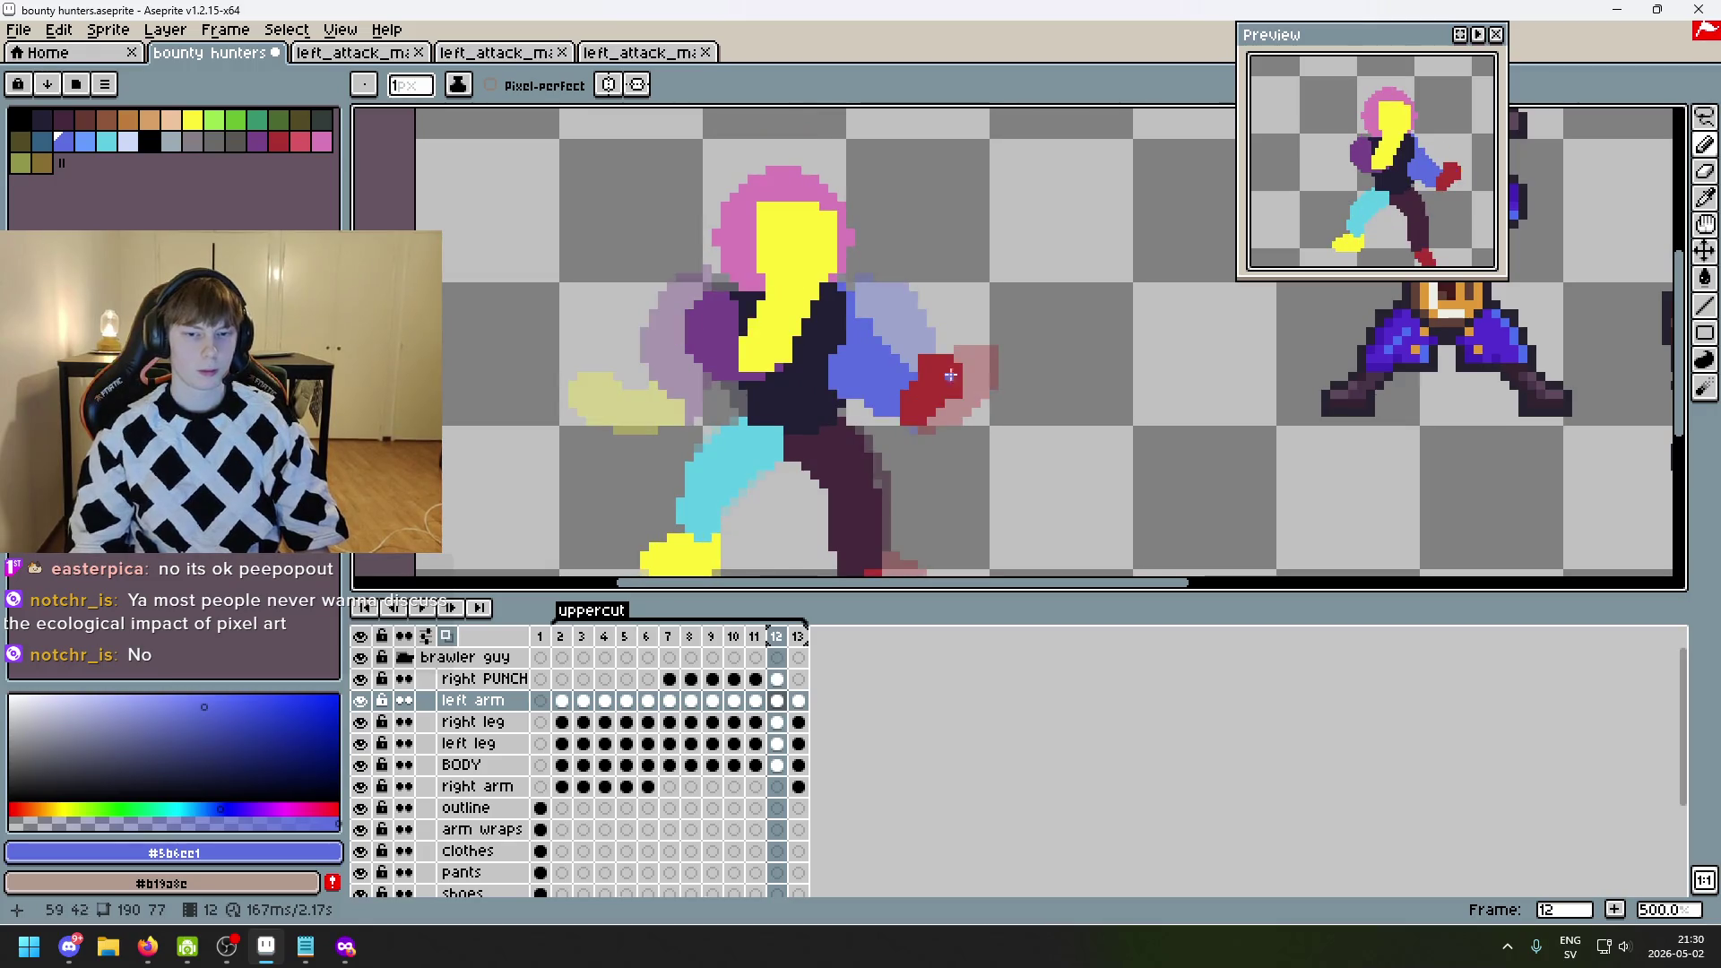
- Pick the dark outline colour and make the left arm layer active on frame 12
{"action": "scroll", "coordinate": [950, 375], "scroll_direction": "up", "scroll_amount": 3}
{"action": "left_click", "coordinate": [803, 385], "text": "alt"}
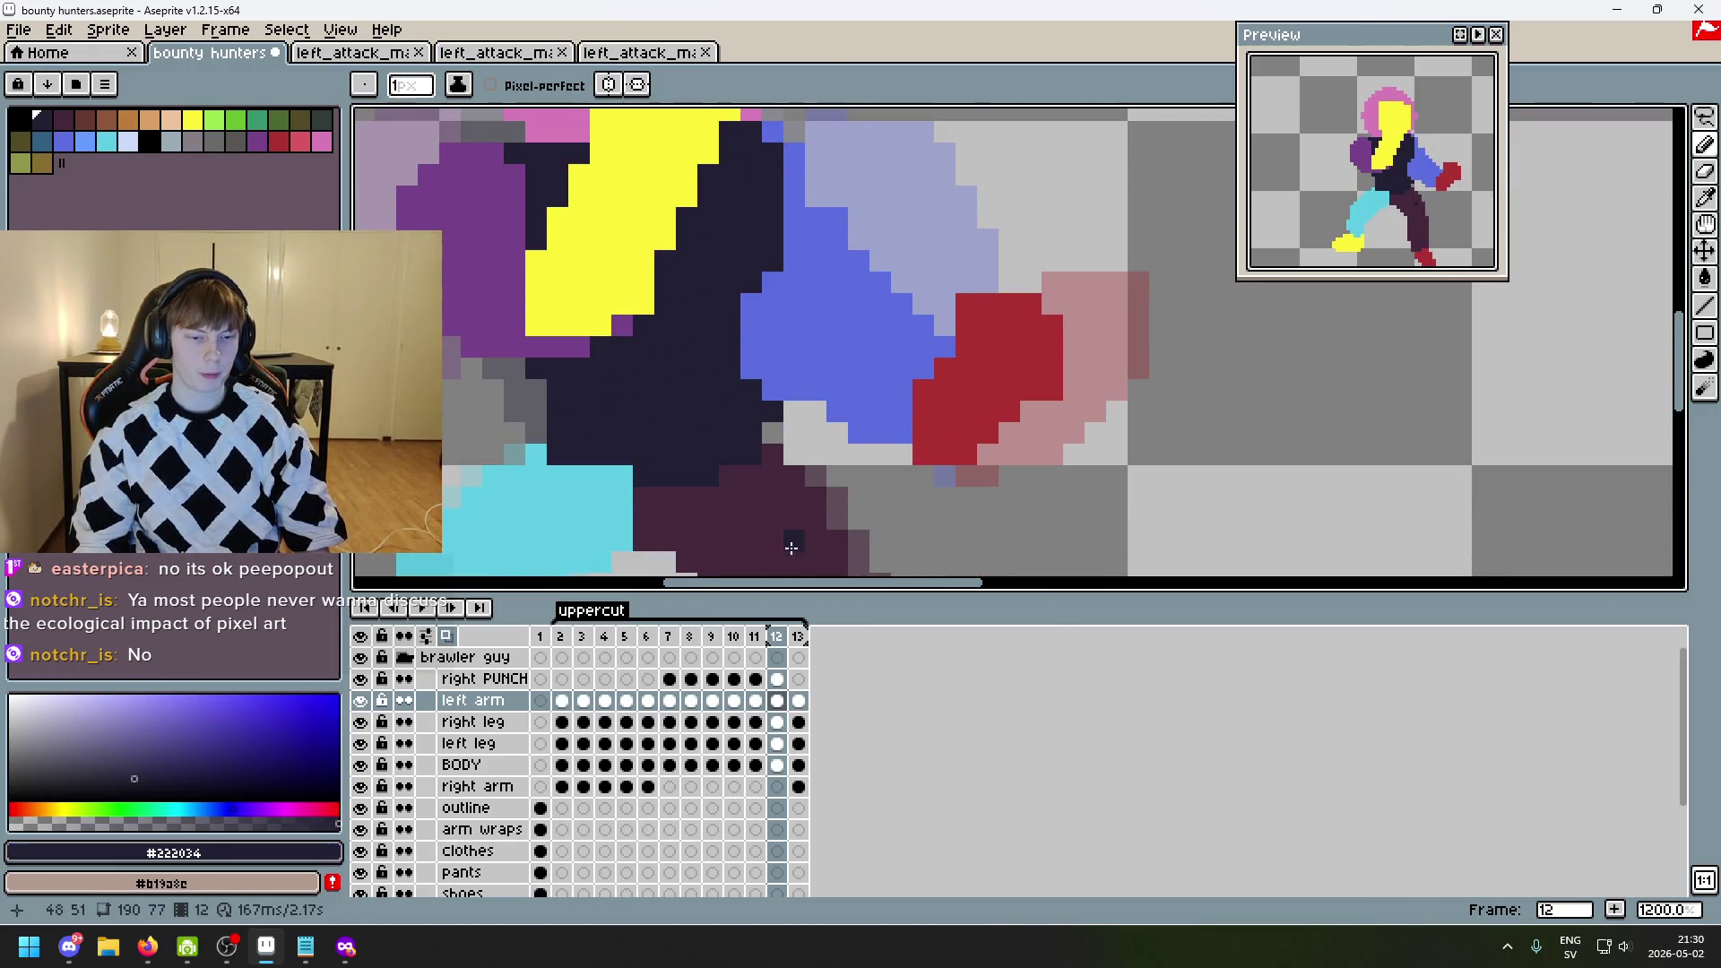
{"action": "key", "text": "Down"}
{"action": "key", "text": "Down"}
{"action": "key", "text": "Down"}
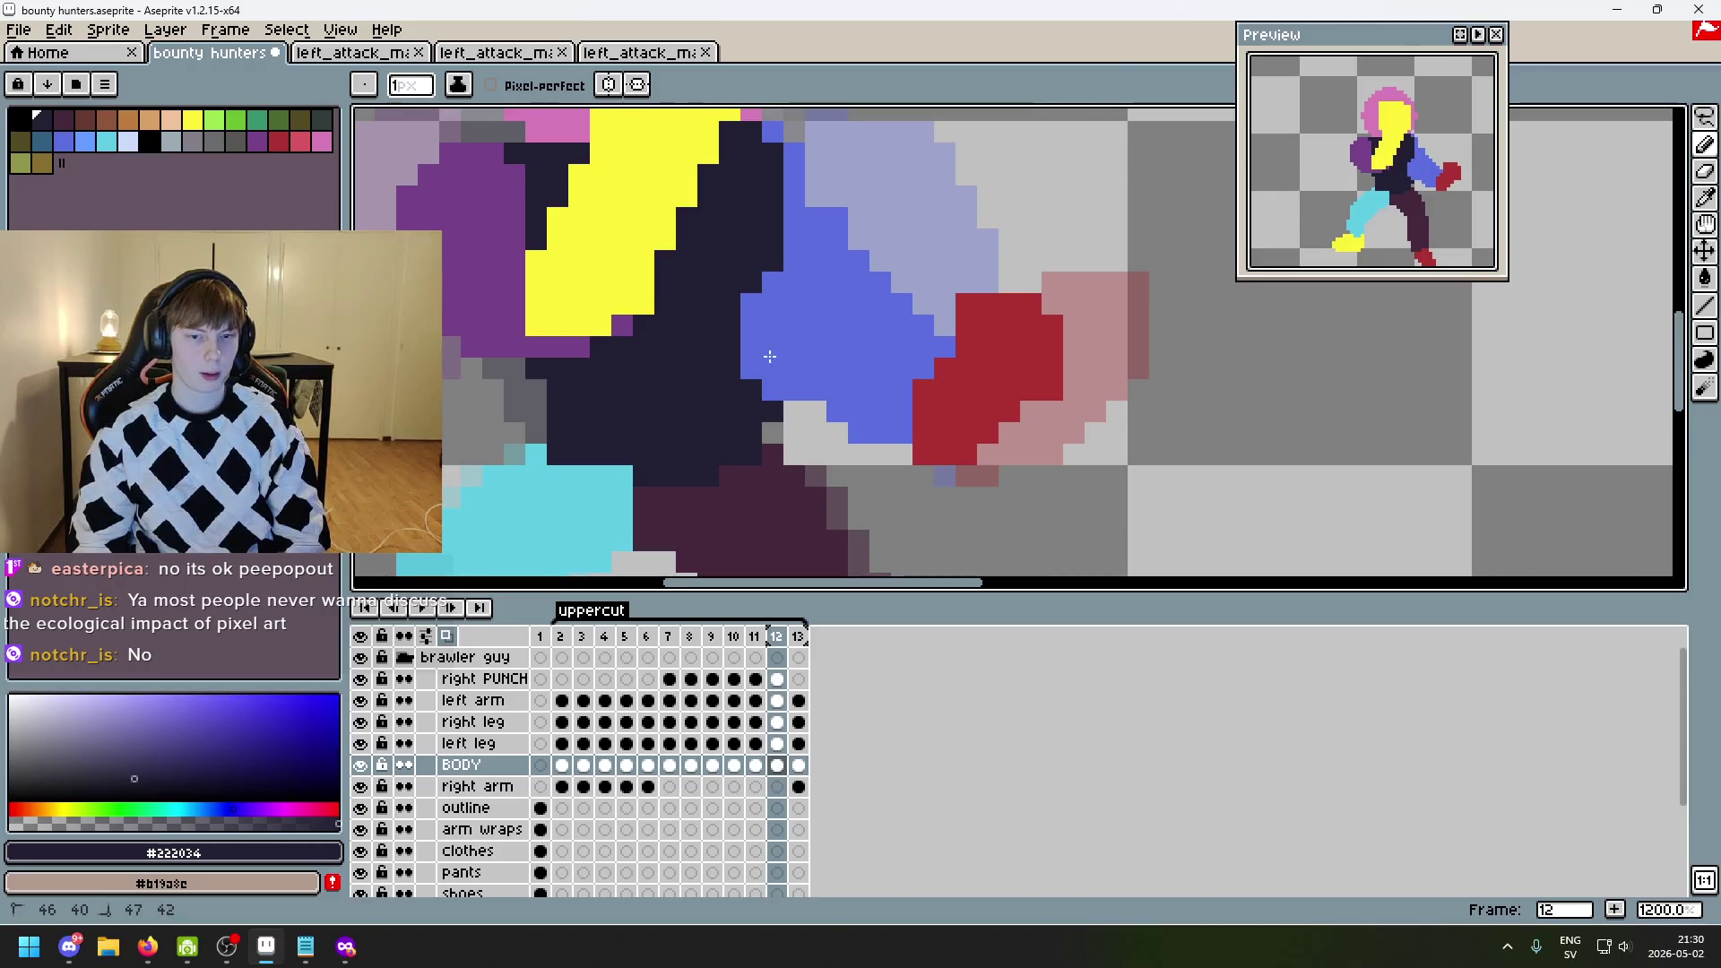
{"action": "key", "text": "Left"}
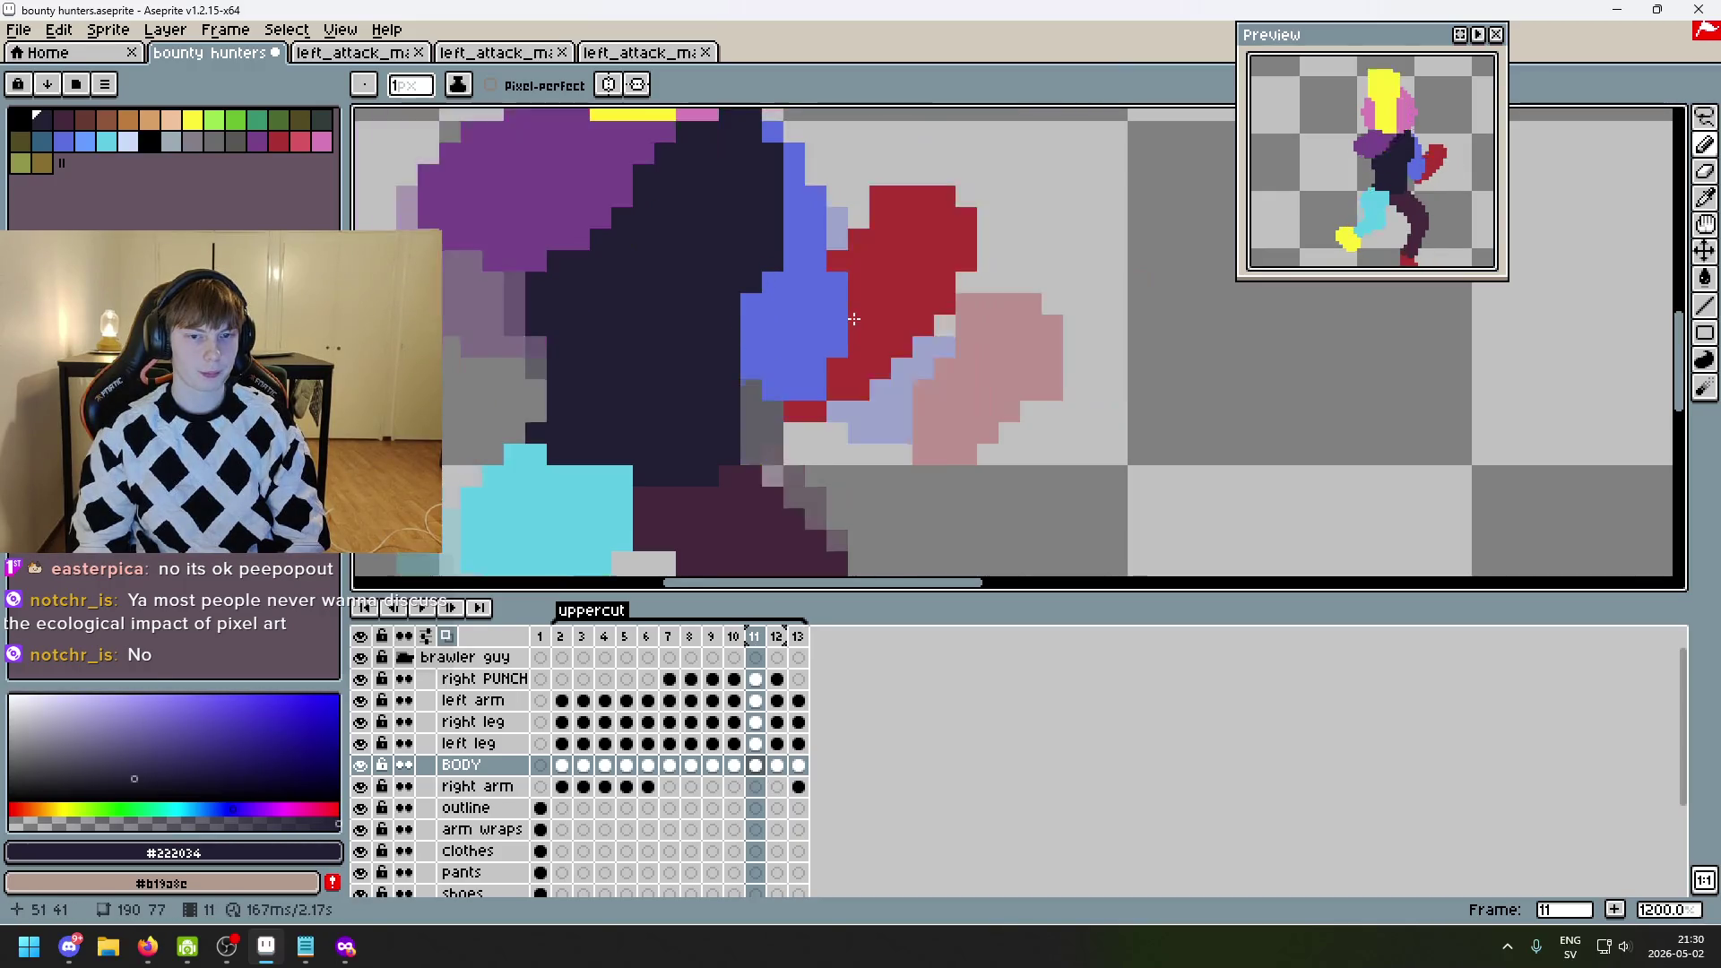
{"action": "key", "text": "Right"}
{"action": "left_click", "coordinate": [502, 700]}
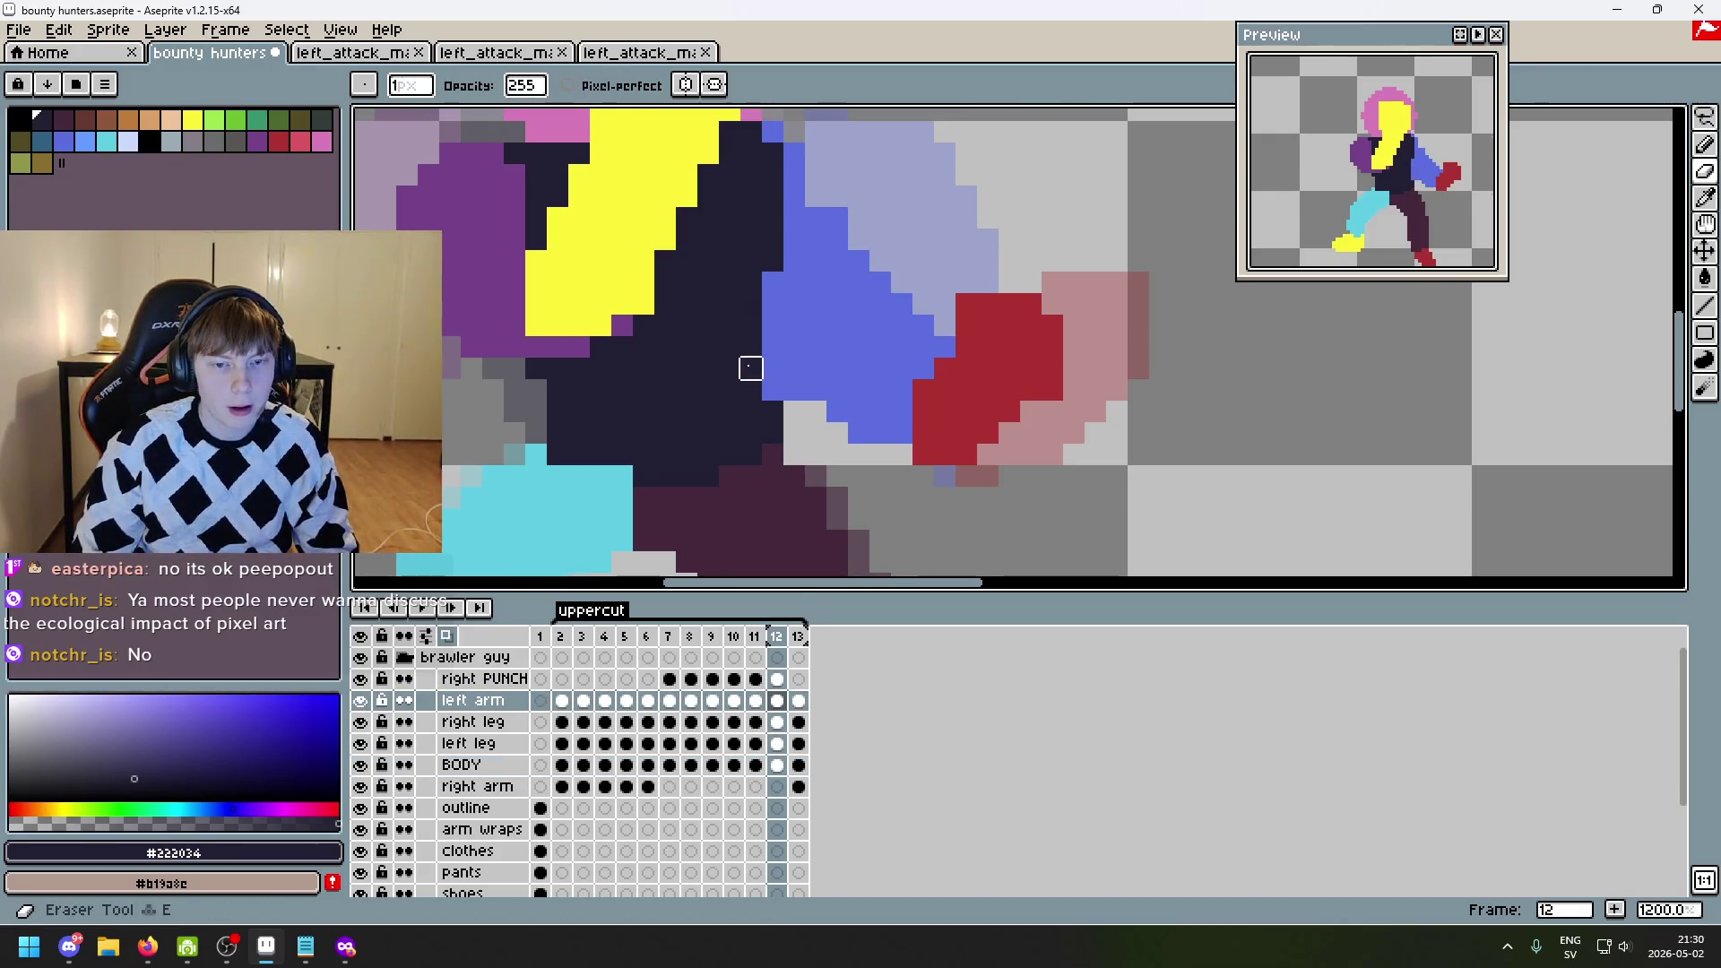
- Undo the last two erases on the arm, staying on frame 12
{"action": "scroll", "coordinate": [822, 344], "scroll_direction": "down", "scroll_amount": 5}
{"action": "scroll", "coordinate": [773, 344], "scroll_direction": "up", "scroll_amount": 2}
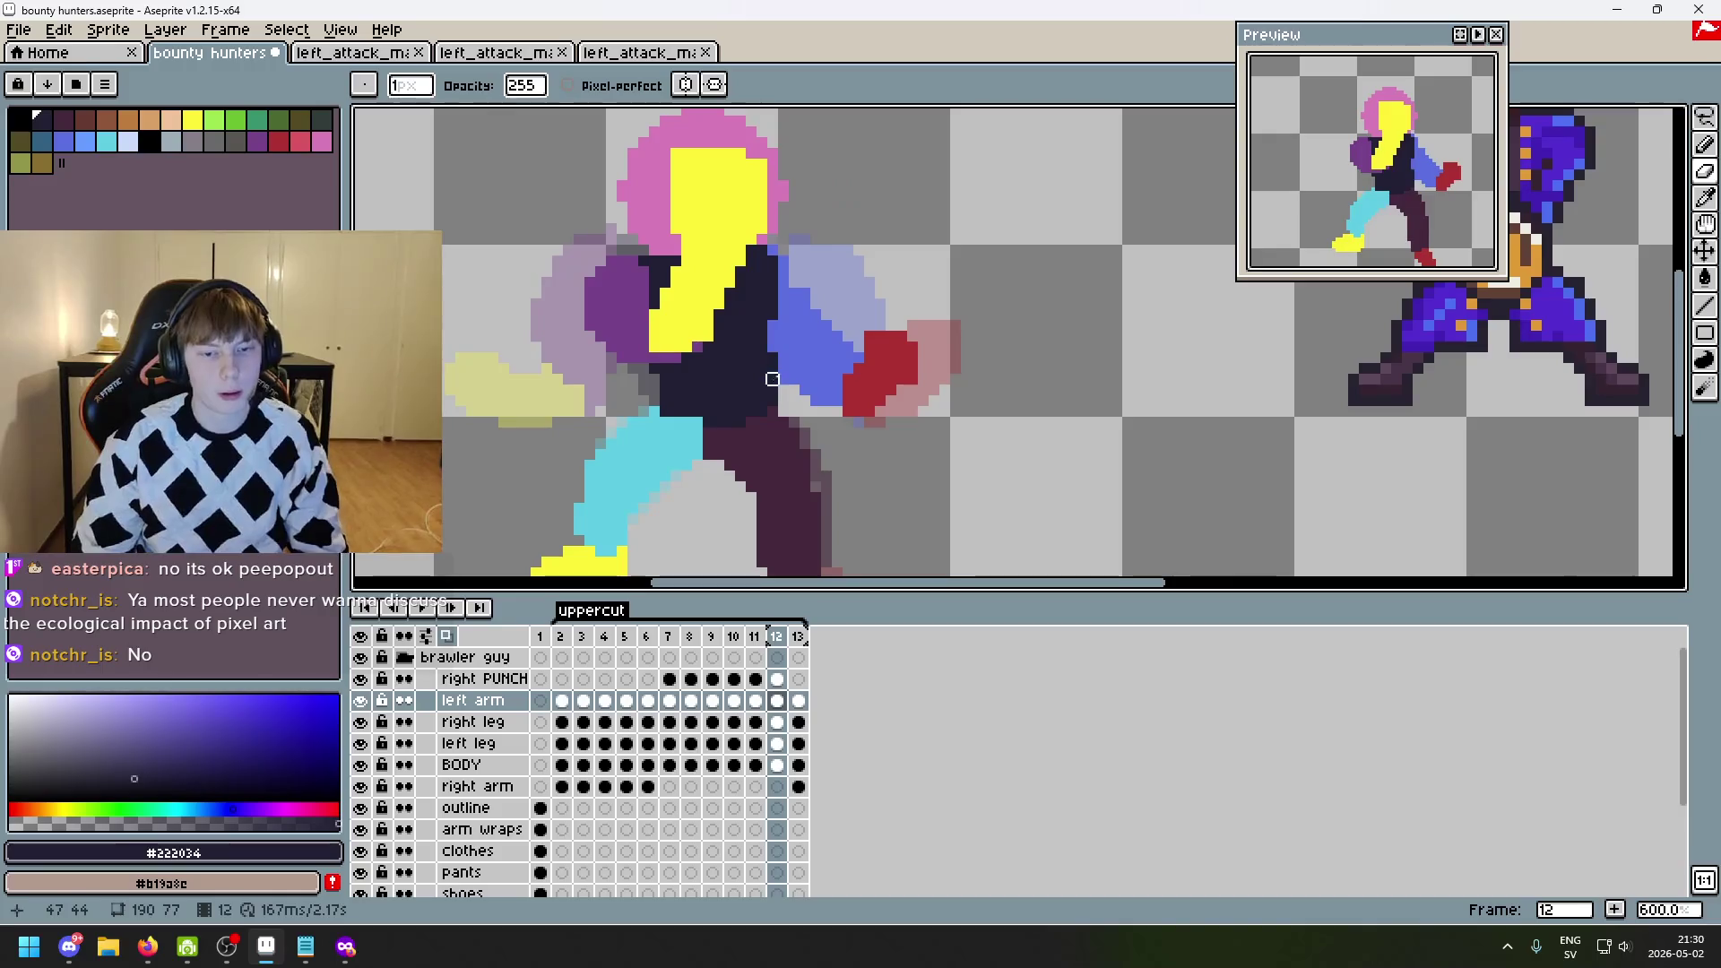
{"action": "key", "text": "ctrl+z"}
{"action": "scroll", "coordinate": [773, 385], "scroll_direction": "up", "scroll_amount": 2}
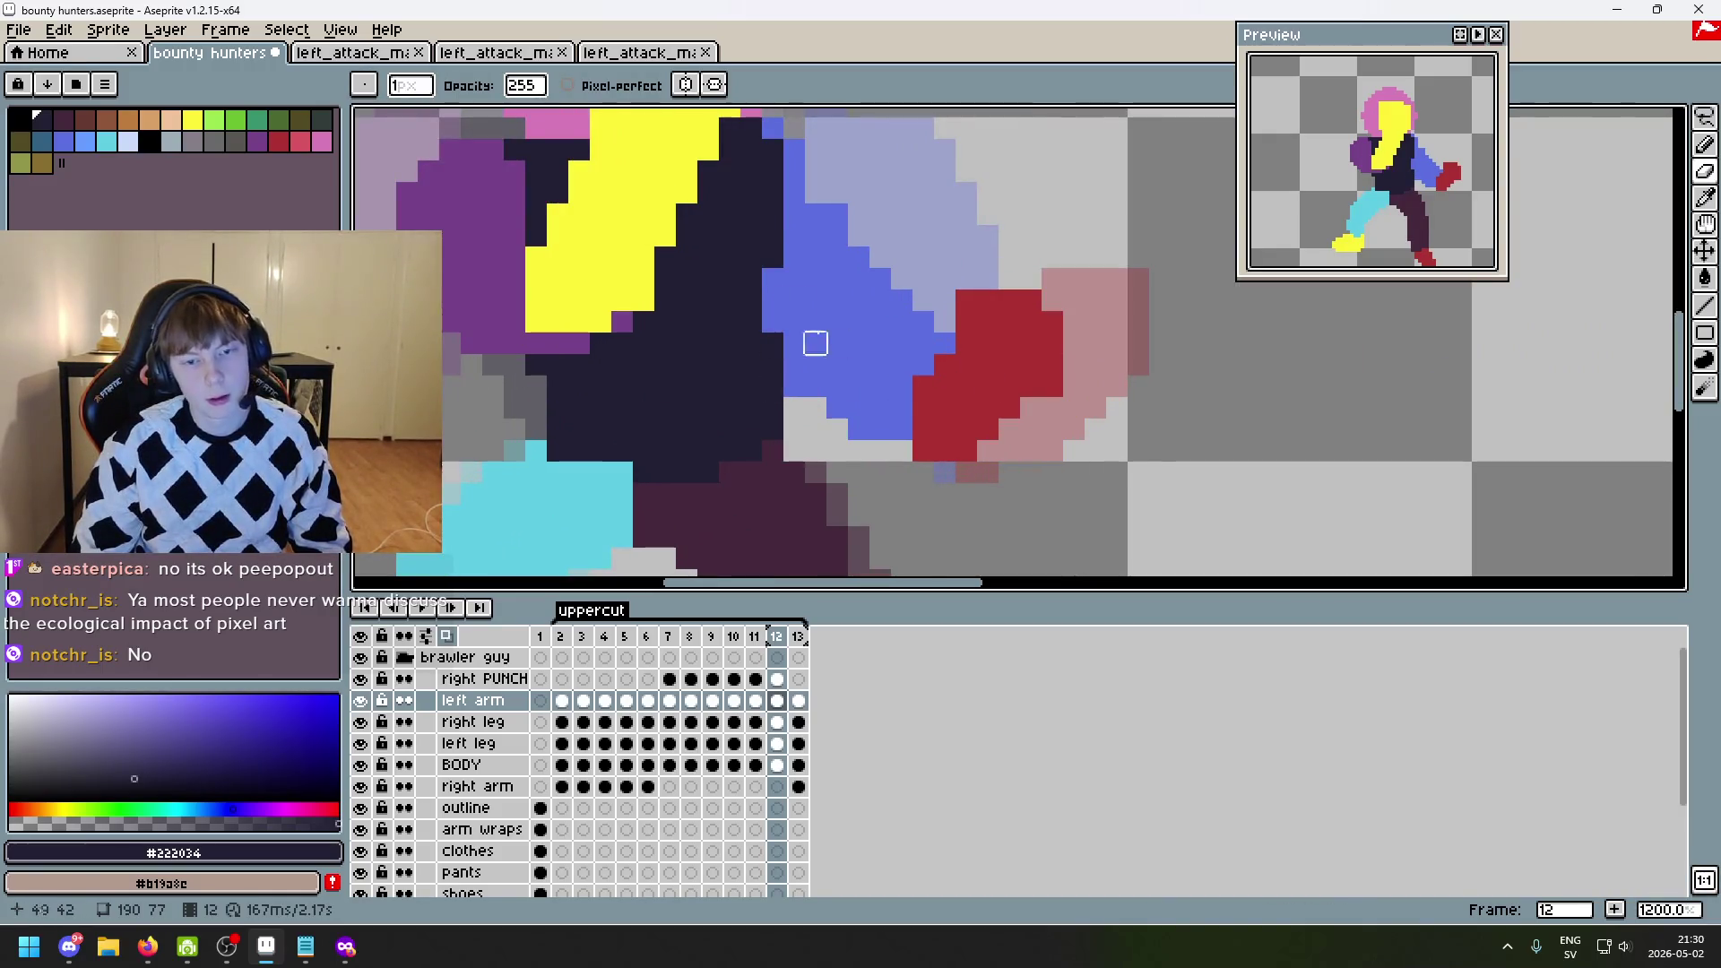
{"action": "scroll", "coordinate": [870, 372], "scroll_direction": "down", "scroll_amount": 3}
{"action": "key", "text": "ctrl+z"}
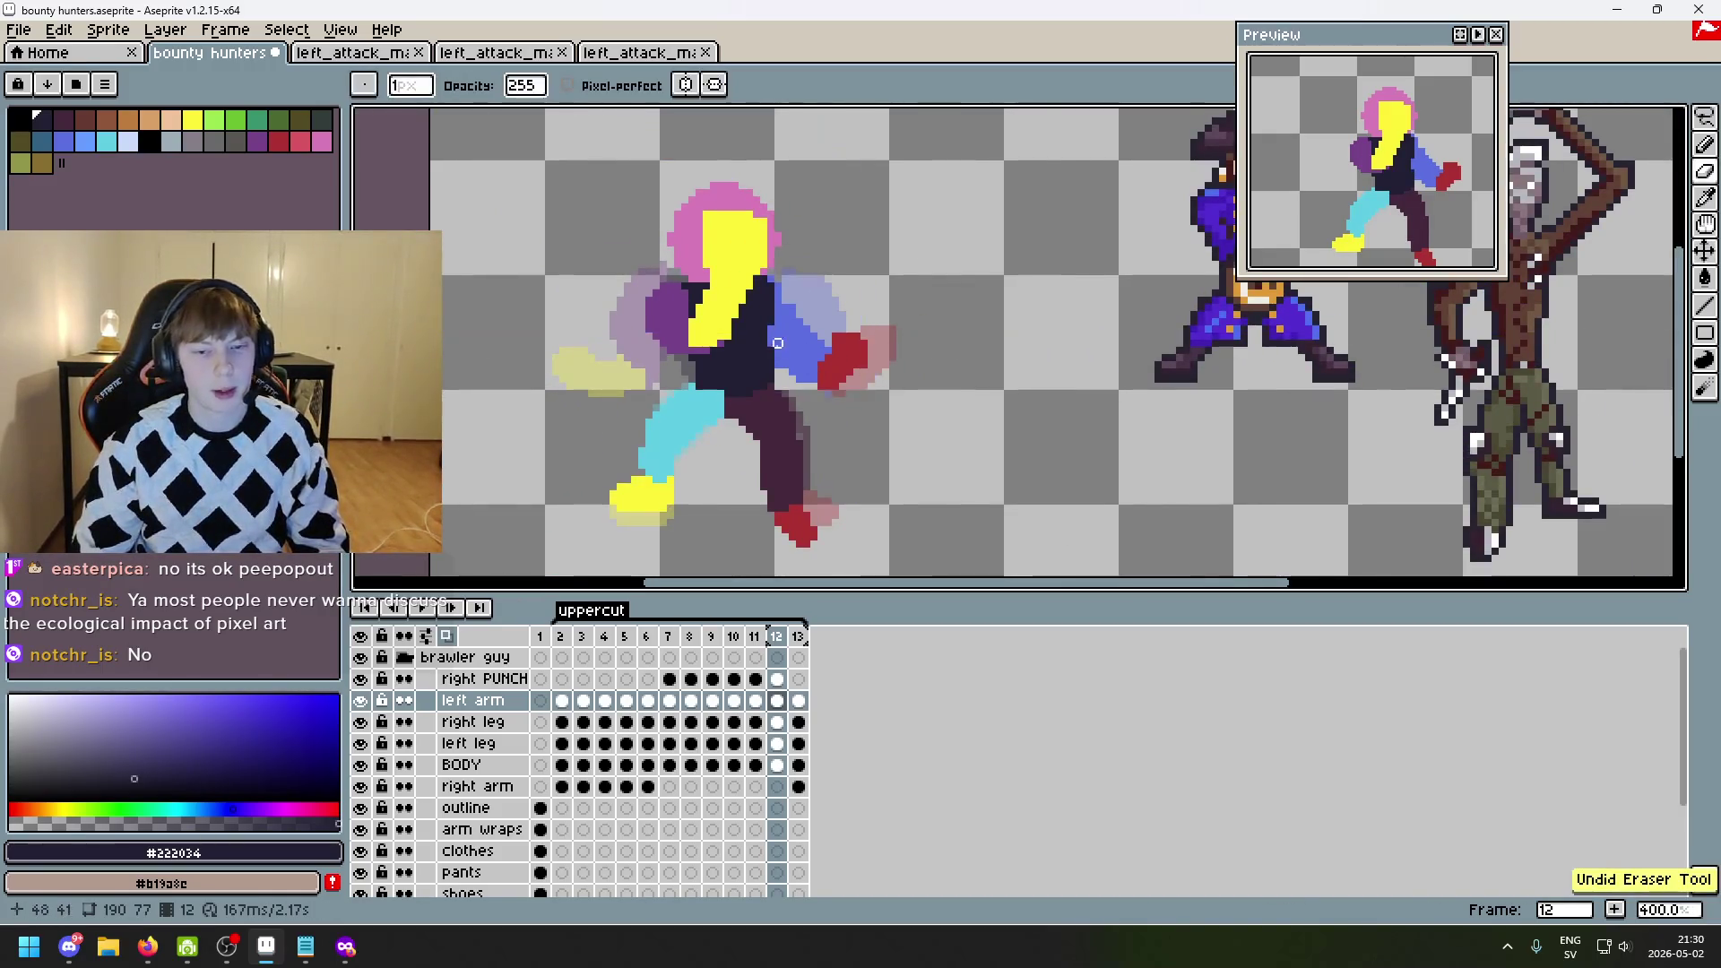
{"action": "scroll", "coordinate": [950, 368], "scroll_direction": "up", "scroll_amount": 3}
{"action": "key", "text": "Right"}
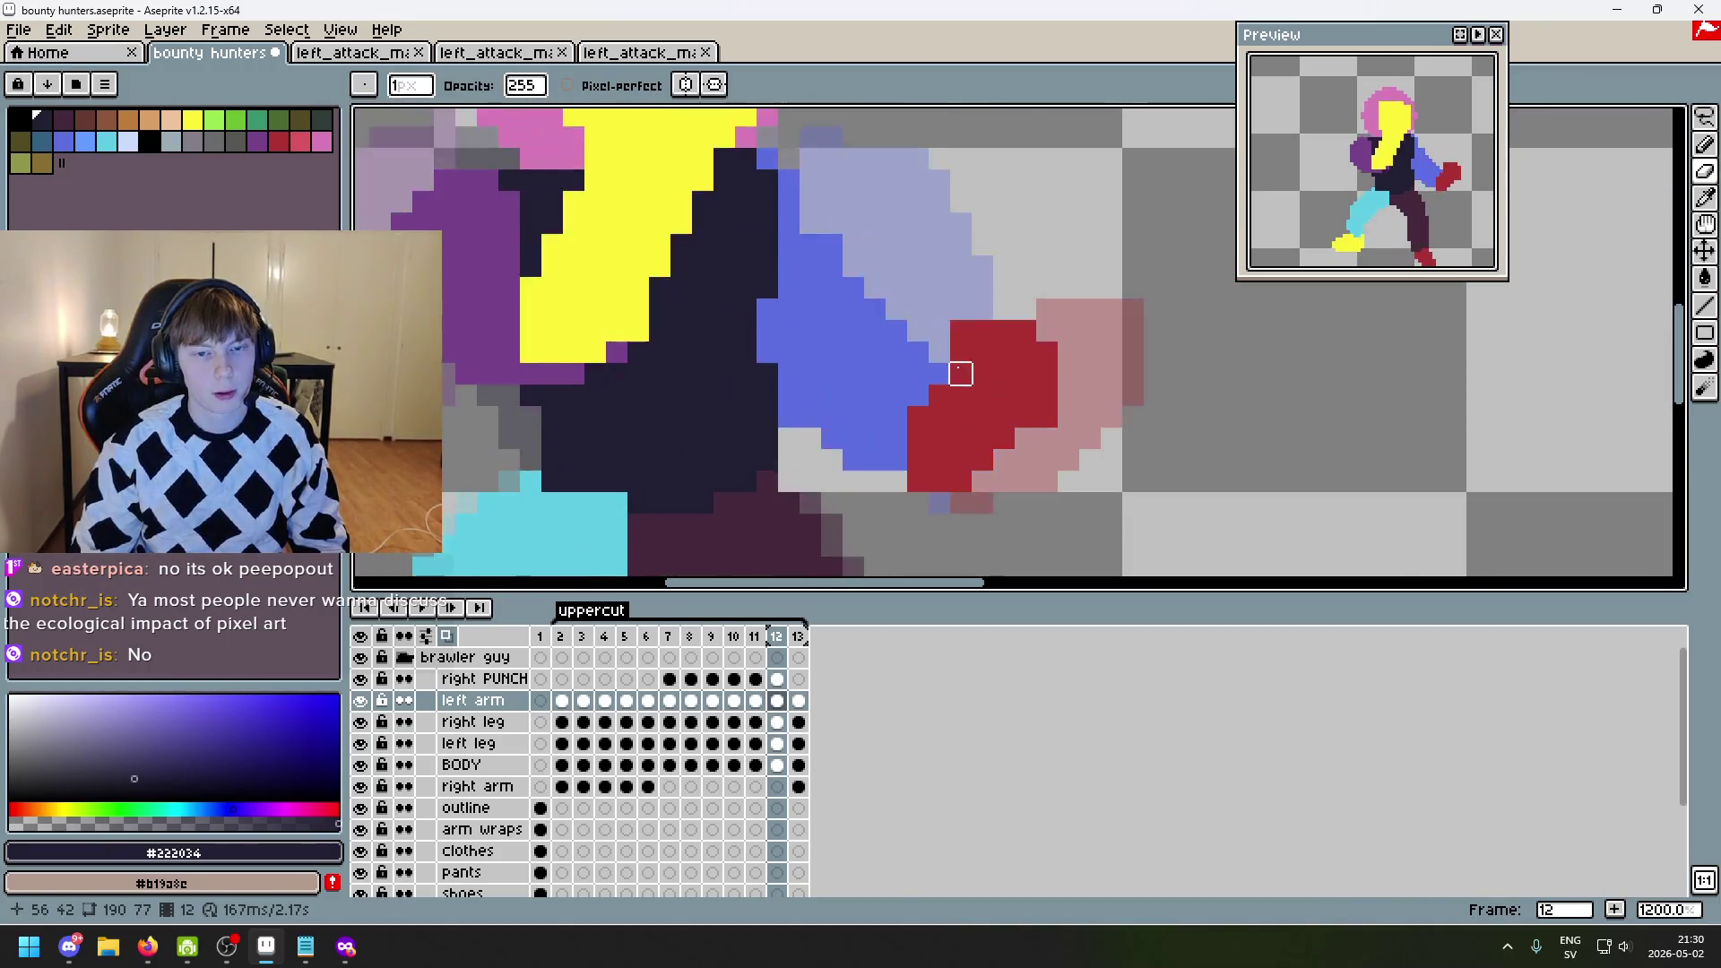
- Eyedrop the glove red #ac3232 and extend the fist down, left and upward with extra pixels
{"action": "left_click", "coordinate": [784, 354], "text": "alt"}
{"action": "key", "text": "e"}
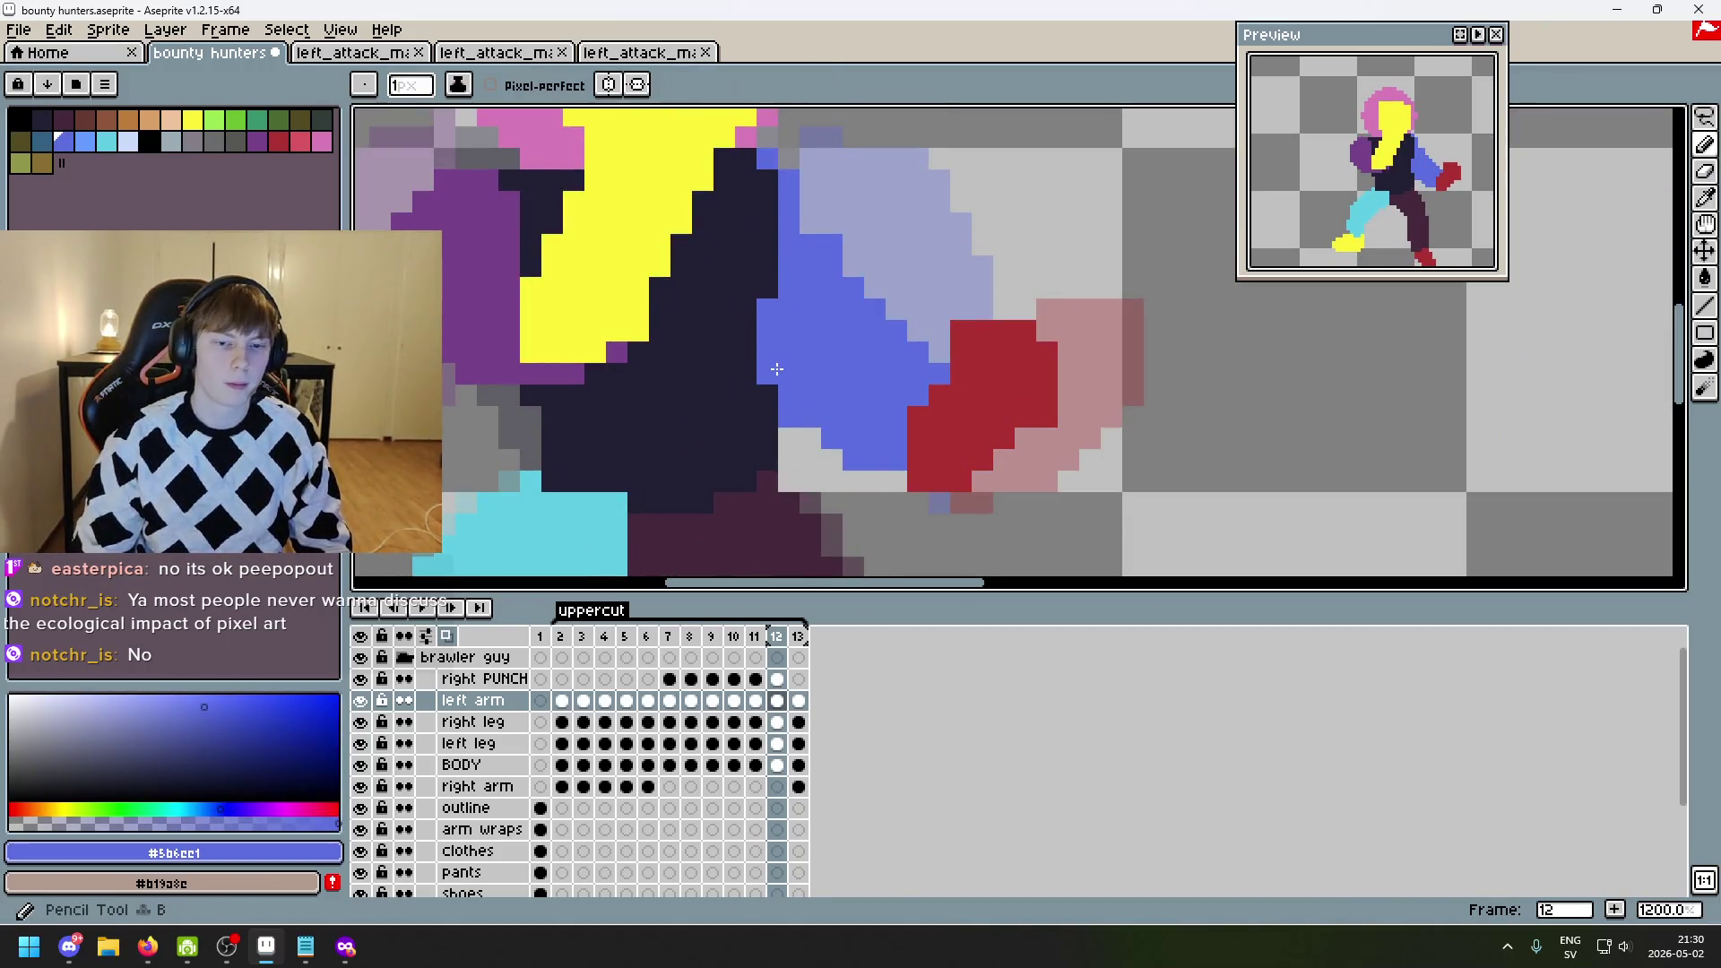
{"action": "scroll", "coordinate": [948, 288], "scroll_direction": "down", "scroll_amount": 4}
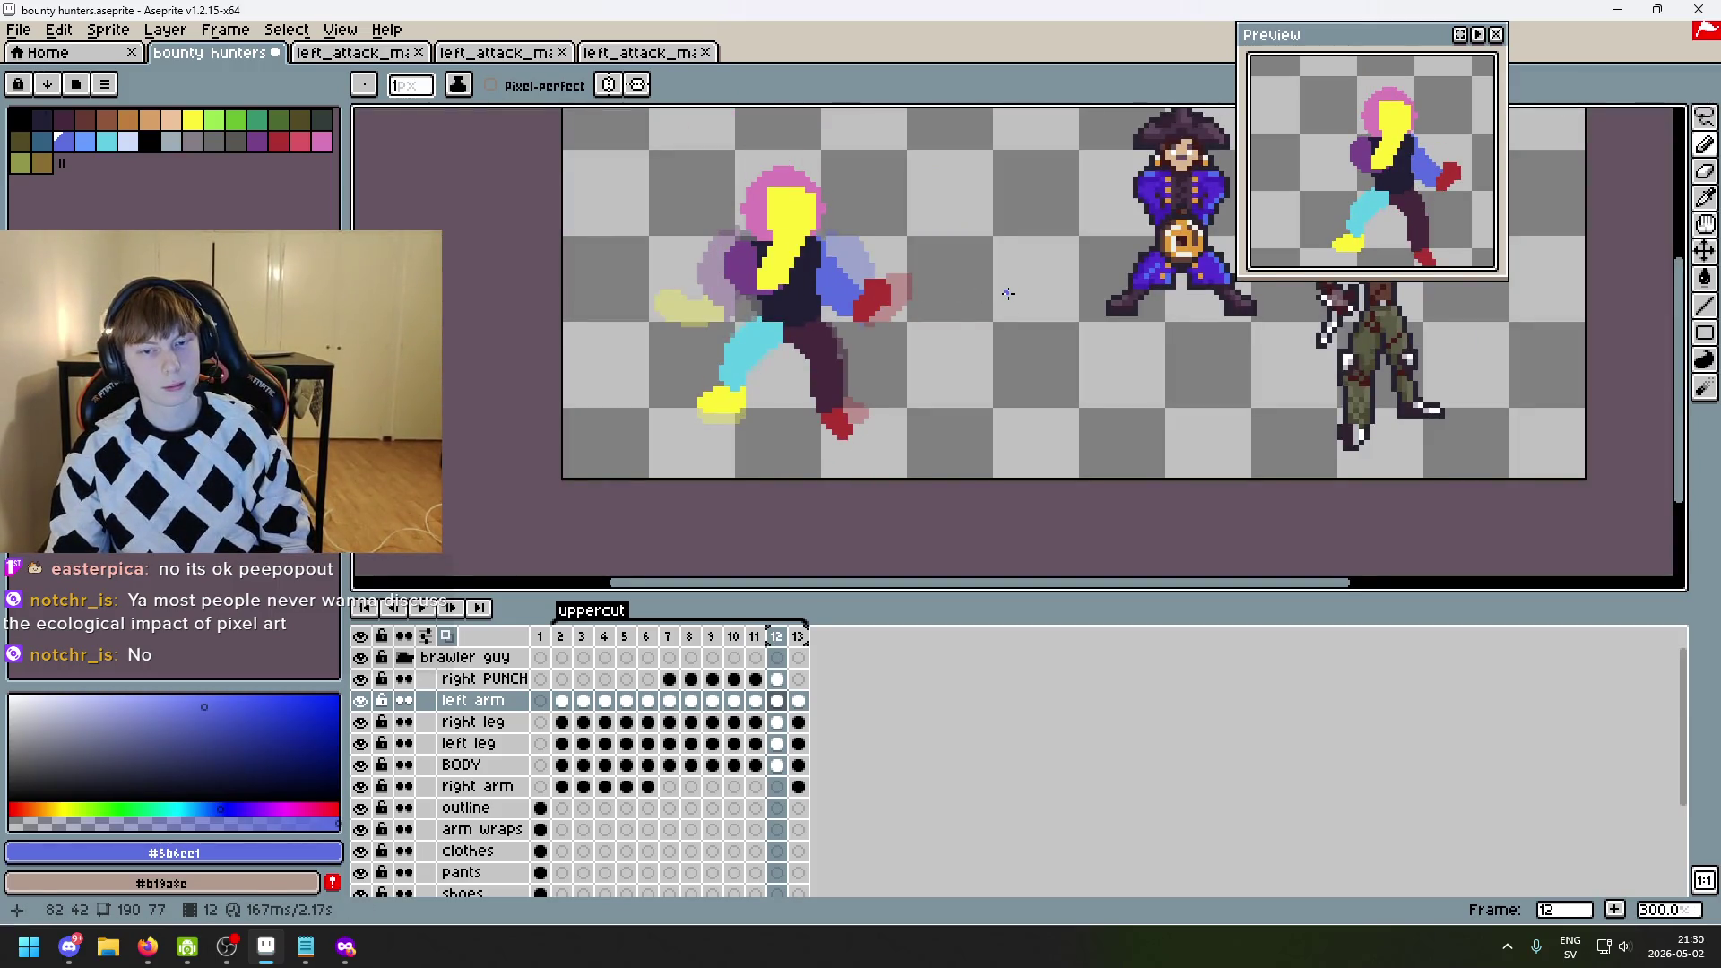
{"action": "scroll", "coordinate": [1007, 293], "scroll_direction": "up", "scroll_amount": 7}
{"action": "left_click", "coordinate": [939, 345], "text": "alt"}
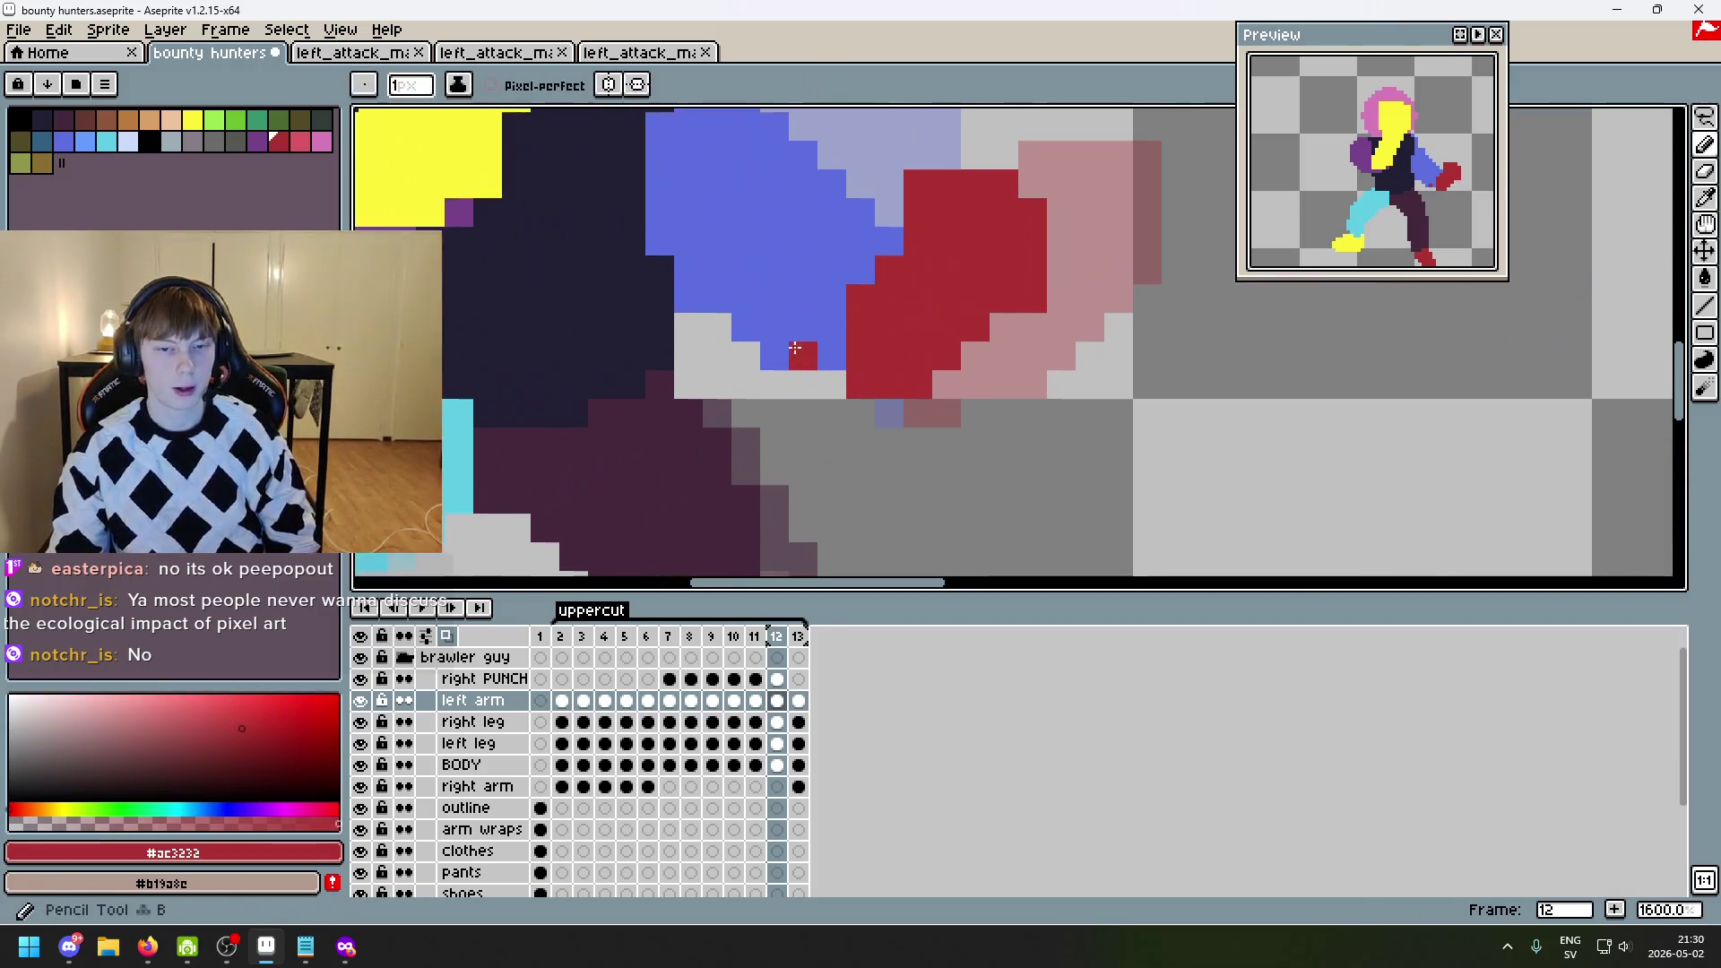
{"action": "left_click", "coordinate": [803, 385]}
{"action": "left_click", "coordinate": [774, 355]}
{"action": "left_click", "coordinate": [831, 356]}
{"action": "left_click", "coordinate": [832, 384]}
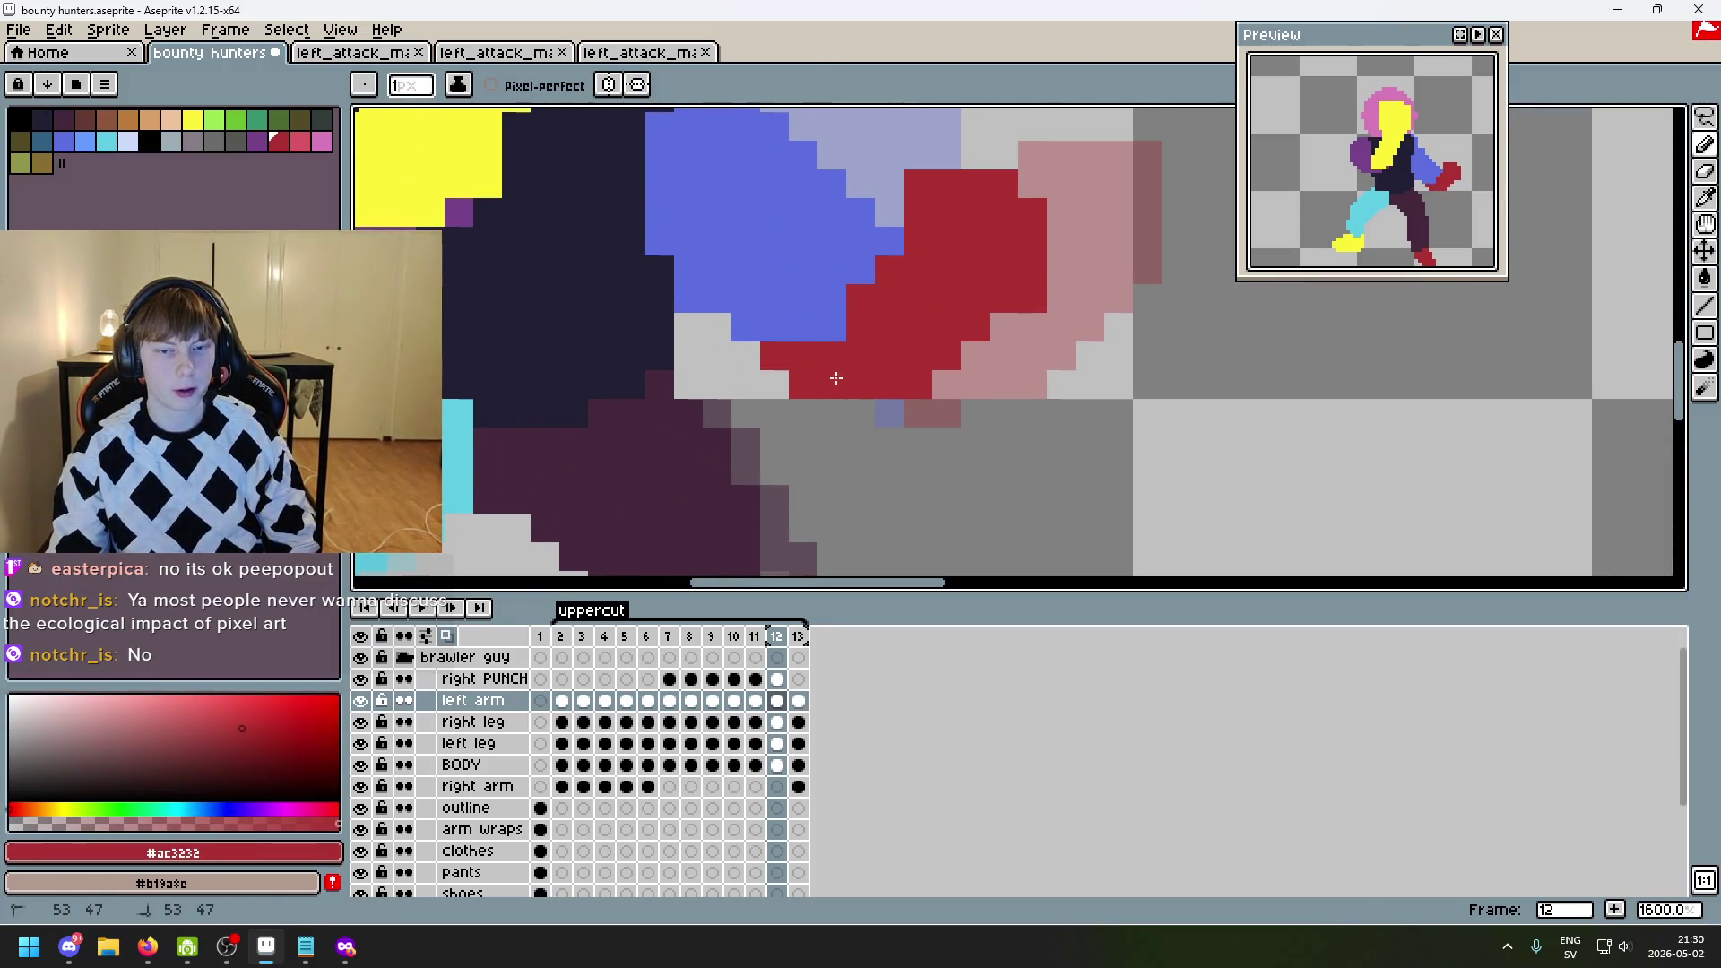
{"action": "left_click", "coordinate": [832, 328]}
{"action": "left_click", "coordinate": [832, 298]}
- Erase two stray red pixels from the fist and fill in two more glove-red pixels
{"action": "scroll", "coordinate": [974, 338], "scroll_direction": "down", "scroll_amount": 5}
{"action": "scroll", "coordinate": [910, 339], "scroll_direction": "up", "scroll_amount": 5}
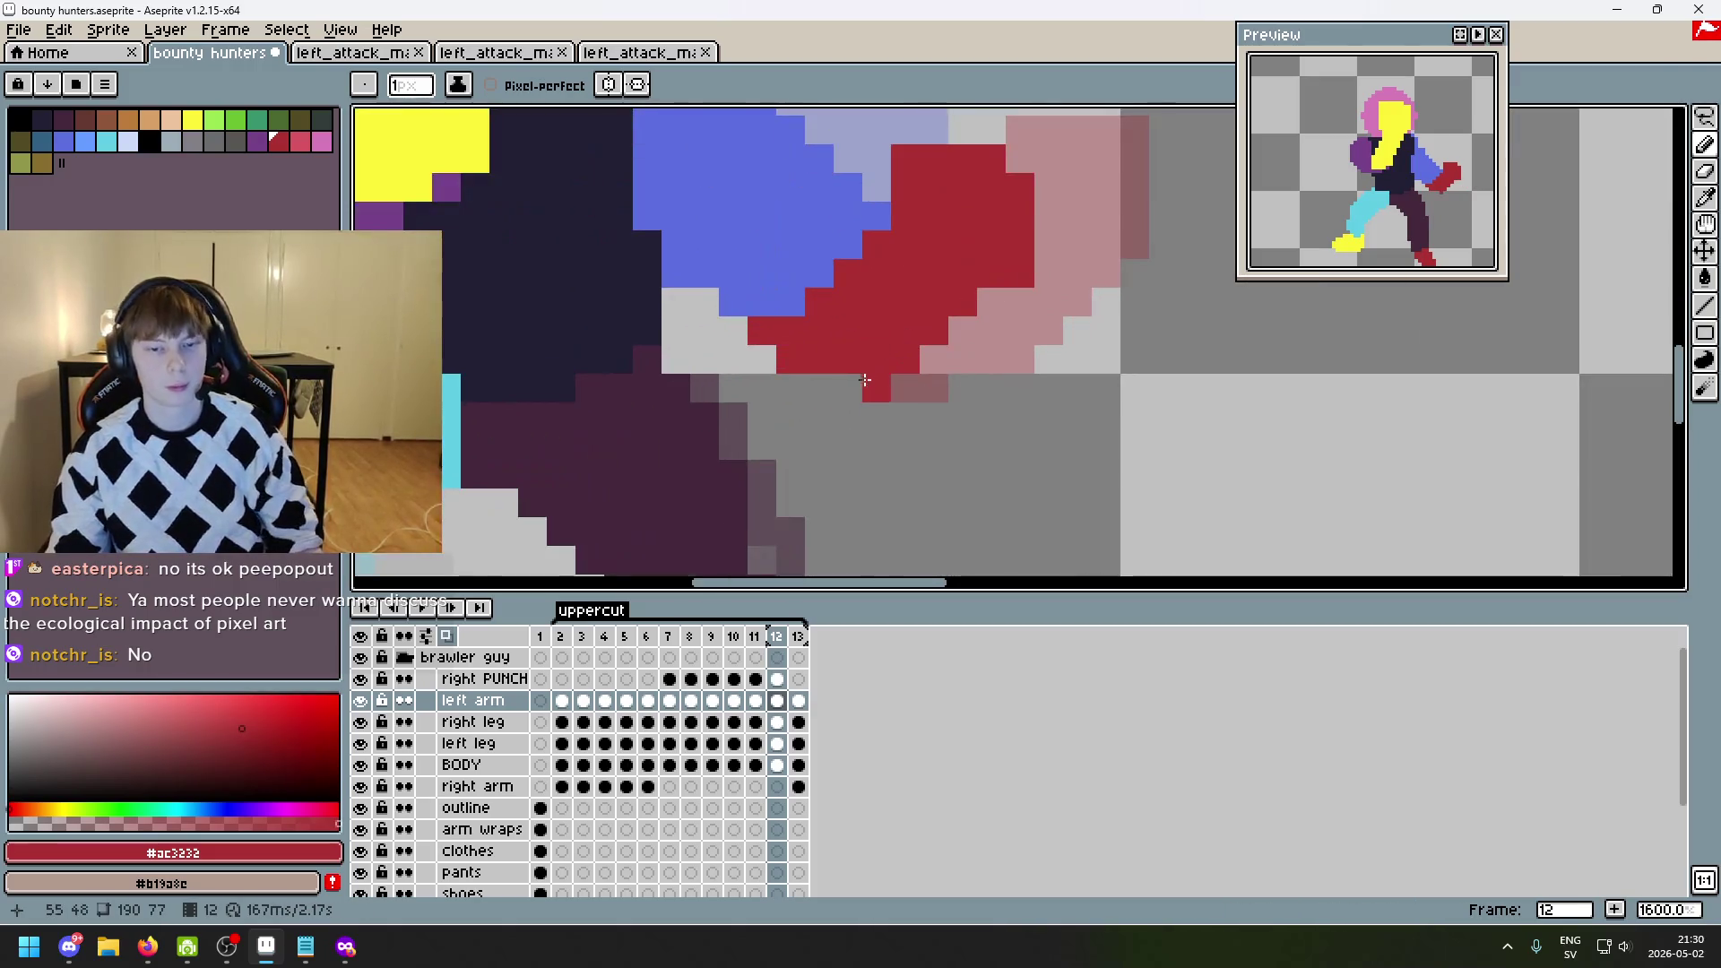
{"action": "key", "text": "e"}
{"action": "left_click", "coordinate": [790, 359]}
{"action": "left_click", "coordinate": [762, 330]}
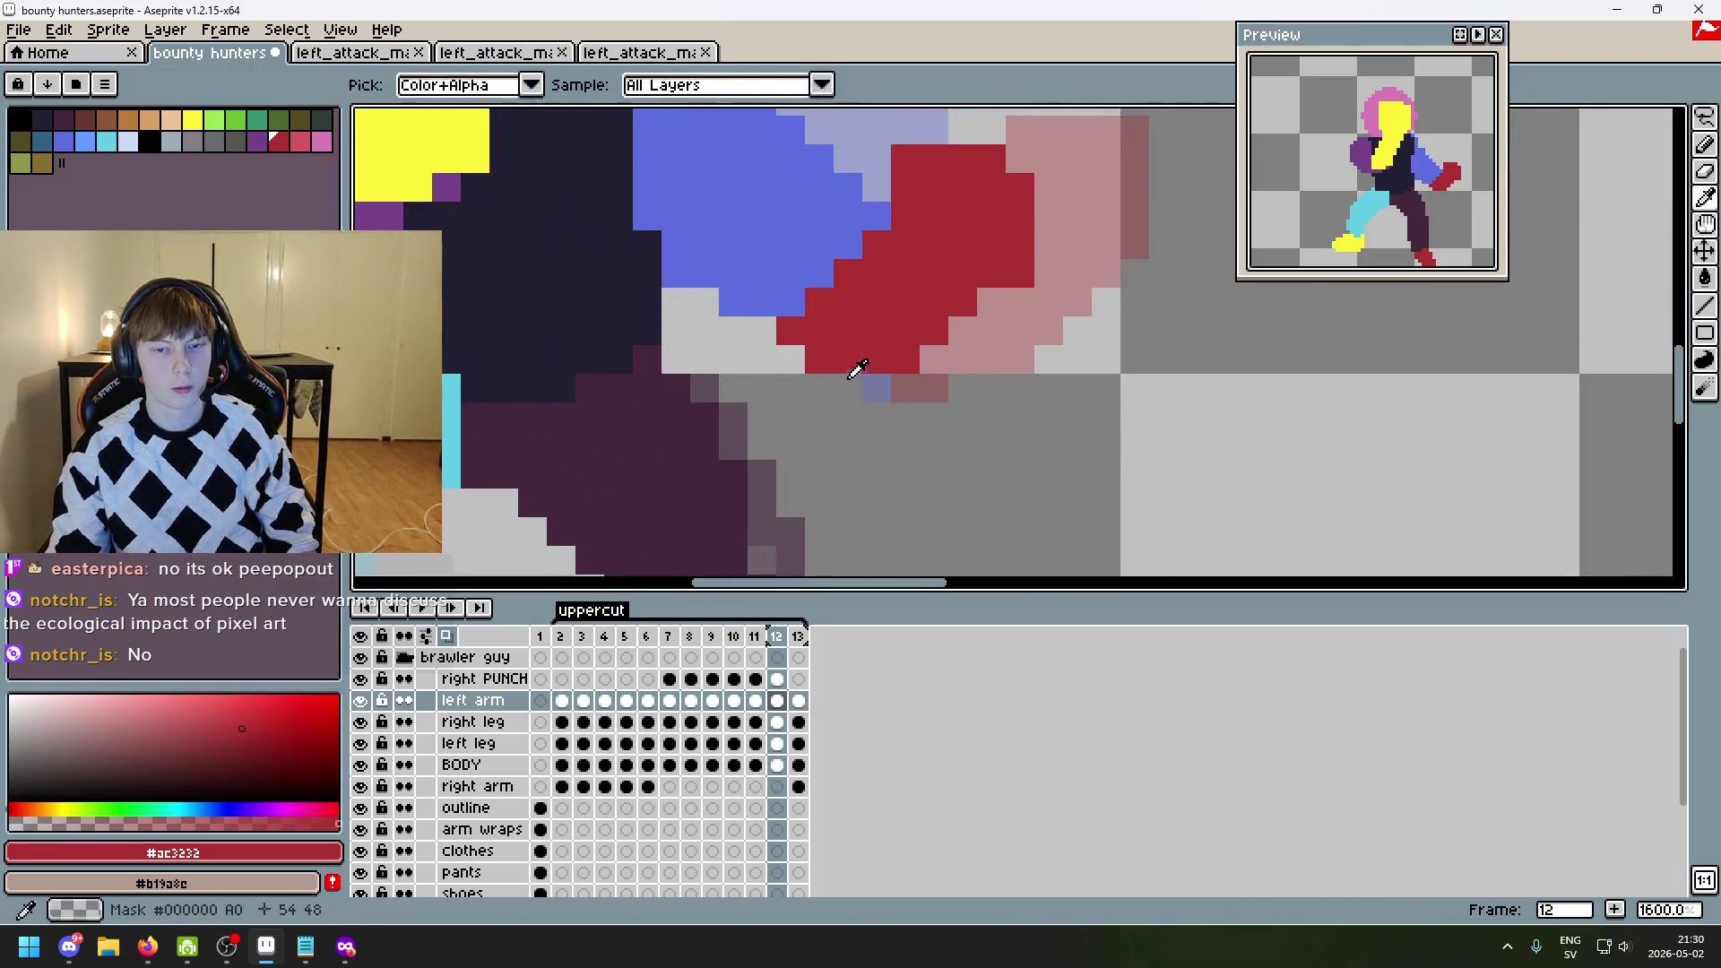
{"action": "left_click", "coordinate": [853, 370], "text": "alt"}
{"action": "scroll", "coordinate": [860, 373], "scroll_direction": "down", "scroll_amount": 5}
{"action": "scroll", "coordinate": [818, 331], "scroll_direction": "up", "scroll_amount": 5}
{"action": "left_click", "coordinate": [821, 337], "text": "alt"}
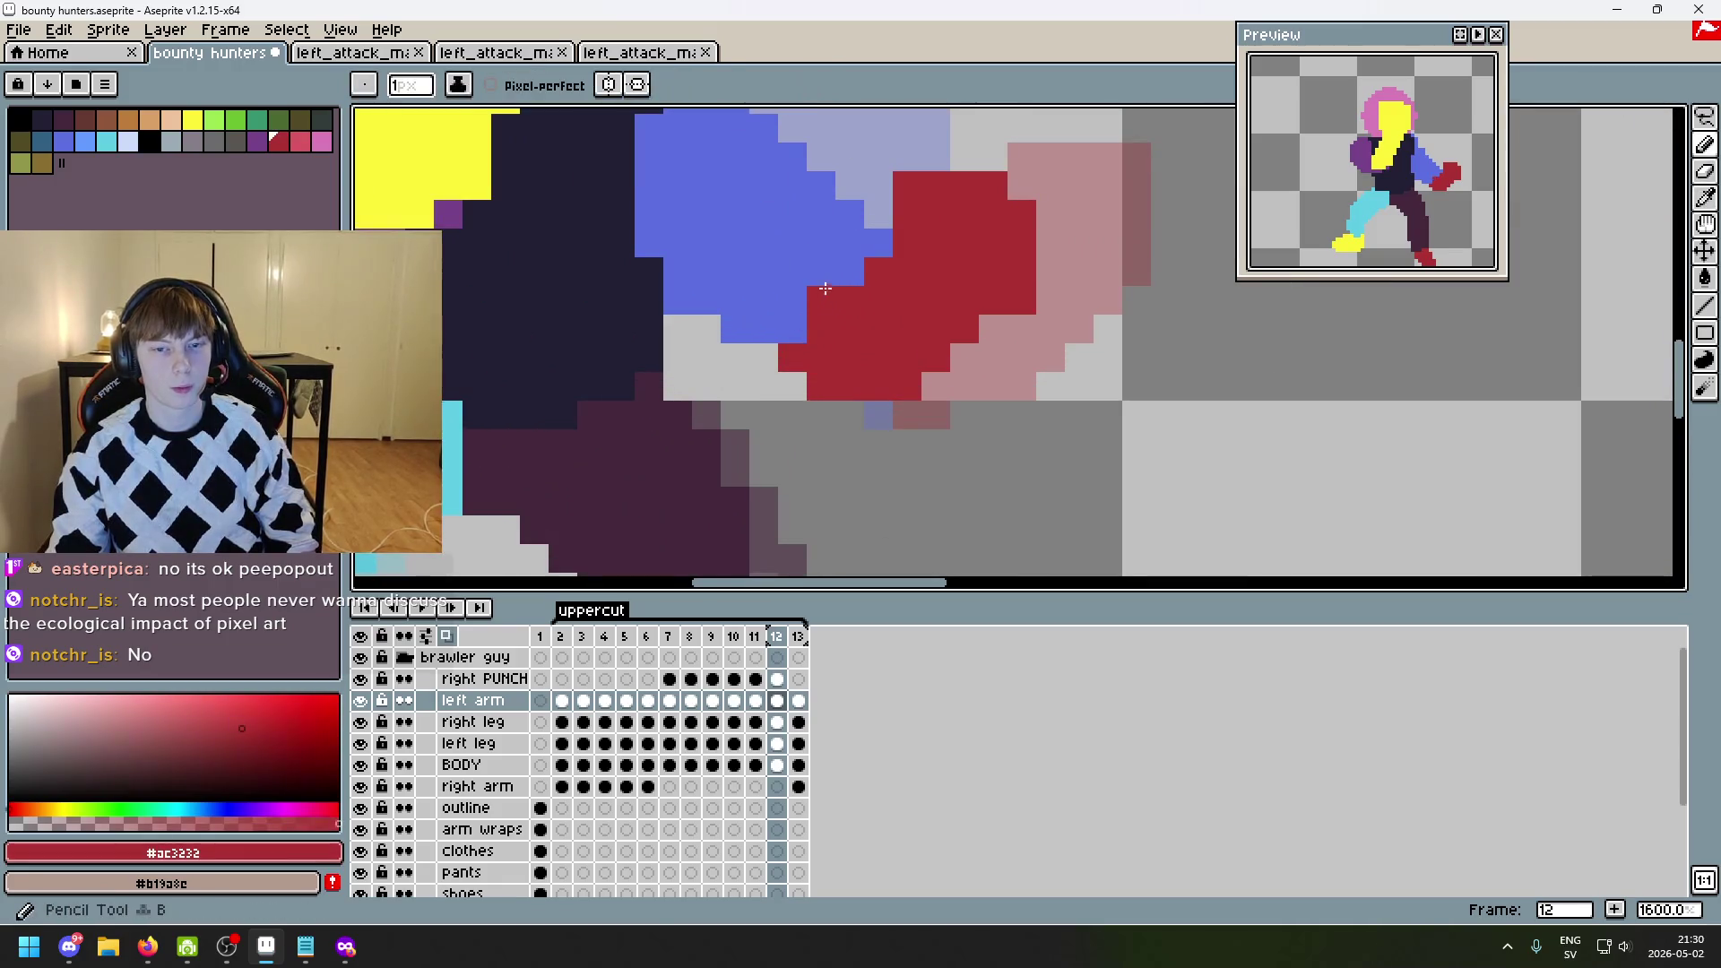
{"action": "left_click", "coordinate": [856, 267]}
- On frame 11, sketch a blue motion mark above the fist, then undo it
{"action": "scroll", "coordinate": [867, 248], "scroll_direction": "down", "scroll_amount": 5}
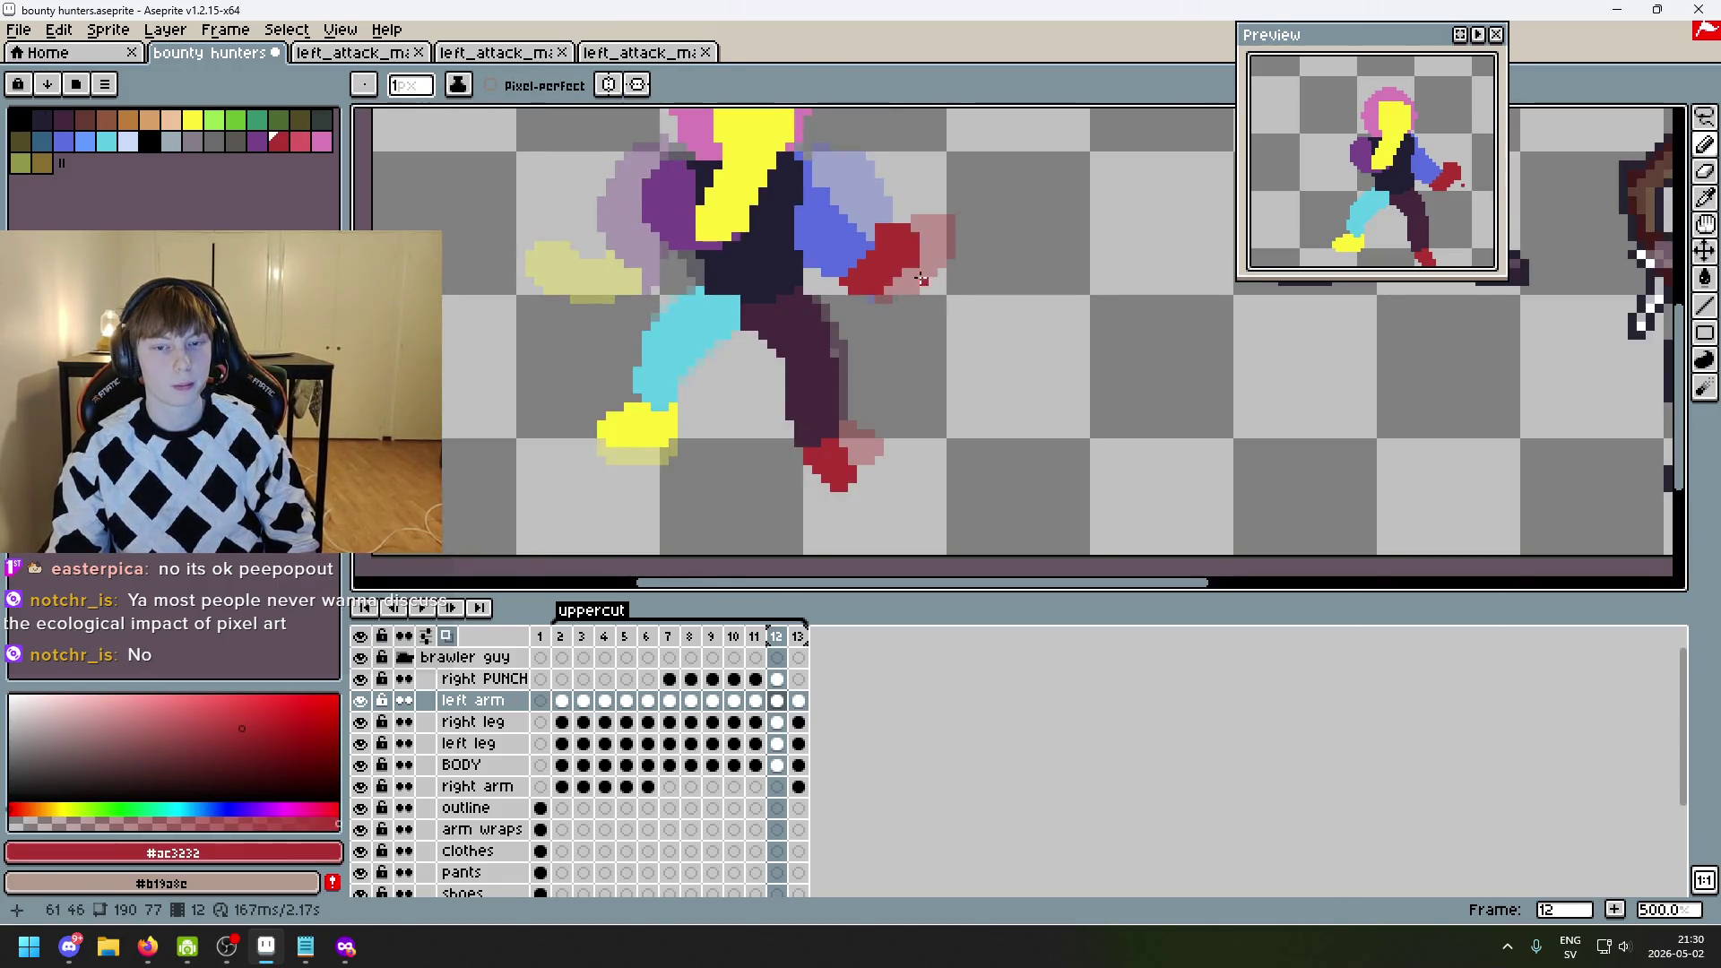
{"action": "scroll", "coordinate": [950, 367], "scroll_direction": "up", "scroll_amount": 1}
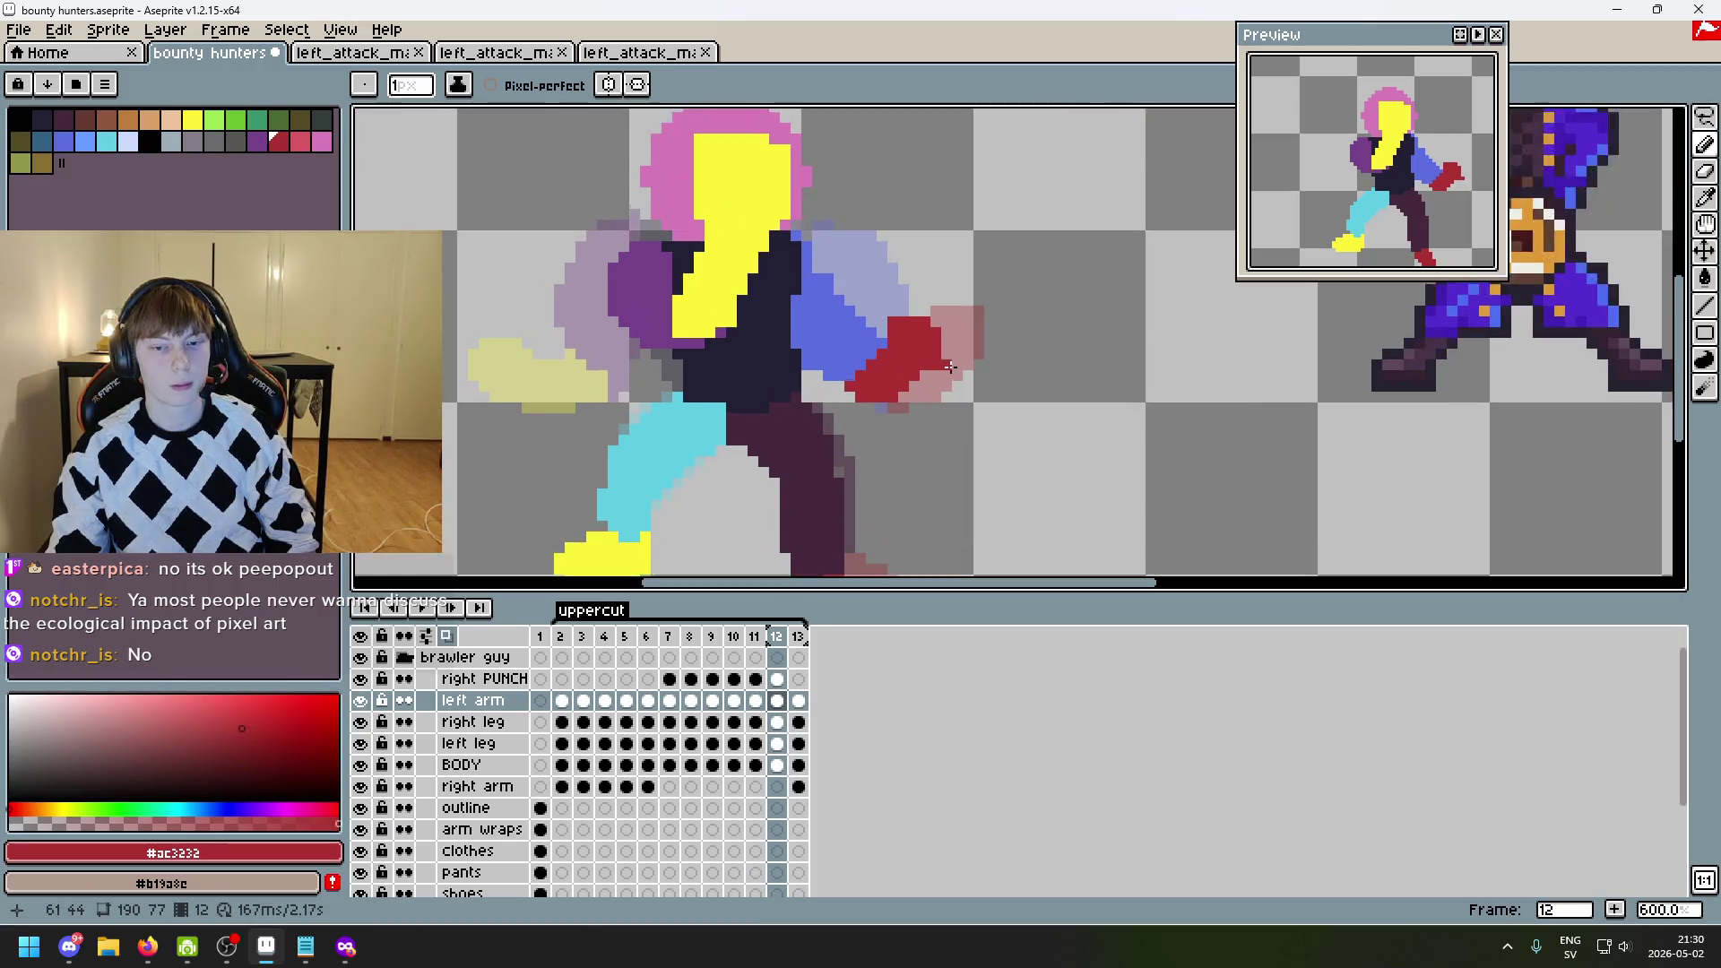
{"action": "left_click", "coordinate": [880, 344], "text": "alt"}
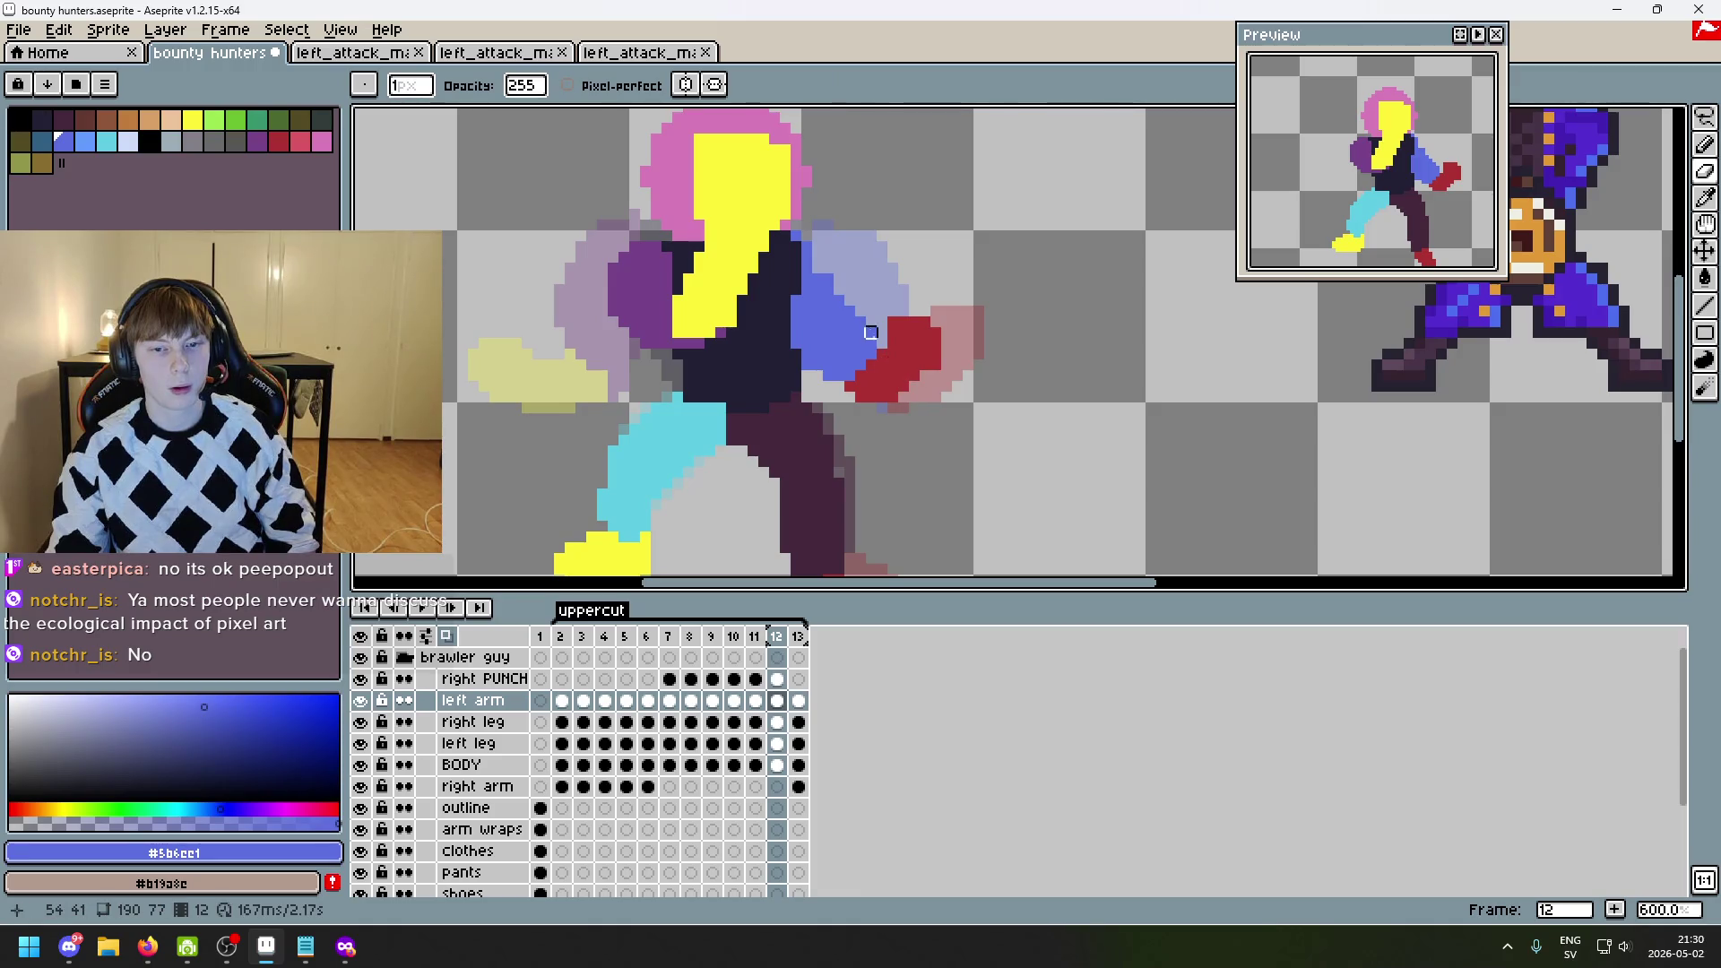
{"action": "left_click", "coordinate": [860, 310]}
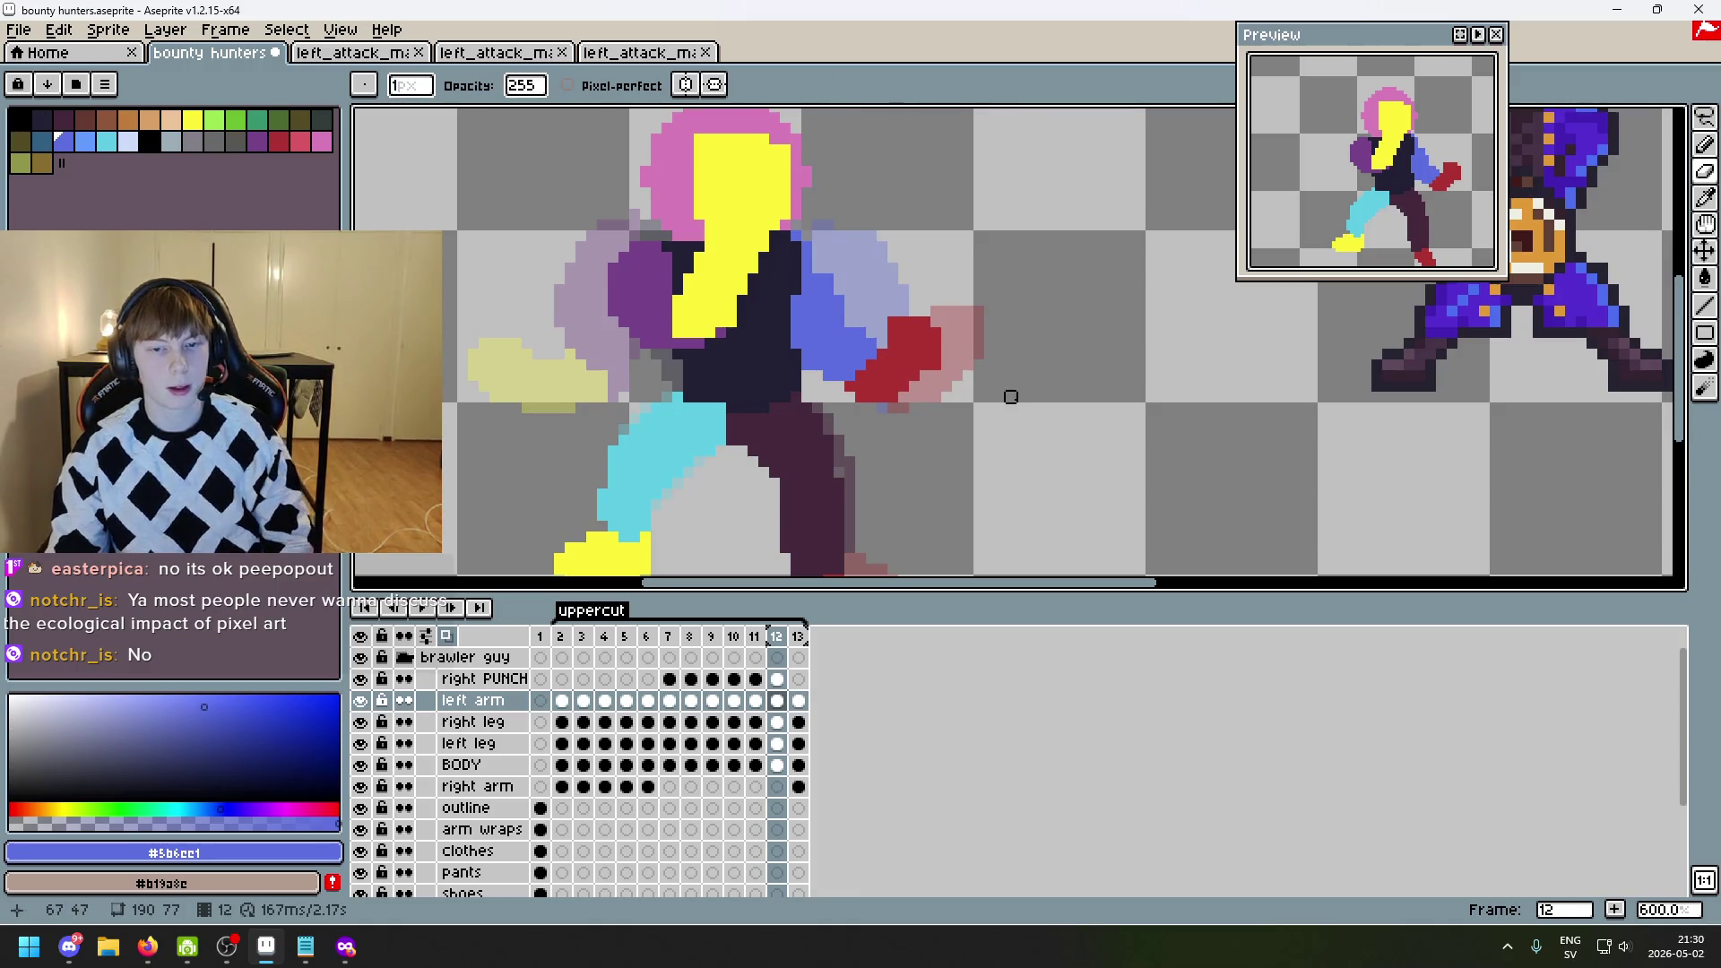
{"action": "key", "text": "Left"}
{"action": "scroll", "coordinate": [967, 333], "scroll_direction": "up", "scroll_amount": 2}
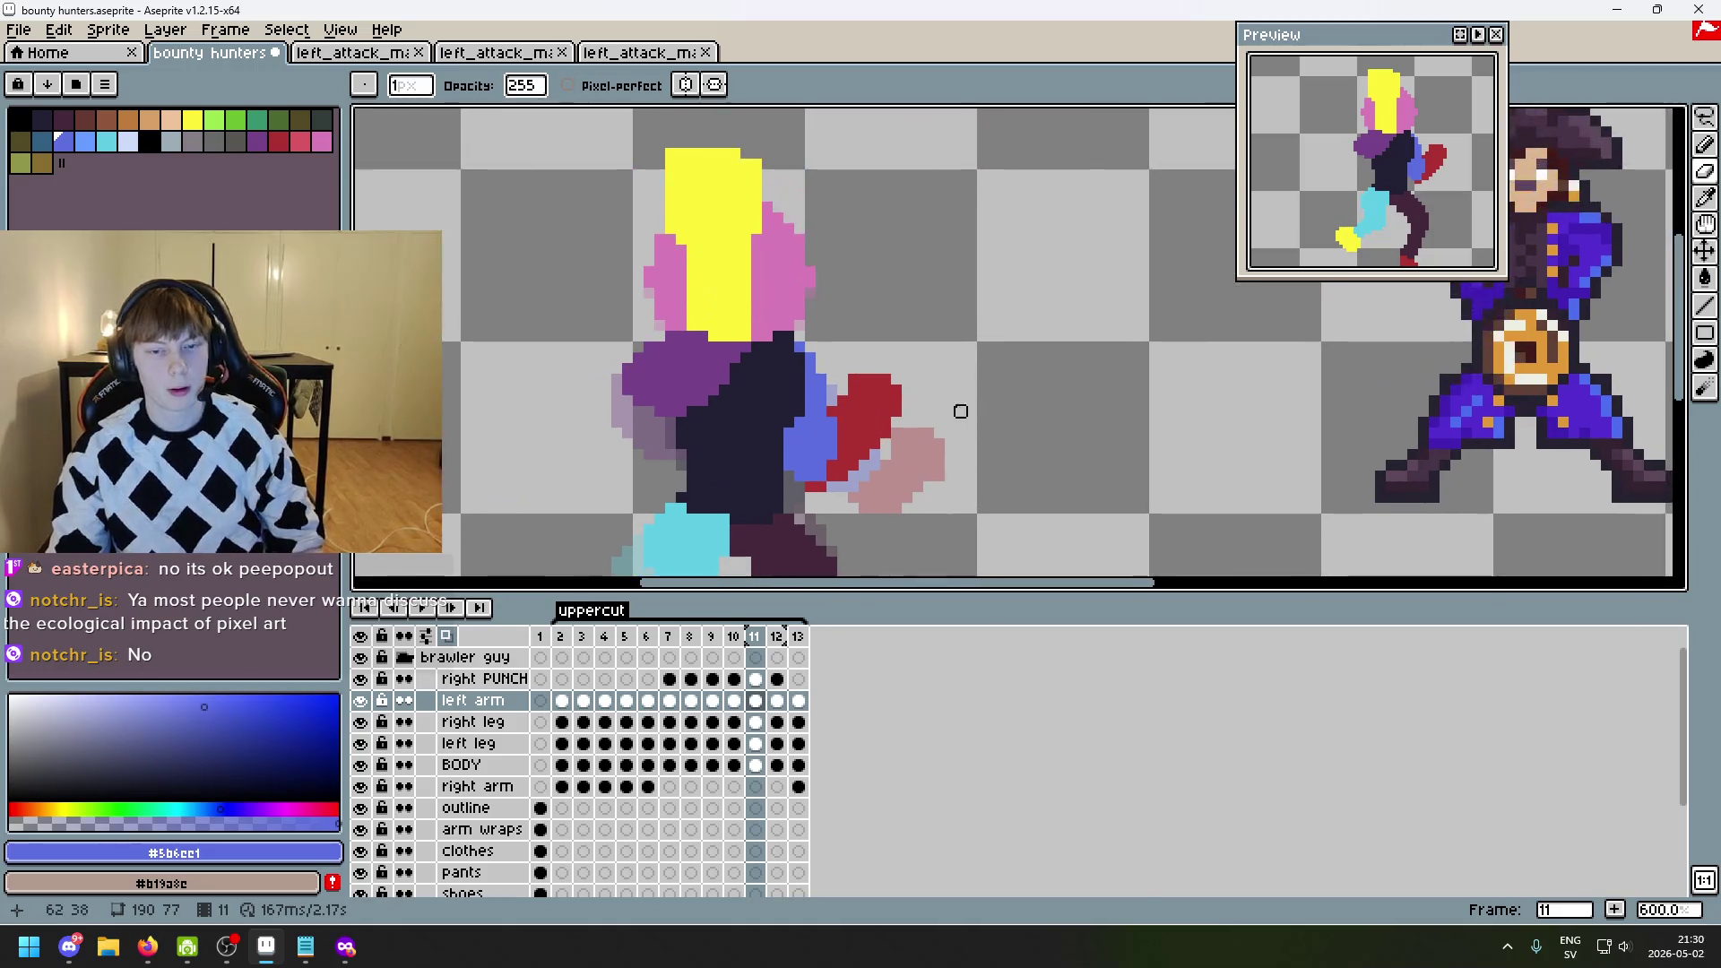
{"action": "key", "text": "b"}
{"action": "mouse_move", "coordinate": [973, 294]}
{"action": "left_mouse_down"}
{"action": "mouse_move", "coordinate": [915, 362]}
{"action": "mouse_move", "coordinate": [1018, 385]}
{"action": "left_mouse_up"}
{"action": "scroll", "coordinate": [1038, 456], "scroll_direction": "down", "scroll_amount": 2}
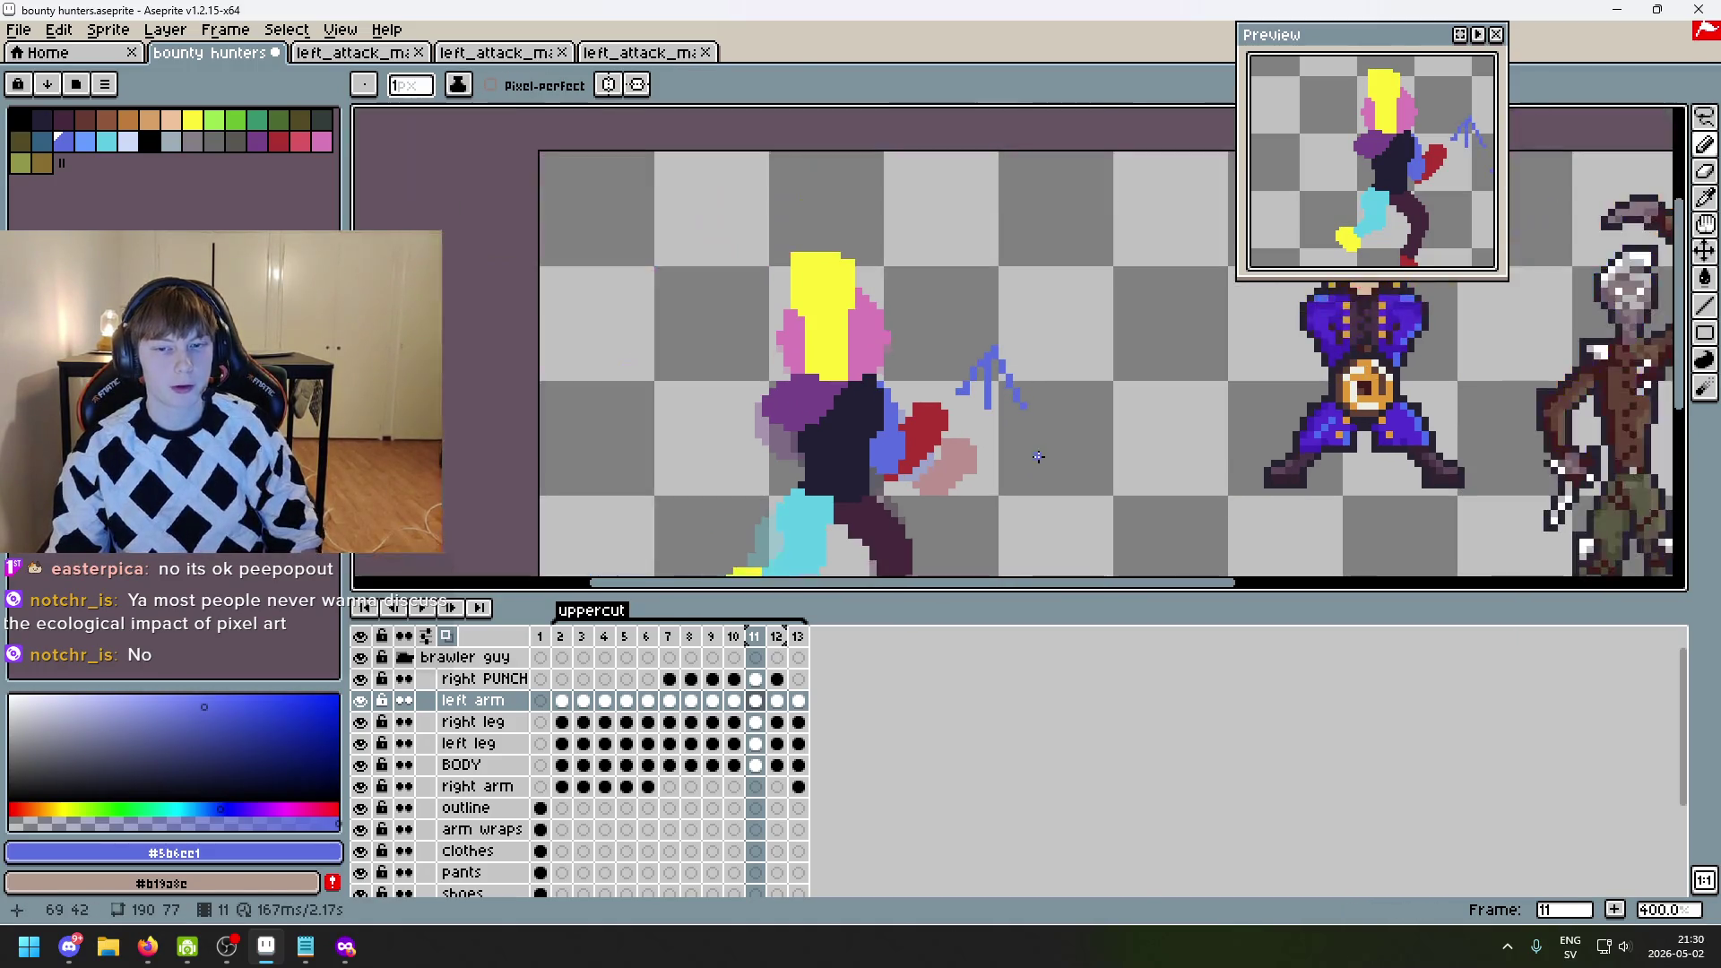
{"action": "scroll", "coordinate": [859, 279], "scroll_direction": "up", "scroll_amount": 3}
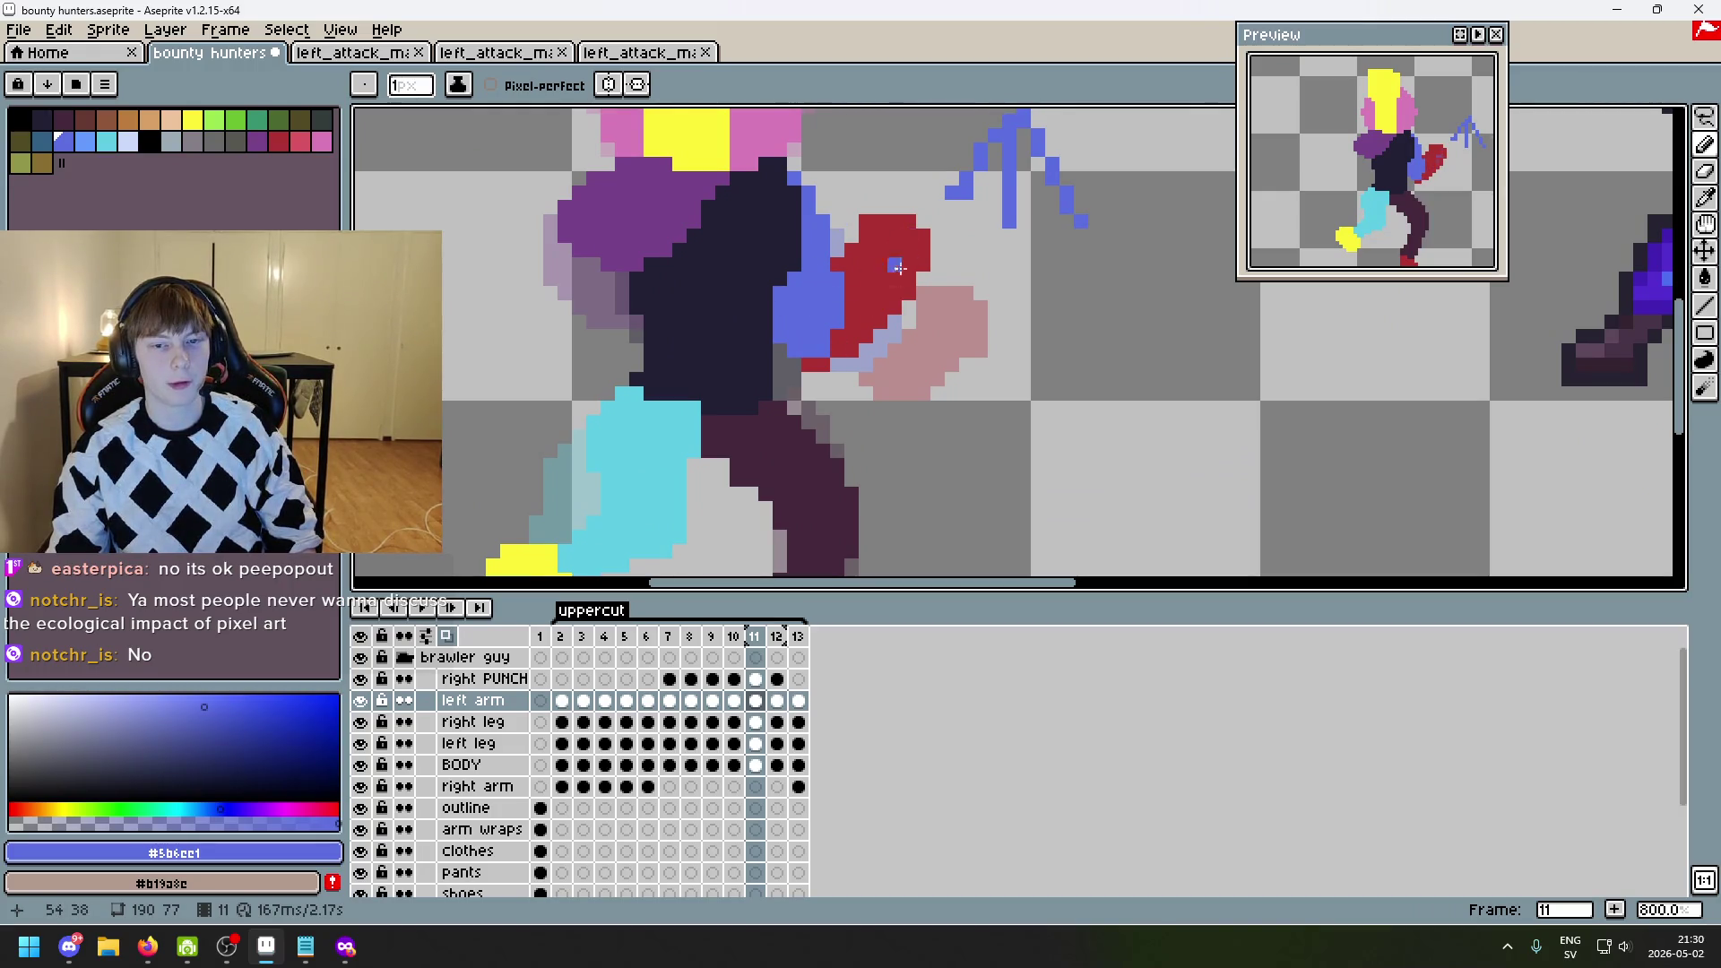
{"action": "key", "text": "ctrl+z"}
{"action": "key", "text": "ctrl+z"}
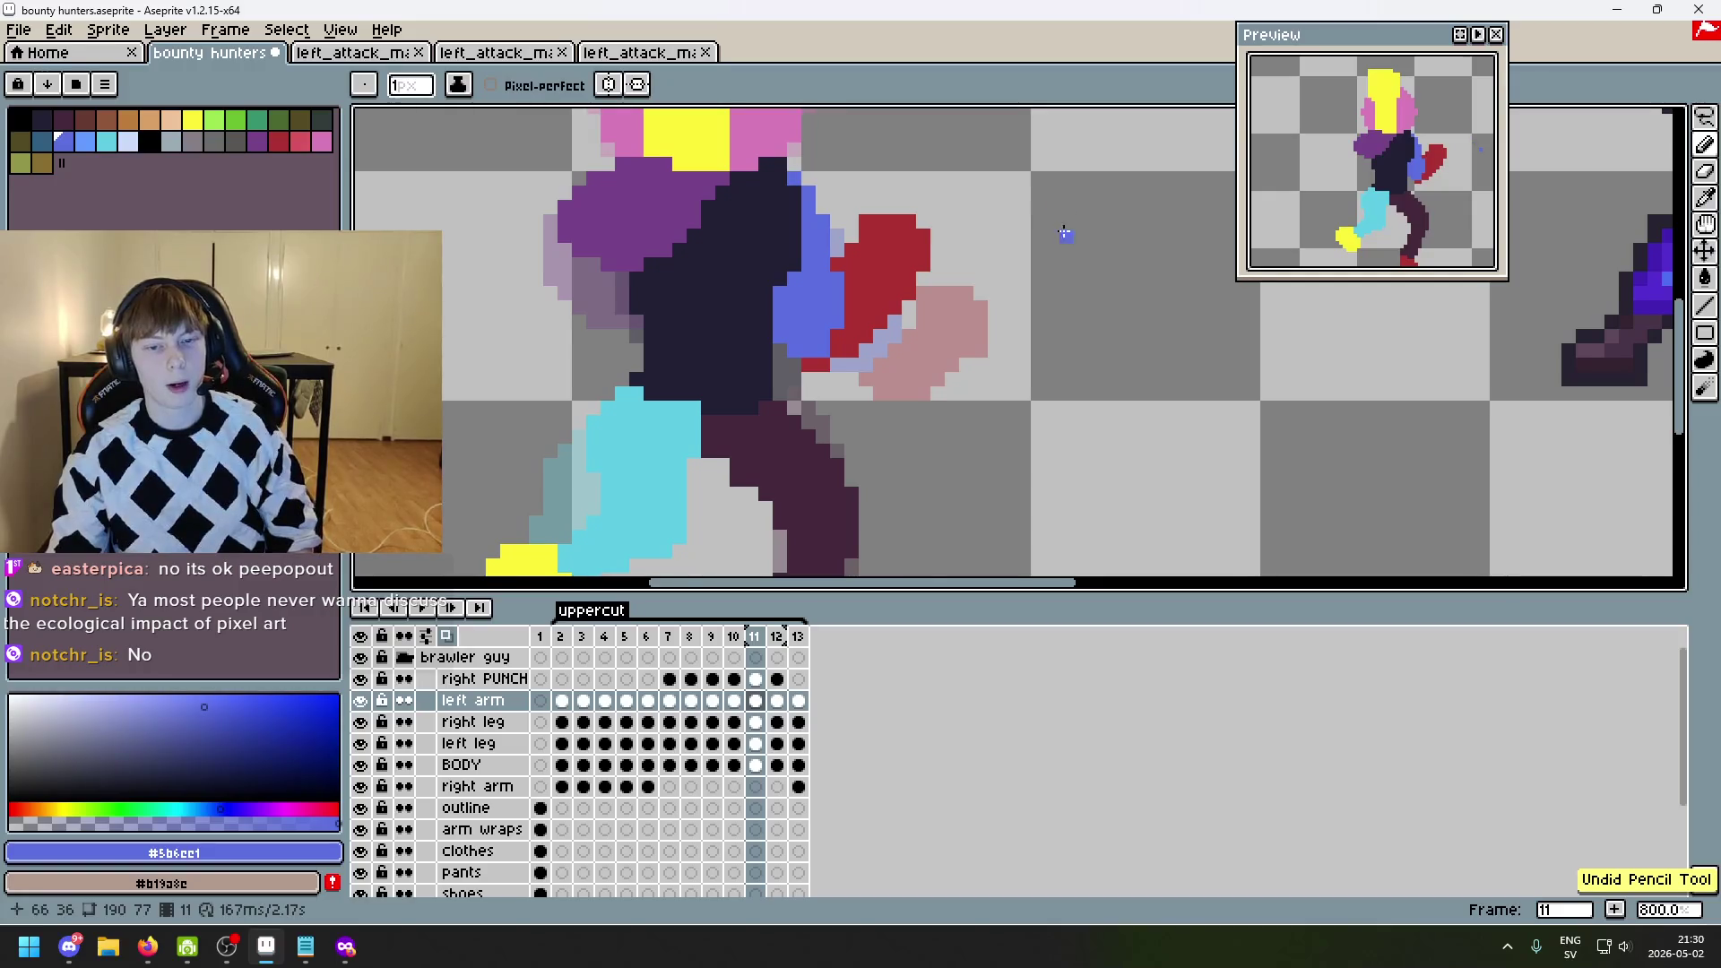
- On frame 13, sketch a V-shaped motion mark beside the fist, then undo it
{"action": "key", "text": "Right"}
{"action": "key", "text": "Right"}
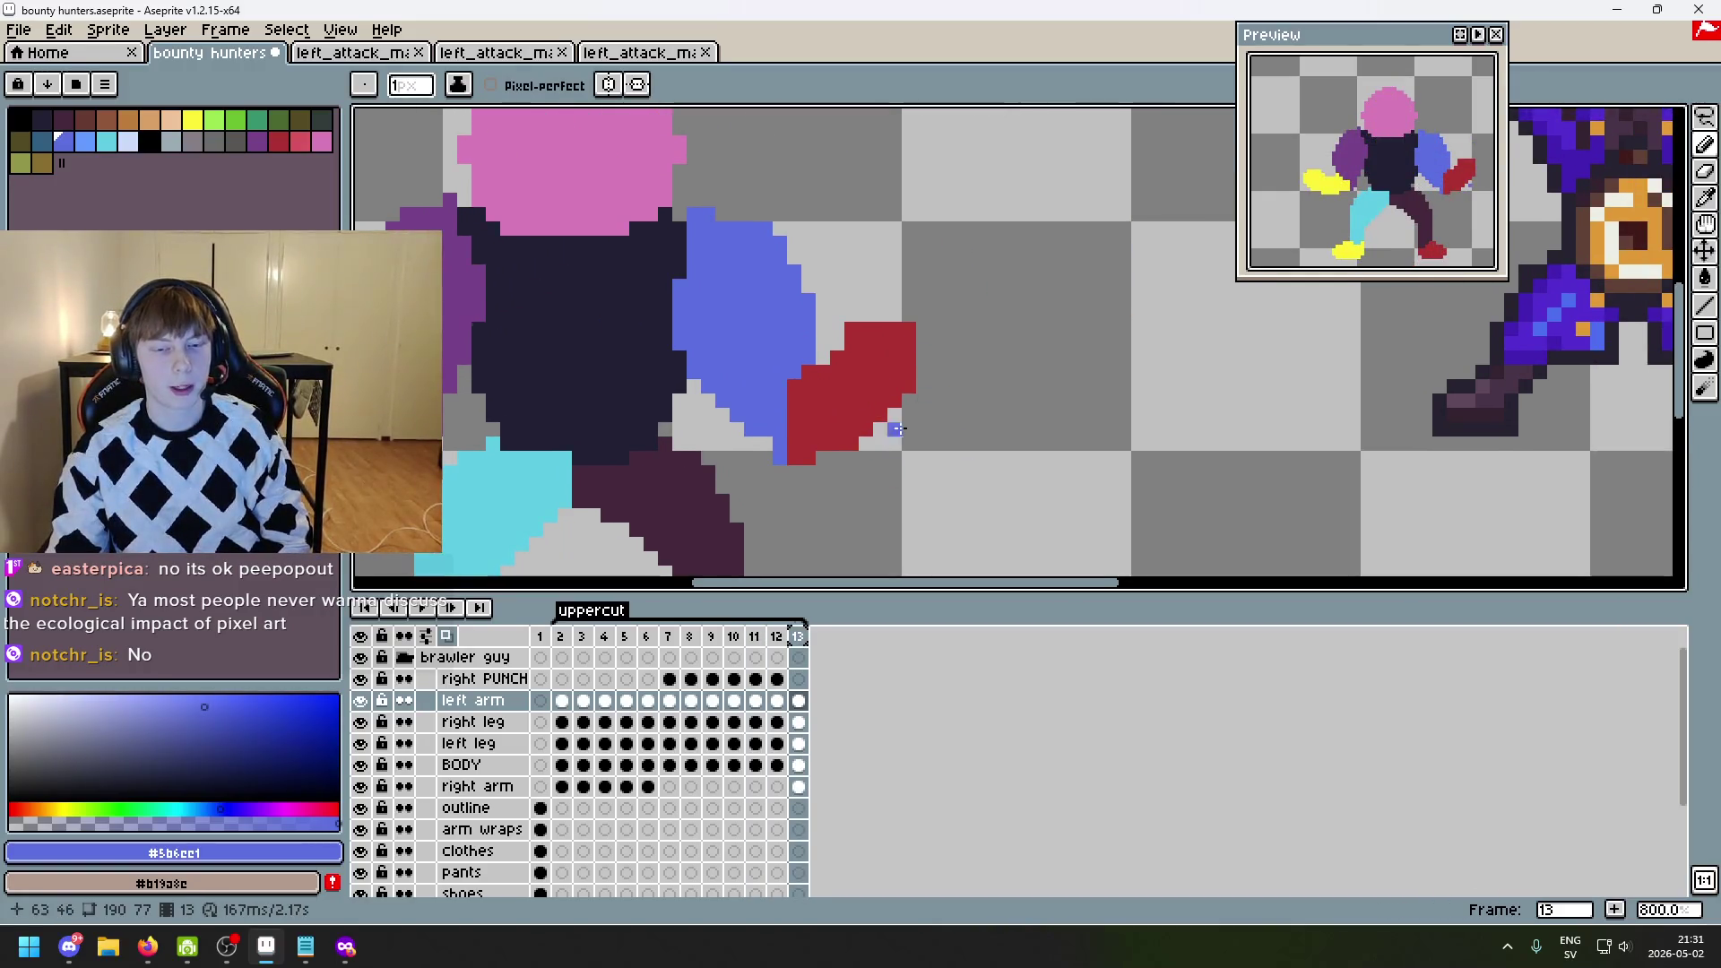
{"action": "scroll", "coordinate": [897, 429], "scroll_direction": "down", "scroll_amount": 2}
{"action": "left_click_drag", "start_coordinate": [1011, 411], "coordinate": [1101, 417]}
{"action": "left_click_drag", "start_coordinate": [1058, 500], "coordinate": [1000, 454]}
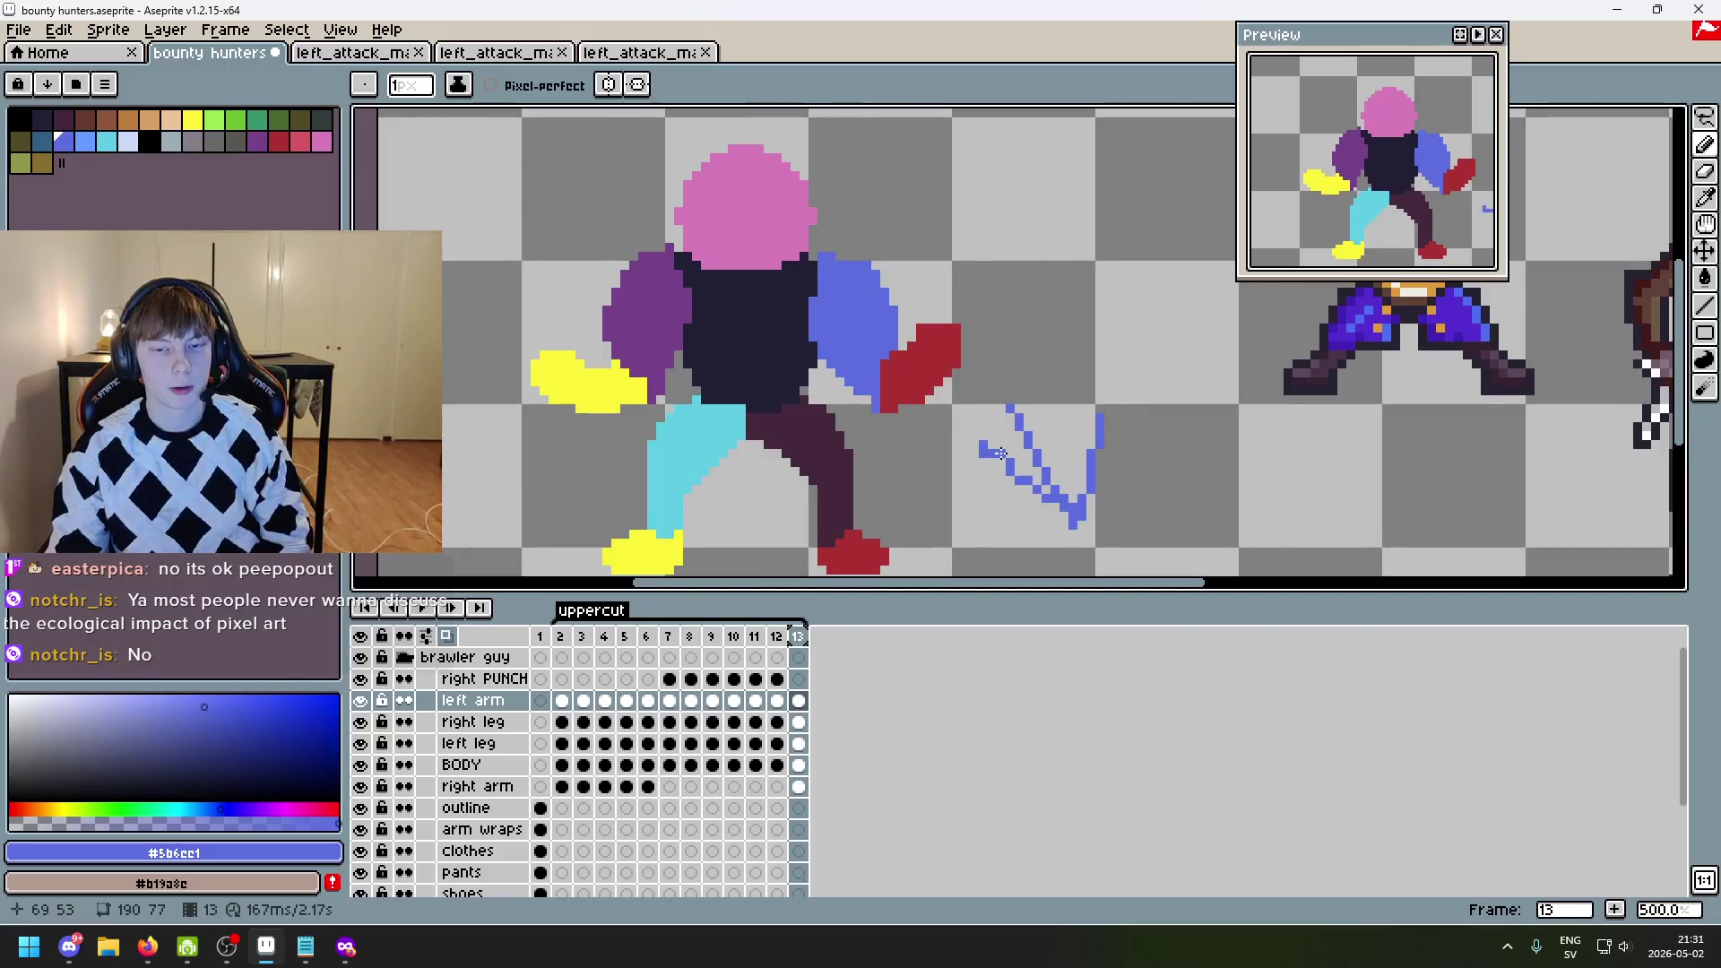
{"action": "key", "text": "ctrl+z"}
{"action": "key", "text": "ctrl+z"}
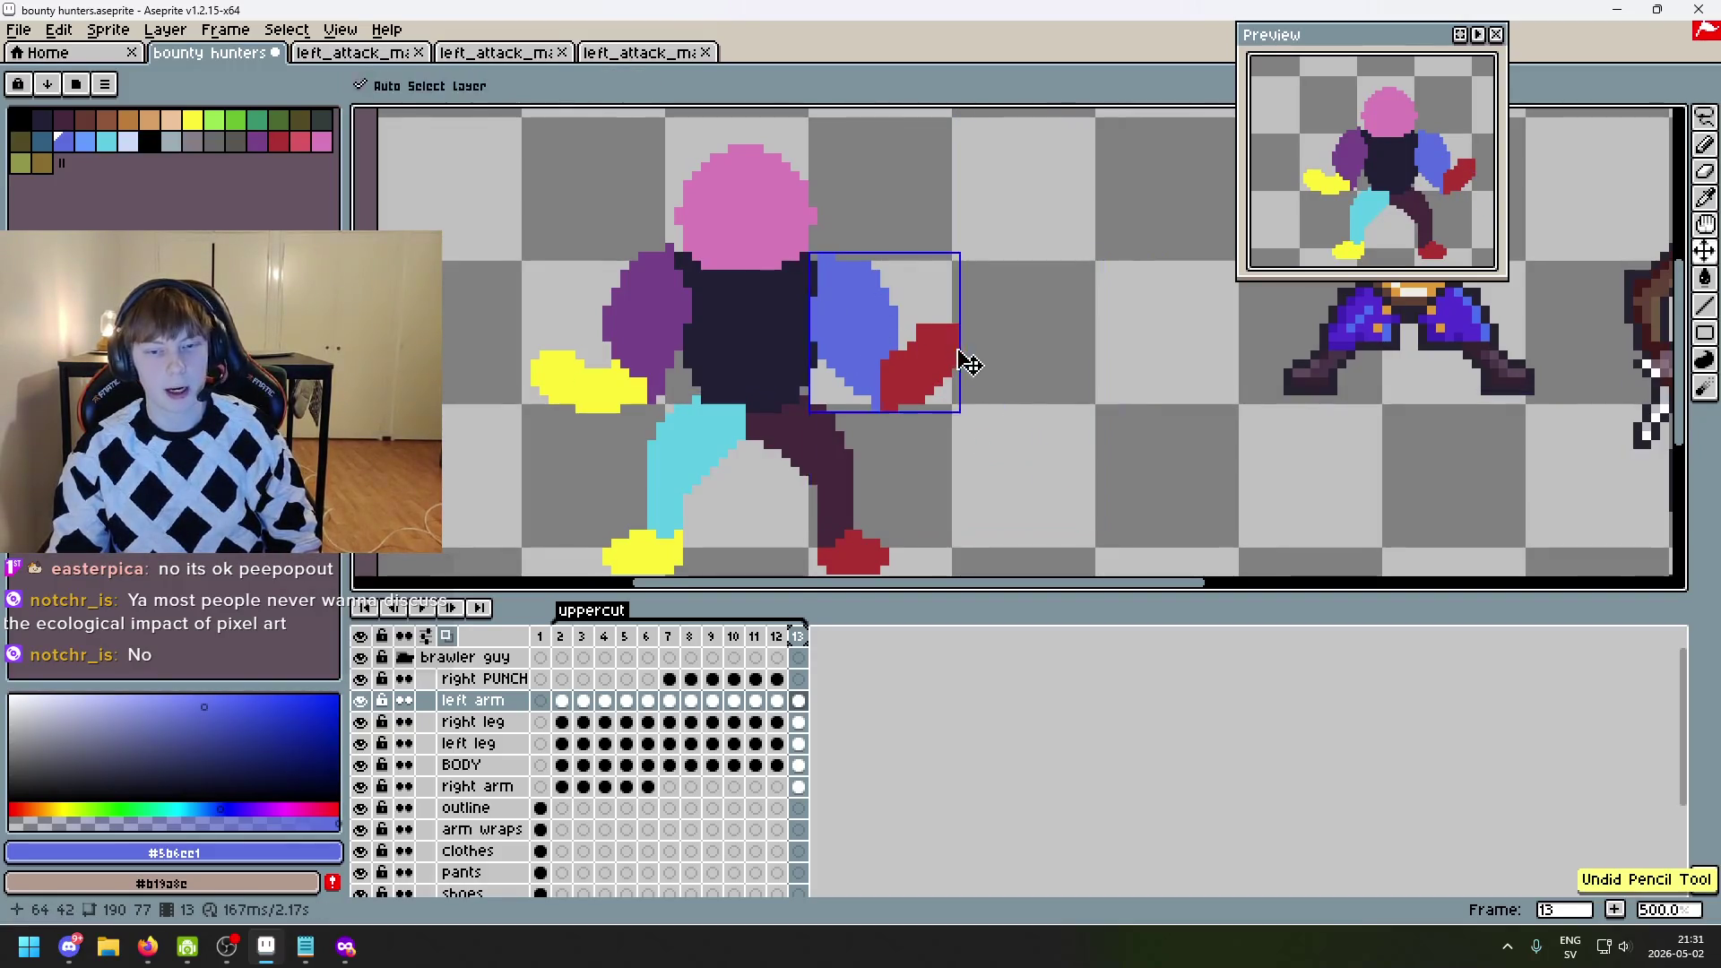
- Step back and forth through frames 11–13 to compare the fist poses, ending on frame 12
{"action": "scroll", "coordinate": [1000, 313], "scroll_direction": "up", "scroll_amount": 2}
{"action": "key", "text": "Left"}
{"action": "key", "text": "Left"}
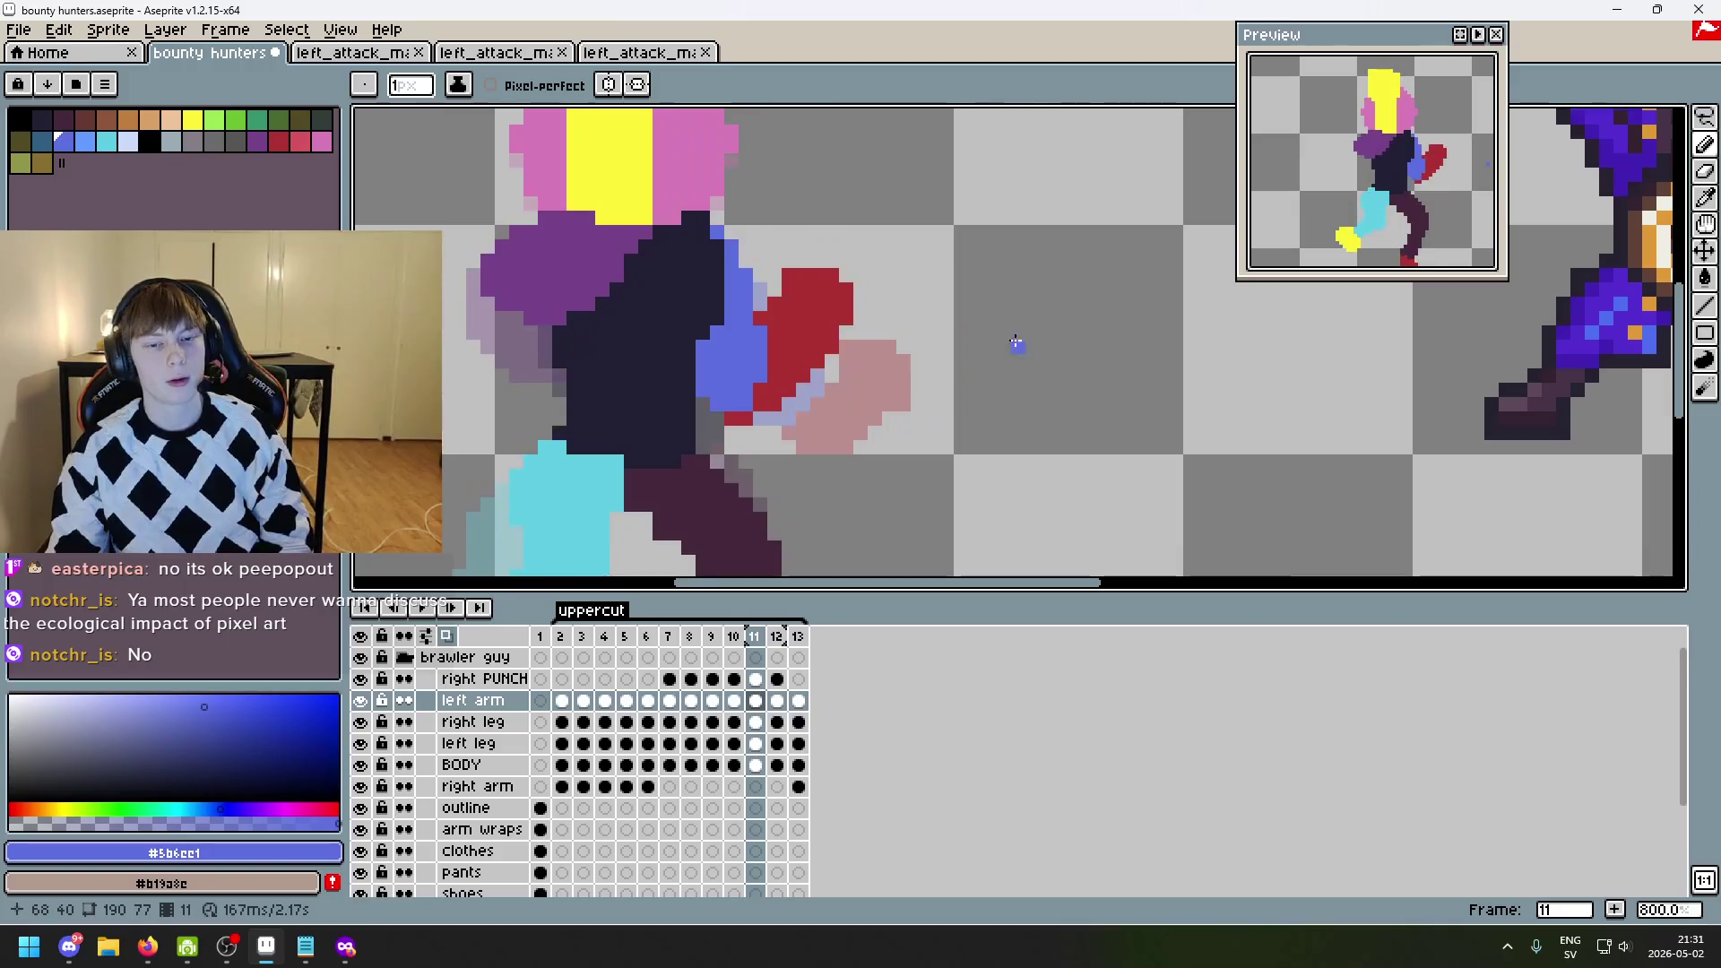
{"action": "key", "text": "Right"}
{"action": "key", "text": "Left"}
{"action": "key", "text": "Right"}
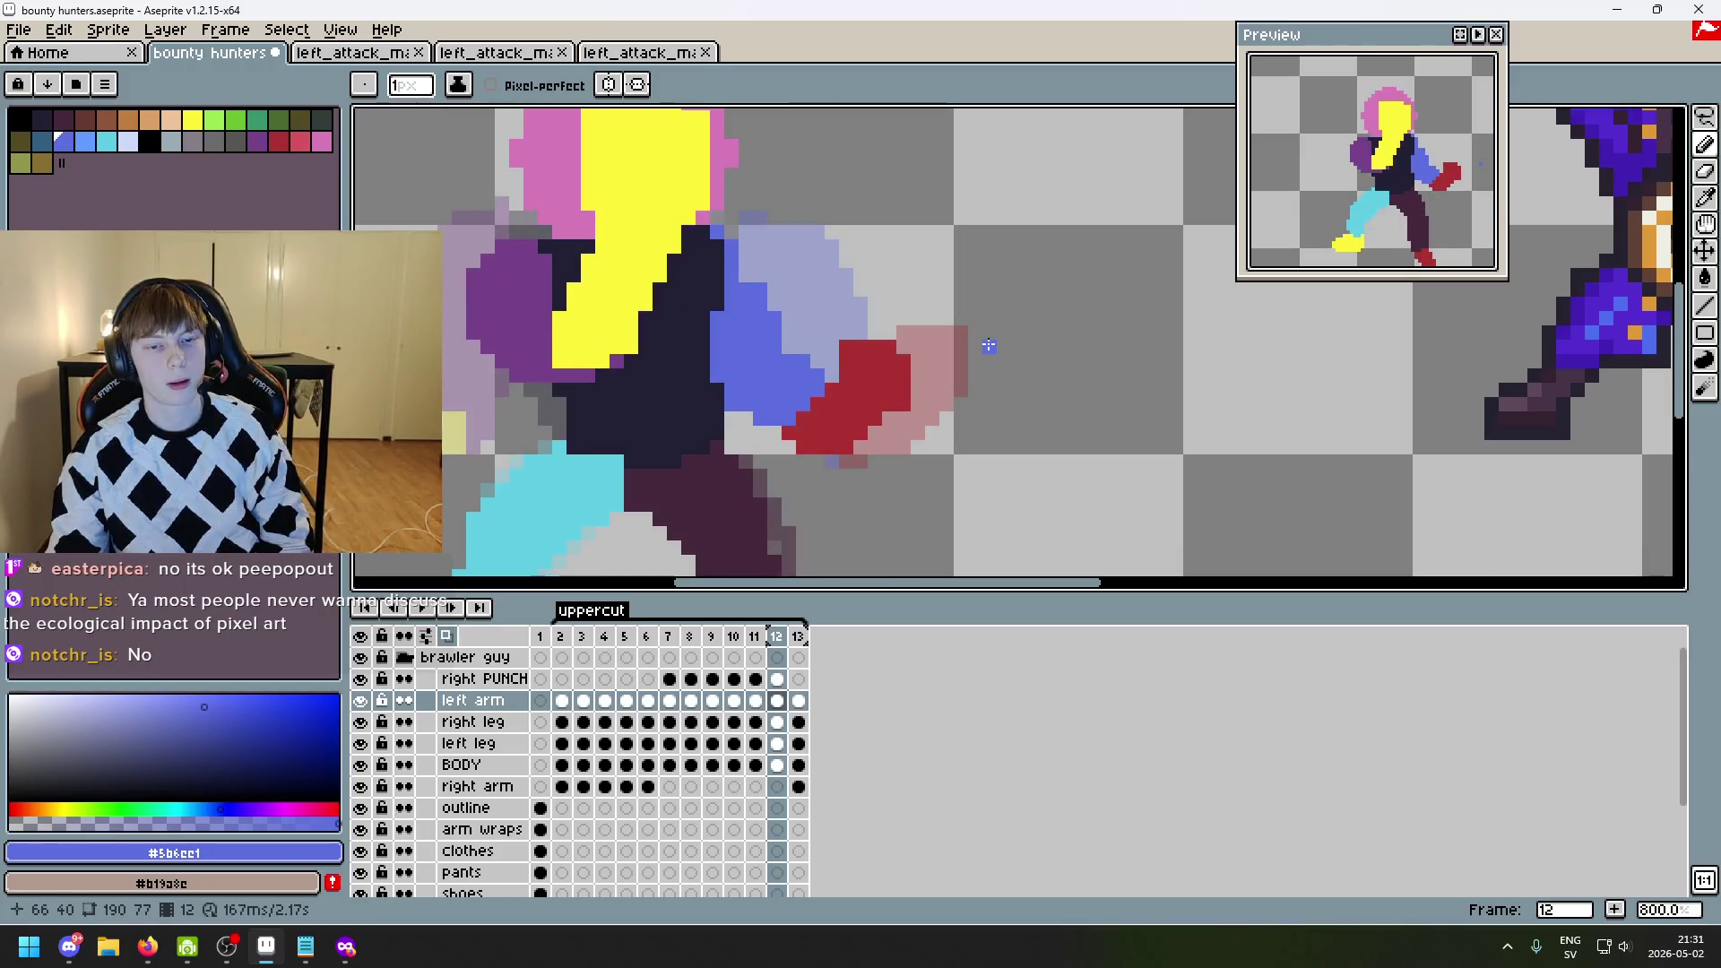
{"action": "key", "text": "Left"}
{"action": "key", "text": "Right"}
{"action": "key", "text": "Left"}
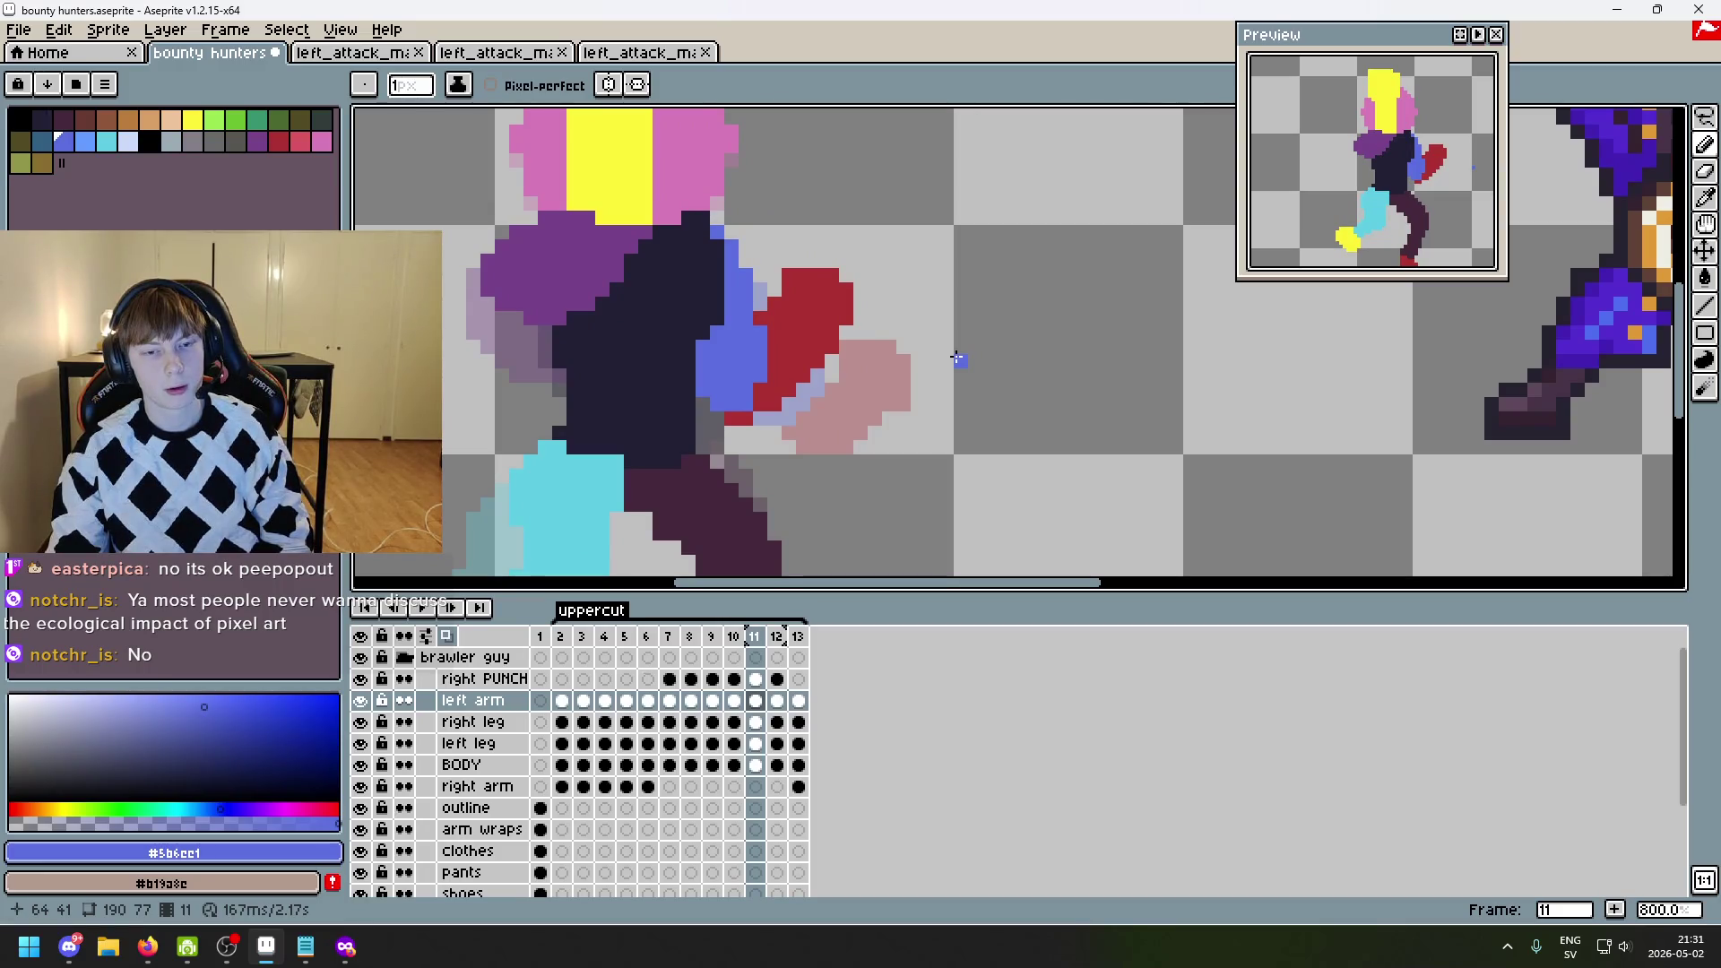
{"action": "key", "text": "Right"}
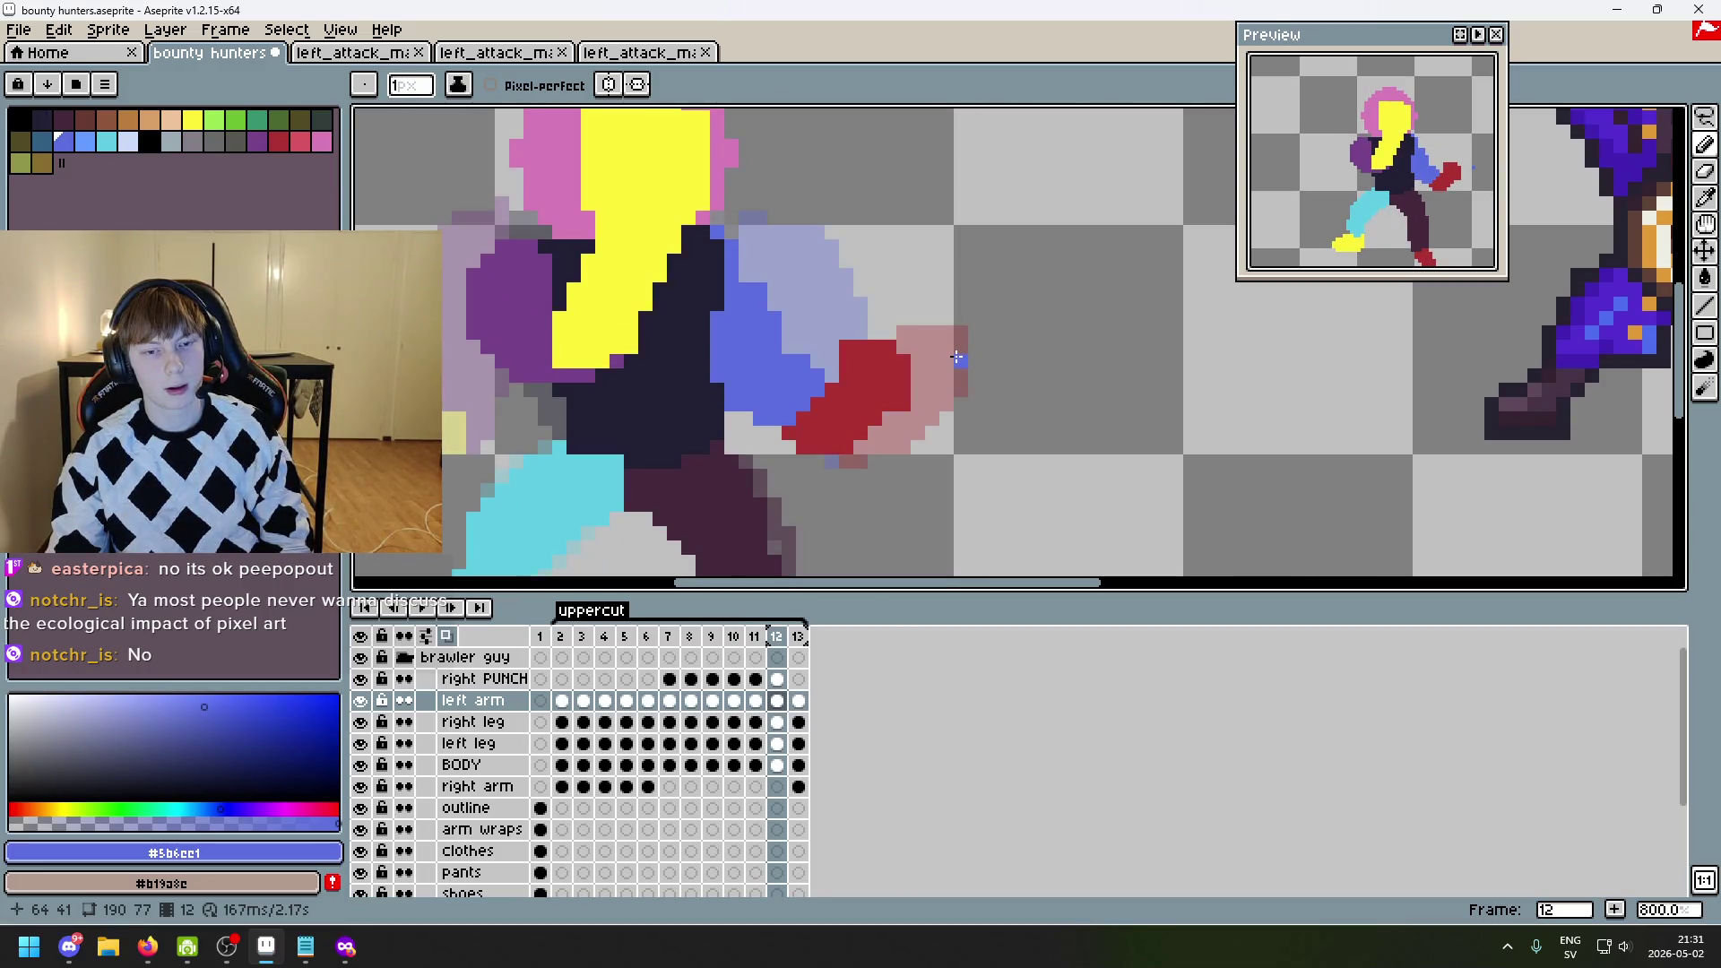
{"action": "key", "text": "Right"}
{"action": "key", "text": "Left"}
{"action": "key", "text": "Left"}
{"action": "key", "text": "Right"}
{"action": "key", "text": "Left"}
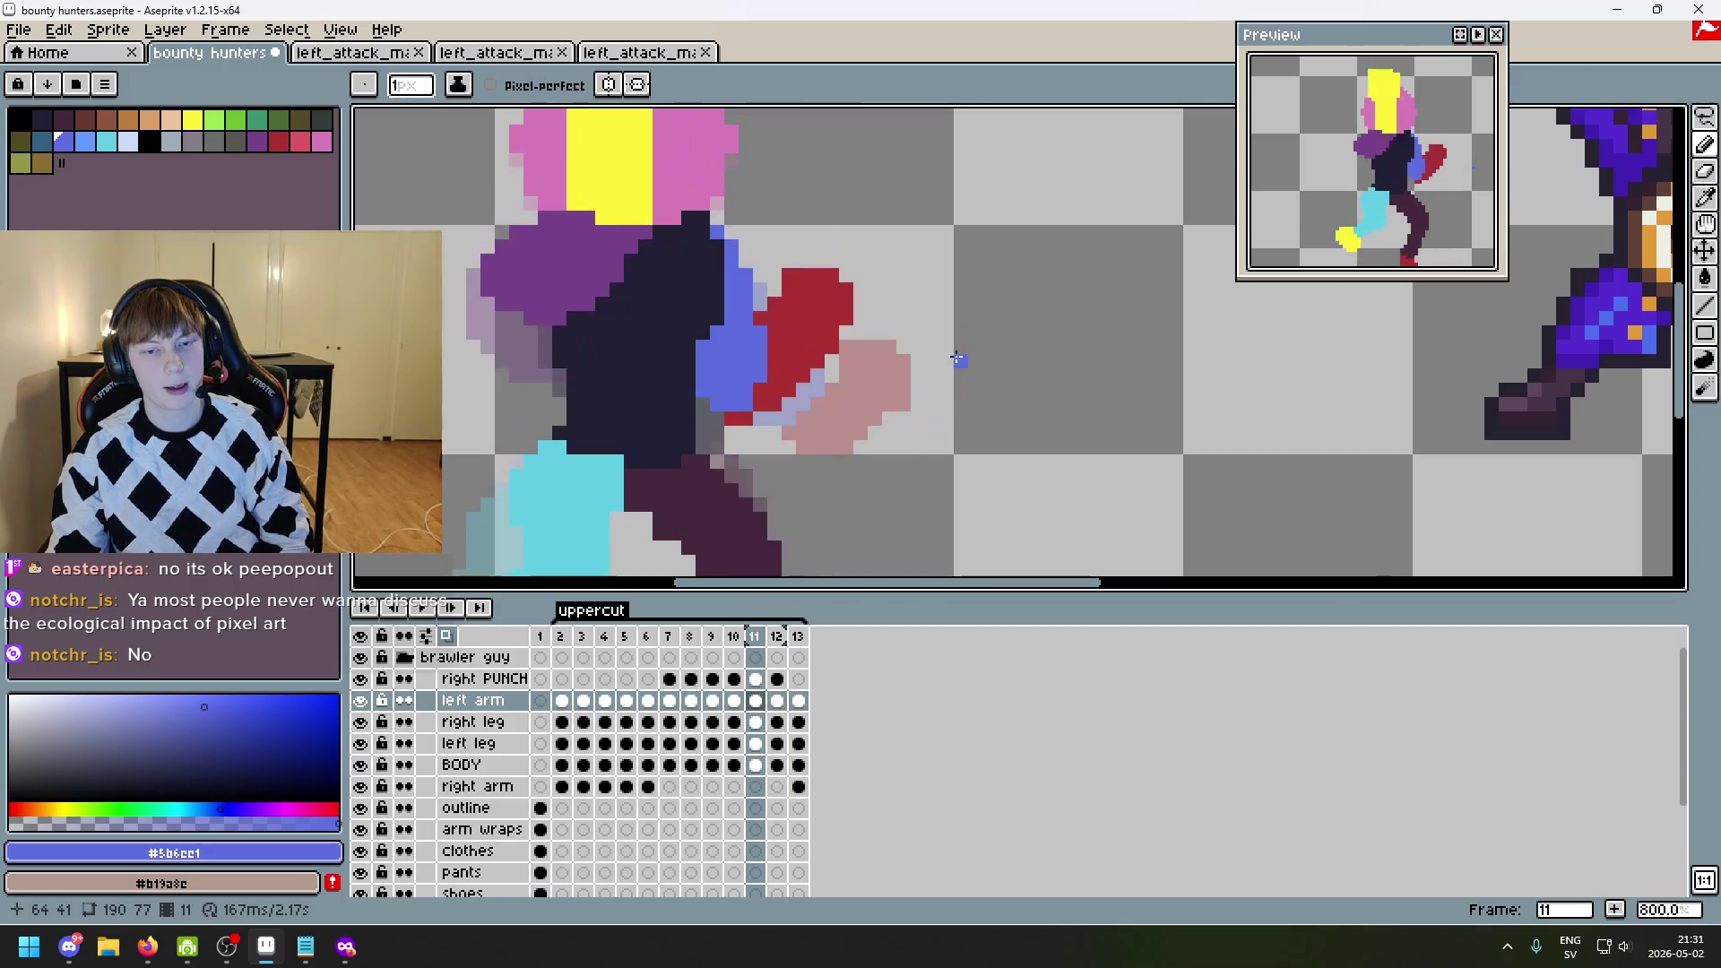
{"action": "key", "text": "Right"}
- Sketch a blue motion mark right of the fist on frame 12, then undo the last stroke
{"action": "left_click_drag", "start_coordinate": [990, 376], "coordinate": [1029, 217]}
{"action": "mouse_move", "coordinate": [1002, 262]}
{"action": "left_mouse_down"}
{"action": "mouse_move", "coordinate": [957, 307]}
{"action": "mouse_move", "coordinate": [1082, 390]}
{"action": "left_mouse_up"}
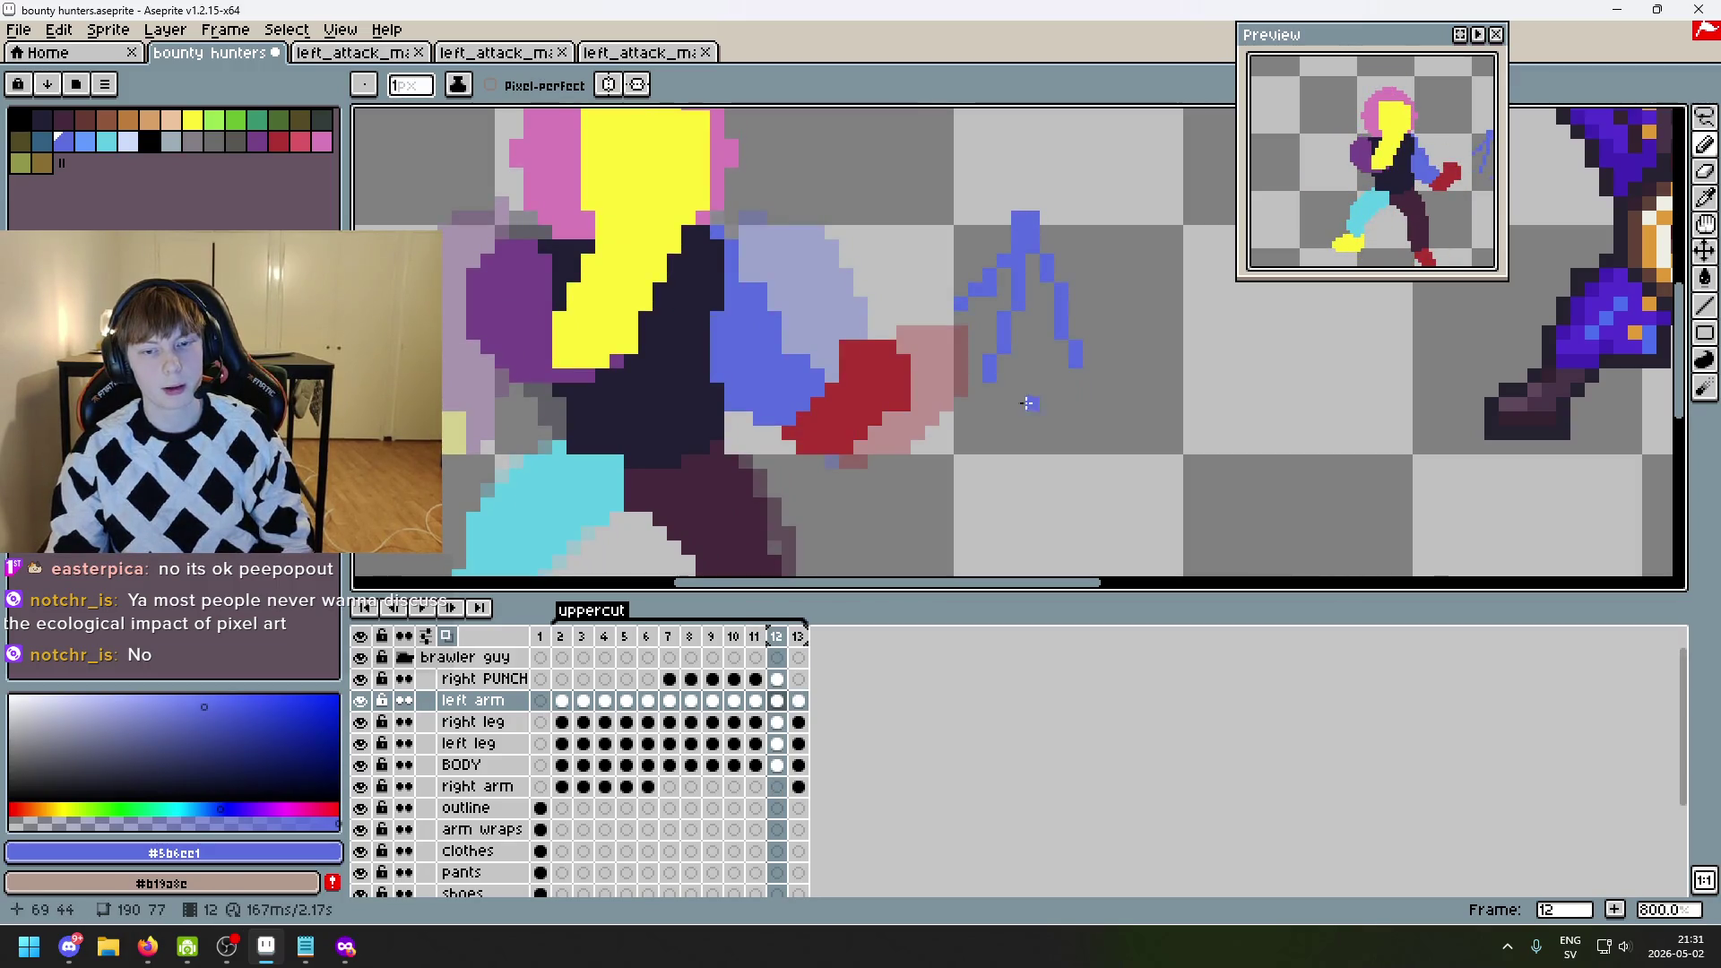
{"action": "key", "text": "ctrl+z"}
{"action": "key", "text": "ctrl+z"}
{"action": "key", "text": "ctrl+z"}
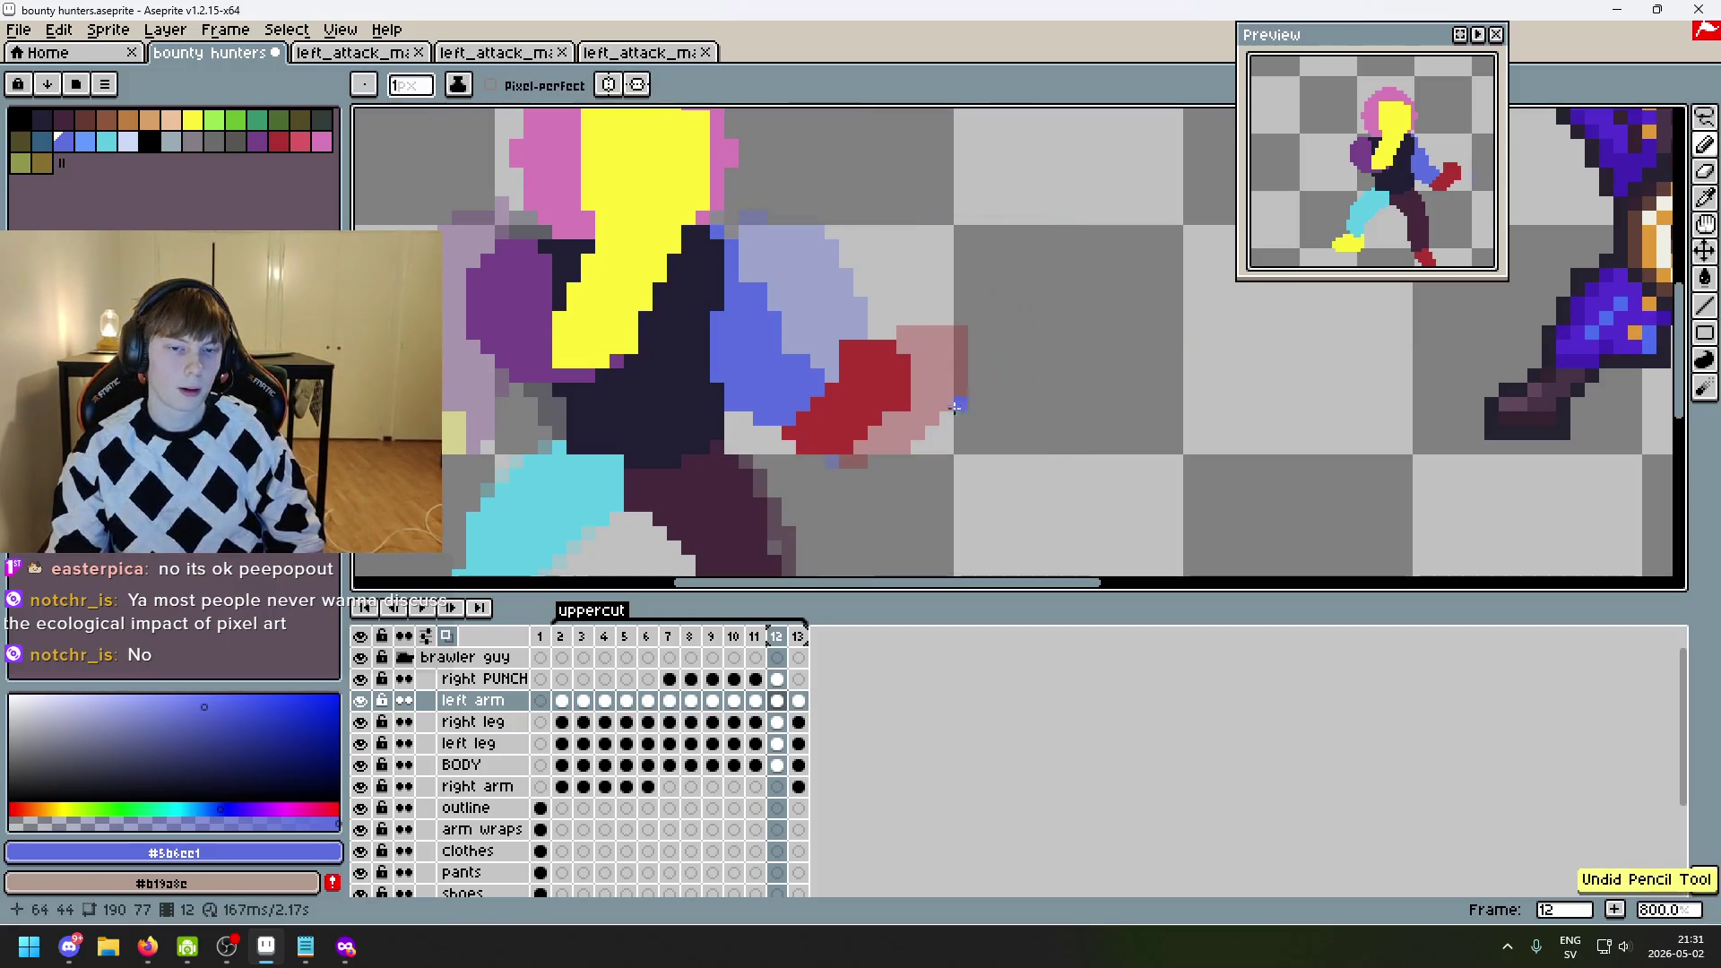
{"action": "scroll", "coordinate": [805, 408], "scroll_direction": "down", "scroll_amount": 4}
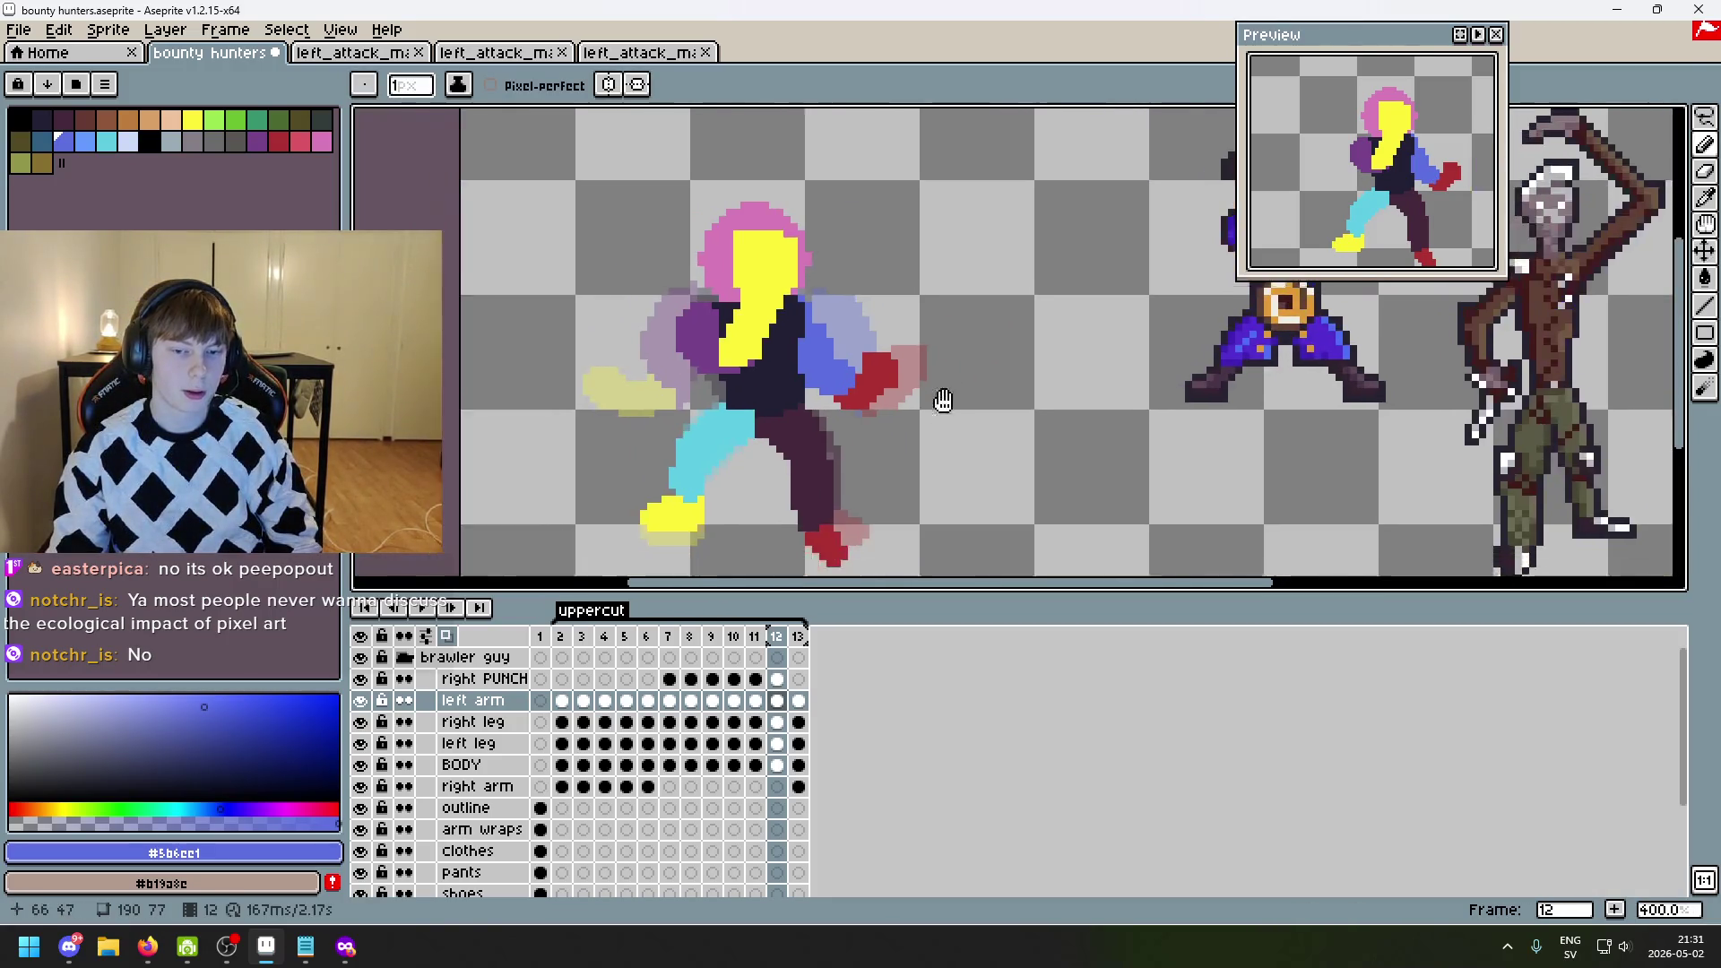
- Marquee-select the red fist in frame 12, nudge its position, and eyedrop the glove red
{"action": "scroll", "coordinate": [941, 394], "scroll_direction": "up", "scroll_amount": 2}
{"action": "left_click", "coordinate": [1703, 117]}
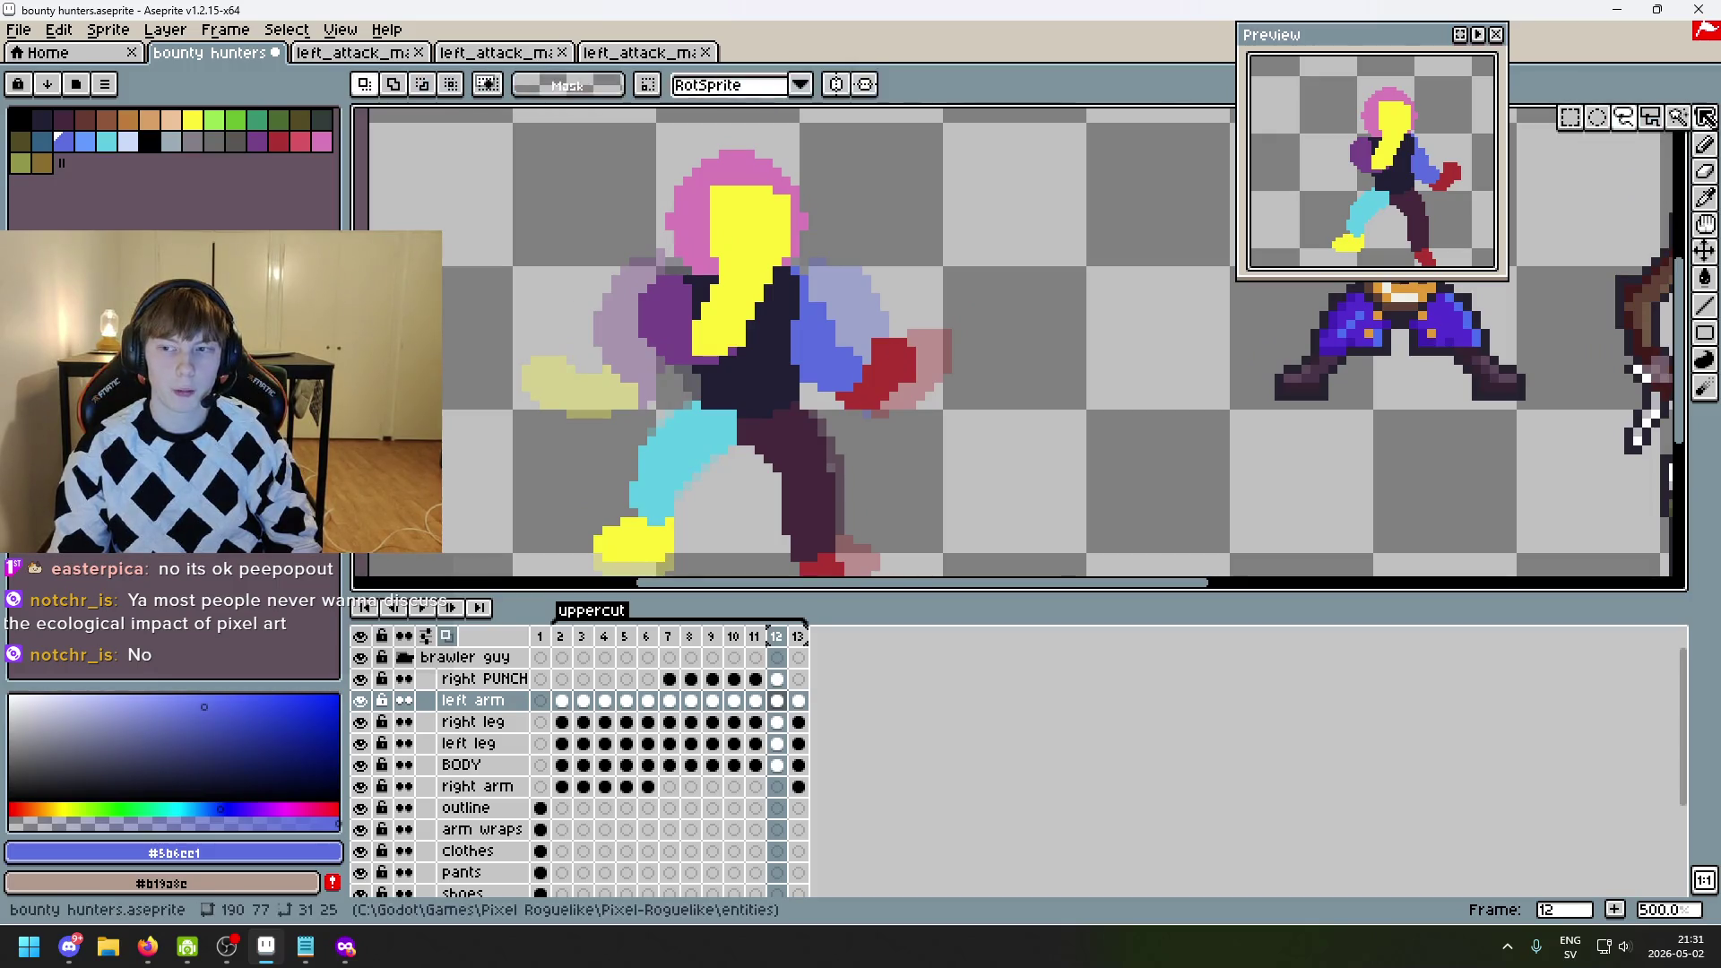
{"action": "scroll", "coordinate": [846, 353], "scroll_direction": "up", "scroll_amount": 2}
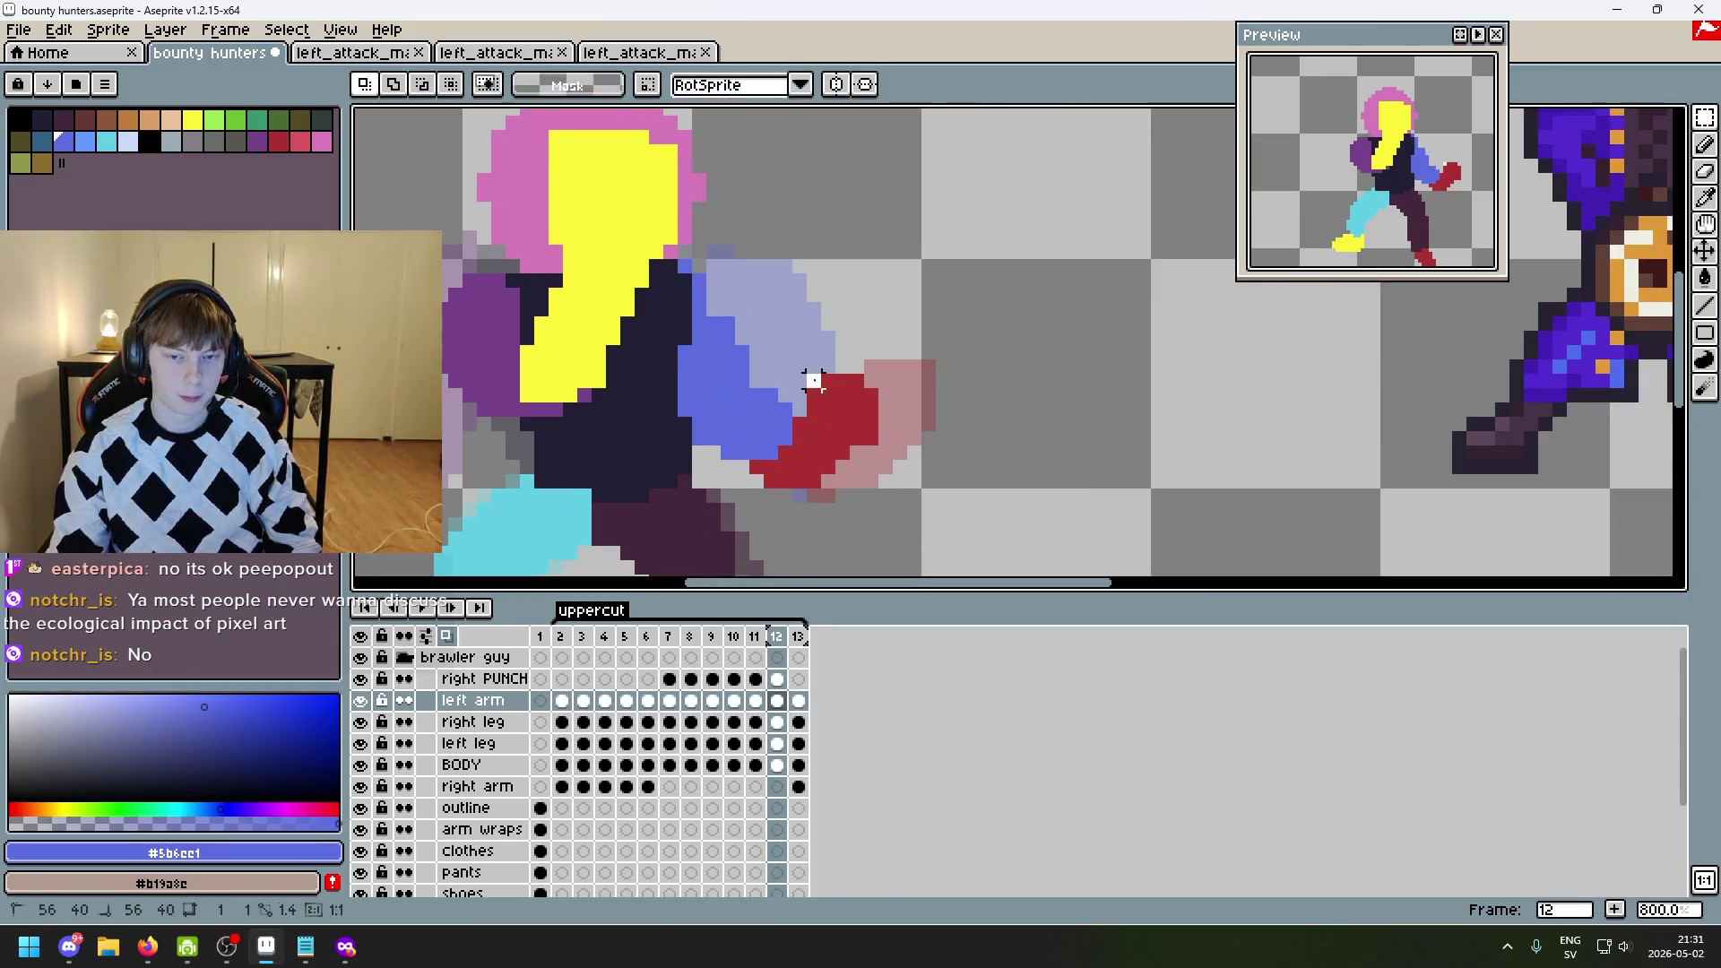
{"action": "left_click_drag", "start_coordinate": [817, 368], "coordinate": [926, 449]}
{"action": "left_click", "coordinate": [868, 426]}
{"action": "key", "text": "i"}
{"action": "left_click", "coordinate": [845, 395]}
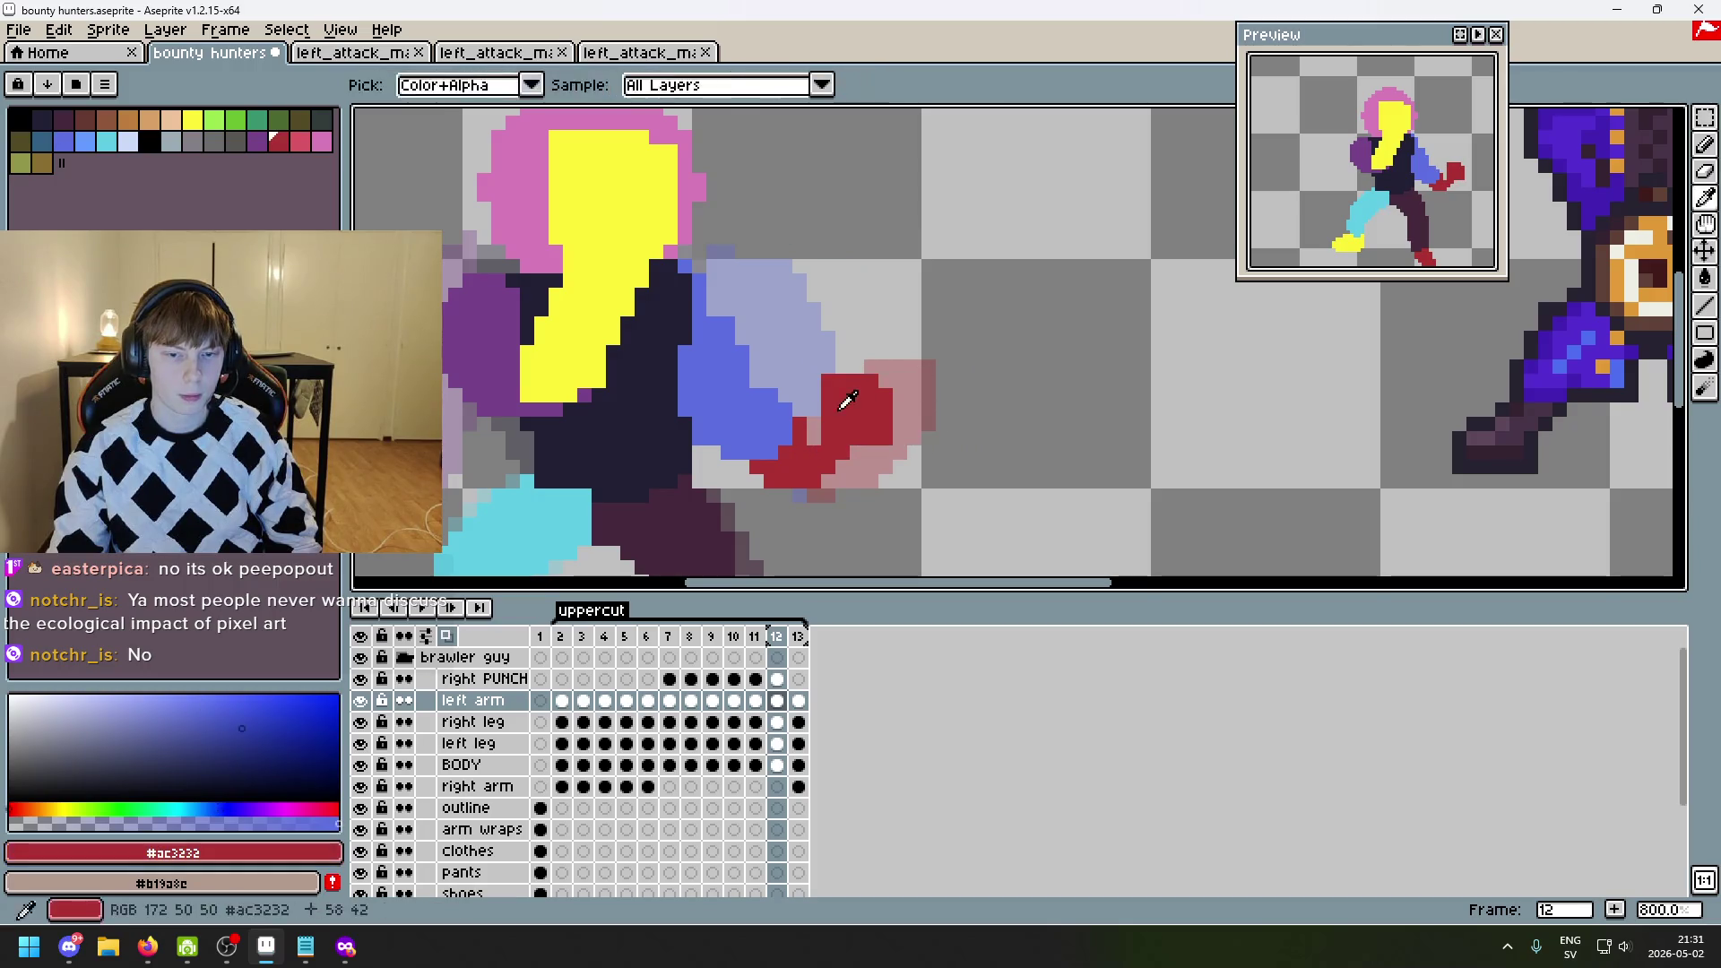
{"action": "key", "text": "b"}
- Eyedrop the arm's blue and undo the last erase on the arm
{"action": "scroll", "coordinate": [888, 451], "scroll_direction": "down", "scroll_amount": 3}
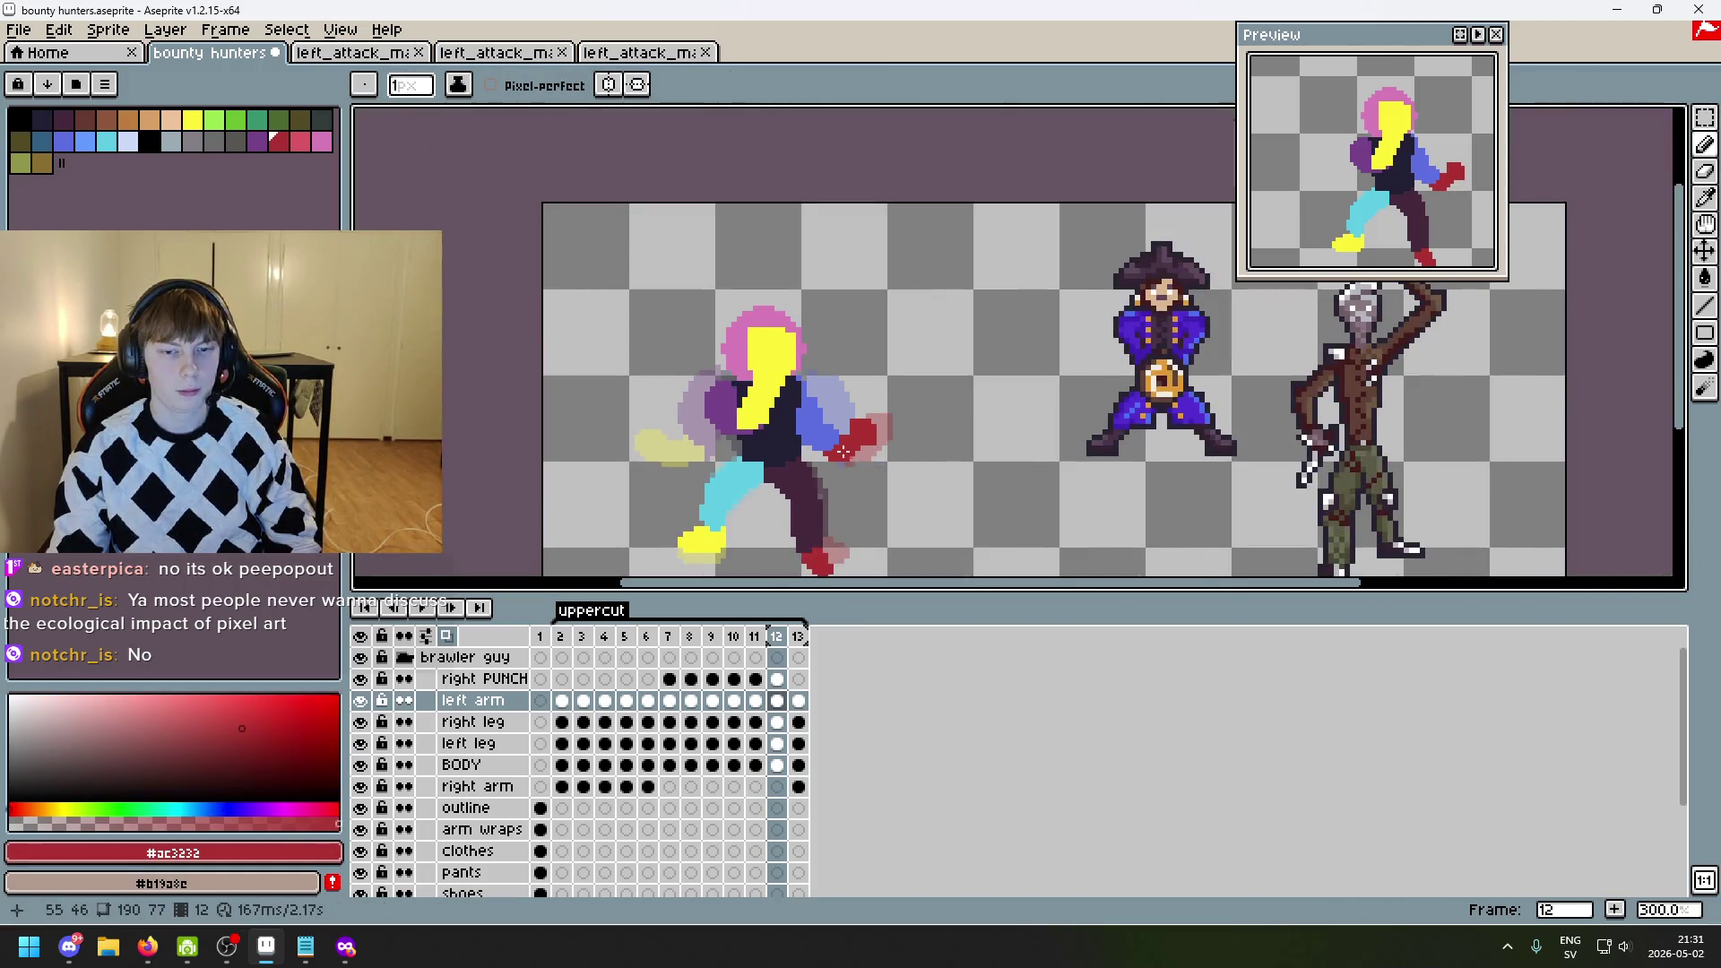
{"action": "scroll", "coordinate": [843, 451], "scroll_direction": "up", "scroll_amount": 4}
{"action": "left_click", "coordinate": [801, 394], "text": "alt"}
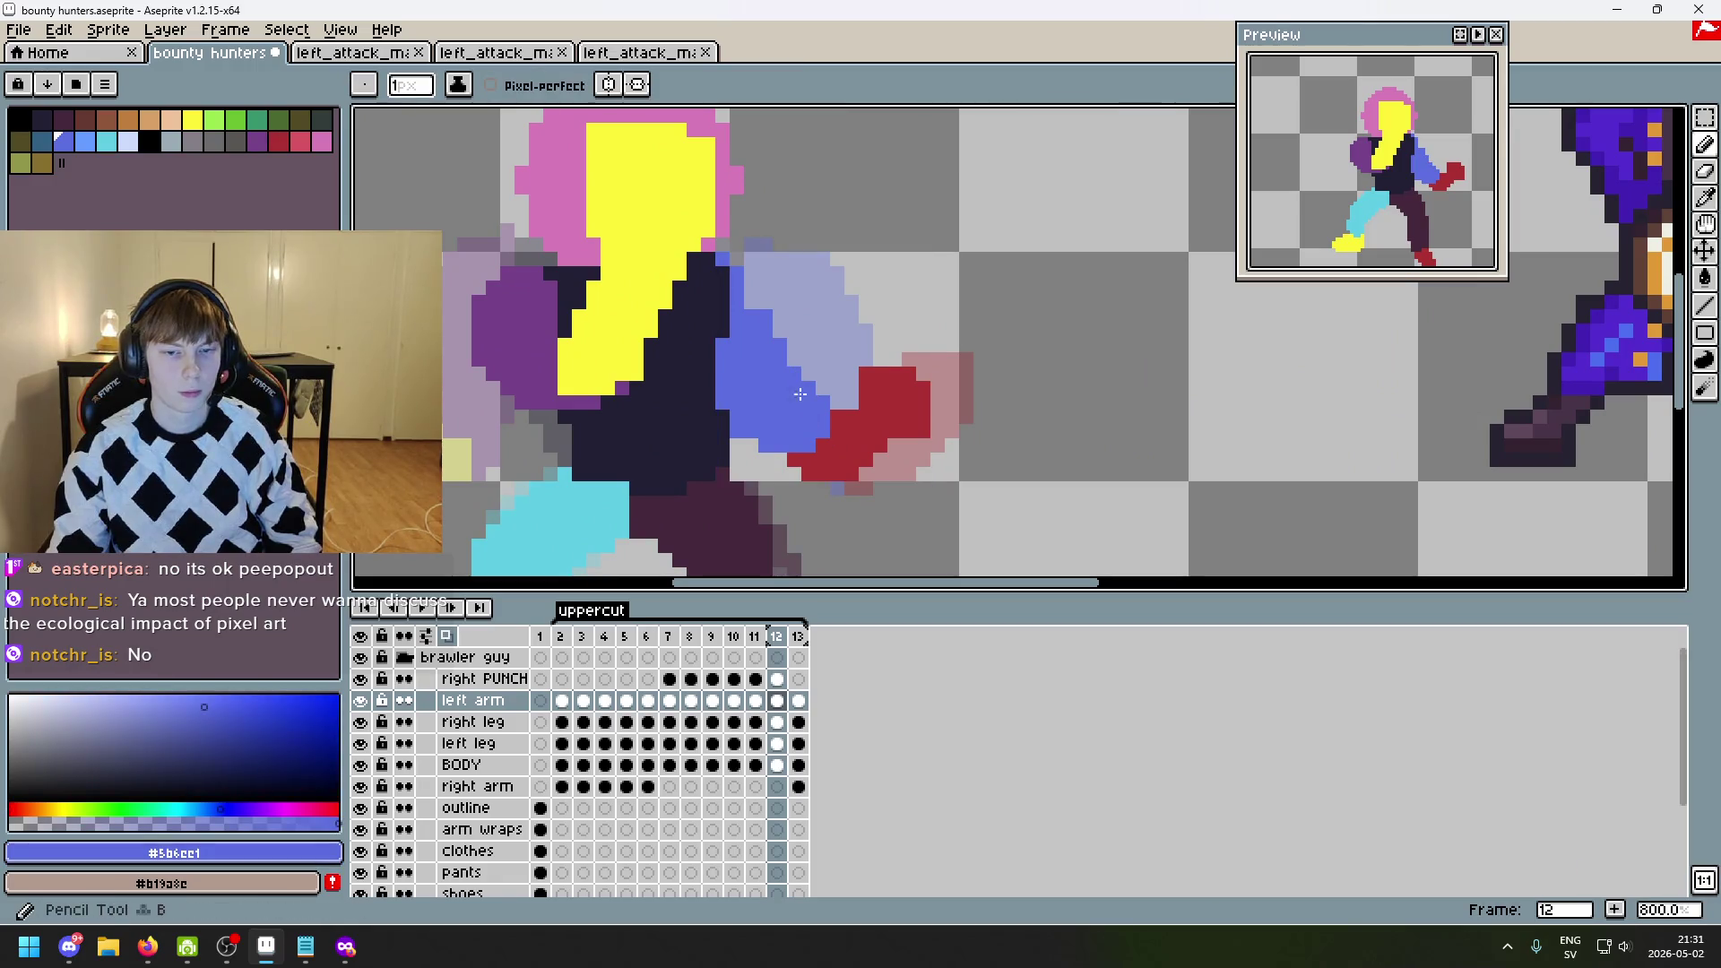
{"action": "scroll", "coordinate": [805, 443], "scroll_direction": "down", "scroll_amount": 4}
{"action": "scroll", "coordinate": [837, 427], "scroll_direction": "up", "scroll_amount": 4}
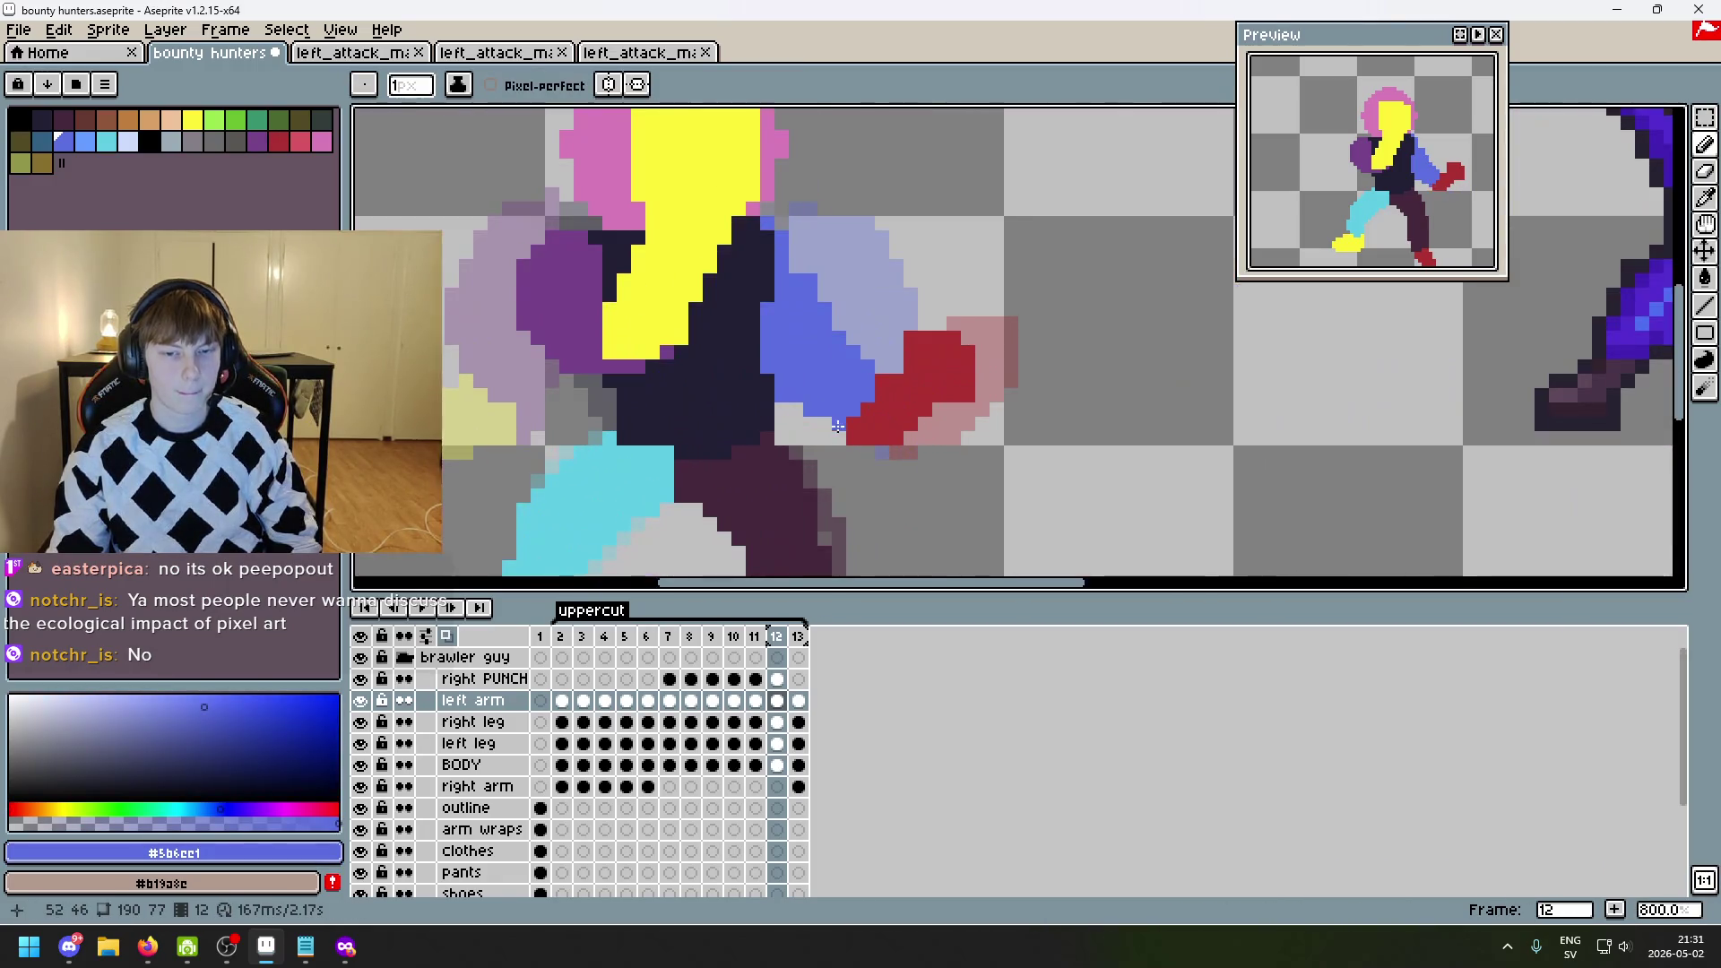
{"action": "scroll", "coordinate": [876, 442], "scroll_direction": "down", "scroll_amount": 4}
{"action": "key", "text": "v"}
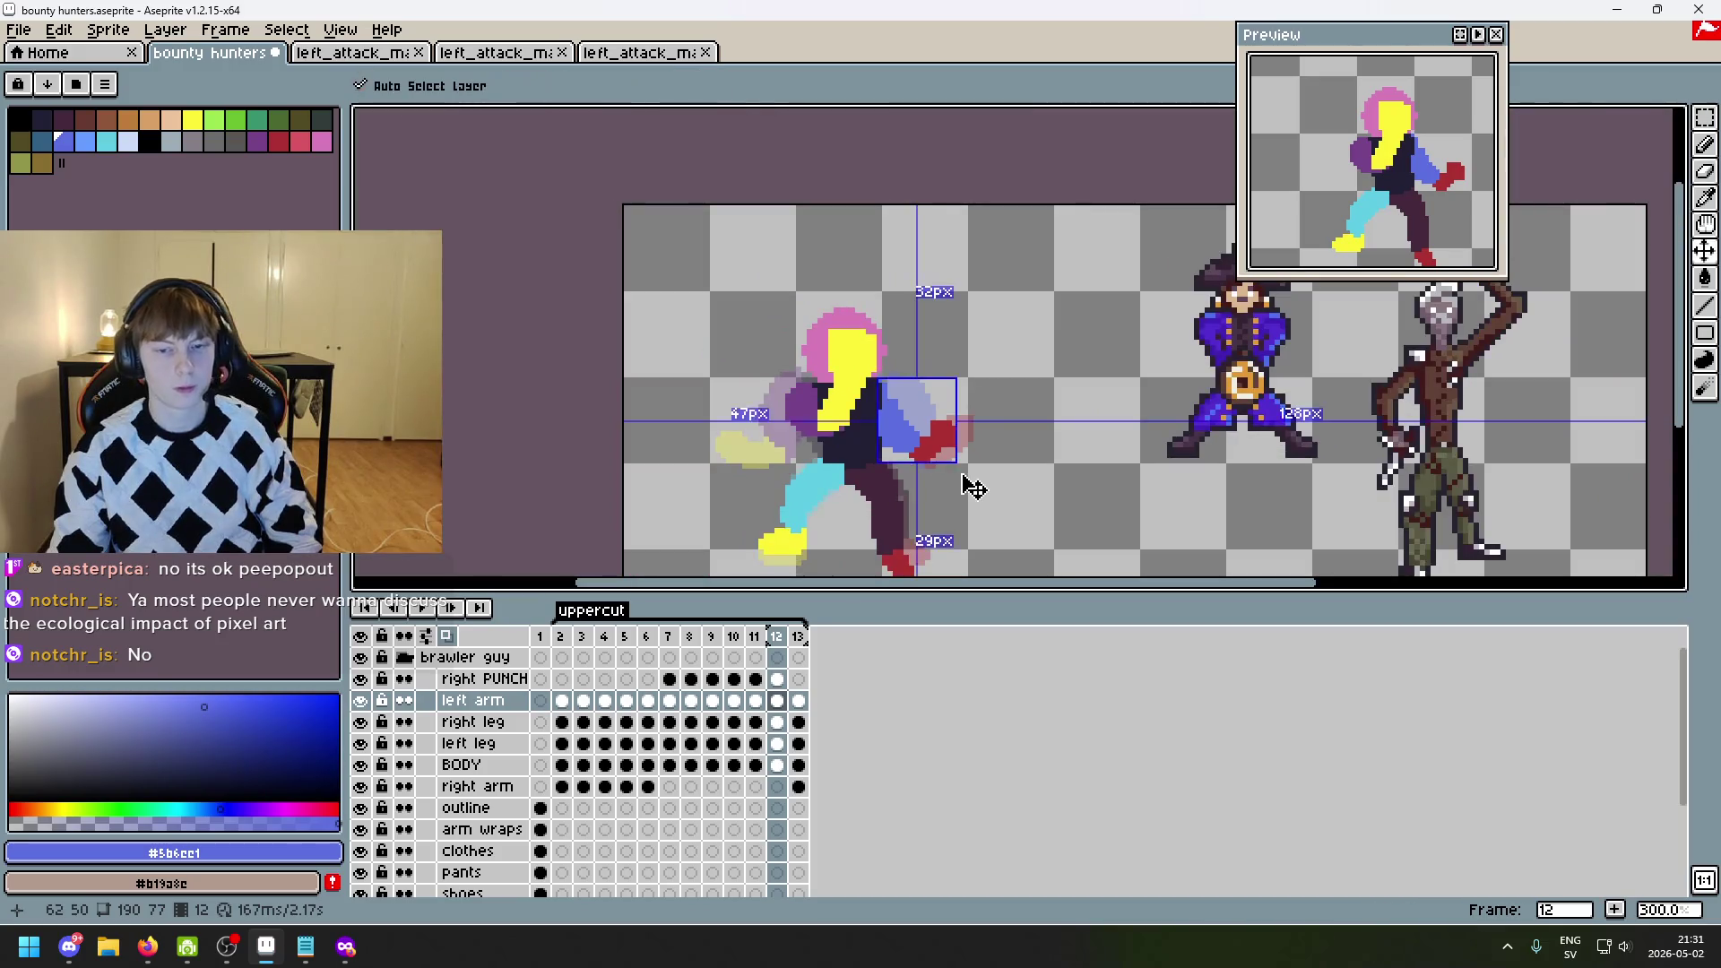
{"action": "key", "text": "ctrl+z"}
{"action": "key", "text": "b"}
{"action": "scroll", "coordinate": [954, 476], "scroll_direction": "up", "scroll_amount": 3}
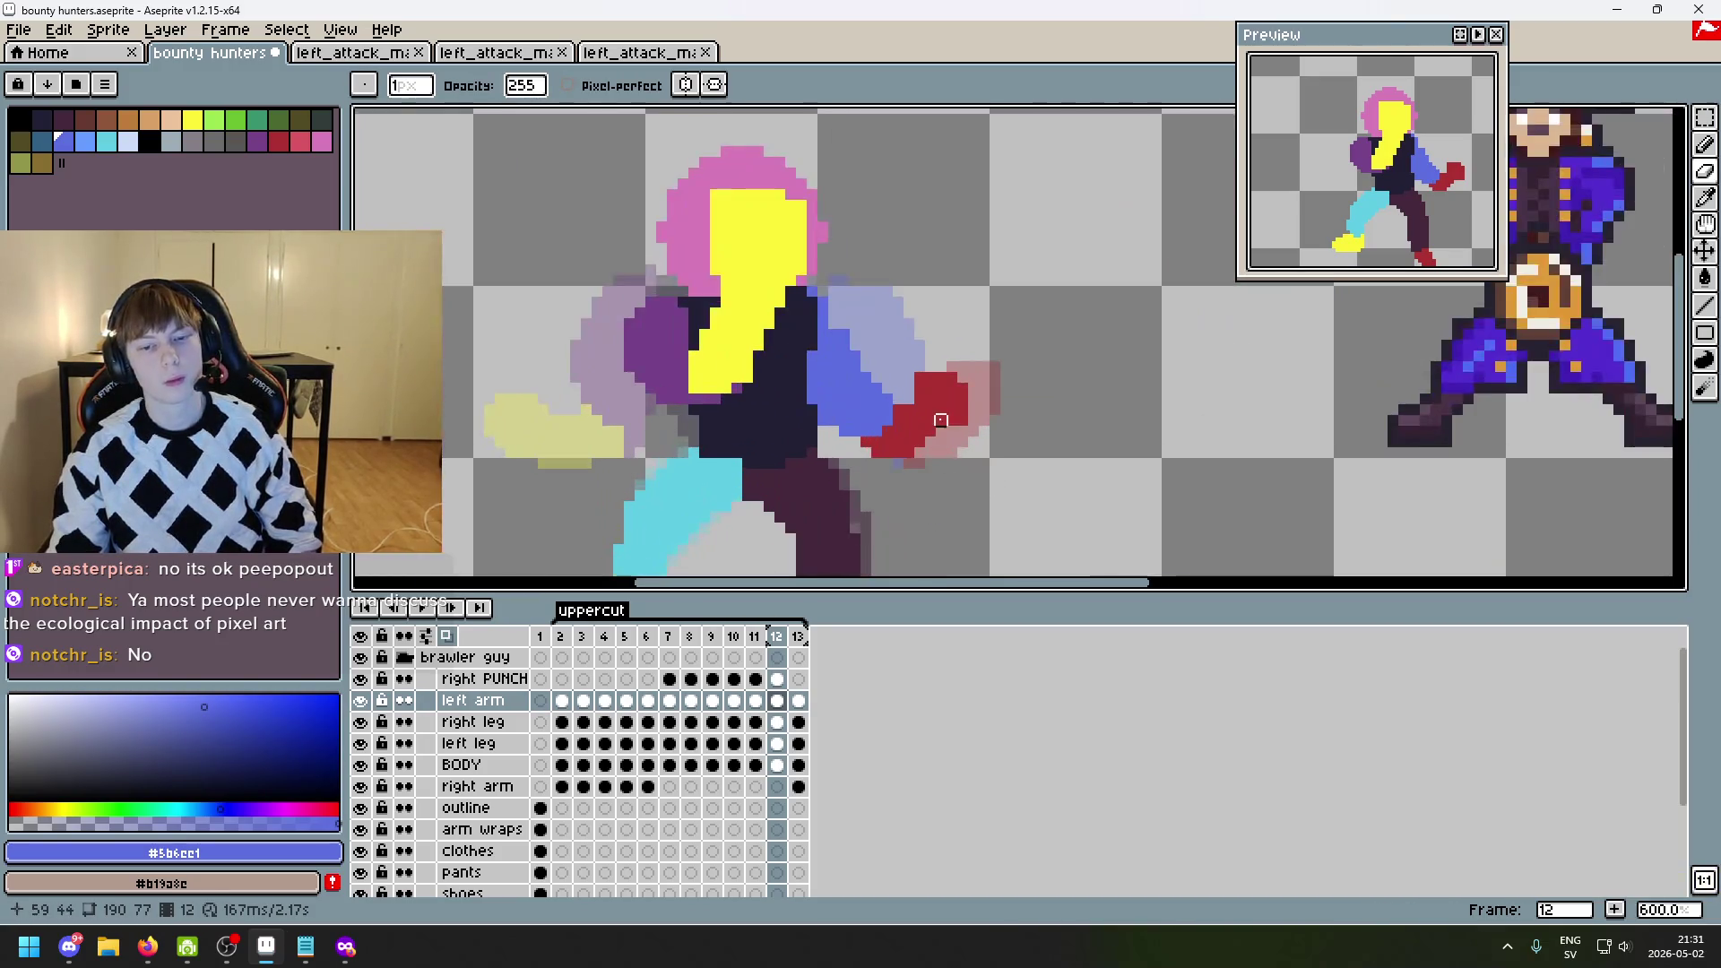
{"action": "scroll", "coordinate": [918, 377], "scroll_direction": "down", "scroll_amount": 4}
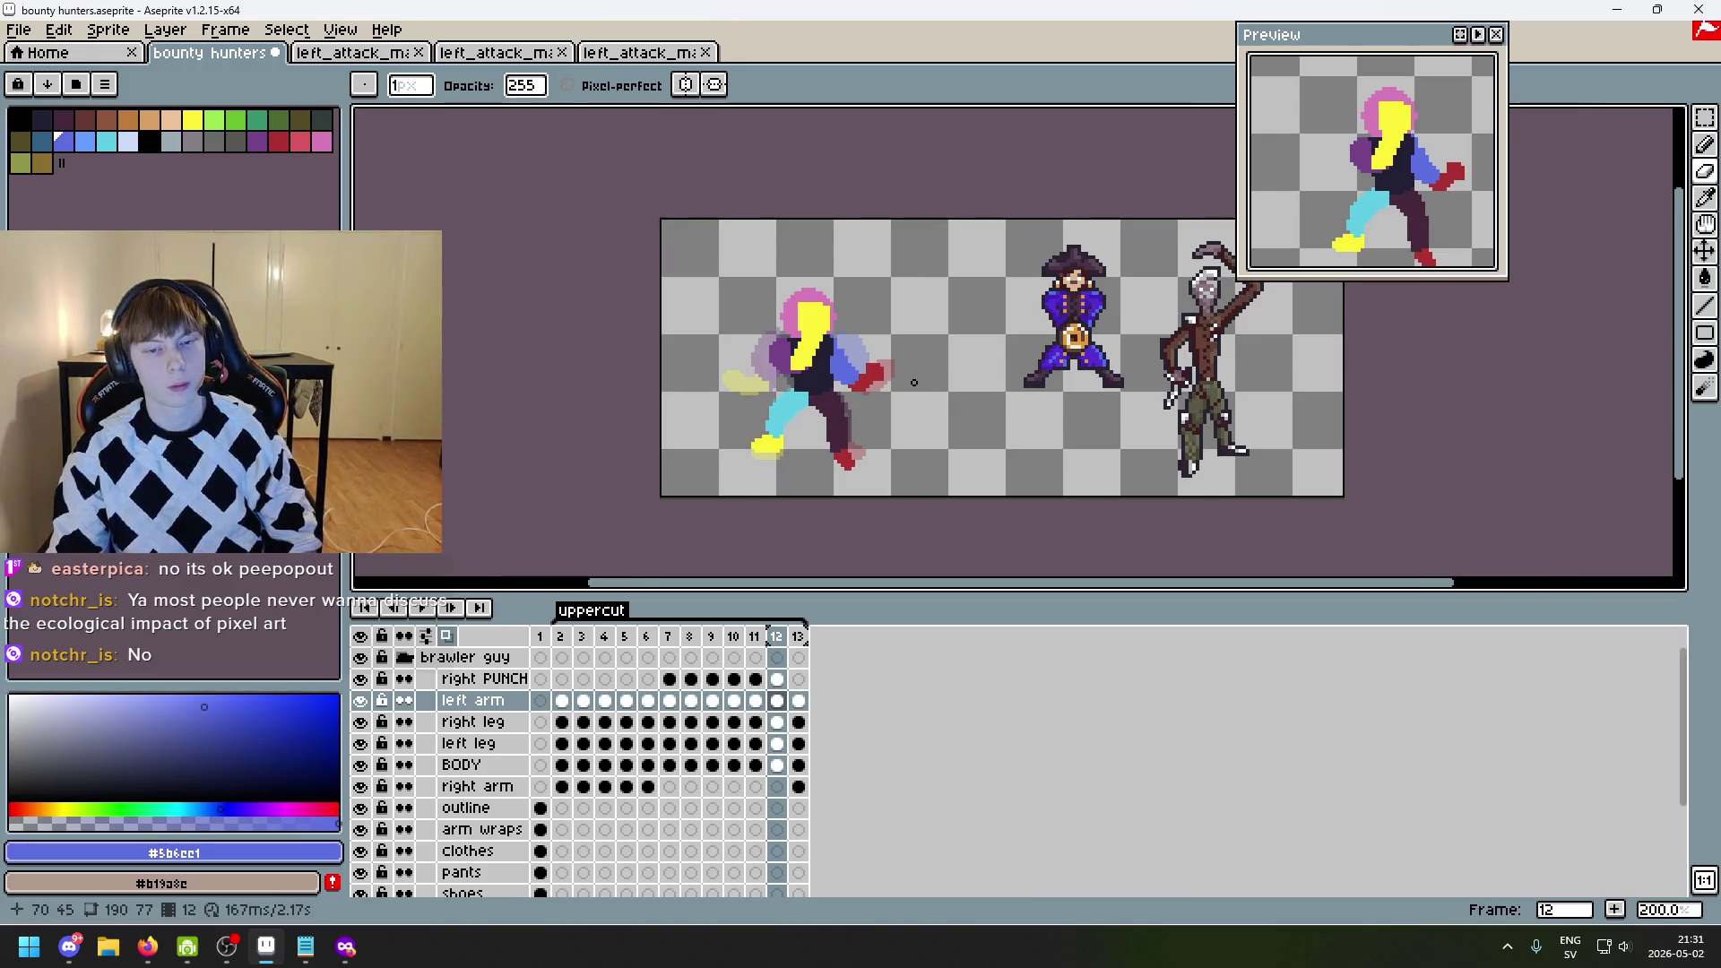
- Move to the right PUNCH layer on frame 12 and ready the Rectangular Marquee (M)
{"action": "key", "text": "Up"}
{"action": "key", "text": "Left"}
{"action": "key", "text": "Left"}
{"action": "key", "text": "Right"}
{"action": "key", "text": "Right"}
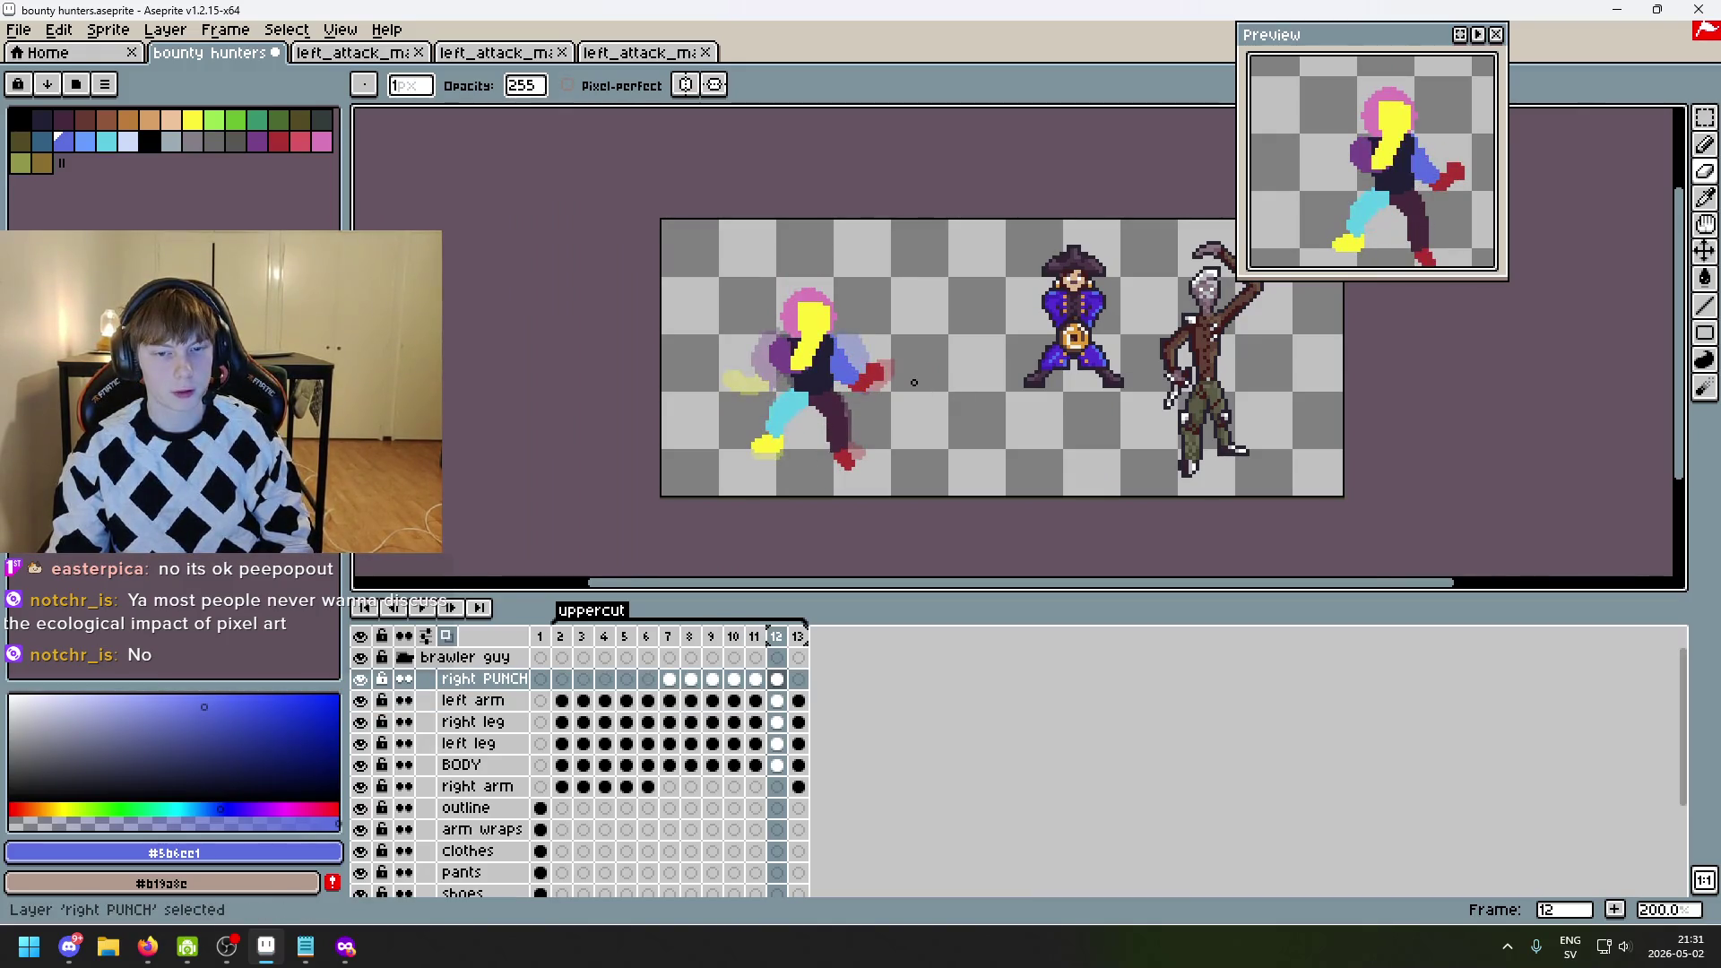
{"action": "key", "text": "m"}
{"action": "scroll", "coordinate": [936, 309], "scroll_direction": "up", "scroll_amount": 1}
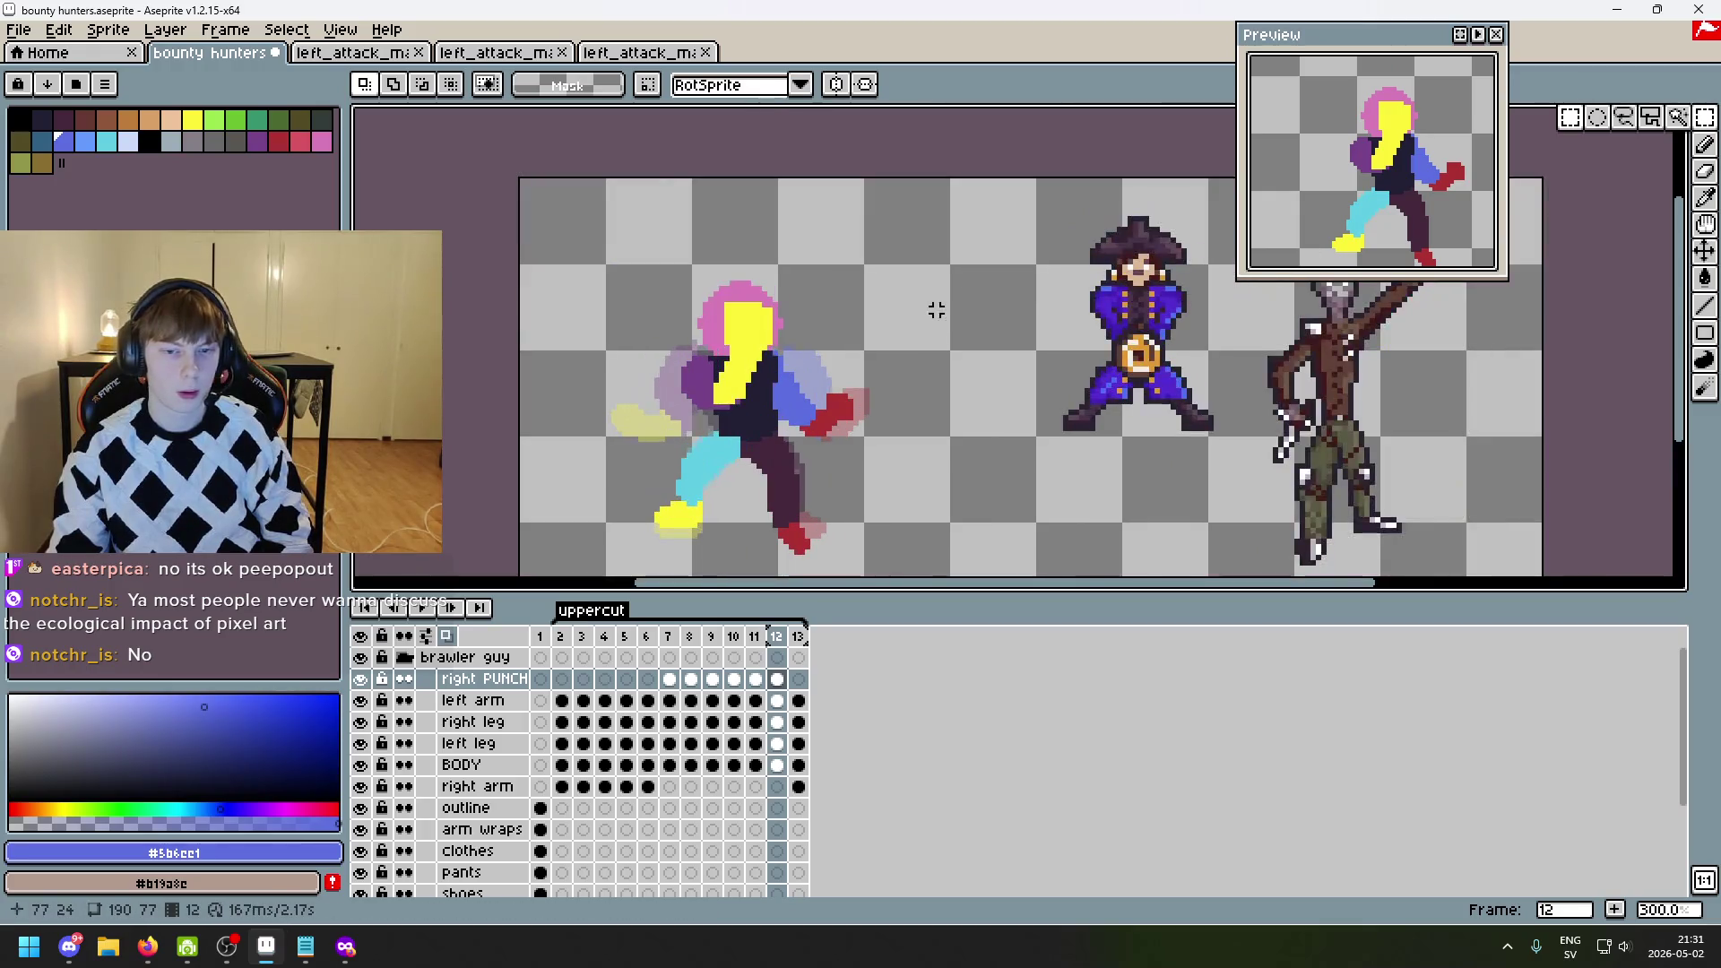
- Shift the dark-red fist in frame 12 slightly left and up
{"action": "scroll", "coordinate": [894, 402], "scroll_direction": "up", "scroll_amount": 2}
{"action": "left_click_drag", "start_coordinate": [901, 502], "coordinate": [759, 378]}
{"action": "left_click_drag", "start_coordinate": [859, 455], "coordinate": [708, 339]}
{"action": "left_click", "coordinate": [779, 395]}
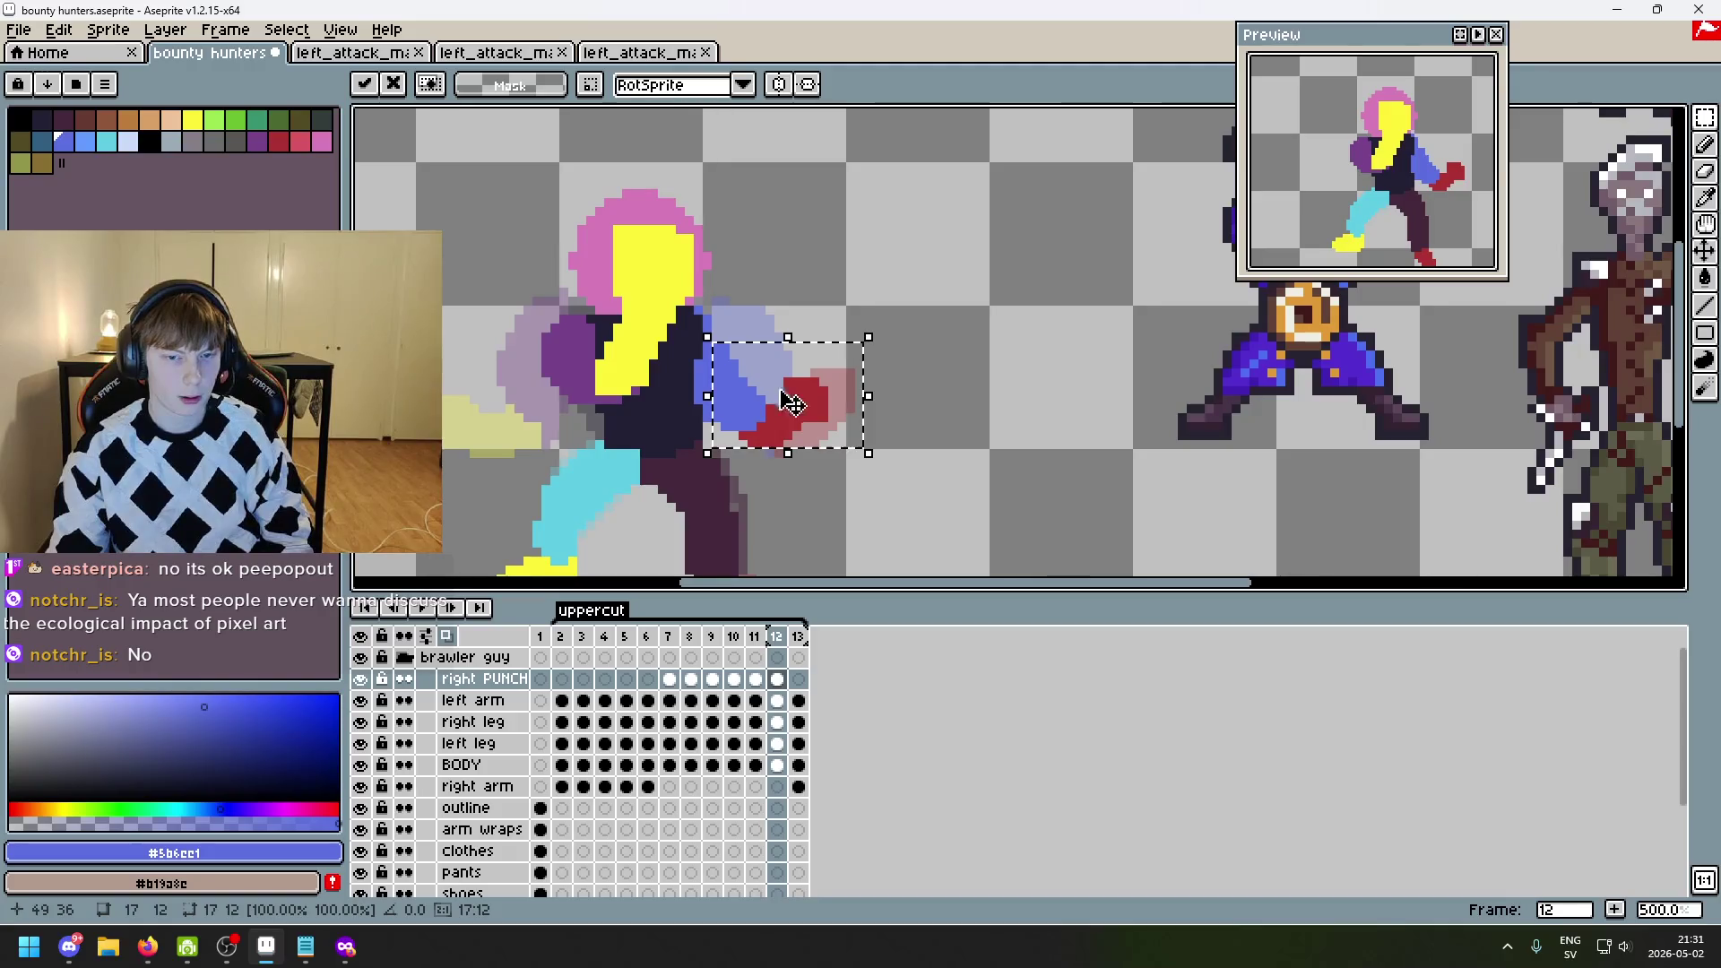
{"action": "key", "text": "Return"}
{"action": "key", "text": "ctrl+d"}
- On the left arm layer, move the blue arm into a new position
{"action": "key", "text": "Down"}
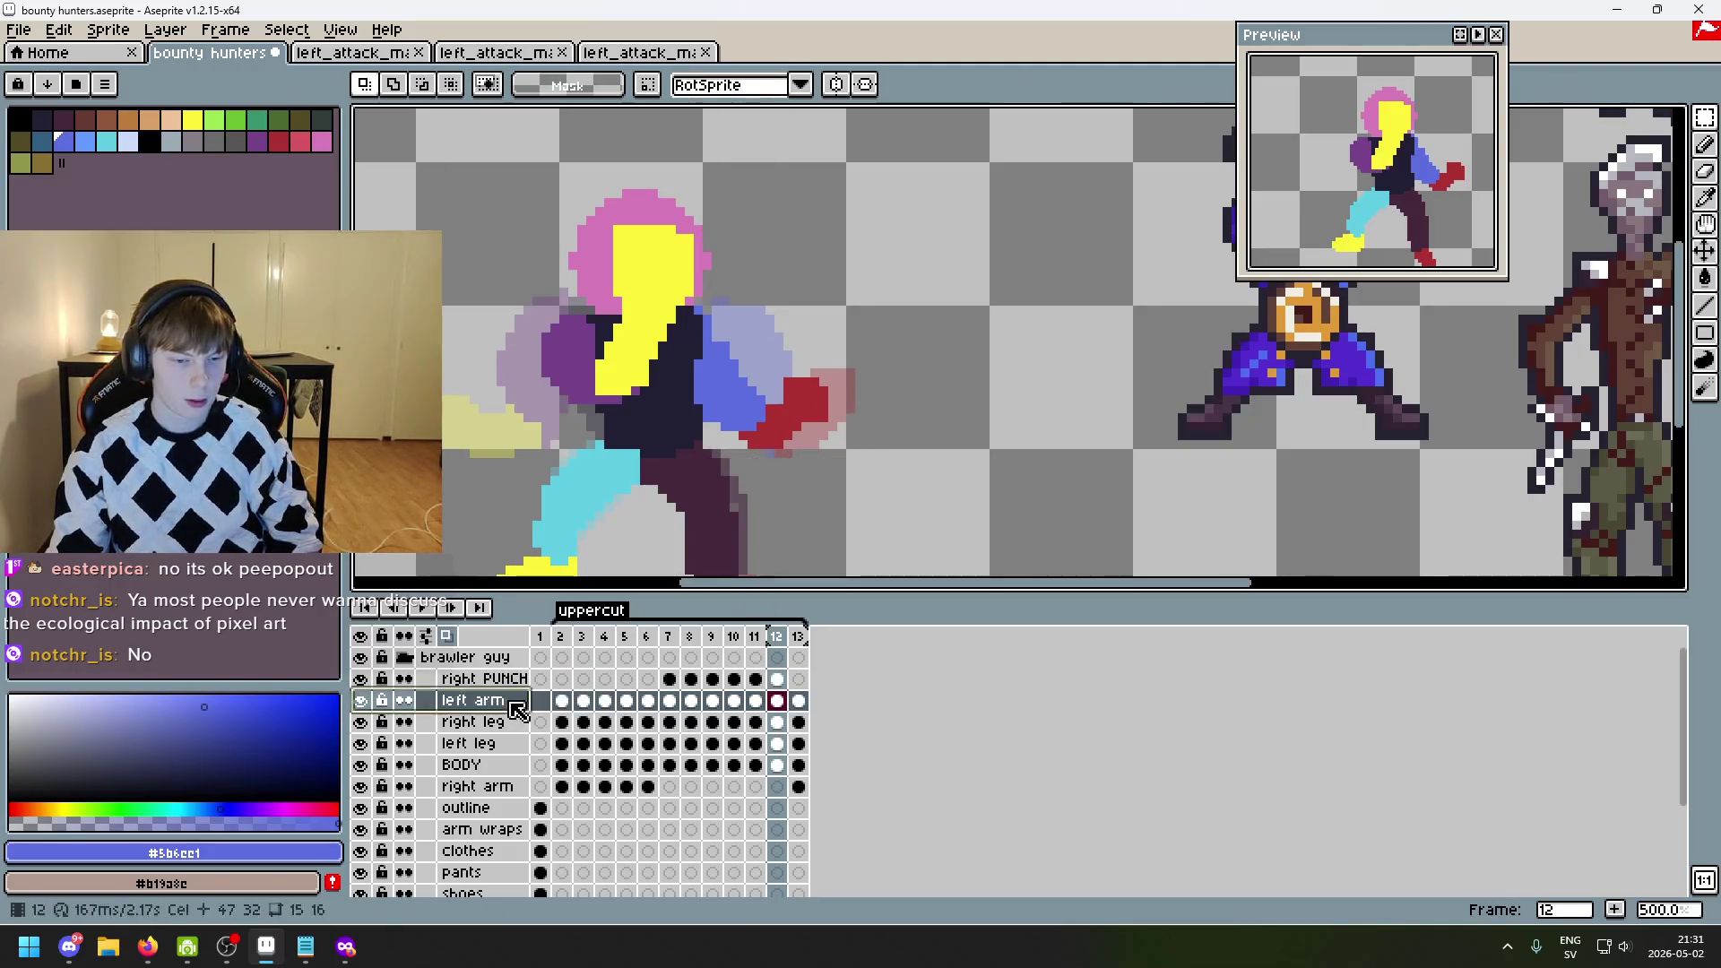
{"action": "left_click_drag", "start_coordinate": [885, 493], "coordinate": [717, 345]}
{"action": "left_click_drag", "start_coordinate": [766, 439], "coordinate": [757, 423]}
{"action": "key", "text": "Return"}
{"action": "key", "text": "ctrl+d"}
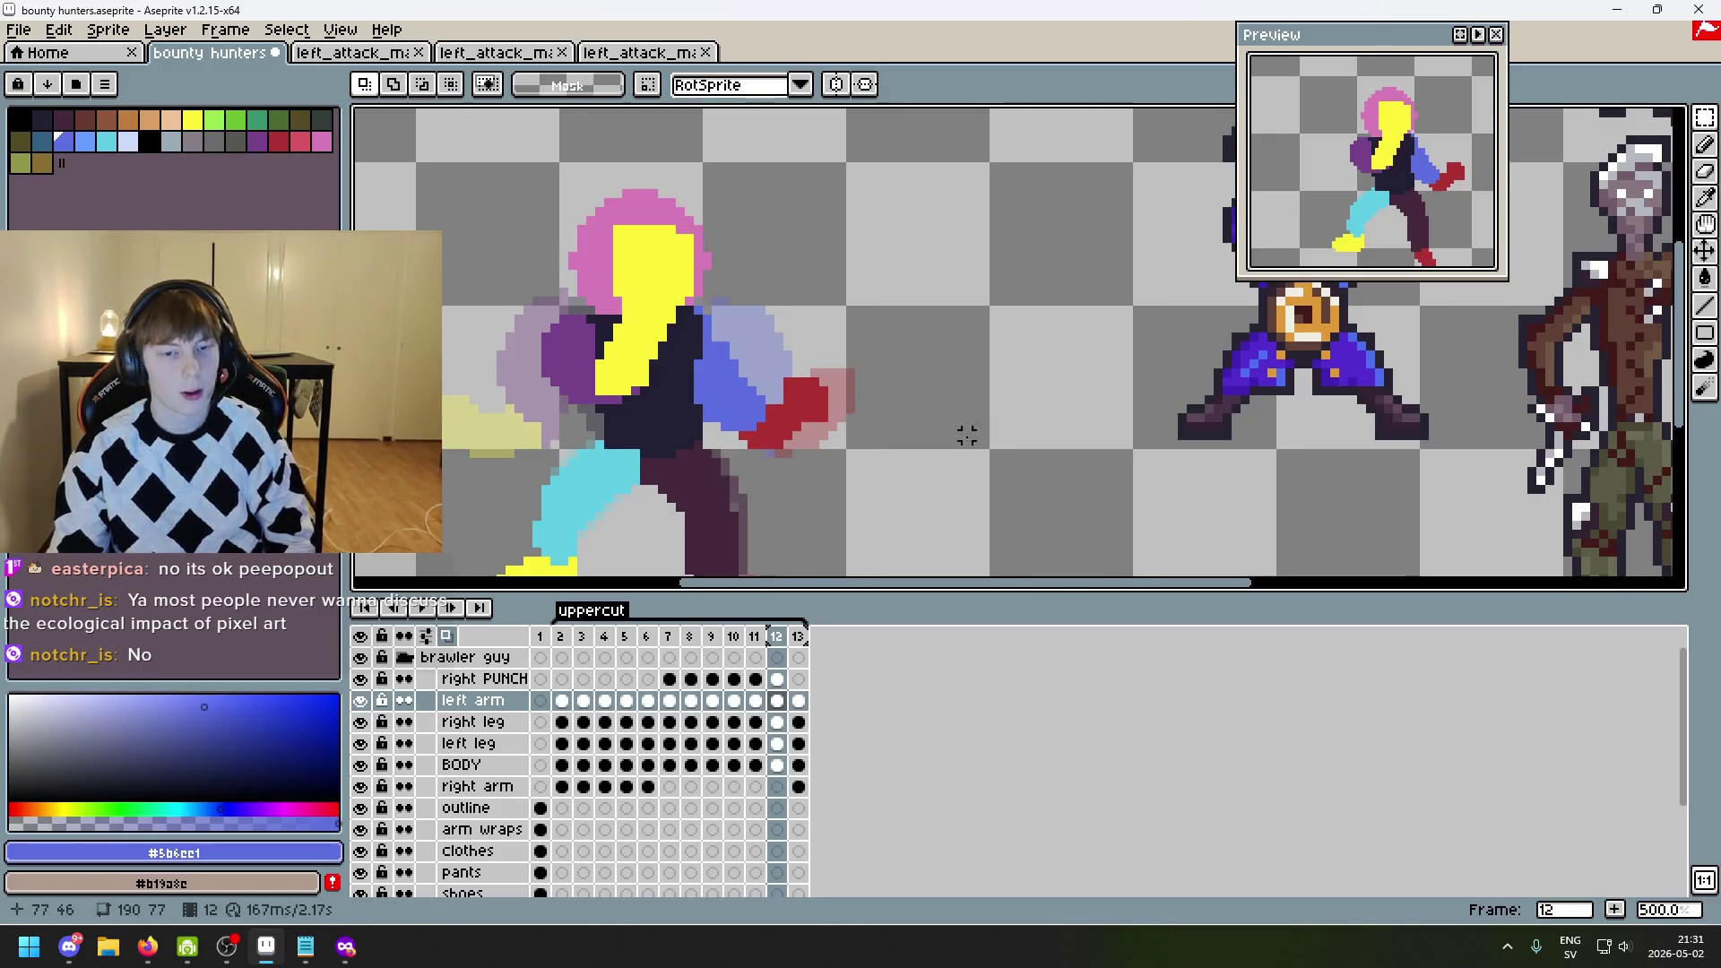
- Compare against neighbouring frames, then nudge the arm and fist again in frame 12
{"action": "scroll", "coordinate": [948, 397], "scroll_direction": "down", "scroll_amount": 3}
{"action": "key", "text": "Left"}
{"action": "key", "text": "Left"}
{"action": "key", "text": "Right"}
{"action": "key", "text": "Right"}
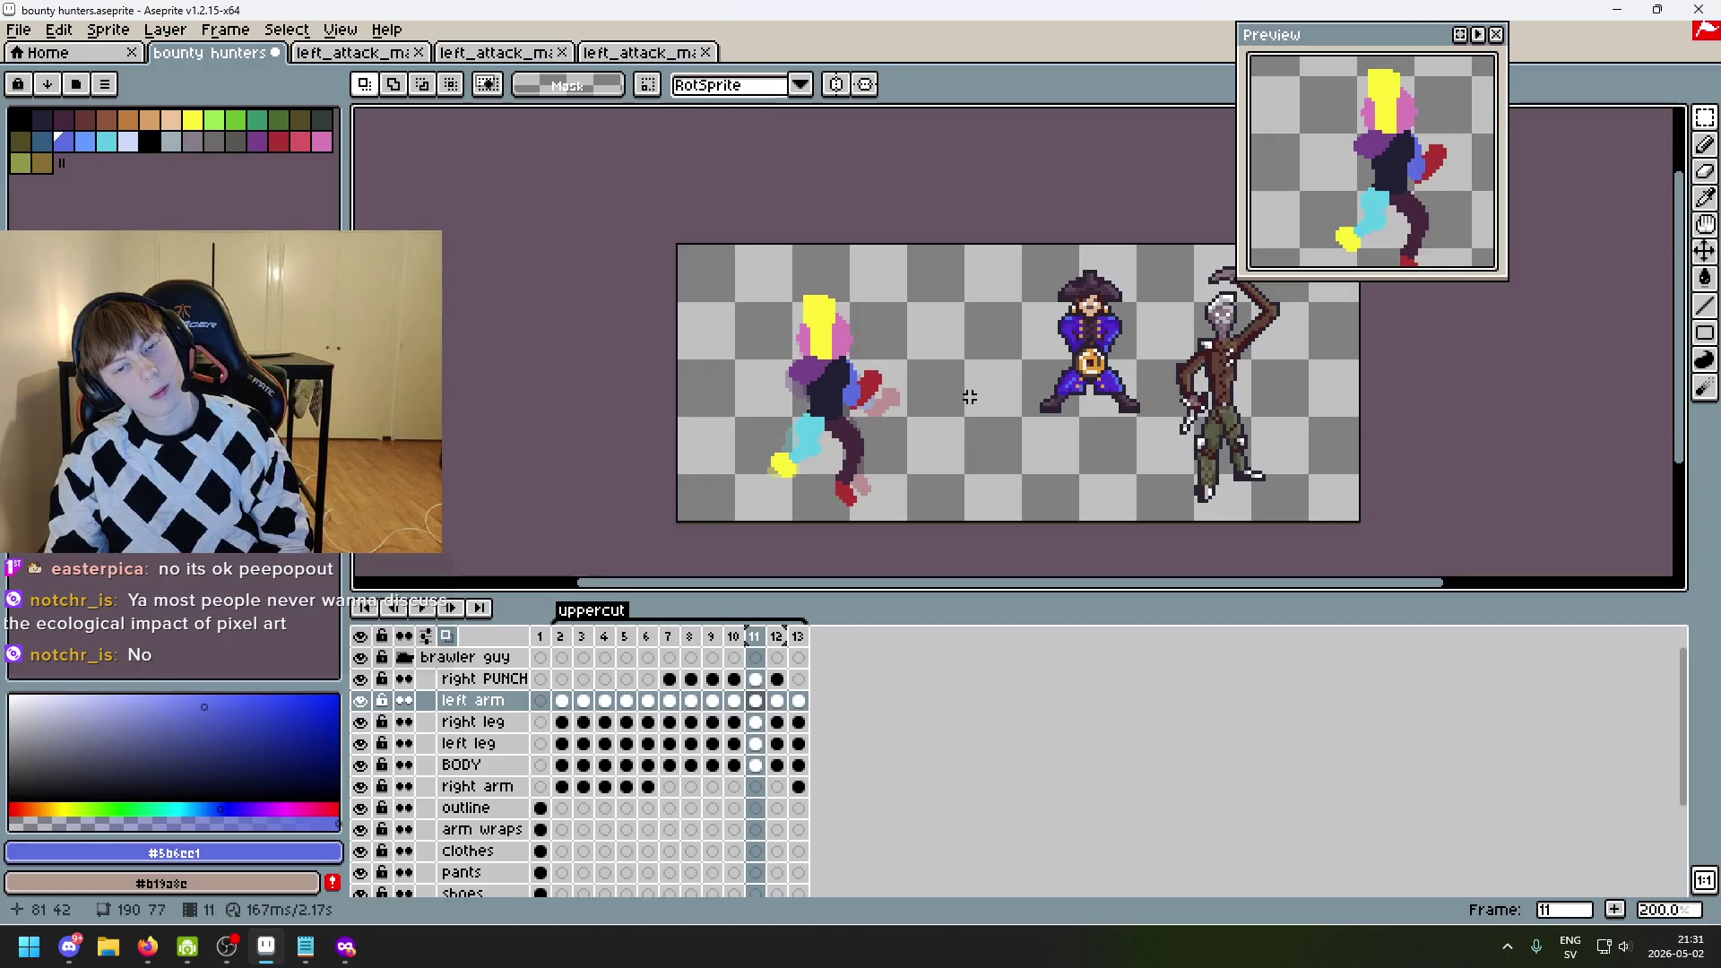
{"action": "key", "text": "Left"}
{"action": "key", "text": "Right"}
{"action": "scroll", "coordinate": [969, 396], "scroll_direction": "up", "scroll_amount": 5}
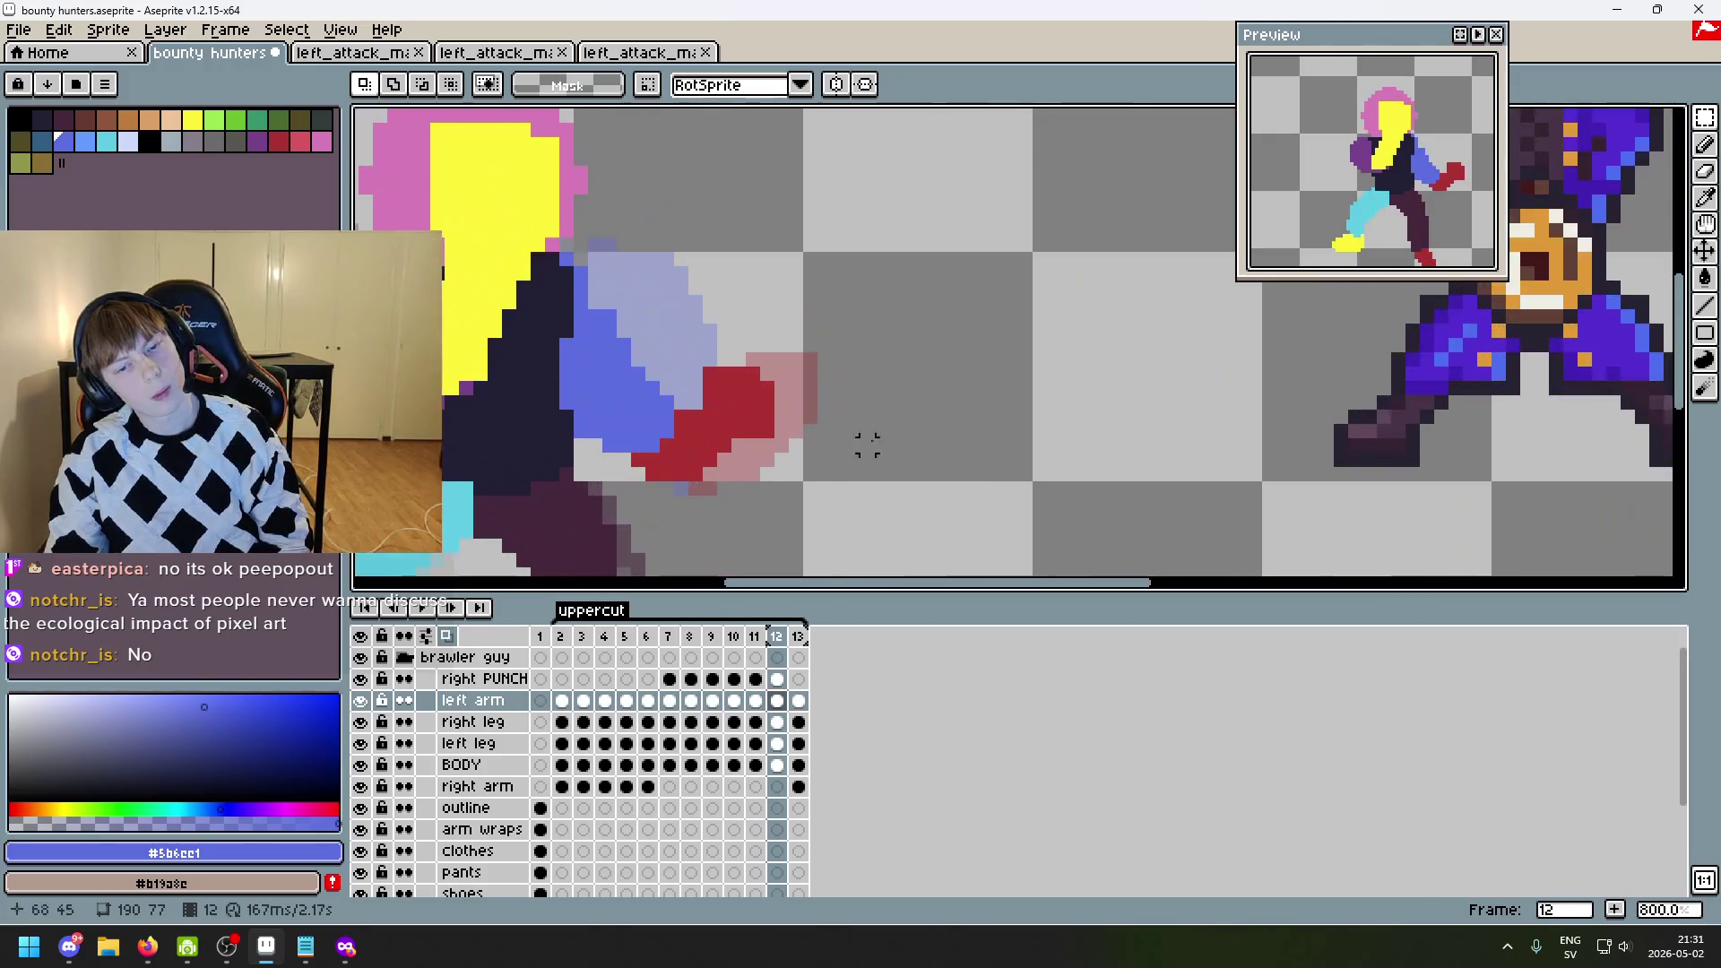
{"action": "left_click_drag", "start_coordinate": [752, 507], "coordinate": [622, 454]}
{"action": "mouse_move", "coordinate": [825, 516]}
{"action": "left_mouse_down"}
{"action": "mouse_move", "coordinate": [633, 373]}
{"action": "mouse_move", "coordinate": [622, 328]}
{"action": "left_mouse_up"}
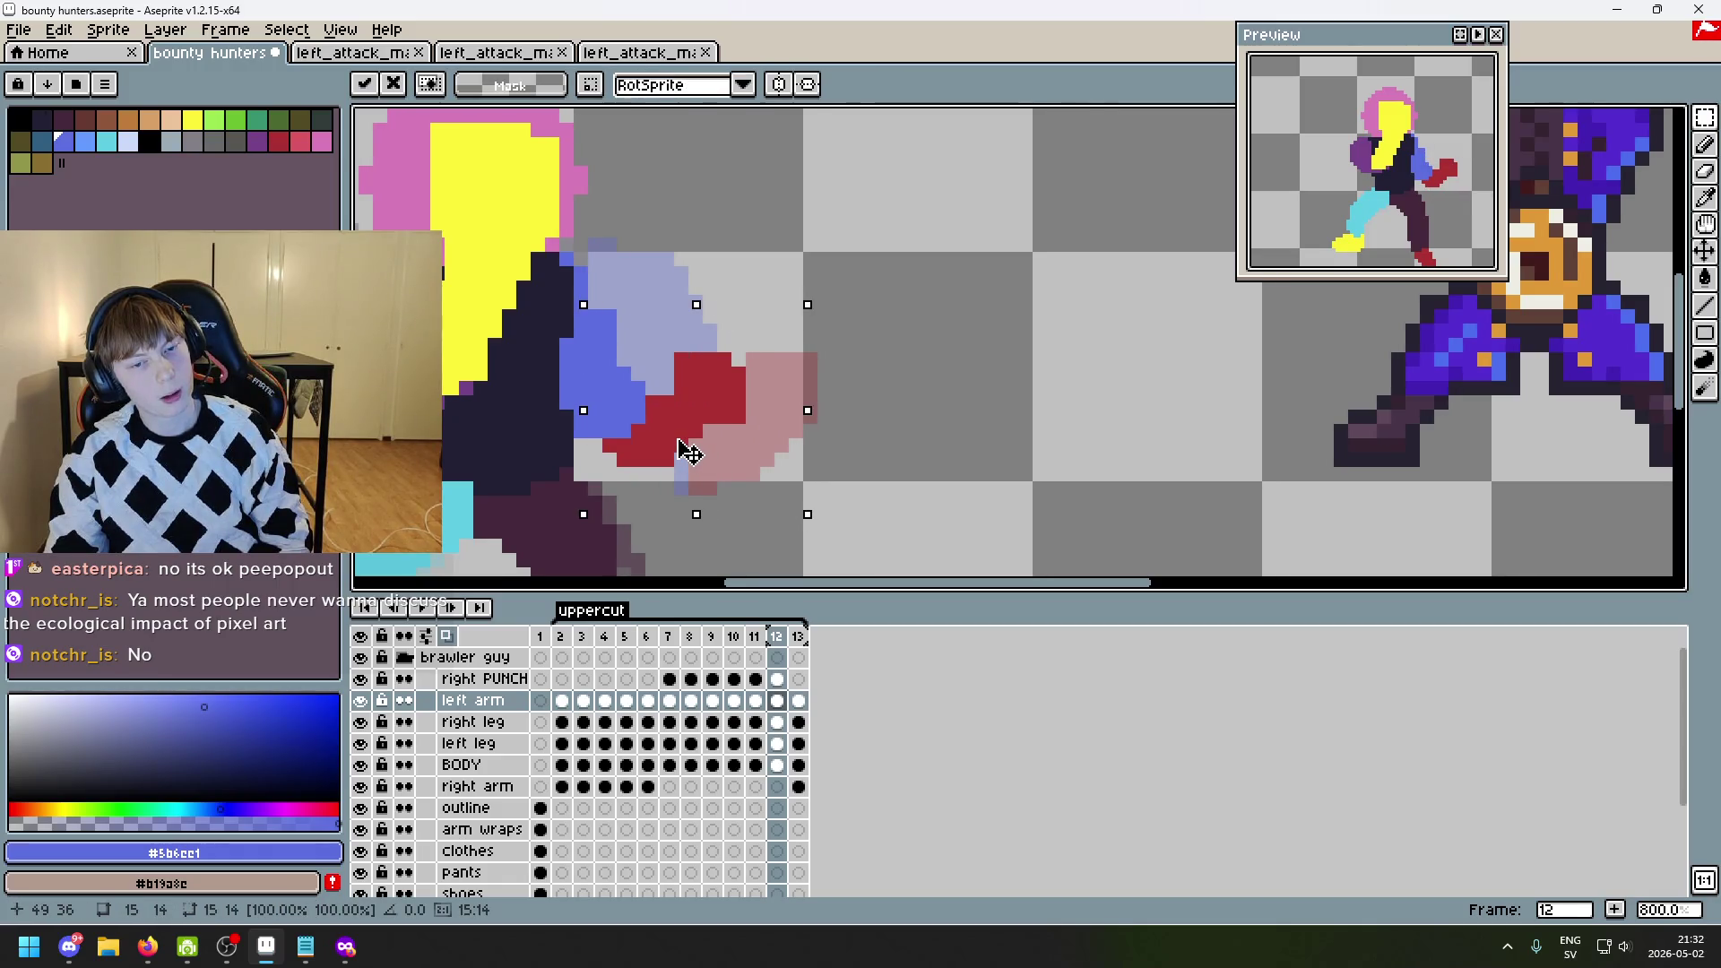
{"action": "left_click", "coordinate": [923, 429]}
{"action": "scroll", "coordinate": [923, 428], "scroll_direction": "down", "scroll_amount": 2}
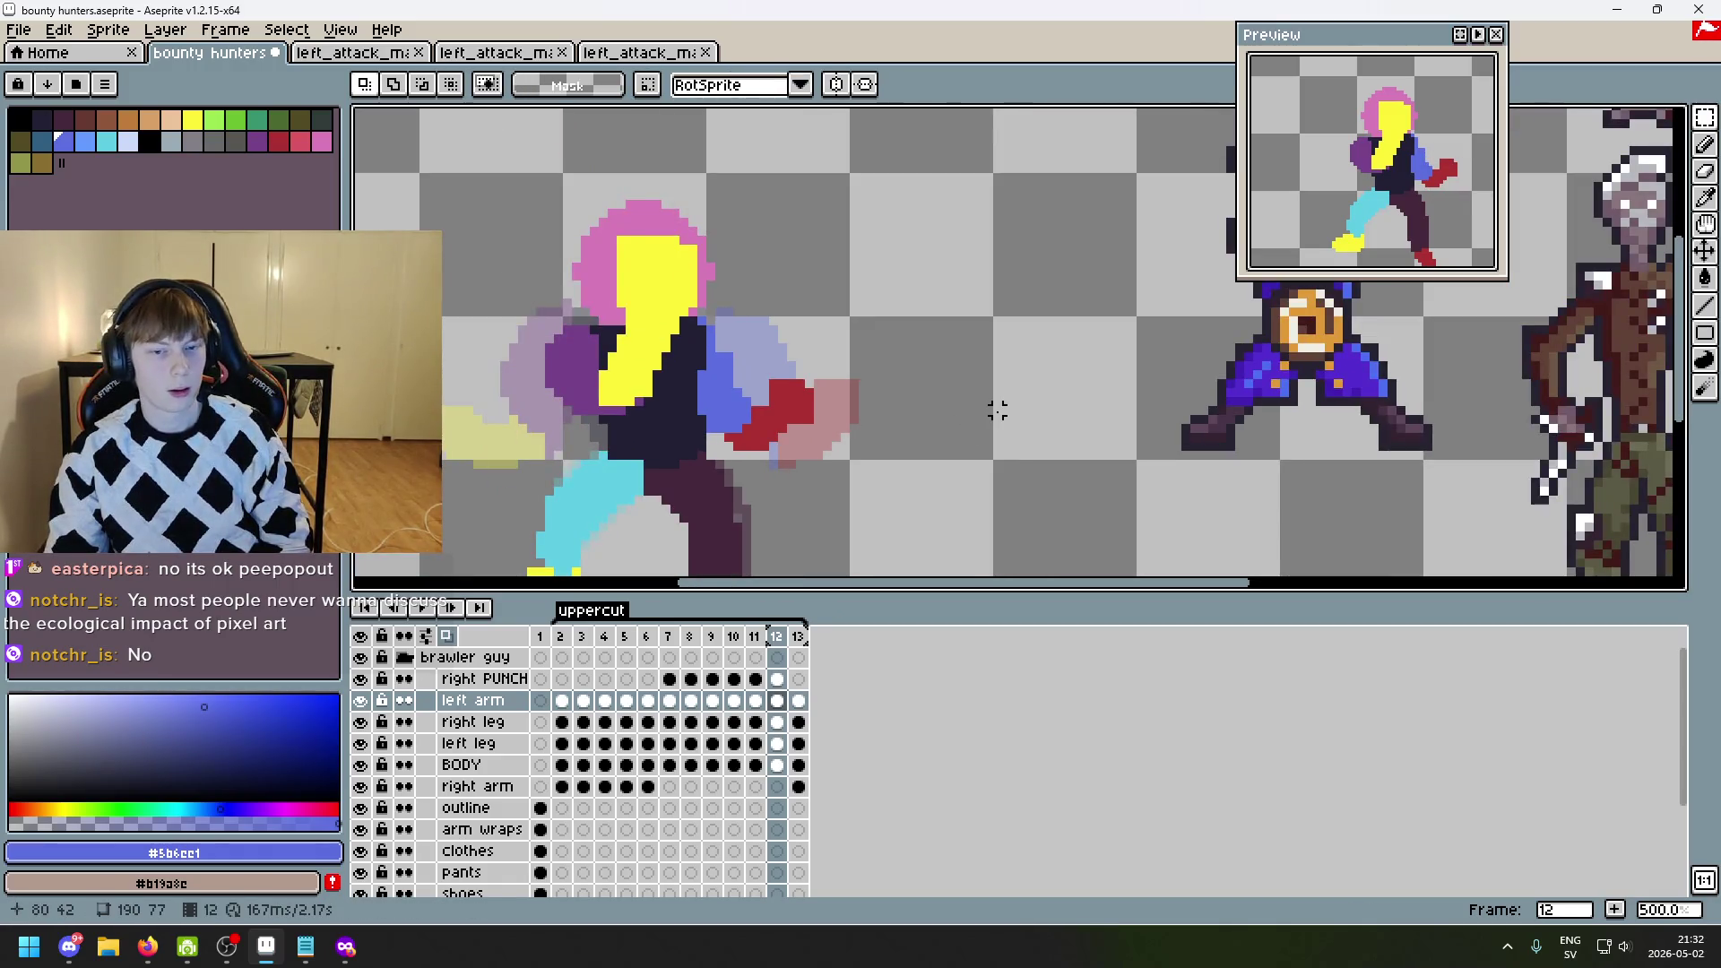
- Compare neighbouring frames, pick the fist red #ac3232, and switch to the Pencil
{"action": "key", "text": "Right"}
{"action": "key", "text": "Left"}
{"action": "key", "text": "Left"}
{"action": "key", "text": "Right"}
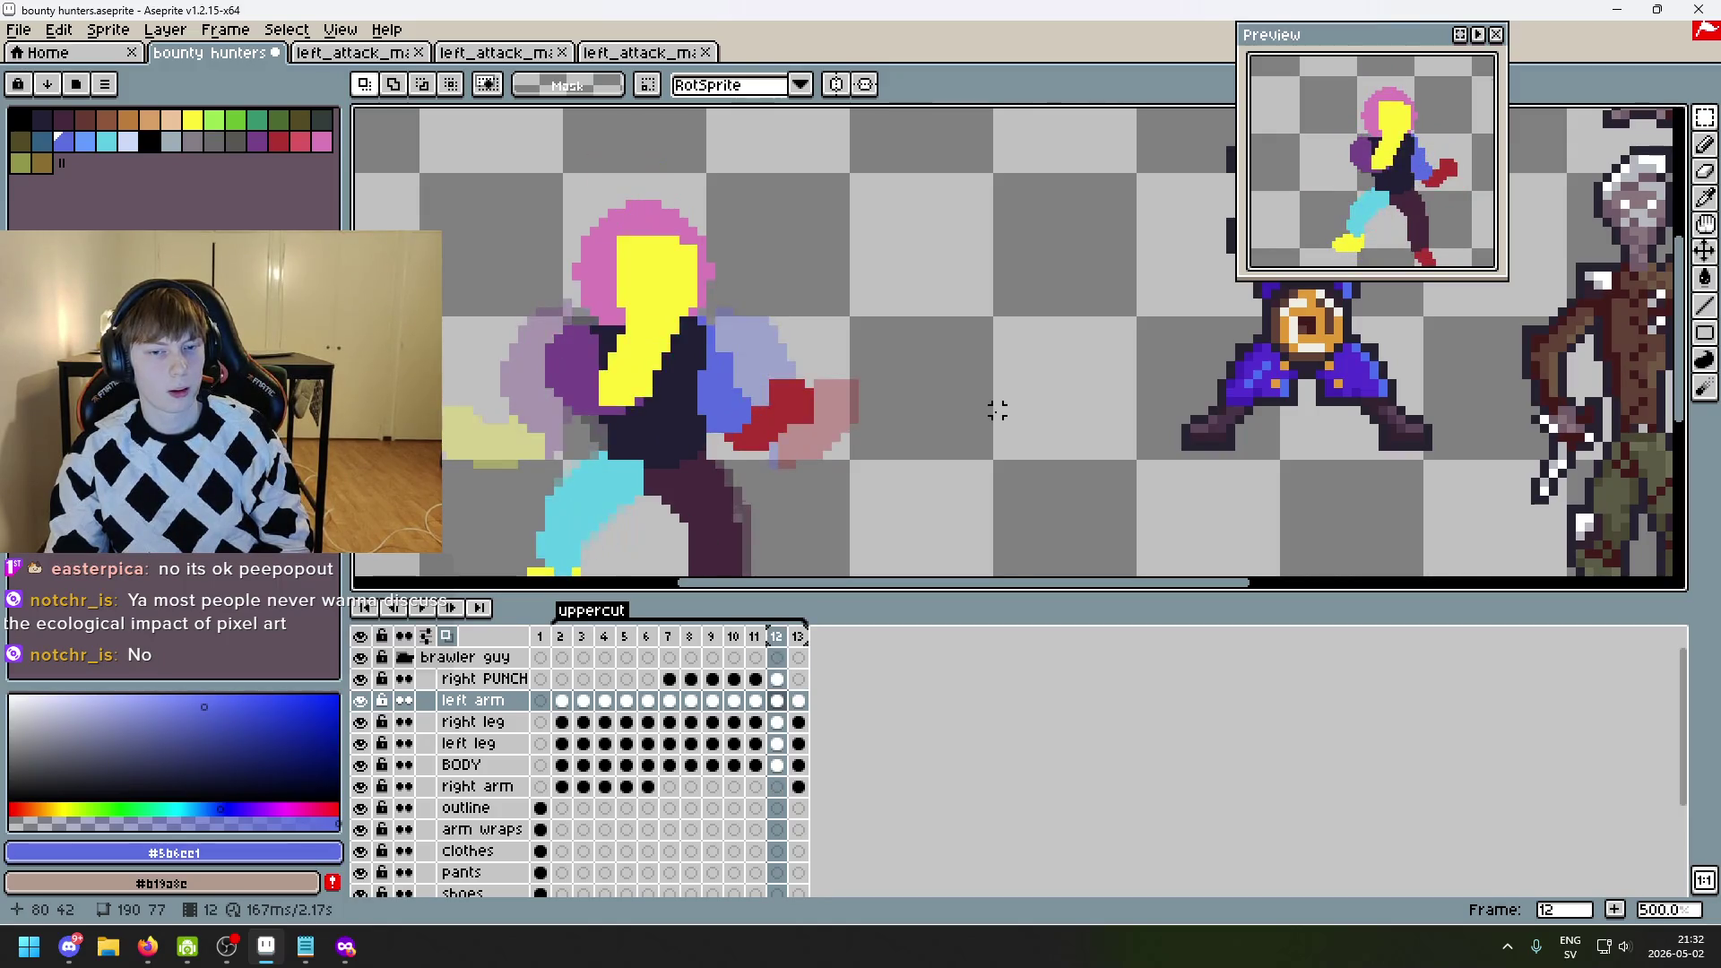
{"action": "key", "text": "Right"}
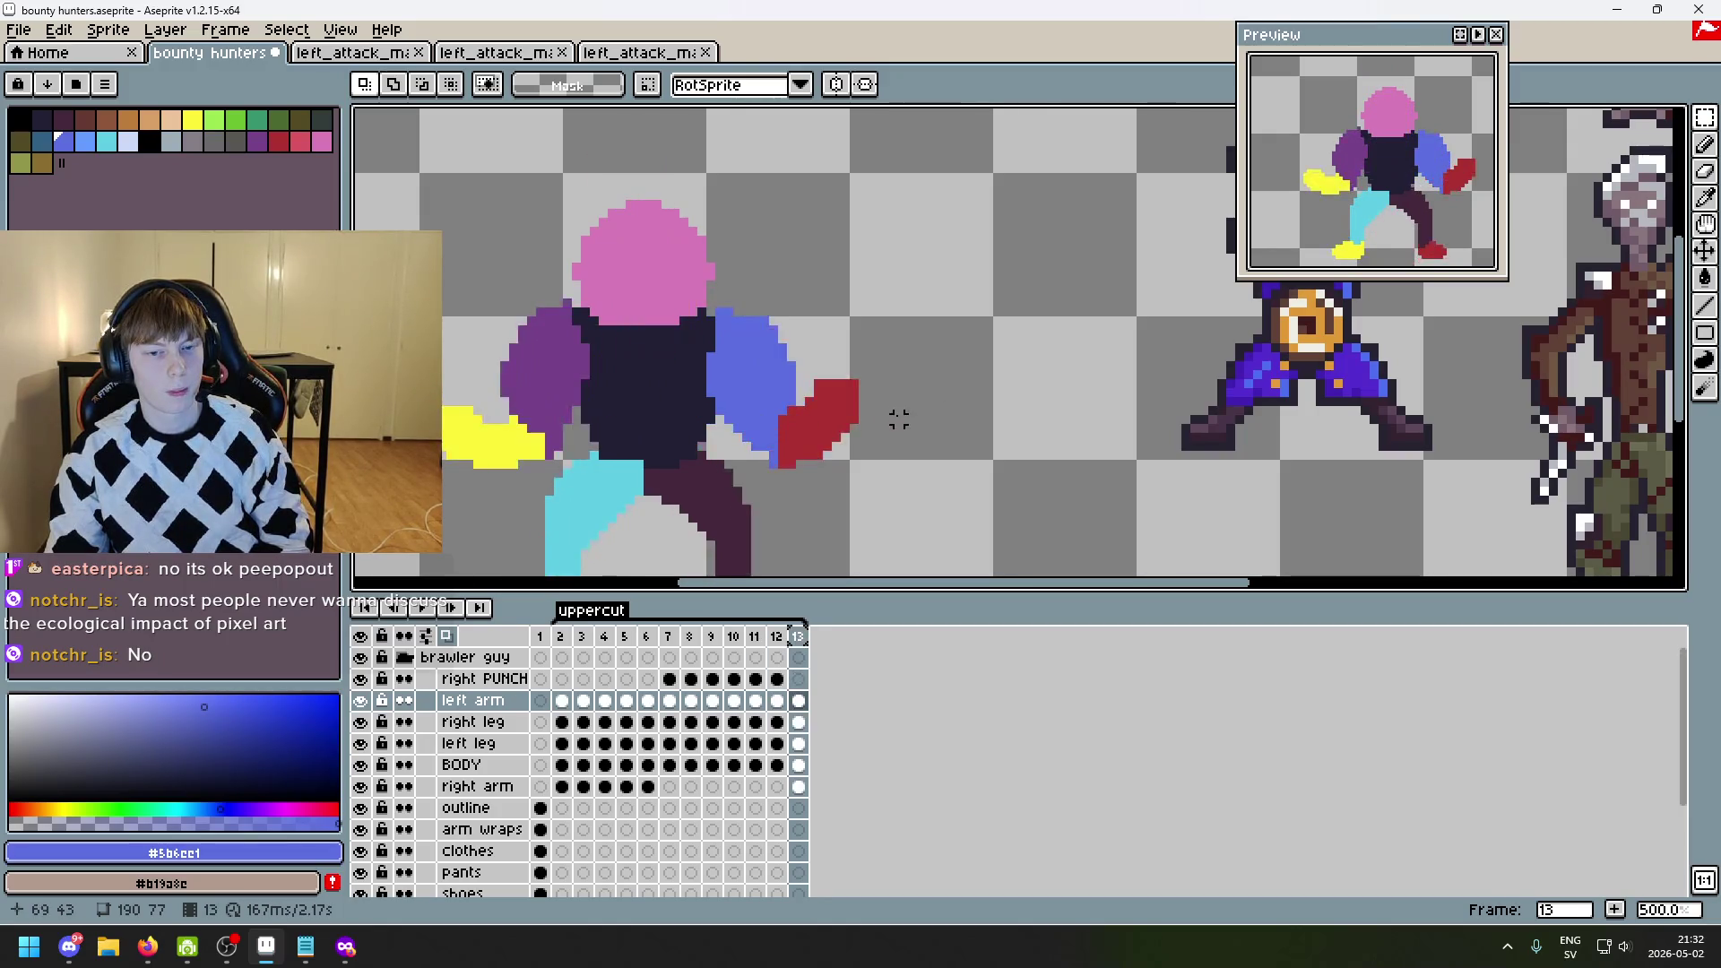
{"action": "key", "text": "Left"}
{"action": "scroll", "coordinate": [761, 395], "scroll_direction": "up", "scroll_amount": 2}
{"action": "left_click", "coordinate": [735, 398], "text": "alt"}
{"action": "key", "text": "b"}
{"action": "scroll", "coordinate": [735, 397], "scroll_direction": "down", "scroll_amount": 5}
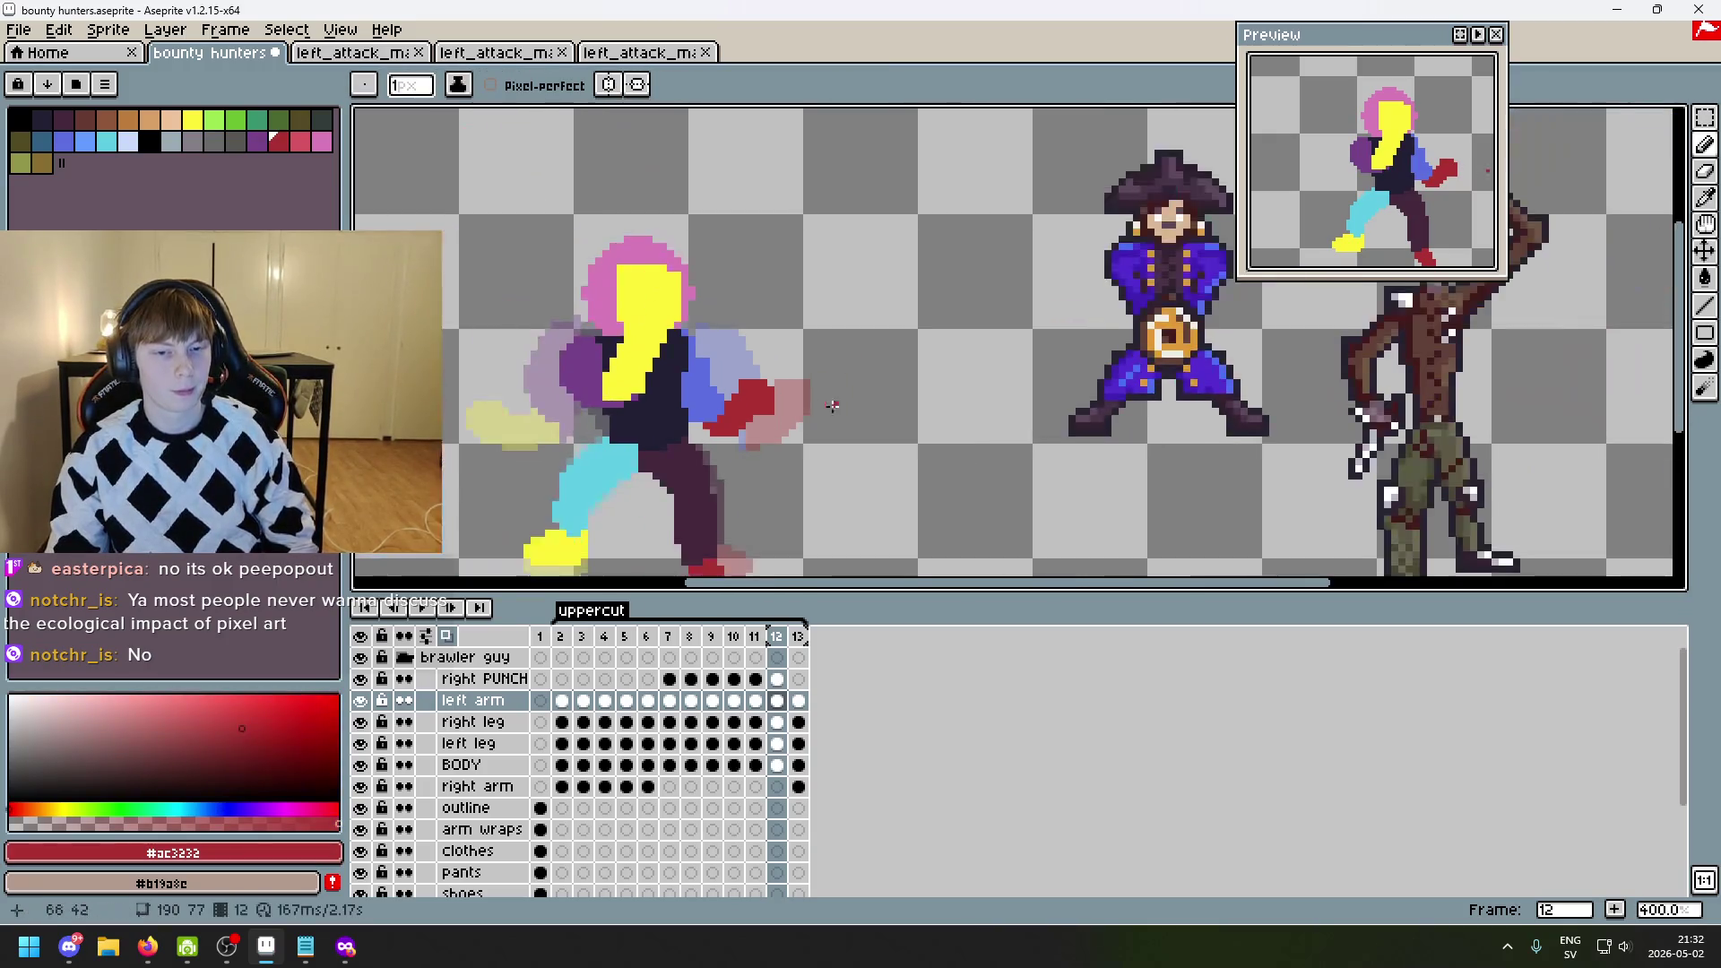
- Review frames 11–13 and play the animation from frame 2
{"action": "key", "text": "Left"}
{"action": "key", "text": "Right"}
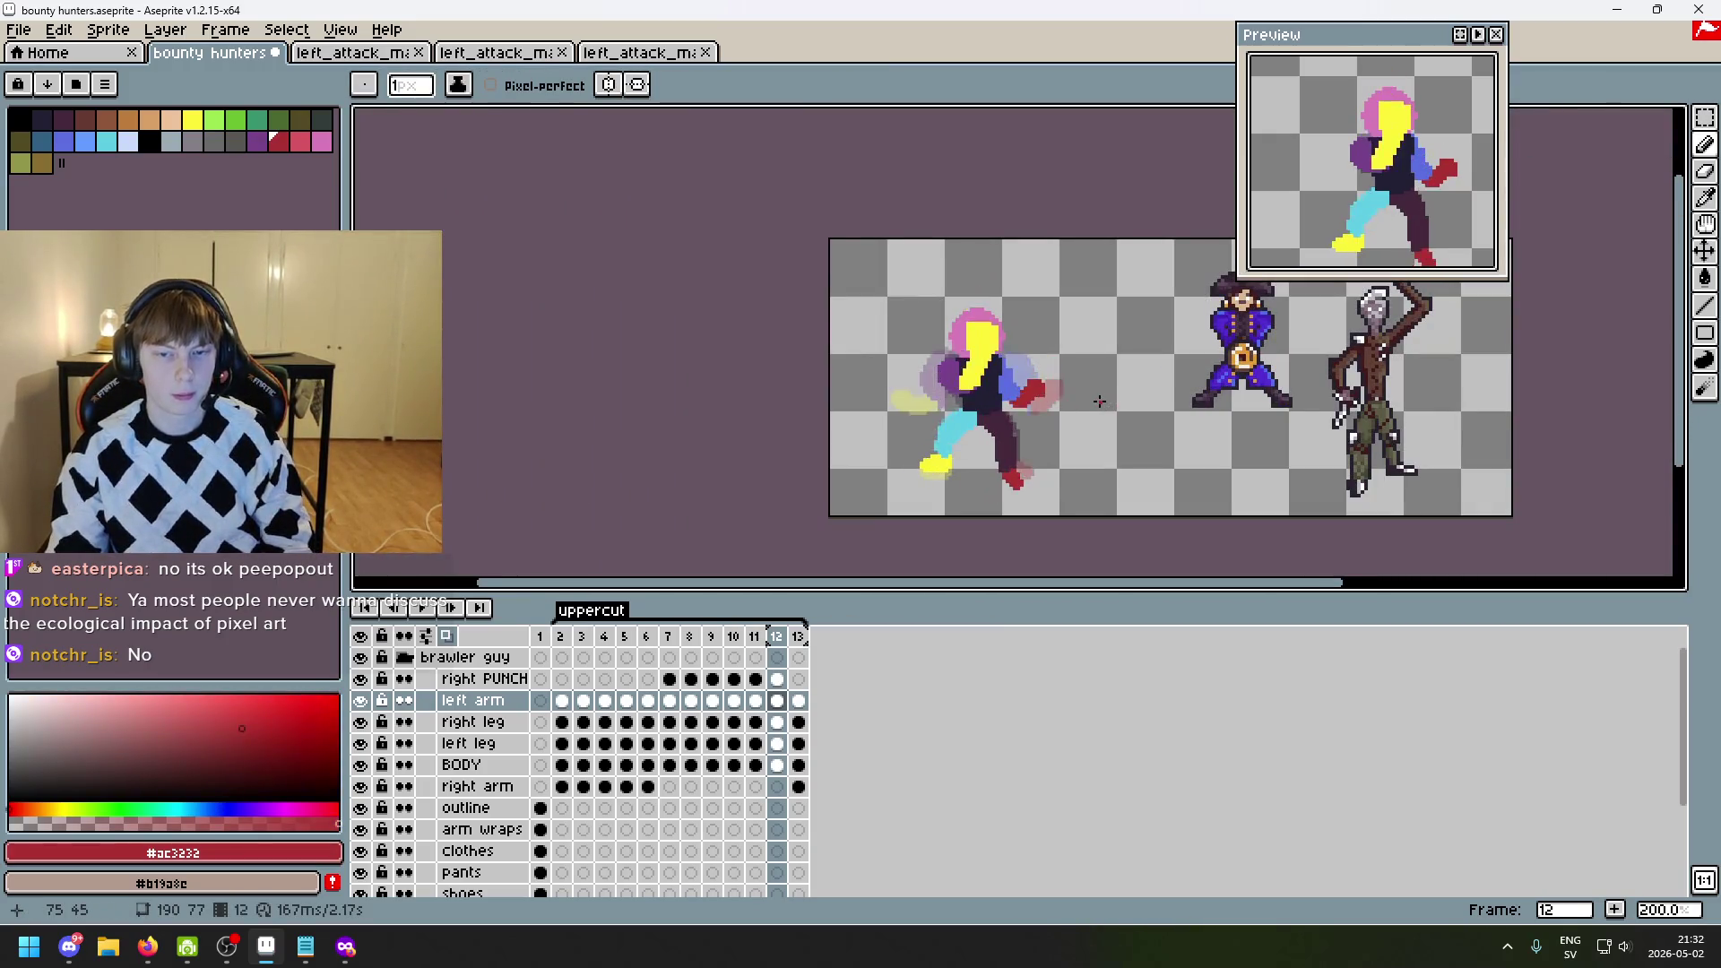
{"action": "key", "text": "Right"}
{"action": "key", "text": "Left"}
{"action": "key", "text": "Left"}
{"action": "key", "text": "Right"}
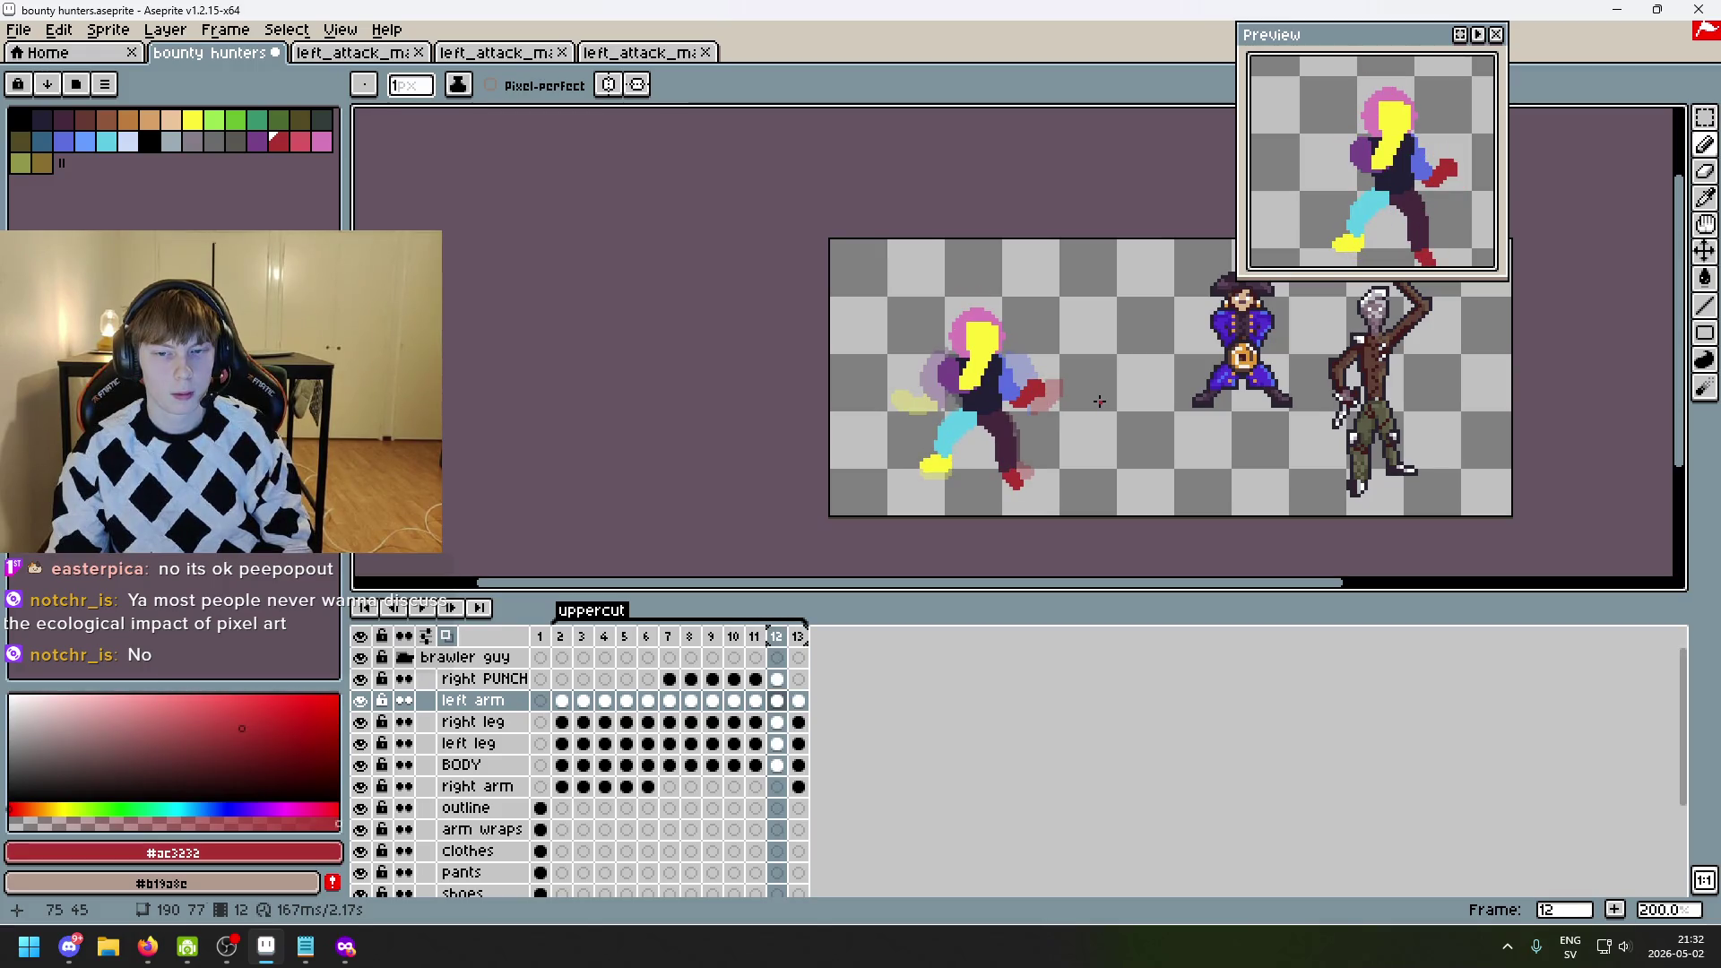
{"action": "key", "text": "Right"}
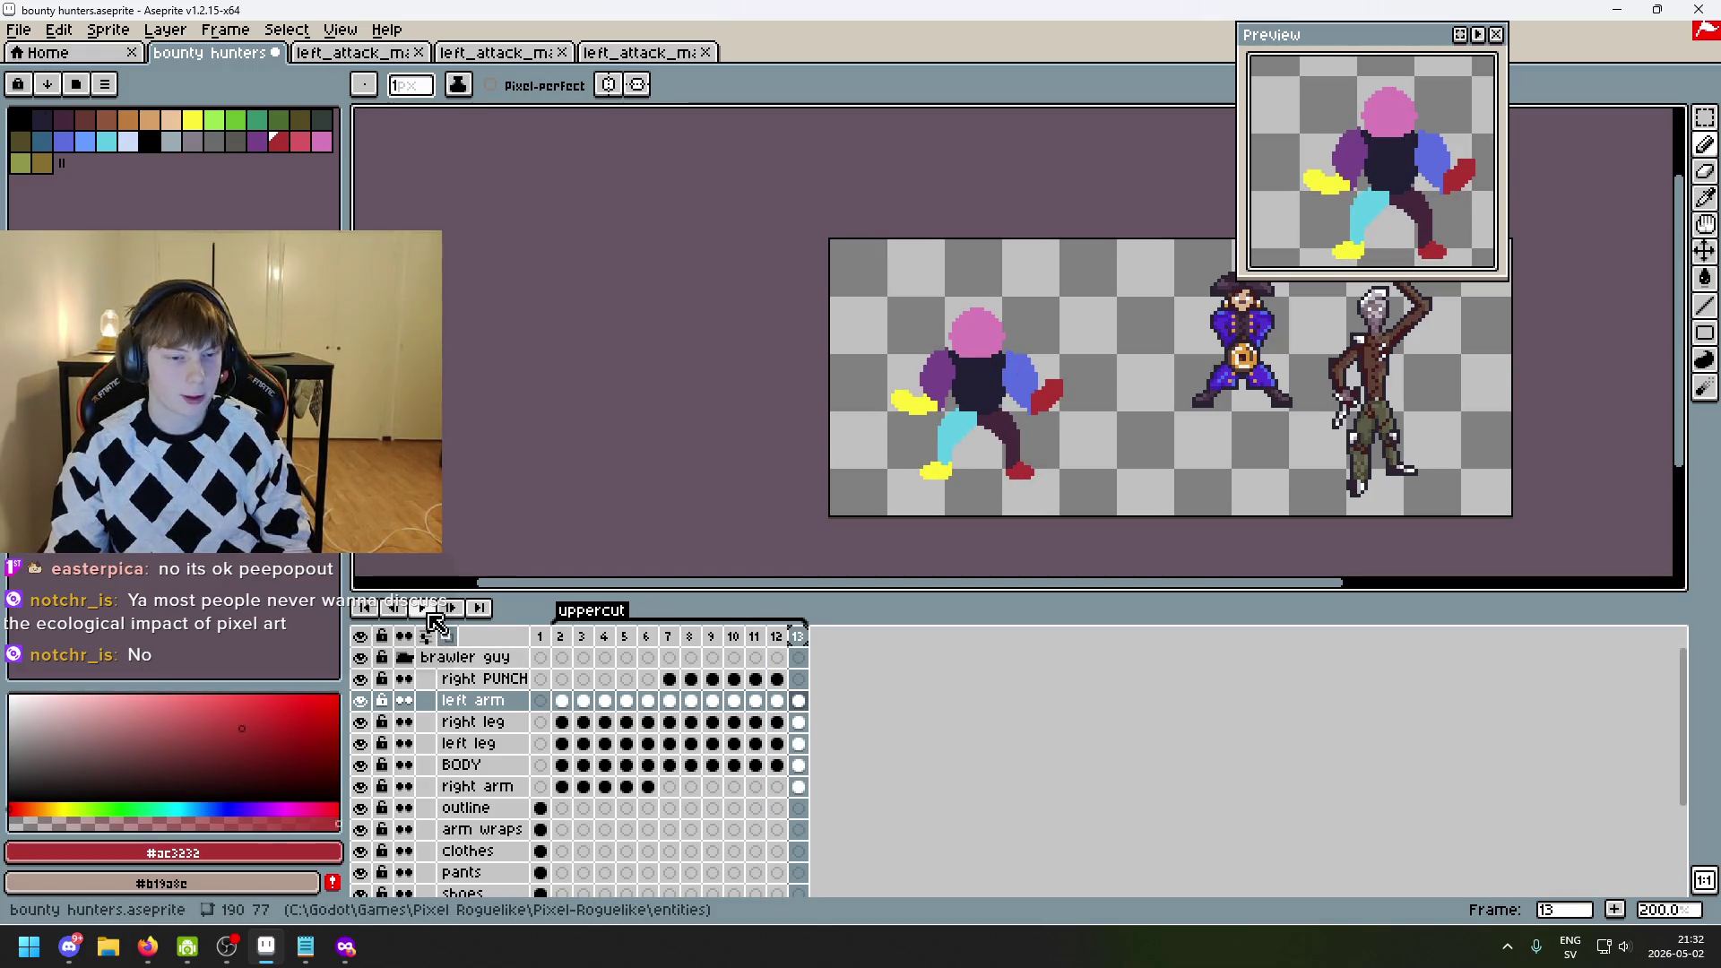
{"action": "left_click", "coordinate": [430, 614]}
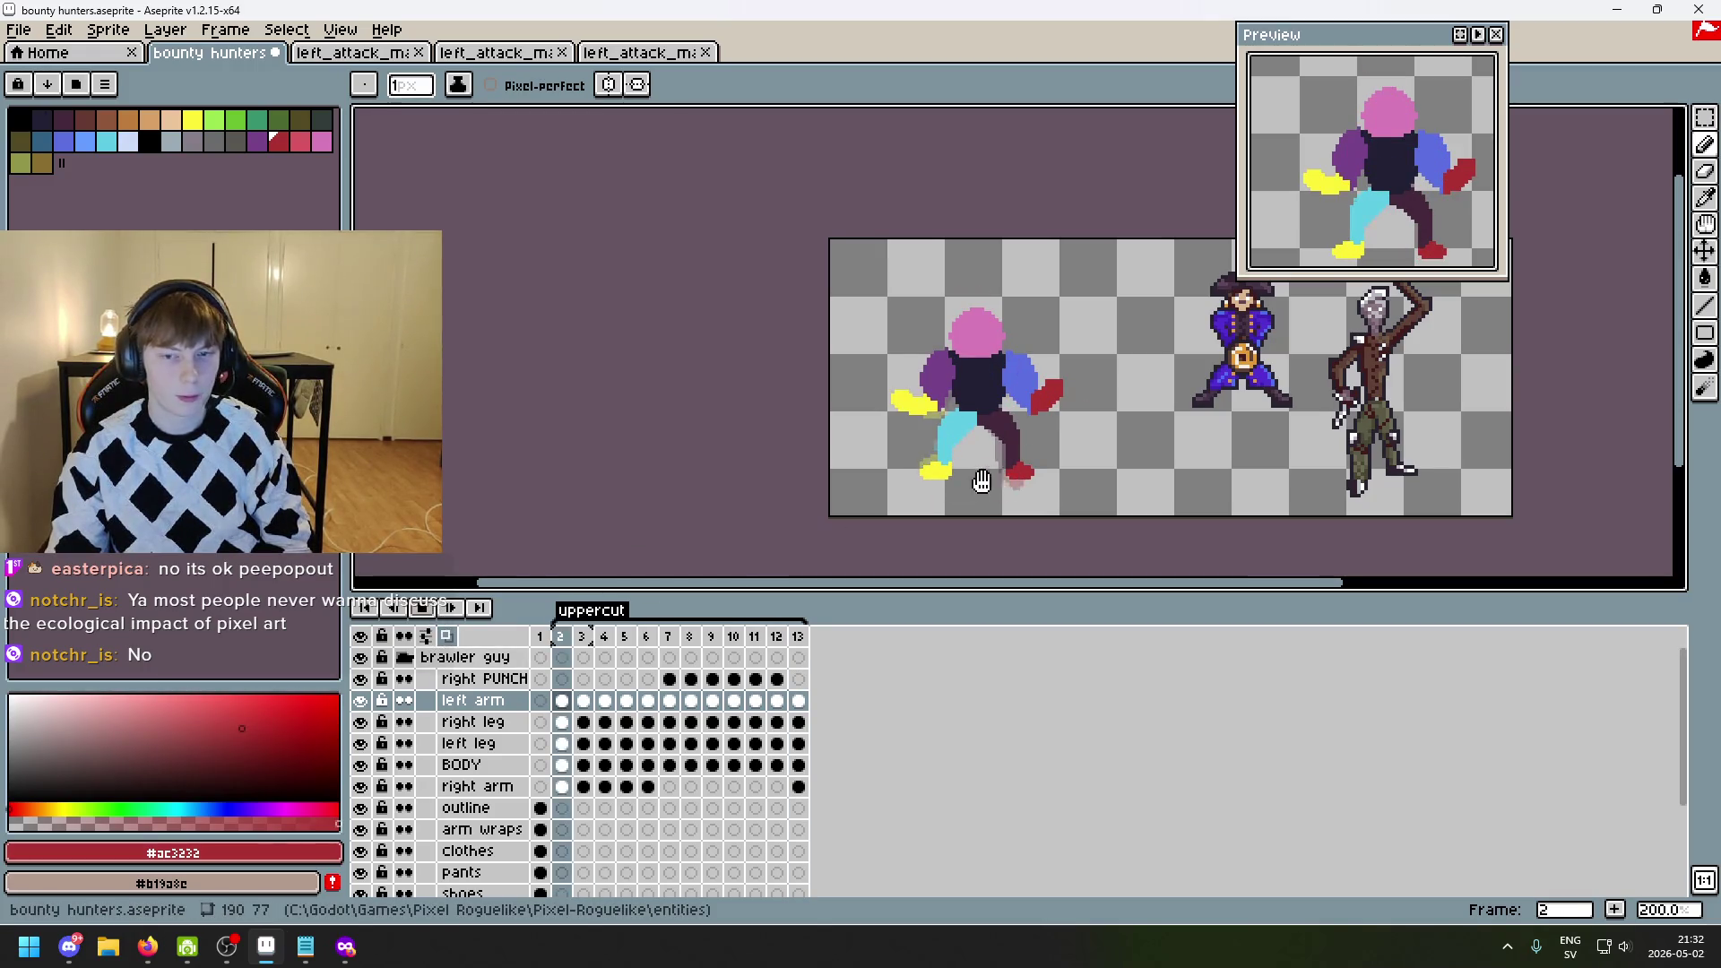
{"action": "left_click", "coordinate": [436, 611]}
{"action": "left_click", "coordinate": [560, 636]}
{"action": "key", "text": "Return"}
{"action": "left_click_drag", "start_coordinate": [1161, 555], "coordinate": [1032, 535]}
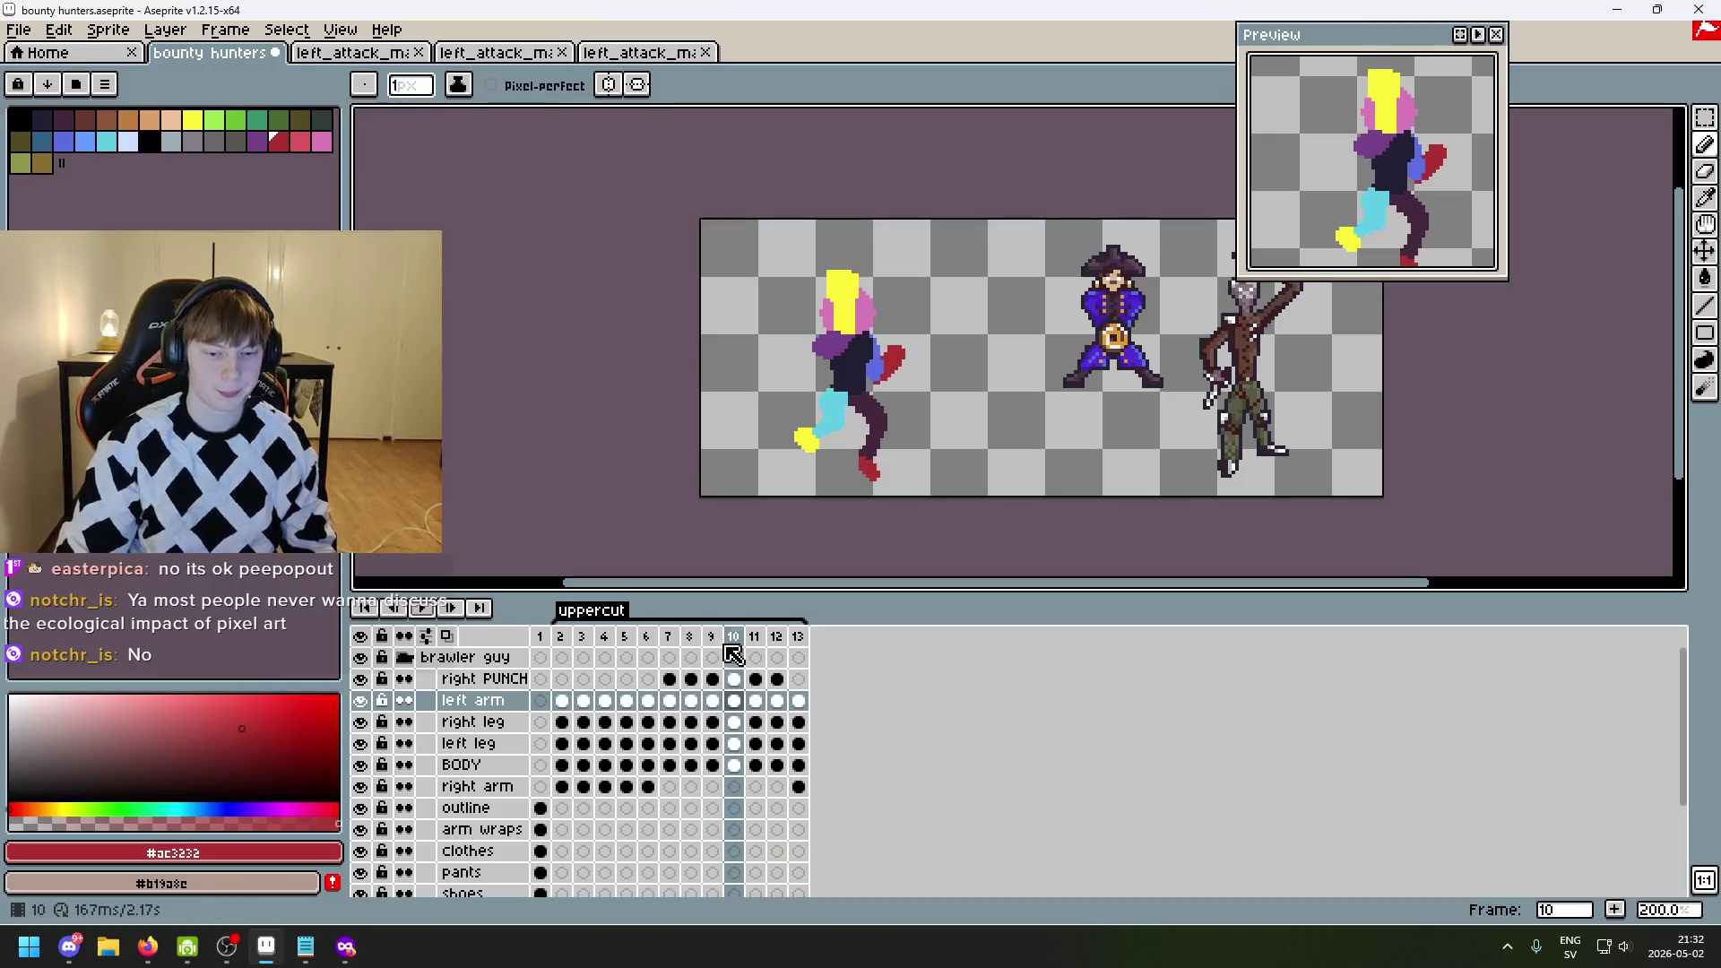
- Insert a new frame 12 with Alt+N, bringing the uppercut to 14 frames
{"action": "key", "text": "alt+n"}
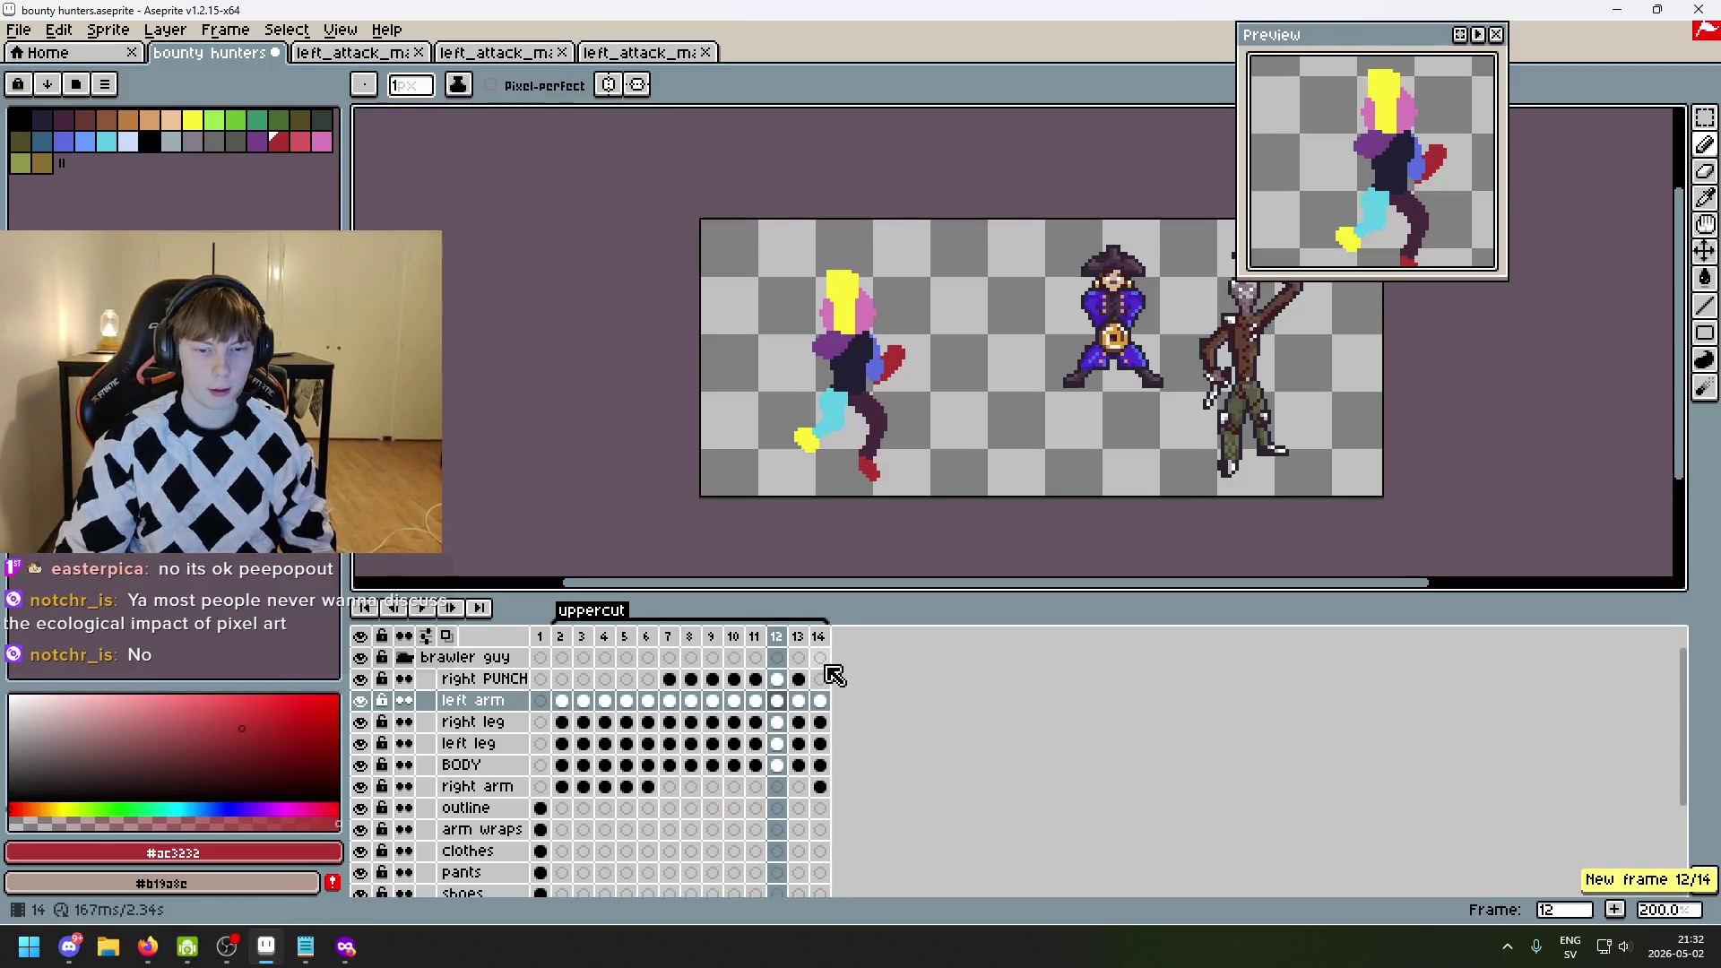
{"action": "key", "text": "ctrl+z"}
{"action": "key", "text": "alt+n"}
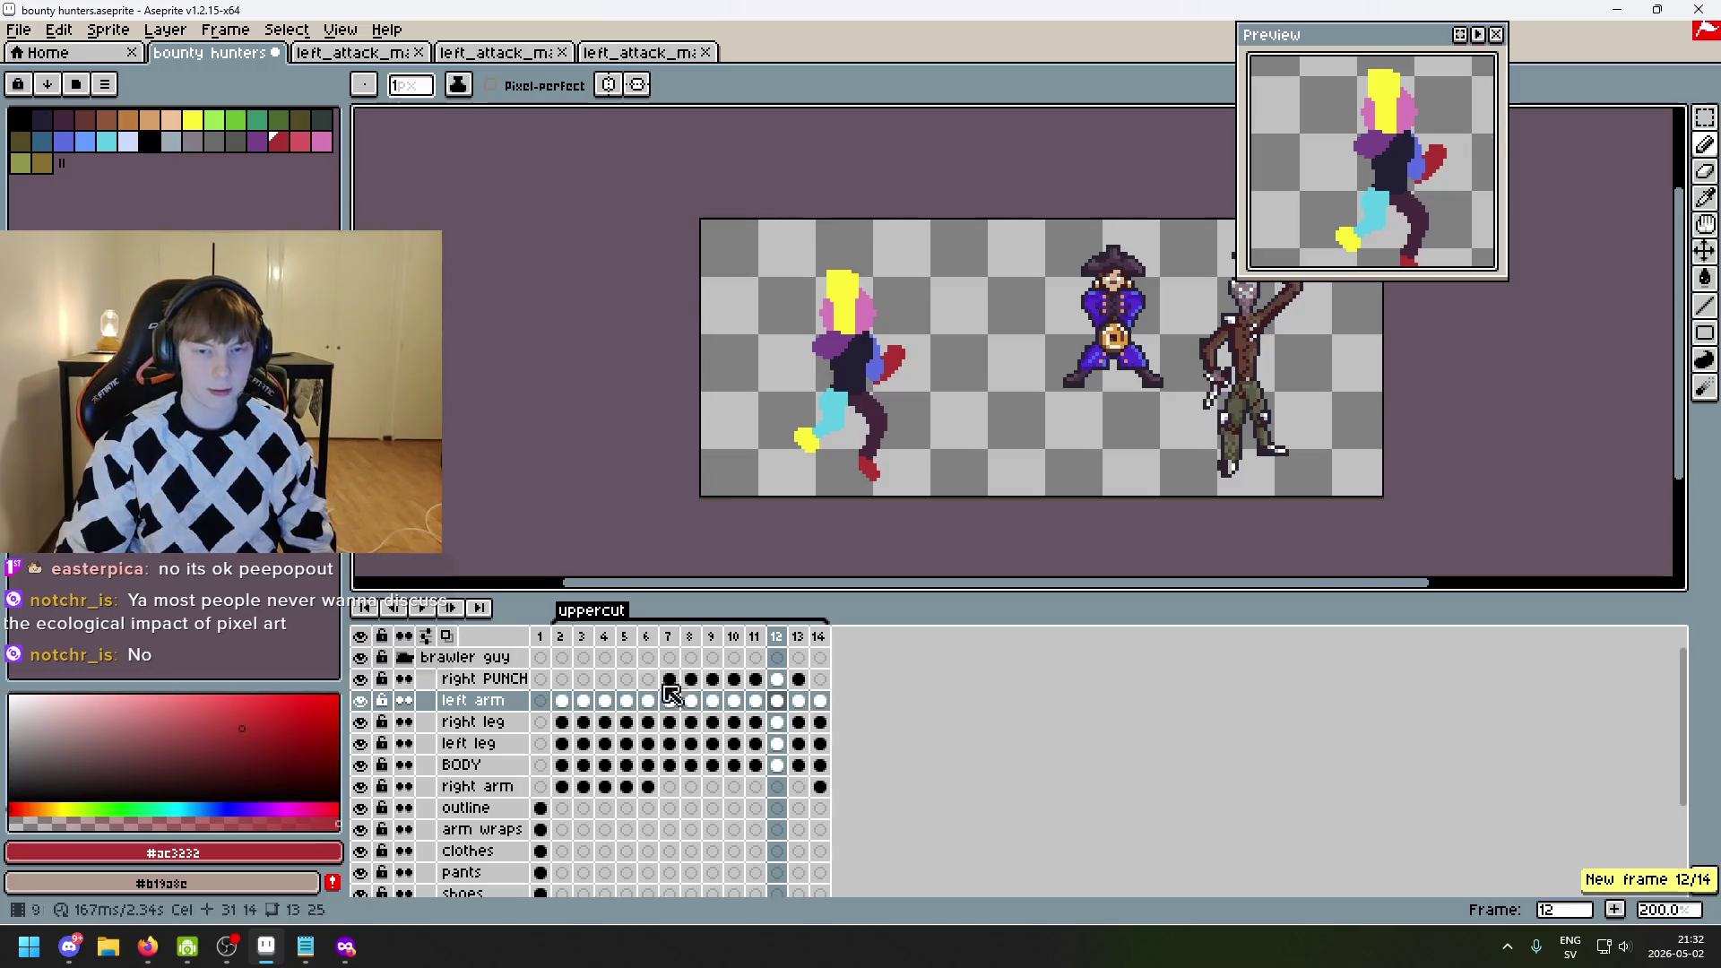
{"action": "left_click", "coordinate": [420, 610]}
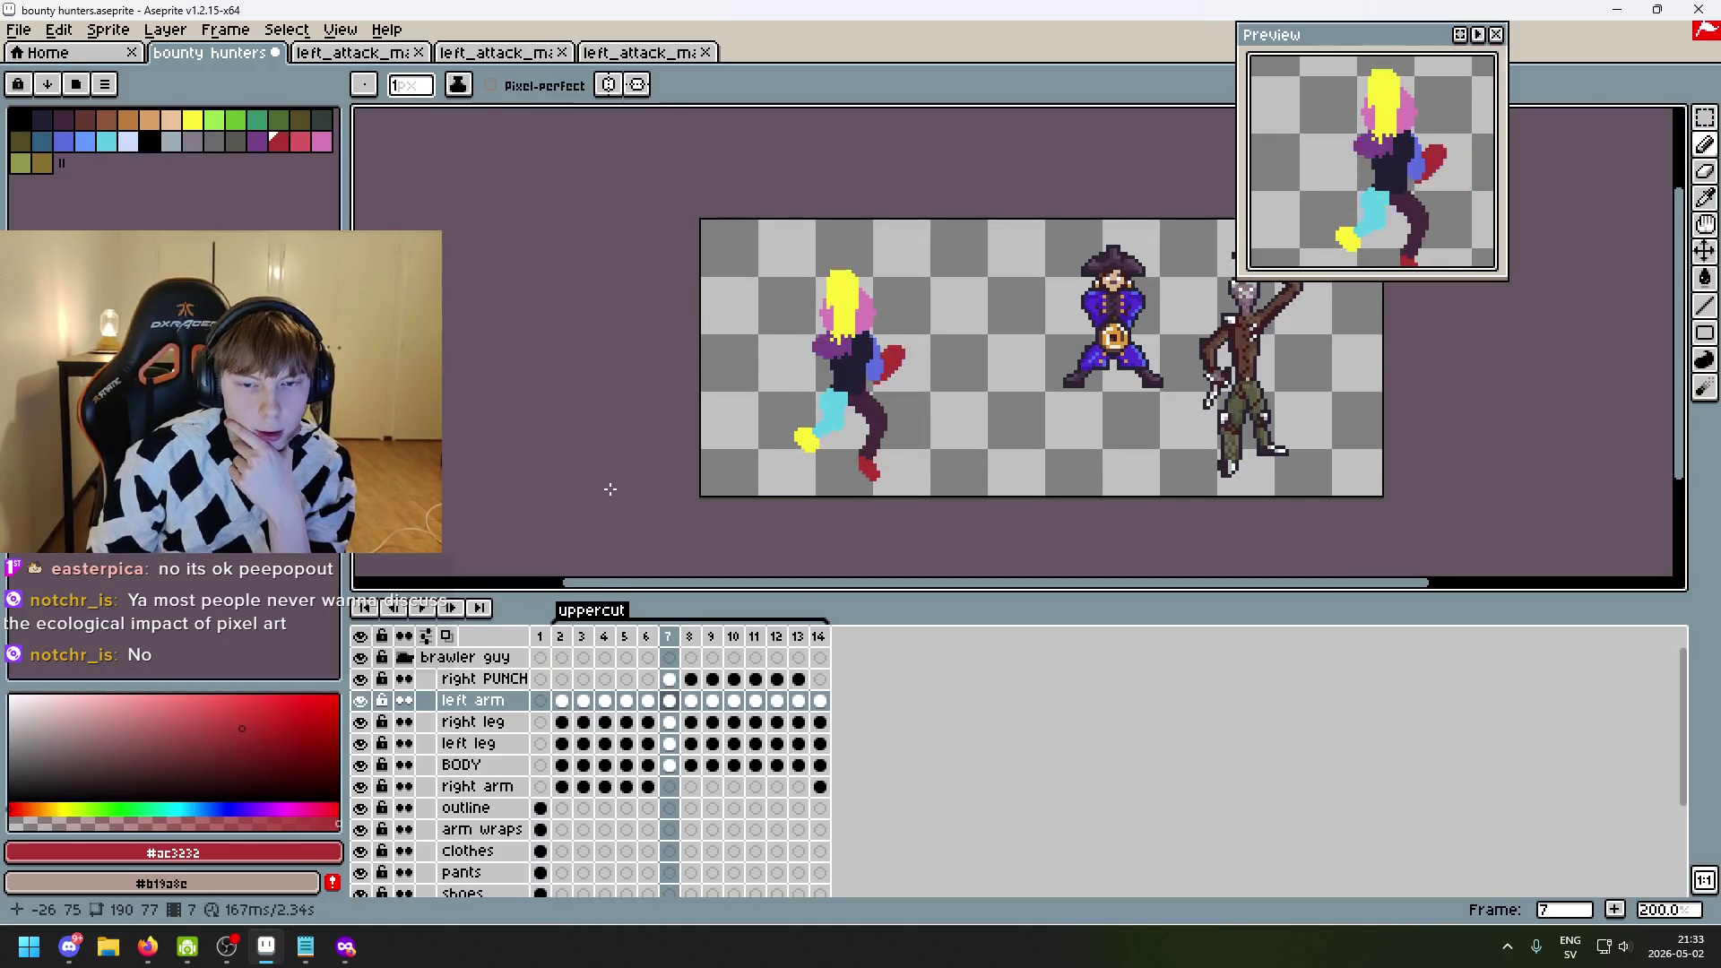
{"action": "key", "text": "Left"}
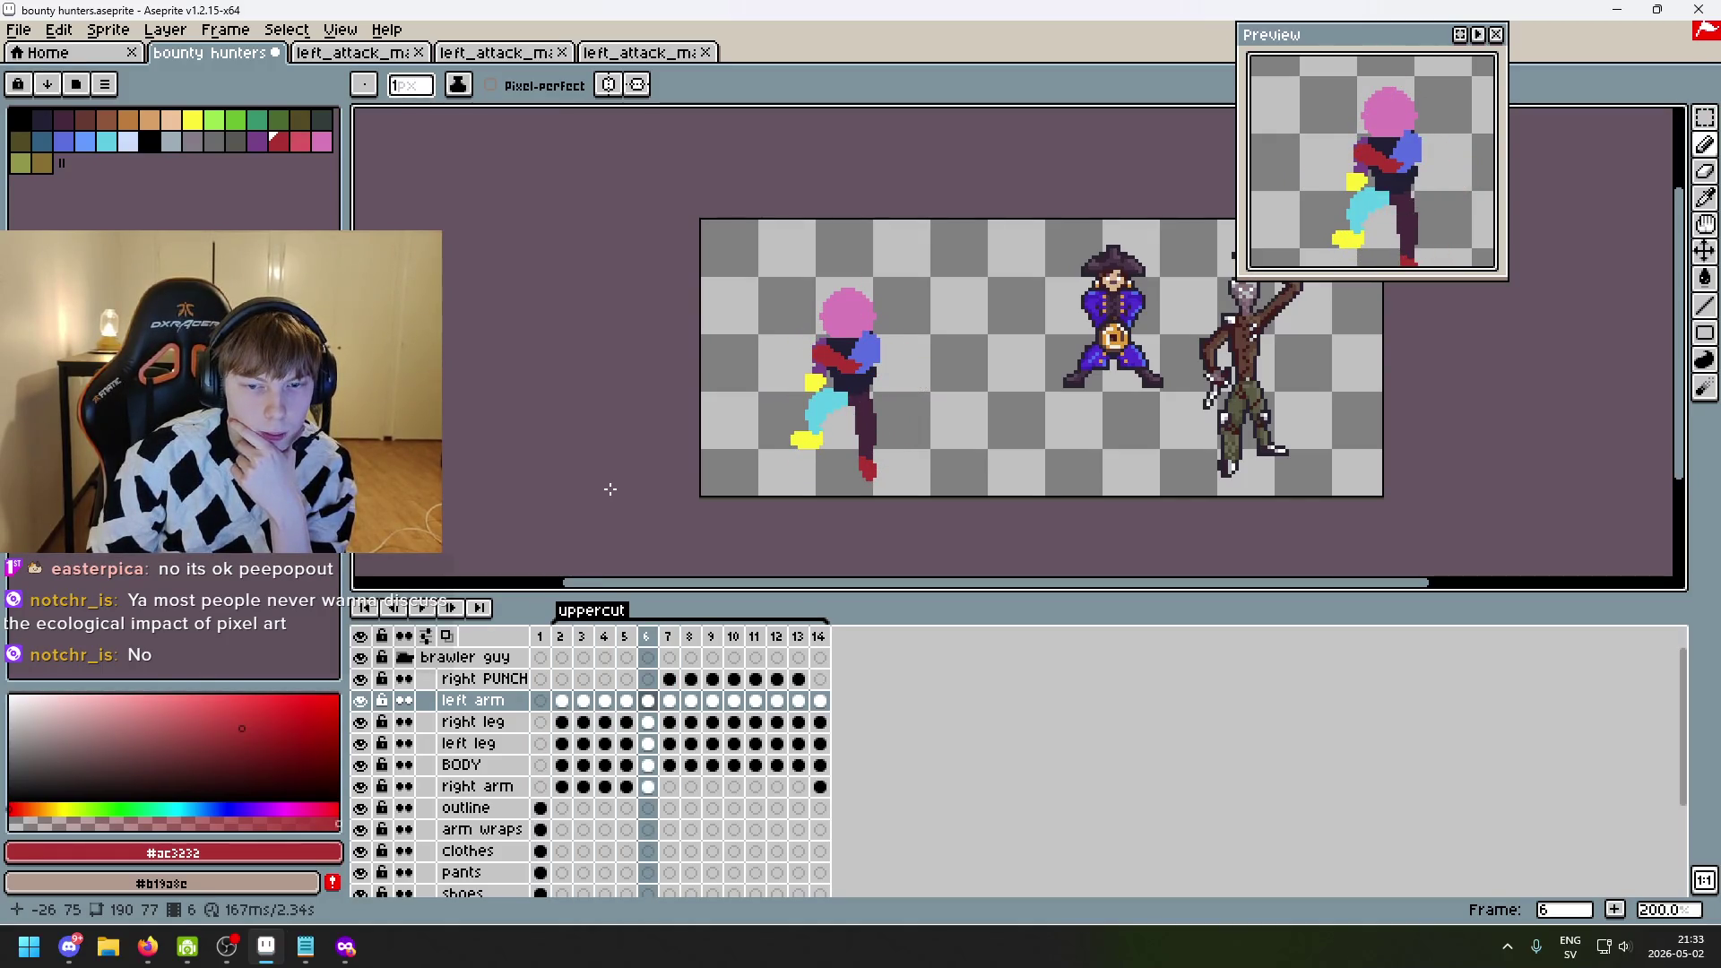
{"action": "key", "text": "Right"}
{"action": "key", "text": "Left"}
{"action": "key", "text": "Right"}
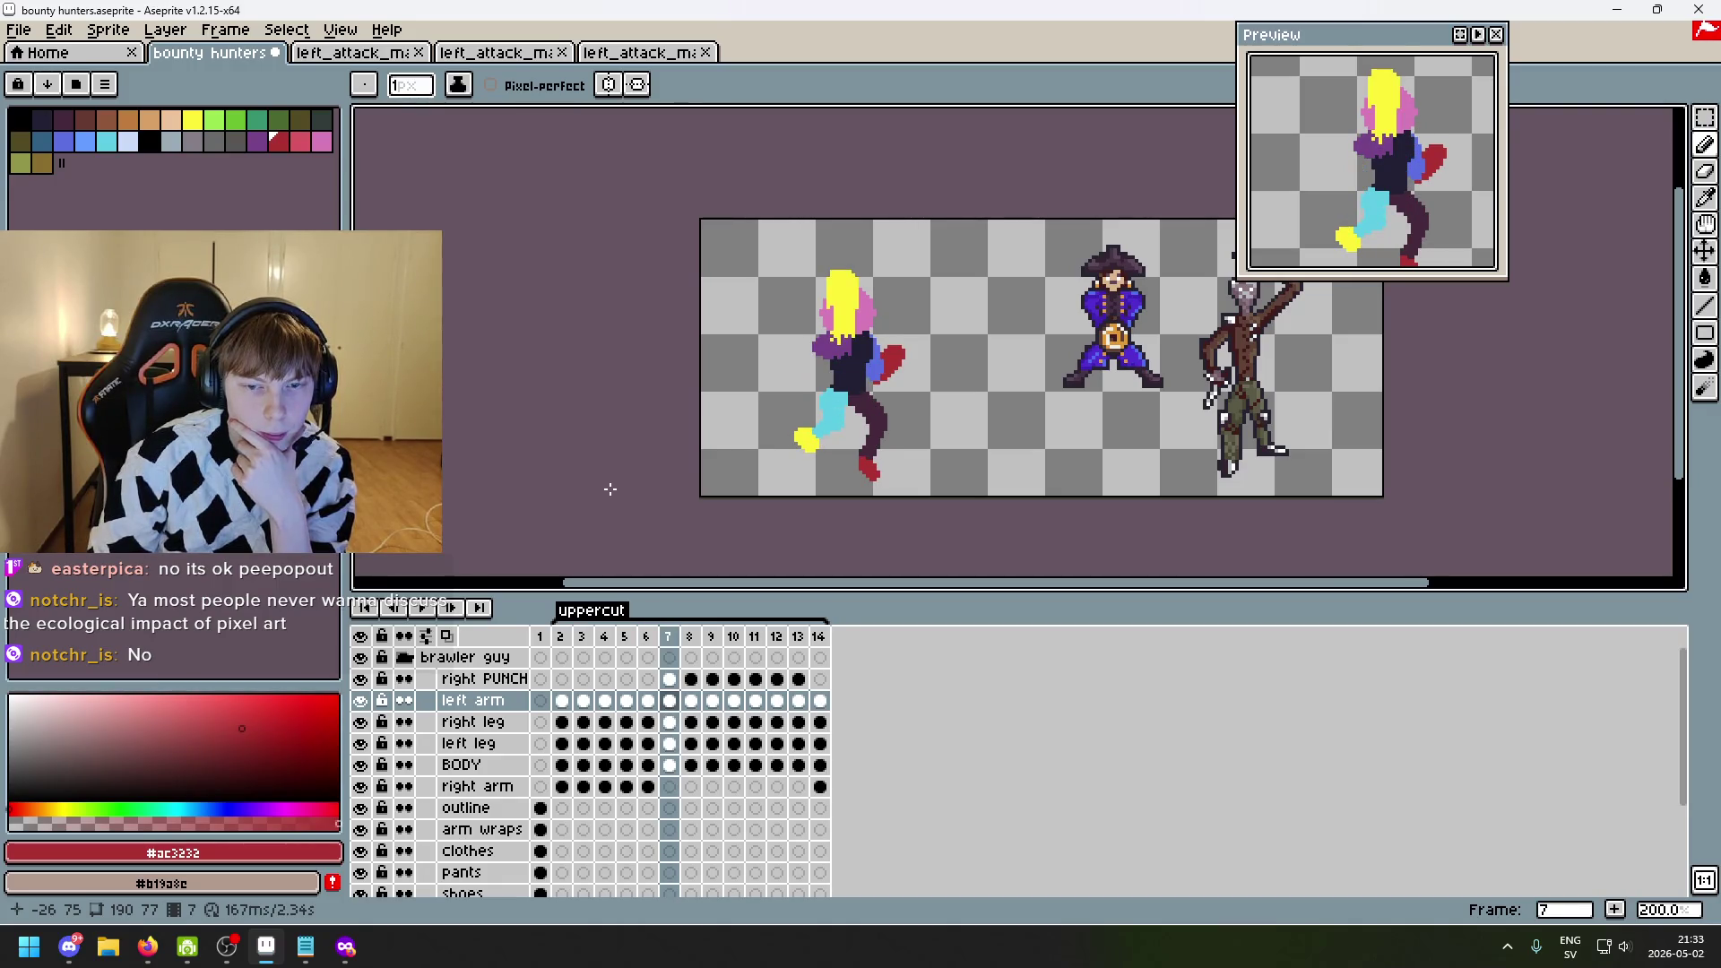
{"action": "key", "text": "Left"}
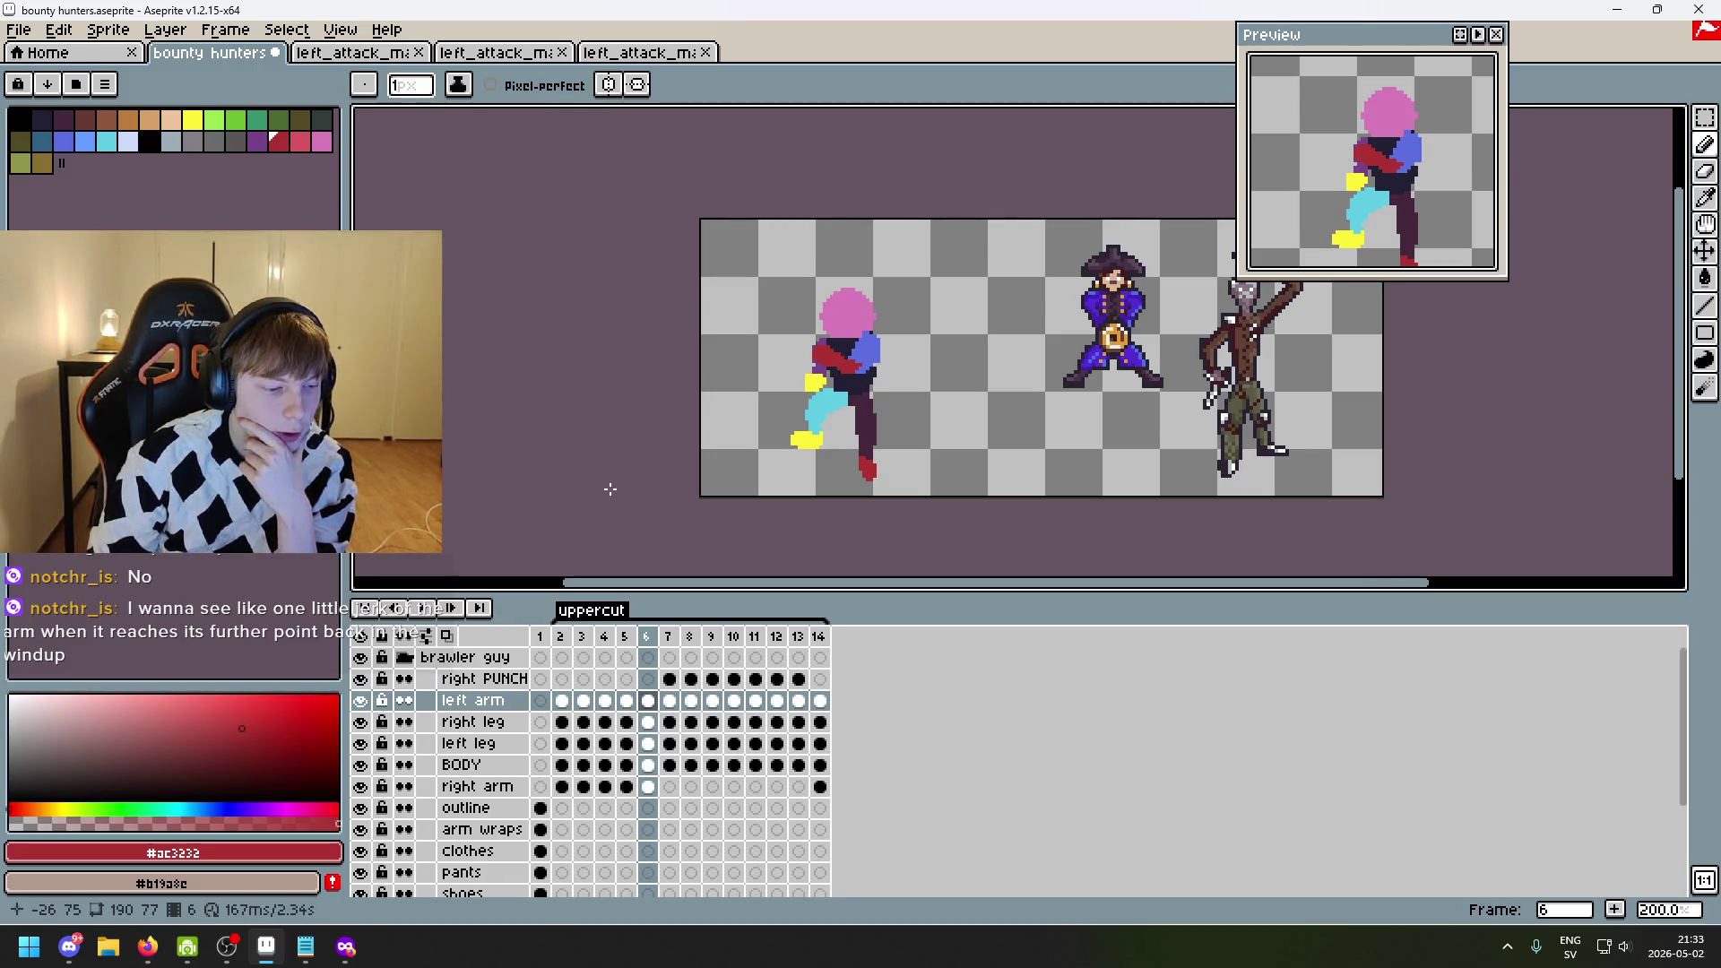
{"action": "key", "text": "Return"}
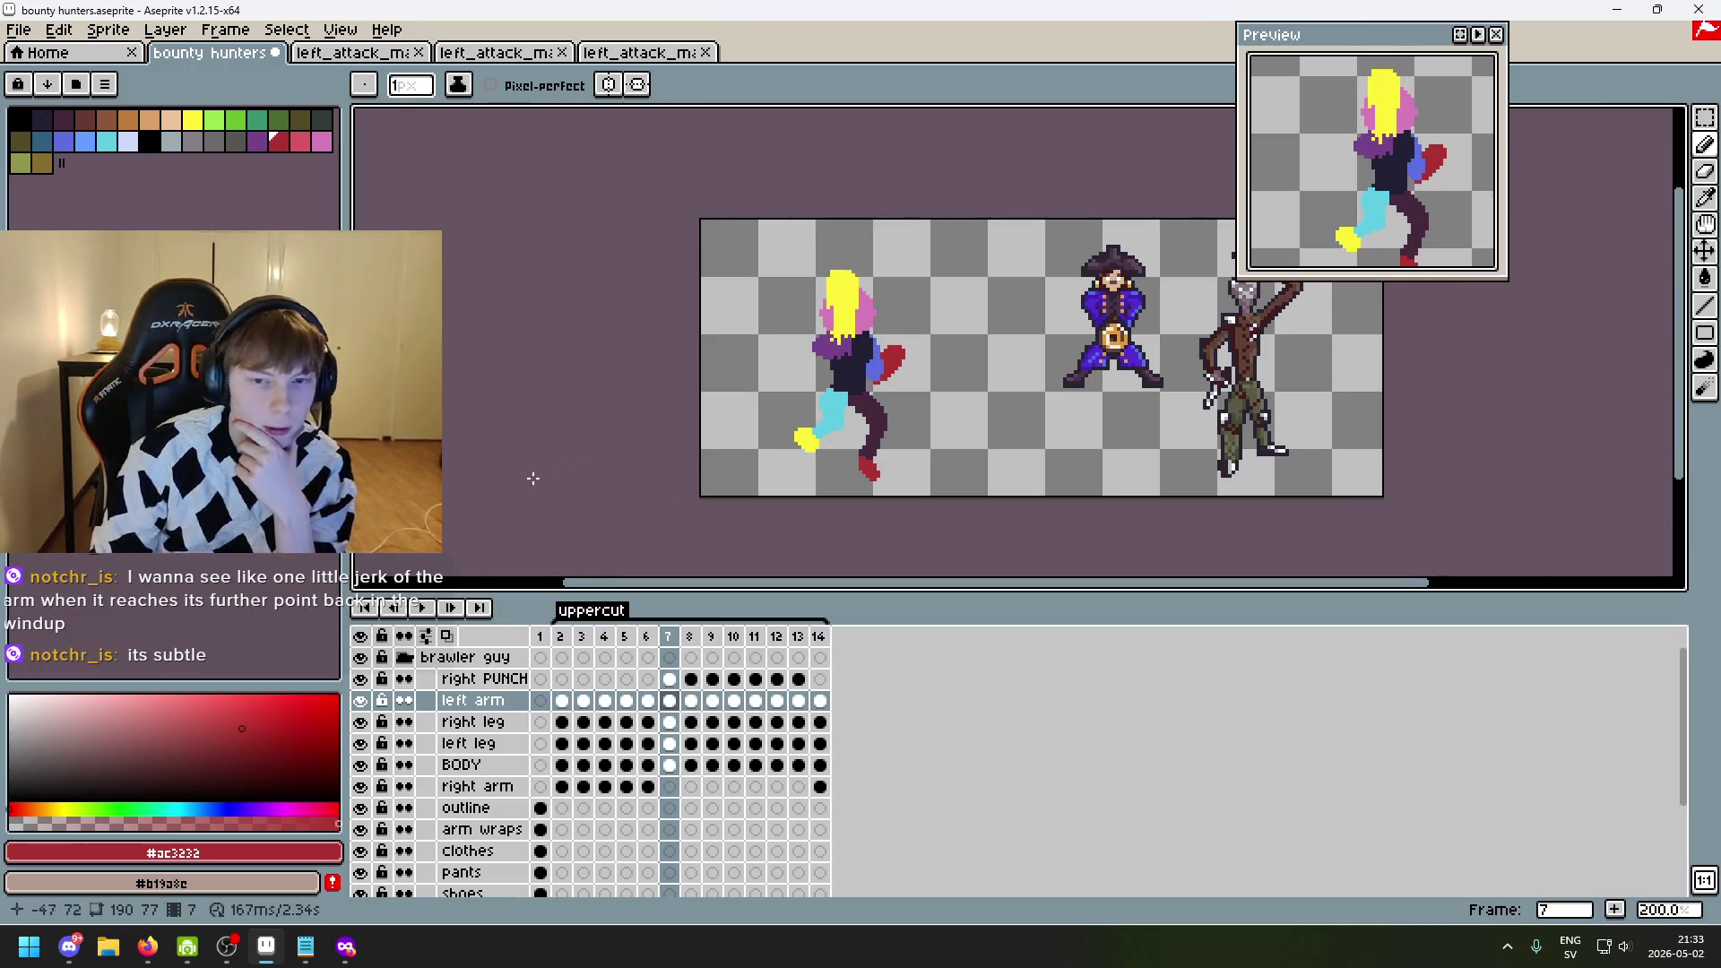
{"action": "scroll", "coordinate": [532, 479], "scroll_direction": "up", "scroll_amount": 1}
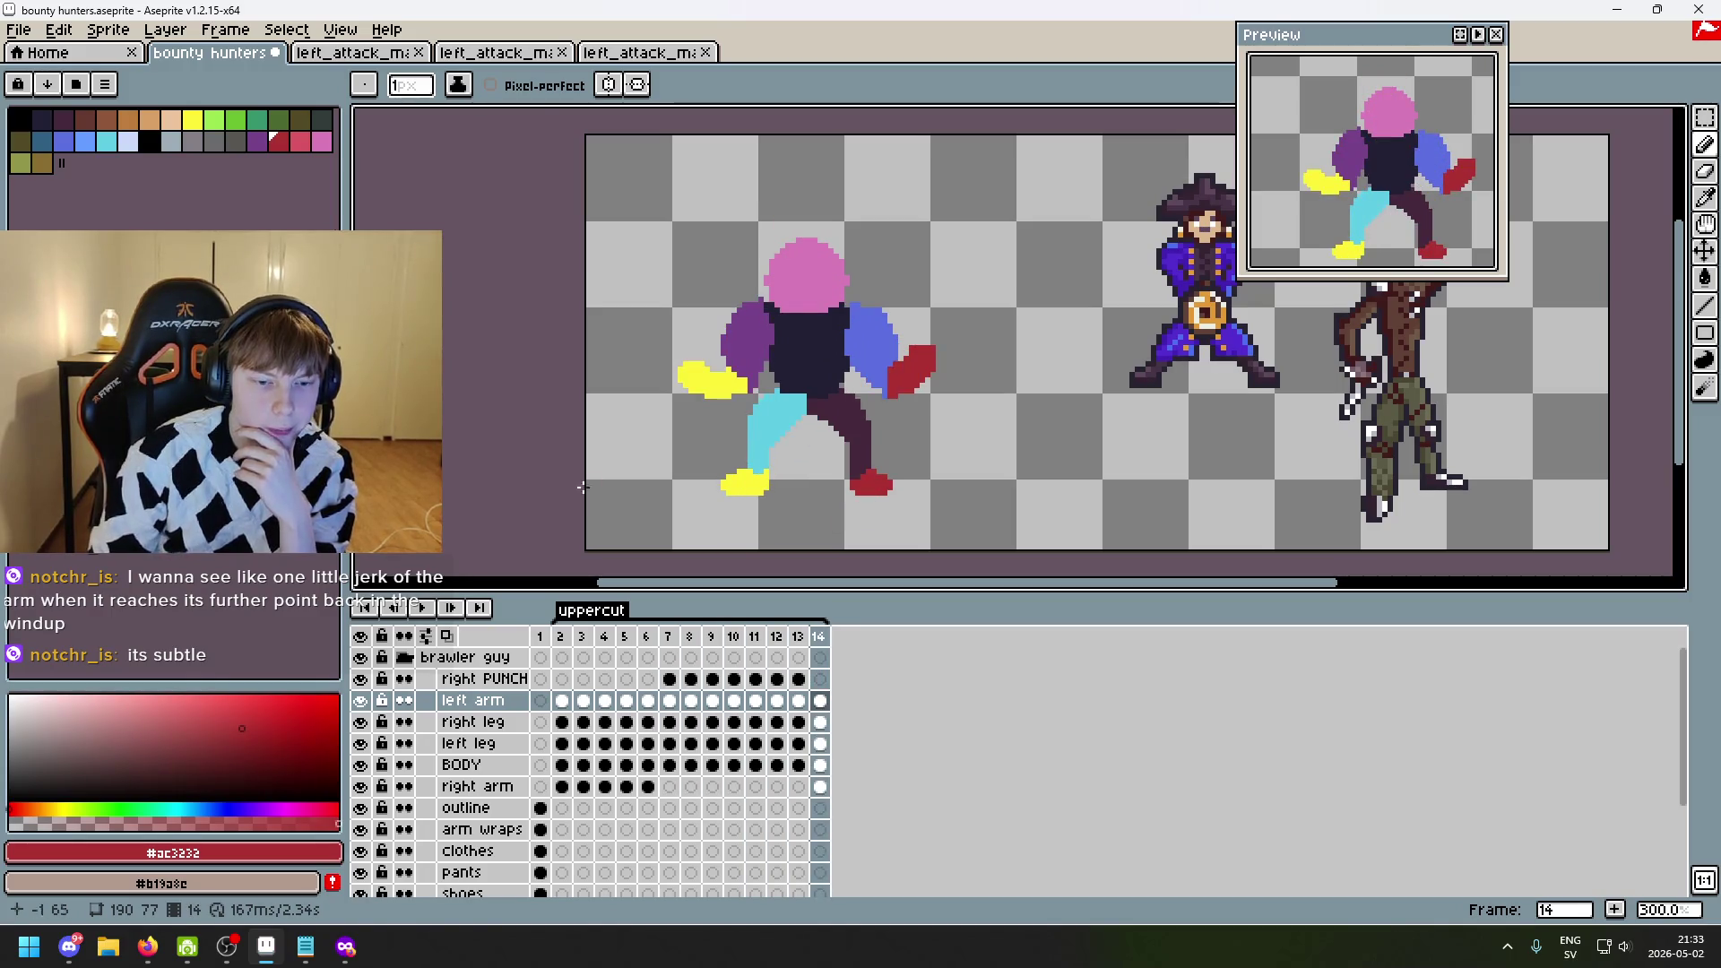
{"action": "left_click", "coordinate": [422, 608]}
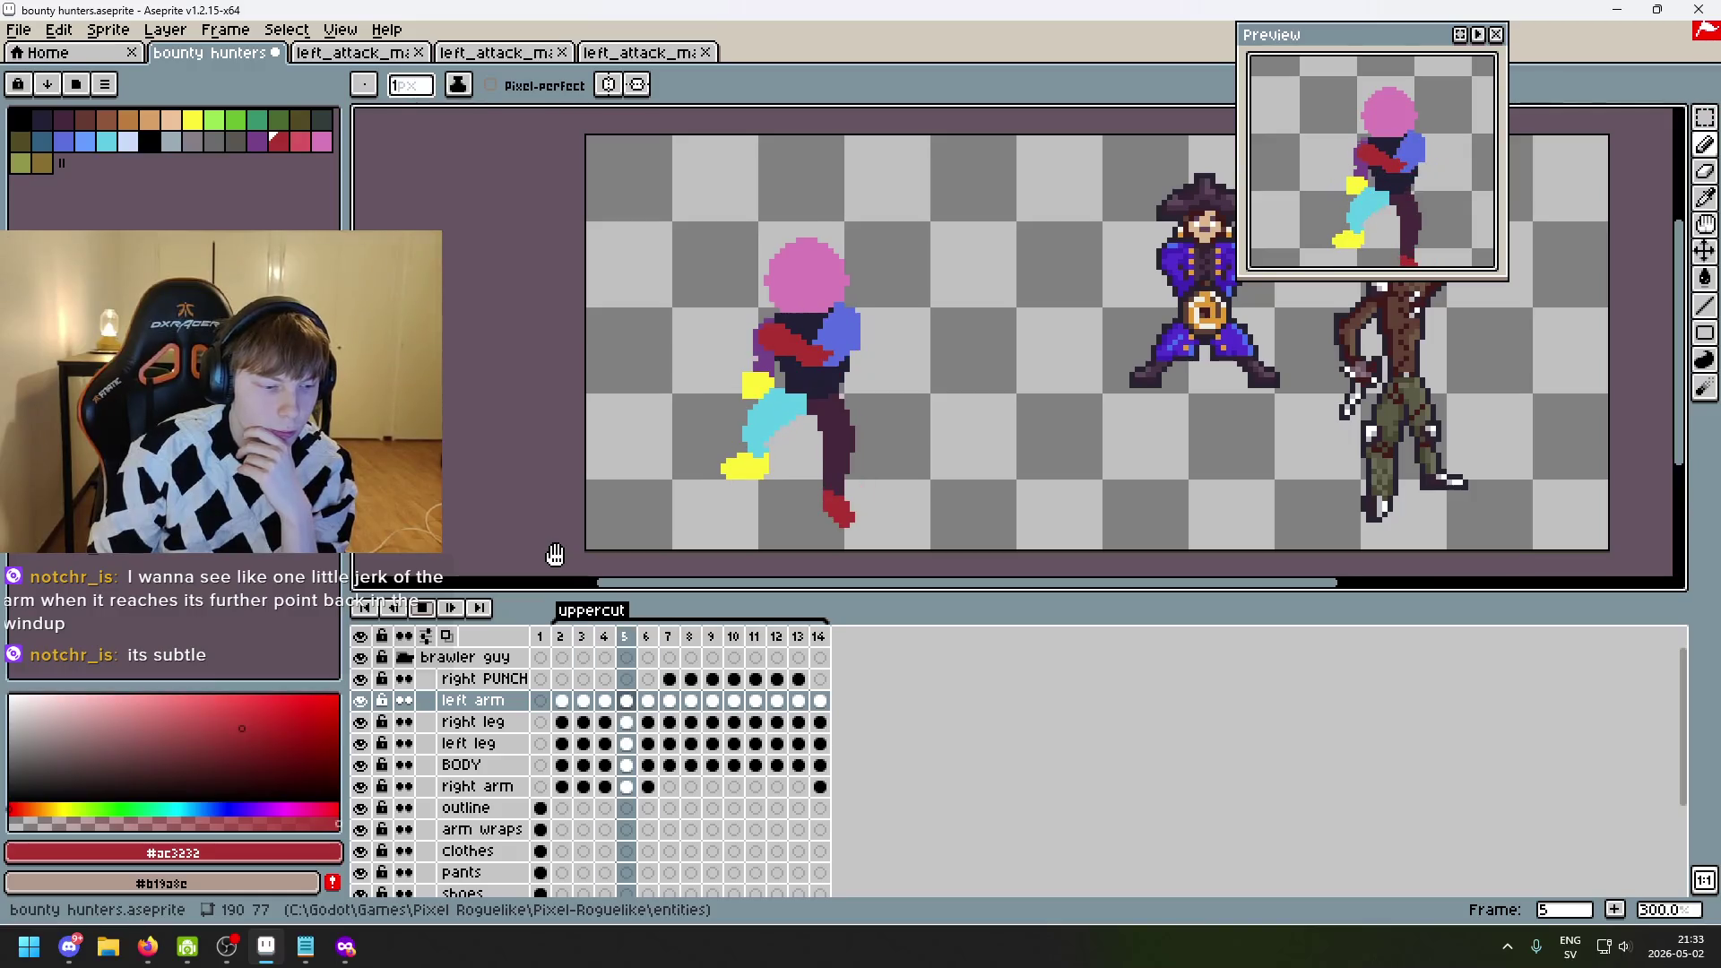
{"action": "key", "text": "Return"}
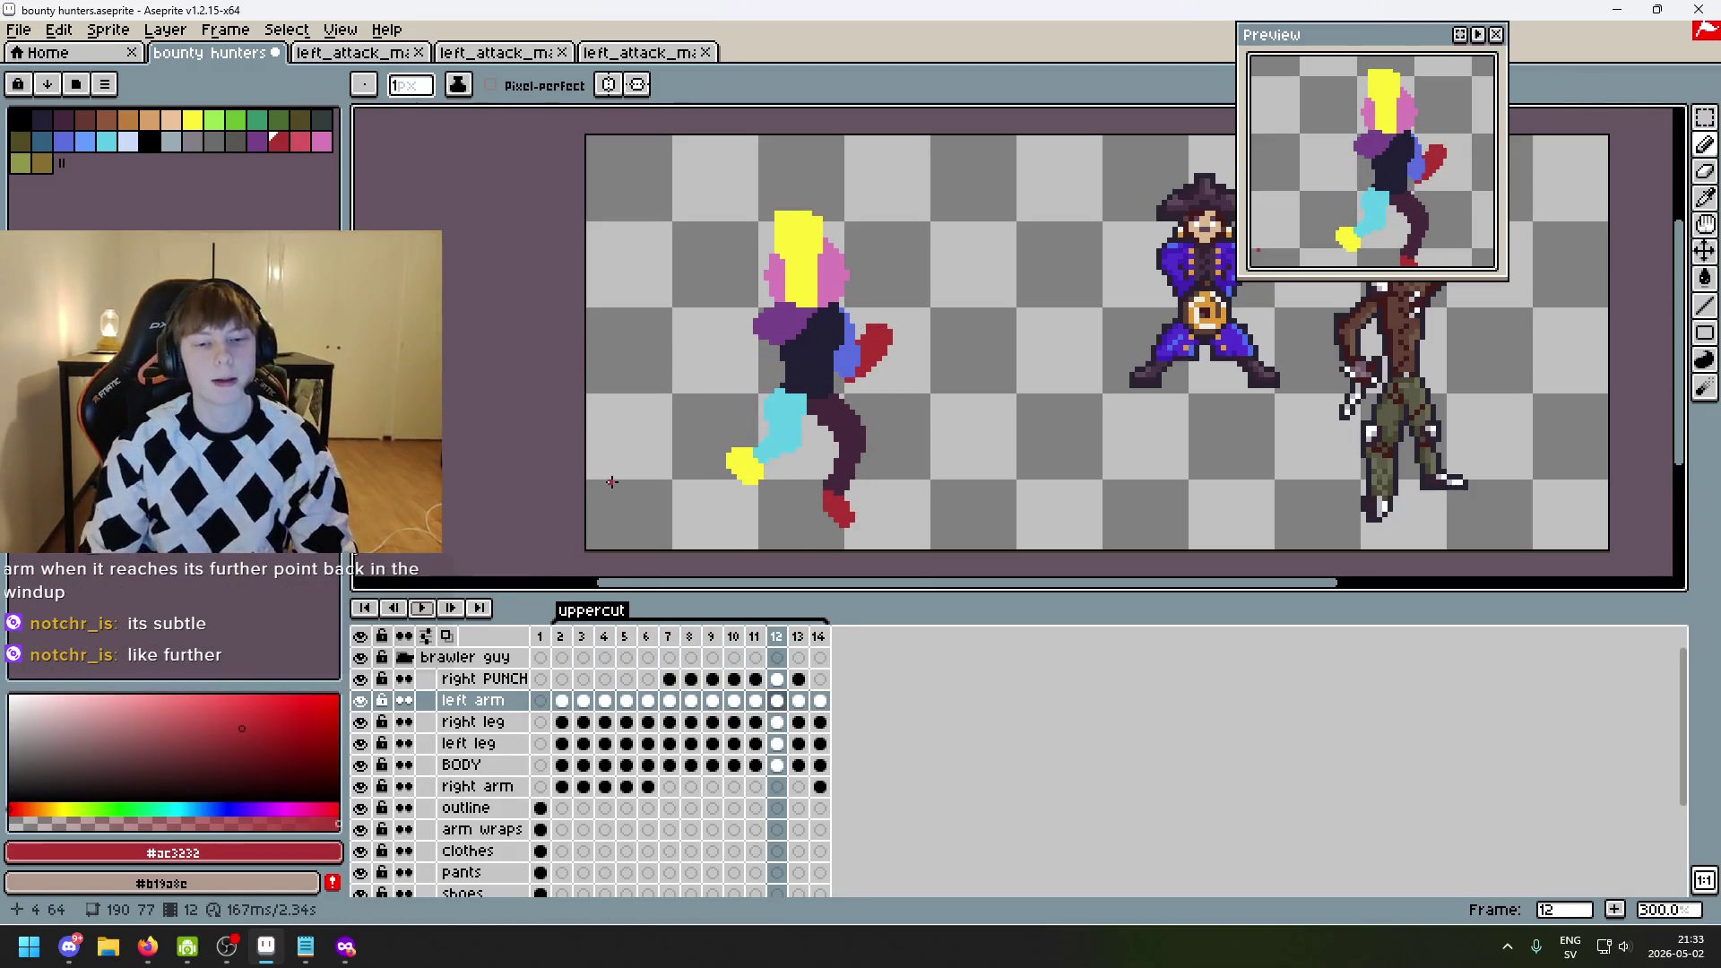
{"action": "key", "text": "Left"}
{"action": "key", "text": "Left"}
{"action": "key", "text": "Left"}
{"action": "key", "text": "Right"}
{"action": "key", "text": "Right"}
{"action": "key", "text": "Right"}
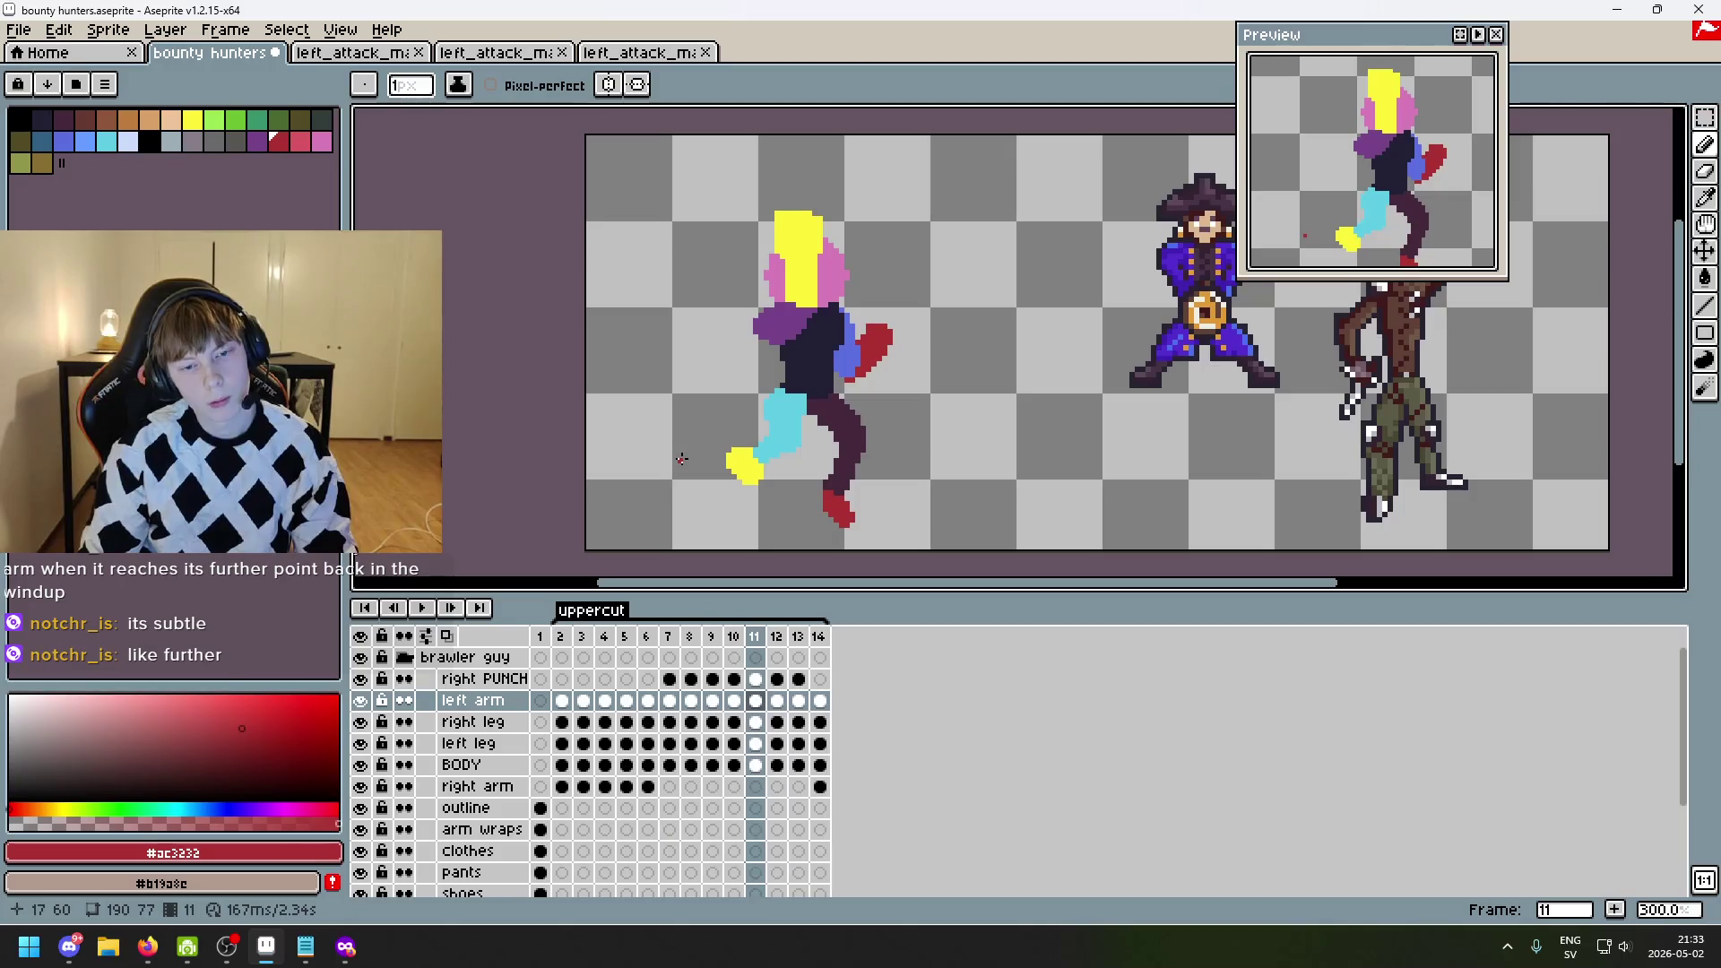
{"action": "key", "text": "Left"}
{"action": "key", "text": "Left"}
{"action": "key", "text": "Left"}
{"action": "key", "text": "Left"}
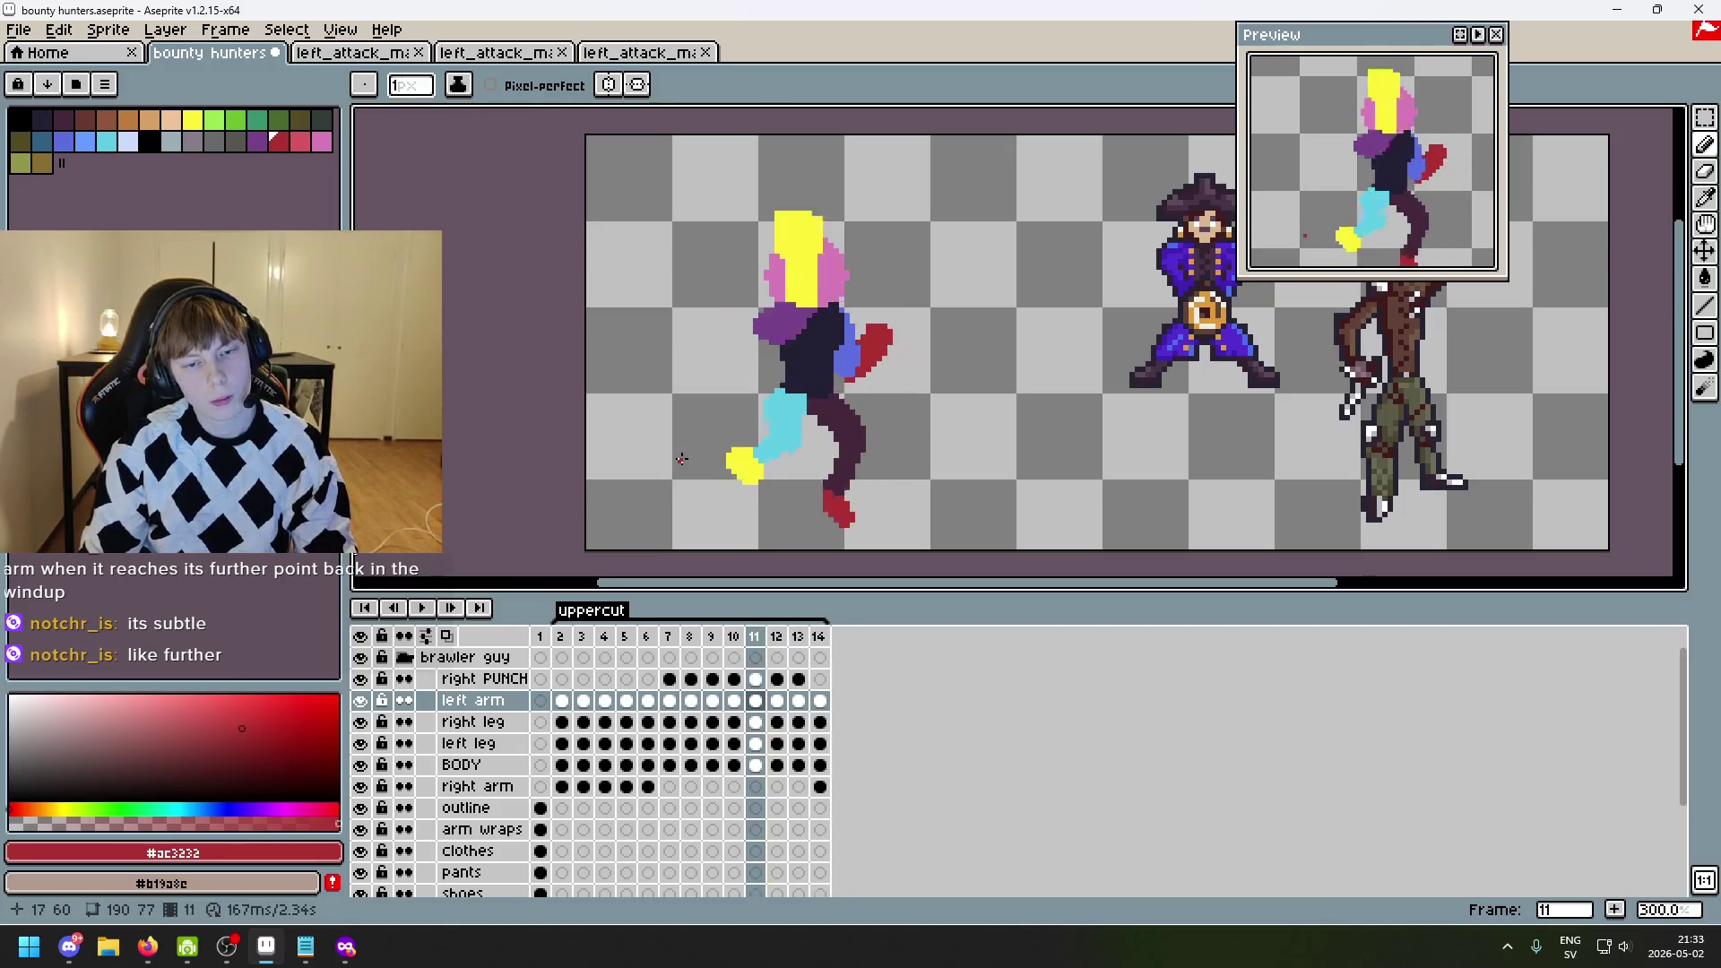
{"action": "key", "text": "Left"}
{"action": "key", "text": "Left"}
{"action": "key", "text": "Right"}
{"action": "key", "text": "Right"}
{"action": "key", "text": "Right"}
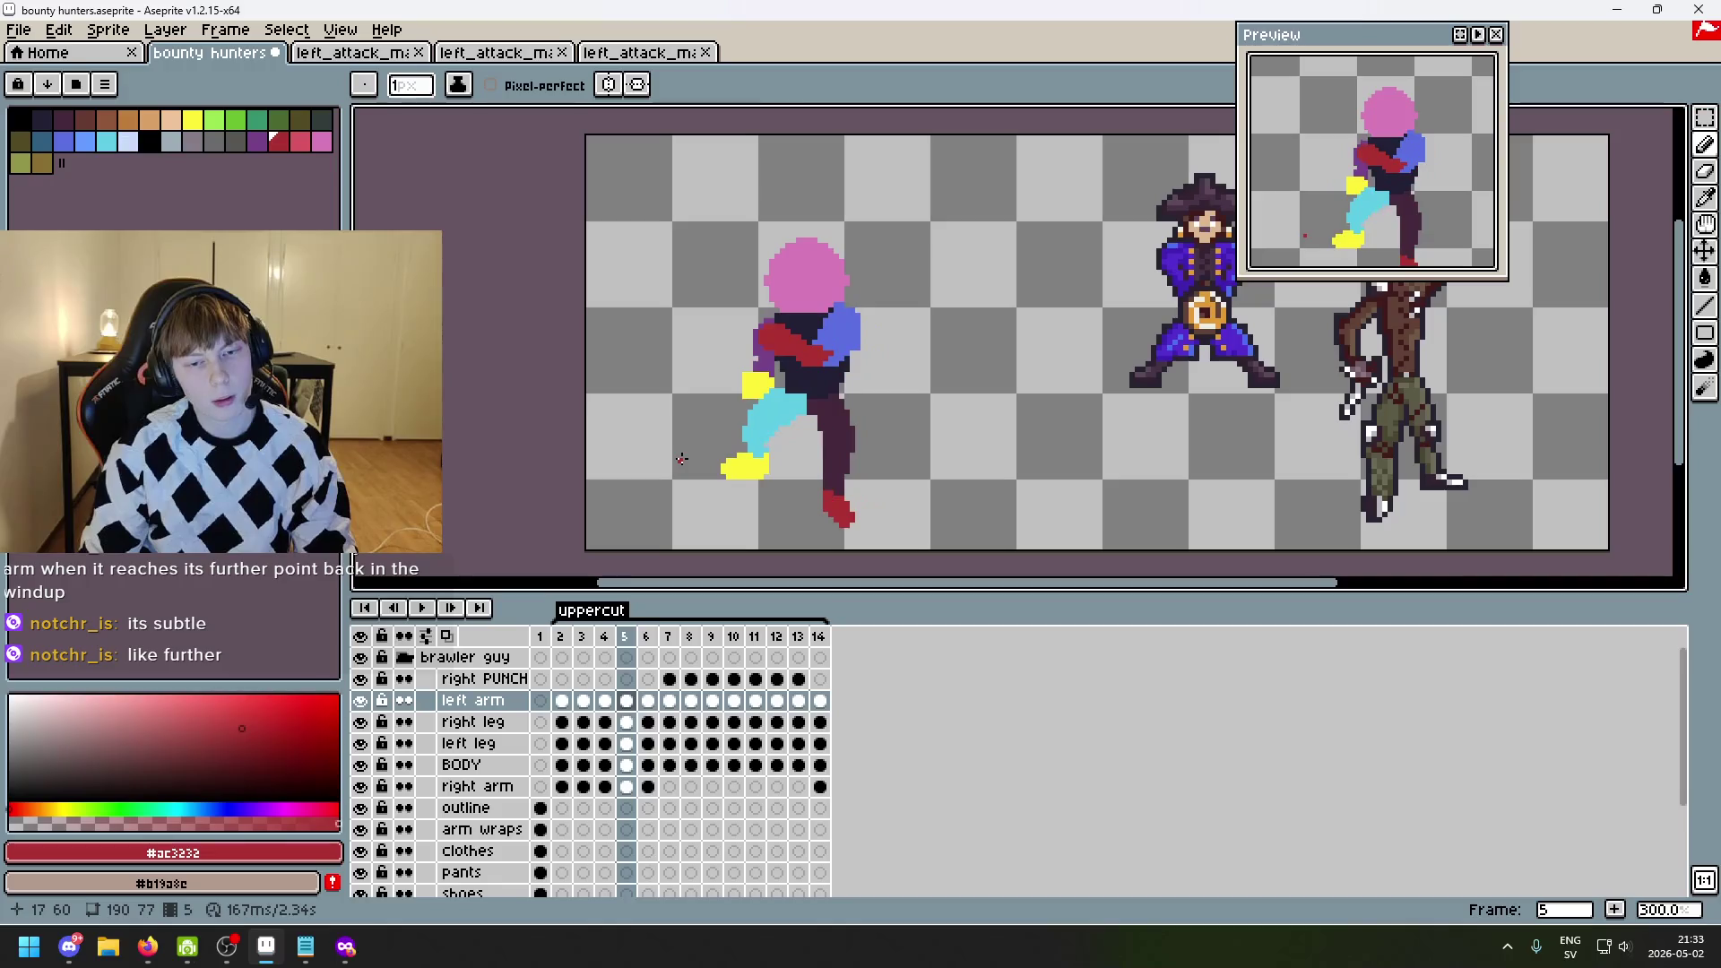
{"action": "key", "text": "Left"}
{"action": "key", "text": "Left"}
{"action": "key", "text": "Right"}
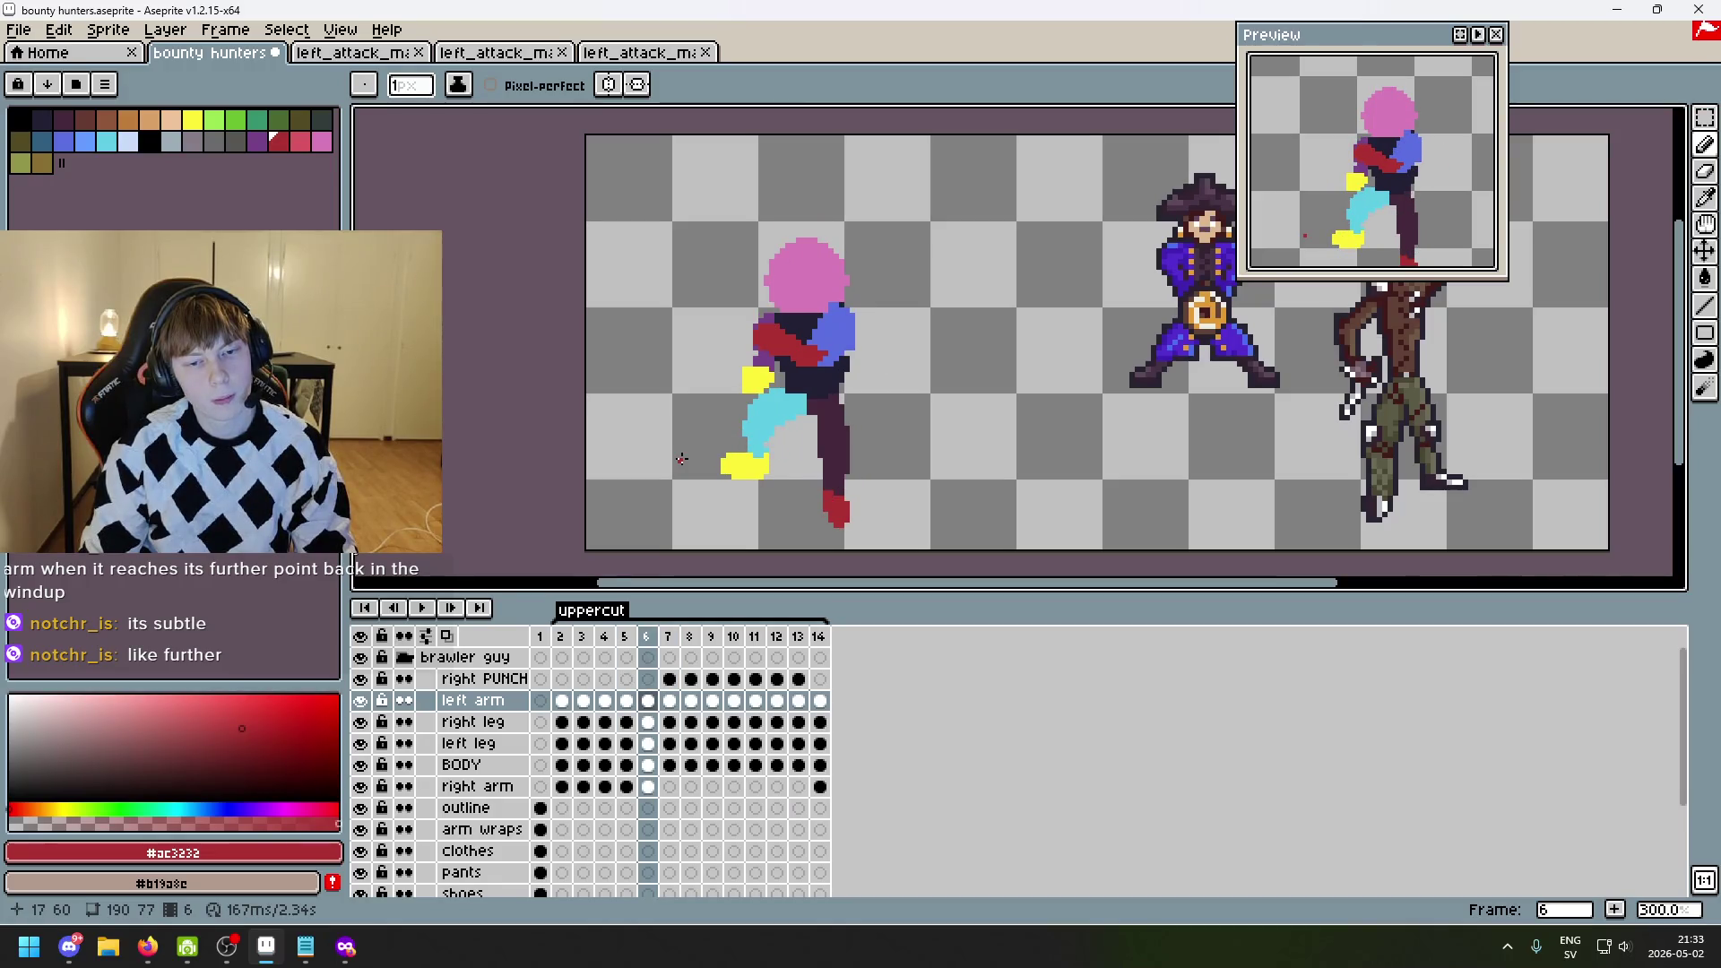
{"action": "key", "text": "Left"}
{"action": "key", "text": "Left"}
{"action": "key", "text": "Left"}
{"action": "key", "text": "1"}
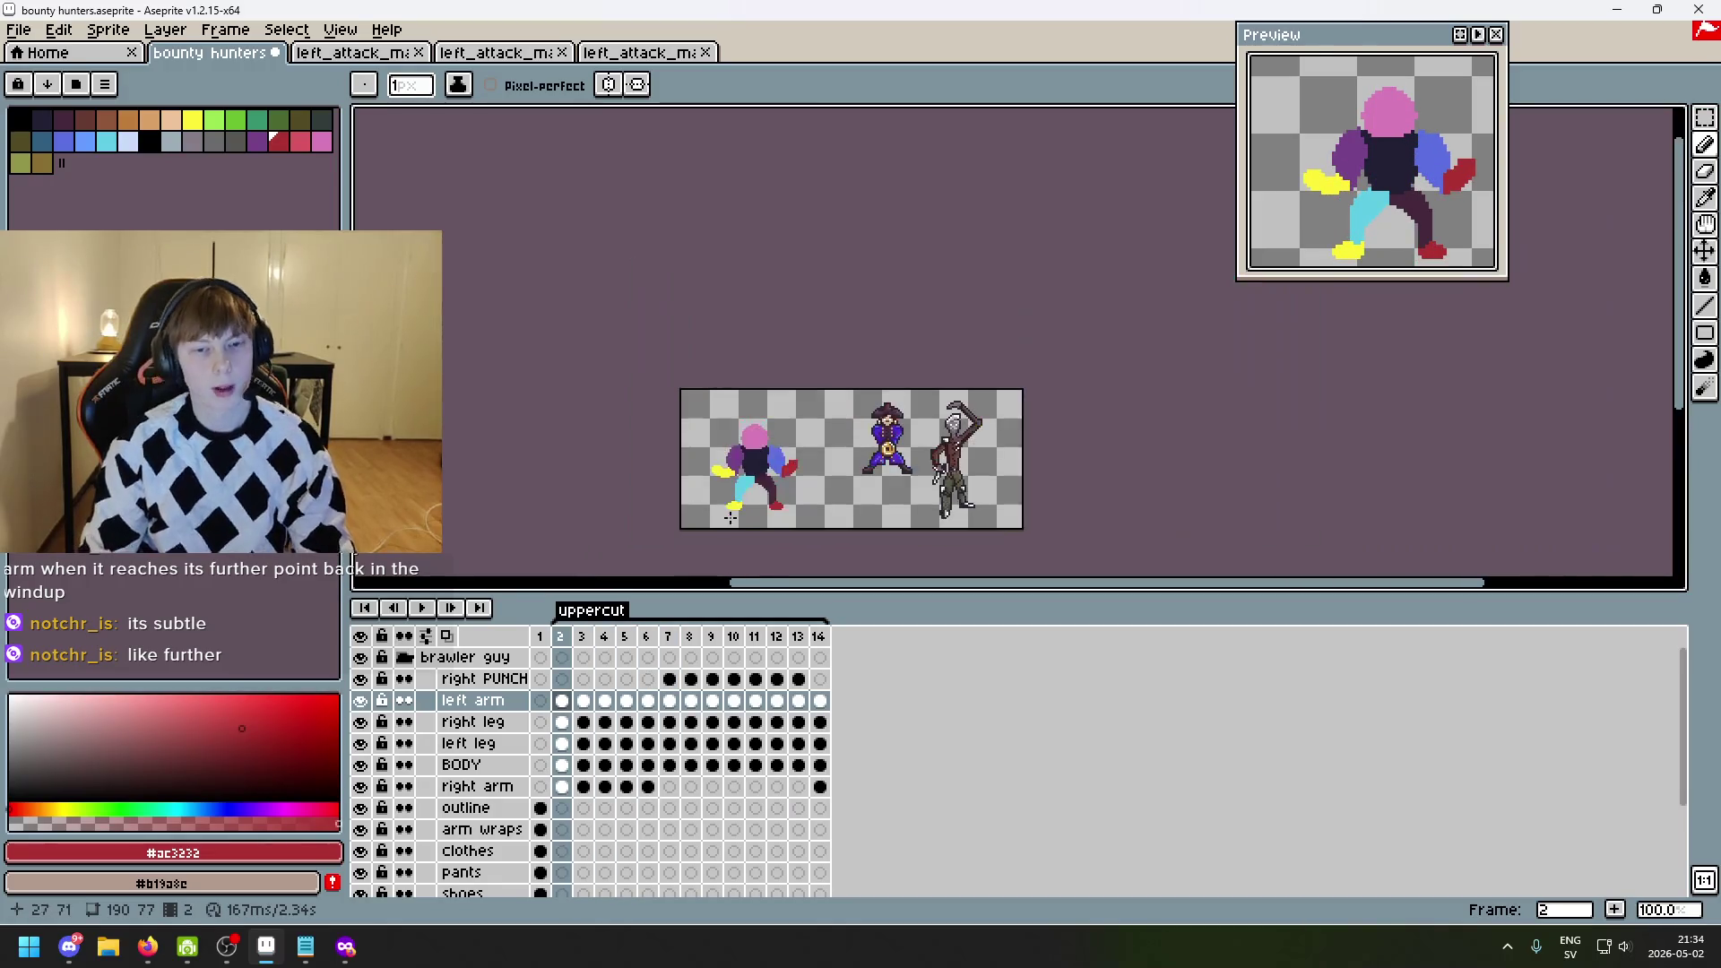
{"action": "scroll", "coordinate": [845, 407], "scroll_direction": "up", "scroll_amount": 1}
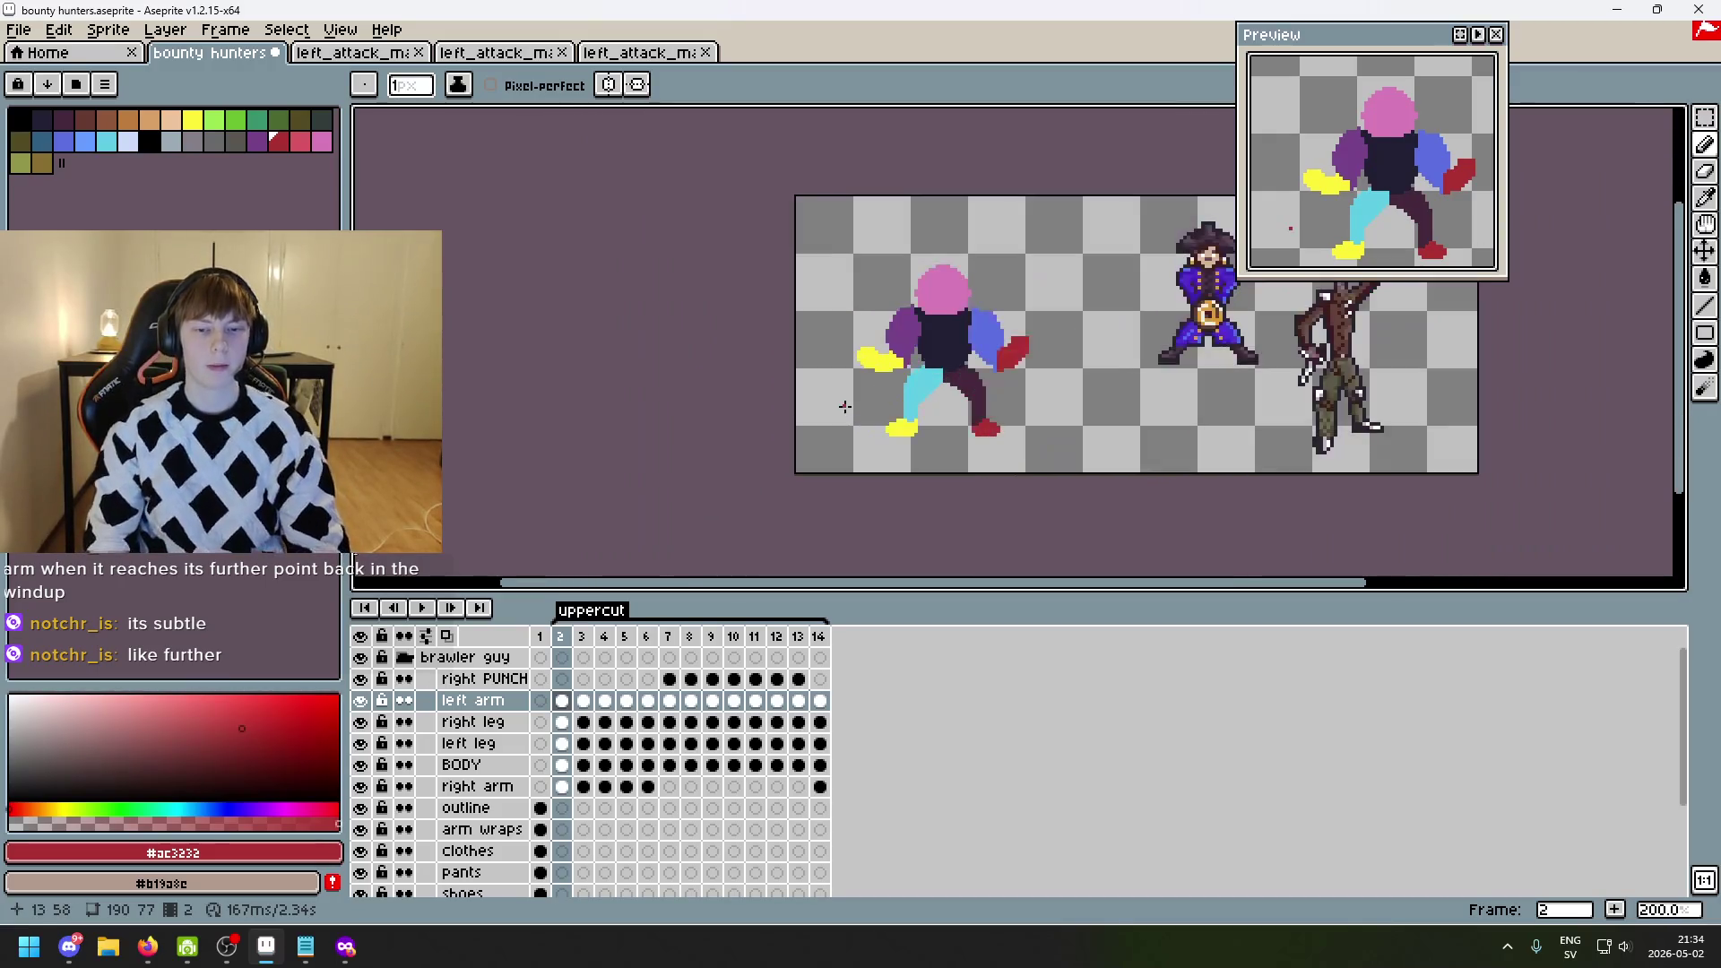
{"action": "left_click", "coordinate": [427, 609]}
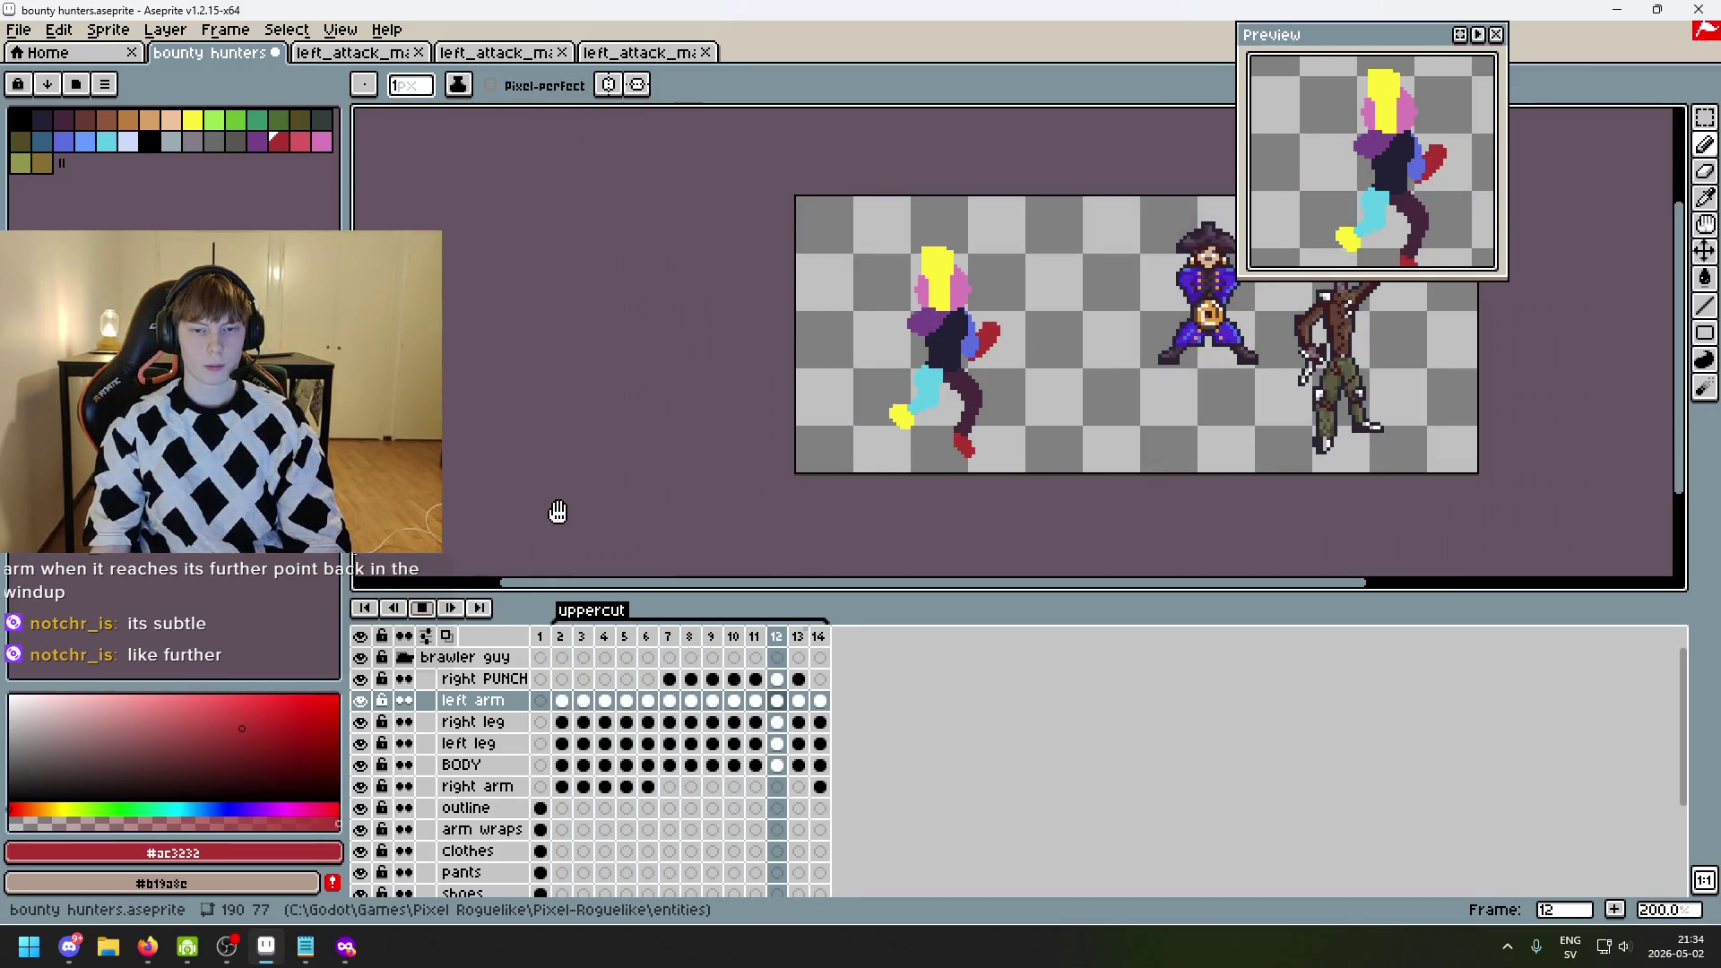
{"action": "left_click", "coordinate": [431, 615]}
{"action": "scroll", "coordinate": [819, 462], "scroll_direction": "up", "scroll_amount": 1}
{"action": "key", "text": "Left"}
{"action": "key", "text": "Left"}
{"action": "key", "text": "Left"}
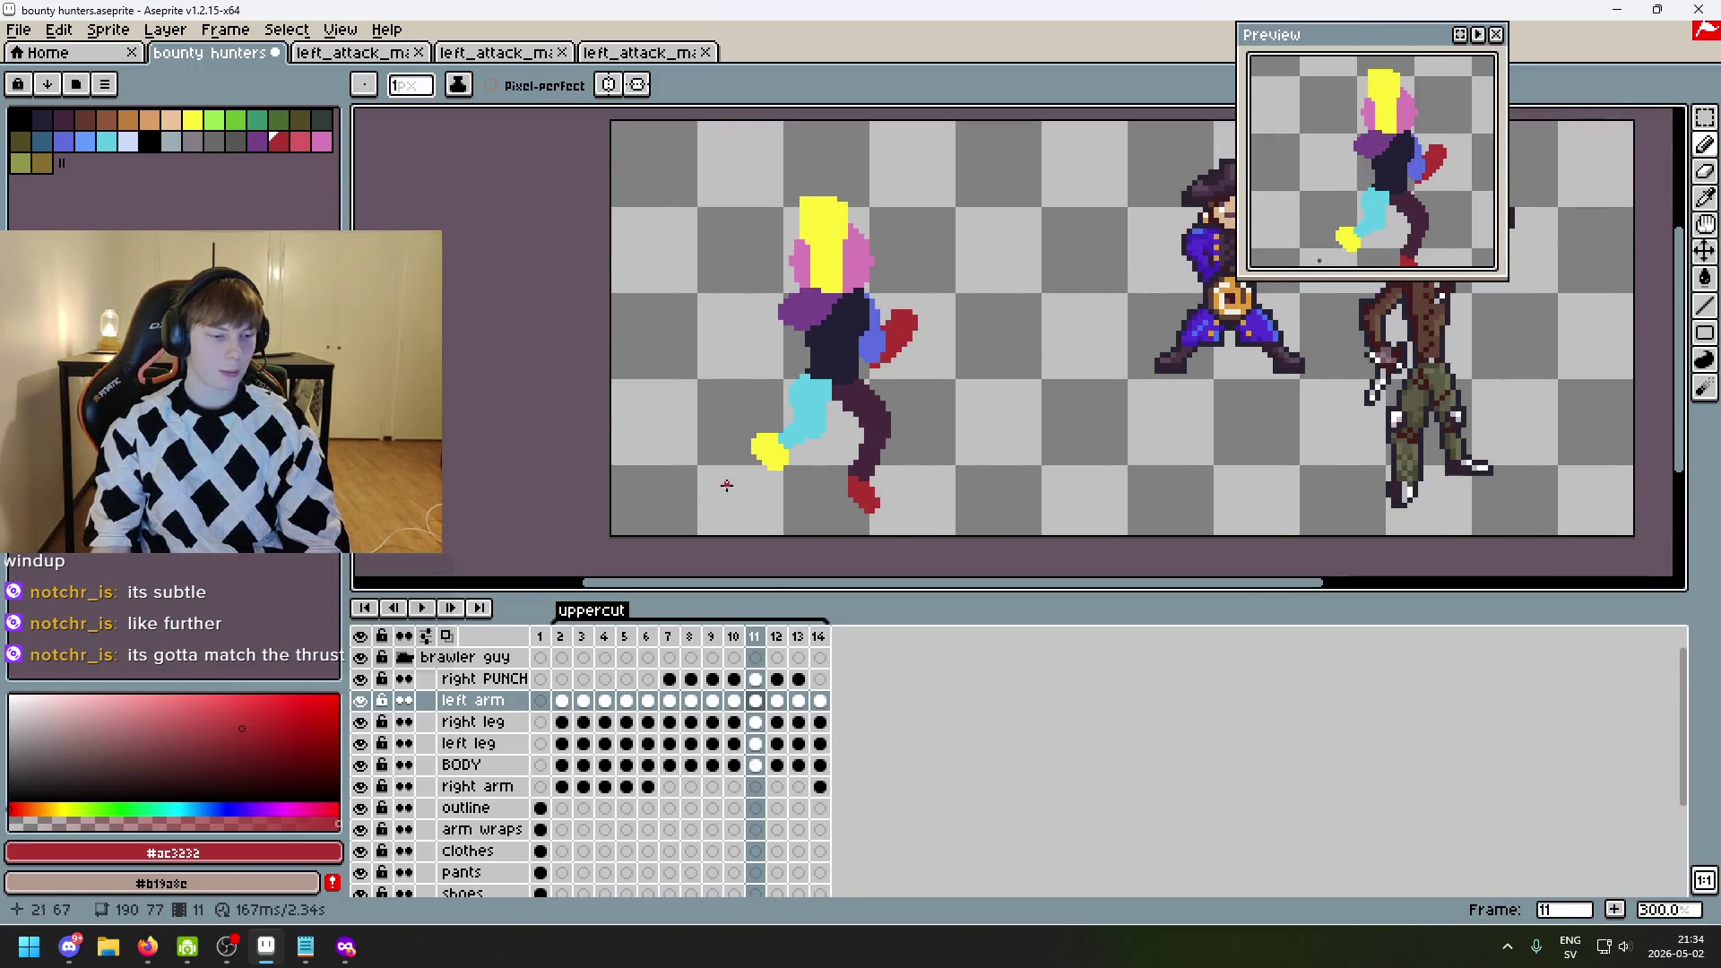
{"action": "key", "text": "Right"}
{"action": "key", "text": "Right"}
{"action": "key", "text": "Right"}
{"action": "key", "text": "Right"}
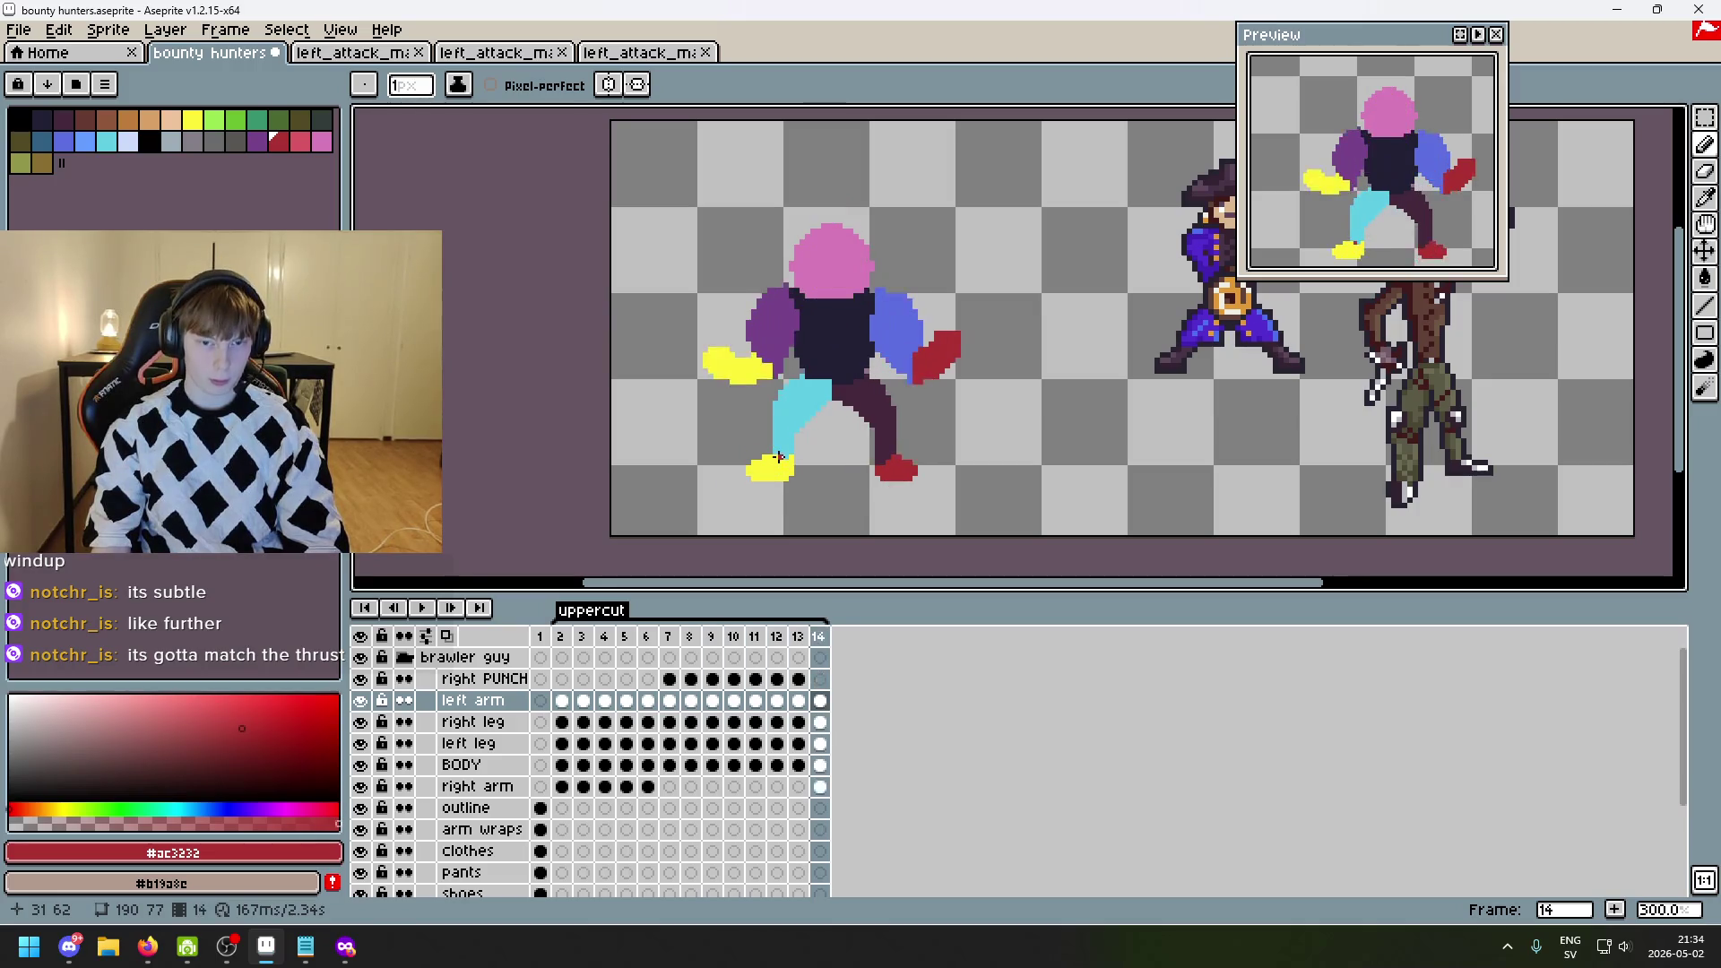
{"action": "key", "text": "Left"}
{"action": "key", "text": "Left"}
{"action": "key", "text": "Left"}
{"action": "key", "text": "Right"}
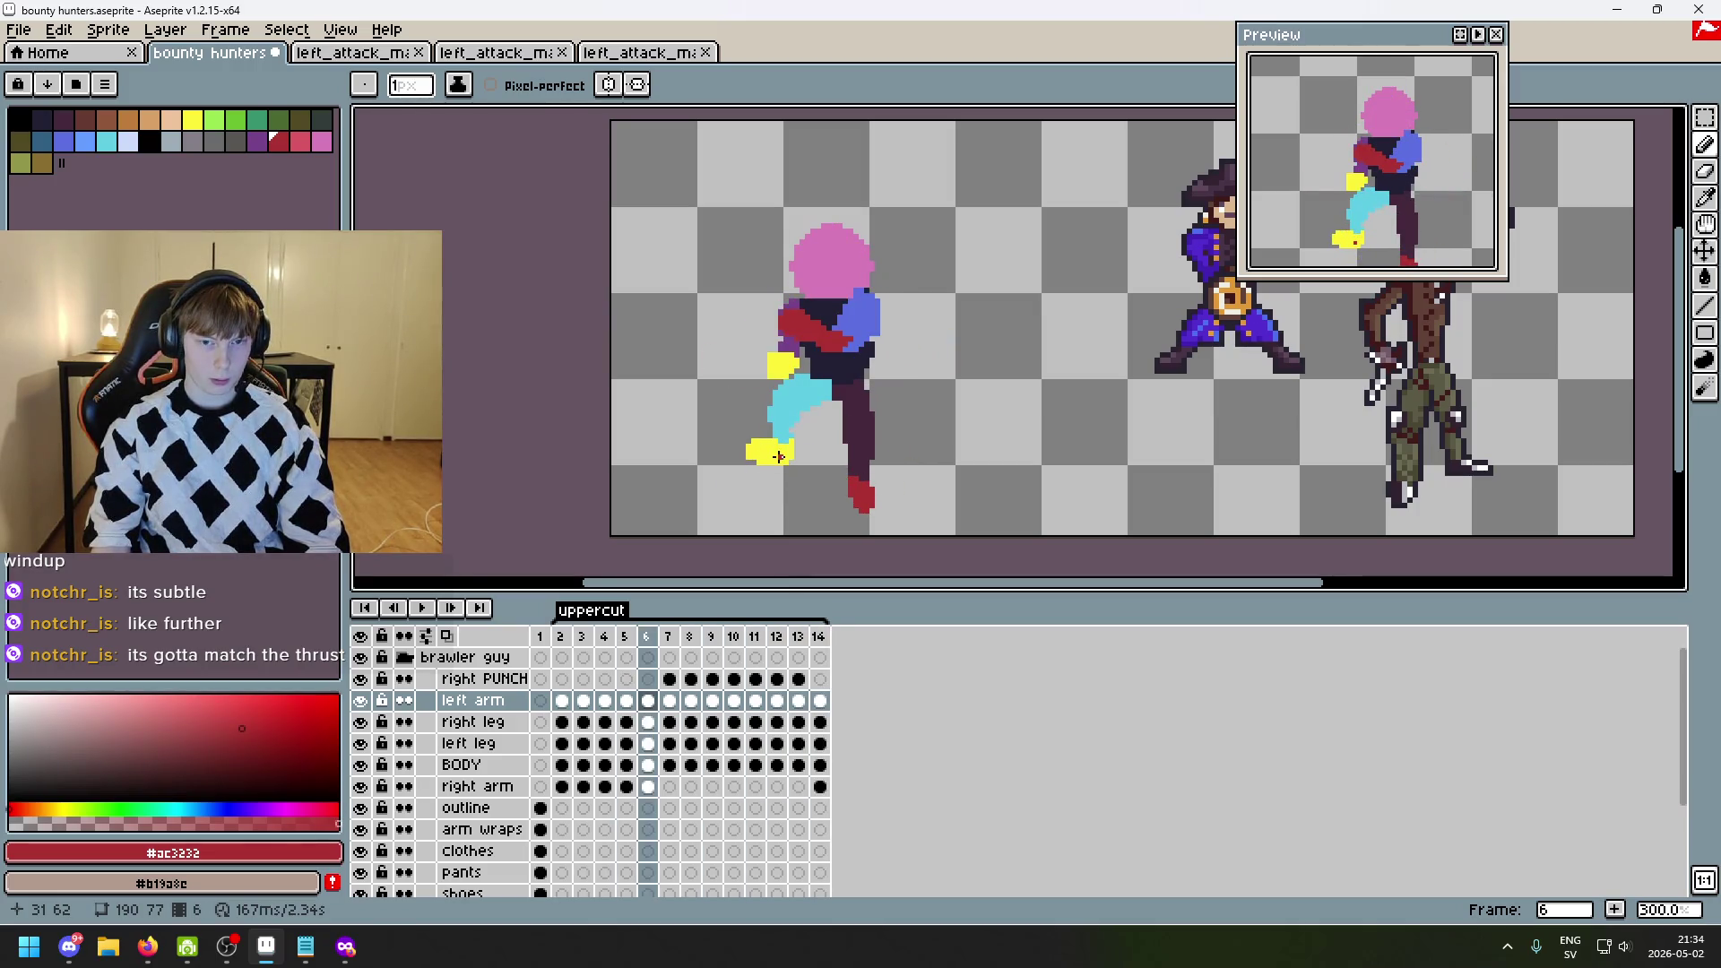
{"action": "key", "text": "Left"}
{"action": "key", "text": "Right"}
{"action": "key", "text": "Left"}
{"action": "key", "text": "Right"}
{"action": "scroll", "coordinate": [787, 380], "scroll_direction": "up", "scroll_amount": 3}
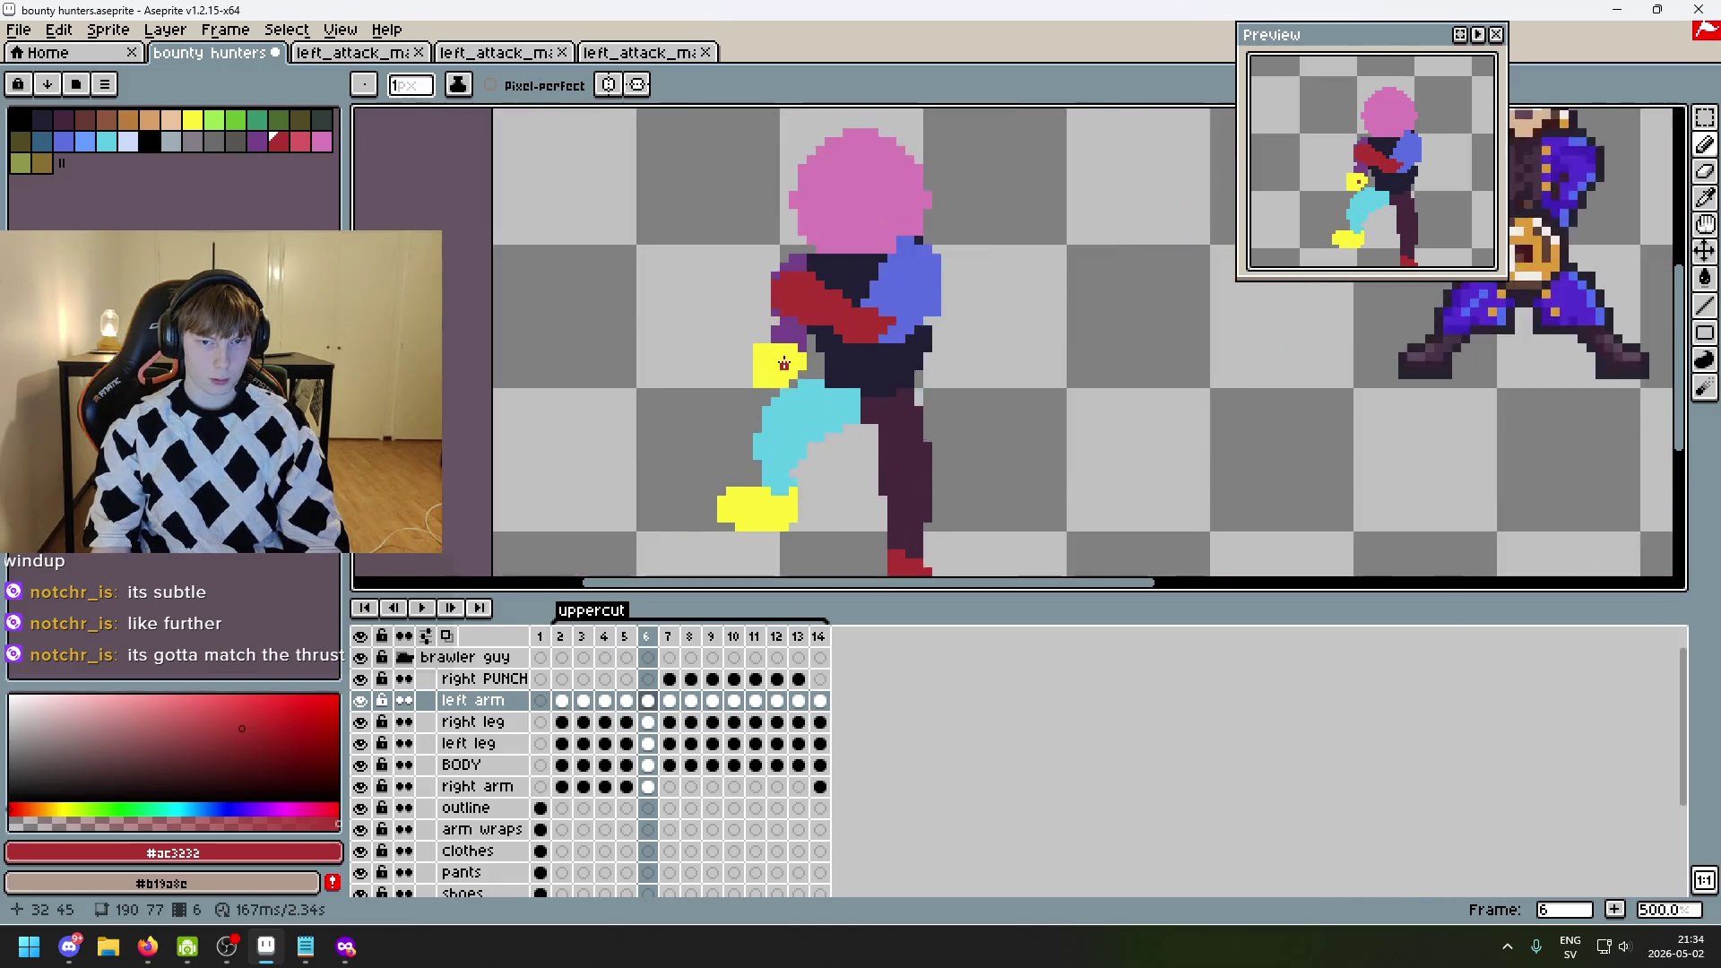
- Choose the Rectangular Marquee and make the right arm layer active
{"action": "left_click", "coordinate": [1705, 118]}
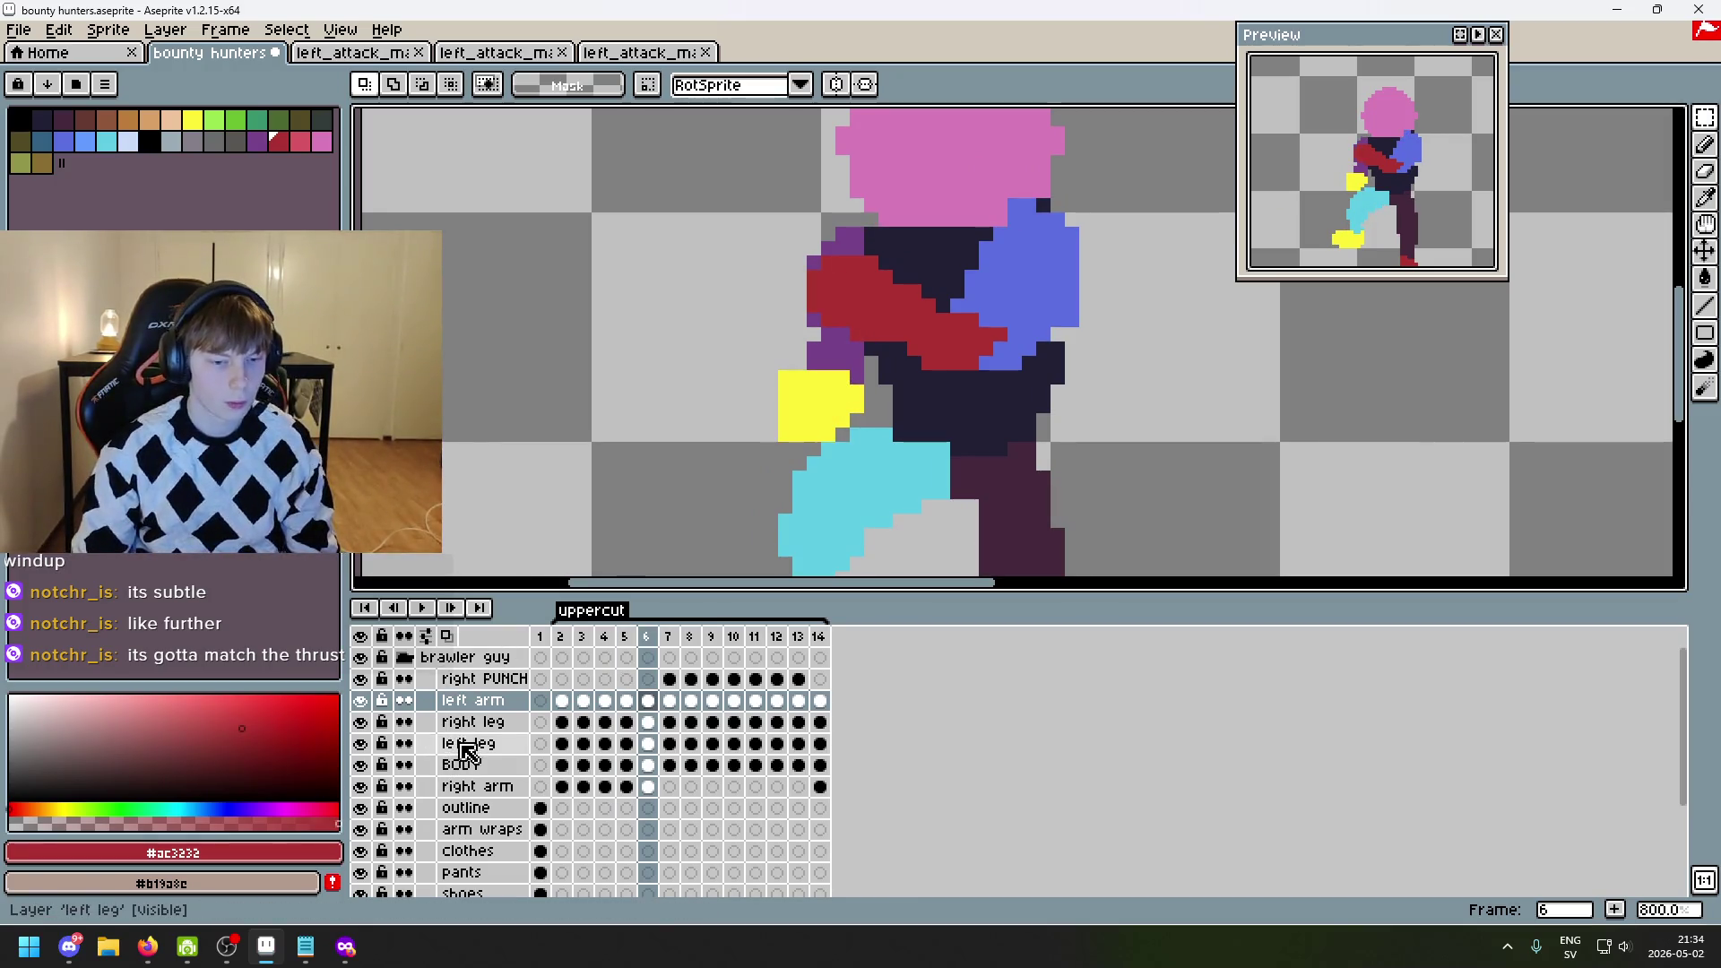
{"action": "left_click", "coordinate": [421, 719]}
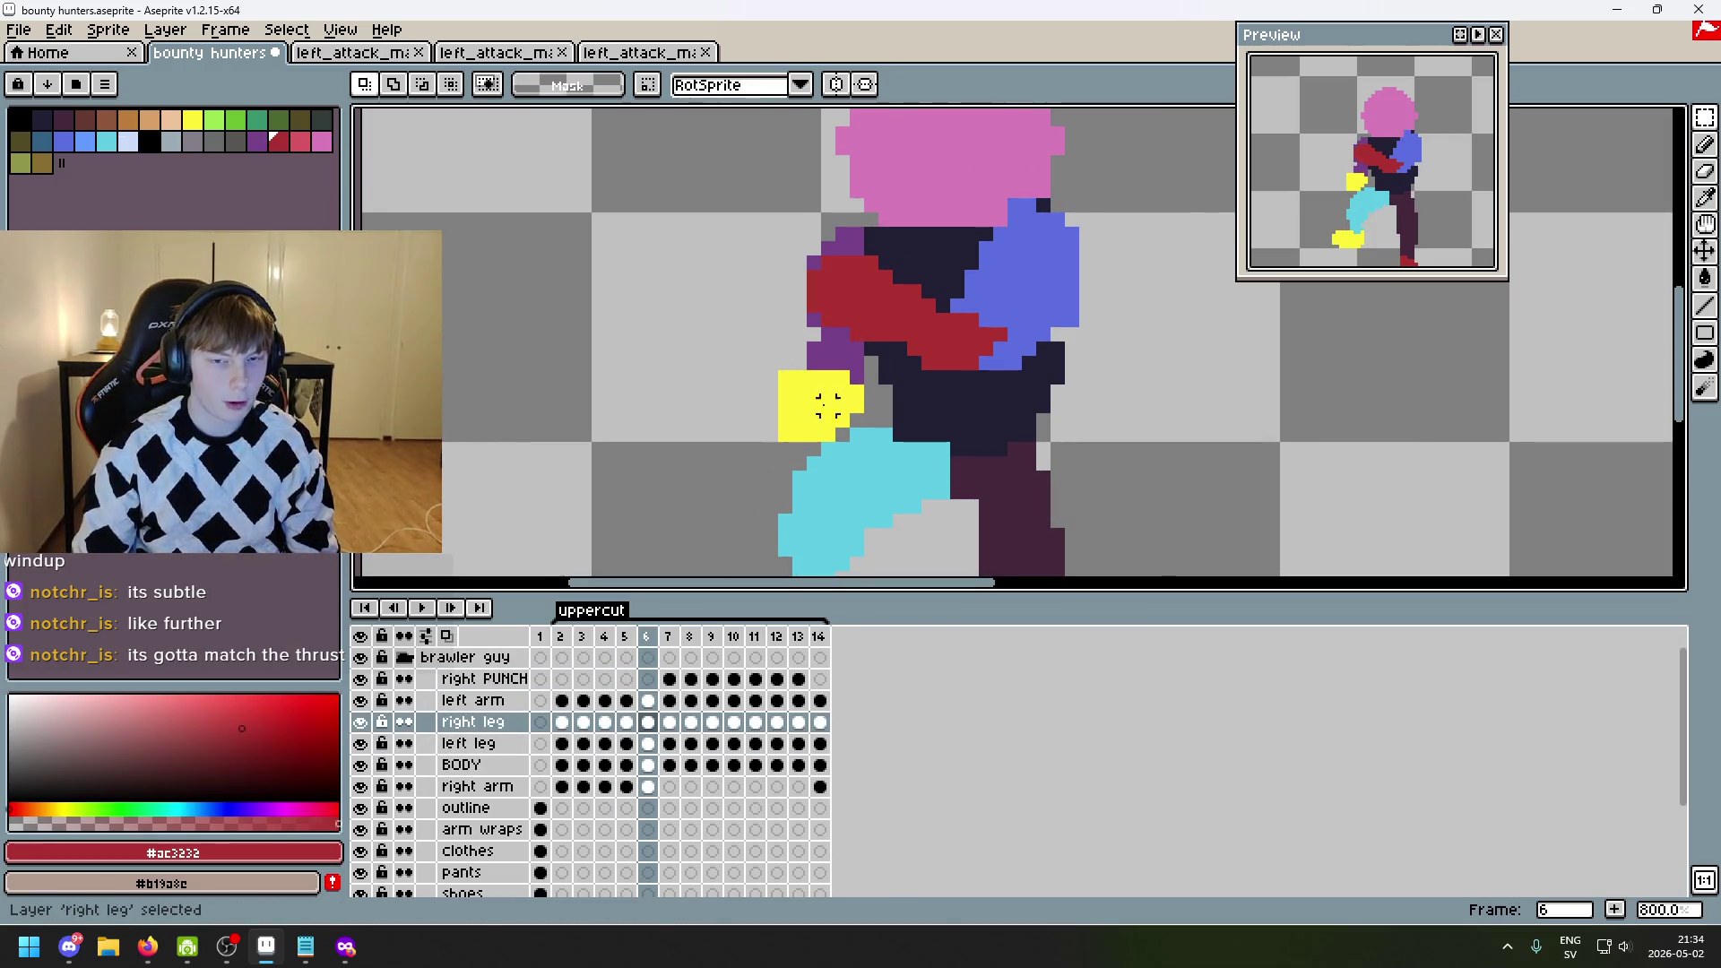
{"action": "scroll", "coordinate": [828, 403], "scroll_direction": "up", "scroll_amount": 1}
{"action": "key", "text": "Down"}
{"action": "key", "text": "Down"}
{"action": "key", "text": "Down"}
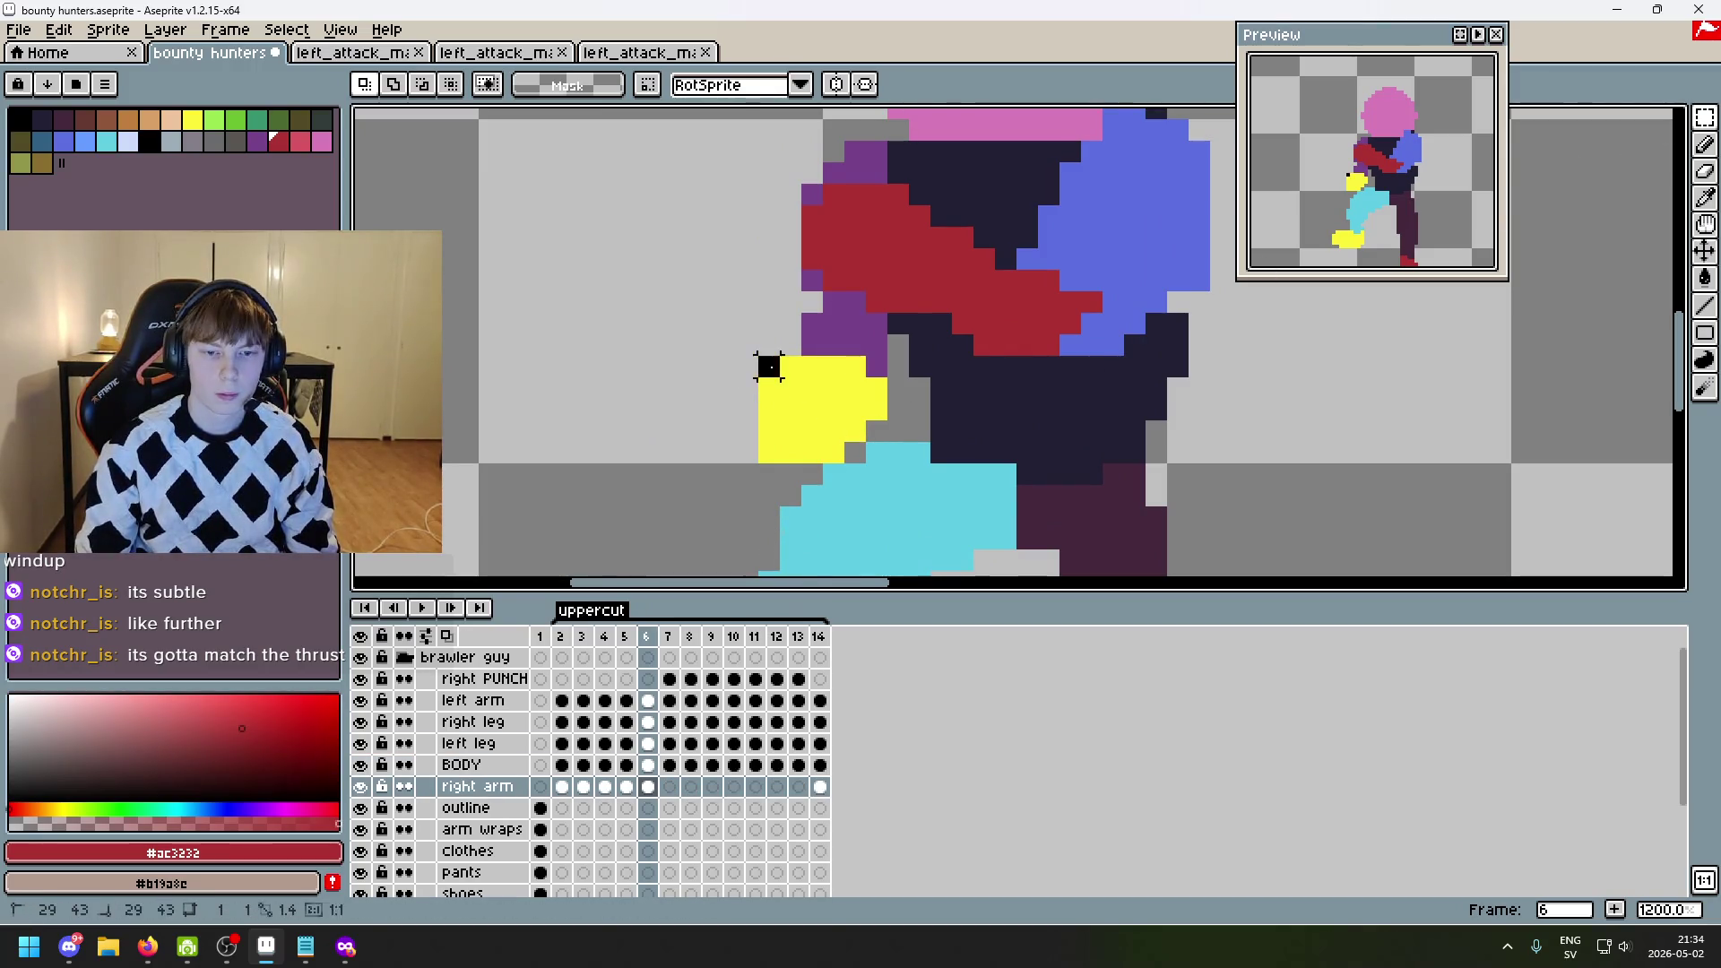
- Raise the yellow windup fist in frame 6 under the red arm
{"action": "left_click_drag", "start_coordinate": [768, 365], "coordinate": [891, 489]}
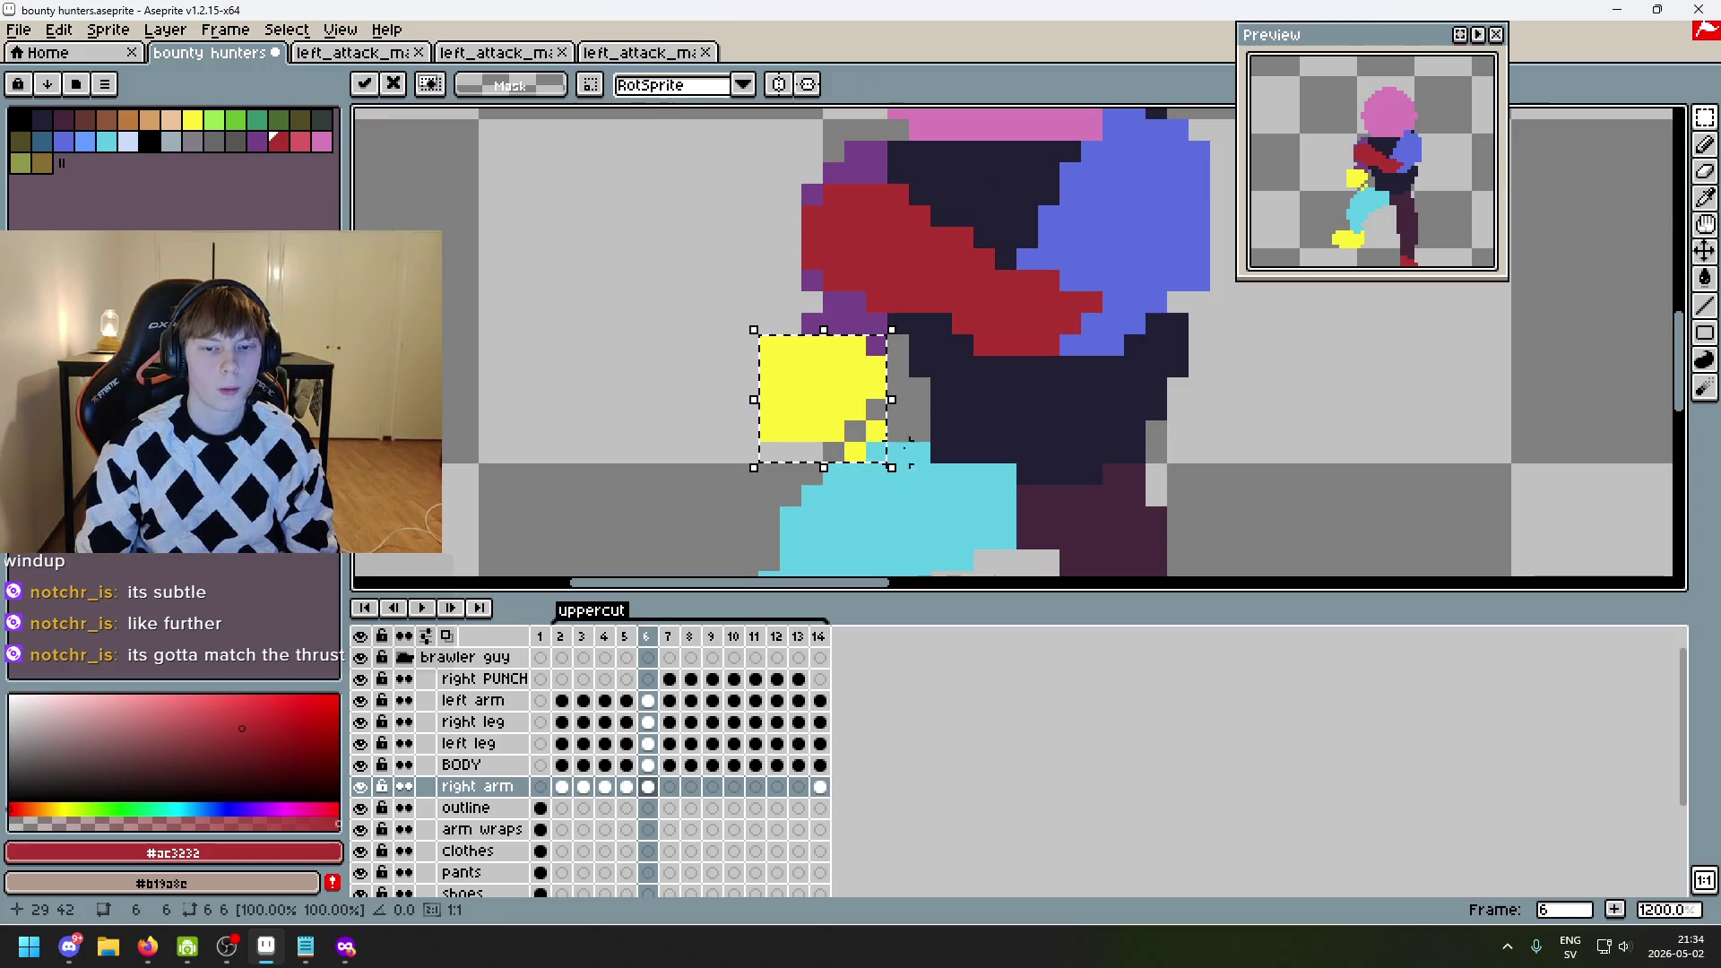
{"action": "key", "text": "ctrl+z"}
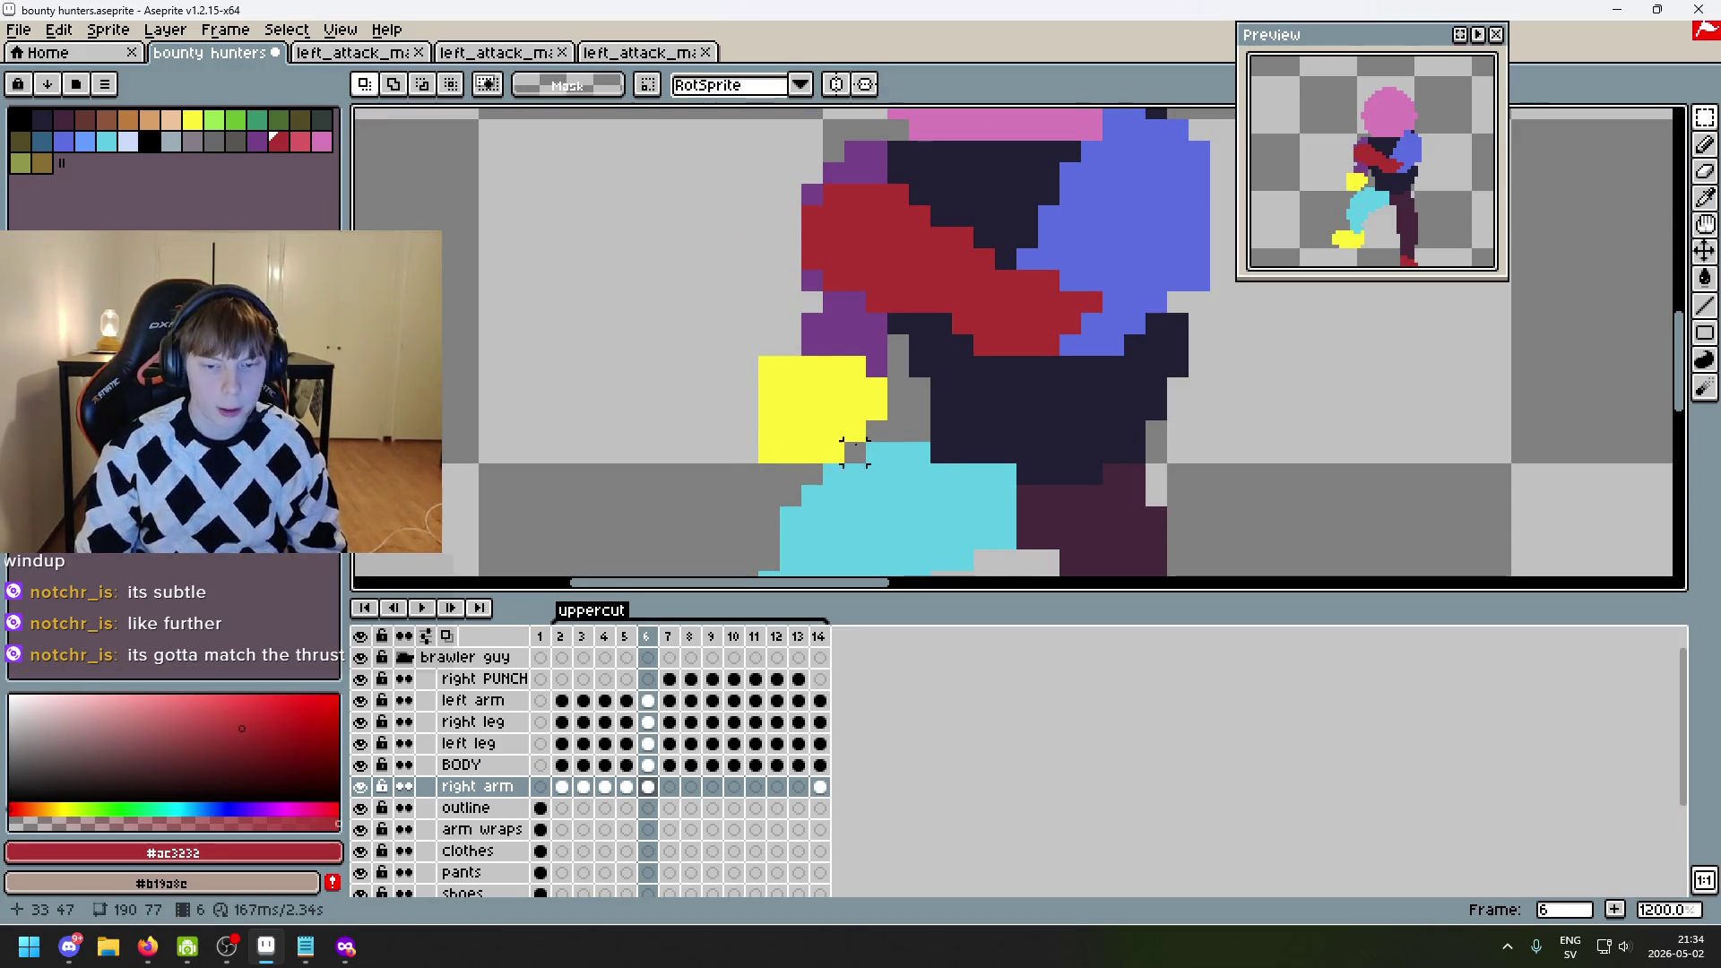
{"action": "left_click_drag", "start_coordinate": [755, 353], "coordinate": [891, 468]}
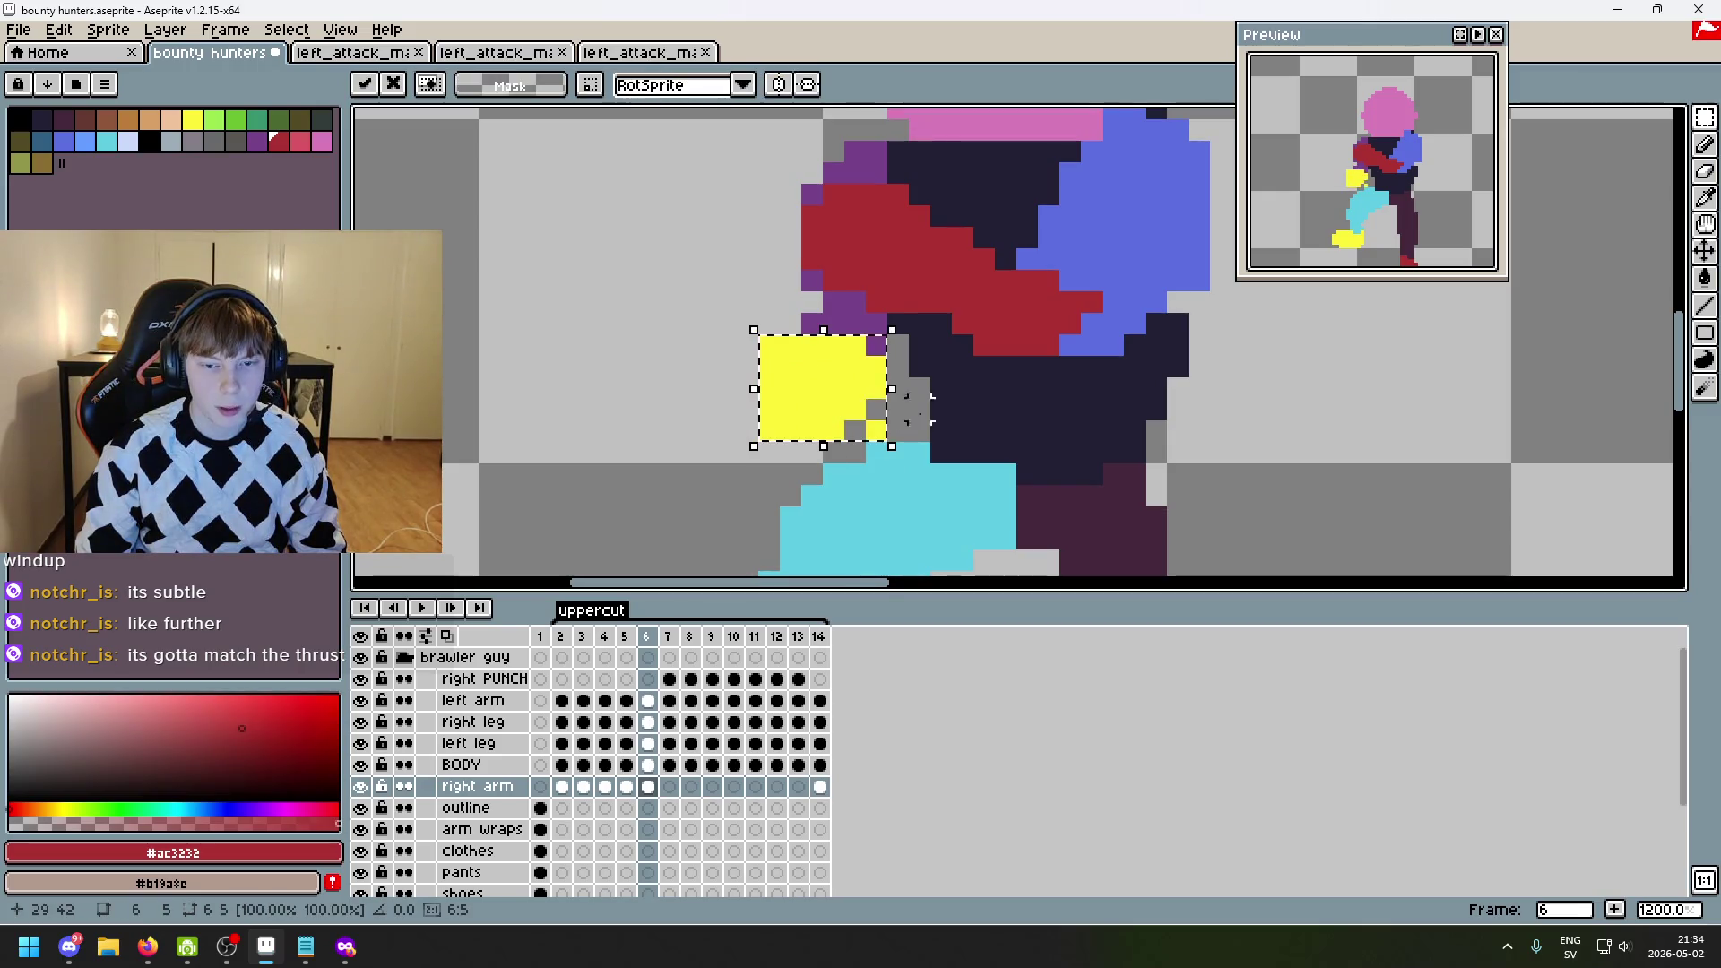
{"action": "key", "text": "ctrl+z"}
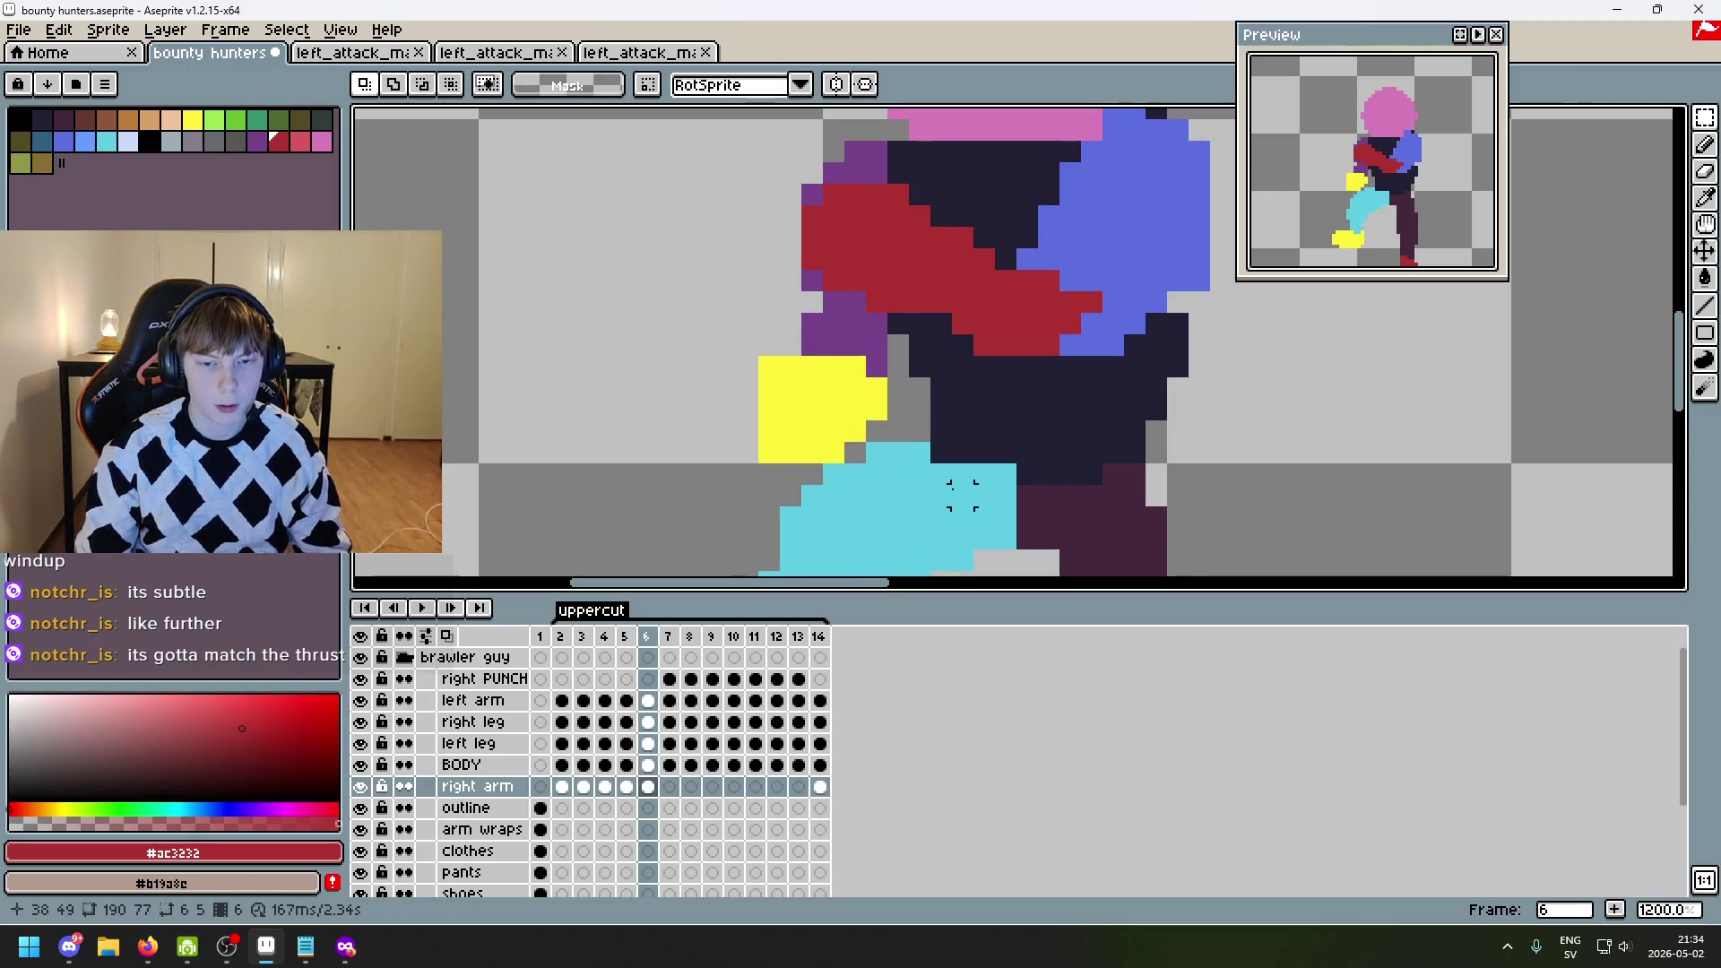
{"action": "mouse_move", "coordinate": [896, 474]}
{"action": "left_mouse_down"}
{"action": "mouse_move", "coordinate": [713, 352]}
{"action": "mouse_move", "coordinate": [883, 428]}
{"action": "left_mouse_up"}
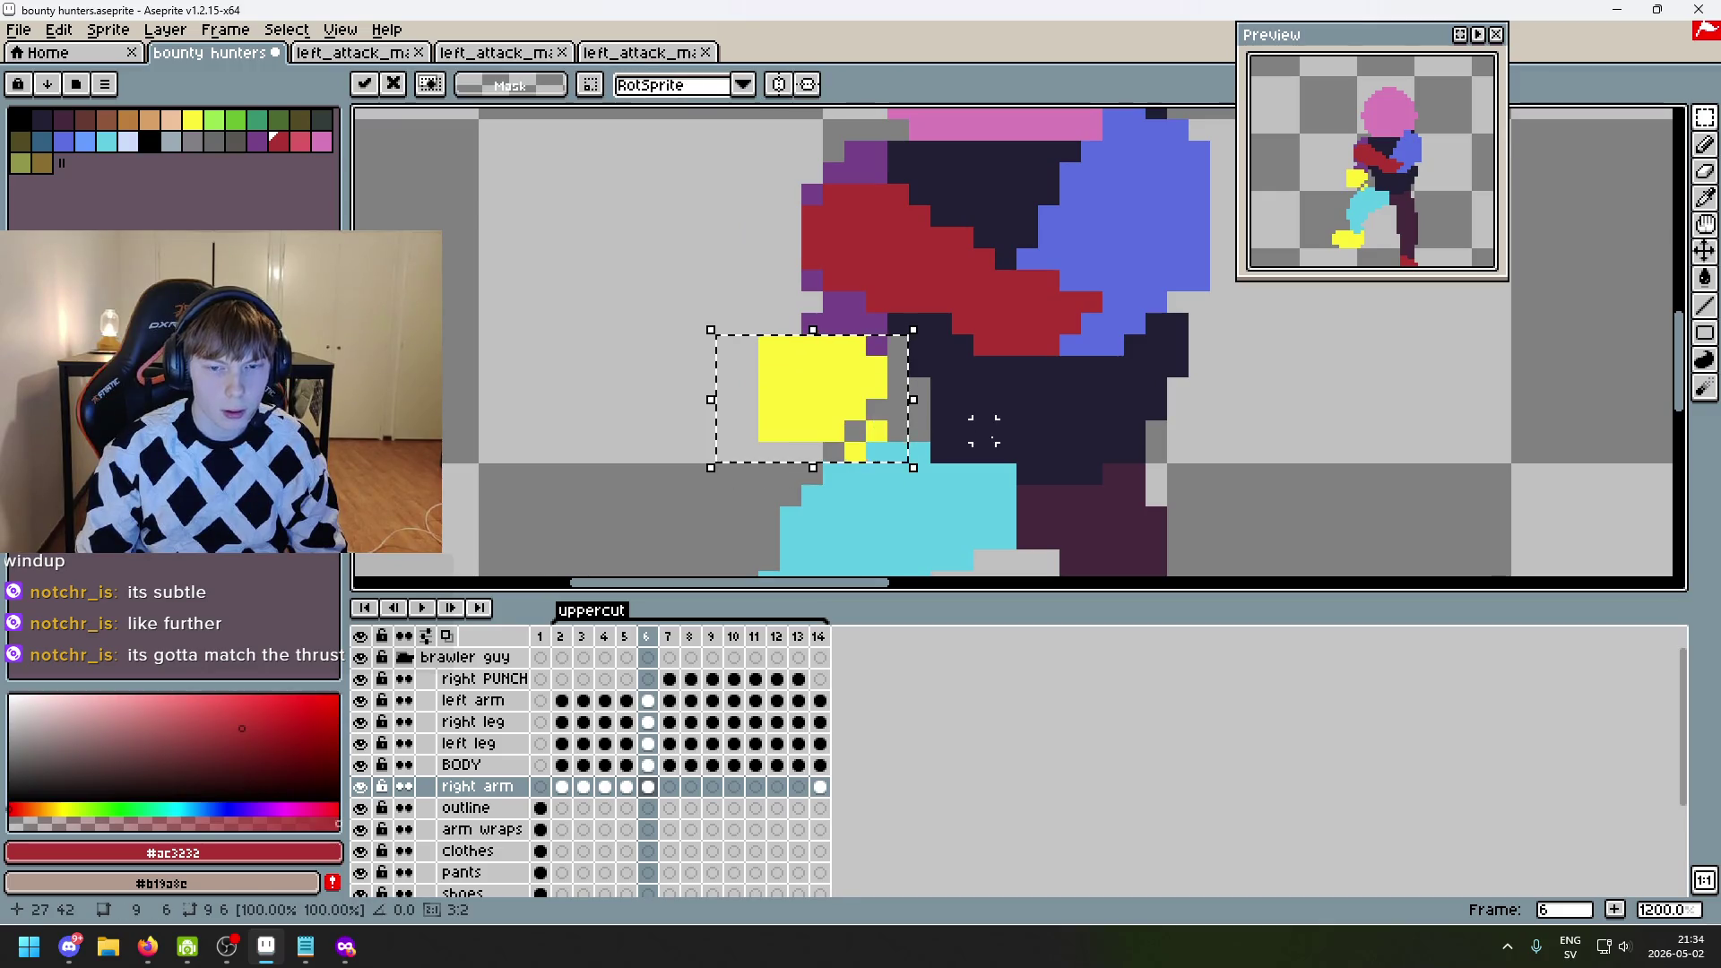
{"action": "key", "text": "ctrl+d"}
- Switch to the Eraser and step back to frame 5 to compare
{"action": "scroll", "coordinate": [882, 484], "scroll_direction": "up", "scroll_amount": 1}
{"action": "key", "text": "e"}
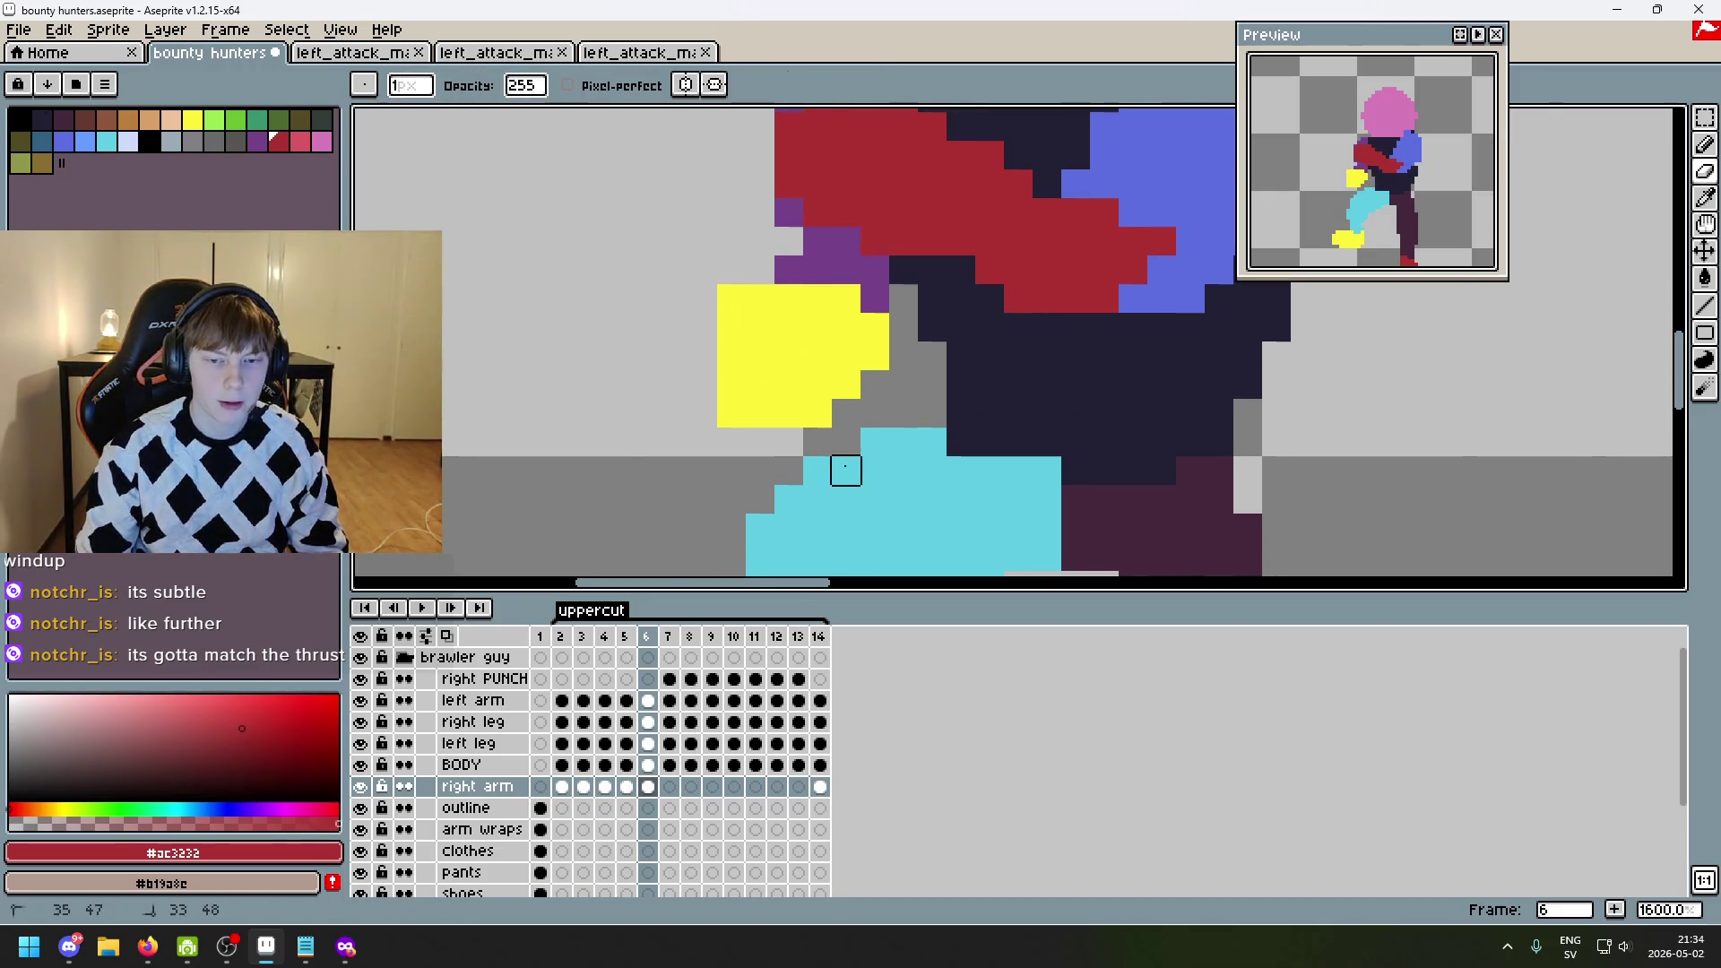
{"action": "scroll", "coordinate": [845, 470], "scroll_direction": "down", "scroll_amount": 4}
{"action": "key", "text": "Left"}
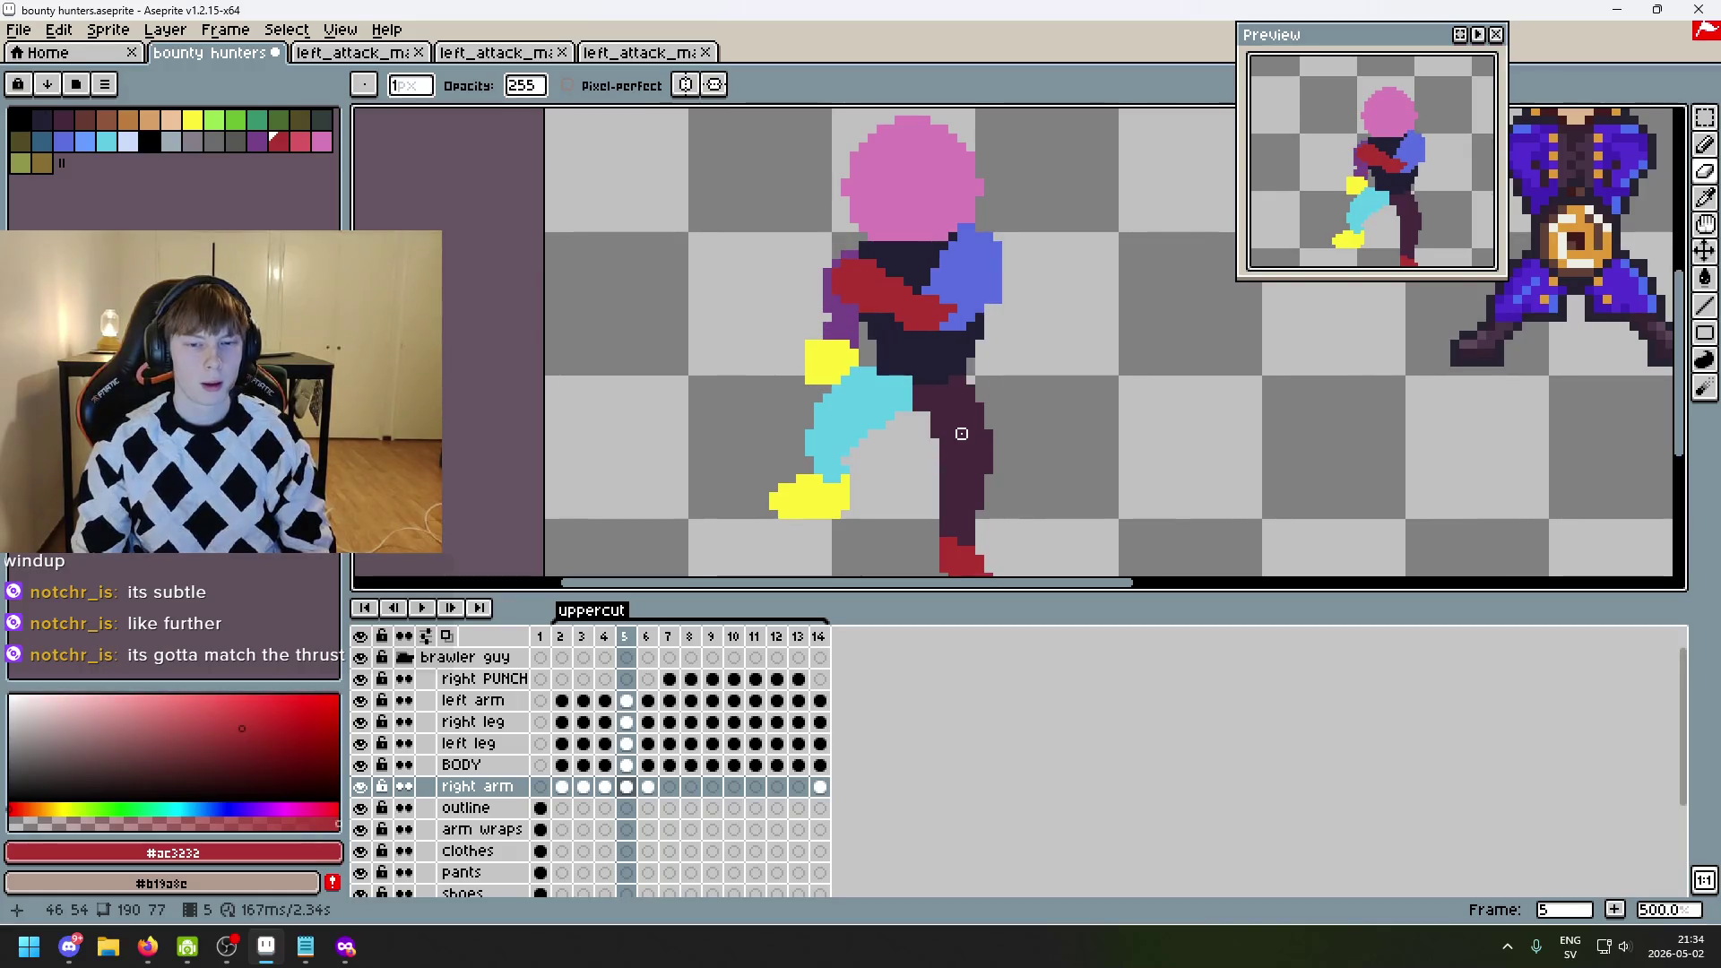
{"action": "scroll", "coordinate": [854, 371], "scroll_direction": "up", "scroll_amount": 2}
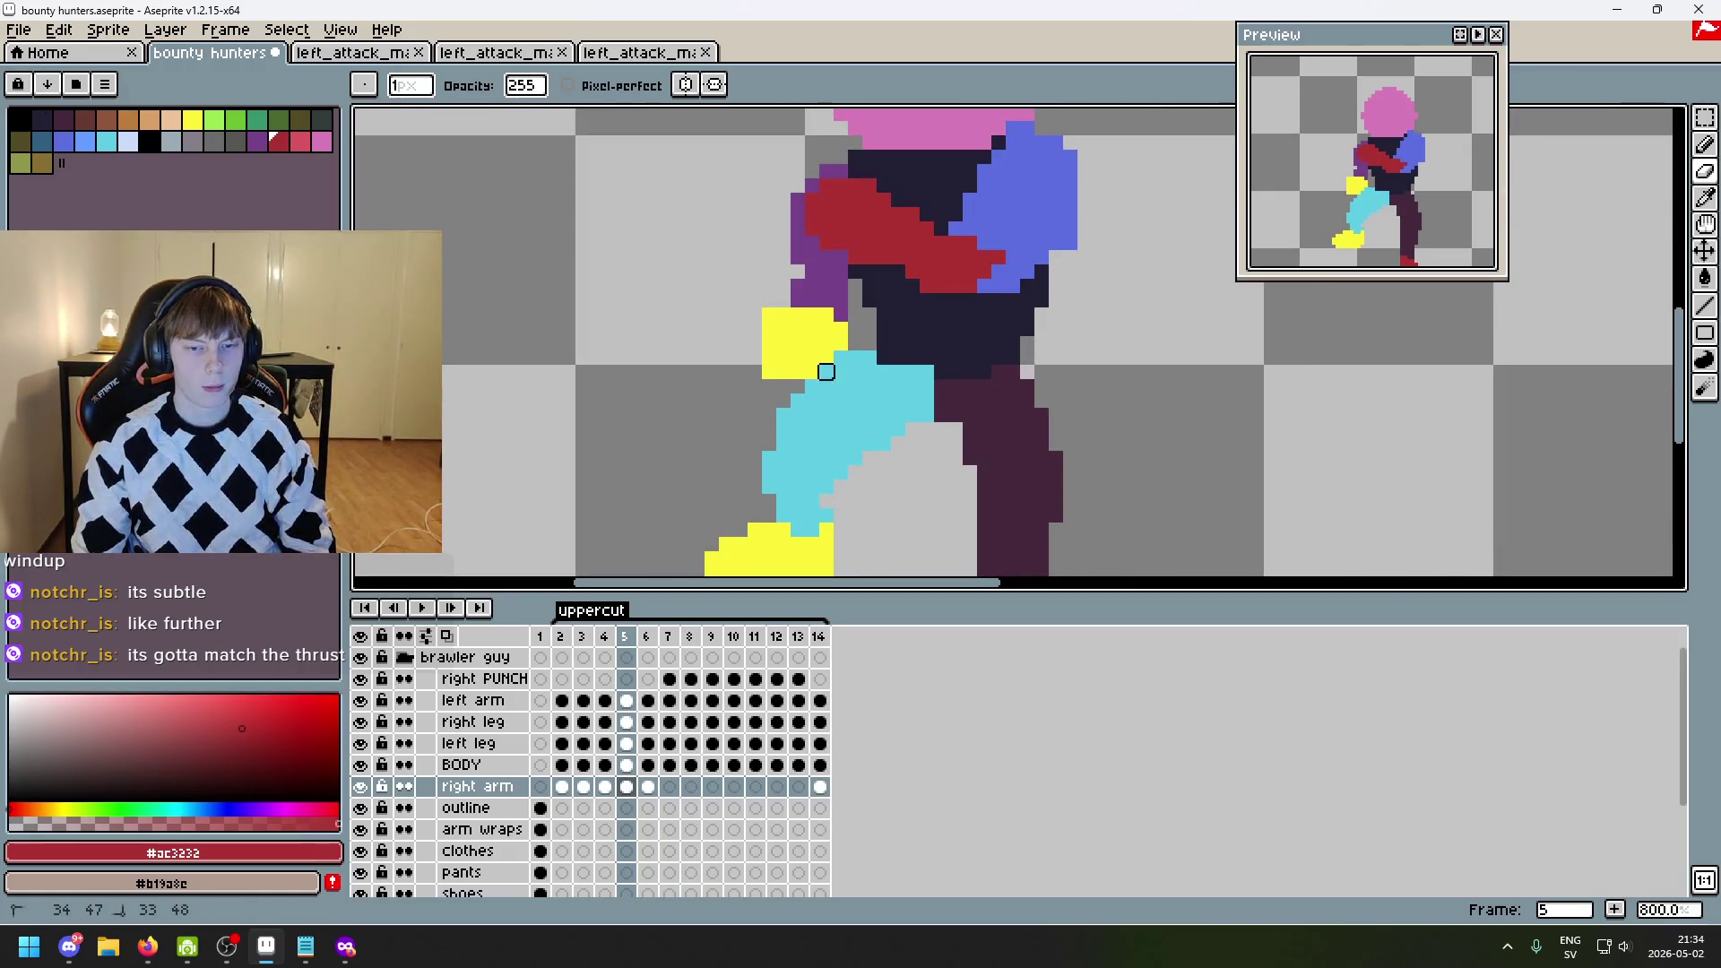
{"action": "scroll", "coordinate": [840, 357], "scroll_direction": "down", "scroll_amount": 3}
{"action": "key", "text": "Right"}
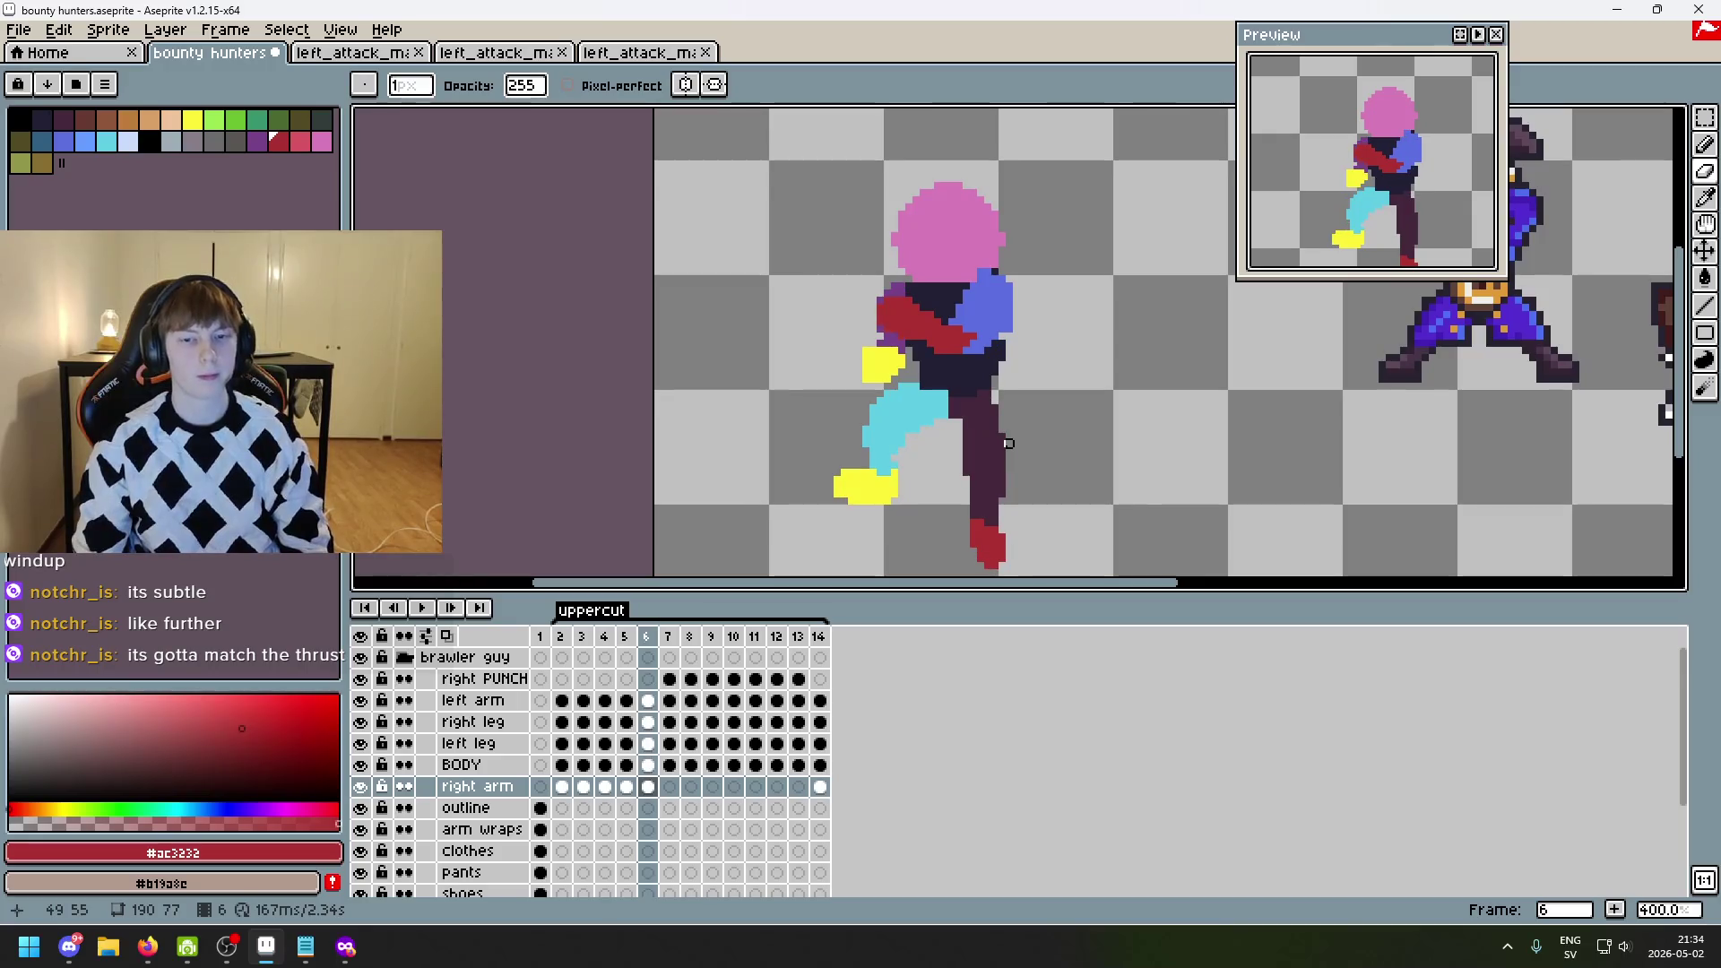
{"action": "key", "text": "Left"}
{"action": "key", "text": "Right"}
{"action": "key", "text": "Left"}
{"action": "key", "text": "Right"}
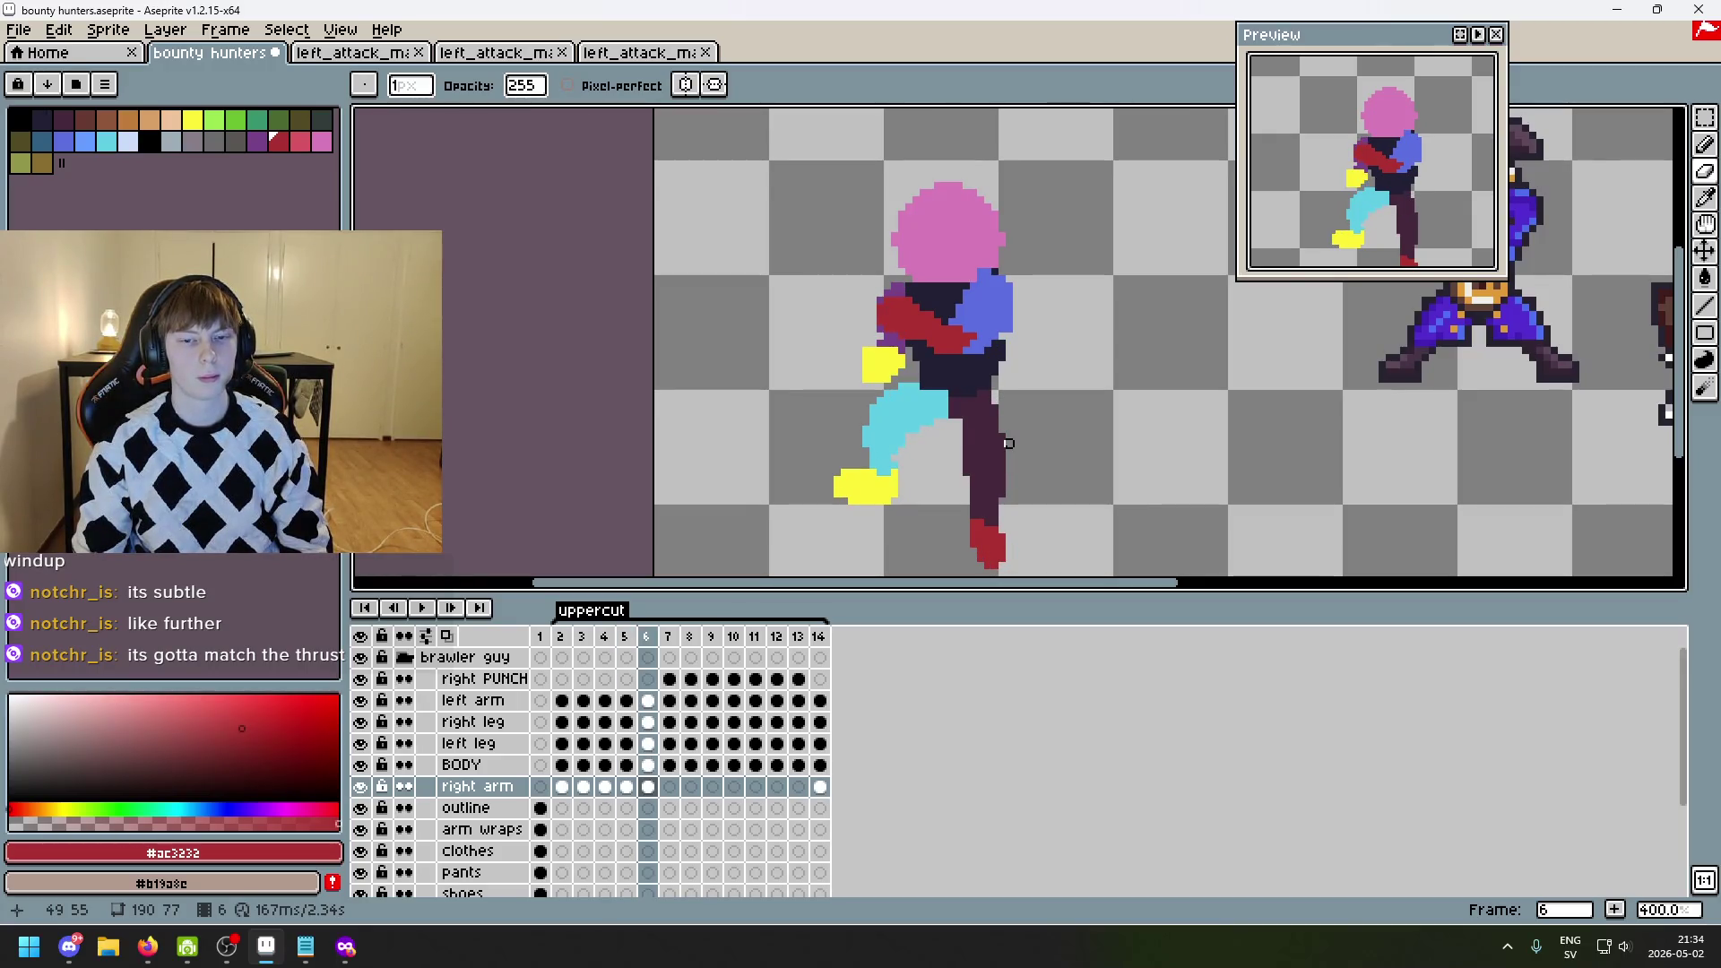
{"action": "key", "text": "Left"}
{"action": "key", "text": "Right"}
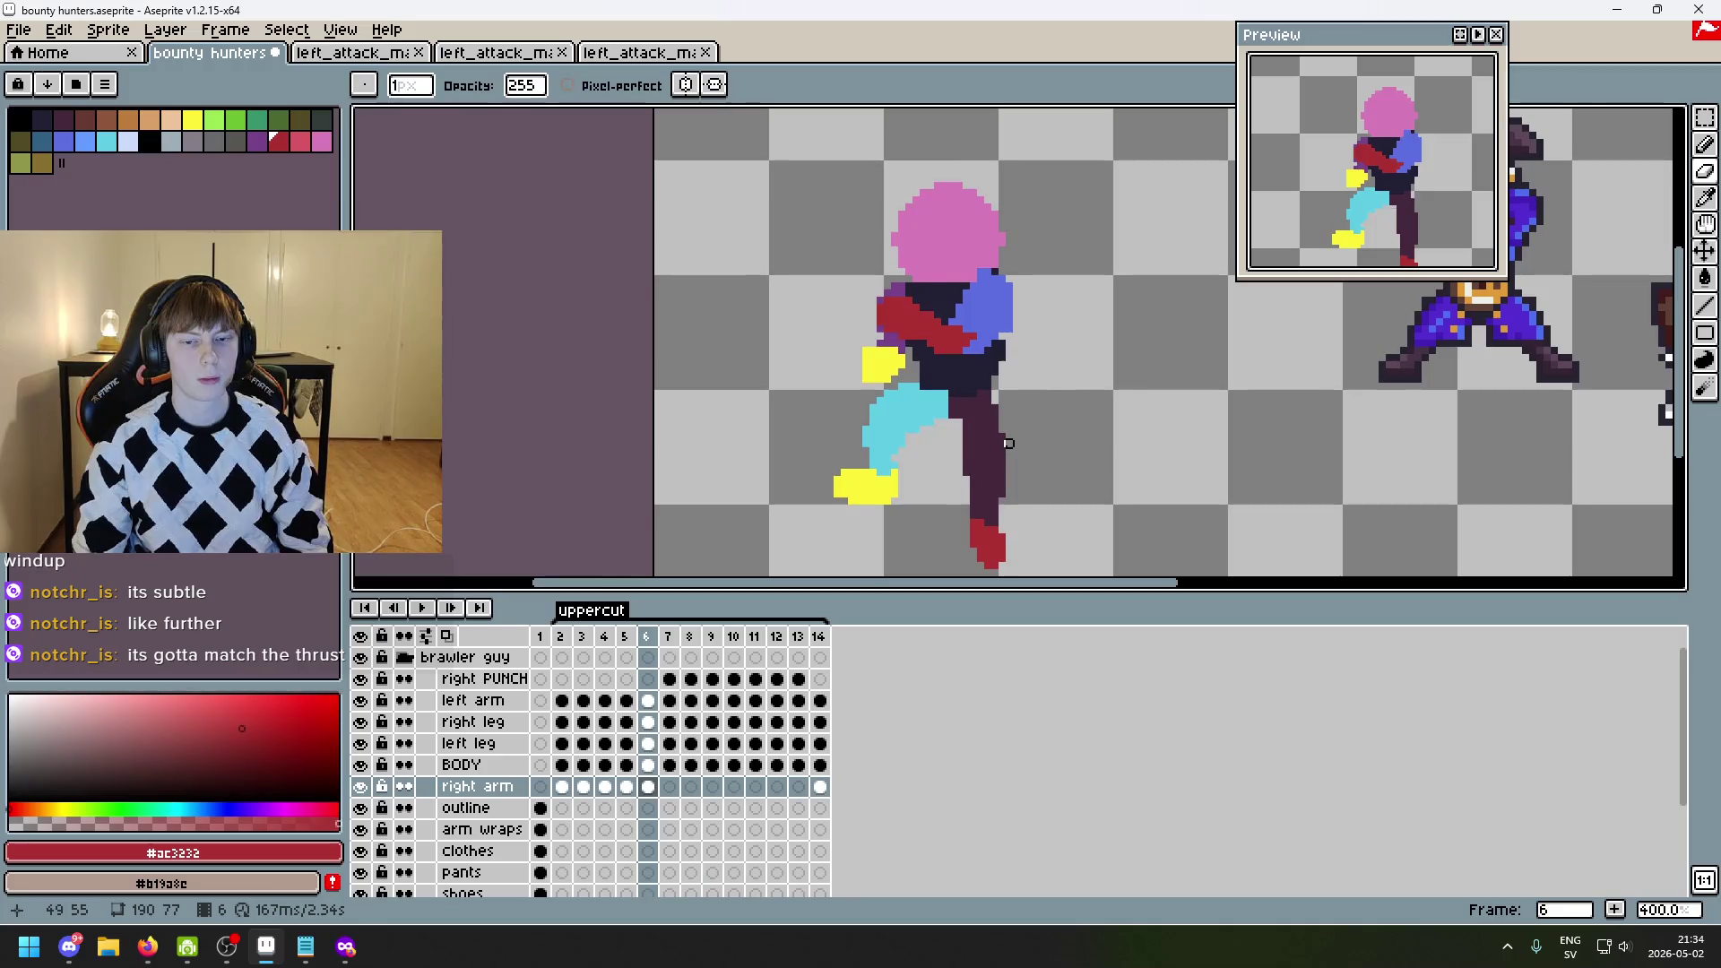
{"action": "key", "text": "Right"}
{"action": "scroll", "coordinate": [1013, 452], "scroll_direction": "down", "scroll_amount": 1}
{"action": "key", "text": "Left"}
{"action": "key", "text": "Left"}
{"action": "key", "text": "Left"}
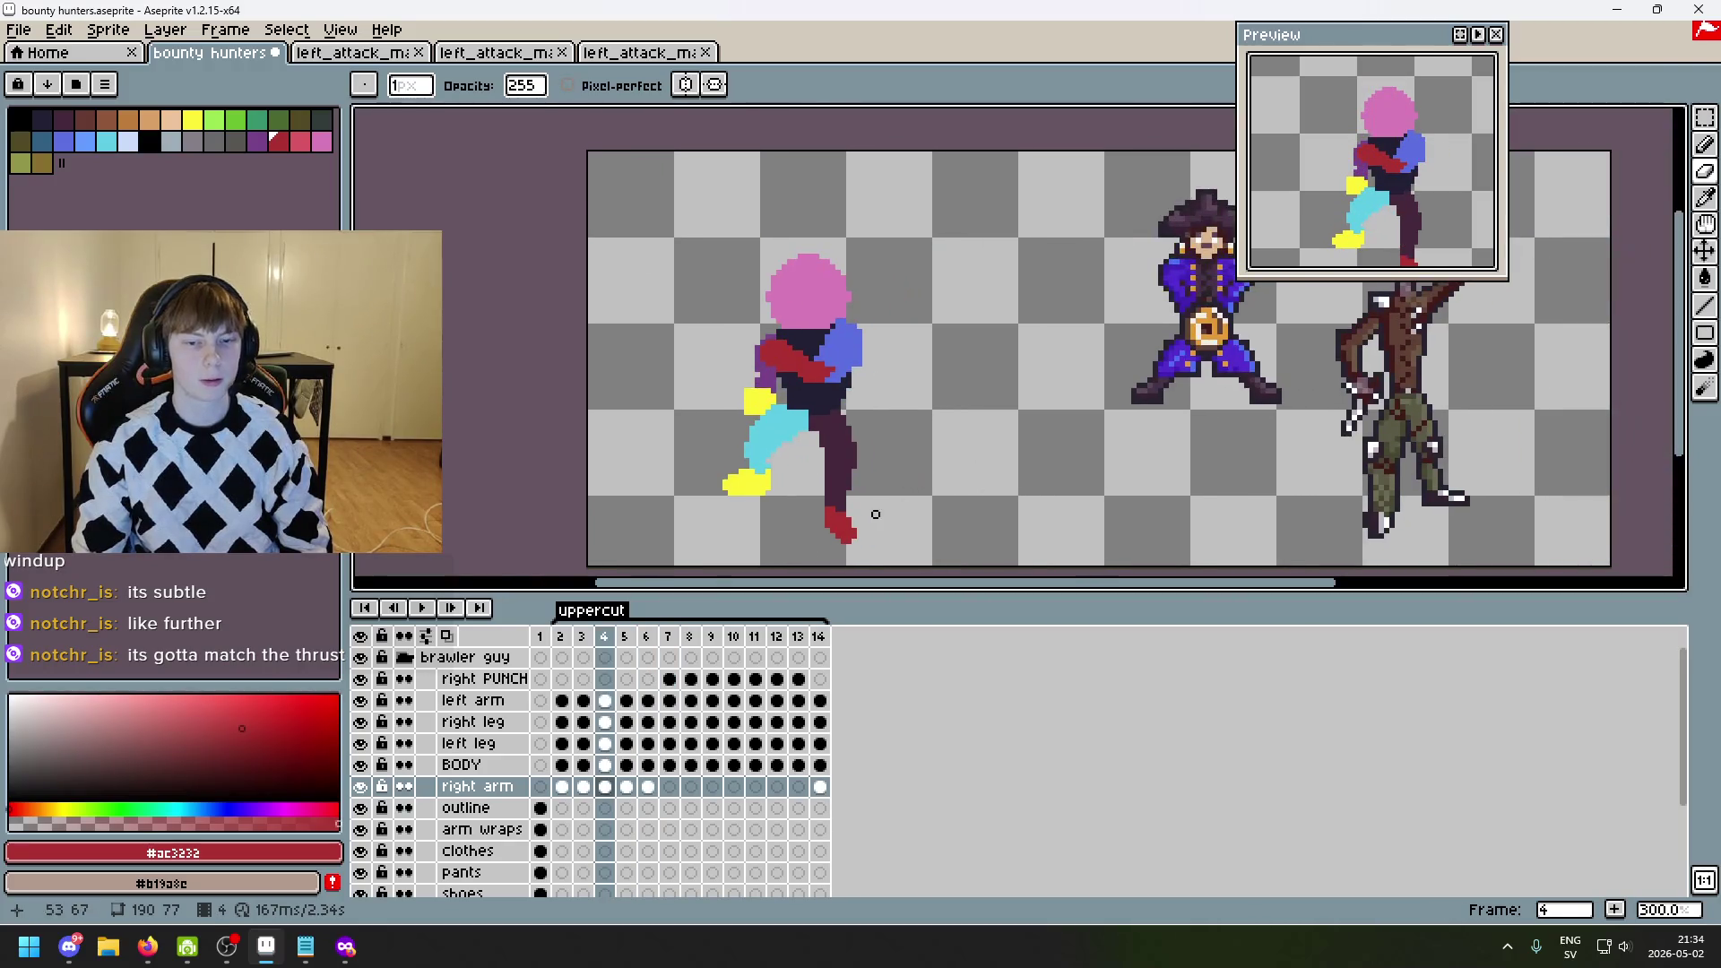
{"action": "key", "text": "Left"}
{"action": "key", "text": "Left"}
{"action": "left_click", "coordinate": [423, 611]}
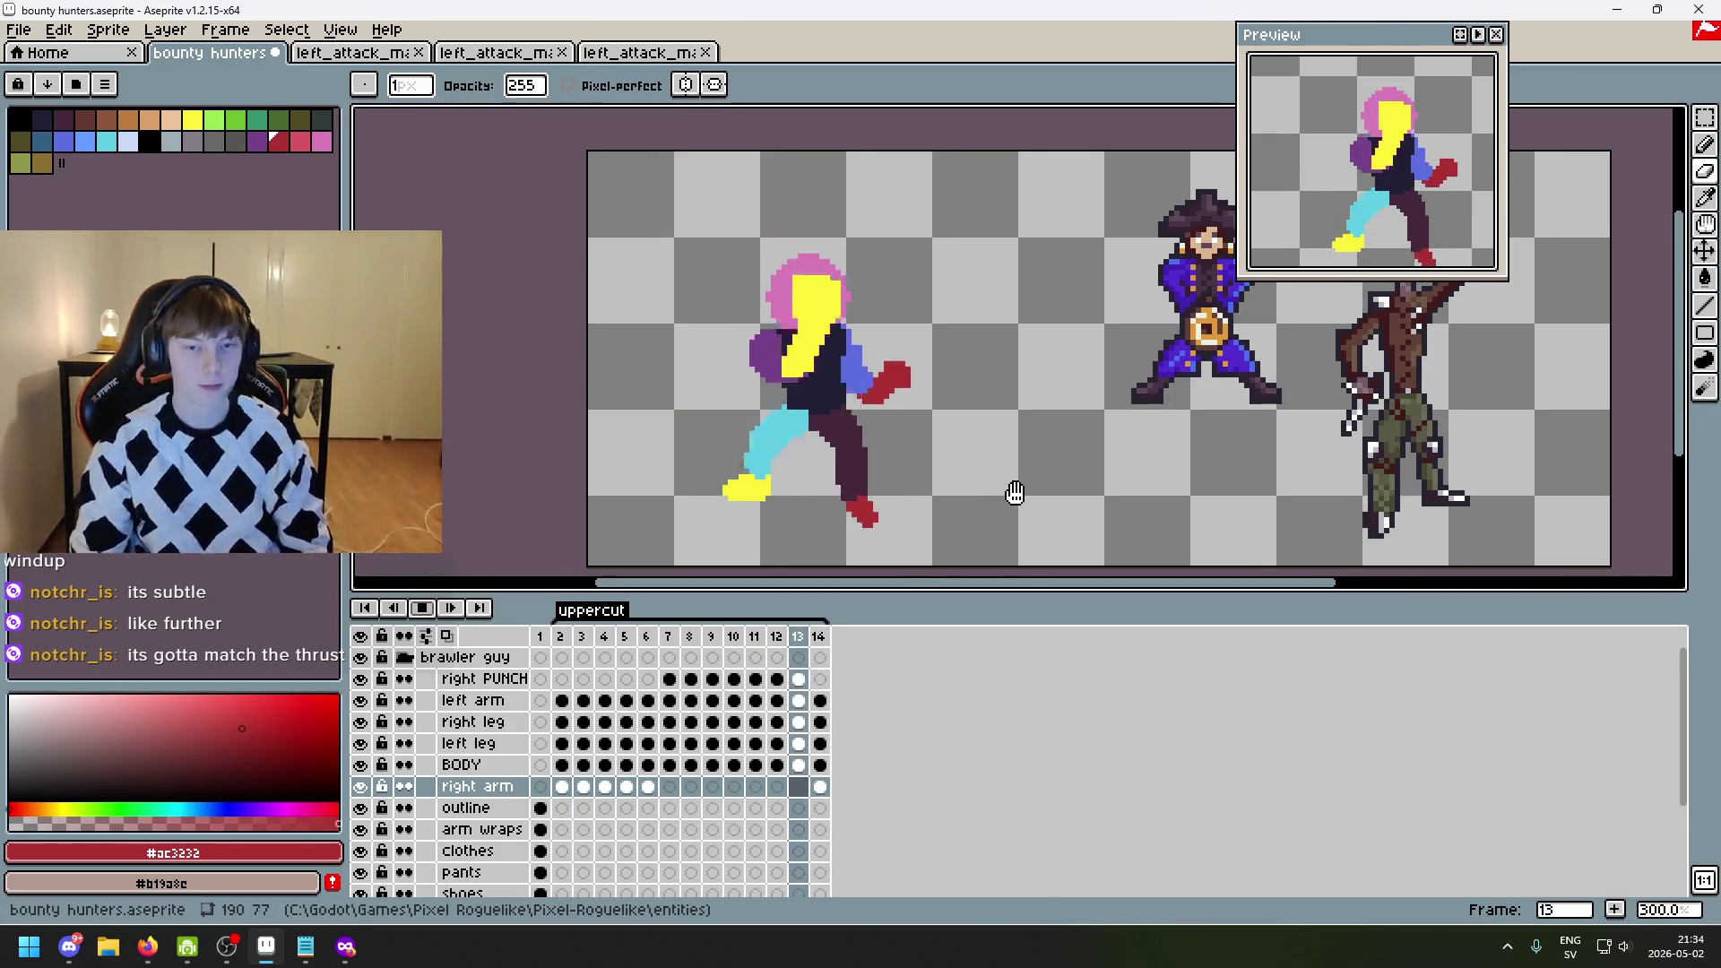
{"action": "scroll", "coordinate": [1005, 486], "scroll_direction": "down", "scroll_amount": 1}
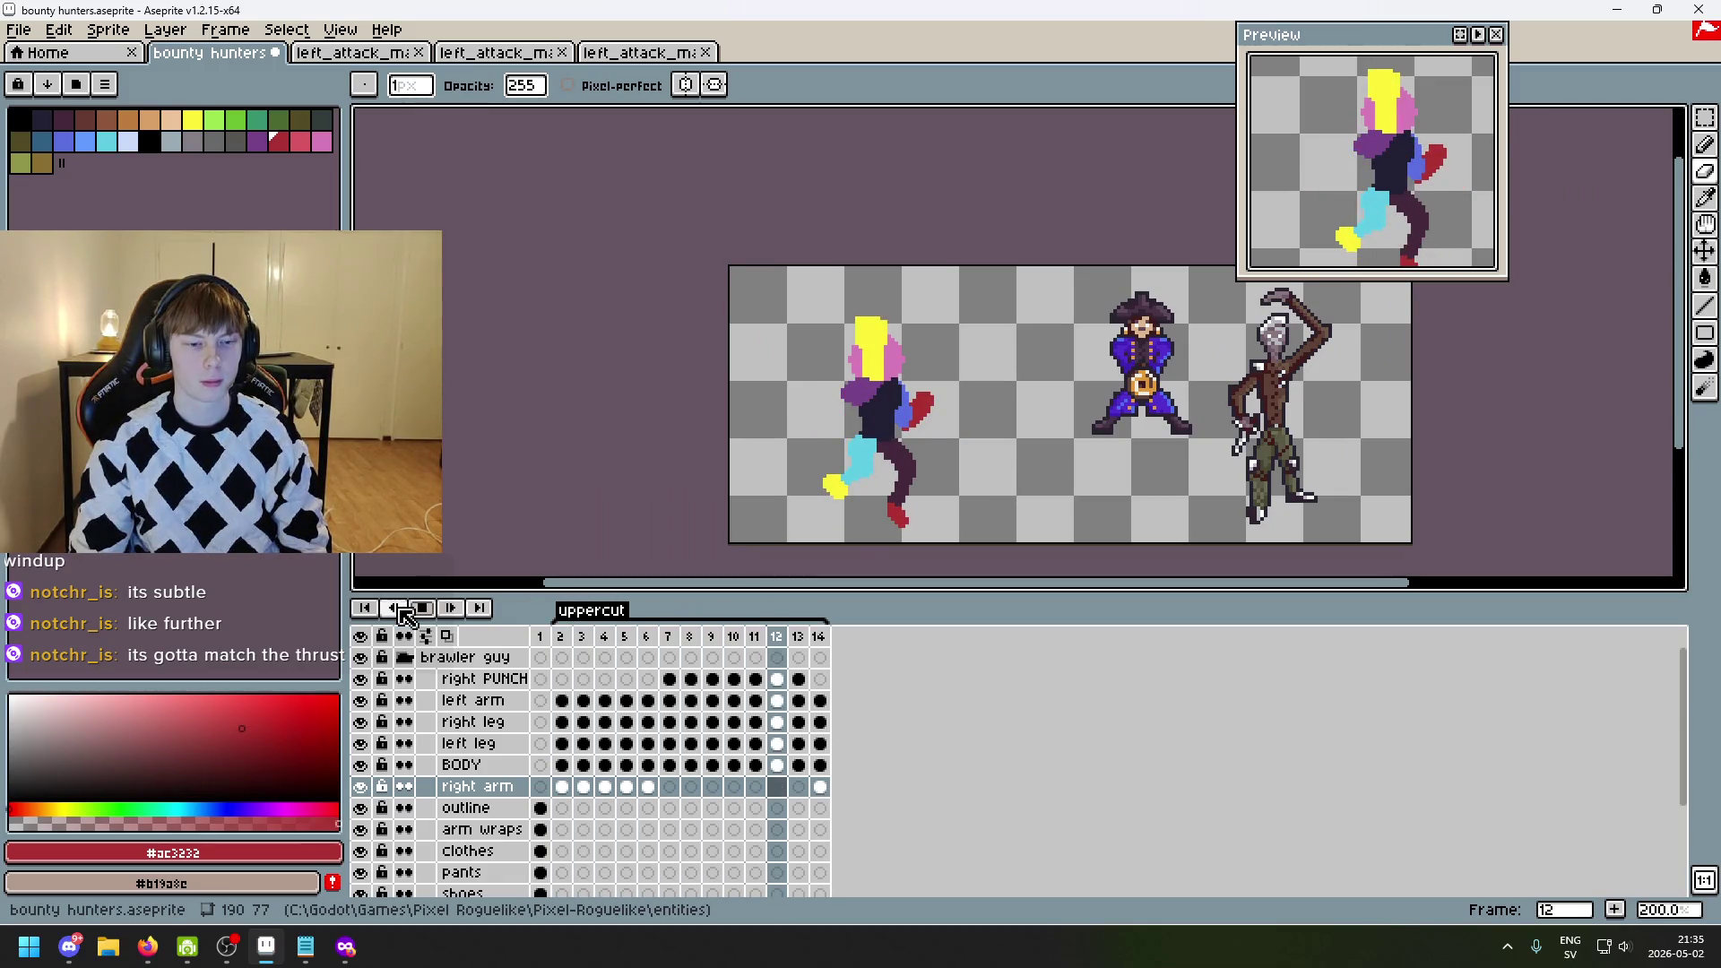
{"action": "scroll", "coordinate": [960, 454], "scroll_direction": "up", "scroll_amount": 2}
{"action": "key", "text": "Return"}
{"action": "key", "text": "Left"}
{"action": "key", "text": "Left"}
{"action": "key", "text": "Left"}
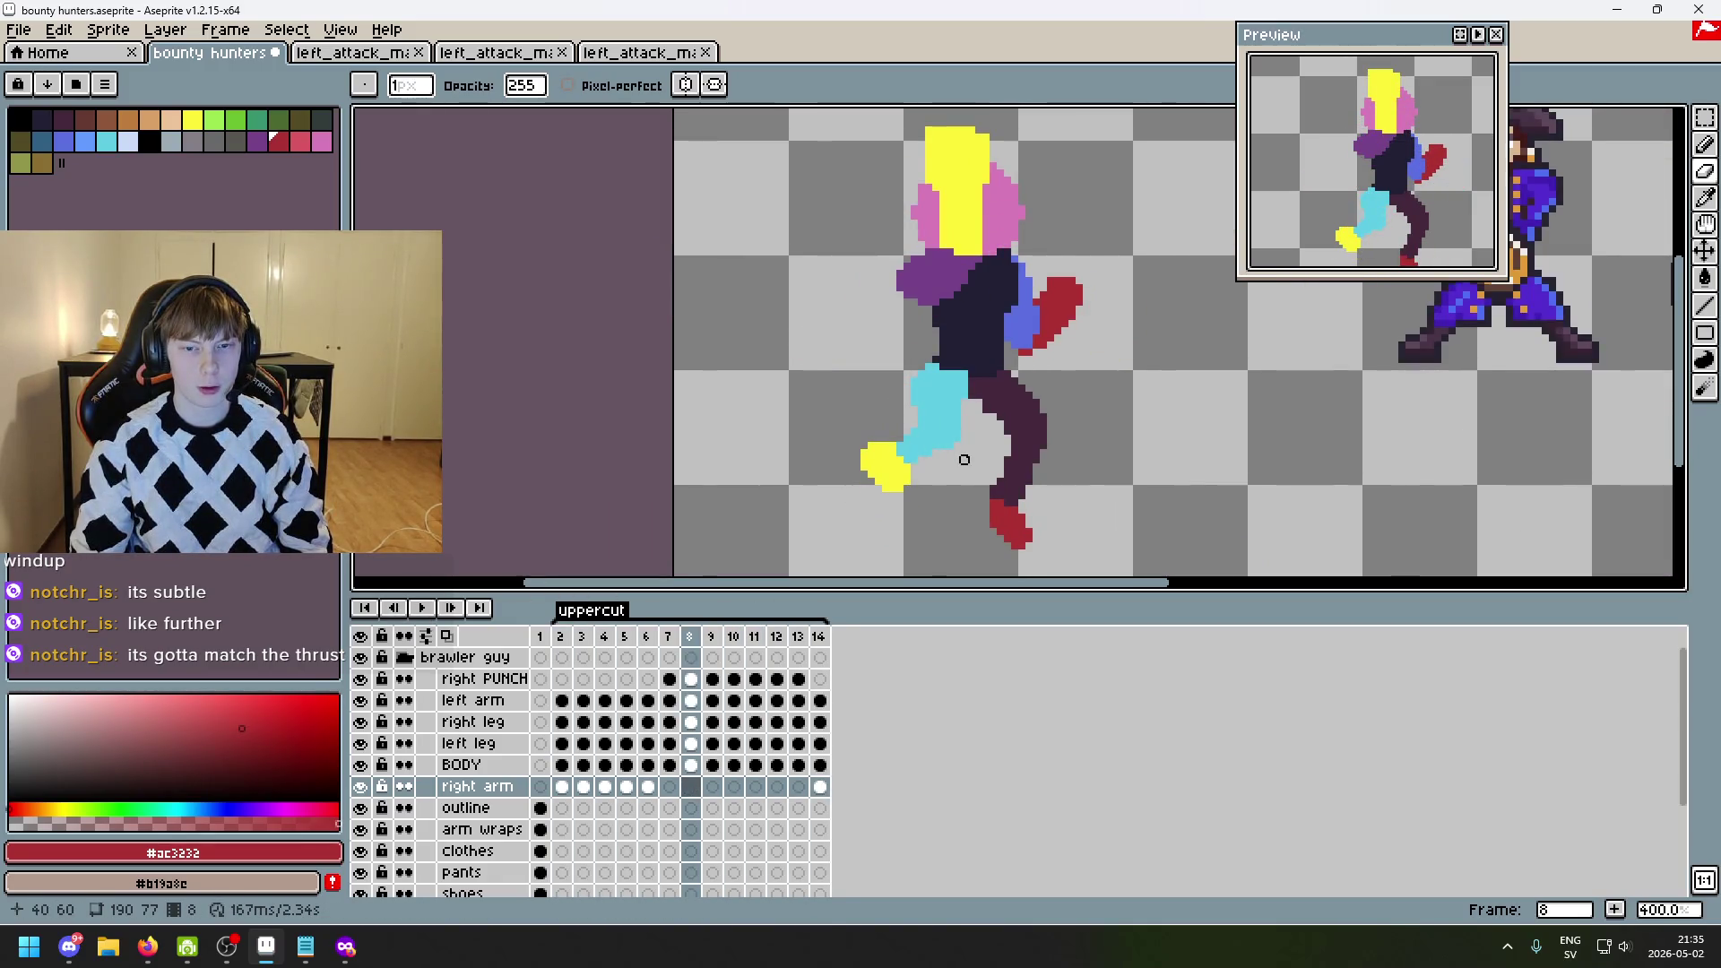
{"action": "key", "text": "Right"}
{"action": "key", "text": "Right"}
{"action": "key", "text": "Right"}
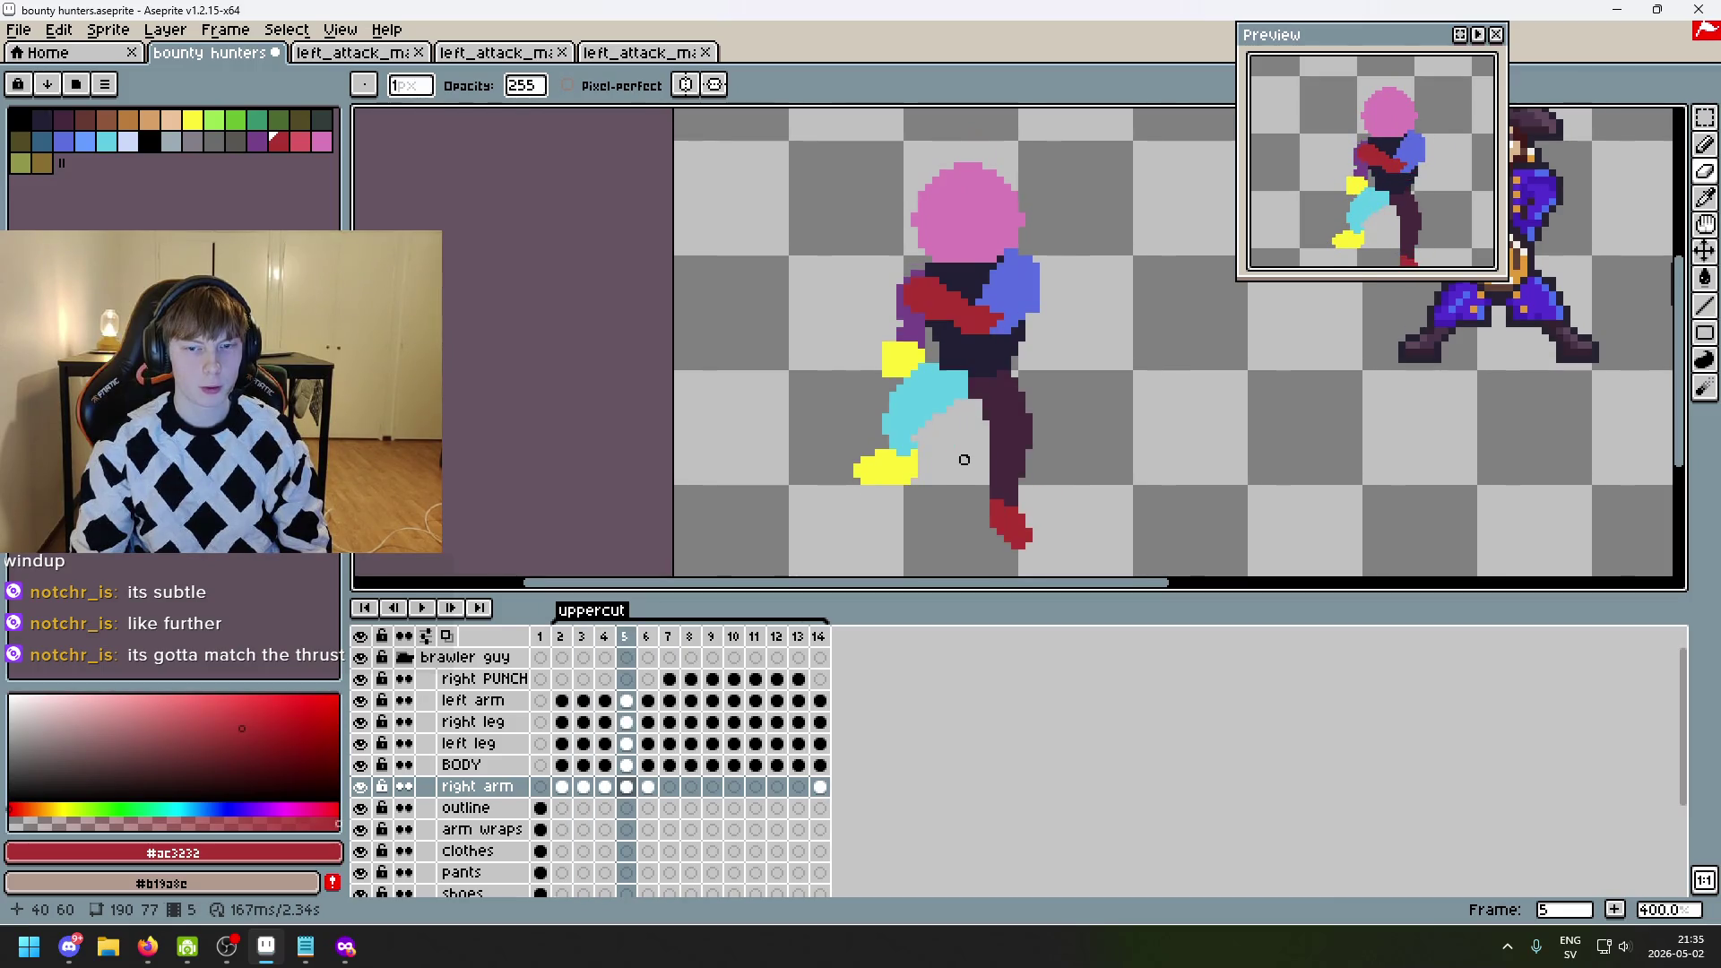
{"action": "key", "text": "Left"}
{"action": "key", "text": "Left"}
{"action": "key", "text": "Left"}
{"action": "key", "text": "Left"}
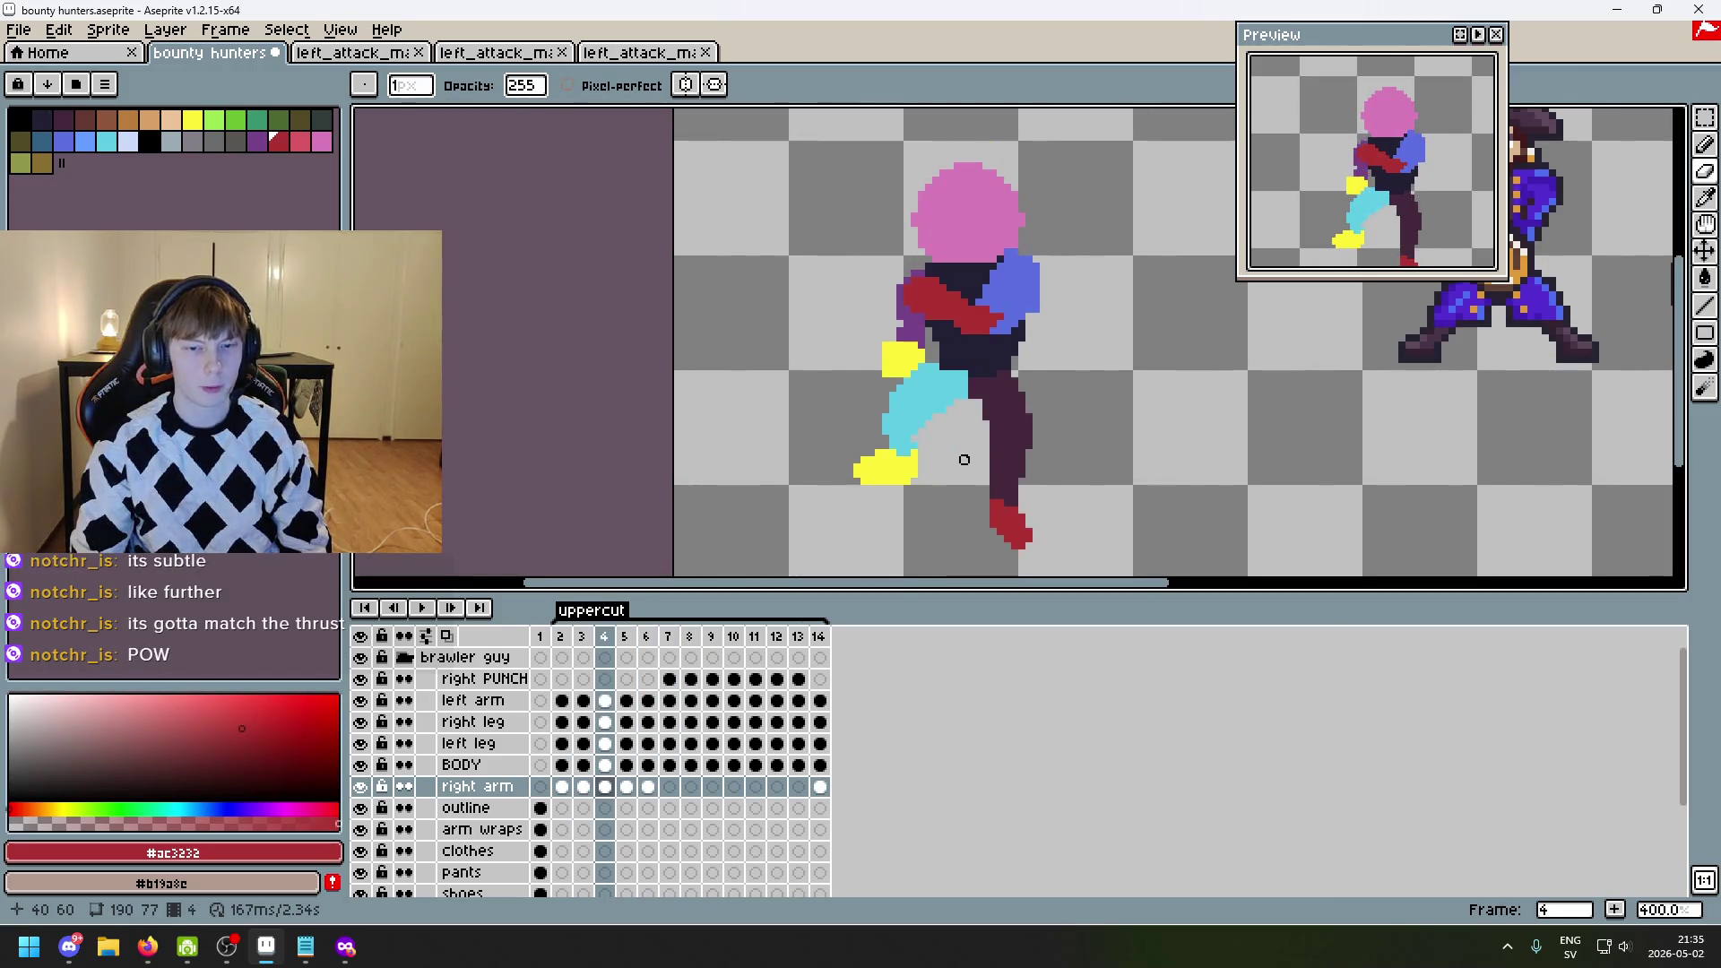
{"action": "key", "text": "Right"}
{"action": "key", "text": "Right"}
{"action": "key", "text": "Right"}
{"action": "key", "text": "Right"}
{"action": "key", "text": "Right"}
{"action": "key", "text": "Right"}
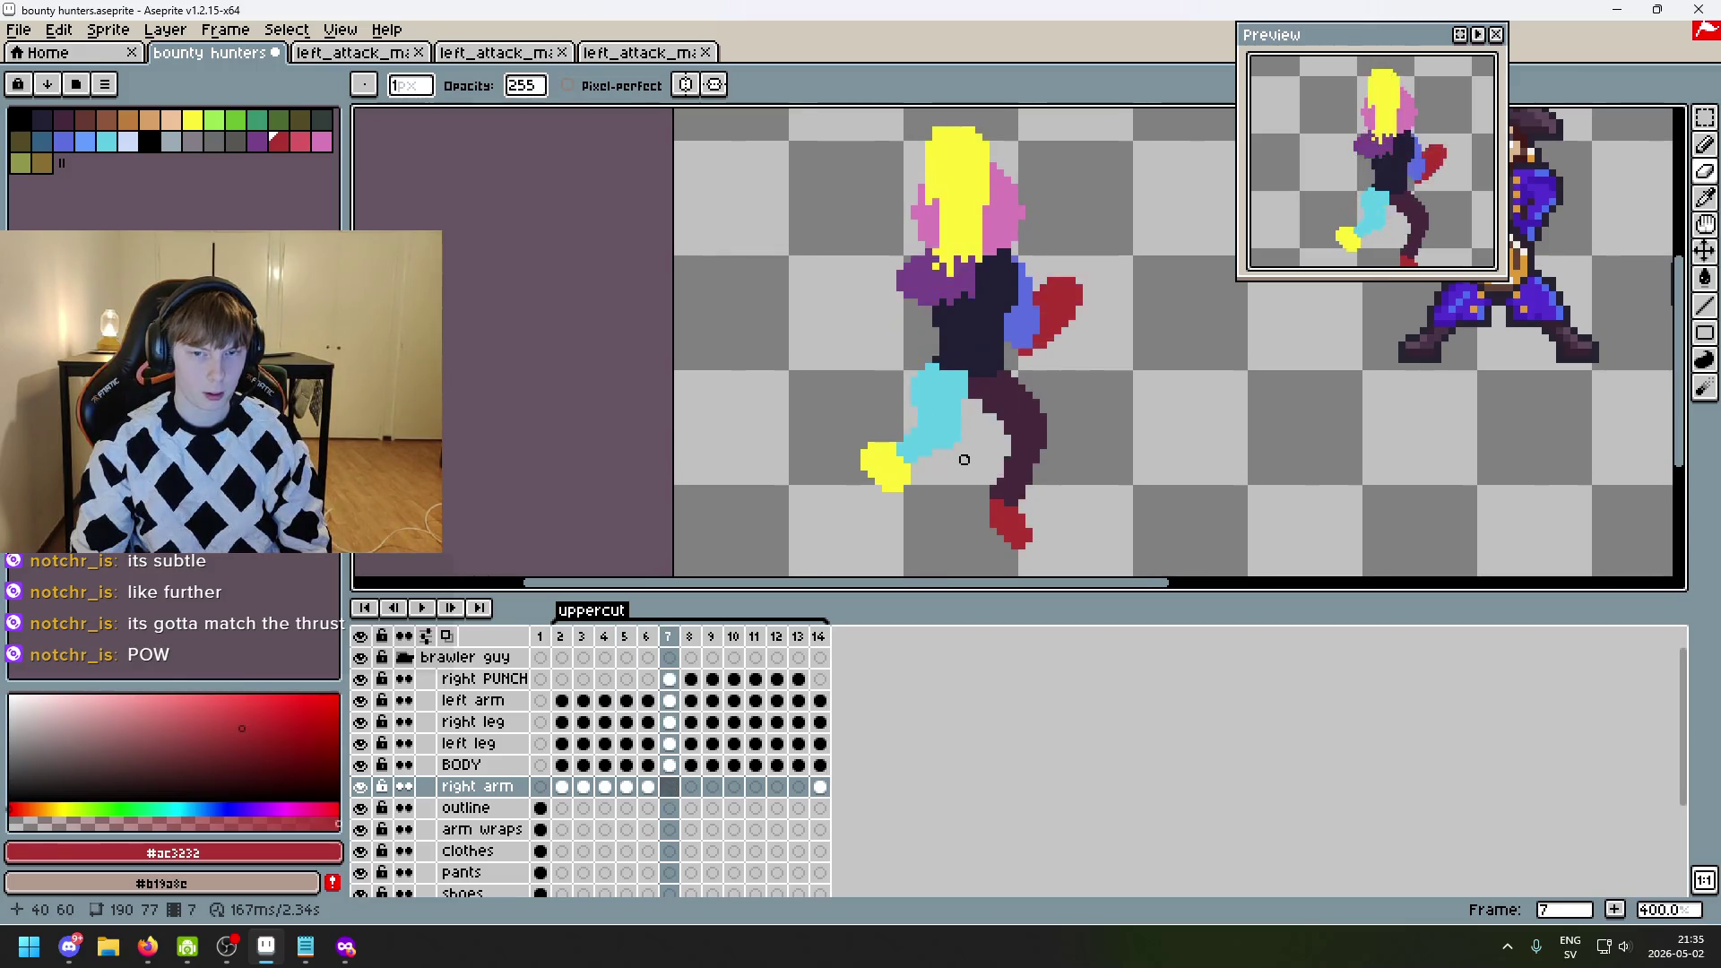
{"action": "key", "text": "Left"}
{"action": "key", "text": "Left"}
{"action": "key", "text": "Left"}
{"action": "key", "text": "Left"}
{"action": "key", "text": "Left"}
{"action": "key", "text": "Left"}
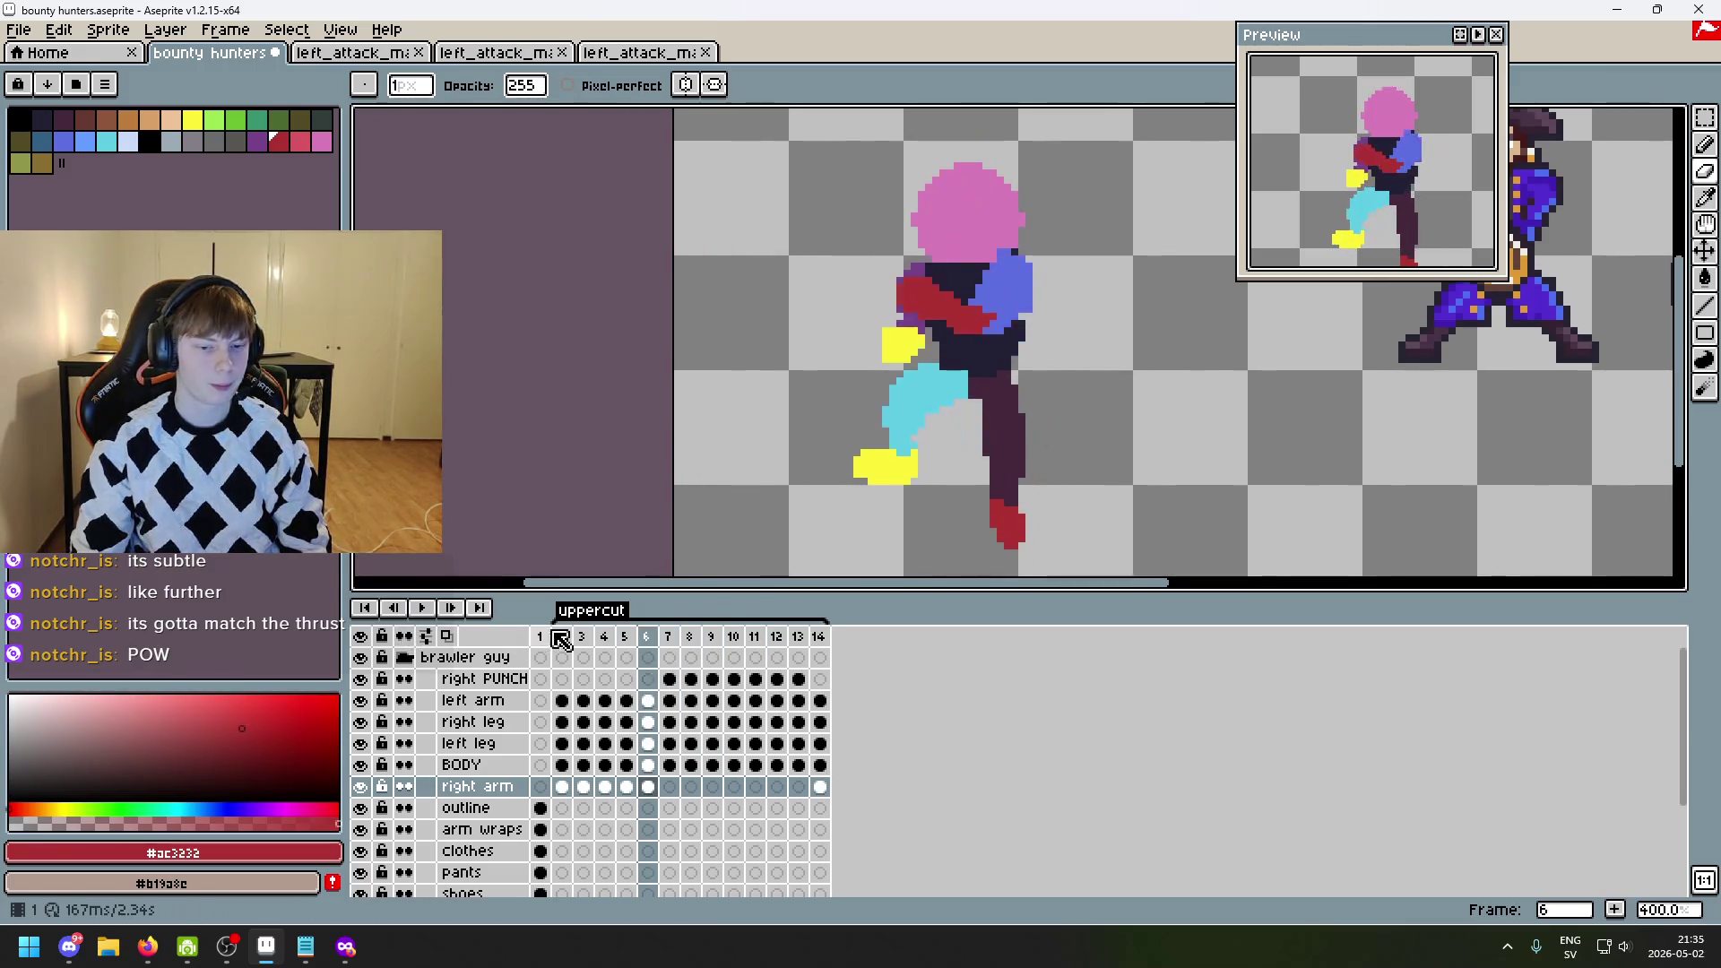
{"action": "key", "text": "Return"}
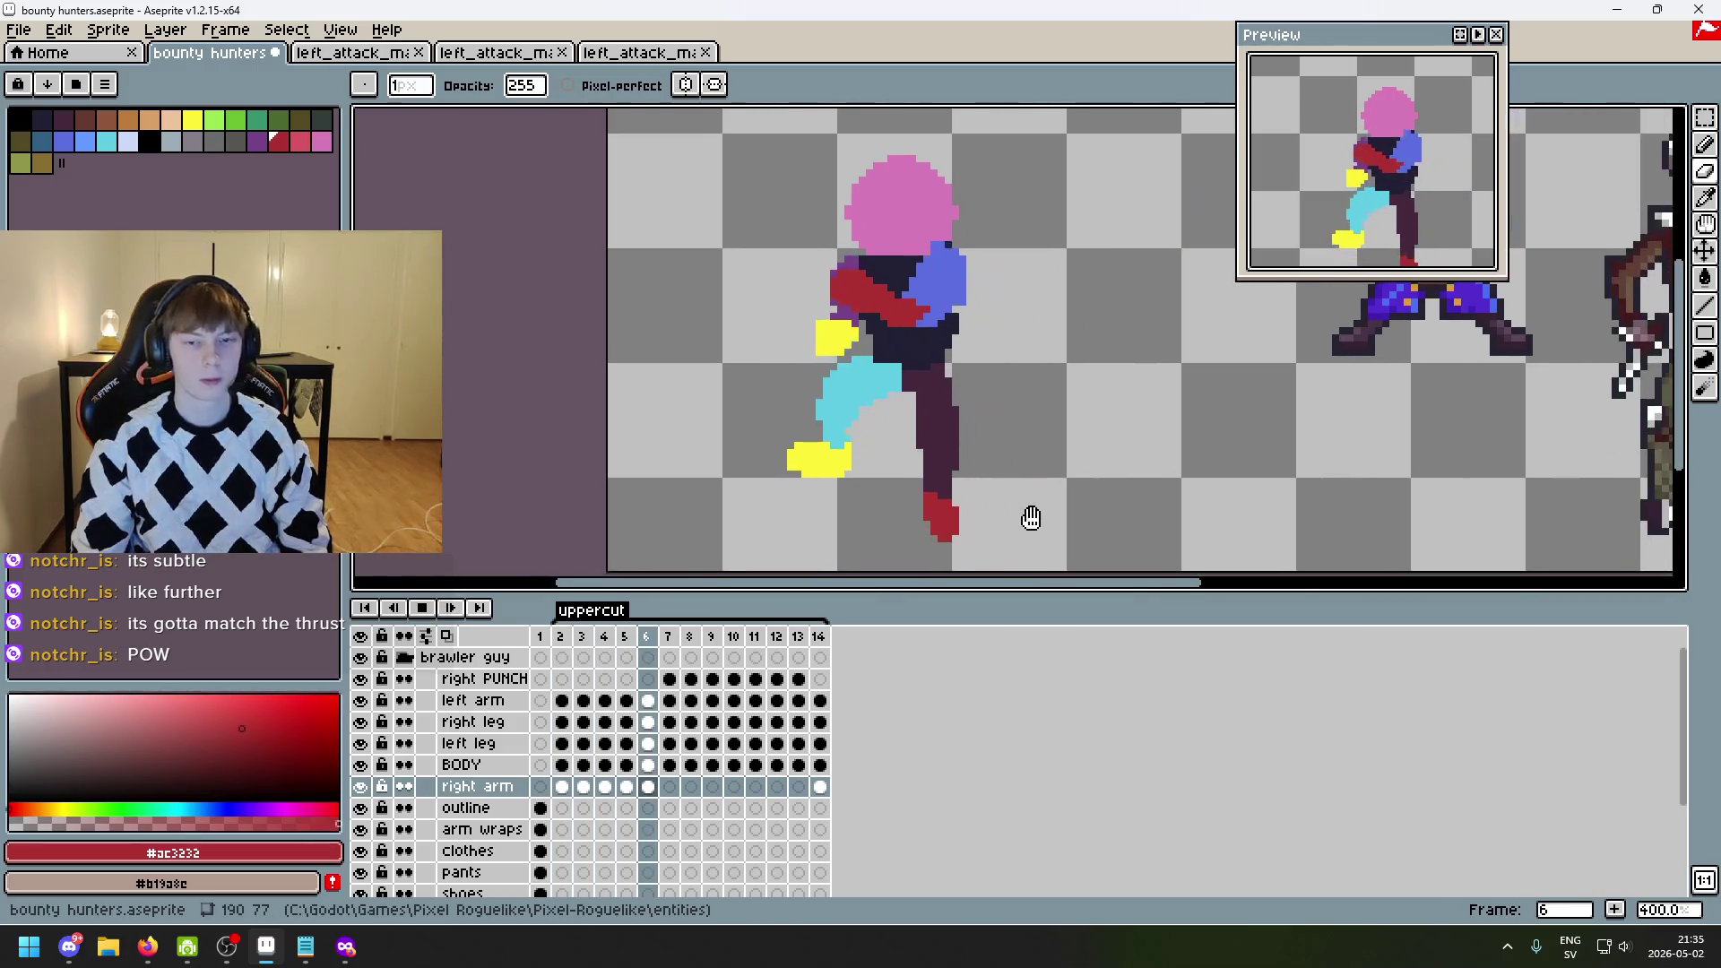
{"action": "scroll", "coordinate": [1013, 511], "scroll_direction": "down", "scroll_amount": 1}
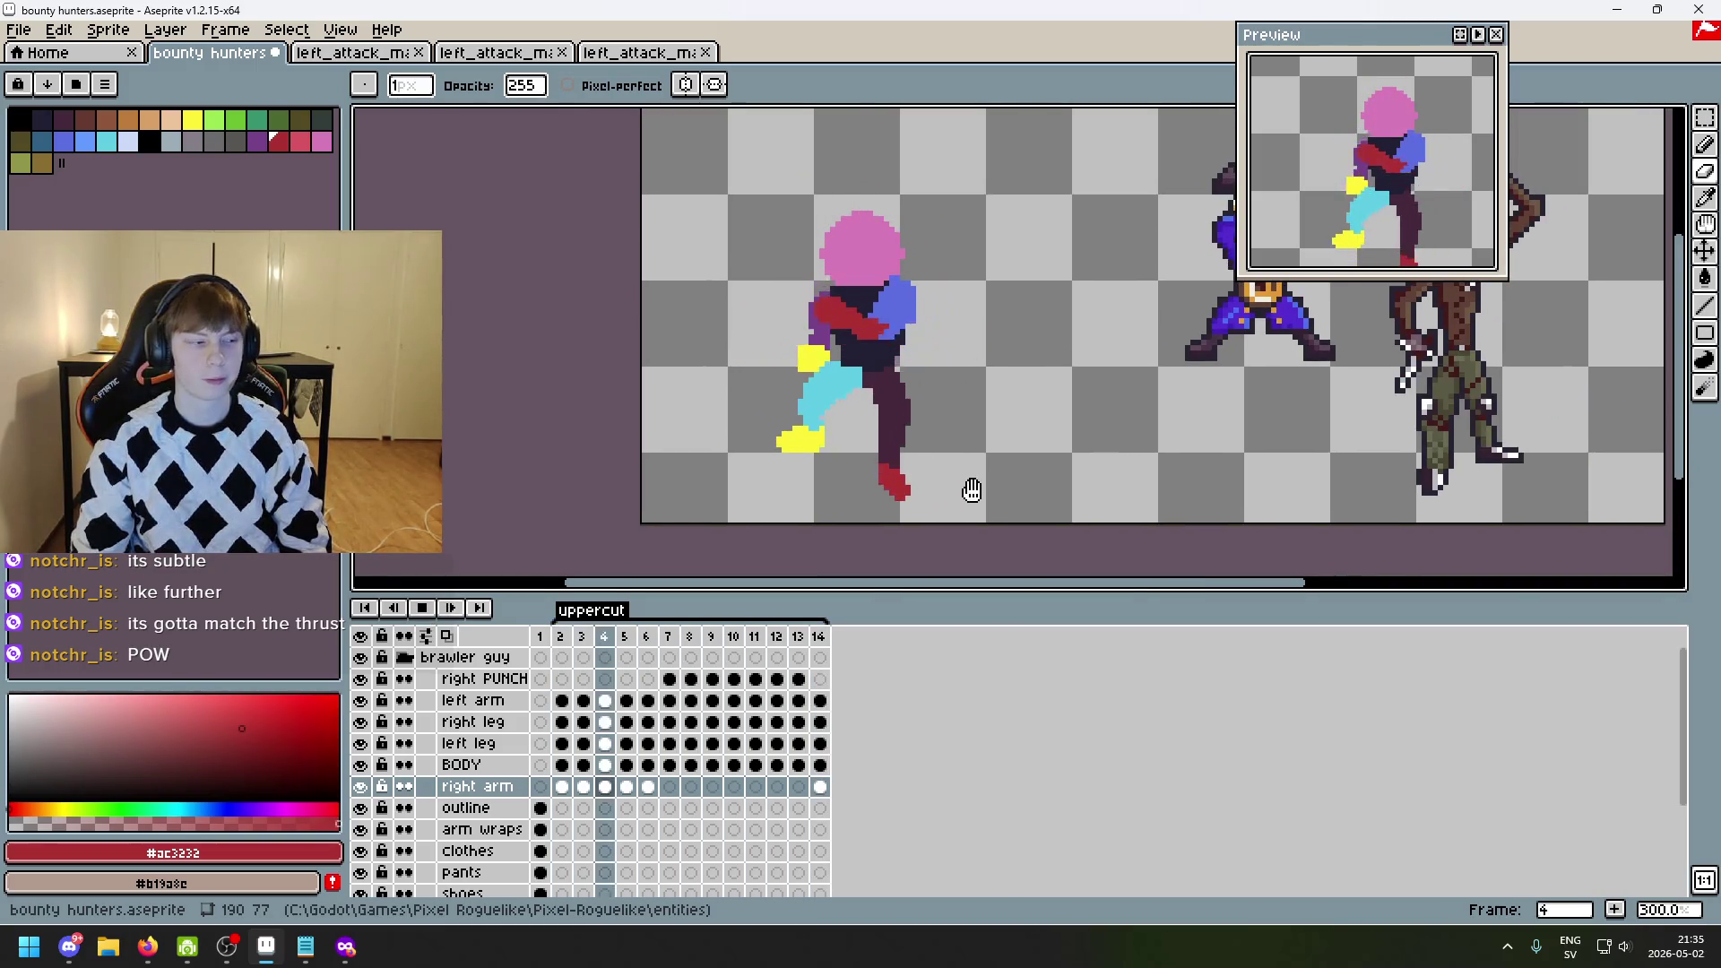
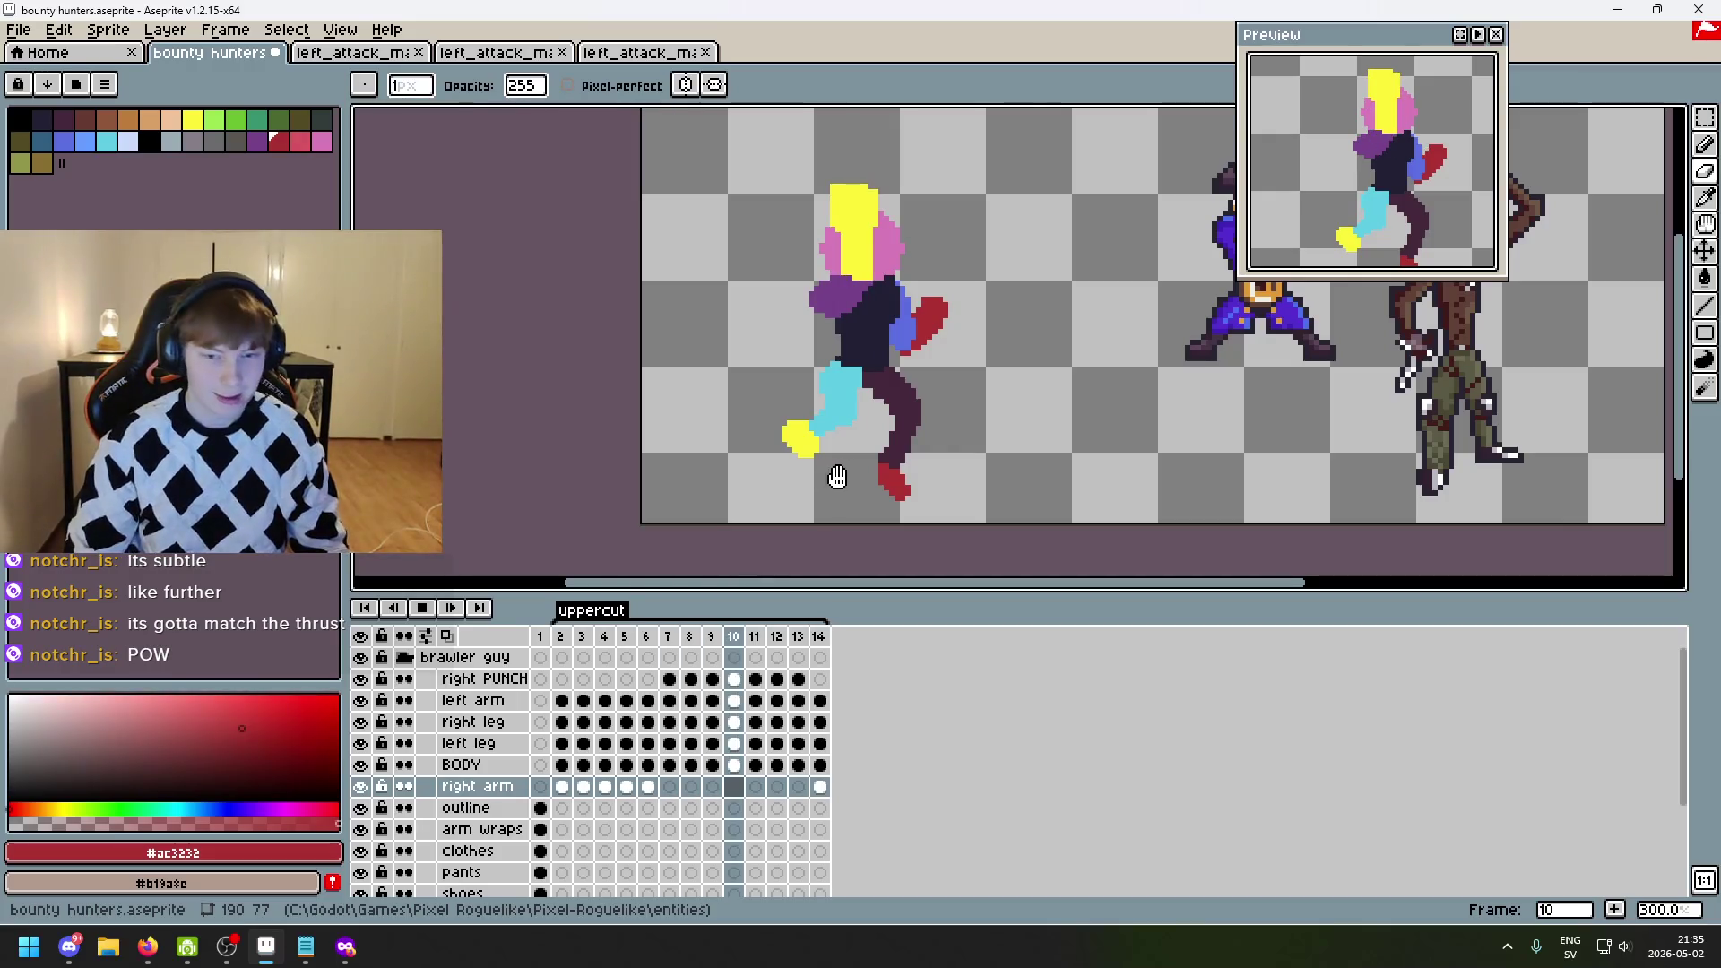
- Stop and replay the uppercut loop, then select the left arm layer on frame 3
{"action": "left_click", "coordinate": [422, 609]}
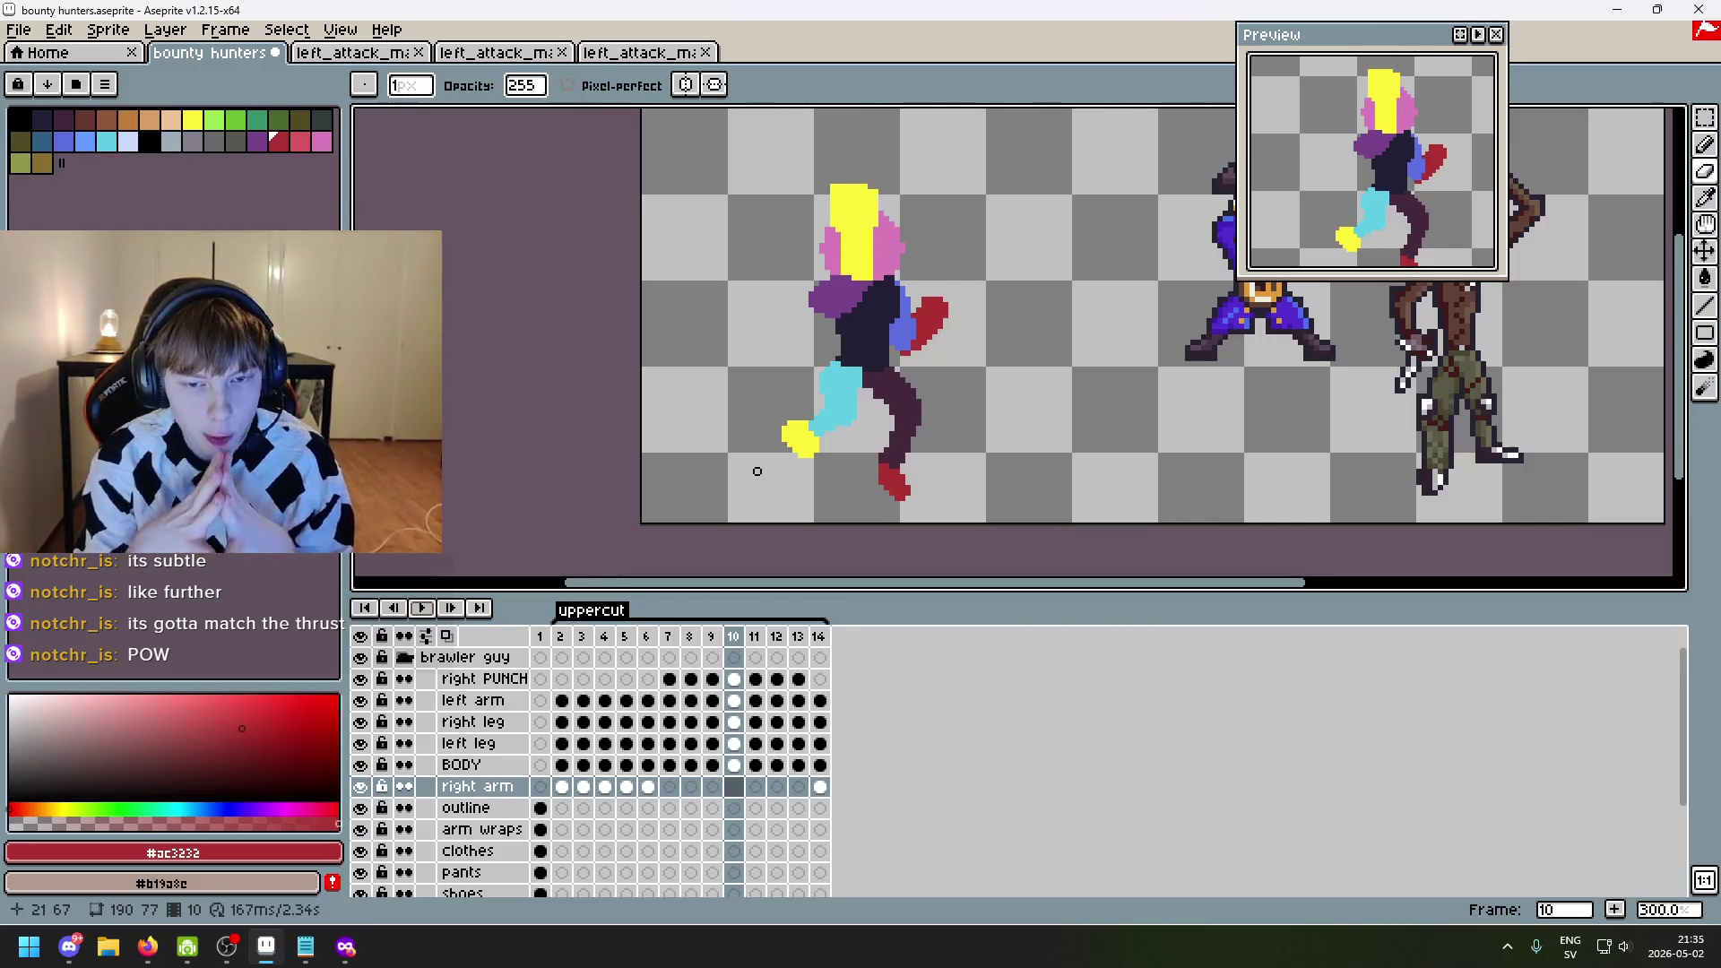
{"action": "key", "text": "Return"}
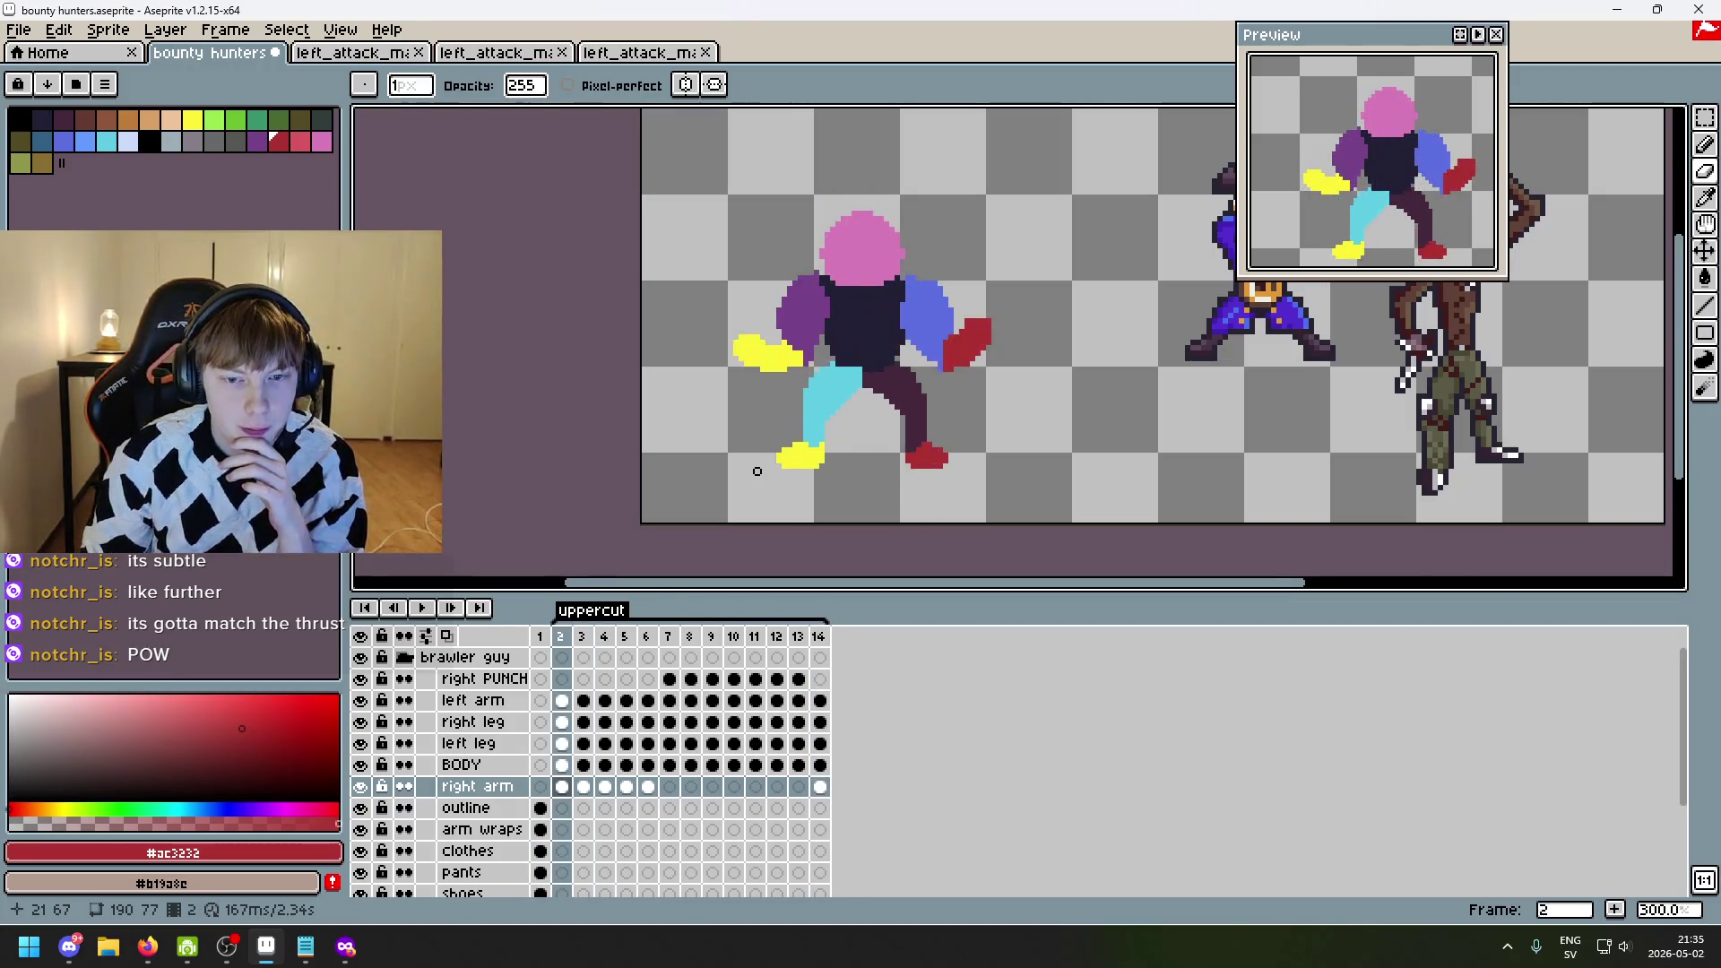
{"action": "scroll", "coordinate": [756, 470], "scroll_direction": "up", "scroll_amount": 2}
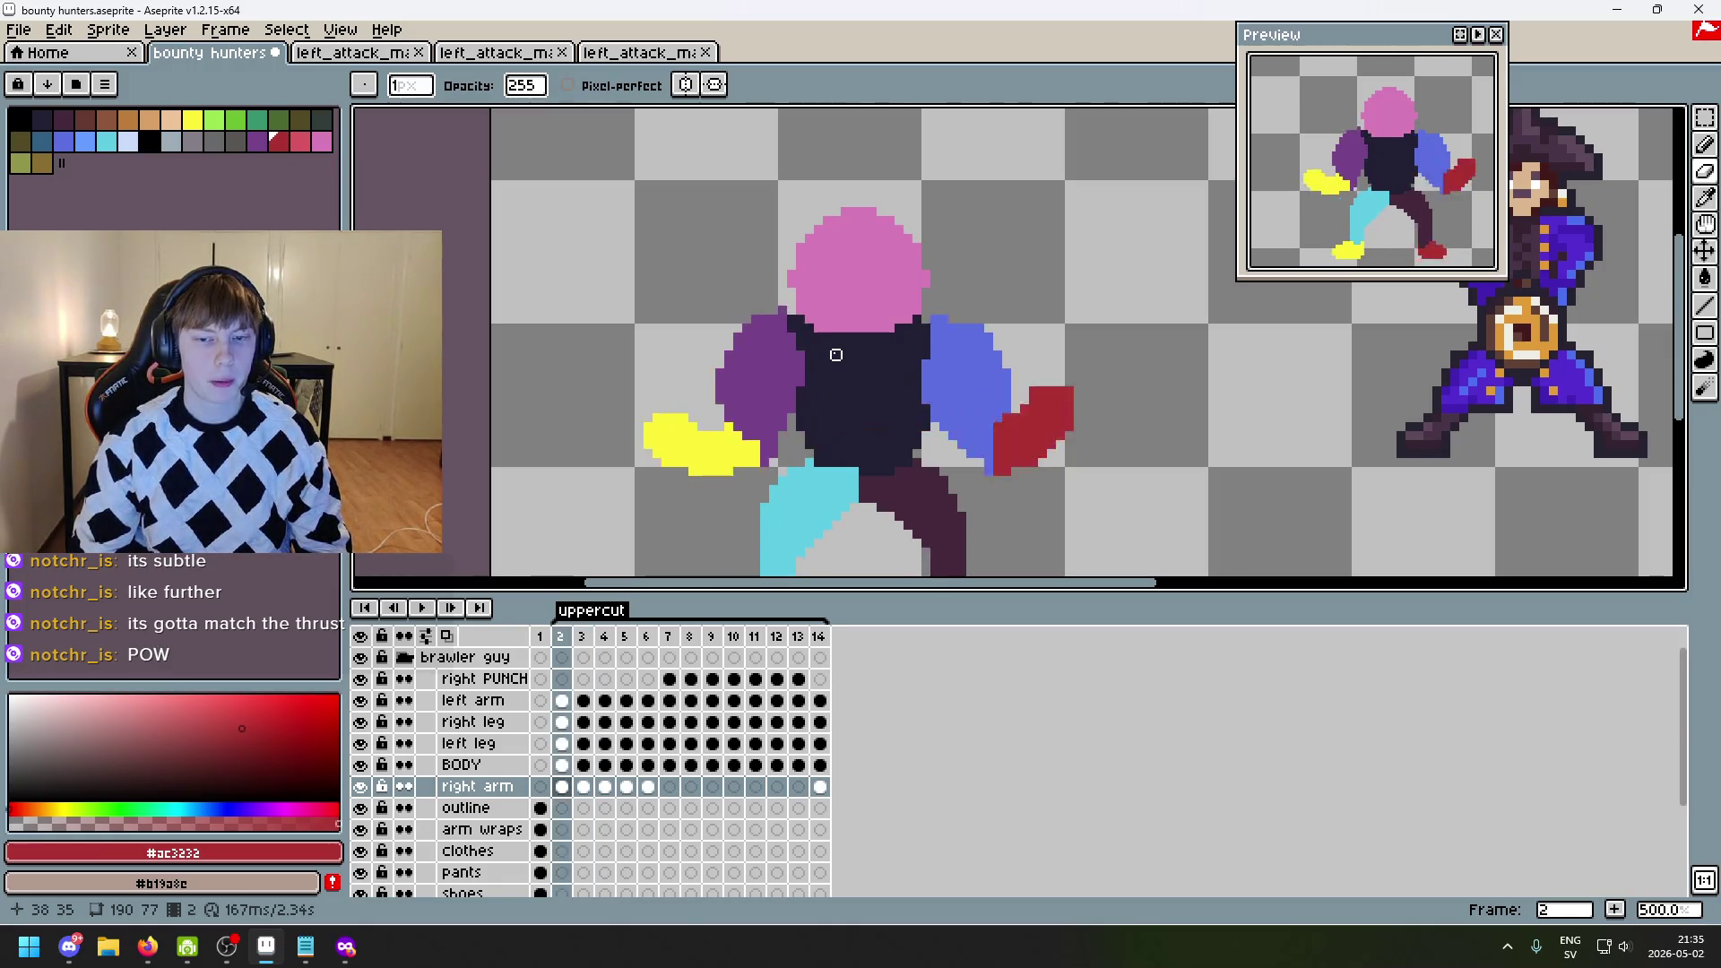
{"action": "scroll", "coordinate": [906, 363], "scroll_direction": "up", "scroll_amount": 1}
{"action": "scroll", "coordinate": [870, 366], "scroll_direction": "up", "scroll_amount": 3}
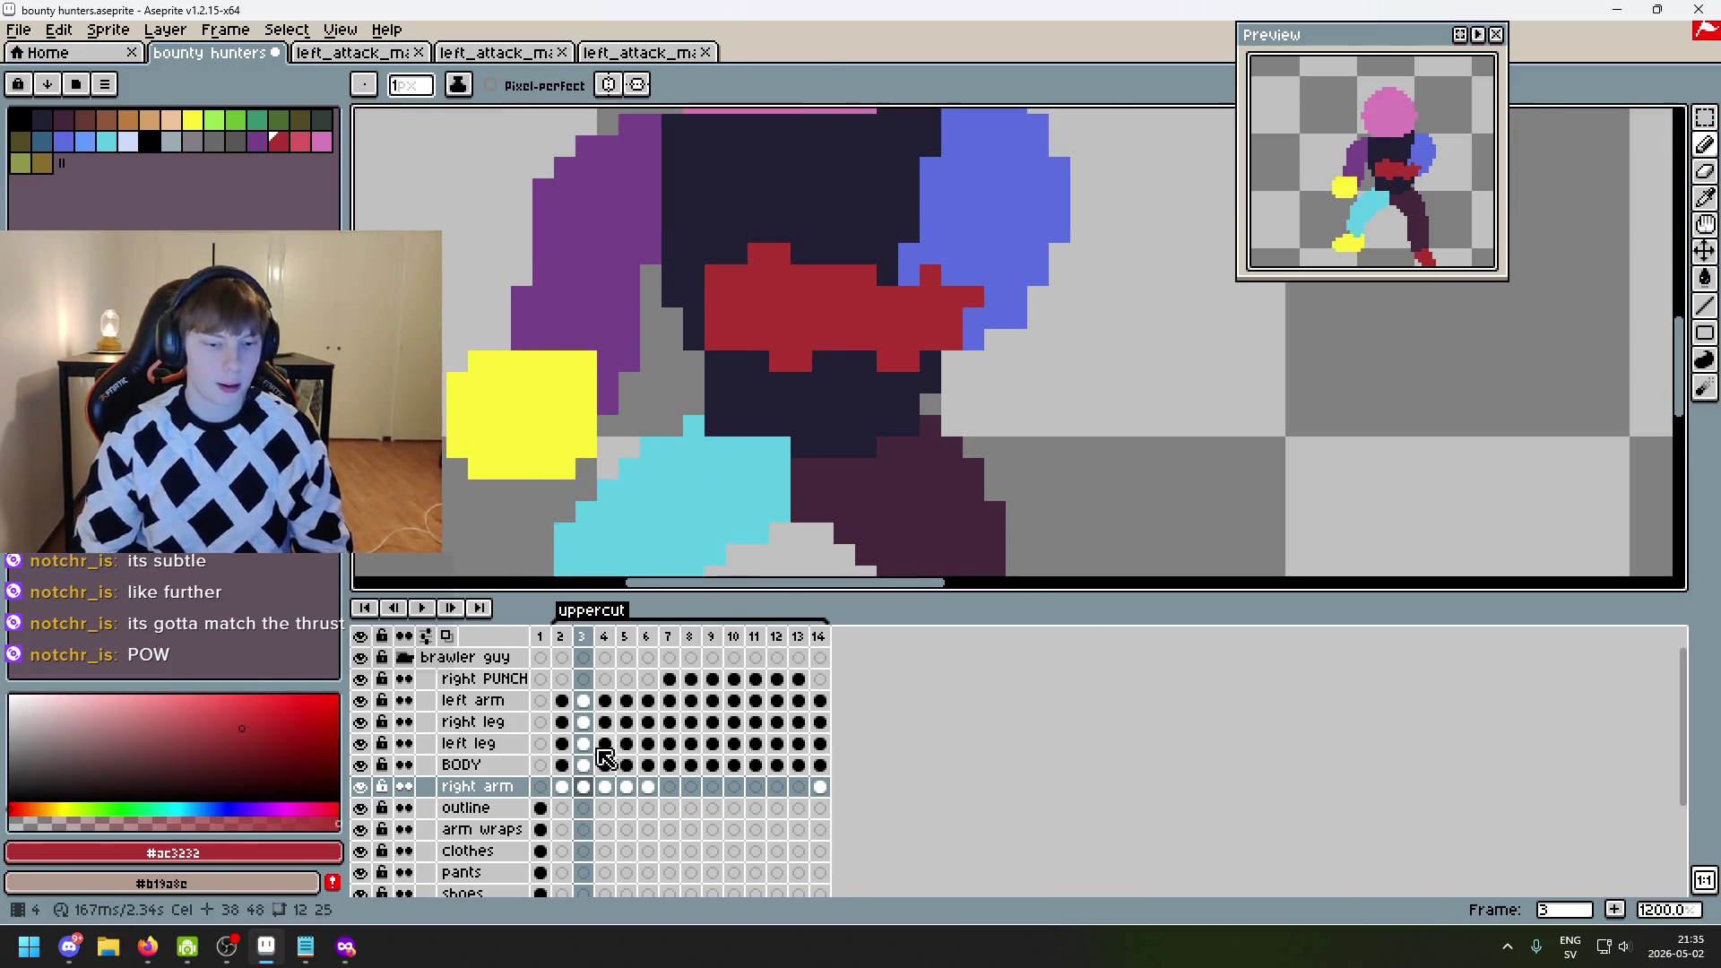
{"action": "left_click", "coordinate": [468, 700]}
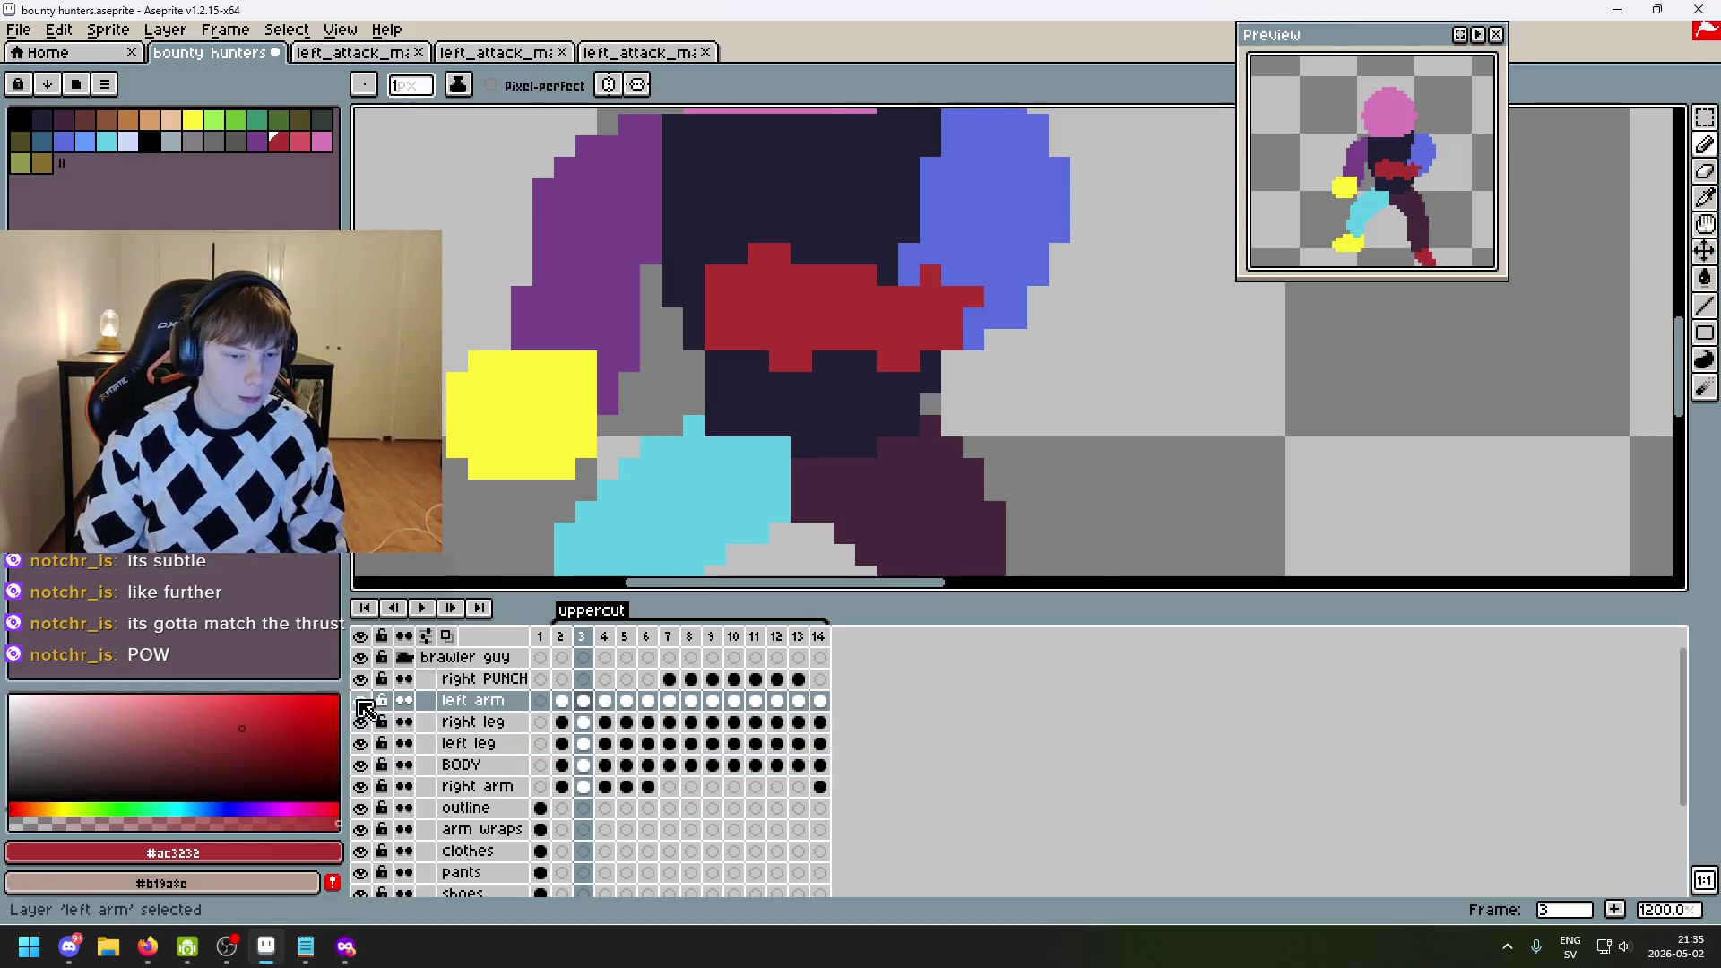
- Touch up a few pixels on frame 3's red fist with the Pencil
{"action": "scroll", "coordinate": [822, 359], "scroll_direction": "down", "scroll_amount": 3}
{"action": "scroll", "coordinate": [883, 342], "scroll_direction": "up", "scroll_amount": 2}
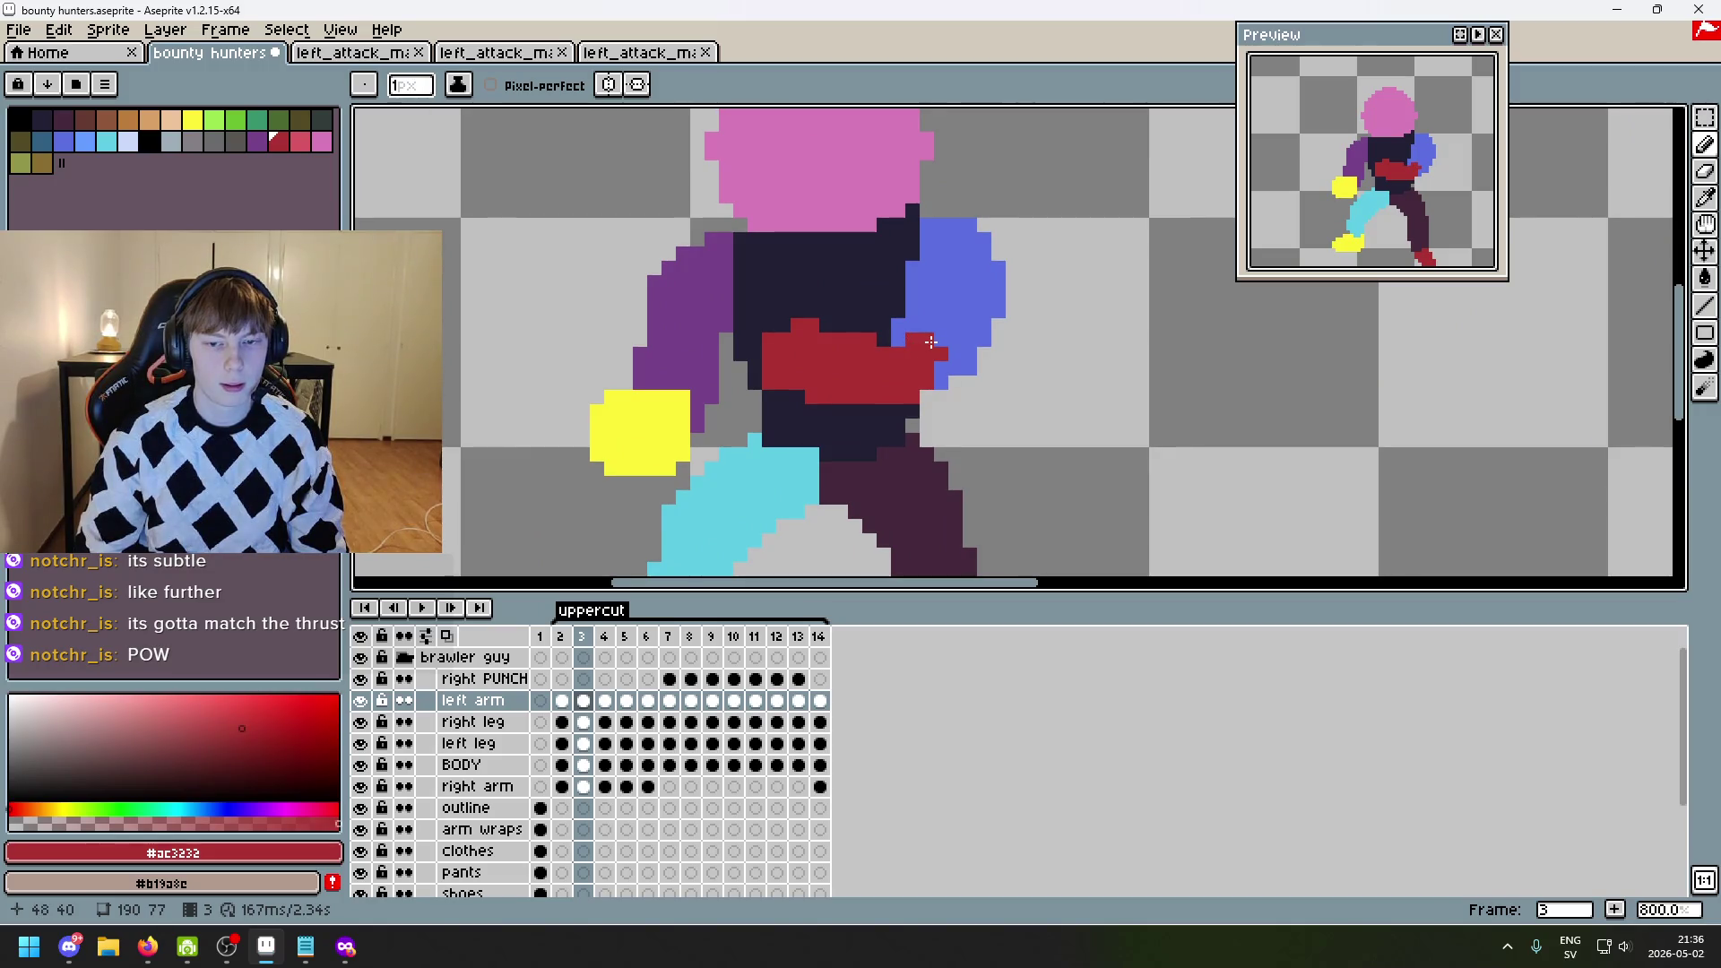
{"action": "left_click", "coordinate": [884, 342]}
{"action": "scroll", "coordinate": [946, 354], "scroll_direction": "up", "scroll_amount": 2}
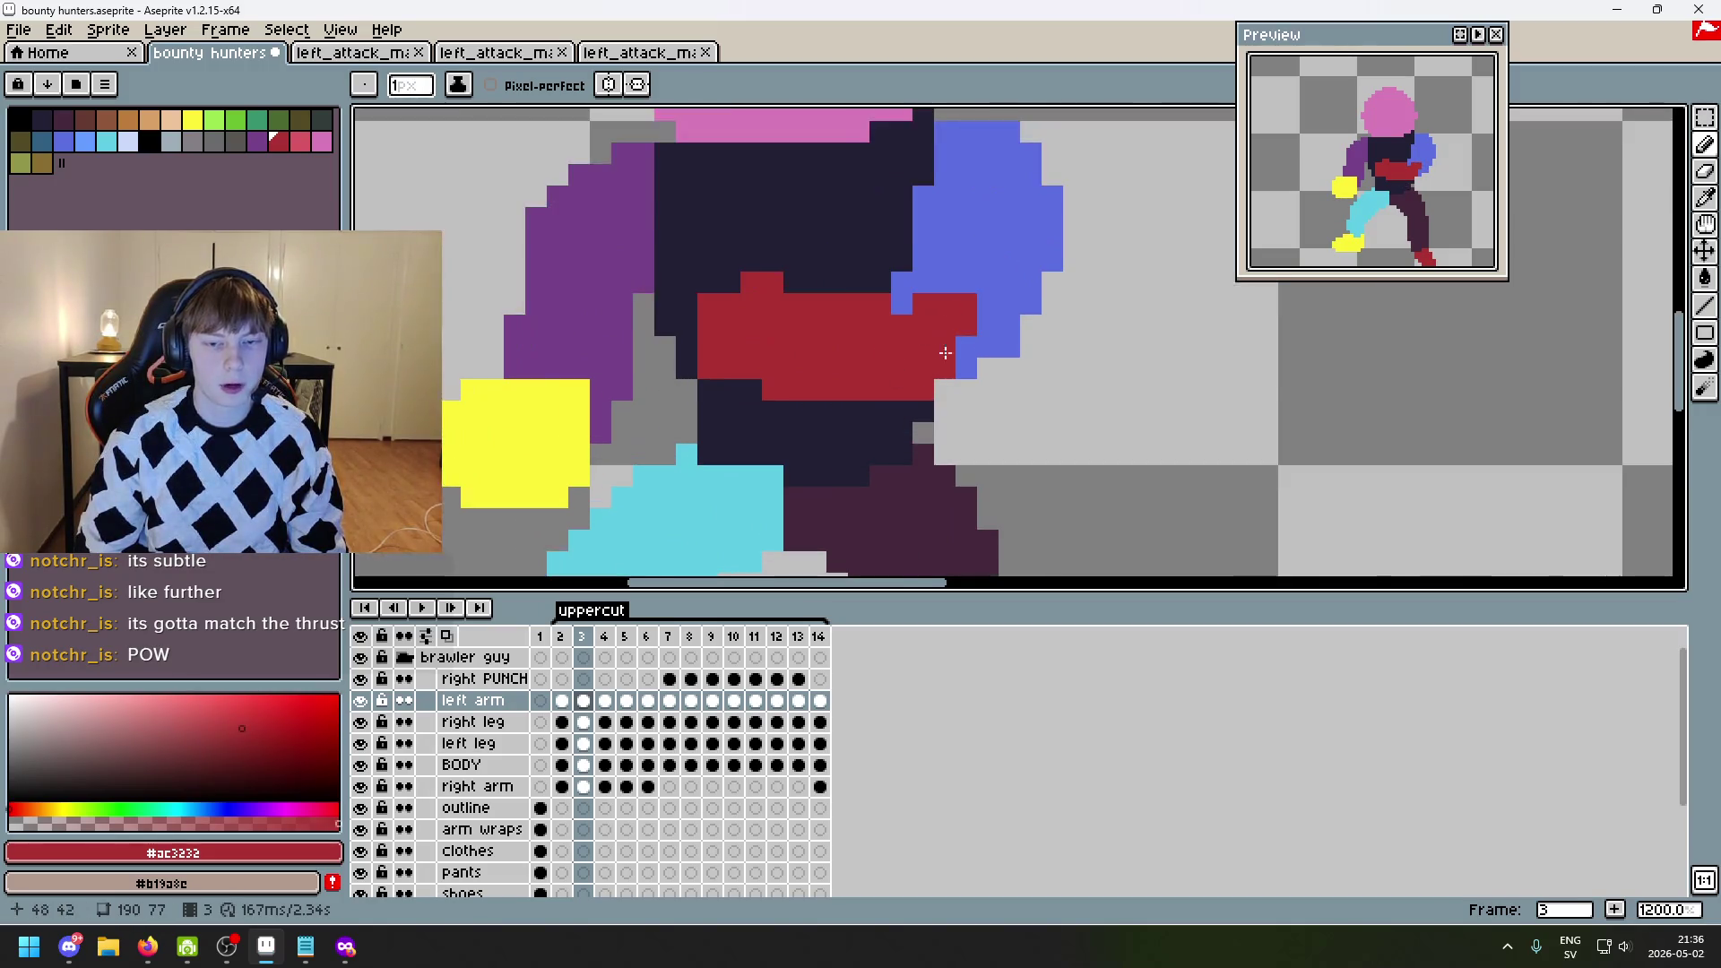
{"action": "left_click_drag", "start_coordinate": [946, 333], "coordinate": [876, 395]}
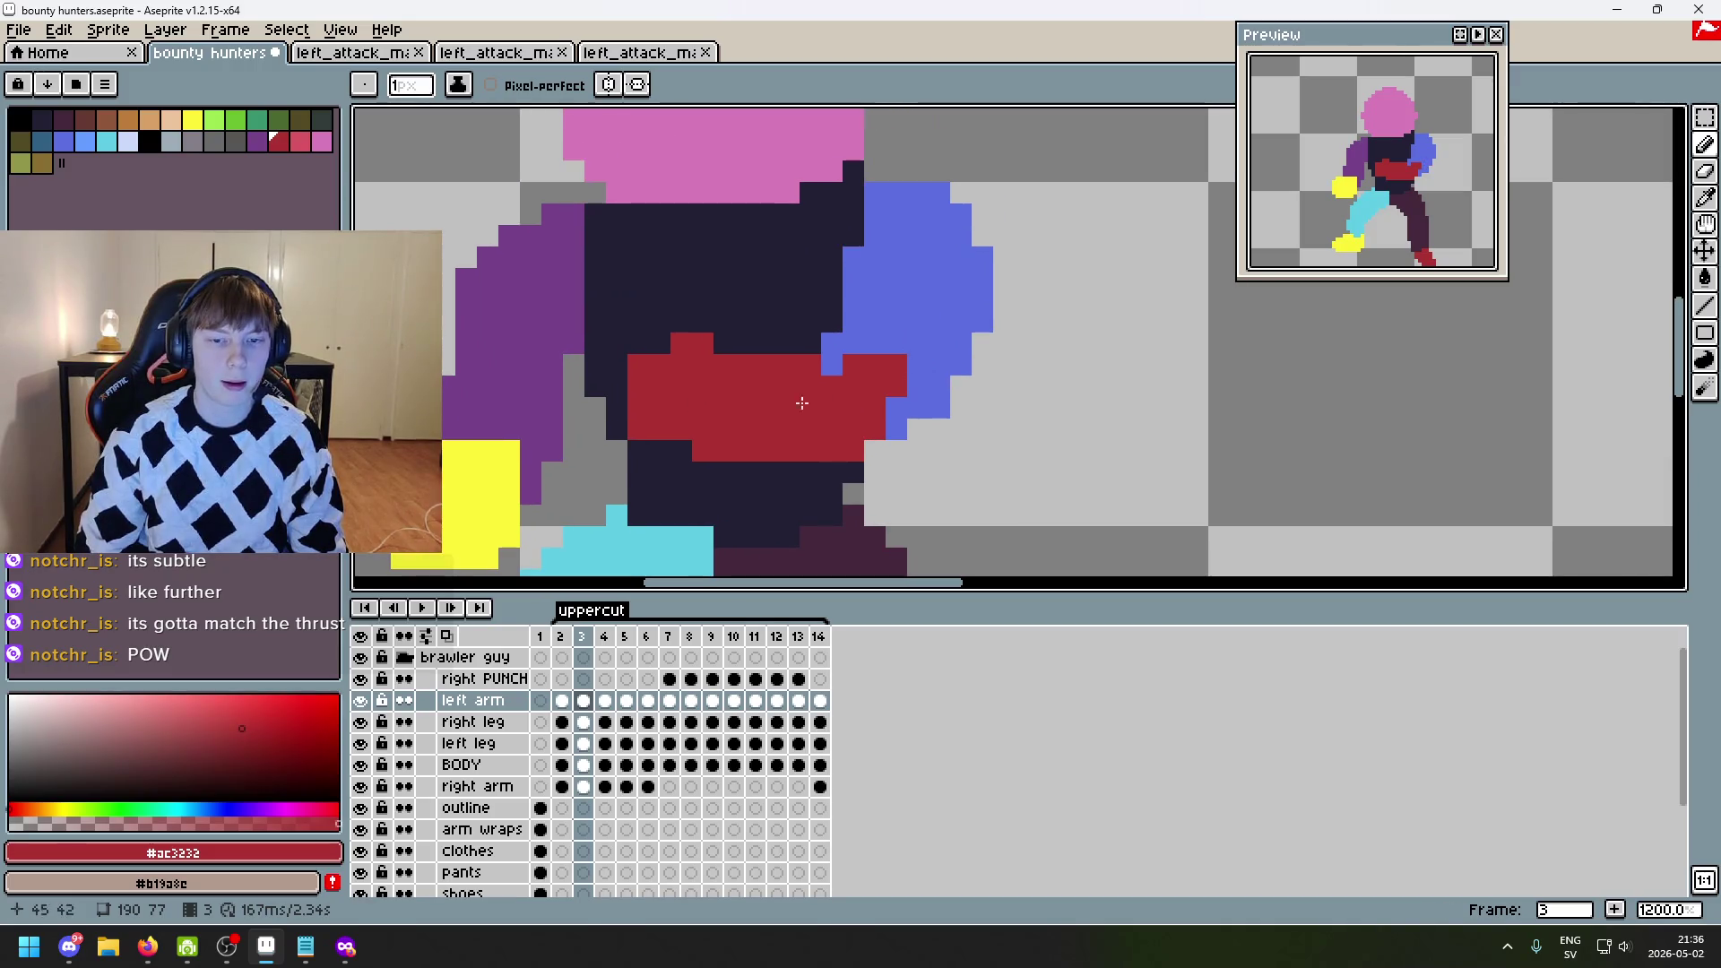
{"action": "left_click", "coordinate": [865, 337]}
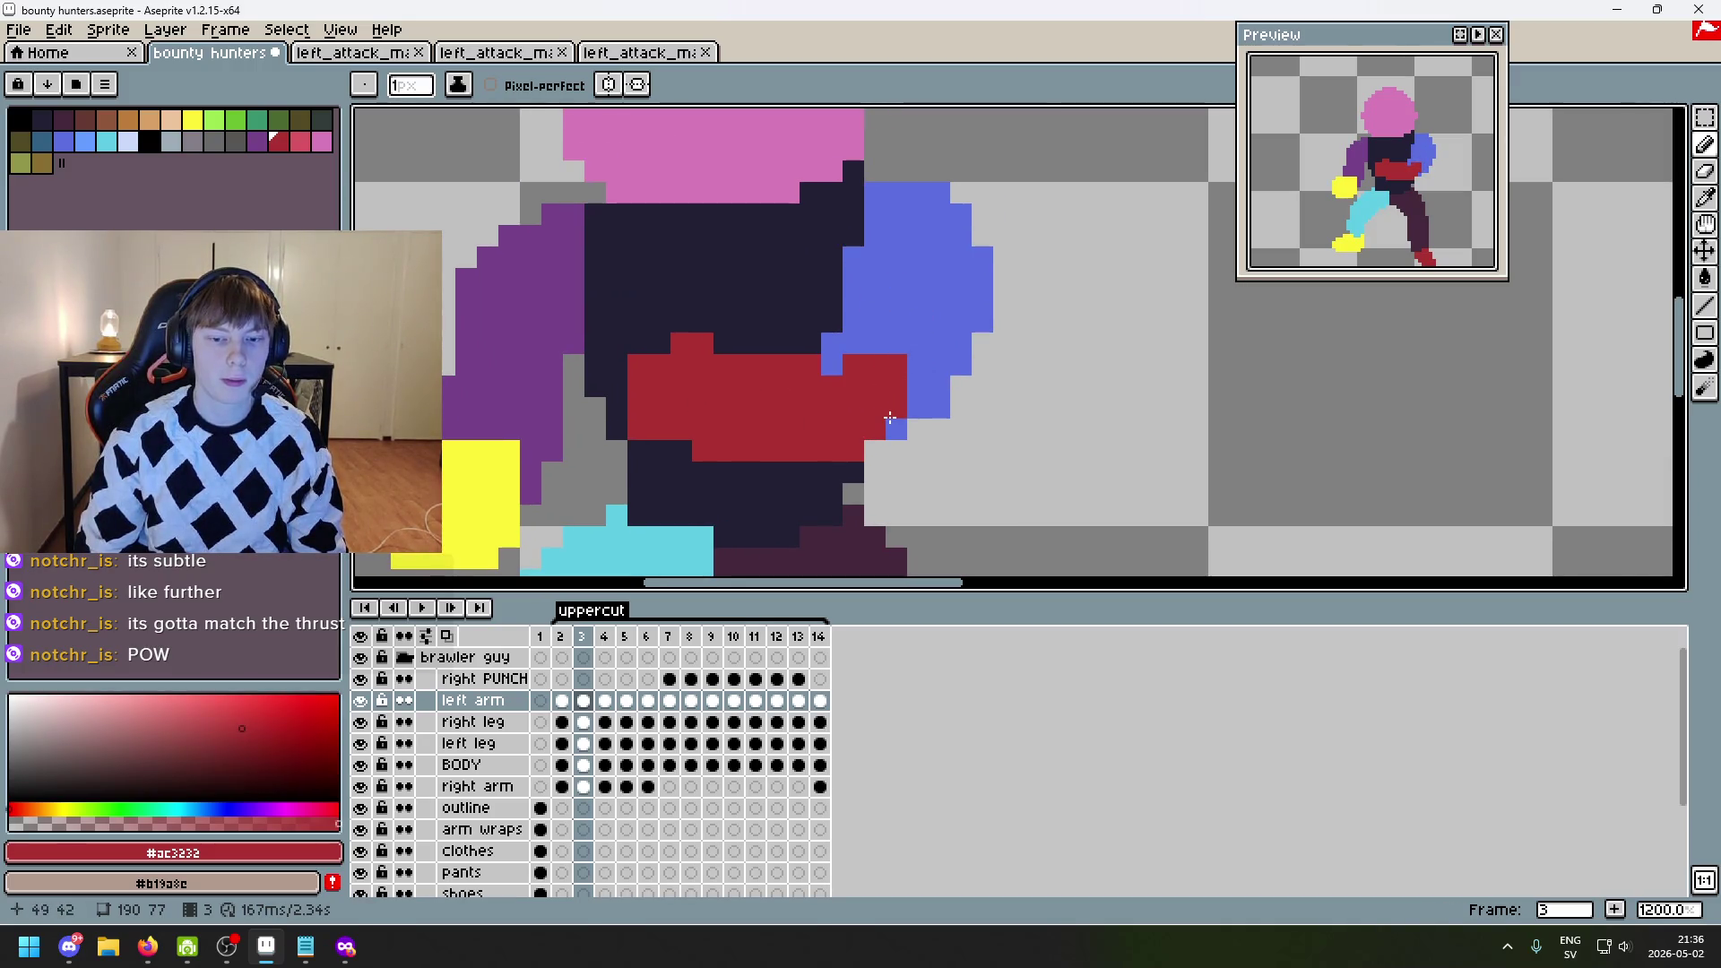
{"action": "scroll", "coordinate": [834, 366], "scroll_direction": "down", "scroll_amount": 5}
- Compare frame 3's arm pose against frames 2 and 4
{"action": "key", "text": "Left"}
{"action": "key", "text": "Right"}
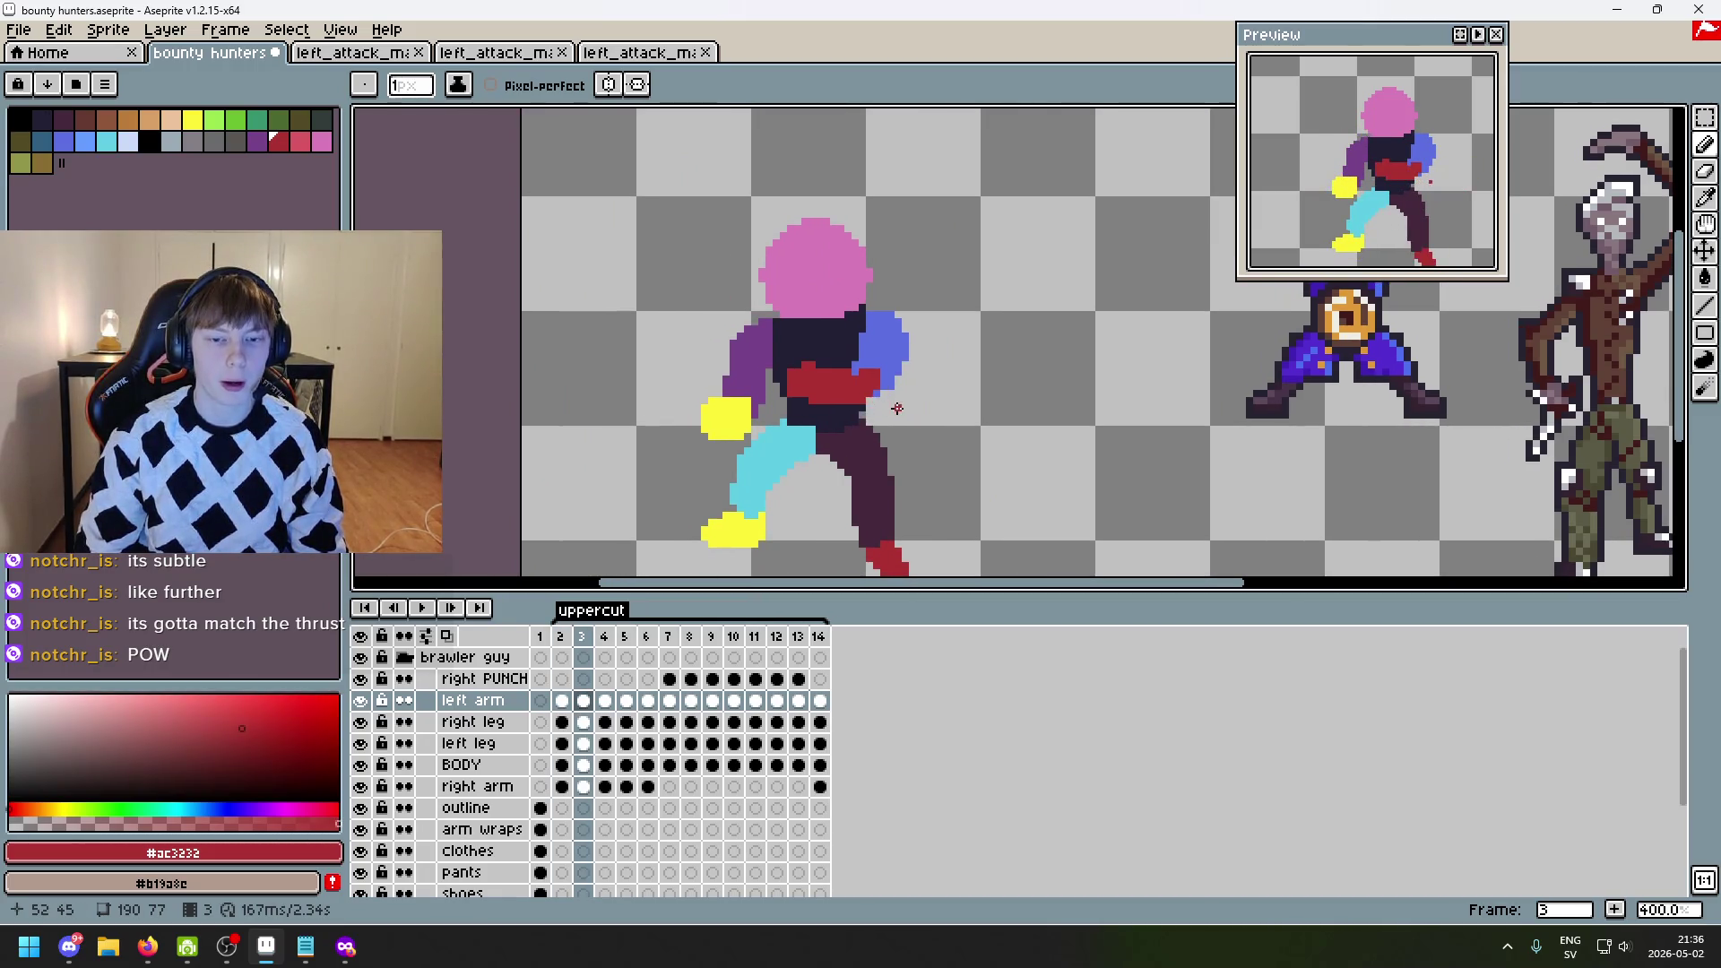
{"action": "key", "text": "Right"}
{"action": "scroll", "coordinate": [860, 367], "scroll_direction": "up", "scroll_amount": 1}
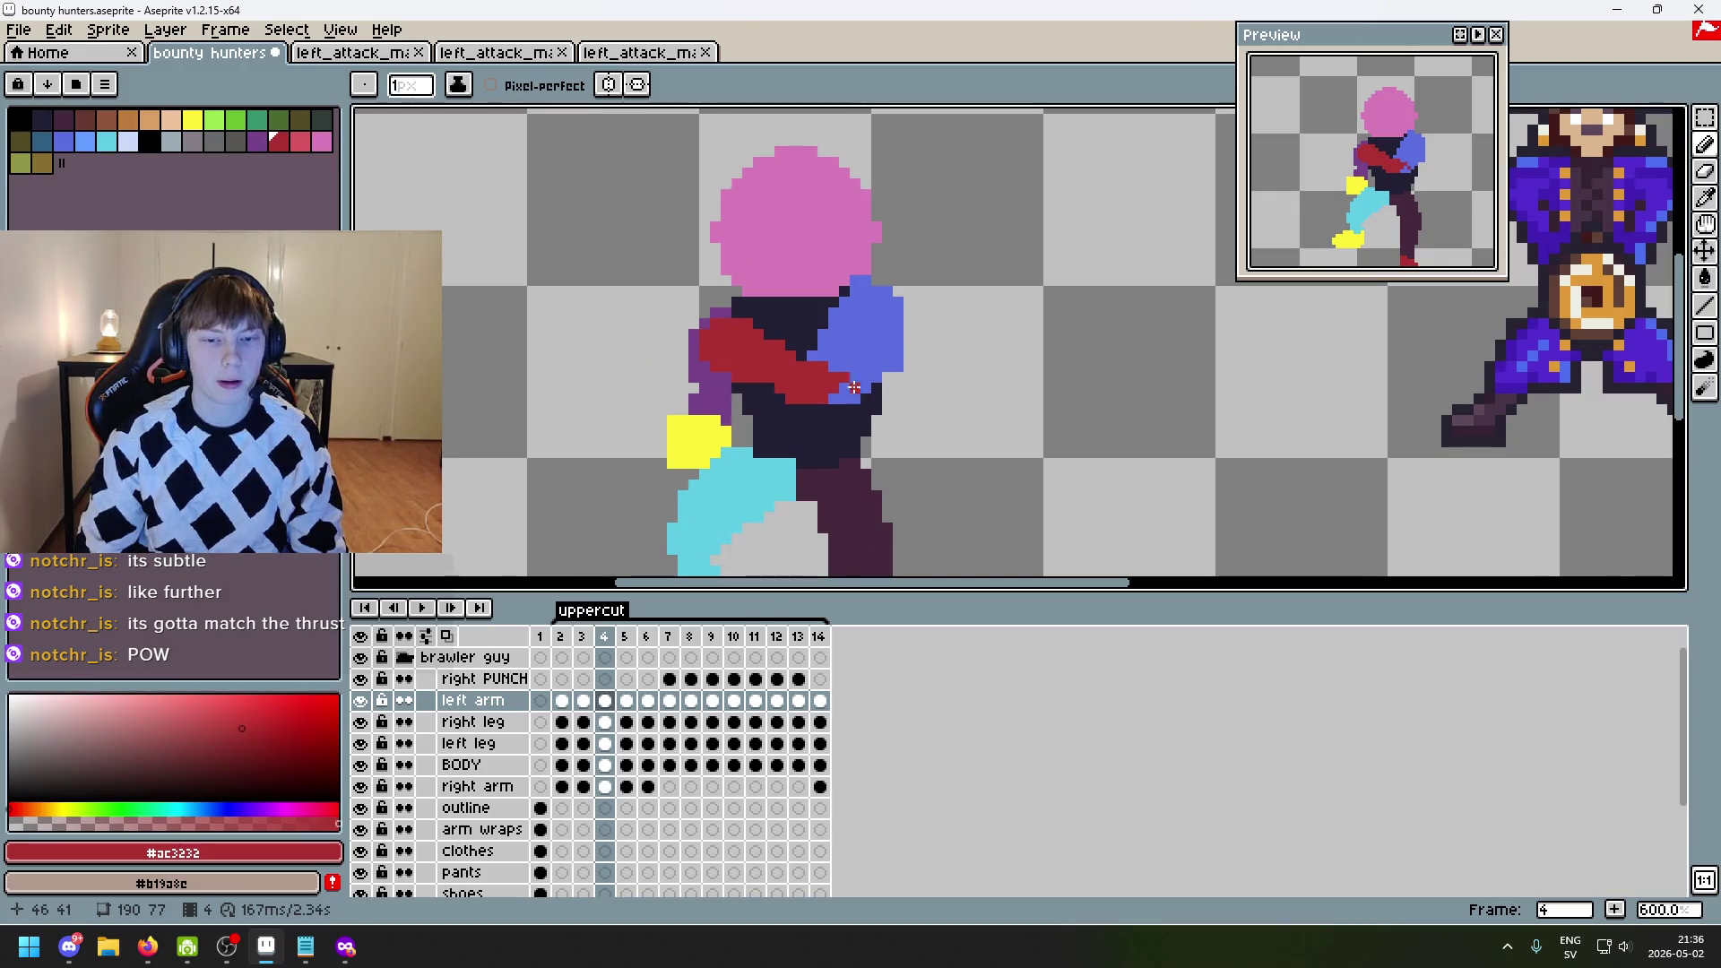
{"action": "key", "text": "Left"}
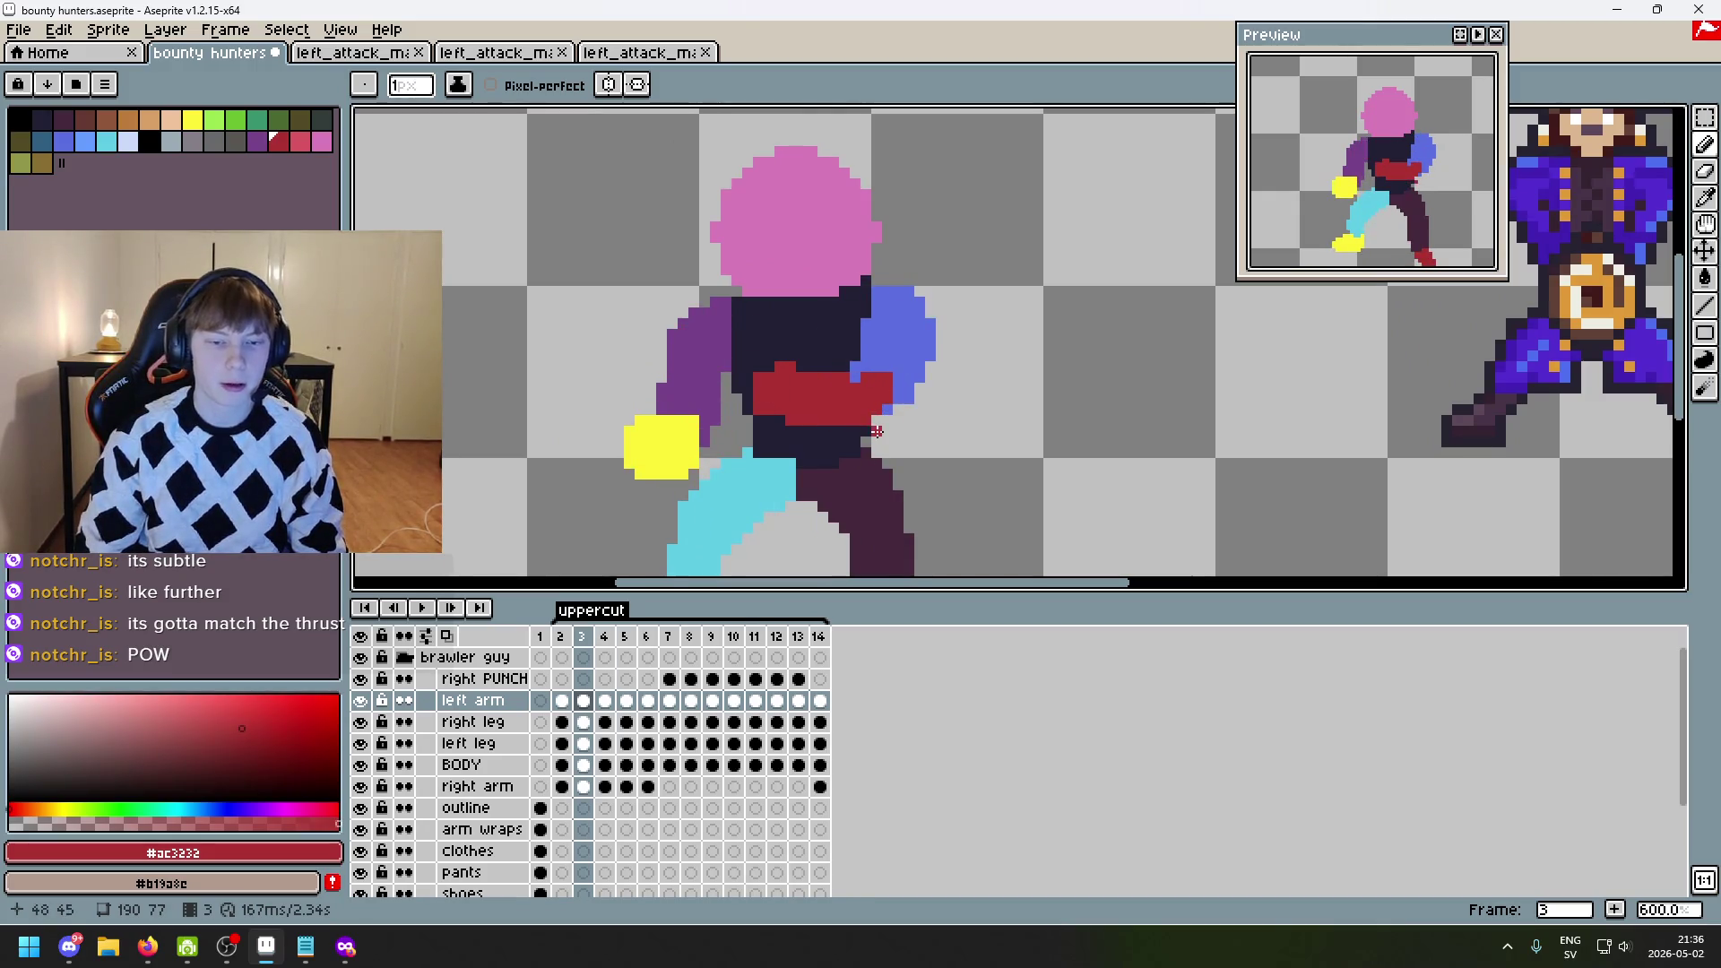
{"action": "key", "text": "Right"}
{"action": "key", "text": "Left"}
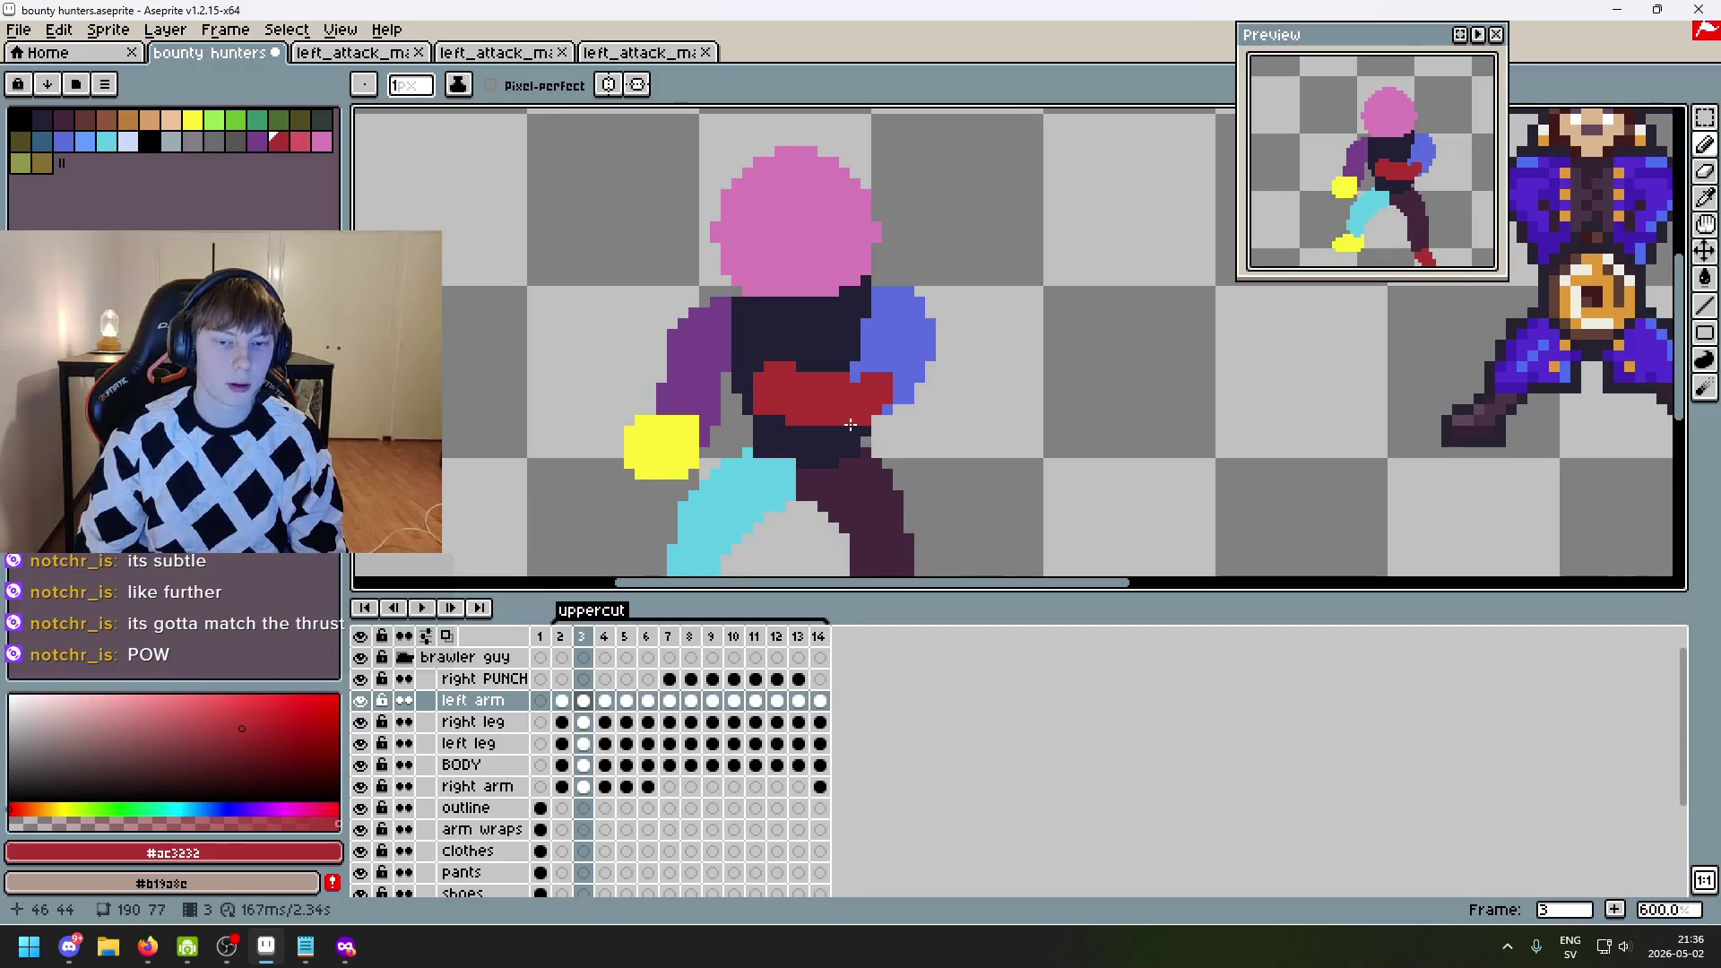
{"action": "key", "text": "Left"}
{"action": "key", "text": "Right"}
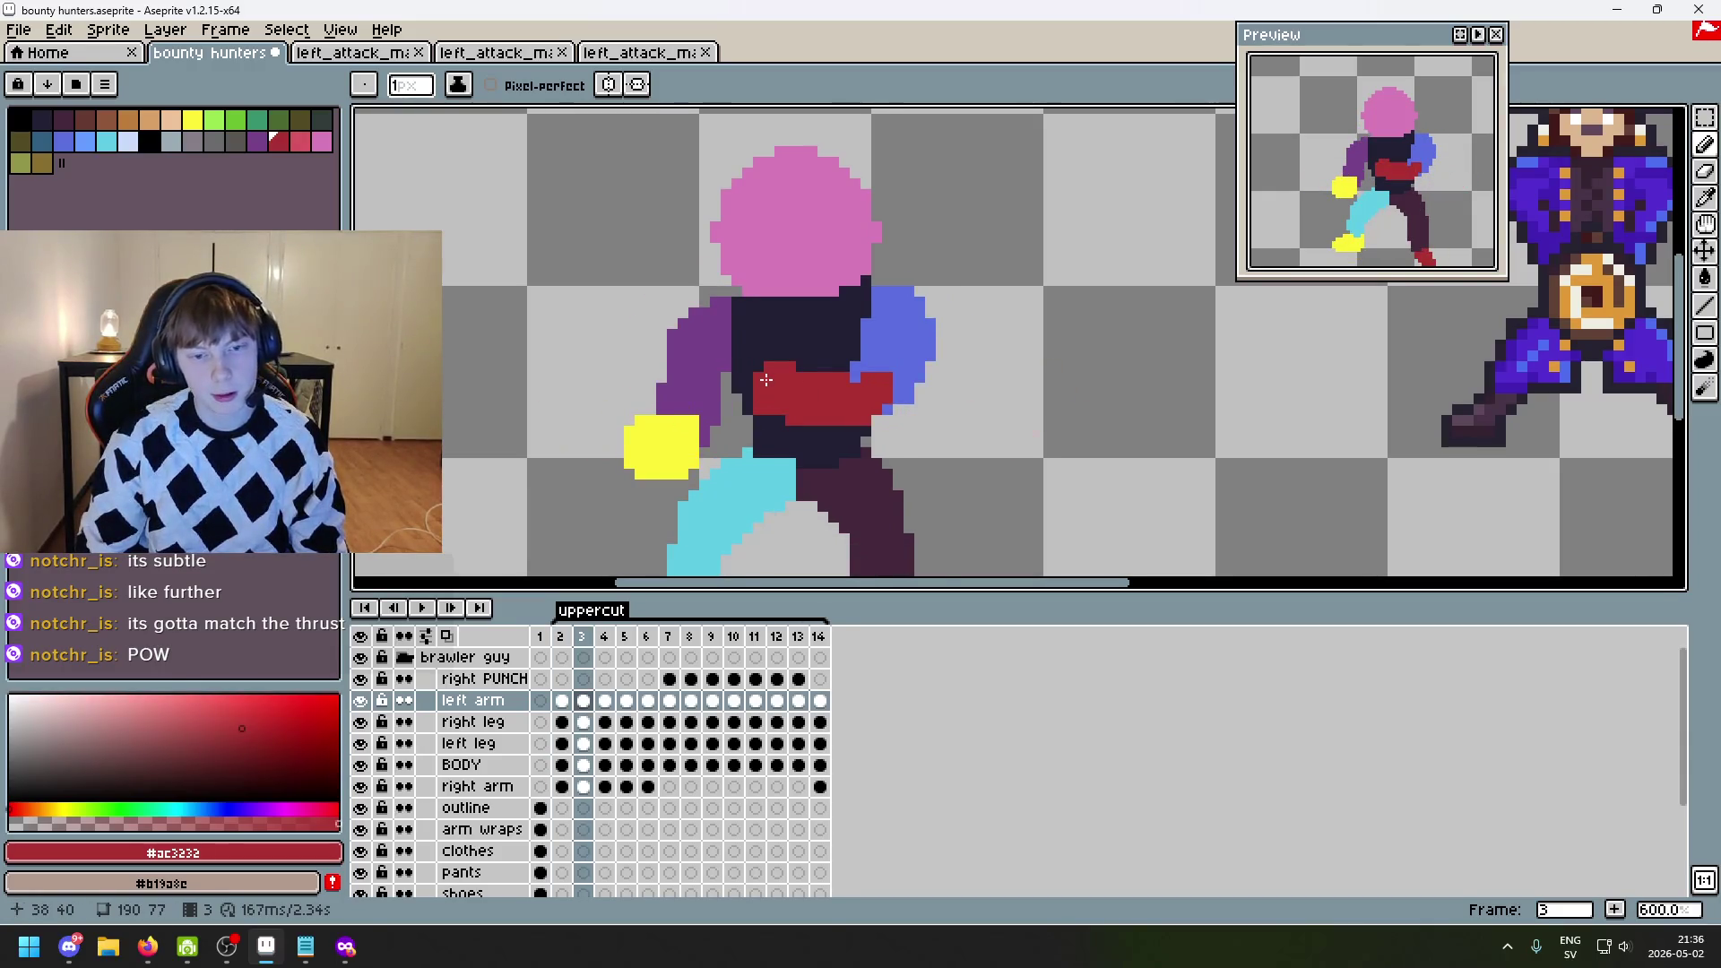
{"action": "scroll", "coordinate": [765, 380], "scroll_direction": "up", "scroll_amount": 1}
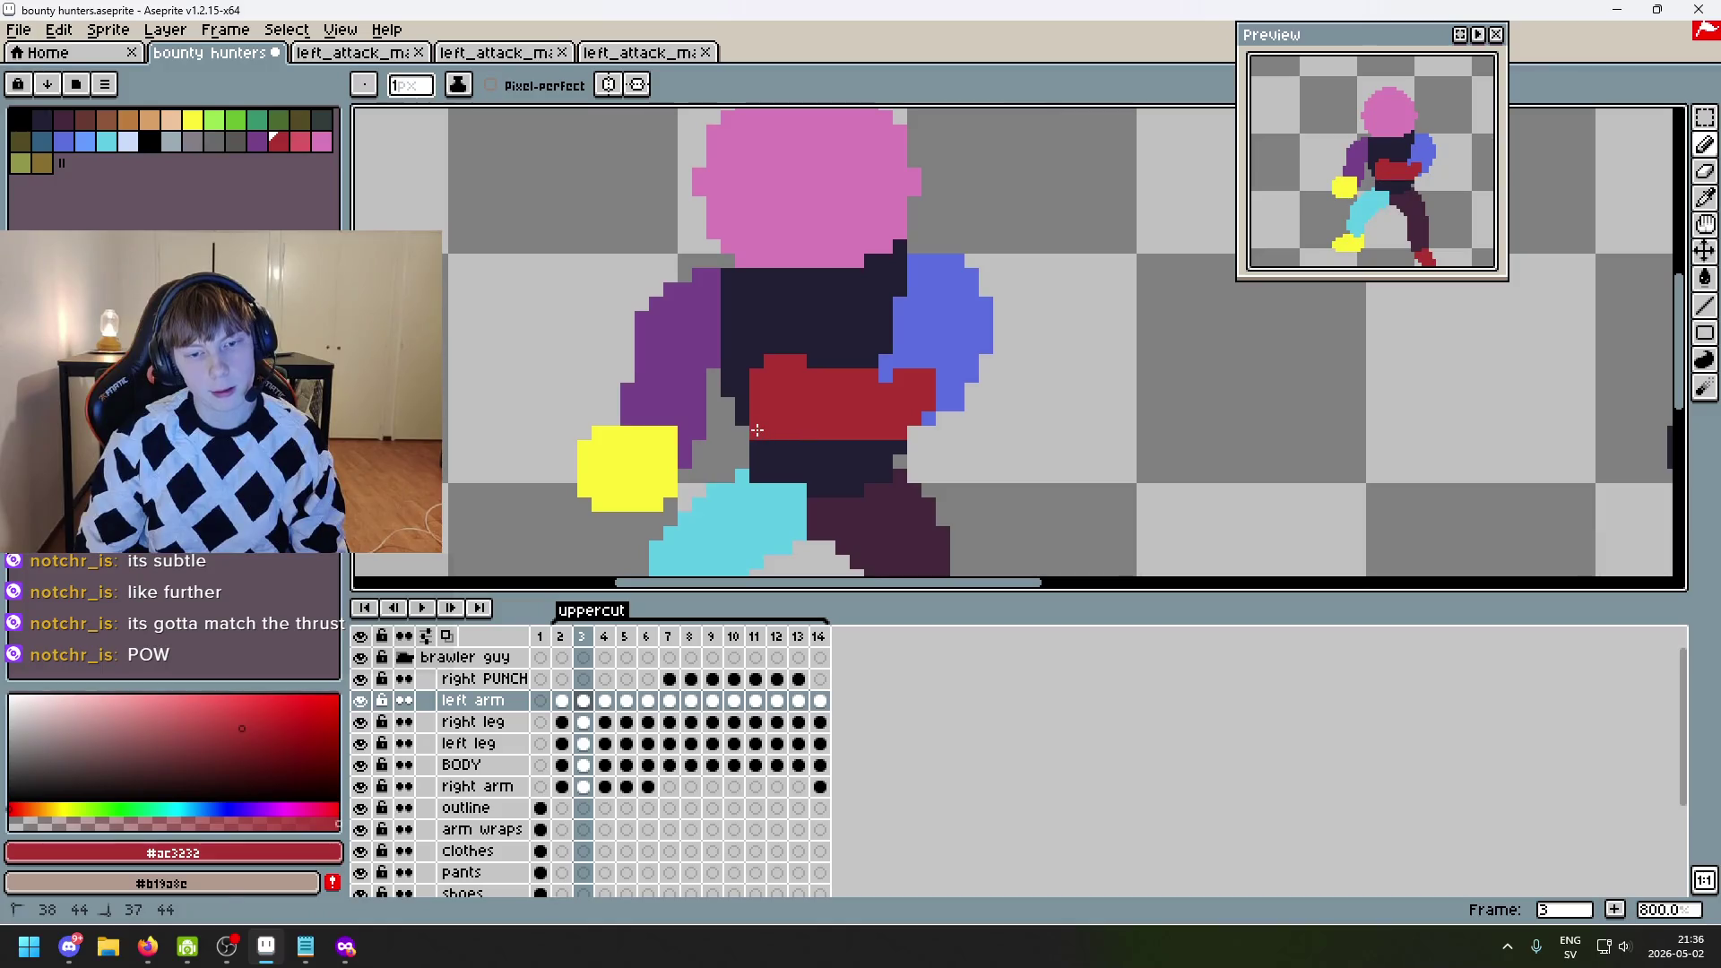
{"action": "scroll", "coordinate": [932, 452], "scroll_direction": "down", "scroll_amount": 3}
- Undo the last pencil stroke and go back to frame 1's finished sprite
{"action": "key", "text": "ctrl+z"}
{"action": "scroll", "coordinate": [860, 441], "scroll_direction": "up", "scroll_amount": 1}
{"action": "scroll", "coordinate": [859, 441], "scroll_direction": "up", "scroll_amount": 1}
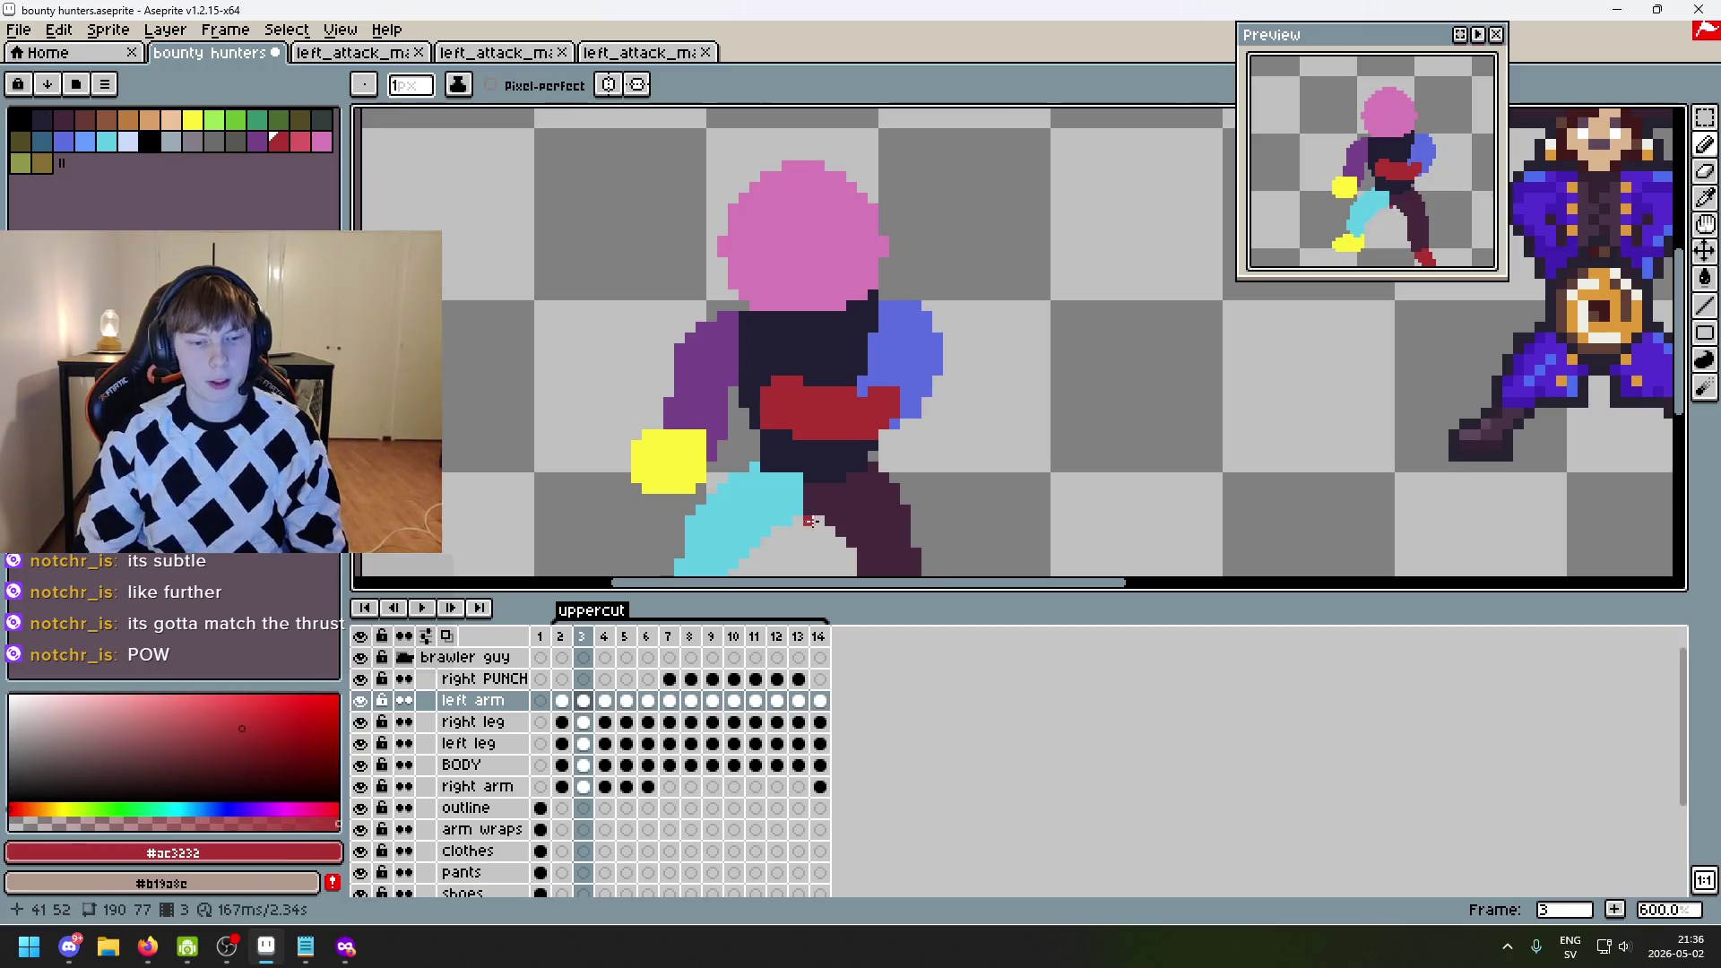
{"action": "key", "text": "Up"}
{"action": "key", "text": "Down"}
{"action": "key", "text": "Left"}
{"action": "key", "text": "Left"}
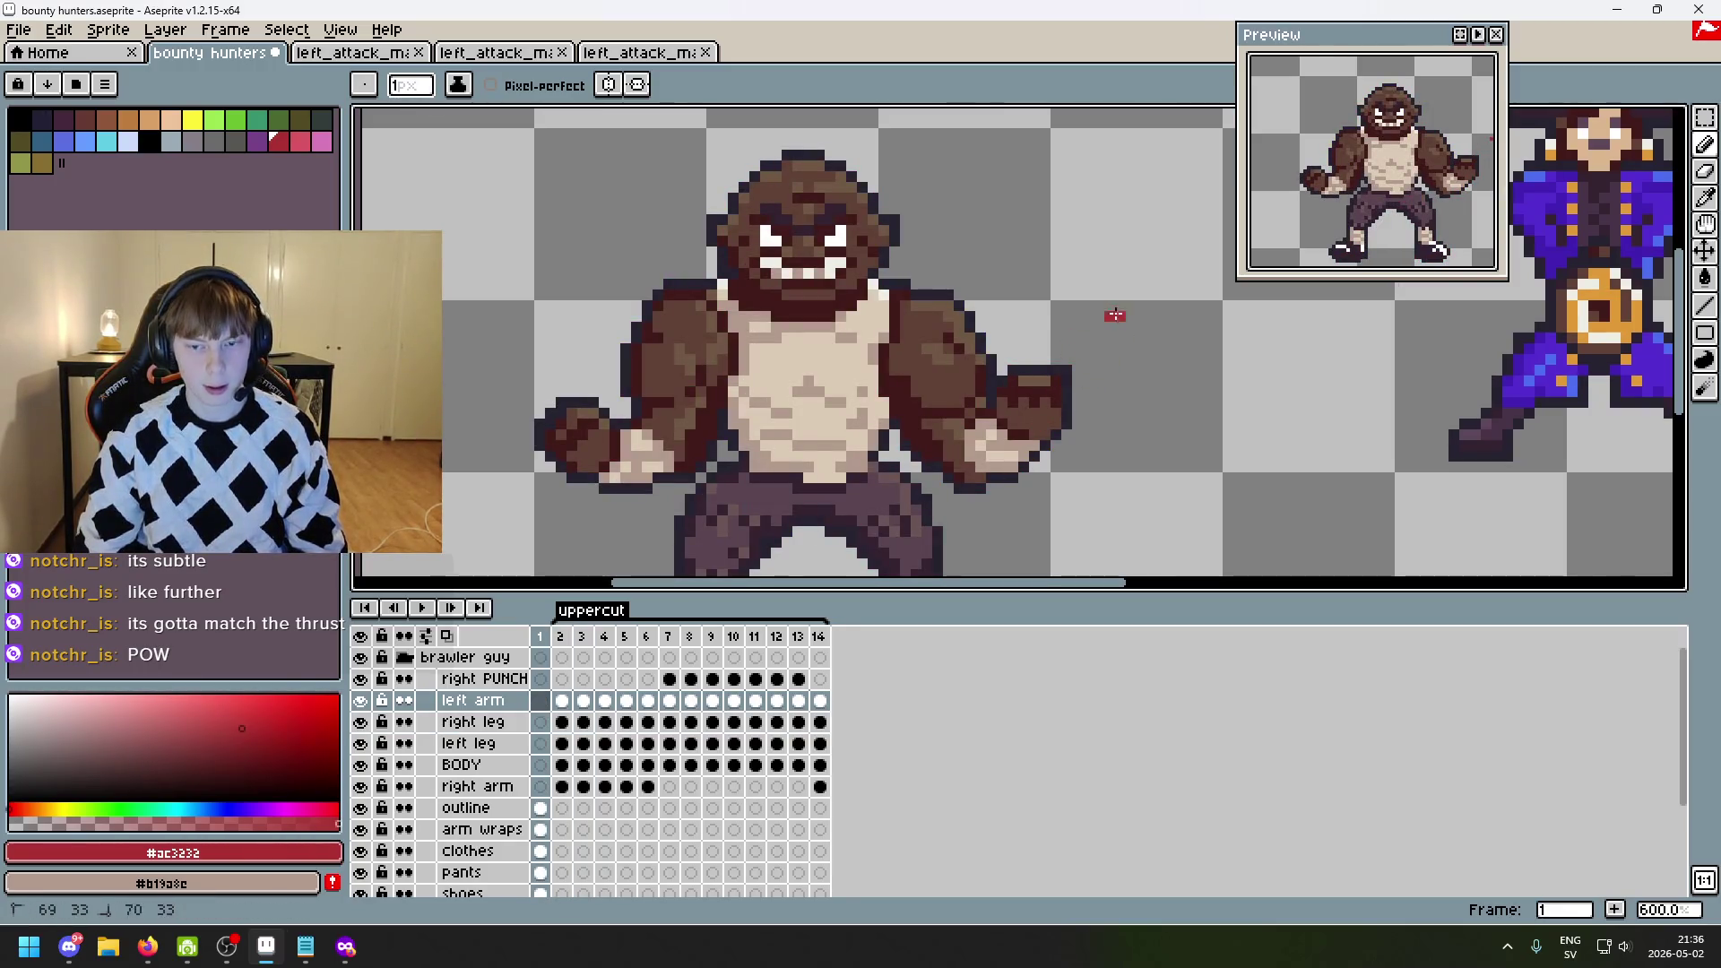
- Try a red motion line beside the fist, undo it, and undo an erase on frame 2
{"action": "mouse_move", "coordinate": [1108, 316]}
{"action": "left_mouse_down"}
{"action": "mouse_move", "coordinate": [1162, 367]}
{"action": "mouse_move", "coordinate": [1145, 325]}
{"action": "mouse_move", "coordinate": [1156, 363]}
{"action": "left_mouse_up"}
{"action": "key", "text": "ctrl+z"}
{"action": "scroll", "coordinate": [1160, 476], "scroll_direction": "down", "scroll_amount": 2}
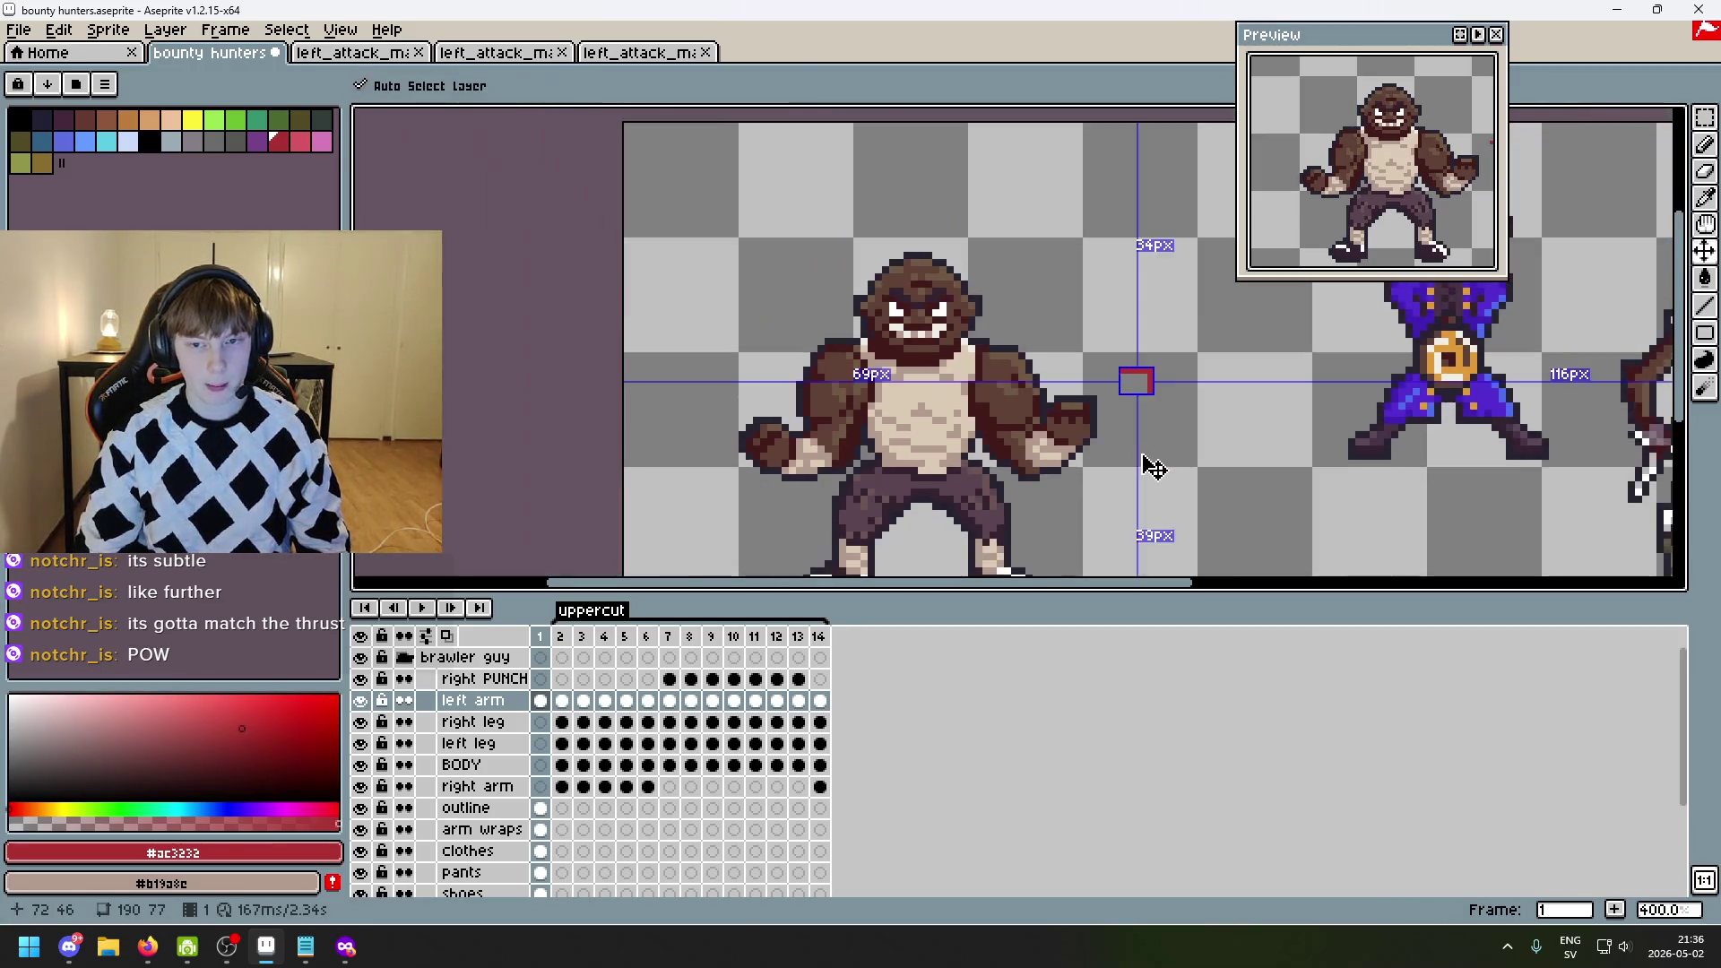
{"action": "key", "text": "period"}
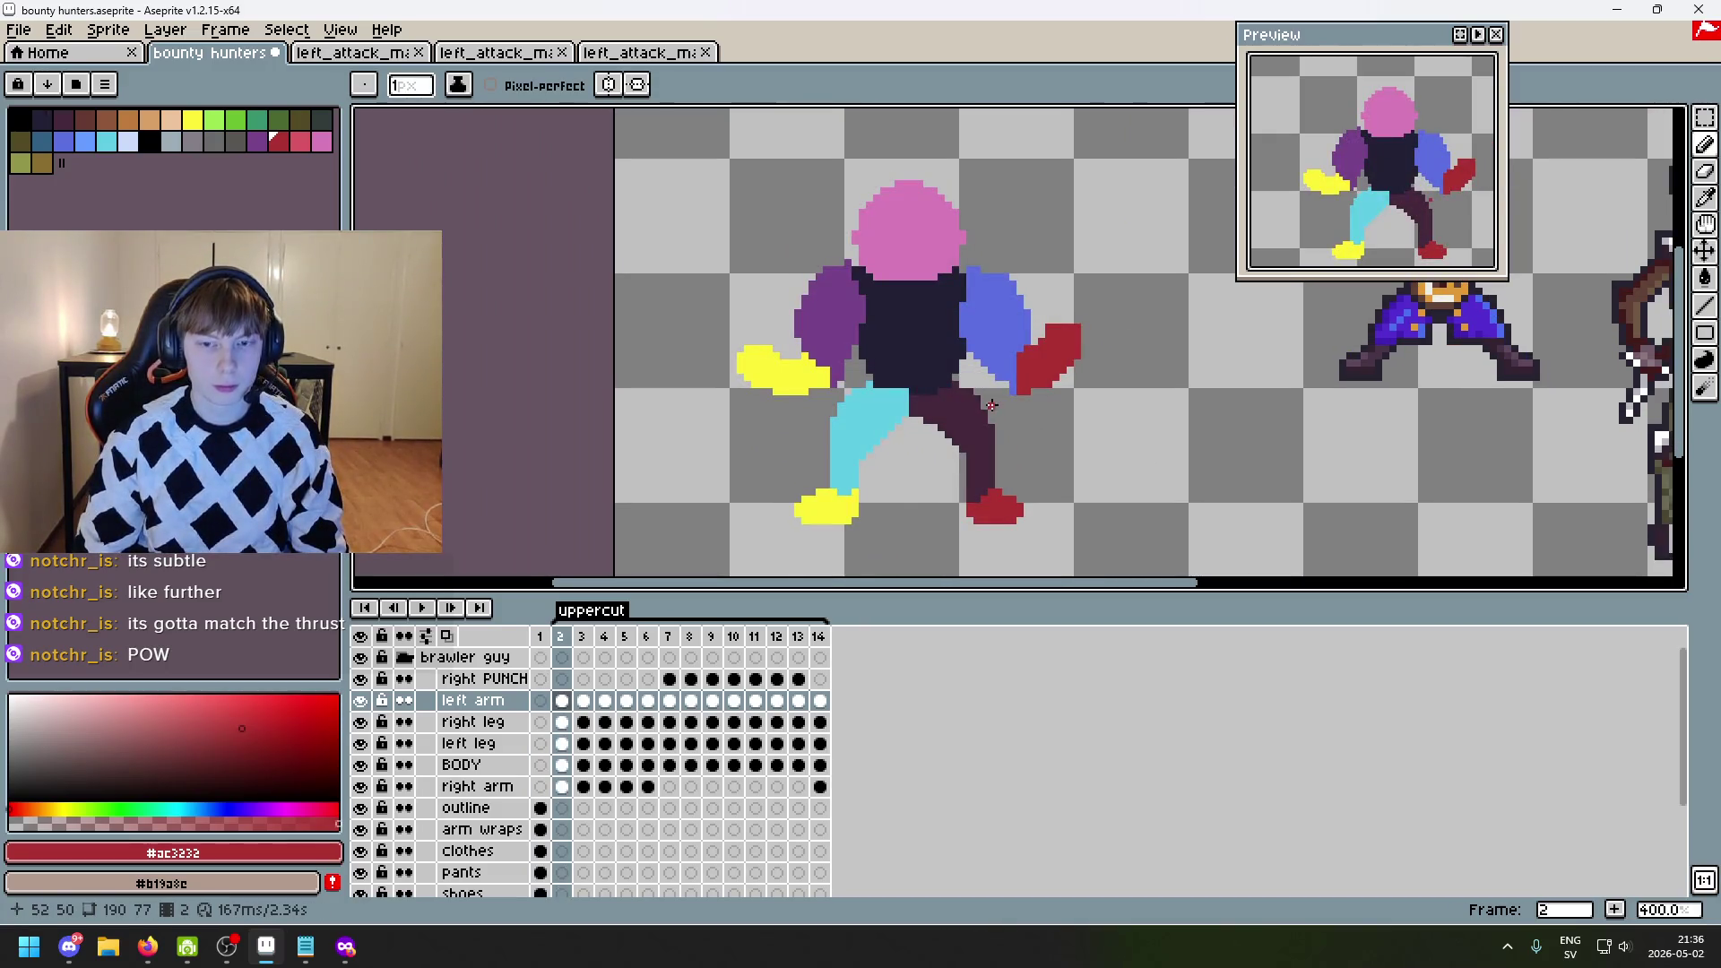
{"action": "scroll", "coordinate": [1035, 340], "scroll_direction": "up", "scroll_amount": 3}
{"action": "key", "text": "e"}
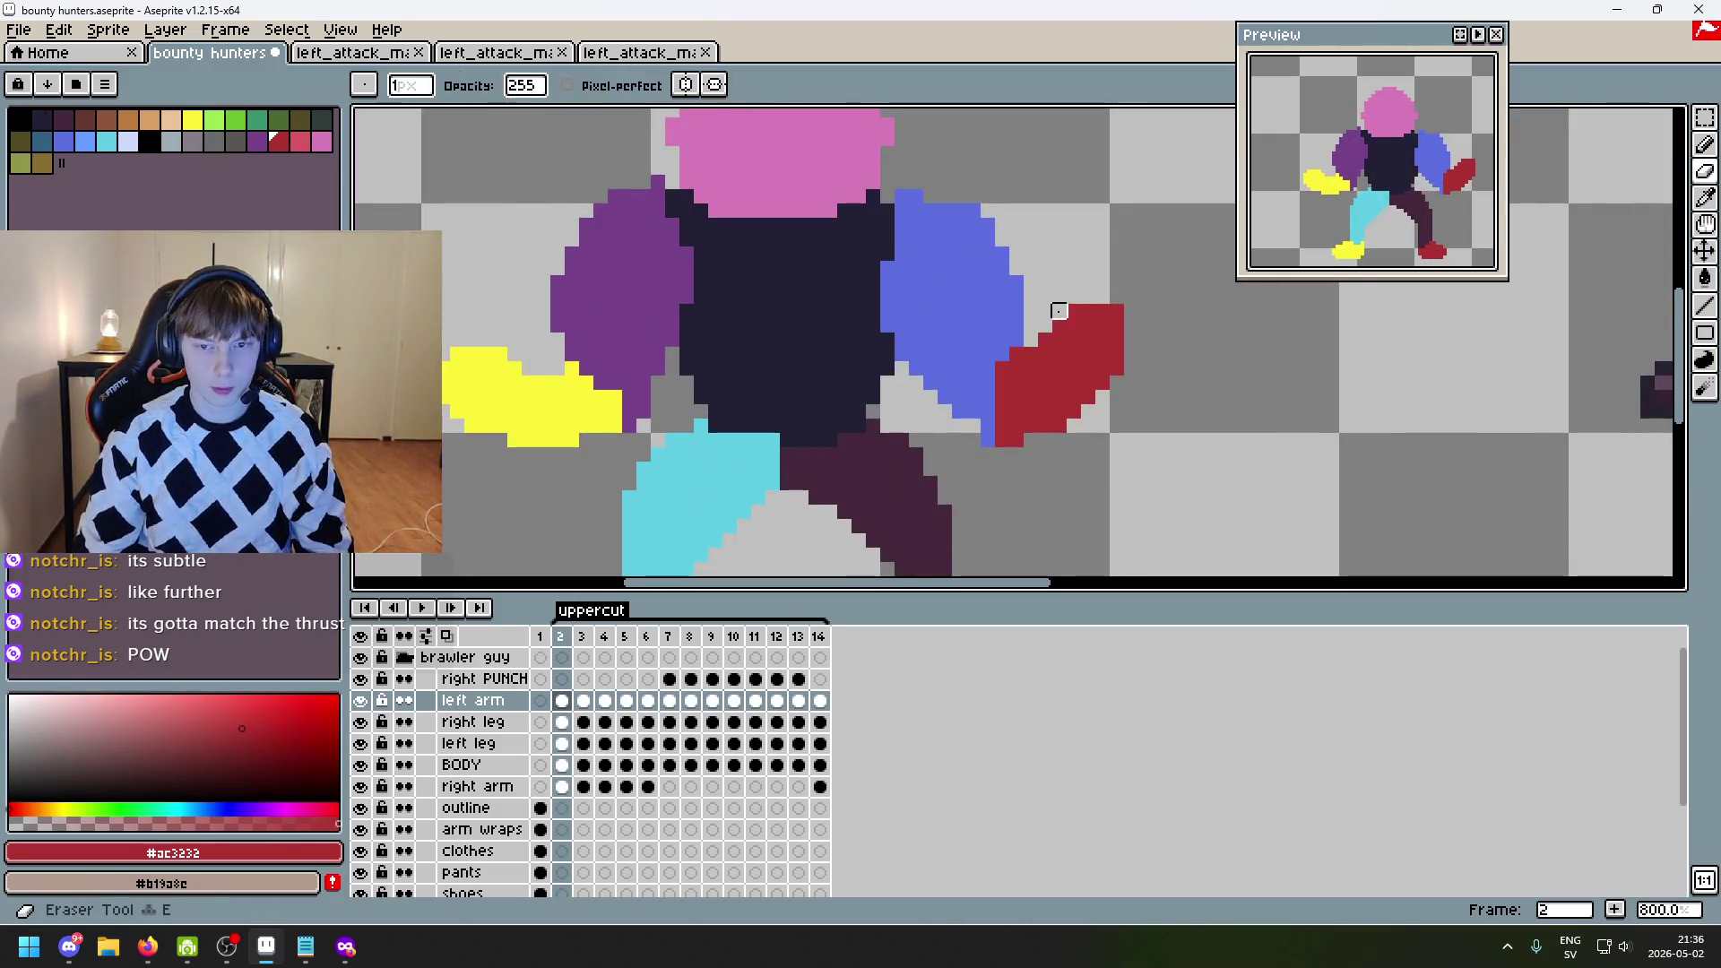
{"action": "scroll", "coordinate": [1058, 311], "scroll_direction": "down", "scroll_amount": 3}
{"action": "key", "text": "ctrl+z"}
- Flip between frames 1, 2 and 3 to compare the finished sprite with the blockout poses
{"action": "key", "text": "comma"}
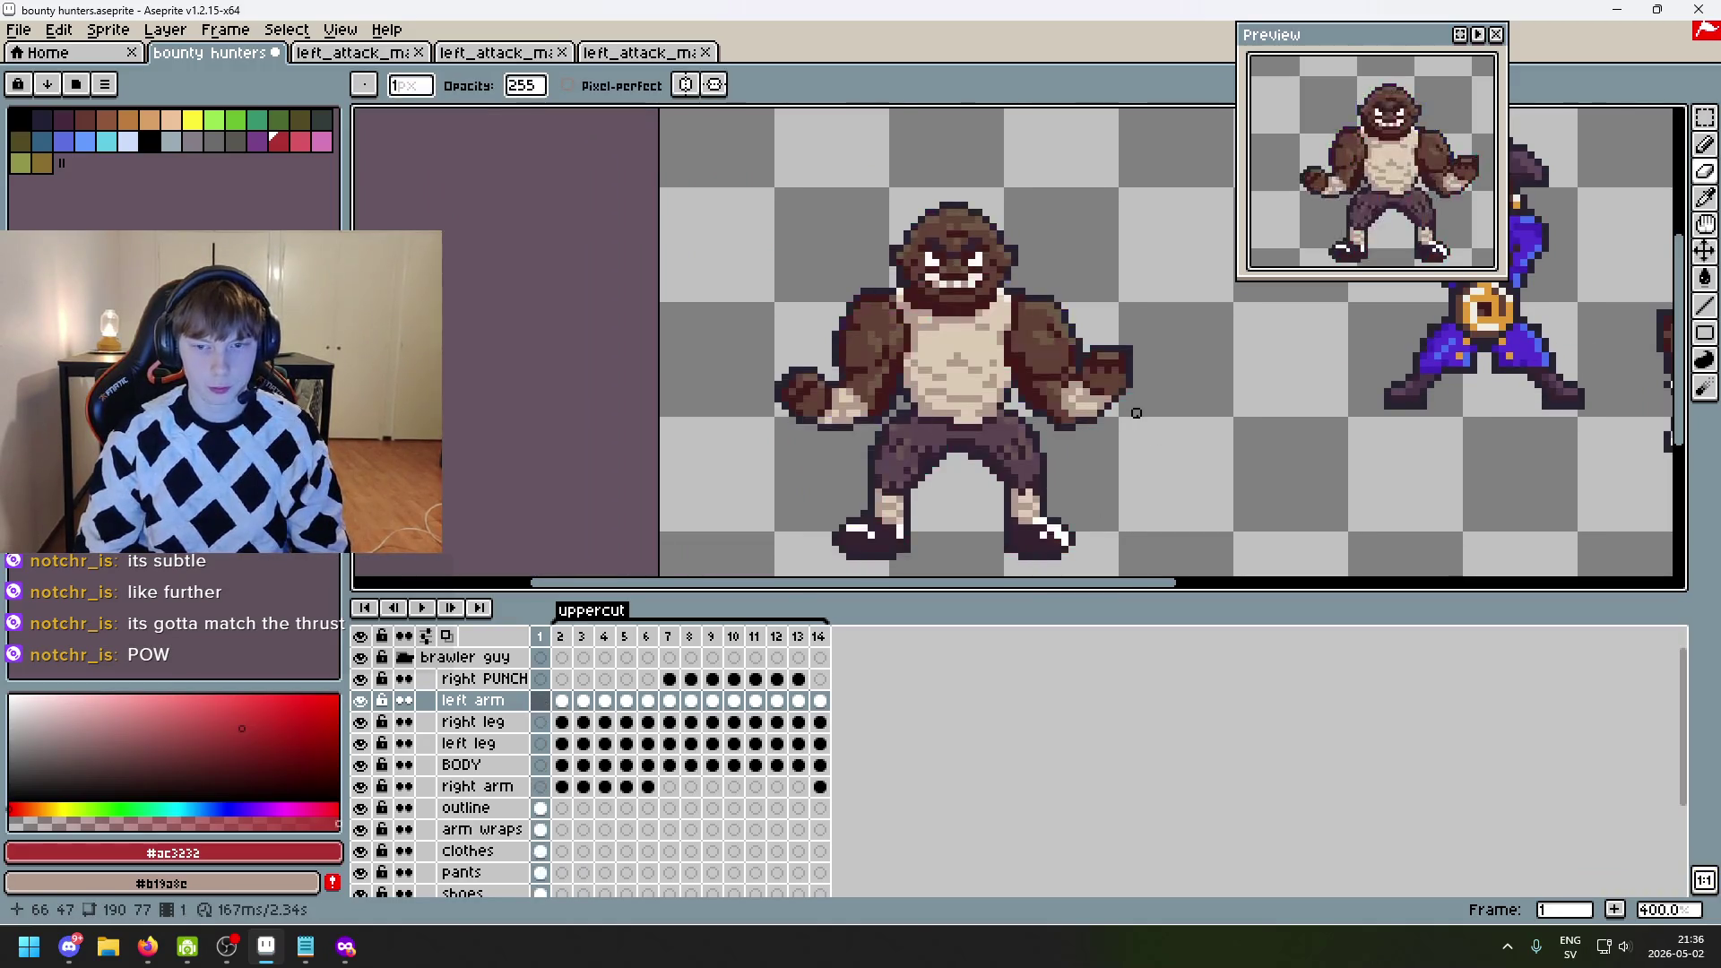
{"action": "scroll", "coordinate": [1067, 377], "scroll_direction": "up", "scroll_amount": 5}
{"action": "key", "text": "period"}
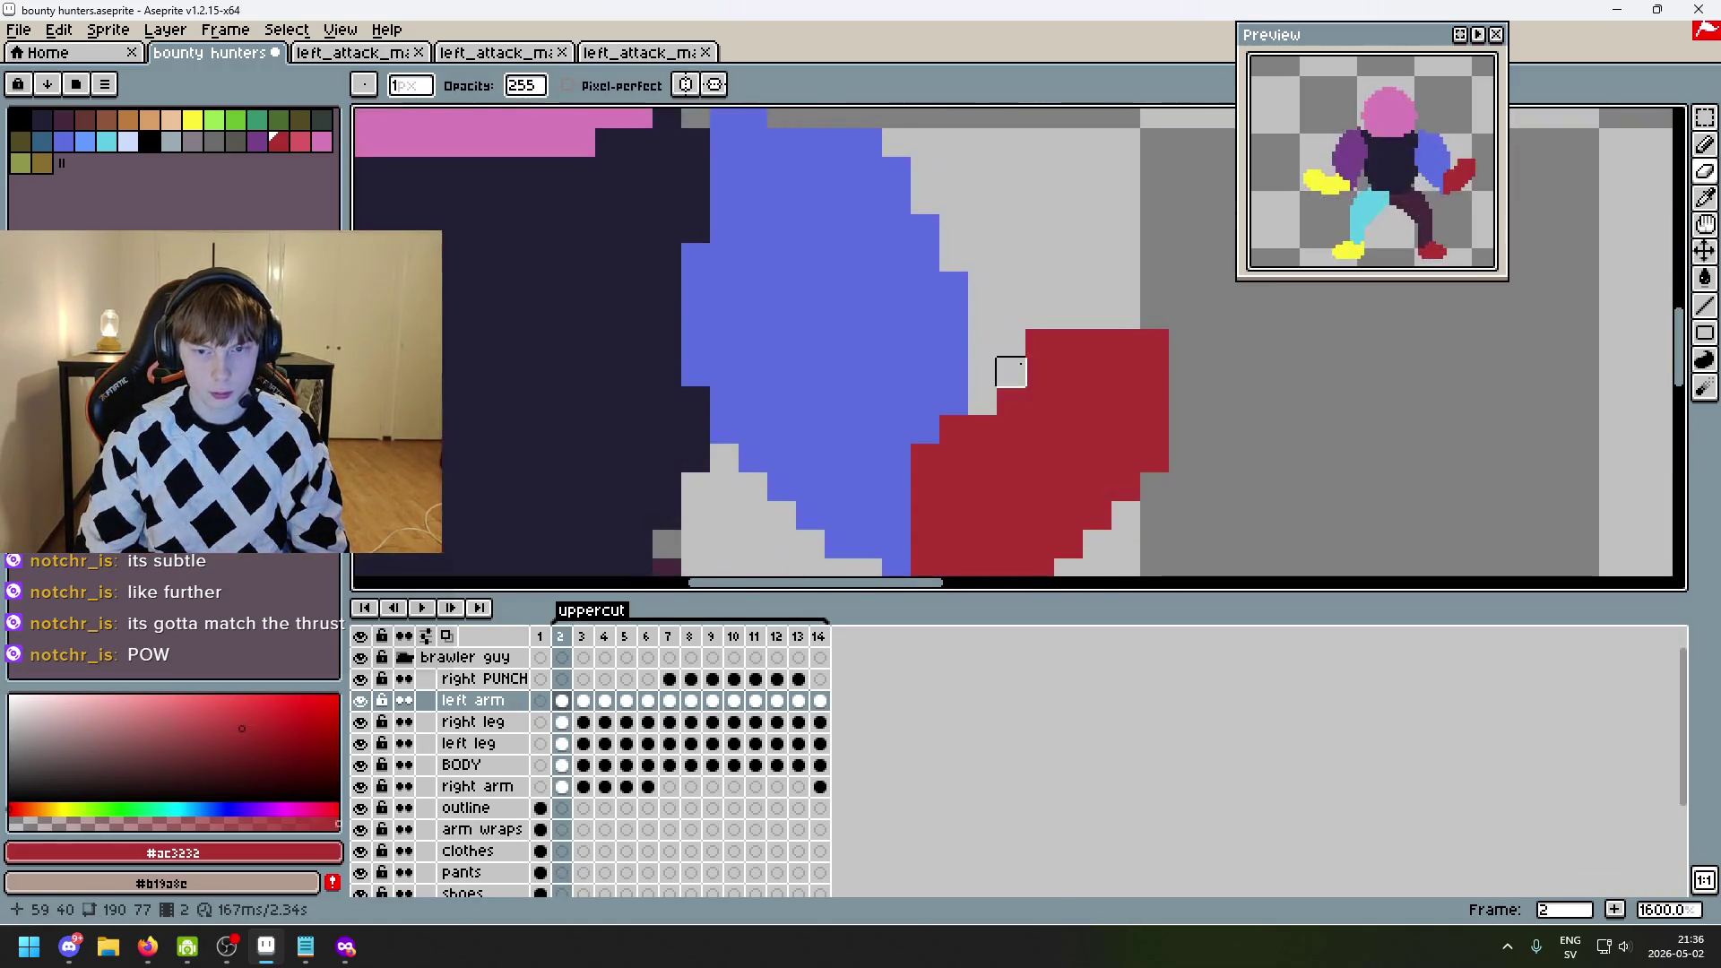
{"action": "key", "text": "e"}
{"action": "scroll", "coordinate": [1061, 388], "scroll_direction": "down", "scroll_amount": 3}
{"action": "key", "text": "comma"}
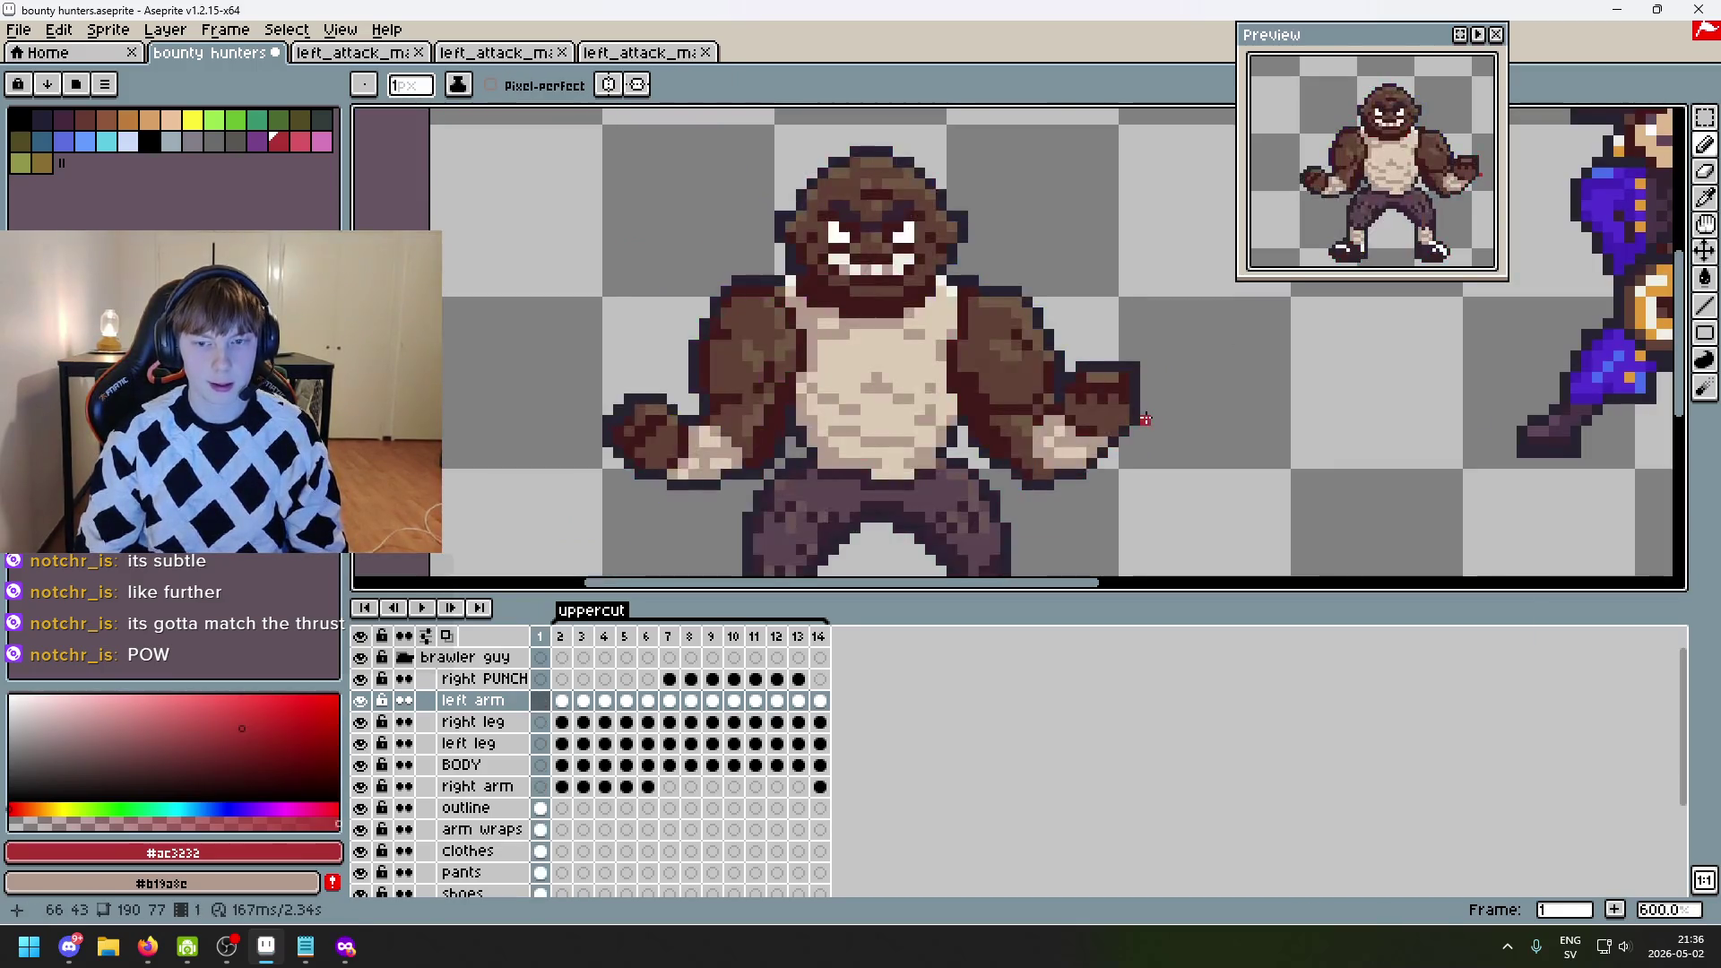
{"action": "key", "text": "period"}
{"action": "key", "text": "comma"}
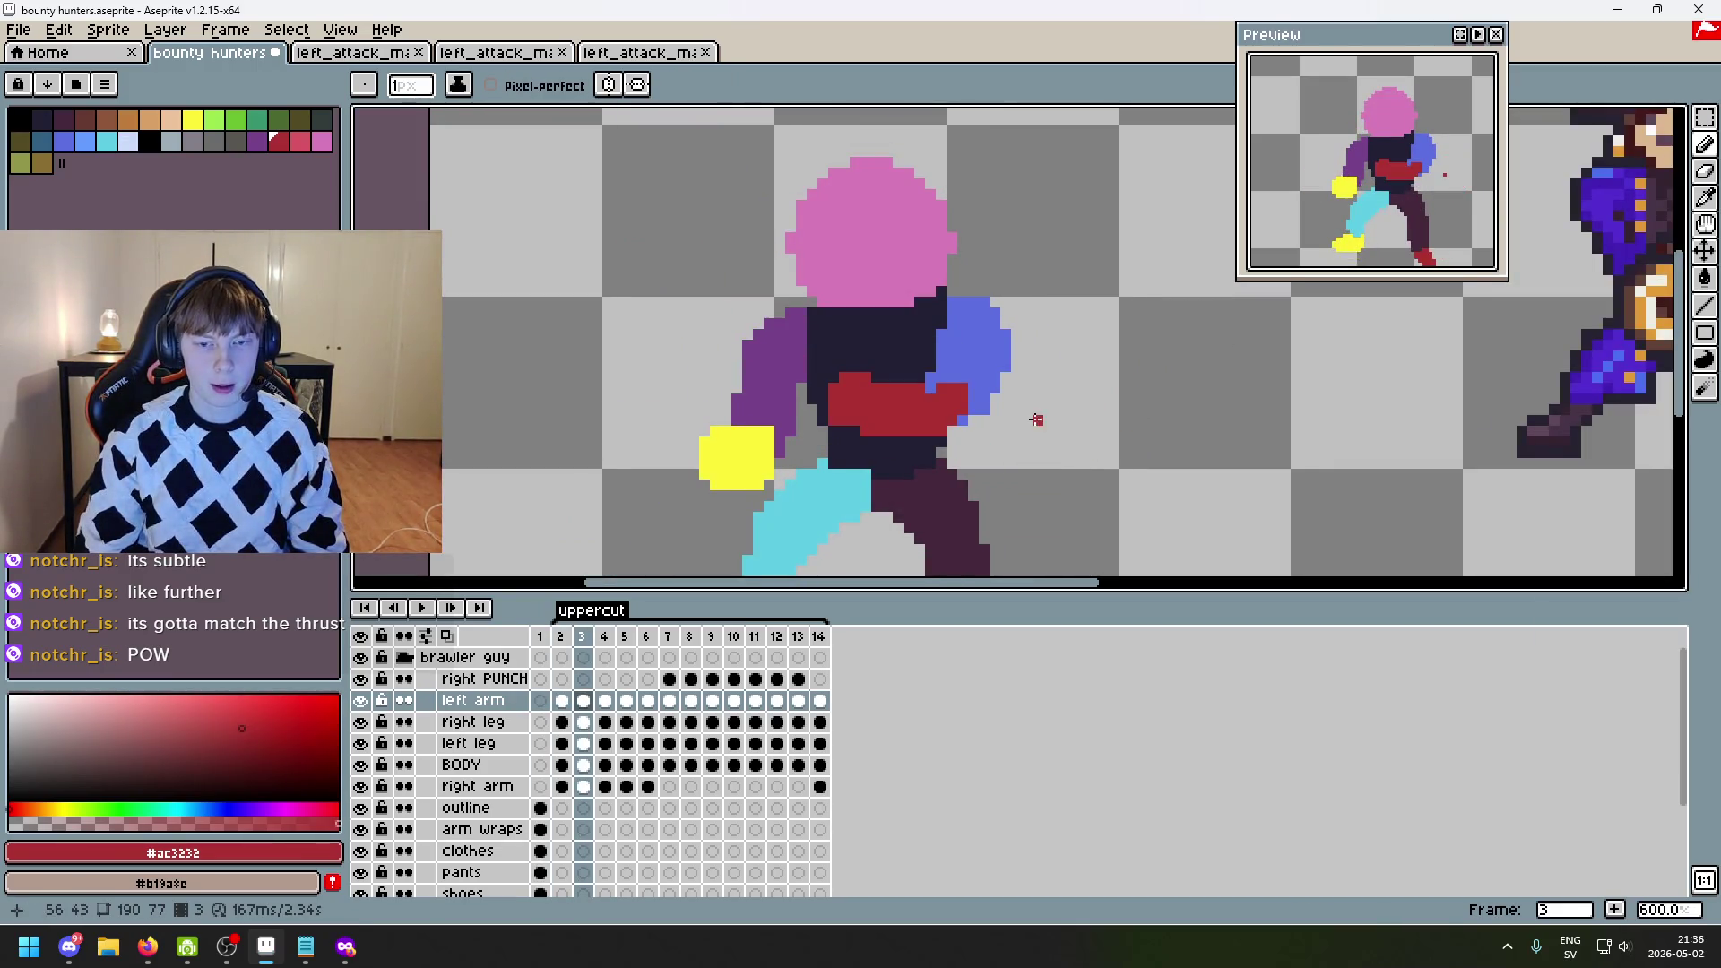
{"action": "key", "text": "period"}
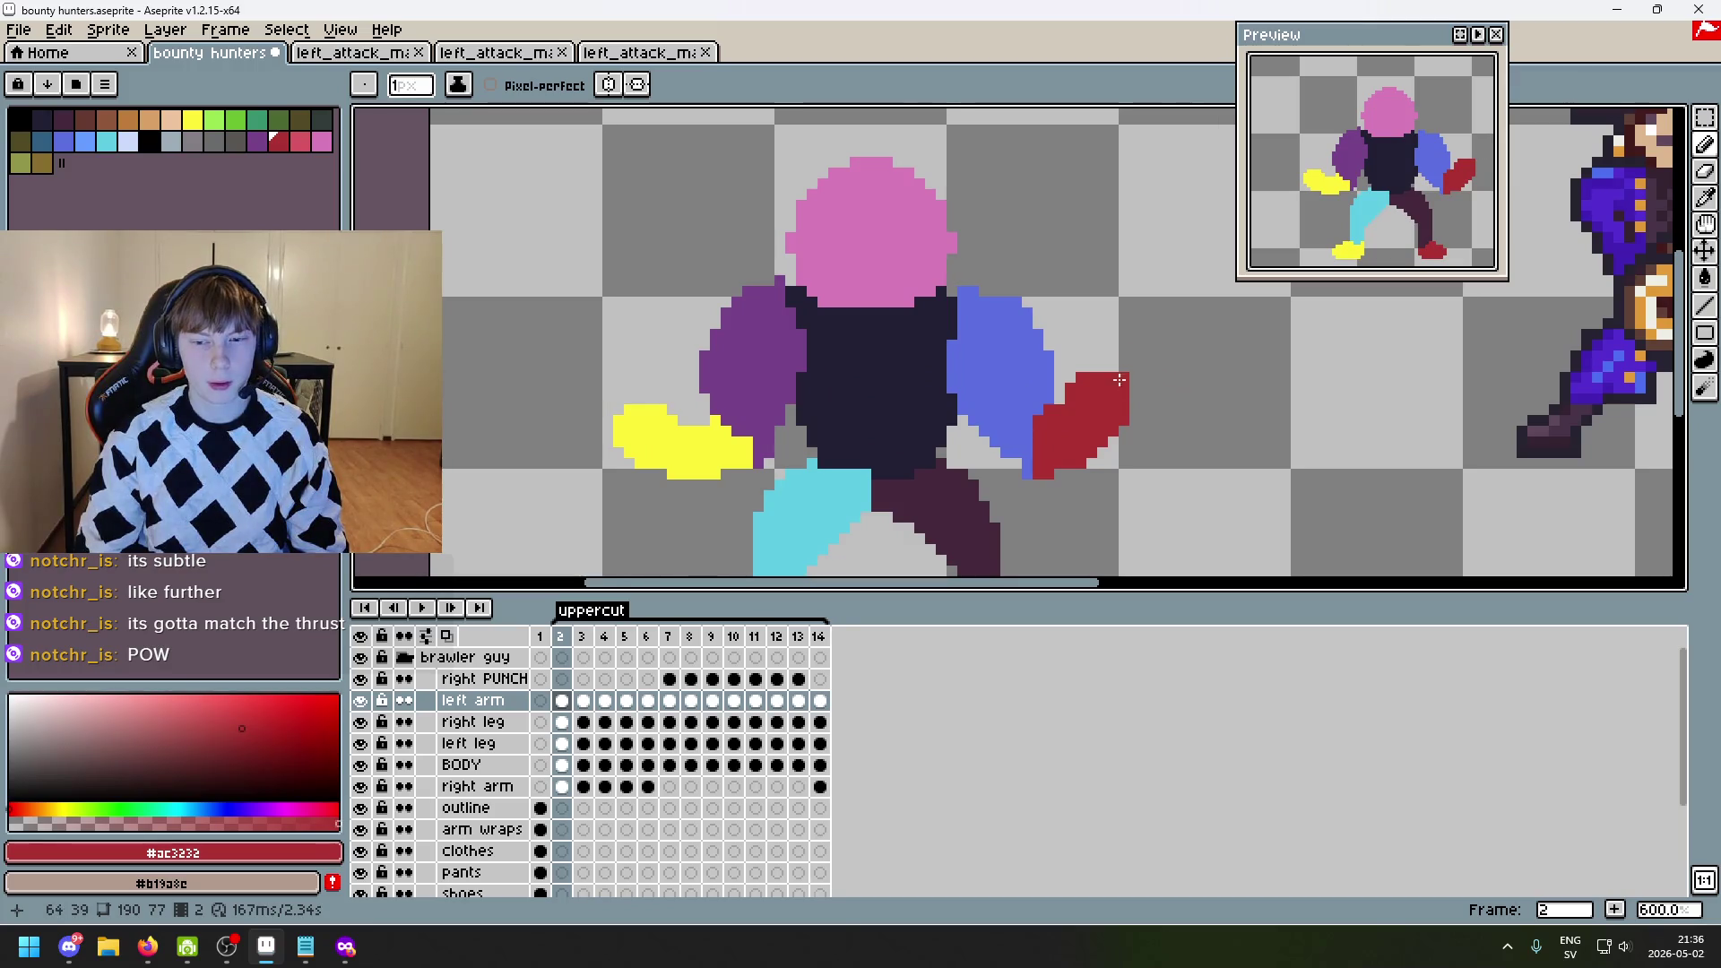
{"action": "key", "text": "period"}
{"action": "key", "text": "comma"}
{"action": "key", "text": "period"}
{"action": "key", "text": "comma"}
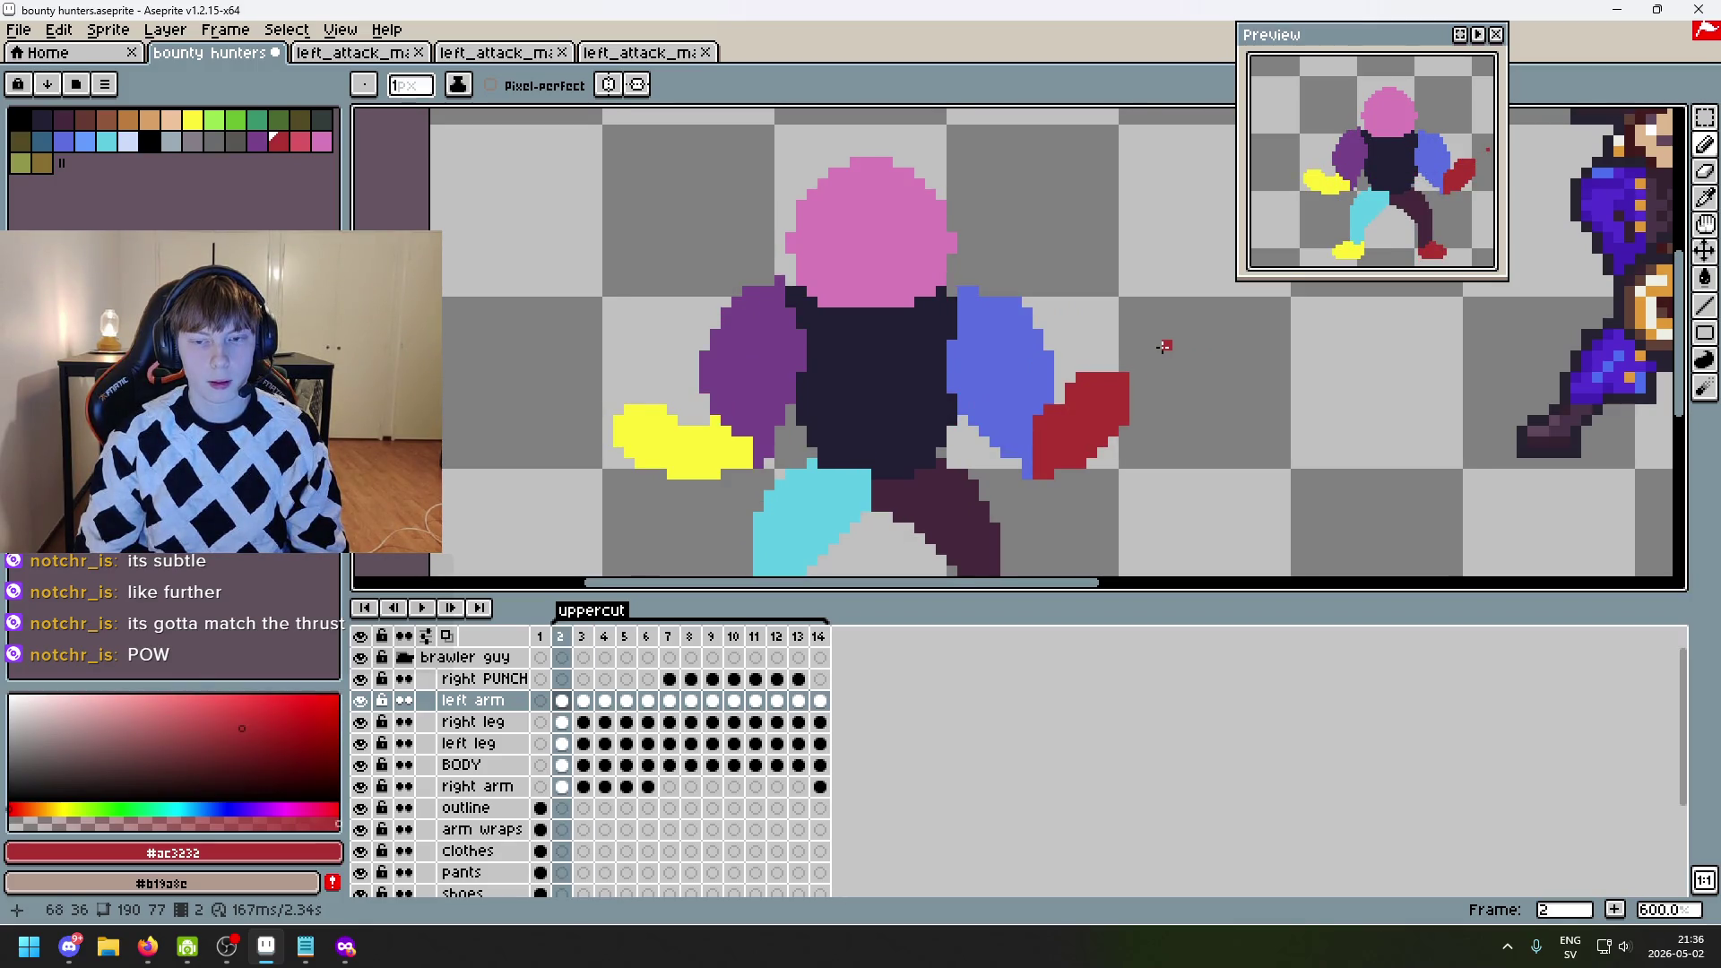
- Try a red stroke above frame 2's arm, undo it, then pick the Eraser on frame 3
{"action": "mouse_move", "coordinate": [1145, 270]}
{"action": "left_mouse_down"}
{"action": "mouse_move", "coordinate": [1068, 252]}
{"action": "mouse_move", "coordinate": [1156, 246]}
{"action": "left_mouse_up"}
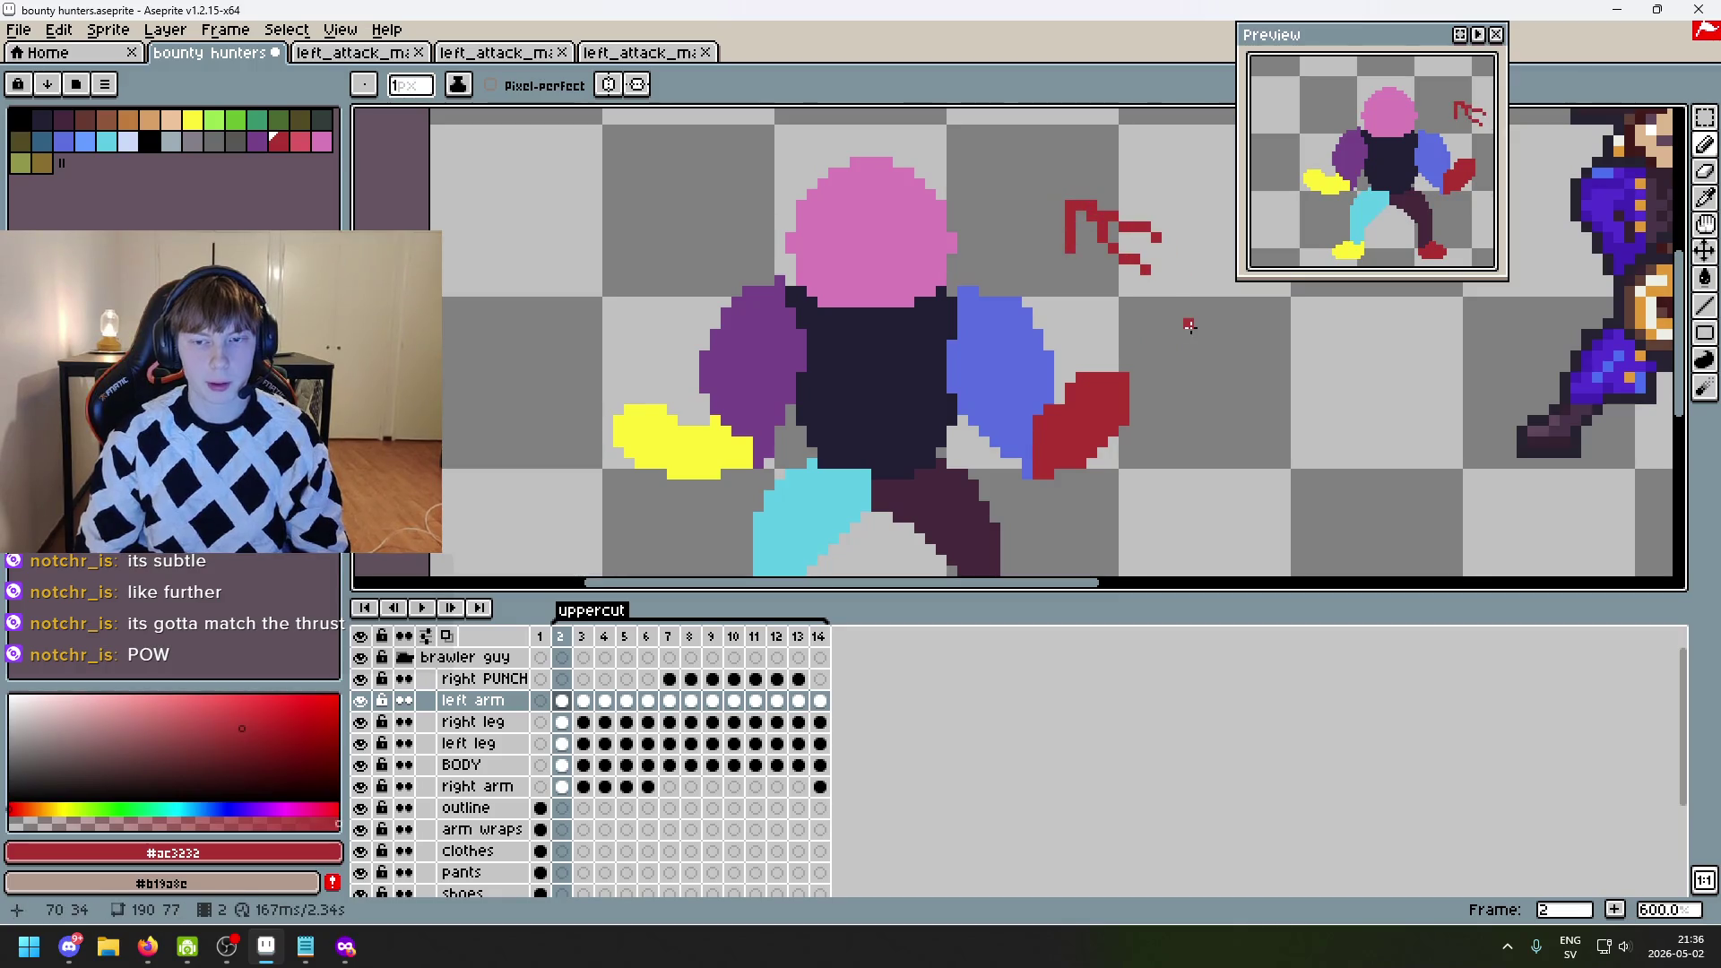
{"action": "key", "text": "ctrl+z"}
{"action": "key", "text": "ctrl+z"}
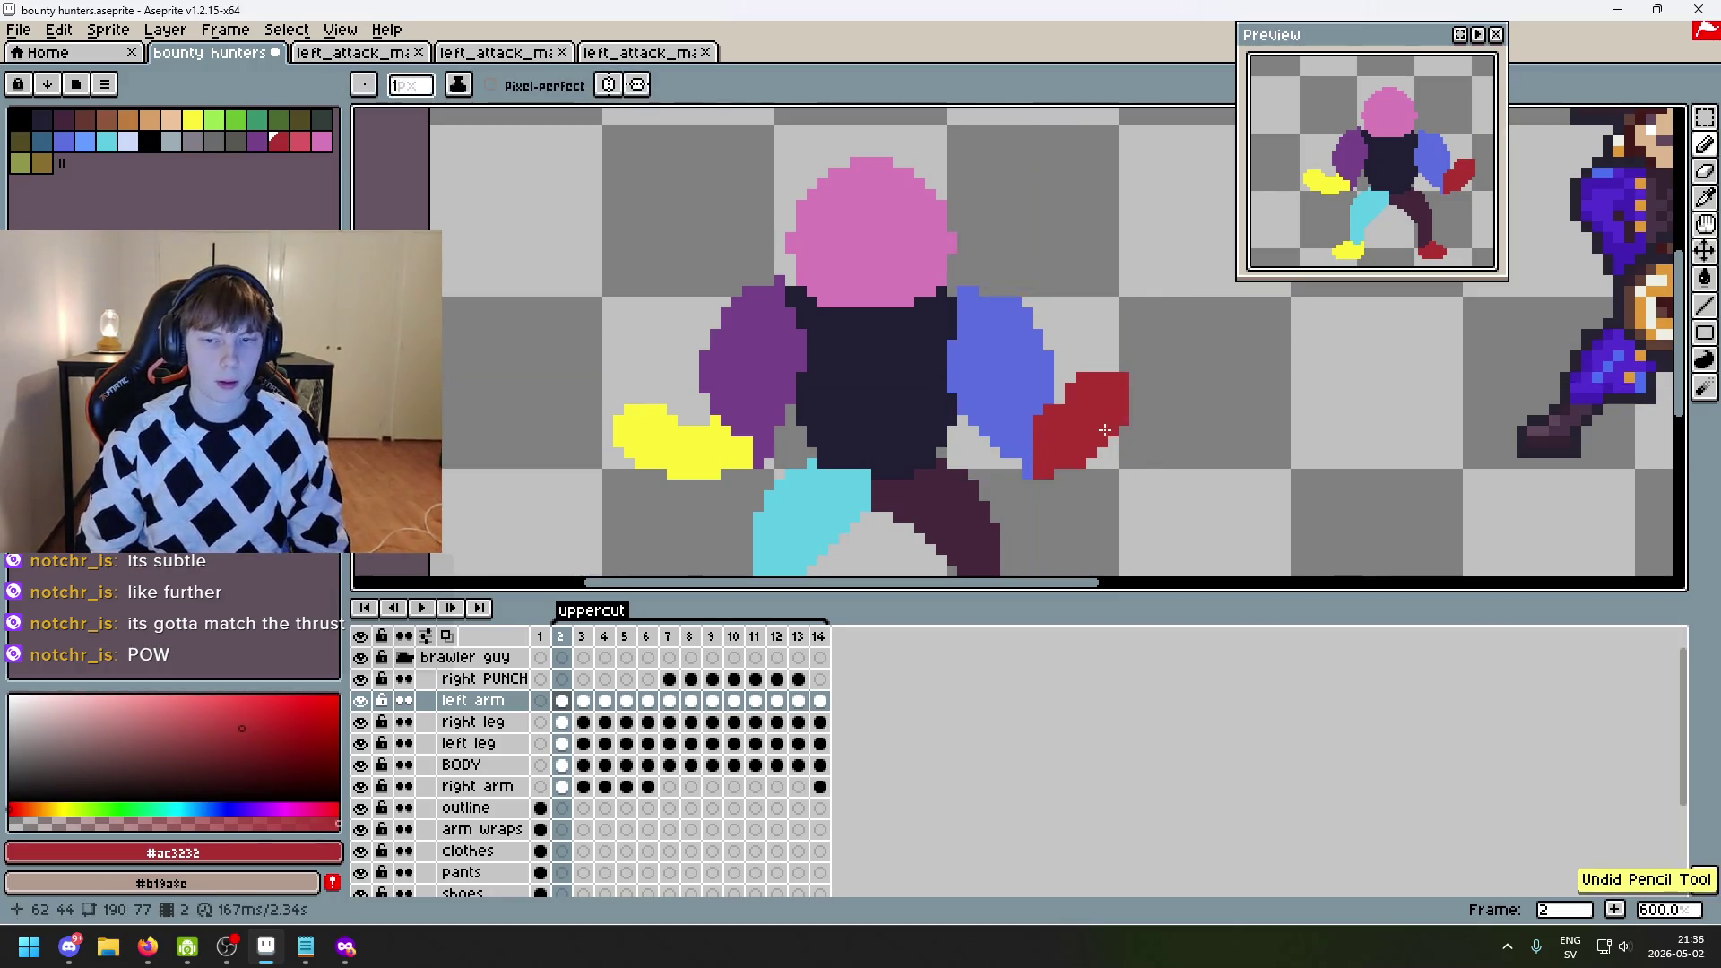
{"action": "key", "text": "Right"}
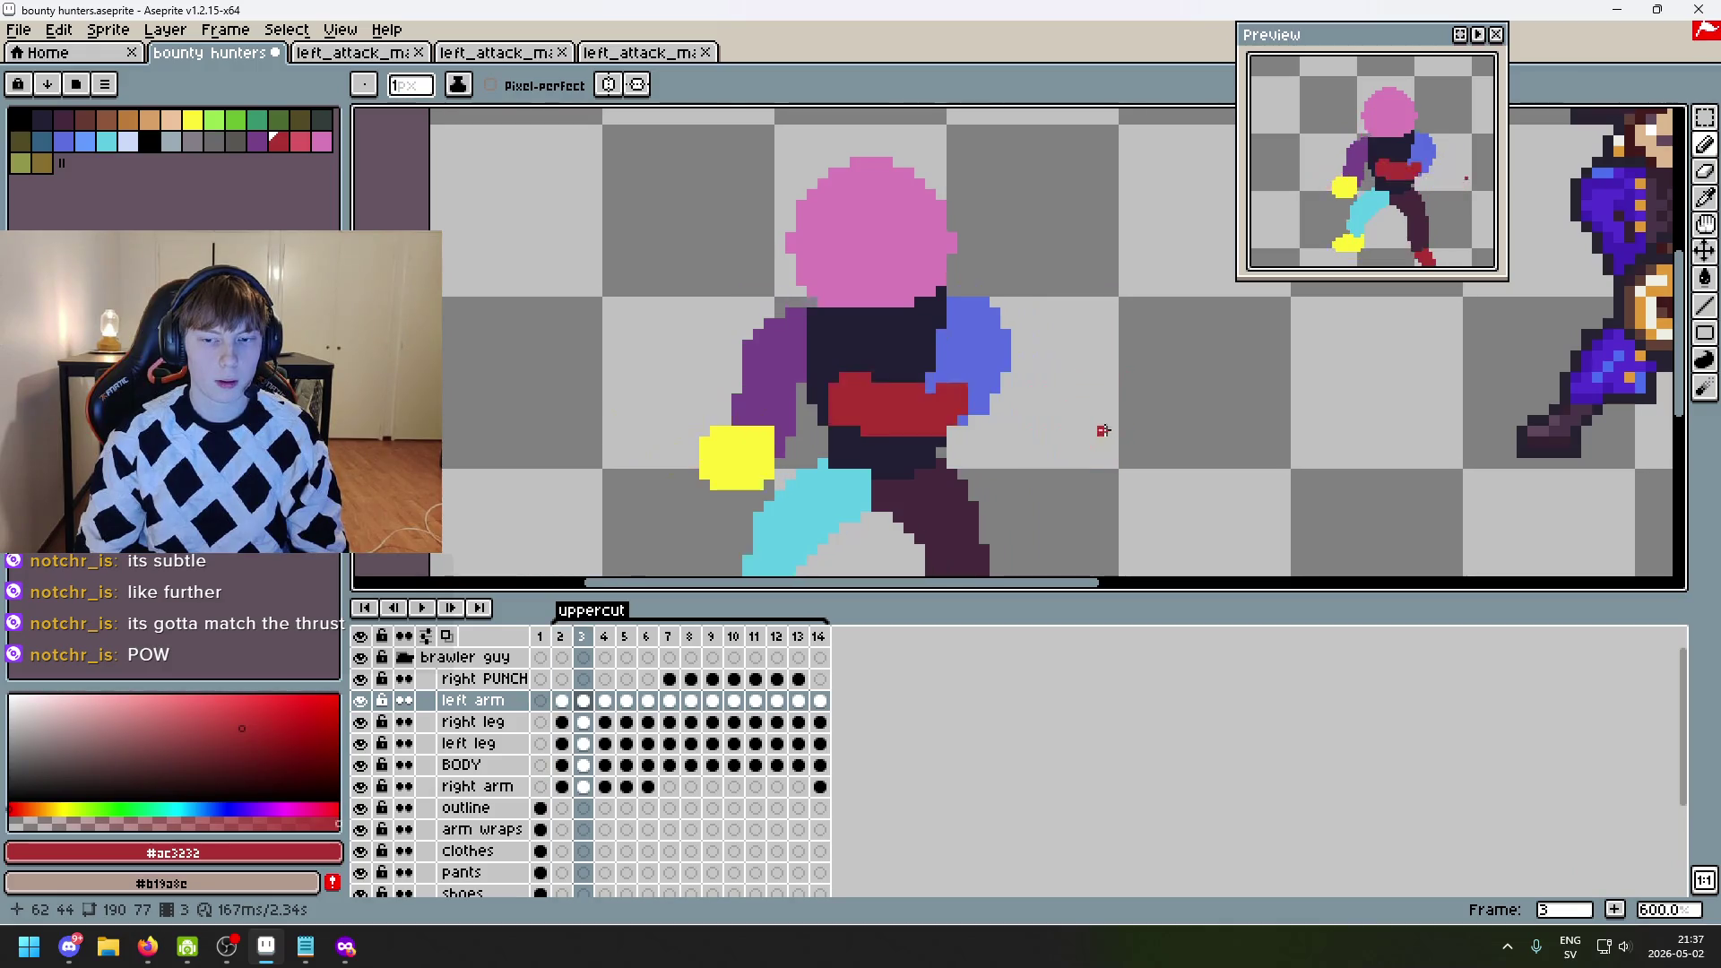
{"action": "scroll", "coordinate": [859, 397], "scroll_direction": "up", "scroll_amount": 1}
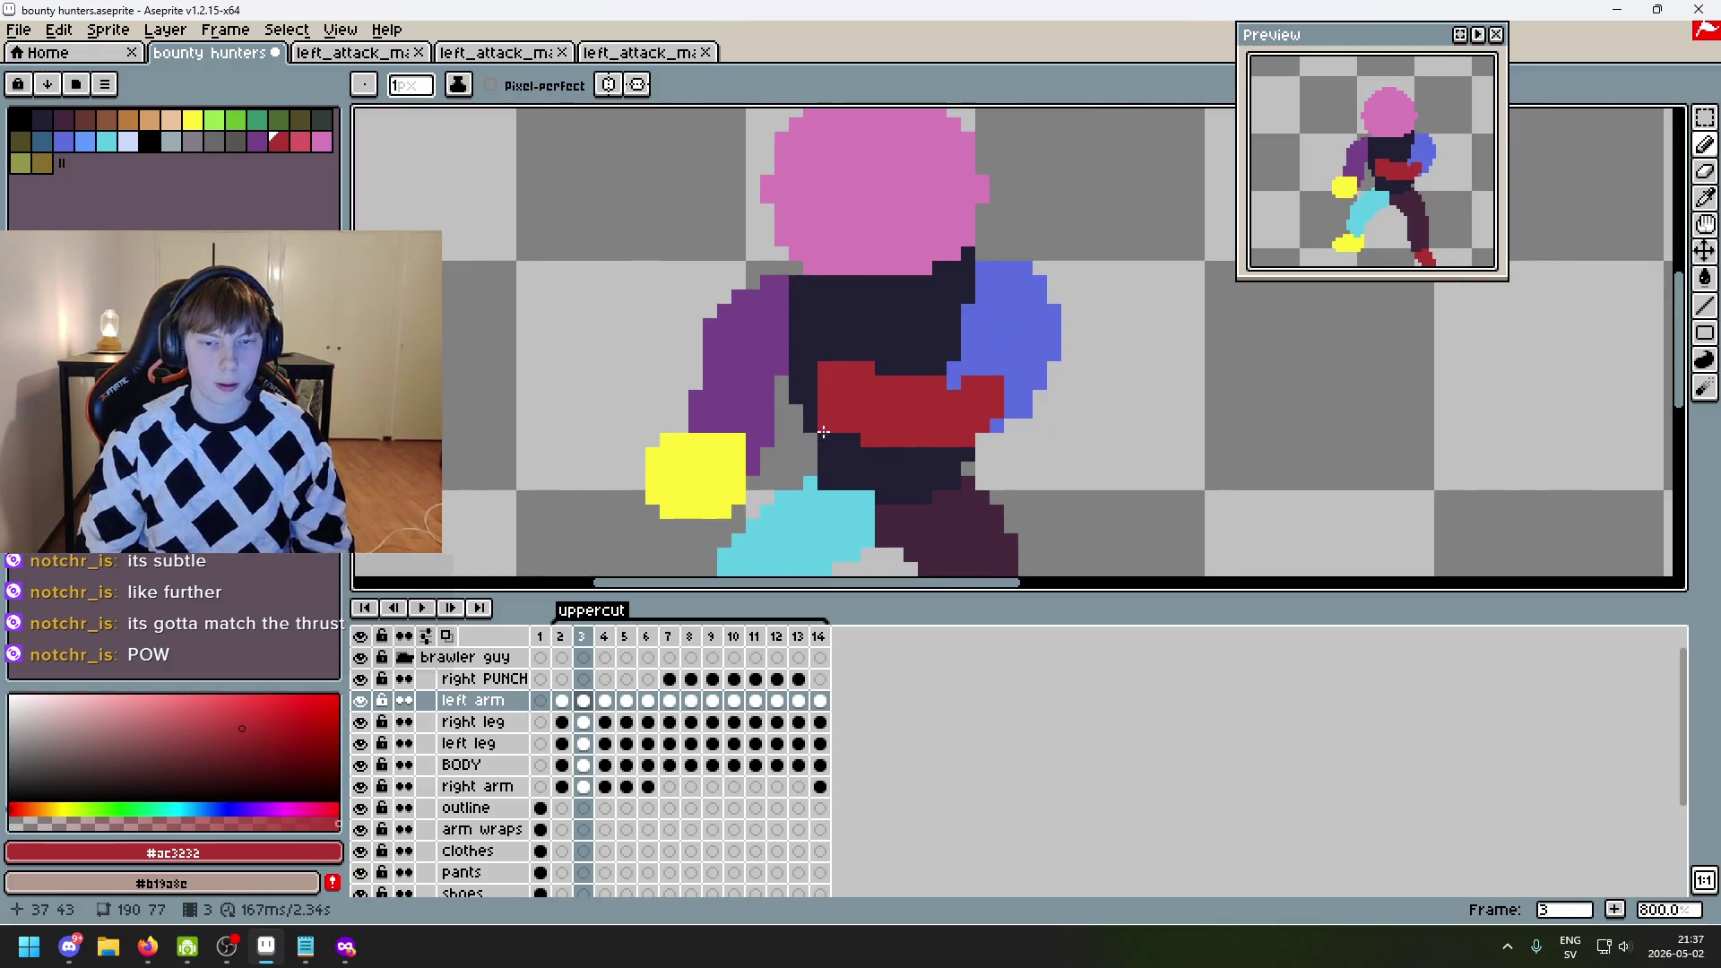
{"action": "key", "text": "e"}
{"action": "scroll", "coordinate": [938, 440], "scroll_direction": "down", "scroll_amount": 3}
{"action": "scroll", "coordinate": [1006, 458], "scroll_direction": "down", "scroll_amount": 2}
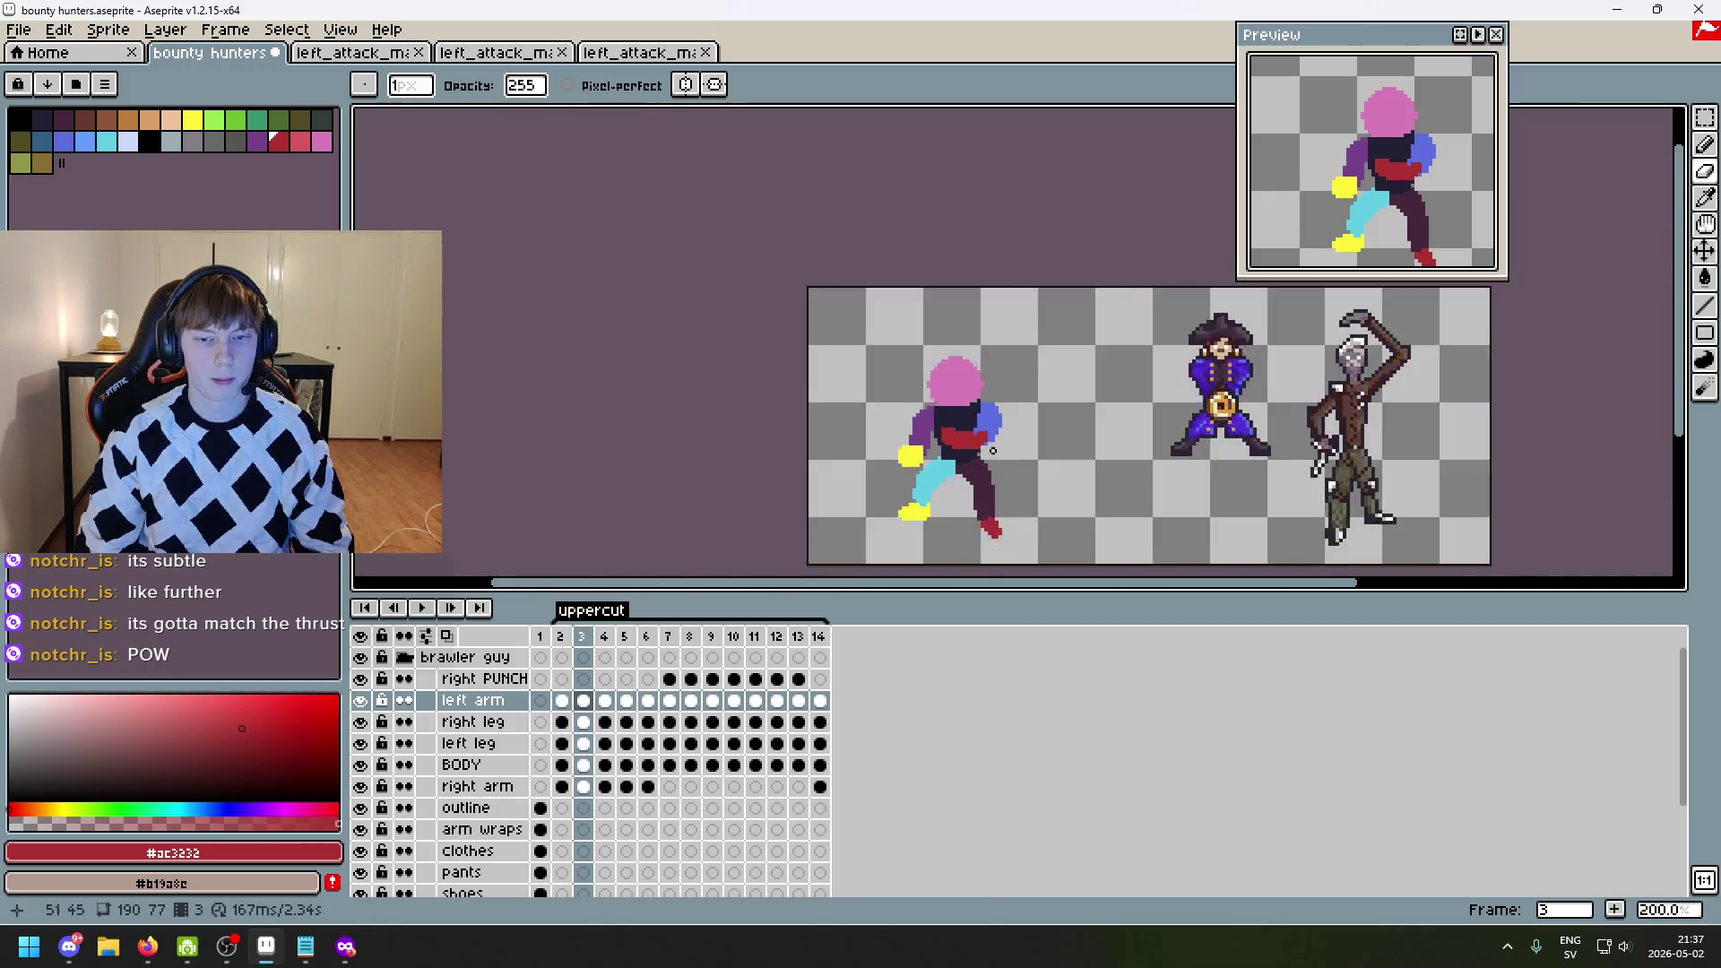
- Switch back to the Pencil and undo the latest pencil and eraser edits on frame 3
{"action": "scroll", "coordinate": [1006, 458], "scroll_direction": "up", "scroll_amount": 2}
{"action": "key", "text": "b"}
{"action": "scroll", "coordinate": [1031, 459], "scroll_direction": "down", "scroll_amount": 2}
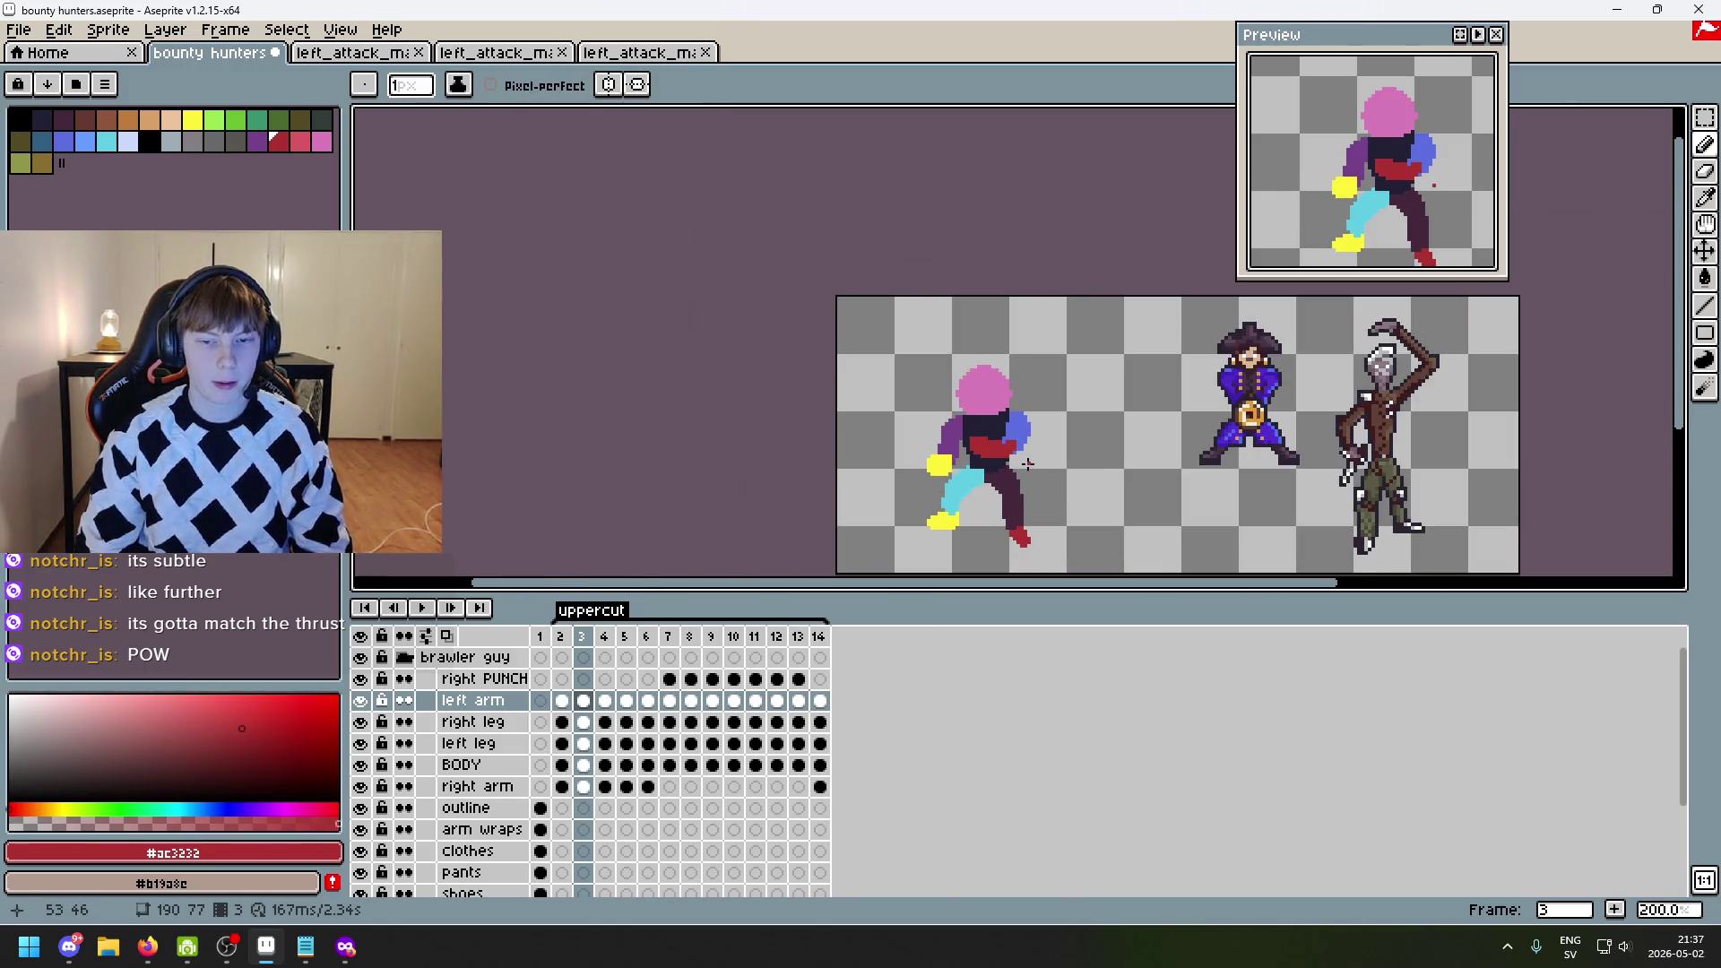
{"action": "scroll", "coordinate": [1027, 464], "scroll_direction": "up", "scroll_amount": 2}
{"action": "key", "text": "comma"}
{"action": "key", "text": "period"}
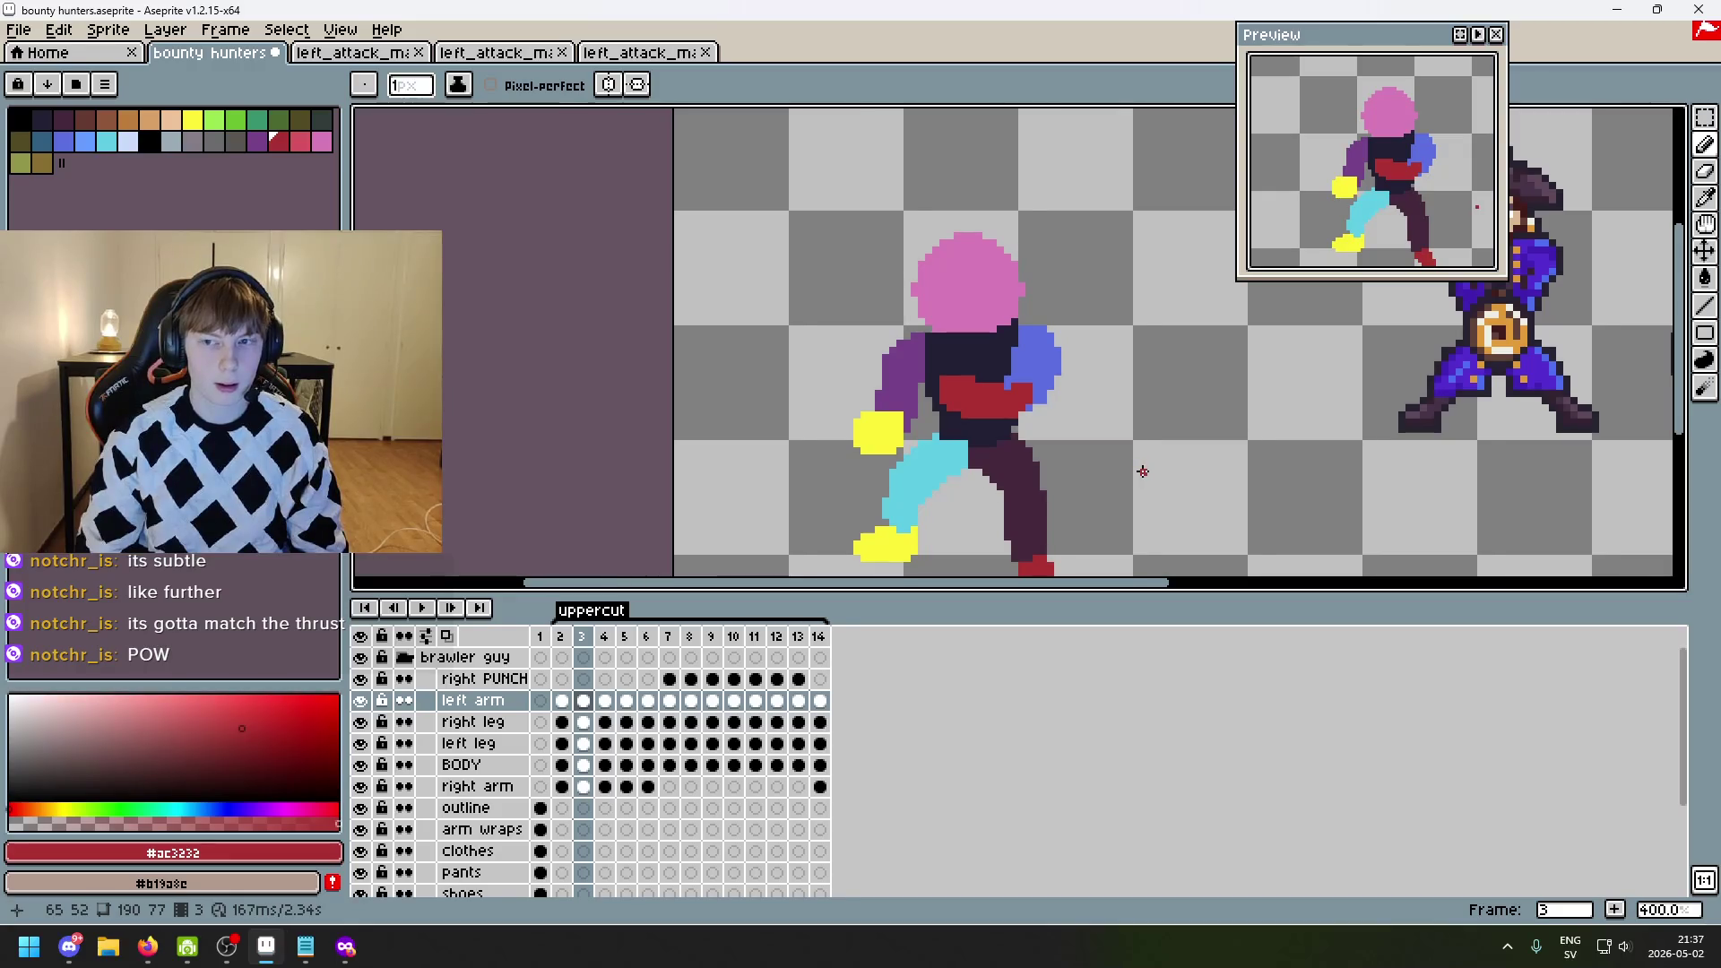
{"action": "key", "text": "ctrl+z"}
{"action": "key", "text": "ctrl+z"}
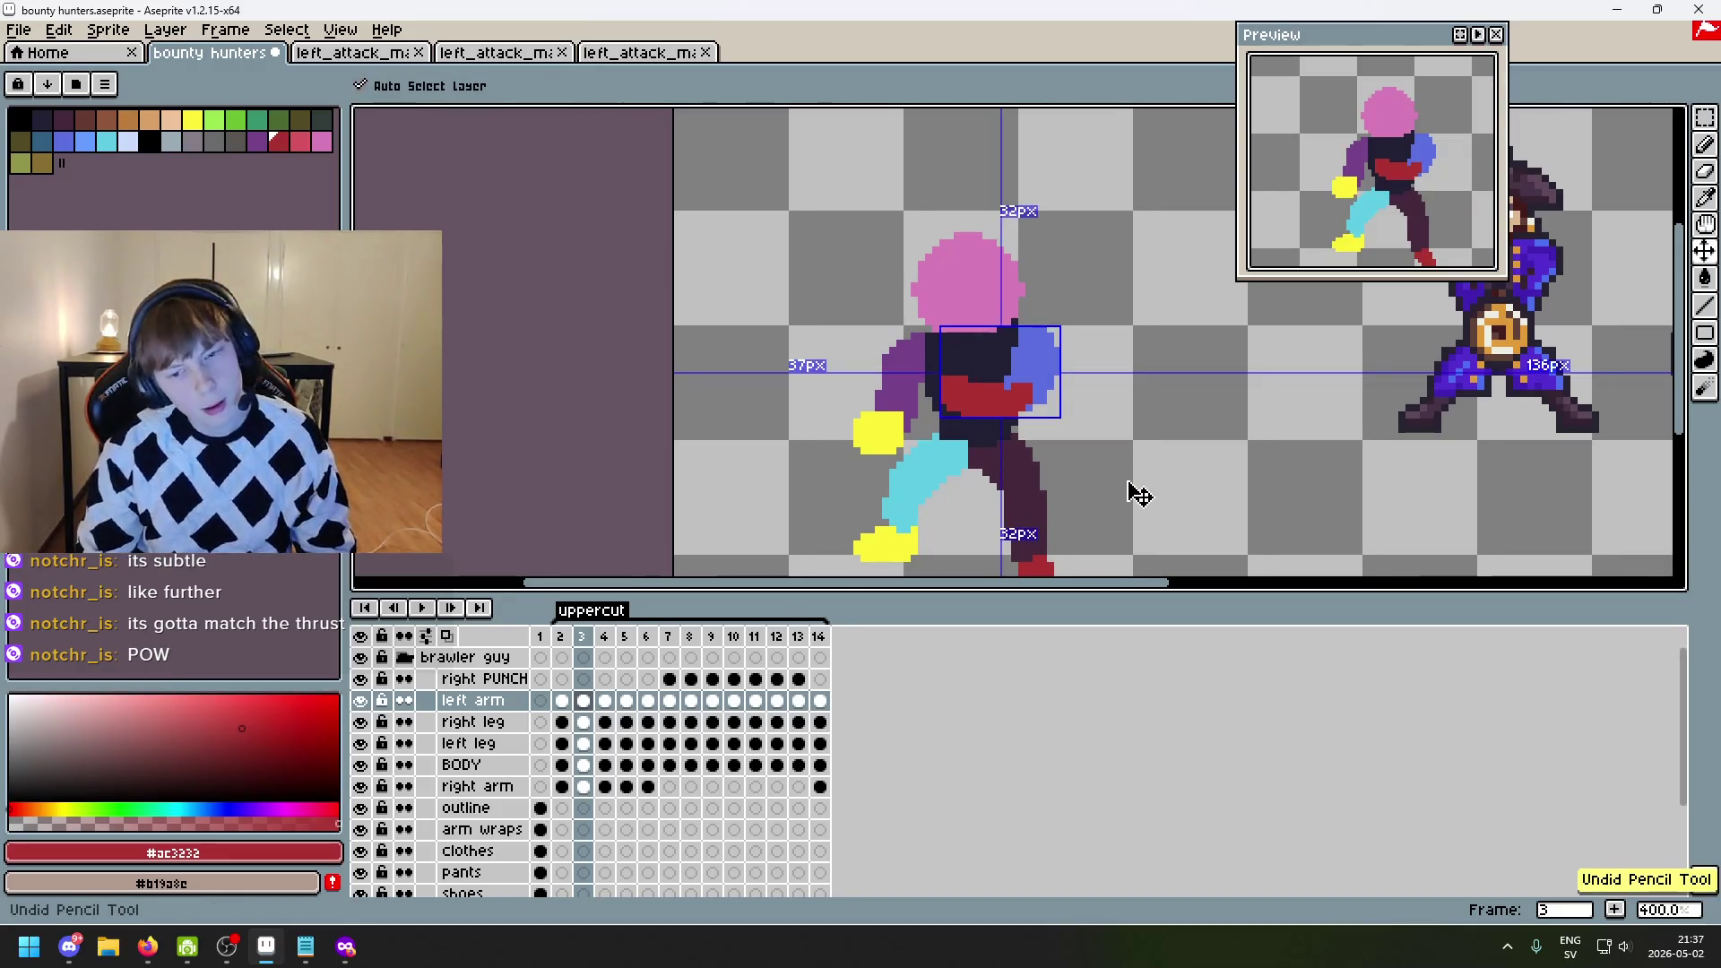
{"action": "scroll", "coordinate": [1035, 420], "scroll_direction": "up", "scroll_amount": 1}
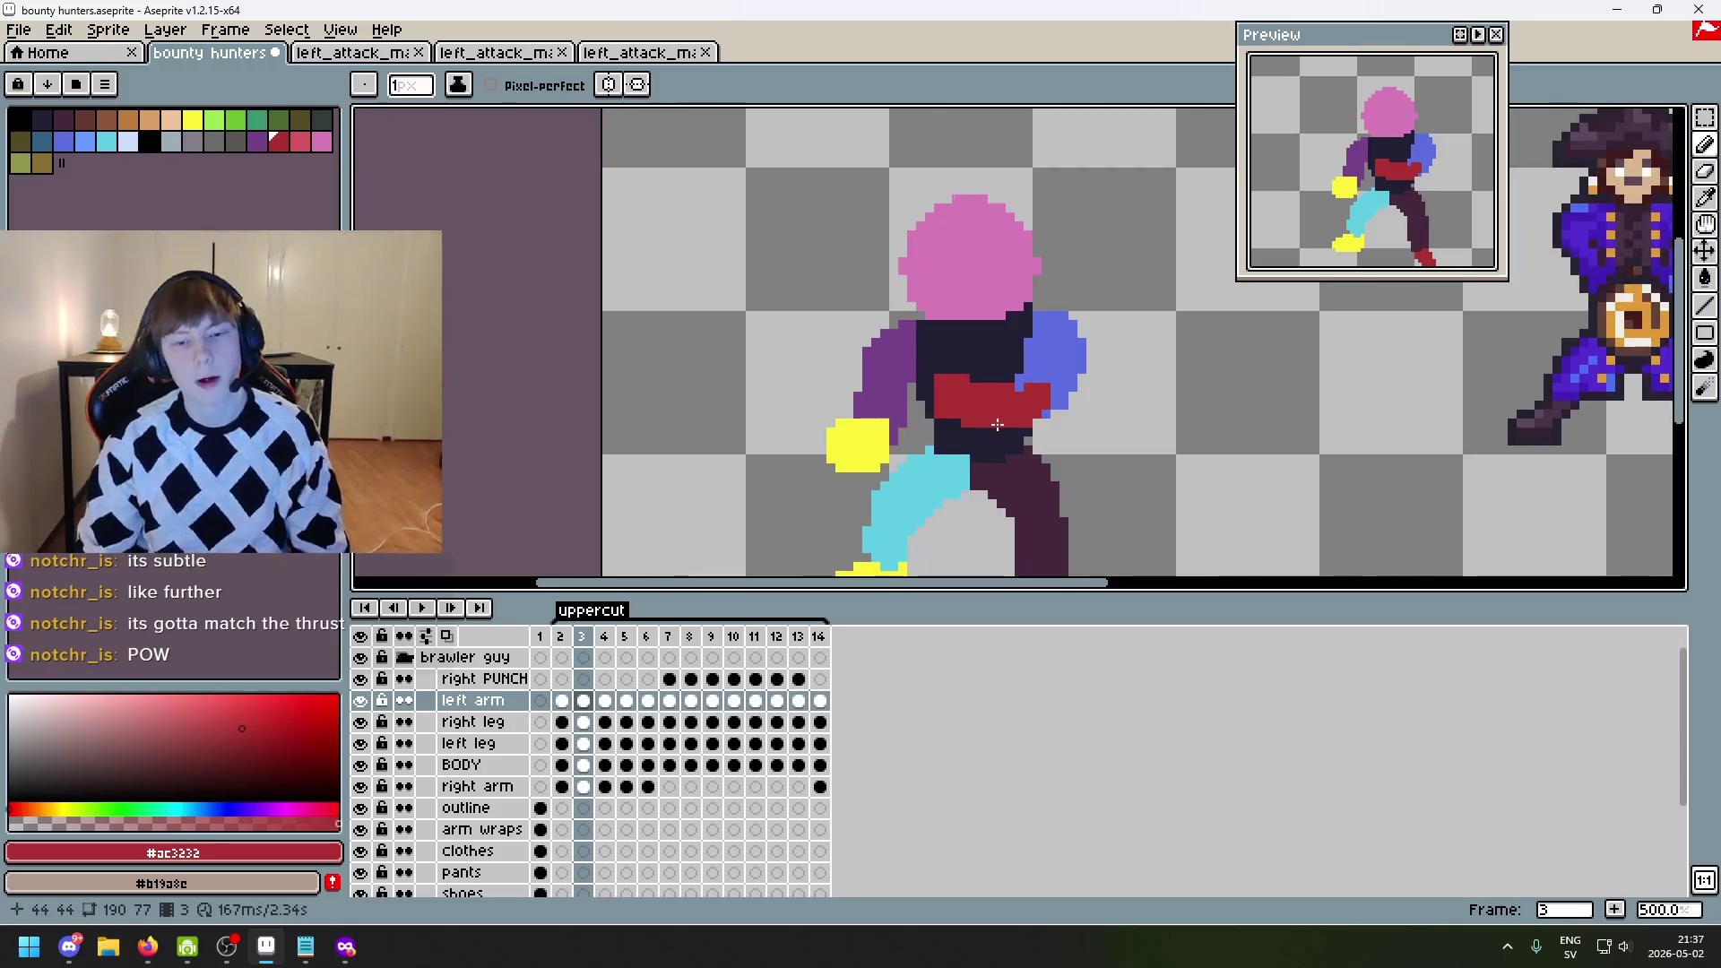
- Flip between frames 1, 2 and 3, ending on frame 2's flat-colour blocking
{"action": "key", "text": "comma"}
{"action": "key", "text": "period"}
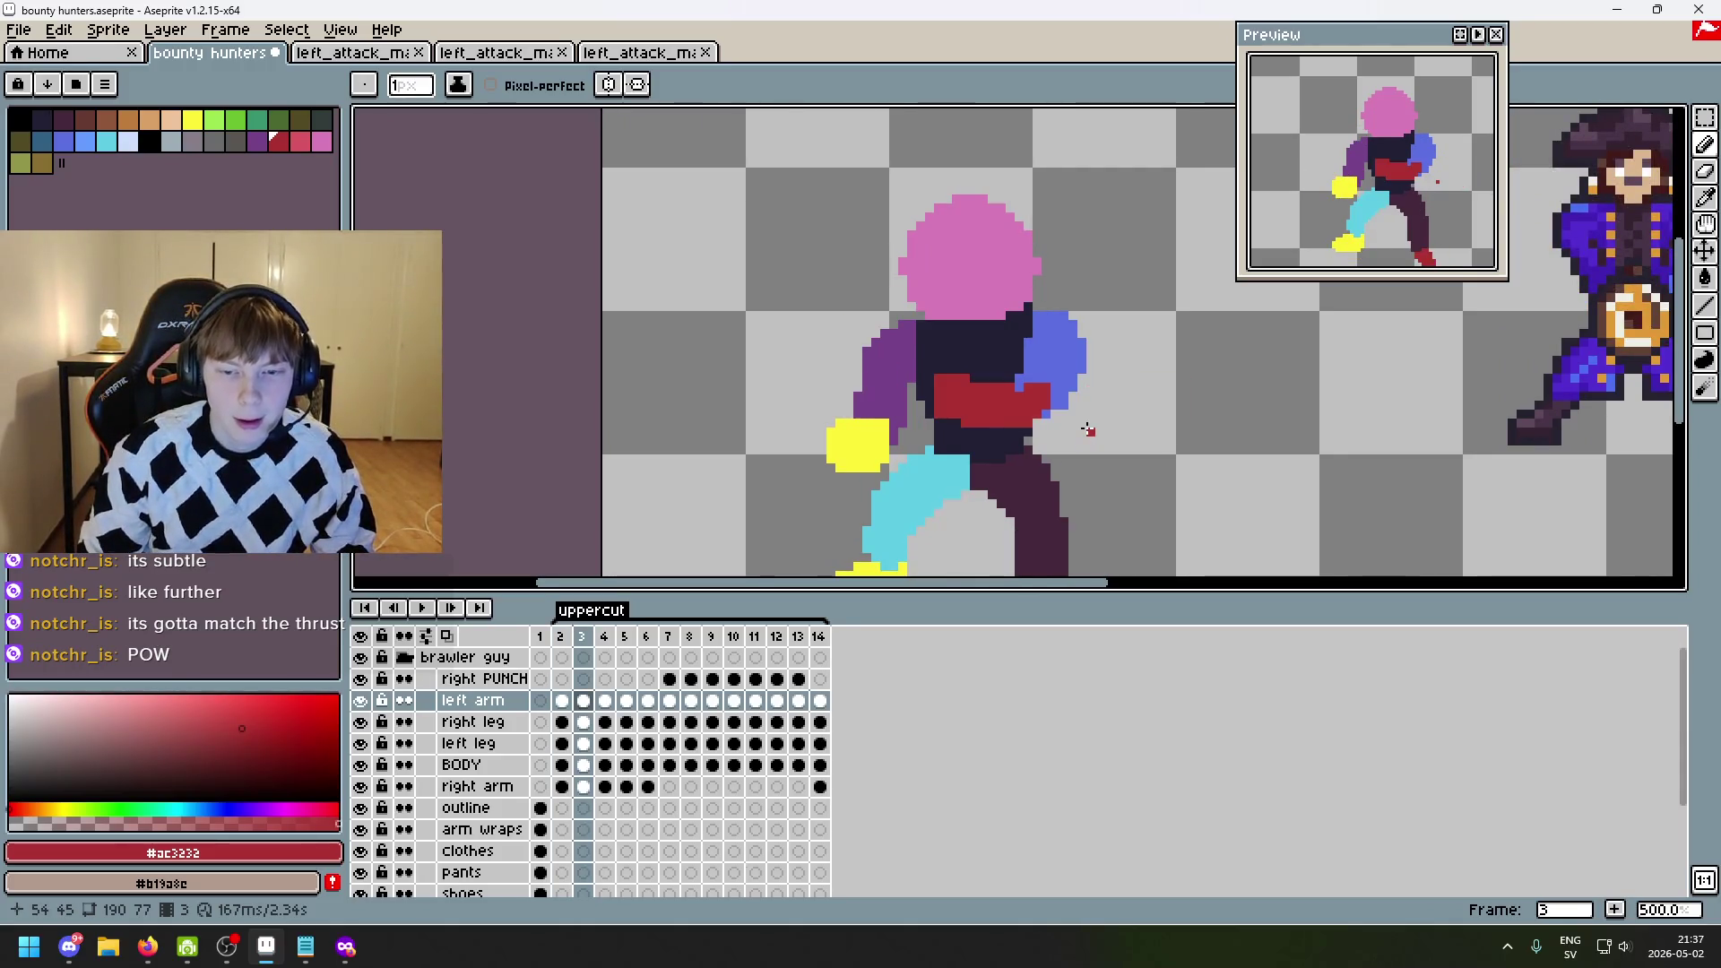
{"action": "key", "text": "comma"}
{"action": "key", "text": "period"}
{"action": "key", "text": "comma"}
{"action": "key", "text": "comma"}
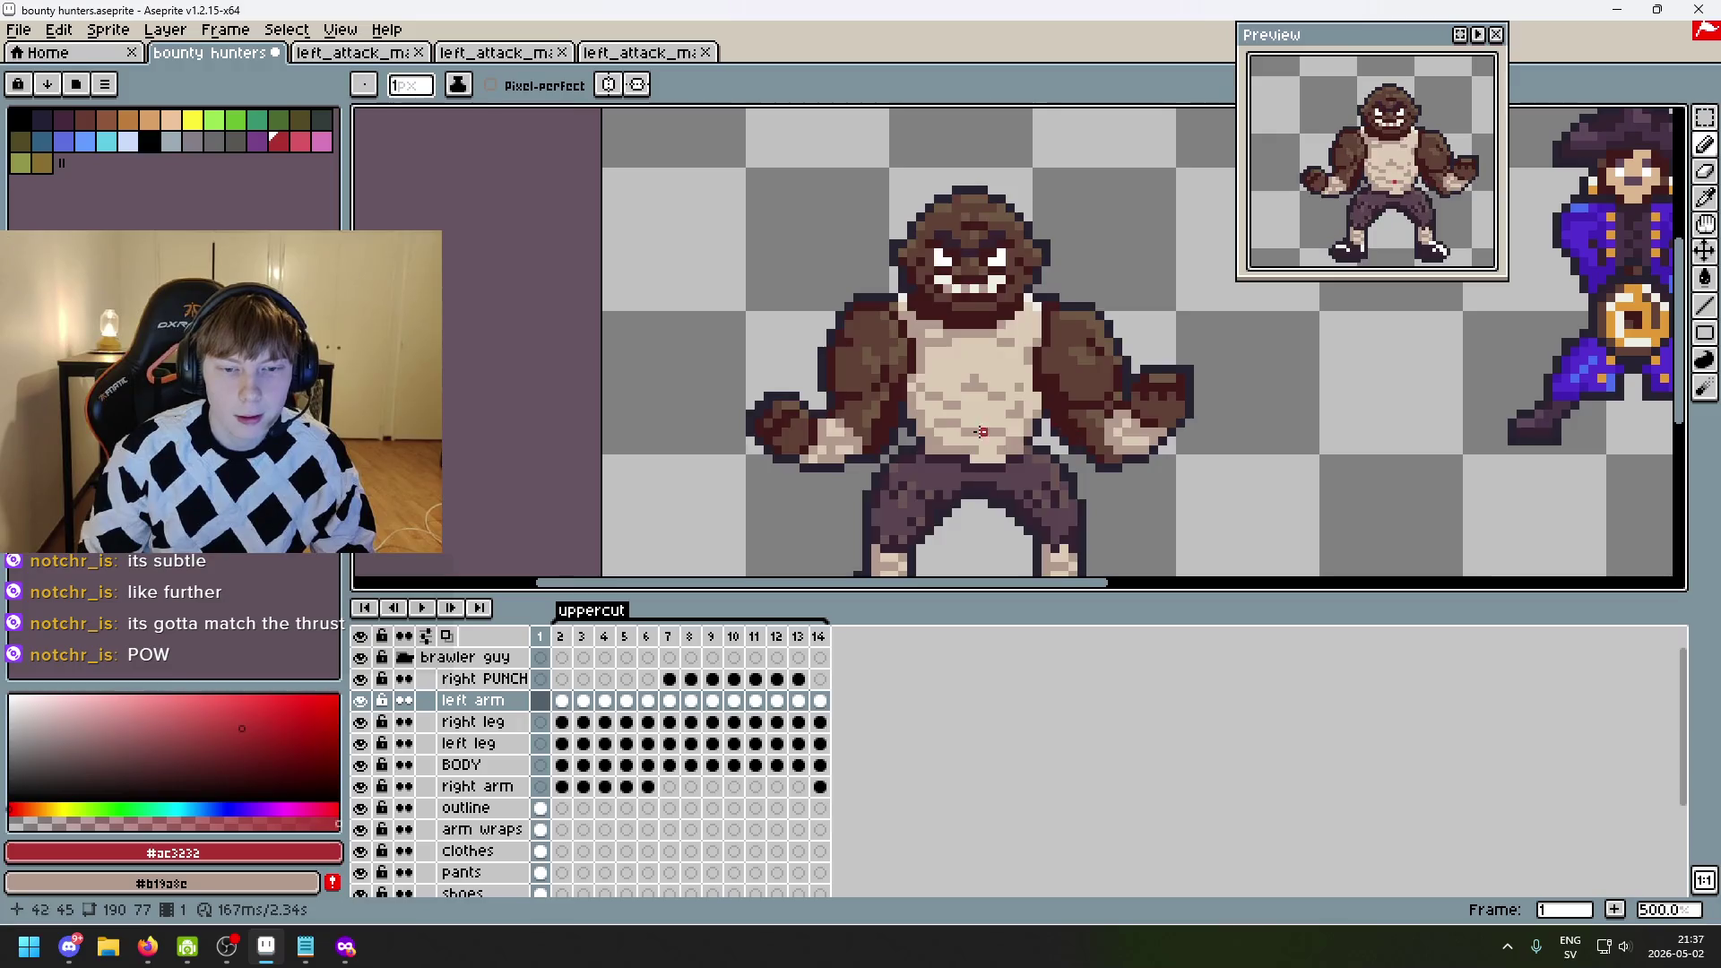
{"action": "key", "text": "period"}
{"action": "key", "text": "comma"}
{"action": "key", "text": "period"}
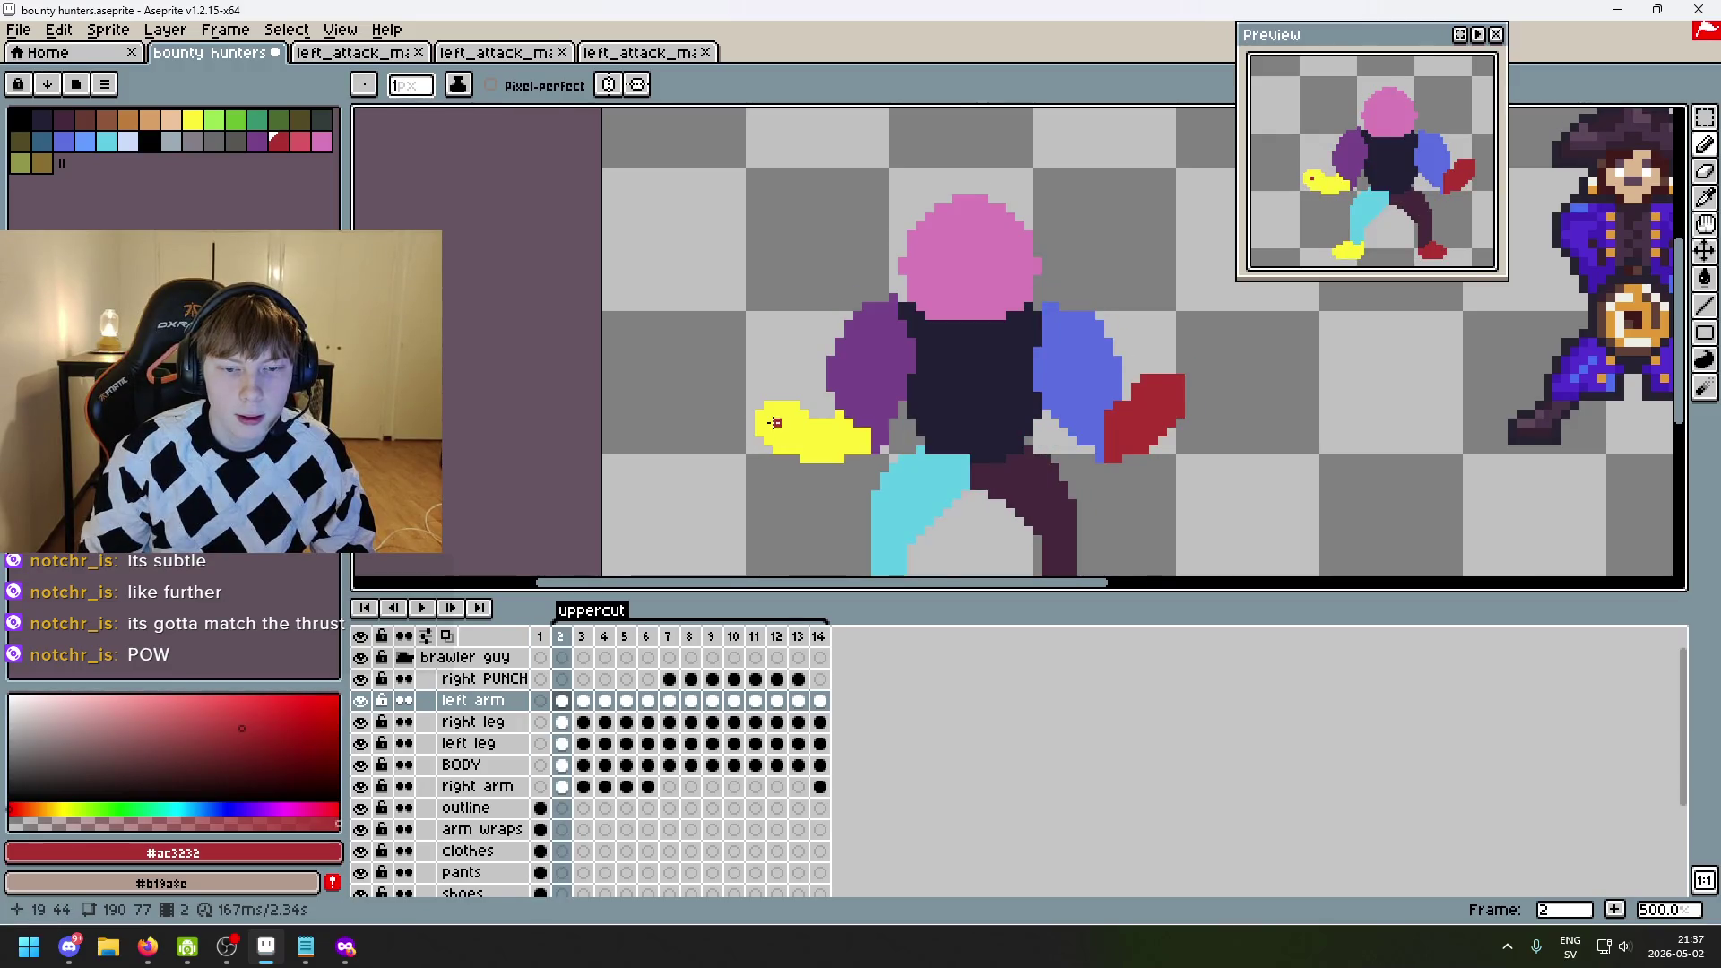
{"action": "key", "text": "comma"}
{"action": "scroll", "coordinate": [776, 403], "scroll_direction": "up", "scroll_amount": 4}
{"action": "key", "text": "period"}
{"action": "key", "text": "comma"}
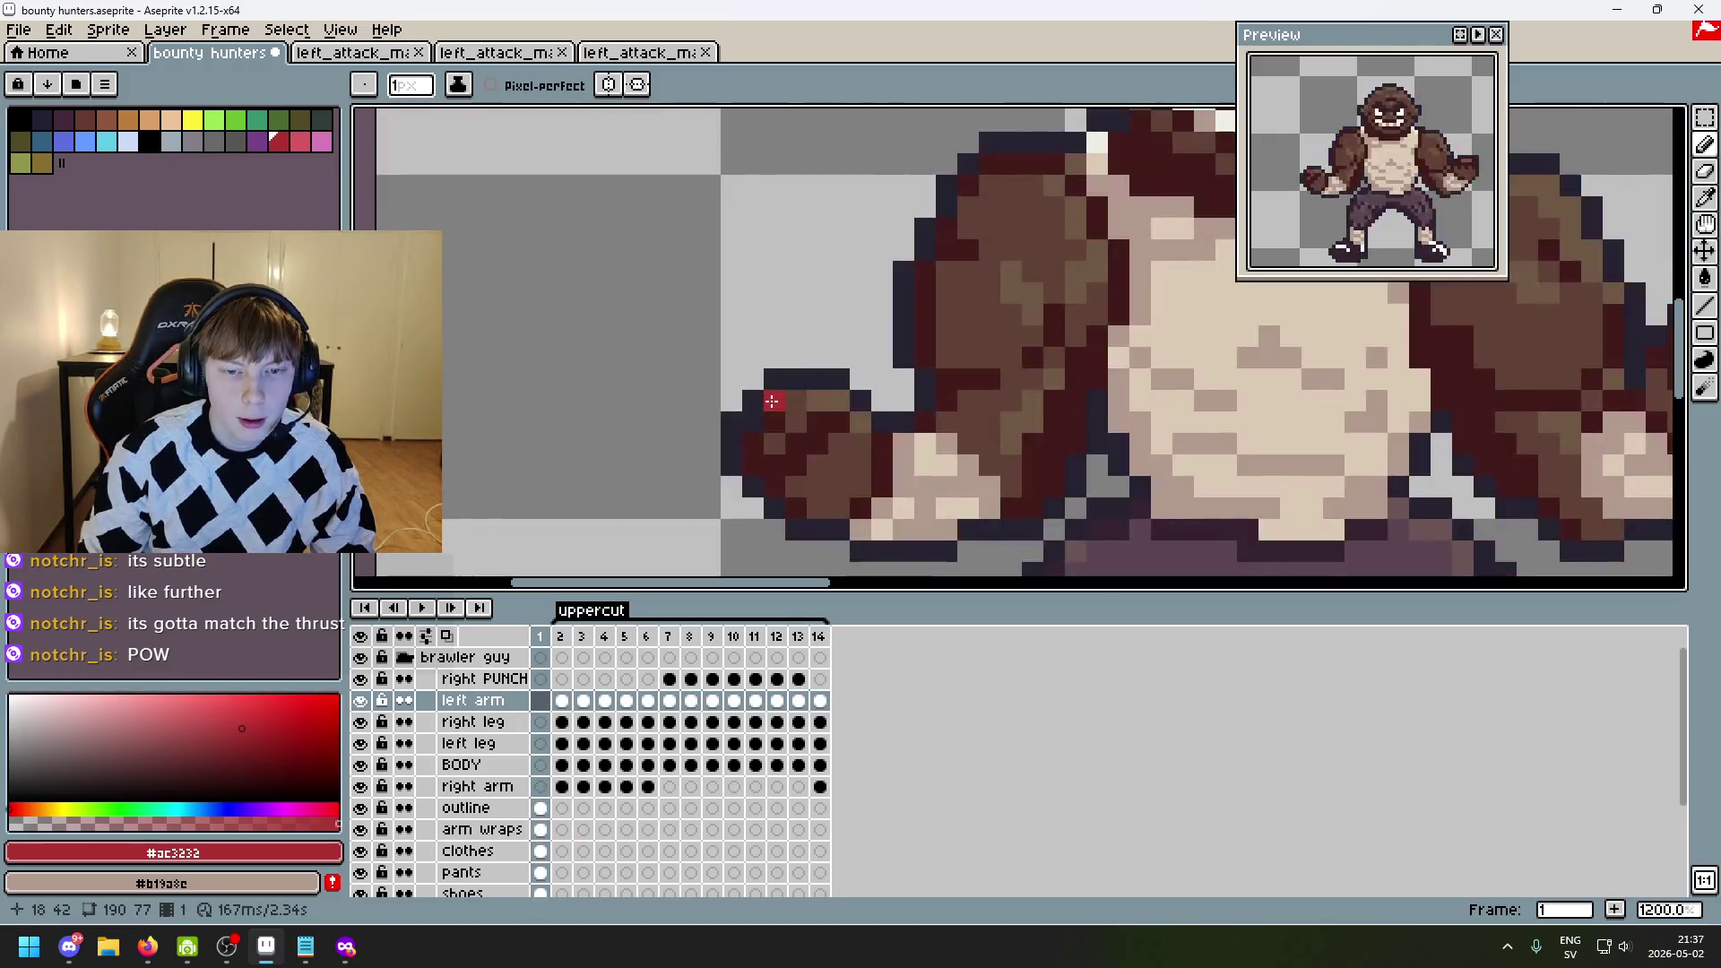
{"action": "key", "text": "period"}
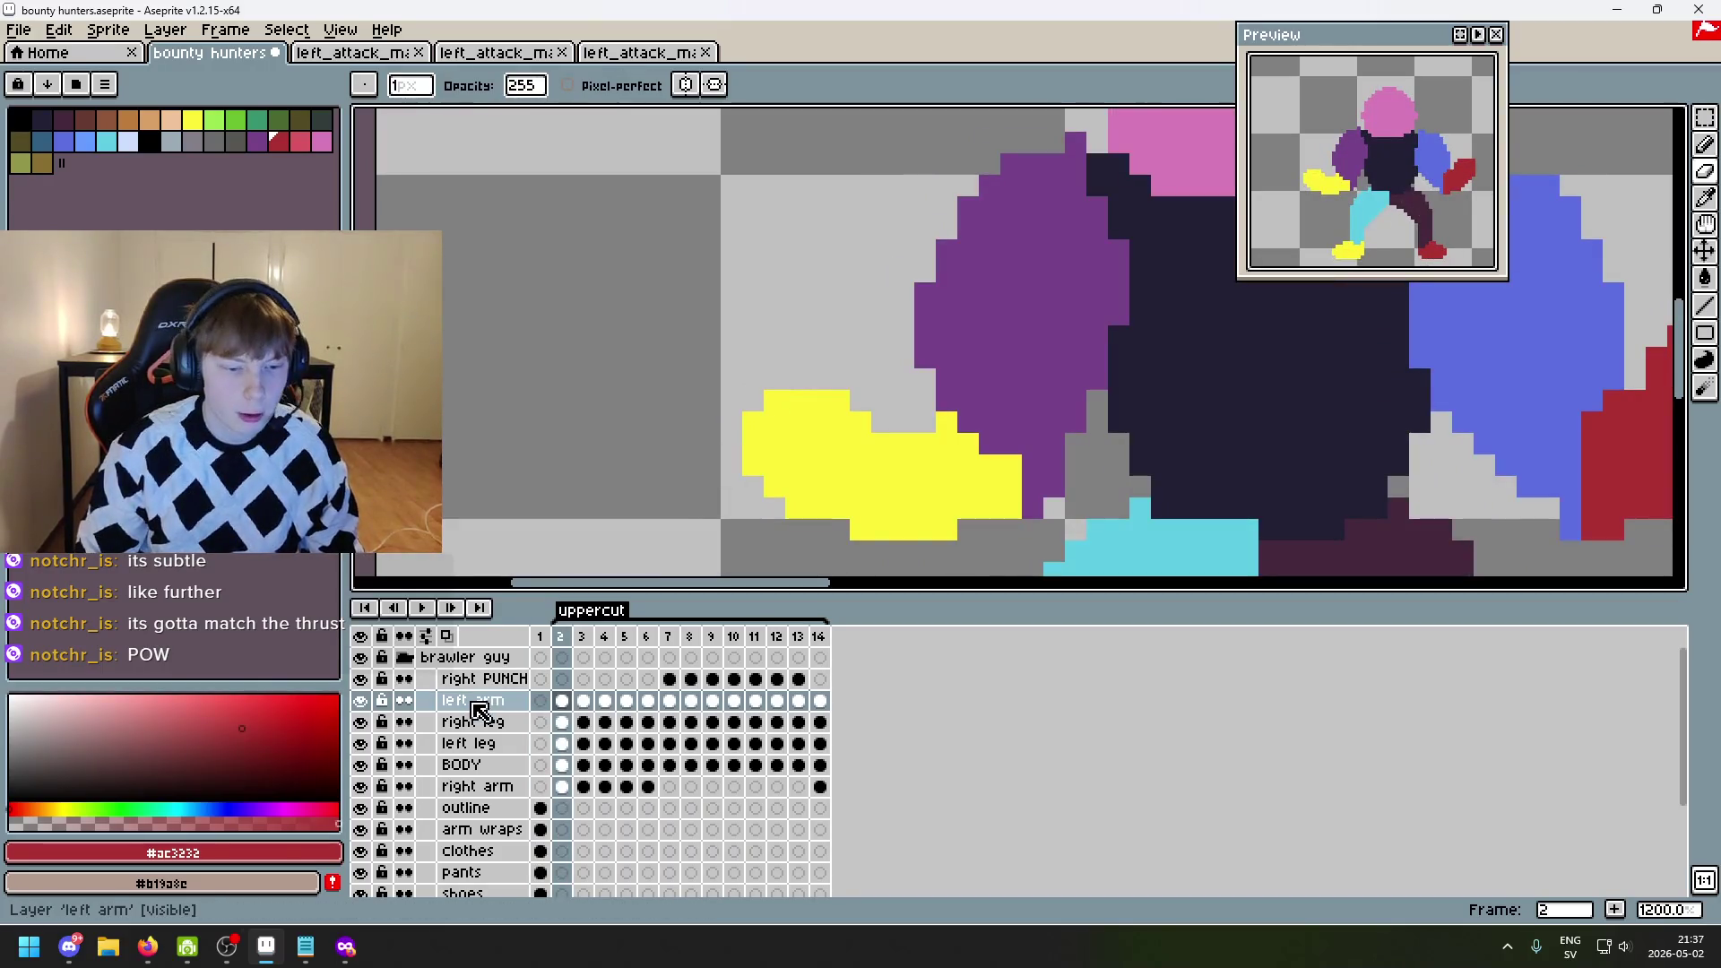
- On the right arm layer, erase two stray pixels from frame 2's yellow fist
{"action": "left_click", "coordinate": [484, 679]}
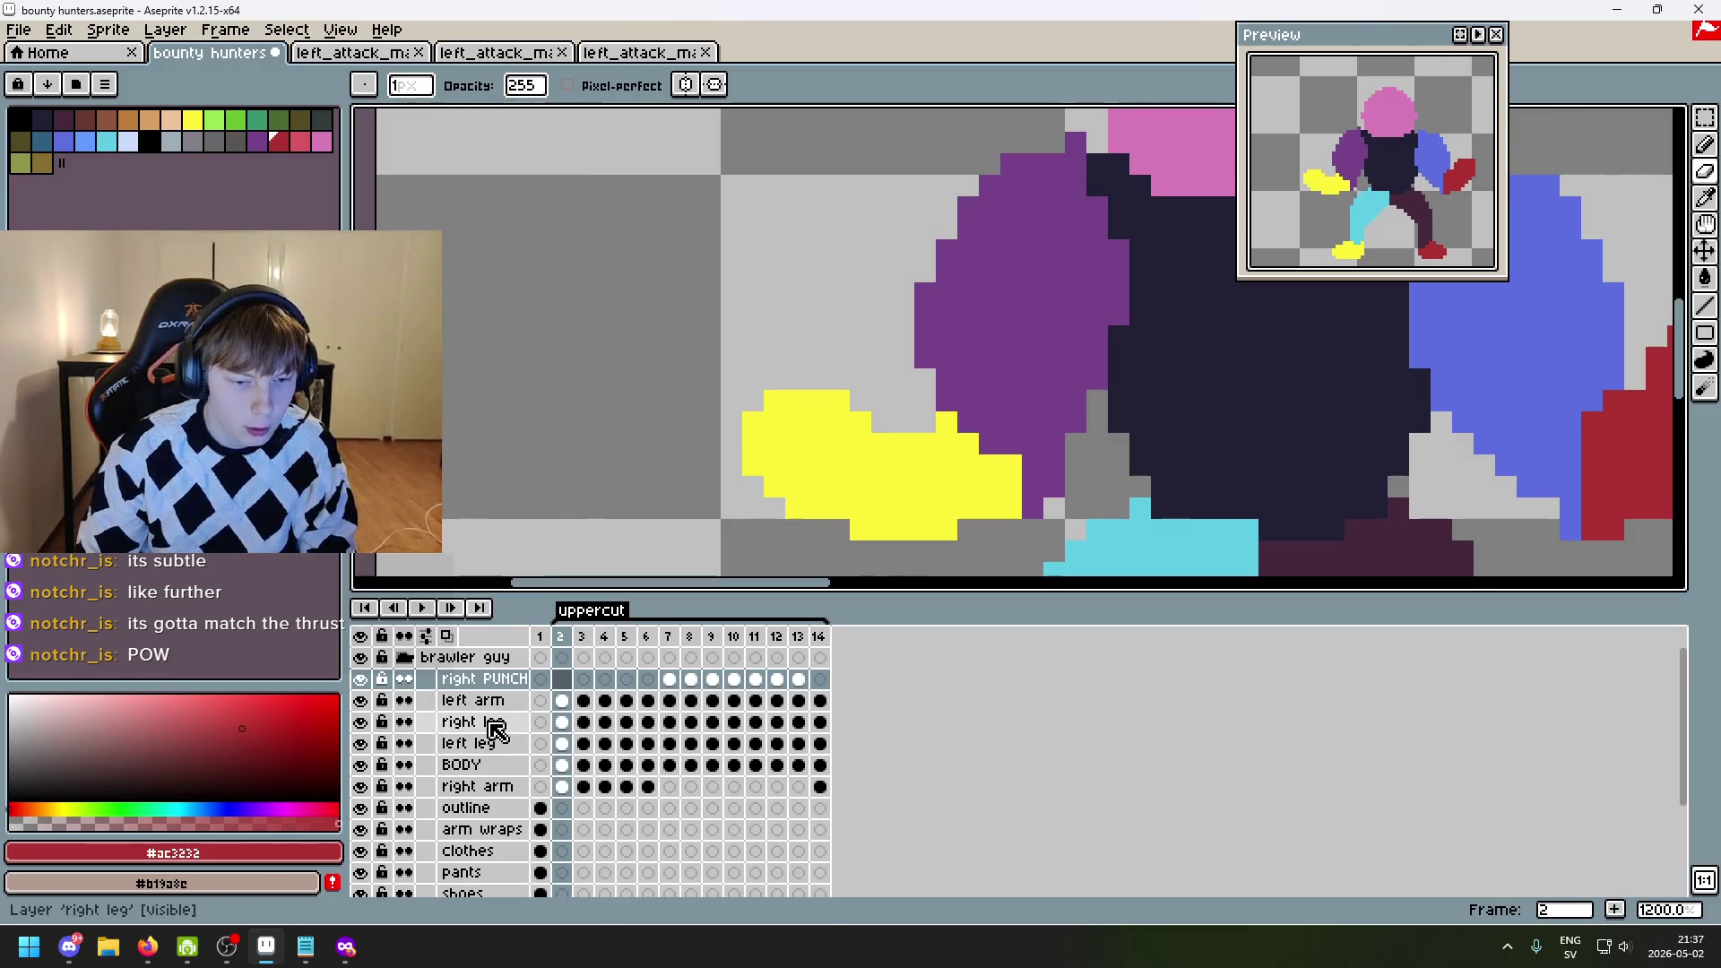
{"action": "left_click", "coordinate": [484, 786]}
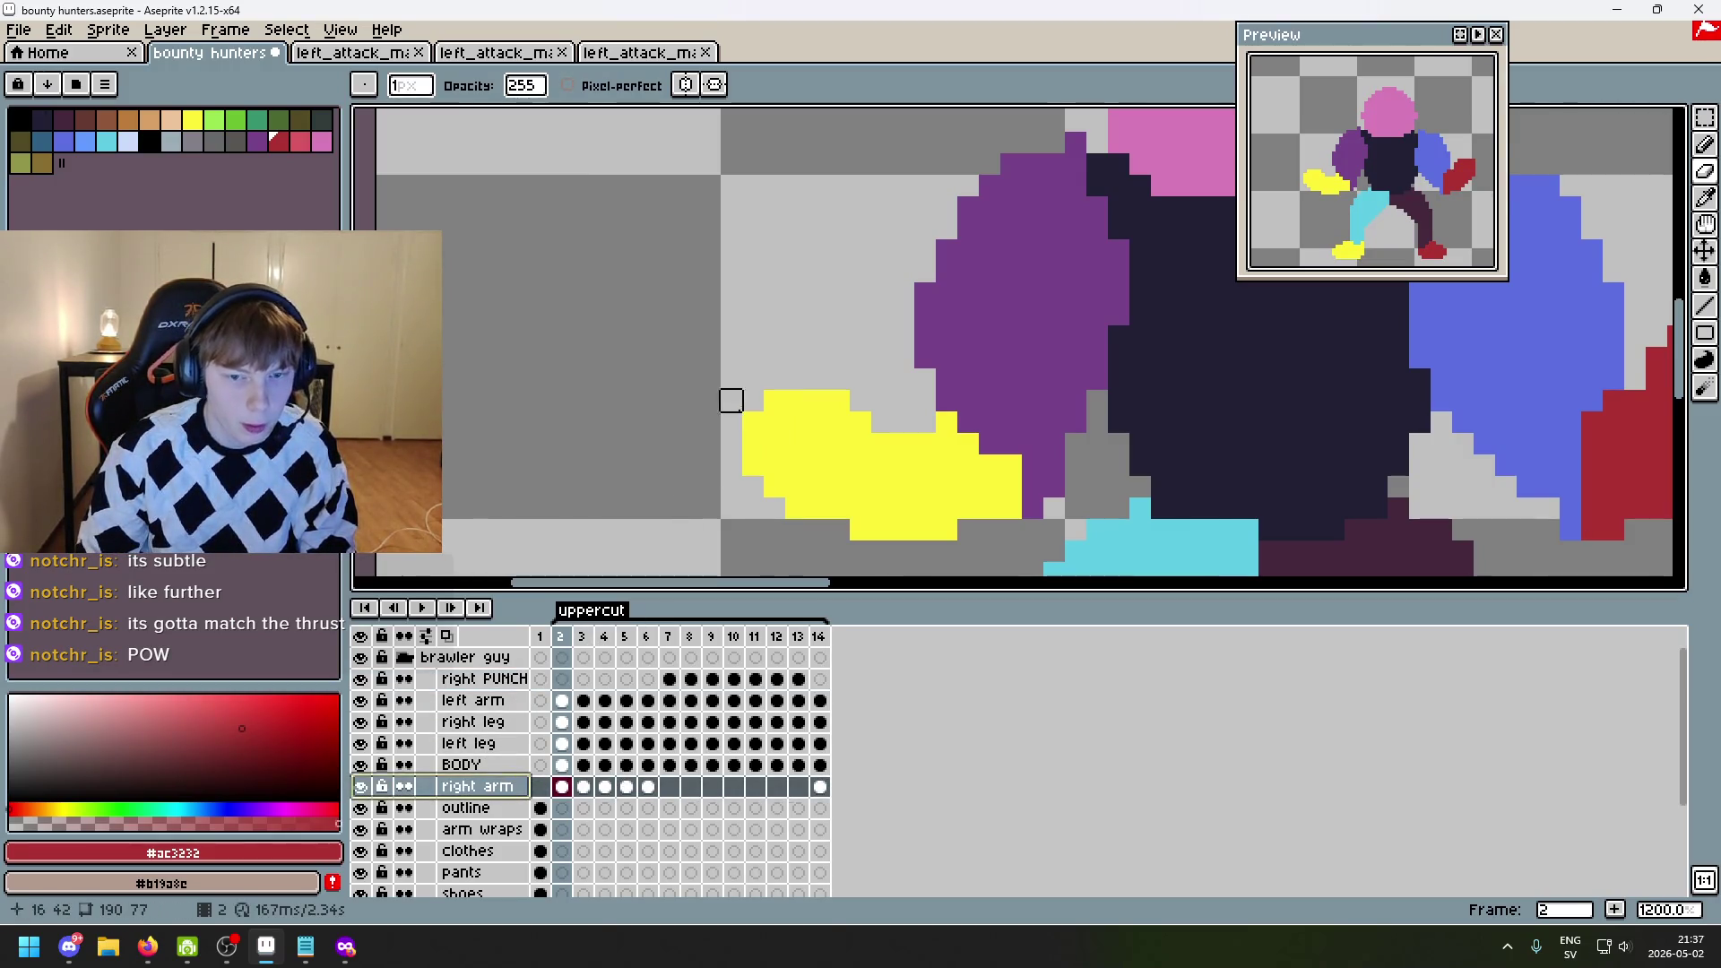
{"action": "left_click", "coordinate": [775, 400]}
{"action": "left_click", "coordinate": [753, 444]}
- Compare the edited frame 2 against frame 1's finished art
{"action": "key", "text": "Left"}
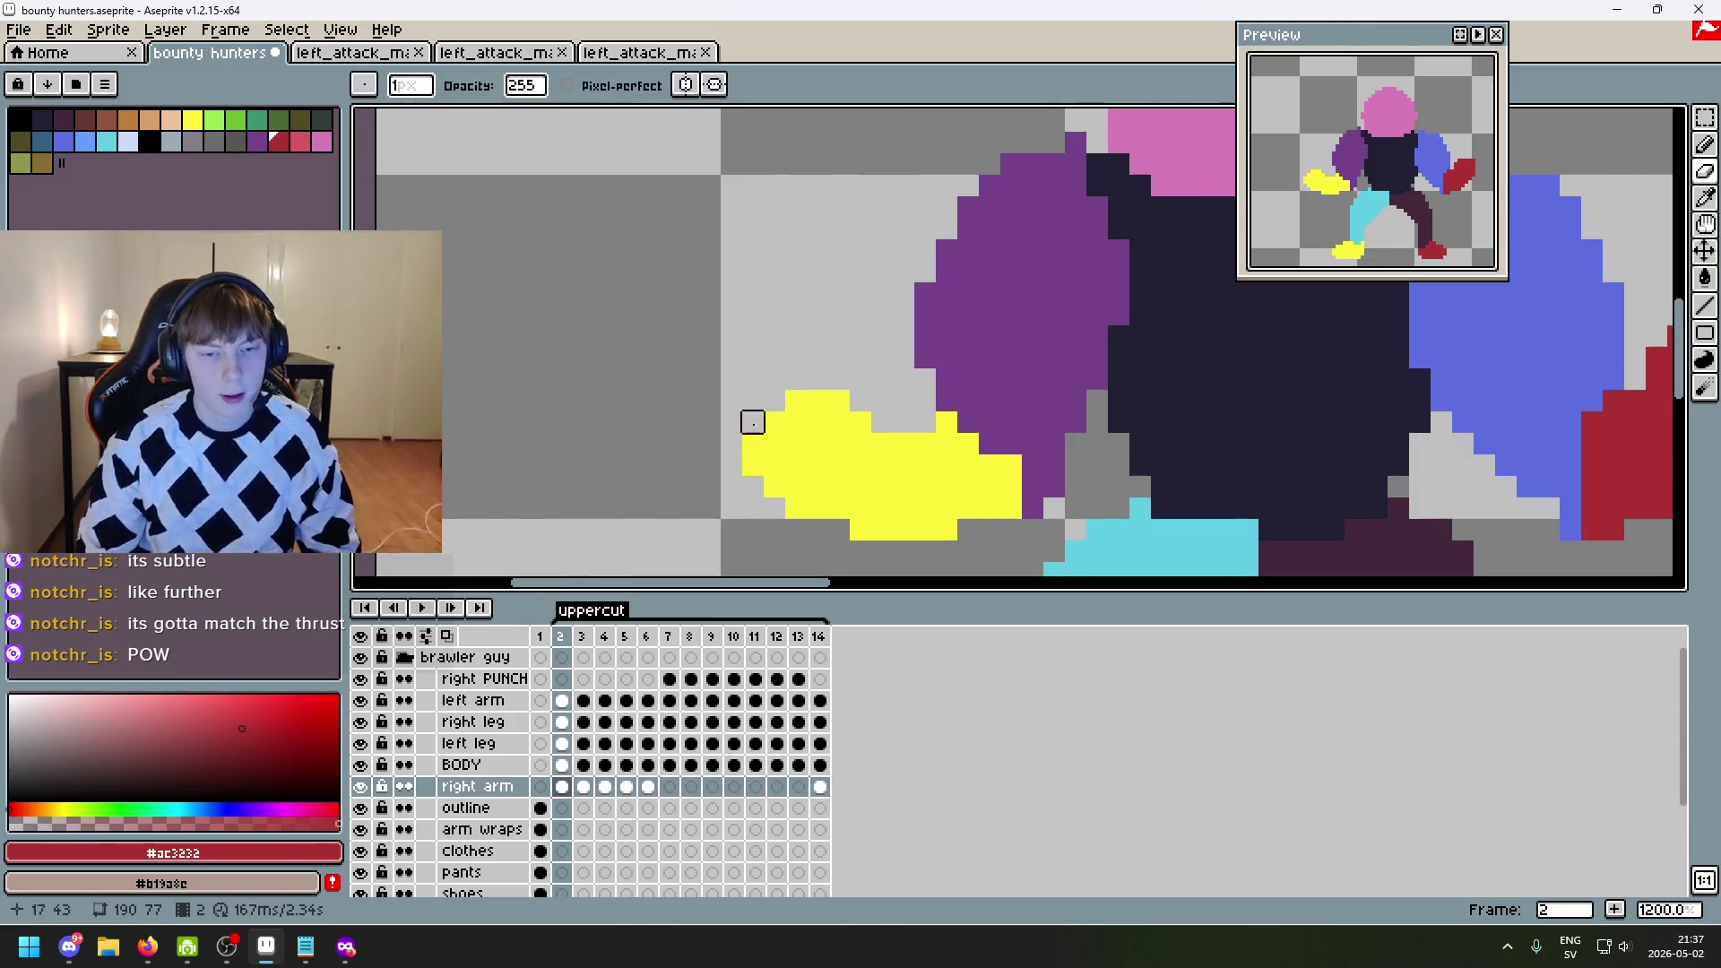
{"action": "key", "text": "Right"}
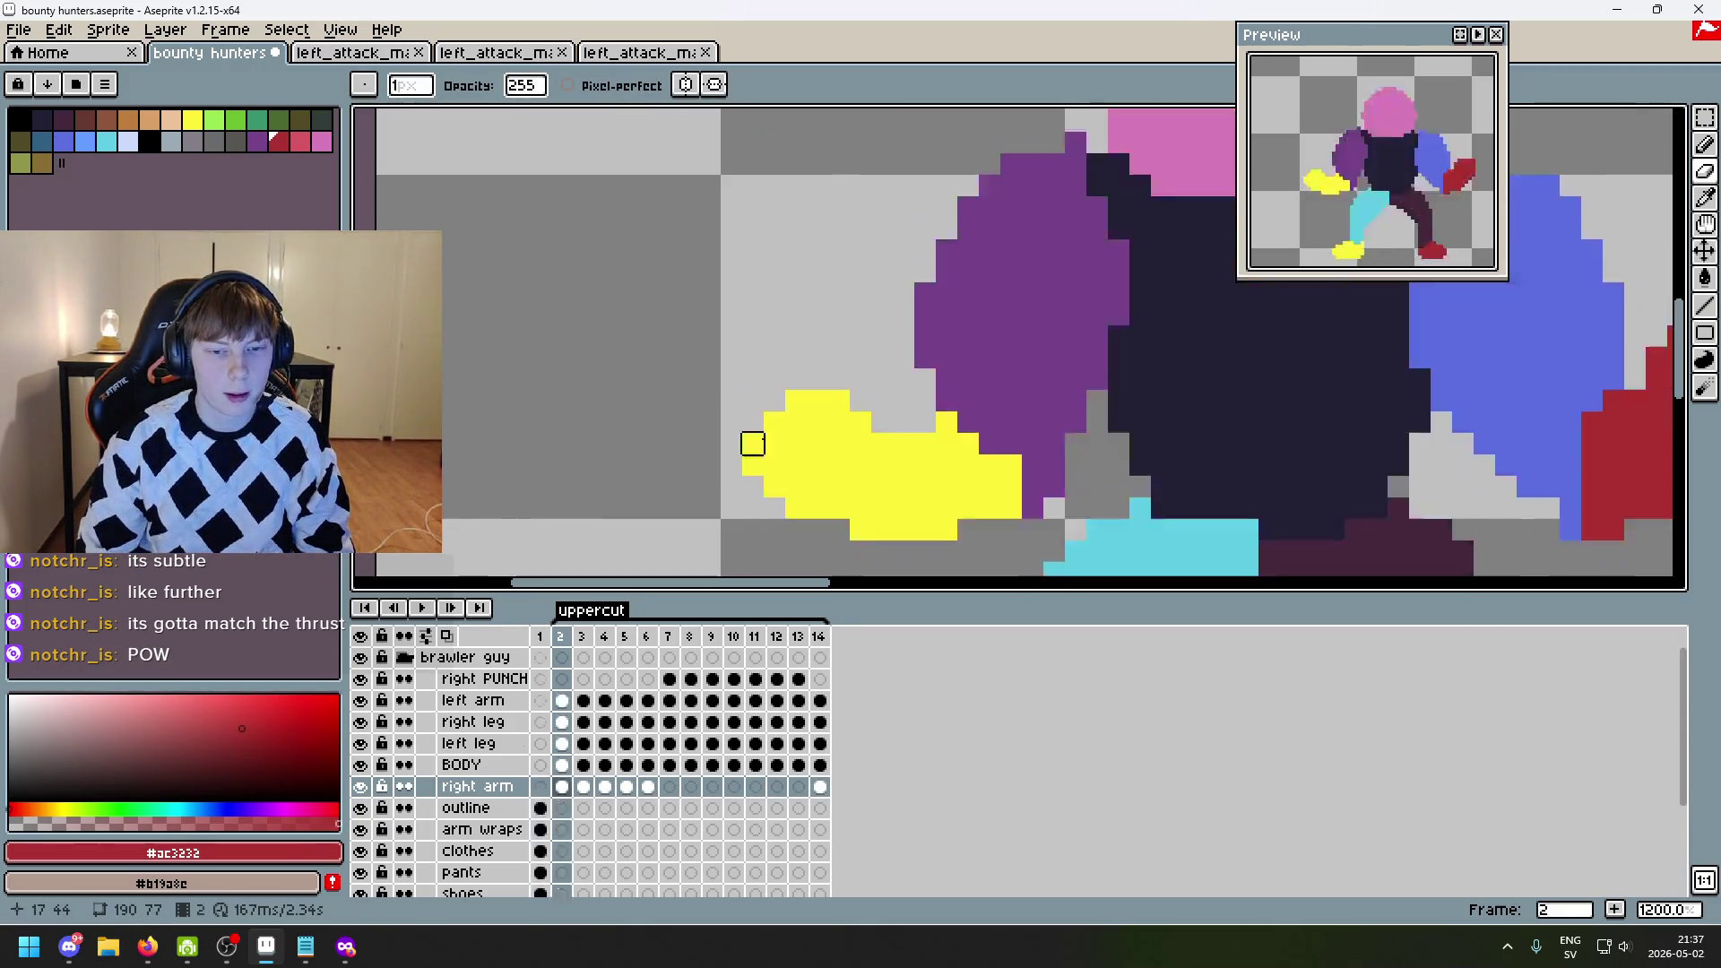
{"action": "key", "text": "Left"}
{"action": "key", "text": "Right"}
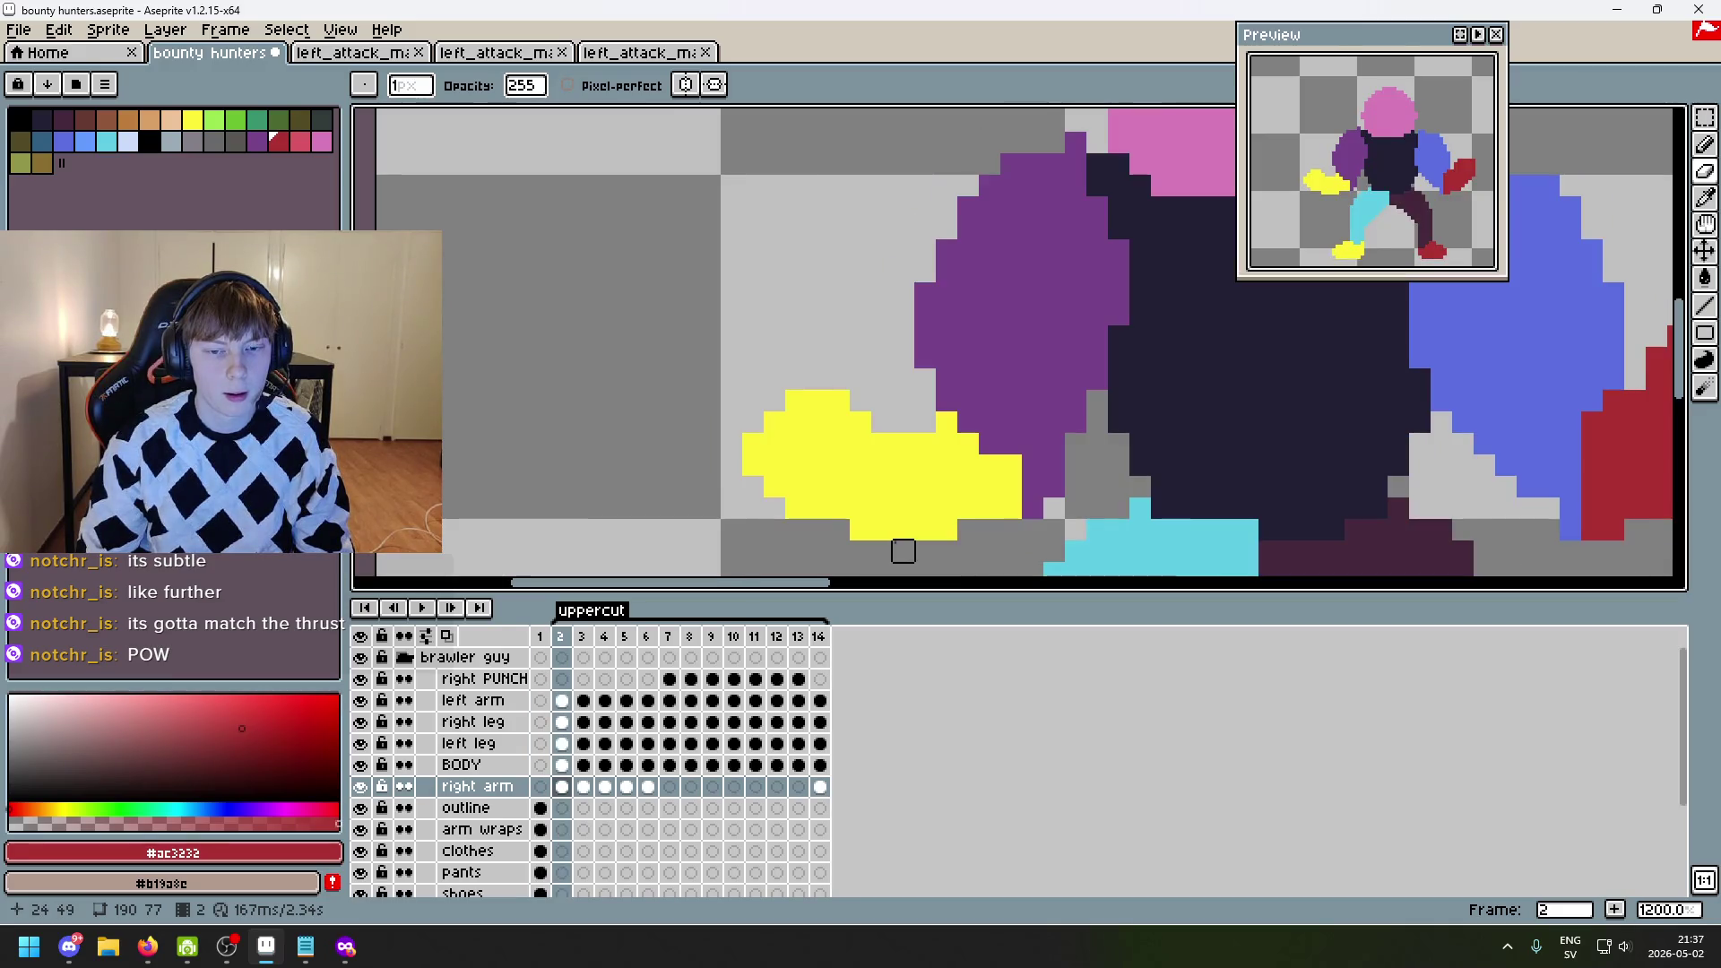
{"action": "scroll", "coordinate": [903, 550], "scroll_direction": "down", "scroll_amount": 5}
- Review the arm poses on frames 3 and 4 of the uppercut
{"action": "key", "text": "Right"}
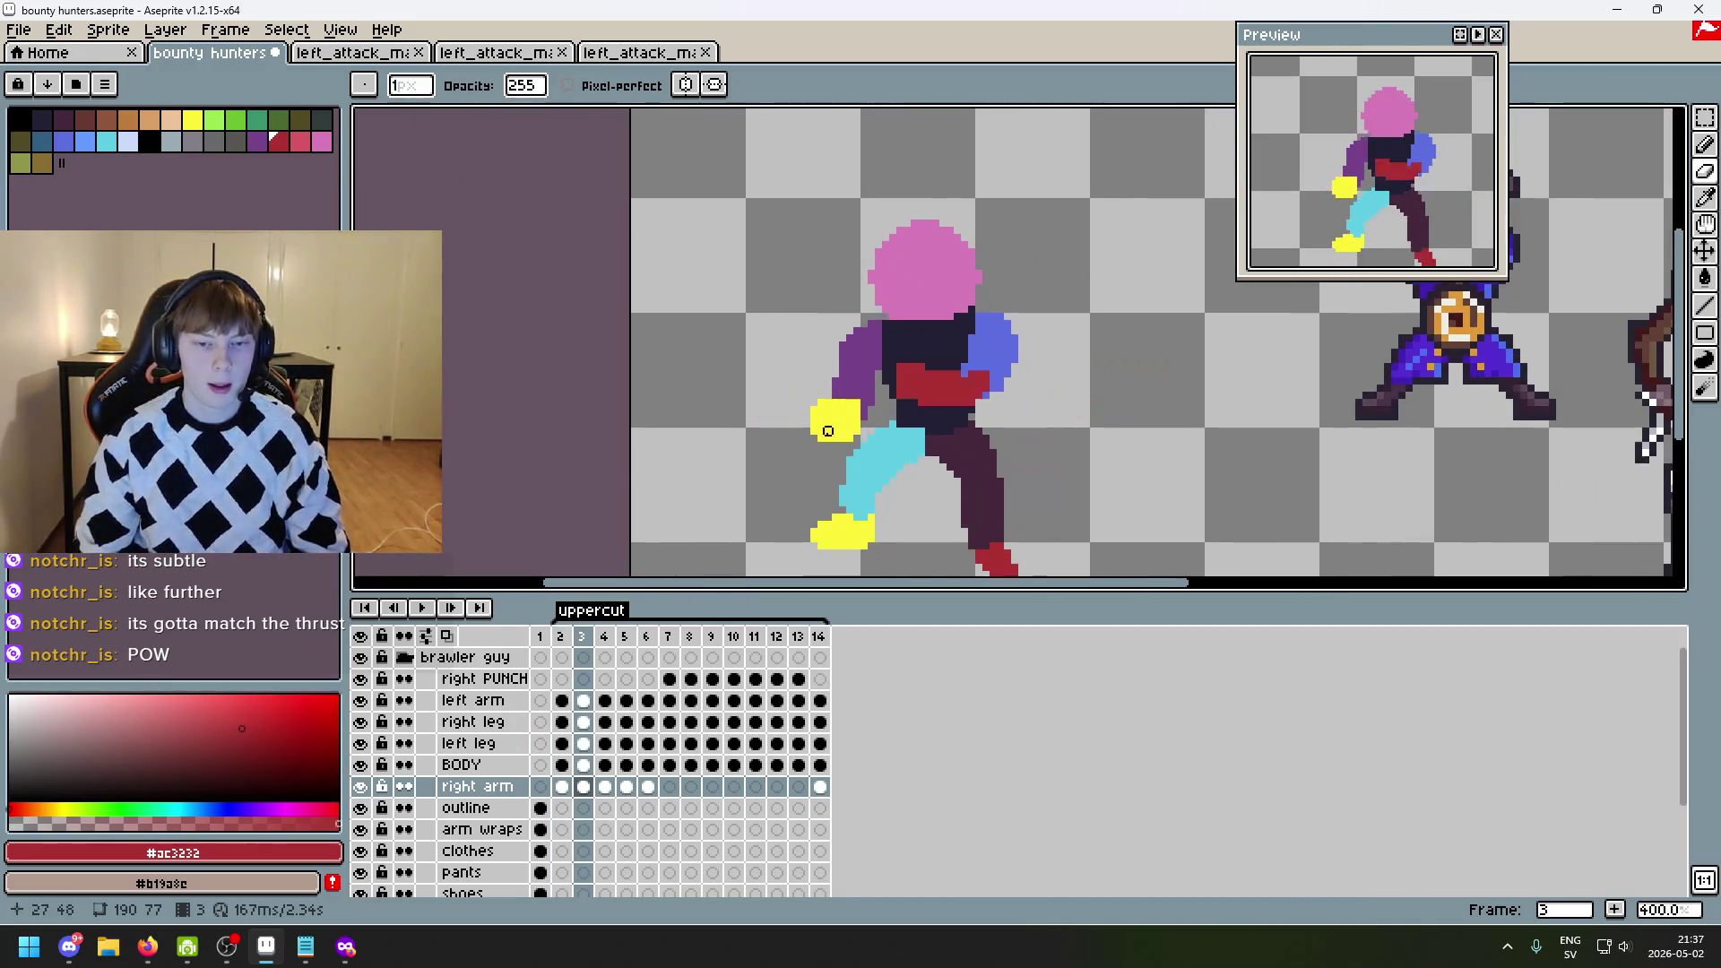
{"action": "key", "text": "Right"}
{"action": "scroll", "coordinate": [807, 476], "scroll_direction": "up", "scroll_amount": 3}
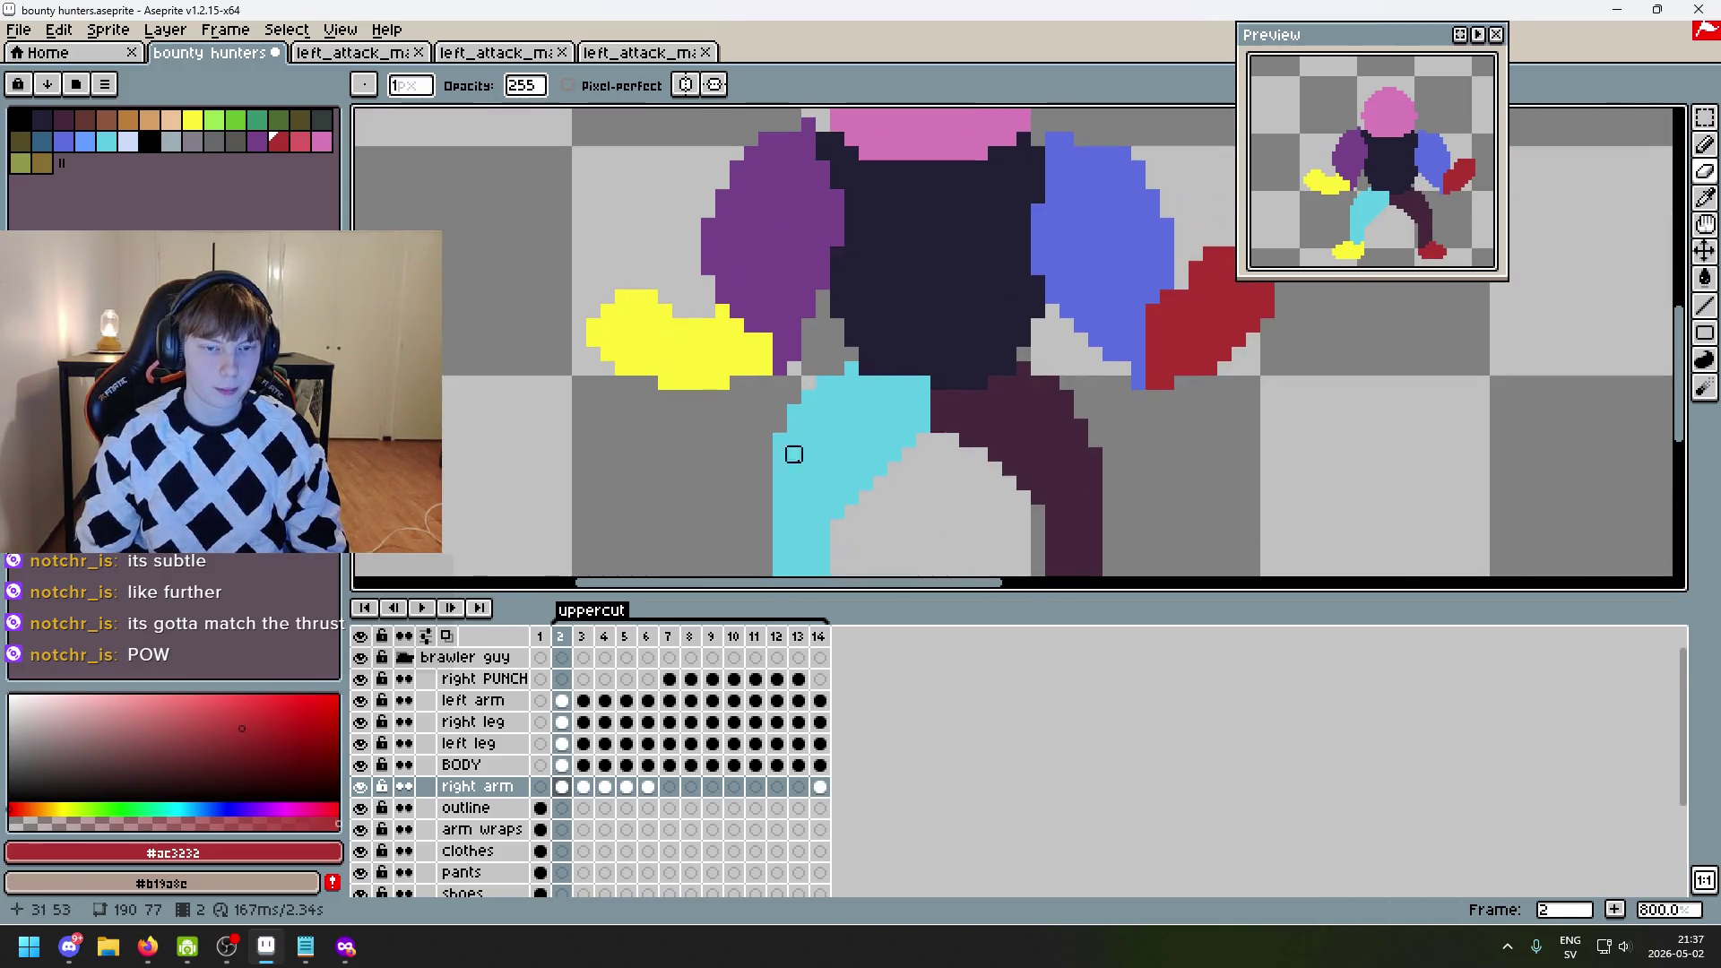
{"action": "key", "text": "Left"}
{"action": "key", "text": "Left"}
{"action": "key", "text": "Right"}
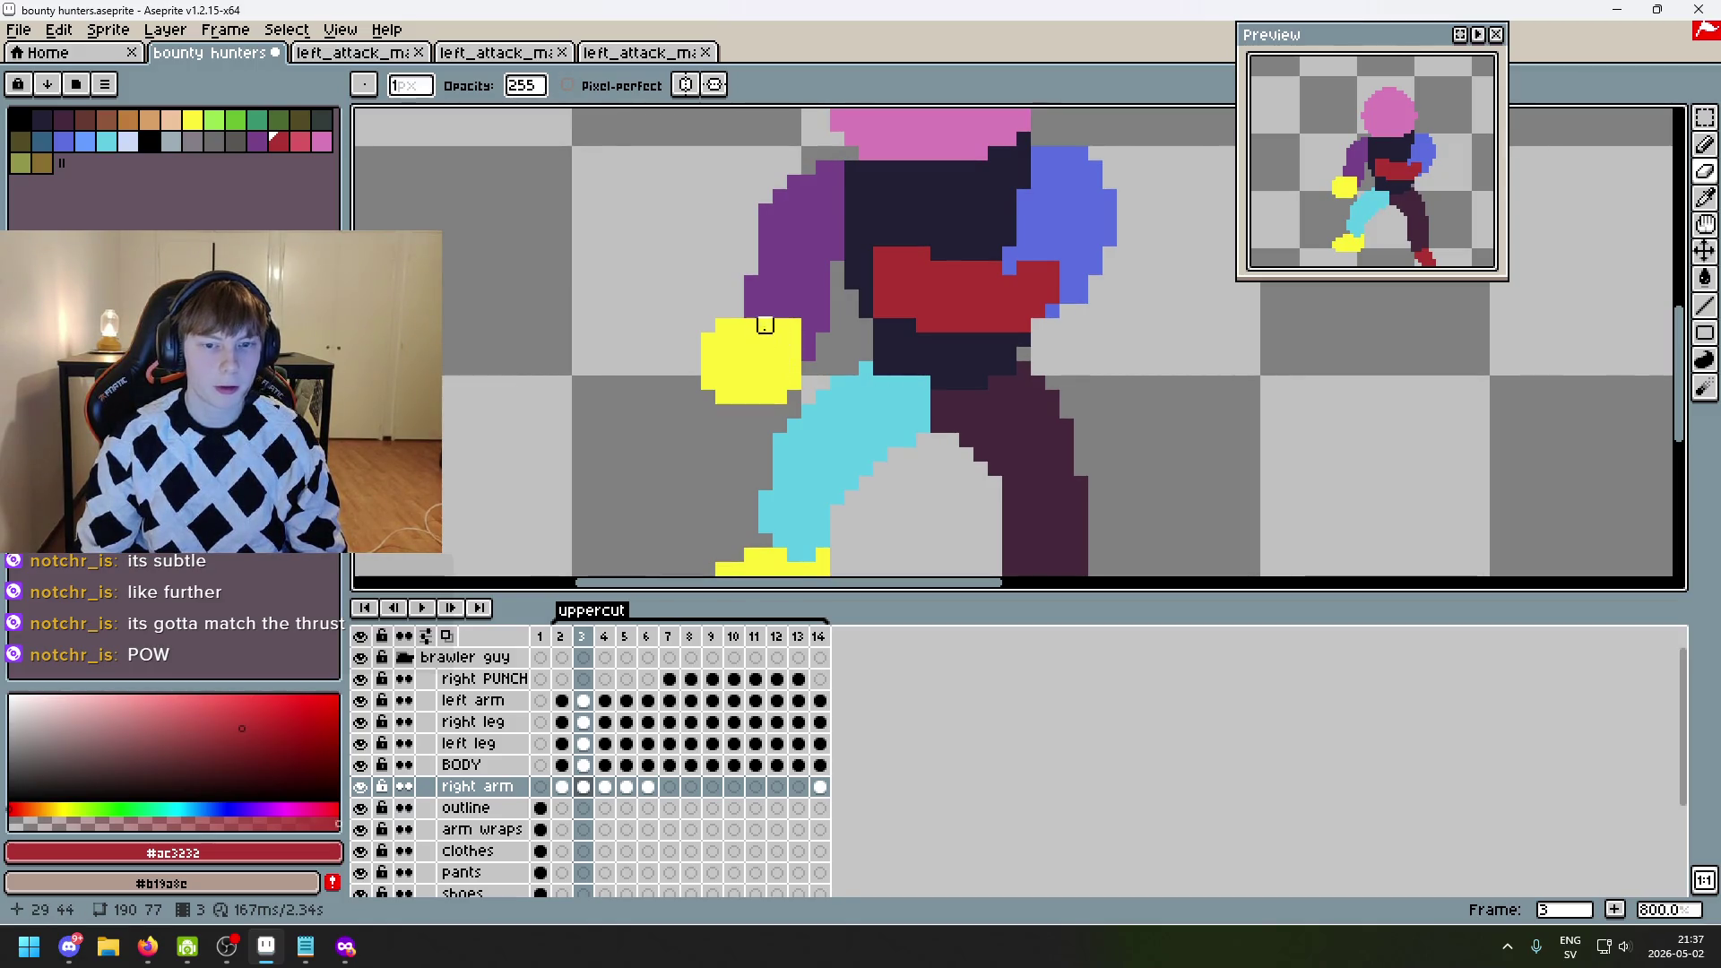
{"action": "key", "text": "Left"}
{"action": "key", "text": "Right"}
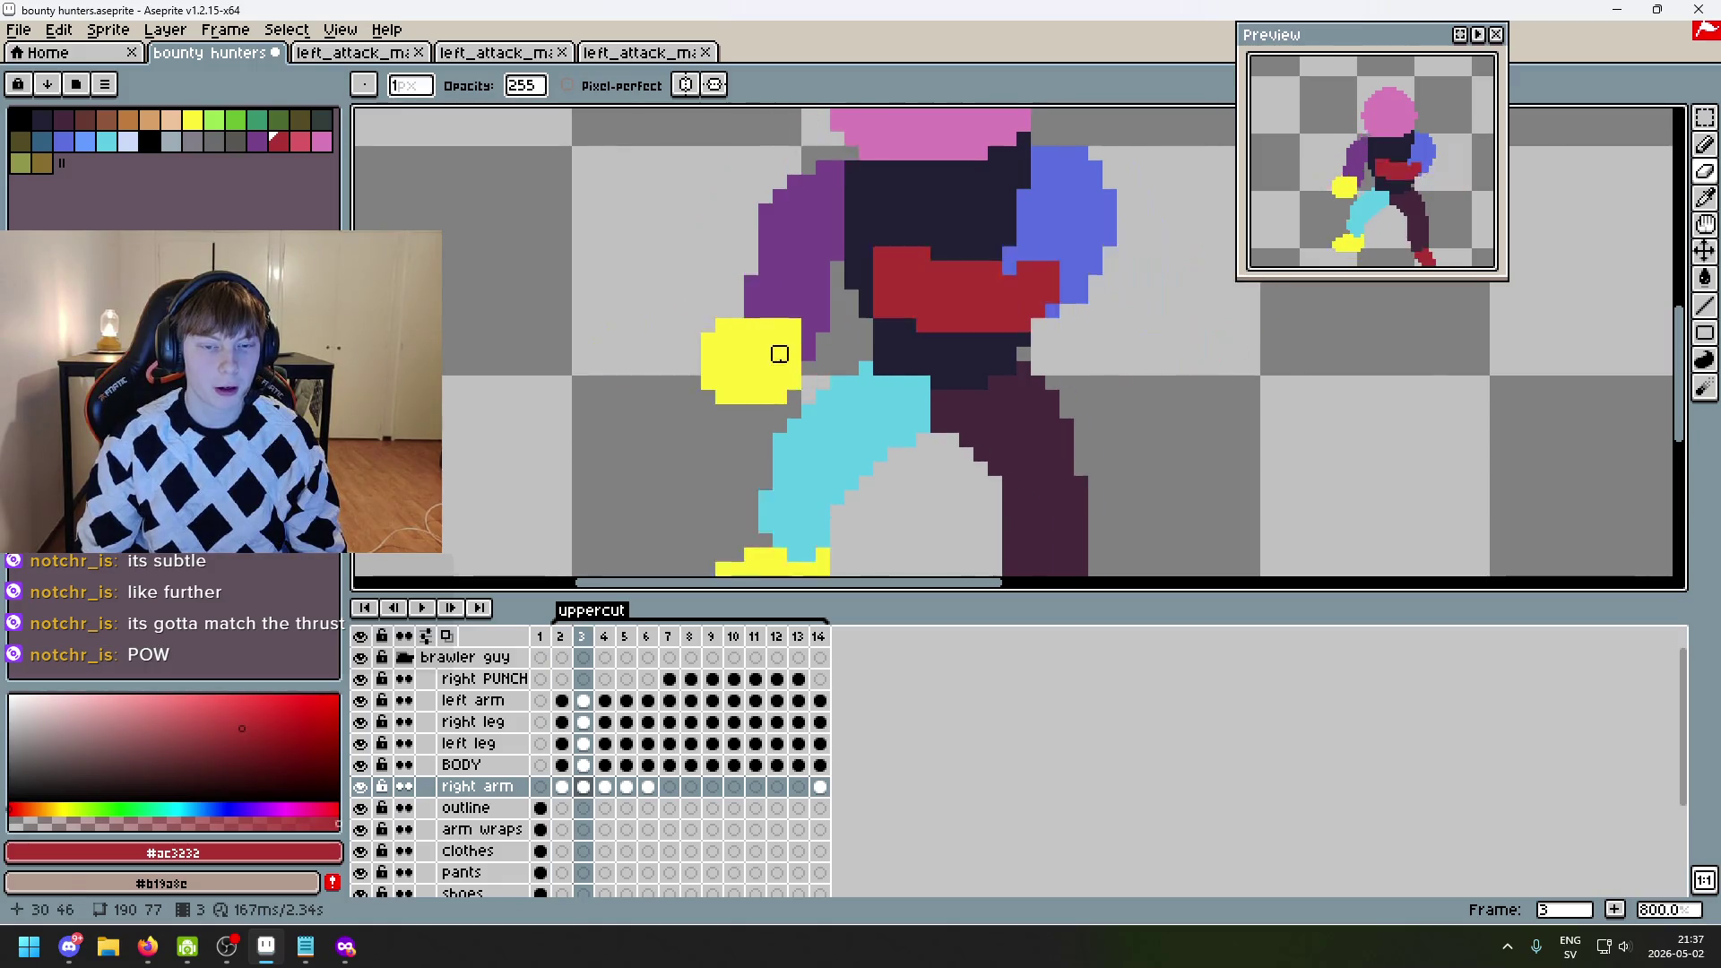
{"action": "scroll", "coordinate": [812, 301], "scroll_direction": "down", "scroll_amount": 2}
{"action": "scroll", "coordinate": [811, 300], "scroll_direction": "up", "scroll_amount": 1}
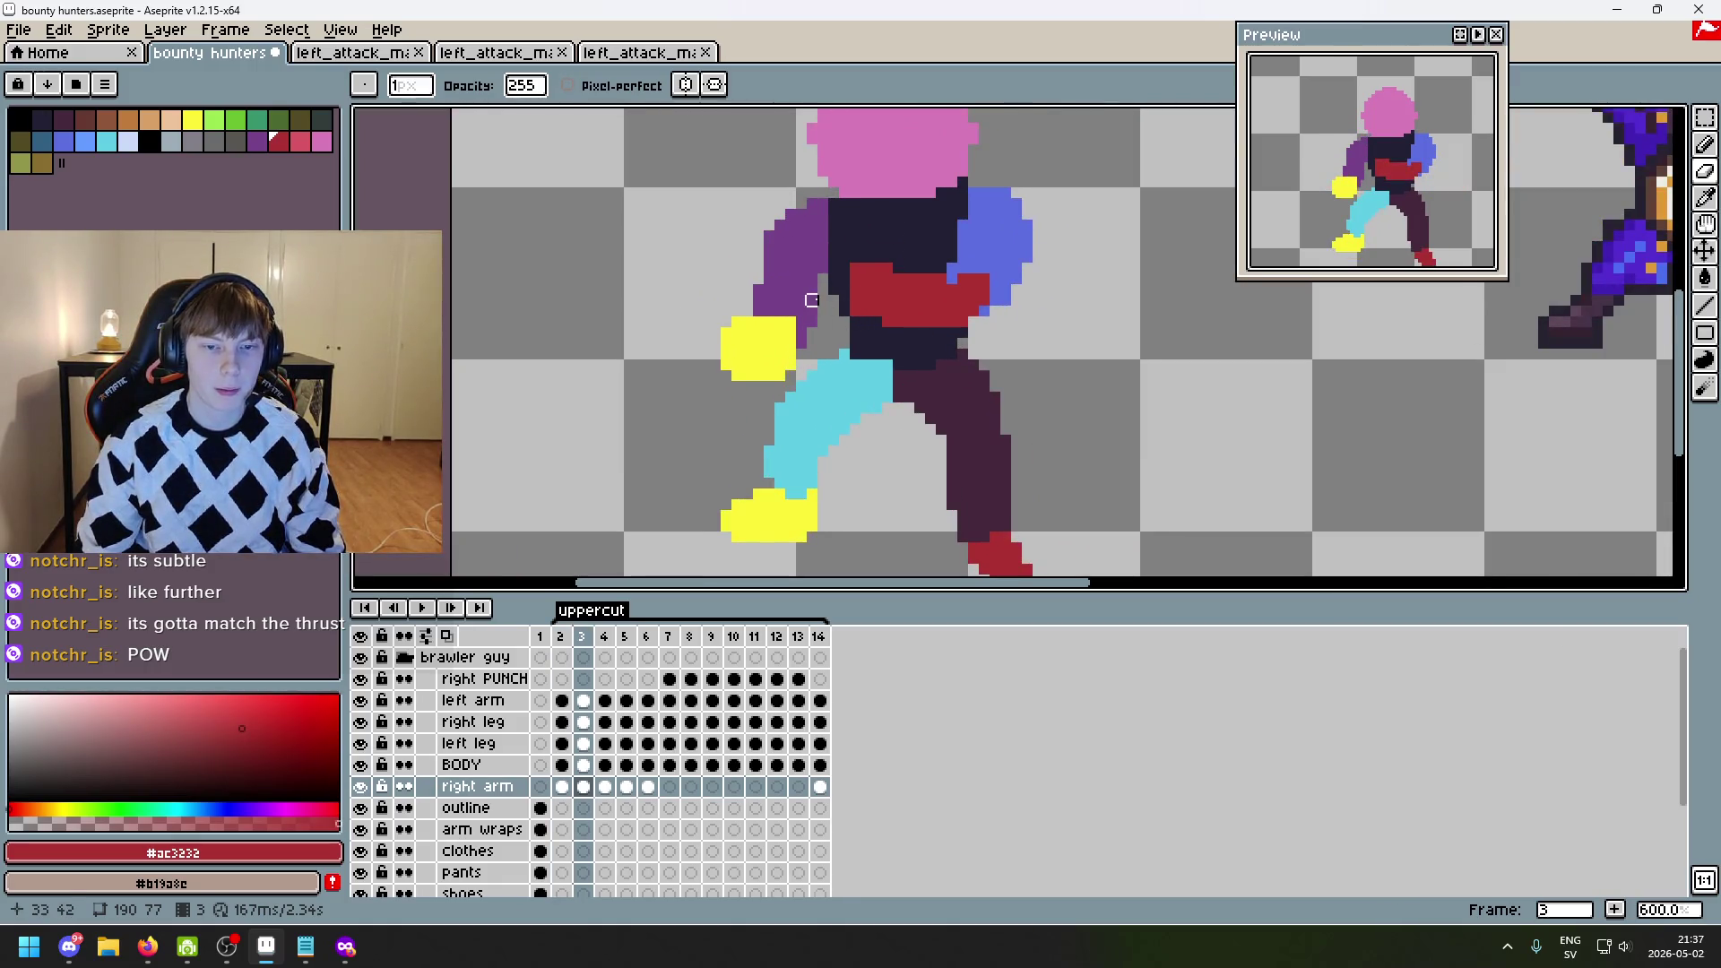
{"action": "scroll", "coordinate": [811, 300], "scroll_direction": "up", "scroll_amount": 1}
{"action": "scroll", "coordinate": [807, 296], "scroll_direction": "up", "scroll_amount": 1}
- Step through to frame 6 and sample blue #5b6ee1 from its raised fist
{"action": "key", "text": "Right"}
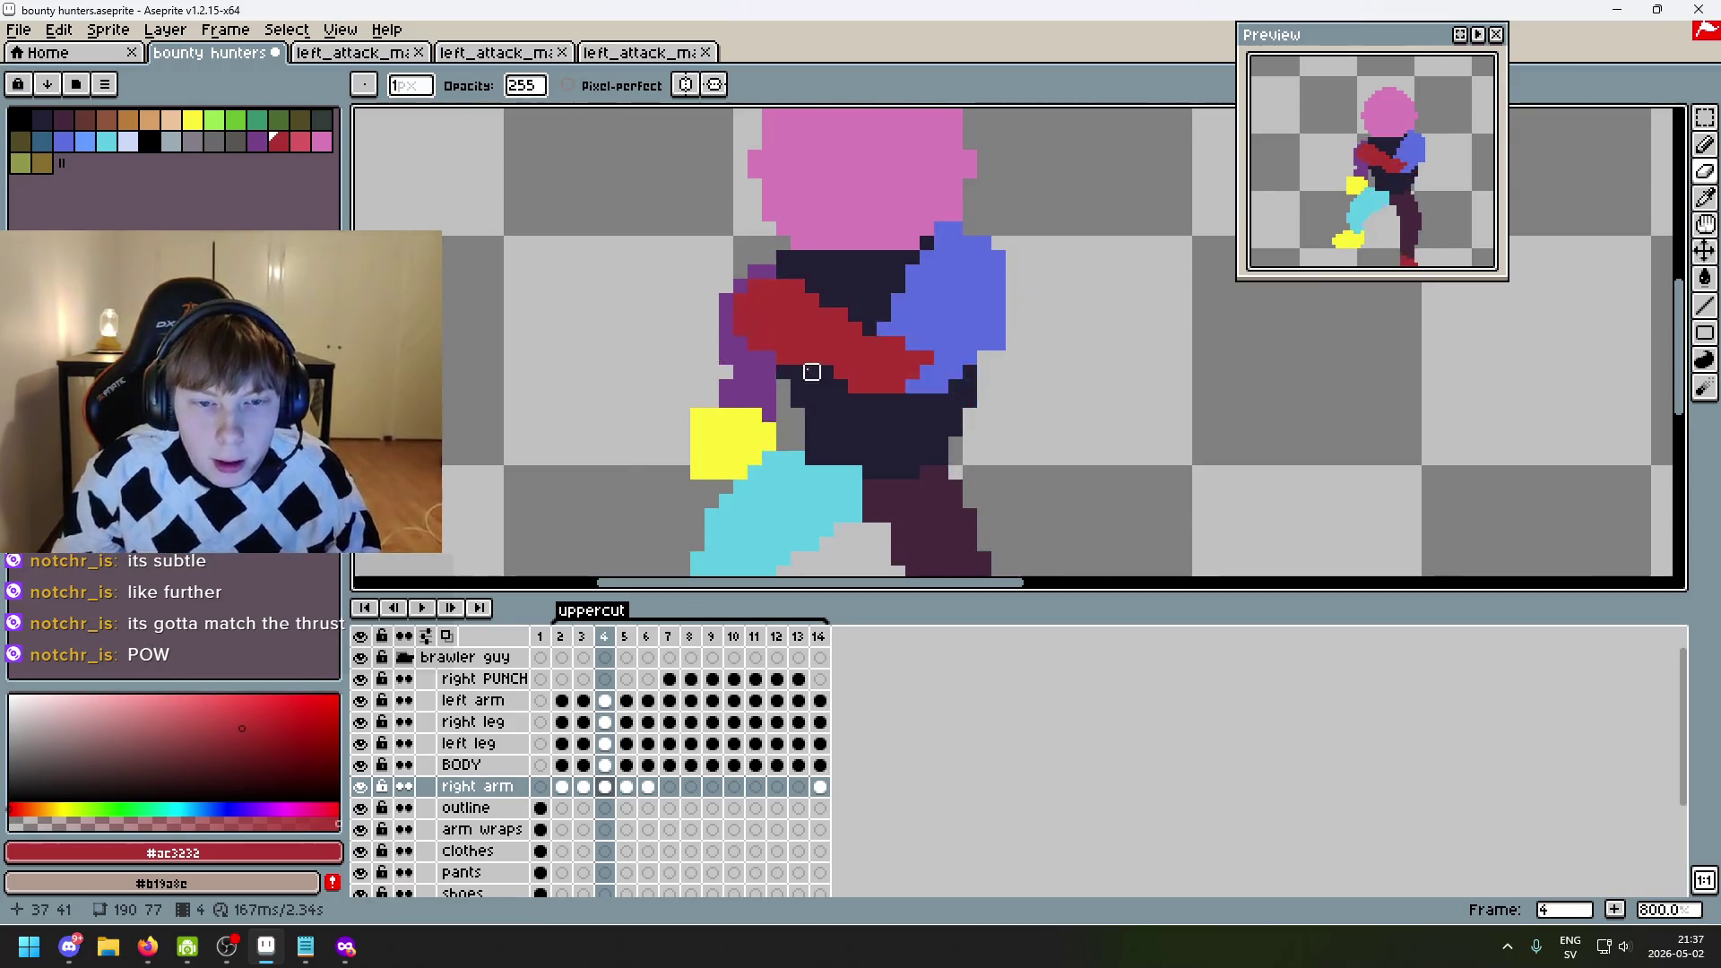
{"action": "left_click_drag", "start_coordinate": [810, 369], "coordinate": [741, 357]}
{"action": "key", "text": "Right"}
{"action": "key", "text": "Left"}
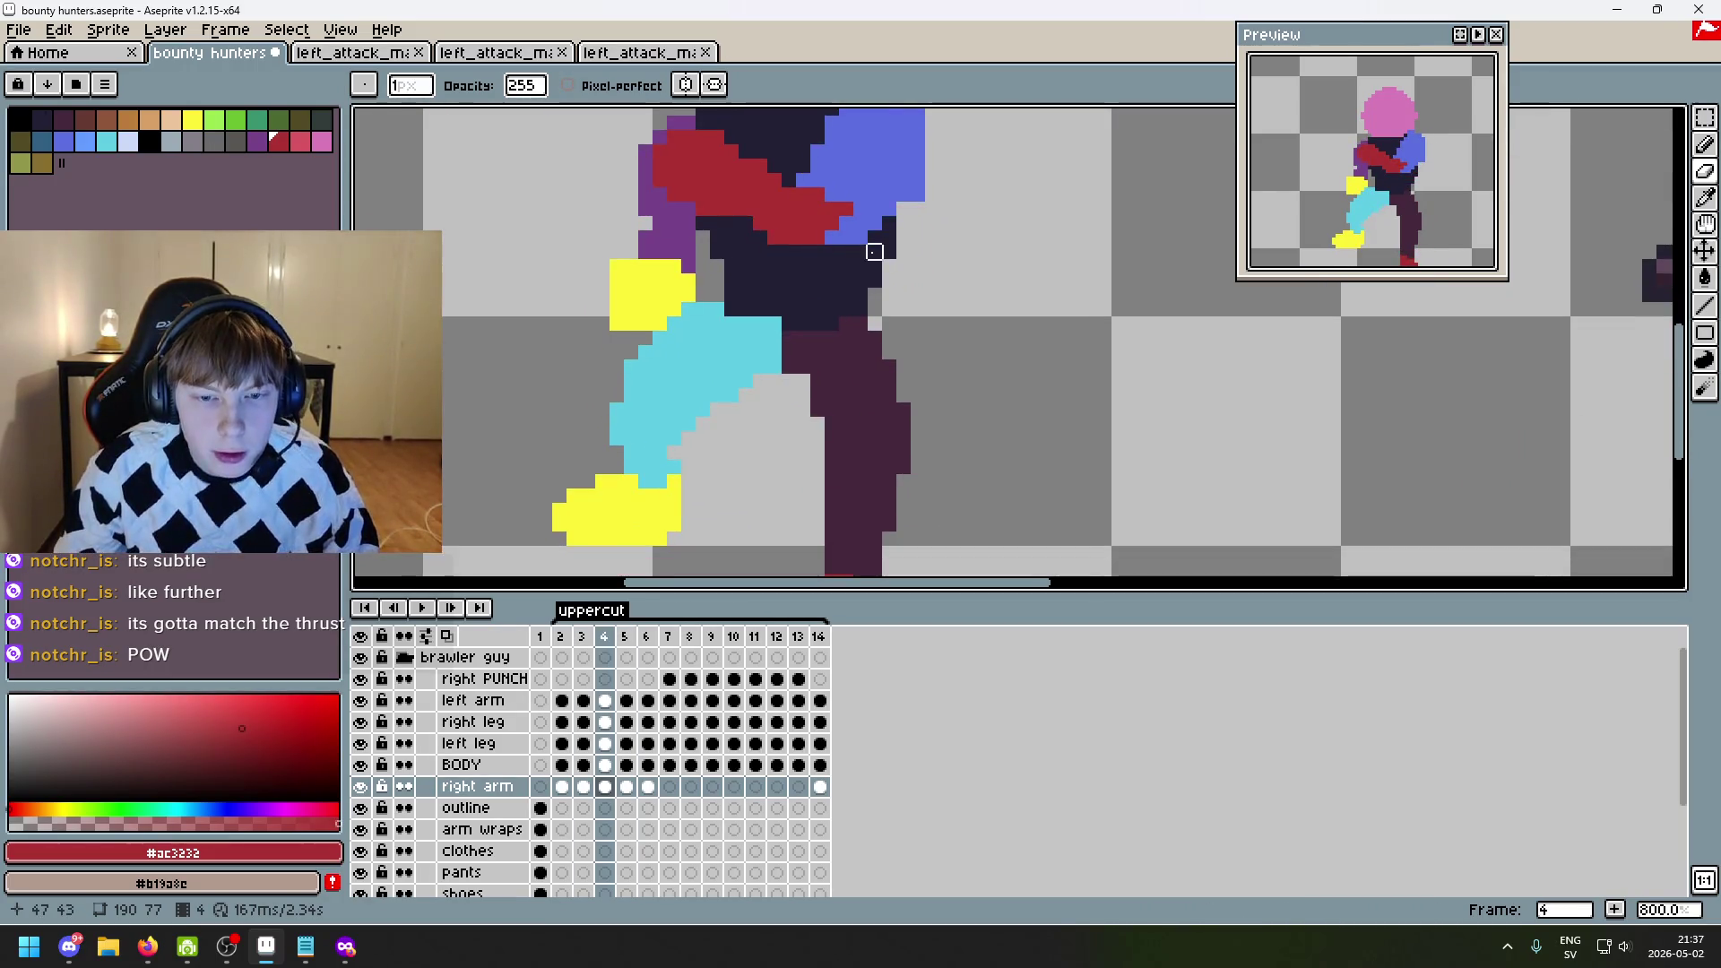
{"action": "key", "text": "Right"}
{"action": "key", "text": "Right"}
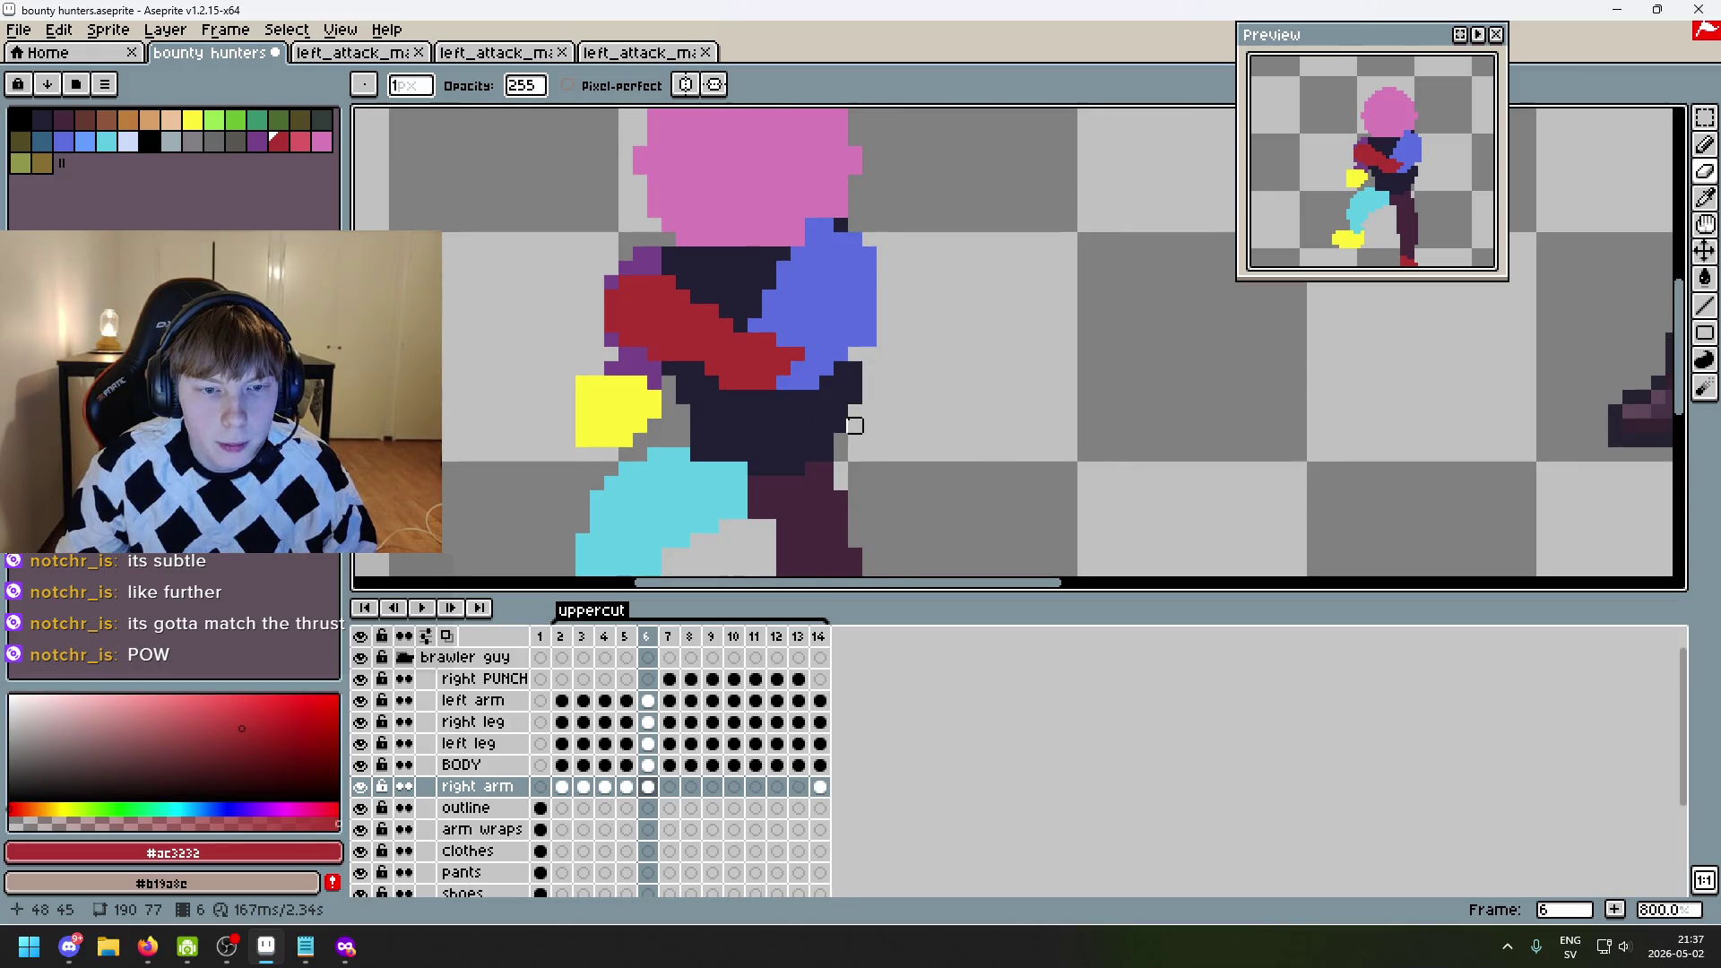
{"action": "key", "text": "Right"}
{"action": "key", "text": "Left"}
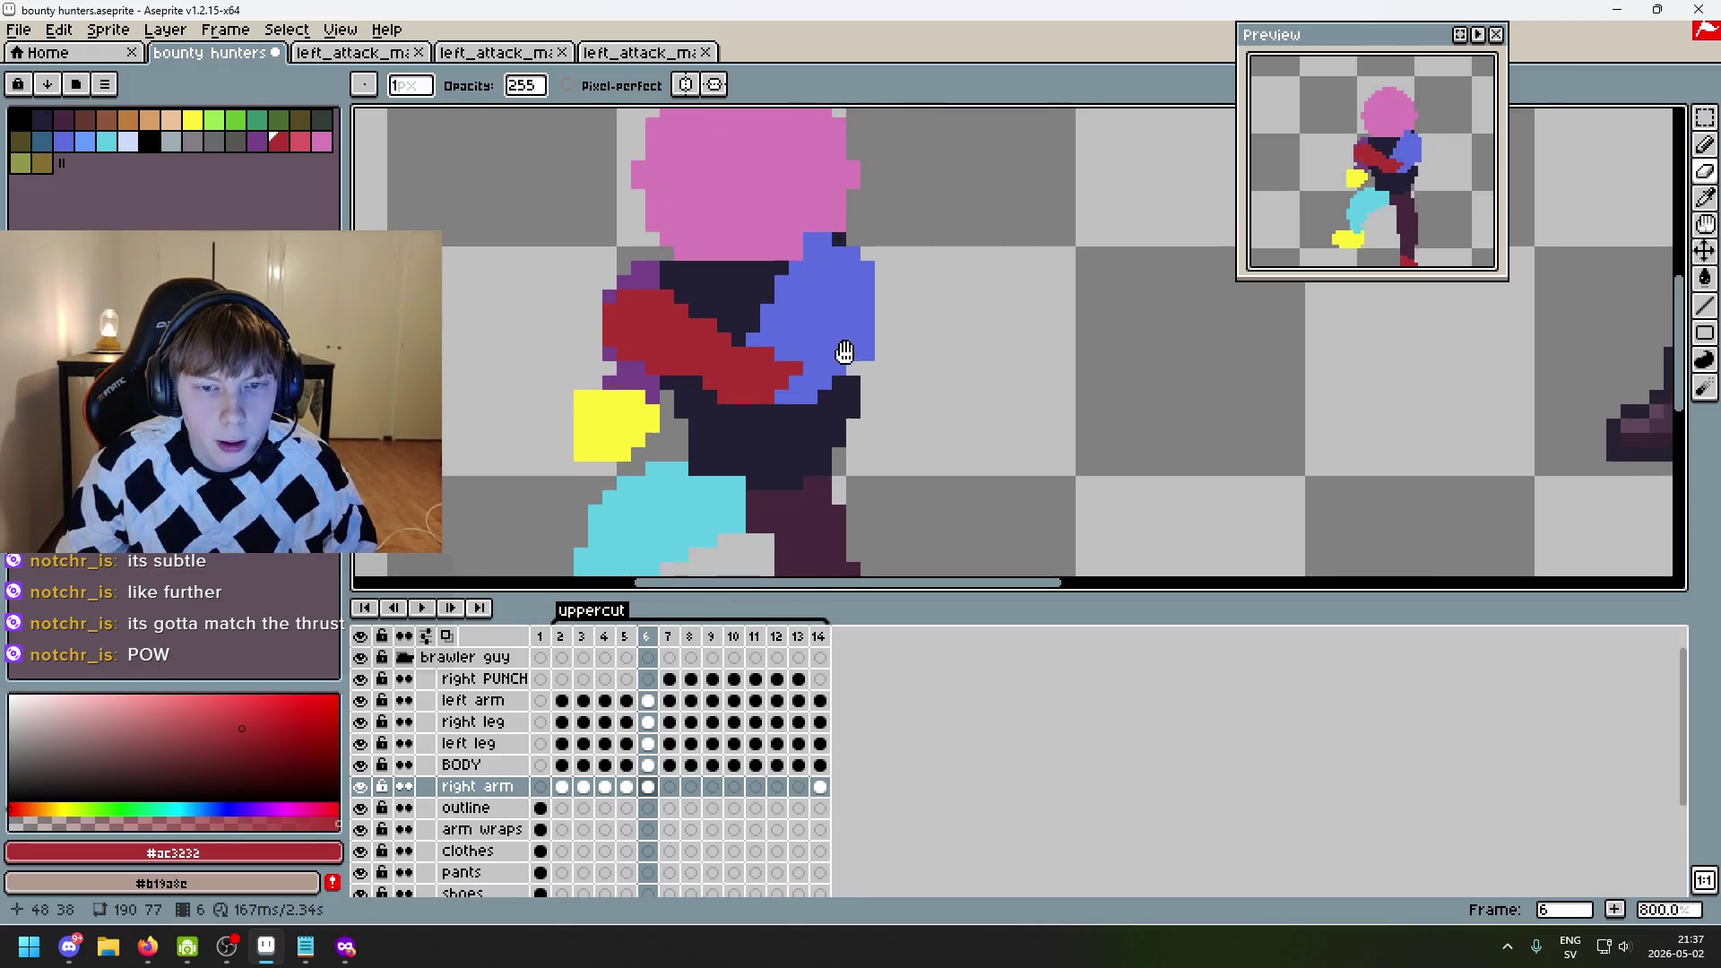
{"action": "scroll", "coordinate": [854, 373], "scroll_direction": "up", "scroll_amount": 3}
{"action": "left_click", "coordinate": [890, 282], "text": "alt"}
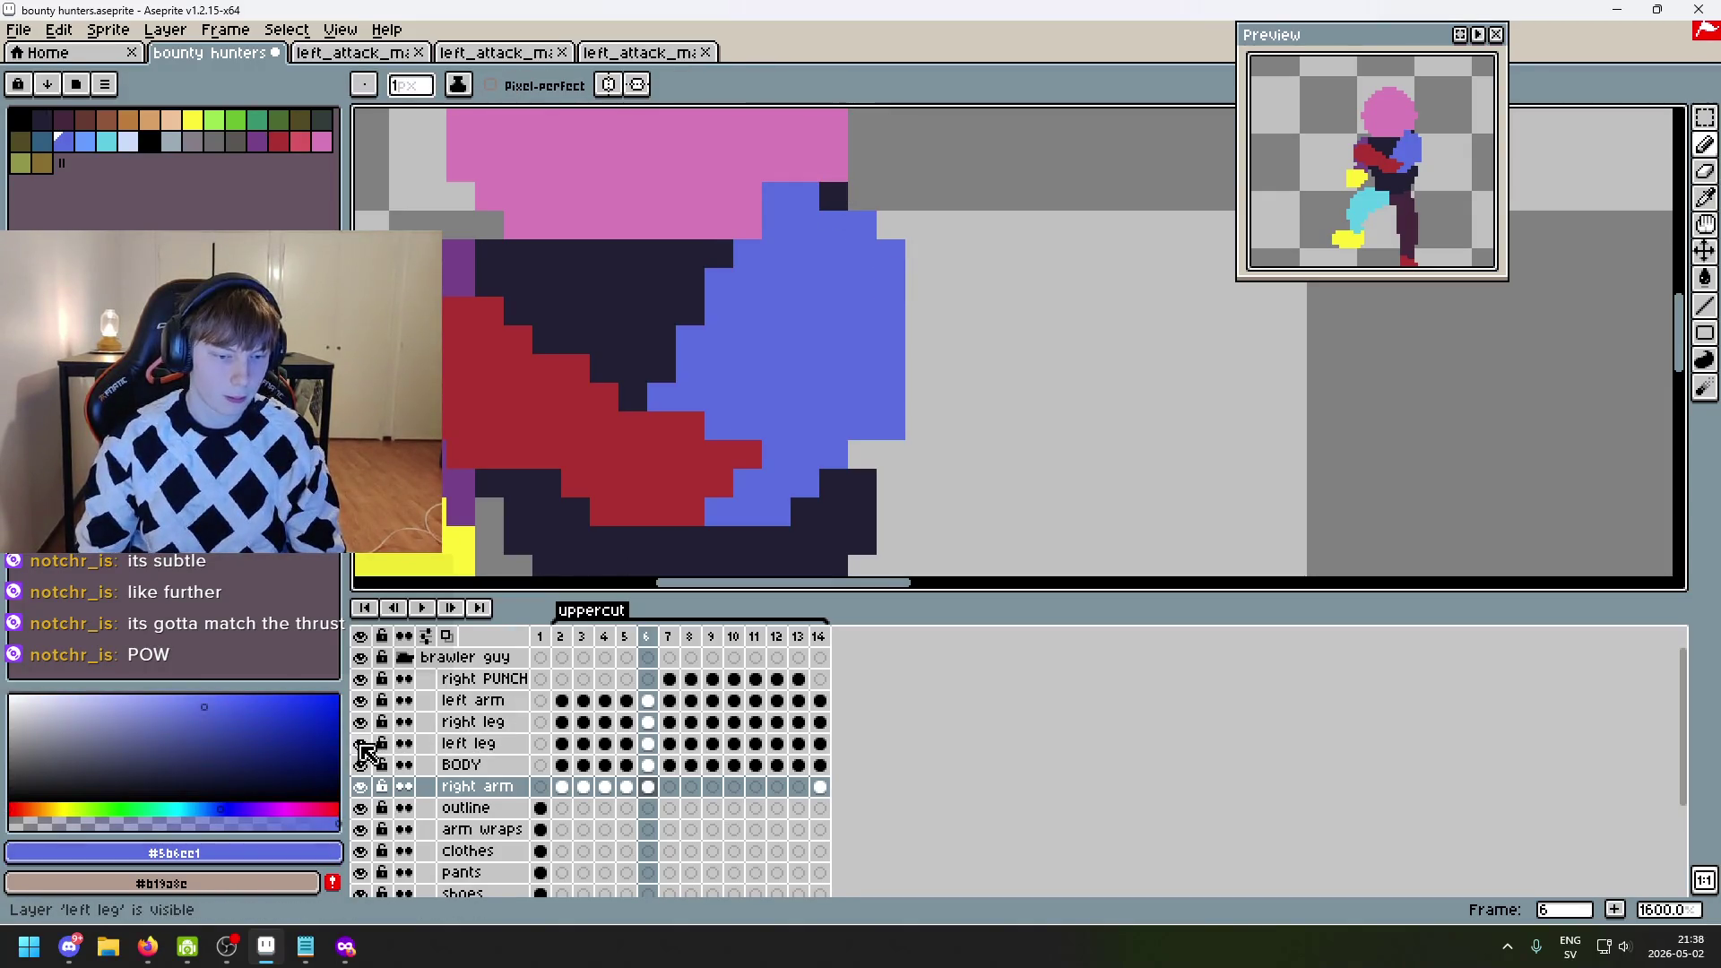
- Select the left arm layer and step through the frames to frame 8
{"action": "left_click", "coordinate": [448, 708]}
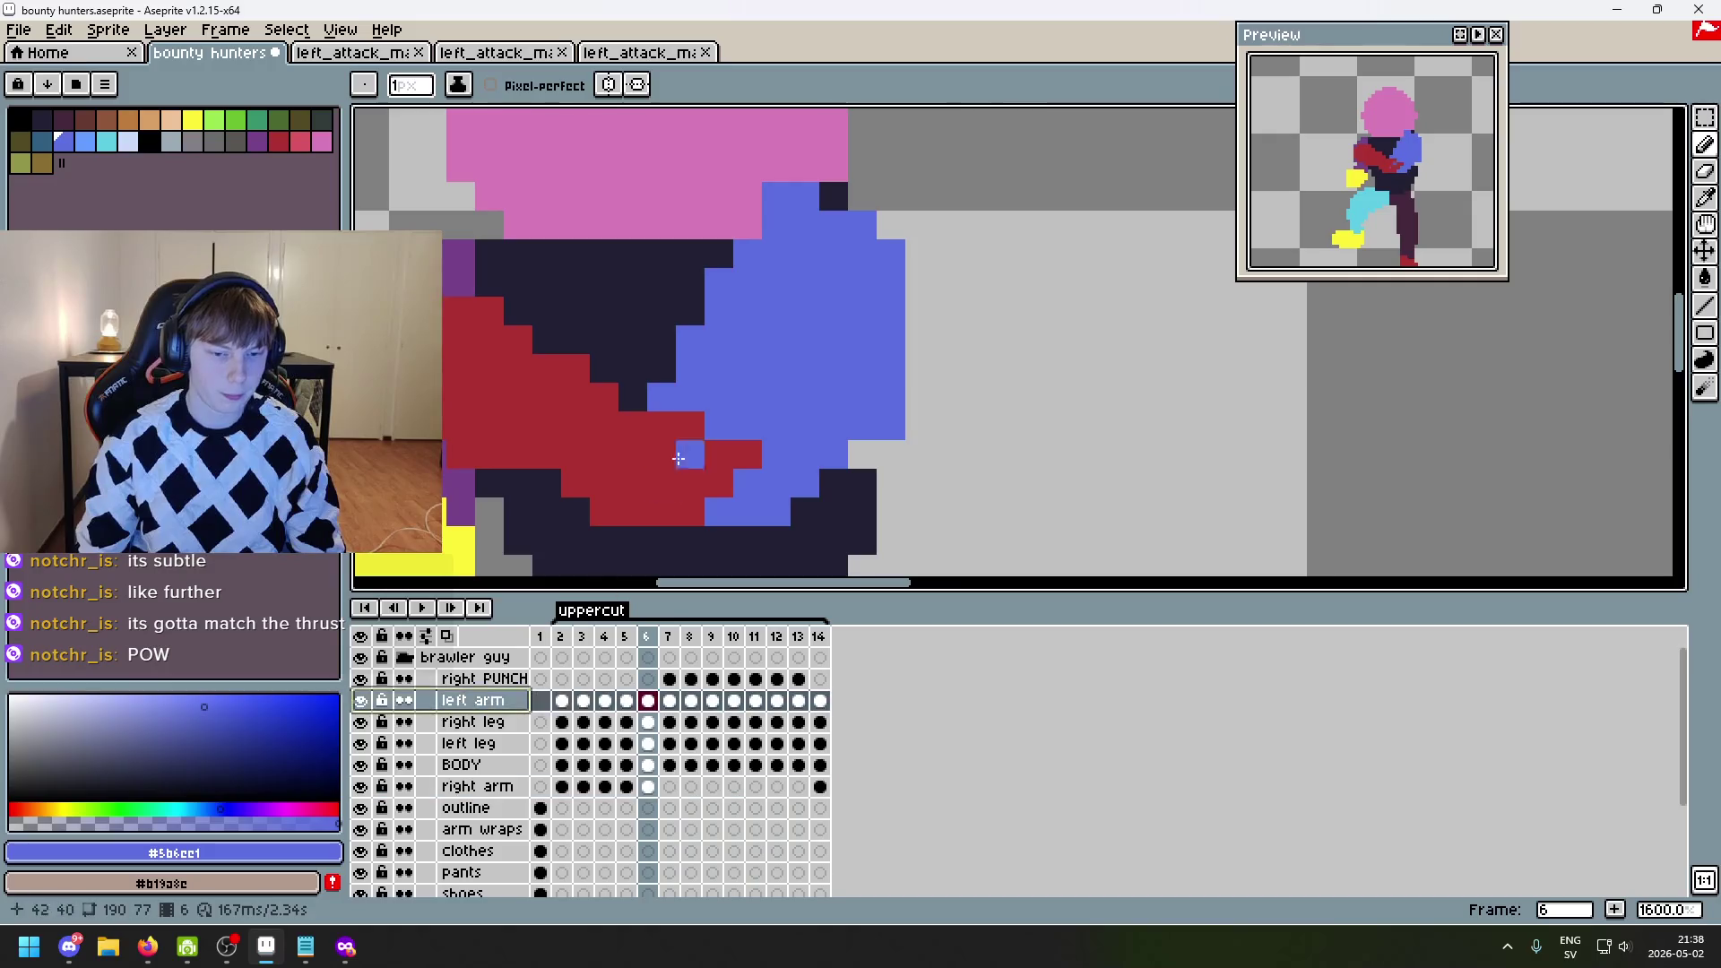
{"action": "scroll", "coordinate": [892, 281], "scroll_direction": "down", "scroll_amount": 4}
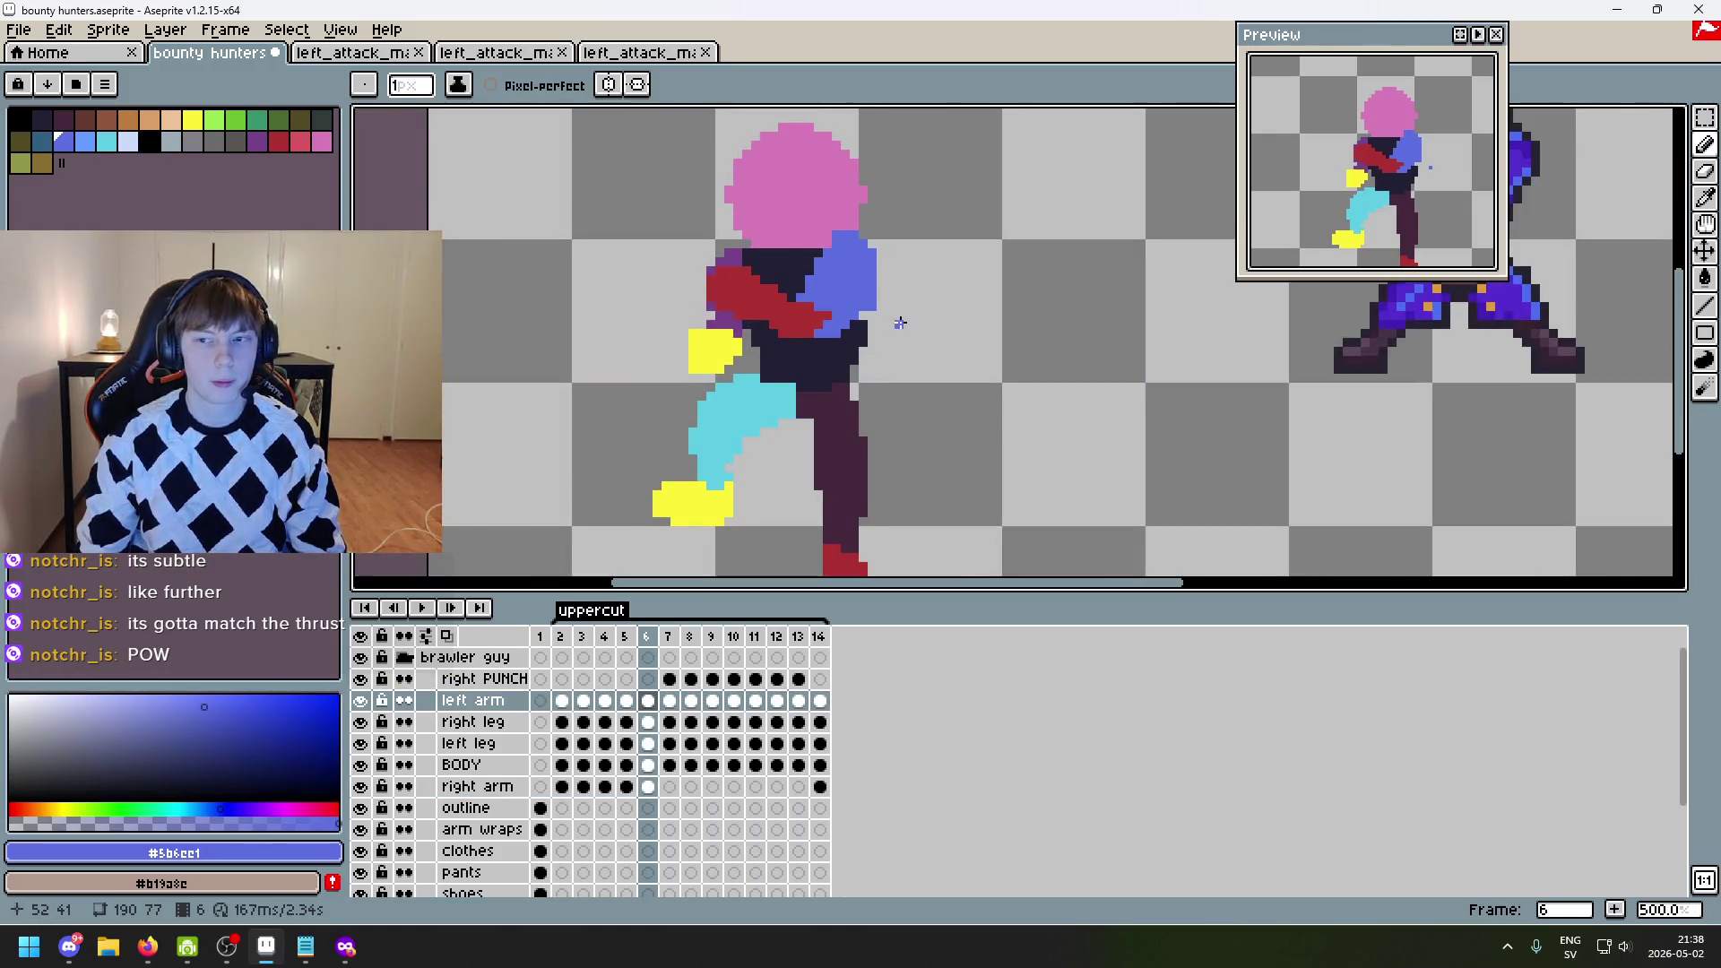
{"action": "key", "text": "Right"}
{"action": "left_click_drag", "start_coordinate": [816, 345], "coordinate": [826, 426]}
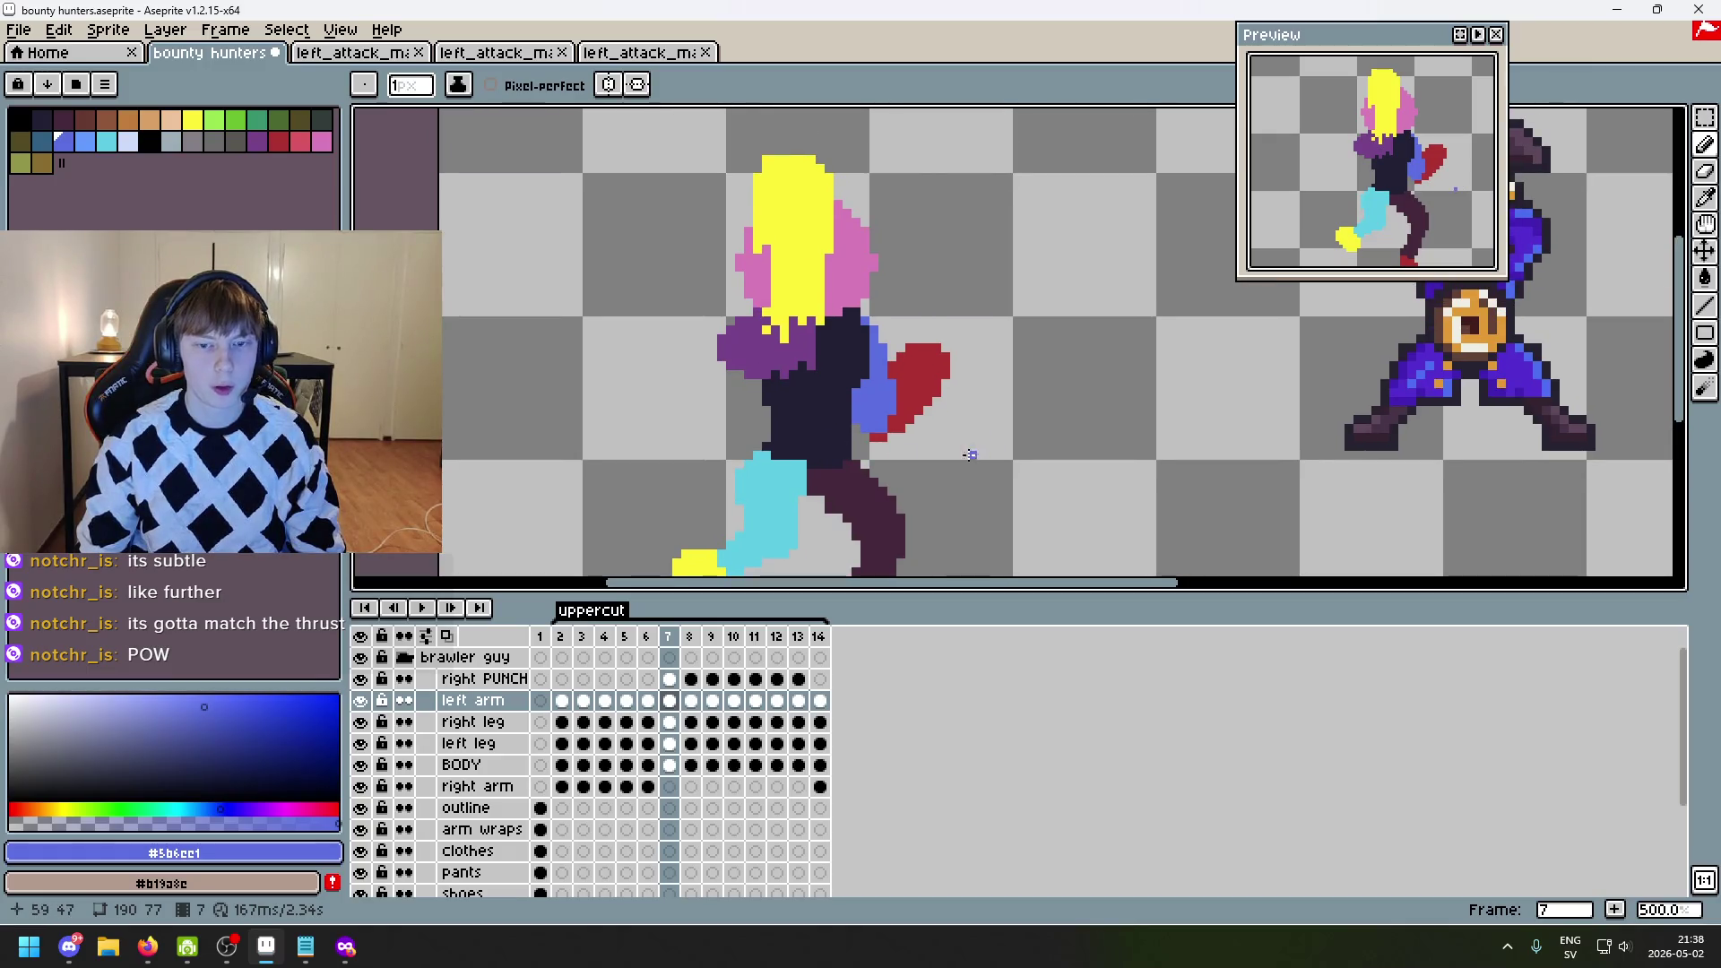
{"action": "key", "text": "Left"}
{"action": "key", "text": "Left"}
{"action": "key", "text": "Left"}
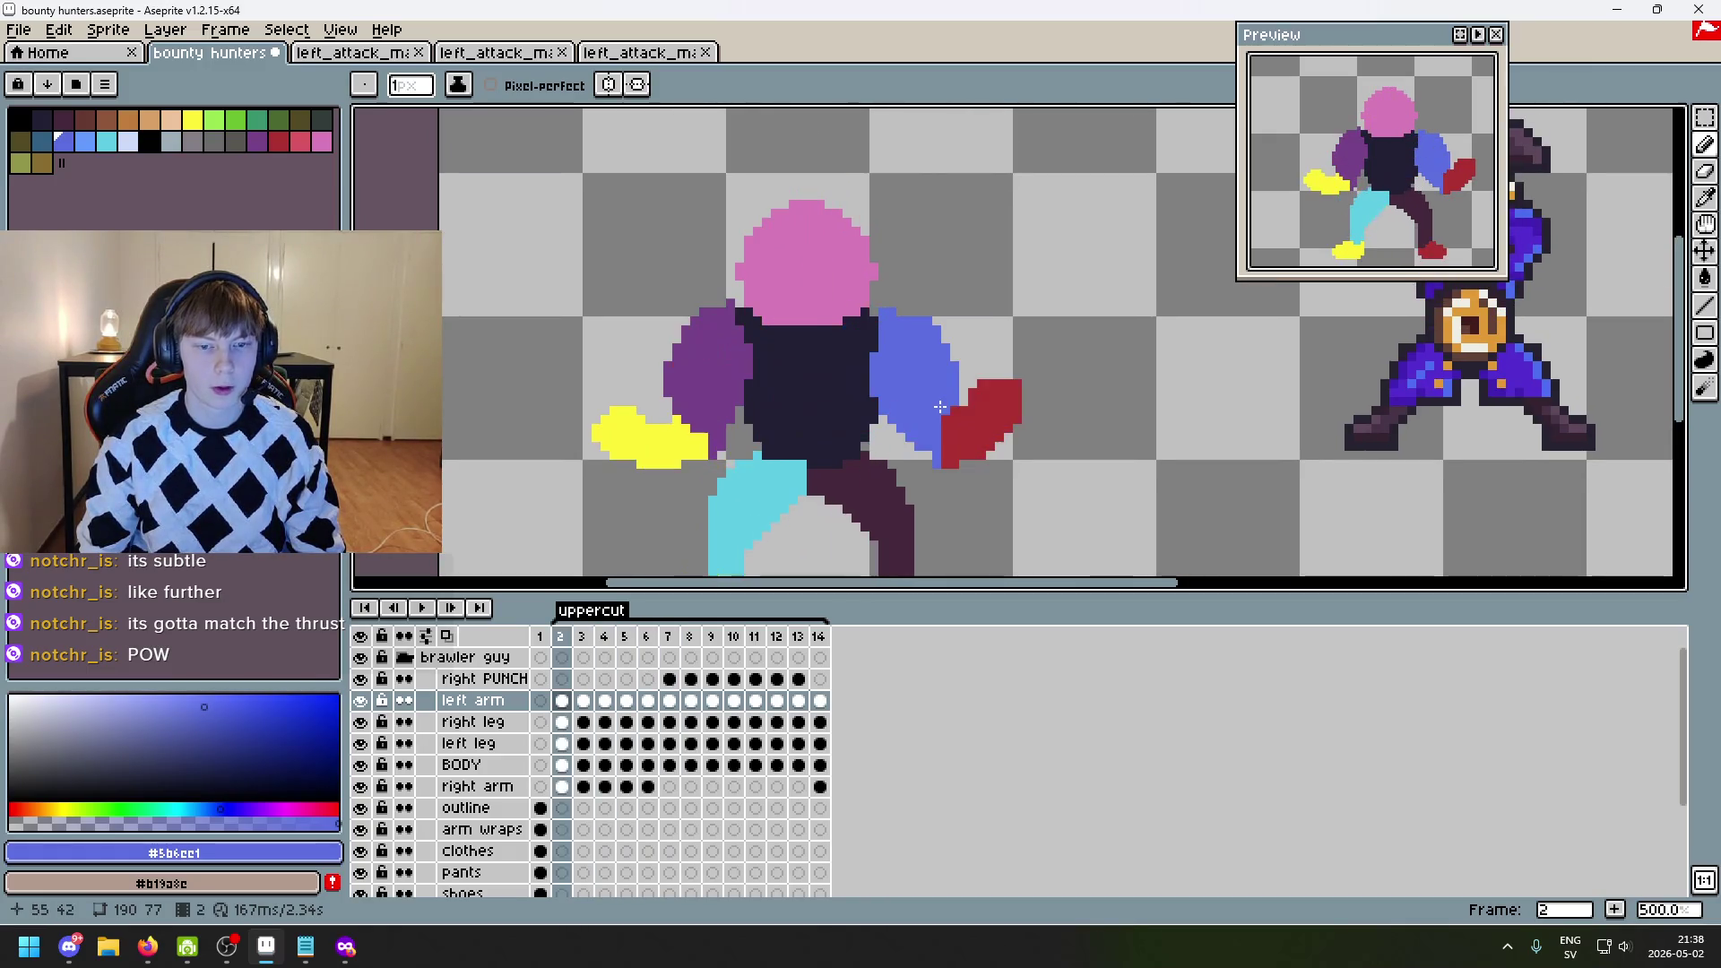
{"action": "key", "text": "Right"}
{"action": "key", "text": "Right"}
{"action": "key", "text": "Right"}
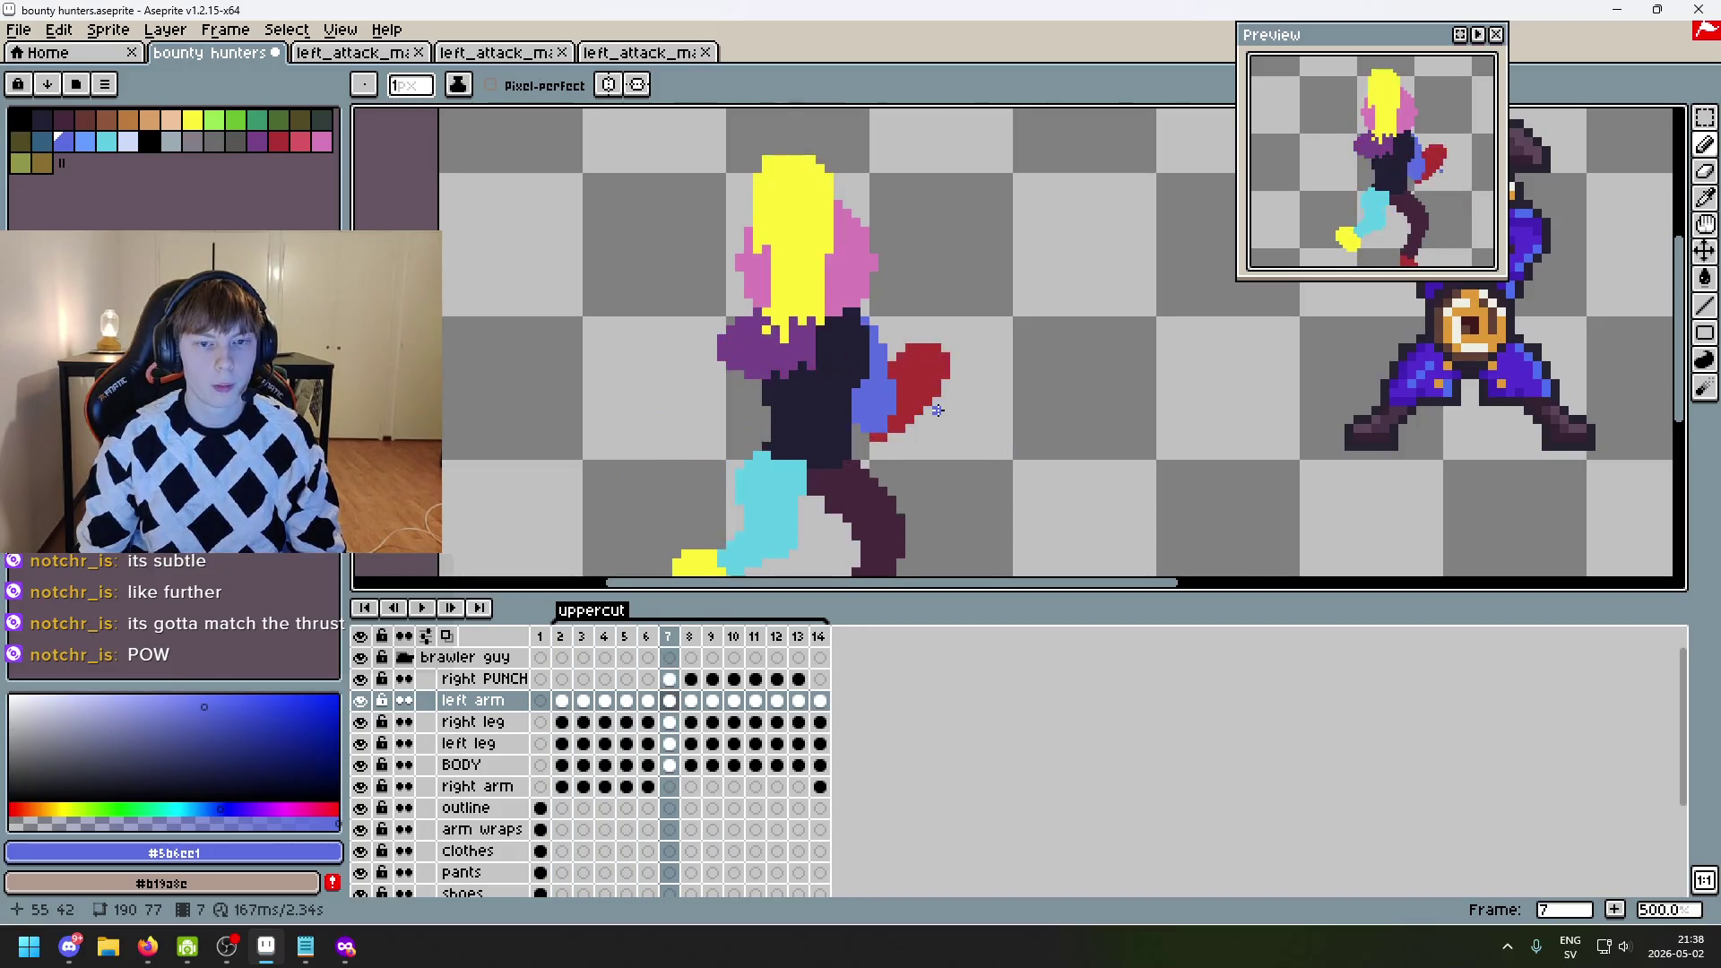
{"action": "key", "text": "Right"}
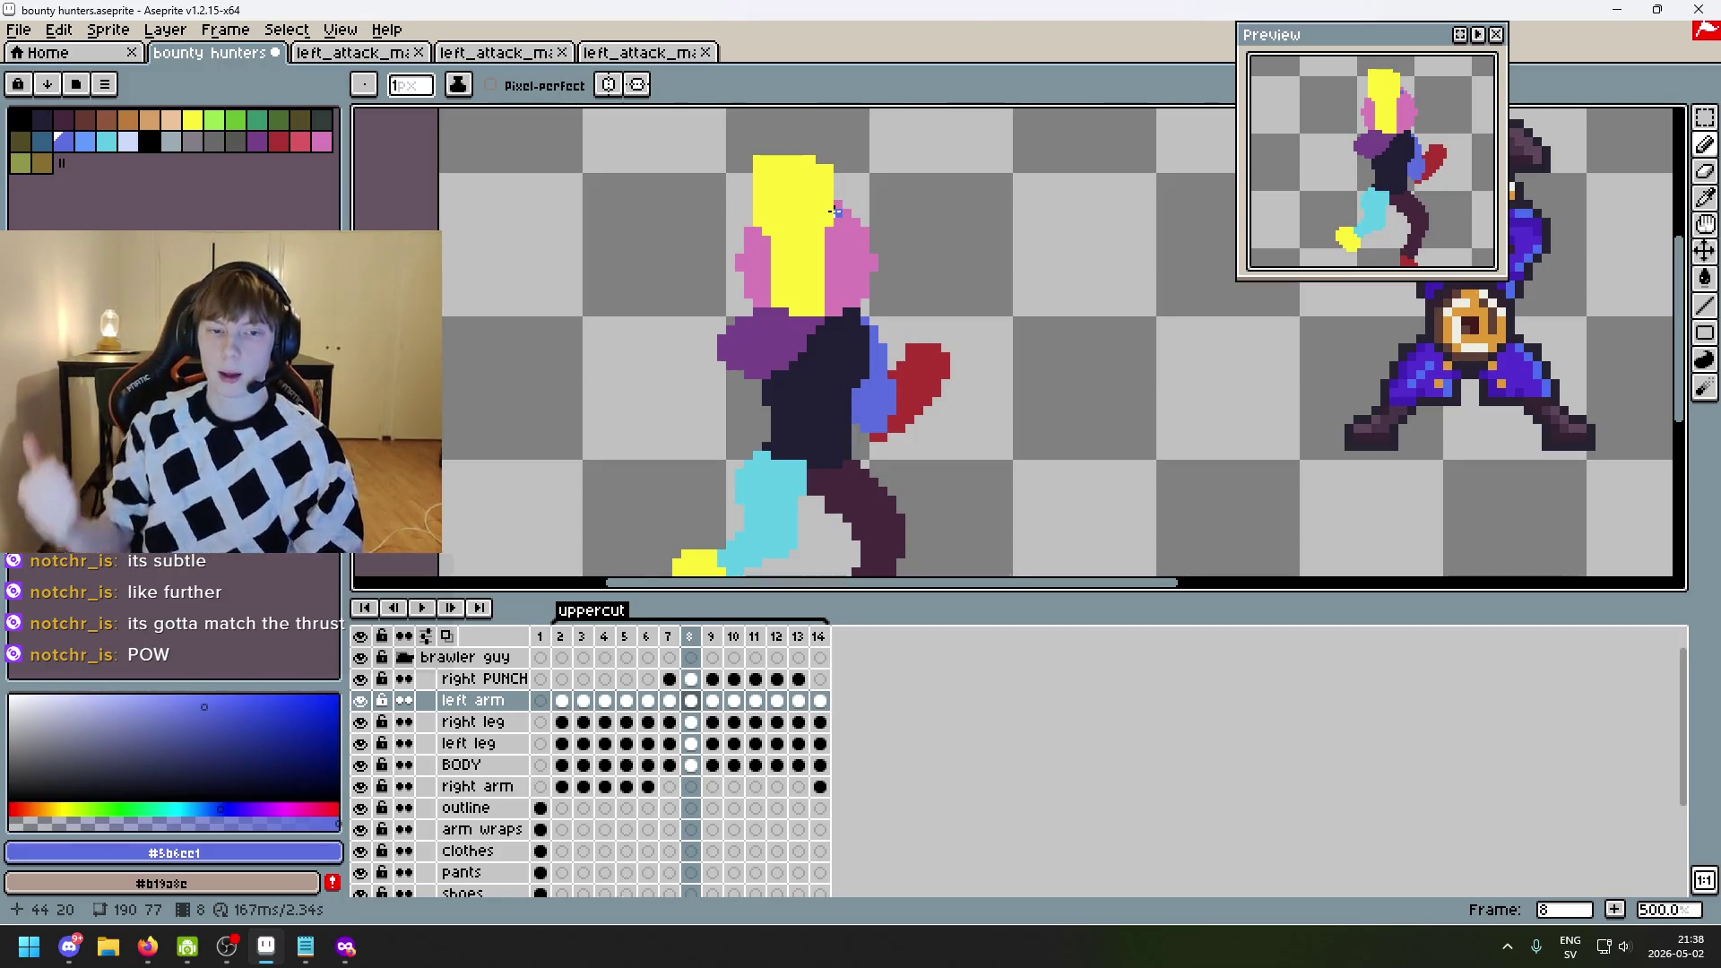
- Sketch blue strokes near the head on frame 8, then undo and redo them
{"action": "left_click", "coordinate": [713, 221]}
{"action": "left_click_drag", "start_coordinate": [713, 221], "coordinate": [556, 195]}
{"action": "mouse_move", "coordinate": [659, 166]}
{"action": "left_mouse_down"}
{"action": "mouse_move", "coordinate": [557, 204]}
{"action": "mouse_move", "coordinate": [587, 261]}
{"action": "left_mouse_up"}
{"action": "key", "text": "ctrl+z"}
{"action": "key", "text": "ctrl+z"}
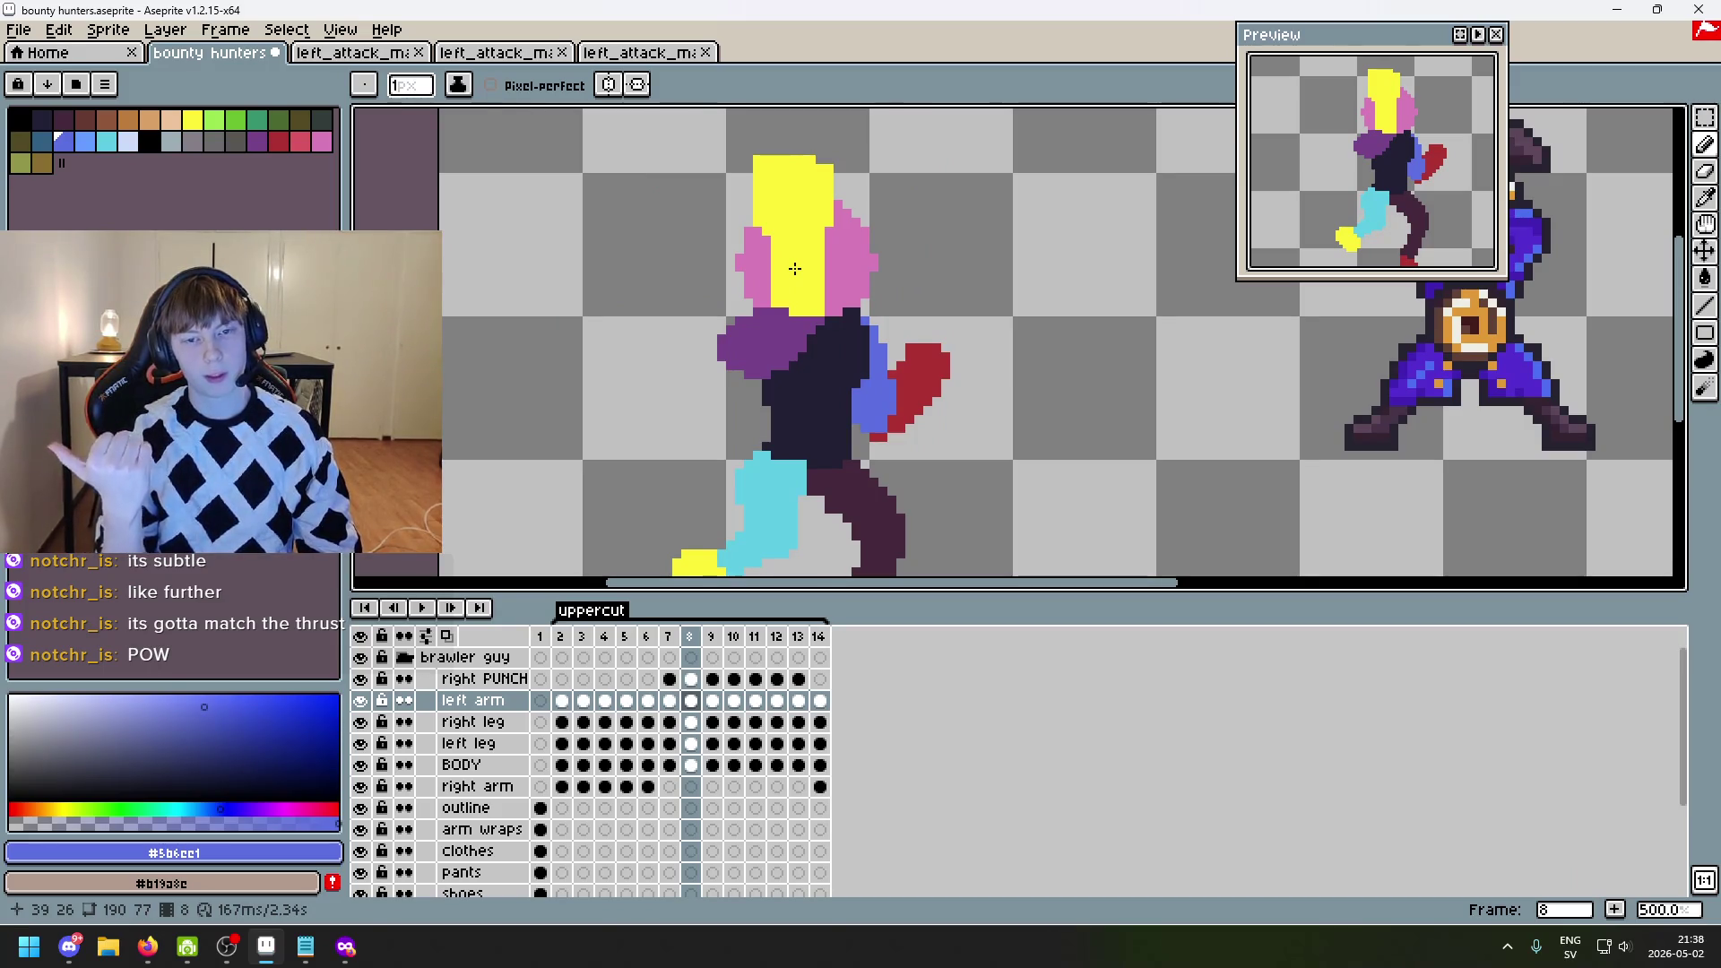
{"action": "key", "text": "ctrl+z"}
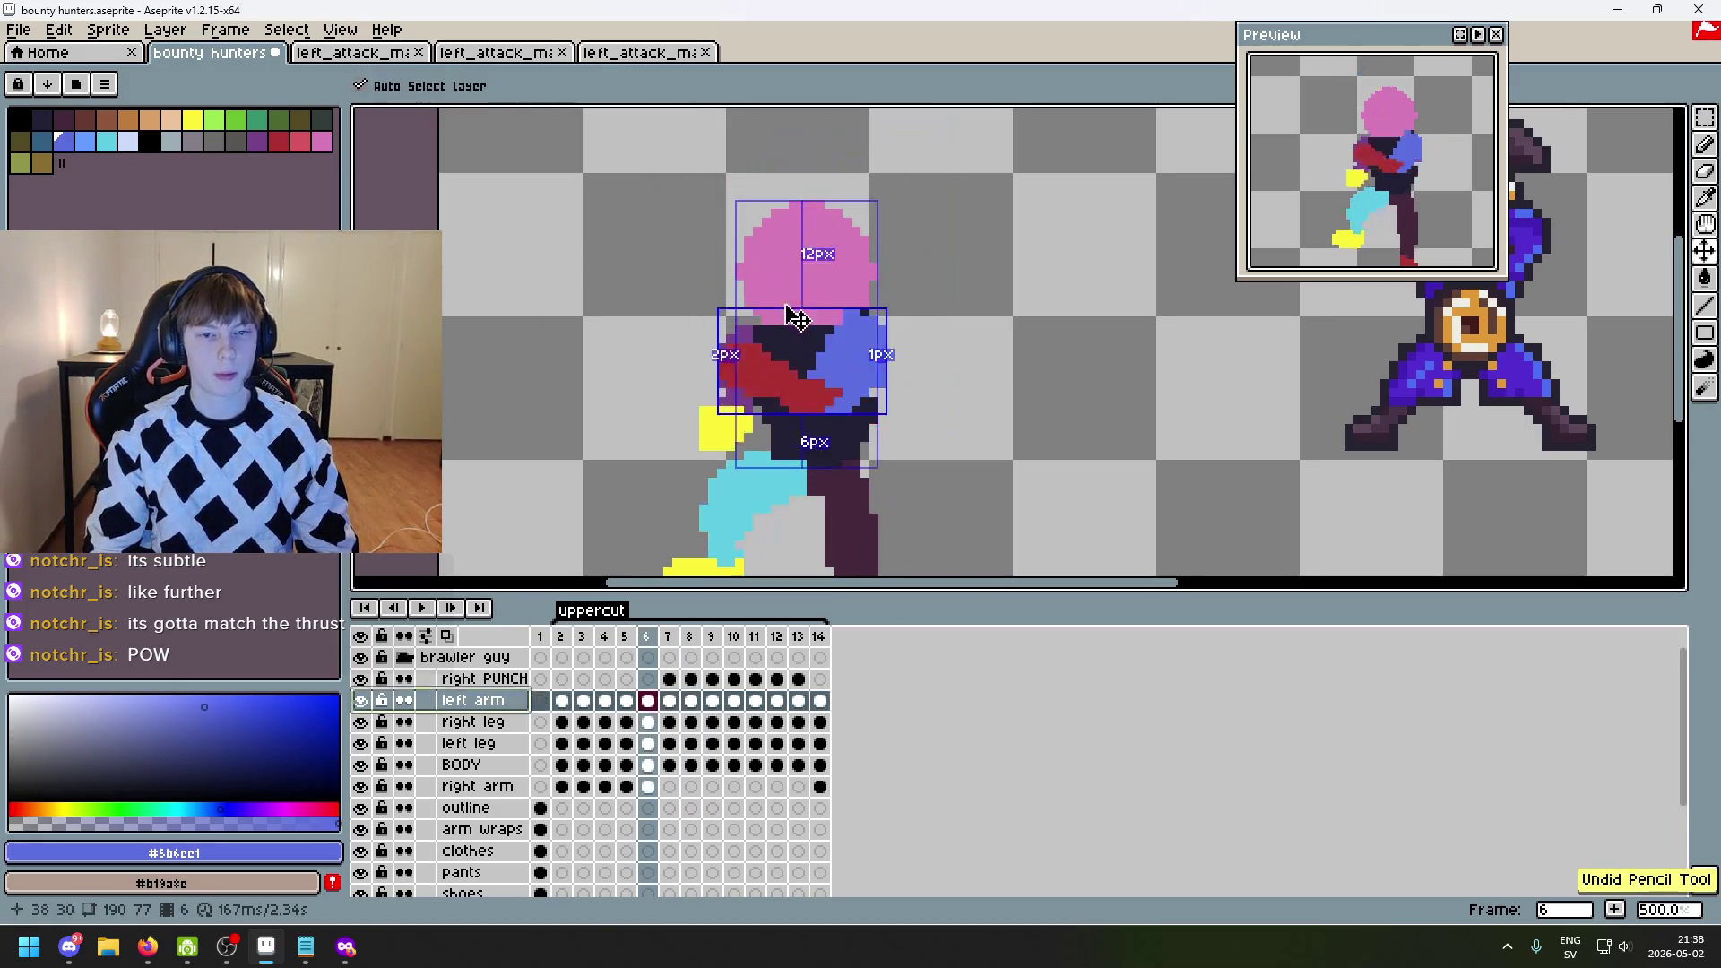
{"action": "key", "text": "ctrl+z"}
{"action": "key", "text": "ctrl+z"}
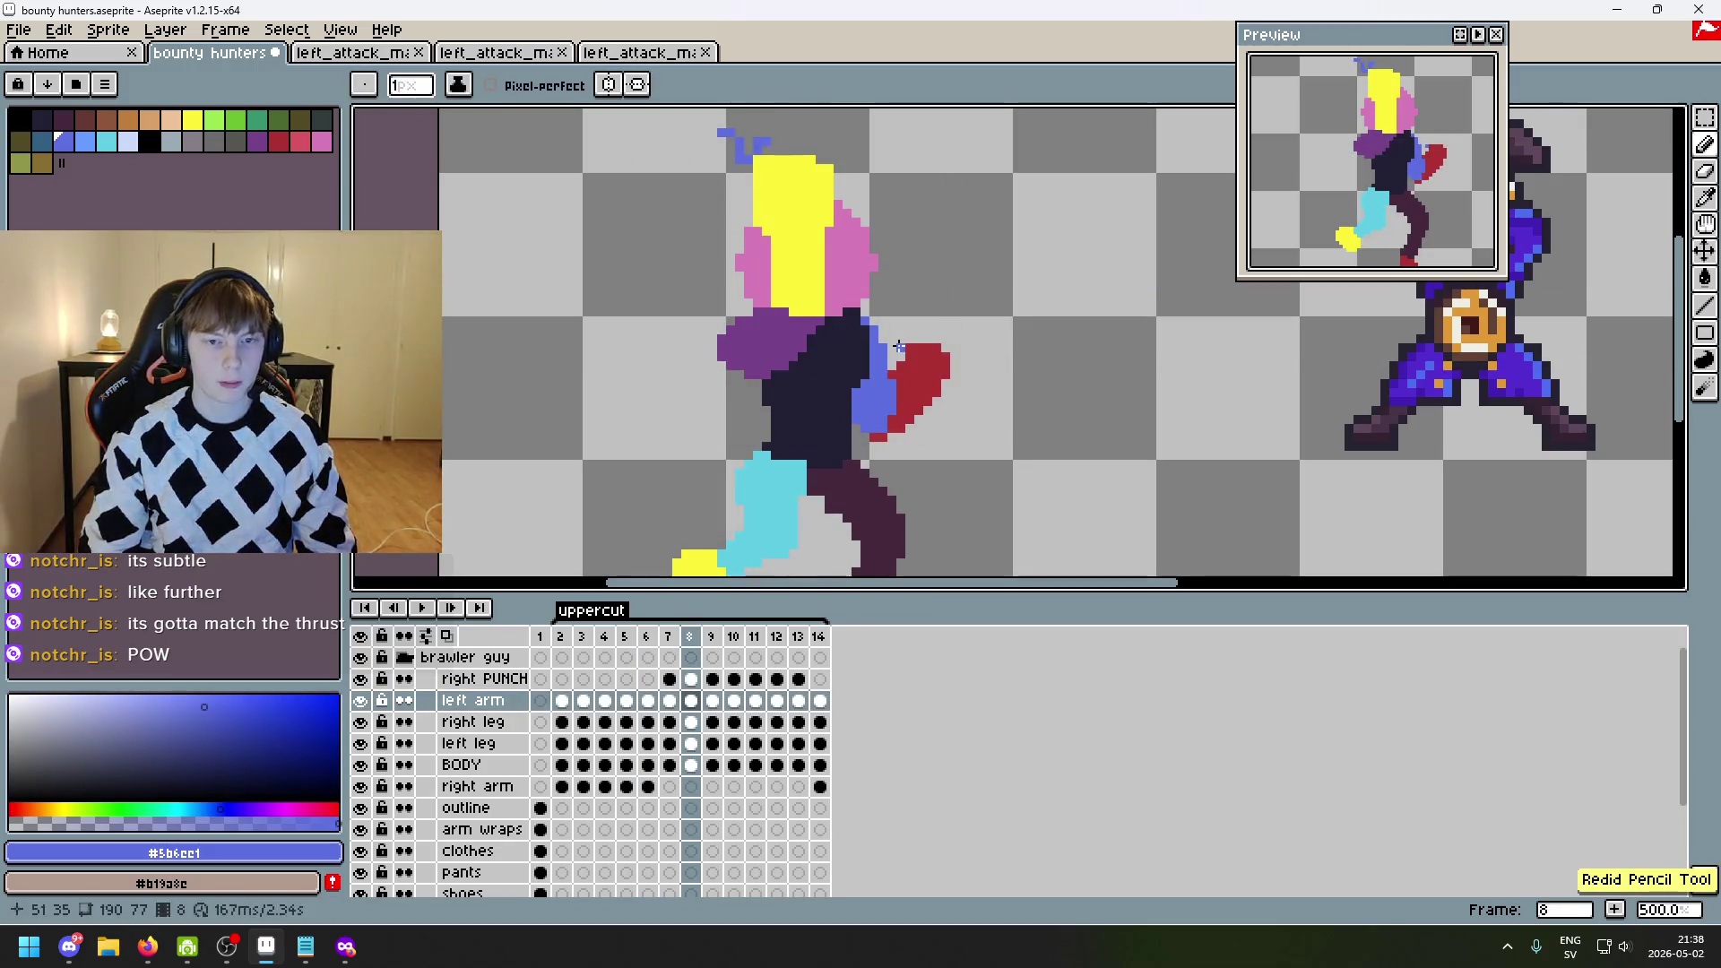
{"action": "key", "text": "ctrl+z"}
- Advance to frame 14, compare the final frames, and switch to the Eraser
{"action": "key", "text": "Right"}
{"action": "key", "text": "Right"}
{"action": "key", "text": "Right"}
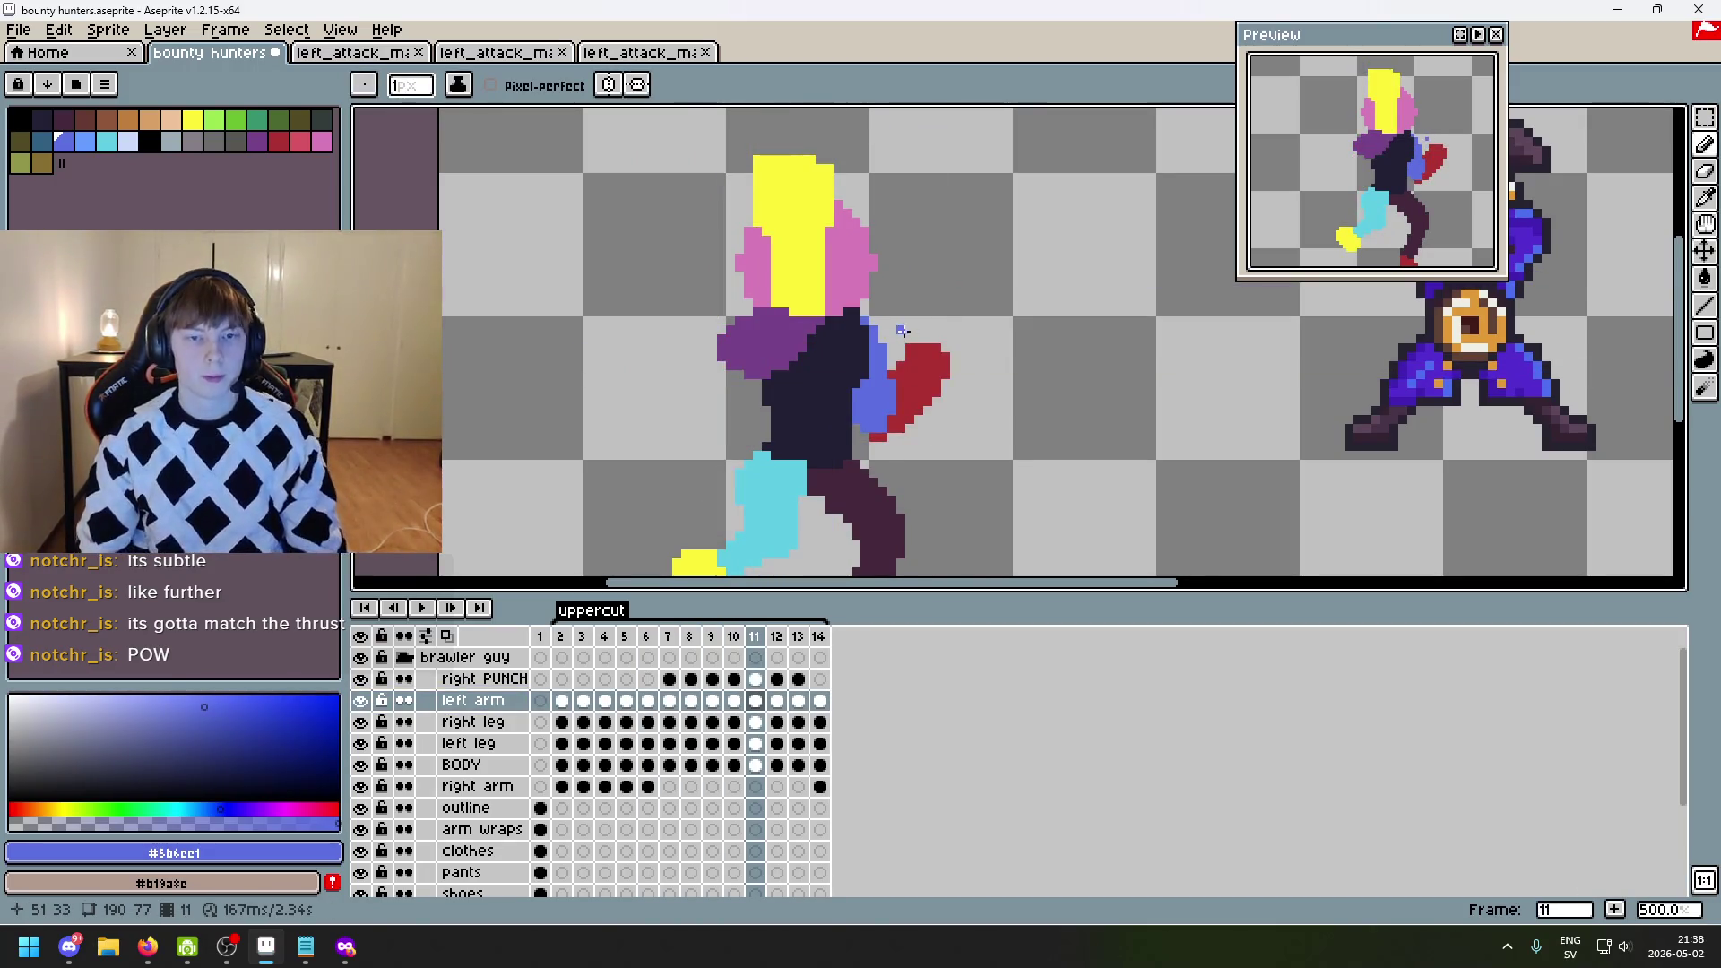
{"action": "key", "text": "Right"}
{"action": "key", "text": "Left"}
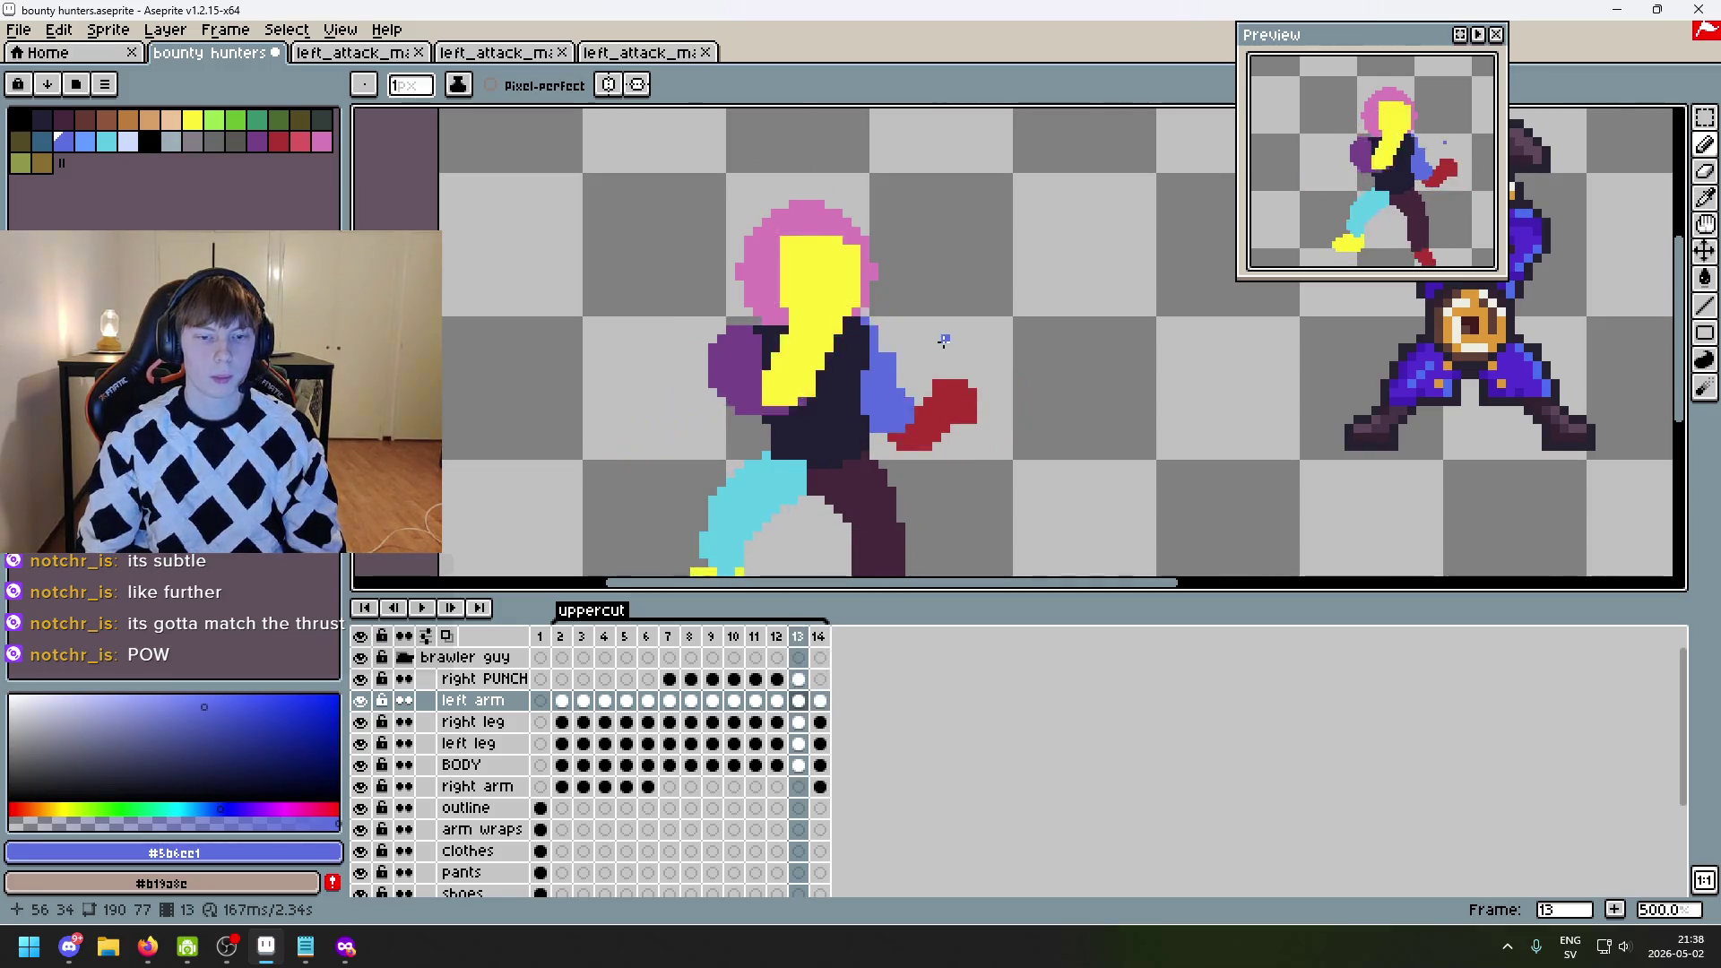
{"action": "key", "text": "Right"}
{"action": "key", "text": "Right"}
{"action": "key", "text": "Left"}
{"action": "scroll", "coordinate": [944, 340], "scroll_direction": "up", "scroll_amount": 5}
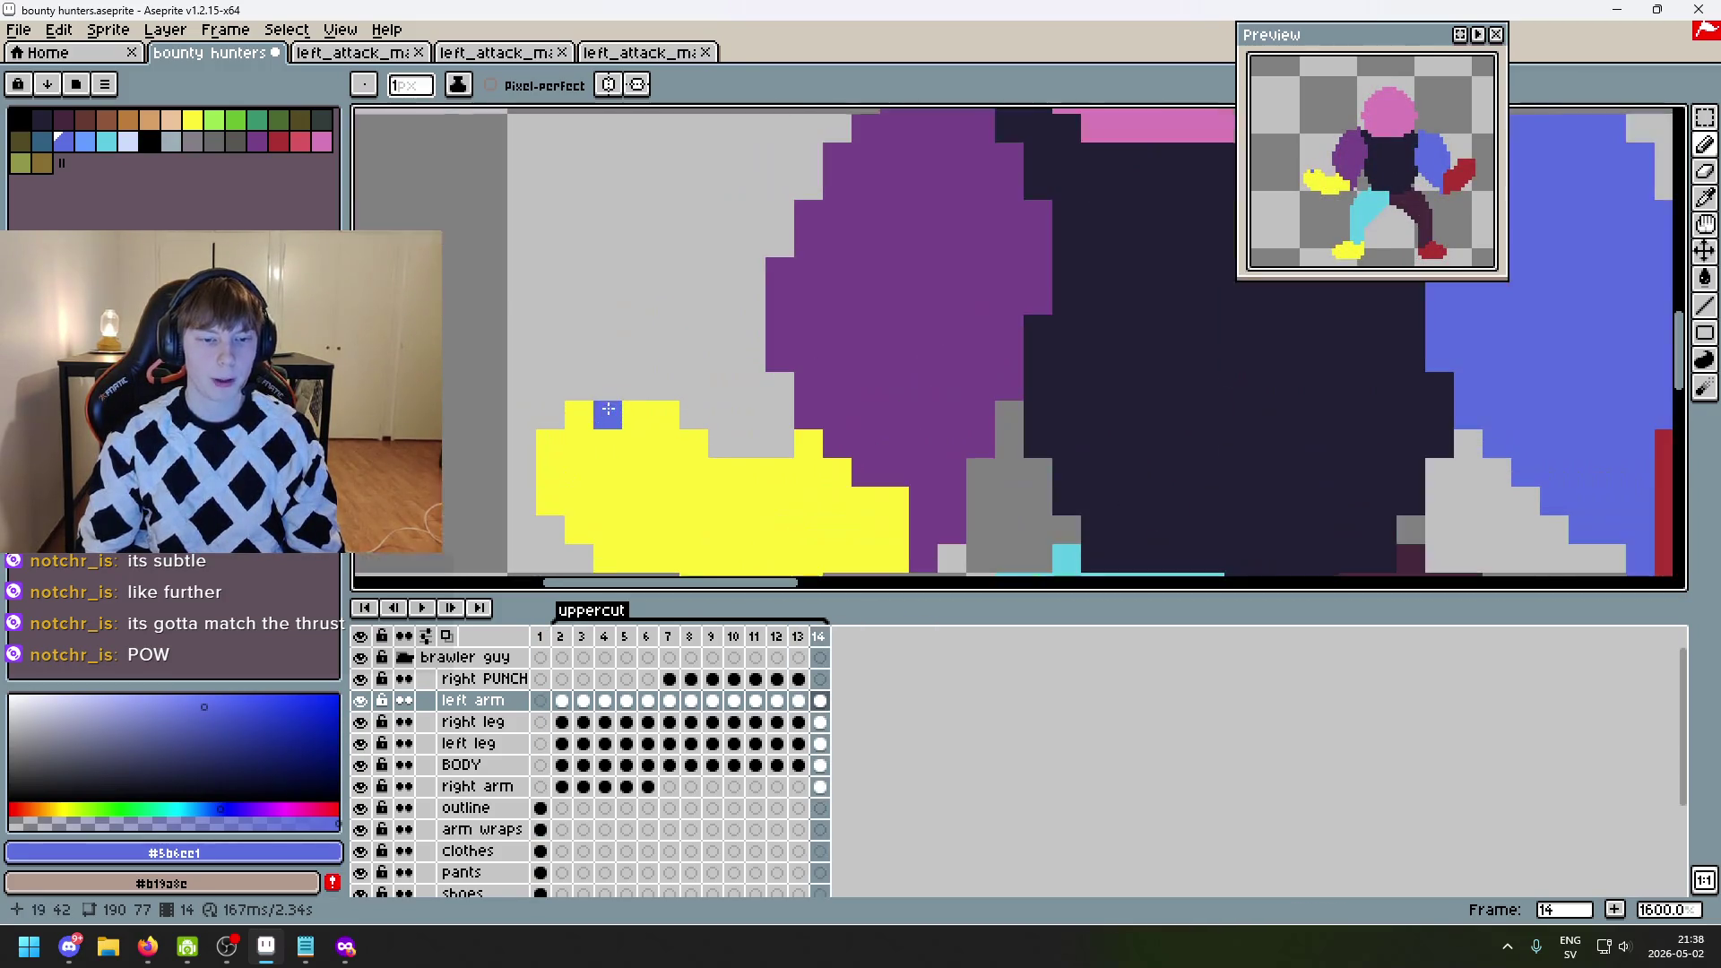
{"action": "key", "text": "e"}
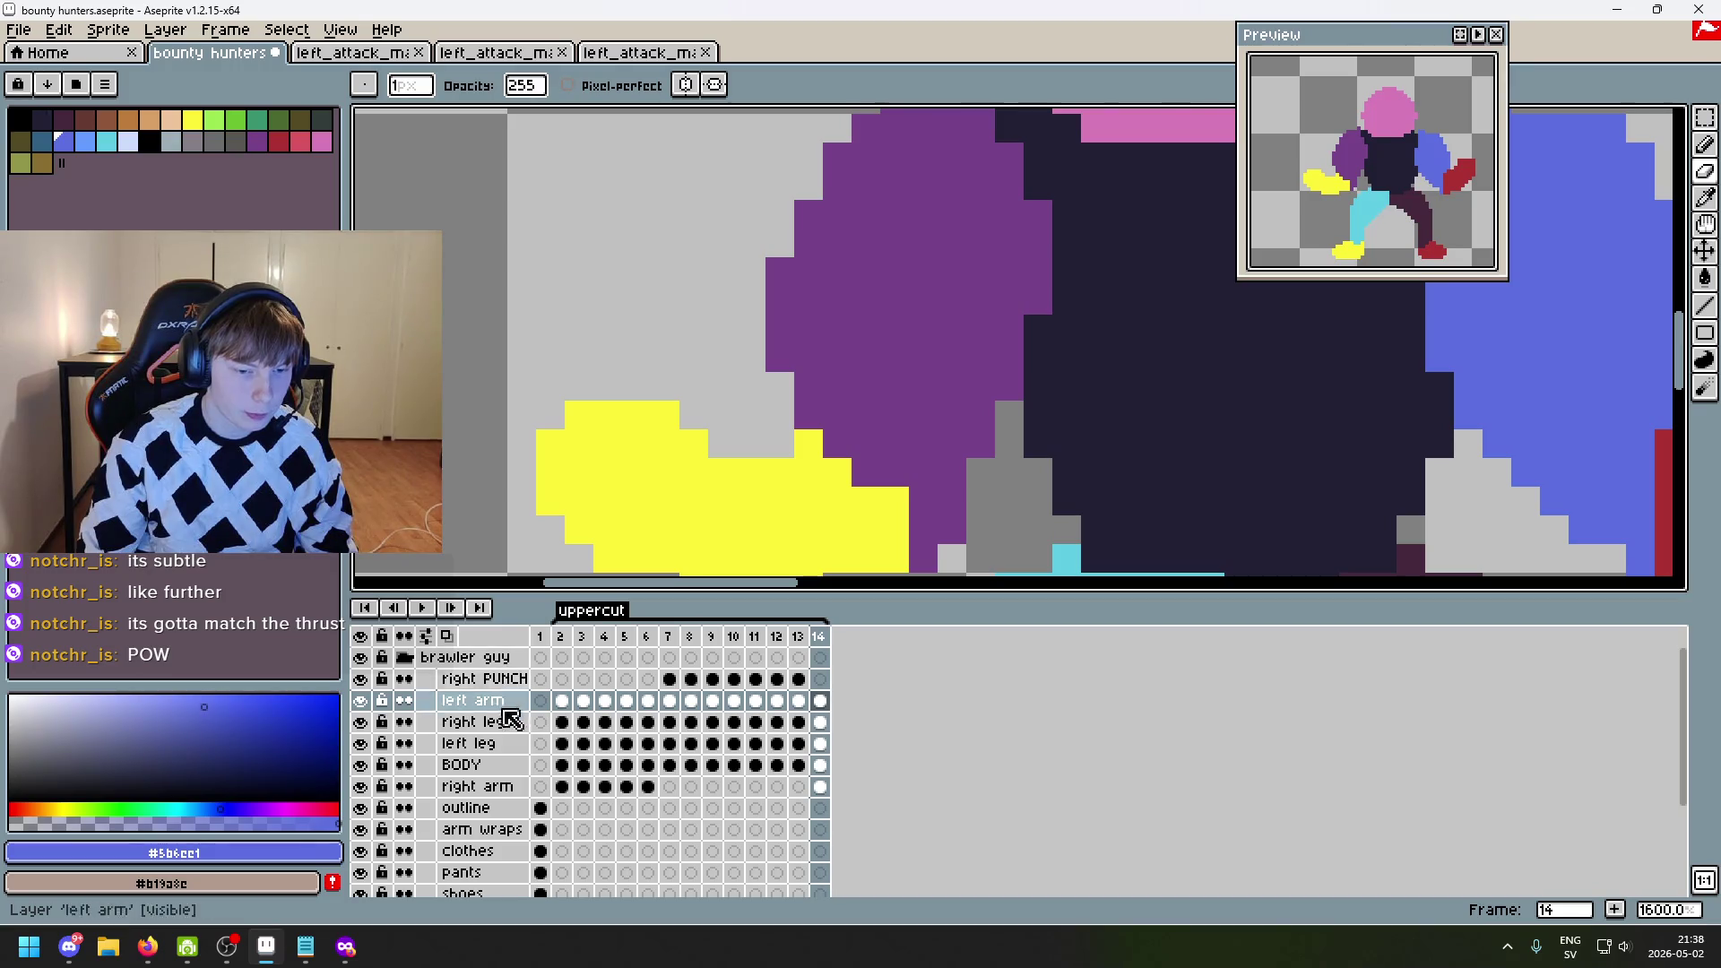
{"action": "left_click", "coordinate": [500, 788]}
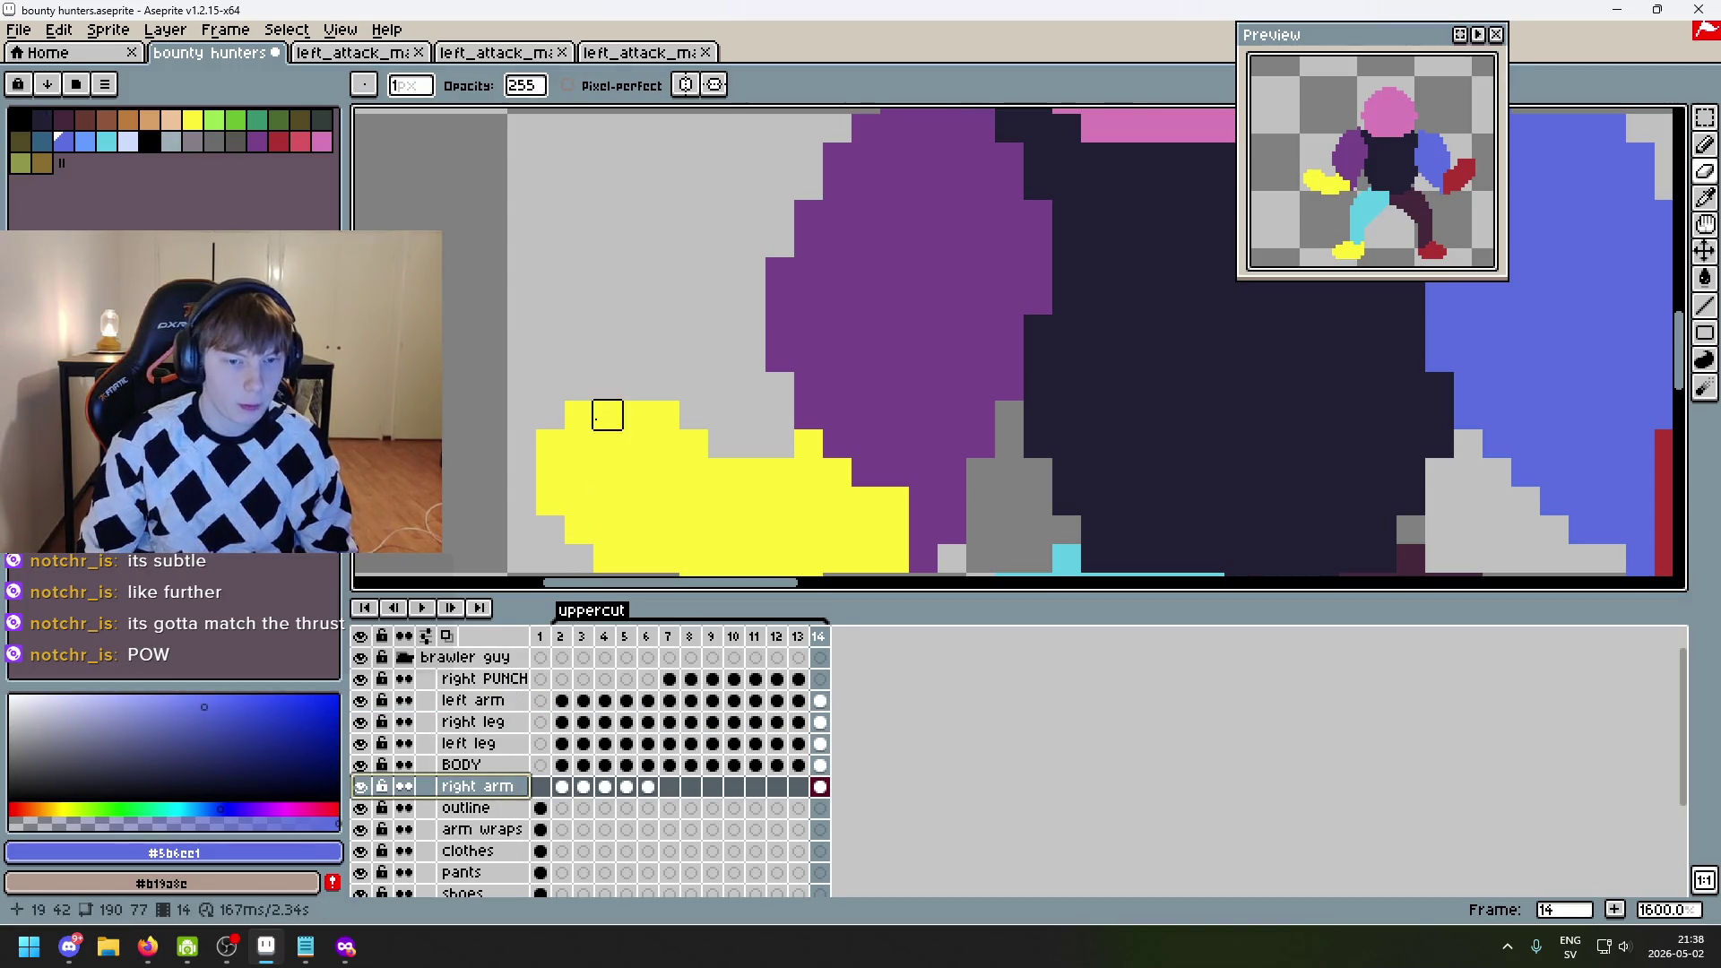
{"action": "scroll", "coordinate": [684, 454], "scroll_direction": "down", "scroll_amount": 4}
{"action": "left_click_drag", "start_coordinate": [817, 486], "coordinate": [708, 423]}
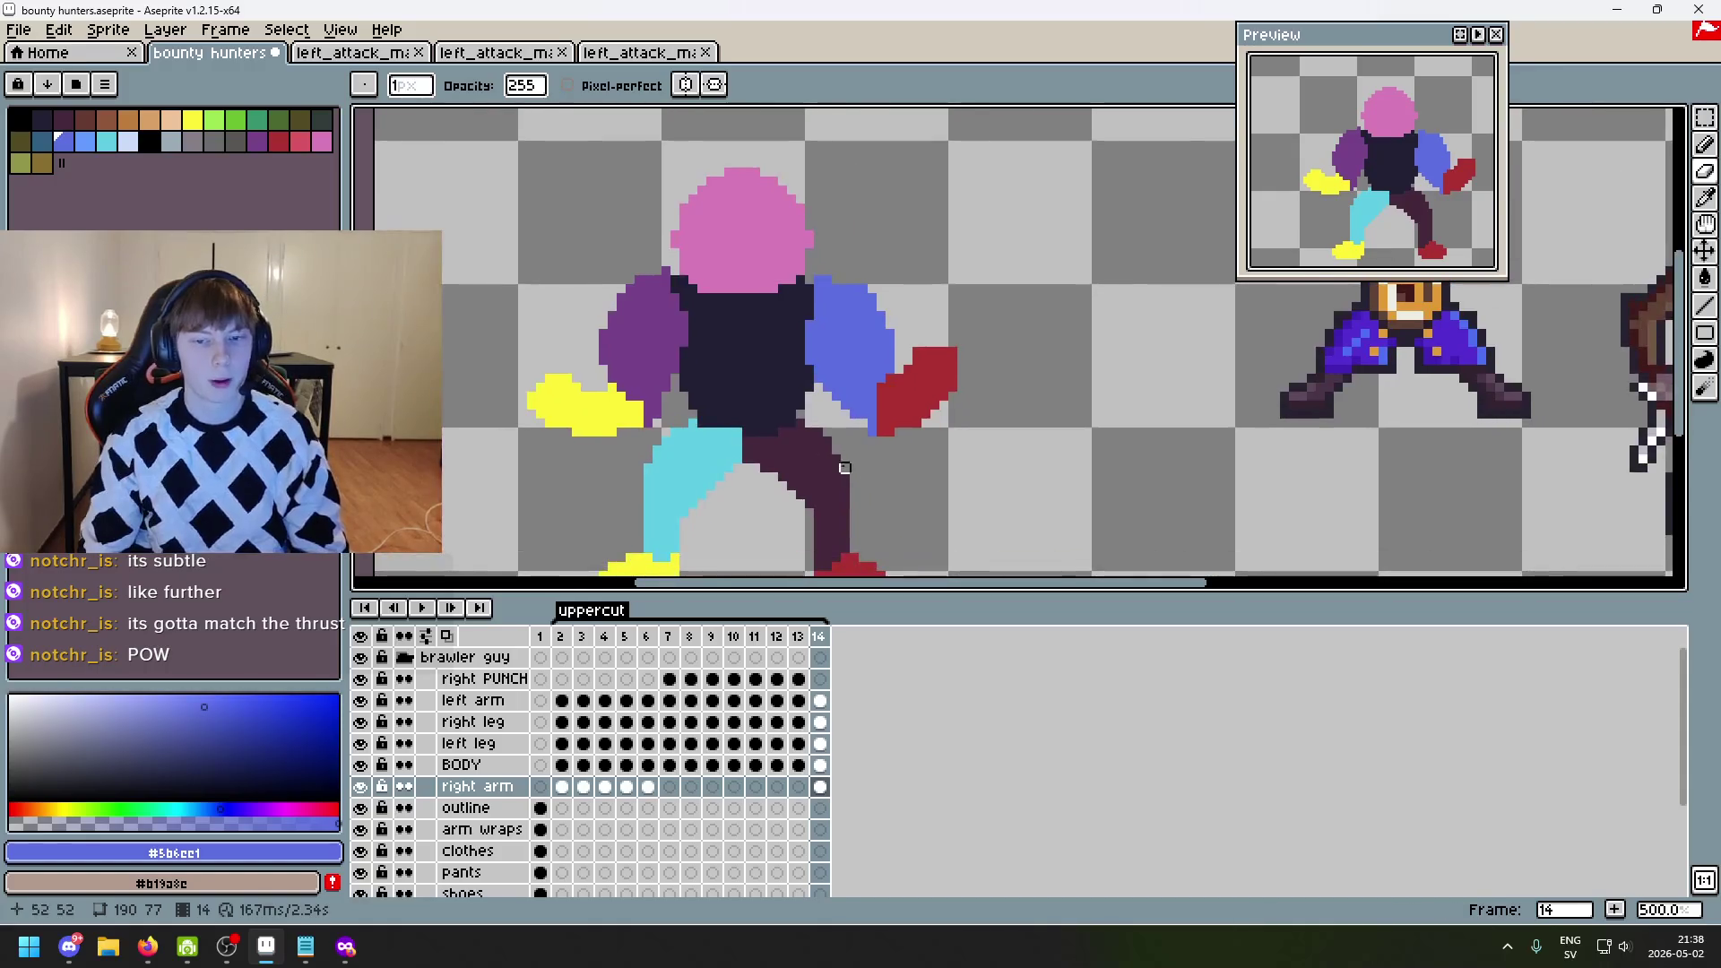
{"action": "key", "text": "Left"}
{"action": "key", "text": "Left"}
{"action": "key", "text": "Left"}
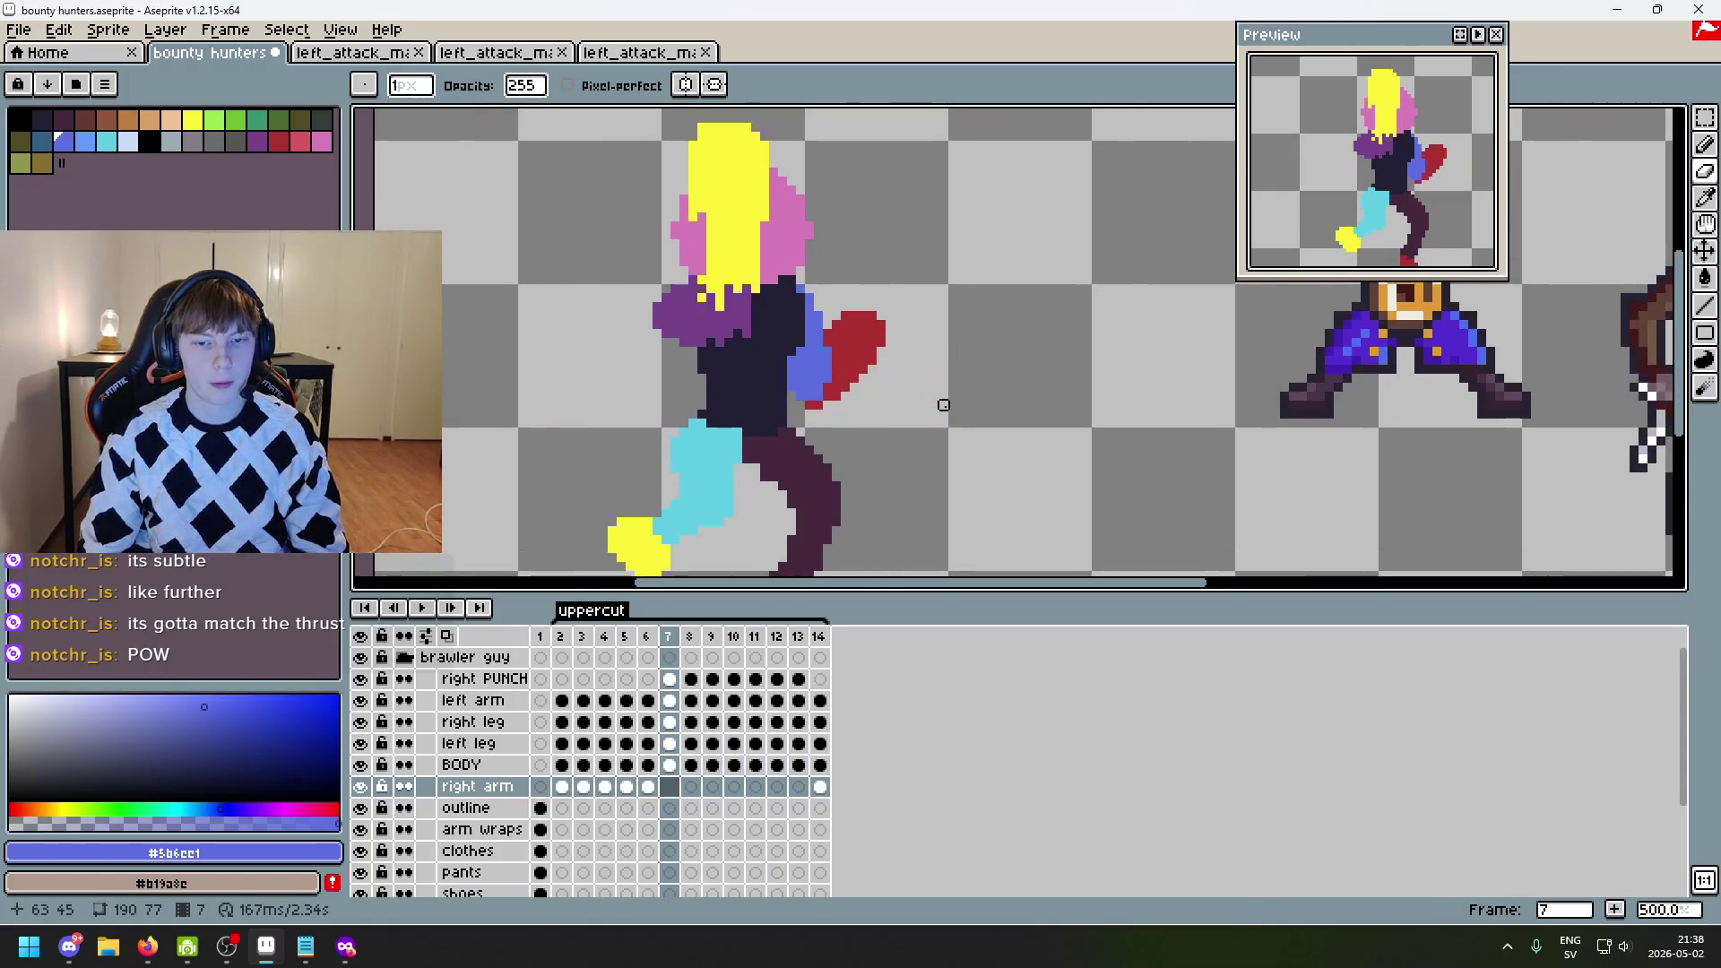
{"action": "key", "text": "Right"}
{"action": "key", "text": "Right"}
{"action": "key", "text": "Right"}
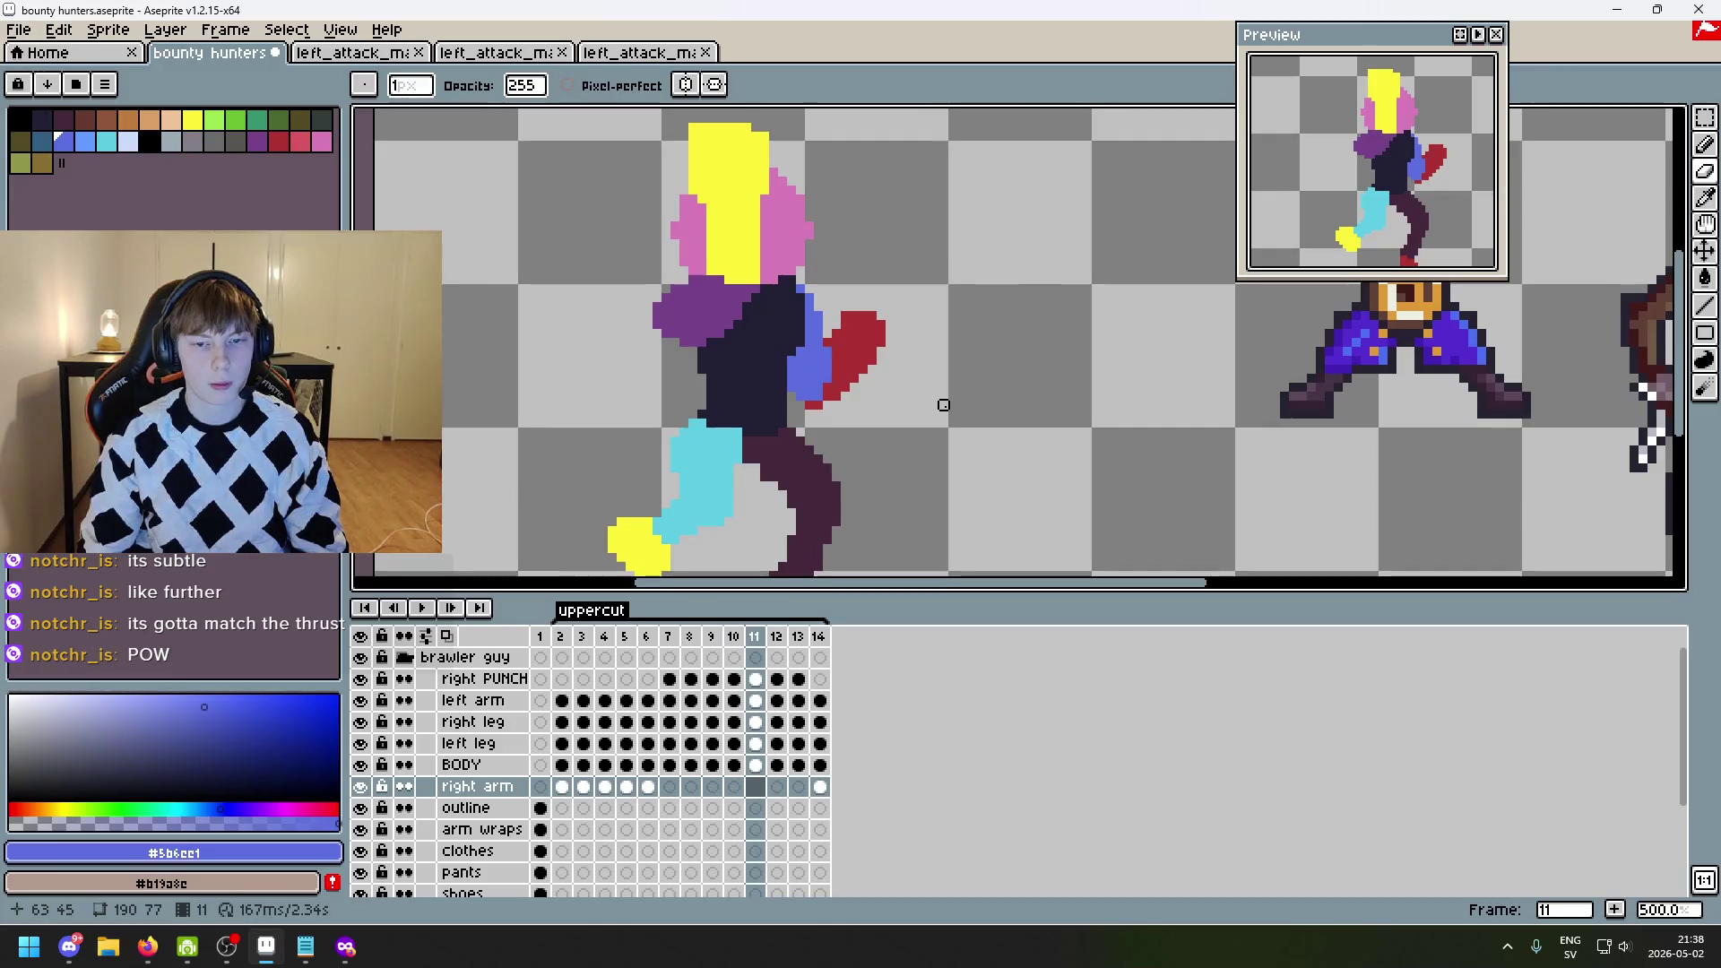
{"action": "key", "text": "Left"}
{"action": "key", "text": "Left"}
{"action": "key", "text": "Left"}
{"action": "key", "text": "Left"}
{"action": "key", "text": "Left"}
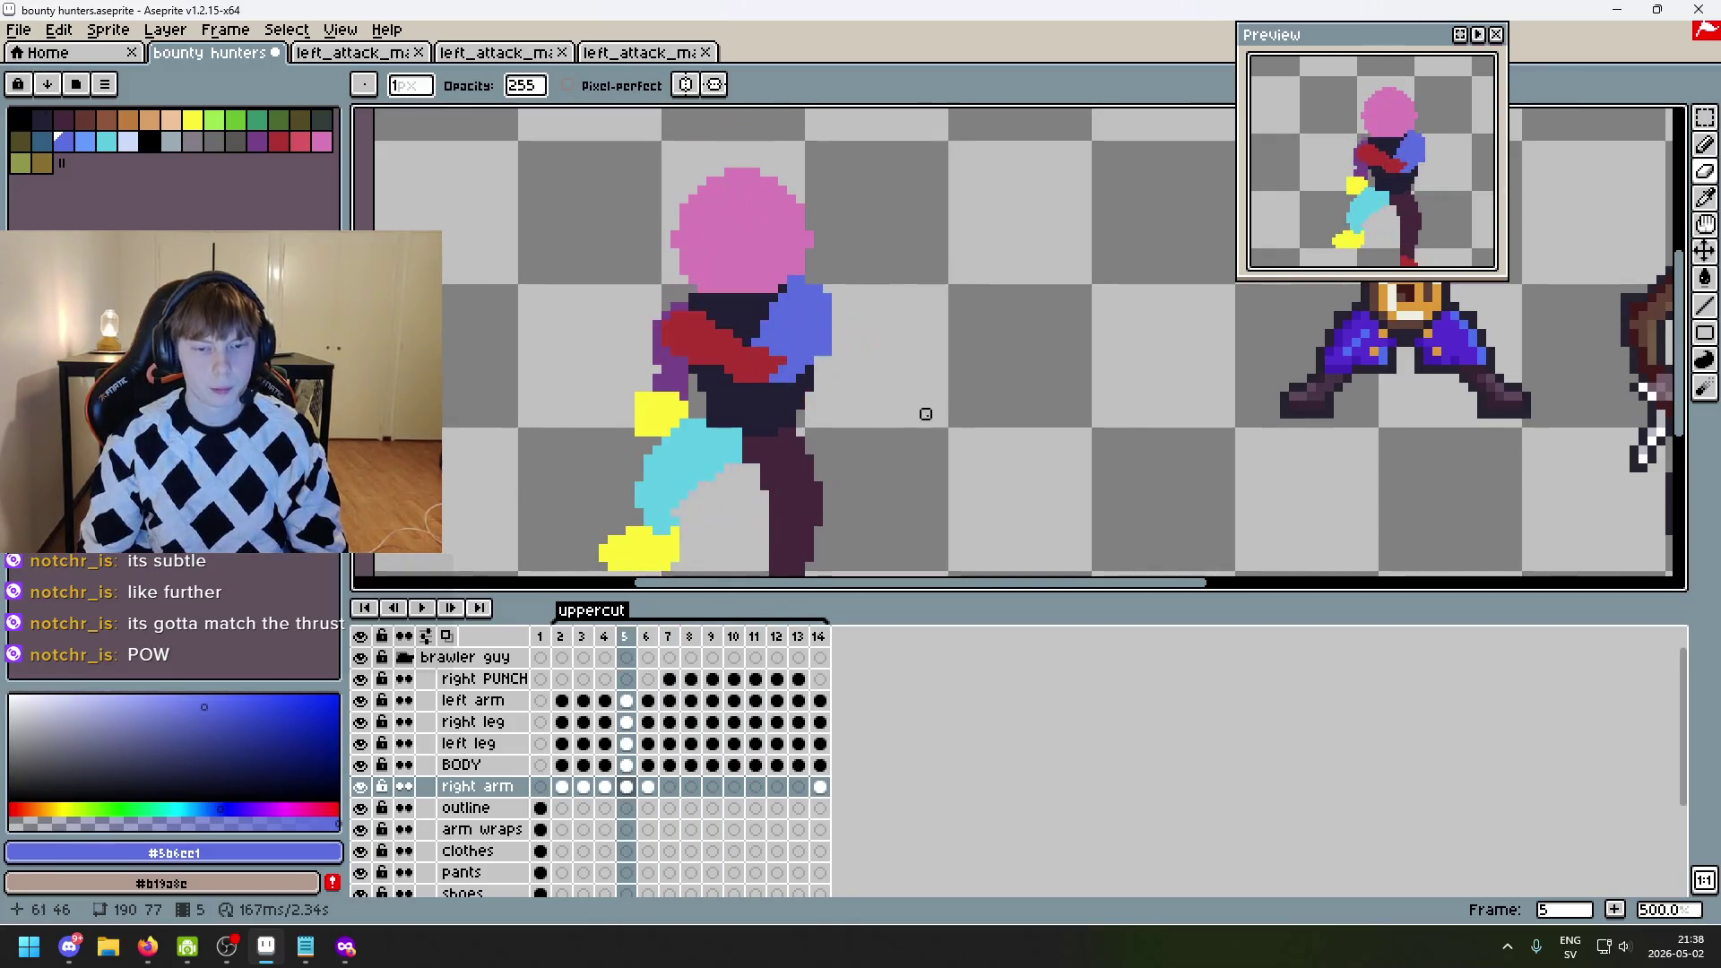
{"action": "key", "text": "Left"}
{"action": "scroll", "coordinate": [965, 365], "scroll_direction": "up", "scroll_amount": 4}
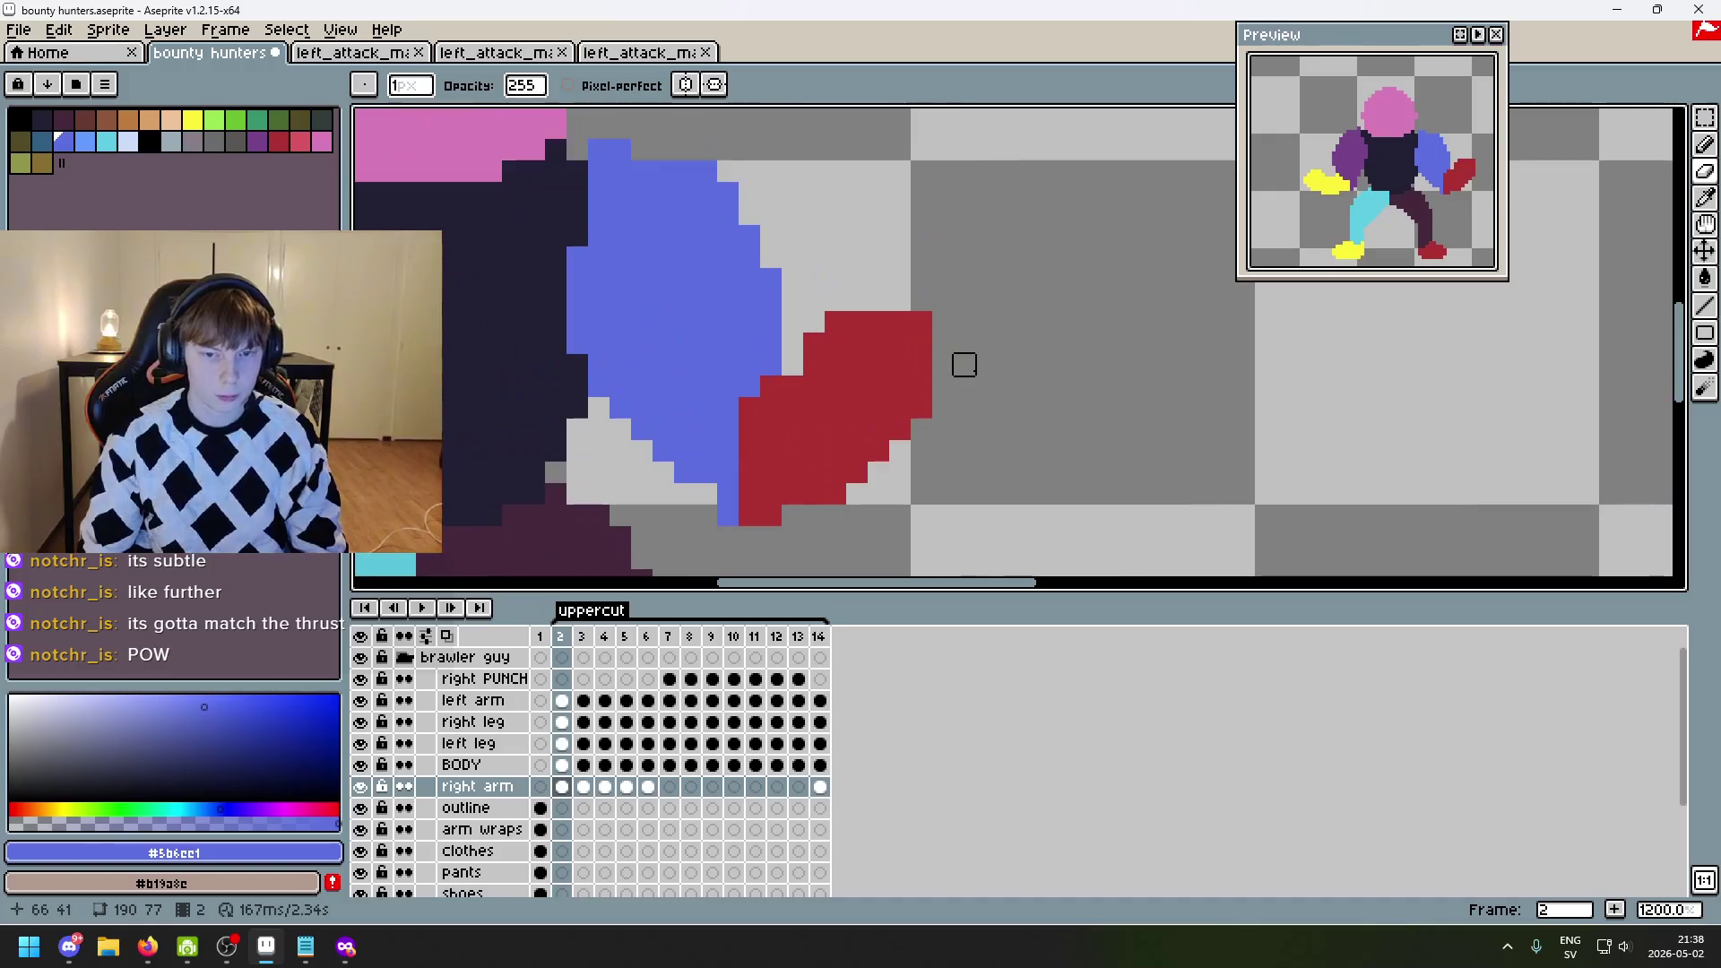
{"action": "key", "text": "m"}
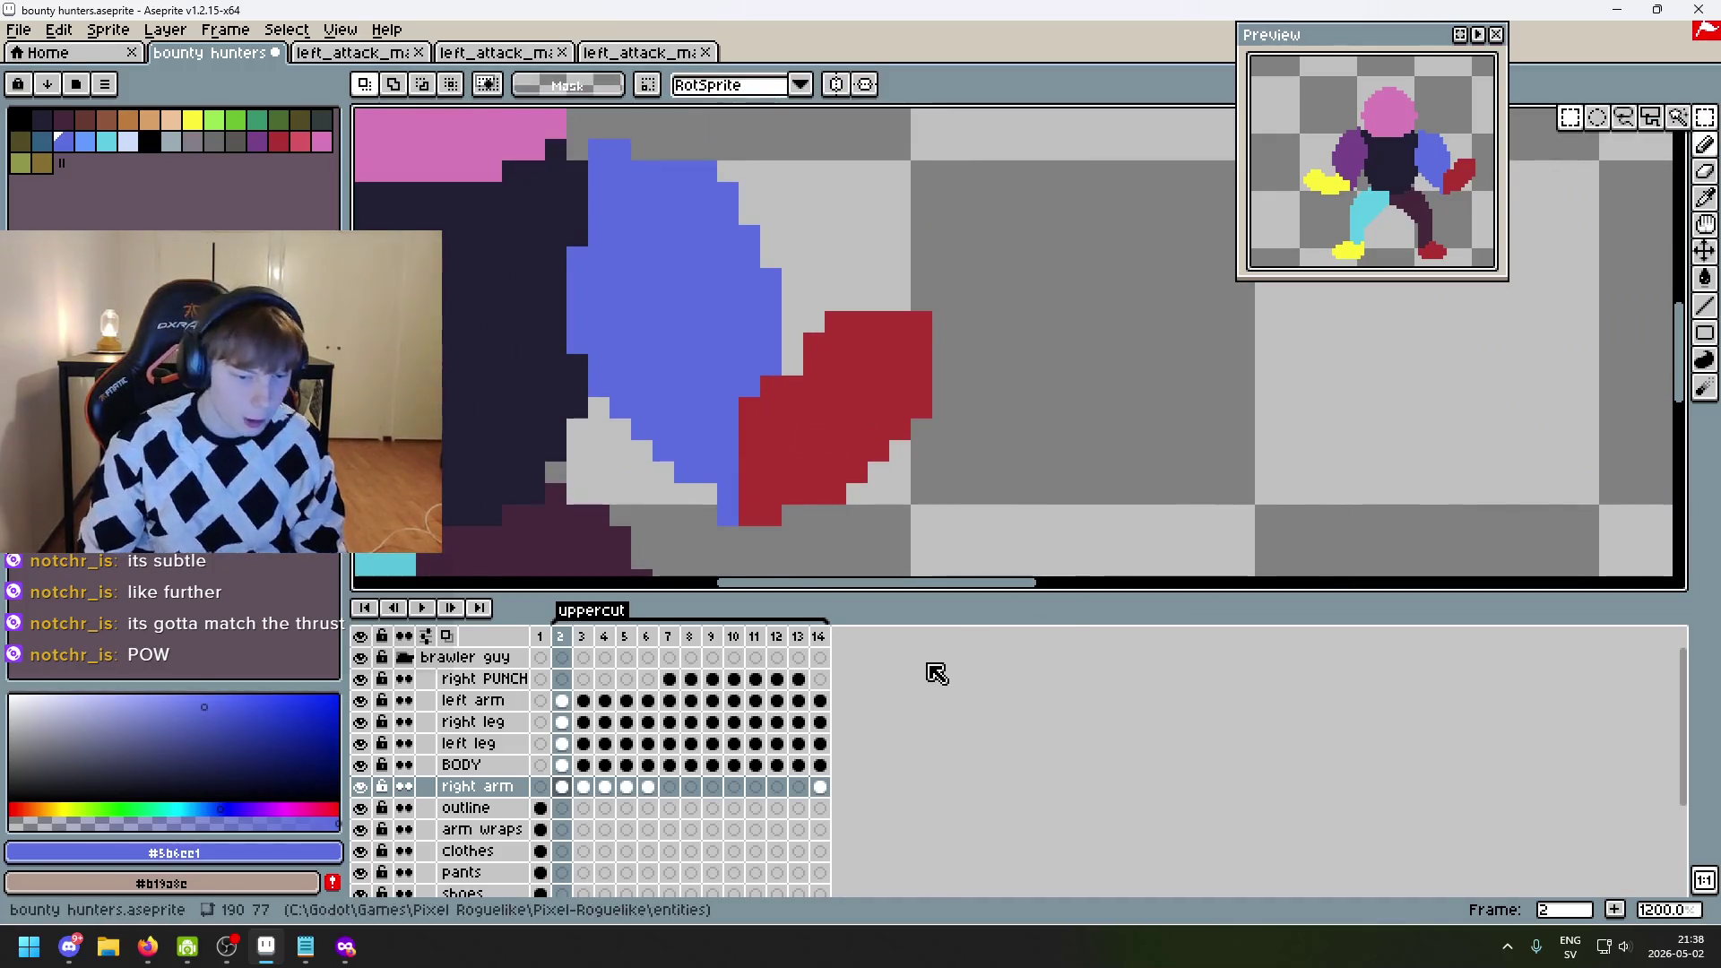
{"action": "key", "text": "Up"}
{"action": "key", "text": "Up"}
{"action": "key", "text": "Up"}
{"action": "key", "text": "Up"}
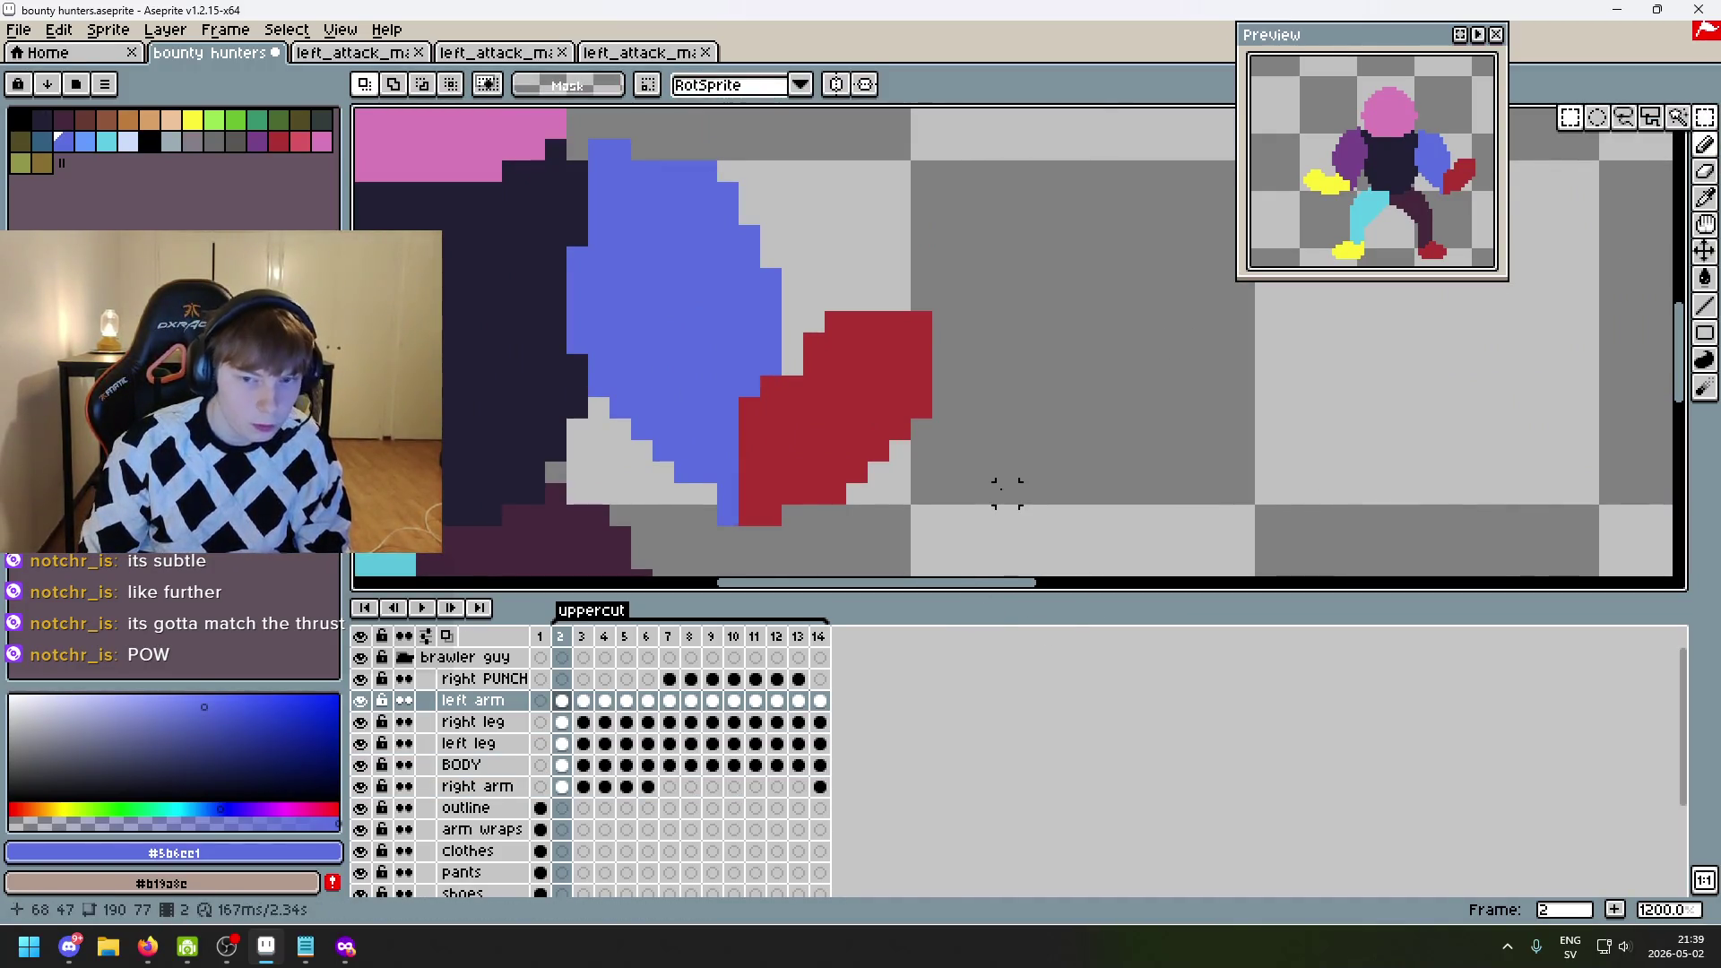
{"action": "left_click_drag", "start_coordinate": [1011, 499], "coordinate": [801, 294]}
{"action": "key", "text": "ctrl+d"}
{"action": "key", "text": "Right"}
{"action": "key", "text": "Right"}
{"action": "key", "text": "Right"}
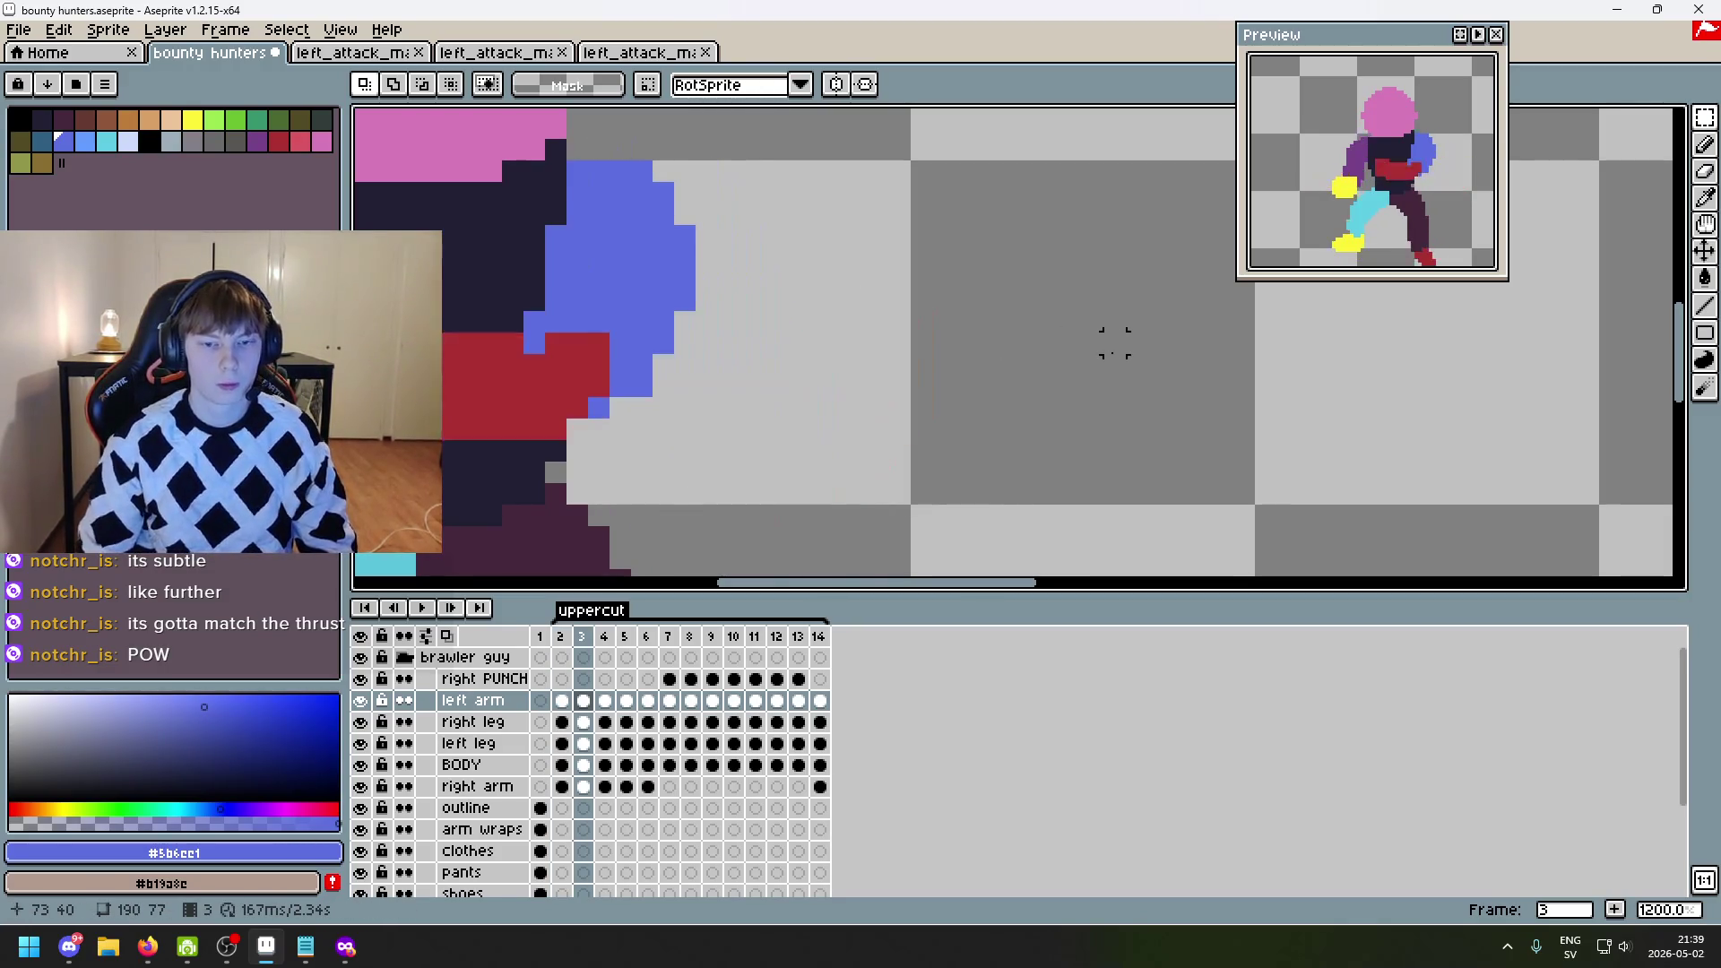
{"action": "key", "text": "Right"}
{"action": "key", "text": "Right"}
{"action": "key", "text": "Right"}
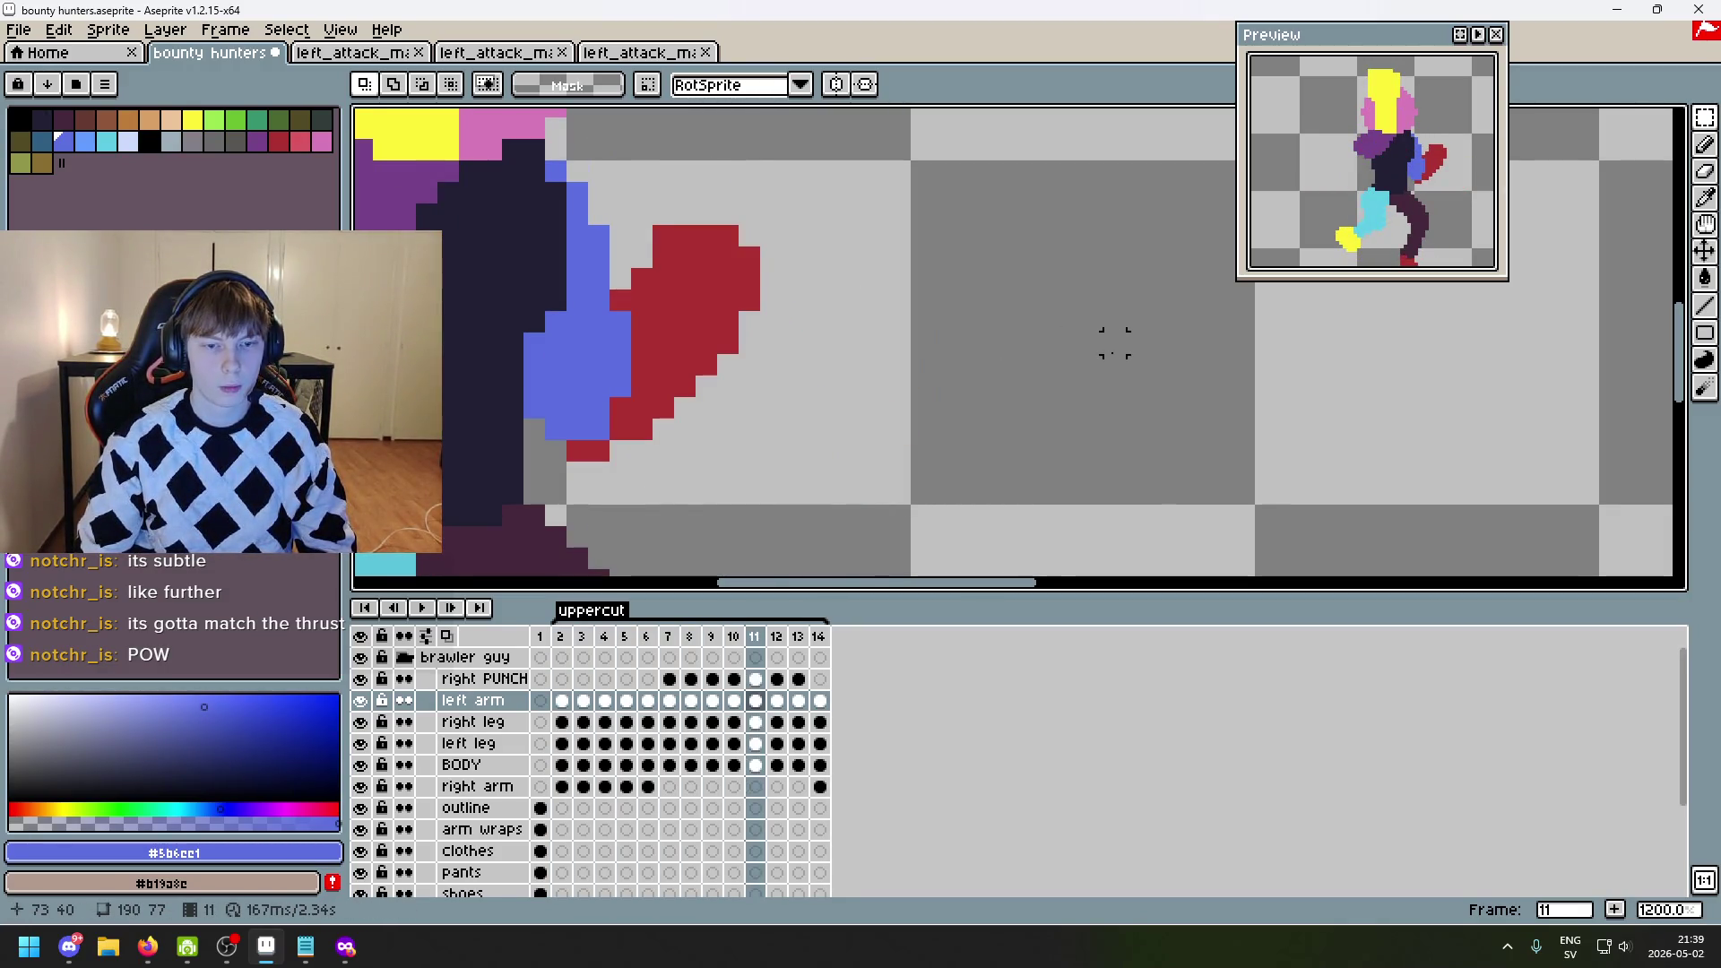
{"action": "key", "text": "Right"}
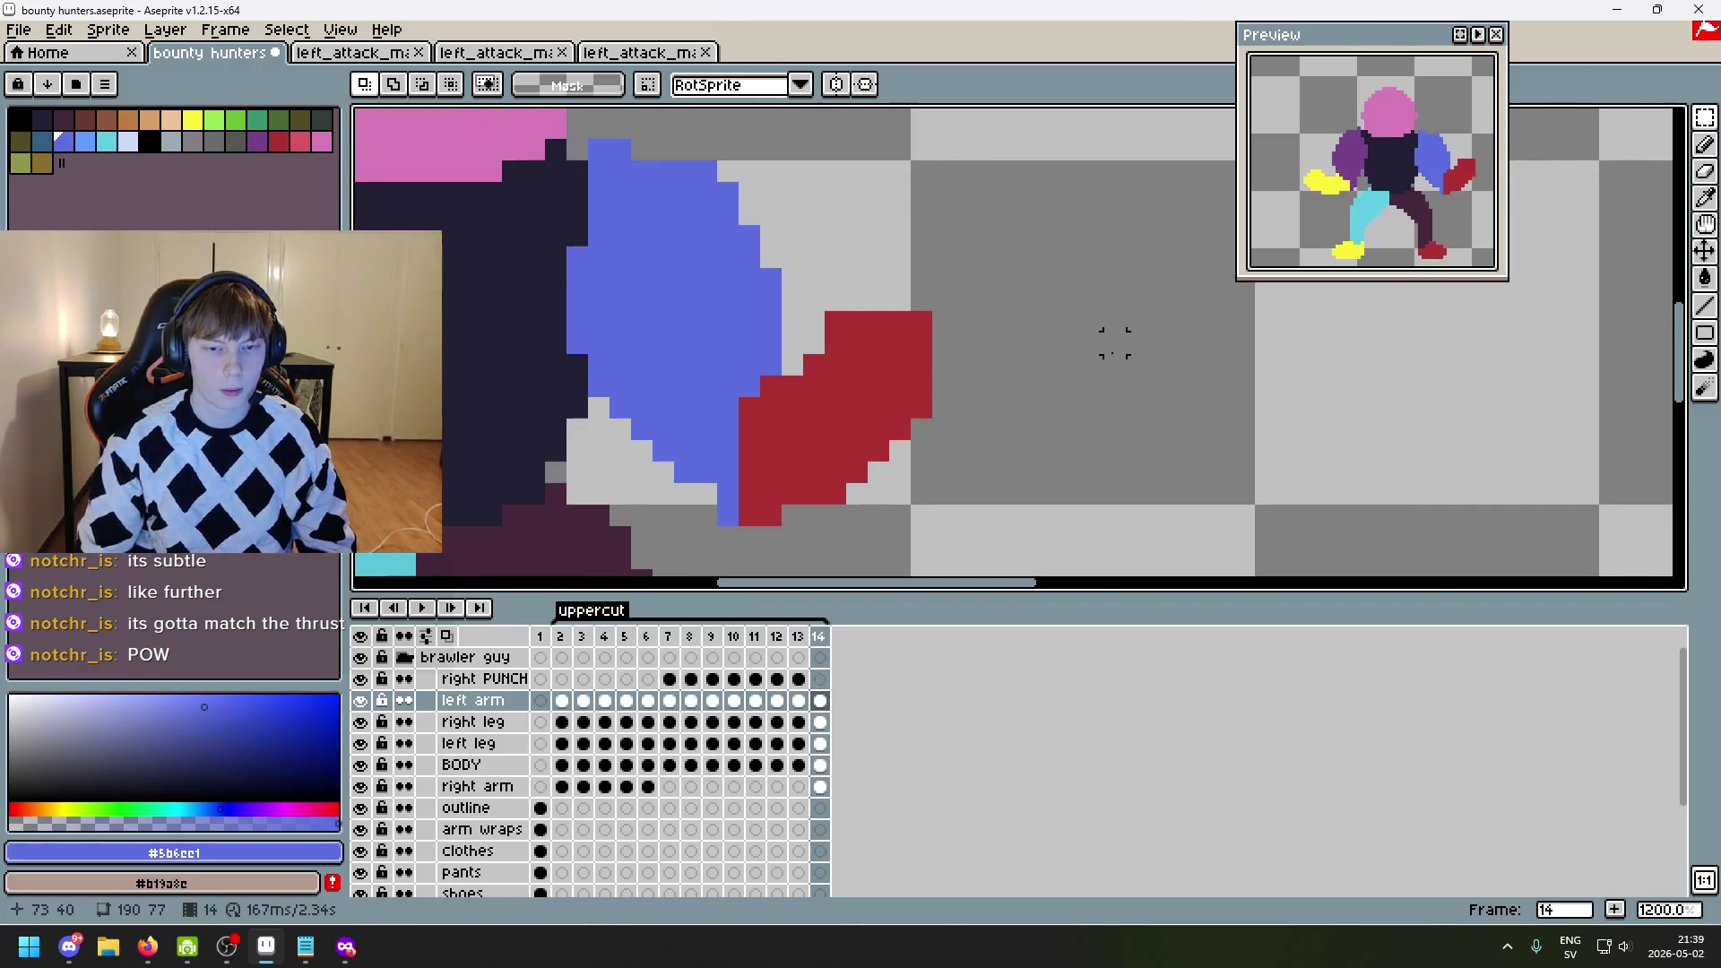
- Marquee the fist on frame 14, undo the change and the selection, then go back to frame 13
{"action": "mouse_move", "coordinate": [813, 299]}
{"action": "left_mouse_down"}
{"action": "mouse_move", "coordinate": [1202, 583]}
{"action": "mouse_move", "coordinate": [1023, 439]}
{"action": "left_mouse_up"}
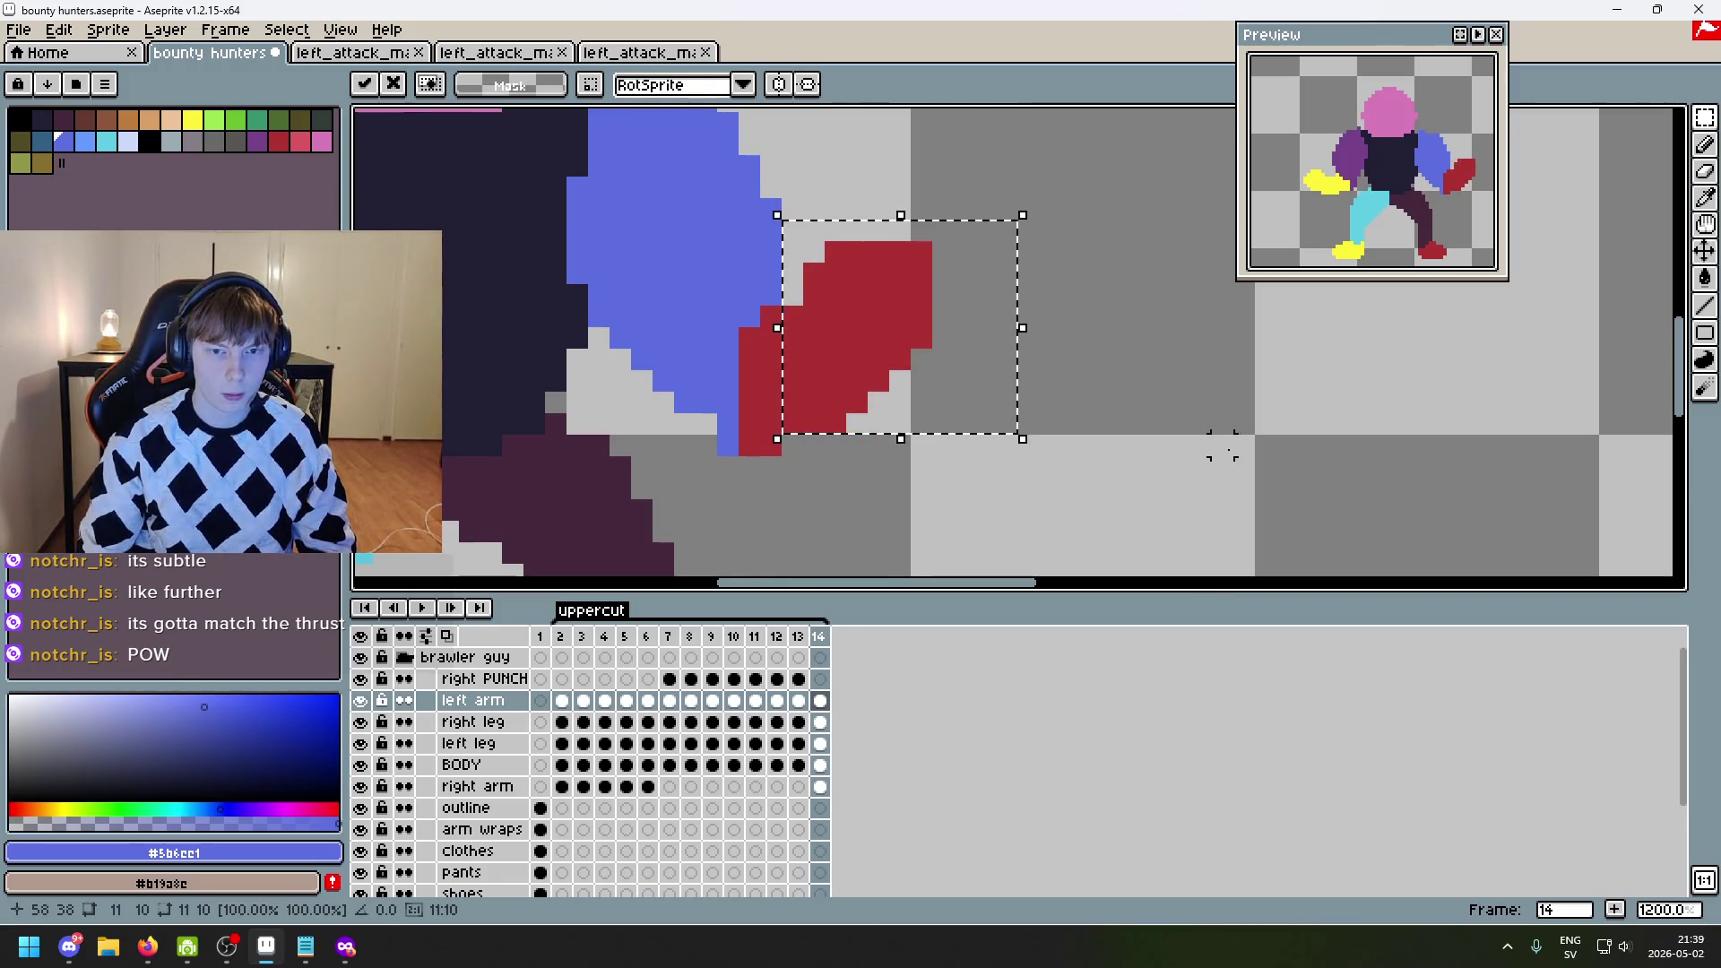
{"action": "key", "text": "ctrl+z"}
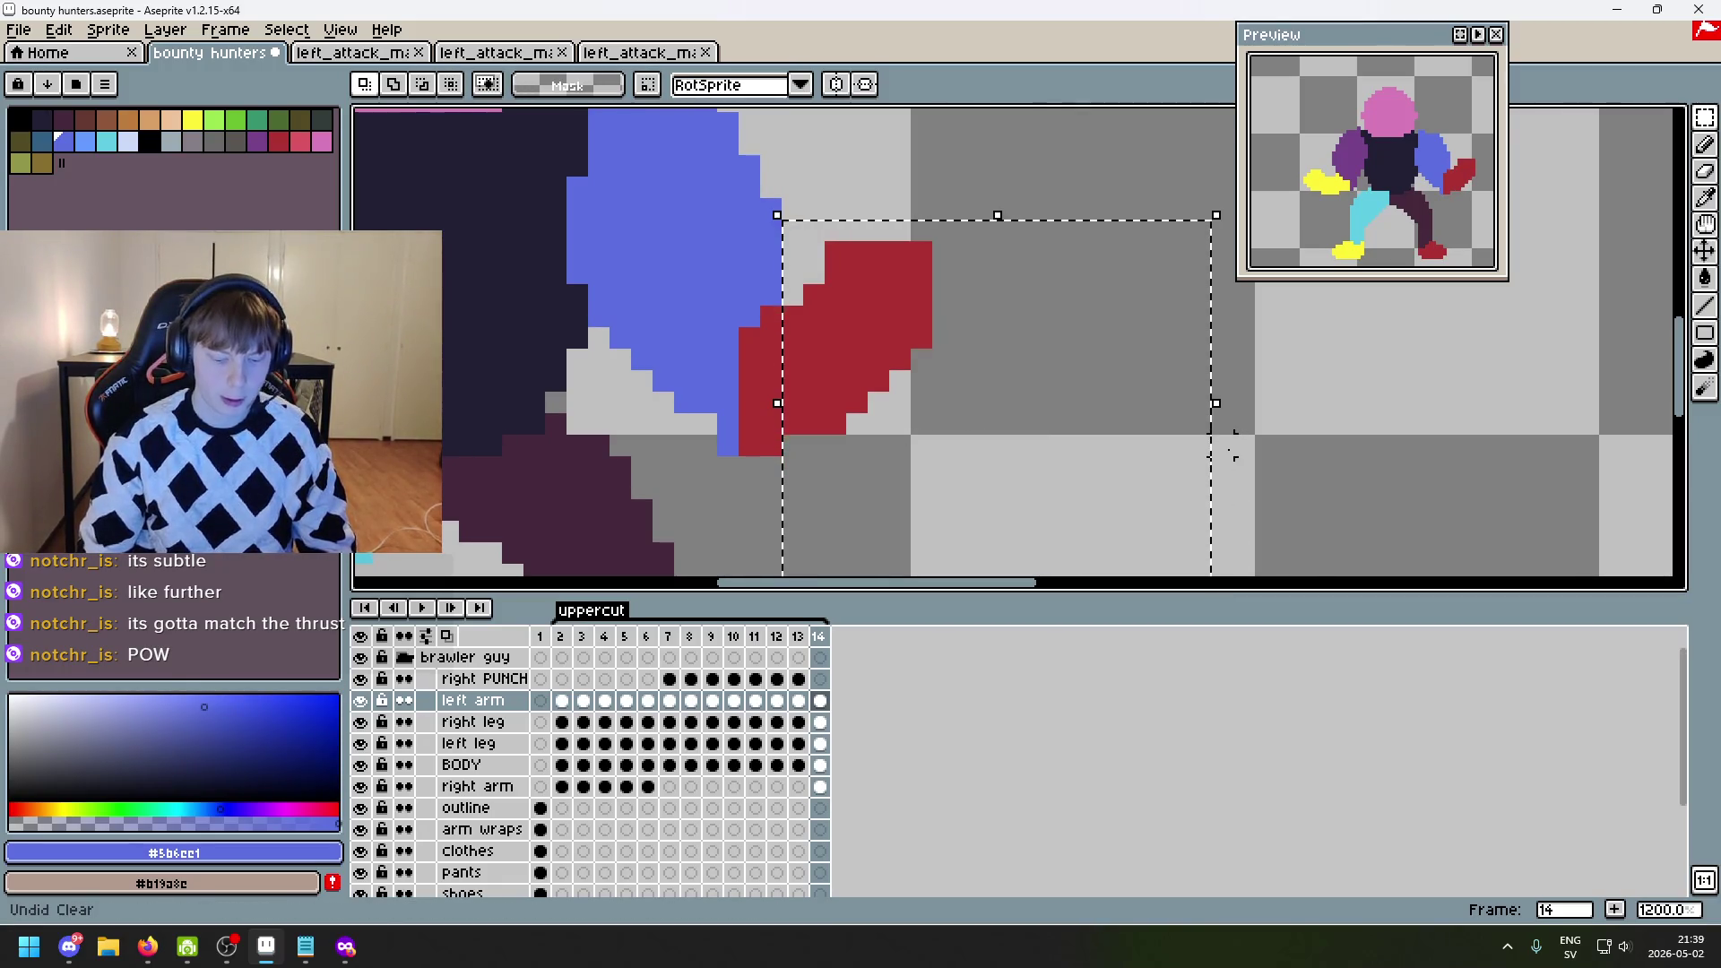
{"action": "key", "text": "ctrl+z"}
{"action": "key", "text": "ctrl+z"}
{"action": "scroll", "coordinate": [1242, 446], "scroll_direction": "down", "scroll_amount": 5}
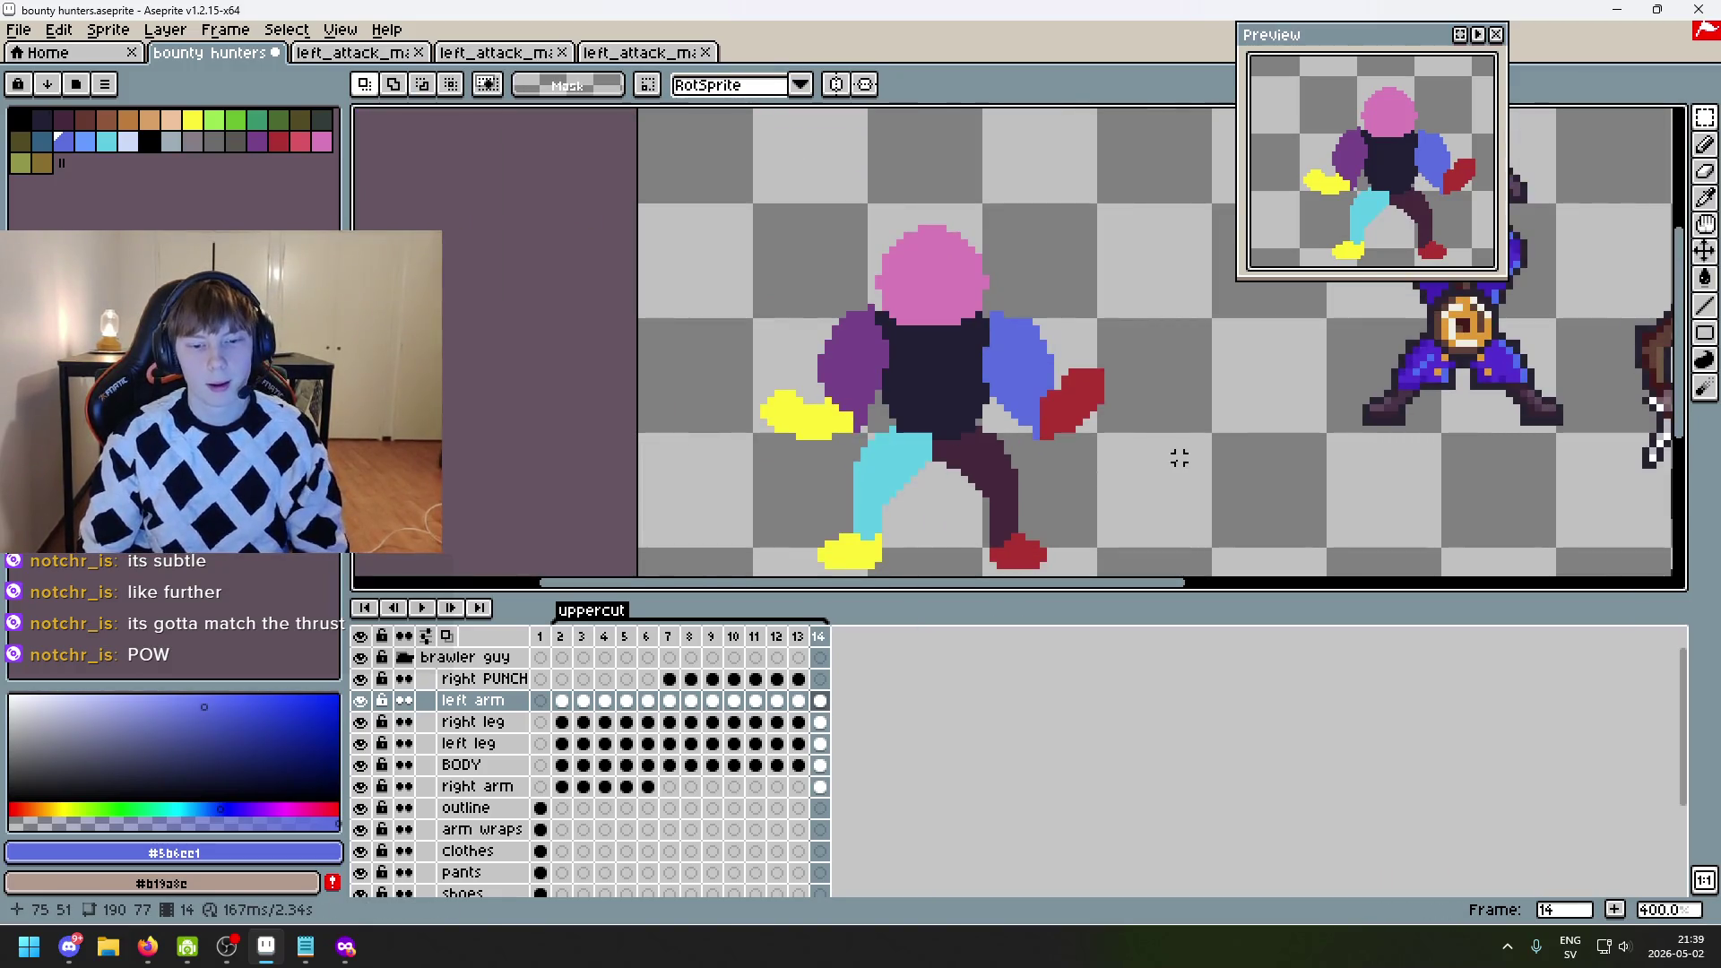
{"action": "key", "text": "Left"}
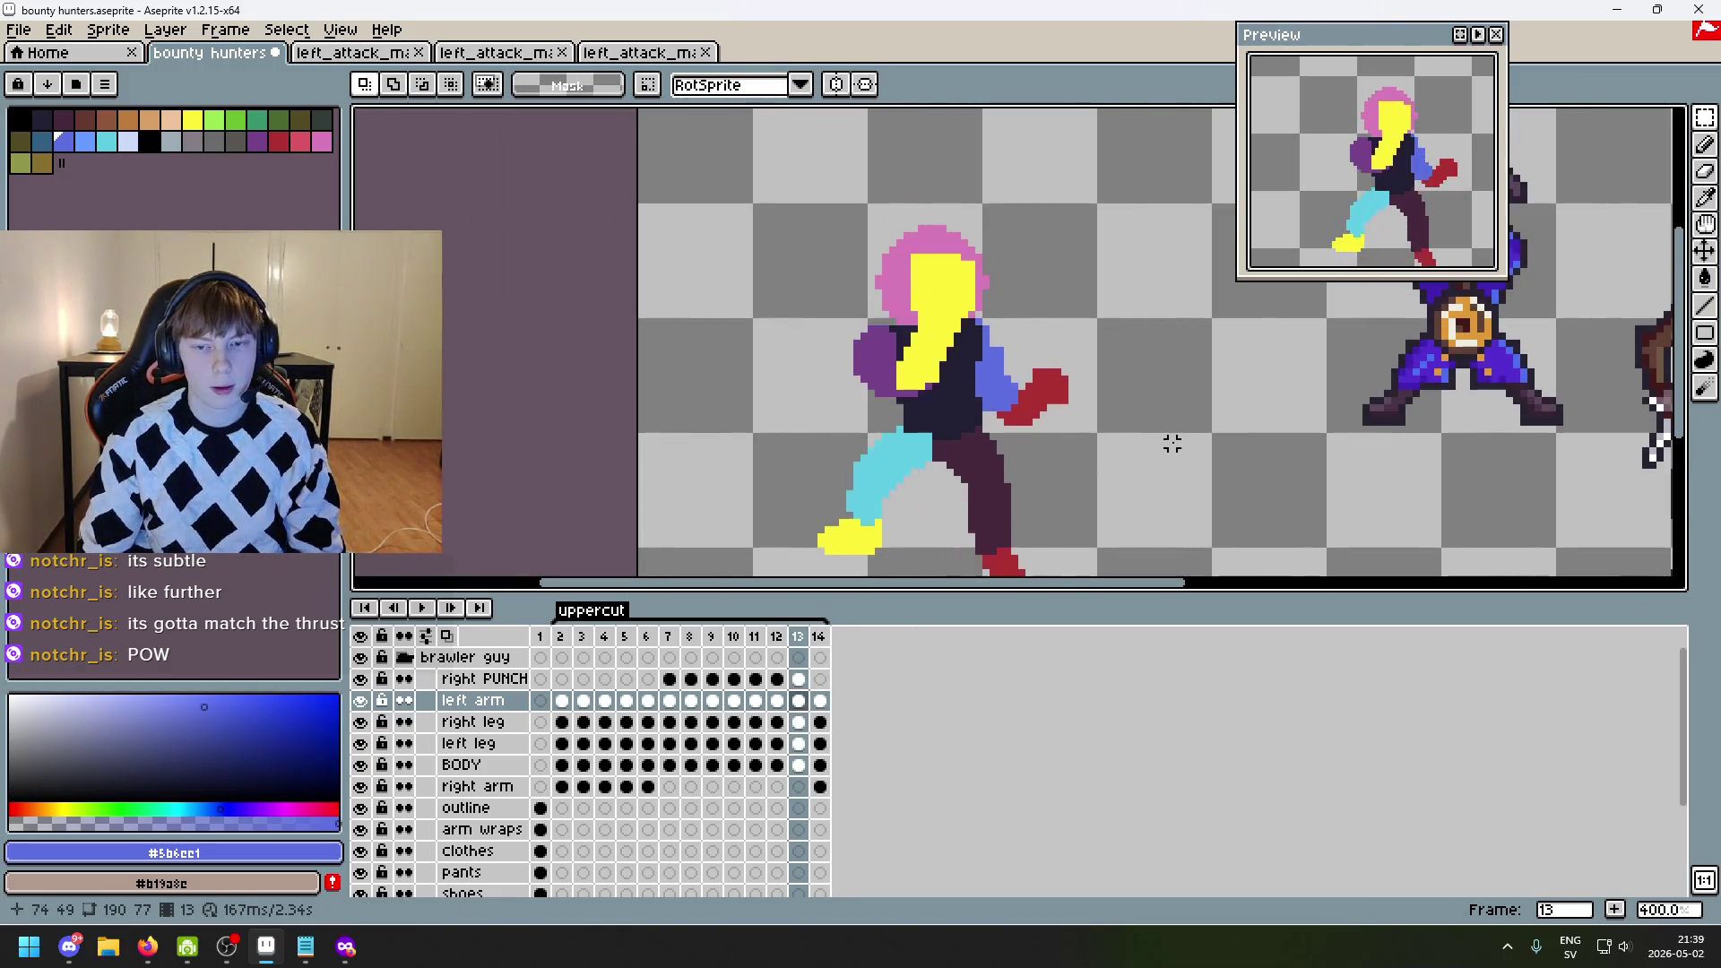
- Sample the fist's red #ac3232 for the pencil, undo the stray stroke, and return to frame 14
{"action": "scroll", "coordinate": [1123, 431], "scroll_direction": "up", "scroll_amount": 2}
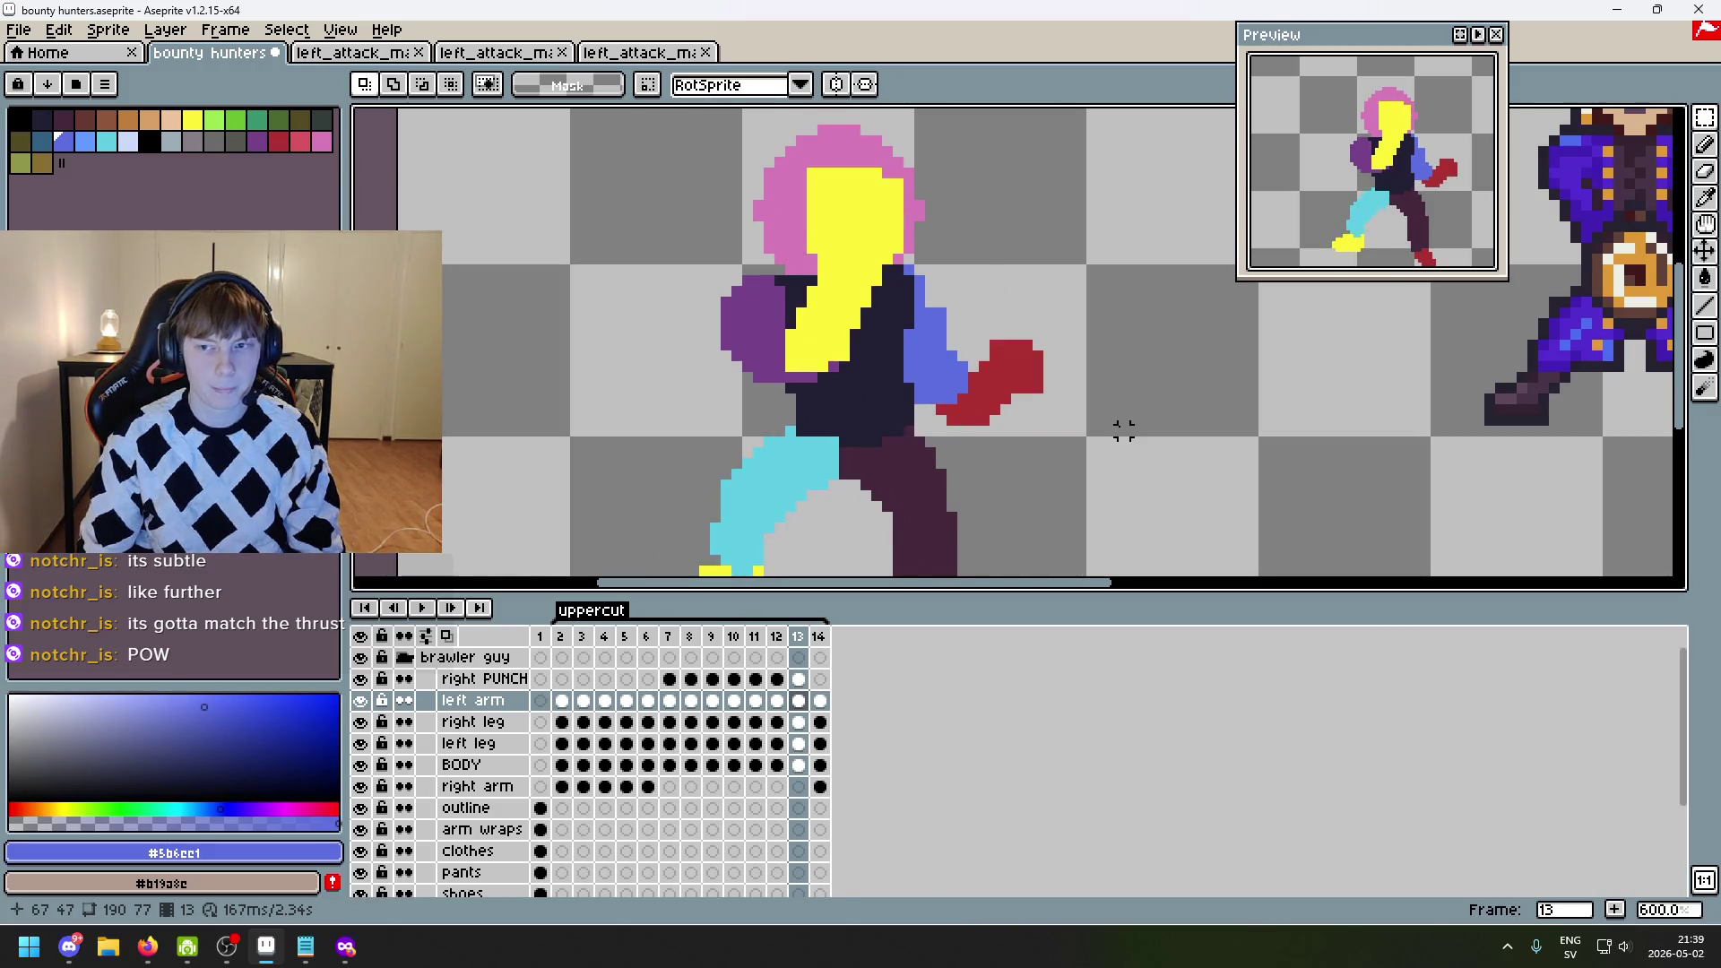
{"action": "scroll", "coordinate": [1069, 420], "scroll_direction": "up", "scroll_amount": 4}
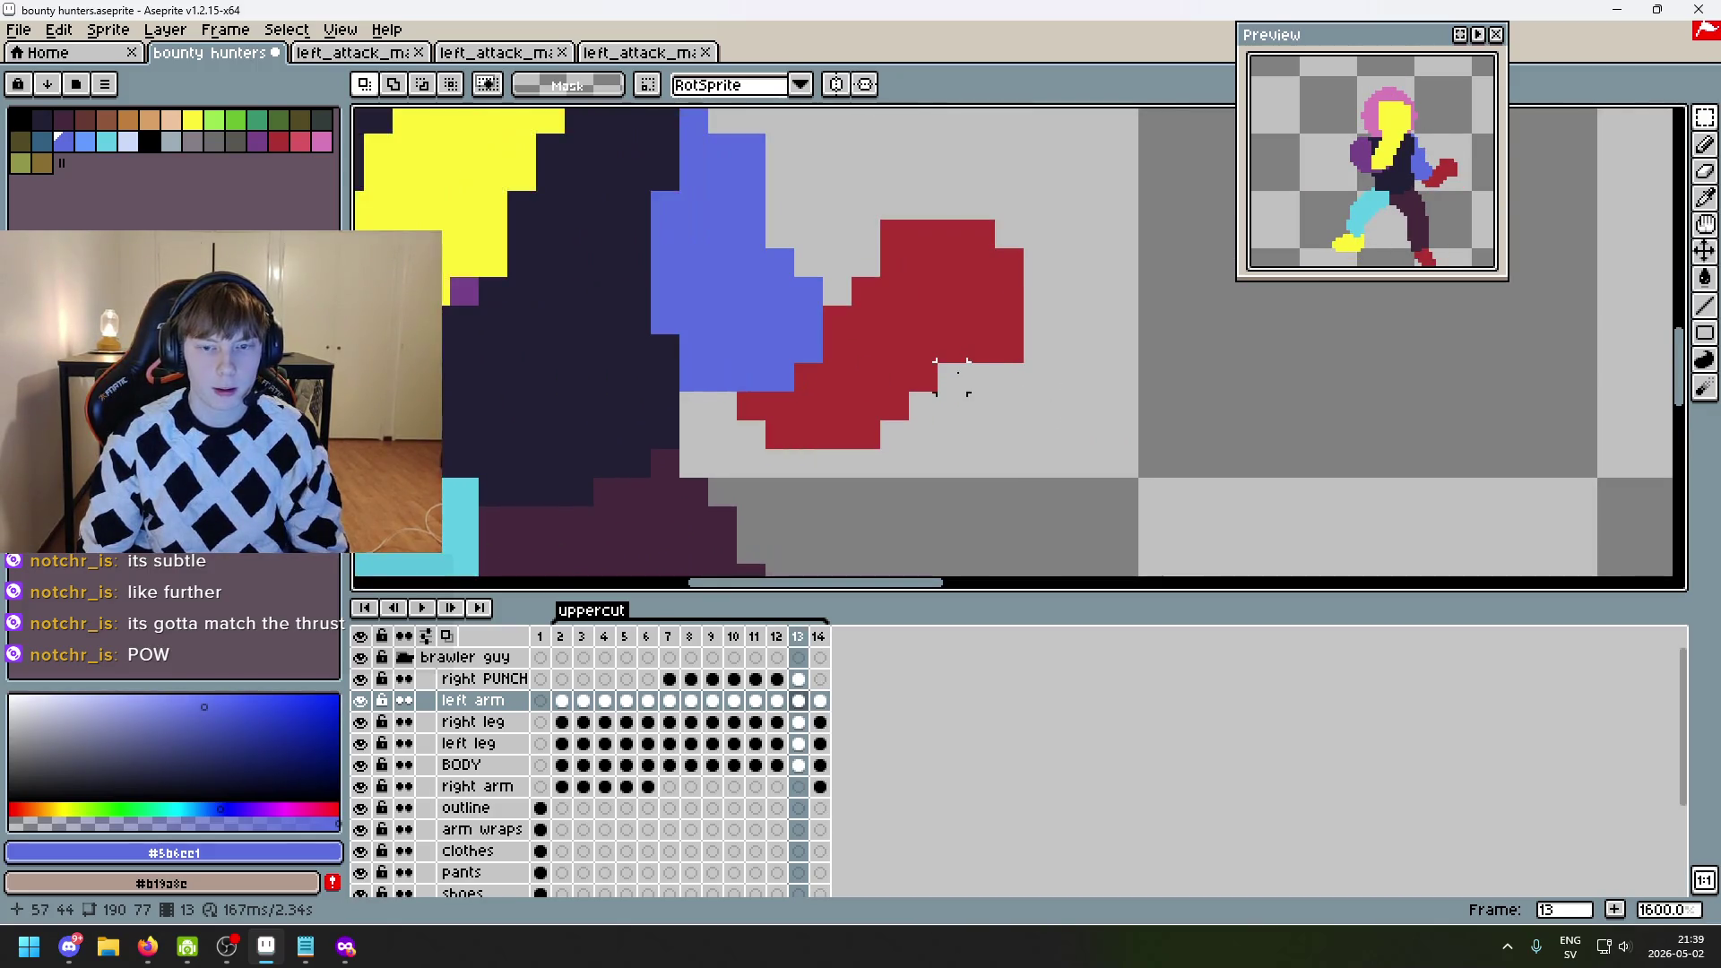
{"action": "left_click", "coordinate": [955, 370], "text": "alt"}
{"action": "key", "text": "b"}
{"action": "scroll", "coordinate": [1097, 390], "scroll_direction": "down", "scroll_amount": 7}
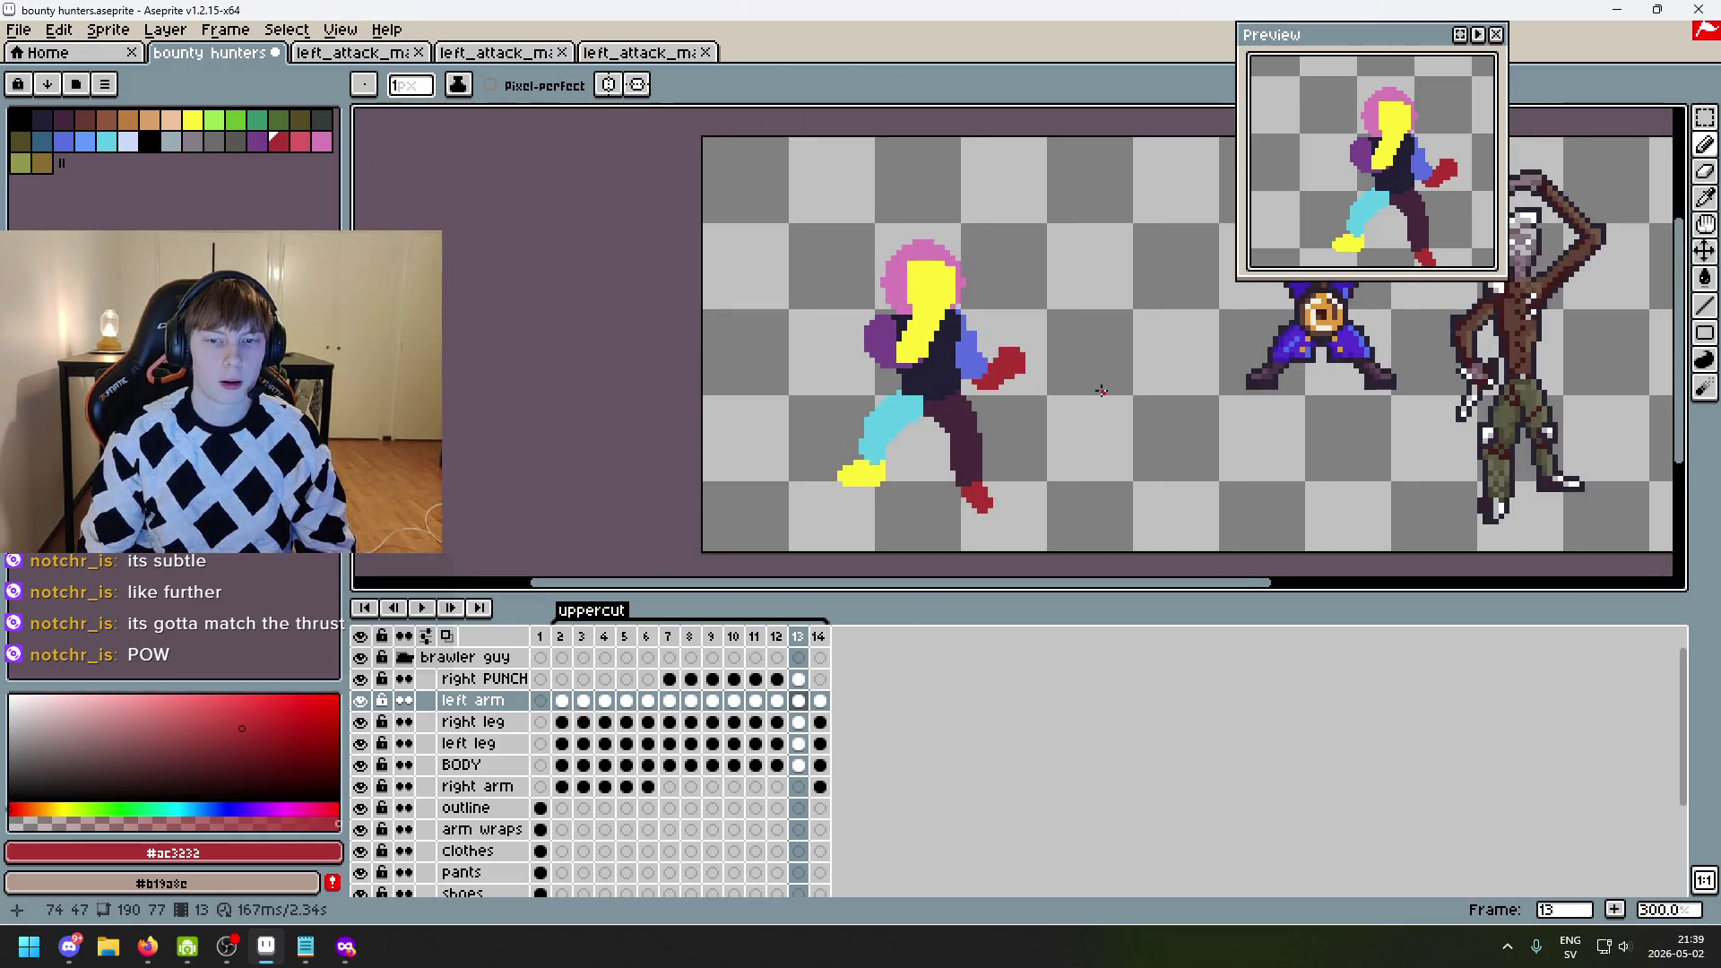
{"action": "key", "text": "ctrl+z"}
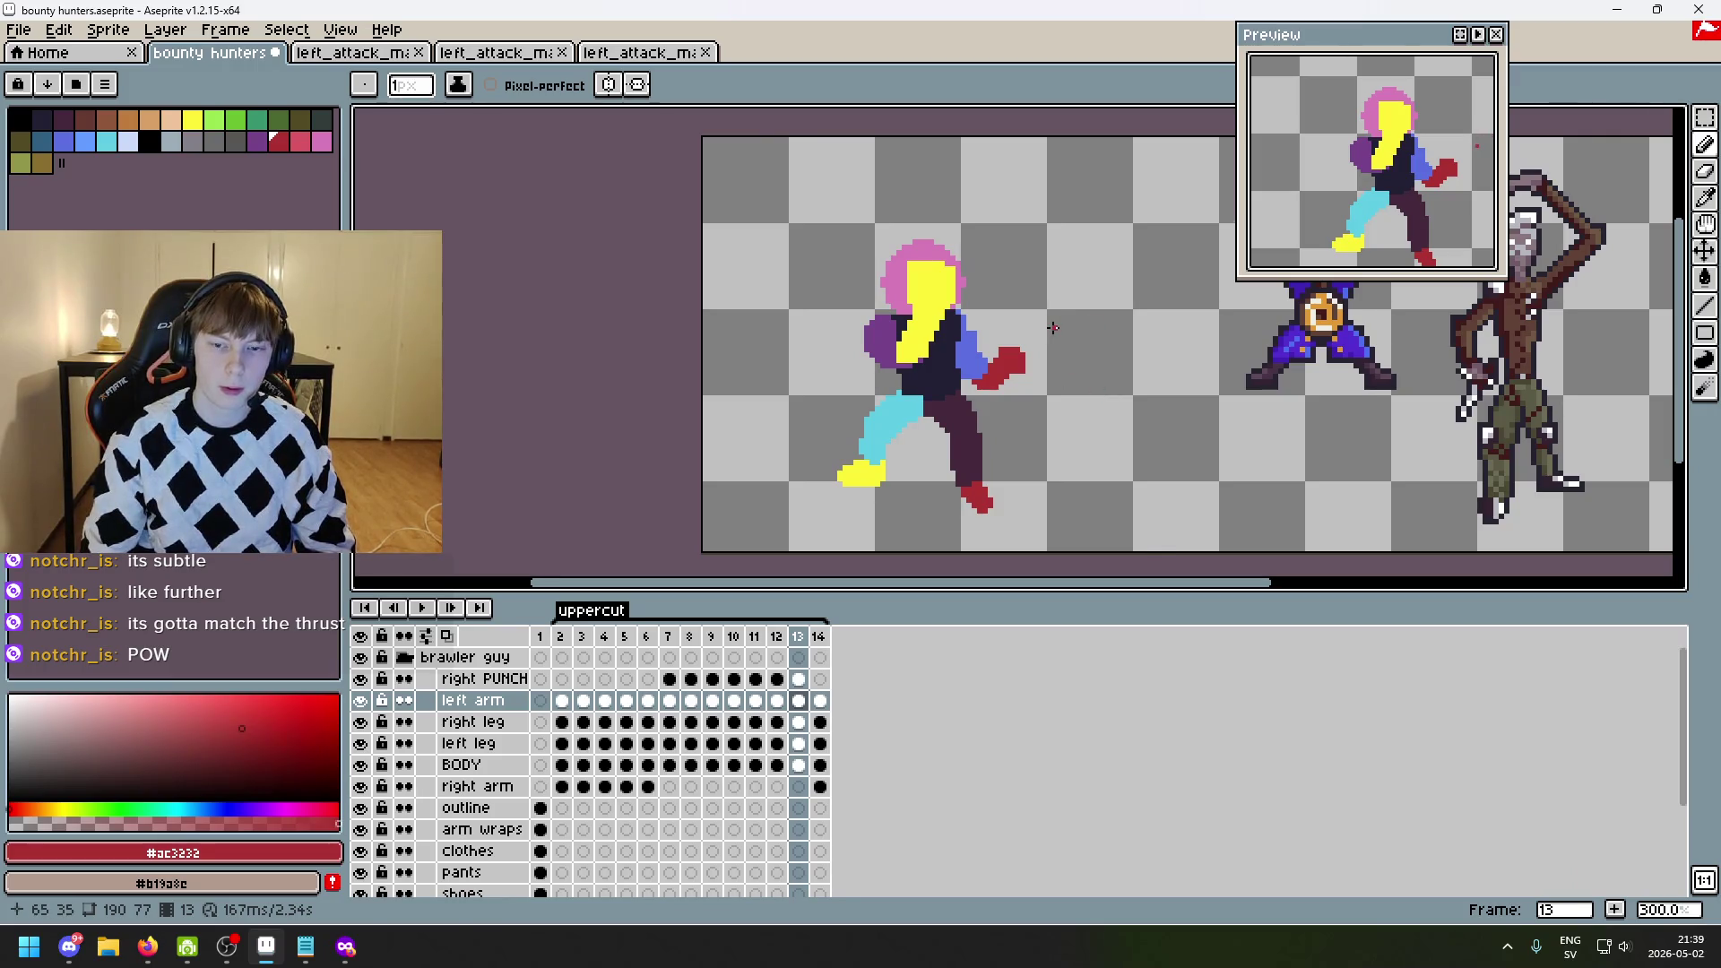
{"action": "scroll", "coordinate": [1077, 333], "scroll_direction": "up", "scroll_amount": 1}
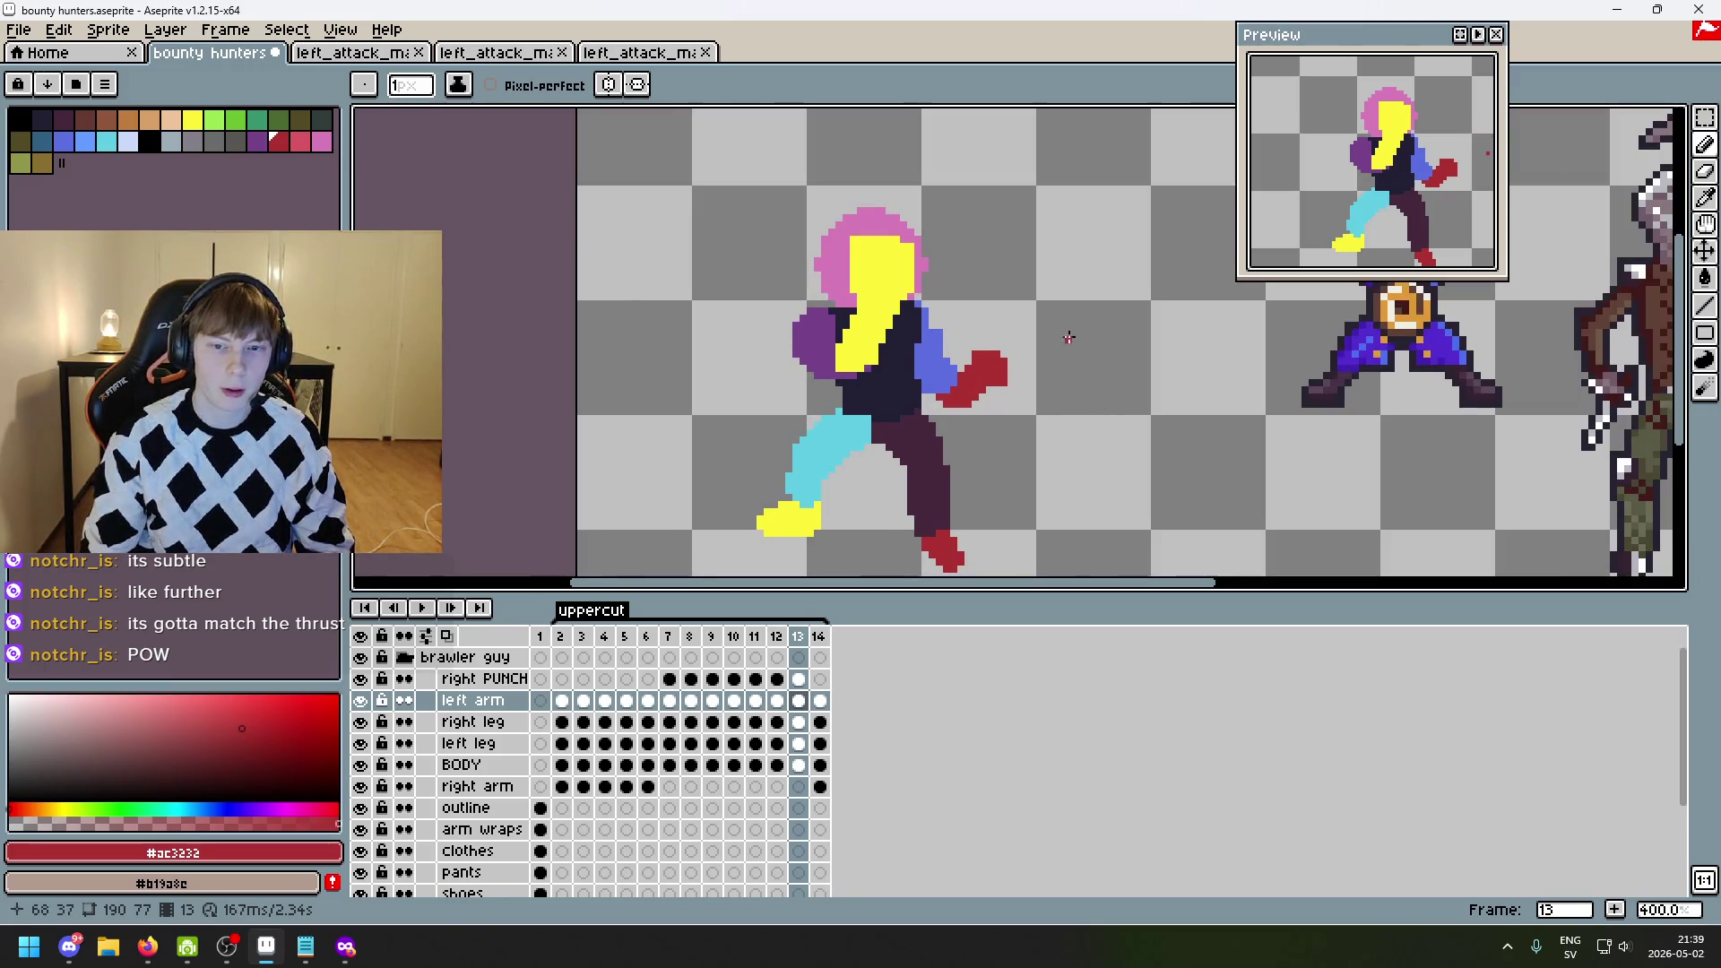
{"action": "scroll", "coordinate": [1068, 337], "scroll_direction": "down", "scroll_amount": 2}
{"action": "scroll", "coordinate": [1066, 345], "scroll_direction": "up", "scroll_amount": 1}
{"action": "key", "text": "Right"}
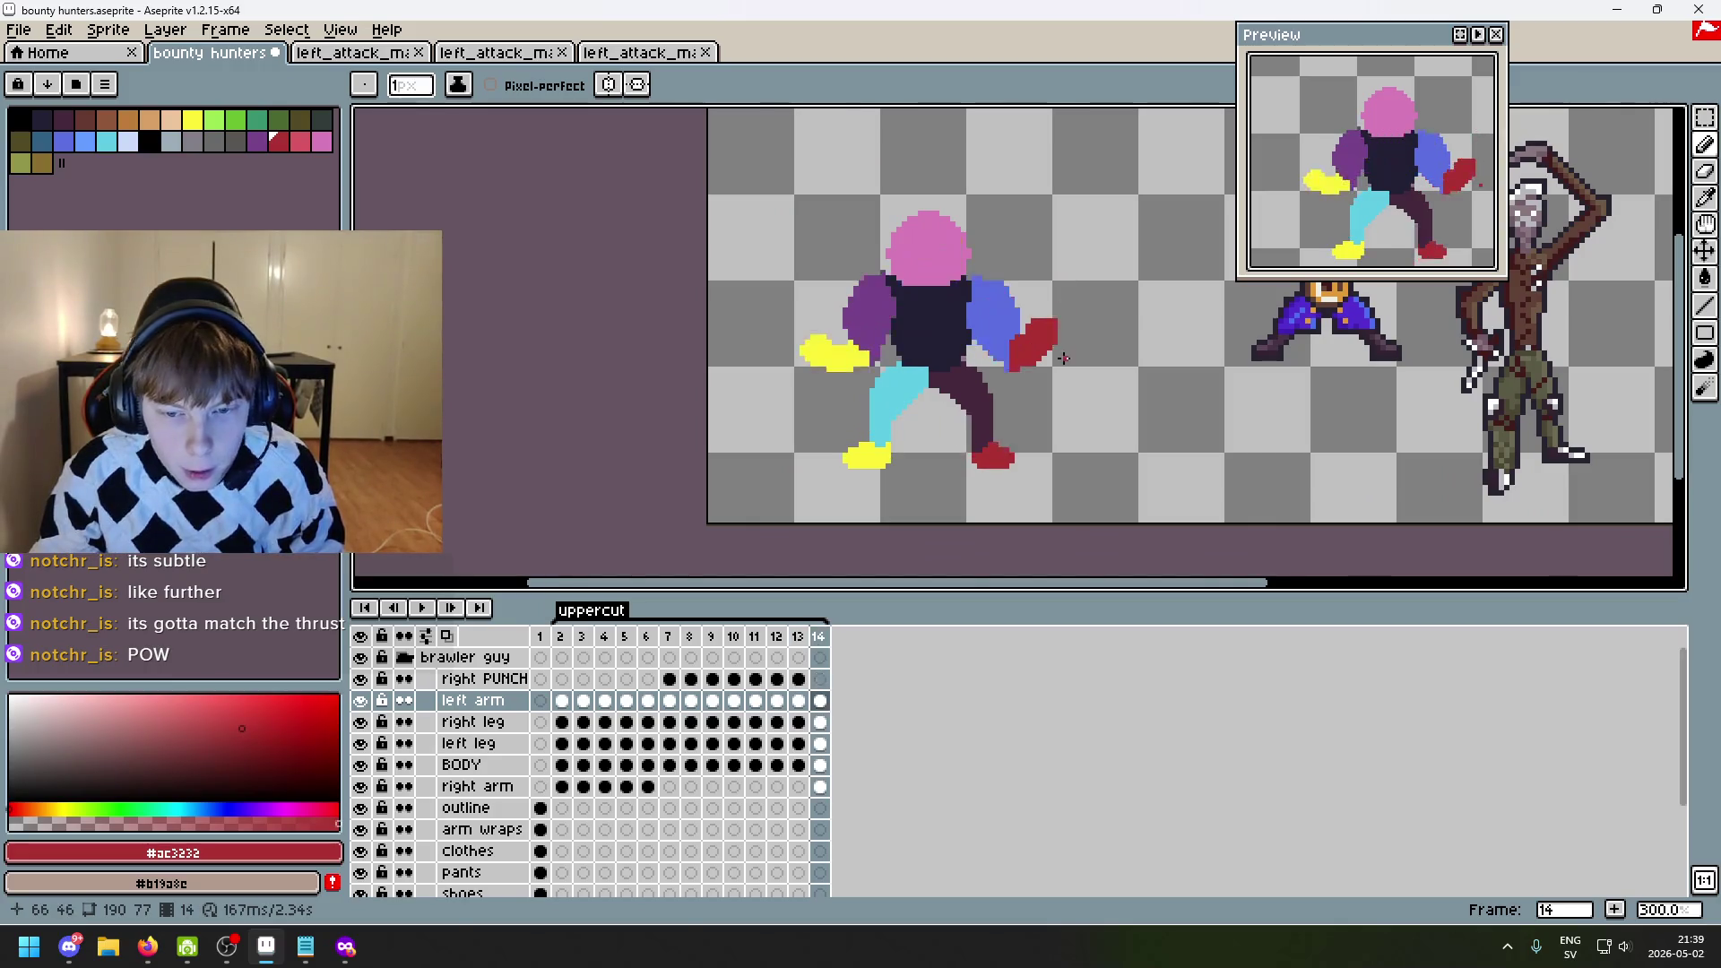
{"action": "key", "text": "Right"}
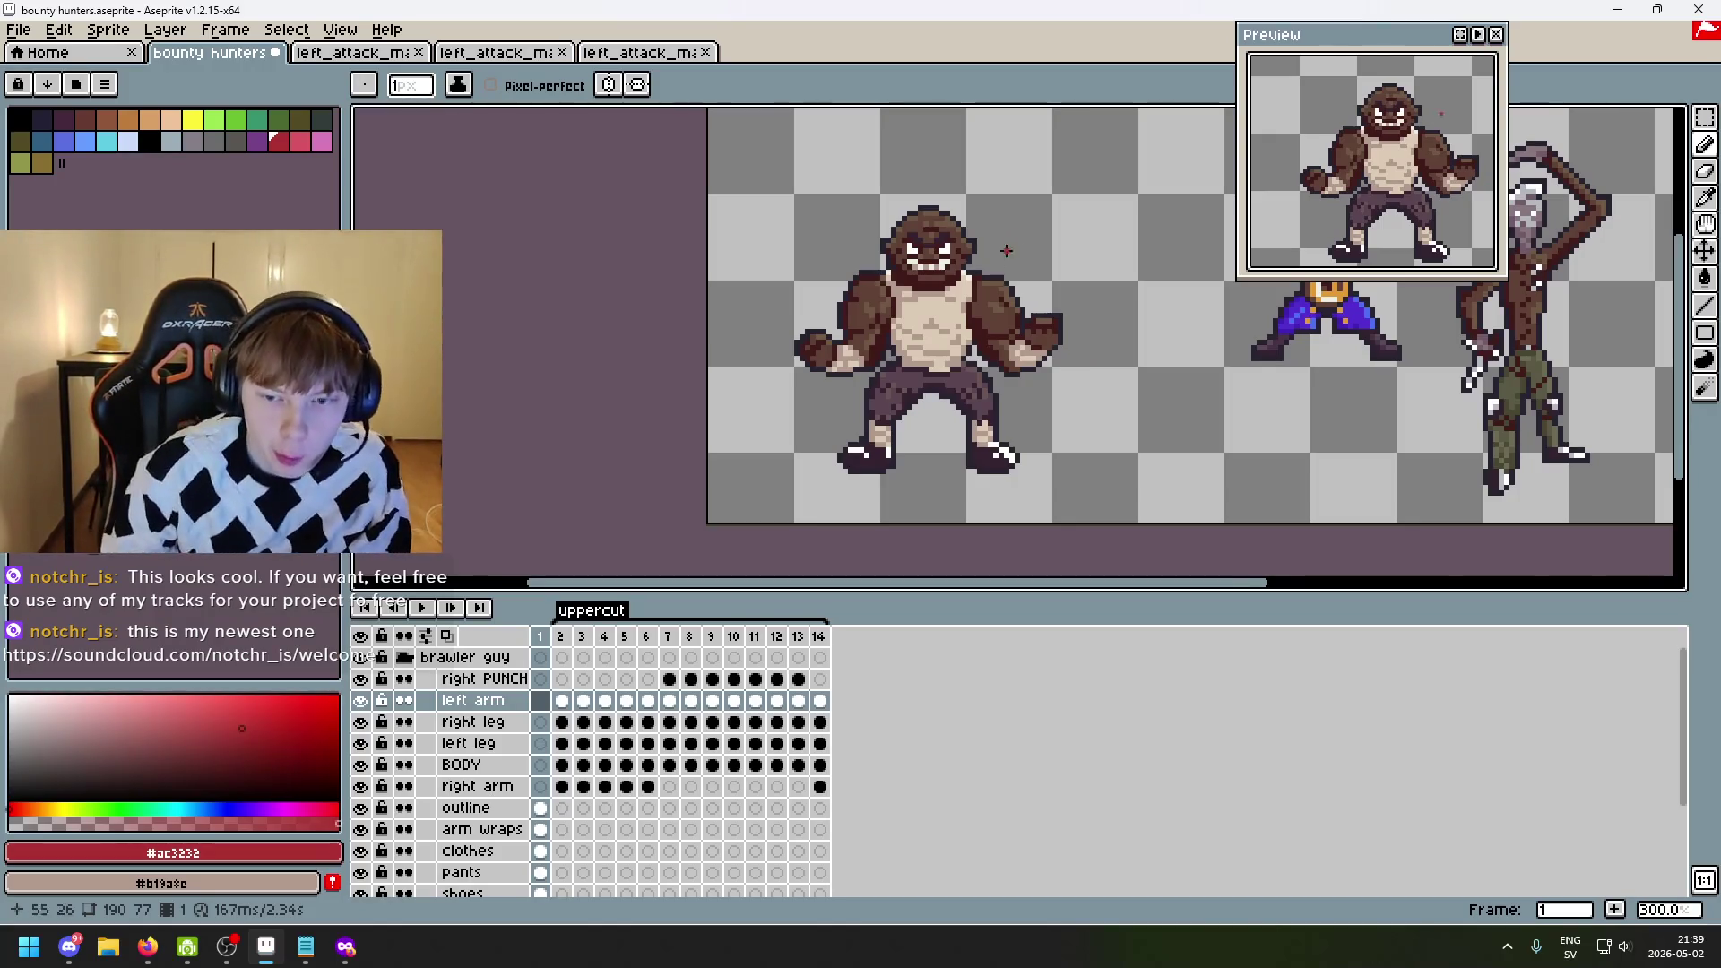
{"action": "scroll", "coordinate": [1076, 357], "scroll_direction": "down", "scroll_amount": 1}
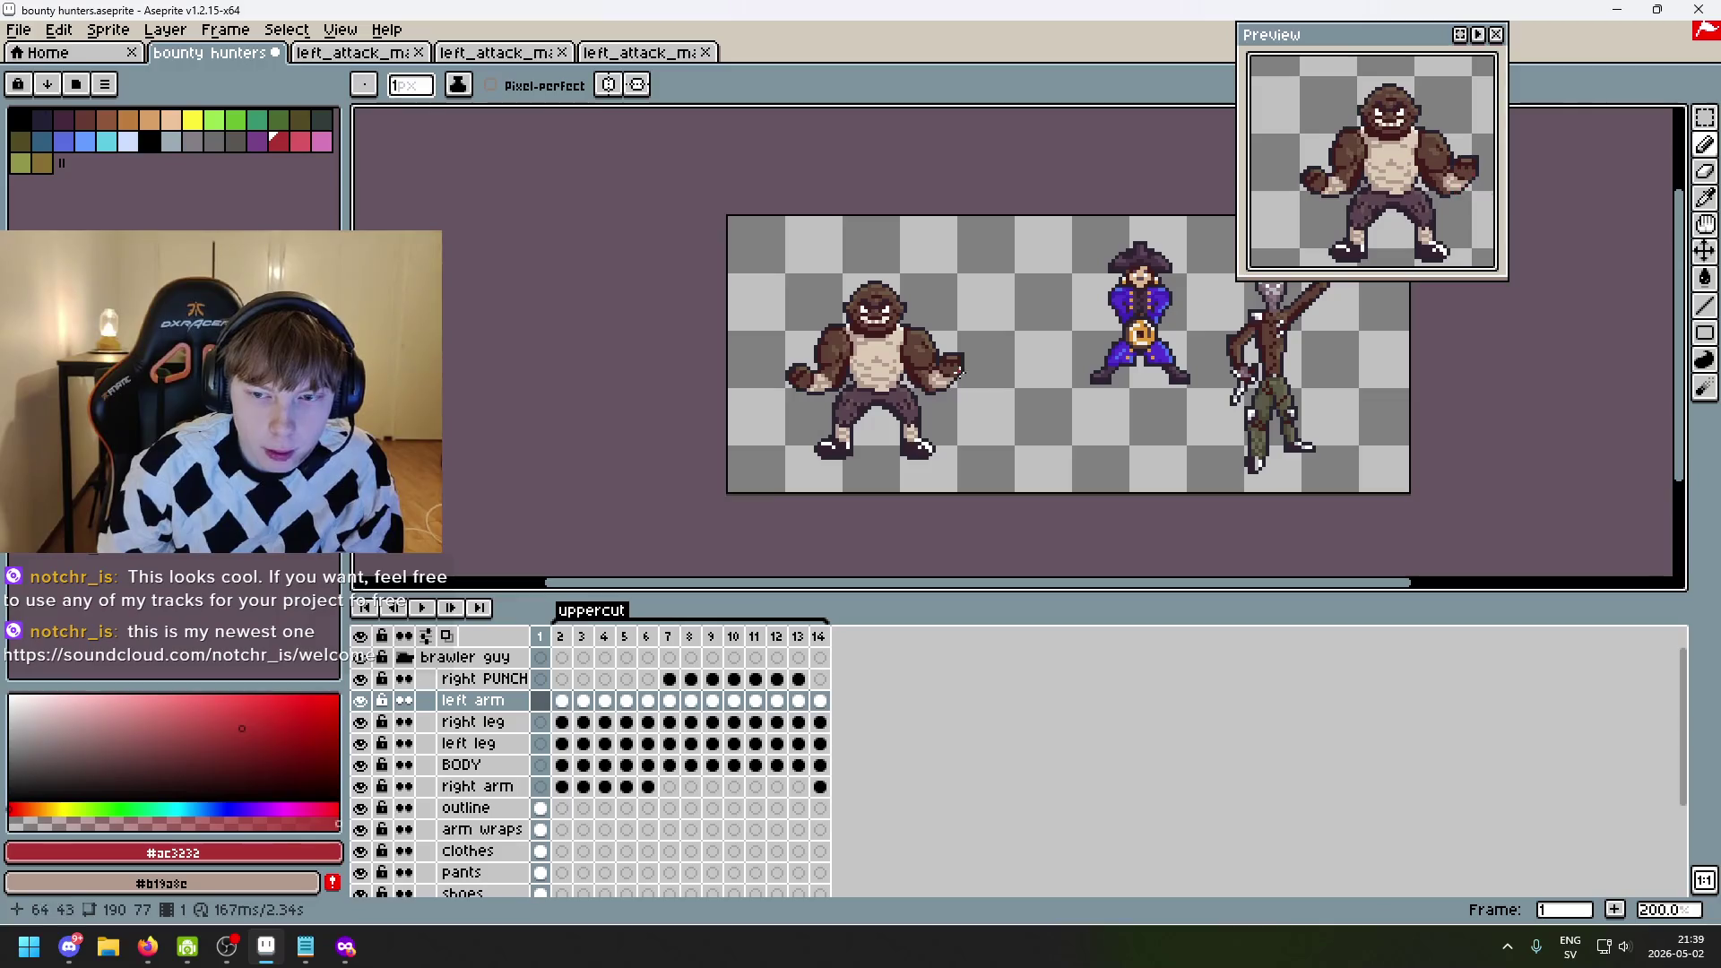
{"action": "scroll", "coordinate": [983, 308], "scroll_direction": "up", "scroll_amount": 1}
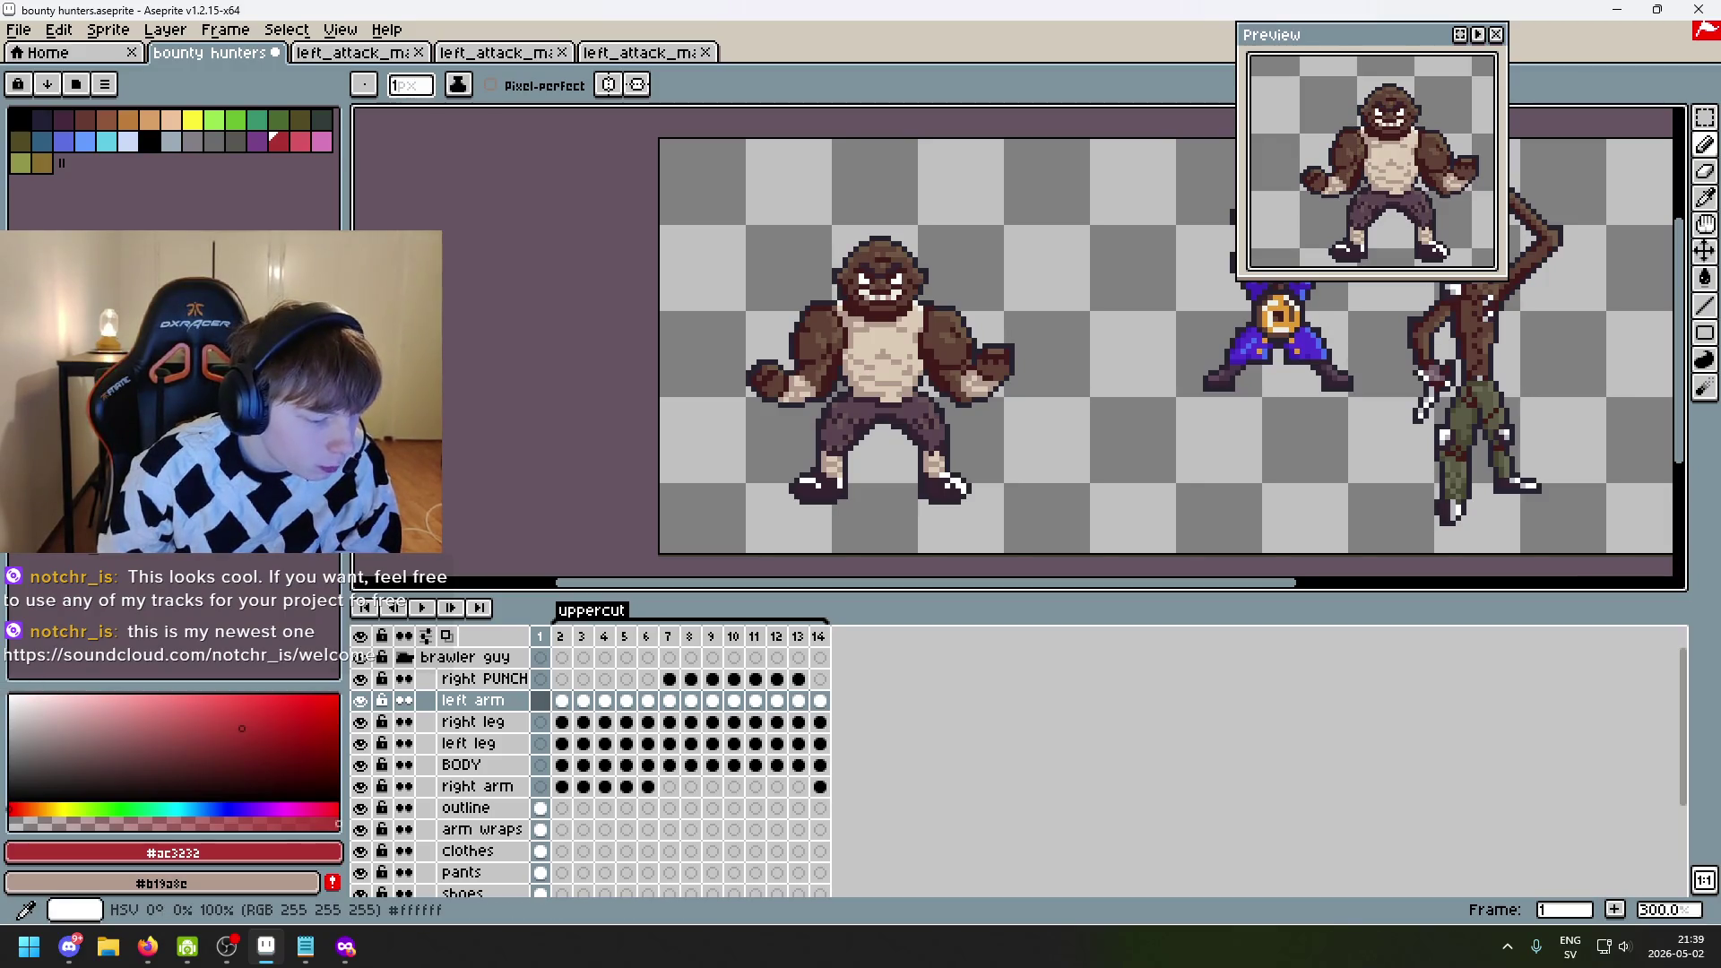
{"action": "key", "text": "alt+Tab"}
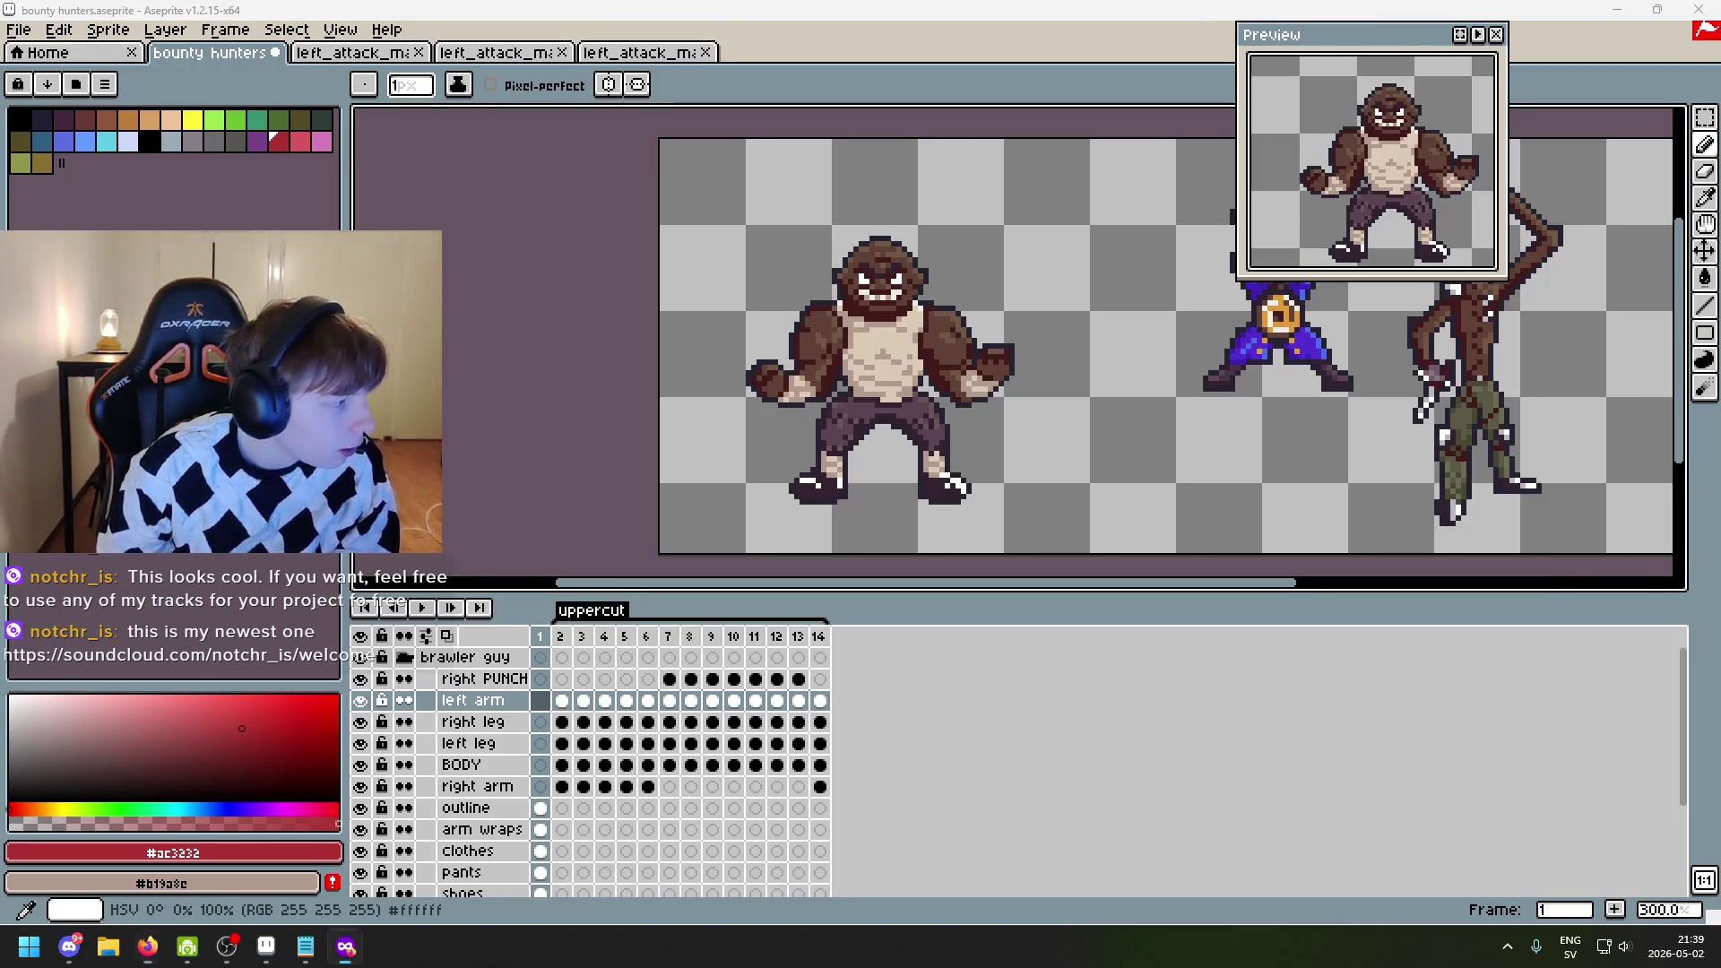
{"action": "mouse_move", "coordinate": [752, 179]}
{"action": "left_mouse_down"}
{"action": "mouse_move", "coordinate": [748, 8]}
{"action": "mouse_move", "coordinate": [682, 9]}
{"action": "left_mouse_up"}
- Accept SoundCloud's cookie notice and dismiss the sign-in prompt over the track
{"action": "left_click", "coordinate": [1287, 693]}
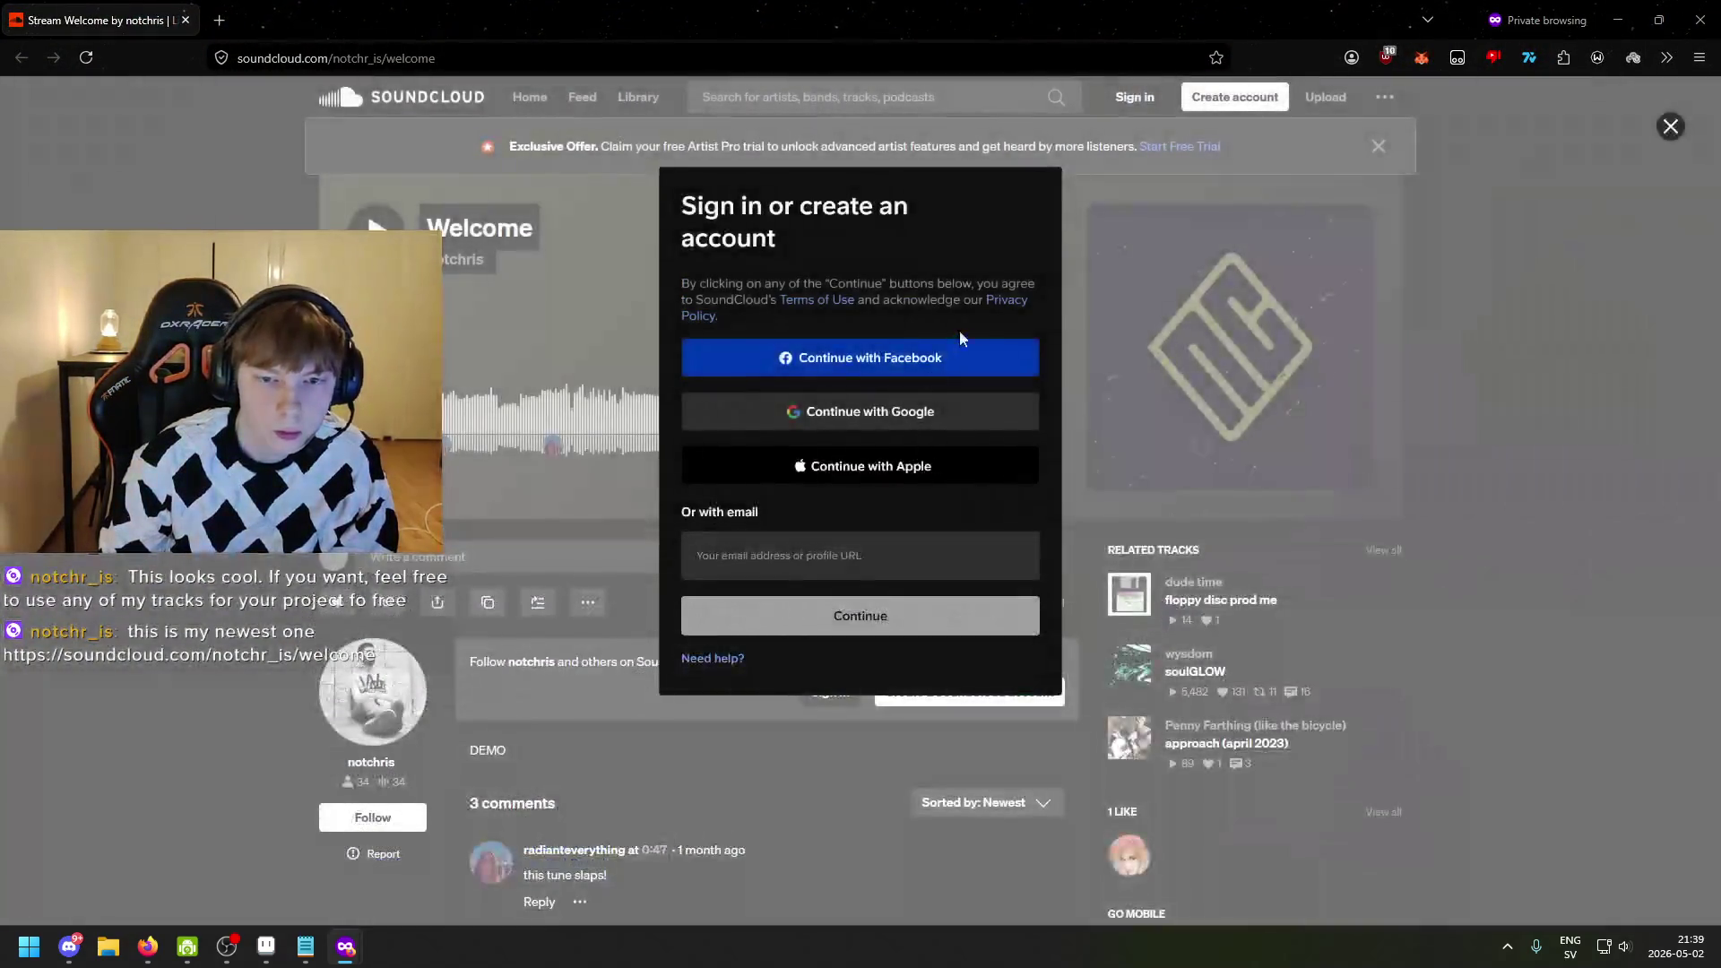
{"action": "left_click", "coordinate": [1670, 126]}
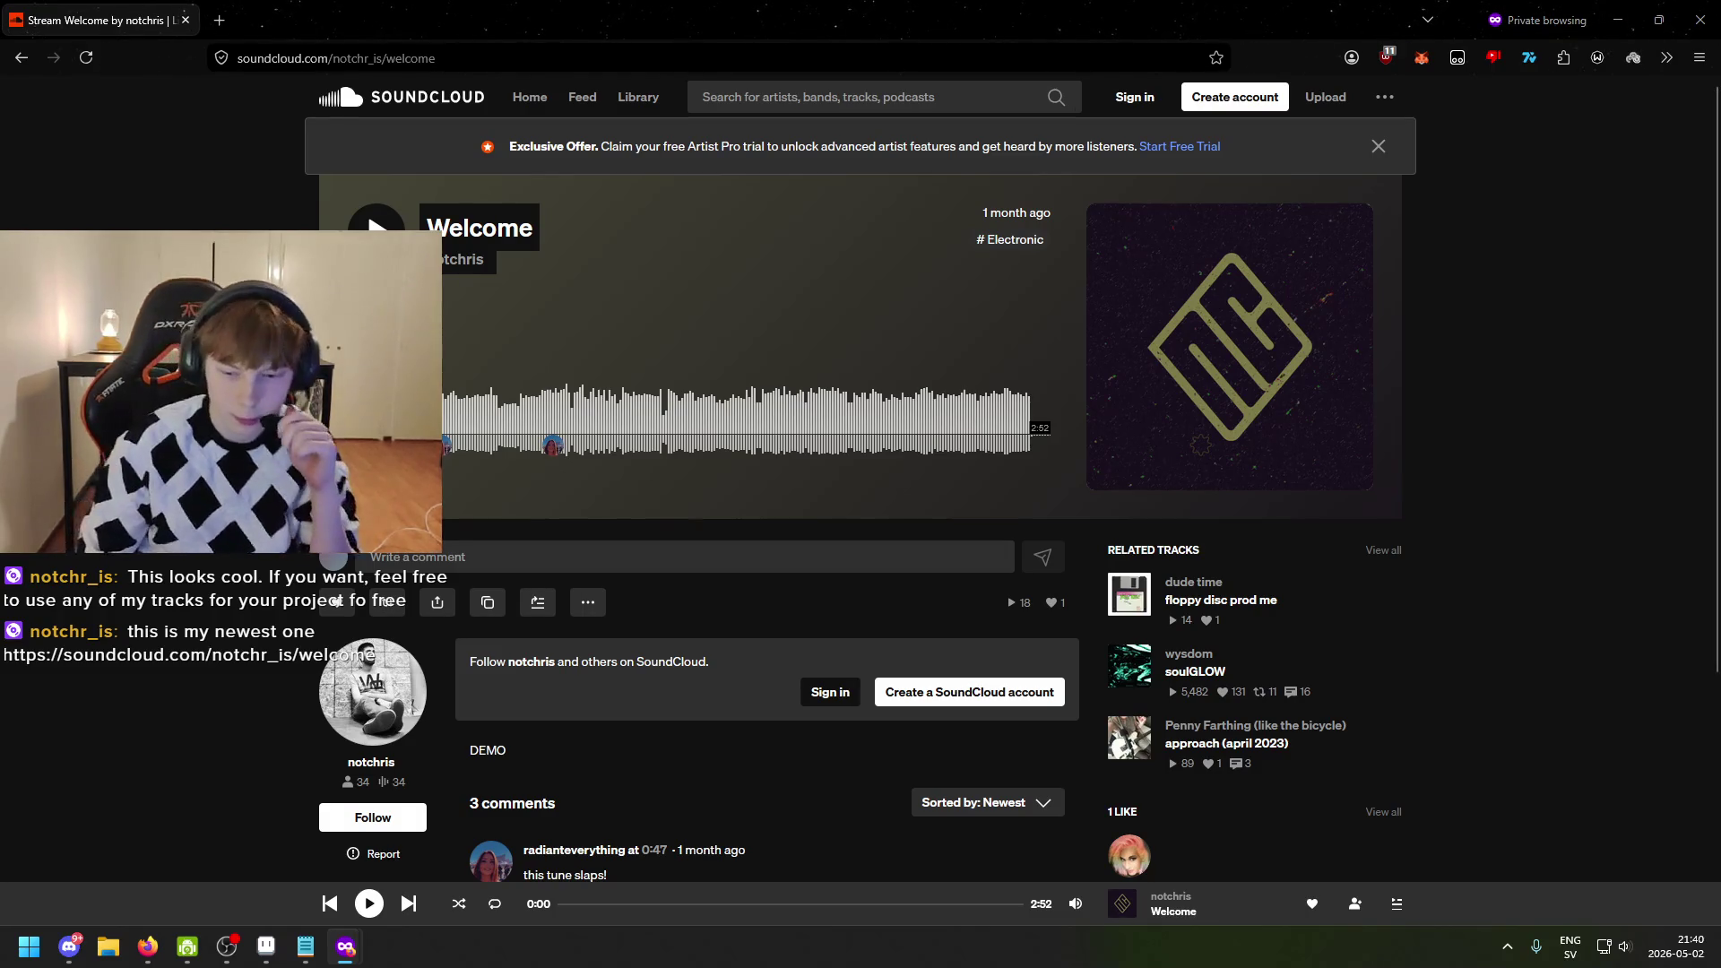
{"action": "mouse_move", "coordinate": [1075, 905]}
{"action": "key", "text": "XF86AudioLowerVolume"}
{"action": "key", "text": "XF86AudioLowerVolume"}
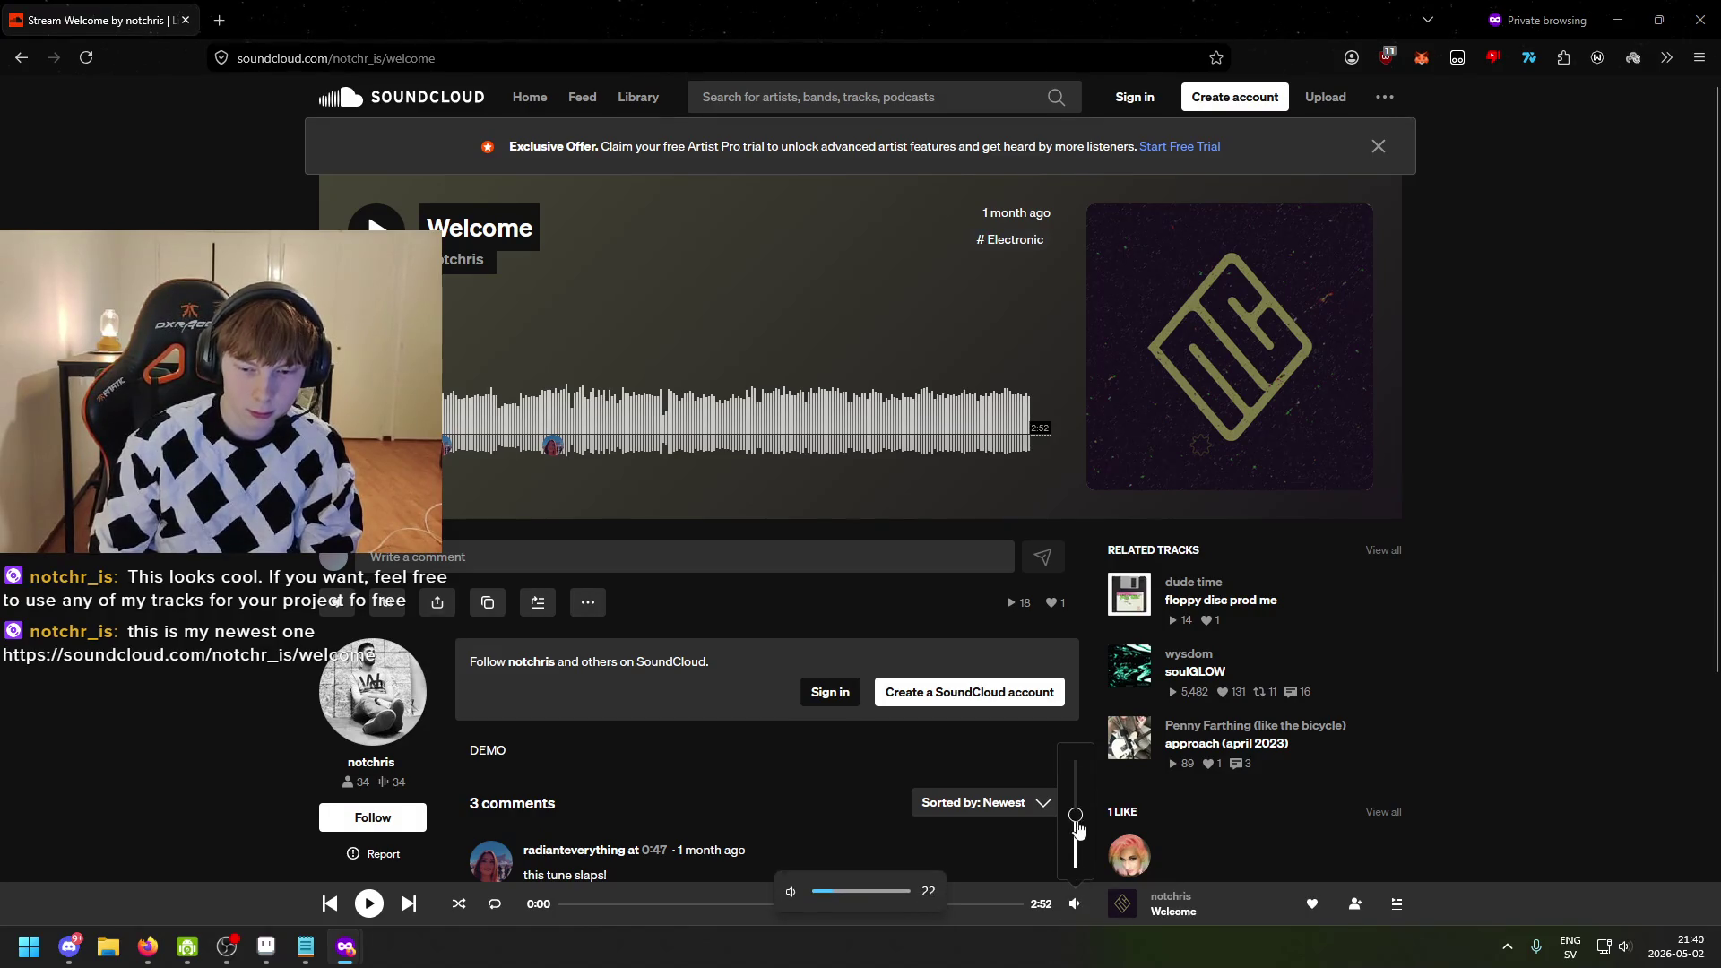
- Play the 'Welcome' track with its volume raised, then switch back to Aseprite
{"action": "left_click", "coordinate": [370, 904]}
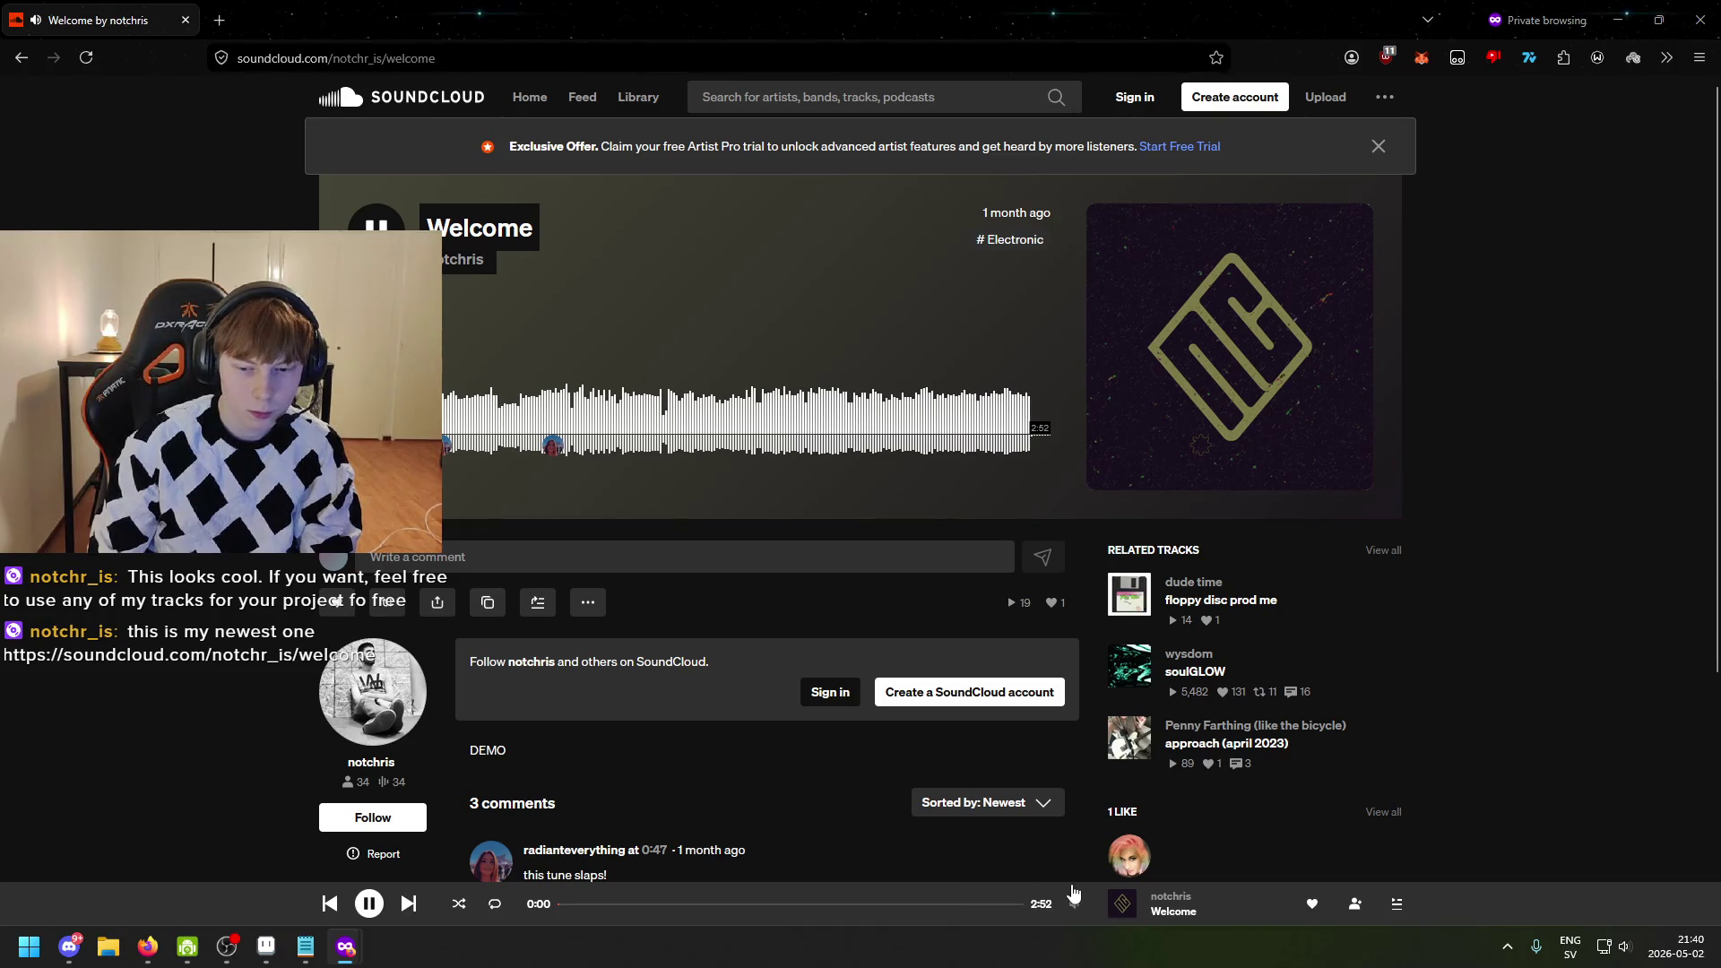
{"action": "mouse_move", "coordinate": [1079, 909]}
{"action": "left_click_drag", "start_coordinate": [1079, 874], "coordinate": [1080, 795]}
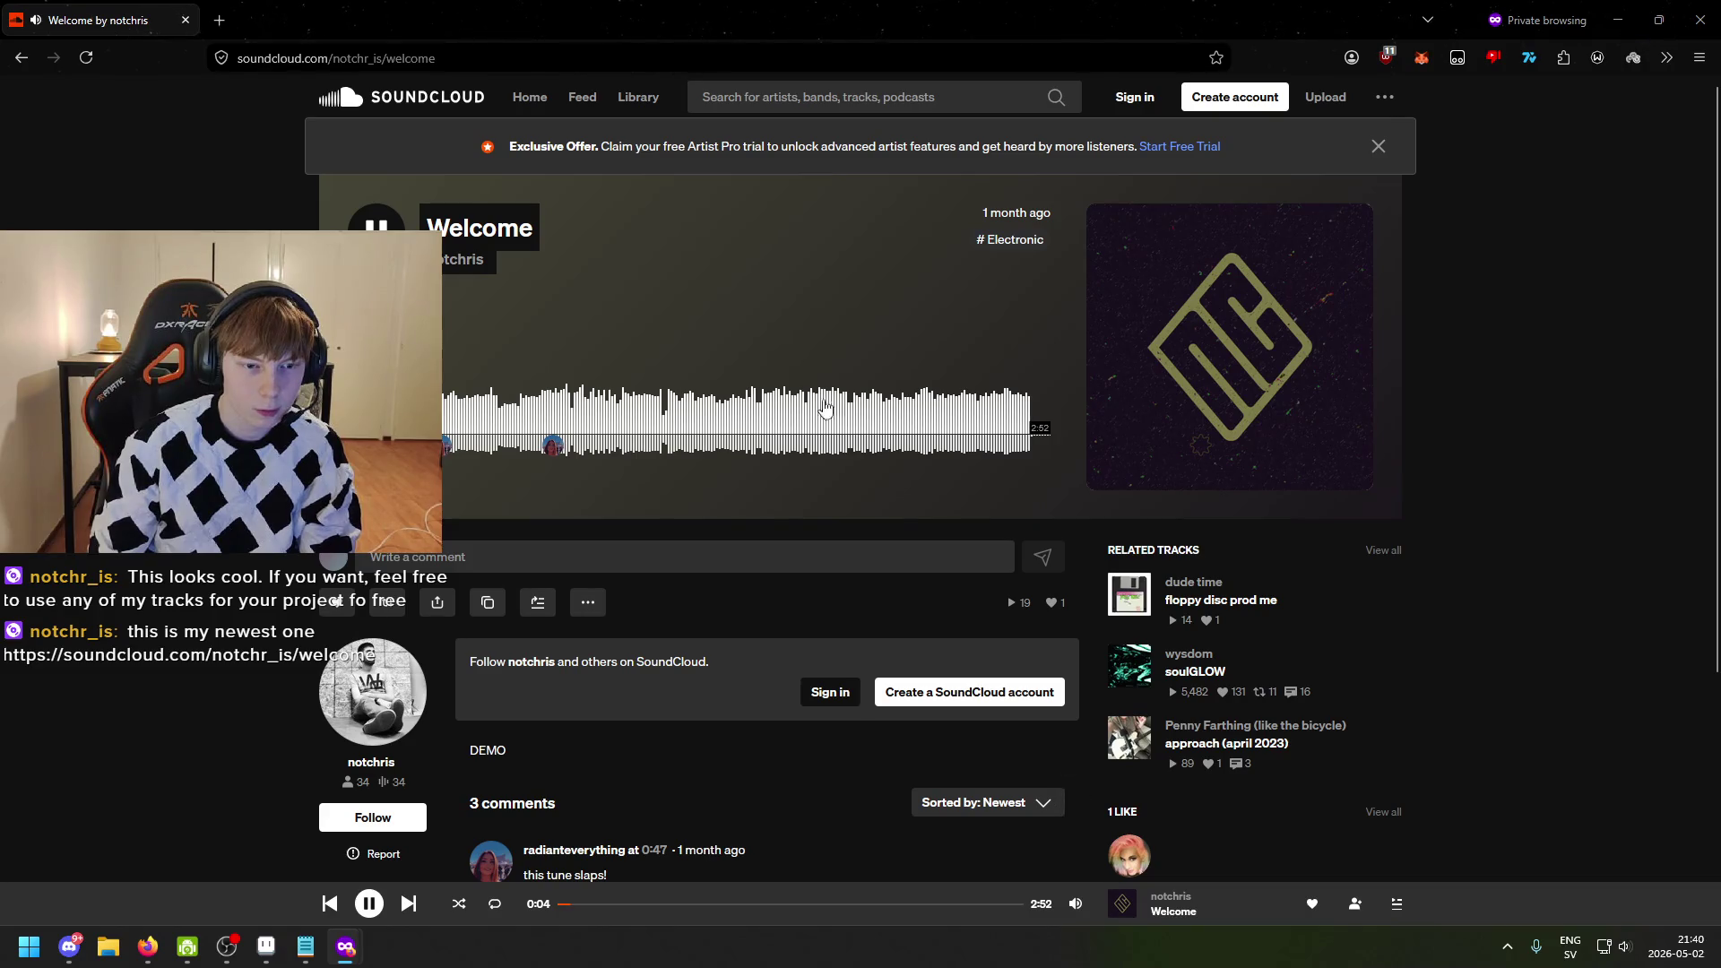
{"action": "key", "text": "alt+Tab"}
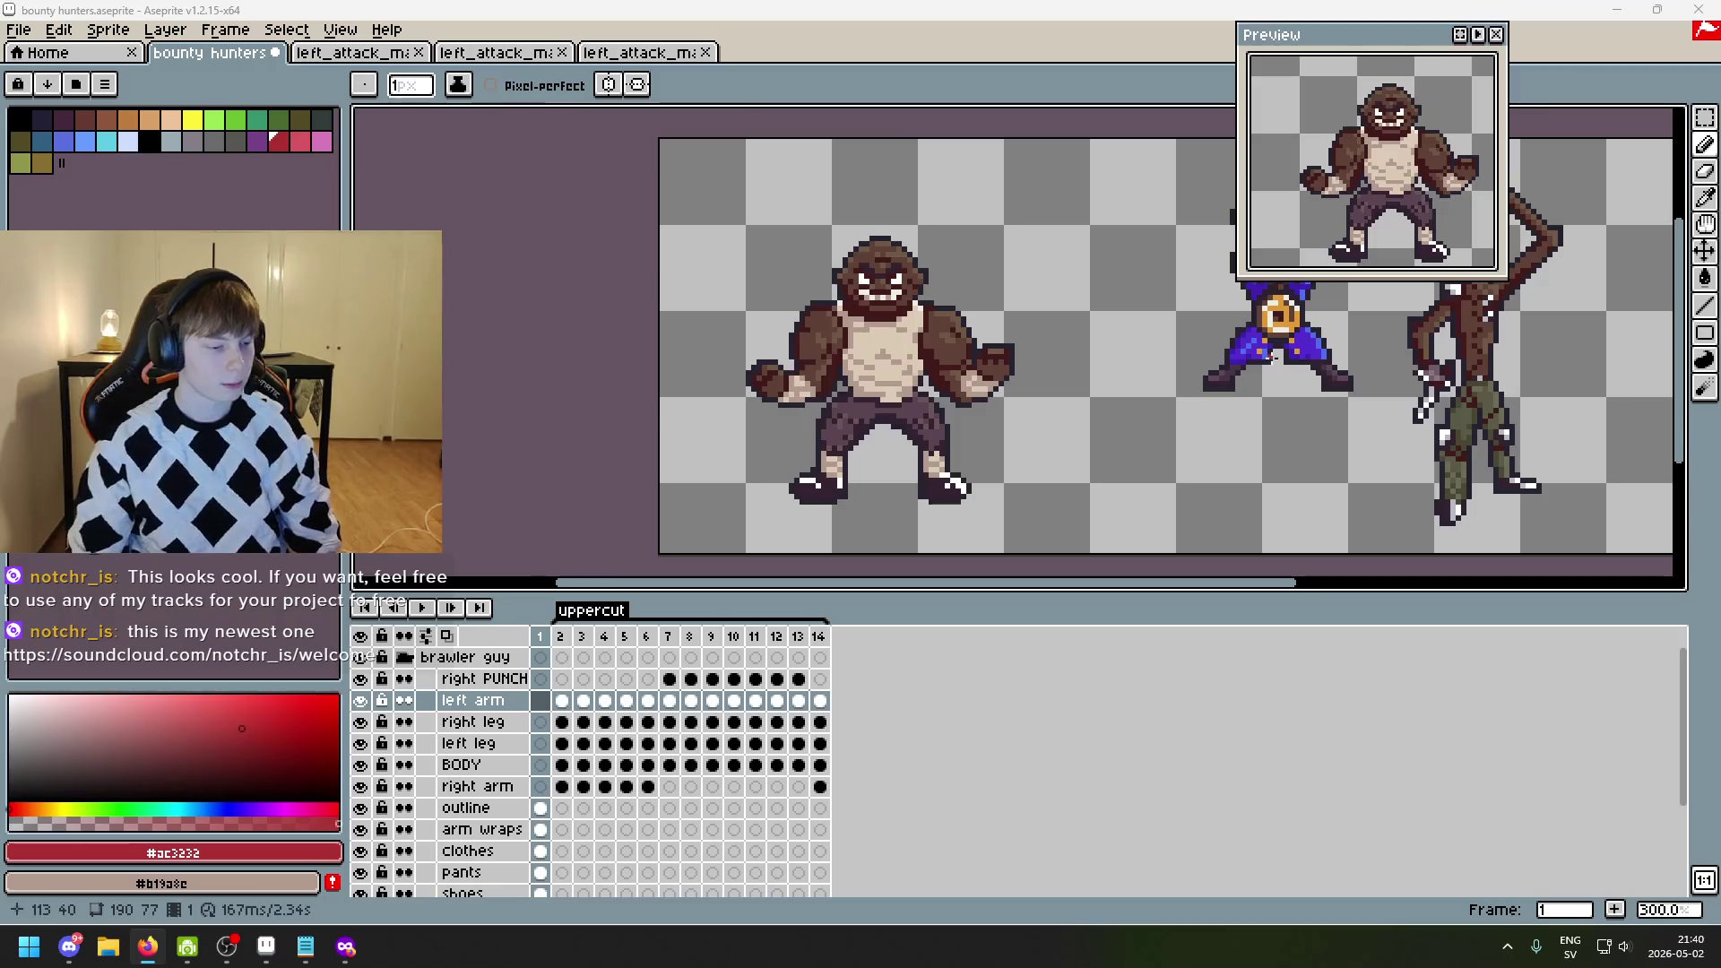
{"action": "scroll", "coordinate": [1168, 411], "scroll_direction": "up", "scroll_amount": 1}
{"action": "mouse_move", "coordinate": [1168, 412]}
{"action": "left_mouse_down"}
{"action": "mouse_move", "coordinate": [860, 400]}
{"action": "mouse_move", "coordinate": [1084, 454]}
{"action": "mouse_move", "coordinate": [976, 430]}
{"action": "mouse_move", "coordinate": [995, 417]}
{"action": "mouse_move", "coordinate": [957, 476]}
{"action": "mouse_move", "coordinate": [691, 394]}
{"action": "mouse_move", "coordinate": [875, 427]}
{"action": "left_mouse_up"}
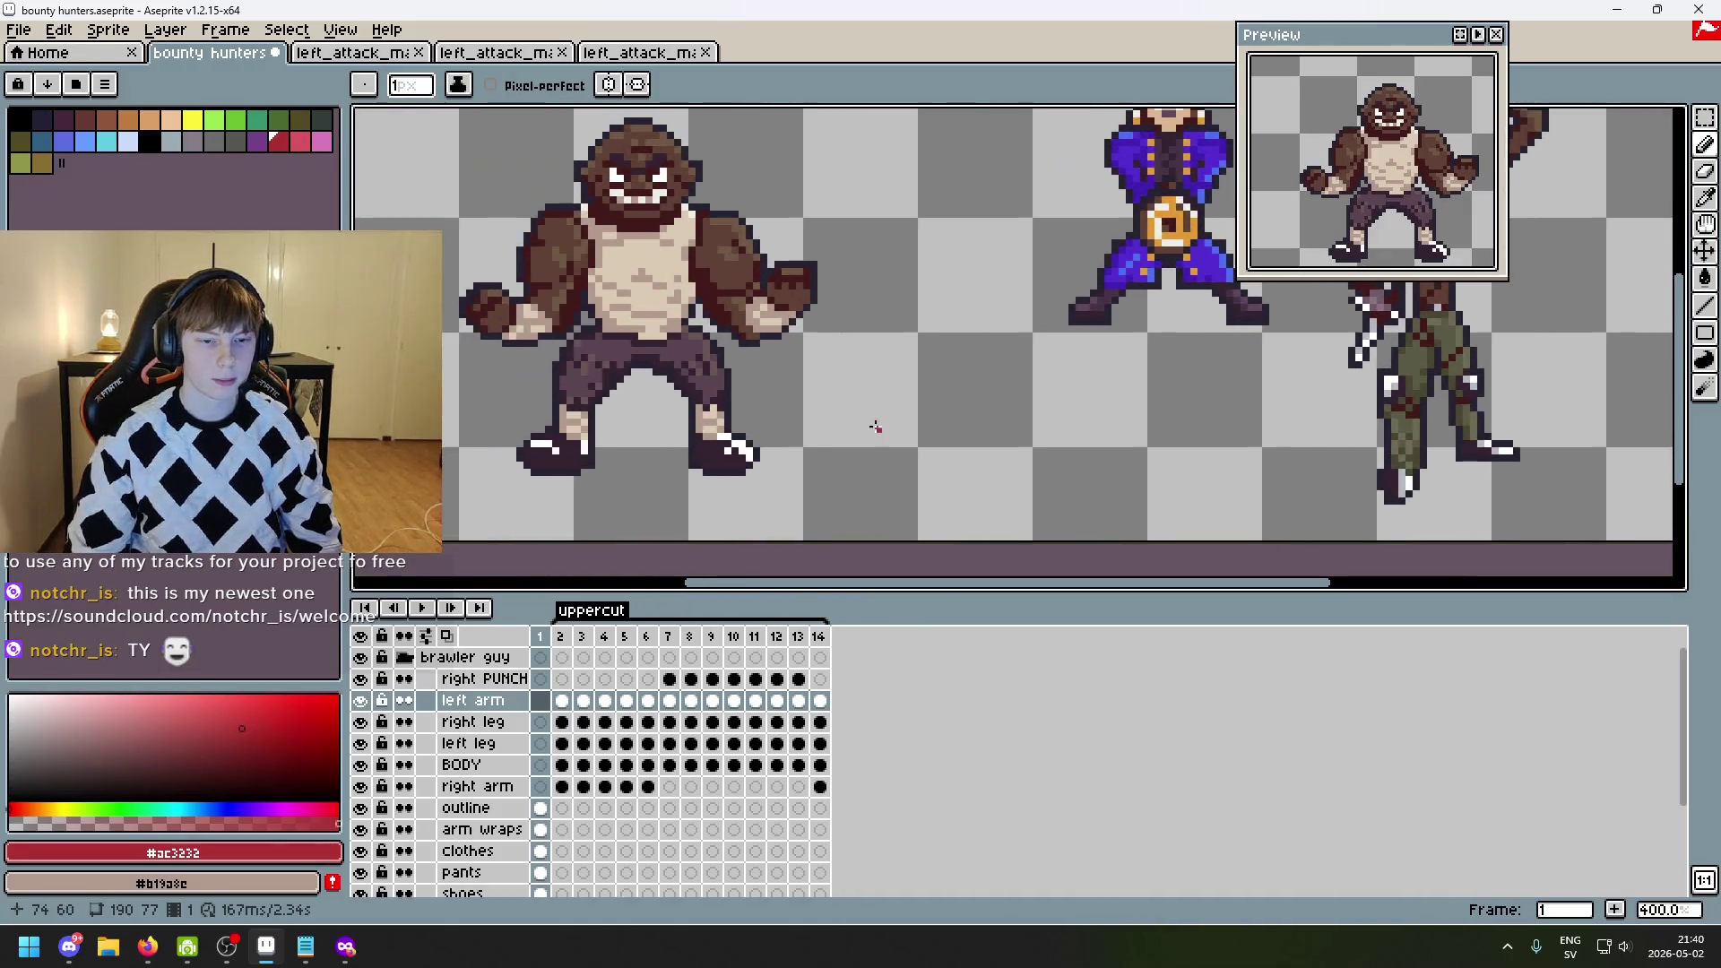
{"action": "mouse_move", "coordinate": [346, 946]}
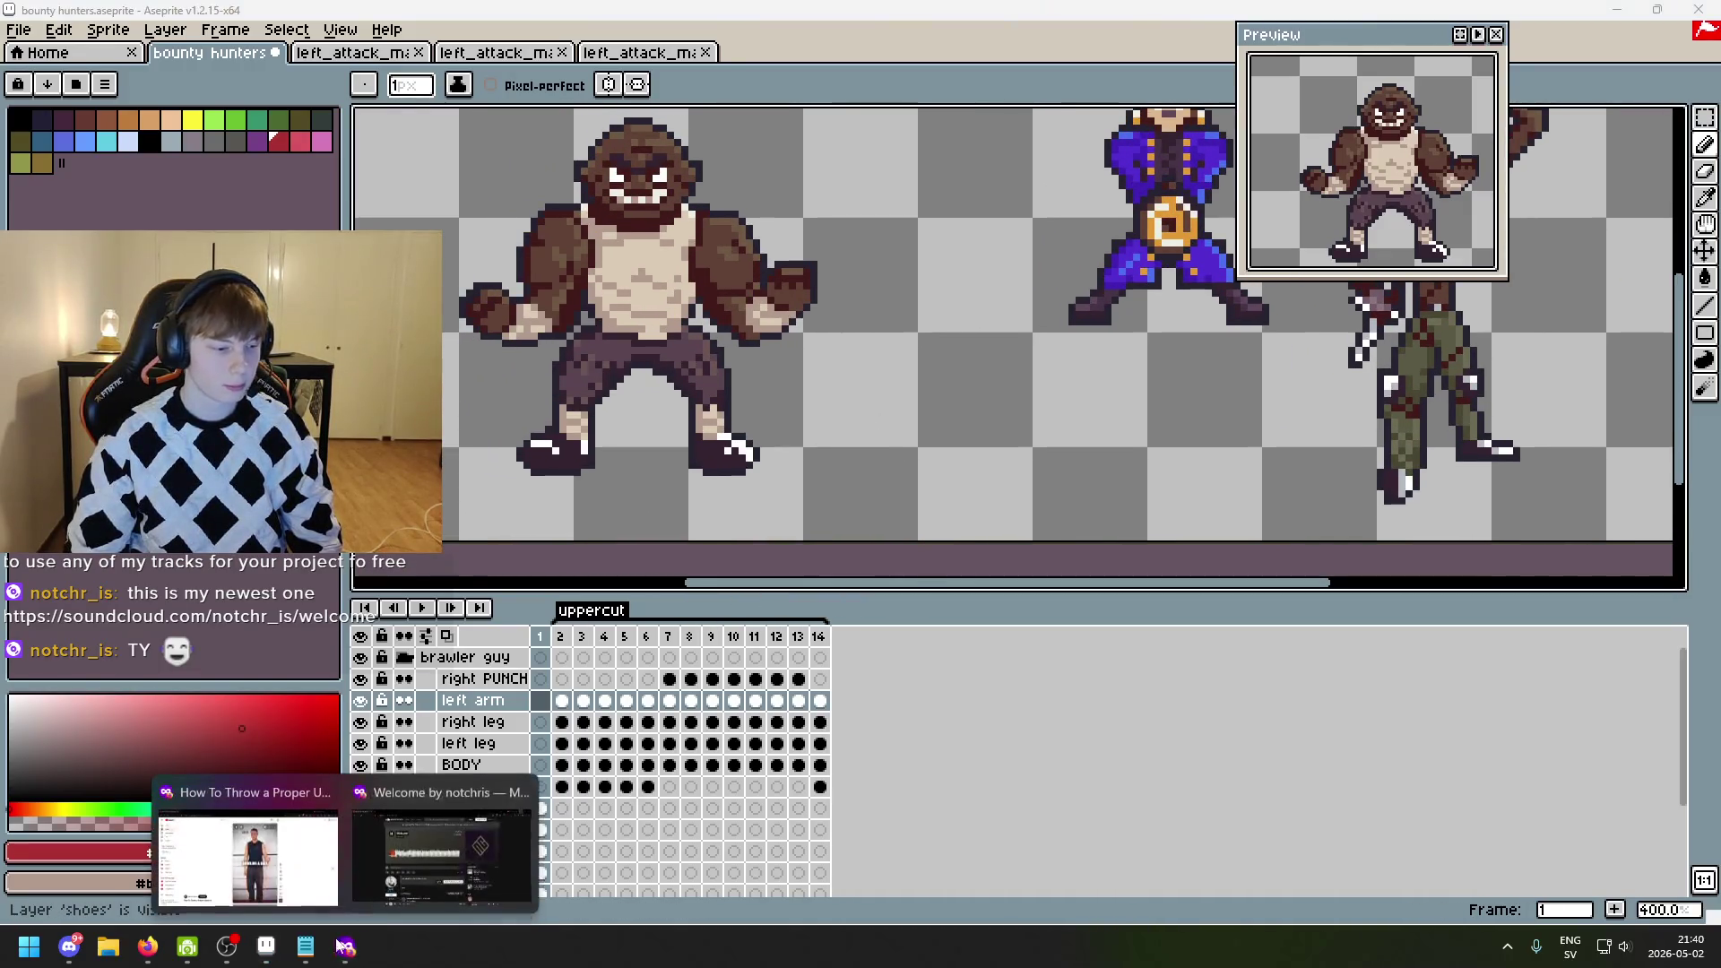
{"action": "left_click", "coordinate": [429, 879]}
{"action": "key", "text": "alt+Tab"}
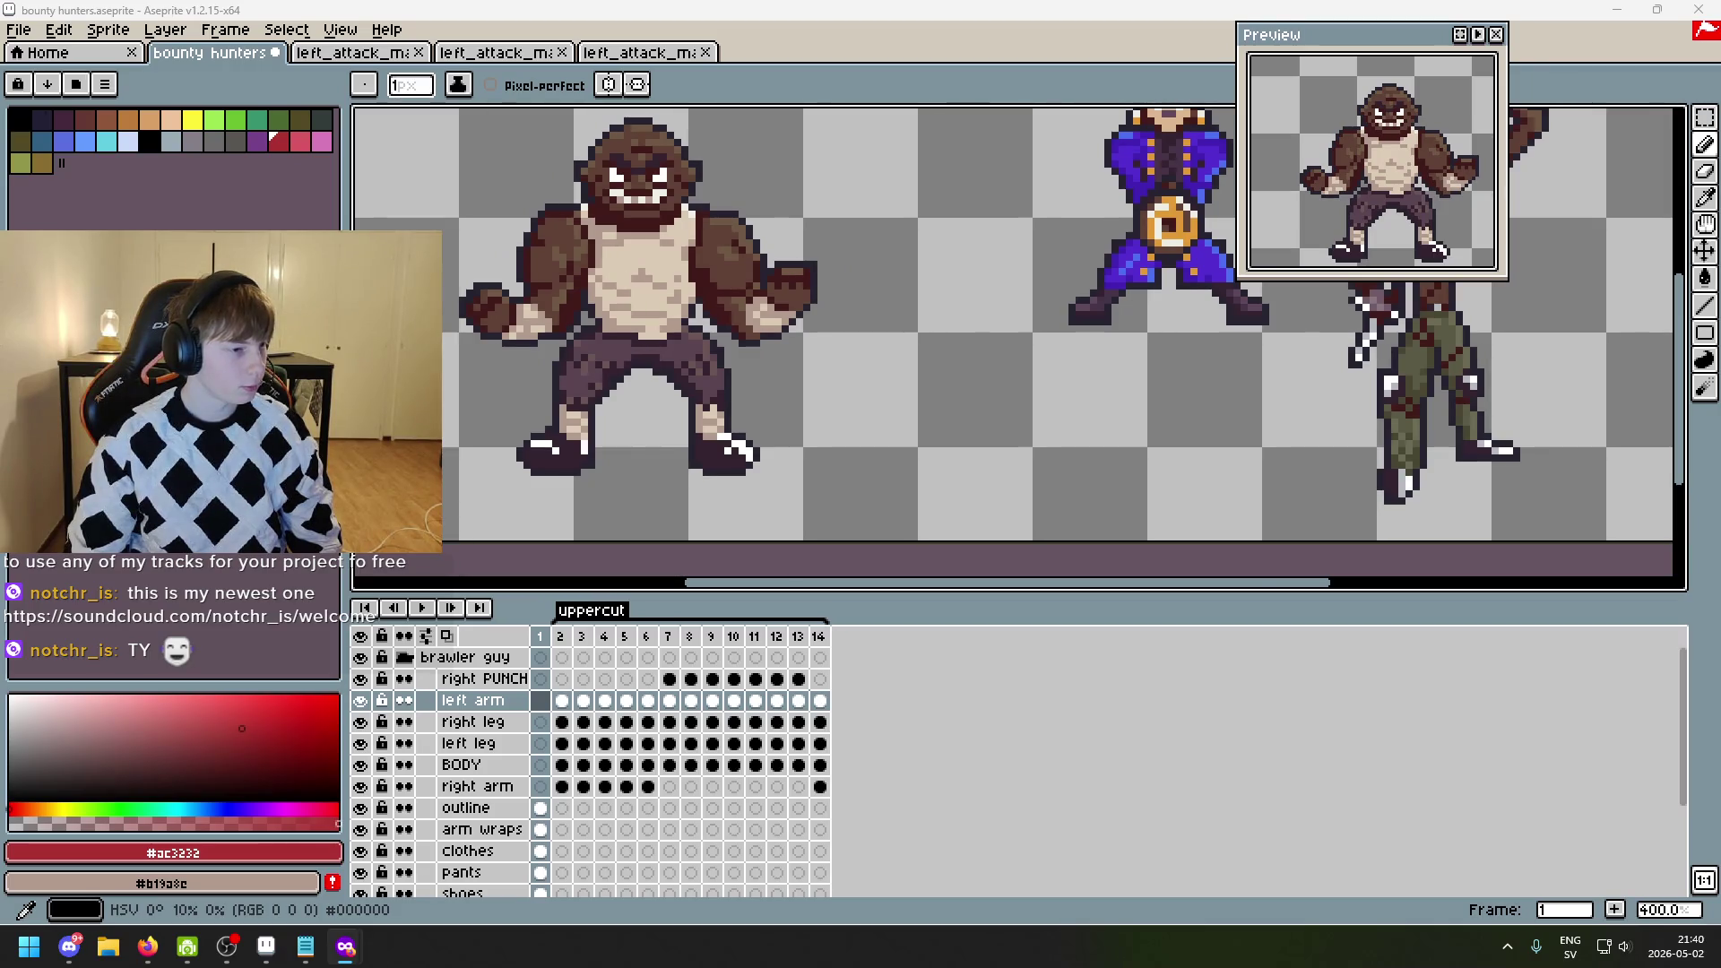
{"action": "scroll", "coordinate": [971, 338], "scroll_direction": "down", "scroll_amount": 1}
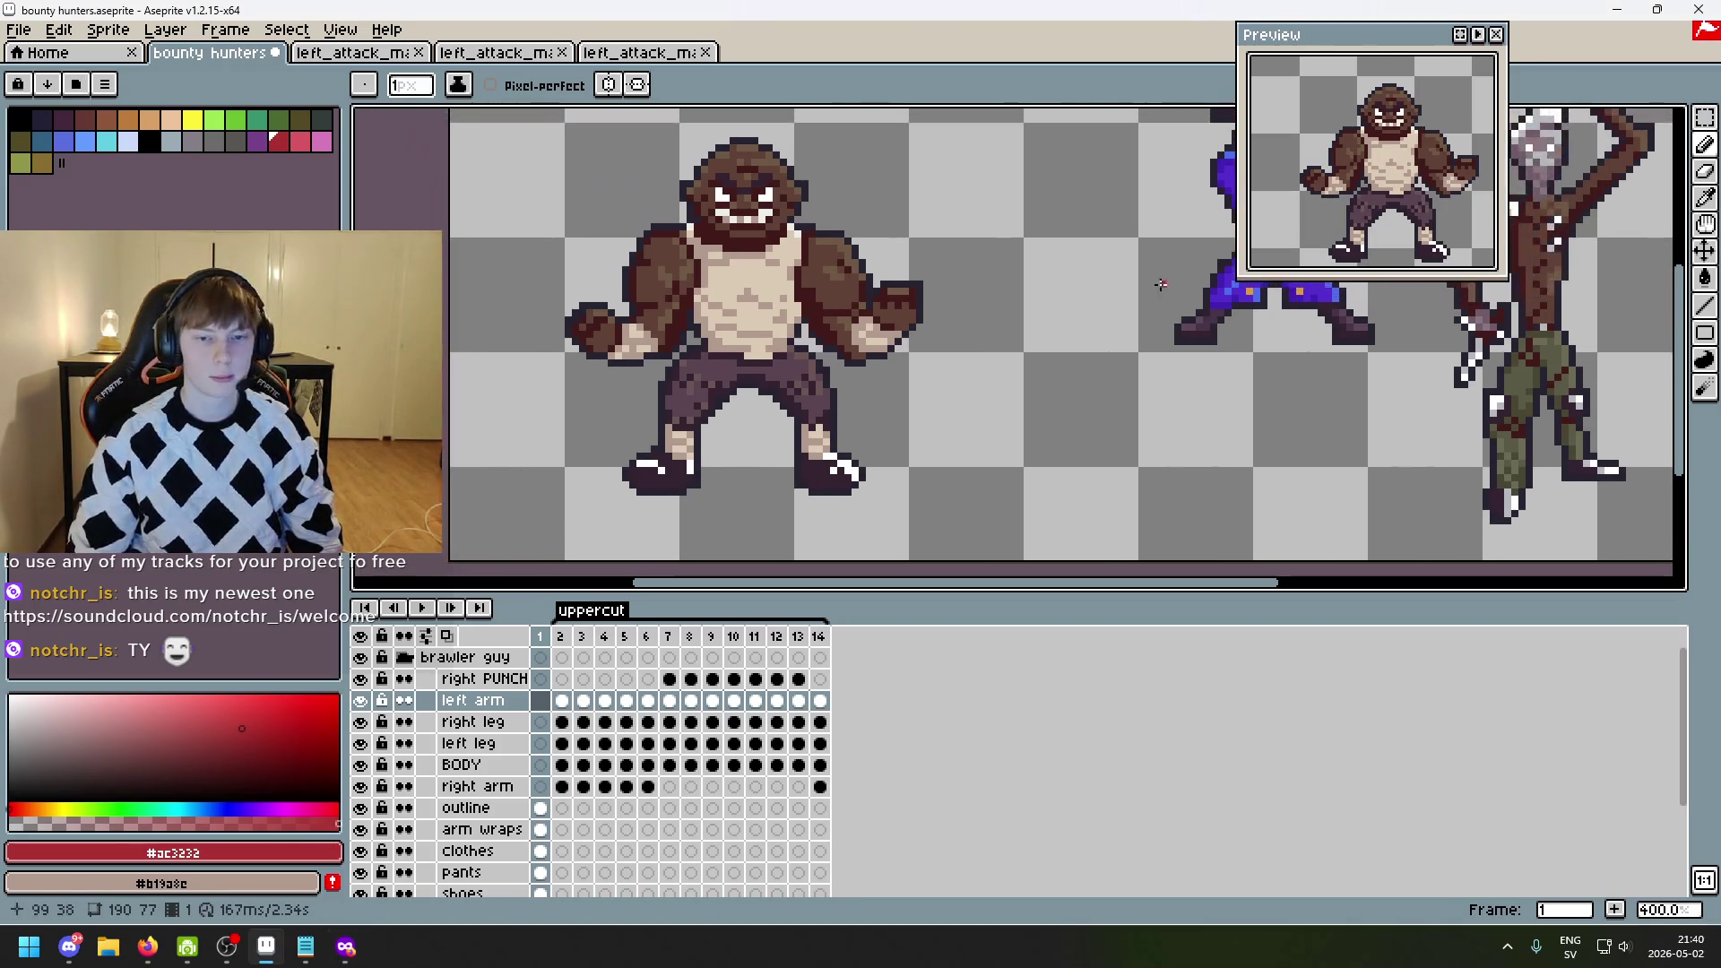
{"action": "scroll", "coordinate": [1141, 377], "scroll_direction": "left", "scroll_amount": 3}
{"action": "scroll", "coordinate": [1045, 365], "scroll_direction": "right", "scroll_amount": 3}
{"action": "scroll", "coordinate": [986, 340], "scroll_direction": "down", "scroll_amount": 1}
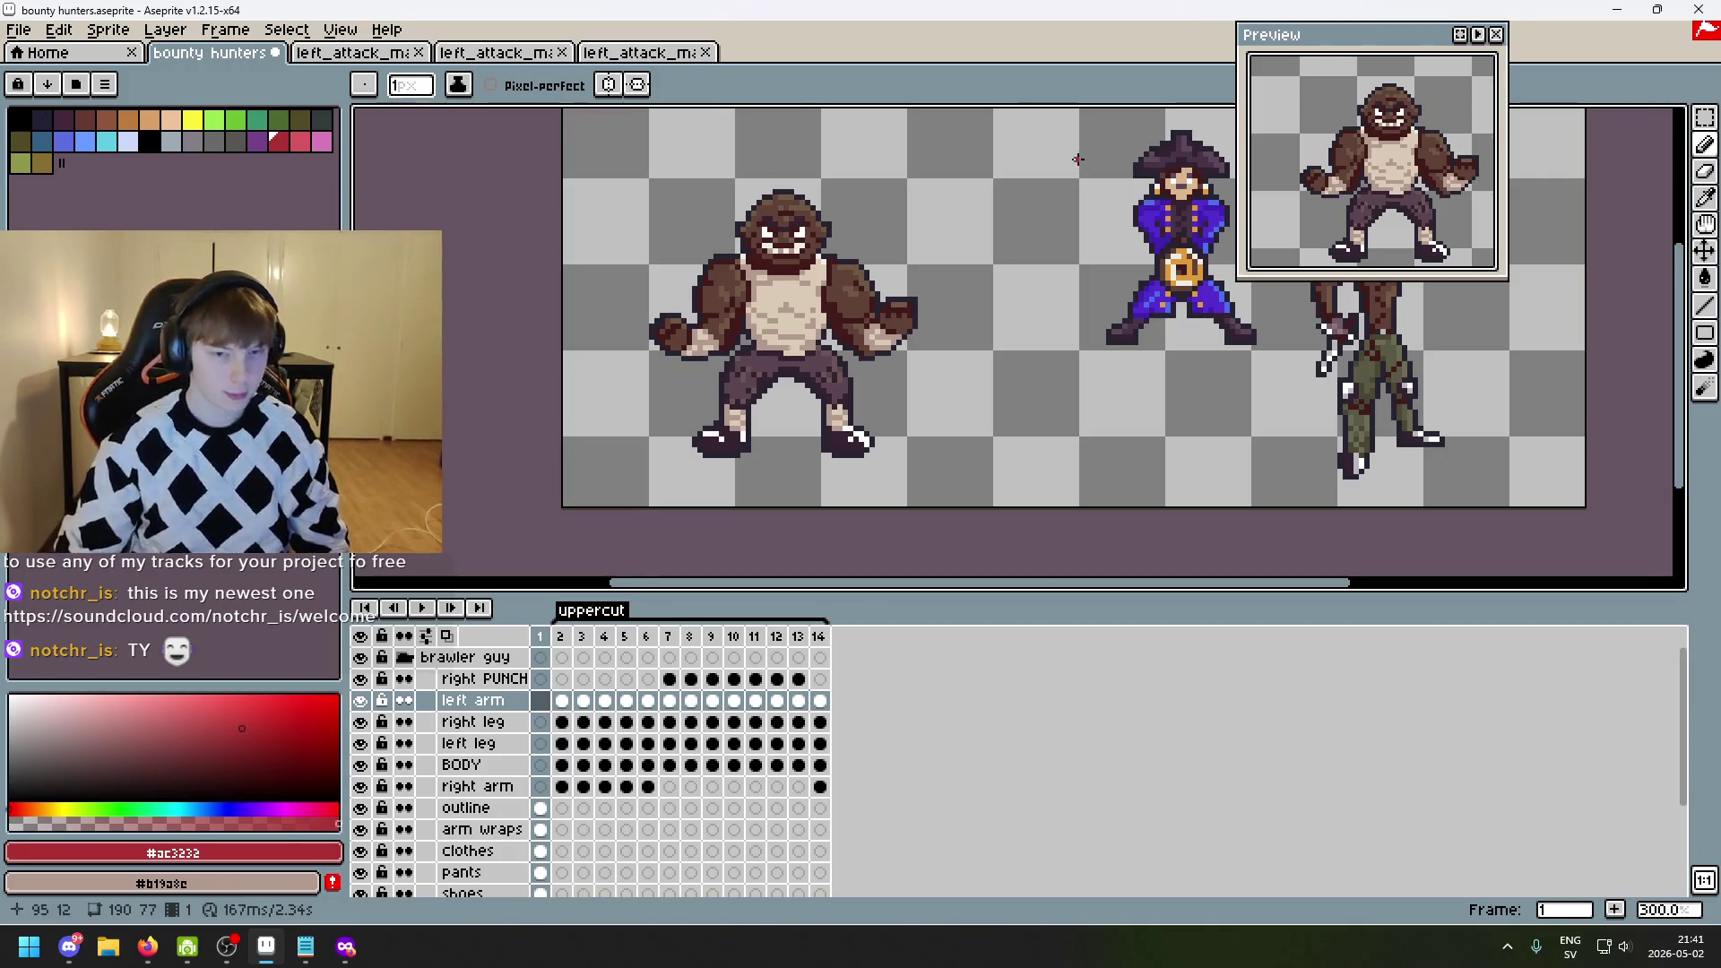
{"action": "scroll", "coordinate": [941, 336], "scroll_direction": "up", "scroll_amount": 1}
{"action": "scroll", "coordinate": [914, 367], "scroll_direction": "left", "scroll_amount": 2}
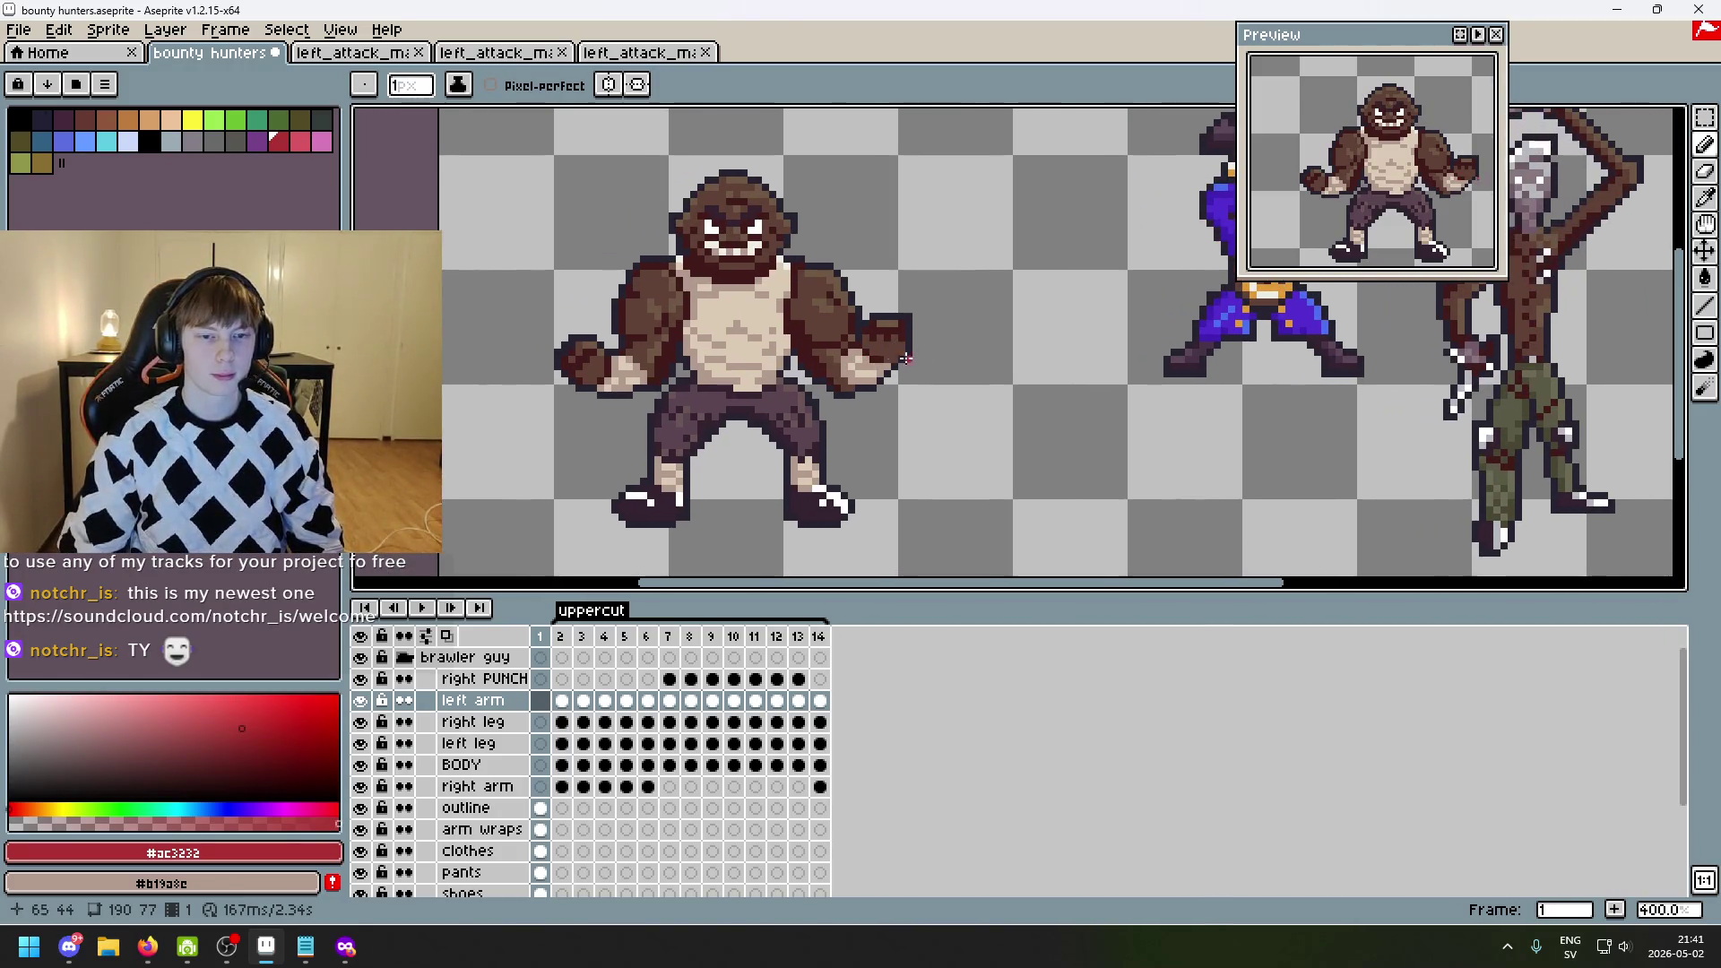
- Step through uppercut frames 1–14 and settle on frame 6 with the blockout figure centred
{"action": "key", "text": "Right"}
{"action": "key", "text": "Right"}
{"action": "key", "text": "Right"}
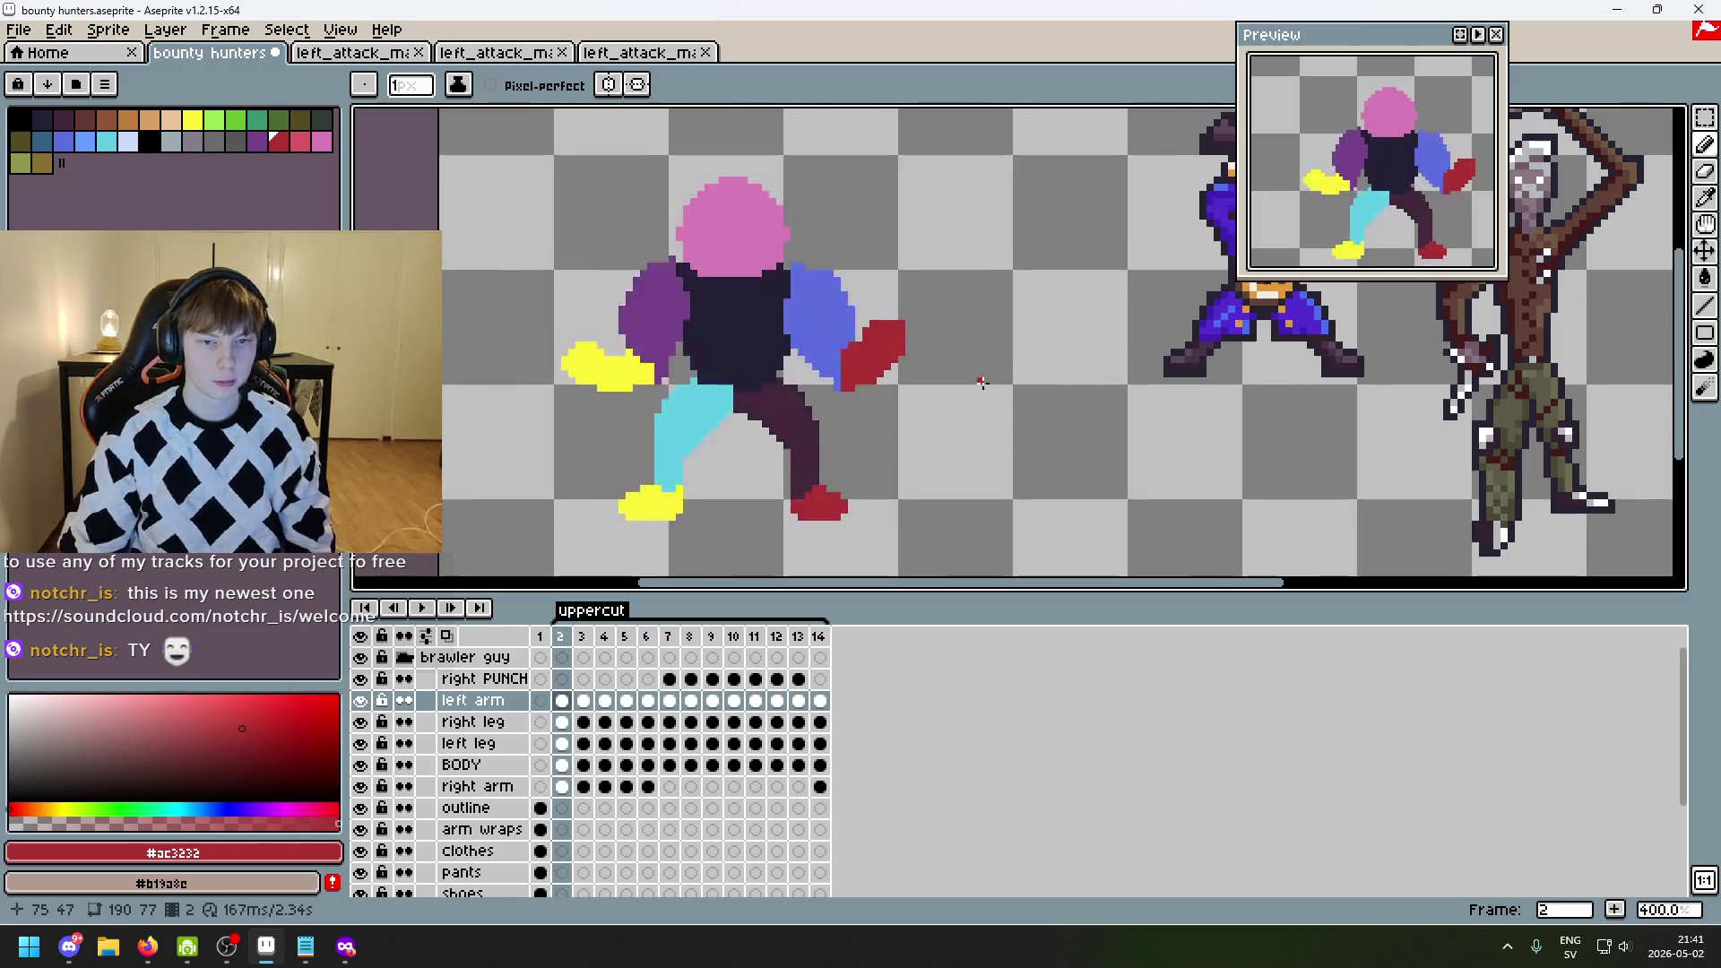
{"action": "key", "text": "Right"}
{"action": "key", "text": "Right"}
{"action": "key", "text": "Right"}
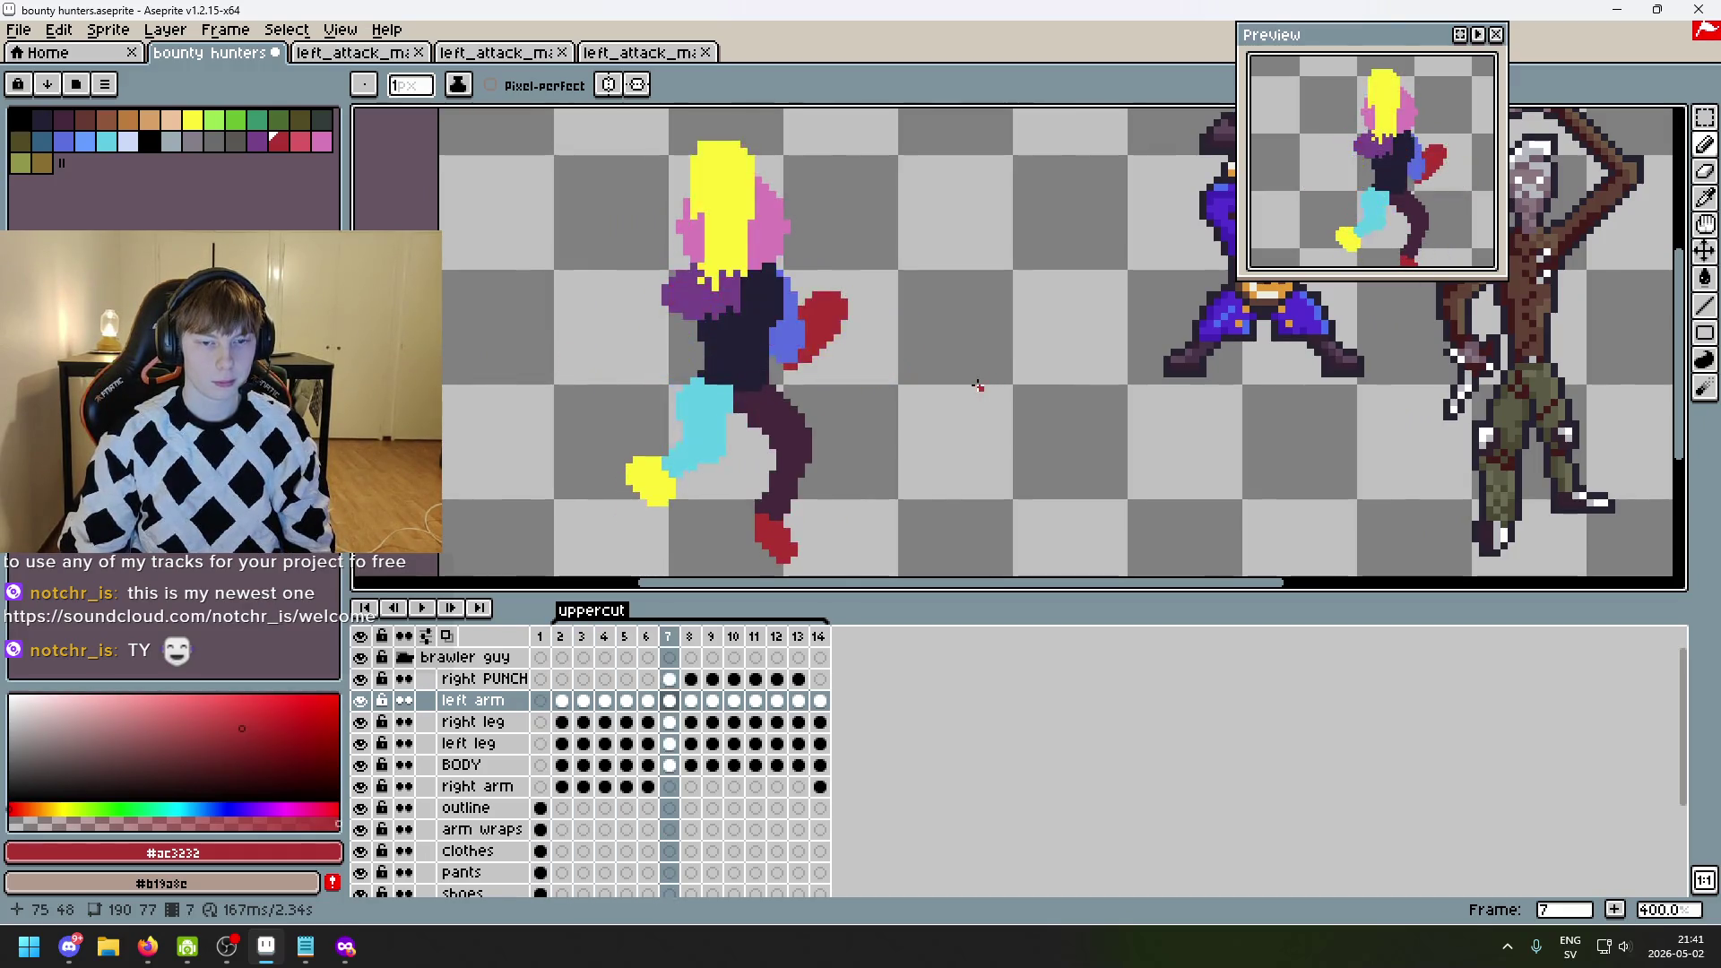
{"action": "key", "text": "Right"}
{"action": "key", "text": "Right"}
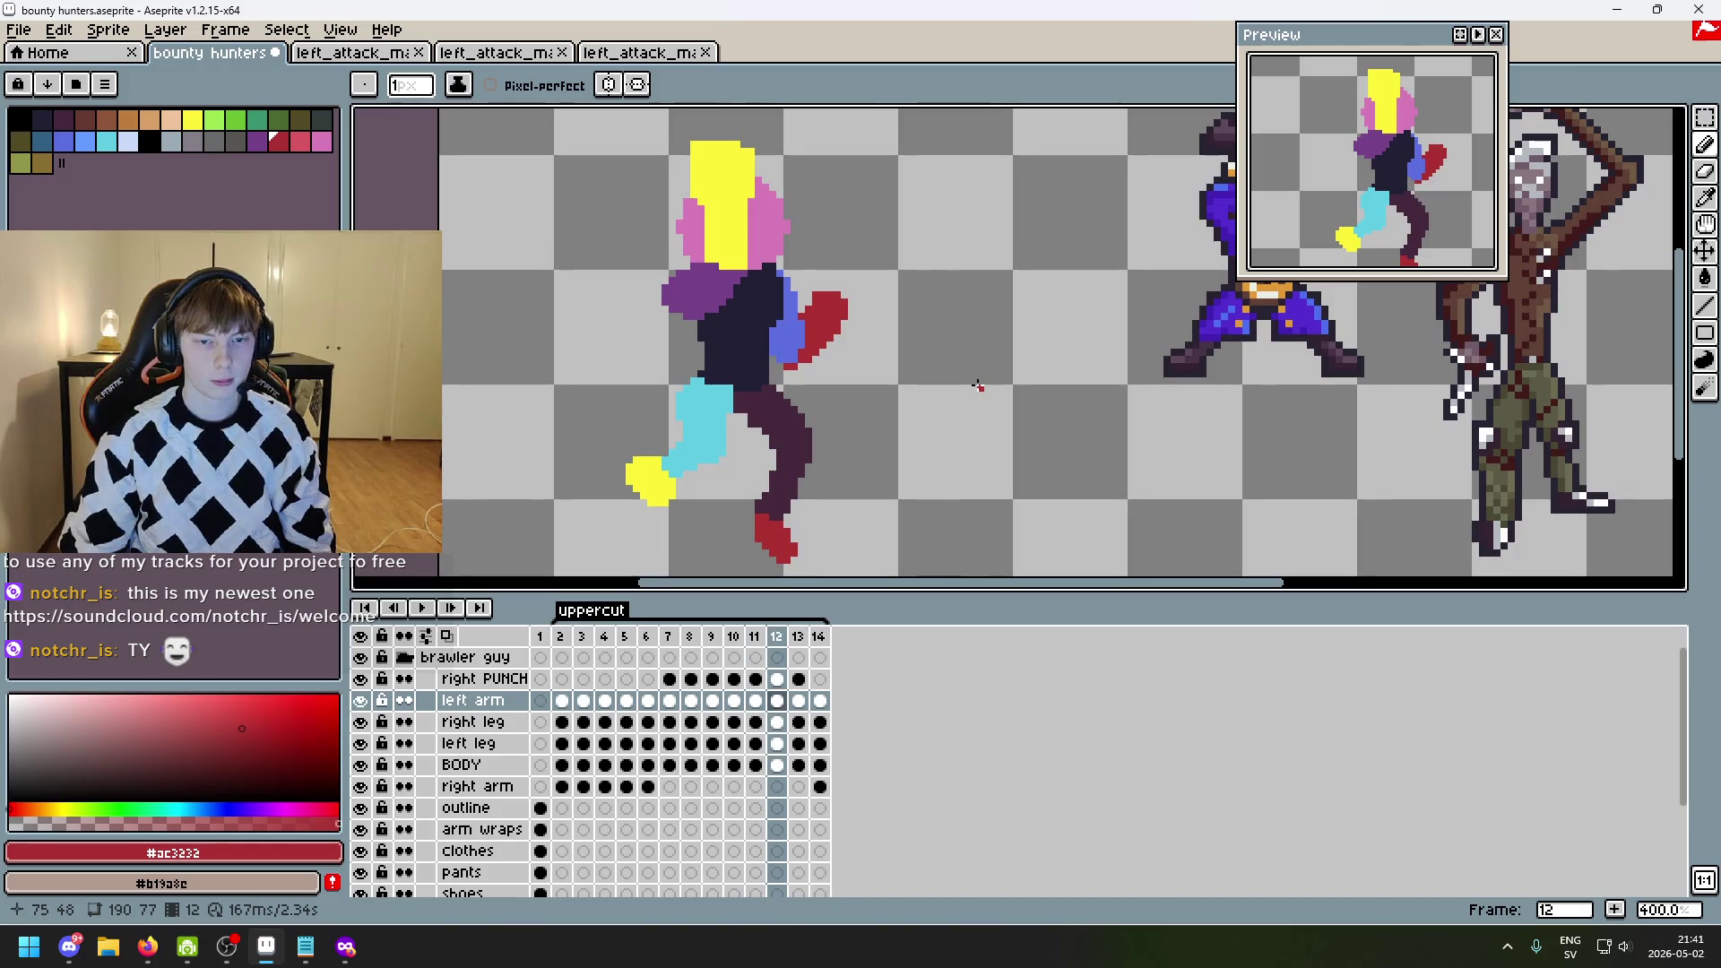
{"action": "key", "text": "Right"}
{"action": "key", "text": "Right"}
{"action": "key", "text": "Left"}
{"action": "key", "text": "Left"}
{"action": "key", "text": "Left"}
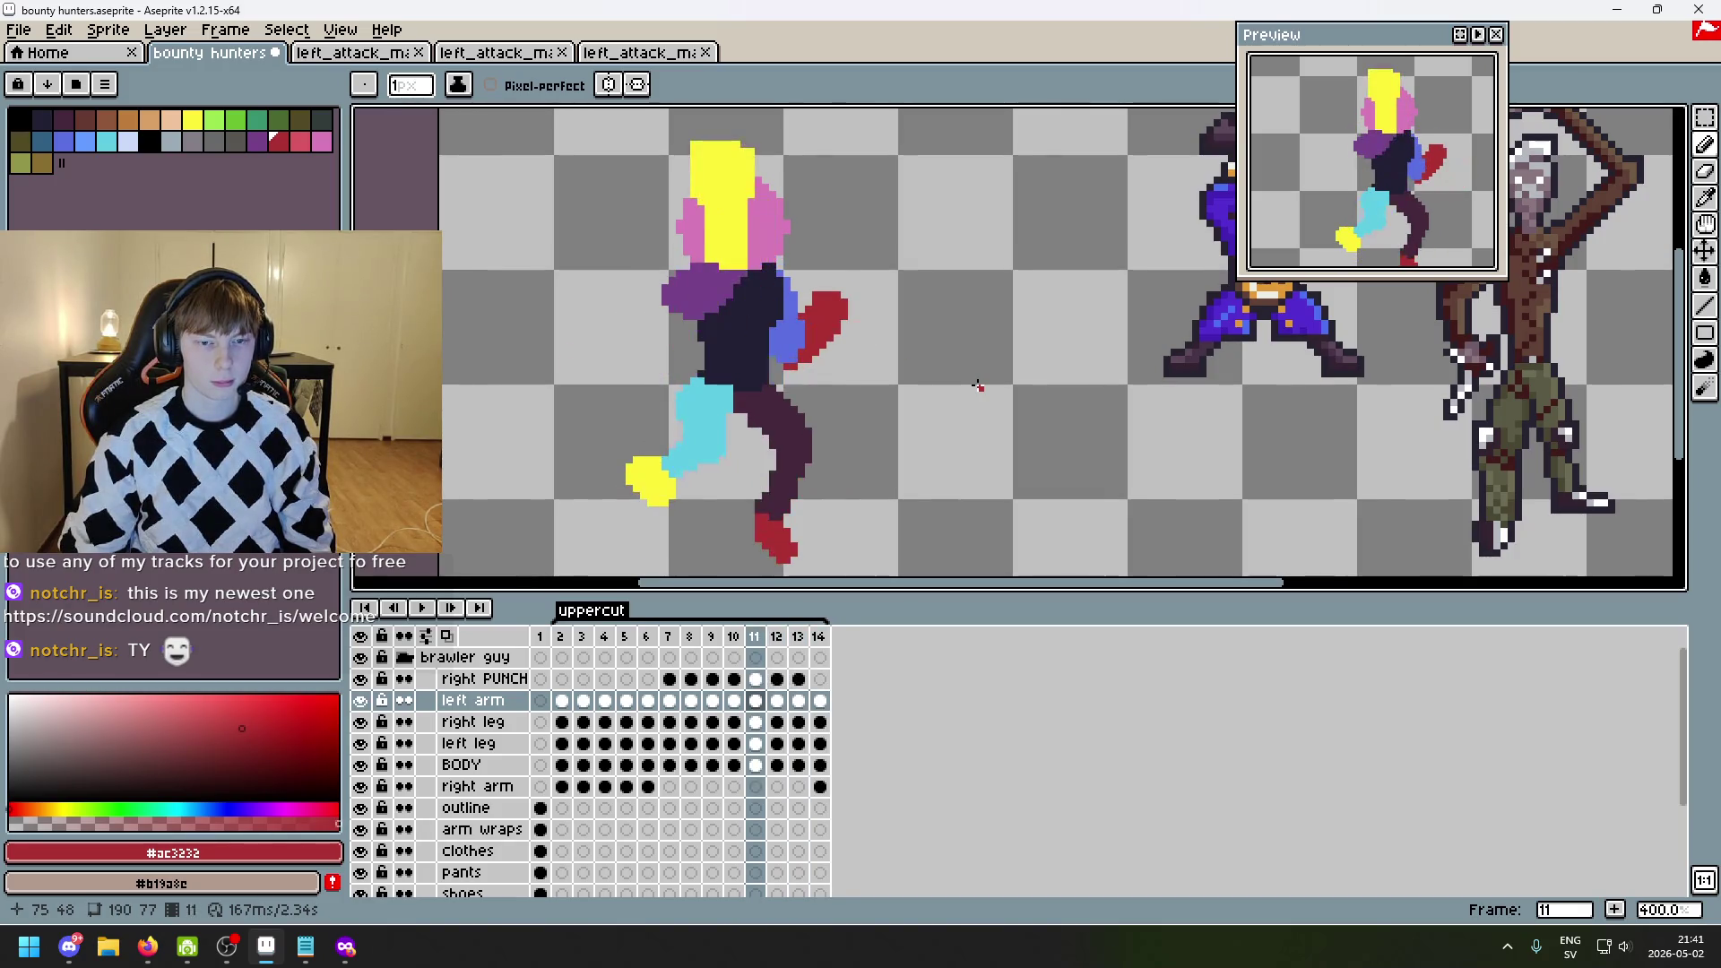
{"action": "key", "text": "Left"}
{"action": "key", "text": "Left"}
{"action": "key", "text": "Left"}
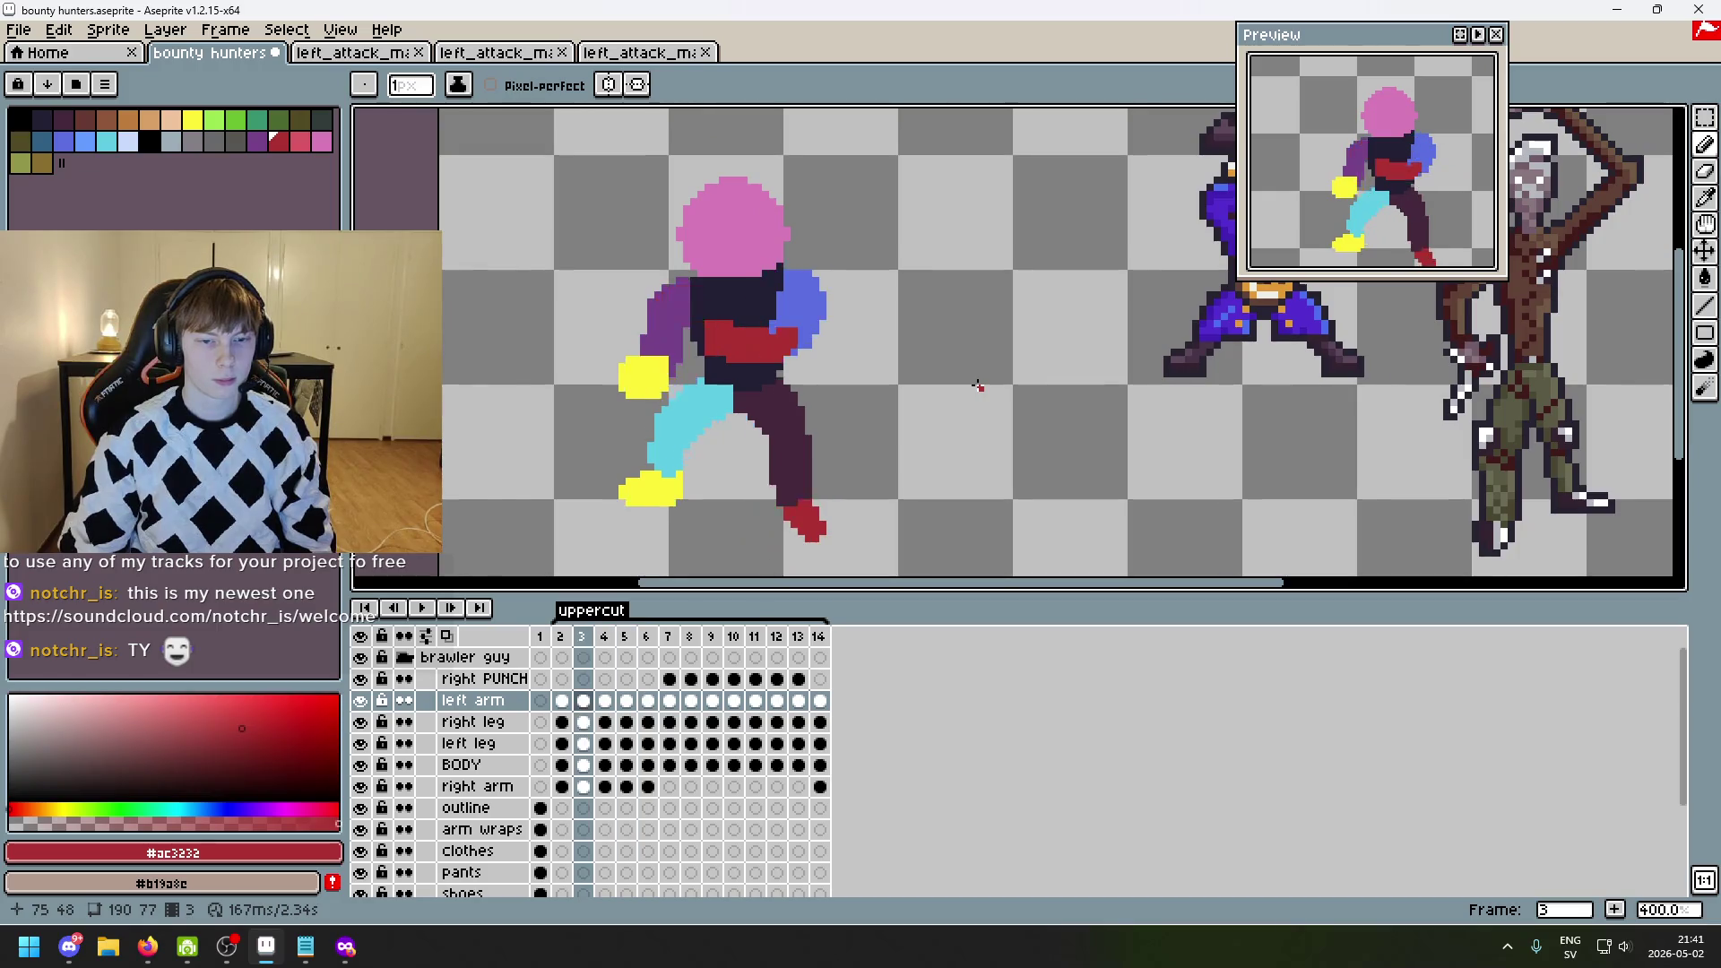
{"action": "key", "text": "Right"}
{"action": "key", "text": "Right"}
{"action": "key", "text": "Right"}
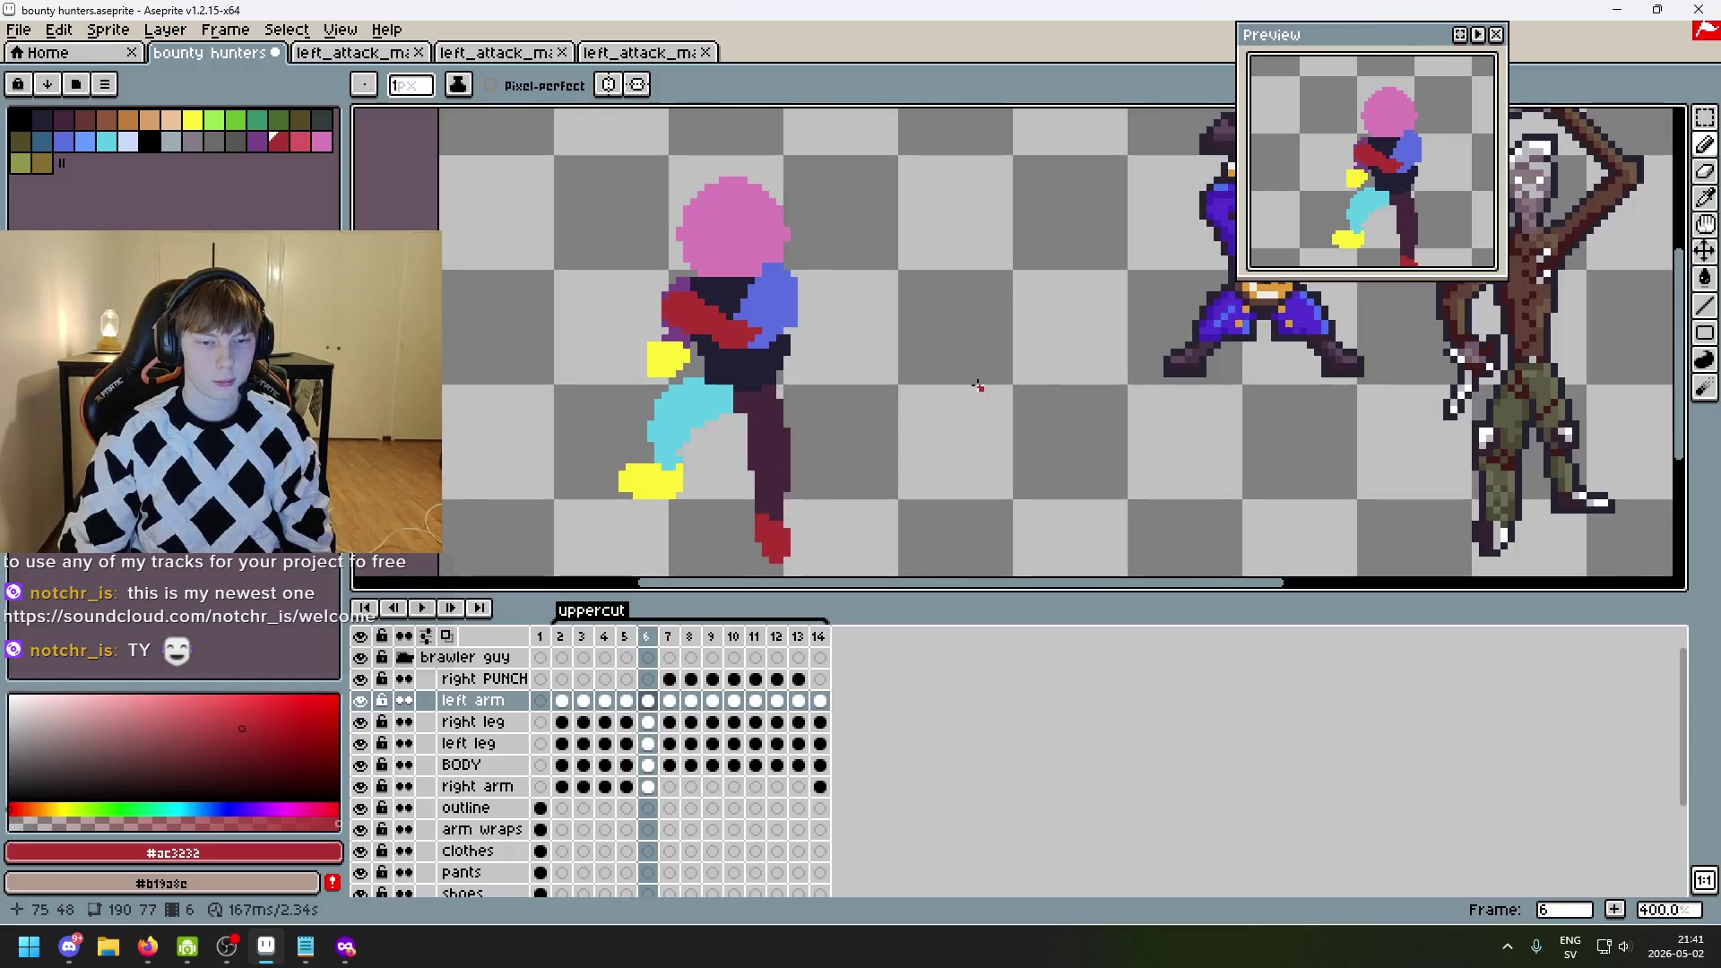
{"action": "mouse_move", "coordinate": [977, 385]}
{"action": "left_mouse_down"}
{"action": "mouse_move", "coordinate": [845, 261]}
{"action": "mouse_move", "coordinate": [981, 364]}
{"action": "left_mouse_up"}
{"action": "key", "text": "Left"}
{"action": "key", "text": "Right"}
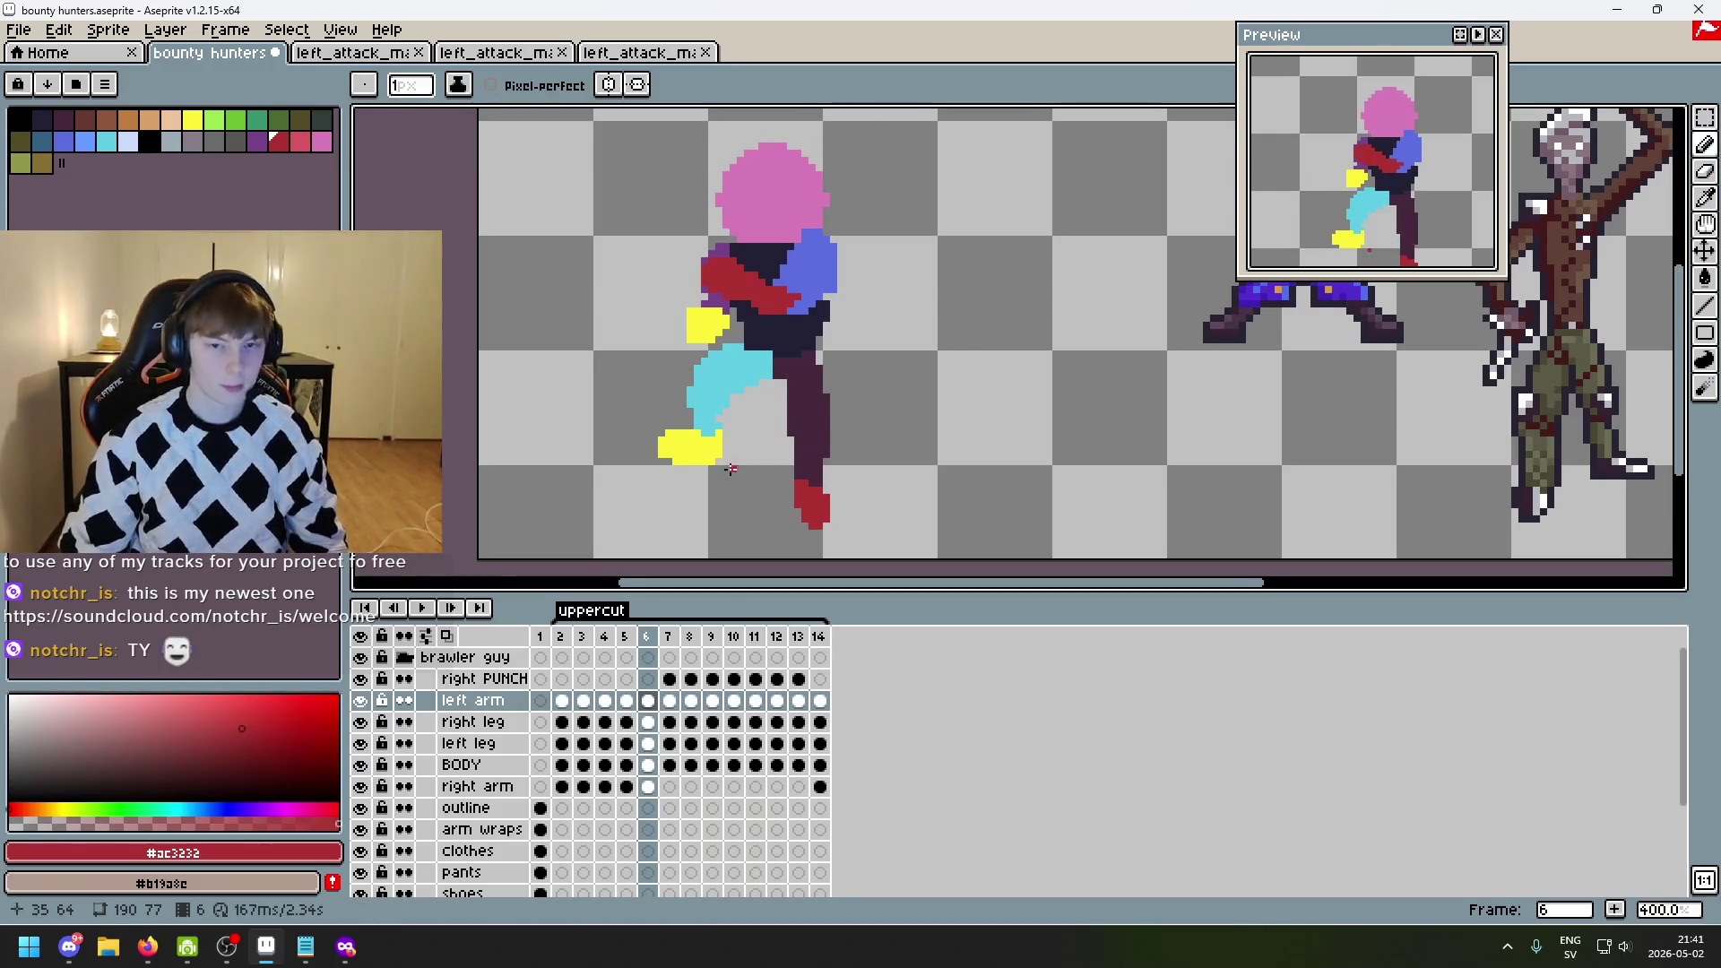
{"action": "left_click_drag", "start_coordinate": [801, 447], "coordinate": [790, 518]}
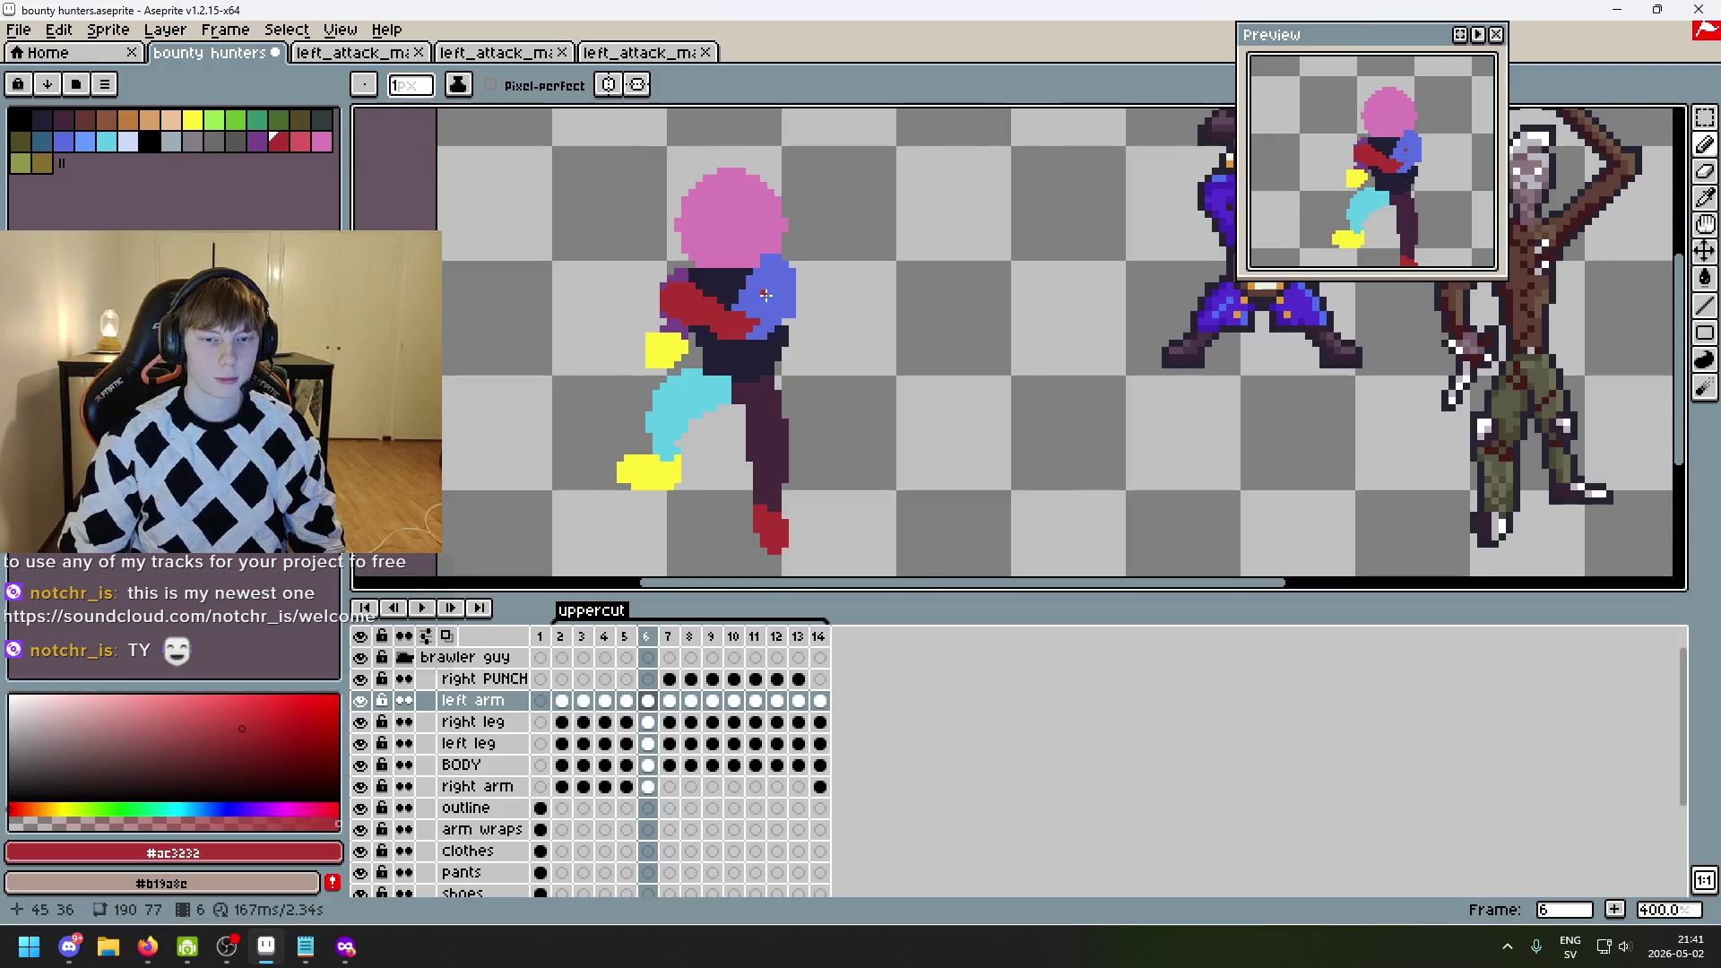
- Eyedrop the head's pink #d77bba as foreground and choose the Rectangular Marquee tool
{"action": "scroll", "coordinate": [766, 295], "scroll_direction": "up", "scroll_amount": 2}
{"action": "left_click", "coordinate": [762, 248], "text": "alt"}
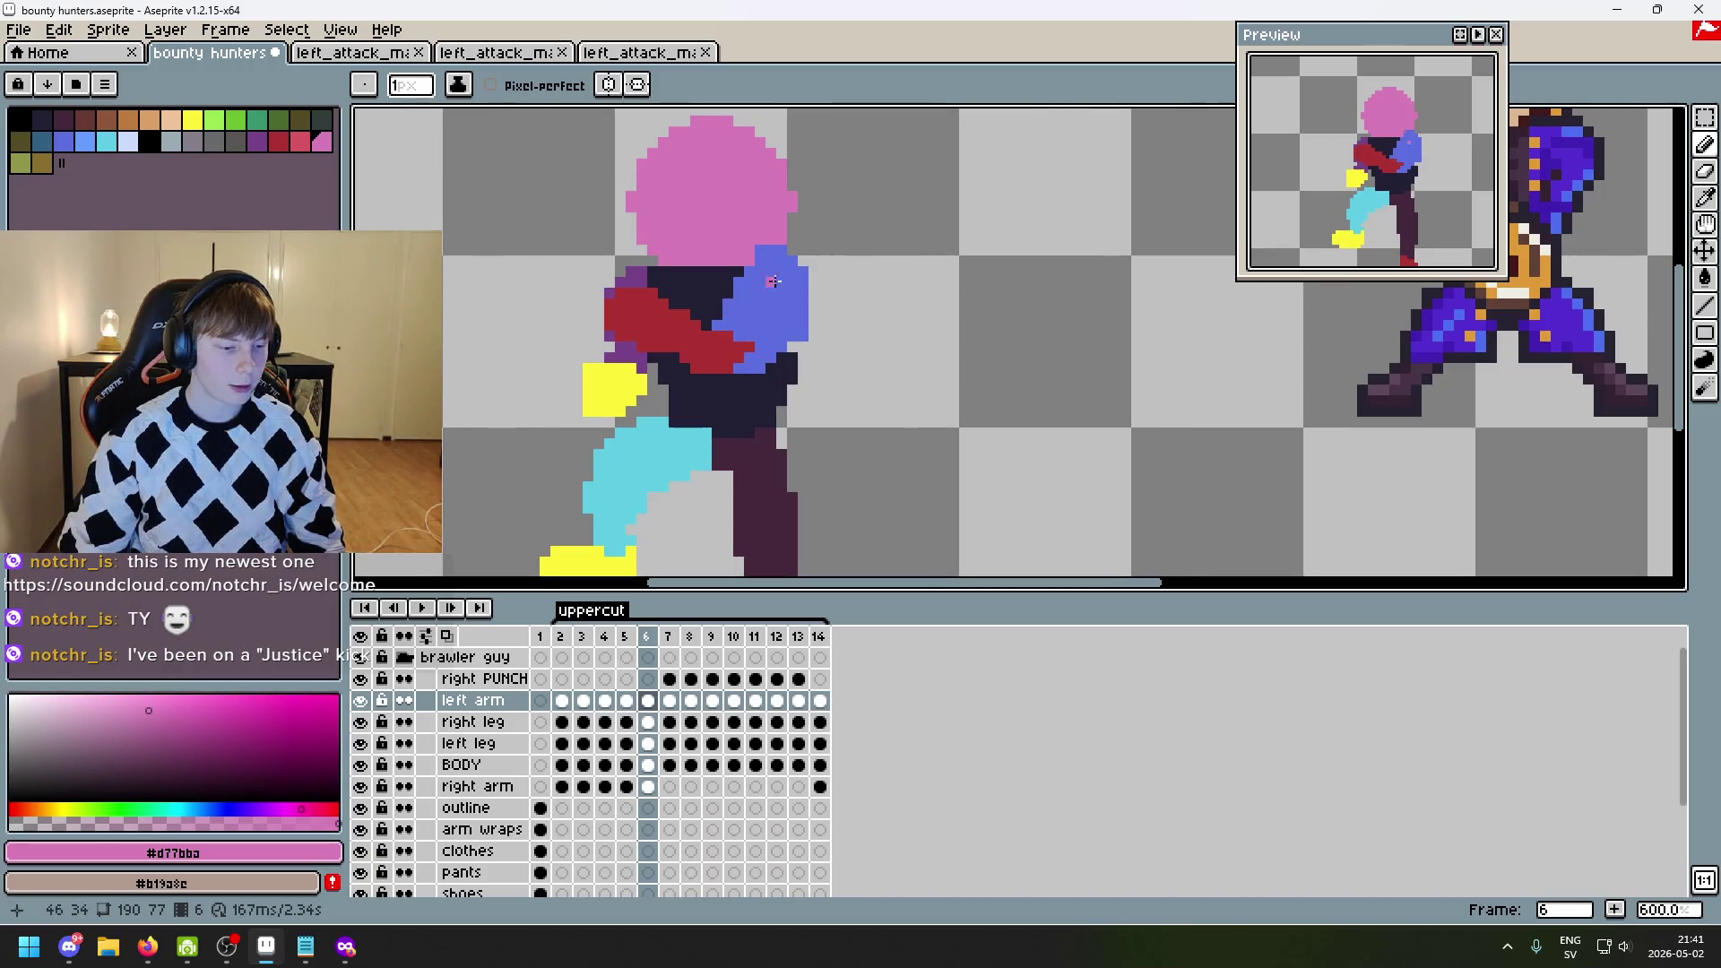
{"action": "scroll", "coordinate": [838, 334], "scroll_direction": "down", "scroll_amount": 2}
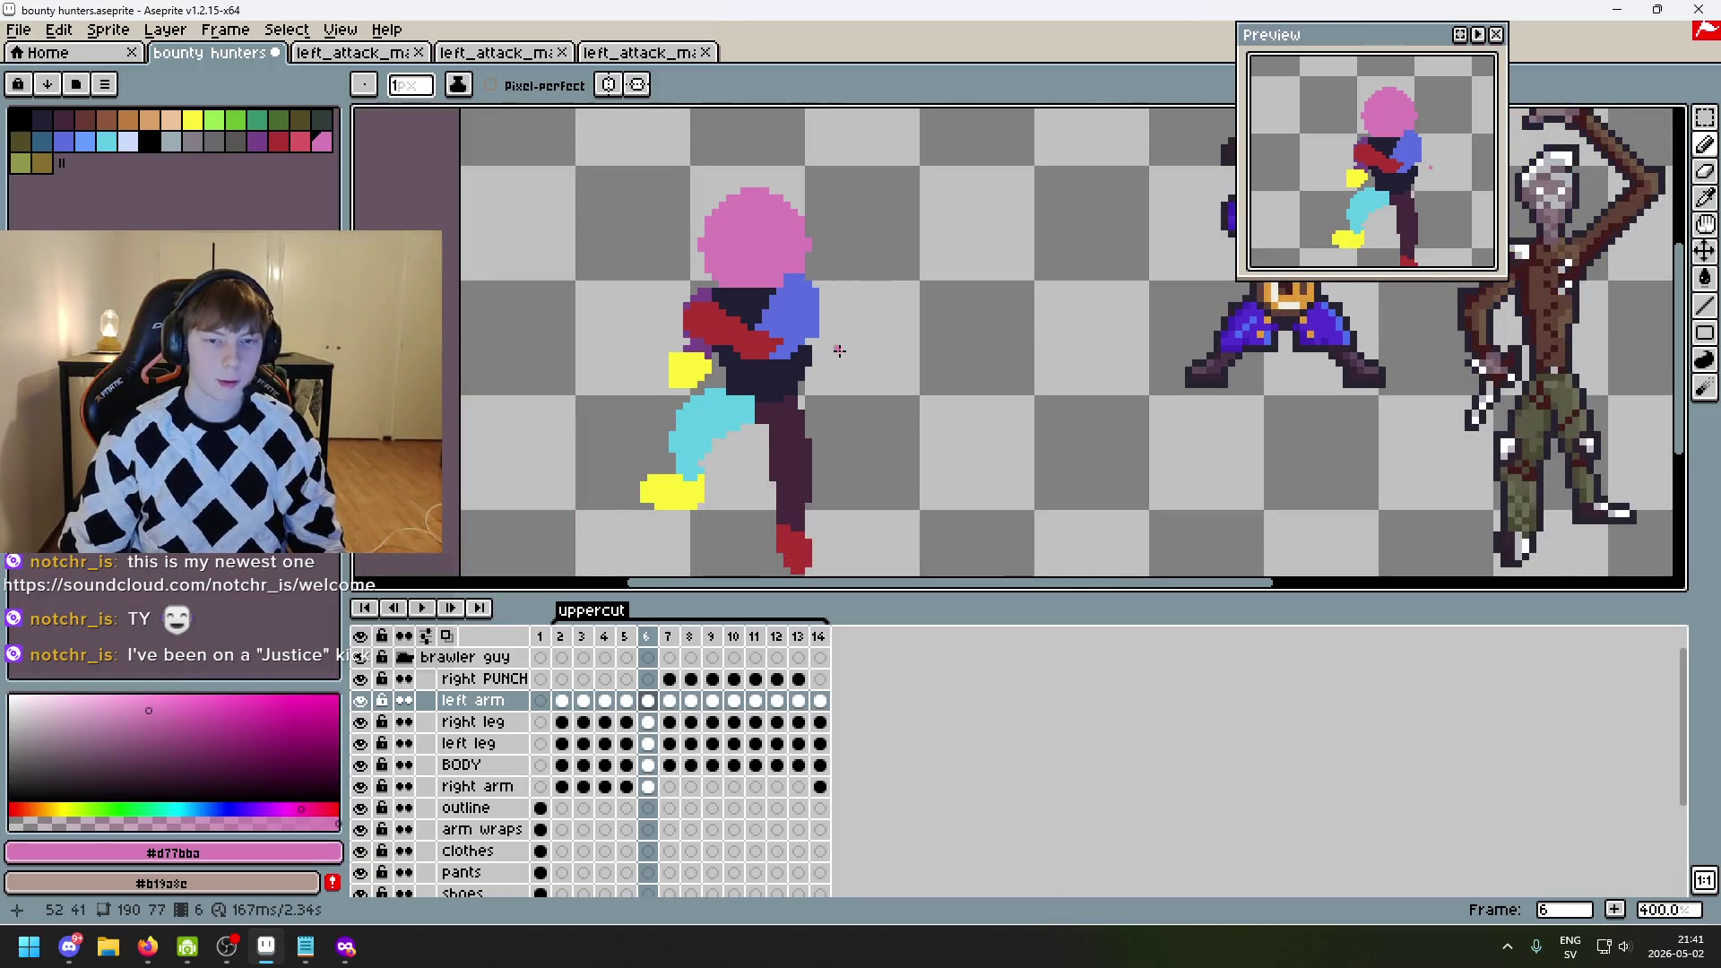
{"action": "scroll", "coordinate": [839, 350], "scroll_direction": "up", "scroll_amount": 2}
{"action": "scroll", "coordinate": [872, 332], "scroll_direction": "down", "scroll_amount": 2}
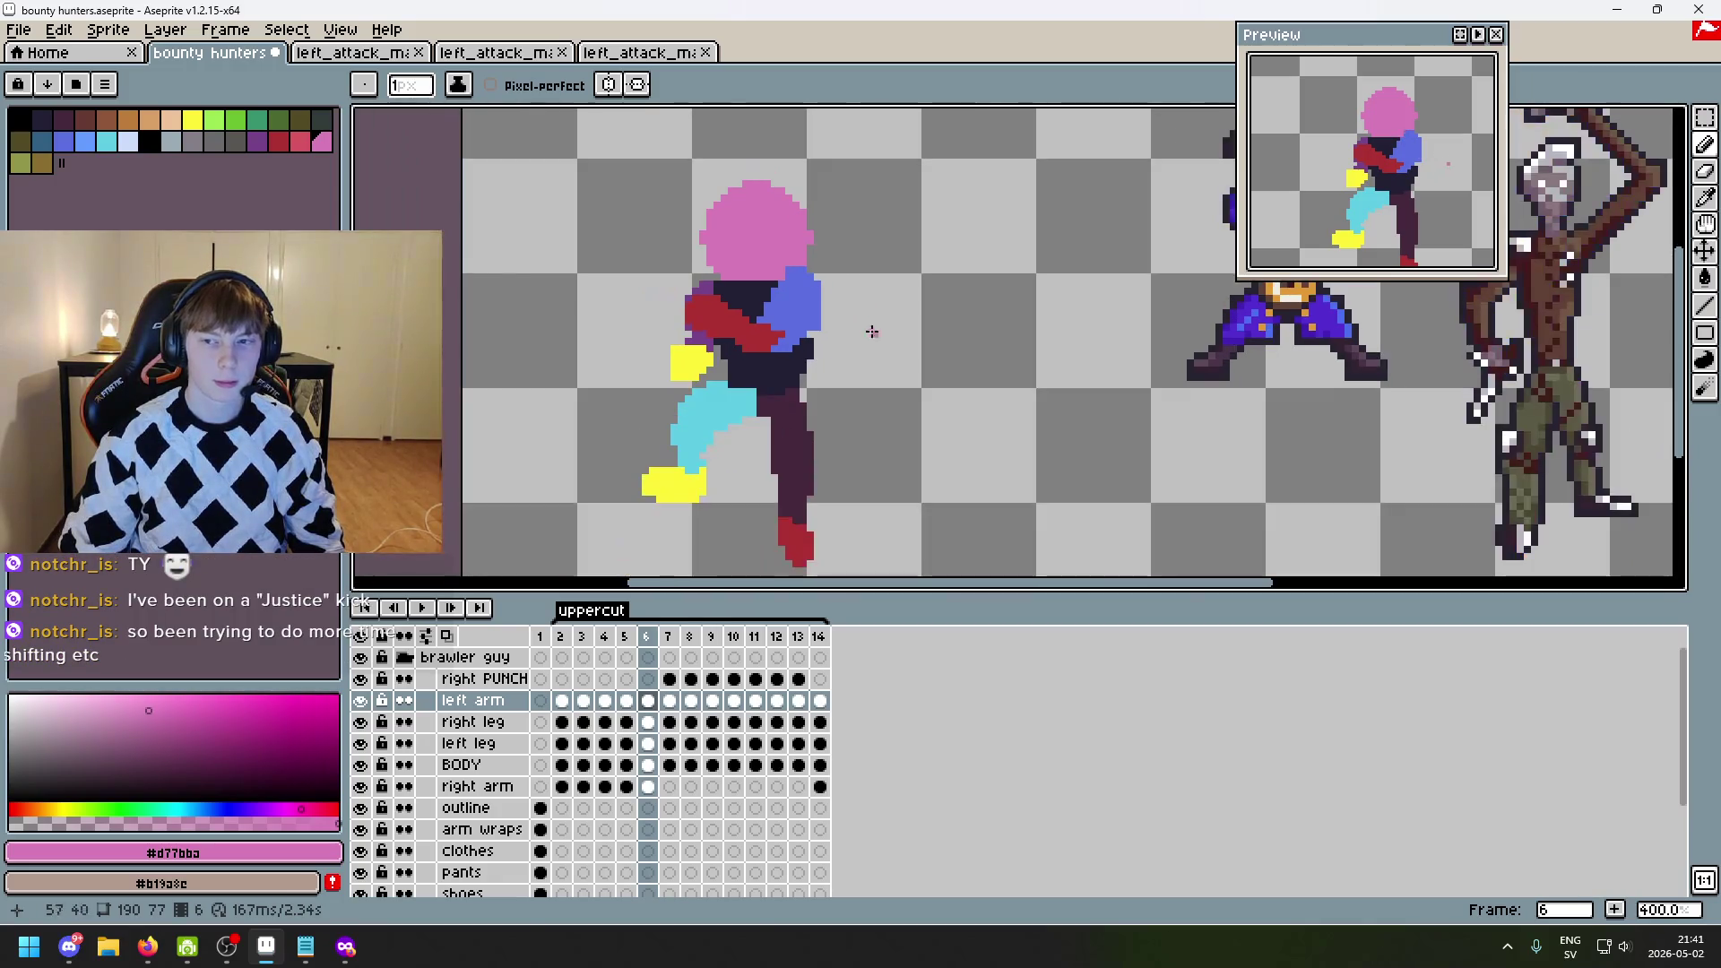
{"action": "scroll", "coordinate": [762, 325], "scroll_direction": "up", "scroll_amount": 1}
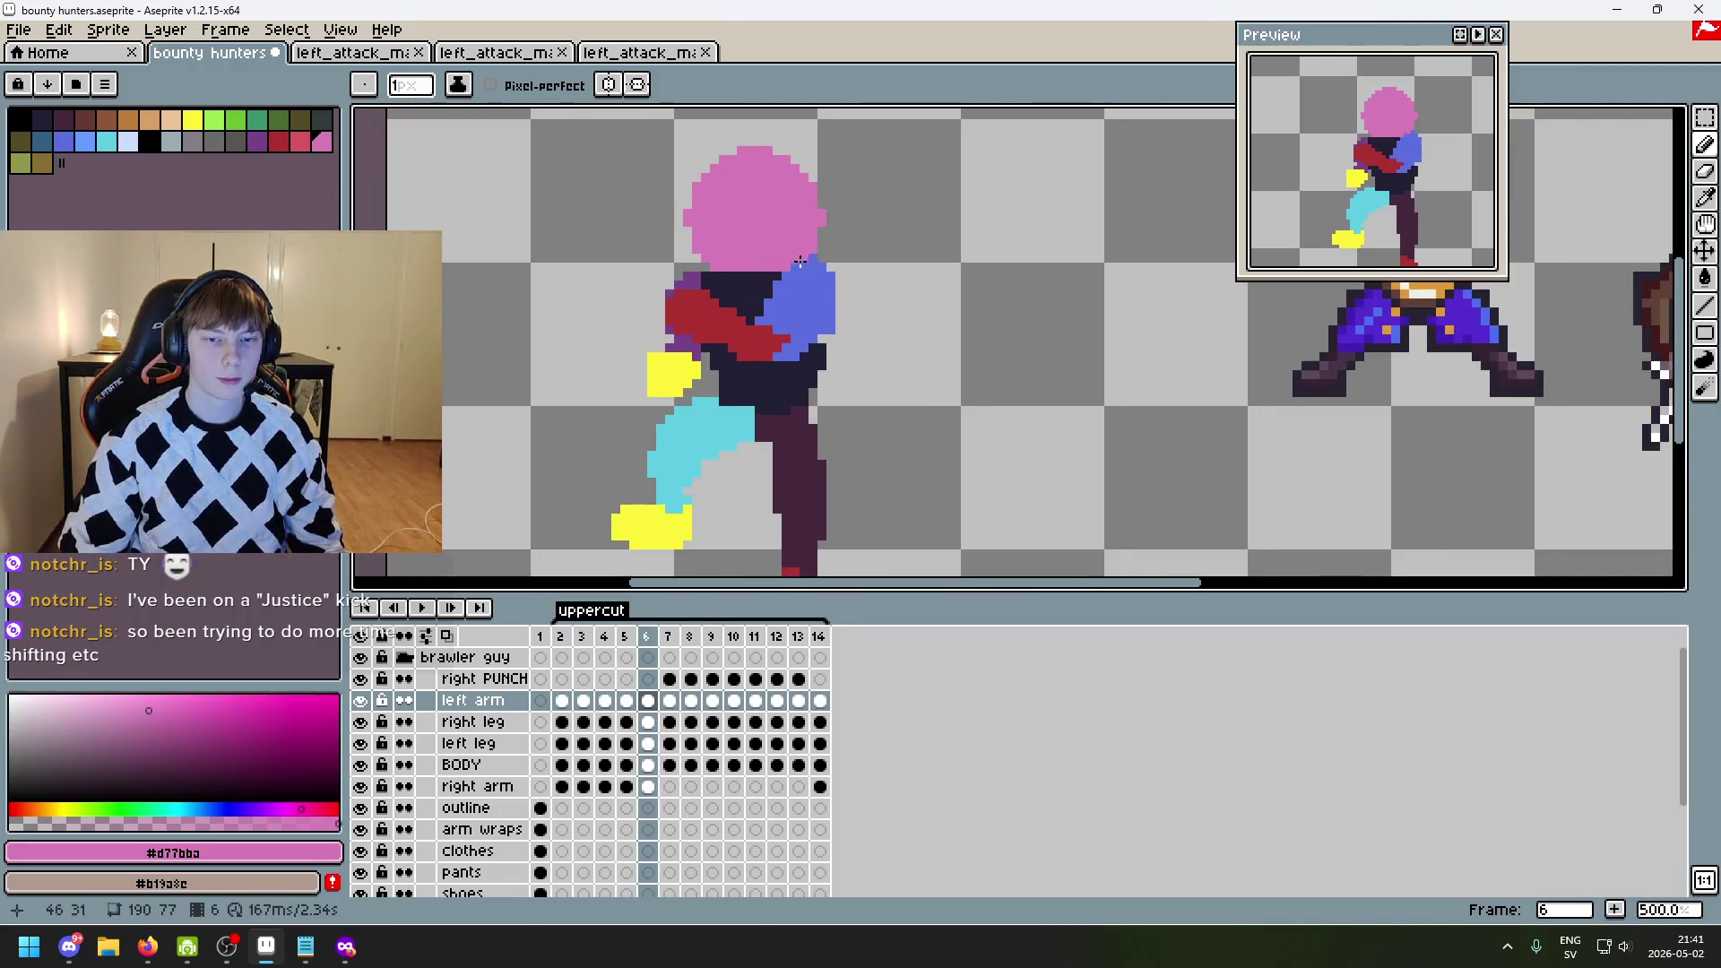
{"action": "scroll", "coordinate": [937, 427], "scroll_direction": "down", "scroll_amount": 3}
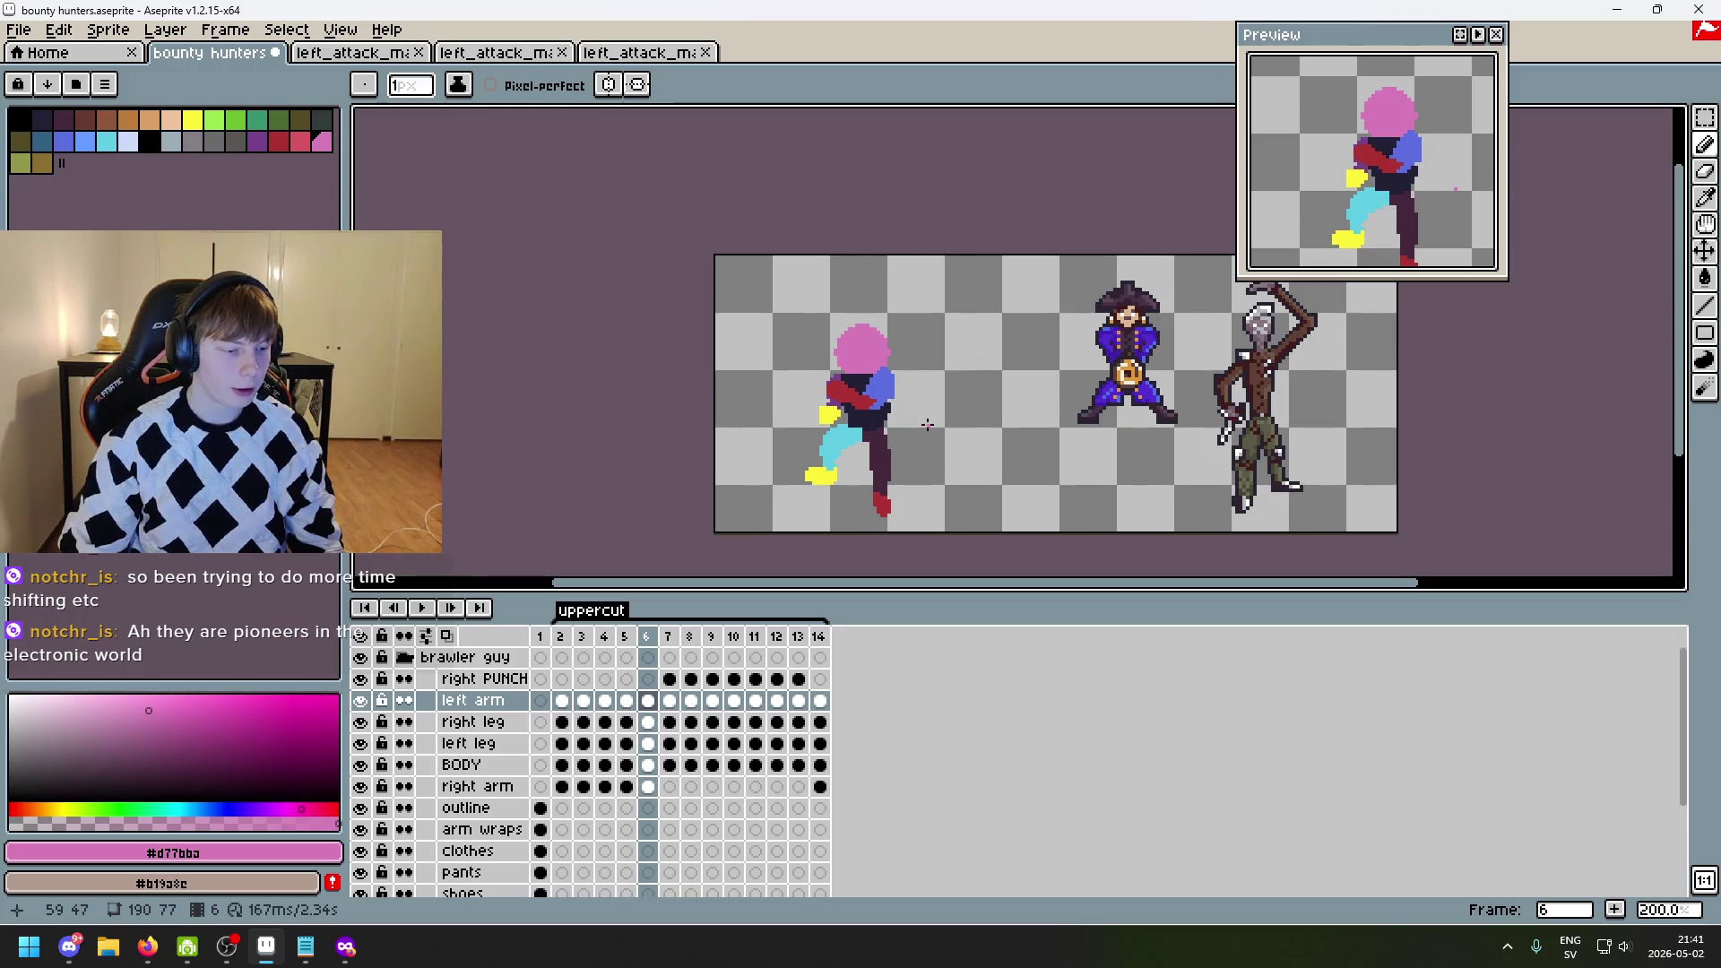
{"action": "scroll", "coordinate": [950, 538], "scroll_direction": "up", "scroll_amount": 2}
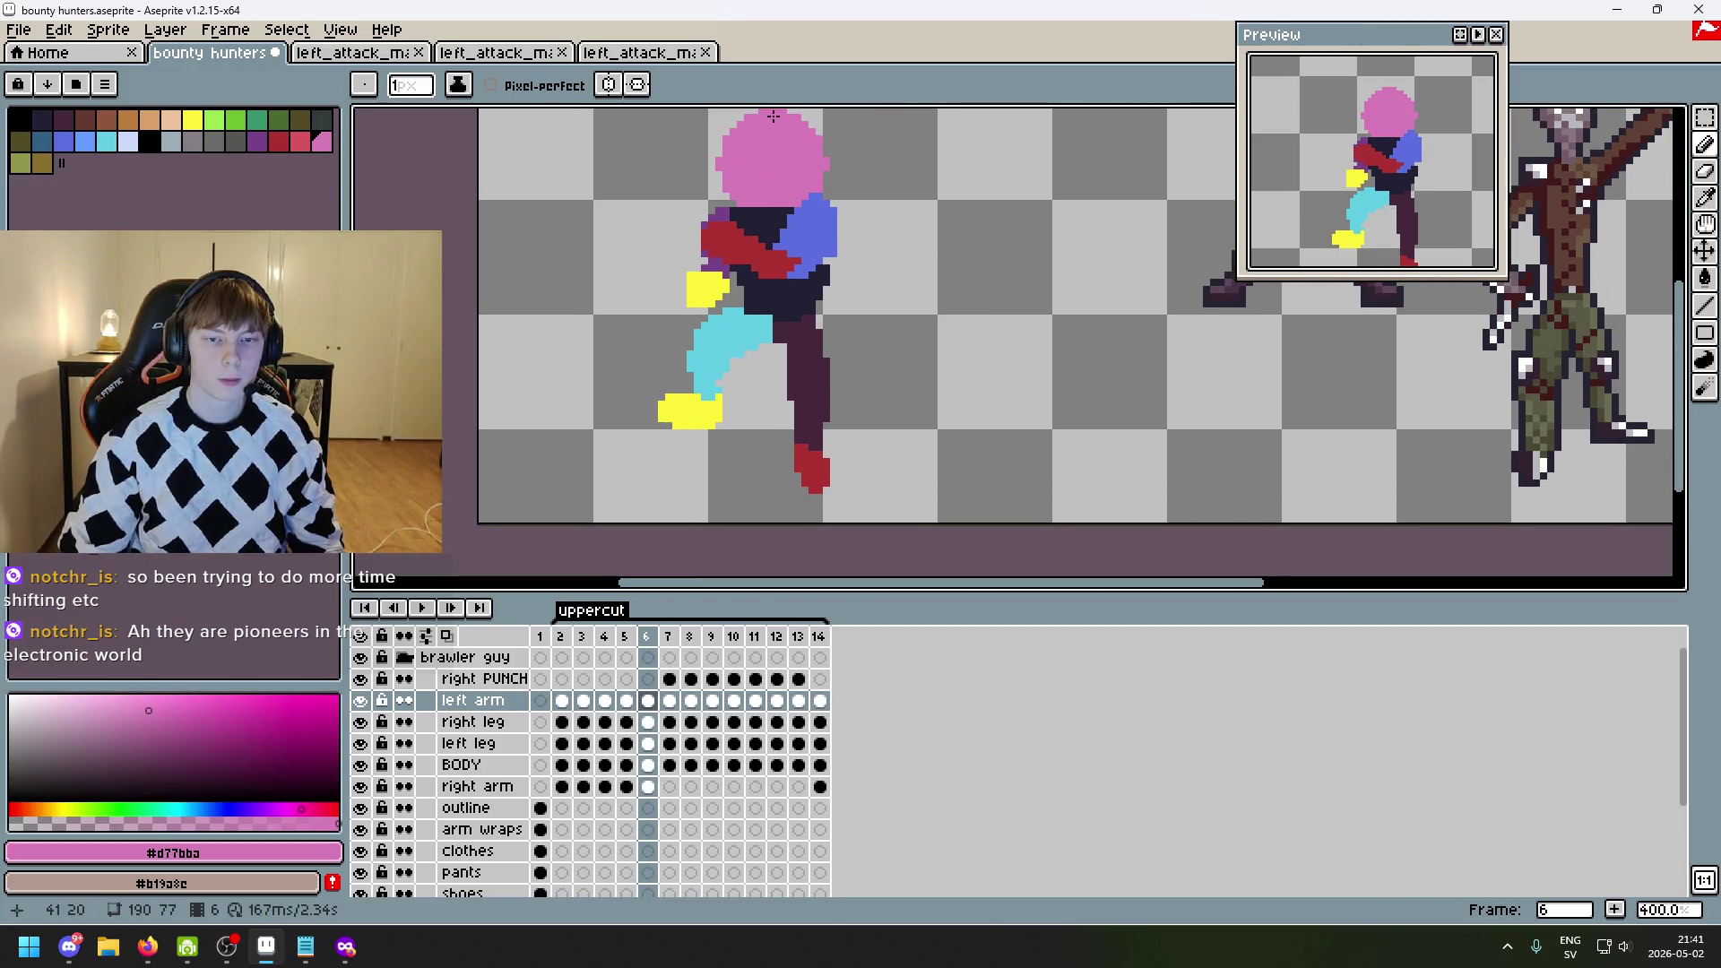
{"action": "left_click_drag", "start_coordinate": [787, 199], "coordinate": [808, 222]}
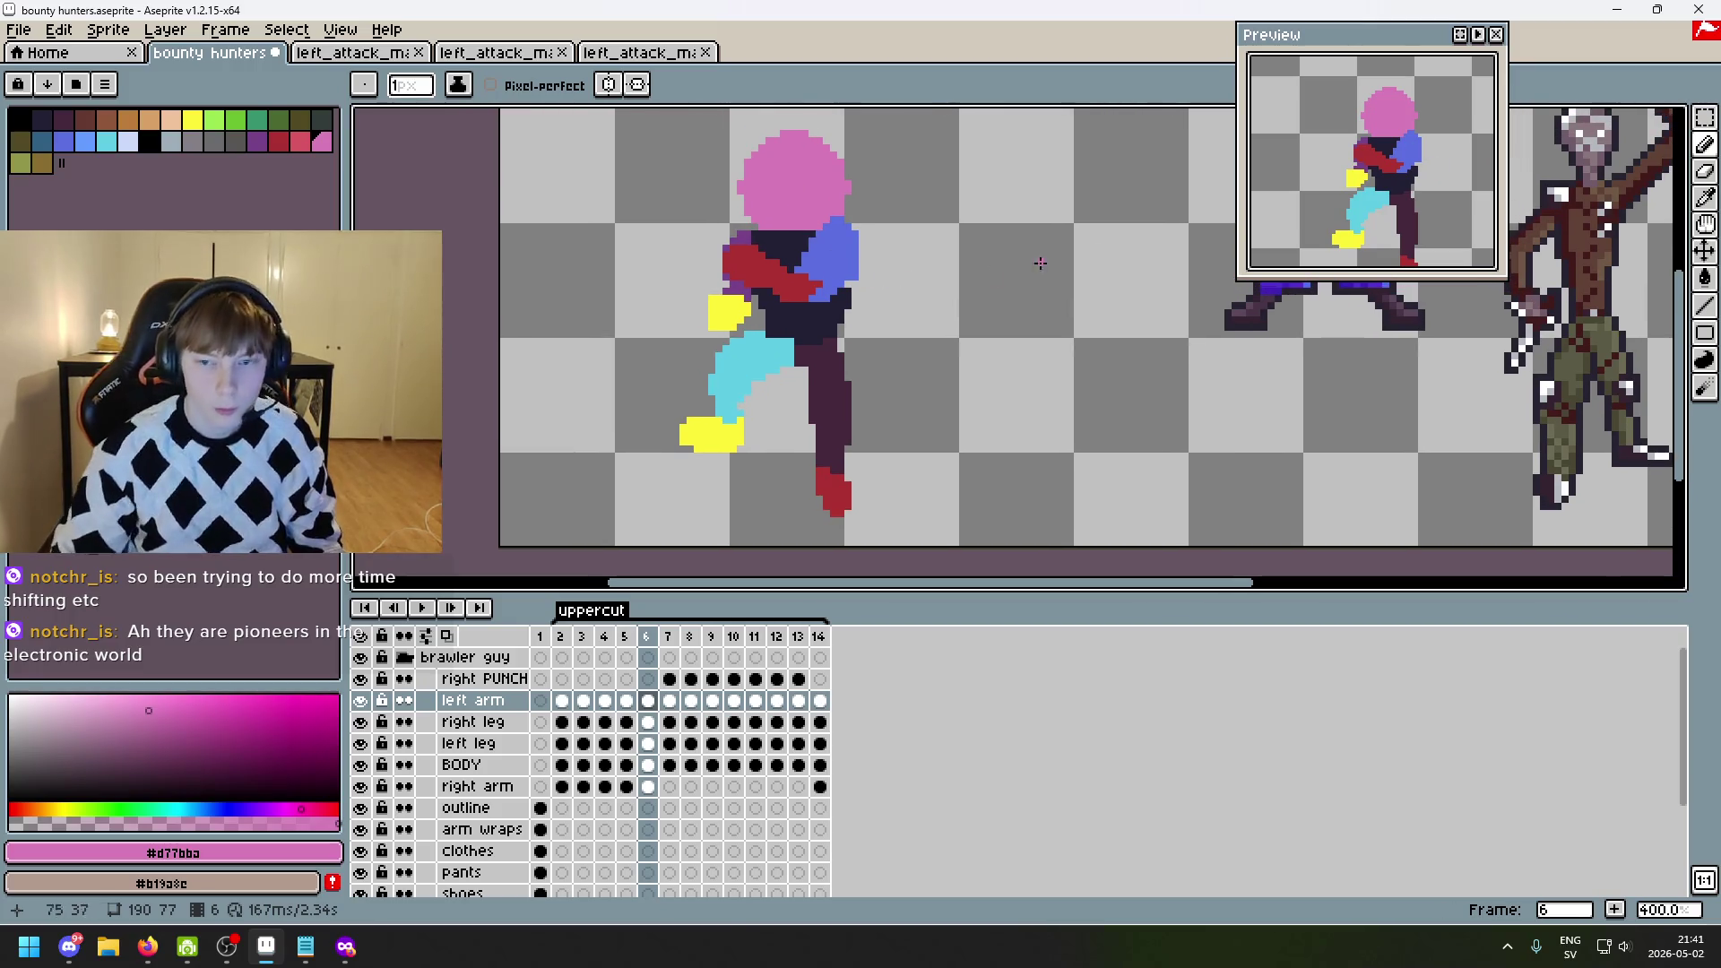
{"action": "left_click", "coordinate": [1706, 125]}
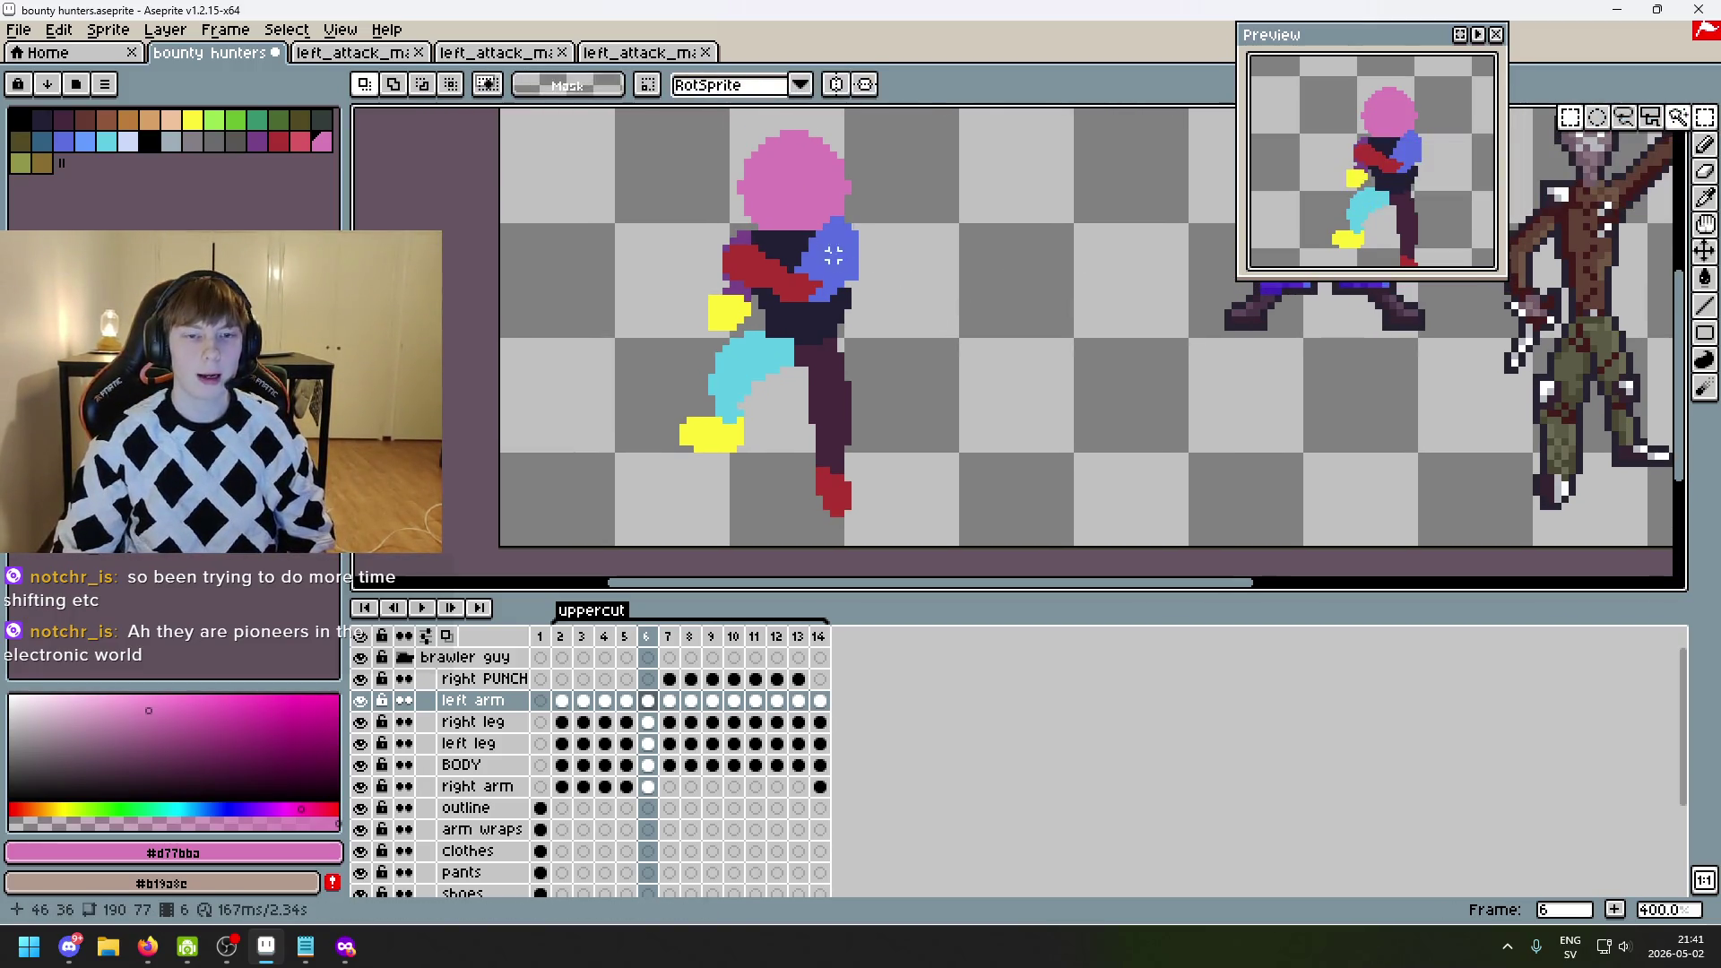
{"action": "mouse_move", "coordinate": [811, 242]}
{"action": "left_mouse_down"}
{"action": "mouse_move", "coordinate": [829, 298]}
{"action": "mouse_move", "coordinate": [1071, 320]}
{"action": "left_mouse_up"}
{"action": "scroll", "coordinate": [829, 299], "scroll_direction": "up", "scroll_amount": 1}
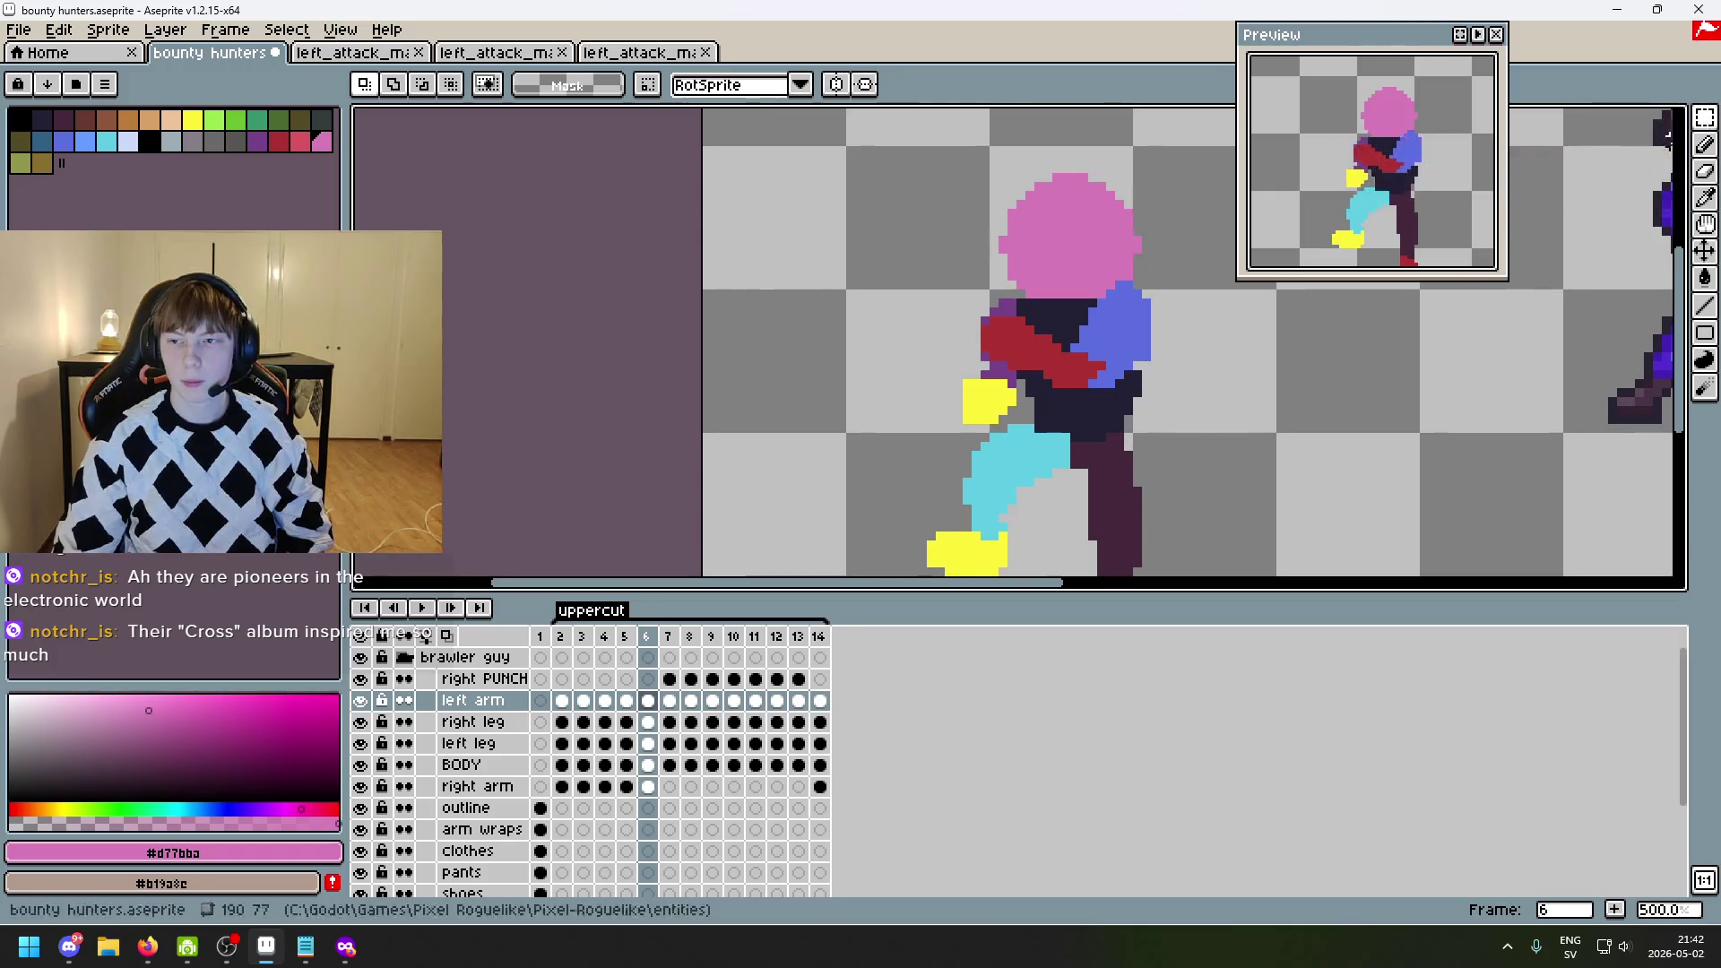
{"action": "left_click_drag", "start_coordinate": [1151, 414], "coordinate": [882, 392]}
{"action": "scroll", "coordinate": [933, 376], "scroll_direction": "down", "scroll_amount": 1}
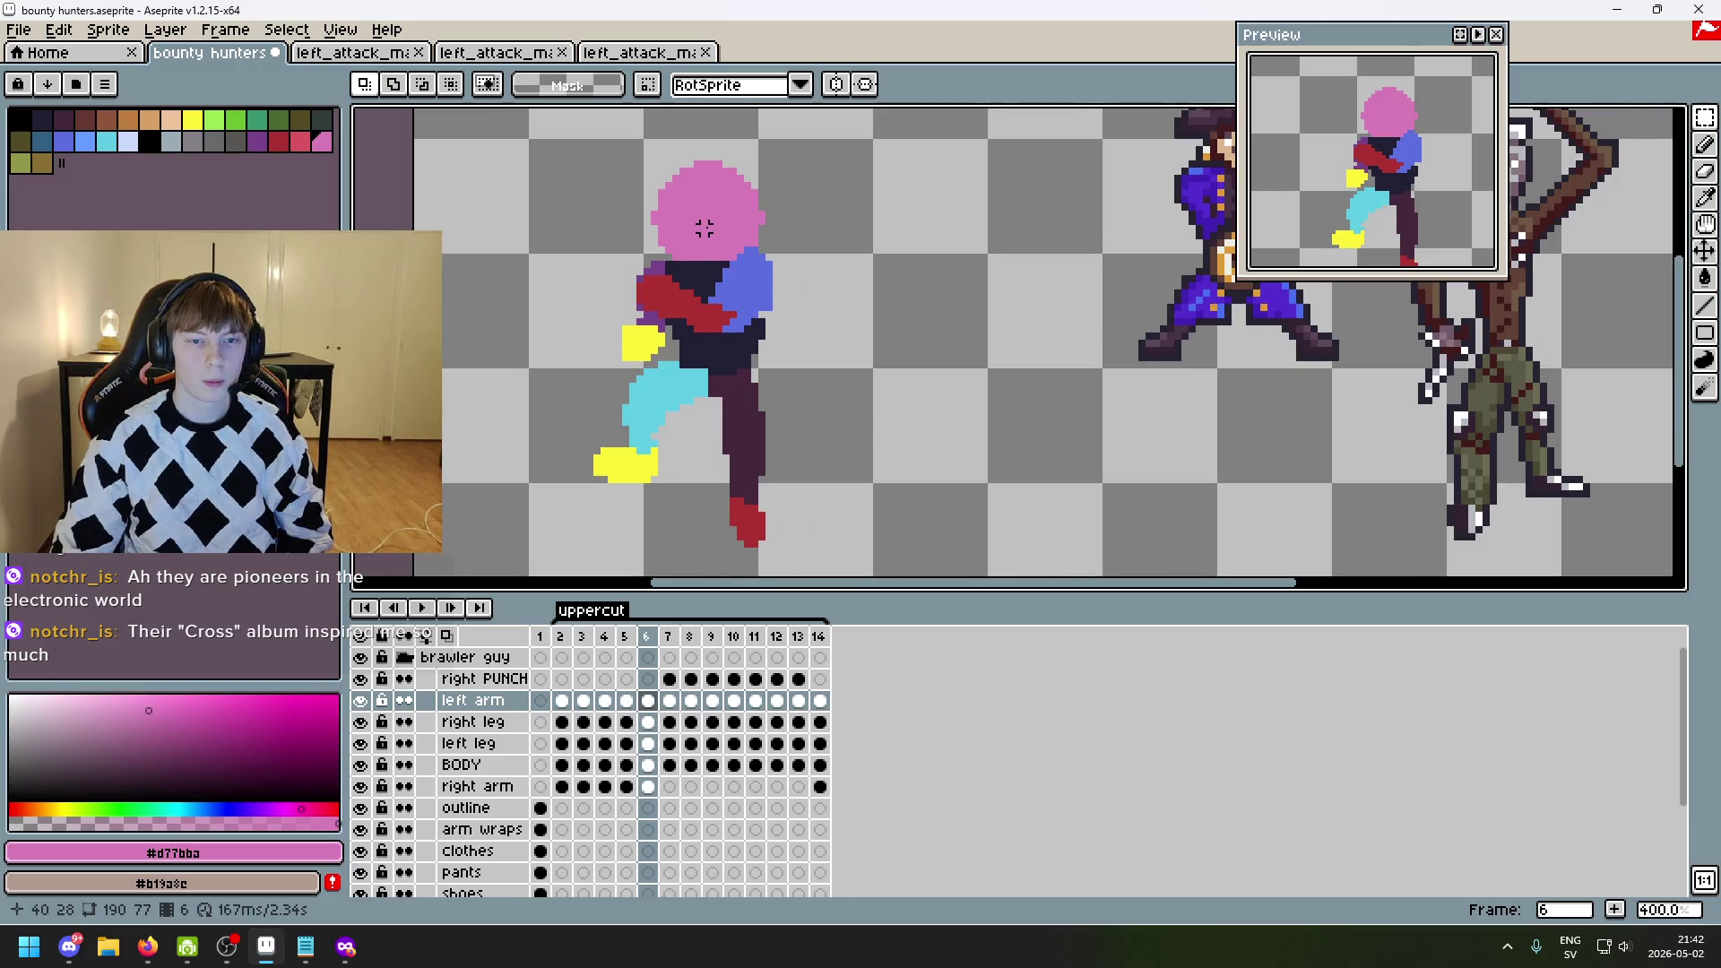
{"action": "scroll", "coordinate": [789, 323], "scroll_direction": "right", "scroll_amount": 1}
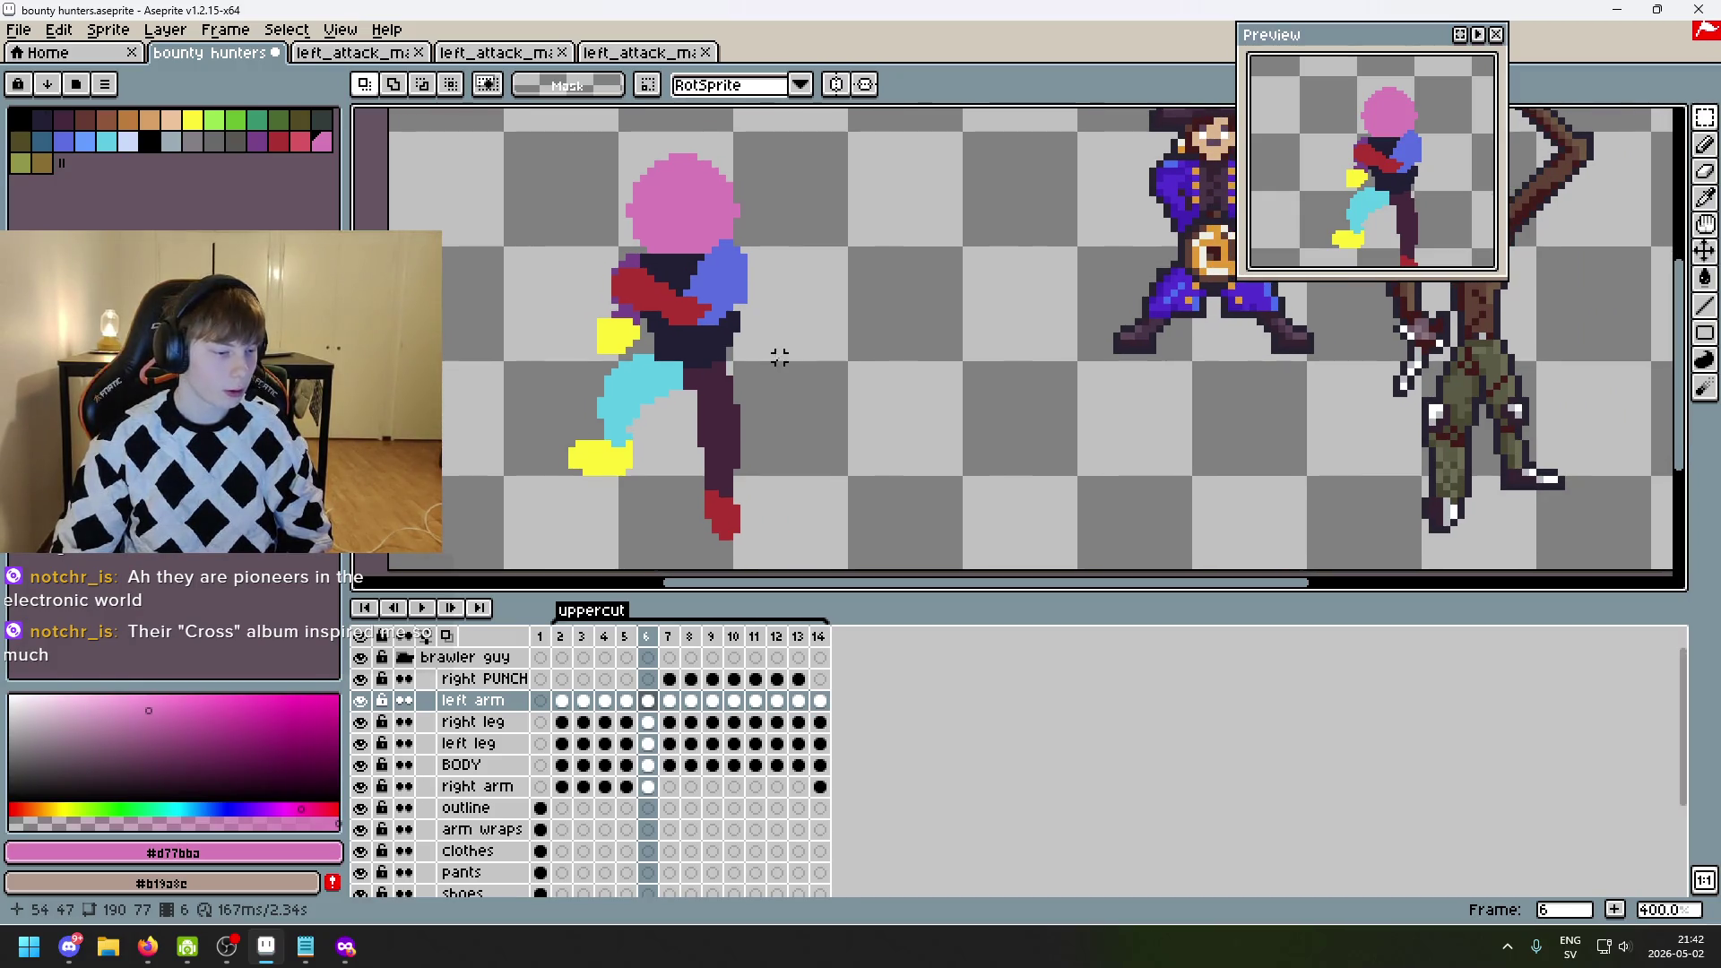
{"action": "key", "text": "i"}
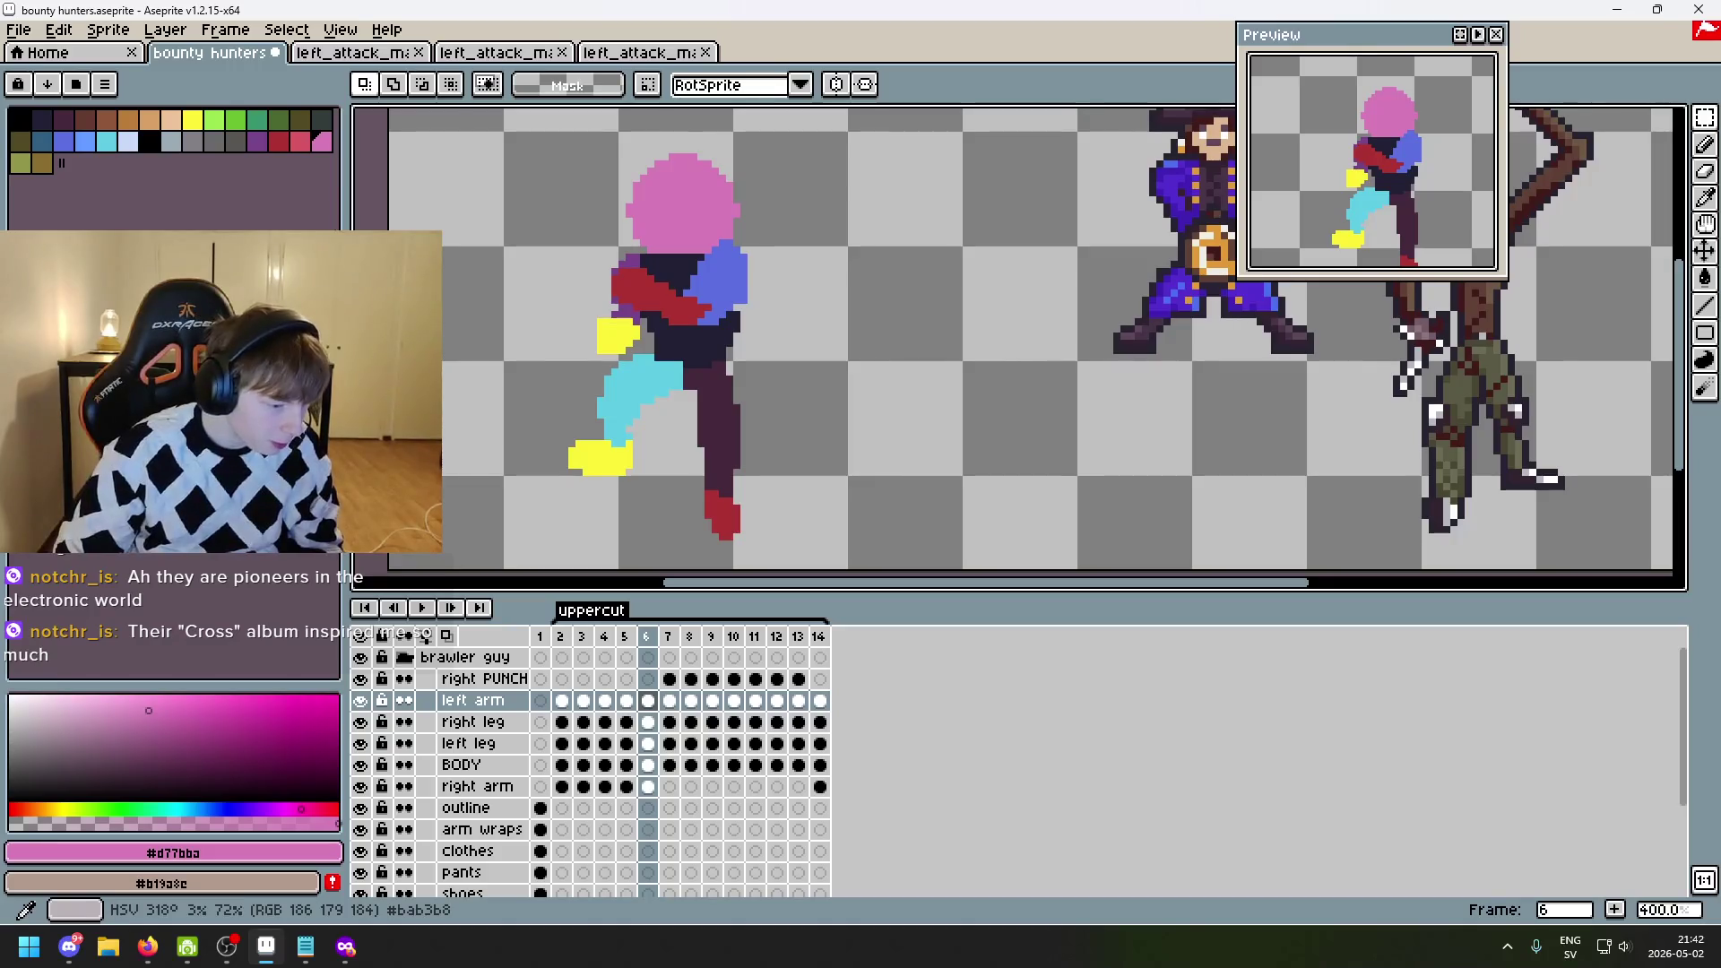
{"action": "left_click_drag", "start_coordinate": [615, 480], "coordinate": [696, 501]}
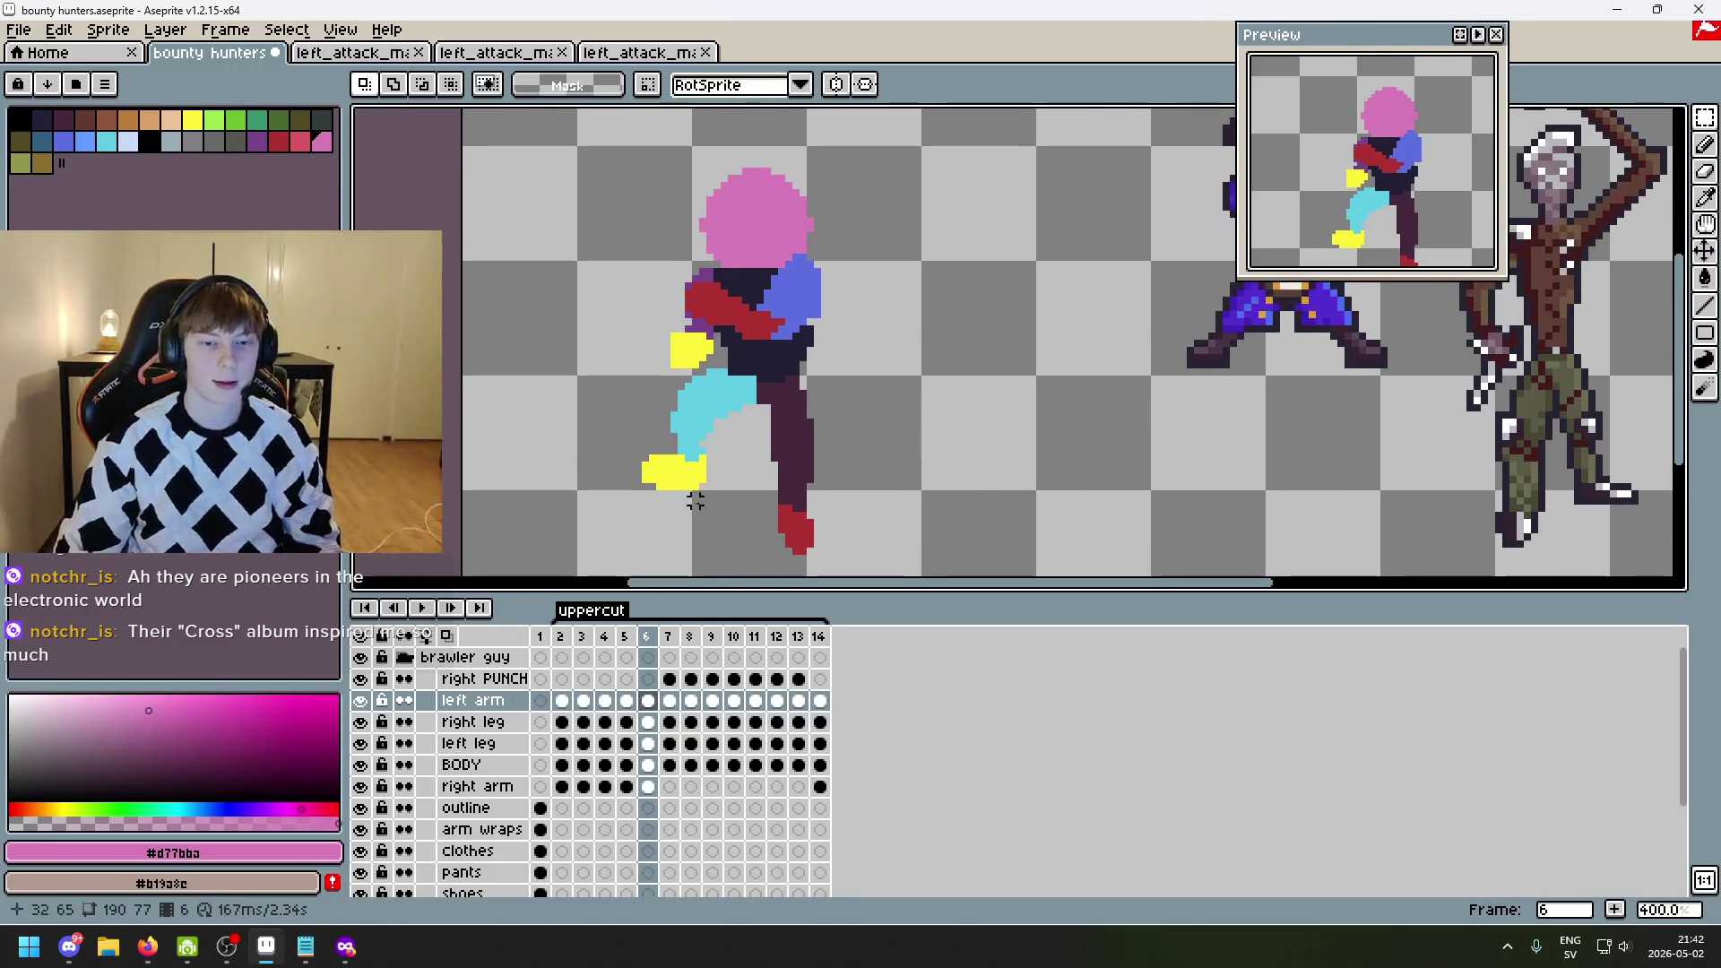
{"action": "key", "text": "Left"}
{"action": "key", "text": "Left"}
{"action": "key", "text": "Left"}
{"action": "key", "text": "Left"}
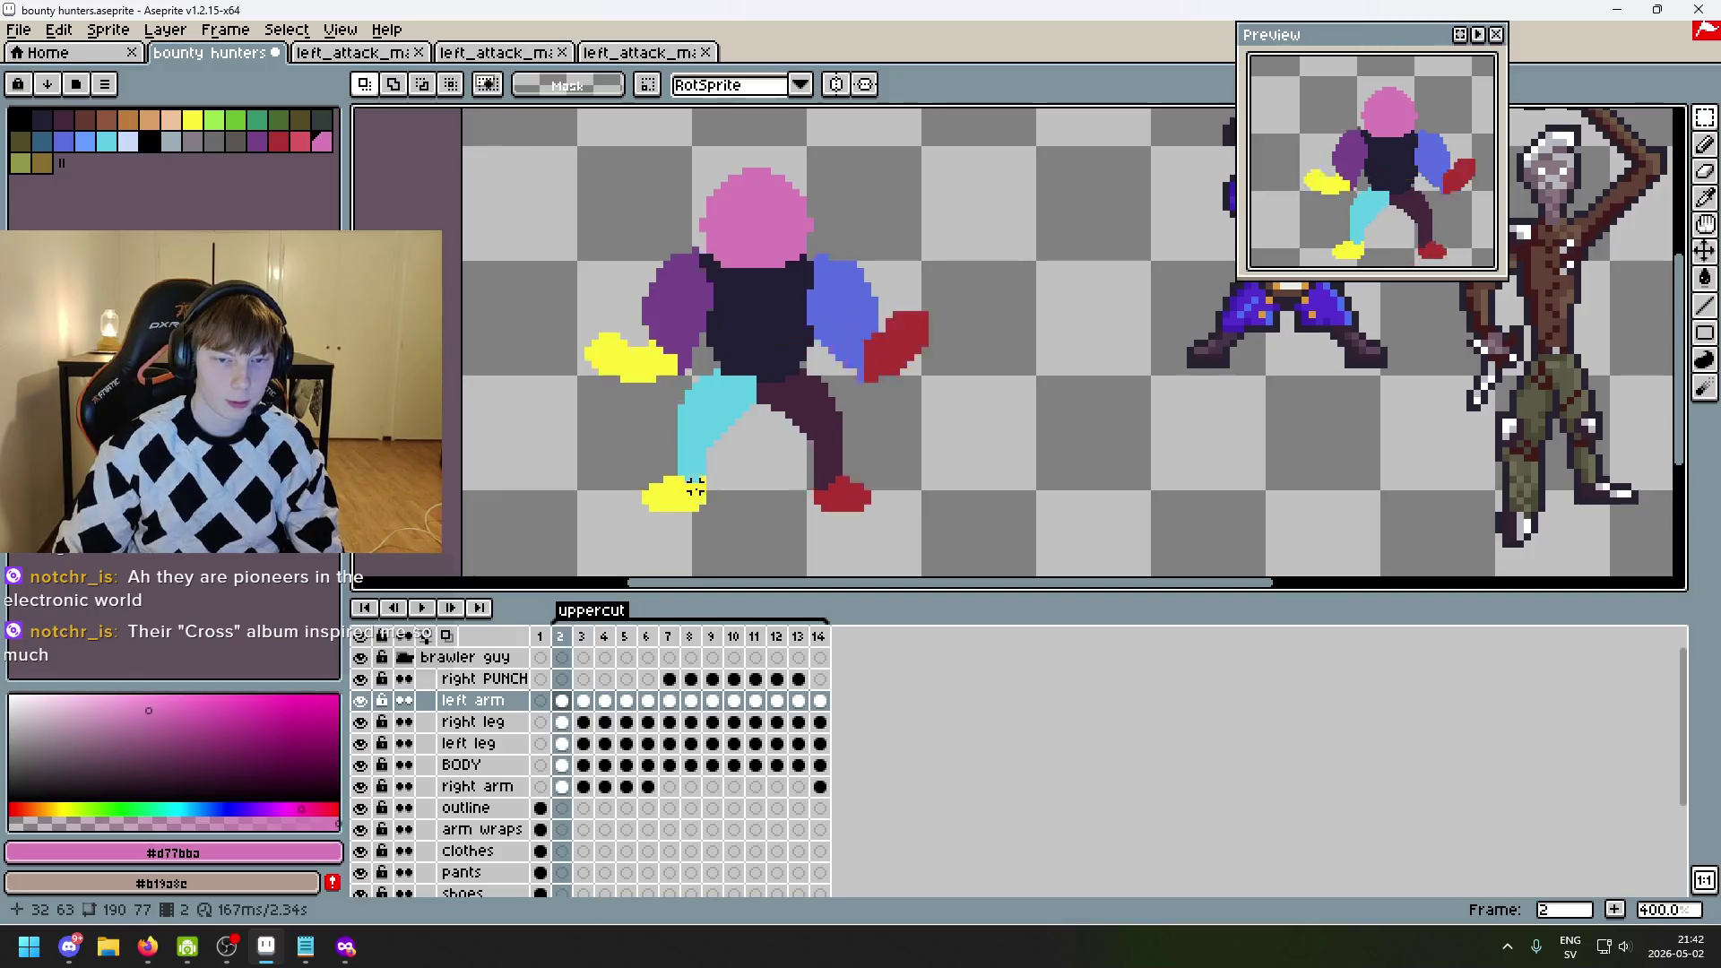
{"action": "key", "text": "Right"}
{"action": "key", "text": "Right"}
{"action": "key", "text": "Left"}
{"action": "key", "text": "Left"}
{"action": "key", "text": "Right"}
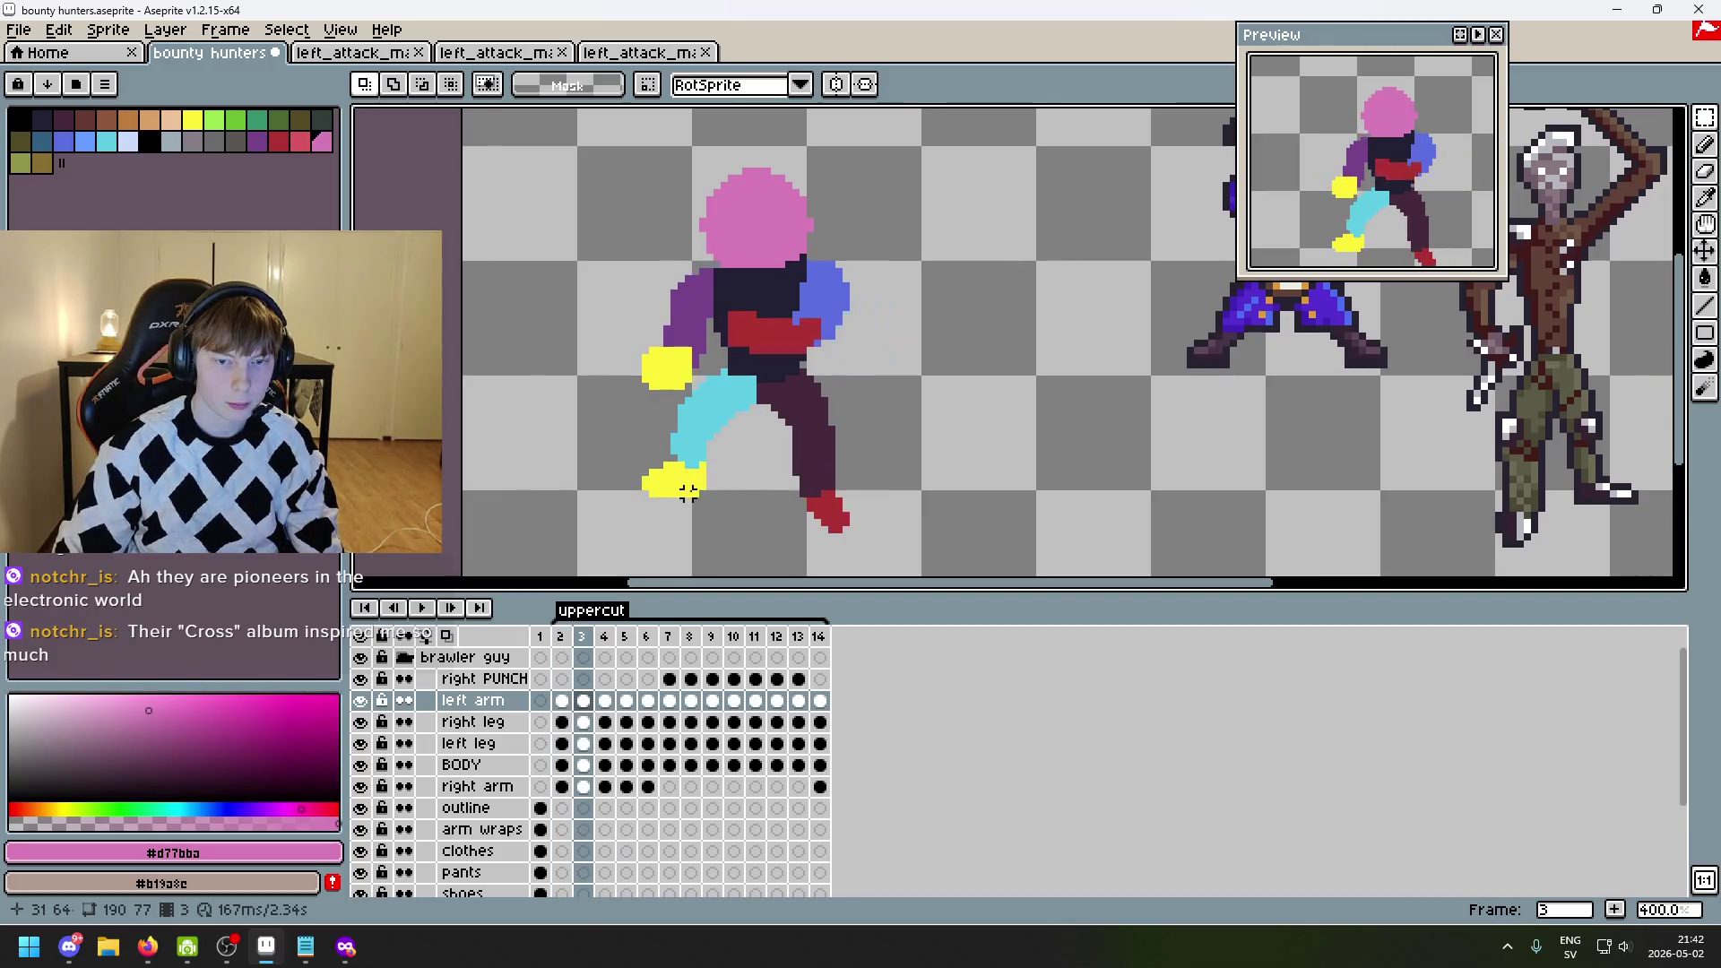
{"action": "key", "text": "Left"}
{"action": "key", "text": "Right"}
{"action": "key", "text": "Left"}
{"action": "key", "text": "Right"}
{"action": "left_click", "coordinate": [426, 609]}
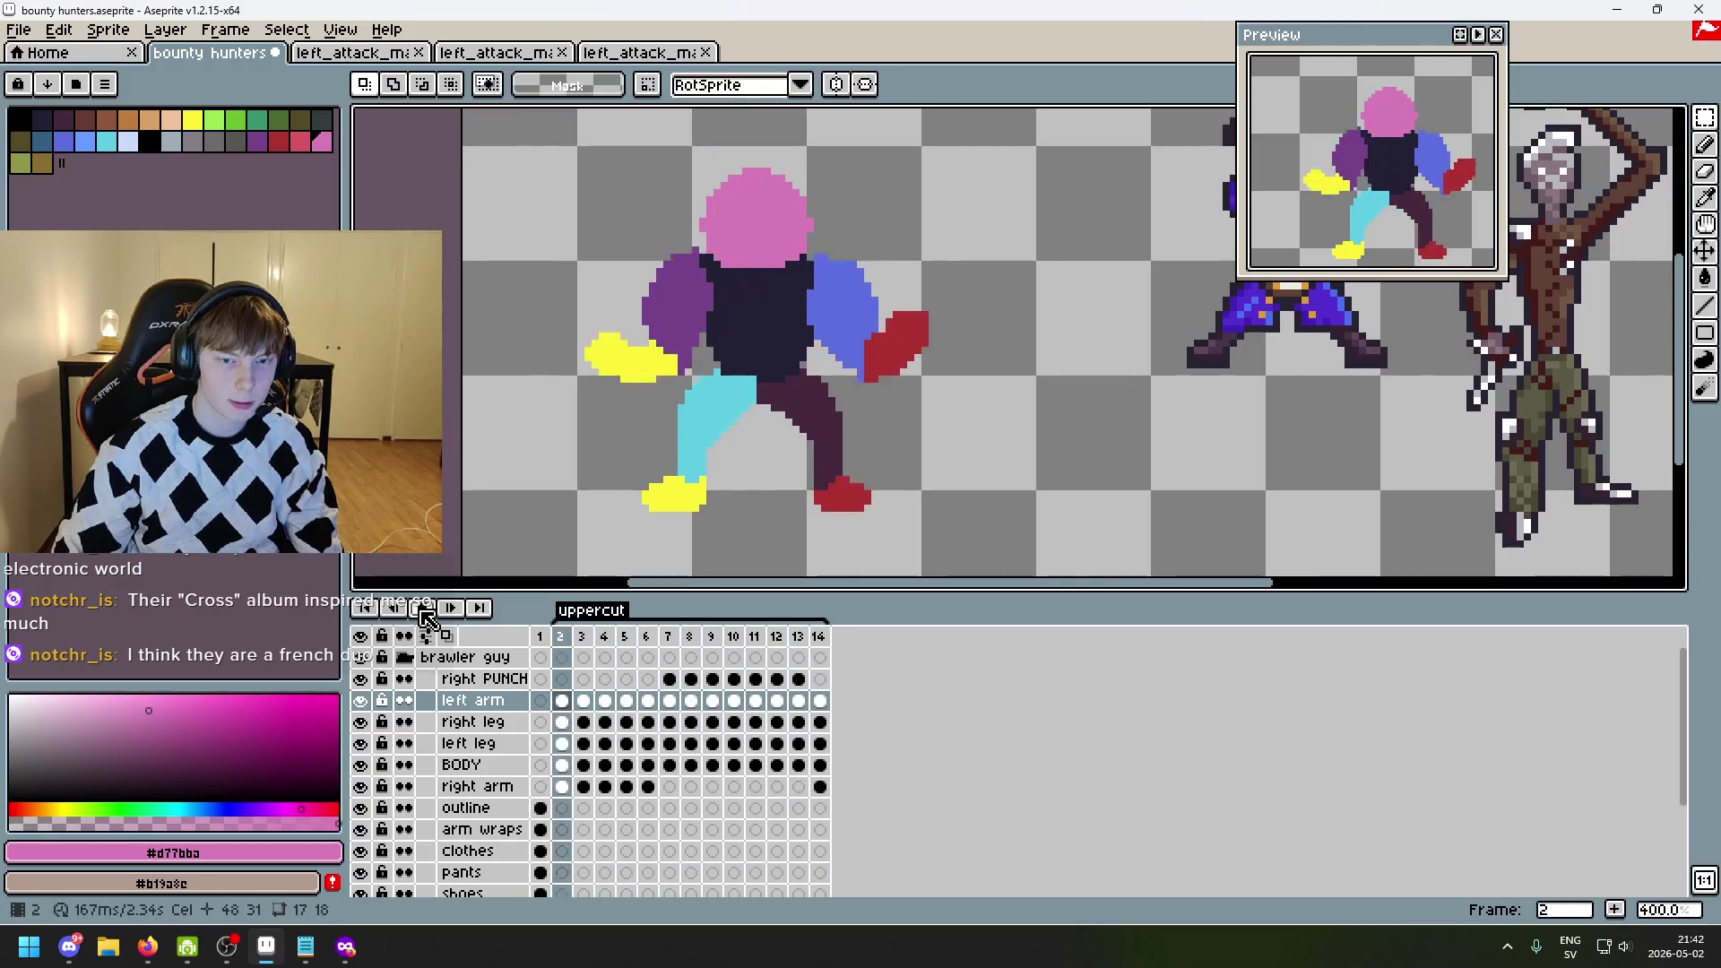
{"action": "left_click", "coordinate": [426, 608]}
{"action": "key", "text": "Left"}
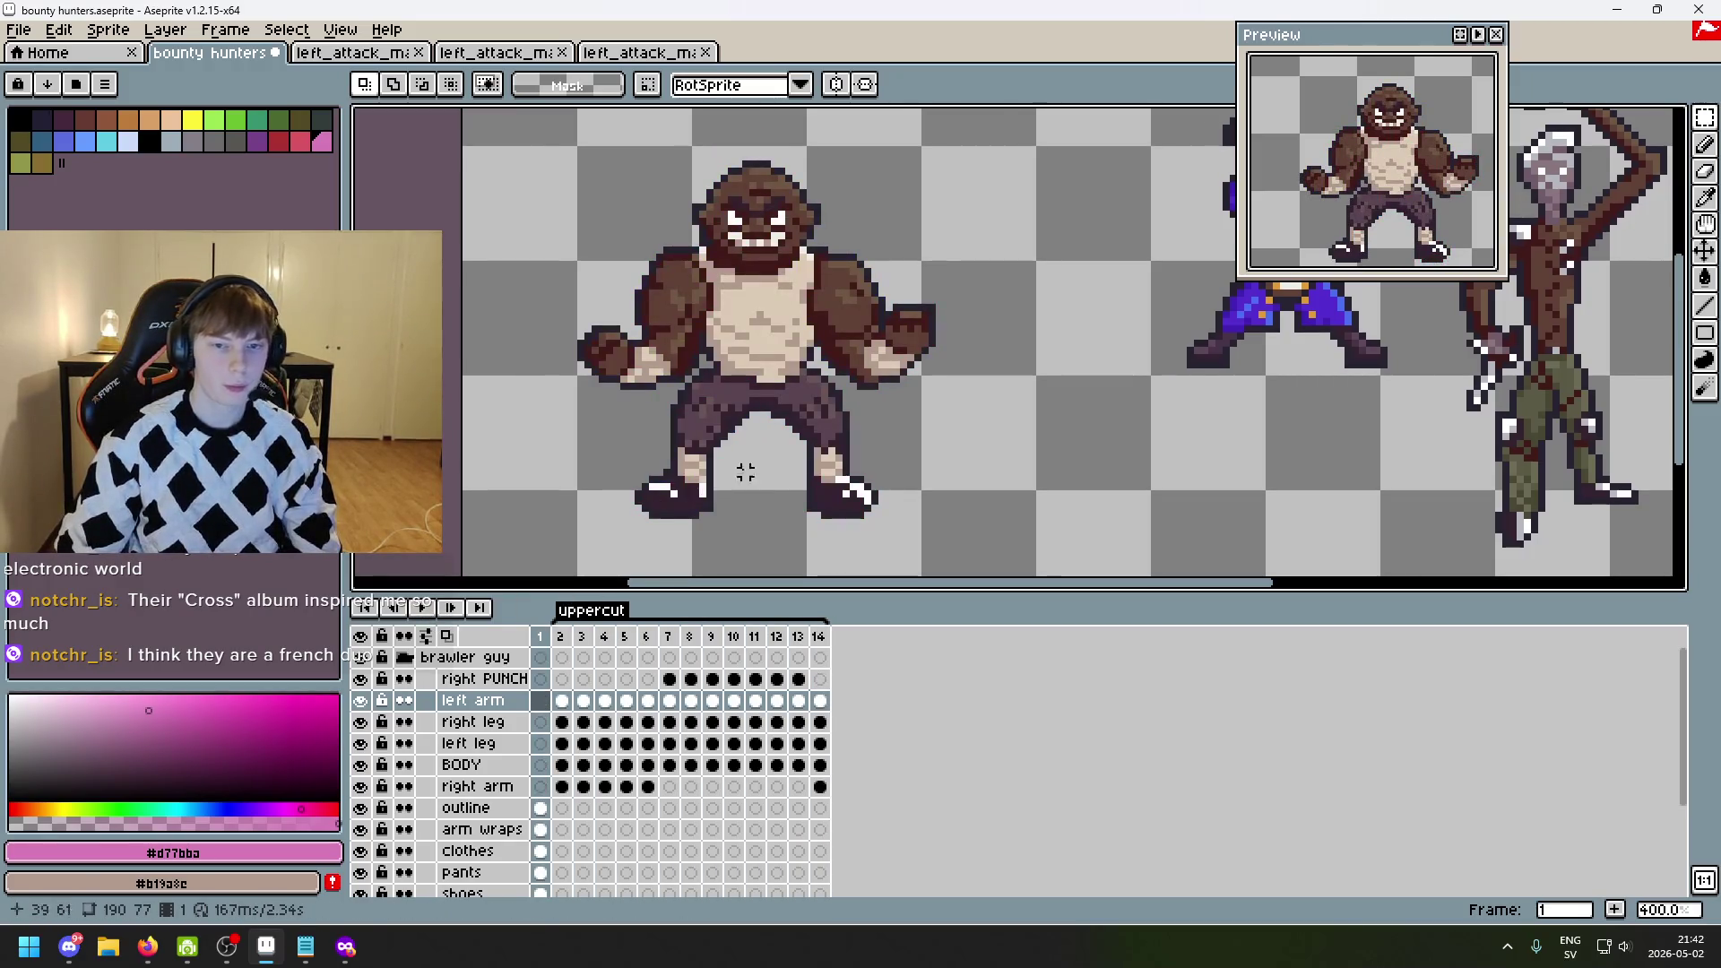
{"action": "scroll", "coordinate": [874, 414], "scroll_direction": "up", "scroll_amount": 3}
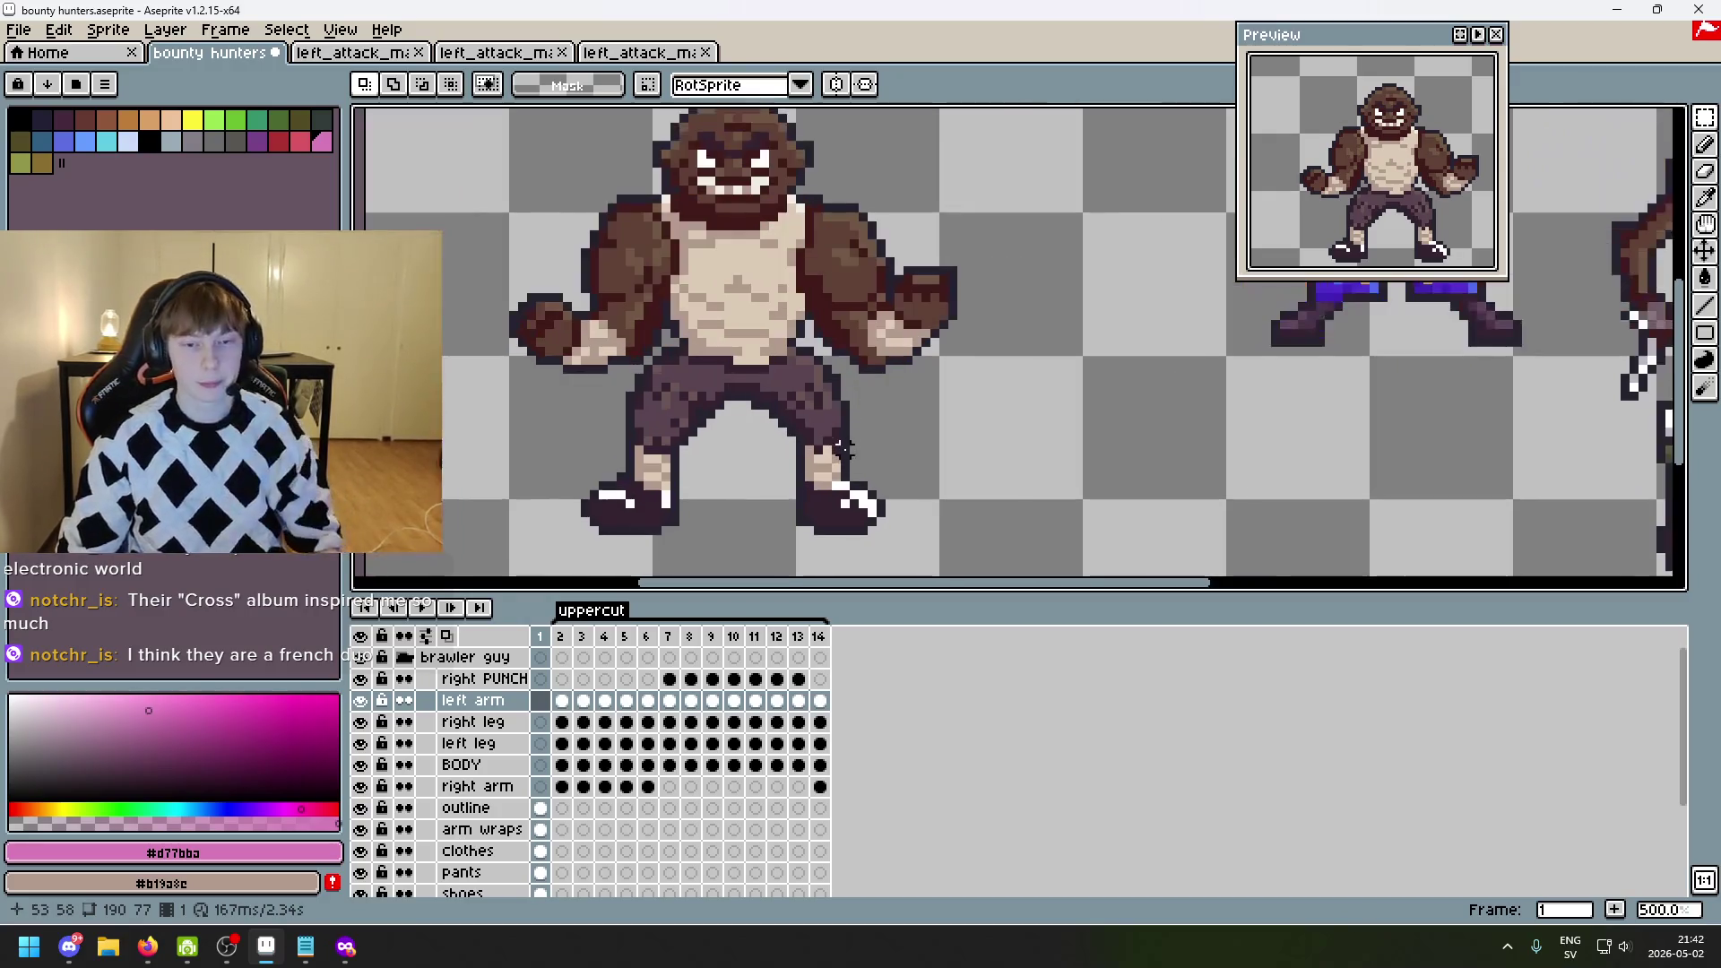
{"action": "scroll", "coordinate": [746, 466], "scroll_direction": "down", "scroll_amount": 1}
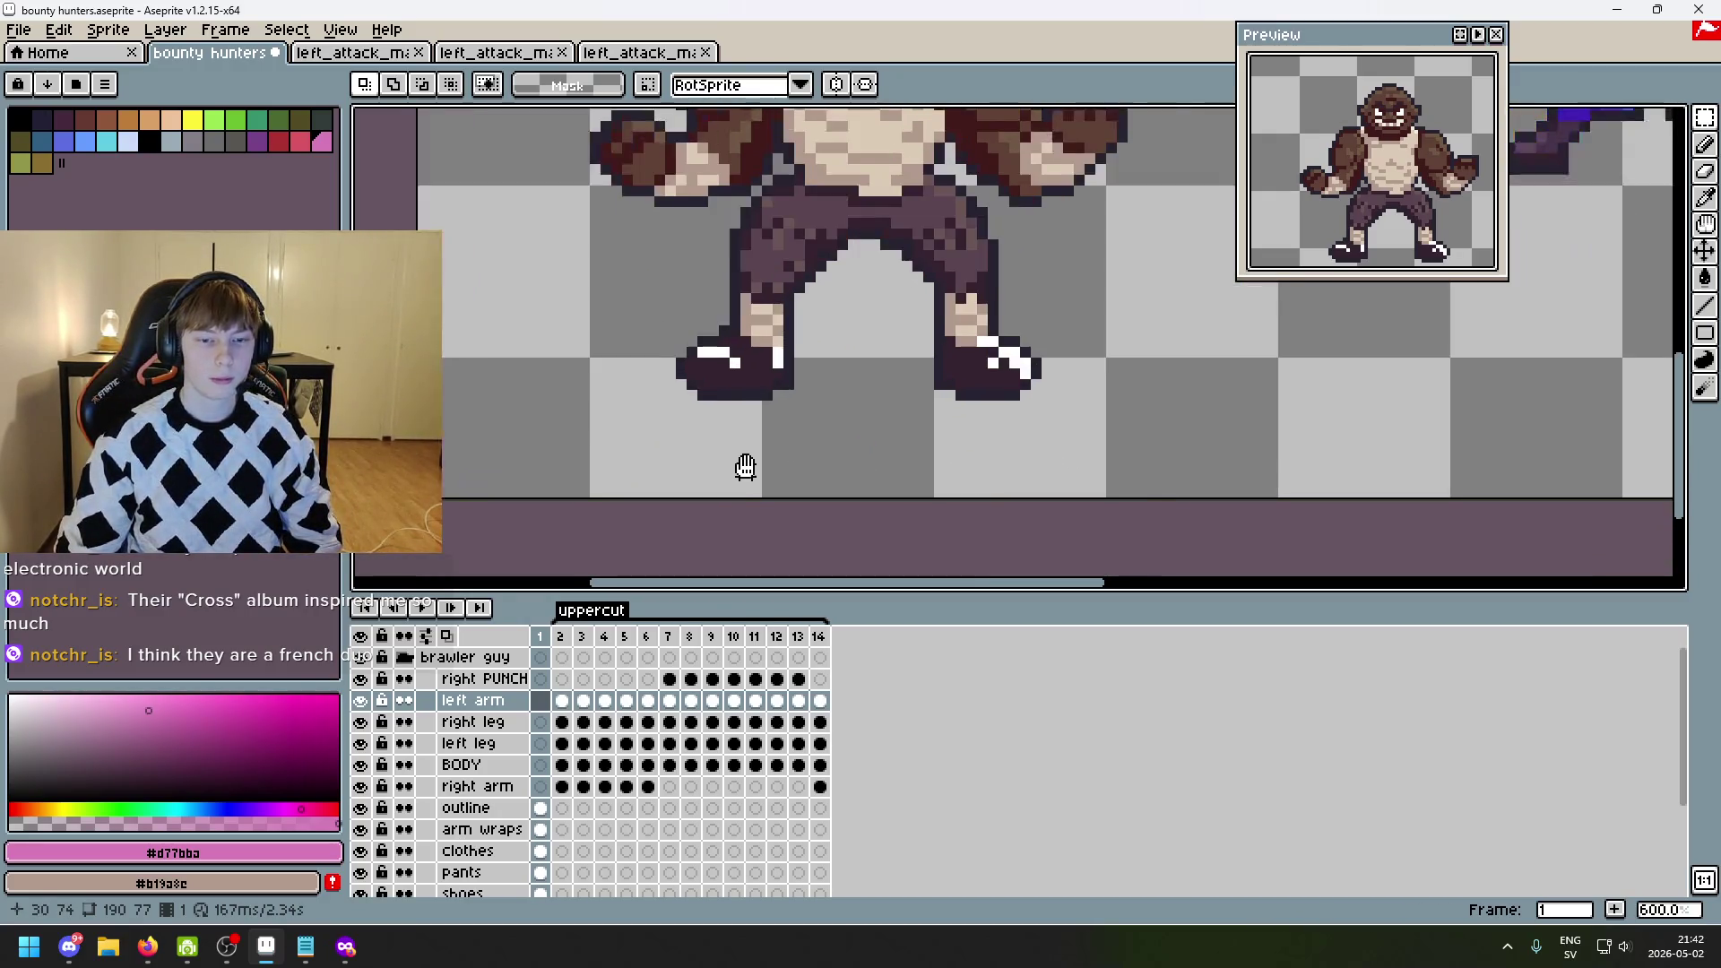
{"action": "left_click", "coordinate": [562, 700]}
{"action": "key", "text": "Left"}
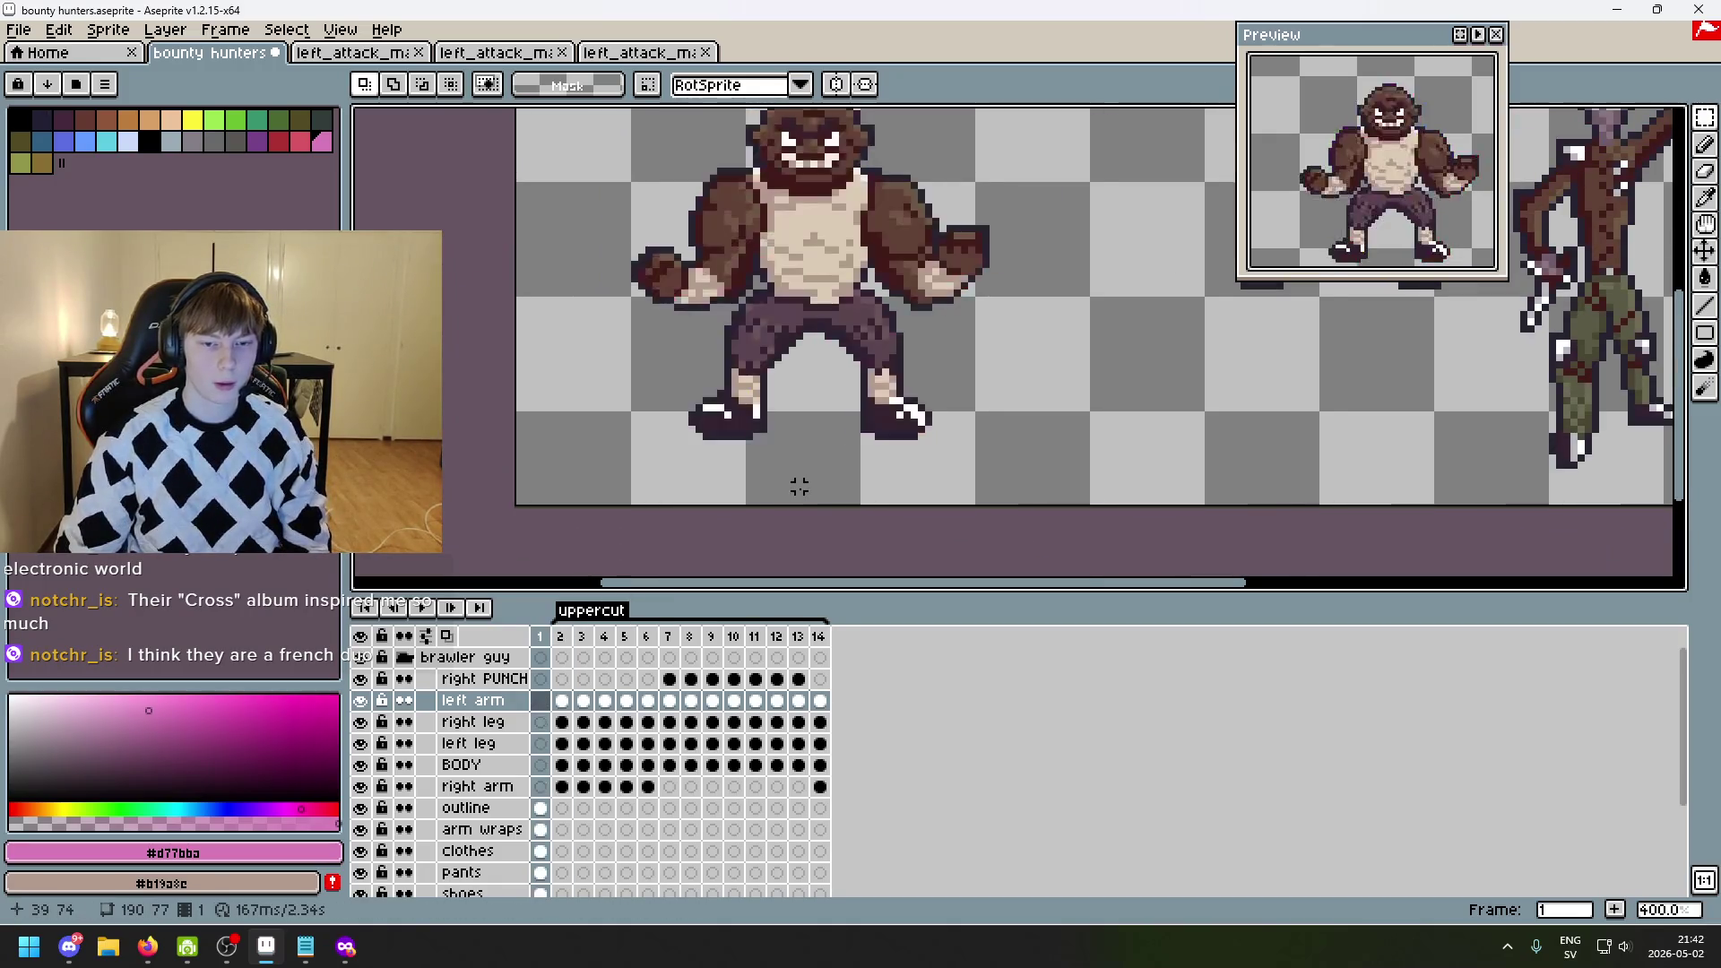
{"action": "key", "text": "Right"}
{"action": "key", "text": "Left"}
{"action": "left_click_drag", "start_coordinate": [795, 481], "coordinate": [791, 517]}
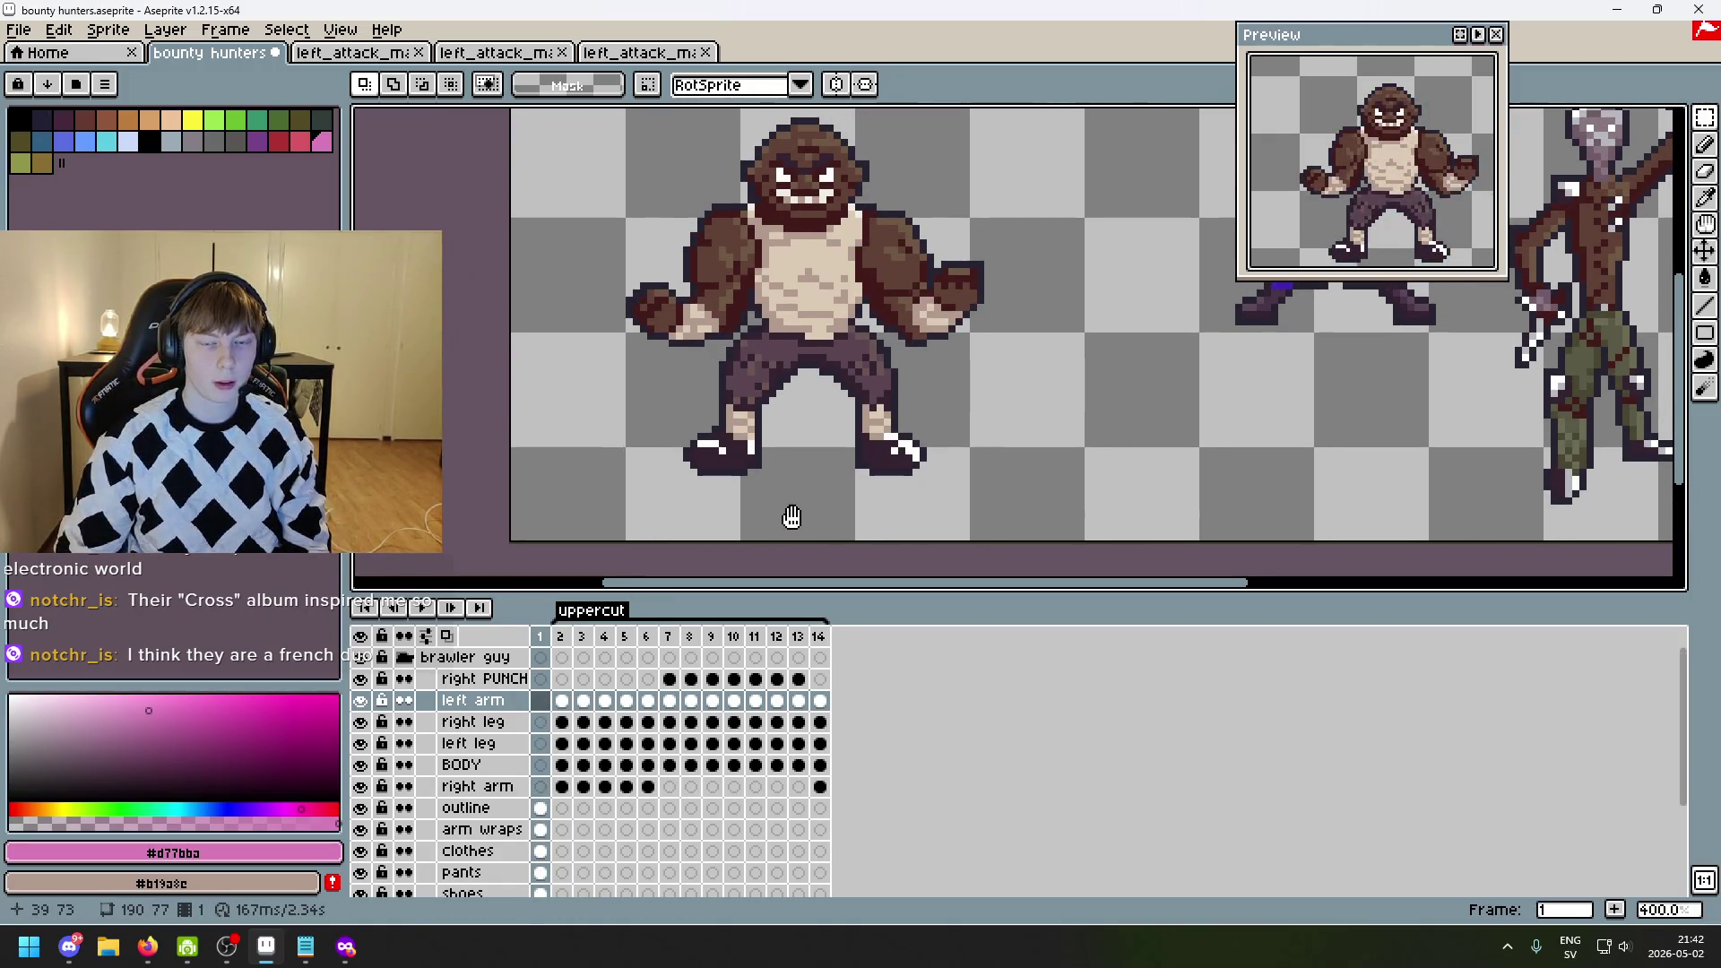
{"action": "key", "text": "Right"}
{"action": "key", "text": "Right"}
{"action": "key", "text": "Left"}
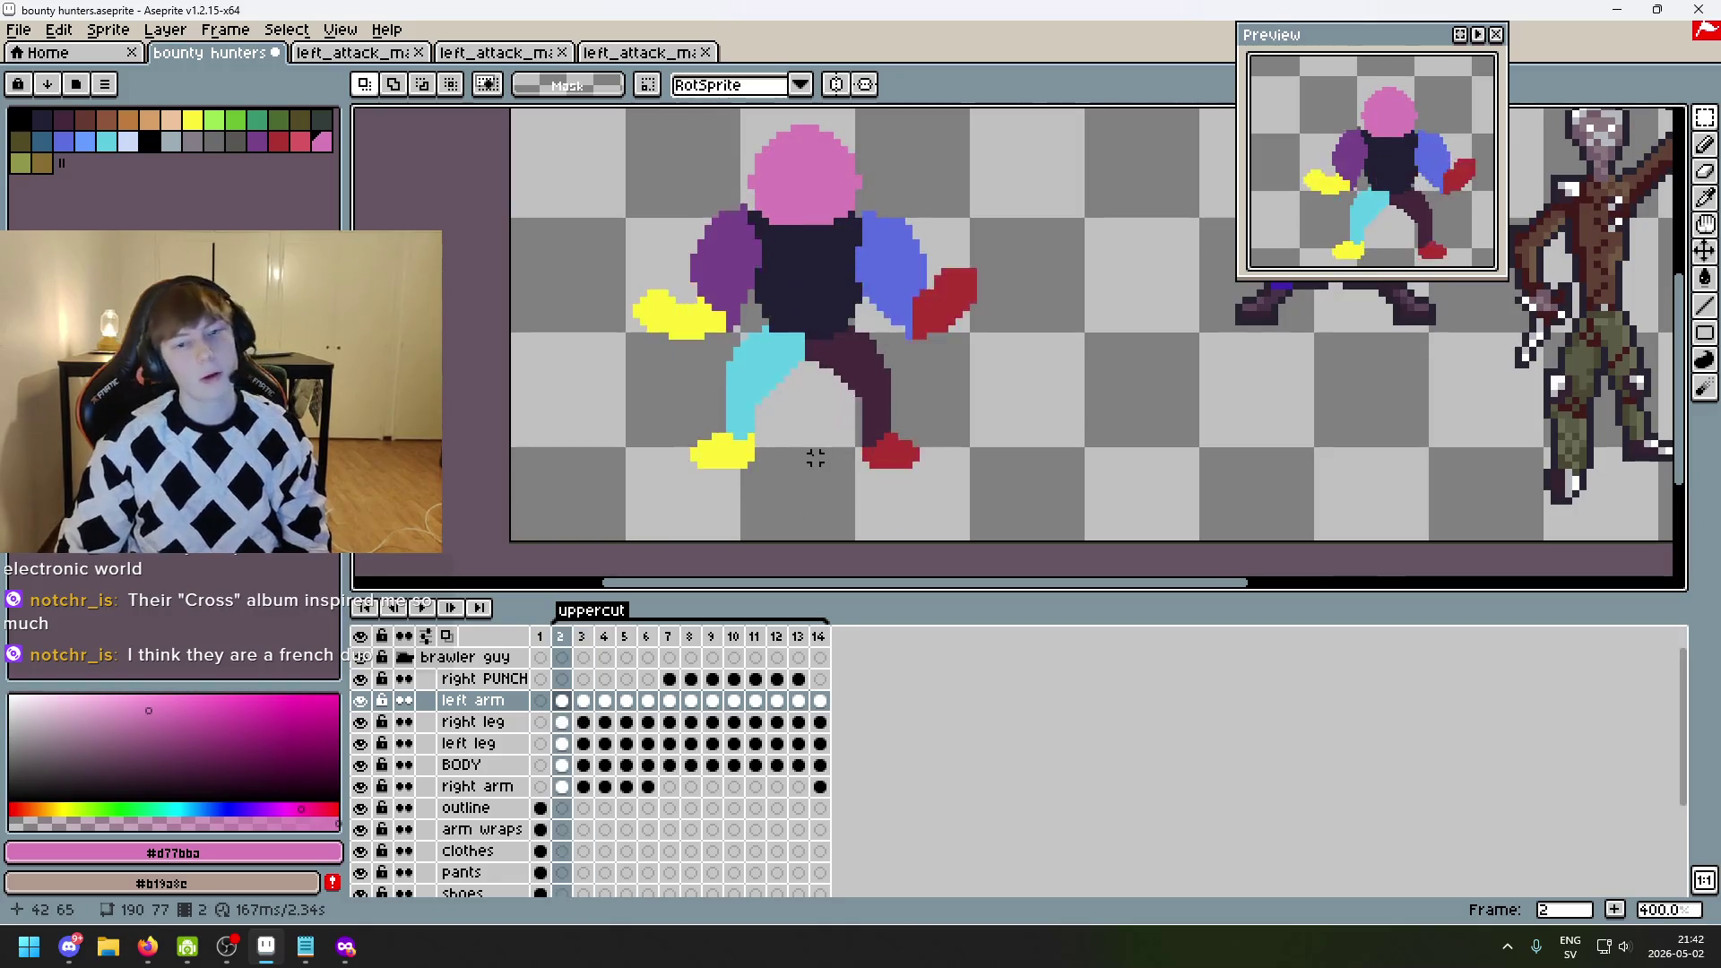
{"action": "key", "text": "Left"}
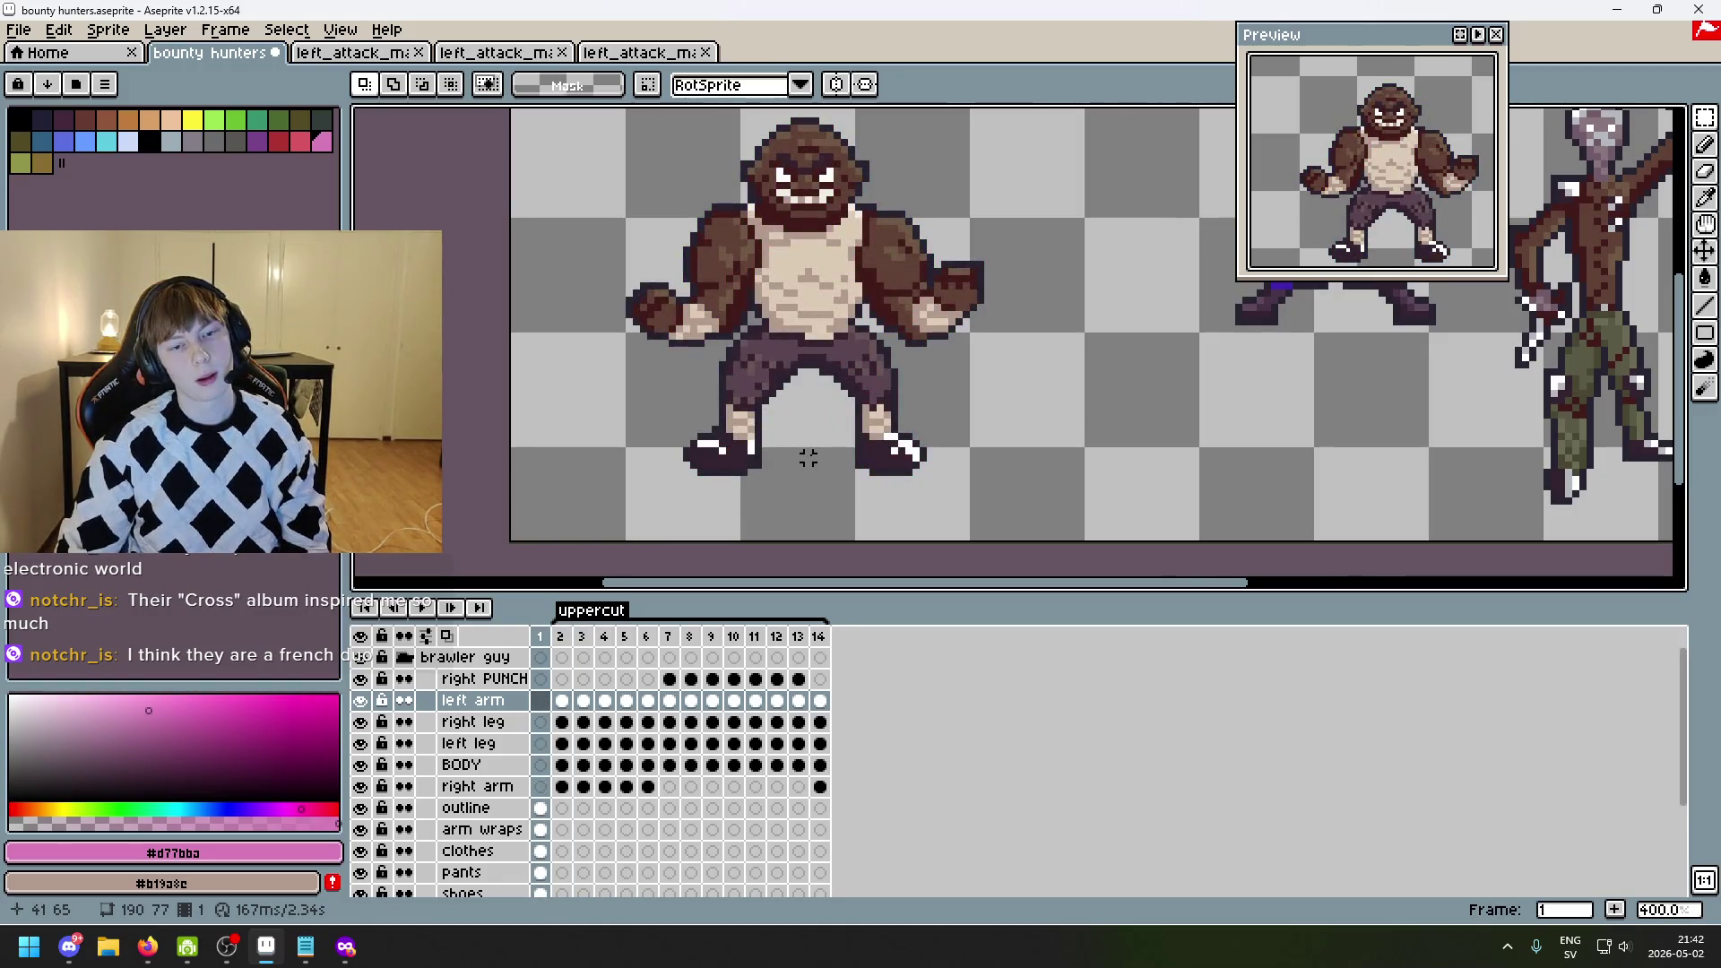
{"action": "key", "text": "Right"}
{"action": "key", "text": "Left"}
{"action": "key", "text": "Right"}
{"action": "key", "text": "Left"}
{"action": "key", "text": "Right"}
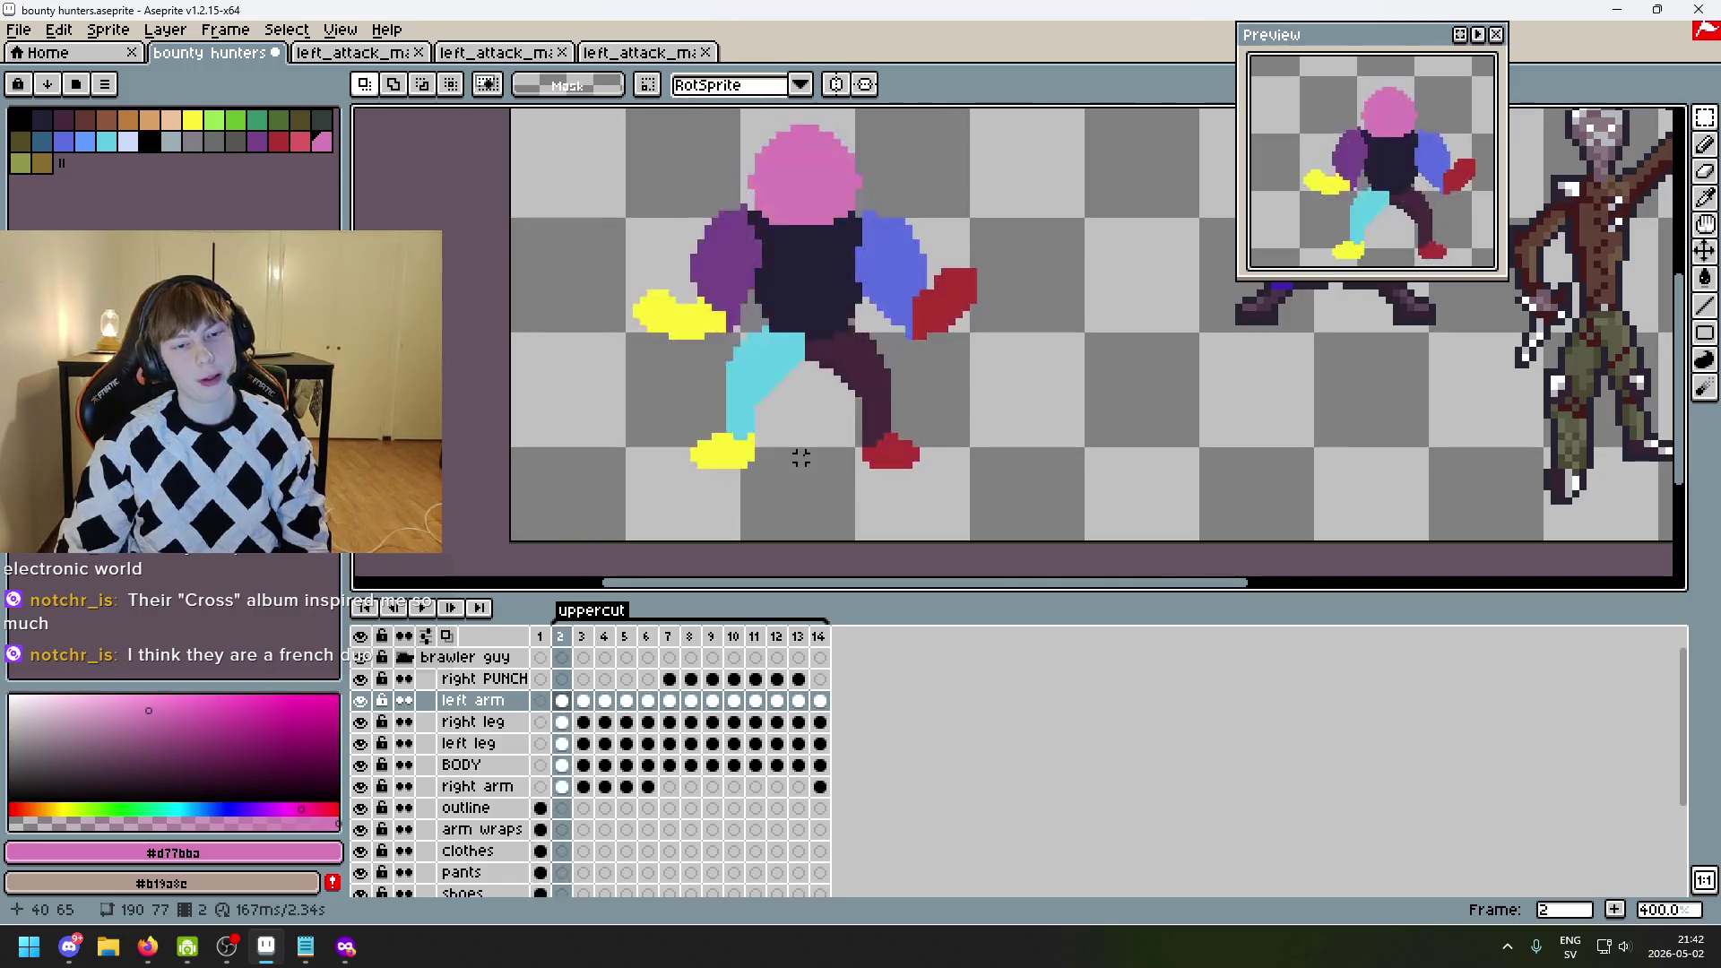
{"action": "key", "text": "Left"}
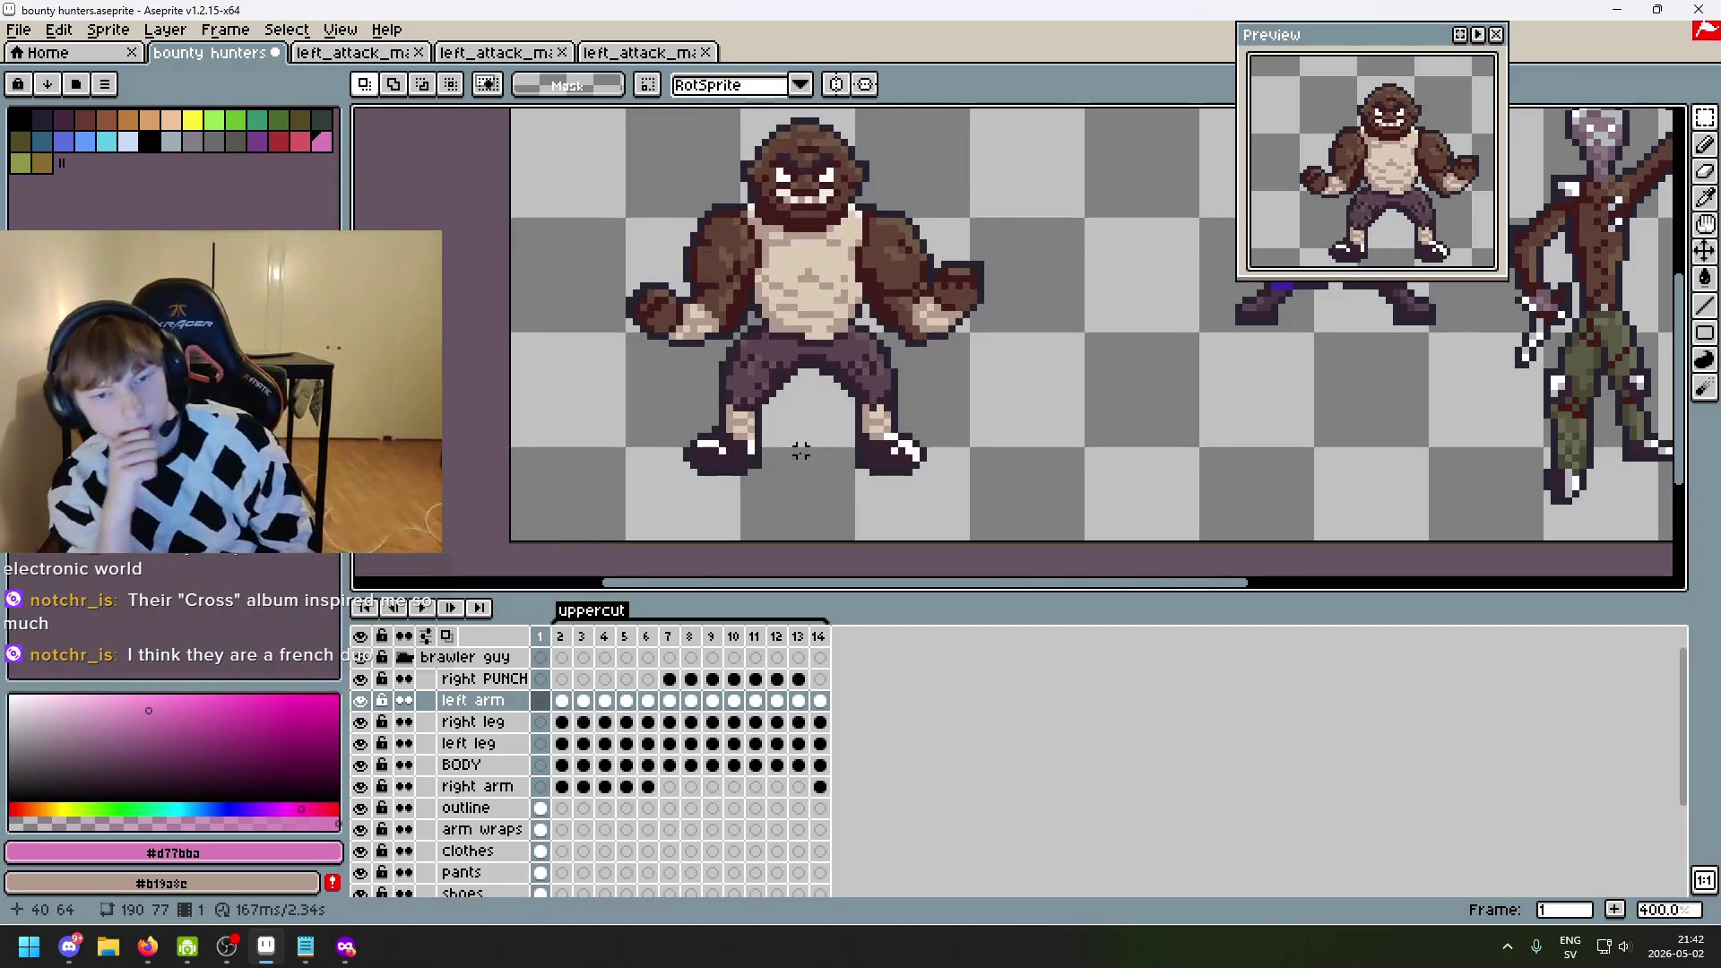
{"action": "key", "text": "Right"}
{"action": "key", "text": "Left"}
{"action": "key", "text": "Right"}
{"action": "key", "text": "Left"}
{"action": "key", "text": "Right"}
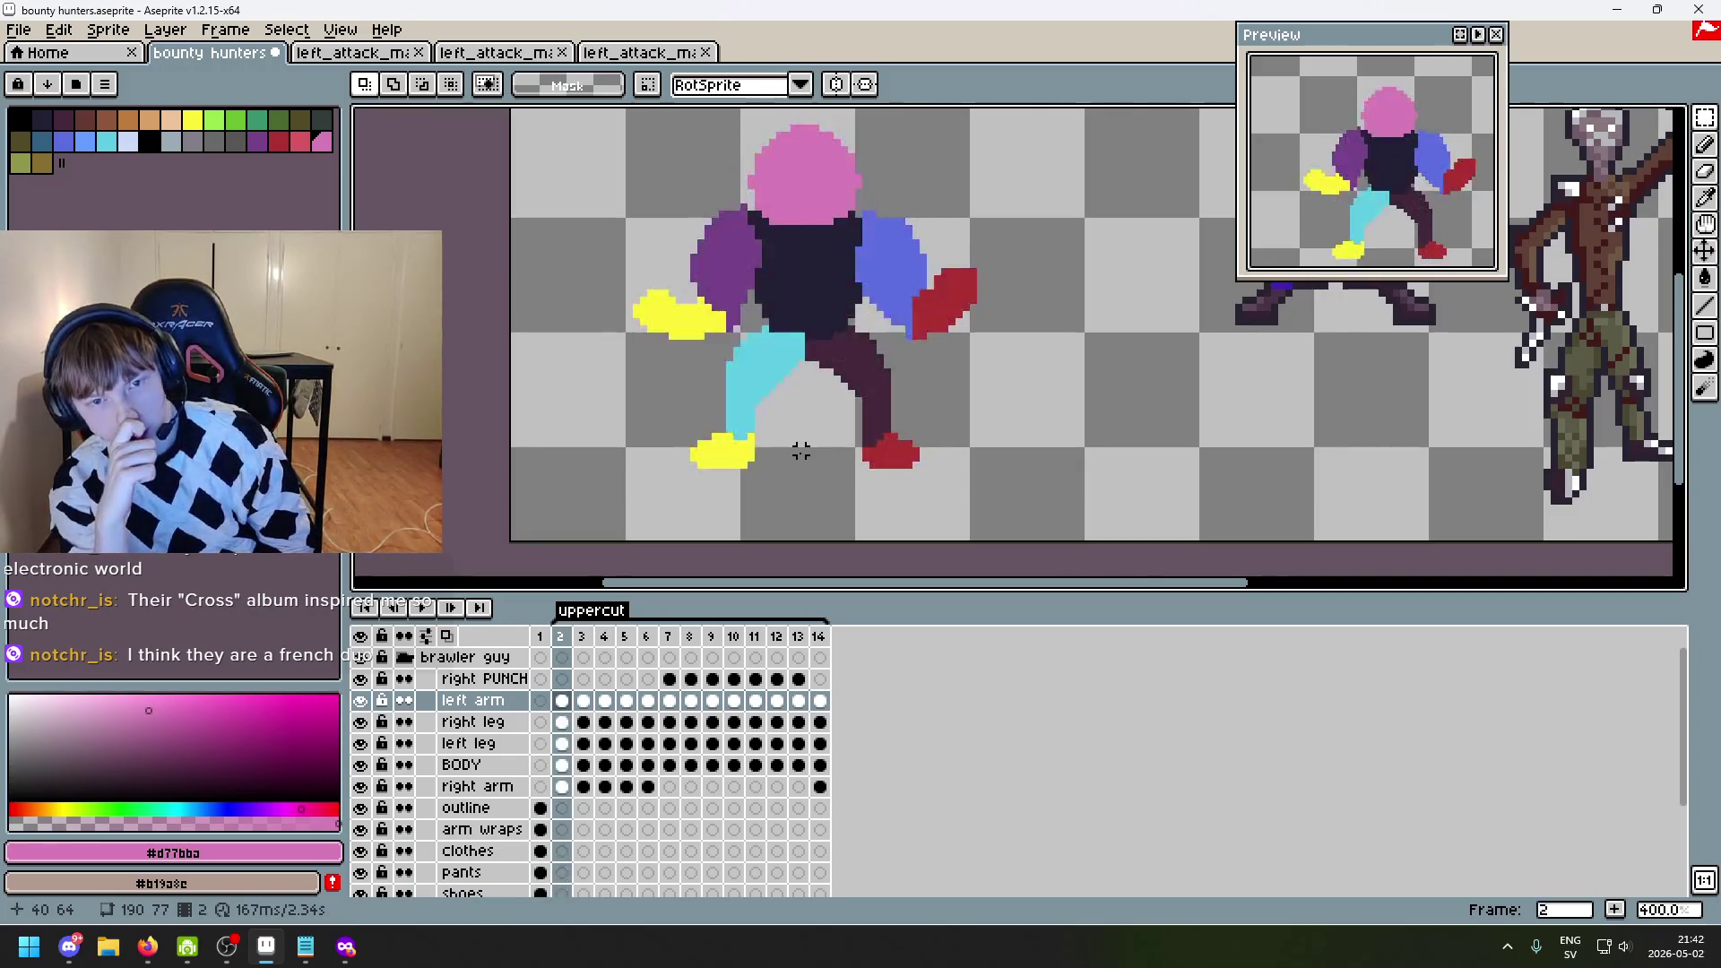
{"action": "key", "text": "Left"}
{"action": "key", "text": "Right"}
{"action": "key", "text": "Right"}
{"action": "key", "text": "Left"}
{"action": "key", "text": "Right"}
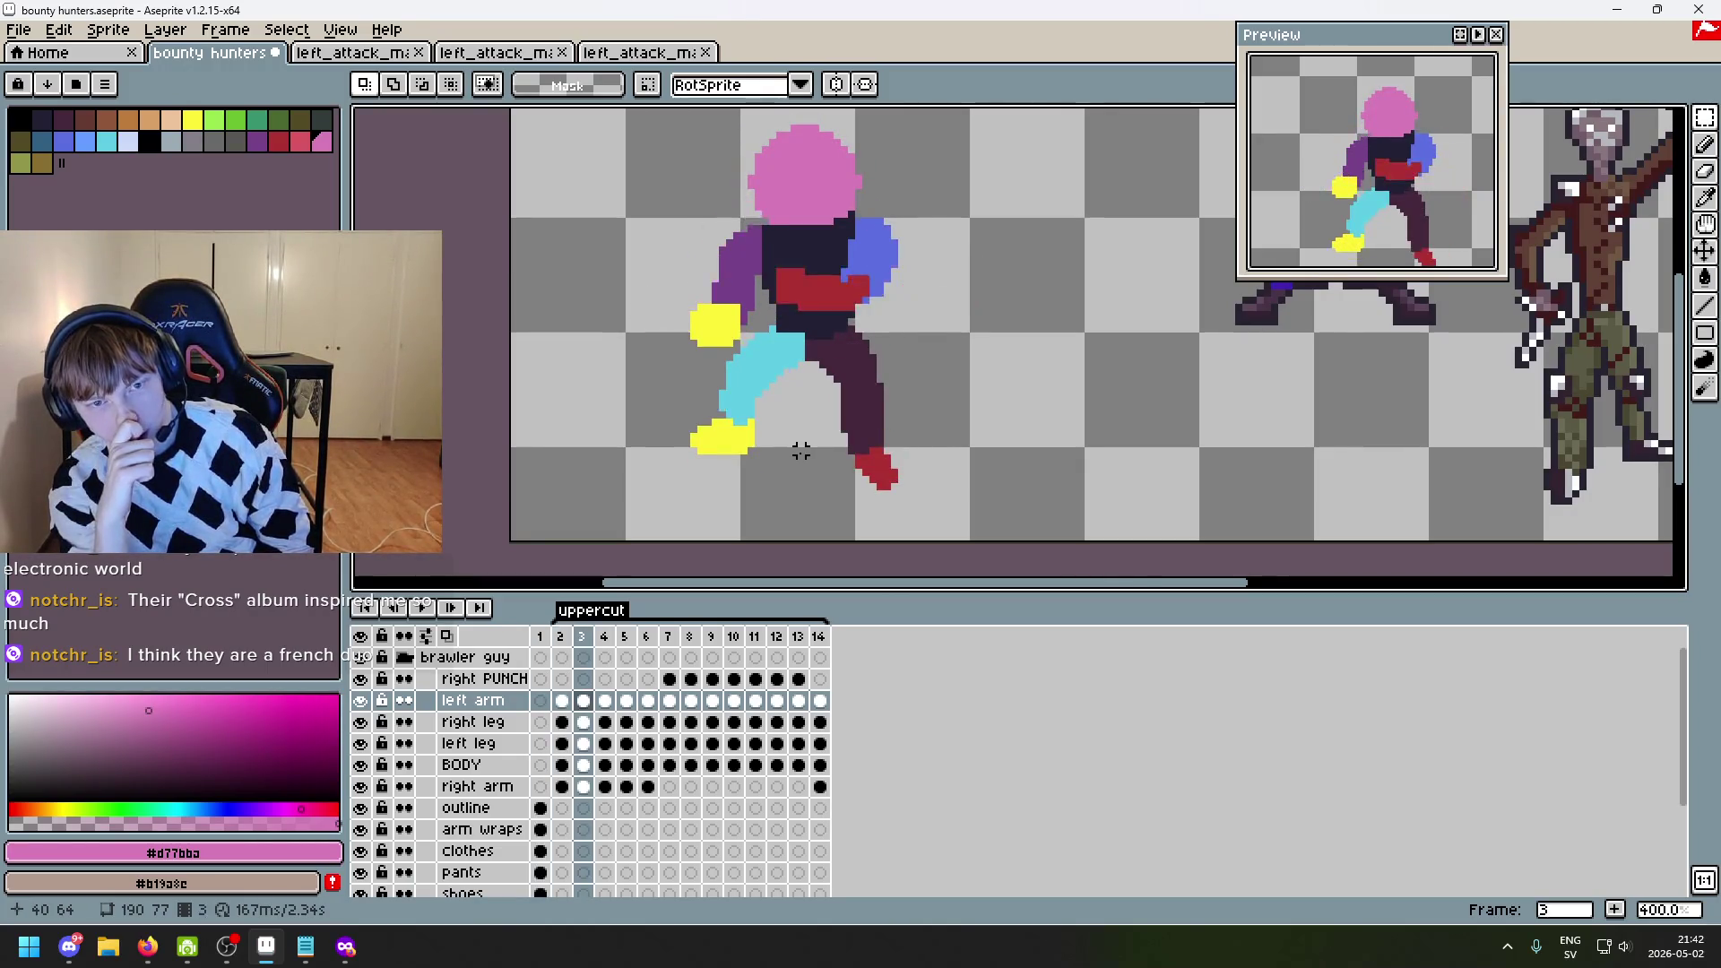
{"action": "key", "text": "Left"}
{"action": "key", "text": "Left"}
{"action": "key", "text": "Right"}
{"action": "key", "text": "Left"}
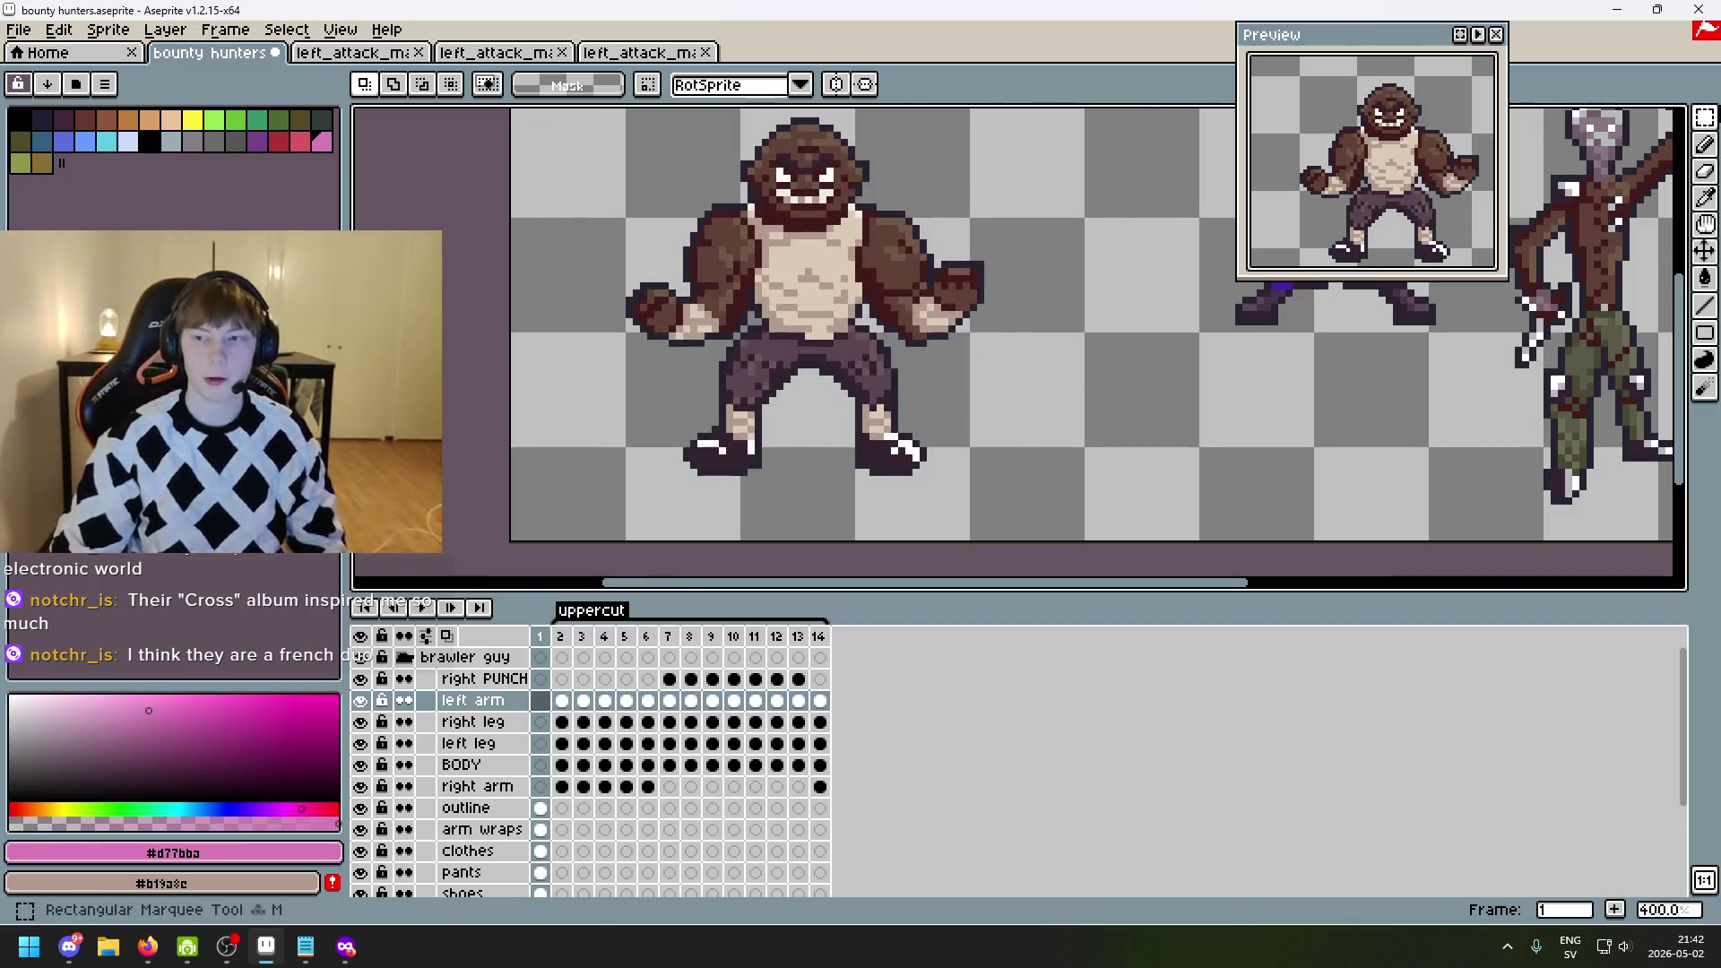
{"action": "mouse_move", "coordinate": [1705, 117]}
{"action": "left_click", "coordinate": [1639, 123]}
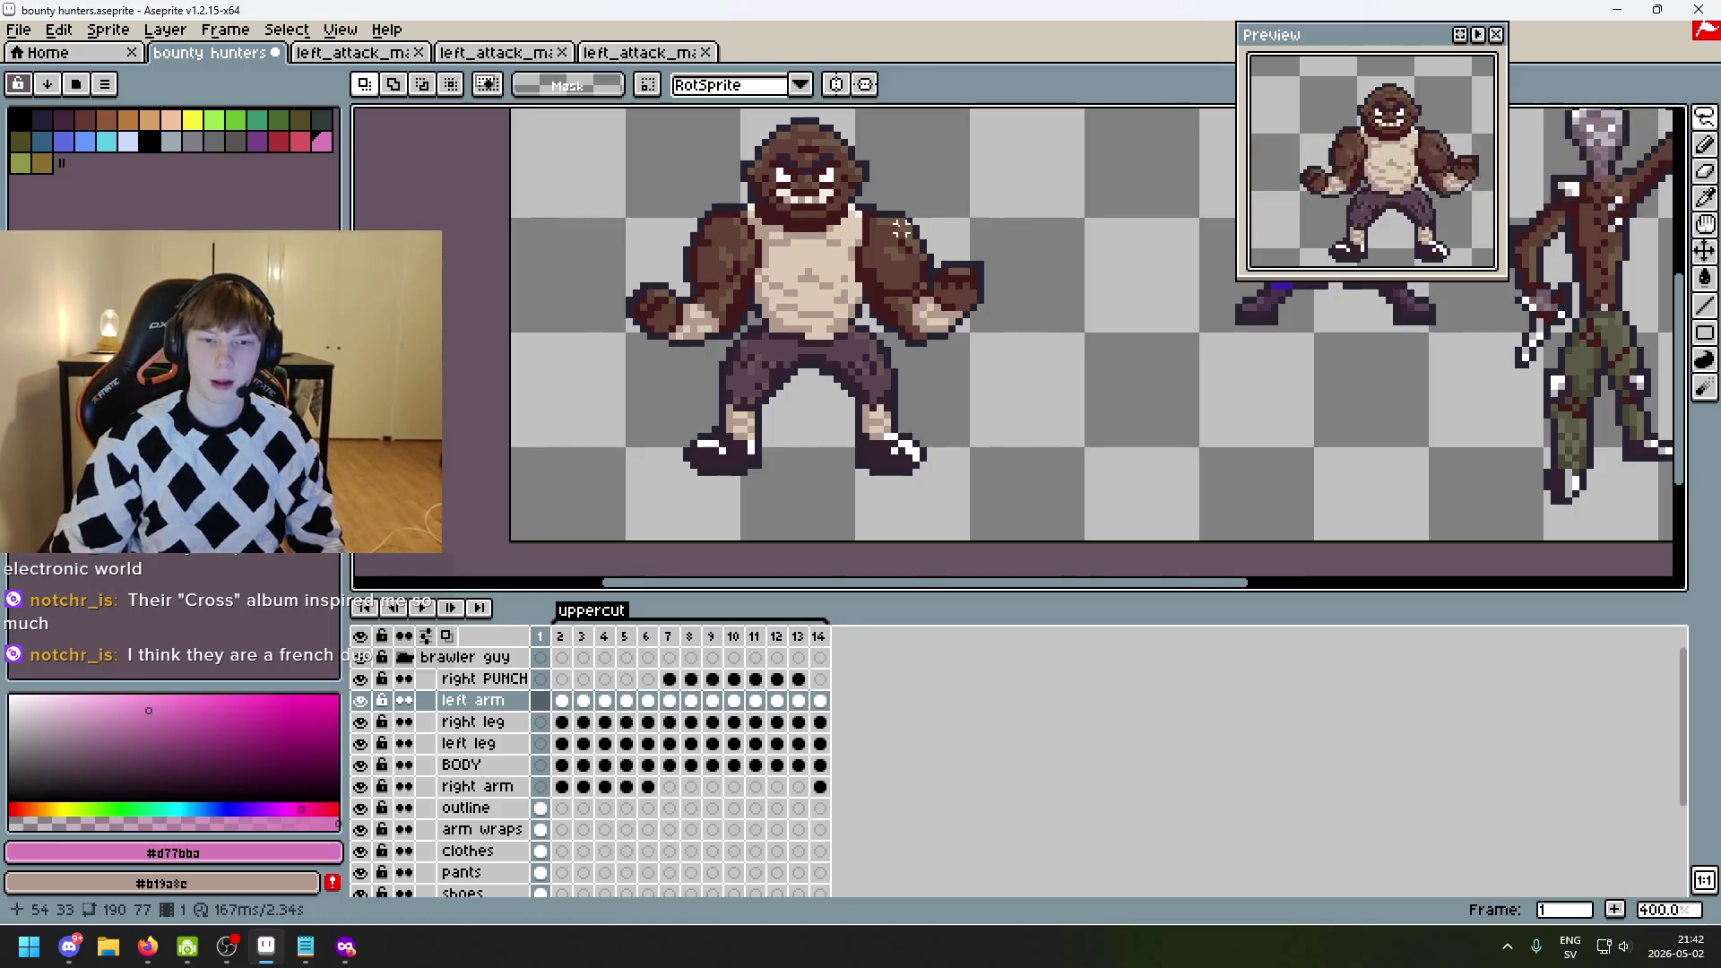
{"action": "scroll", "coordinate": [902, 404], "scroll_direction": "up", "scroll_amount": 1}
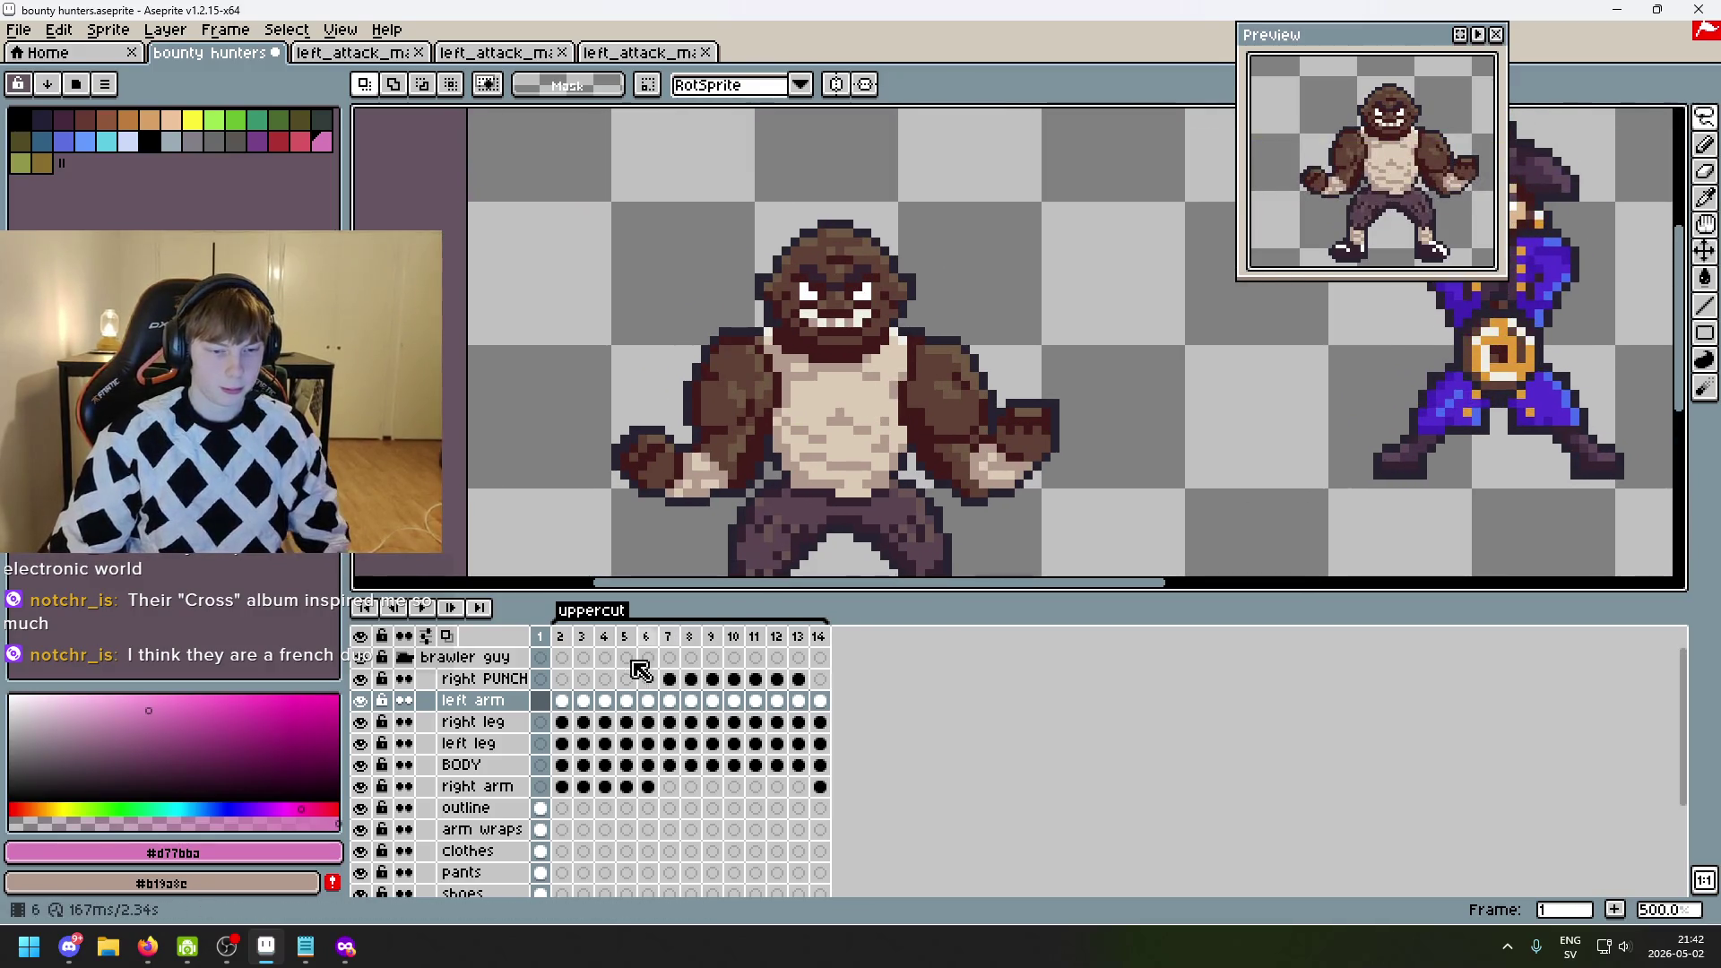
{"action": "key", "text": "Up"}
{"action": "key", "text": "Down"}
{"action": "key", "text": "Down"}
{"action": "key", "text": "Down"}
{"action": "key", "text": "Down"}
{"action": "key", "text": "Down"}
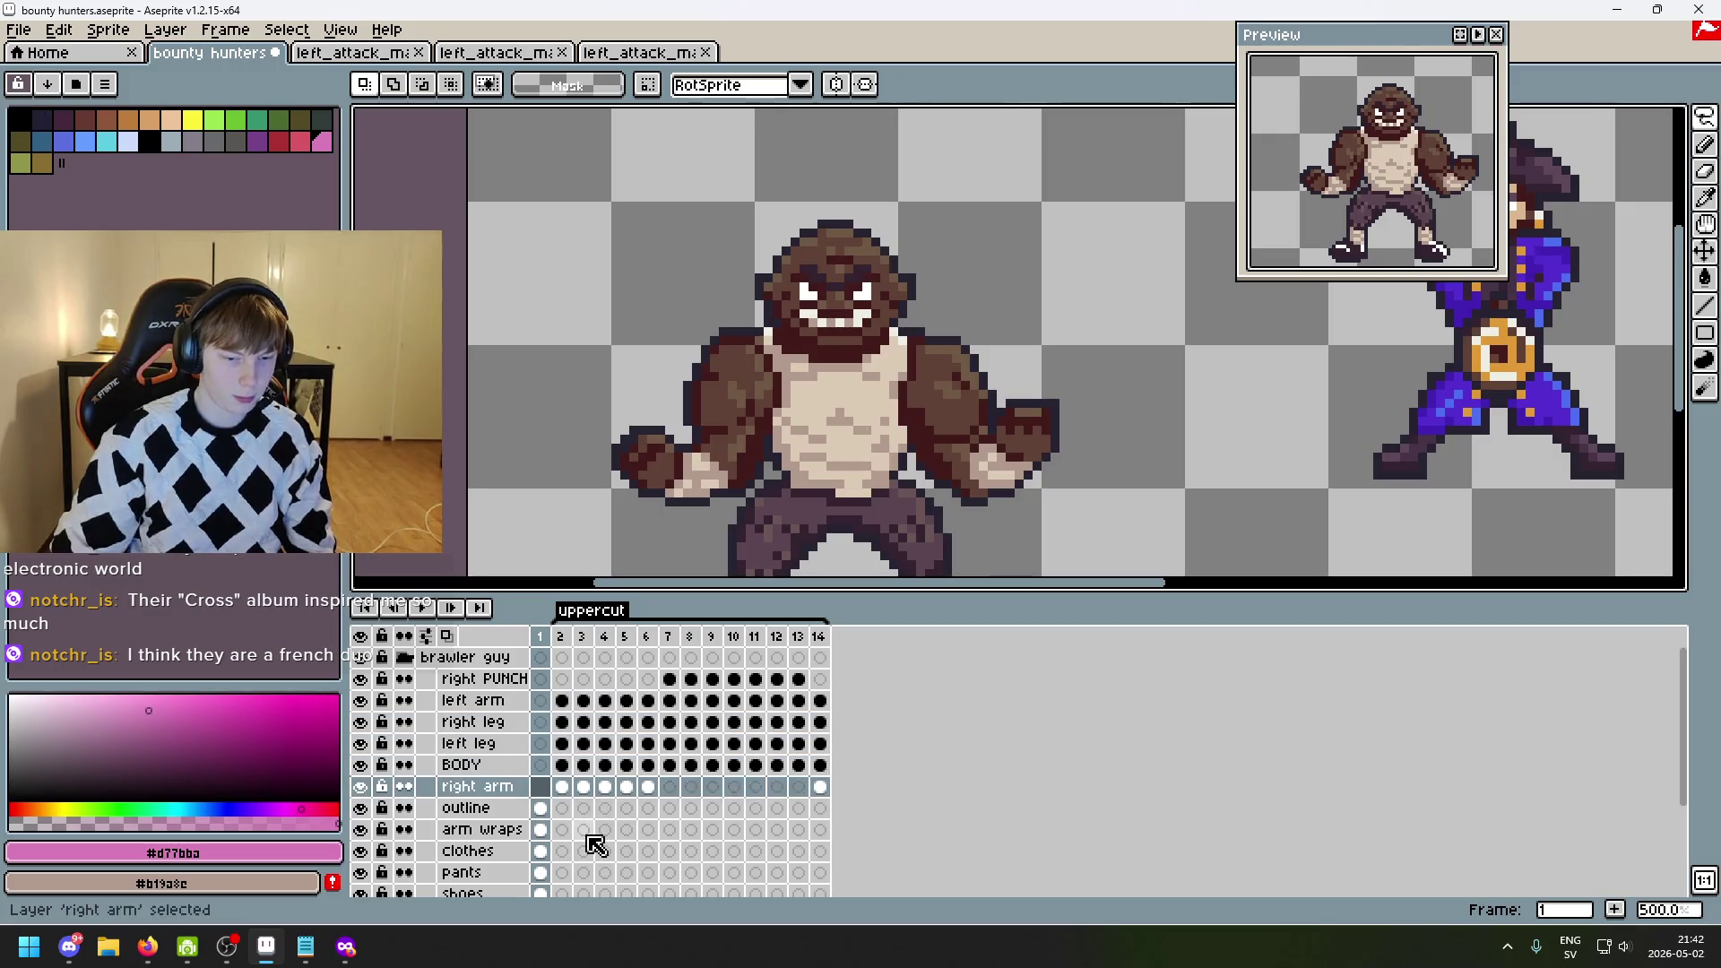
{"action": "key", "text": "Up"}
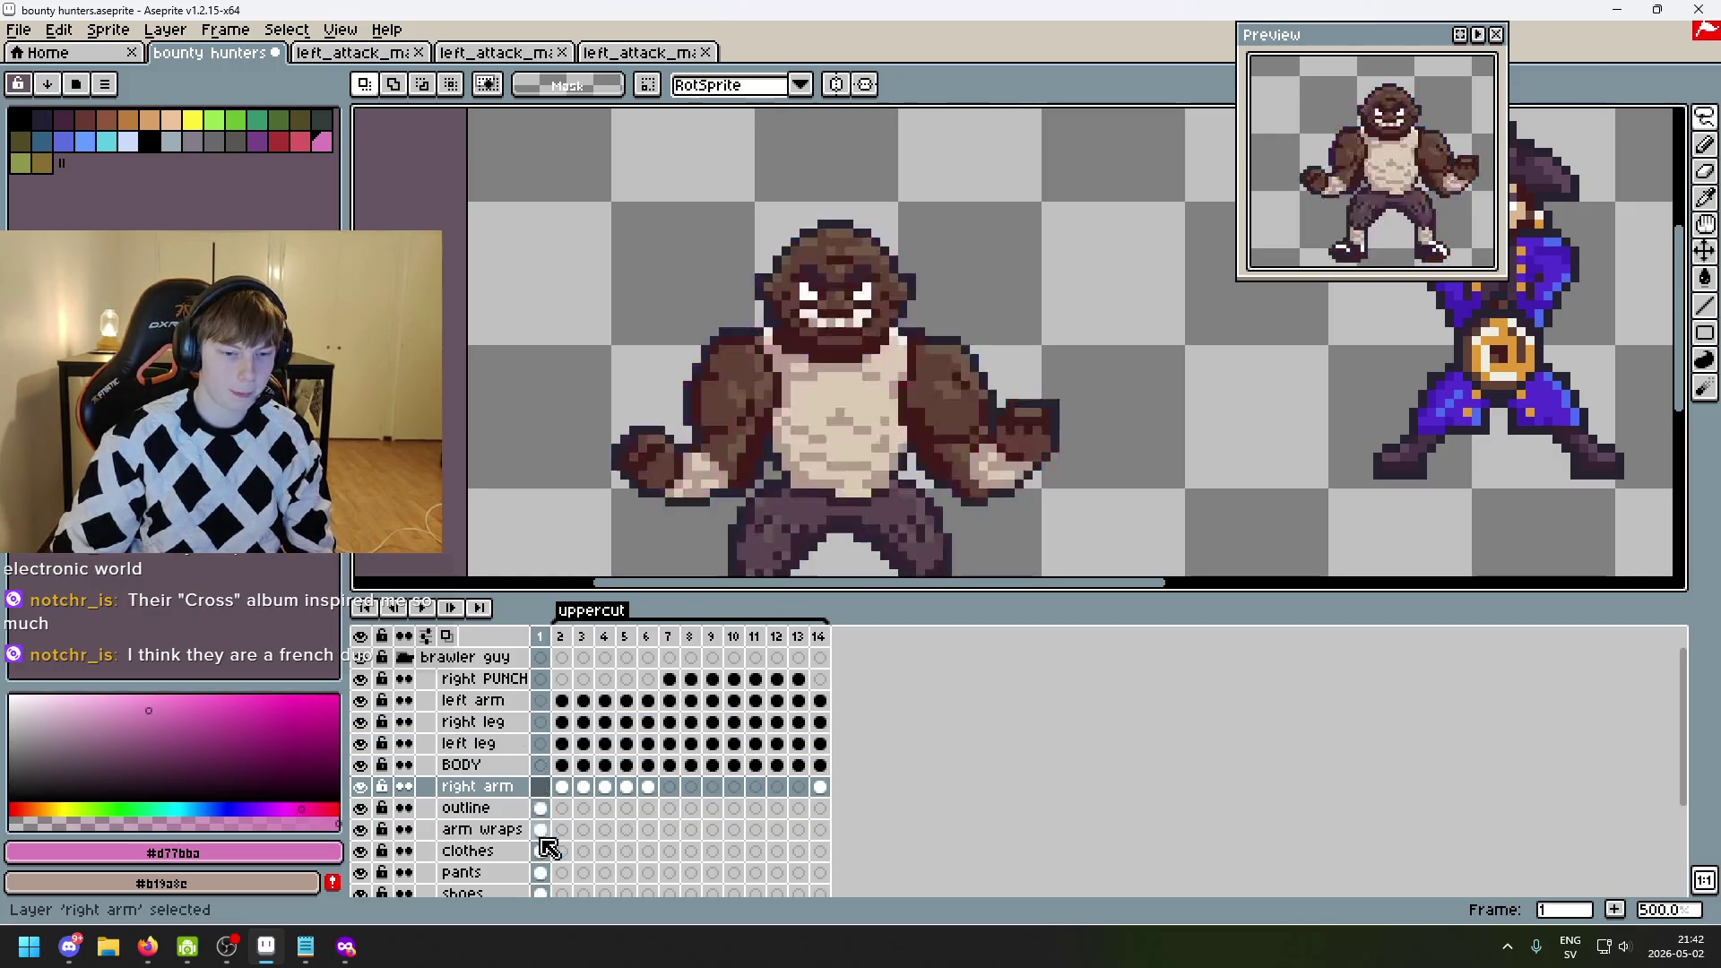
{"action": "key", "text": "Up"}
{"action": "key", "text": "Up"}
{"action": "key", "text": "Up"}
{"action": "key", "text": "Up"}
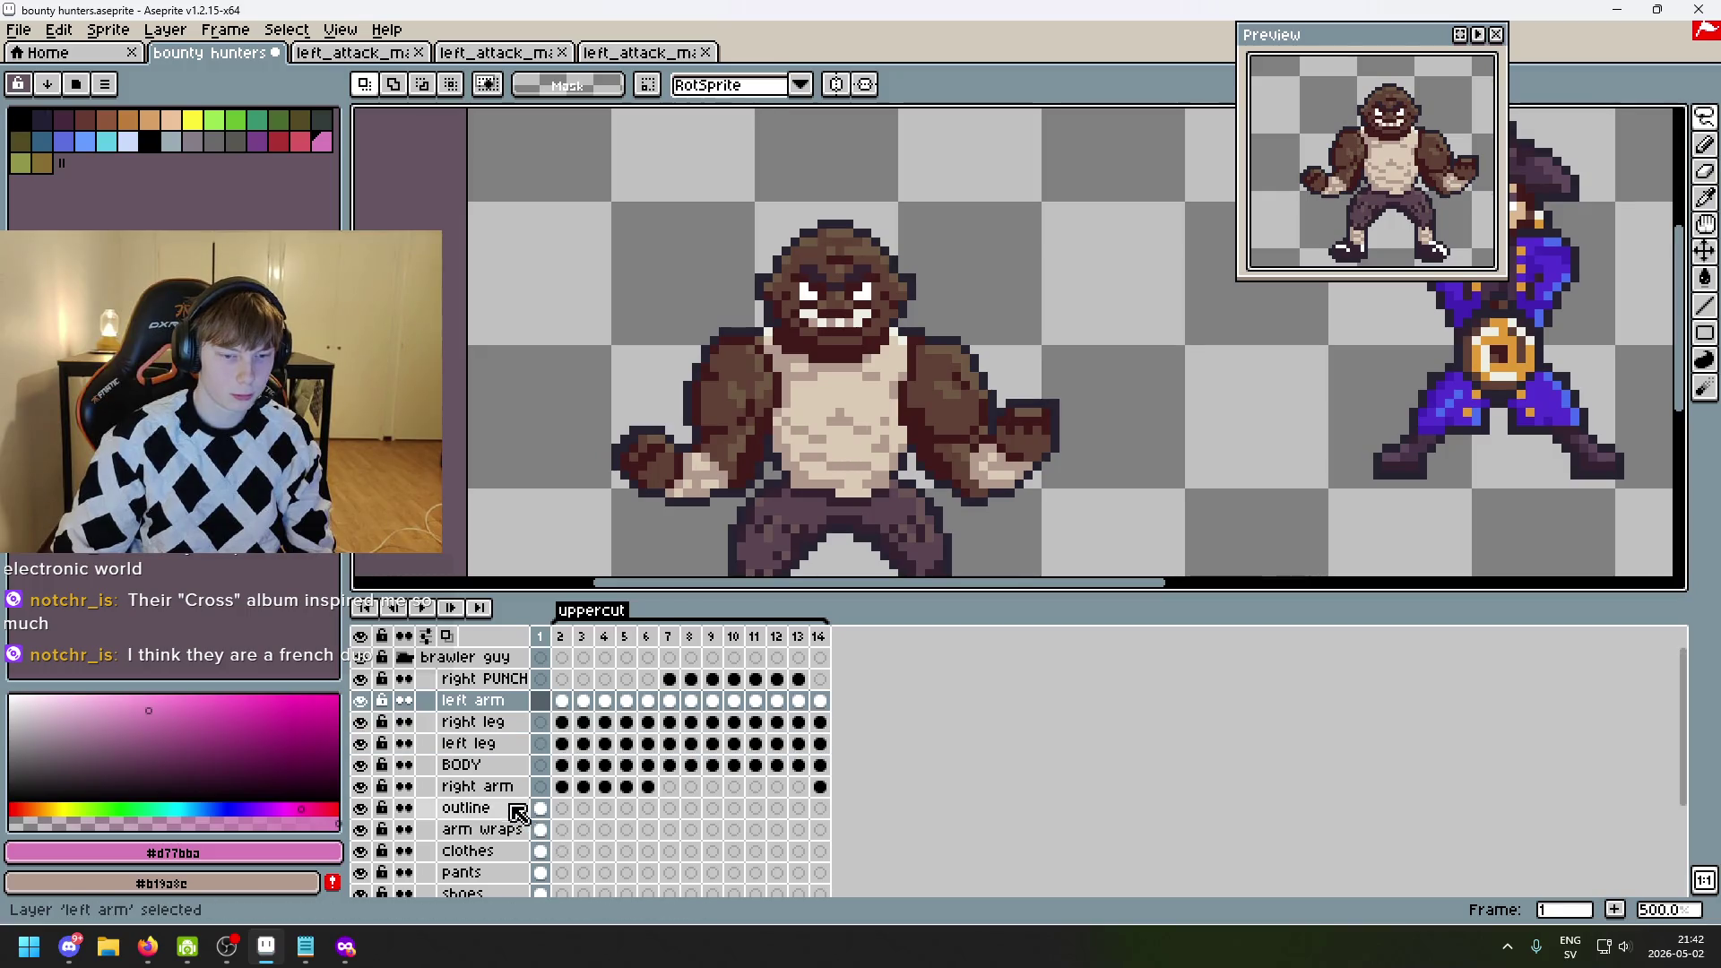
{"action": "key", "text": "Down"}
{"action": "key", "text": "Down"}
{"action": "key", "text": "Down"}
{"action": "scroll", "coordinate": [545, 848], "scroll_direction": "down", "scroll_amount": 4}
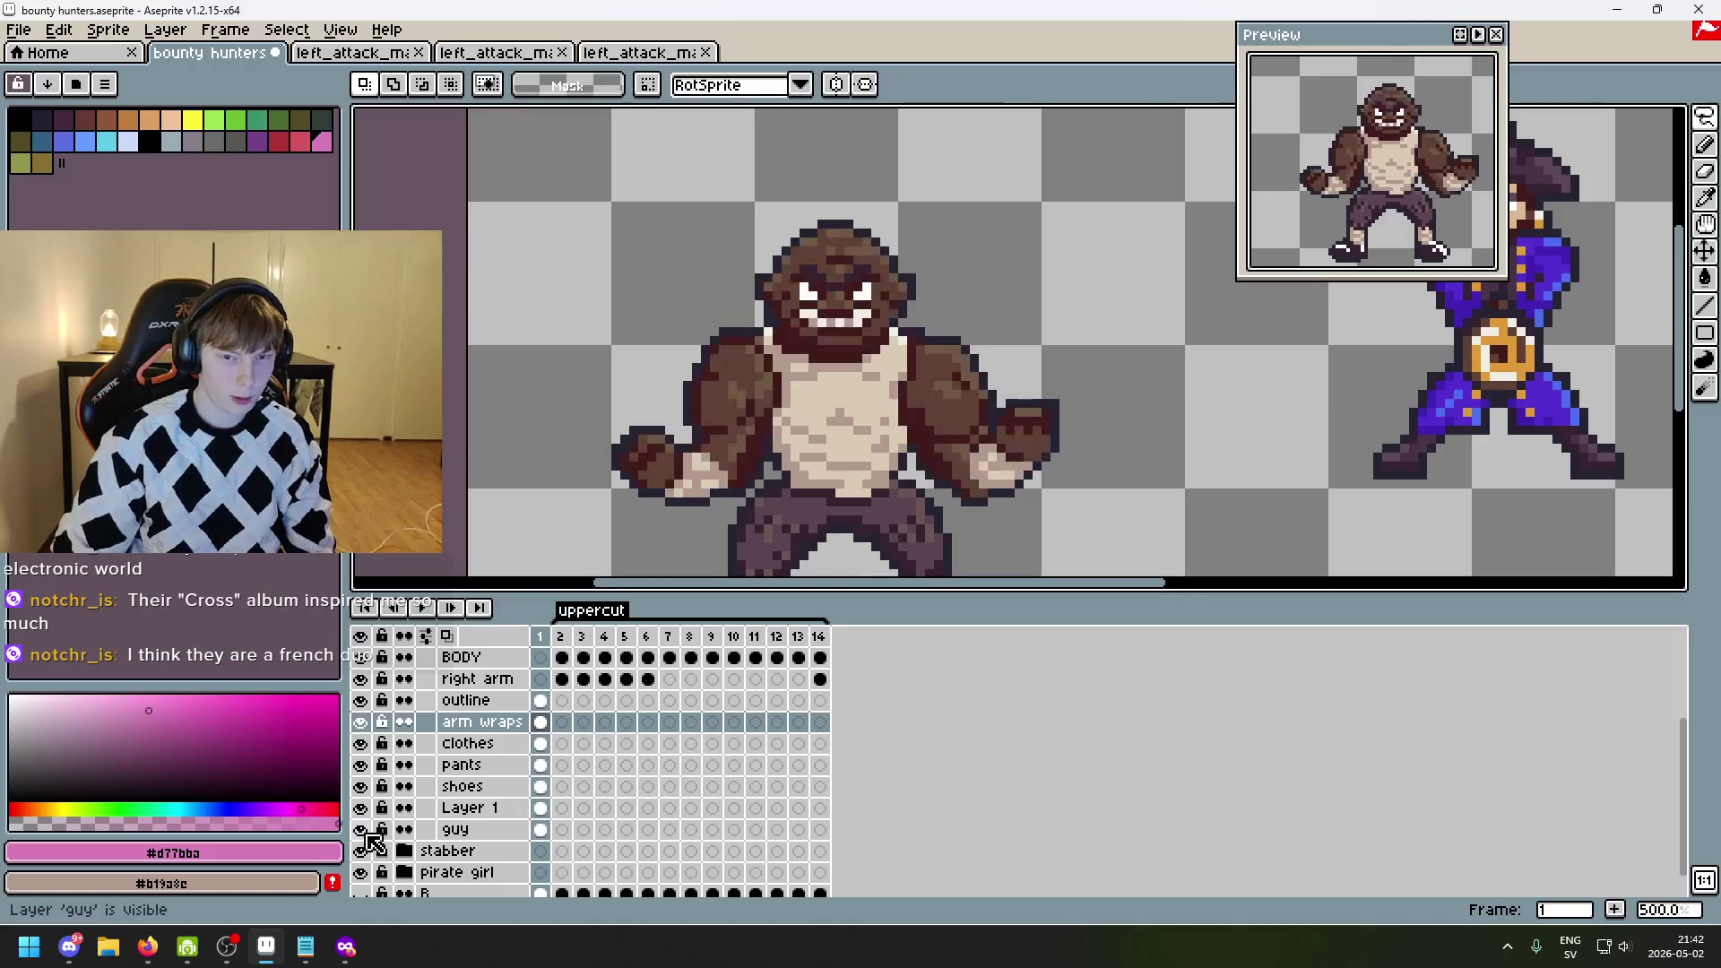
{"action": "key", "text": "Down"}
{"action": "key", "text": "Down"}
{"action": "key", "text": "Down"}
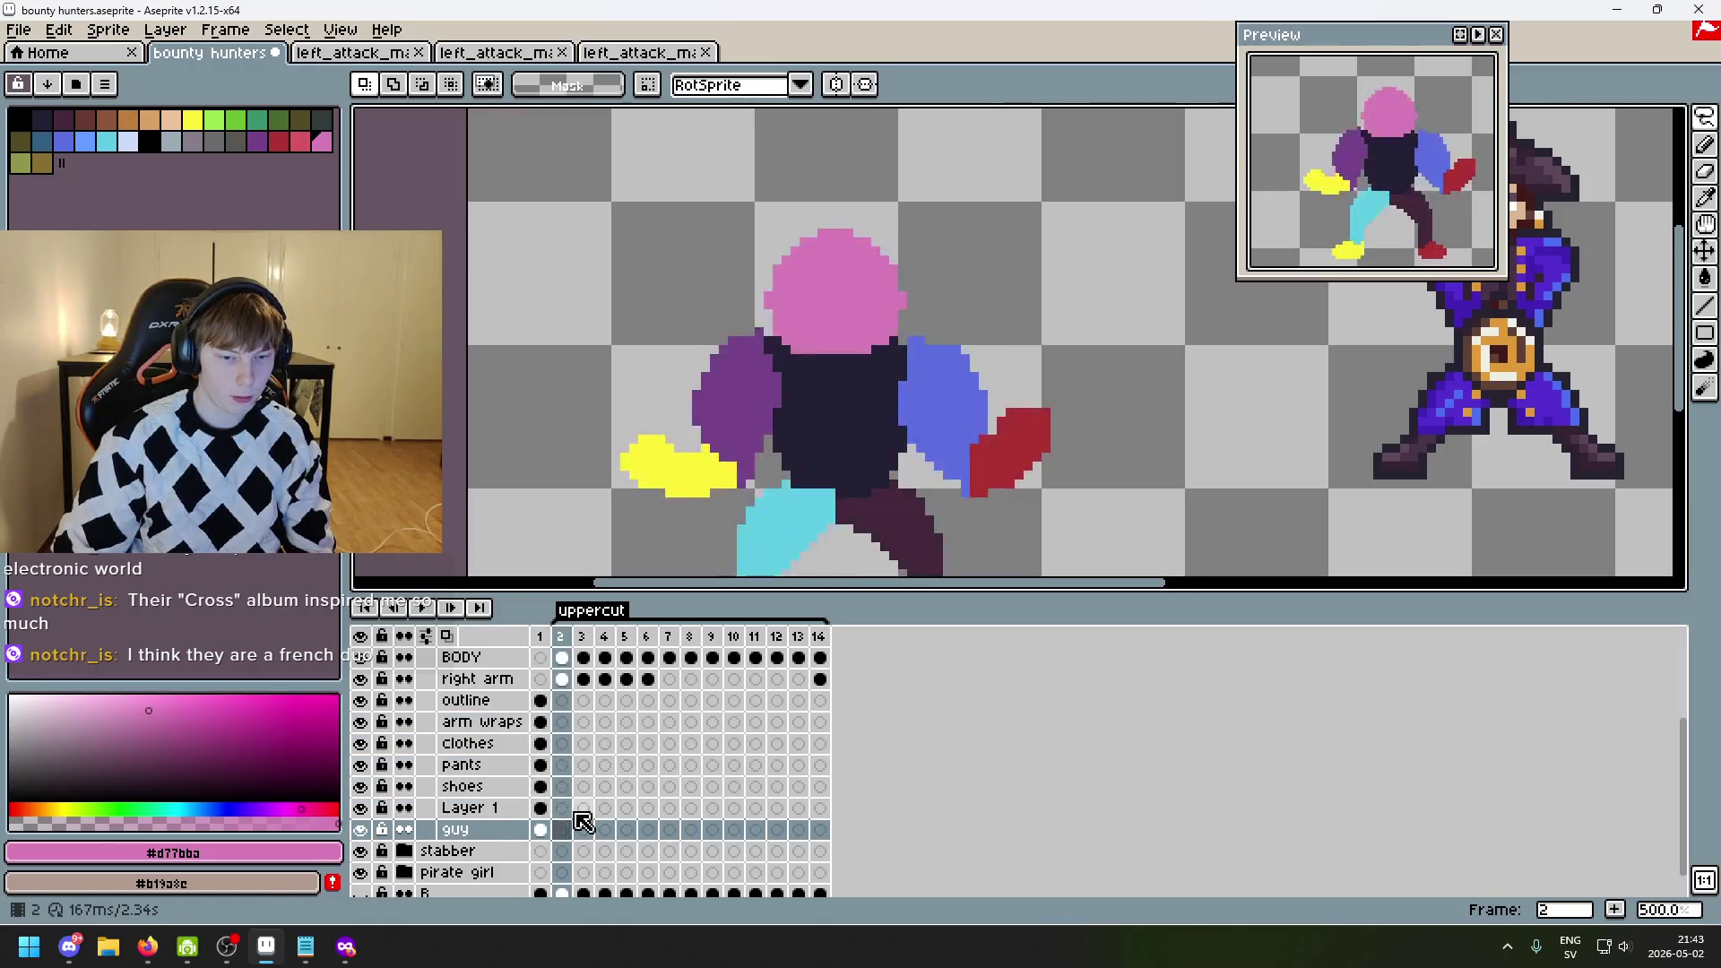
{"action": "scroll", "coordinate": [731, 417], "scroll_direction": "up", "scroll_amount": 1}
{"action": "left_click_drag", "start_coordinate": [735, 417], "coordinate": [676, 522]}
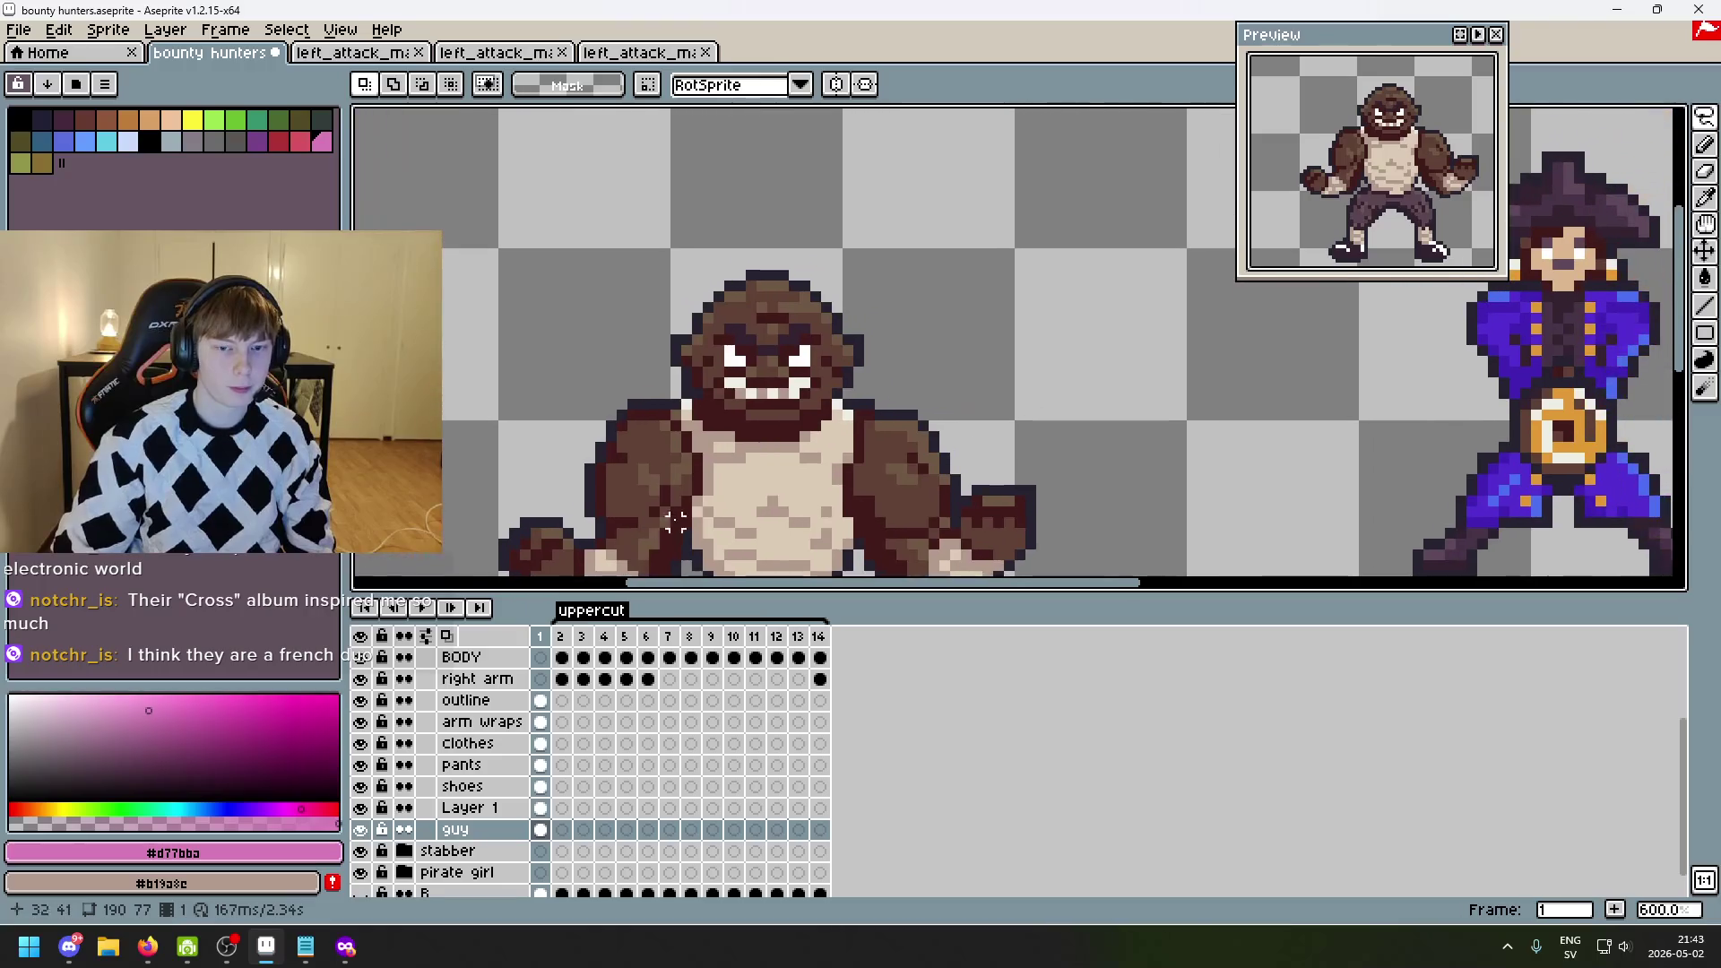
{"action": "key", "text": "Up"}
{"action": "key", "text": "Up"}
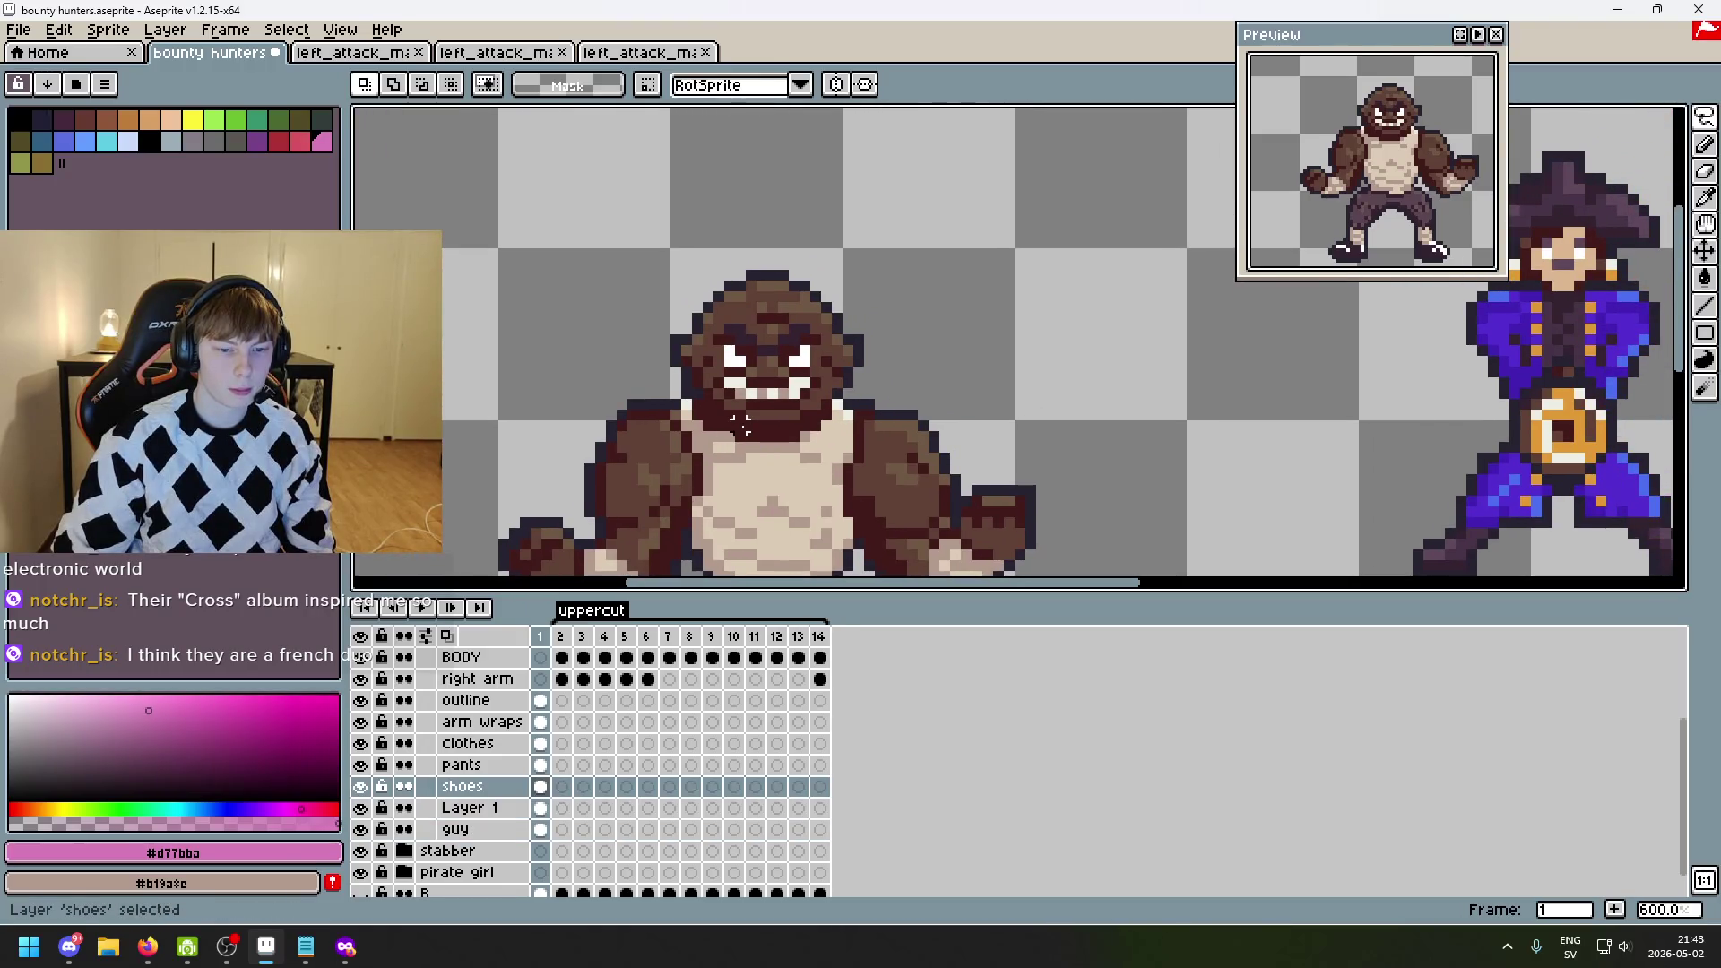
{"action": "scroll", "coordinate": [740, 424], "scroll_direction": "down", "scroll_amount": 2}
{"action": "left_click_drag", "start_coordinate": [804, 501], "coordinate": [826, 331]}
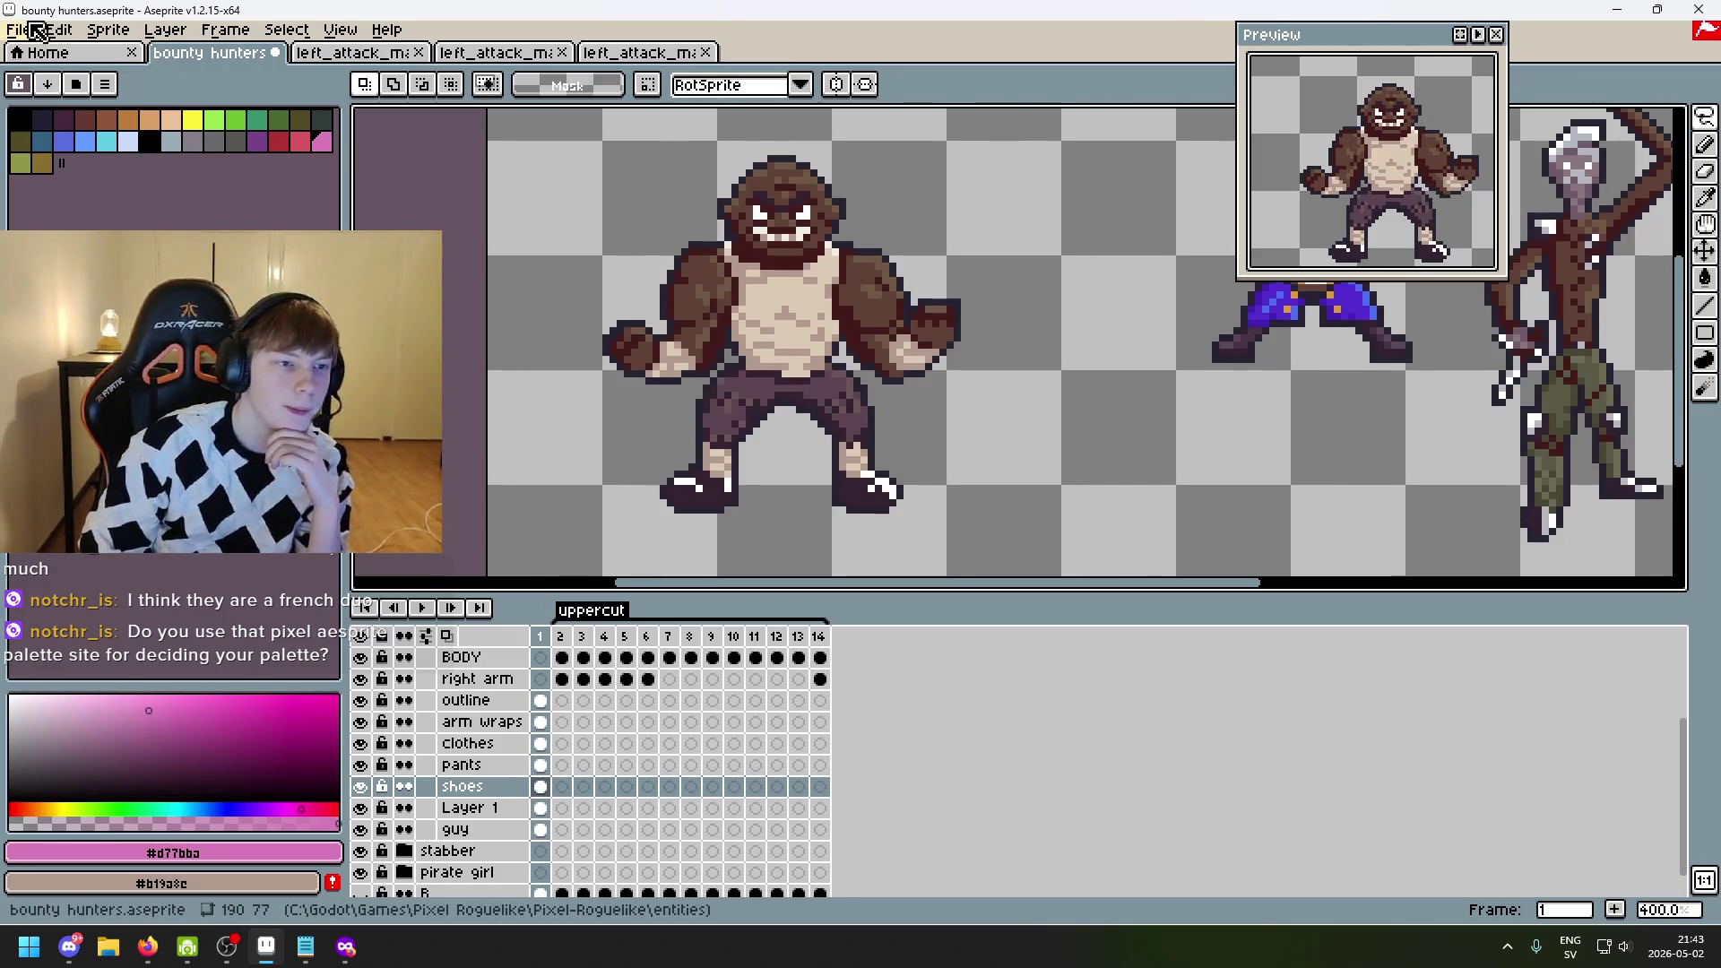
- Open 'palette wip.png' from the Pixel-Roguelike project's rpg folder via File > Open
{"action": "left_click", "coordinate": [18, 30]}
{"action": "left_click", "coordinate": [94, 79]}
{"action": "left_click", "coordinate": [443, 116]}
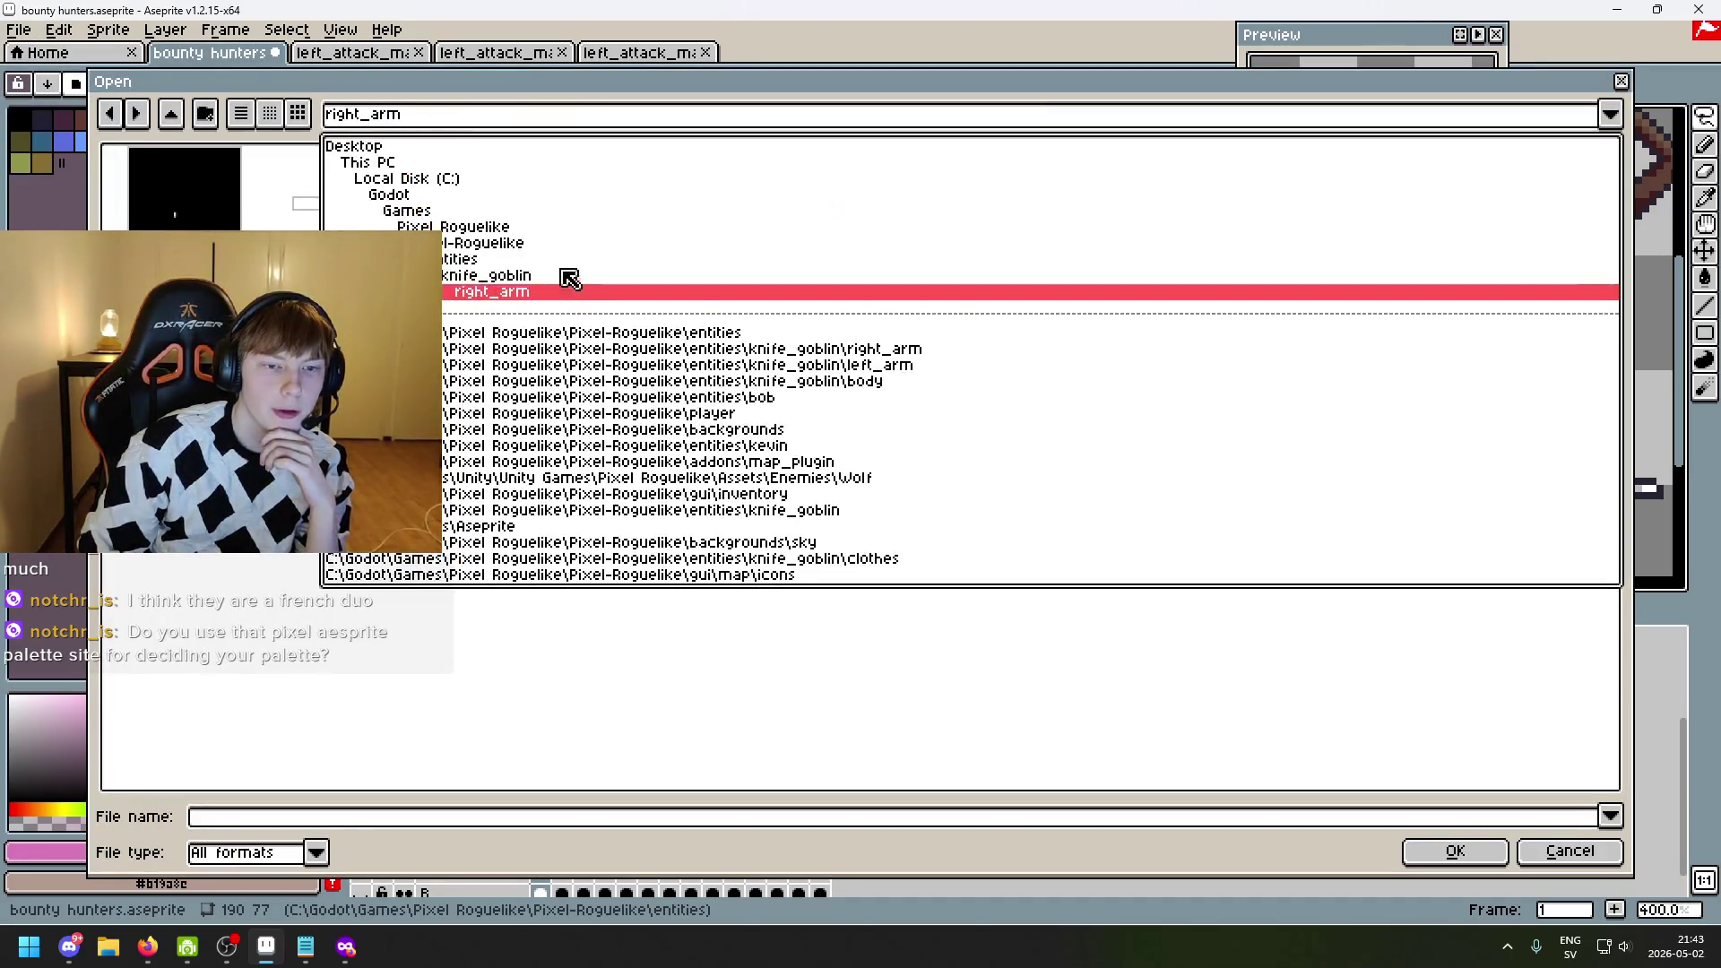
{"action": "left_click", "coordinate": [526, 247]}
{"action": "left_click", "coordinate": [950, 369]}
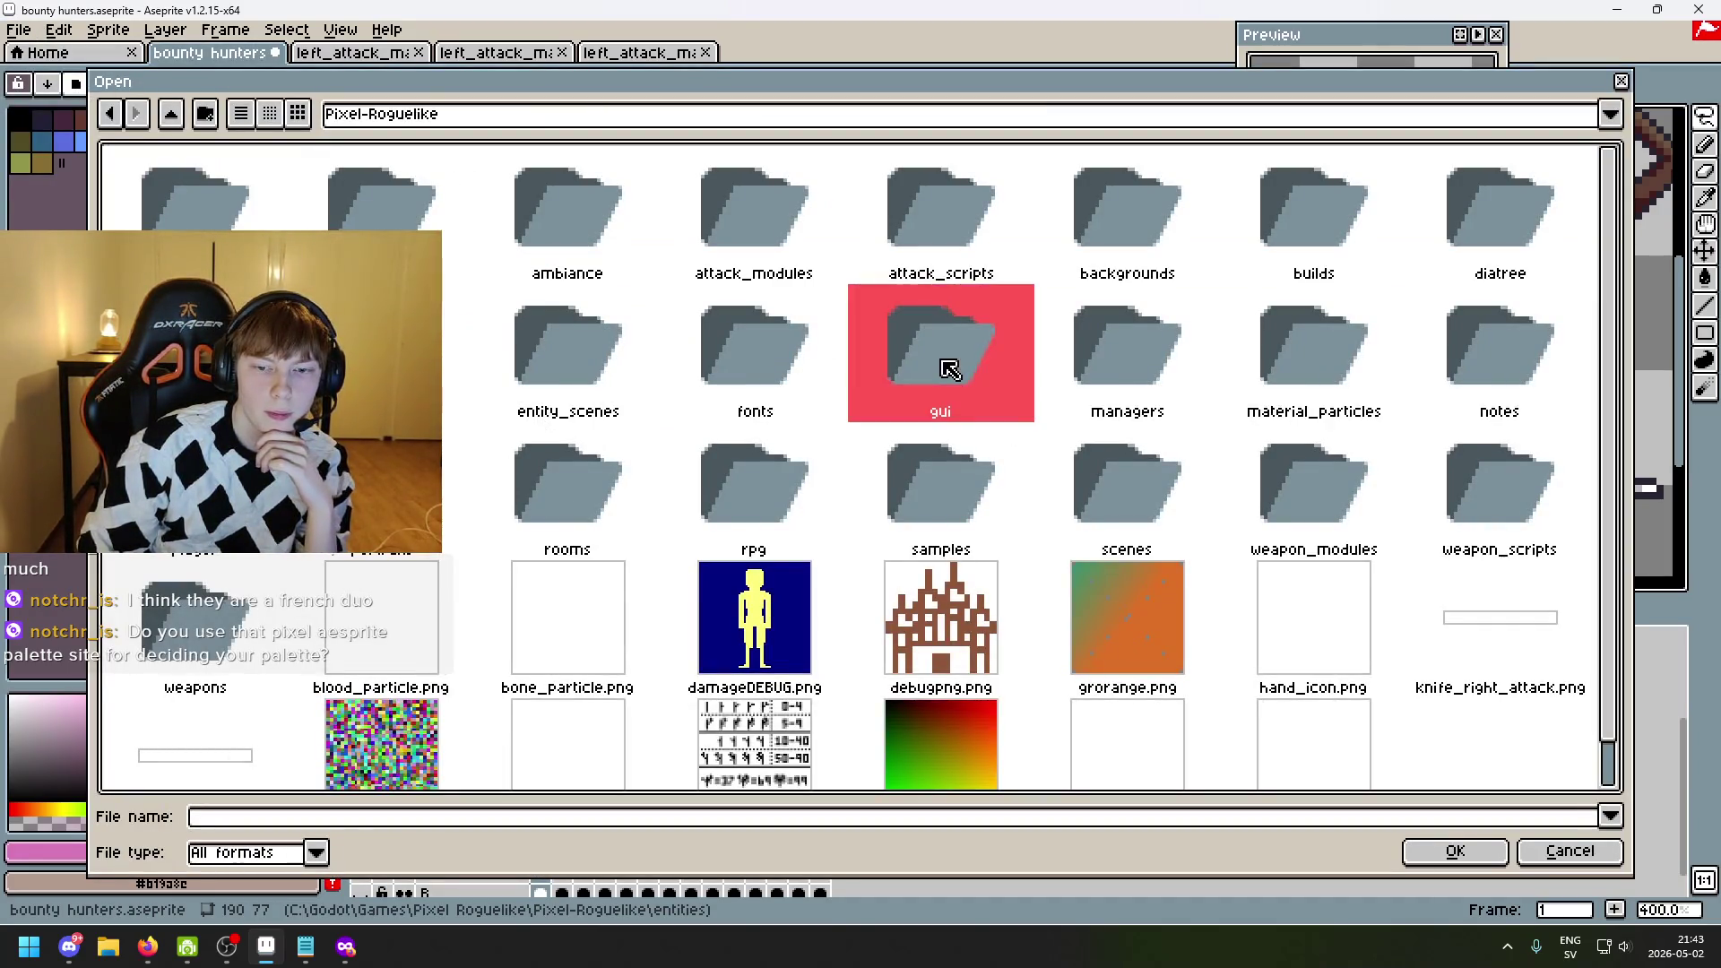
{"action": "double_click", "coordinate": [740, 501]}
{"action": "double_click", "coordinate": [1482, 186]}
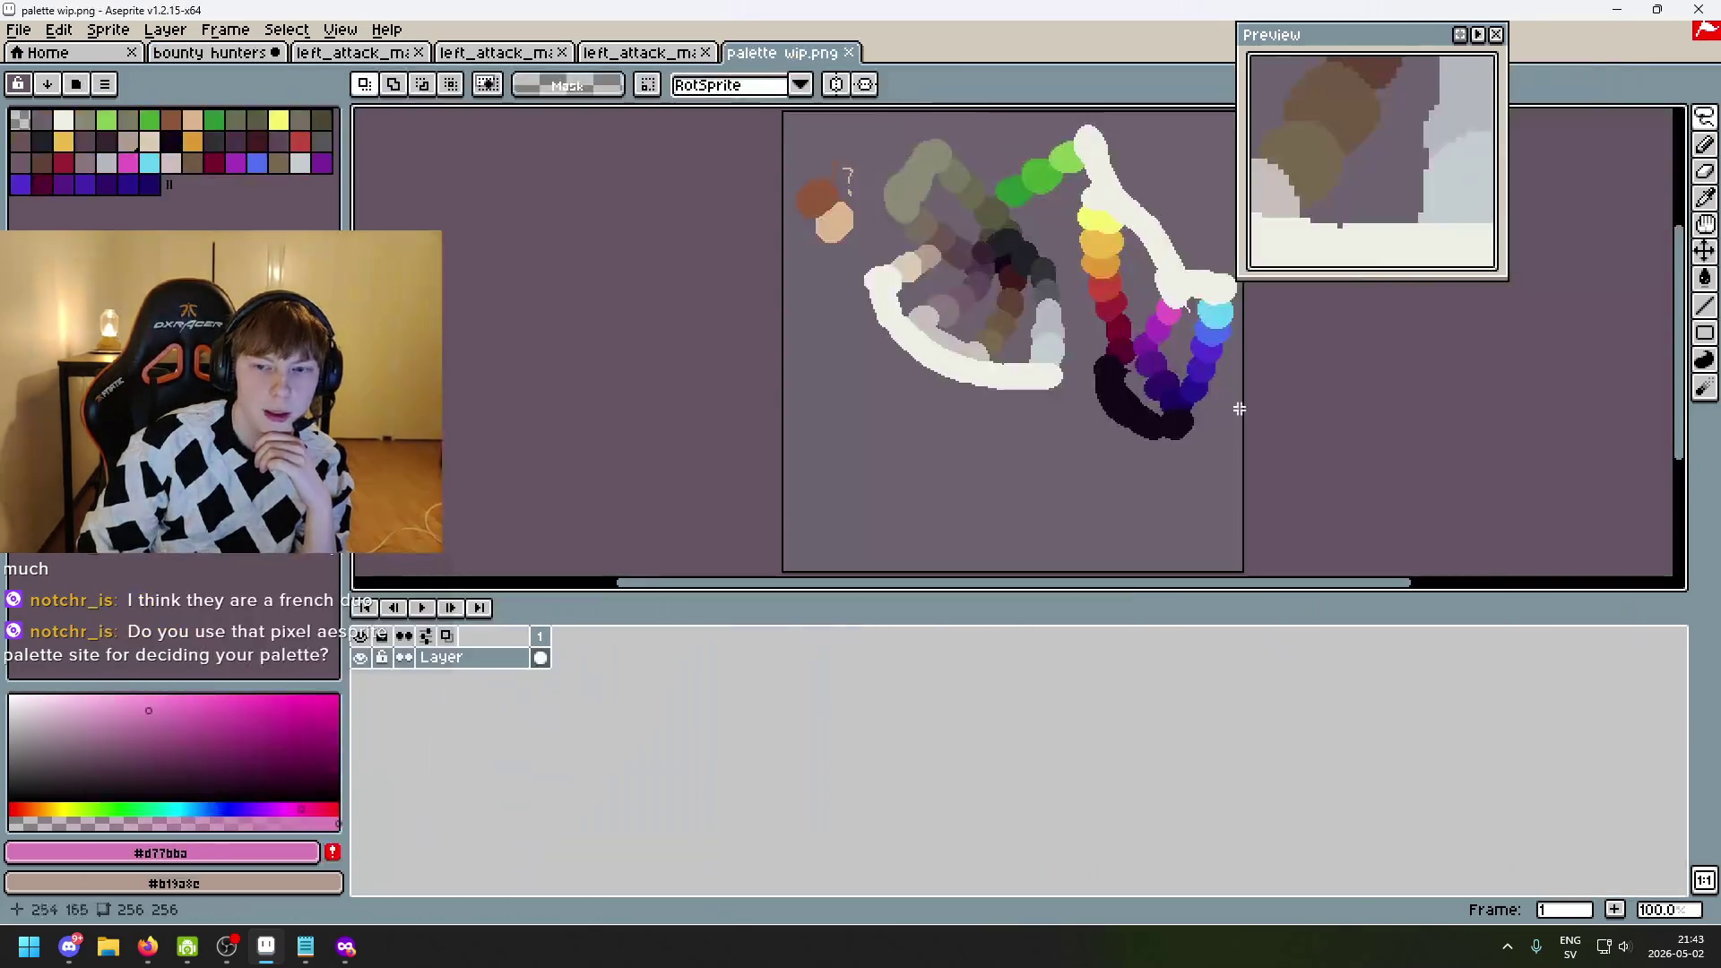
{"action": "scroll", "coordinate": [1165, 394], "scroll_direction": "up", "scroll_amount": 3}
{"action": "scroll", "coordinate": [985, 466], "scroll_direction": "down", "scroll_amount": 3}
{"action": "mouse_move", "coordinate": [910, 546]}
{"action": "left_mouse_down"}
{"action": "mouse_move", "coordinate": [977, 442]}
{"action": "mouse_move", "coordinate": [953, 427]}
{"action": "mouse_move", "coordinate": [1002, 431]}
{"action": "left_mouse_up"}
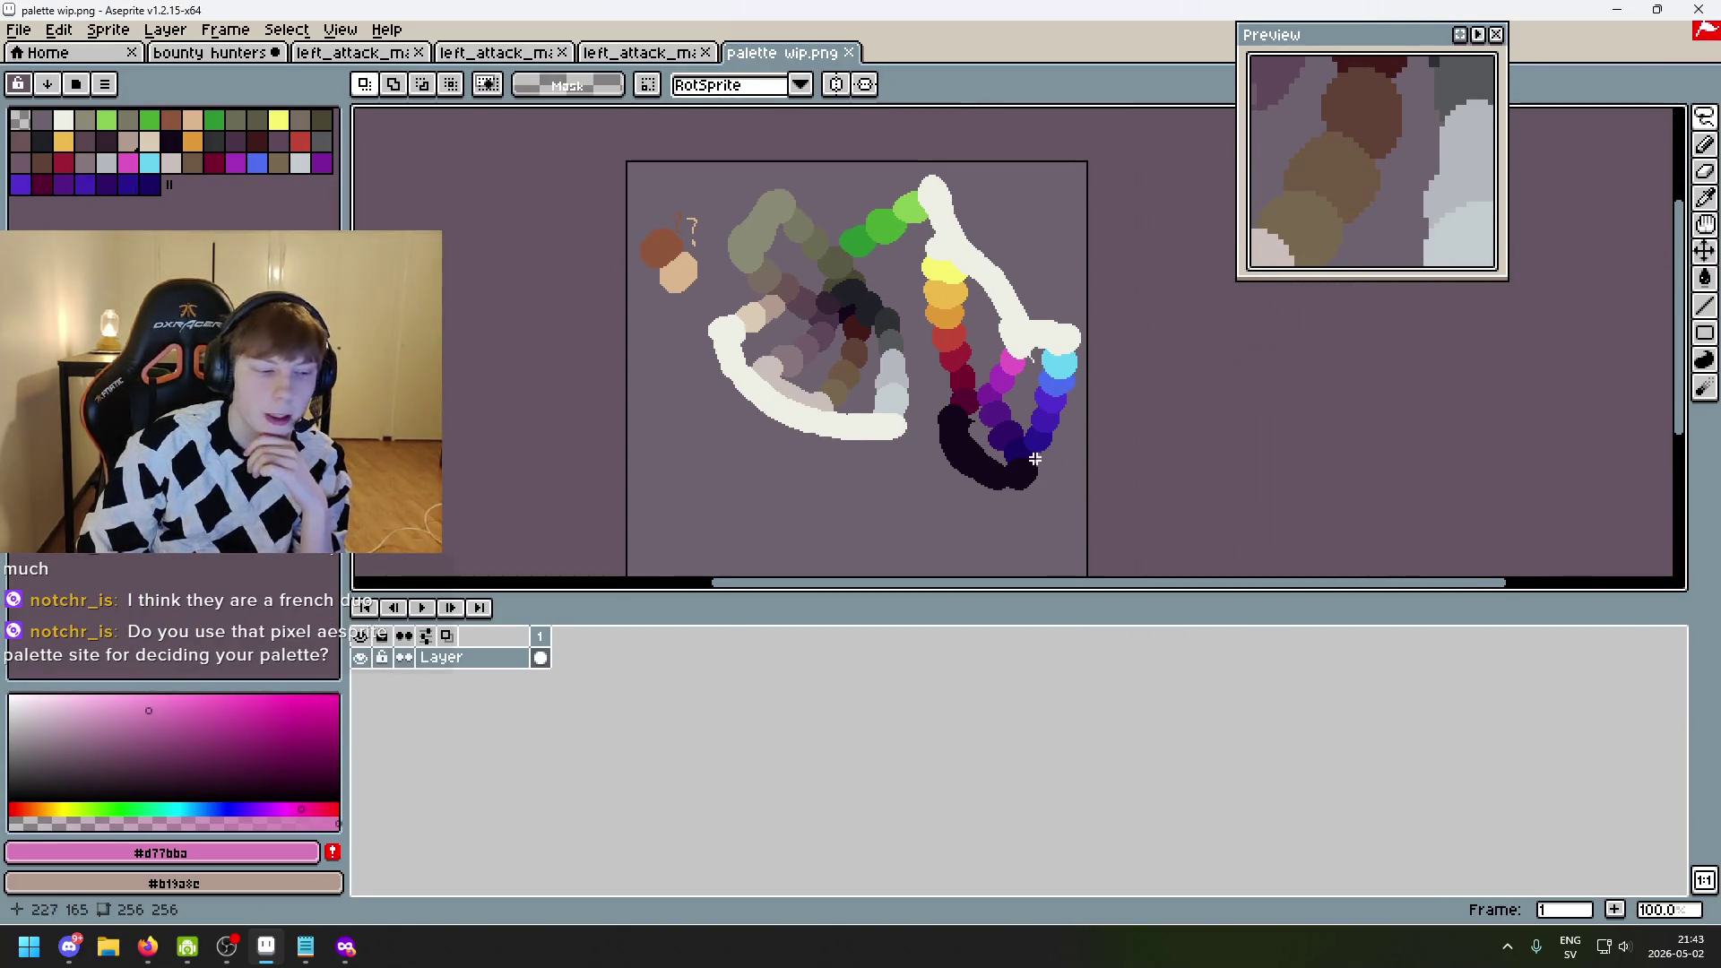
{"action": "scroll", "coordinate": [1005, 459], "scroll_direction": "up", "scroll_amount": 1}
{"action": "scroll", "coordinate": [999, 461], "scroll_direction": "down", "scroll_amount": 1}
{"action": "scroll", "coordinate": [1003, 475], "scroll_direction": "up", "scroll_amount": 1}
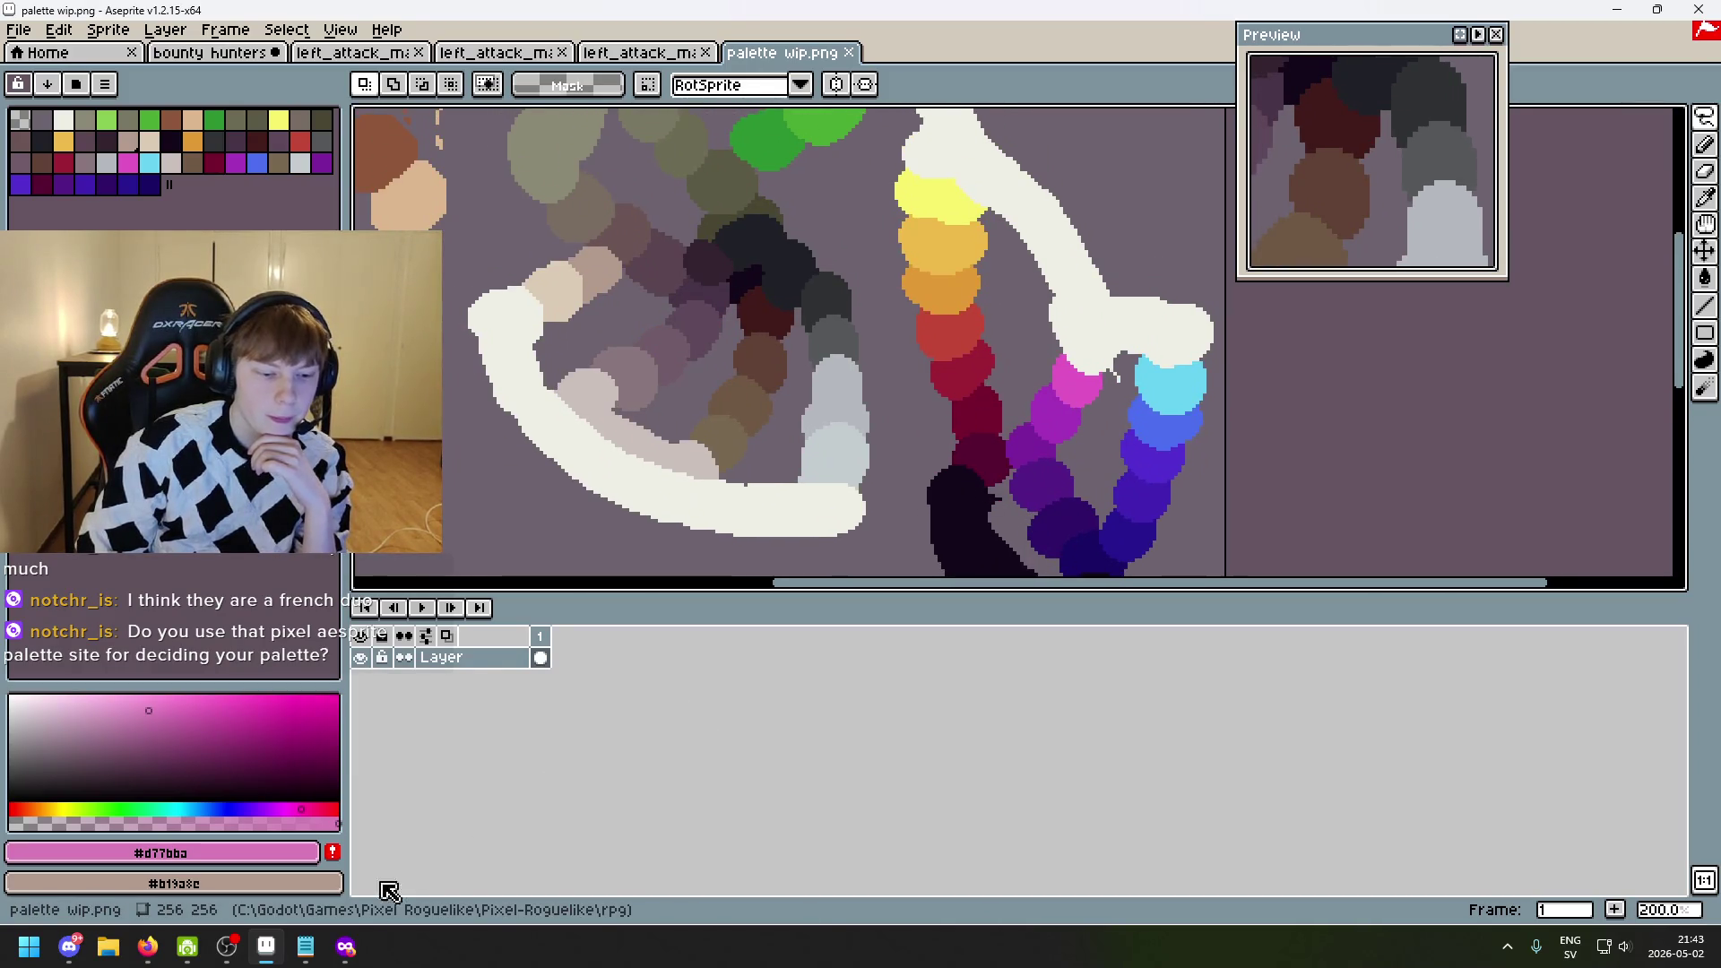
{"action": "mouse_move", "coordinate": [346, 947]}
{"action": "left_click", "coordinate": [357, 837]}
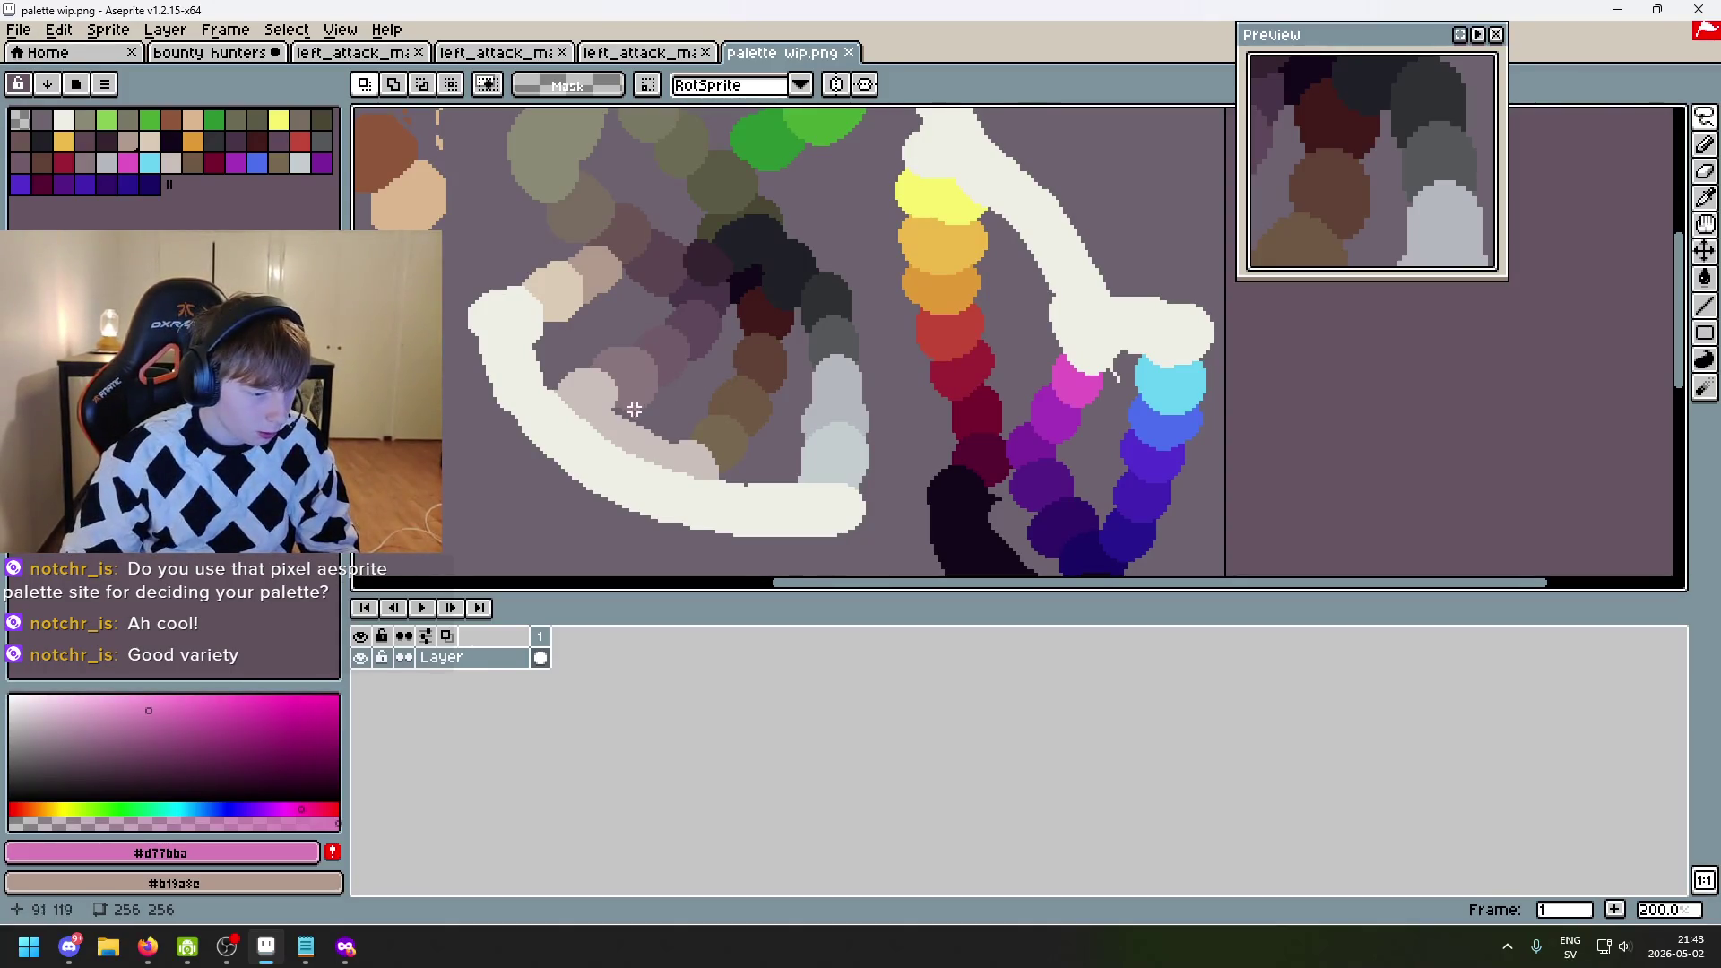
{"action": "scroll", "coordinate": [569, 453], "scroll_direction": "left", "scroll_amount": 1}
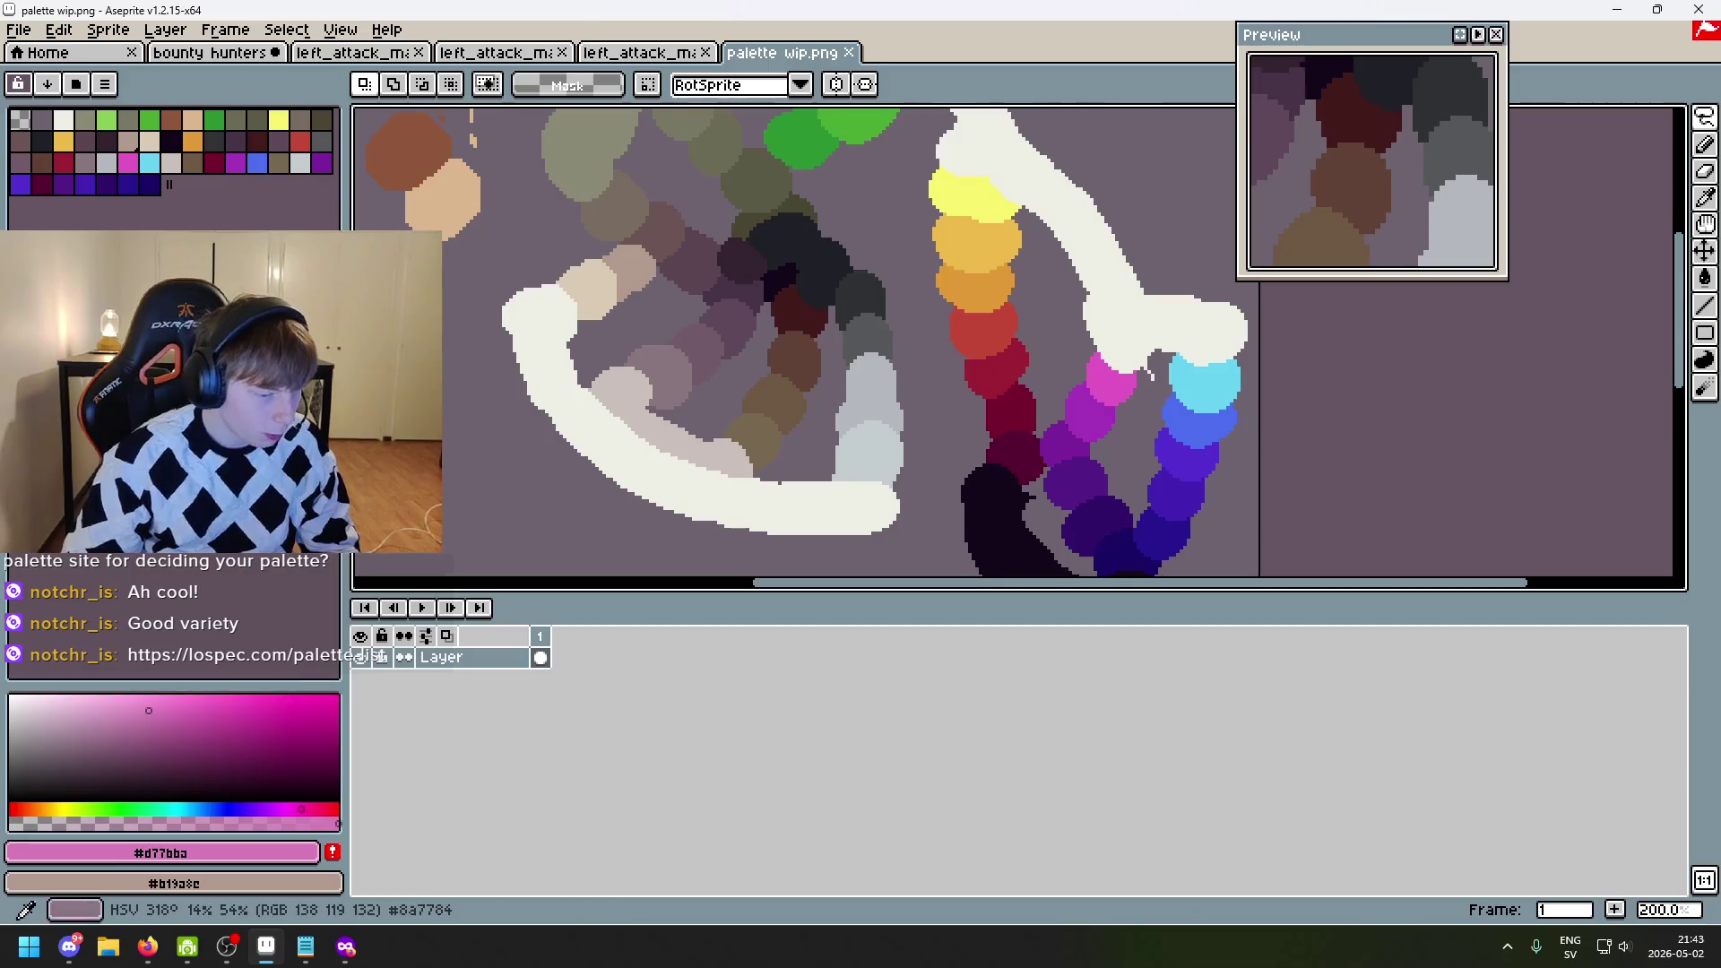
{"action": "key", "text": "alt+Tab"}
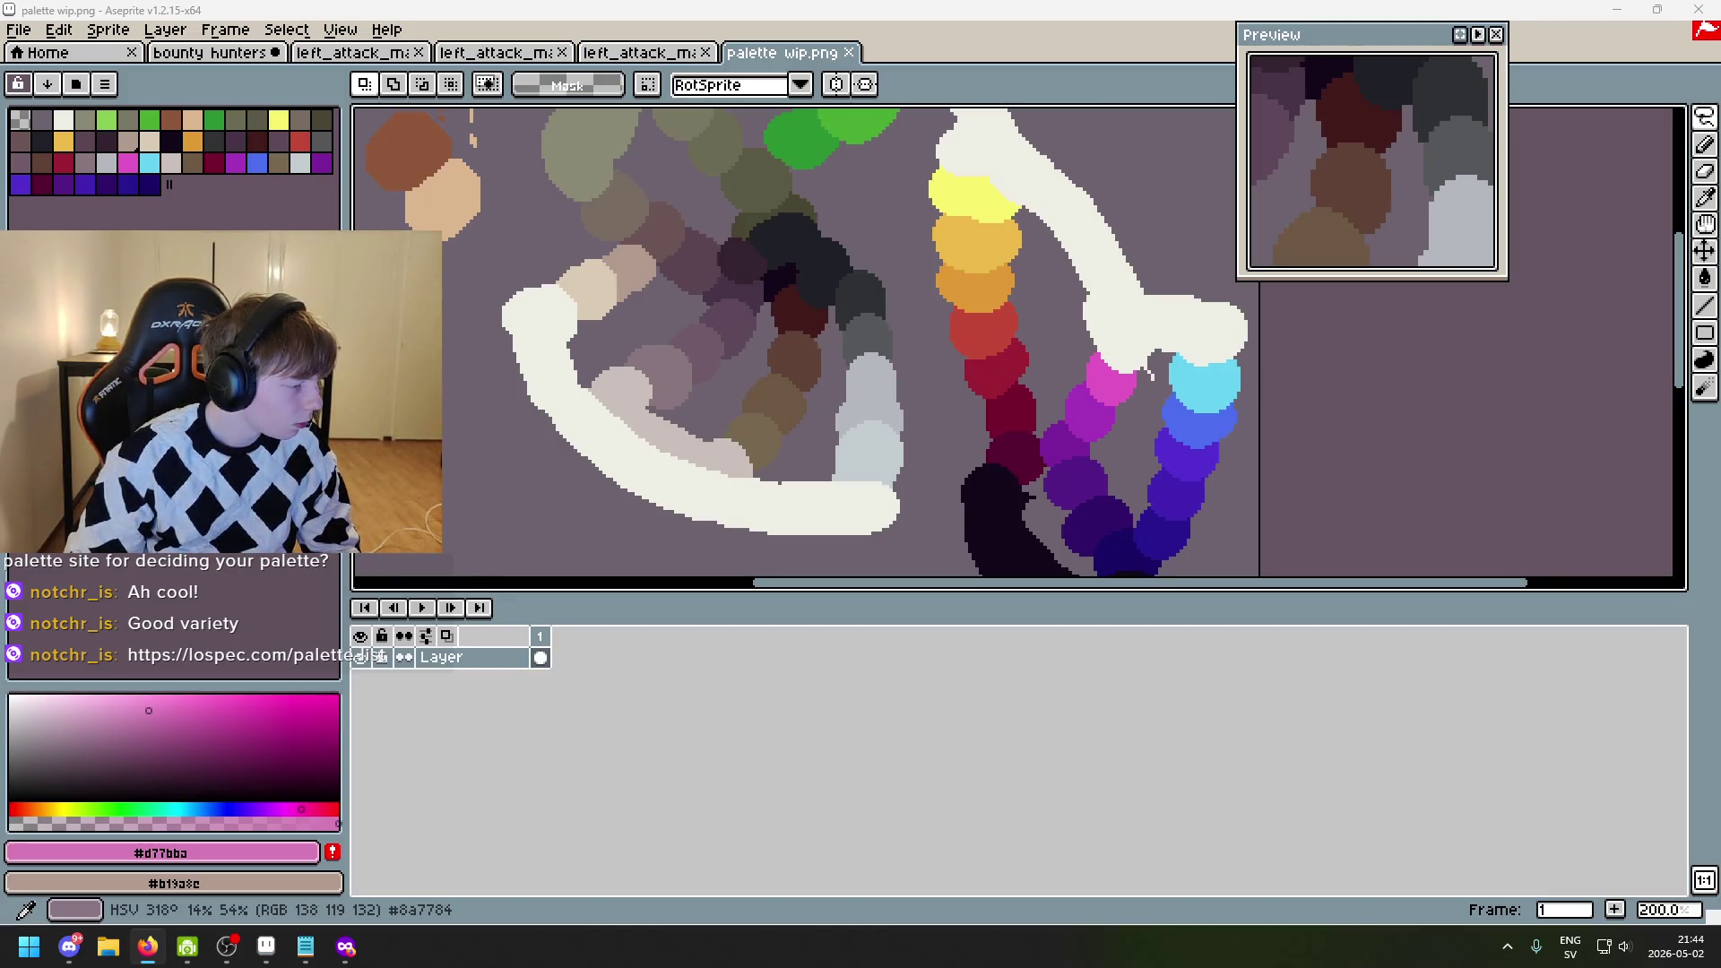
- Scroll the Lospec palette list in Firefox, close that tab, and return to the Aseprite sketch
{"action": "key", "text": "alt+Tab"}
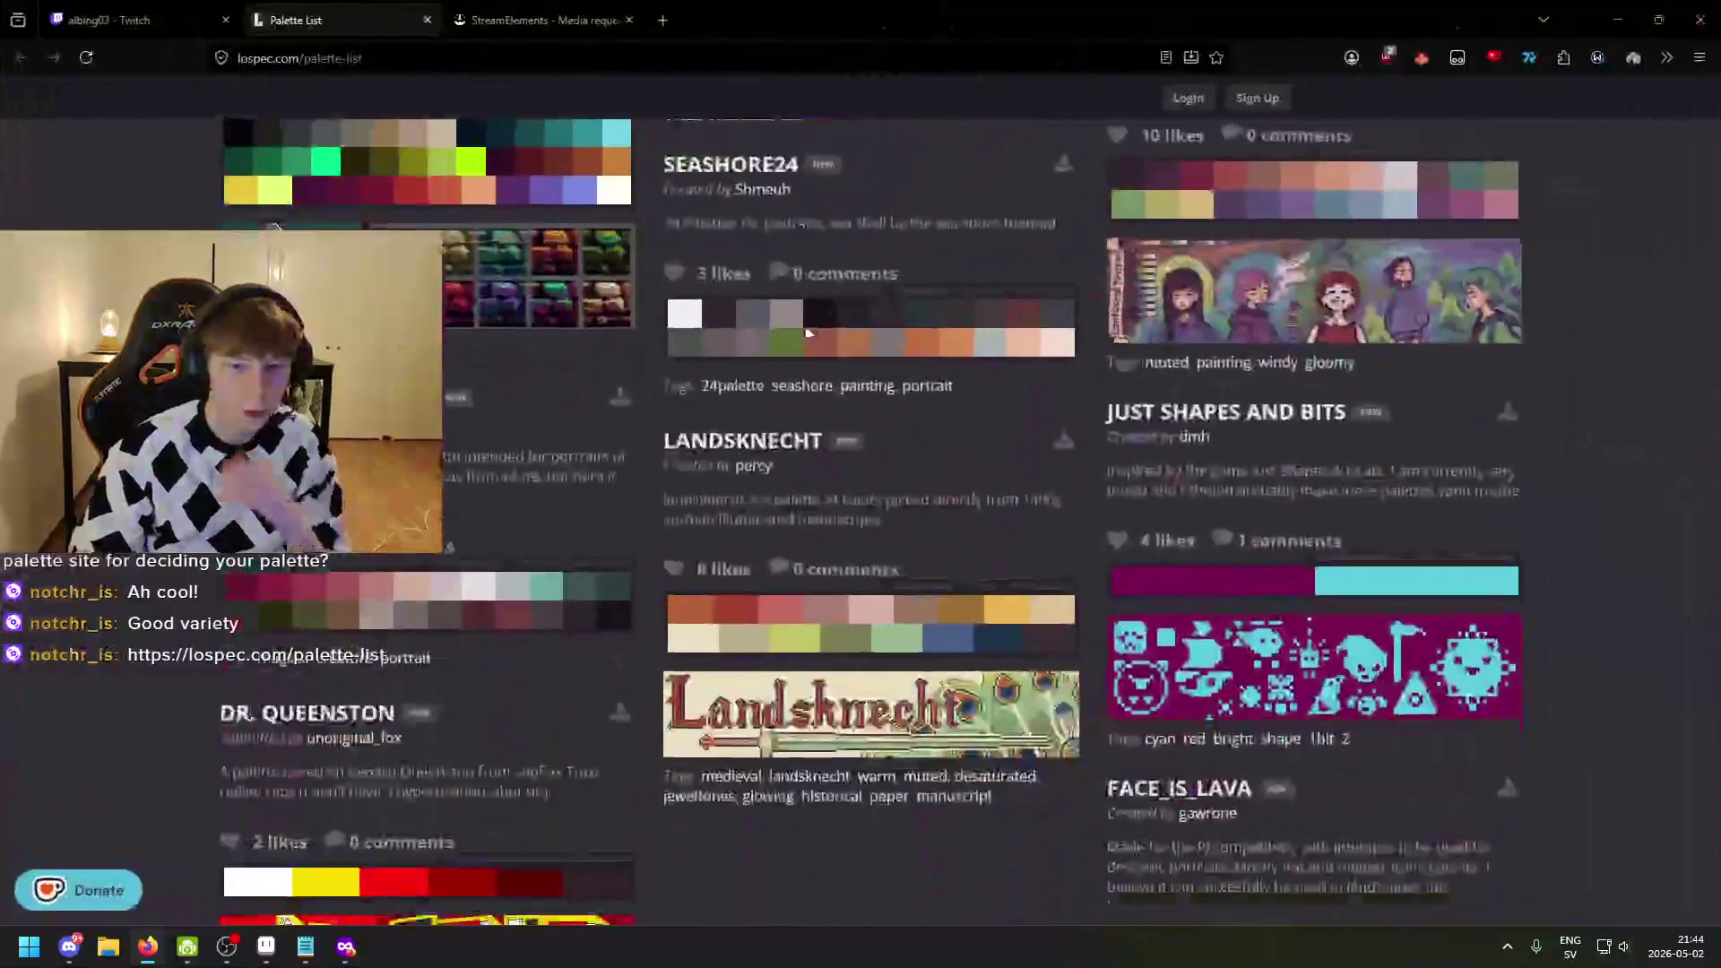
{"action": "scroll", "coordinate": [806, 430], "scroll_direction": "up", "scroll_amount": 7}
{"action": "scroll", "coordinate": [809, 433], "scroll_direction": "down", "scroll_amount": 15}
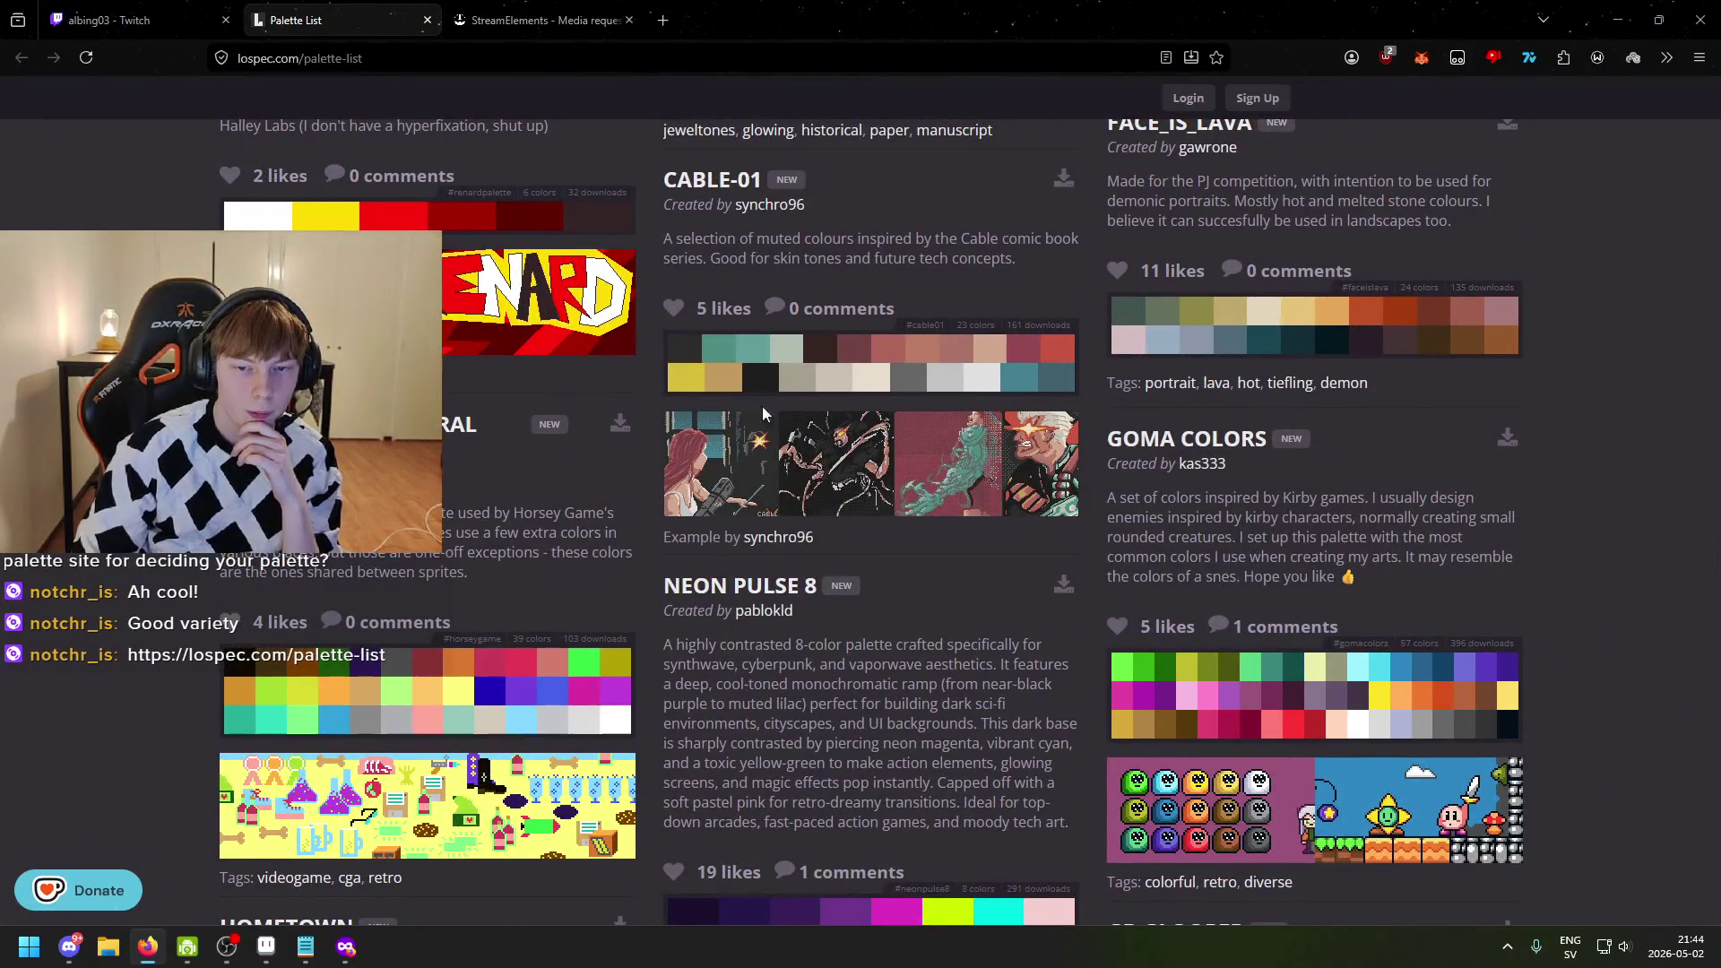
{"action": "scroll", "coordinate": [762, 406], "scroll_direction": "down", "scroll_amount": 5}
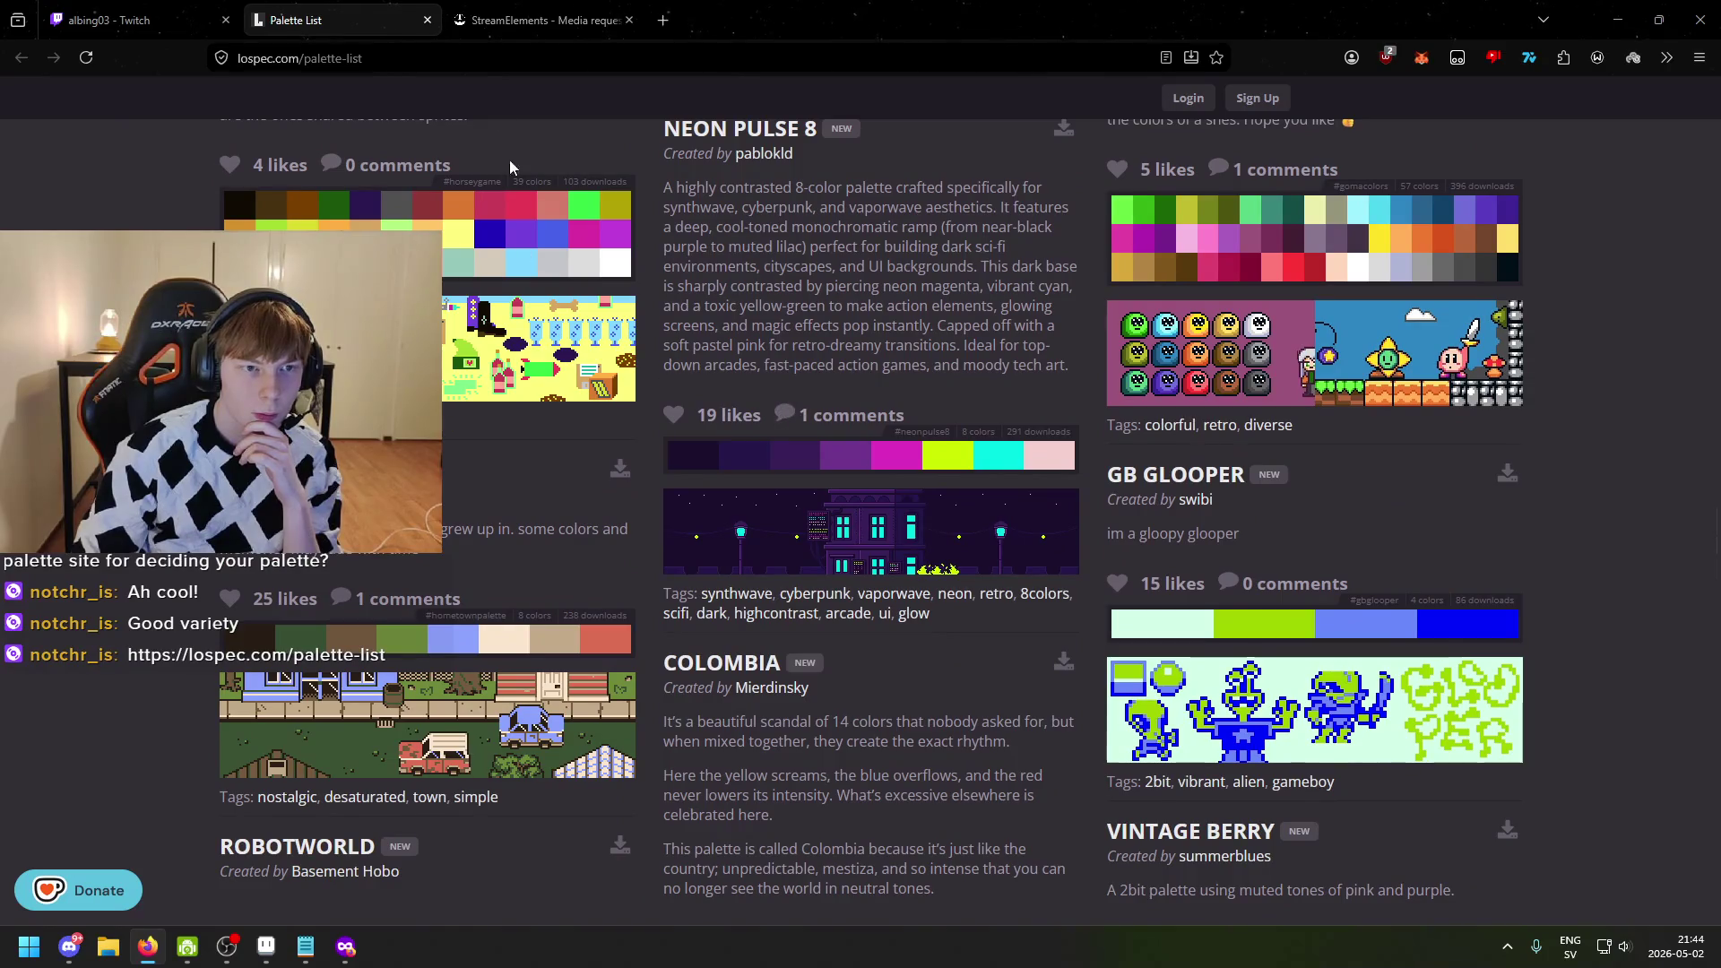
{"action": "left_click", "coordinate": [427, 23]}
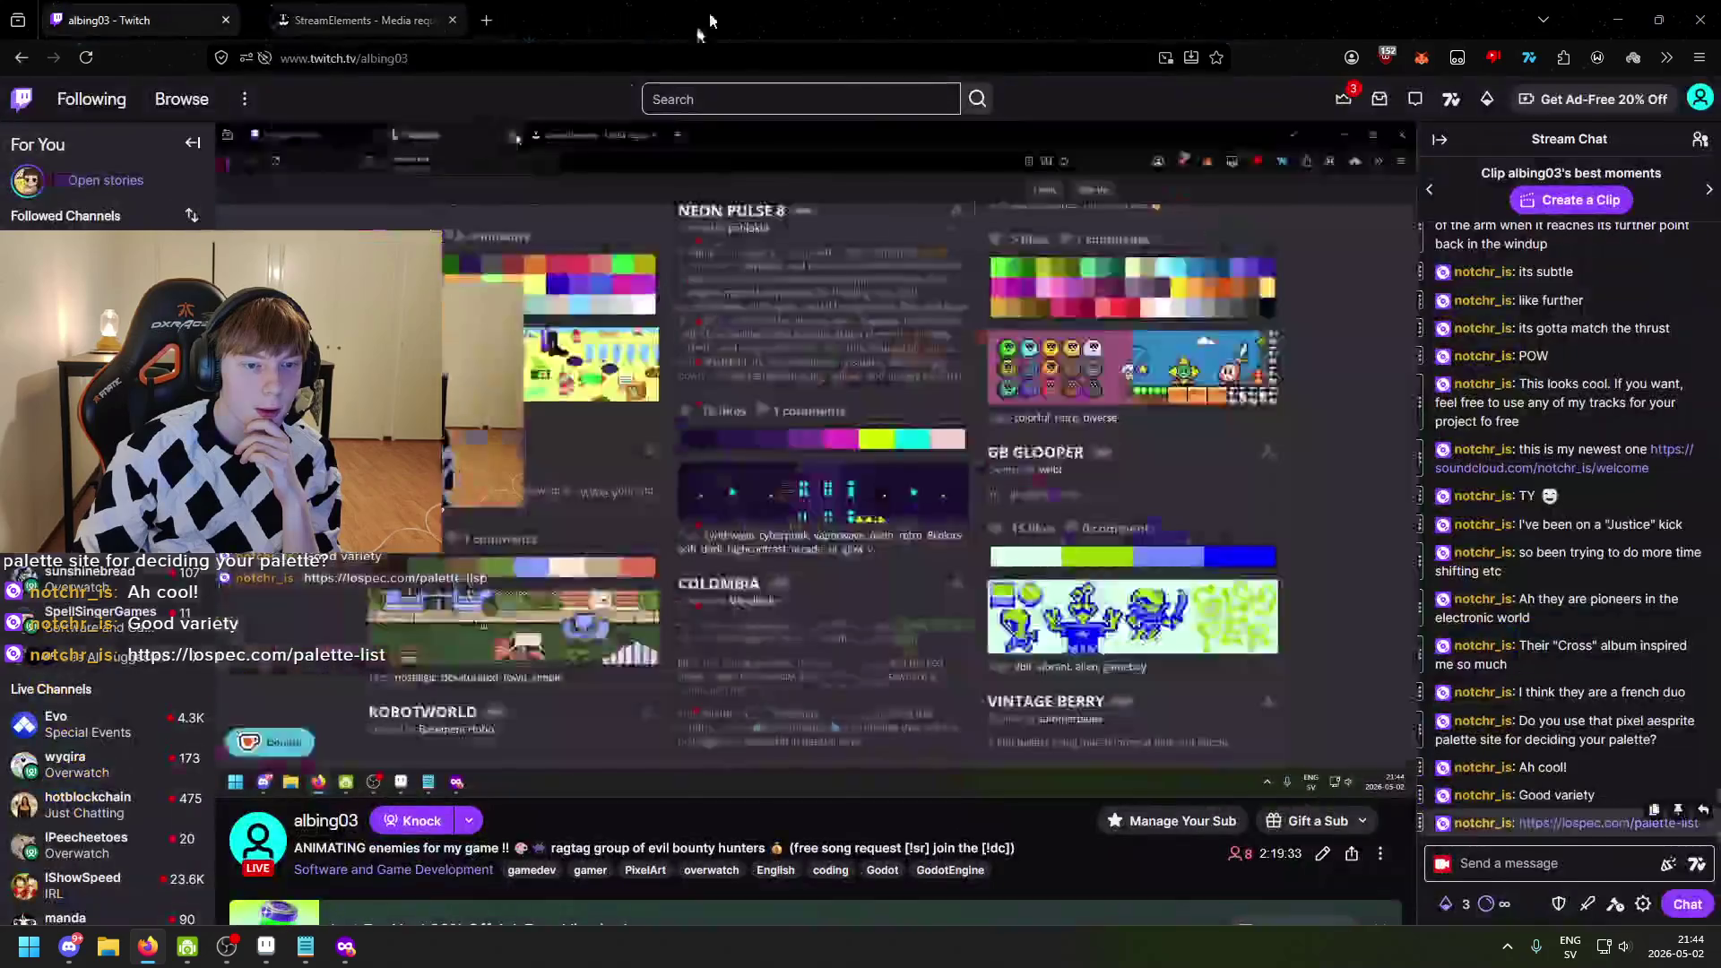
{"action": "key", "text": "alt+Tab"}
{"action": "scroll", "coordinate": [679, 292], "scroll_direction": "up", "scroll_amount": 2}
{"action": "scroll", "coordinate": [706, 410], "scroll_direction": "up", "scroll_amount": 2}
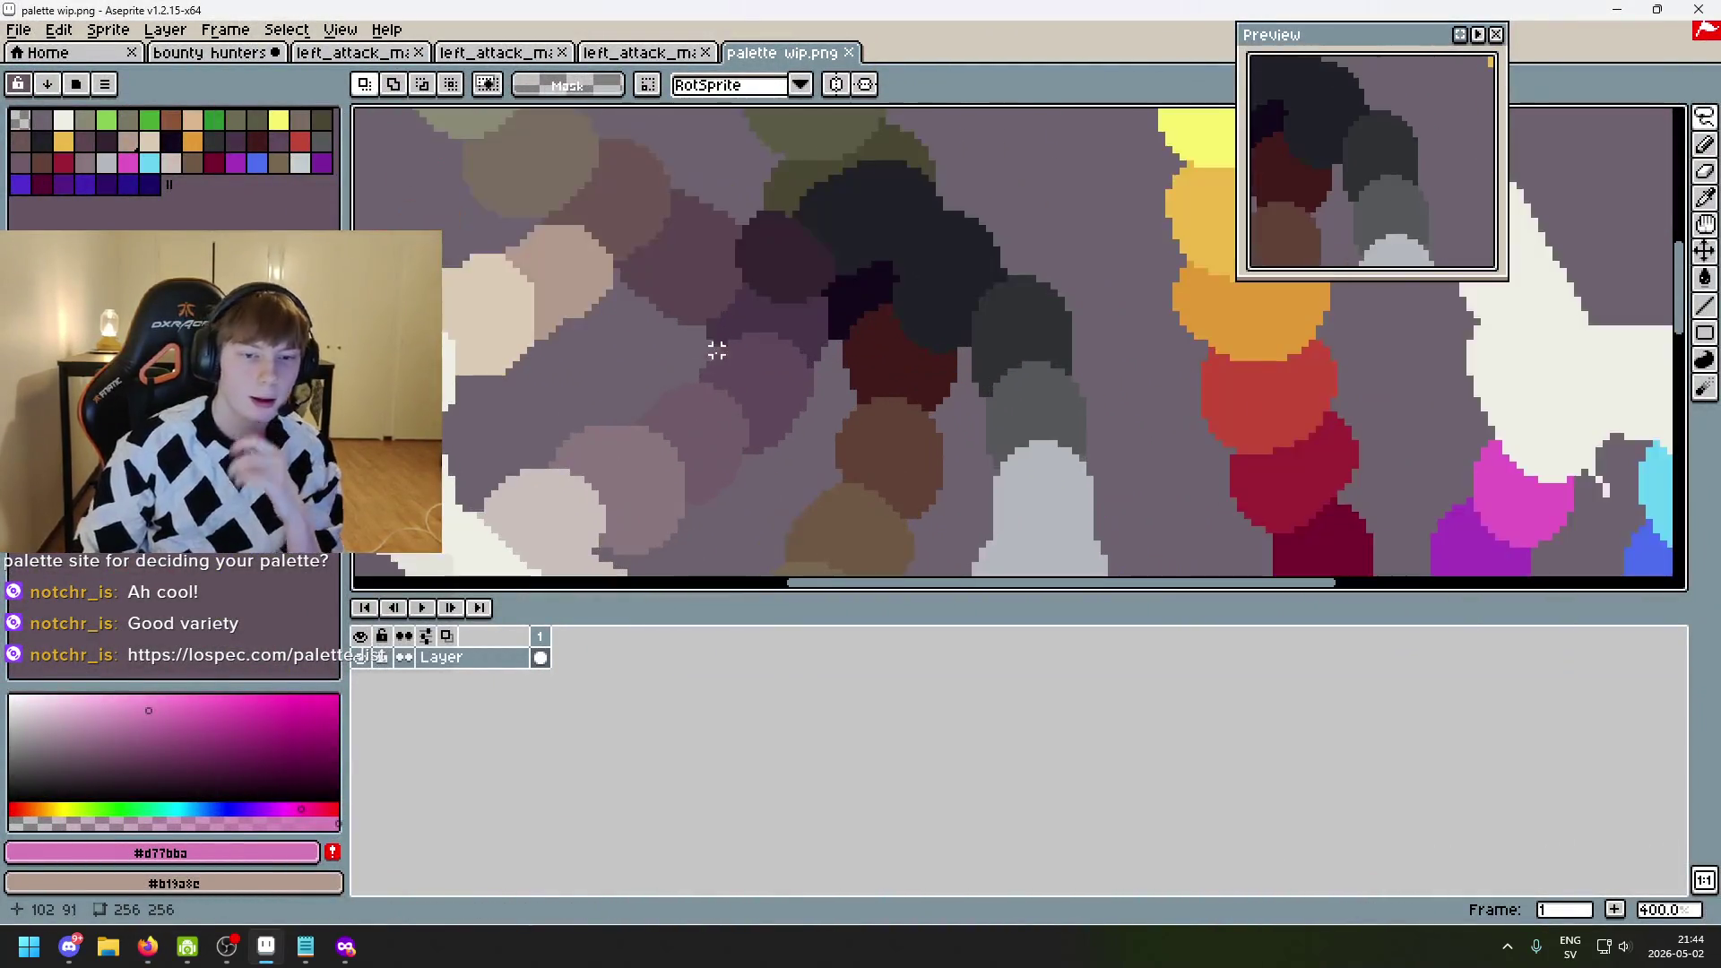
- Sample swatches across the palette sketch, taking dark mauve #5f485a as foreground
{"action": "scroll", "coordinate": [794, 360], "scroll_direction": "down", "scroll_amount": 2}
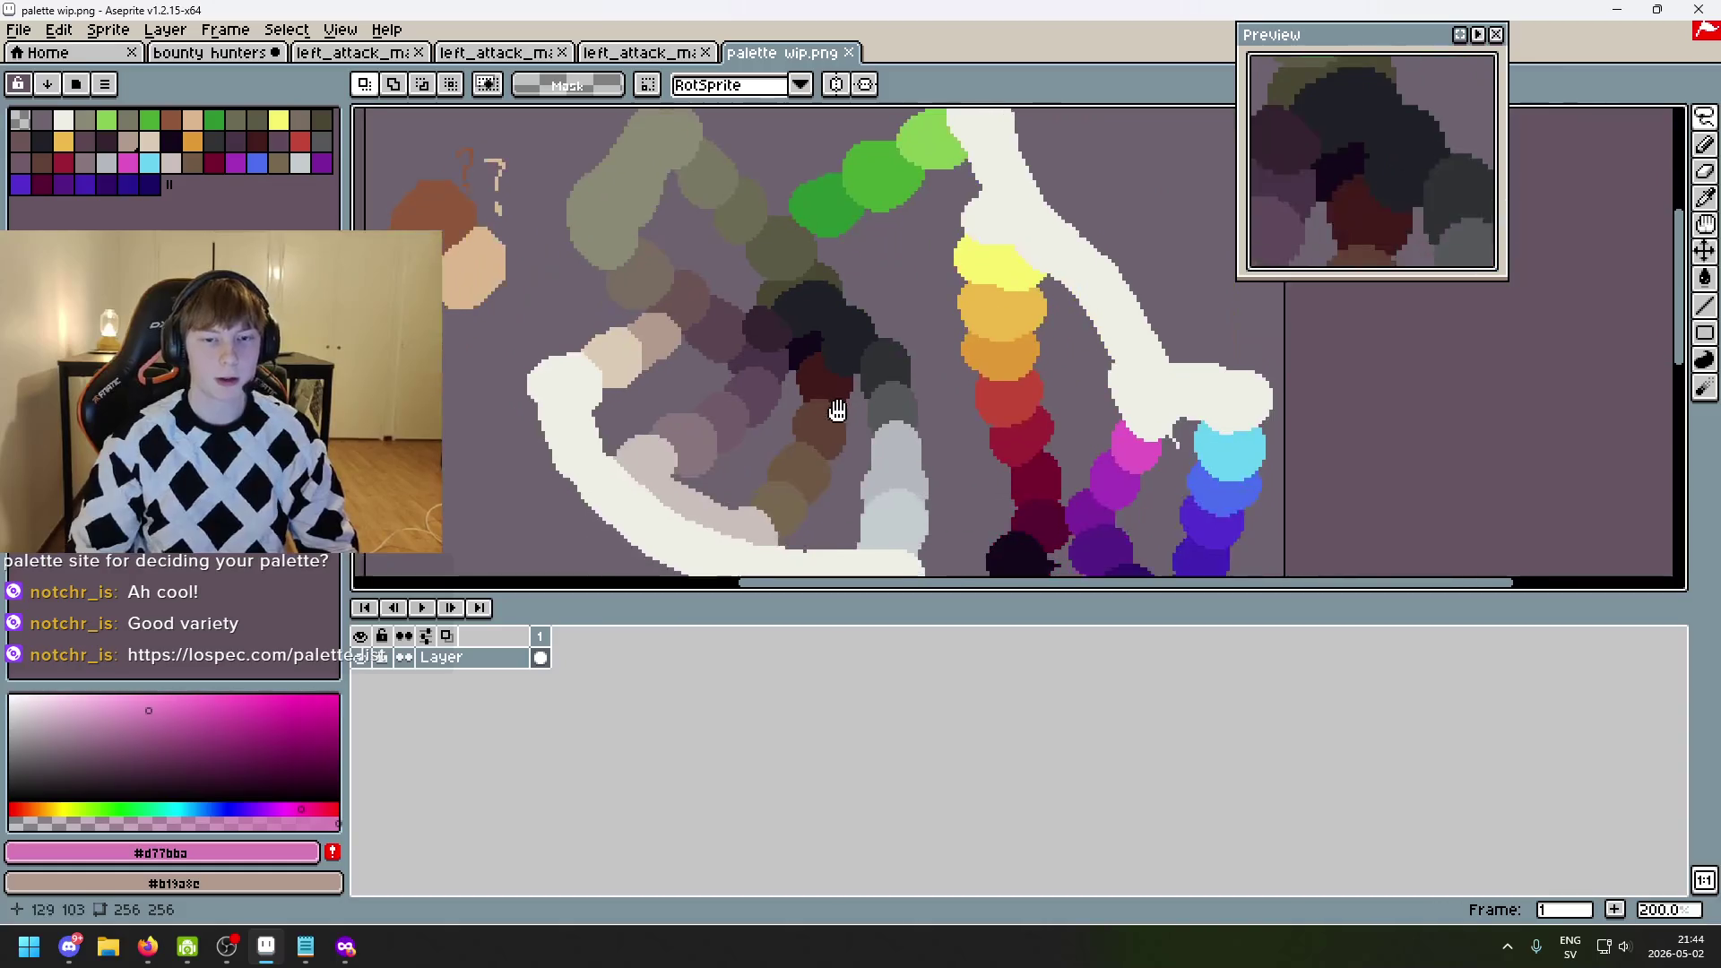
{"action": "scroll", "coordinate": [835, 396], "scroll_direction": "up", "scroll_amount": 1}
{"action": "key", "text": "i"}
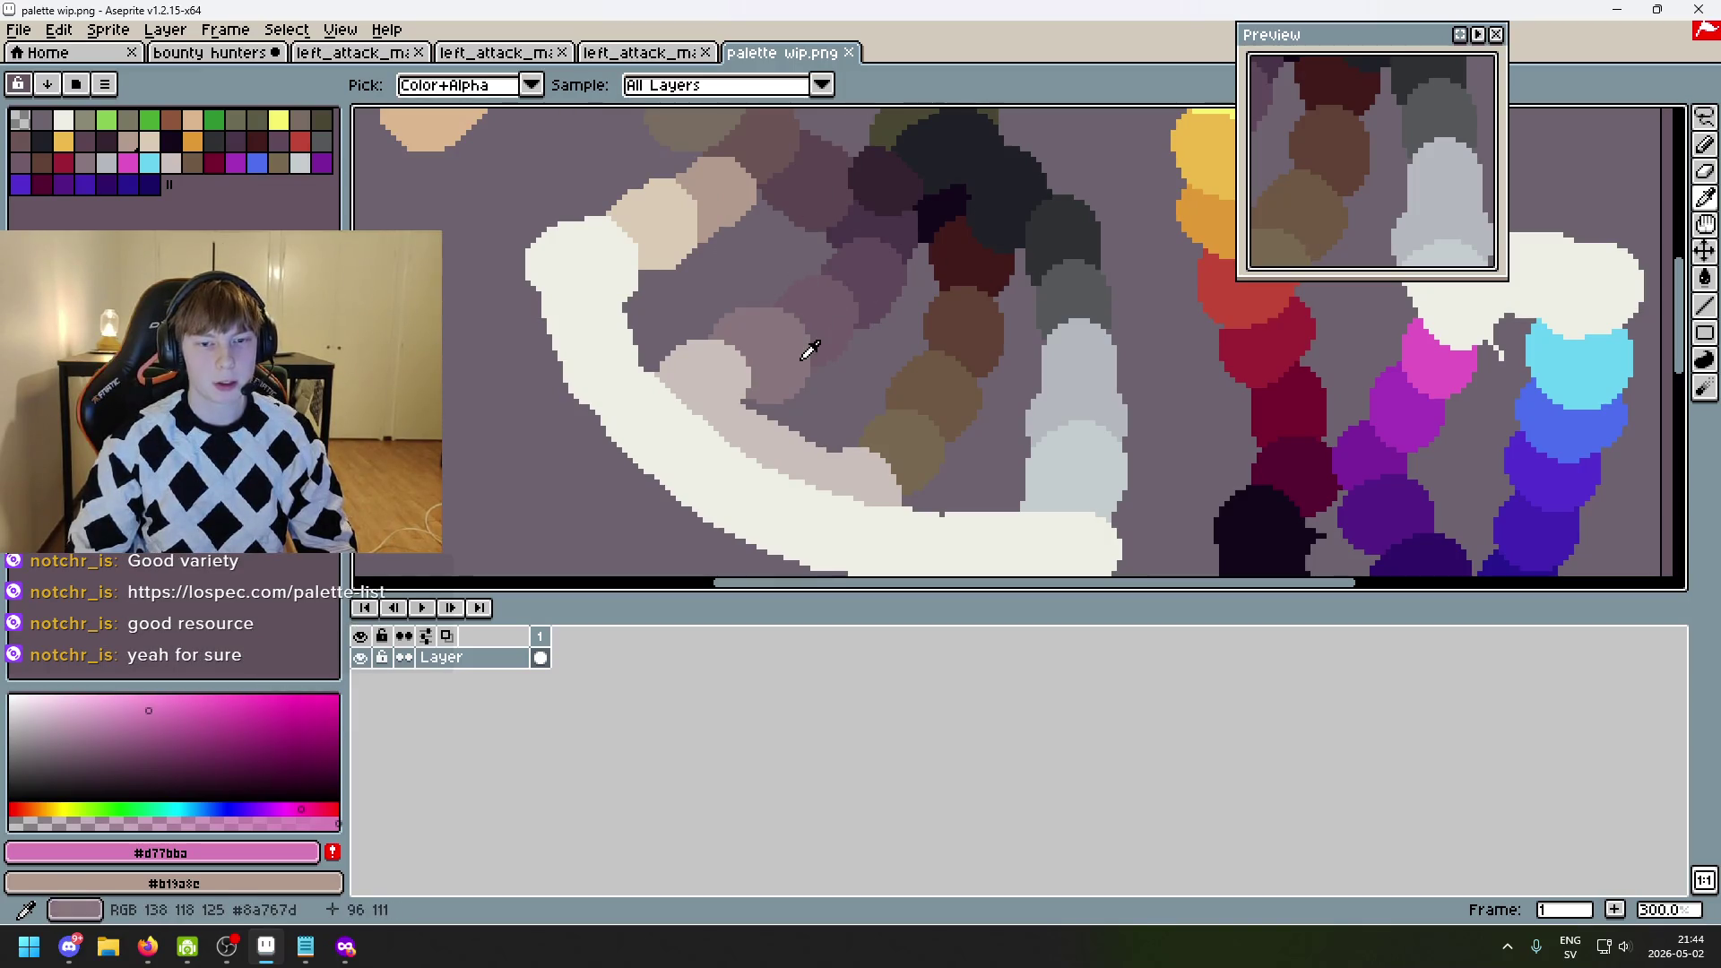
{"action": "mouse_move", "coordinate": [831, 300]}
{"action": "left_mouse_down"}
{"action": "mouse_move", "coordinate": [868, 261]}
{"action": "mouse_move", "coordinate": [788, 322]}
{"action": "mouse_move", "coordinate": [876, 254]}
{"action": "mouse_move", "coordinate": [841, 281]}
{"action": "left_mouse_up"}
{"action": "key", "text": "m"}
{"action": "scroll", "coordinate": [829, 306], "scroll_direction": "up", "scroll_amount": 1}
{"action": "scroll", "coordinate": [833, 388], "scroll_direction": "down", "scroll_amount": 1}
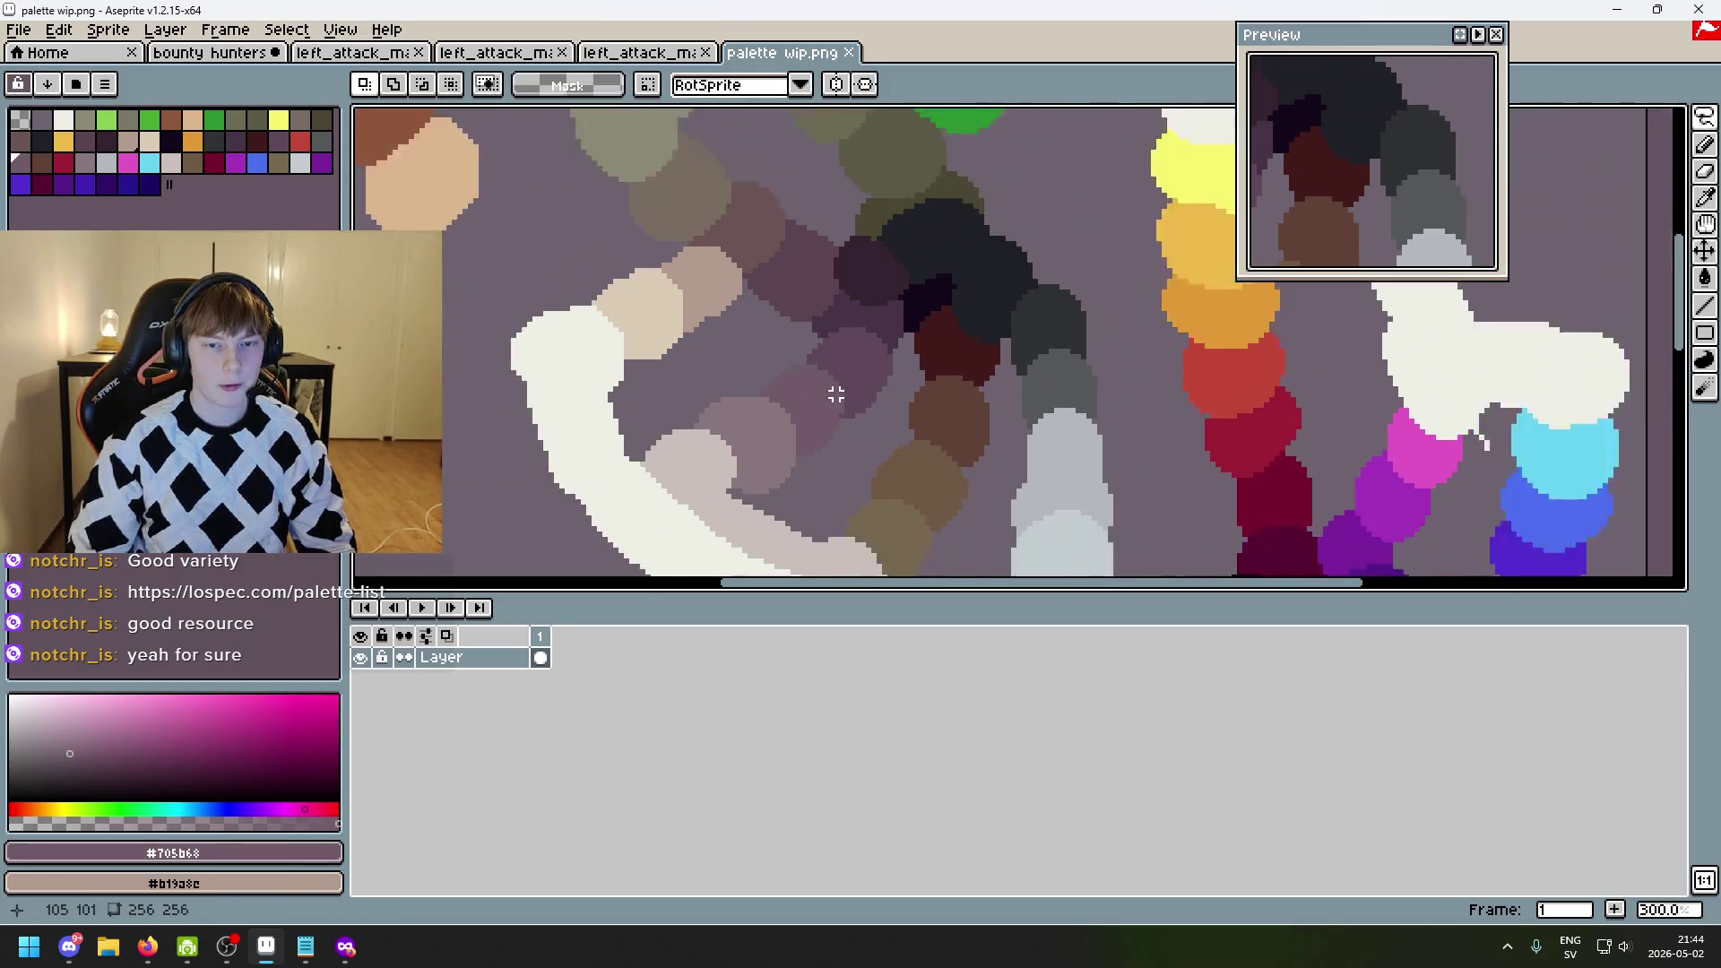
{"action": "scroll", "coordinate": [838, 391], "scroll_direction": "up", "scroll_amount": 1}
{"action": "scroll", "coordinate": [876, 312], "scroll_direction": "up", "scroll_amount": 1}
{"action": "key", "text": "i"}
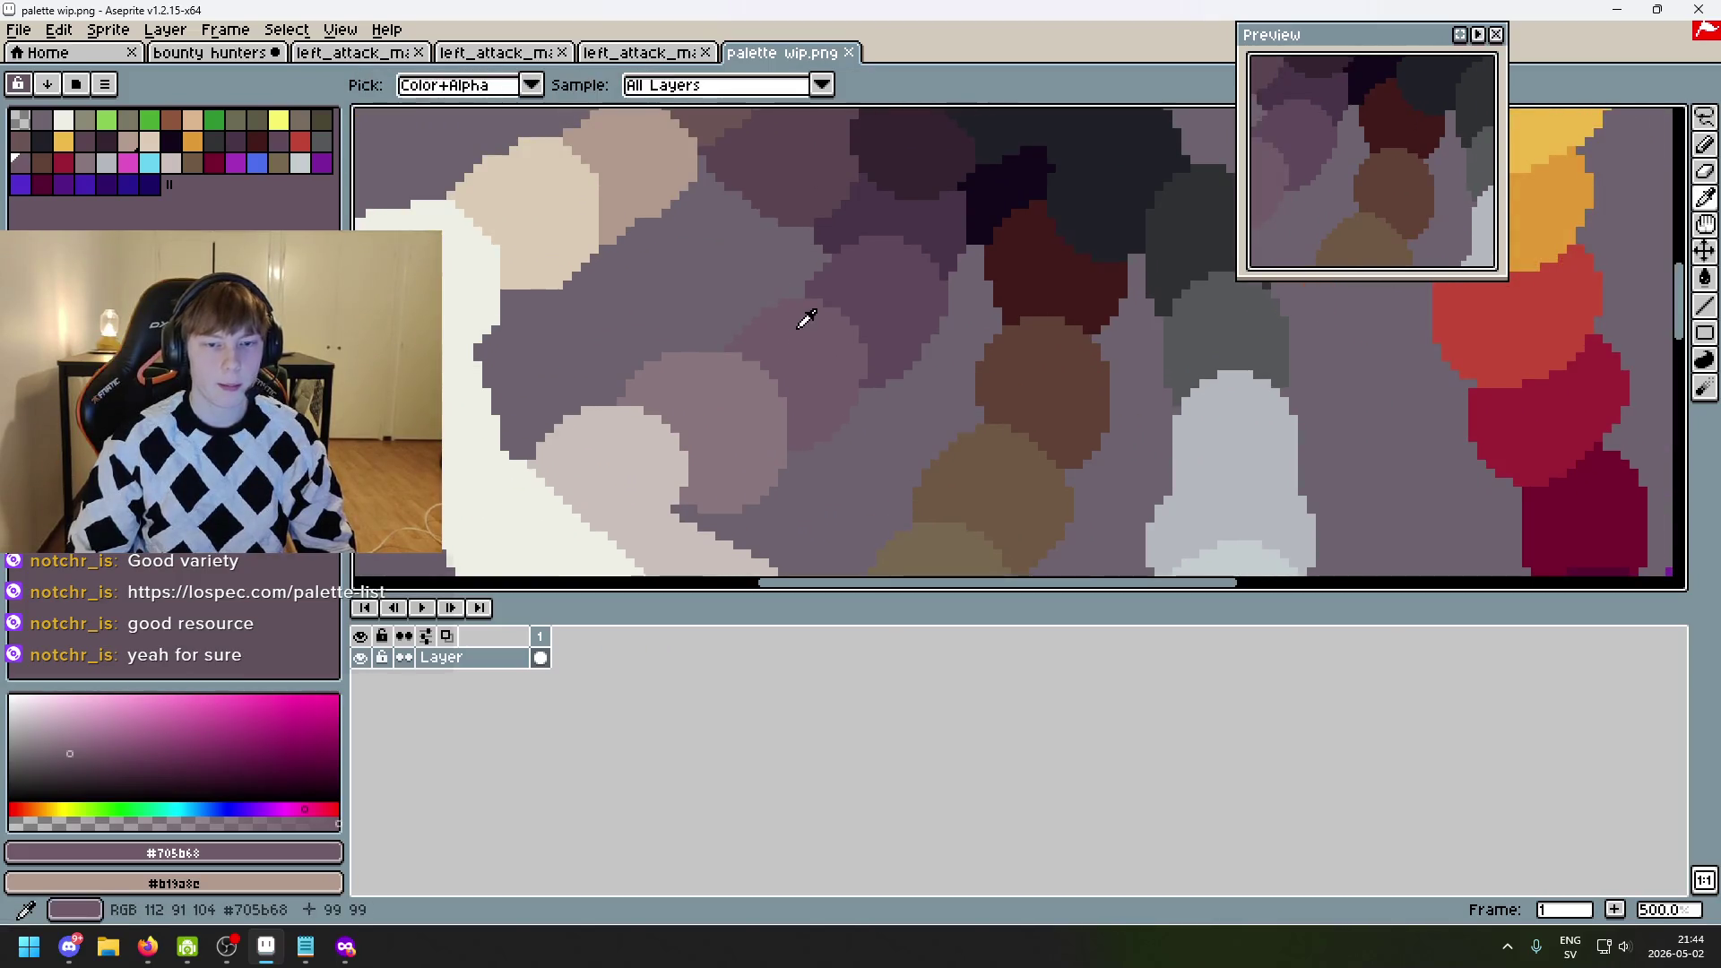
{"action": "mouse_move", "coordinate": [803, 319]}
{"action": "left_mouse_down"}
{"action": "mouse_move", "coordinate": [857, 305]}
{"action": "mouse_move", "coordinate": [691, 407]}
{"action": "mouse_move", "coordinate": [864, 284]}
{"action": "mouse_move", "coordinate": [833, 330]}
{"action": "left_mouse_up"}
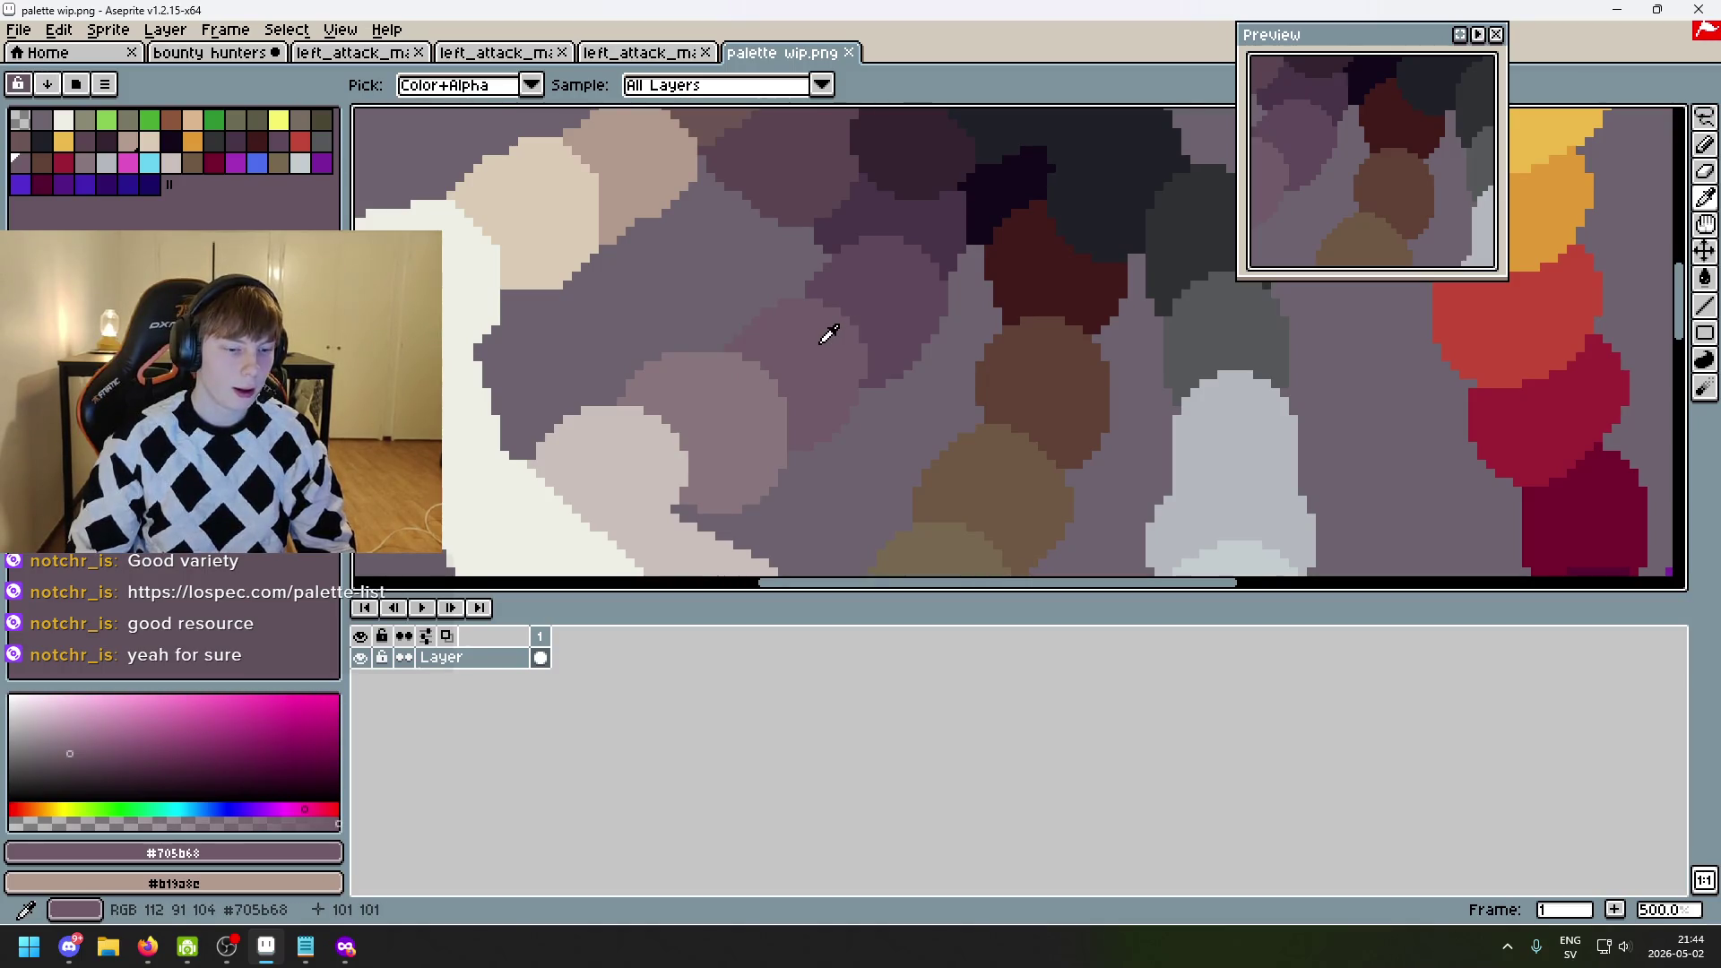
{"action": "left_click", "coordinate": [893, 275], "text": "alt"}
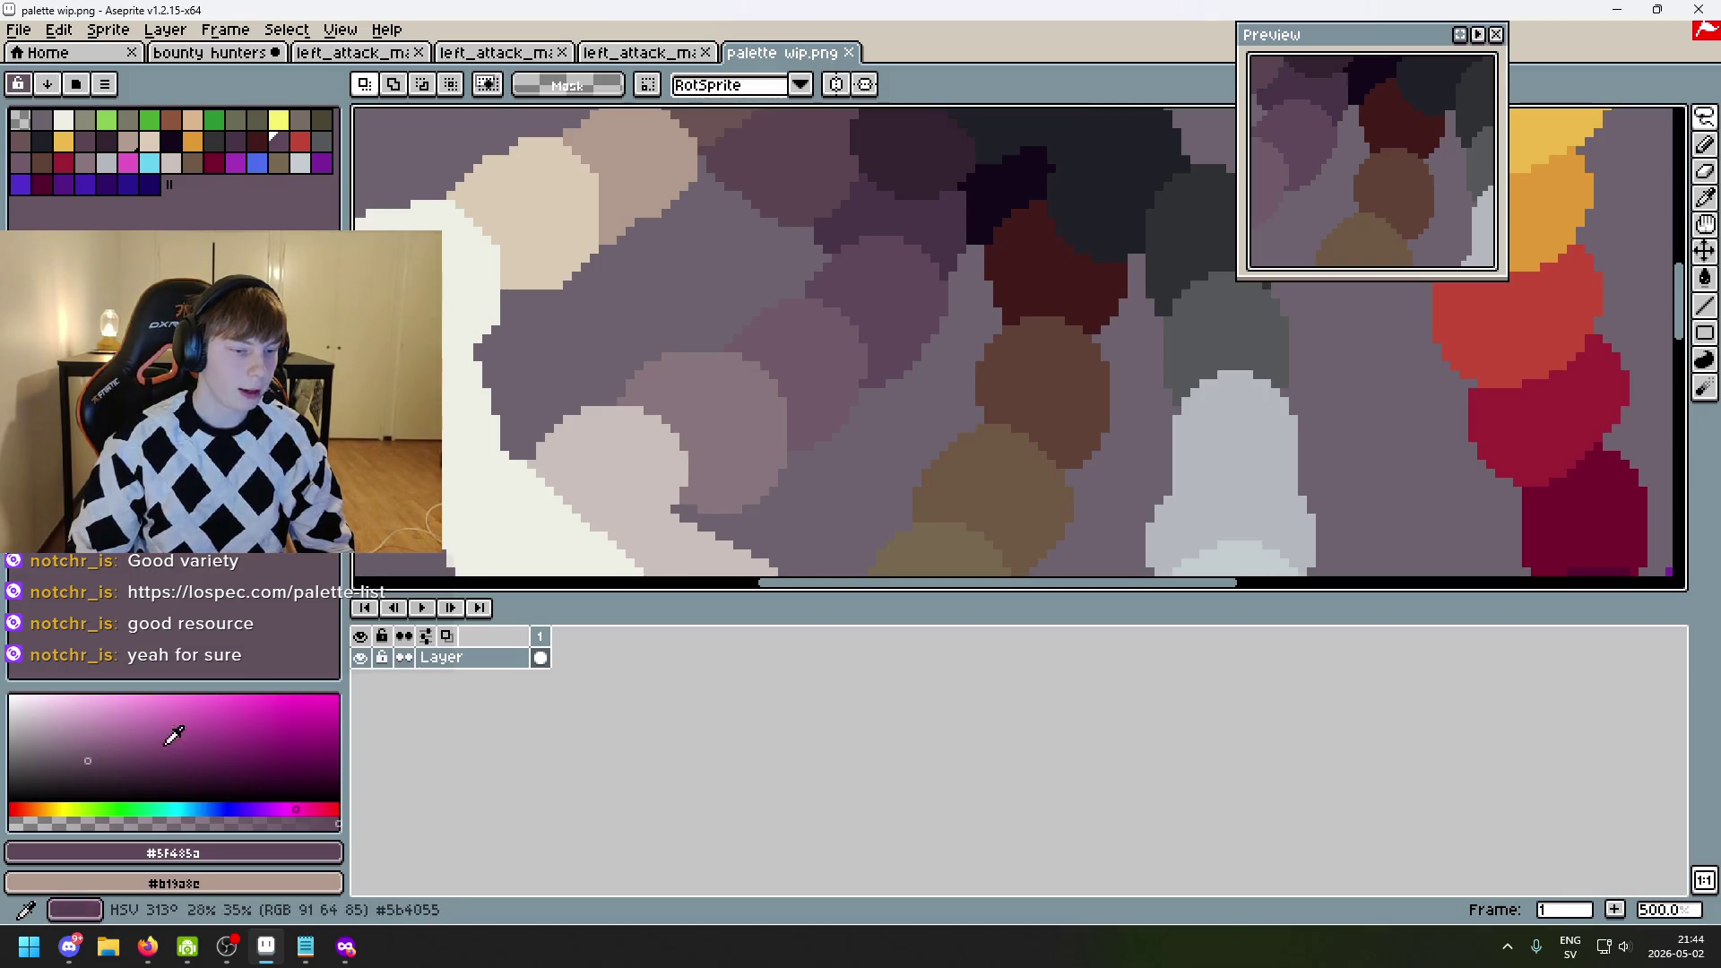
- Sample near-black #34232f, then the off-white #eeeee5 from the white stroke as foreground
{"action": "key", "text": "i"}
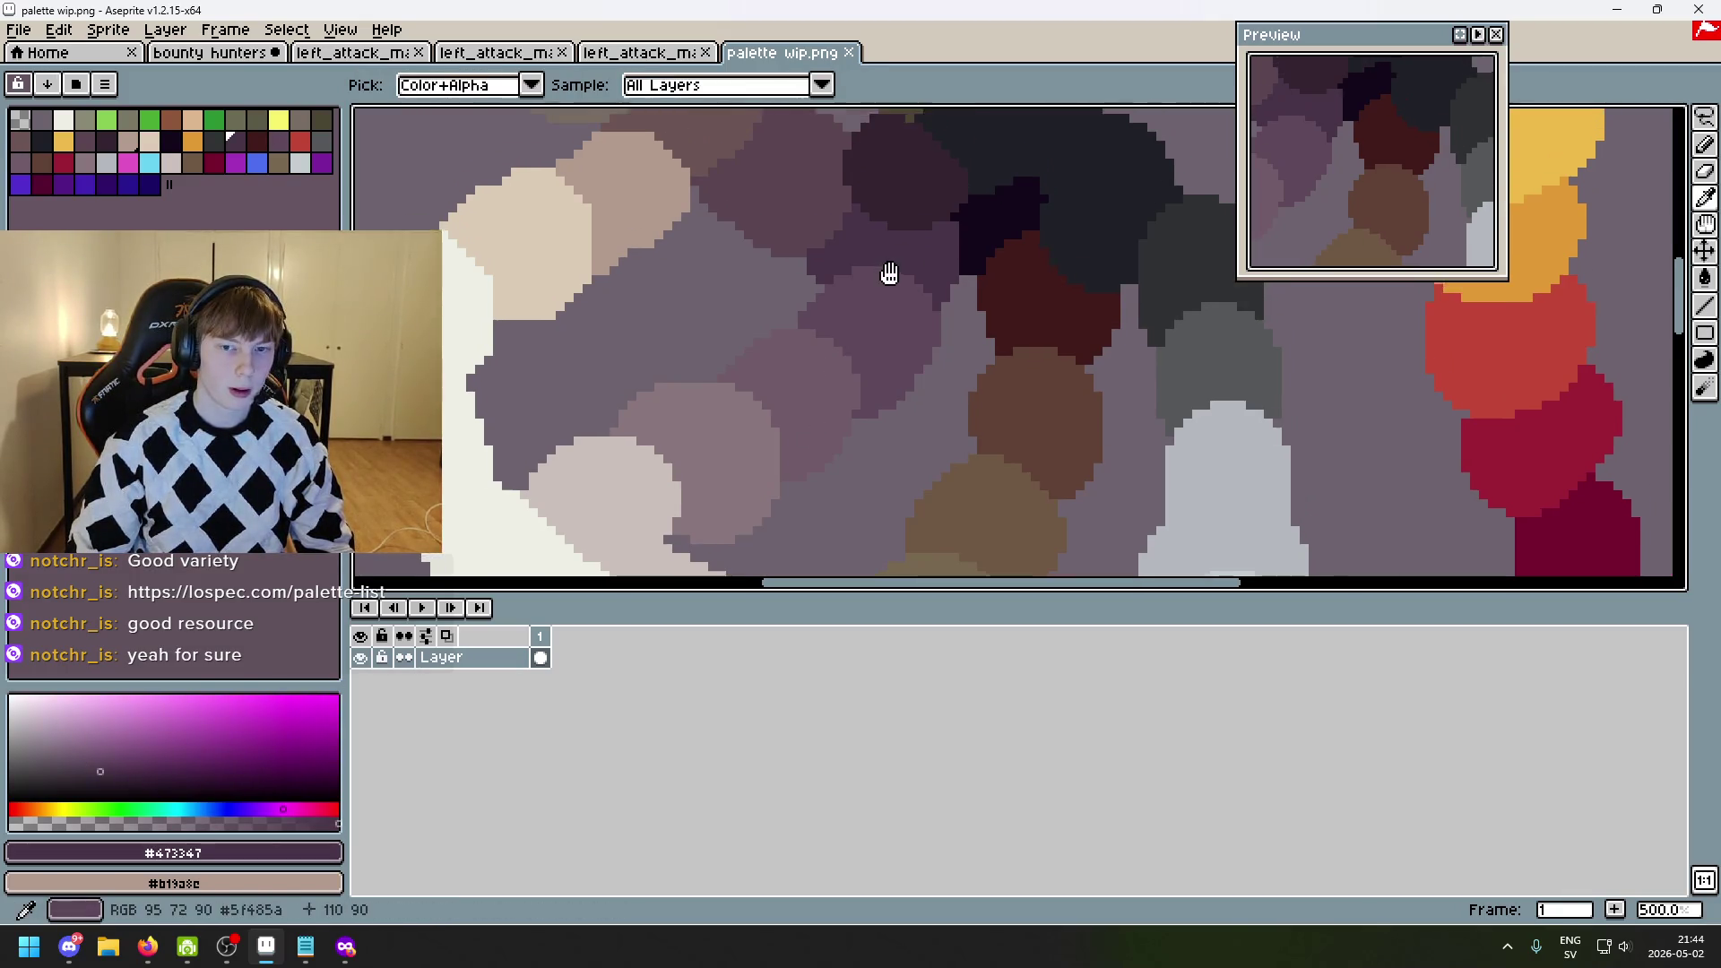
{"action": "left_click", "coordinate": [924, 201]}
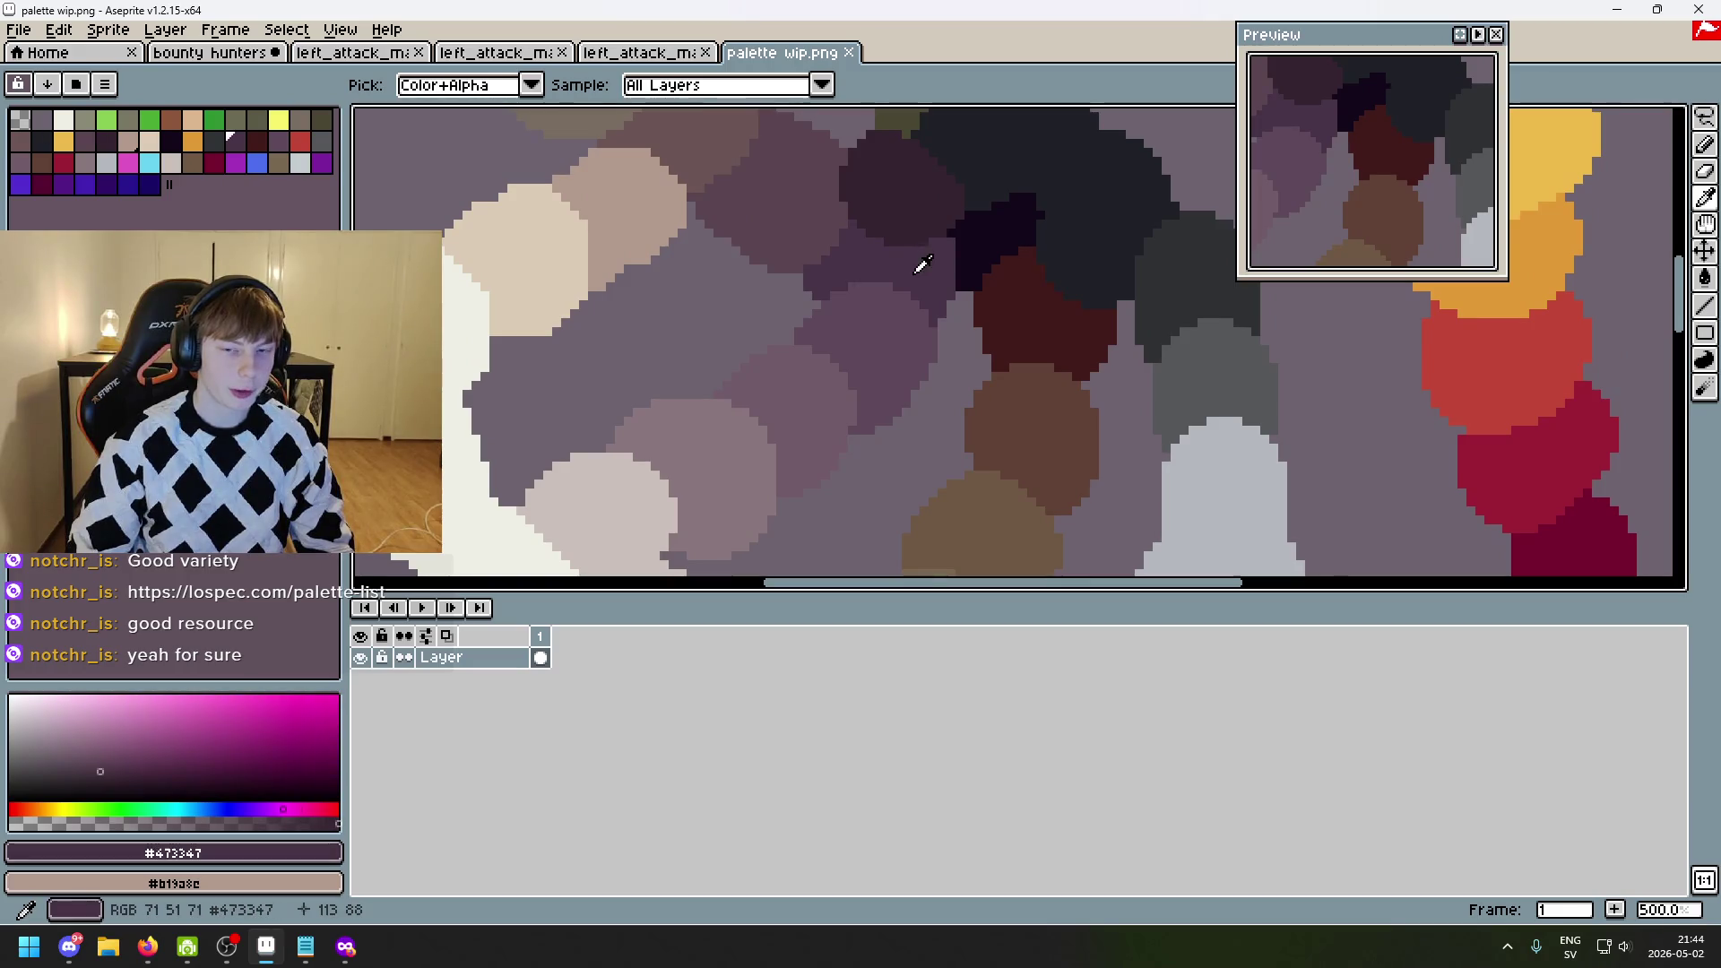
{"action": "key", "text": "m"}
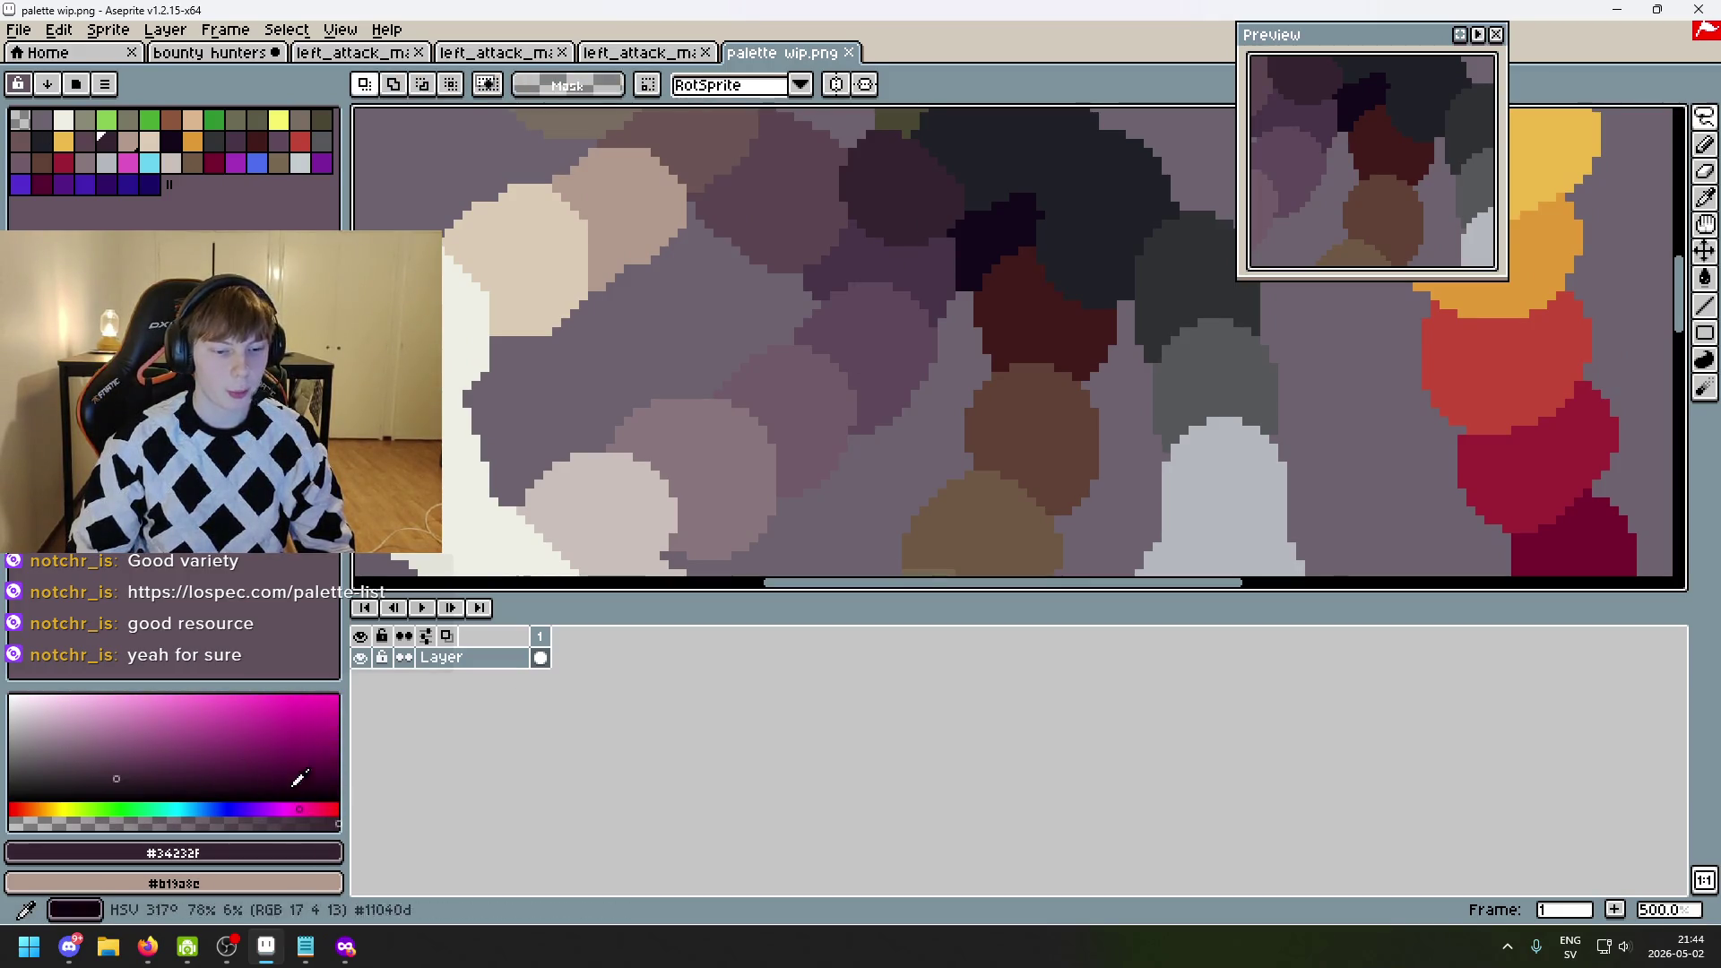
{"action": "scroll", "coordinate": [907, 400], "scroll_direction": "down", "scroll_amount": 2}
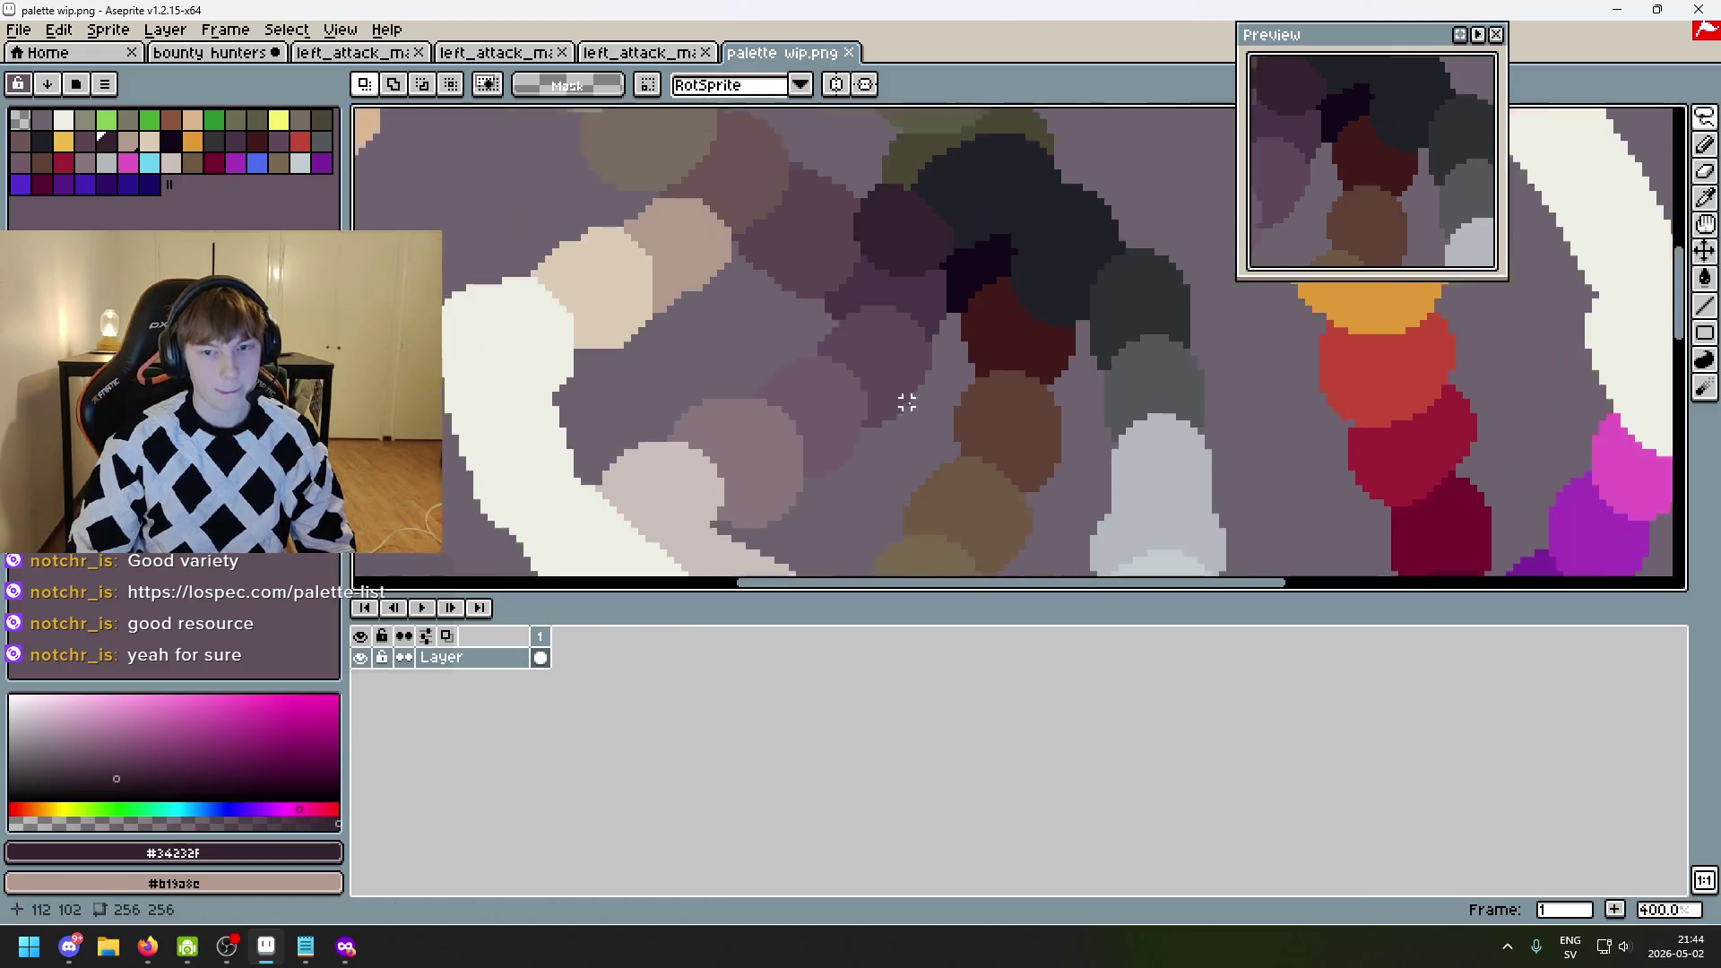
{"action": "key", "text": "i"}
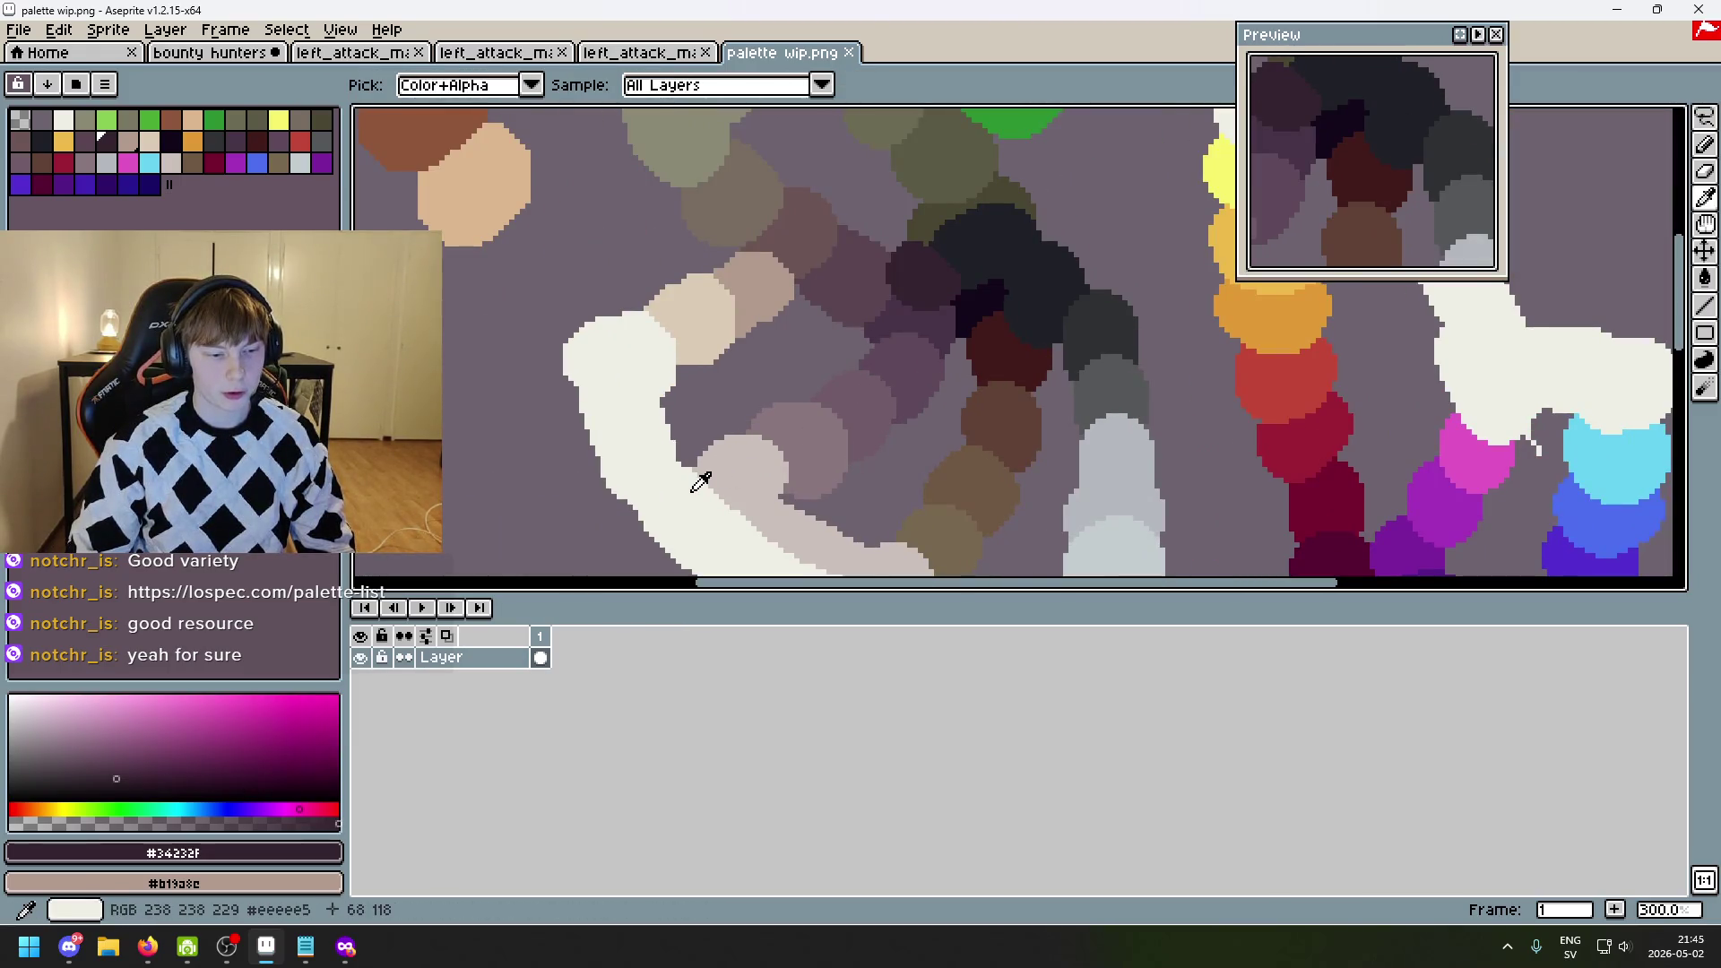
{"action": "left_click", "coordinate": [711, 484]}
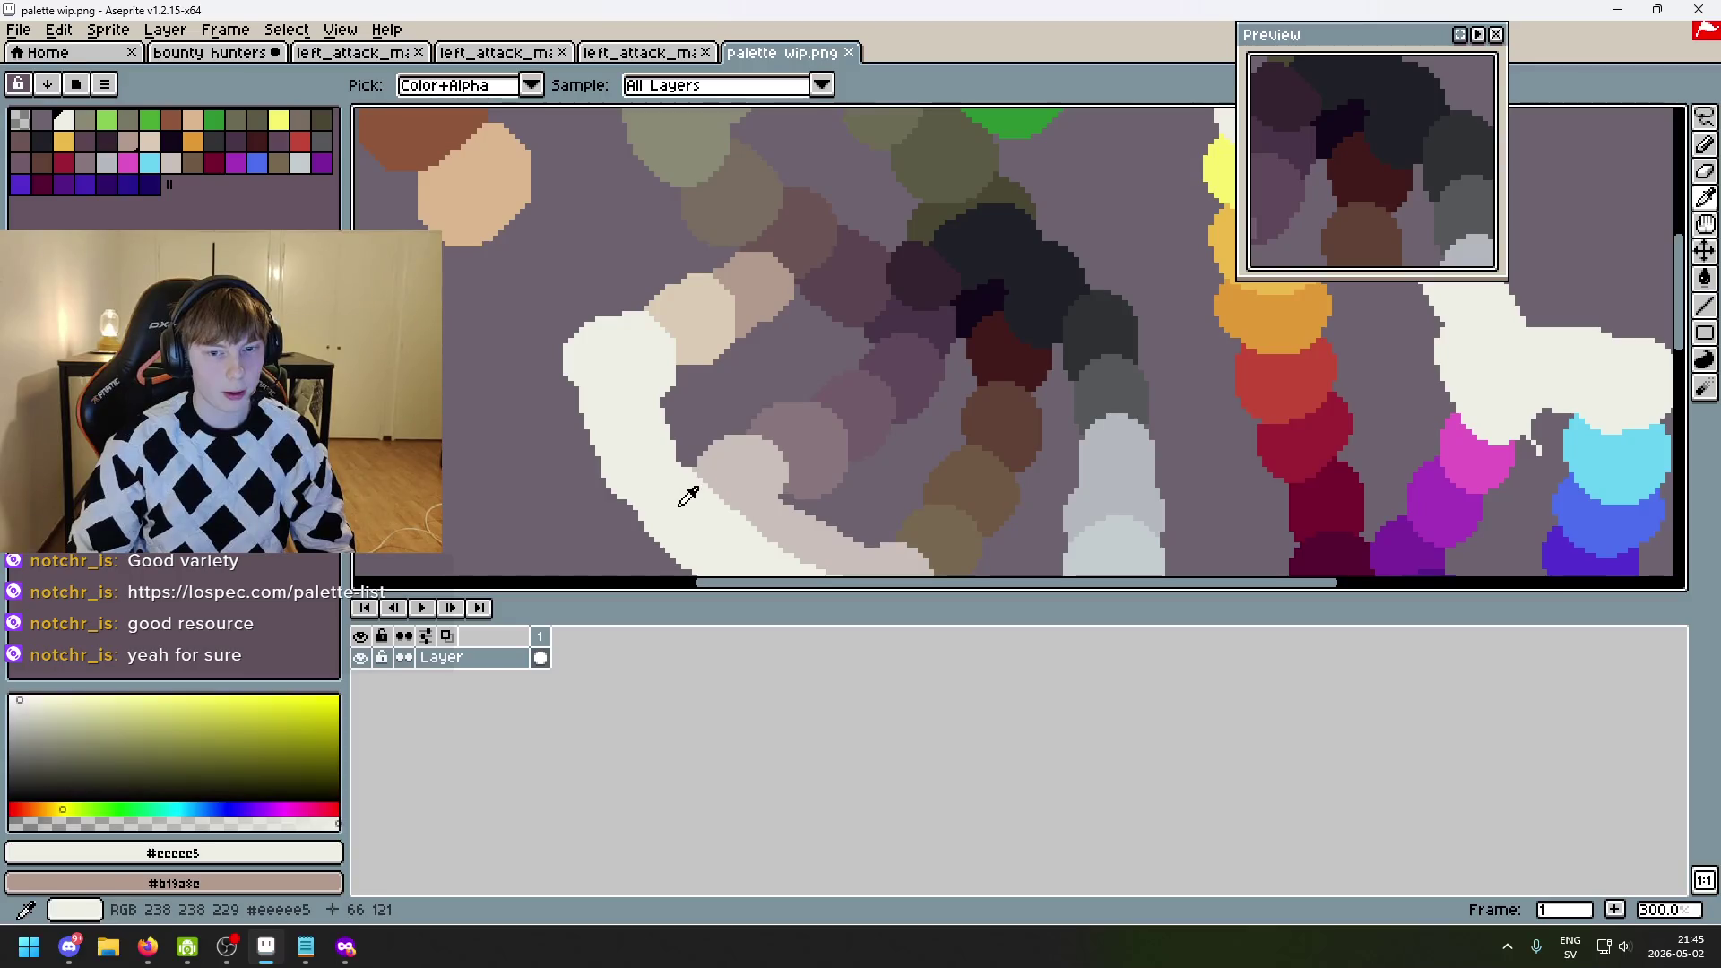
{"action": "key", "text": "m"}
- Pan around the palette sketch, then bring up the left_attack_map.png image
{"action": "scroll", "coordinate": [786, 452], "scroll_direction": "down", "scroll_amount": 1}
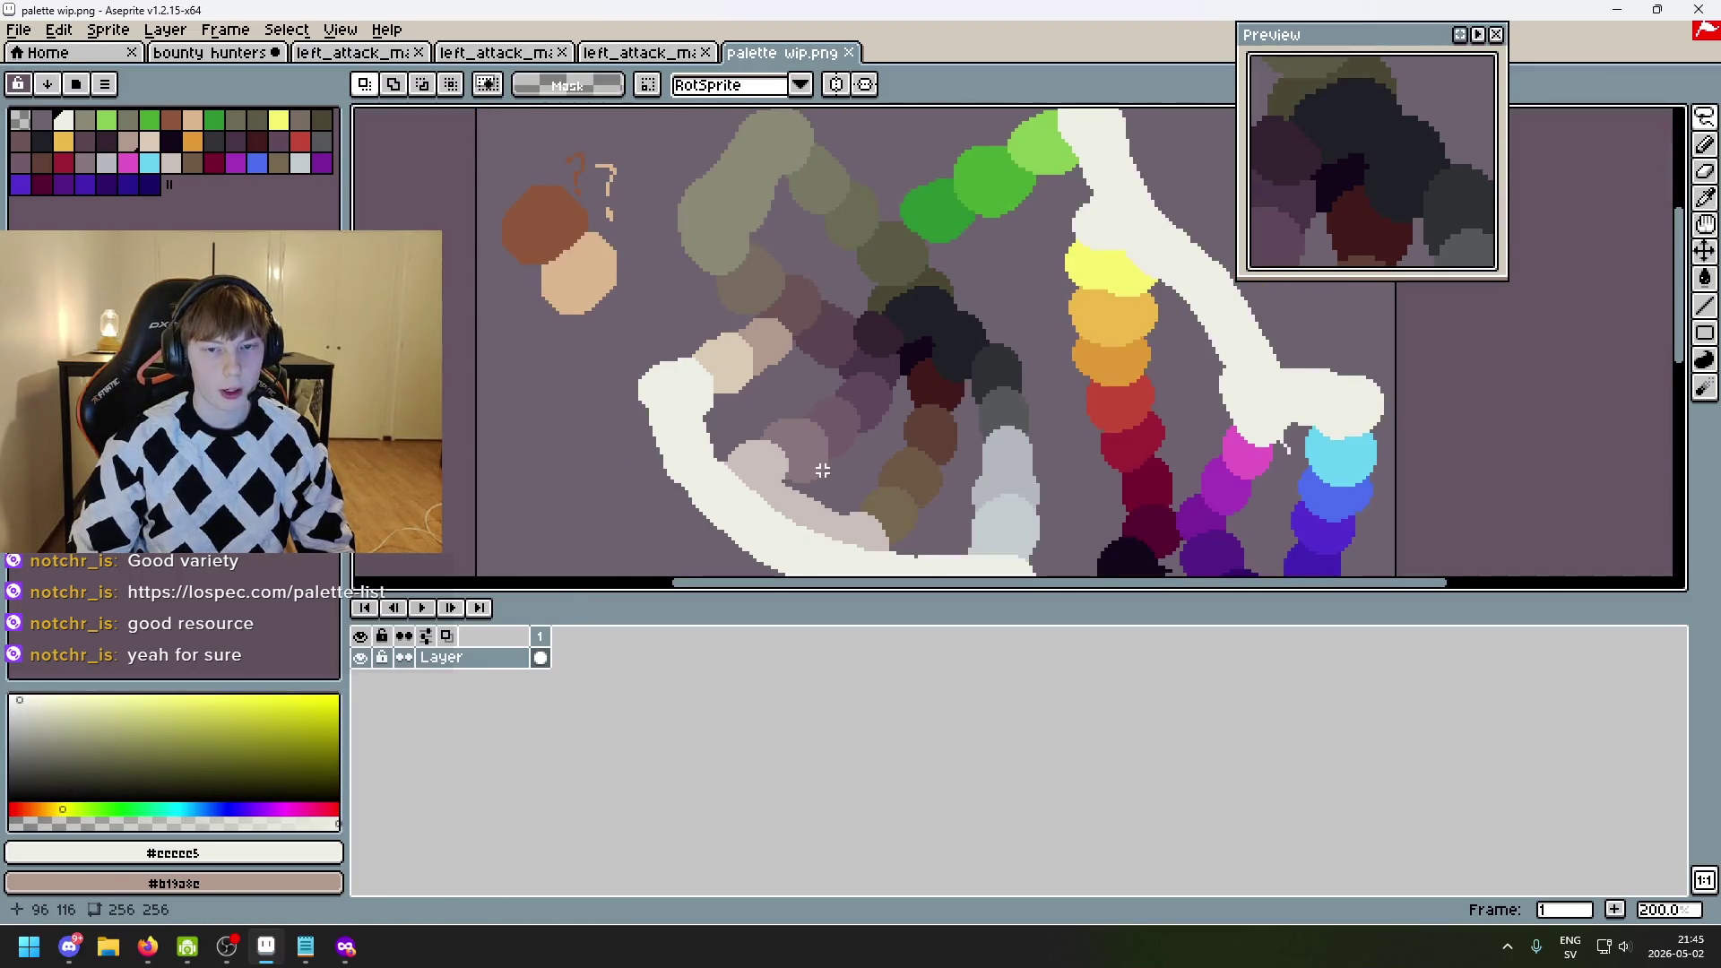
{"action": "scroll", "coordinate": [807, 466], "scroll_direction": "up", "scroll_amount": 2}
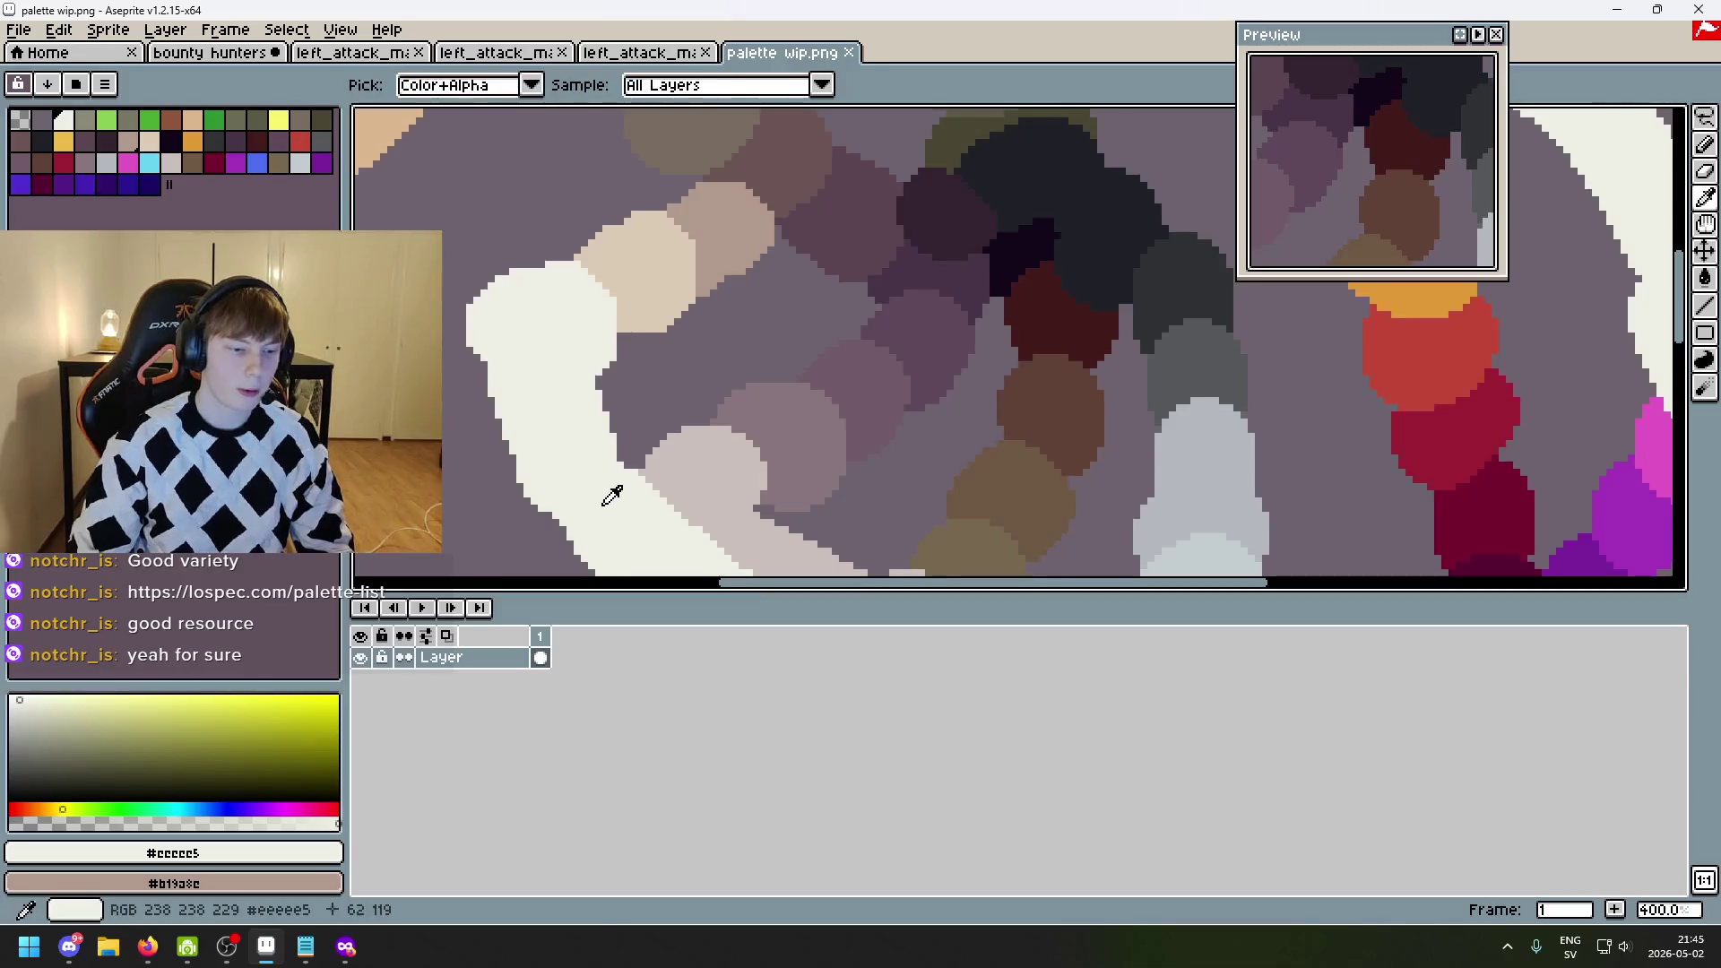
{"action": "scroll", "coordinate": [619, 488], "scroll_direction": "down", "scroll_amount": 2}
{"action": "scroll", "coordinate": [650, 475], "scroll_direction": "up", "scroll_amount": 1}
{"action": "mouse_move", "coordinate": [651, 475]}
{"action": "left_mouse_down"}
{"action": "mouse_move", "coordinate": [437, 379]}
{"action": "mouse_move", "coordinate": [521, 322]}
{"action": "mouse_move", "coordinate": [785, 385]}
{"action": "left_mouse_up"}
{"action": "left_click_drag", "start_coordinate": [959, 370], "coordinate": [1018, 468]}
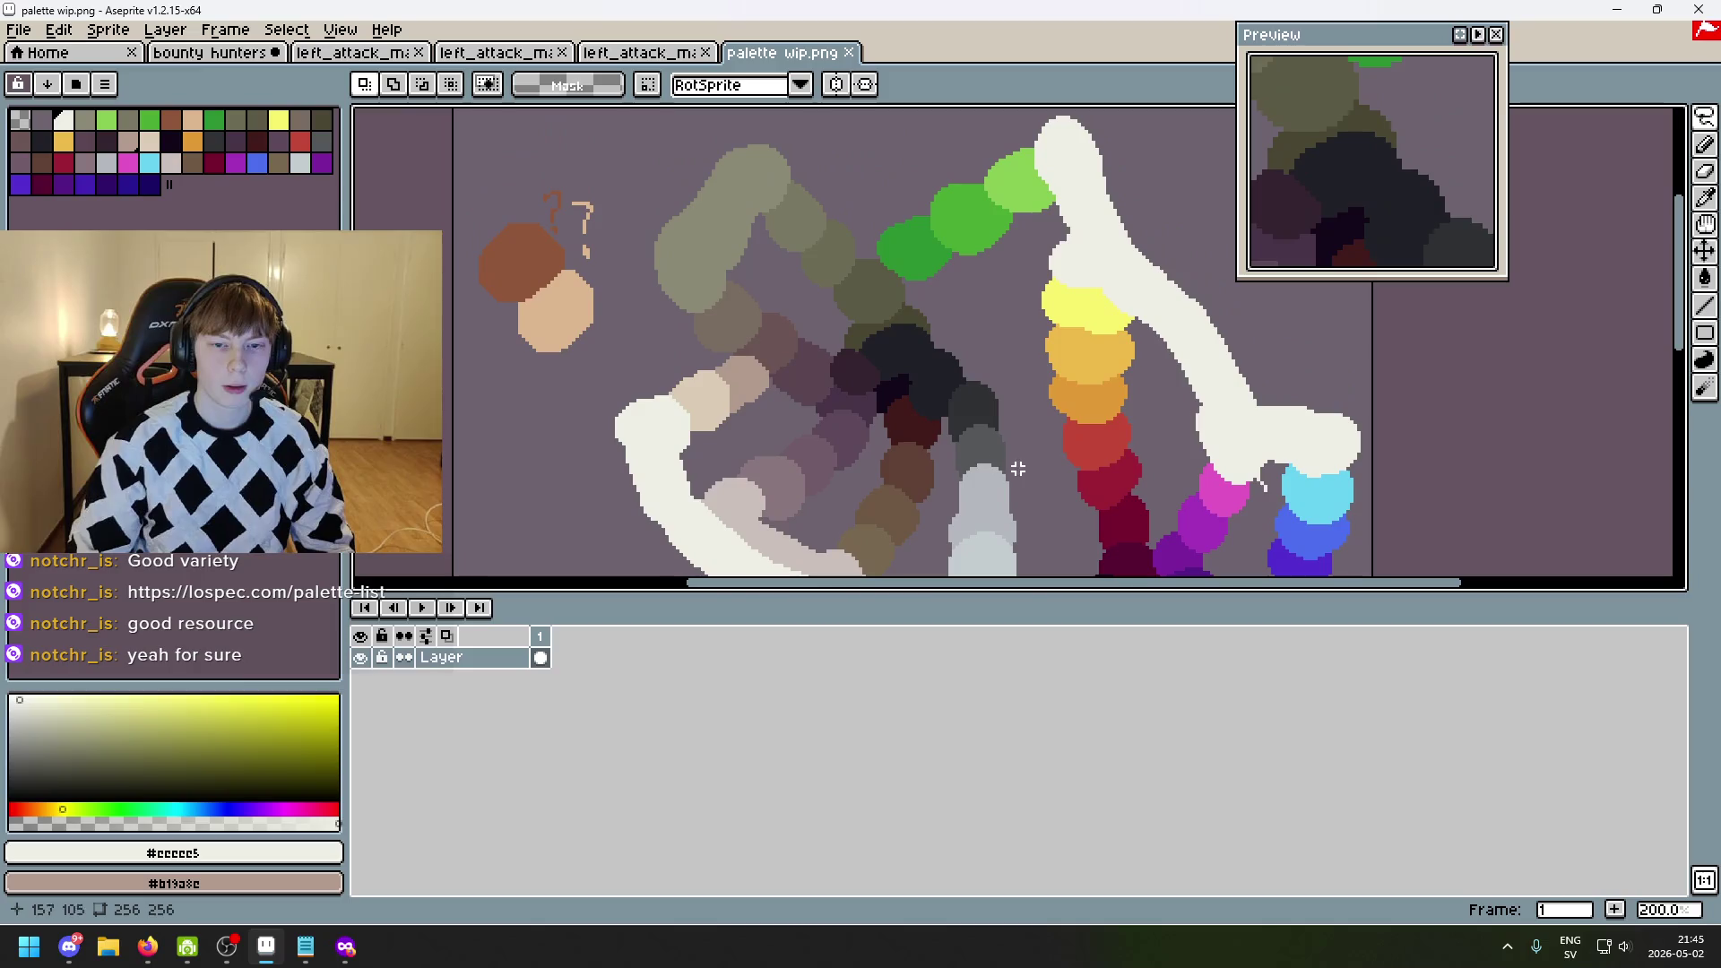
{"action": "left_click_drag", "start_coordinate": [935, 346], "coordinate": [739, 259]}
{"action": "left_click_drag", "start_coordinate": [962, 497], "coordinate": [1040, 457]}
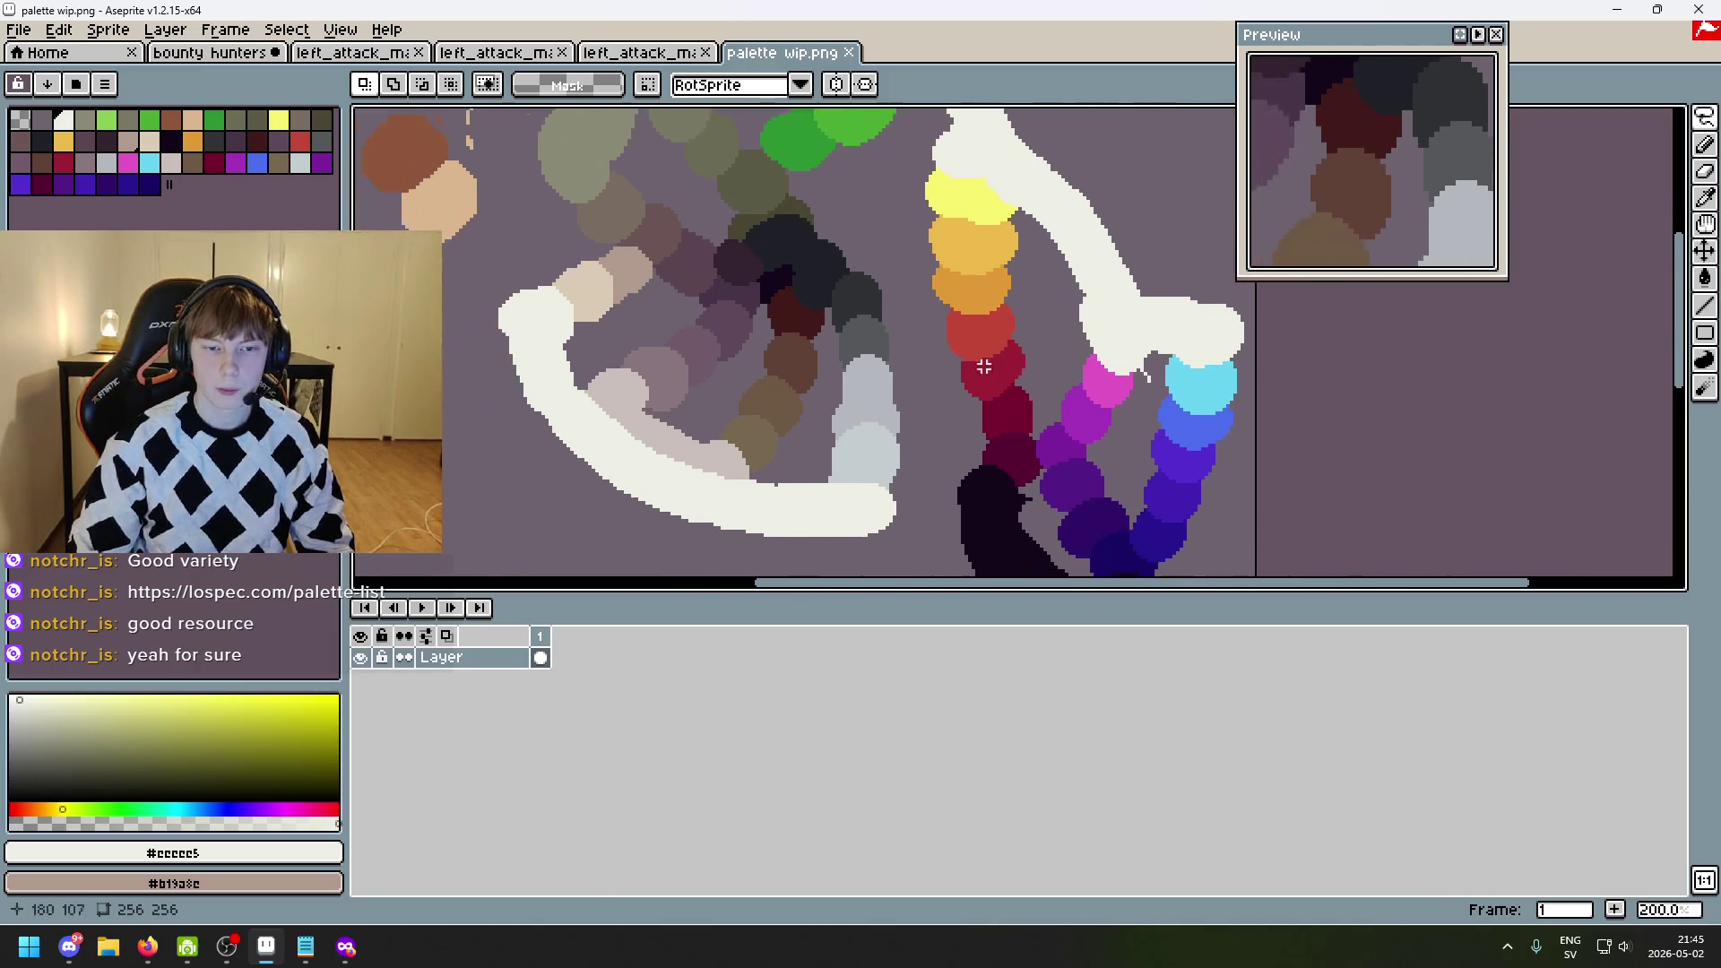
{"action": "left_click", "coordinate": [350, 52]}
{"action": "left_click", "coordinate": [448, 54]}
{"action": "left_click", "coordinate": [385, 56]}
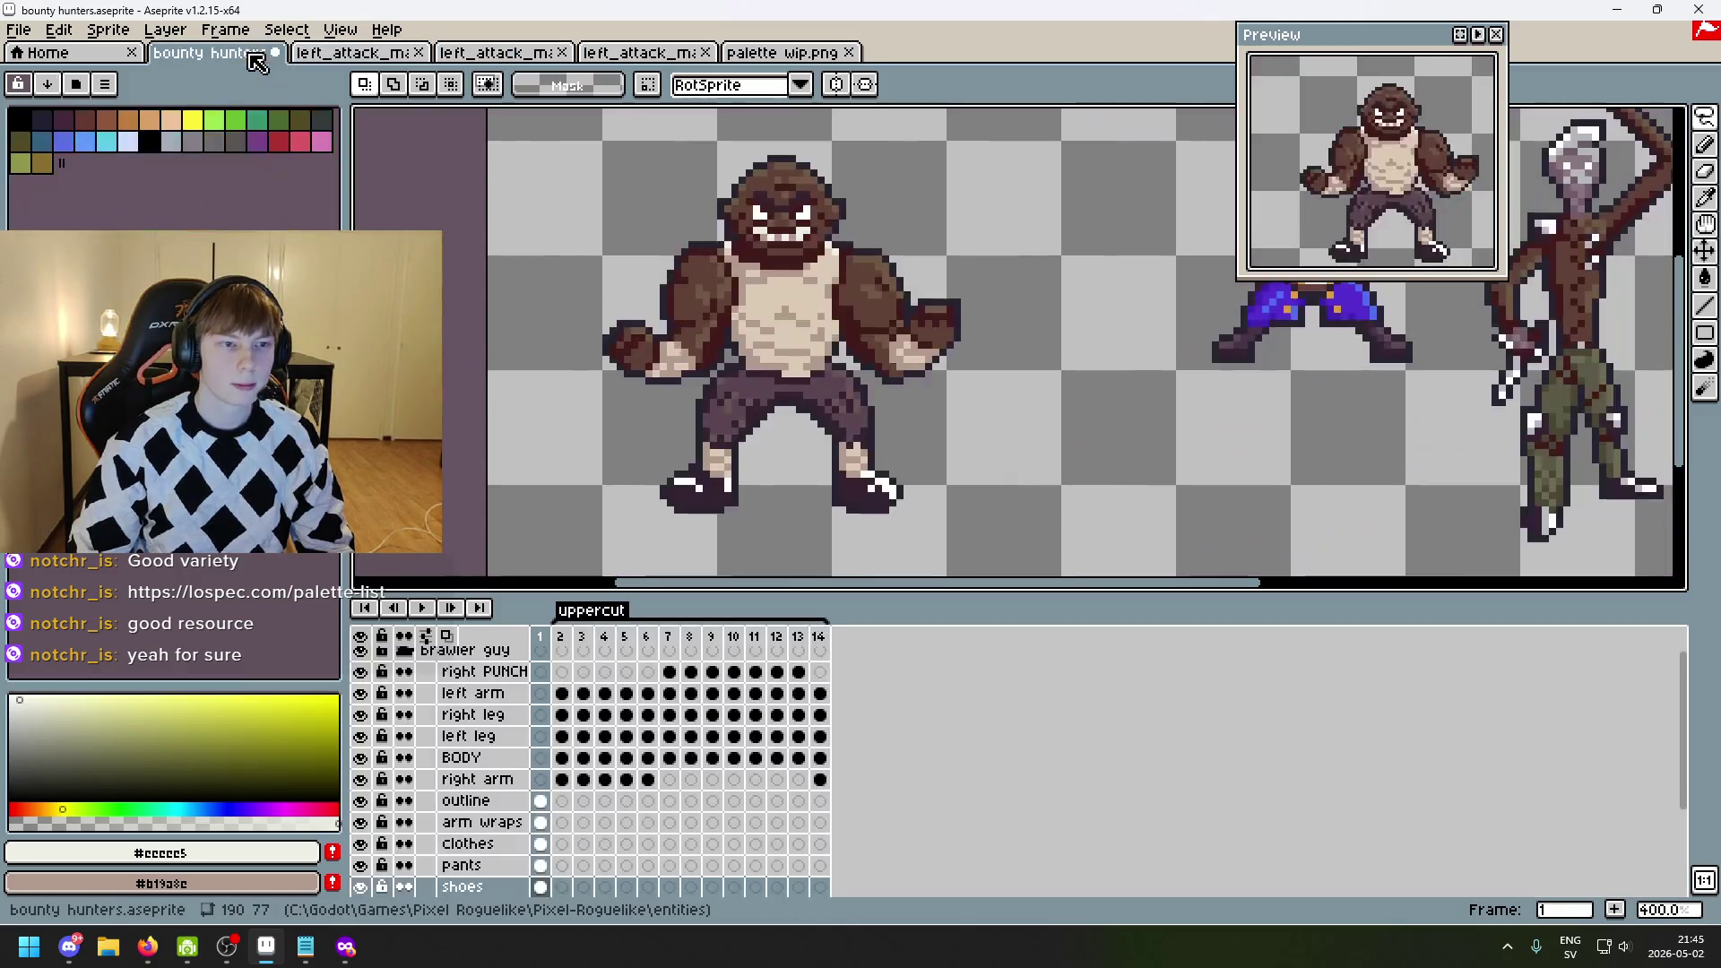
{"action": "left_click", "coordinate": [269, 54]}
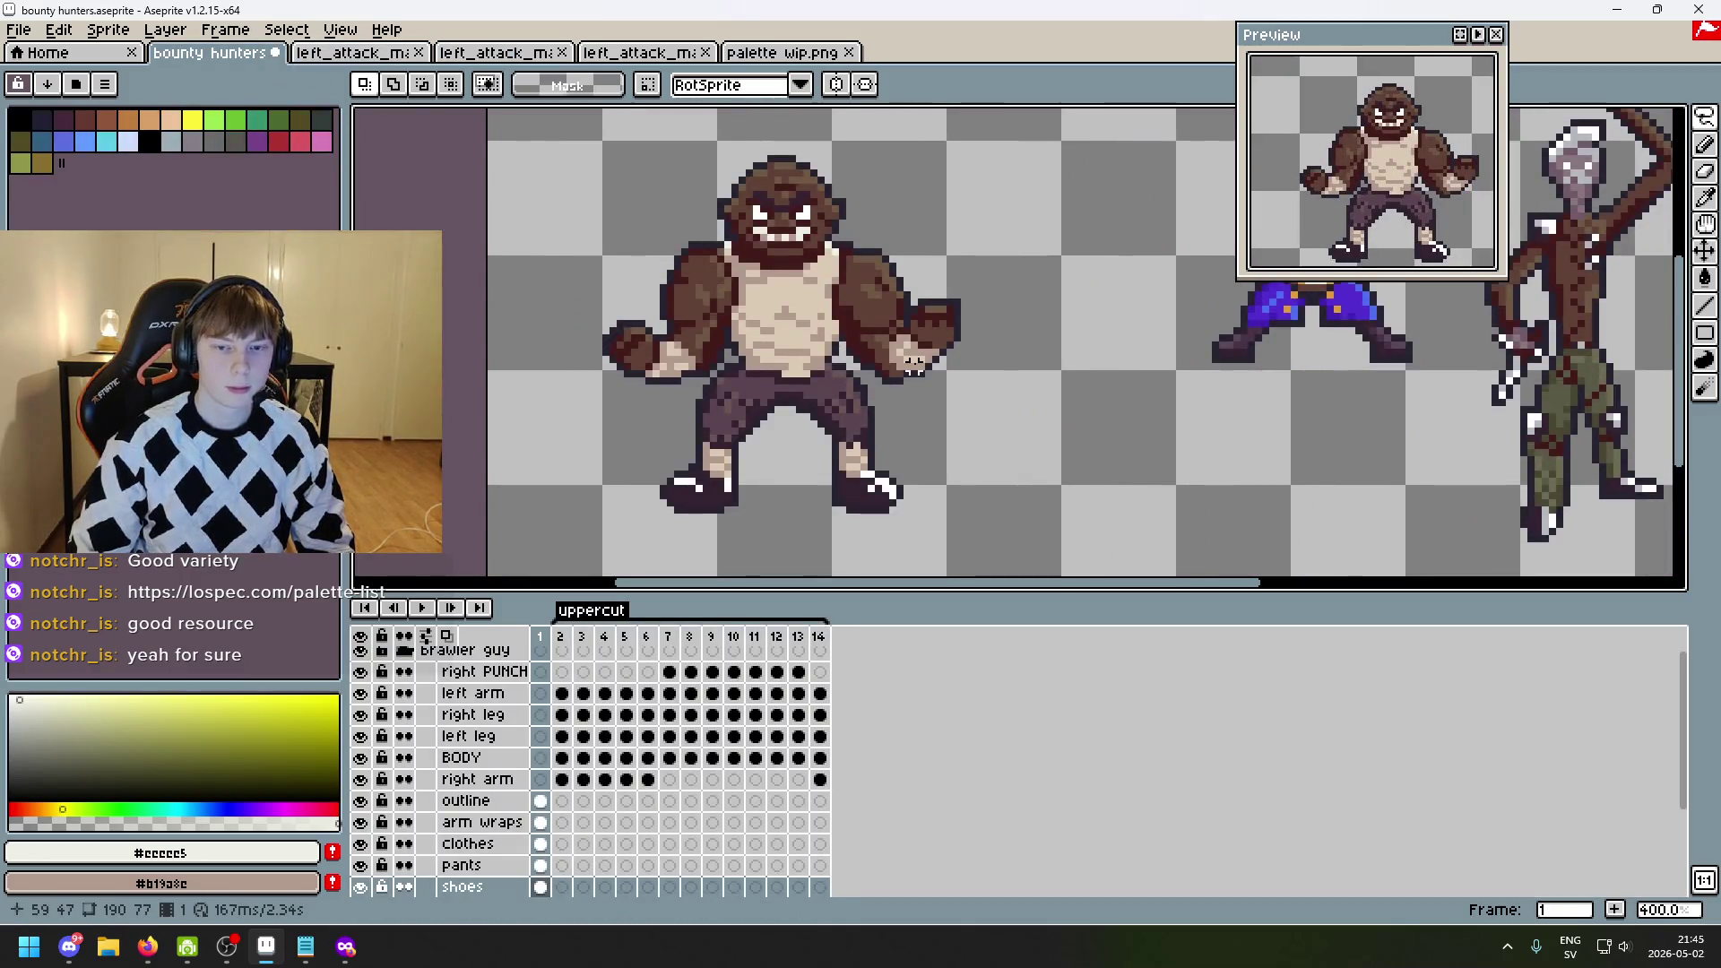
{"action": "scroll", "coordinate": [913, 363], "scroll_direction": "up", "scroll_amount": 1}
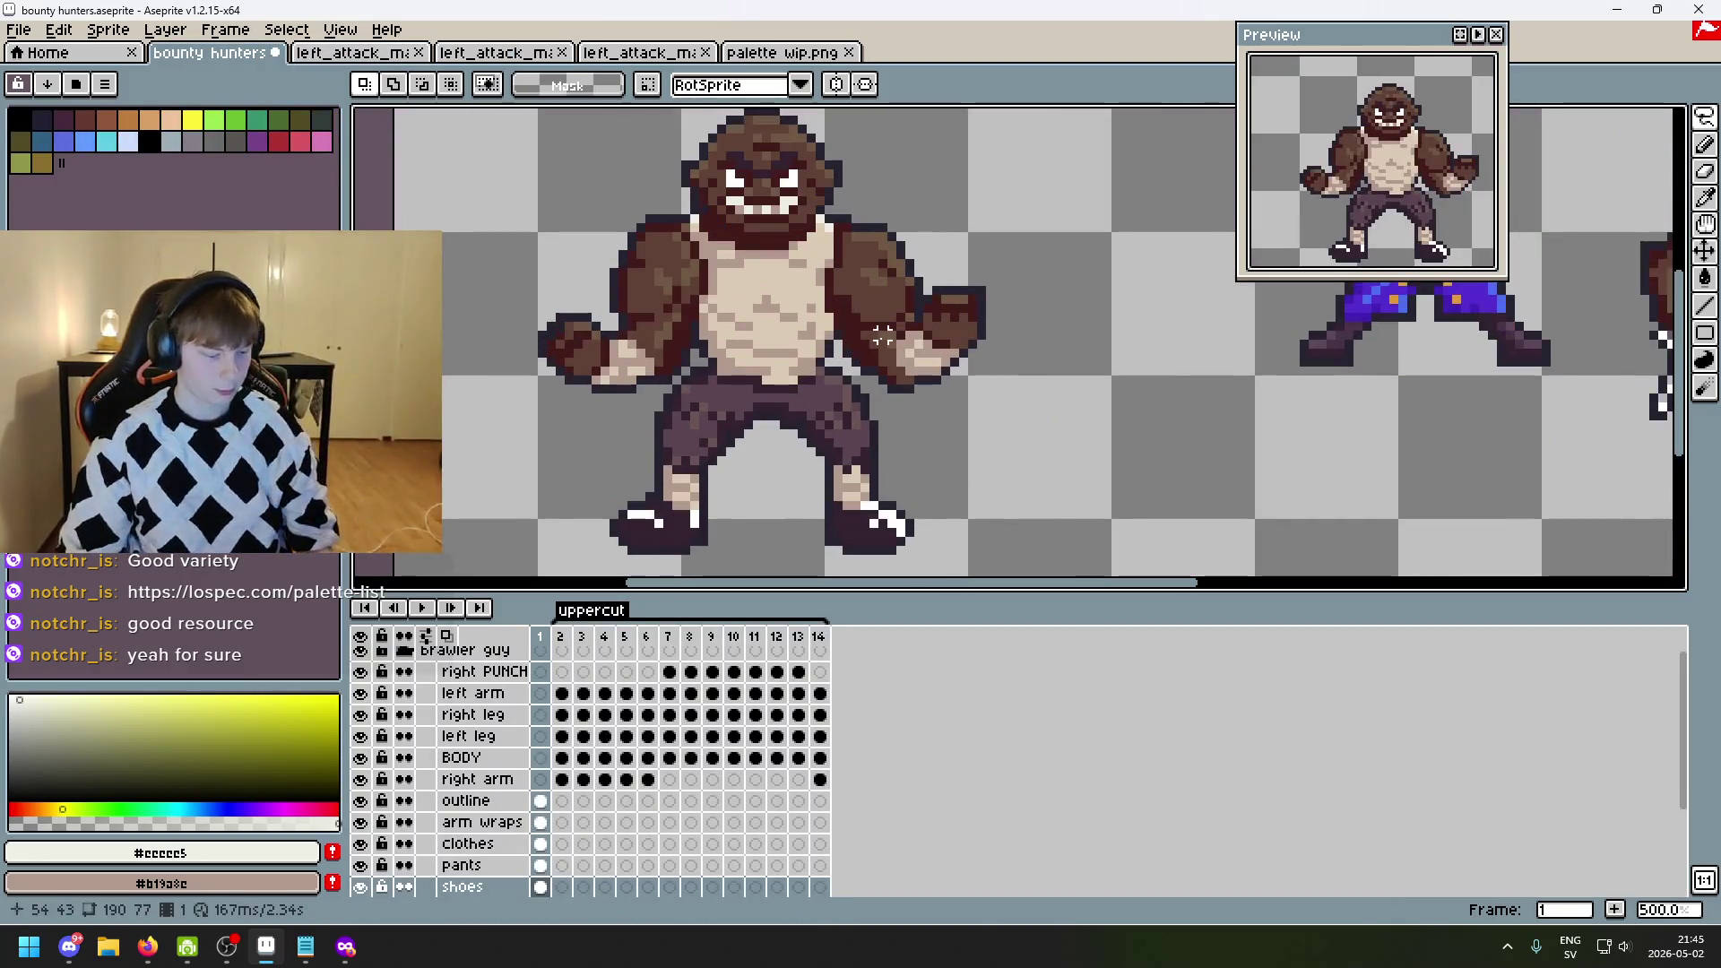
{"action": "left_click_drag", "start_coordinate": [885, 315], "coordinate": [1059, 270]}
{"action": "key", "text": "Up"}
{"action": "key", "text": "Up"}
{"action": "key", "text": "Up"}
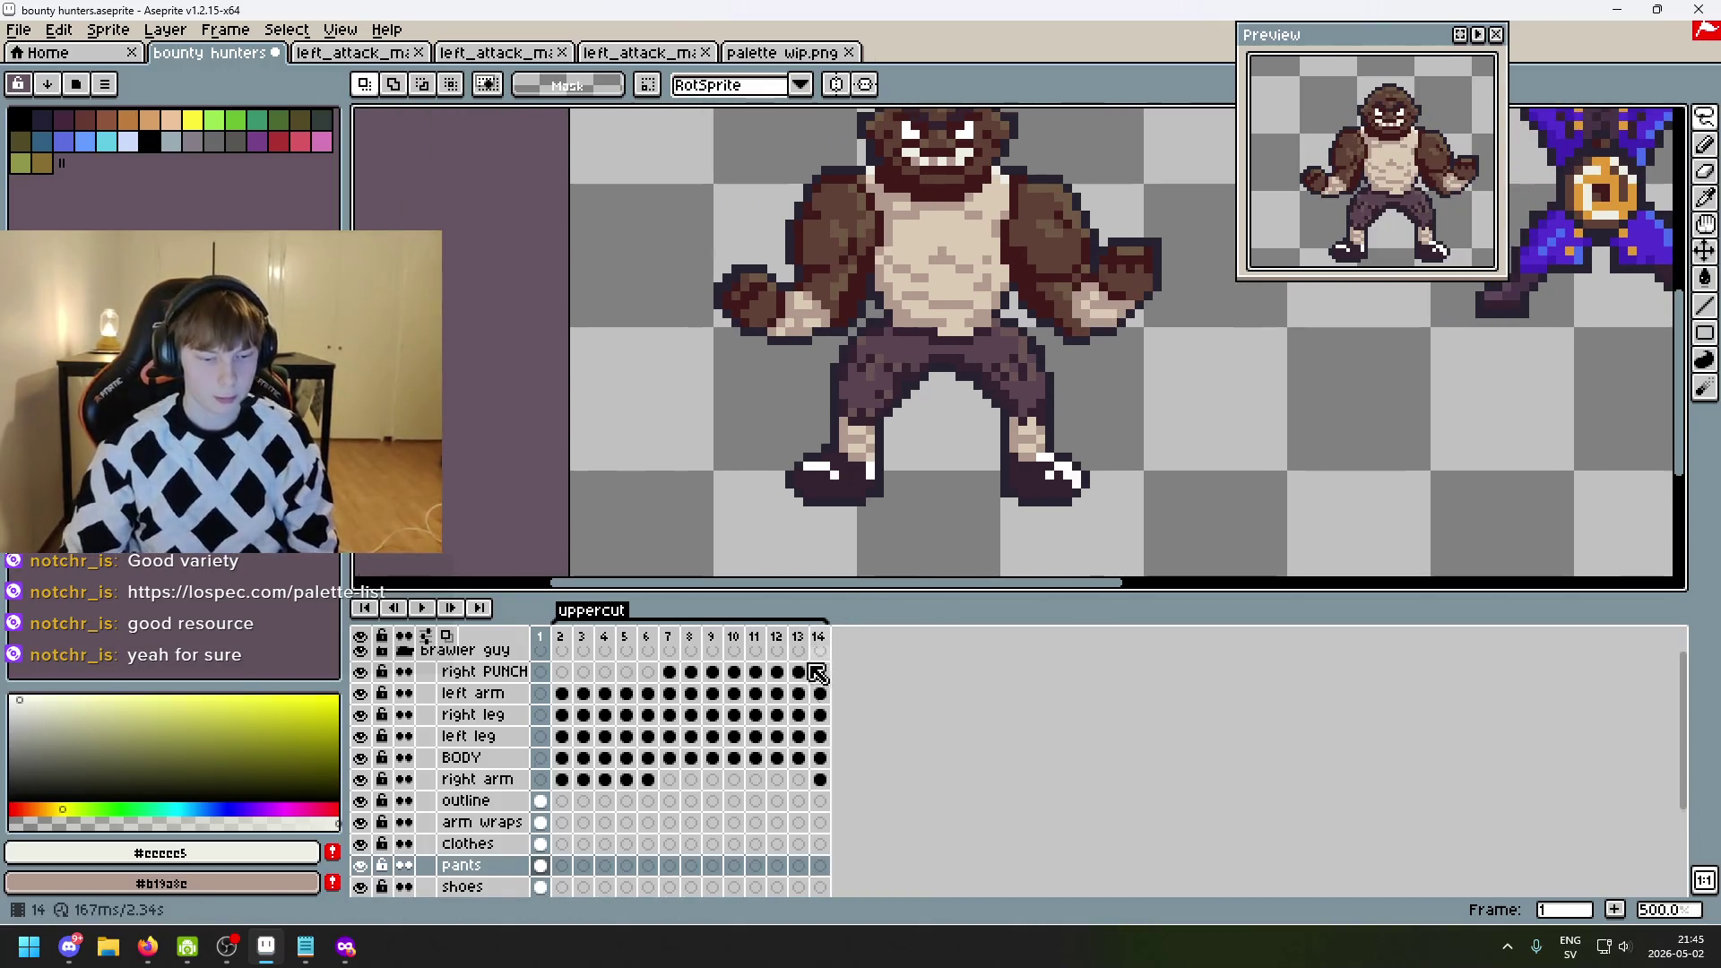
{"action": "scroll", "coordinate": [896, 313], "scroll_direction": "down", "scroll_amount": 1}
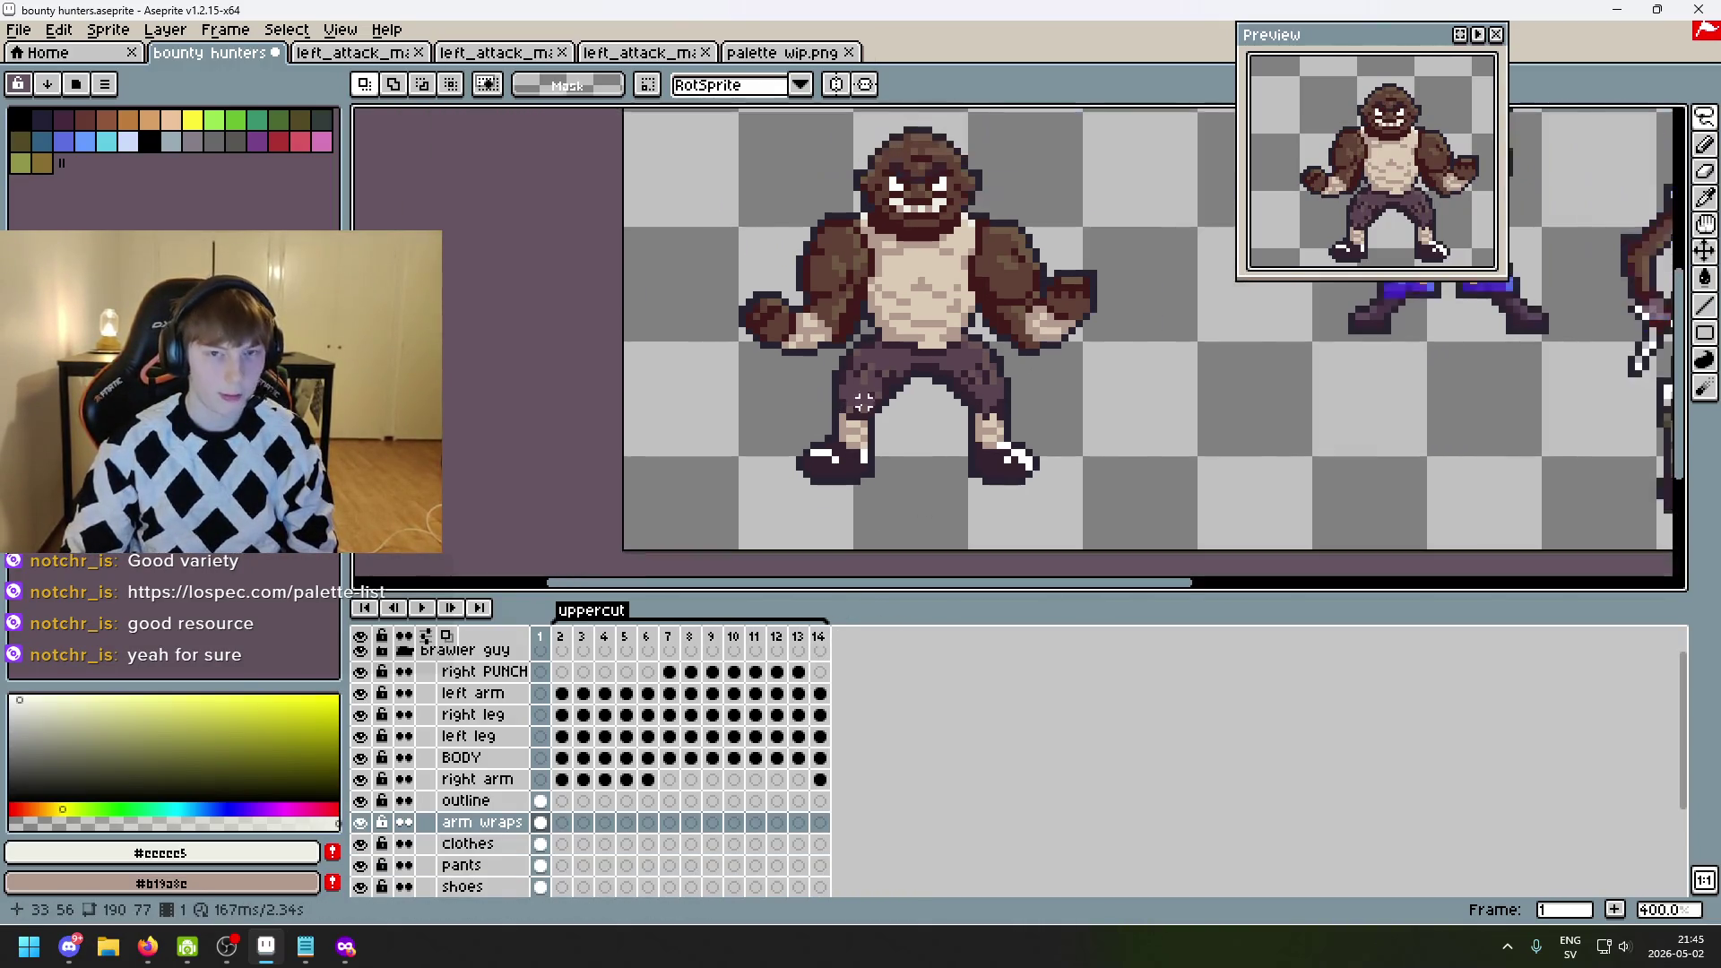
{"action": "left_click_drag", "start_coordinate": [890, 389], "coordinate": [631, 430]}
{"action": "key", "text": "Down"}
{"action": "scroll", "coordinate": [727, 407], "scroll_direction": "down", "scroll_amount": 1}
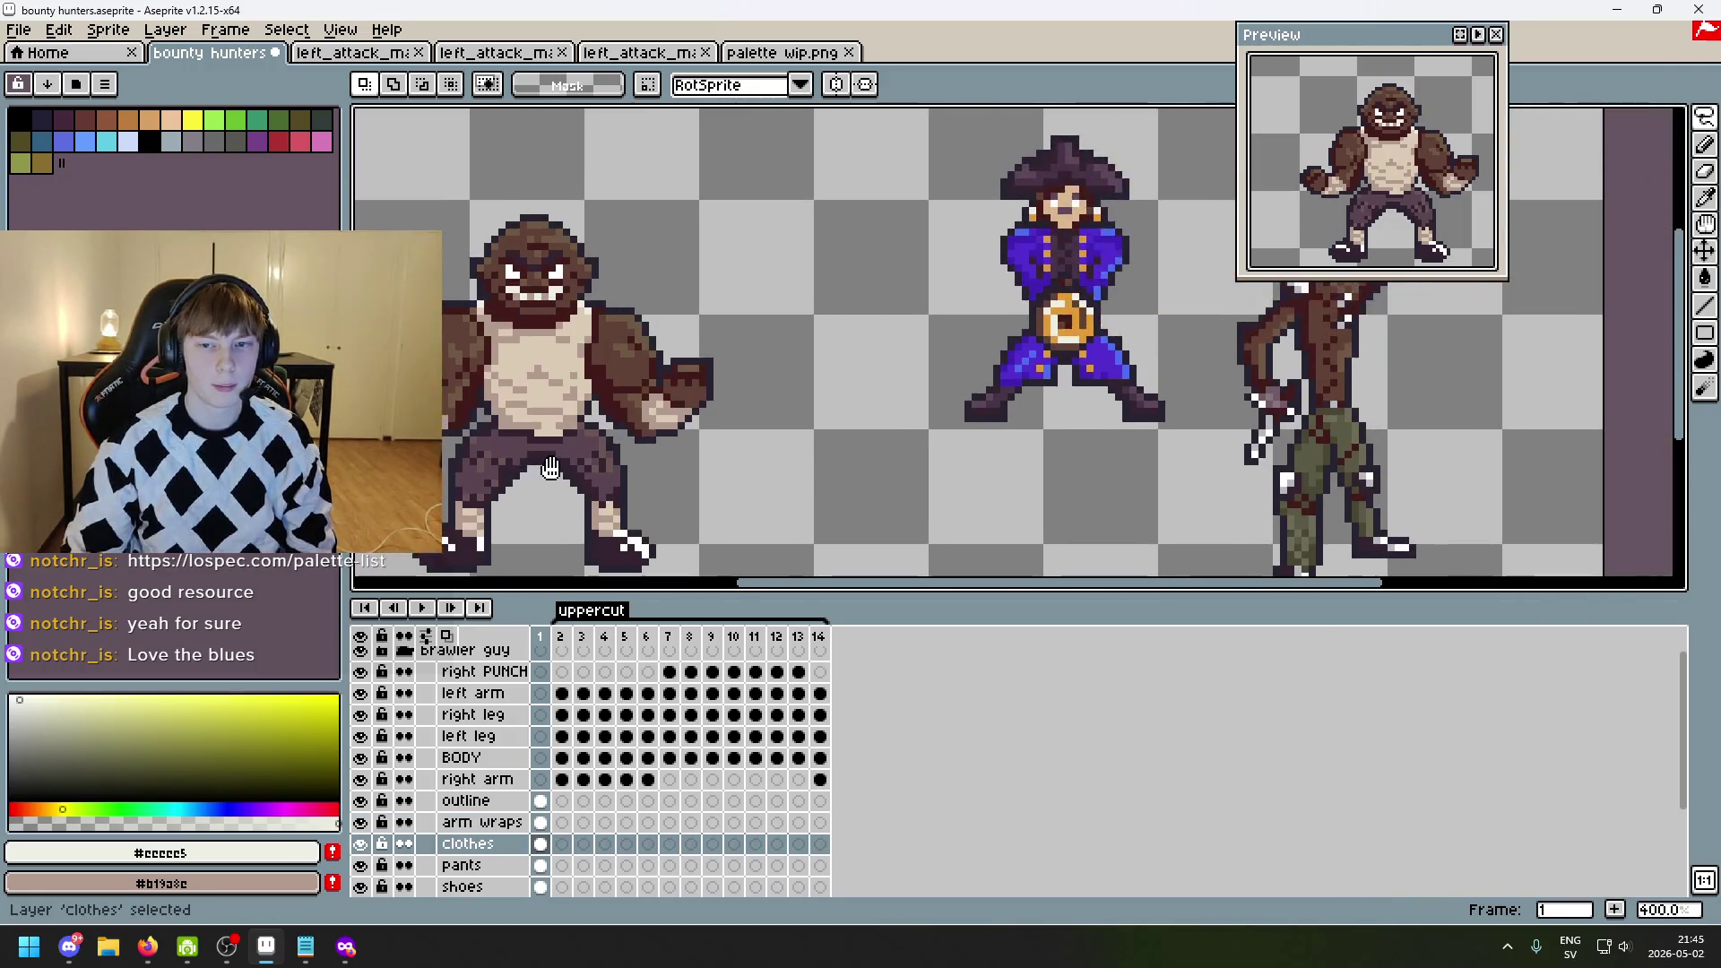
{"action": "scroll", "coordinate": [937, 366], "scroll_direction": "up", "scroll_amount": 3}
{"action": "scroll", "coordinate": [937, 366], "scroll_direction": "down", "scroll_amount": 2}
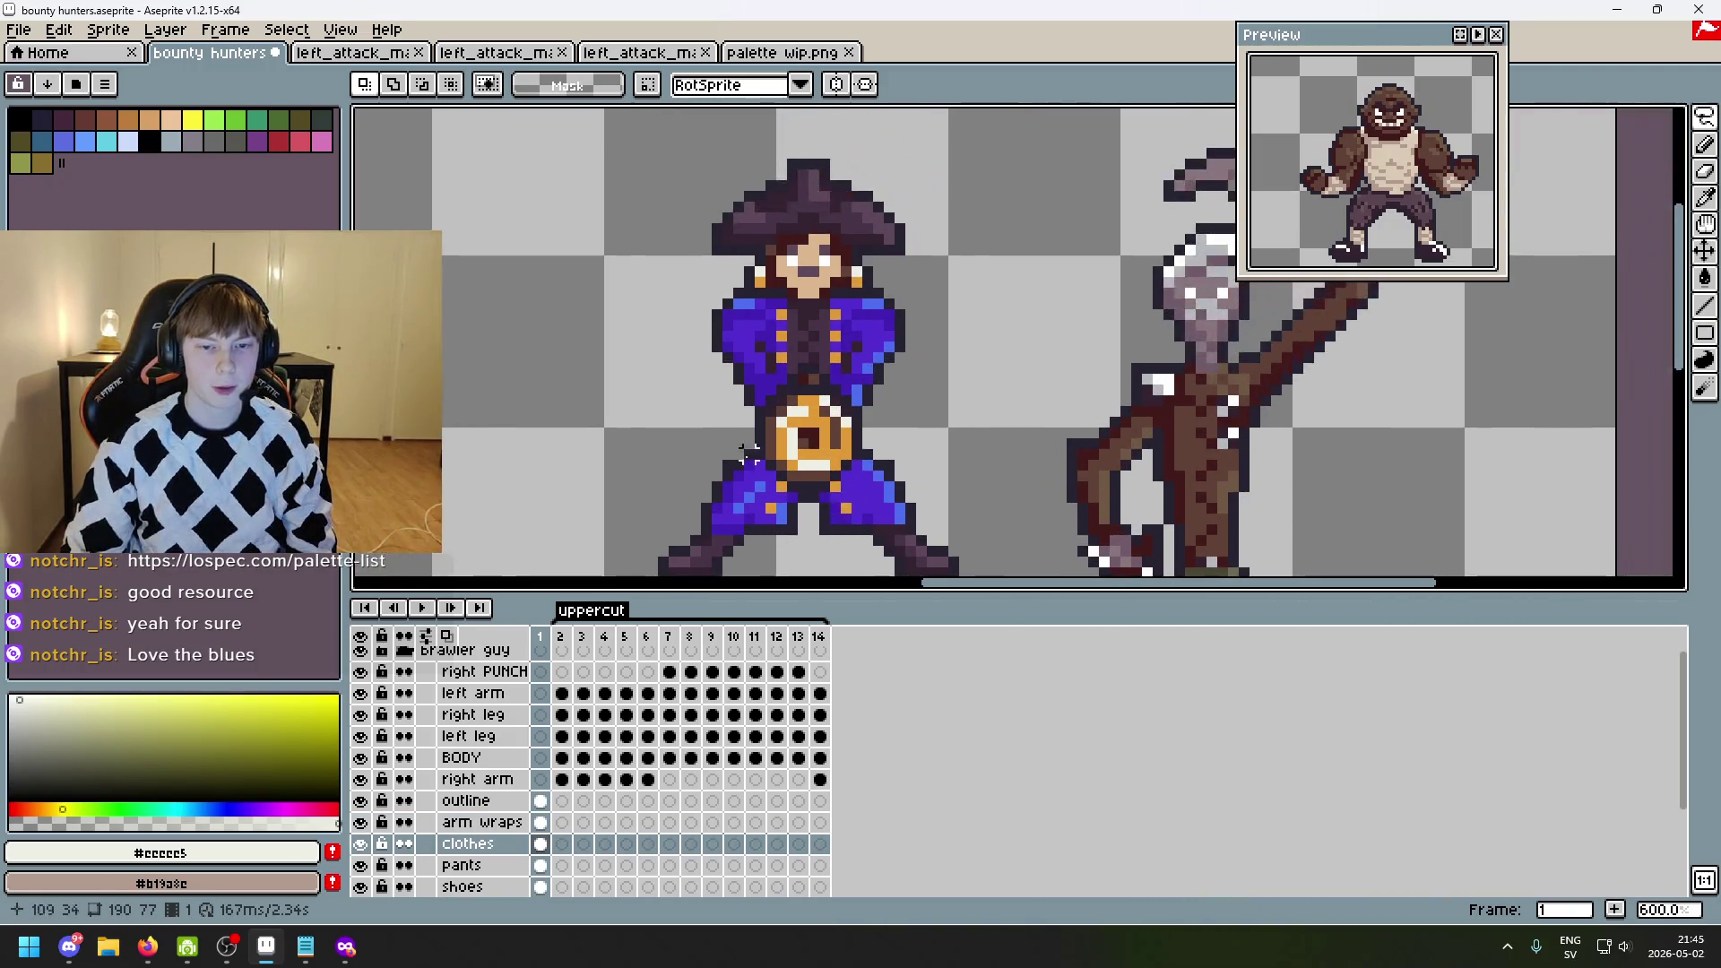
{"action": "scroll", "coordinate": [628, 292], "scroll_direction": "up", "scroll_amount": 1}
{"action": "left_click_drag", "start_coordinate": [727, 436], "coordinate": [771, 416]}
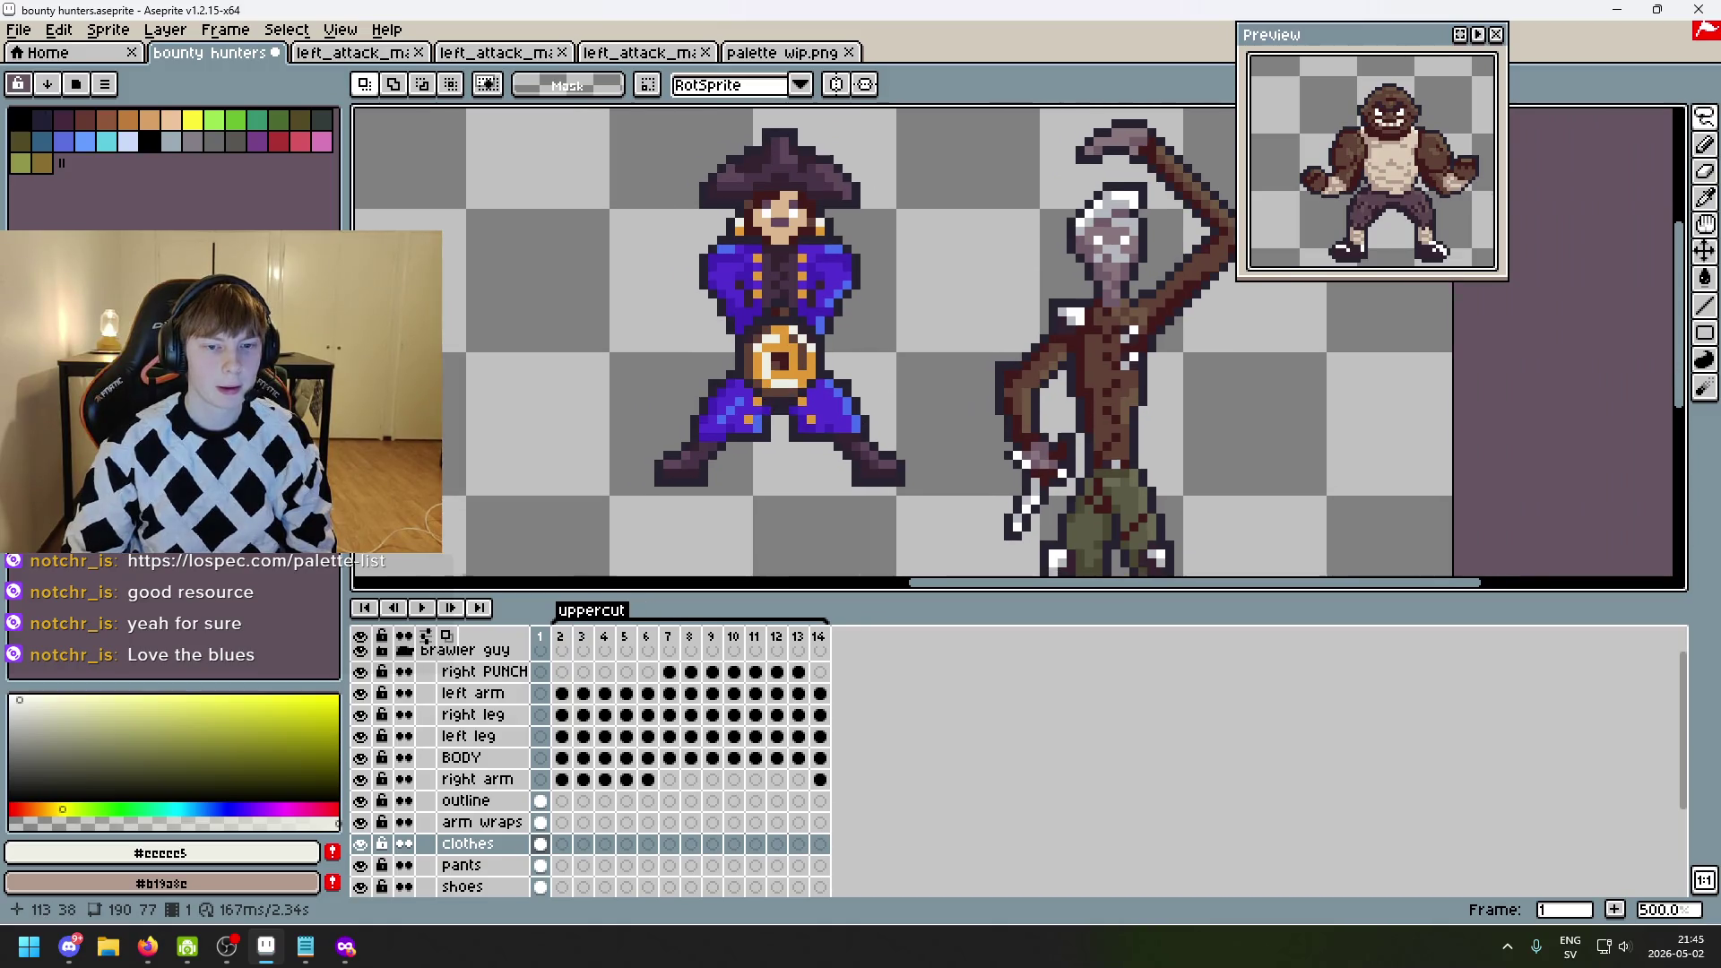
- Recentre the brawler sprite, compare frames 1 and 2, and move through the layers
{"action": "left_click_drag", "start_coordinate": [514, 285], "coordinate": [745, 299]}
{"action": "scroll", "coordinate": [745, 300], "scroll_direction": "down", "scroll_amount": 1}
{"action": "mouse_move", "coordinate": [627, 341]}
{"action": "left_mouse_down"}
{"action": "mouse_move", "coordinate": [1069, 406]}
{"action": "mouse_move", "coordinate": [941, 287]}
{"action": "mouse_move", "coordinate": [897, 511]}
{"action": "left_mouse_up"}
{"action": "scroll", "coordinate": [986, 403], "scroll_direction": "up", "scroll_amount": 1}
{"action": "key", "text": "Left"}
{"action": "key", "text": "Right"}
{"action": "key", "text": "Left"}
{"action": "key", "text": "Right"}
{"action": "key", "text": "Right"}
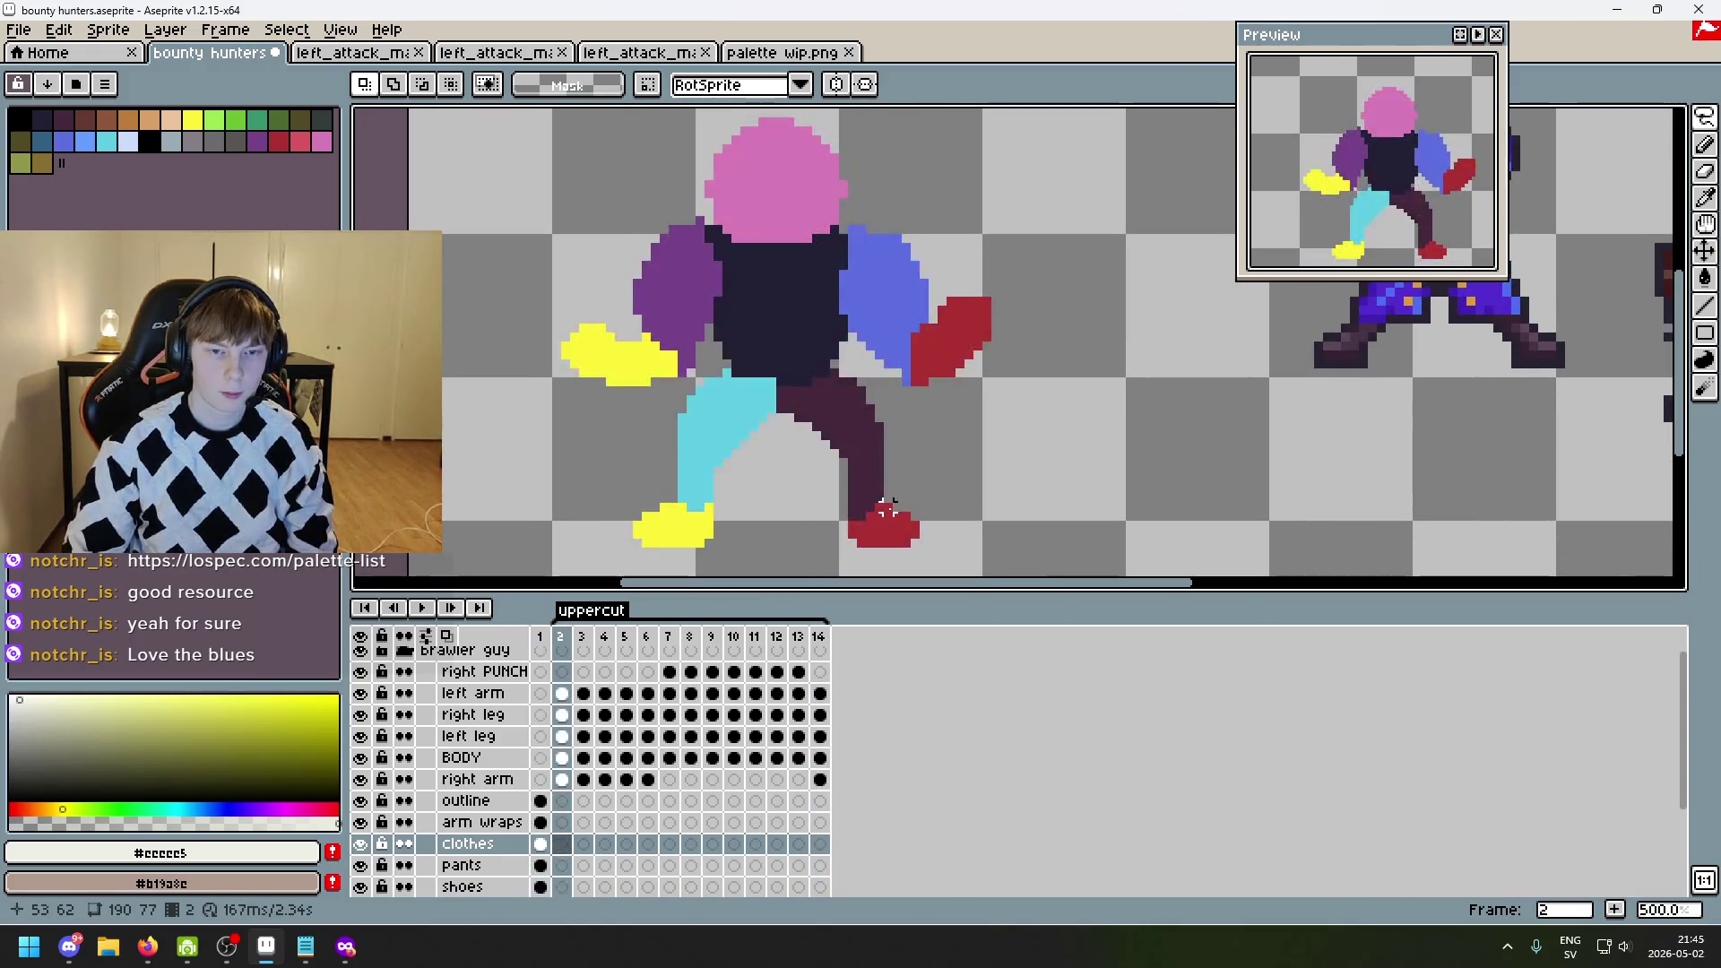
{"action": "key", "text": "Left"}
{"action": "key", "text": "Up"}
{"action": "key", "text": "Up"}
{"action": "key", "text": "Up"}
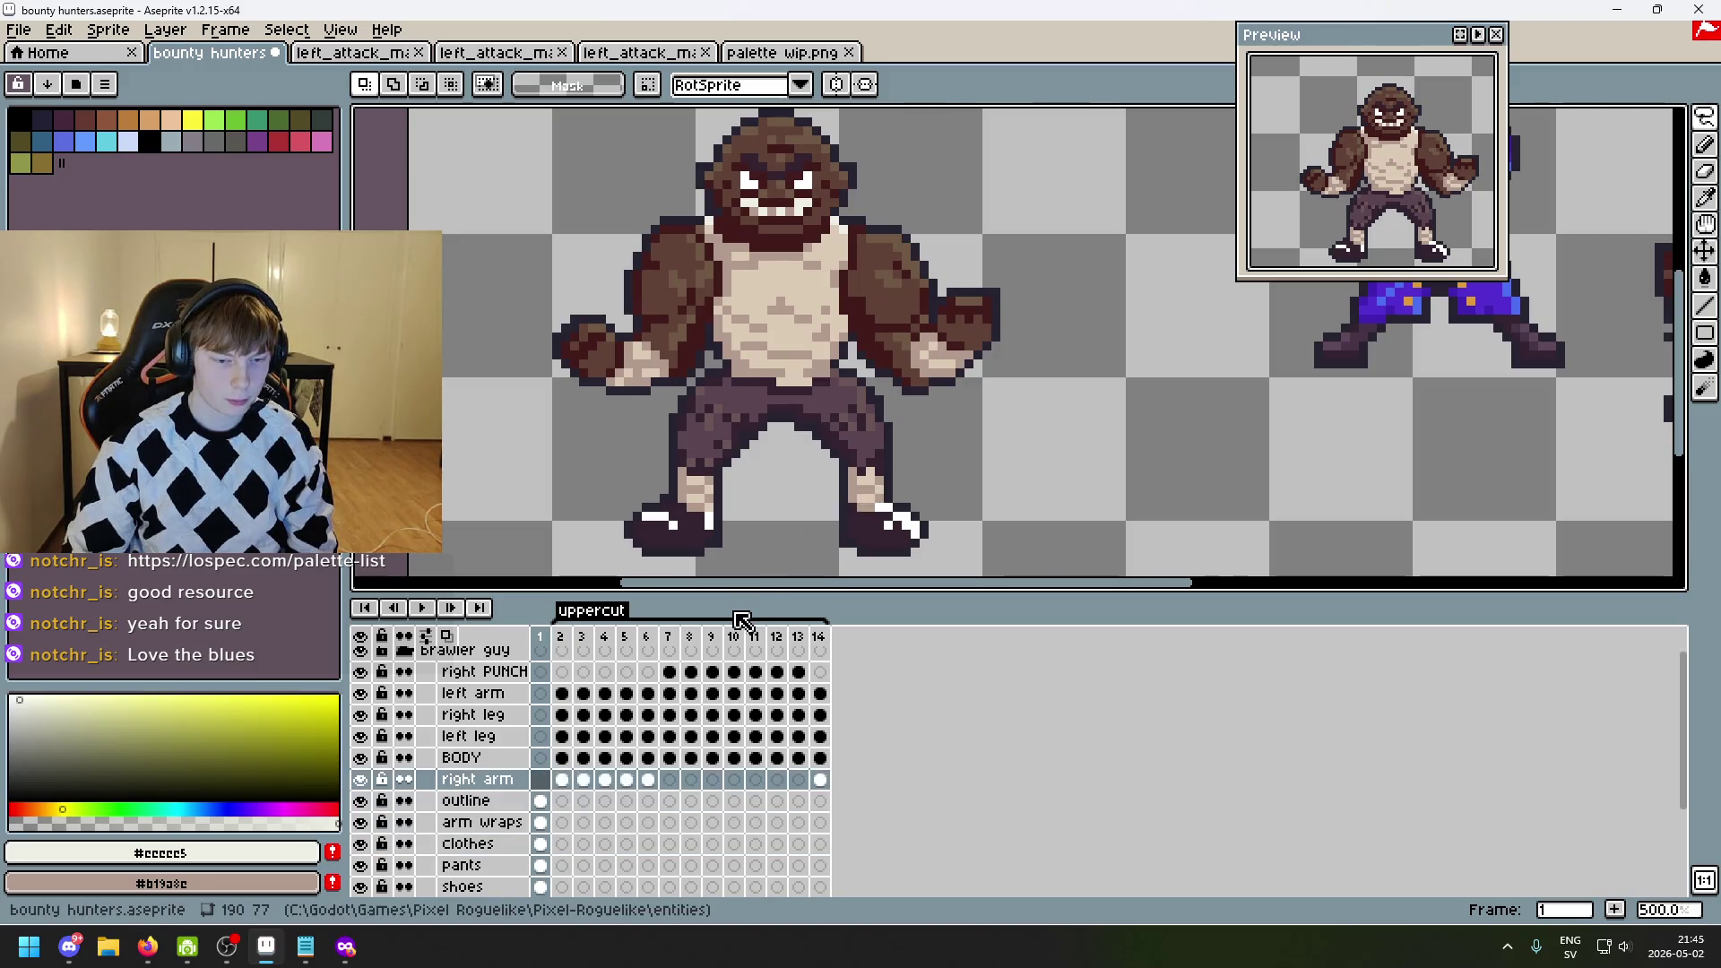
{"action": "key", "text": "Up"}
{"action": "key", "text": "Down"}
{"action": "key", "text": "Down"}
{"action": "key", "text": "Down"}
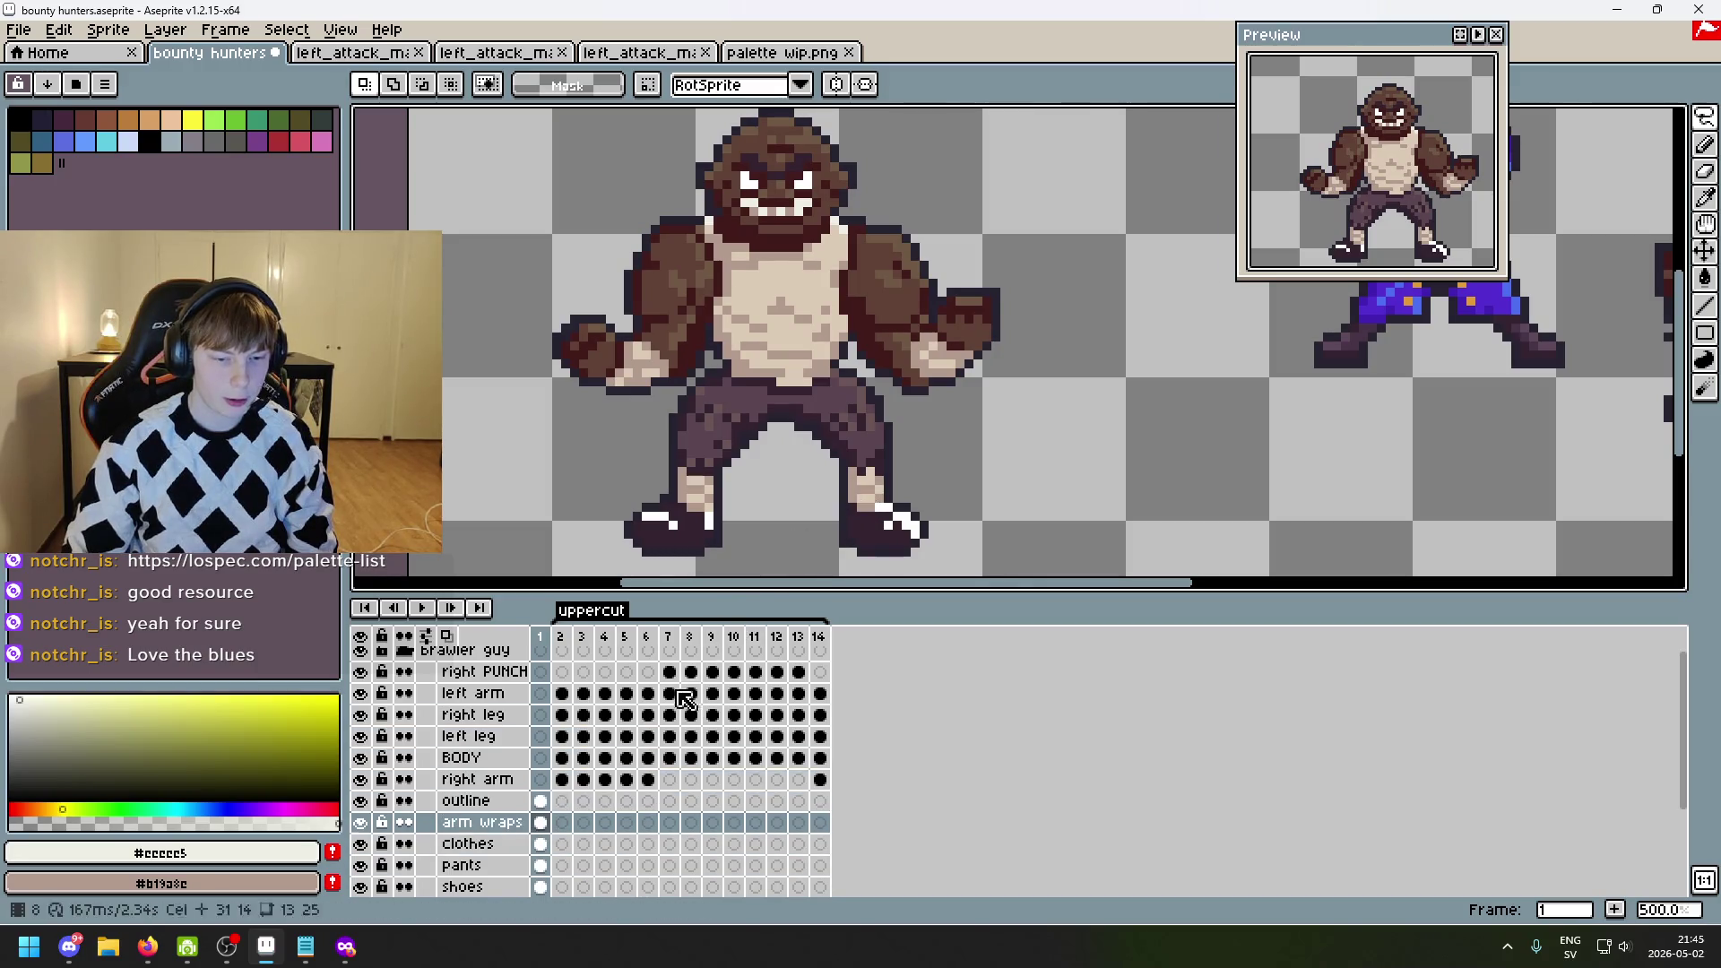
{"action": "key", "text": "Up"}
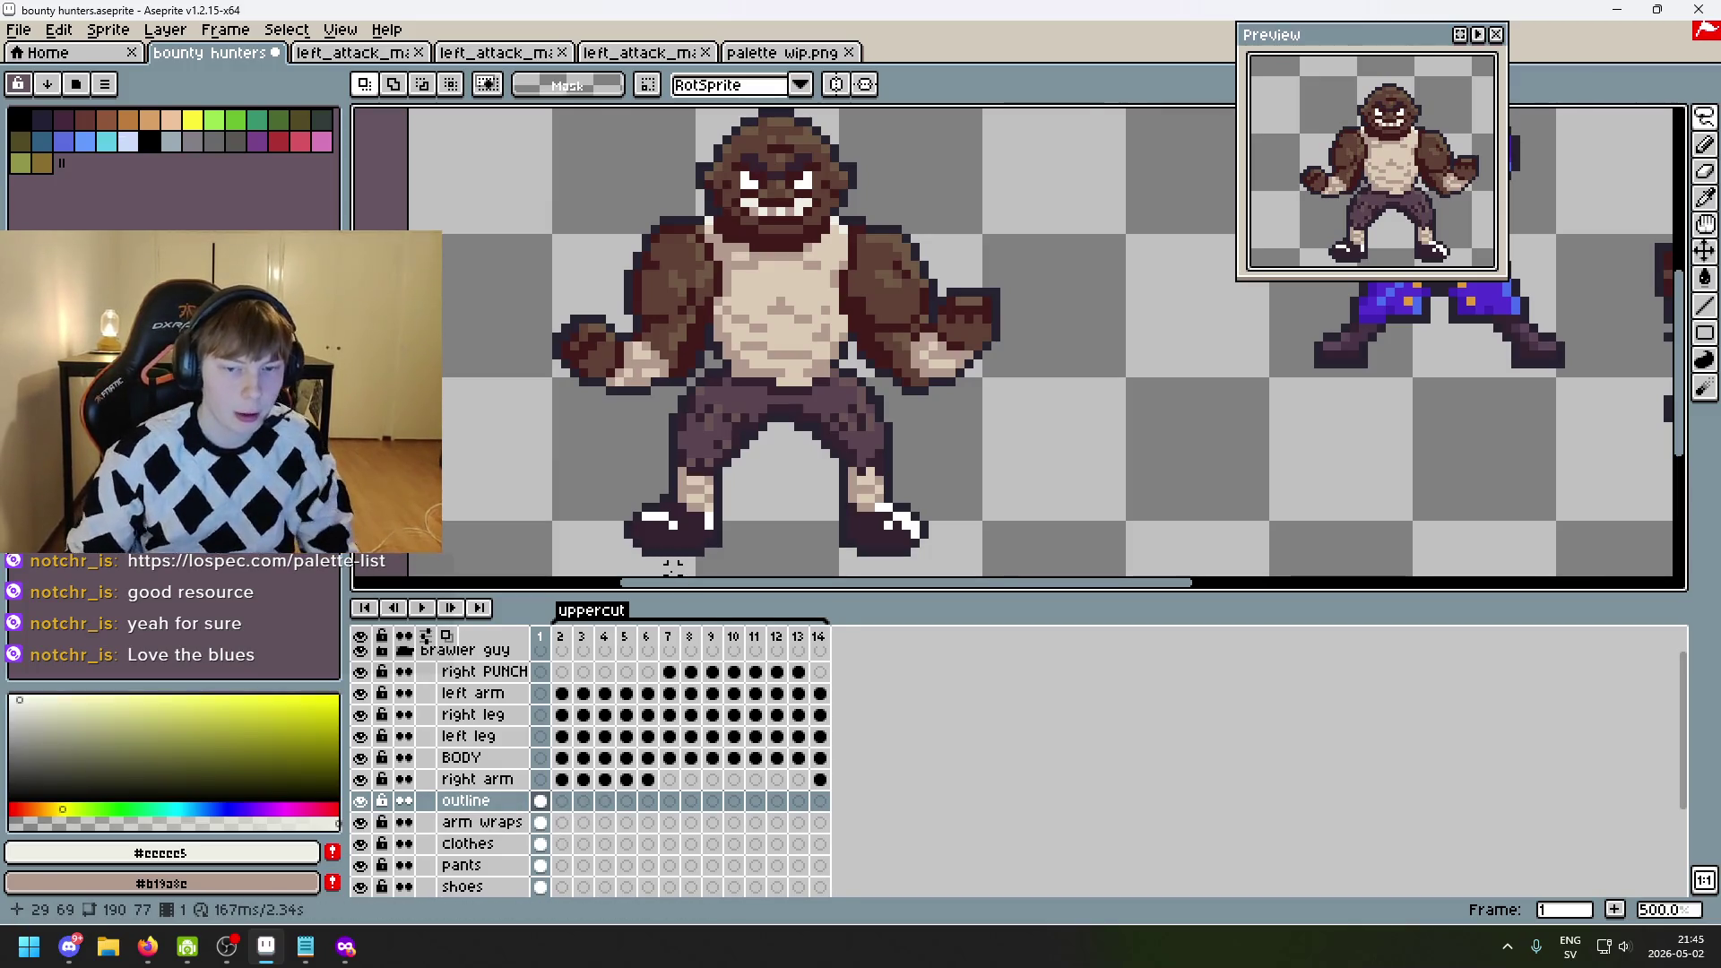
- Flip between frame 1's finished sprite and blockout frames 2–4, selecting arm wraps, ending on frame 2
{"action": "key", "text": "Right"}
{"action": "key", "text": "Right"}
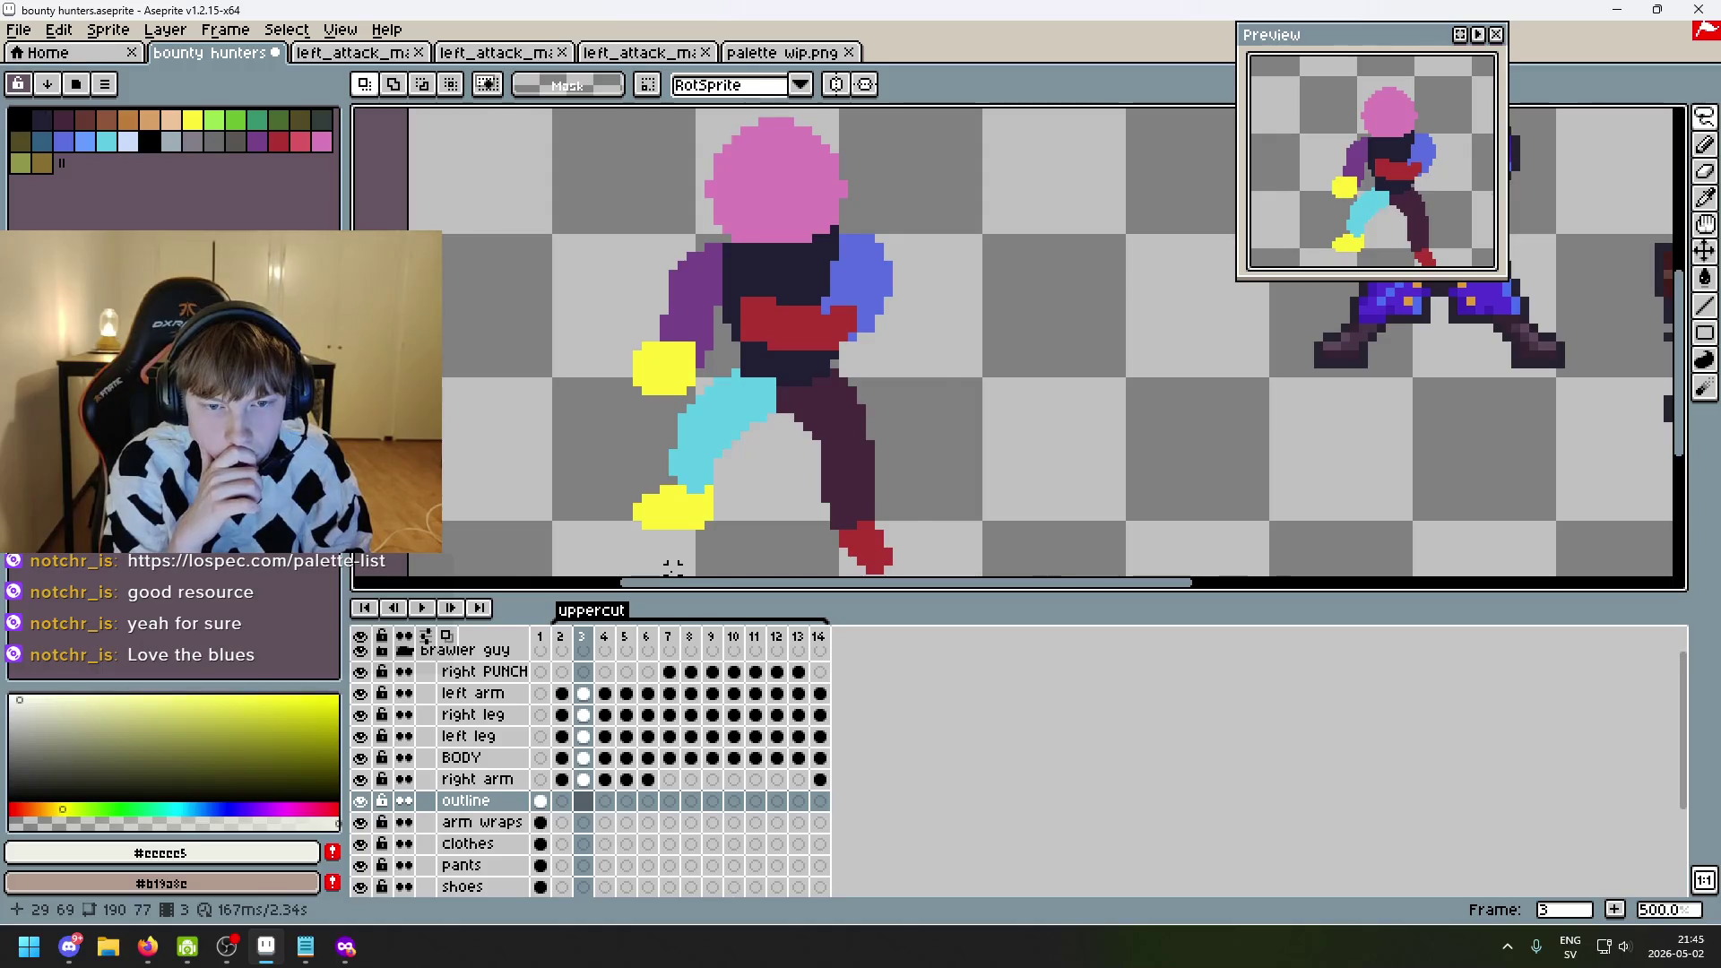
{"action": "key", "text": "Left"}
{"action": "key", "text": "Left"}
{"action": "key", "text": "Right"}
{"action": "key", "text": "Right"}
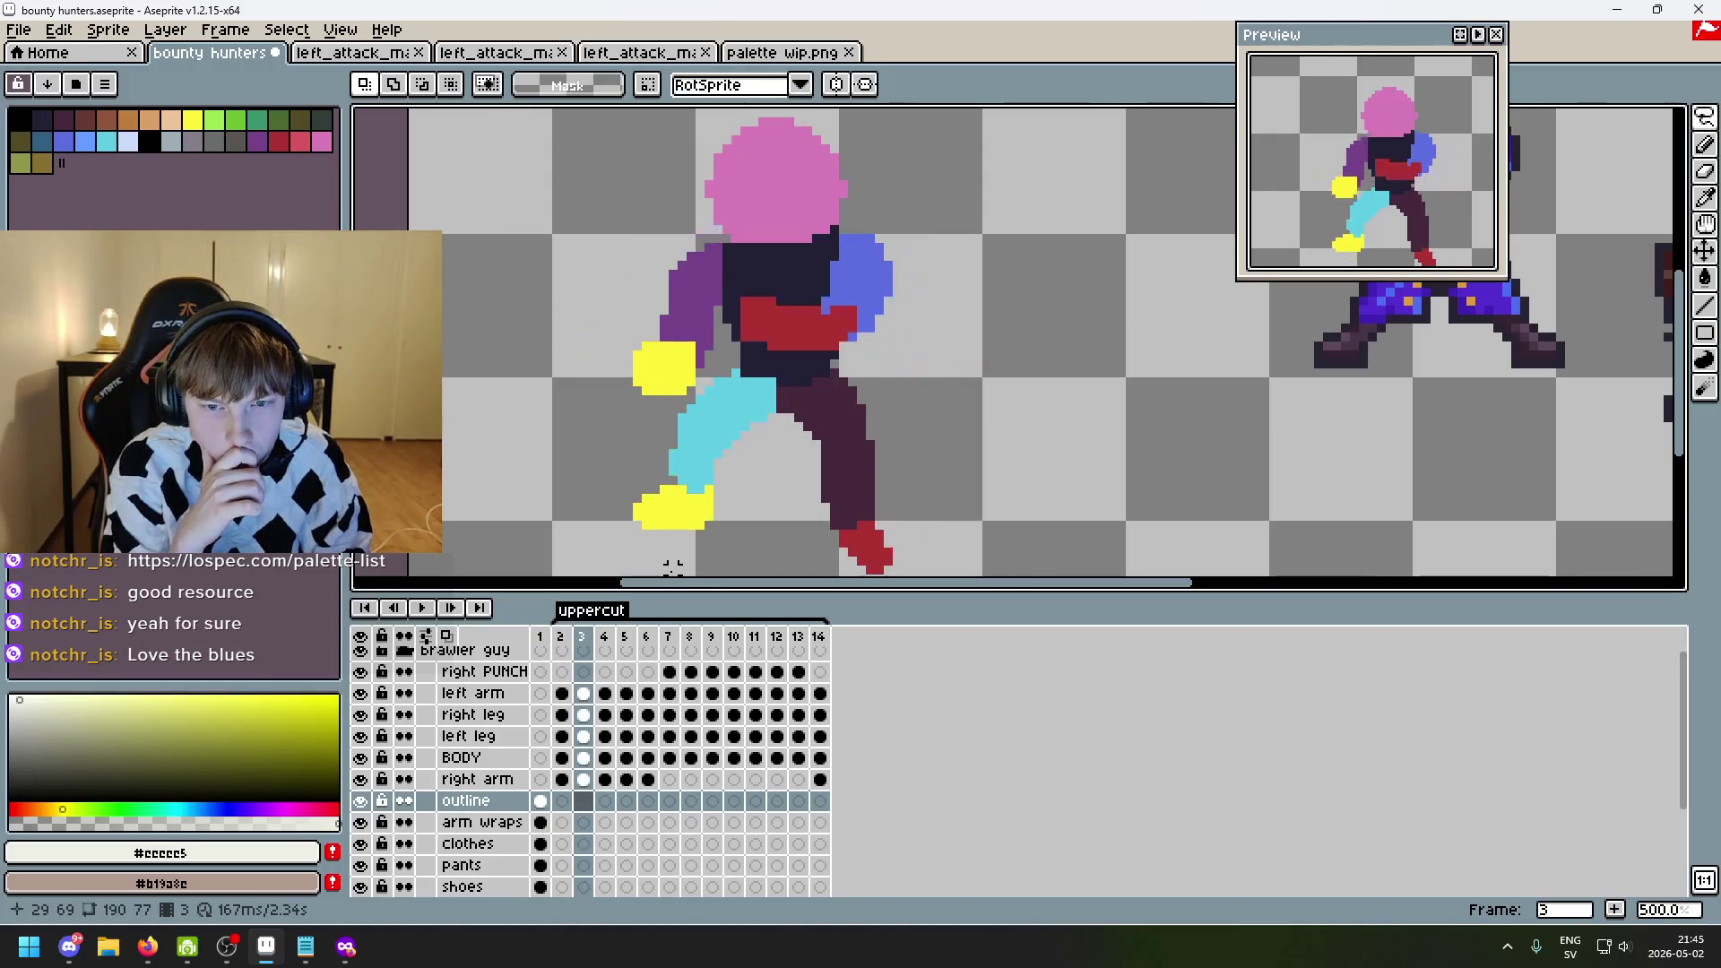
{"action": "key", "text": "Left"}
{"action": "key", "text": "Right"}
{"action": "key", "text": "Right"}
{"action": "key", "text": "Left"}
{"action": "key", "text": "Left"}
{"action": "key", "text": "Left"}
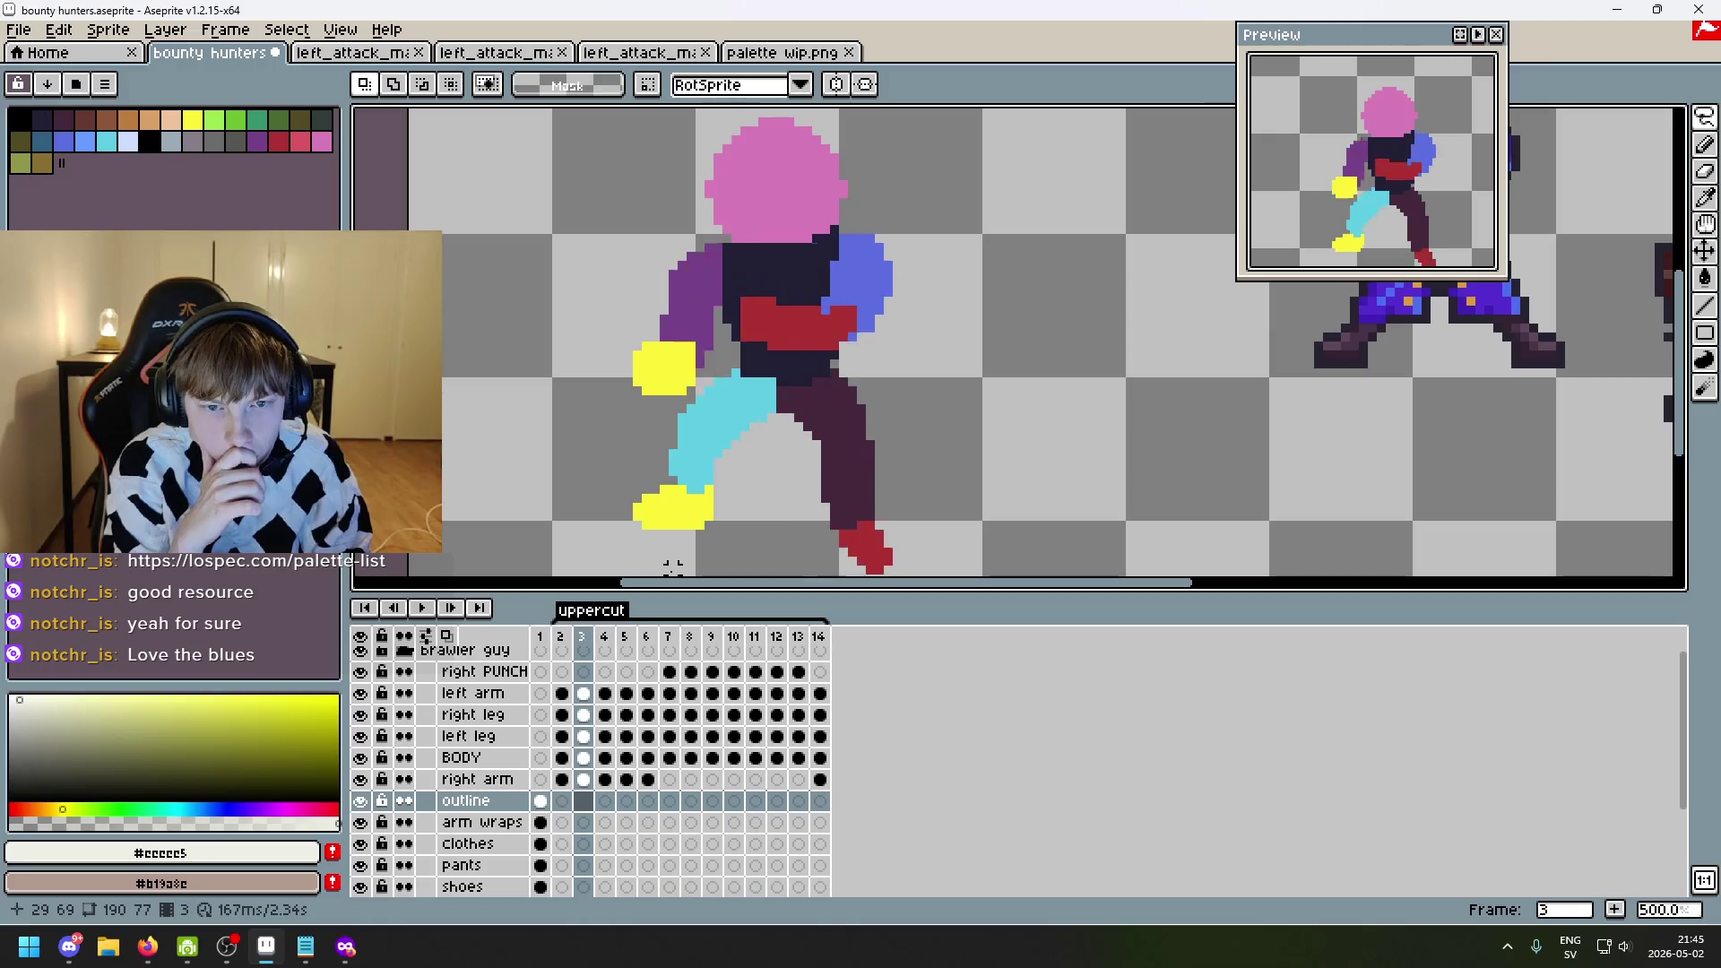
{"action": "key", "text": "Right"}
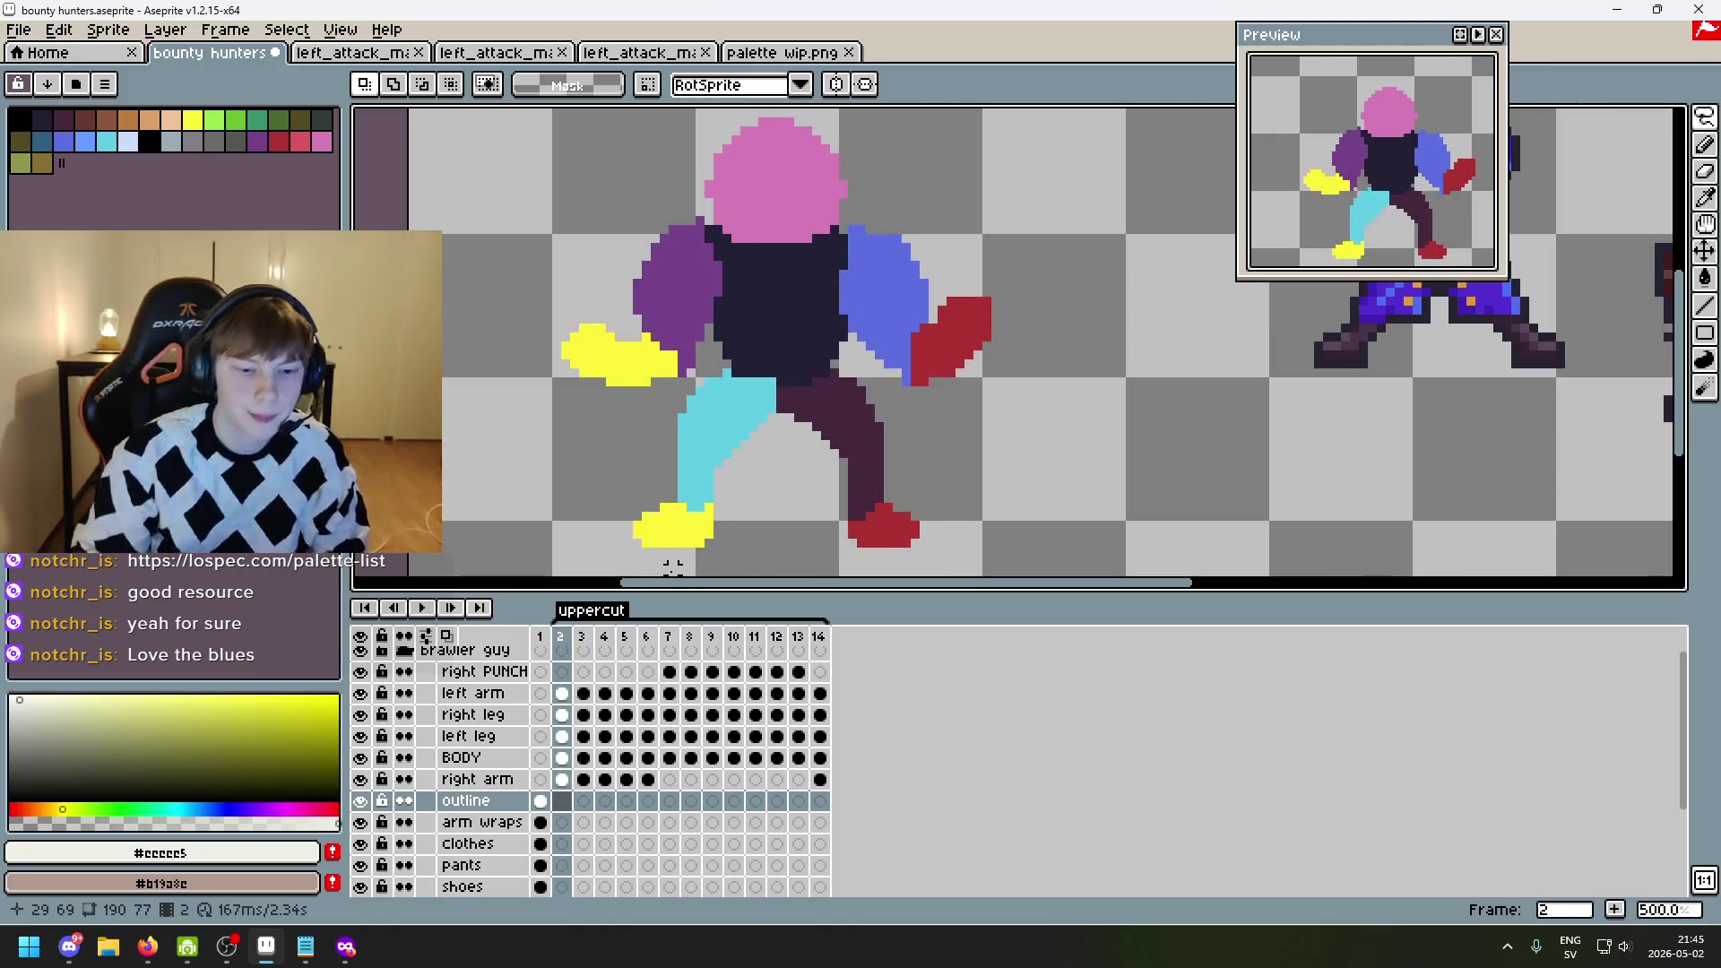
{"action": "left_click", "coordinate": [527, 825]}
{"action": "key", "text": "Left"}
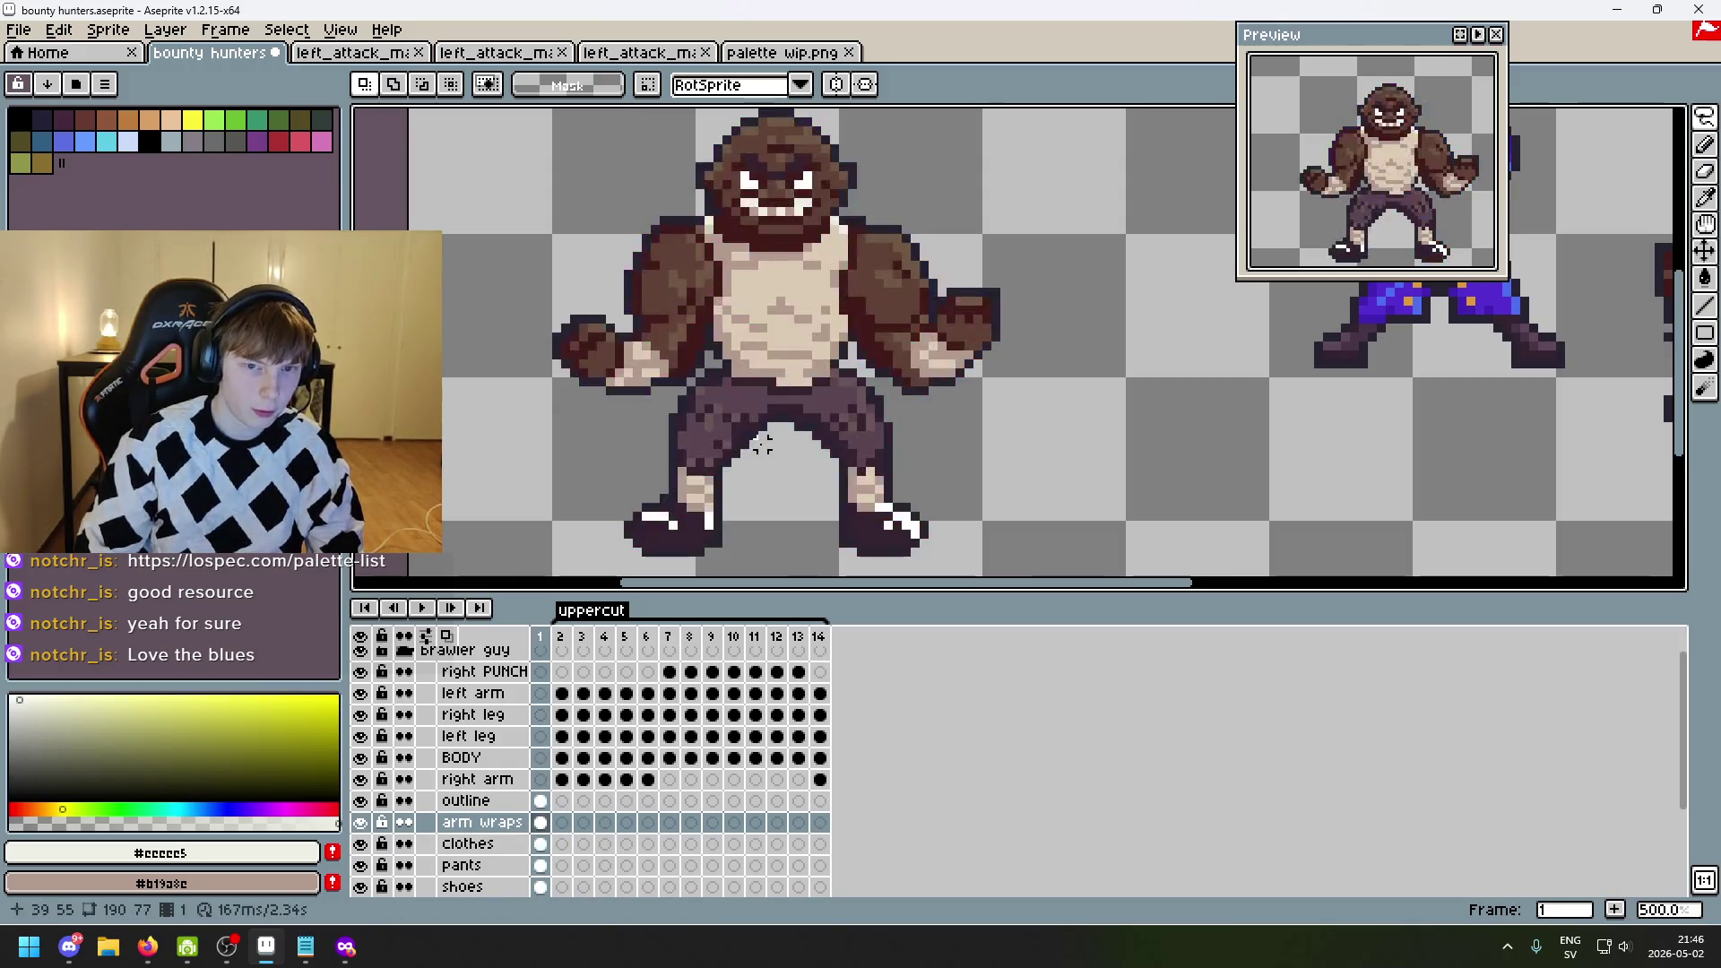
{"action": "key", "text": "Right"}
{"action": "scroll", "coordinate": [506, 833], "scroll_direction": "down", "scroll_amount": 3}
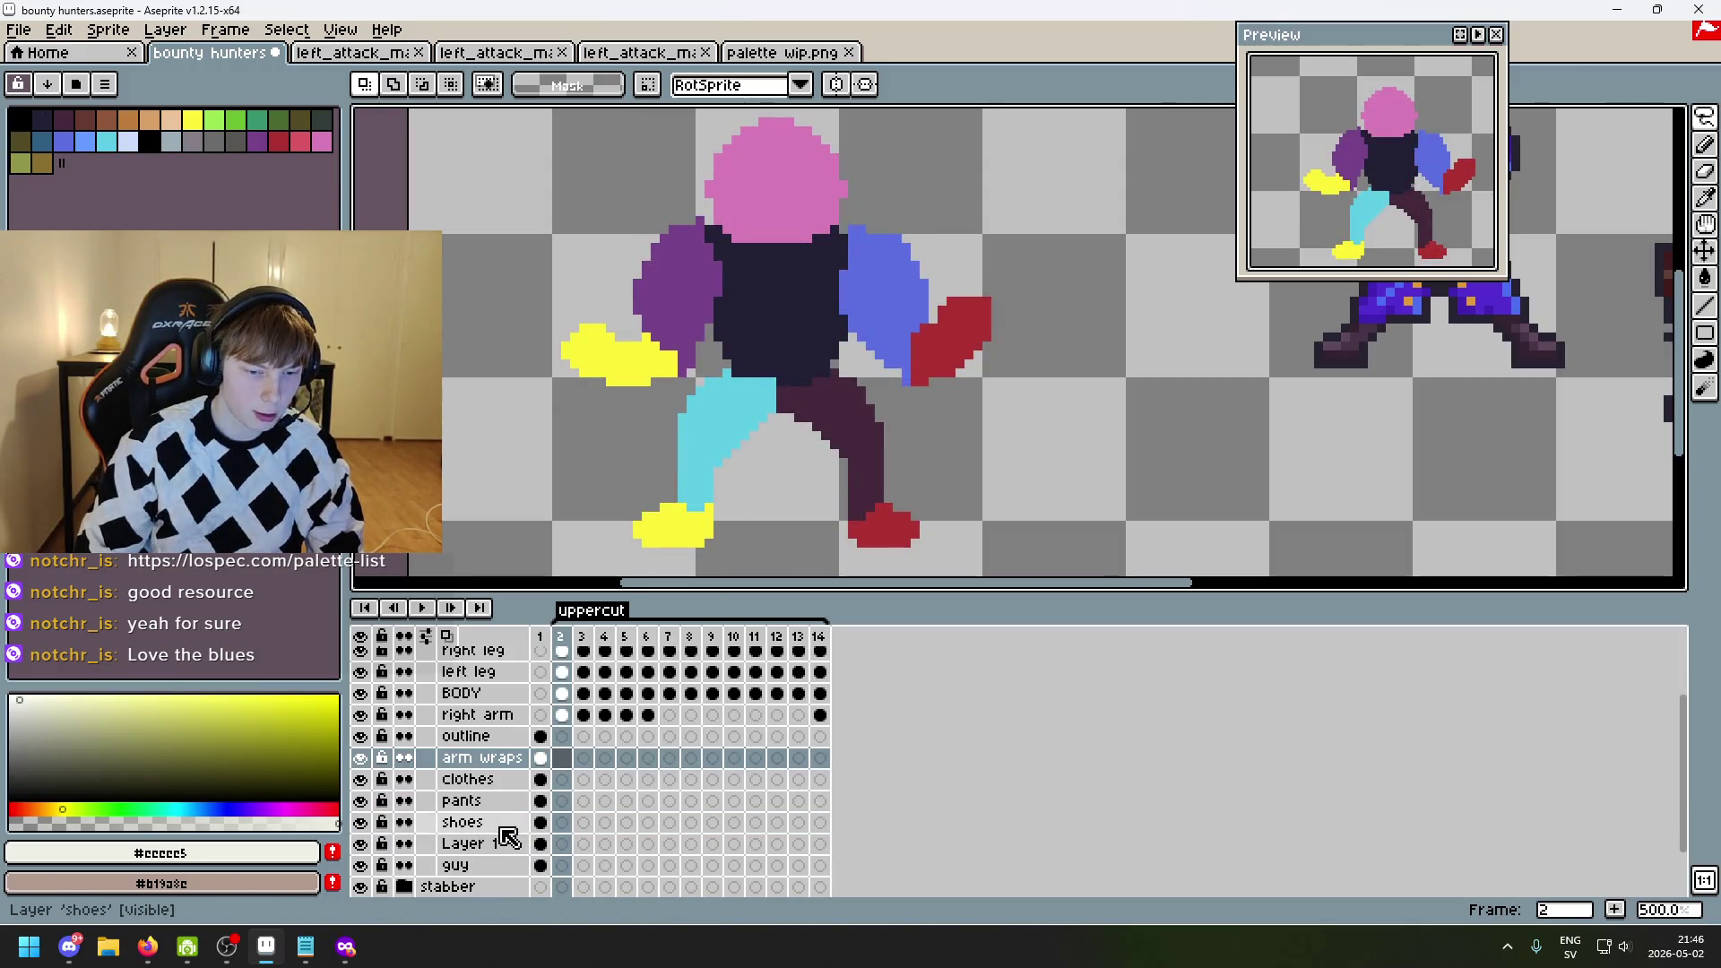
{"action": "scroll", "coordinate": [507, 836], "scroll_direction": "up", "scroll_amount": 3}
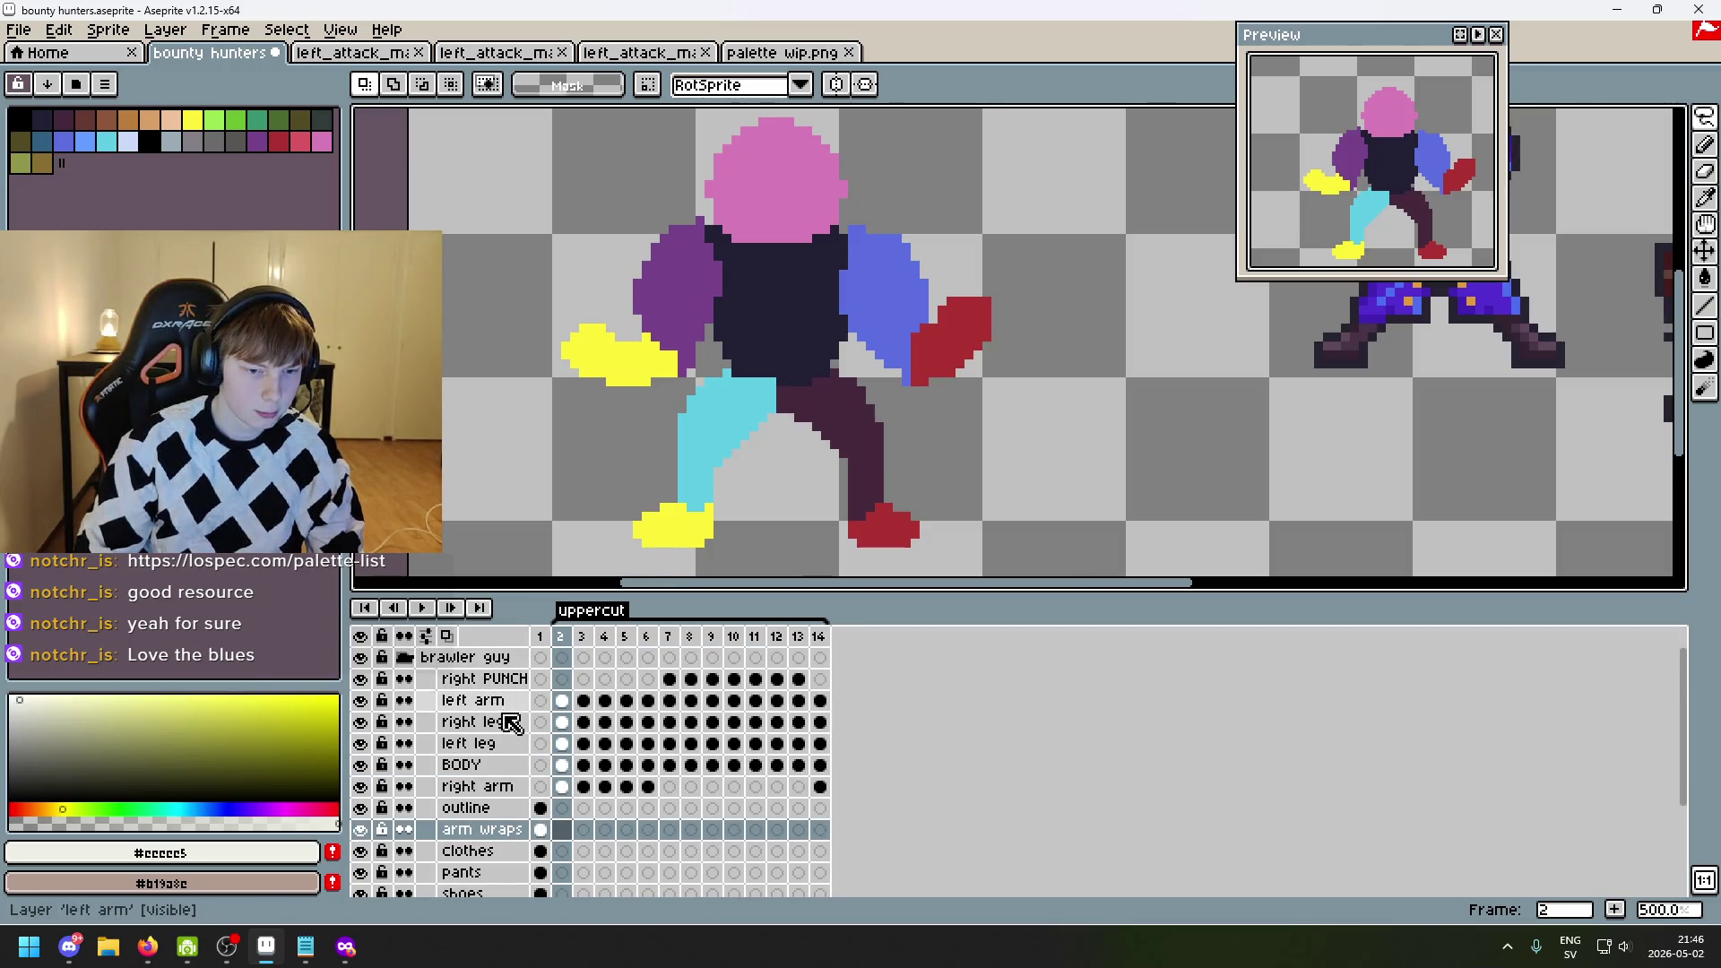
{"action": "right_click", "coordinate": [506, 685]}
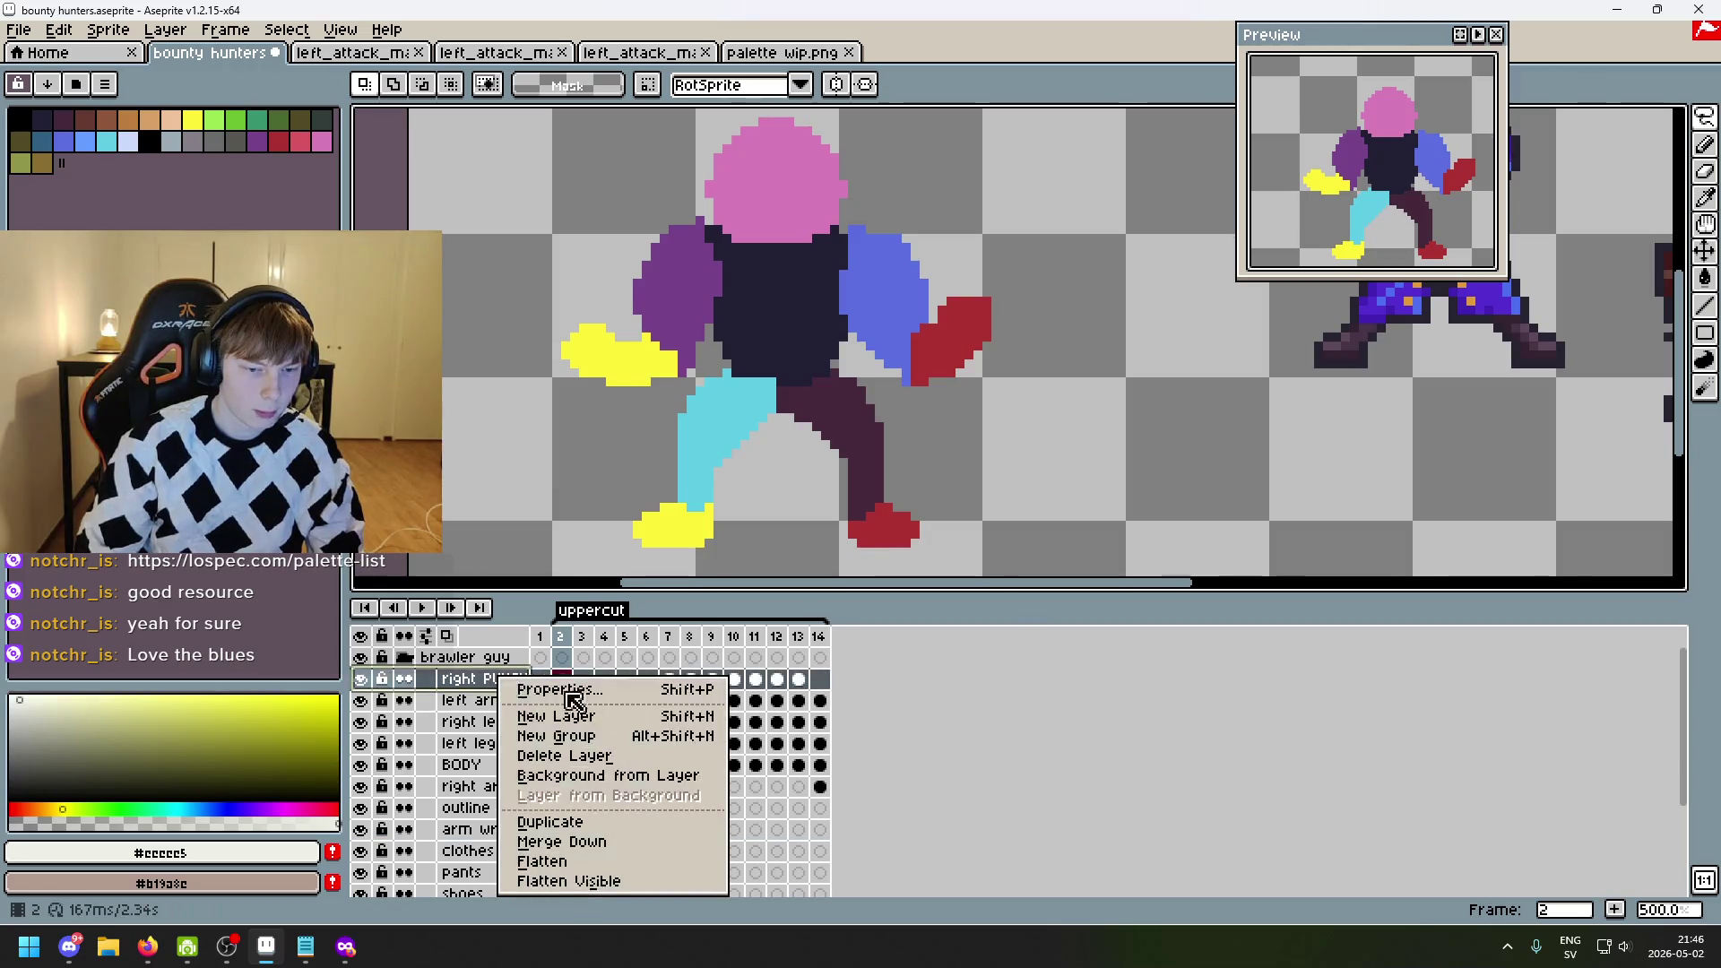
- Gather the right PUNCH, arm, leg and BODY blockout layers into Group 1
{"action": "left_click", "coordinate": [618, 738]}
{"action": "left_click", "coordinate": [488, 721]}
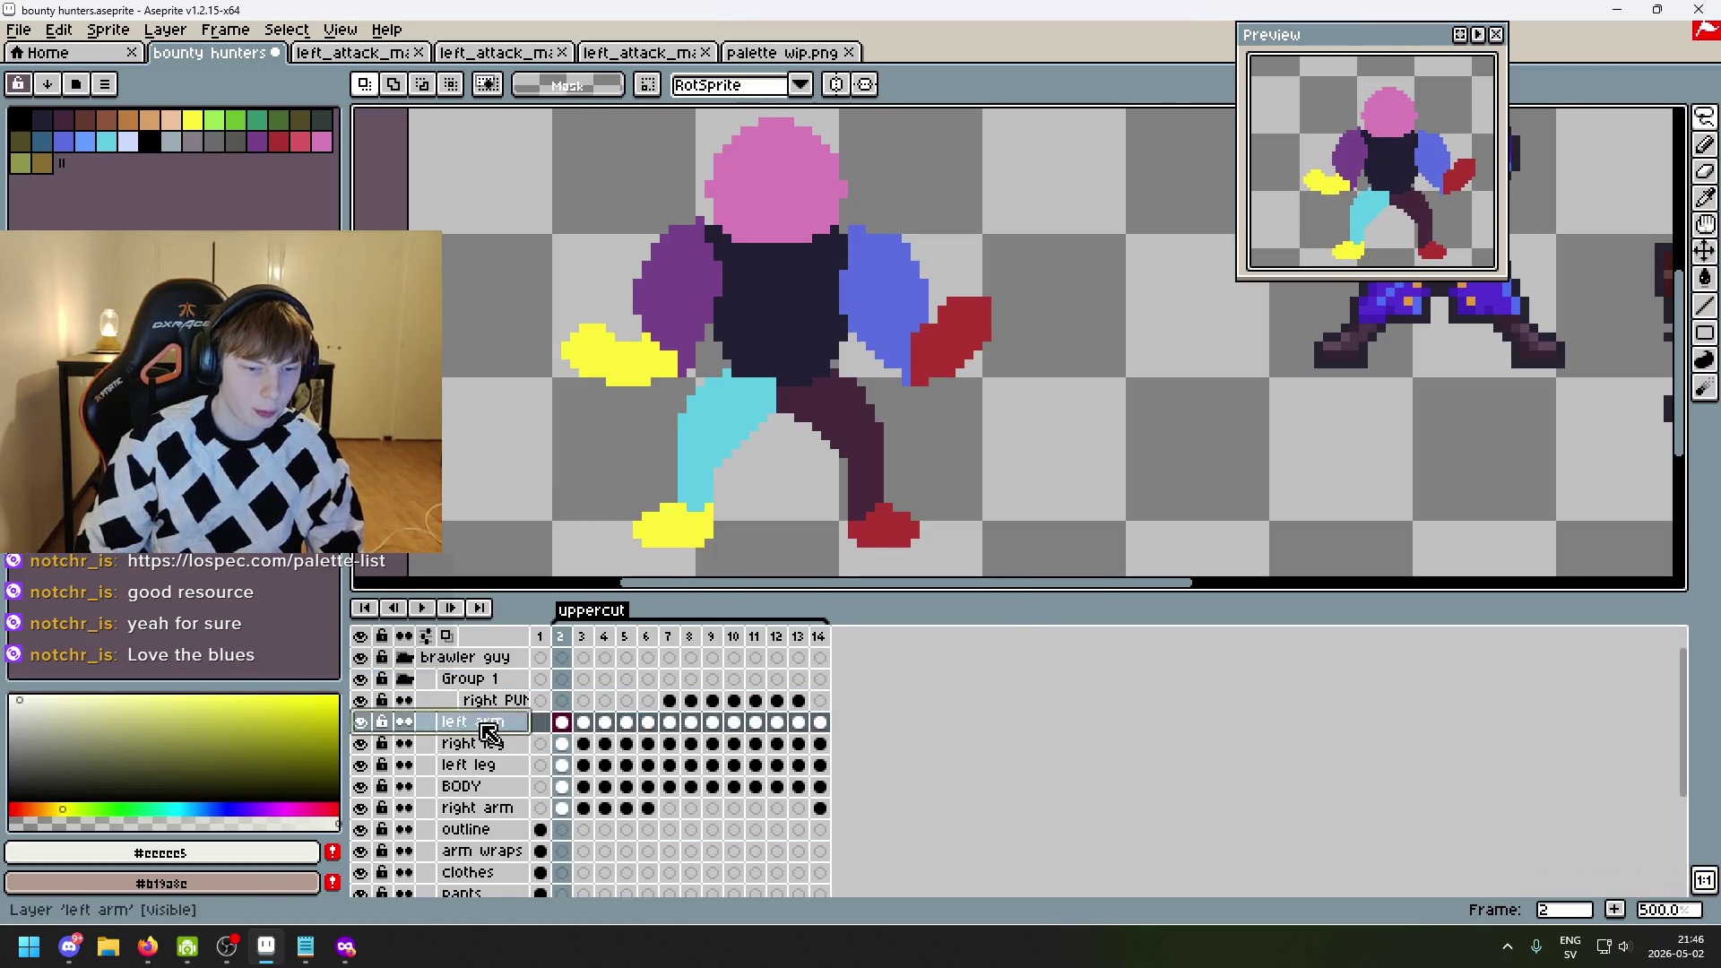
{"action": "left_click", "coordinate": [494, 767], "text": "shift"}
{"action": "left_click", "coordinate": [494, 786], "text": "shift"}
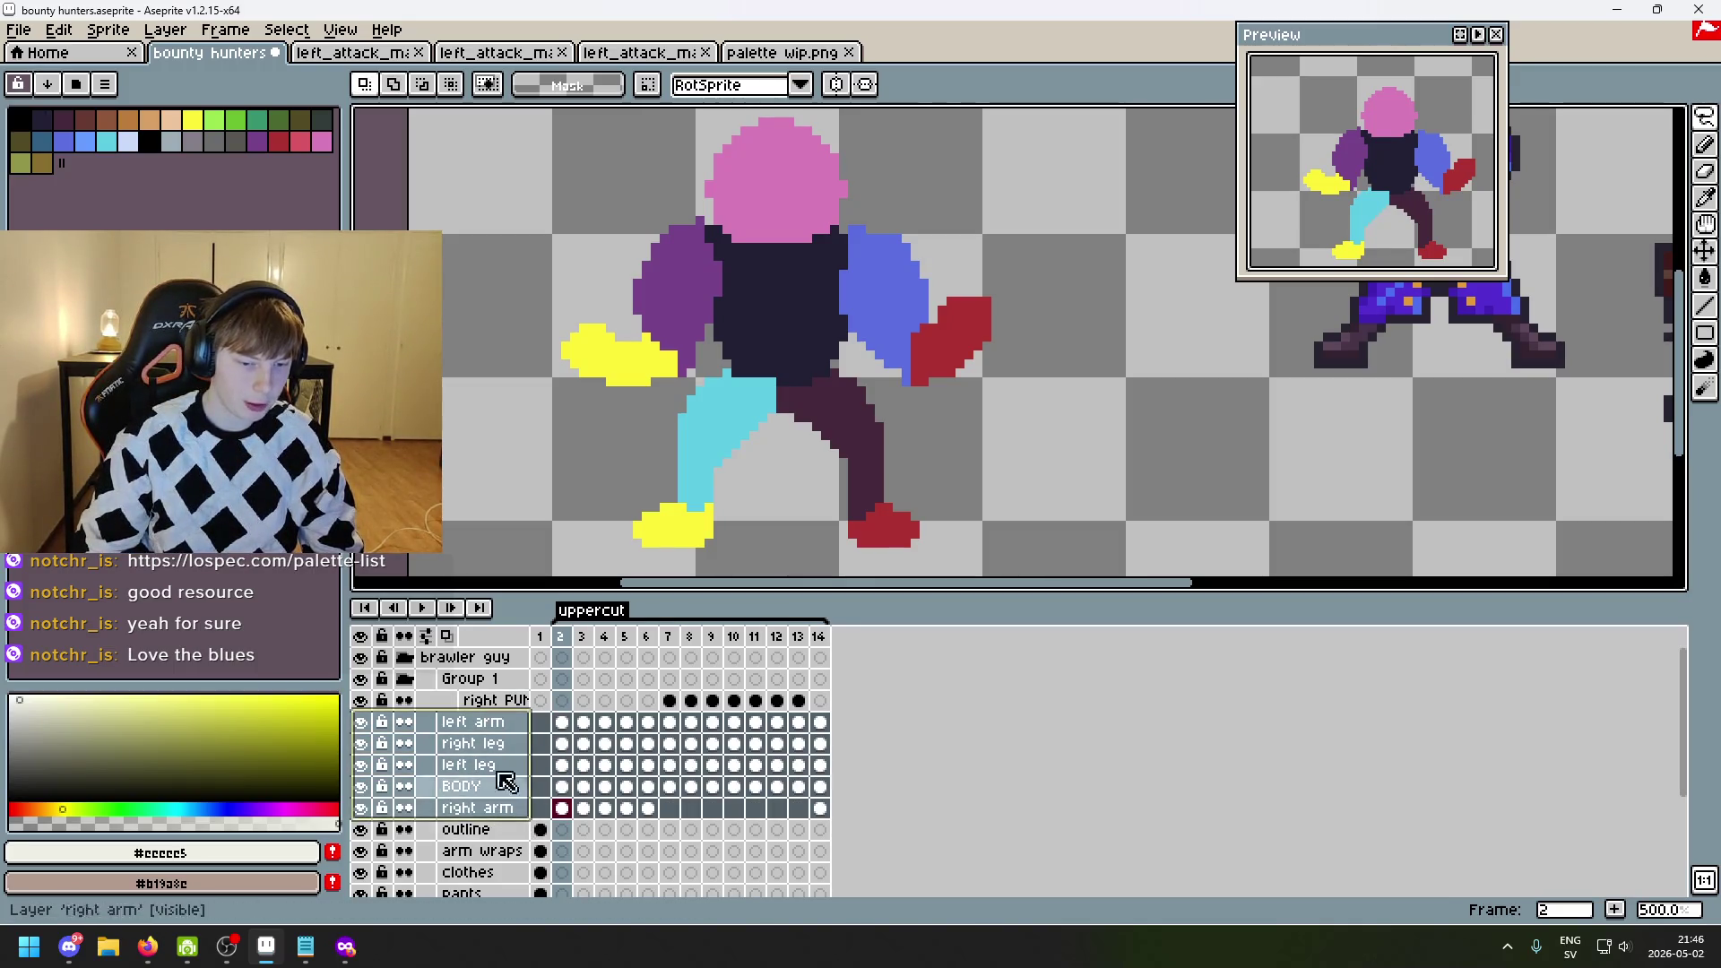
{"action": "left_click", "coordinate": [498, 743]}
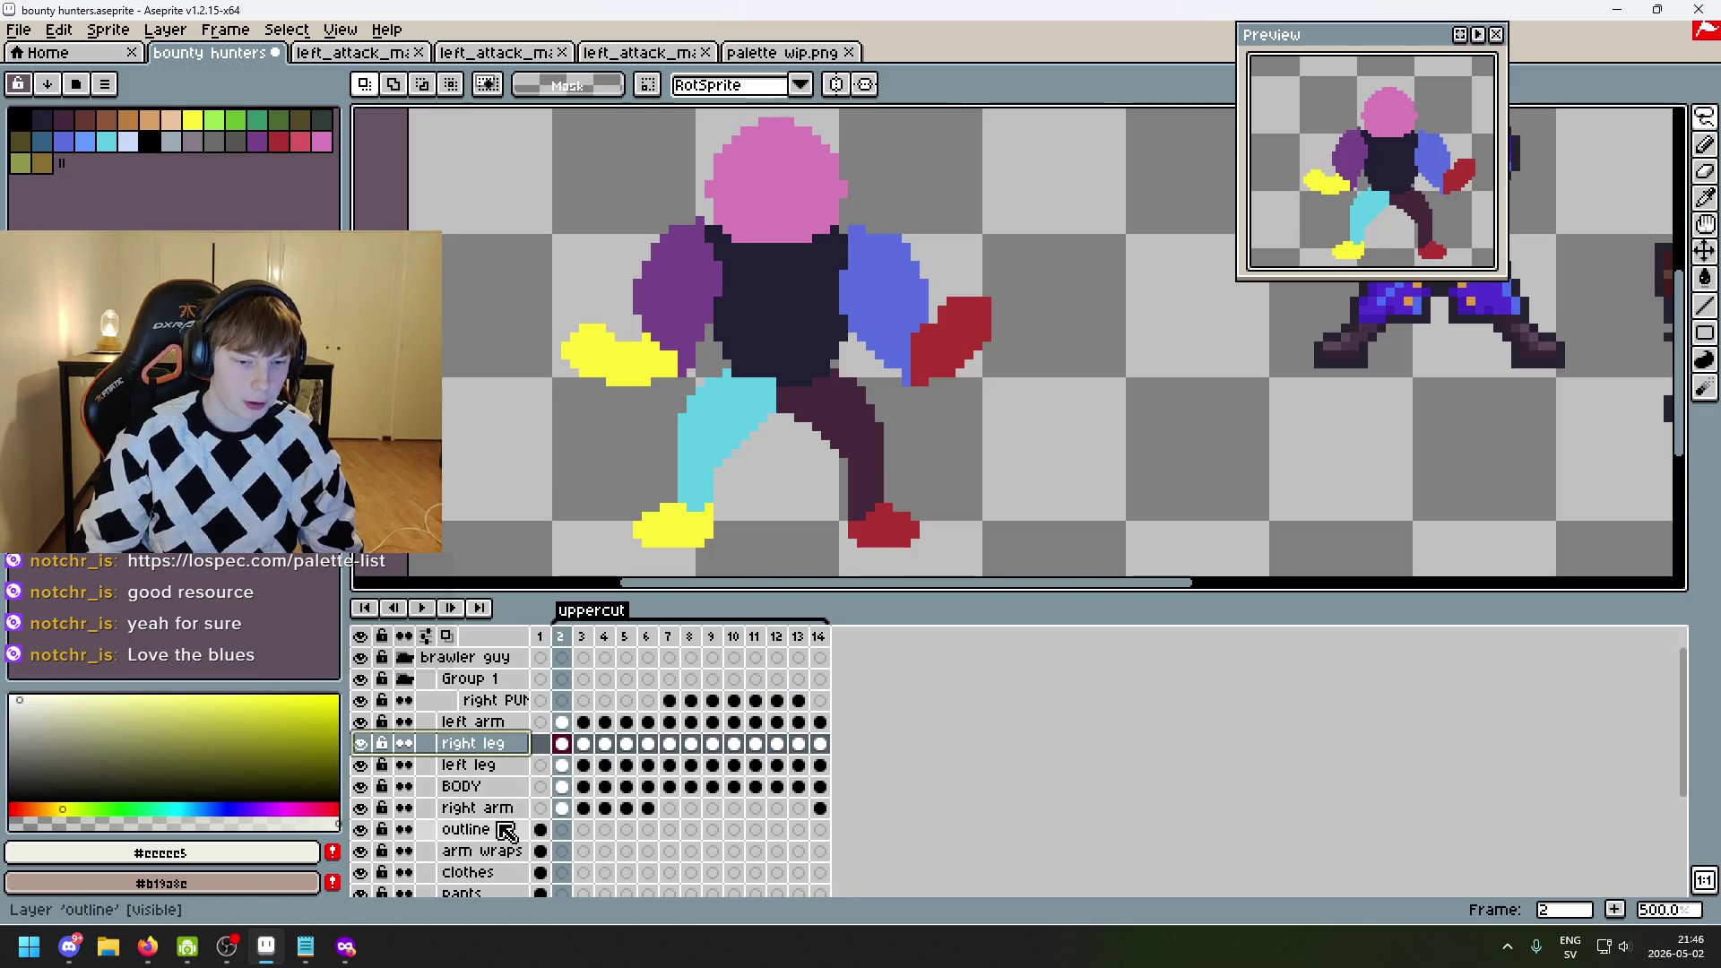
{"action": "left_click_drag", "start_coordinate": [502, 810], "coordinate": [511, 711]}
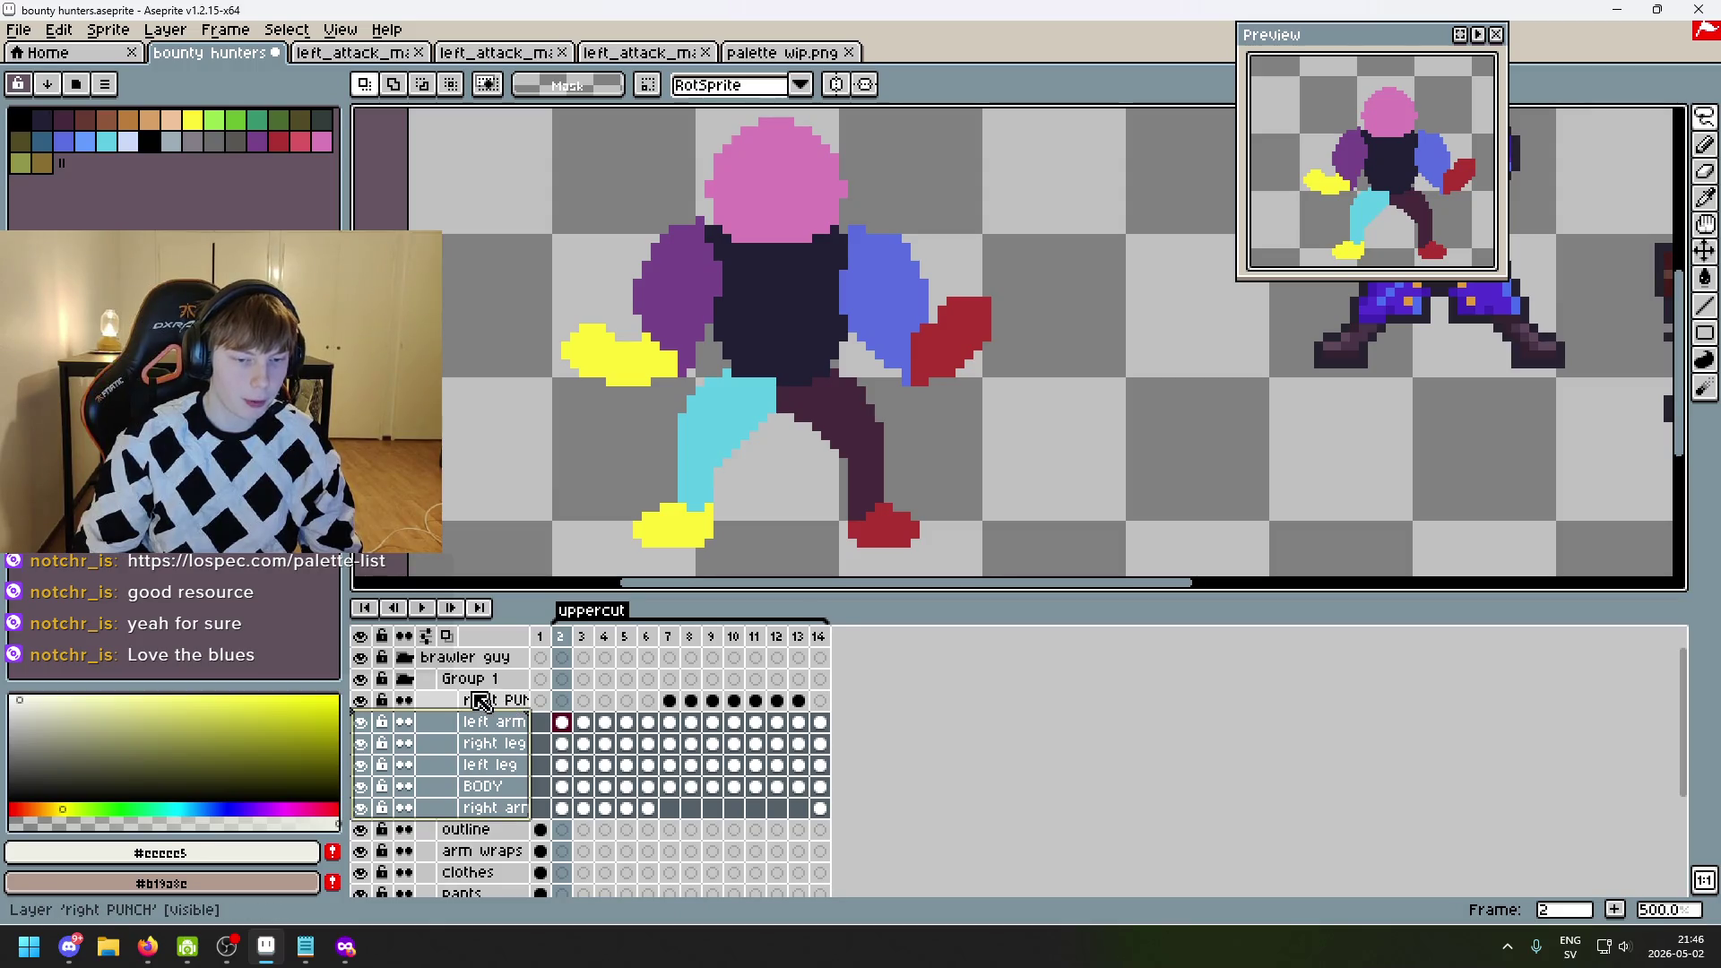
- Rename Group 1 as the animation guideline group in Layer Properties and collapse it
{"action": "double_click", "coordinate": [480, 685]}
{"action": "type", "text": "animation guidel"}
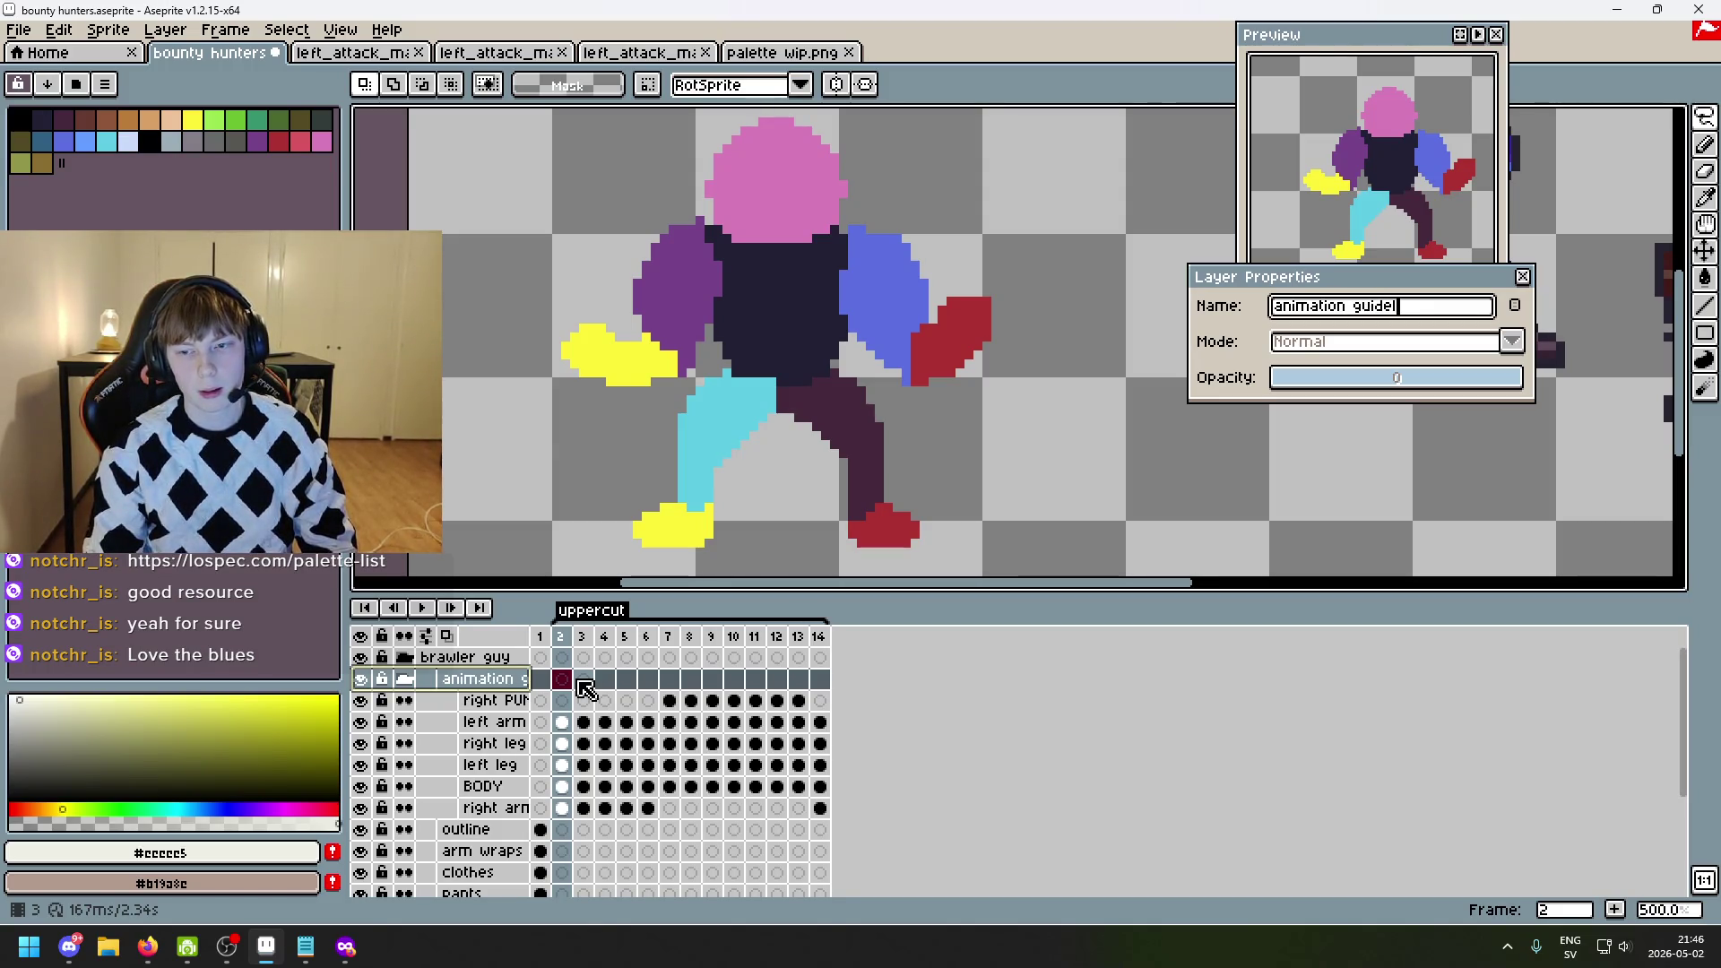
{"action": "key", "text": "Return"}
{"action": "right_click", "coordinate": [448, 683]}
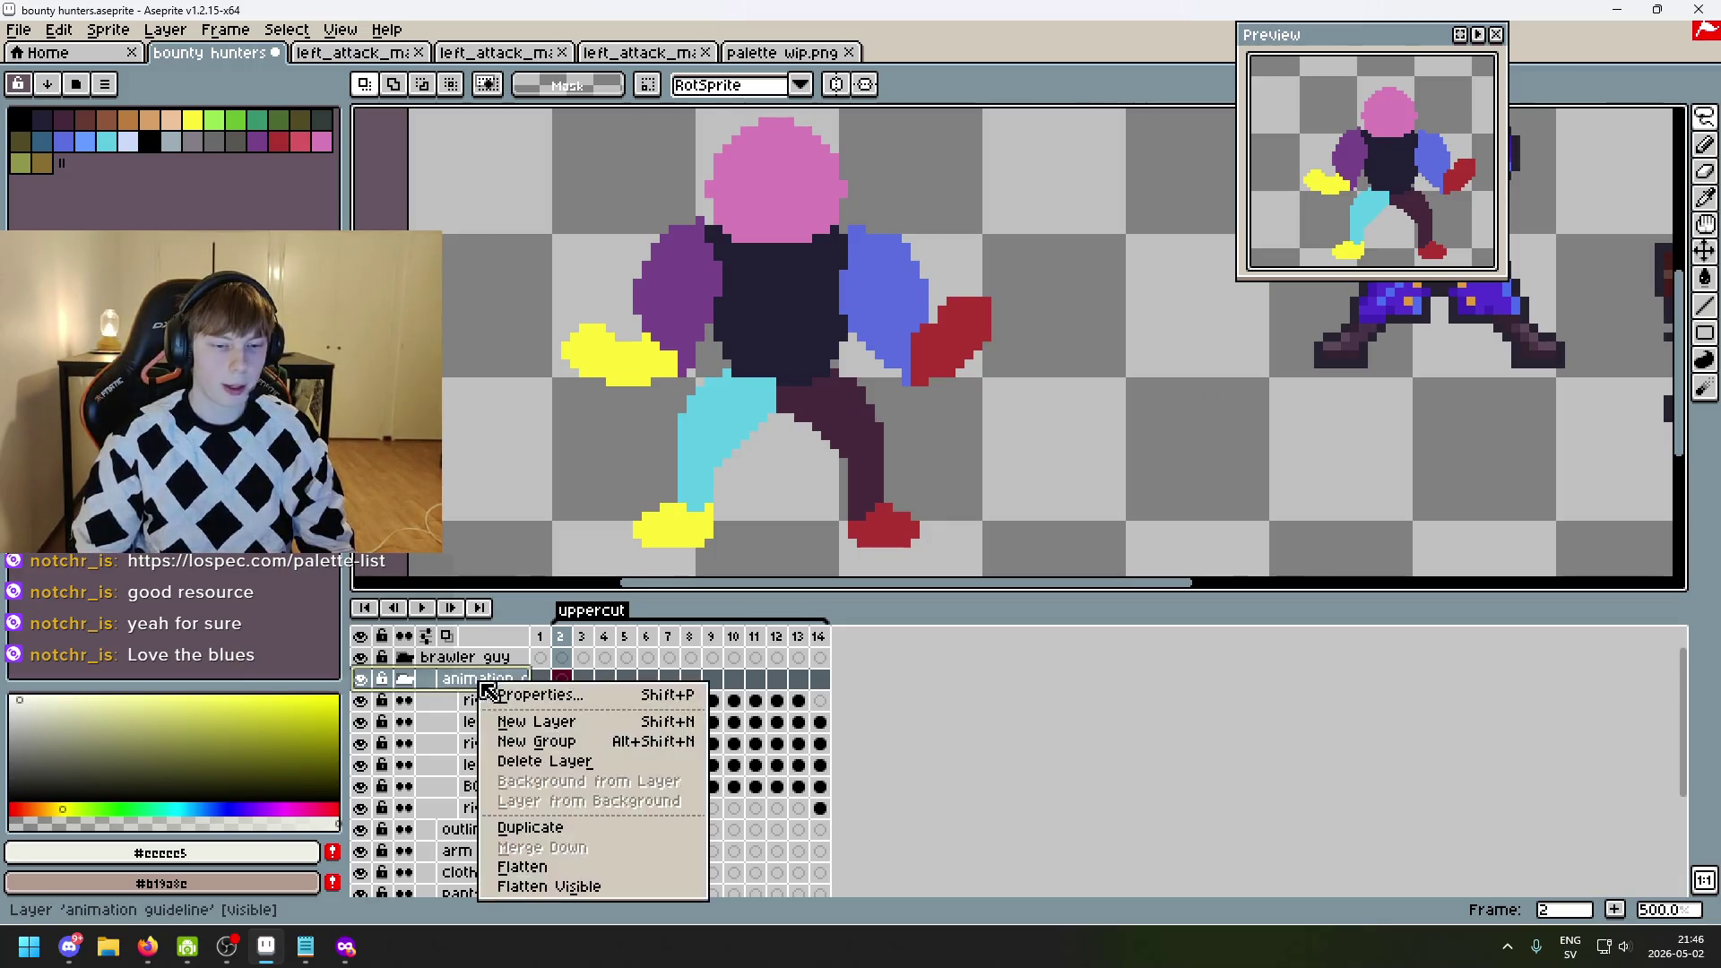
{"action": "left_click", "coordinate": [471, 703]}
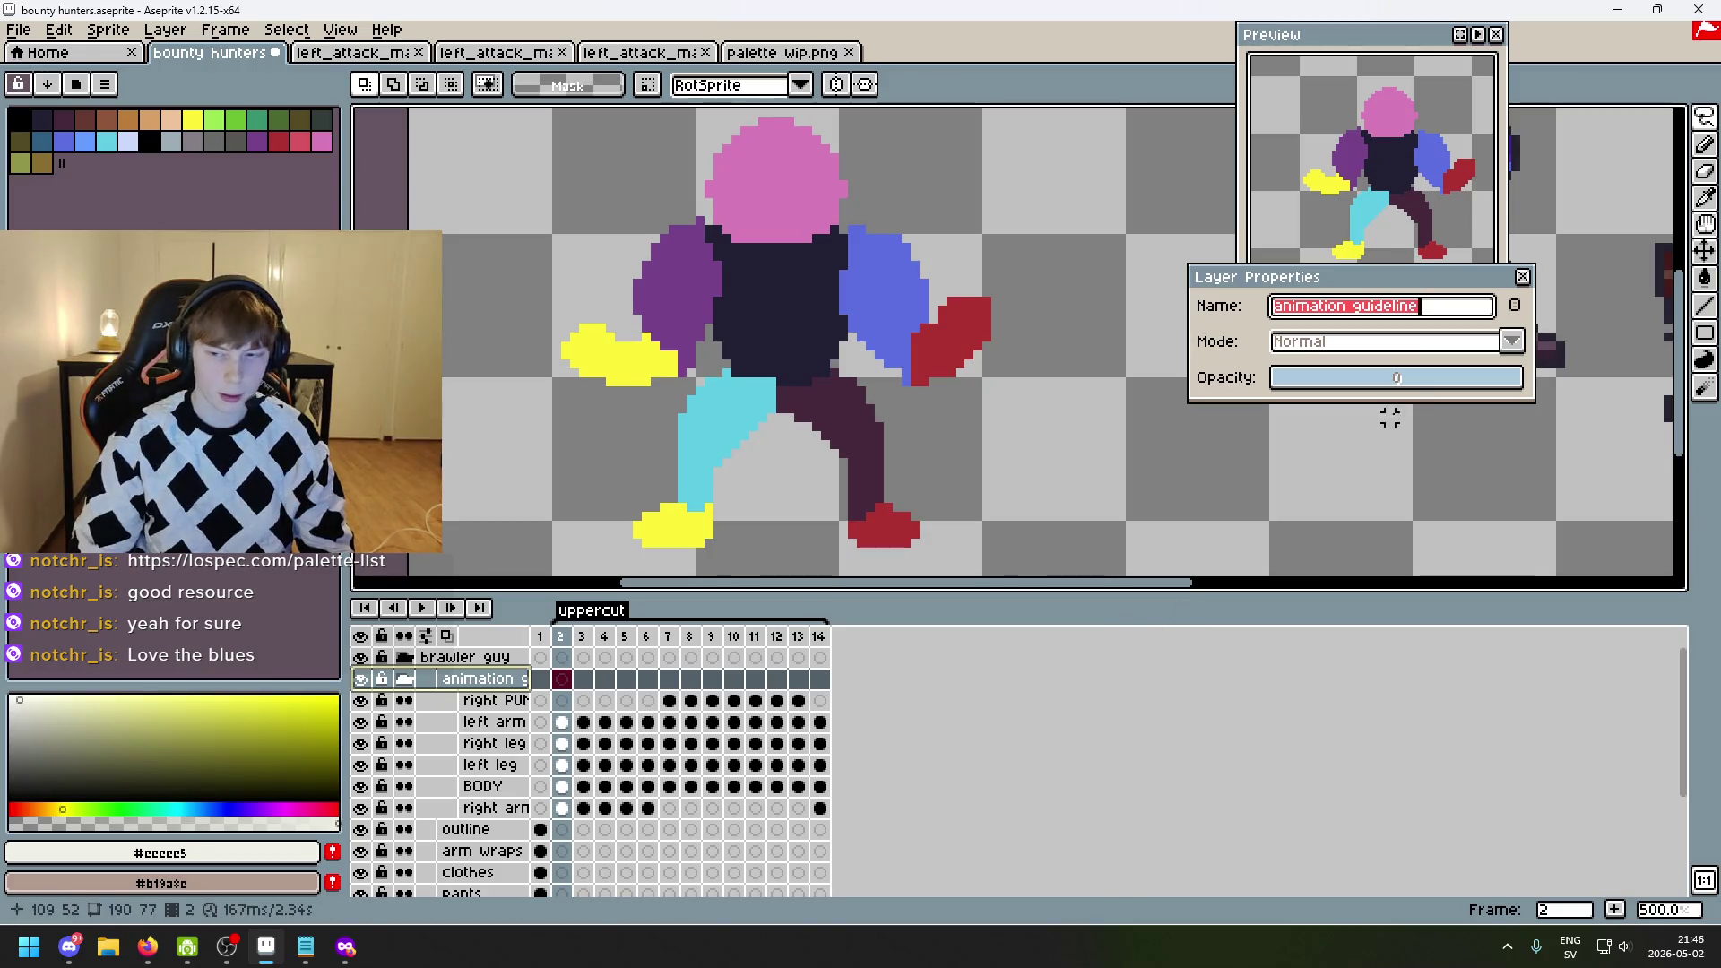
{"action": "key", "text": "Tab"}
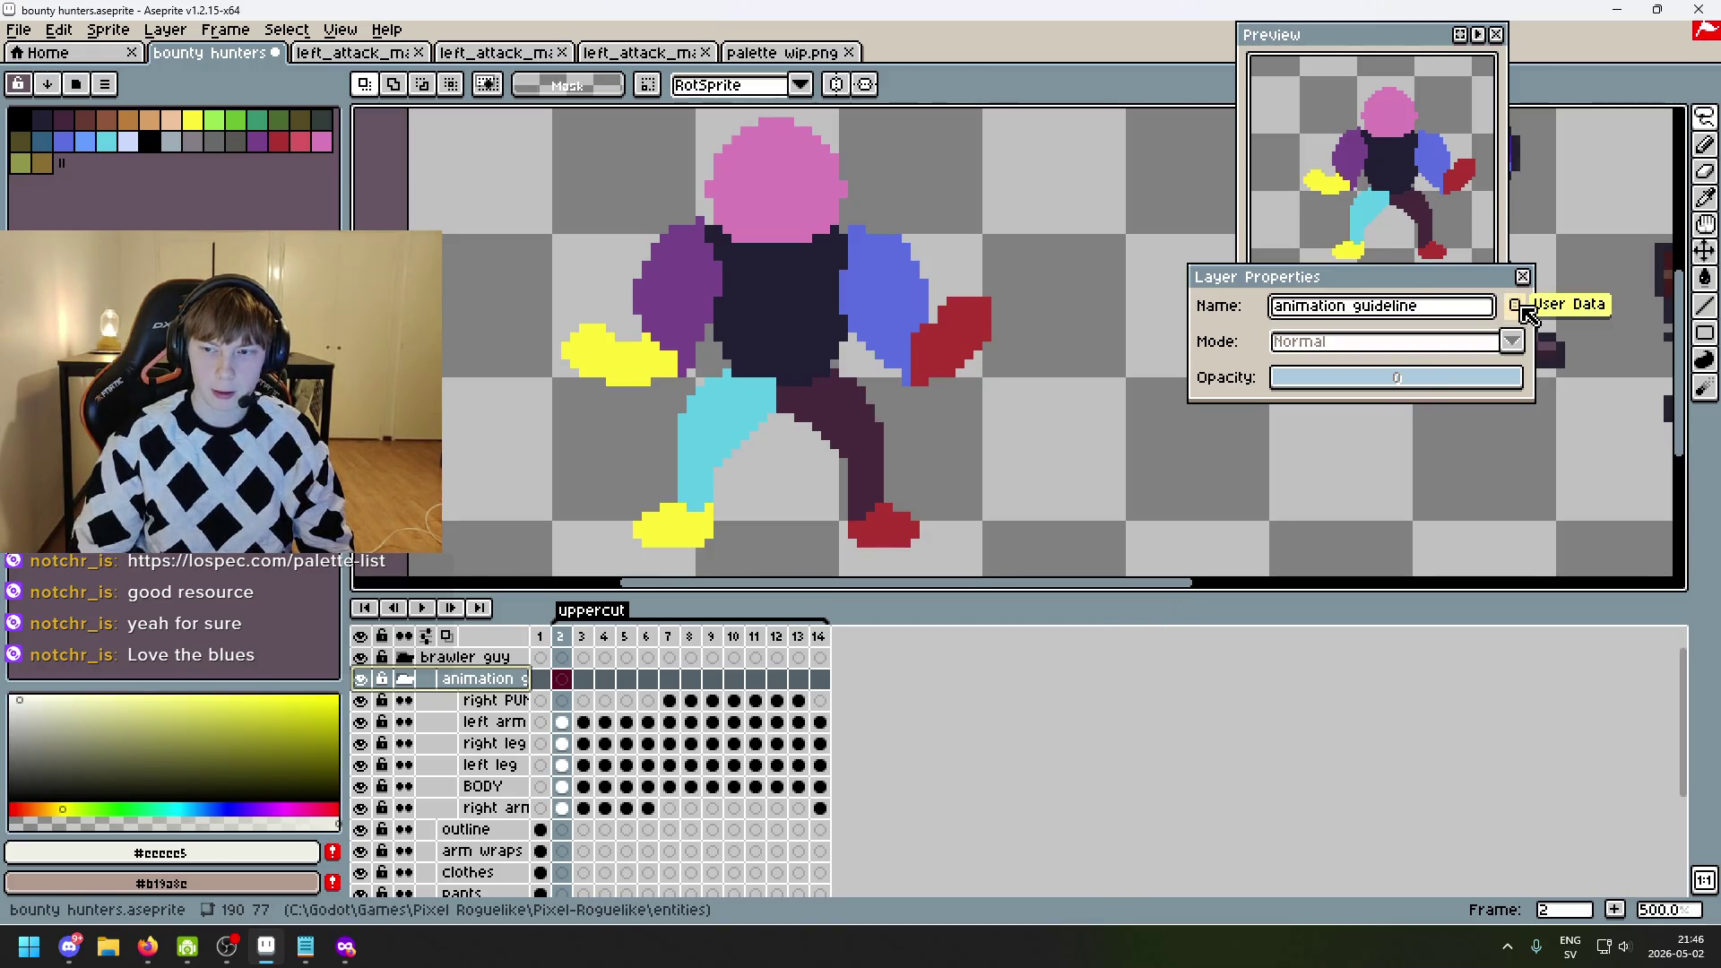
{"action": "left_click", "coordinate": [1522, 276]}
{"action": "left_click", "coordinate": [406, 678]}
- Duplicate the guideline group, flatten the copy into one layer, and hide the original
{"action": "right_click", "coordinate": [479, 681]}
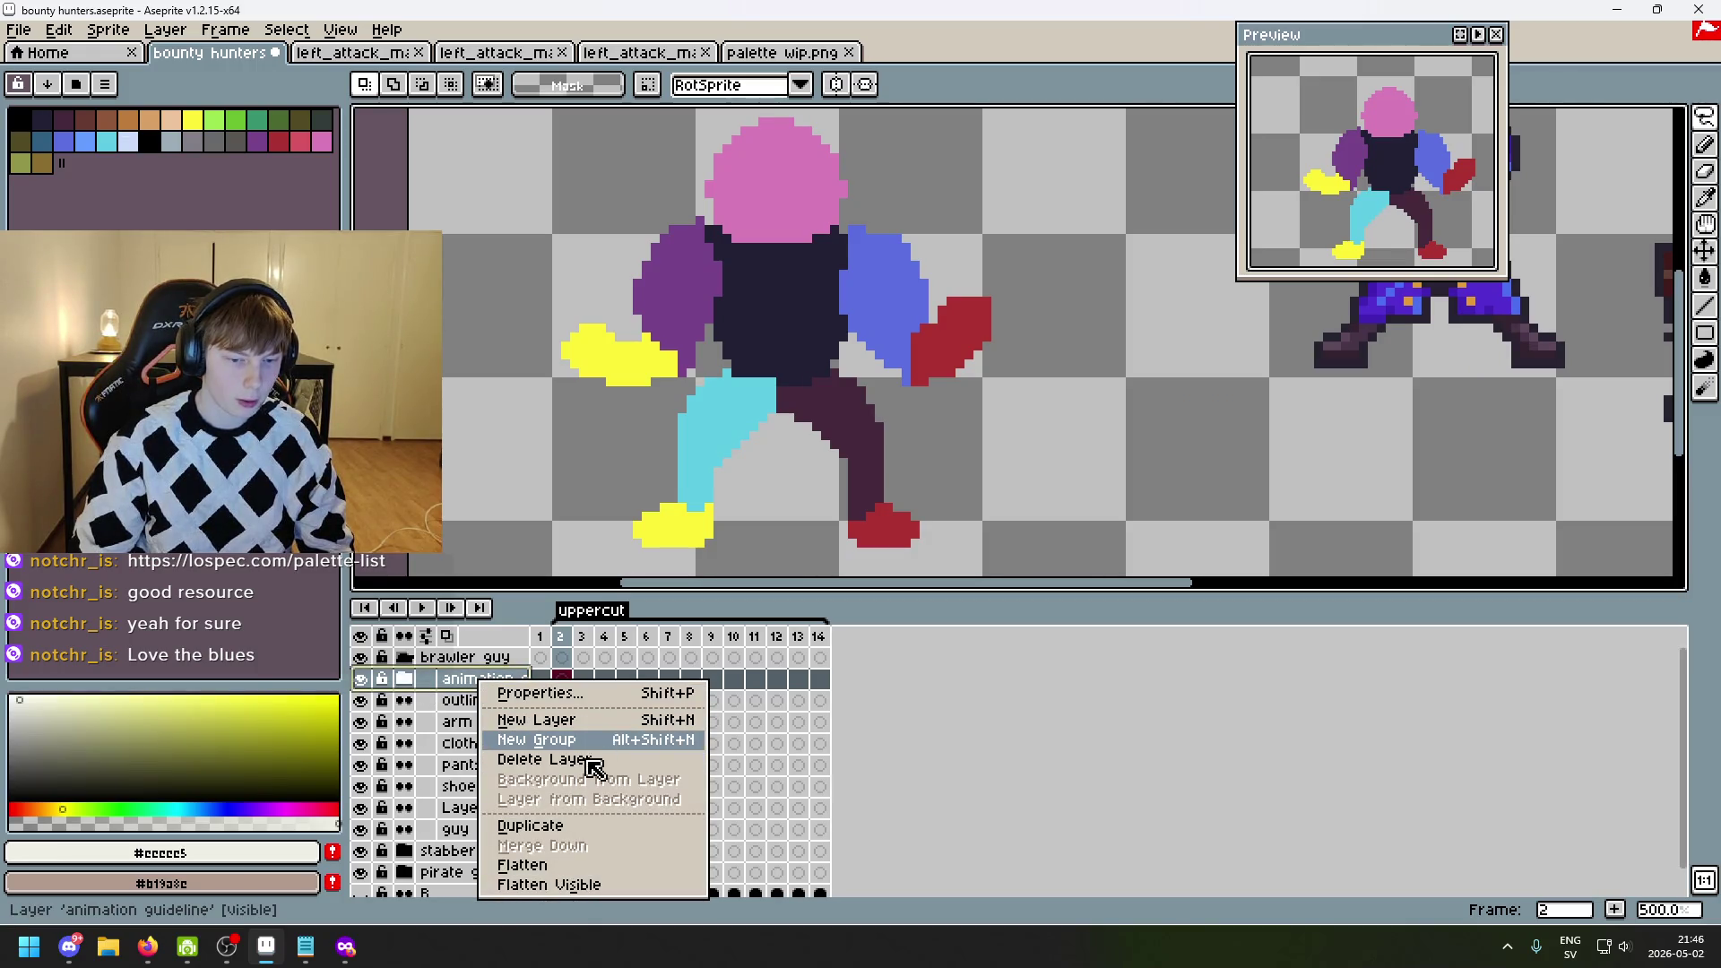
{"action": "left_click", "coordinate": [582, 744]}
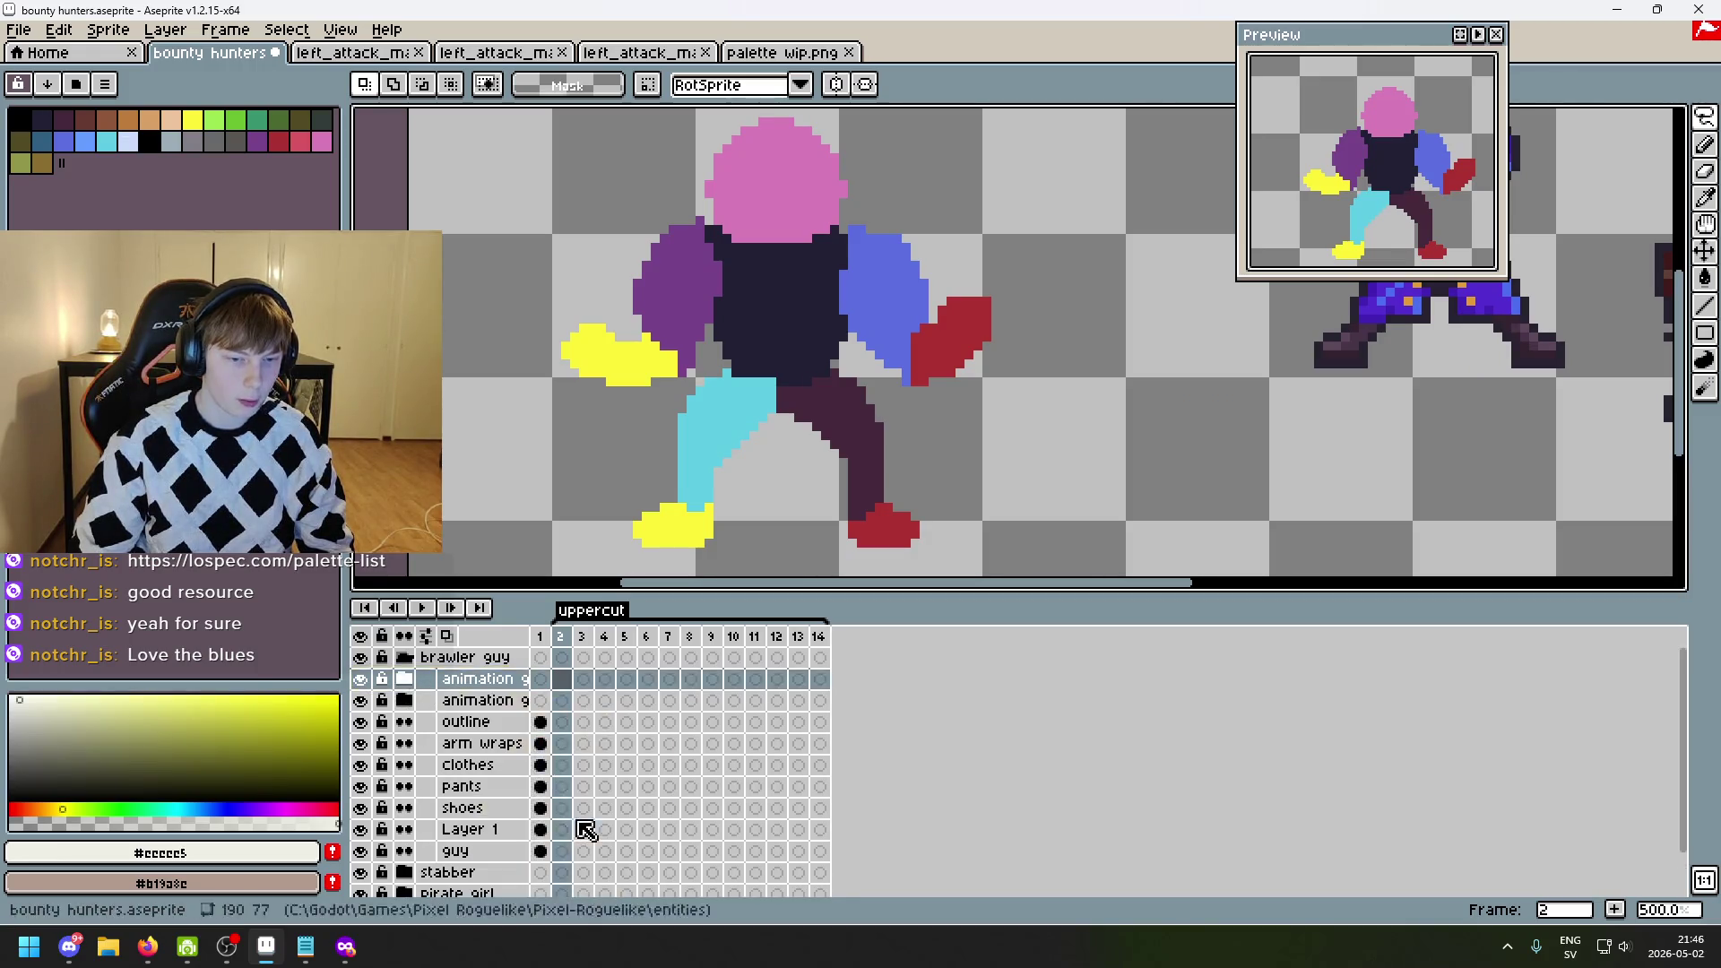
{"action": "right_click", "coordinate": [477, 683]}
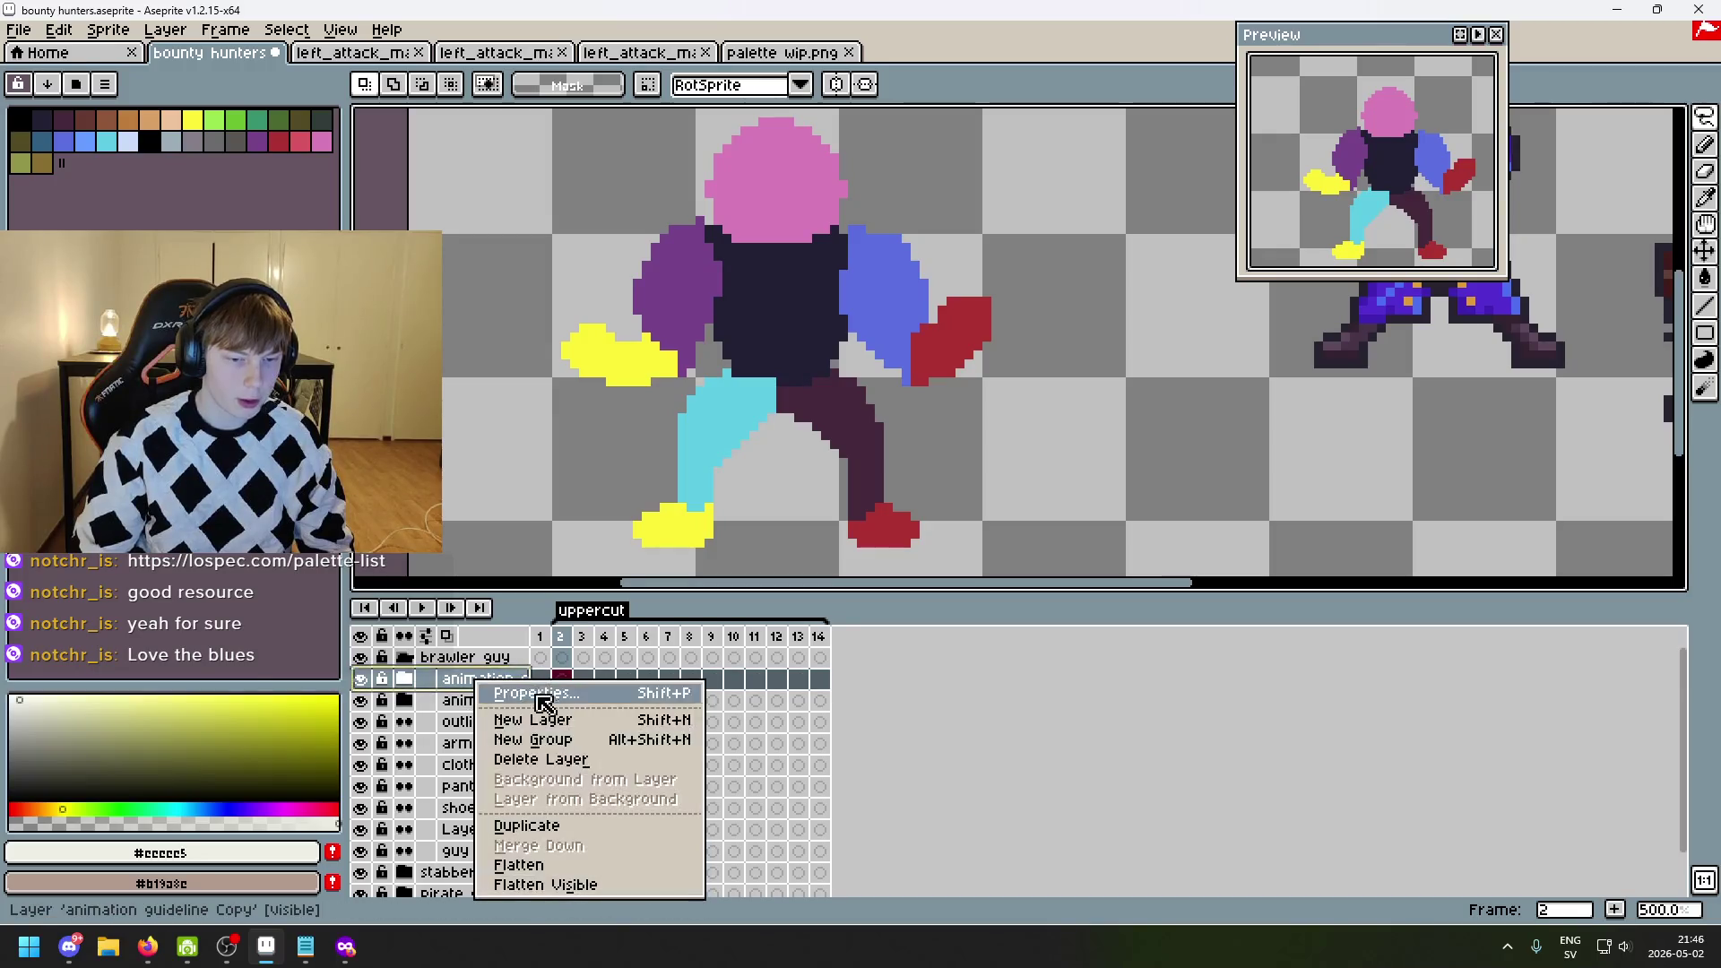
{"action": "left_click", "coordinate": [631, 866]}
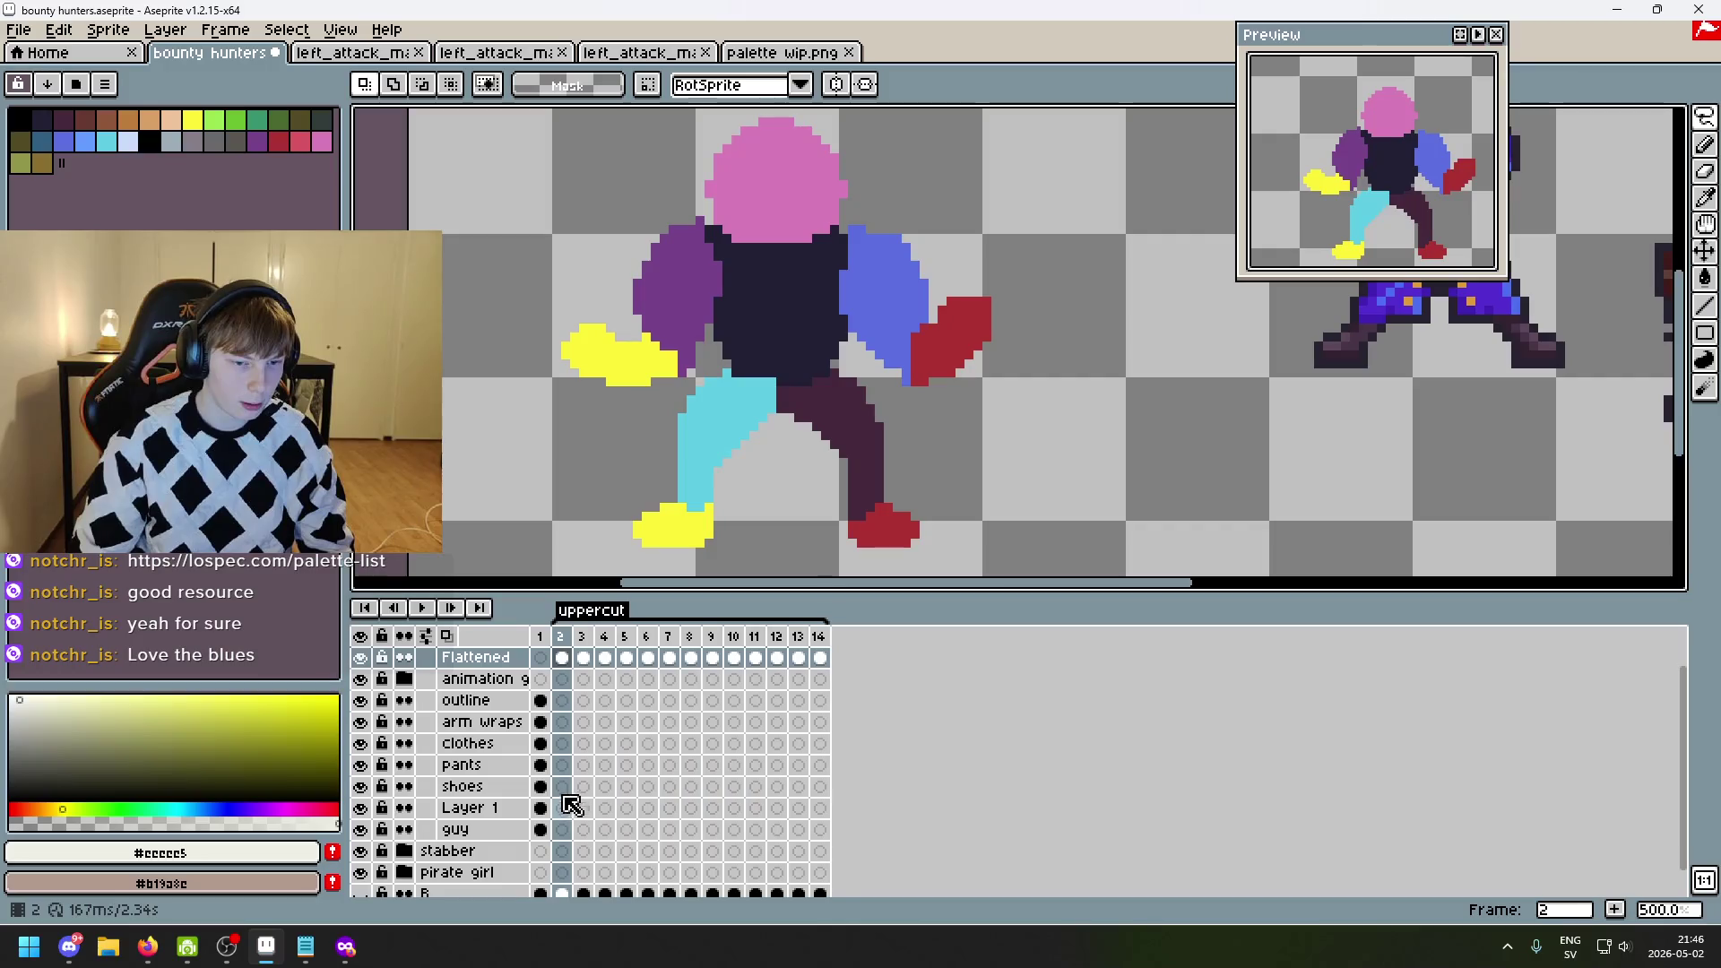
{"action": "scroll", "coordinate": [538, 744], "scroll_direction": "up", "scroll_amount": 1}
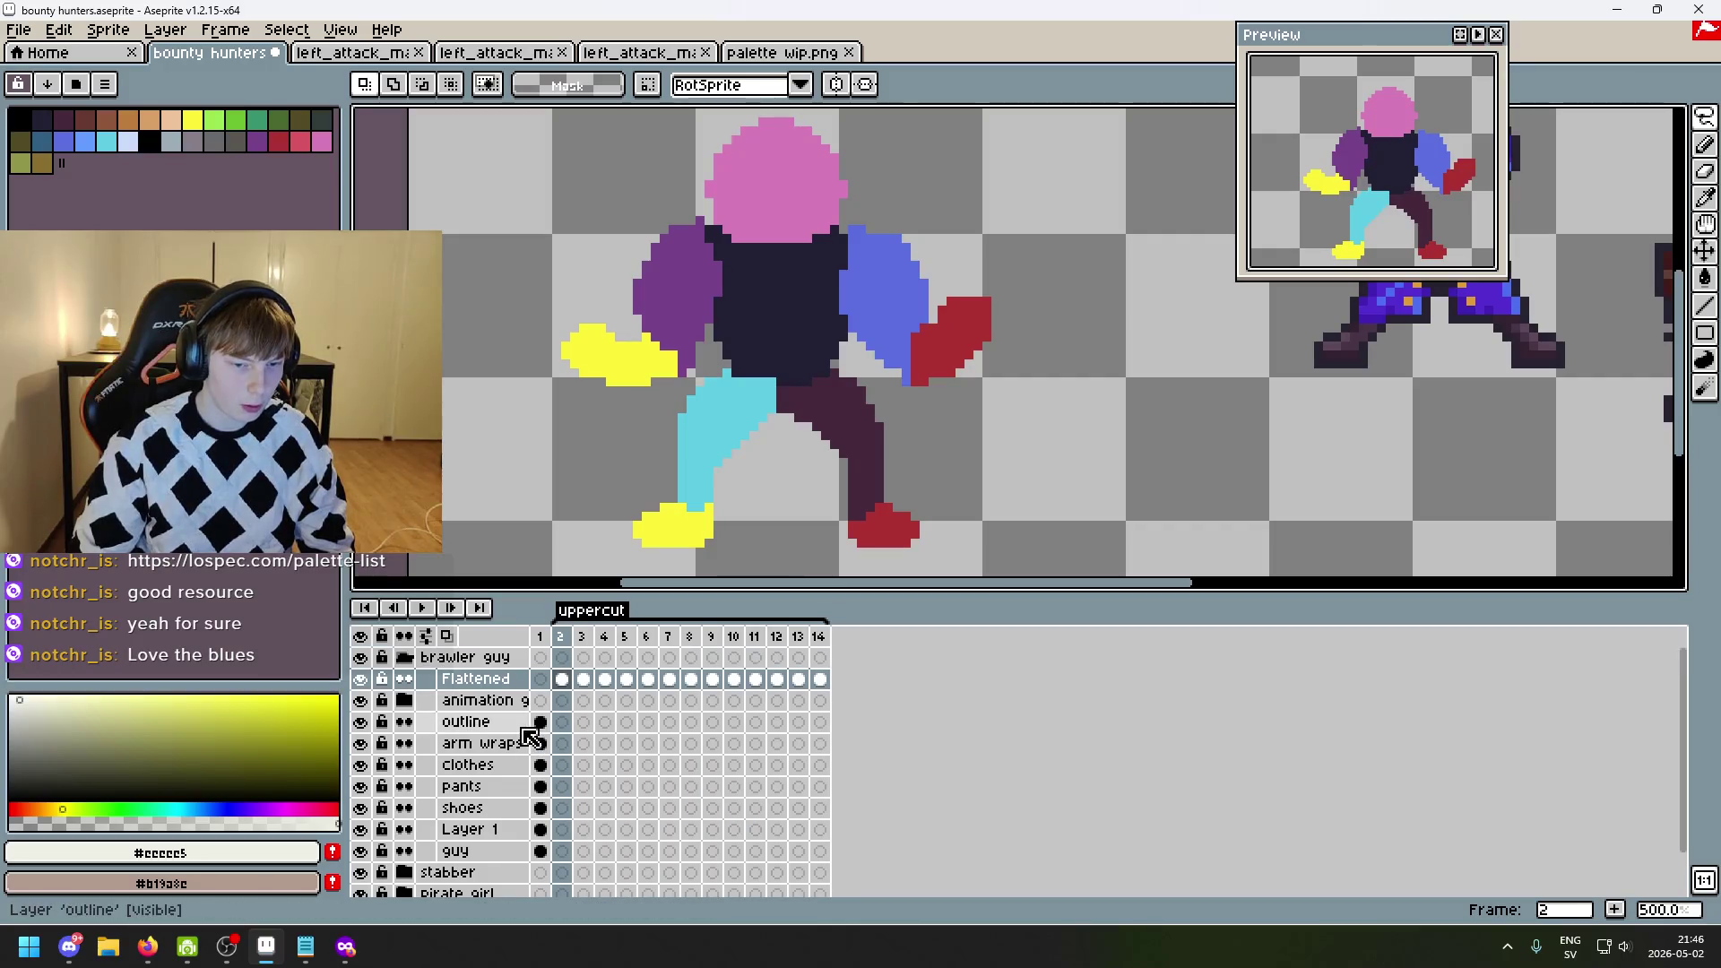
{"action": "left_click", "coordinate": [361, 702]}
- Name the flattened layer 'animation guidelines' and lower its opacity to 69
{"action": "double_click", "coordinate": [475, 678]}
{"action": "type", "text": "animation guideline"}
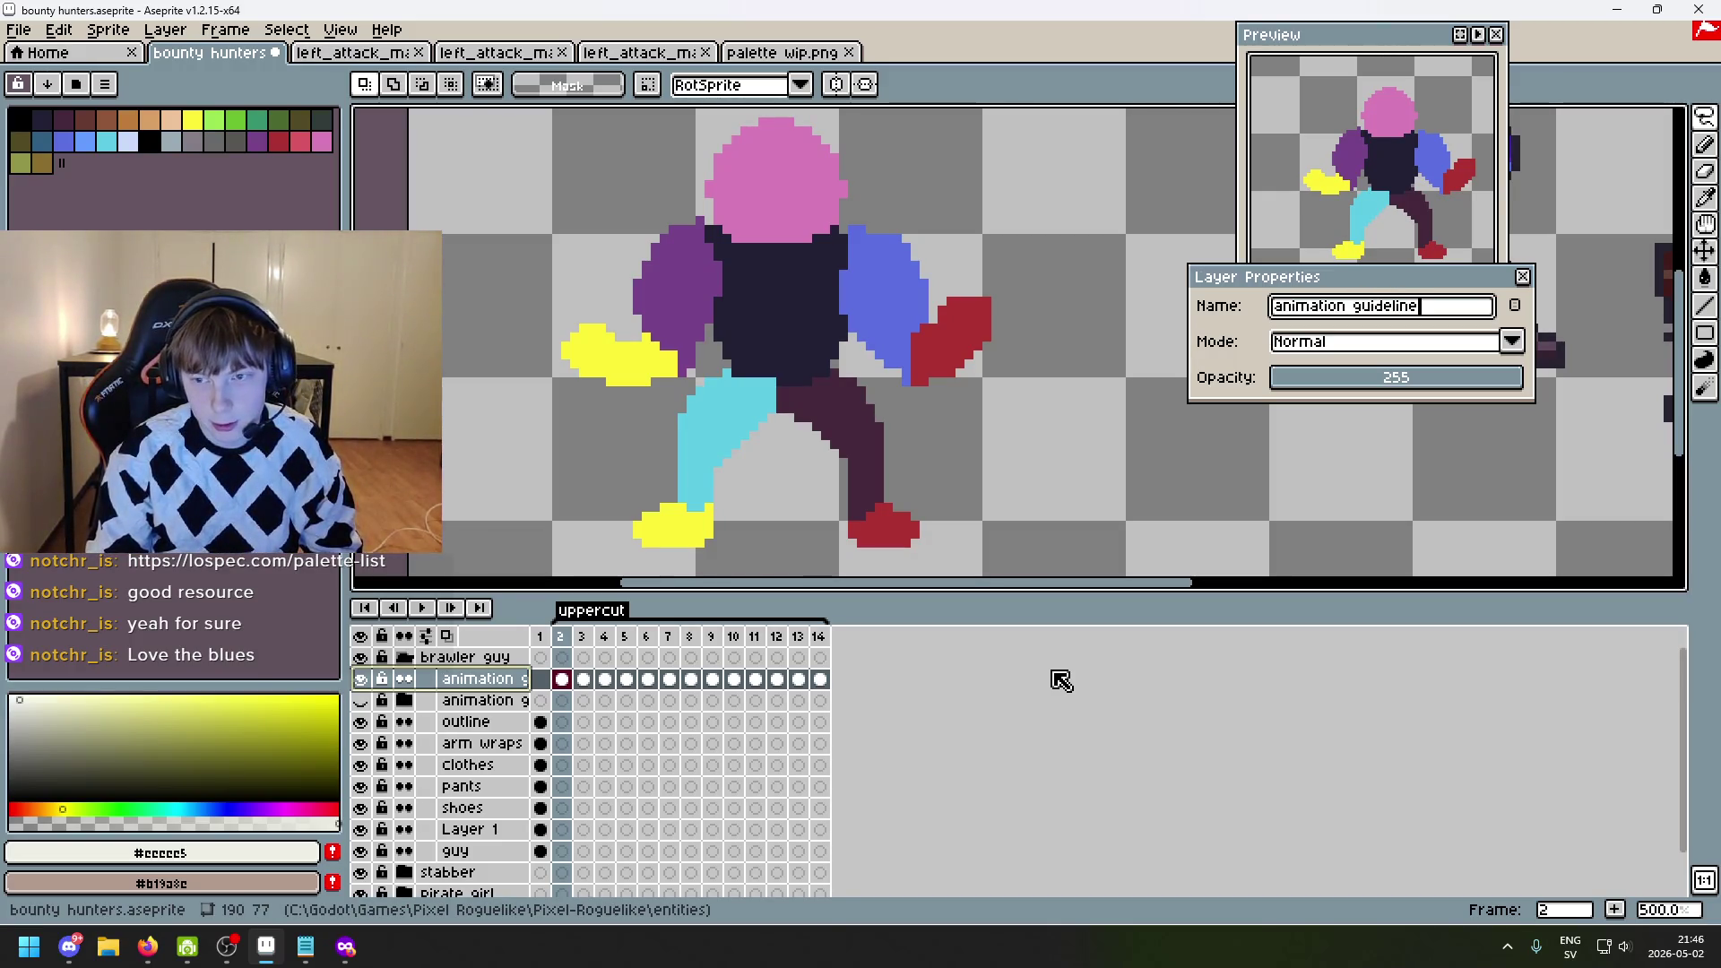
{"action": "type", "text": "s"}
{"action": "key", "text": "Return"}
{"action": "double_click", "coordinate": [471, 680]}
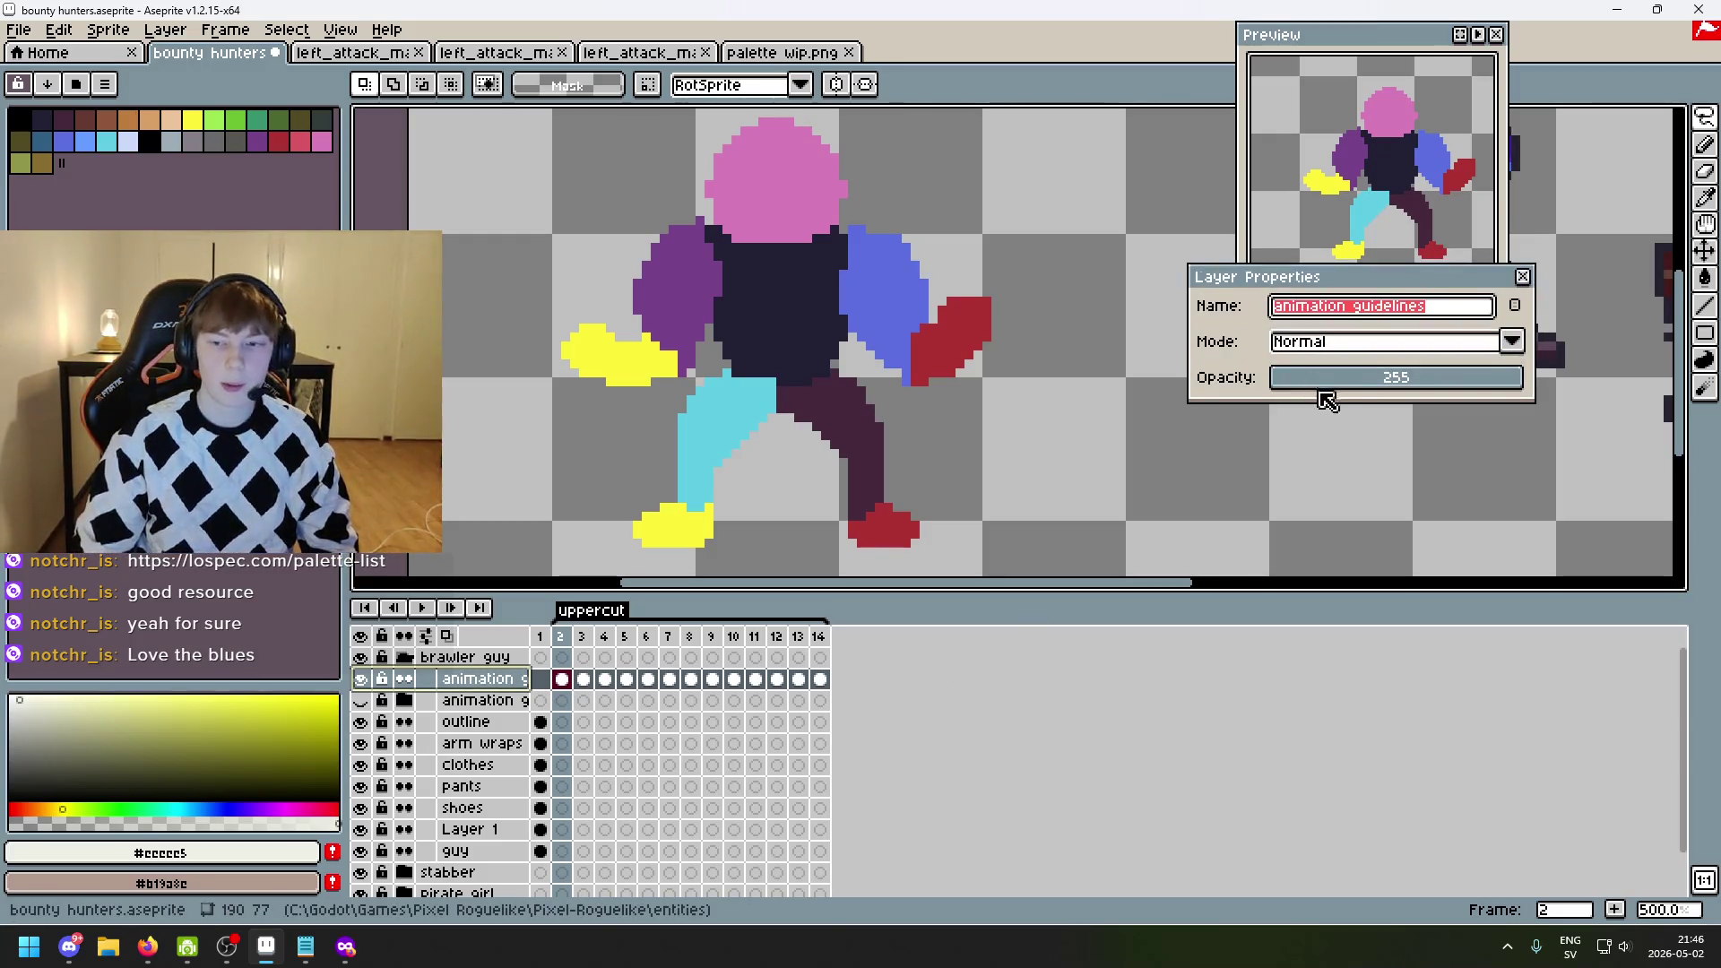
{"action": "left_click_drag", "start_coordinate": [1335, 377], "coordinate": [1381, 374]}
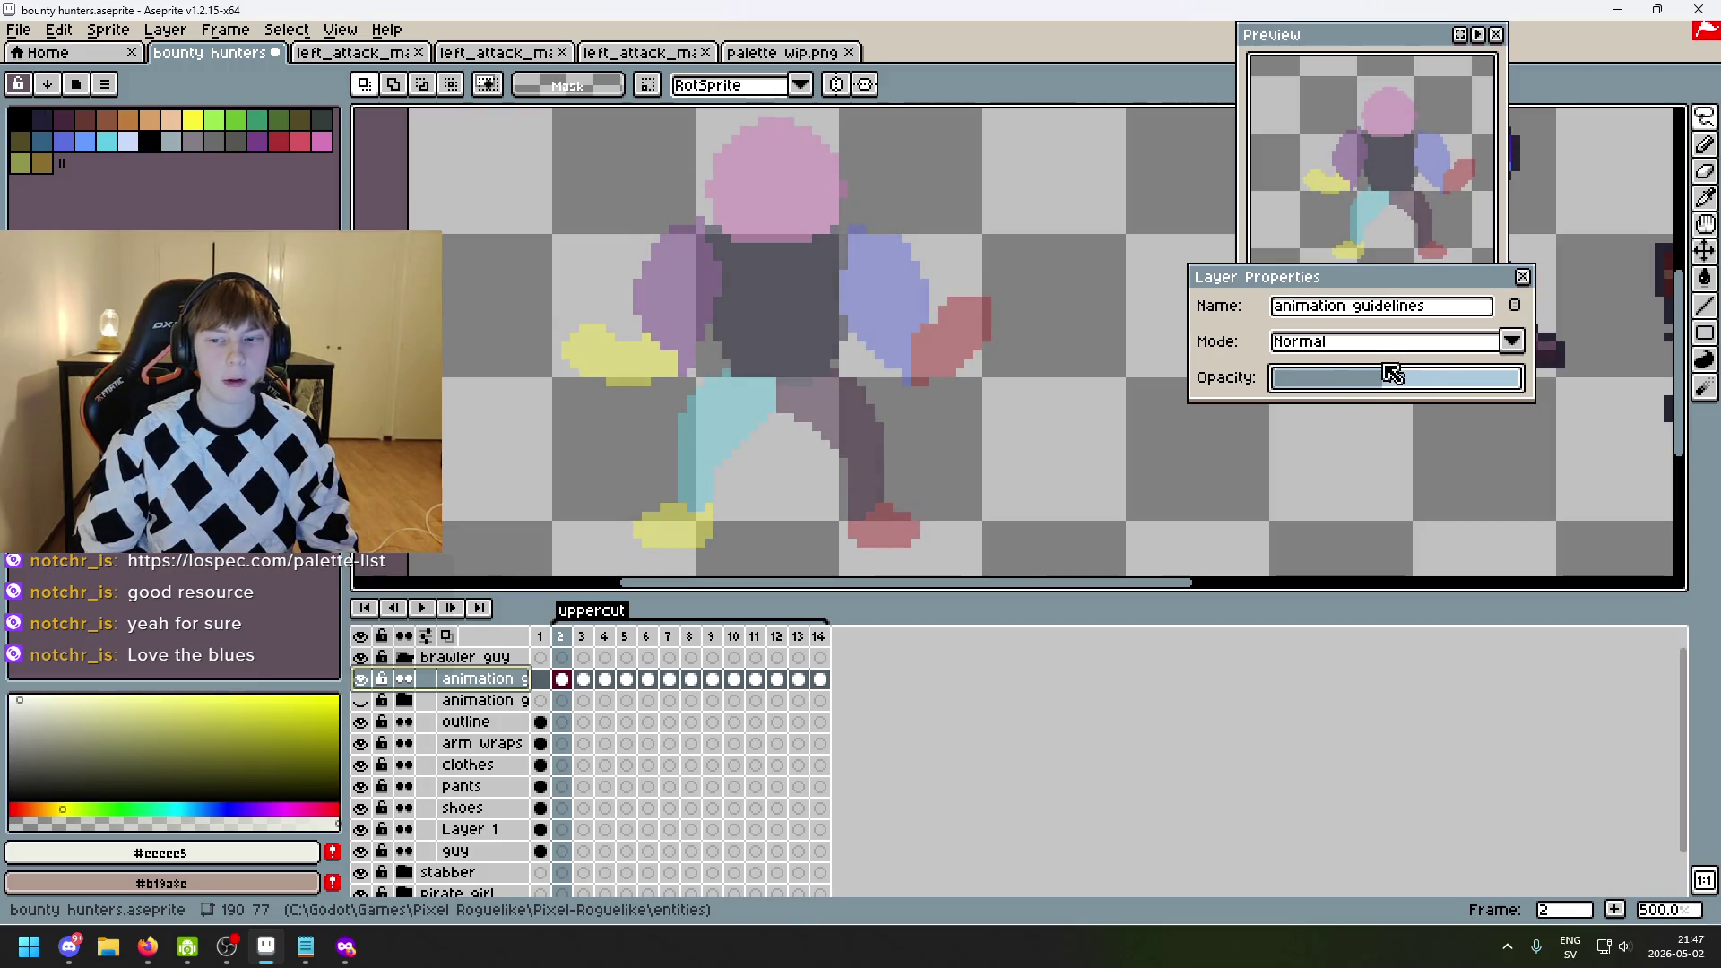
- Show the green backdrop layer B and compare frames 1–3 against the blockout
{"action": "left_click", "coordinate": [1523, 280]}
{"action": "scroll", "coordinate": [768, 753], "scroll_direction": "down", "scroll_amount": 2}
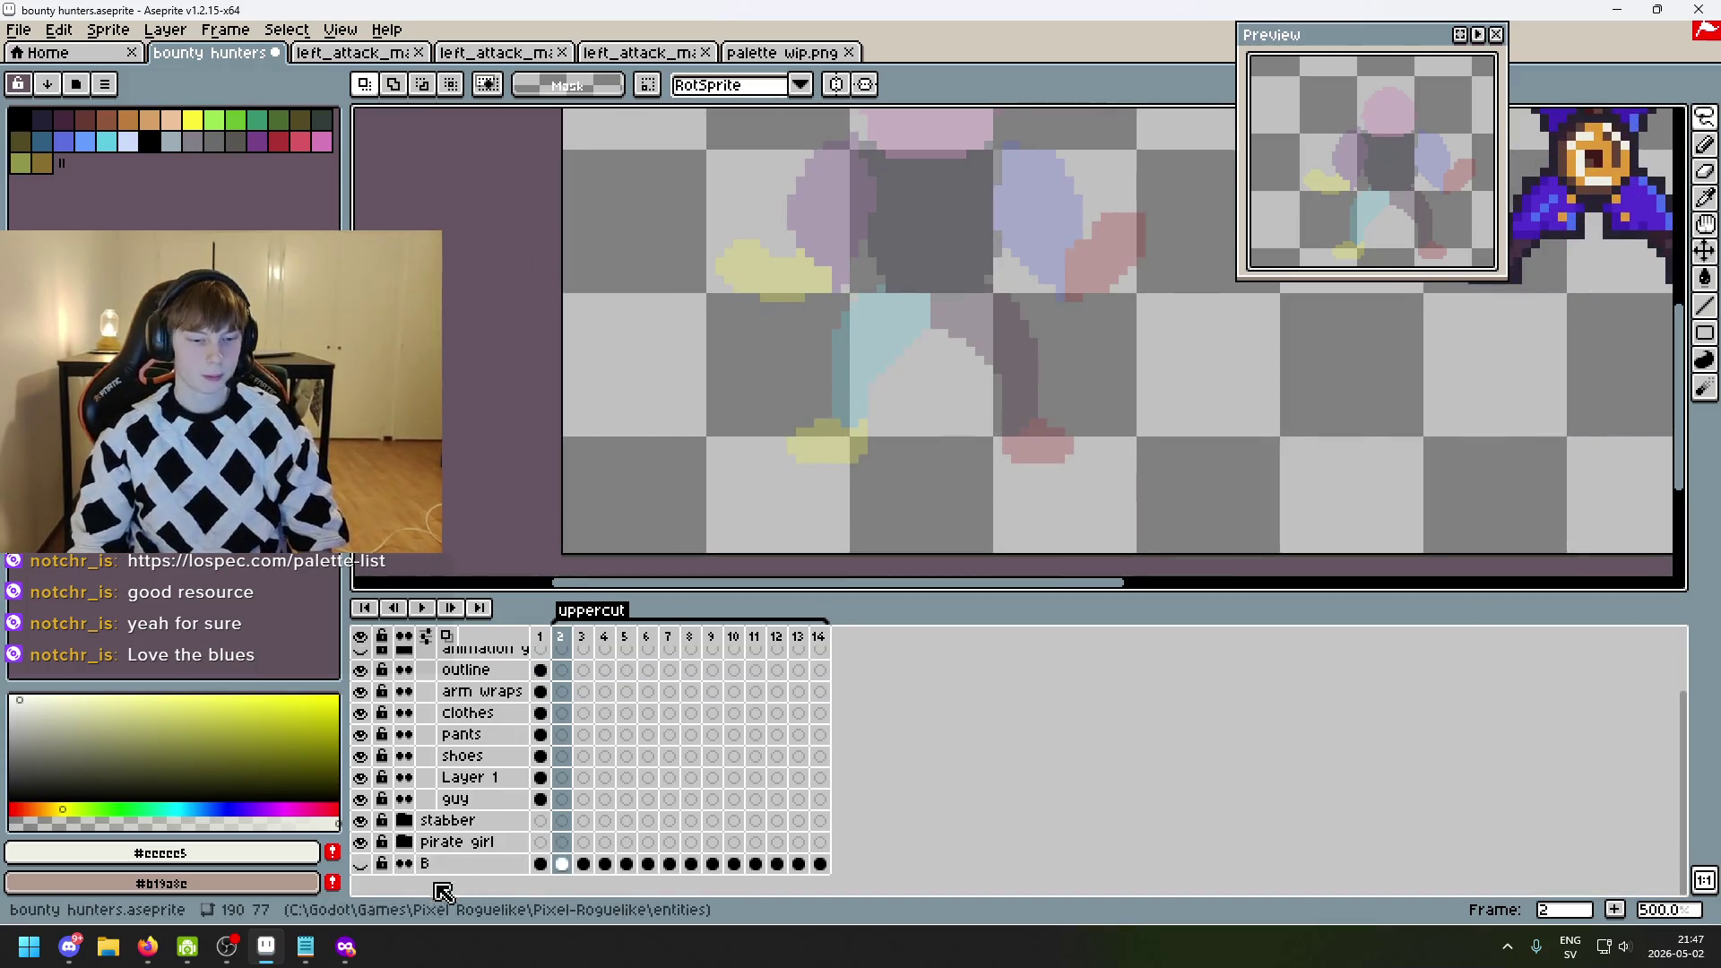
{"action": "left_click", "coordinate": [360, 864]}
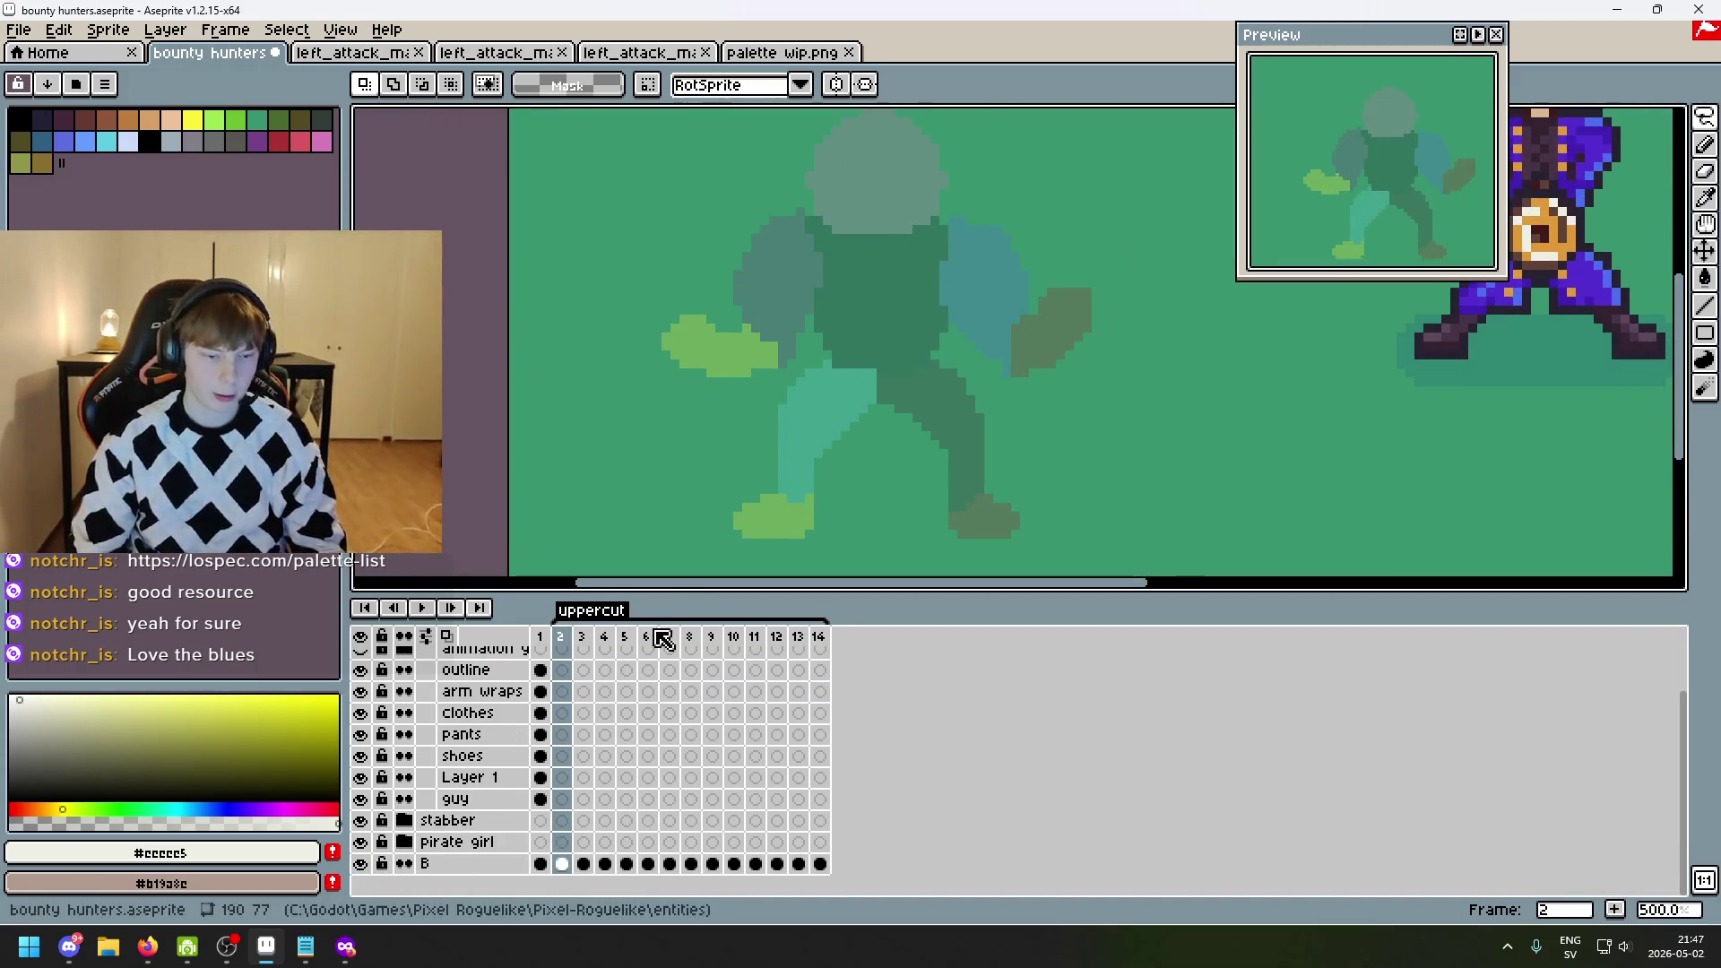
{"action": "scroll", "coordinate": [542, 744], "scroll_direction": "up", "scroll_amount": 1}
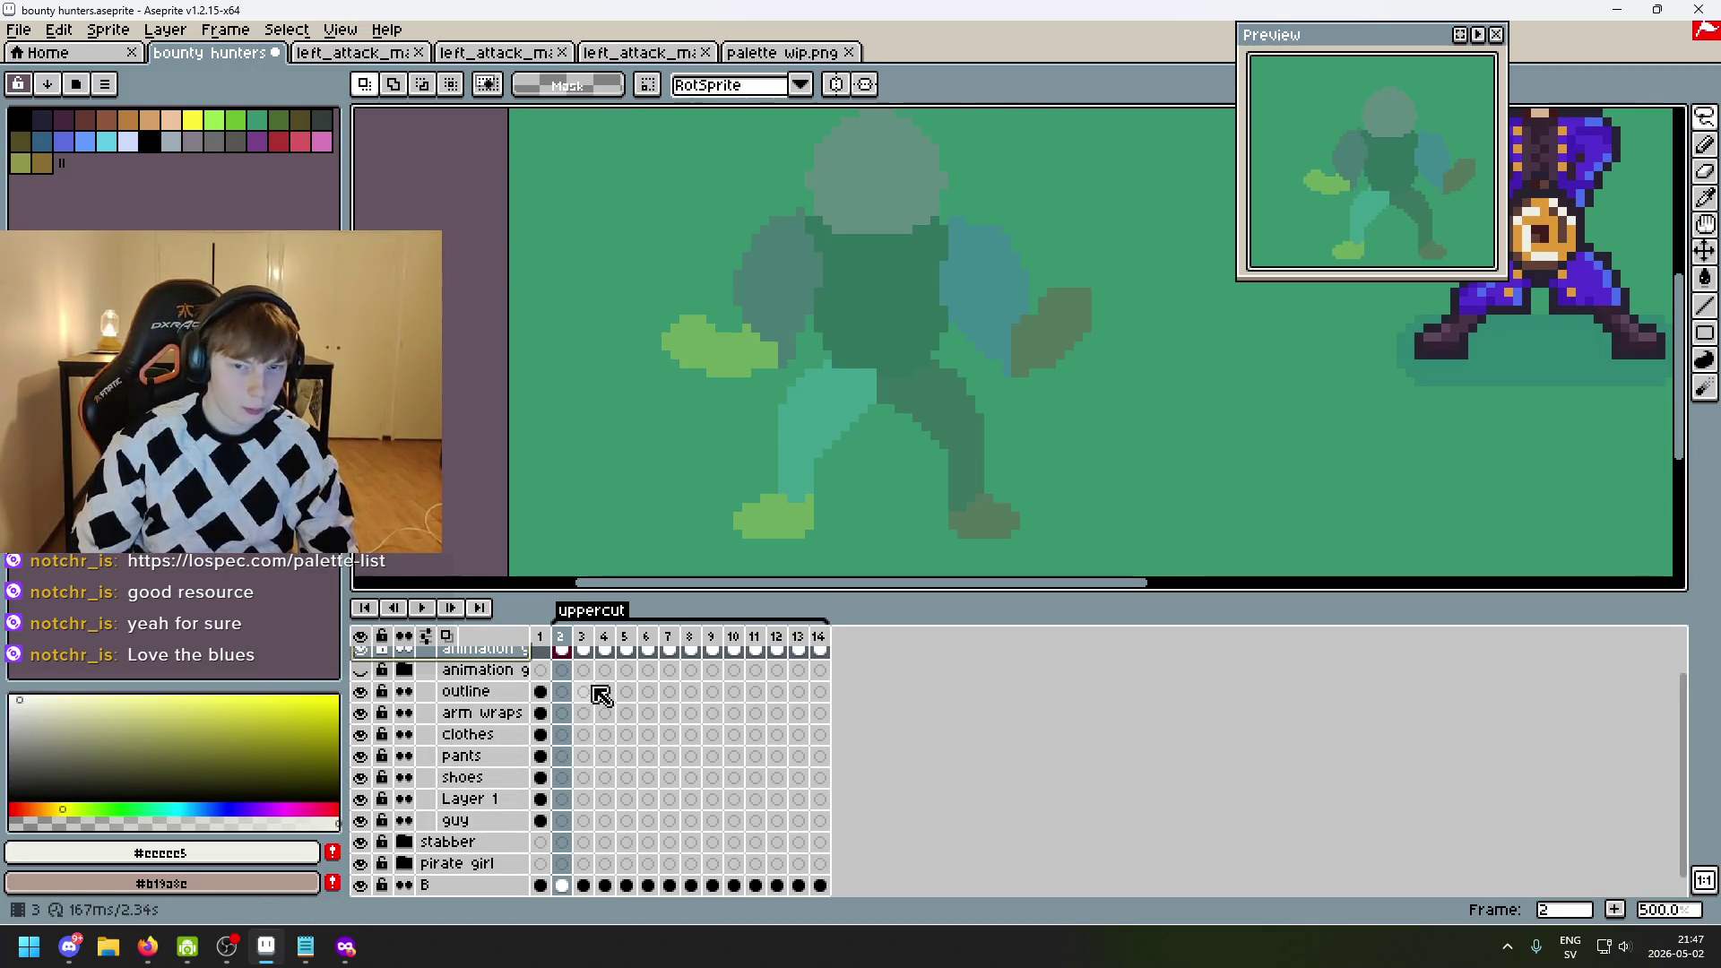
{"action": "key", "text": "Down"}
{"action": "key", "text": "Down"}
{"action": "key", "text": "Down"}
{"action": "key", "text": "Down"}
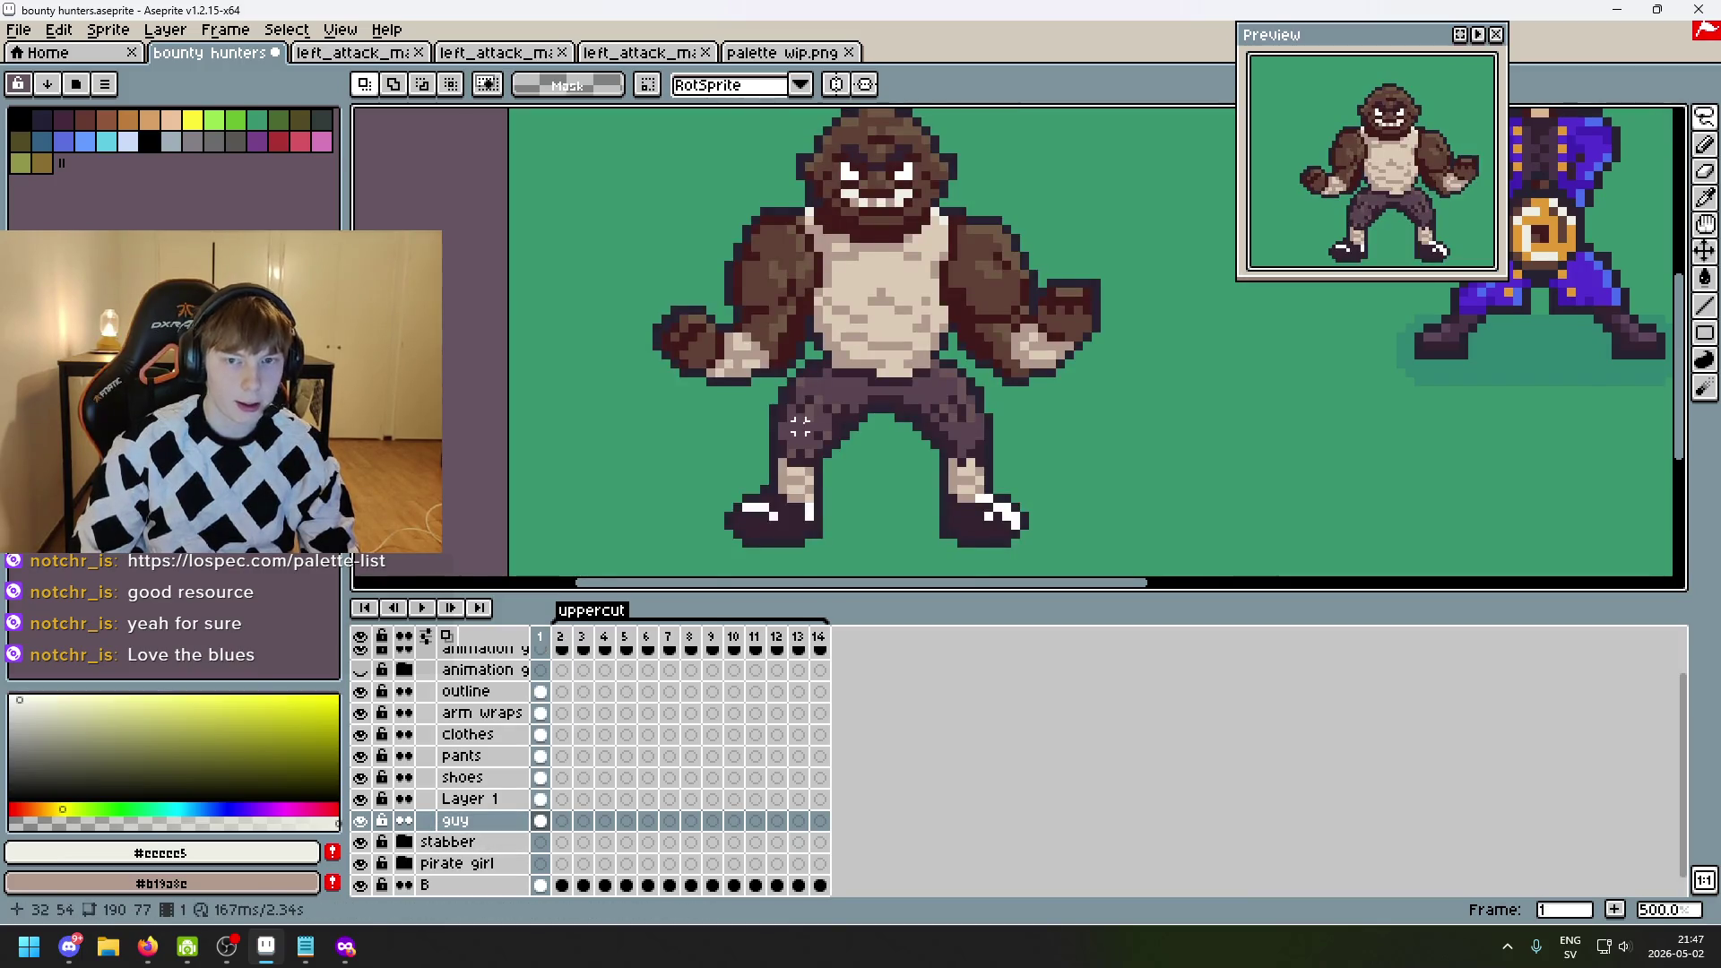
{"action": "scroll", "coordinate": [819, 496], "scroll_direction": "down", "scroll_amount": 1}
{"action": "key", "text": "Right"}
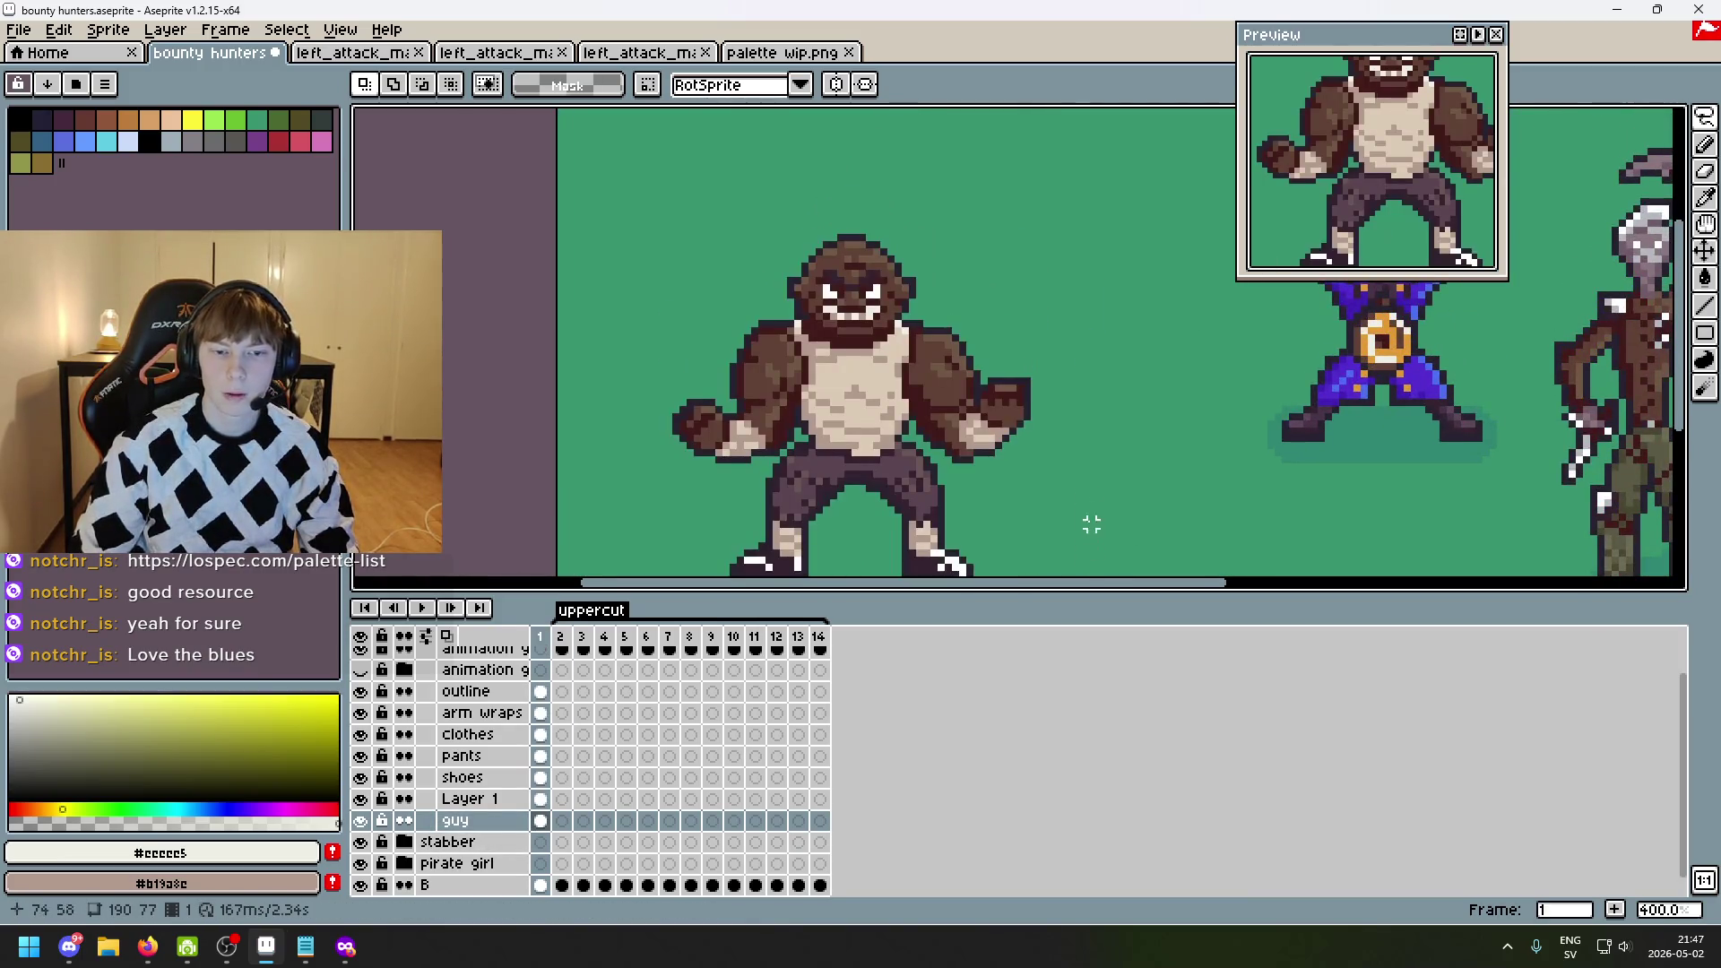
{"action": "key", "text": "Left"}
{"action": "key", "text": "Left"}
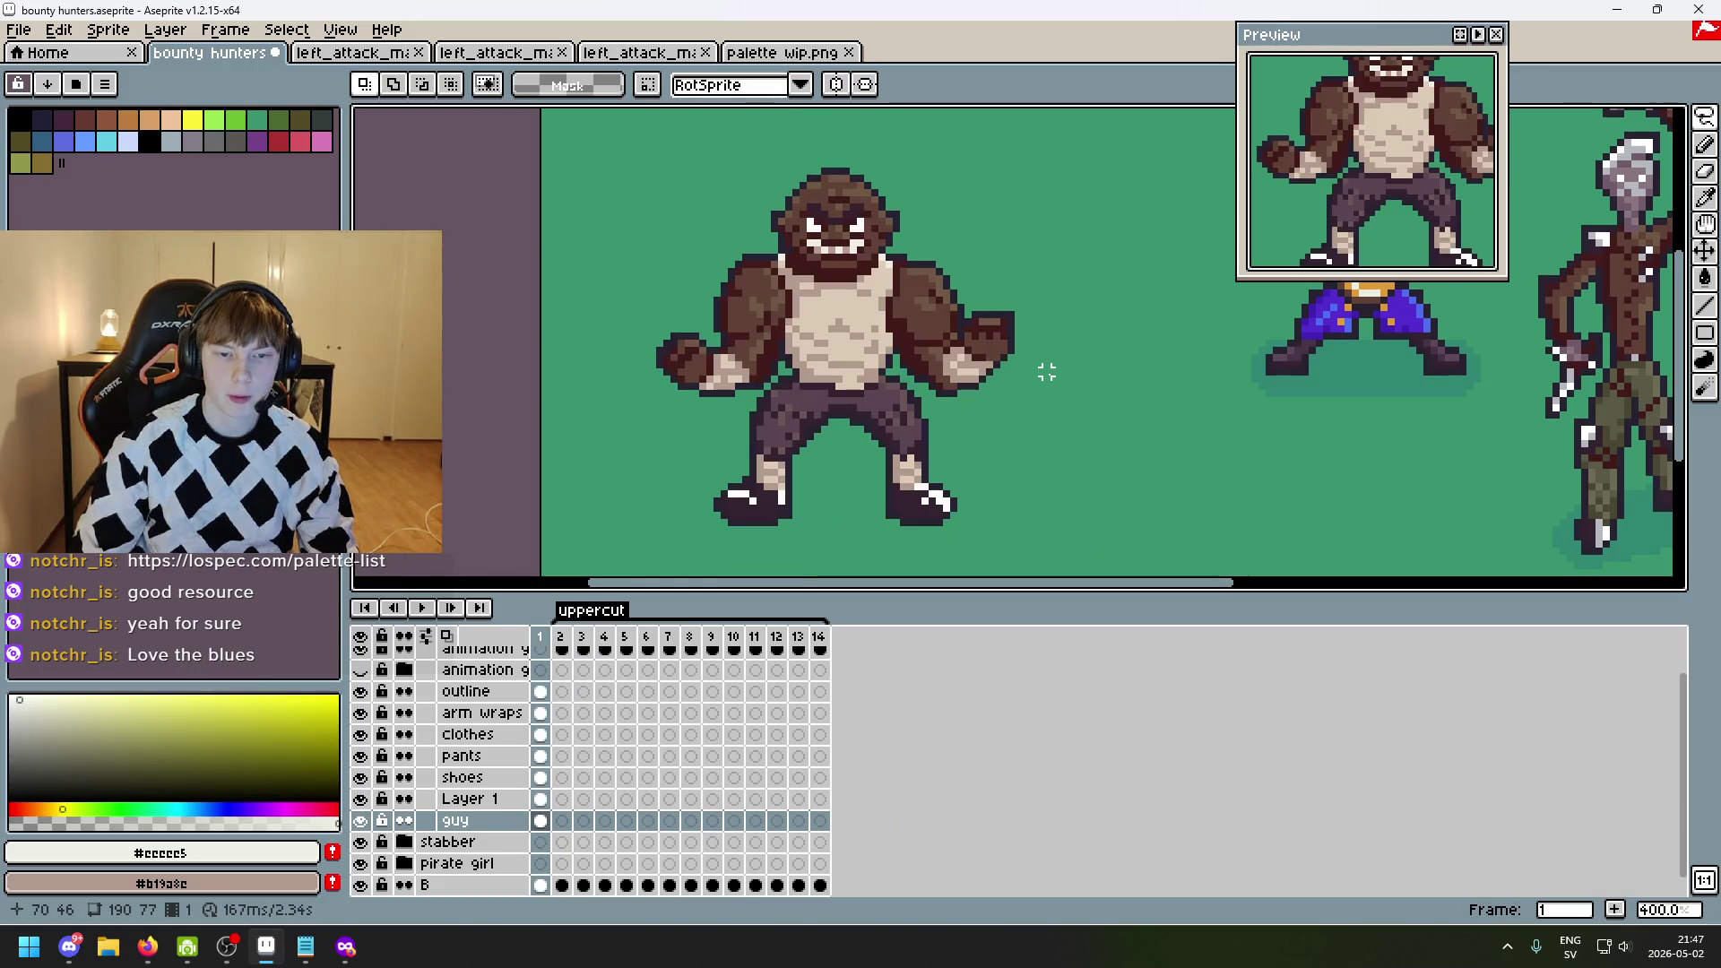
{"action": "left_click", "coordinate": [553, 822]}
{"action": "key", "text": "Left"}
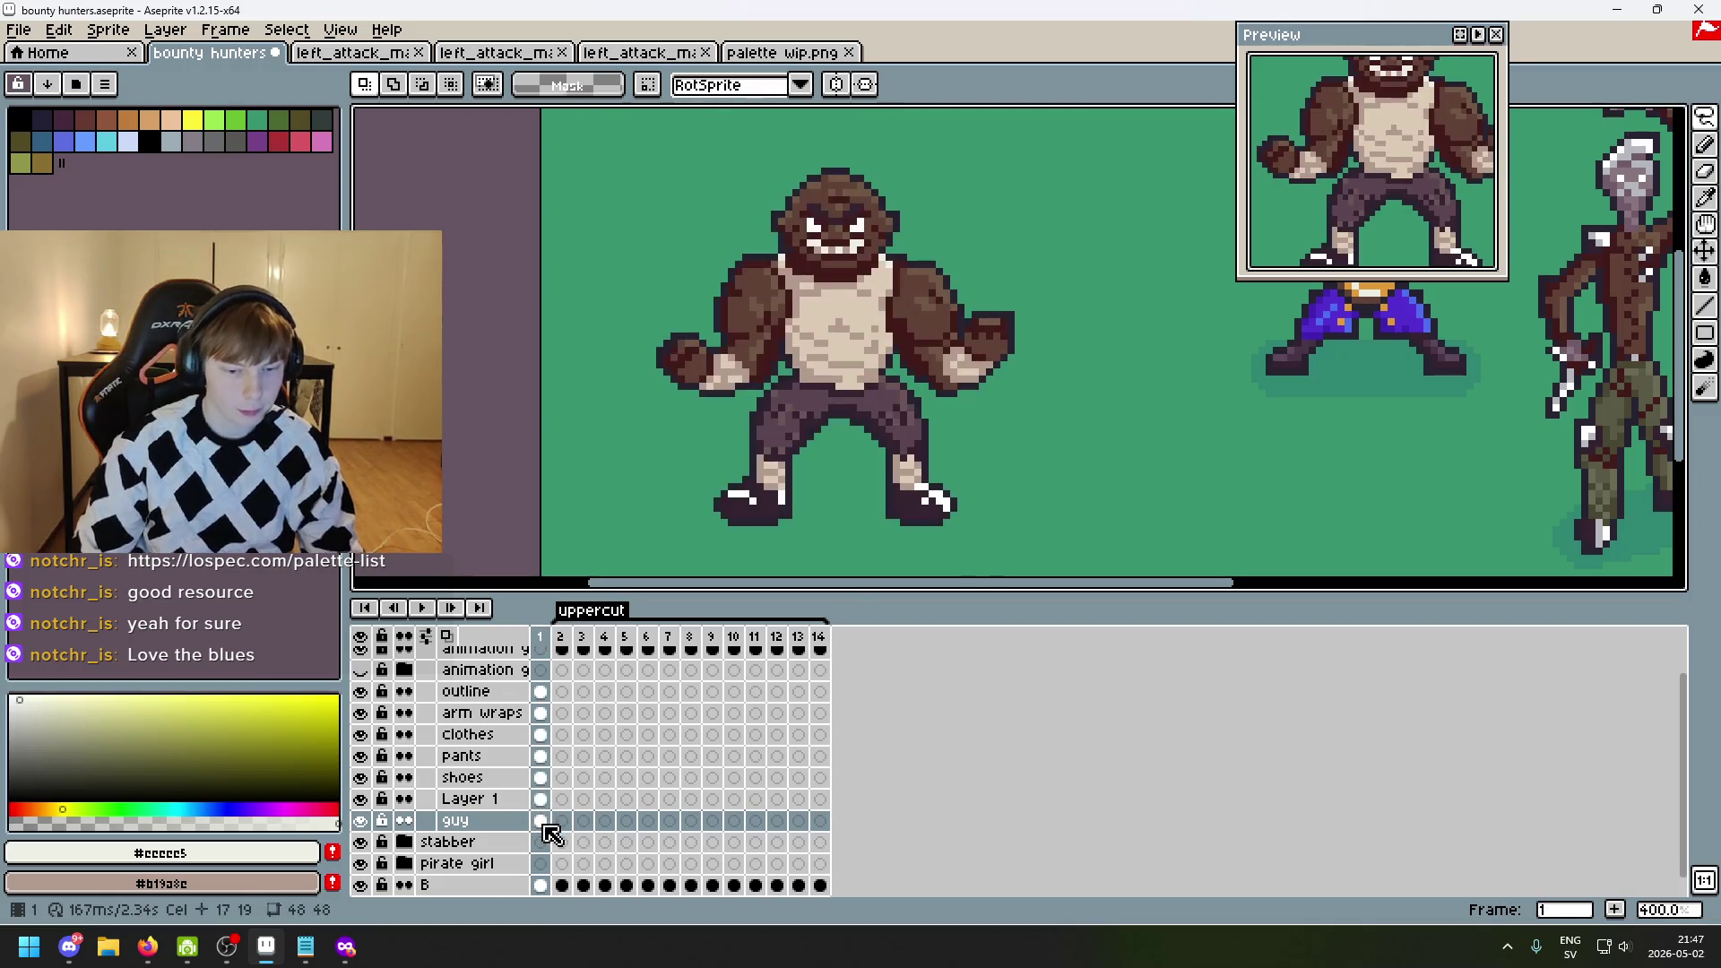
- Marquee-select the finished character on frame 1 and copy it
{"action": "right_click", "coordinate": [1706, 117]}
{"action": "left_click", "coordinate": [1564, 119]}
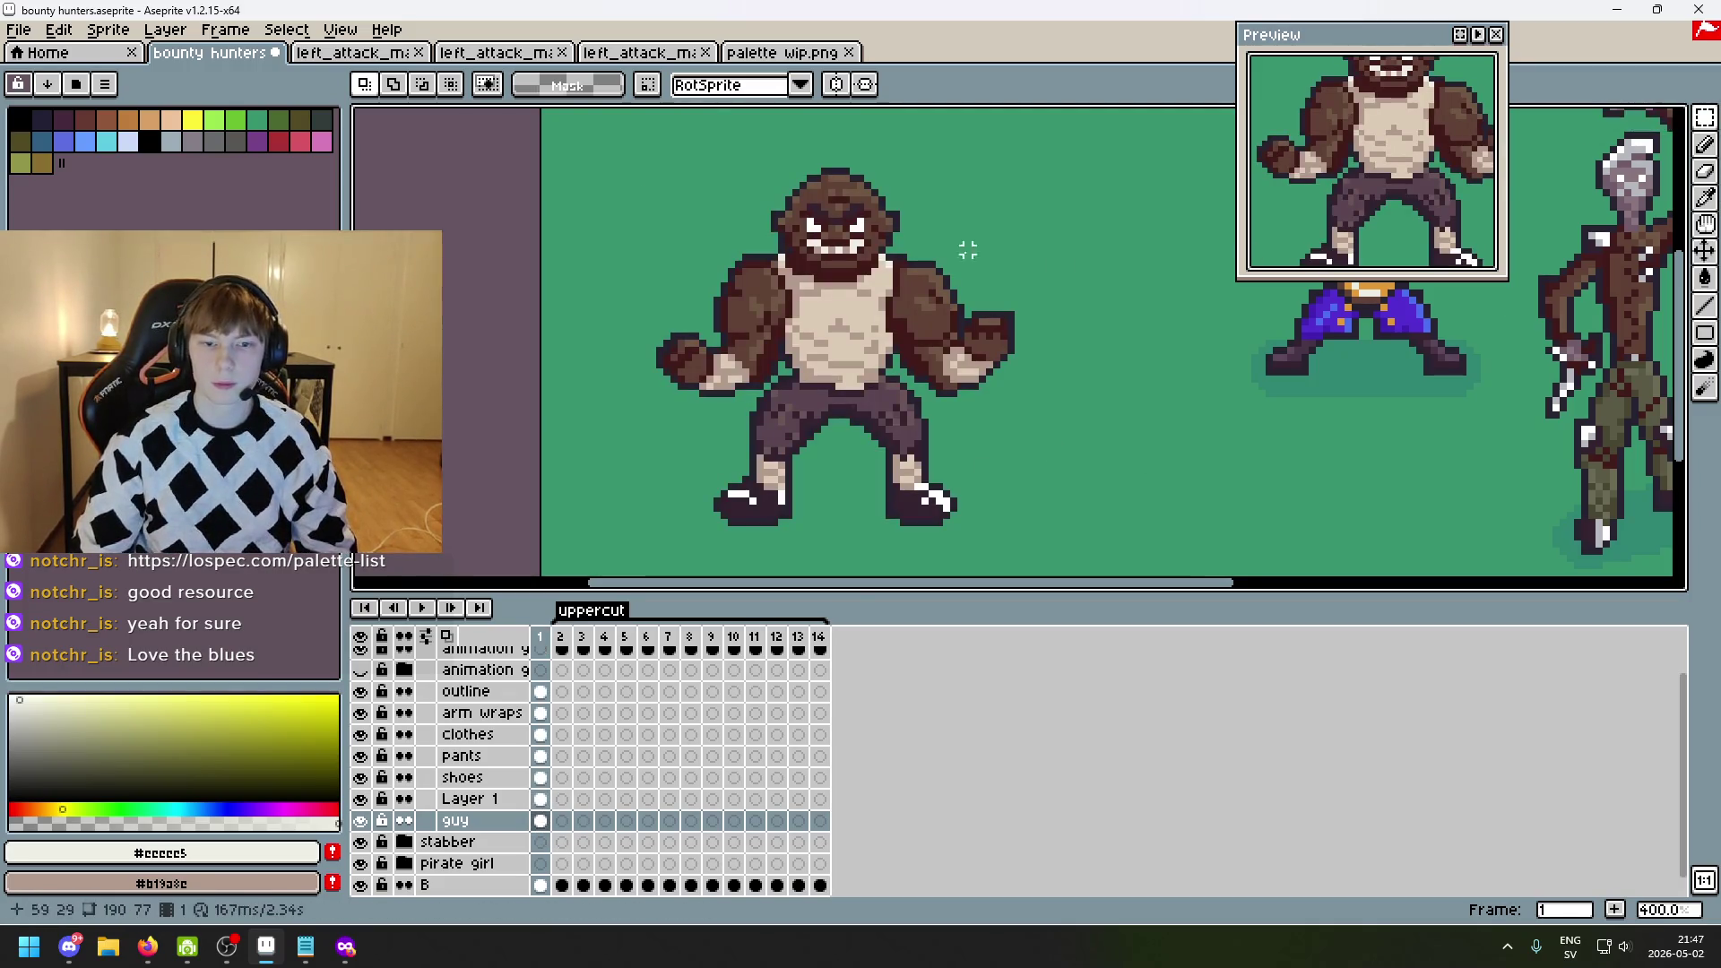
{"action": "mouse_move", "coordinate": [599, 163]}
{"action": "left_mouse_down"}
{"action": "mouse_move", "coordinate": [1087, 568]}
{"action": "mouse_move", "coordinate": [1097, 539]}
{"action": "left_mouse_up"}
{"action": "key", "text": "ctrl+c"}
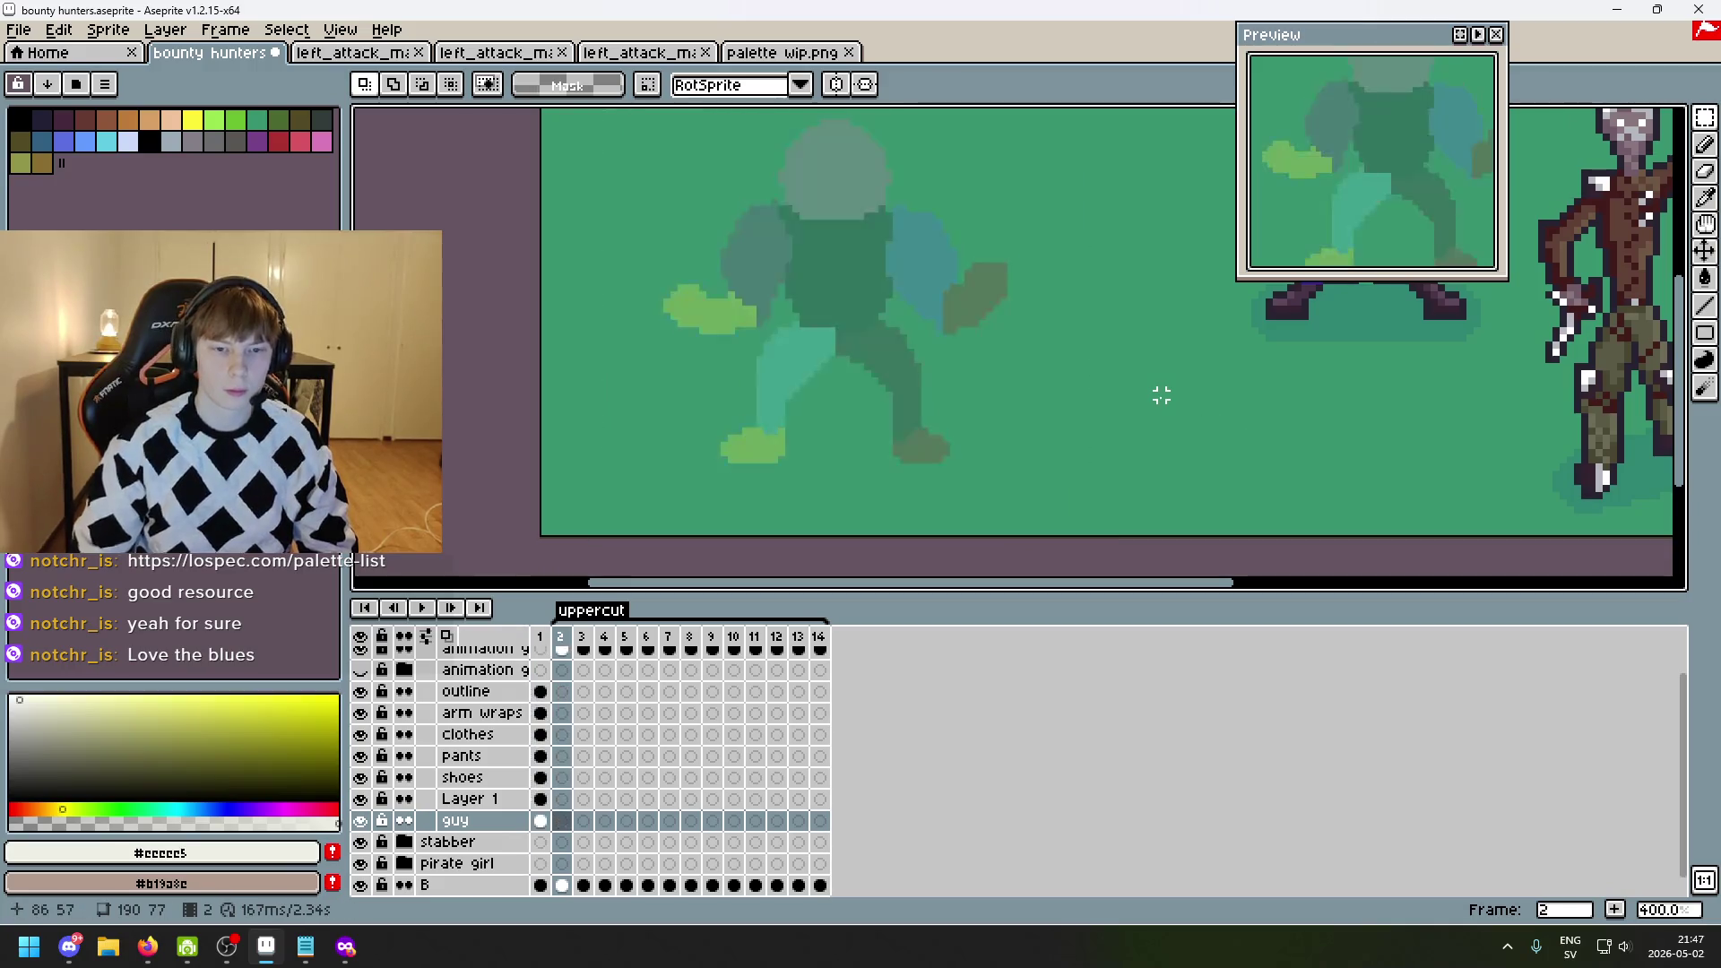
- Paste the copied character onto frame 2 and hide the animation guidelines layer
{"action": "key", "text": "Right"}
{"action": "key", "text": "ctrl+v"}
{"action": "left_click", "coordinate": [1180, 376]}
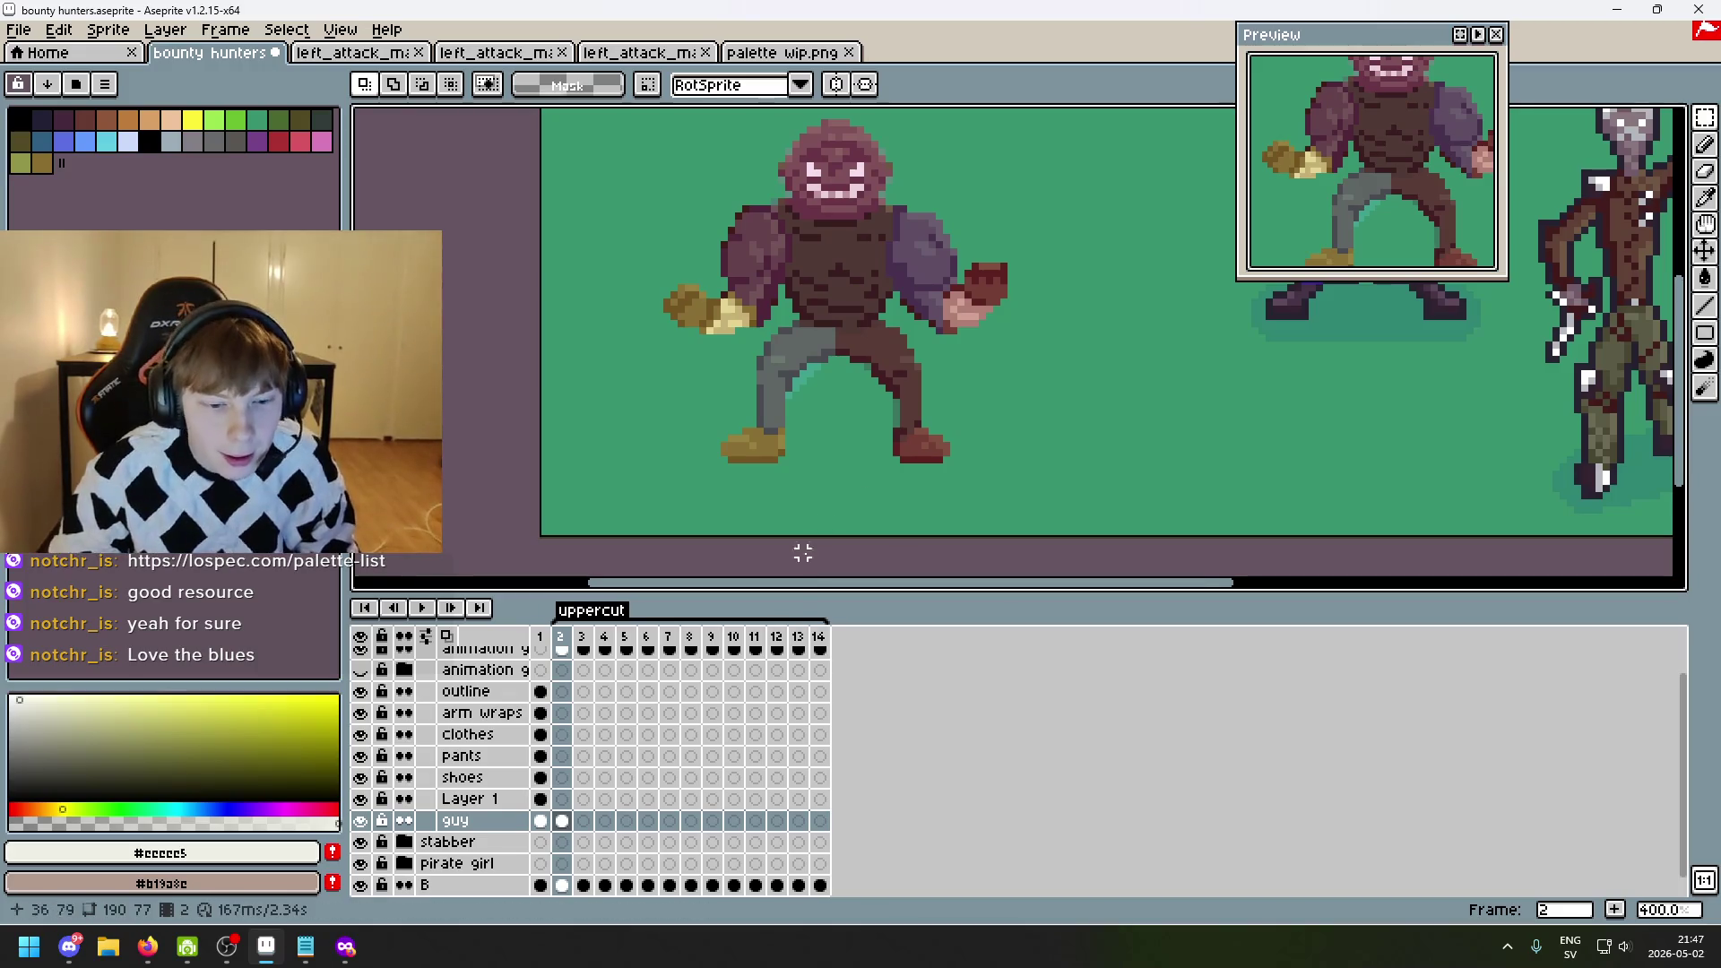
{"action": "scroll", "coordinate": [499, 717], "scroll_direction": "up", "scroll_amount": 1}
{"action": "left_click", "coordinate": [362, 672]}
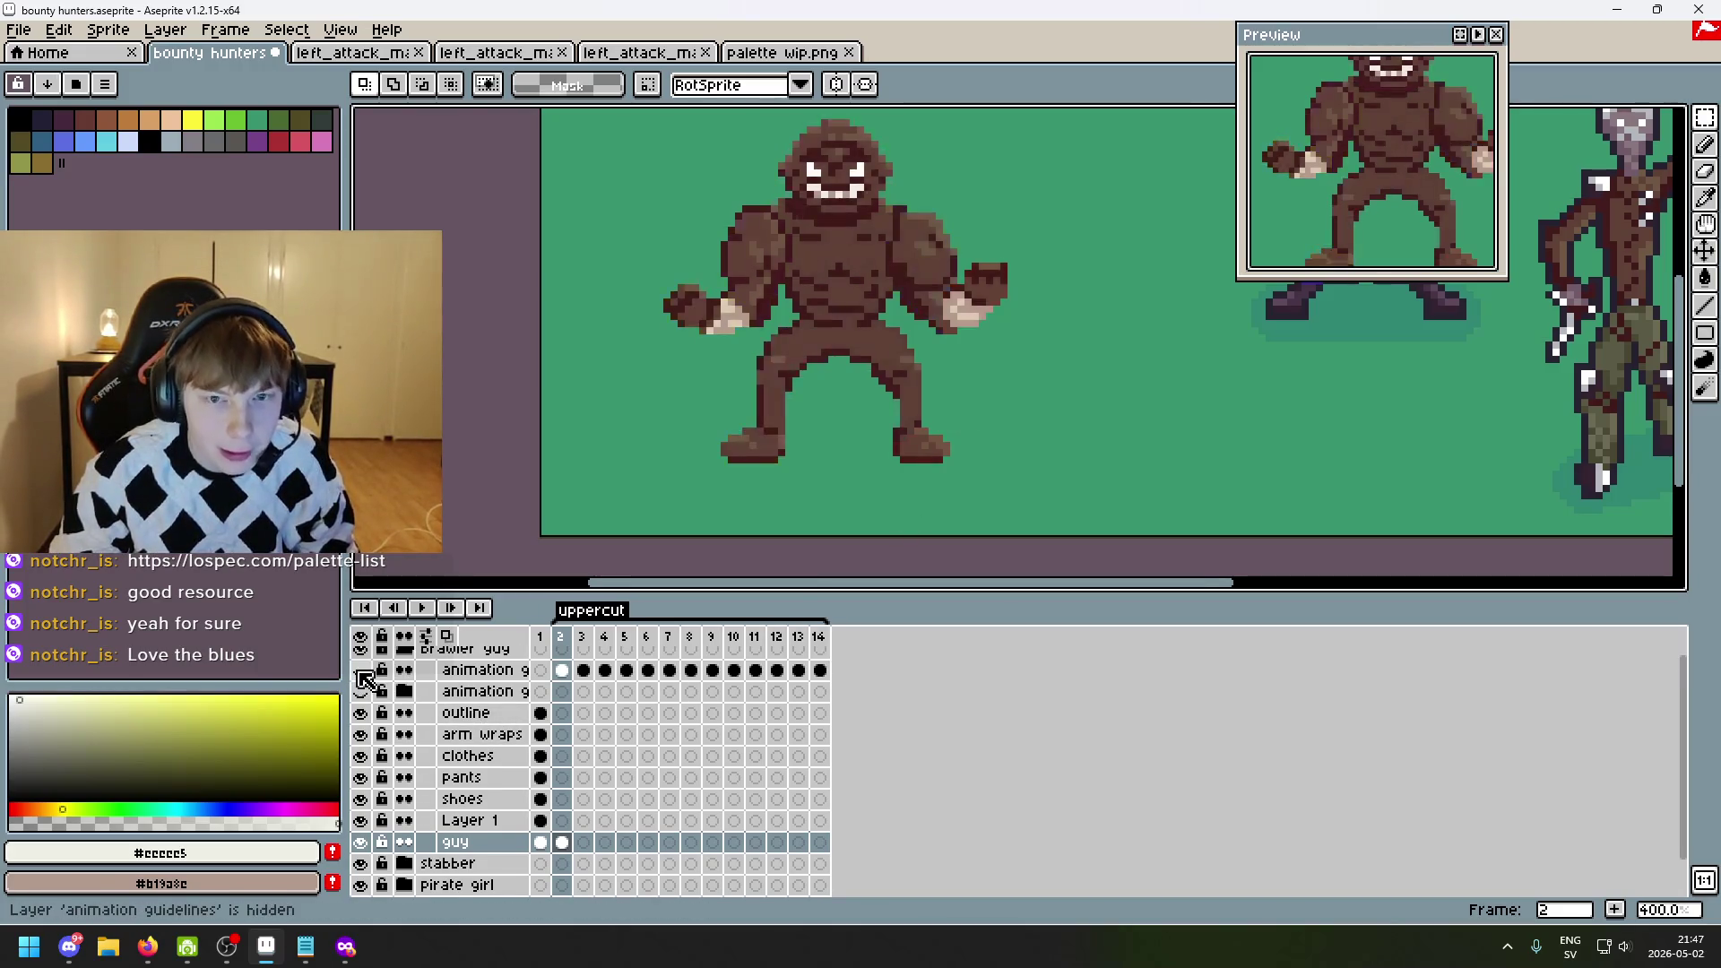
- Copy the shoes layer's art from frame 1 onto frame 2
{"action": "left_click", "coordinate": [491, 799]}
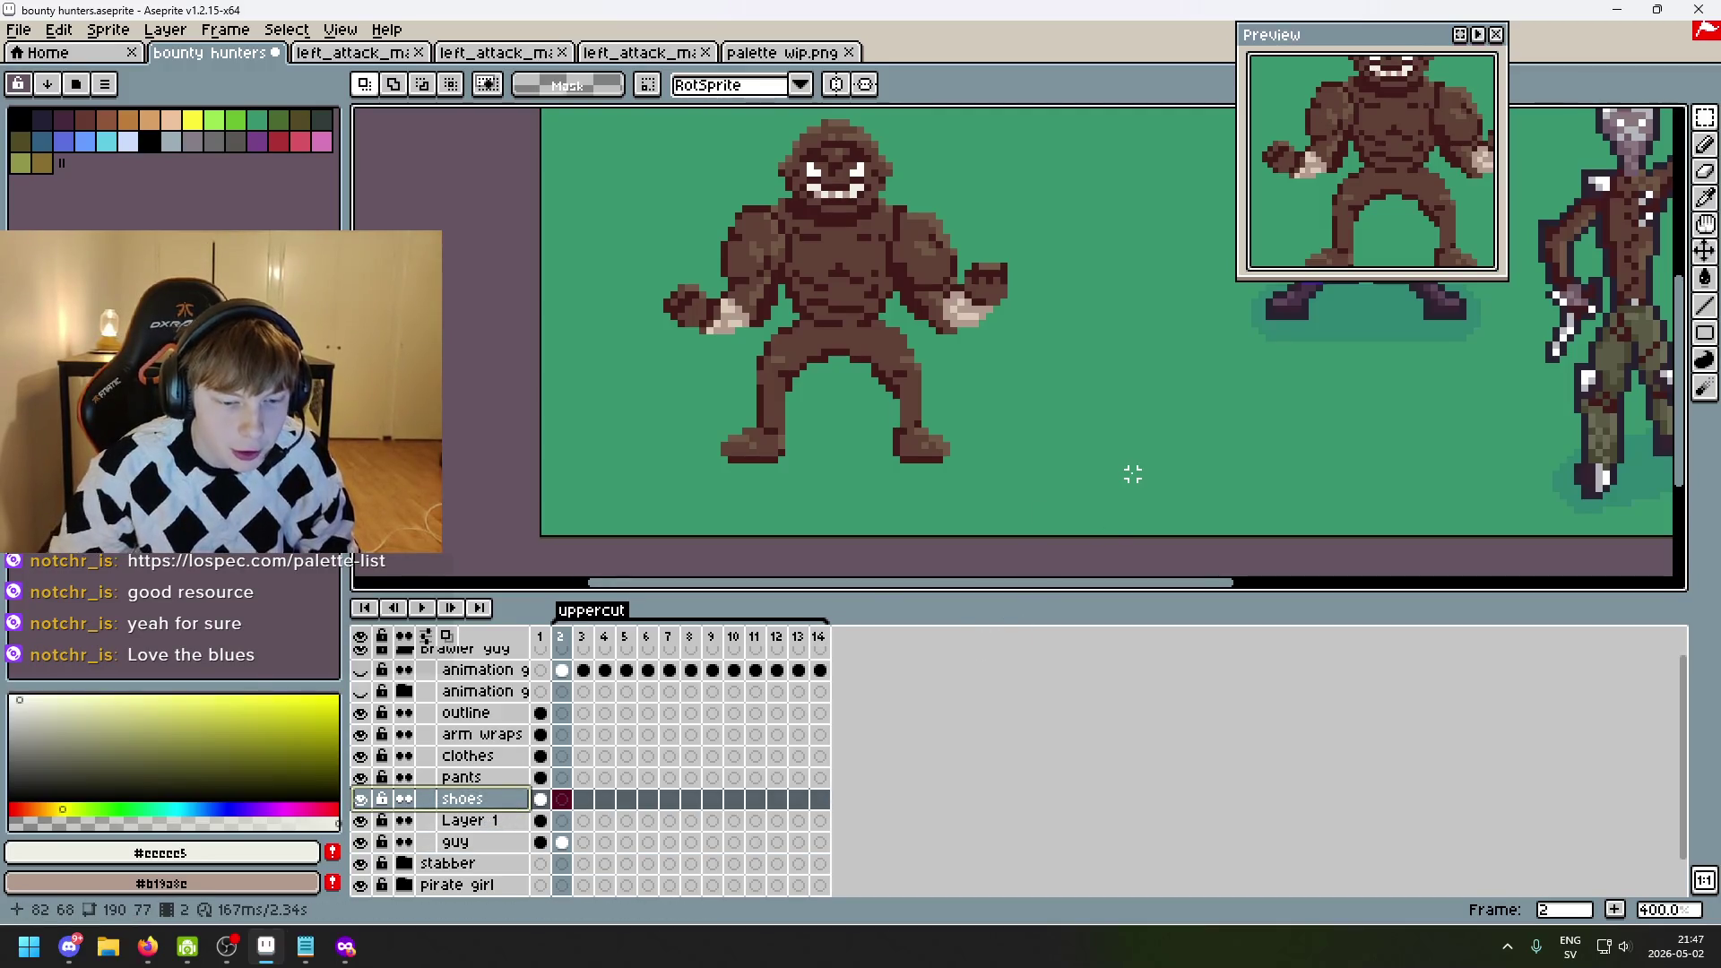
{"action": "key", "text": "comma"}
{"action": "scroll", "coordinate": [1120, 448], "scroll_direction": "up", "scroll_amount": 2}
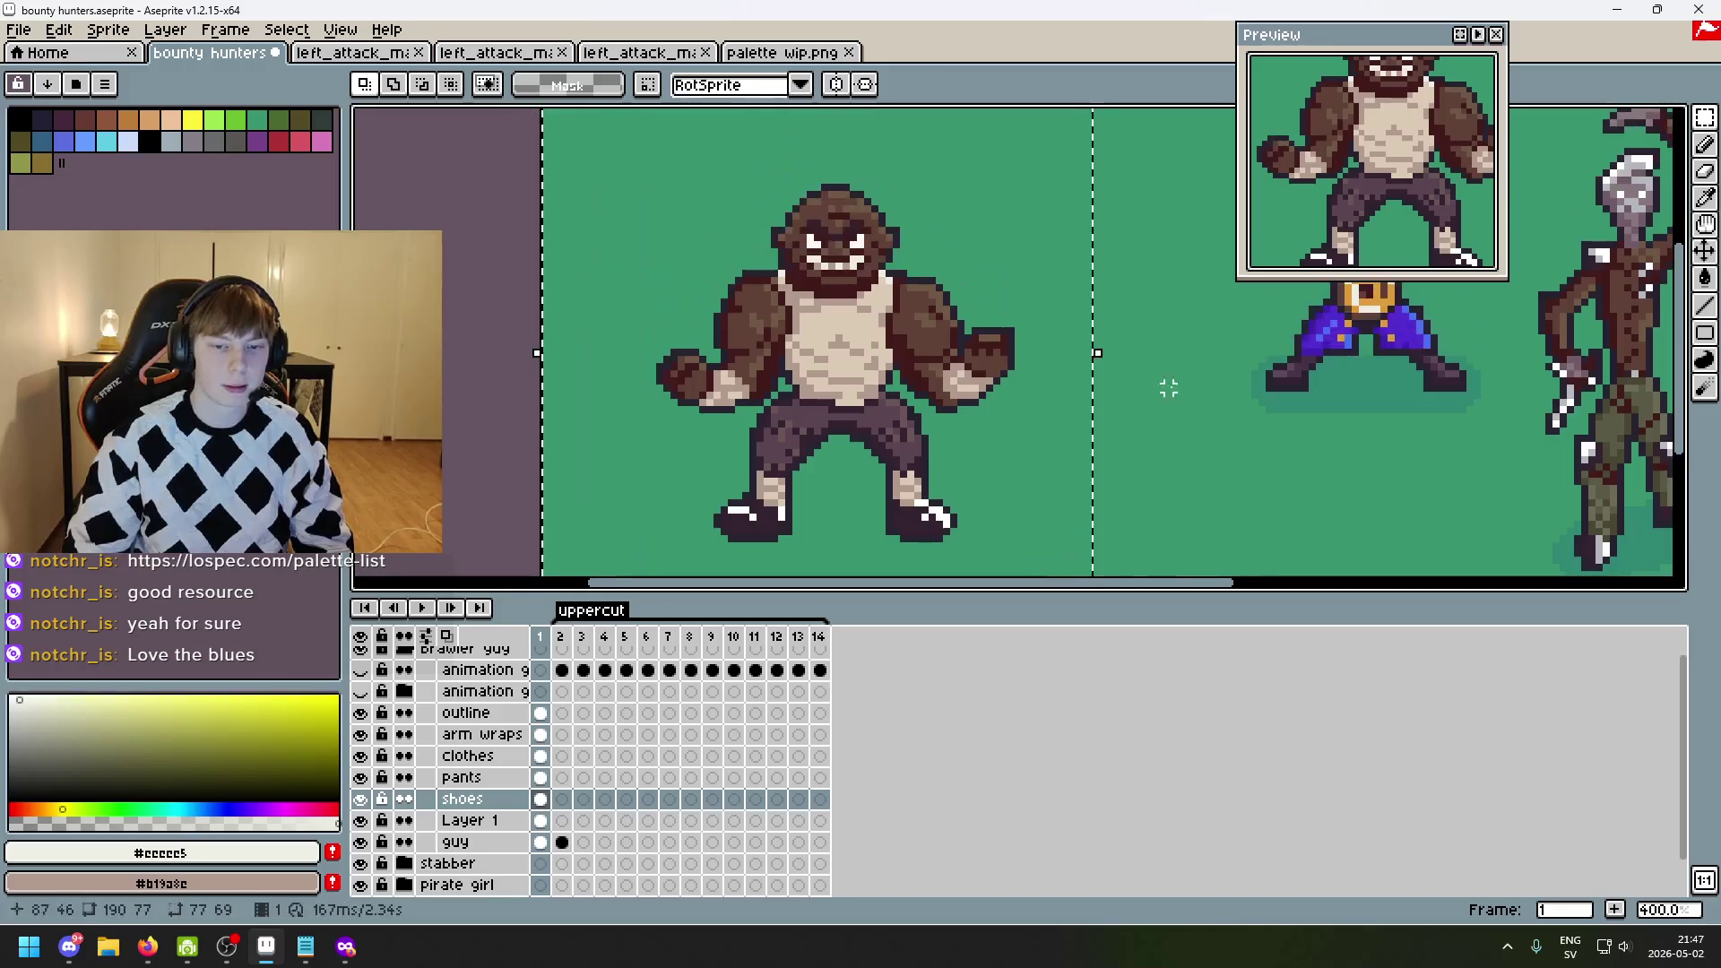
{"action": "key", "text": "period"}
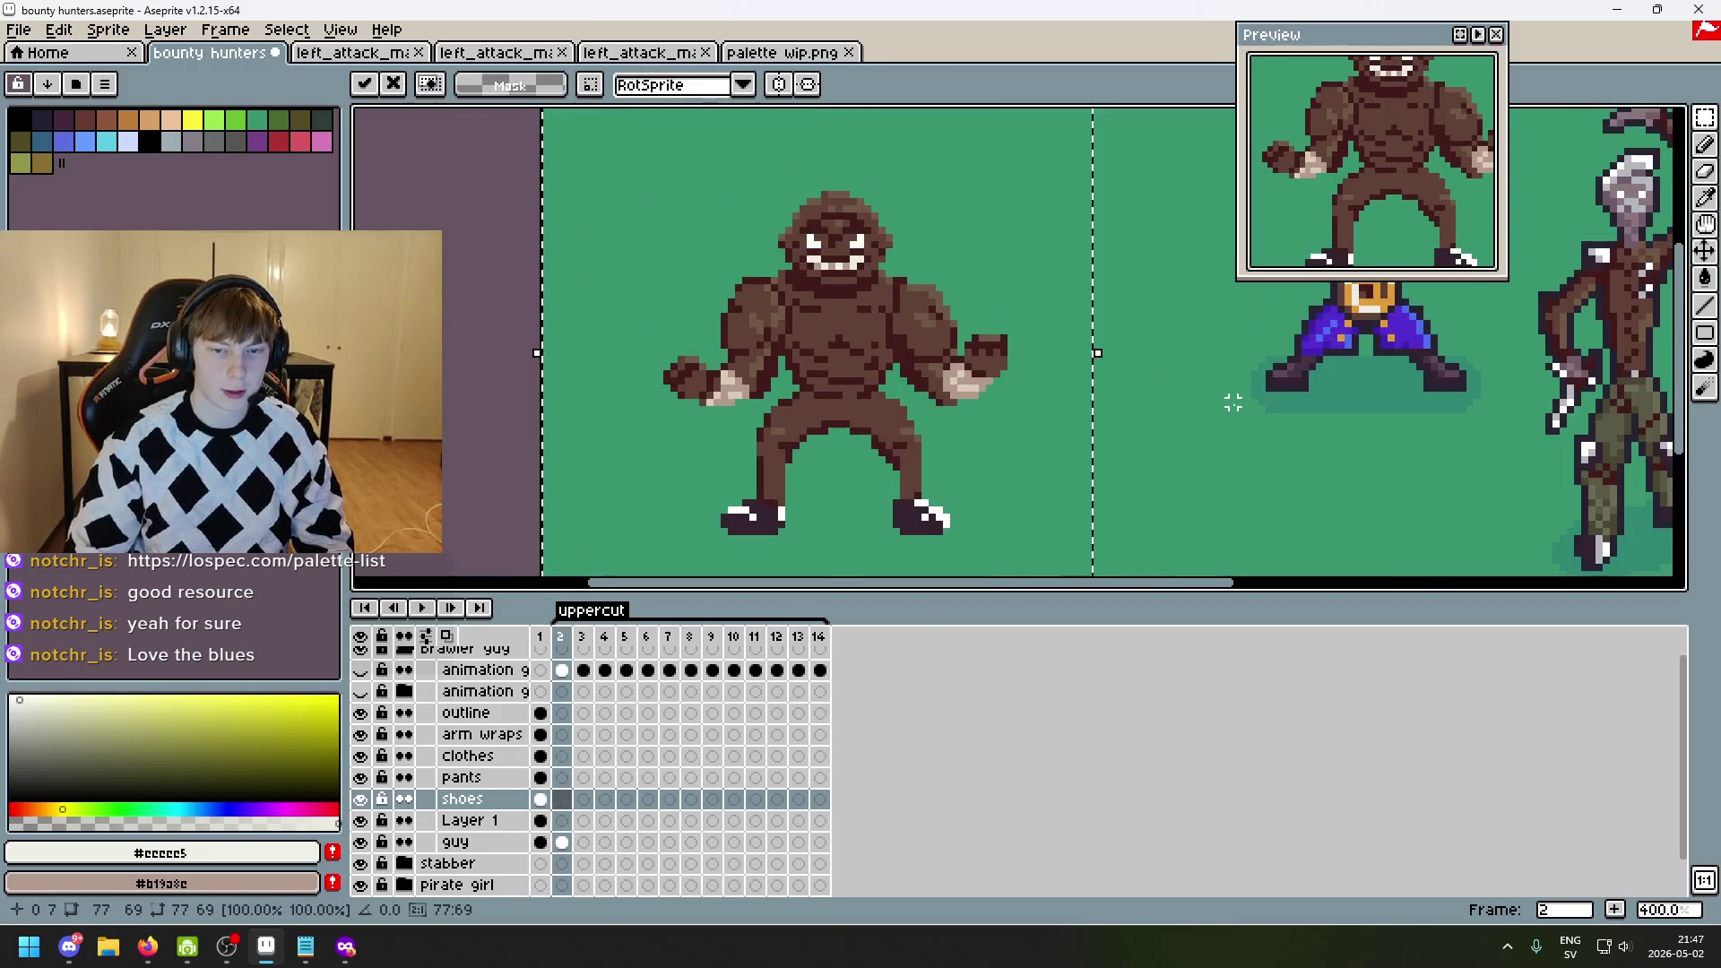
{"action": "left_click", "coordinate": [466, 757]}
- Copy the pants from frame 1 and paste them onto frame 2
{"action": "left_click", "coordinate": [461, 780]}
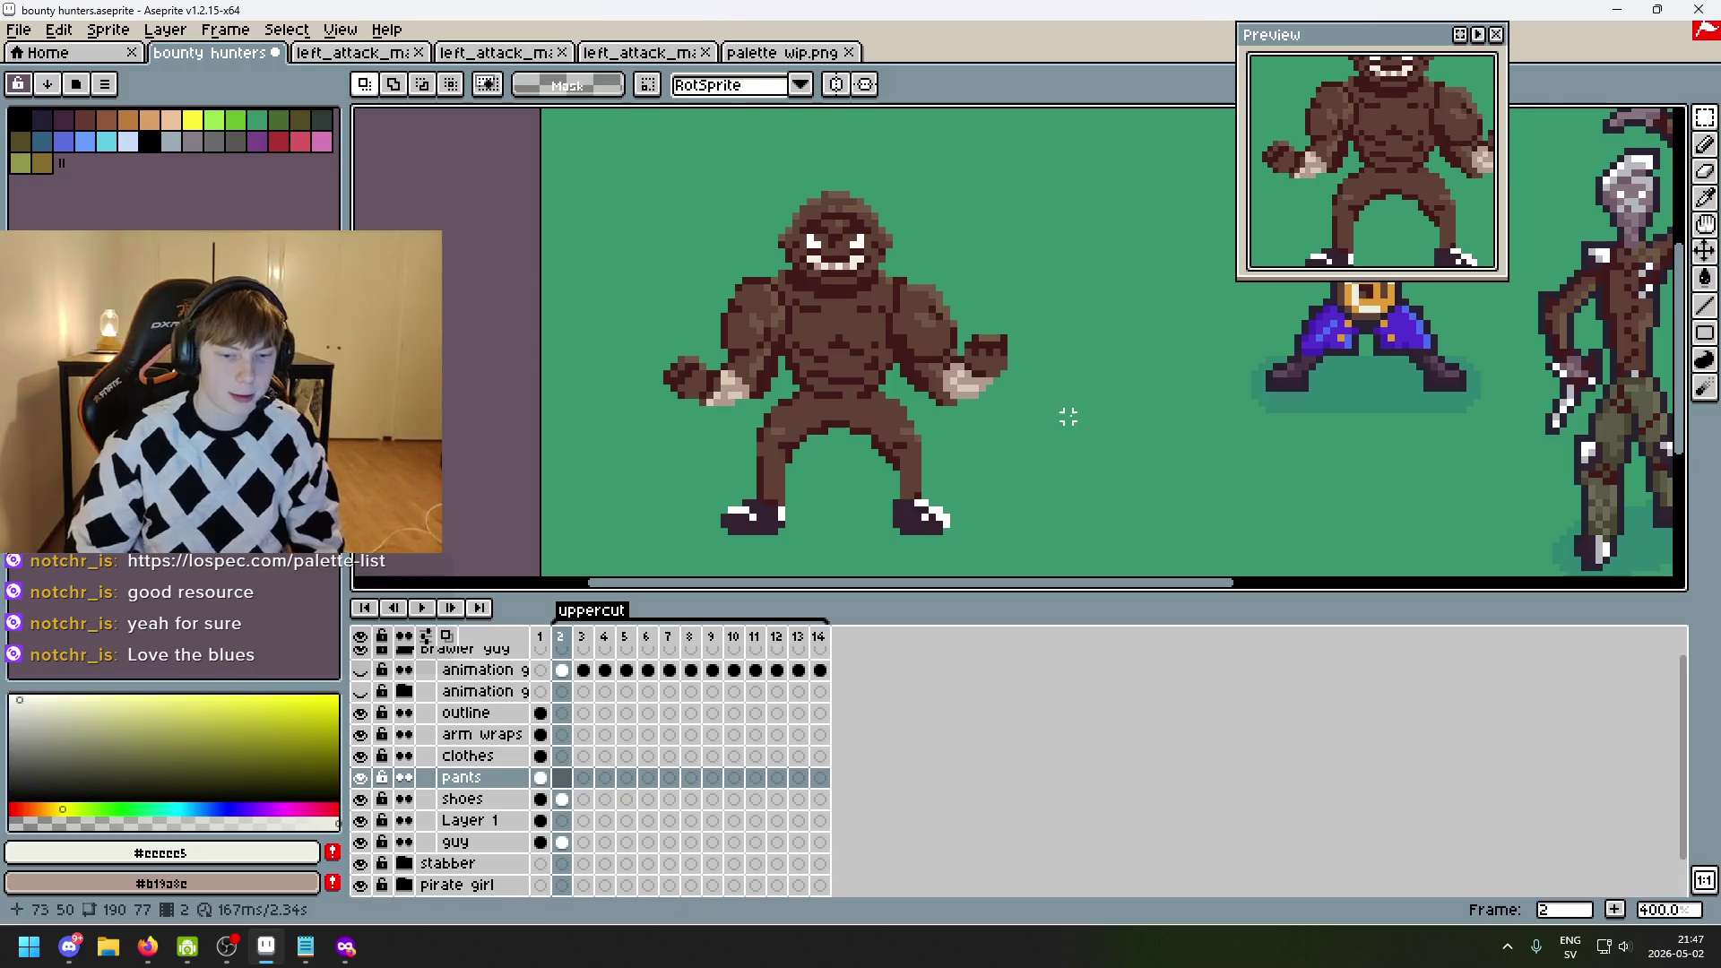
{"action": "key", "text": "comma"}
{"action": "left_click_drag", "start_coordinate": [581, 180], "coordinate": [1238, 563]}
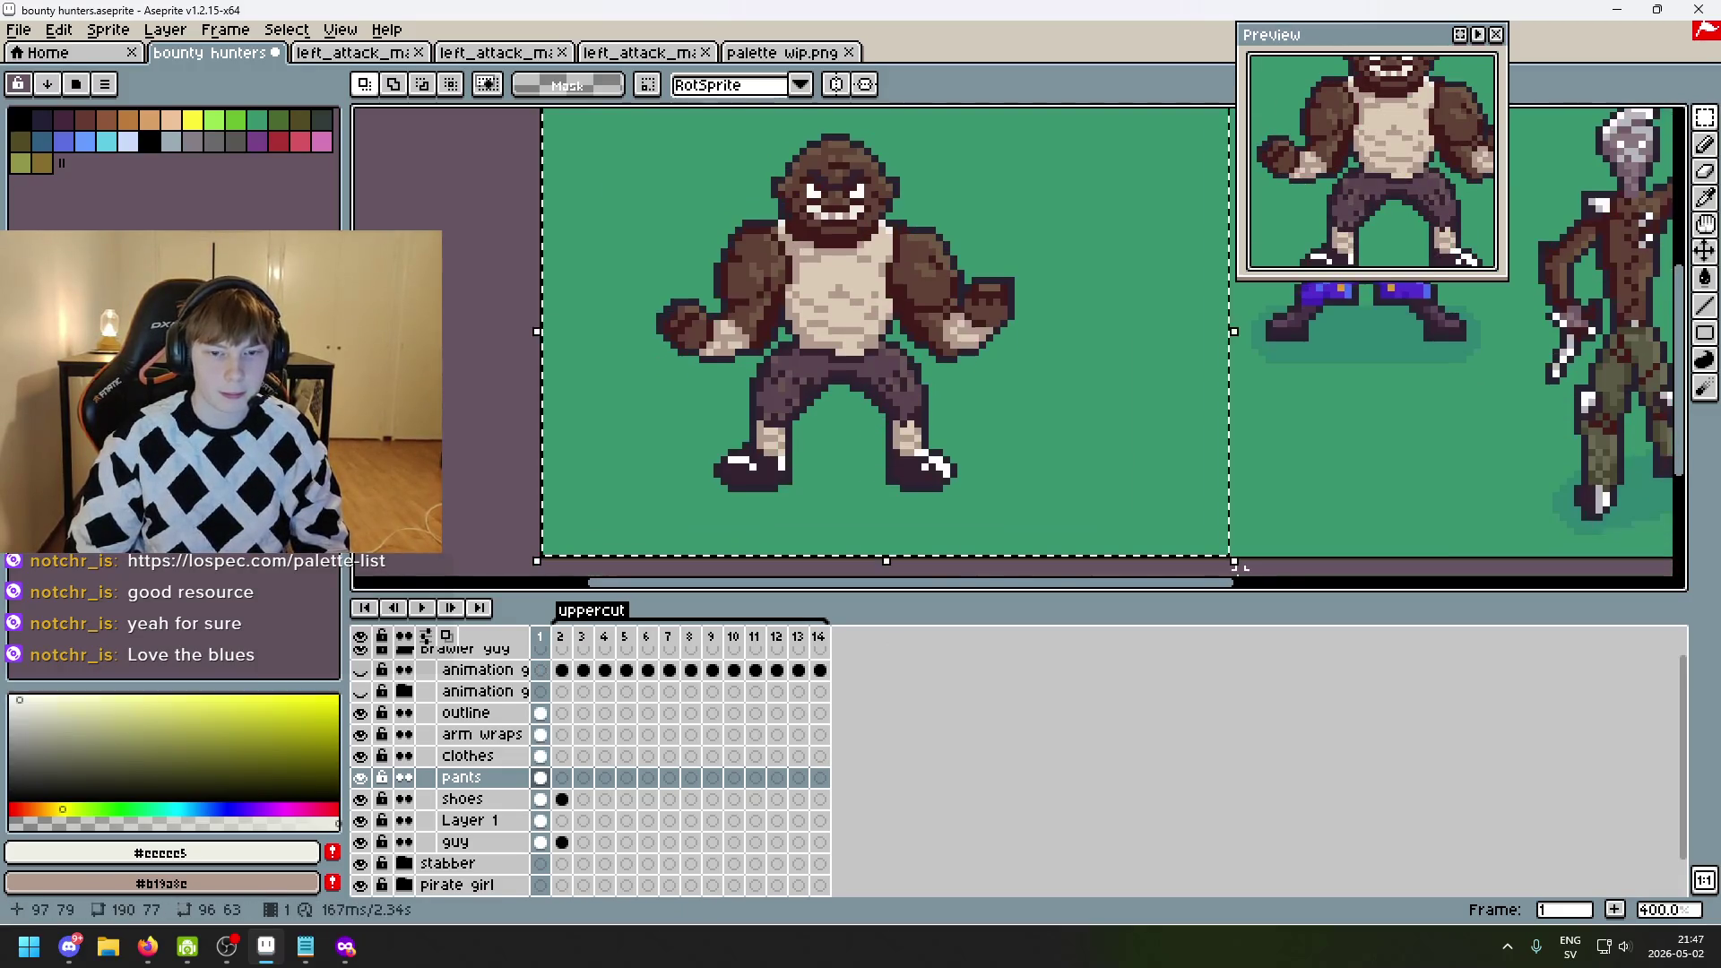
{"action": "key", "text": "ctrl+c"}
{"action": "key", "text": "period"}
{"action": "key", "text": "ctrl+v"}
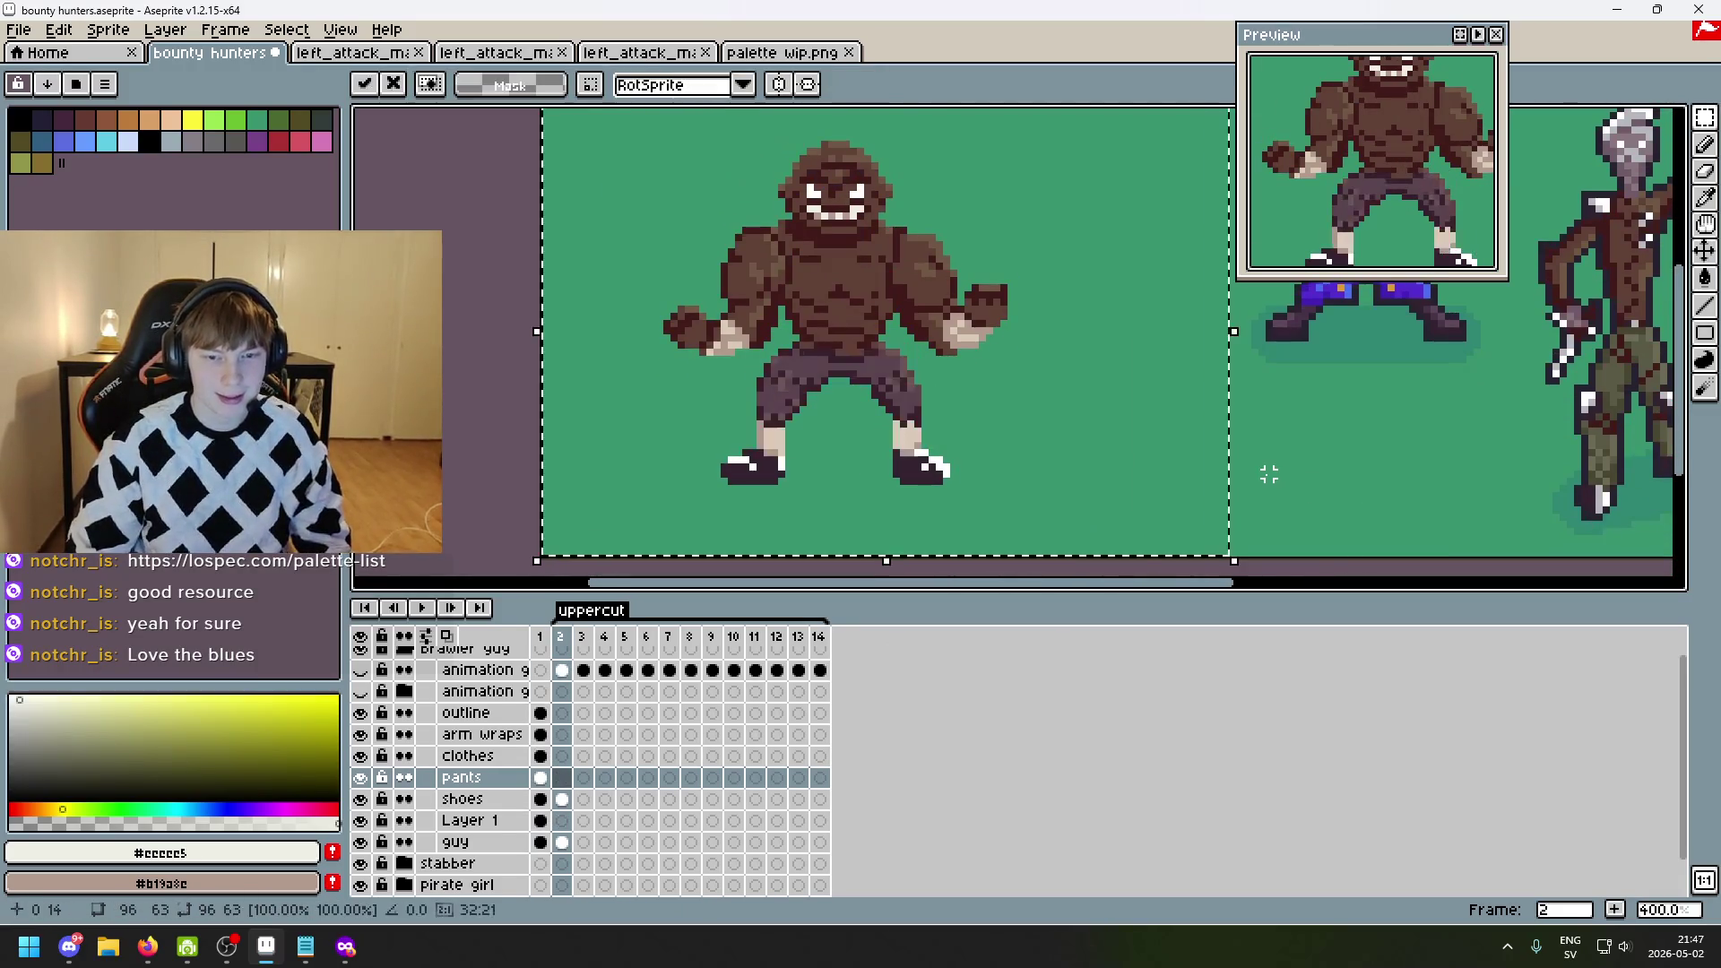
{"action": "left_click", "coordinate": [1326, 467]}
- Copy the clothes layer's art from frame 1 over to frame 2
{"action": "left_click", "coordinate": [466, 755]}
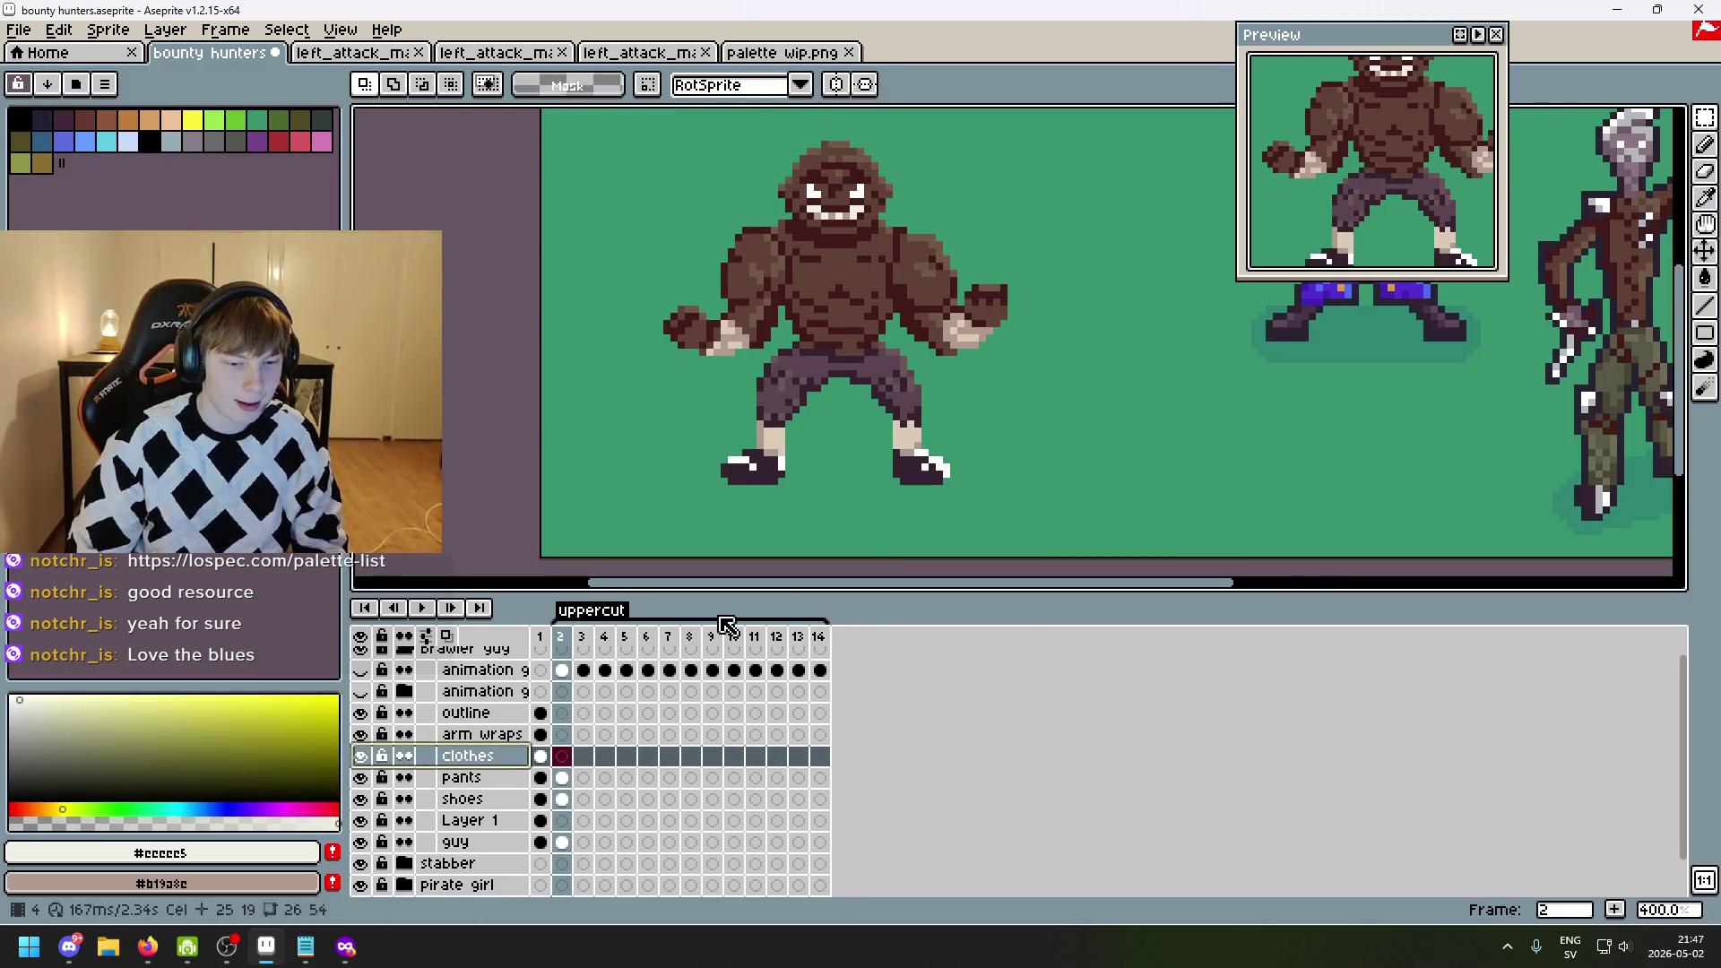
{"action": "key", "text": "comma"}
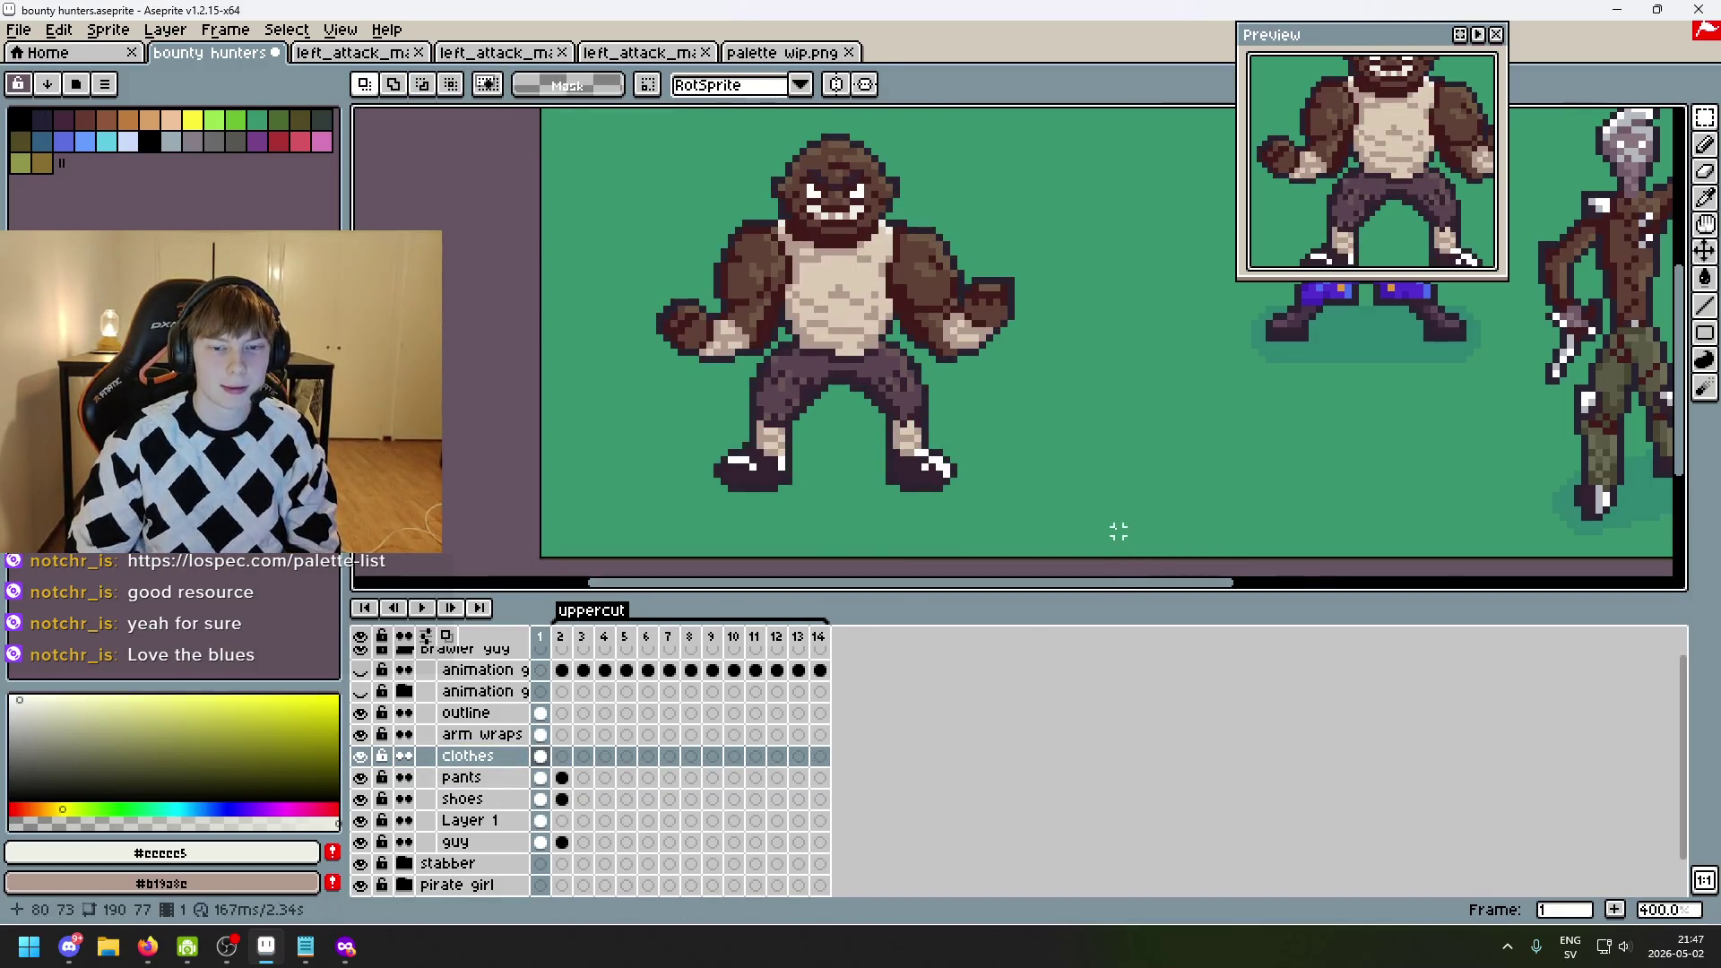
{"action": "key", "text": "ctrl+v"}
{"action": "left_click", "coordinate": [1290, 417]}
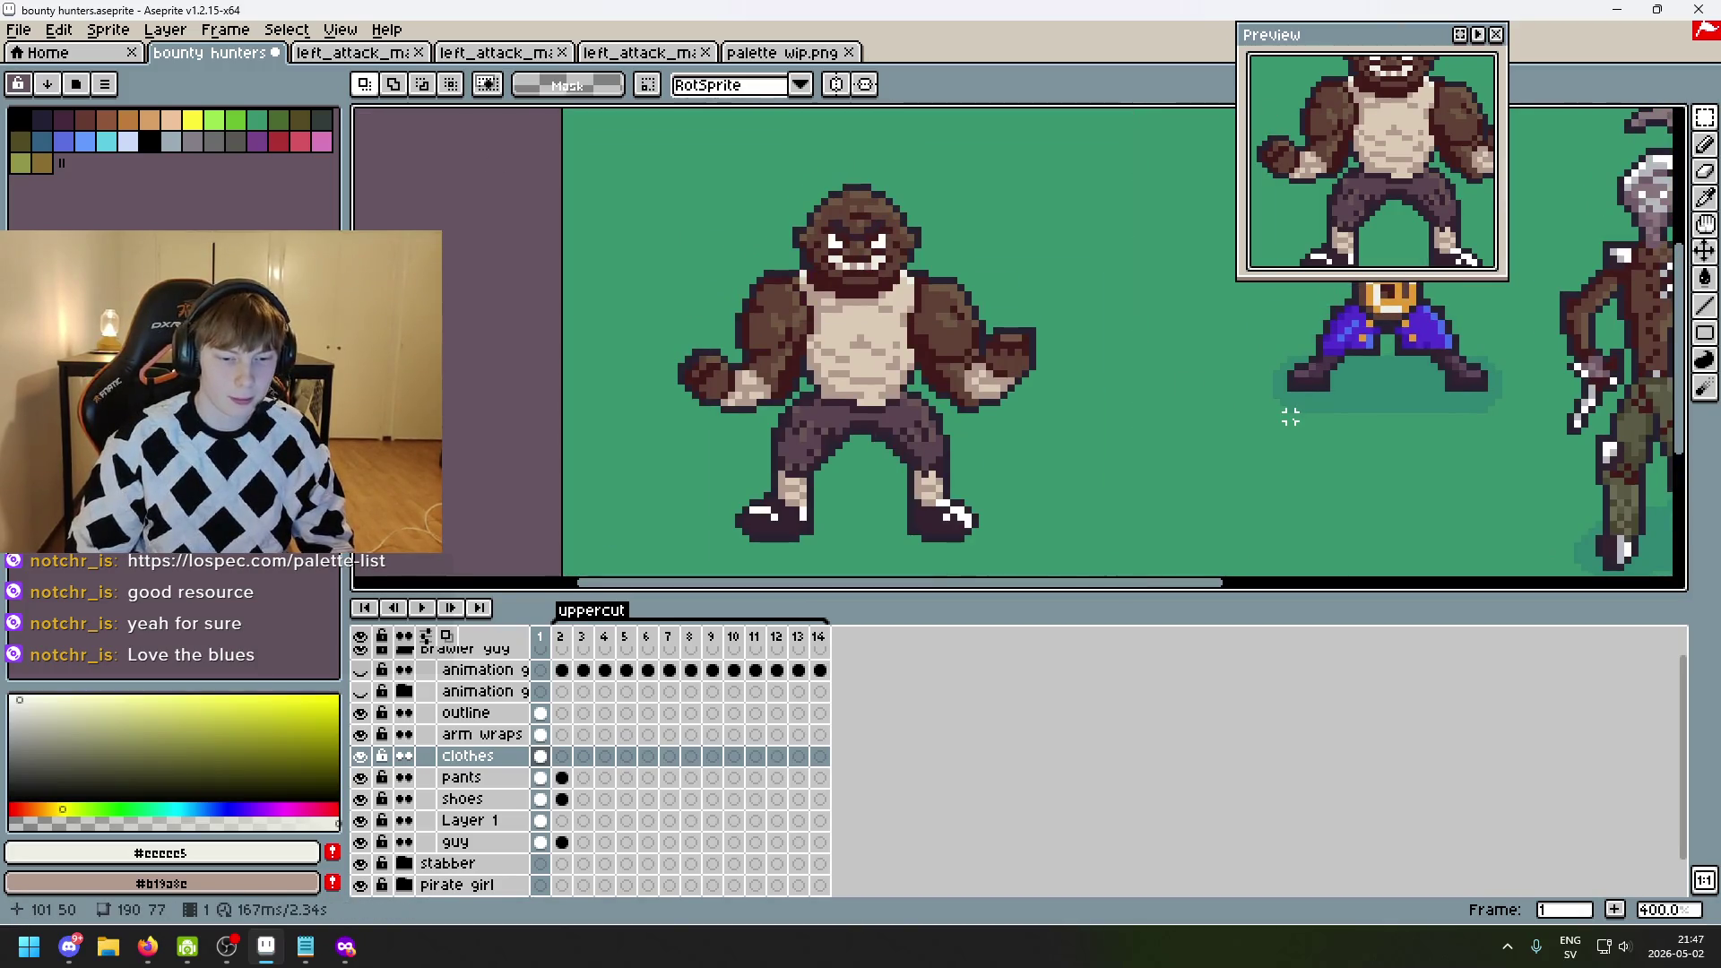
{"action": "key", "text": "period"}
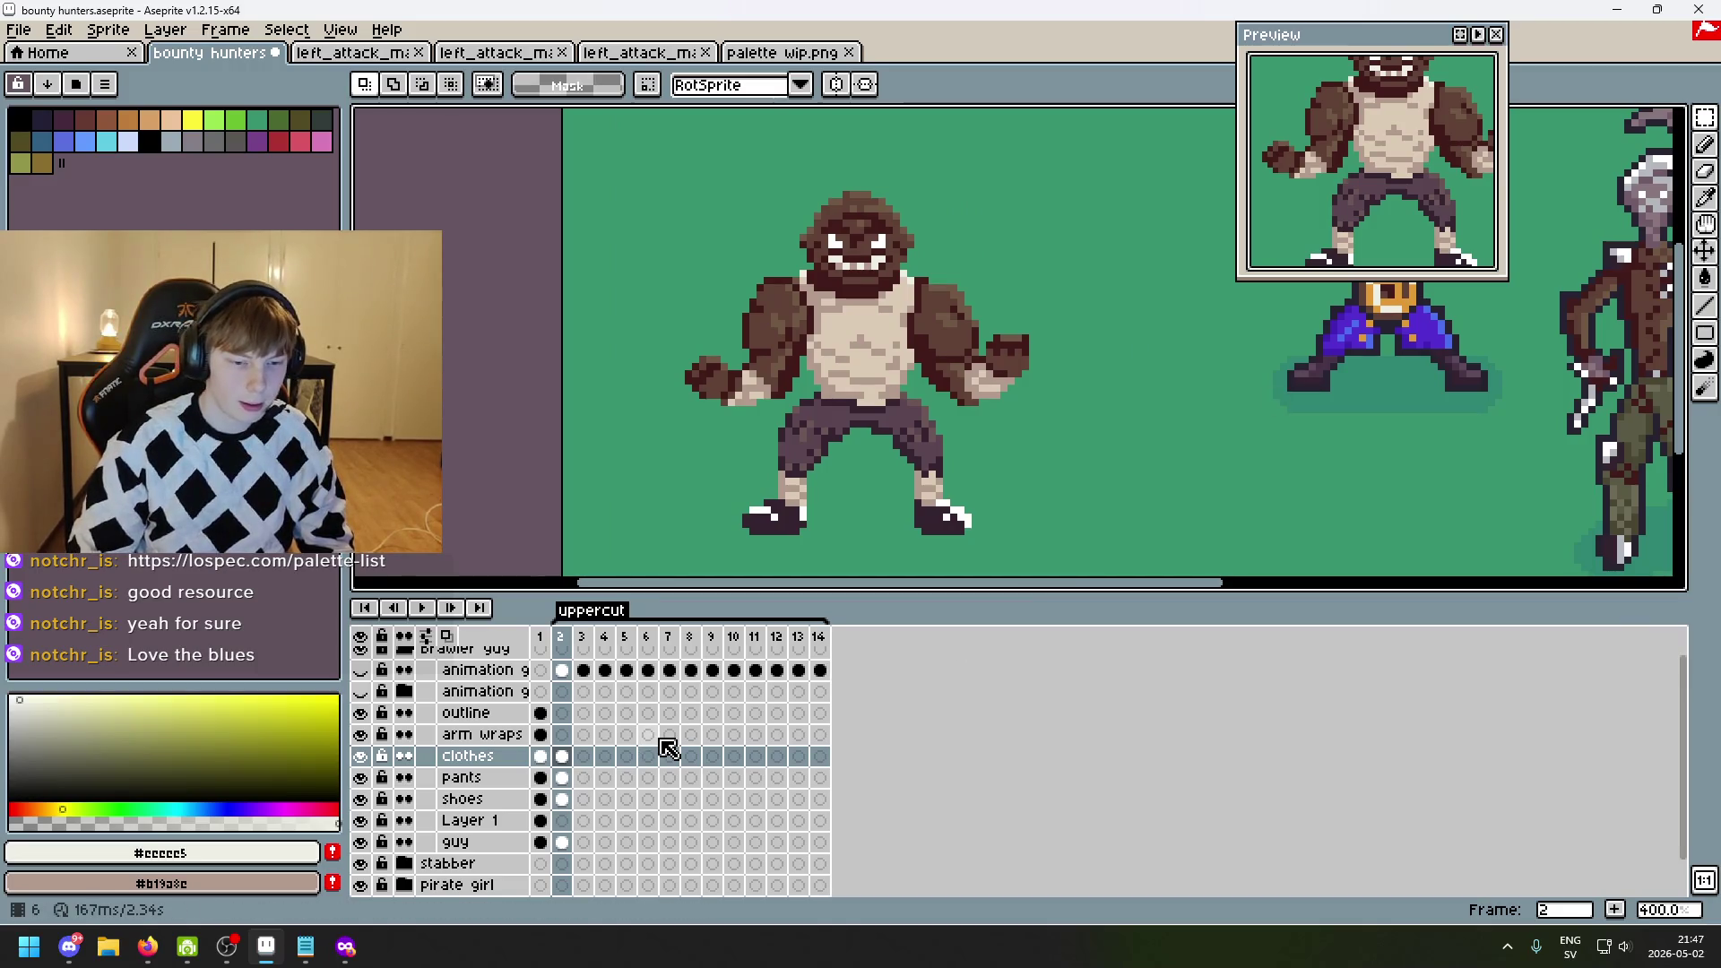
- Select all the arm wraps on frame 1 and paste them onto frame 2
{"action": "key", "text": "Up"}
{"action": "key", "text": "comma"}
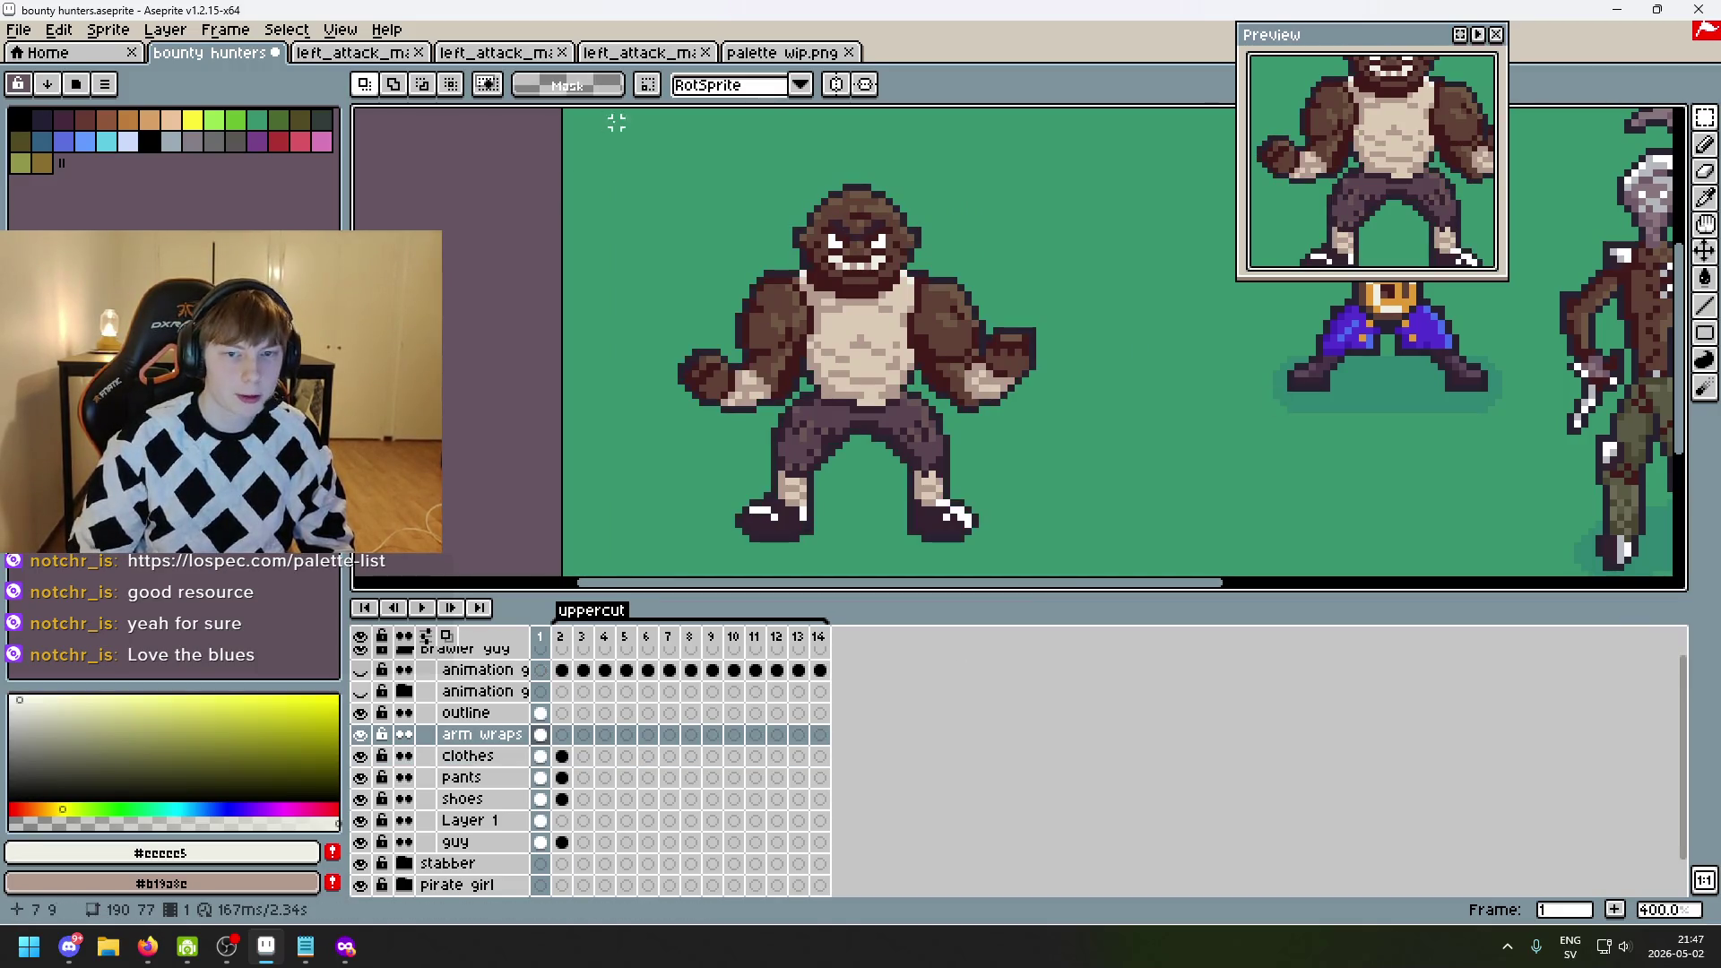
{"action": "key", "text": "ctrl+a"}
{"action": "key", "text": "period"}
{"action": "key", "text": "ctrl+v"}
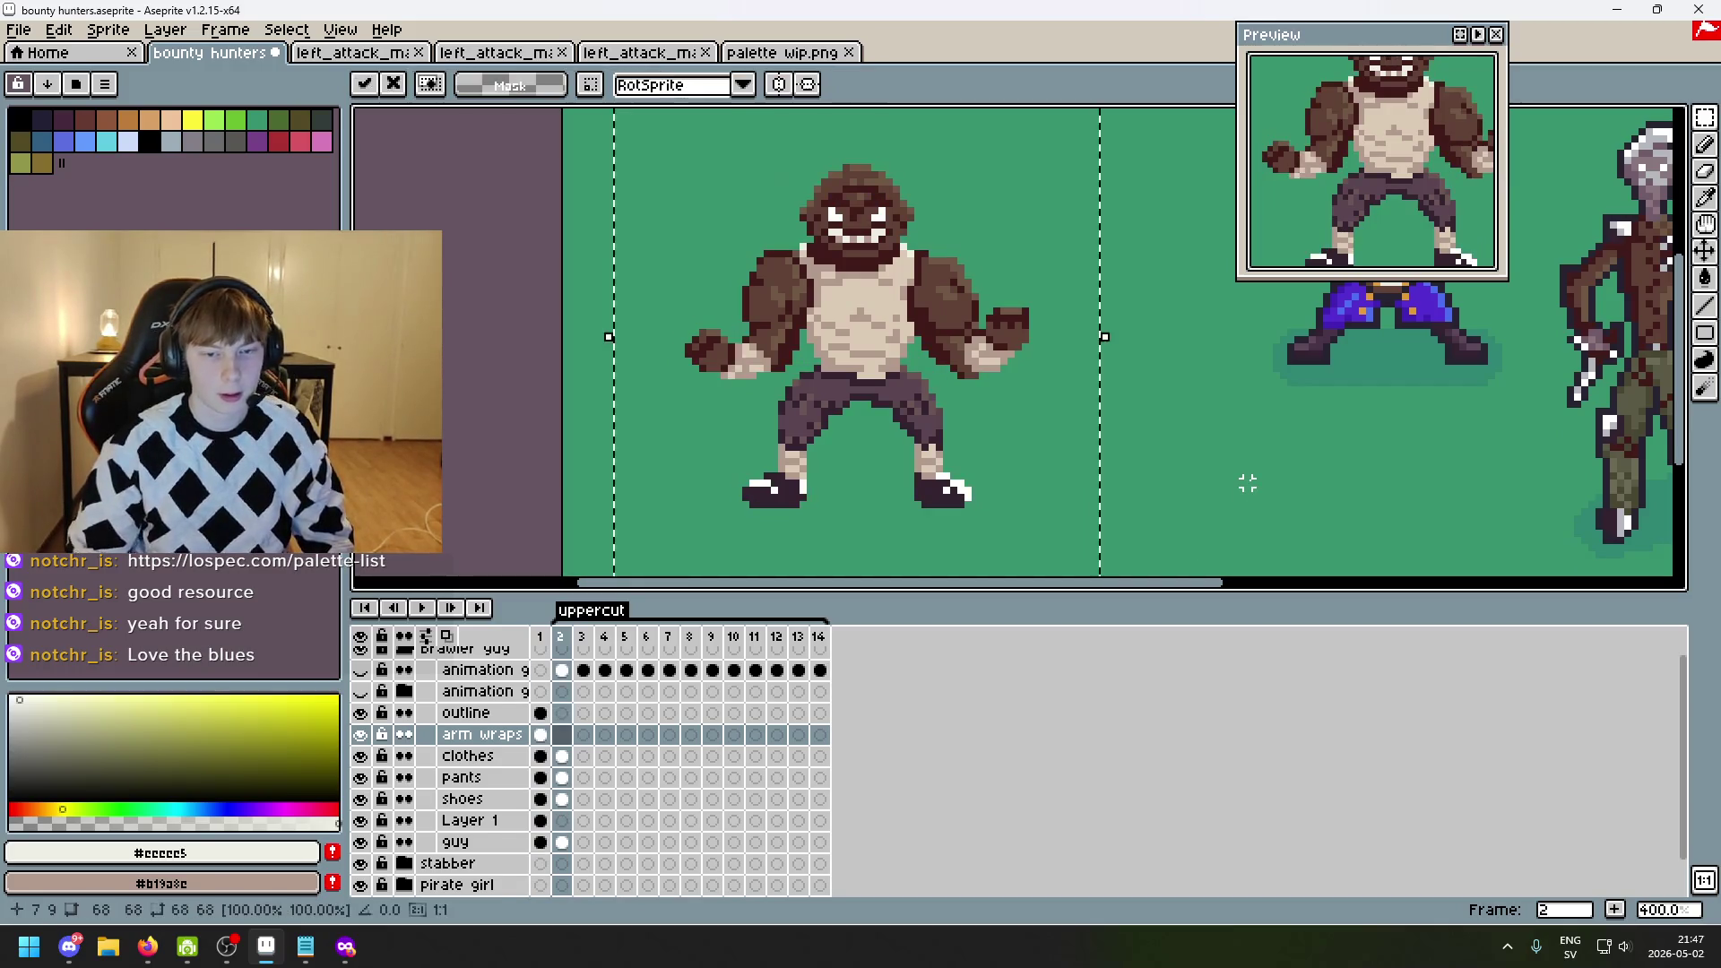
{"action": "left_click", "coordinate": [1203, 387]}
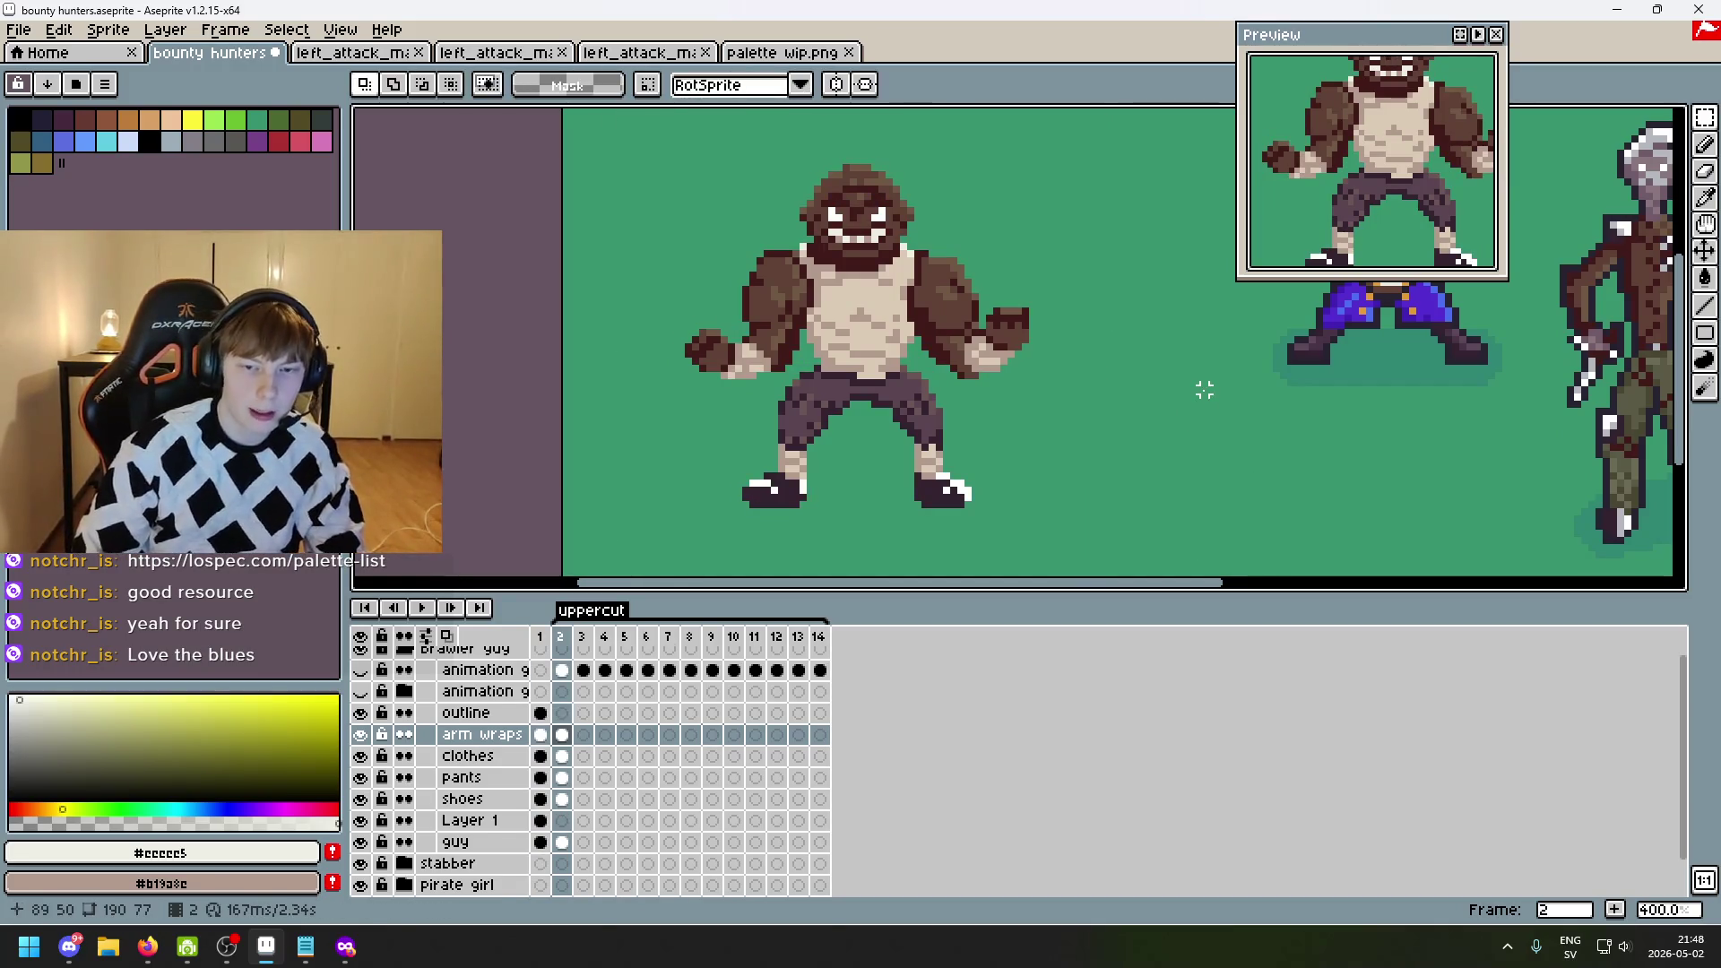
- Flip between frames 1 and 2 across the layers to compare the pasted parts
{"action": "key", "text": "comma"}
{"action": "key", "text": "period"}
{"action": "key", "text": "comma"}
{"action": "key", "text": "comma"}
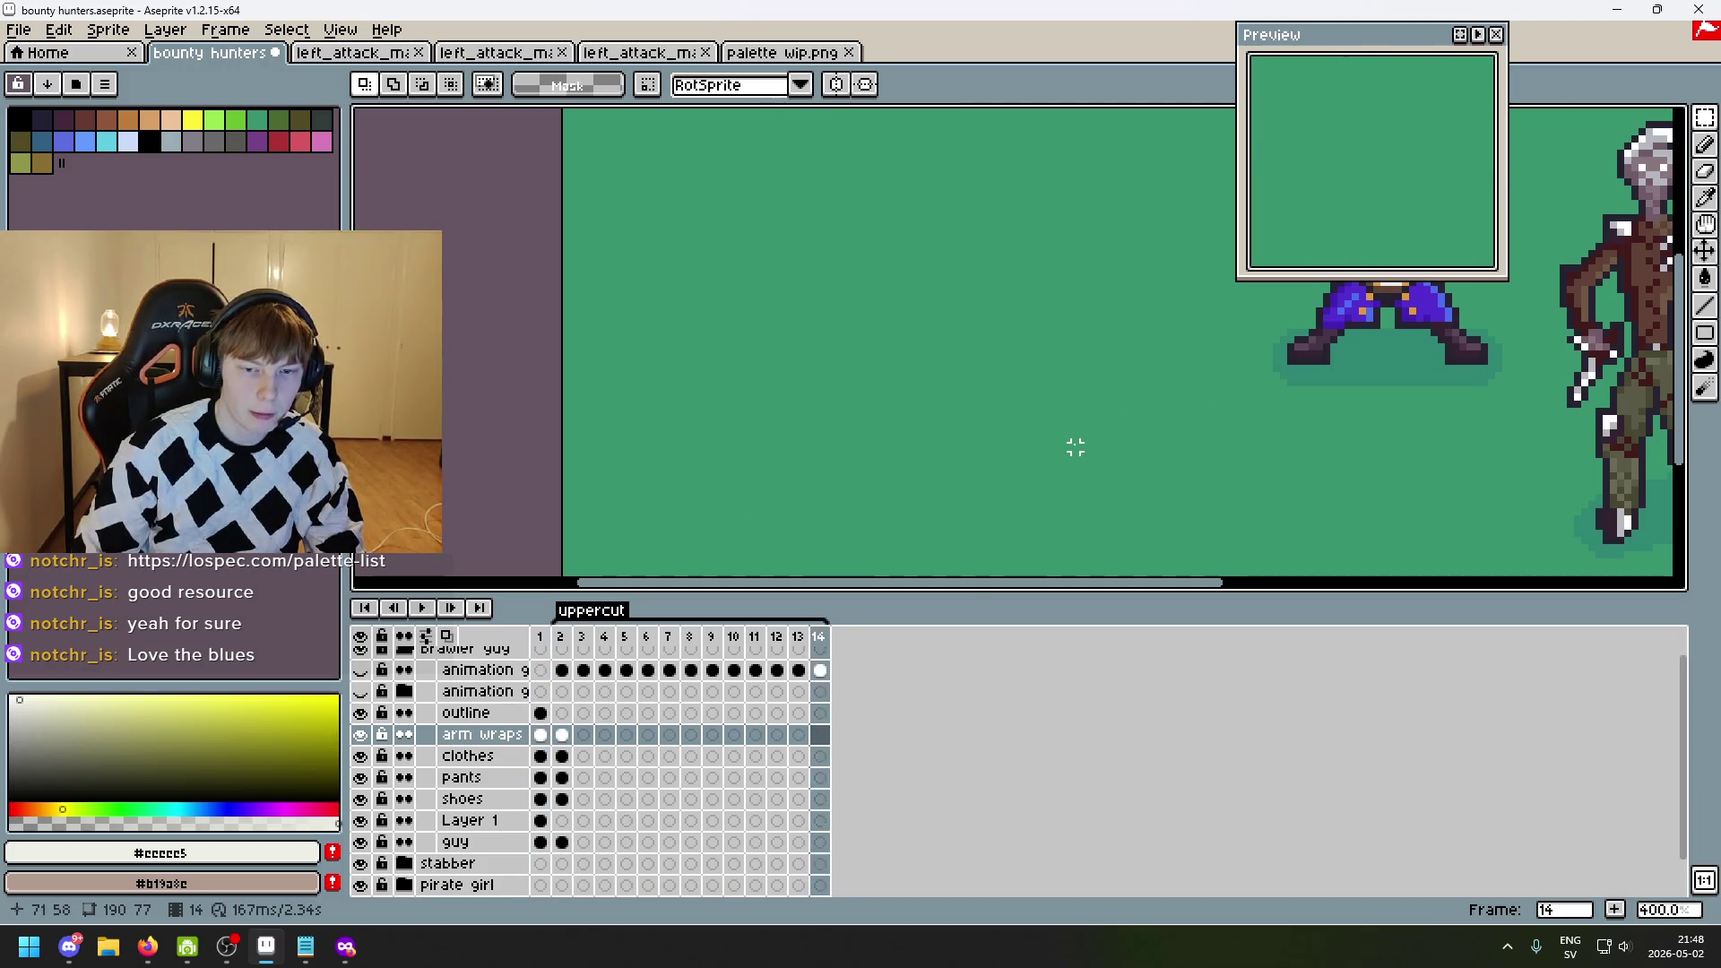
{"action": "key", "text": "period"}
{"action": "key", "text": "period"}
{"action": "key", "text": "comma"}
{"action": "key", "text": "period"}
{"action": "key", "text": "comma"}
{"action": "key", "text": "period"}
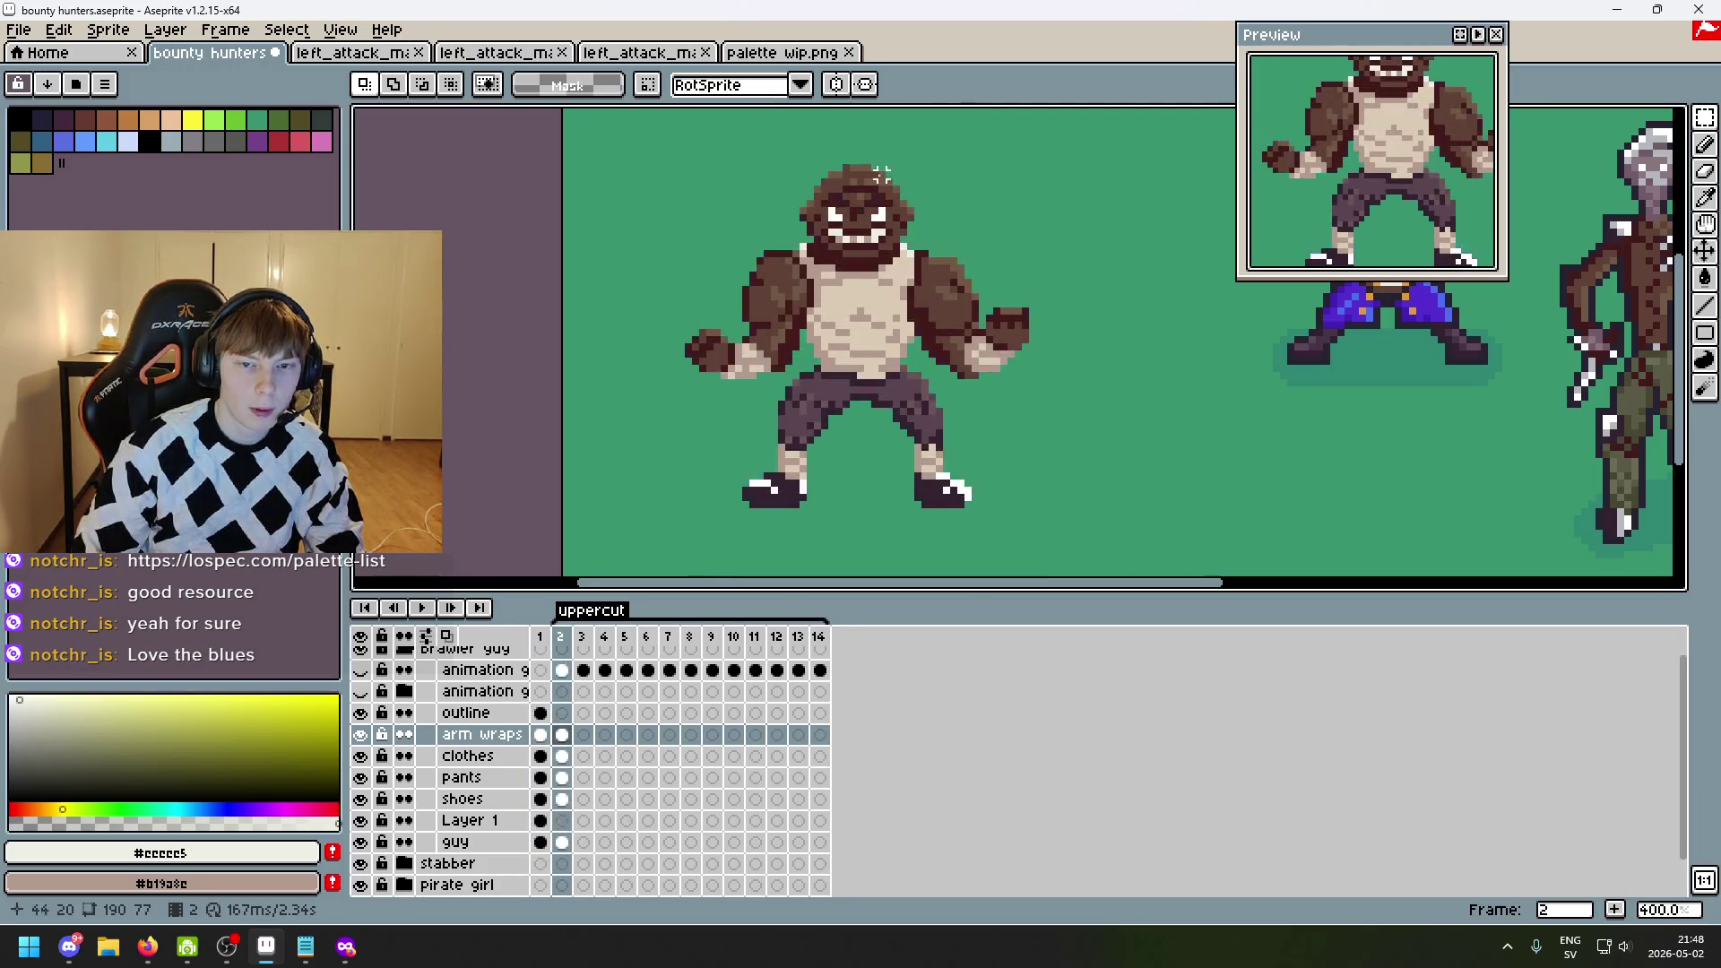
{"action": "key", "text": "comma"}
{"action": "key", "text": "Up"}
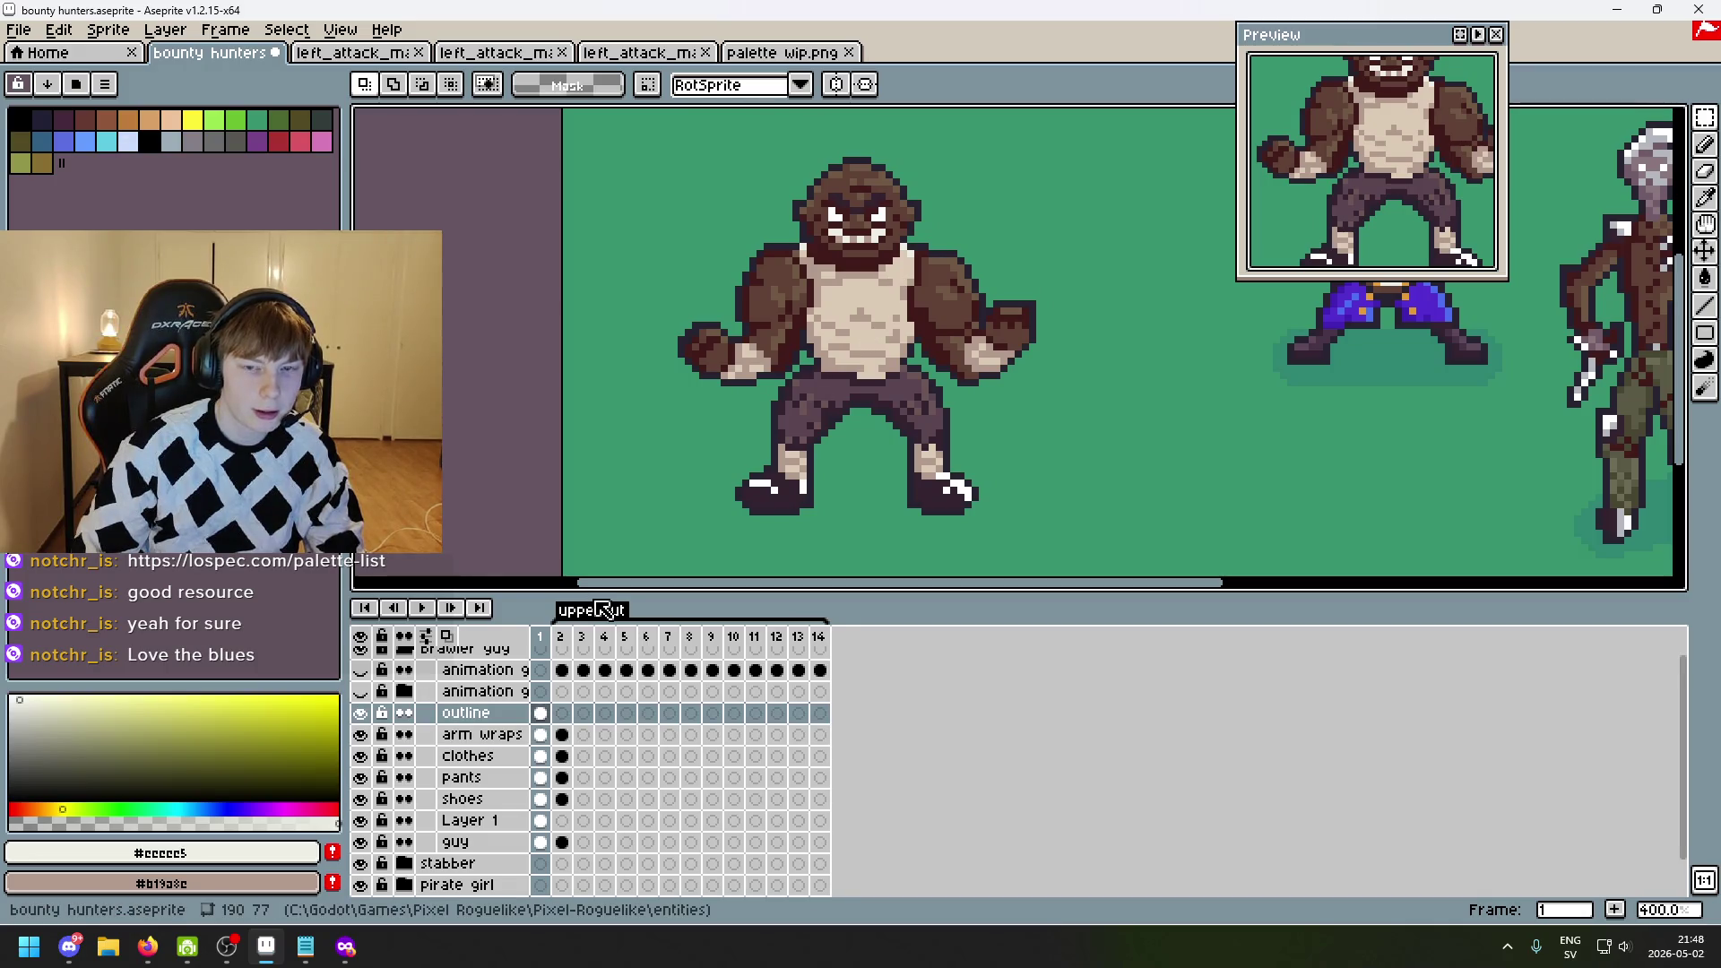
{"action": "key", "text": "period"}
{"action": "key", "text": "comma"}
{"action": "key", "text": "period"}
{"action": "key", "text": "comma"}
{"action": "key", "text": "Down"}
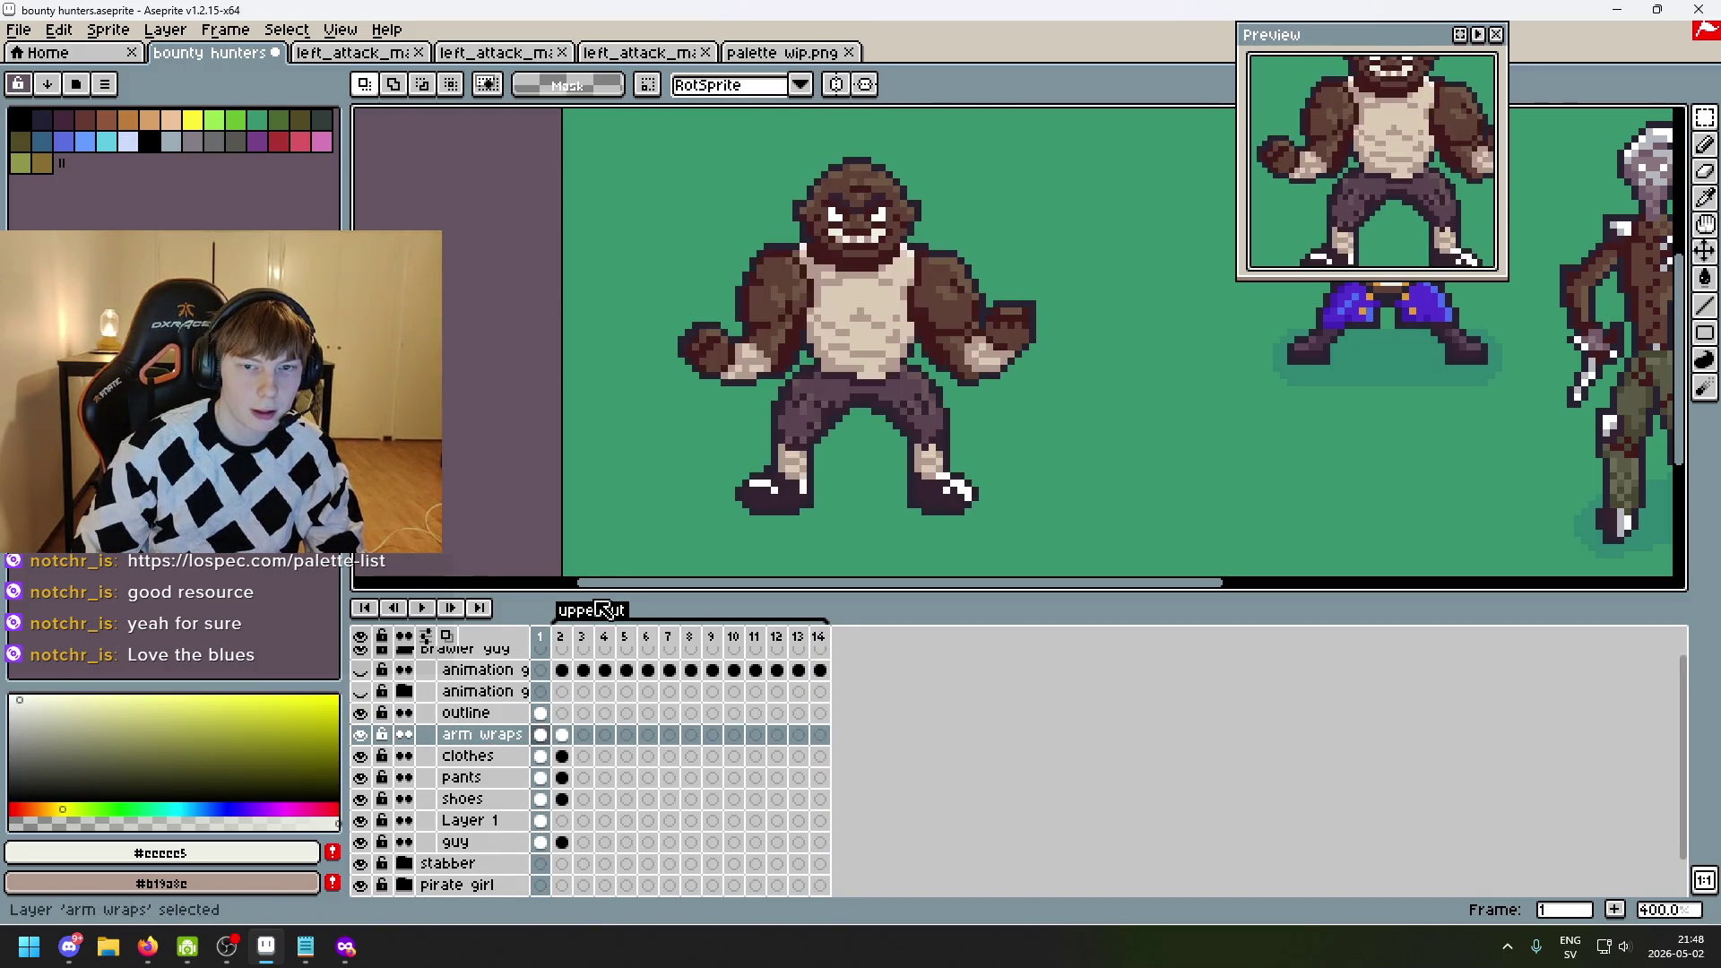
{"action": "key", "text": "Up"}
{"action": "key", "text": "period"}
{"action": "key", "text": "comma"}
{"action": "key", "text": "period"}
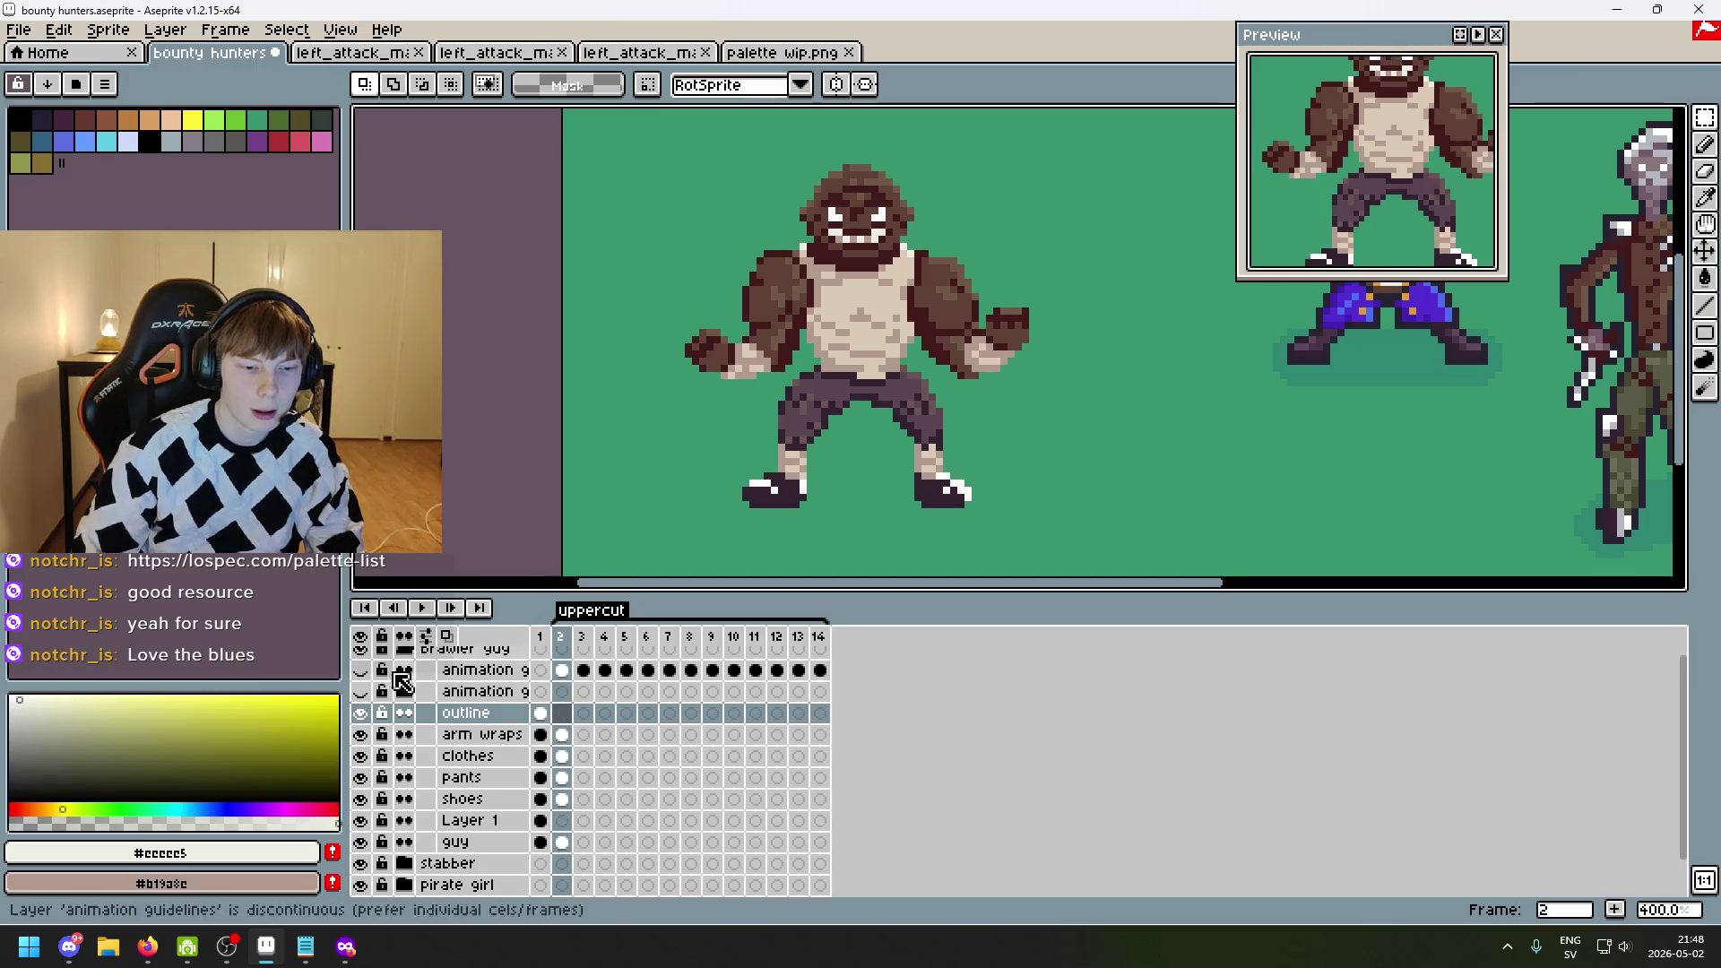
{"action": "key", "text": "comma"}
{"action": "key", "text": "period"}
{"action": "key", "text": "comma"}
{"action": "key", "text": "period"}
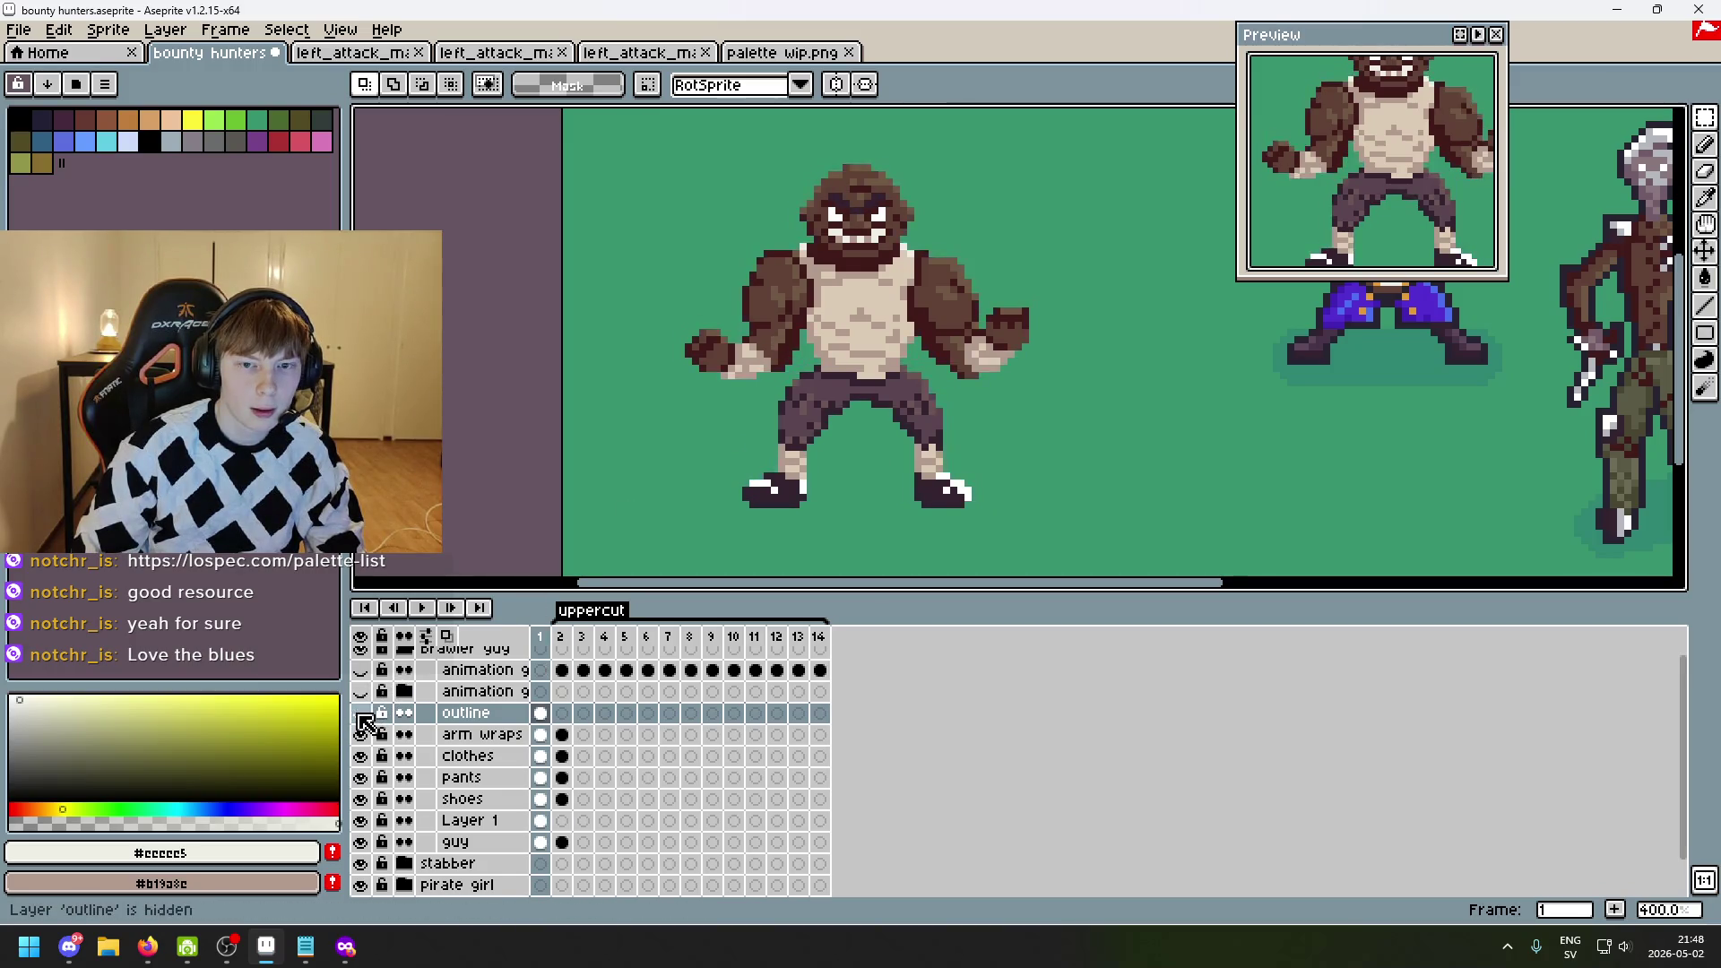
{"action": "key", "text": "comma"}
{"action": "key", "text": "Down"}
{"action": "key", "text": "Down"}
{"action": "key", "text": "Down"}
{"action": "key", "text": "Down"}
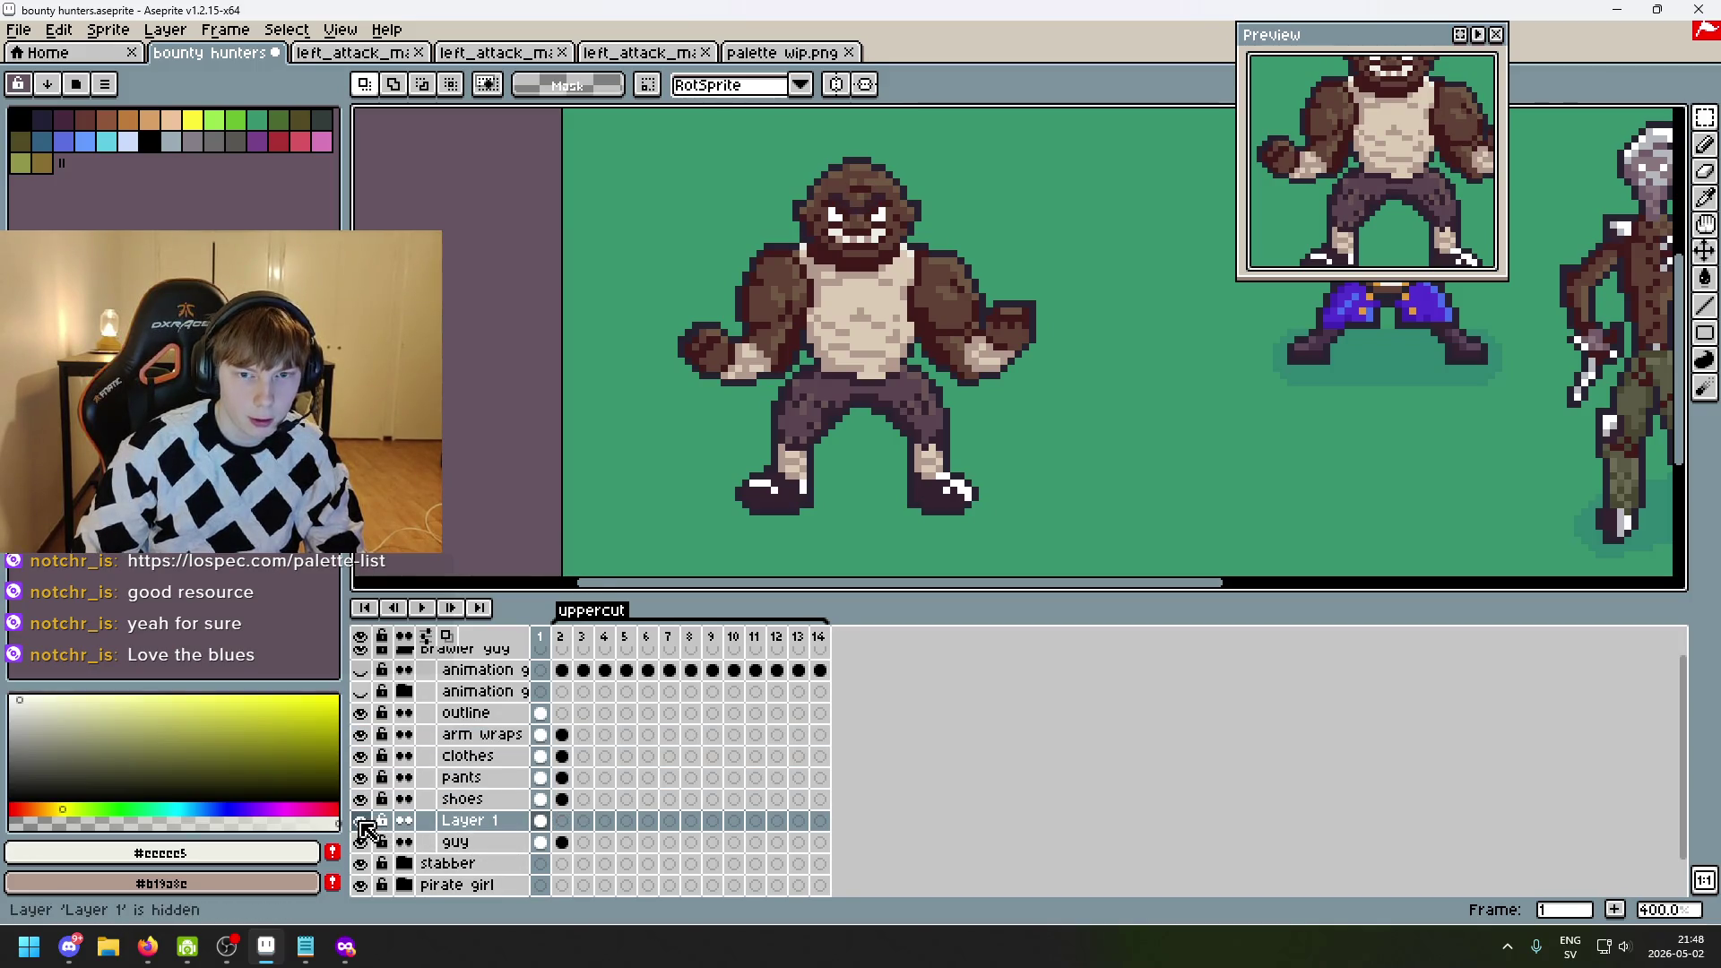
- Merge Layer 1 down into the guy layer and bring its frame 2 into view
{"action": "right_click", "coordinate": [475, 827]}
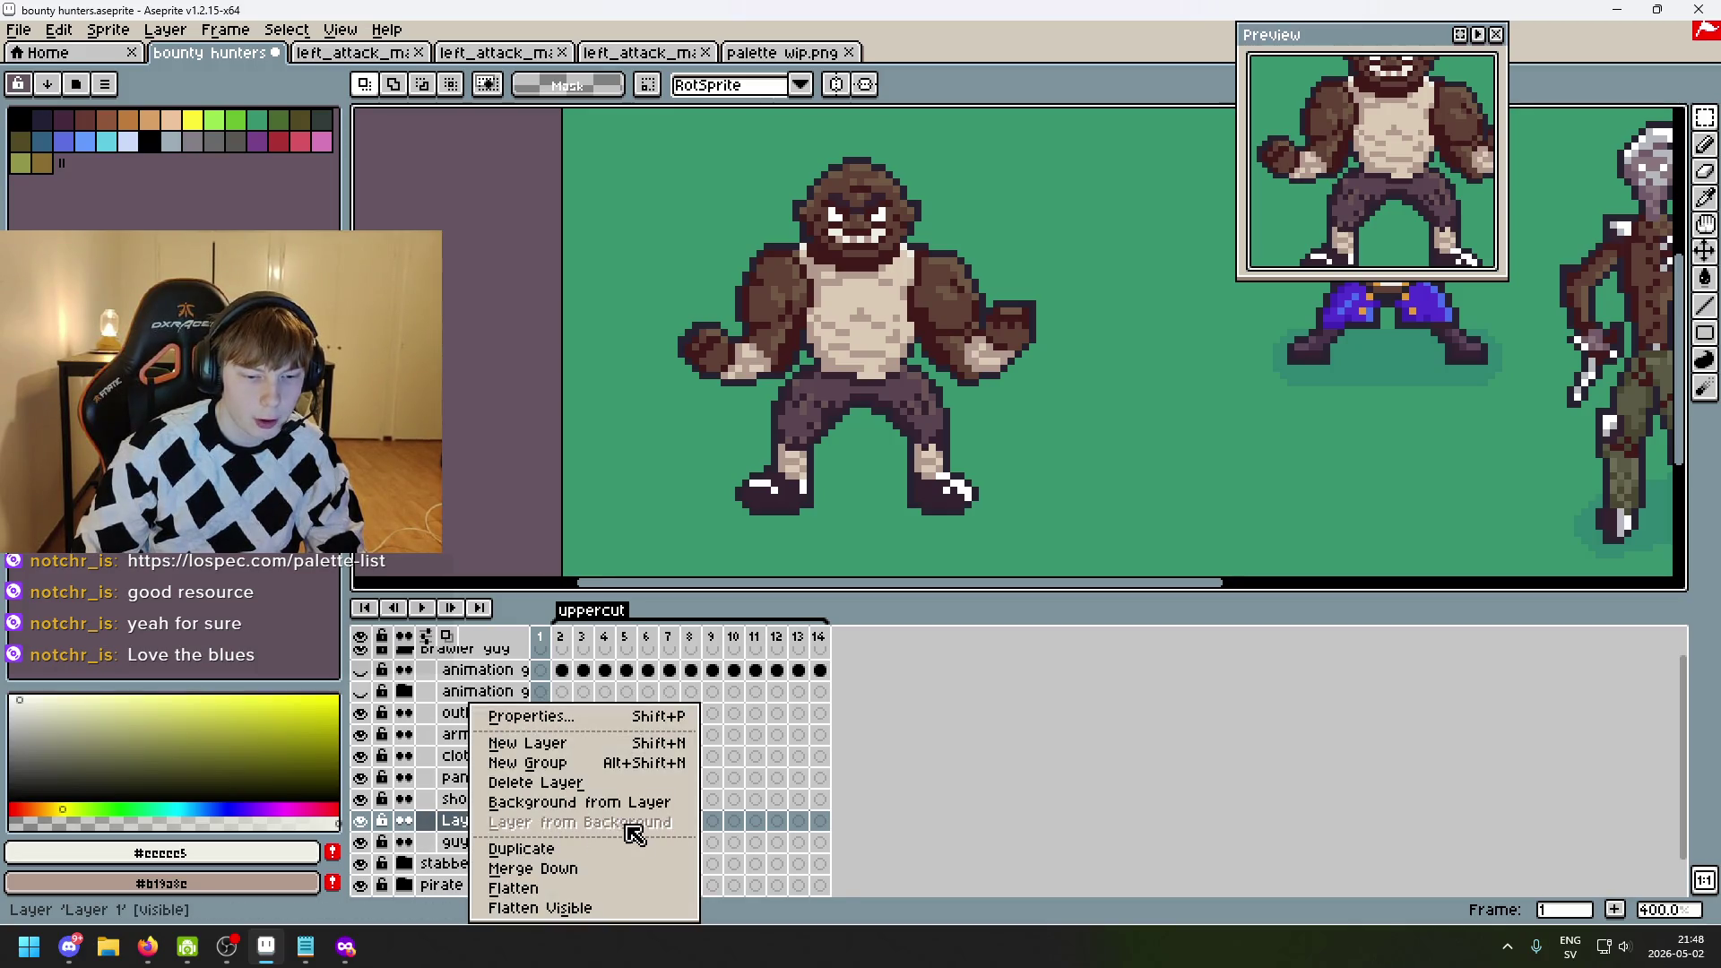
{"action": "left_click", "coordinate": [608, 879]}
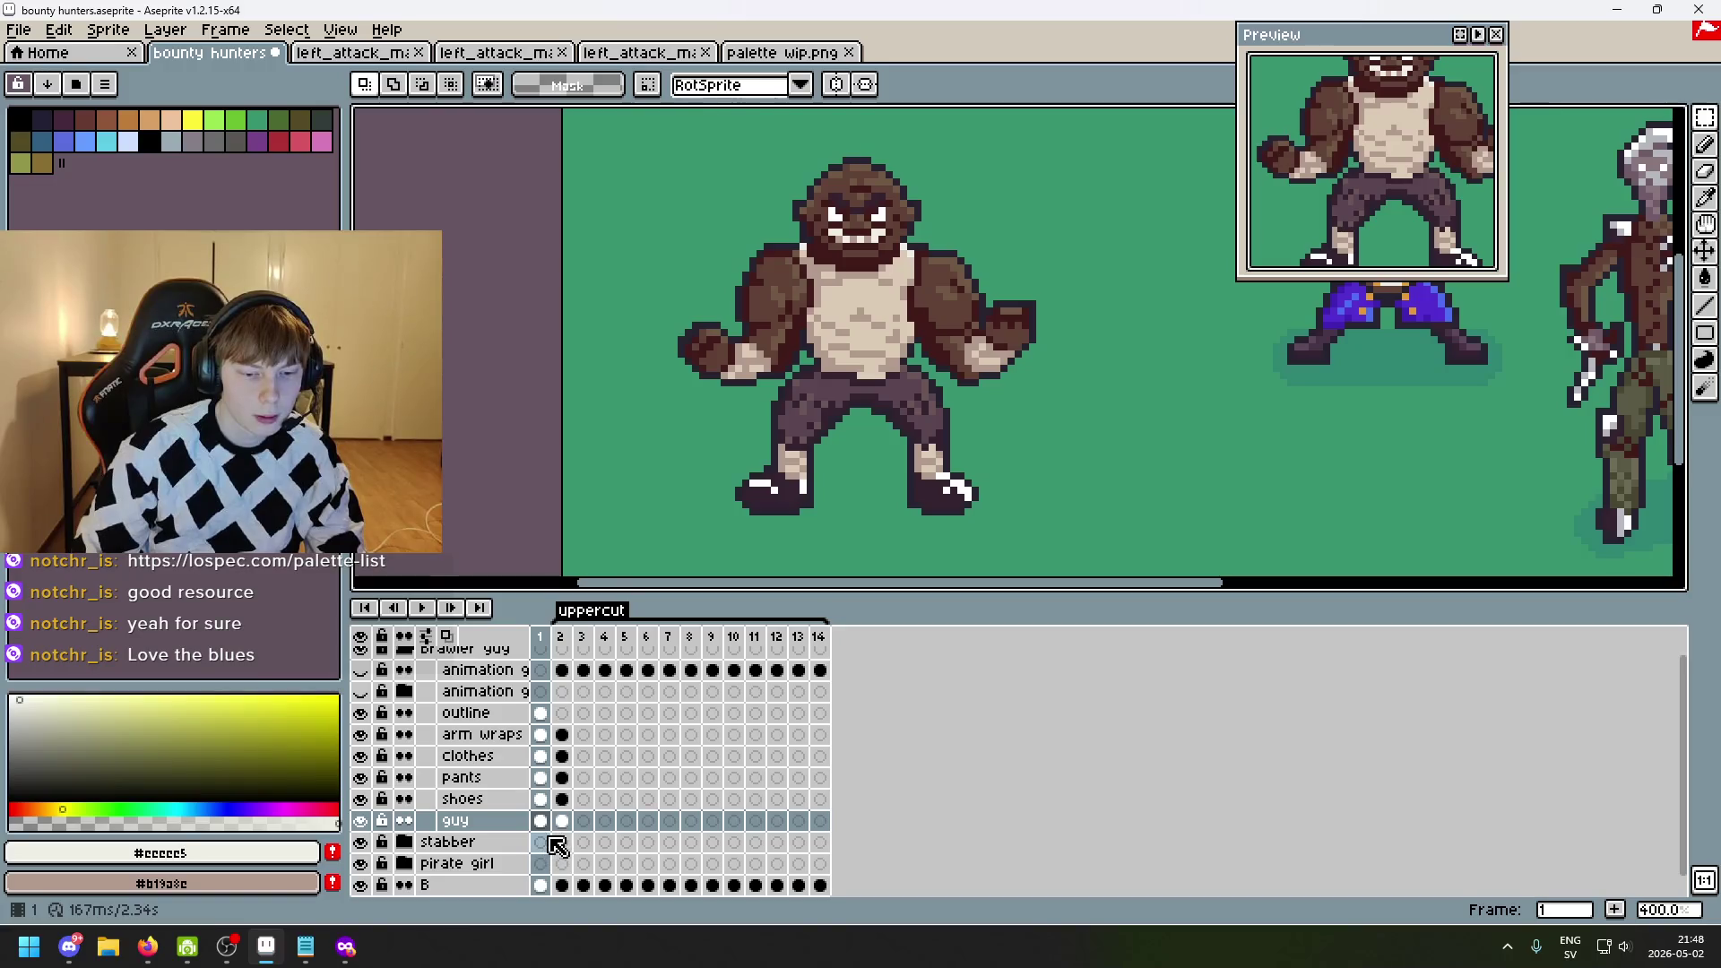
{"action": "left_click", "coordinate": [539, 823]}
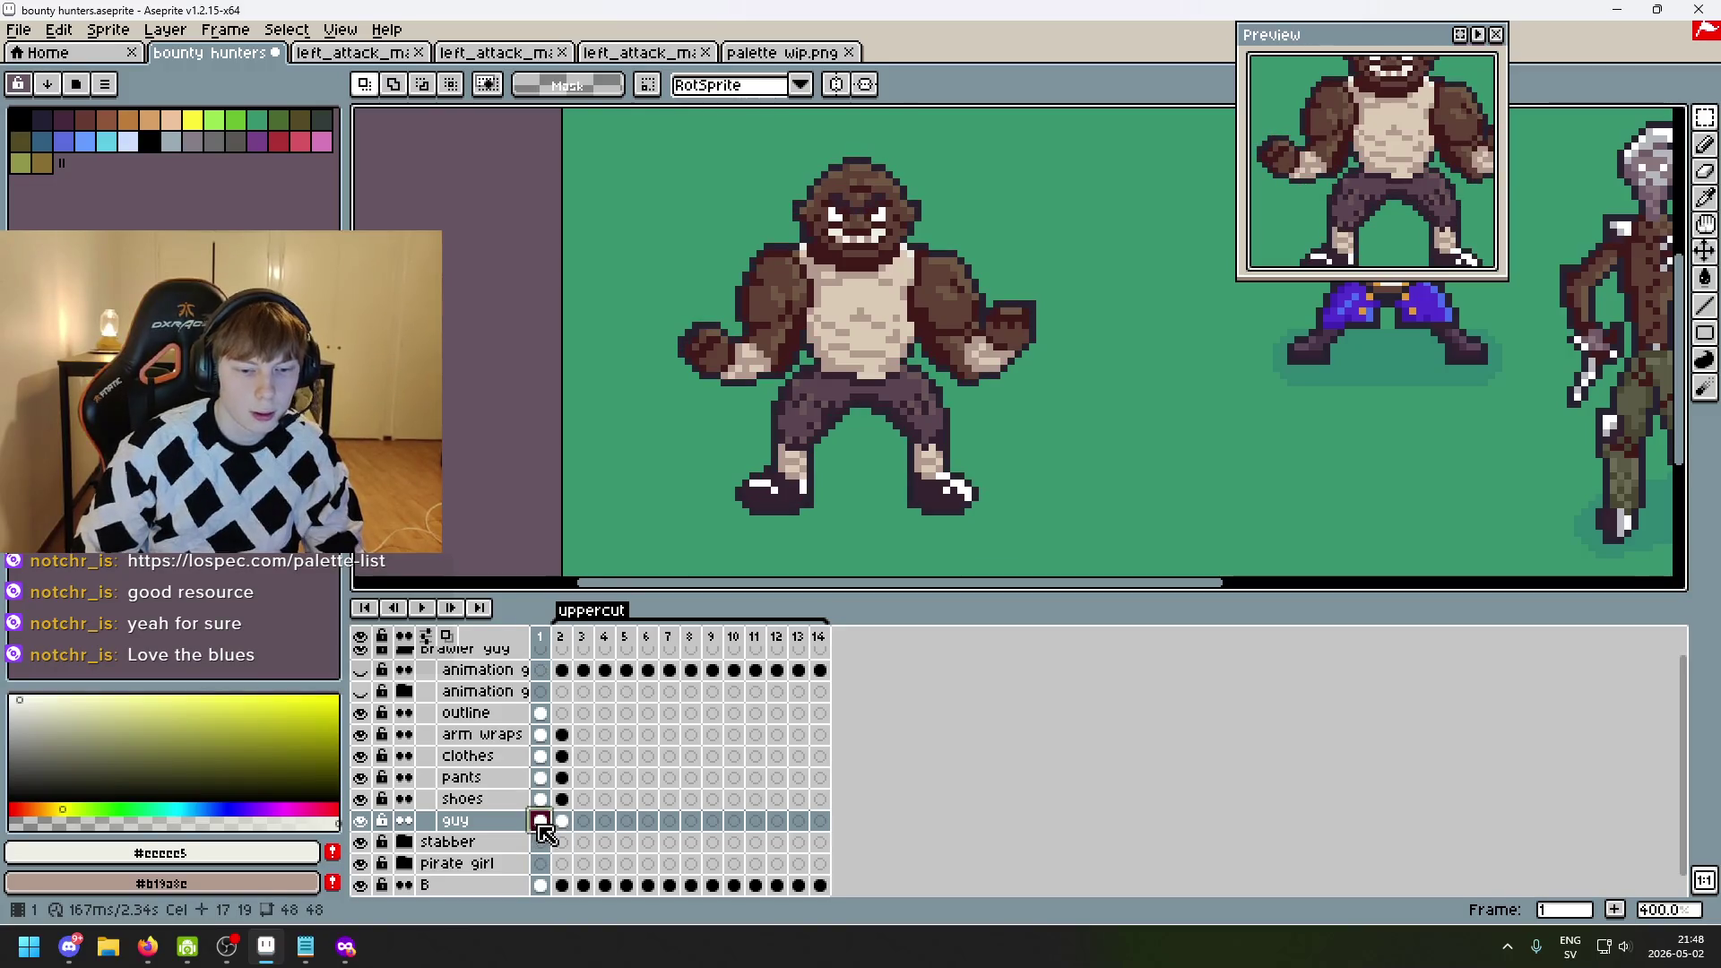
{"action": "left_click", "coordinate": [562, 822]}
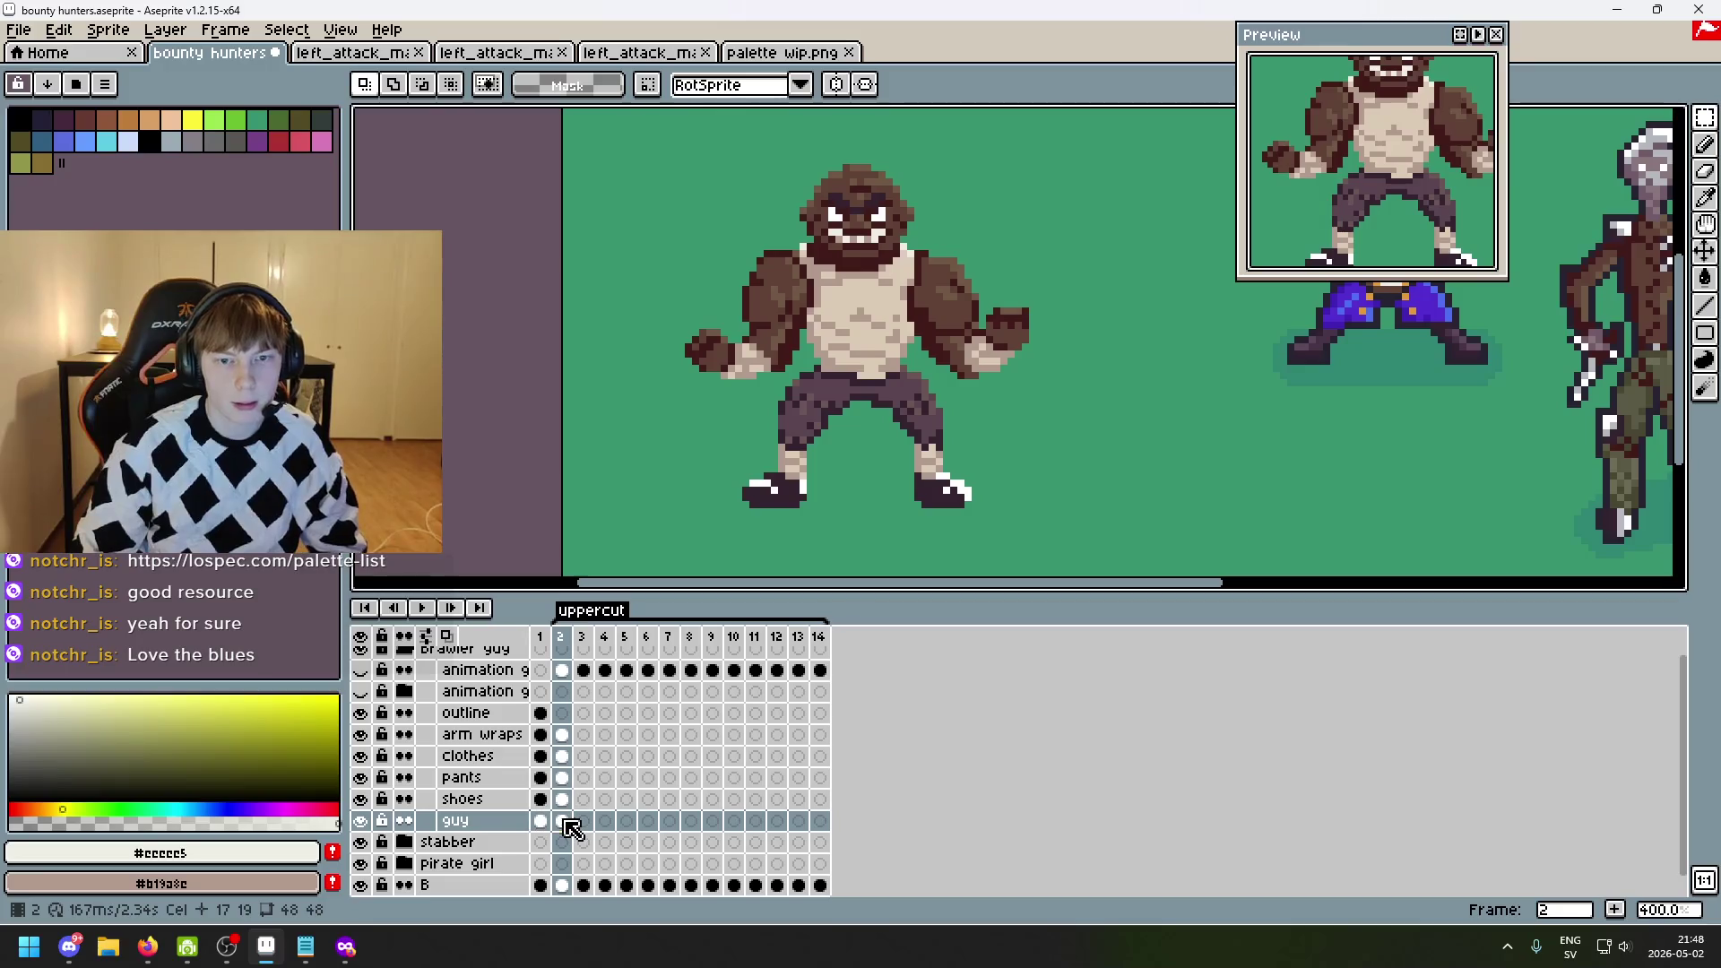
{"action": "scroll", "coordinate": [875, 373], "scroll_direction": "up", "scroll_amount": 1}
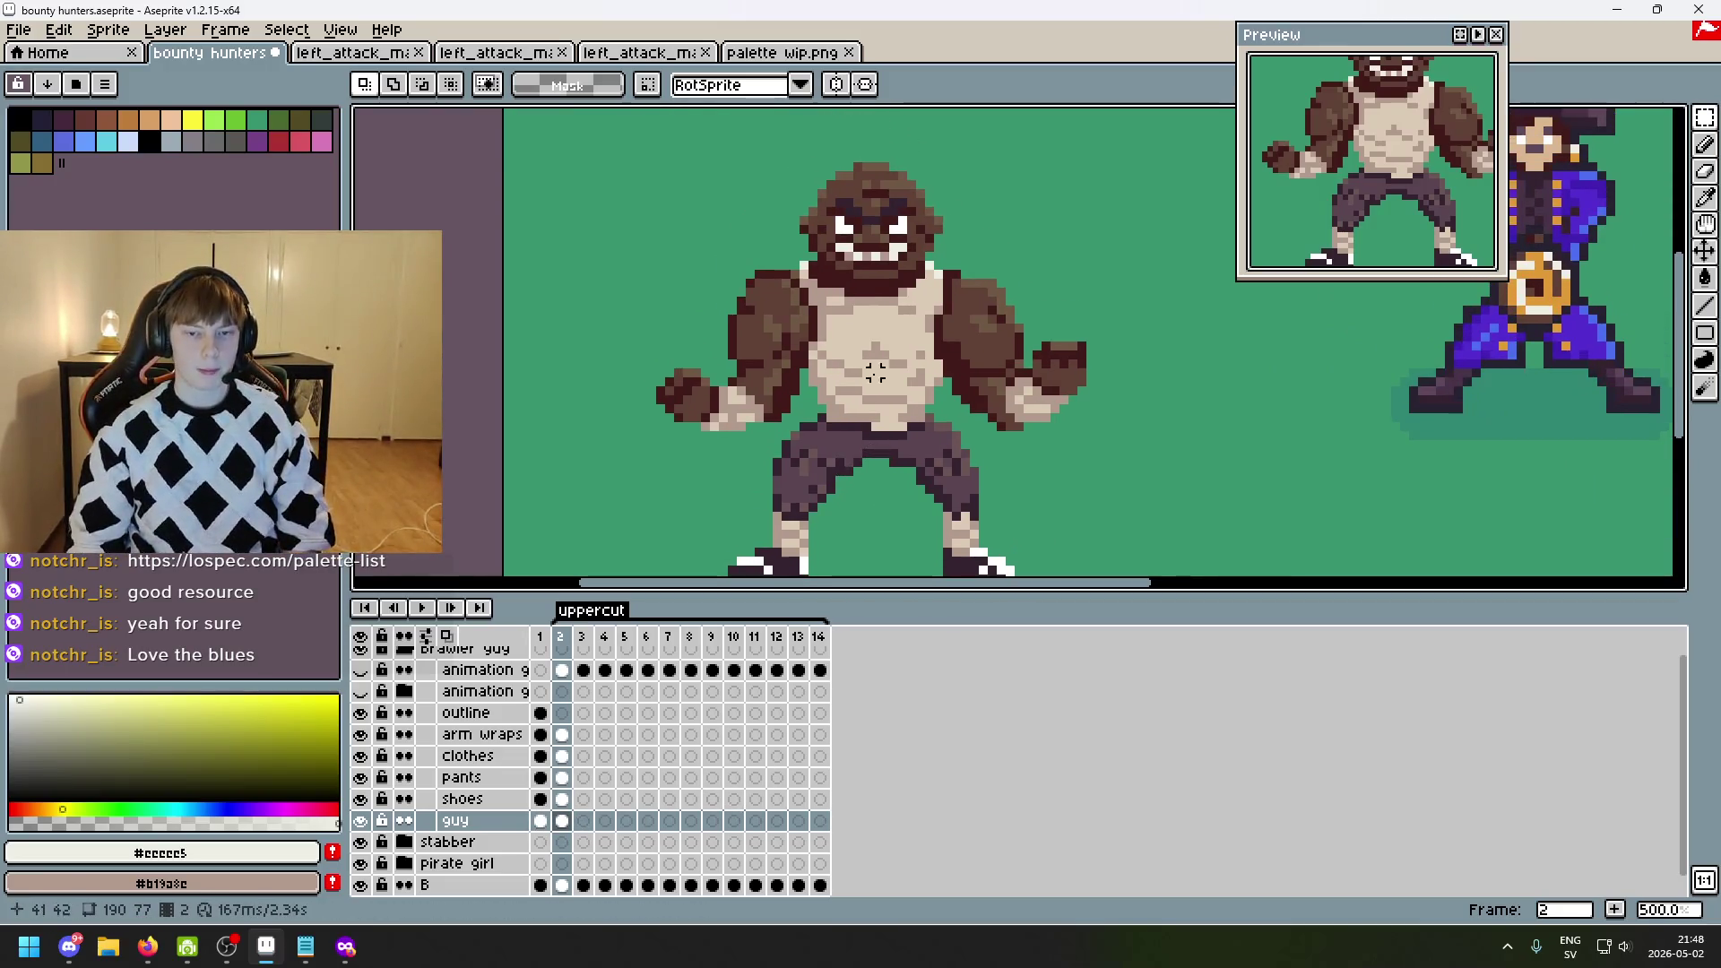
{"action": "left_click_drag", "start_coordinate": [898, 337], "coordinate": [930, 438]}
{"action": "key", "text": "Up"}
{"action": "key", "text": "Up"}
{"action": "key", "text": "Up"}
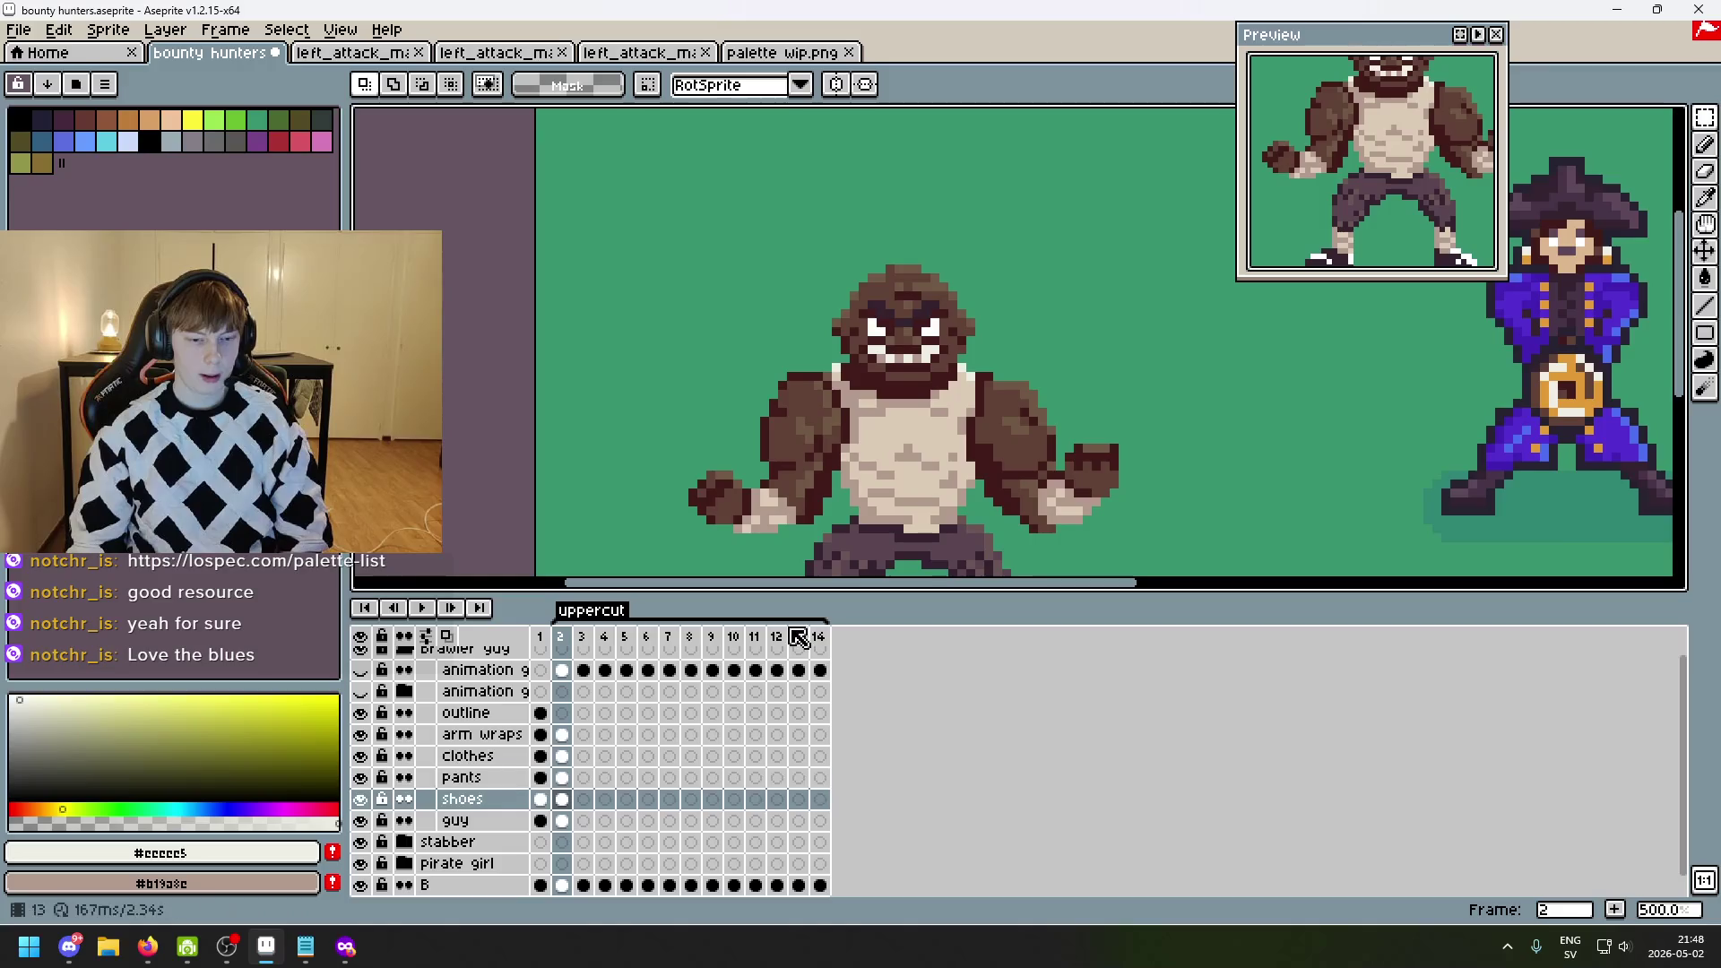
{"action": "scroll", "coordinate": [800, 484], "scroll_direction": "up", "scroll_amount": 1}
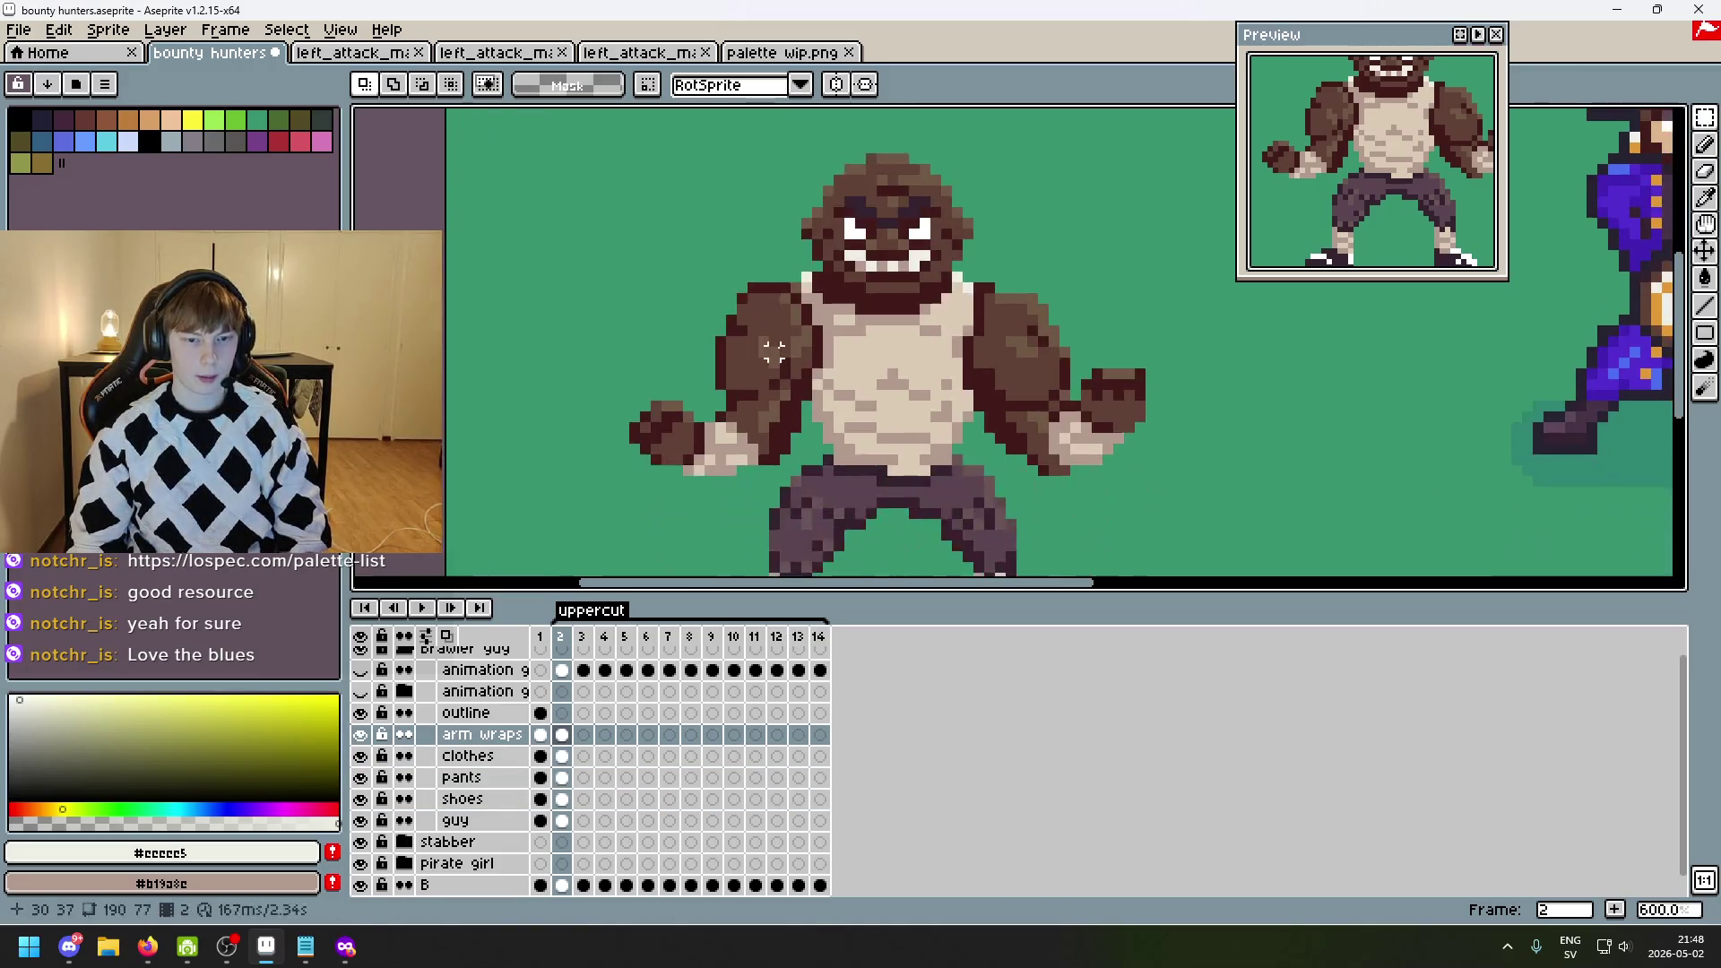
- Show the animation guidelines layer and lower its opacity to 32
{"action": "key", "text": "Right"}
{"action": "left_click", "coordinate": [359, 670]}
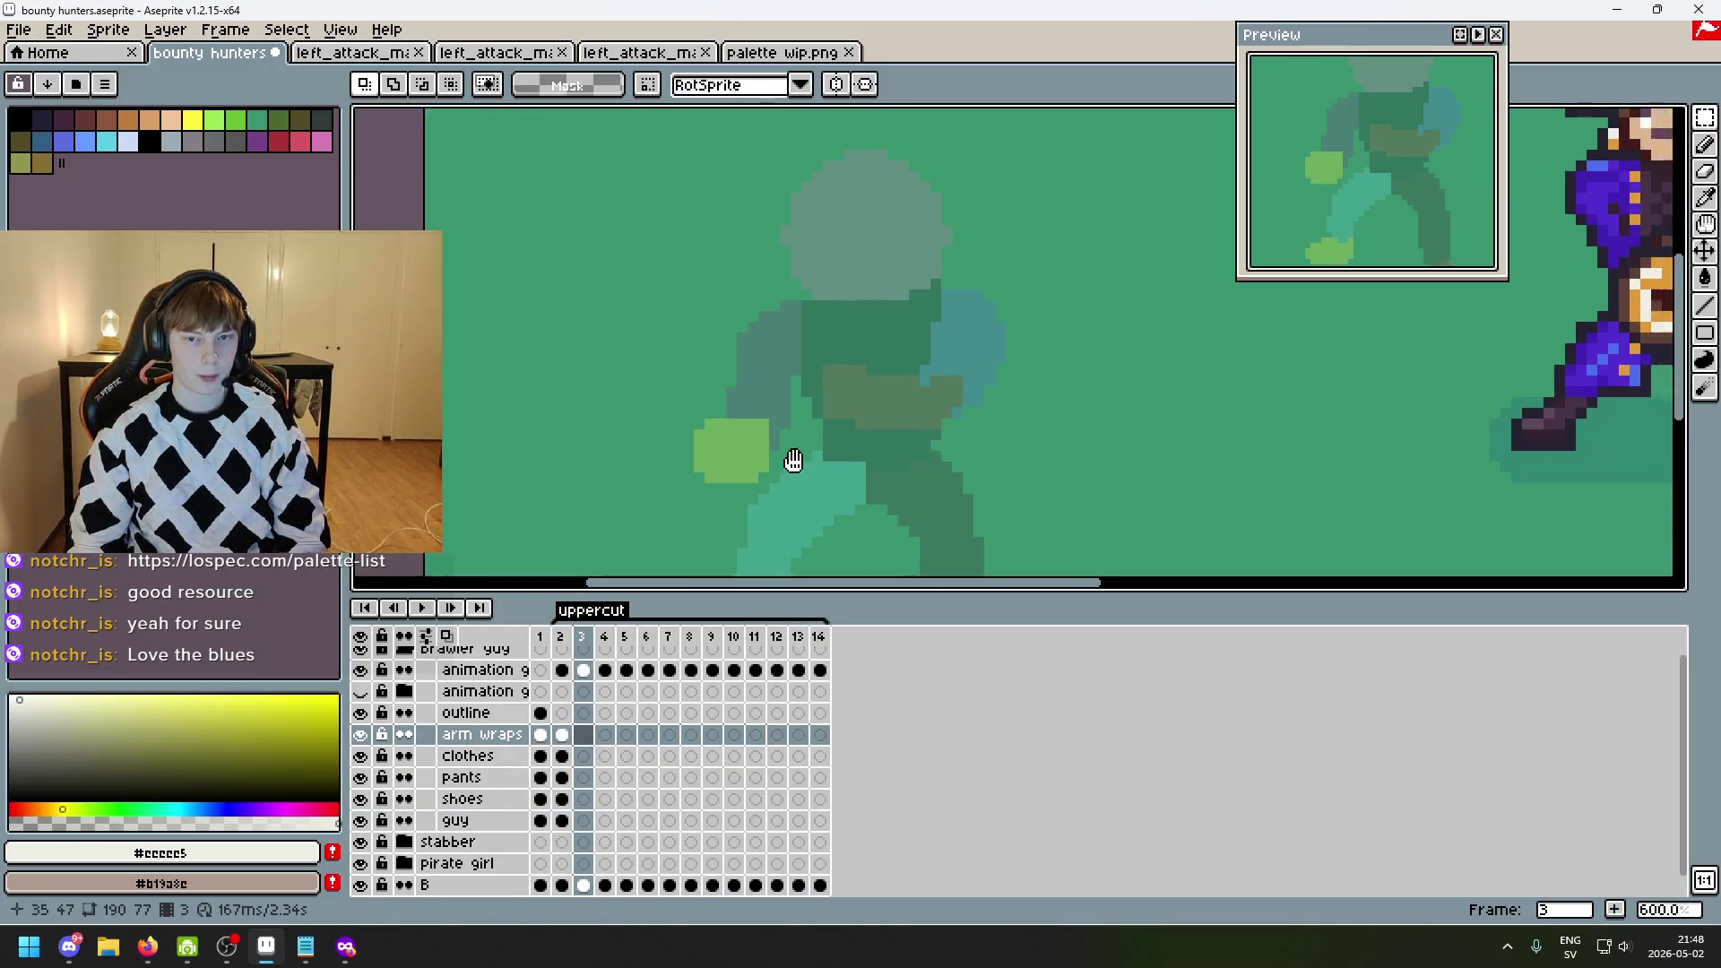
{"action": "key", "text": "Left"}
{"action": "key", "text": "Right"}
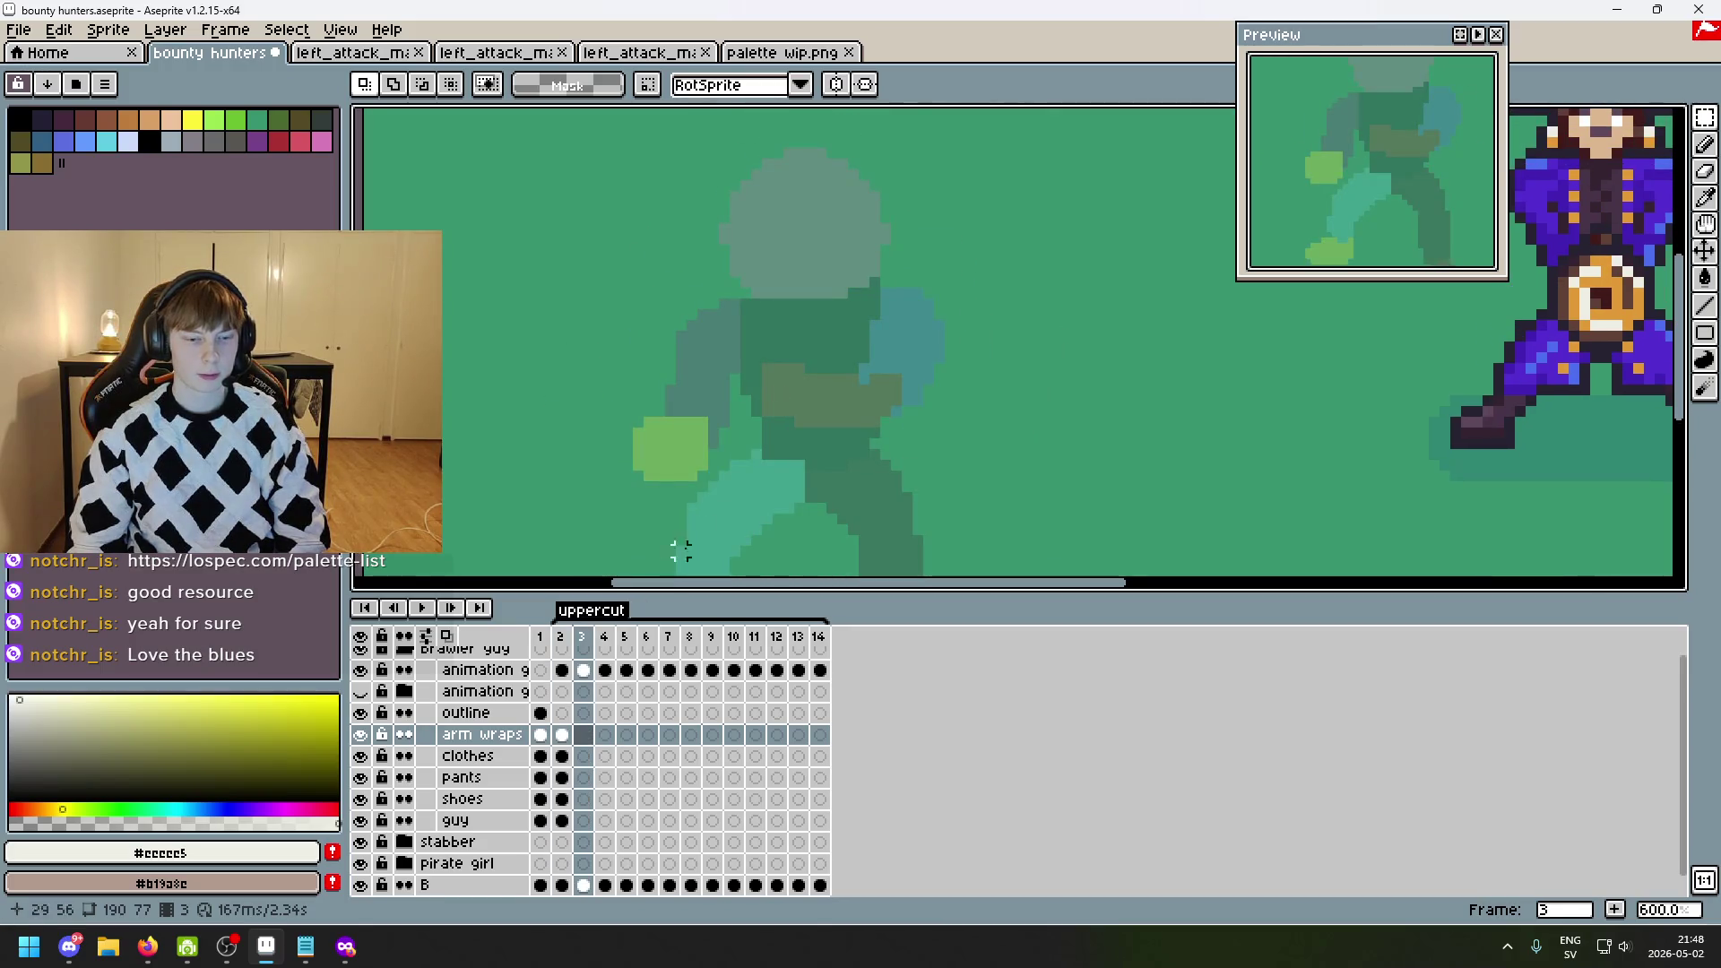
{"action": "key", "text": "Left"}
{"action": "double_click", "coordinate": [484, 678]}
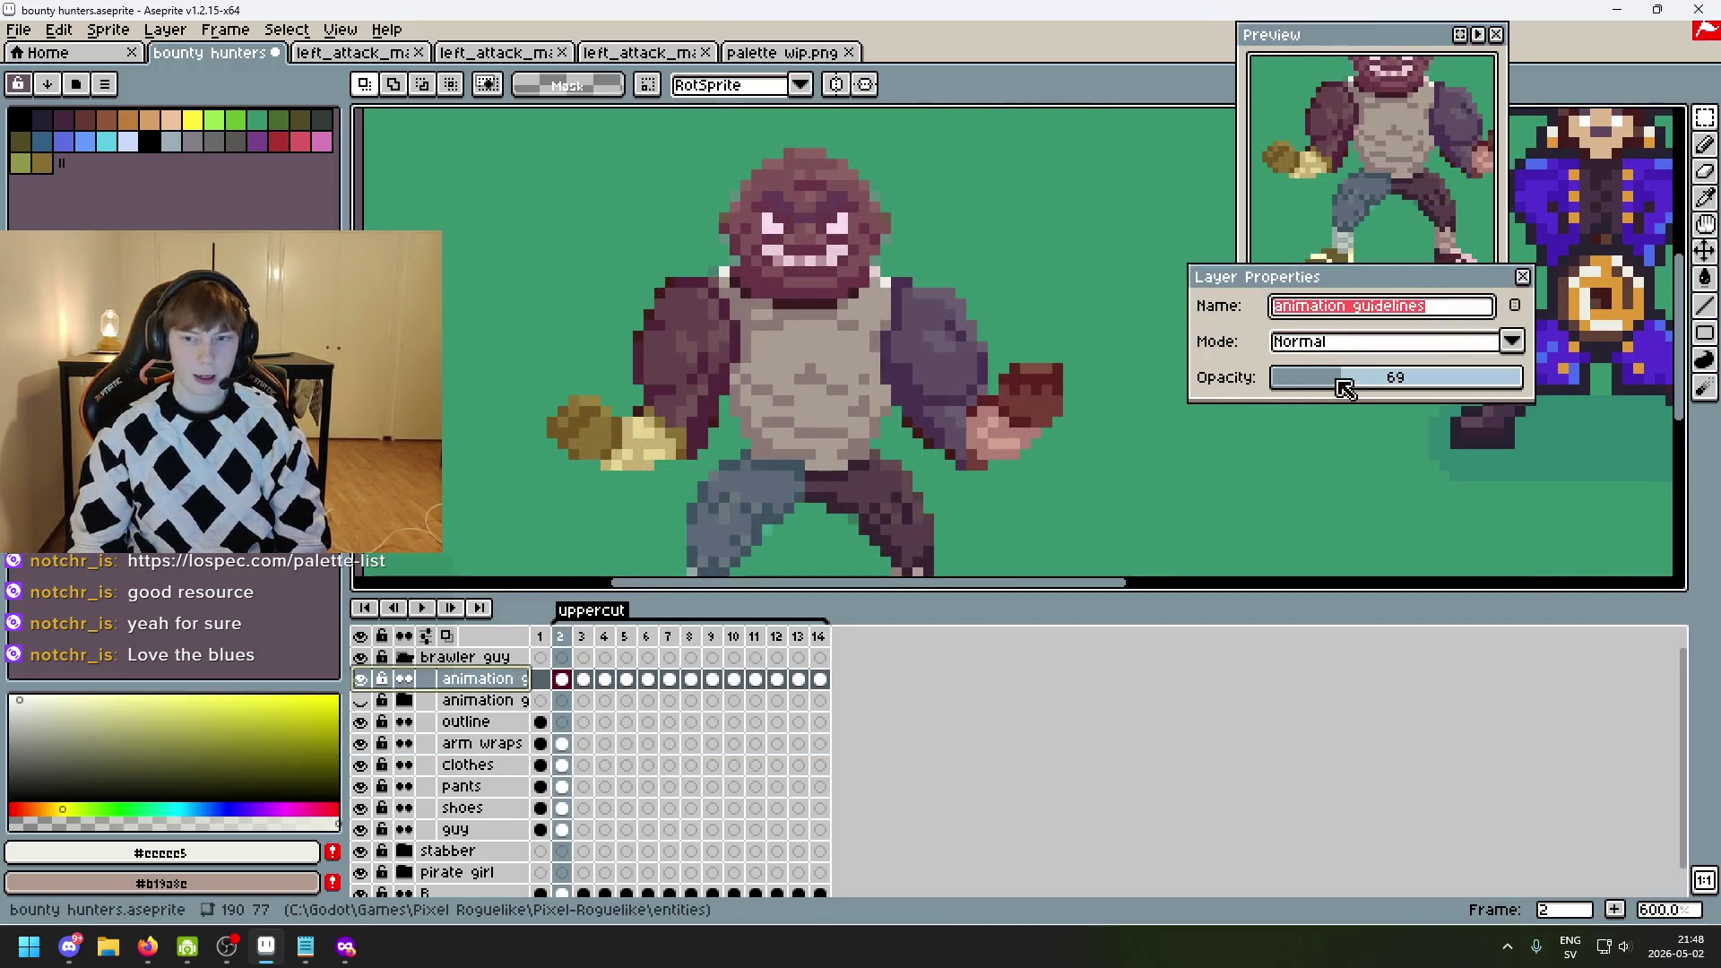
{"action": "left_click_drag", "start_coordinate": [1344, 387], "coordinate": [1315, 389]}
{"action": "key", "text": "Return"}
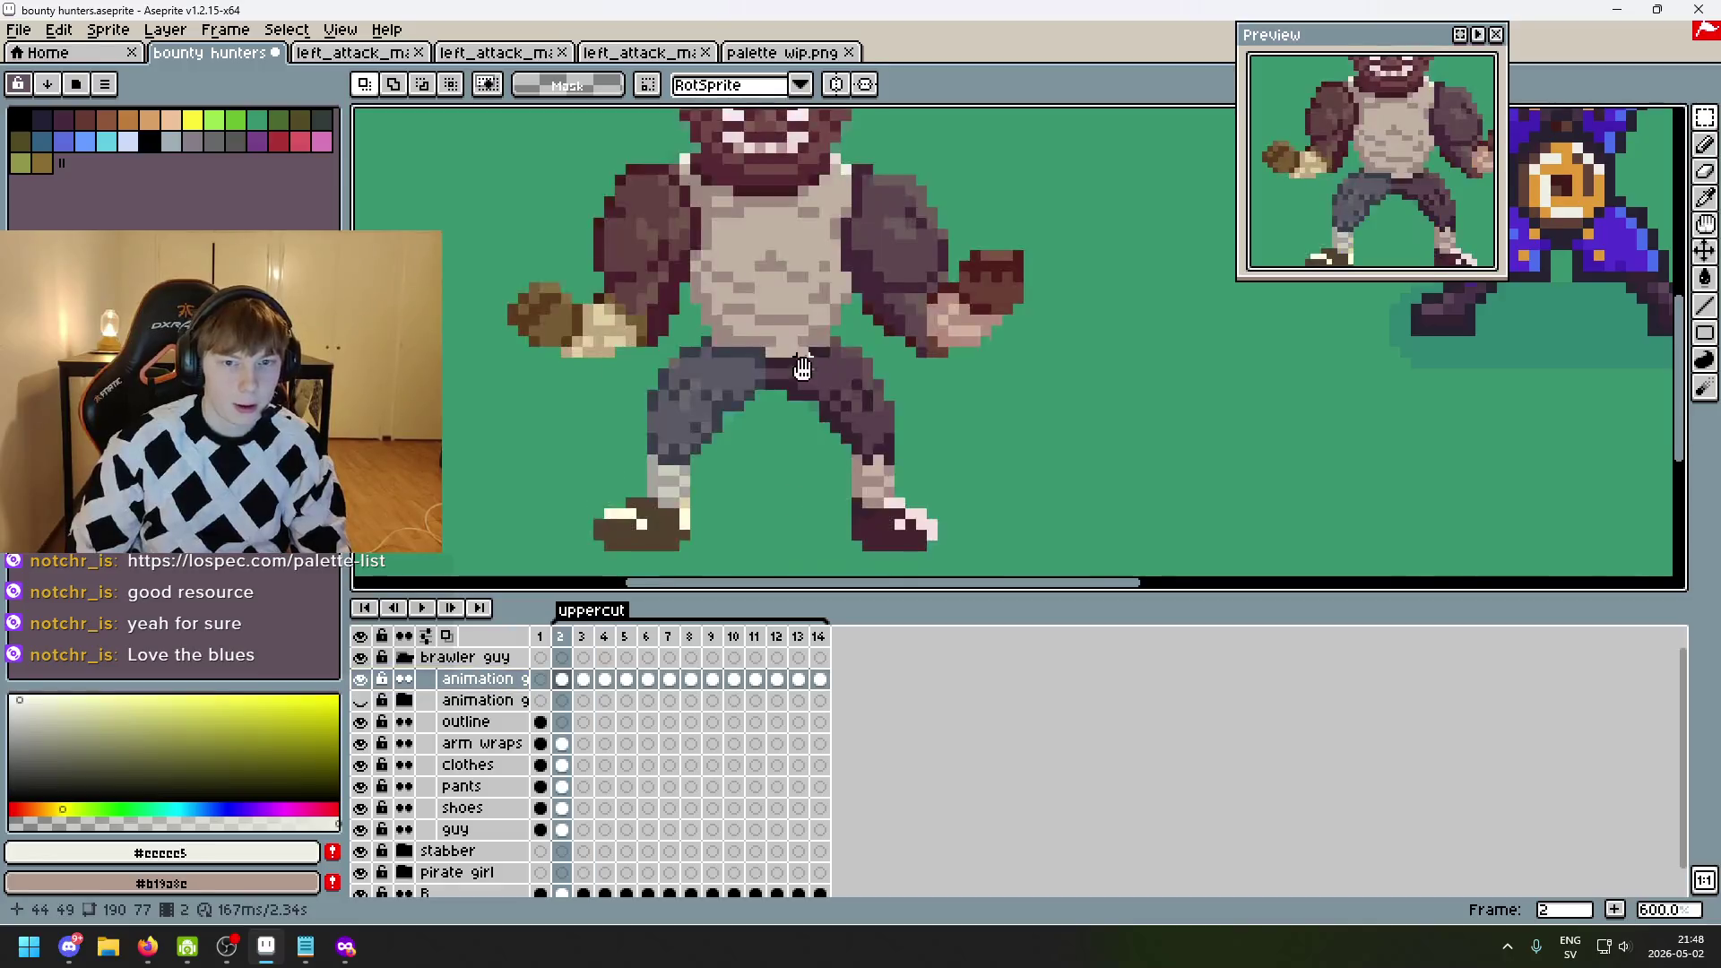
{"action": "key", "text": "Left"}
{"action": "key", "text": "Right"}
{"action": "key", "text": "Right"}
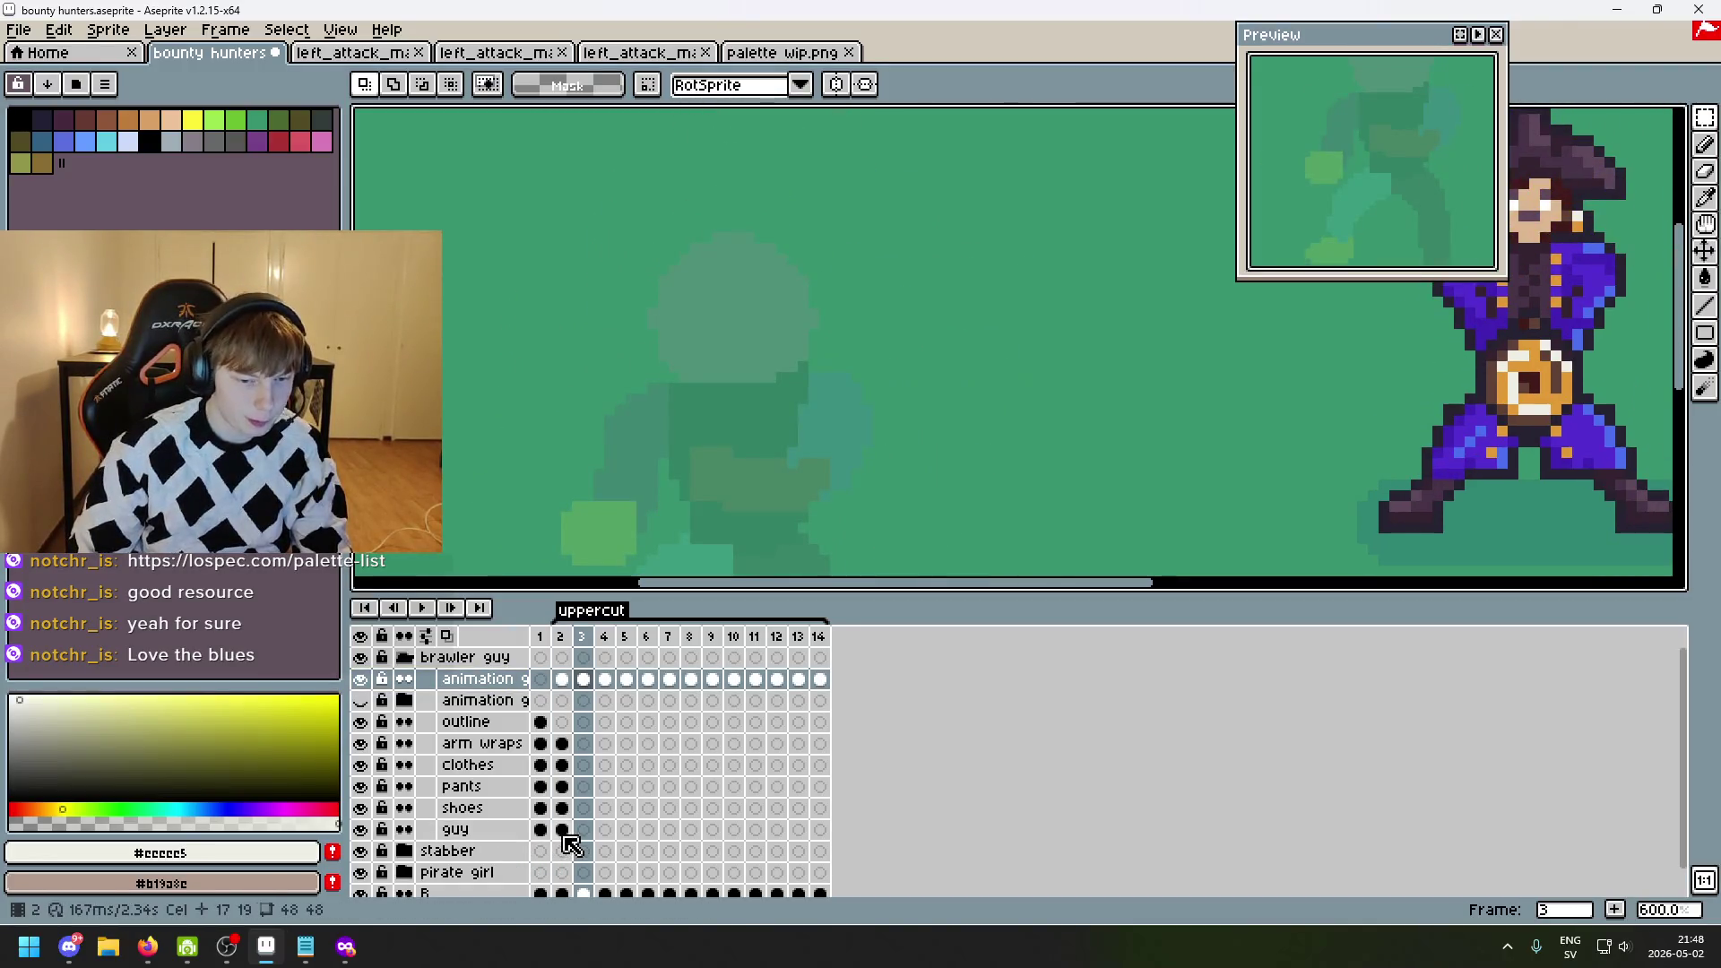
- Select the guy layer's frame 2 cel and switch to the freehand lasso selection
{"action": "left_click", "coordinate": [565, 831]}
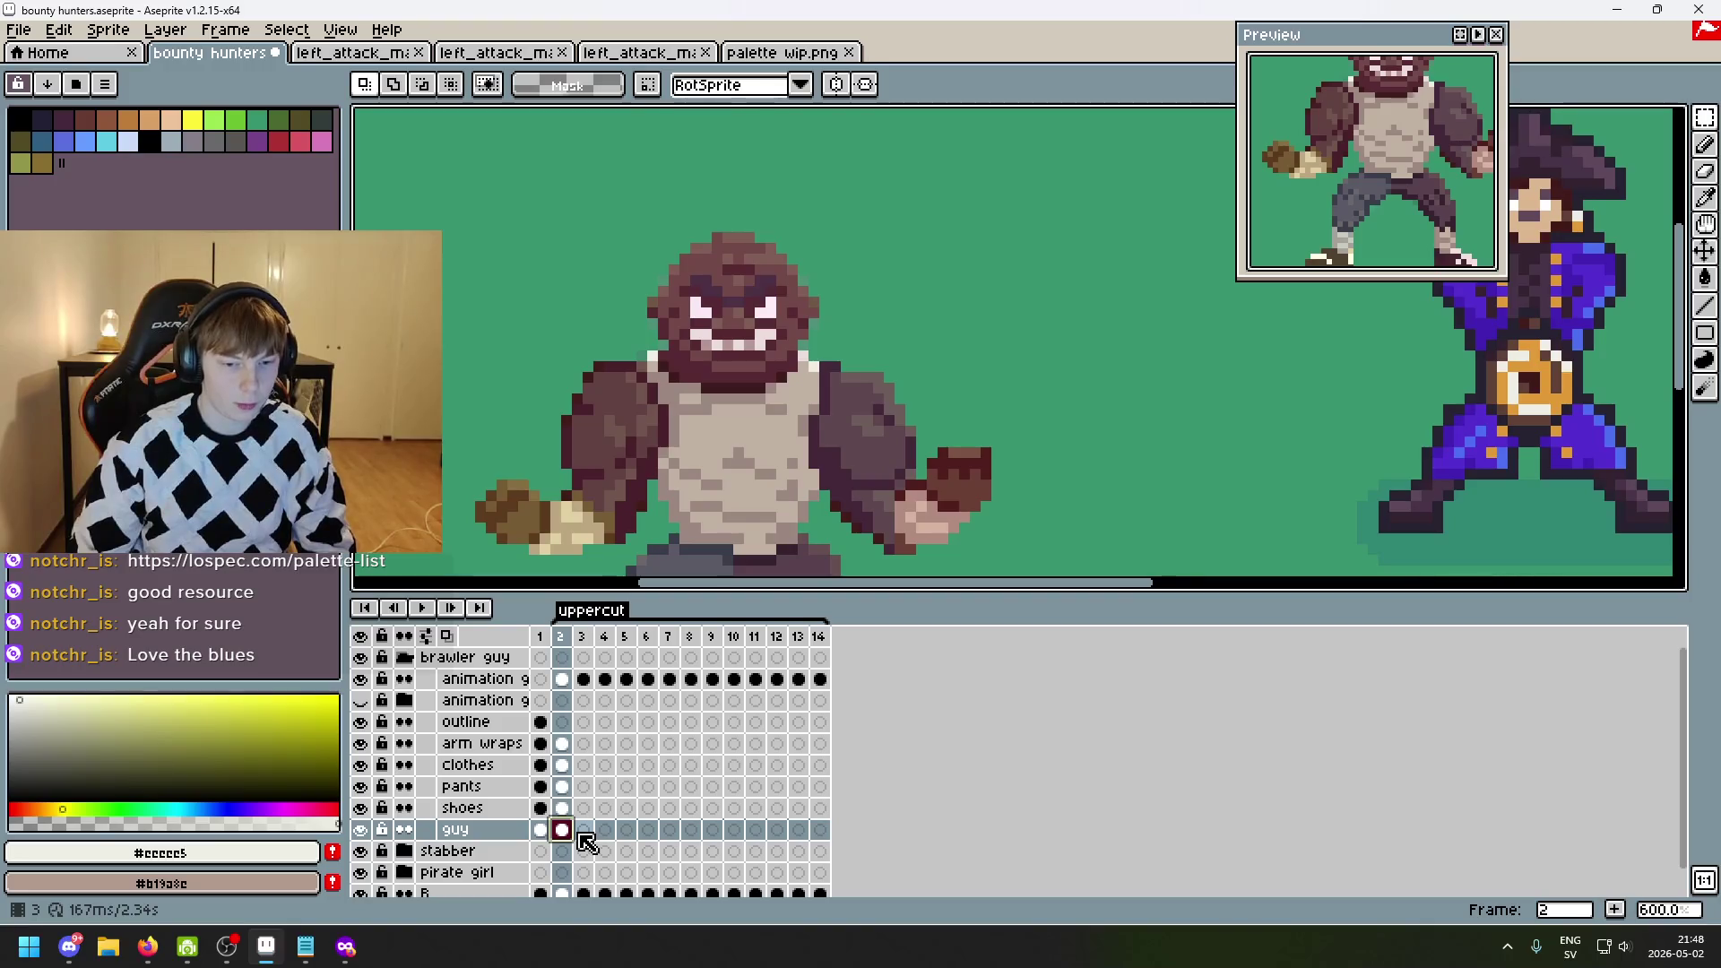
{"action": "left_click", "coordinate": [1704, 117]}
{"action": "left_click", "coordinate": [1627, 122]}
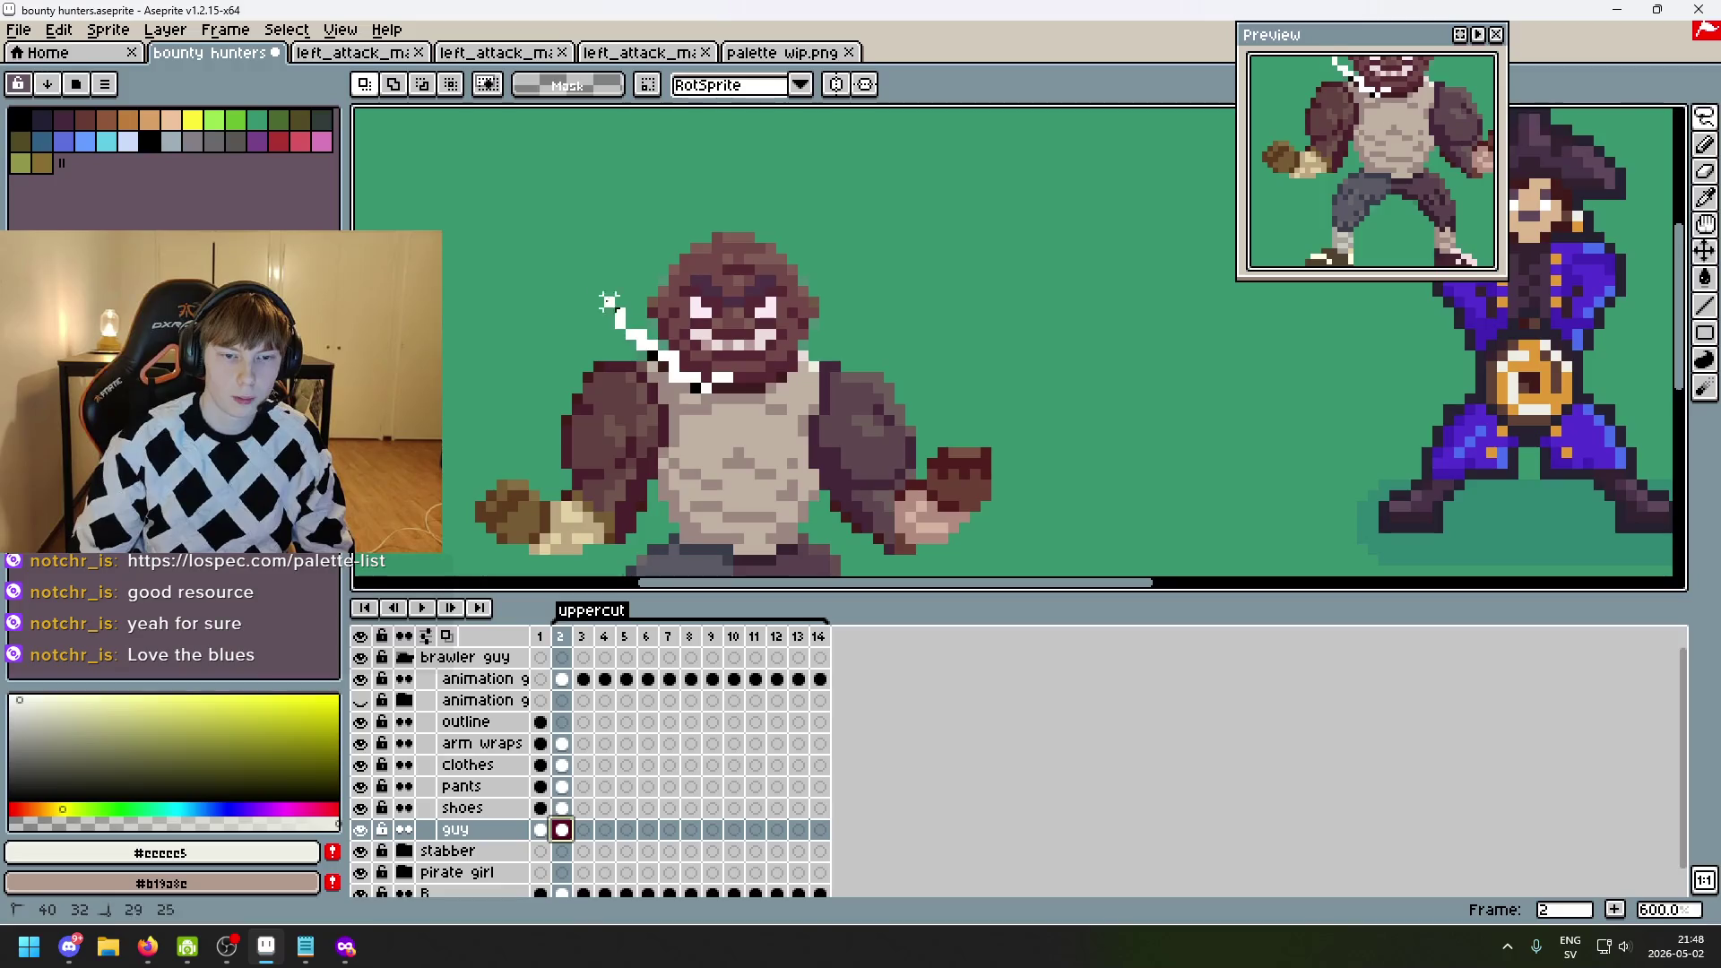
{"action": "left_click_drag", "start_coordinate": [609, 302], "coordinate": [868, 312]}
{"action": "left_click_drag", "start_coordinate": [720, 376], "coordinate": [721, 377]}
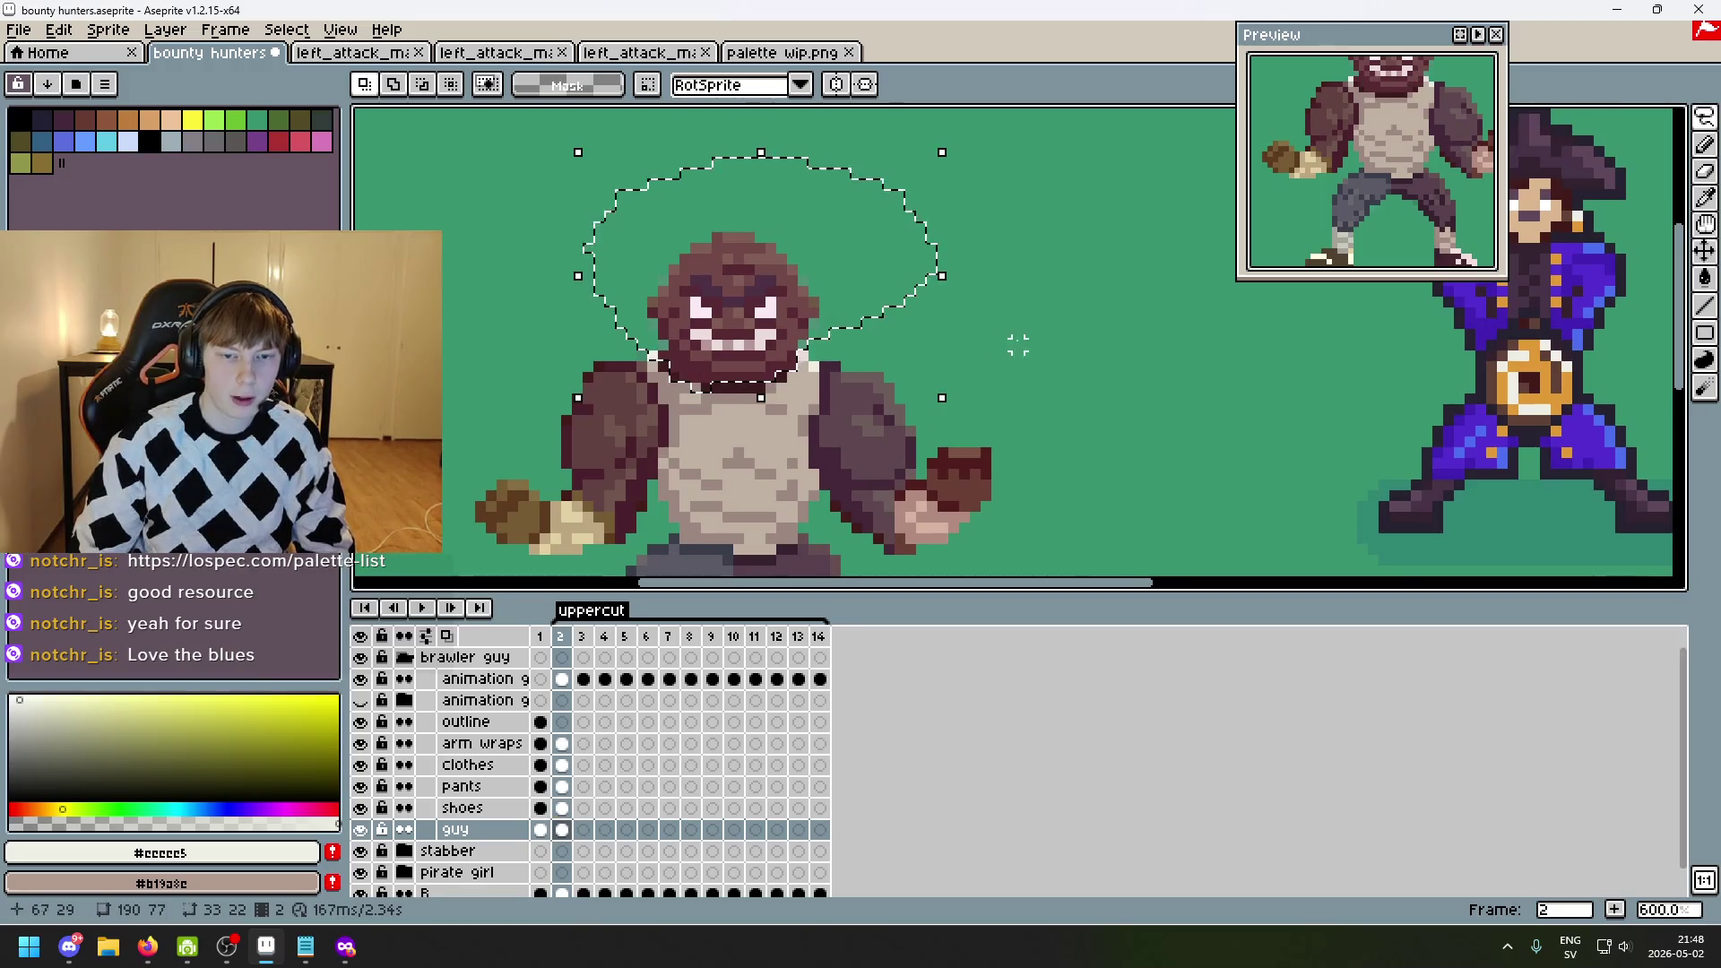
{"action": "left_click", "coordinate": [1039, 325]}
{"action": "key", "text": "period"}
{"action": "key", "text": "ctrl+v"}
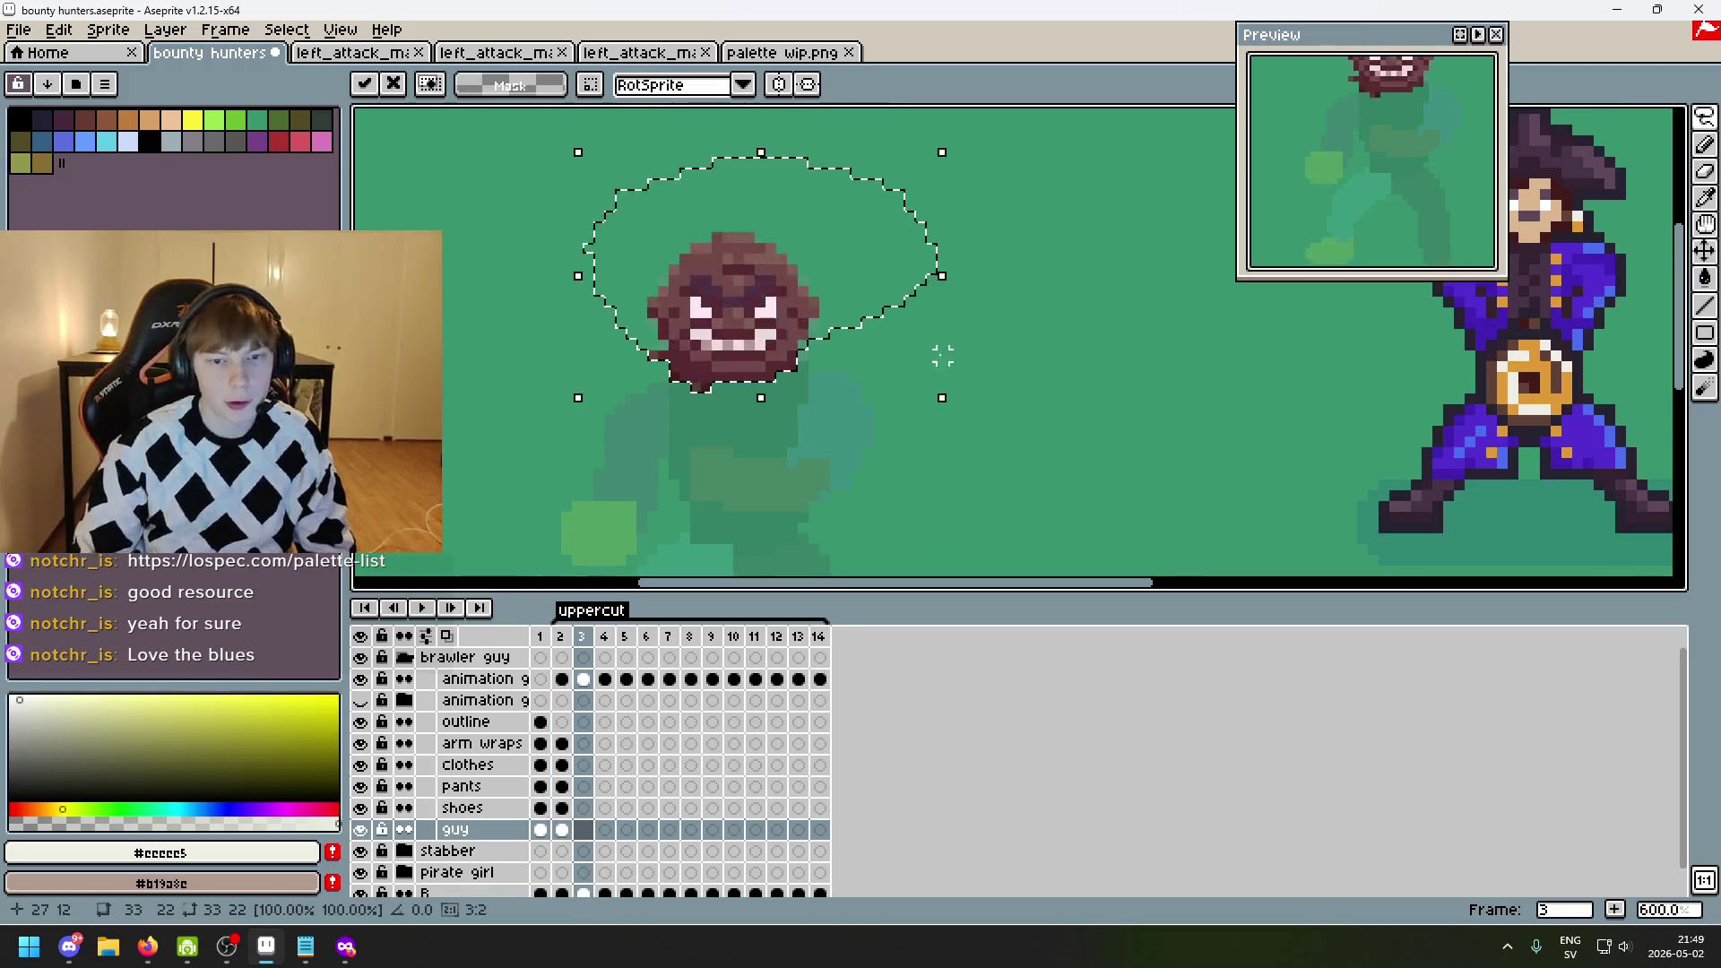
{"action": "scroll", "coordinate": [804, 154], "scroll_direction": "up", "scroll_amount": 4}
{"action": "left_click_drag", "start_coordinate": [804, 154], "coordinate": [953, 257]}
{"action": "scroll", "coordinate": [953, 257], "scroll_direction": "down", "scroll_amount": 3}
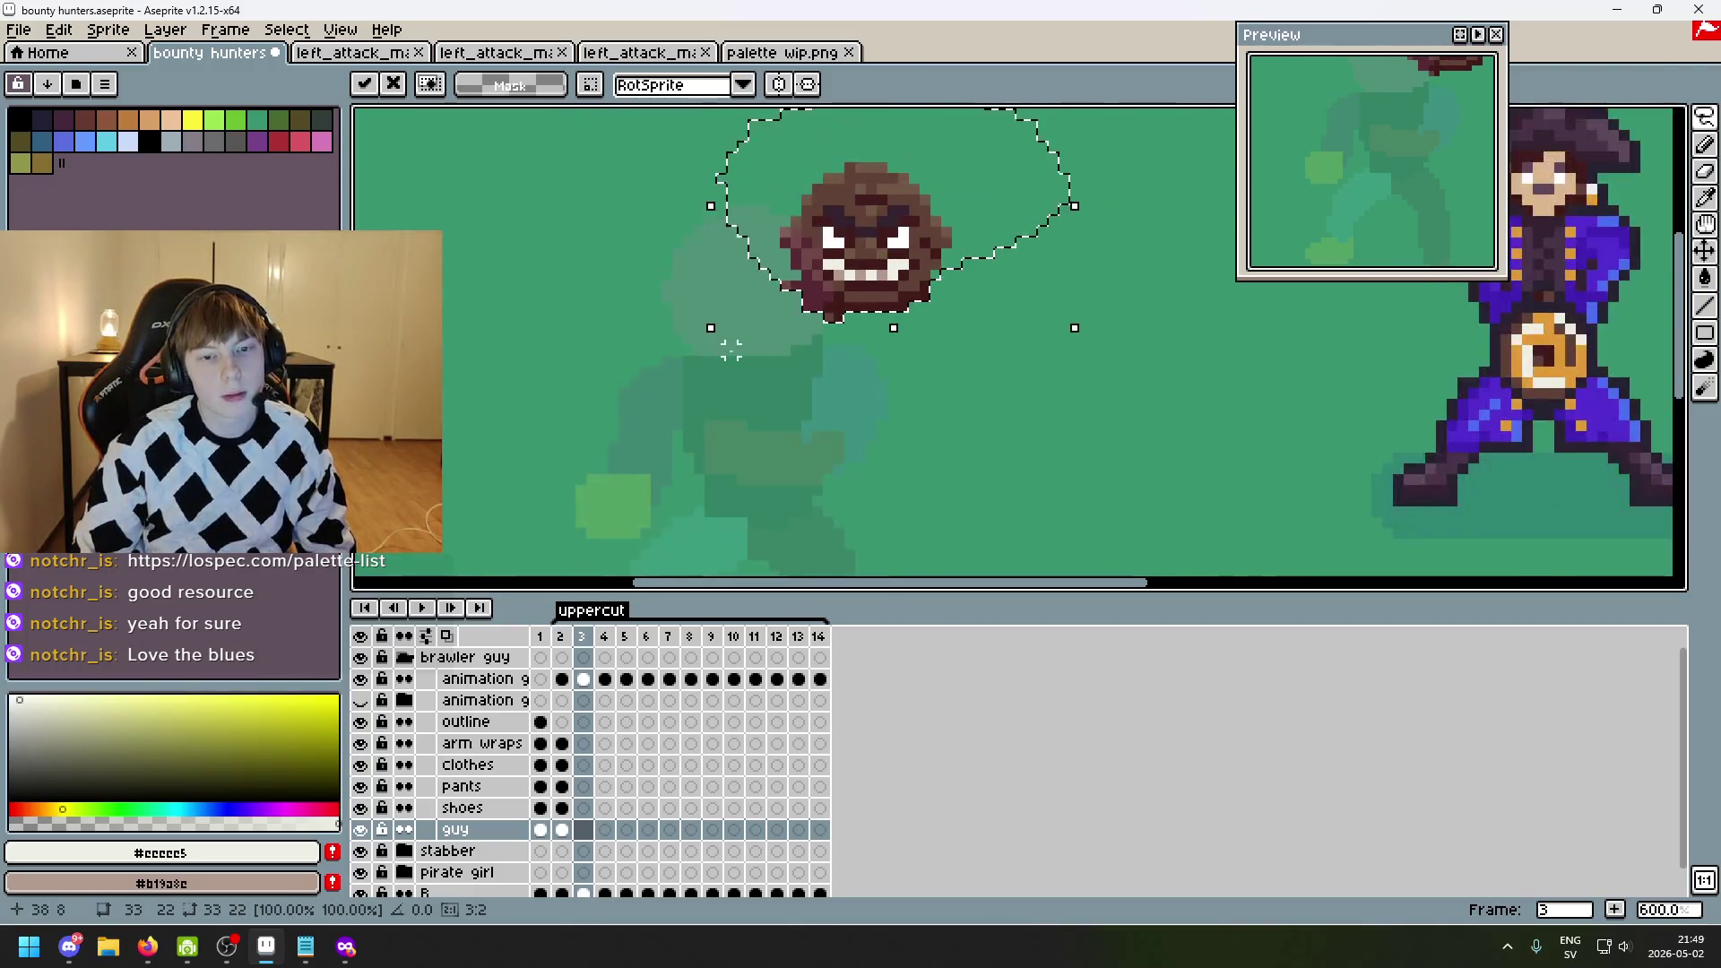
{"action": "key", "text": "e"}
{"action": "scroll", "coordinate": [768, 319], "scroll_direction": "up", "scroll_amount": 3}
{"action": "scroll", "coordinate": [863, 317], "scroll_direction": "down", "scroll_amount": 3}
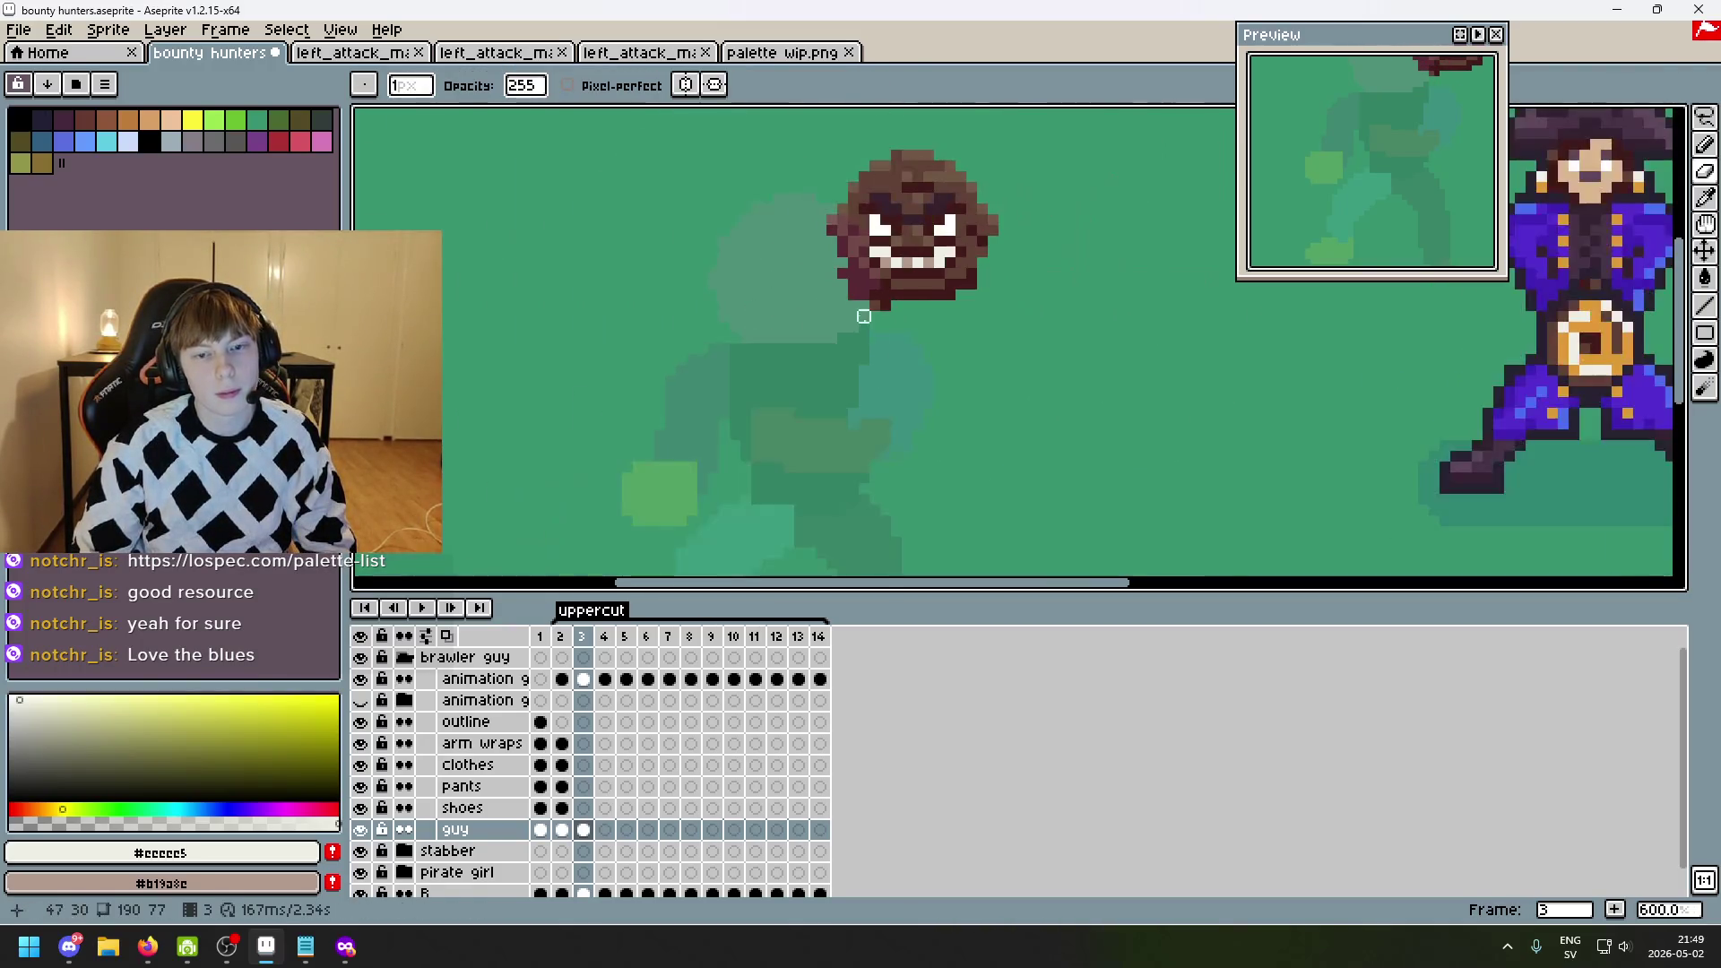
{"action": "key", "text": "ctrl"}
{"action": "key", "text": "ctrl+z"}
{"action": "key", "text": "ctrl+z"}
{"action": "key", "text": "ctrl+z"}
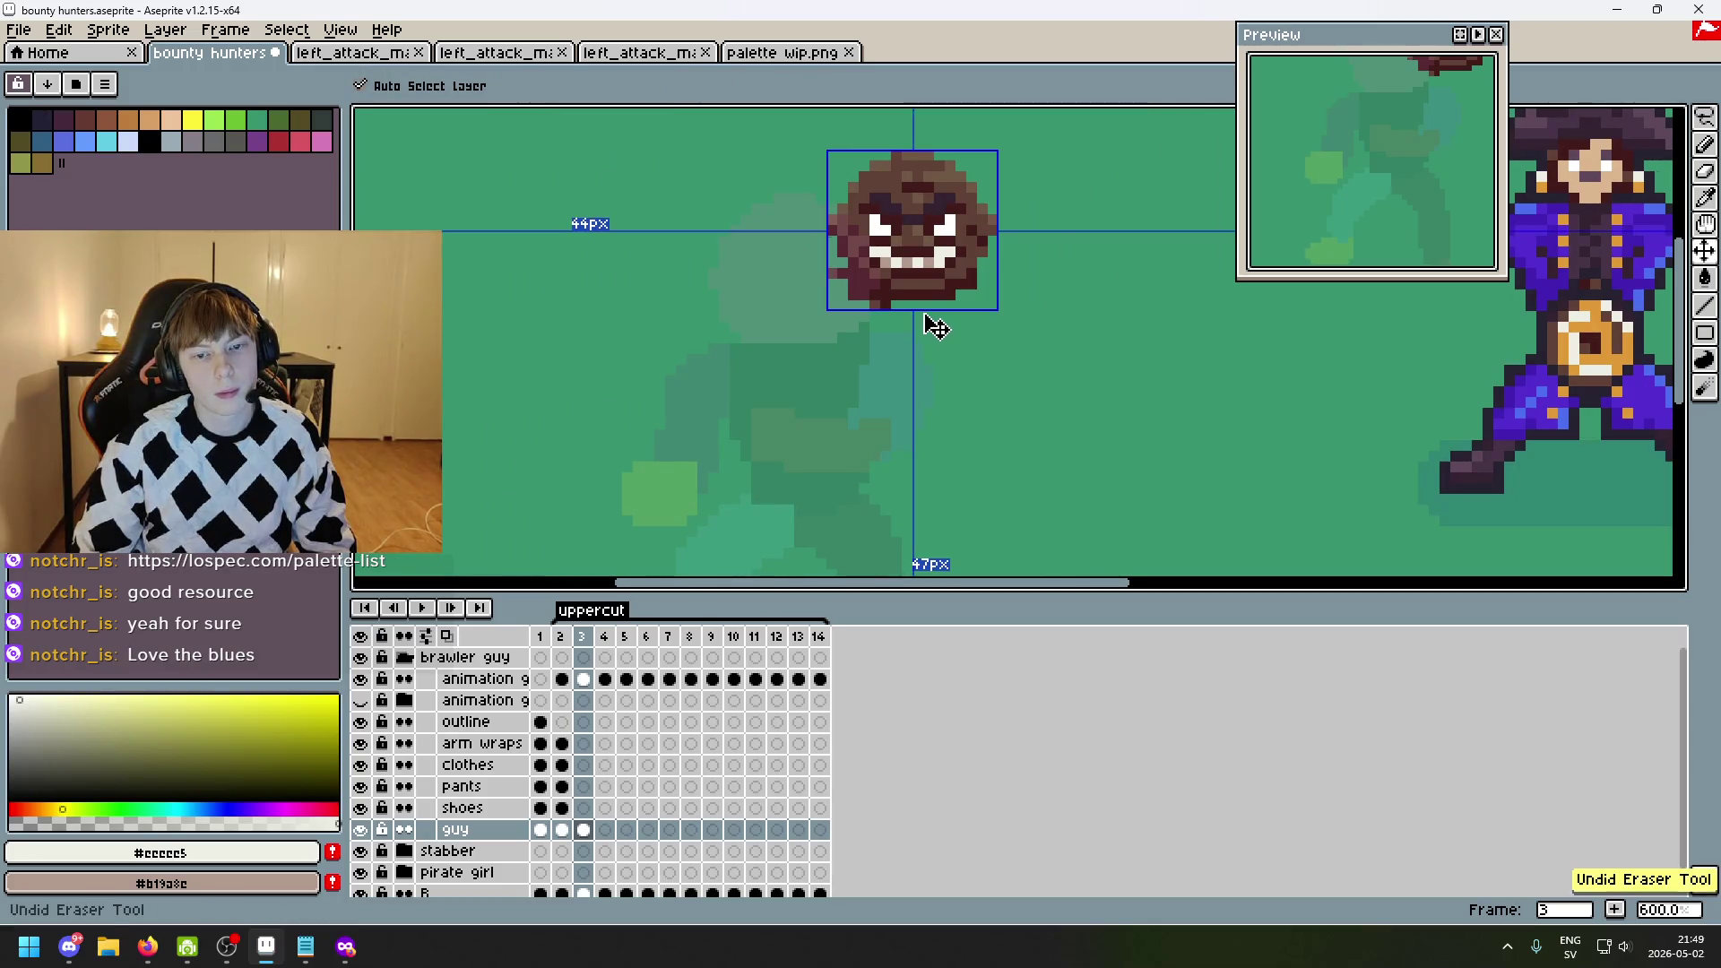
{"action": "key", "text": "Left"}
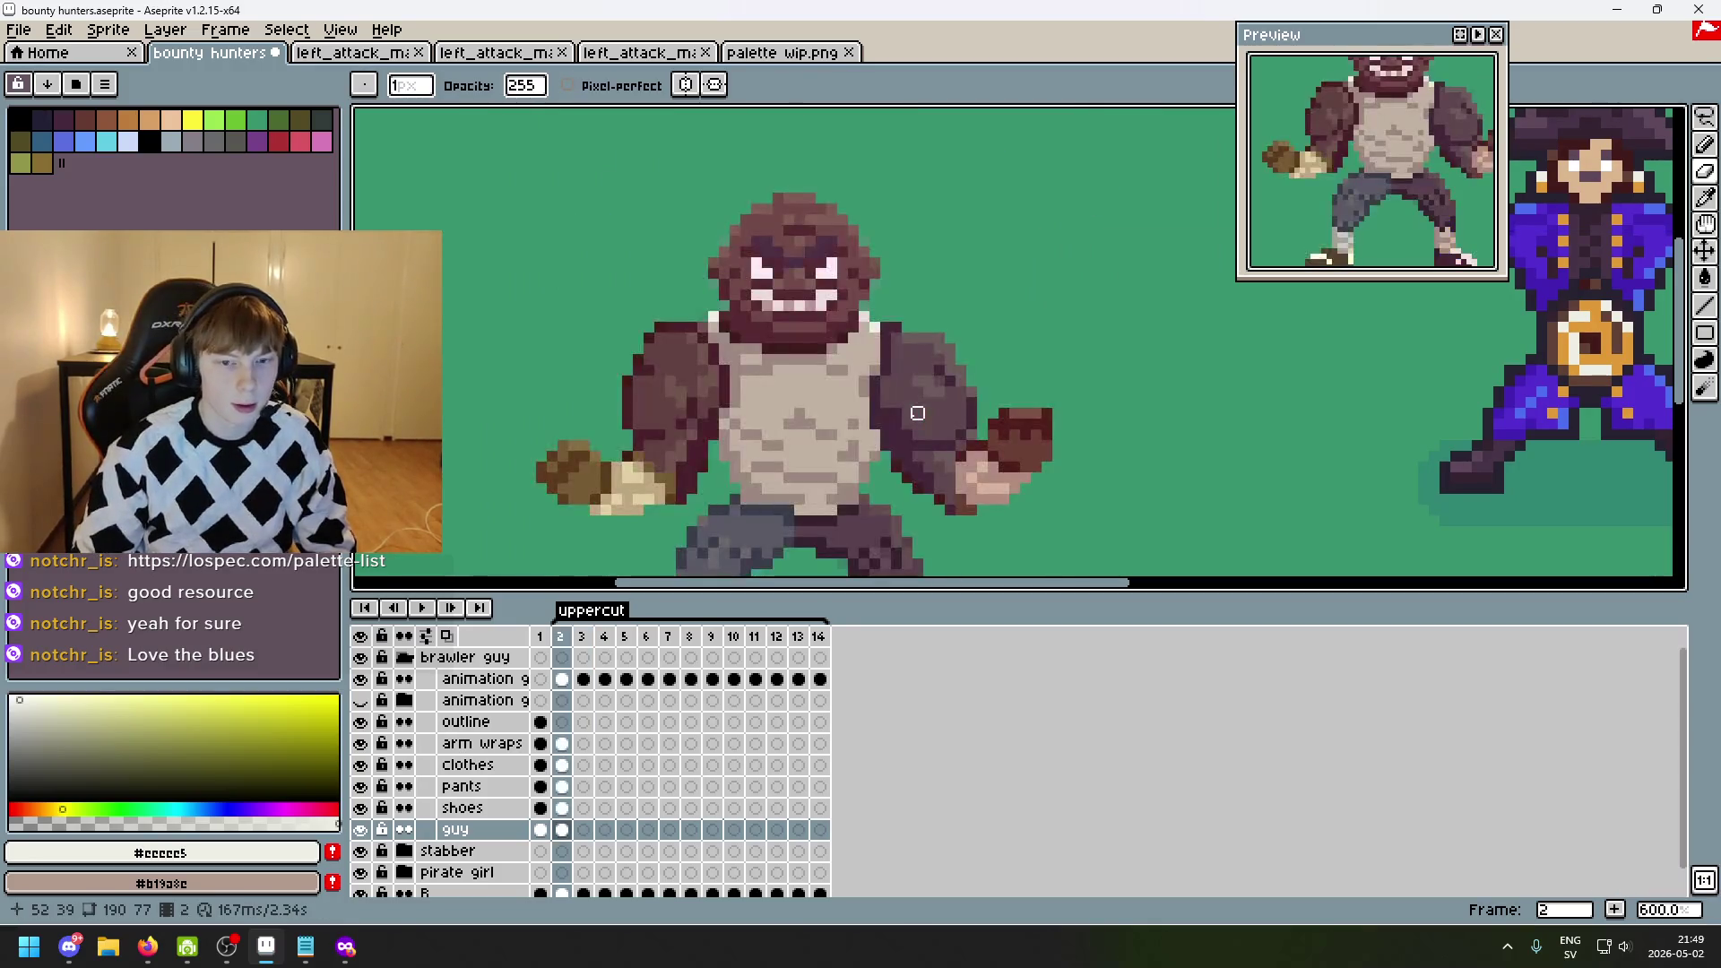
{"action": "key", "text": "Left"}
{"action": "key", "text": "Right"}
{"action": "key", "text": "Left"}
{"action": "key", "text": "Right"}
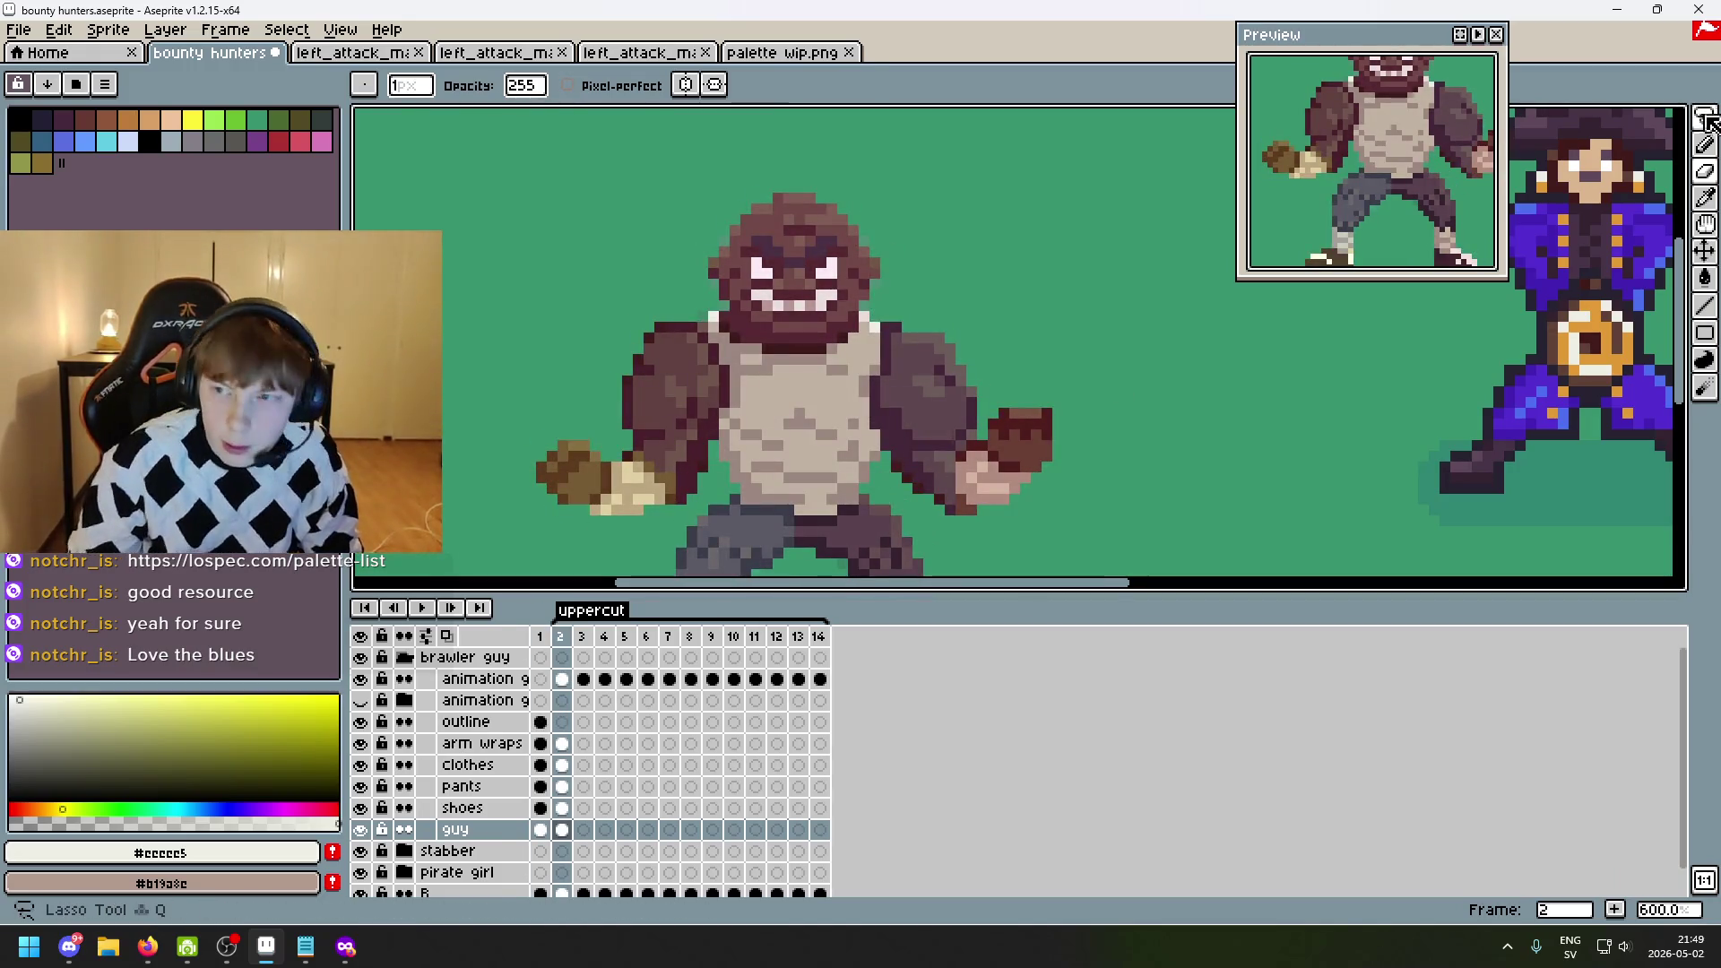
{"action": "key", "text": "m"}
{"action": "mouse_move", "coordinate": [767, 337]}
{"action": "left_mouse_down"}
{"action": "mouse_move", "coordinate": [737, 338]}
{"action": "mouse_move", "coordinate": [949, 240]}
{"action": "left_mouse_up"}
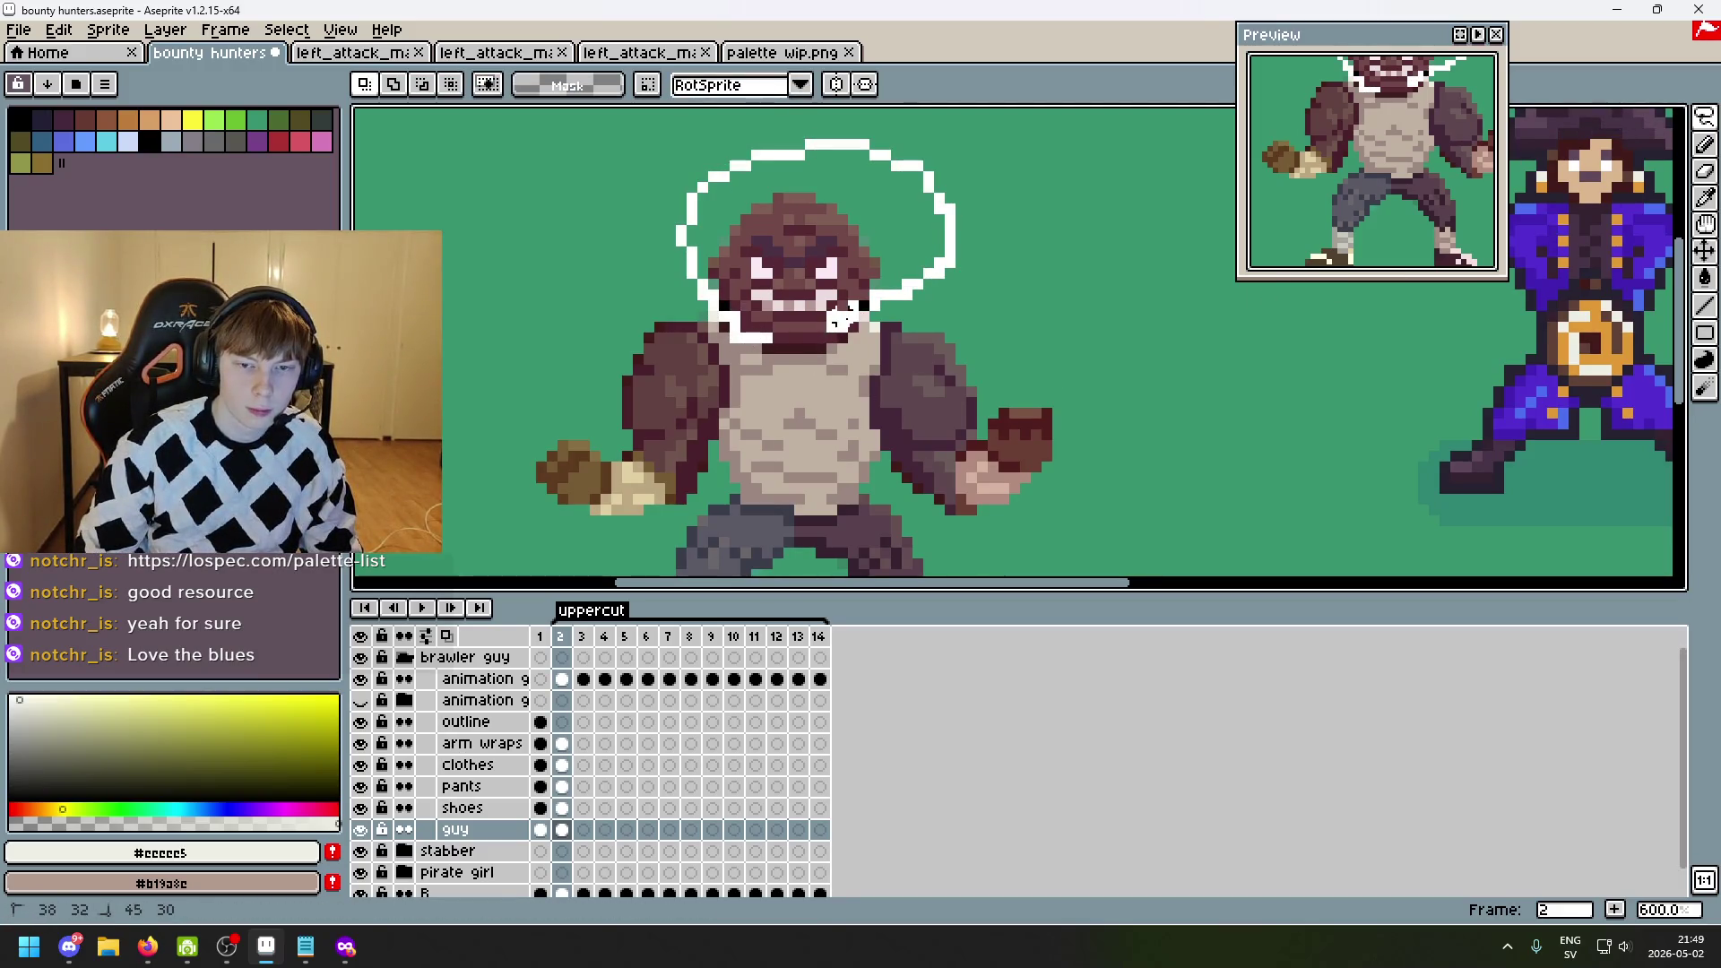
{"action": "left_click_drag", "start_coordinate": [800, 336], "coordinate": [797, 334]}
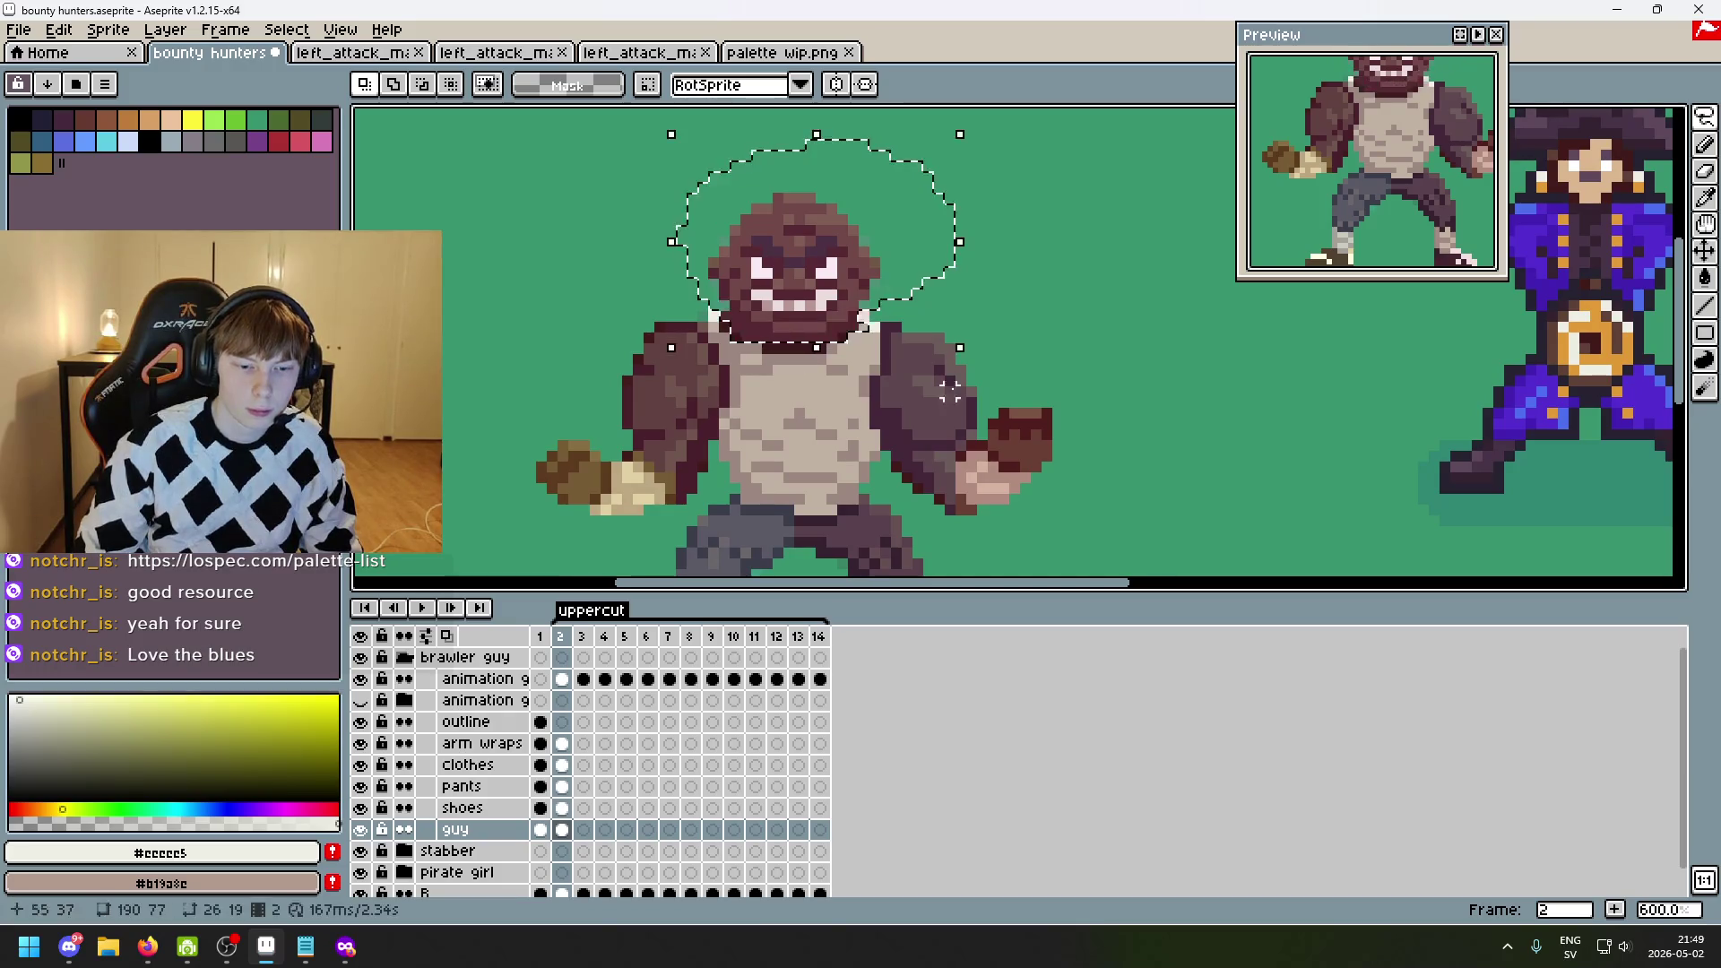
{"action": "left_click", "coordinate": [1101, 271]}
{"action": "key", "text": "ctrl+shift+d"}
{"action": "key", "text": "Right"}
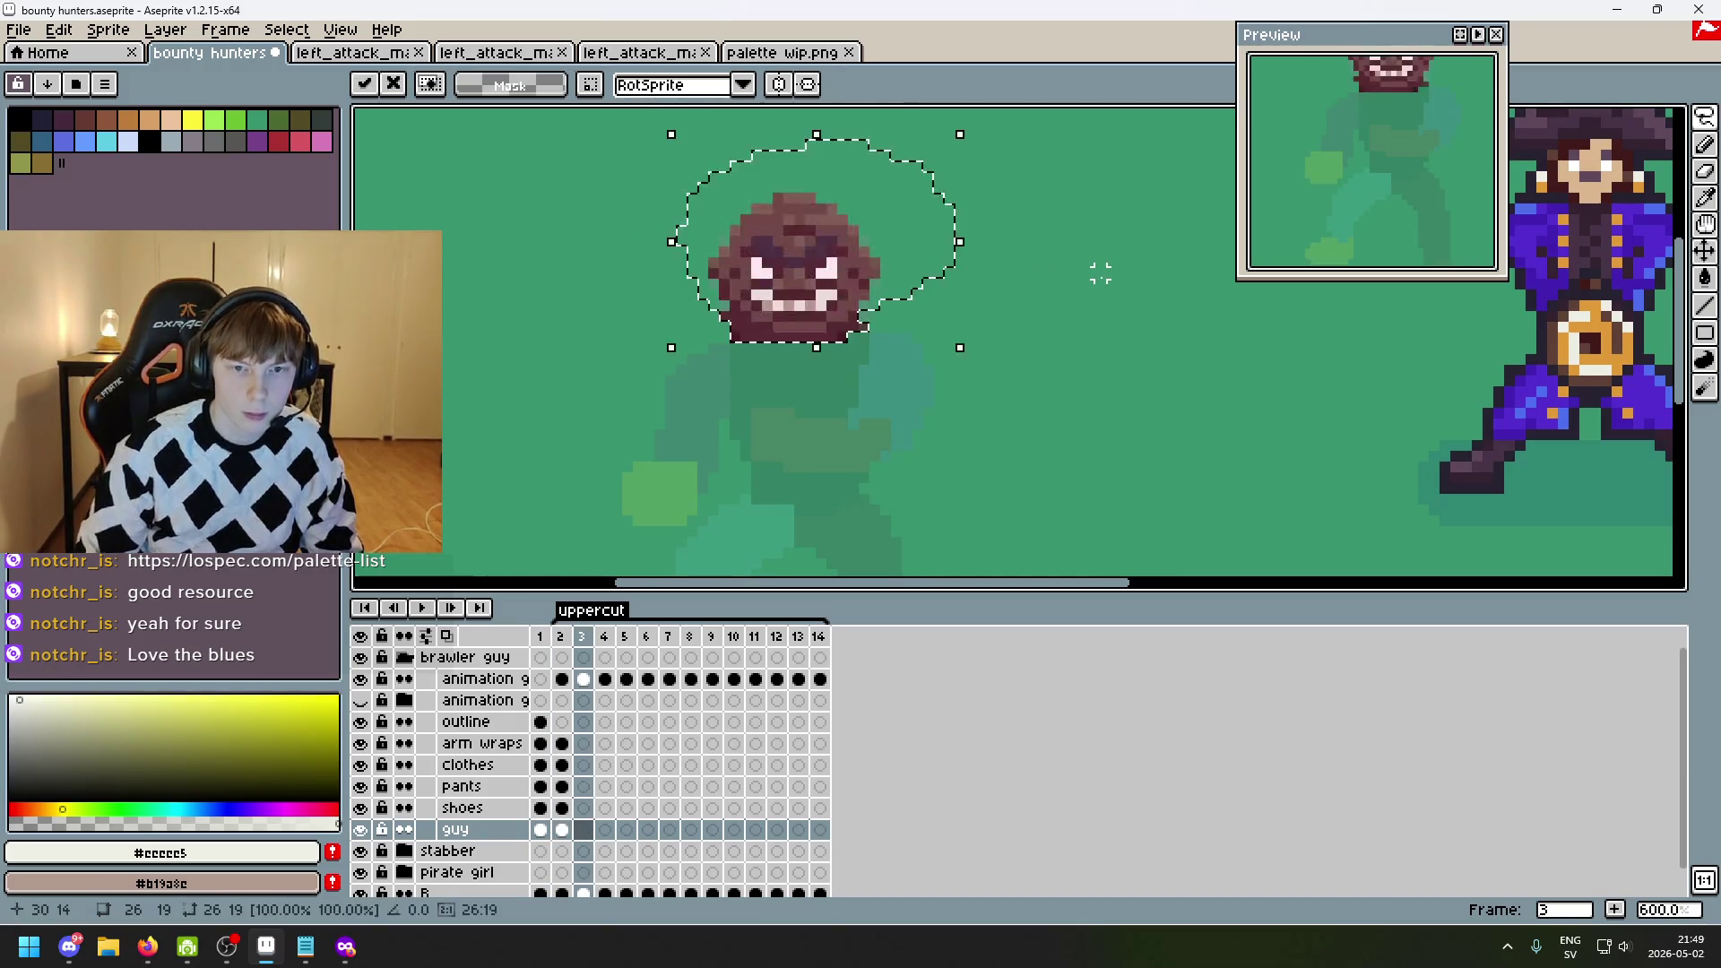
{"action": "mouse_move", "coordinate": [793, 260]}
{"action": "left_mouse_down"}
{"action": "mouse_move", "coordinate": [499, 219]}
{"action": "mouse_move", "coordinate": [809, 250]}
{"action": "mouse_move", "coordinate": [742, 242]}
{"action": "left_mouse_up"}
{"action": "key", "text": "Escape"}
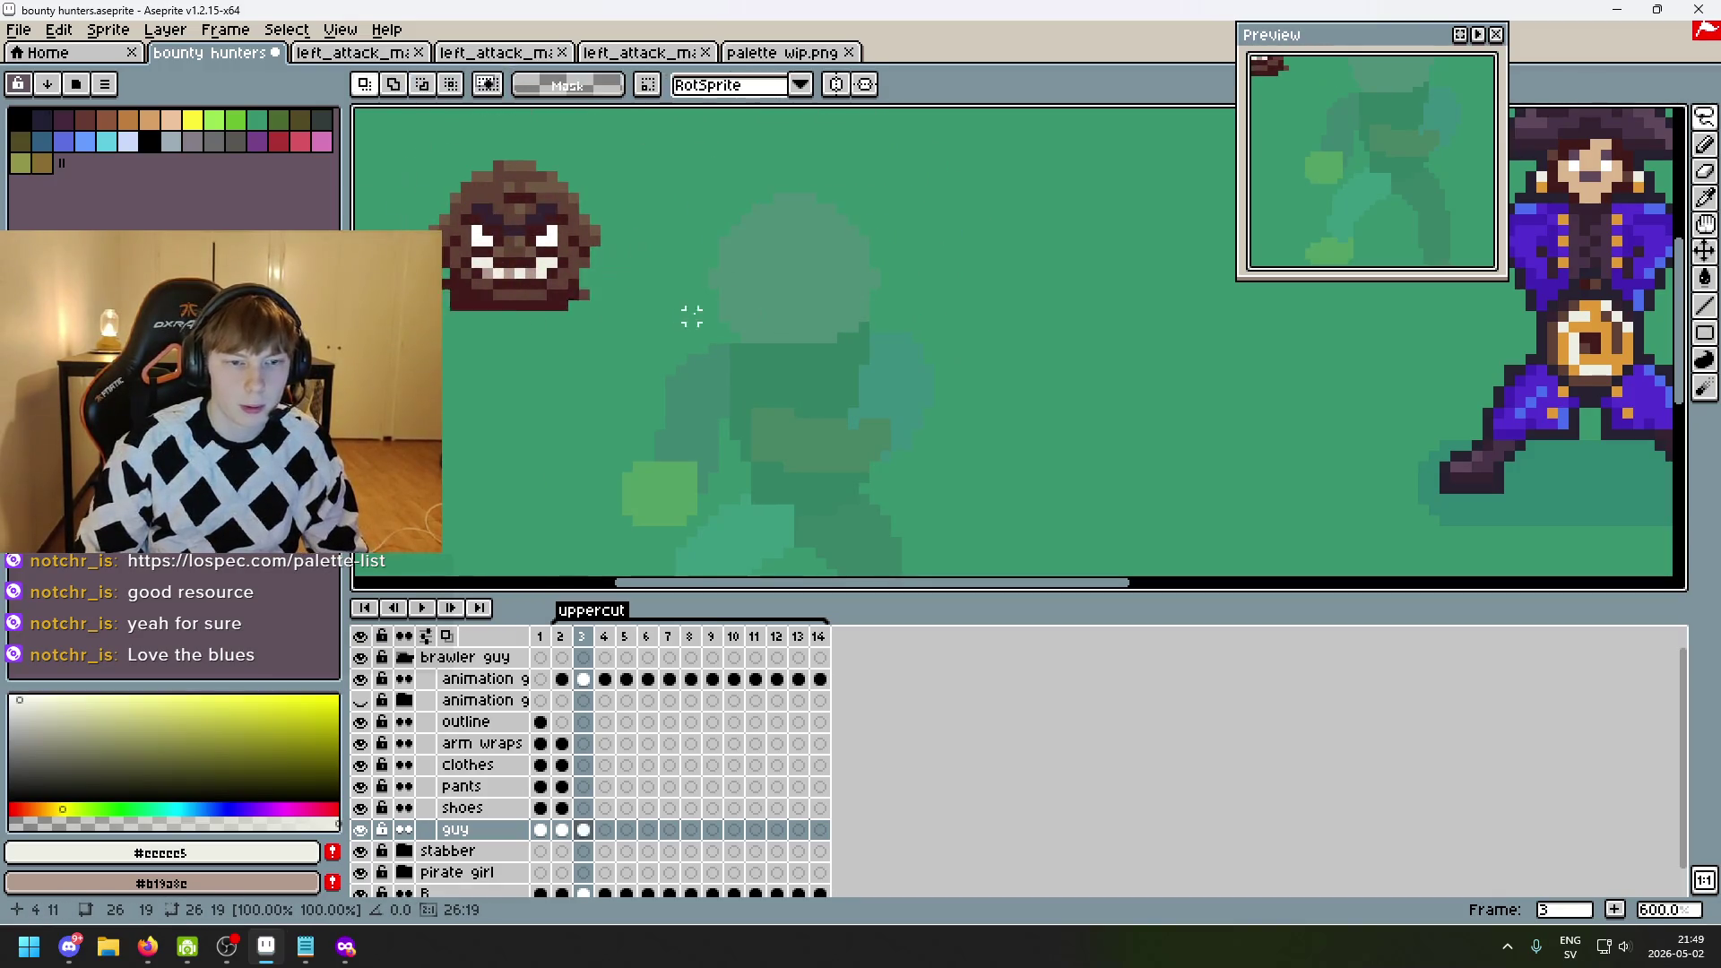
{"action": "scroll", "coordinate": [476, 265], "scroll_direction": "up", "scroll_amount": 3}
{"action": "key", "text": "e"}
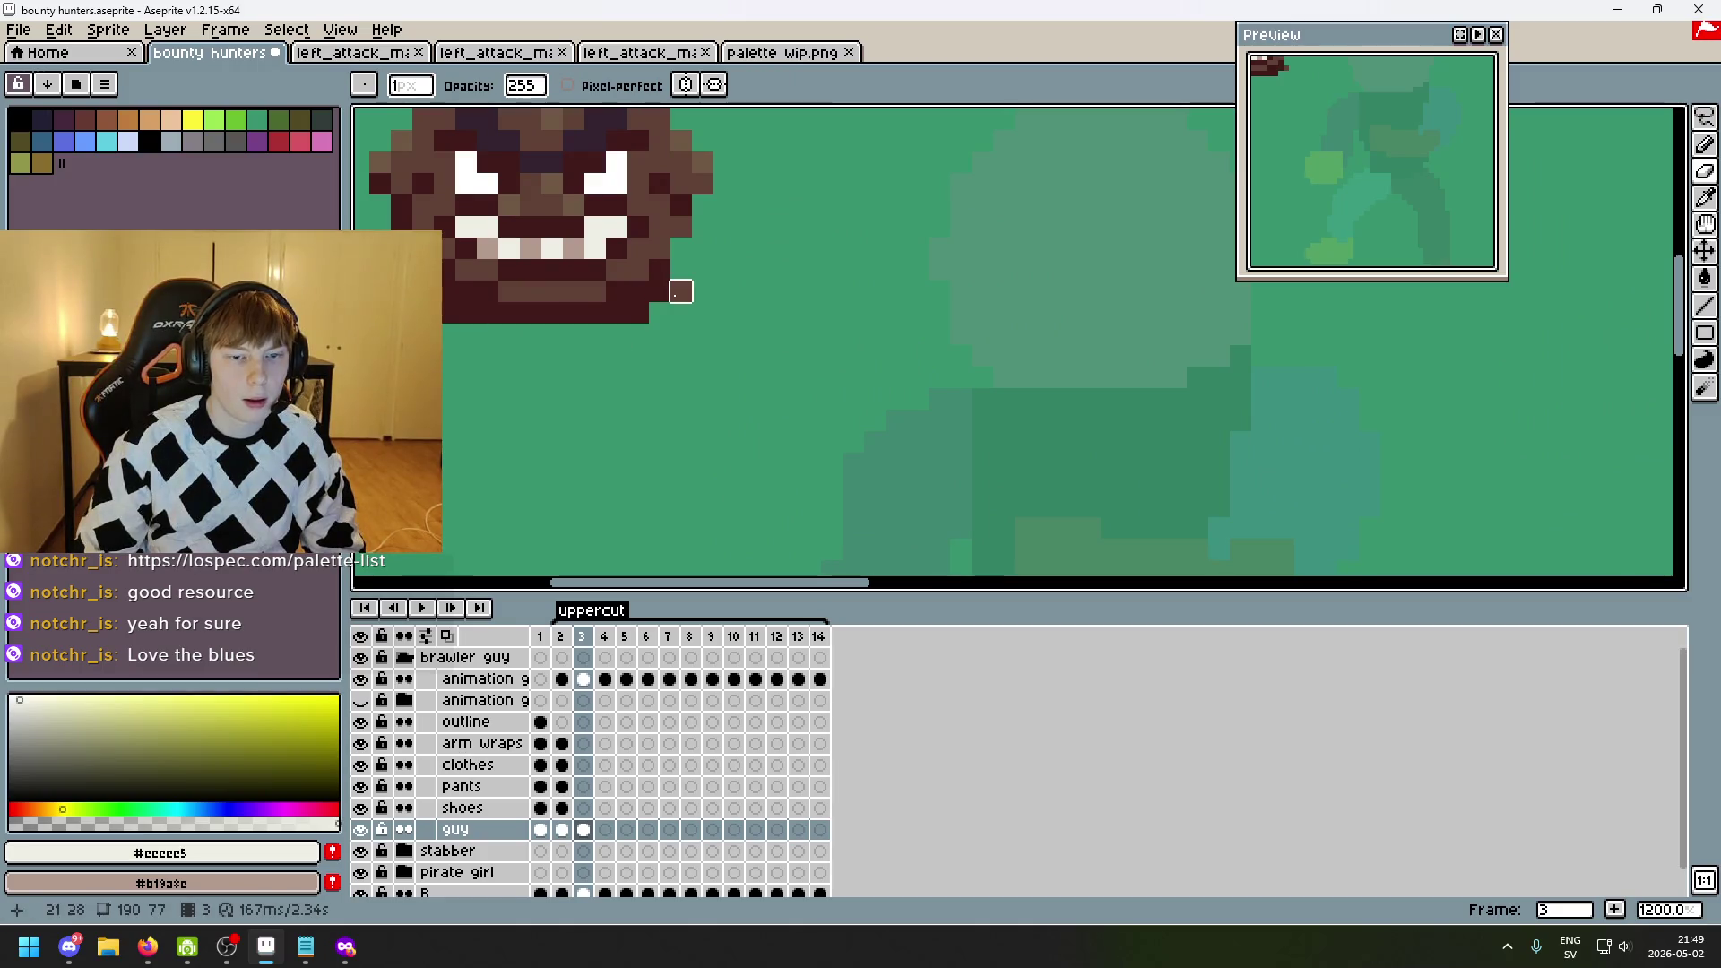
{"action": "scroll", "coordinate": [787, 308], "scroll_direction": "down", "scroll_amount": 4}
{"action": "key", "text": "q"}
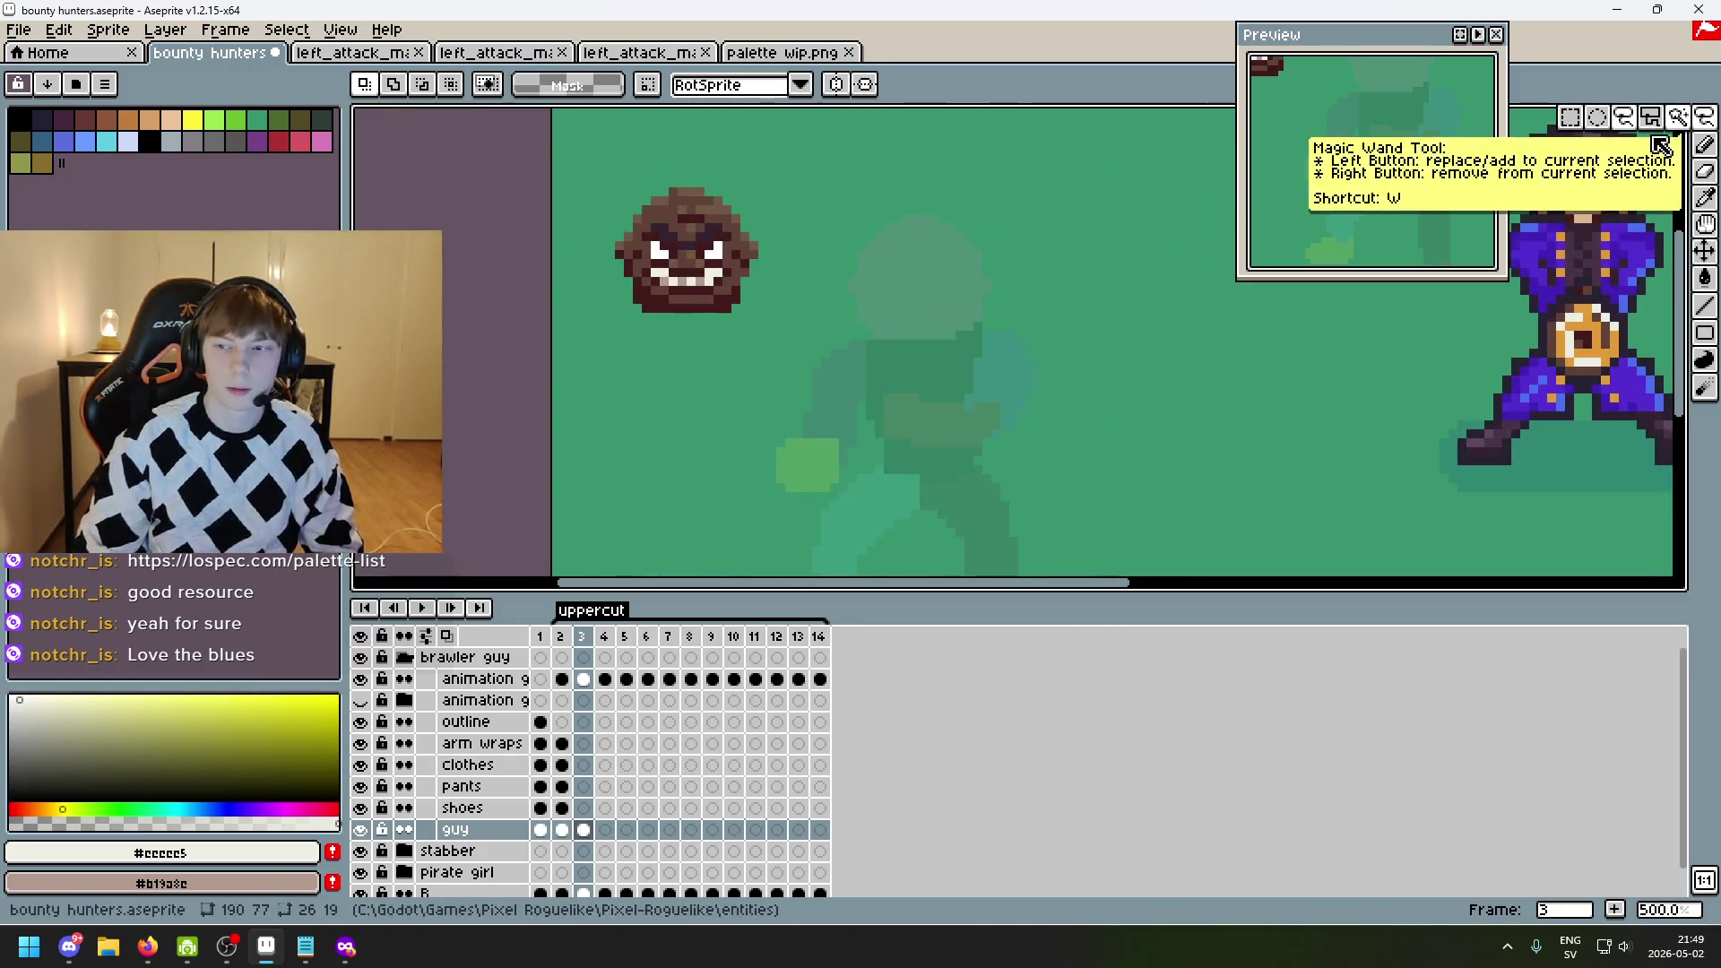
{"action": "left_click", "coordinate": [1569, 117]}
{"action": "left_click_drag", "start_coordinate": [594, 157], "coordinate": [790, 362]}
{"action": "mouse_move", "coordinate": [740, 287]}
{"action": "left_mouse_down"}
{"action": "mouse_move", "coordinate": [946, 303]}
{"action": "mouse_move", "coordinate": [1000, 323]}
{"action": "mouse_move", "coordinate": [1045, 377]}
{"action": "mouse_move", "coordinate": [1219, 388]}
{"action": "mouse_move", "coordinate": [998, 356]}
{"action": "mouse_move", "coordinate": [914, 373]}
{"action": "mouse_move", "coordinate": [926, 392]}
{"action": "mouse_move", "coordinate": [924, 340]}
{"action": "mouse_move", "coordinate": [933, 400]}
{"action": "mouse_move", "coordinate": [908, 399]}
{"action": "mouse_move", "coordinate": [1151, 384]}
{"action": "left_mouse_up"}
{"action": "scroll", "coordinate": [825, 290], "scroll_direction": "up", "scroll_amount": 2}
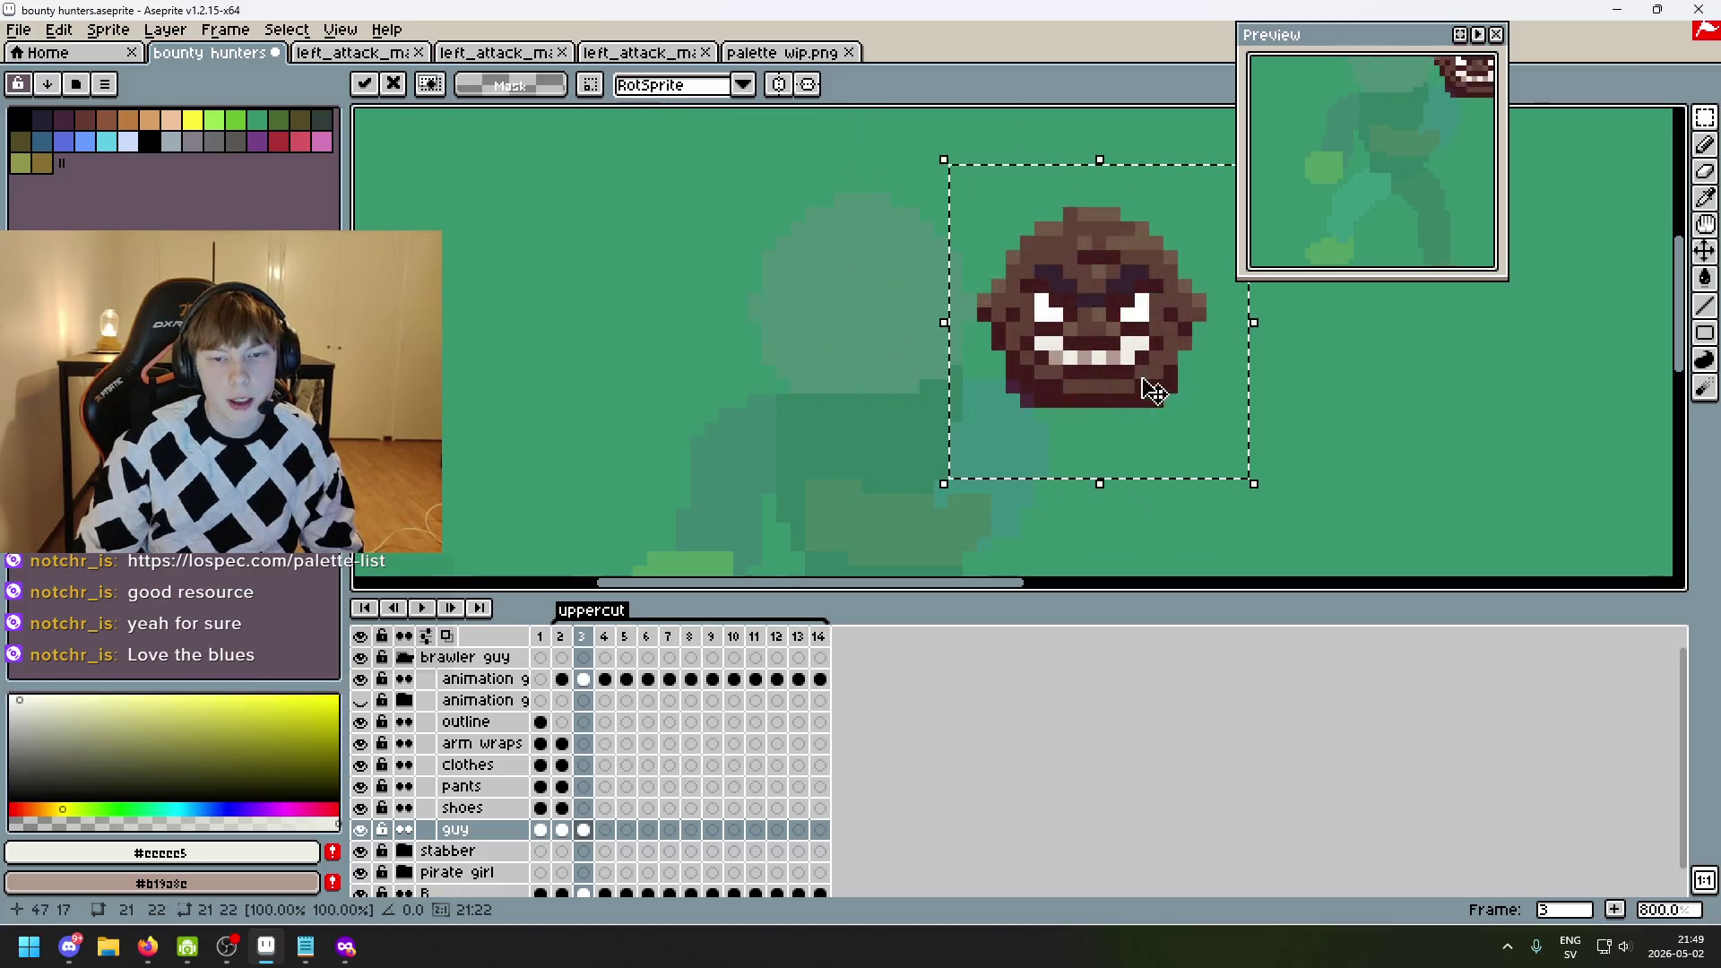
{"action": "key", "text": "ctrl+z"}
{"action": "key", "text": "ctrl+z"}
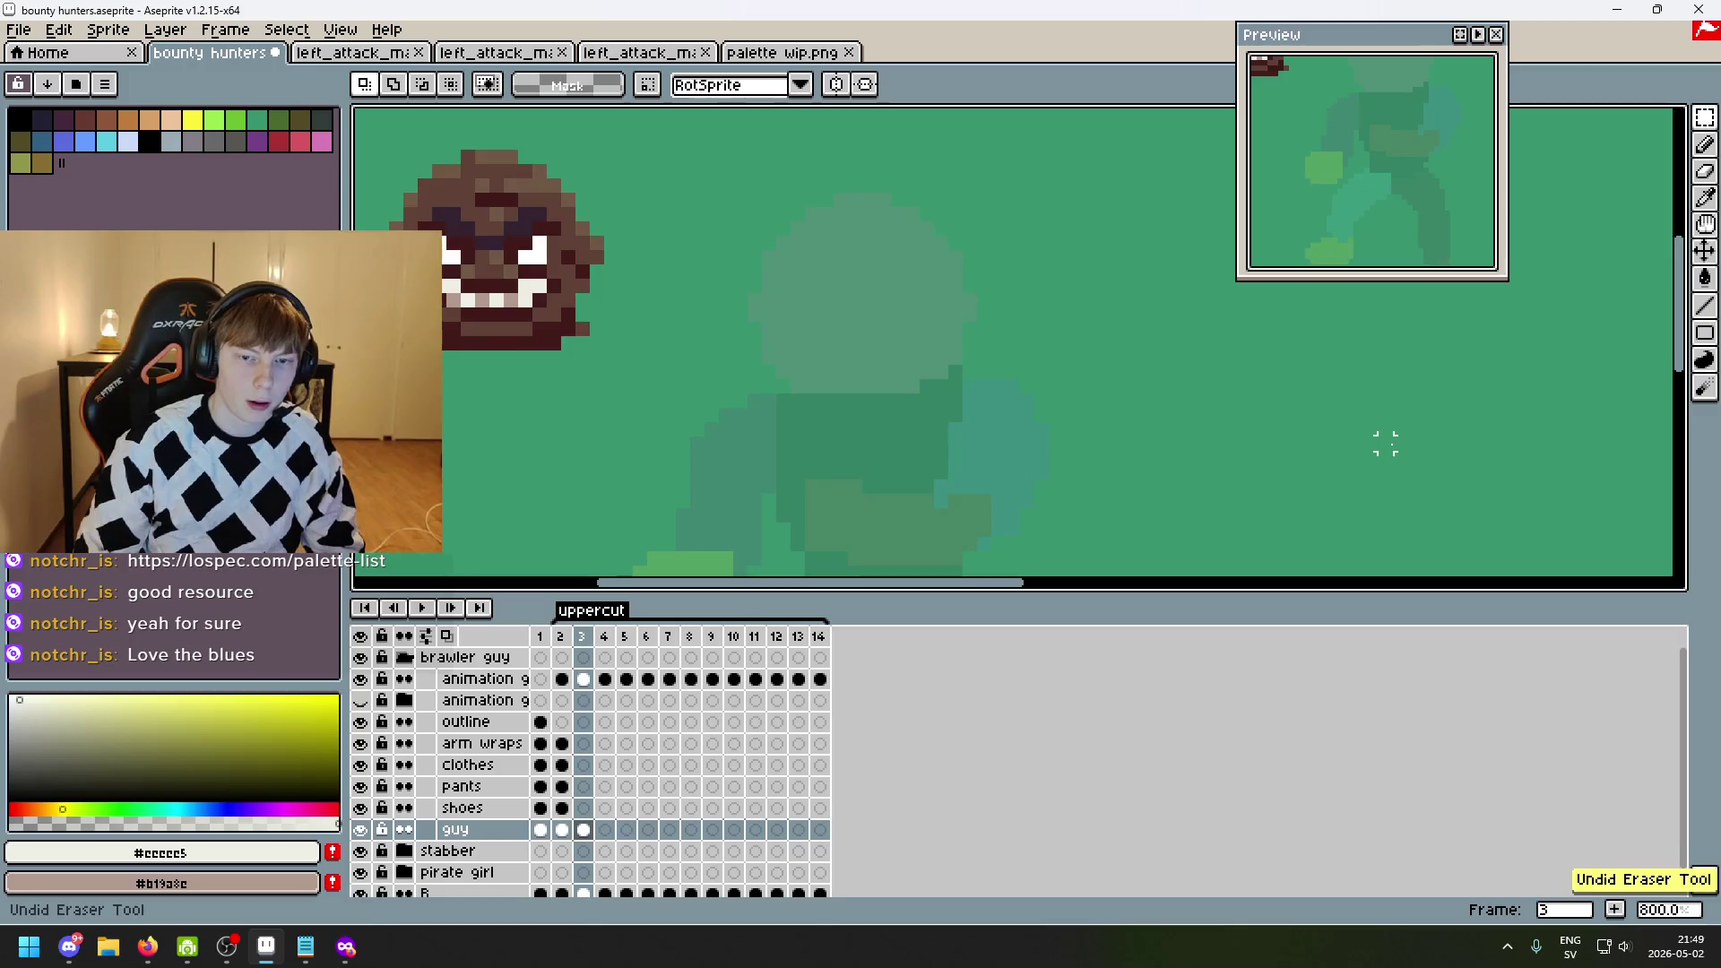
{"action": "key", "text": "ctrl+z"}
{"action": "key", "text": "Left"}
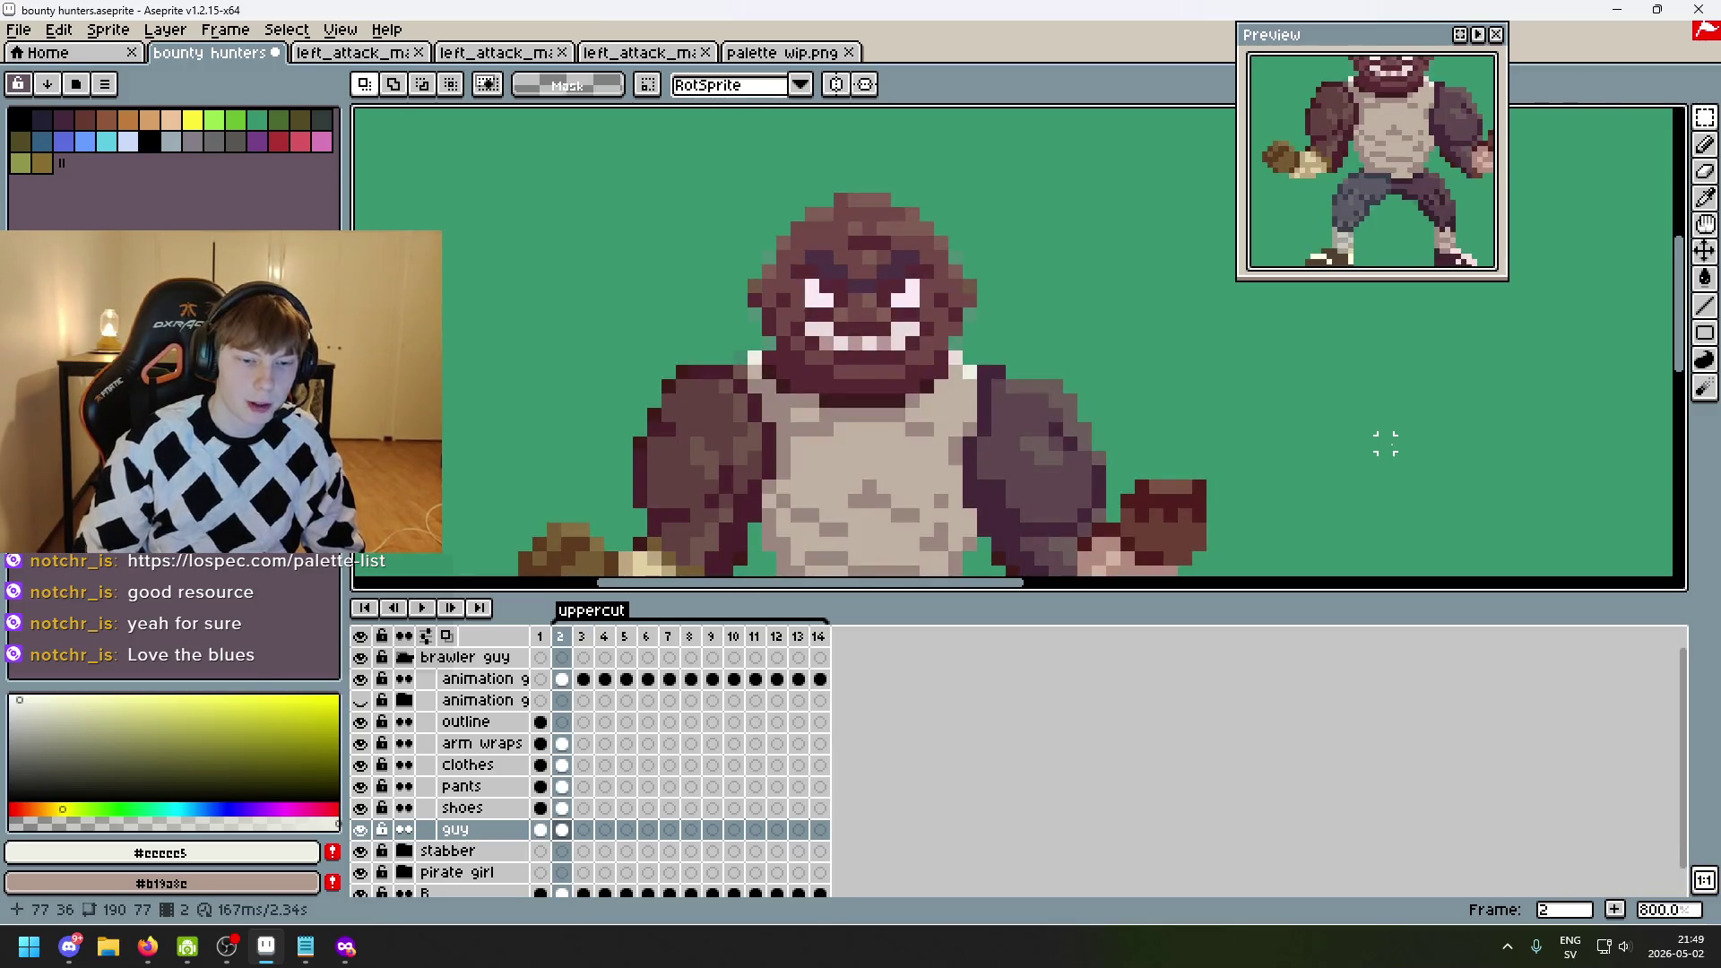
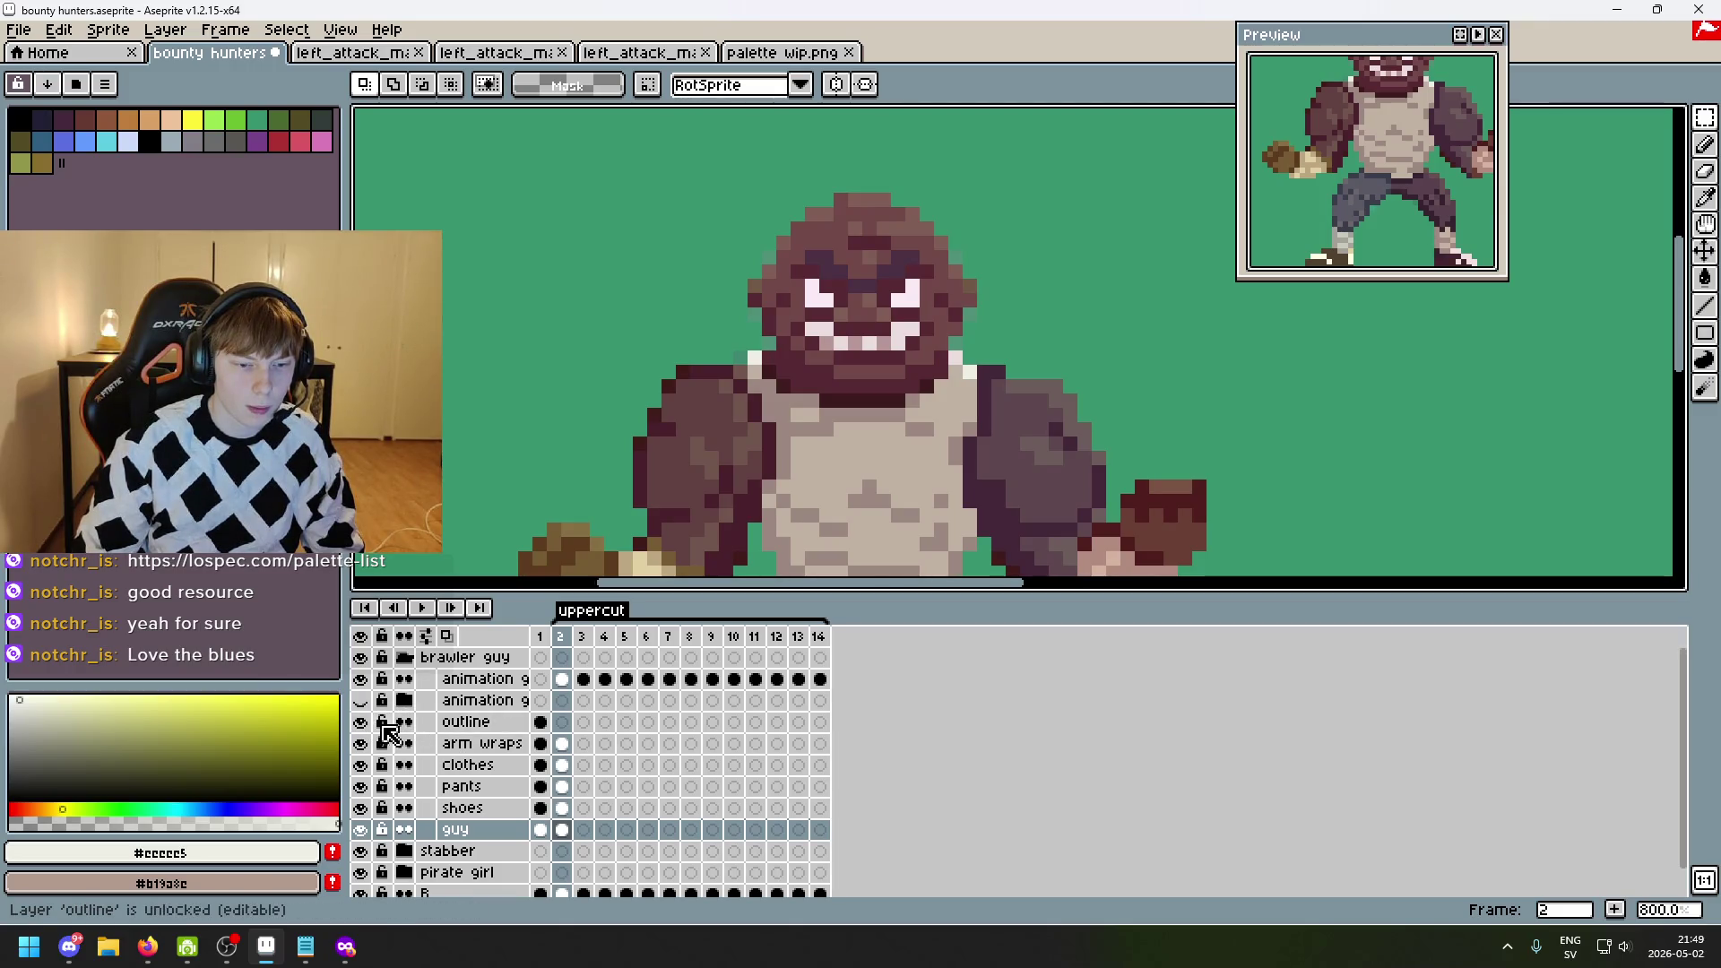
- Create Group 1 from the outline layer and move arm wraps through guy into it
{"action": "right_click", "coordinate": [461, 722]}
{"action": "left_click", "coordinate": [548, 768]}
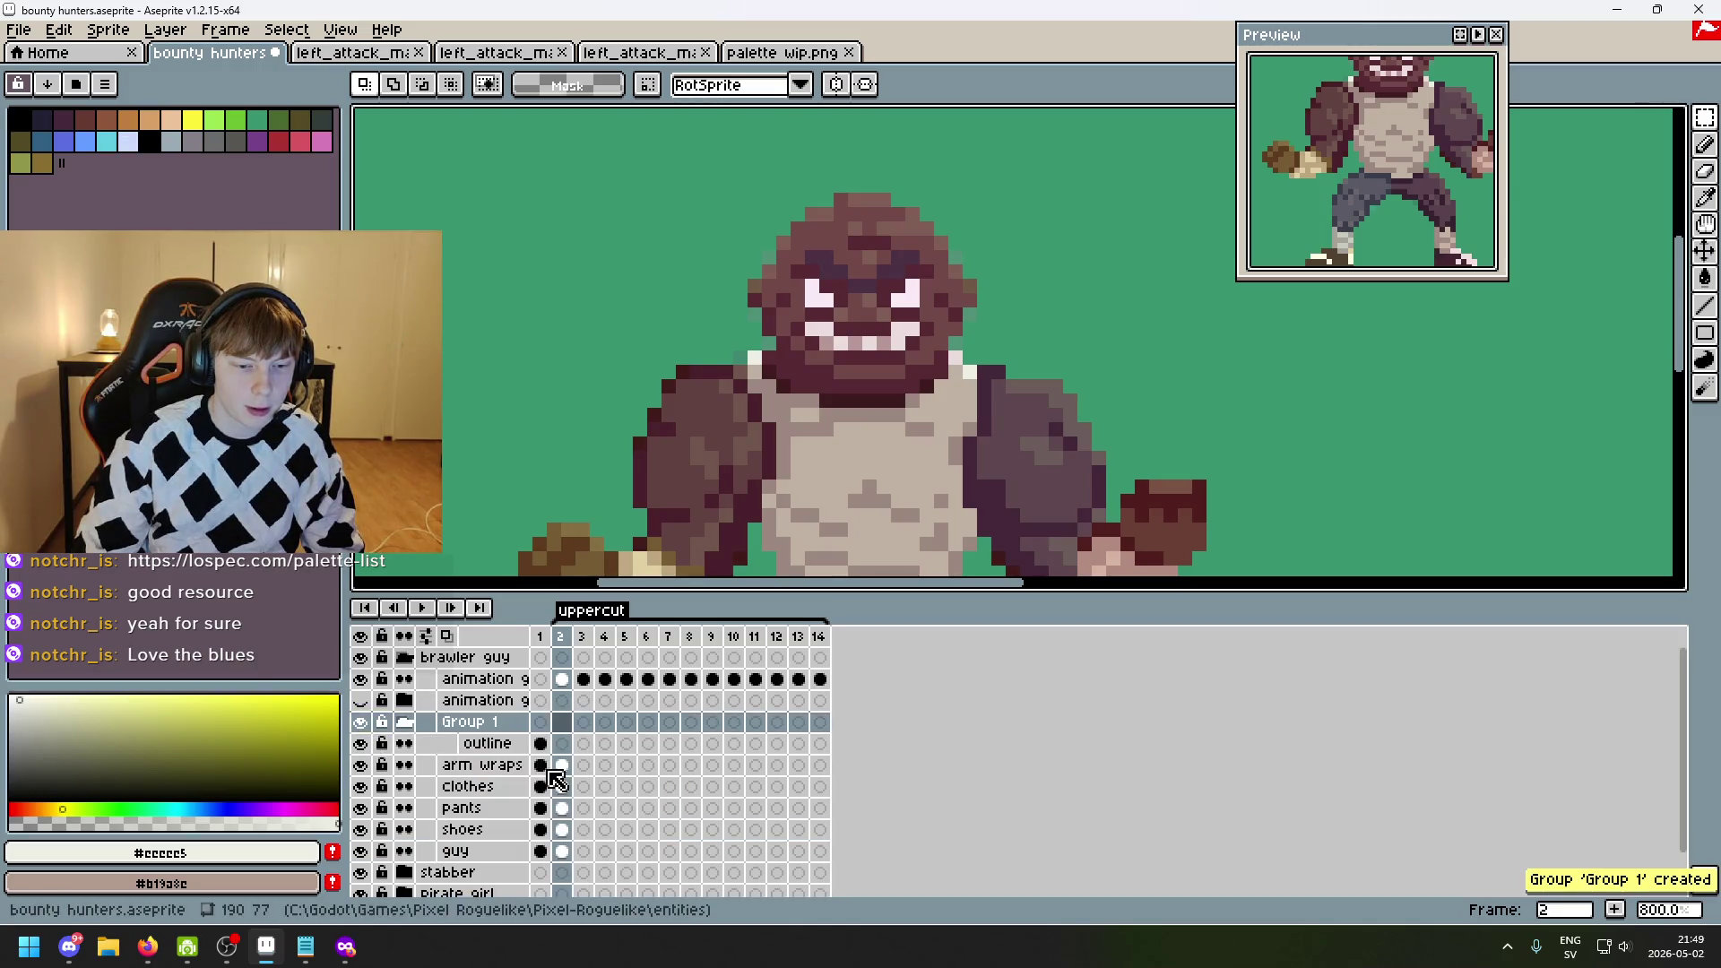
{"action": "left_click", "coordinate": [453, 764]}
{"action": "left_click", "coordinate": [471, 808], "text": "shift"}
{"action": "mouse_move", "coordinate": [472, 829]}
{"action": "left_mouse_down"}
{"action": "mouse_move", "coordinate": [461, 853]}
{"action": "mouse_move", "coordinate": [487, 788]}
{"action": "mouse_move", "coordinate": [499, 822]}
{"action": "mouse_move", "coordinate": [481, 852]}
{"action": "mouse_move", "coordinate": [491, 772]}
{"action": "left_mouse_up"}
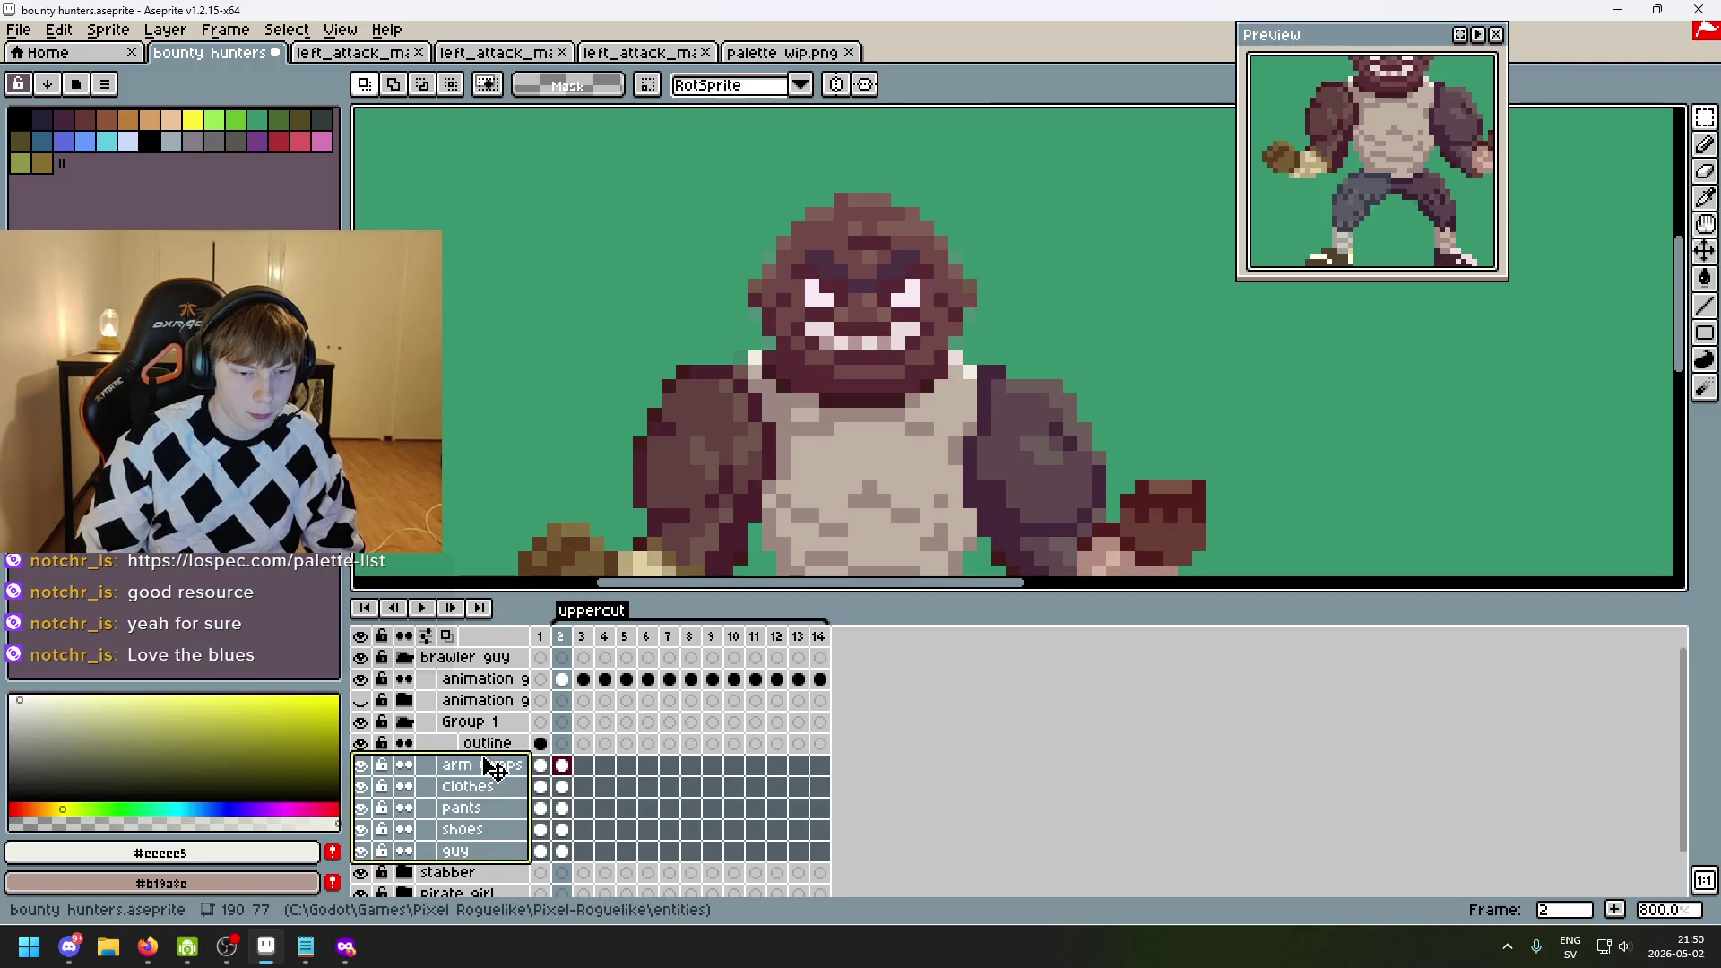
- Go to frame 3 on the guy layer, briefly hiding and reshowing Group 1
{"action": "left_click", "coordinate": [361, 723]}
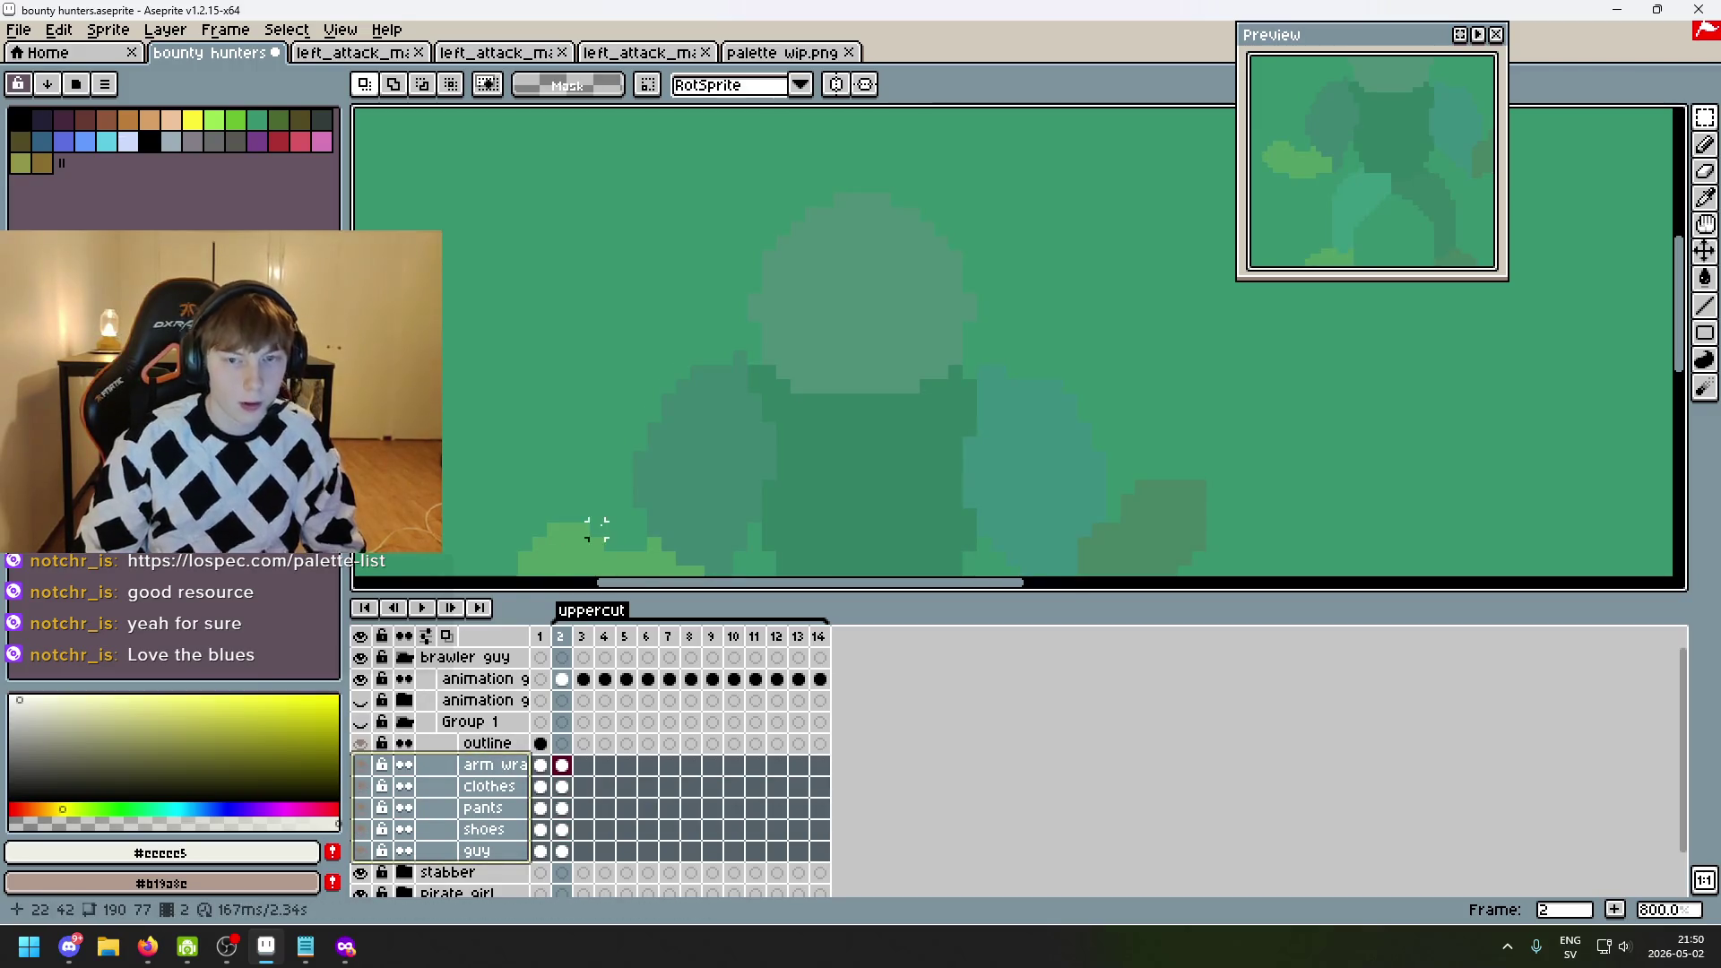
{"action": "scroll", "coordinate": [795, 296], "scroll_direction": "up", "scroll_amount": 3}
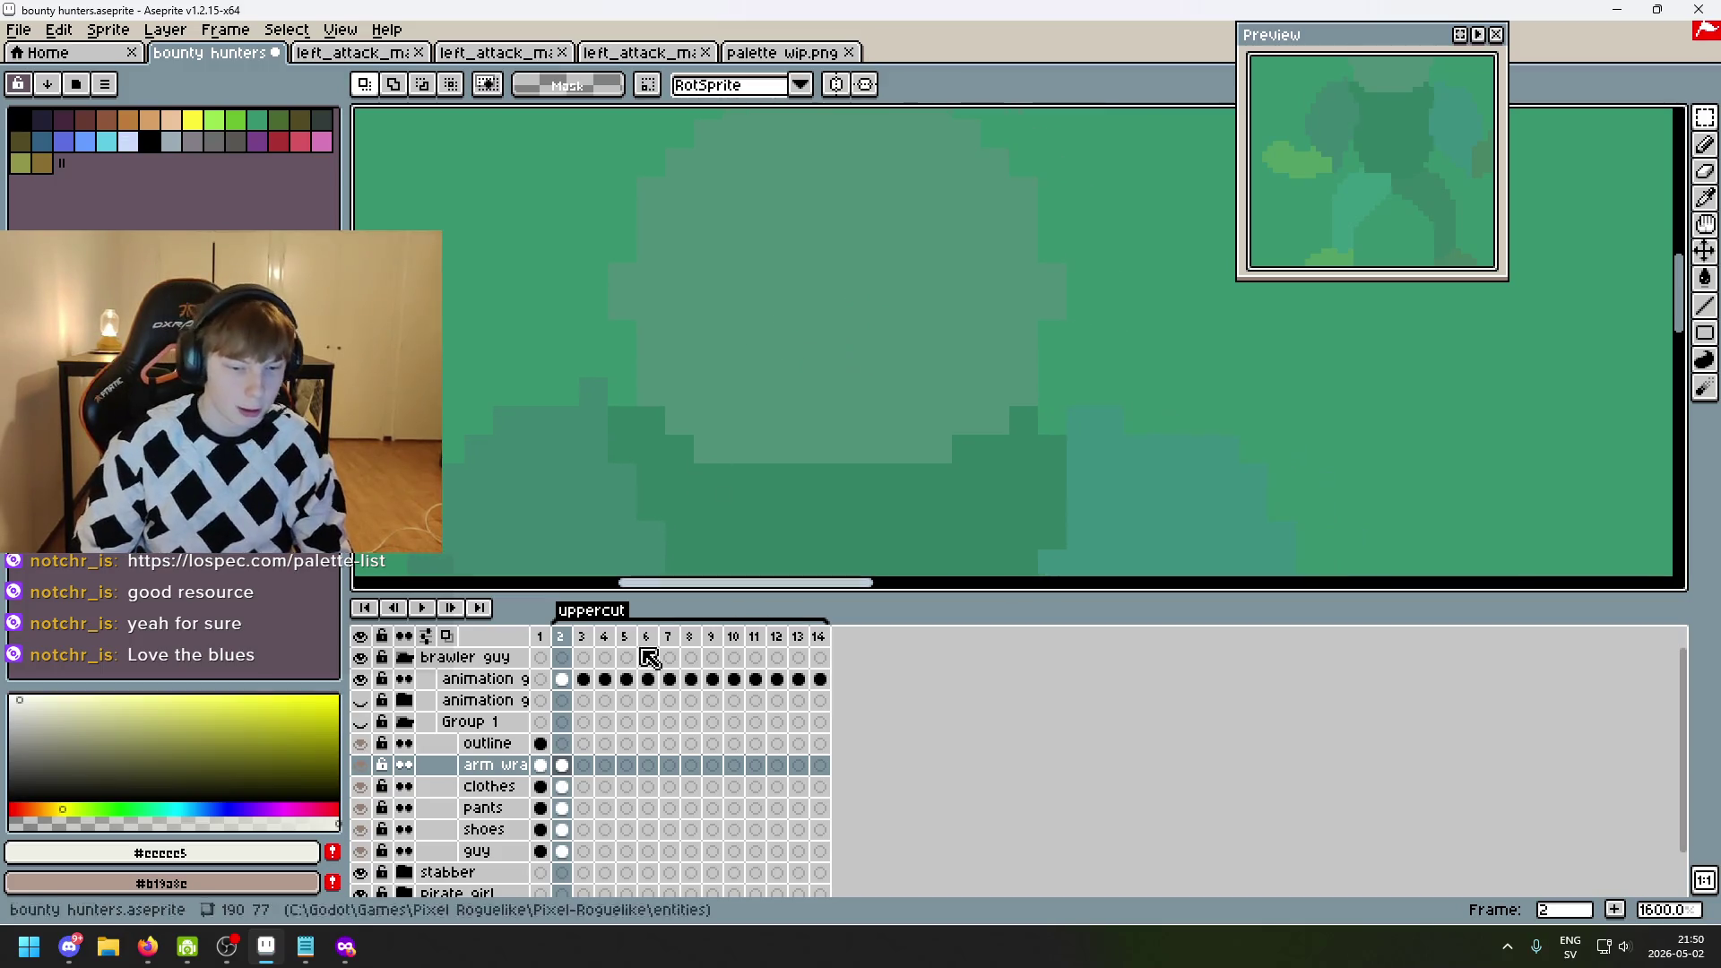
{"action": "left_click", "coordinate": [584, 850]}
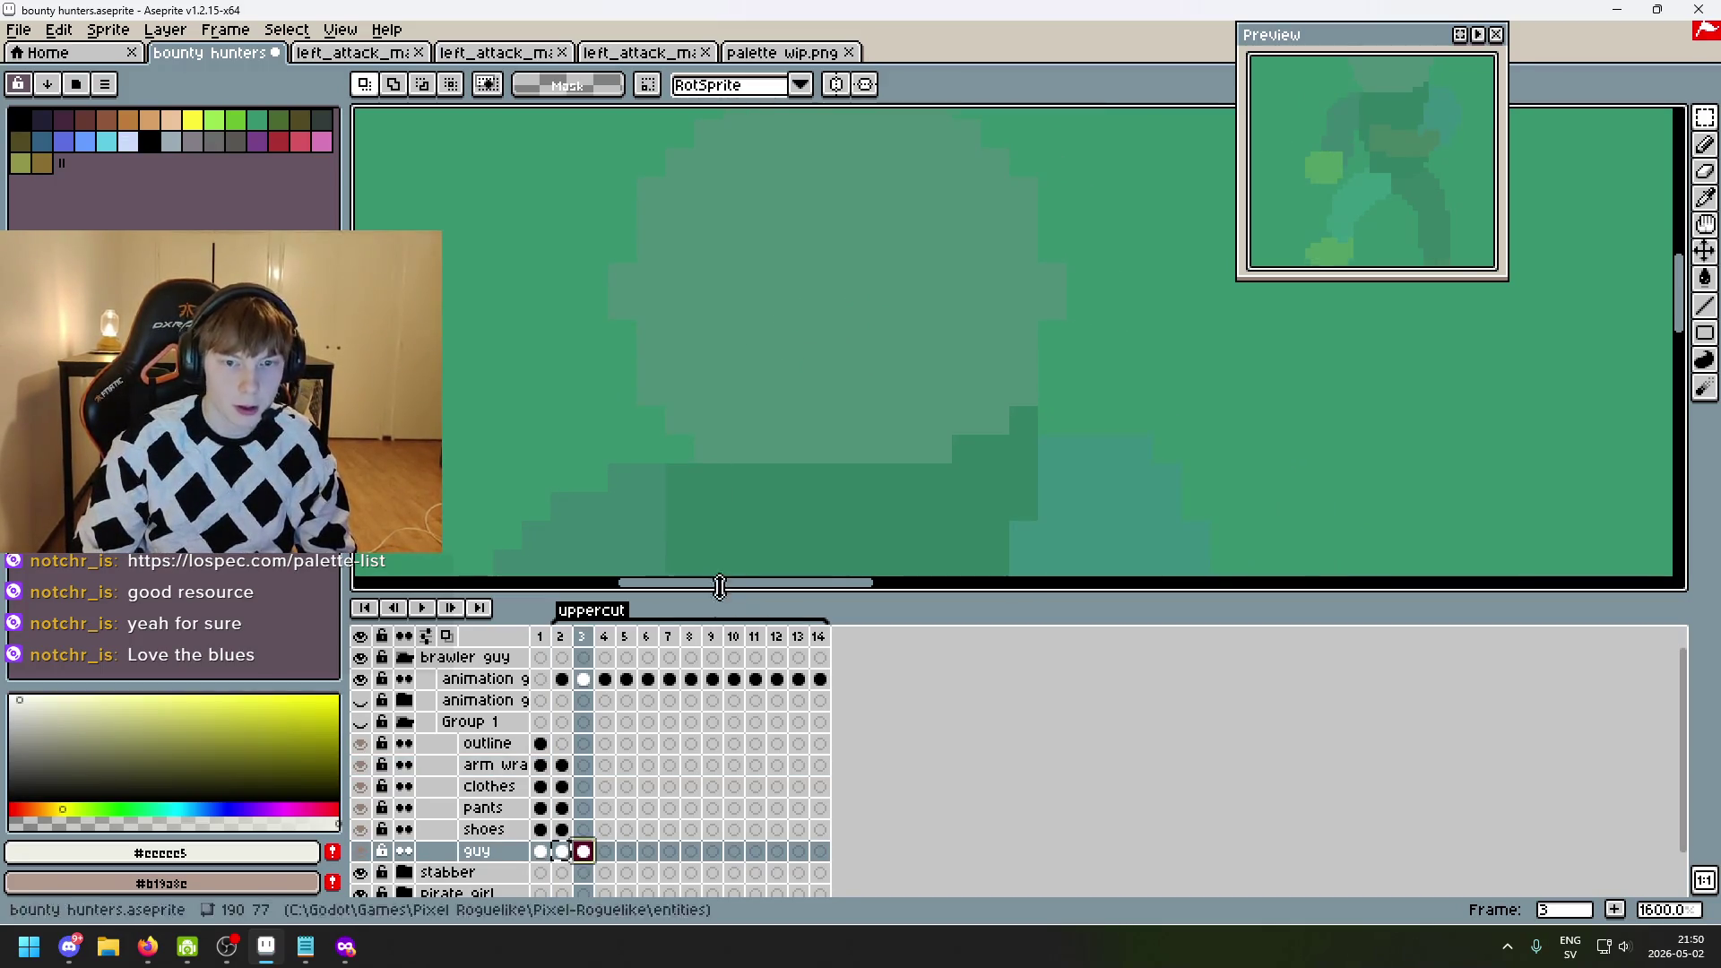
{"action": "scroll", "coordinate": [776, 498], "scroll_direction": "down", "scroll_amount": 4}
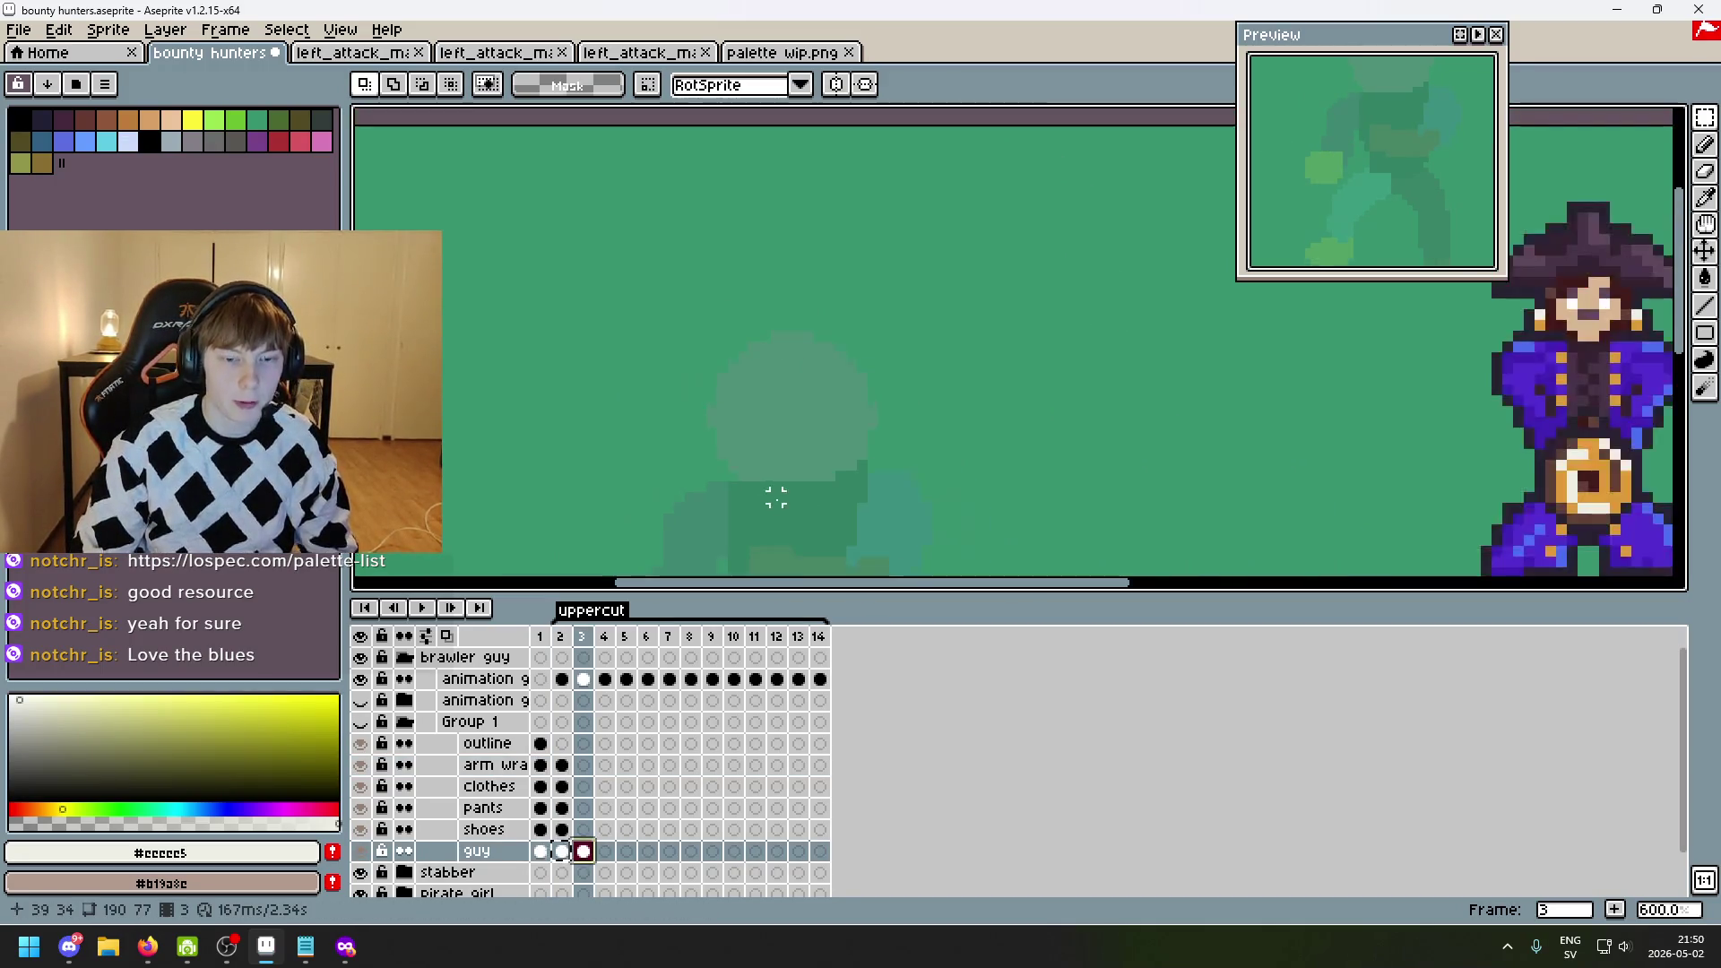
{"action": "left_click", "coordinate": [360, 722]}
{"action": "scroll", "coordinate": [1306, 404], "scroll_direction": "up", "scroll_amount": 2}
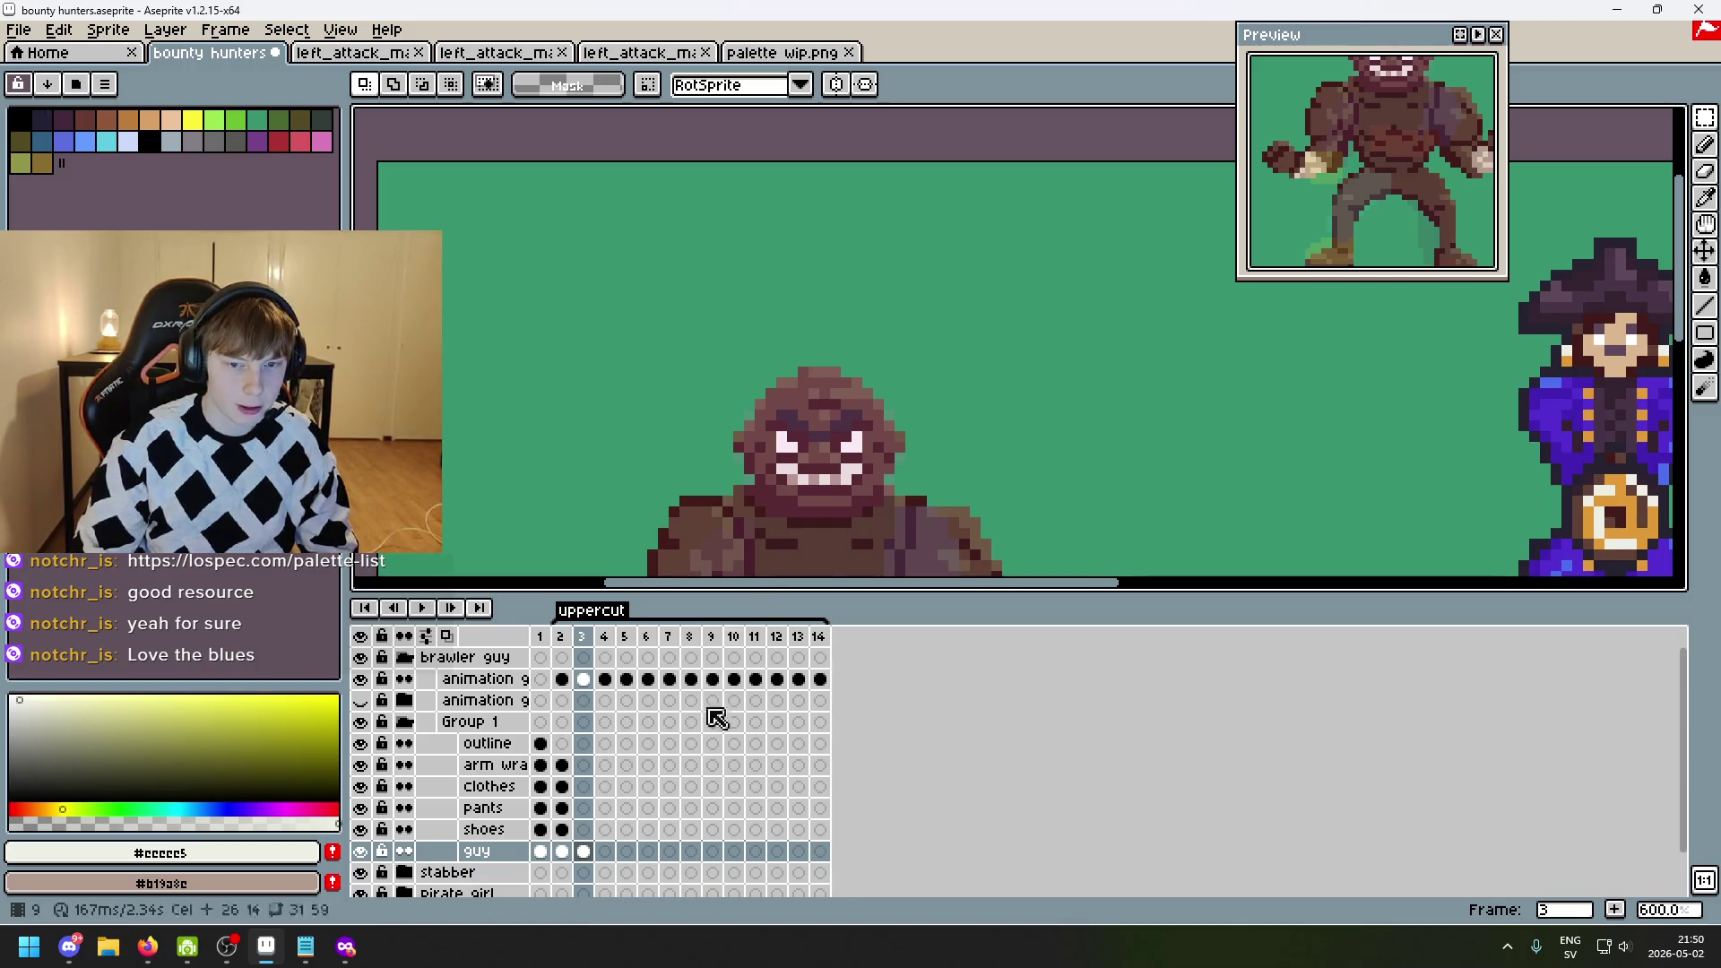
{"action": "scroll", "coordinate": [956, 502], "scroll_direction": "down", "scroll_amount": 1}
- Erase the brawler's legs and shoes on frame 3 with an enlarged eraser
{"action": "key", "text": "e"}
{"action": "key", "text": "plus"}
{"action": "key", "text": "plus"}
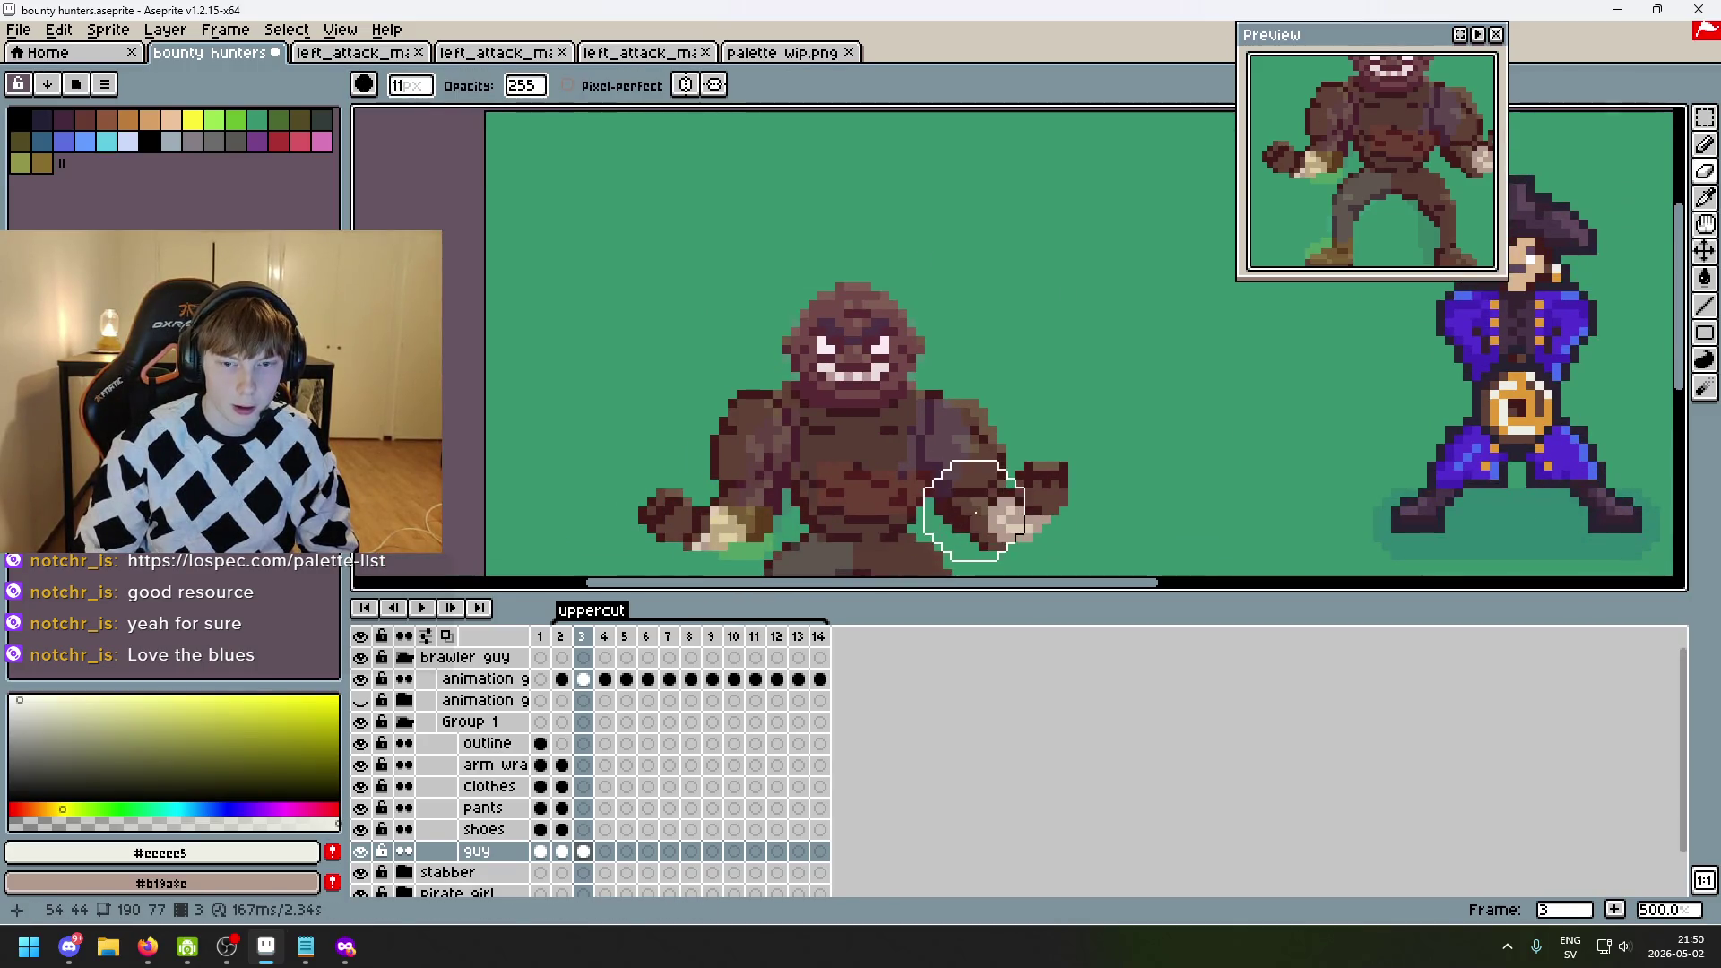
{"action": "mouse_move", "coordinate": [957, 502]}
{"action": "left_mouse_down"}
{"action": "mouse_move", "coordinate": [902, 518]}
{"action": "mouse_move", "coordinate": [1210, 365]}
{"action": "left_mouse_up"}
{"action": "scroll", "coordinate": [1210, 365], "scroll_direction": "down", "scroll_amount": 2}
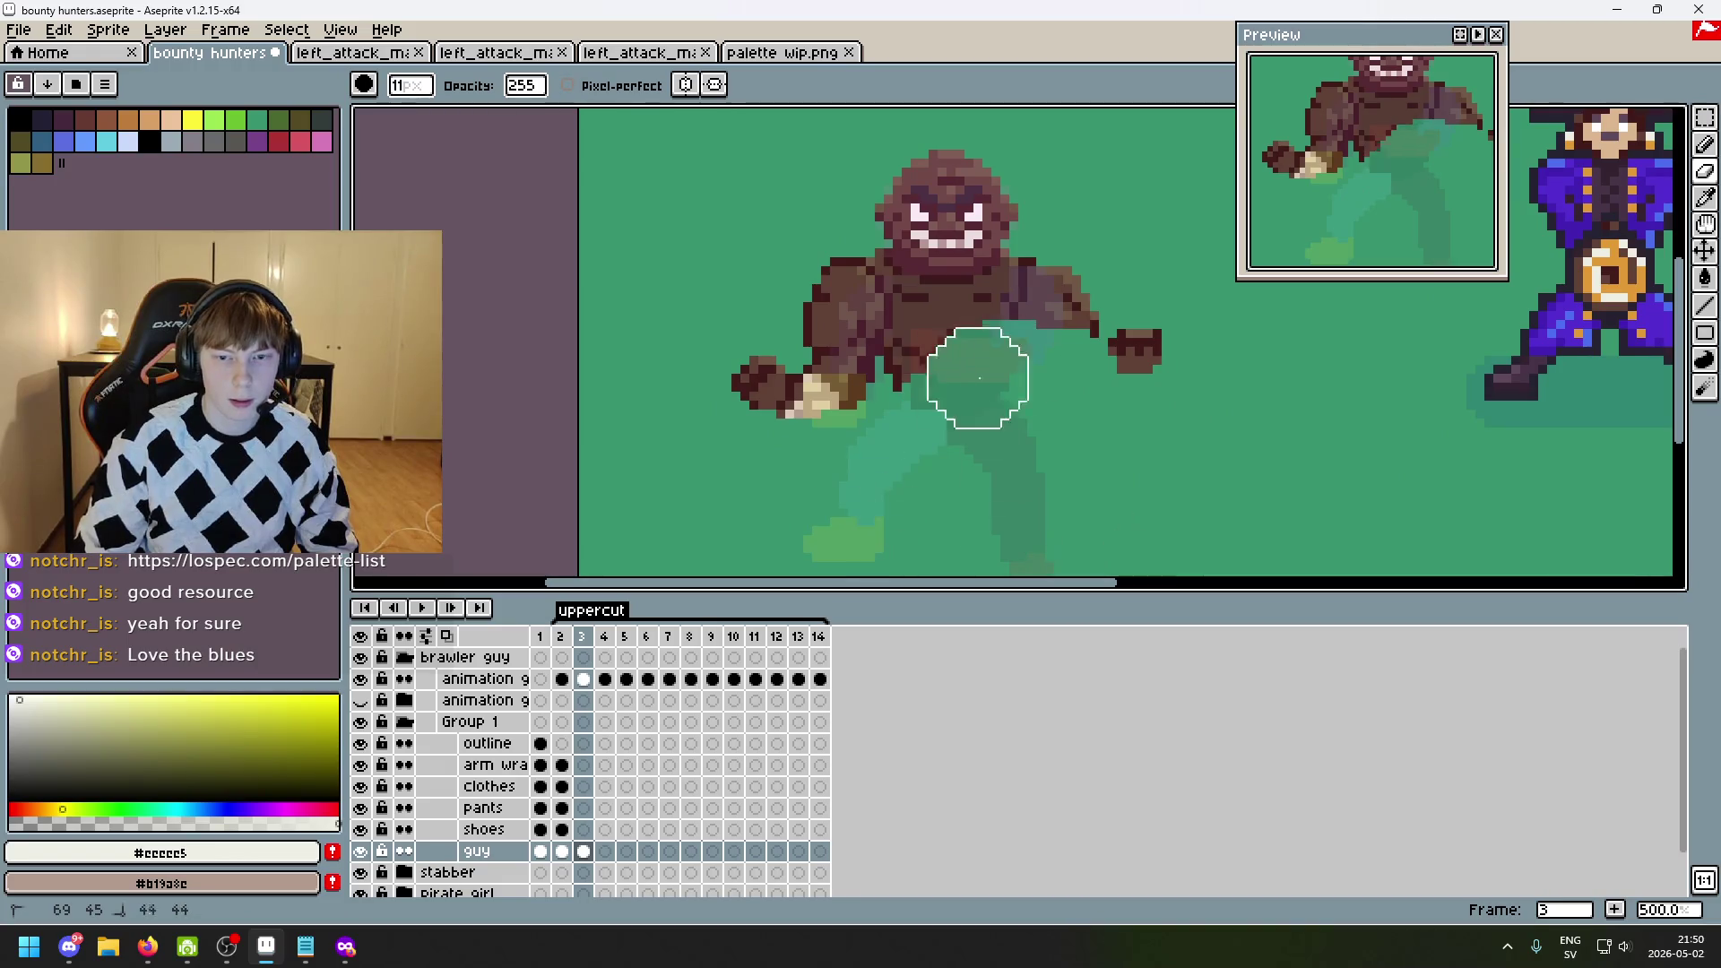
{"action": "scroll", "coordinate": [948, 466], "scroll_direction": "up", "scroll_amount": 2}
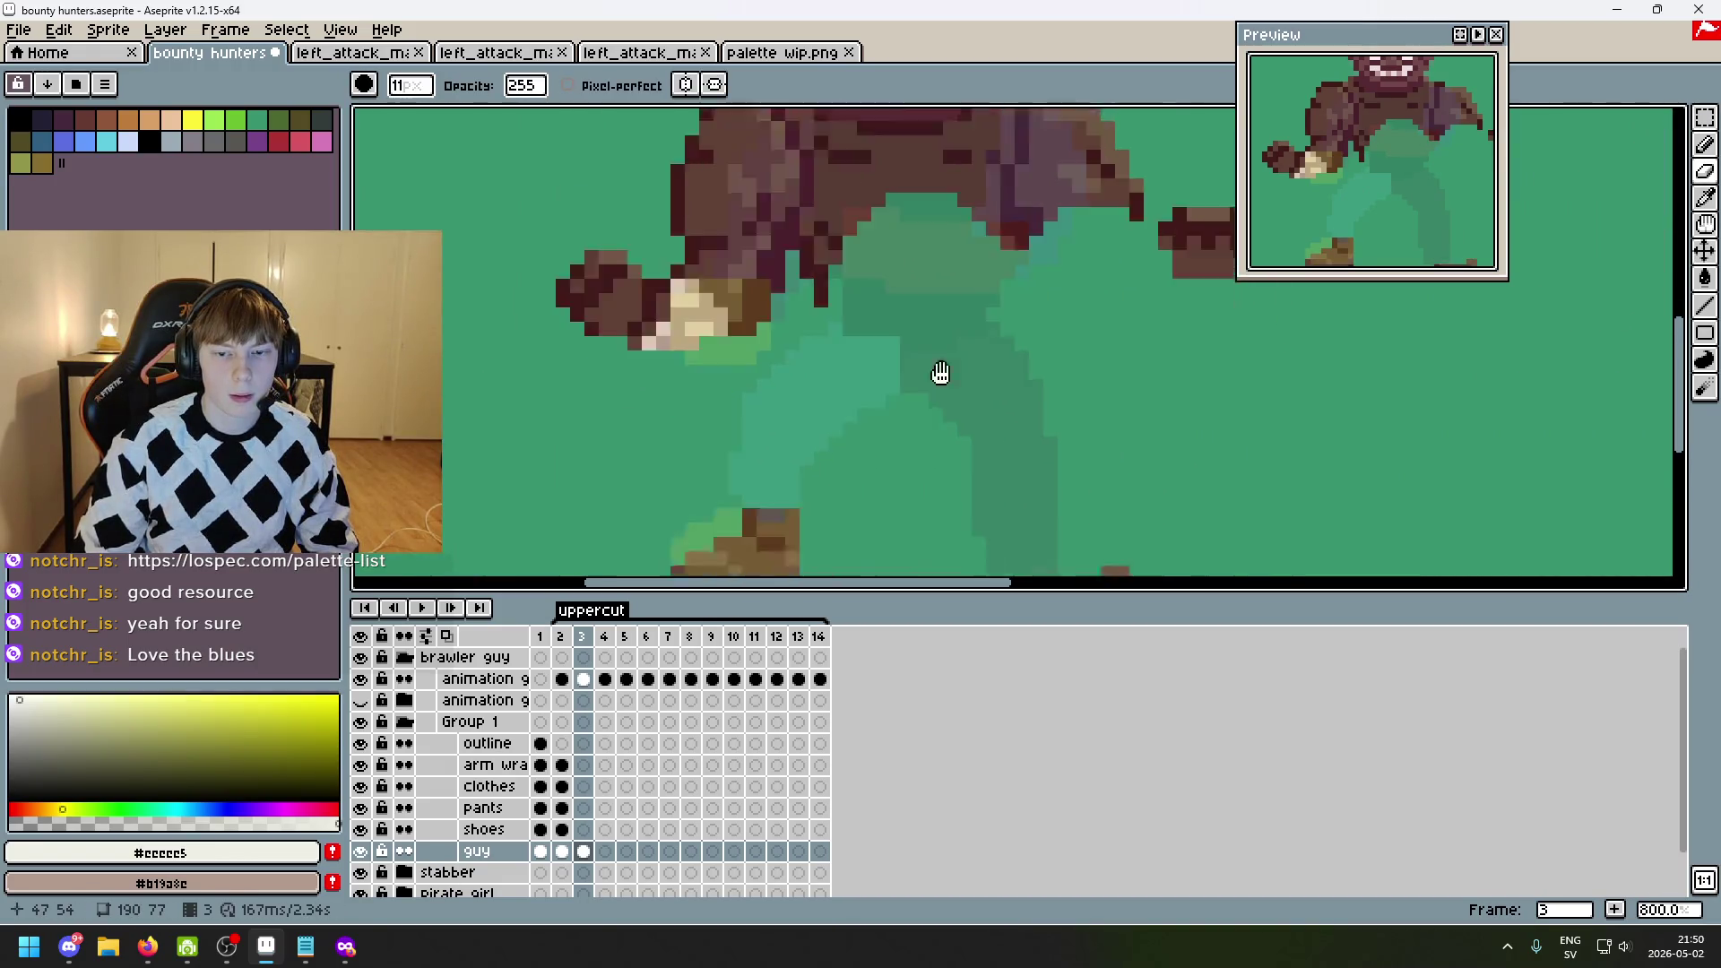
{"action": "left_click_drag", "start_coordinate": [941, 373], "coordinate": [626, 430]}
- With a 5 px eraser, clean stray pixels around the head and torso
{"action": "key", "text": "minus"}
{"action": "key", "text": "minus"}
{"action": "key", "text": "minus"}
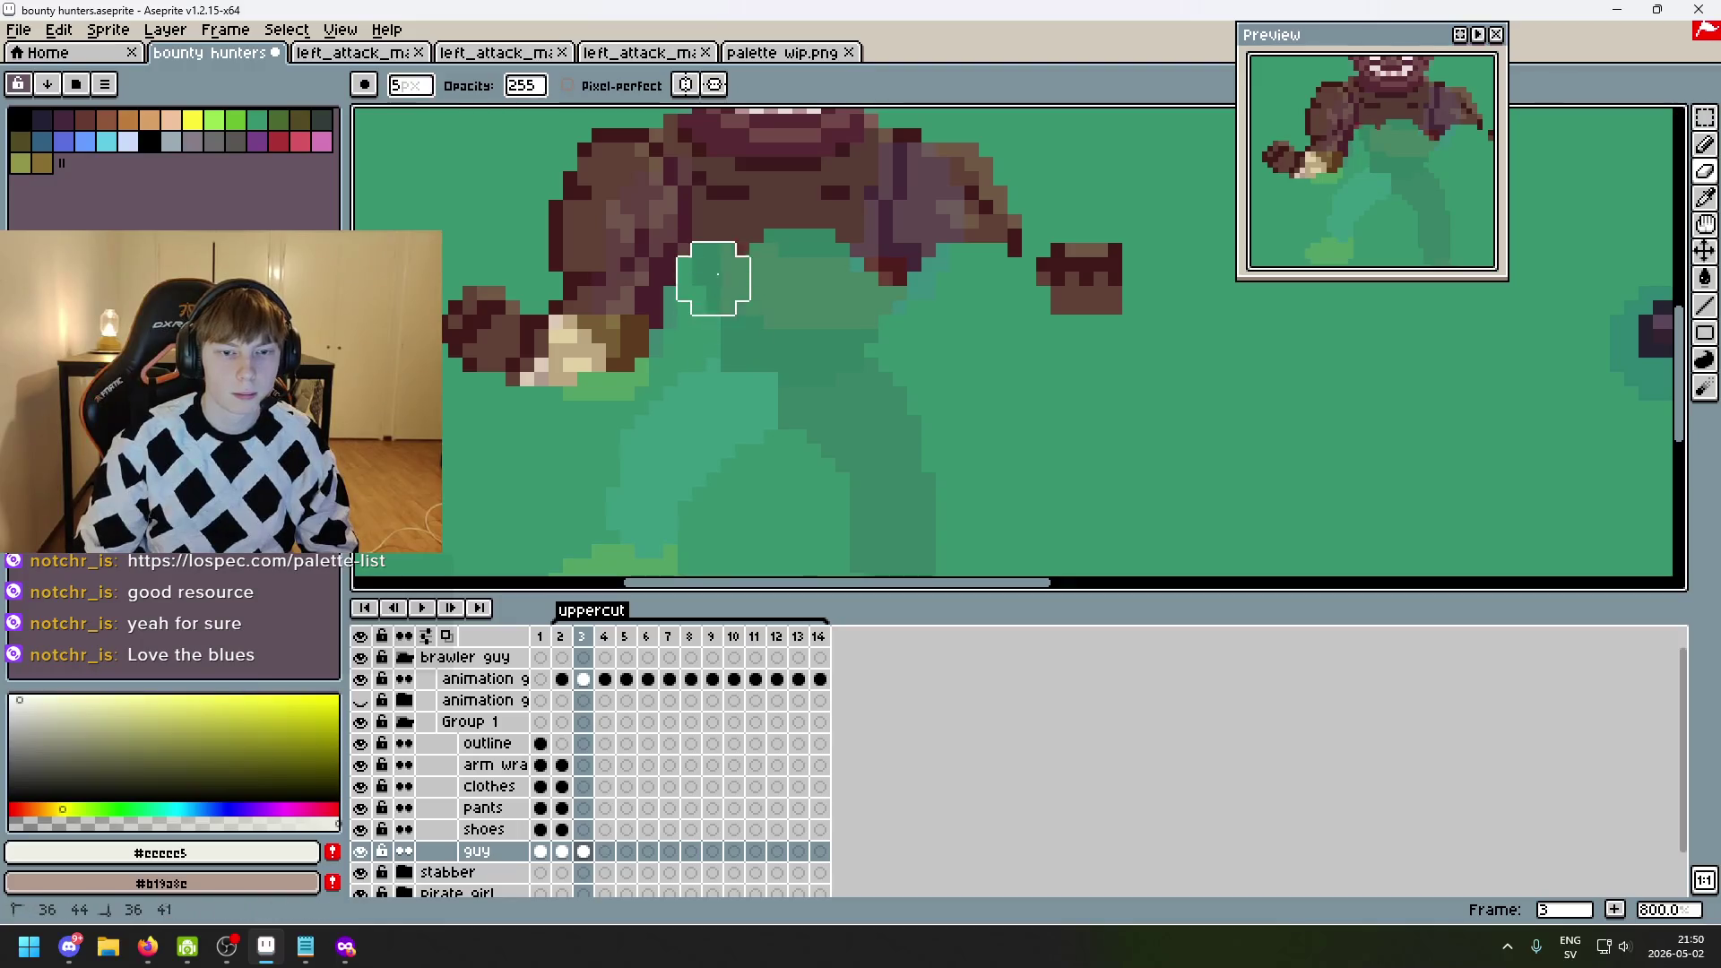
{"action": "left_click_drag", "start_coordinate": [713, 272], "coordinate": [723, 385]}
{"action": "left_click", "coordinate": [667, 232]}
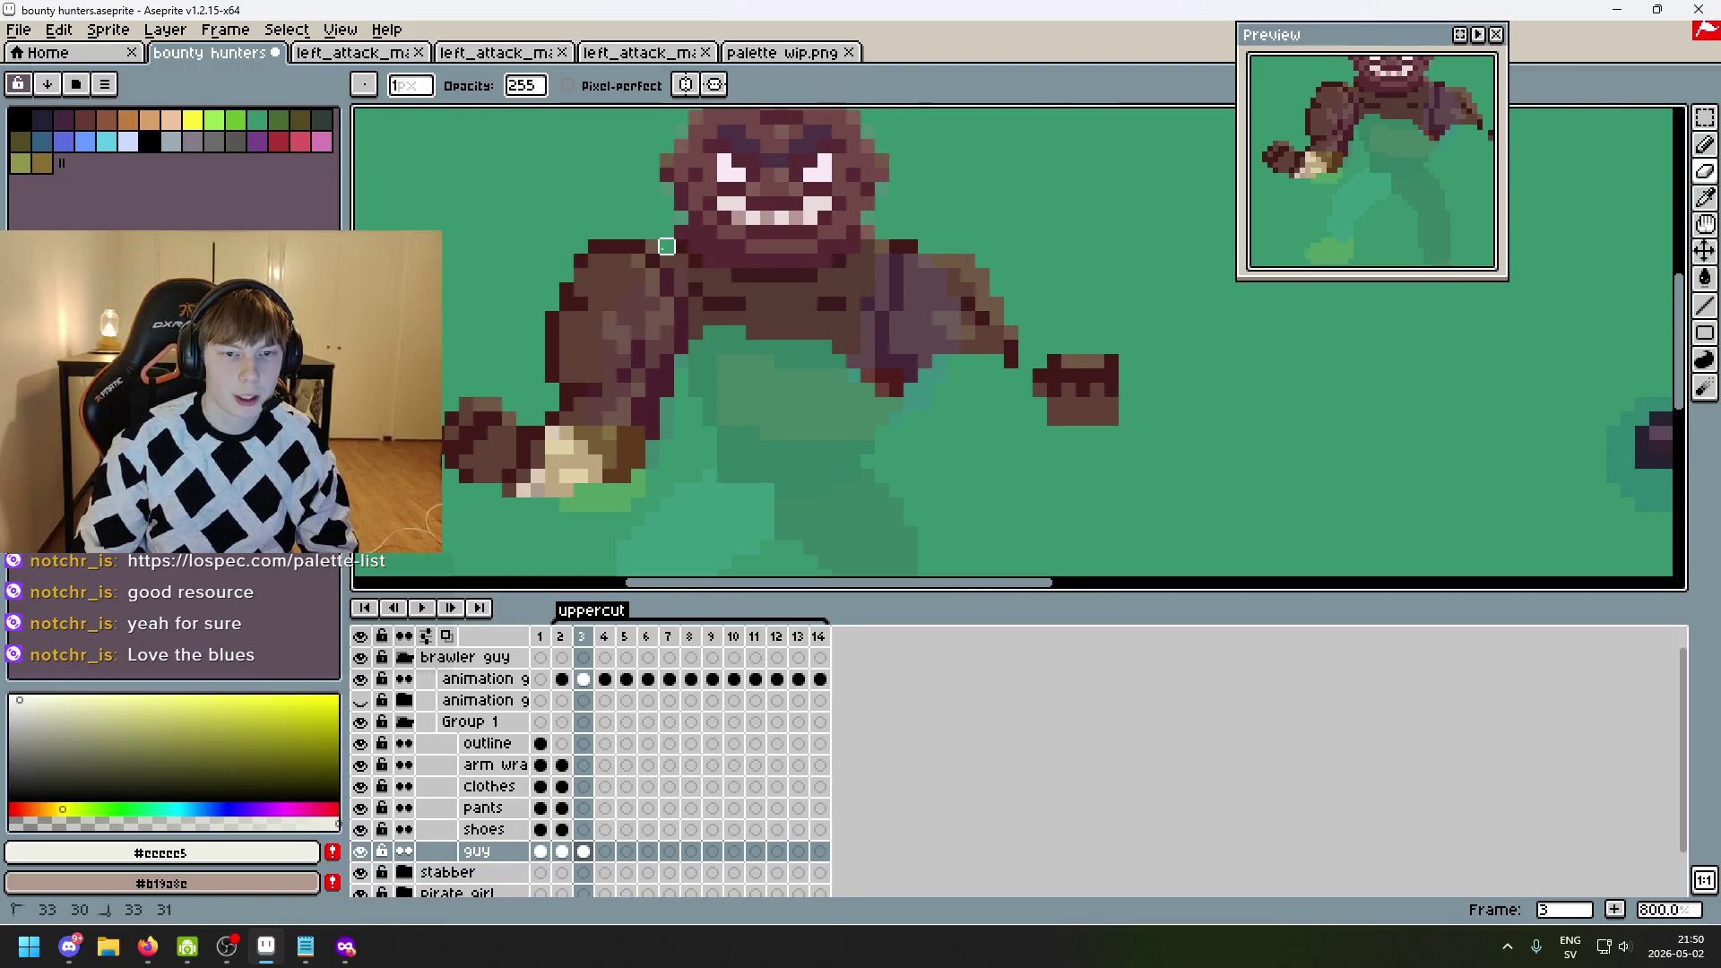
{"action": "left_click", "coordinate": [667, 245]}
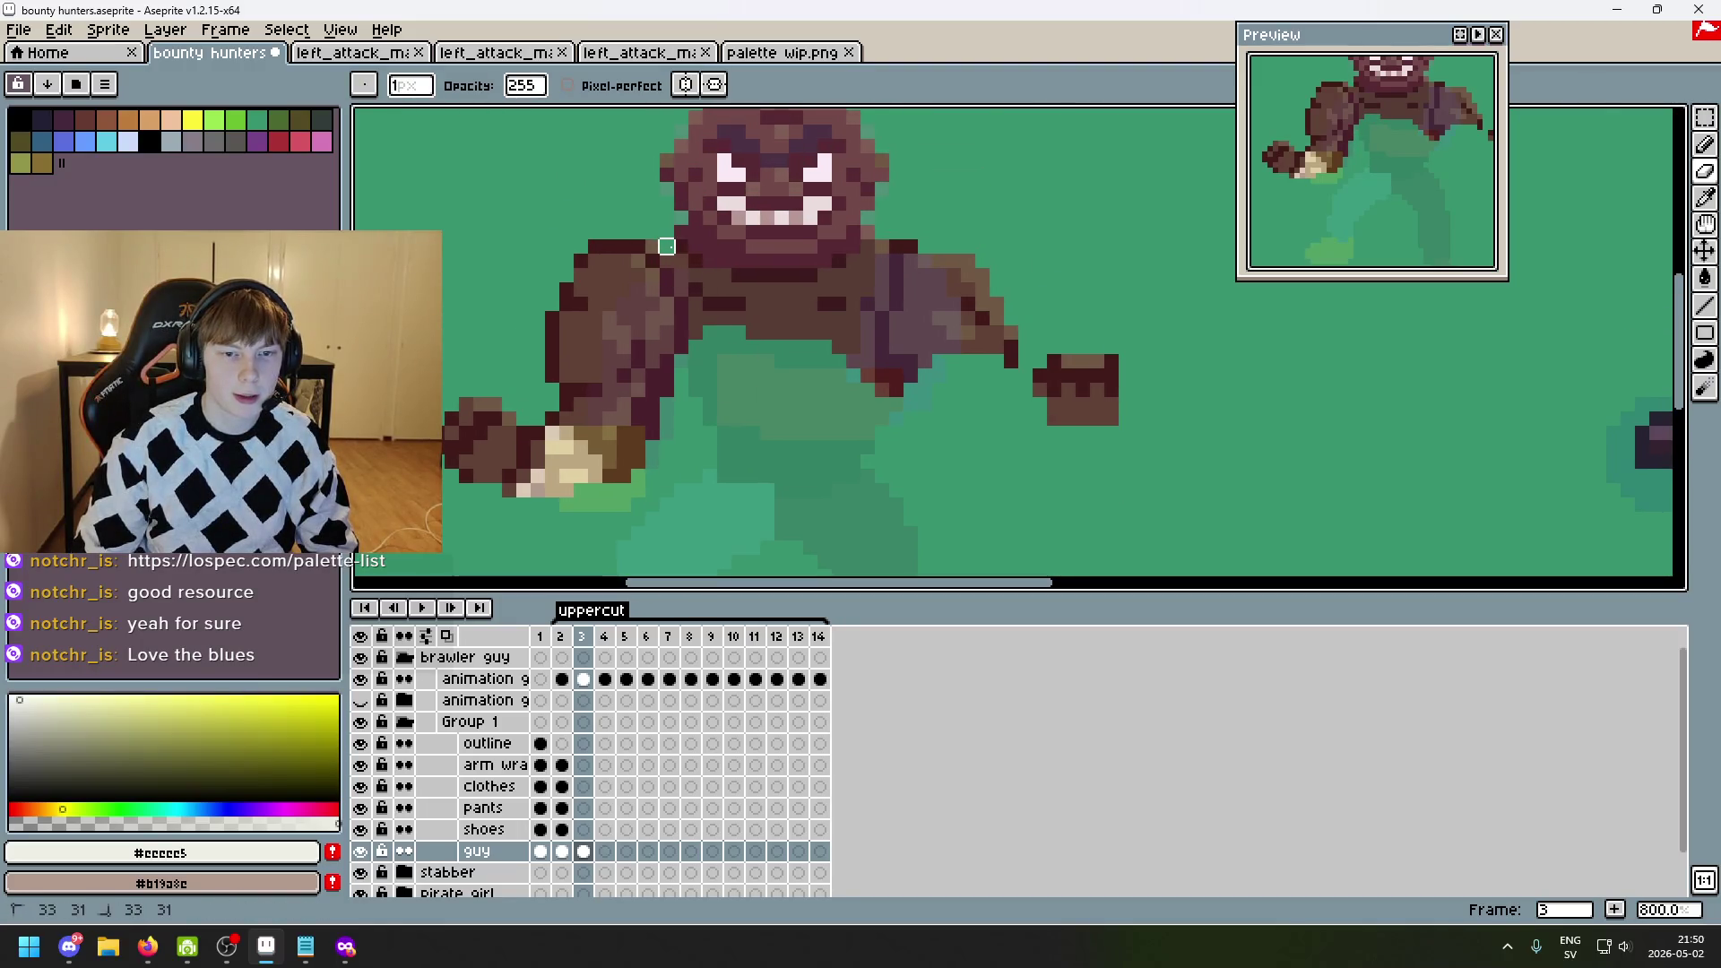
{"action": "left_click", "coordinate": [360, 700]}
{"action": "left_click", "coordinate": [360, 700]}
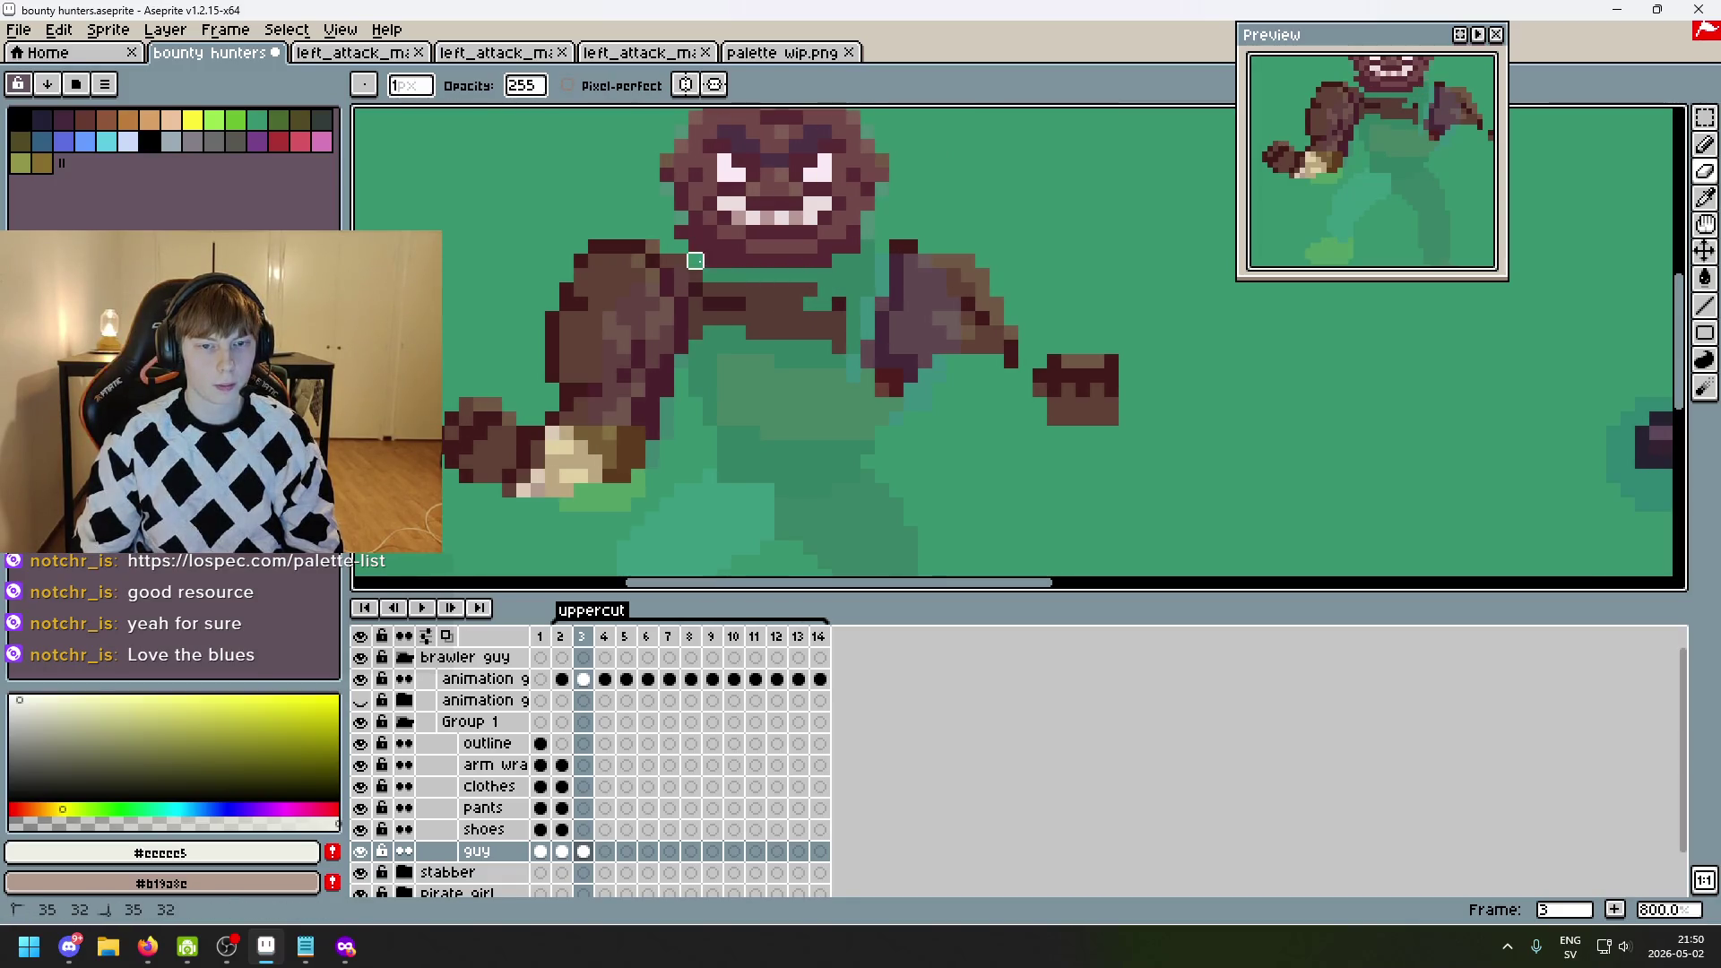
{"action": "key", "text": "ctrl+z"}
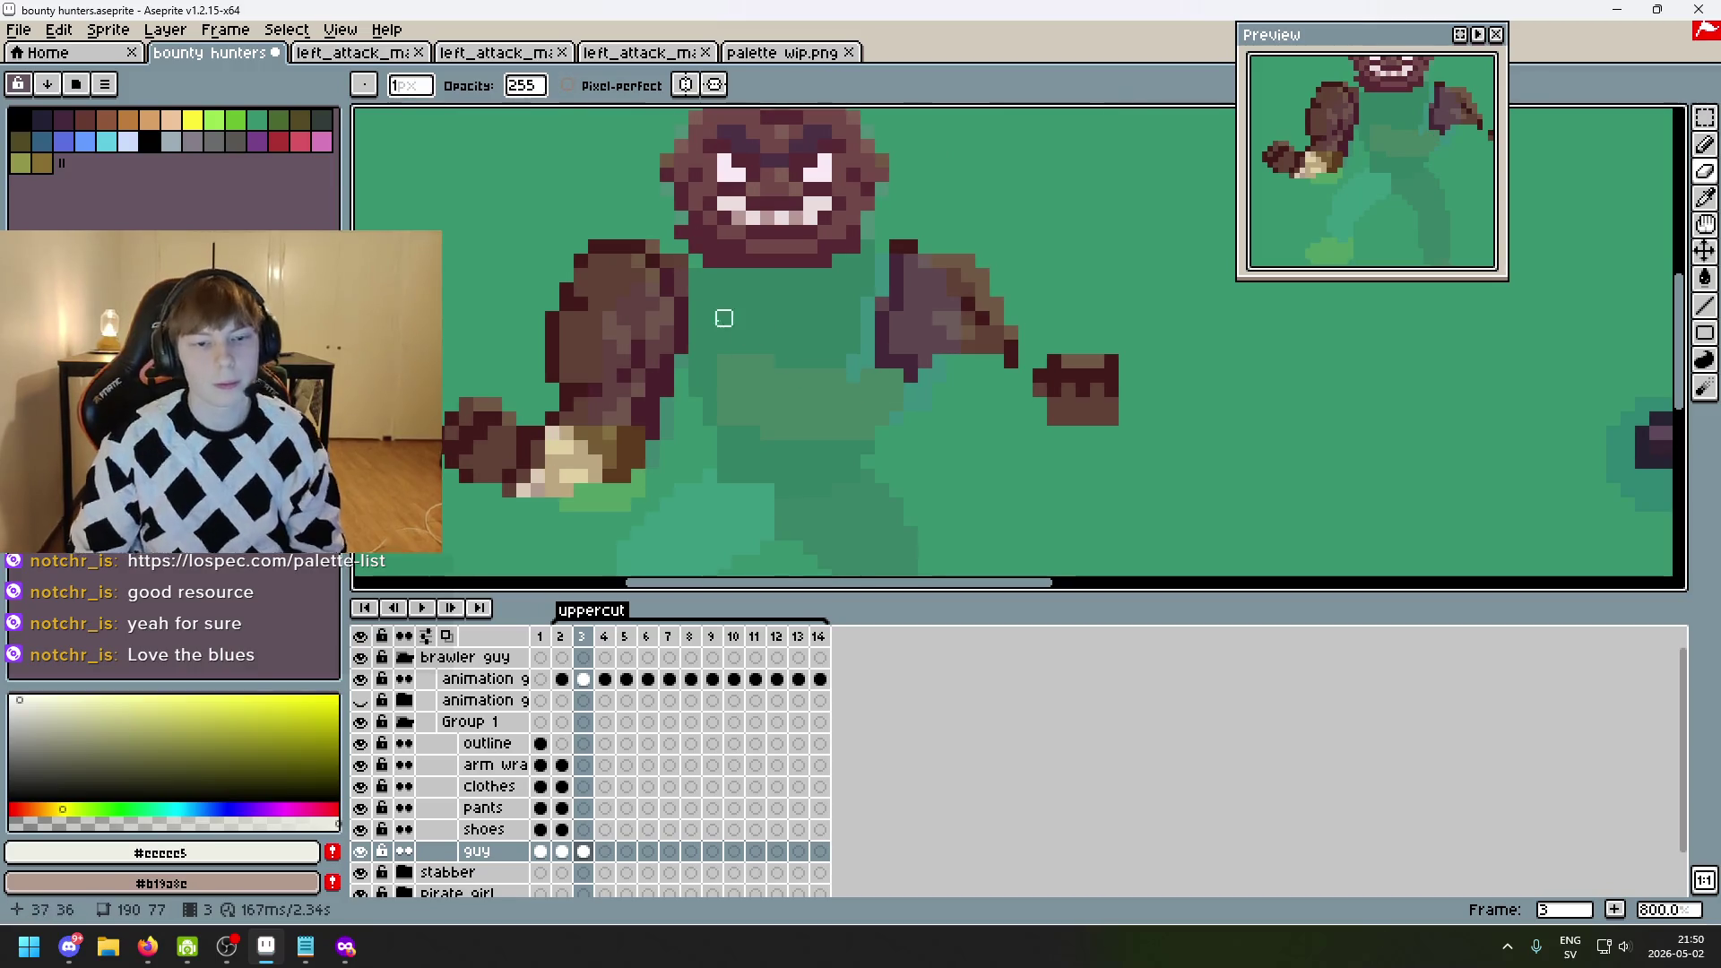
- Compare frame 3 against neighbouring frames, then return to frame 3
{"action": "key", "text": "Left"}
{"action": "key", "text": "Right"}
{"action": "key", "text": "Left"}
{"action": "key", "text": "Right"}
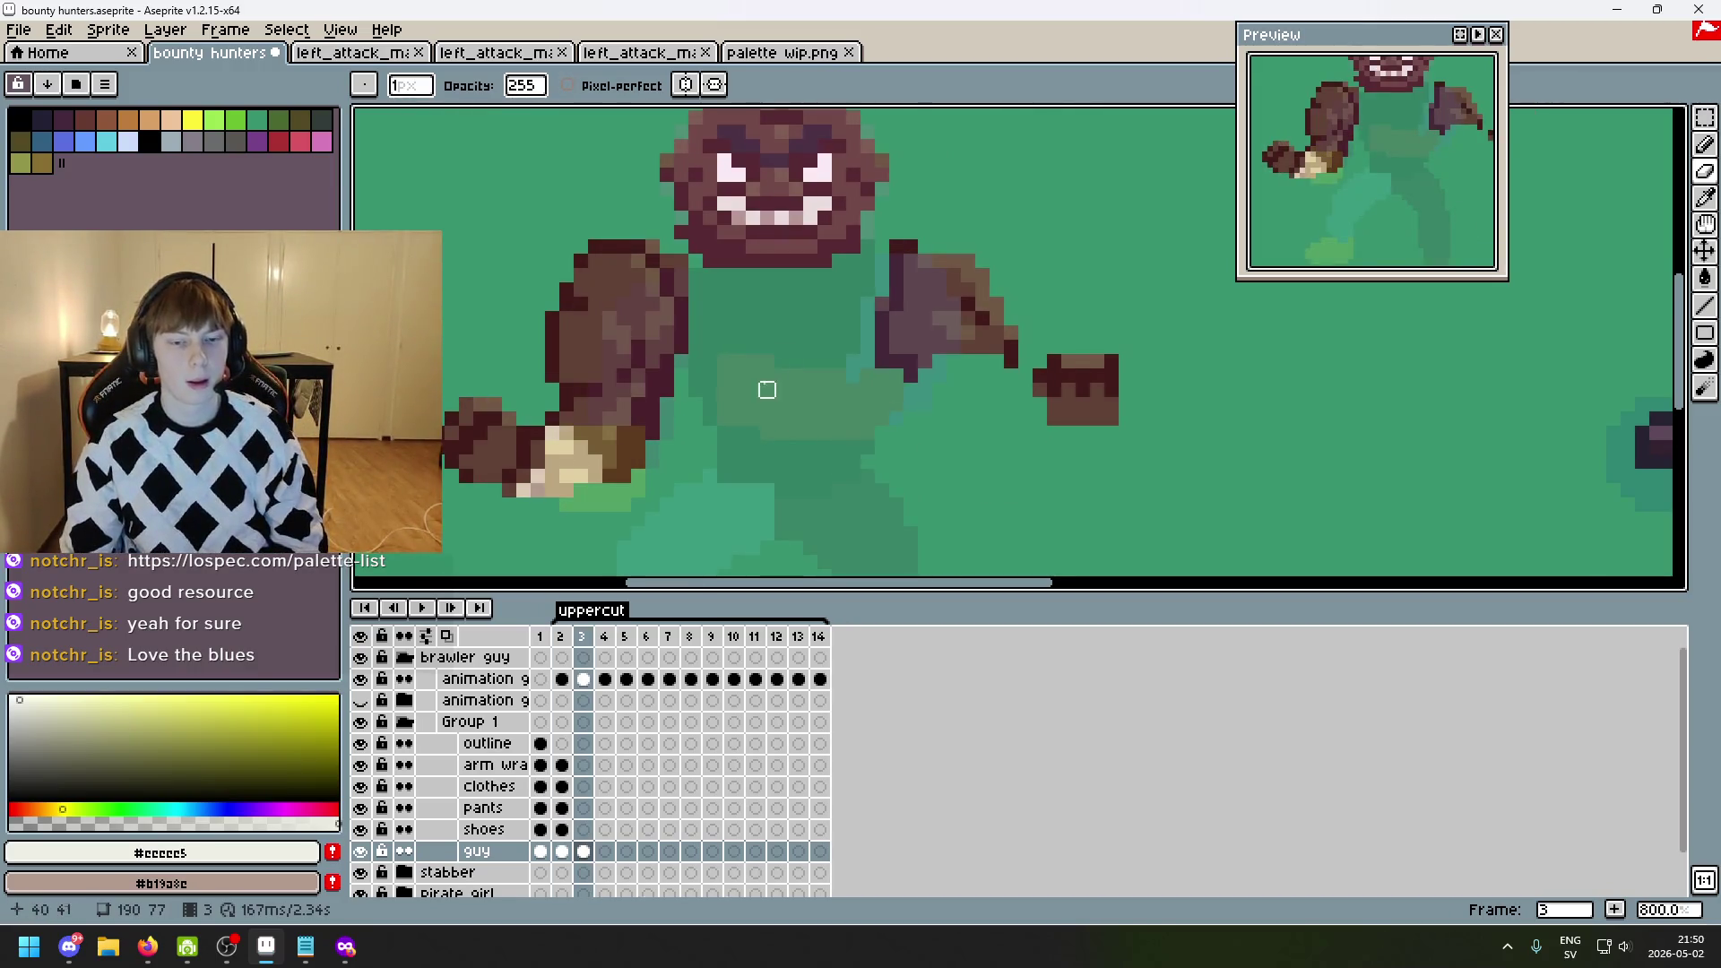
{"action": "scroll", "coordinate": [767, 390], "scroll_direction": "up", "scroll_amount": 3}
{"action": "scroll", "coordinate": [634, 399], "scroll_direction": "down", "scroll_amount": 4}
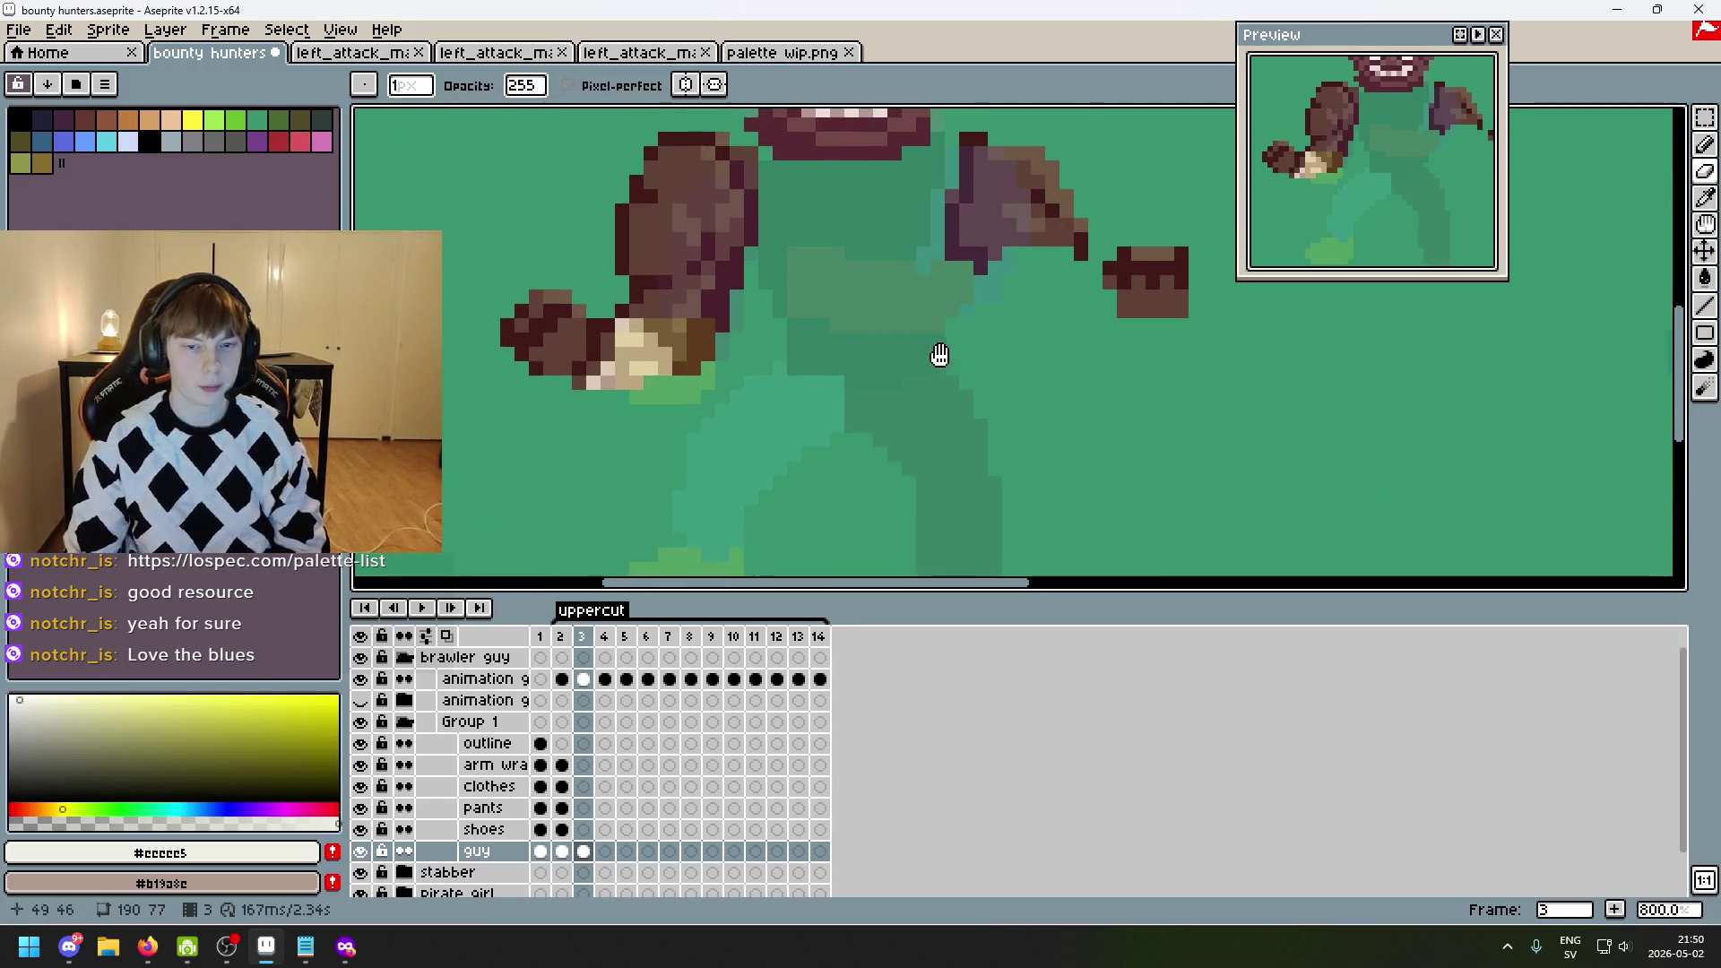
{"action": "scroll", "coordinate": [1133, 277], "scroll_direction": "up", "scroll_amount": 1}
{"action": "scroll", "coordinate": [1008, 321], "scroll_direction": "up", "scroll_amount": 2}
- Rotate the right fist 90° and place it beside the lower torso
{"action": "key", "text": "m"}
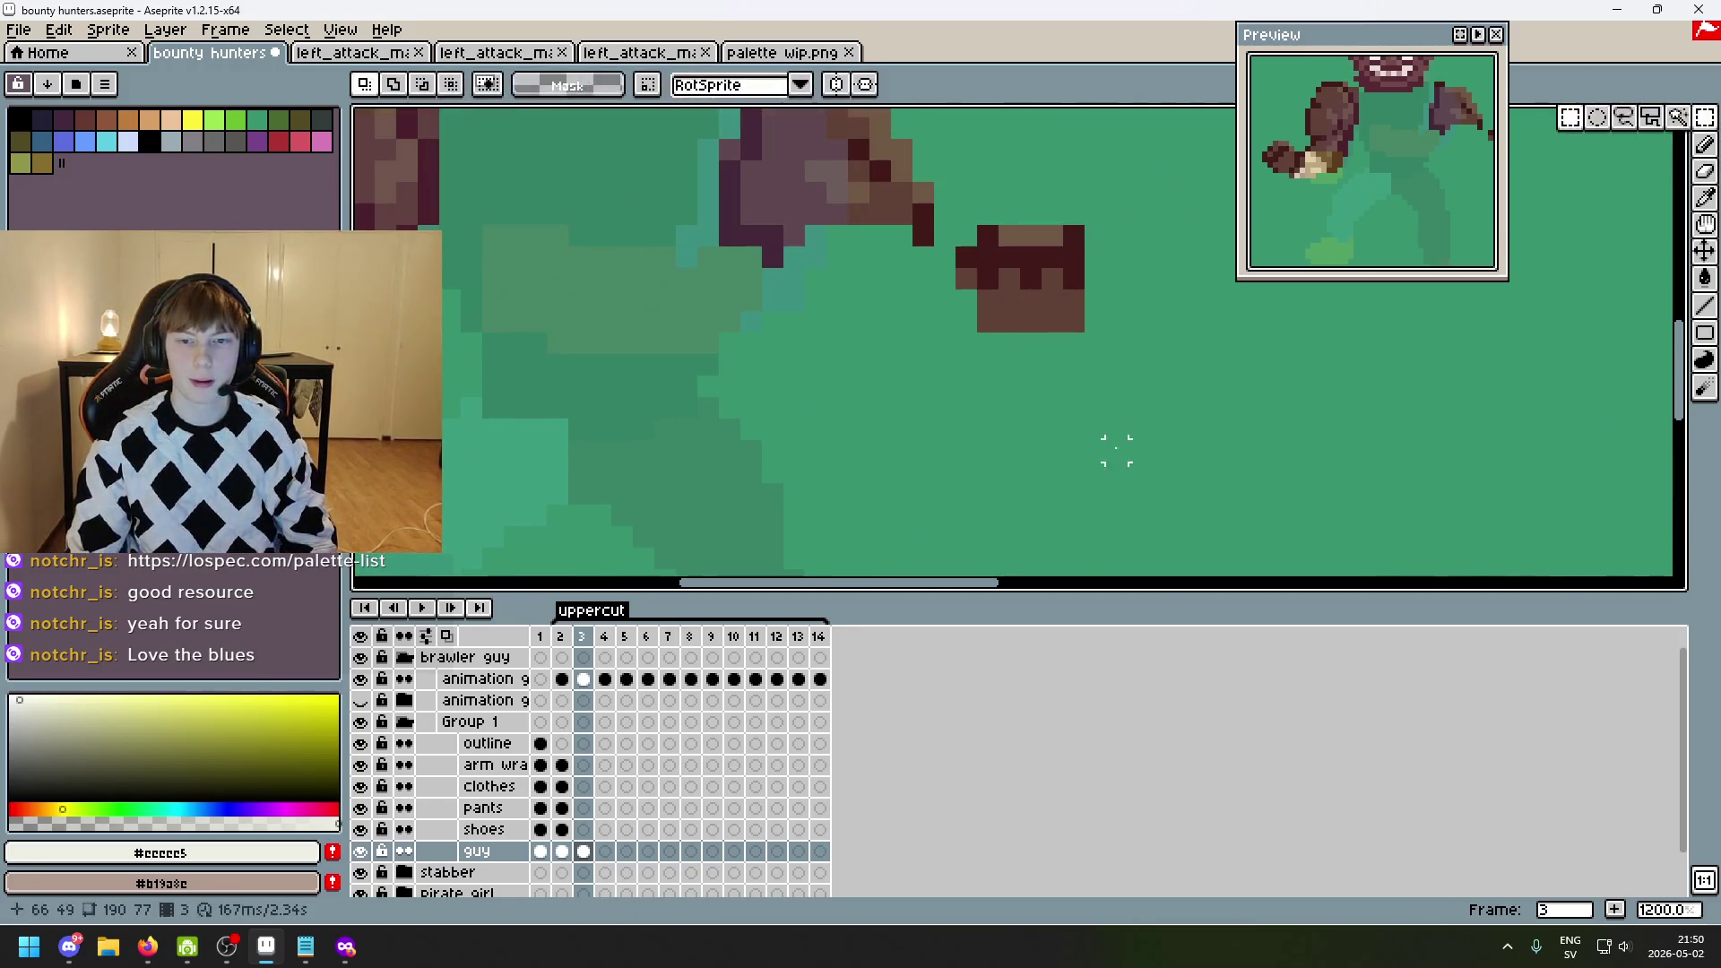
{"action": "mouse_move", "coordinate": [1132, 444]}
{"action": "left_mouse_down"}
{"action": "mouse_move", "coordinate": [952, 199]}
{"action": "mouse_move", "coordinate": [936, 255]}
{"action": "mouse_move", "coordinate": [829, 367]}
{"action": "left_mouse_up"}
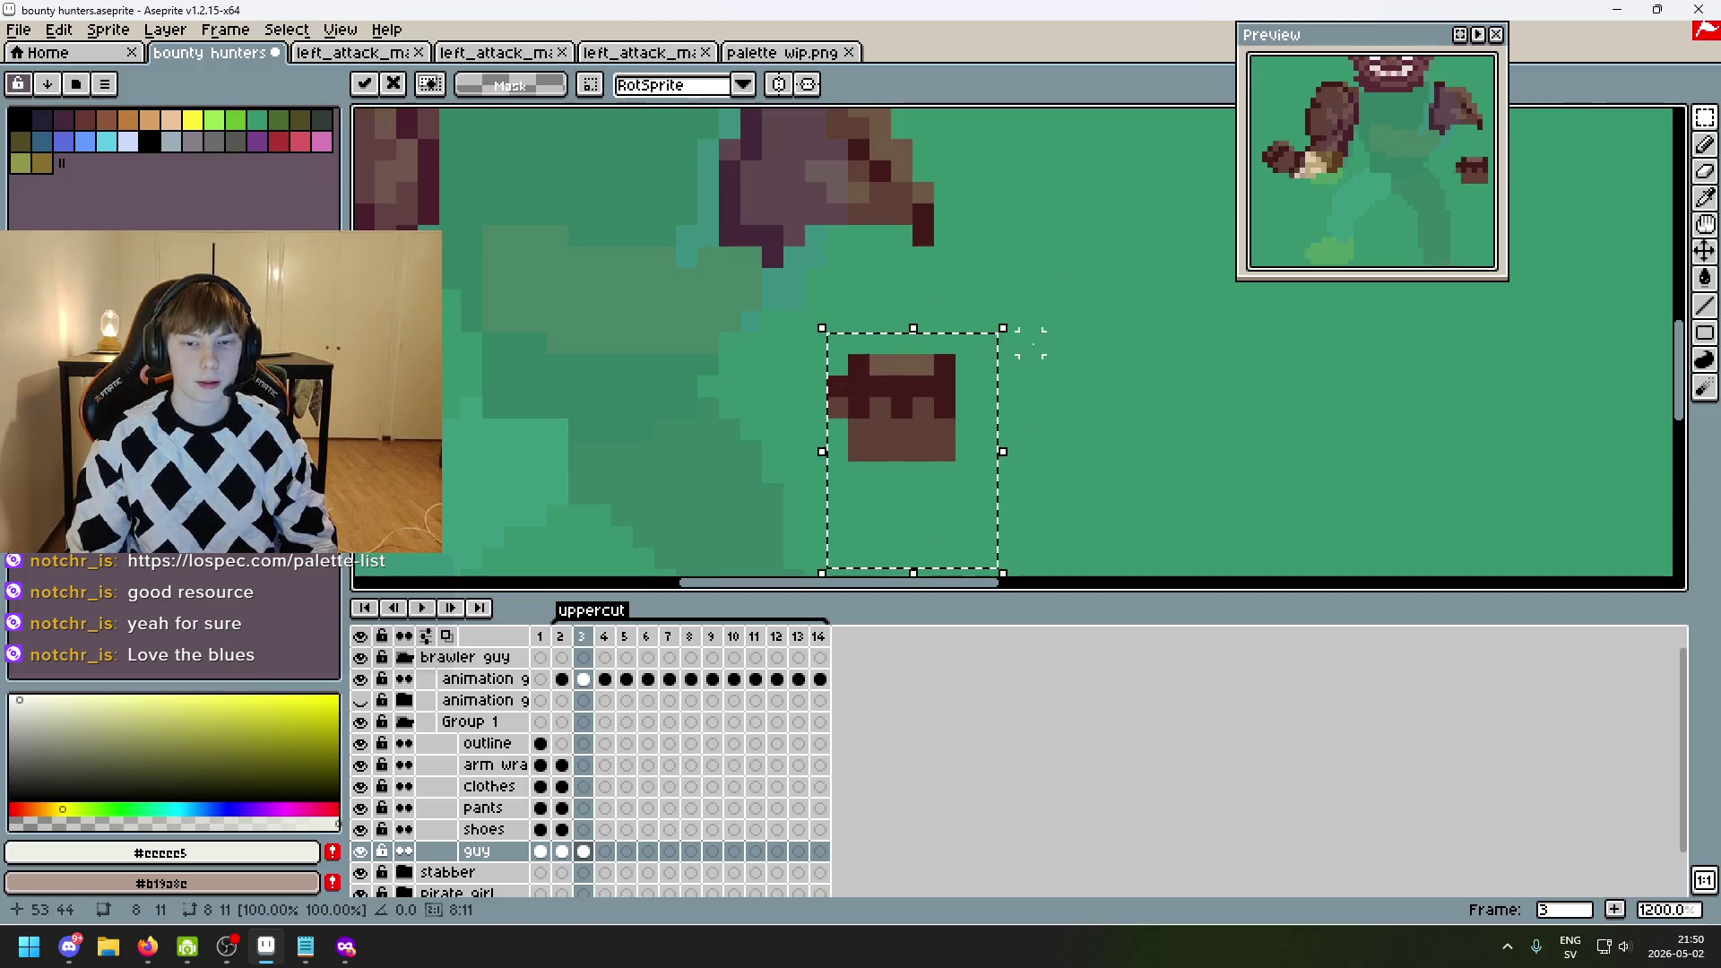
{"action": "mouse_move", "coordinate": [1018, 326]}
{"action": "left_mouse_down"}
{"action": "mouse_move", "coordinate": [654, 267]}
{"action": "mouse_move", "coordinate": [530, 308]}
{"action": "left_mouse_up"}
{"action": "mouse_move", "coordinate": [682, 515]}
{"action": "left_mouse_down"}
{"action": "mouse_move", "coordinate": [567, 314]}
{"action": "mouse_move", "coordinate": [534, 338]}
{"action": "mouse_move", "coordinate": [557, 307]}
{"action": "left_mouse_up"}
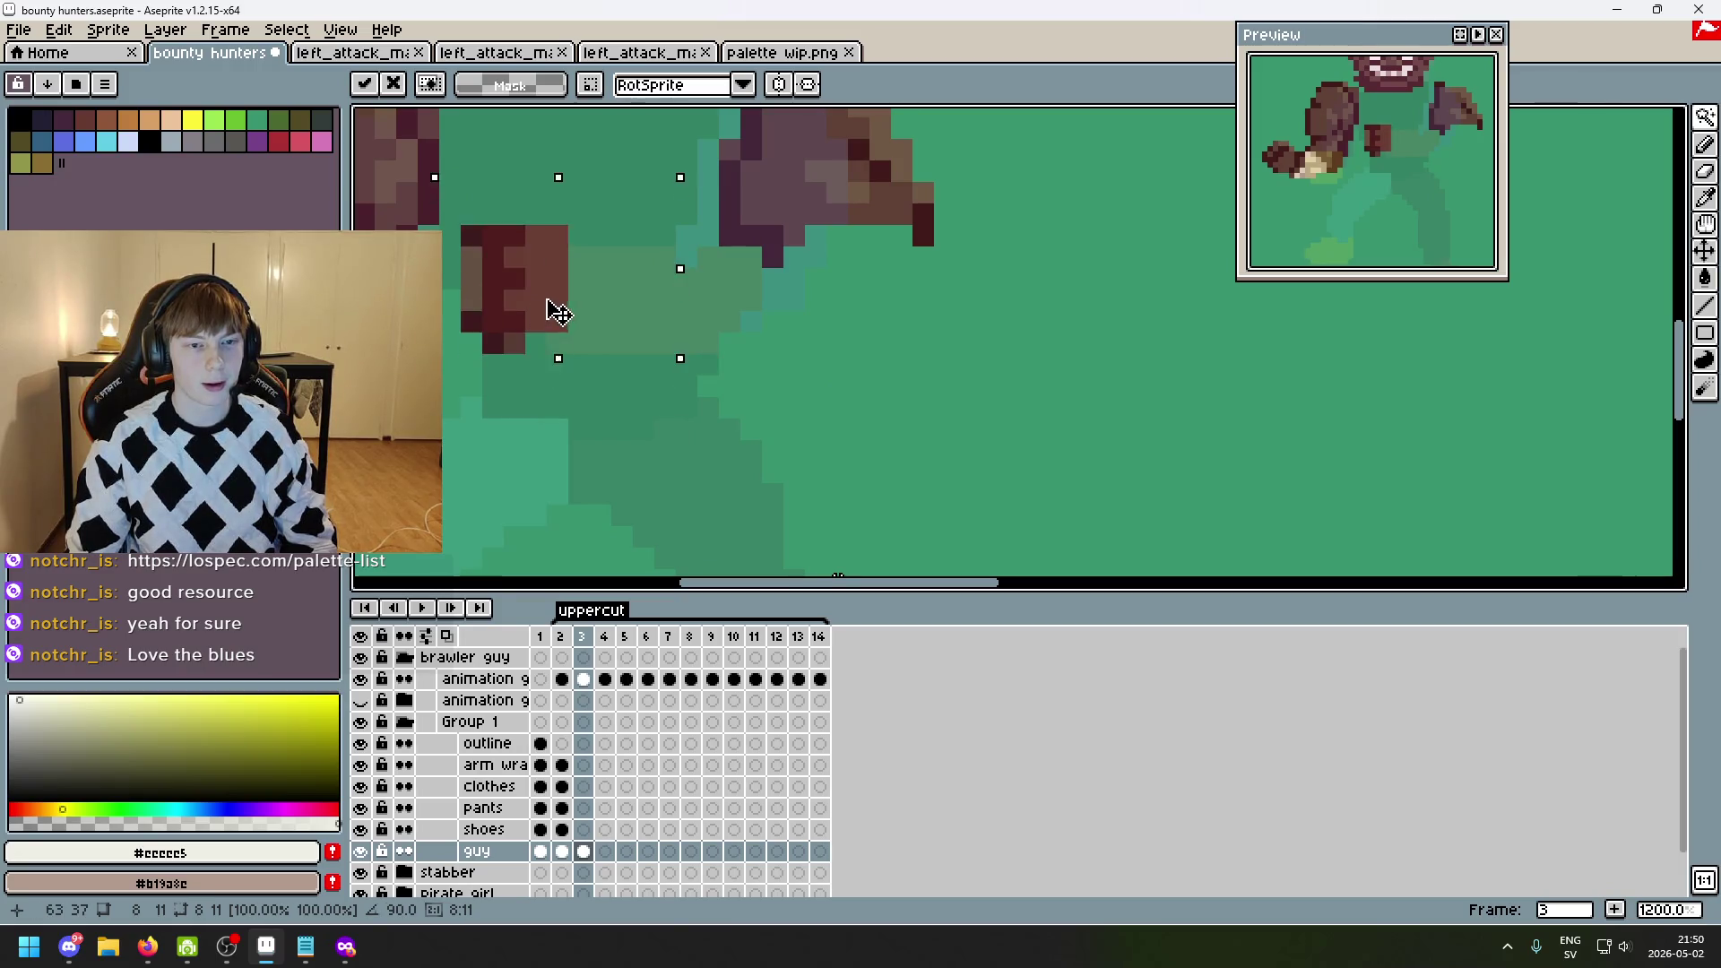
{"action": "key", "text": "Return"}
- Delete the old right arm on frame 3
{"action": "key", "text": "w"}
{"action": "scroll", "coordinate": [806, 338], "scroll_direction": "down", "scroll_amount": 2}
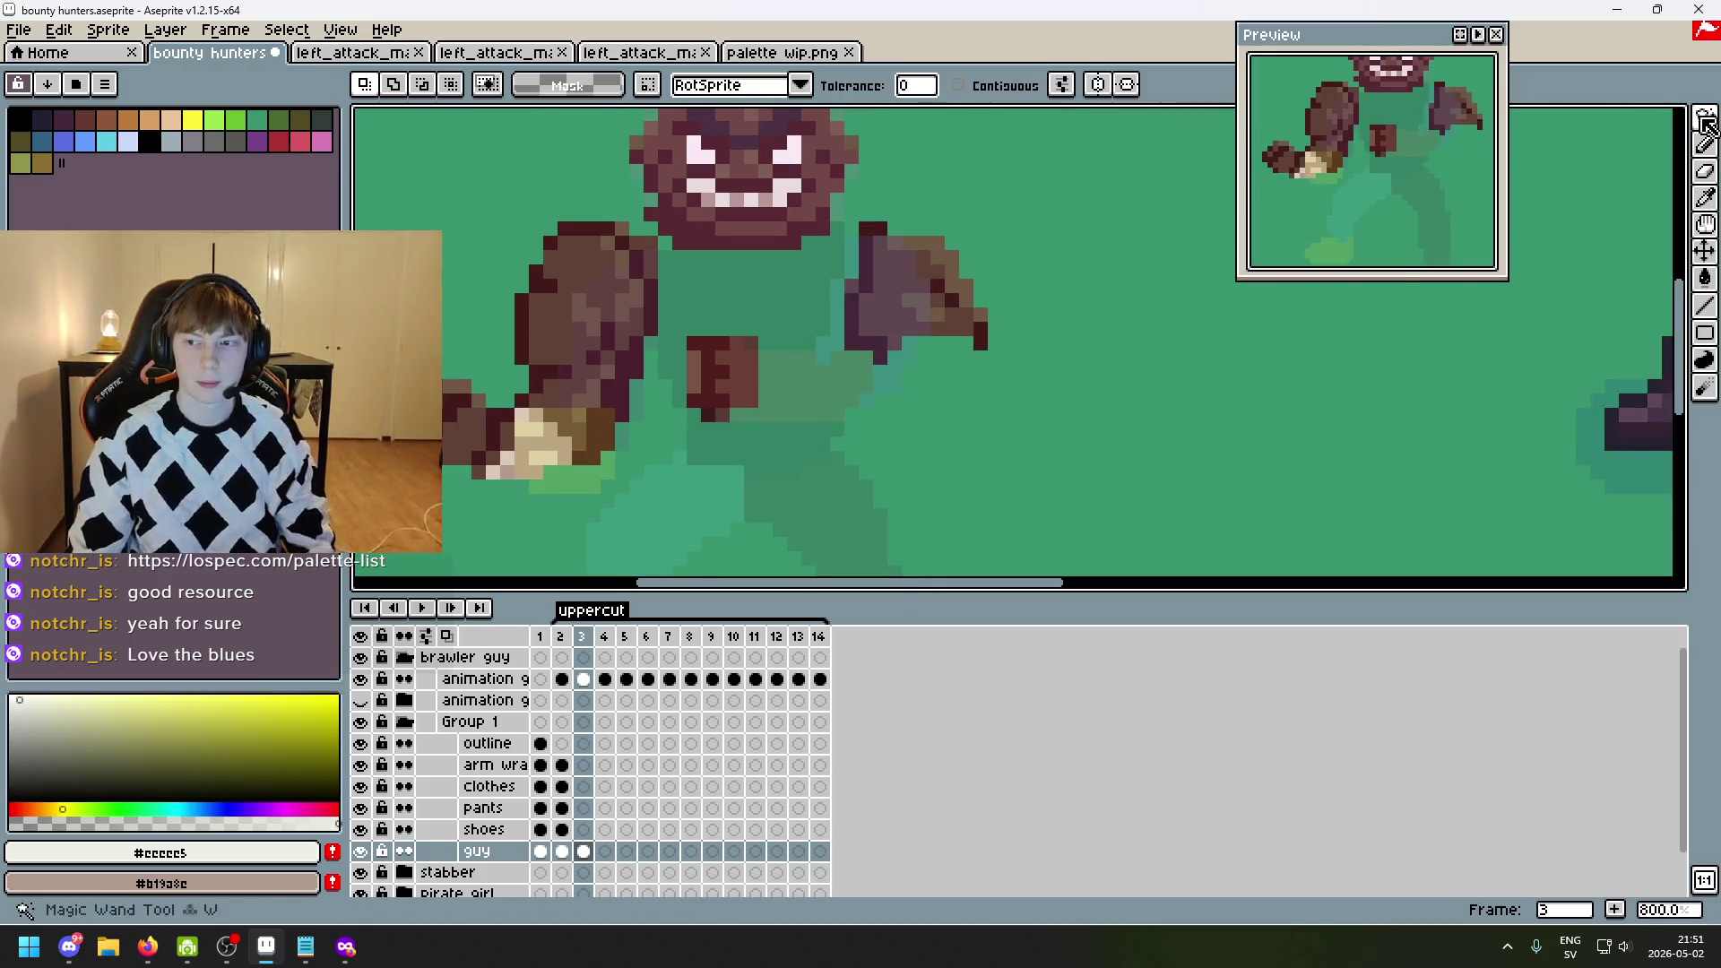
{"action": "left_click", "coordinate": [1573, 125]}
{"action": "mouse_move", "coordinate": [1108, 429]}
{"action": "left_mouse_down"}
{"action": "mouse_move", "coordinate": [930, 326]}
{"action": "mouse_move", "coordinate": [837, 212]}
{"action": "left_mouse_up"}
{"action": "key", "text": "Delete"}
- Lasso and copy the right arm and fist from frame 2, then return to frame 3
{"action": "key", "text": "Left"}
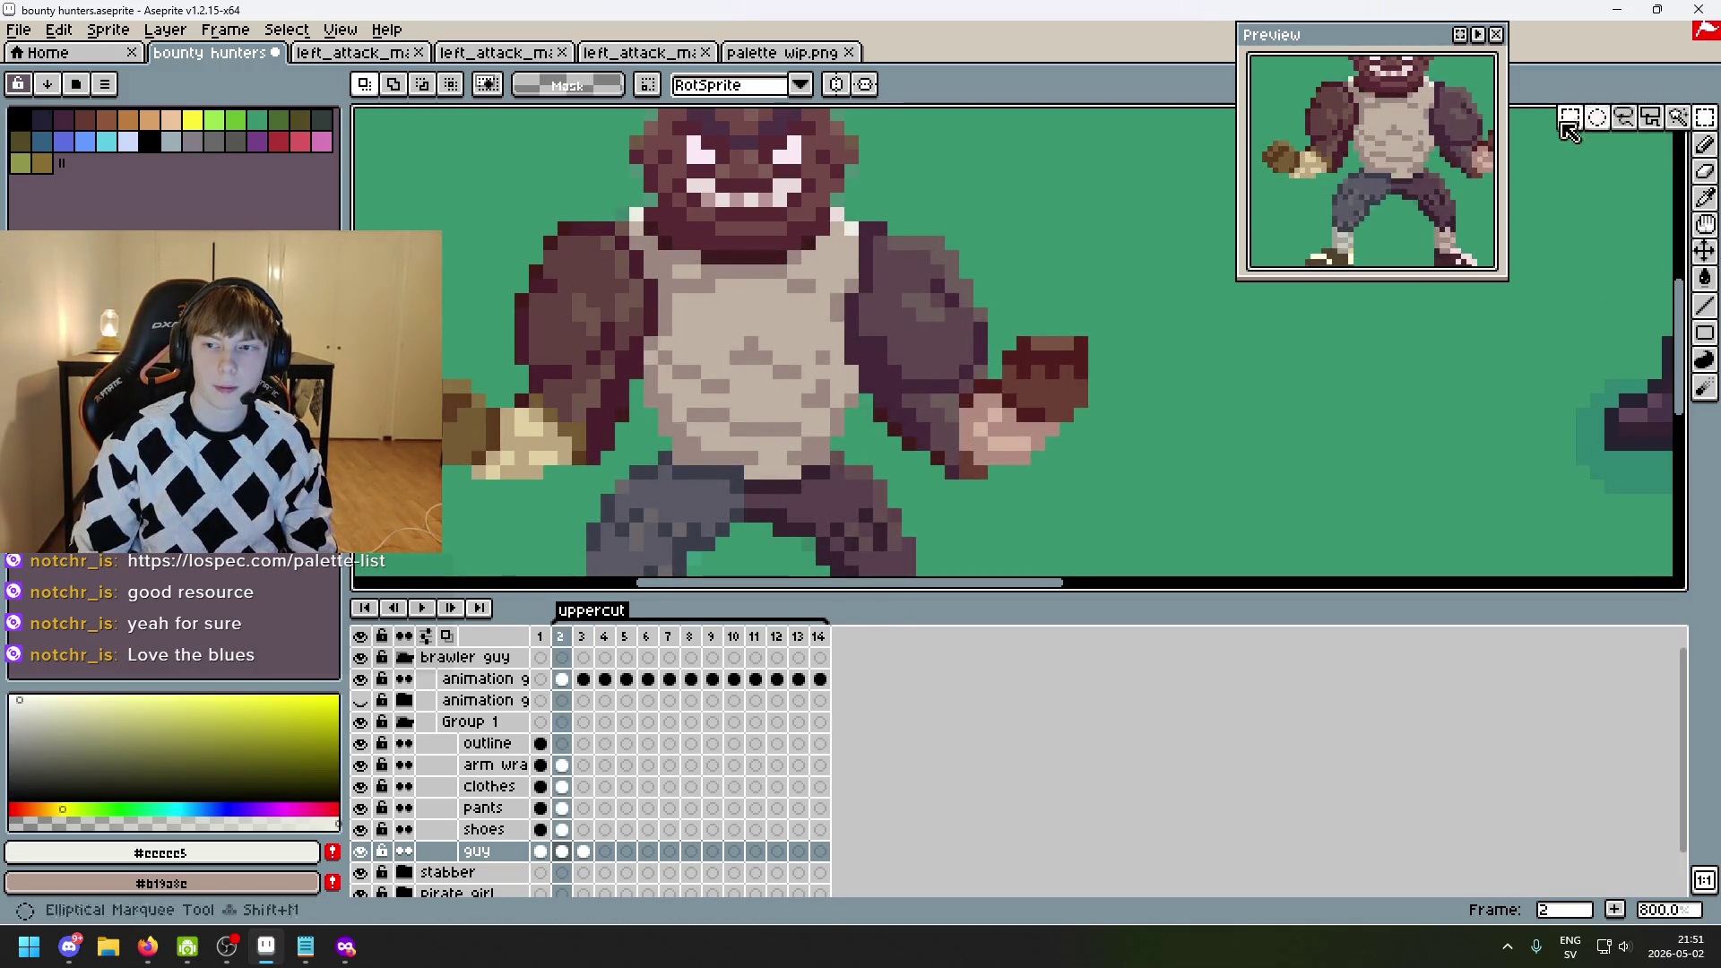
{"action": "left_click_drag", "start_coordinate": [1175, 568], "coordinate": [853, 189]}
{"action": "left_click", "coordinate": [1410, 385]}
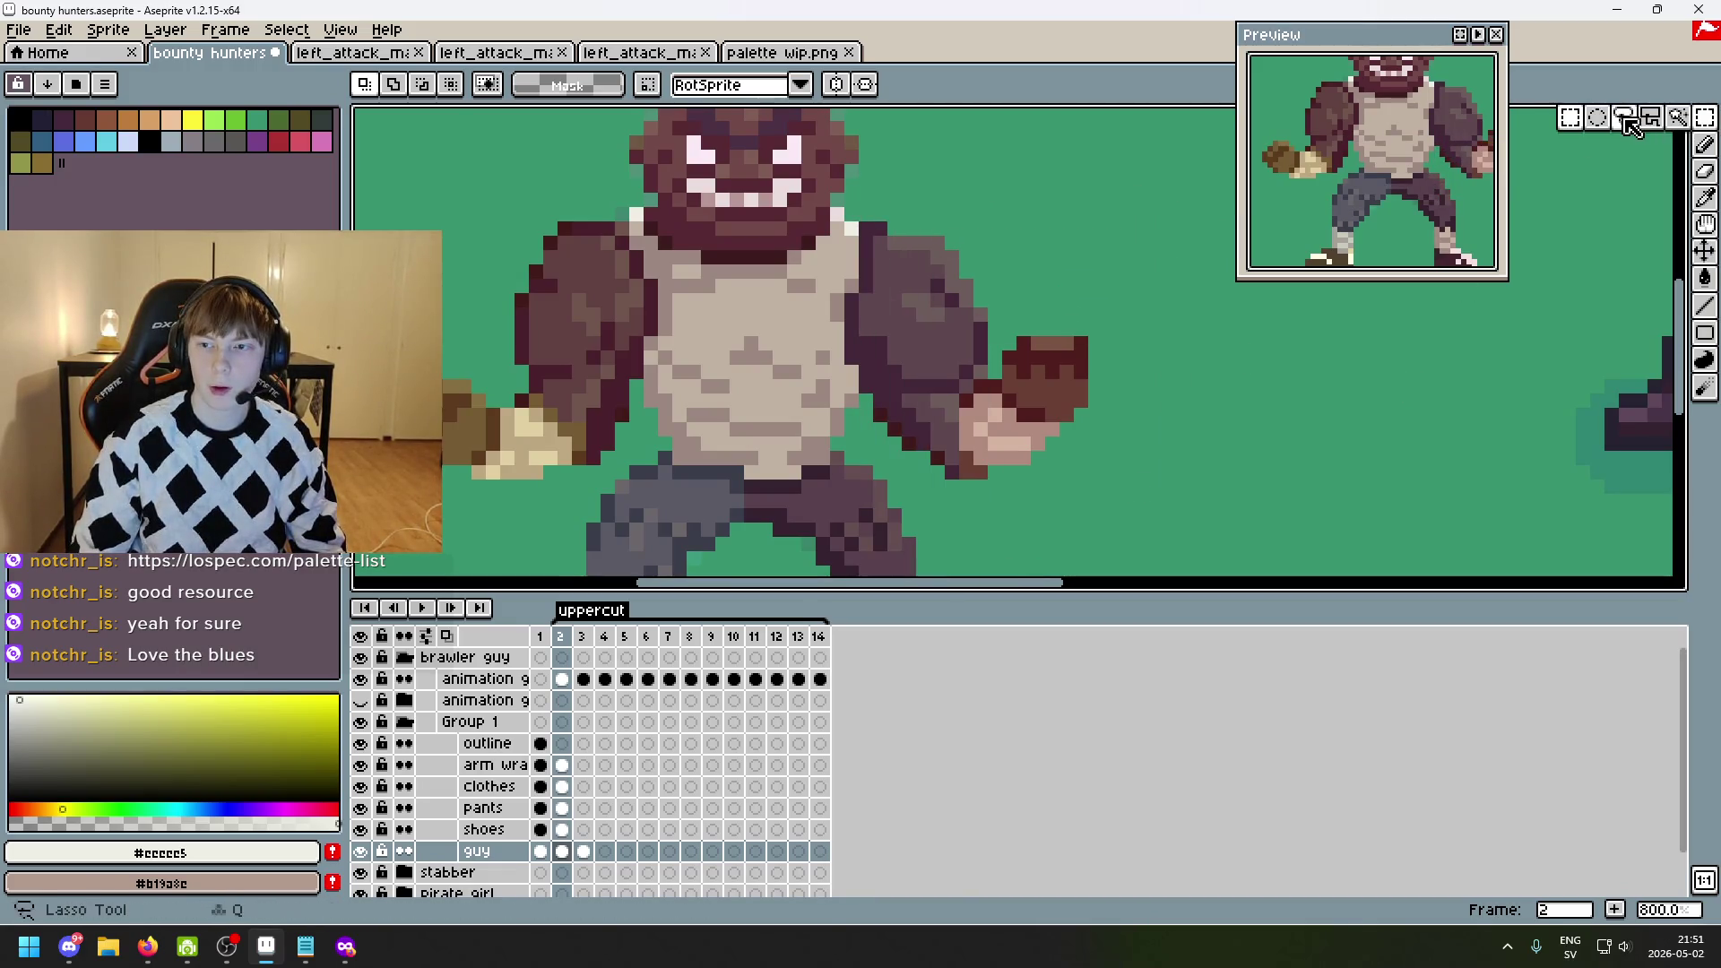
{"action": "left_click_drag", "start_coordinate": [871, 453], "coordinate": [857, 350]}
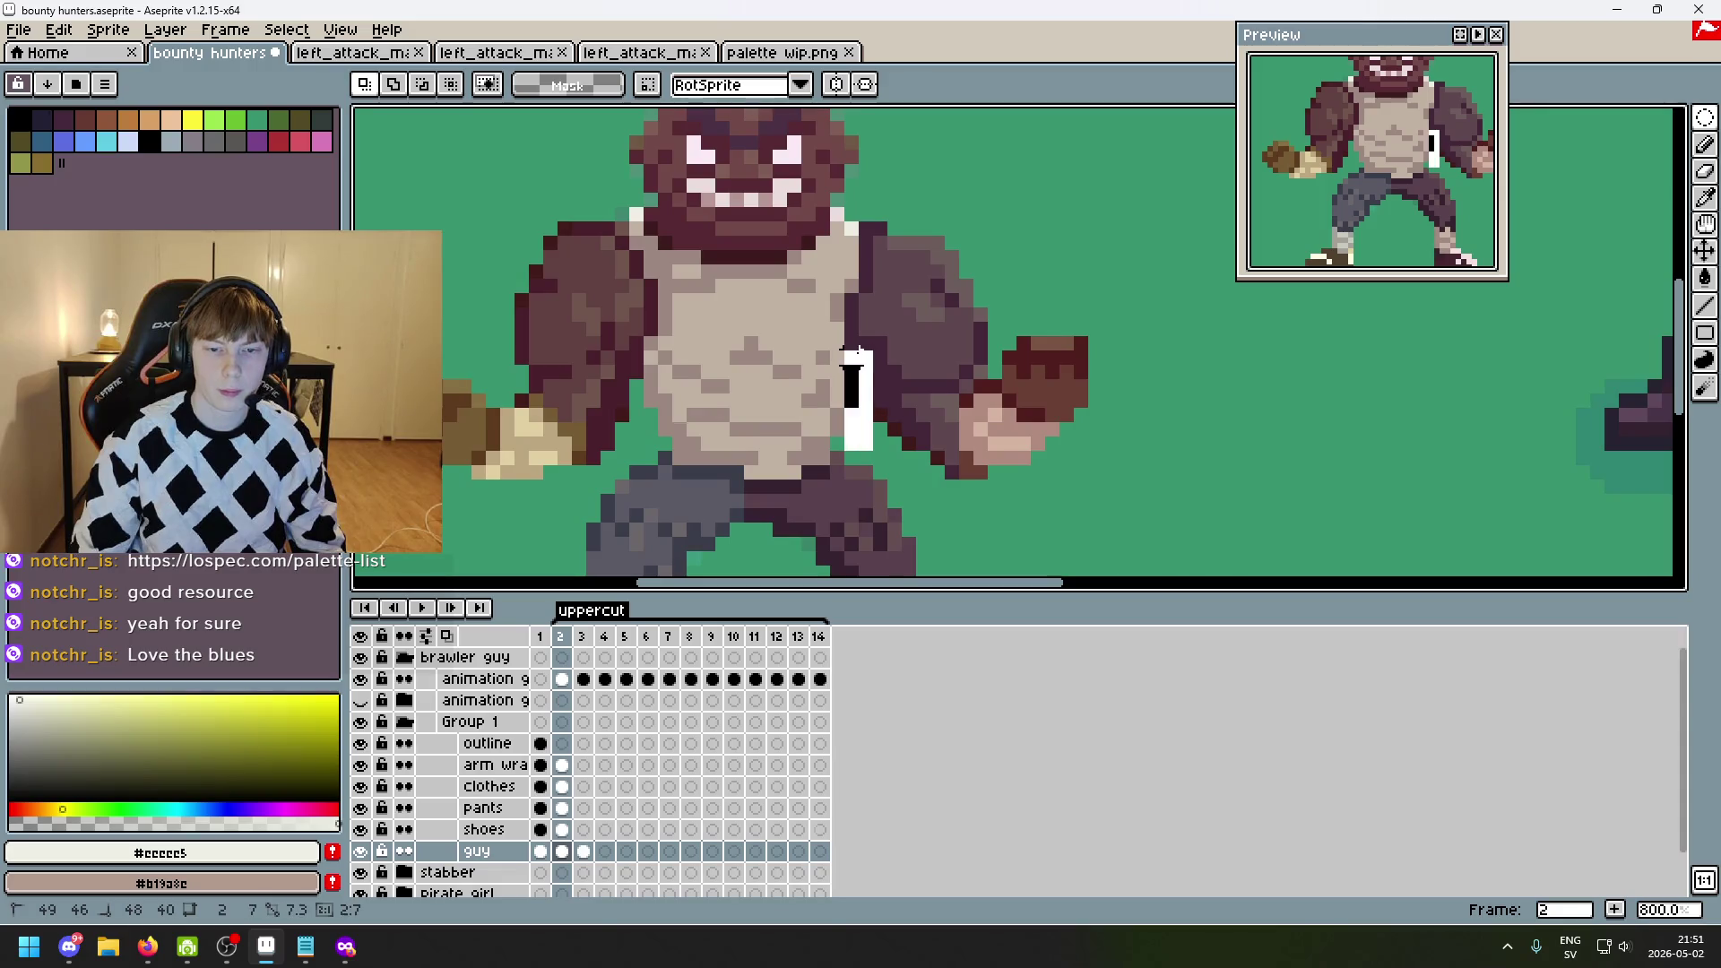
{"action": "left_click", "coordinate": [966, 514]}
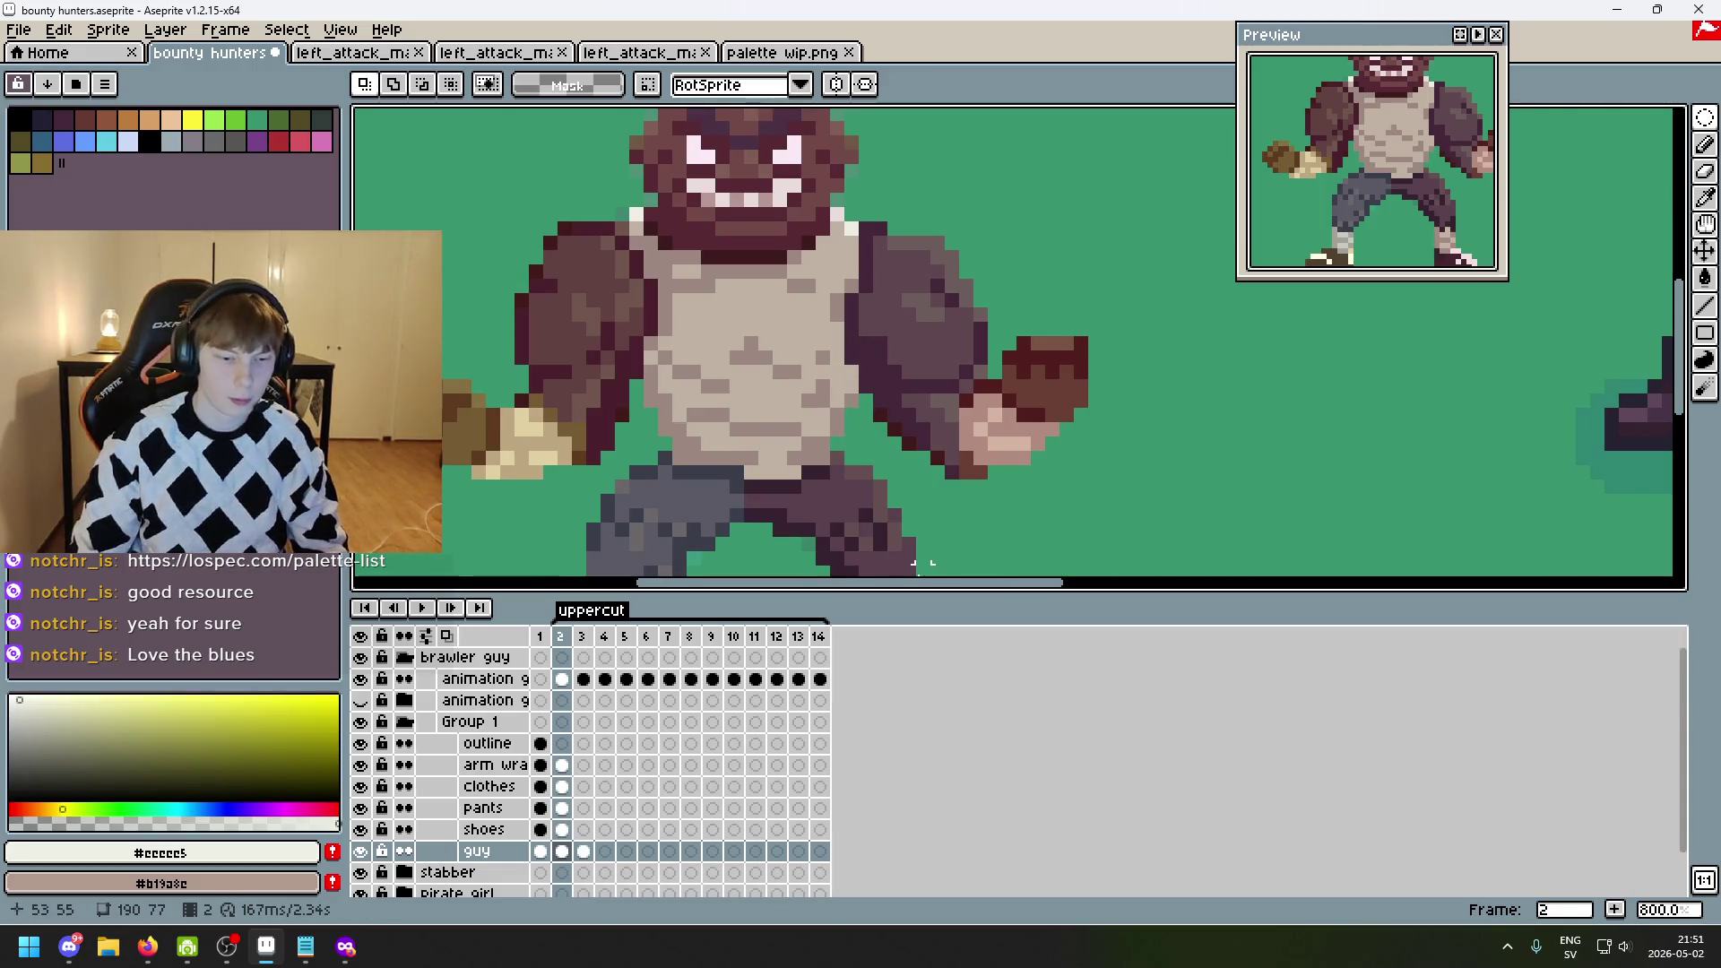
{"action": "left_click", "coordinate": [1709, 128]}
{"action": "left_click", "coordinate": [1627, 126]}
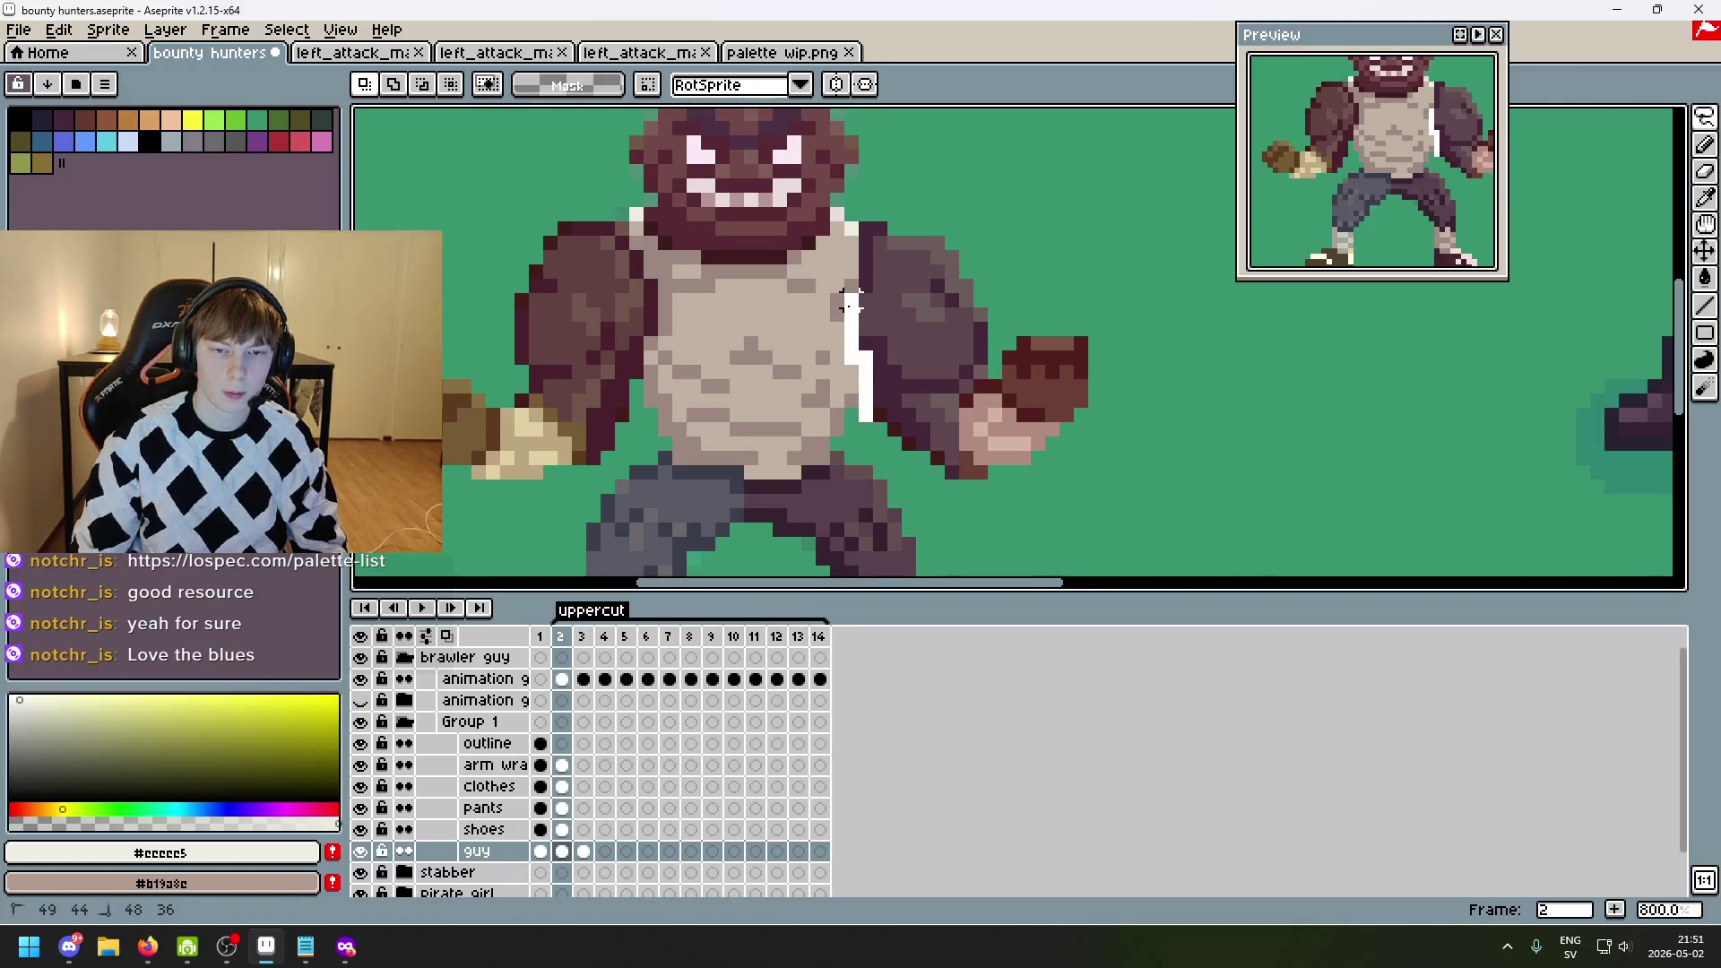
{"action": "mouse_move", "coordinate": [865, 280]}
{"action": "left_mouse_down"}
{"action": "mouse_move", "coordinate": [1222, 358]}
{"action": "mouse_move", "coordinate": [941, 466]}
{"action": "mouse_move", "coordinate": [876, 260]}
{"action": "mouse_move", "coordinate": [894, 214]}
{"action": "left_mouse_up"}
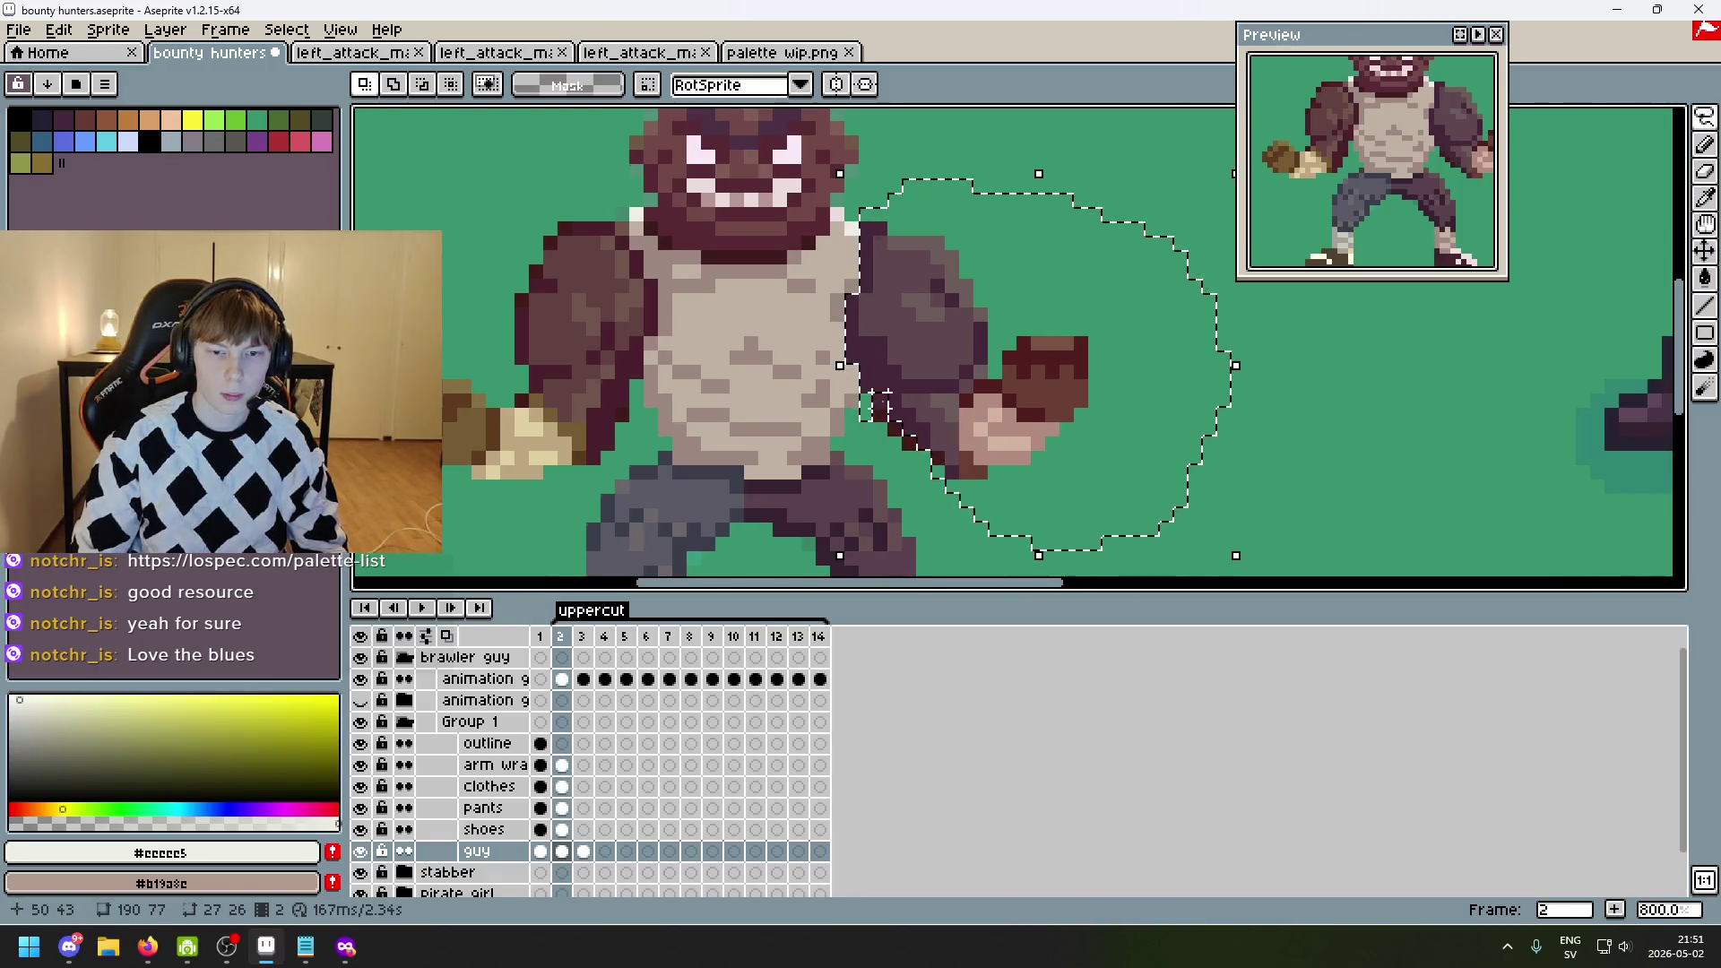
{"action": "mouse_move", "coordinate": [877, 399]}
{"action": "left_mouse_down"}
{"action": "mouse_move", "coordinate": [948, 536]}
{"action": "mouse_move", "coordinate": [1031, 551]}
{"action": "left_mouse_up"}
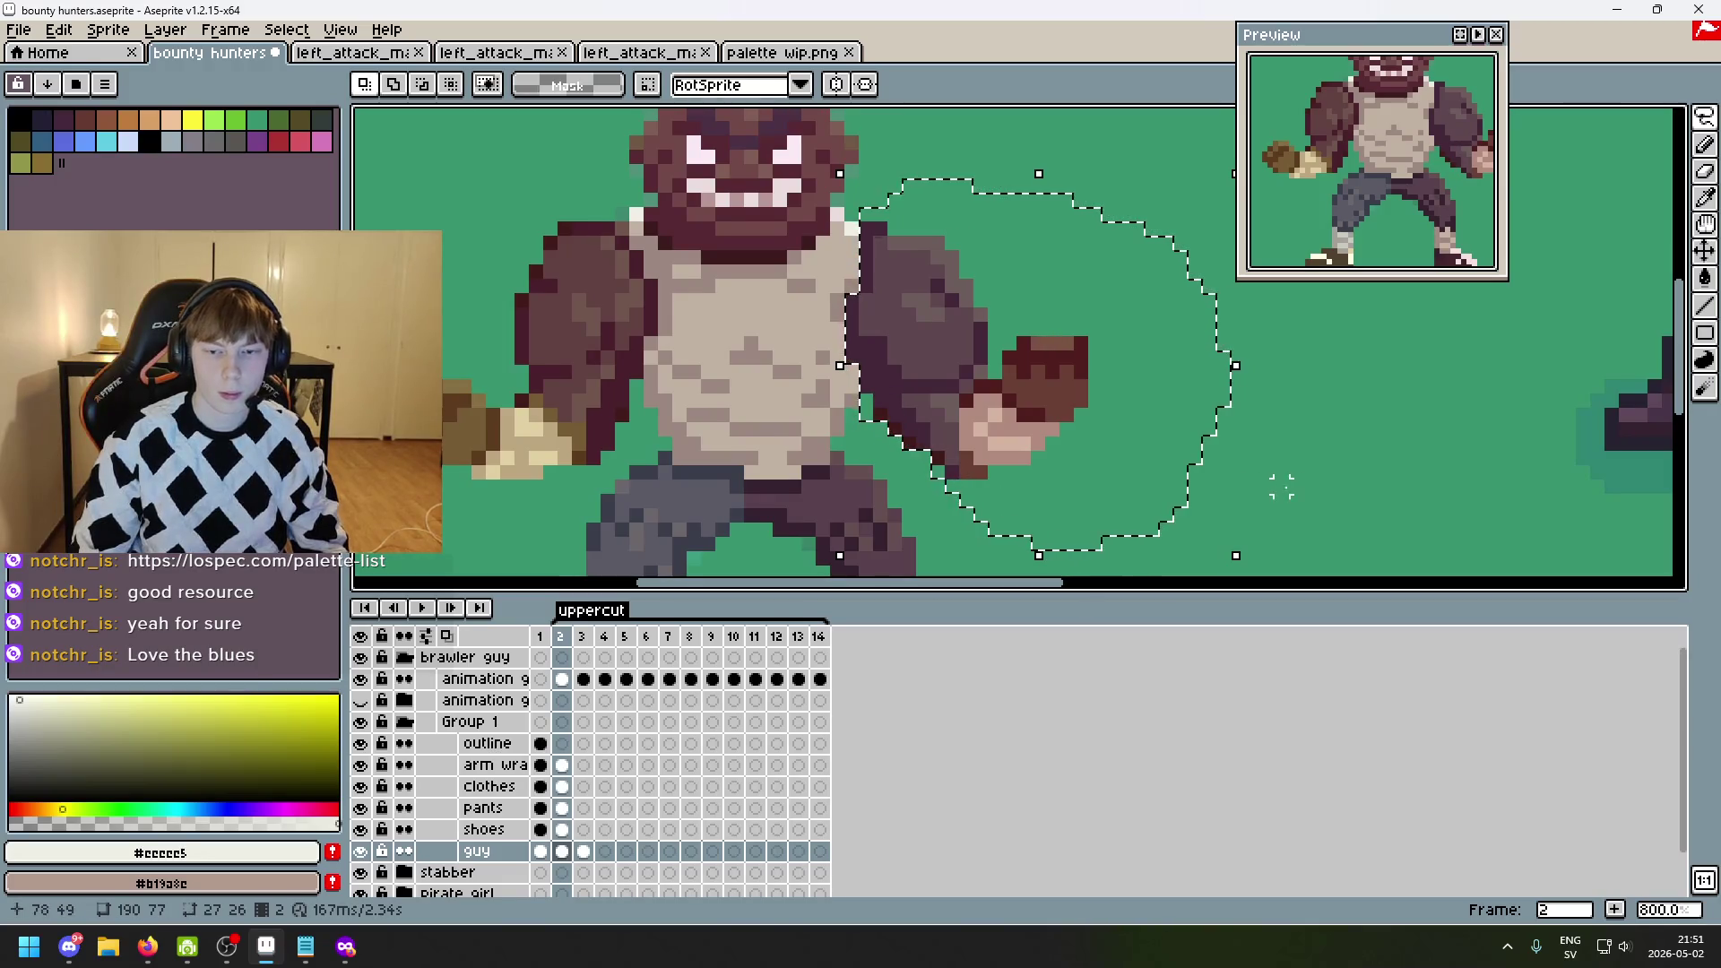
{"action": "key", "text": "ctrl+d"}
{"action": "key", "text": "Right"}
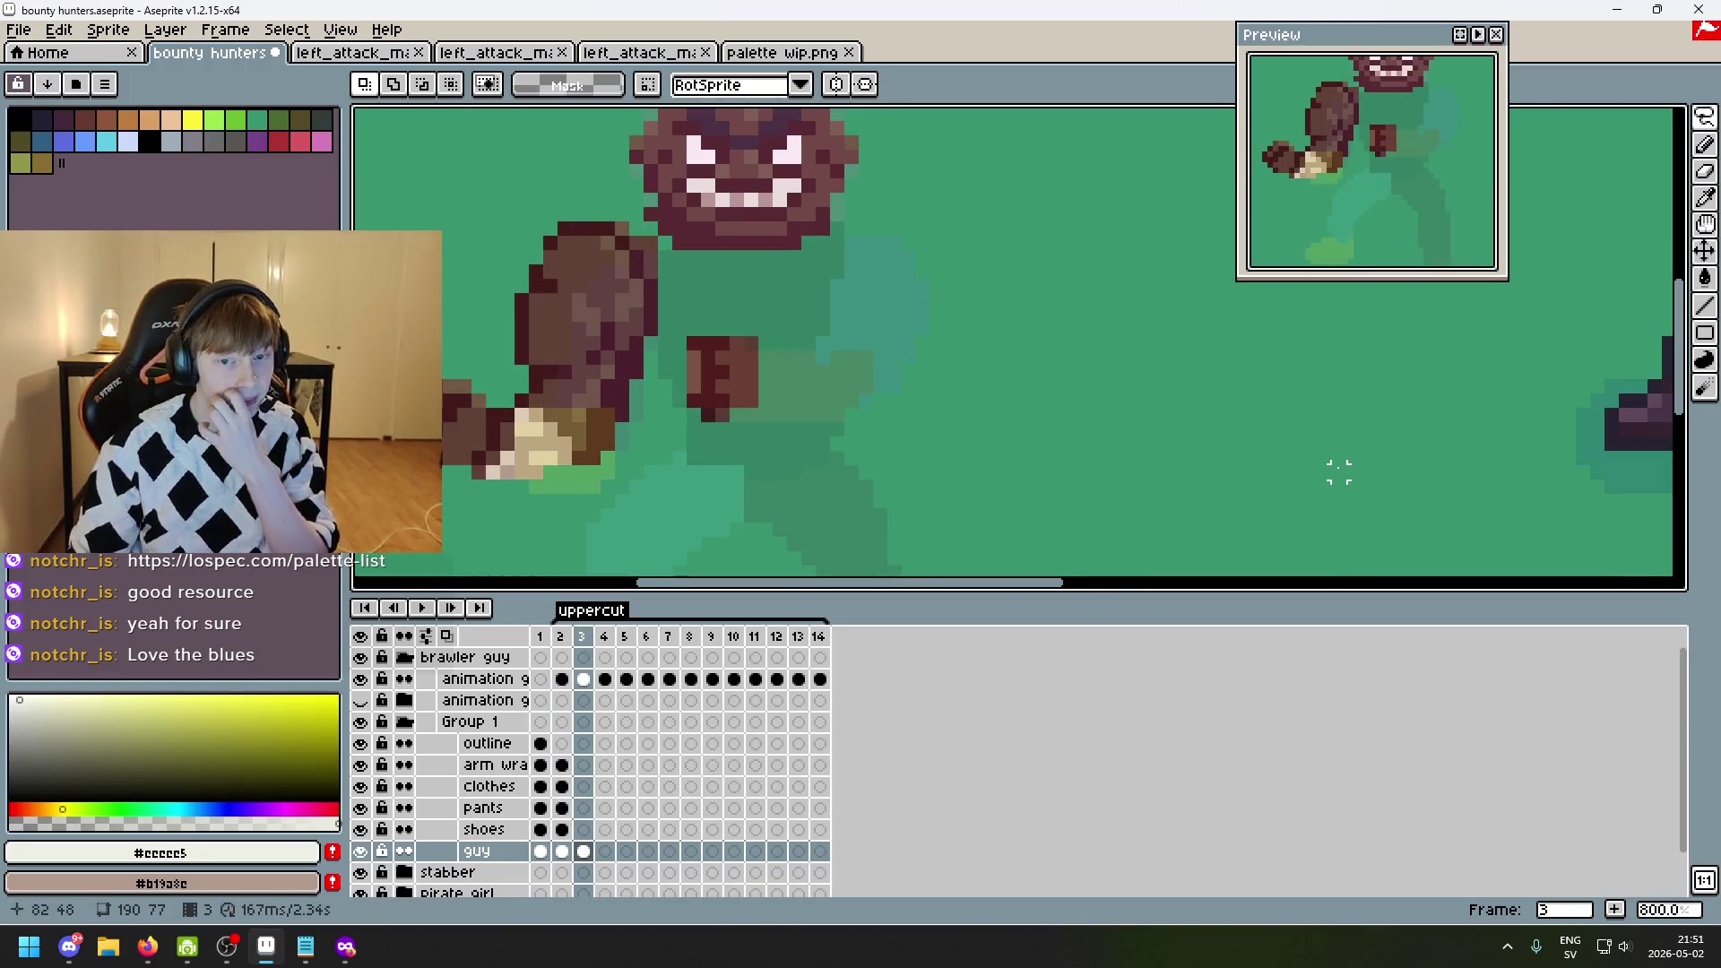
- Paste frame 2's right arm into frame 3 where the old arm was
{"action": "key", "text": "ctrl+v"}
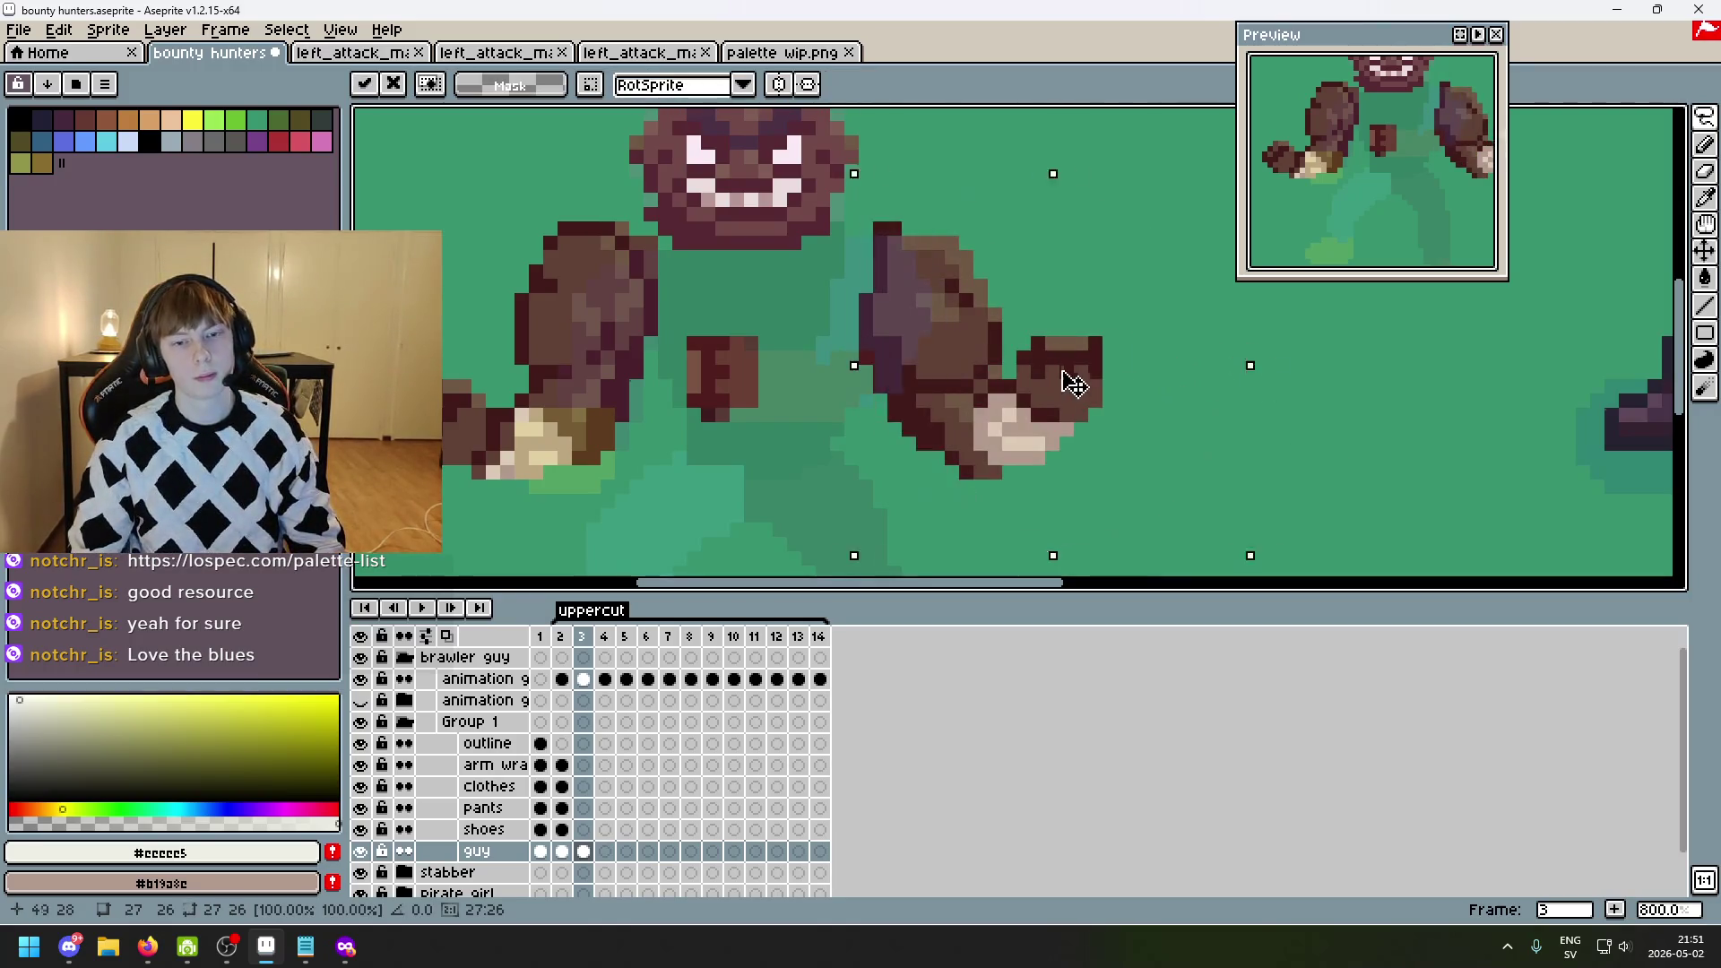
{"action": "left_click_drag", "start_coordinate": [1075, 383], "coordinate": [1221, 383]}
{"action": "key", "text": "Return"}
{"action": "key", "text": "ctrl+d"}
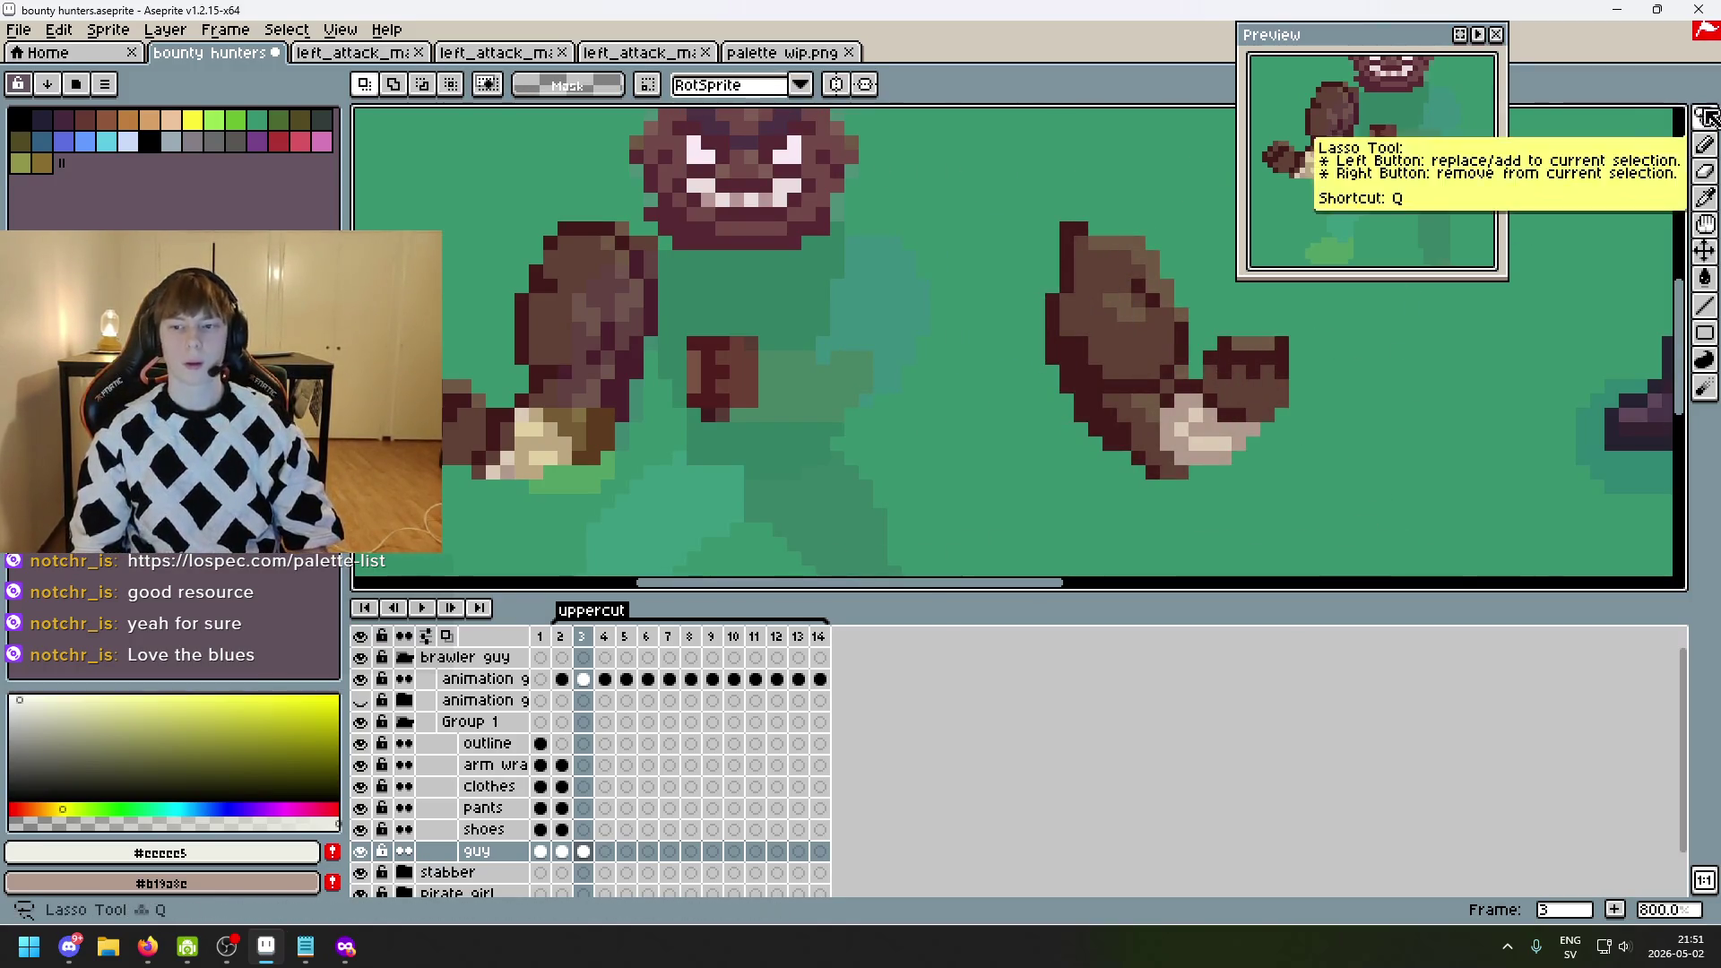
{"action": "scroll", "coordinate": [876, 326], "scroll_direction": "up", "scroll_amount": 2}
{"action": "scroll", "coordinate": [789, 345], "scroll_direction": "down", "scroll_amount": 2}
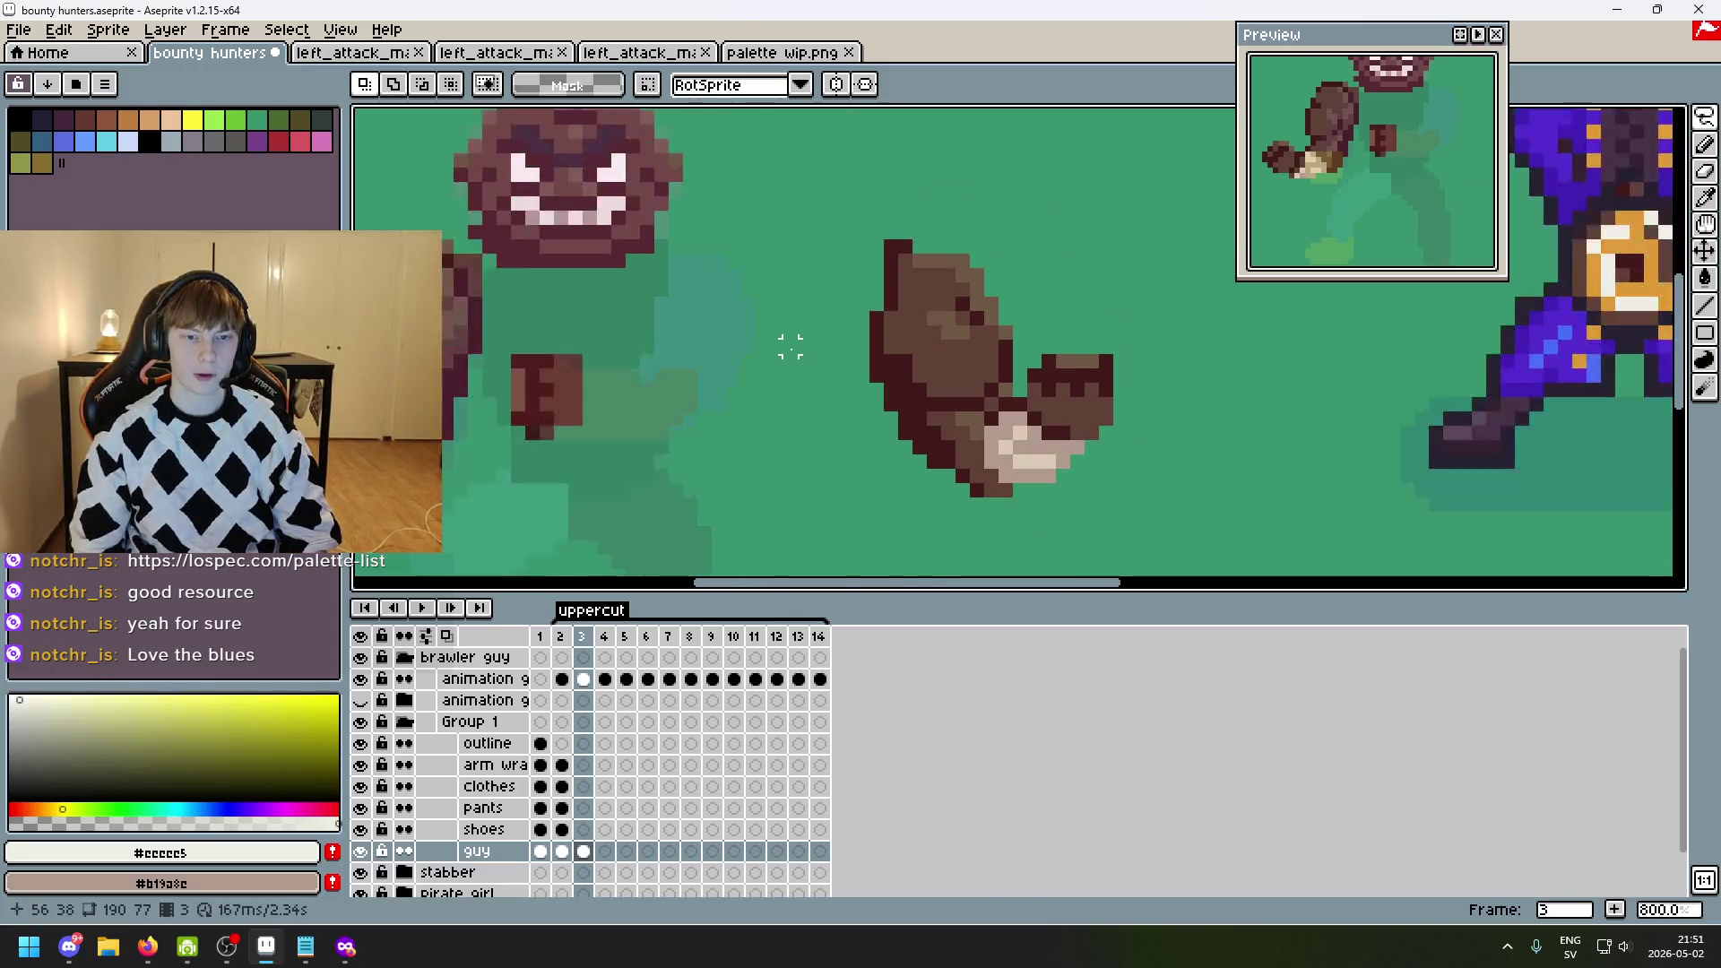
{"action": "scroll", "coordinate": [911, 315], "scroll_direction": "up", "scroll_amount": 2}
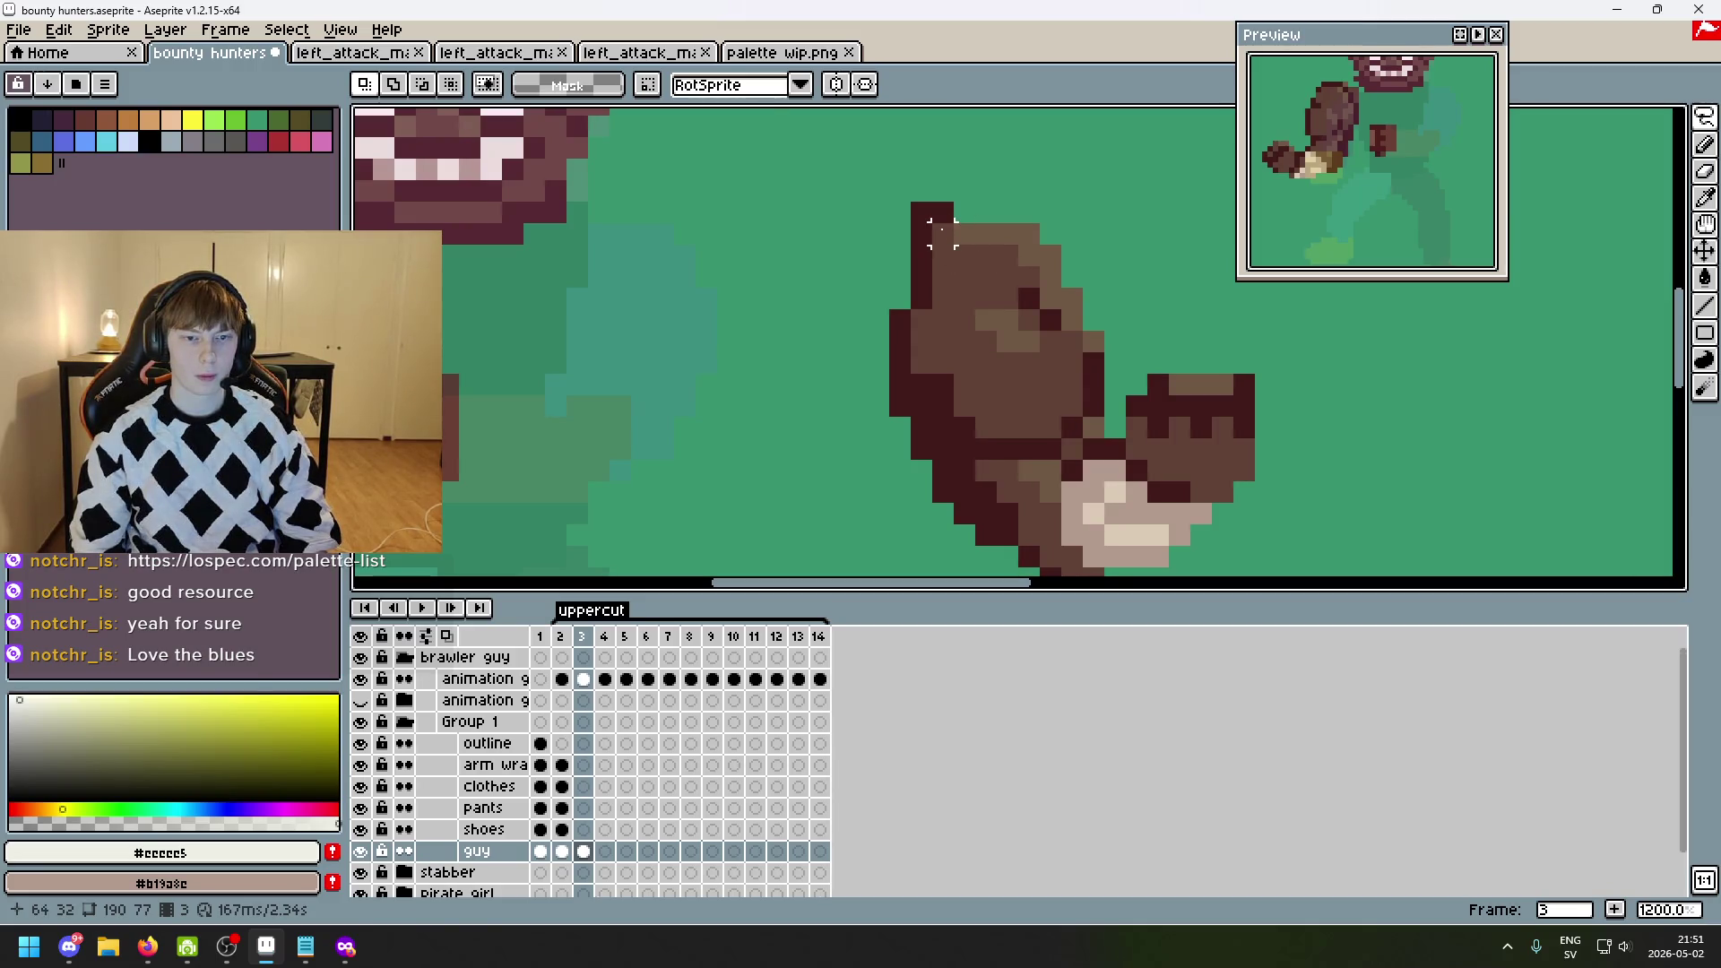
- Move the raised fist left so it sits against the torso, then deselect
{"action": "left_click_drag", "start_coordinate": [941, 229], "coordinate": [979, 230]}
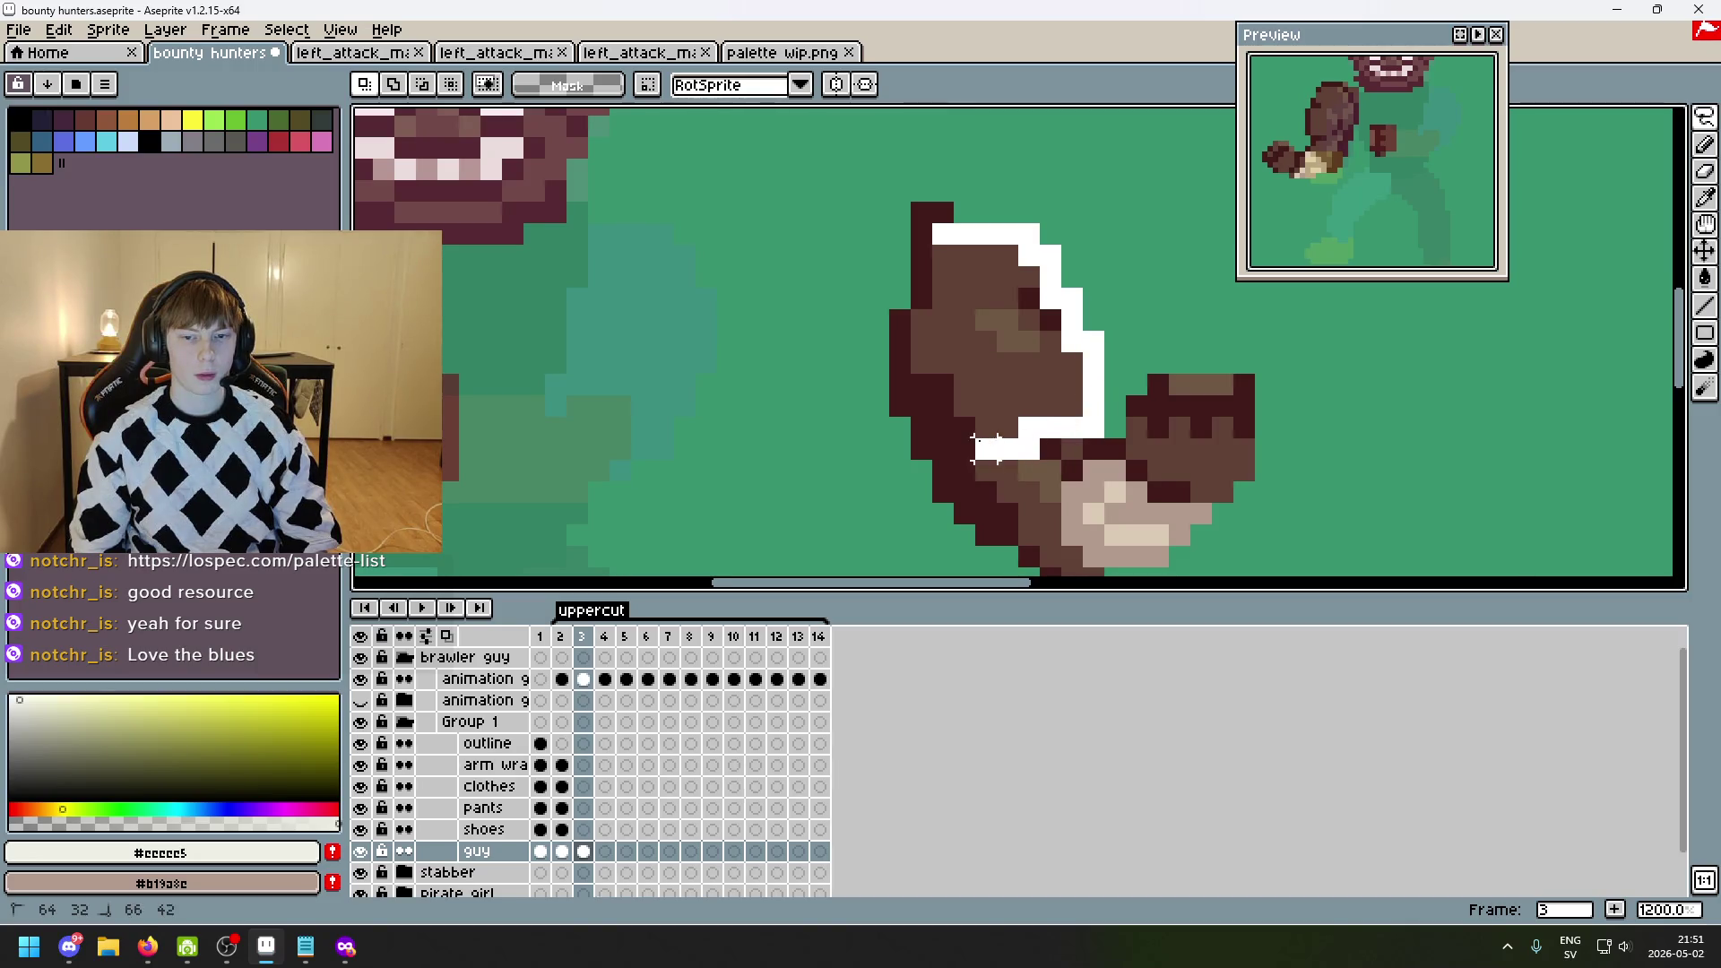
{"action": "left_click_drag", "start_coordinate": [921, 339], "coordinate": [924, 261]}
{"action": "left_click_drag", "start_coordinate": [1039, 356], "coordinate": [703, 356]}
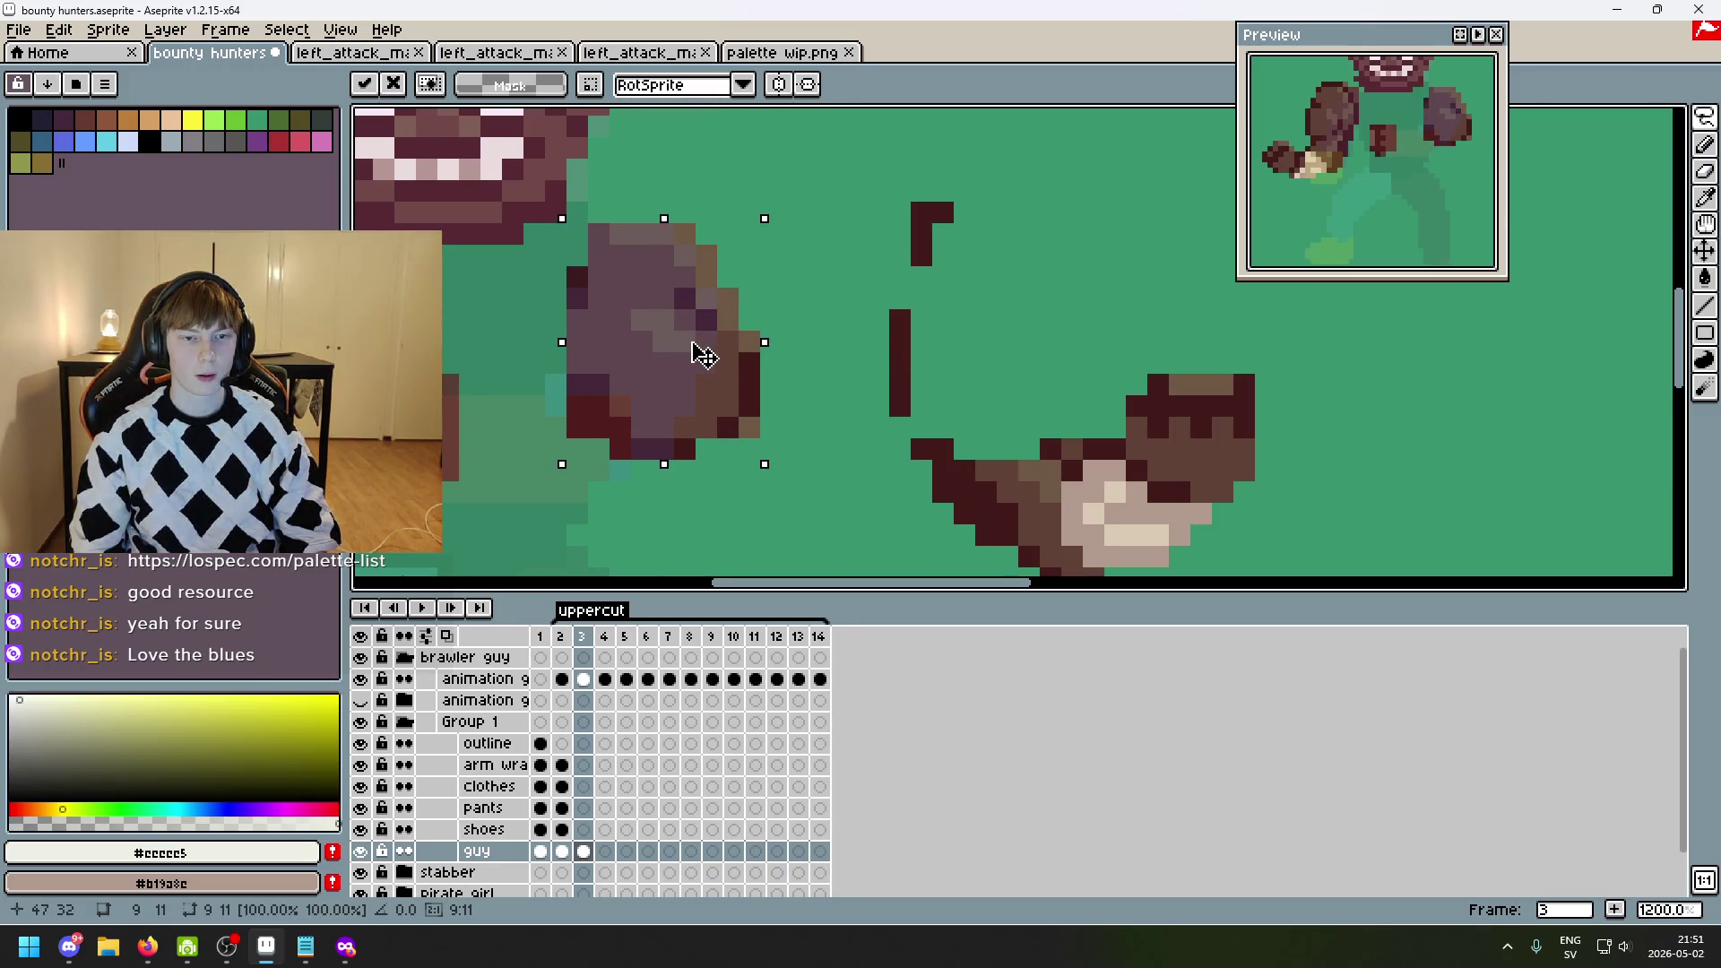
{"action": "key", "text": "Return"}
{"action": "scroll", "coordinate": [680, 421], "scroll_direction": "left", "scroll_amount": 2}
{"action": "left_click_drag", "start_coordinate": [809, 410], "coordinate": [886, 401]}
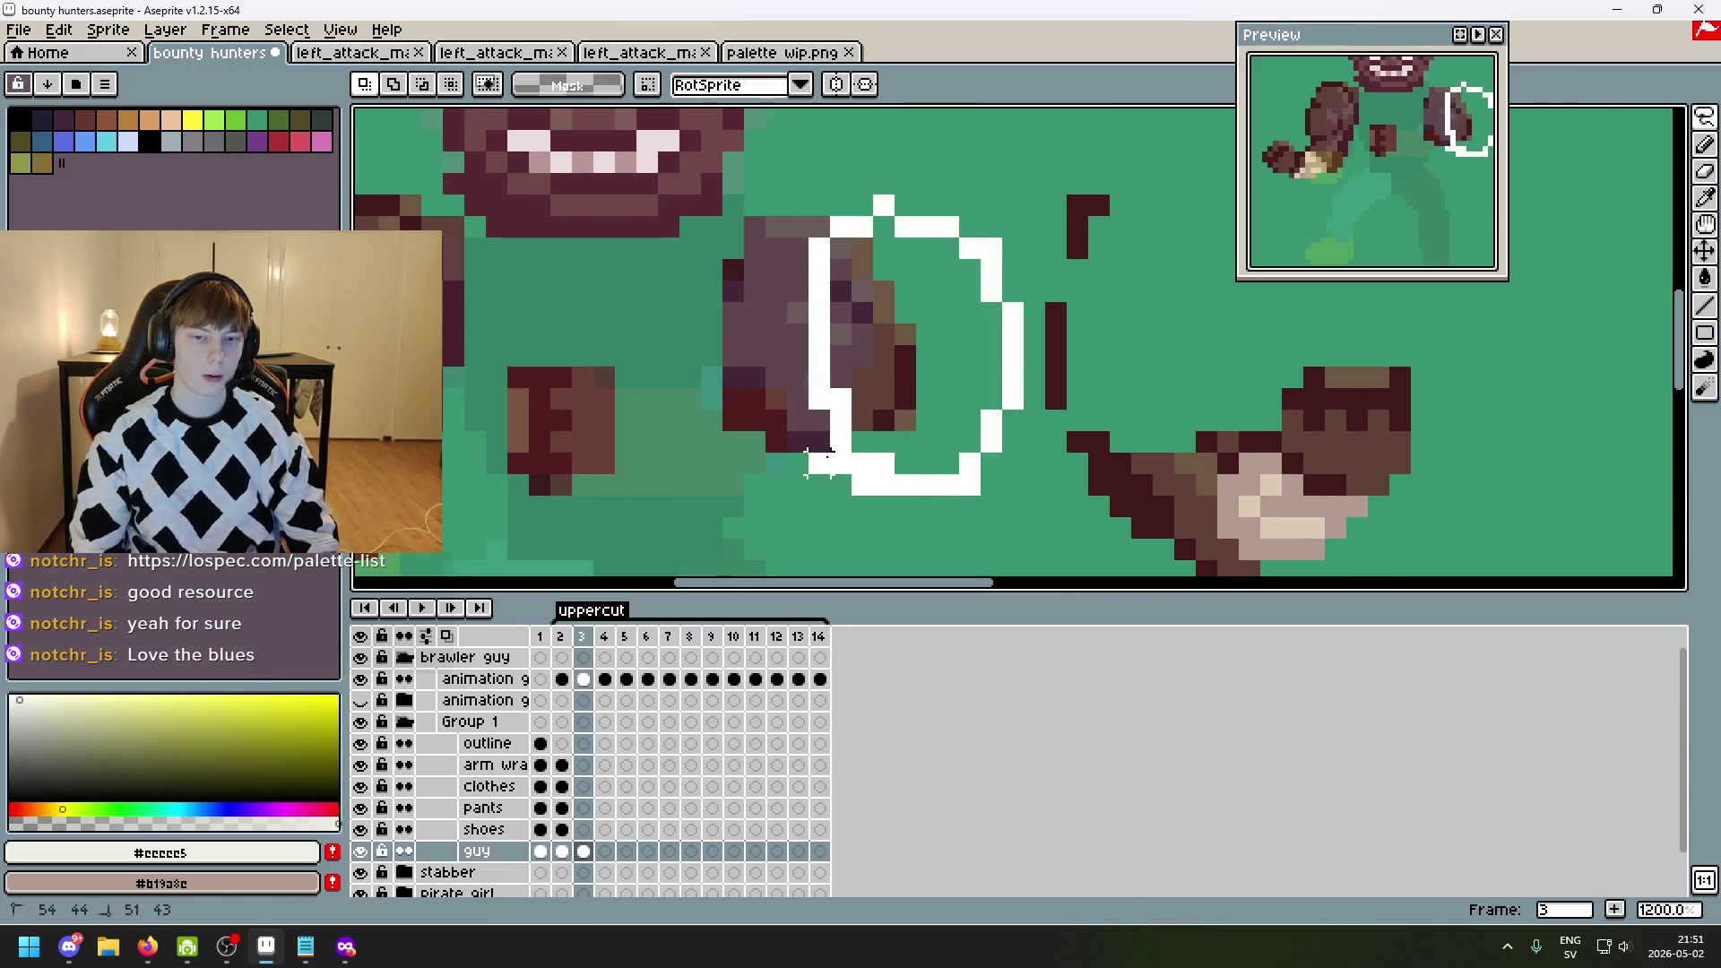
{"action": "key", "text": "Return"}
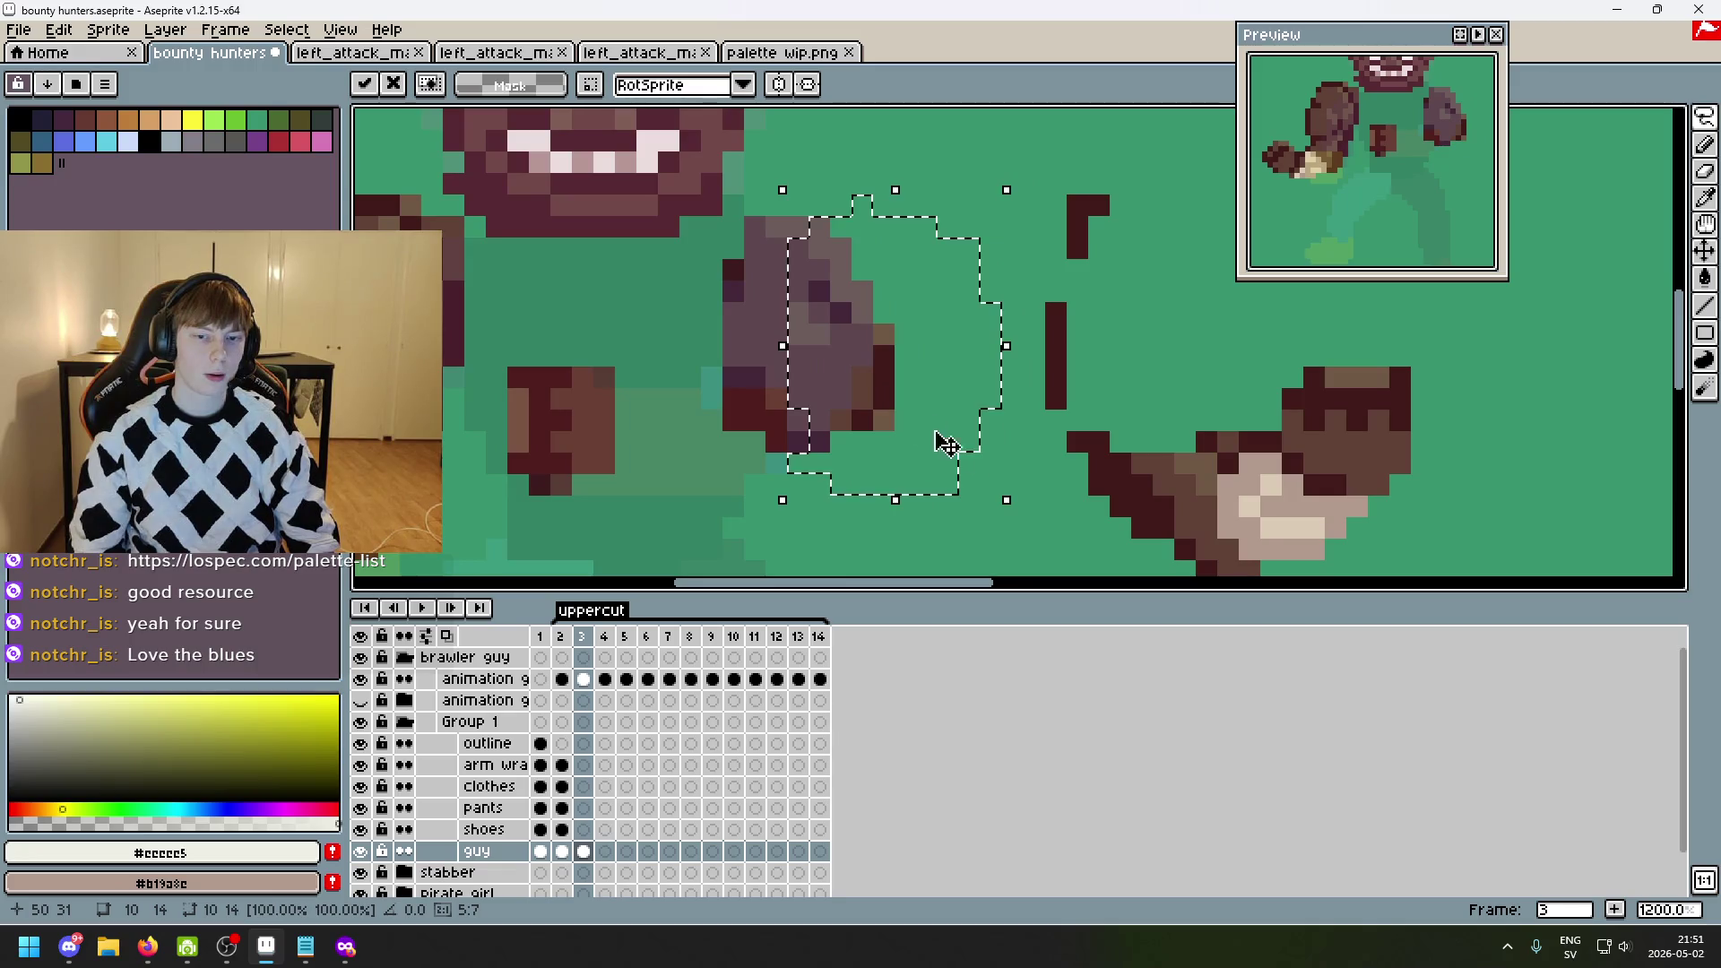
{"action": "key", "text": "ctrl+d"}
{"action": "left_click_drag", "start_coordinate": [1048, 458], "coordinate": [1024, 375]}
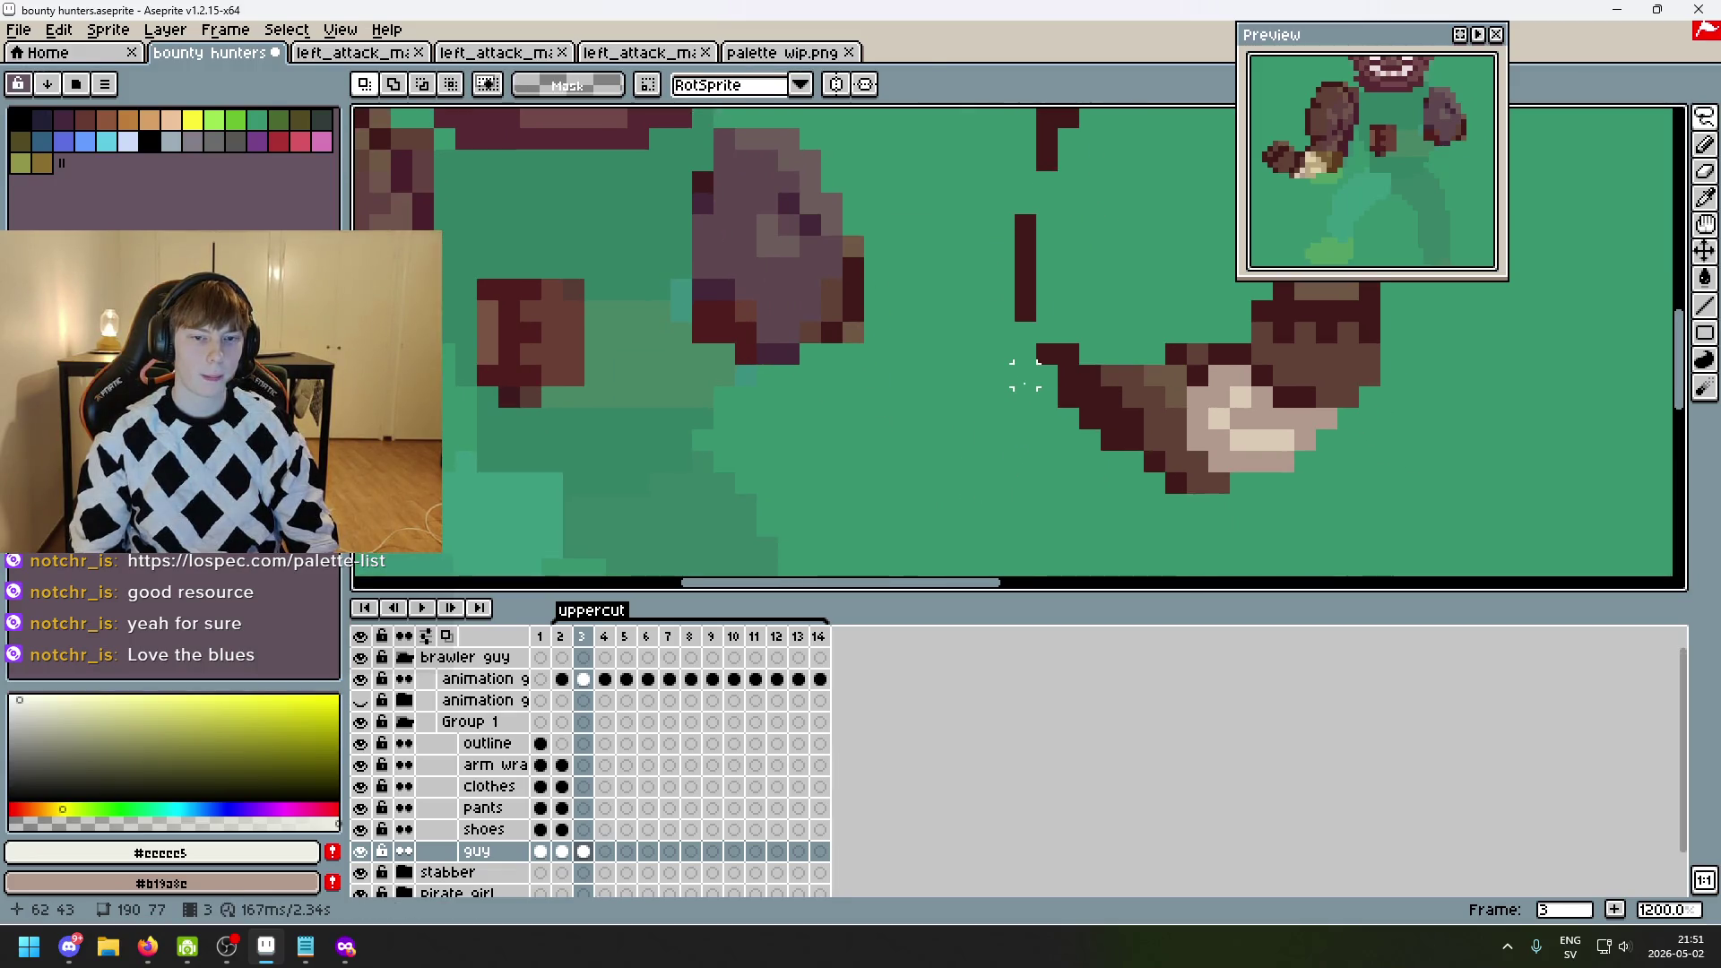
{"action": "left_click_drag", "start_coordinate": [1282, 440], "coordinate": [1166, 430]}
- Draw the forearm's top edge across the torso in the mid skin colour
{"action": "key", "text": "b"}
{"action": "left_click", "coordinate": [1121, 421], "text": "alt"}
{"action": "left_click_drag", "start_coordinate": [777, 394], "coordinate": [956, 411]}
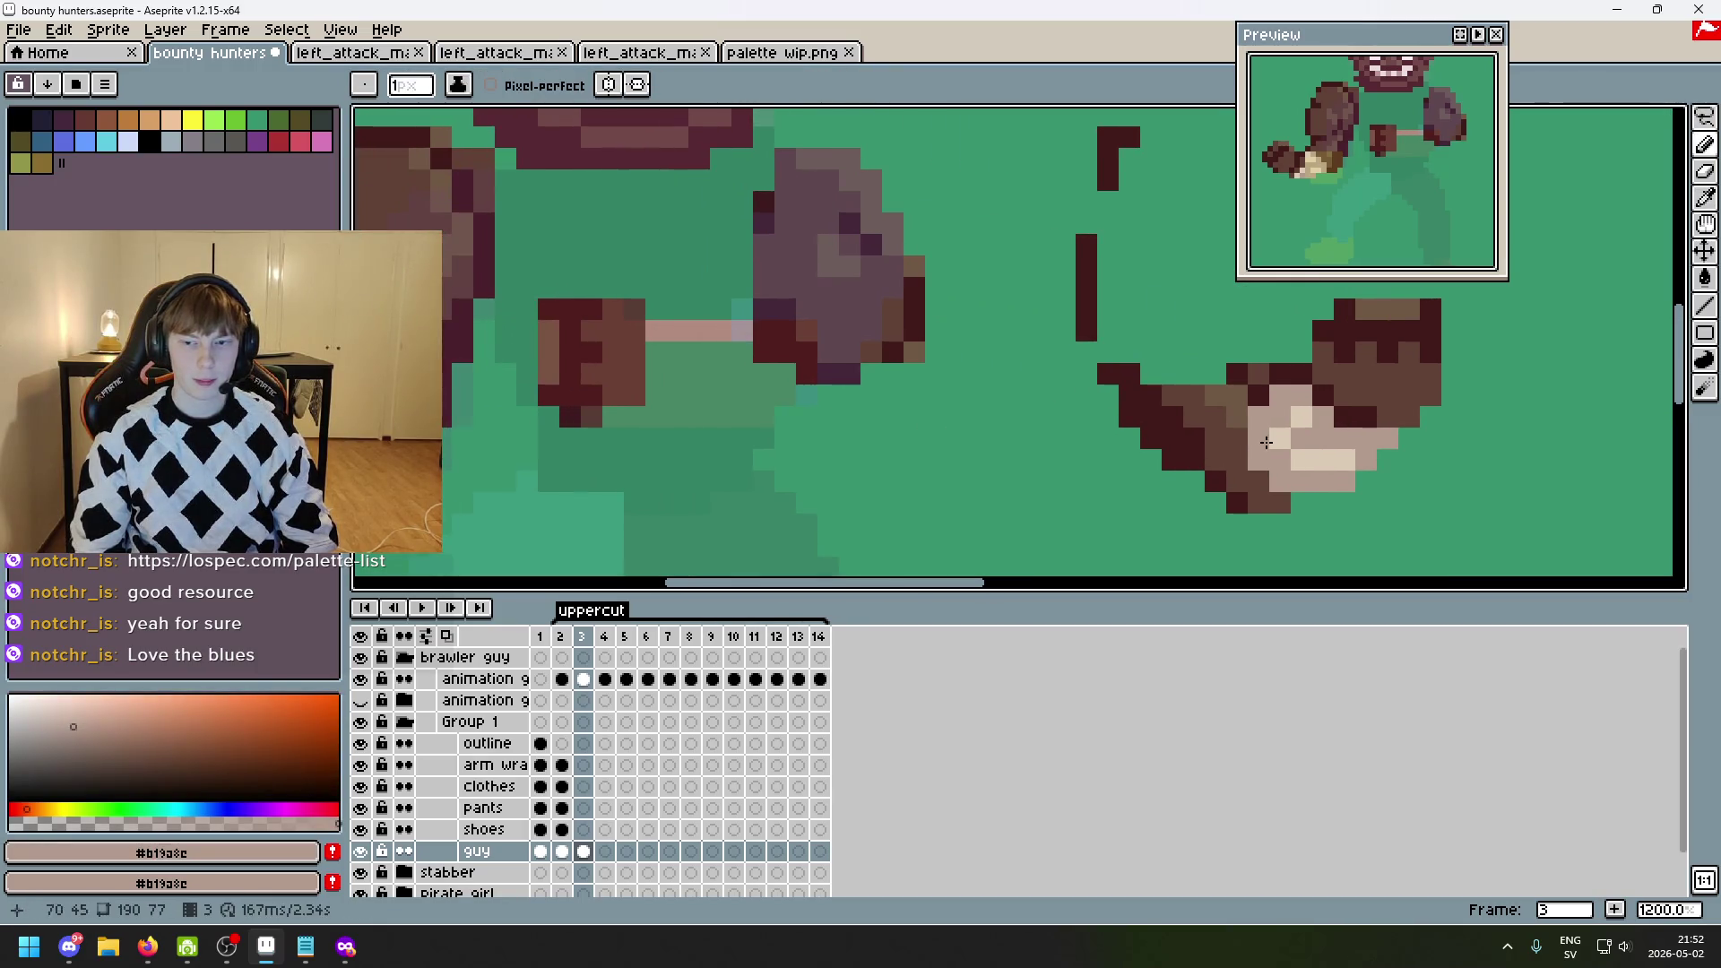
- Fill the forearm with mid skin tone and a light highlight strip
{"action": "mouse_move", "coordinate": [623, 420]}
{"action": "left_mouse_down"}
{"action": "mouse_move", "coordinate": [744, 420]}
{"action": "mouse_move", "coordinate": [719, 411]}
{"action": "mouse_move", "coordinate": [791, 372]}
{"action": "left_mouse_up"}
{"action": "key", "text": "ctrl+z"}
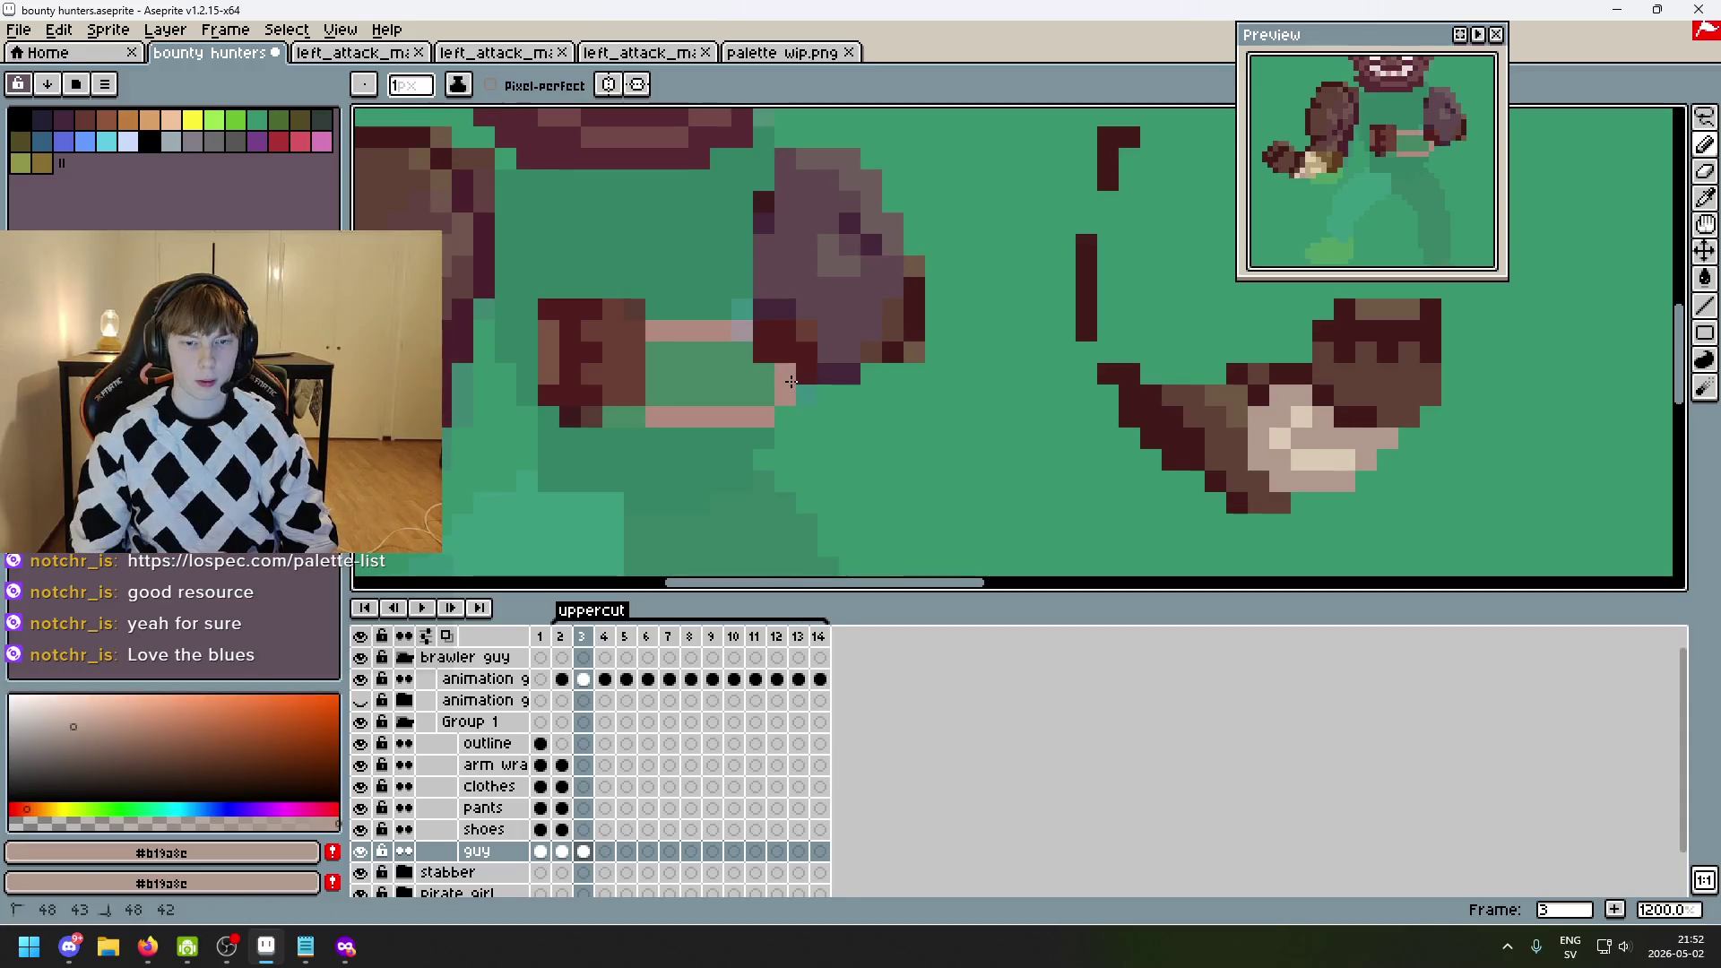
{"action": "key", "text": "alt"}
{"action": "left_click", "coordinate": [1301, 408], "text": "alt"}
{"action": "left_click", "coordinate": [837, 392]}
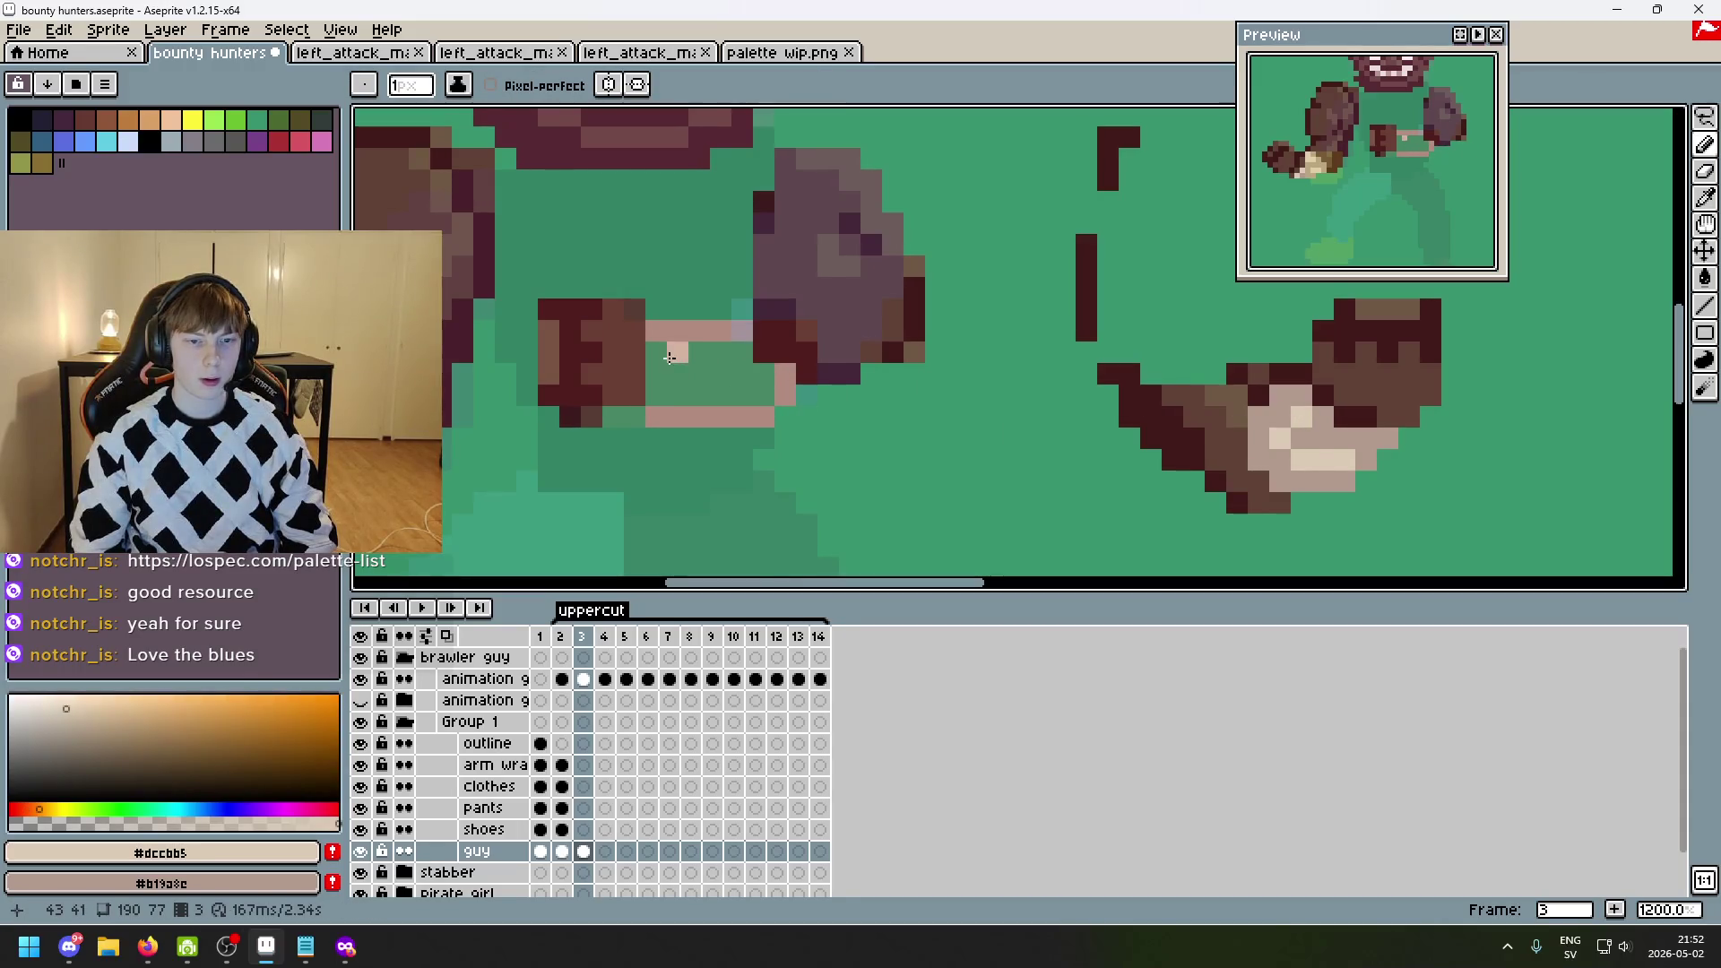
{"action": "left_click_drag", "start_coordinate": [698, 363], "coordinate": [764, 395]}
{"action": "left_click", "coordinate": [1279, 411], "text": "alt"}
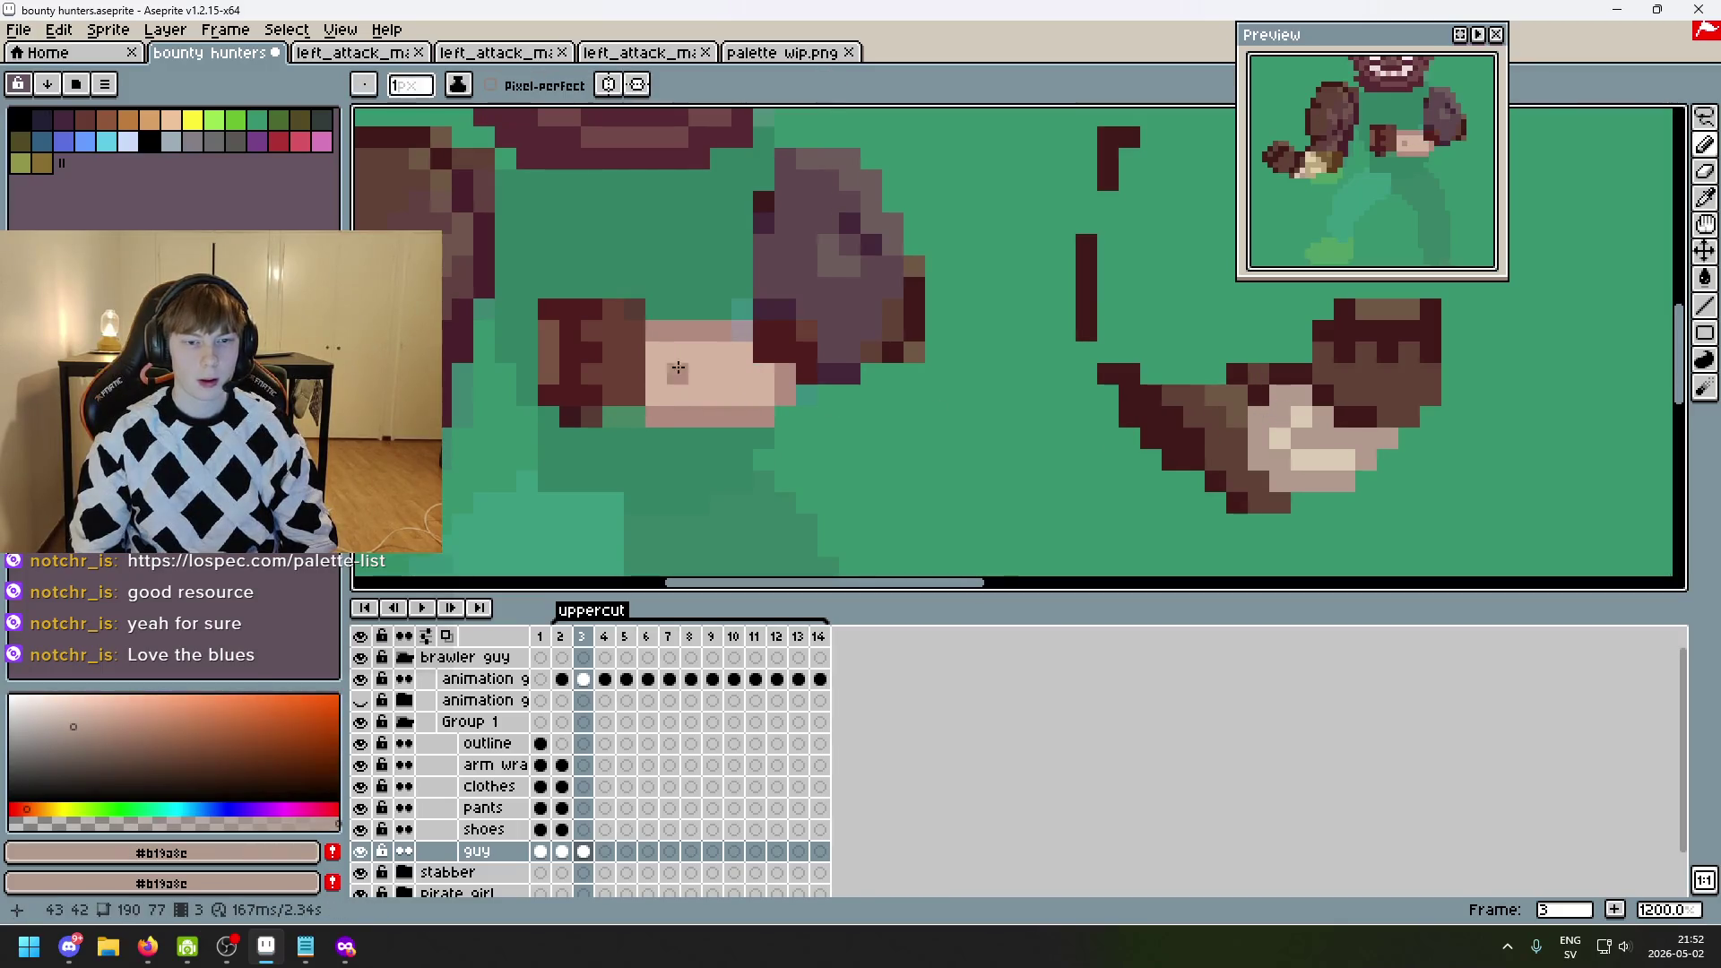
{"action": "mouse_move", "coordinate": [659, 372]}
{"action": "left_mouse_down"}
{"action": "mouse_move", "coordinate": [680, 362]}
{"action": "mouse_move", "coordinate": [688, 395]}
{"action": "mouse_move", "coordinate": [714, 392]}
{"action": "mouse_move", "coordinate": [730, 352]}
{"action": "mouse_move", "coordinate": [759, 382]}
{"action": "left_mouse_up"}
{"action": "left_click", "coordinate": [764, 374]}
{"action": "scroll", "coordinate": [842, 414], "scroll_direction": "down", "scroll_amount": 6}
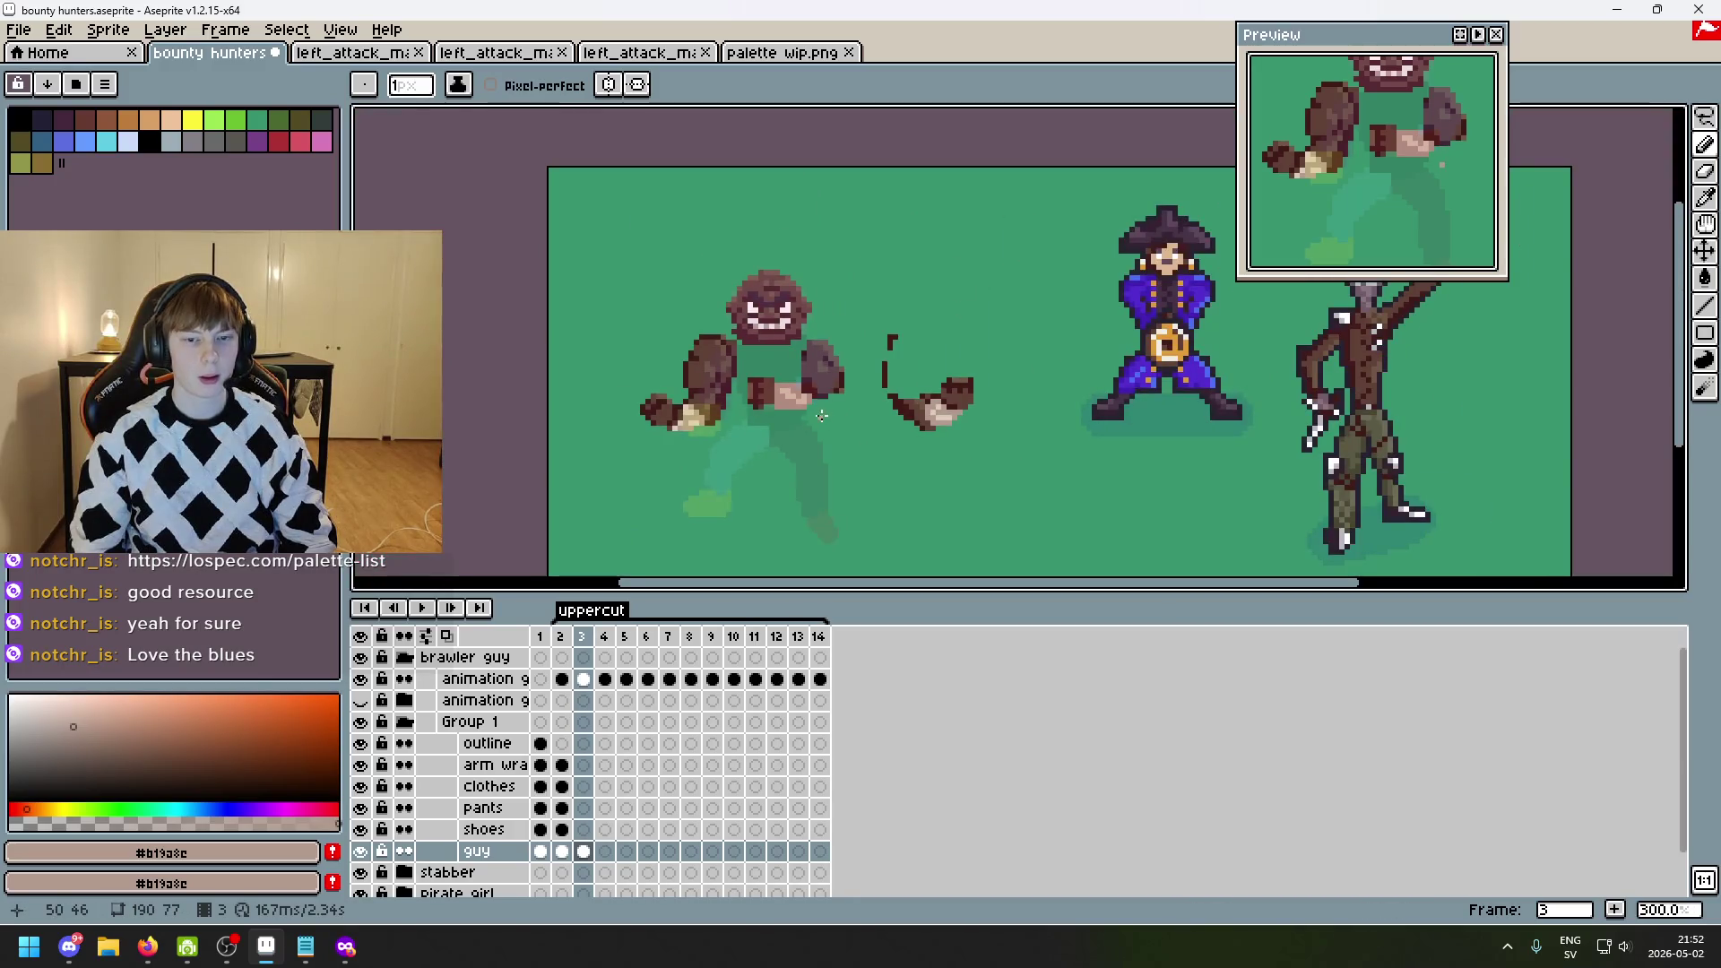
{"action": "scroll", "coordinate": [821, 415], "scroll_direction": "up", "scroll_amount": 6}
- Shade the forearm with lighter highlights and a column of darker pink pixels
{"action": "left_click", "coordinate": [745, 354], "text": "alt"}
{"action": "key", "text": "ctrl+z"}
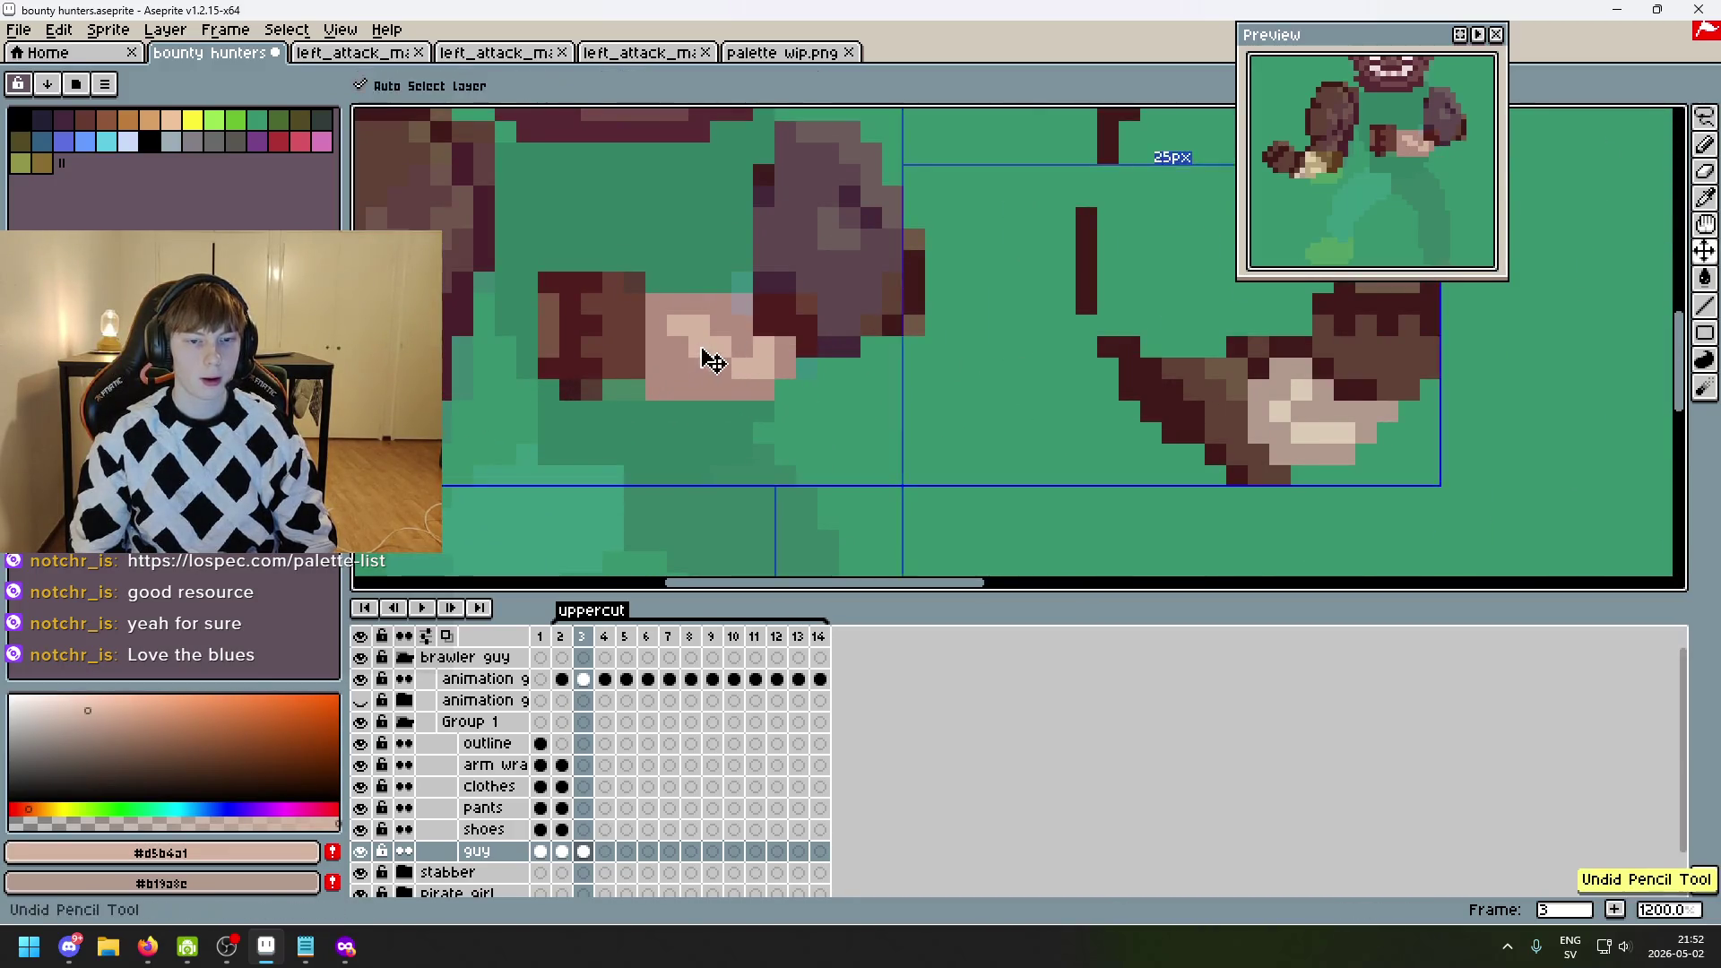
{"action": "scroll", "coordinate": [713, 361], "scroll_direction": "up", "scroll_amount": 4}
{"action": "left_click", "coordinate": [684, 341]}
{"action": "left_click", "coordinate": [607, 347]}
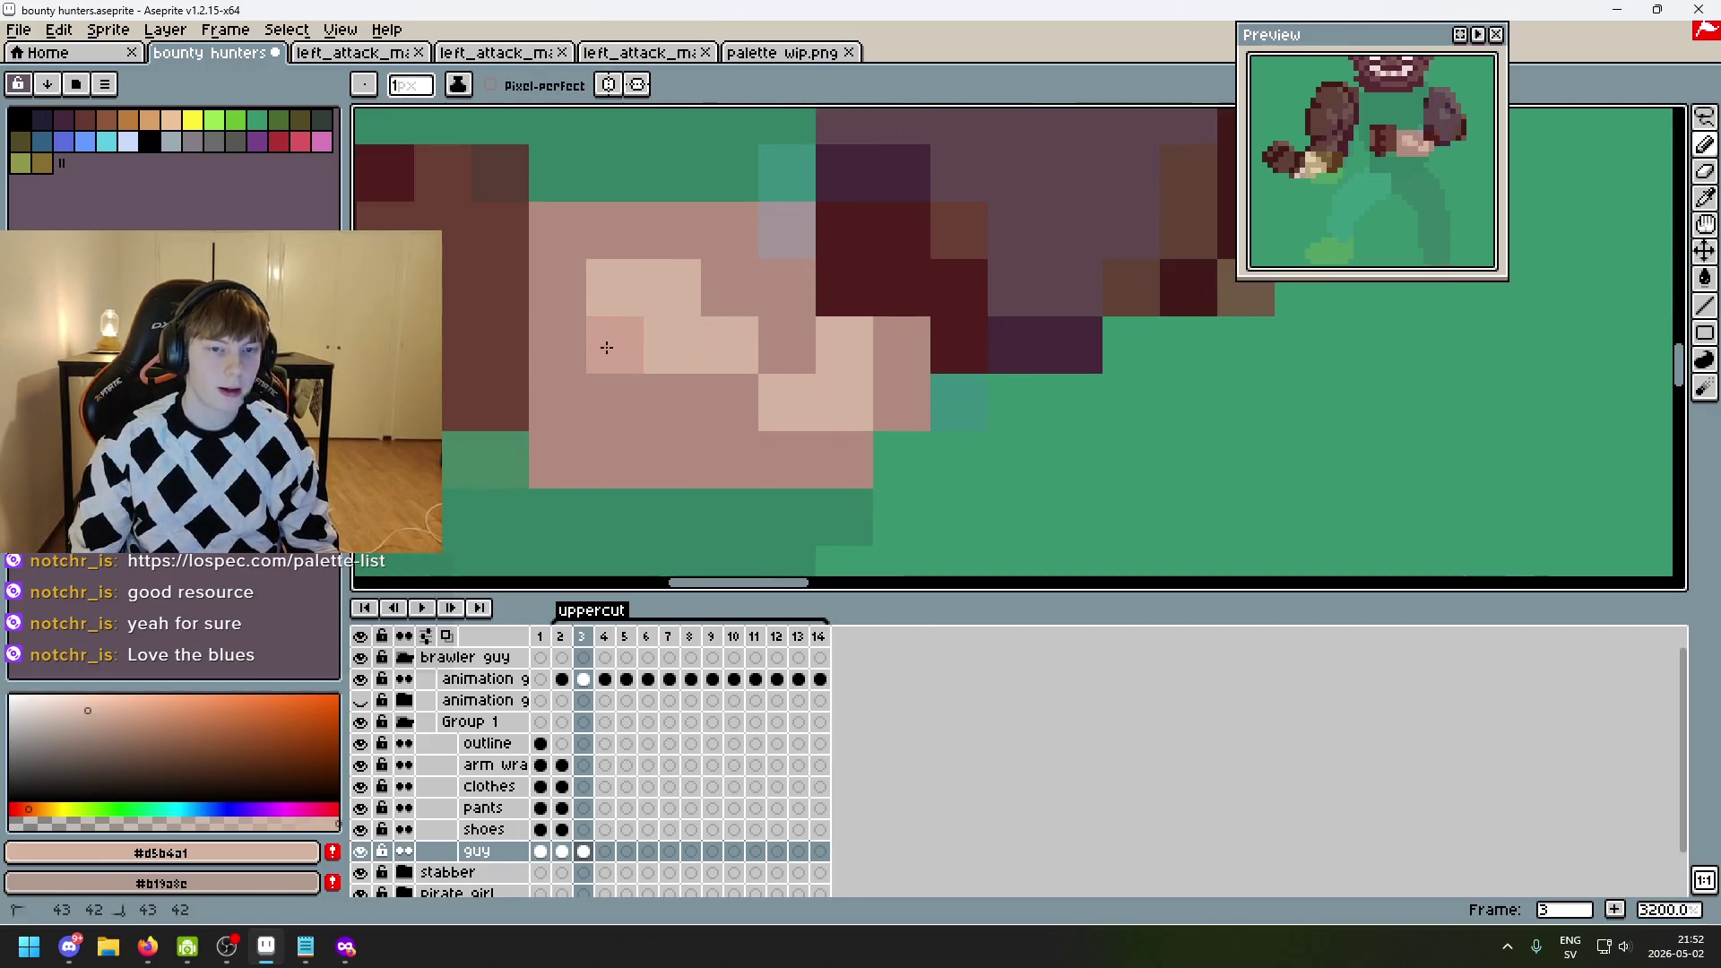
{"action": "left_click", "coordinate": [691, 253], "text": "alt"}
{"action": "mouse_move", "coordinate": [676, 284]}
{"action": "left_mouse_down"}
{"action": "mouse_move", "coordinate": [664, 395]}
{"action": "mouse_move", "coordinate": [756, 295]}
{"action": "mouse_move", "coordinate": [771, 353]}
{"action": "left_mouse_up"}
{"action": "left_click", "coordinate": [722, 407], "text": "alt"}
{"action": "left_click", "coordinate": [744, 348], "text": "alt"}
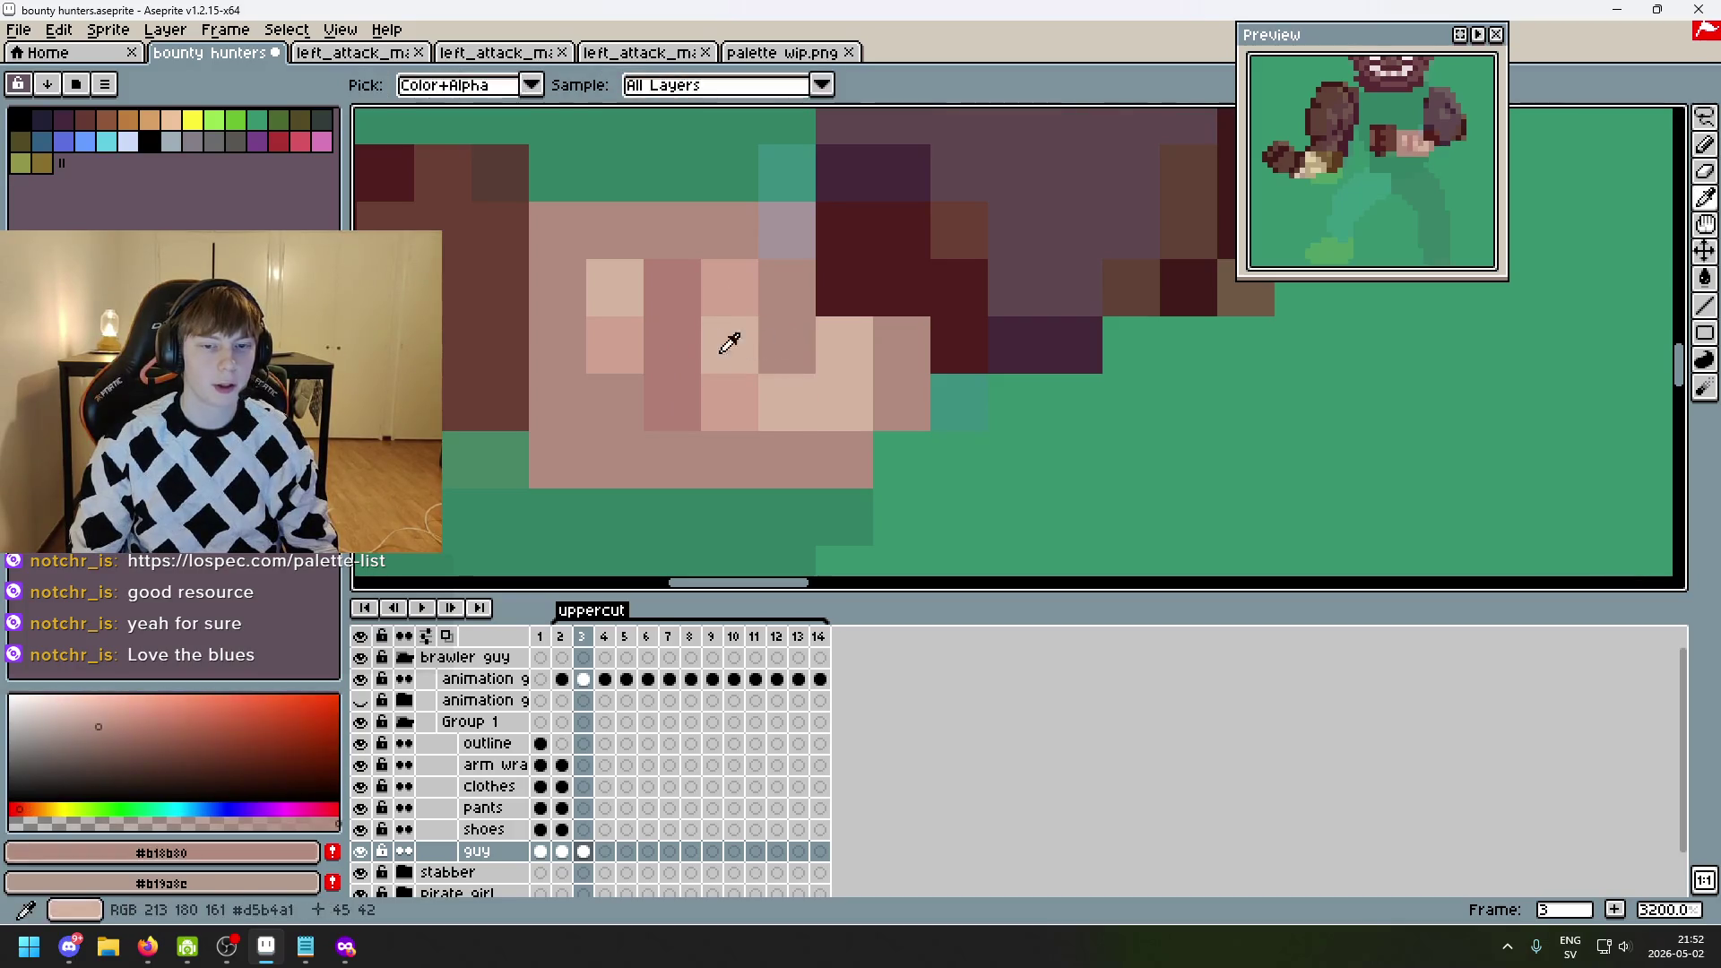
{"action": "left_click", "coordinate": [730, 343], "text": "alt"}
{"action": "left_click", "coordinate": [729, 343]}
{"action": "left_click", "coordinate": [786, 348]}
{"action": "scroll", "coordinate": [842, 392], "scroll_direction": "down", "scroll_amount": 4}
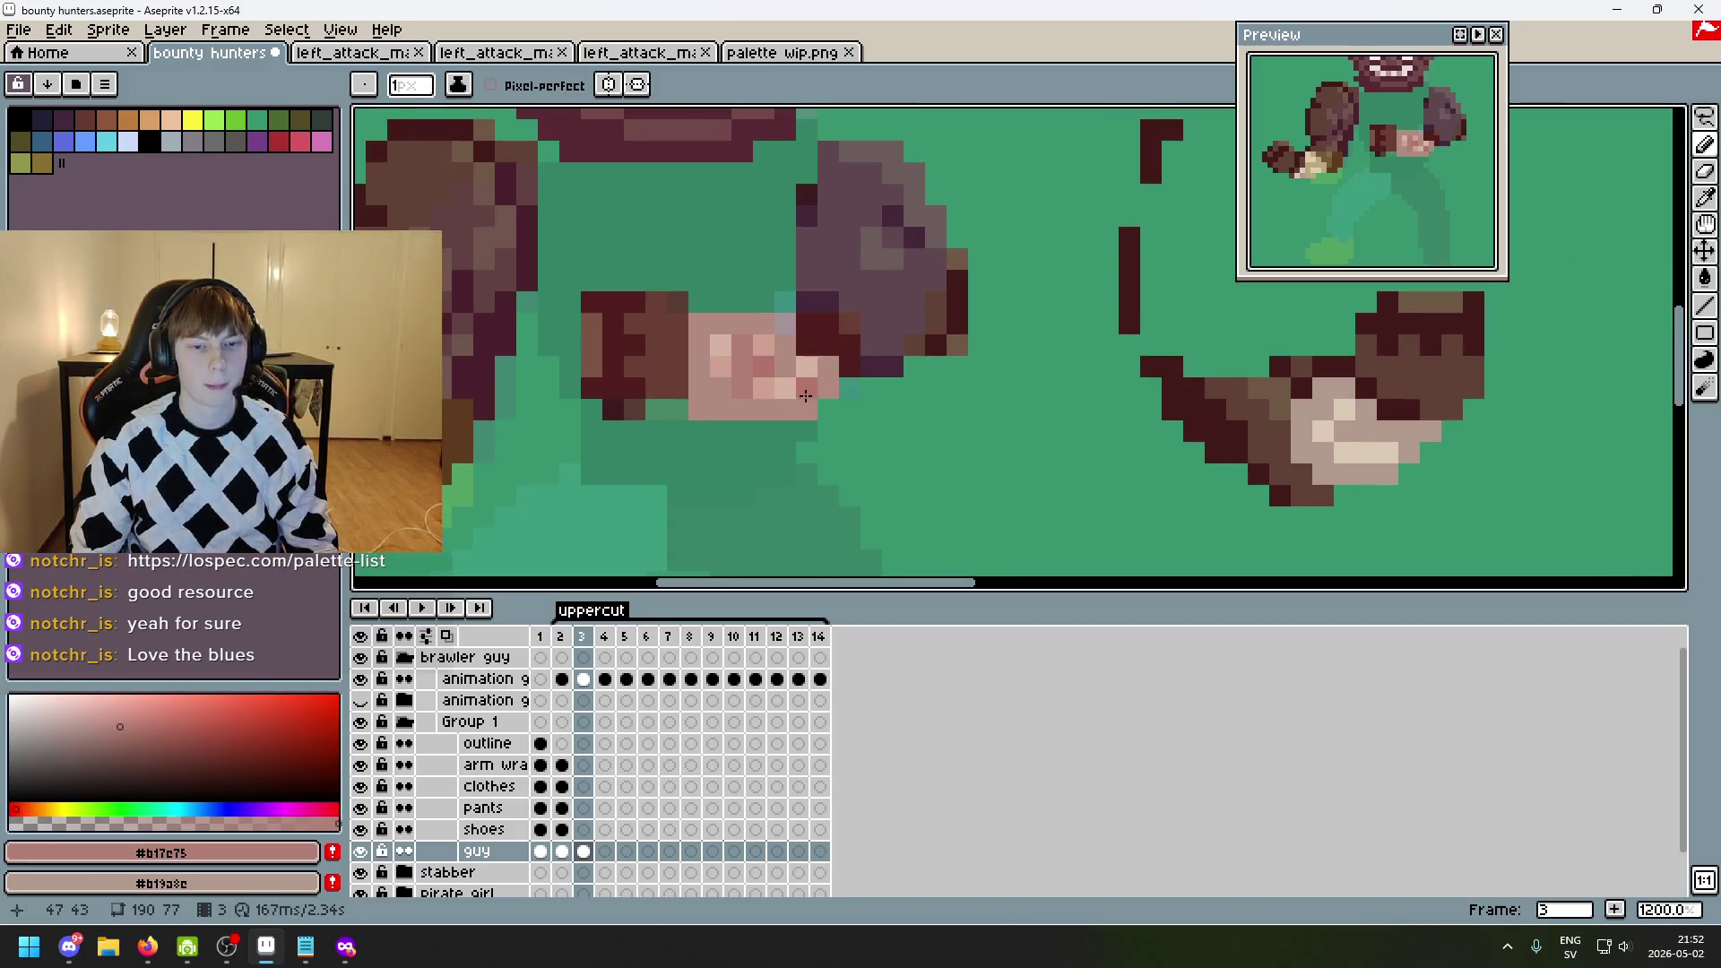
{"action": "scroll", "coordinate": [806, 395], "scroll_direction": "up", "scroll_amount": 3}
- Try light and darker pink test bars beside the arm, then undo them
{"action": "left_click", "coordinate": [726, 315], "text": "alt"}
{"action": "left_click", "coordinate": [1012, 453]}
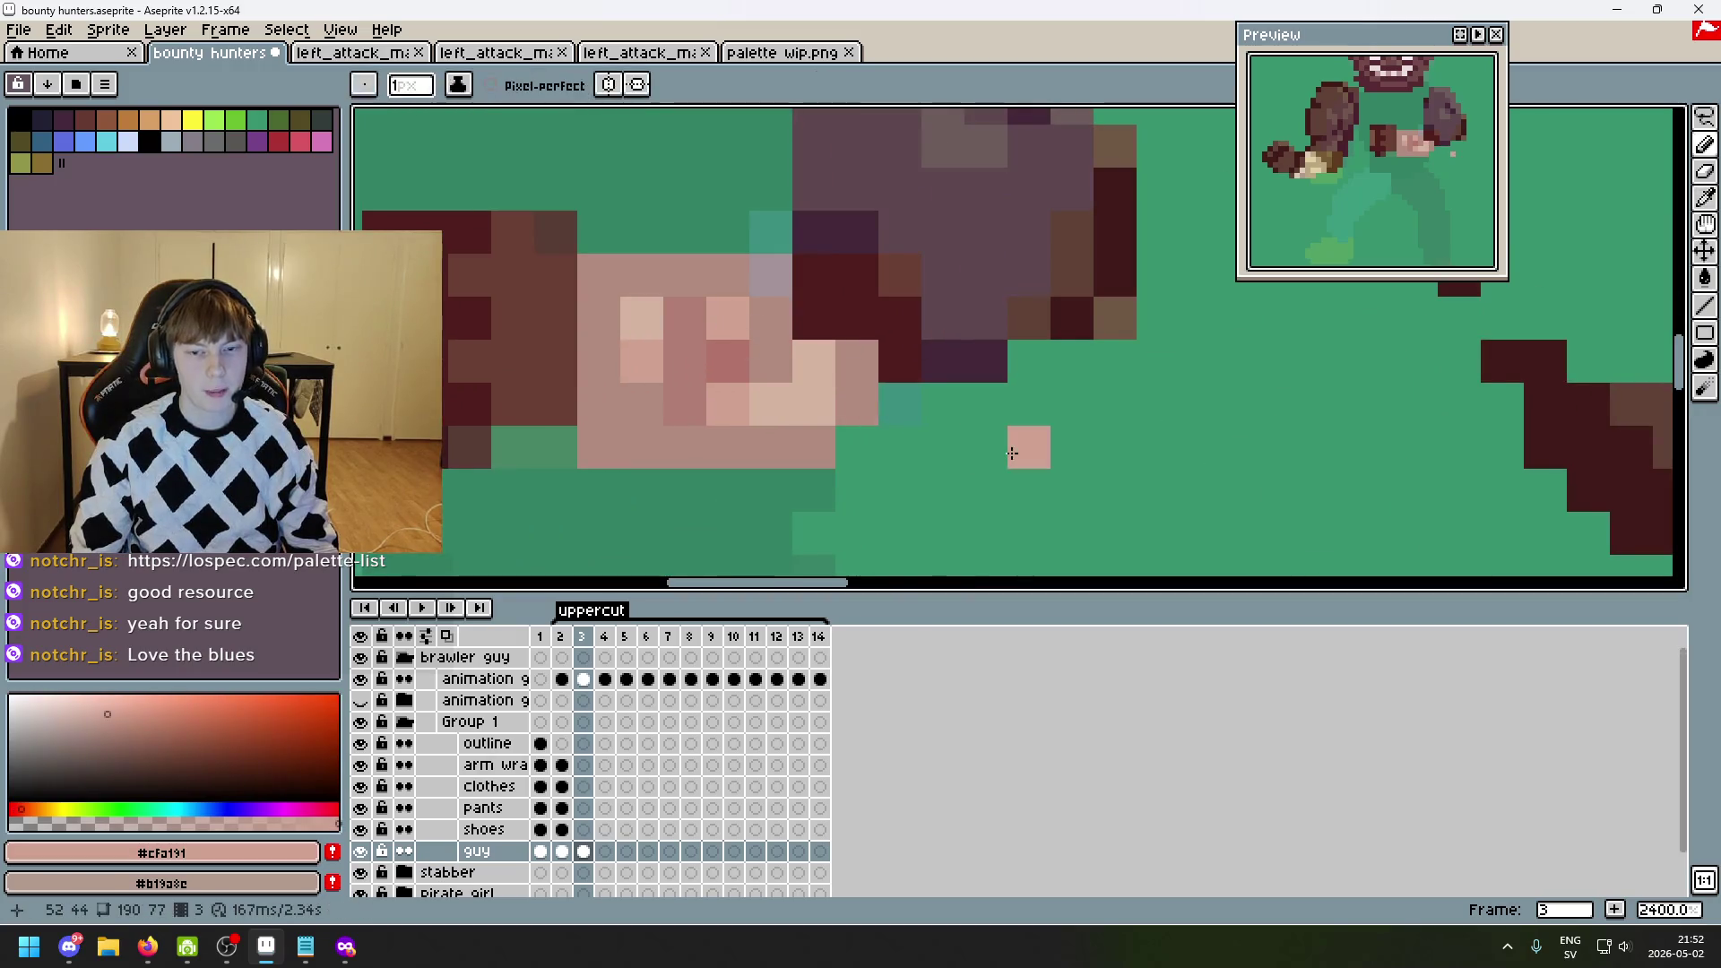
{"action": "mouse_move", "coordinate": [1113, 447]}
{"action": "left_mouse_down"}
{"action": "mouse_move", "coordinate": [1082, 402]}
{"action": "mouse_move", "coordinate": [687, 226]}
{"action": "left_mouse_up"}
{"action": "left_click_drag", "start_coordinate": [852, 357], "coordinate": [938, 357]}
{"action": "mouse_move", "coordinate": [648, 308]}
{"action": "left_mouse_down"}
{"action": "mouse_move", "coordinate": [1003, 430]}
{"action": "mouse_move", "coordinate": [1037, 473]}
{"action": "mouse_move", "coordinate": [1299, 511]}
{"action": "left_mouse_up"}
{"action": "left_click", "coordinate": [735, 298], "text": "alt"}
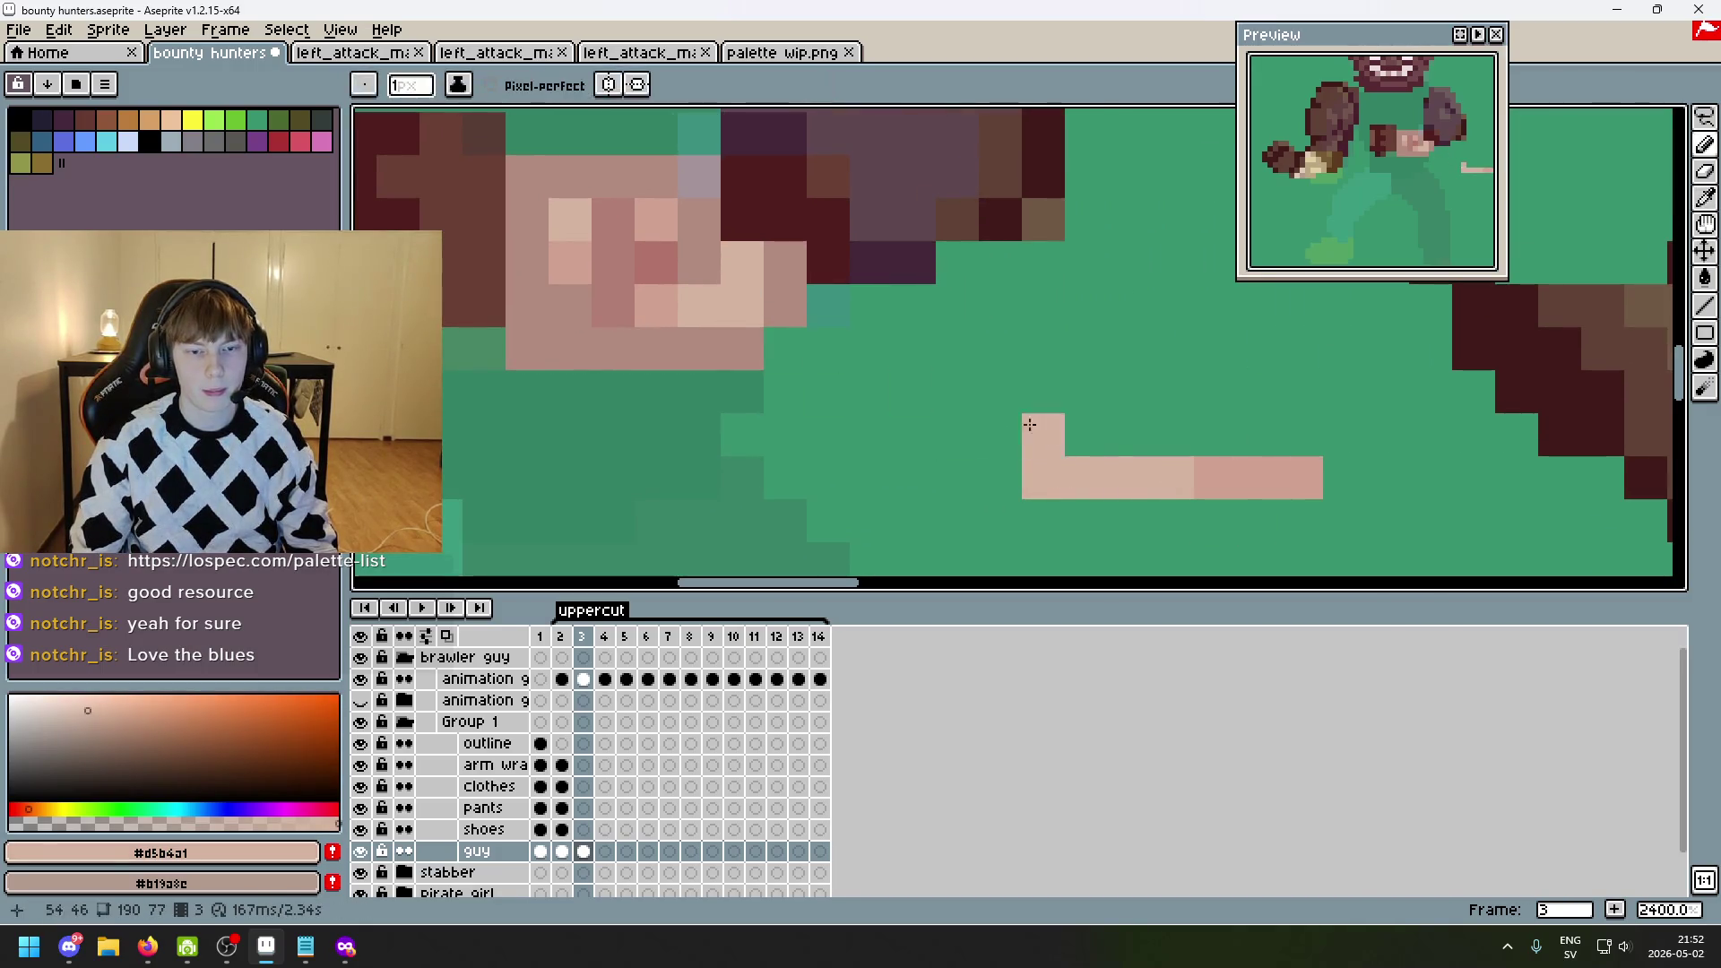
{"action": "key", "text": "ctrl+z"}
{"action": "left_click", "coordinate": [803, 269], "text": "alt"}
{"action": "left_click_drag", "start_coordinate": [1165, 434], "coordinate": [1143, 443]}
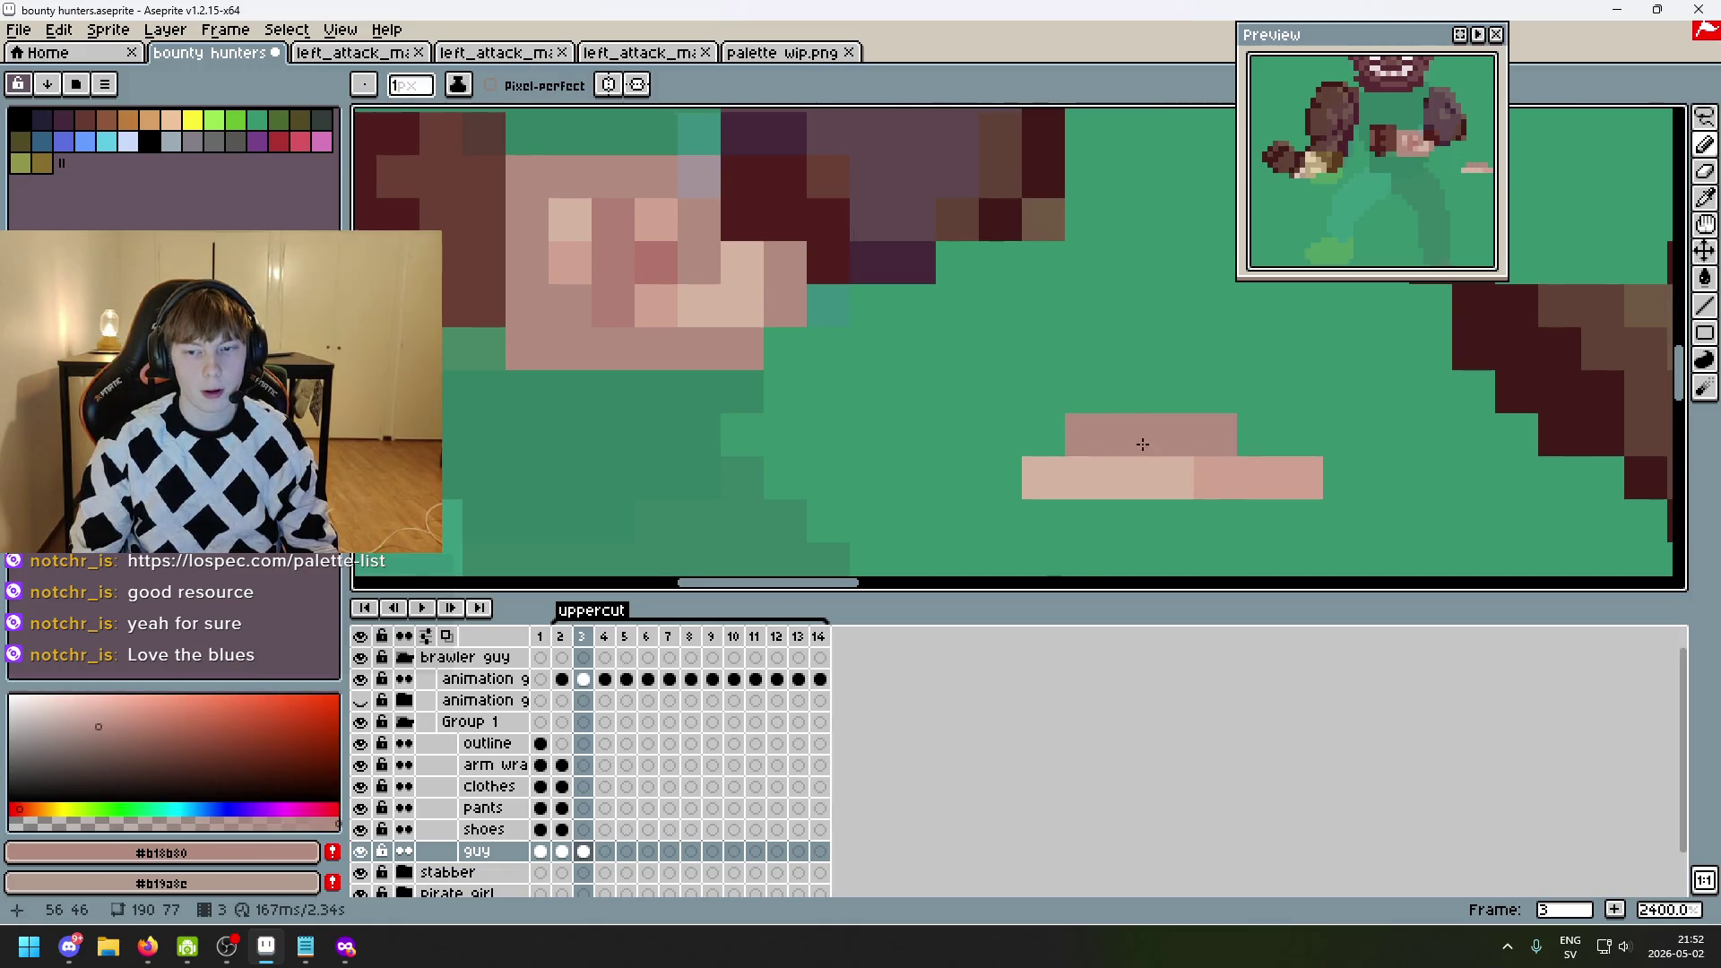
{"action": "scroll", "coordinate": [1143, 443], "scroll_direction": "down", "scroll_amount": 7}
{"action": "key", "text": "ctrl+z"}
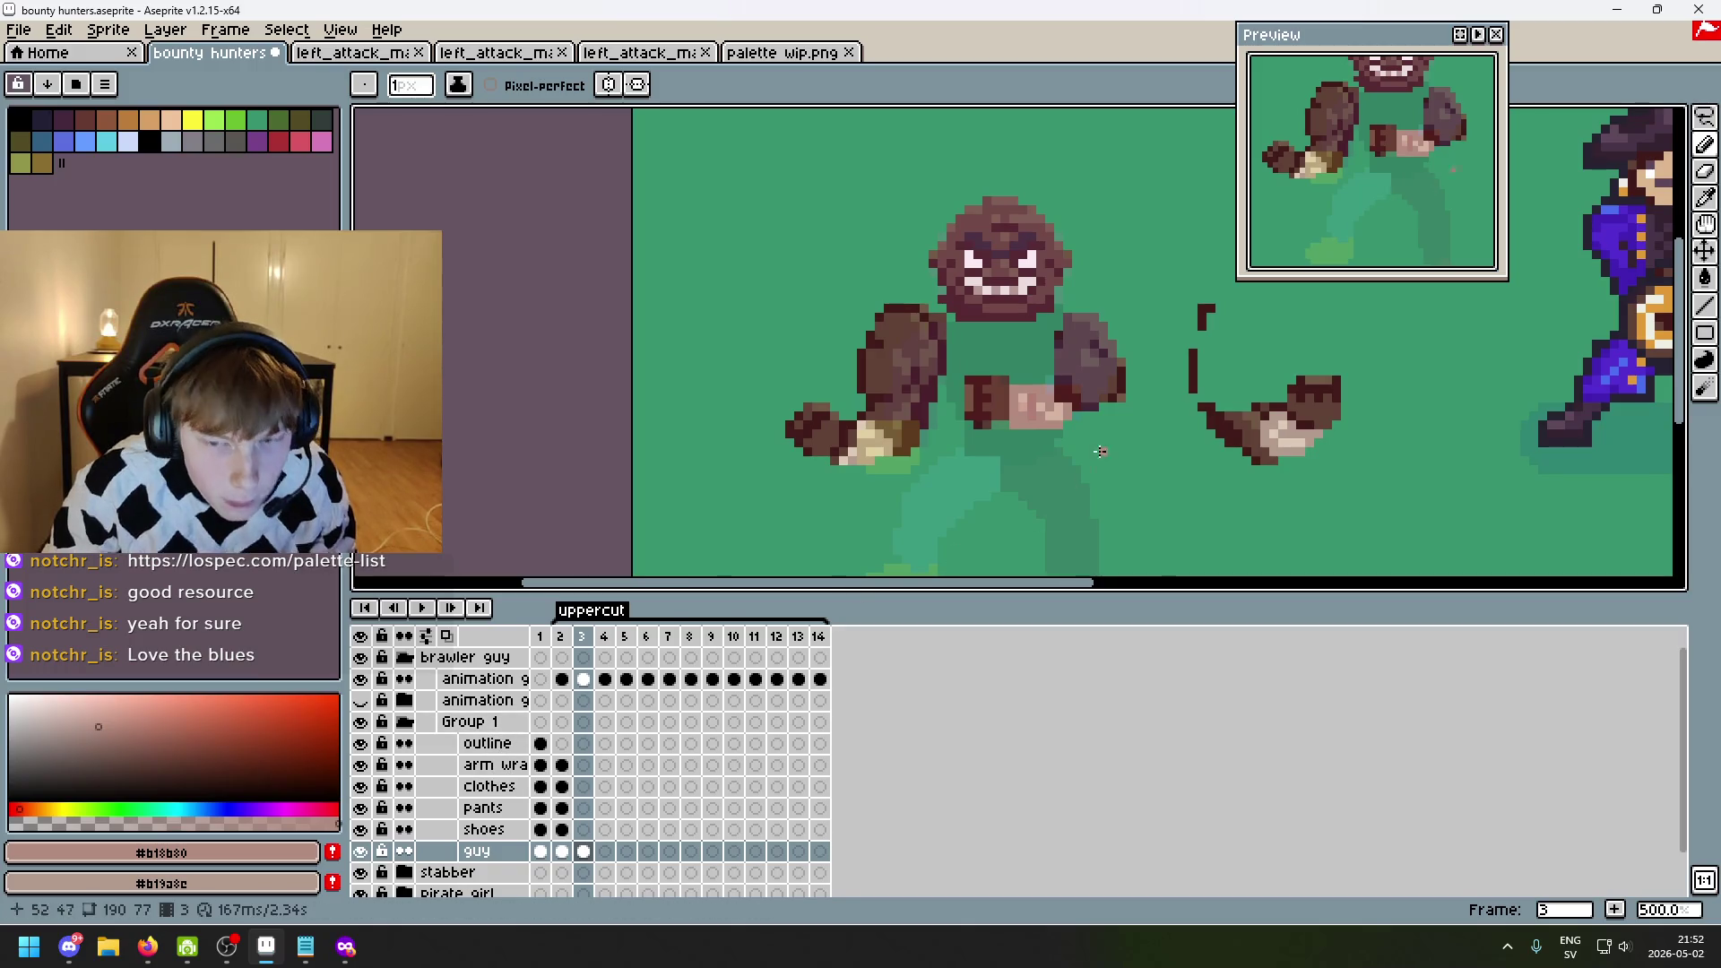
- Undo the shaded forearm strokes back to the fist move and deselect
{"action": "scroll", "coordinate": [1101, 451], "scroll_direction": "up", "scroll_amount": 2}
{"action": "key", "text": "ctrl+z"}
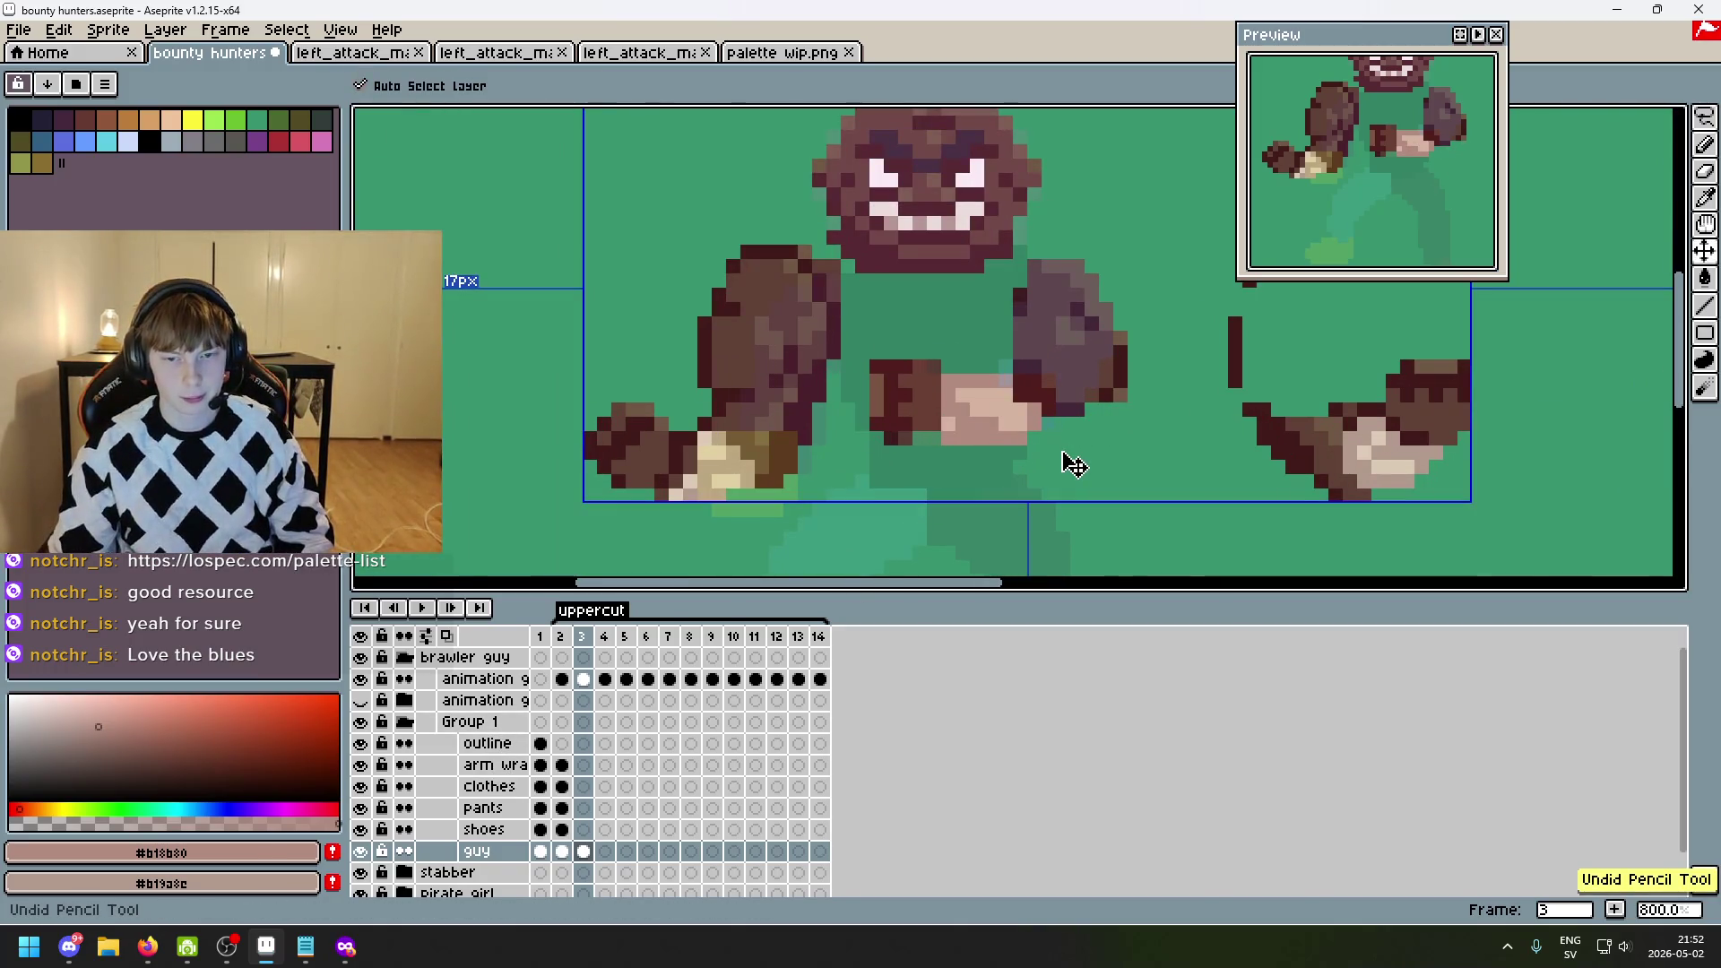
{"action": "key", "text": "ctrl+z"}
{"action": "key", "text": "ctrl+z"}
{"action": "key", "text": "ctrl+z"}
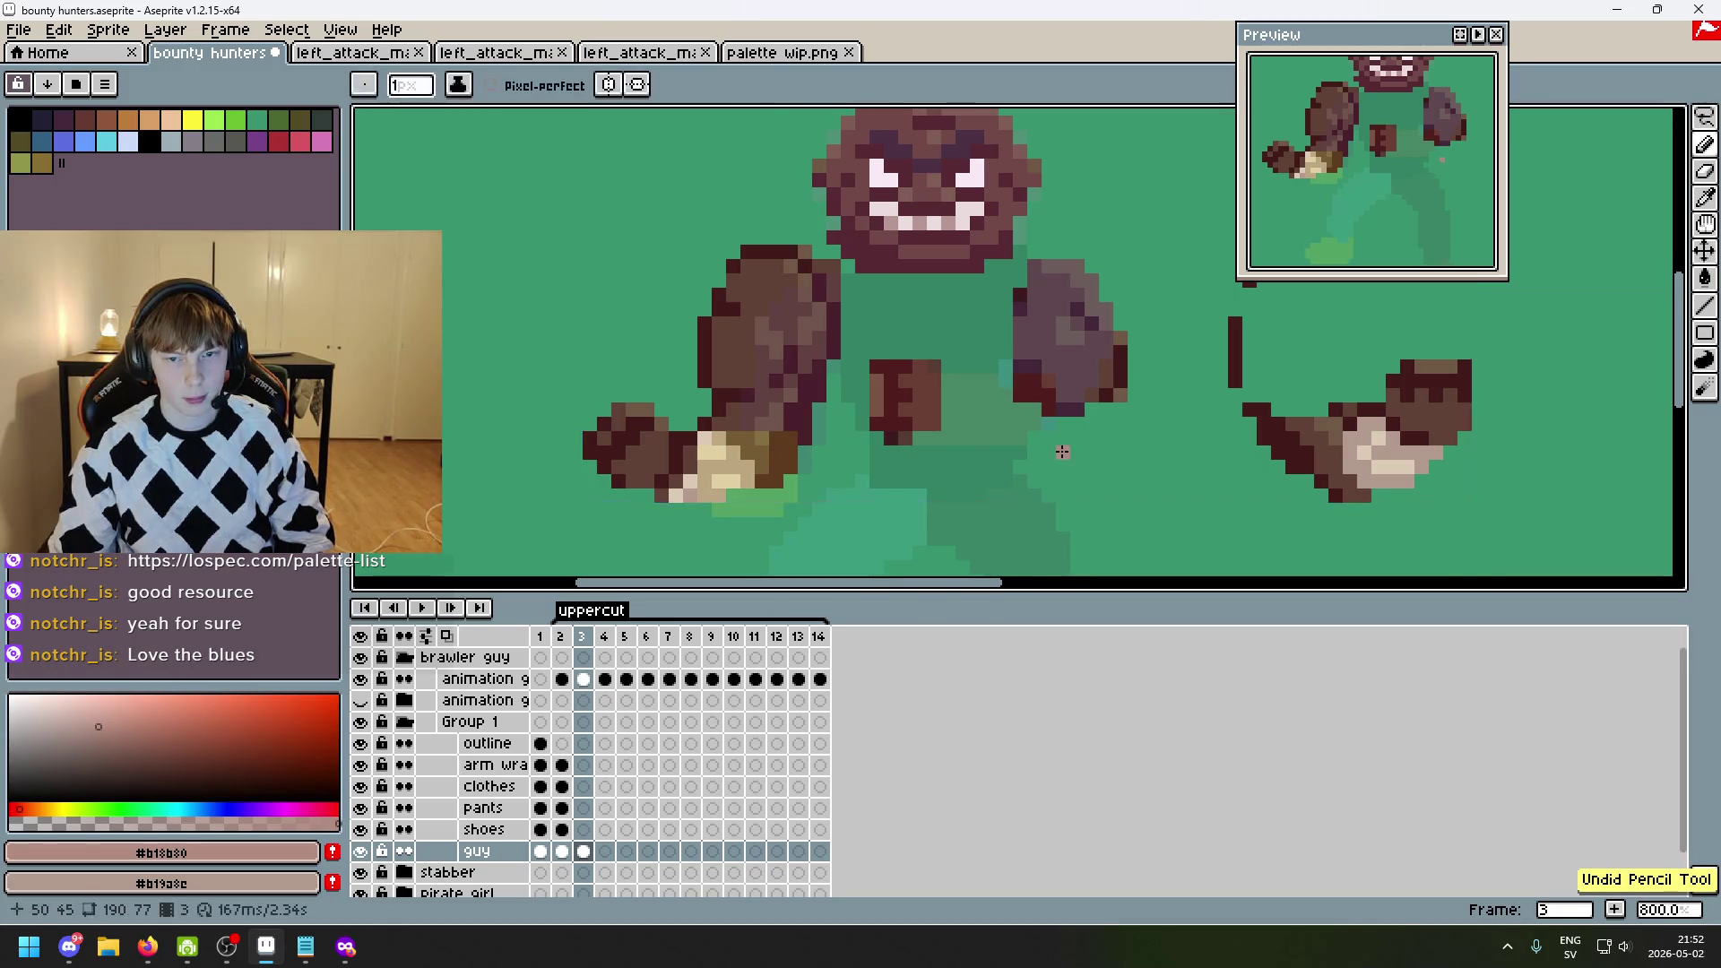
{"action": "left_click_drag", "start_coordinate": [1064, 446], "coordinate": [900, 439]}
{"action": "key", "text": "ctrl+z"}
{"action": "key", "text": "ctrl+z"}
{"action": "key", "text": "ctrl+z"}
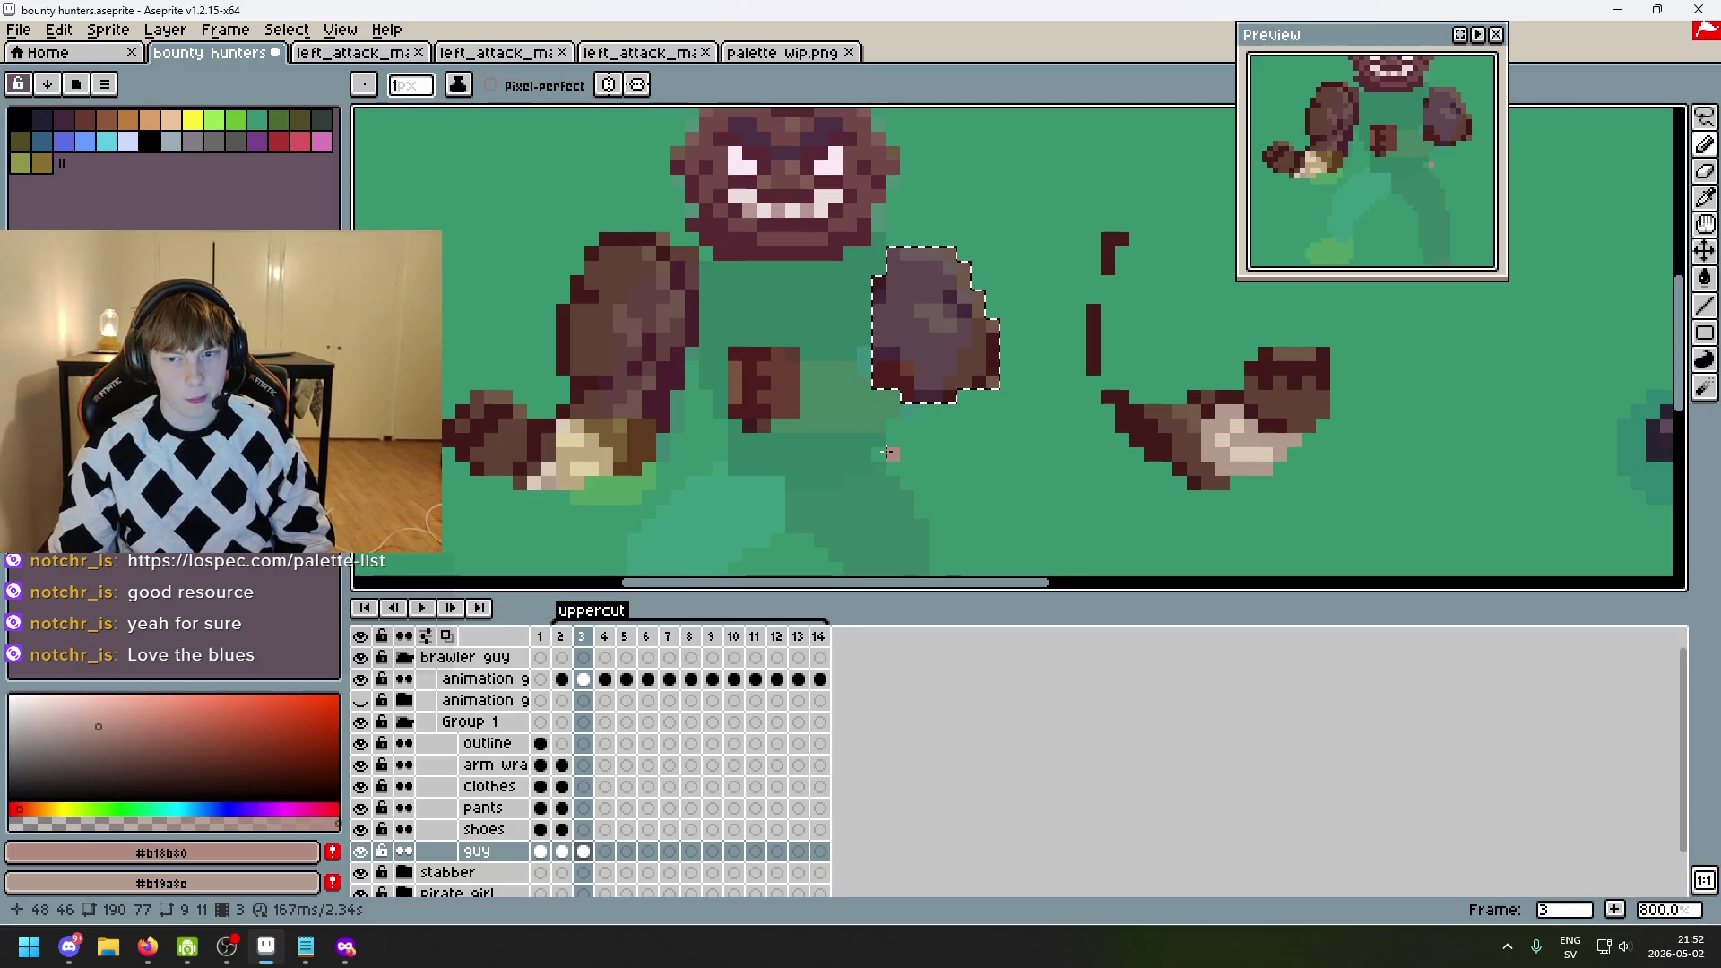
{"action": "key", "text": "ctrl+y"}
{"action": "key", "text": "ctrl+y"}
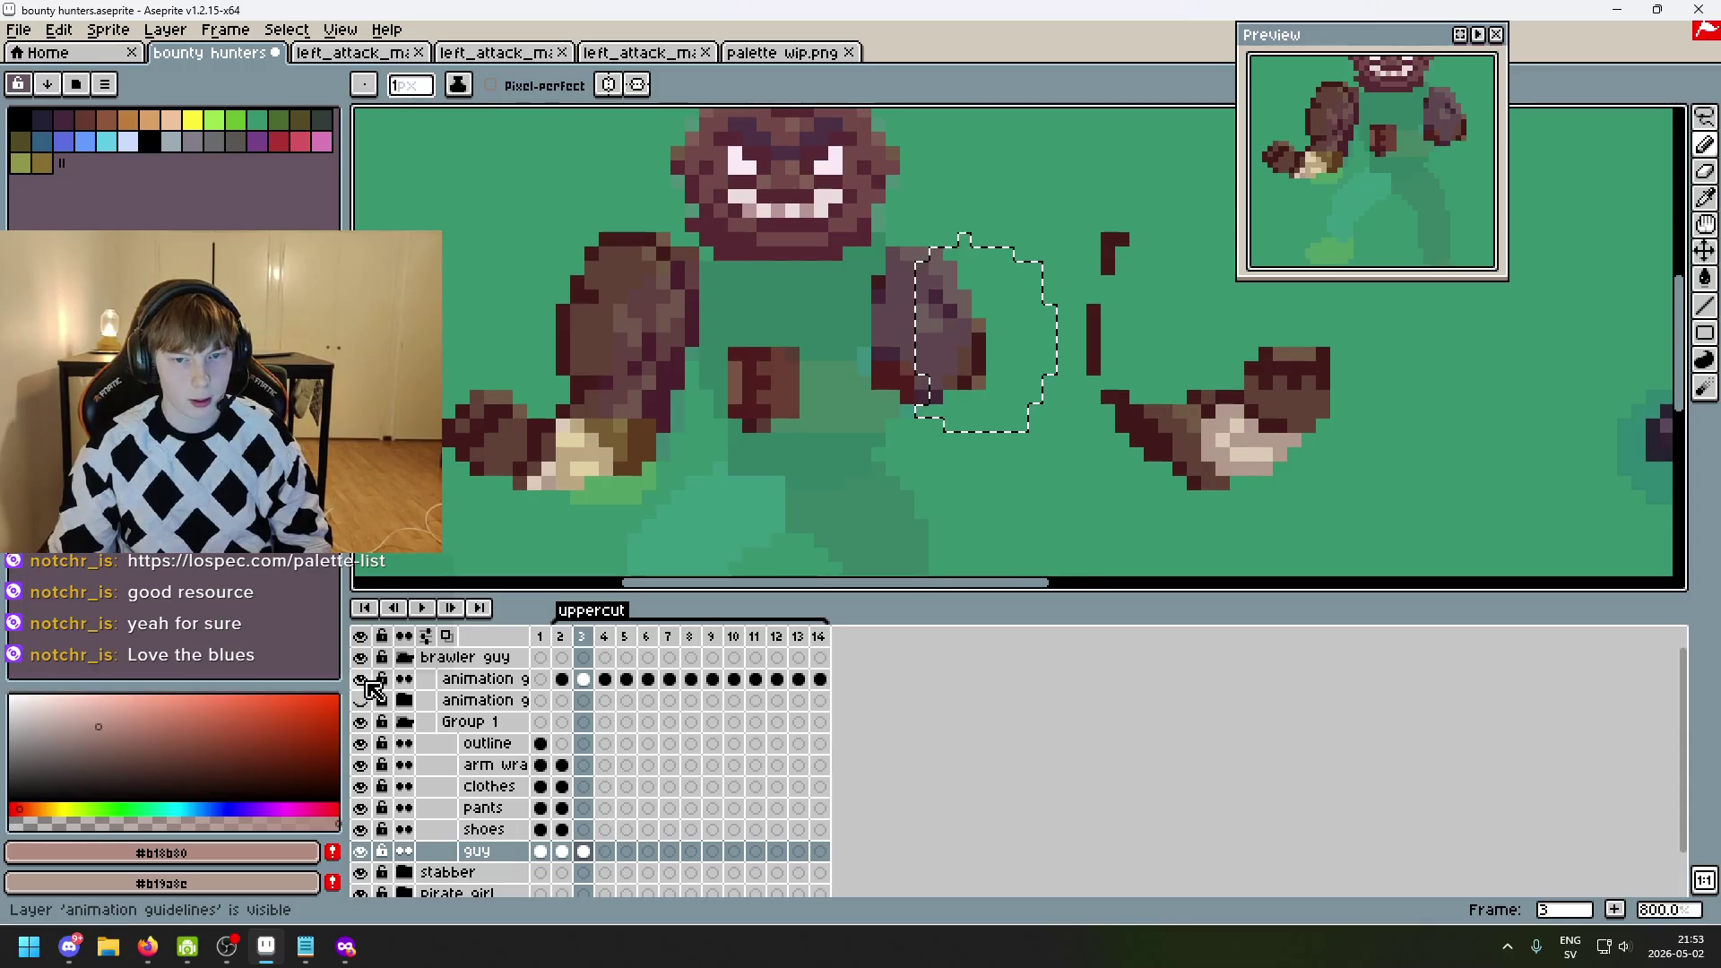
{"action": "key", "text": "ctrl+d"}
- Redraw the forearm as a flat #b19a8c pink block across the torso
{"action": "left_click", "coordinate": [1237, 423], "text": "alt"}
{"action": "scroll", "coordinate": [797, 309], "scroll_direction": "up", "scroll_amount": 4}
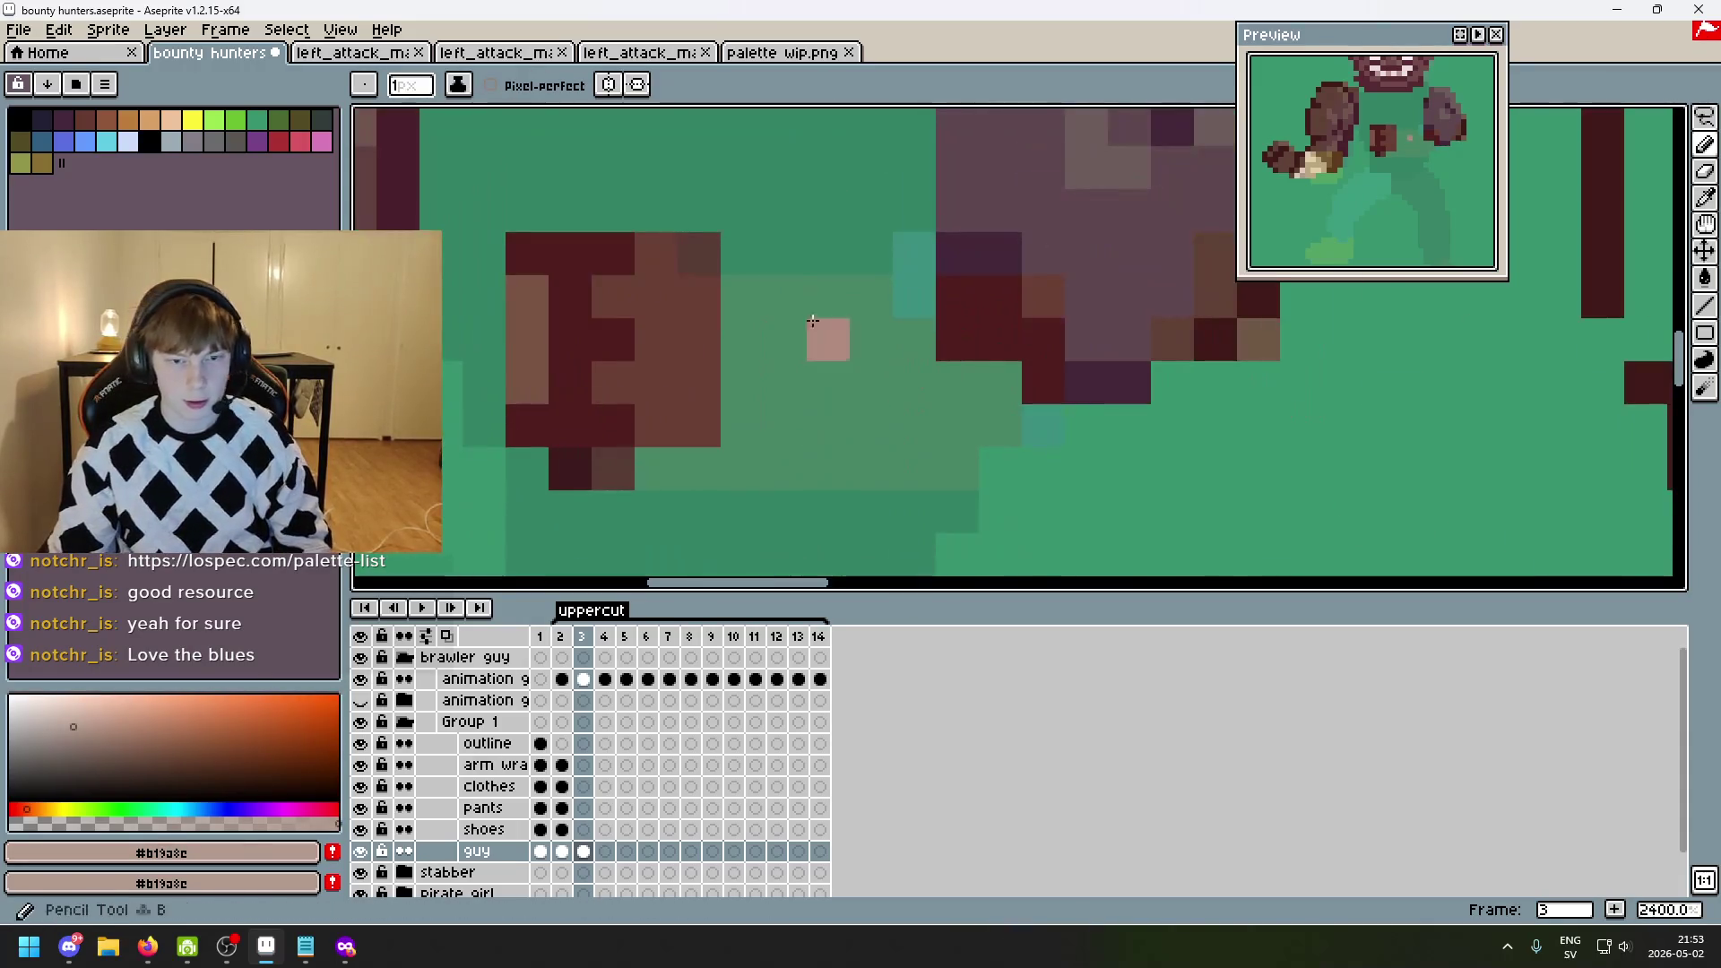
{"action": "mouse_move", "coordinate": [798, 310]}
{"action": "left_mouse_down"}
{"action": "mouse_move", "coordinate": [896, 296]}
{"action": "mouse_move", "coordinate": [739, 296]}
{"action": "left_mouse_up"}
{"action": "mouse_move", "coordinate": [658, 468]}
{"action": "left_mouse_down"}
{"action": "mouse_move", "coordinate": [732, 335]}
{"action": "mouse_move", "coordinate": [899, 331]}
{"action": "mouse_move", "coordinate": [959, 394]}
{"action": "mouse_move", "coordinate": [1002, 408]}
{"action": "mouse_move", "coordinate": [757, 437]}
{"action": "mouse_move", "coordinate": [806, 394]}
{"action": "left_mouse_up"}
{"action": "scroll", "coordinate": [896, 403], "scroll_direction": "down", "scroll_amount": 5}
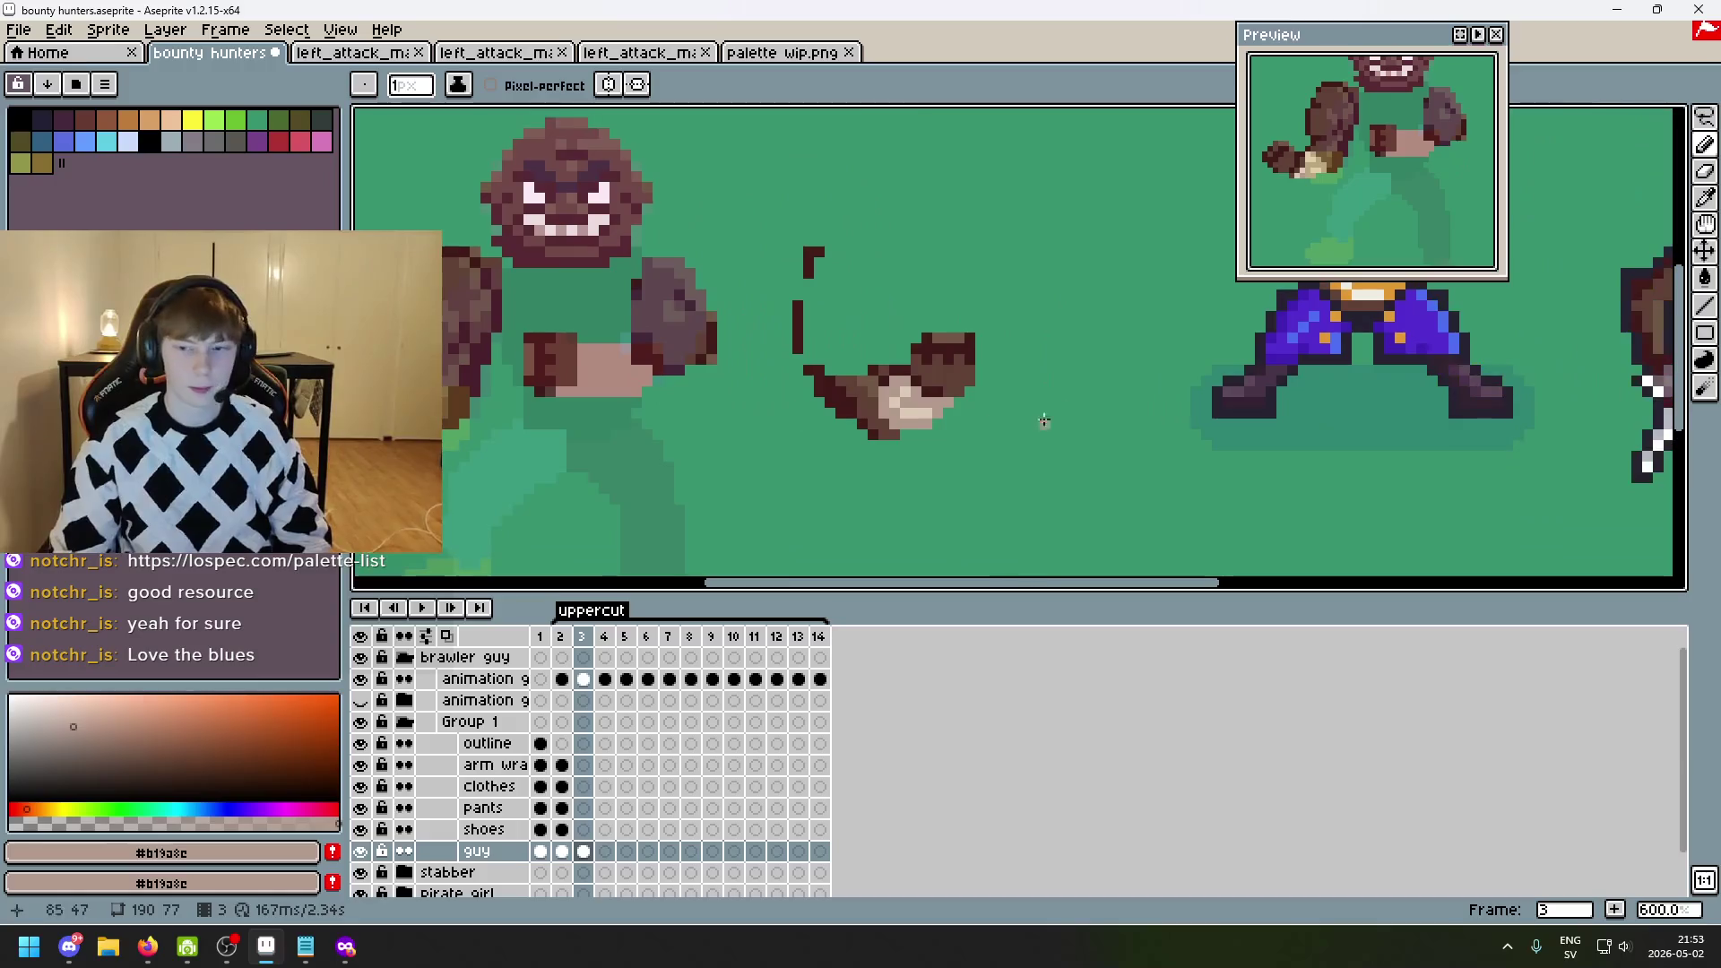
- Paint light skin highlight rows along the forearm, toning down the left end with mid skin
{"action": "key", "text": "alt"}
{"action": "left_click", "coordinate": [918, 392], "text": "alt"}
{"action": "scroll", "coordinate": [722, 404], "scroll_direction": "up", "scroll_amount": 3}
{"action": "left_click_drag", "start_coordinate": [687, 316], "coordinate": [768, 327]}
{"action": "left_click", "coordinate": [700, 339]}
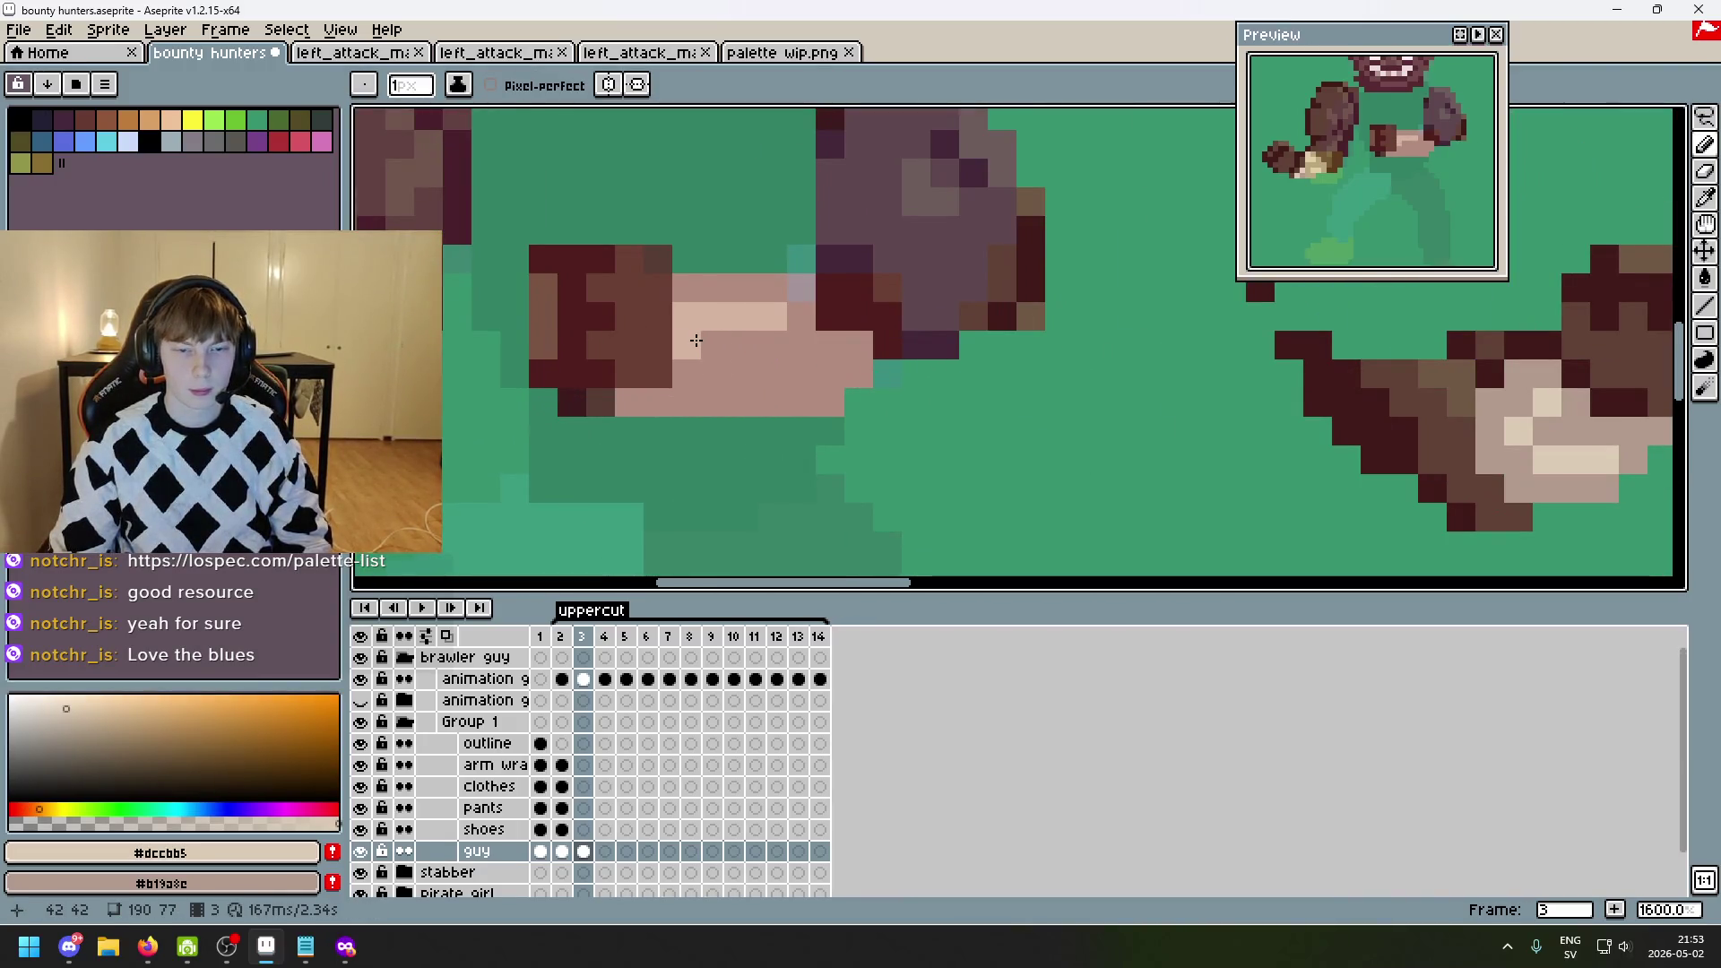
{"action": "left_click", "coordinate": [717, 354], "text": "alt"}
{"action": "left_click_drag", "start_coordinate": [687, 345], "coordinate": [687, 316]}
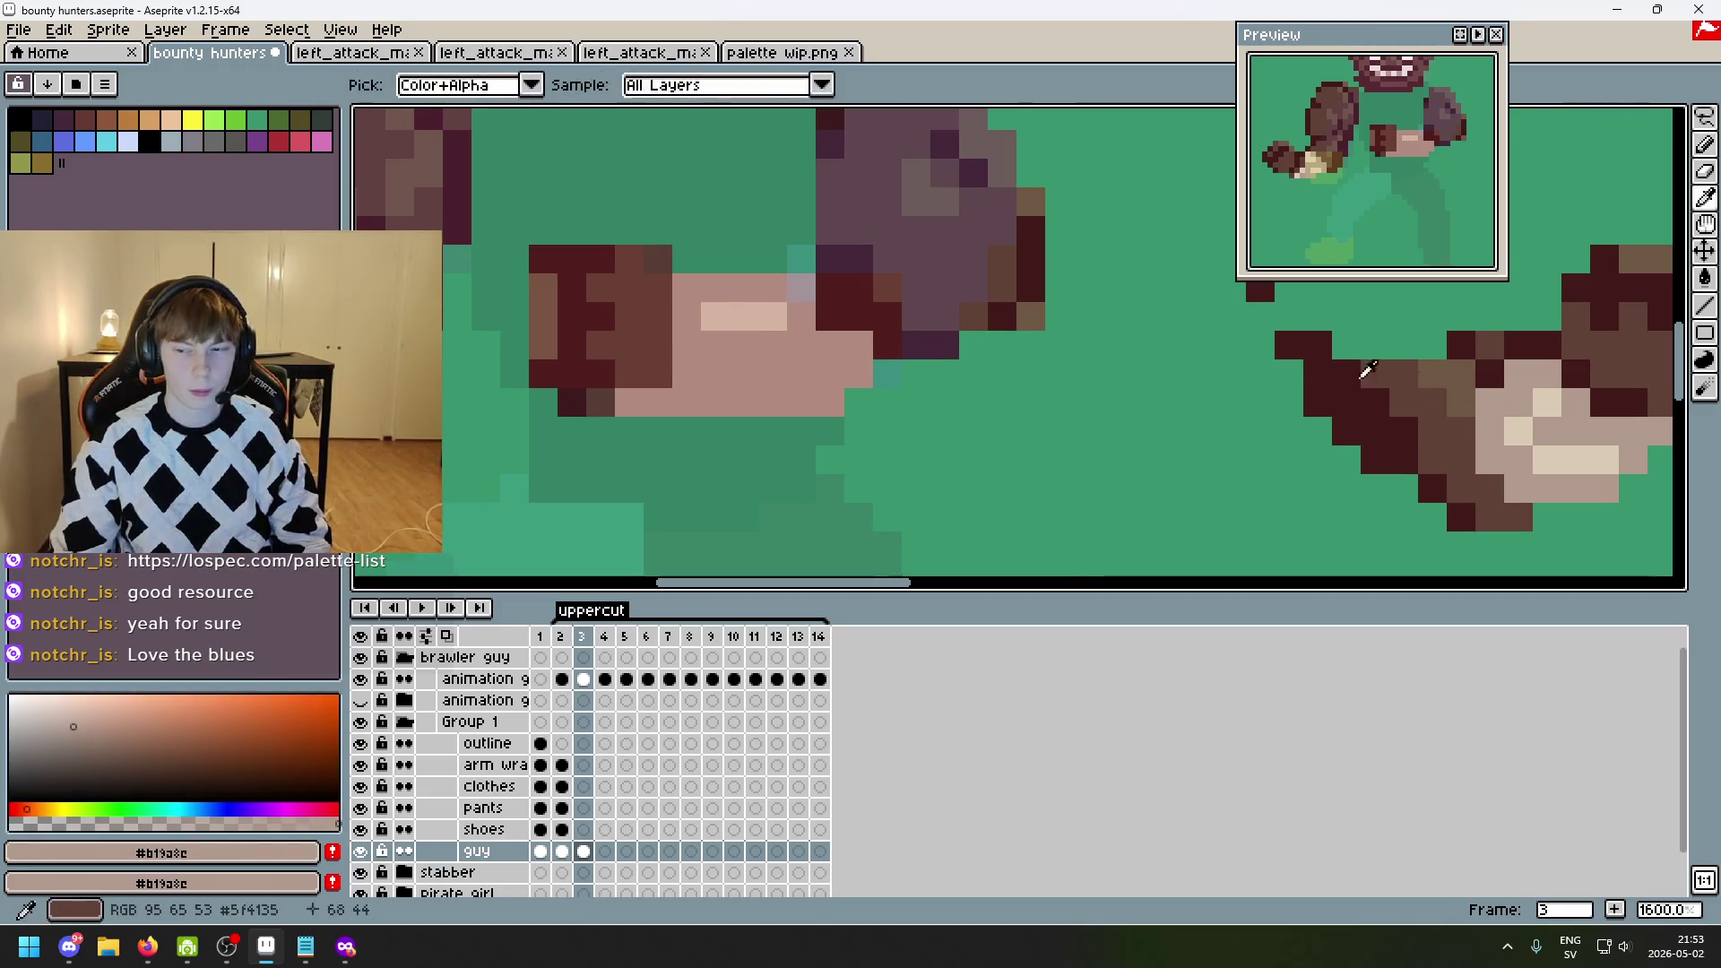
{"action": "left_click", "coordinate": [1543, 405], "text": "alt"}
{"action": "left_click", "coordinate": [786, 341]}
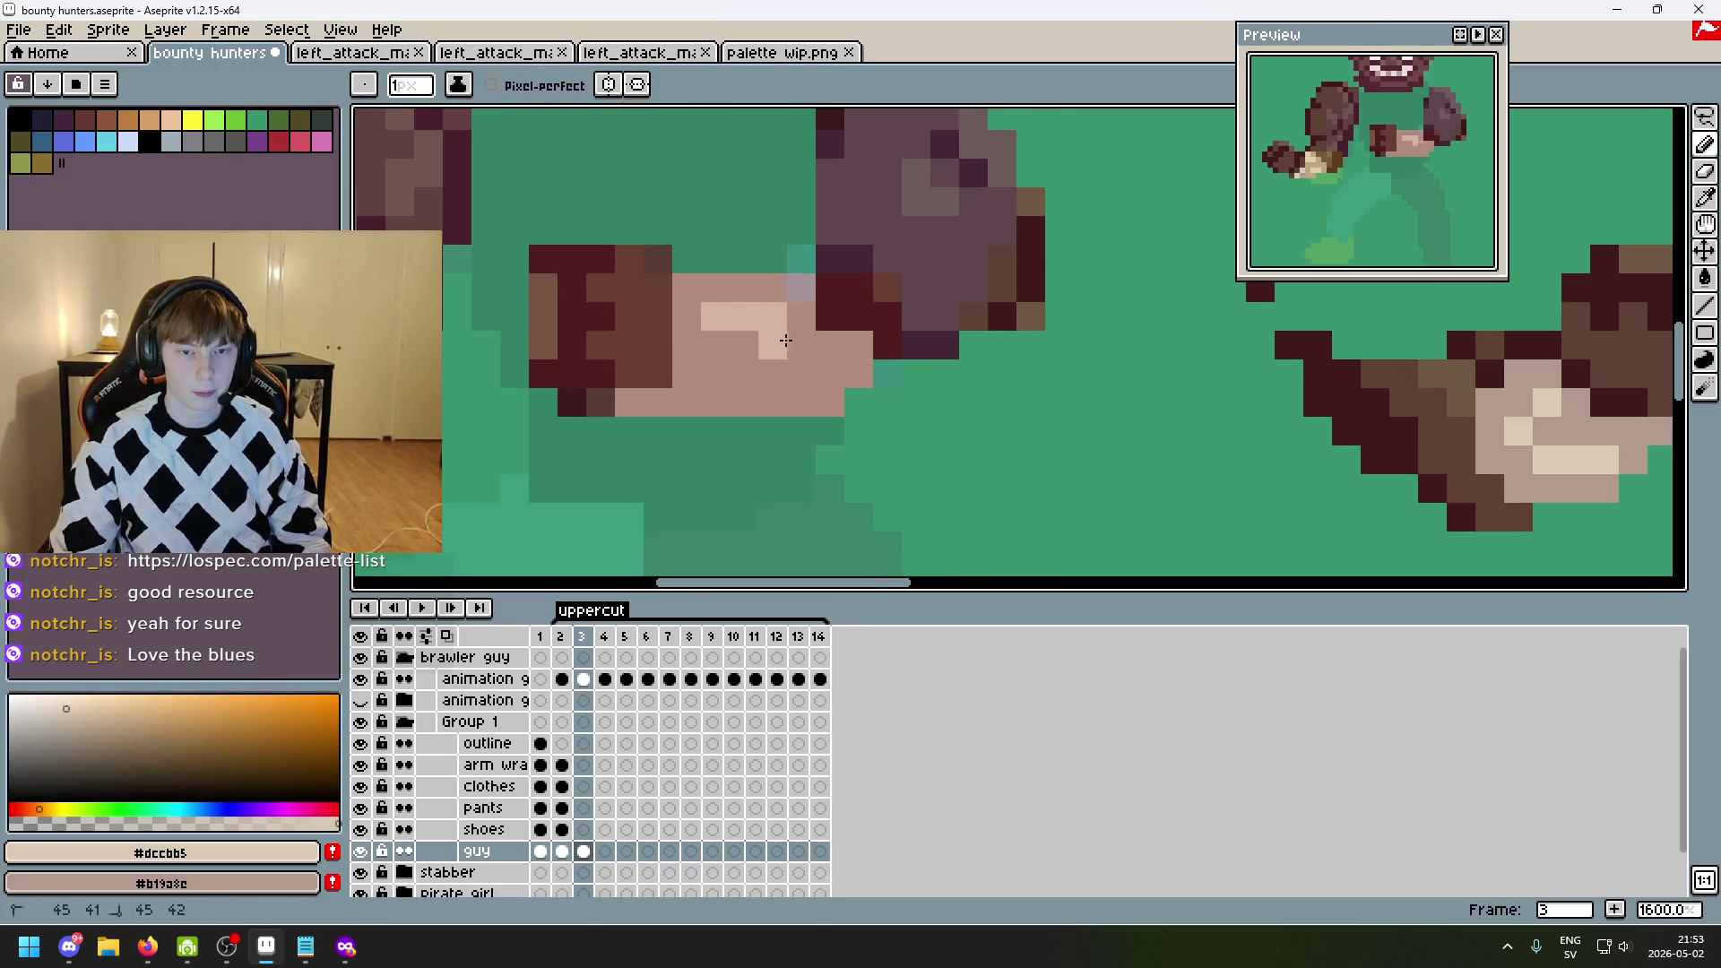
{"action": "left_click_drag", "start_coordinate": [805, 359], "coordinate": [715, 369]}
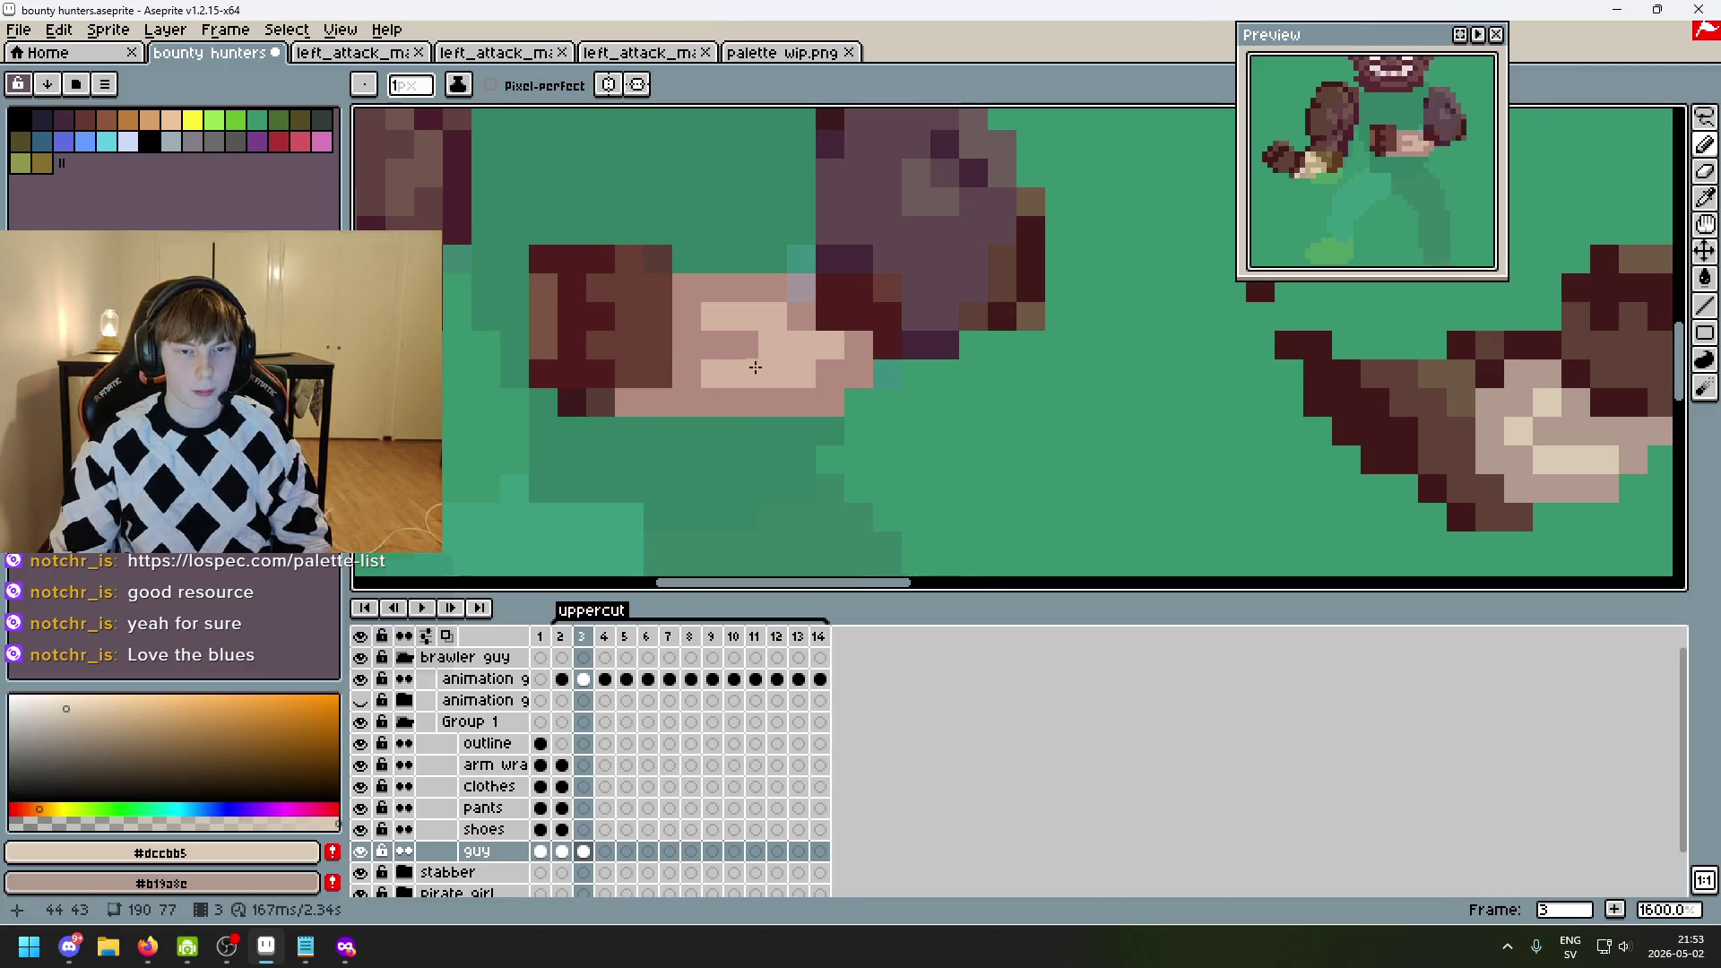
- Break up the forearm highlights with mid pink skin pixels
{"action": "left_click", "coordinate": [1498, 398], "text": "alt"}
{"action": "left_click", "coordinate": [833, 353]}
{"action": "left_click_drag", "start_coordinate": [792, 353], "coordinate": [751, 374]}
{"action": "left_click", "coordinate": [732, 304]}
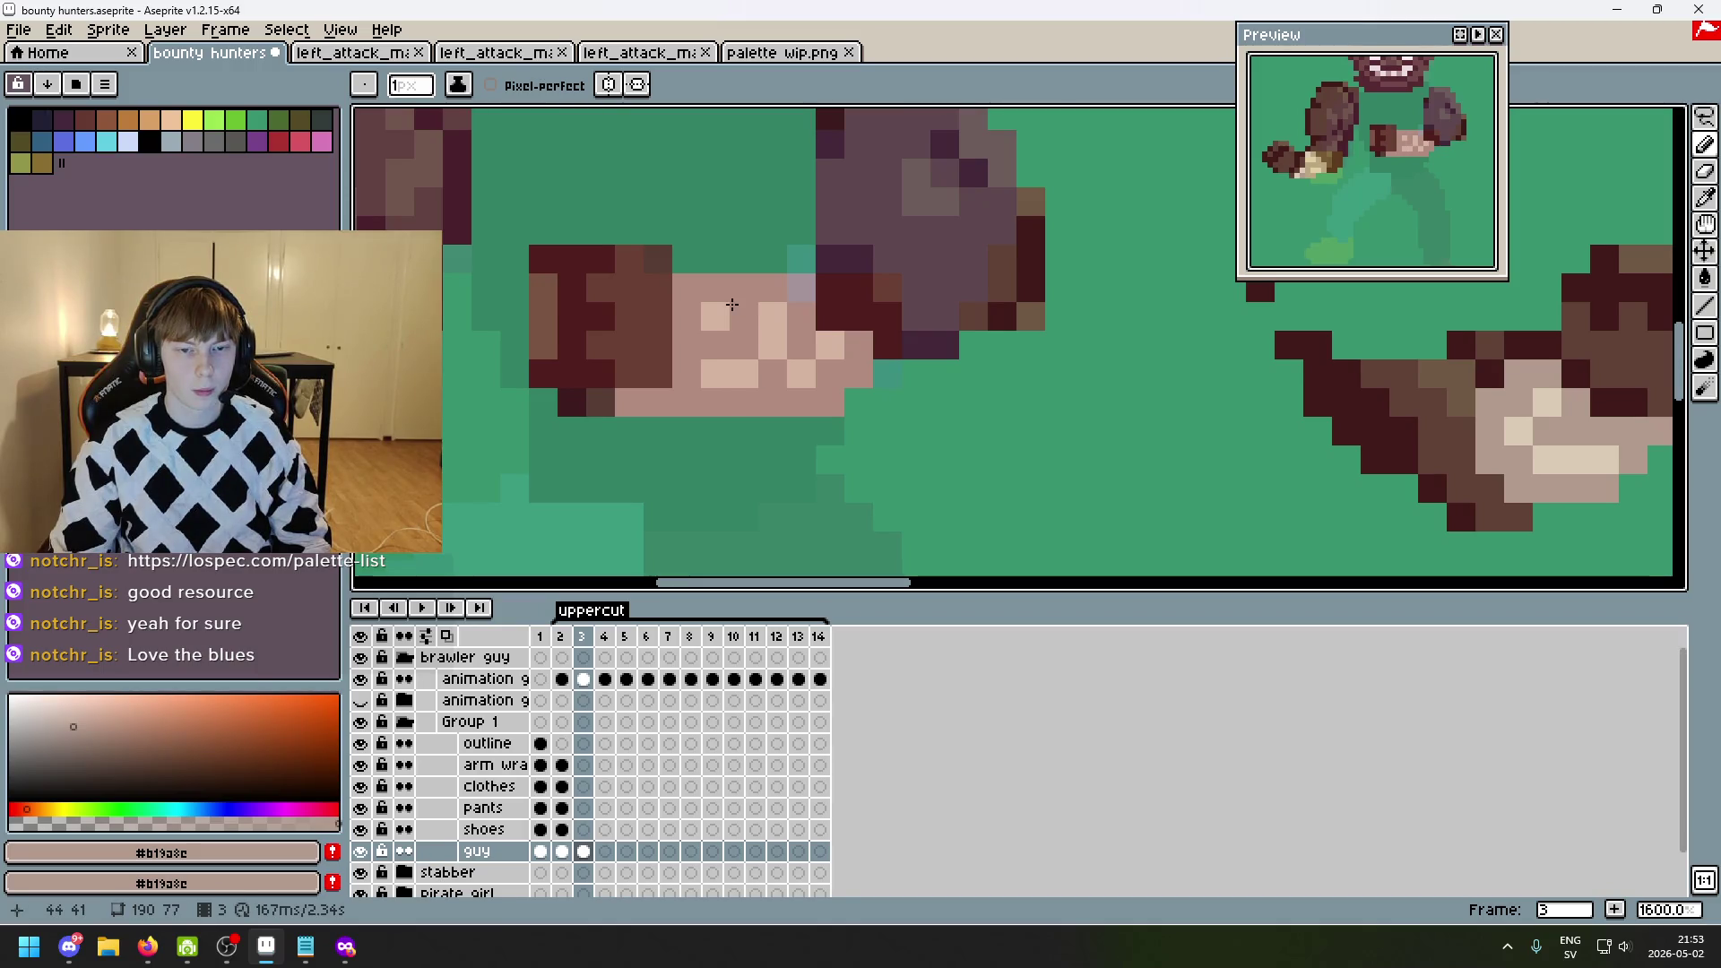
{"action": "scroll", "coordinate": [733, 305], "scroll_direction": "down", "scroll_amount": 4}
{"action": "scroll", "coordinate": [735, 377], "scroll_direction": "up", "scroll_amount": 4}
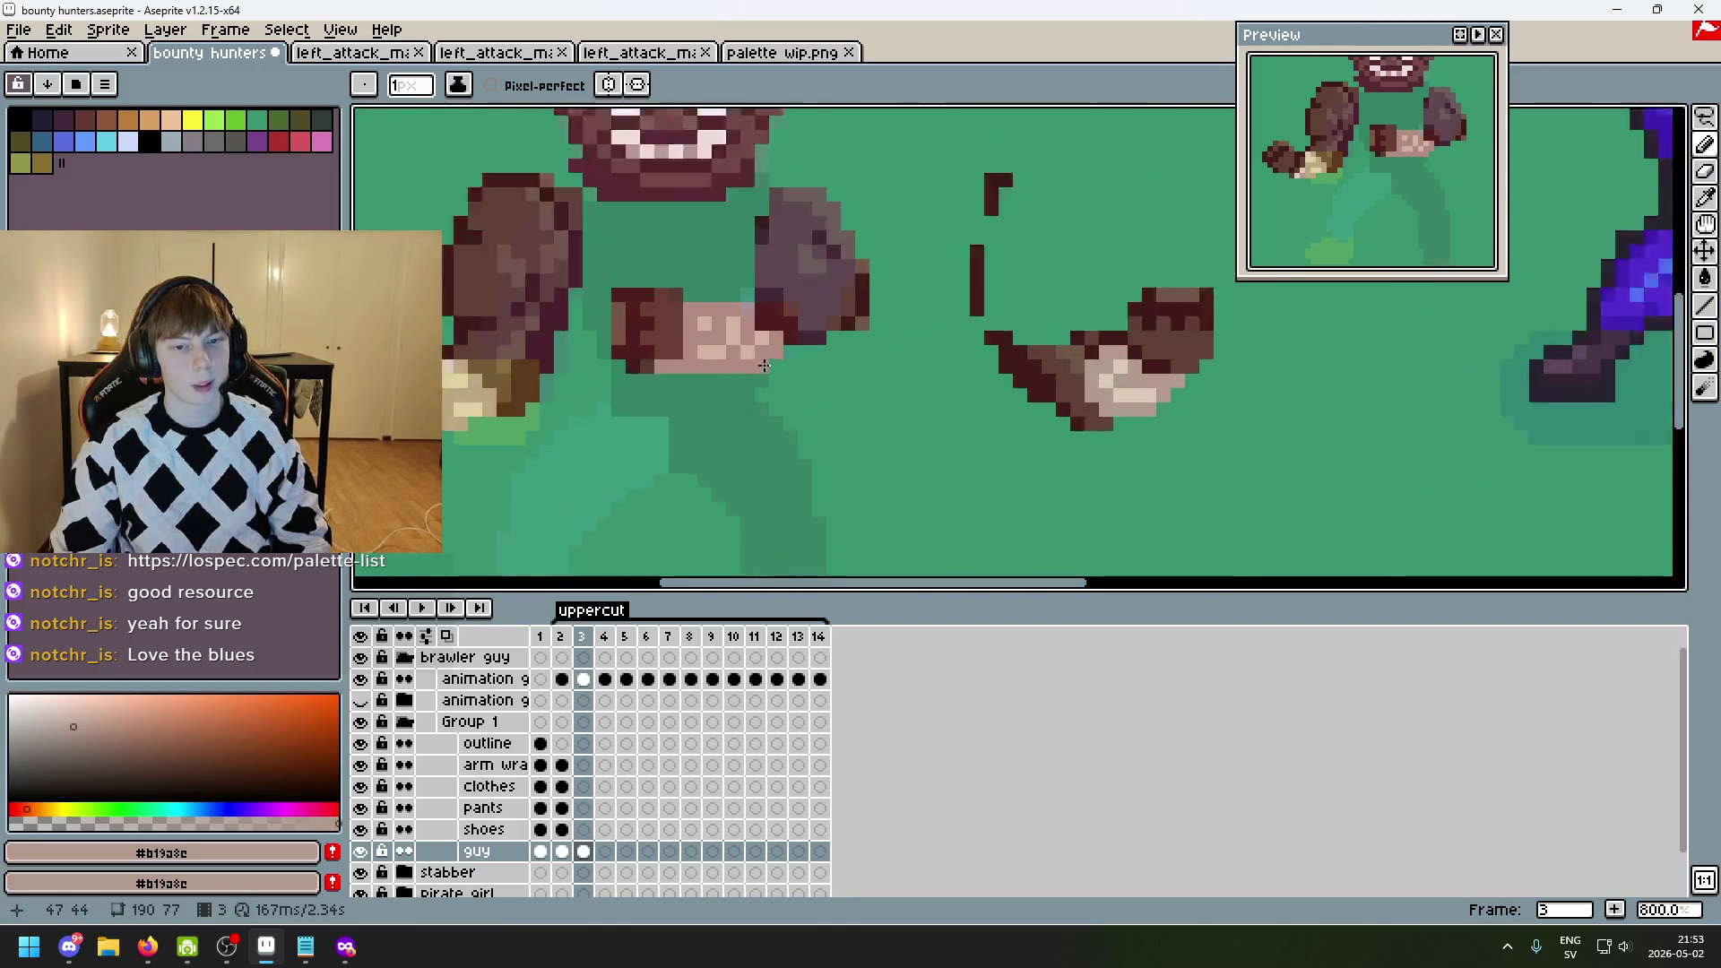
{"action": "scroll", "coordinate": [896, 404], "scroll_direction": "down", "scroll_amount": 2}
{"action": "scroll", "coordinate": [1193, 436], "scroll_direction": "up", "scroll_amount": 3}
{"action": "scroll", "coordinate": [1193, 436], "scroll_direction": "down", "scroll_amount": 2}
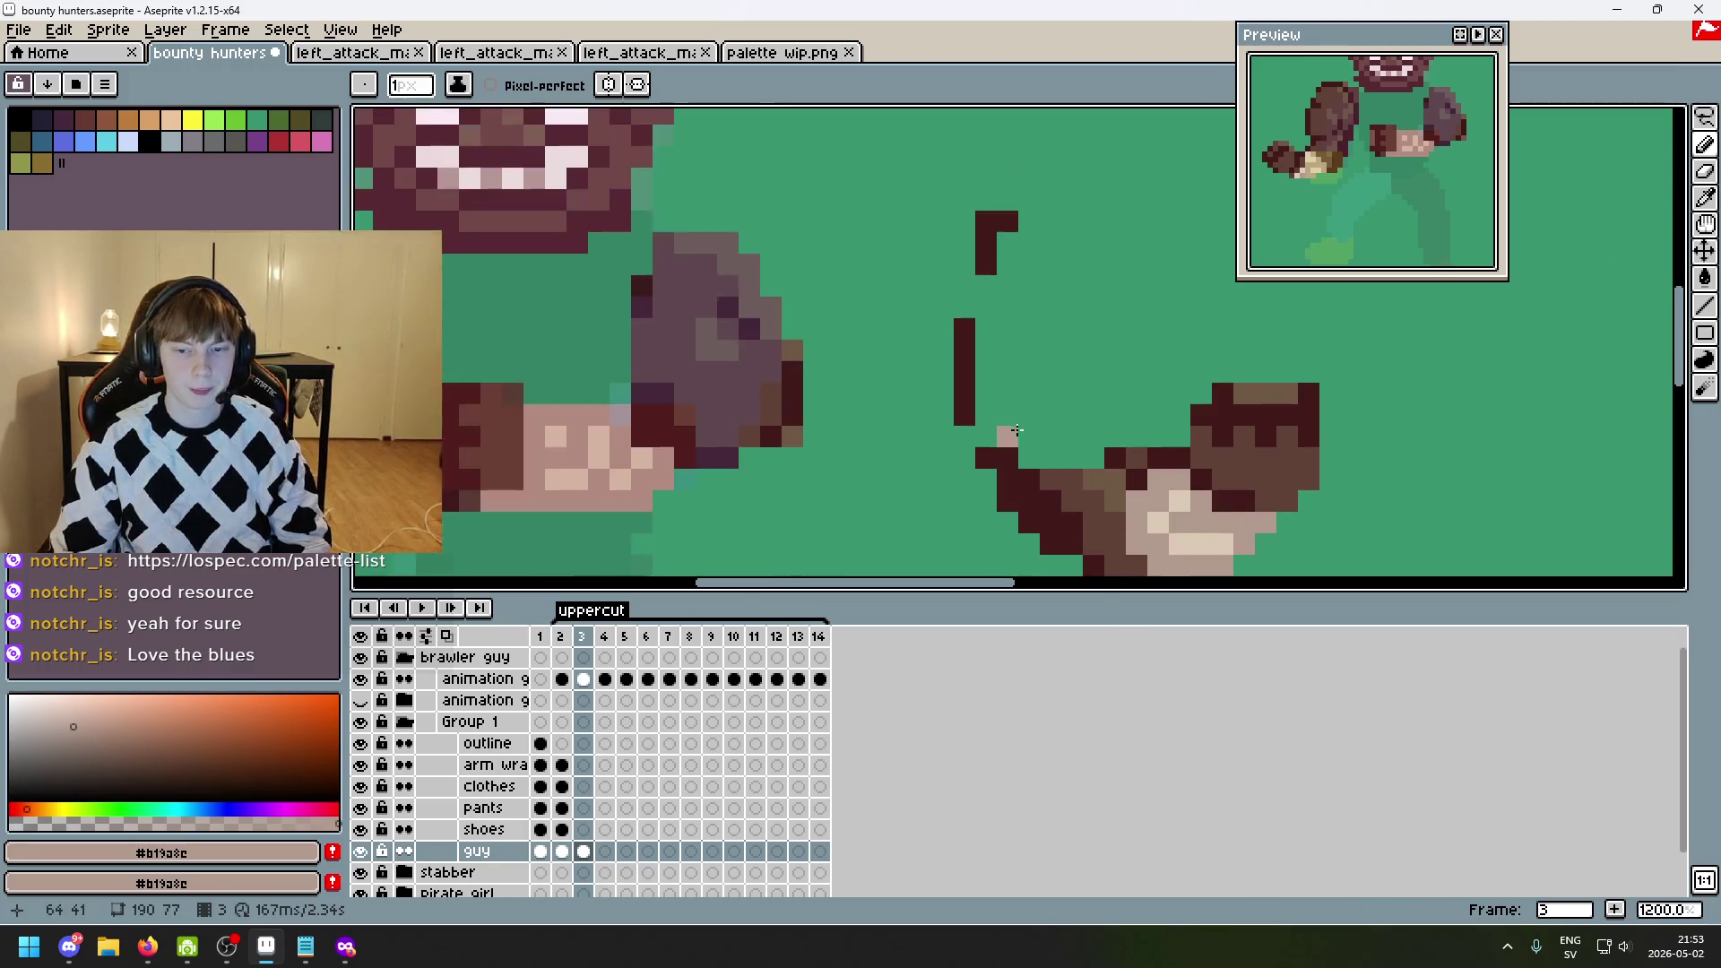
{"action": "scroll", "coordinate": [862, 383], "scroll_direction": "up", "scroll_amount": 1}
- Sample the fist's dark brown #411b1b and go back to the Pencil
{"action": "key", "text": "i"}
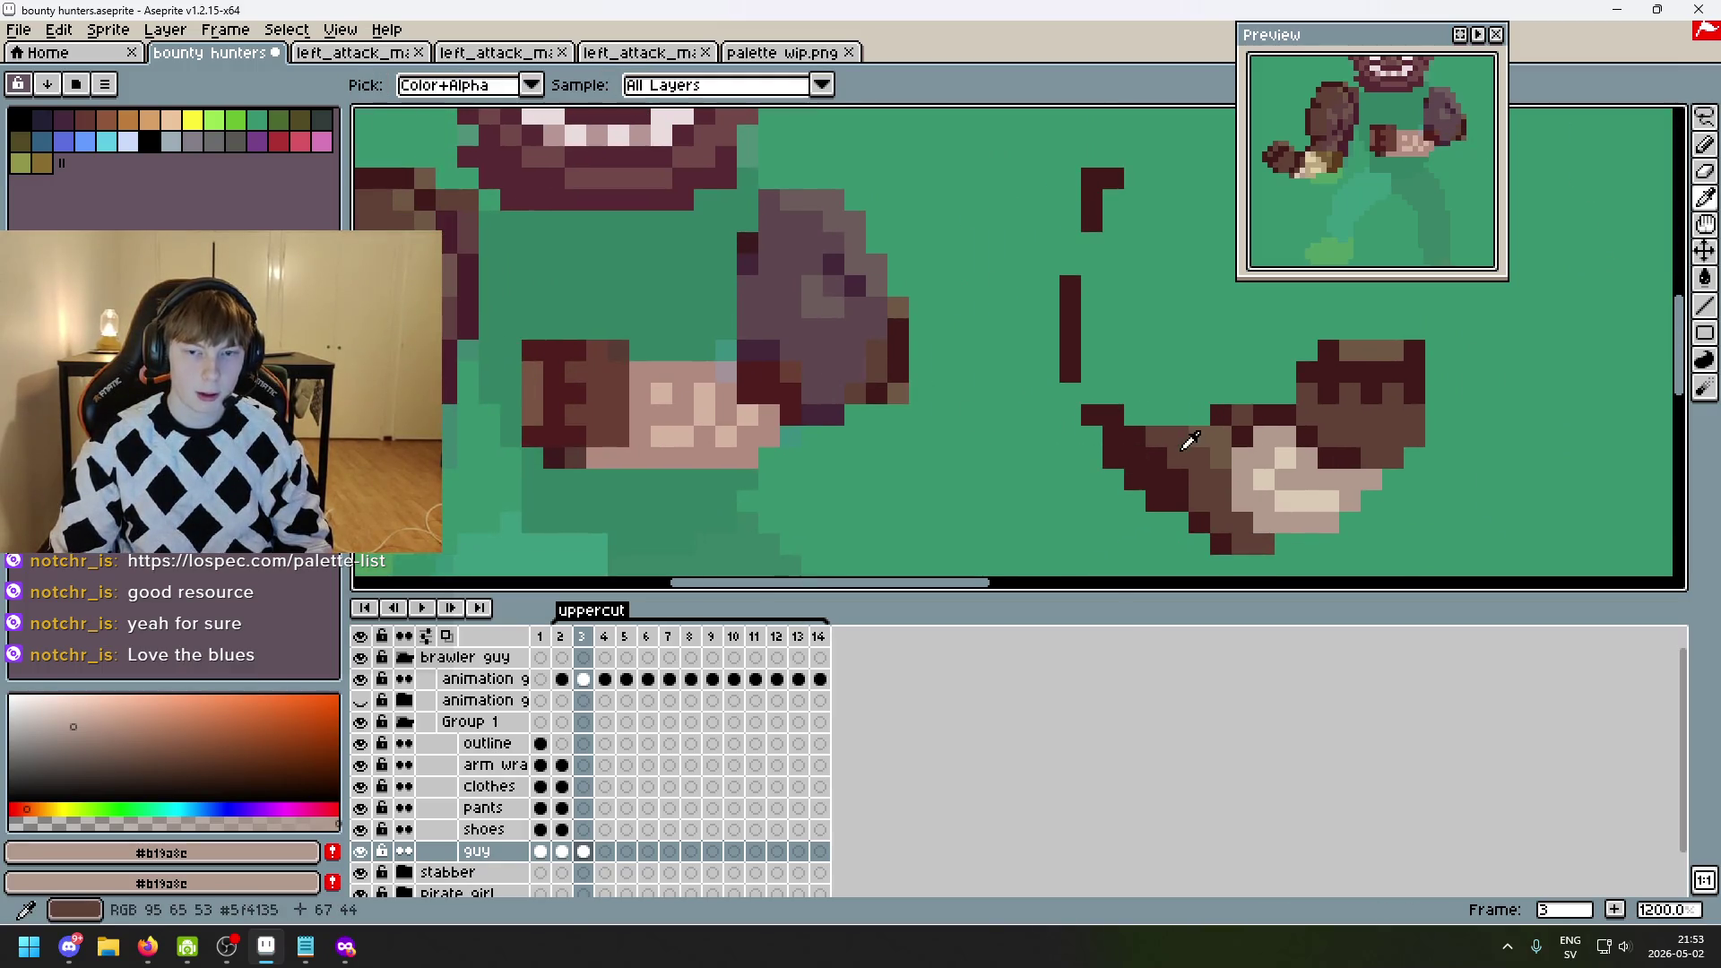
{"action": "left_click", "coordinate": [1165, 445]}
{"action": "key", "text": "b"}
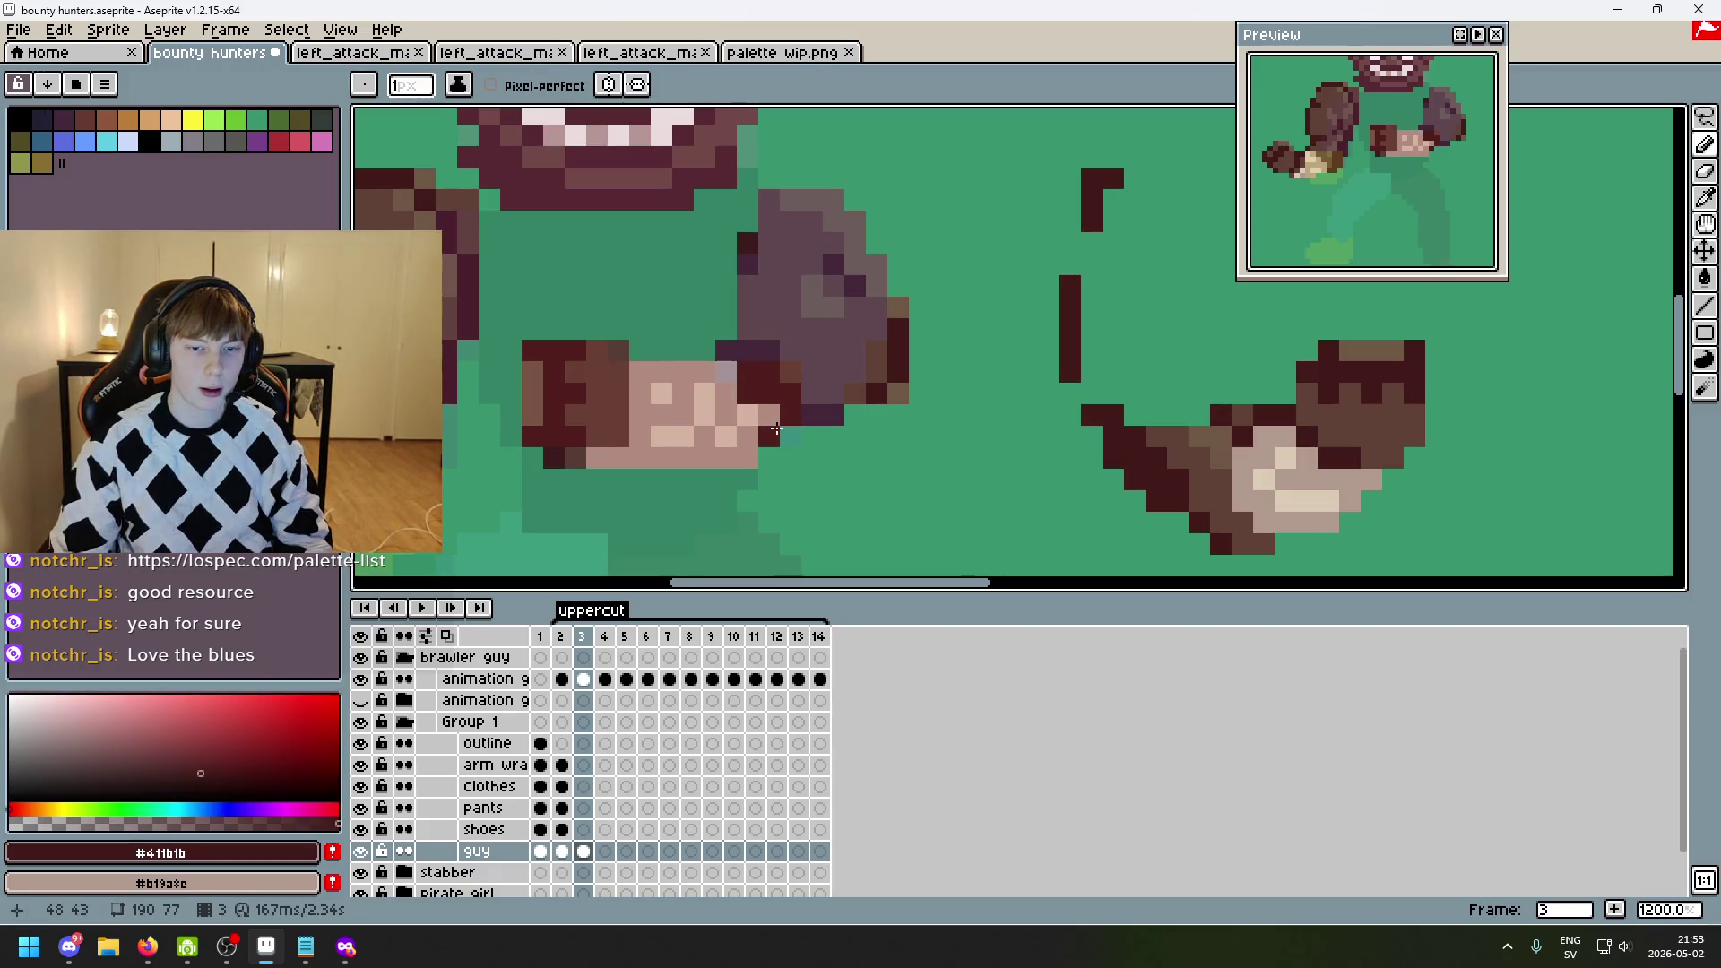
{"action": "scroll", "coordinate": [862, 389], "scroll_direction": "down", "scroll_amount": 5}
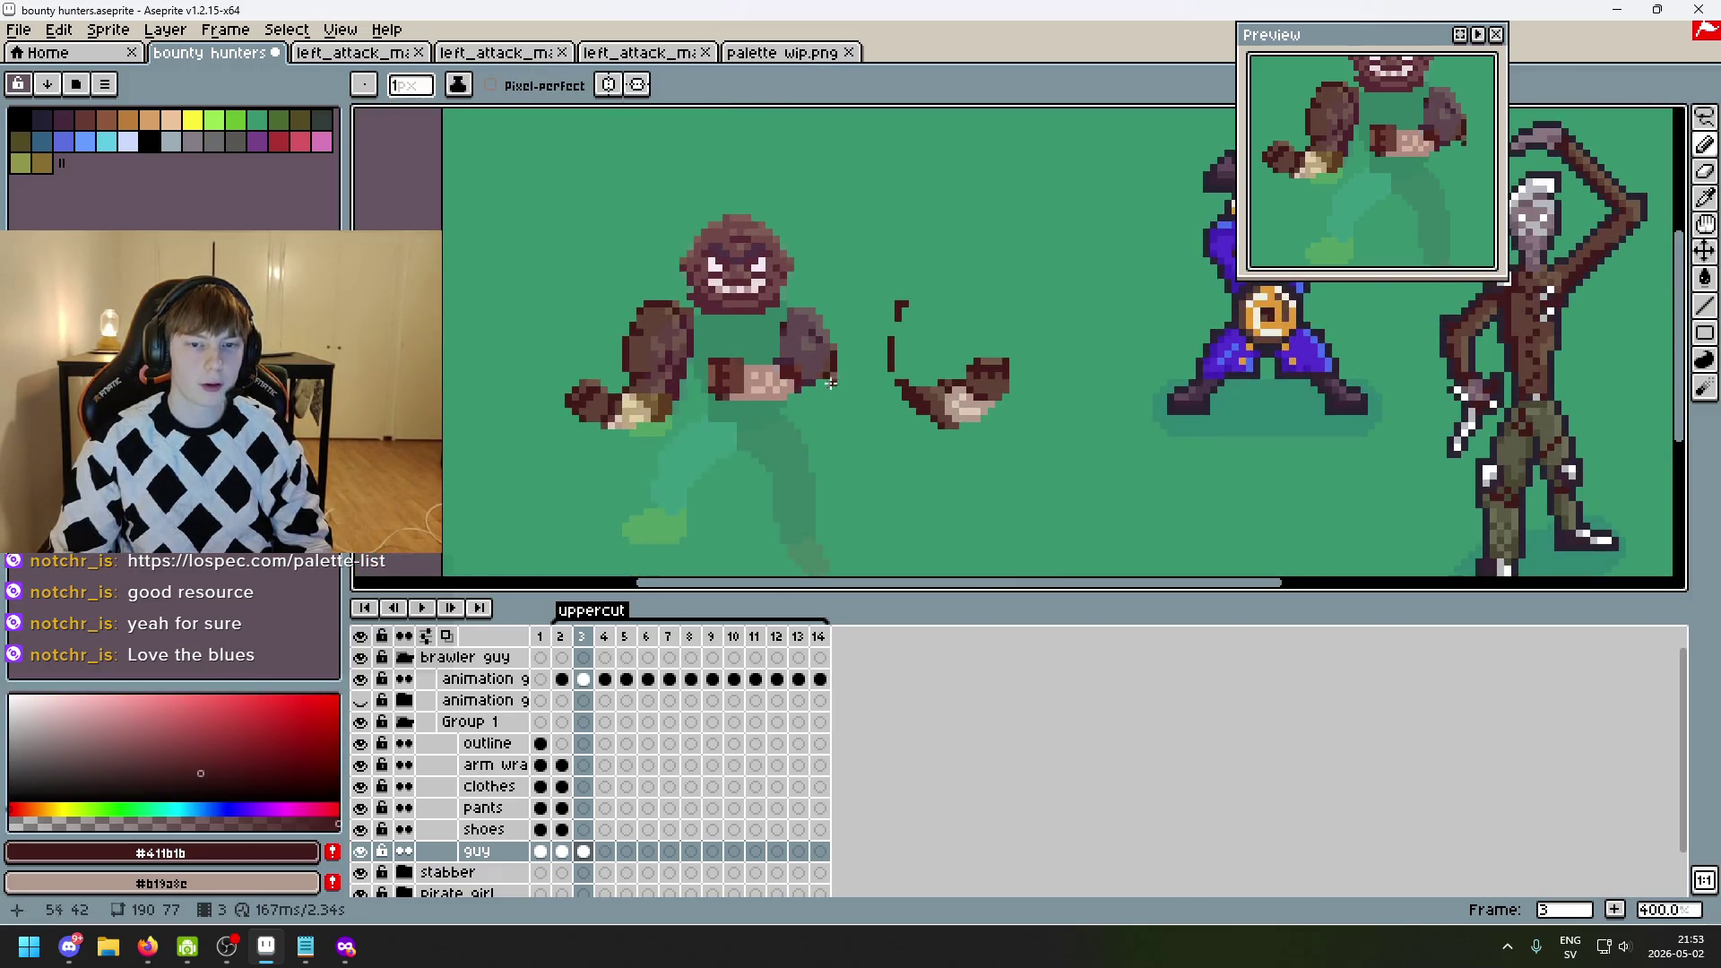
{"action": "scroll", "coordinate": [831, 383], "scroll_direction": "up", "scroll_amount": 5}
{"action": "scroll", "coordinate": [839, 351], "scroll_direction": "down", "scroll_amount": 4}
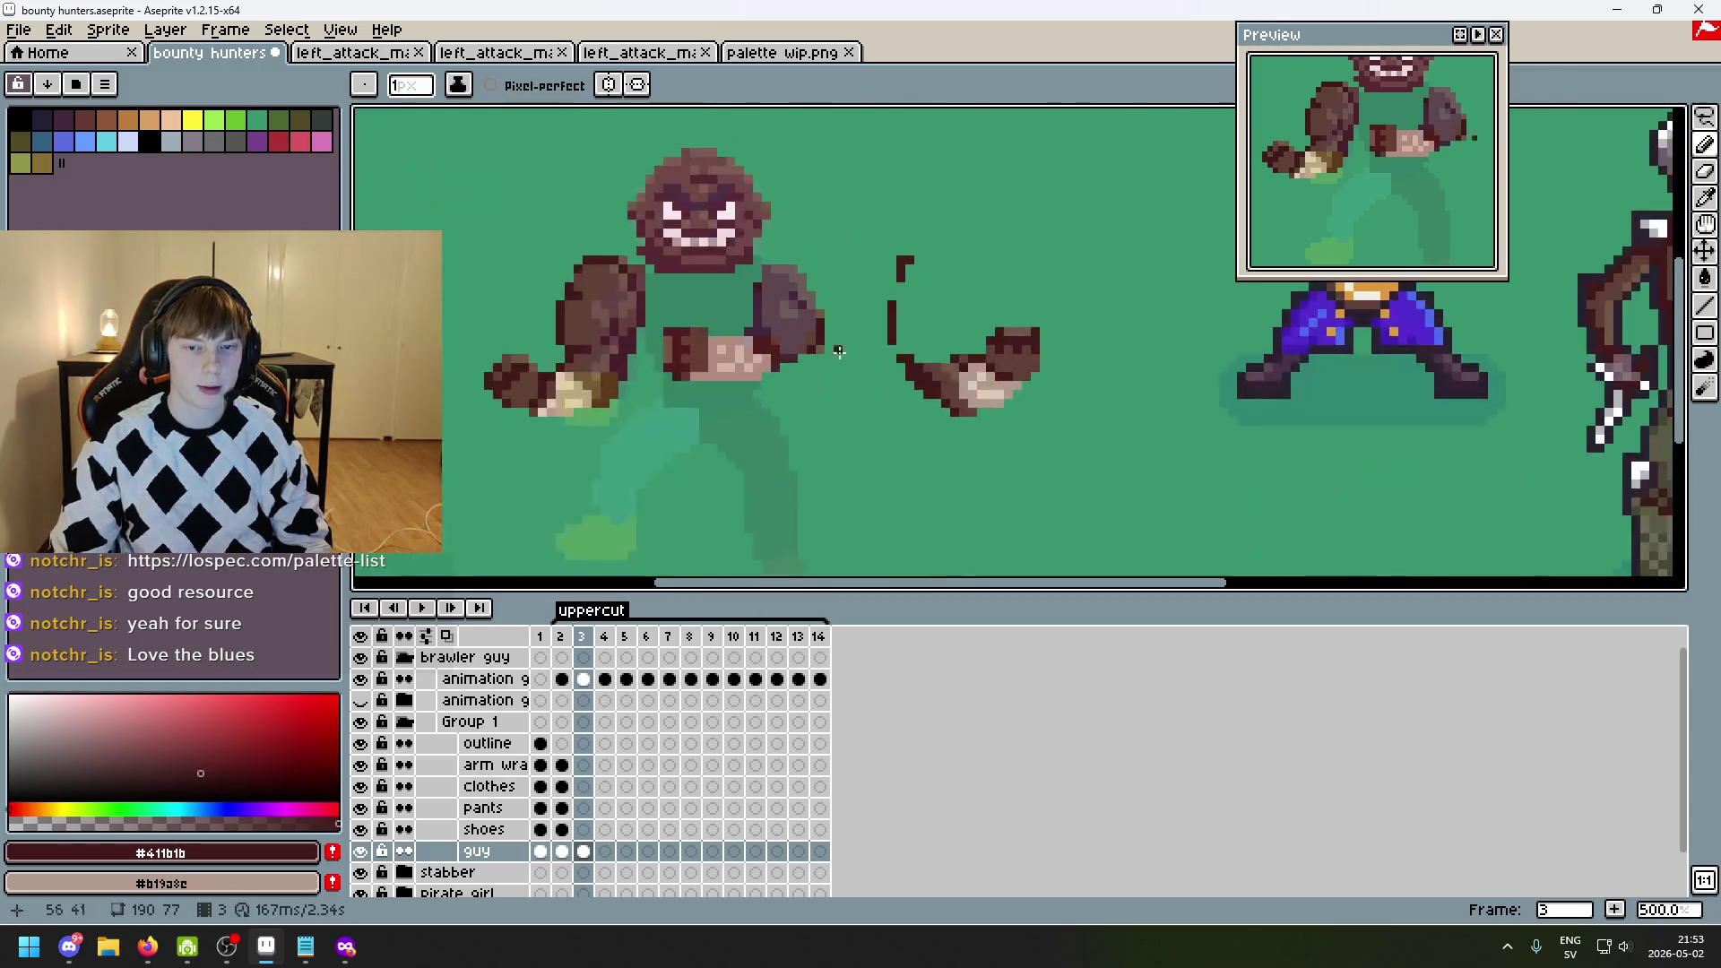
- Flip between frames 2, 3 and 4 to compare the full pose with the uppercut
{"action": "key", "text": "Left"}
{"action": "key", "text": "Right"}
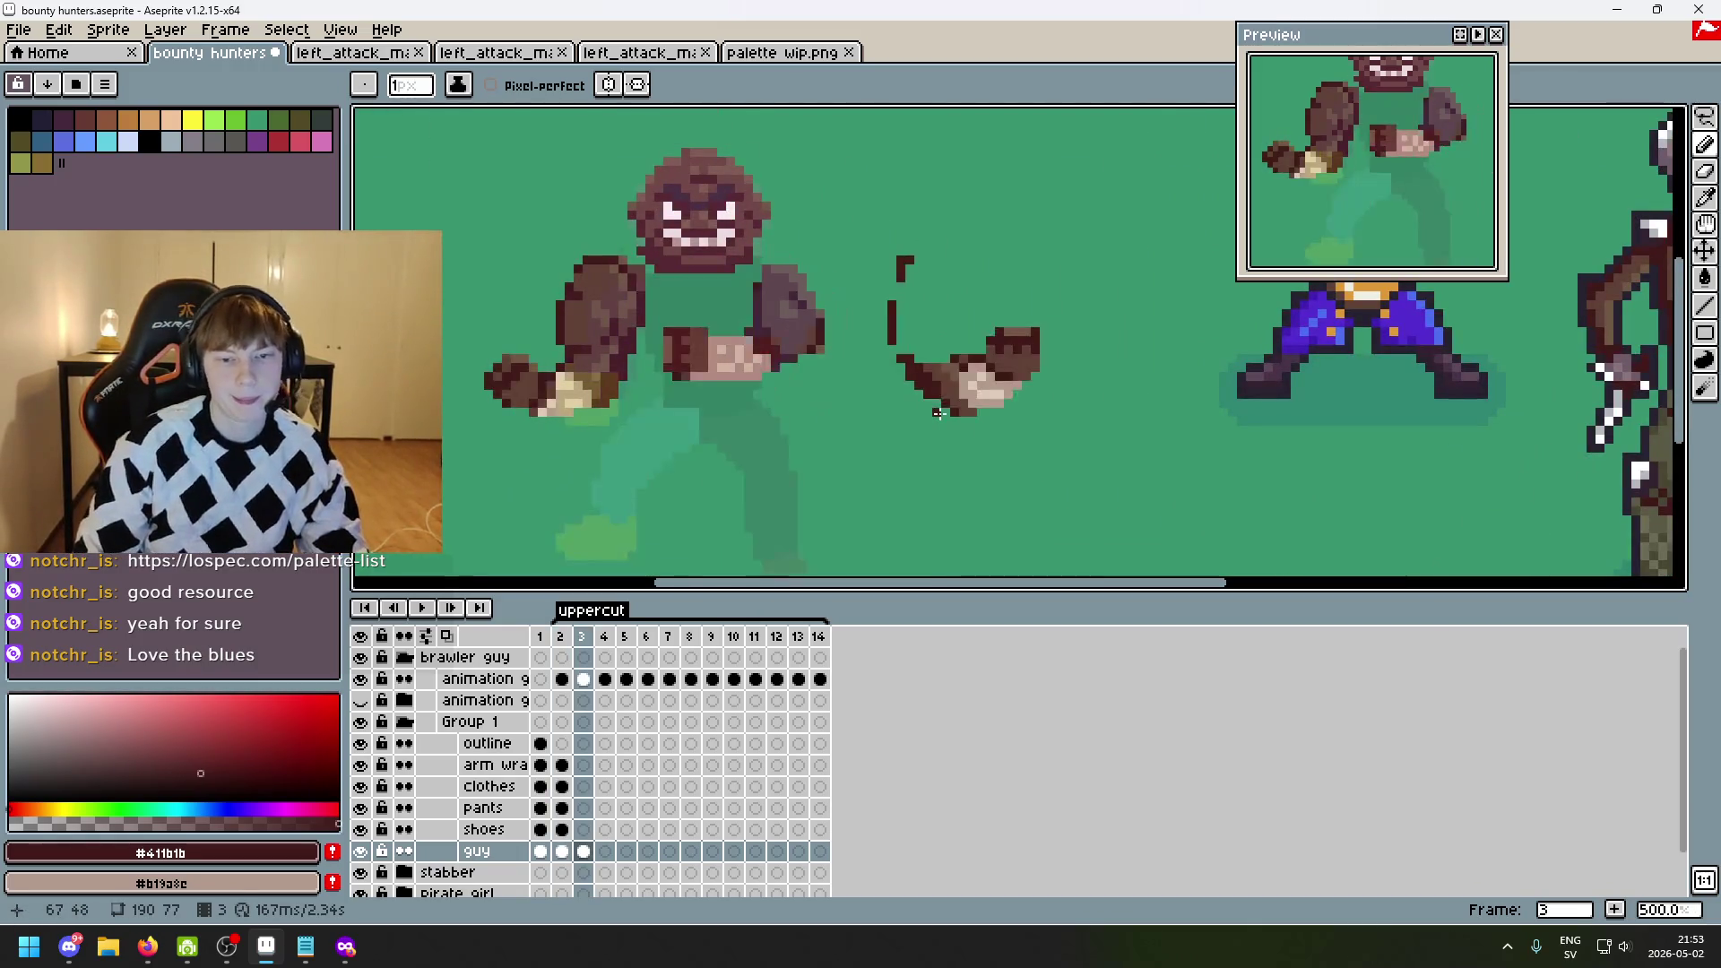
{"action": "key", "text": "Left"}
{"action": "key", "text": "Right"}
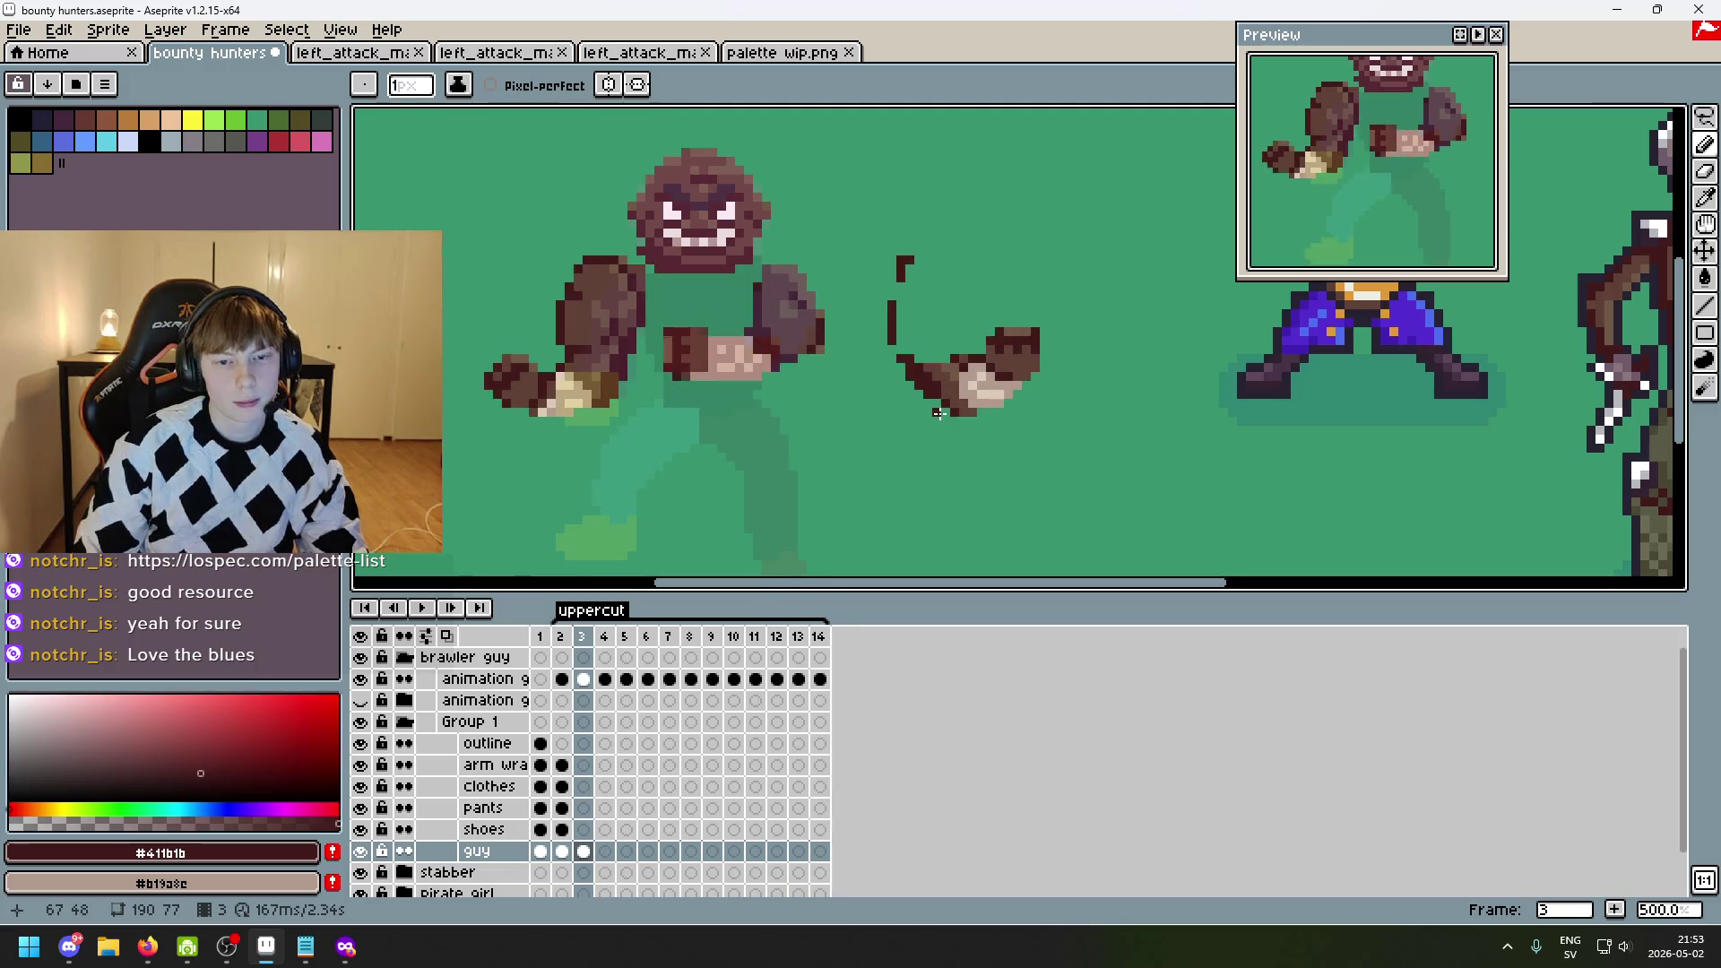
{"action": "key", "text": "Right"}
{"action": "key", "text": "Left"}
{"action": "key", "text": "Left"}
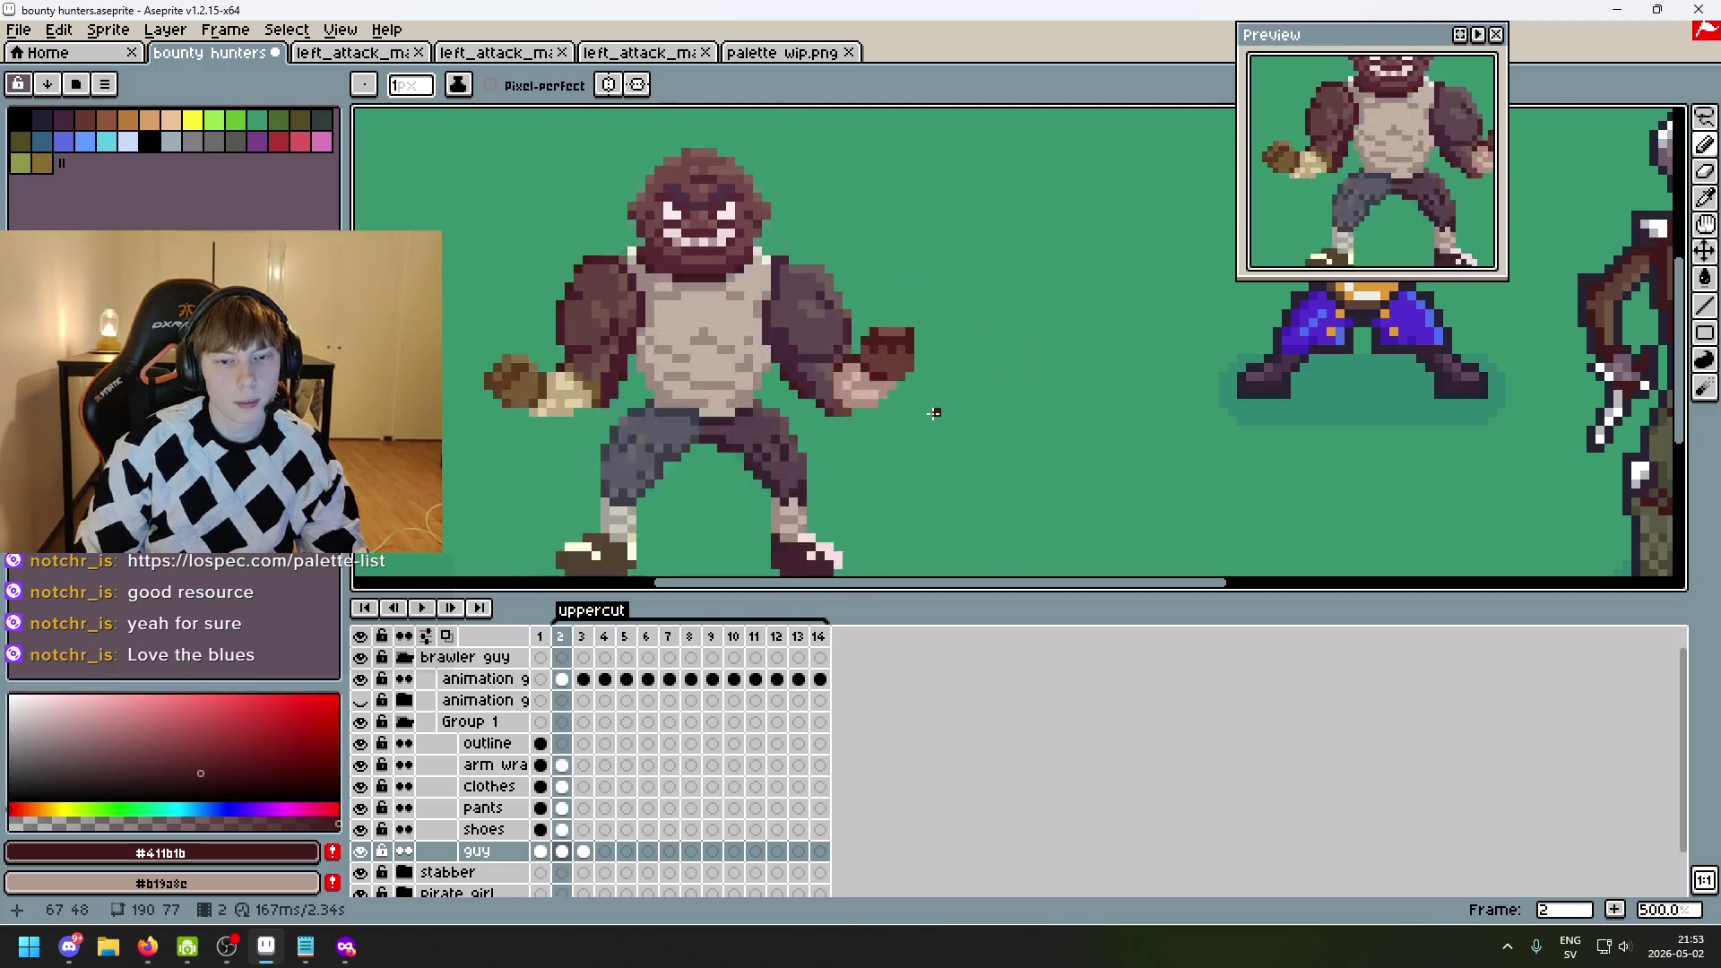
{"action": "key", "text": "Right"}
{"action": "key", "text": "Left"}
{"action": "key", "text": "Right"}
{"action": "key", "text": "Left"}
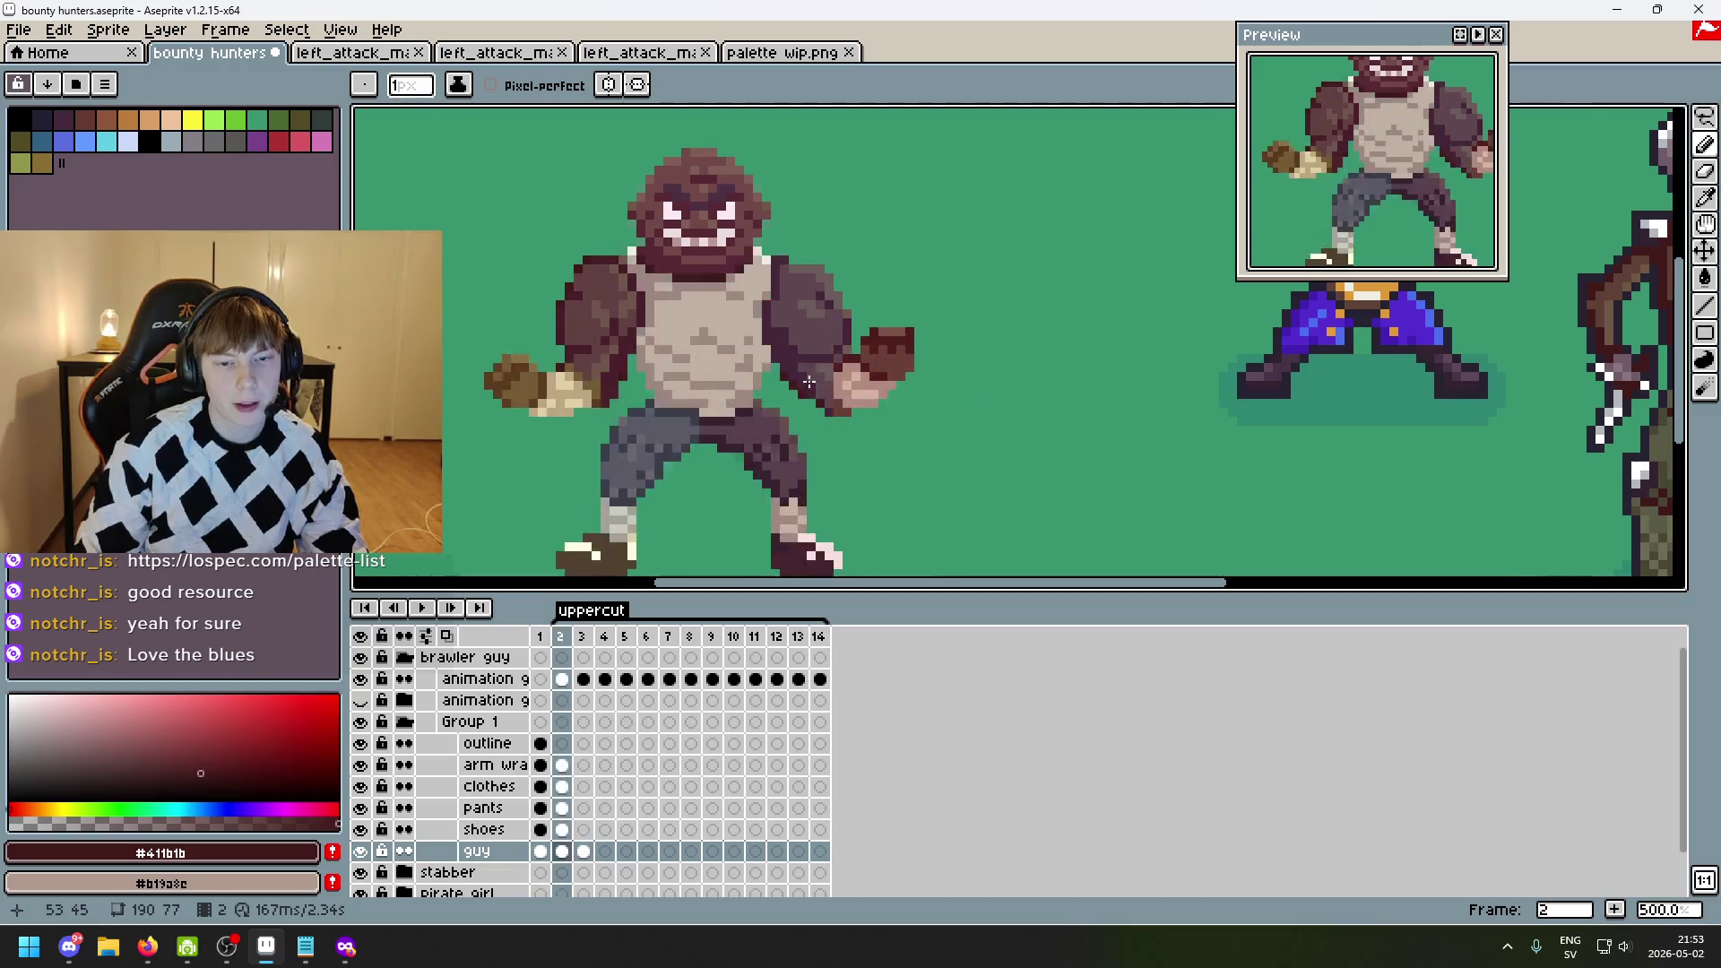
{"action": "key", "text": "Right"}
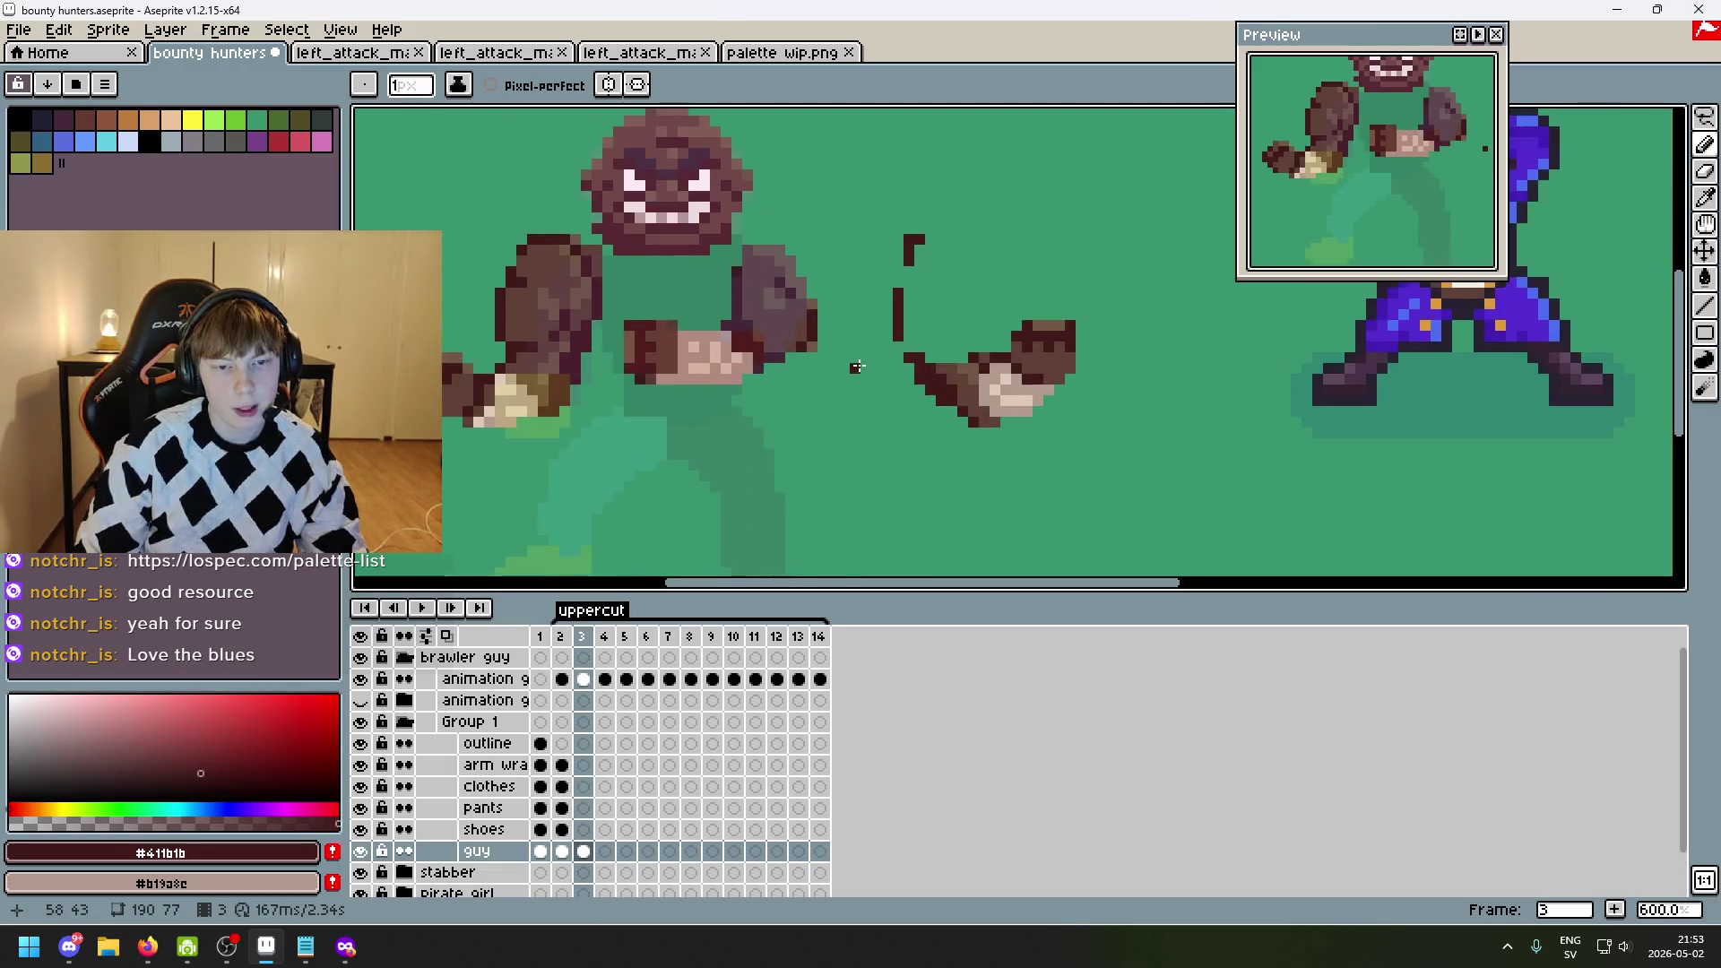
{"action": "key", "text": "Left"}
{"action": "scroll", "coordinate": [858, 366], "scroll_direction": "up", "scroll_amount": 1}
{"action": "key", "text": "Right"}
{"action": "key", "text": "Left"}
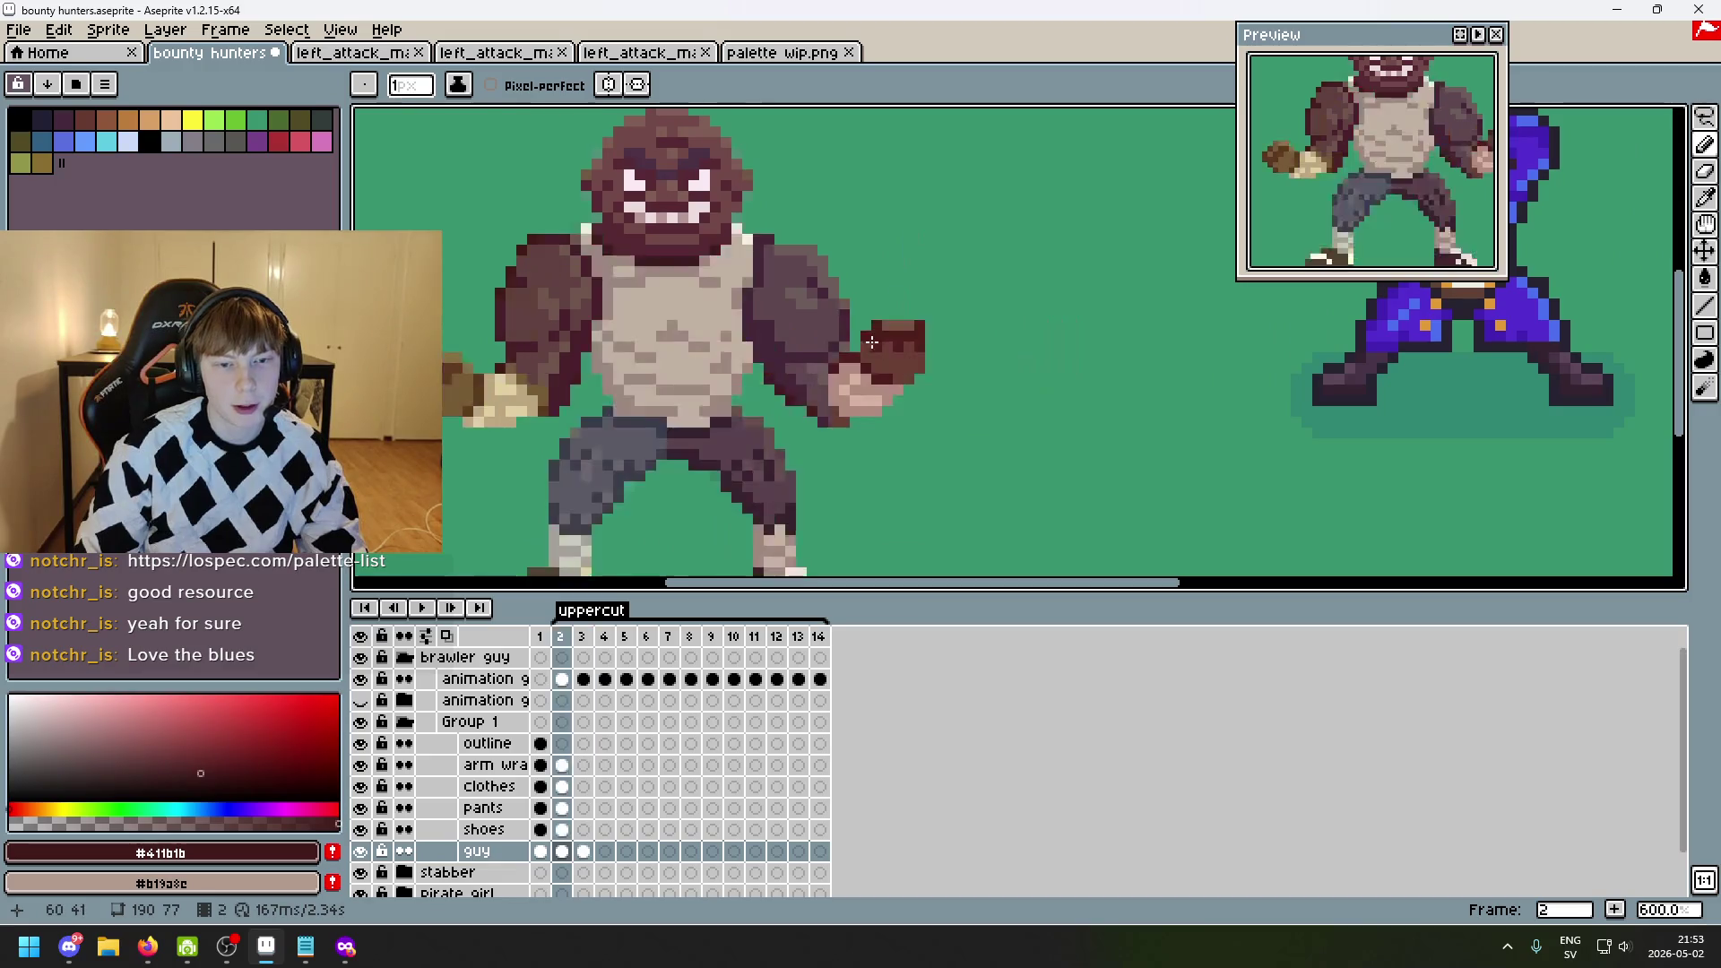
{"action": "key", "text": "Right"}
{"action": "key", "text": "Left"}
{"action": "key", "text": "Right"}
{"action": "key", "text": "Left"}
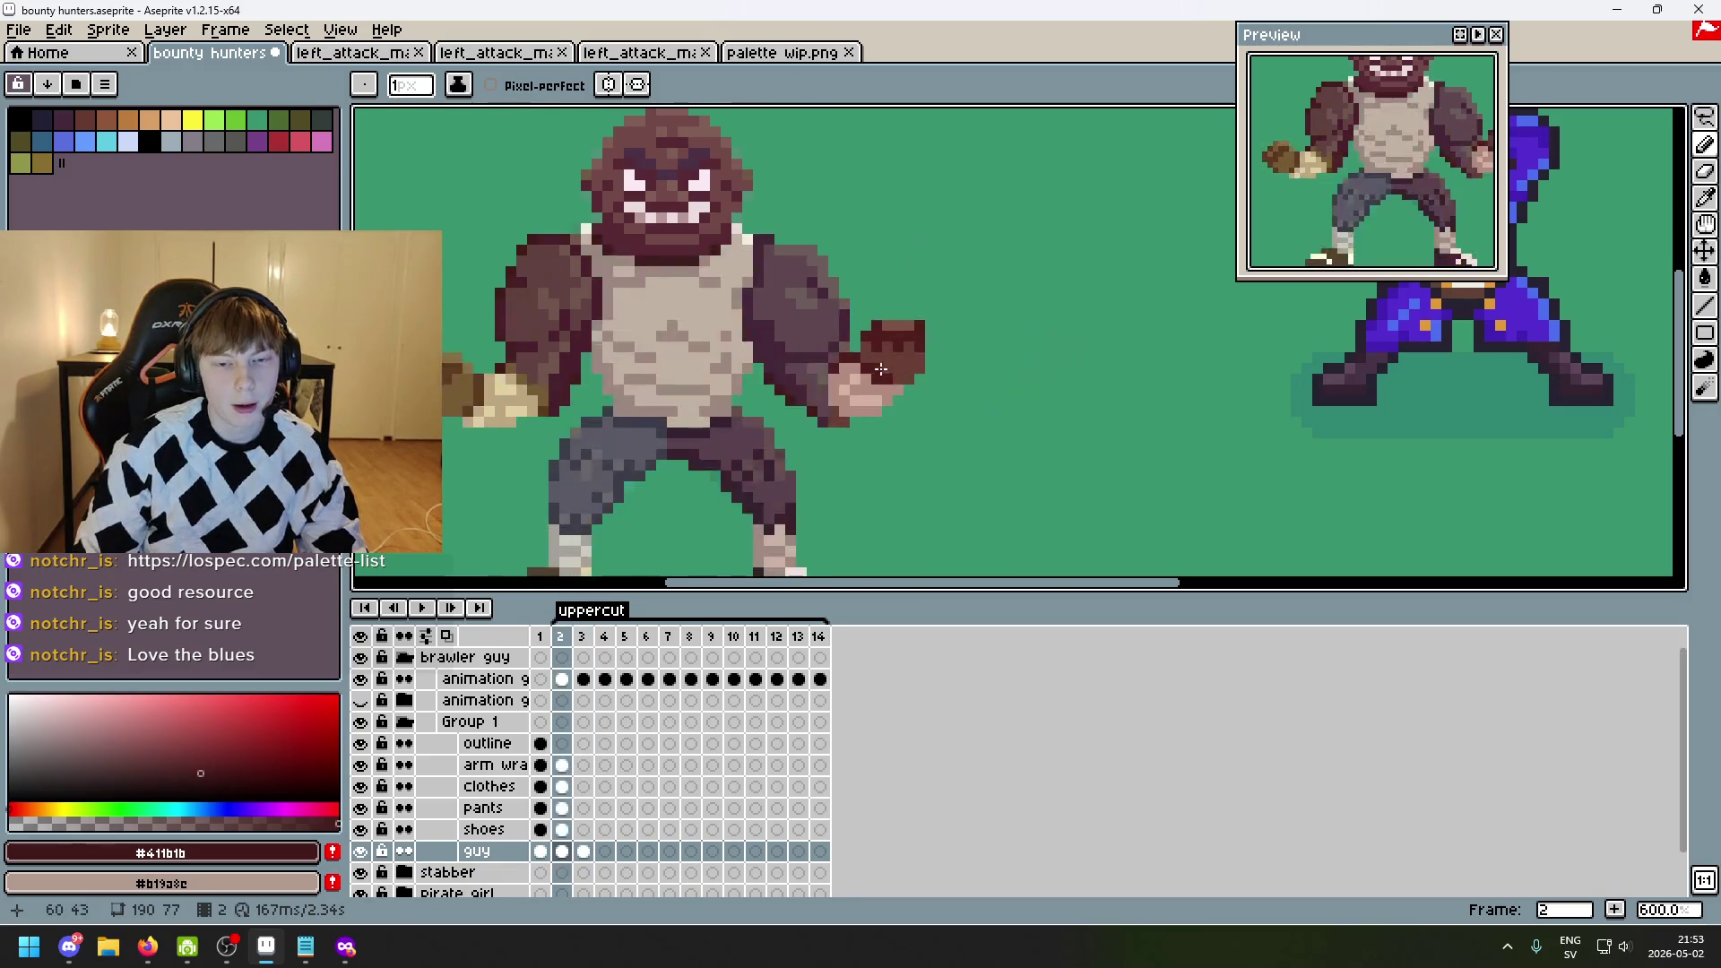
{"action": "key", "text": "Right"}
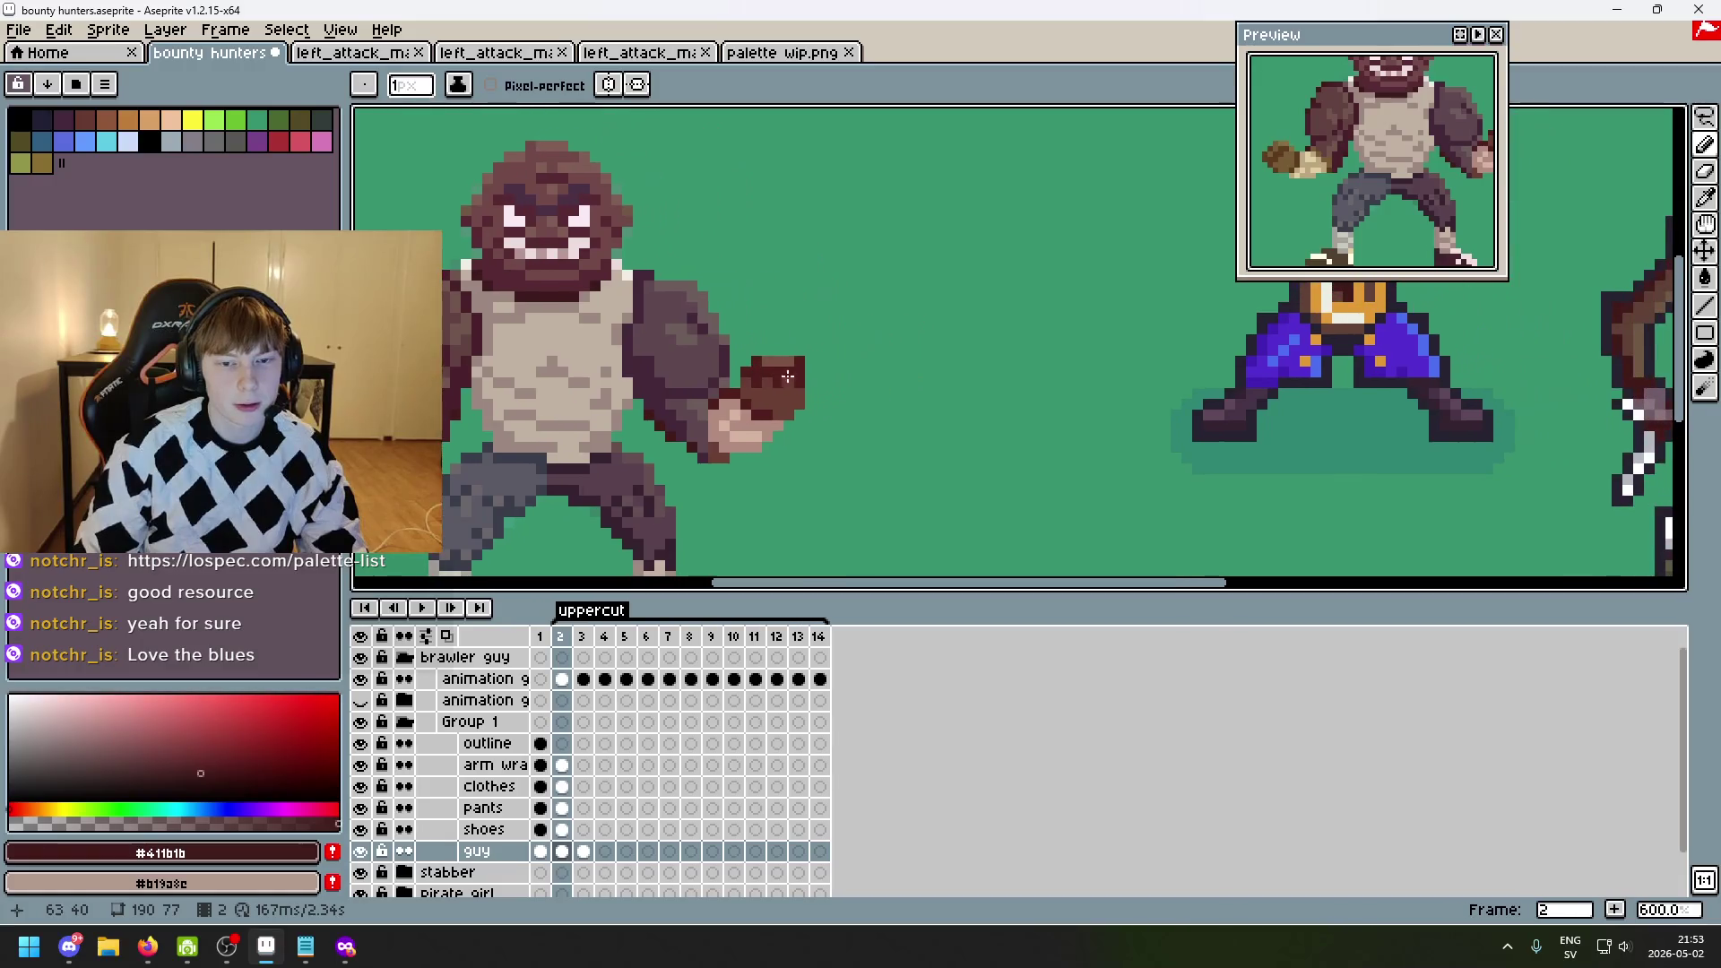
{"action": "key", "text": "Left"}
{"action": "key", "text": "Right"}
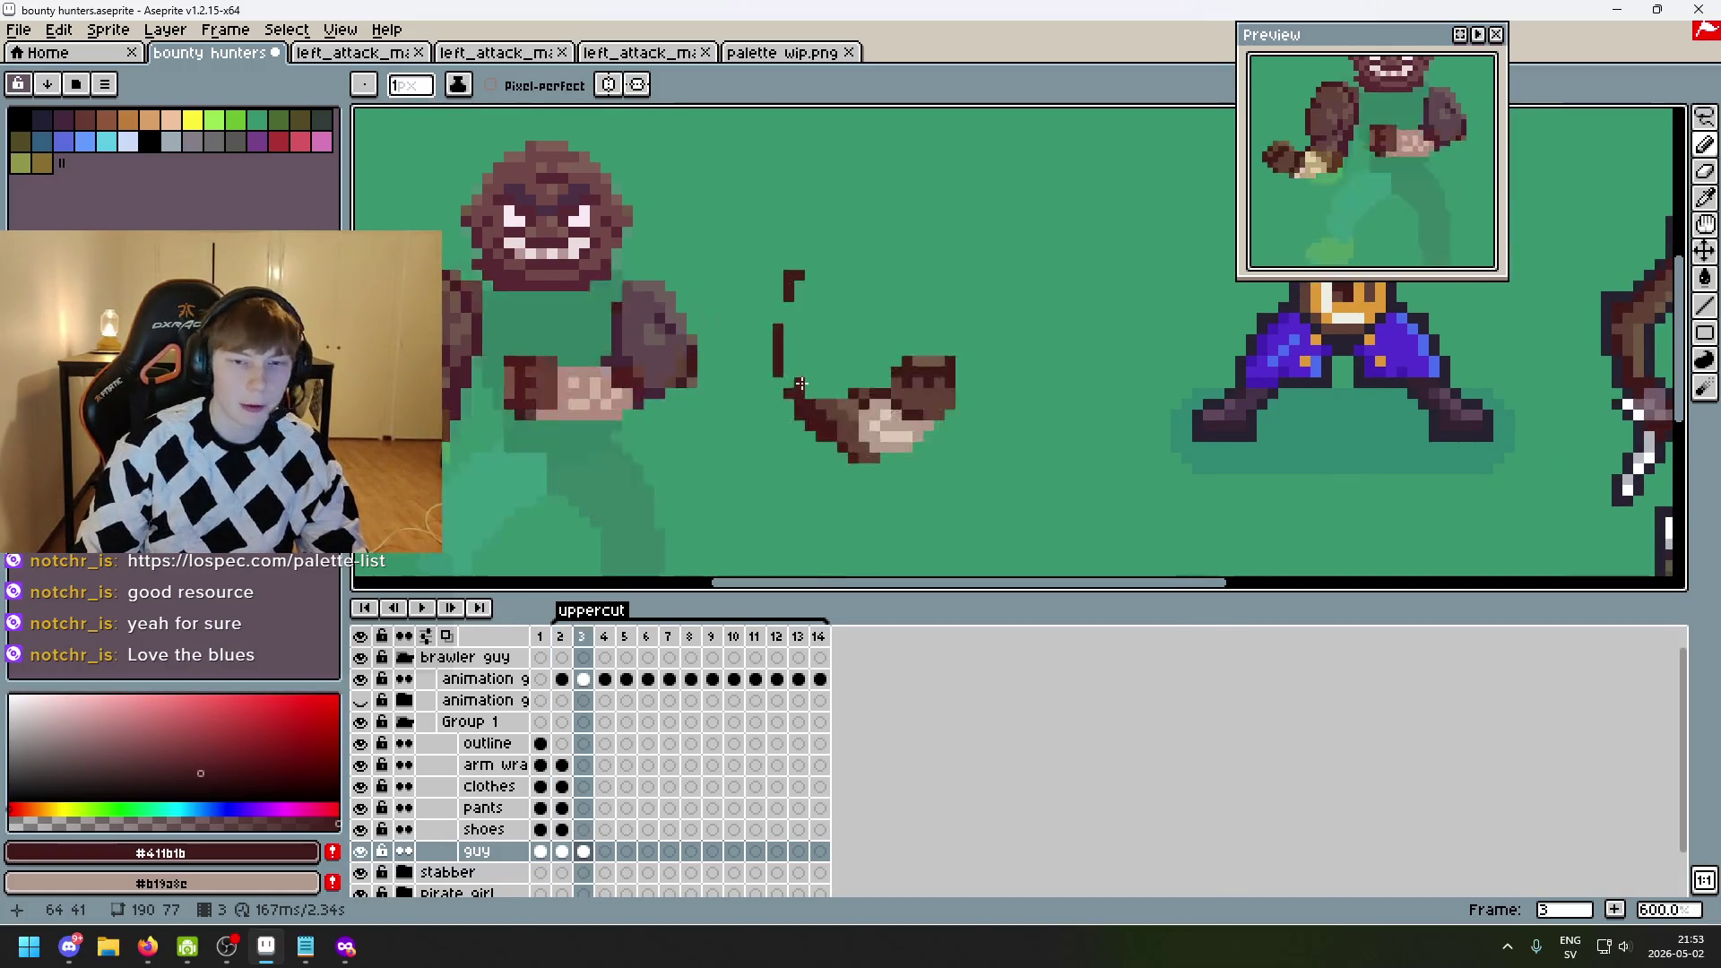
{"action": "scroll", "coordinate": [785, 394], "scroll_direction": "up", "scroll_amount": 3}
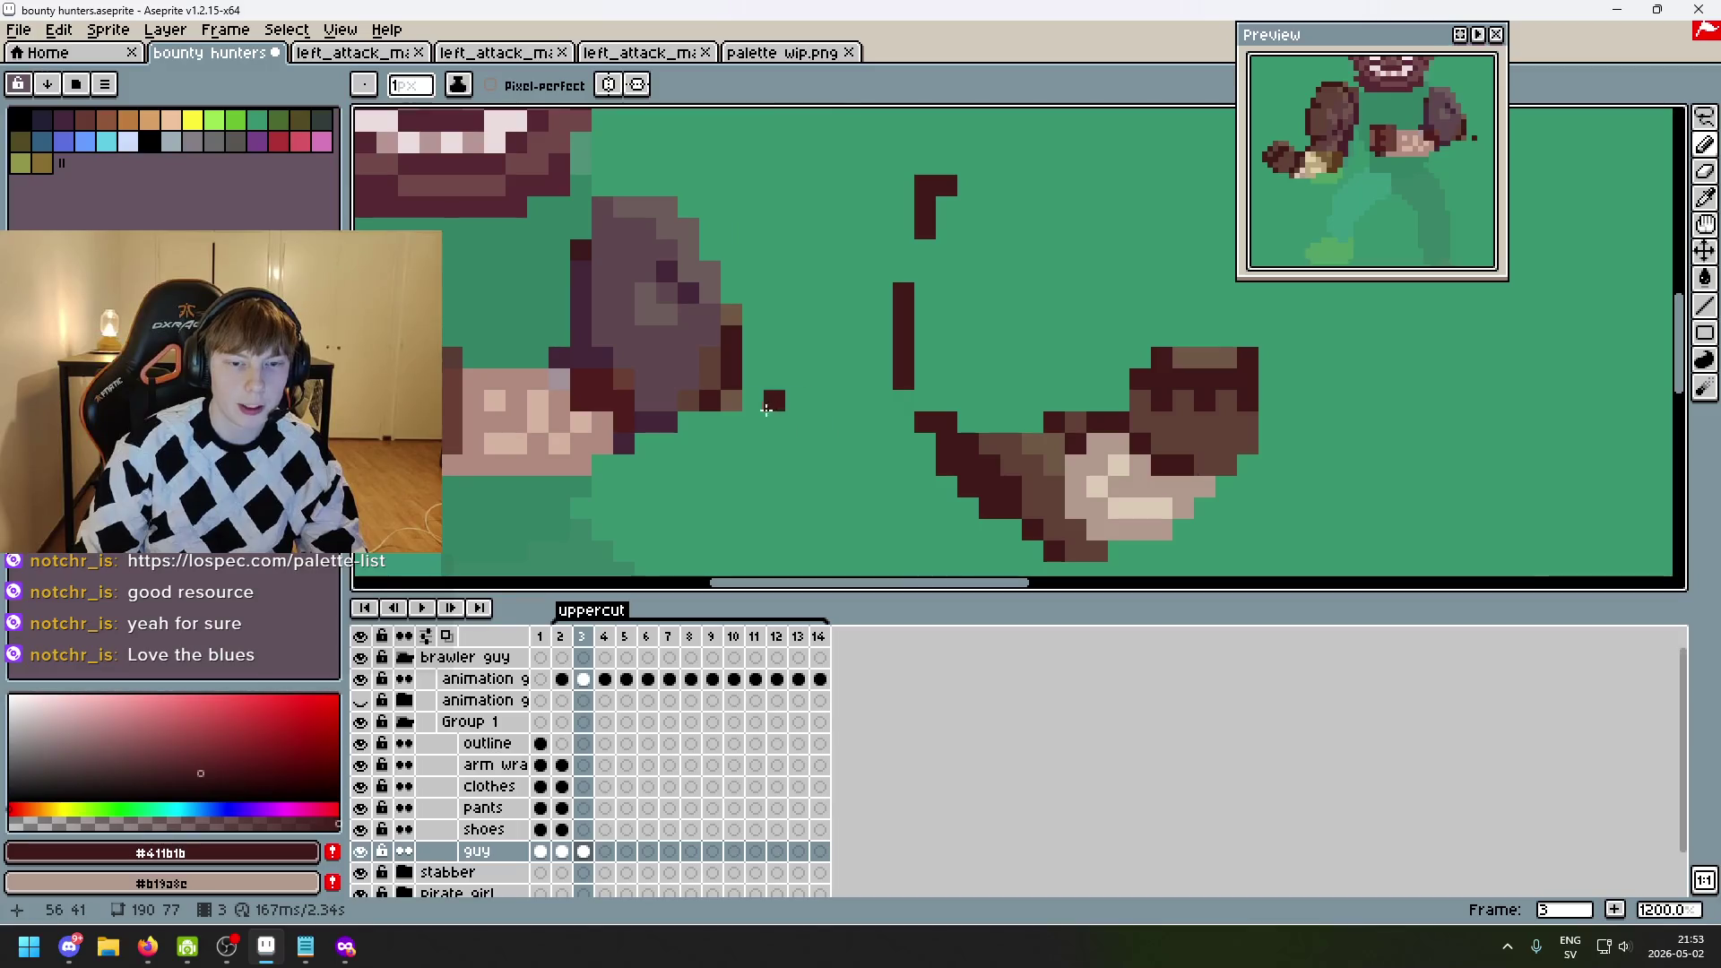
- Switch to the Eraser, recheck frame 2, and erase two stray strokes on frame 3
{"action": "key", "text": "e"}
{"action": "scroll", "coordinate": [795, 442], "scroll_direction": "down", "scroll_amount": 4}
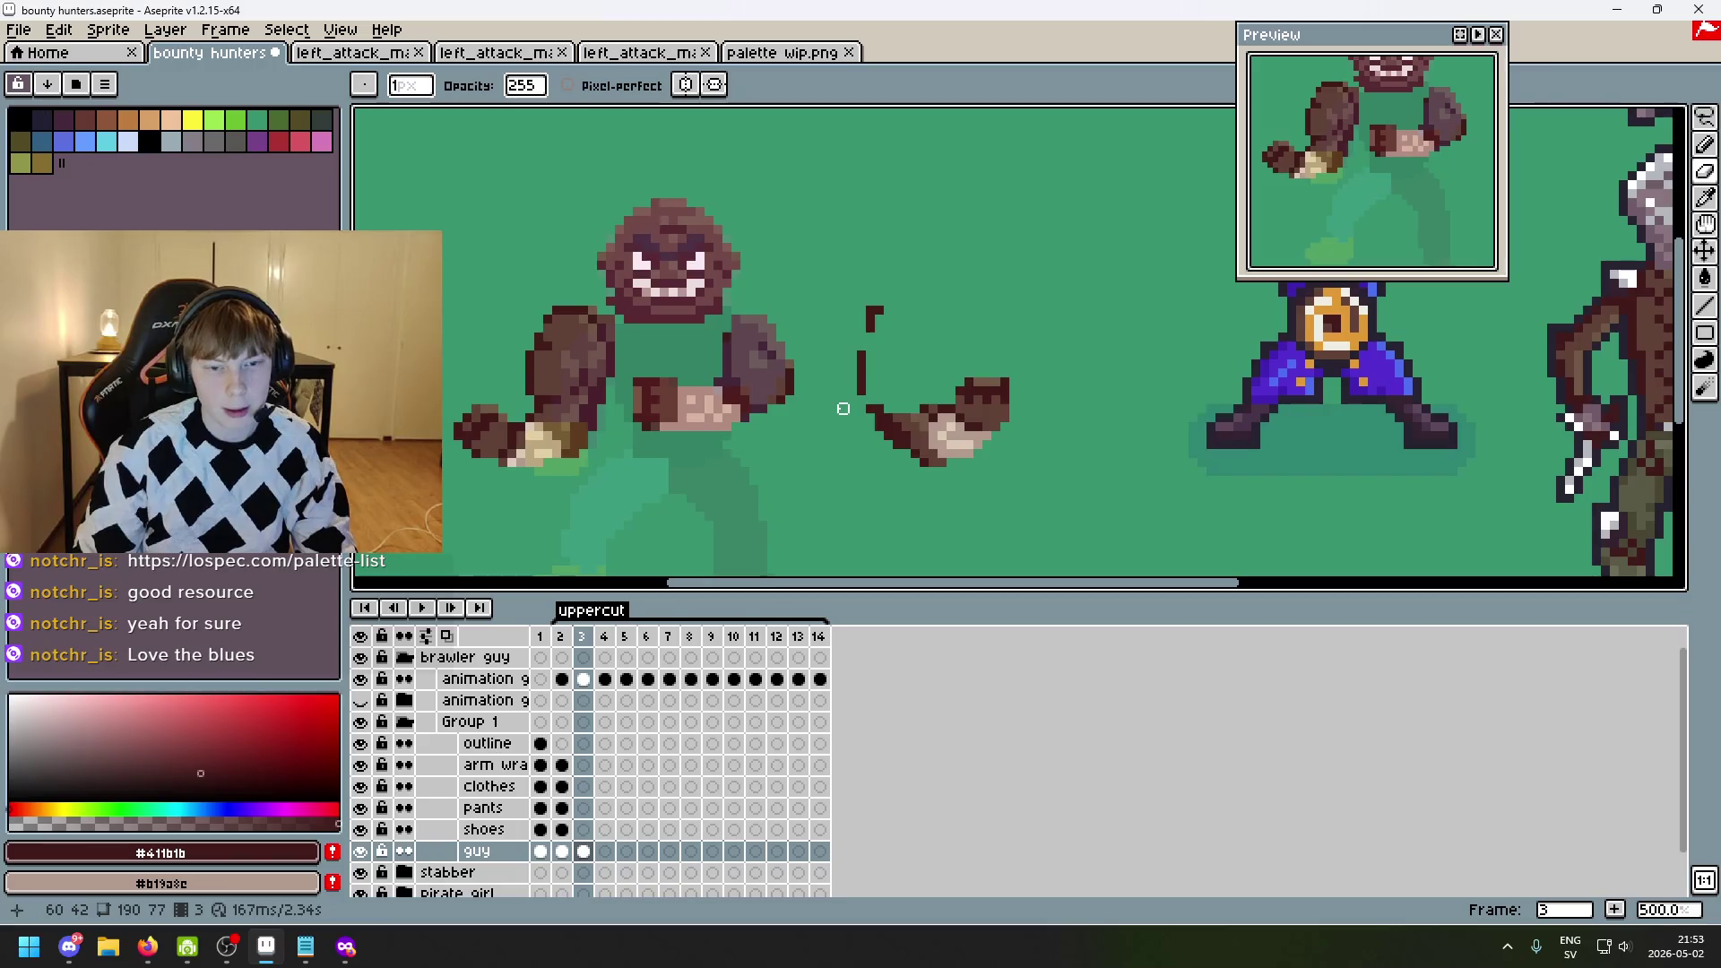
{"action": "key", "text": "Left"}
{"action": "key", "text": "Right"}
{"action": "key", "text": "Left"}
{"action": "key", "text": "Right"}
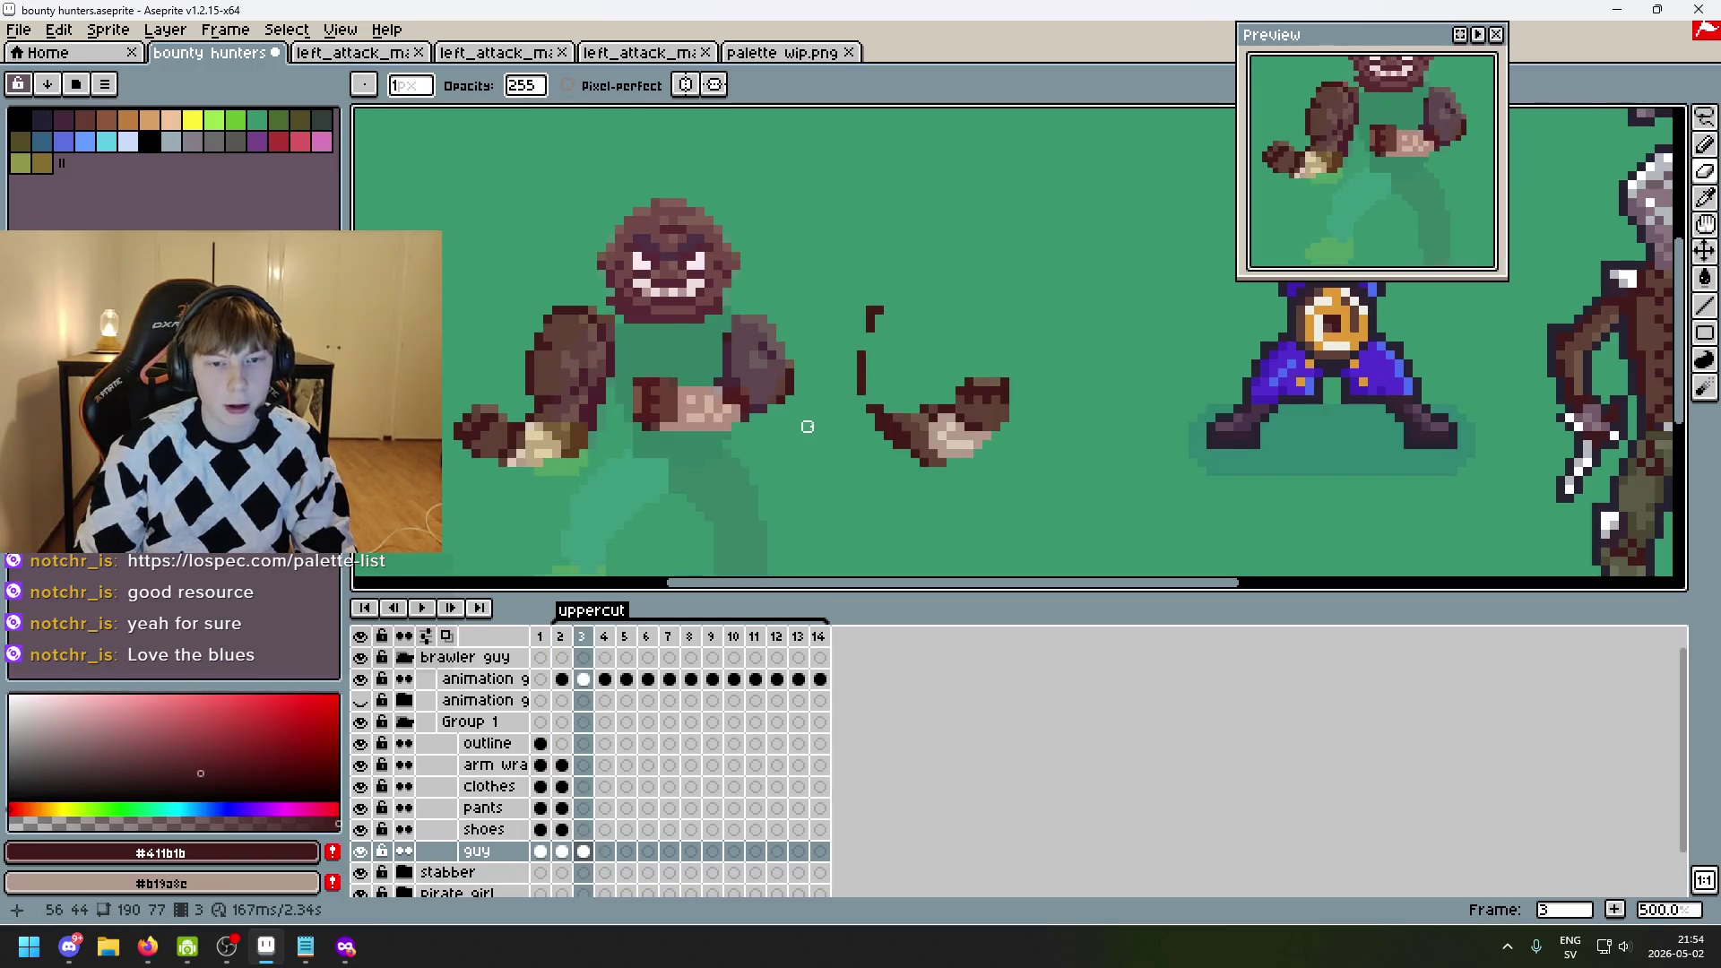
{"action": "left_click_drag", "start_coordinate": [807, 426], "coordinate": [836, 413]}
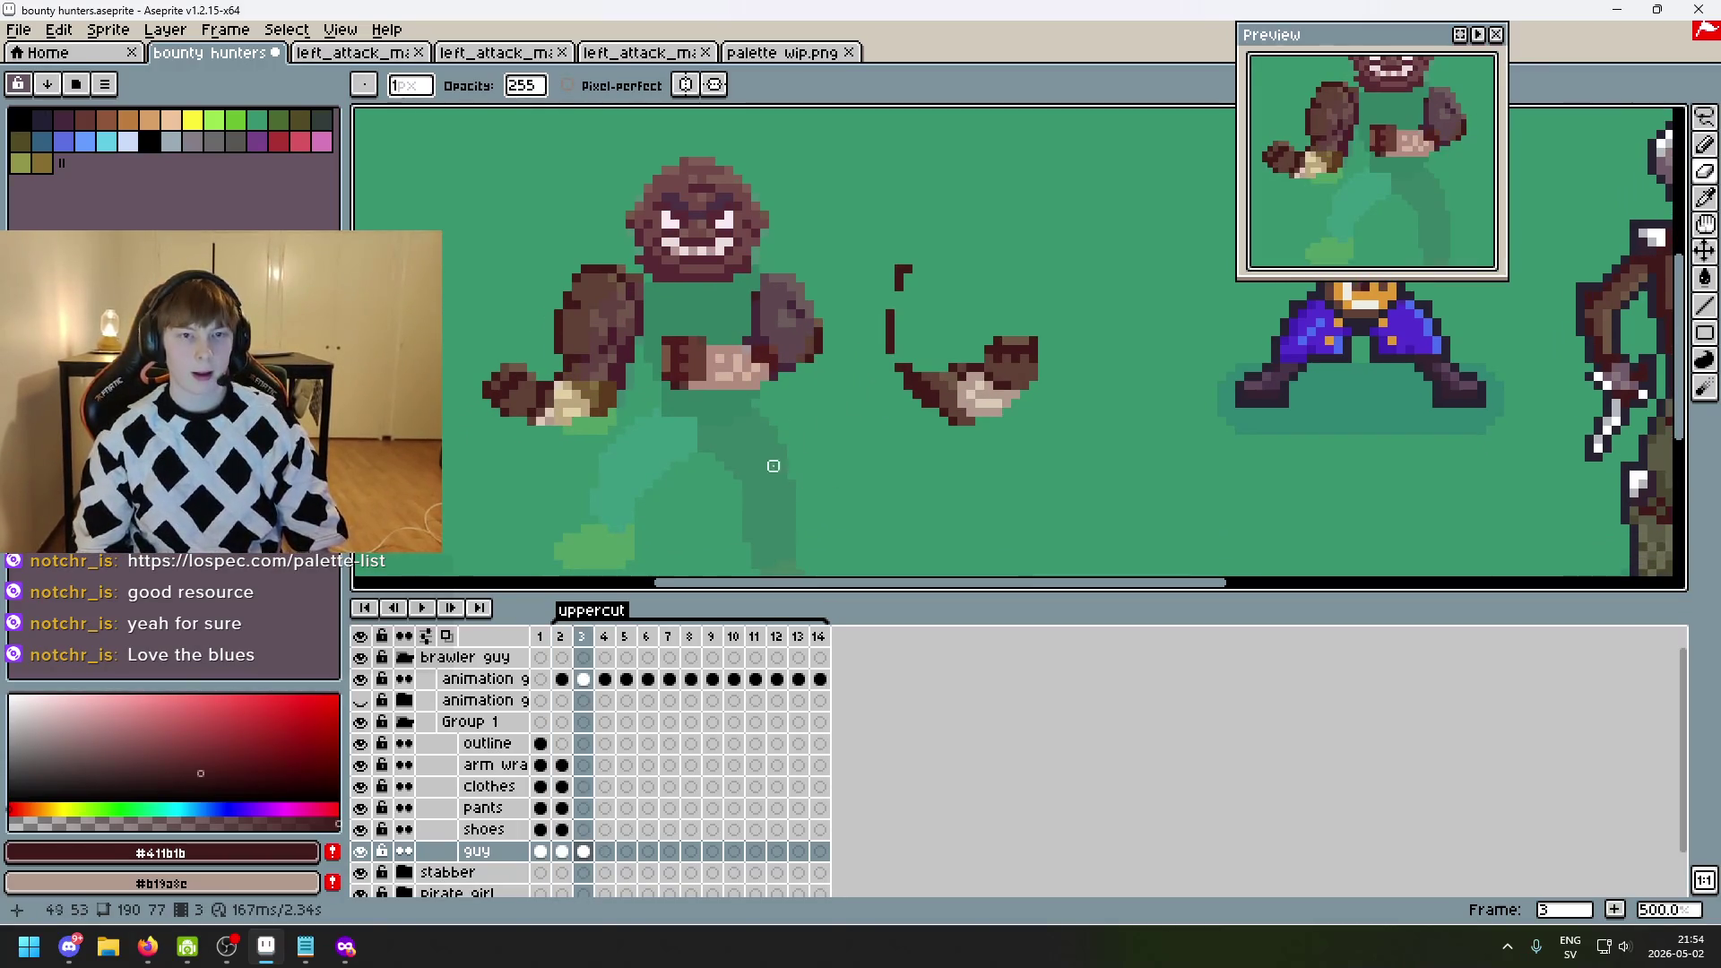
{"action": "left_click_drag", "start_coordinate": [772, 332], "coordinate": [653, 360]}
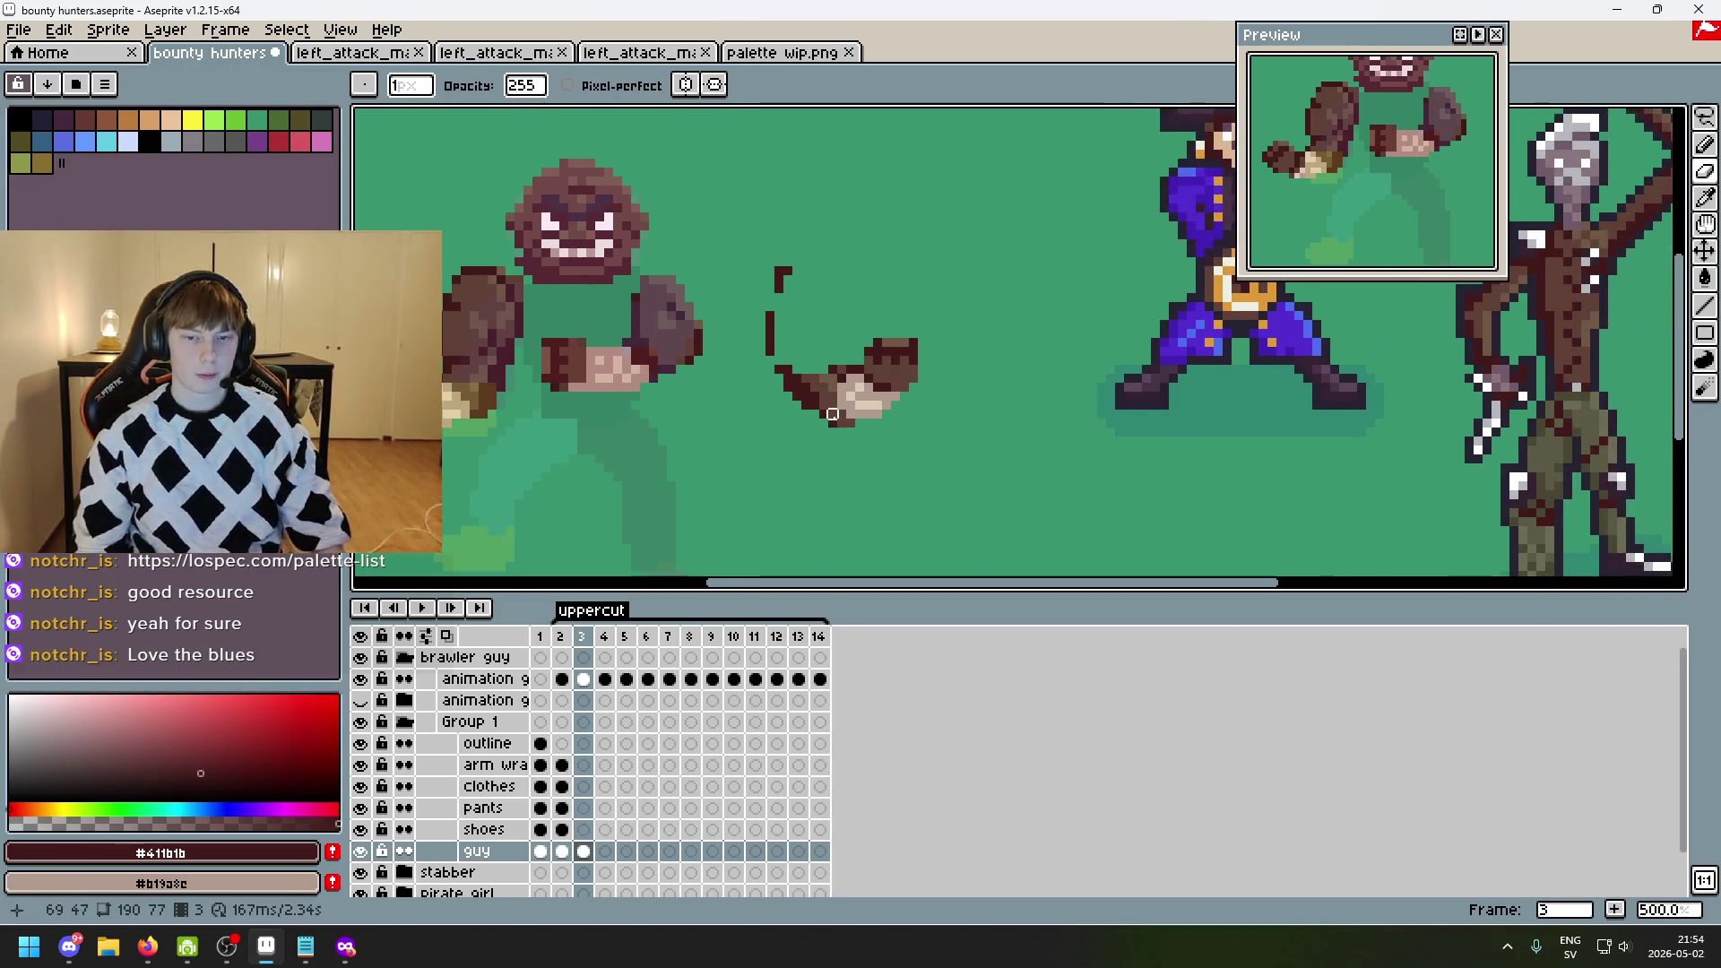
{"action": "scroll", "coordinate": [832, 413], "scroll_direction": "down", "scroll_amount": 2}
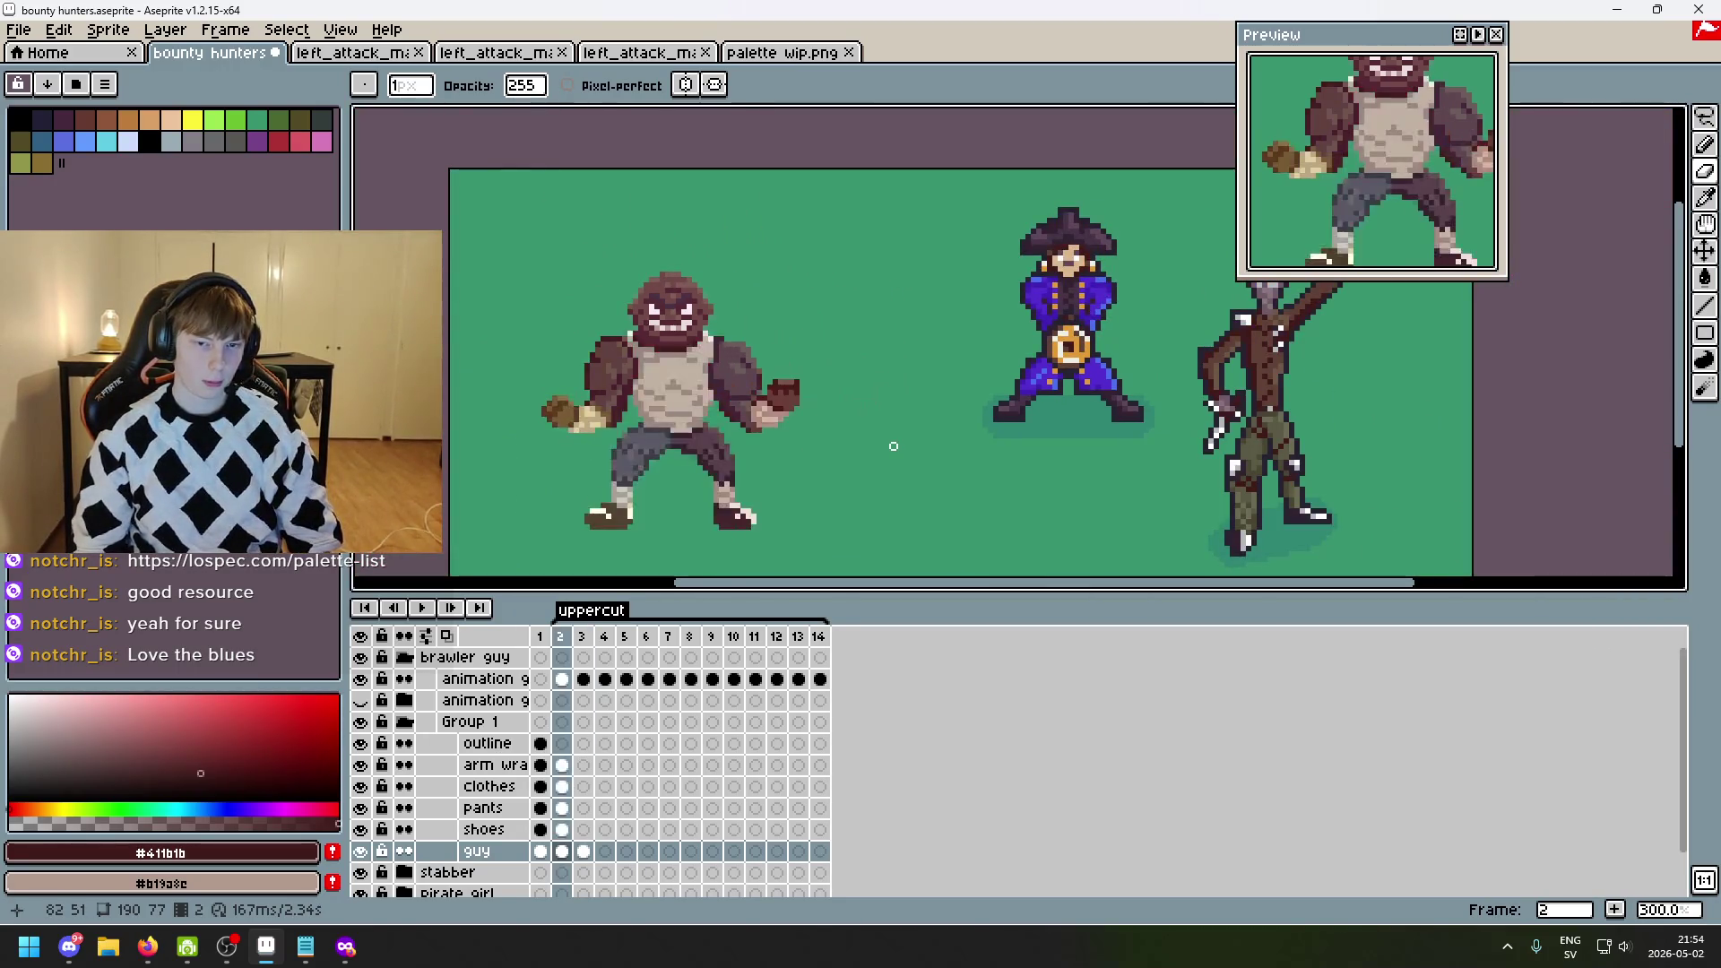
- Compare frame 2's full brawler against the uppercut frame 3 back and forth
{"action": "key", "text": "Left"}
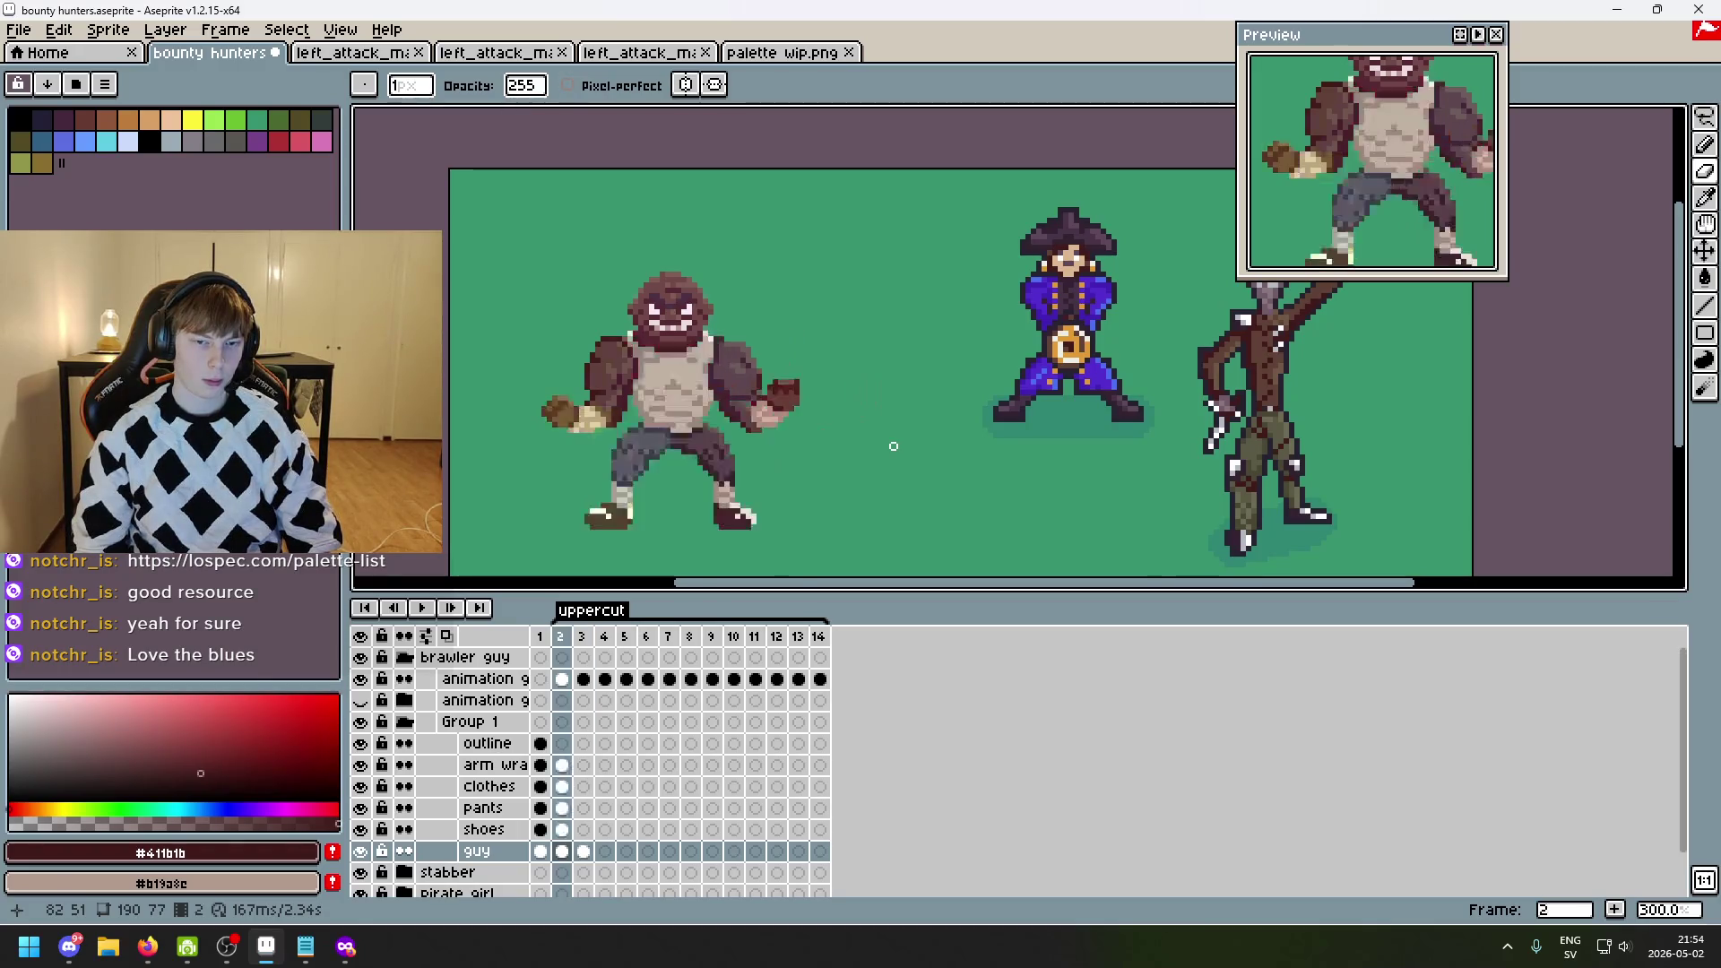
{"action": "key", "text": "Right"}
{"action": "key", "text": "Left"}
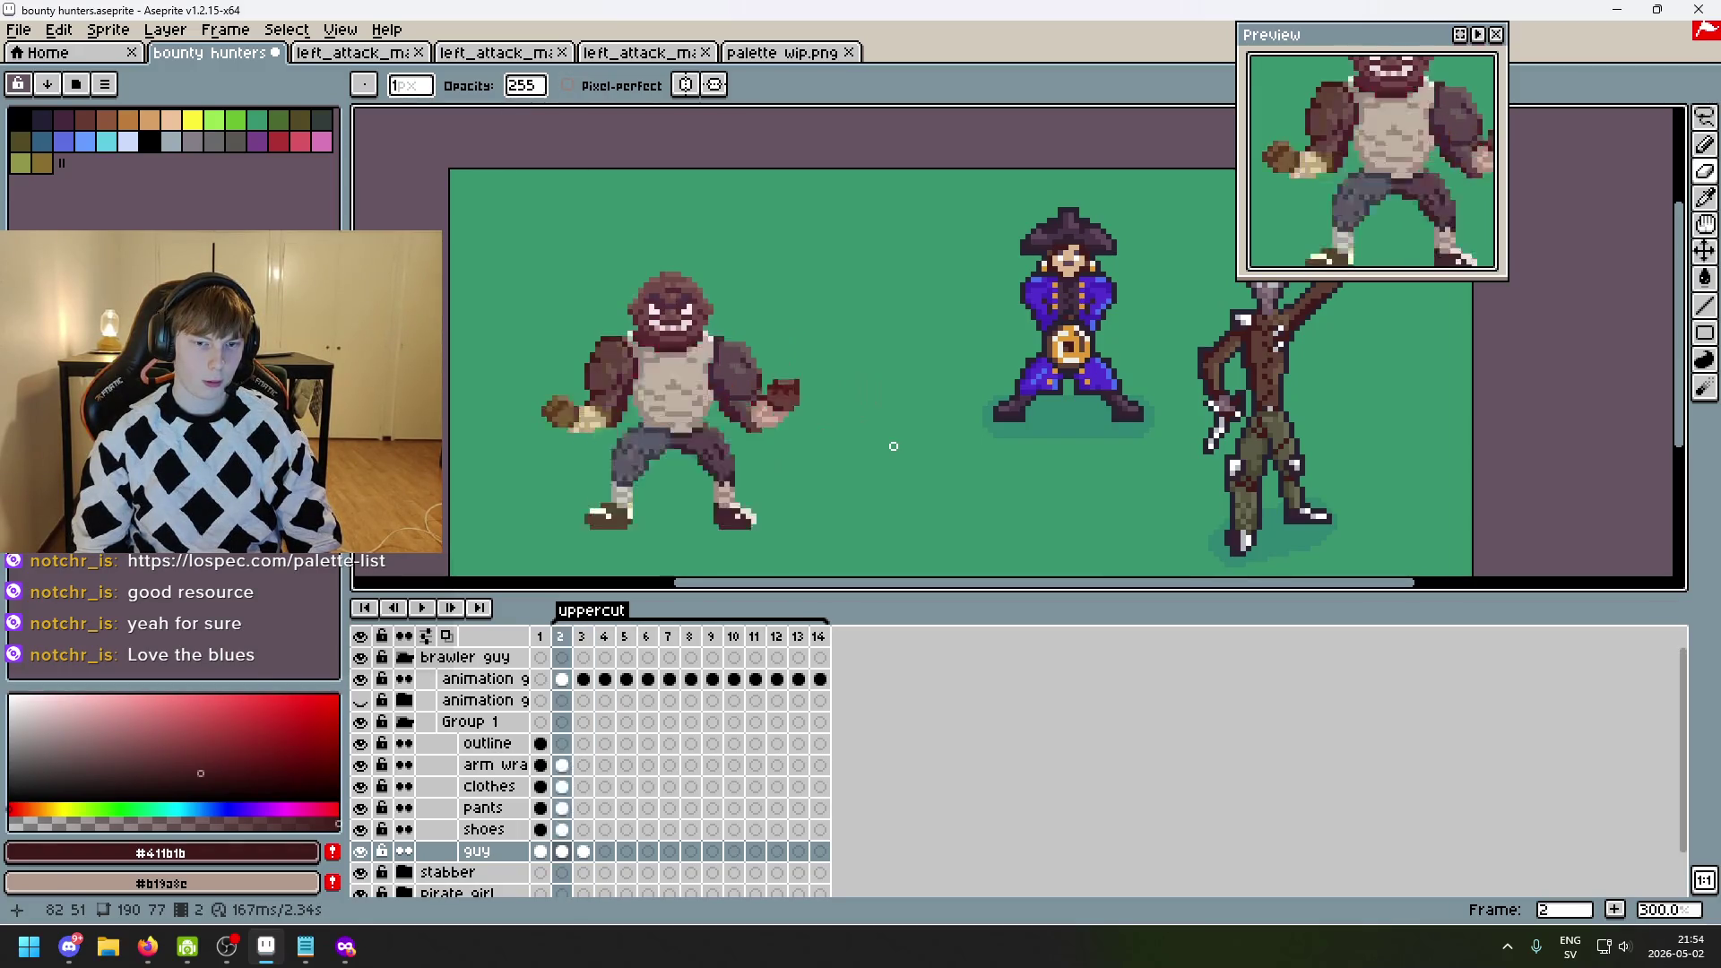
{"action": "key", "text": "Right"}
{"action": "key", "text": "Left"}
{"action": "key", "text": "Right"}
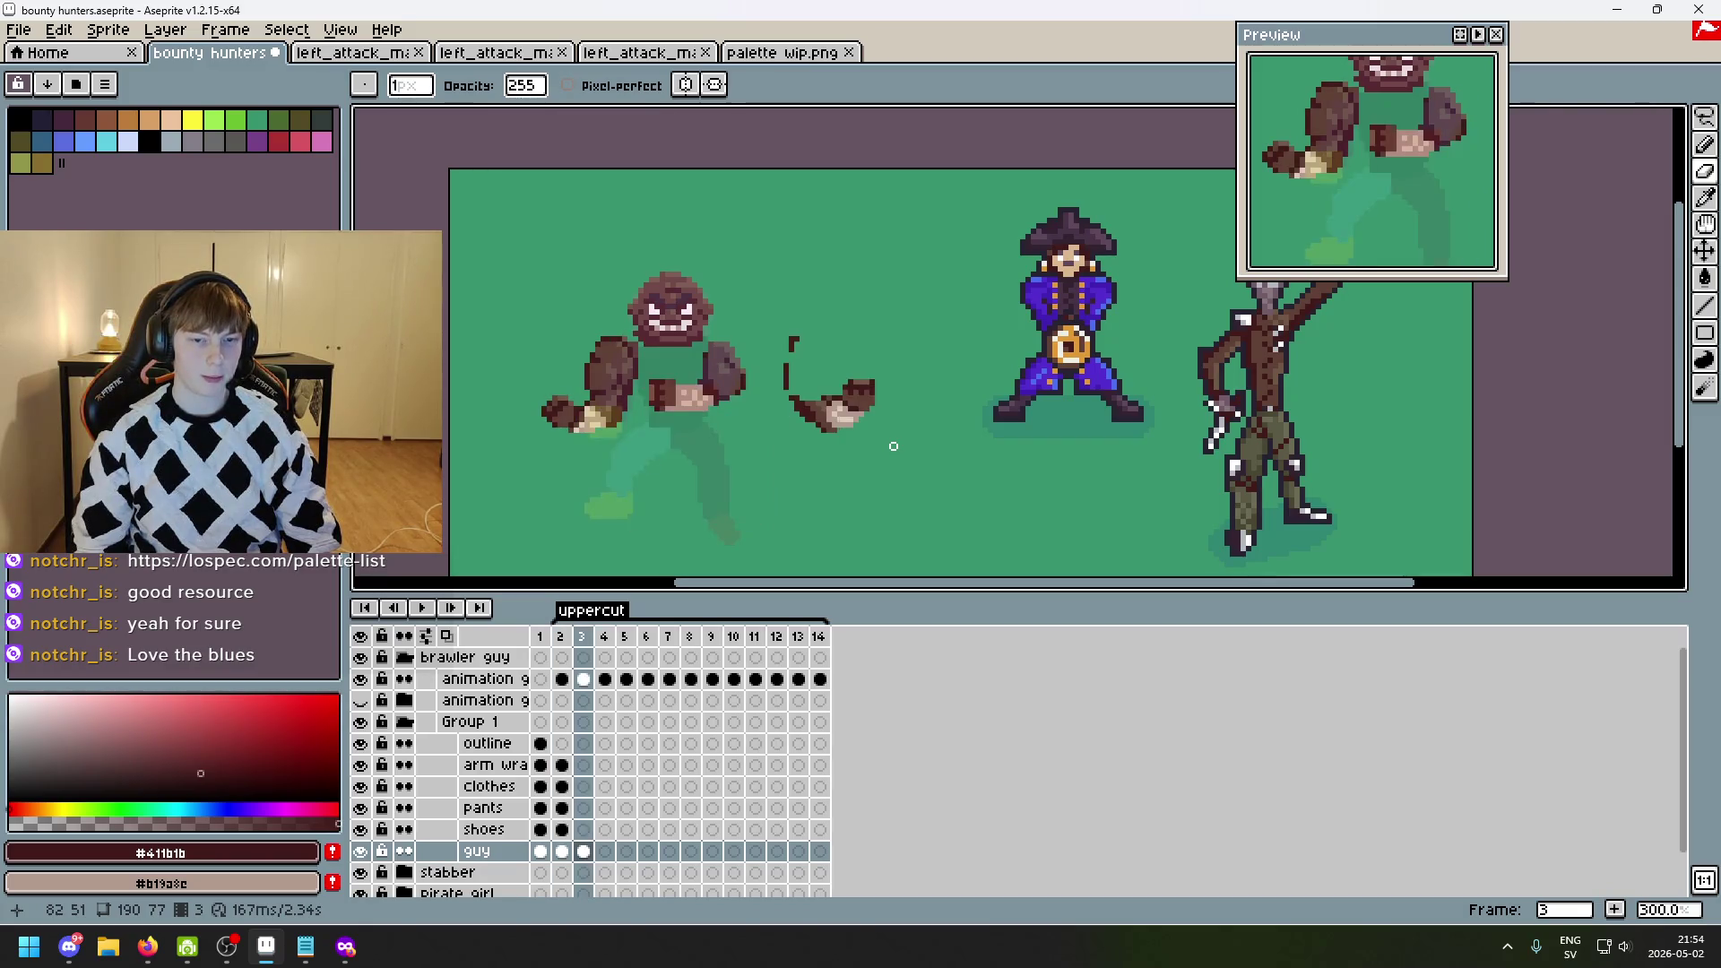
{"action": "key", "text": "Left"}
{"action": "key", "text": "Right"}
{"action": "key", "text": "Left"}
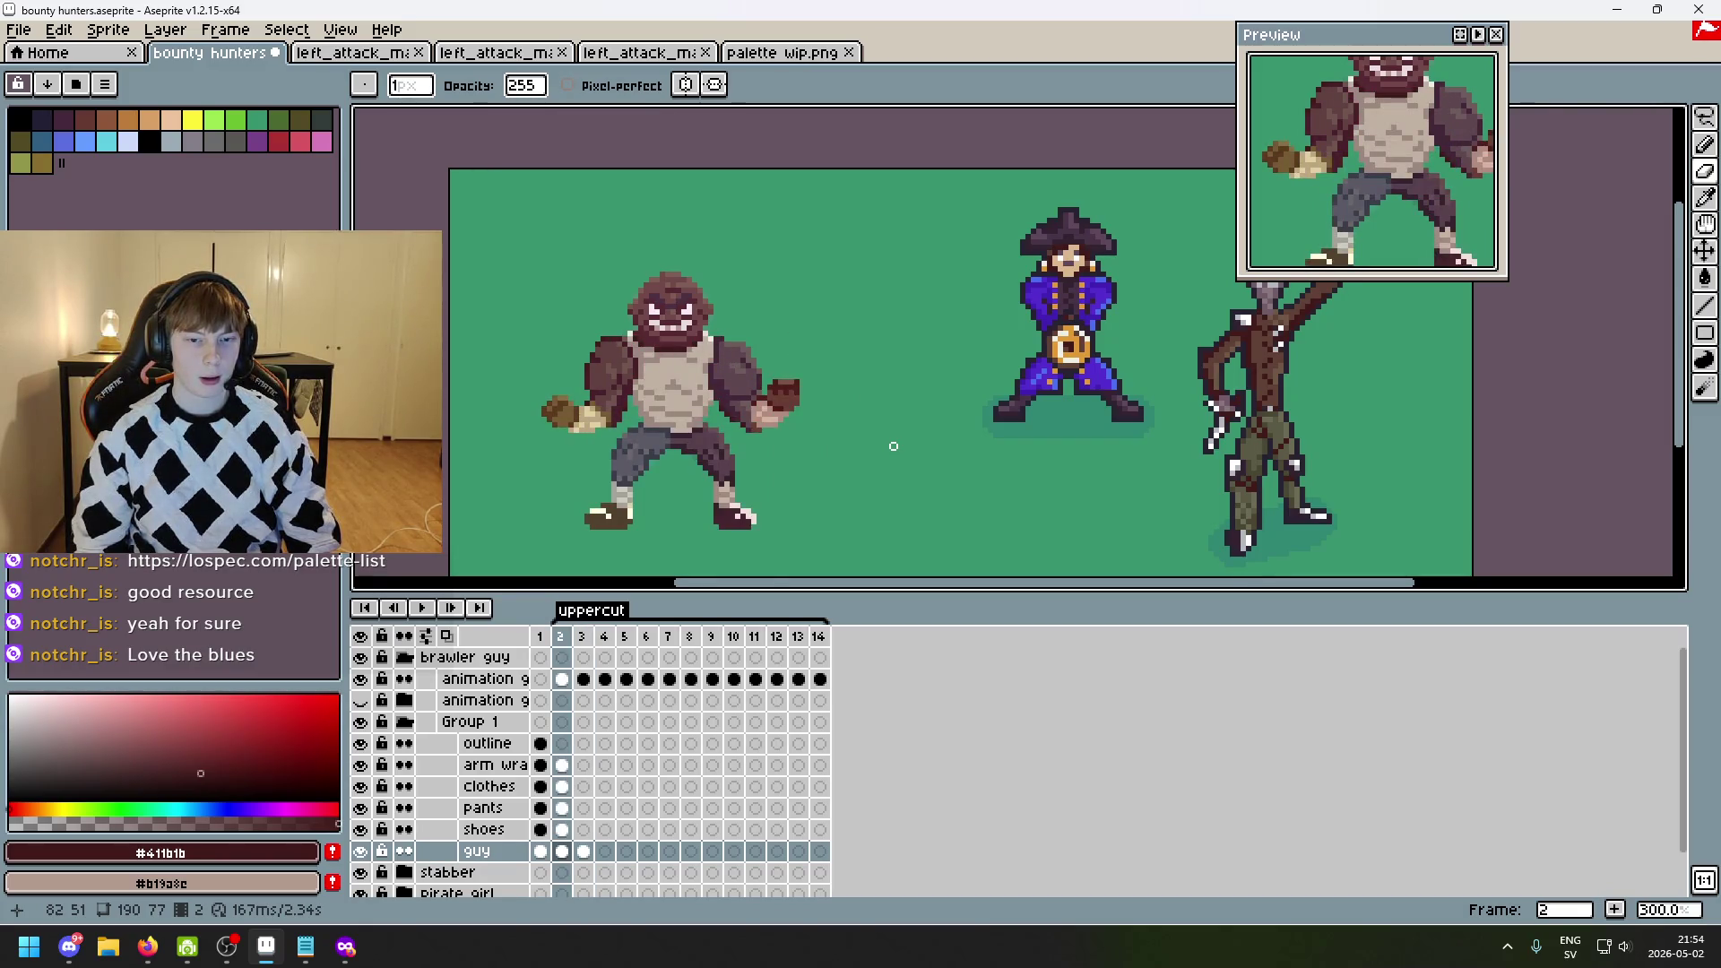
{"action": "key", "text": "Right"}
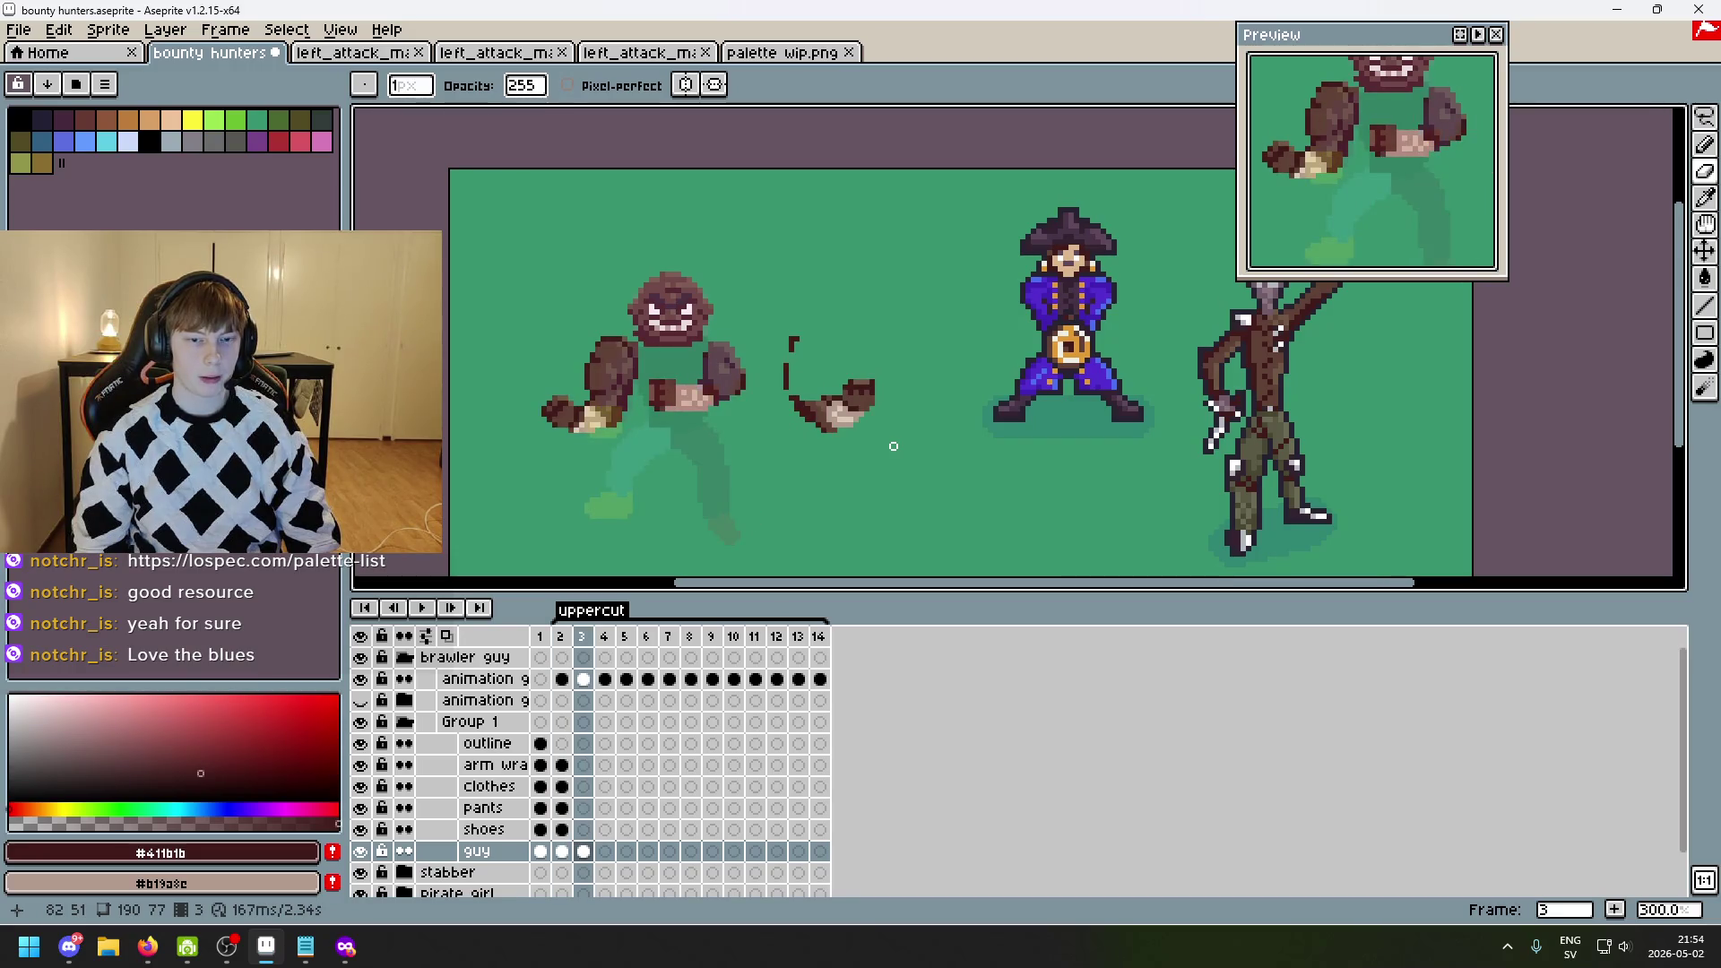
{"action": "key", "text": "Tab"}
{"action": "key", "text": "Tab"}
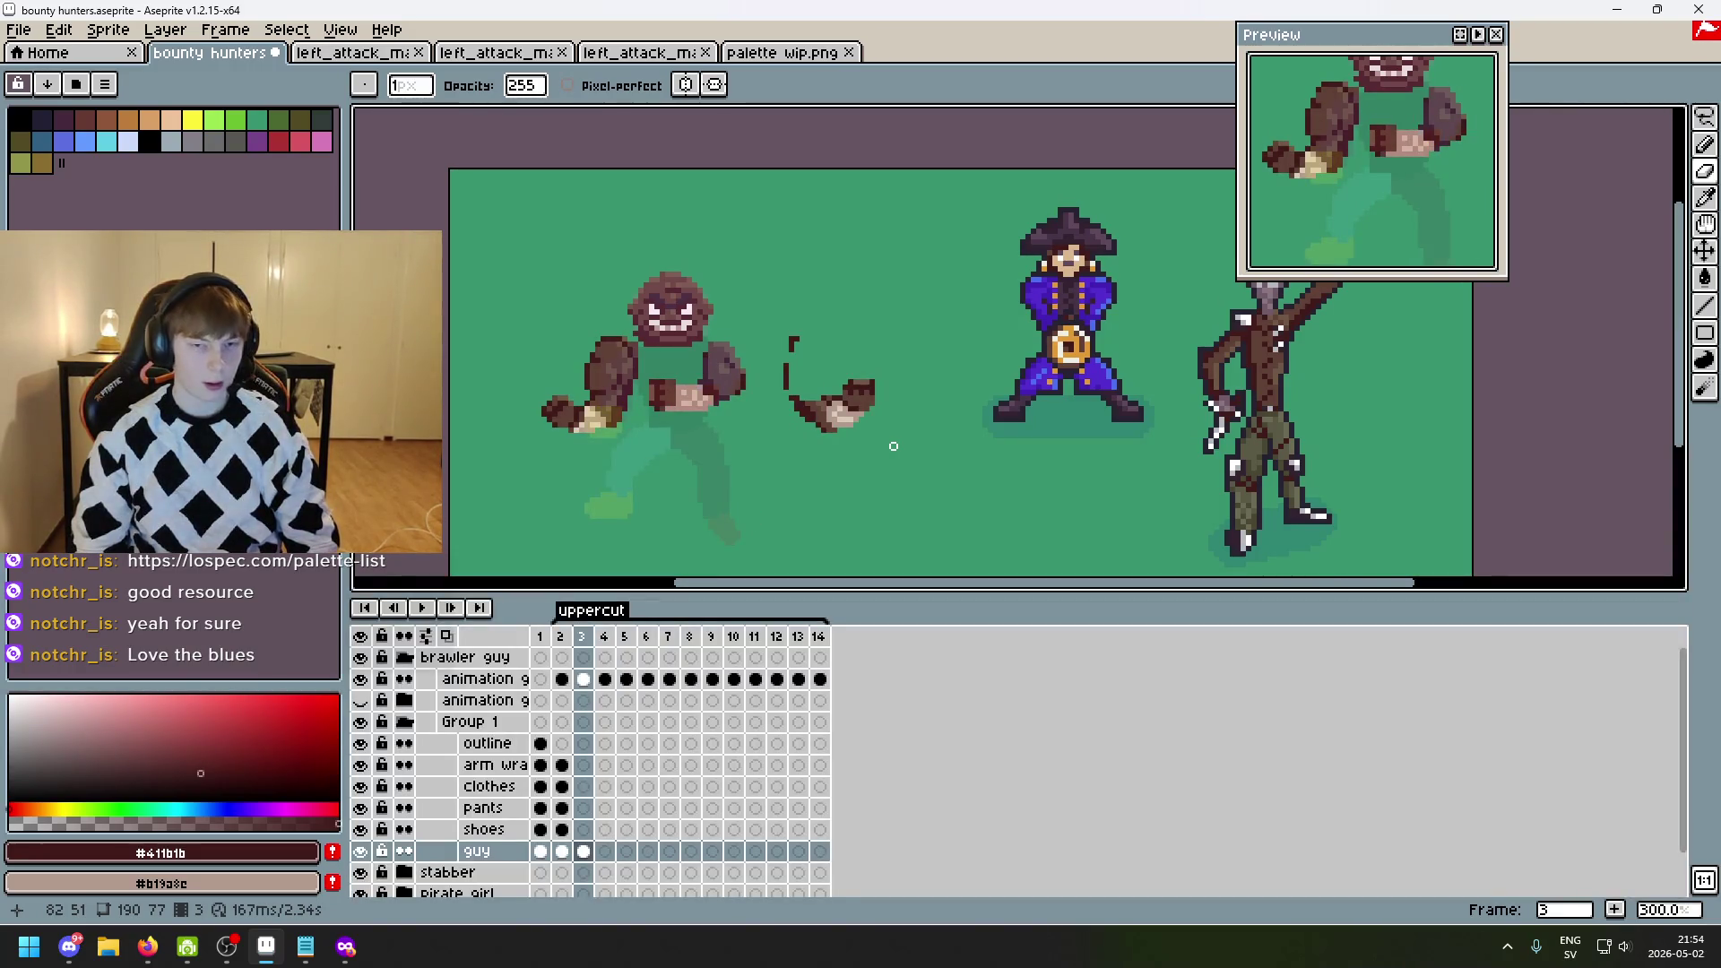
- Compare poses across frames 1 and 2, settle on frame 2, and pick the Lasso tool
{"action": "key", "text": "Left"}
{"action": "scroll", "coordinate": [877, 377], "scroll_direction": "down", "scroll_amount": 1}
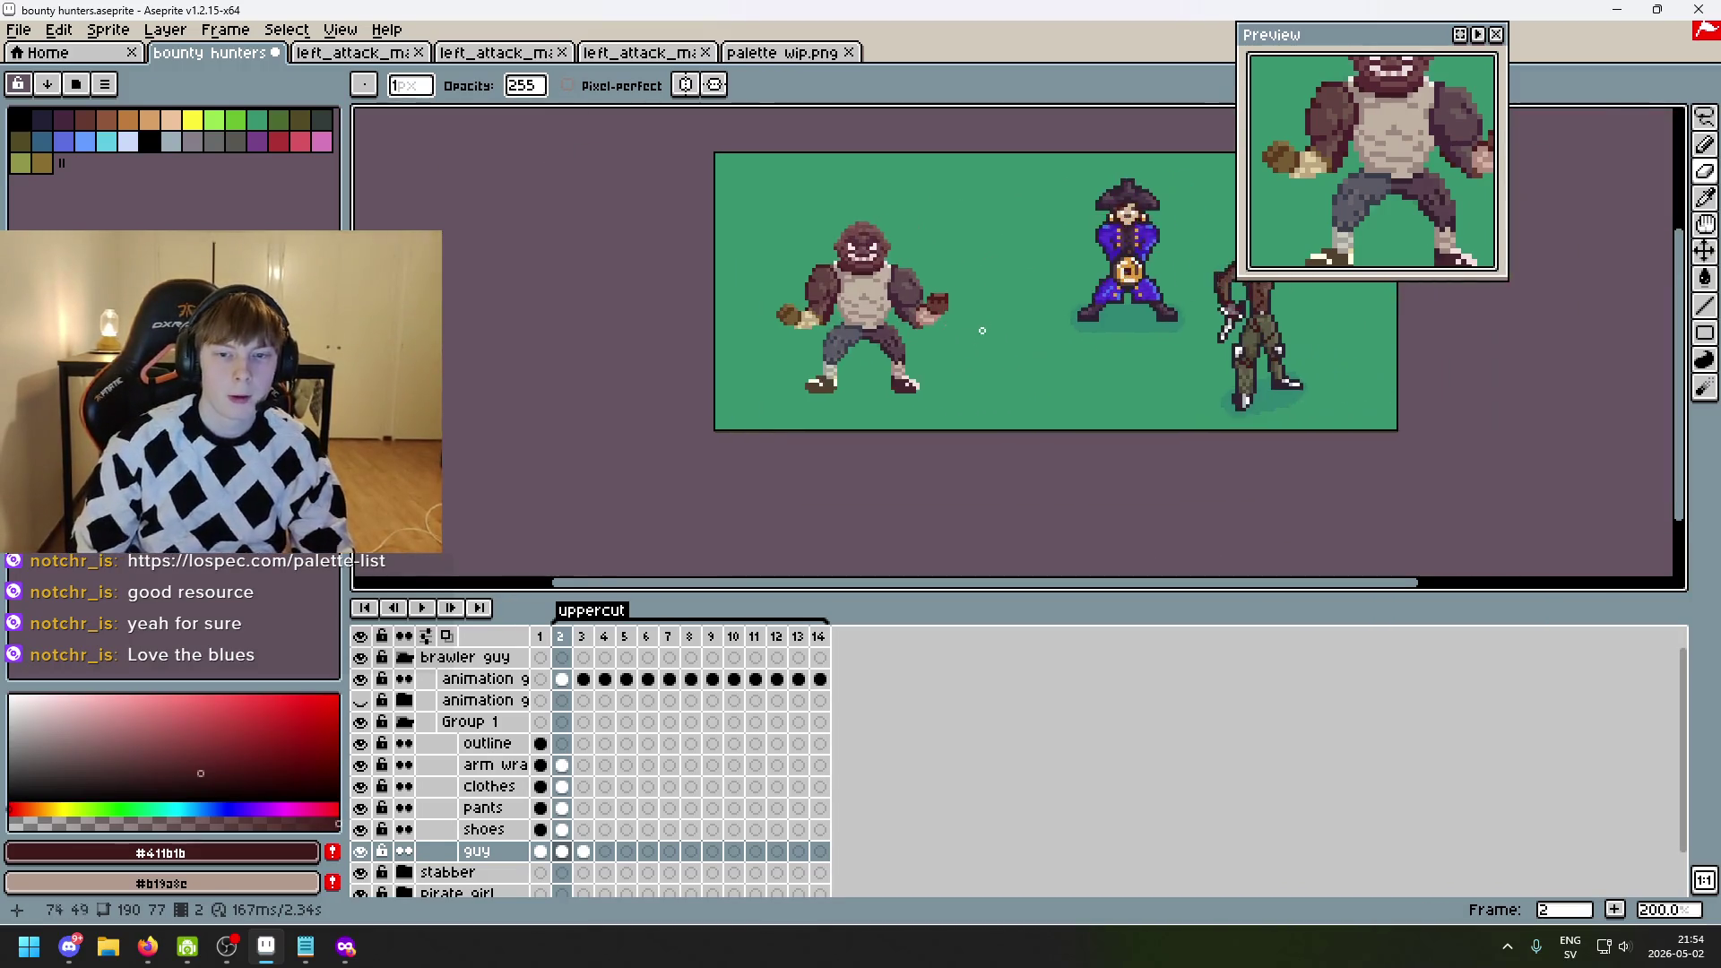
{"action": "scroll", "coordinate": [1037, 392], "scroll_direction": "up", "scroll_amount": 2}
{"action": "key", "text": "Left"}
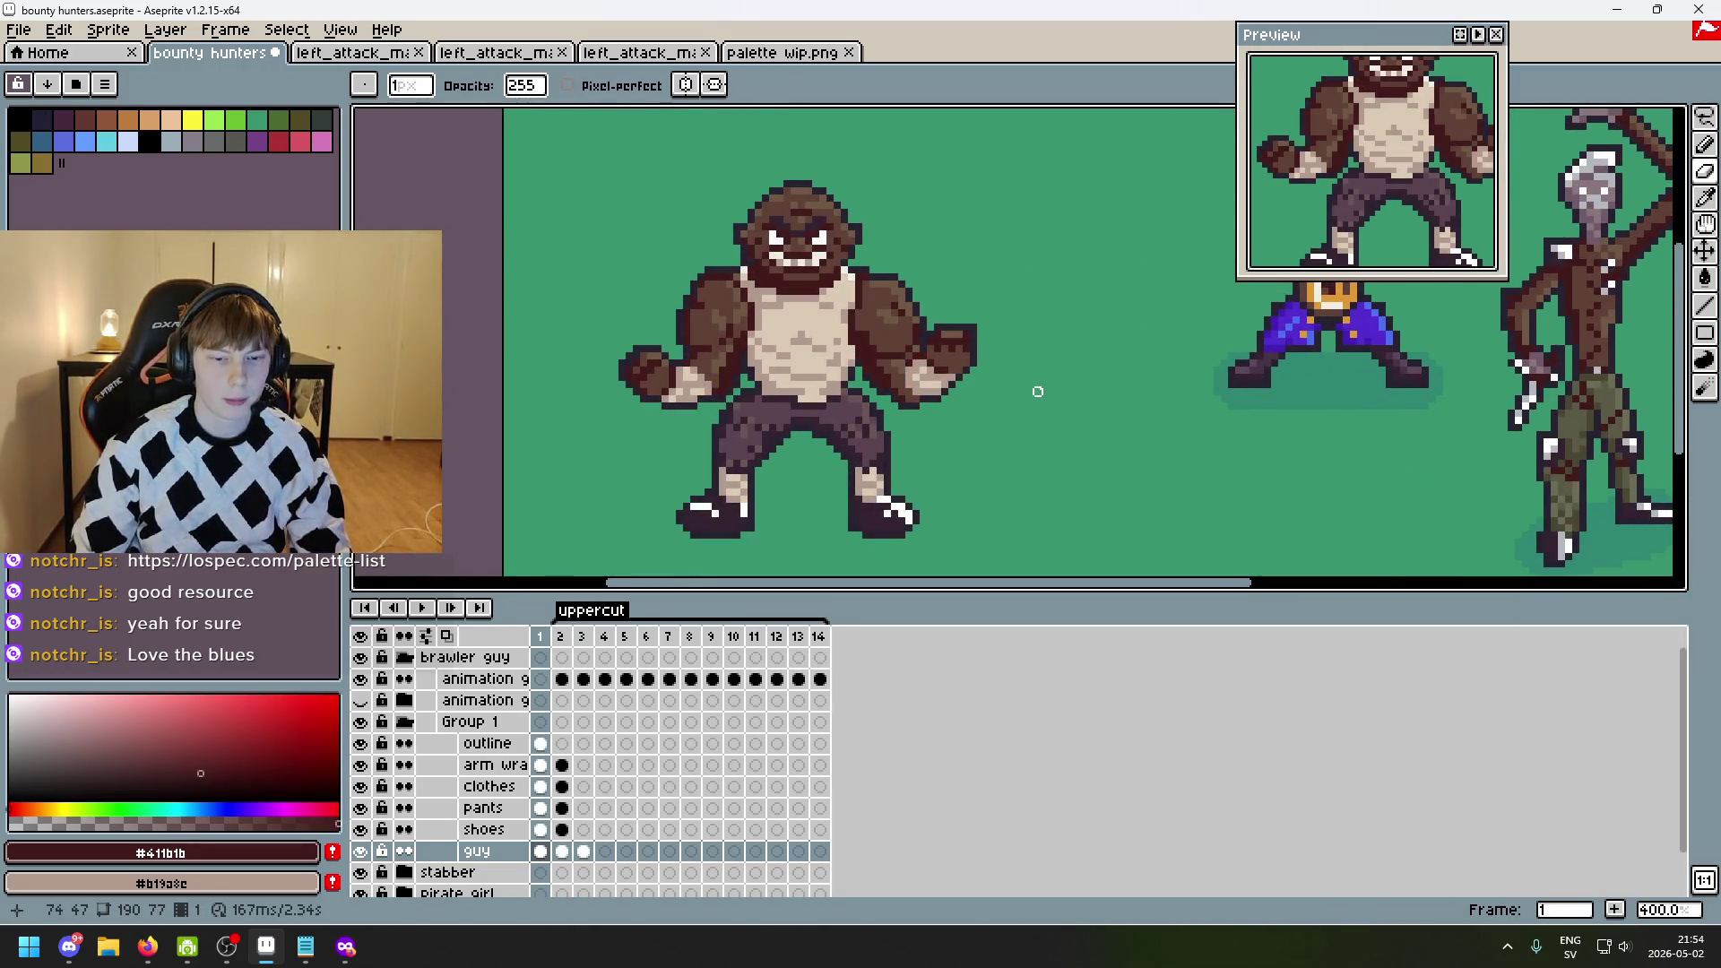
{"action": "key", "text": "Right"}
{"action": "key", "text": "Right"}
{"action": "key", "text": "Right"}
{"action": "key", "text": "Left"}
{"action": "key", "text": "Left"}
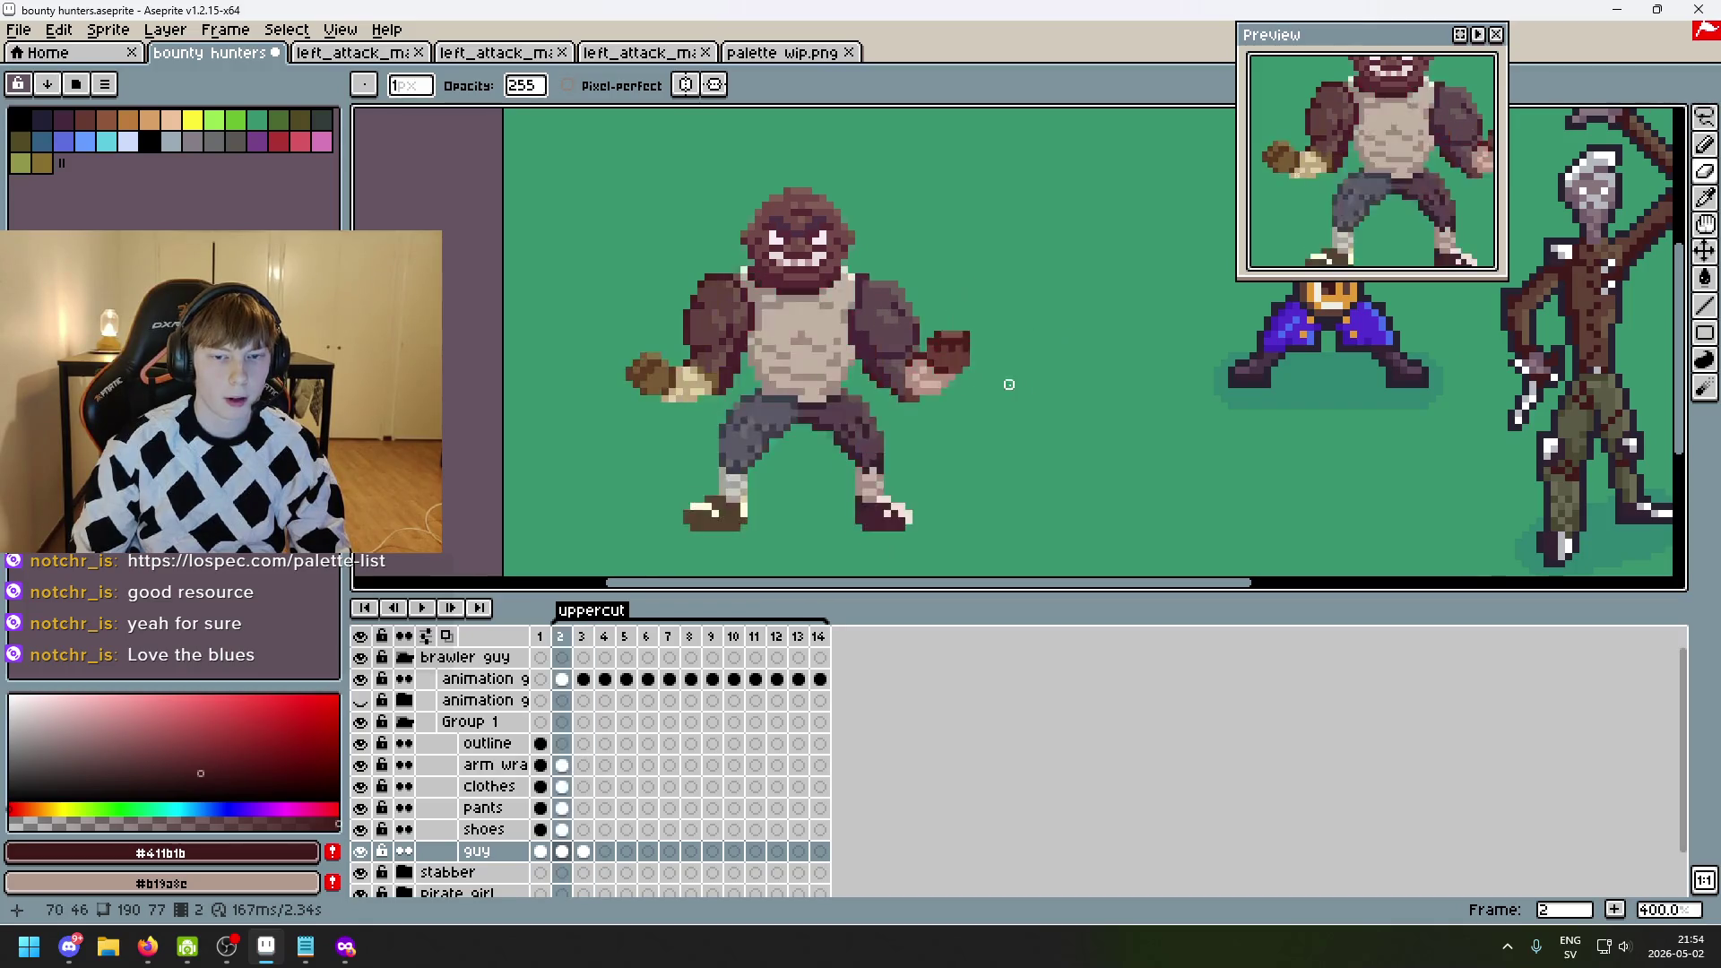
{"action": "key", "text": "Left"}
{"action": "key", "text": "Right"}
{"action": "key", "text": "Right"}
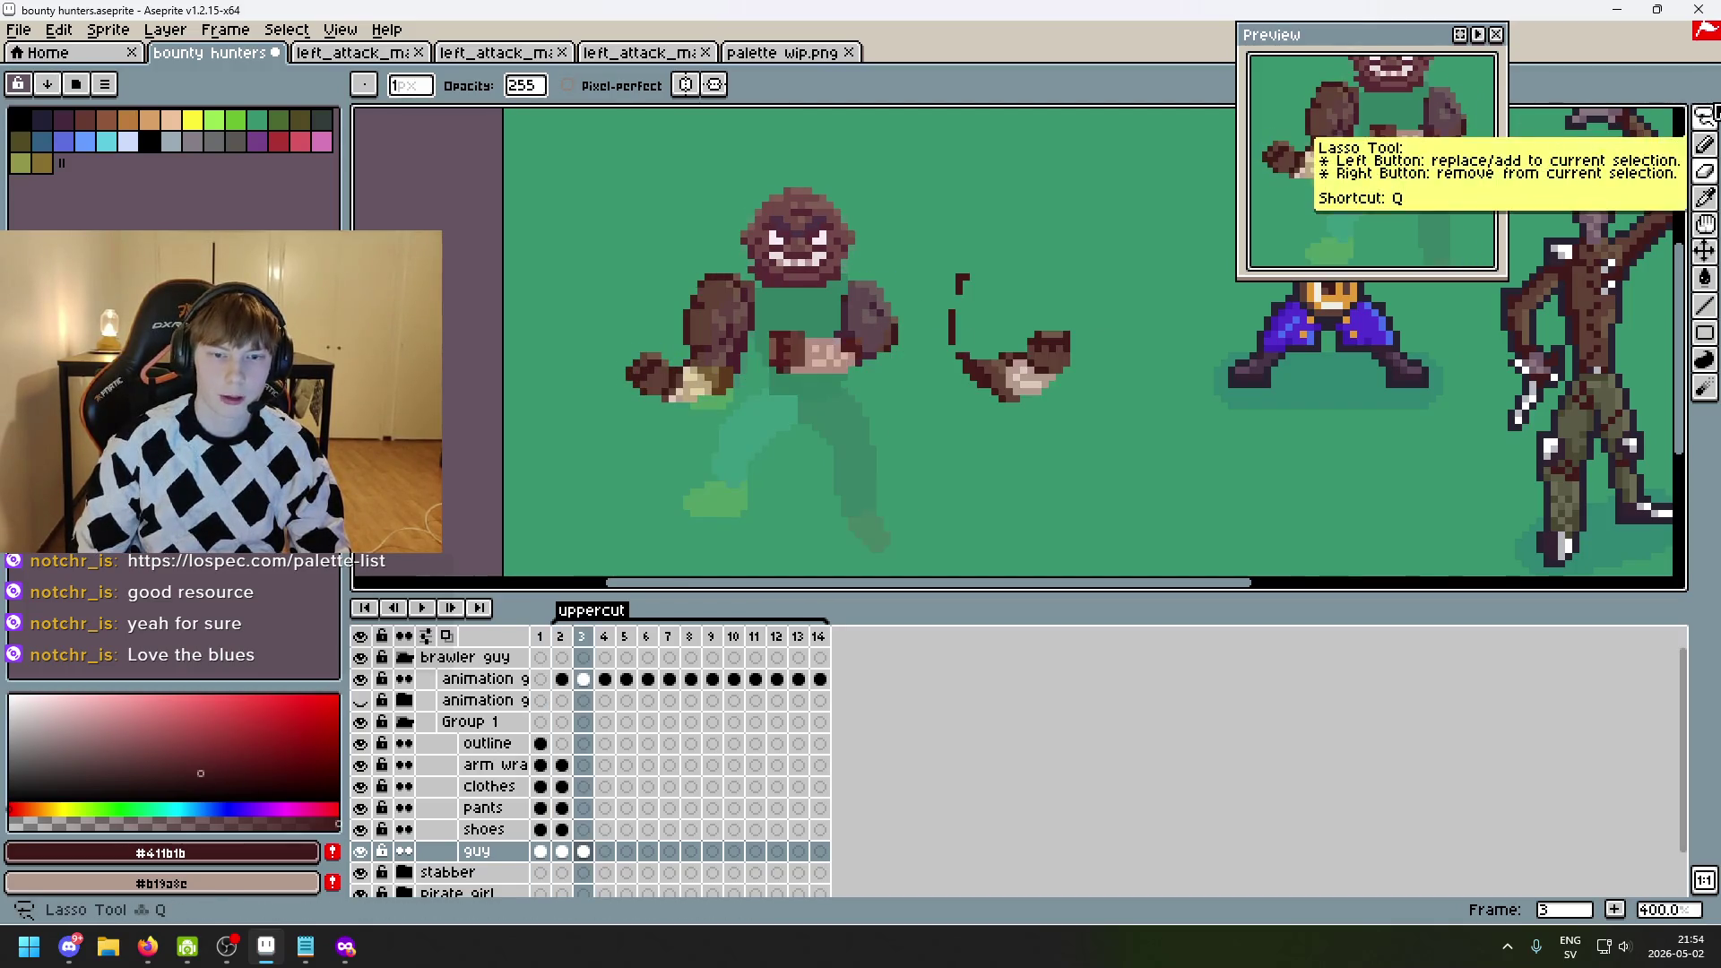
{"action": "key", "text": "Left"}
{"action": "left_click", "coordinate": [1706, 114]}
{"action": "scroll", "coordinate": [837, 418], "scroll_direction": "up", "scroll_amount": 2}
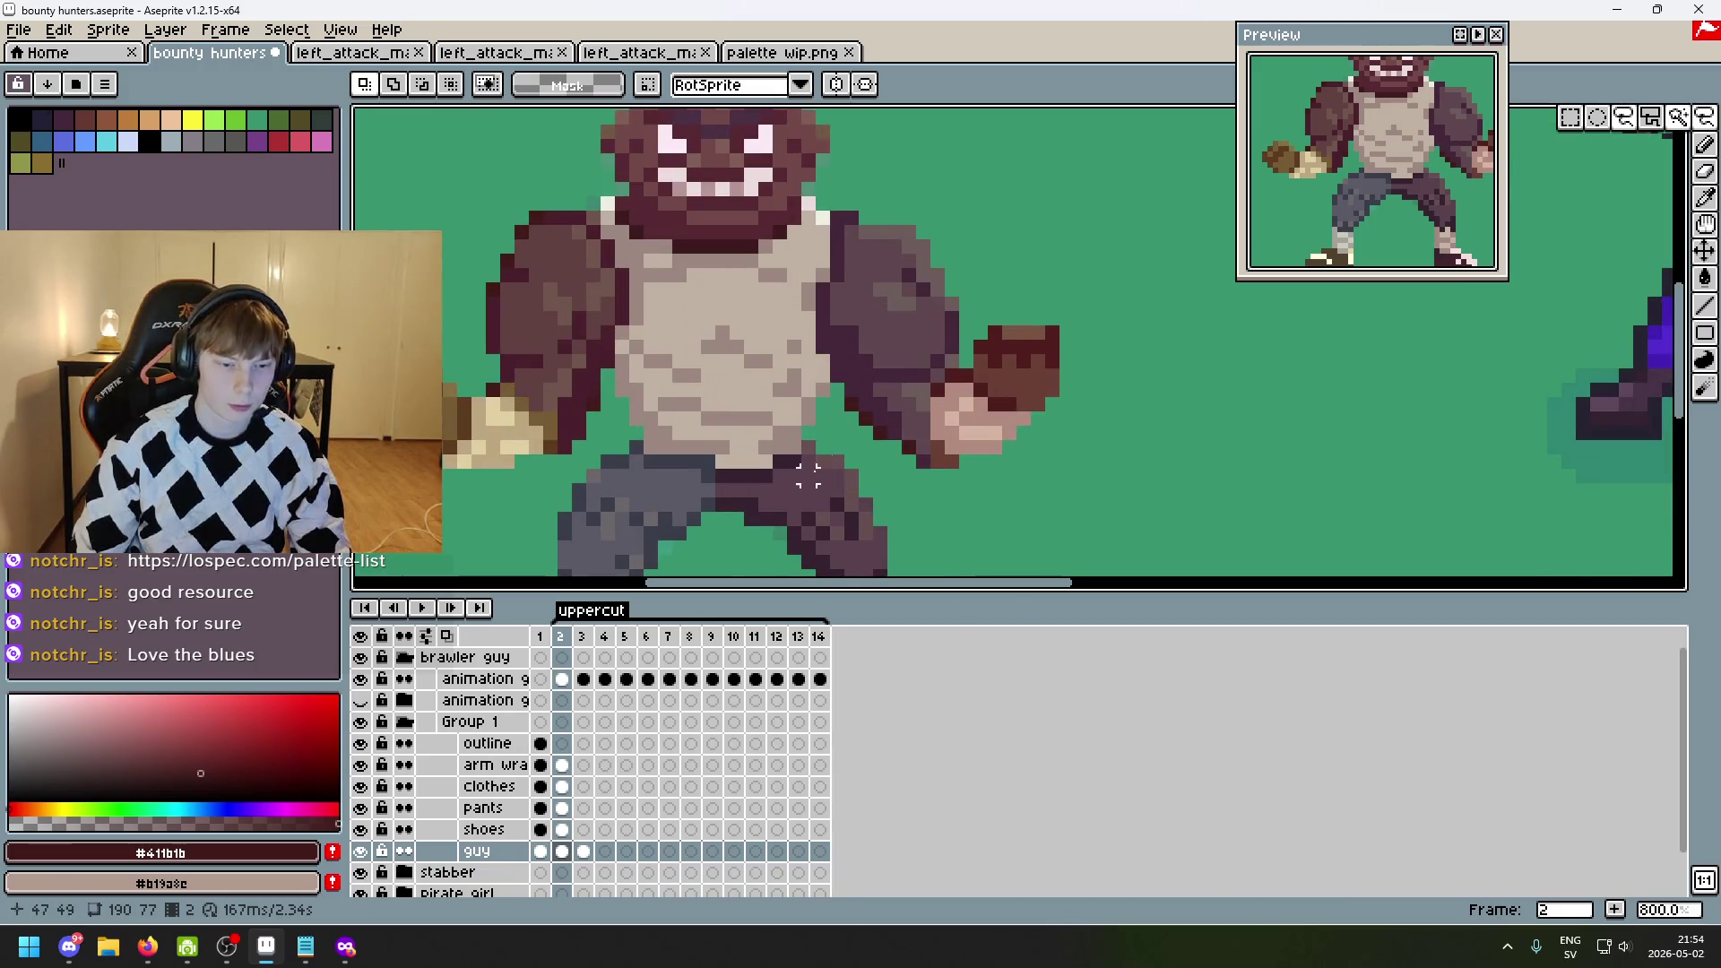
- On the clothes layer, lasso around the brawler's pale tank top in frame 2
{"action": "key", "text": "Up"}
{"action": "key", "text": "Up"}
{"action": "key", "text": "Up"}
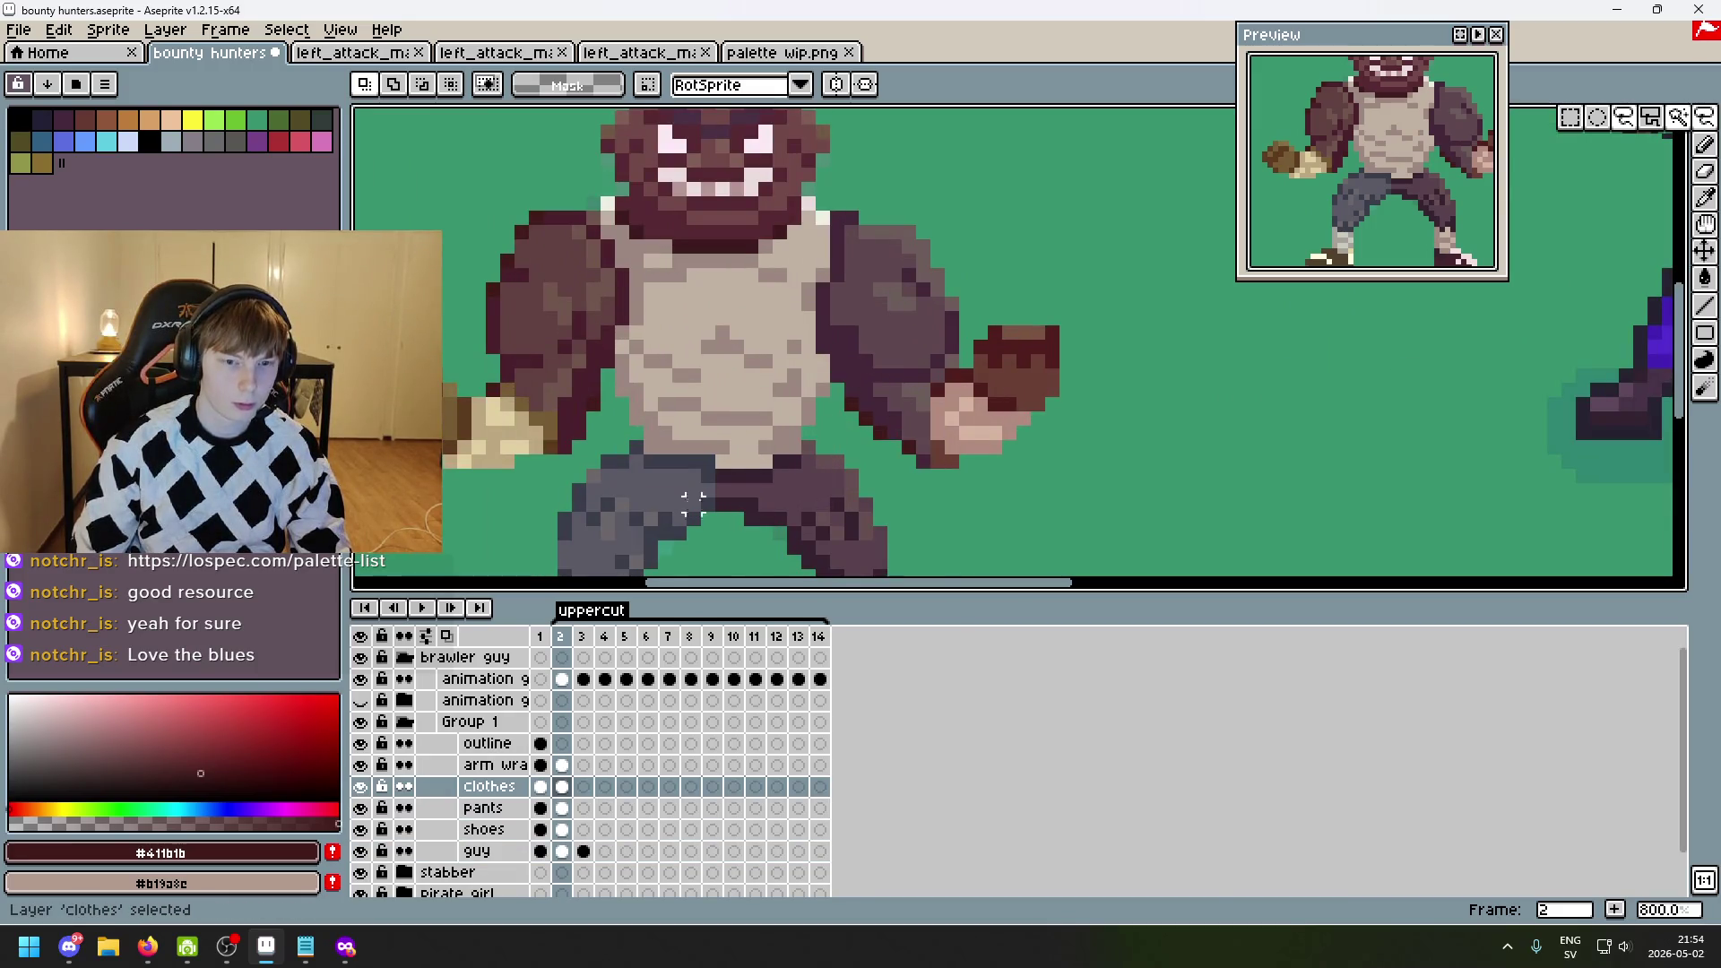
{"action": "key", "text": "b"}
{"action": "mouse_move", "coordinate": [737, 448]}
{"action": "left_mouse_down"}
{"action": "mouse_move", "coordinate": [659, 444]}
{"action": "mouse_move", "coordinate": [652, 421]}
{"action": "left_mouse_up"}
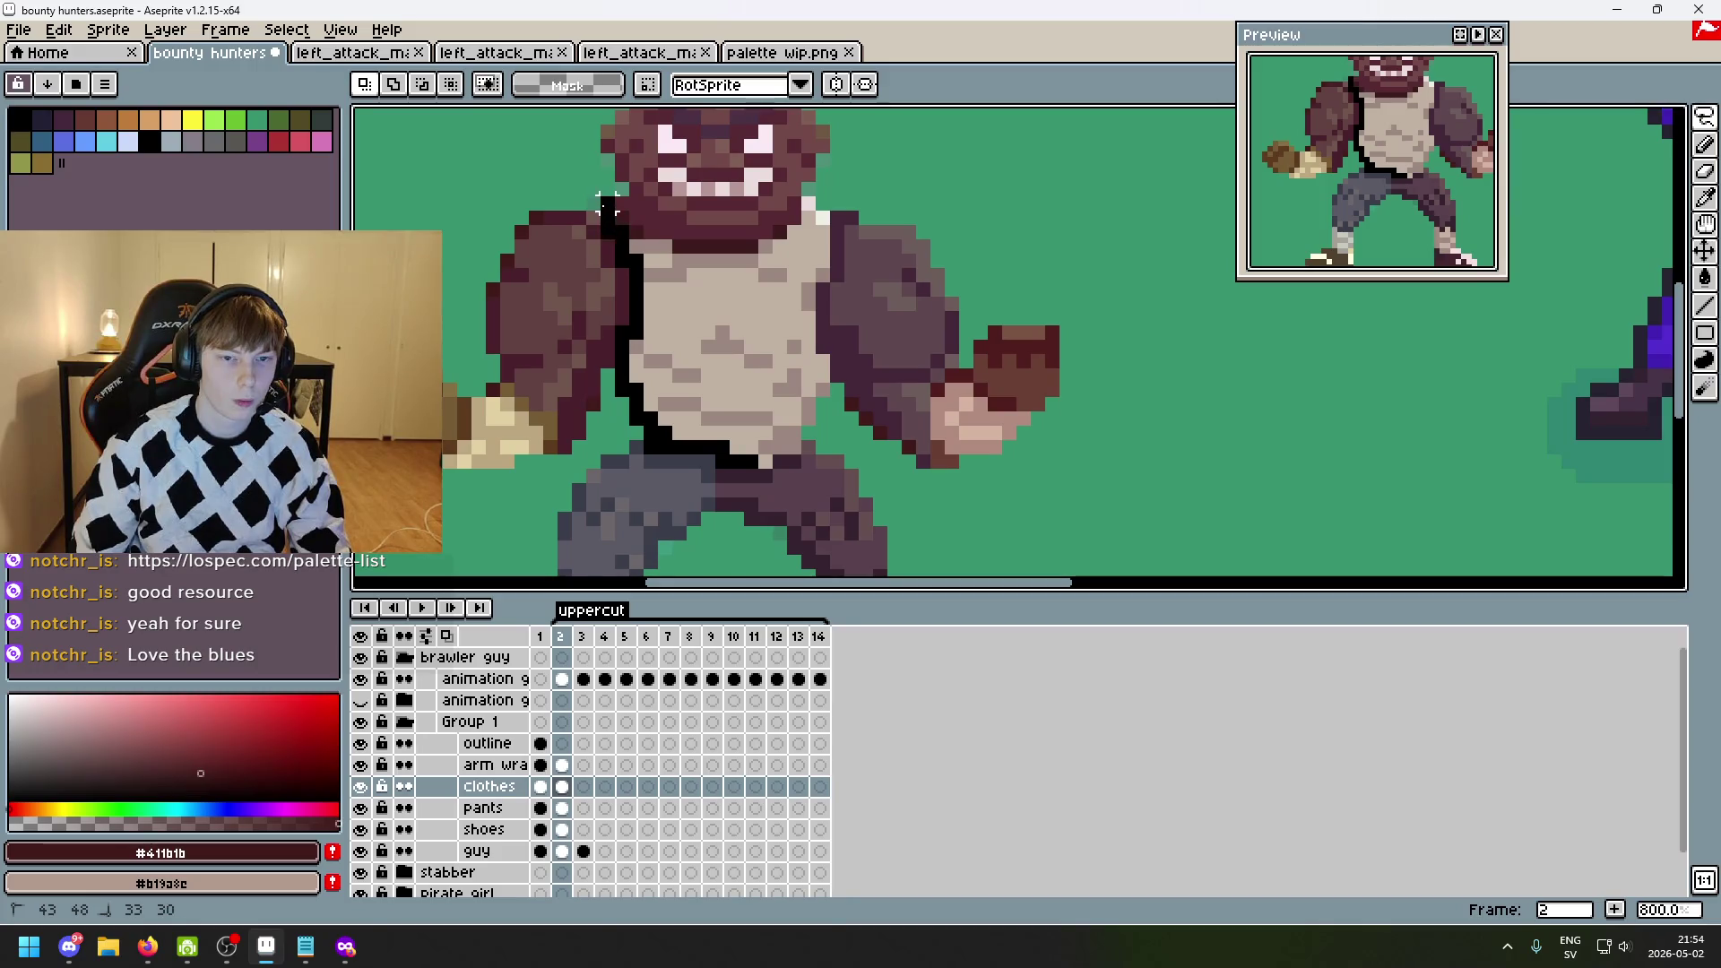
{"action": "left_click_drag", "start_coordinate": [631, 243], "coordinate": [720, 275]}
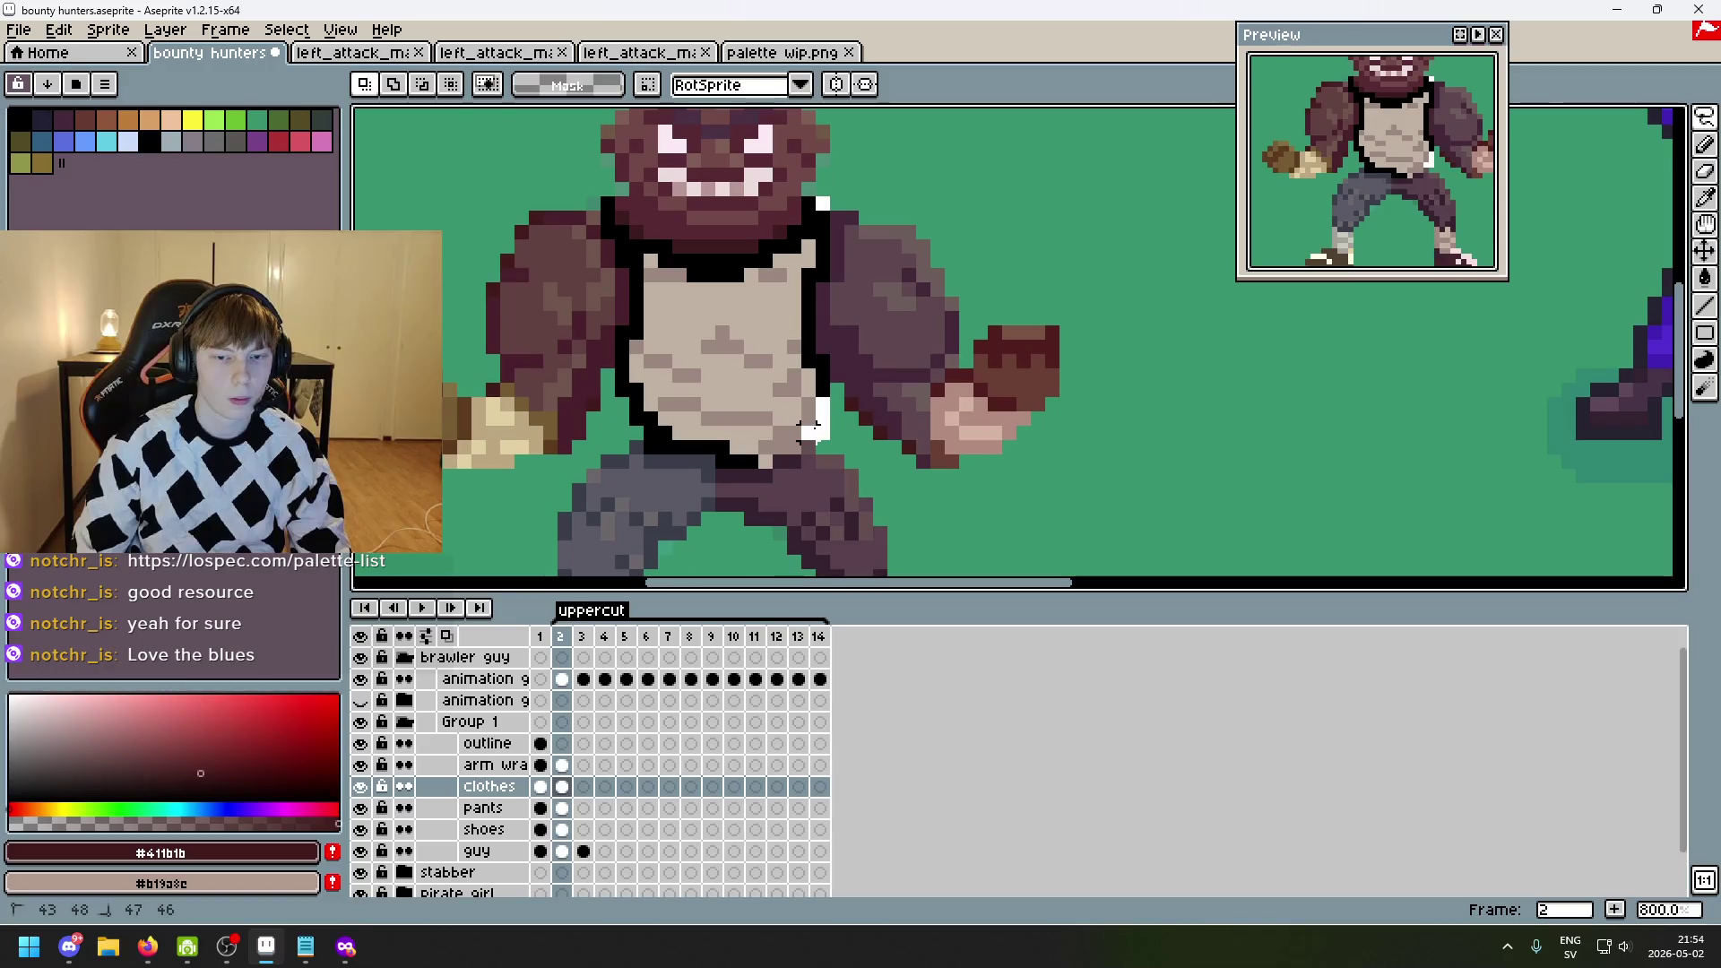
{"action": "left_click", "coordinate": [764, 461]}
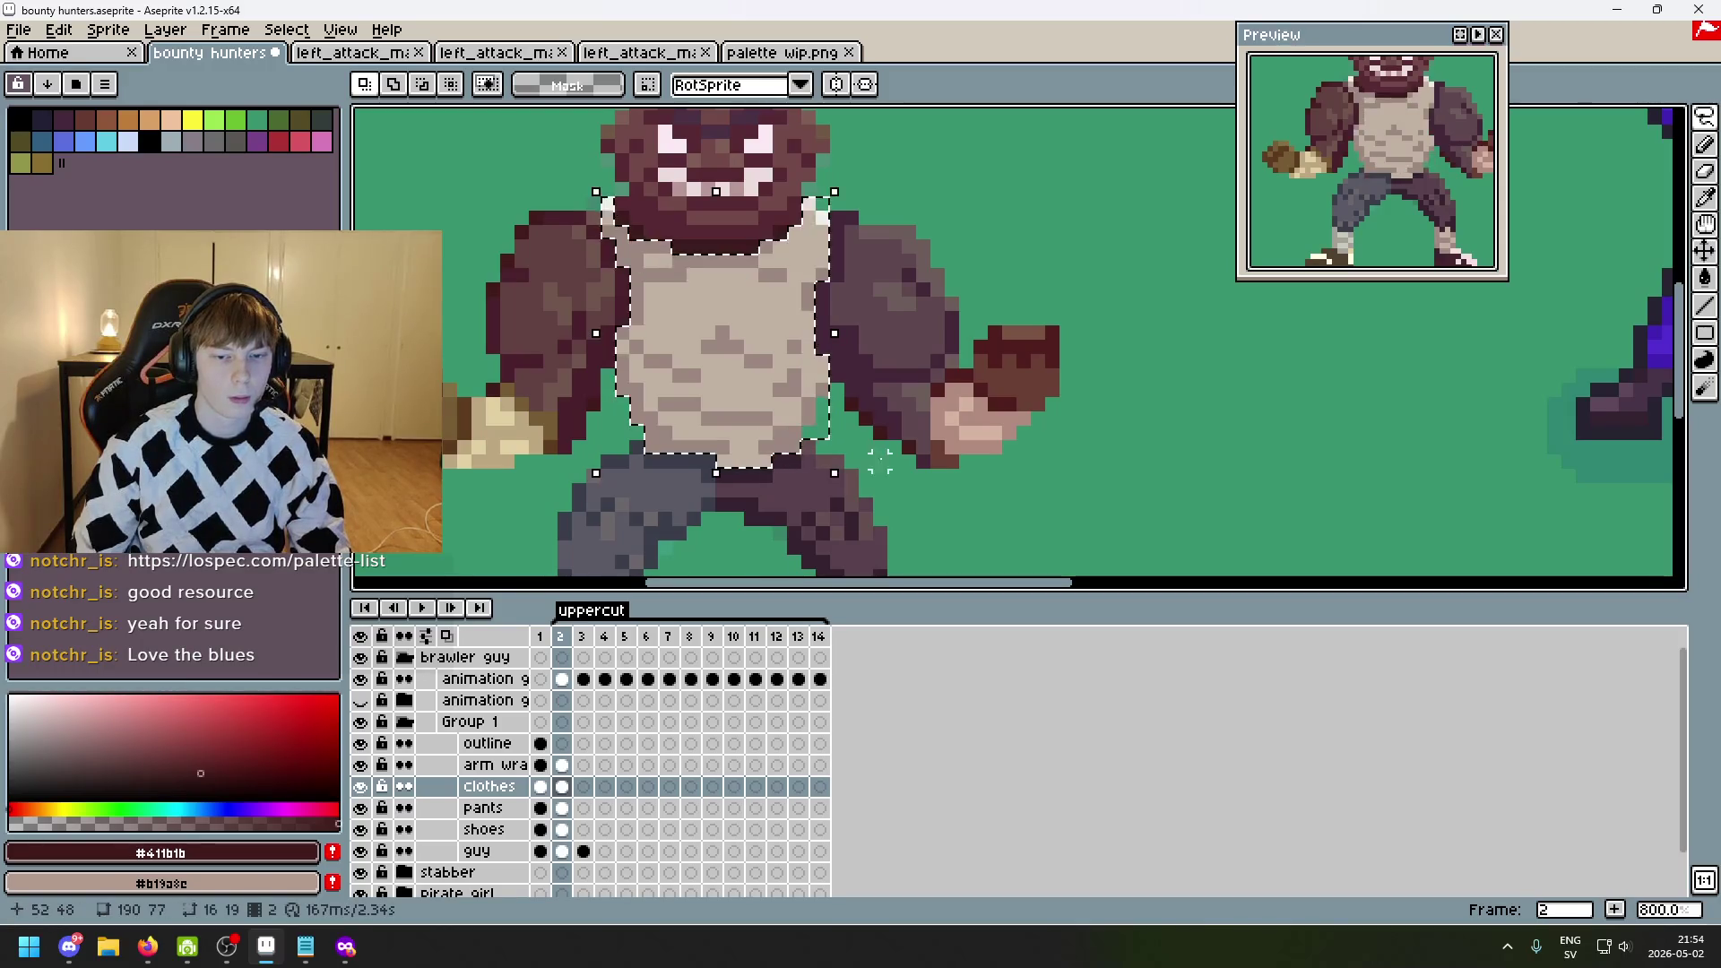
- Bring the tank top selection into frame 3 and drop it above the brawler
{"action": "key", "text": "ctrl+d"}
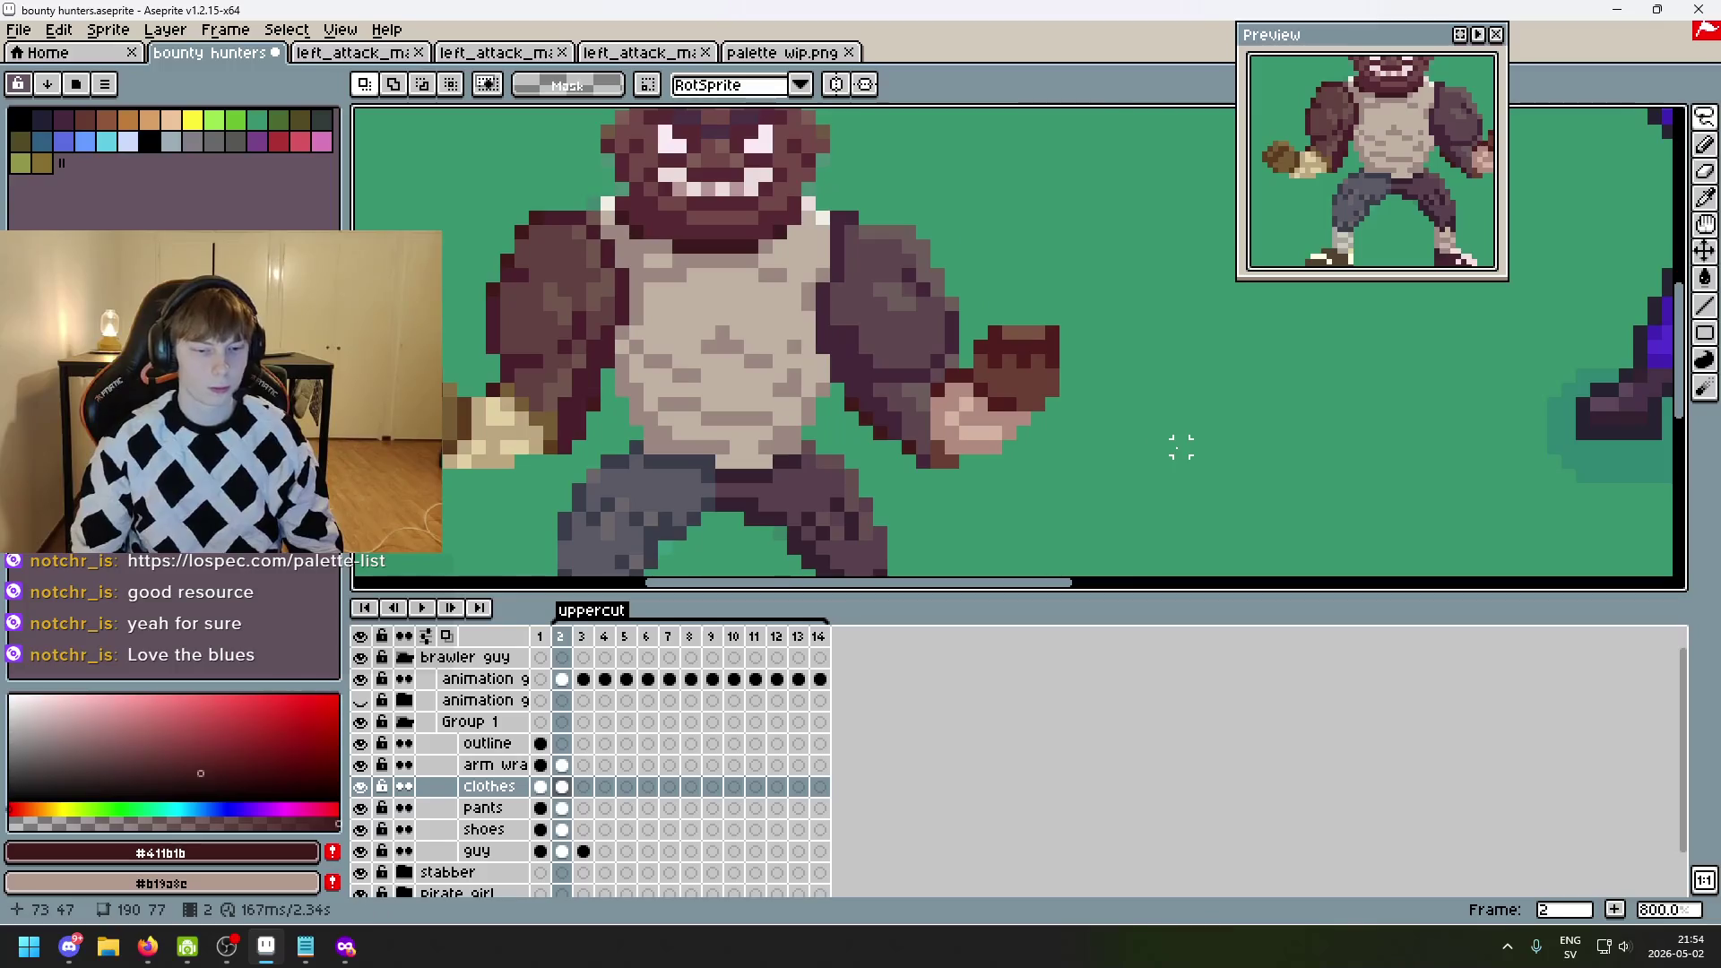
{"action": "key", "text": "Right"}
{"action": "key", "text": "ctrl+shift+d"}
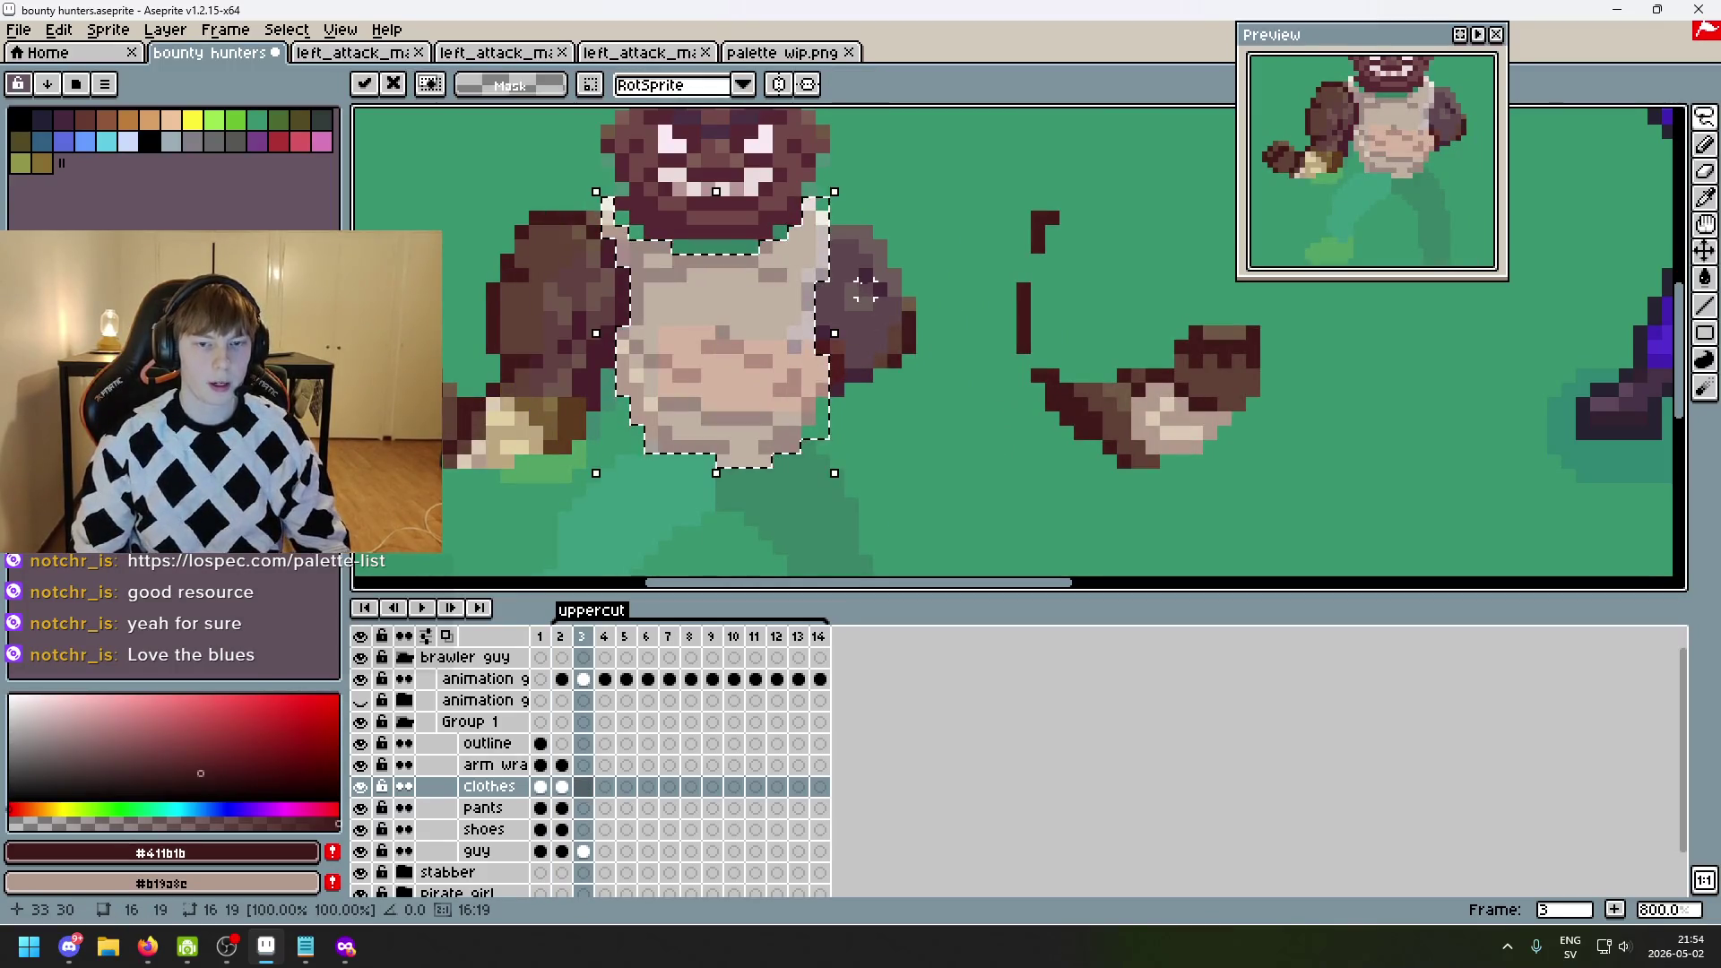
{"action": "mouse_move", "coordinate": [772, 316]}
{"action": "left_mouse_down"}
{"action": "mouse_move", "coordinate": [1006, 454]}
{"action": "mouse_move", "coordinate": [830, 346]}
{"action": "mouse_move", "coordinate": [1006, 311]}
{"action": "mouse_move", "coordinate": [1082, 136]}
{"action": "left_mouse_up"}
{"action": "scroll", "coordinate": [1082, 137], "scroll_direction": "down", "scroll_amount": 1}
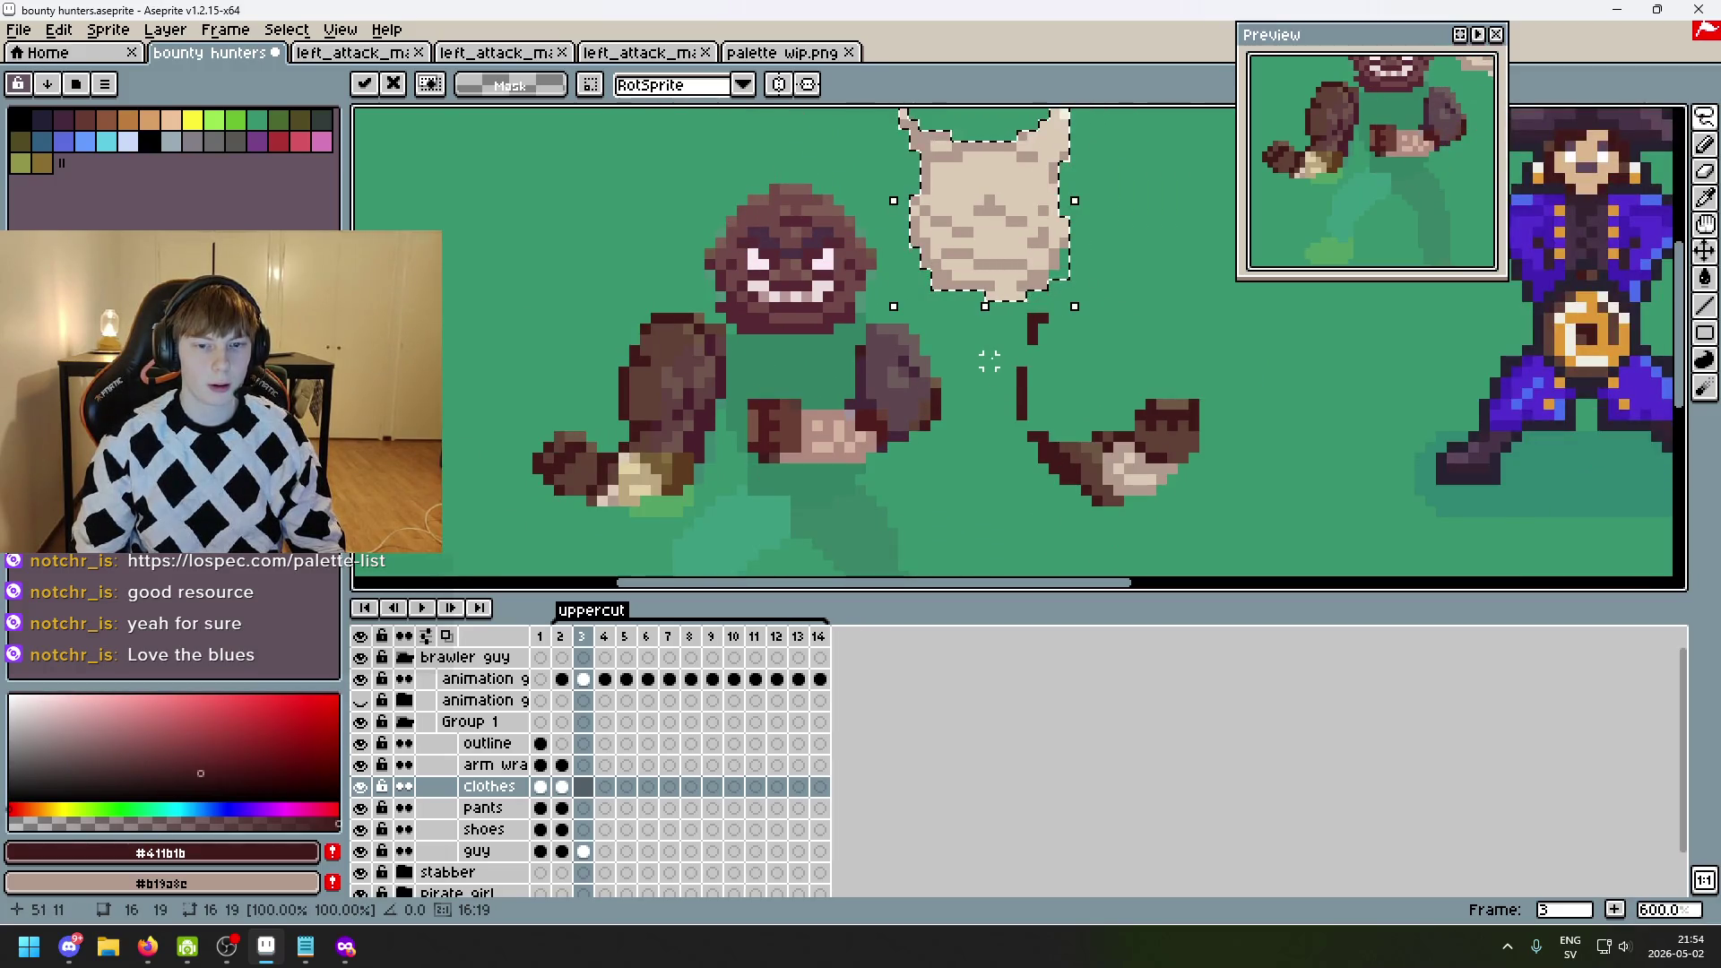
{"action": "left_click", "coordinate": [978, 414]}
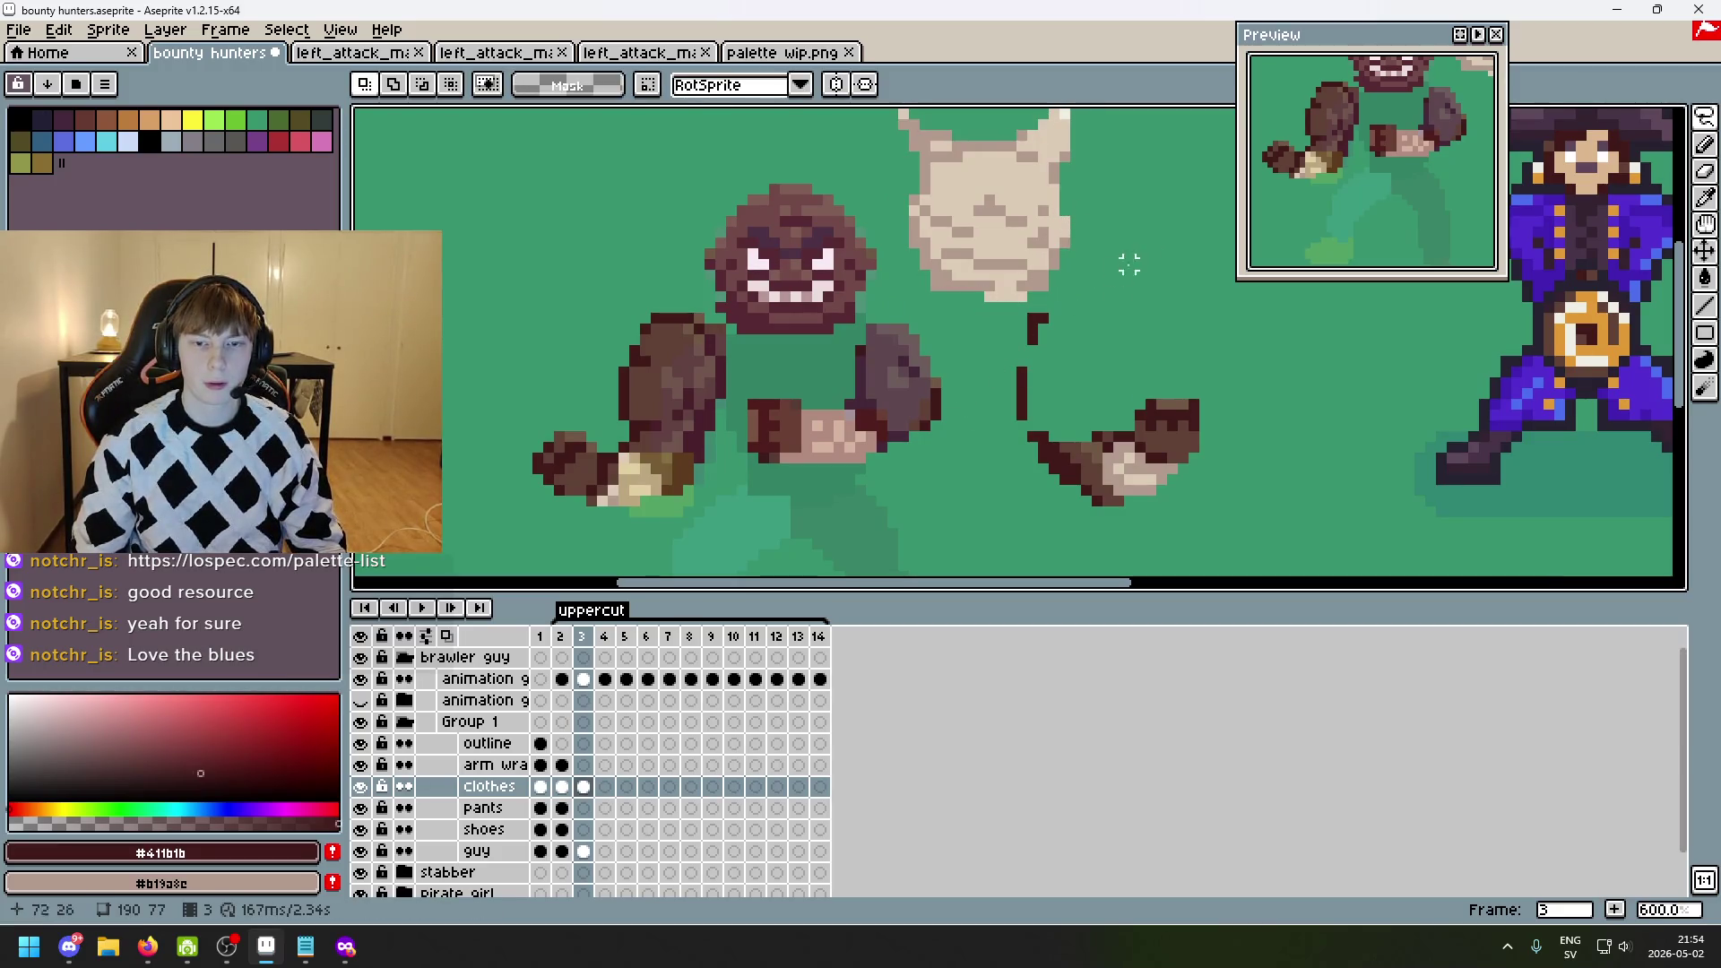
- Marquee the loose tank top, move it down onto the torso, and start a dark chest stroke
{"action": "key", "text": "m"}
{"action": "scroll", "coordinate": [958, 132], "scroll_direction": "up", "scroll_amount": 1}
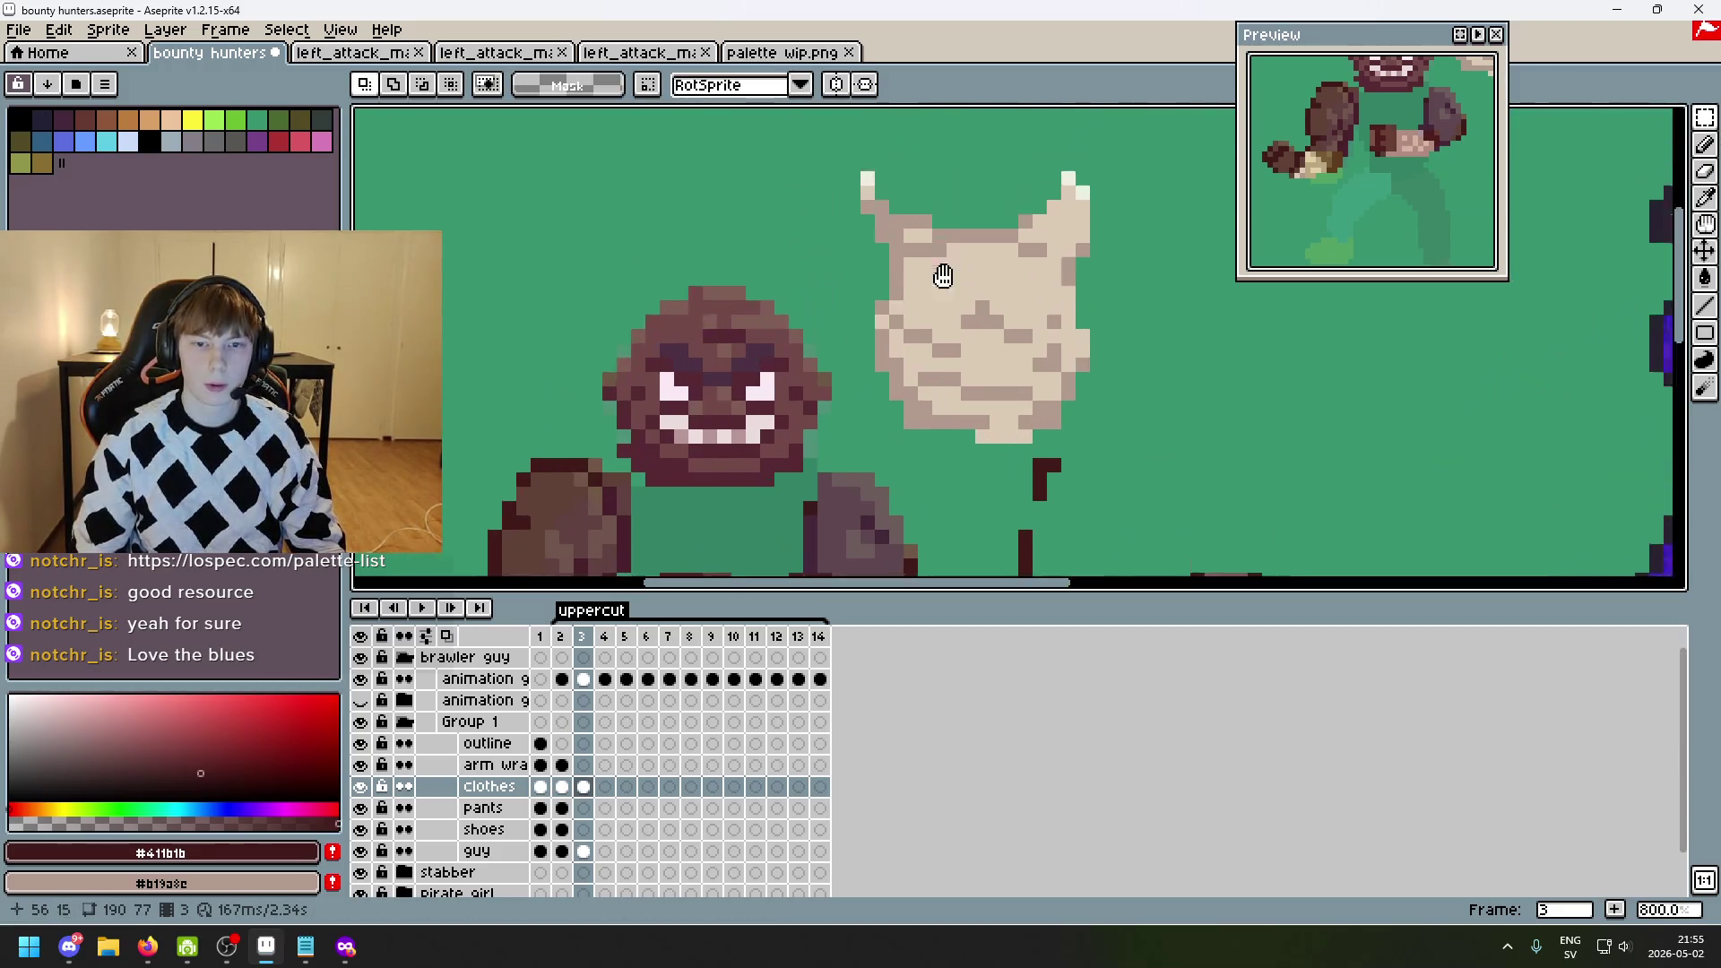
{"action": "mouse_move", "coordinate": [1173, 542]}
{"action": "left_mouse_down"}
{"action": "mouse_move", "coordinate": [891, 274]}
{"action": "mouse_move", "coordinate": [863, 218]}
{"action": "left_mouse_up"}
{"action": "scroll", "coordinate": [1262, 428], "scroll_direction": "down", "scroll_amount": 1}
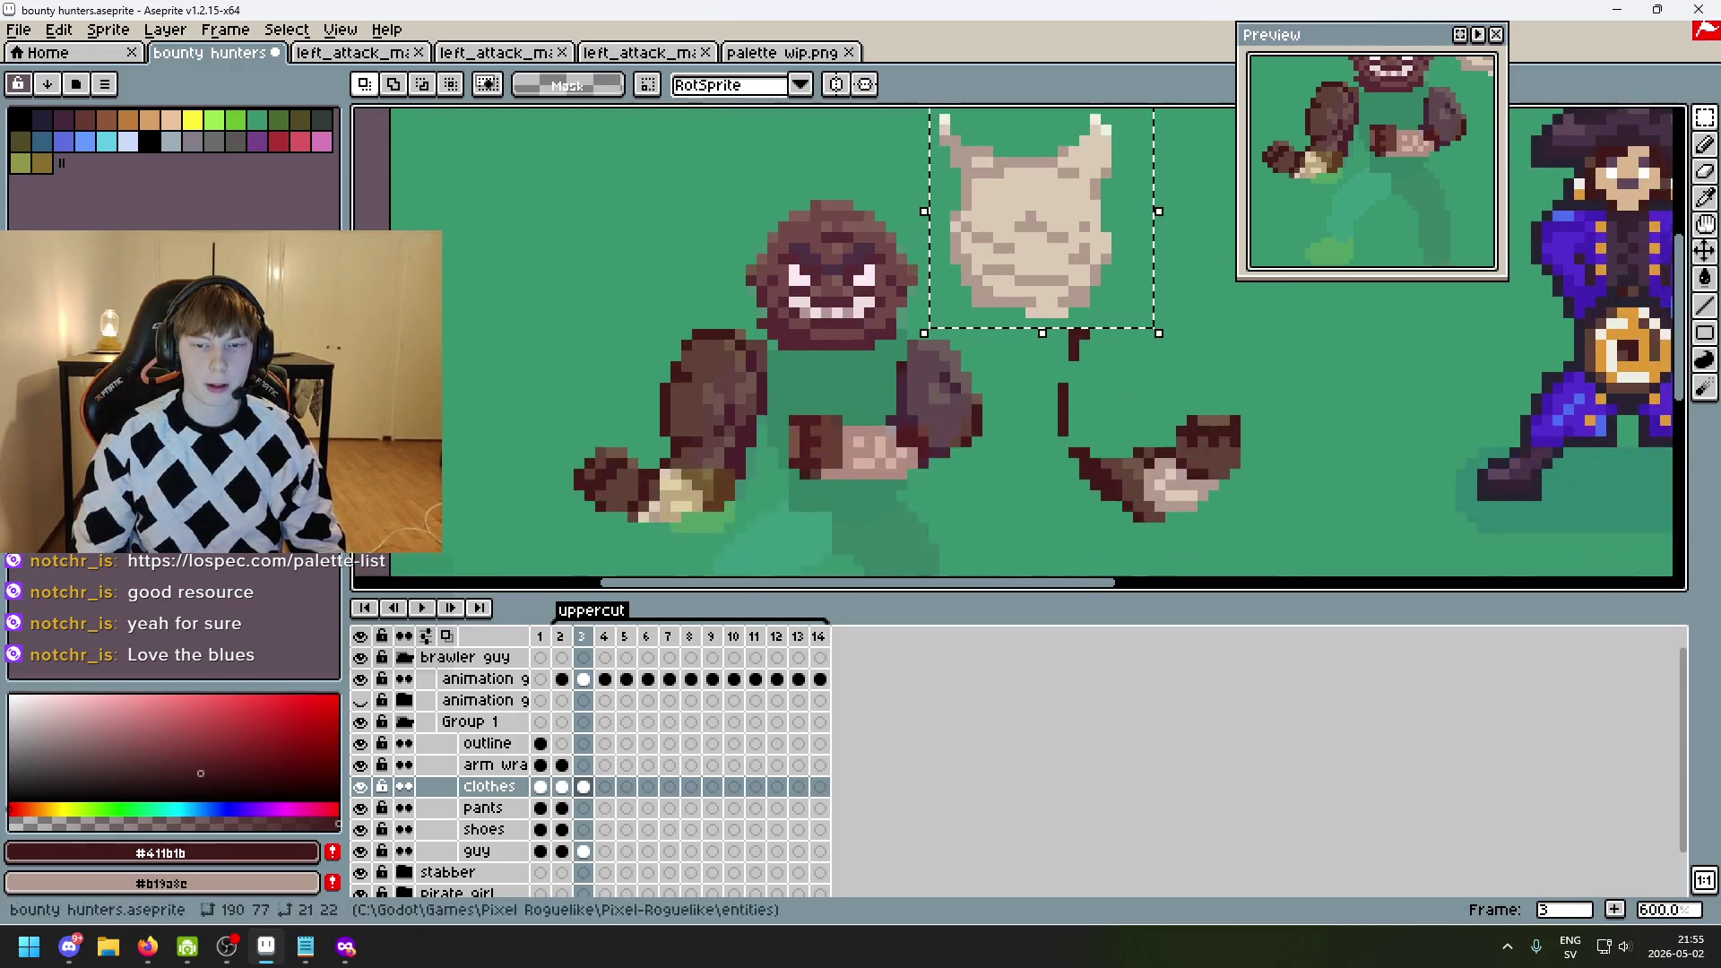
{"action": "mouse_move", "coordinate": [1056, 238]}
{"action": "left_mouse_down"}
{"action": "mouse_move", "coordinate": [883, 492]}
{"action": "mouse_move", "coordinate": [874, 432]}
{"action": "left_mouse_up"}
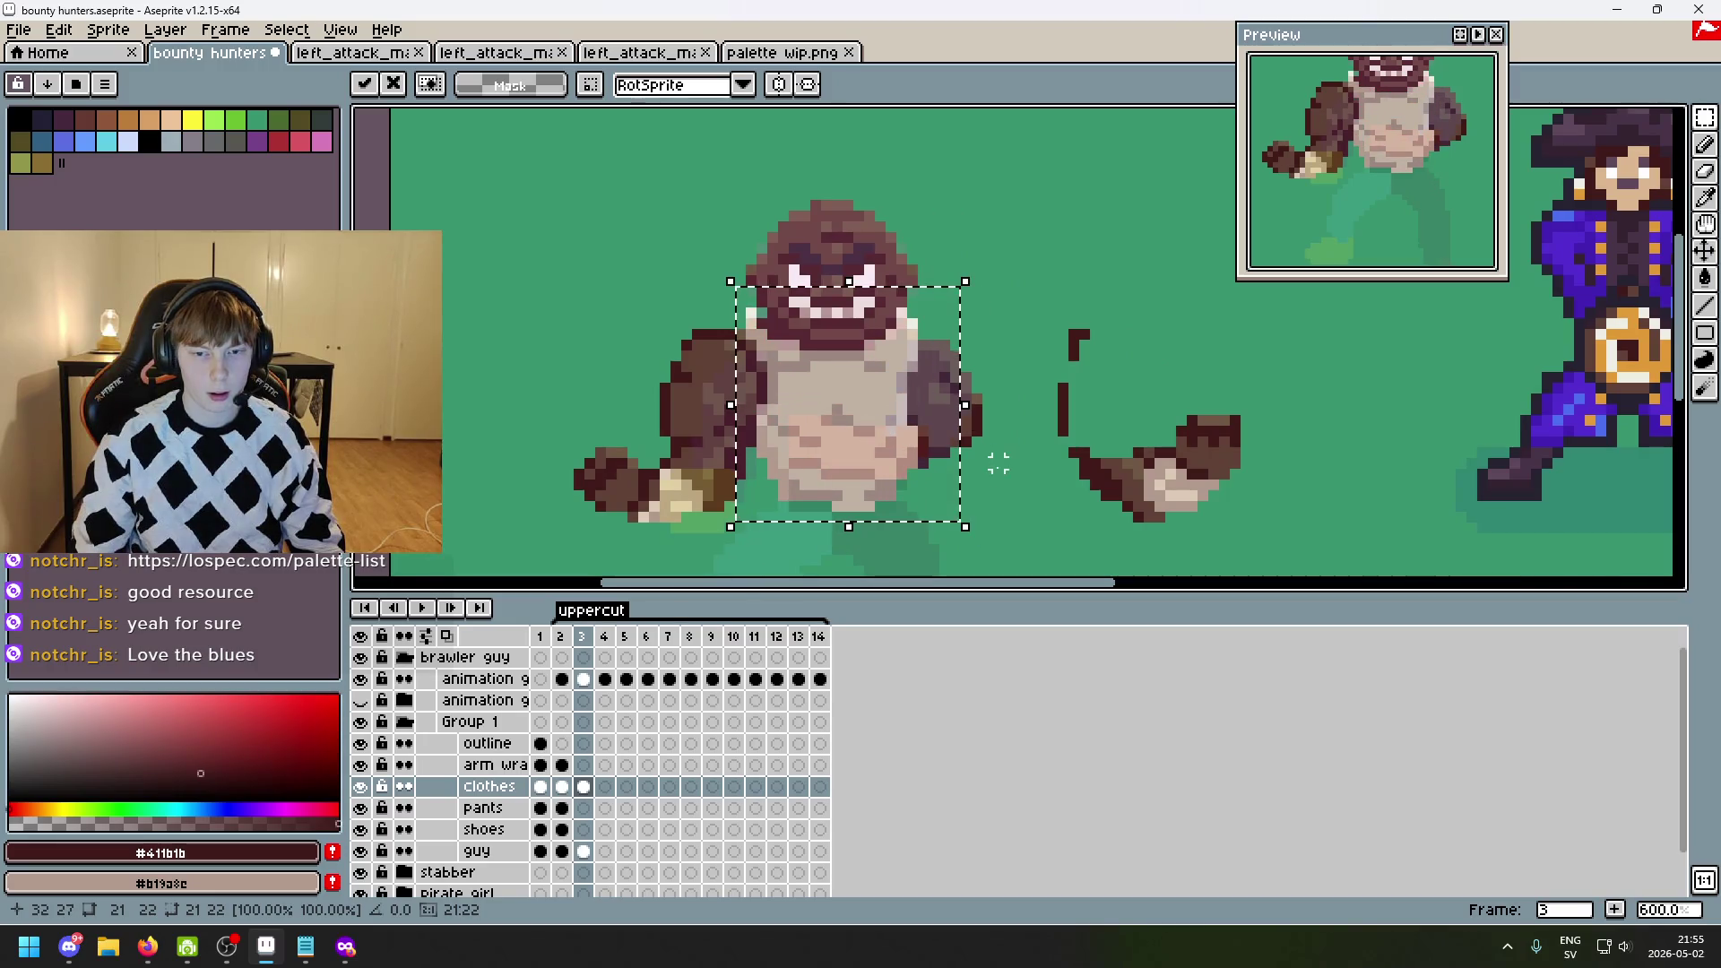
{"action": "key", "text": "e"}
{"action": "scroll", "coordinate": [897, 466], "scroll_direction": "up", "scroll_amount": 3}
{"action": "mouse_move", "coordinate": [687, 390]}
{"action": "left_mouse_down"}
{"action": "mouse_move", "coordinate": [752, 390]}
{"action": "mouse_move", "coordinate": [709, 433]}
{"action": "mouse_move", "coordinate": [752, 475]}
{"action": "mouse_move", "coordinate": [731, 432]}
{"action": "mouse_move", "coordinate": [709, 497]}
{"action": "left_mouse_up"}
{"action": "key", "text": "ctrl+z"}
{"action": "key", "text": "ctrl+z"}
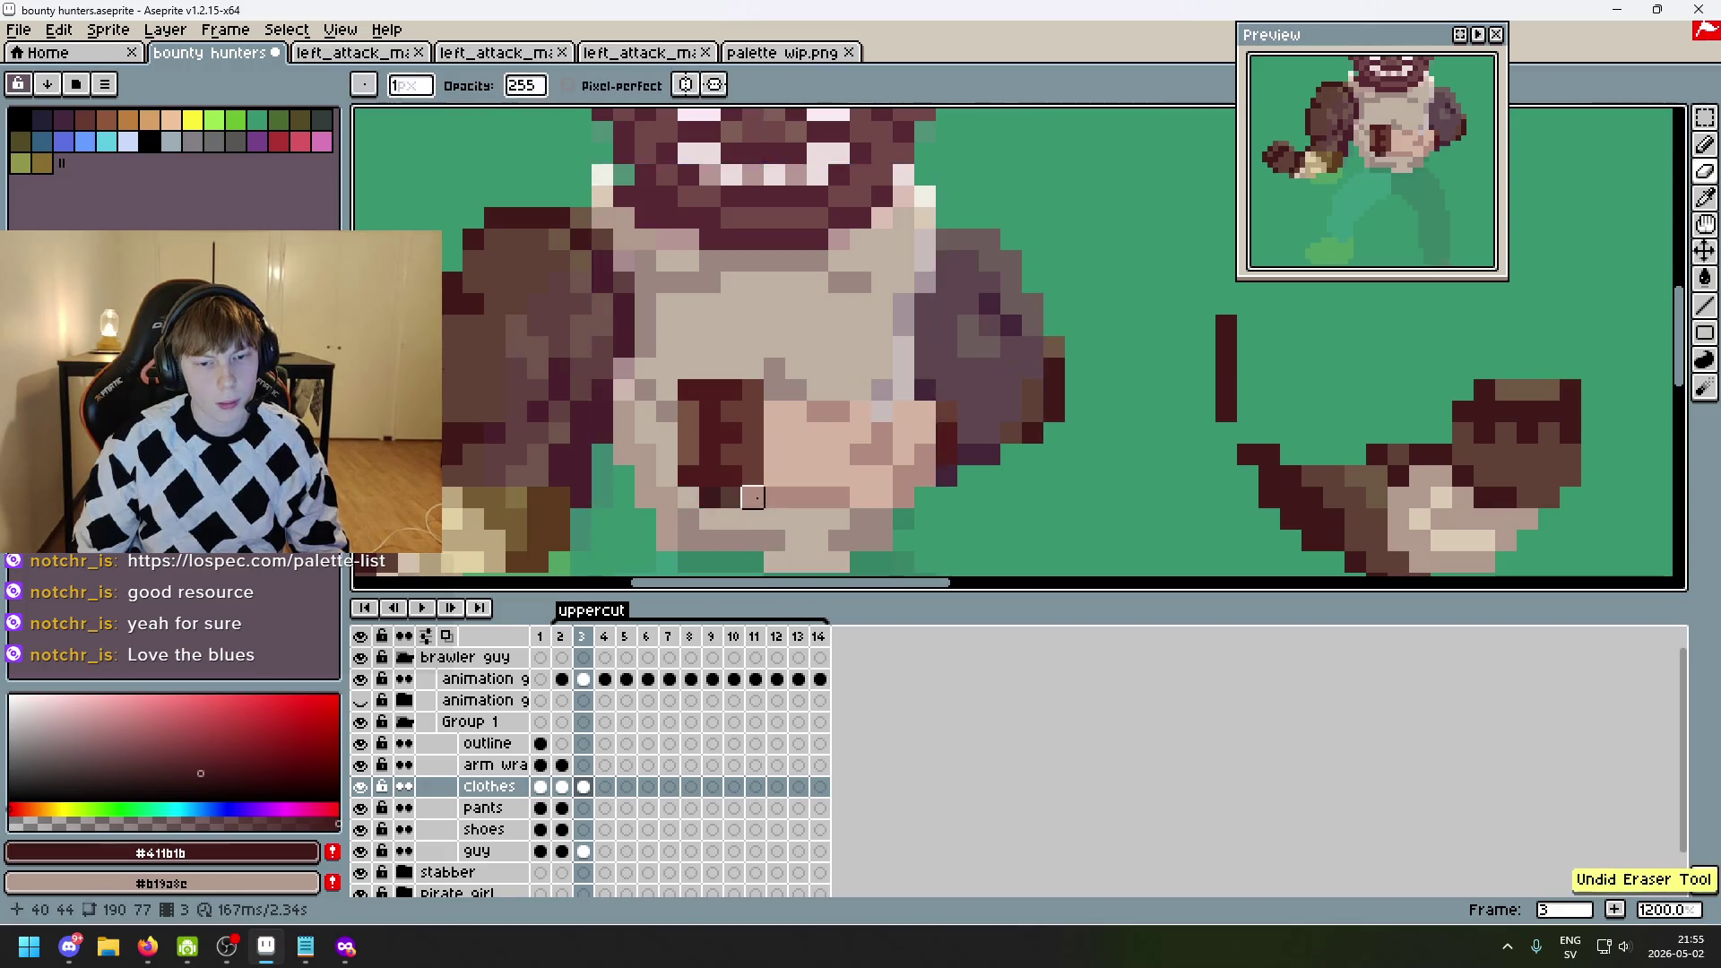
- Restore the strokes and dot dark brown on the torso, checking against the guidelines layer
{"action": "key", "text": "ctrl+y"}
{"action": "left_click", "coordinate": [773, 433]}
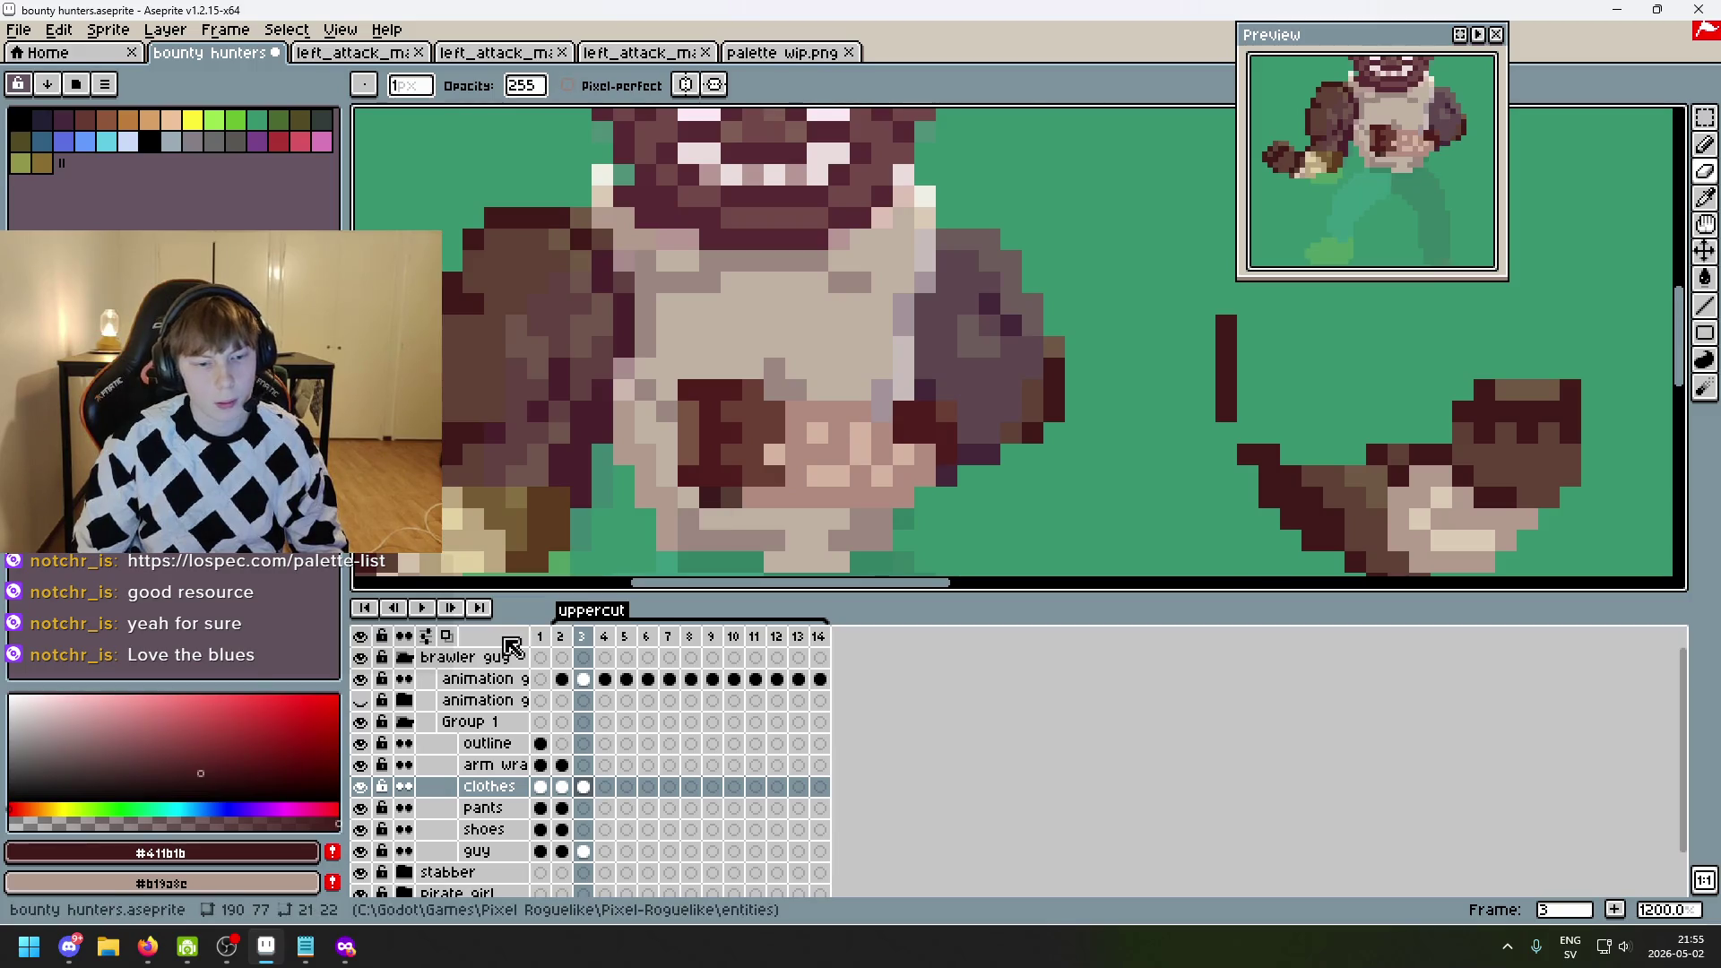
{"action": "left_click", "coordinate": [363, 698]}
{"action": "left_click", "coordinate": [360, 698]}
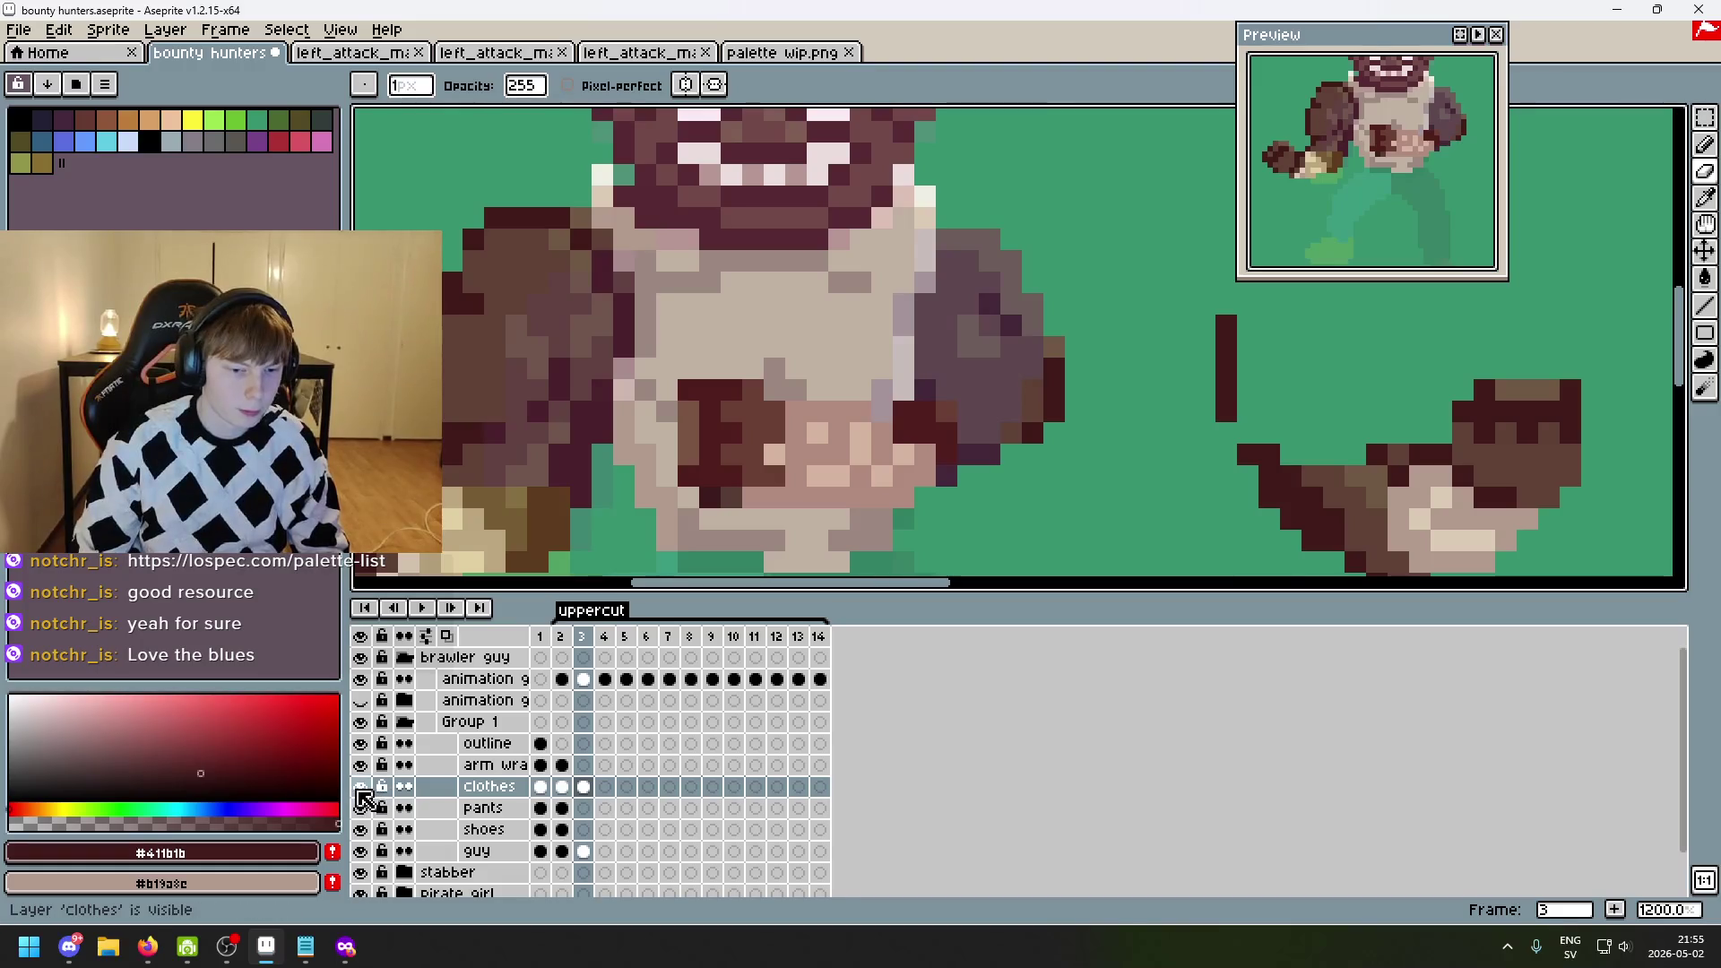
- Toggle the clothes layer off and on to check the arm, then undo a stray erase
{"action": "left_click", "coordinate": [361, 788]}
{"action": "left_click", "coordinate": [360, 788]}
{"action": "left_click", "coordinate": [360, 787]}
{"action": "left_click", "coordinate": [361, 788]}
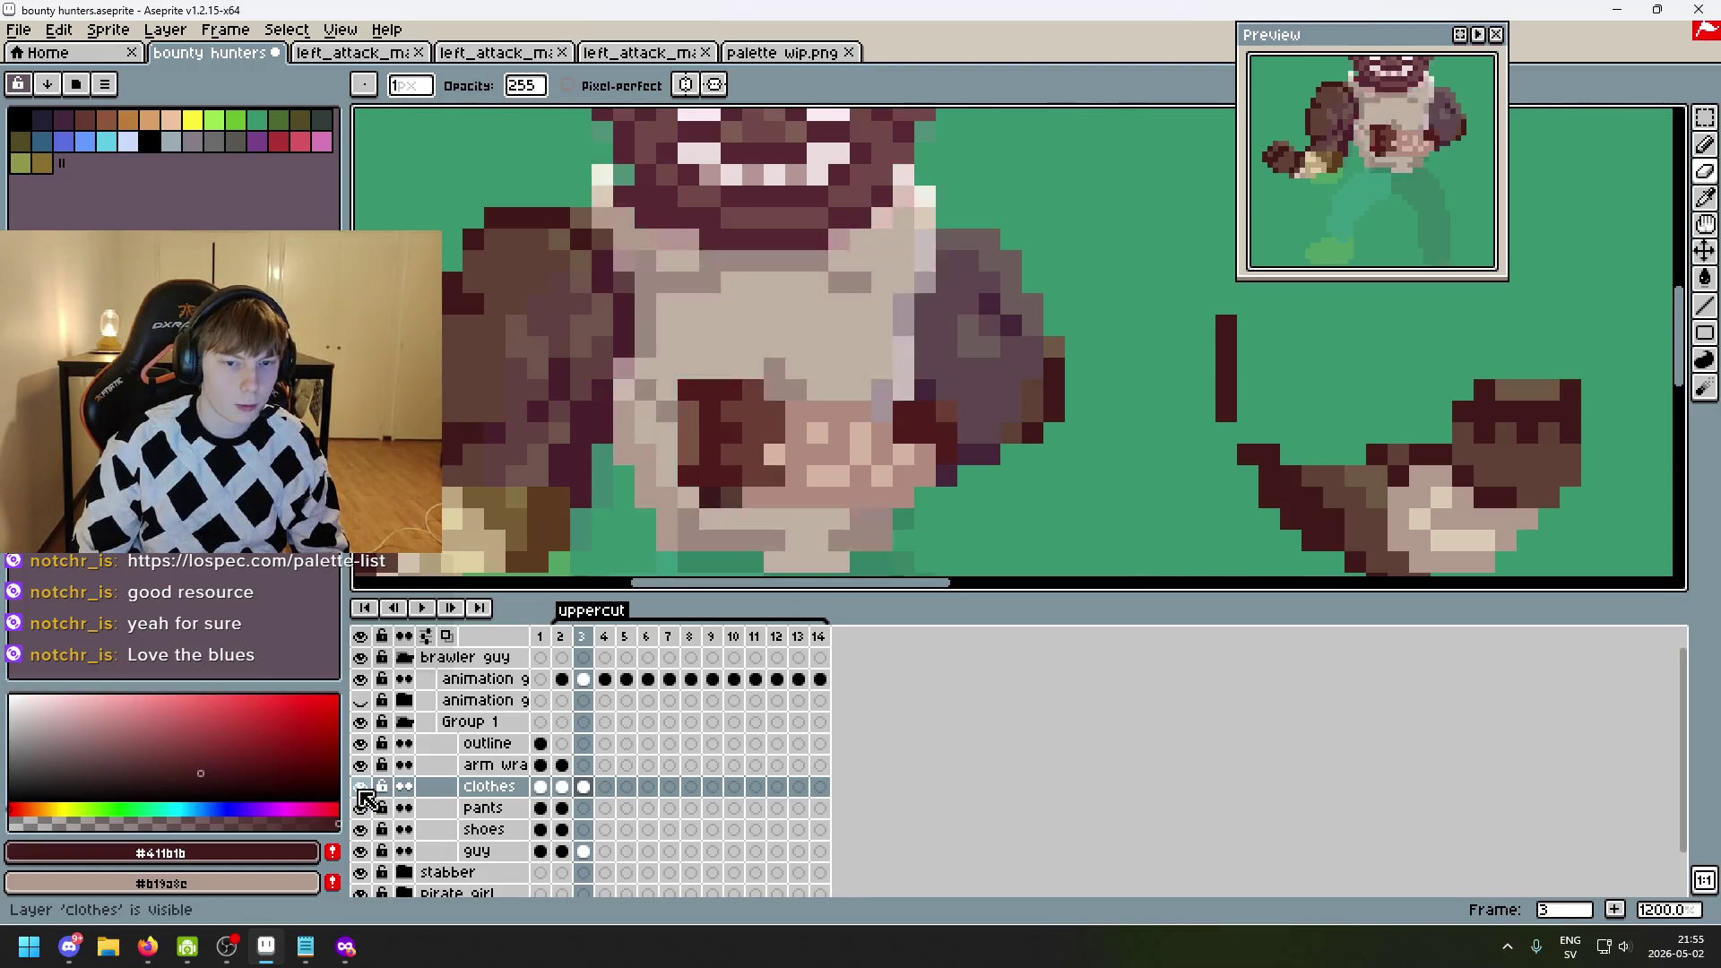
{"action": "key", "text": "ctrl+z"}
- Sample the tank top's pale tone #b19a8c and toggle the guidelines layer off and back on
{"action": "key", "text": "b"}
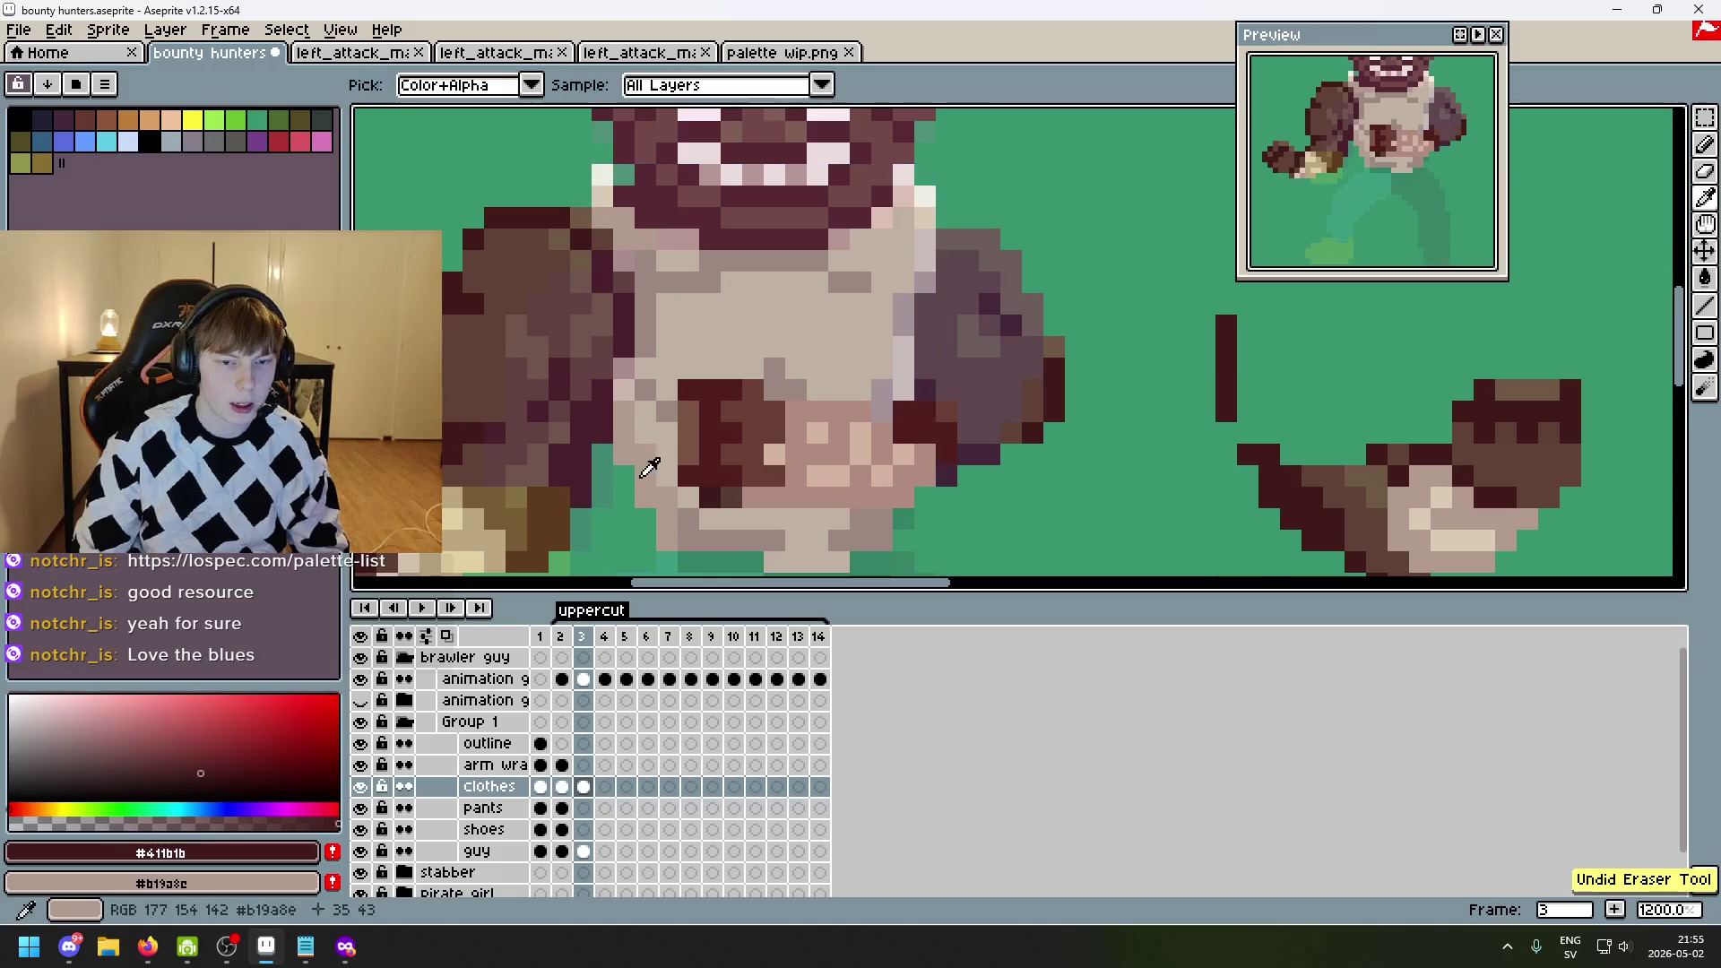
{"action": "left_click", "coordinate": [652, 415], "text": "alt"}
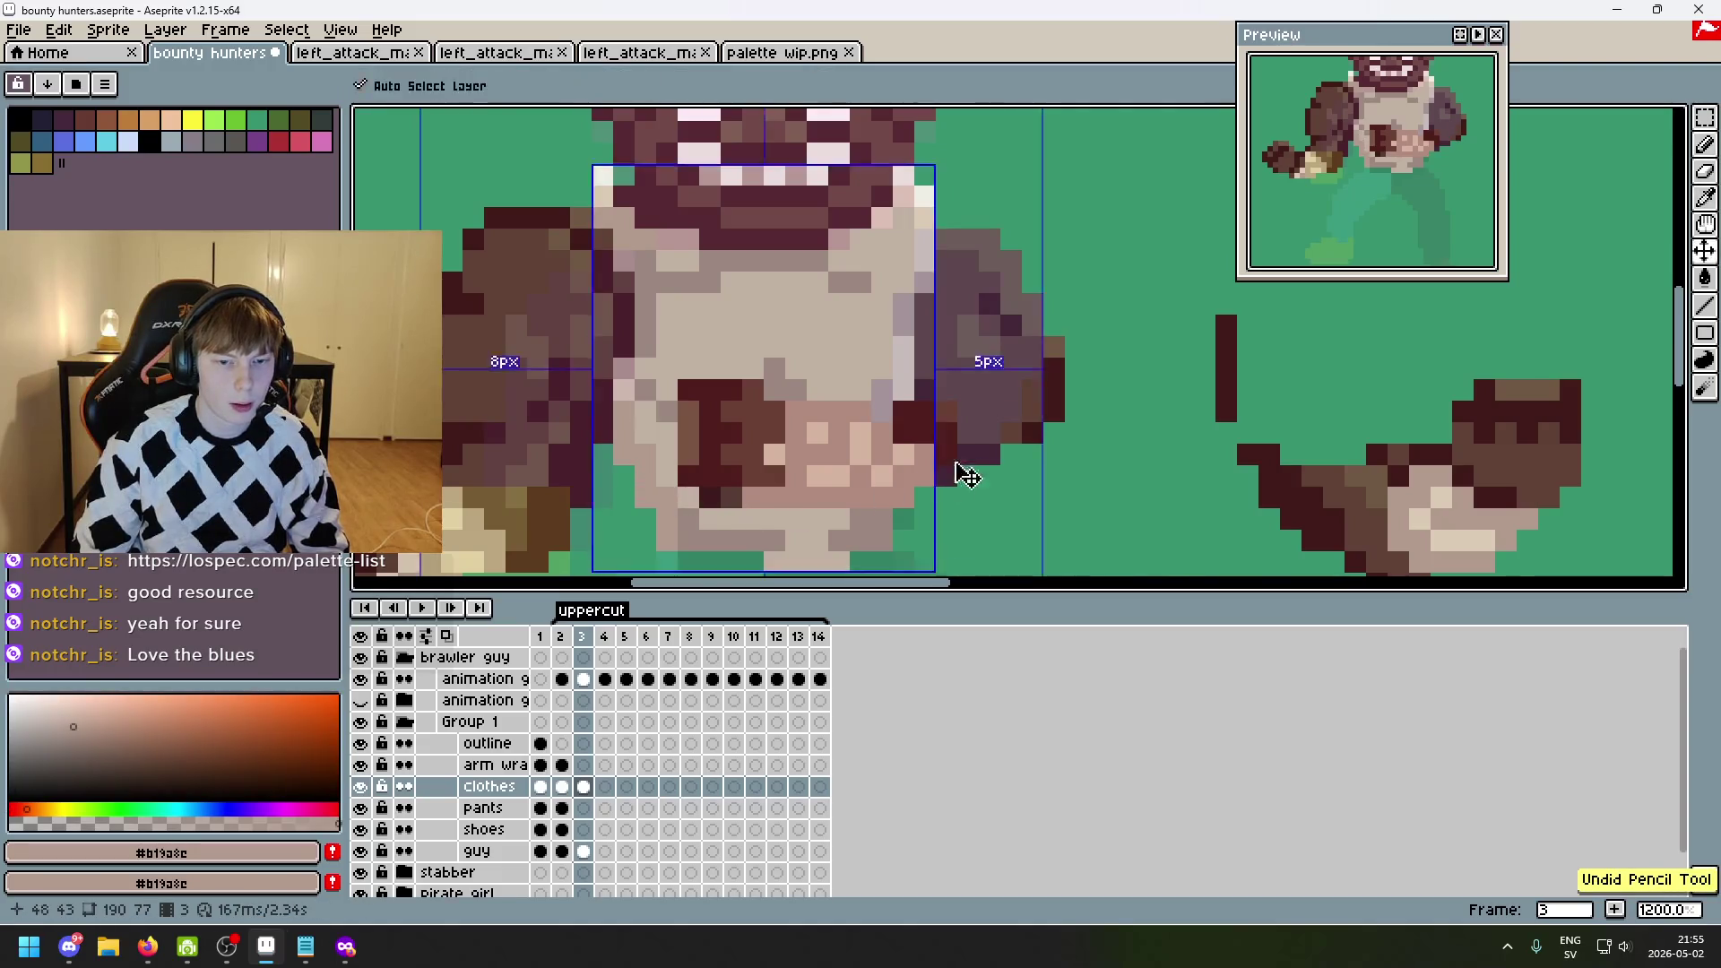
{"action": "scroll", "coordinate": [995, 464], "scroll_direction": "down", "scroll_amount": 4}
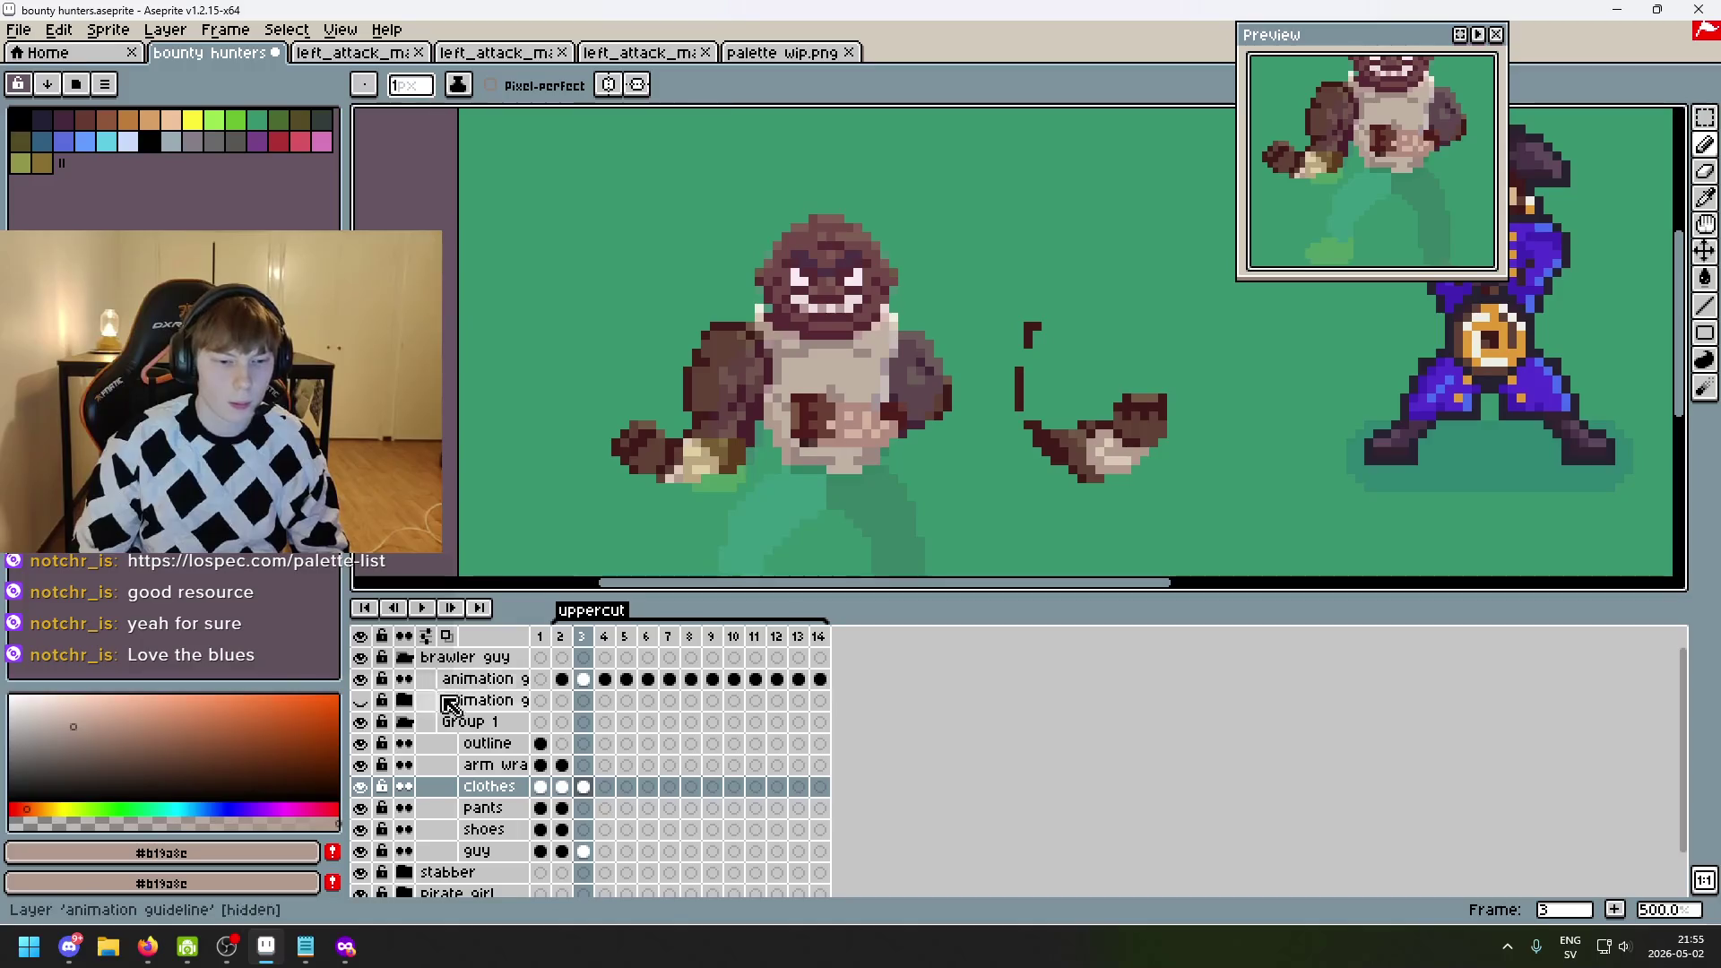
{"action": "left_click", "coordinate": [359, 678]}
{"action": "scroll", "coordinate": [761, 431], "scroll_direction": "up", "scroll_amount": 2}
{"action": "scroll", "coordinate": [761, 431], "scroll_direction": "up", "scroll_amount": 2}
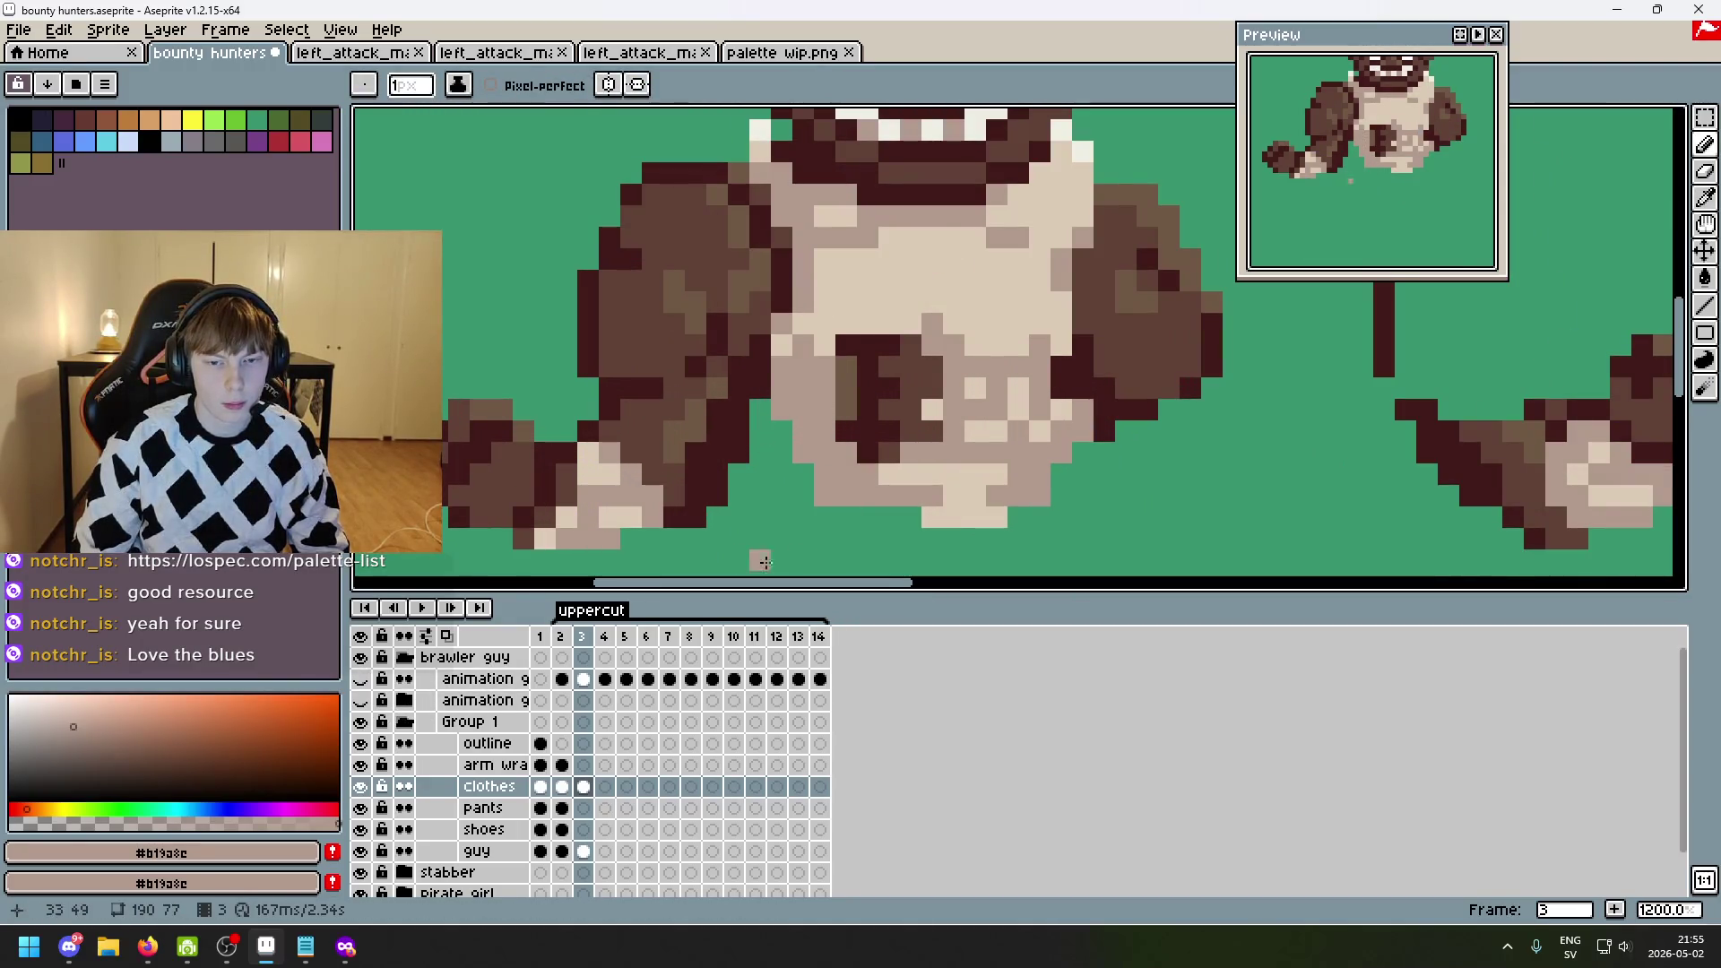
{"action": "key", "text": "e"}
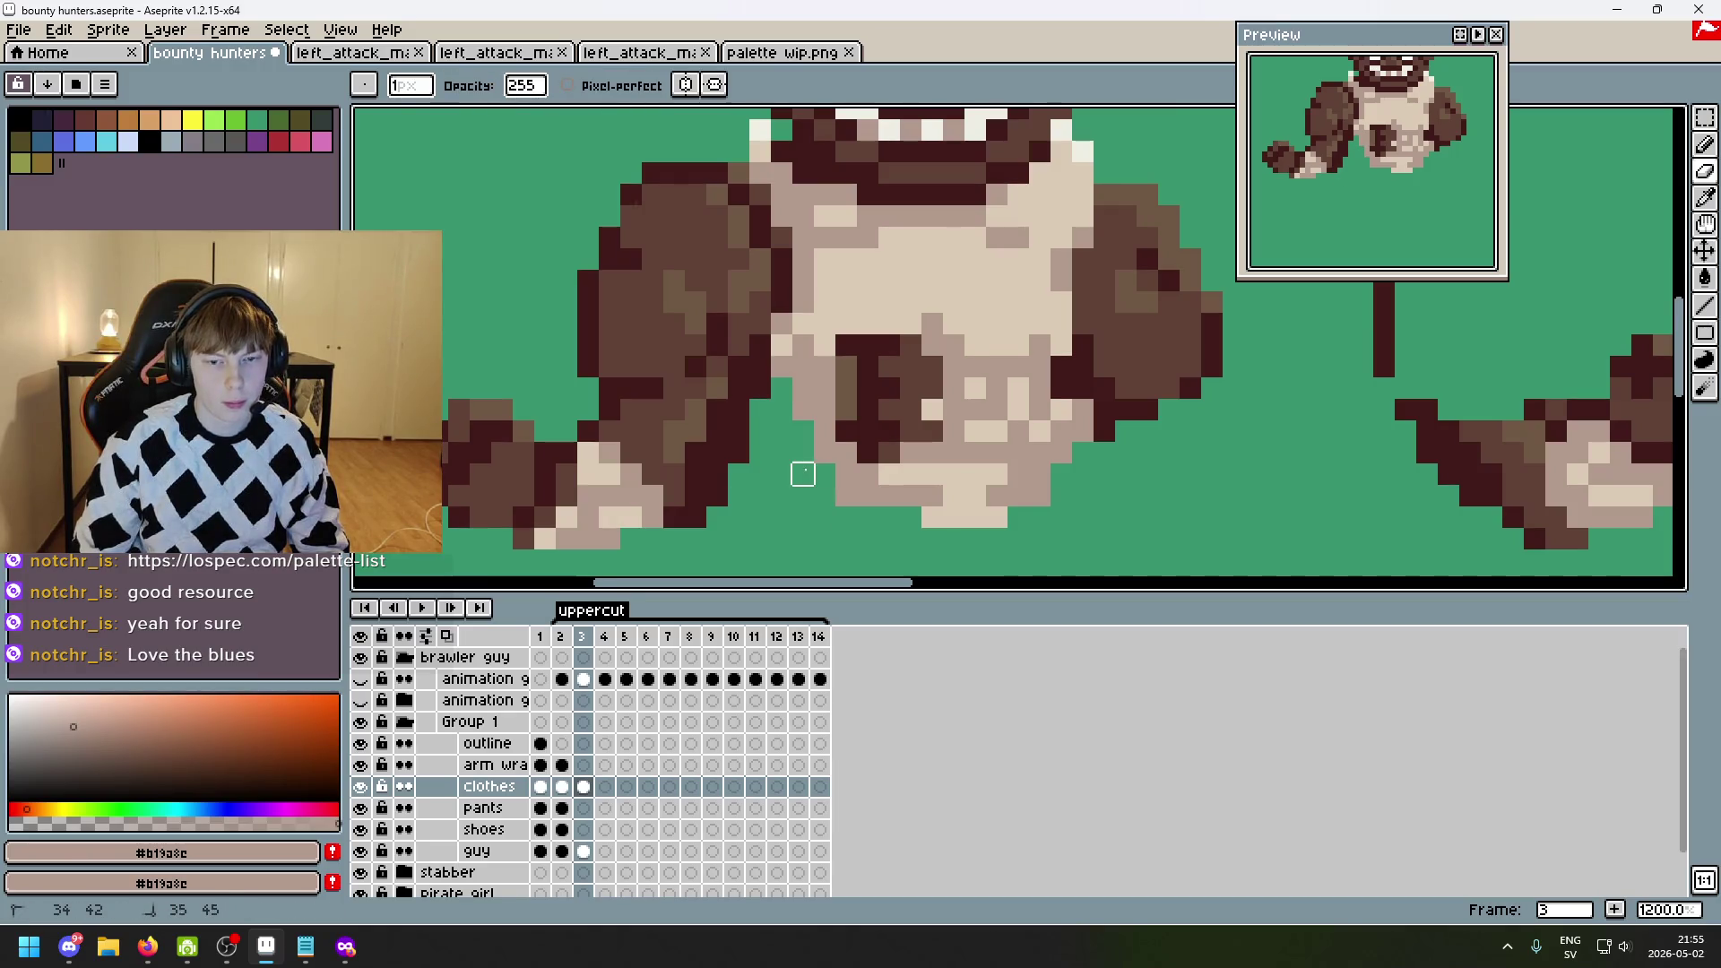
{"action": "scroll", "coordinate": [802, 475], "scroll_direction": "down", "scroll_amount": 4}
{"action": "left_click", "coordinate": [360, 680]}
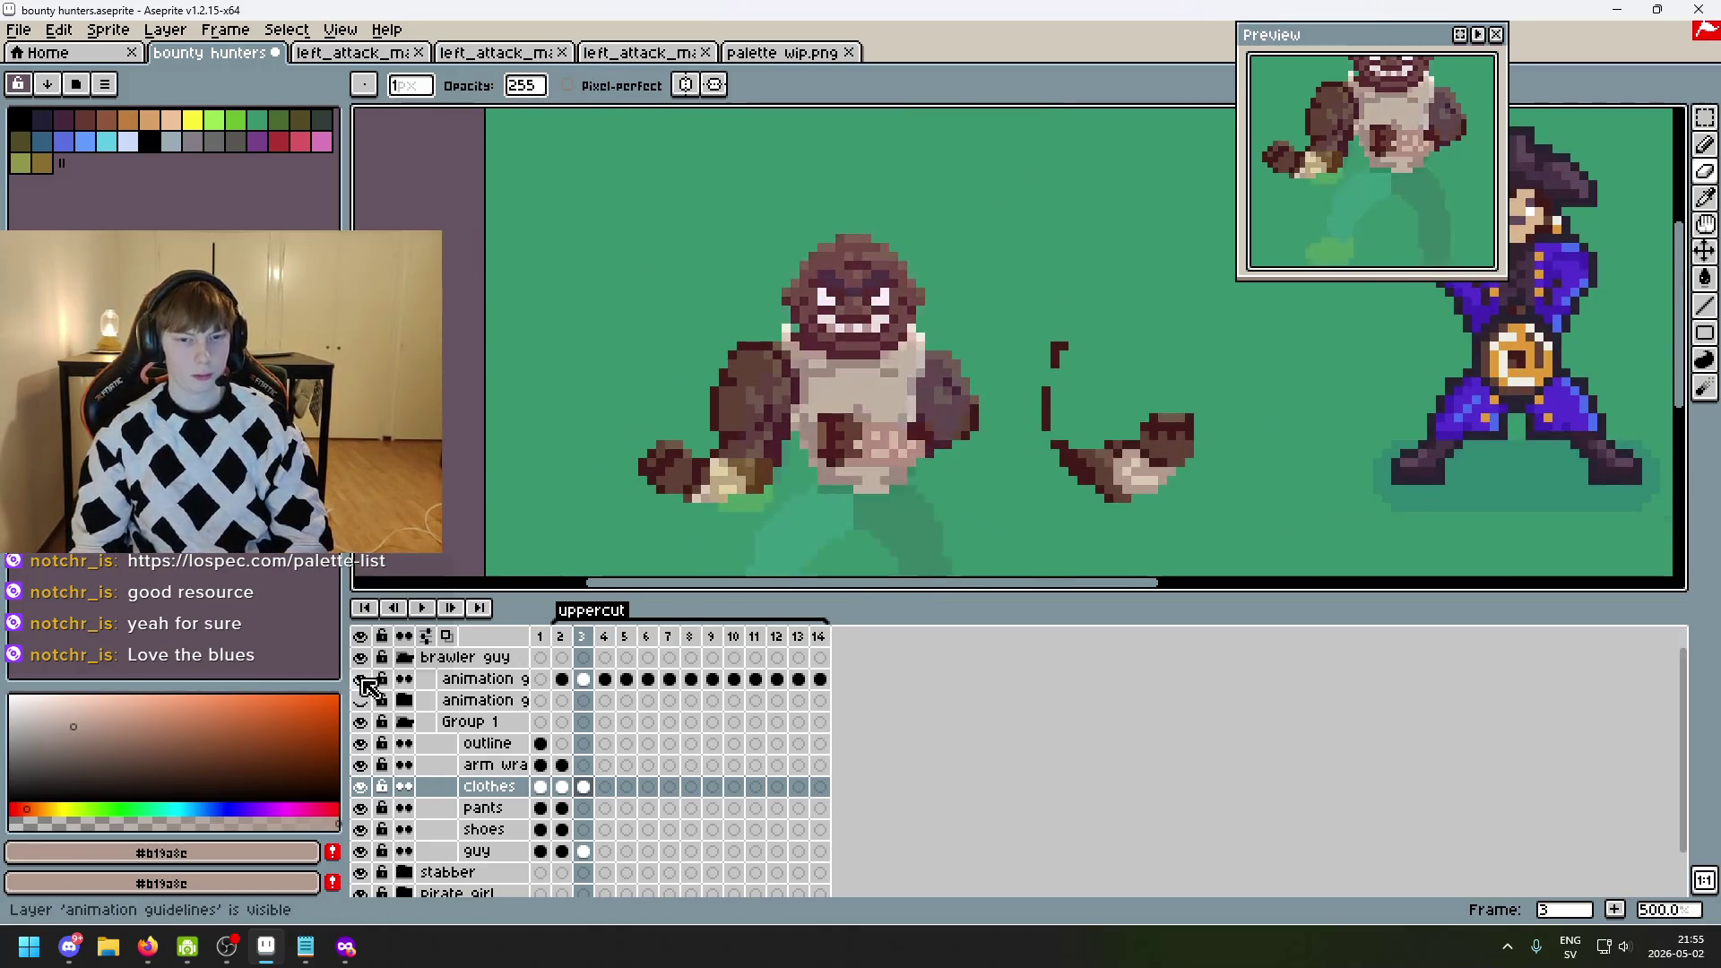
{"action": "scroll", "coordinate": [804, 486], "scroll_direction": "up", "scroll_amount": 4}
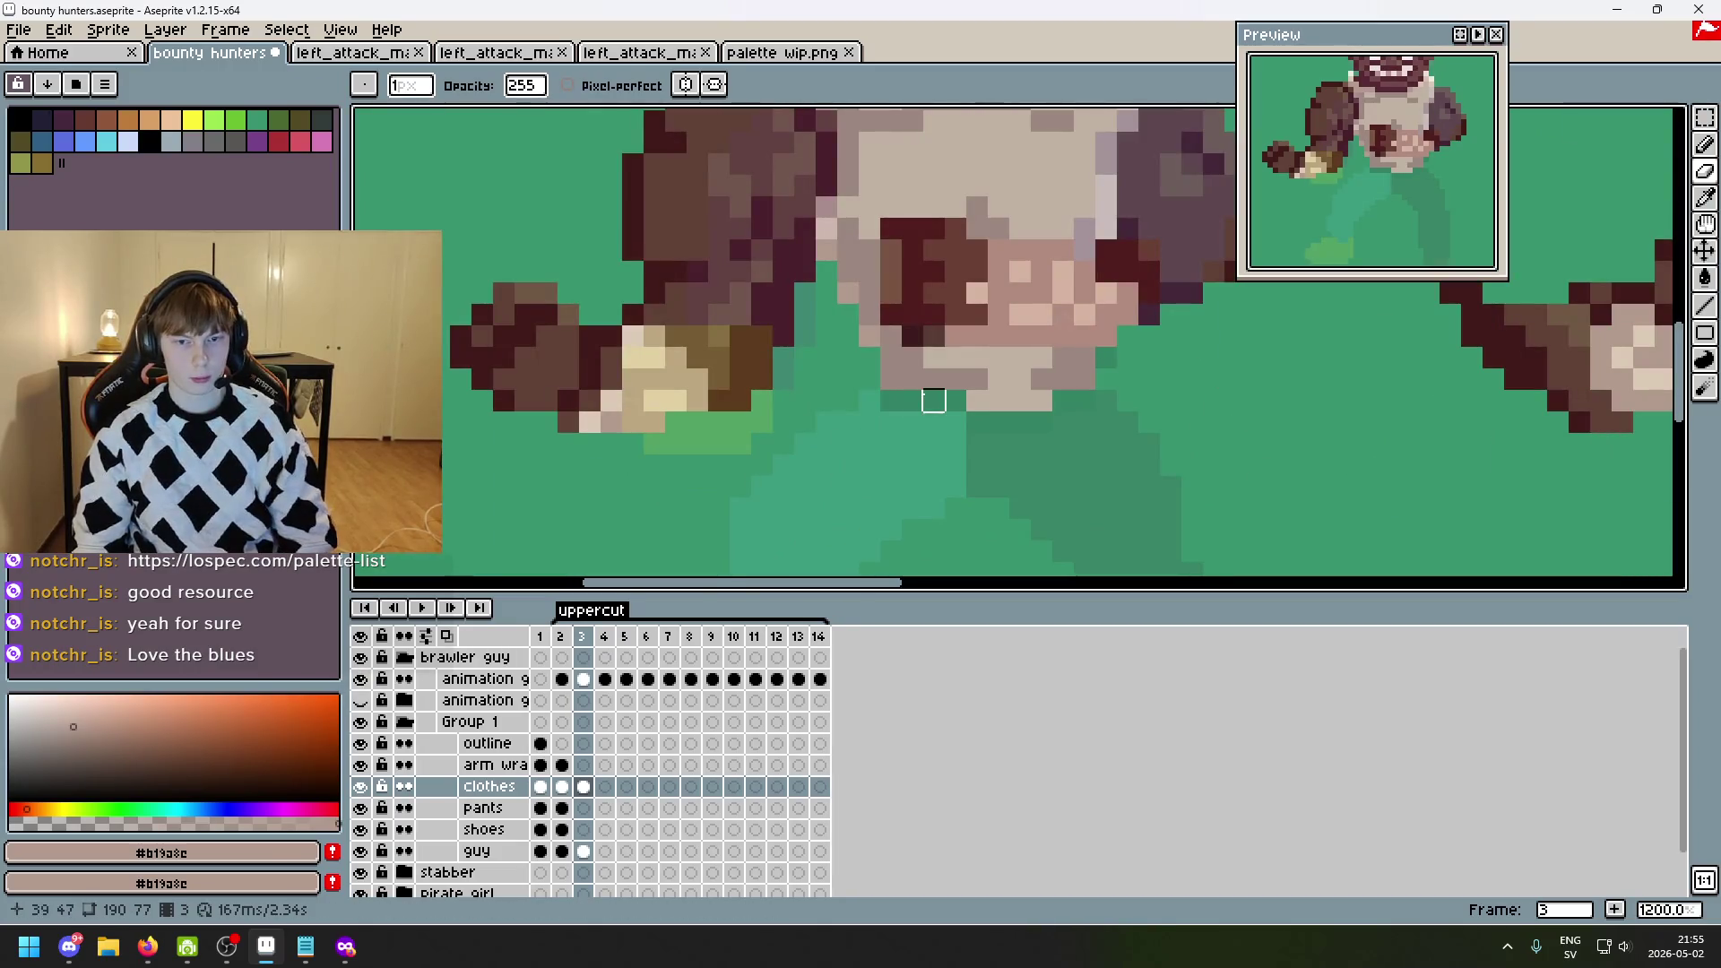
{"action": "key", "text": "b"}
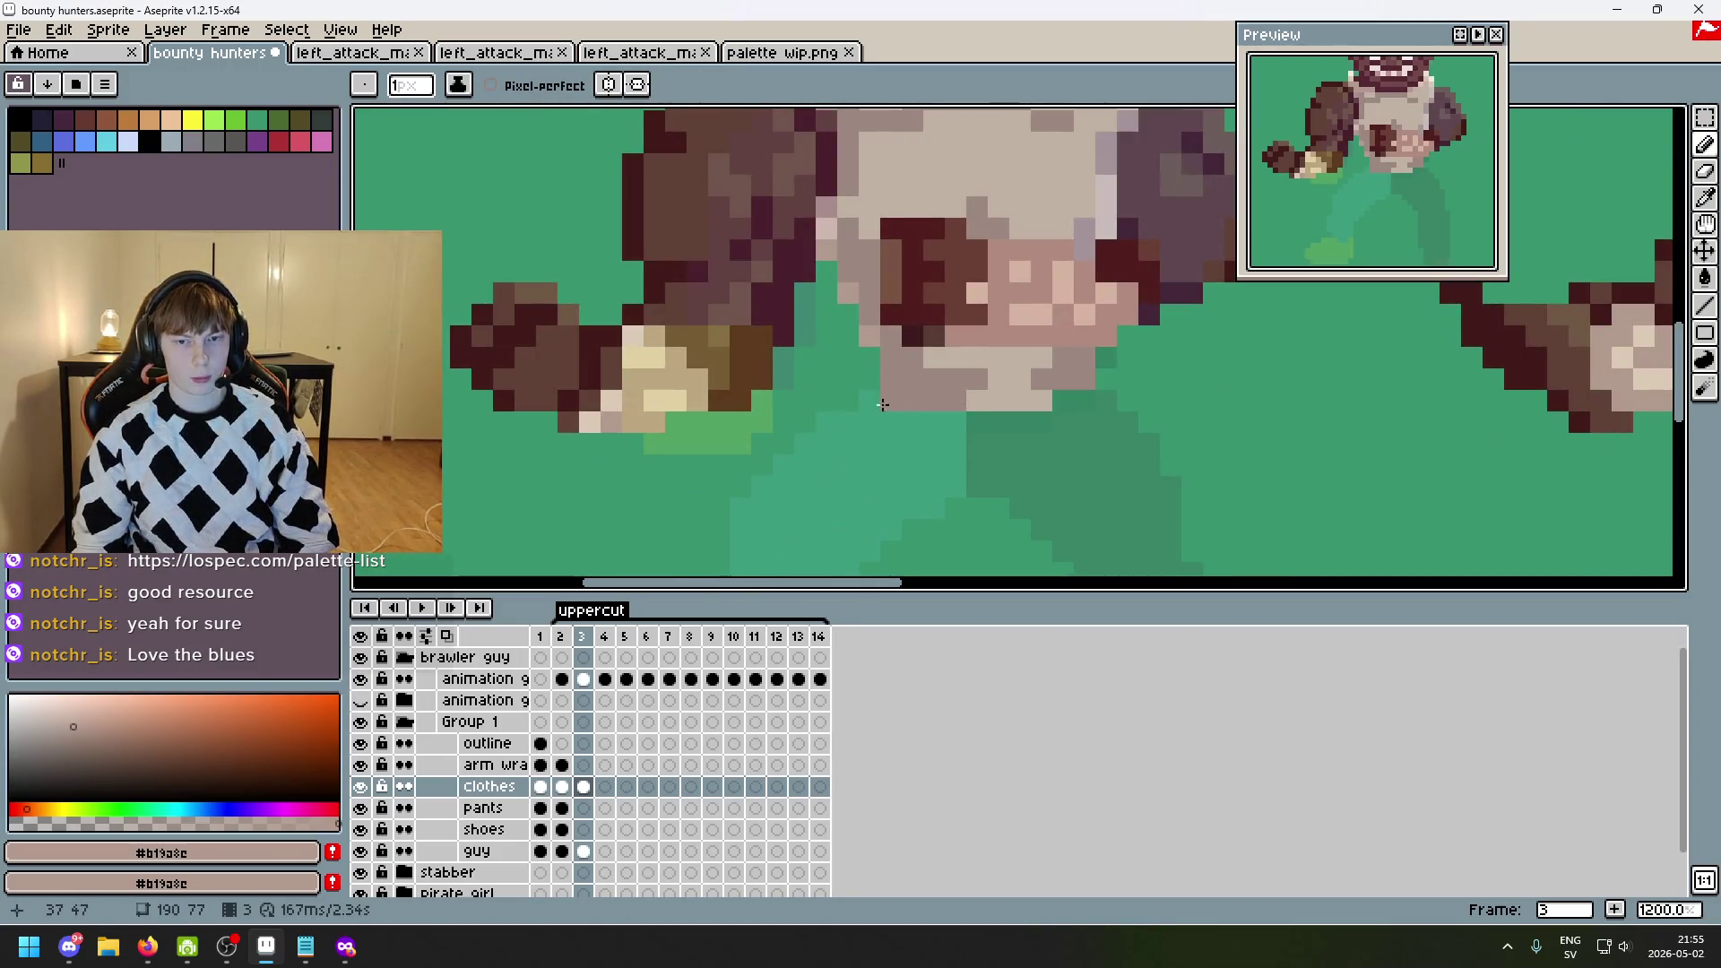
- Flick the guidelines and clothes layers on and off to compare the raised arm
{"action": "left_click_drag", "start_coordinate": [887, 404], "coordinate": [502, 529]}
{"action": "left_click", "coordinate": [361, 679]}
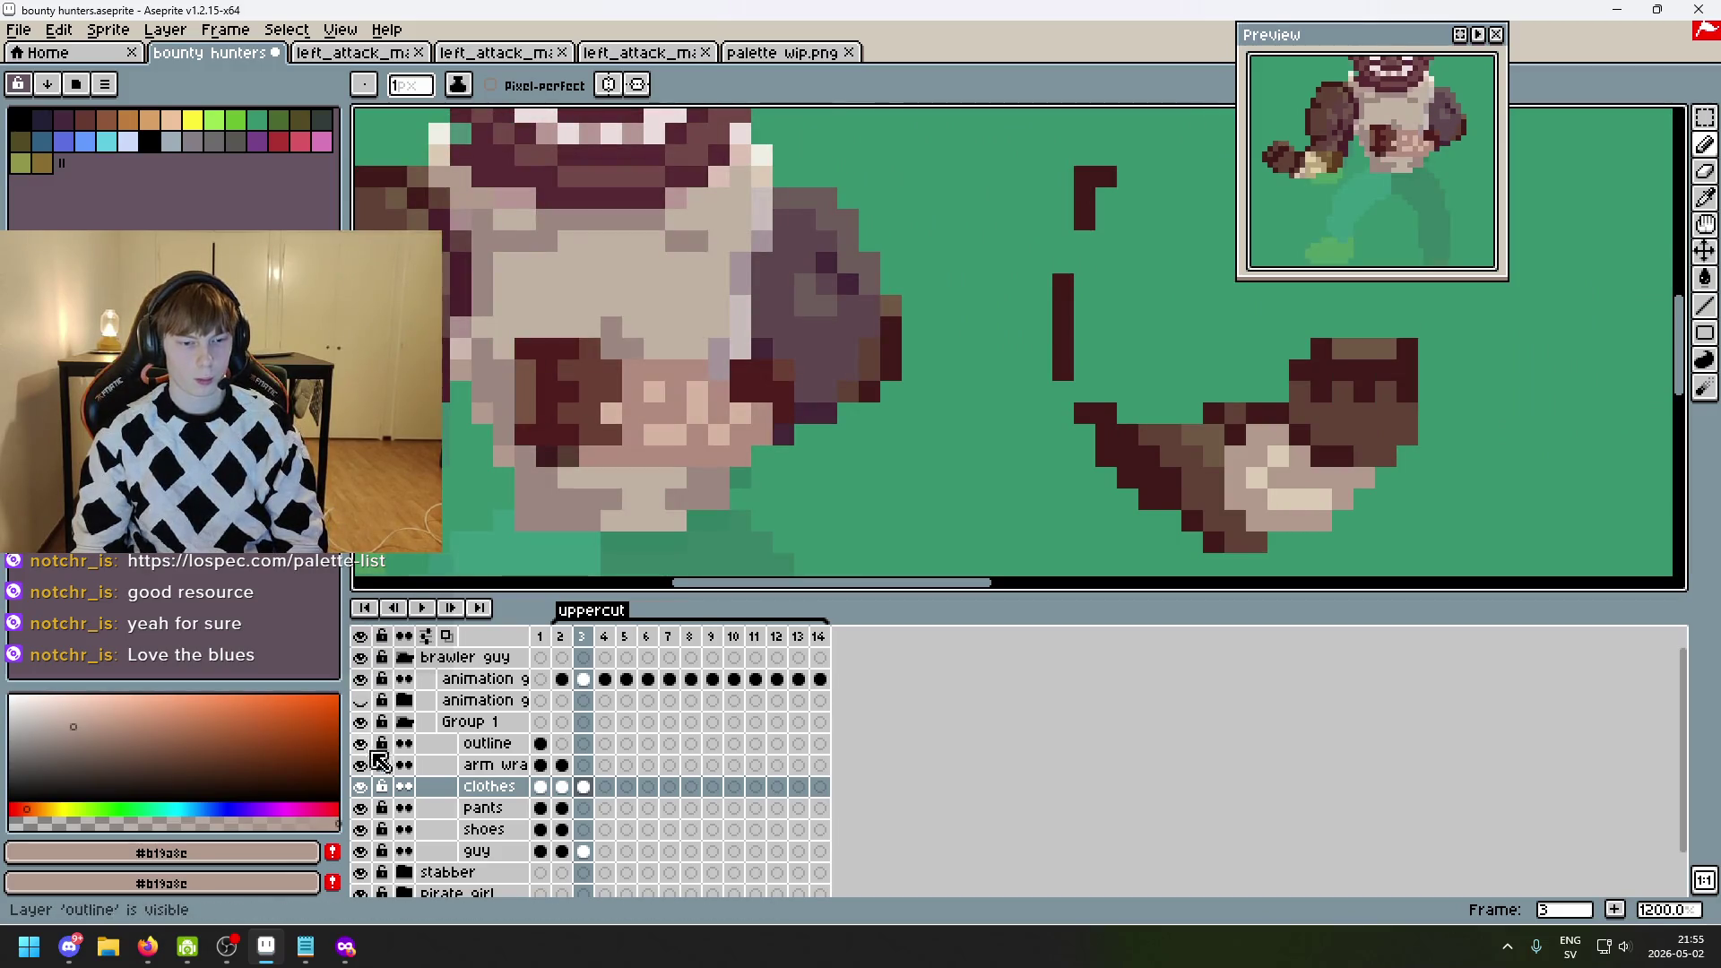
{"action": "left_click", "coordinate": [362, 787]}
{"action": "left_click", "coordinate": [362, 682]}
{"action": "left_click", "coordinate": [362, 681]}
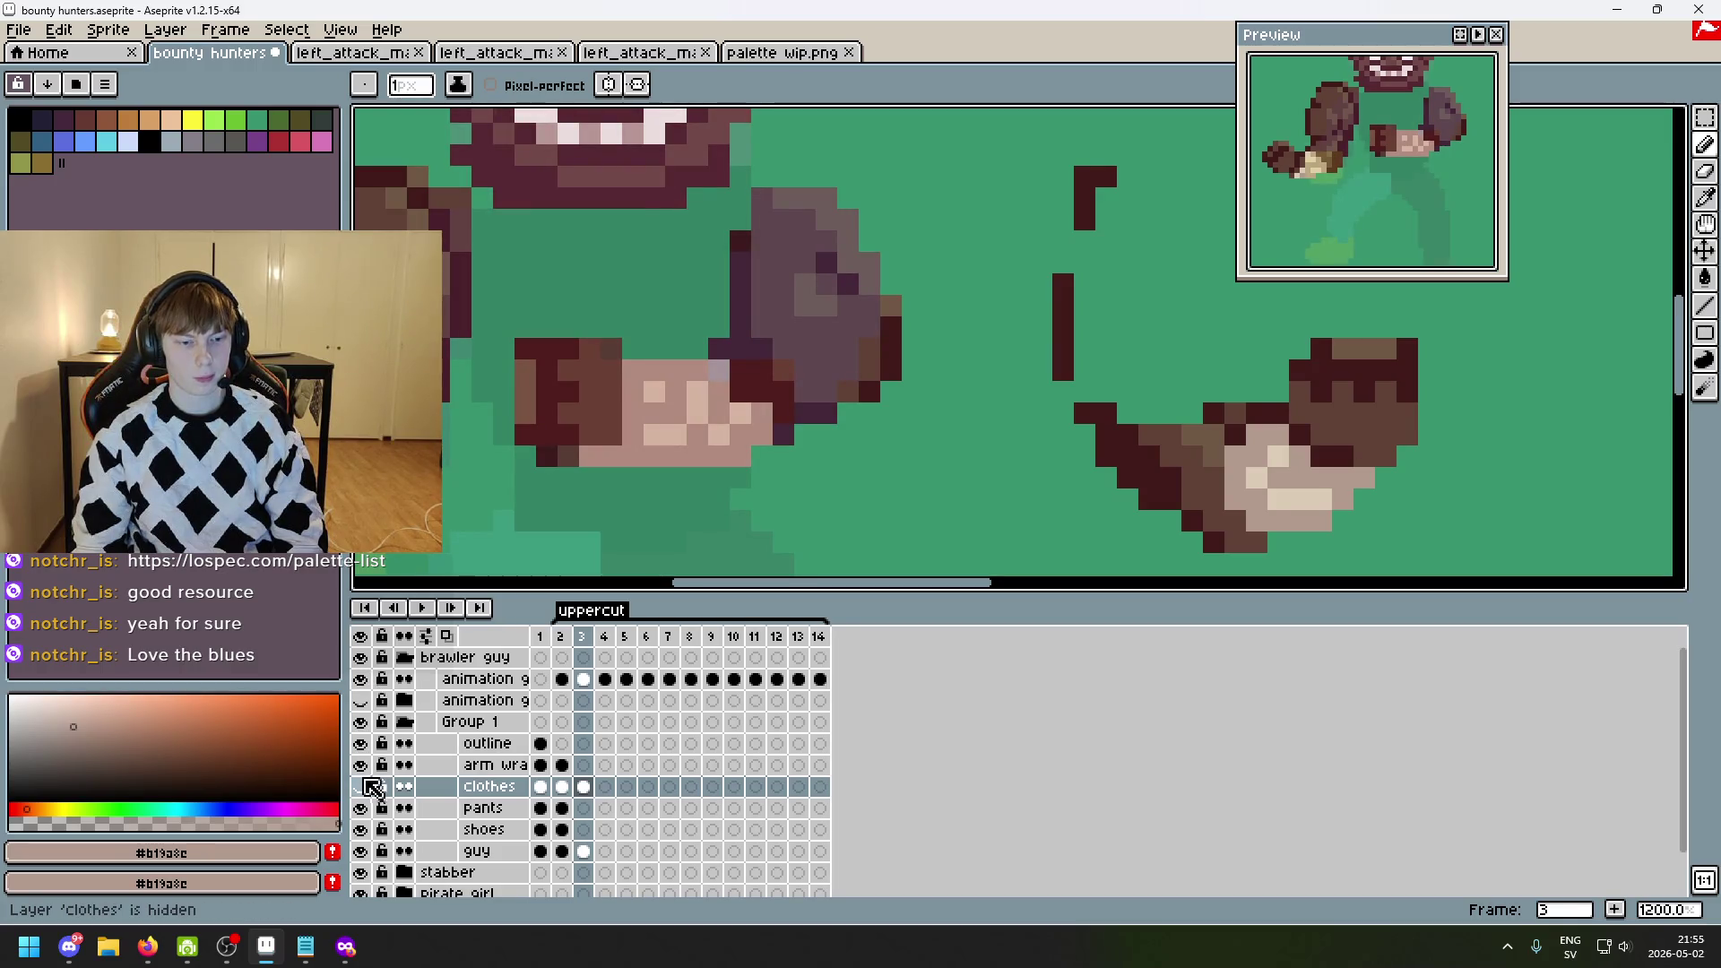
{"action": "left_click", "coordinate": [362, 787]}
{"action": "left_click", "coordinate": [362, 787]}
{"action": "left_click", "coordinate": [362, 787]}
{"action": "left_click", "coordinate": [362, 787]}
{"action": "left_click", "coordinate": [362, 787]}
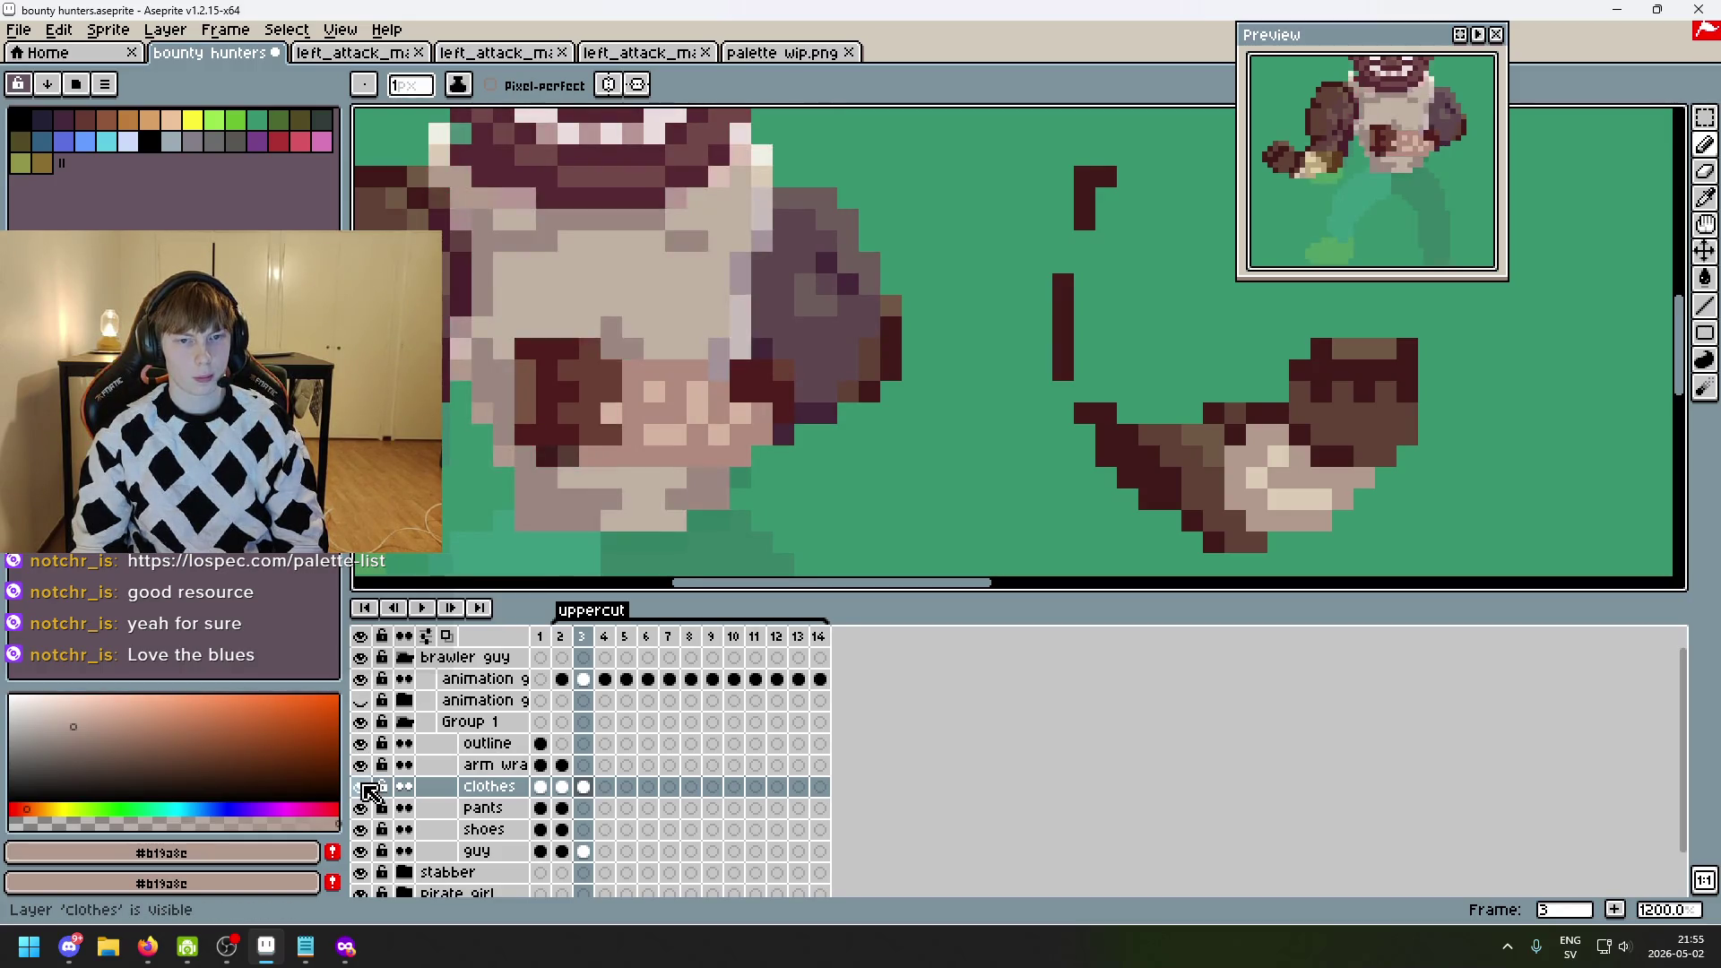
- Try erasing tank-top strips over the arm, undoing both erasures
{"action": "left_click_drag", "start_coordinate": [783, 327], "coordinate": [830, 442]}
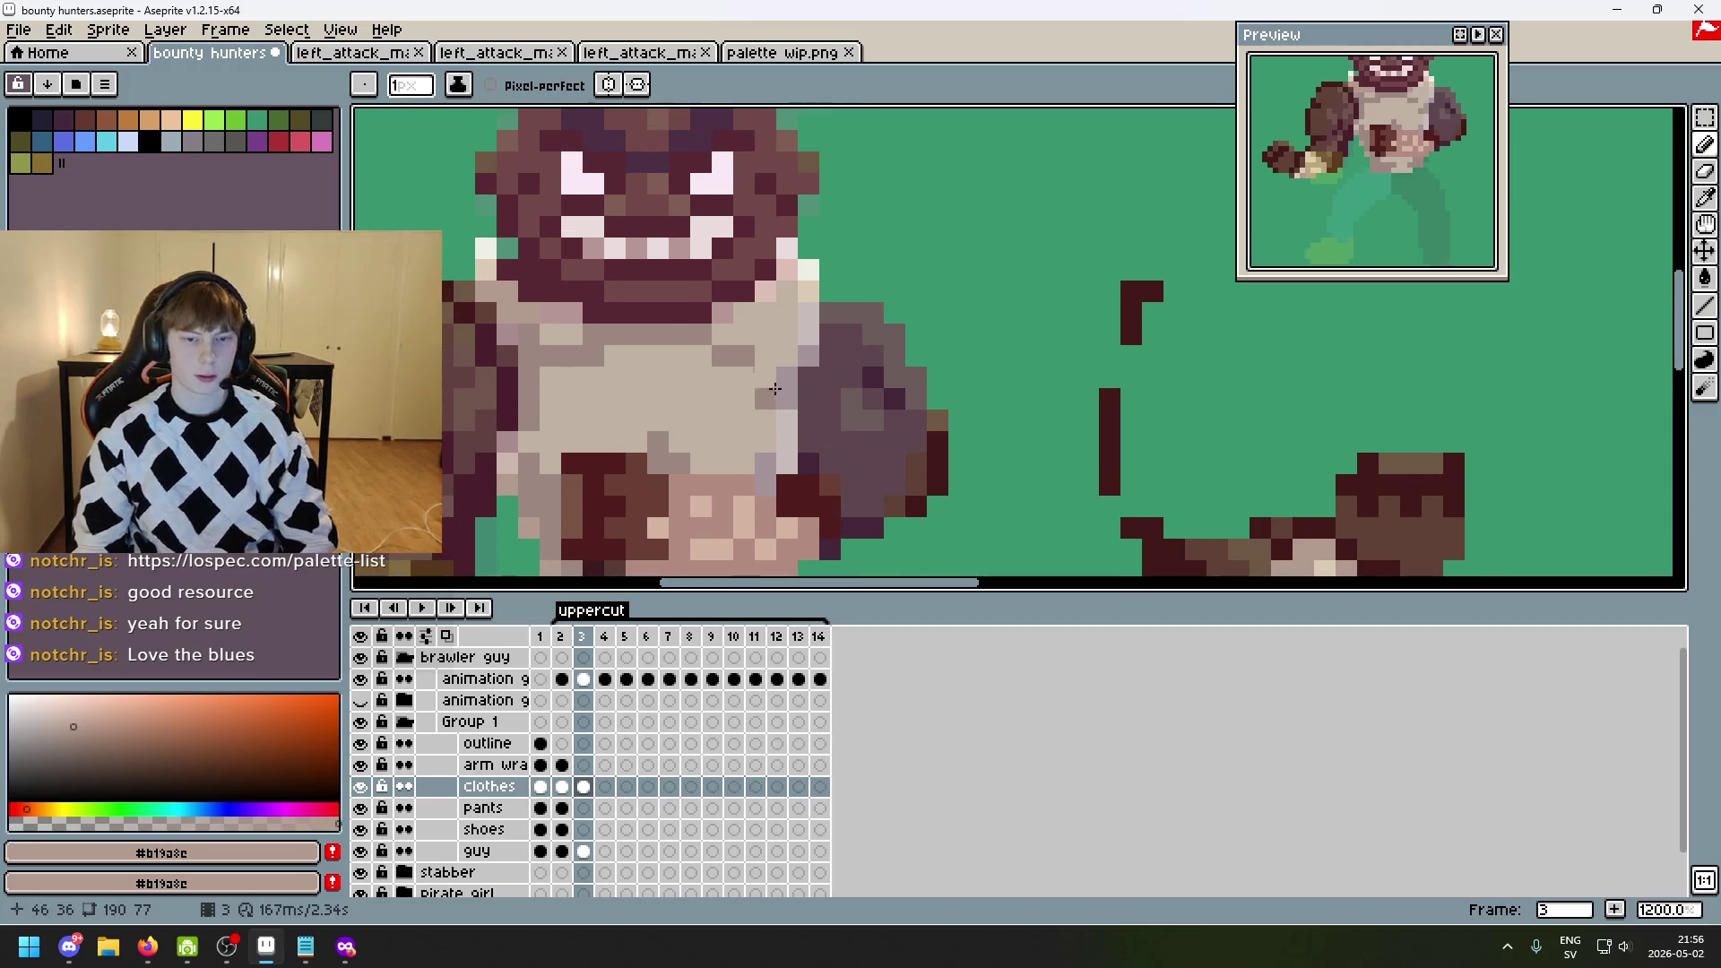
{"action": "key", "text": "e"}
{"action": "left_click_drag", "start_coordinate": [786, 369], "coordinate": [787, 442]}
{"action": "key", "text": "ctrl+z"}
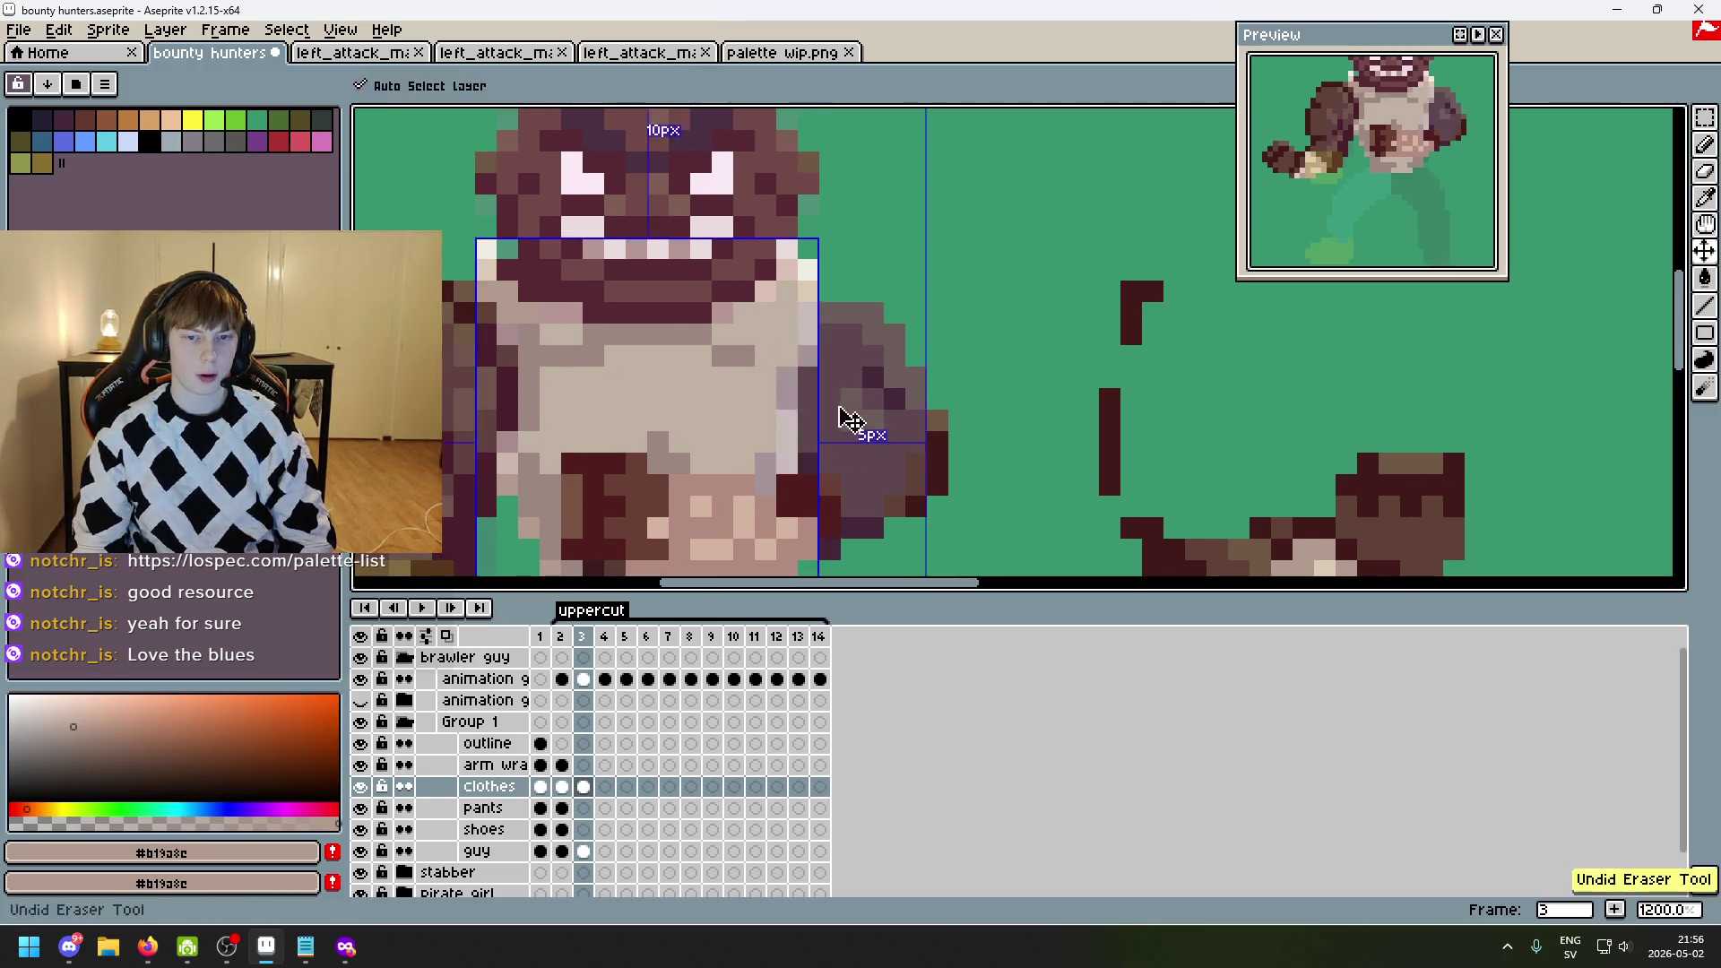
{"action": "mouse_move", "coordinate": [808, 378]}
{"action": "left_mouse_down"}
{"action": "mouse_move", "coordinate": [805, 331]}
{"action": "mouse_move", "coordinate": [786, 464]}
{"action": "mouse_move", "coordinate": [786, 355]}
{"action": "left_mouse_up"}
{"action": "key", "text": "ctrl+z"}
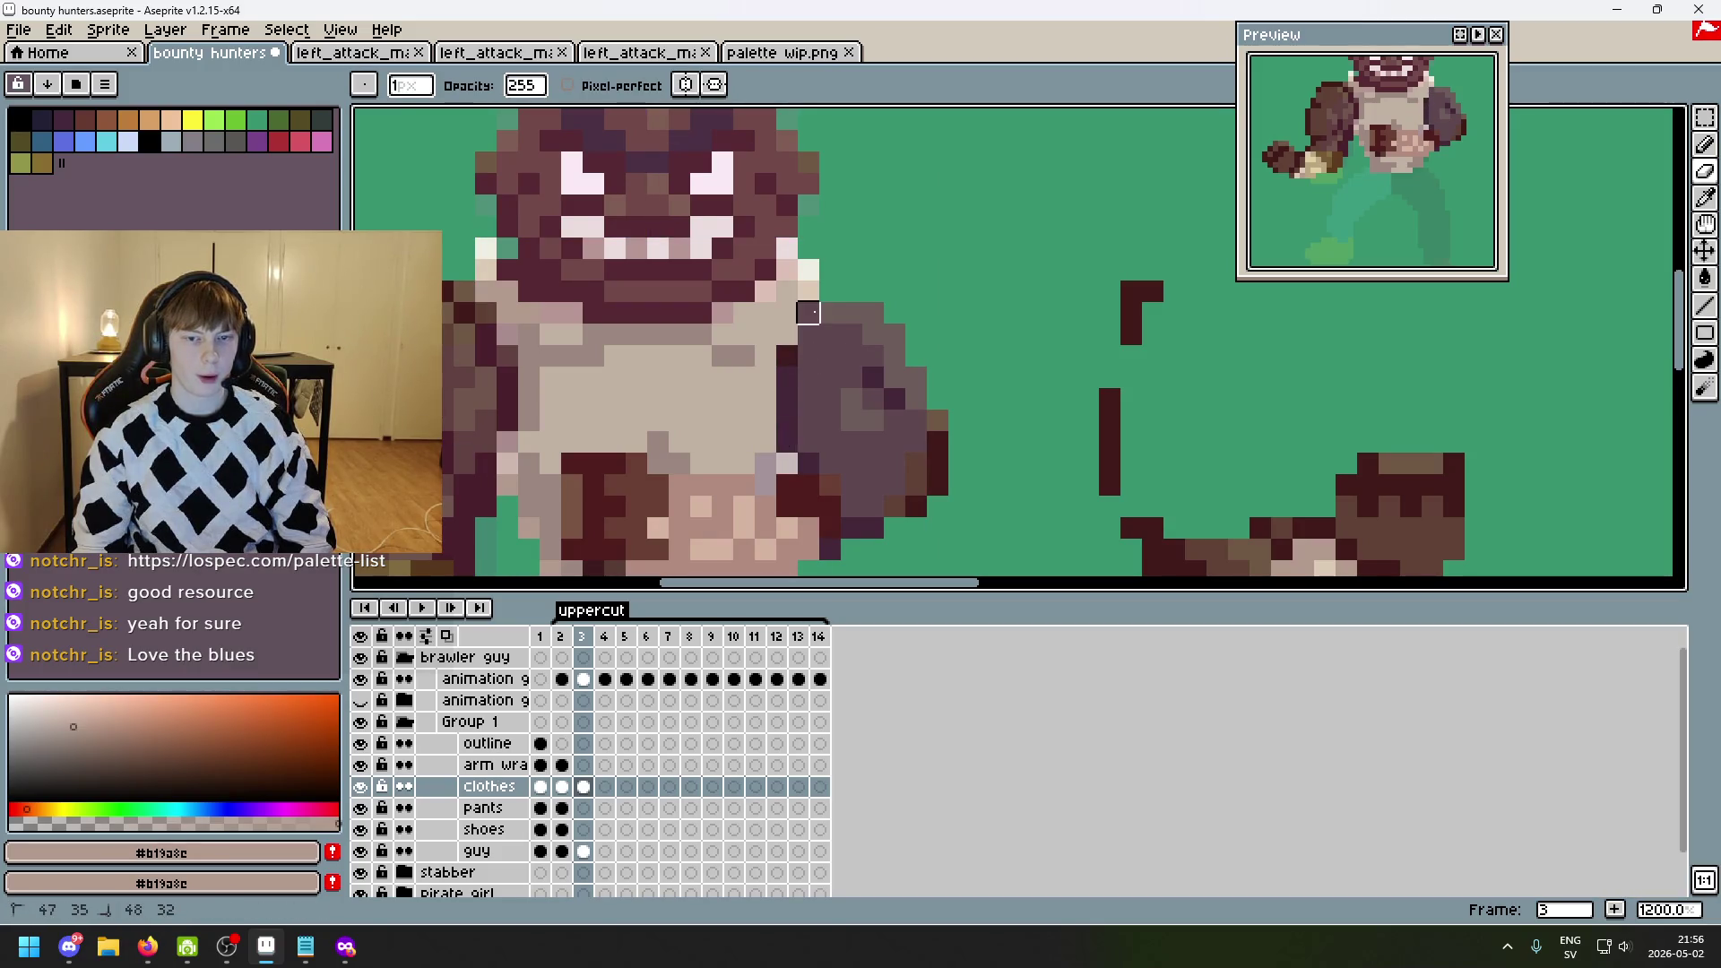
- Paint dark pixels at the arm's edge and a dark line up the torso's right side
{"action": "scroll", "coordinate": [807, 312], "scroll_direction": "down", "scroll_amount": 2}
{"action": "scroll", "coordinate": [825, 385], "scroll_direction": "up", "scroll_amount": 3}
{"action": "left_click_drag", "start_coordinate": [782, 440], "coordinate": [754, 440]}
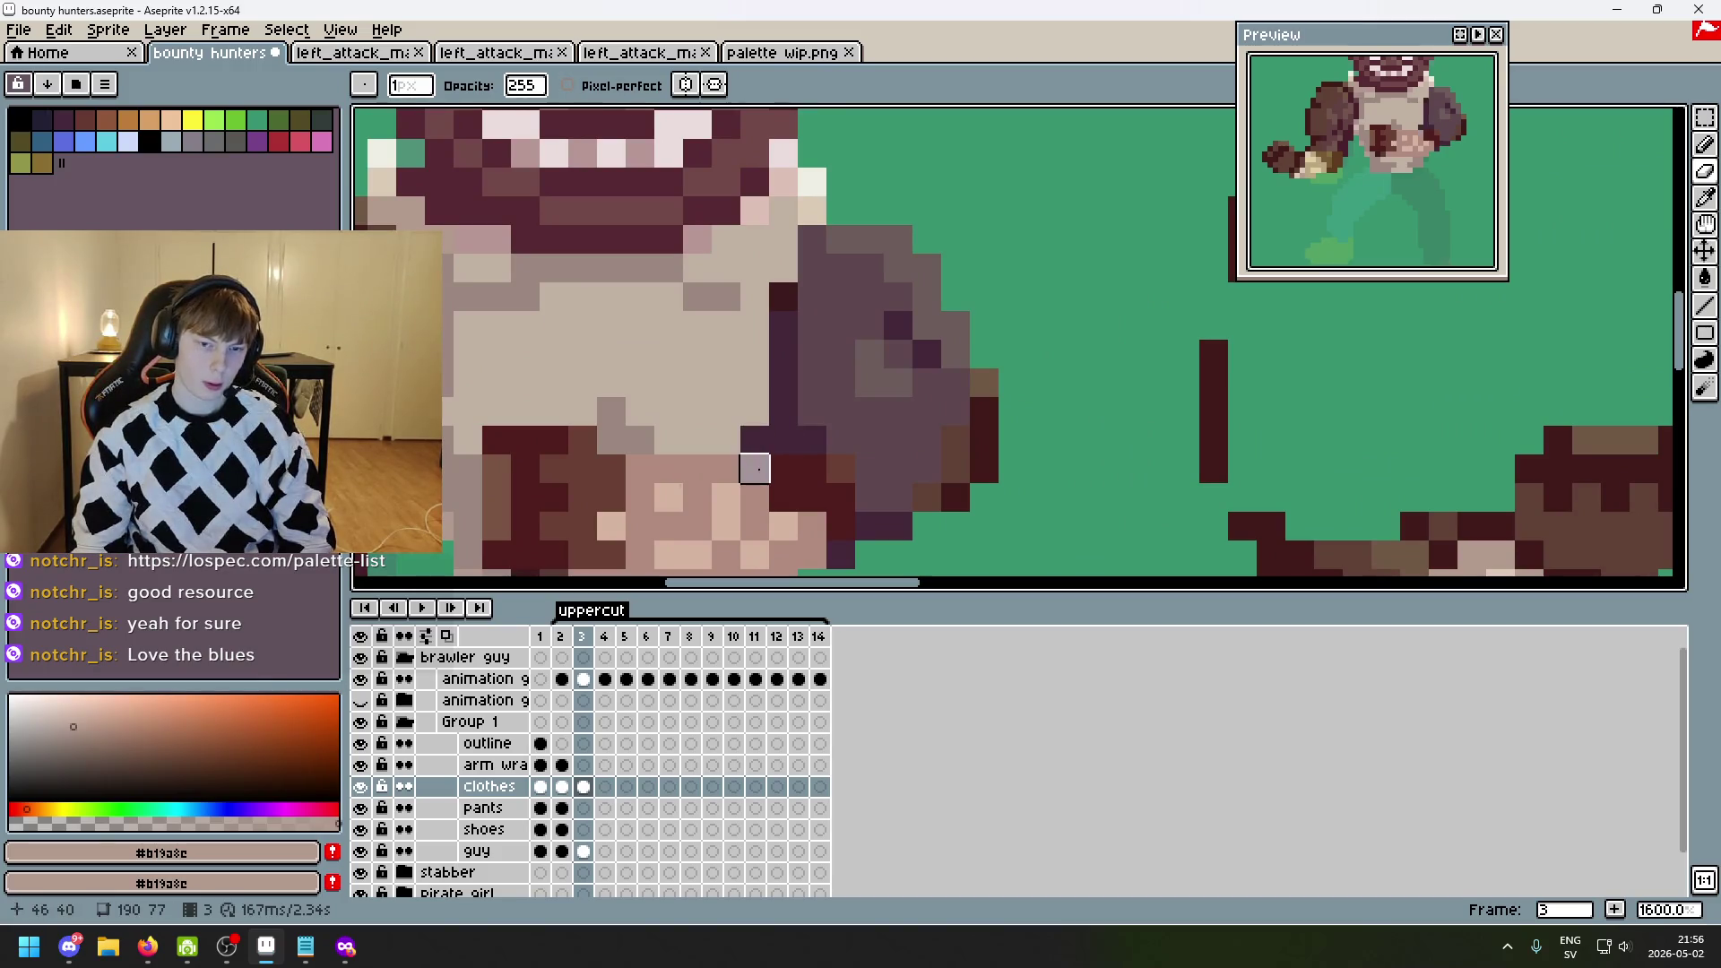
{"action": "key", "text": "alt"}
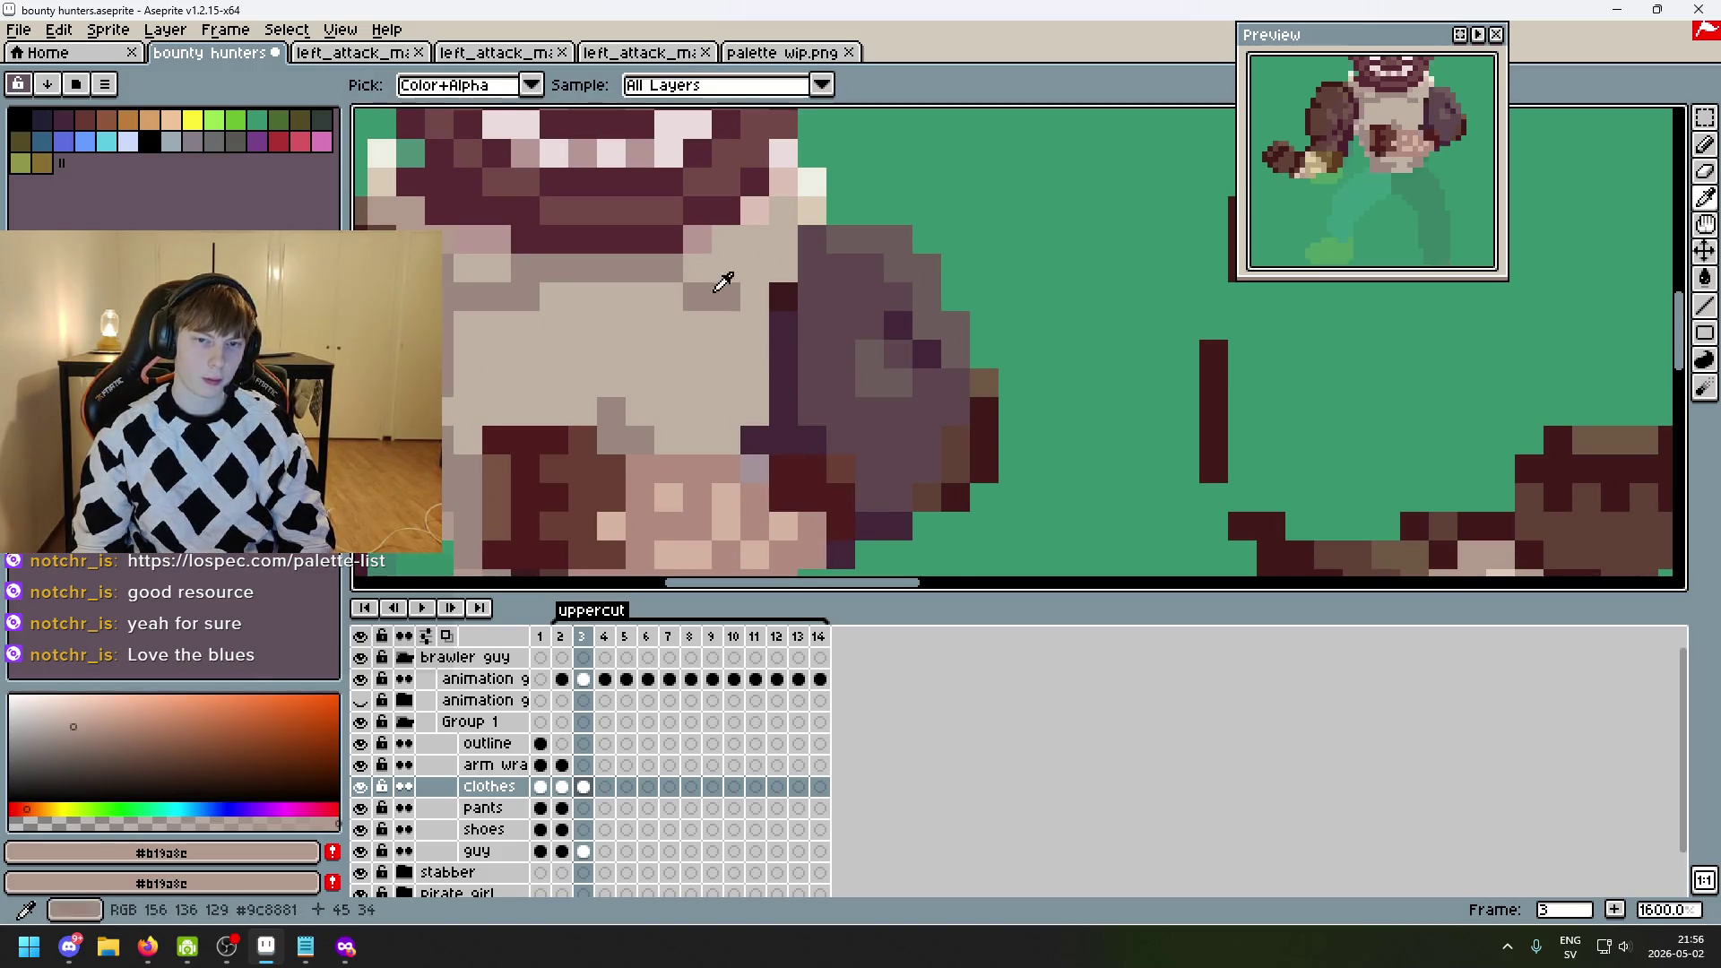
{"action": "mouse_move", "coordinate": [755, 395]}
{"action": "left_mouse_down"}
{"action": "mouse_move", "coordinate": [755, 312]}
{"action": "mouse_move", "coordinate": [783, 231]}
{"action": "left_mouse_up"}
{"action": "scroll", "coordinate": [780, 291], "scroll_direction": "down", "scroll_amount": 3}
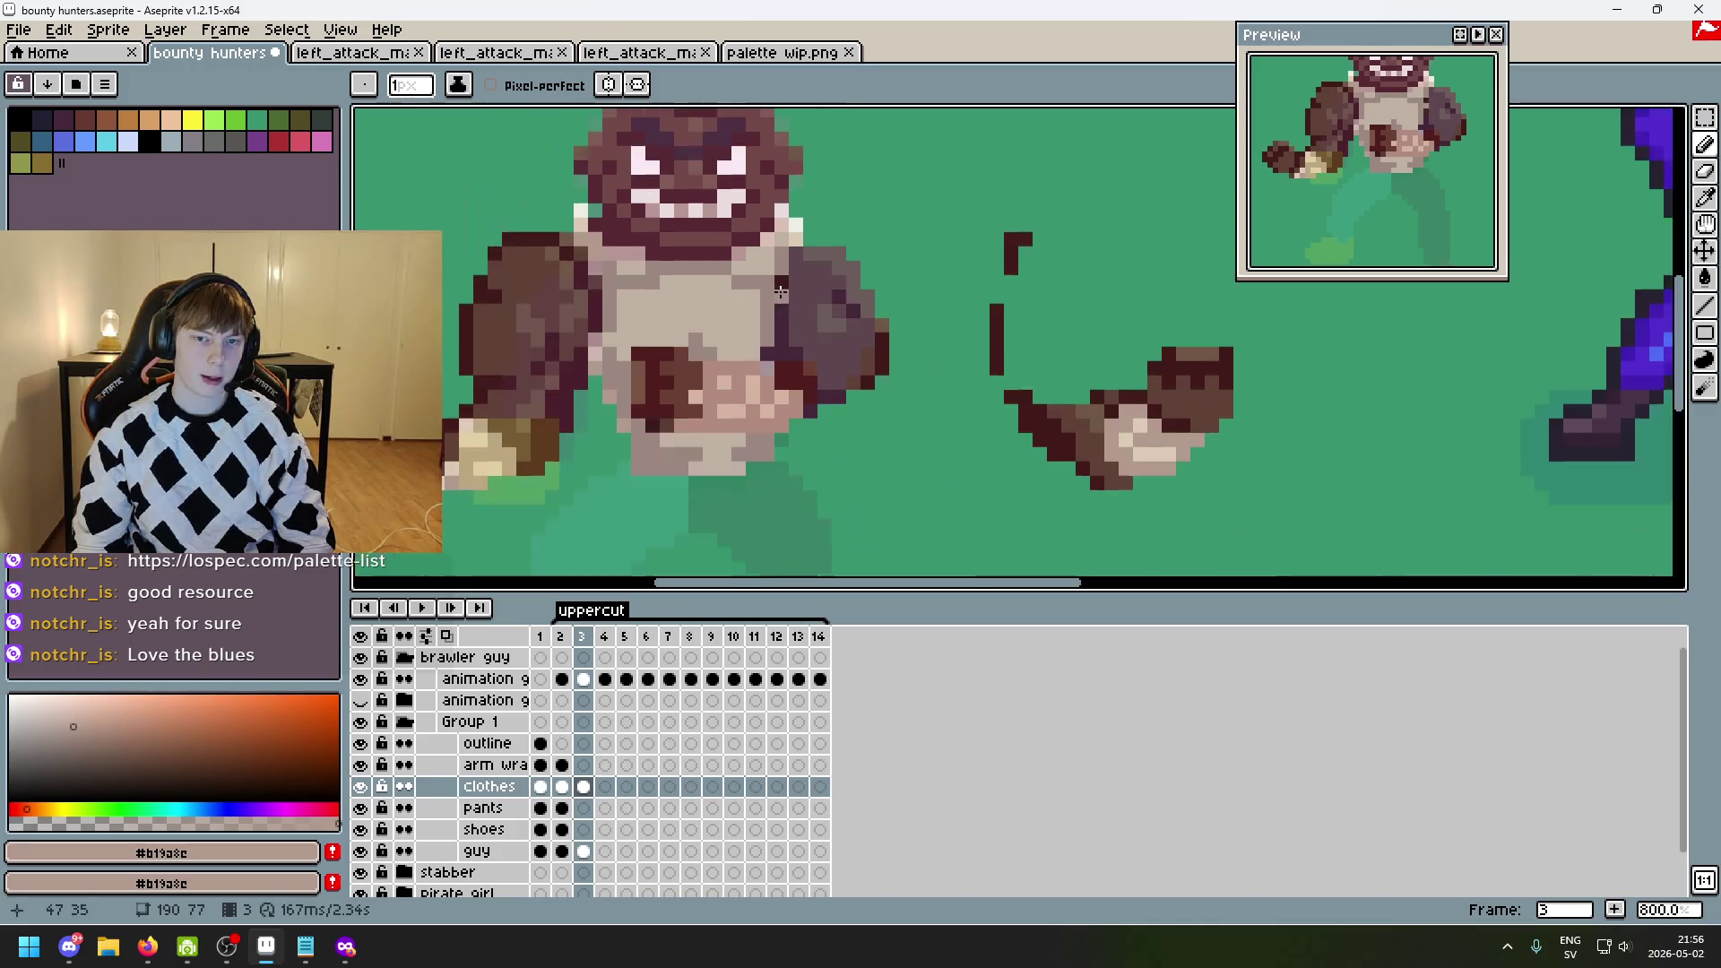
{"action": "scroll", "coordinate": [756, 368], "scroll_direction": "down", "scroll_amount": 2}
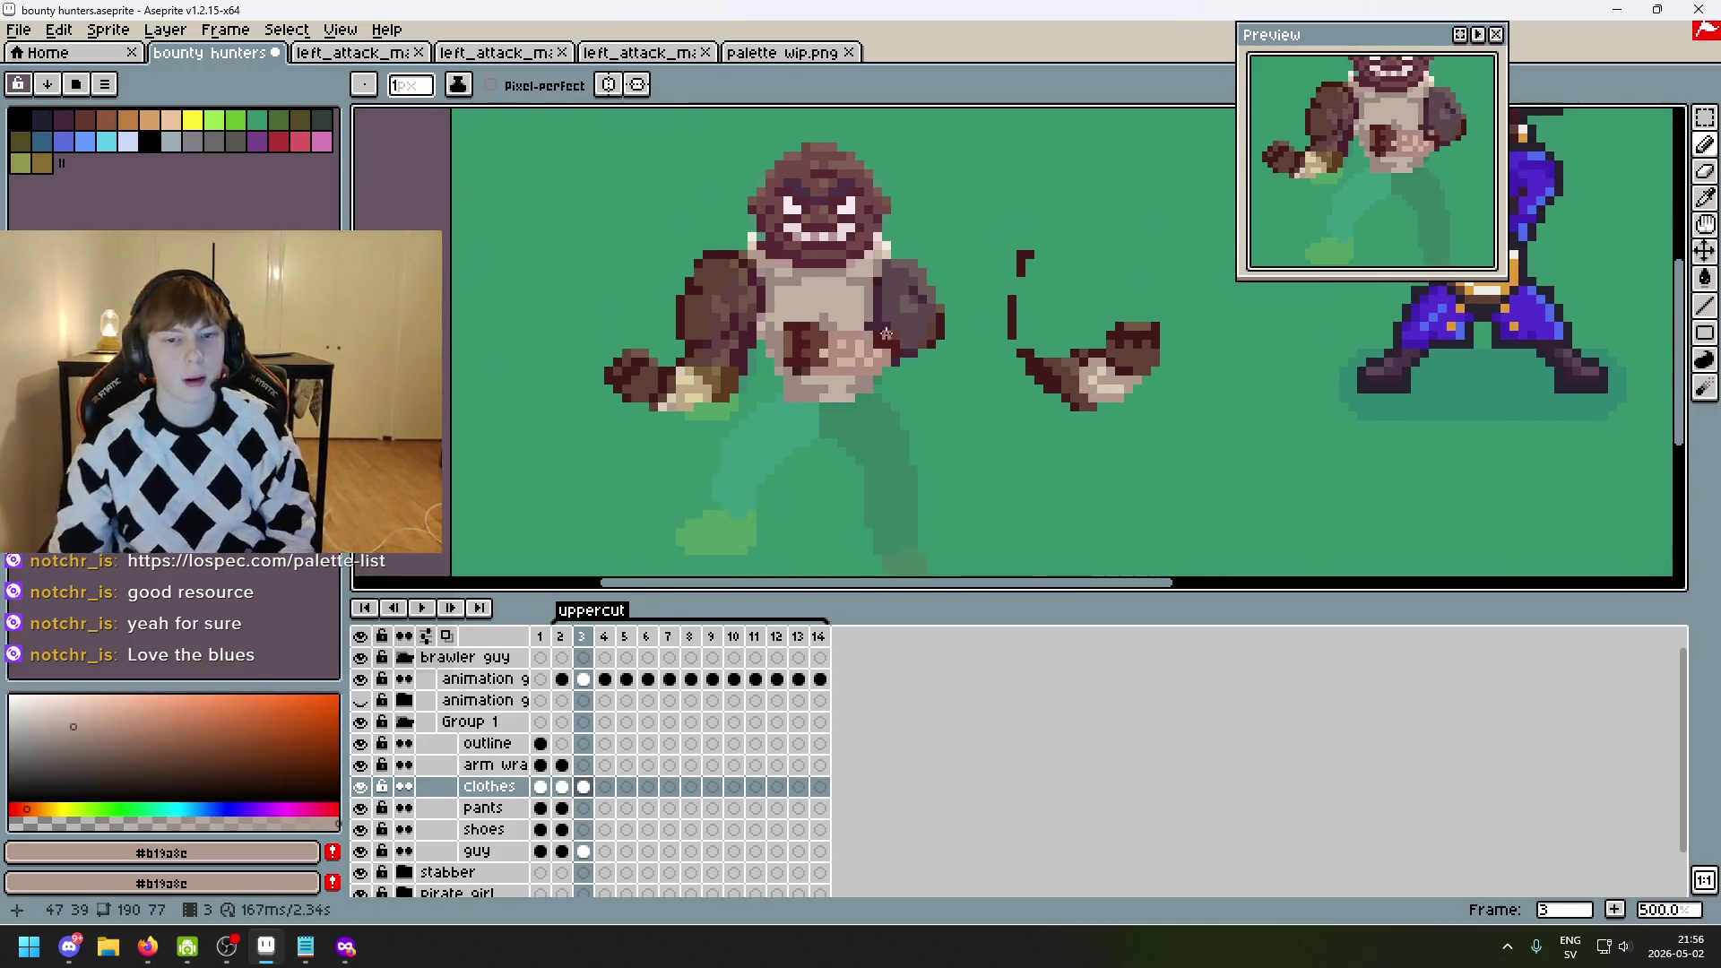
{"action": "key", "text": "Left"}
{"action": "key", "text": "Right"}
{"action": "key", "text": "Left"}
{"action": "key", "text": "Right"}
{"action": "key", "text": "Left"}
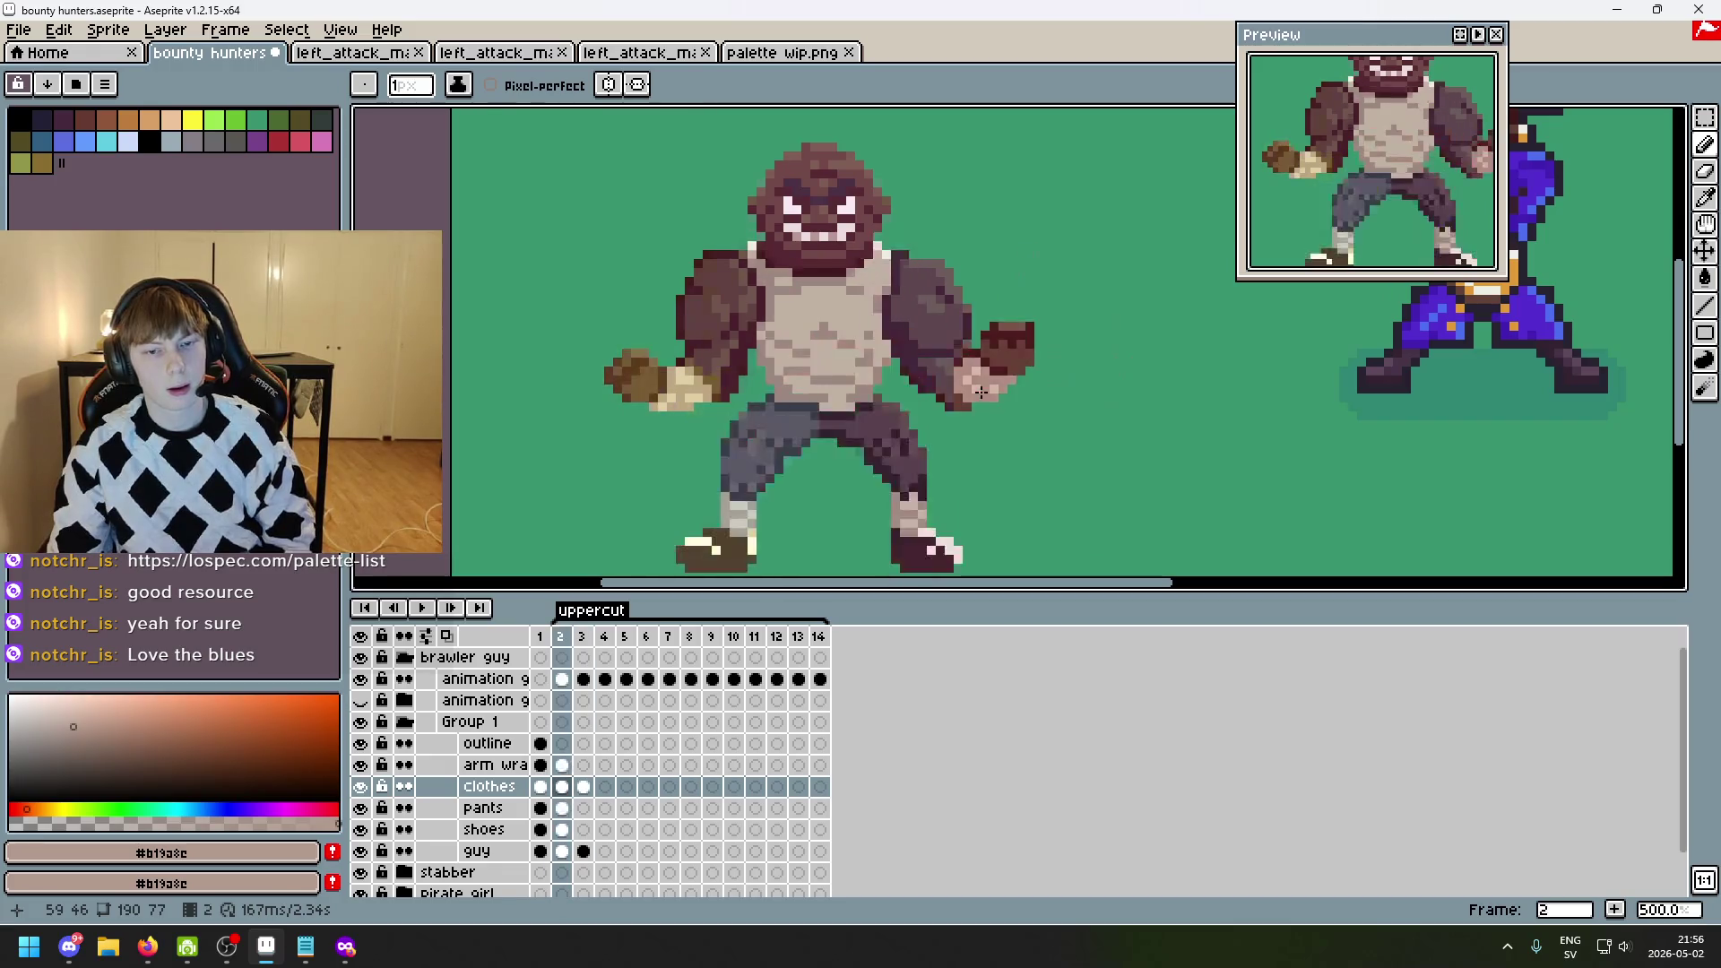
{"action": "key", "text": "Right"}
{"action": "key", "text": "Left"}
{"action": "key", "text": "Right"}
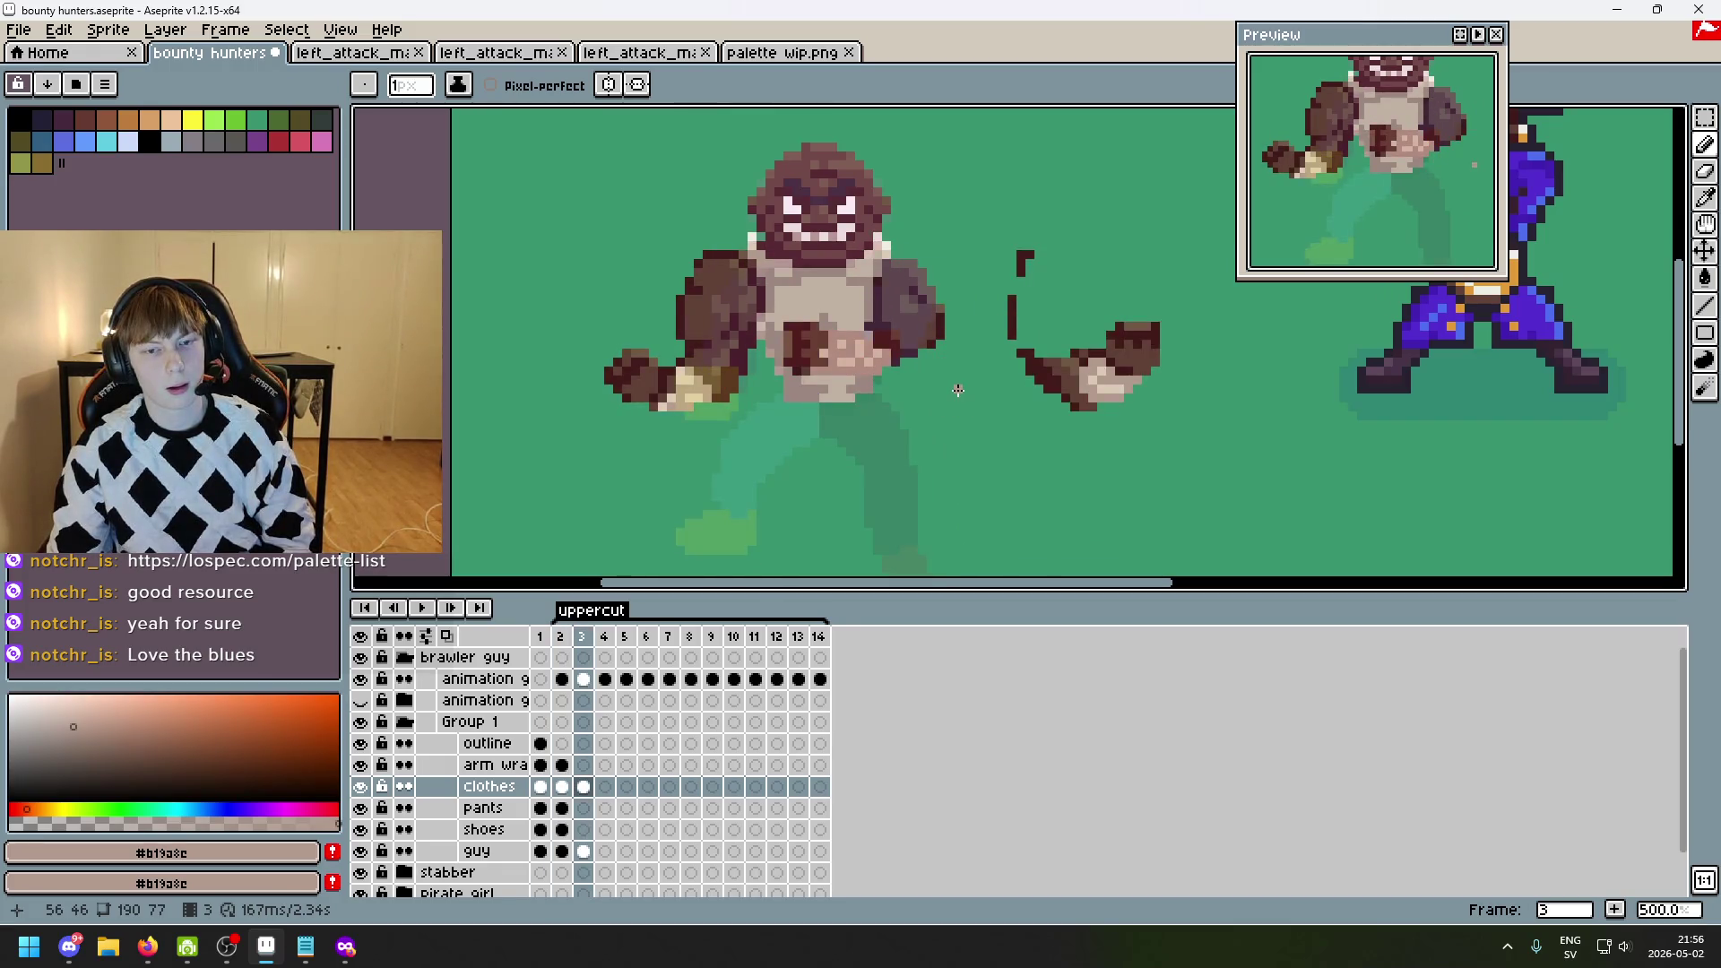
{"action": "key", "text": "Left"}
{"action": "key", "text": "Right"}
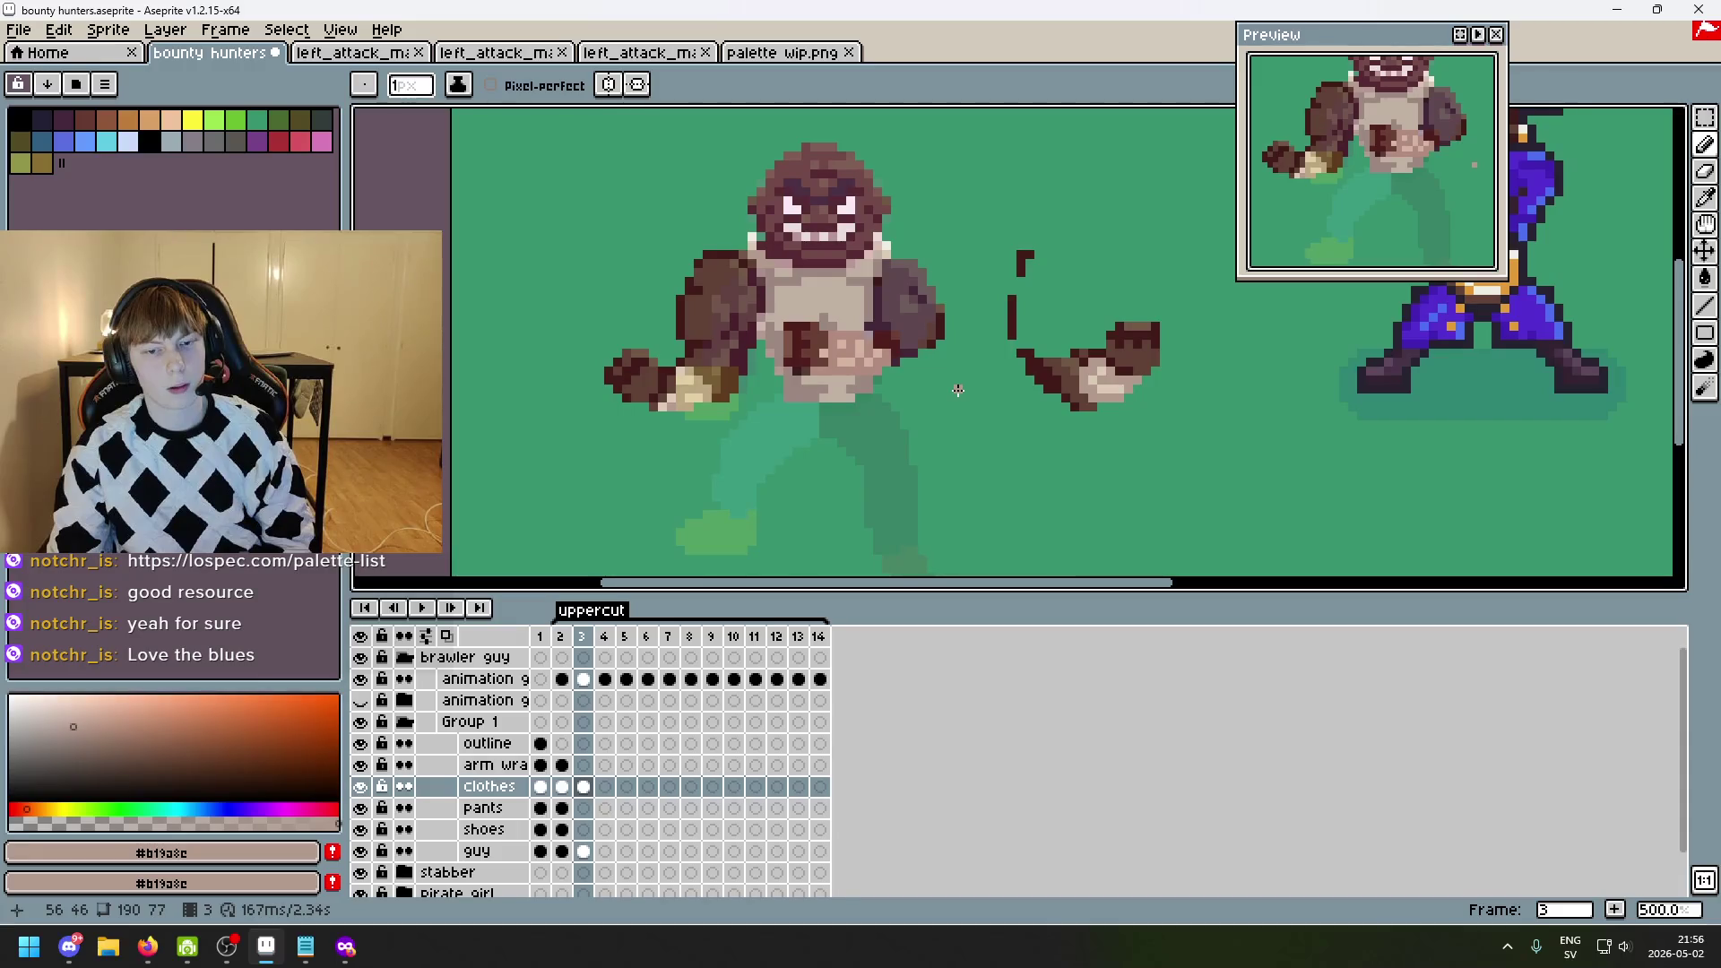
{"action": "key", "text": "Left"}
{"action": "key", "text": "Right"}
{"action": "key", "text": "Left"}
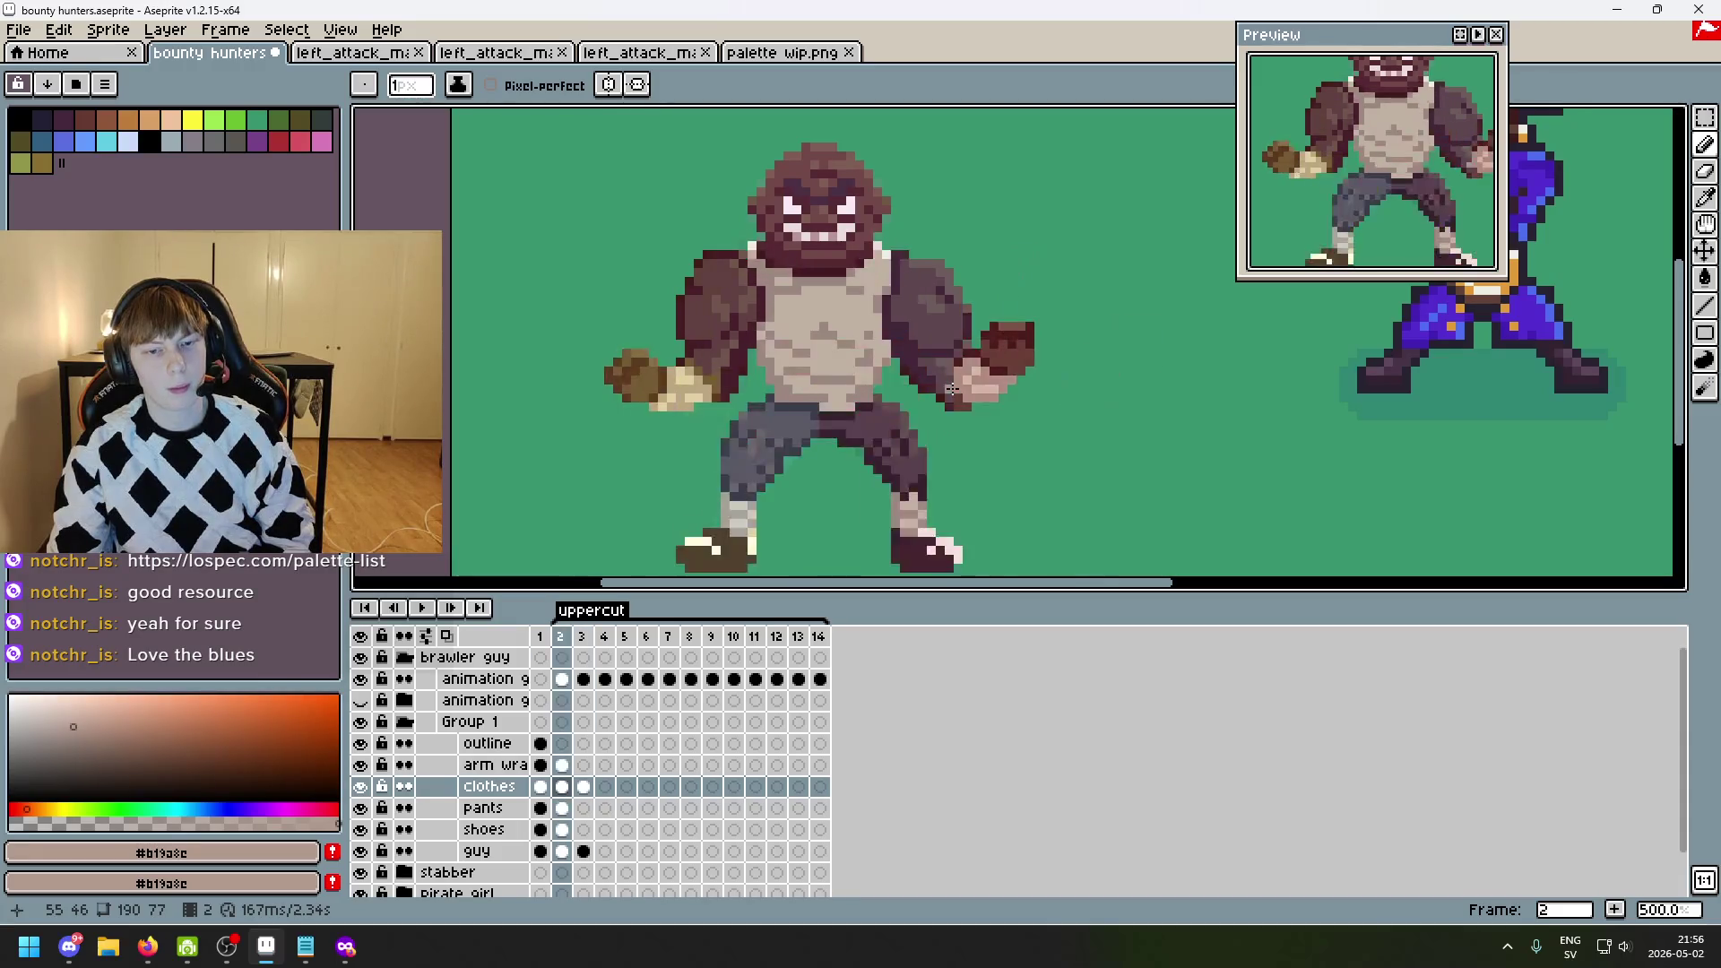
{"action": "key", "text": "Right"}
{"action": "key", "text": "Left"}
{"action": "key", "text": "Right"}
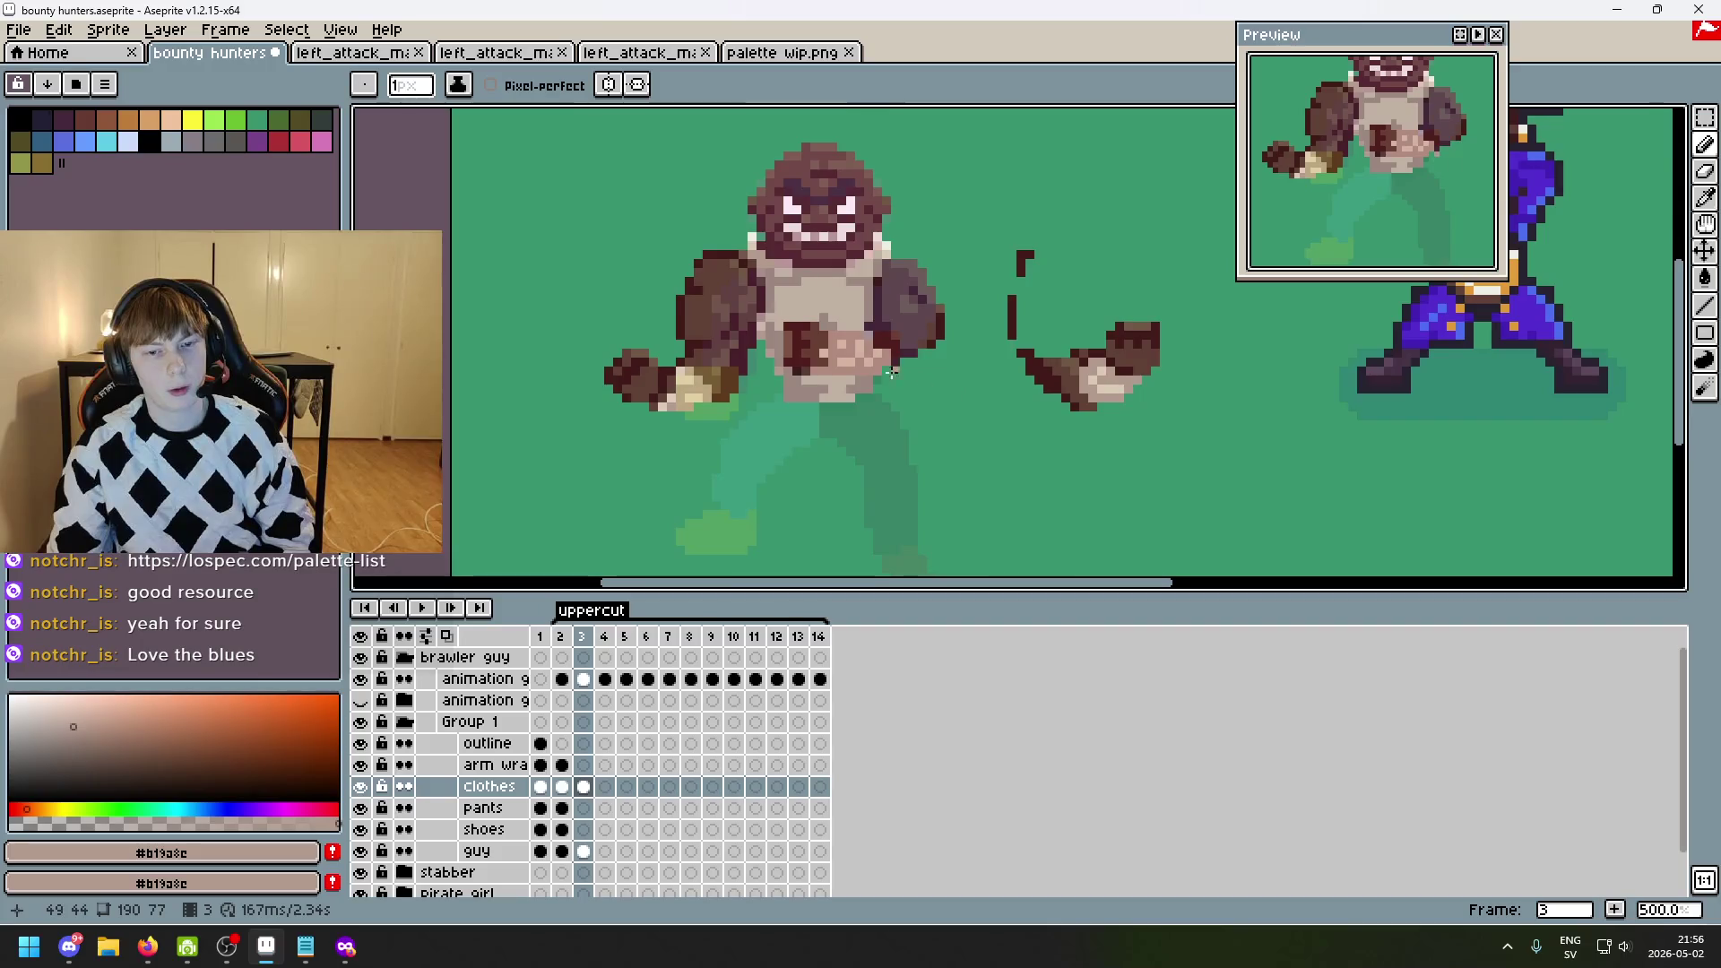
{"action": "scroll", "coordinate": [891, 372], "scroll_direction": "up", "scroll_amount": 1}
{"action": "key", "text": "q"}
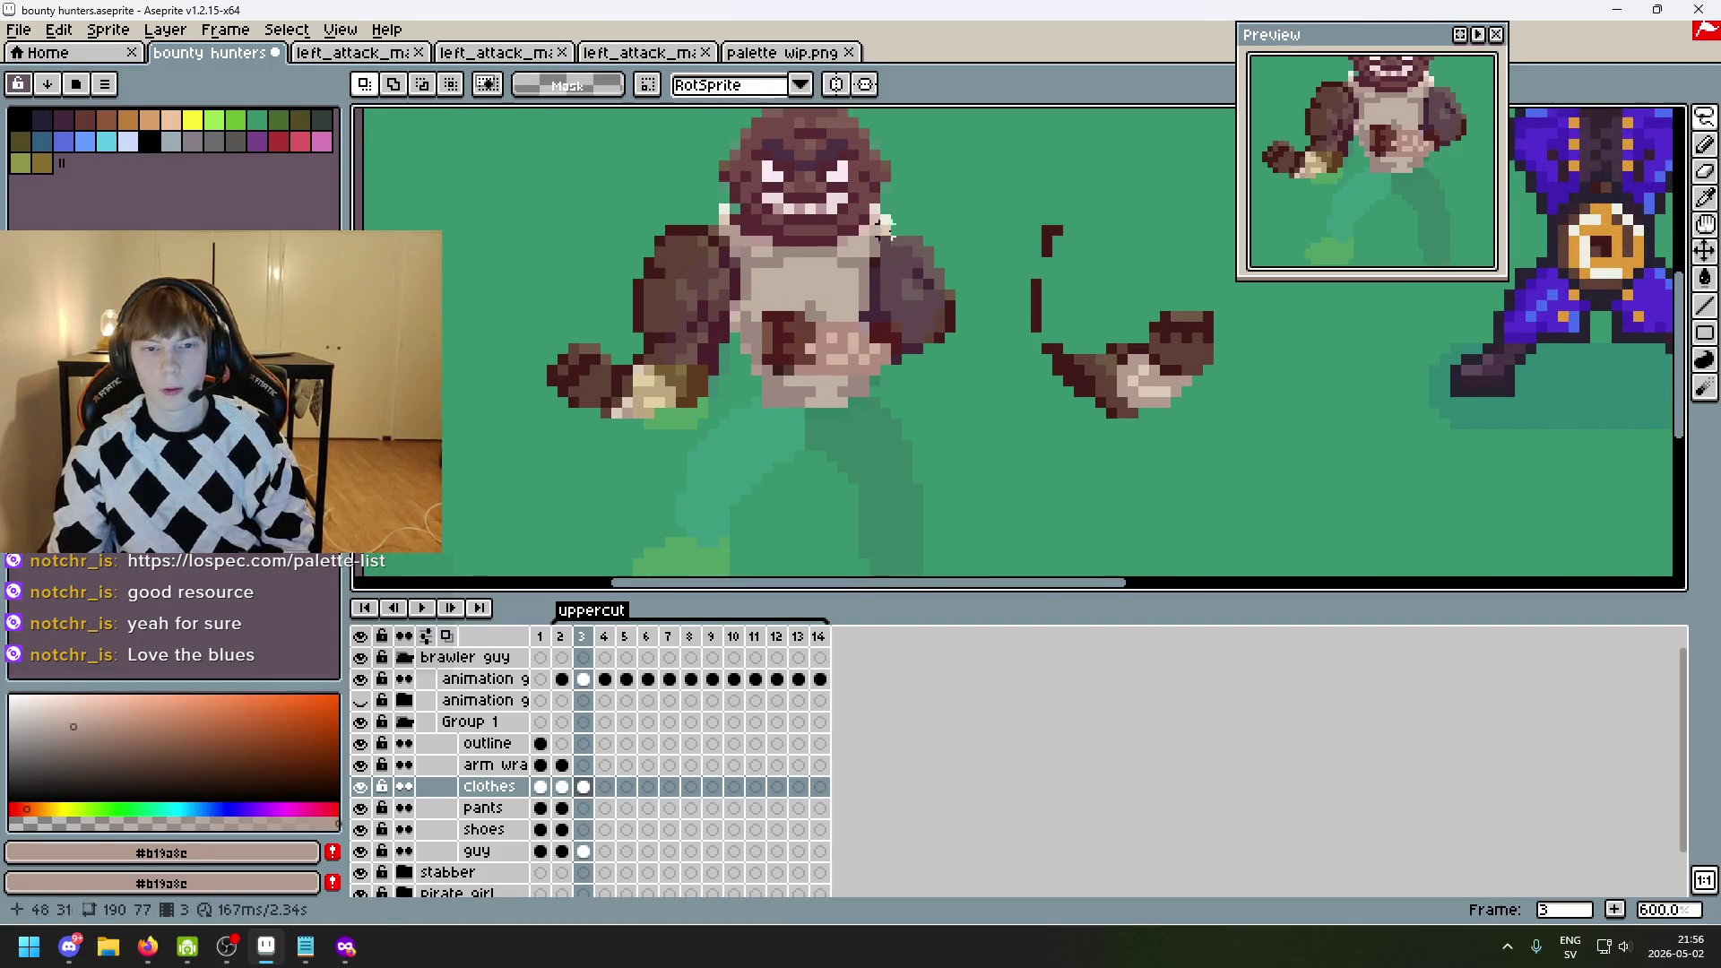
- Try a freehand selection under the mouth and a rectangle around the upper body, then deselect
{"action": "scroll", "coordinate": [884, 225], "scroll_direction": "up", "scroll_amount": 4}
{"action": "left_click_drag", "start_coordinate": [553, 178], "coordinate": [556, 226]}
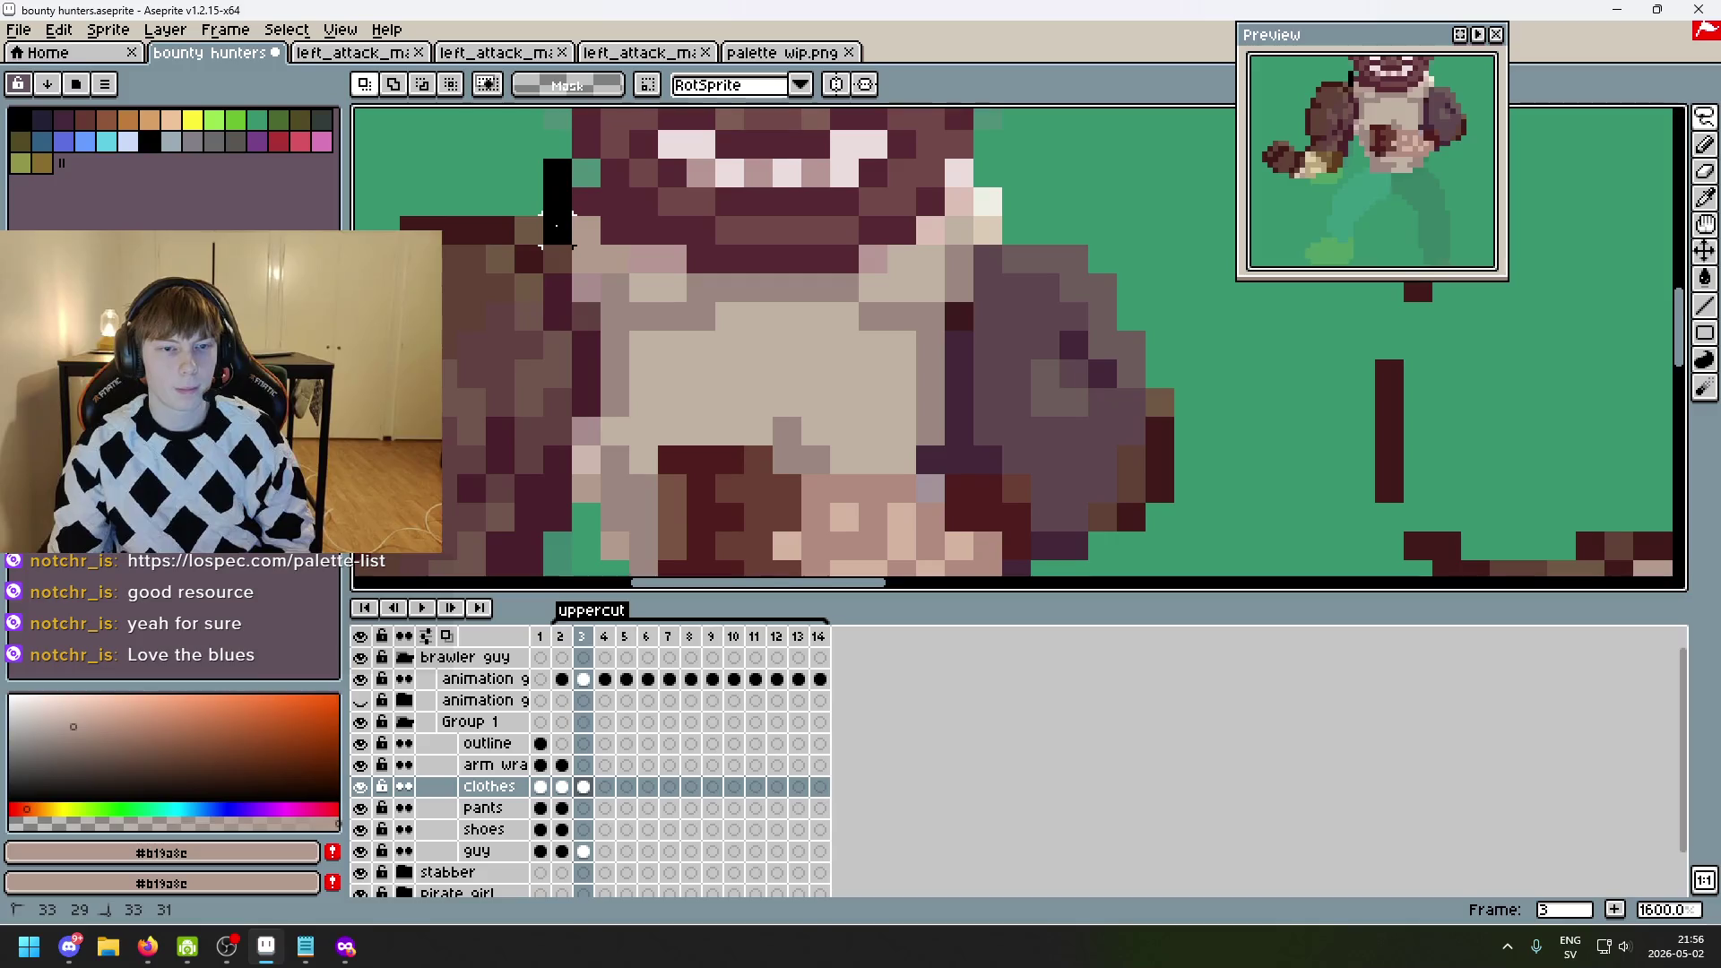
{"action": "left_click_drag", "start_coordinate": [672, 260], "coordinate": [893, 269]}
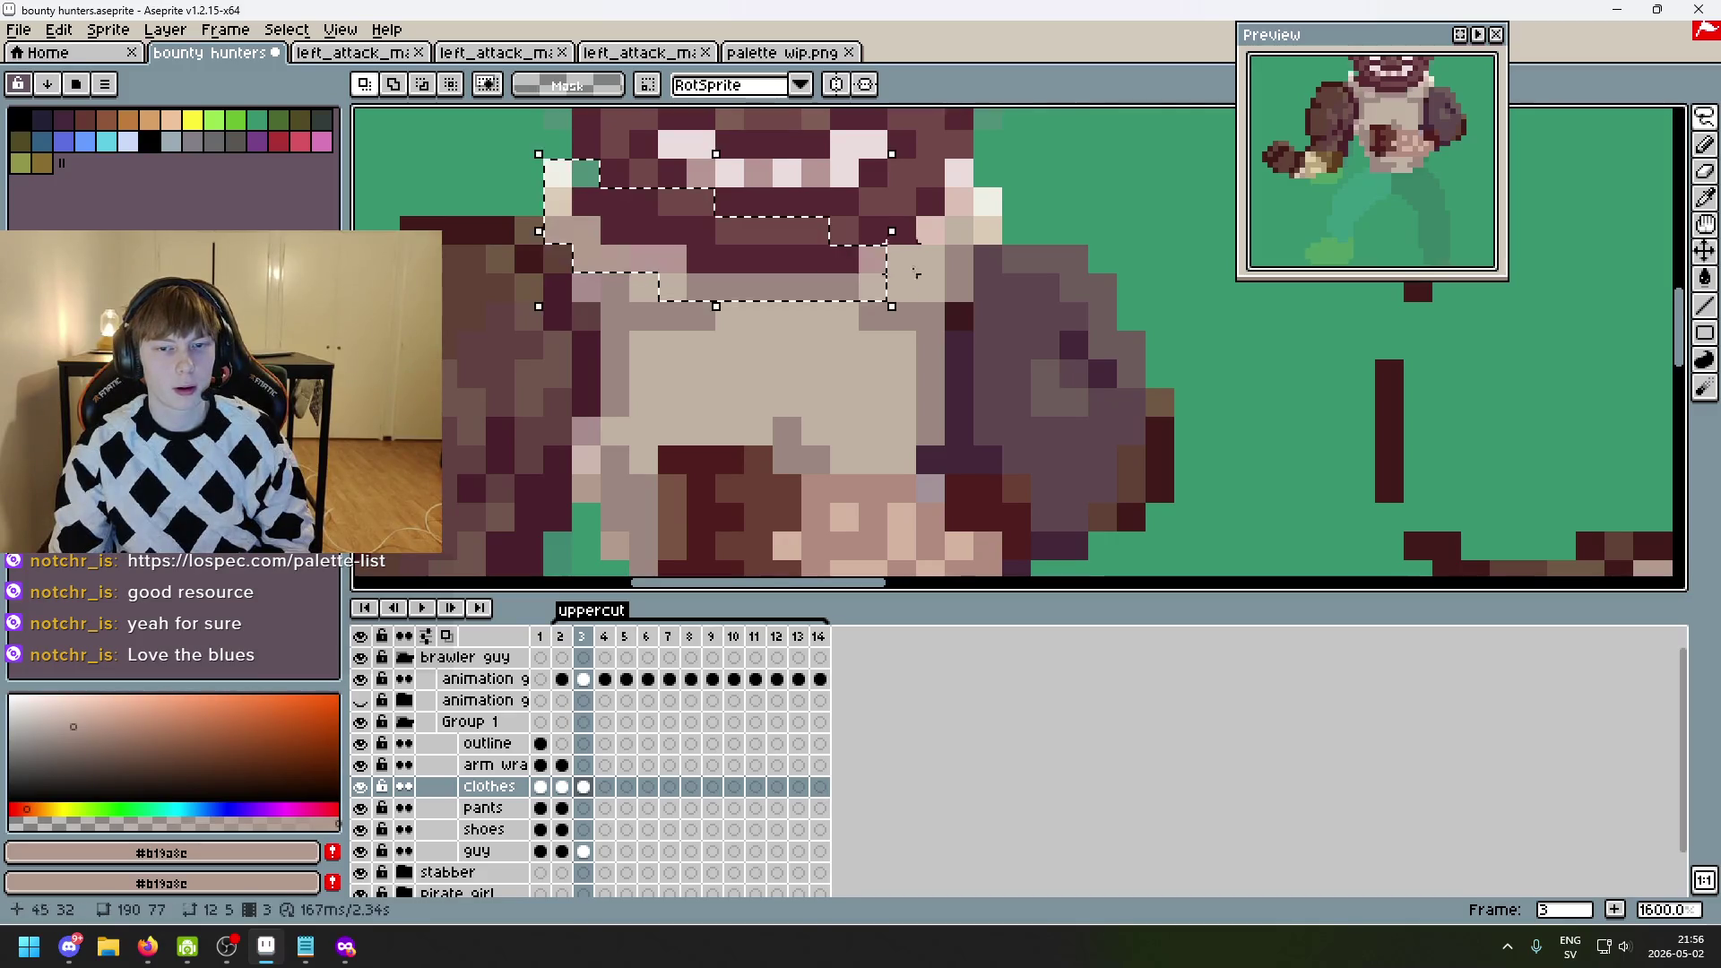
{"action": "scroll", "coordinate": [1156, 233], "scroll_direction": "down", "scroll_amount": 4}
{"action": "key", "text": "comma"}
{"action": "key", "text": "period"}
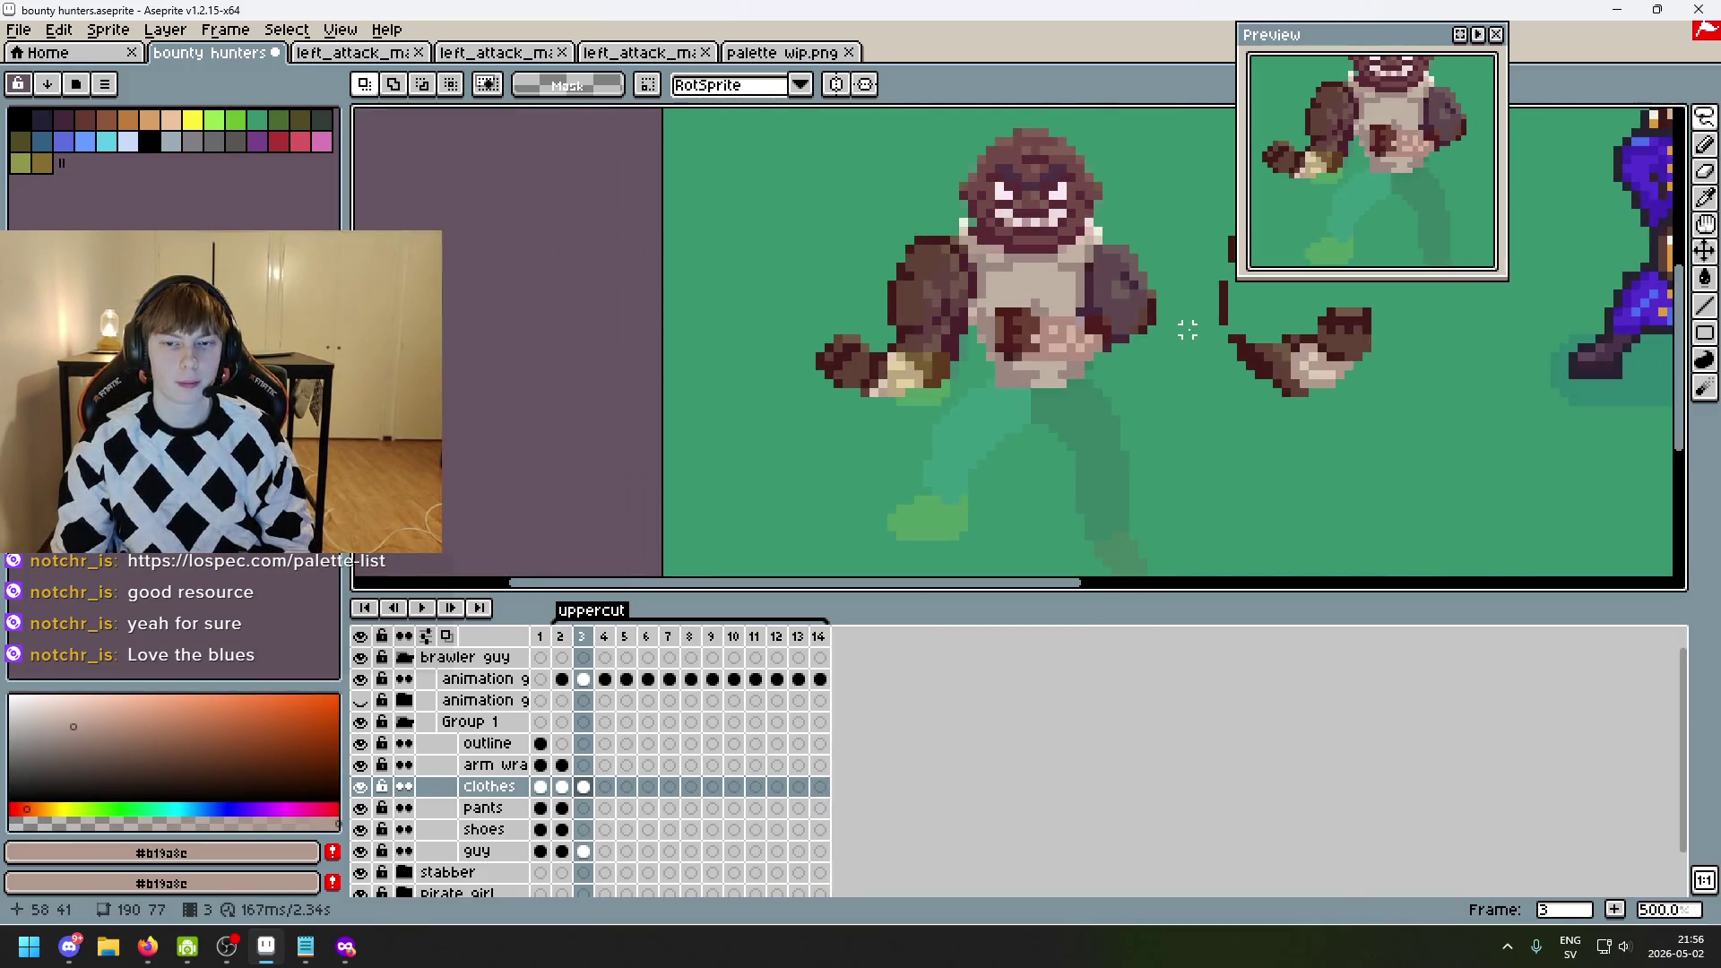
{"action": "key", "text": "m"}
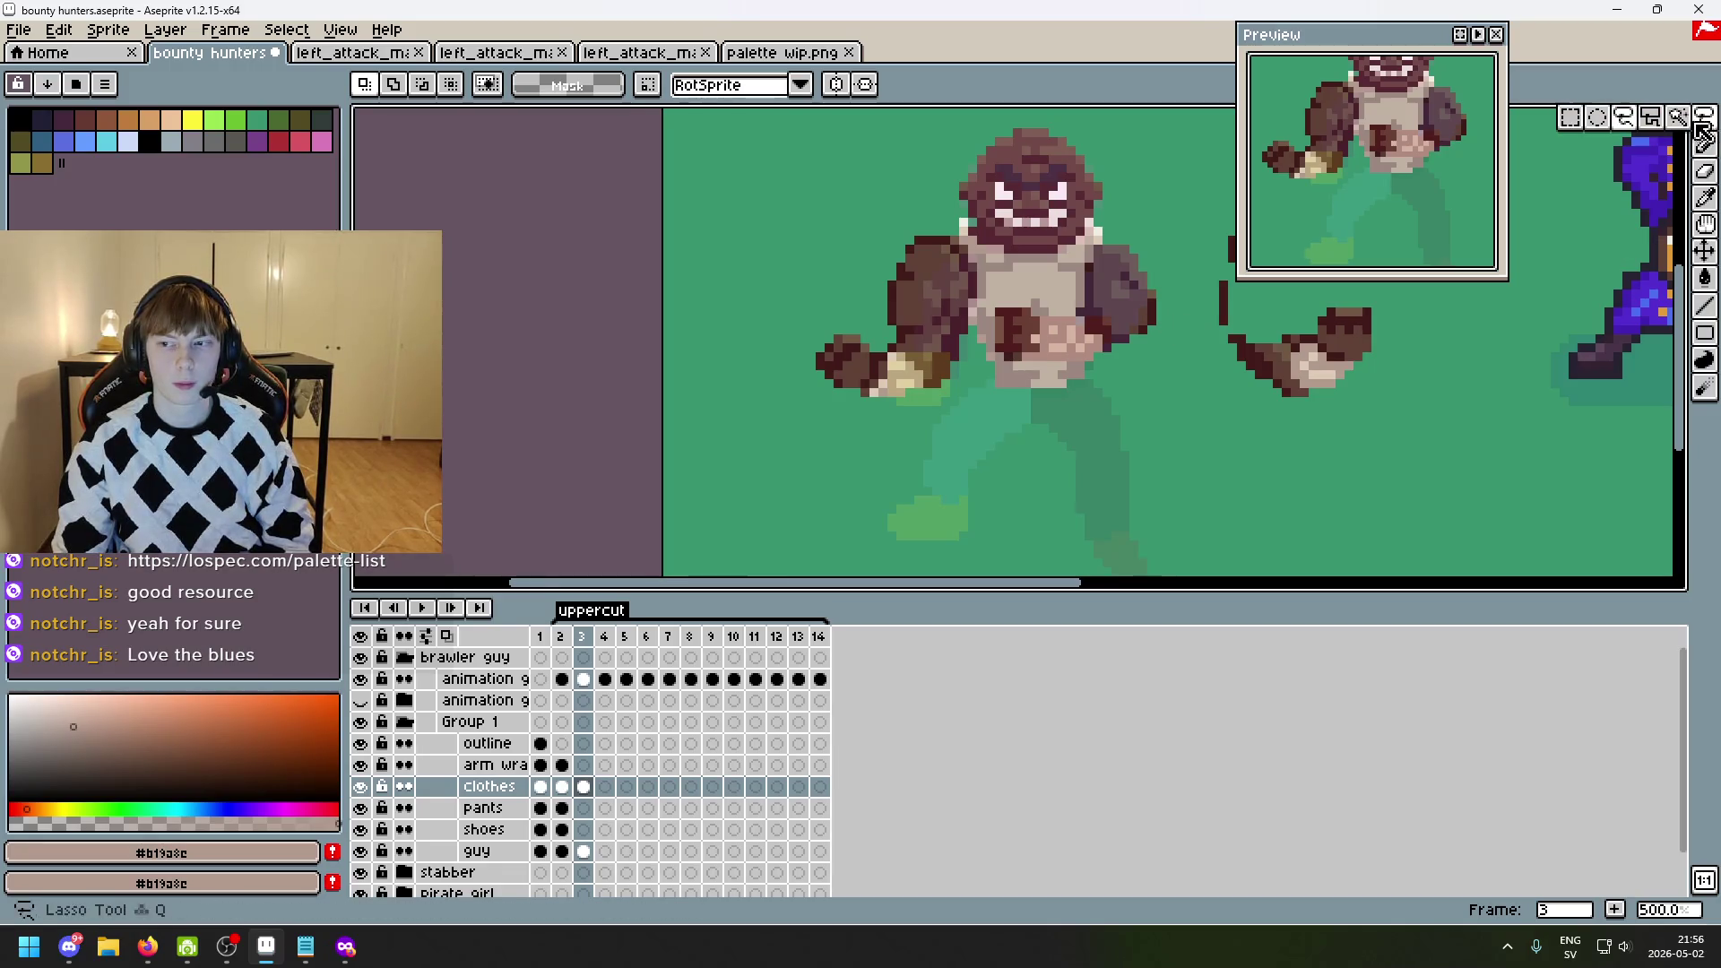
{"action": "left_click_drag", "start_coordinate": [916, 159], "coordinate": [1250, 493]}
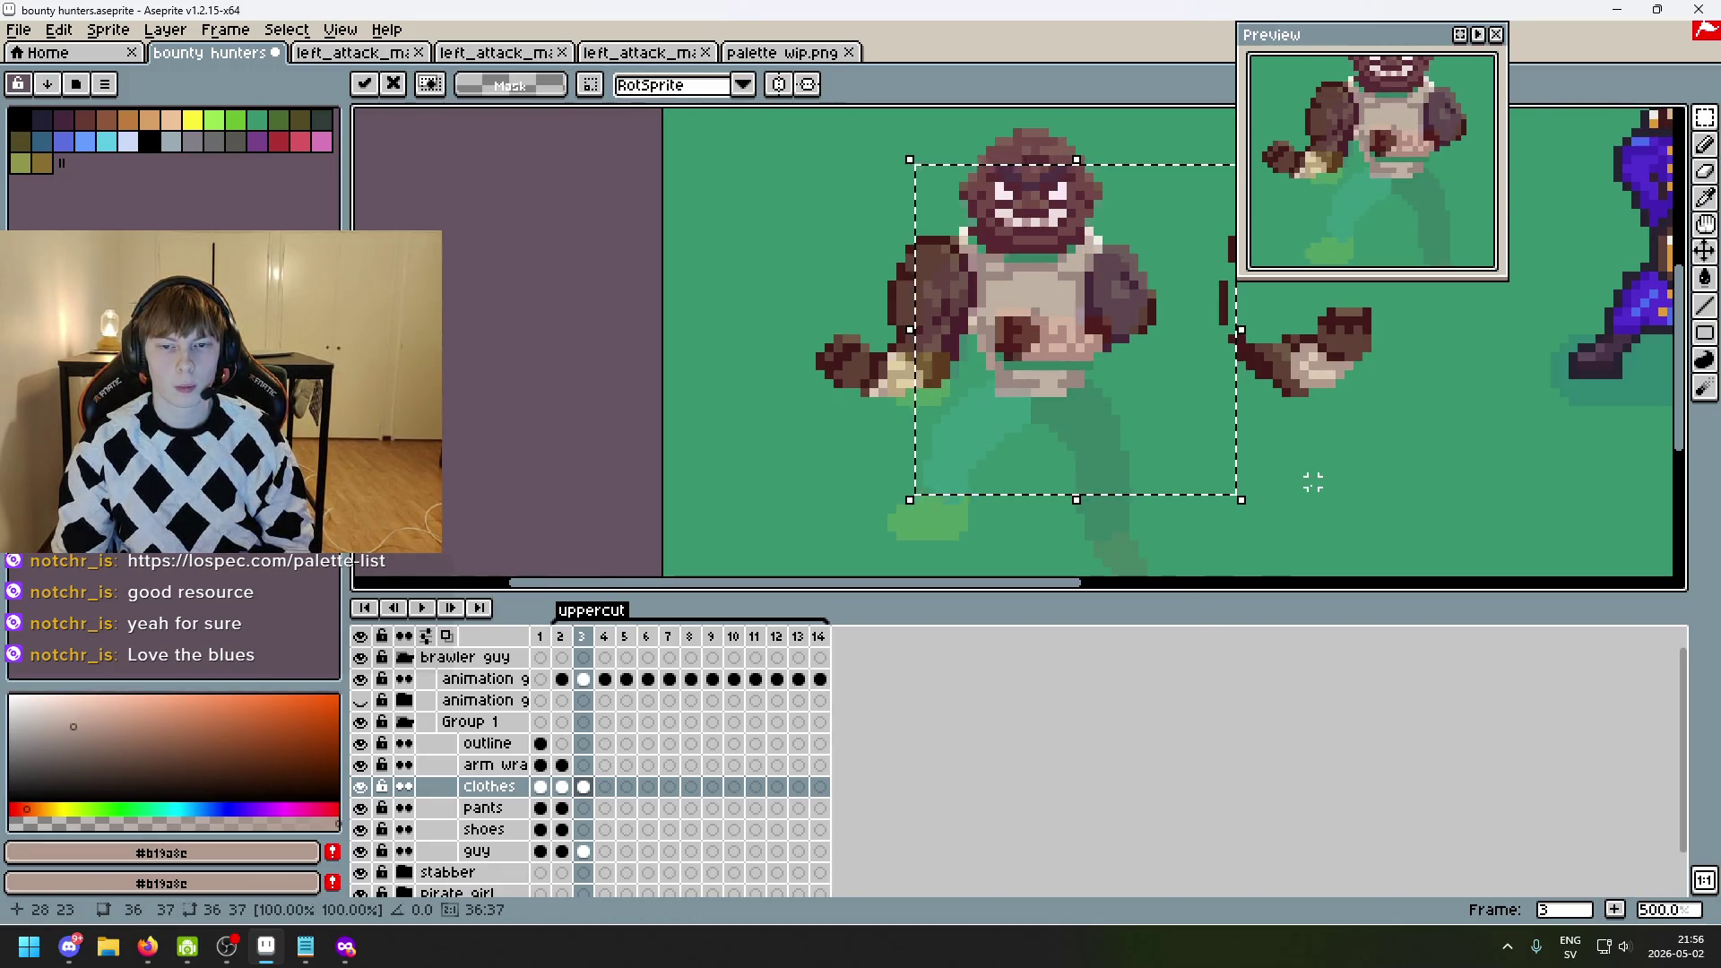
{"action": "key", "text": "ctrl+d"}
- Flip repeatedly between the punch and uppercut frames to compare, briefly selecting the belt area
{"action": "key", "text": "comma"}
{"action": "key", "text": "period"}
{"action": "key", "text": "comma"}
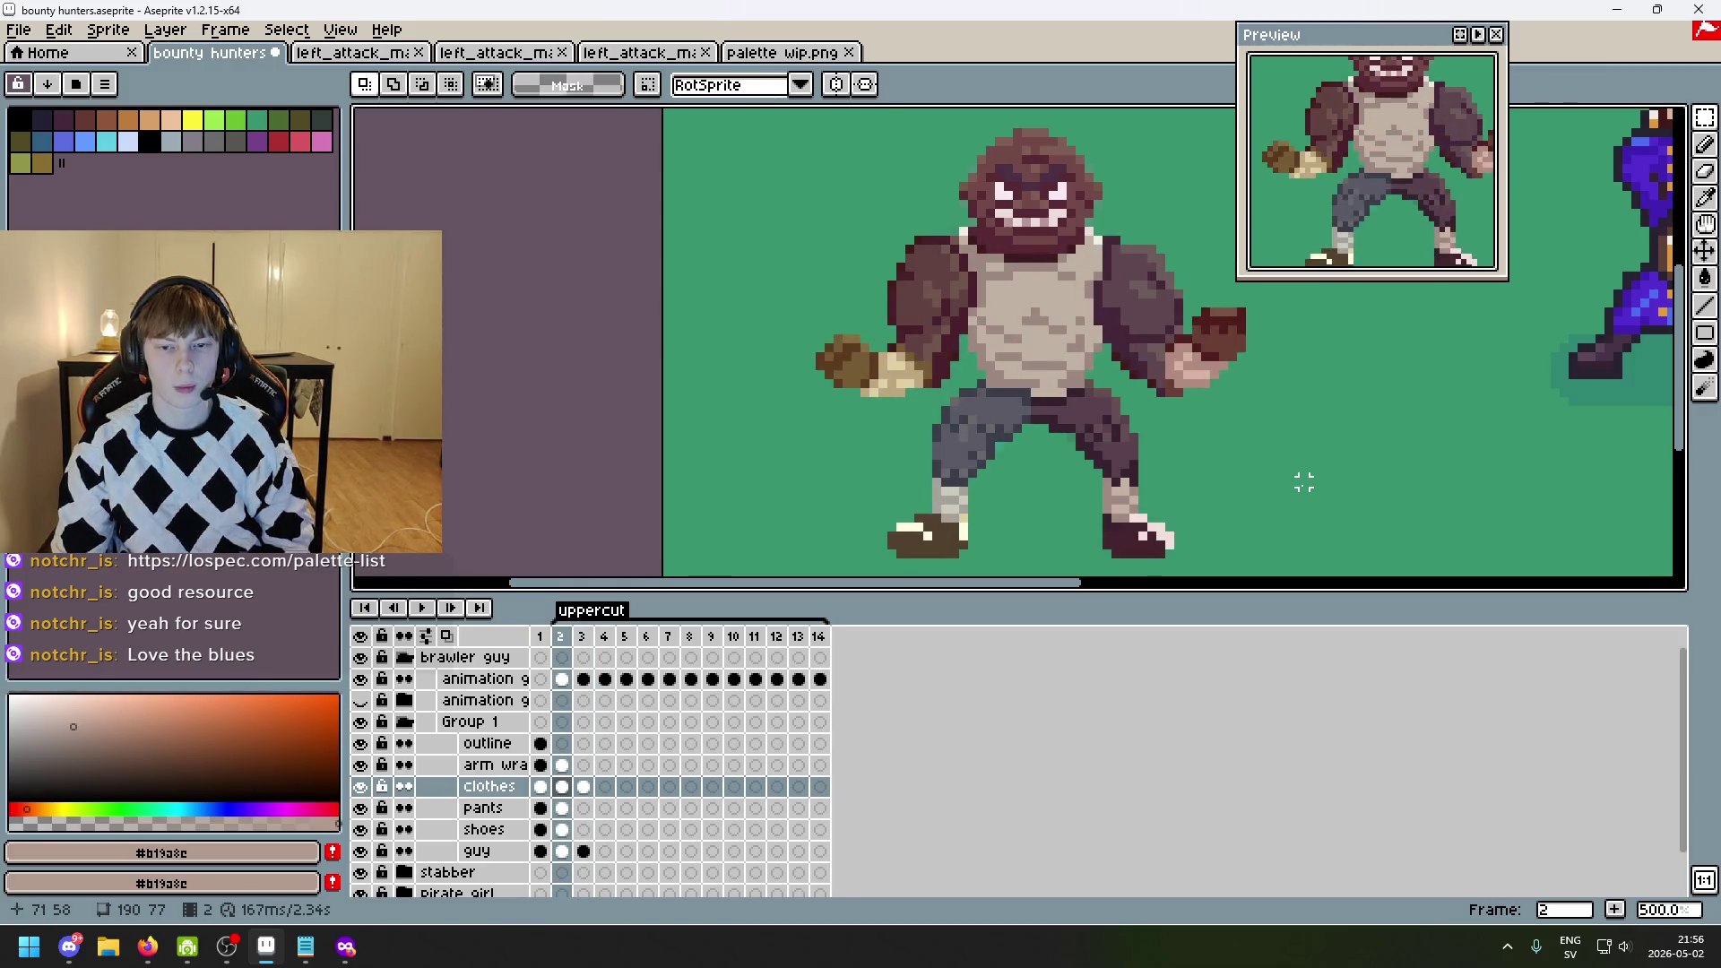
{"action": "key", "text": "period"}
{"action": "key", "text": "comma"}
{"action": "key", "text": "period"}
{"action": "scroll", "coordinate": [1095, 415], "scroll_direction": "up", "scroll_amount": 4}
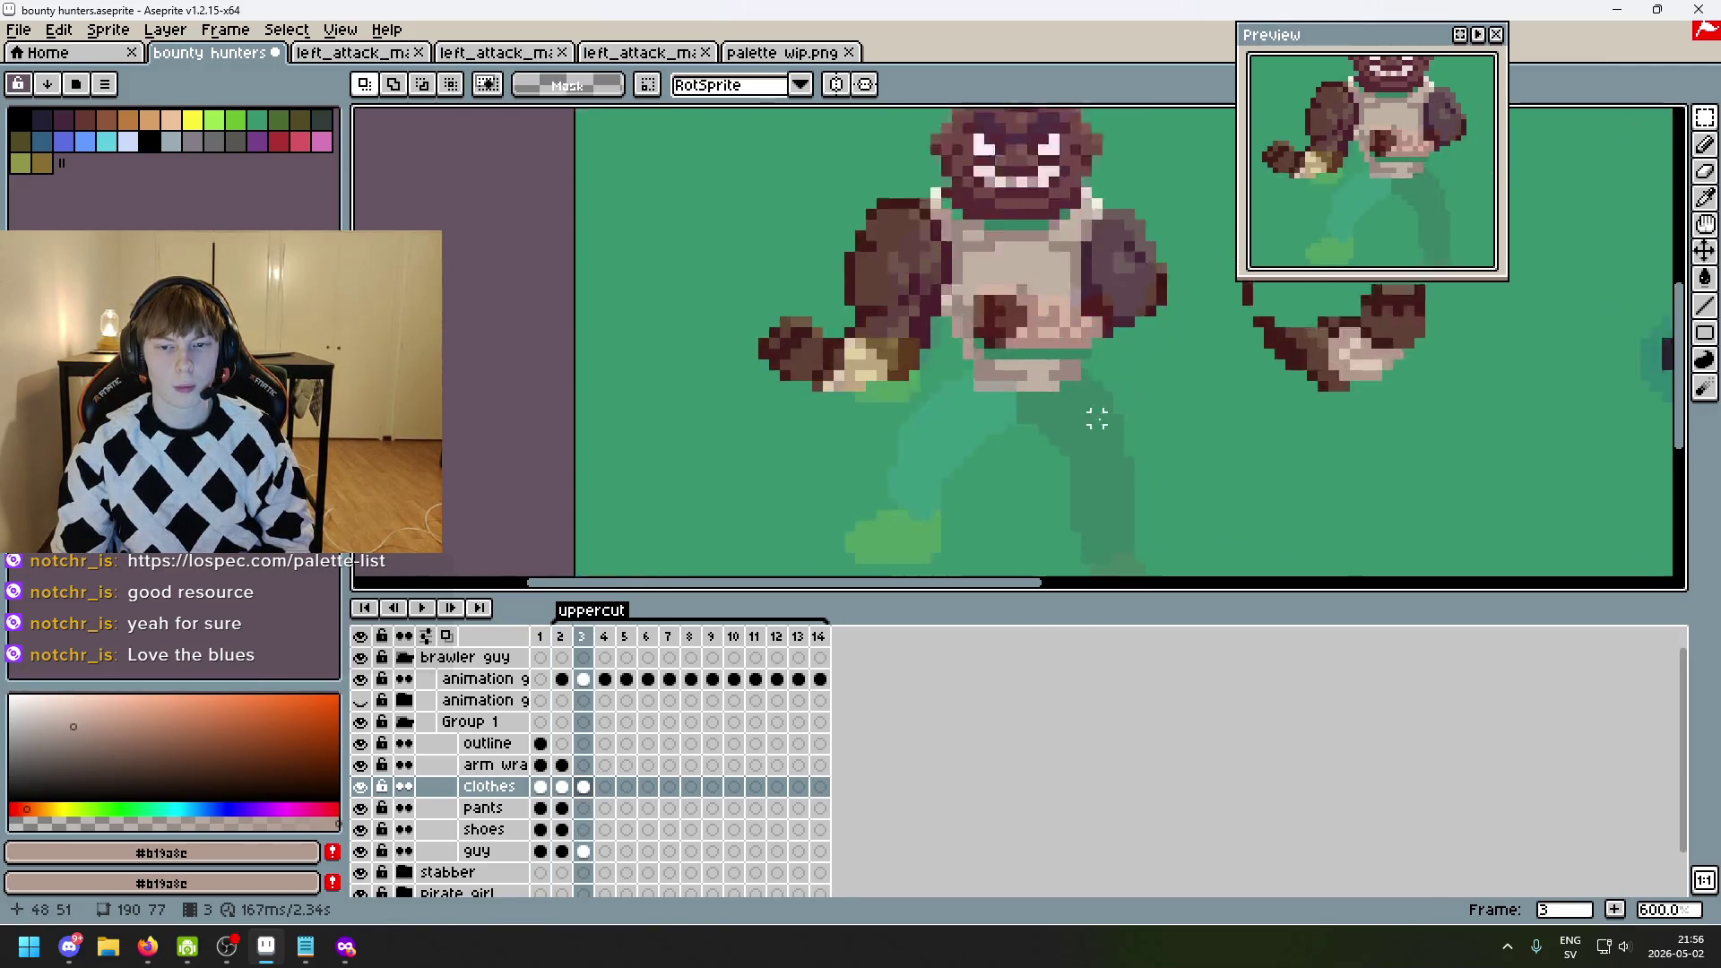
{"action": "mouse_move", "coordinate": [1066, 412]}
{"action": "left_mouse_down"}
{"action": "mouse_move", "coordinate": [970, 357]}
{"action": "mouse_move", "coordinate": [779, 295]}
{"action": "left_mouse_up"}
{"action": "key", "text": "ctrl+d"}
{"action": "scroll", "coordinate": [1222, 346], "scroll_direction": "down", "scroll_amount": 4}
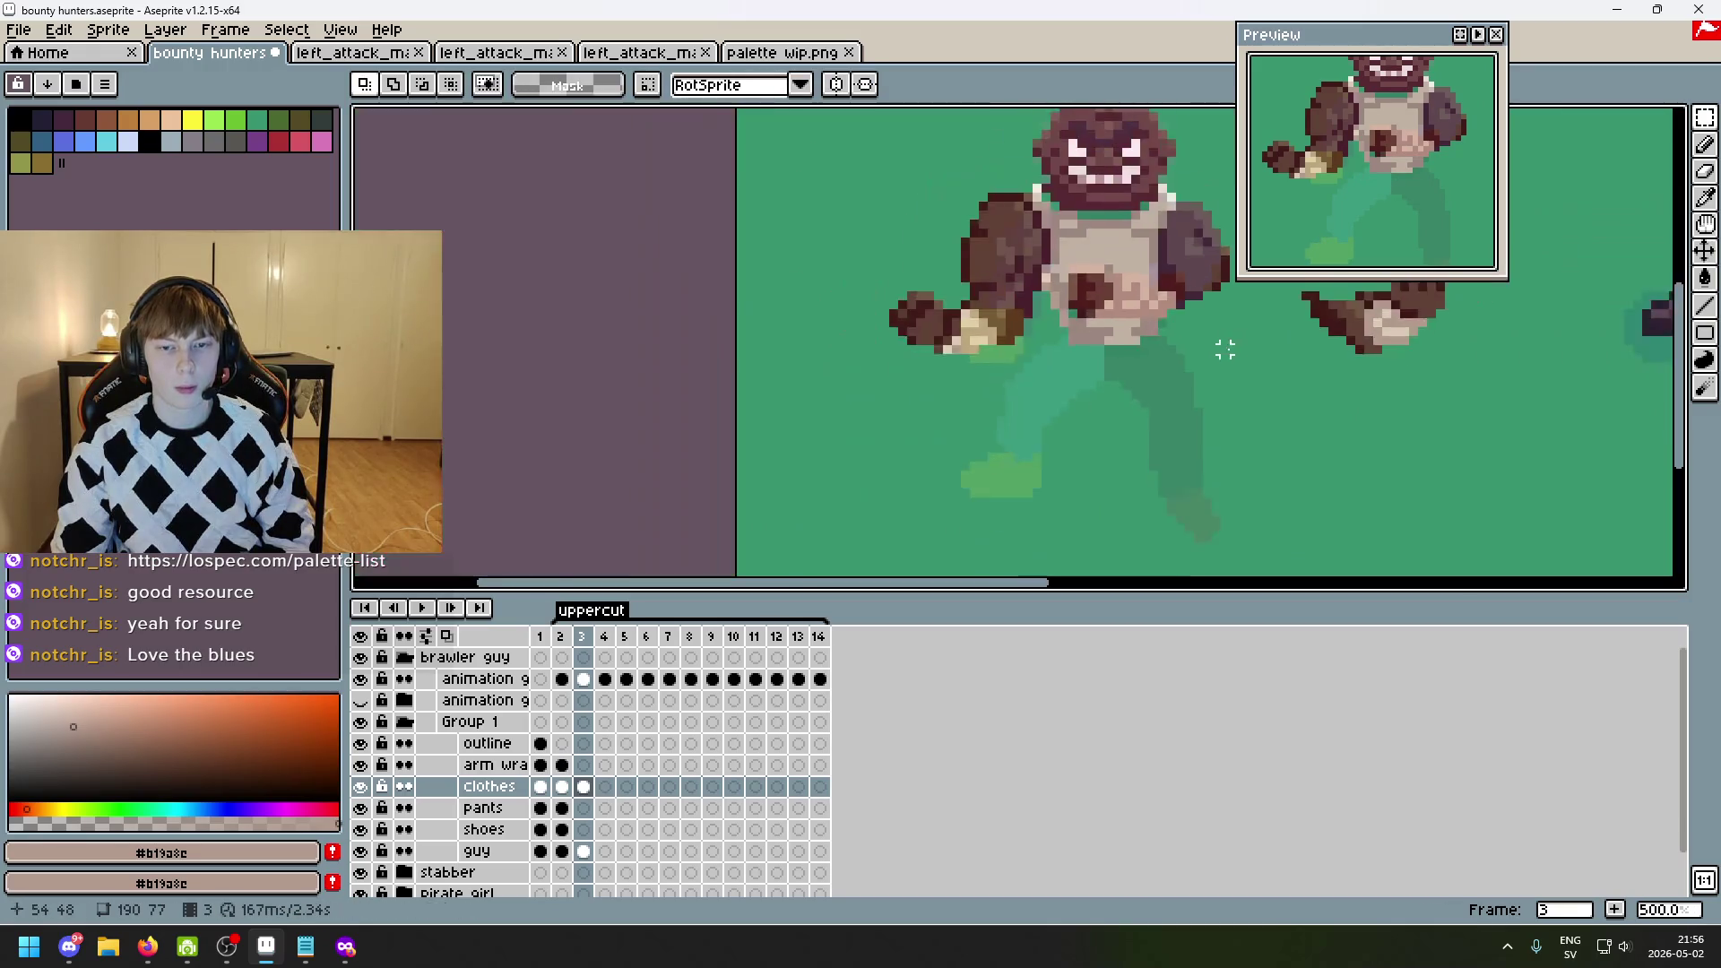
{"action": "key", "text": "comma"}
{"action": "key", "text": "period"}
{"action": "left_click_drag", "start_coordinate": [1252, 350], "coordinate": [1233, 485]}
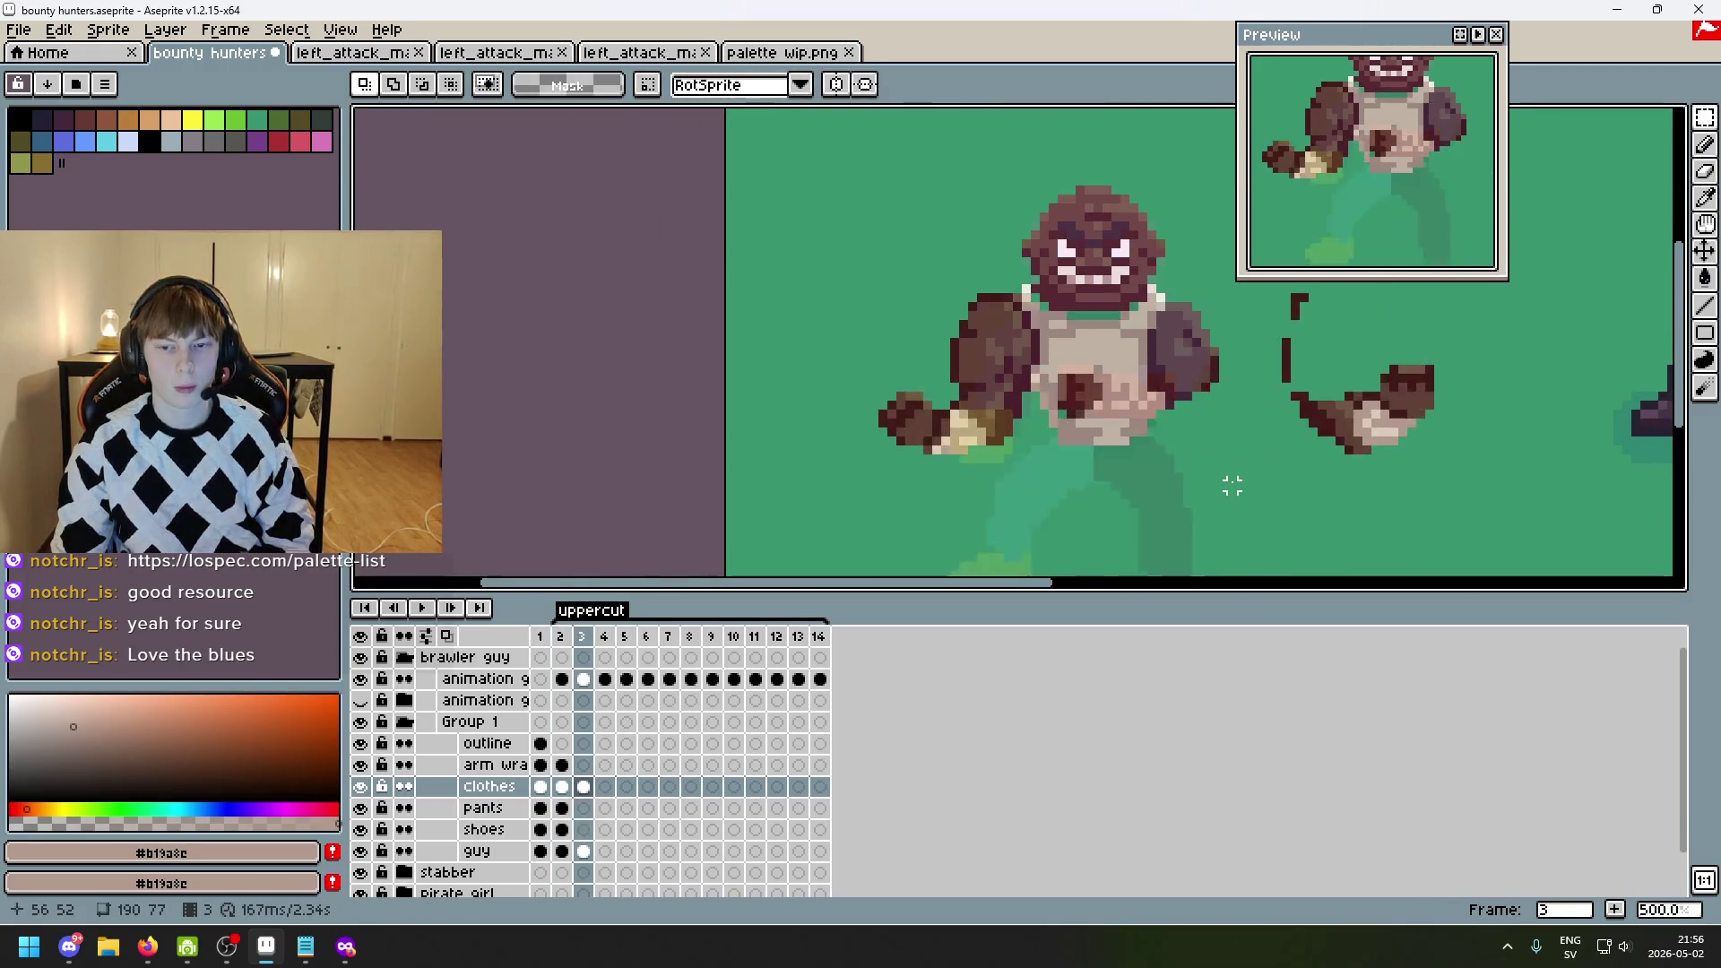
{"action": "key", "text": "comma"}
{"action": "key", "text": "period"}
{"action": "key", "text": "comma"}
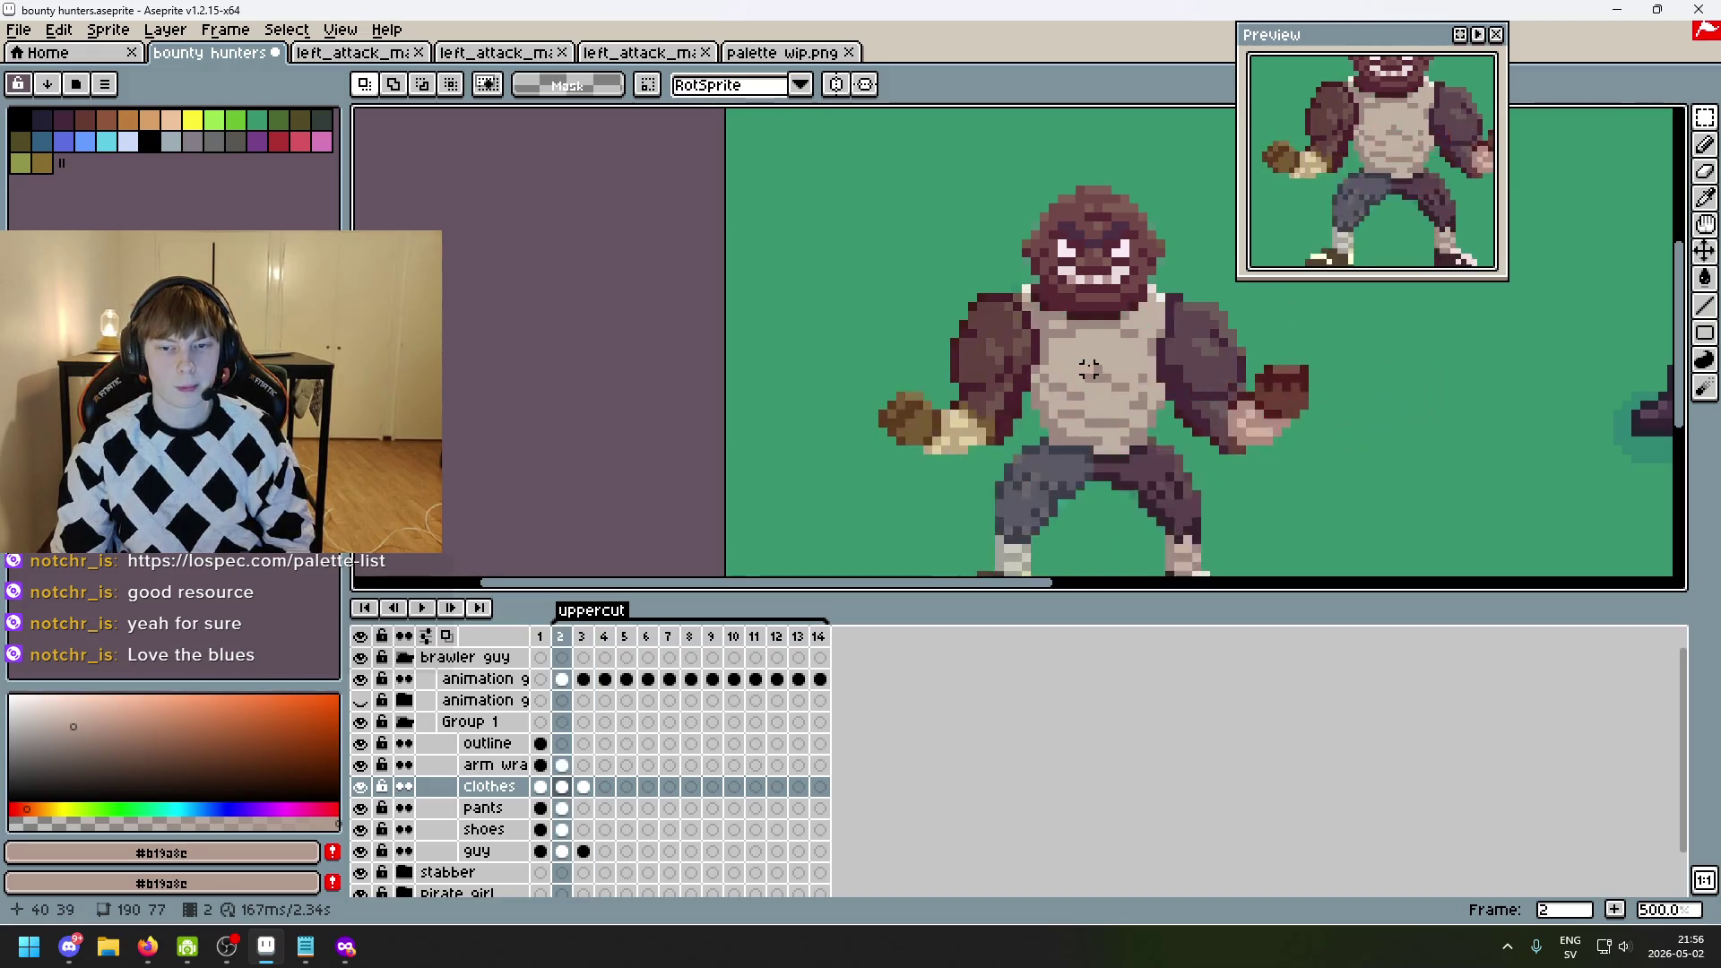
{"action": "key", "text": "period"}
{"action": "scroll", "coordinate": [1088, 367], "scroll_direction": "up", "scroll_amount": 4}
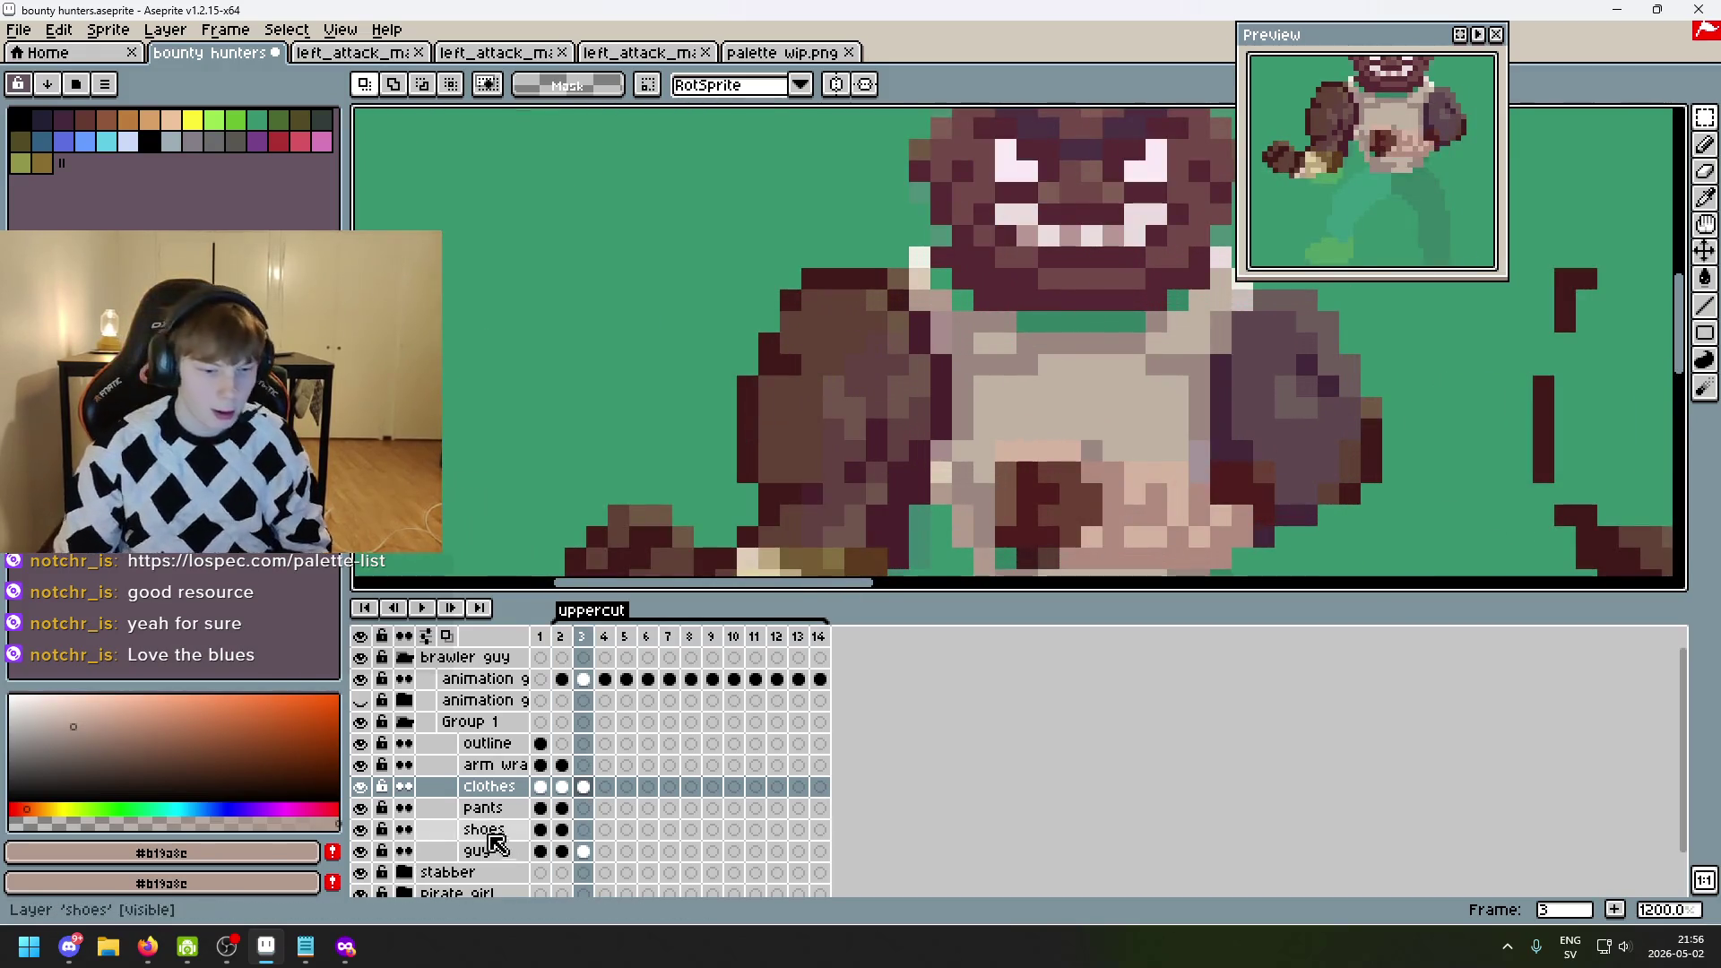
- On the guy layer, sample dark brown #411b1b under the mouth in frame 1, then return to frame 3
{"action": "left_click", "coordinate": [488, 851]}
{"action": "left_click", "coordinate": [962, 300], "text": "alt"}
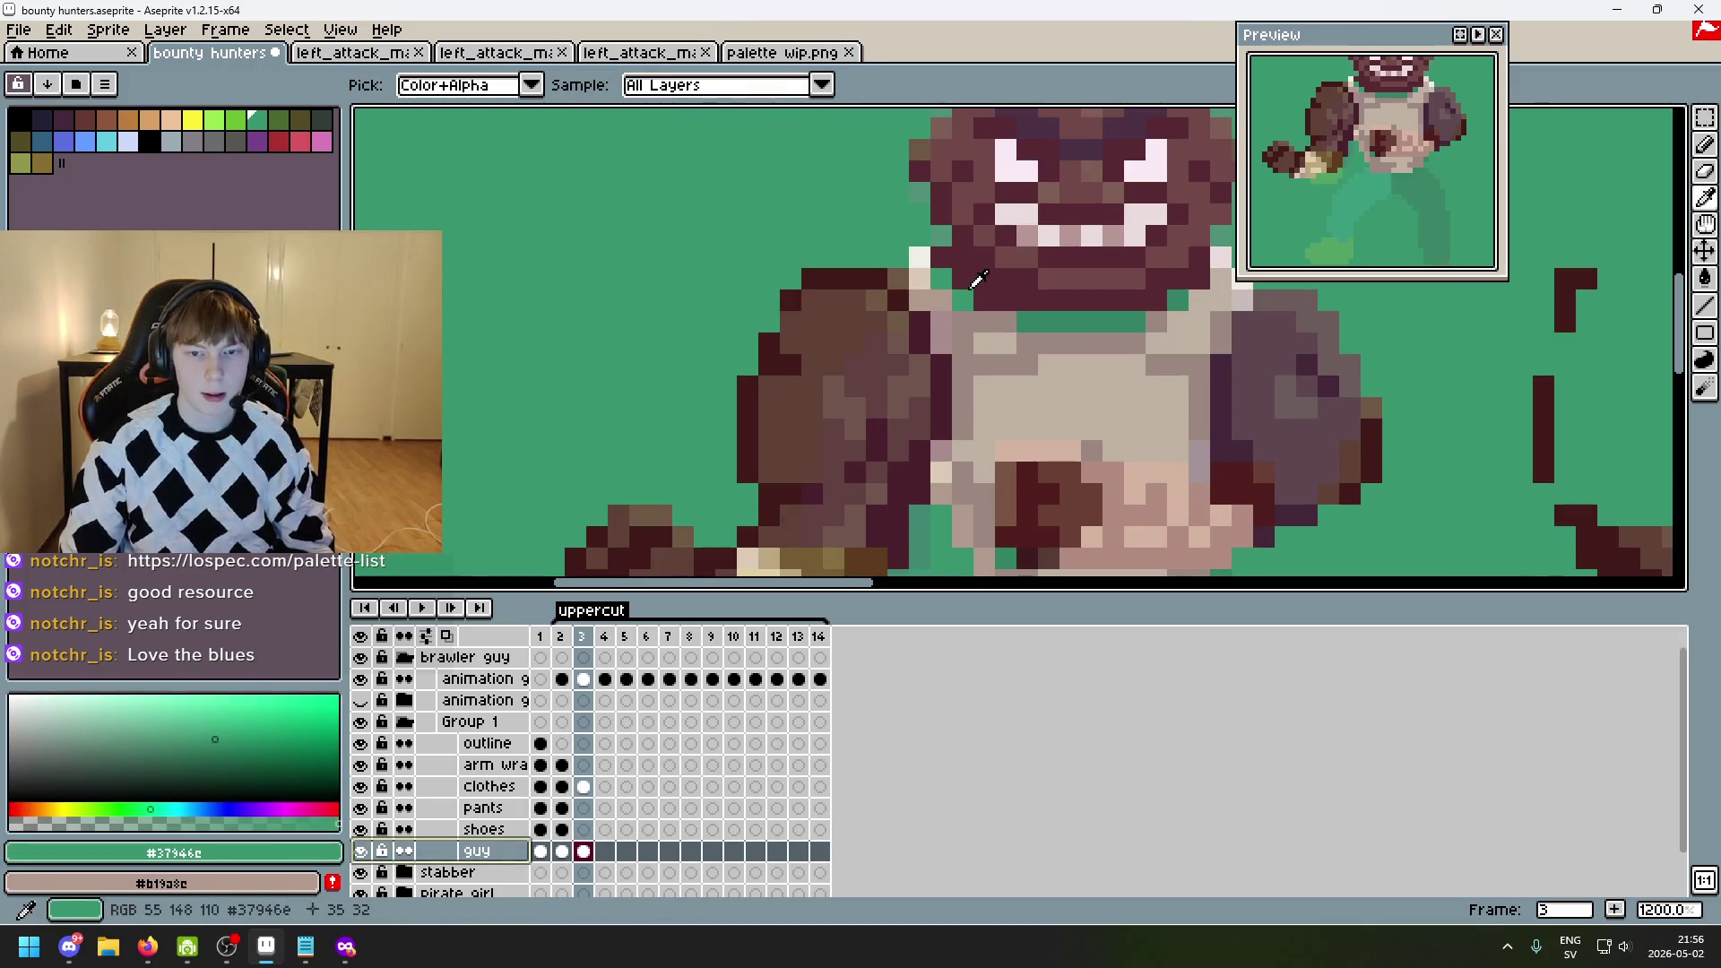
{"action": "key", "text": "Left"}
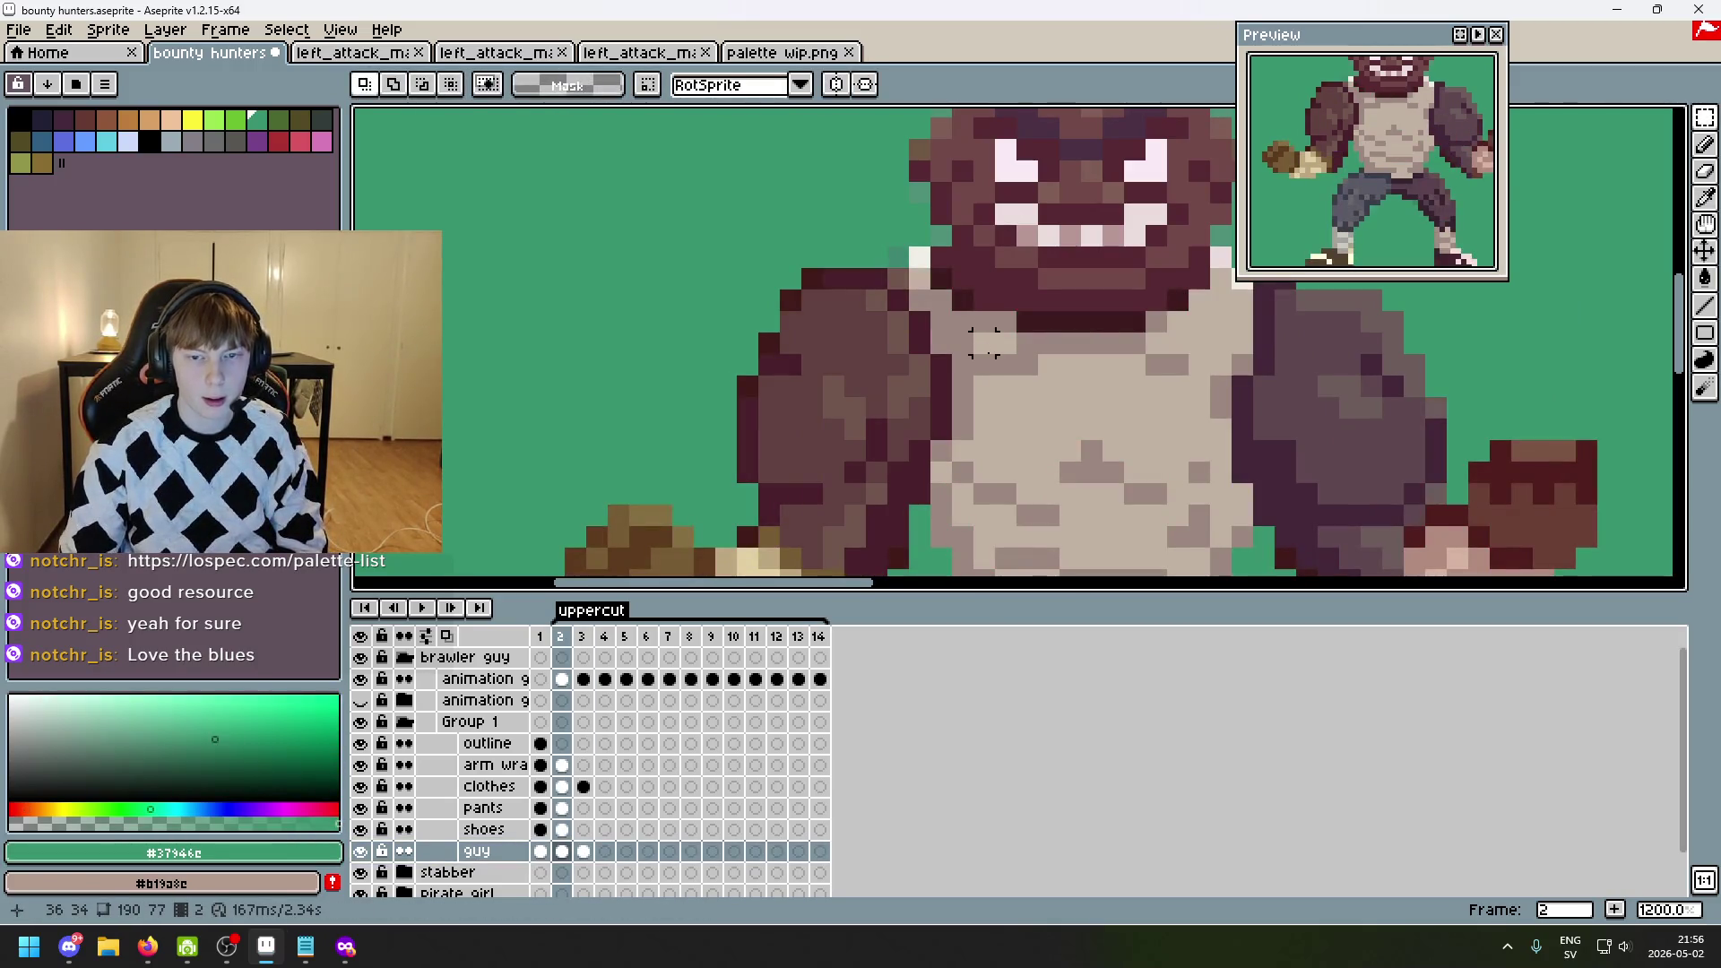
{"action": "scroll", "coordinate": [984, 342], "scroll_direction": "up", "scroll_amount": 3}
{"action": "key", "text": "Left"}
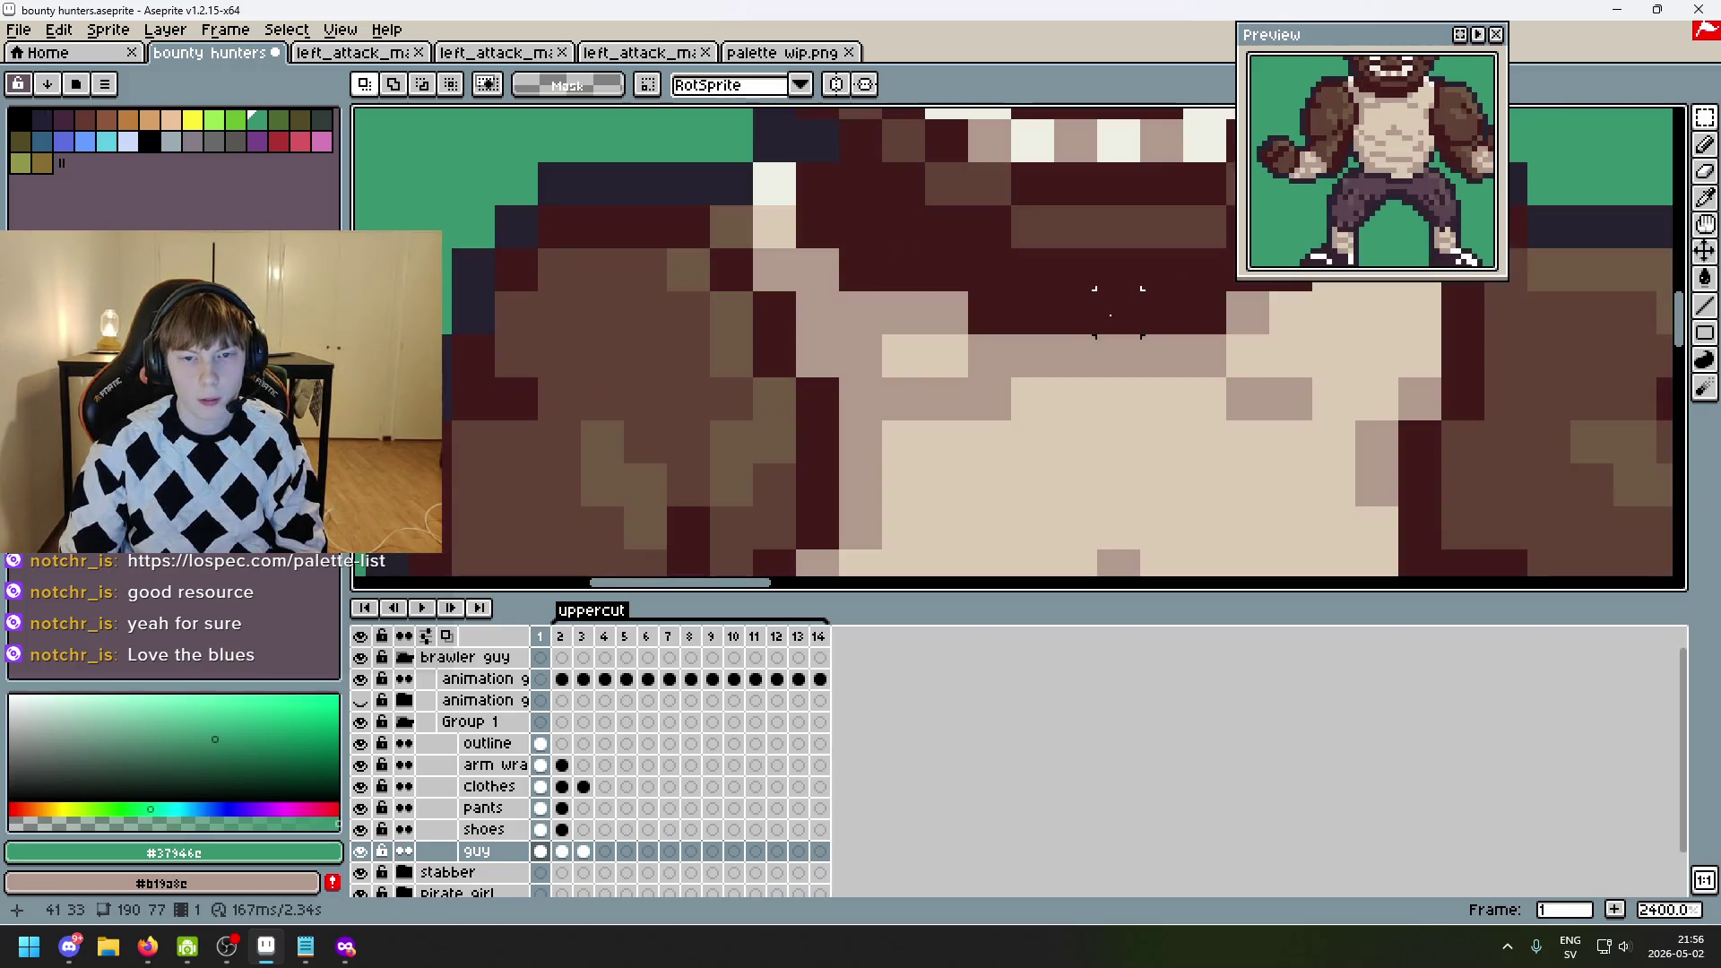
{"action": "left_click", "coordinate": [1031, 312], "text": "alt"}
{"action": "key", "text": "Right"}
{"action": "scroll", "coordinate": [1040, 341], "scroll_direction": "down", "scroll_amount": 4}
{"action": "scroll", "coordinate": [1013, 385], "scroll_direction": "up", "scroll_amount": 3}
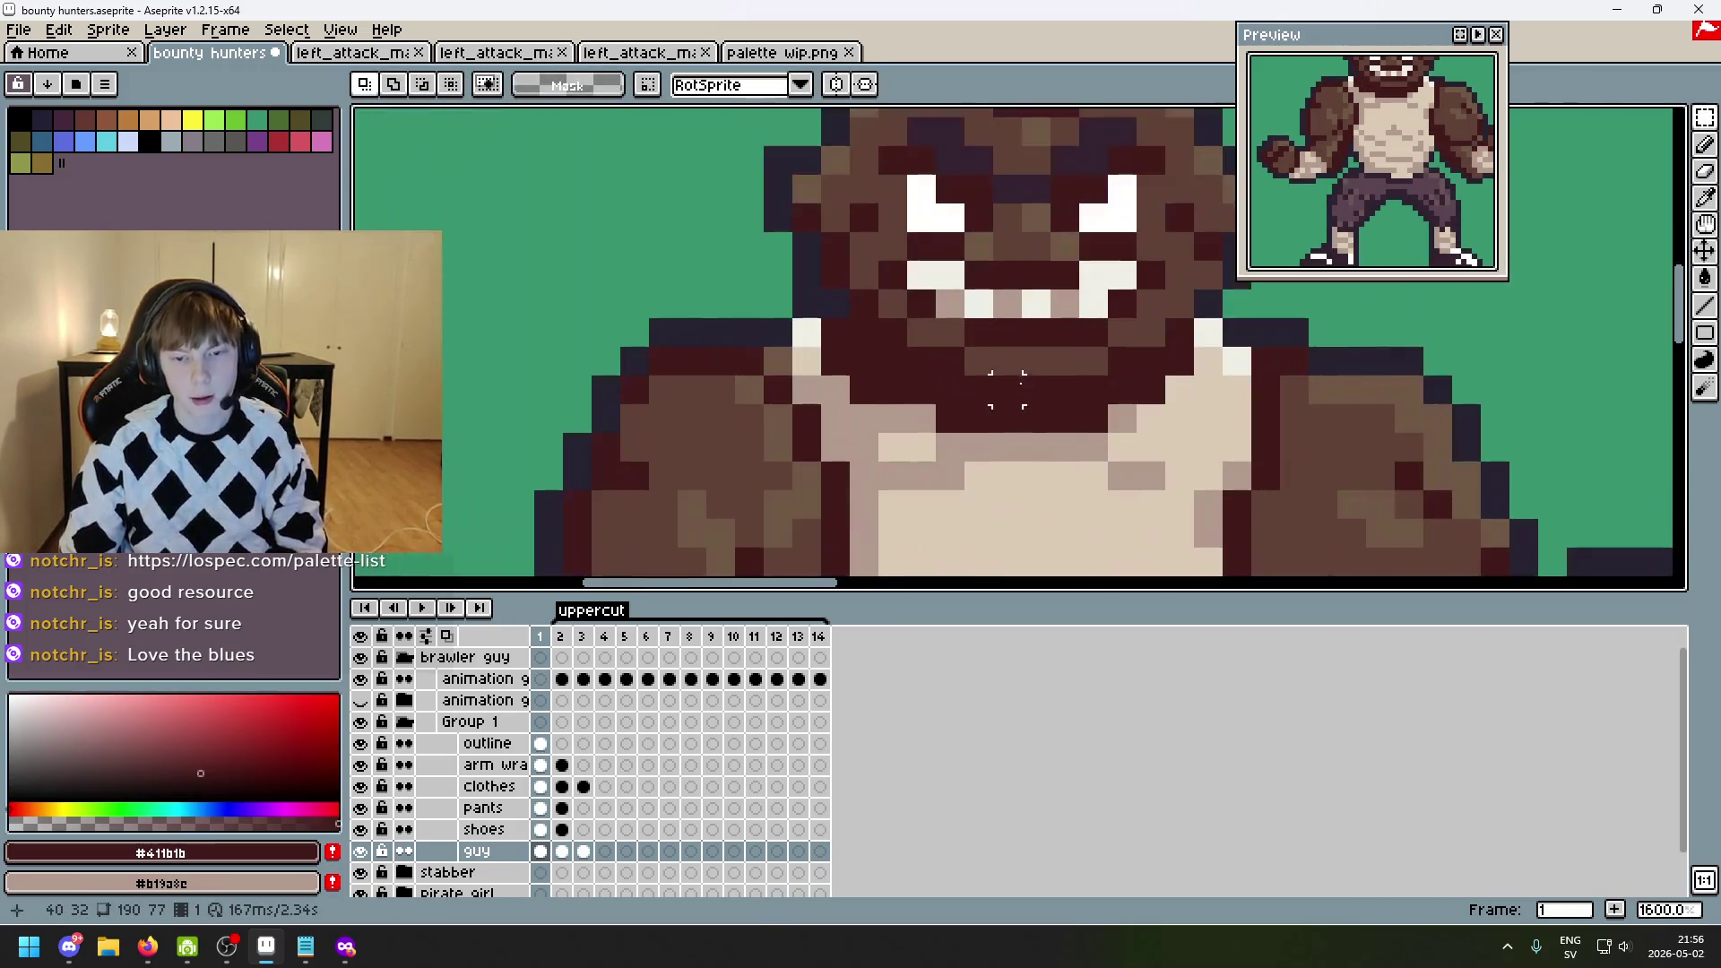
{"action": "key", "text": "Right"}
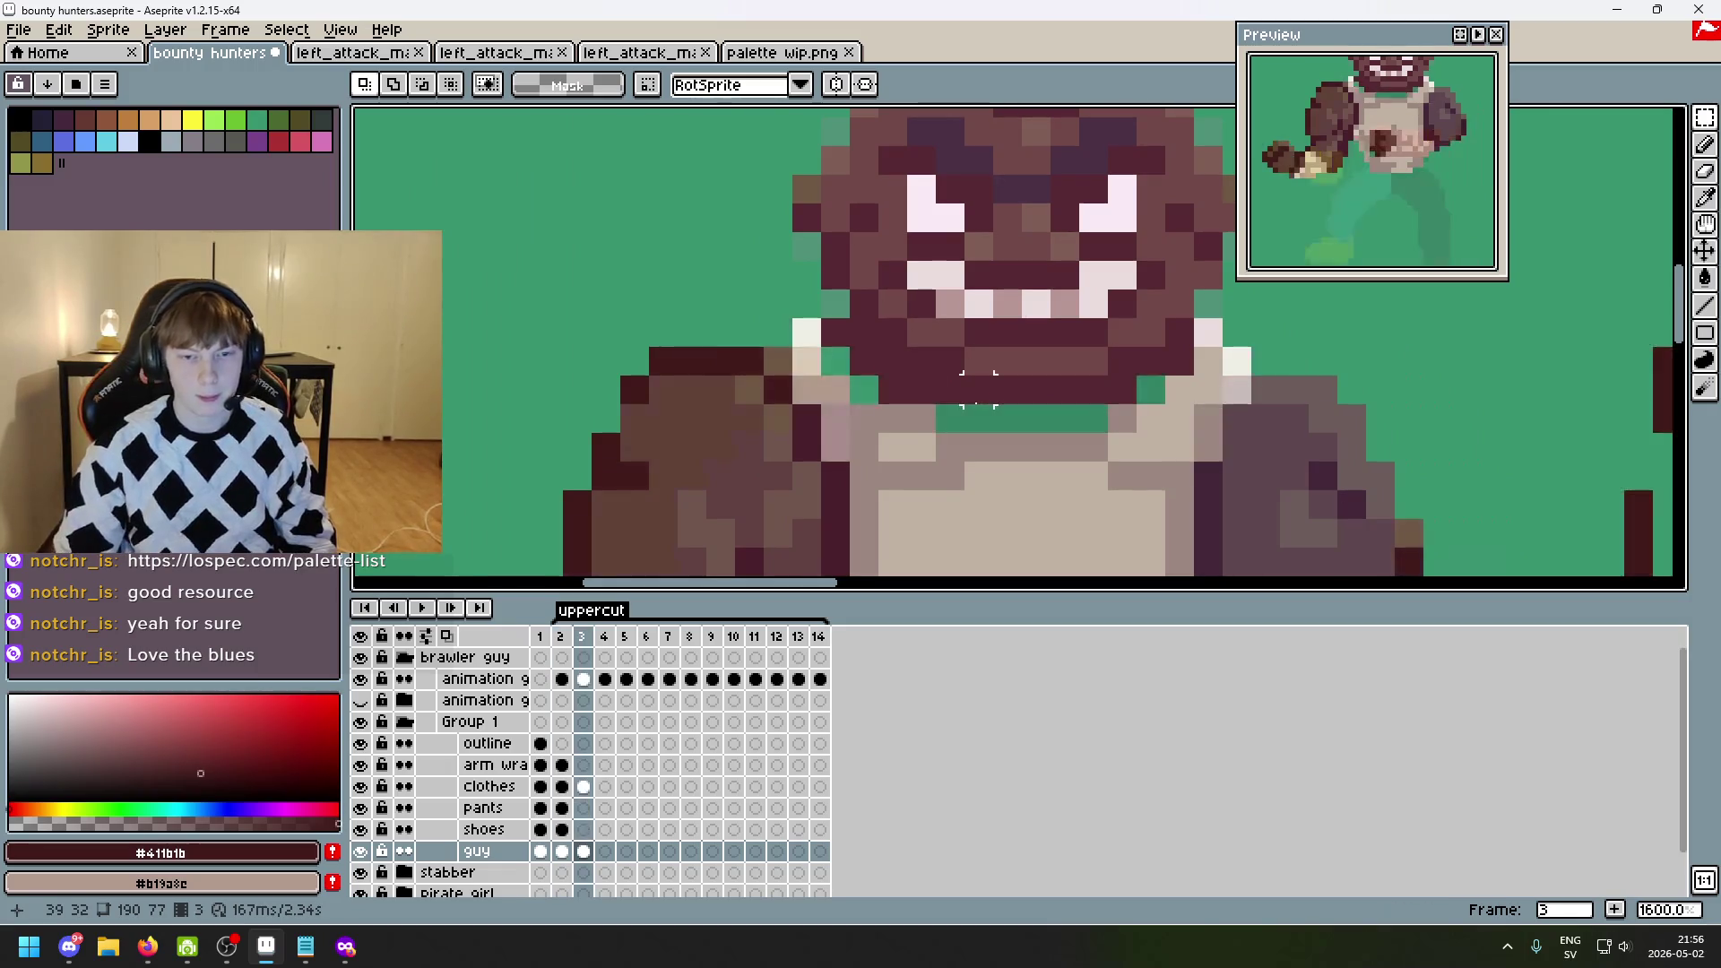
- Pencil the green strip under the mouth dark brown, fix the jaw pixel, and hide the guideline overlay
{"action": "key", "text": "b"}
{"action": "left_click_drag", "start_coordinate": [950, 419], "coordinate": [1095, 419]}
{"action": "left_click", "coordinate": [1151, 390]}
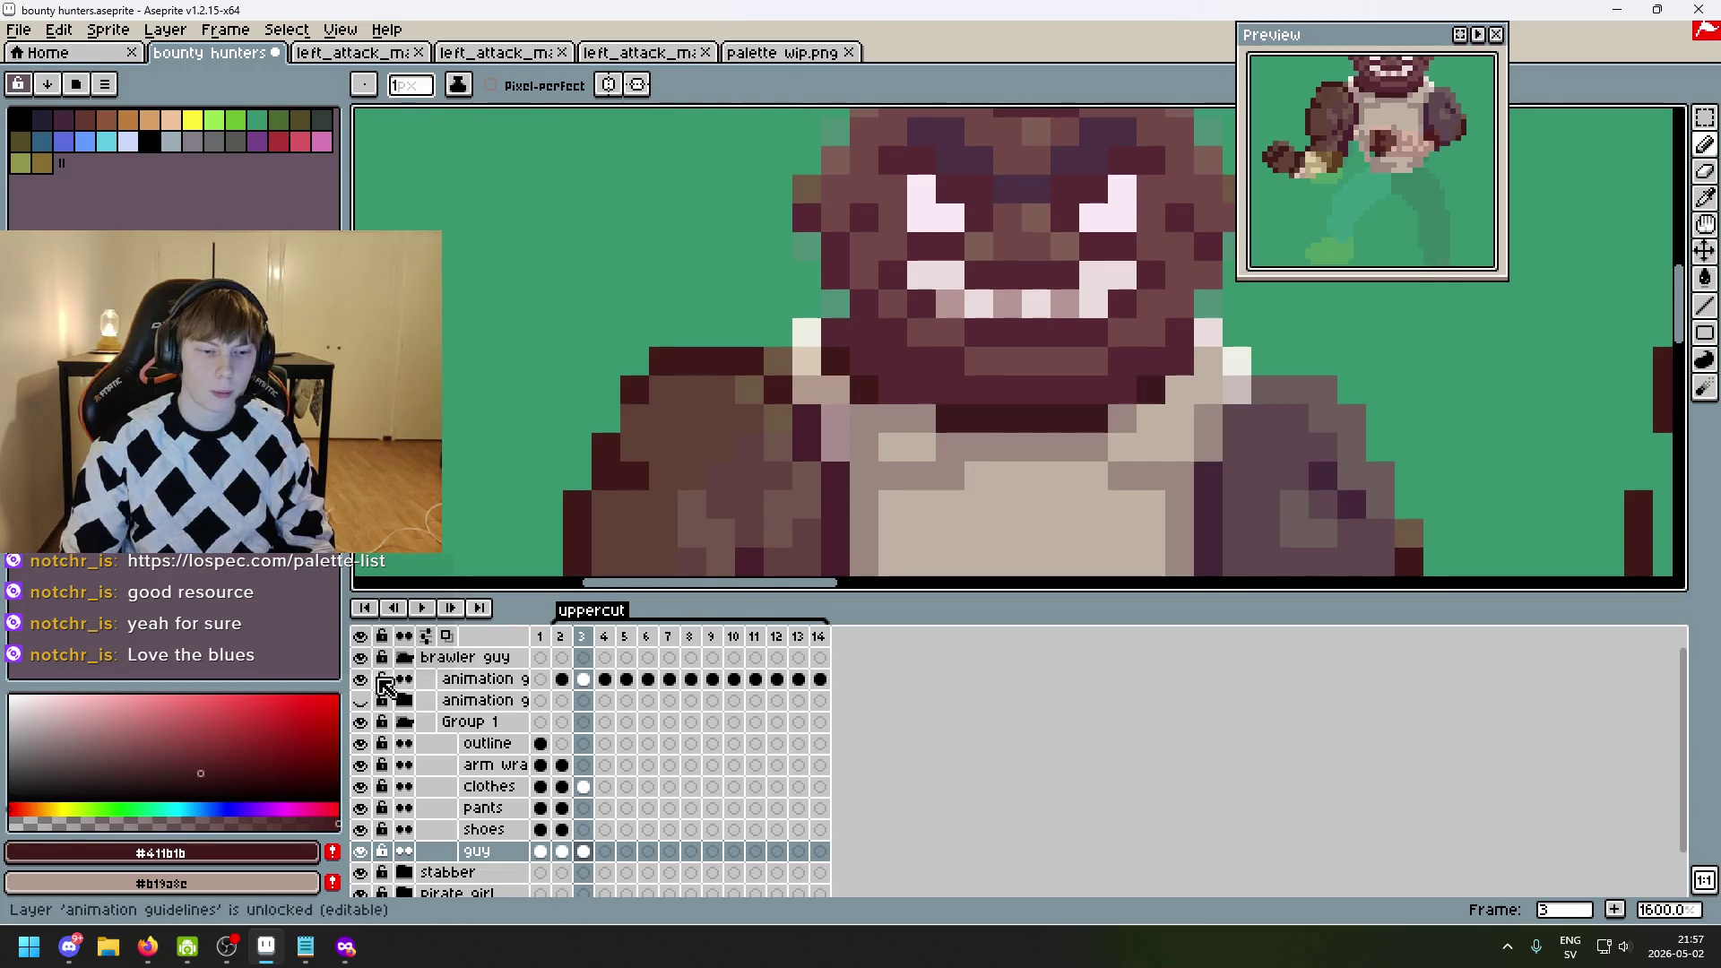
{"action": "left_click", "coordinate": [360, 678]}
{"action": "scroll", "coordinate": [1028, 337], "scroll_direction": "down", "scroll_amount": 5}
{"action": "left_click_drag", "start_coordinate": [1027, 337], "coordinate": [1027, 333]}
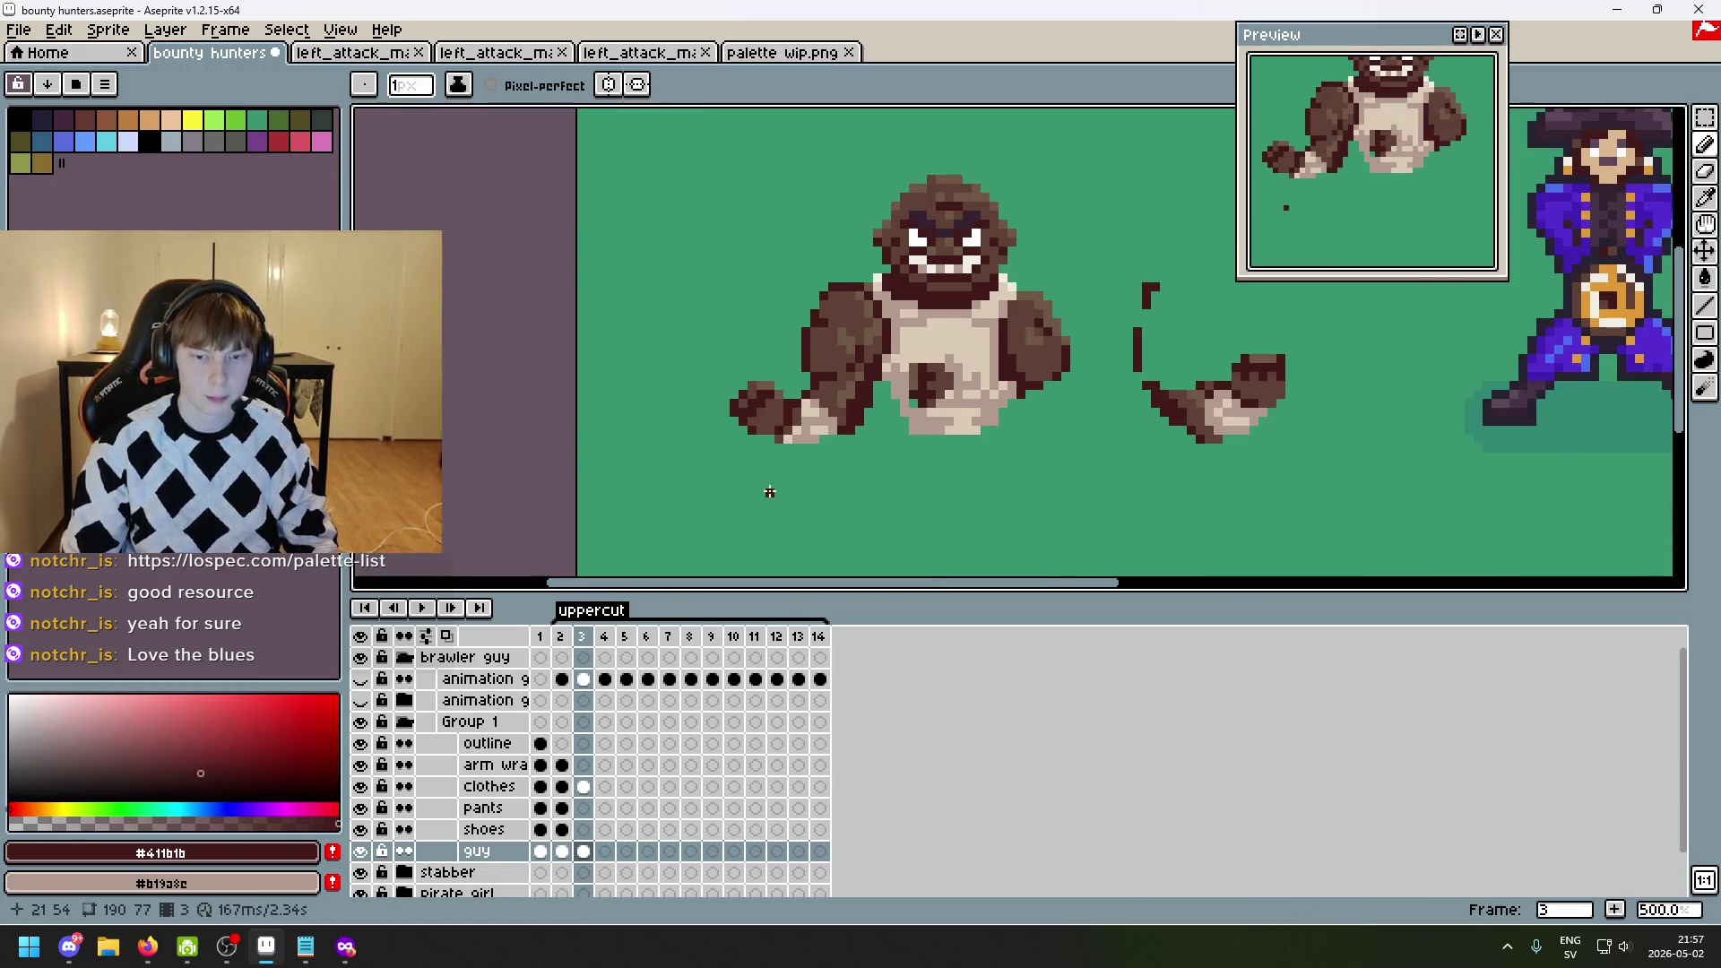
- Sample the body's skin tone and select the clothes cel on the uppercut frame
{"action": "scroll", "coordinate": [887, 417], "scroll_direction": "up", "scroll_amount": 4}
{"action": "left_click", "coordinate": [955, 390], "text": "alt"}
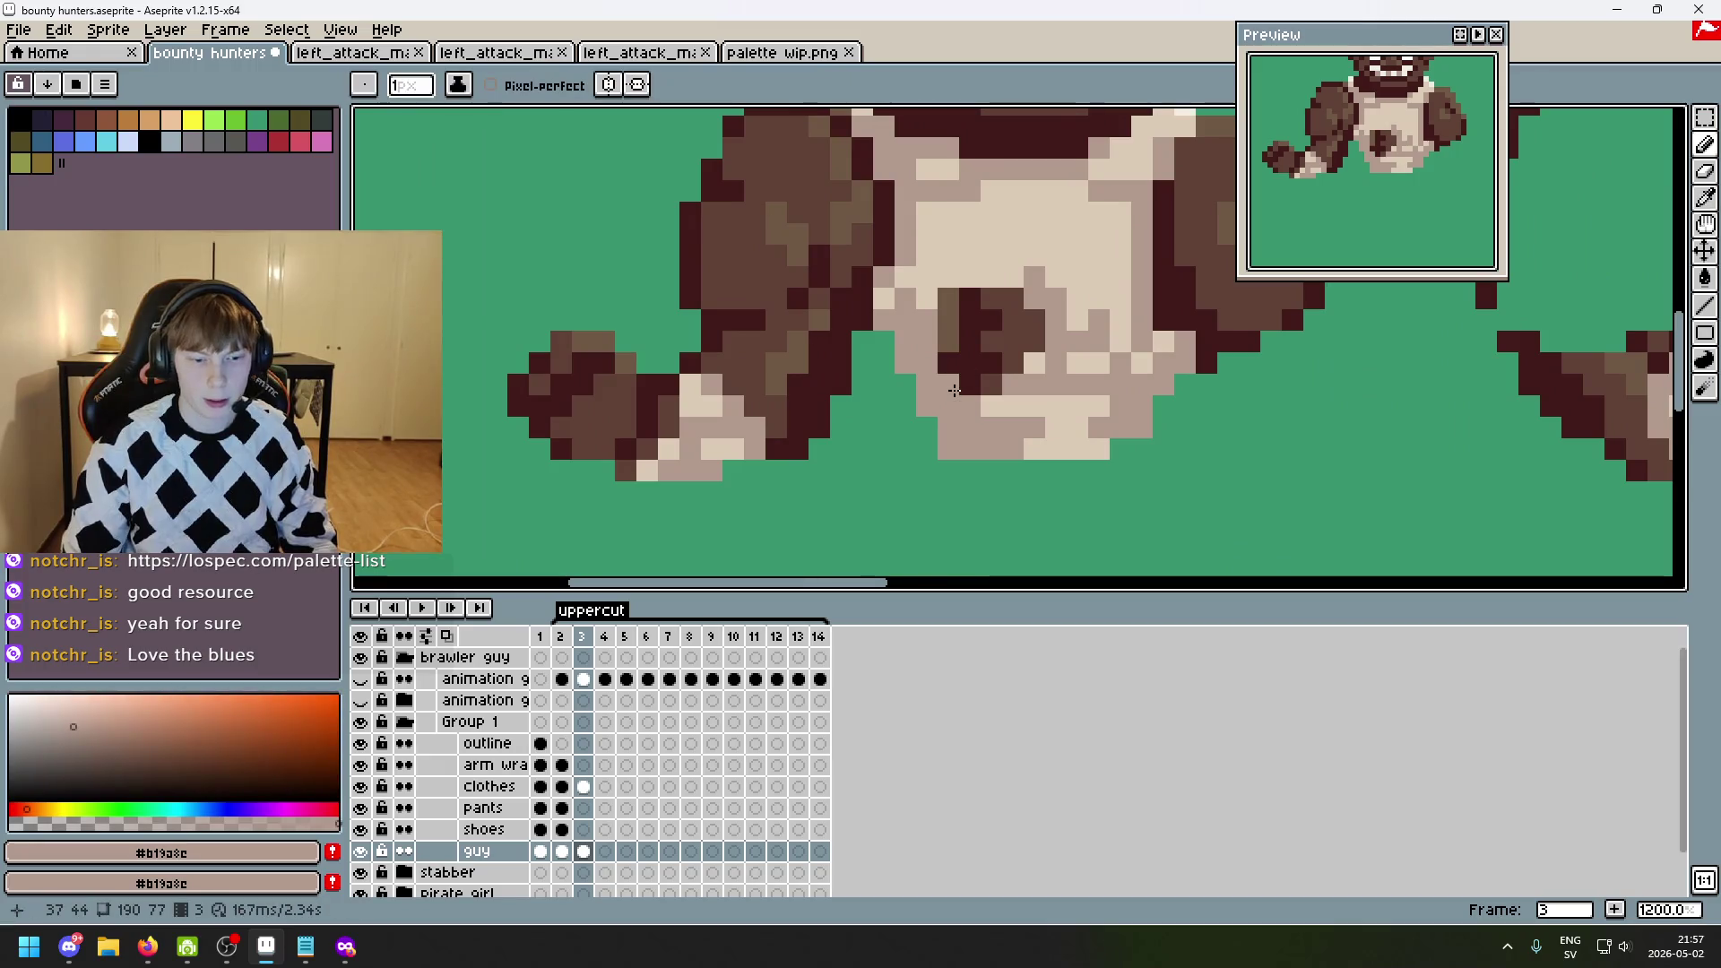
{"action": "left_click", "coordinate": [488, 786]}
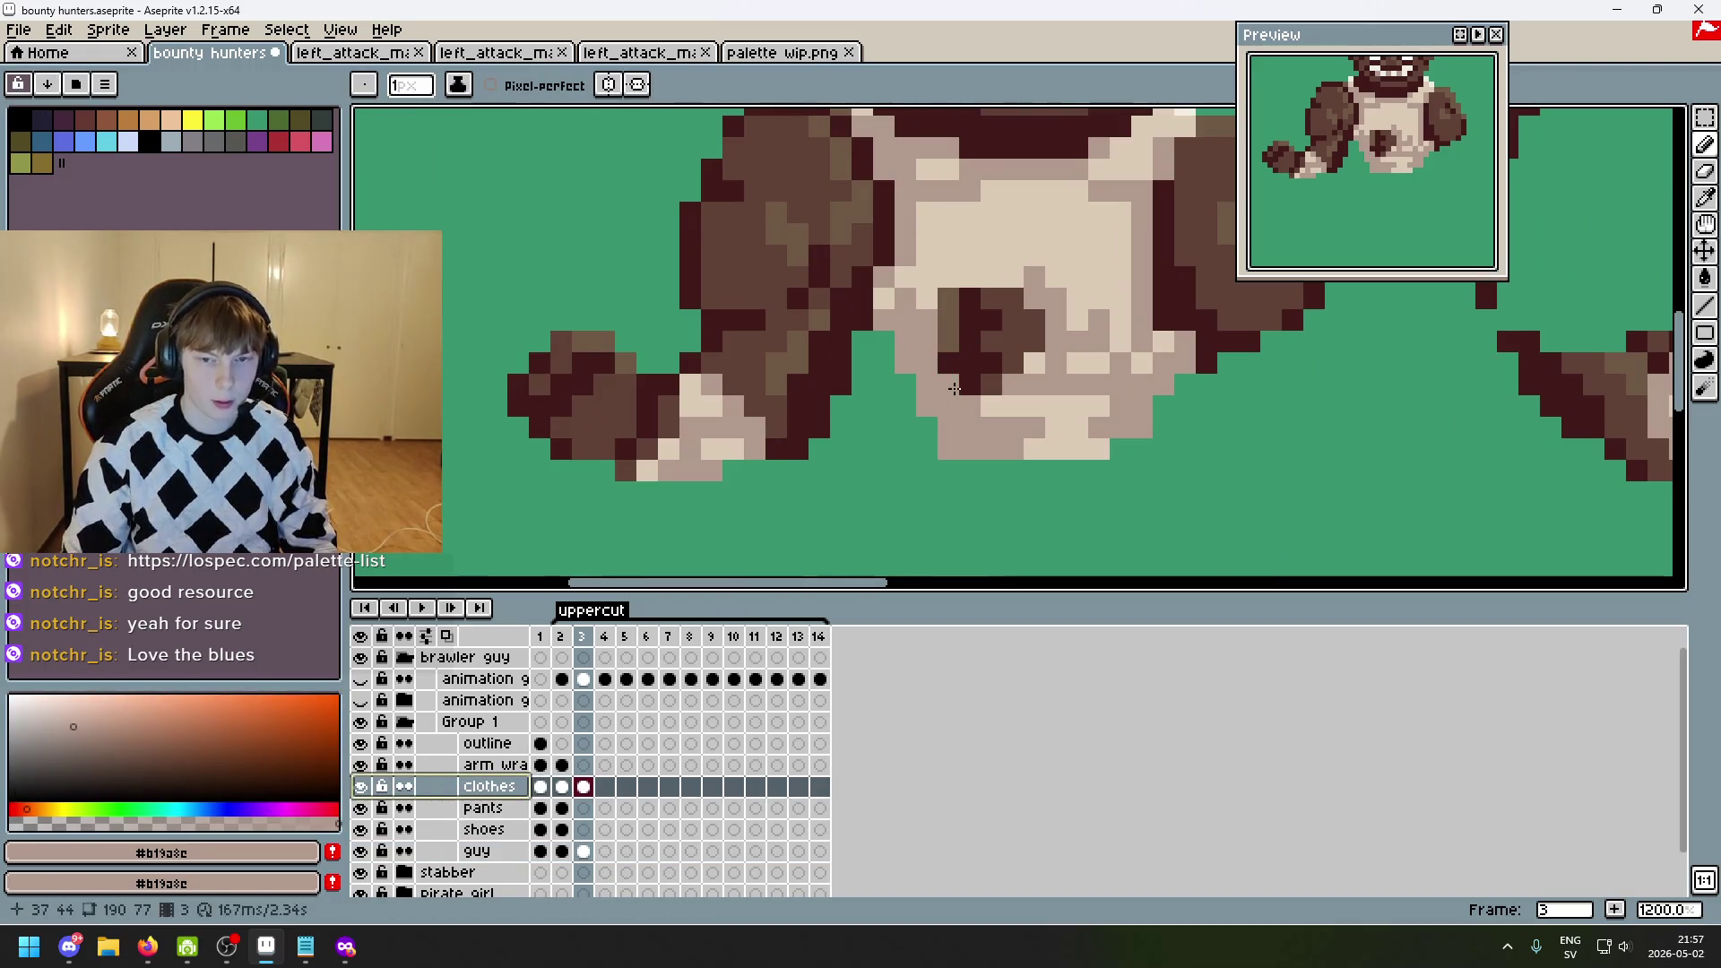
{"action": "left_click", "coordinate": [907, 510]}
- Toggle the clothes, coloured pose guideline and faded guideline layers to compare the torso
{"action": "left_click", "coordinate": [361, 787]}
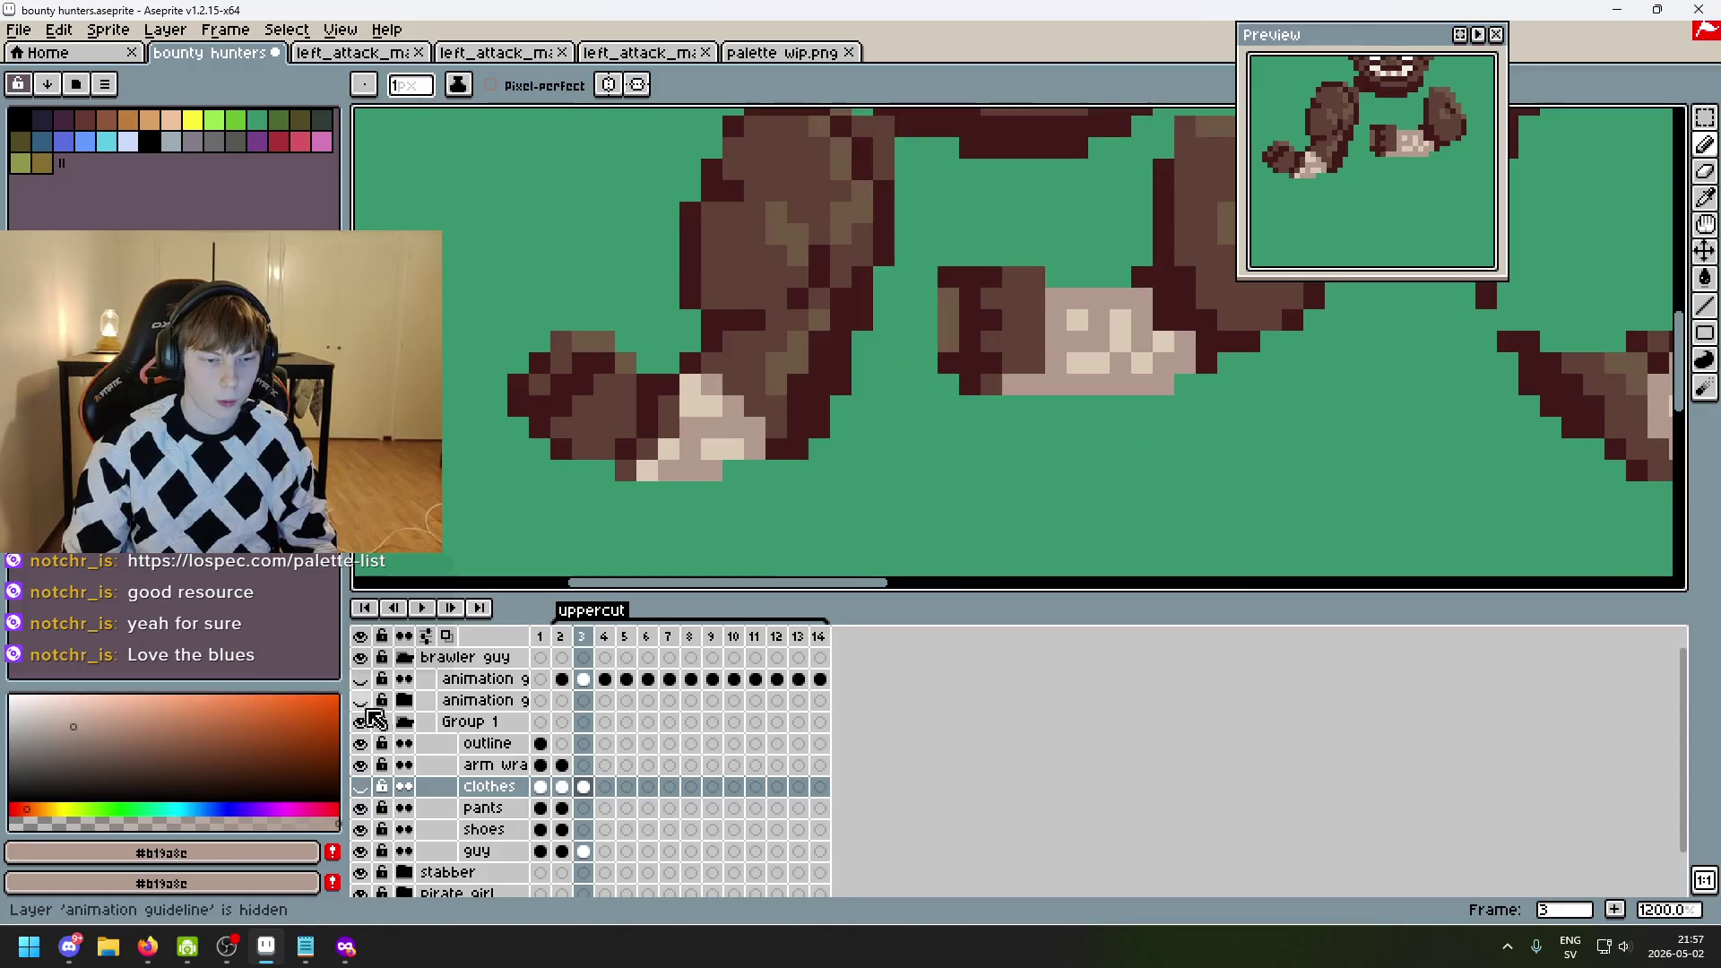
{"action": "left_click", "coordinate": [361, 701]}
{"action": "left_click", "coordinate": [361, 701]}
{"action": "left_click", "coordinate": [361, 701]}
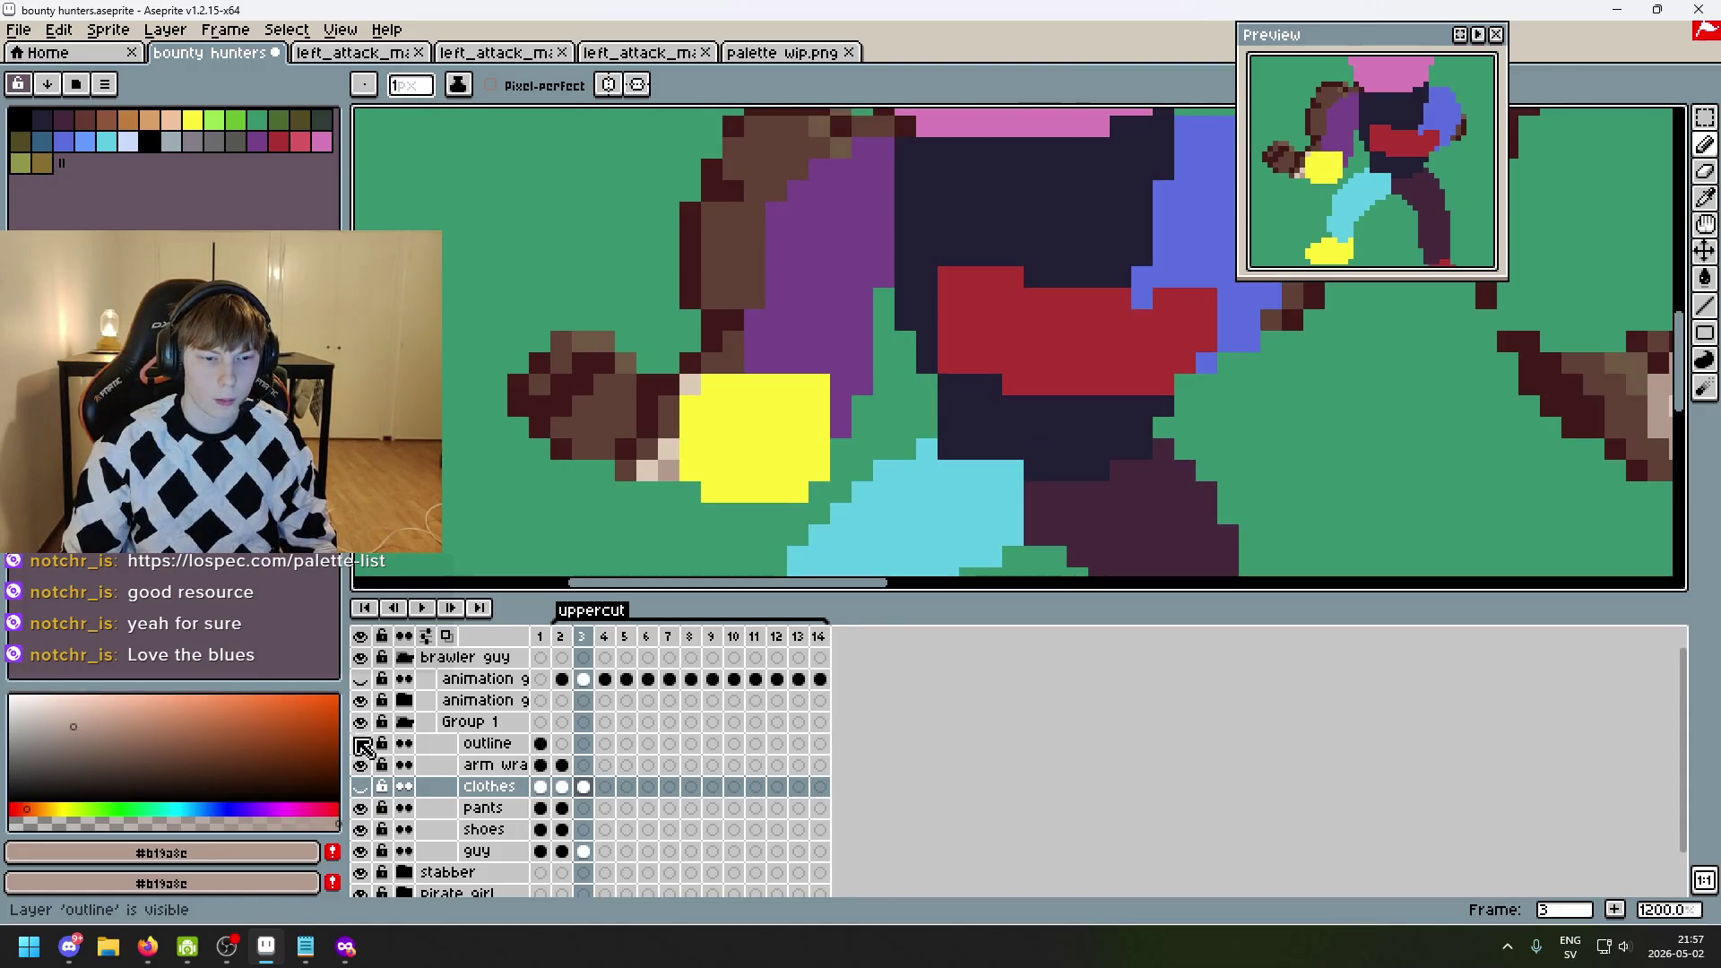
{"action": "left_click", "coordinate": [361, 700]}
{"action": "left_click", "coordinate": [361, 680]}
{"action": "left_click", "coordinate": [361, 686]}
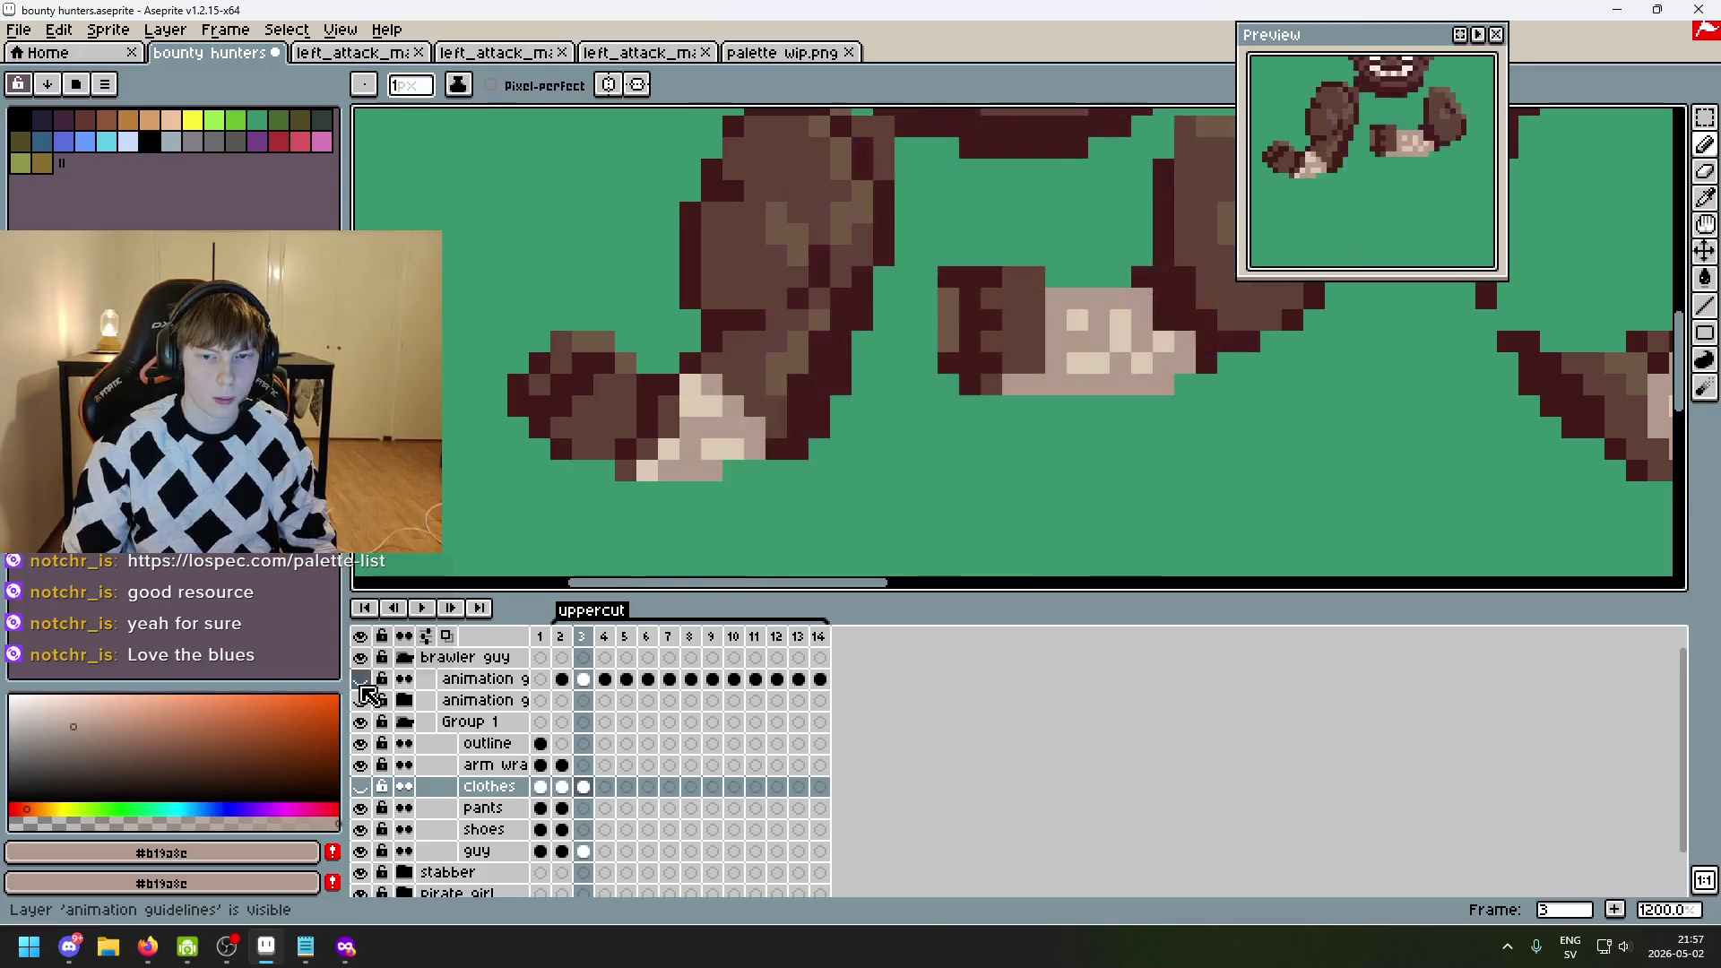
{"action": "left_click", "coordinate": [361, 687]}
{"action": "left_click", "coordinate": [362, 786]}
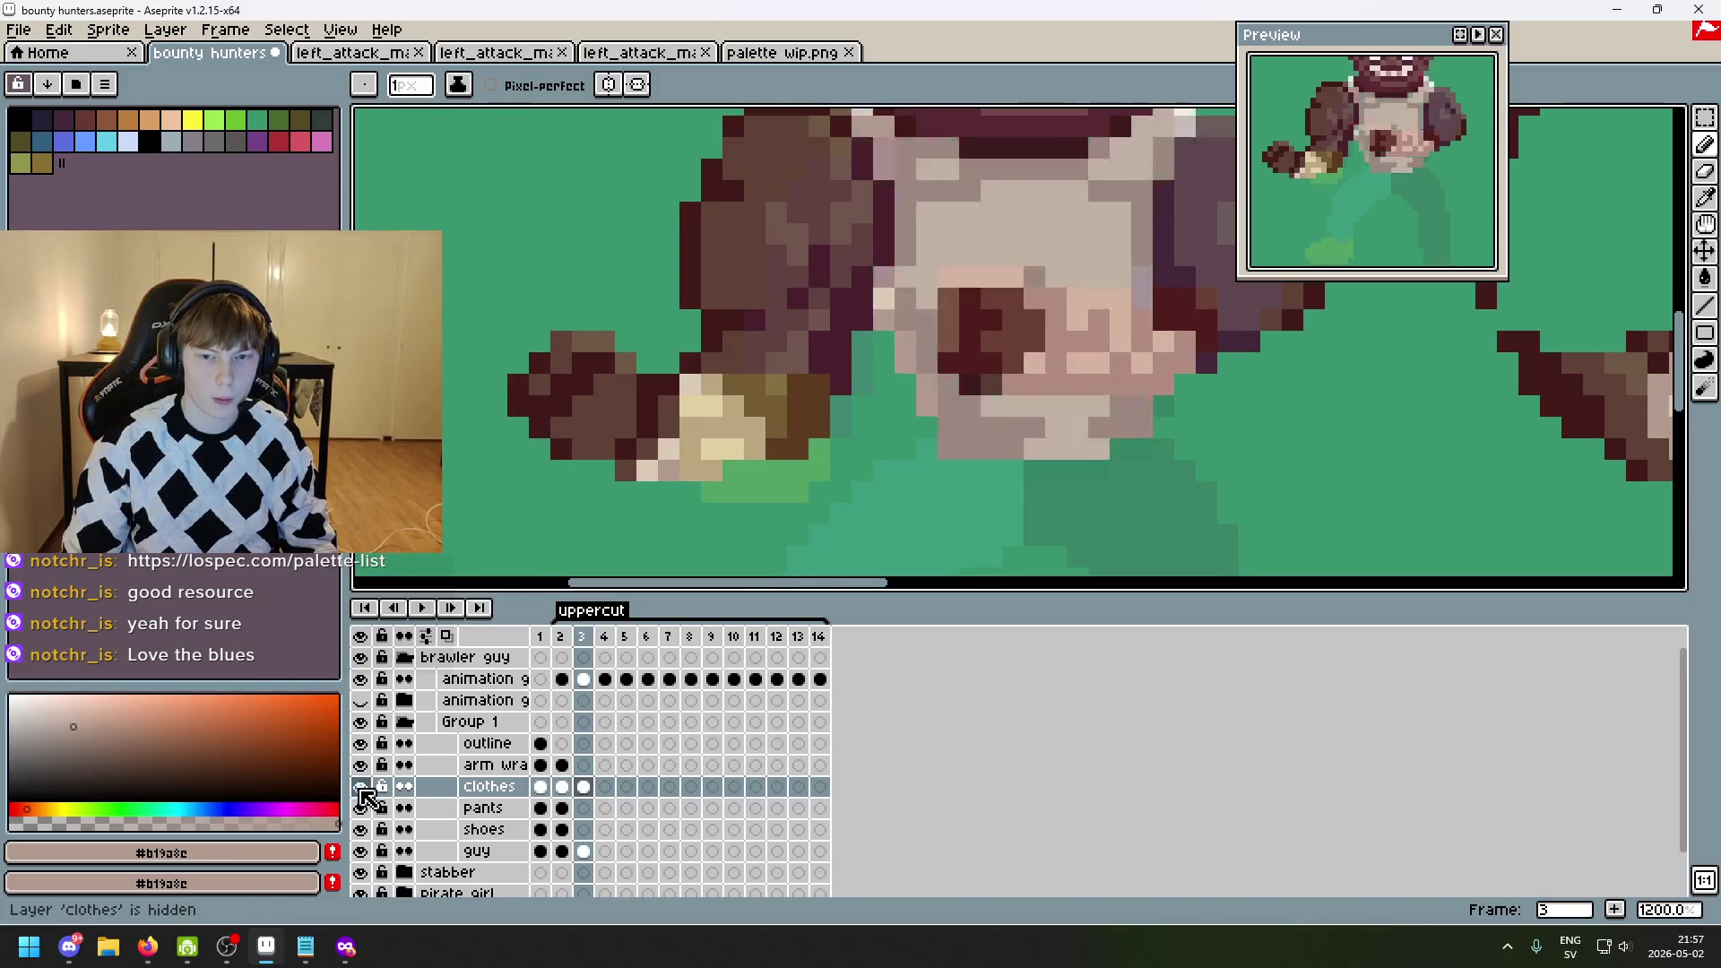
{"action": "left_click", "coordinate": [361, 787]}
{"action": "left_click", "coordinate": [361, 787]}
{"action": "left_click", "coordinate": [362, 787]}
{"action": "left_click", "coordinate": [361, 787]}
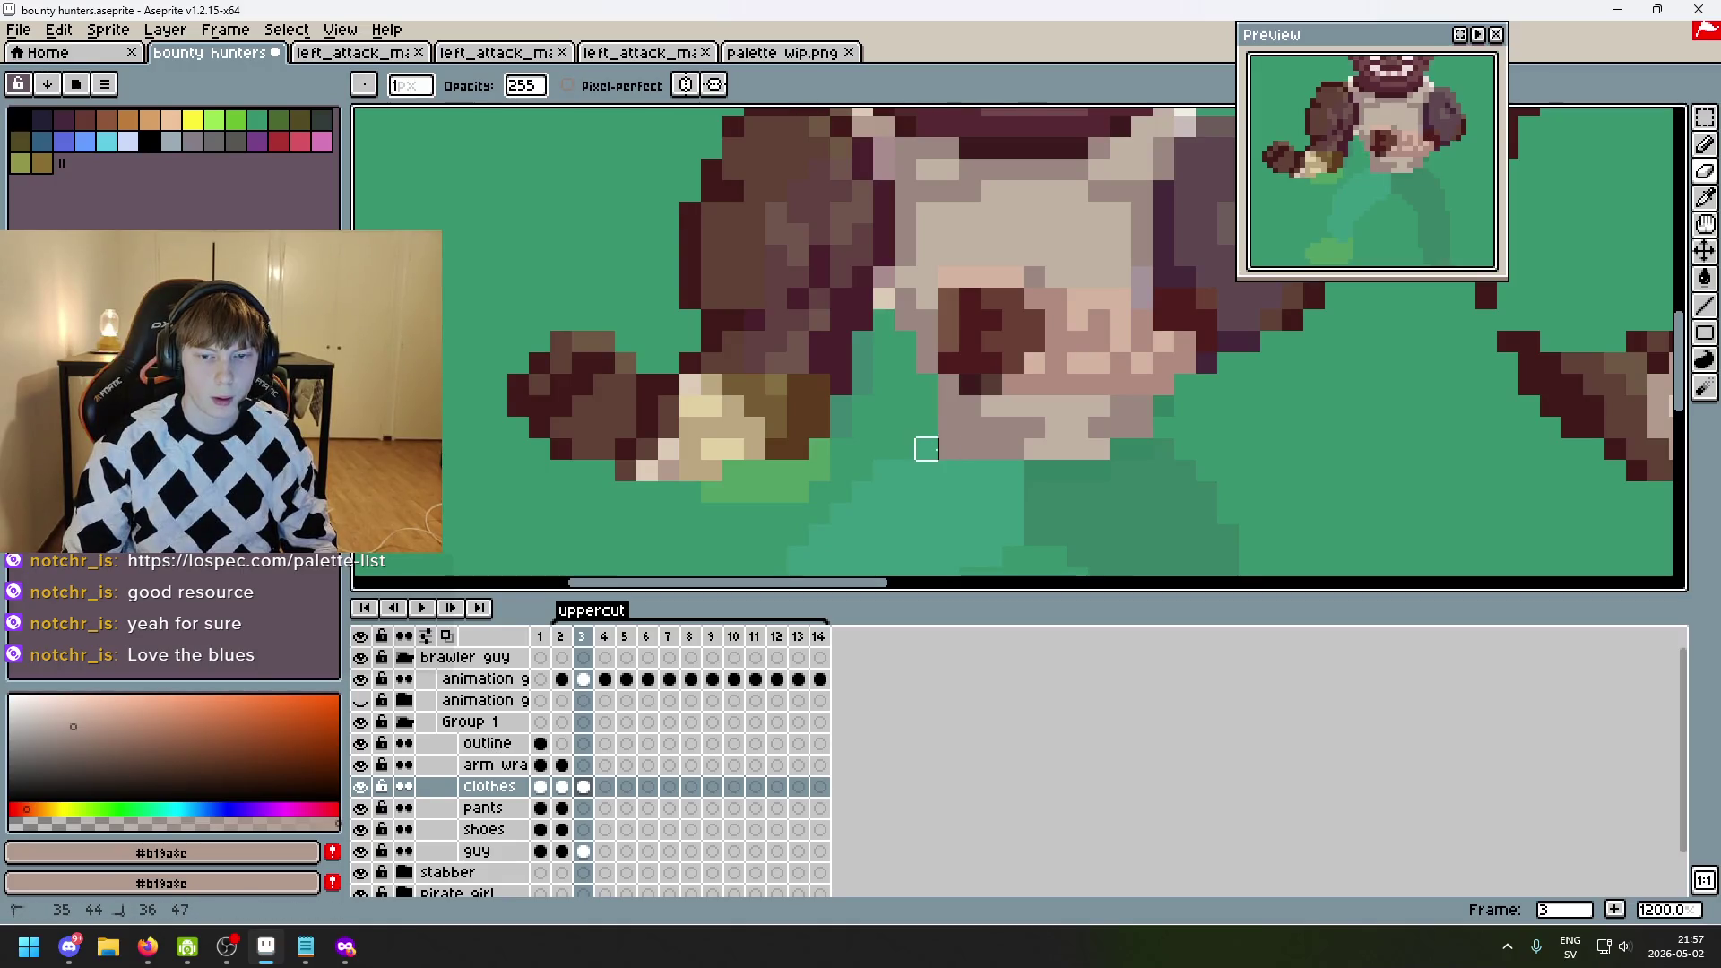
- Undo the last erase and flick the guideline and shirt layers off and on again
{"action": "key", "text": "ctrl+z"}
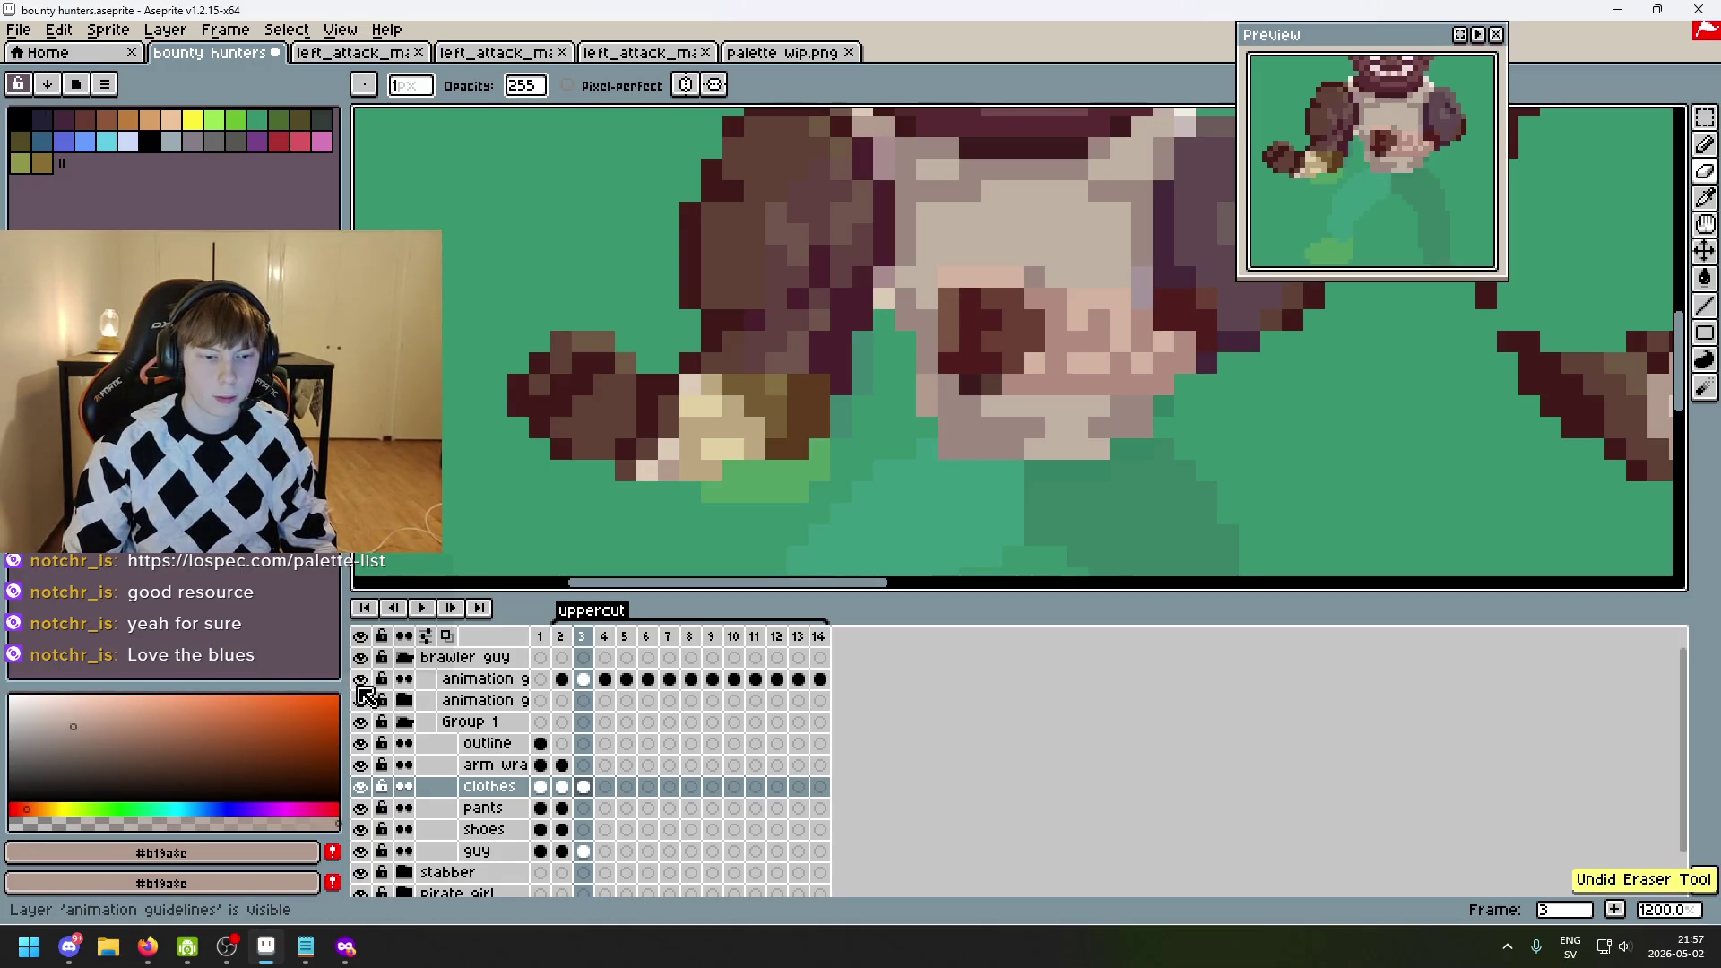
{"action": "left_click", "coordinate": [359, 686]}
{"action": "left_click", "coordinate": [359, 686]}
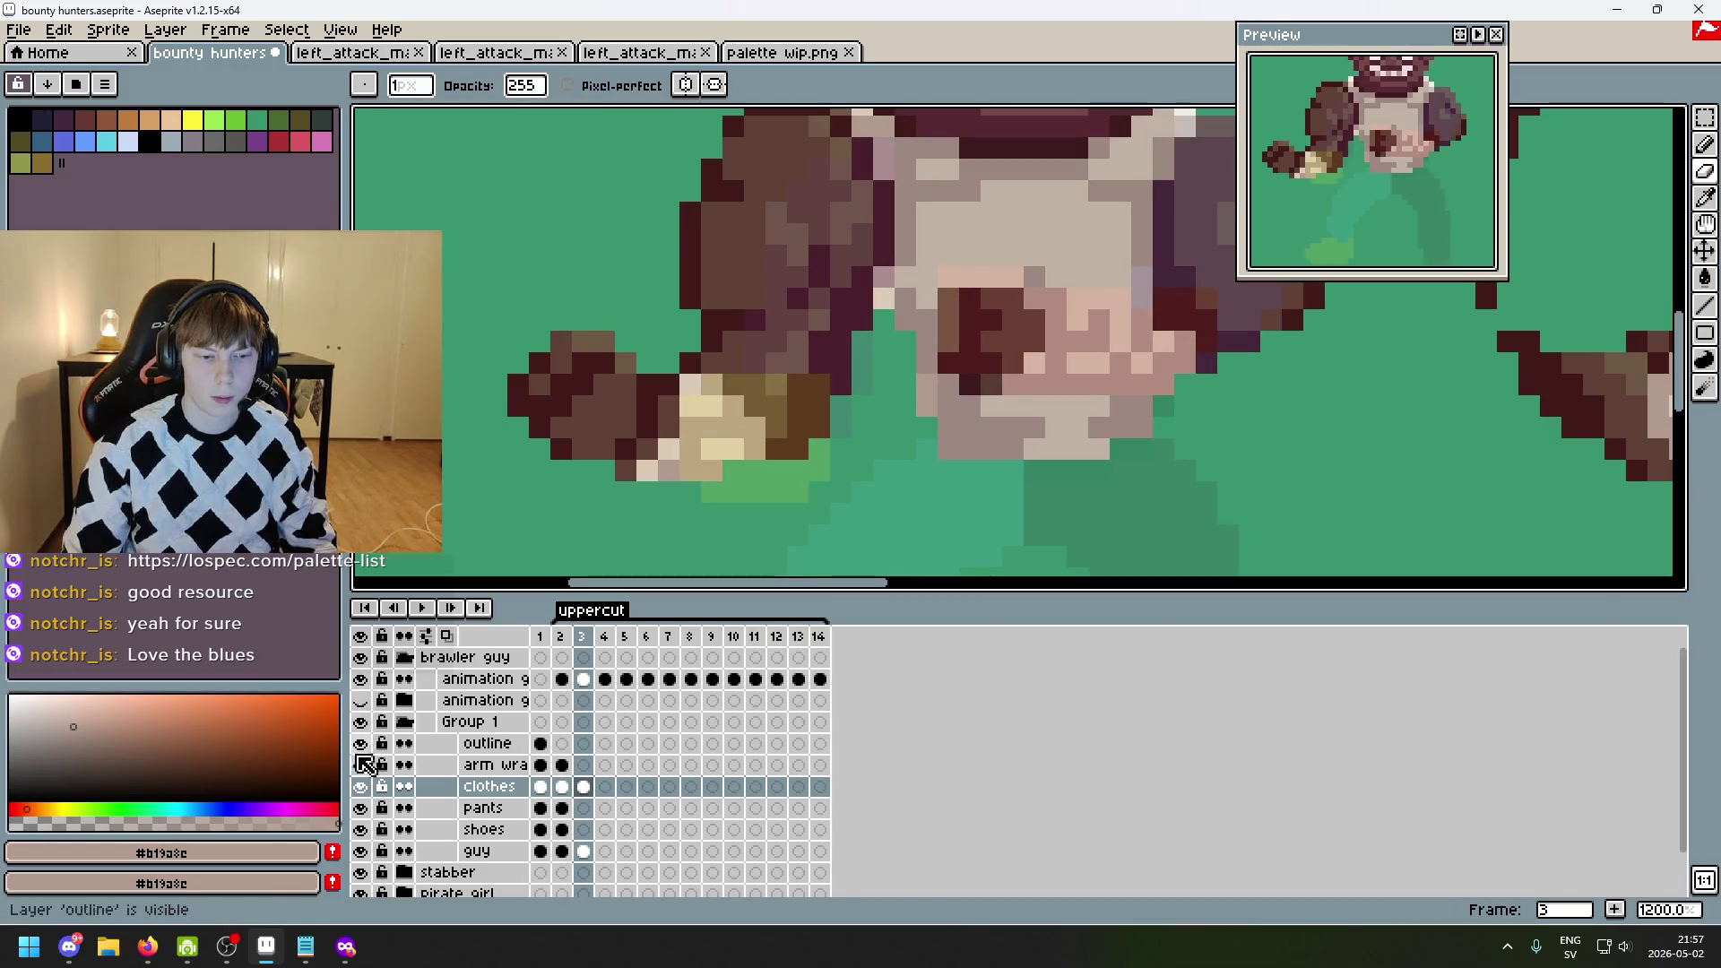
{"action": "left_click", "coordinate": [361, 787]}
{"action": "left_click", "coordinate": [362, 787]}
{"action": "left_click", "coordinate": [361, 787]}
{"action": "left_click", "coordinate": [361, 787]}
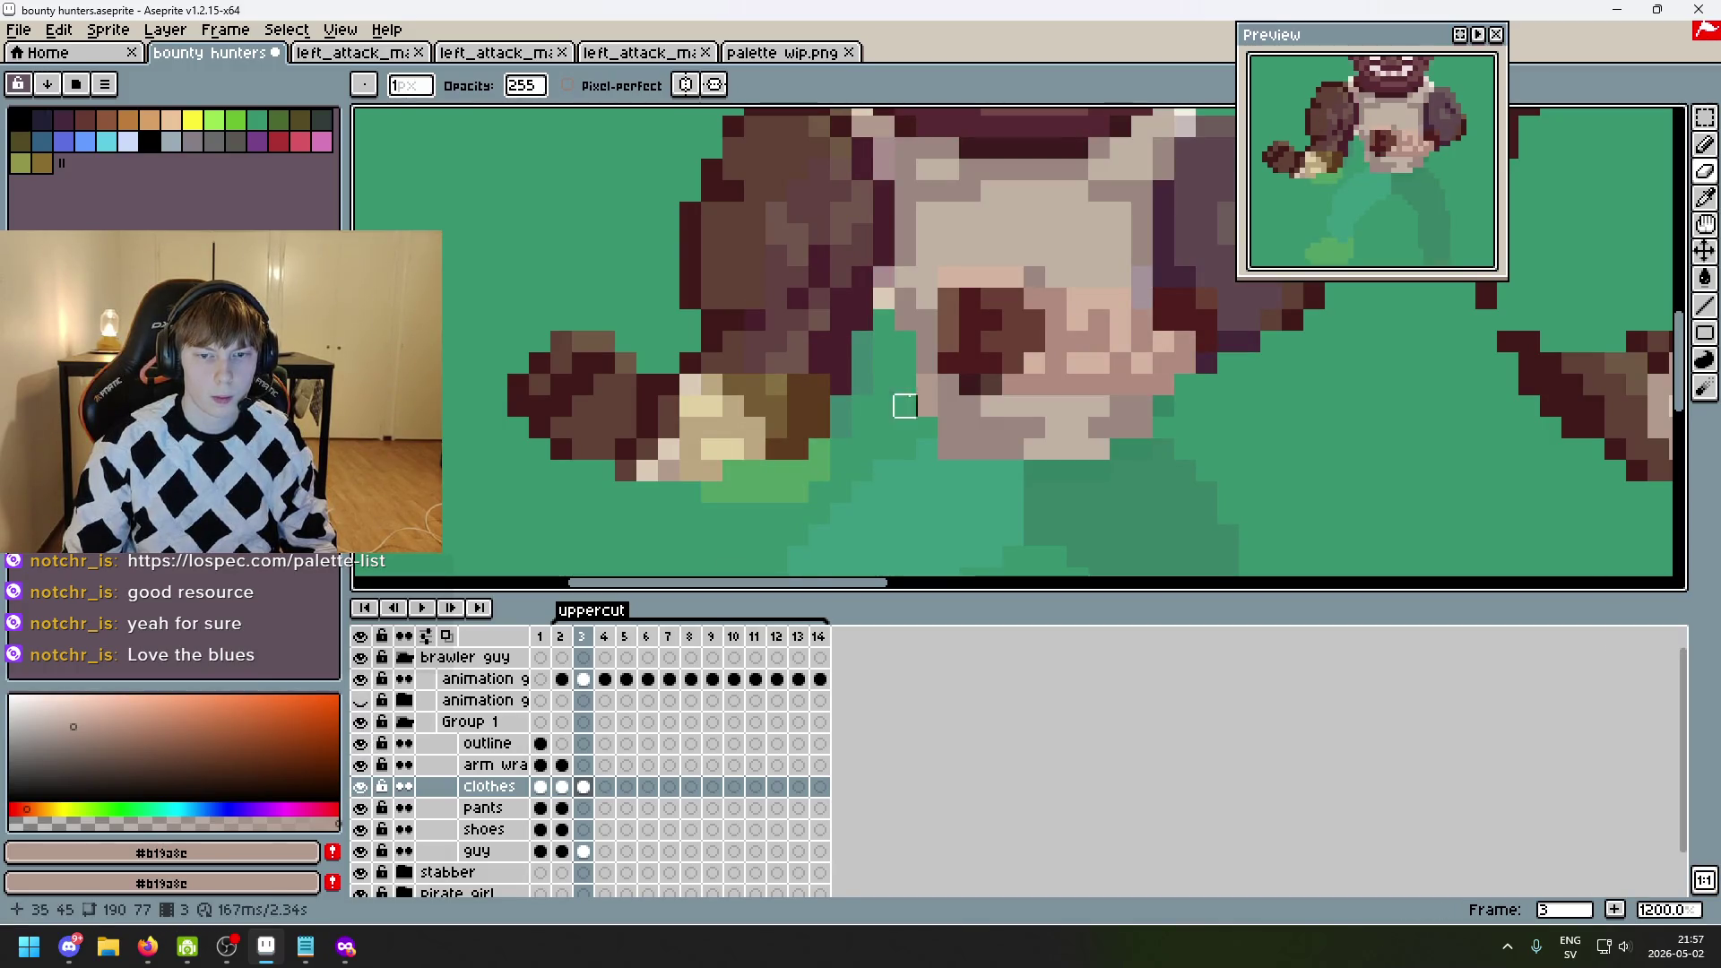
{"action": "left_click", "coordinate": [361, 787]}
{"action": "left_click", "coordinate": [362, 787]}
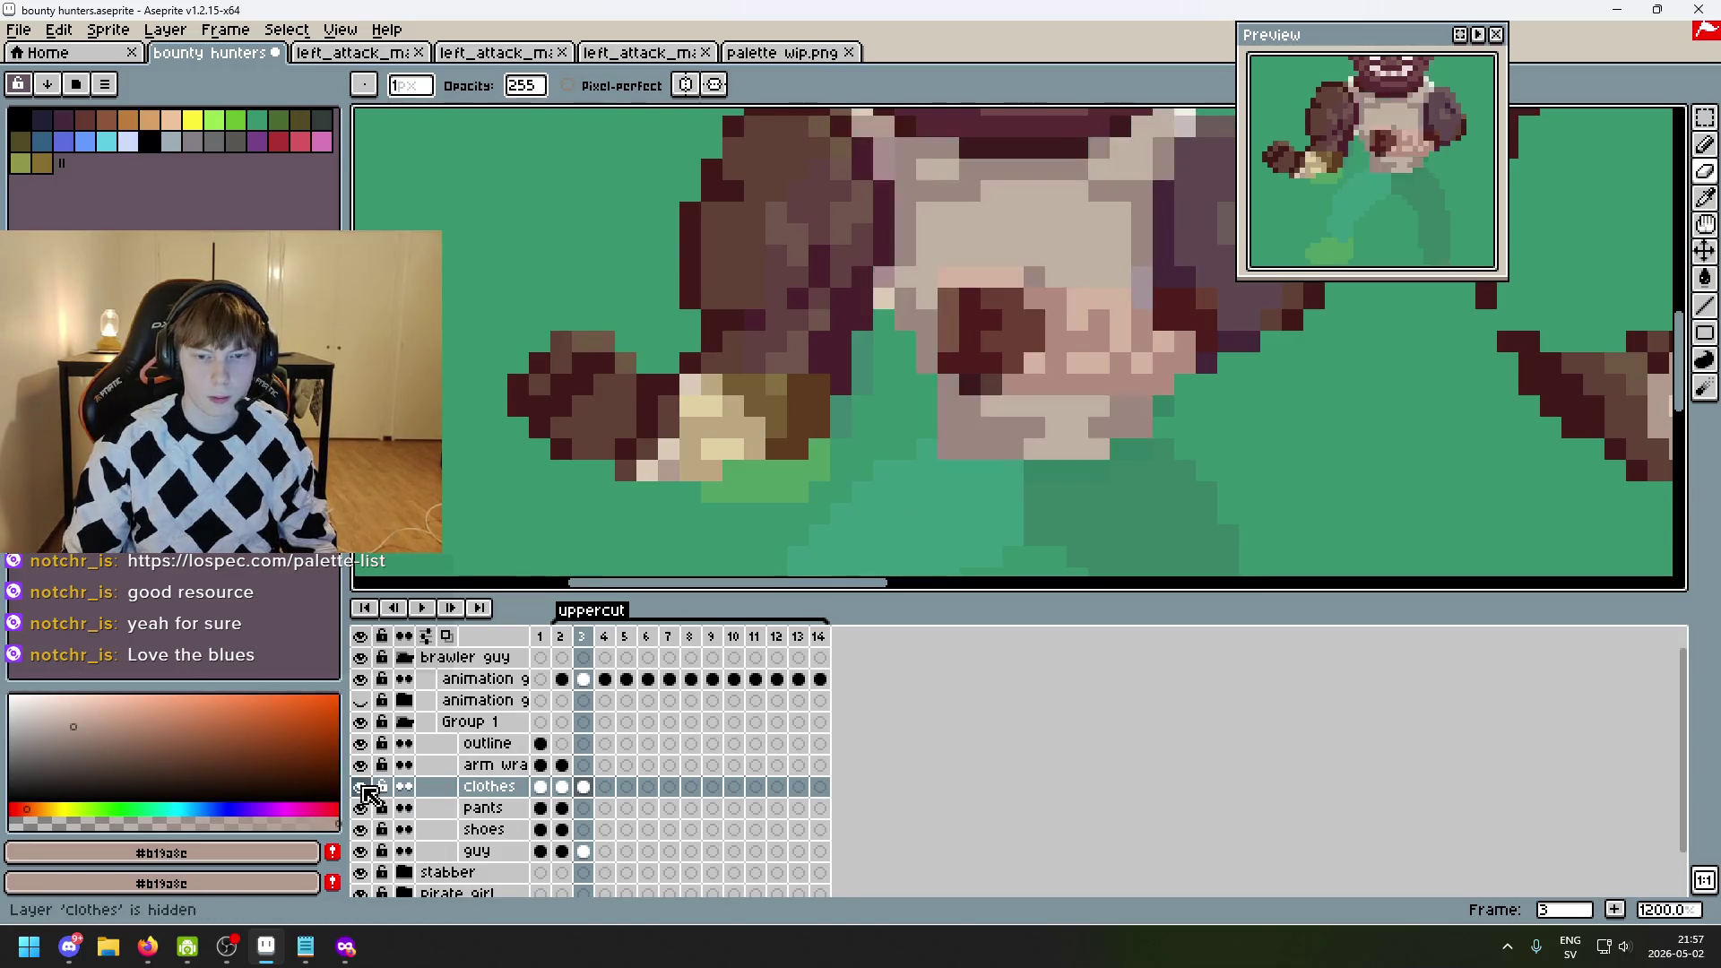
{"action": "left_click", "coordinate": [361, 787]}
{"action": "left_click", "coordinate": [361, 787]}
- Hide the animation guideline layer so the teal pants disappear from the uppercut frame
{"action": "scroll", "coordinate": [926, 449], "scroll_direction": "down", "scroll_amount": 2}
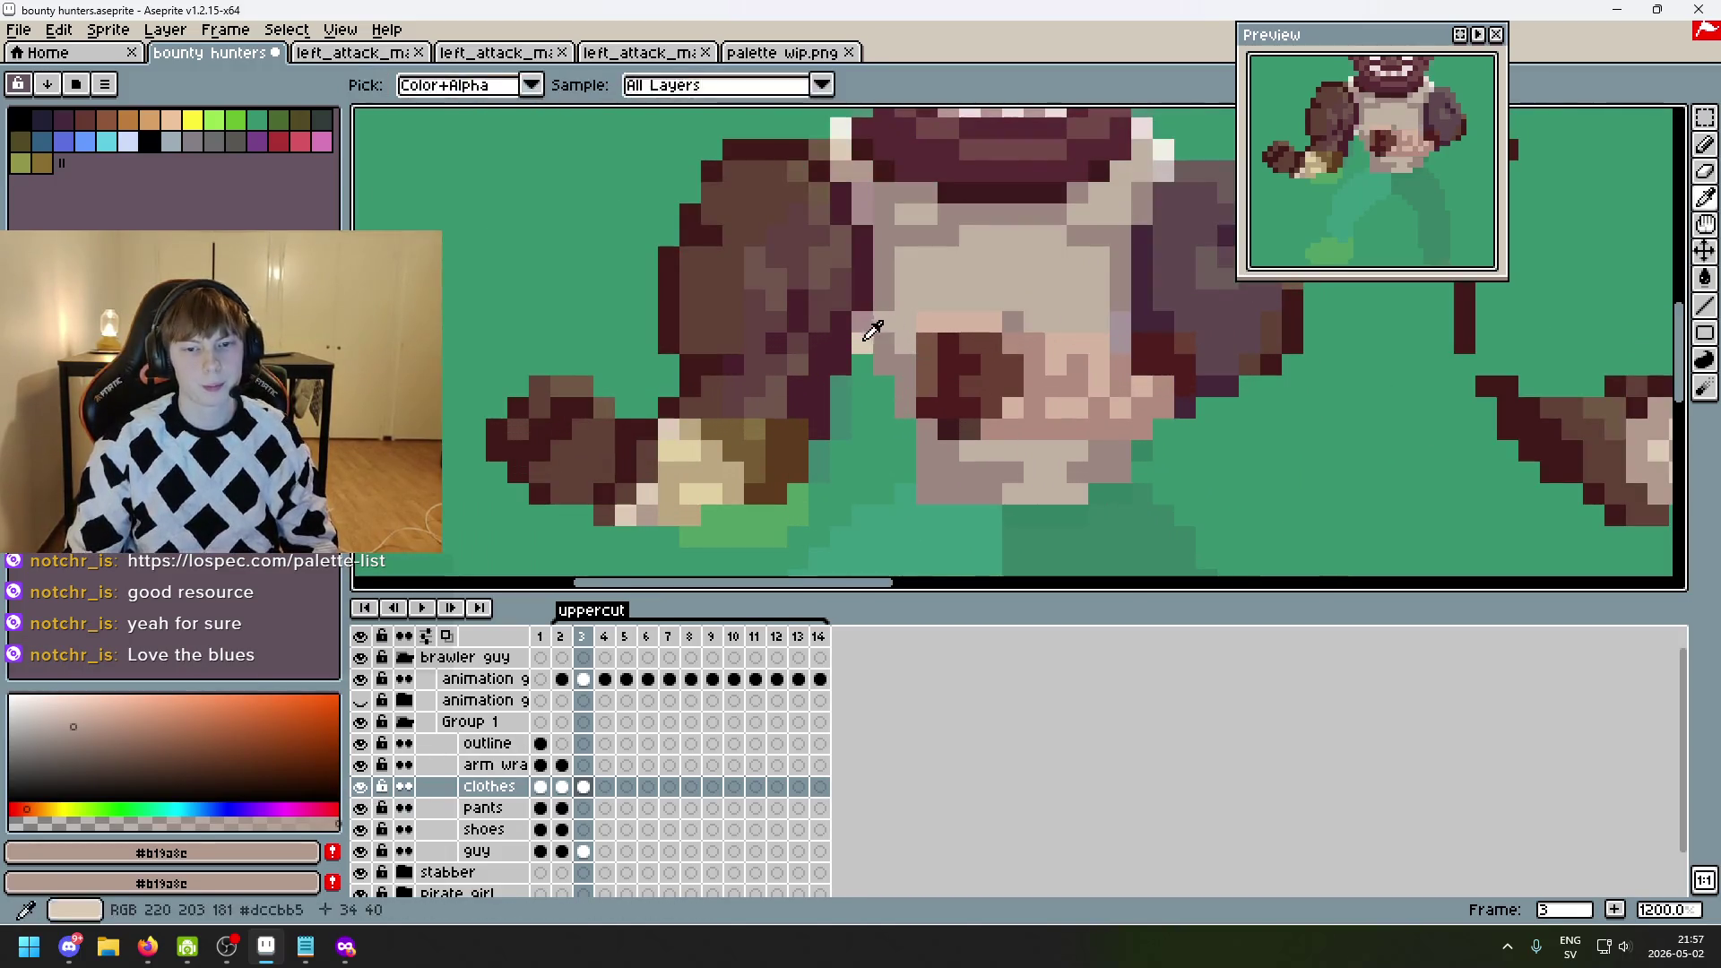
{"action": "scroll", "coordinate": [966, 413], "scroll_direction": "down", "scroll_amount": 2}
{"action": "scroll", "coordinate": [966, 414], "scroll_direction": "up", "scroll_amount": 4}
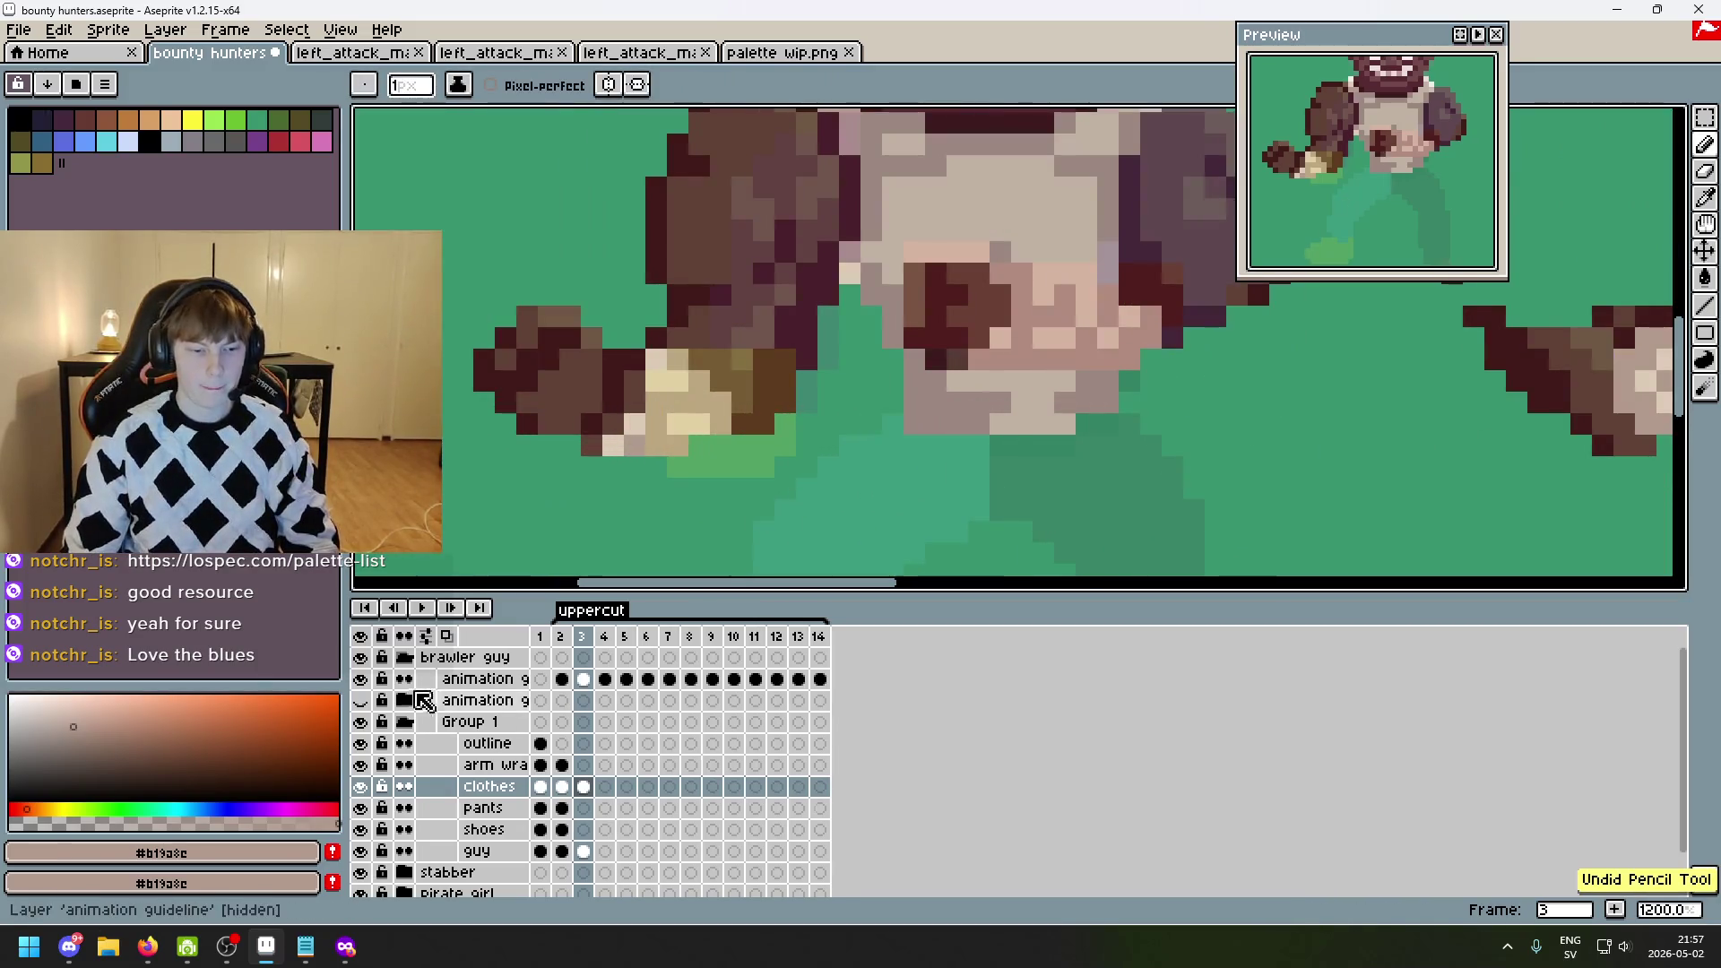
{"action": "left_click", "coordinate": [361, 679]}
{"action": "key", "text": "alt"}
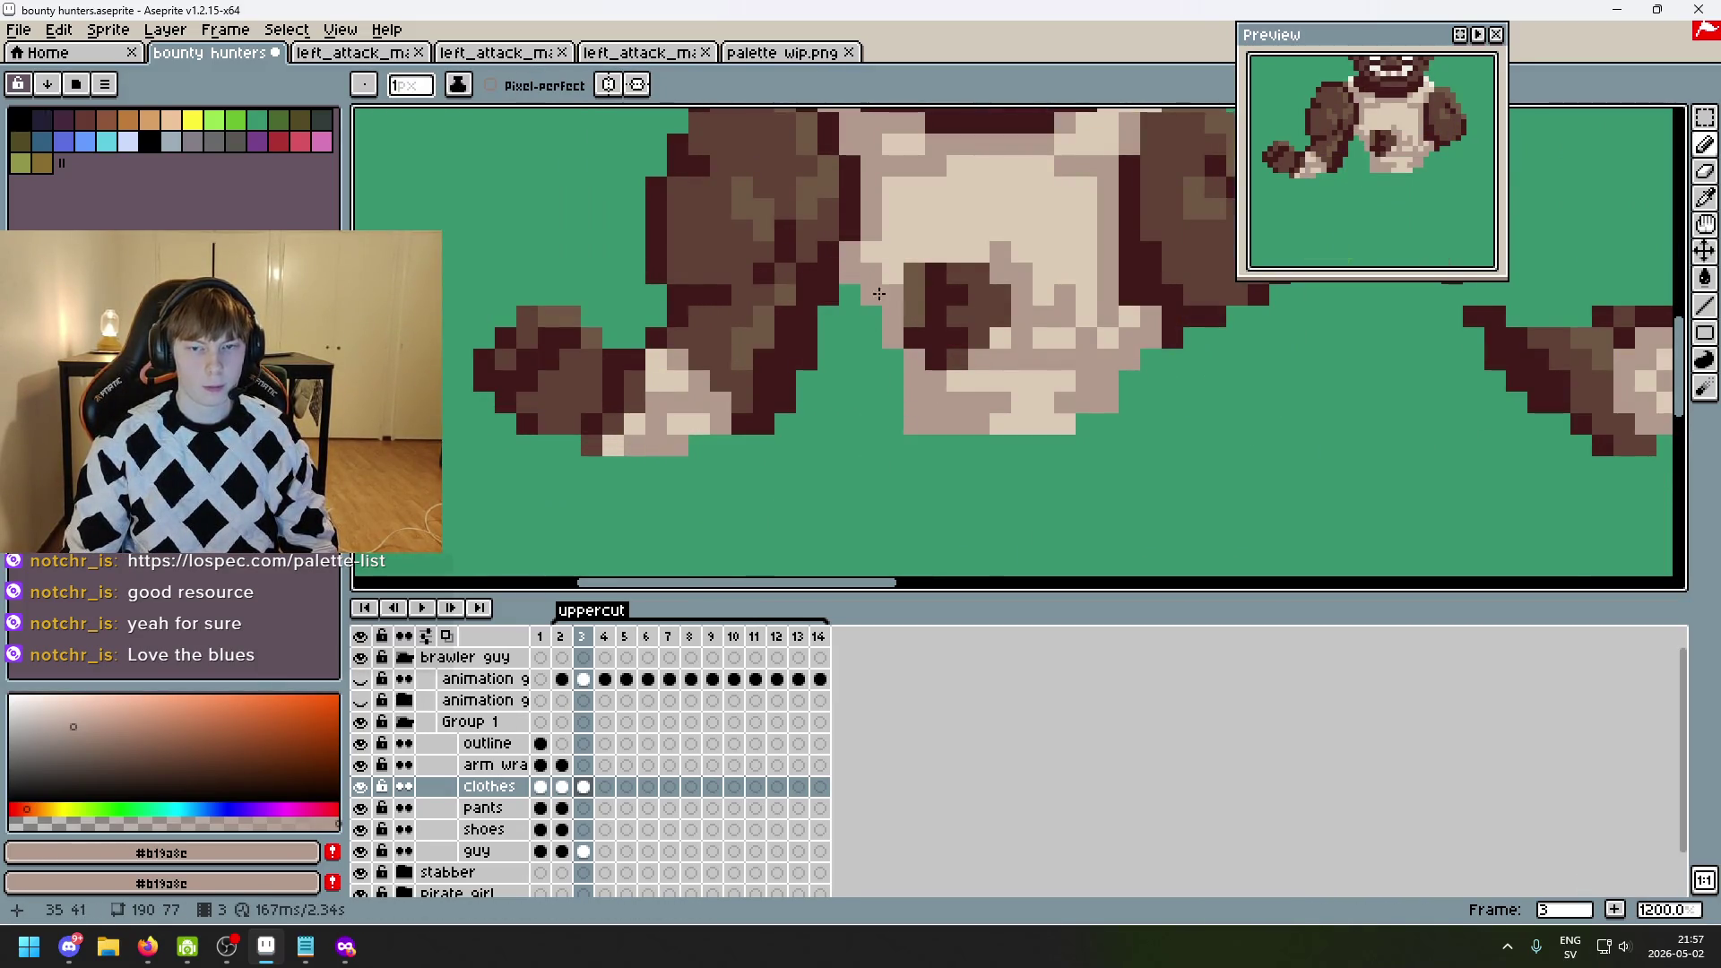
{"action": "scroll", "coordinate": [861, 521], "scroll_direction": "down", "scroll_amount": 2}
{"action": "scroll", "coordinate": [980, 502], "scroll_direction": "down", "scroll_amount": 1}
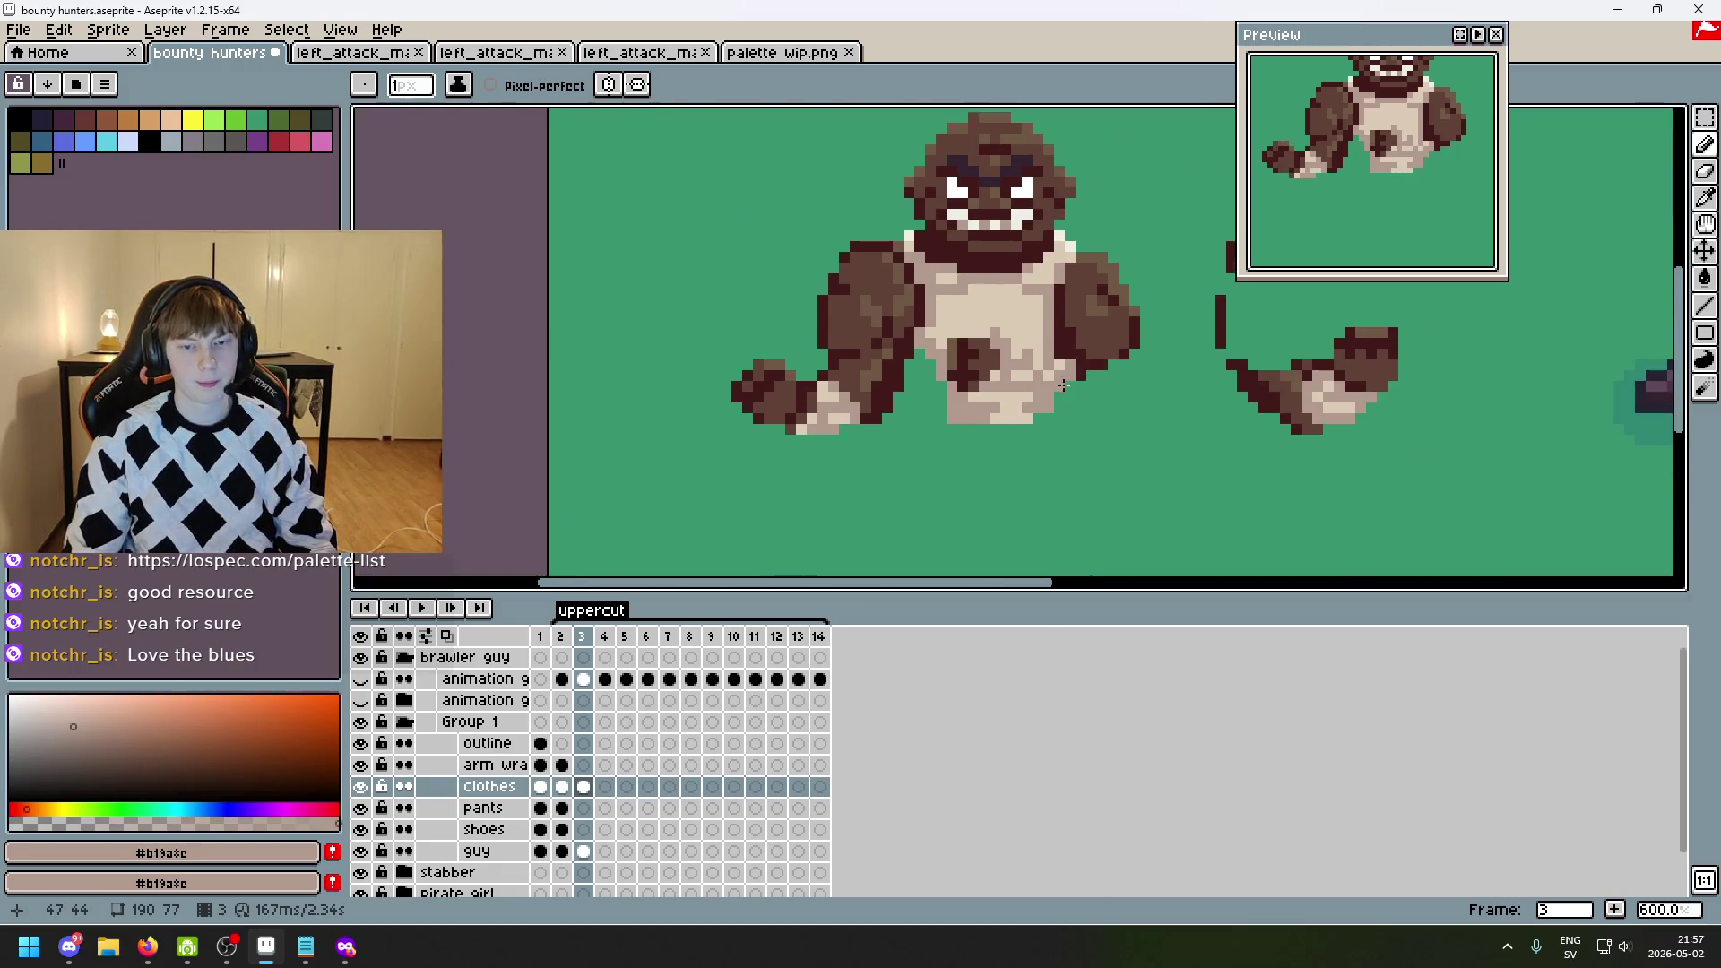
- Bring back the teal guideline pants and flick guideline layers to compare the torso
{"action": "left_click", "coordinate": [360, 678]}
{"action": "scroll", "coordinate": [880, 446], "scroll_direction": "up", "scroll_amount": 1}
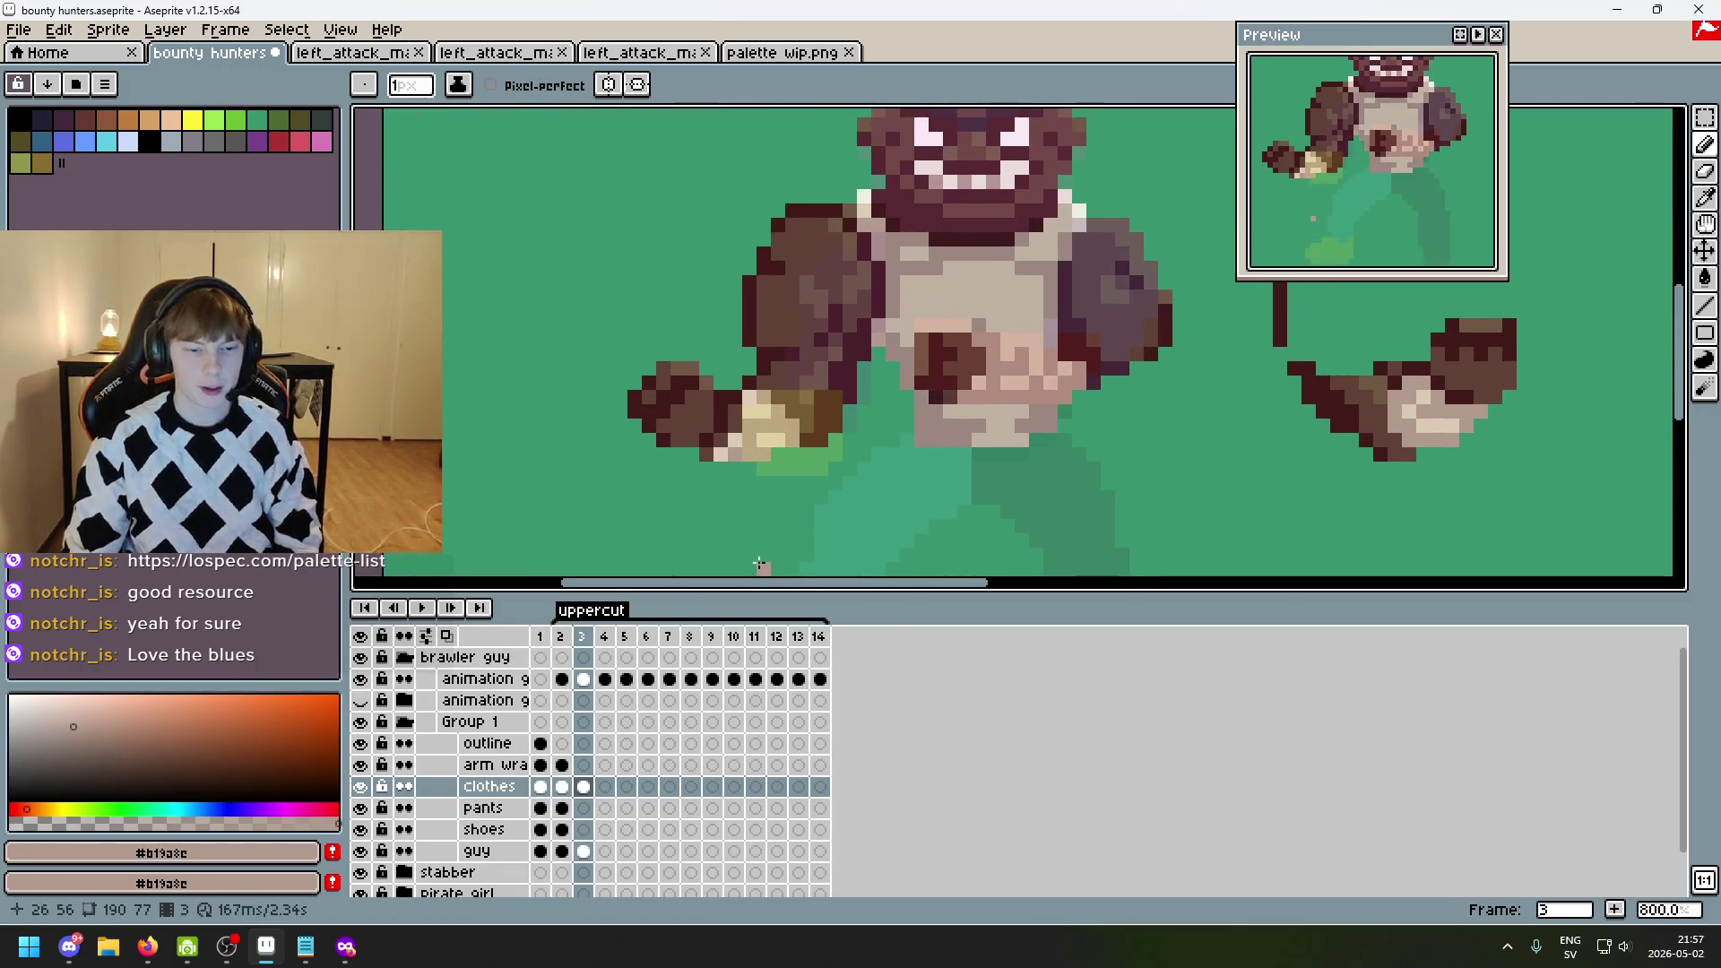
{"action": "left_click", "coordinate": [361, 808]}
{"action": "left_click", "coordinate": [360, 808]}
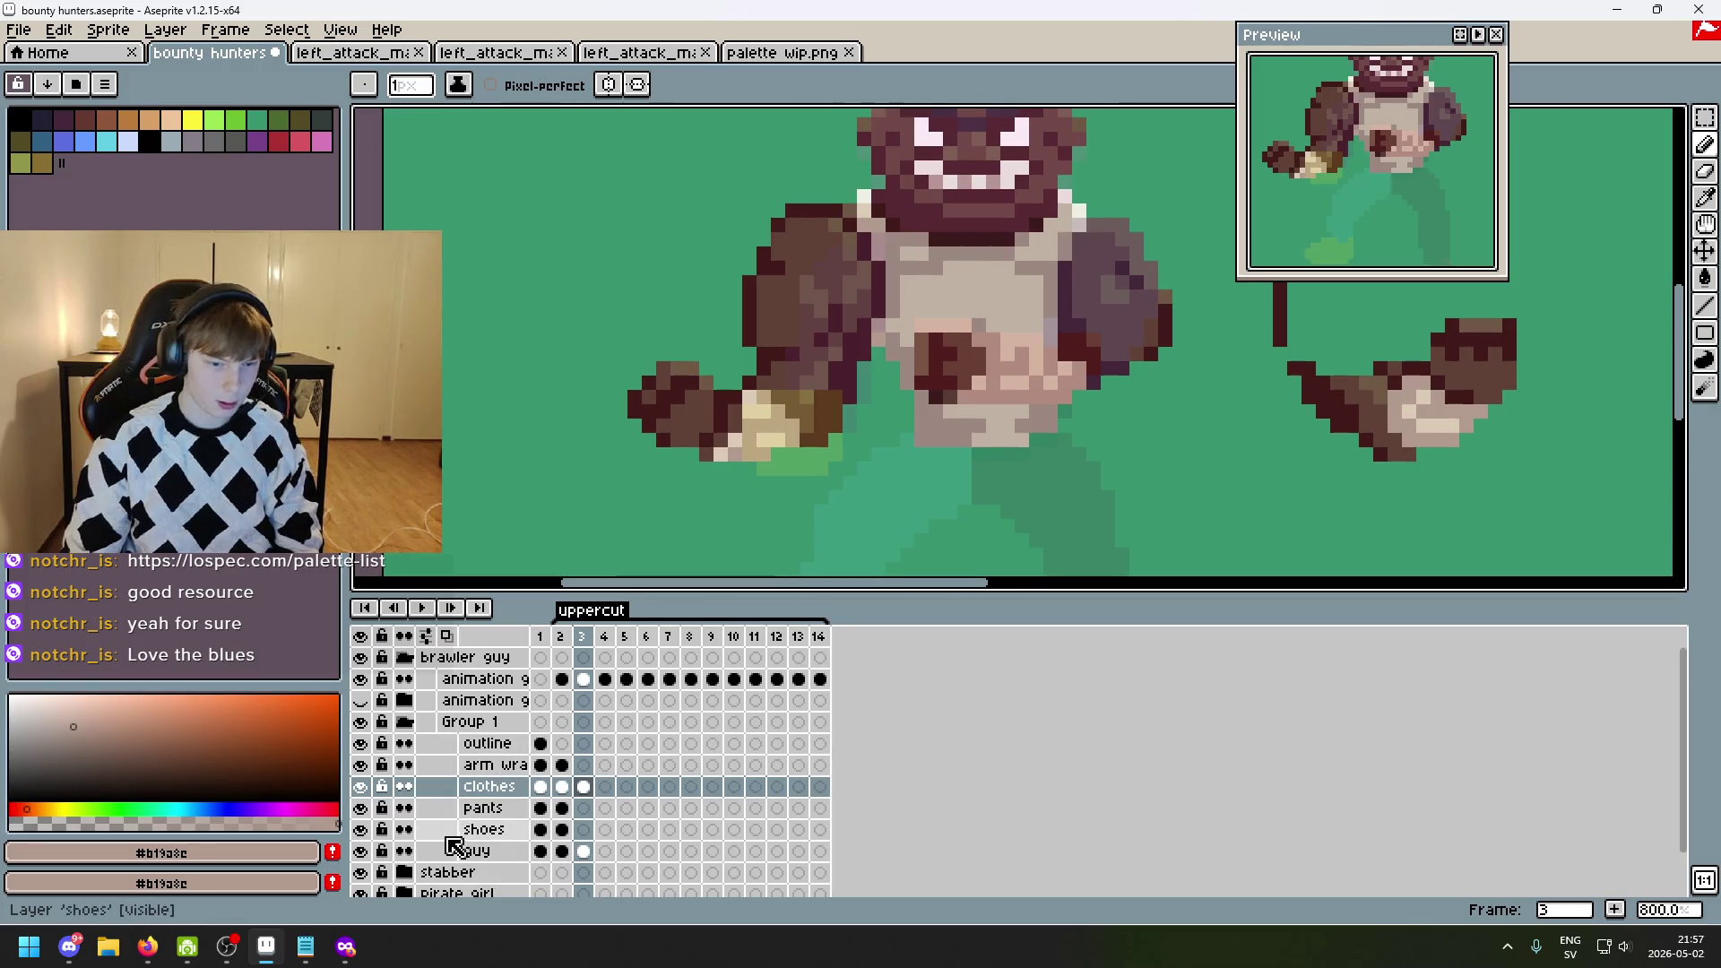
{"action": "left_click", "coordinate": [361, 680]}
{"action": "left_click", "coordinate": [362, 680]}
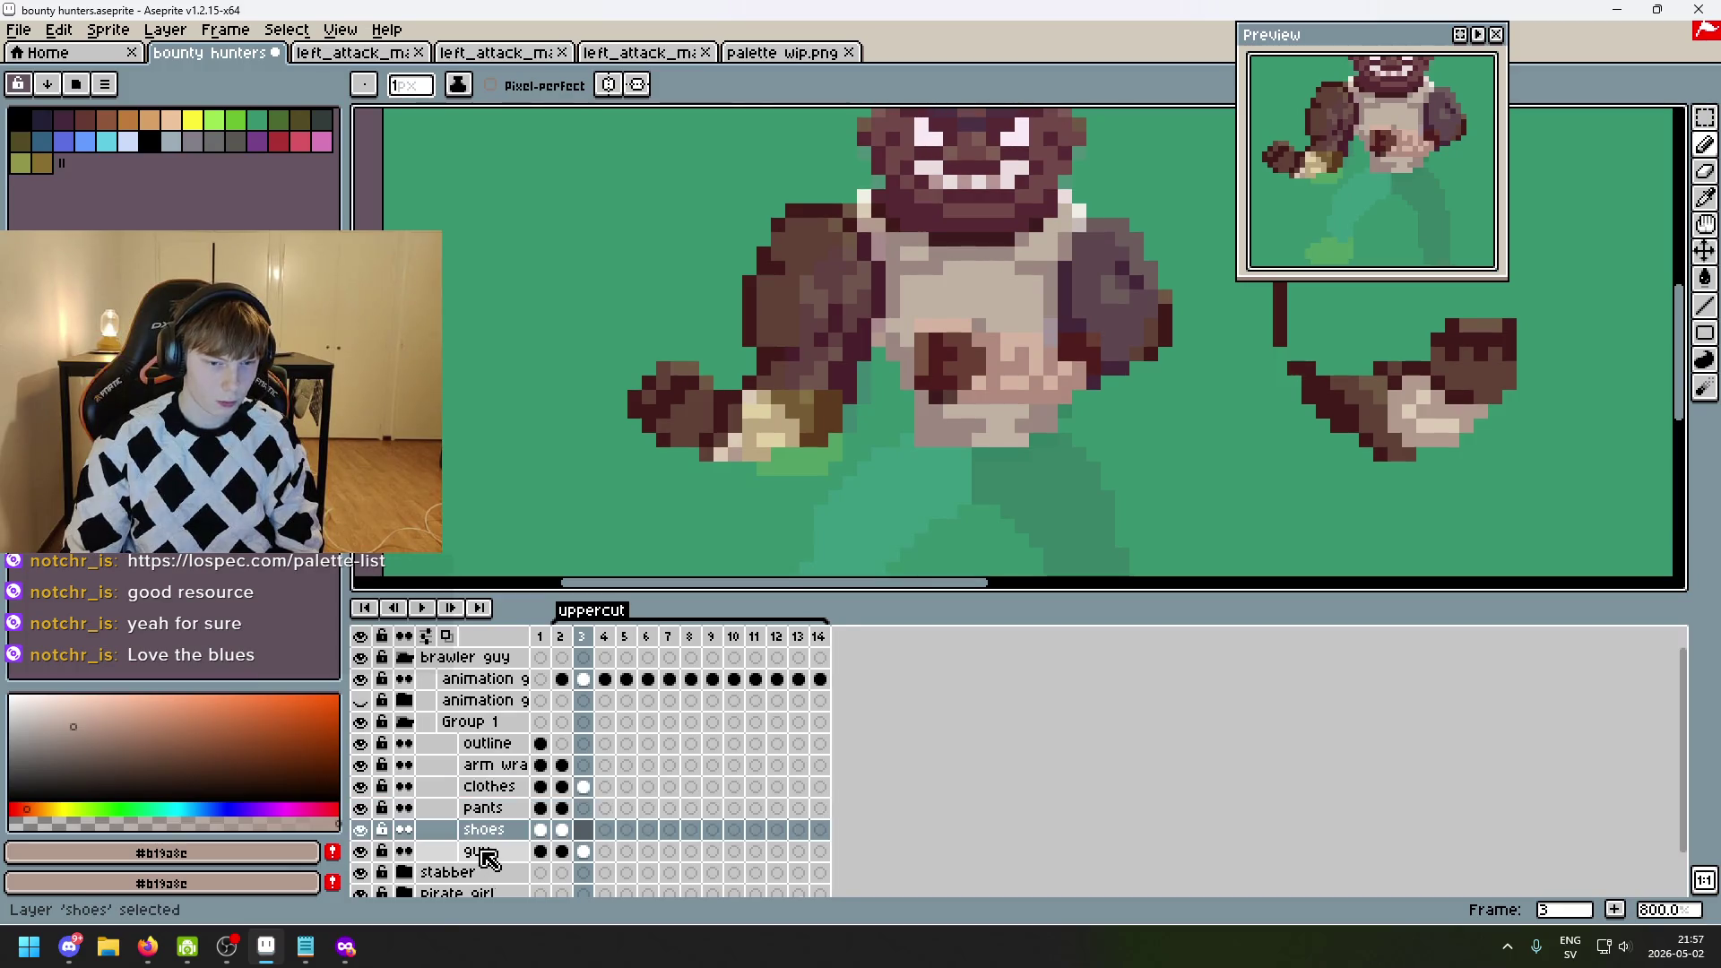
- Switch to Magic Wand, hide and reshow arm wraps, and view frame 2 with the guidelines hidden
{"action": "left_click", "coordinate": [488, 765]}
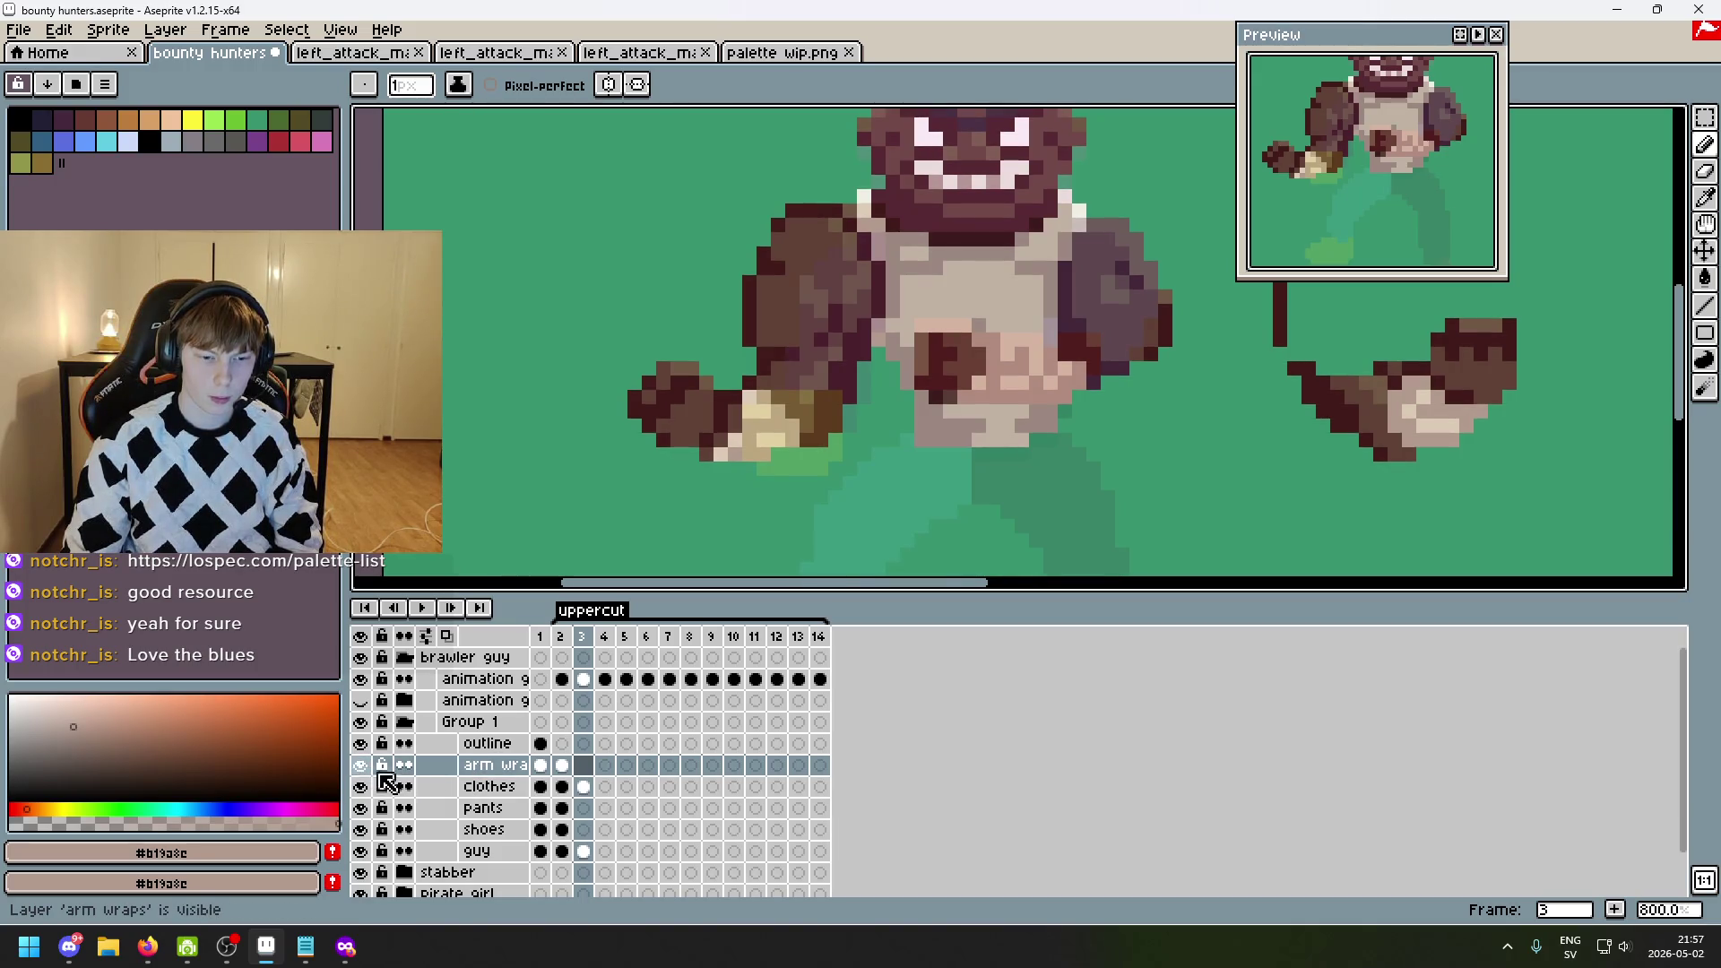
{"action": "left_click_drag", "start_coordinate": [477, 778], "coordinate": [445, 852]}
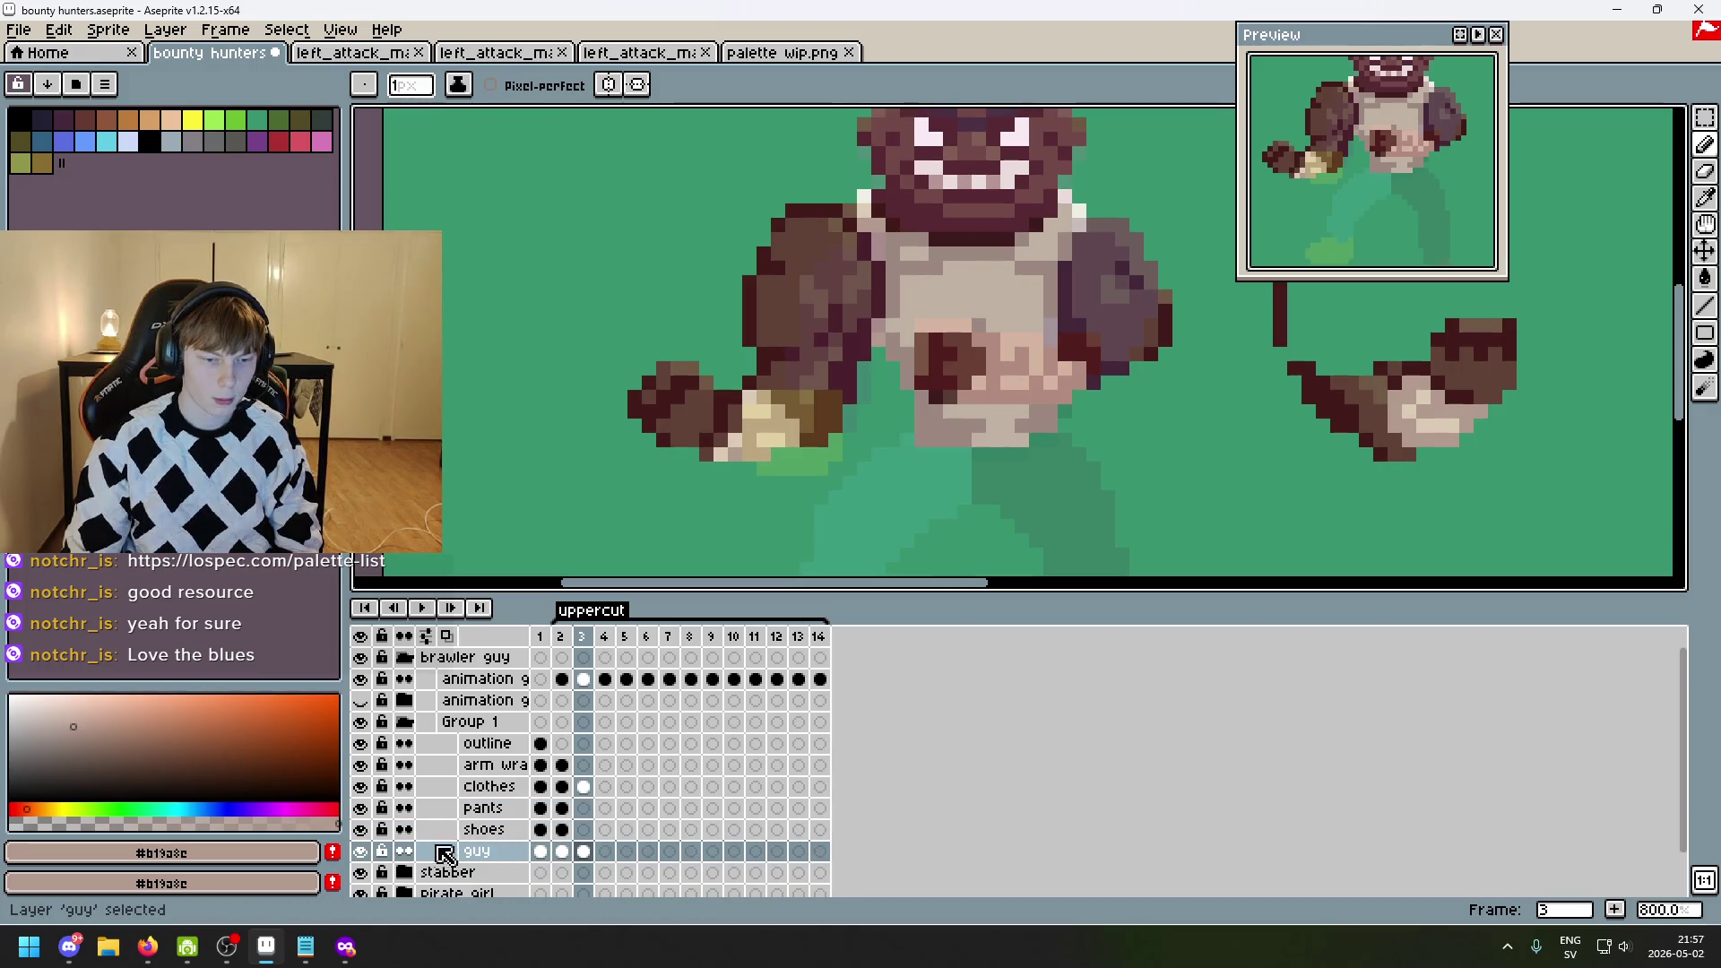
{"action": "key", "text": "w"}
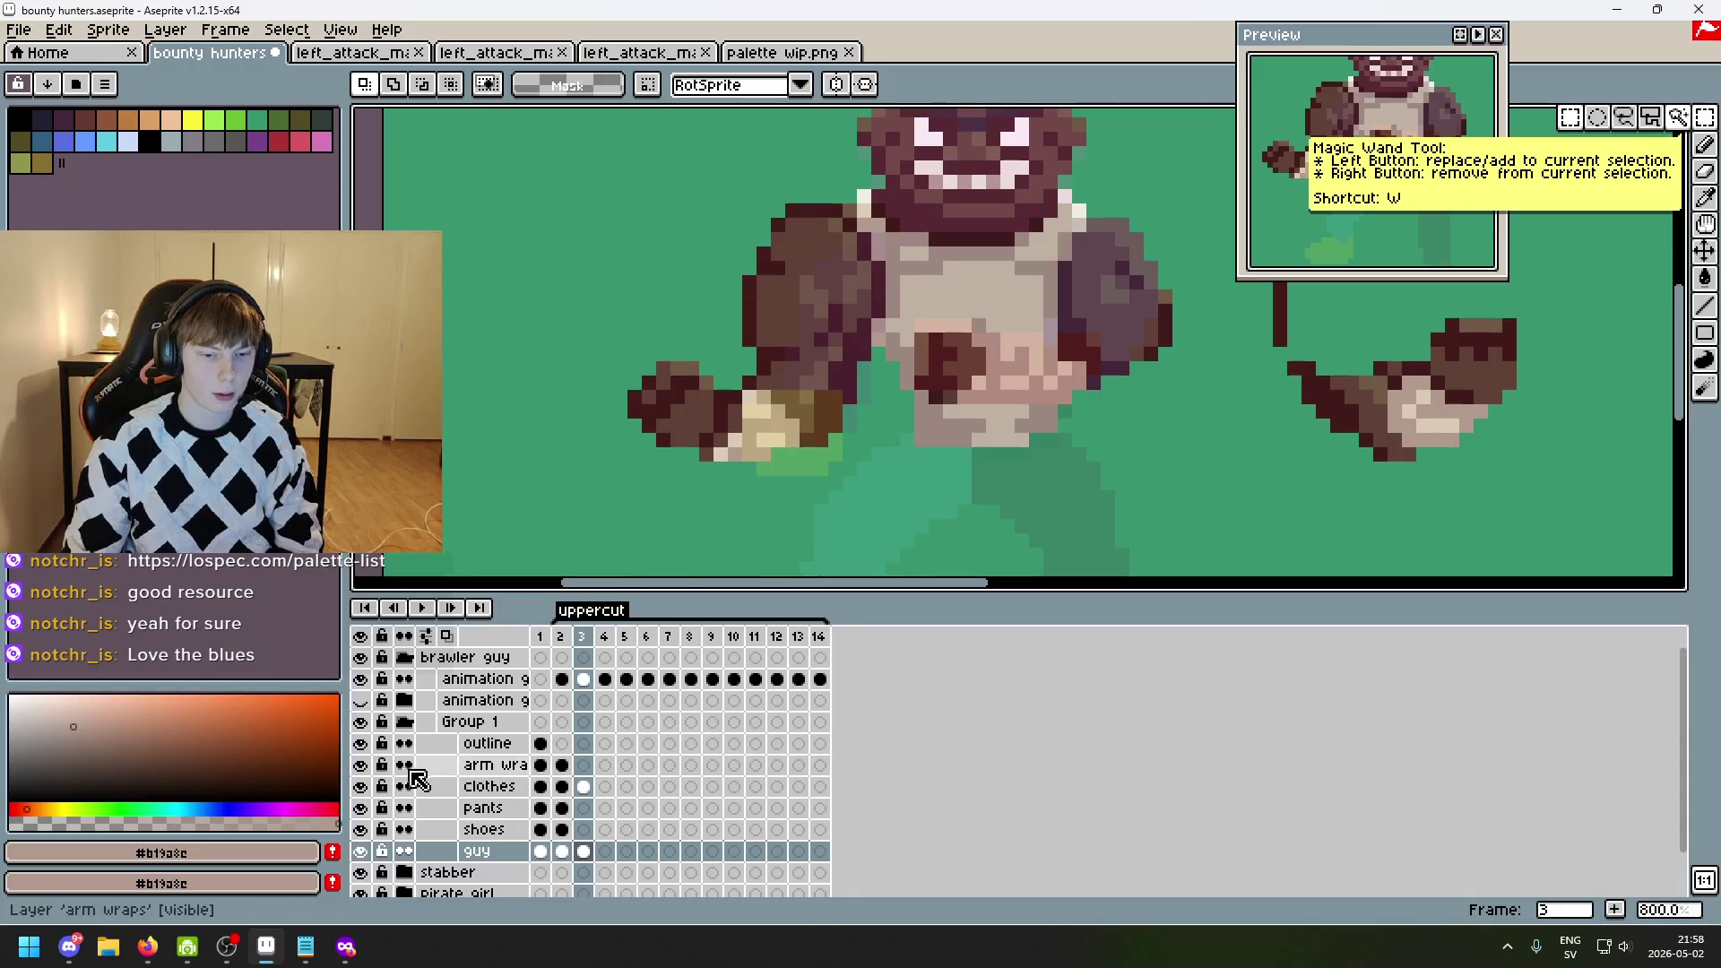
{"action": "left_click", "coordinate": [360, 765]}
{"action": "key", "text": "comma"}
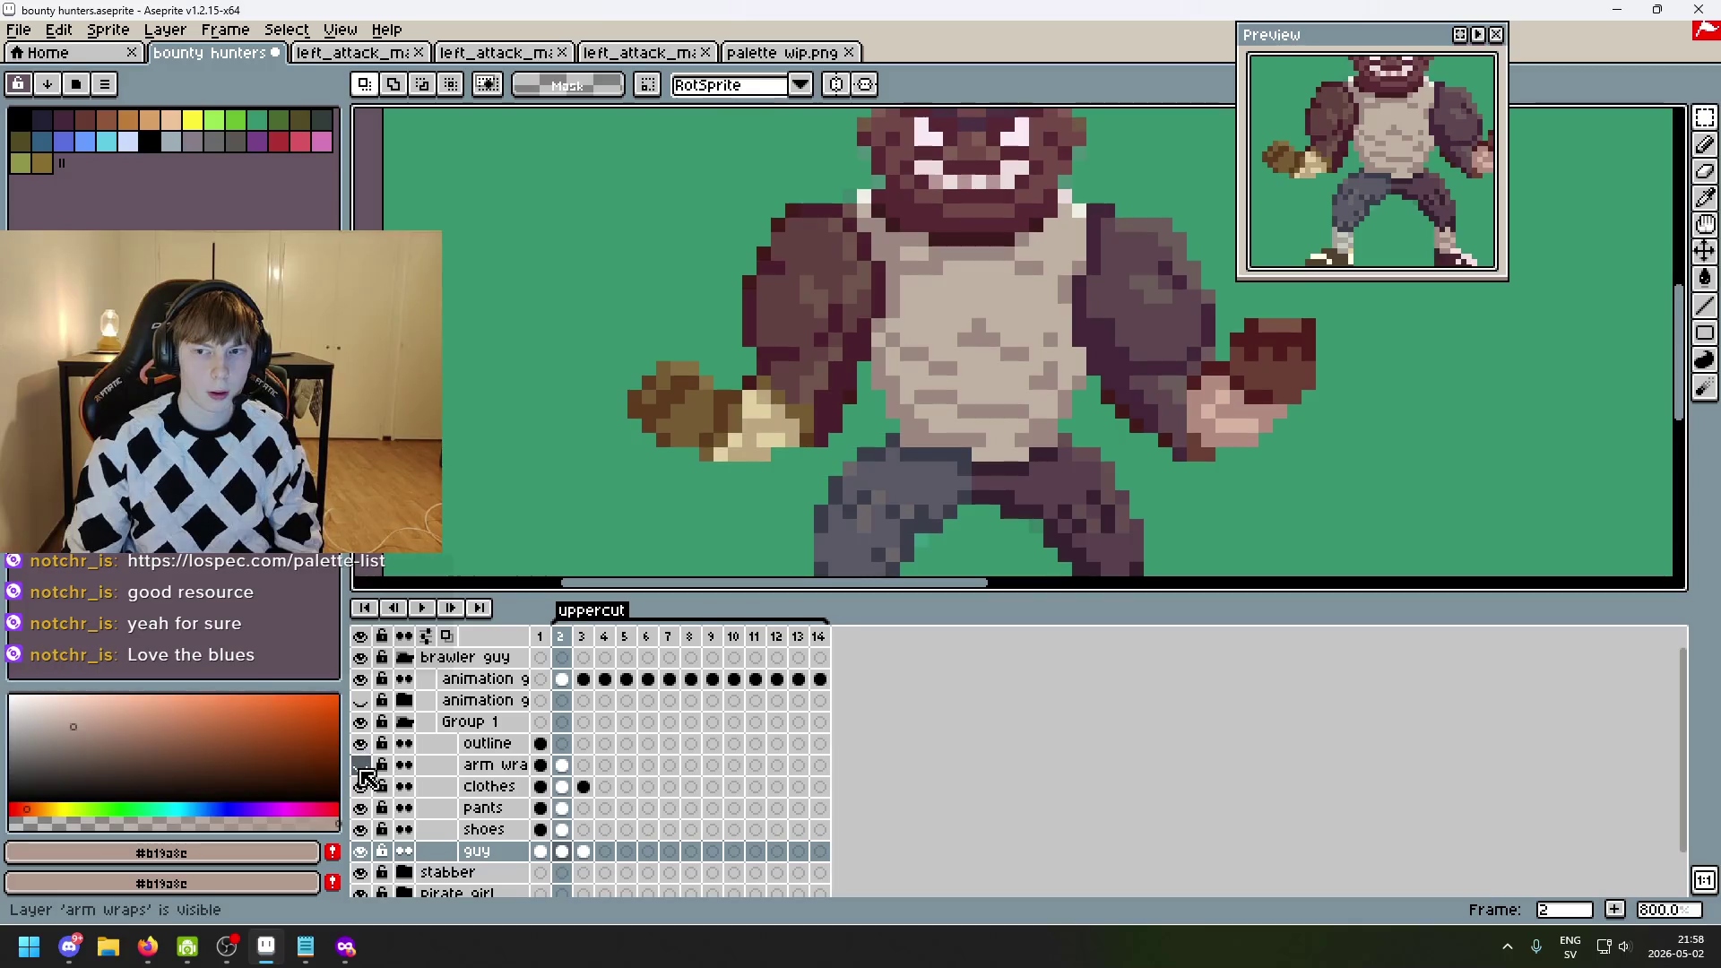
{"action": "left_click", "coordinate": [360, 766]}
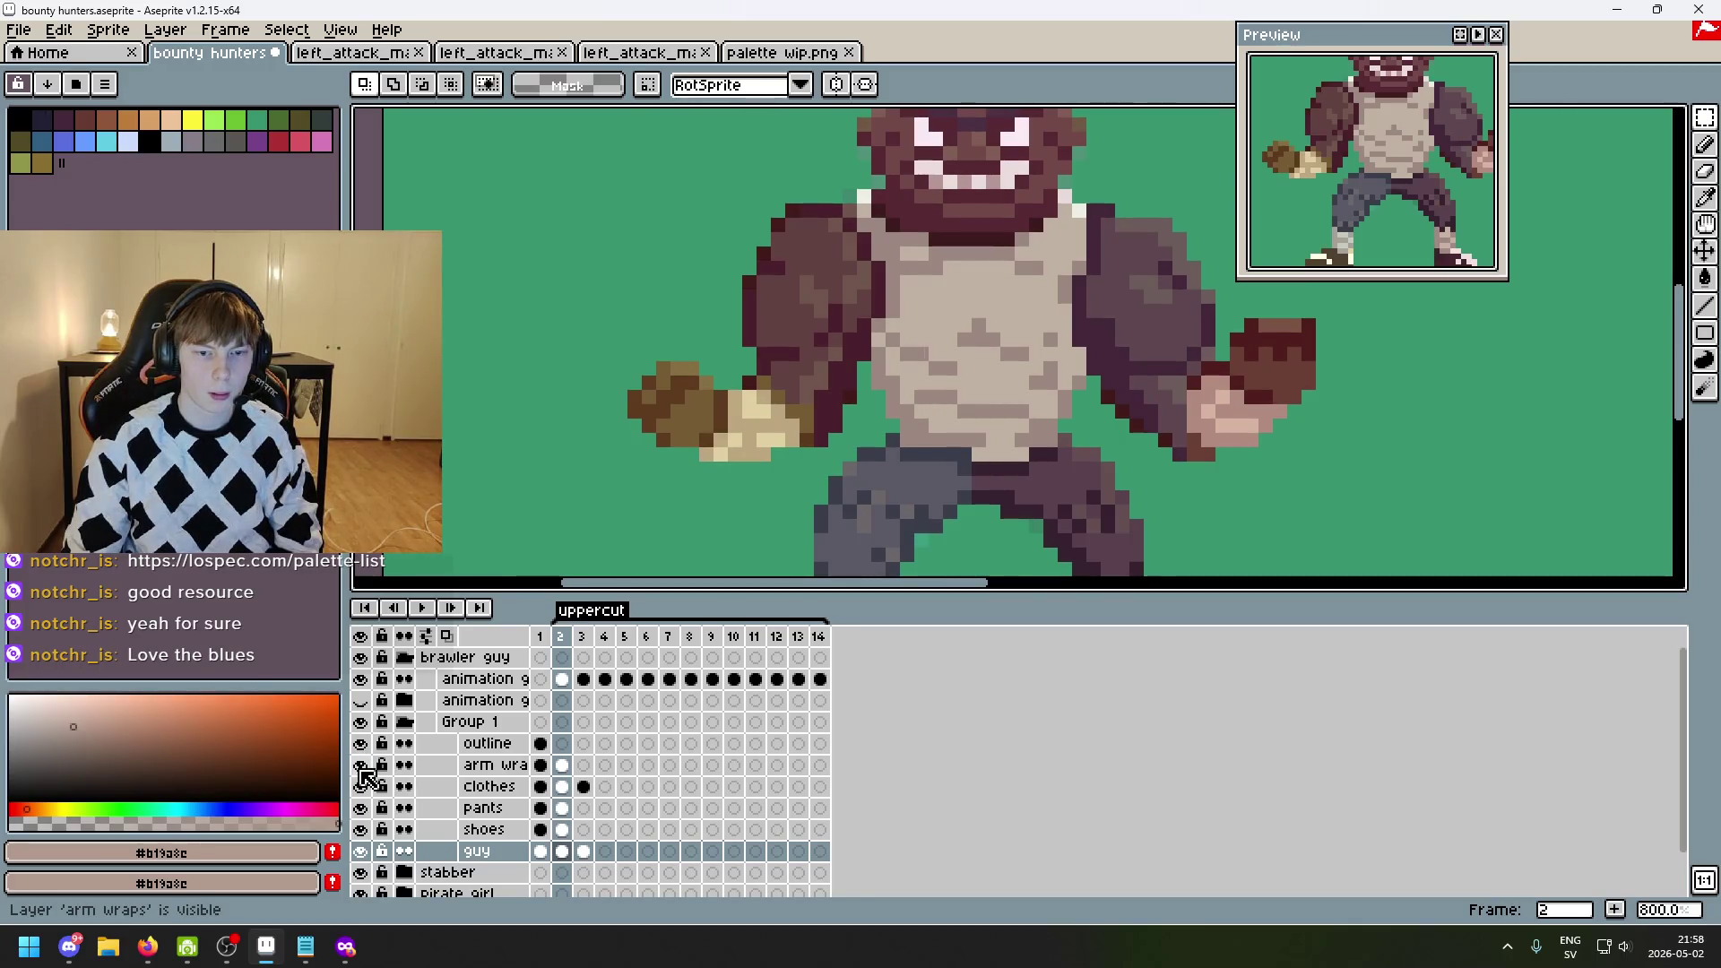
{"action": "left_click", "coordinate": [360, 766]}
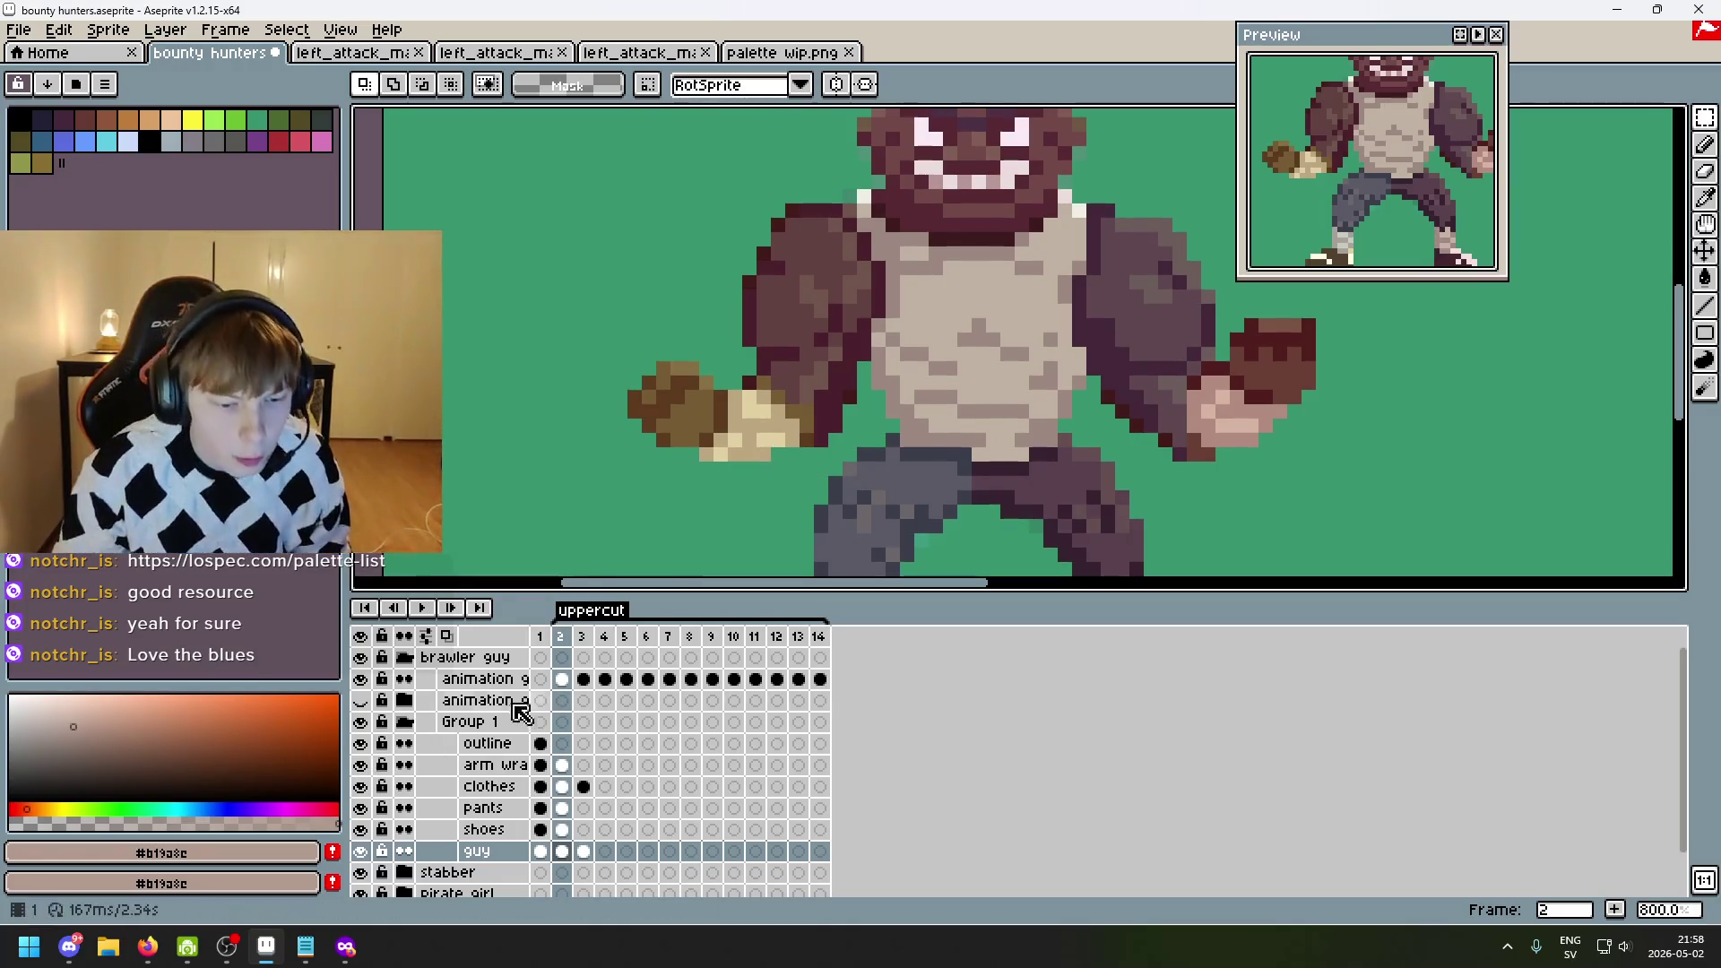
{"action": "left_click", "coordinate": [360, 679]}
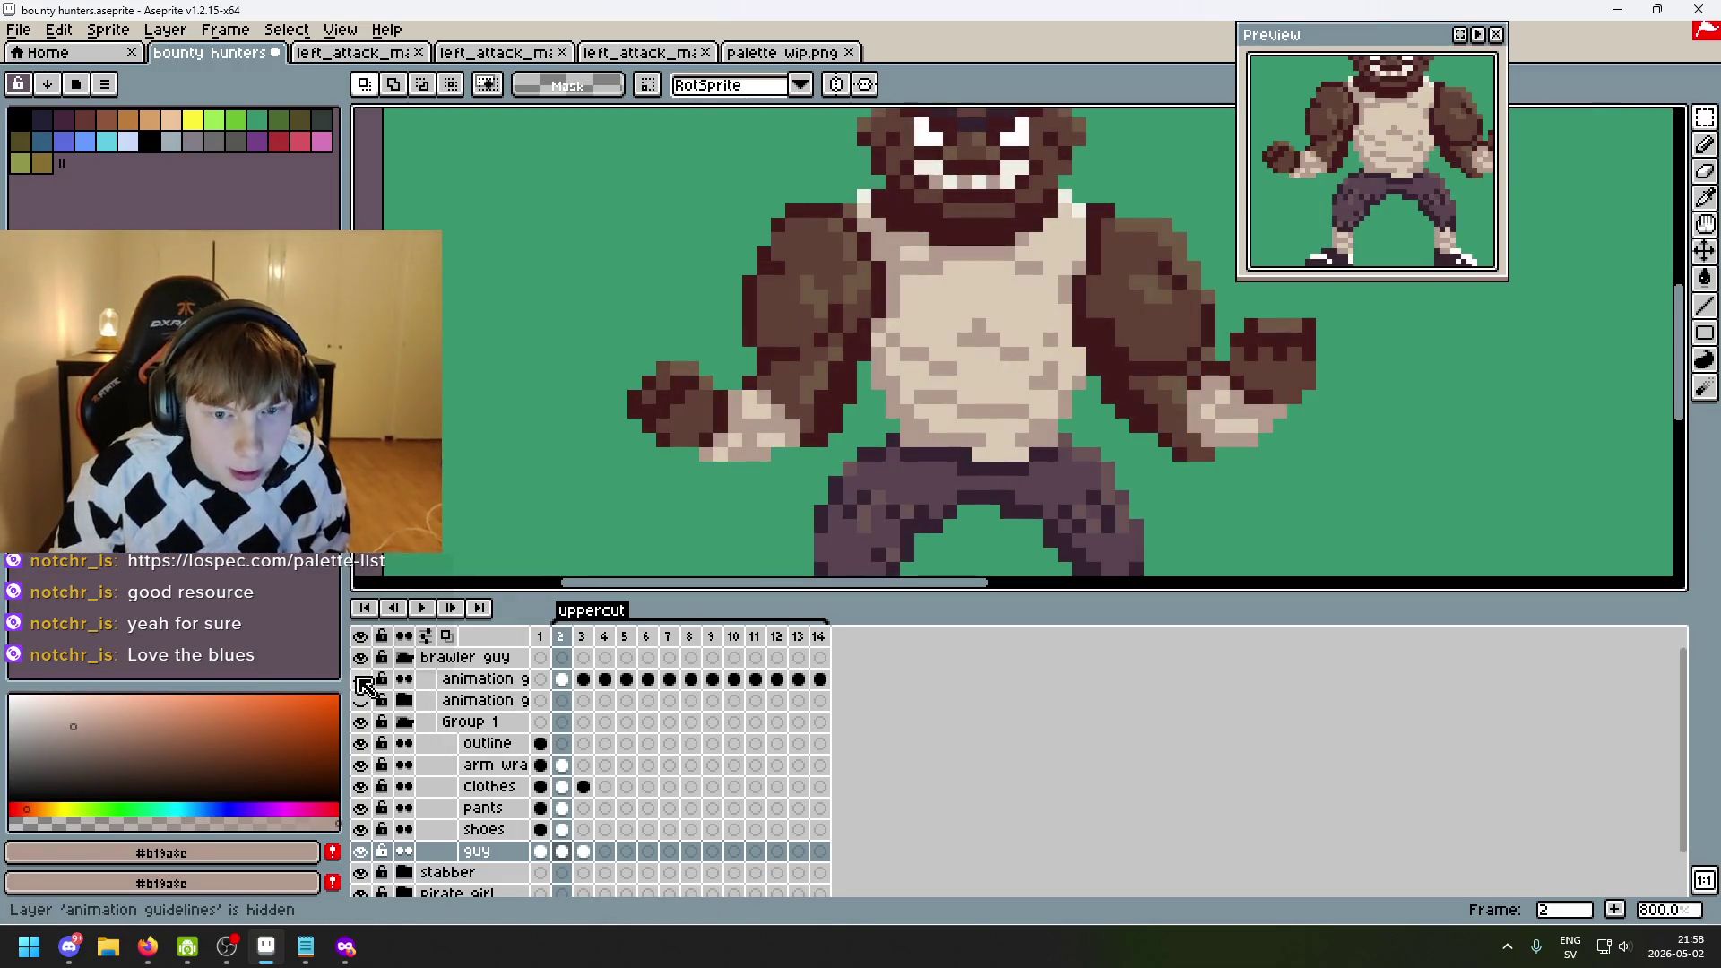
{"action": "left_click", "coordinate": [362, 767]}
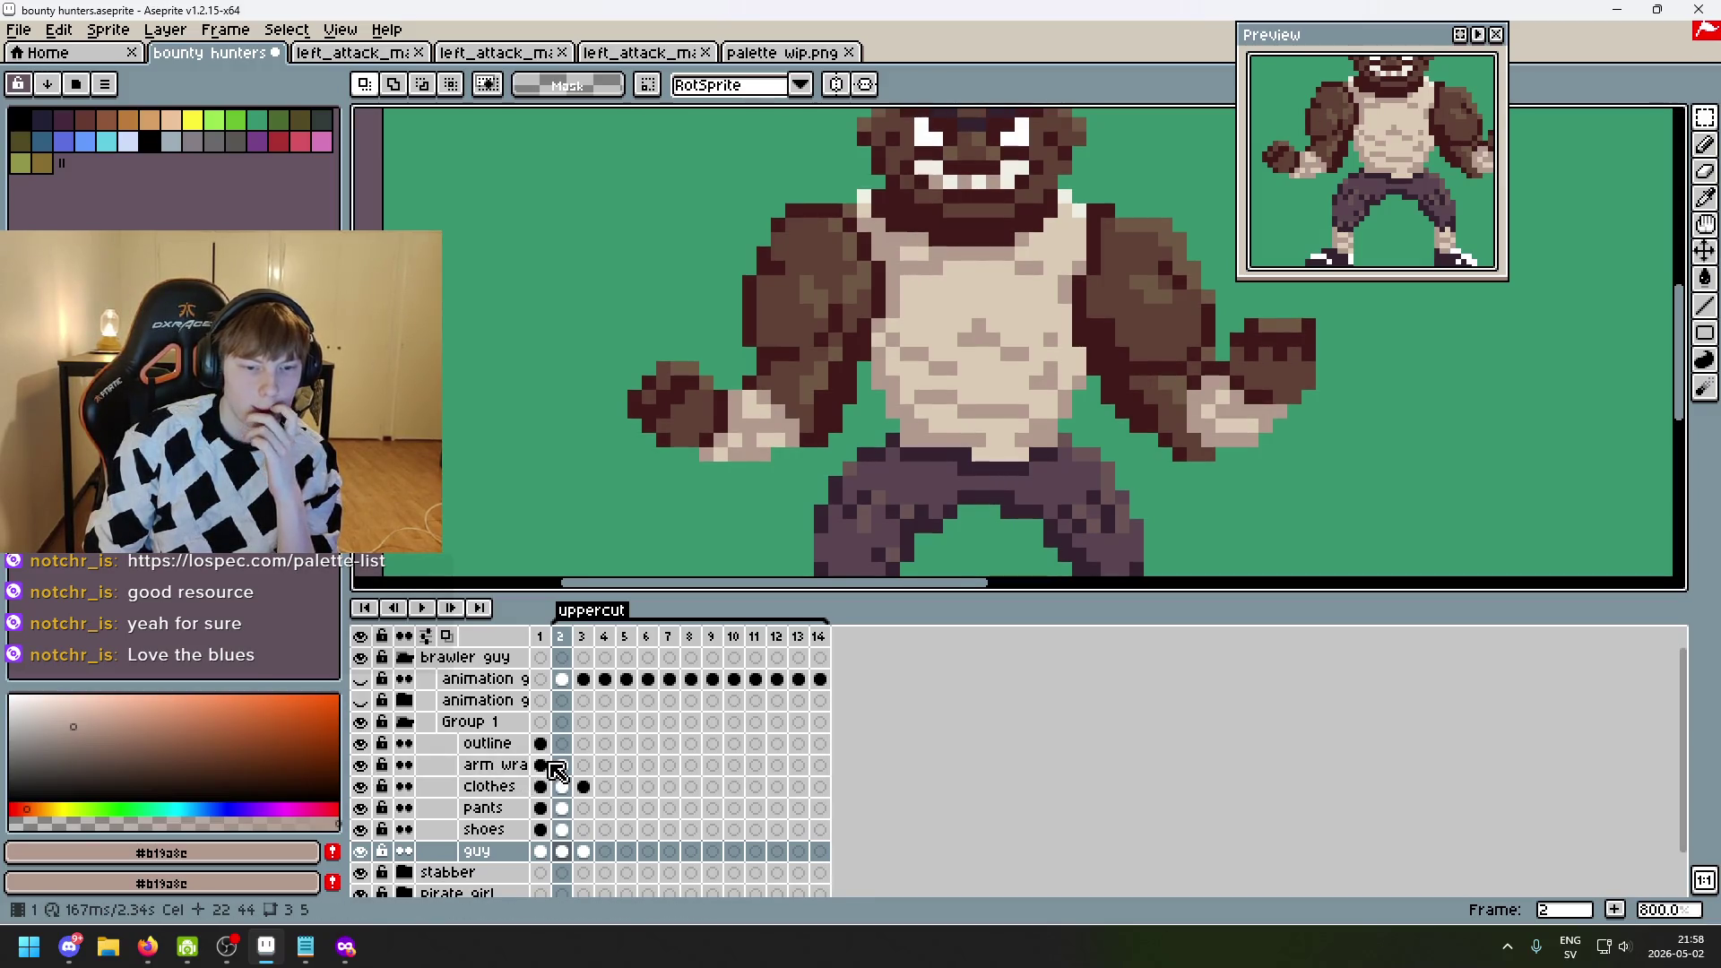
{"action": "left_click", "coordinate": [524, 765]}
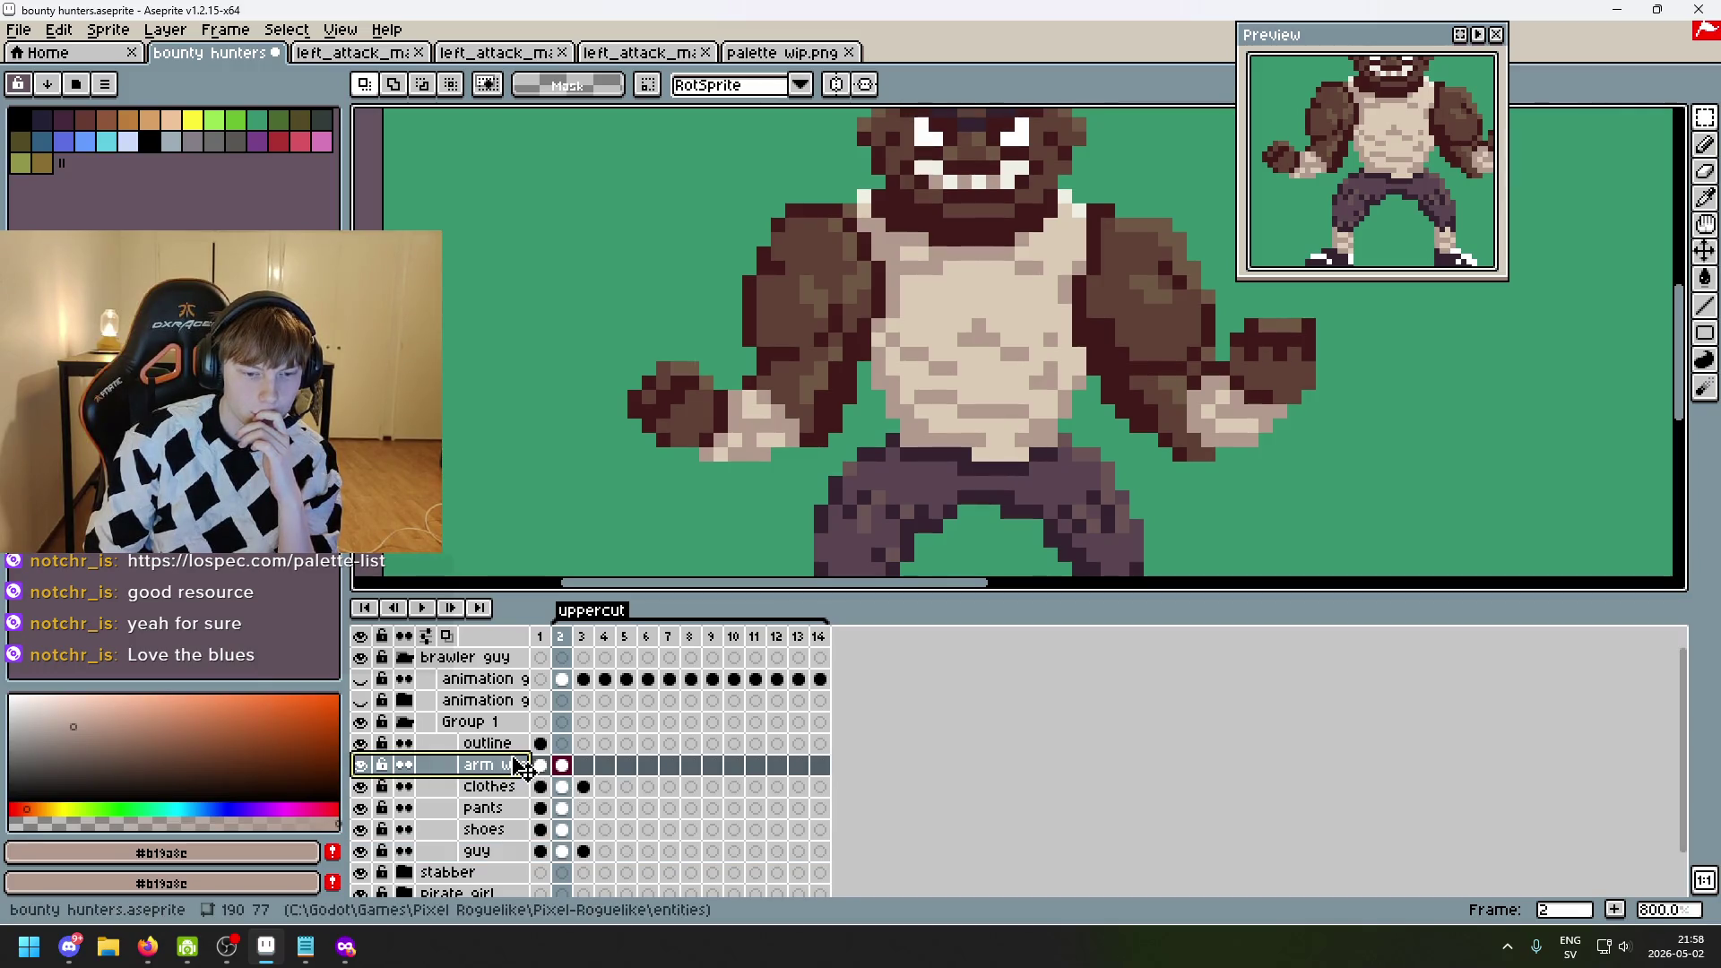
- Move the arm wraps layer below shoes, then flip between frames 1 and 2 to compare poses
{"action": "left_click_drag", "start_coordinate": [504, 766], "coordinate": [527, 840]}
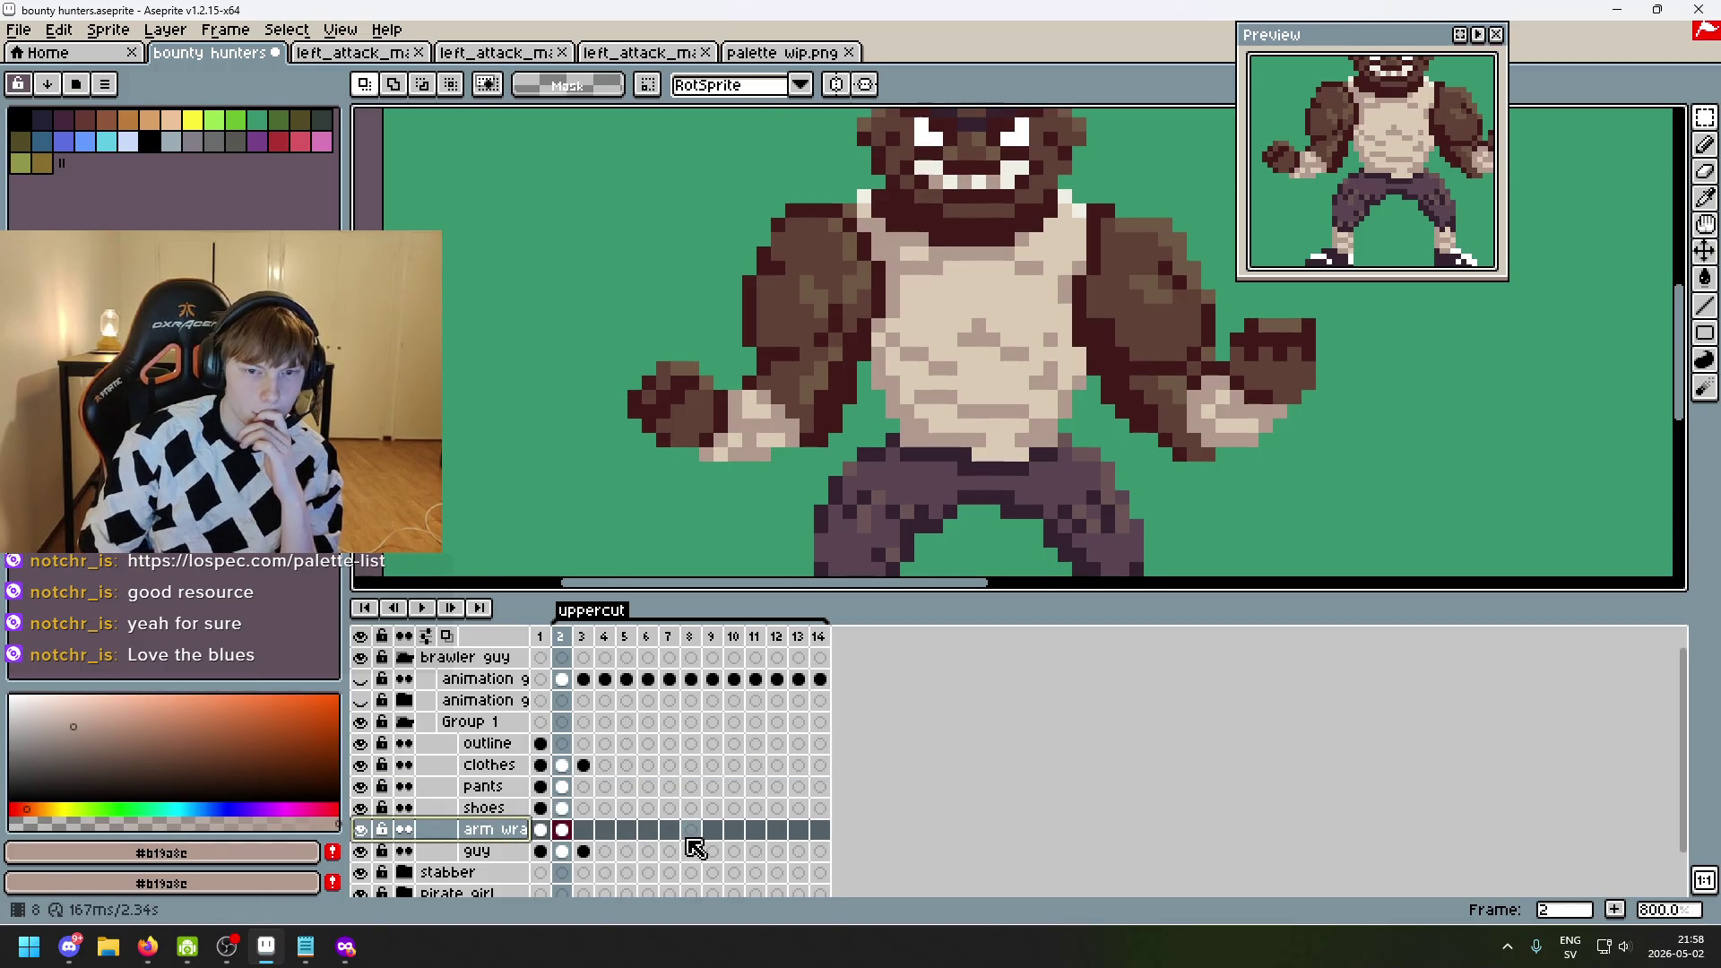
{"action": "key", "text": "Left"}
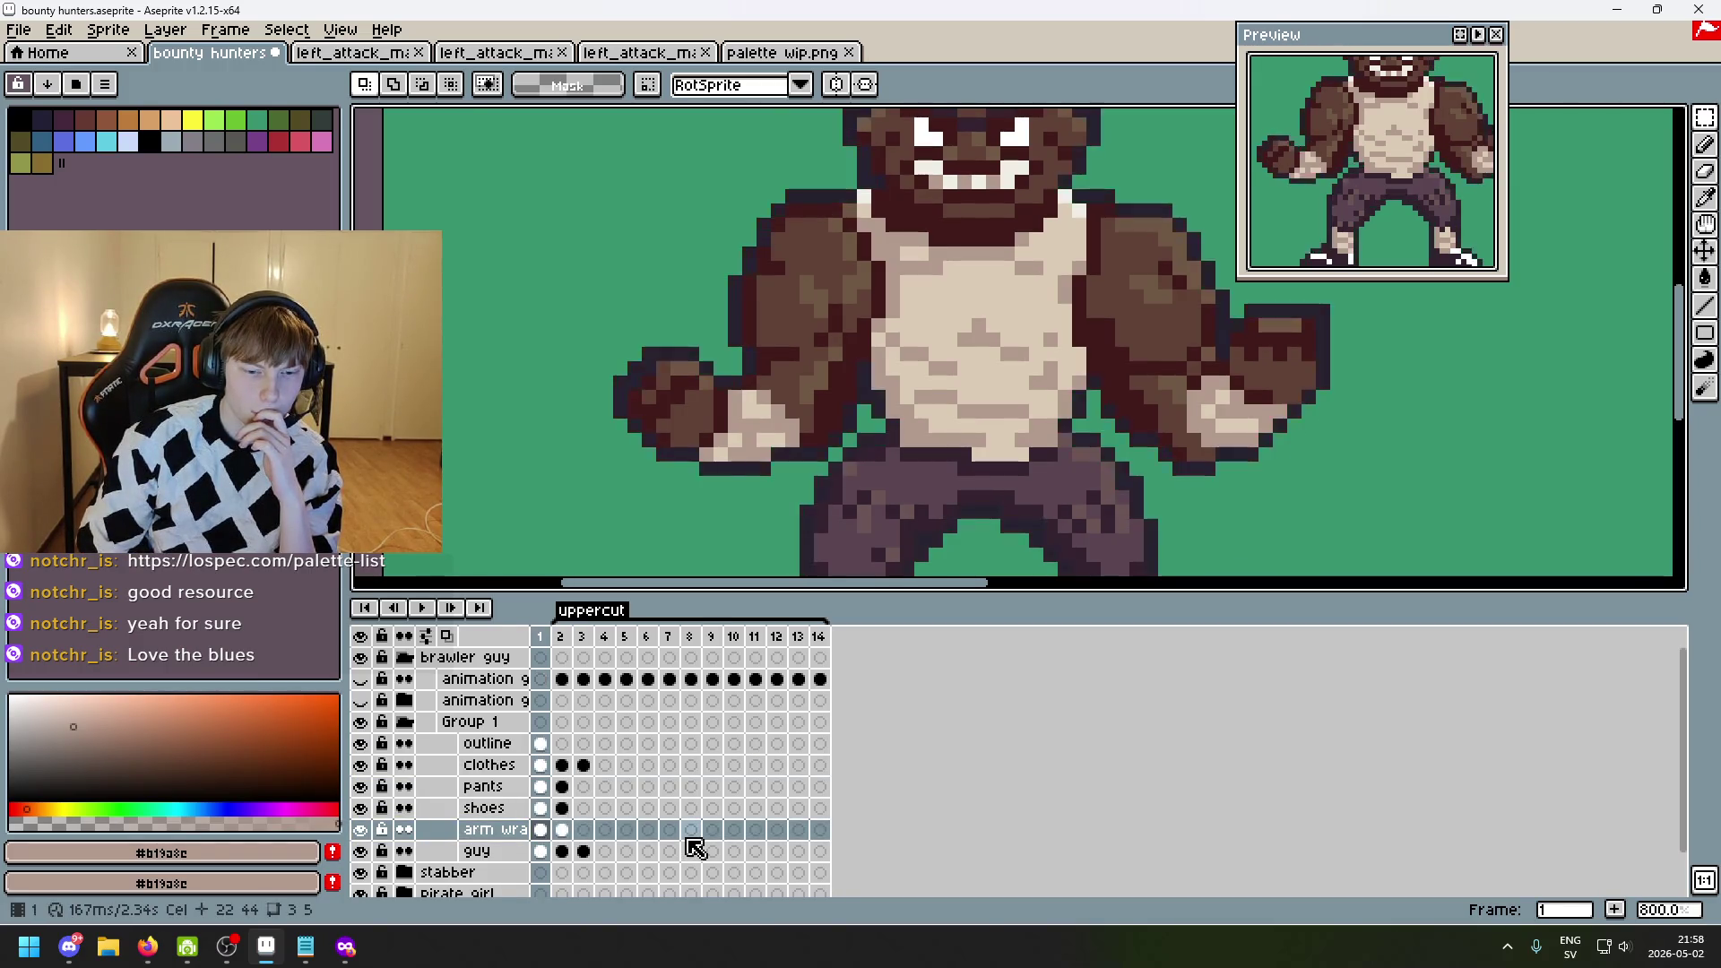
{"action": "key", "text": "Right"}
{"action": "key", "text": "Left"}
{"action": "key", "text": "Right"}
{"action": "key", "text": "Right"}
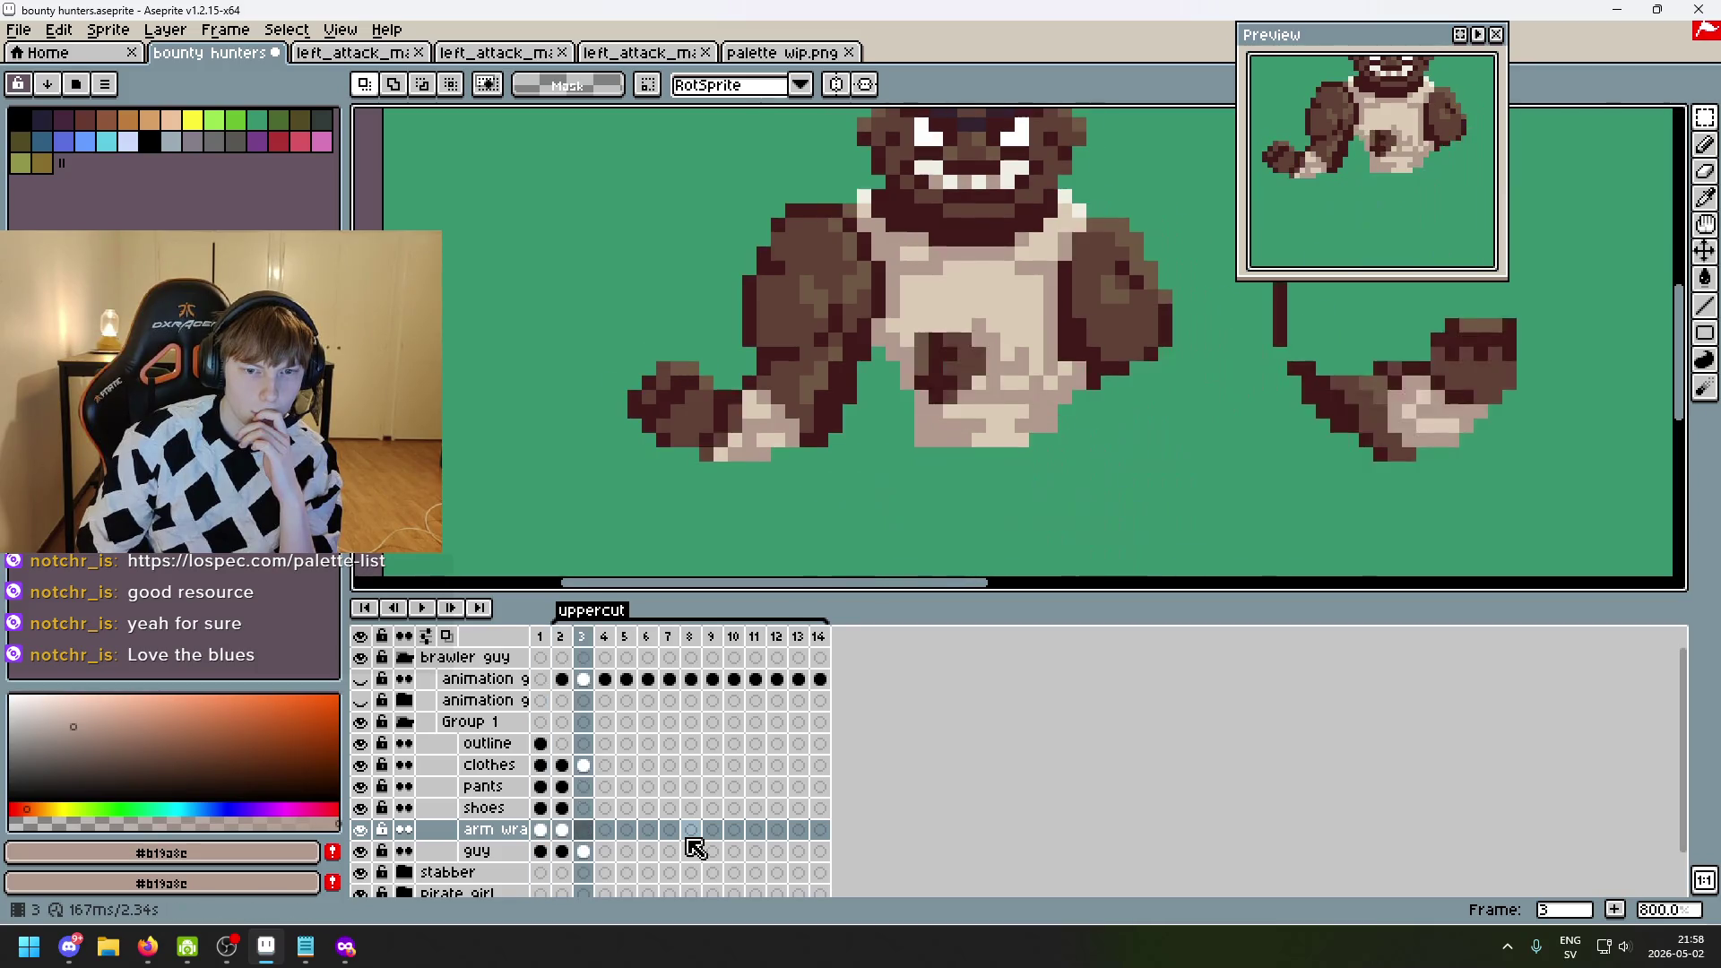
{"action": "key", "text": "Left"}
{"action": "key", "text": "Right"}
{"action": "key", "text": "Left"}
{"action": "key", "text": "Right"}
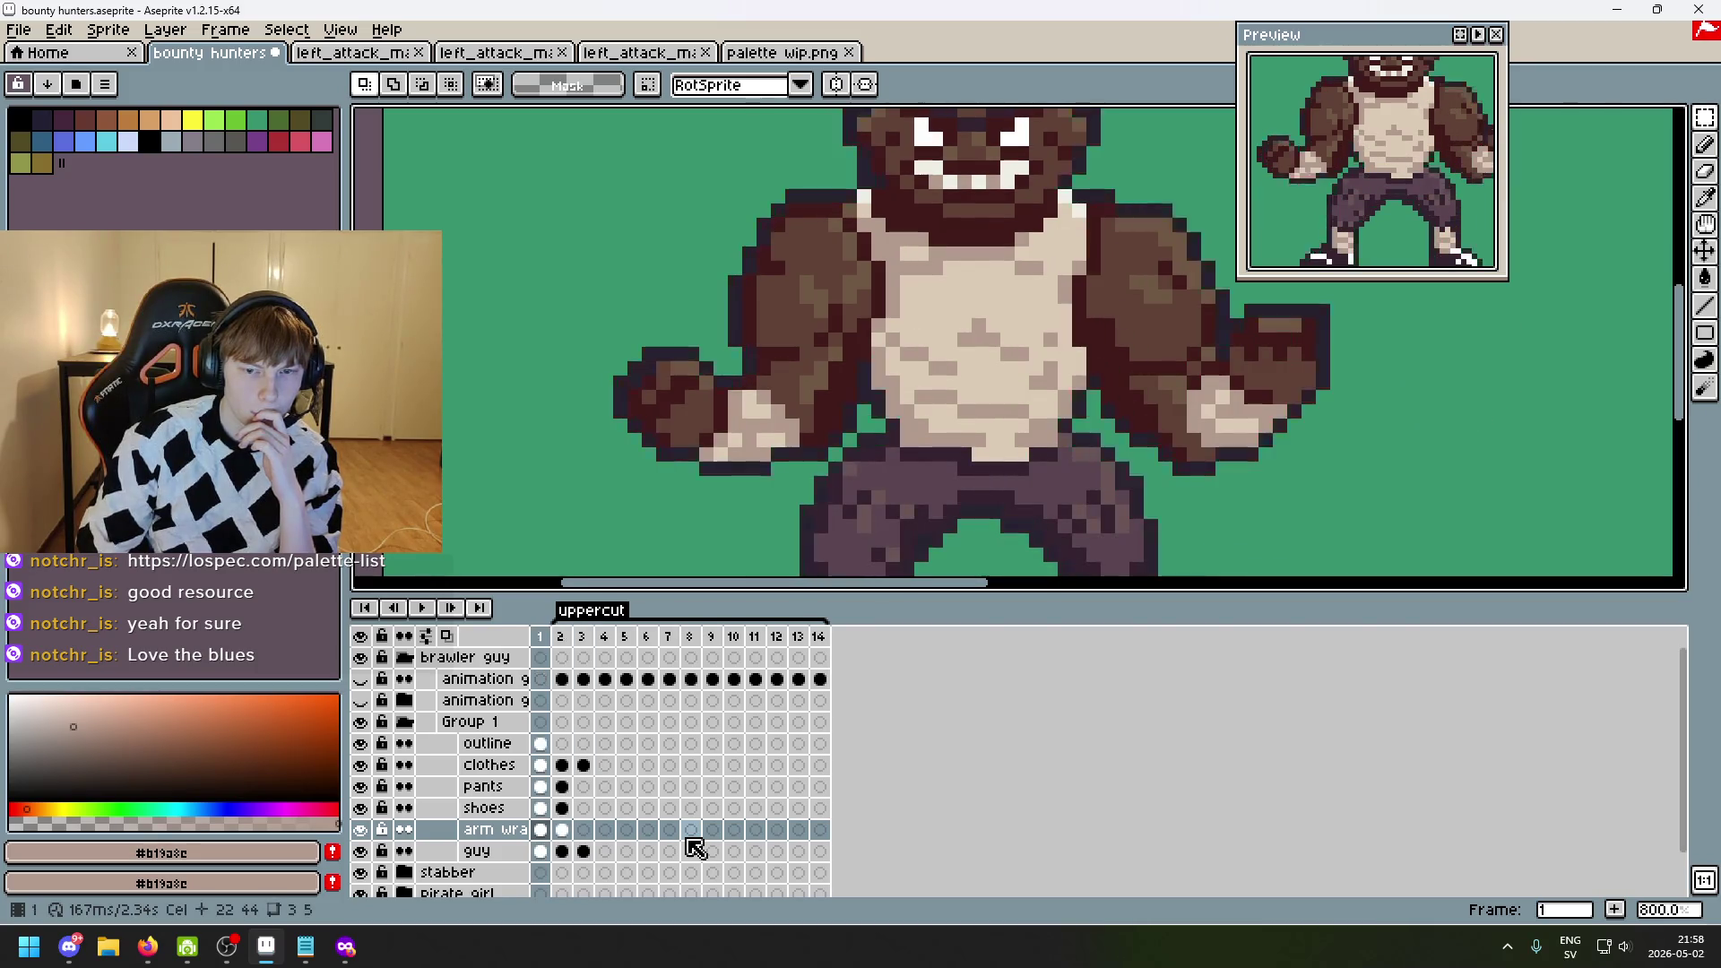
{"action": "key", "text": "Left"}
- Merge arm wraps down into the guy layer and settle on uppercut frame 3
{"action": "right_click", "coordinate": [539, 827]}
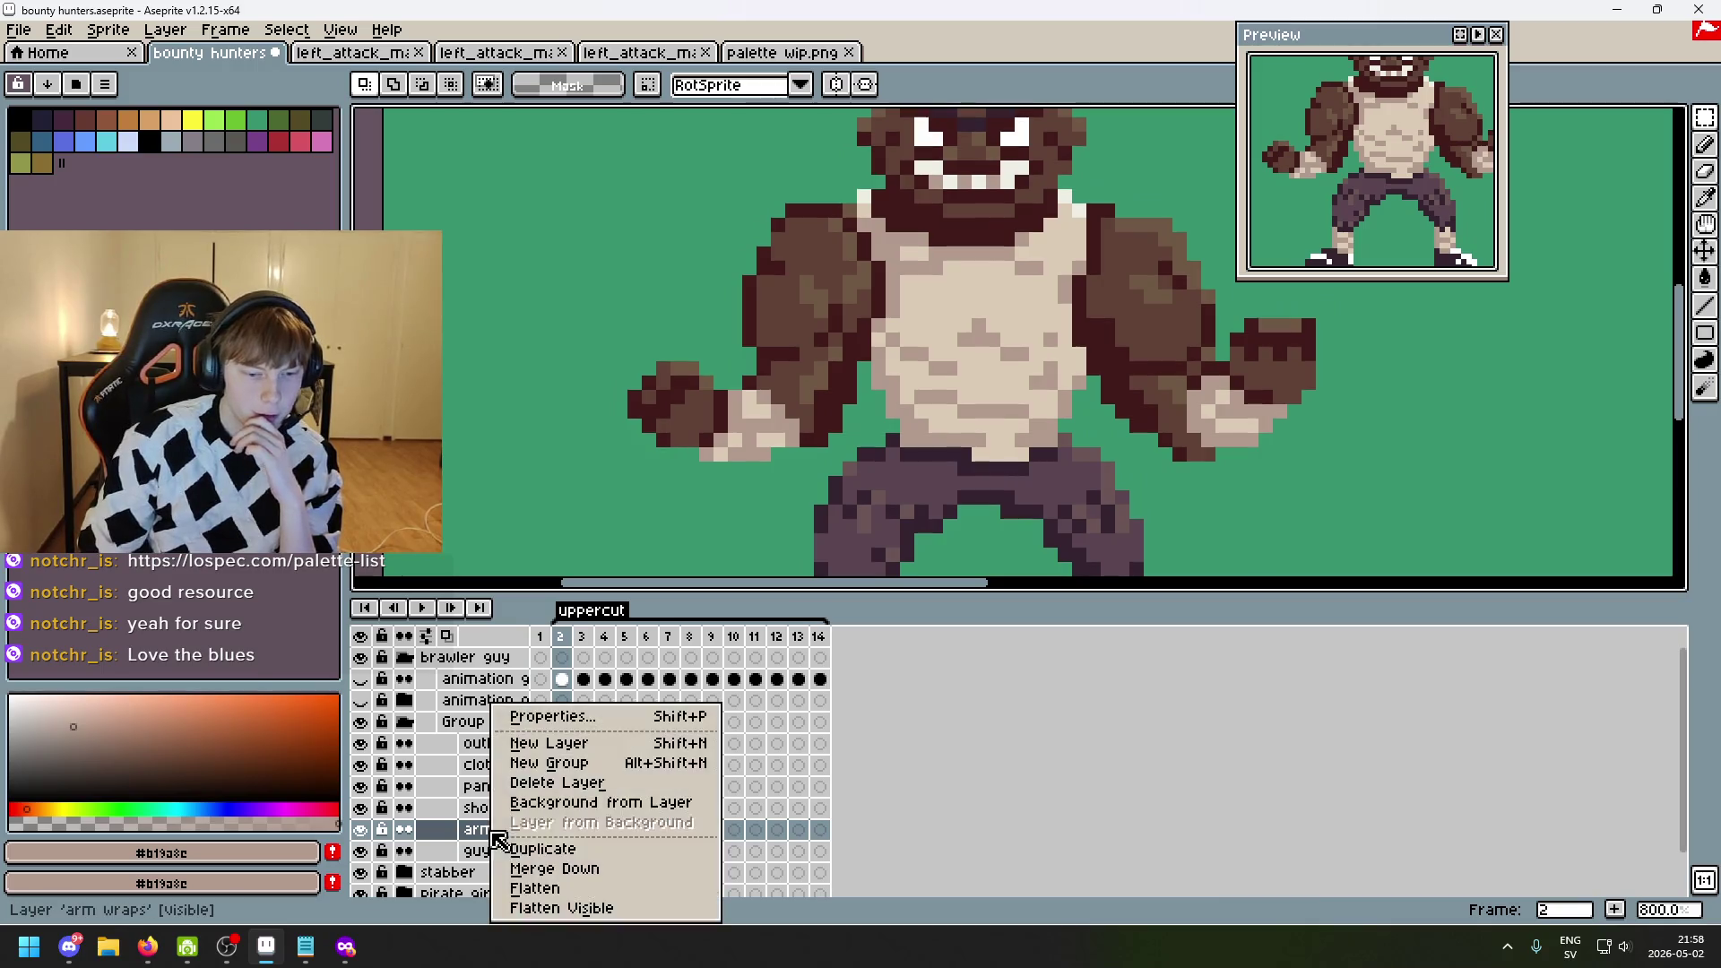
{"action": "left_click", "coordinate": [582, 874]}
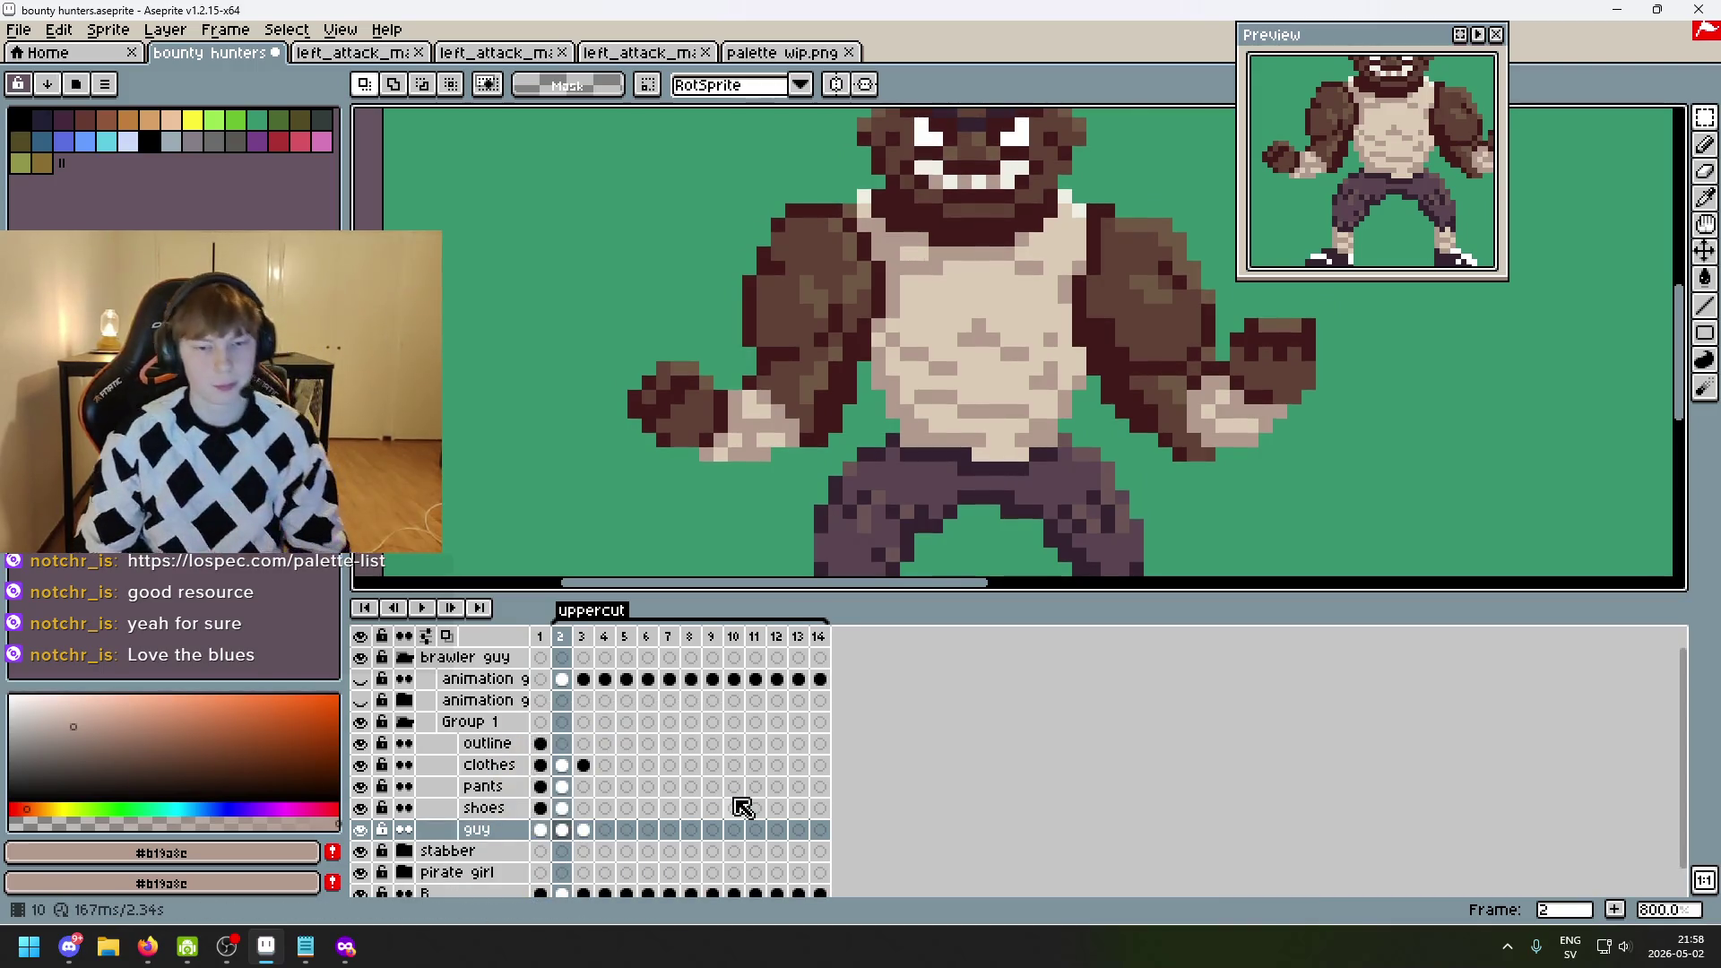
{"action": "key", "text": "Right"}
{"action": "key", "text": "Left"}
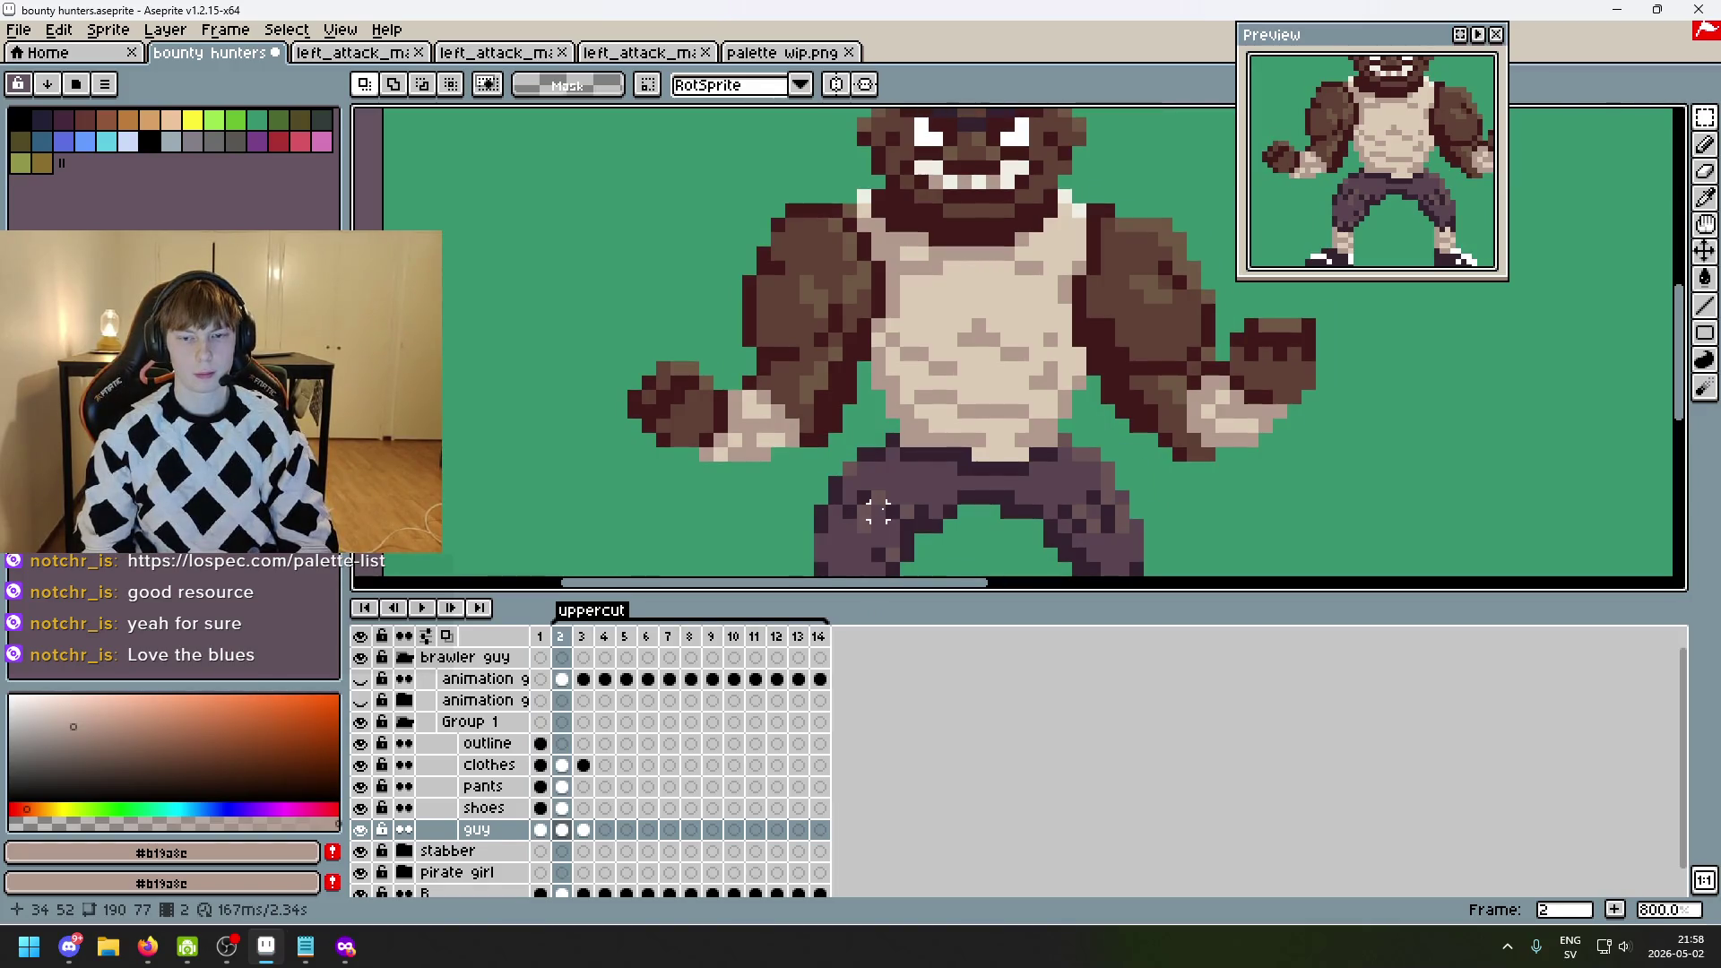
{"action": "key", "text": "Right"}
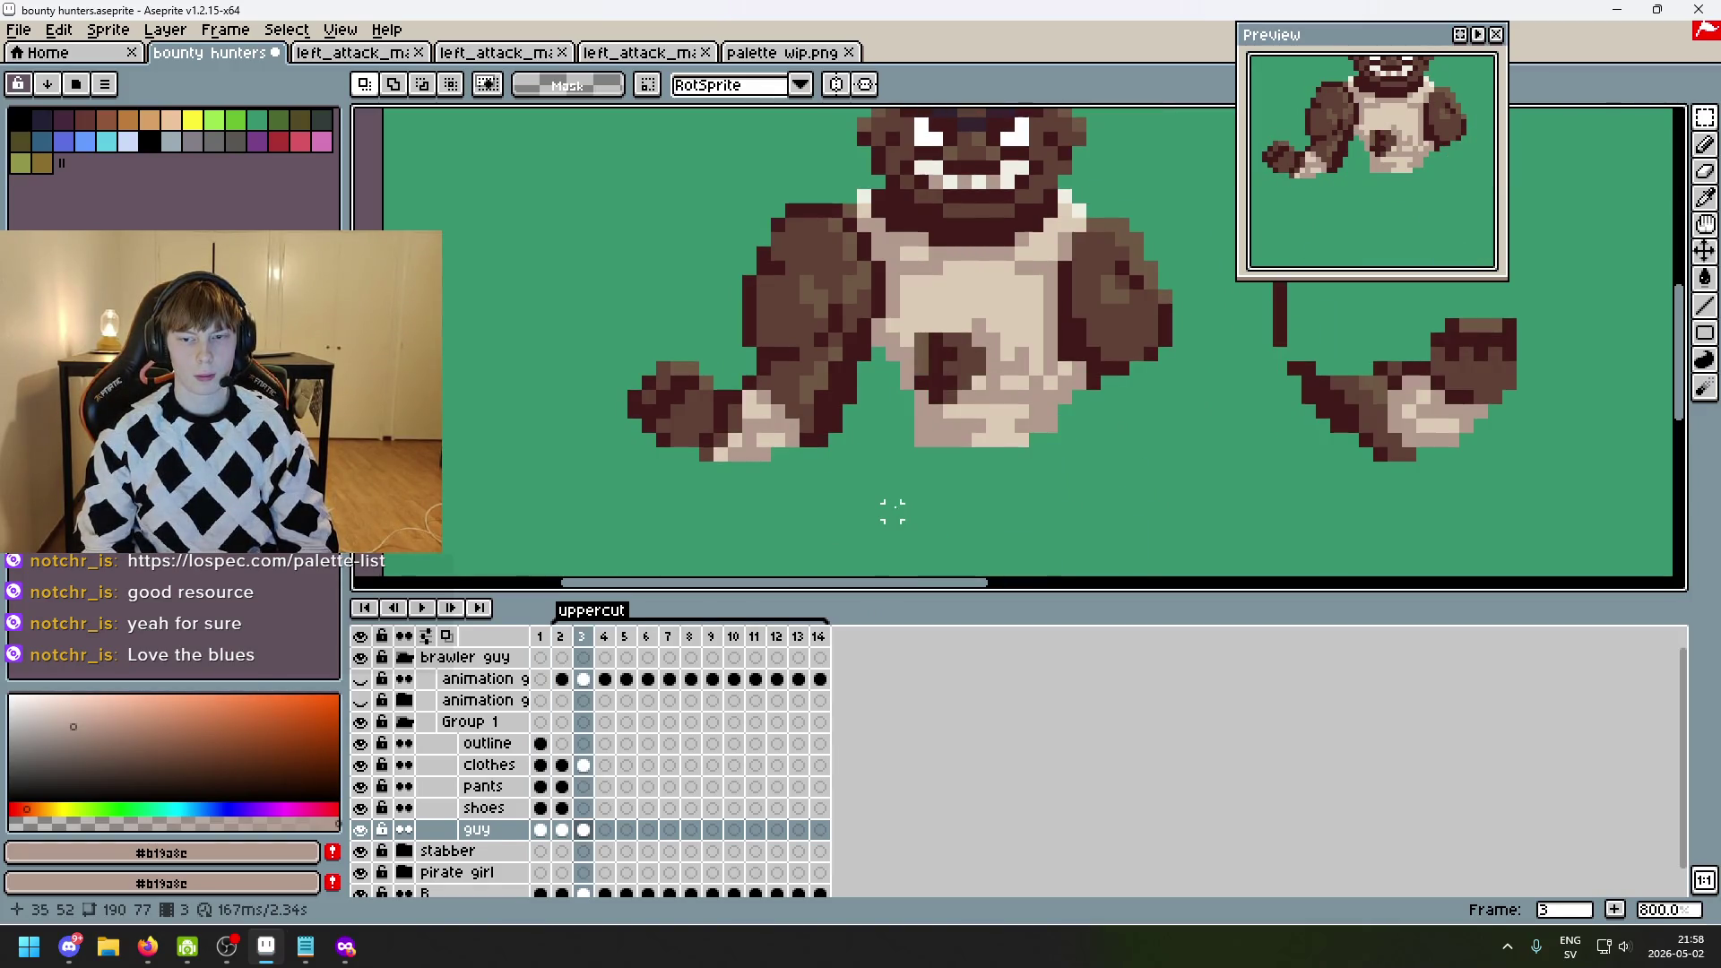
{"action": "scroll", "coordinate": [891, 510], "scroll_direction": "down", "scroll_amount": 1}
{"action": "scroll", "coordinate": [905, 434], "scroll_direction": "down", "scroll_amount": 1}
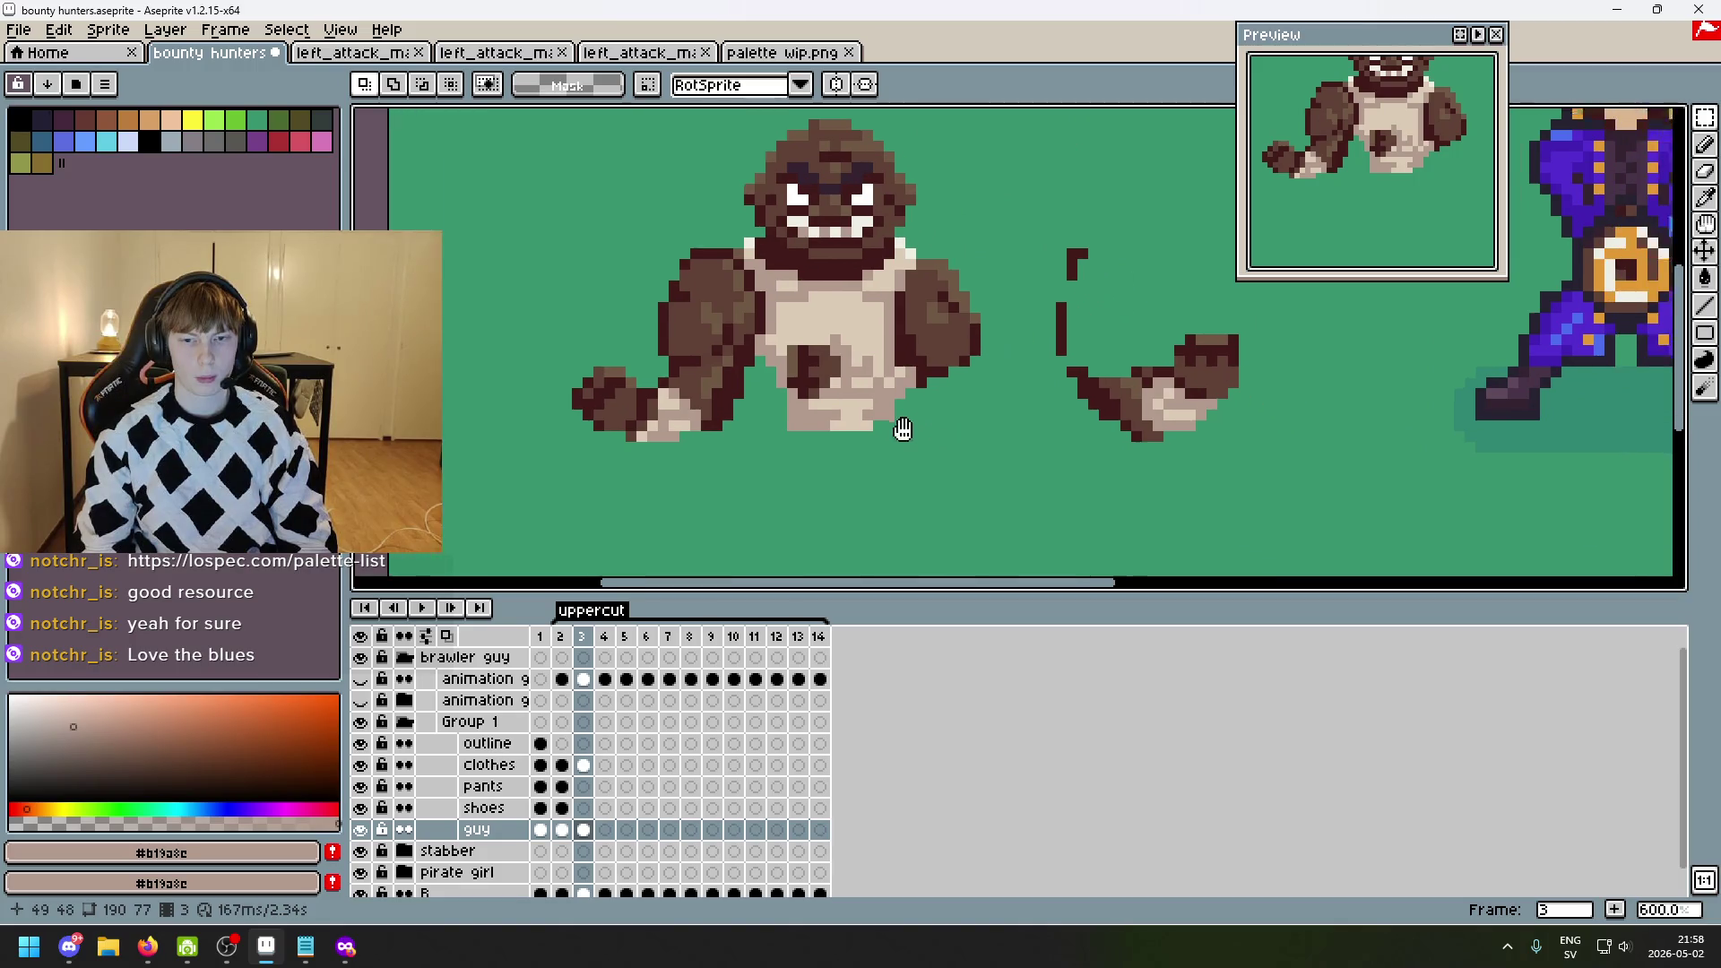
{"action": "scroll", "coordinate": [899, 431], "scroll_direction": "up", "scroll_amount": 1}
{"action": "scroll", "coordinate": [995, 434], "scroll_direction": "down", "scroll_amount": 2}
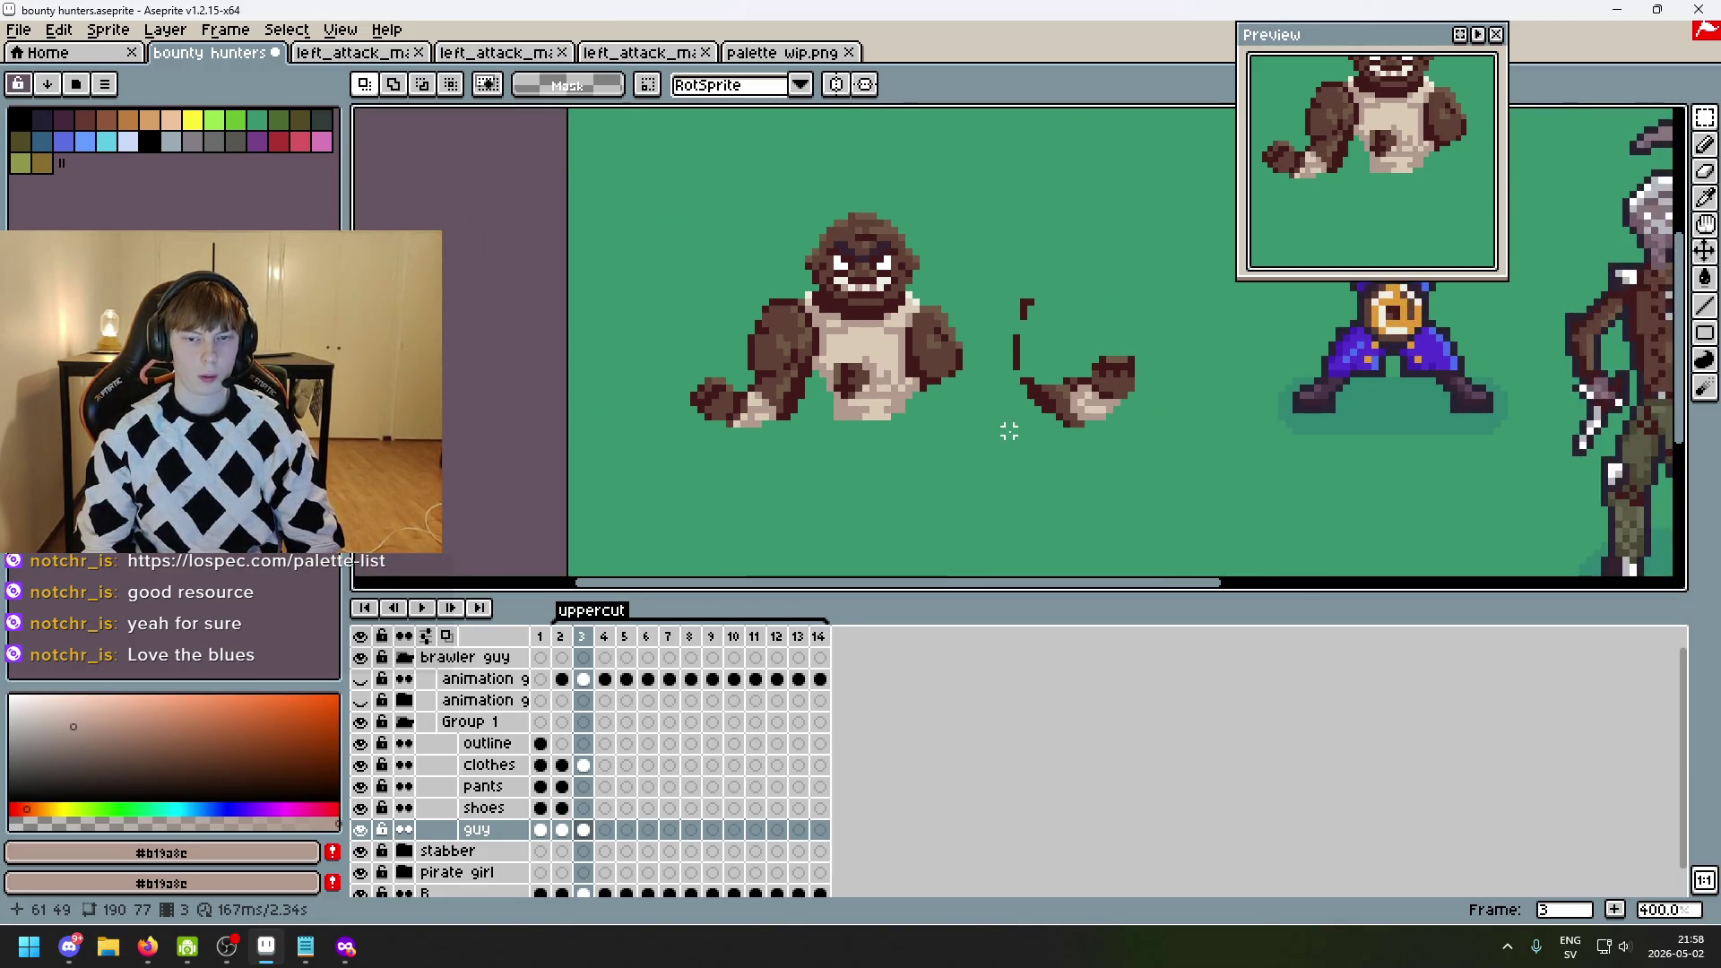
- Undo the arm layer merge and reorder, then redo them to restore the merge
{"action": "scroll", "coordinate": [986, 424], "scroll_direction": "up", "scroll_amount": 1}
{"action": "key", "text": "ctrl+z"}
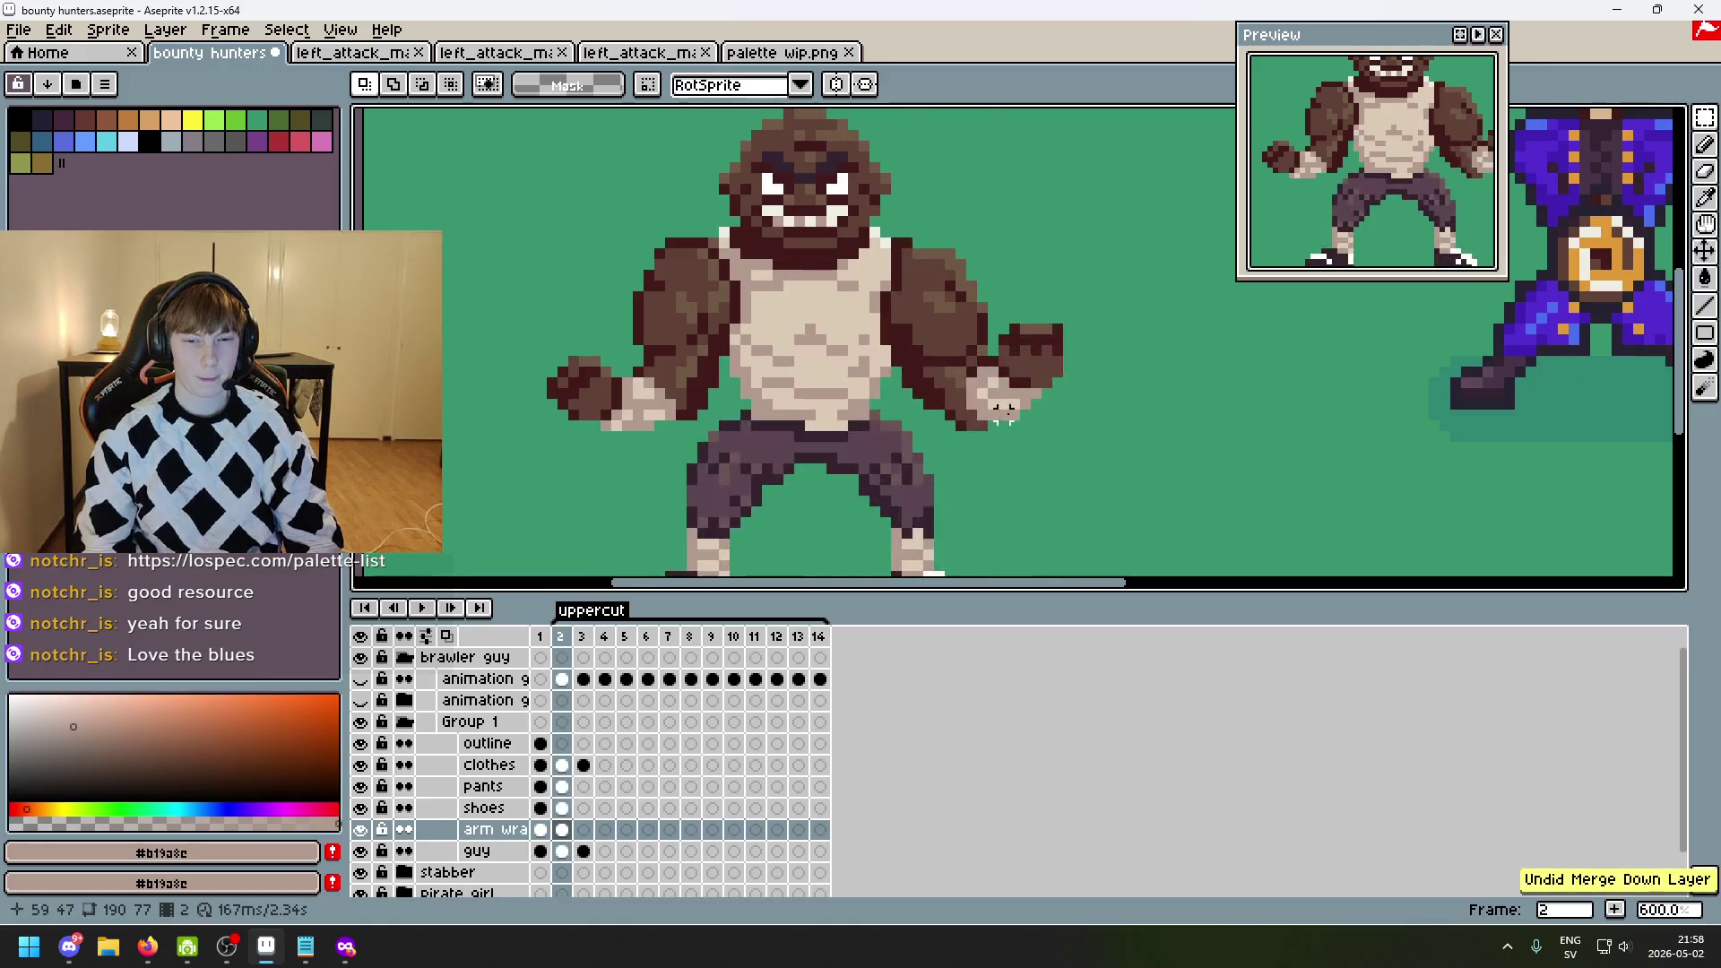
{"action": "key", "text": "Right"}
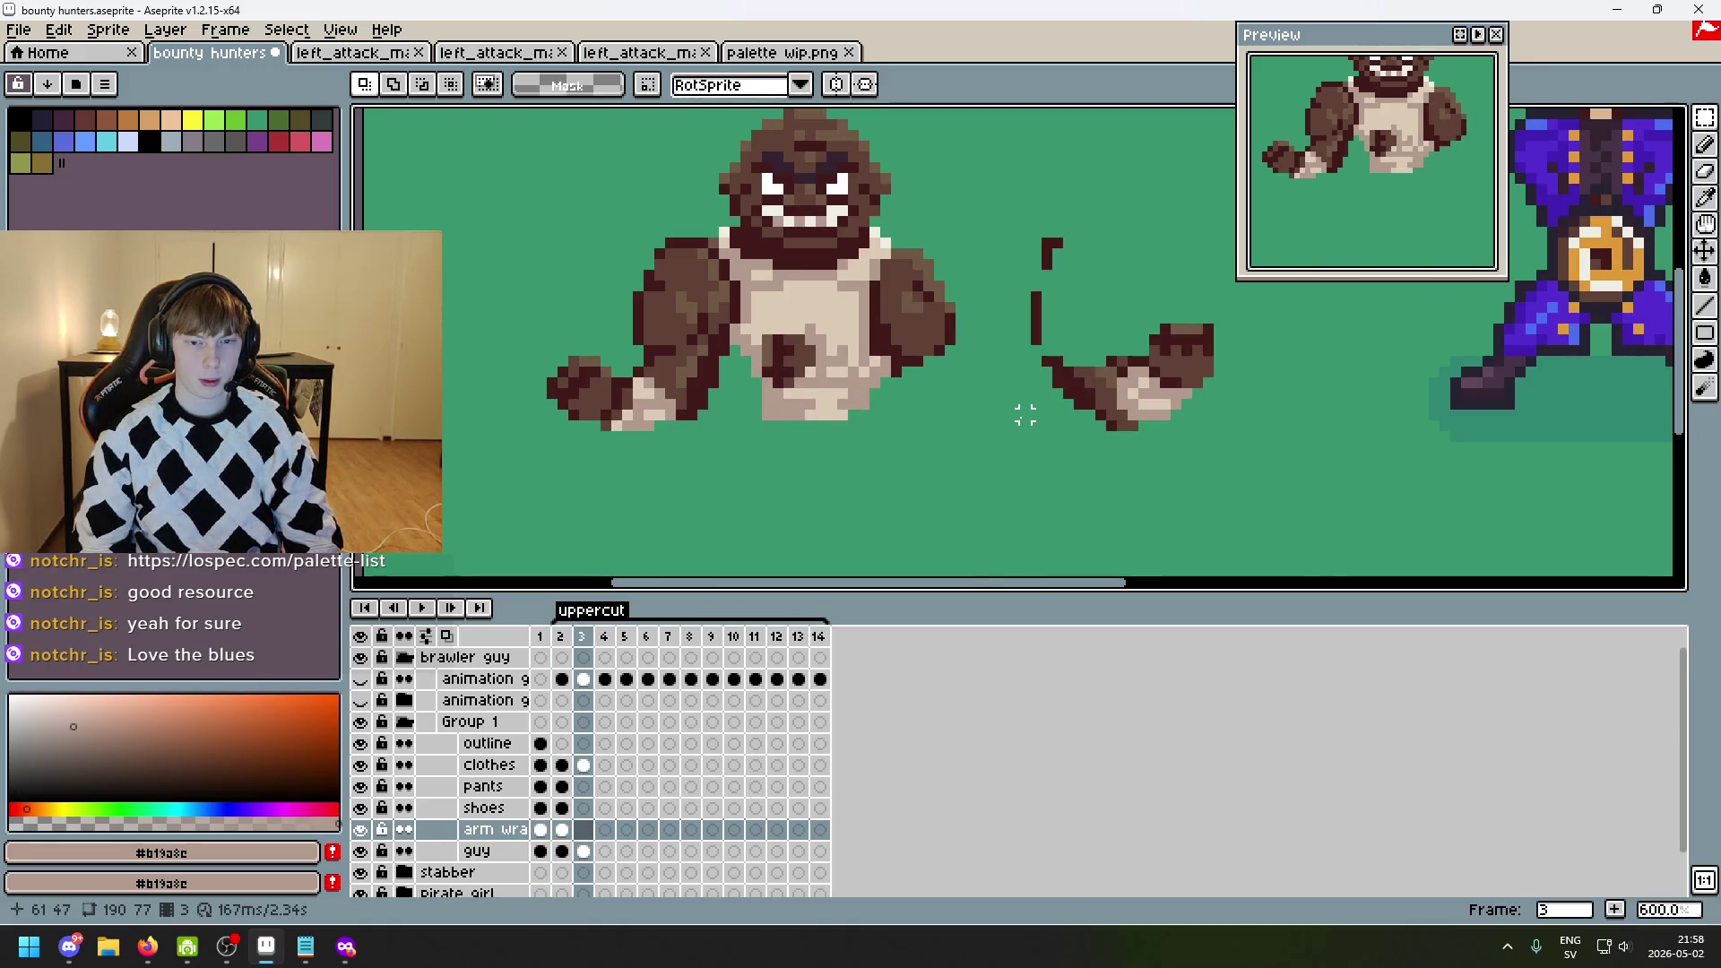
{"action": "key", "text": "Left"}
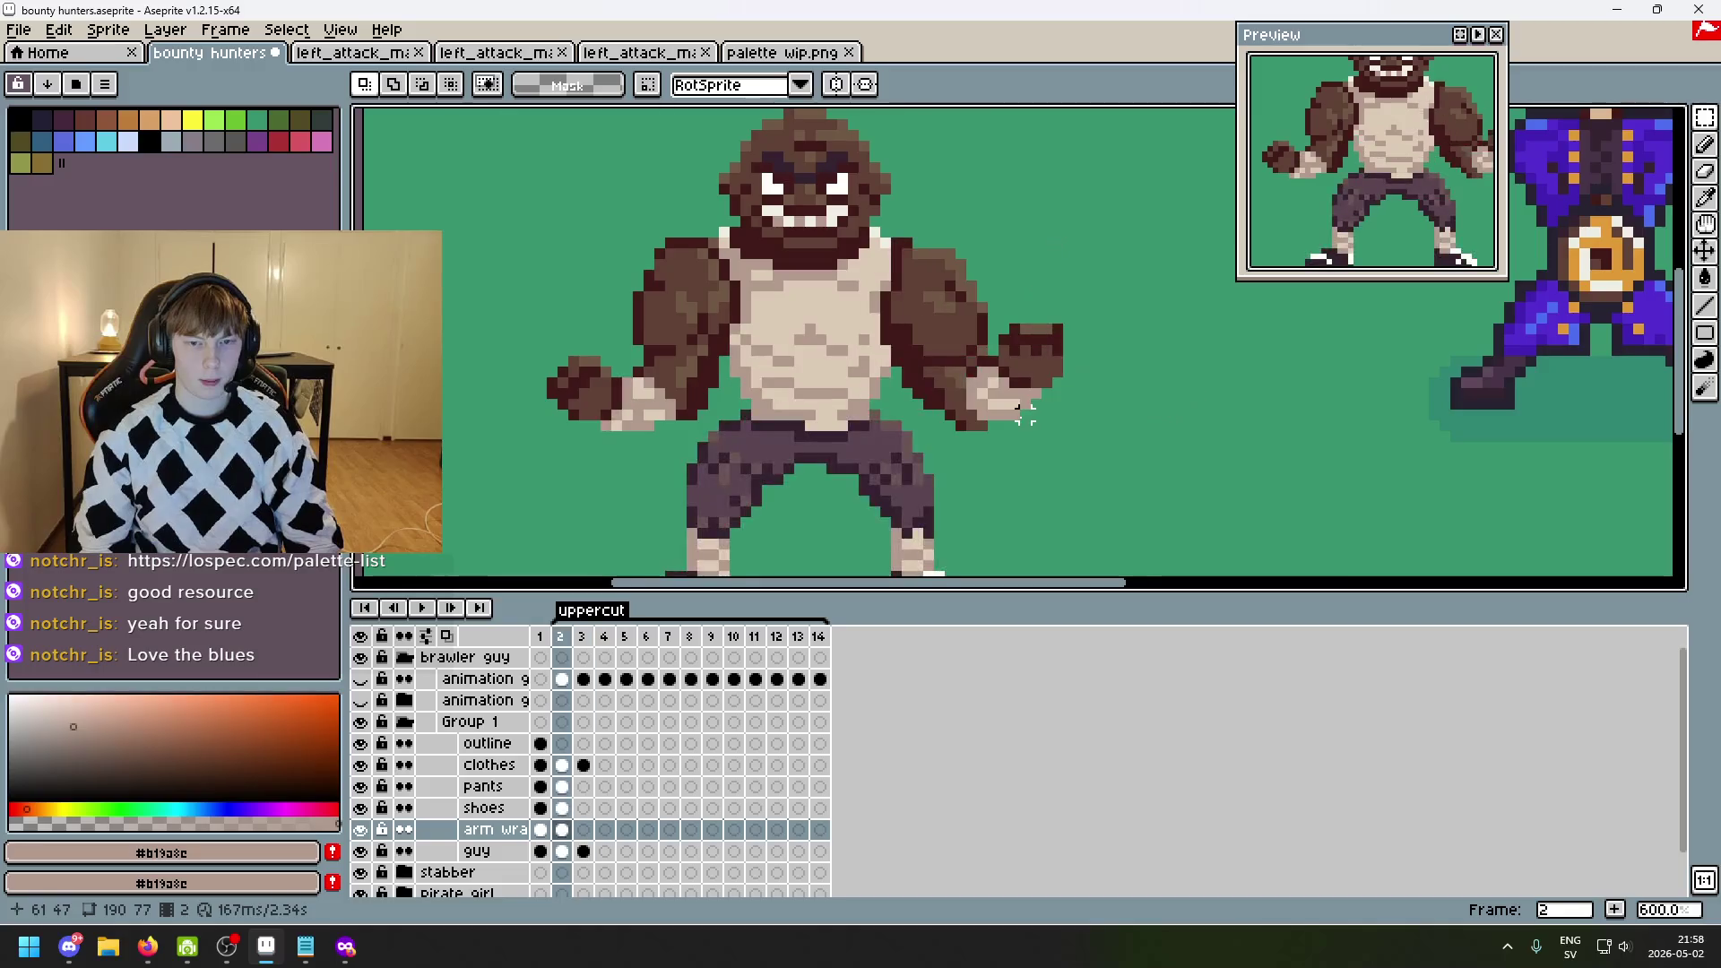
{"action": "key", "text": "ctrl+z"}
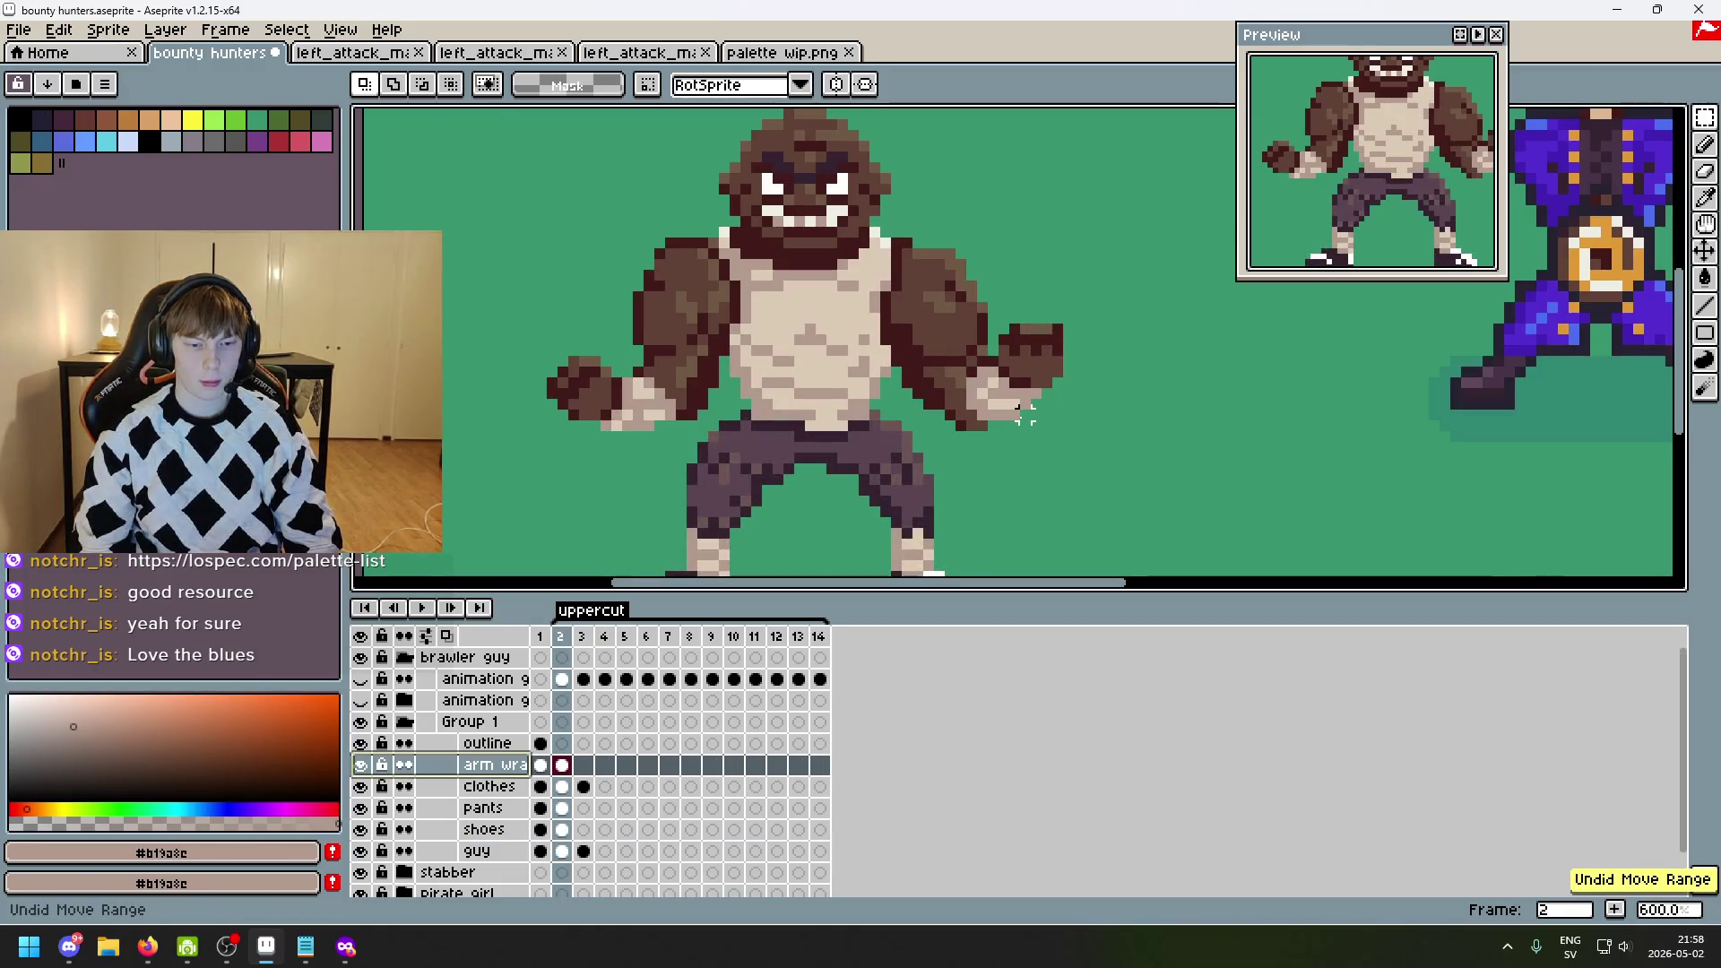
{"action": "key", "text": "ctrl+y"}
{"action": "key", "text": "ctrl+y"}
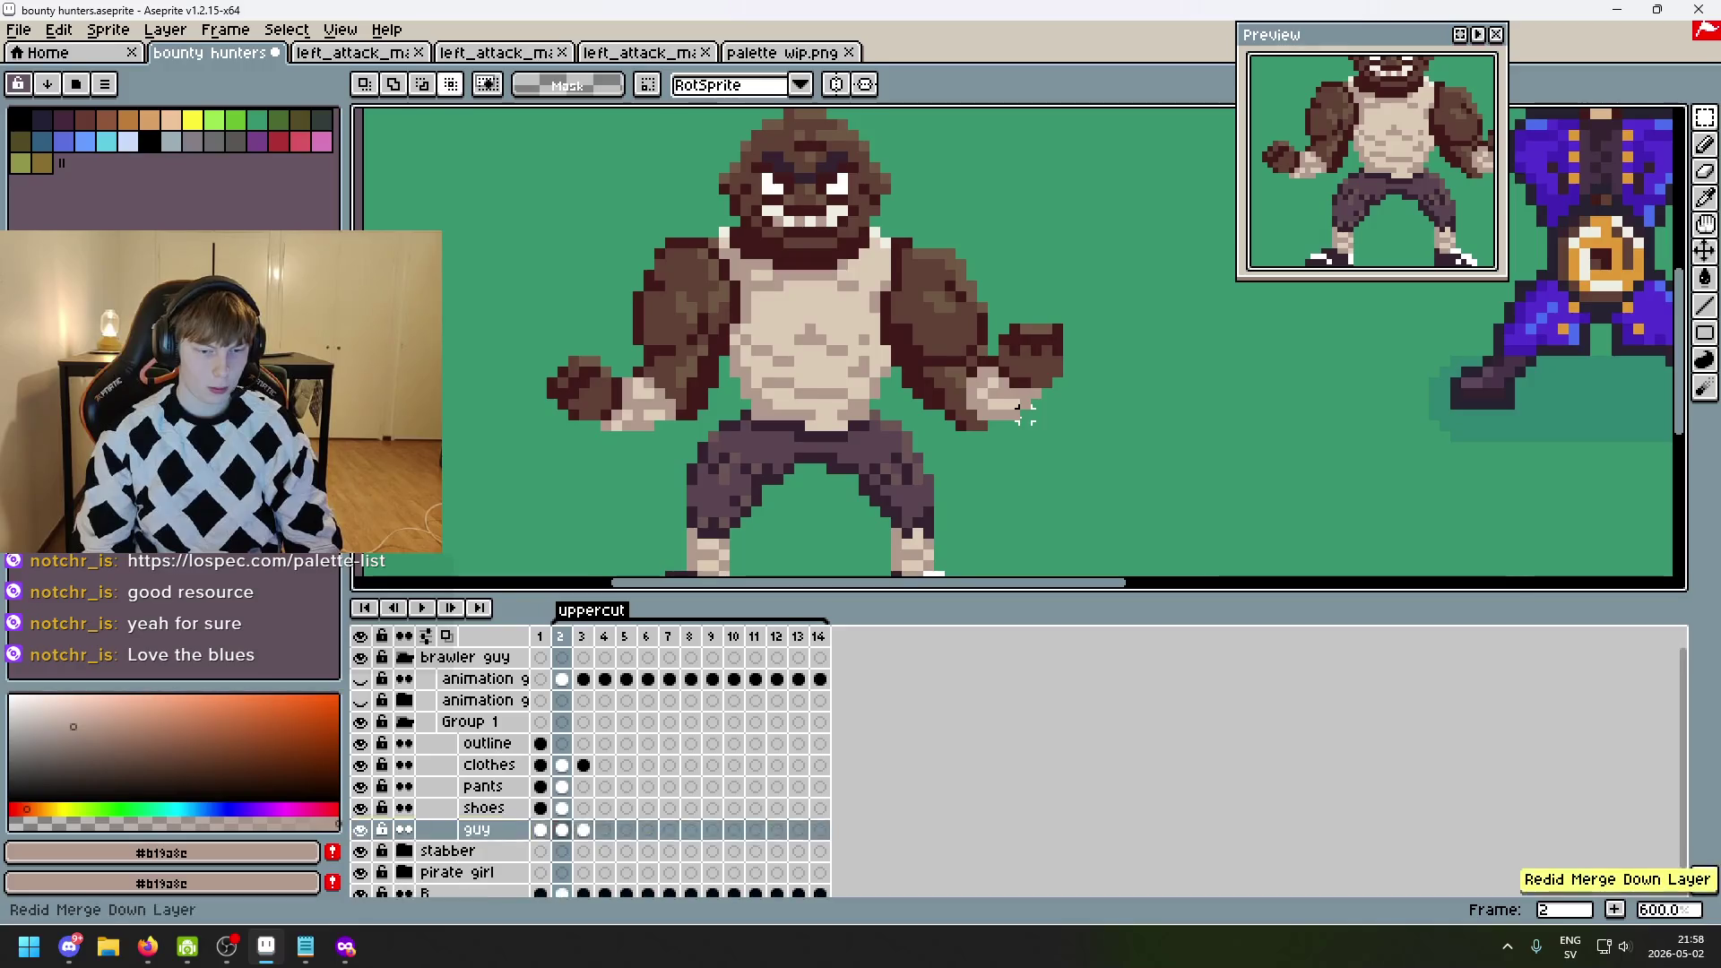
- Compare frames 2 and 3, ending zoomed in on uppercut frame 3 with the pencil ready
{"action": "key", "text": "Right"}
{"action": "key", "text": "Right"}
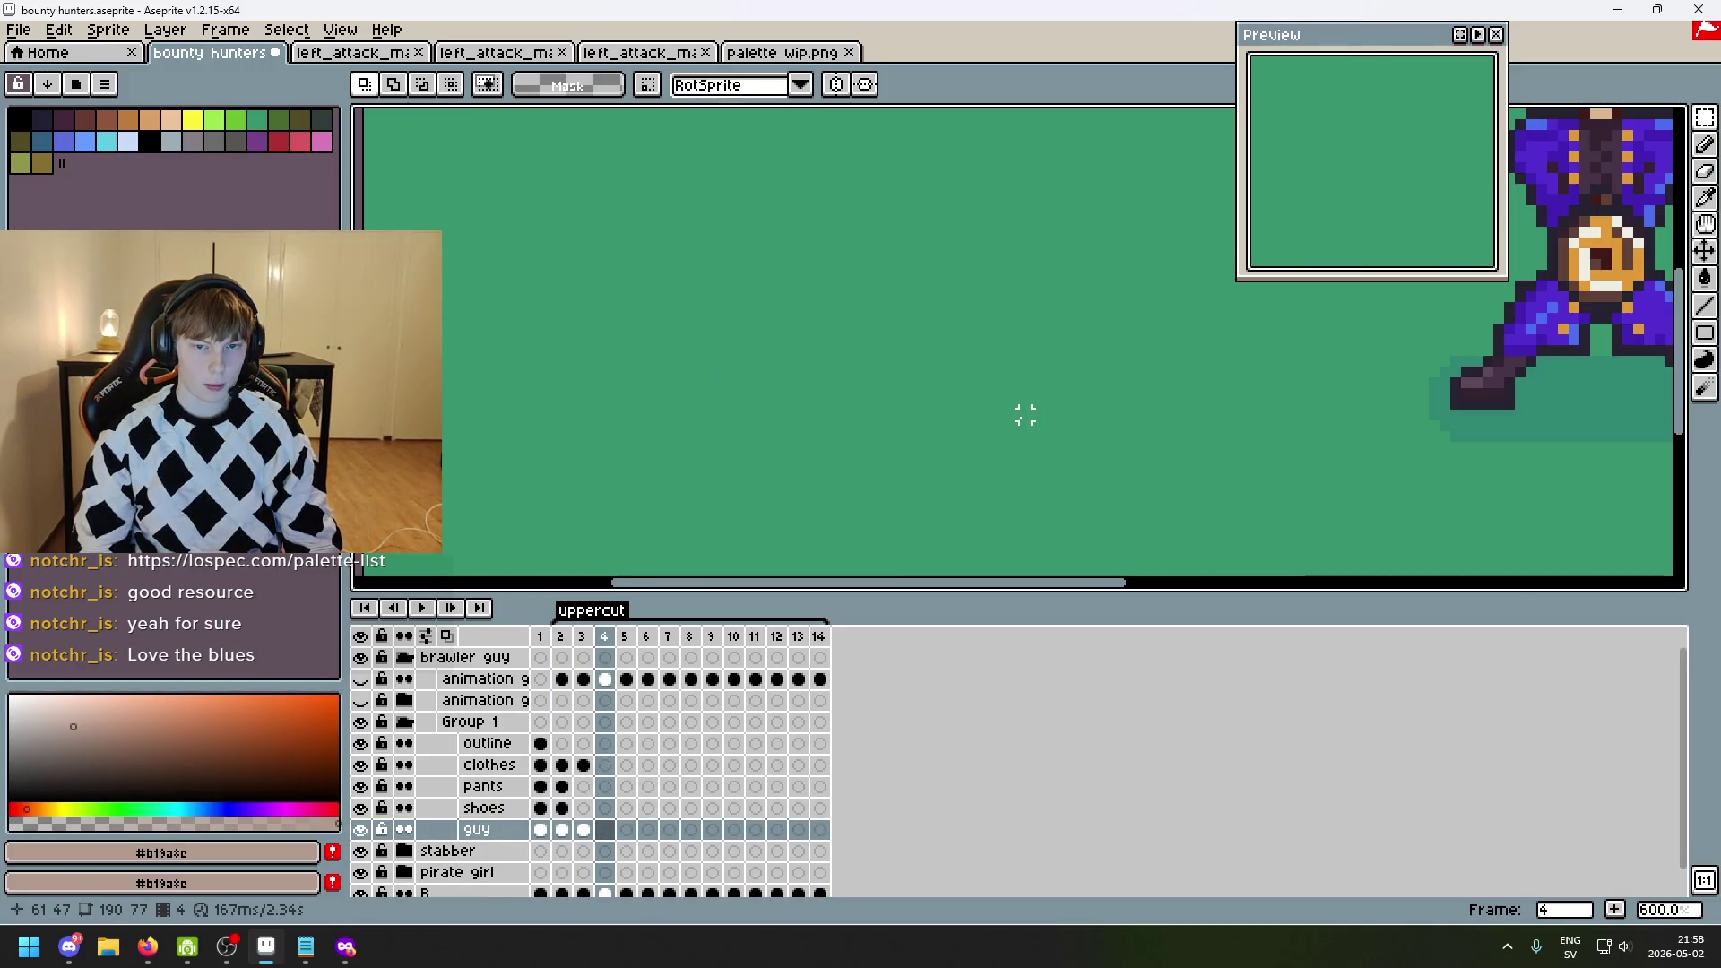
{"action": "key", "text": "Left"}
{"action": "key", "text": "Left"}
{"action": "key", "text": "Right"}
{"action": "key", "text": "Left"}
{"action": "key", "text": "Right"}
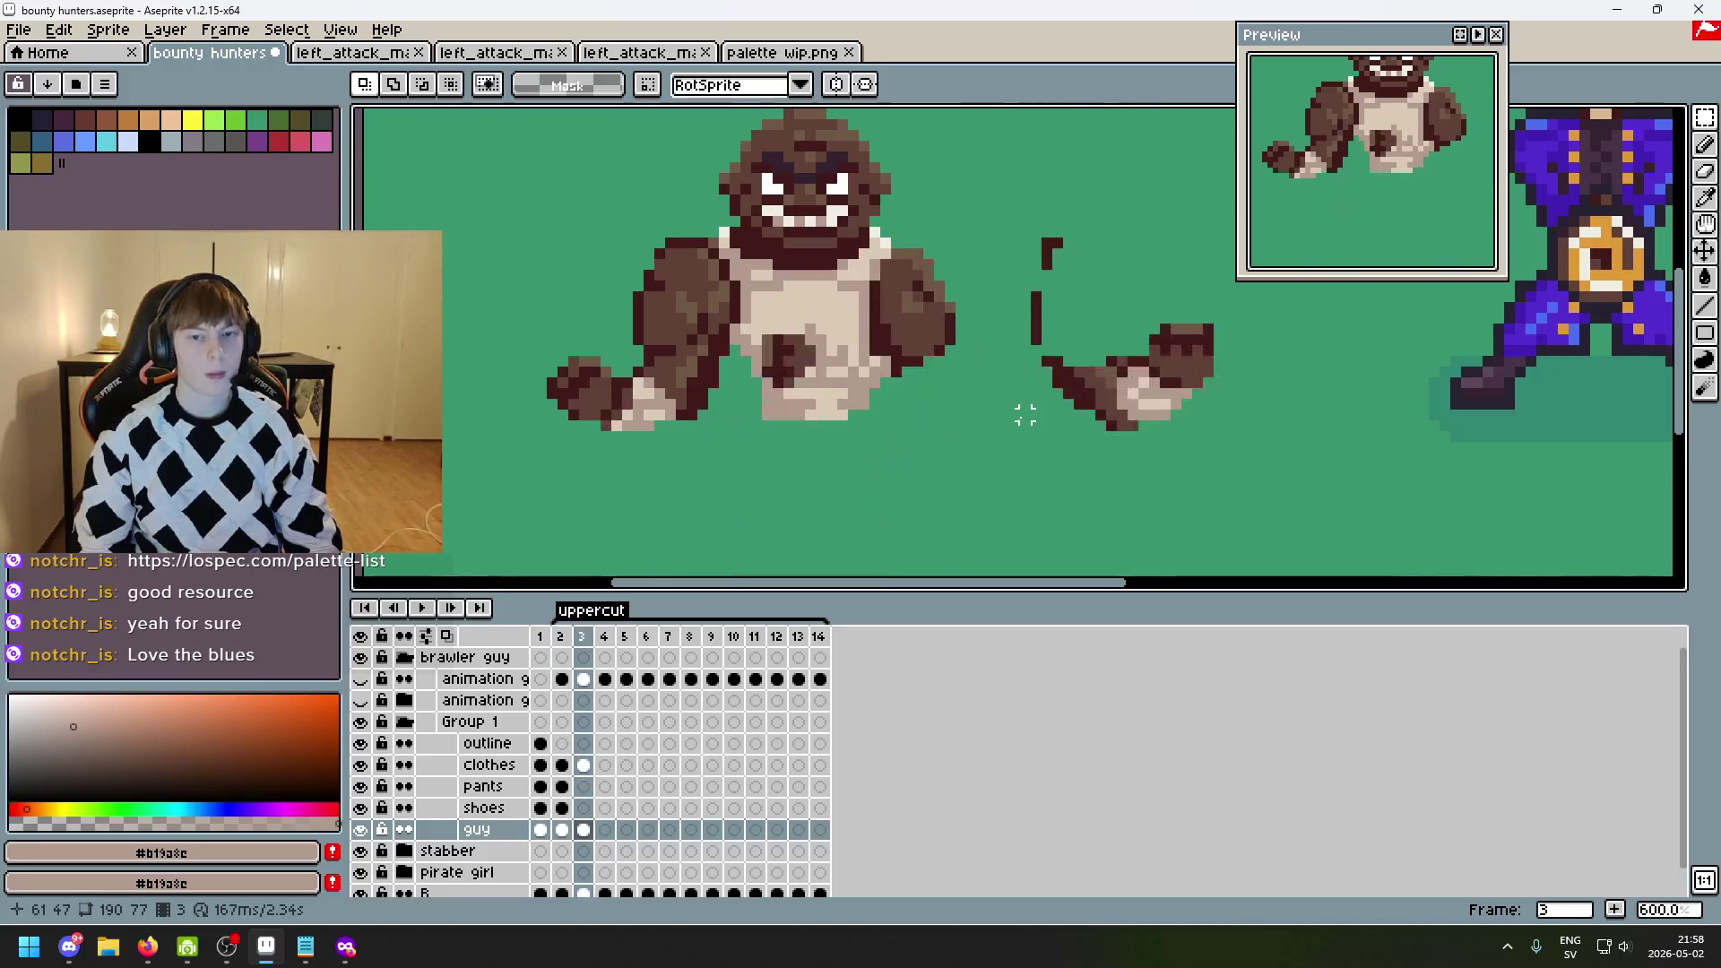
{"action": "scroll", "coordinate": [842, 331], "scroll_direction": "up", "scroll_amount": 4}
{"action": "key", "text": "b"}
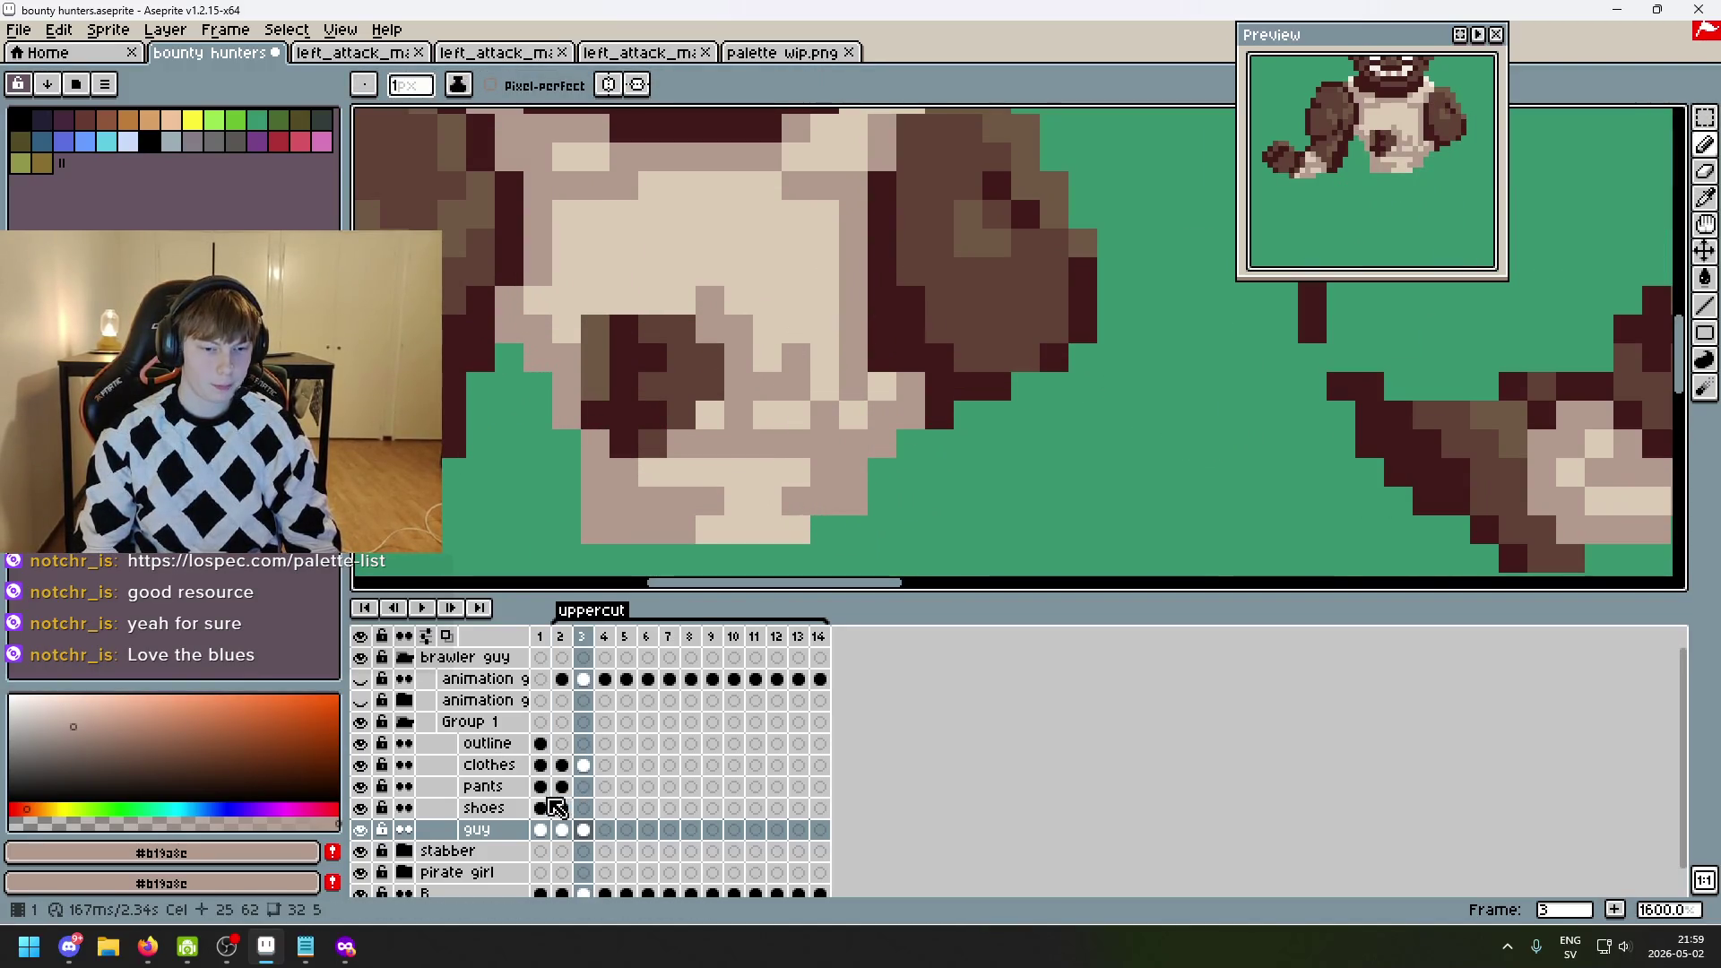
- Erase the stray pixels on the brawler's chest in the clothes layer
{"action": "left_click_drag", "start_coordinate": [544, 823], "coordinate": [540, 828]}
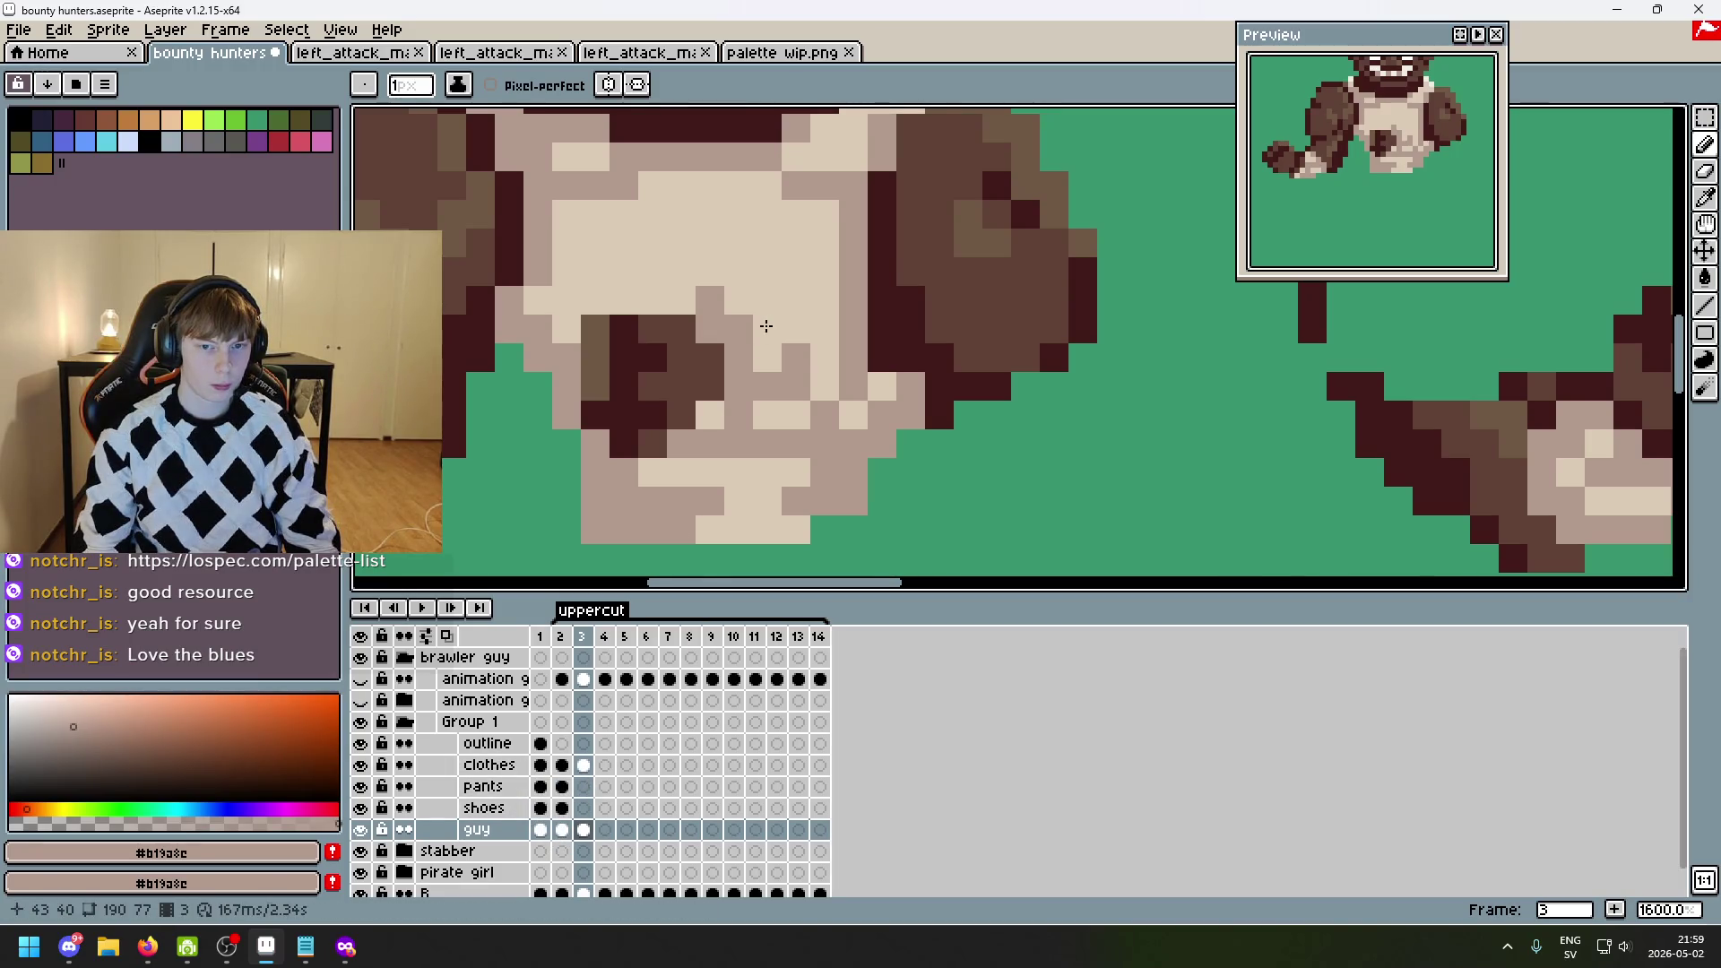
{"action": "scroll", "coordinate": [769, 324], "scroll_direction": "down", "scroll_amount": 1}
{"action": "key", "text": "e"}
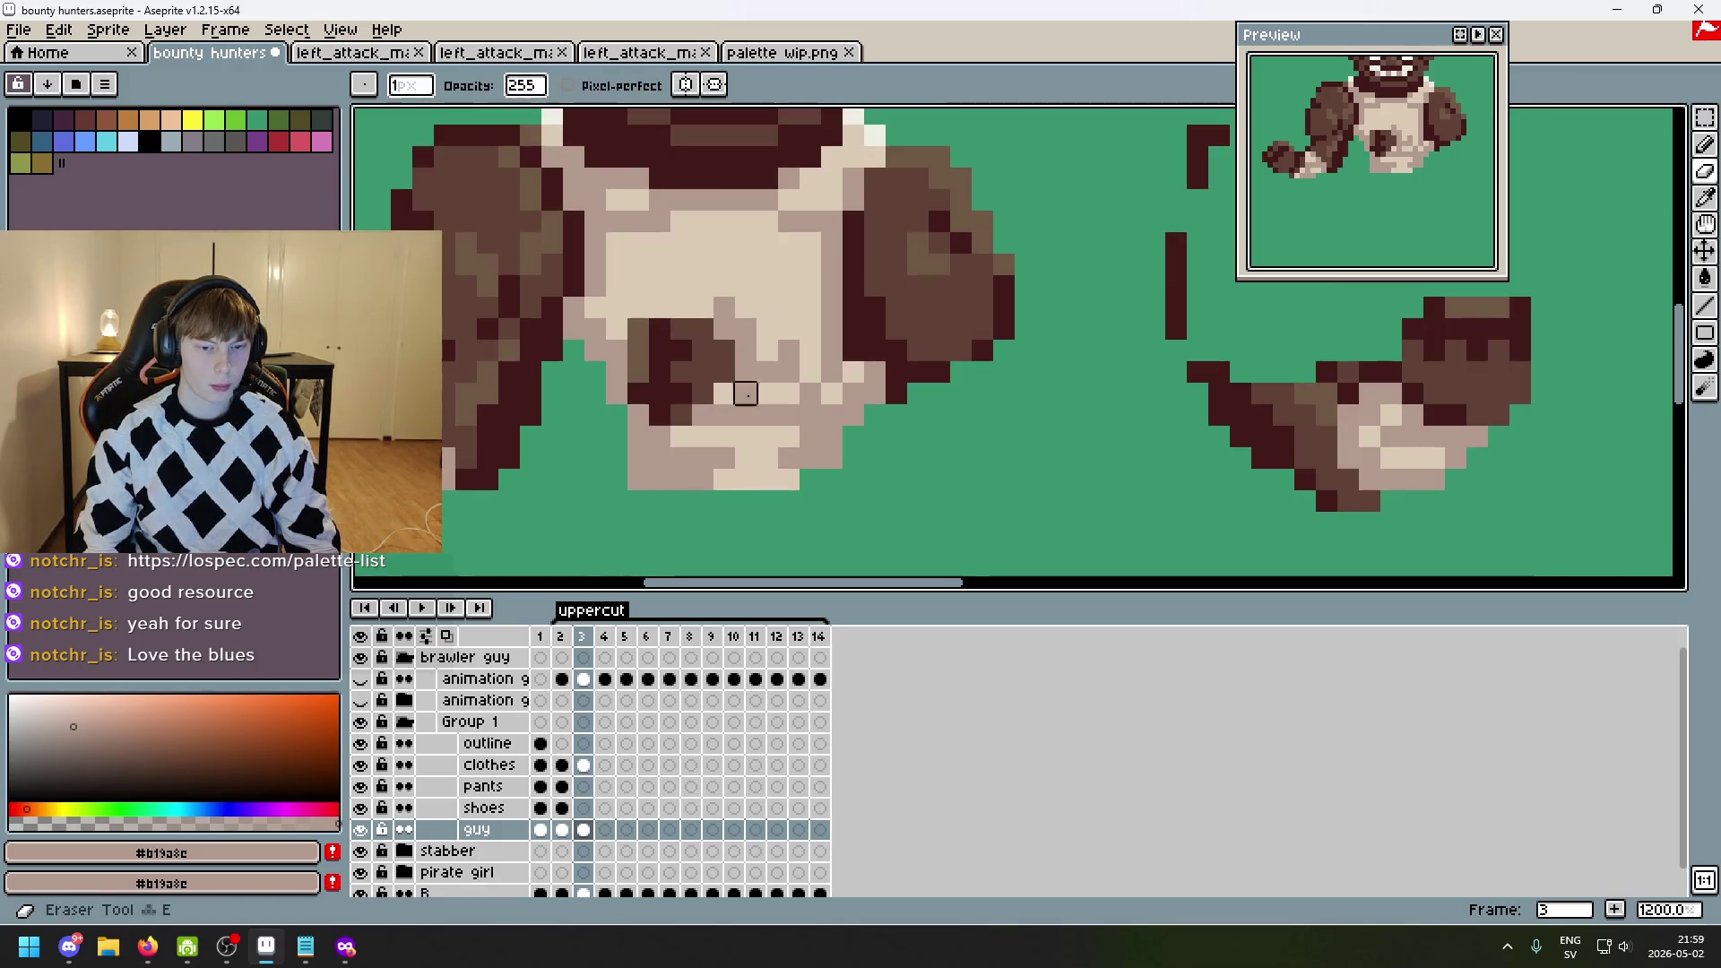
{"action": "left_click", "coordinate": [502, 764]}
{"action": "mouse_move", "coordinate": [788, 329]}
{"action": "left_mouse_down"}
{"action": "mouse_move", "coordinate": [766, 330]}
{"action": "mouse_move", "coordinate": [826, 350]}
{"action": "left_mouse_up"}
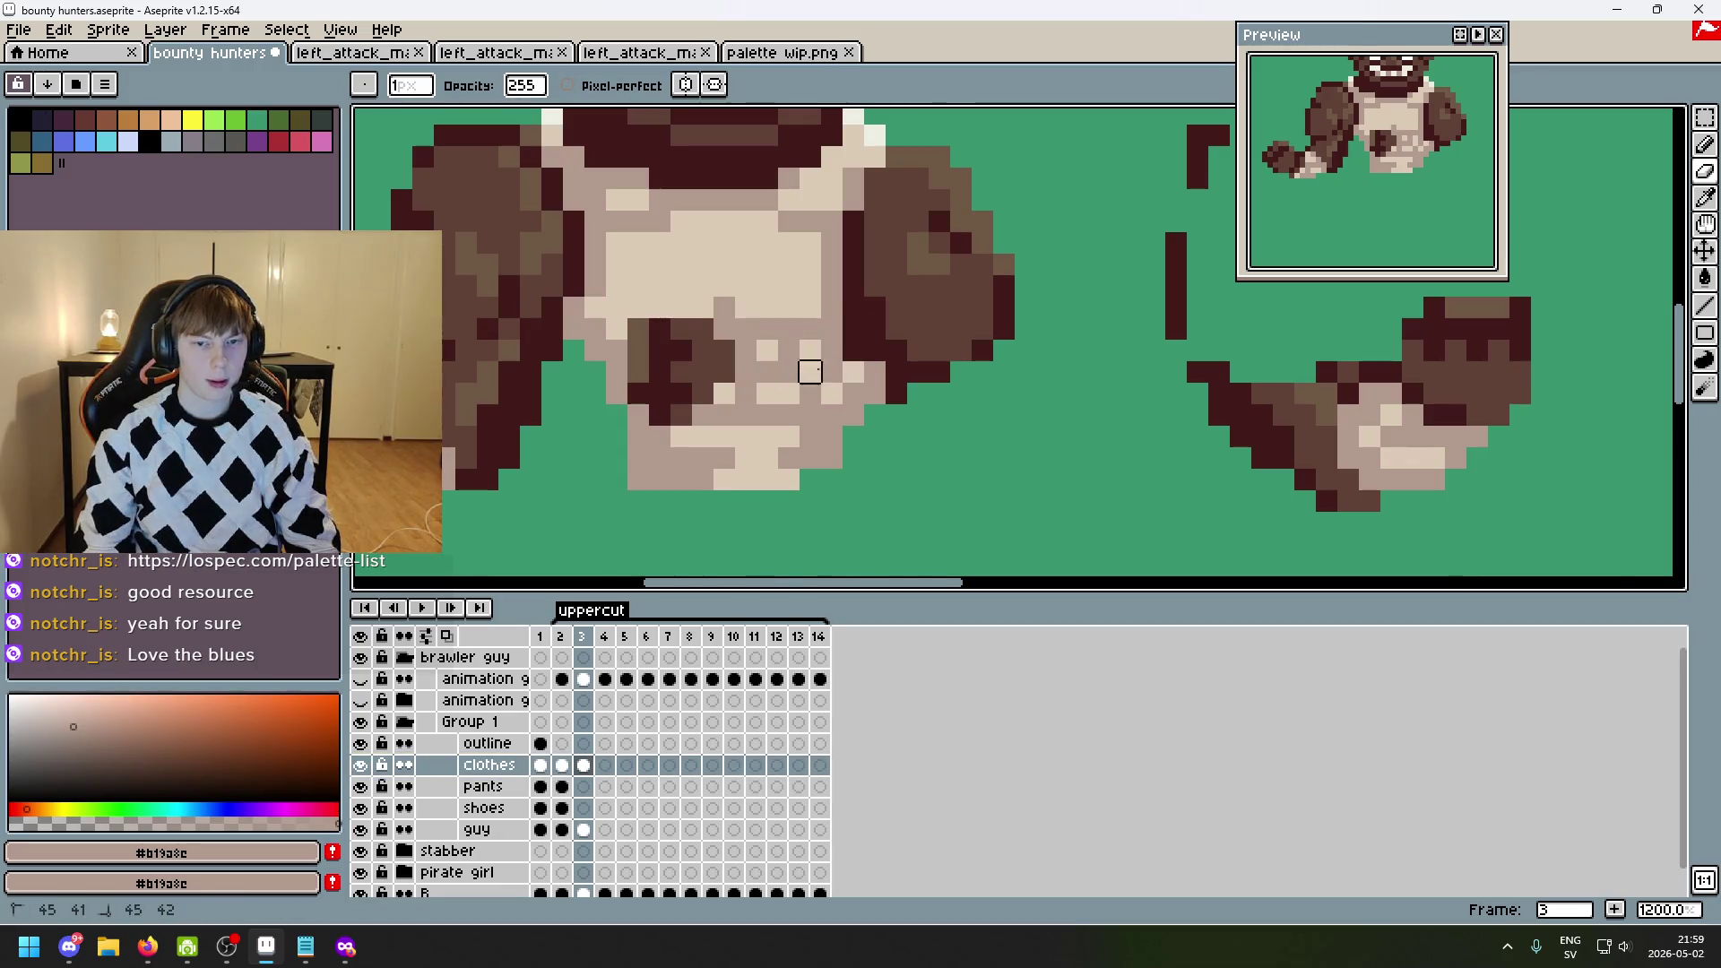
- Compare the uppercut frame with earlier frames and enlarge the eraser brush to 8px
{"action": "scroll", "coordinate": [852, 371], "scroll_direction": "down", "scroll_amount": 4}
{"action": "scroll", "coordinate": [970, 423], "scroll_direction": "down", "scroll_amount": 2}
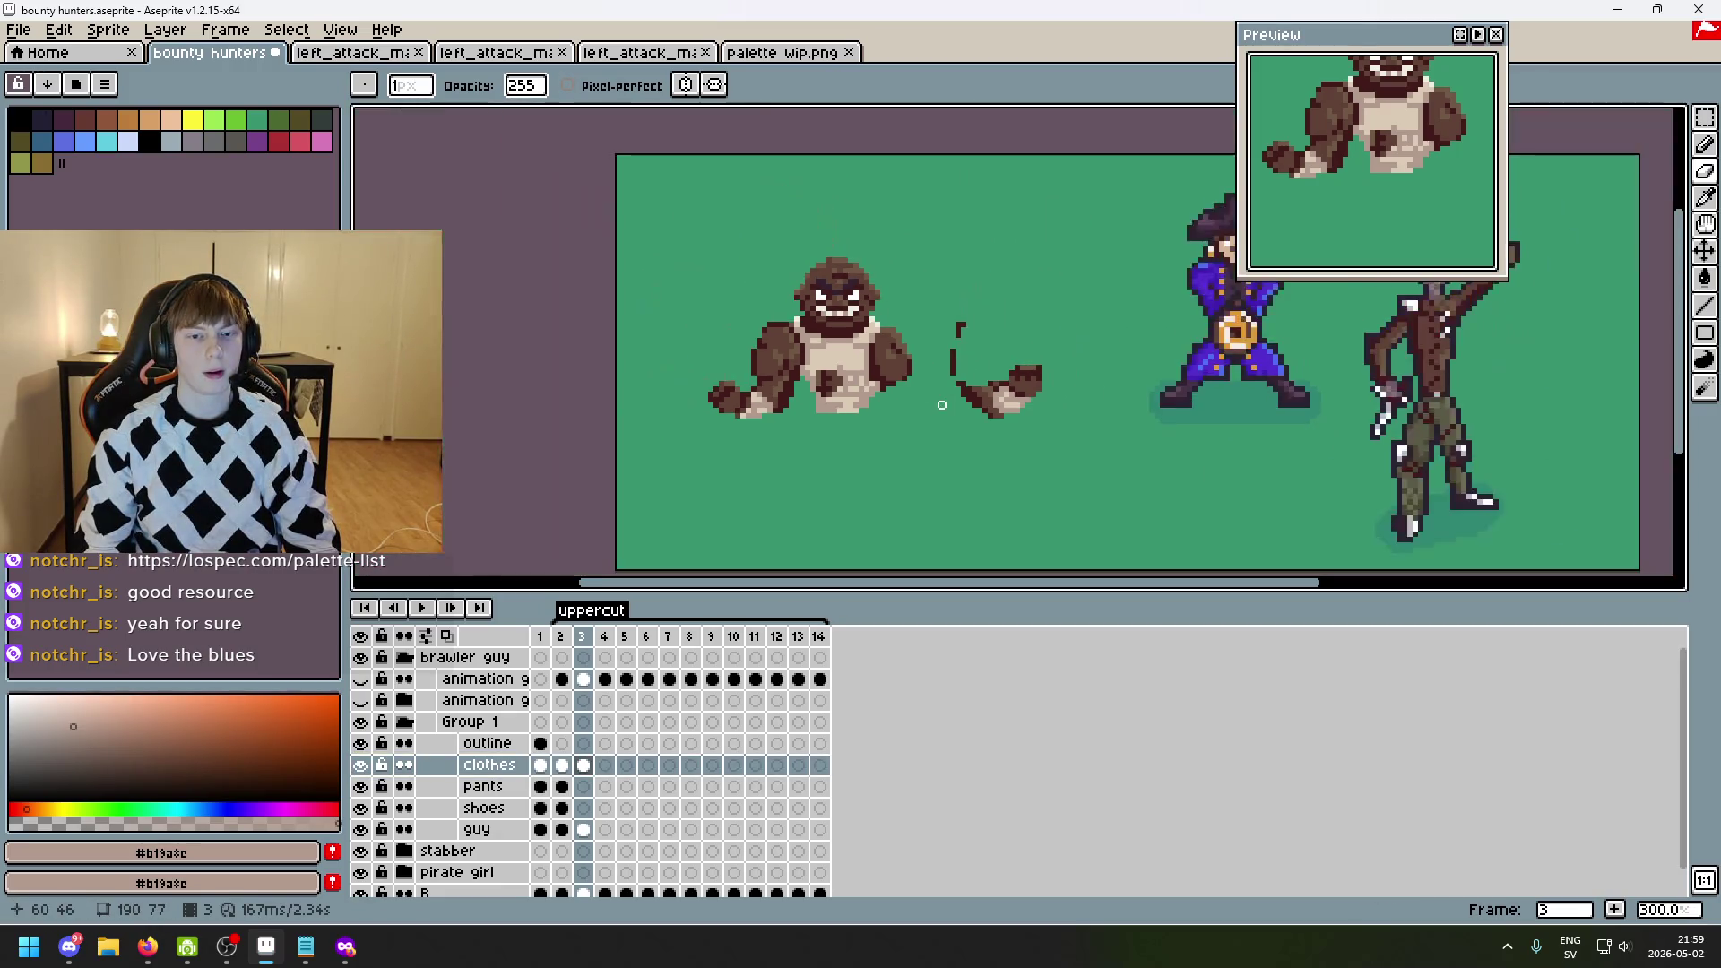
{"action": "key", "text": "Left"}
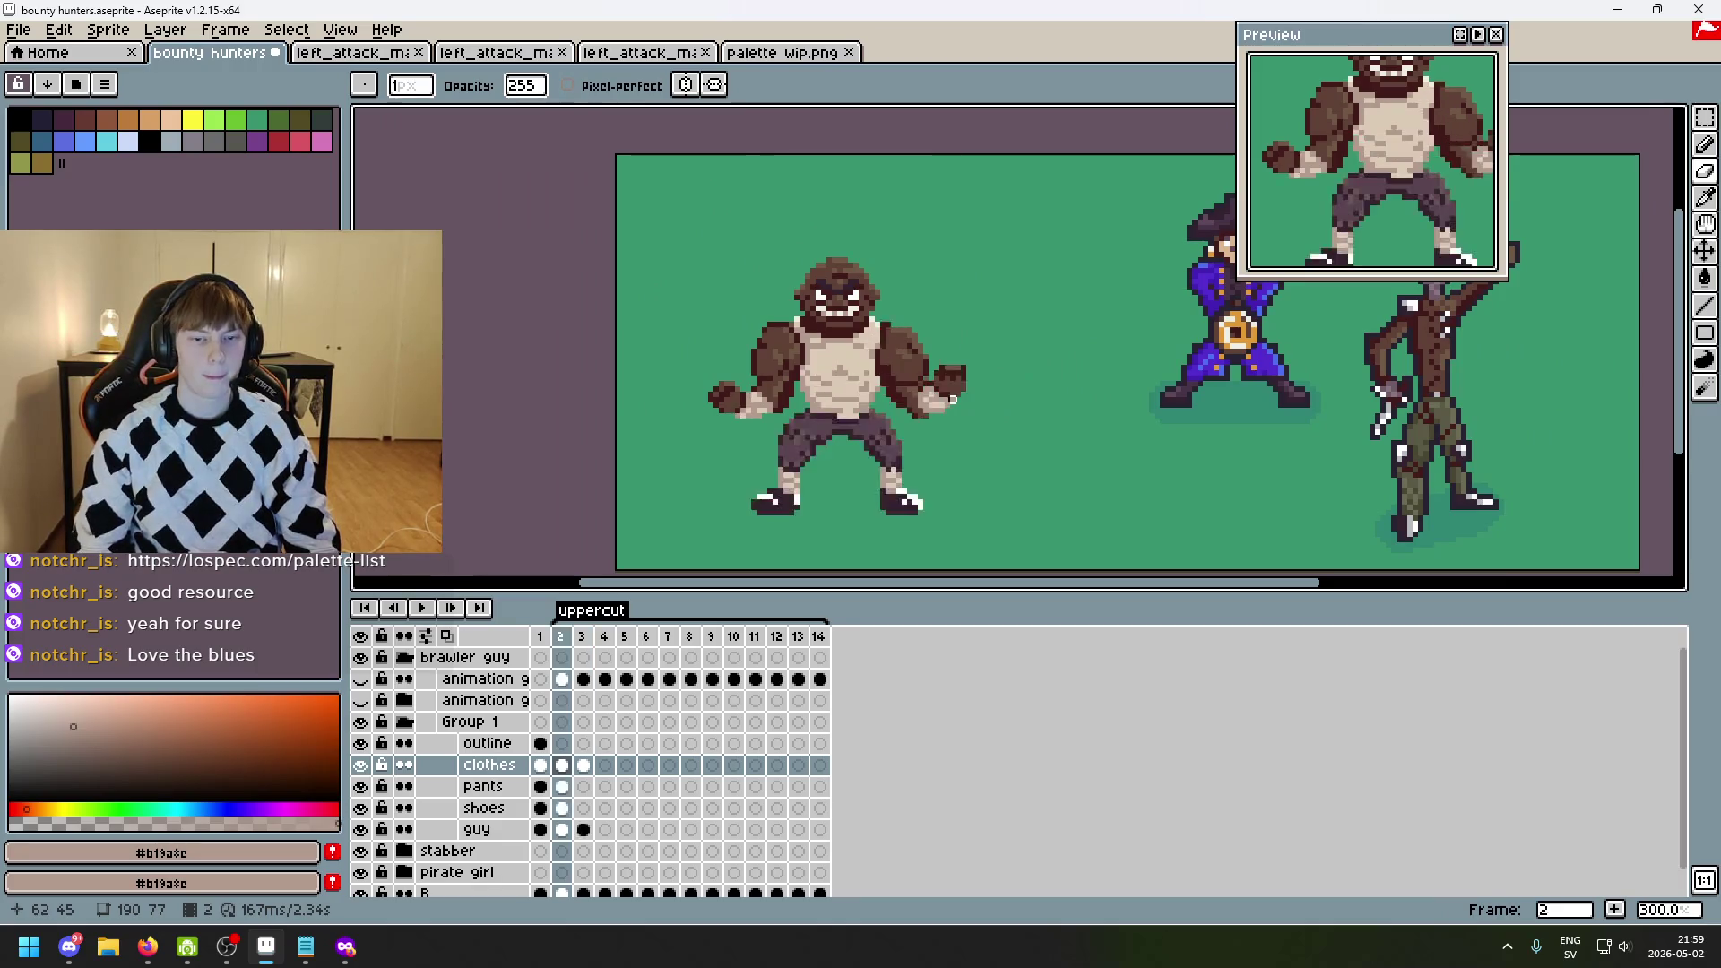
{"action": "key", "text": "Right"}
{"action": "scroll", "coordinate": [1011, 384], "scroll_direction": "up", "scroll_amount": 1}
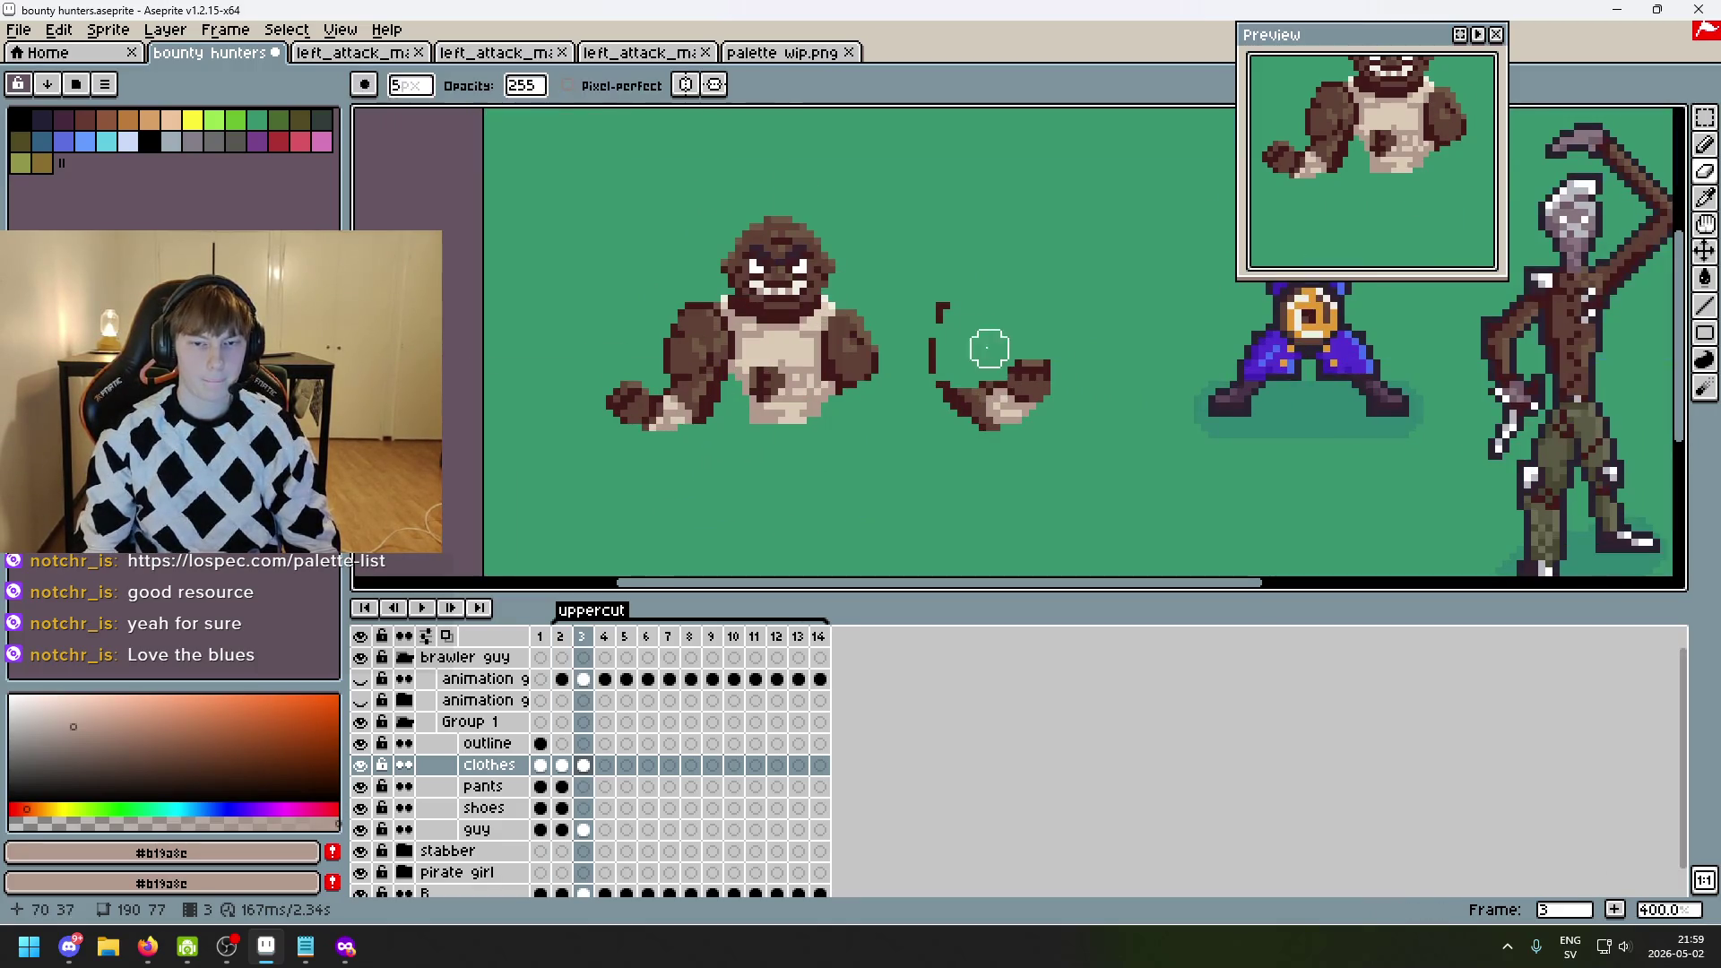
{"action": "key", "text": "plus"}
{"action": "key", "text": "plus"}
{"action": "key", "text": "plus"}
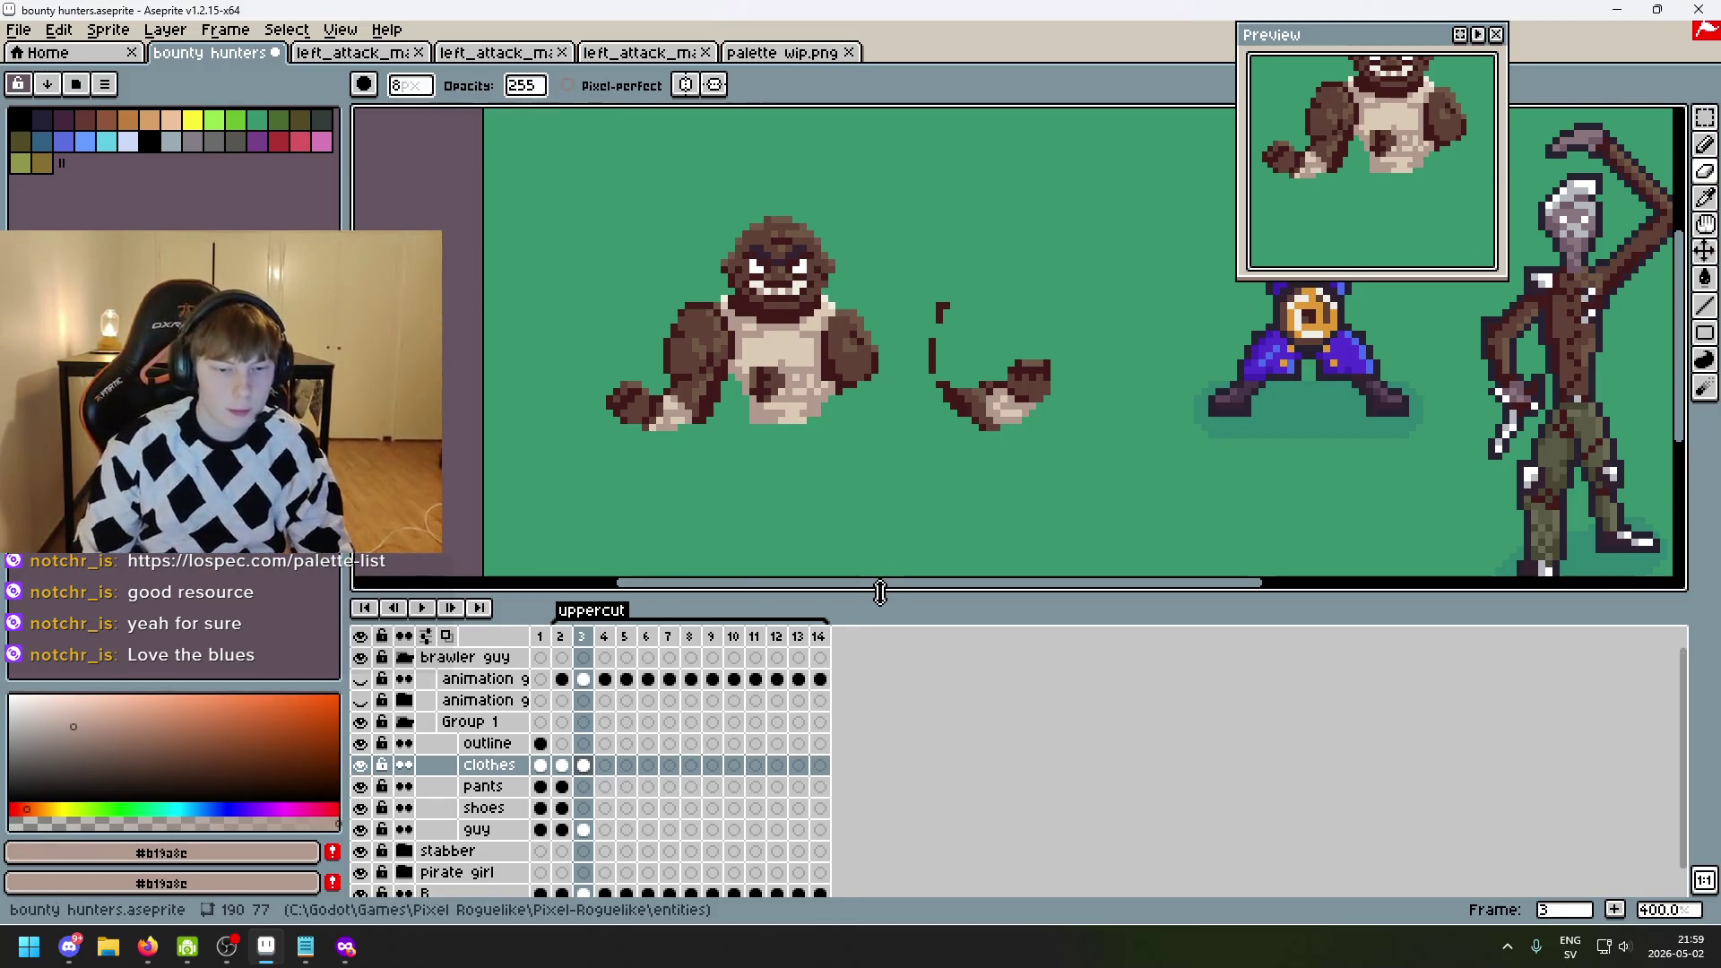
{"action": "key", "text": "Left"}
{"action": "key", "text": "Left"}
{"action": "key", "text": "Right"}
{"action": "key", "text": "Right"}
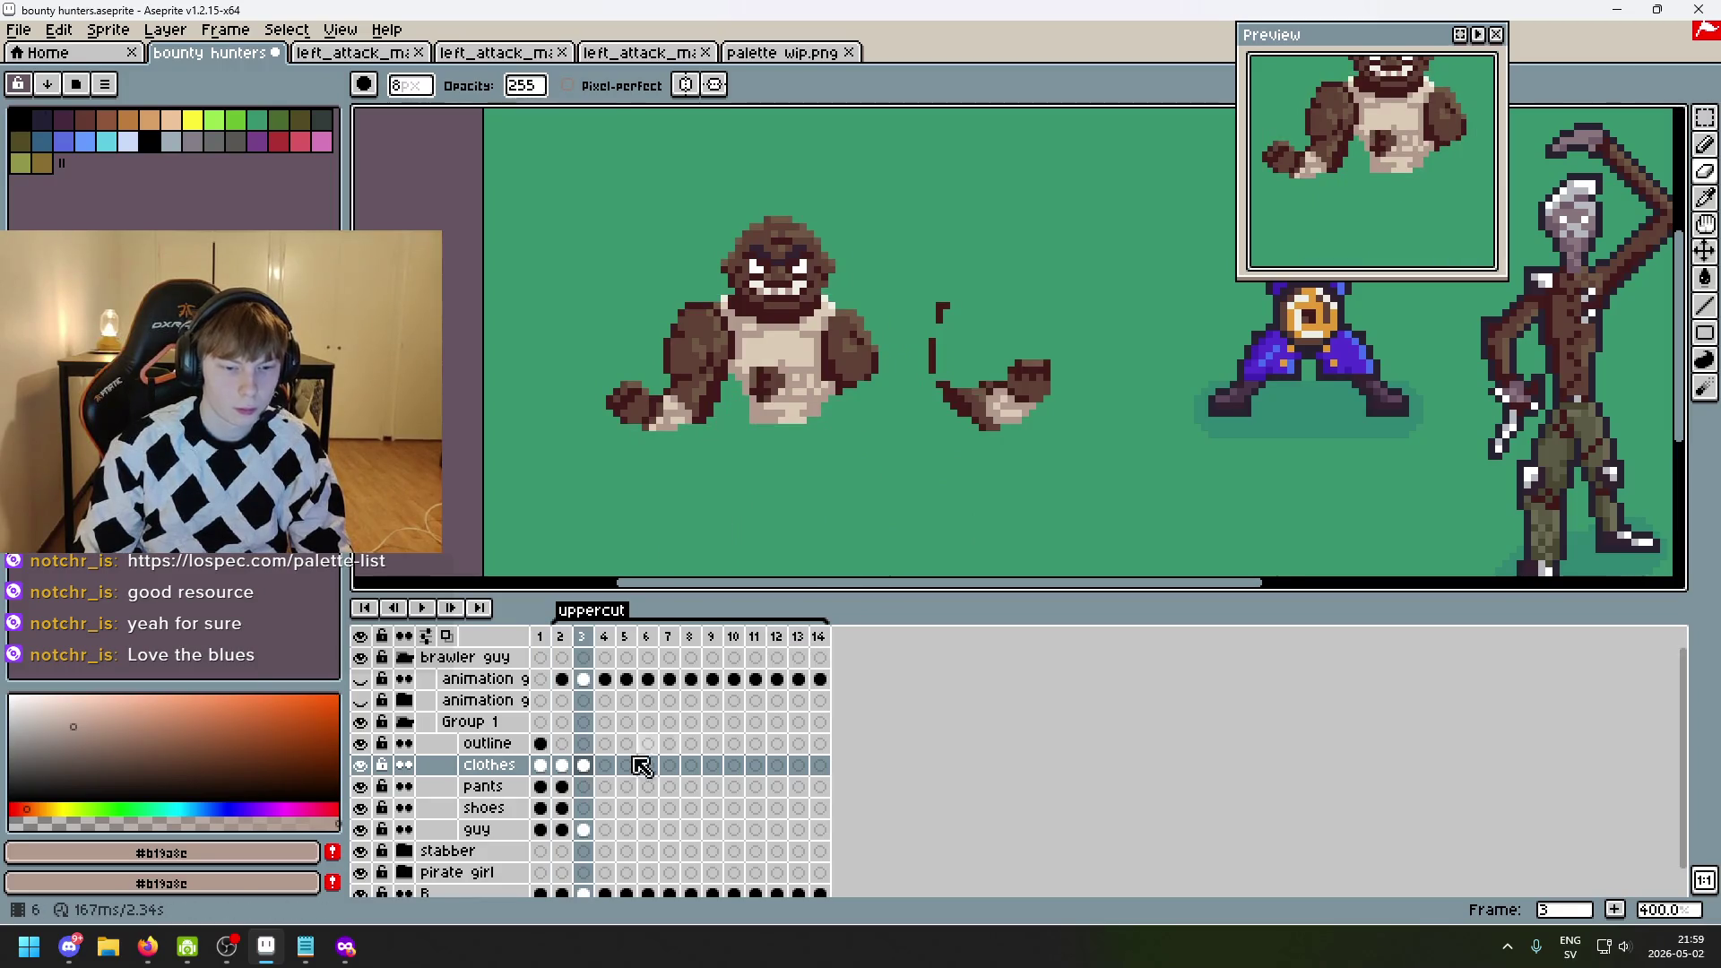
- Check the clothes and guy layers, make guy active, and show the green guide legs
{"action": "left_click", "coordinate": [360, 765]}
{"action": "left_click", "coordinate": [360, 765]}
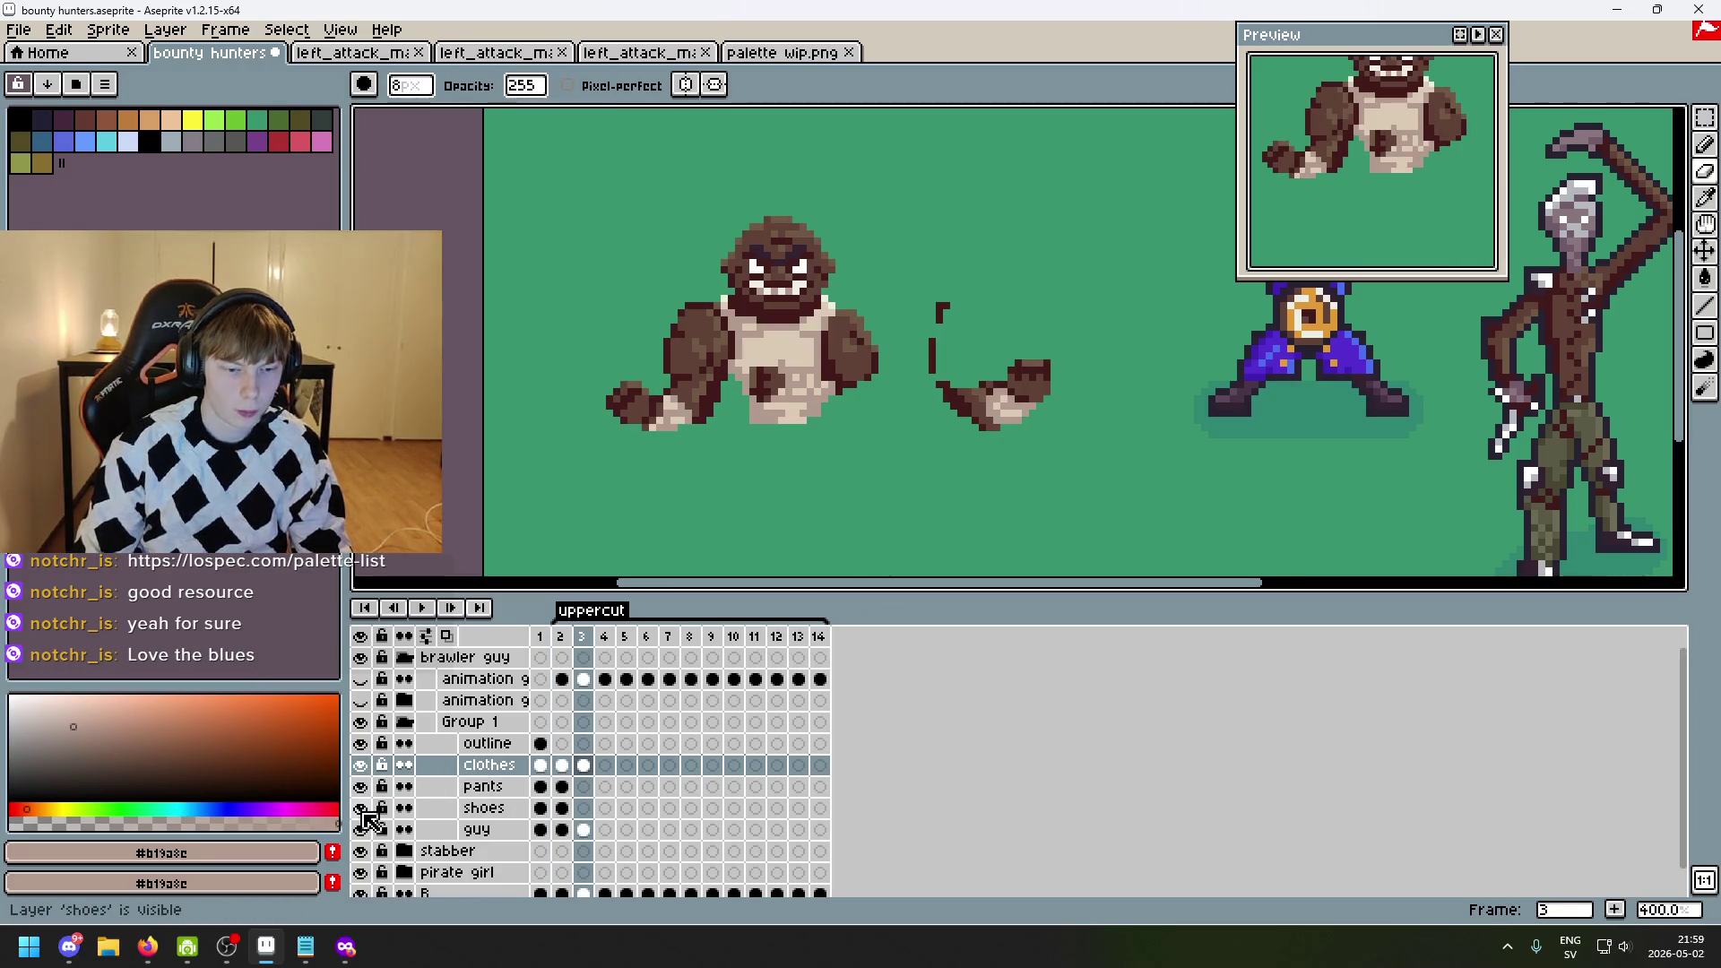
{"action": "left_click", "coordinate": [360, 829]}
{"action": "left_click", "coordinate": [360, 829]}
{"action": "left_click", "coordinate": [584, 829]}
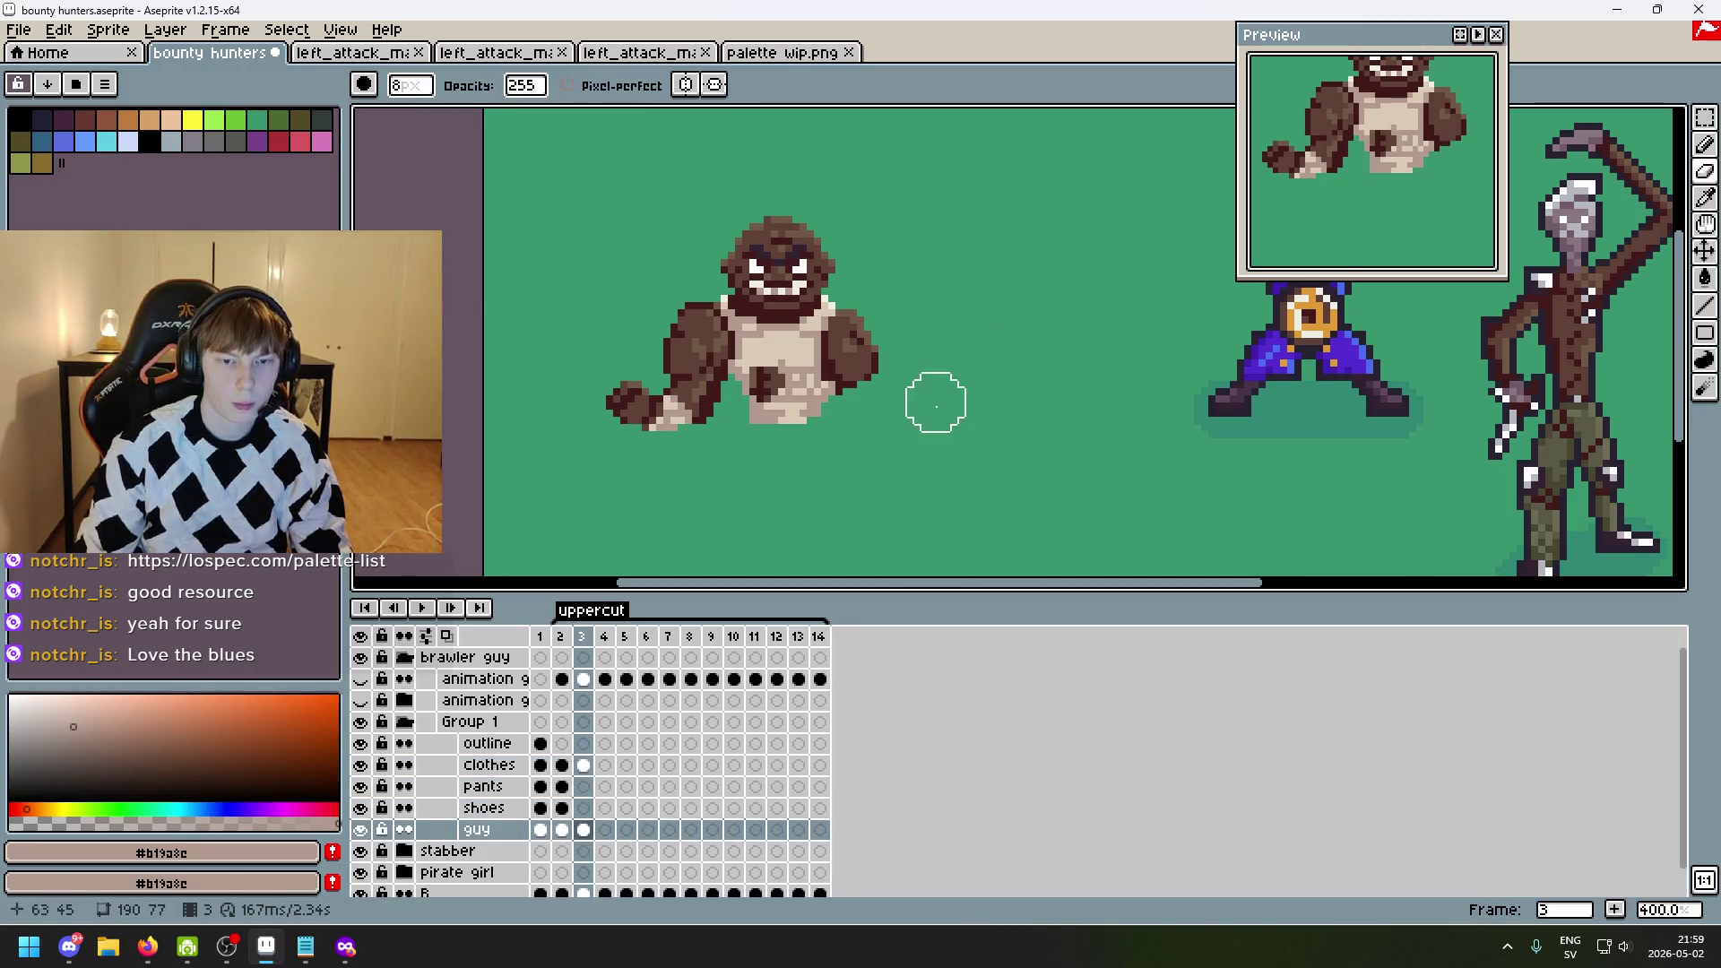
{"action": "key", "text": "Left"}
{"action": "key", "text": "Right"}
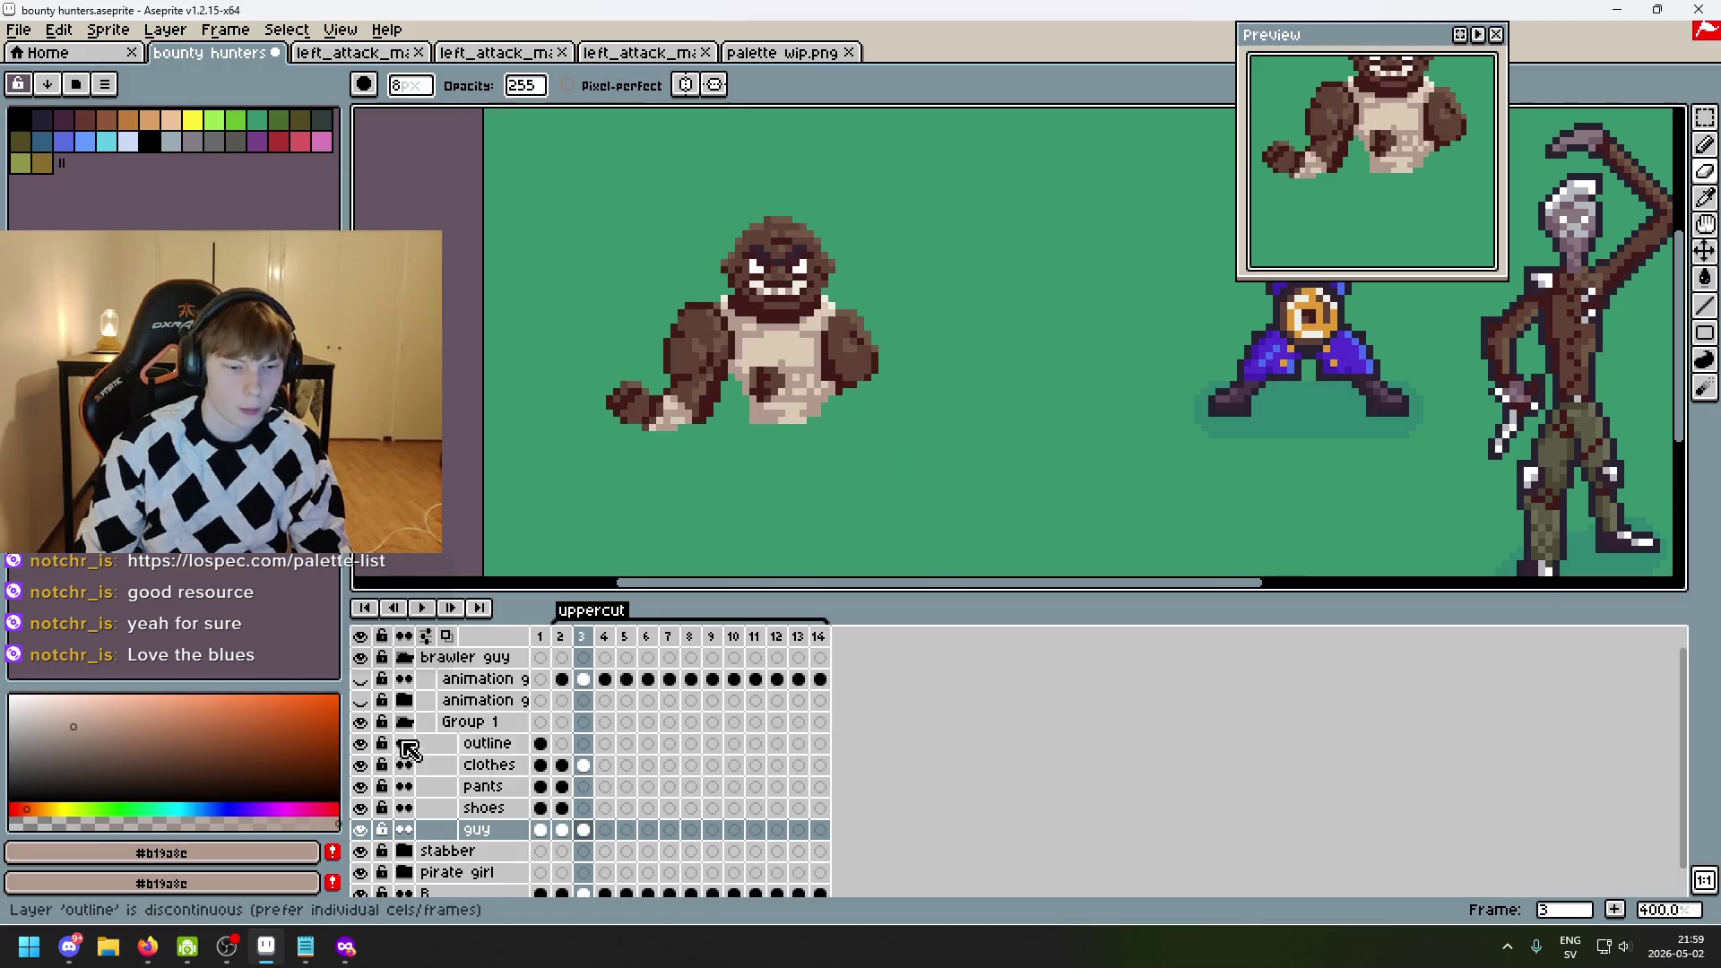
{"action": "left_click", "coordinate": [369, 704]}
{"action": "left_click", "coordinate": [360, 679]}
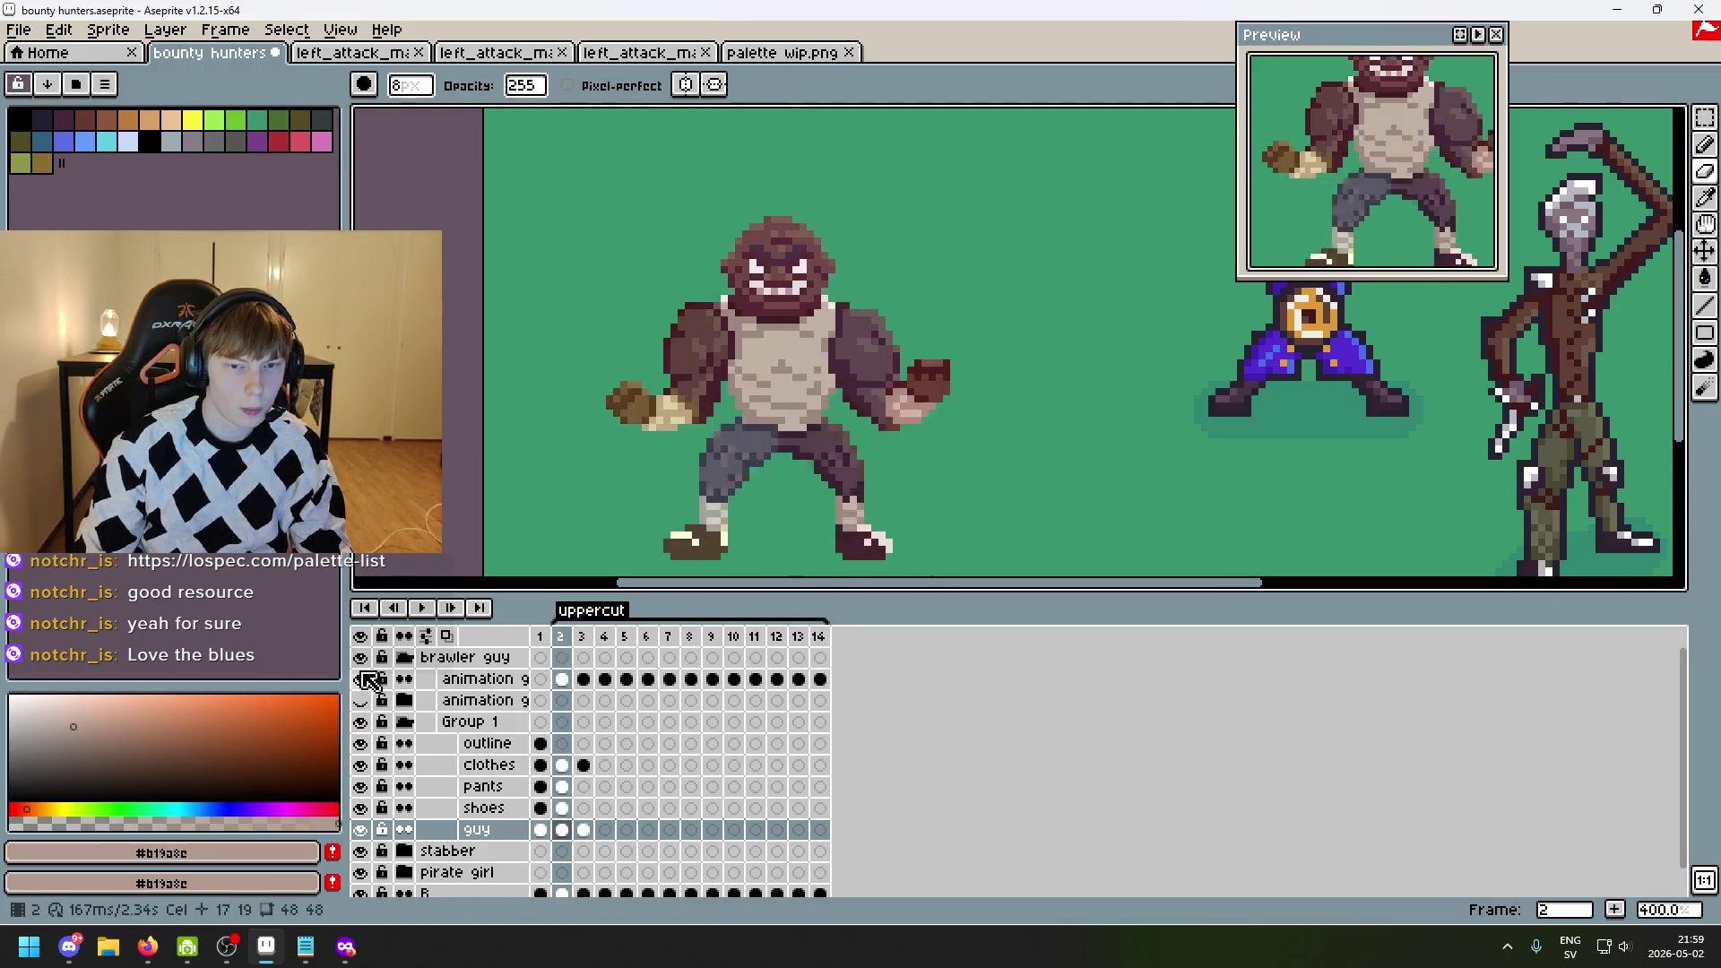
{"action": "scroll", "coordinate": [692, 438], "scroll_direction": "up", "scroll_amount": 4}
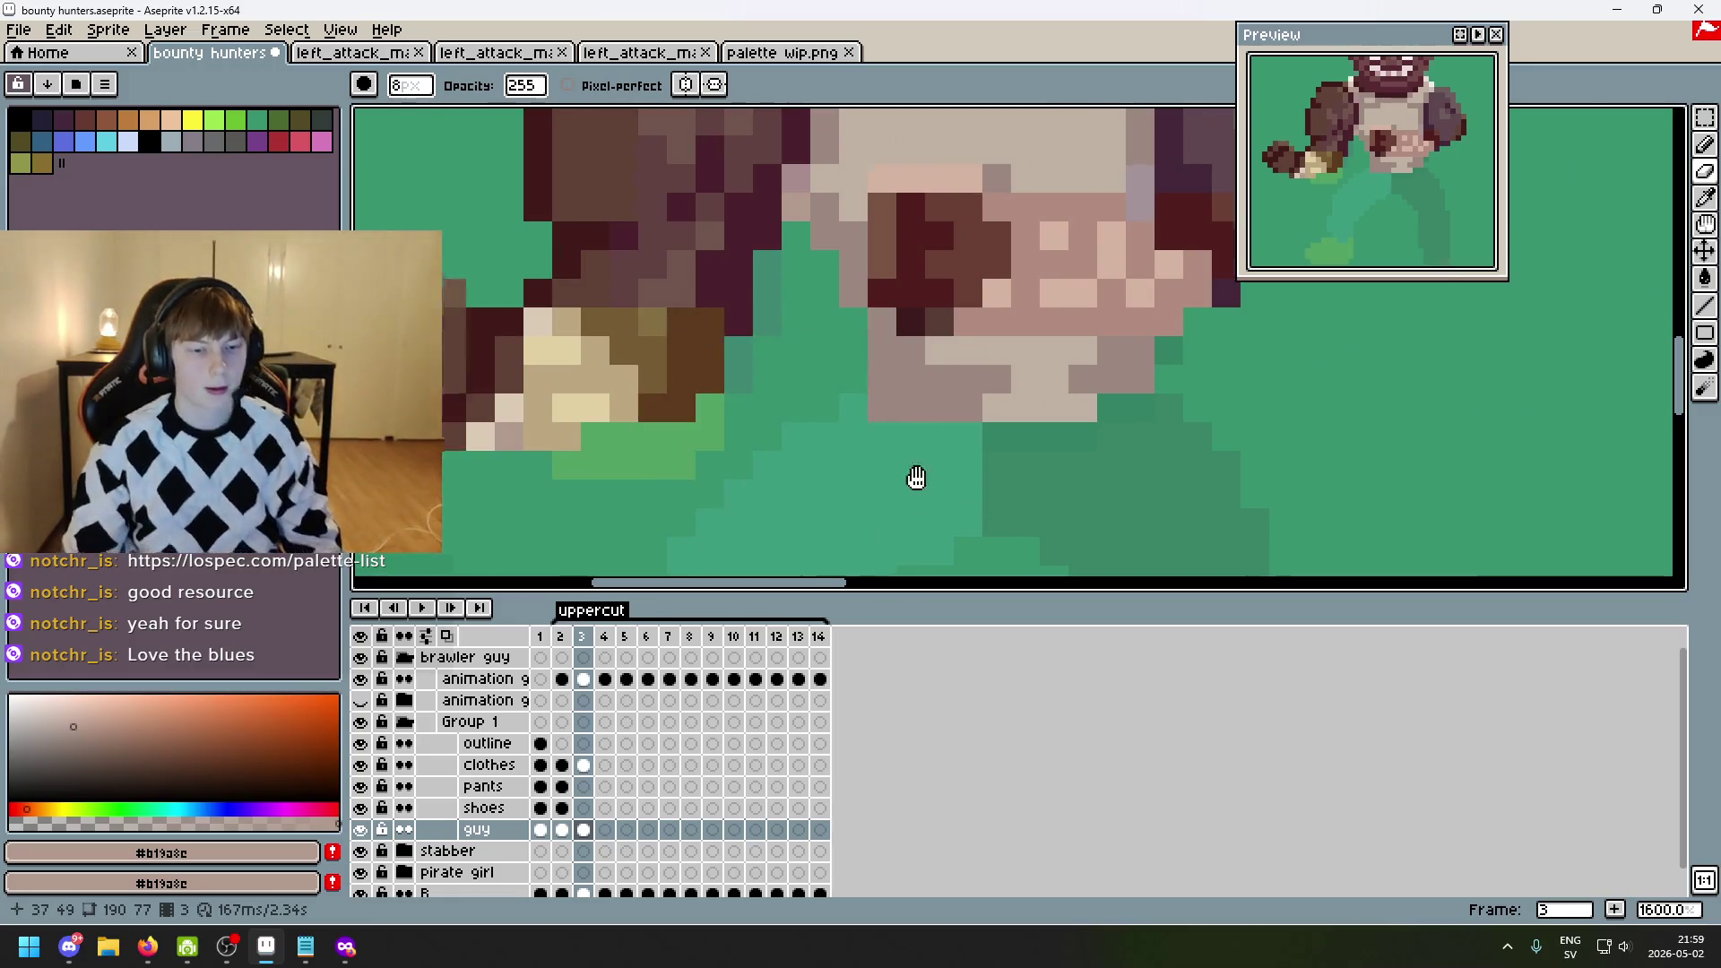
- Select the fist area with a rectangular selection and move it right and down
{"action": "scroll", "coordinate": [911, 519], "scroll_direction": "down", "scroll_amount": 2}
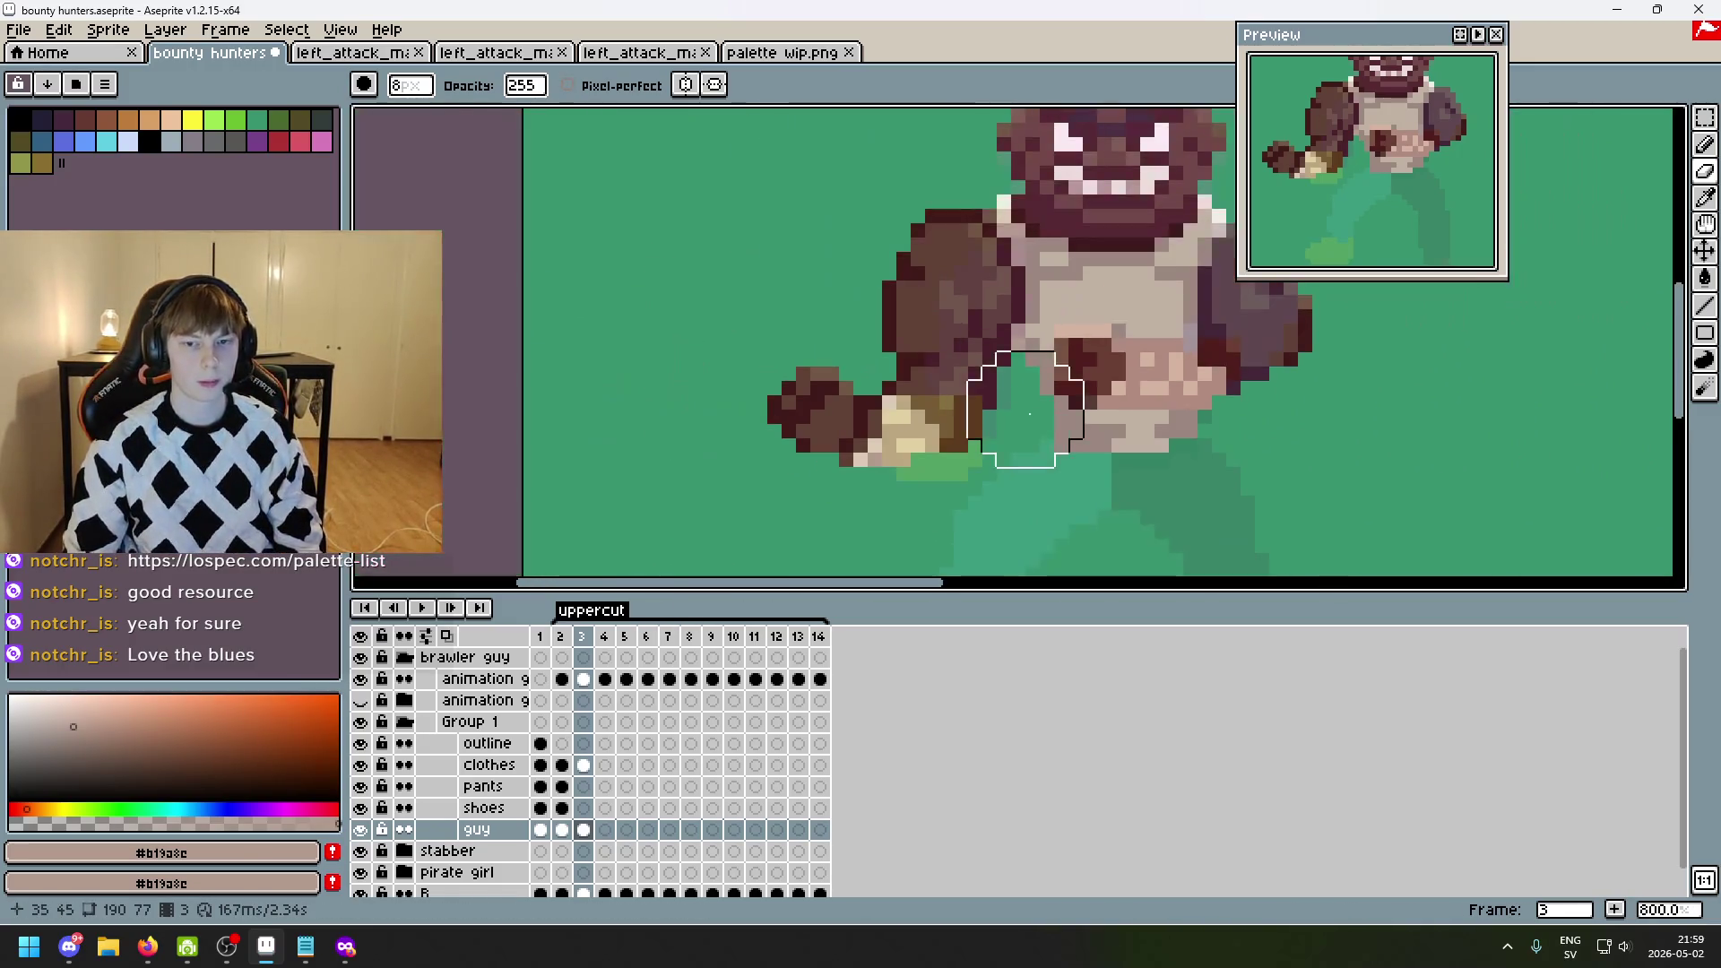
{"action": "scroll", "coordinate": [950, 390], "scroll_direction": "right", "scroll_amount": 2}
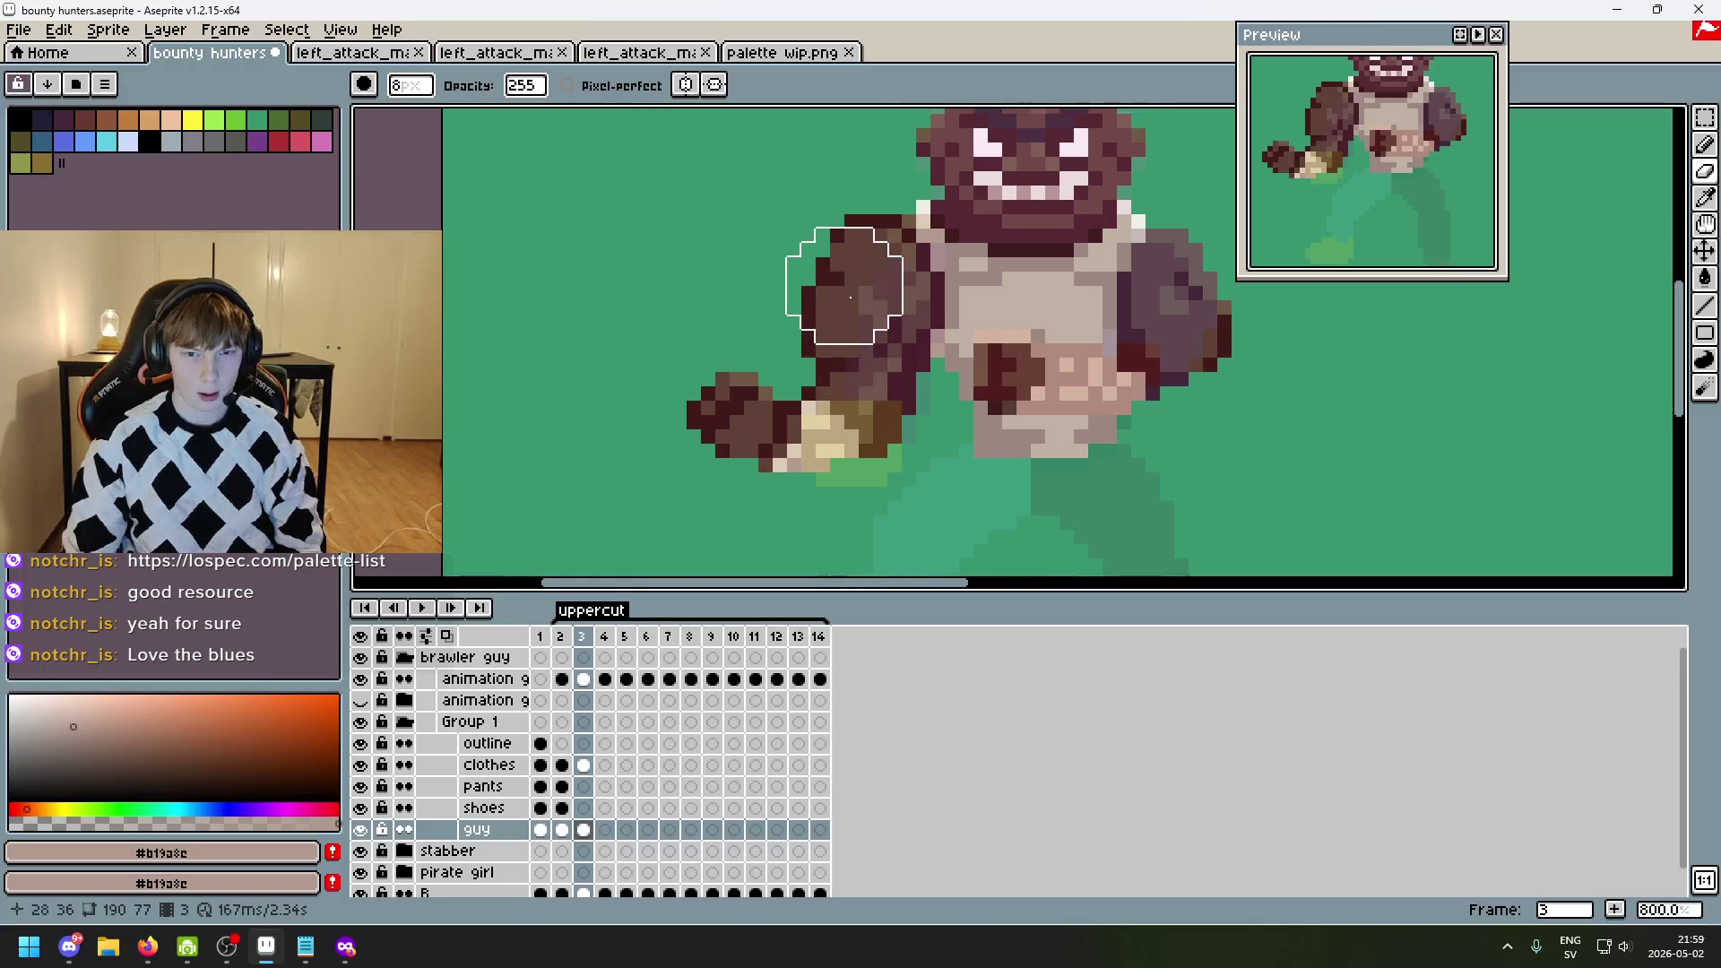
{"action": "left_click", "coordinate": [1704, 117]}
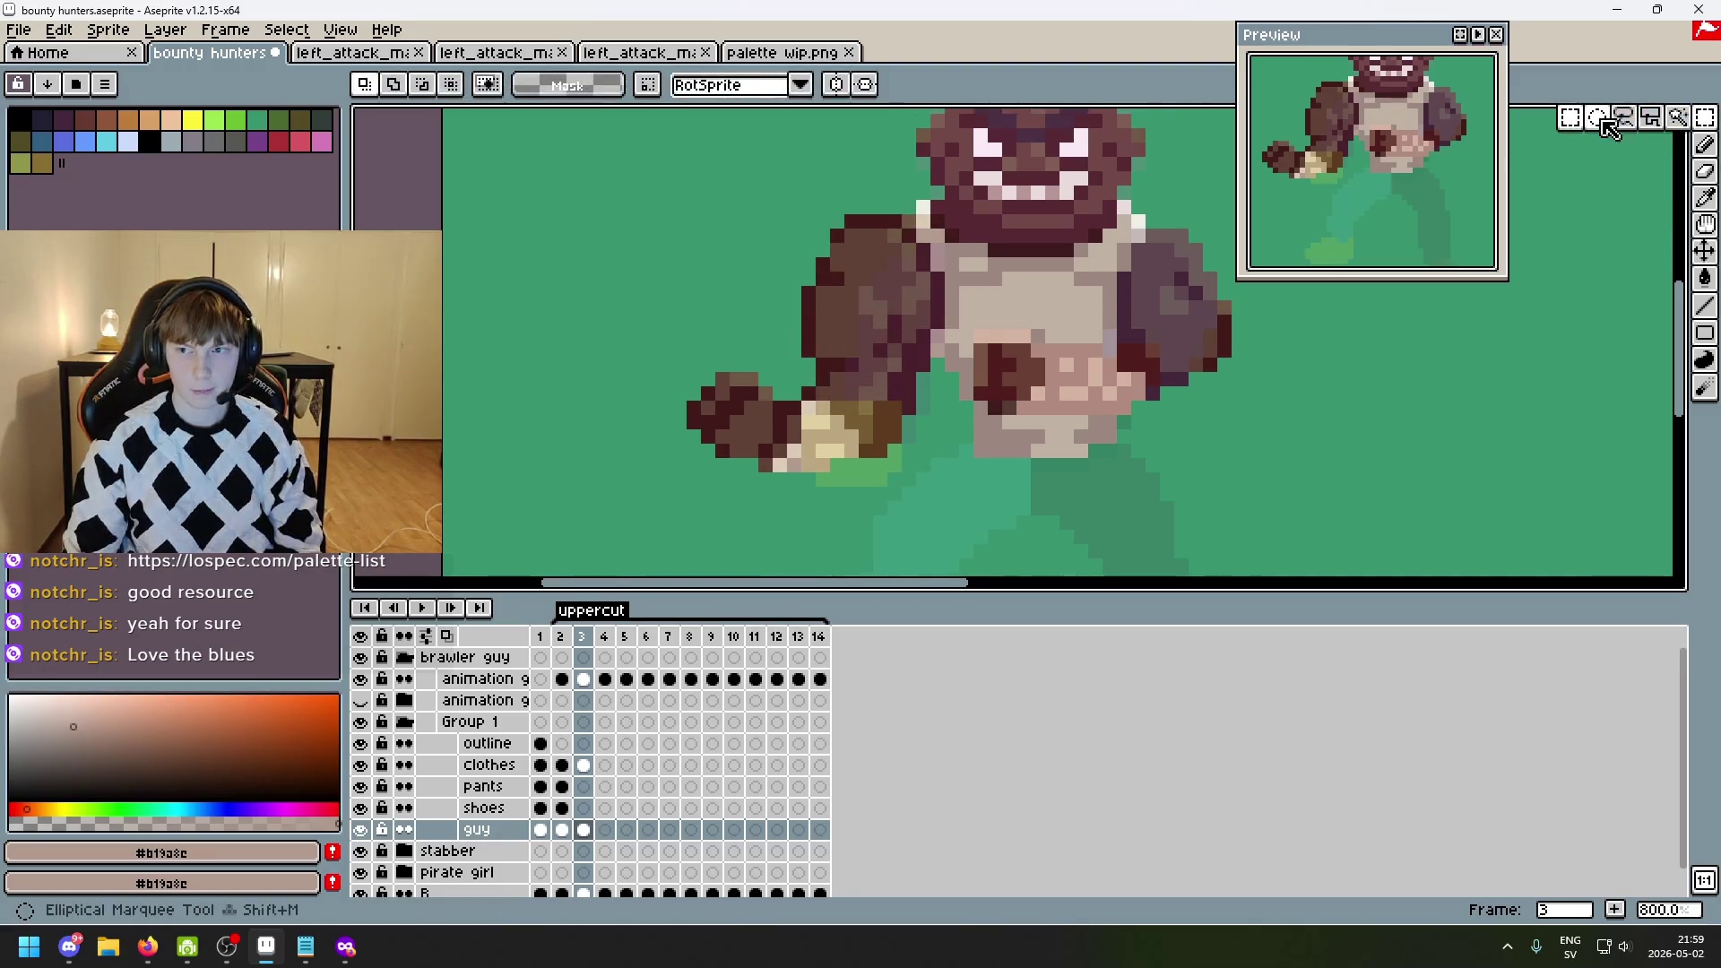
{"action": "left_click_drag", "start_coordinate": [651, 236], "coordinate": [952, 557]}
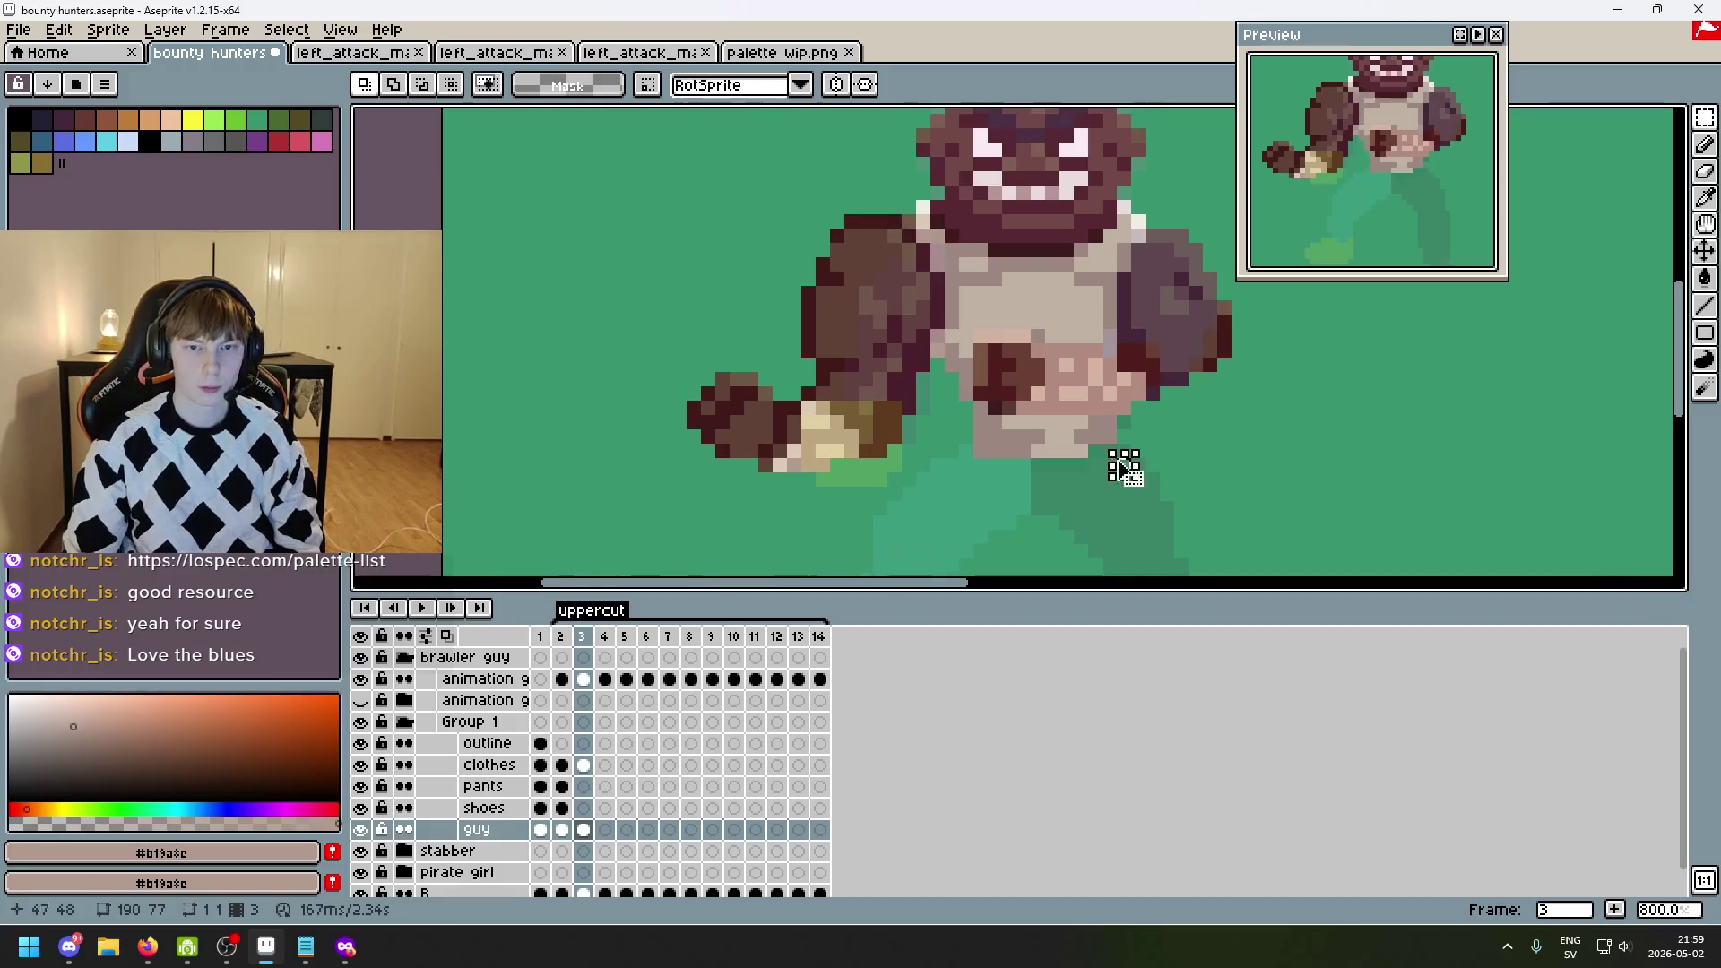
{"action": "mouse_move", "coordinate": [659, 186]}
{"action": "left_mouse_down"}
{"action": "mouse_move", "coordinate": [745, 338]}
{"action": "mouse_move", "coordinate": [922, 556]}
{"action": "left_mouse_up"}
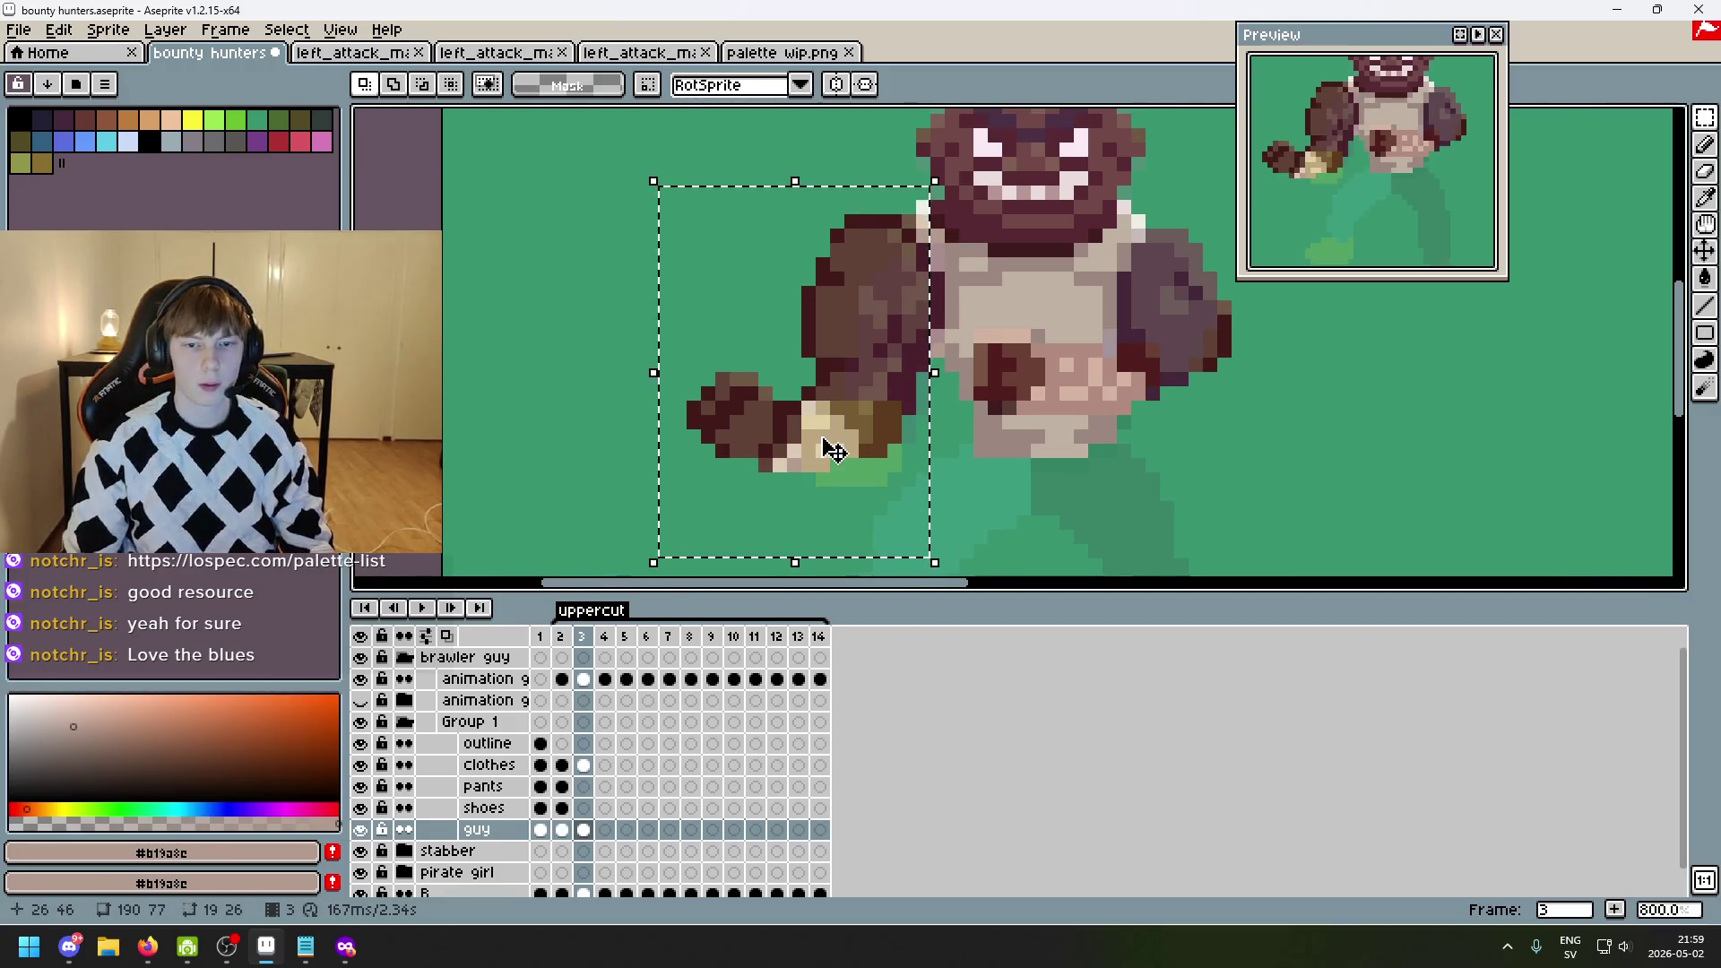
{"action": "mouse_move", "coordinate": [717, 201]}
{"action": "left_mouse_down"}
{"action": "mouse_move", "coordinate": [764, 350]}
{"action": "mouse_move", "coordinate": [965, 535]}
{"action": "left_mouse_up"}
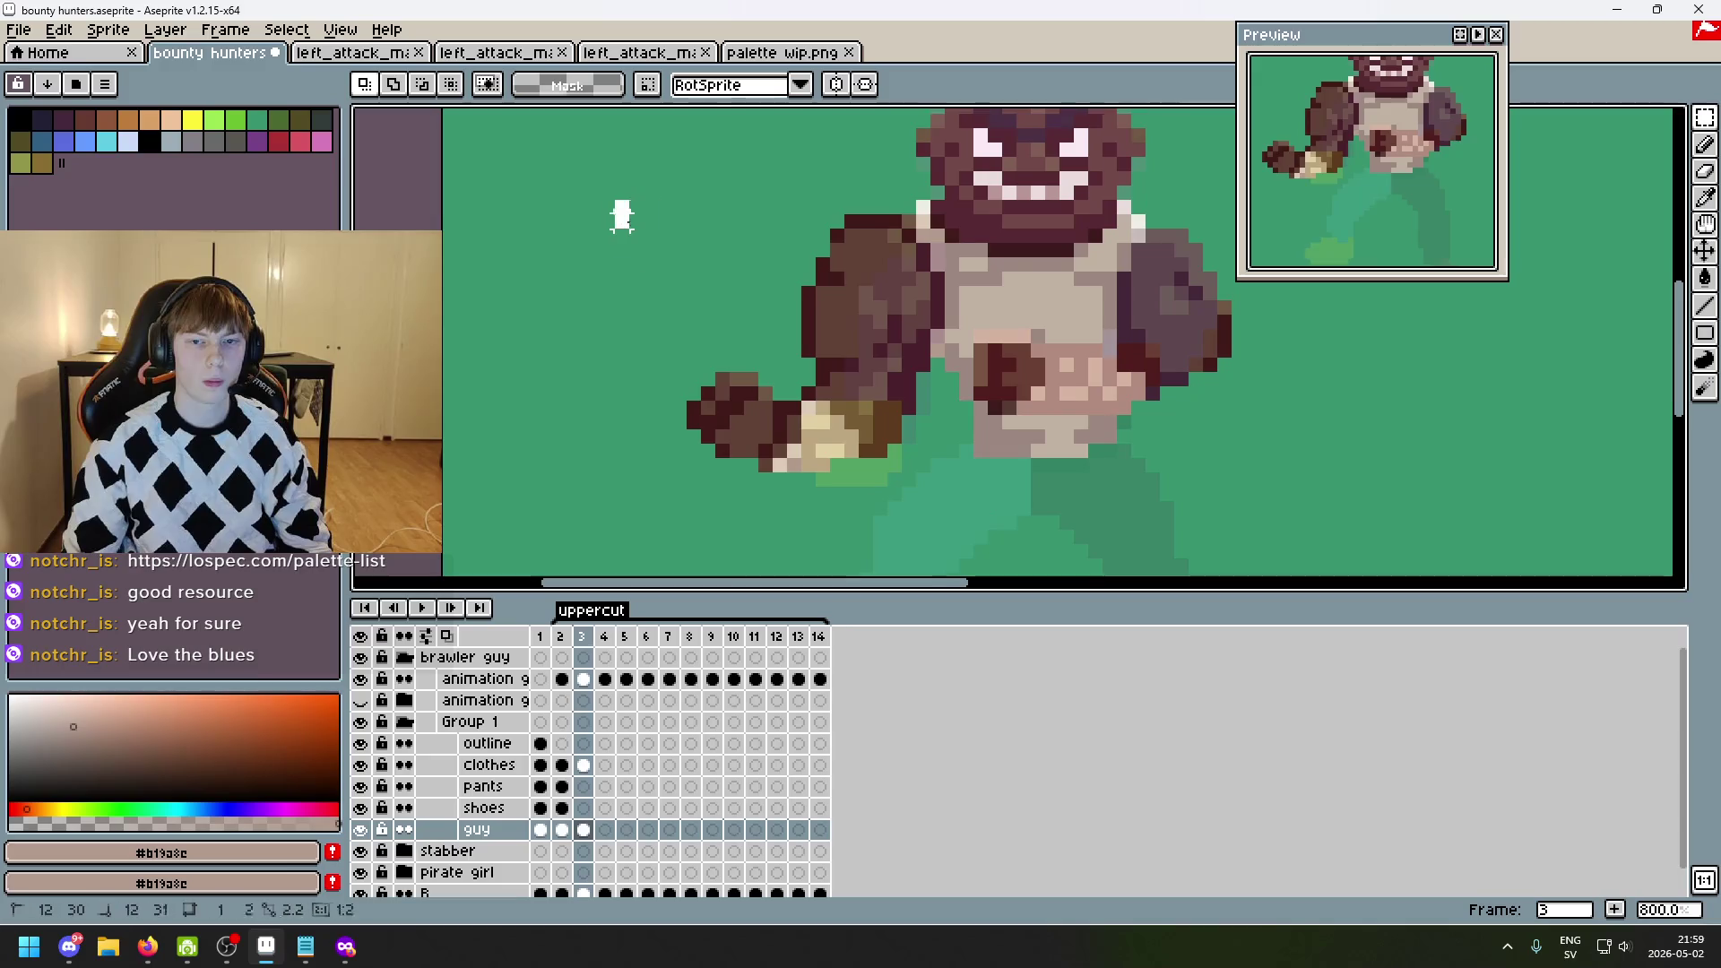
{"action": "left_click_drag", "start_coordinate": [615, 200], "coordinate": [944, 558]}
{"action": "mouse_move", "coordinate": [877, 496]}
{"action": "left_mouse_down"}
{"action": "mouse_move", "coordinate": [987, 569]}
{"action": "mouse_move", "coordinate": [926, 499]}
{"action": "mouse_move", "coordinate": [884, 496]}
{"action": "mouse_move", "coordinate": [958, 513]}
{"action": "mouse_move", "coordinate": [852, 487]}
{"action": "mouse_move", "coordinate": [971, 524]}
{"action": "left_mouse_up"}
{"action": "key", "text": "Return"}
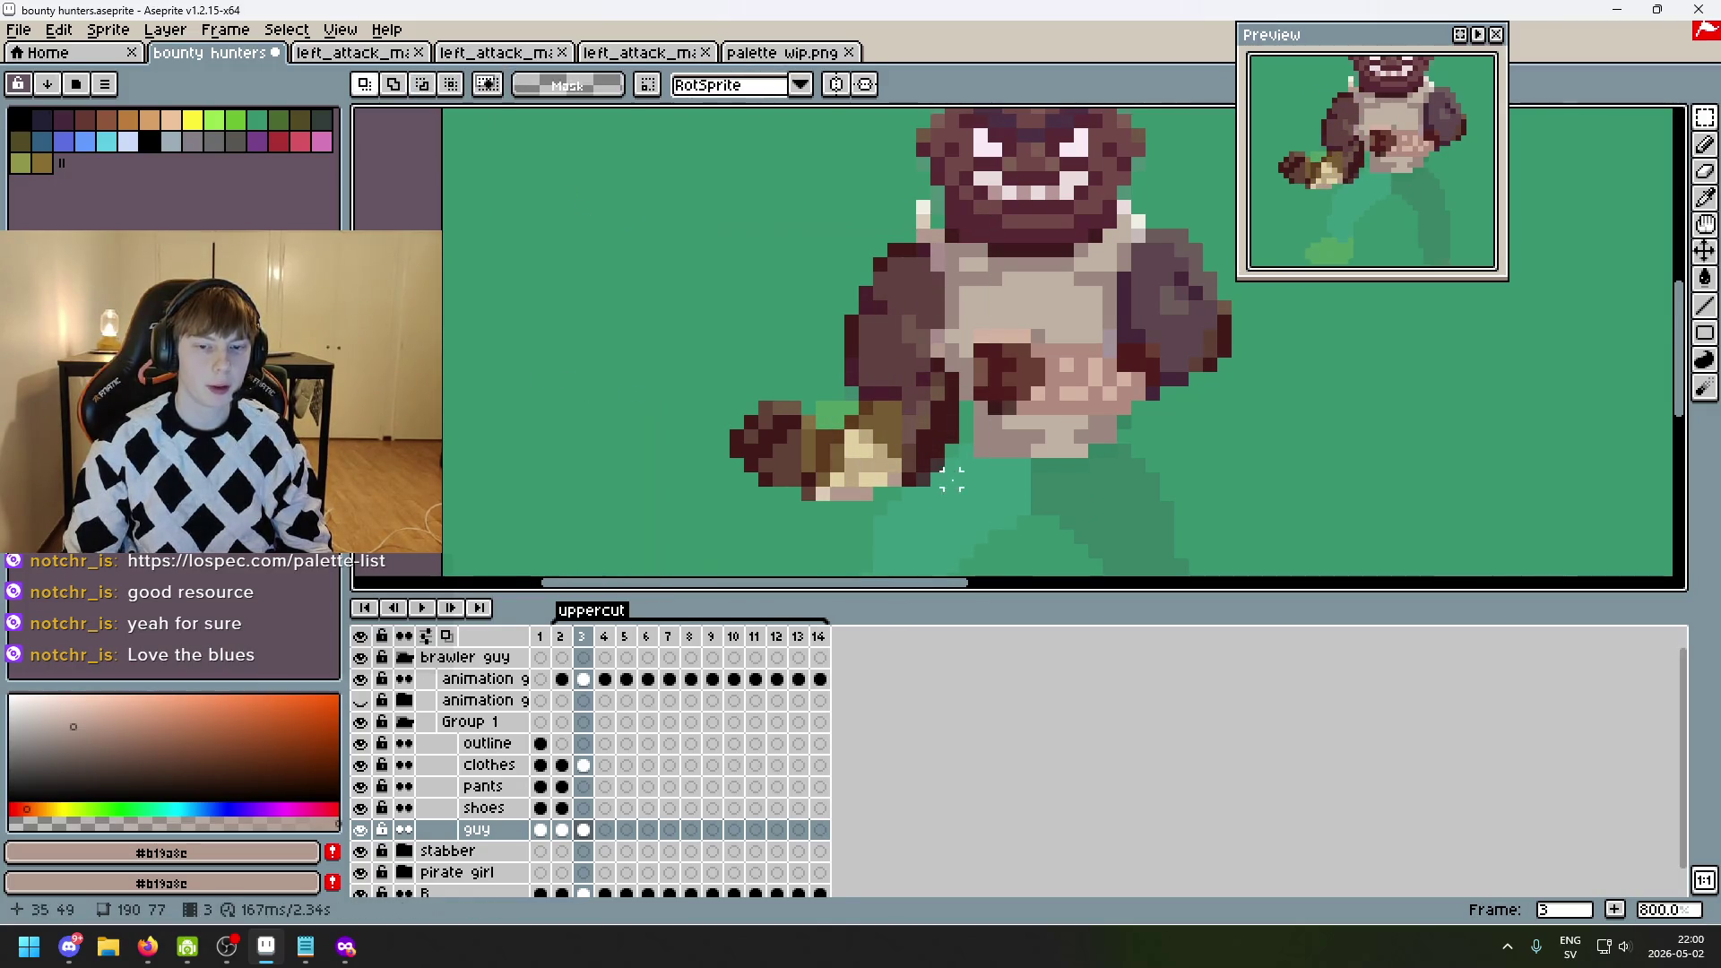
{"action": "scroll", "coordinate": [861, 460], "scroll_direction": "up", "scroll_amount": 1}
- Try shifting the fist up and to the right, then undo that transform
{"action": "left_click_drag", "start_coordinate": [572, 346], "coordinate": [826, 543]}
{"action": "key", "text": "ctrl+d"}
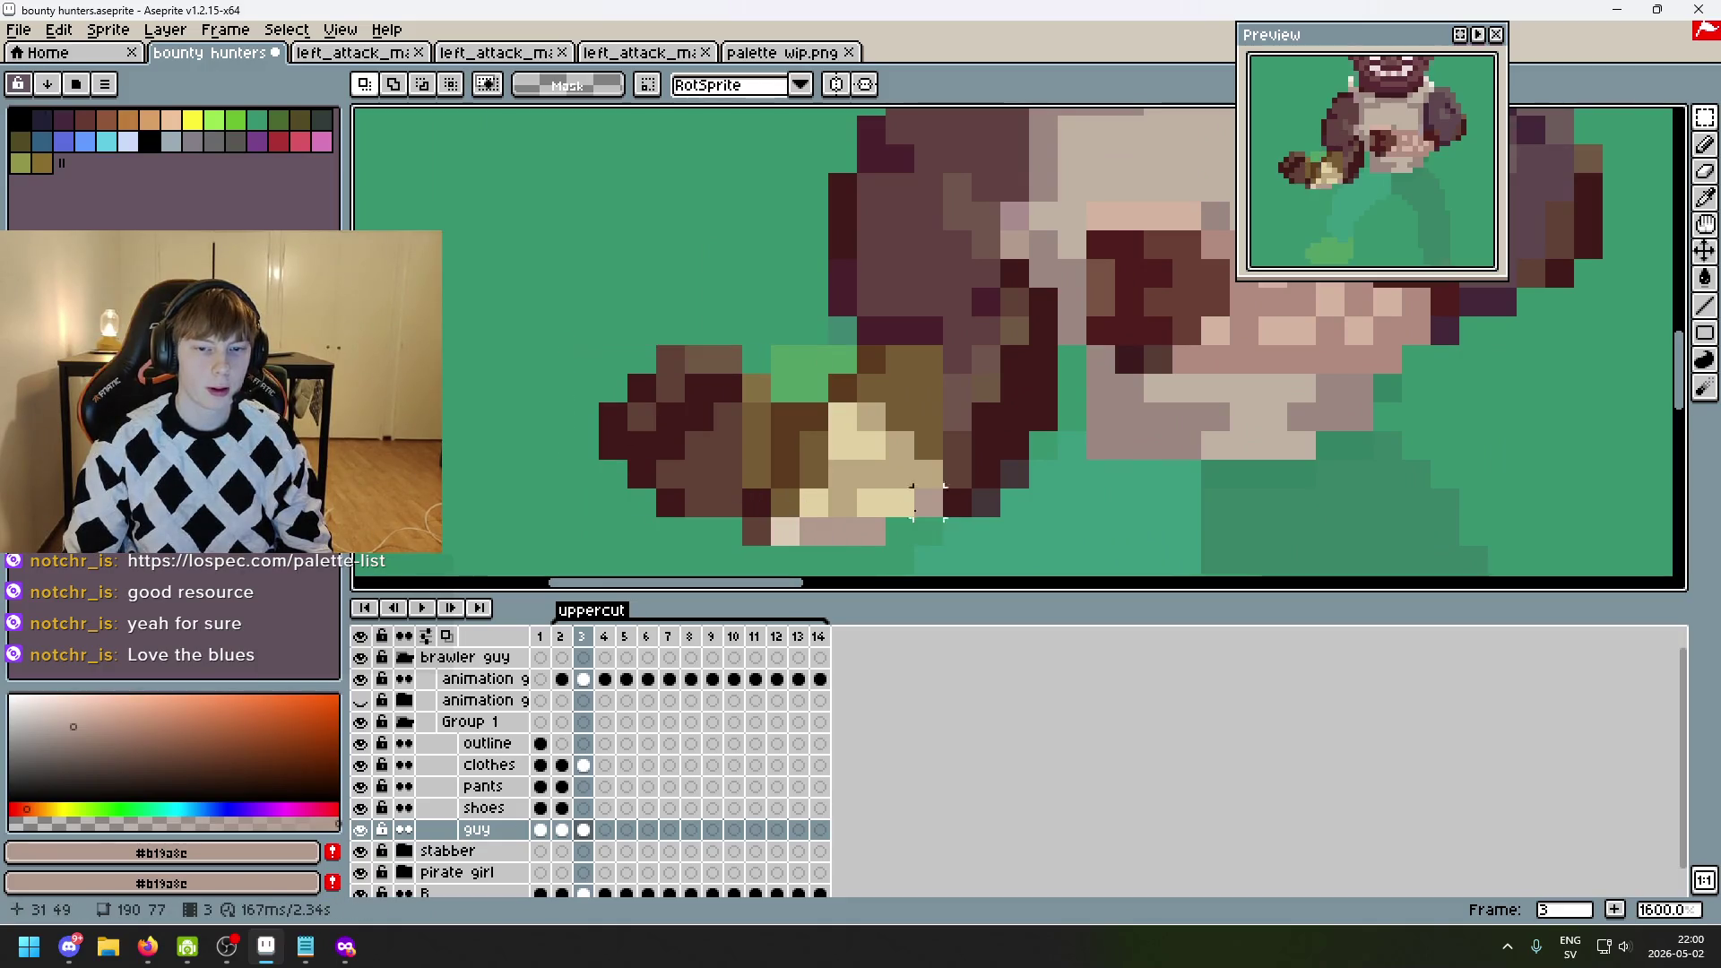
{"action": "mouse_move", "coordinate": [613, 359]}
{"action": "left_mouse_down"}
{"action": "mouse_move", "coordinate": [968, 570]}
{"action": "mouse_move", "coordinate": [883, 510]}
{"action": "mouse_move", "coordinate": [960, 469]}
{"action": "mouse_move", "coordinate": [1019, 502]}
{"action": "mouse_move", "coordinate": [946, 473]}
{"action": "left_mouse_up"}
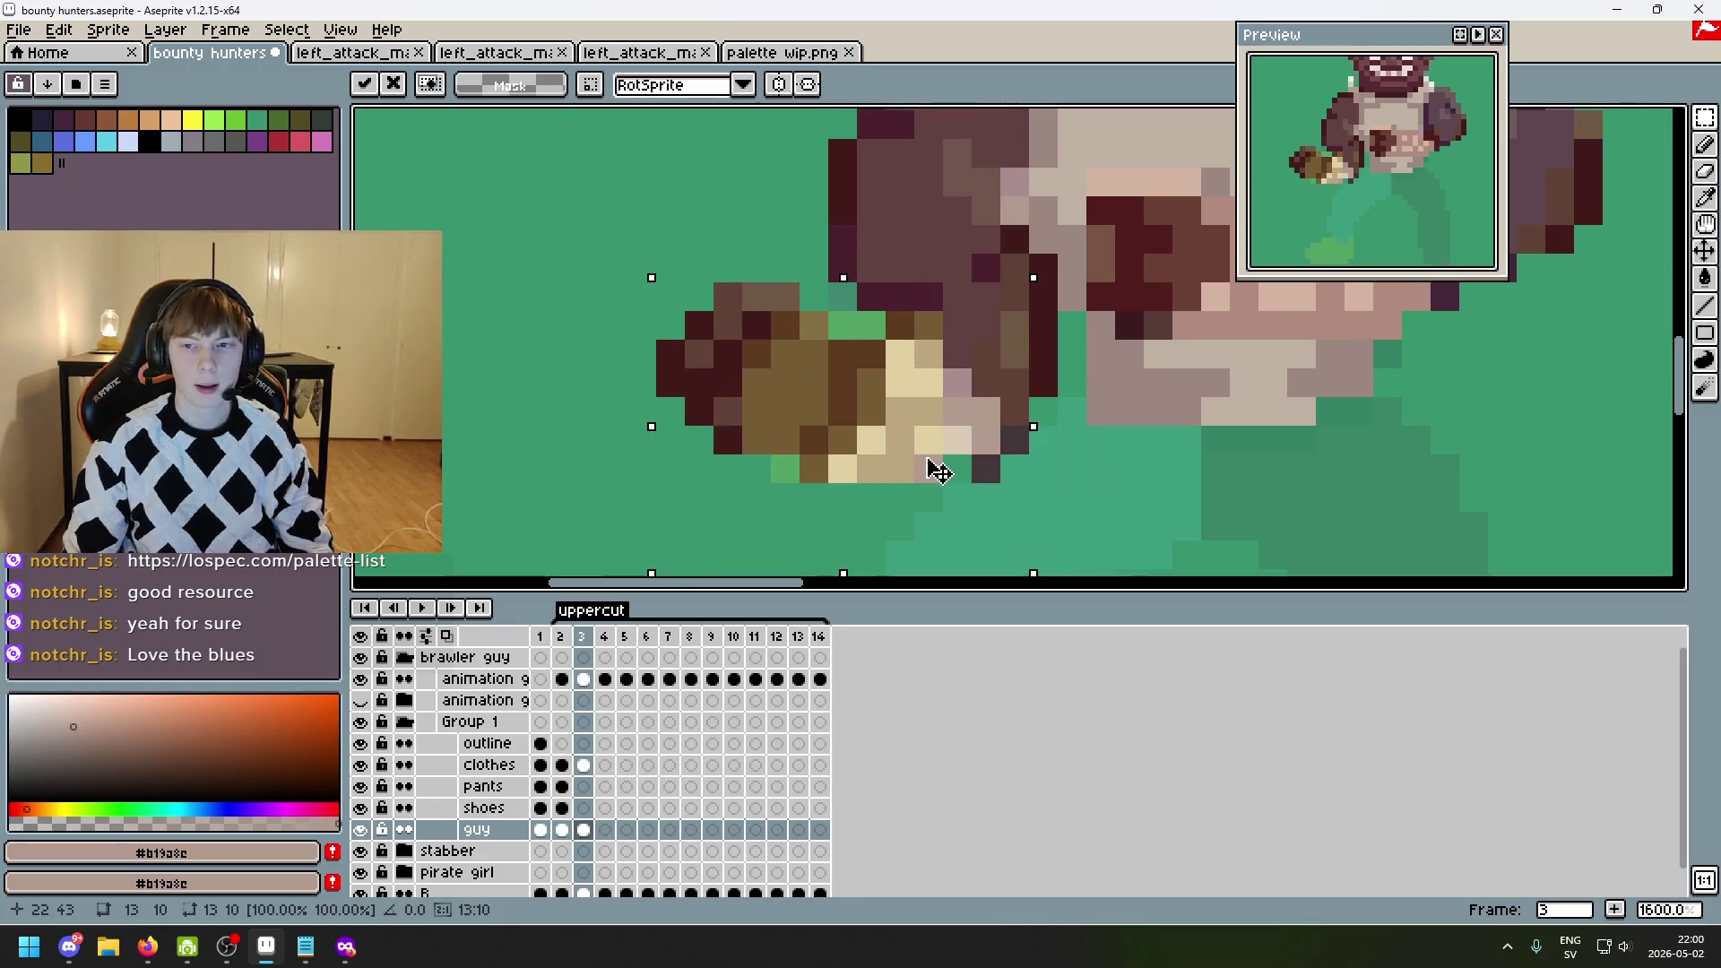
{"action": "key", "text": "ctrl+d"}
{"action": "scroll", "coordinate": [1165, 462], "scroll_direction": "down", "scroll_amount": 3}
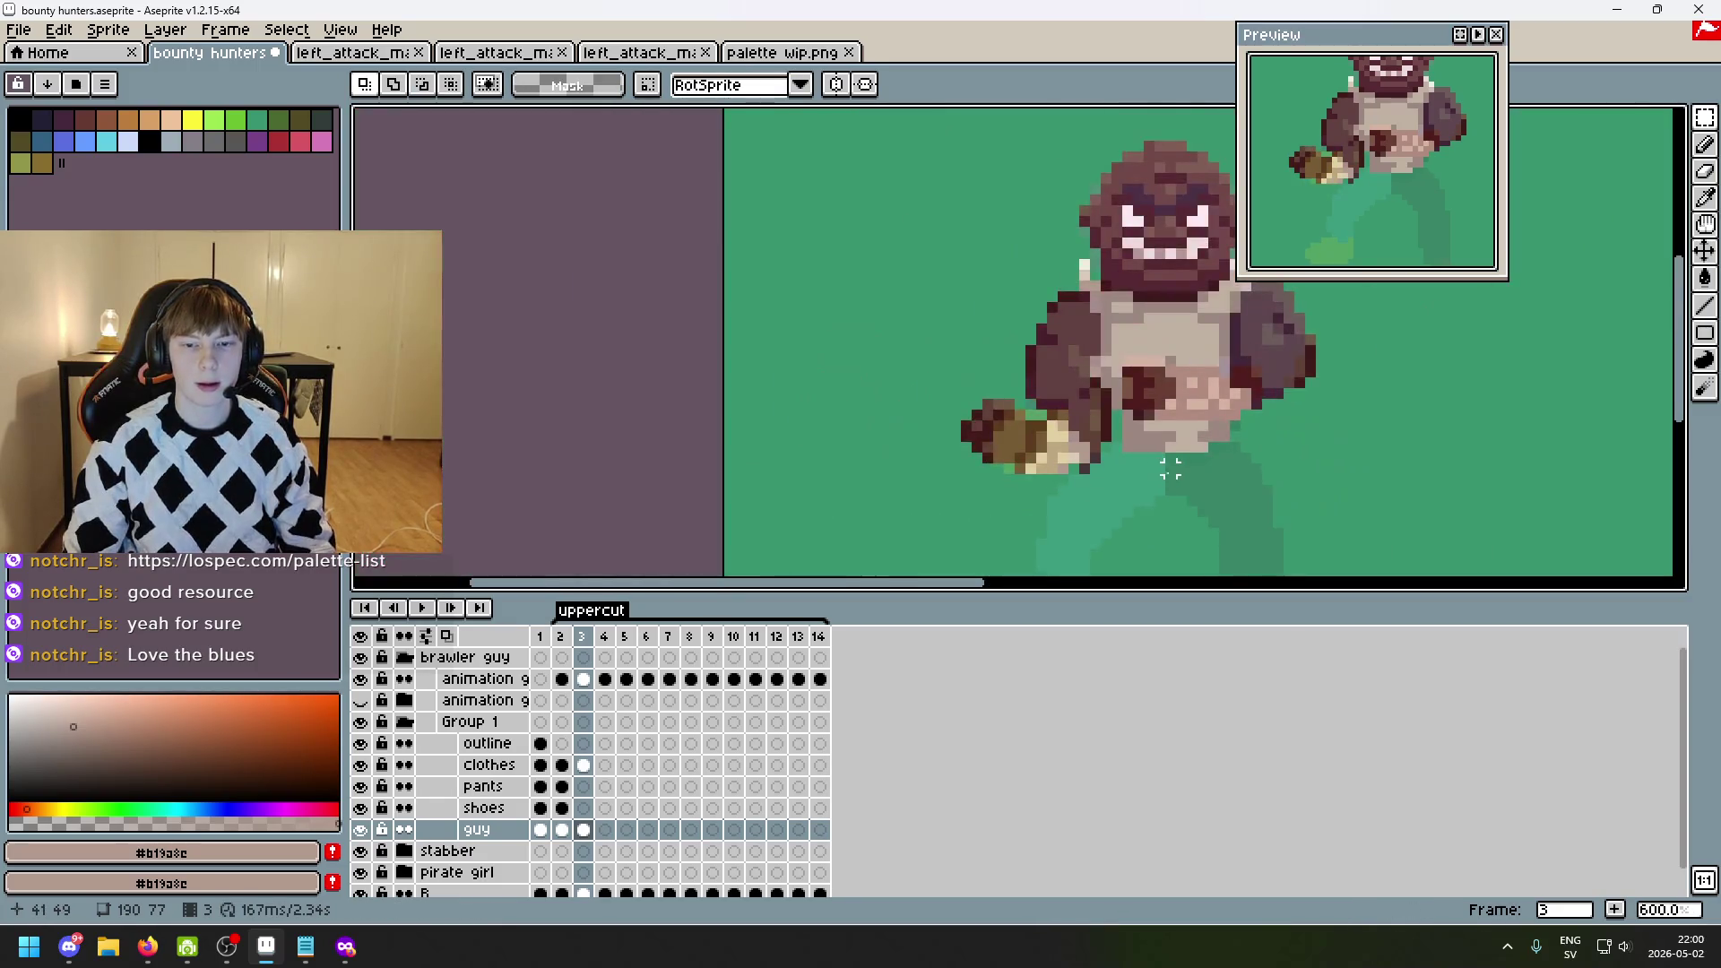
{"action": "key", "text": "ctrl+z"}
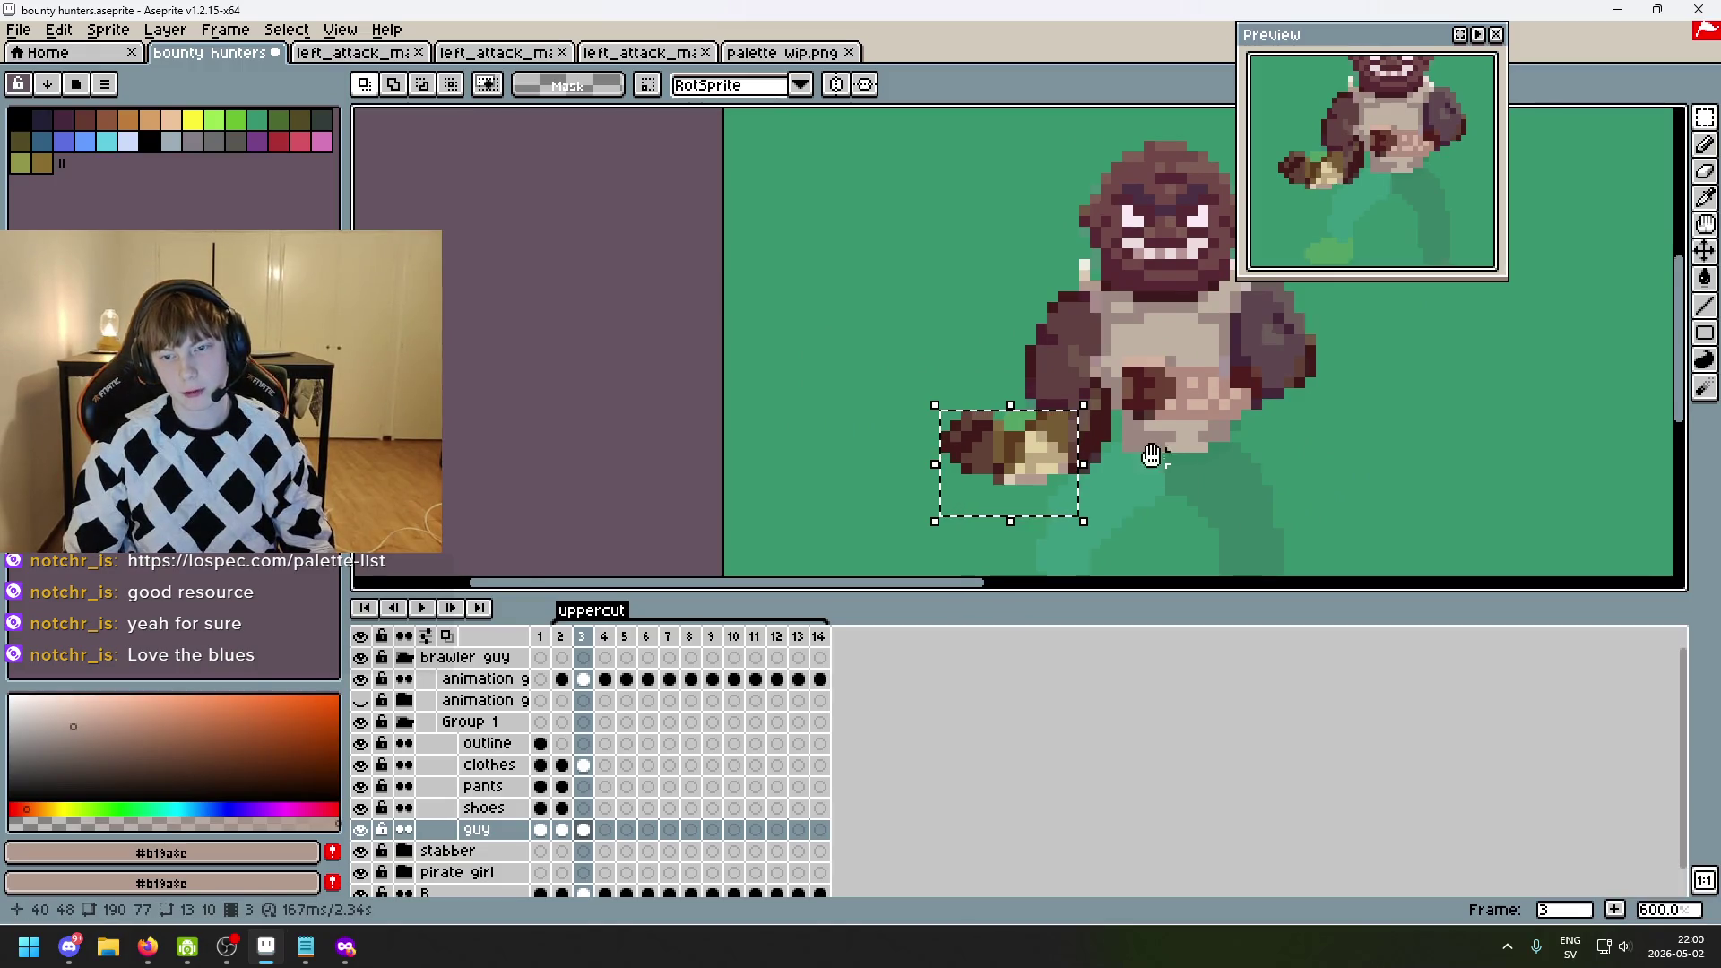
{"action": "left_click_drag", "start_coordinate": [1170, 467], "coordinate": [1016, 426]}
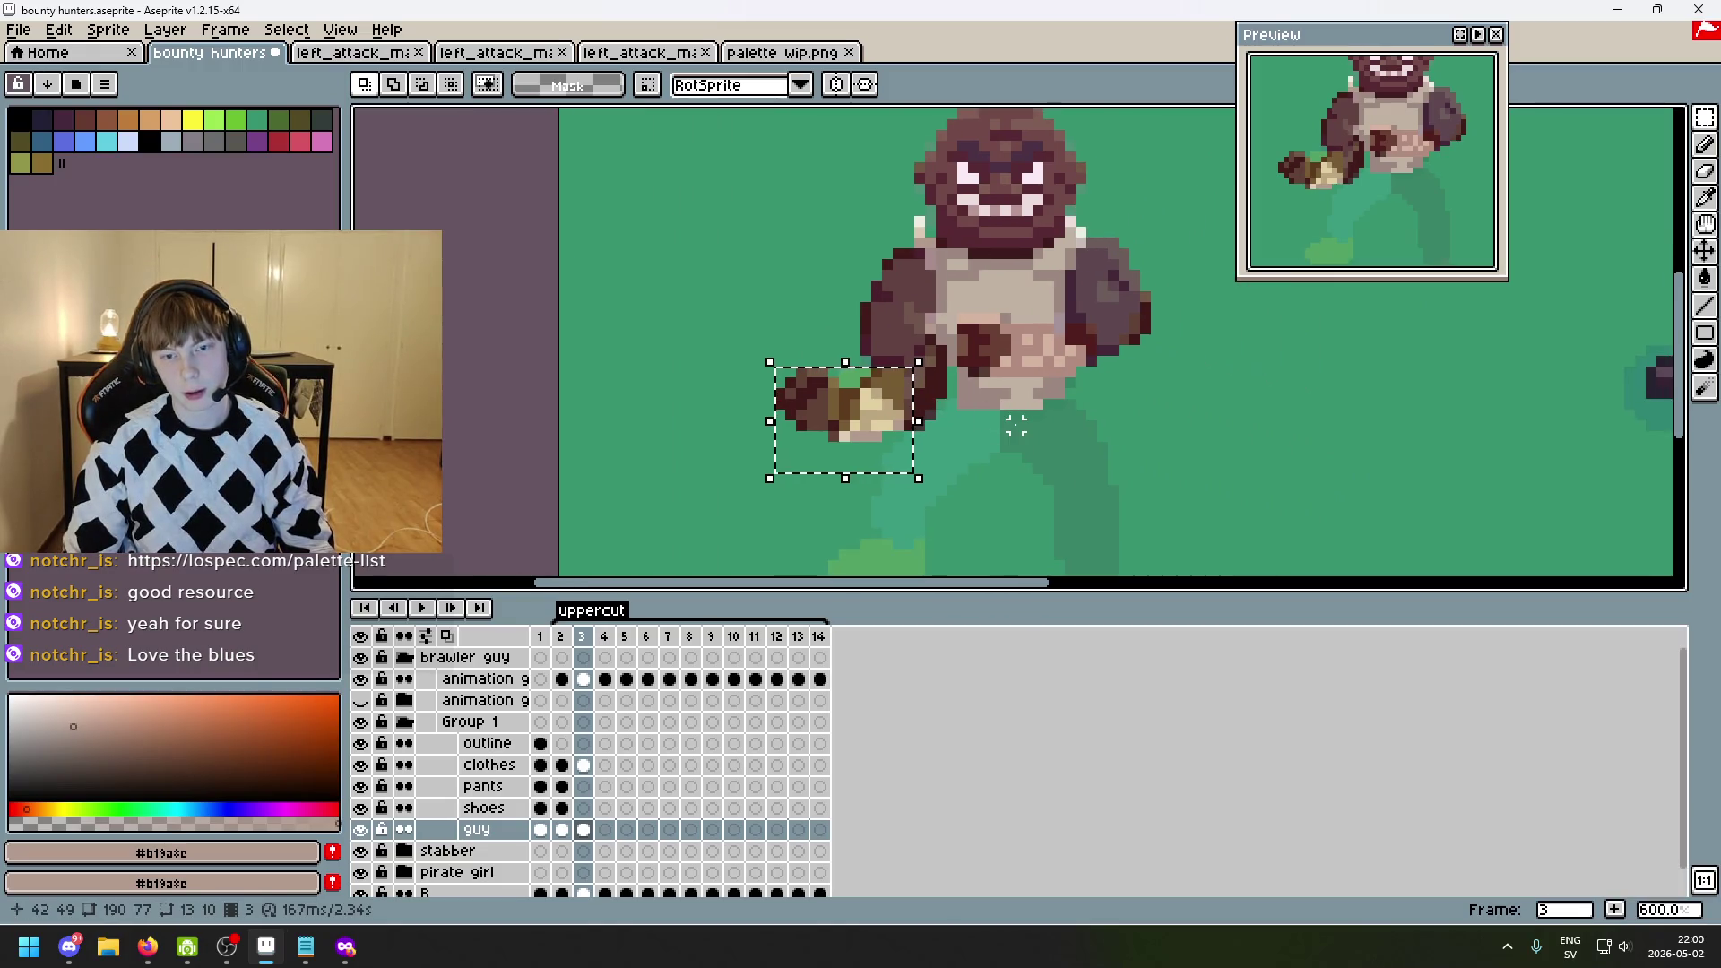
{"action": "left_click", "coordinate": [1091, 383]}
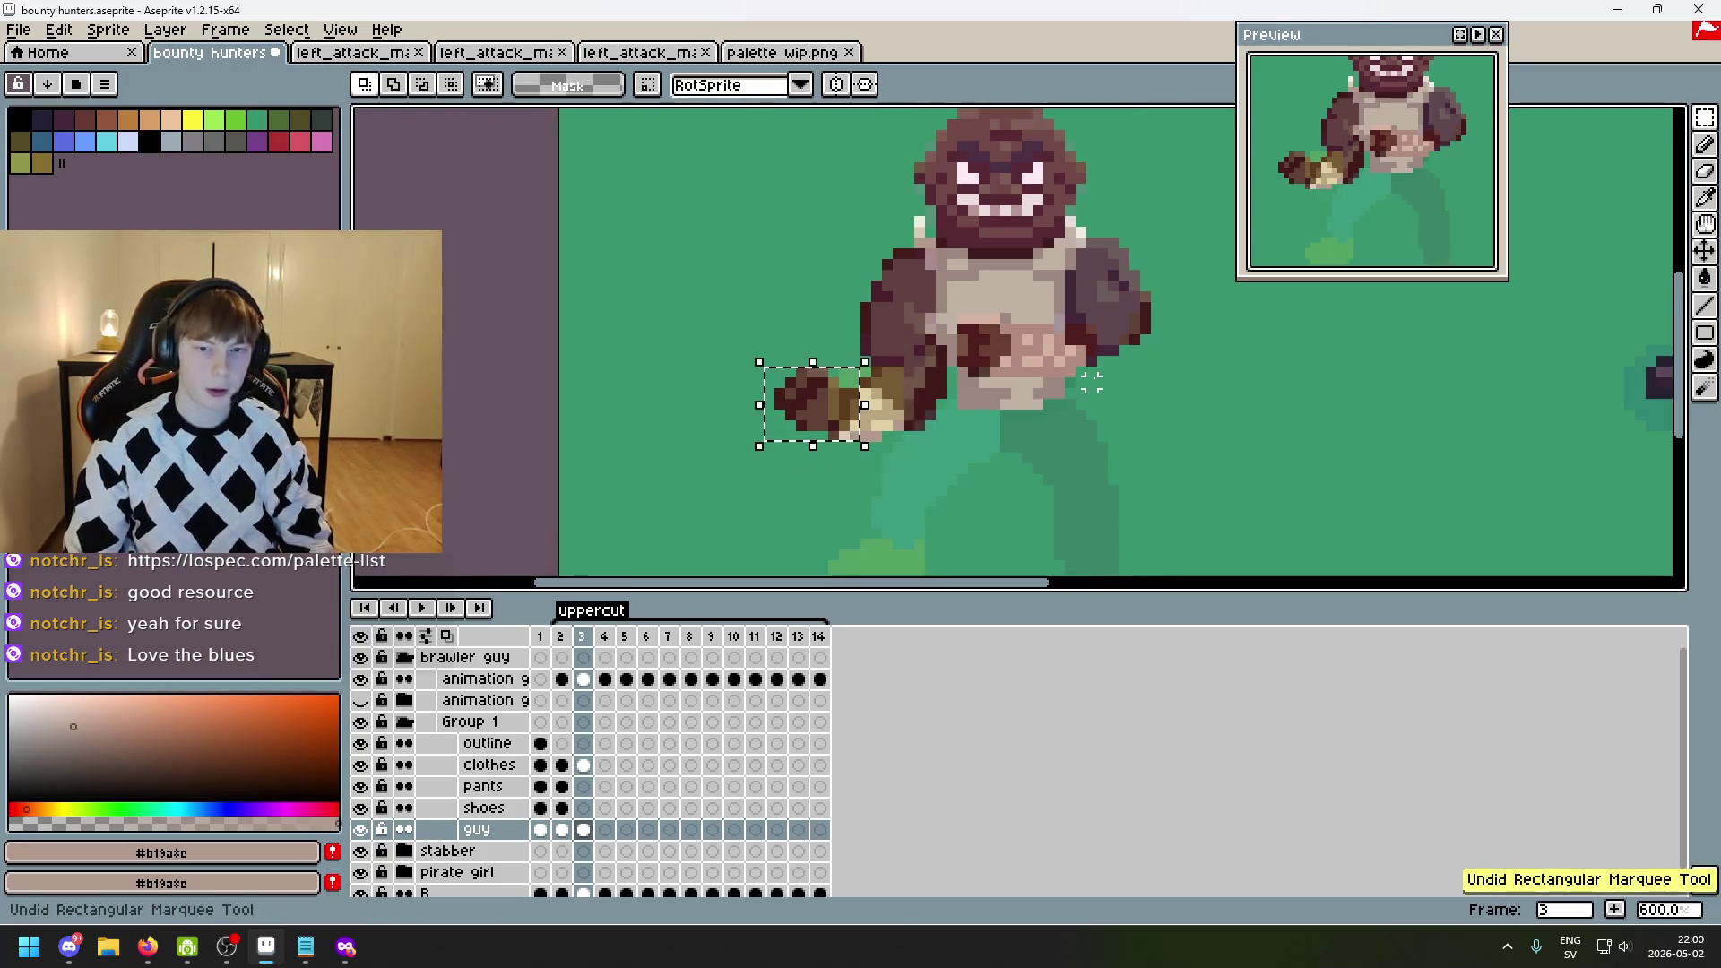
- Delete the fist and stray dark pixels beside the head, then undo the latest eraser strokes
{"action": "left_click_drag", "start_coordinate": [705, 243], "coordinate": [887, 459]}
{"action": "key", "text": "Delete"}
{"action": "left_click_drag", "start_coordinate": [906, 208], "coordinate": [929, 262]}
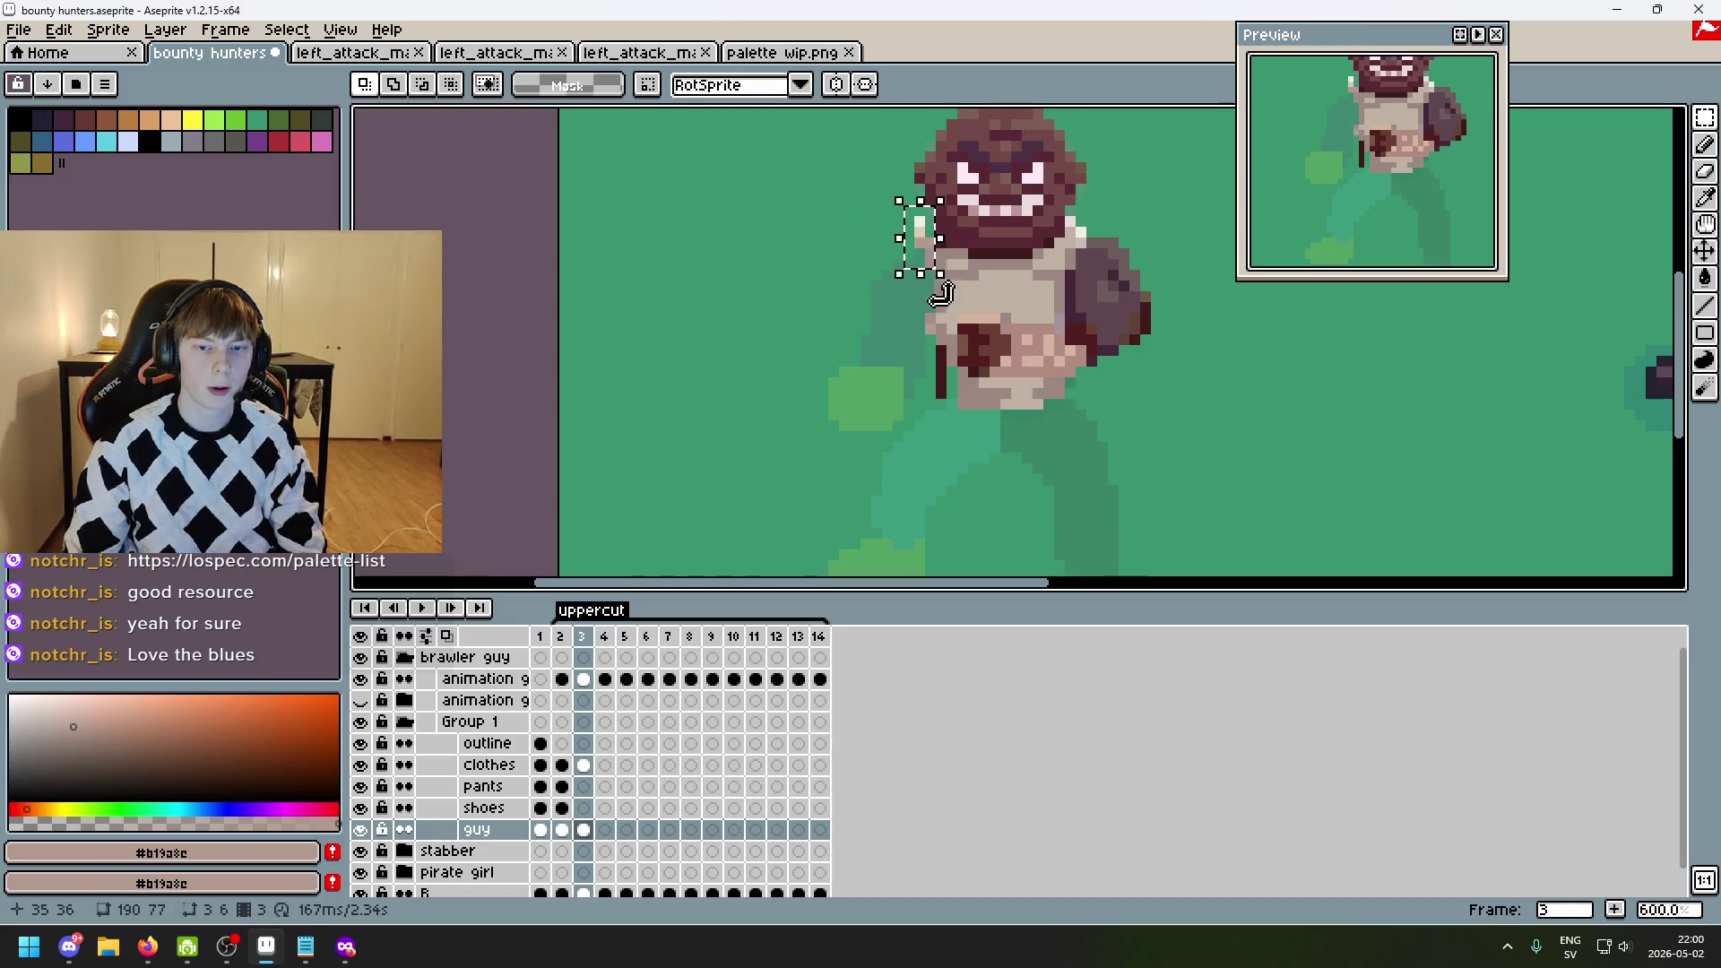
{"action": "key", "text": "Delete"}
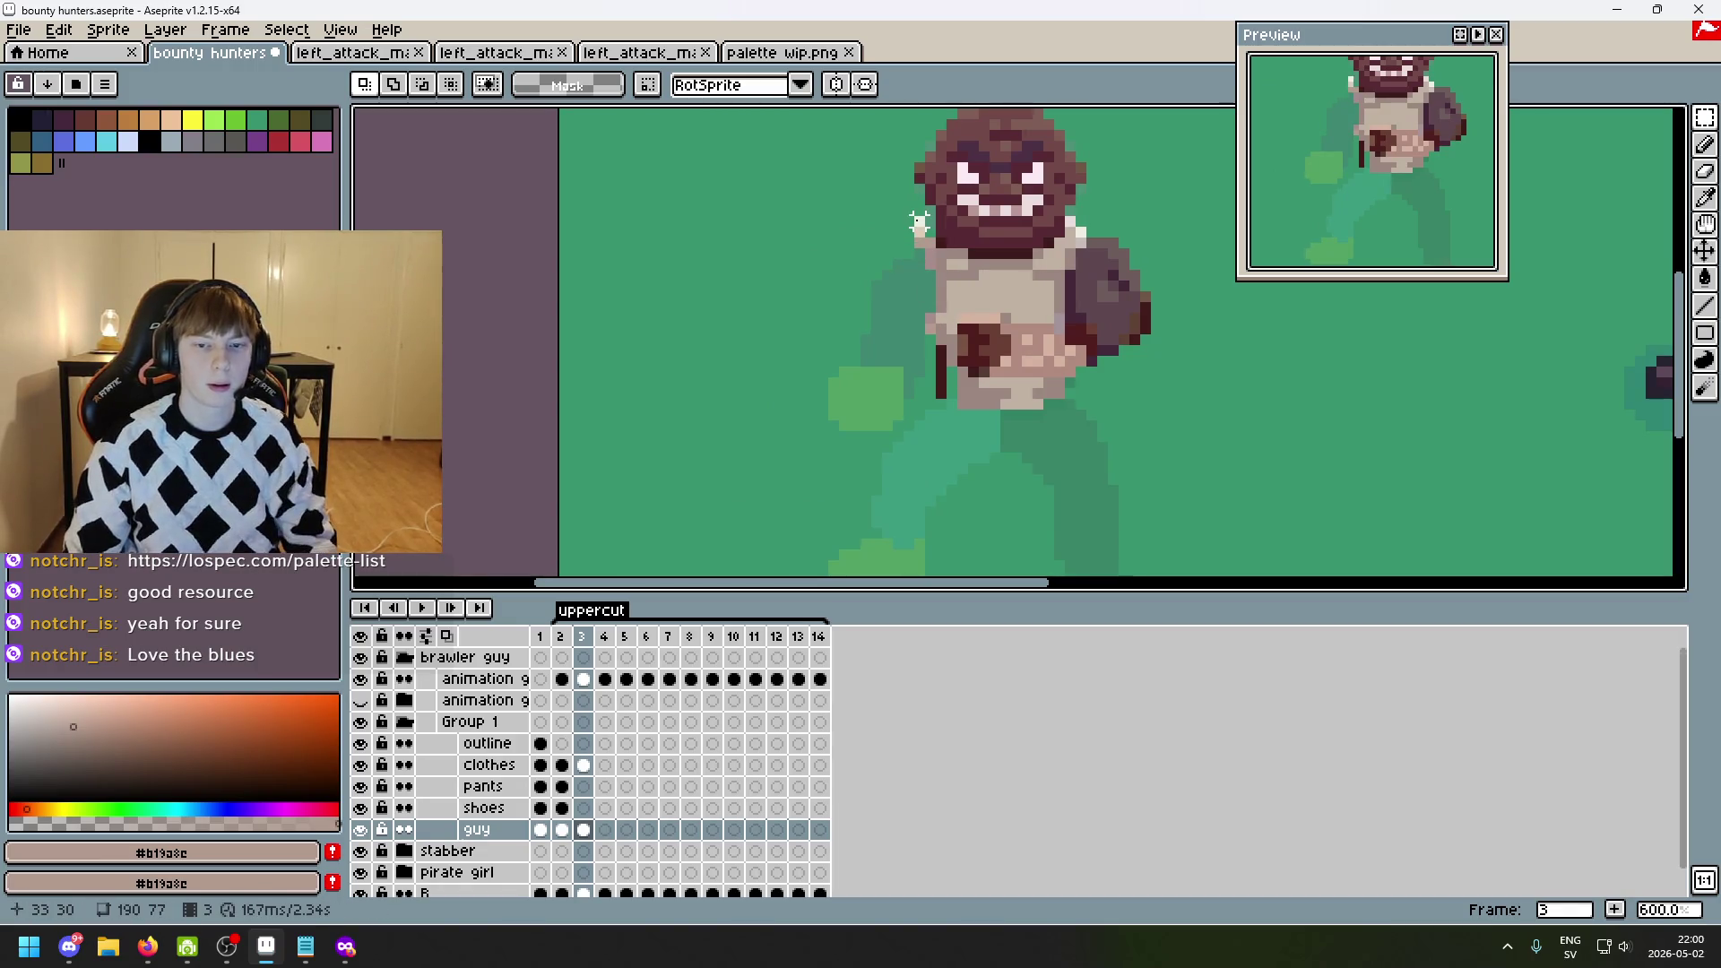
{"action": "key", "text": "e"}
{"action": "key", "text": "ctrl+z"}
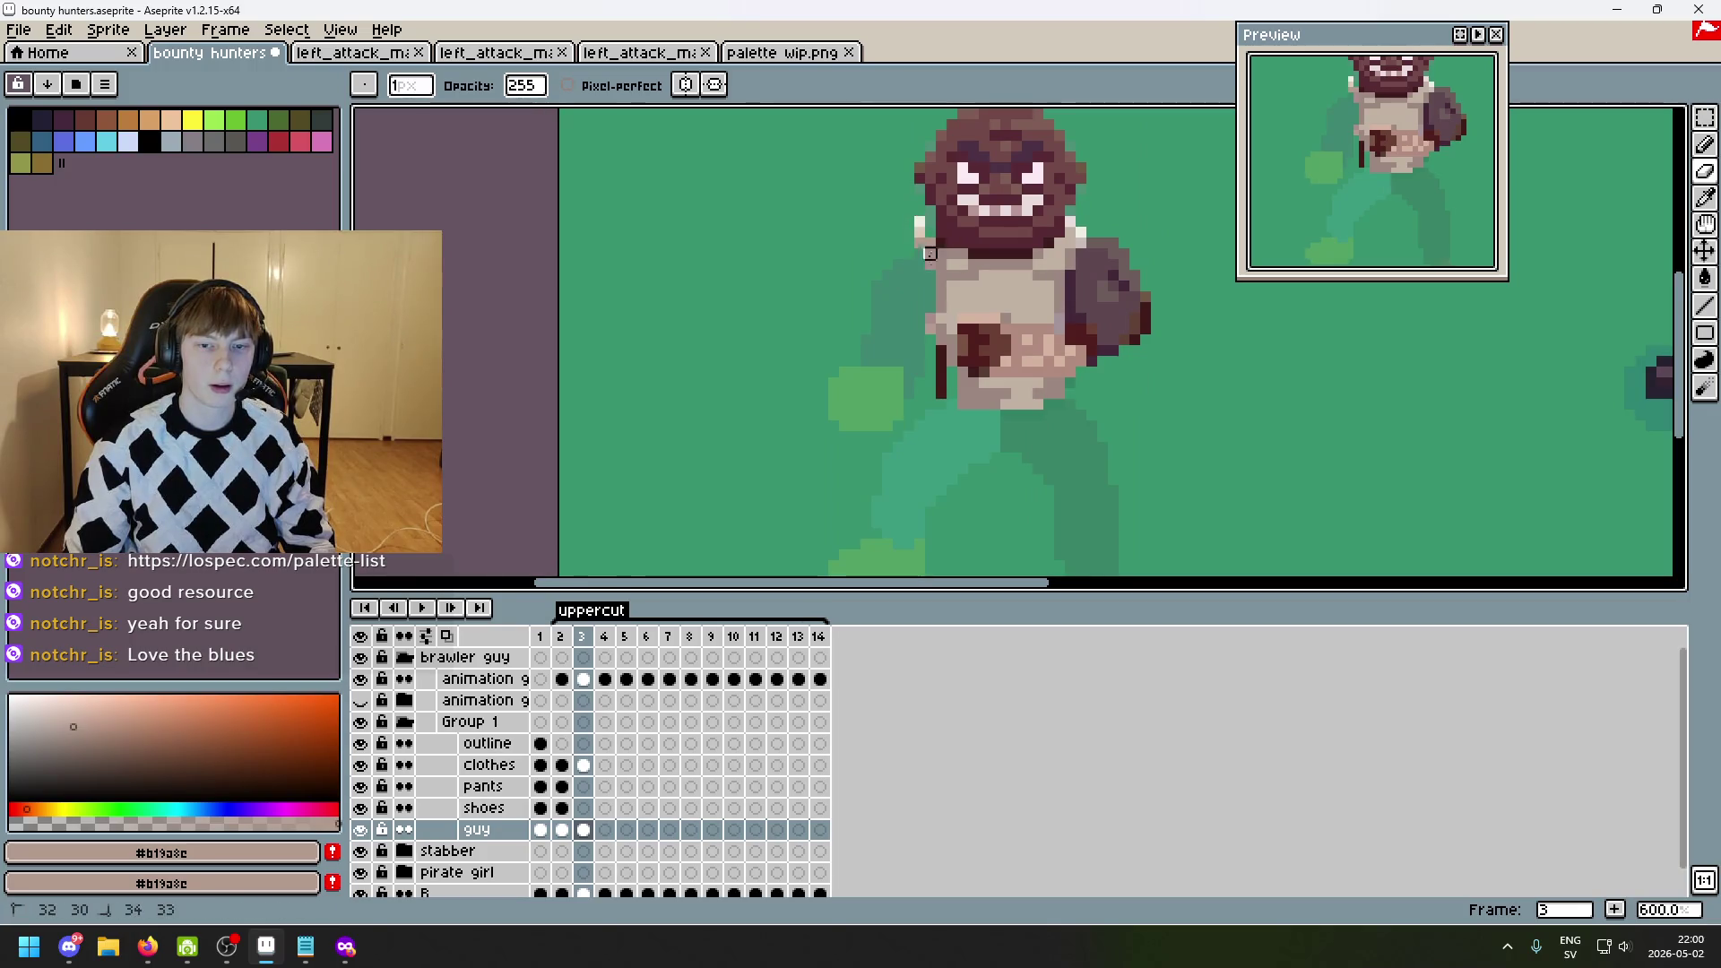
{"action": "left_click", "coordinate": [605, 820]}
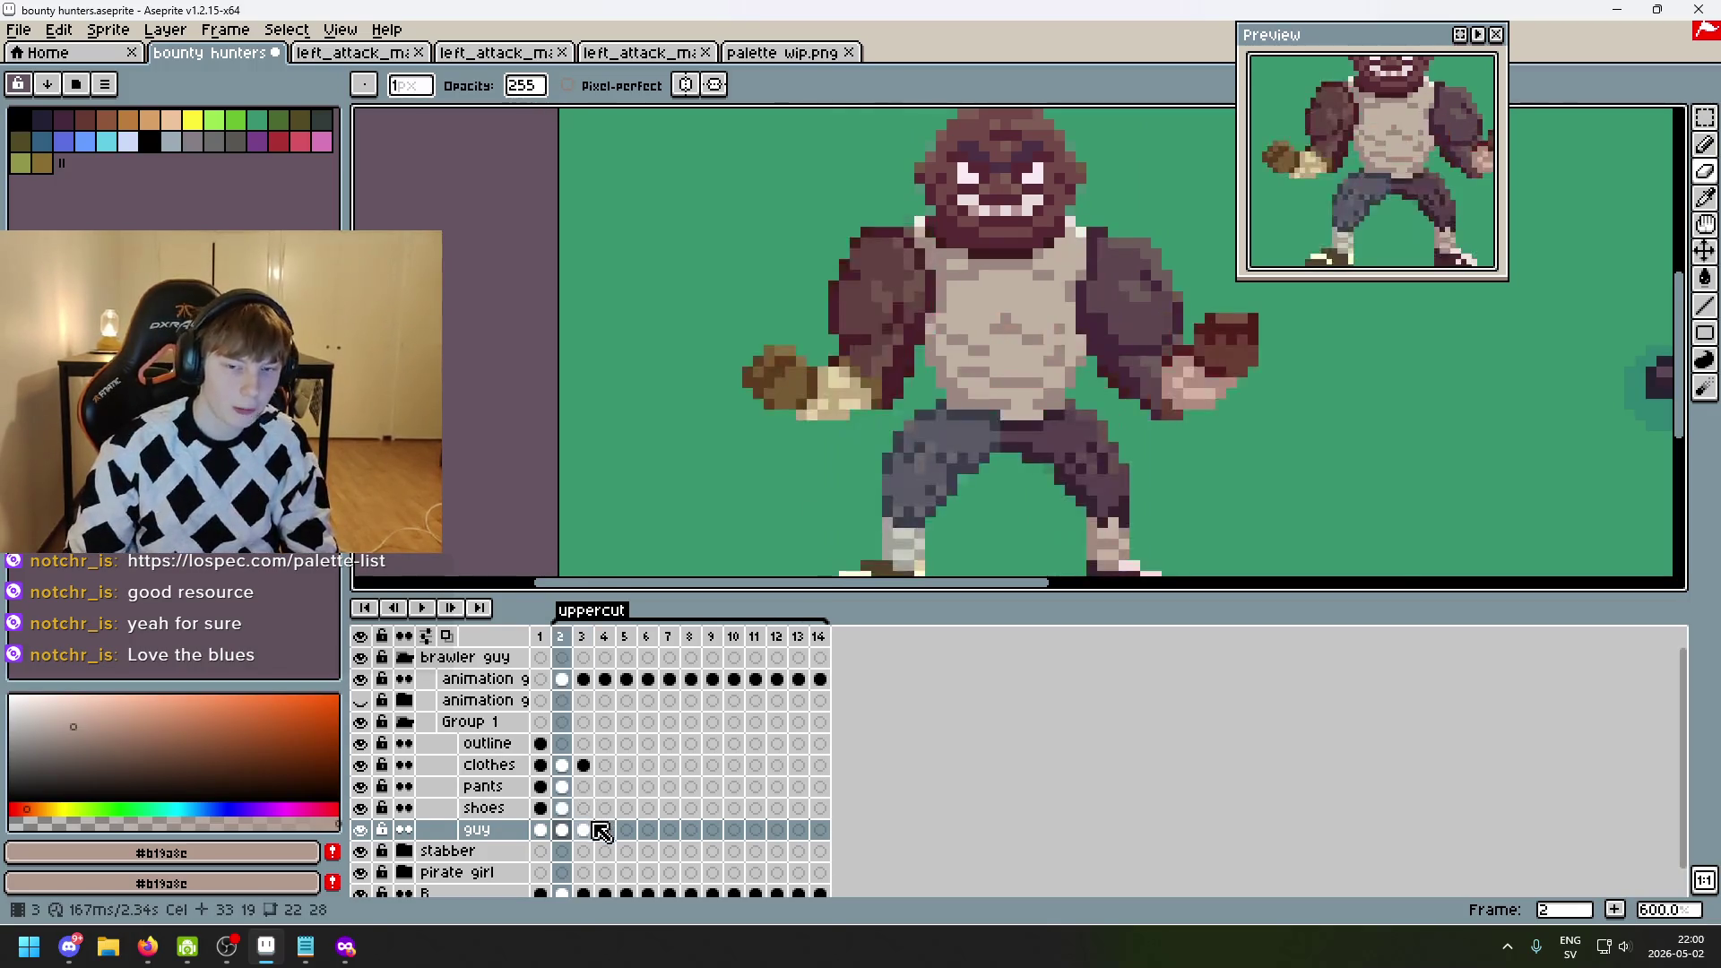
- Sample dark brown #5f4135 from frame 1's arm and try a test stroke, then undo it
{"action": "left_click", "coordinate": [583, 826]}
{"action": "scroll", "coordinate": [906, 345], "scroll_direction": "up", "scroll_amount": 1}
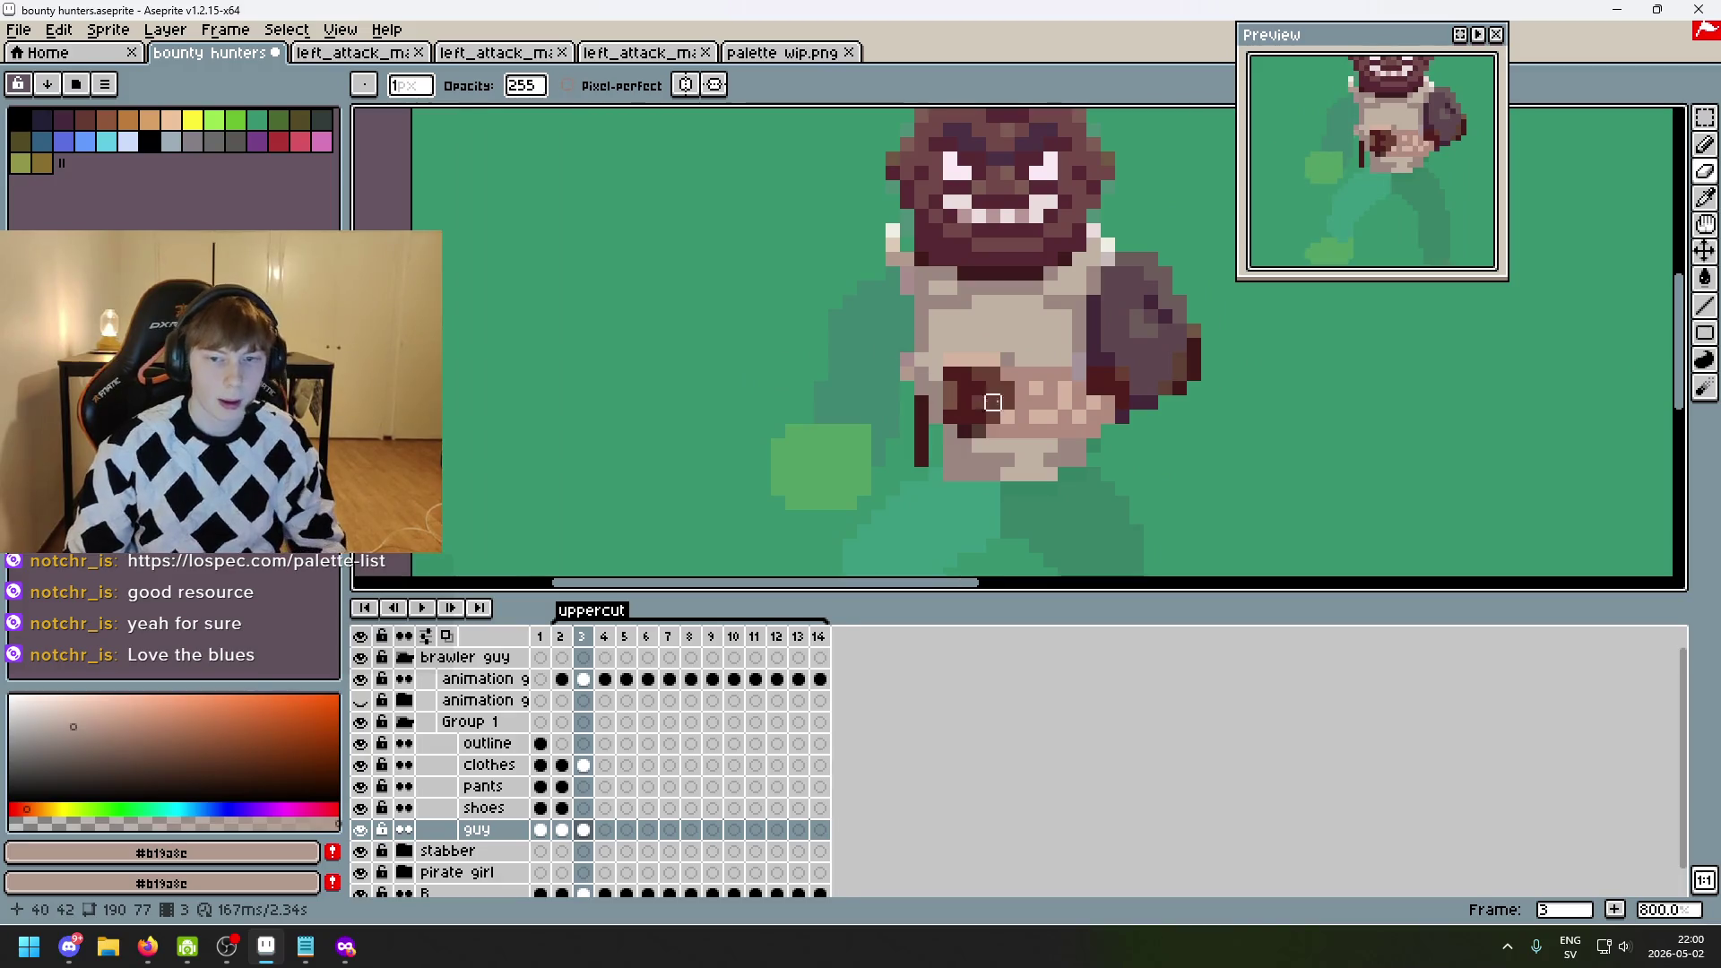
{"action": "scroll", "coordinate": [922, 385], "scroll_direction": "up", "scroll_amount": 2}
{"action": "key", "text": "i"}
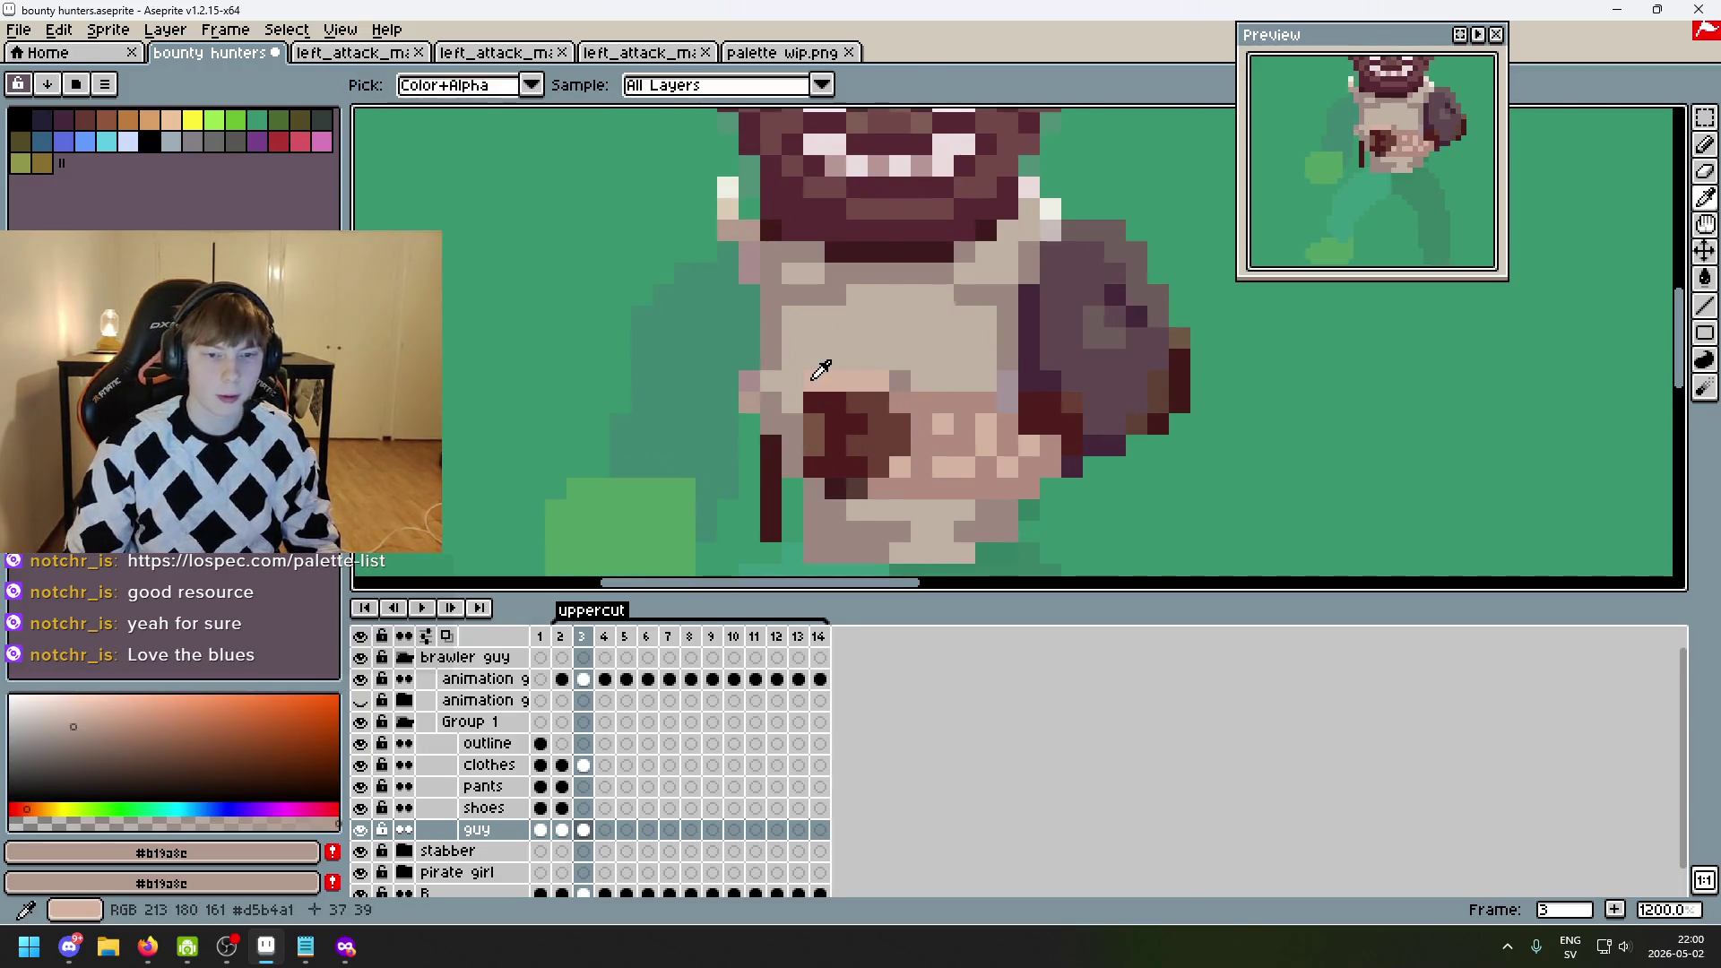
{"action": "key", "text": "b"}
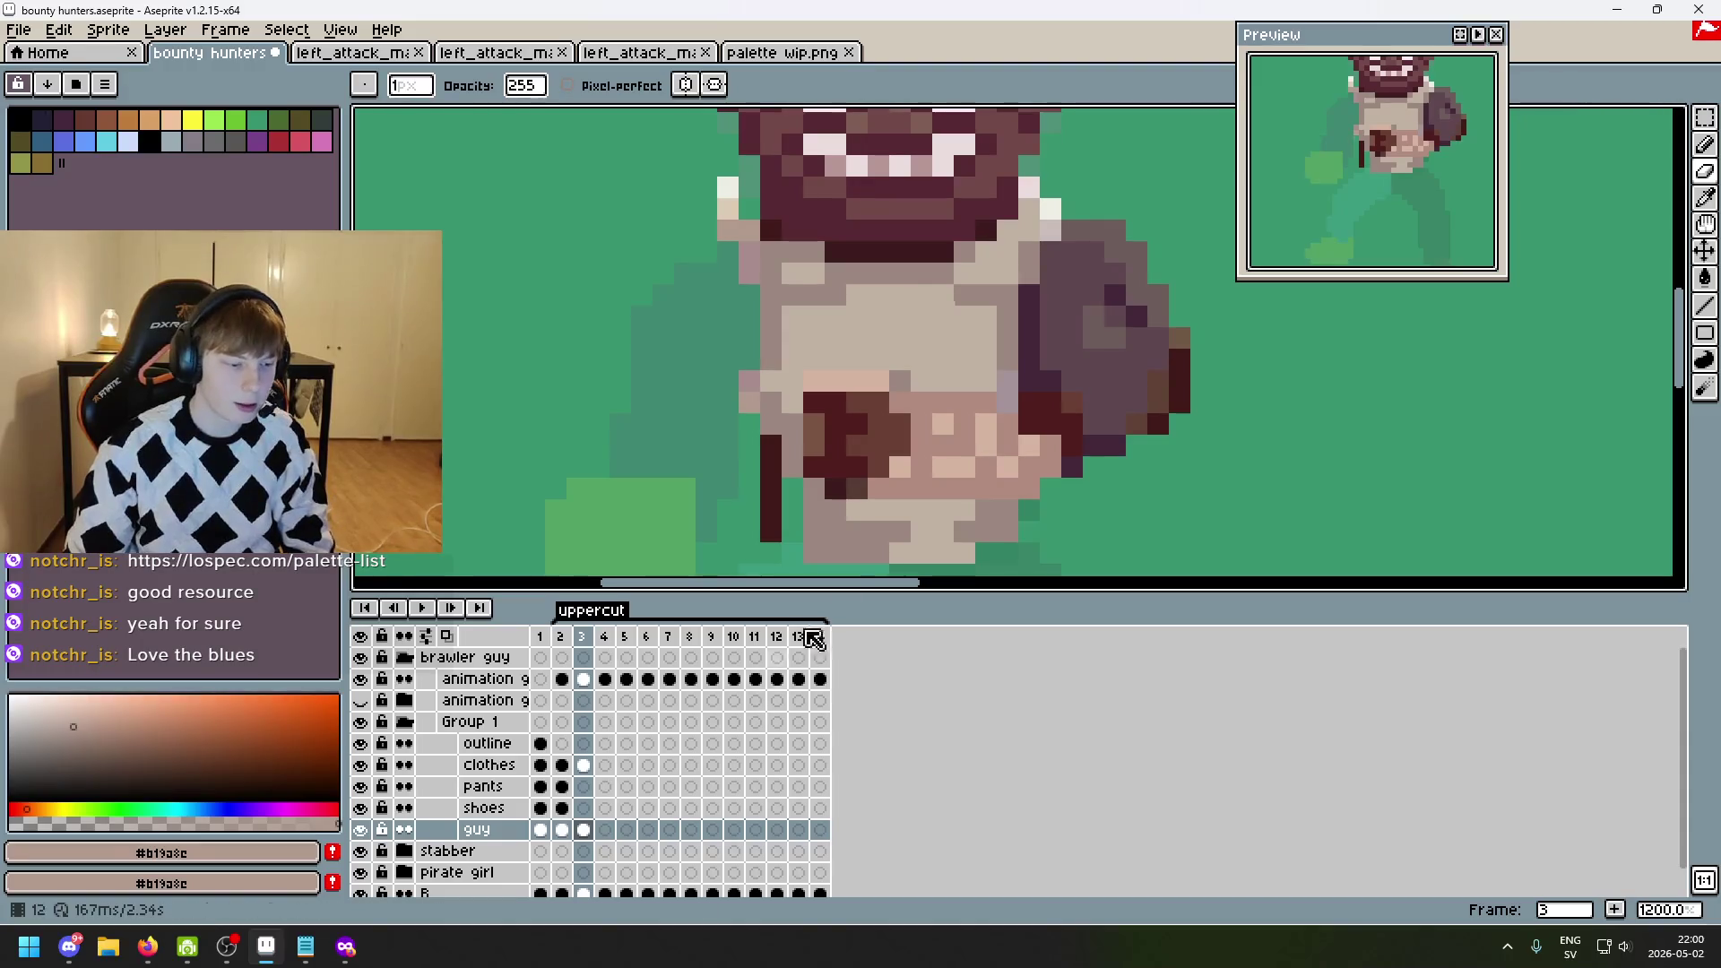
{"action": "key", "text": "Home"}
{"action": "key", "text": "minus"}
{"action": "key", "text": "minus"}
{"action": "key", "text": "minus"}
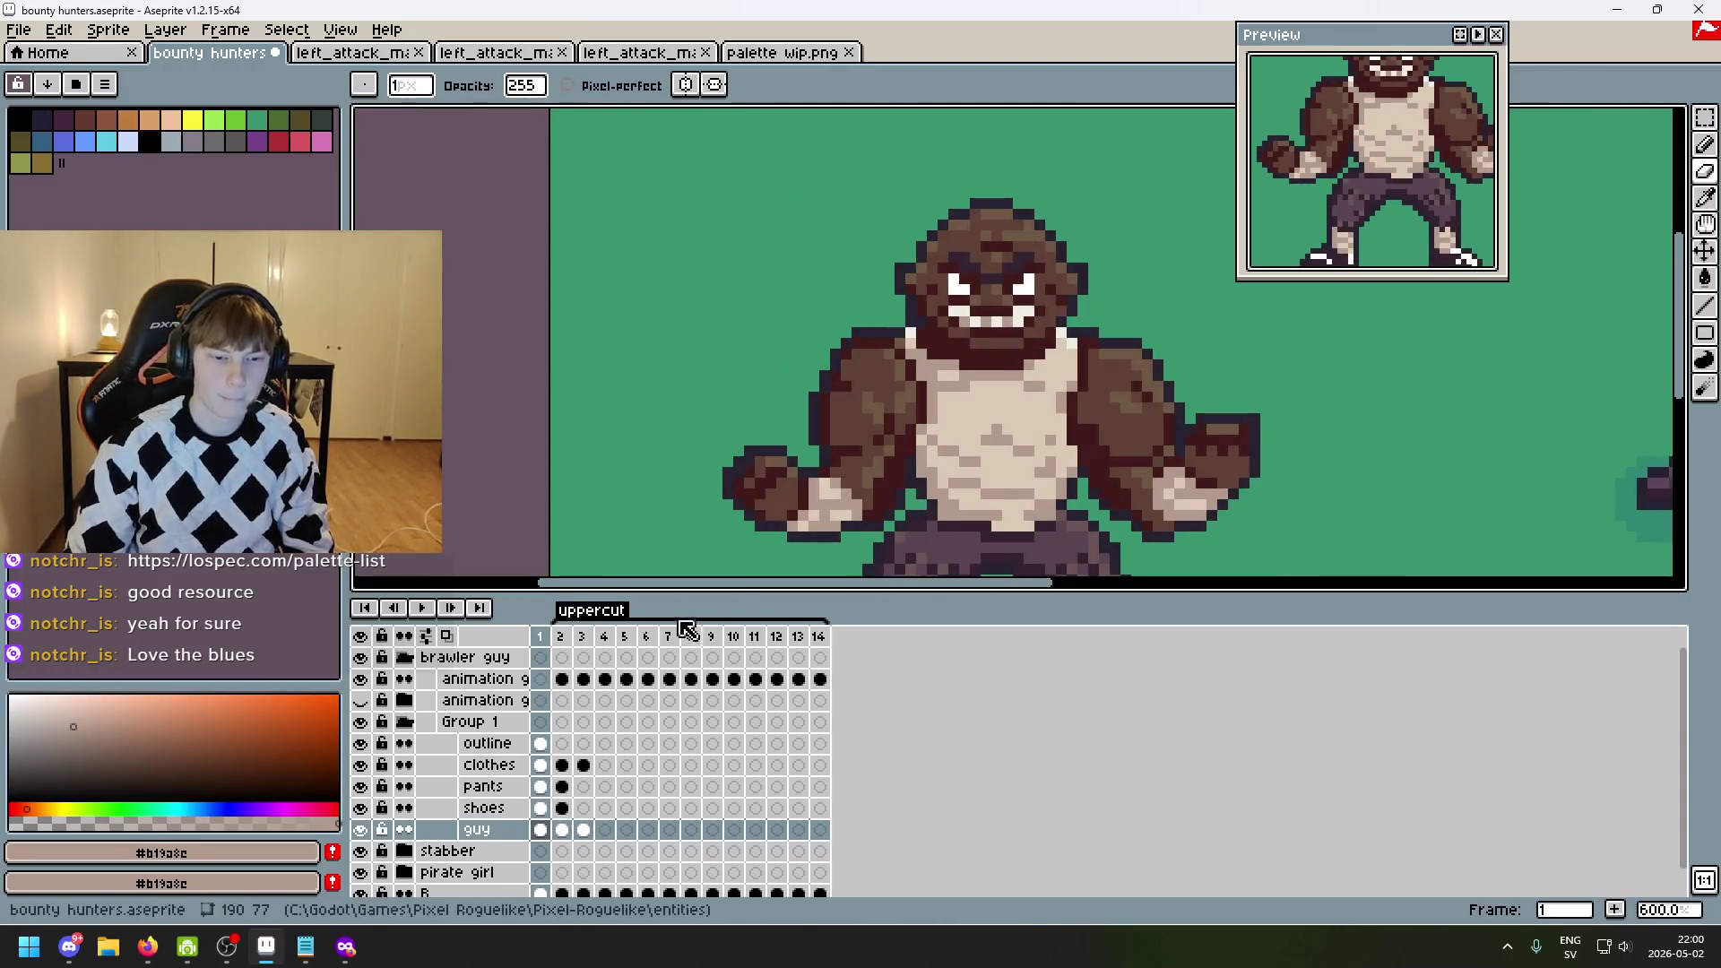
{"action": "left_click_drag", "start_coordinate": [846, 407], "coordinate": [878, 340]}
{"action": "left_click", "coordinate": [878, 340], "text": "alt"}
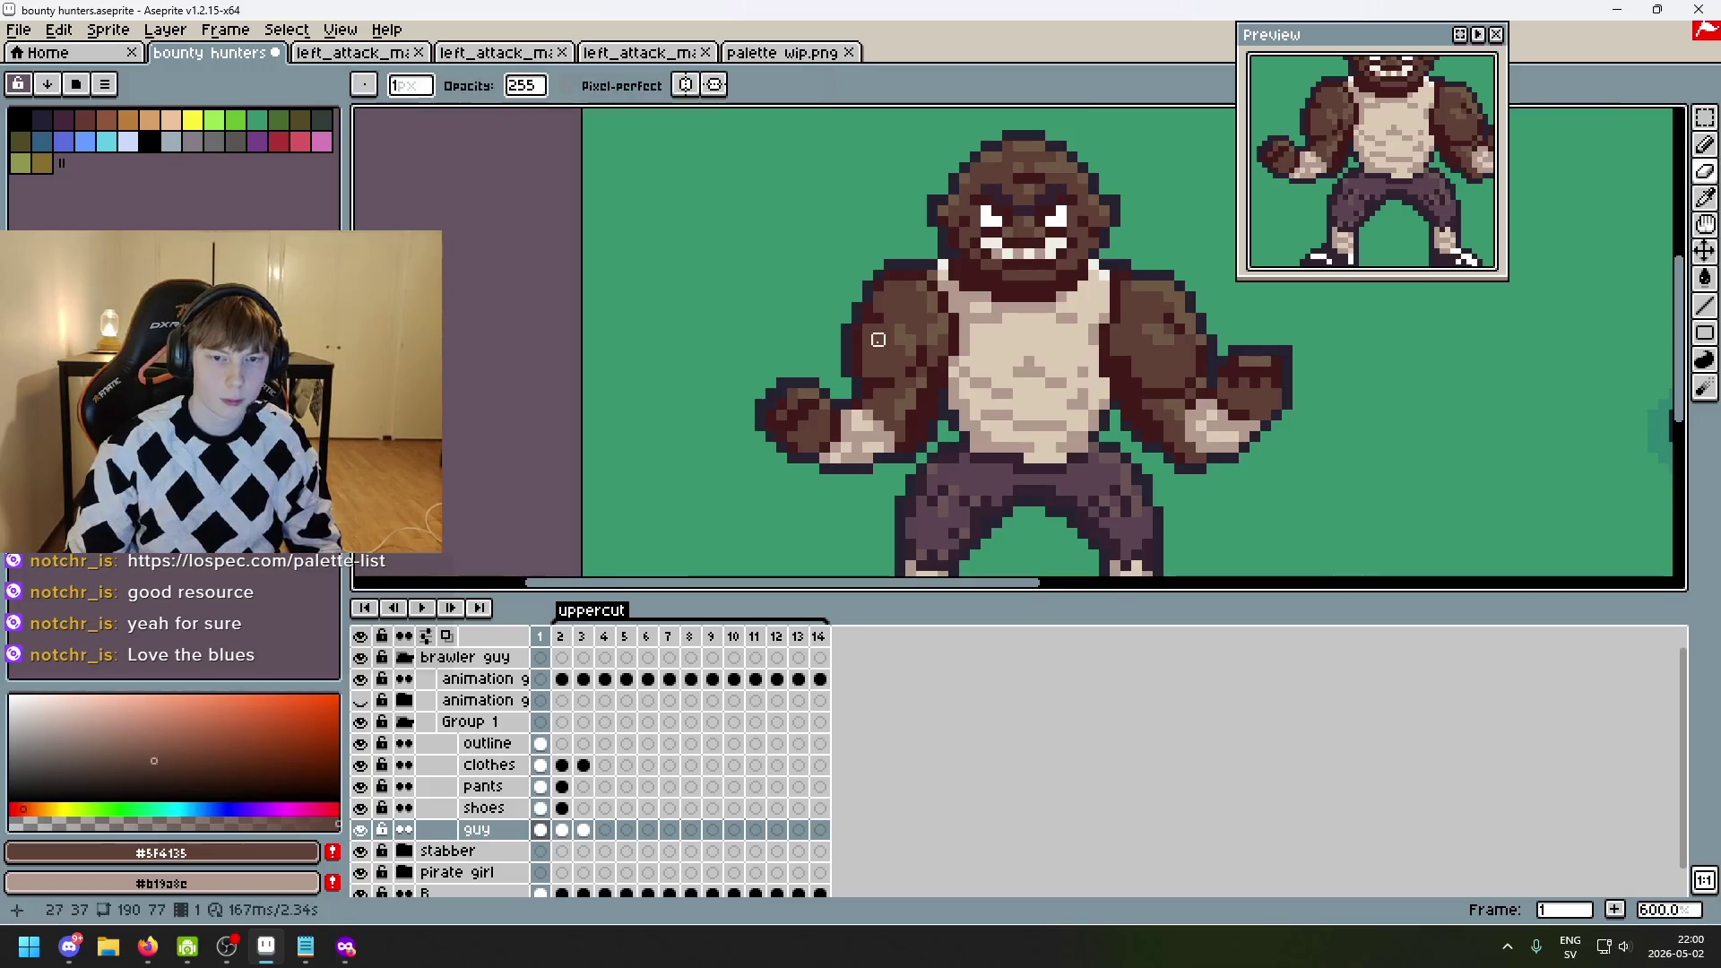
{"action": "scroll", "coordinate": [889, 350], "scroll_direction": "up", "scroll_amount": 1}
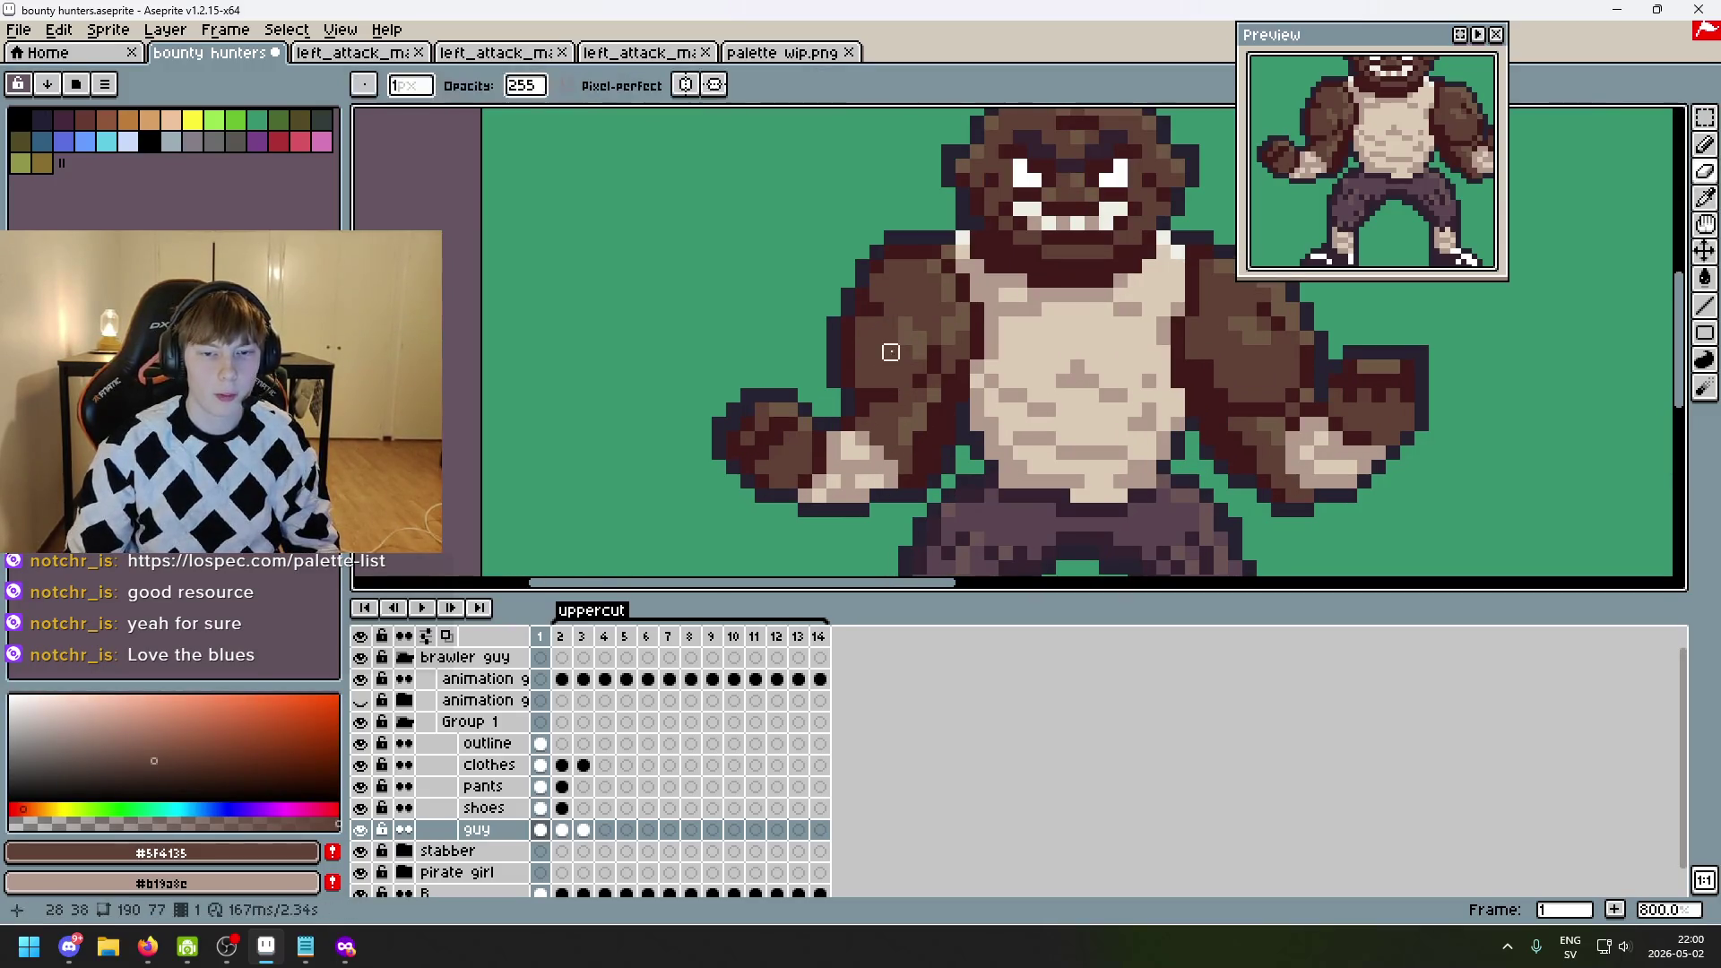
{"action": "left_click_drag", "start_coordinate": [891, 338], "coordinate": [892, 358]}
{"action": "key", "text": "ctrl+z"}
{"action": "key", "text": "ctrl+z"}
{"action": "key", "text": "ctrl+z"}
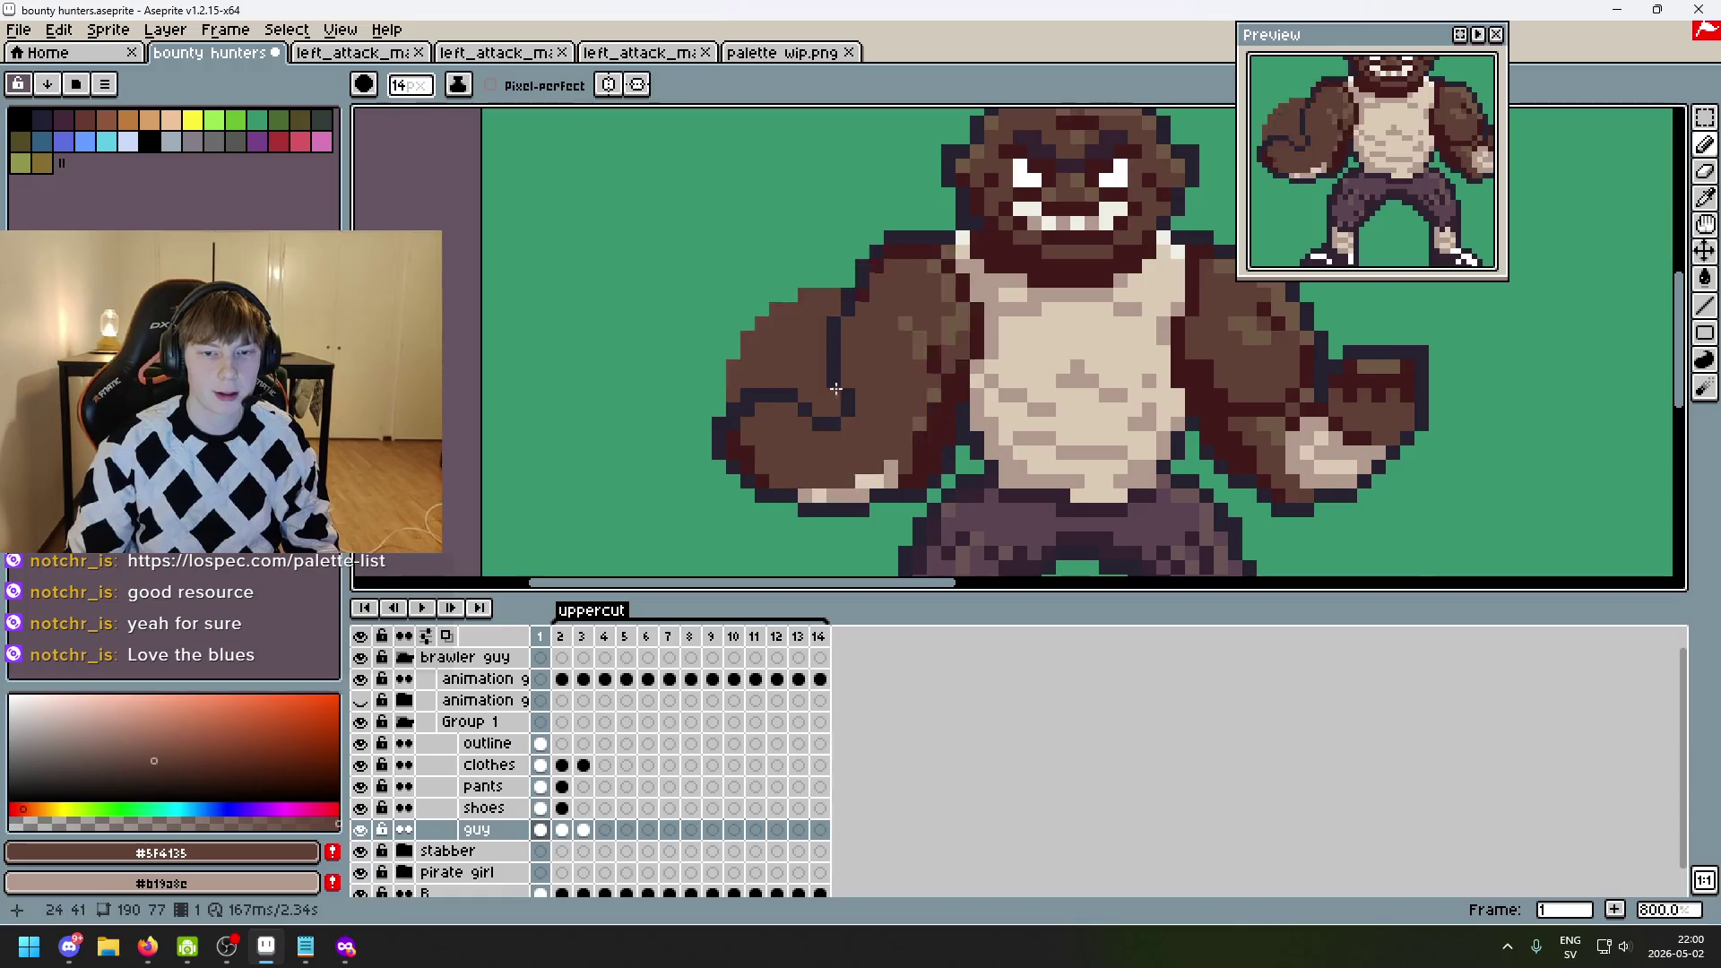
- Draw the dark-brown upper arm left of the torso on uppercut frame 3
{"action": "key", "text": "period"}
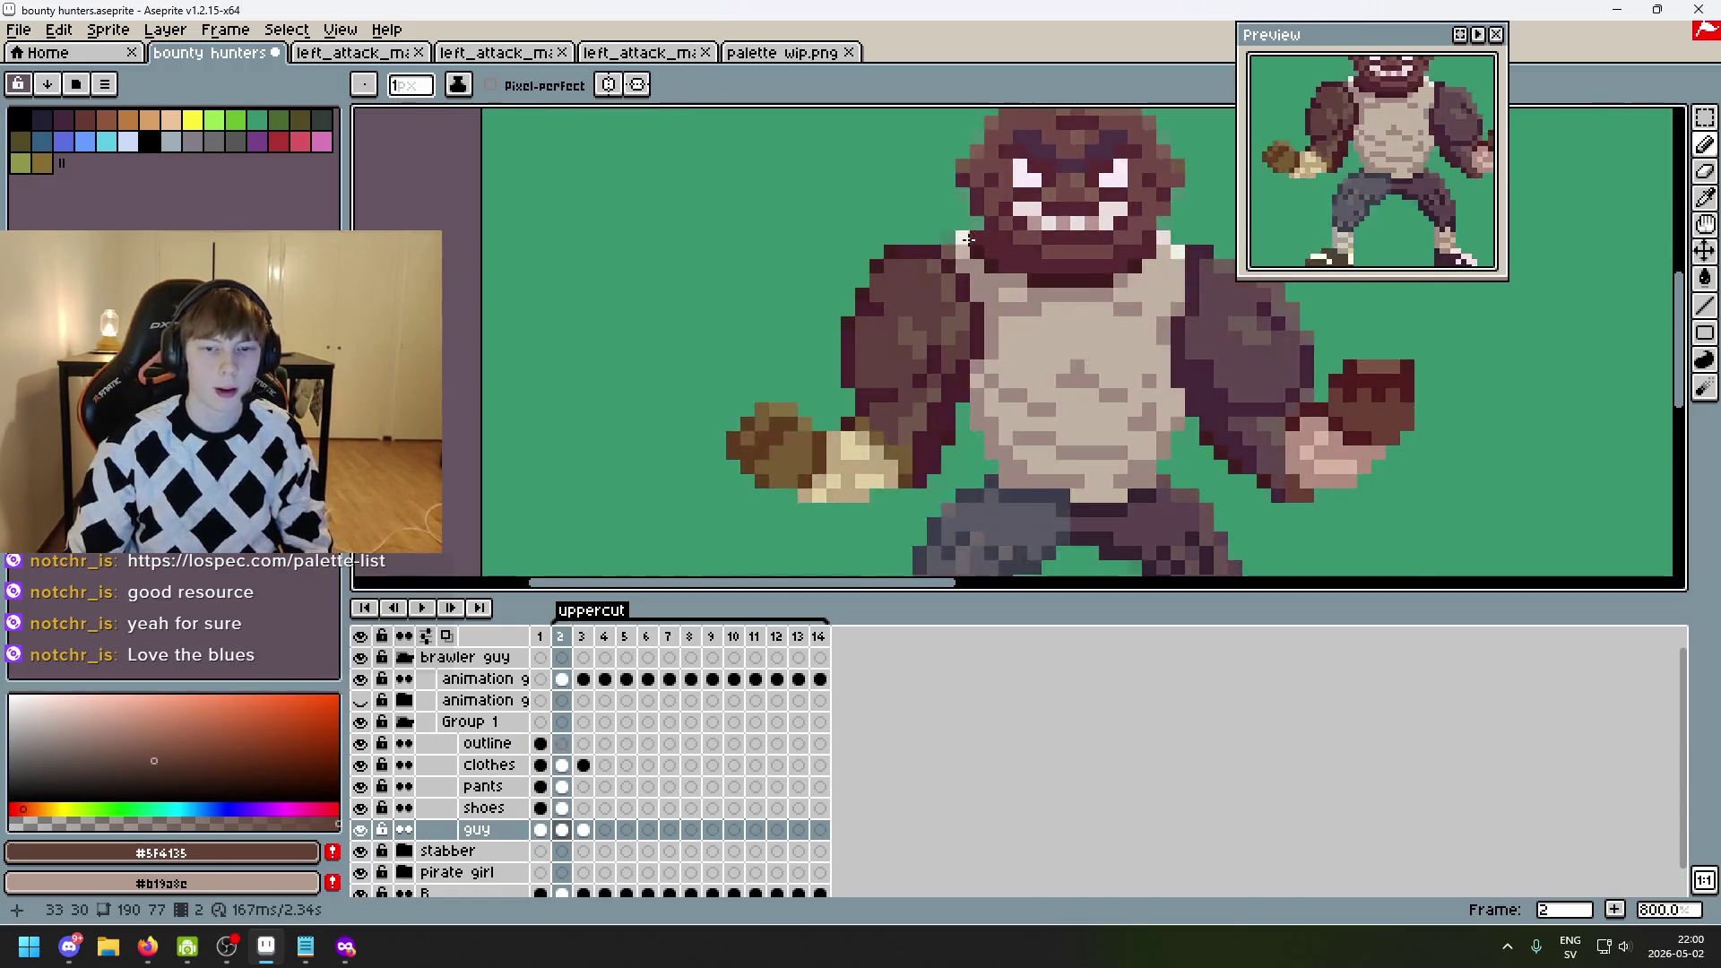
{"action": "key", "text": "period"}
{"action": "scroll", "coordinate": [923, 267], "scroll_direction": "up", "scroll_amount": 3}
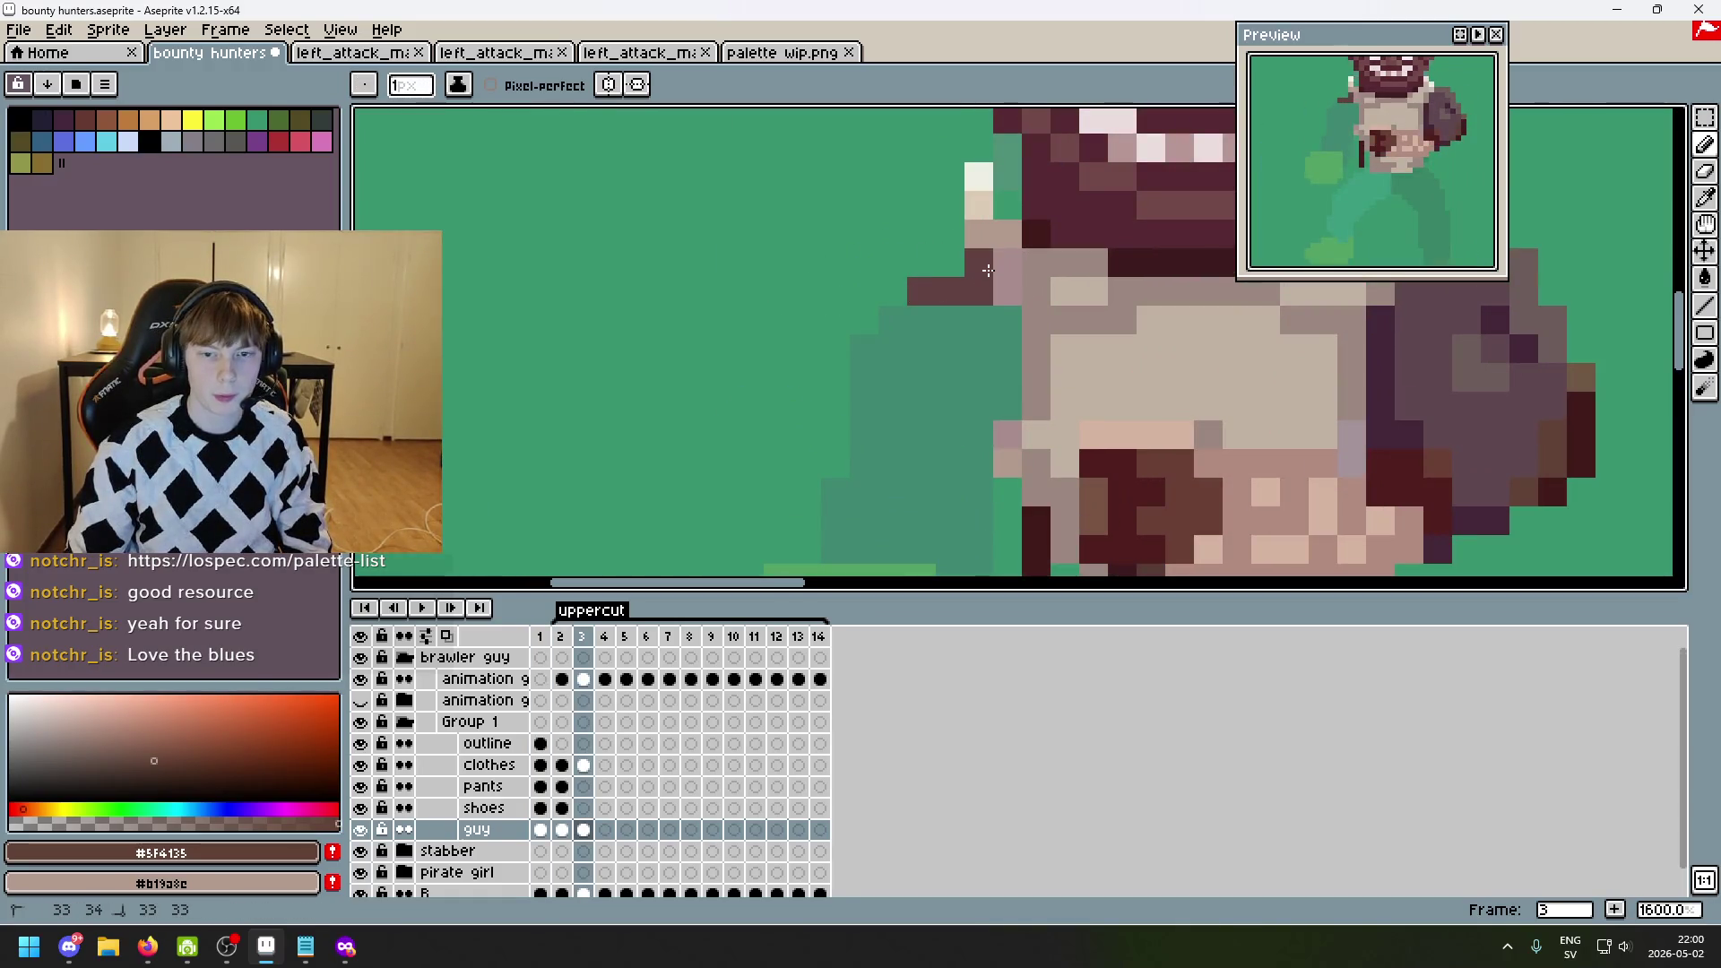
{"action": "mouse_move", "coordinate": [981, 320]}
{"action": "left_mouse_down"}
{"action": "mouse_move", "coordinate": [892, 350]}
{"action": "mouse_move", "coordinate": [870, 404]}
{"action": "mouse_move", "coordinate": [1002, 368]}
{"action": "mouse_move", "coordinate": [922, 358]}
{"action": "mouse_move", "coordinate": [865, 466]}
{"action": "mouse_move", "coordinate": [880, 497]}
{"action": "left_mouse_up"}
{"action": "scroll", "coordinate": [986, 403], "scroll_direction": "down", "scroll_amount": 2}
{"action": "mouse_move", "coordinate": [1008, 345]}
{"action": "left_mouse_down"}
{"action": "mouse_move", "coordinate": [1024, 464]}
{"action": "mouse_move", "coordinate": [897, 421]}
{"action": "mouse_move", "coordinate": [962, 418]}
{"action": "left_mouse_up"}
{"action": "scroll", "coordinate": [950, 429], "scroll_direction": "down", "scroll_amount": 3}
{"action": "scroll", "coordinate": [932, 426], "scroll_direction": "right", "scroll_amount": 5}
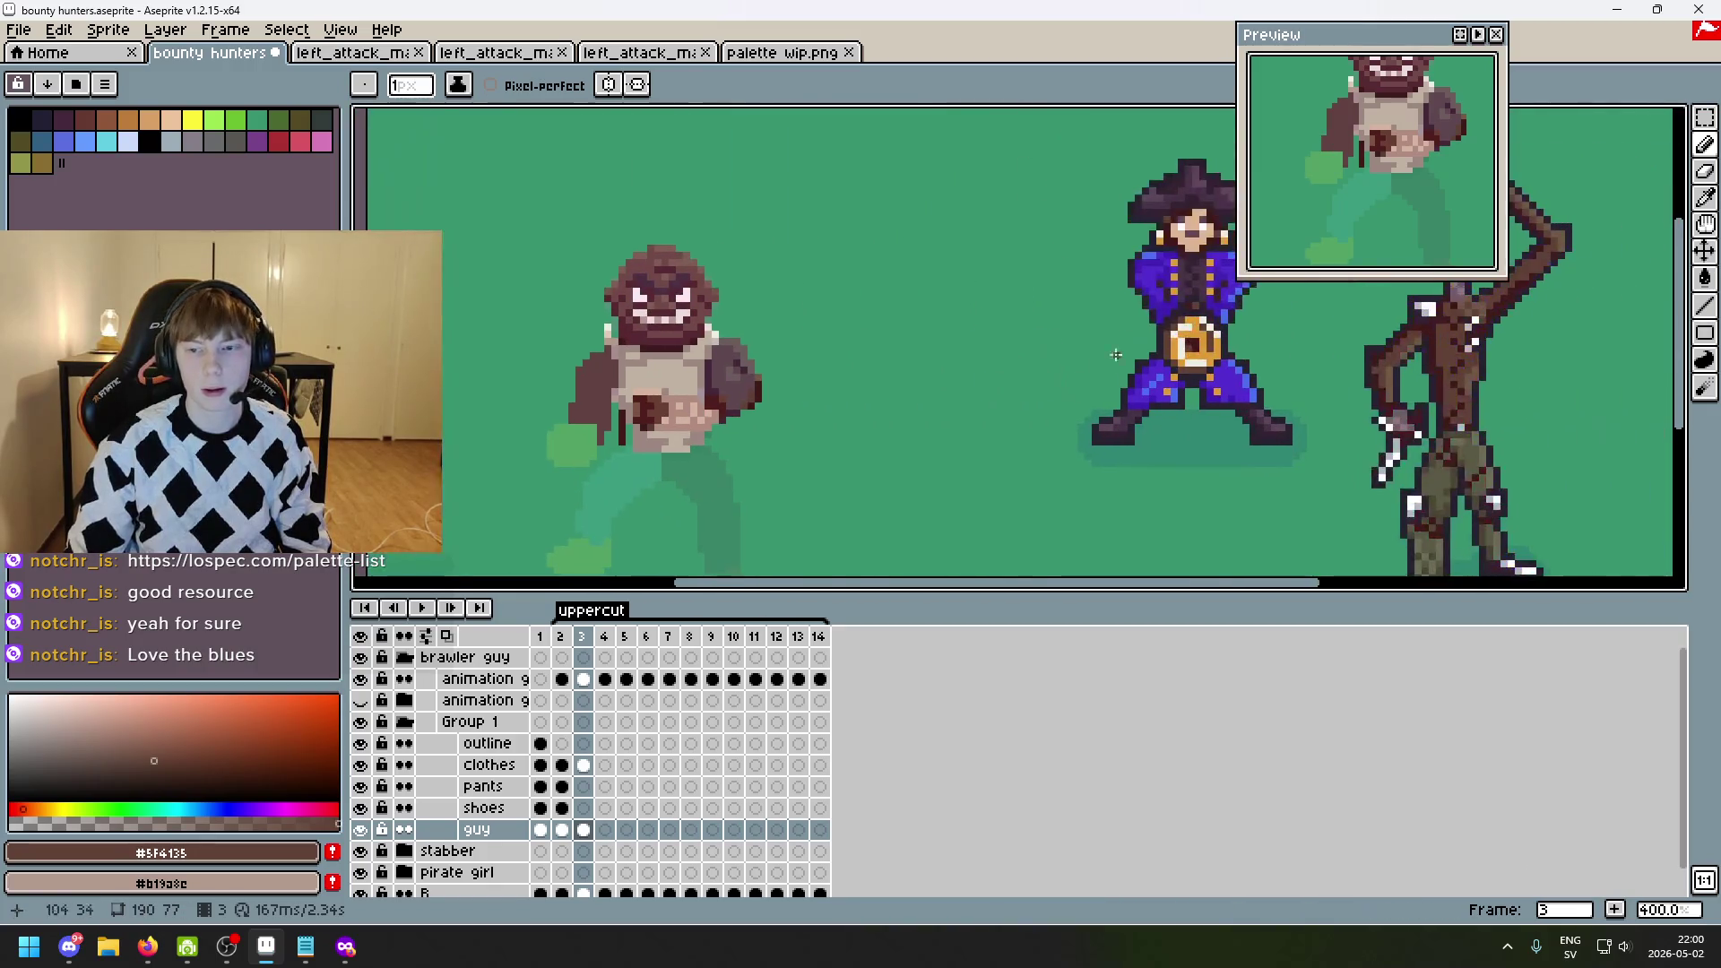
{"action": "scroll", "coordinate": [914, 424], "scroll_direction": "left", "scroll_amount": 4}
{"action": "scroll", "coordinate": [904, 423], "scroll_direction": "up", "scroll_amount": 3}
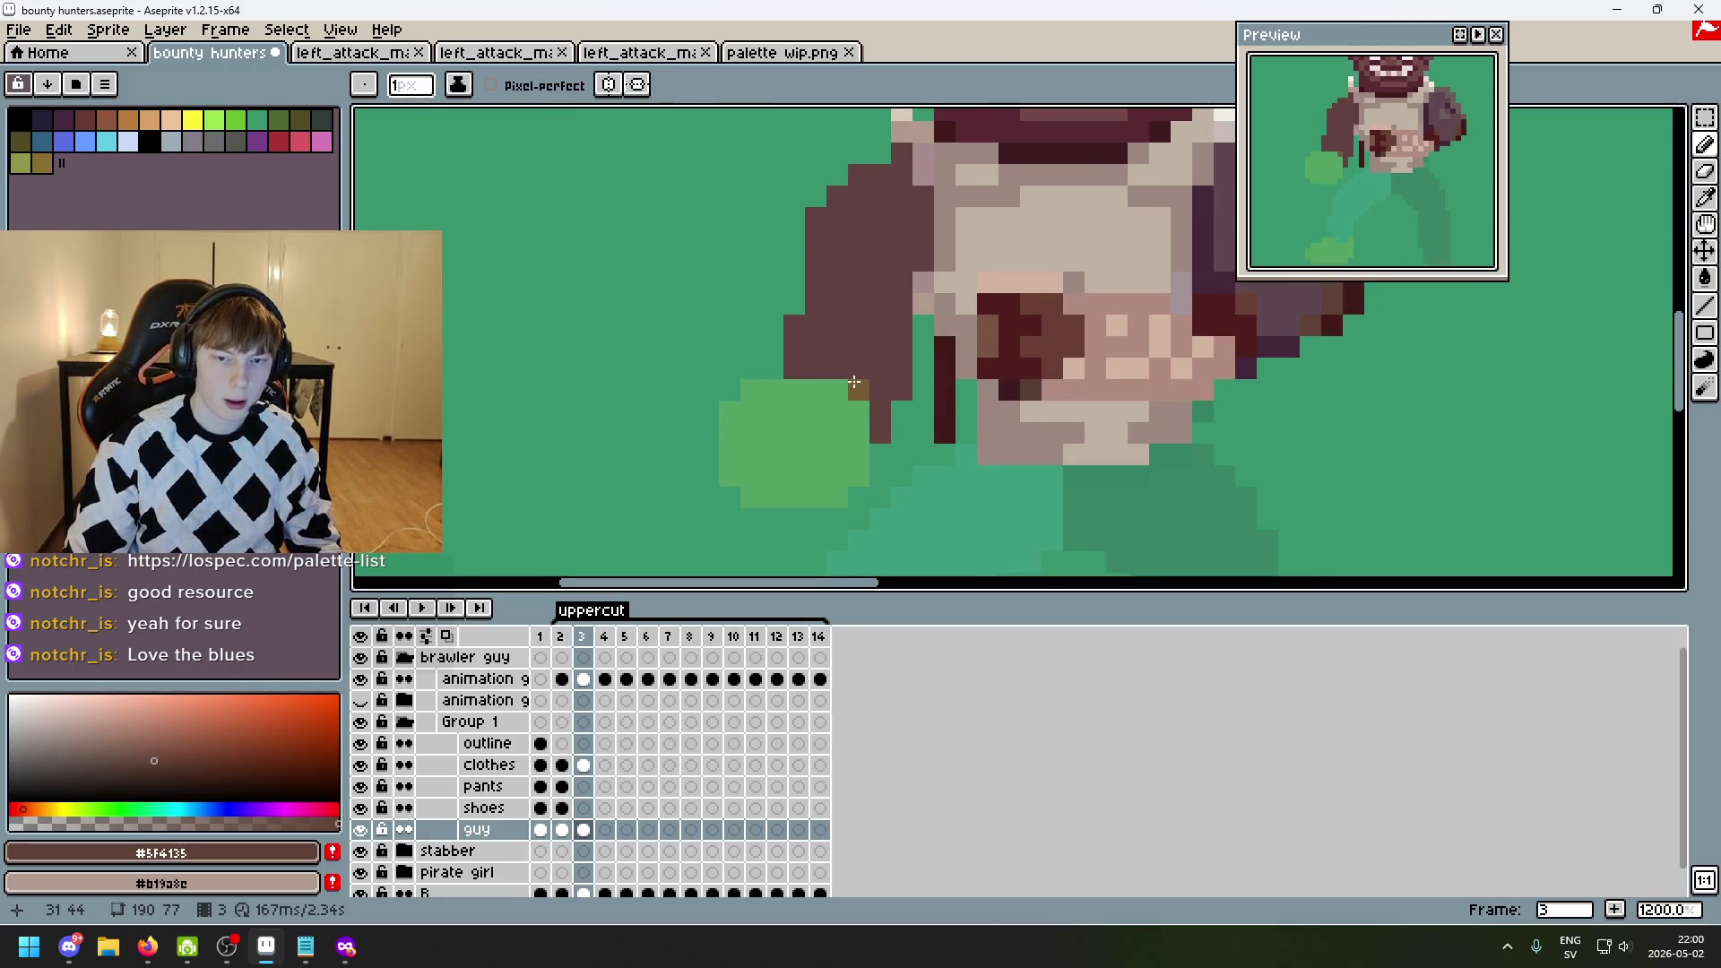
{"action": "scroll", "coordinate": [976, 286], "scroll_direction": "down", "scroll_amount": 2}
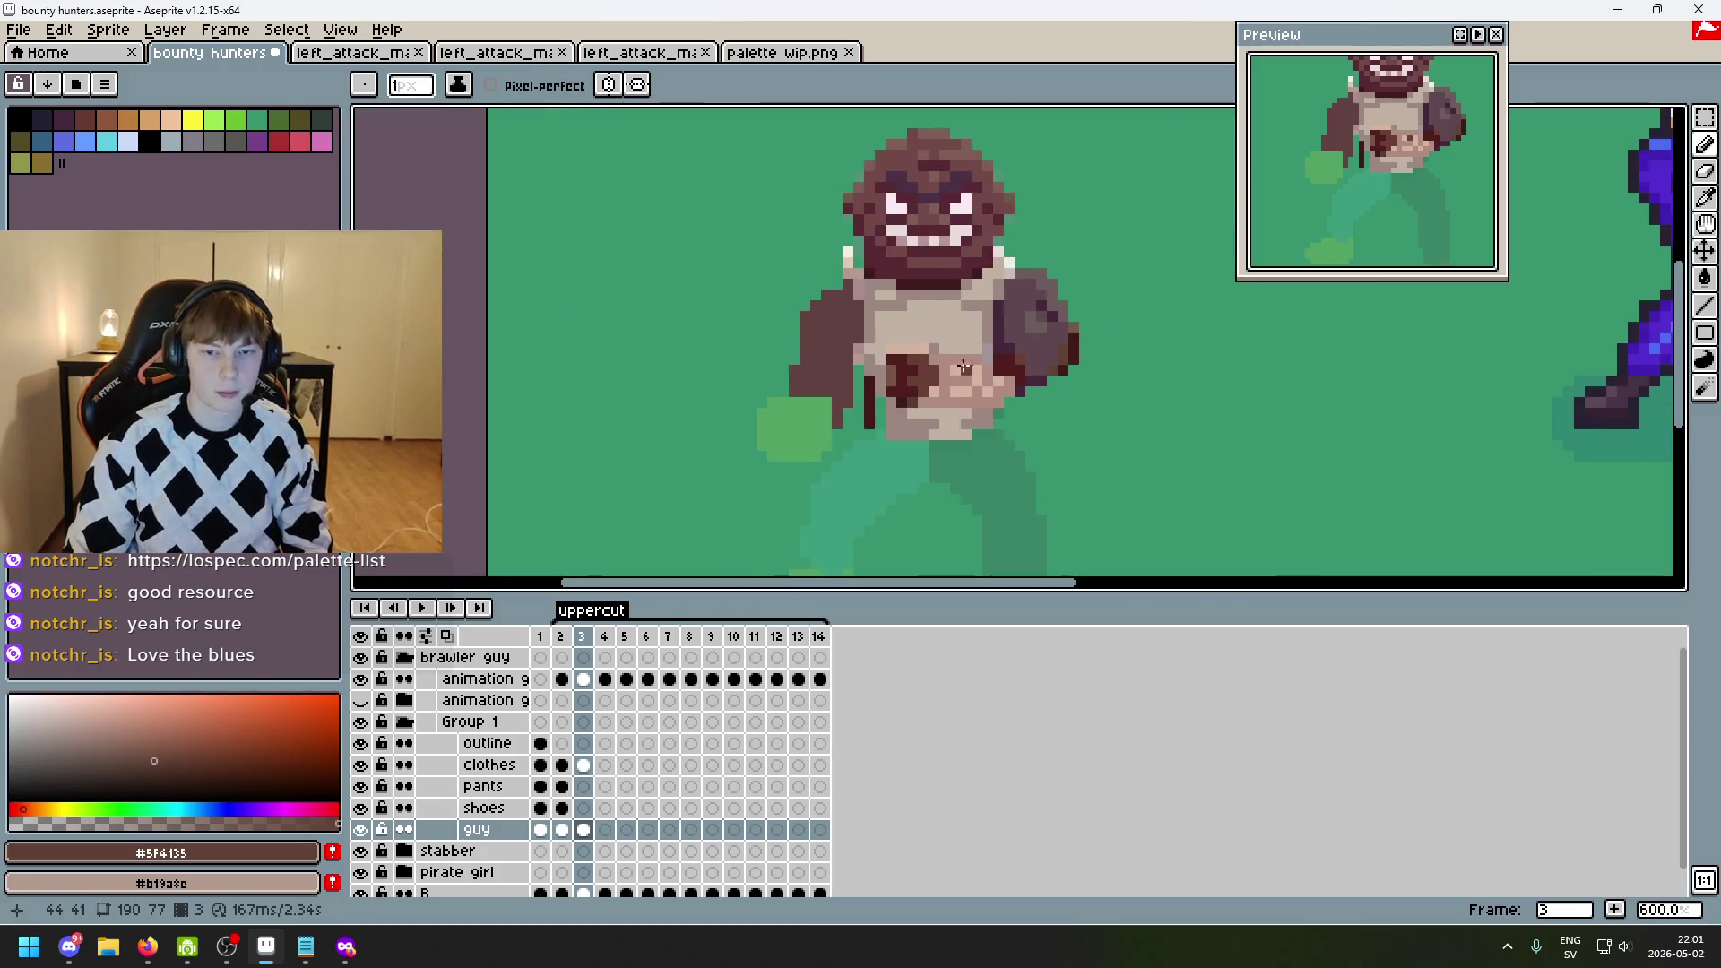
- Sample skin tone #c0b1a2 from frame 2 and paint light pixels above the fist
{"action": "key", "text": "Left"}
{"action": "key", "text": "i"}
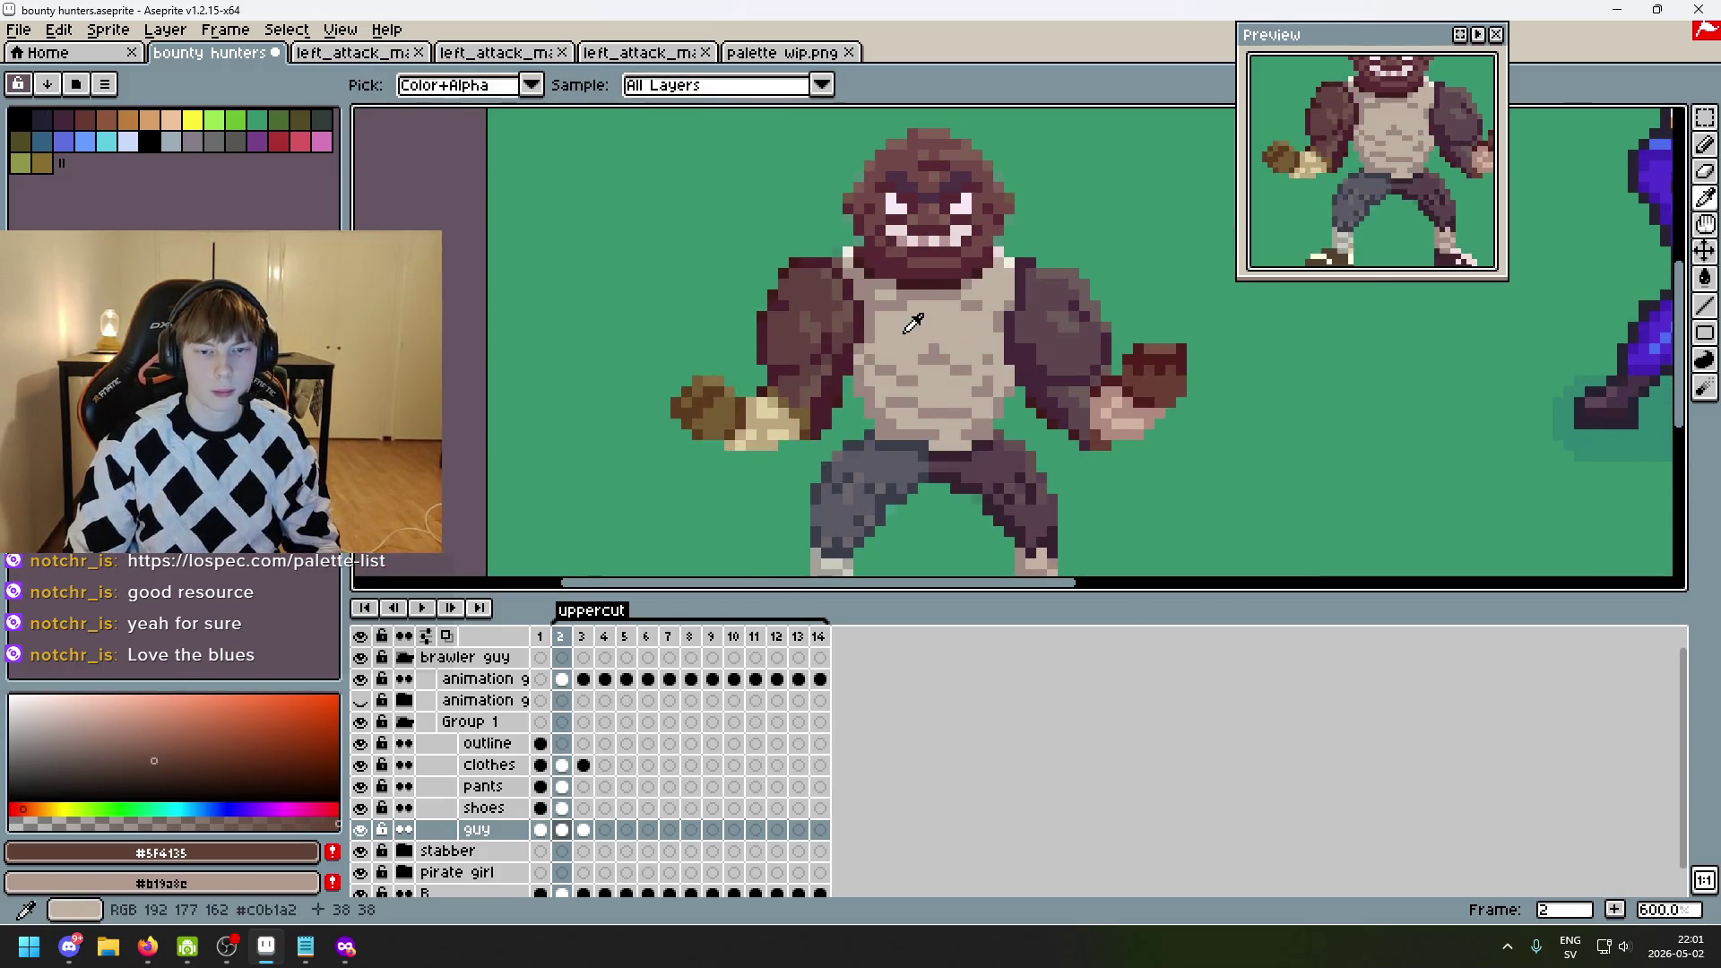
{"action": "left_click", "coordinate": [904, 326]}
{"action": "key", "text": "b"}
{"action": "scroll", "coordinate": [706, 425], "scroll_direction": "up", "scroll_amount": 4}
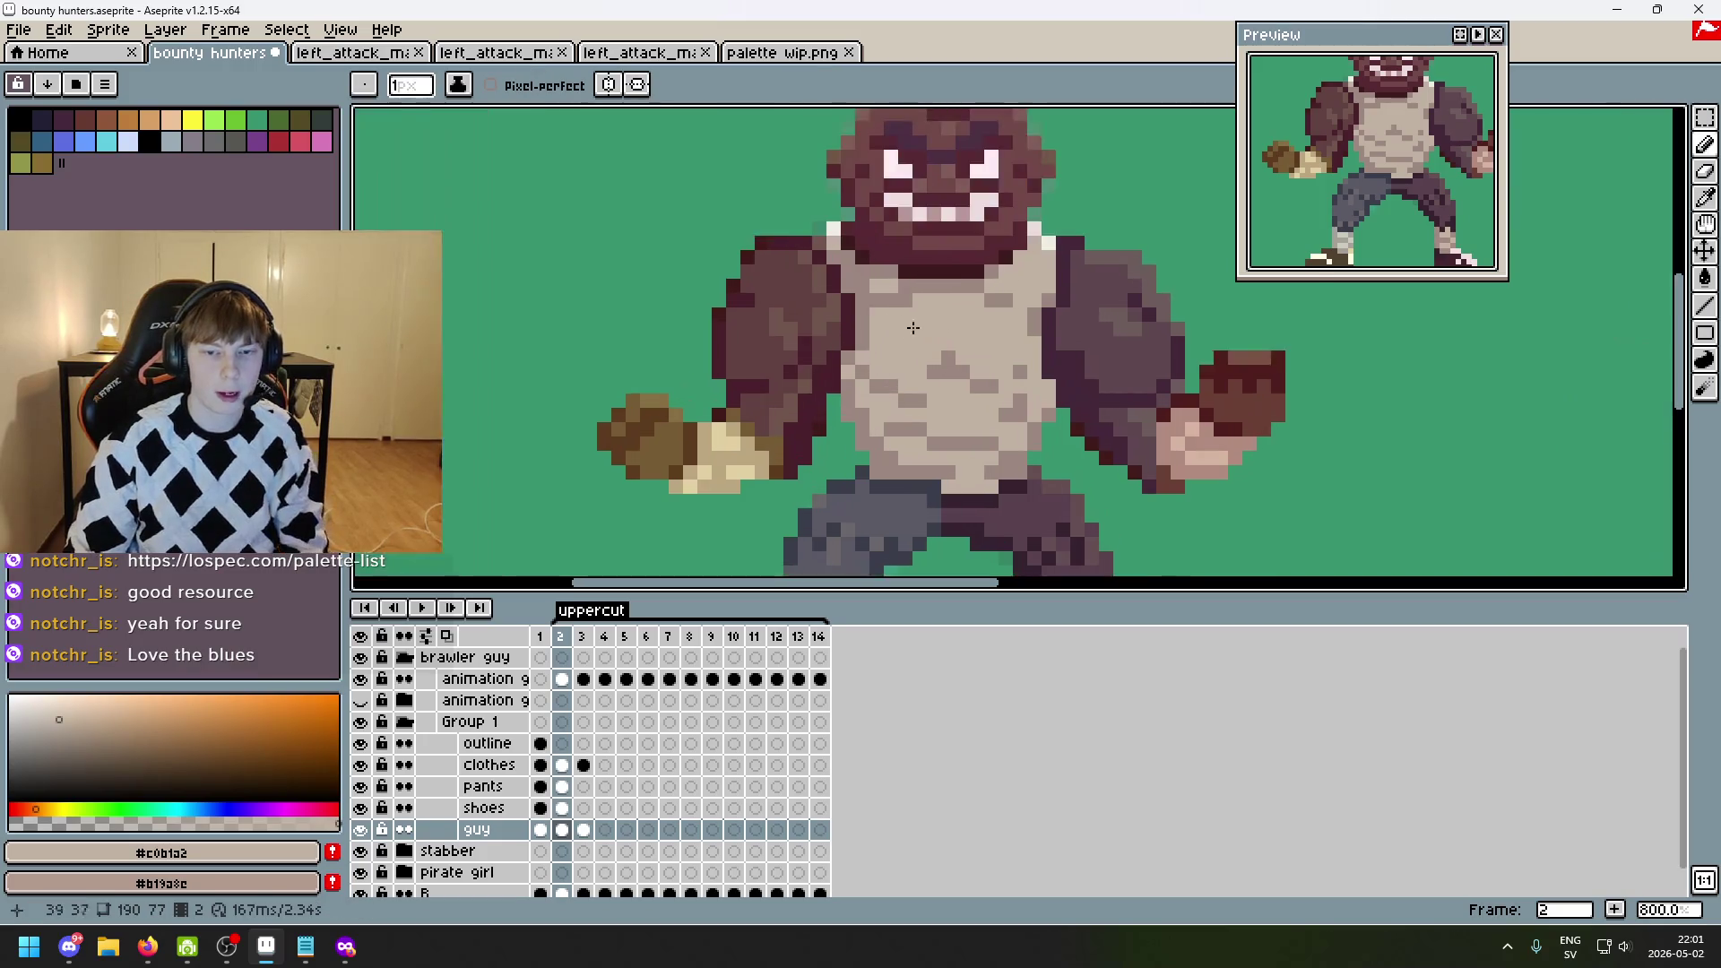
{"action": "key", "text": "Right"}
{"action": "mouse_move", "coordinate": [705, 425]}
{"action": "left_mouse_down"}
{"action": "mouse_move", "coordinate": [807, 468]}
{"action": "mouse_move", "coordinate": [807, 529]}
{"action": "mouse_move", "coordinate": [785, 413]}
{"action": "left_mouse_up"}
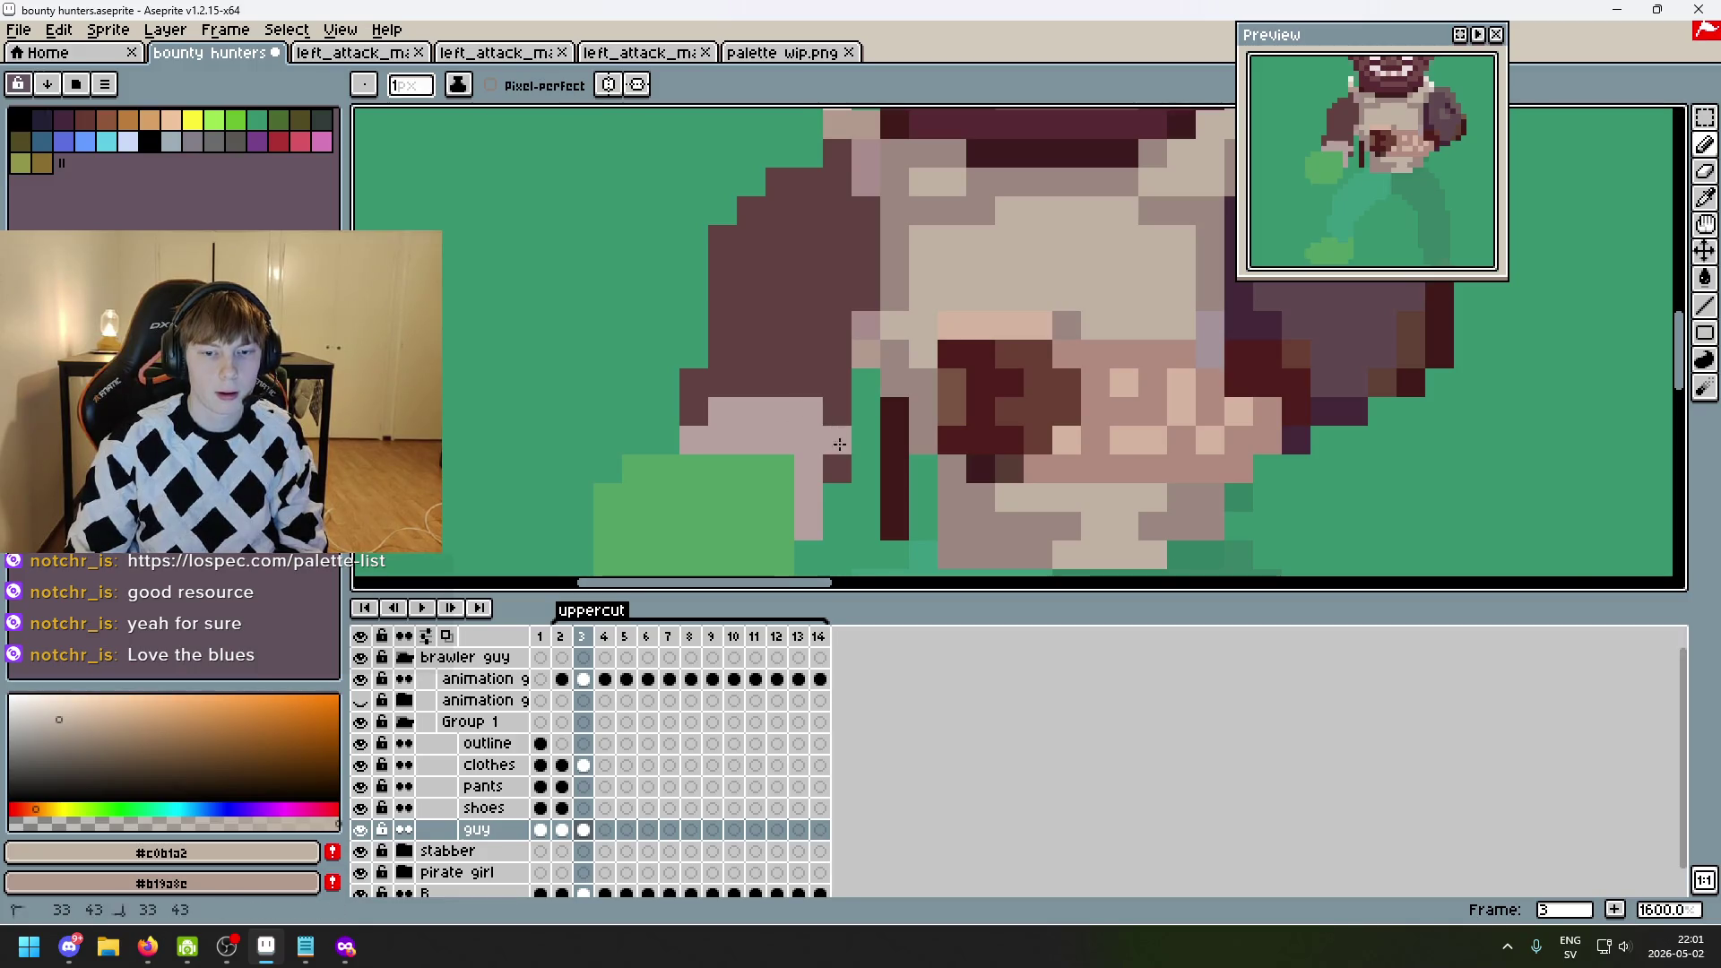
{"action": "scroll", "coordinate": [844, 464], "scroll_direction": "down", "scroll_amount": 4}
{"action": "scroll", "coordinate": [843, 463], "scroll_direction": "up", "scroll_amount": 3}
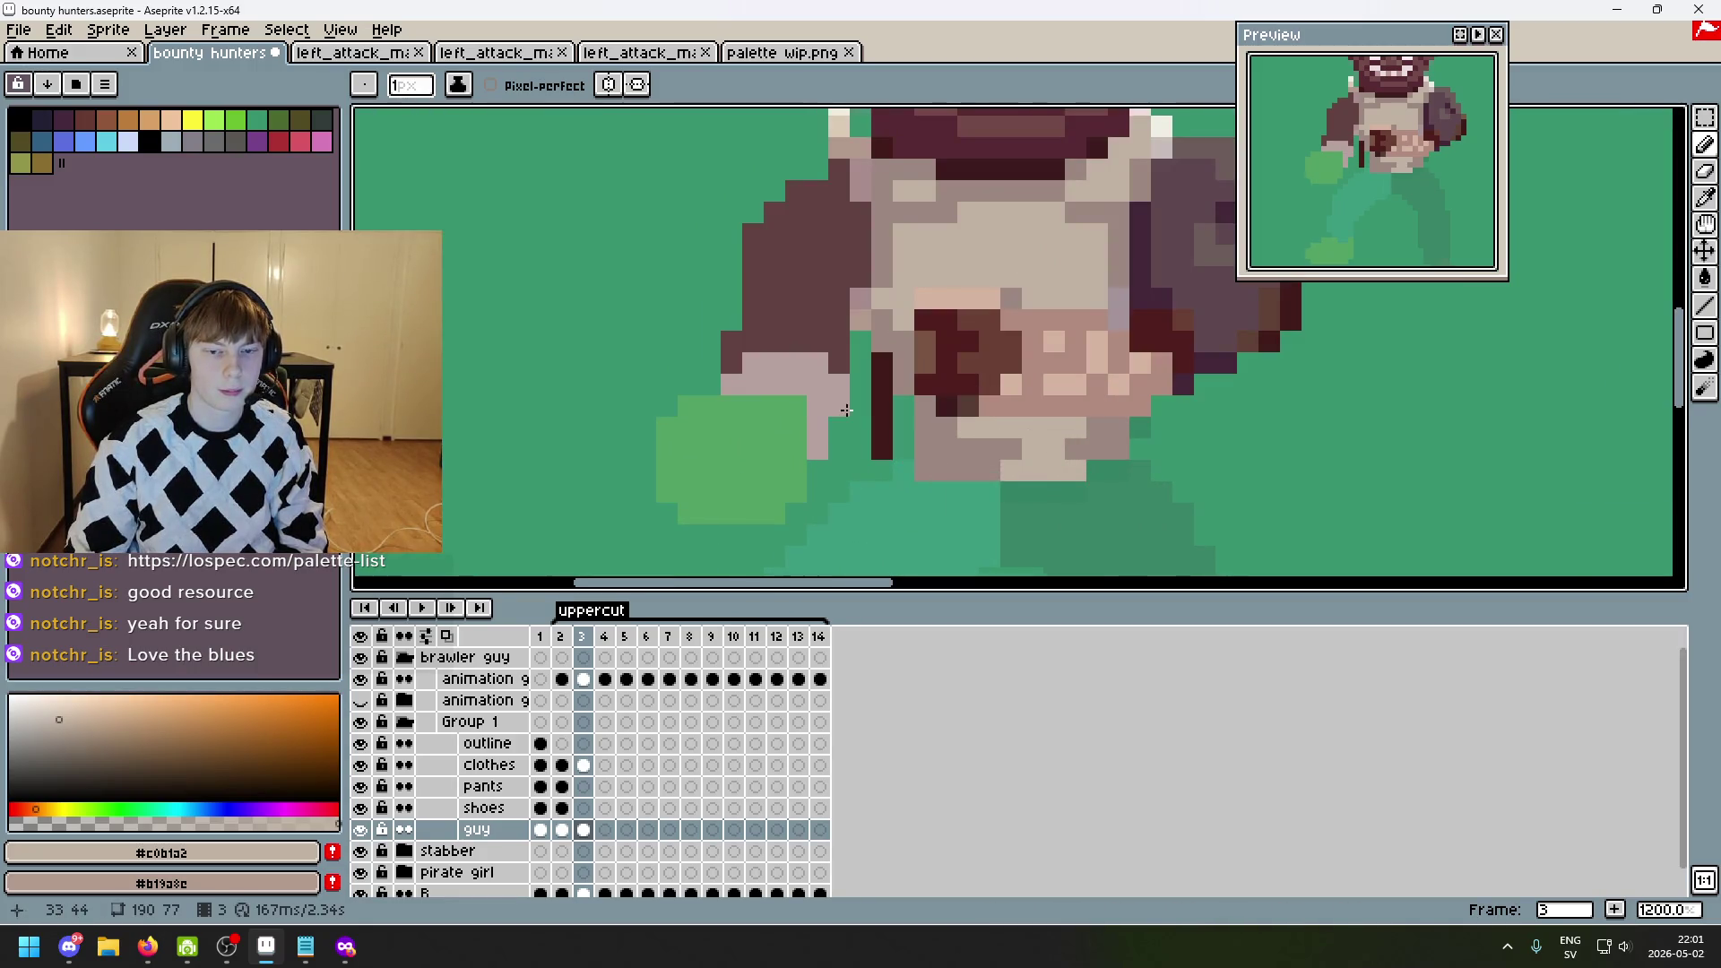
{"action": "scroll", "coordinate": [869, 333], "scroll_direction": "down", "scroll_amount": 2}
- Resample dark brown #5f4135 from frame 1 and return to the uppercut frame
{"action": "key", "text": "comma"}
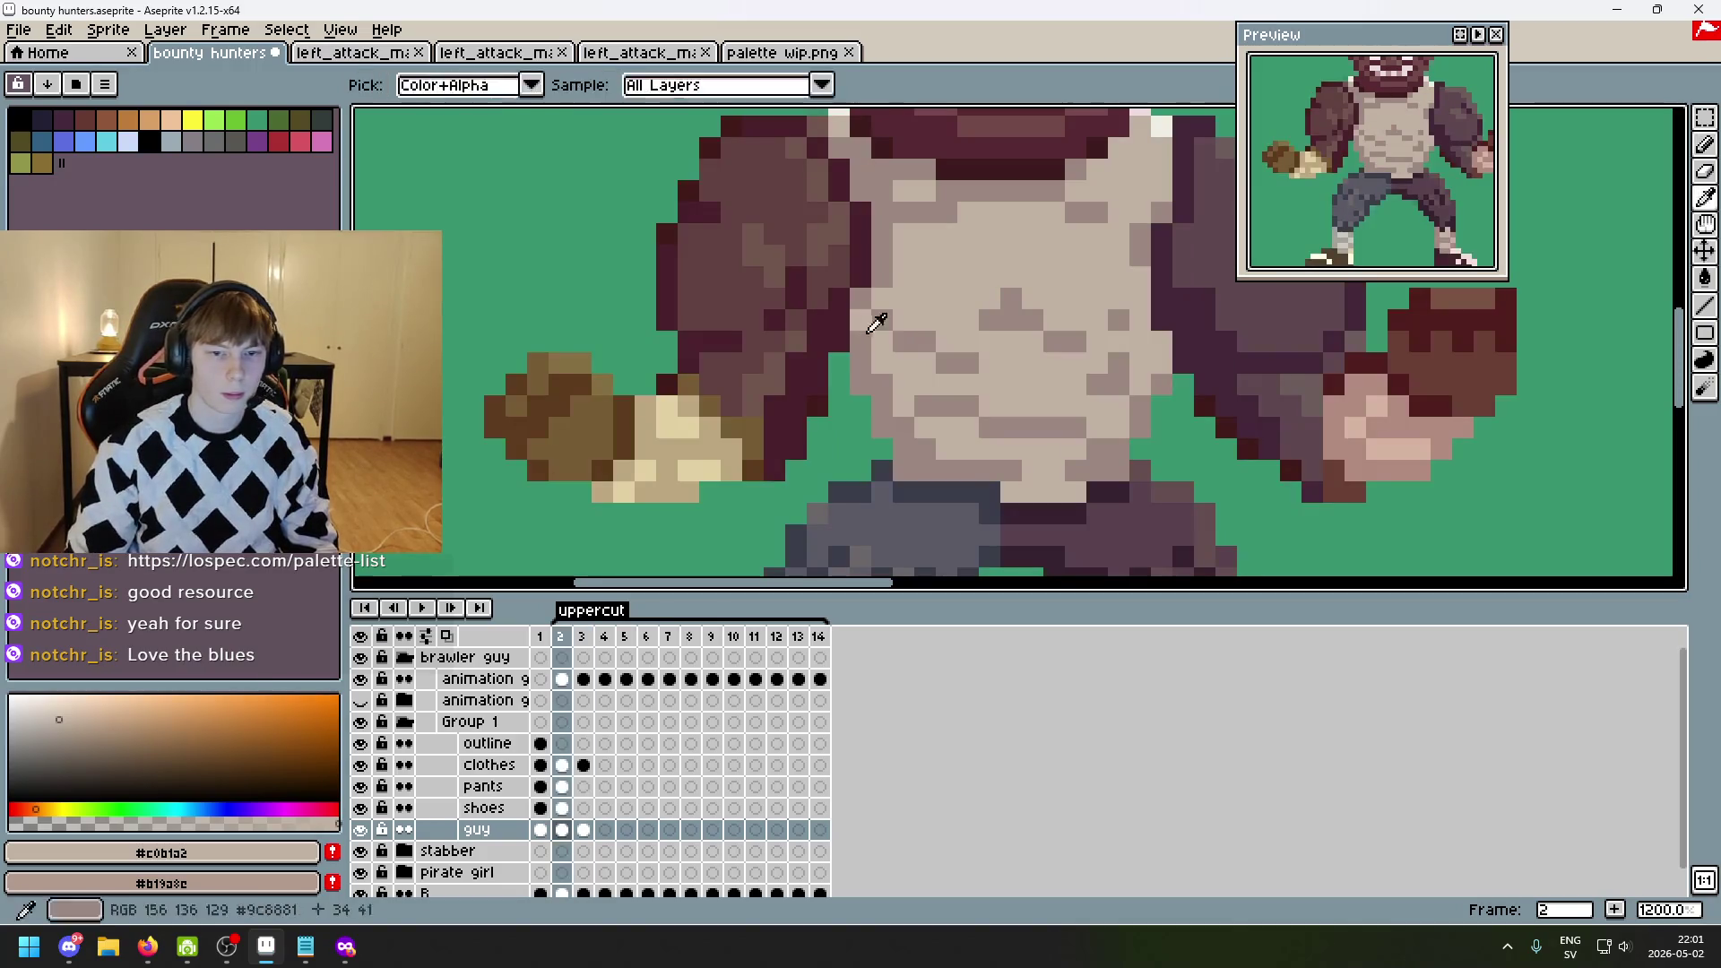
{"action": "key", "text": "comma"}
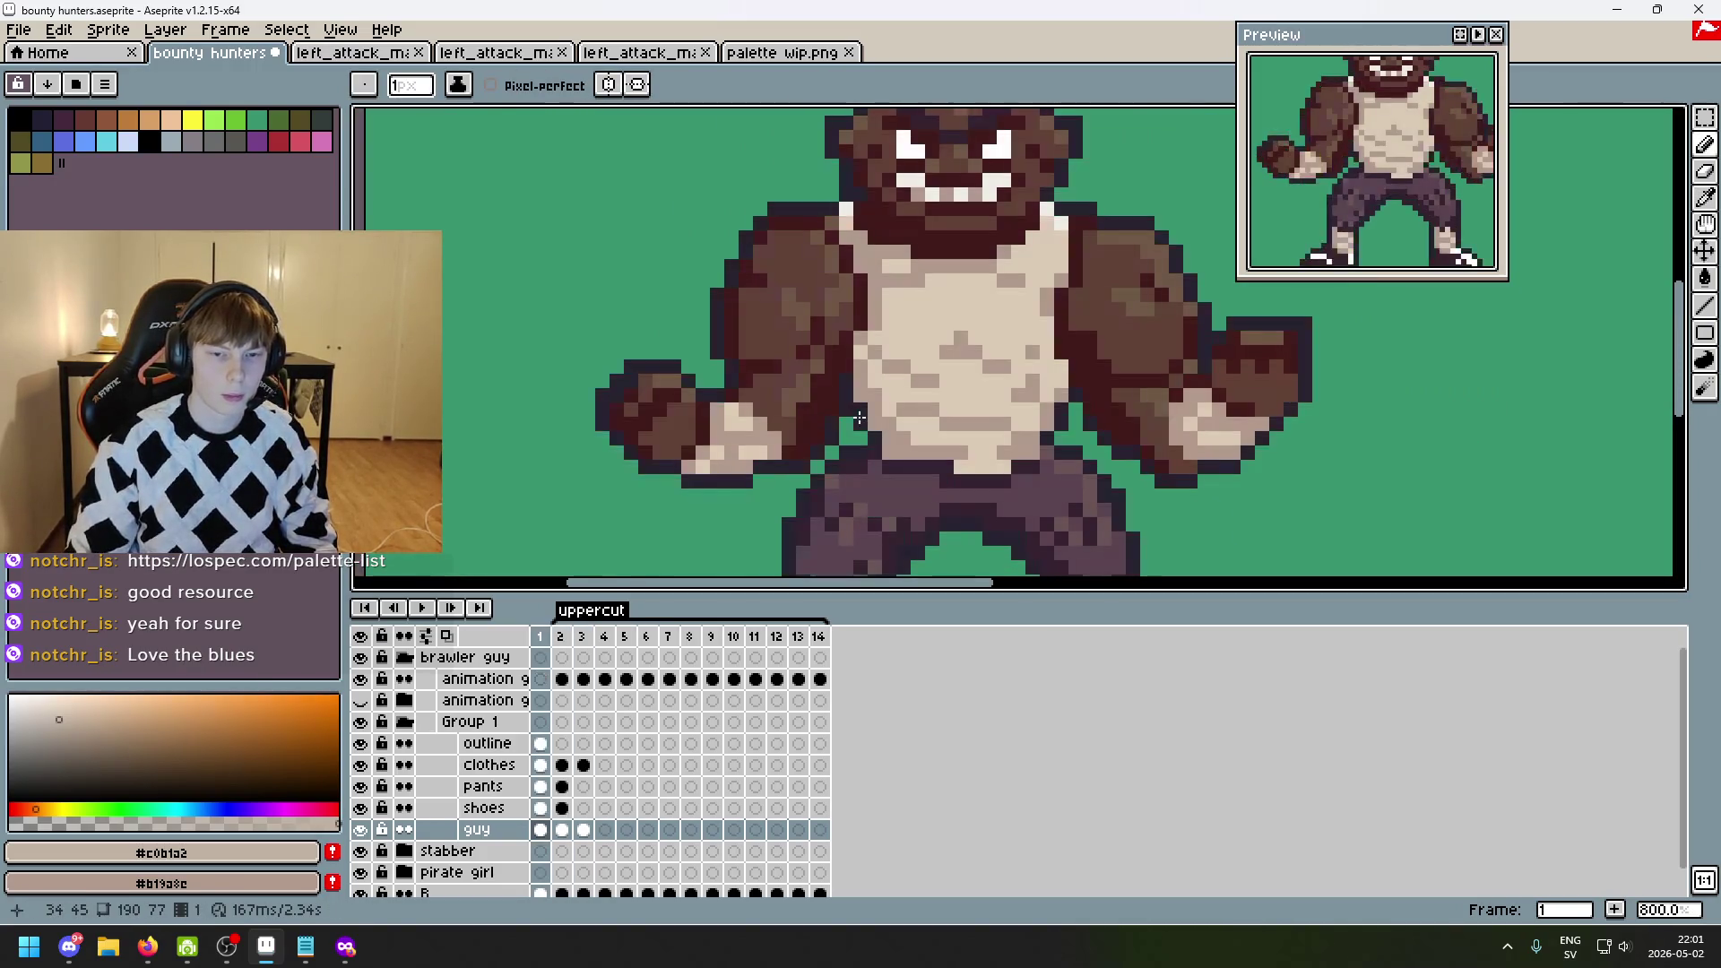
{"action": "left_click", "coordinate": [846, 359], "text": "alt"}
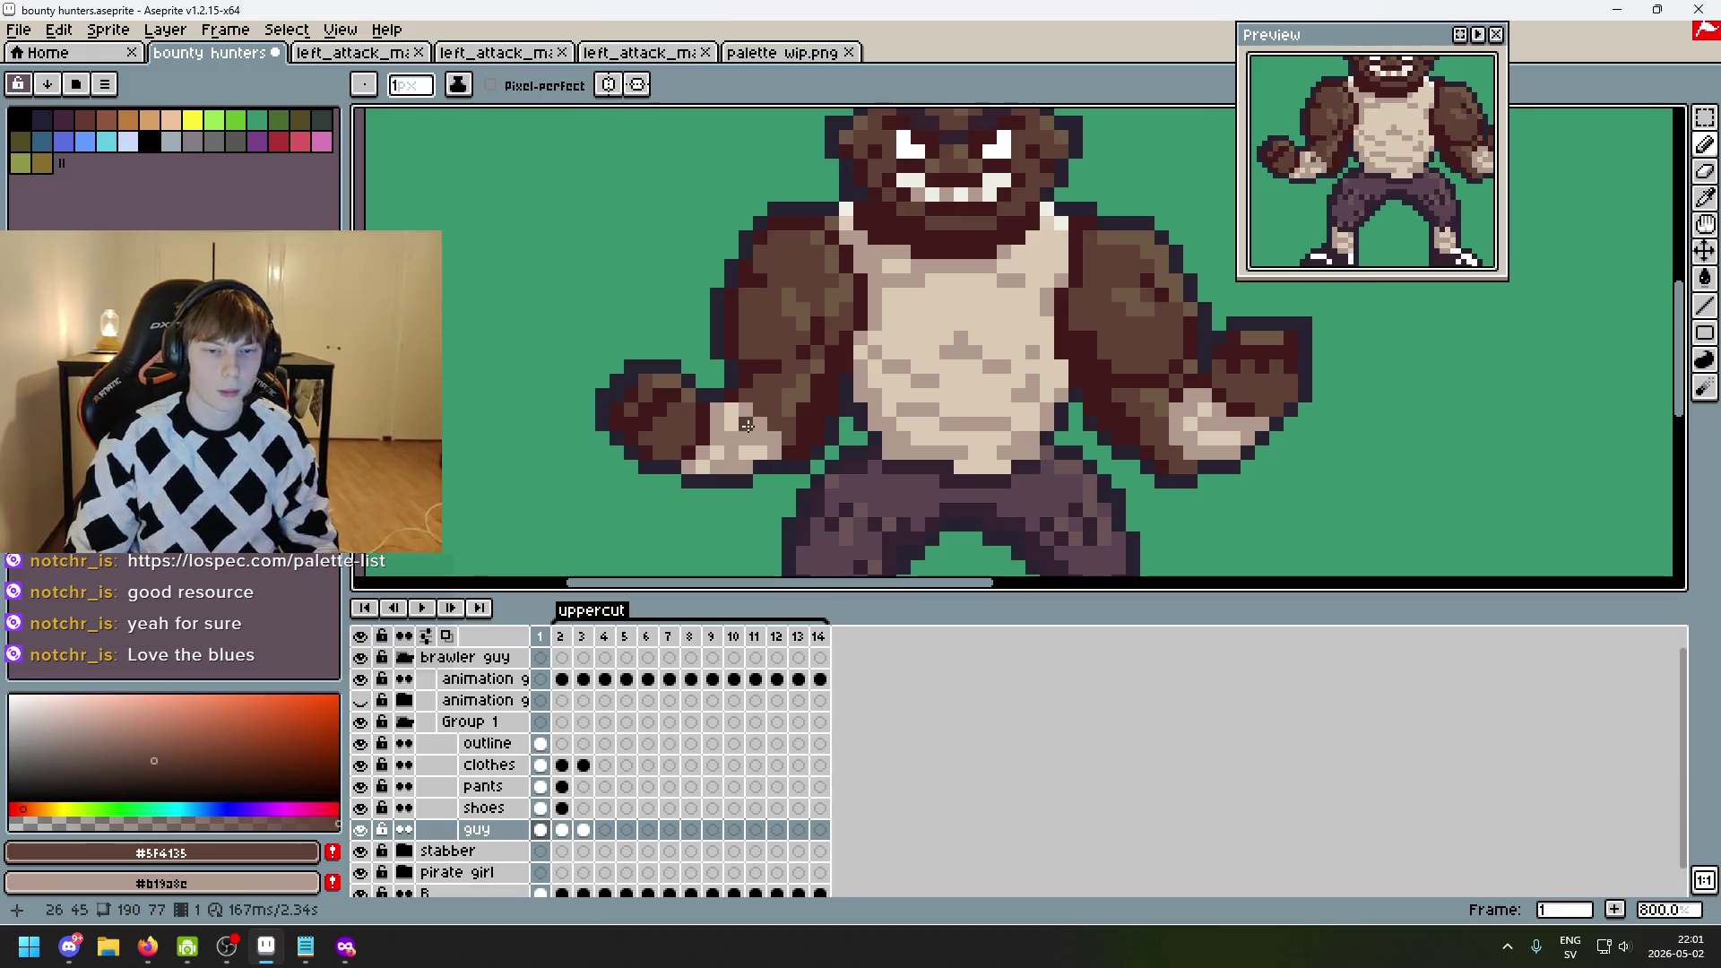
{"action": "key", "text": "period"}
{"action": "key", "text": "period"}
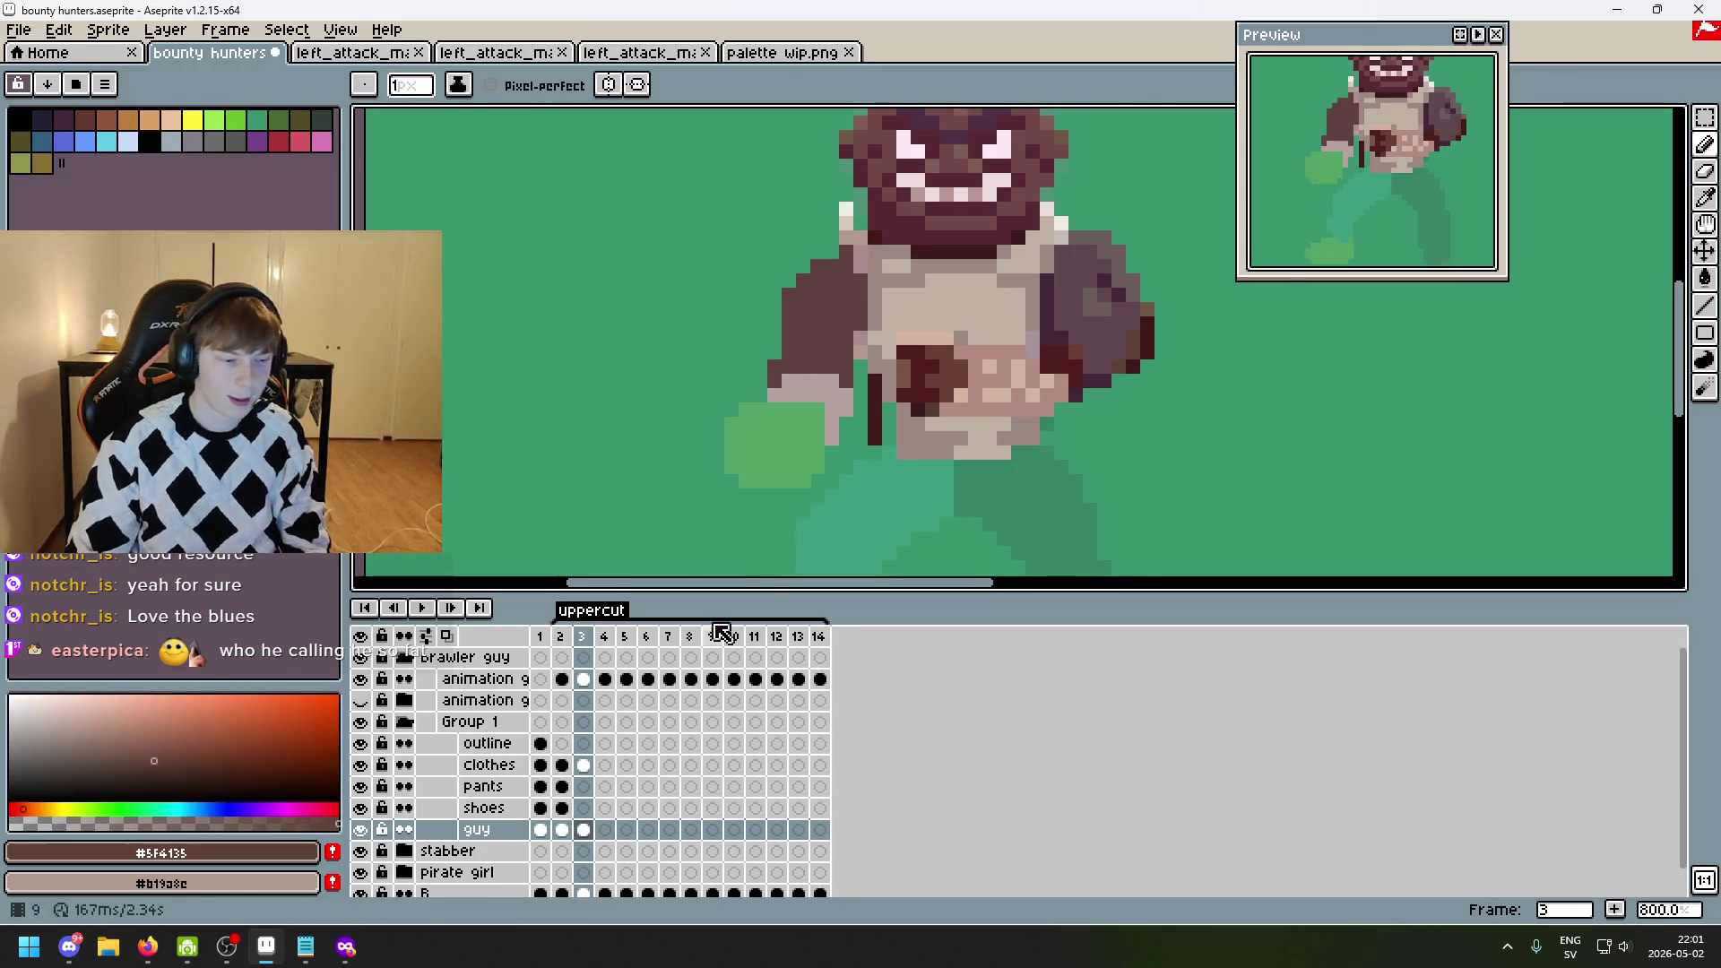
{"action": "scroll", "coordinate": [842, 428], "scroll_direction": "up", "scroll_amount": 3}
{"action": "left_click_drag", "start_coordinate": [756, 388], "coordinate": [643, 385]}
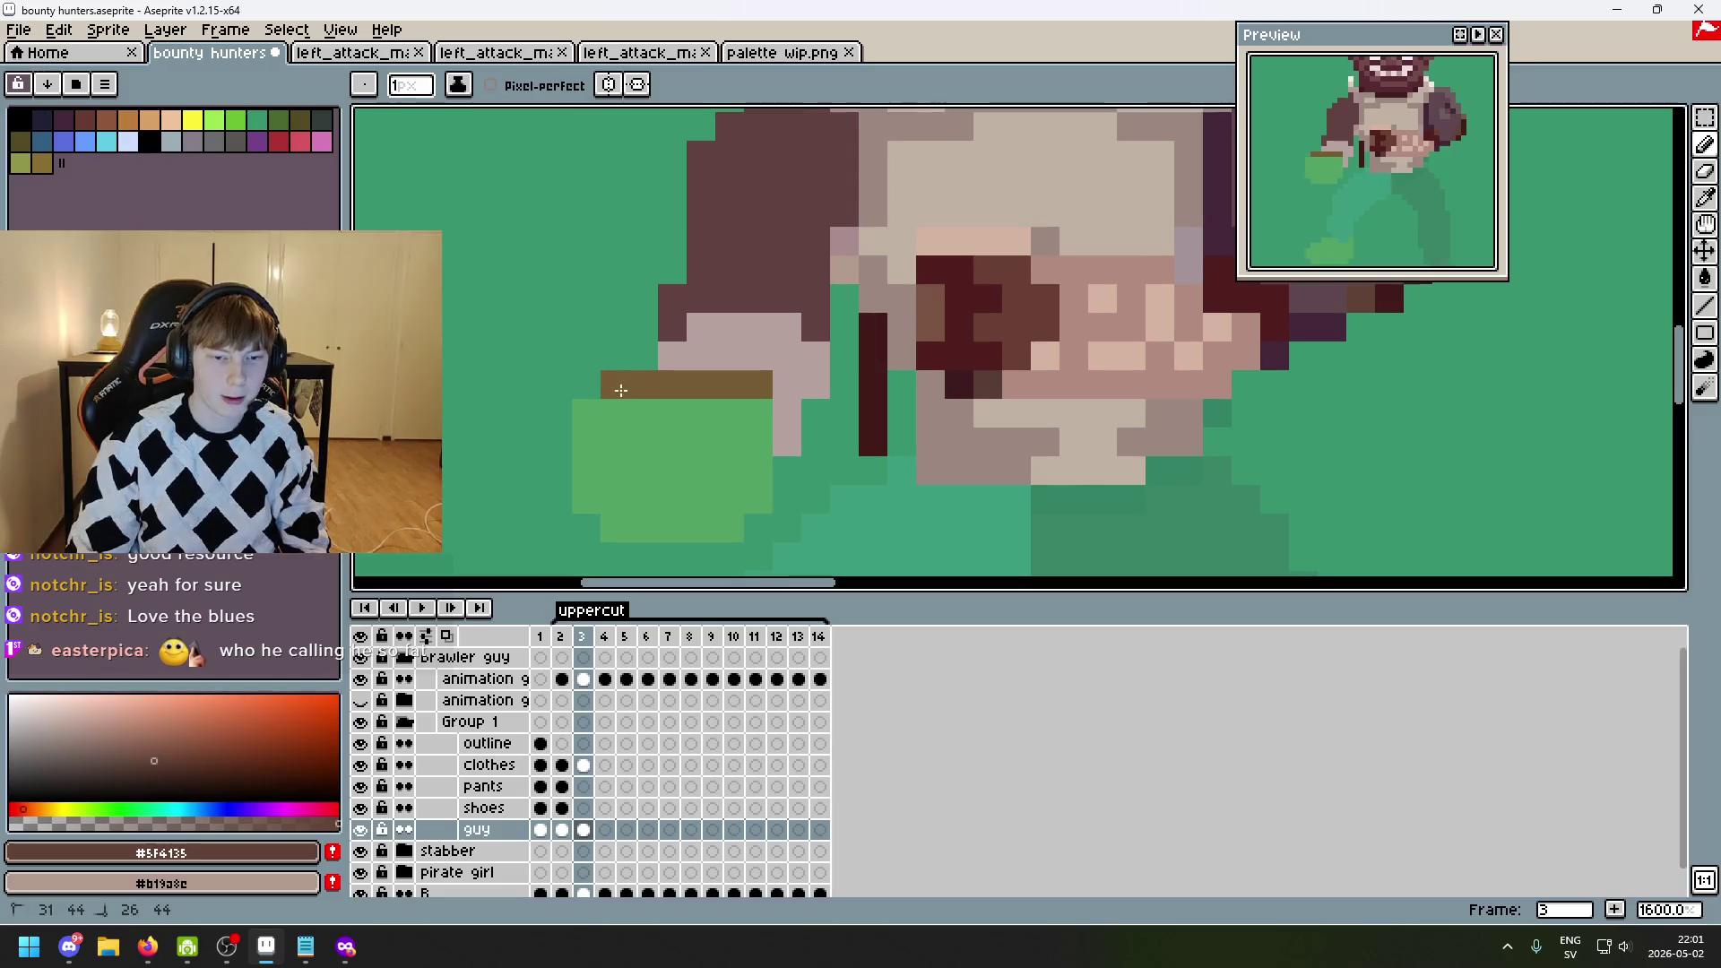
{"action": "mouse_move", "coordinate": [607, 496]}
{"action": "left_mouse_down"}
{"action": "mouse_move", "coordinate": [703, 529]}
{"action": "mouse_move", "coordinate": [758, 491]}
{"action": "mouse_move", "coordinate": [663, 412]}
{"action": "mouse_move", "coordinate": [600, 458]}
{"action": "mouse_move", "coordinate": [726, 440]}
{"action": "mouse_move", "coordinate": [696, 492]}
{"action": "mouse_move", "coordinate": [646, 511]}
{"action": "left_mouse_up"}
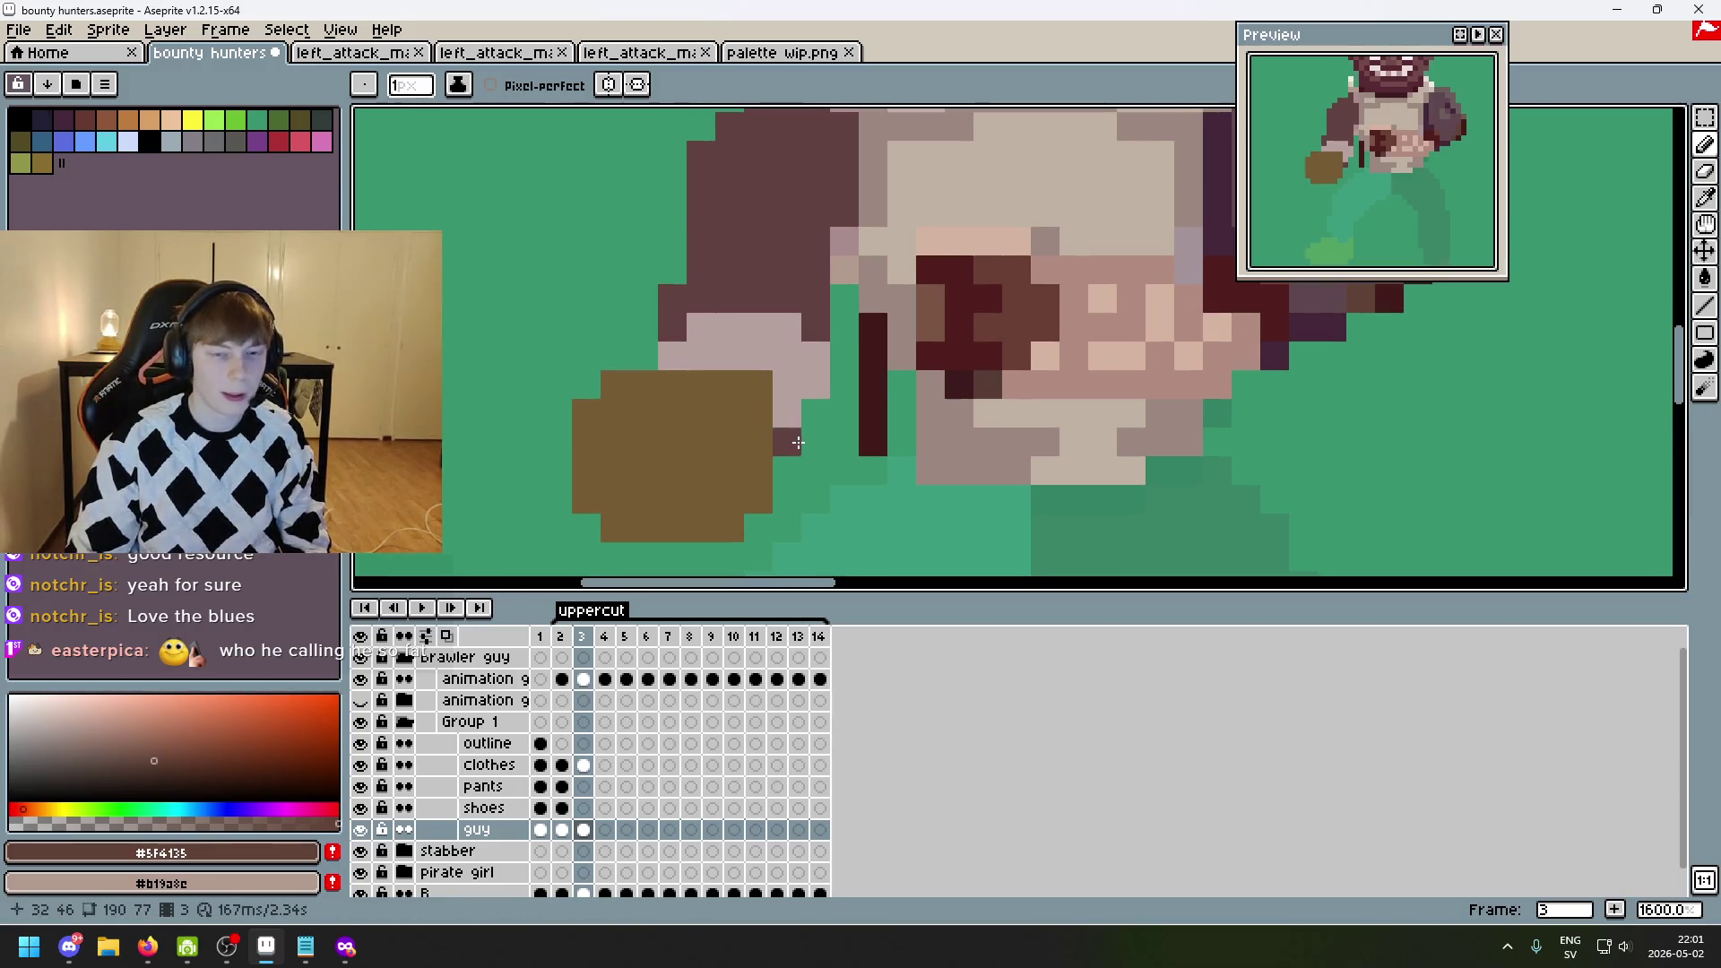
{"action": "scroll", "coordinate": [931, 475], "scroll_direction": "down", "scroll_amount": 3}
{"action": "scroll", "coordinate": [934, 470], "scroll_direction": "down", "scroll_amount": 1}
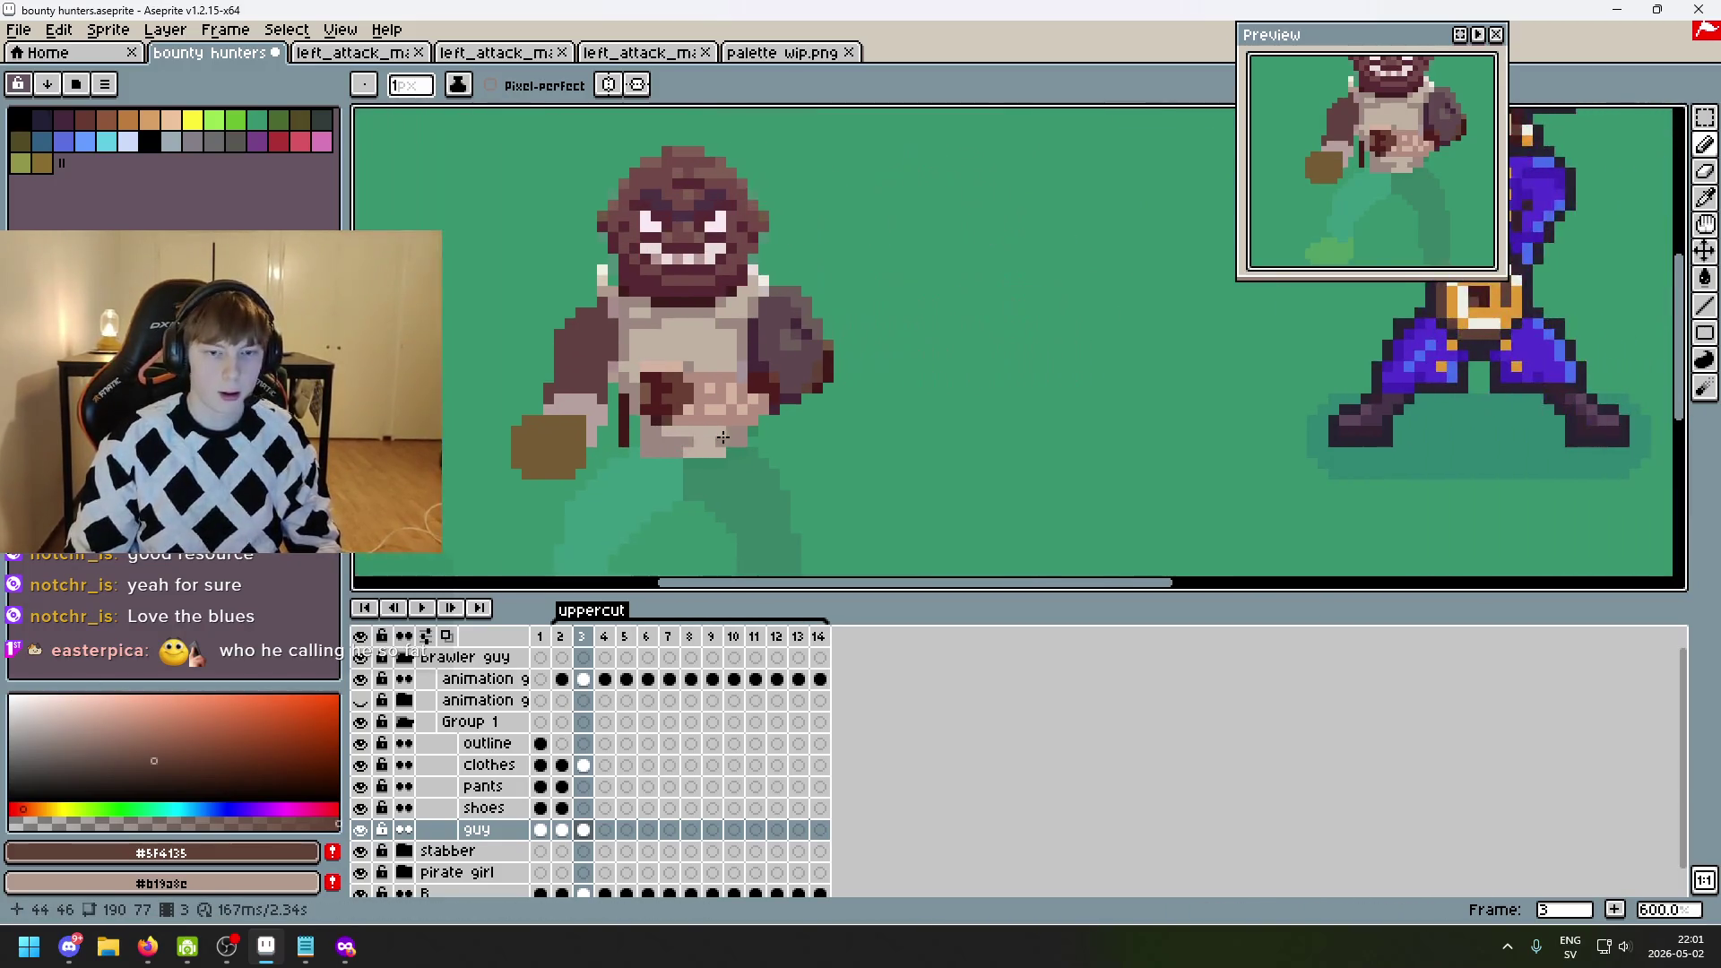
{"action": "key", "text": "w"}
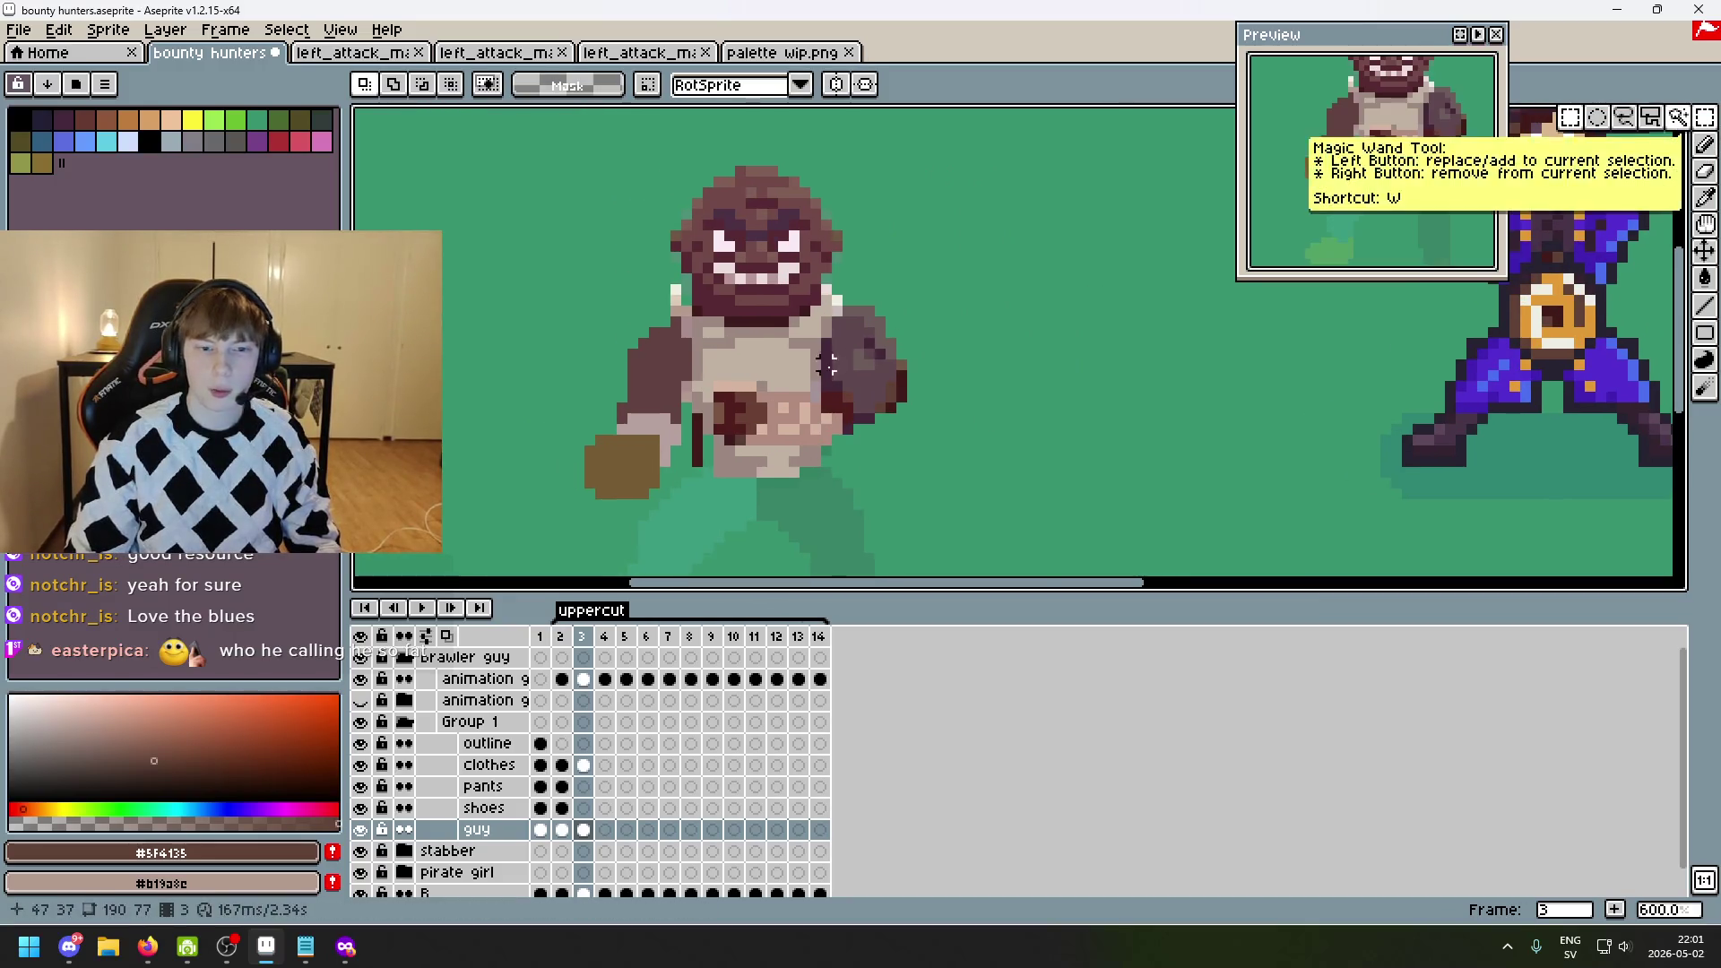
{"action": "scroll", "coordinate": [938, 412], "scroll_direction": "up", "scroll_amount": 2}
{"action": "scroll", "coordinate": [939, 412], "scroll_direction": "down", "scroll_amount": 2}
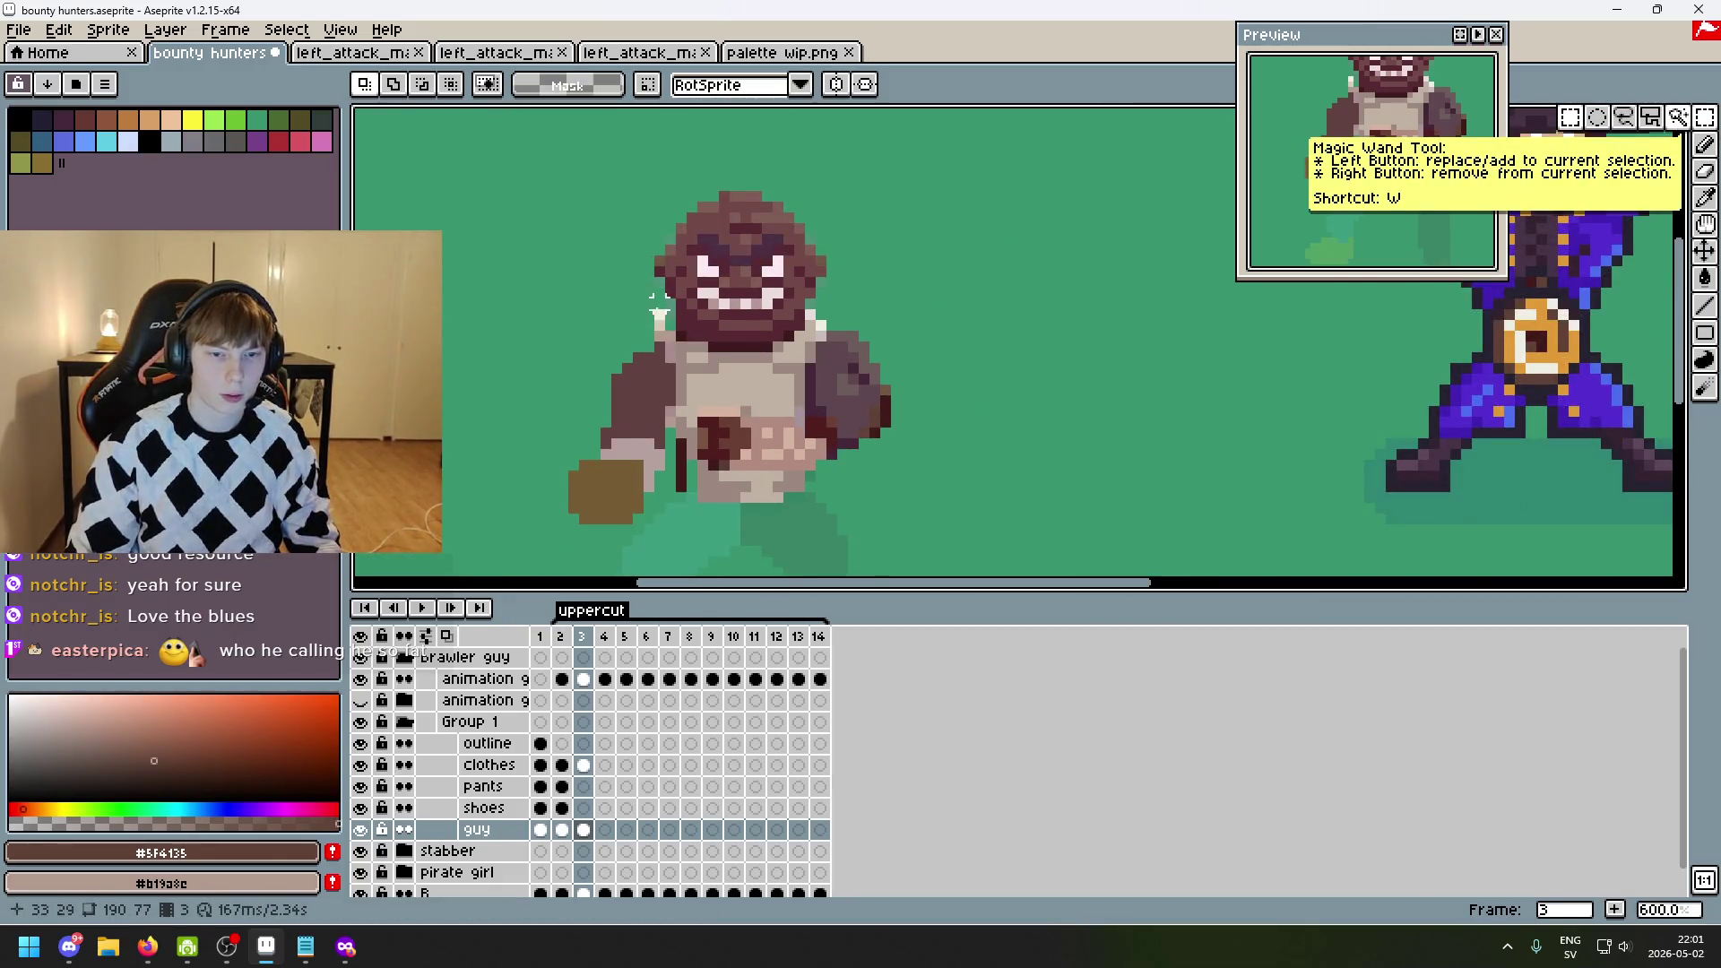
{"action": "key", "text": "b"}
{"action": "left_click_drag", "start_coordinate": [1068, 390], "coordinate": [1179, 358]}
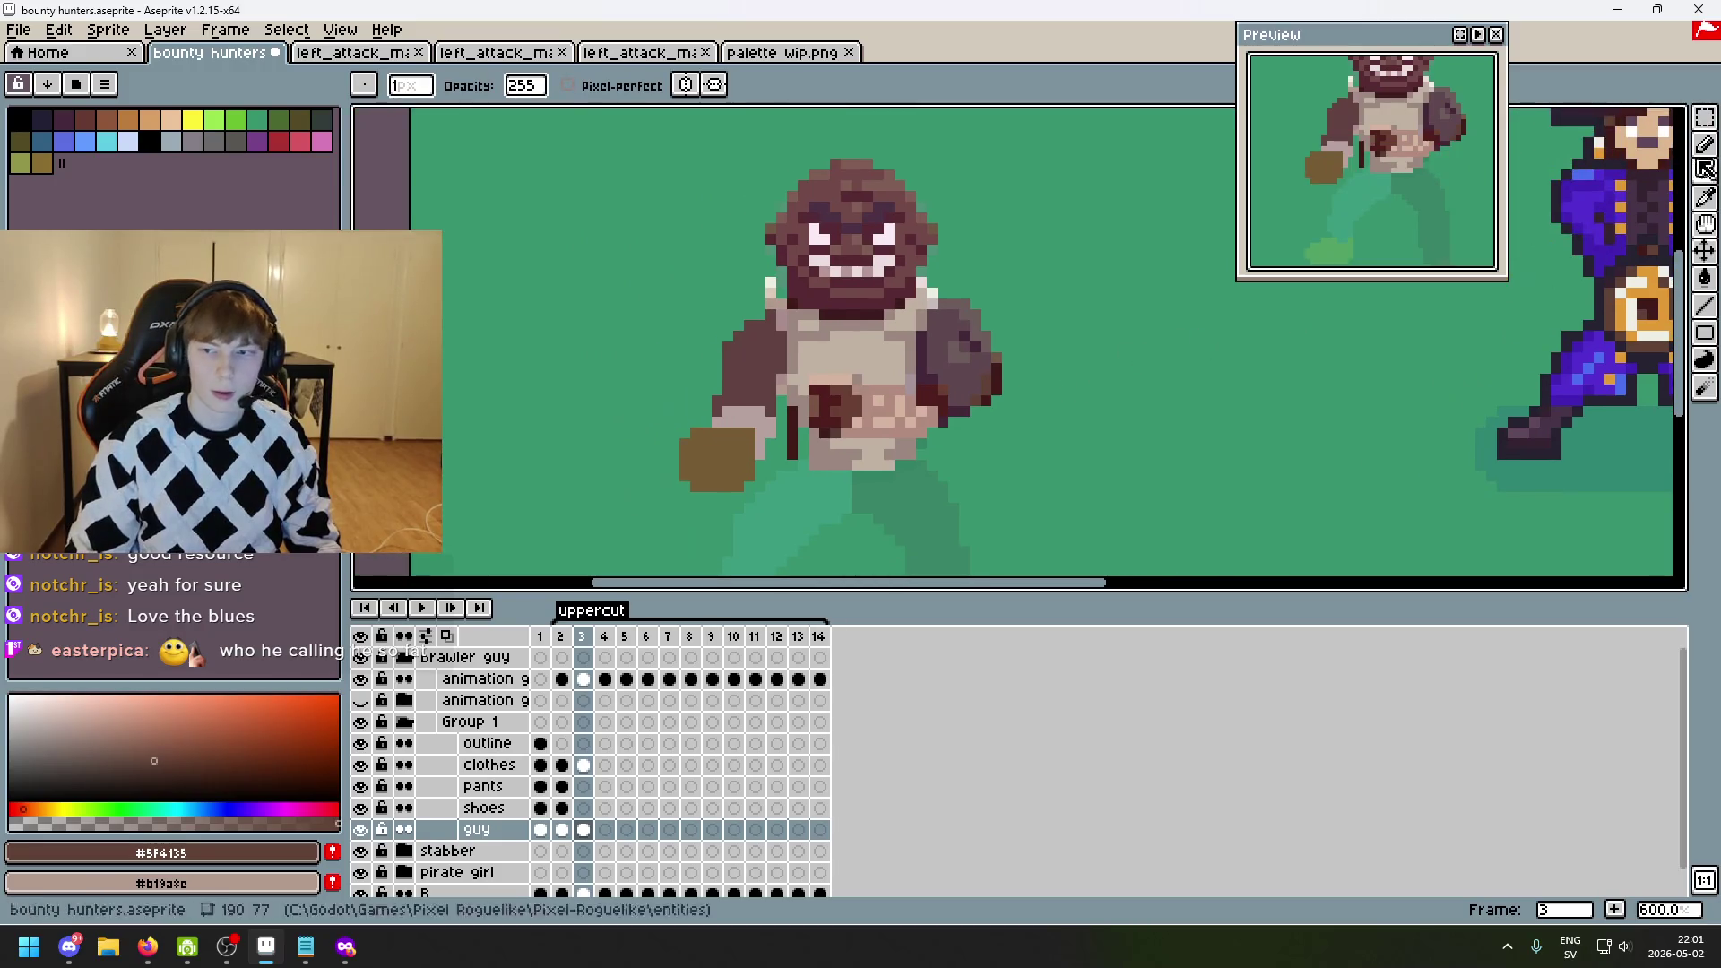
{"action": "key", "text": "m"}
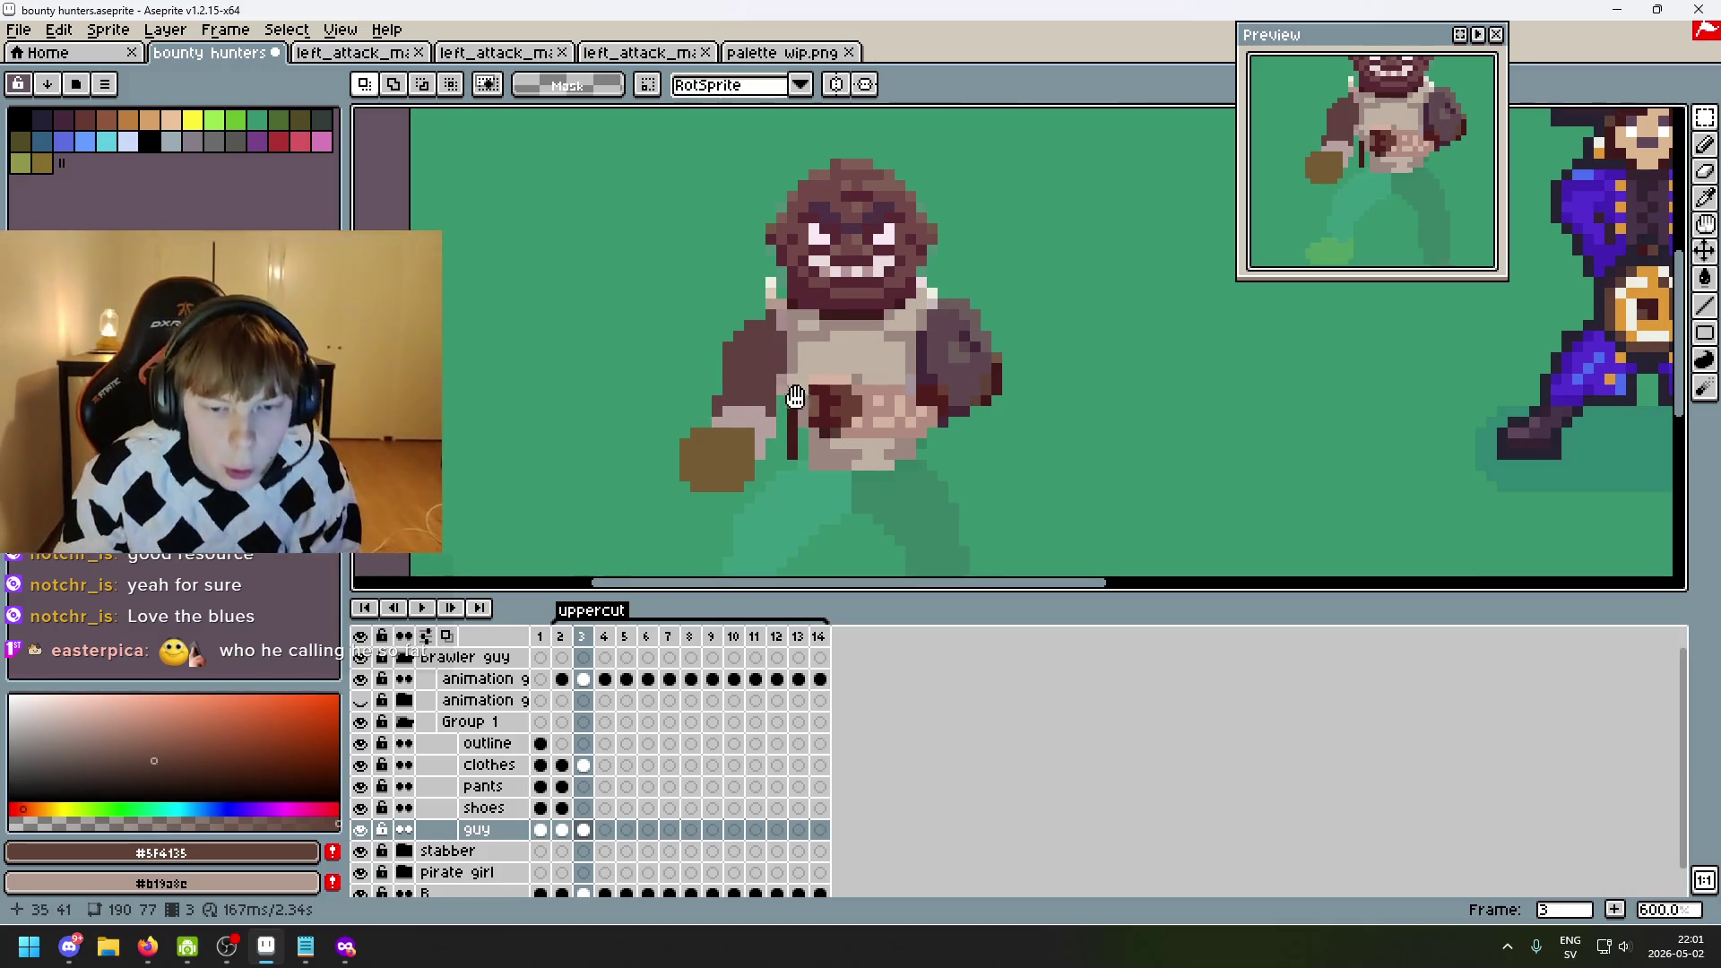
{"action": "scroll", "coordinate": [795, 397], "scroll_direction": "up", "scroll_amount": 1}
{"action": "left_click_drag", "start_coordinate": [802, 412], "coordinate": [811, 480]}
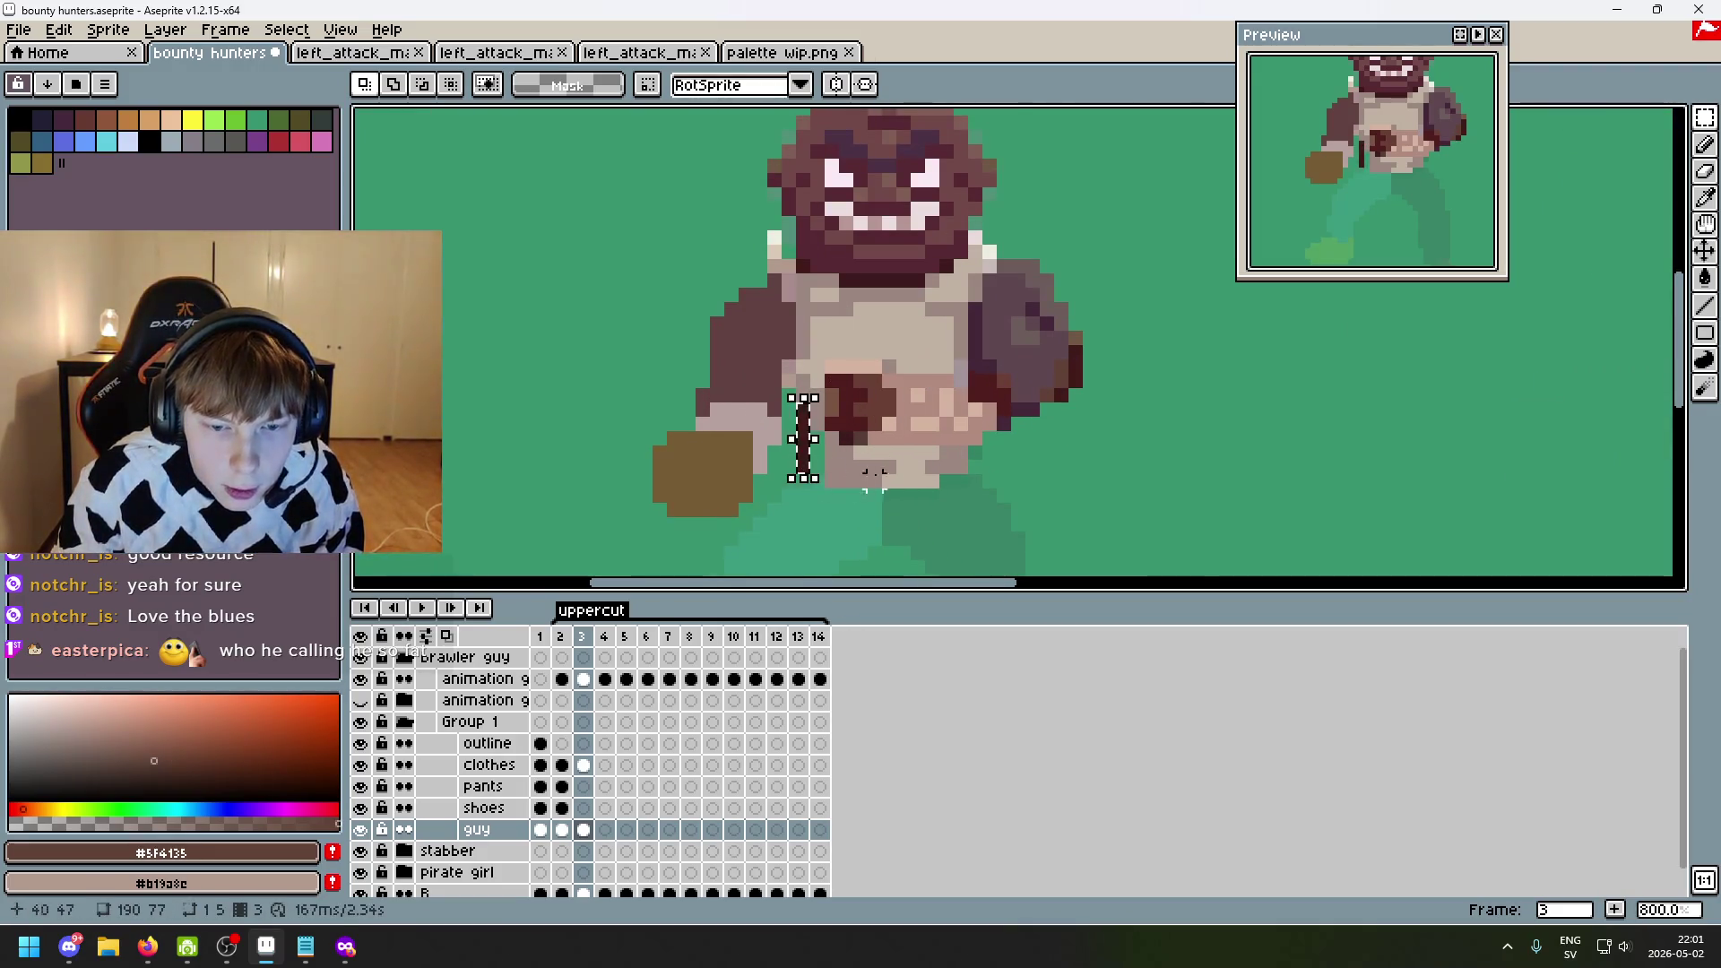
{"action": "left_click", "coordinate": [931, 466]}
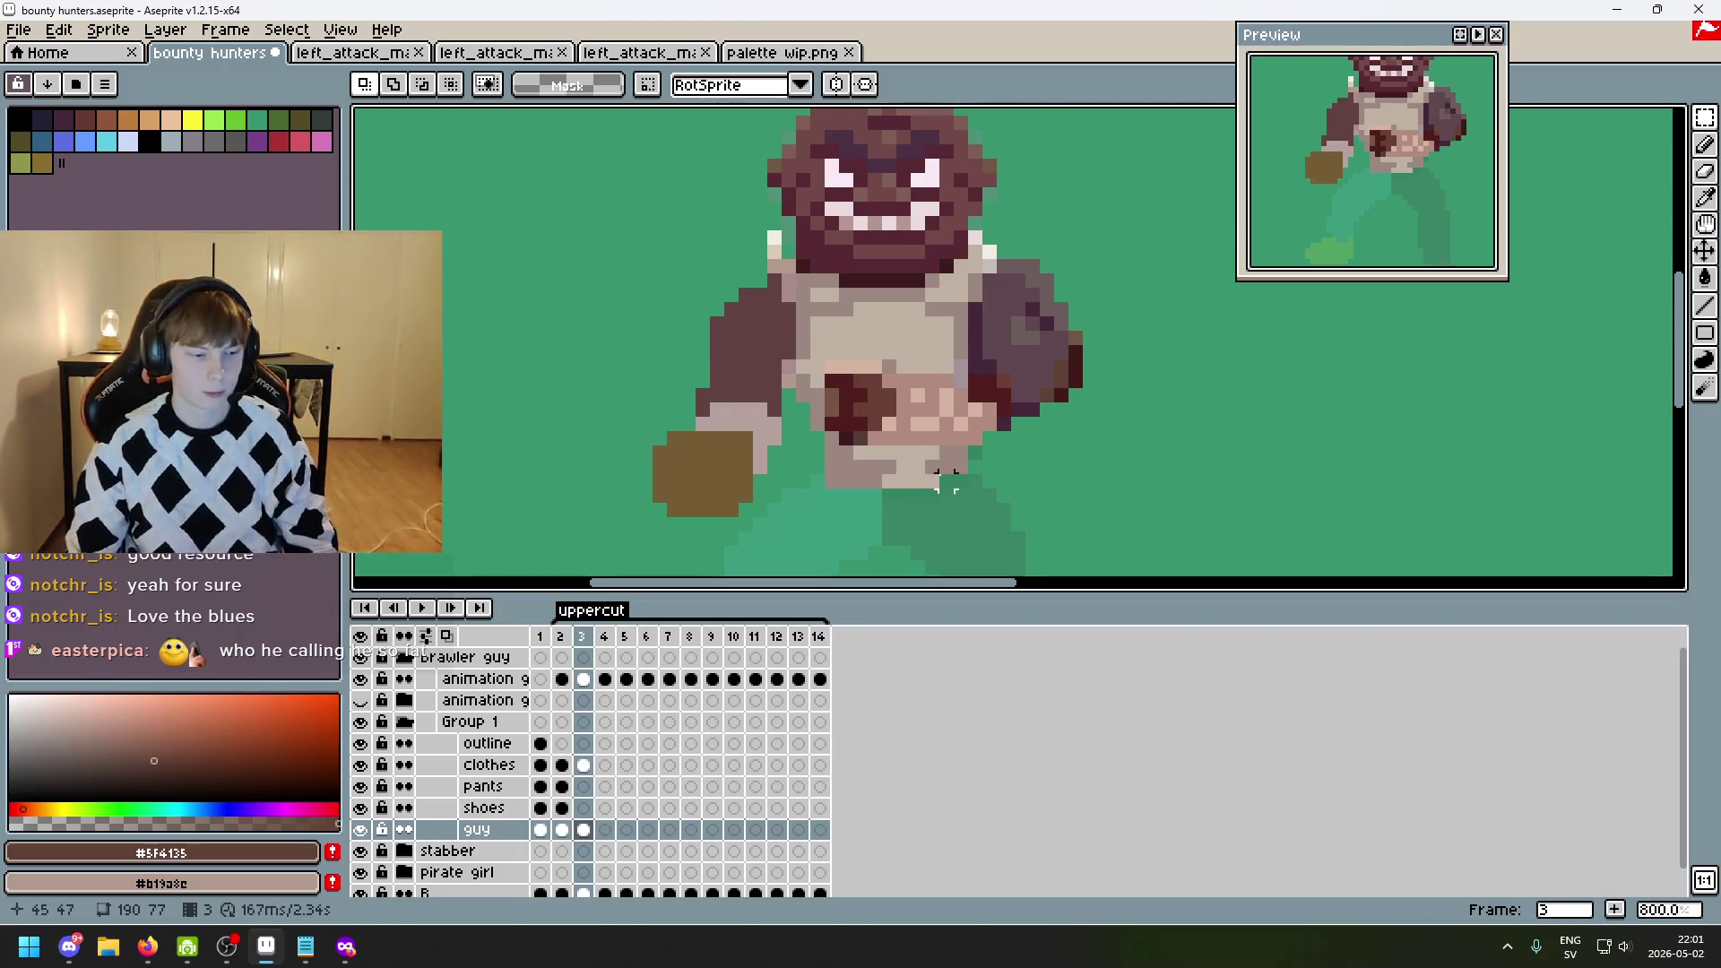
{"action": "scroll", "coordinate": [1146, 424], "scroll_direction": "down", "scroll_amount": 2}
{"action": "key", "text": "Right"}
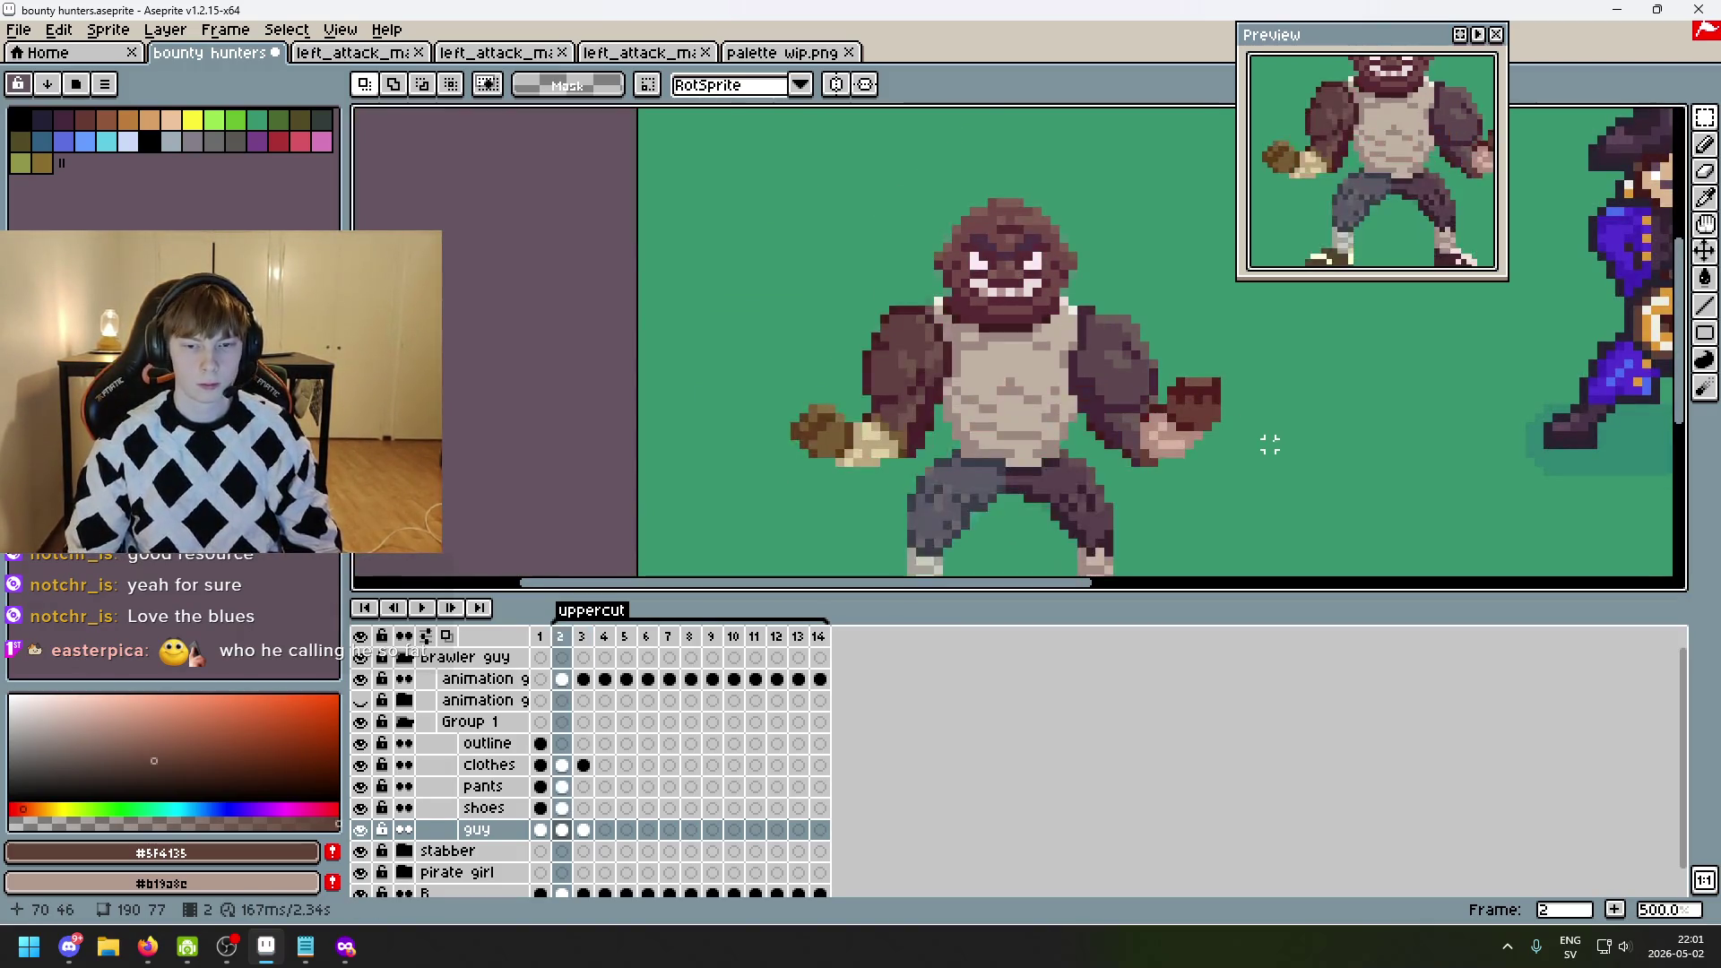
{"action": "key", "text": "Left"}
{"action": "key", "text": "Left"}
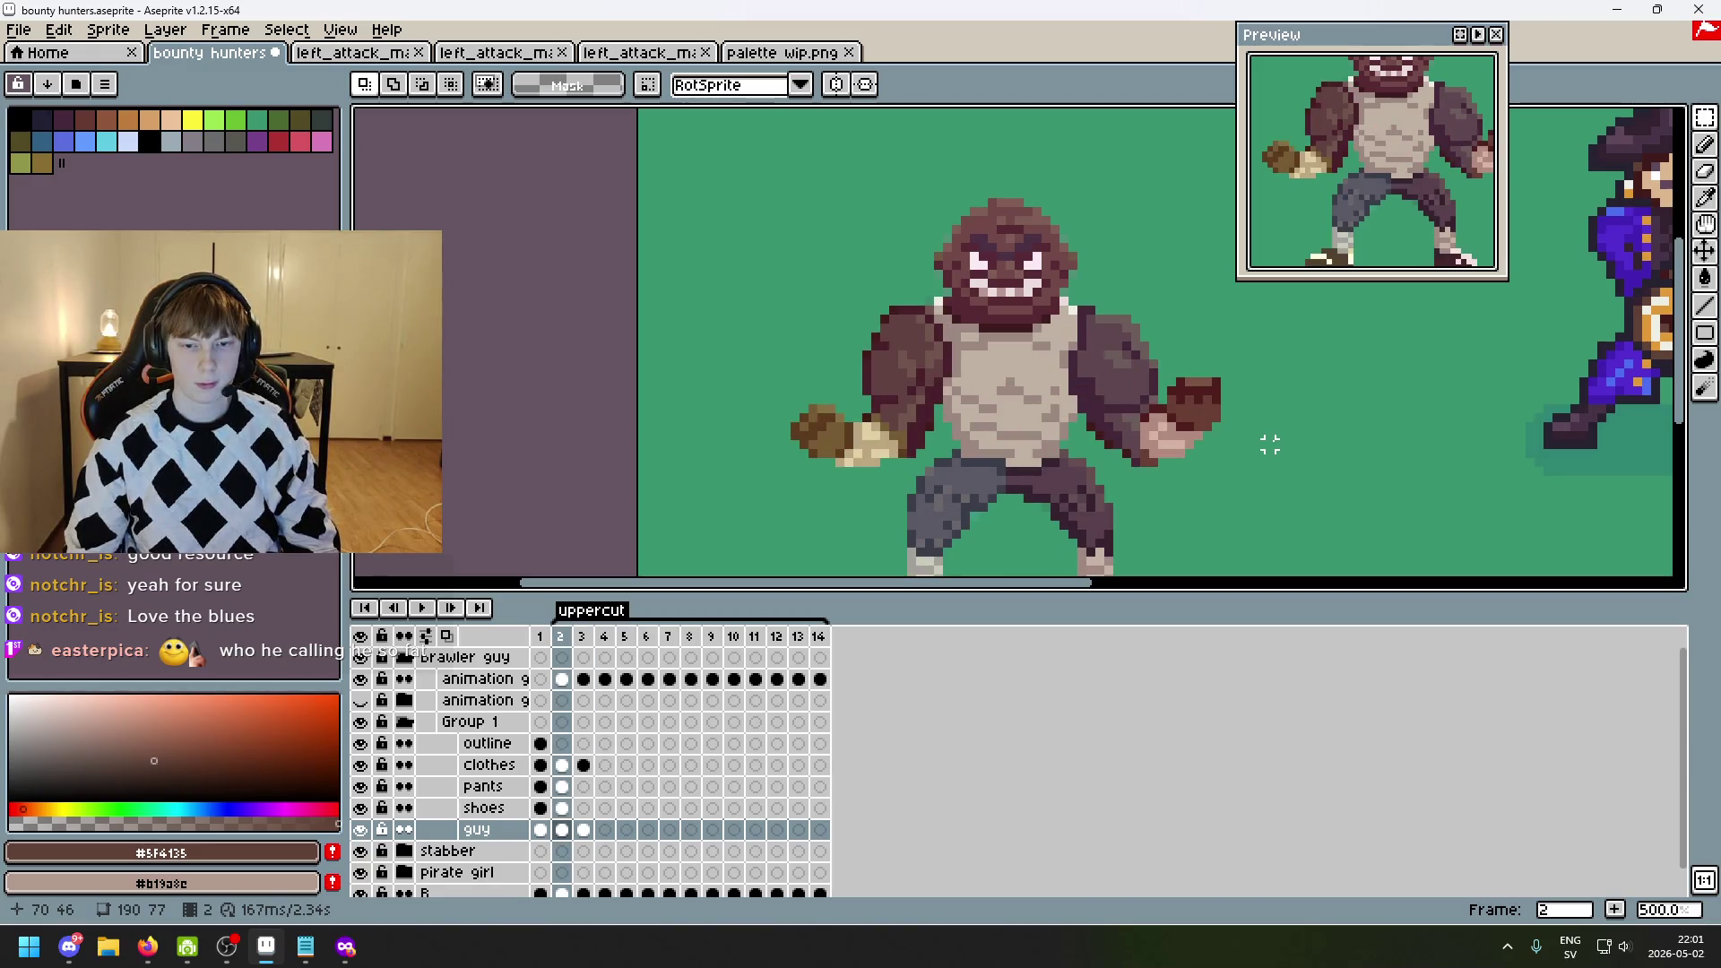
- Paint a dark-brown row of pixels across the torso on uppercut frame 3
{"action": "key", "text": "Right"}
{"action": "scroll", "coordinate": [905, 421], "scroll_direction": "up", "scroll_amount": 3}
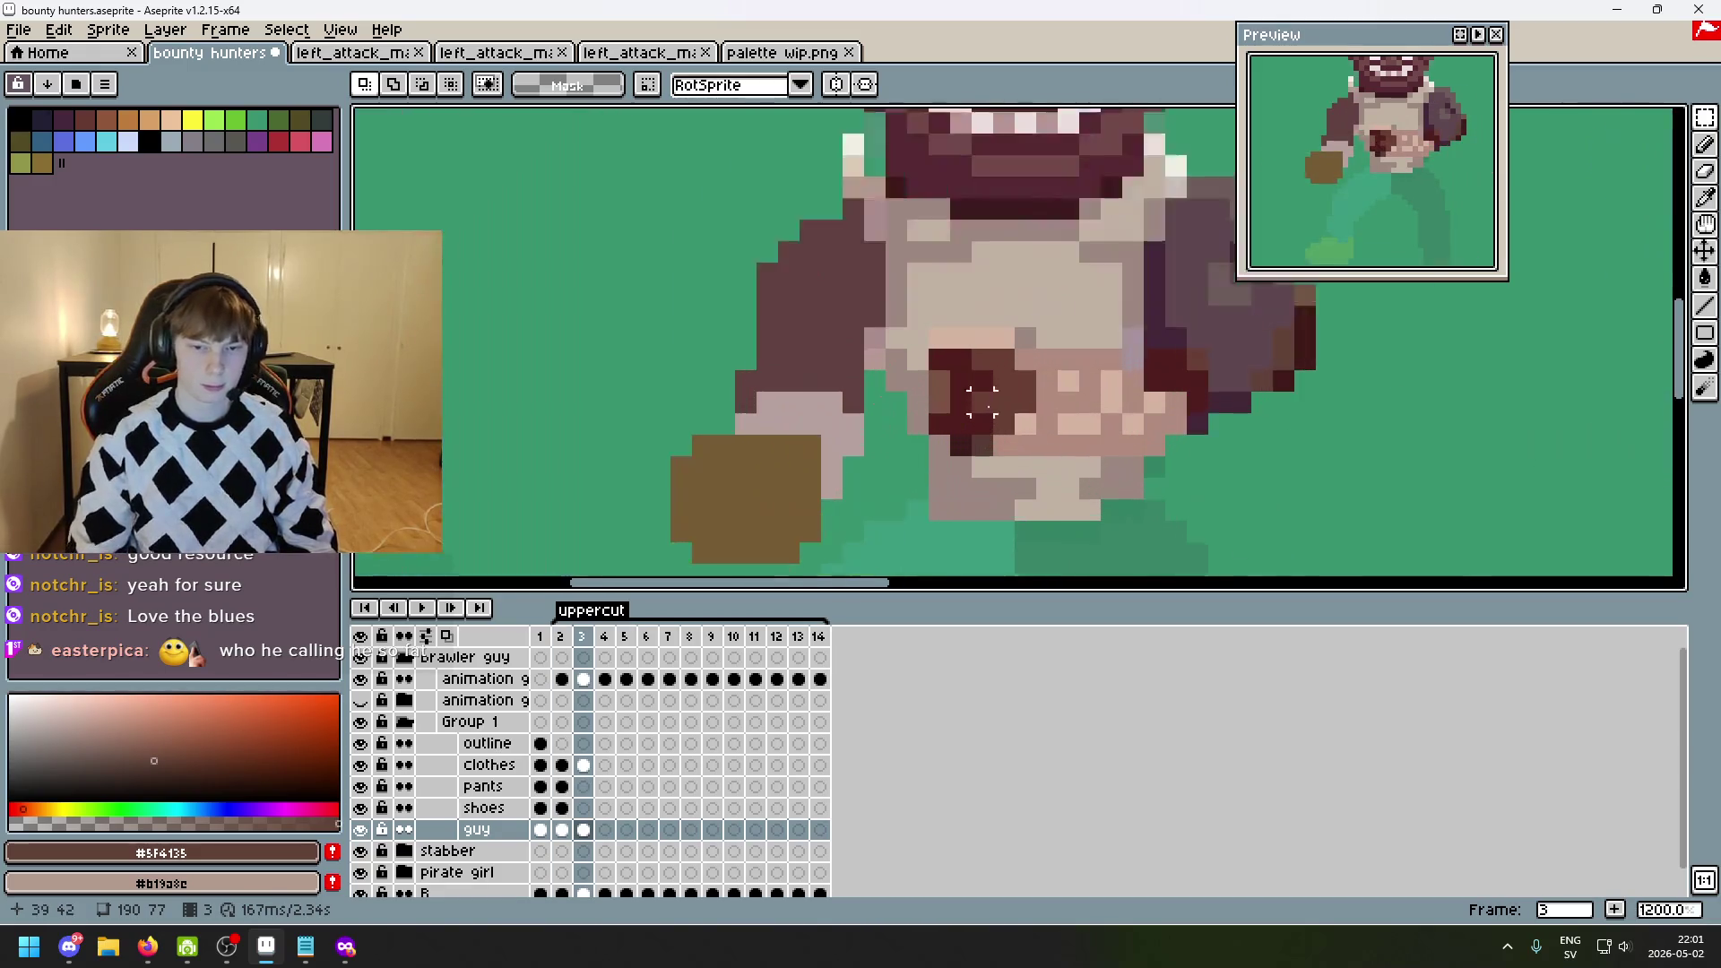
{"action": "scroll", "coordinate": [807, 358], "scroll_direction": "down", "scroll_amount": 2}
{"action": "scroll", "coordinate": [664, 388], "scroll_direction": "up", "scroll_amount": 2}
{"action": "key", "text": "b"}
{"action": "left_click_drag", "start_coordinate": [644, 388], "coordinate": [709, 387]}
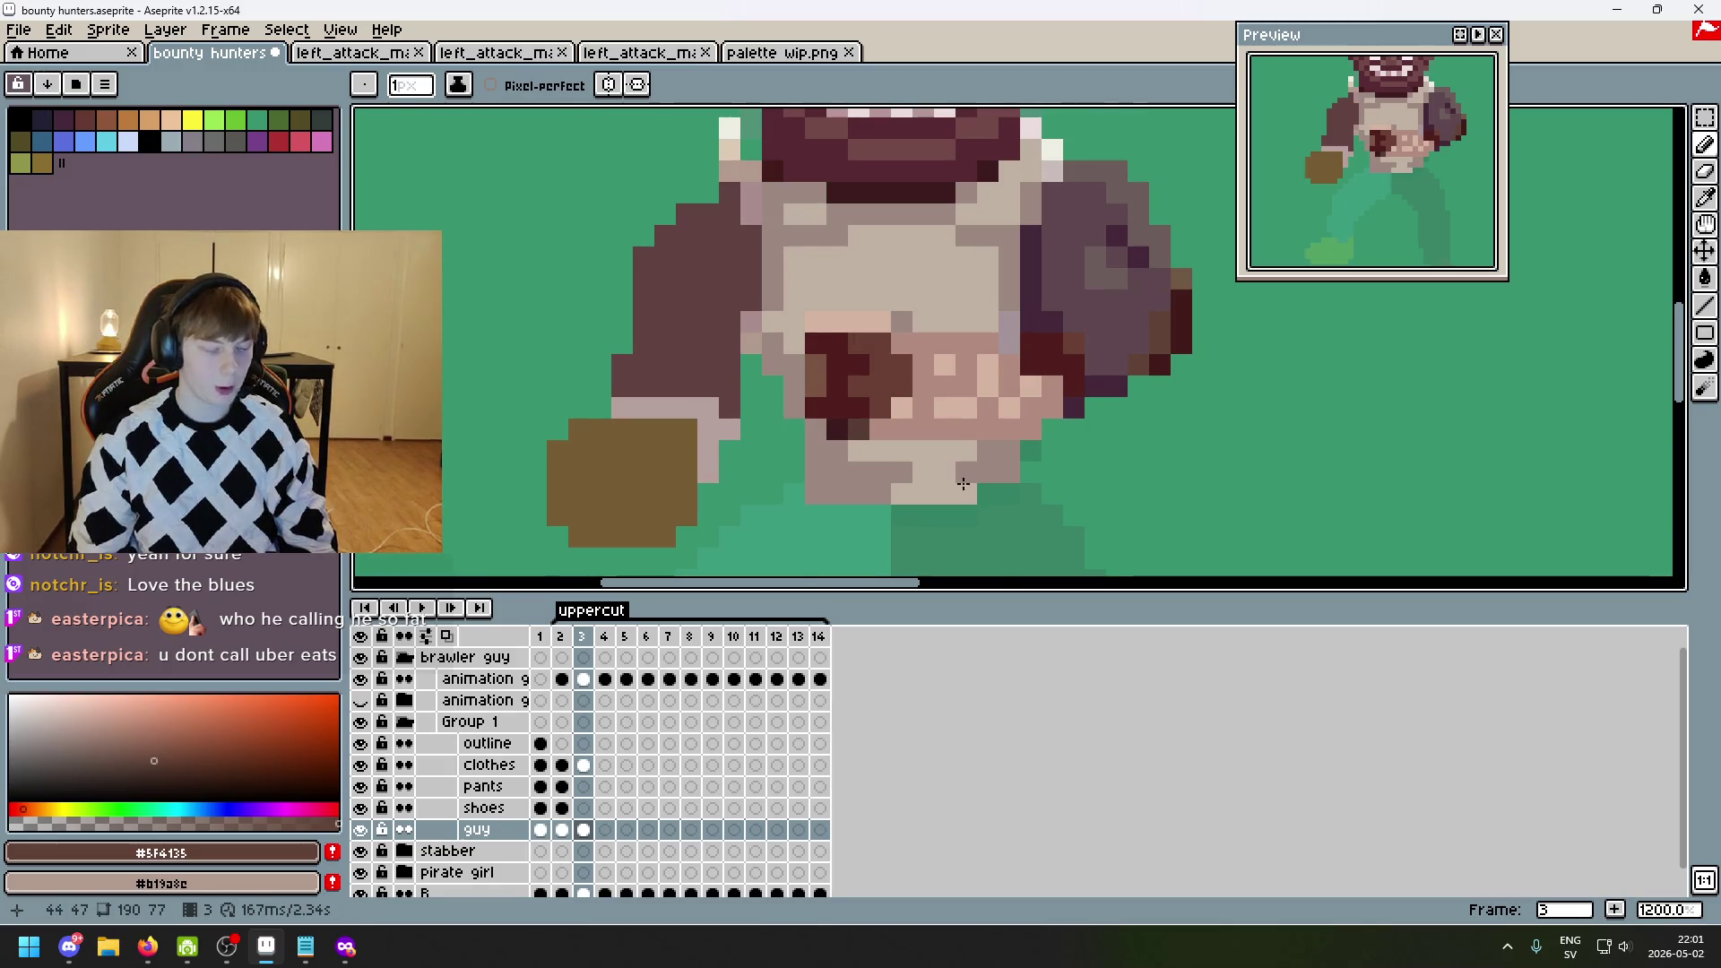
{"action": "scroll", "coordinate": [776, 416], "scroll_direction": "down", "scroll_amount": 4}
{"action": "scroll", "coordinate": [836, 298], "scroll_direction": "up", "scroll_amount": 3}
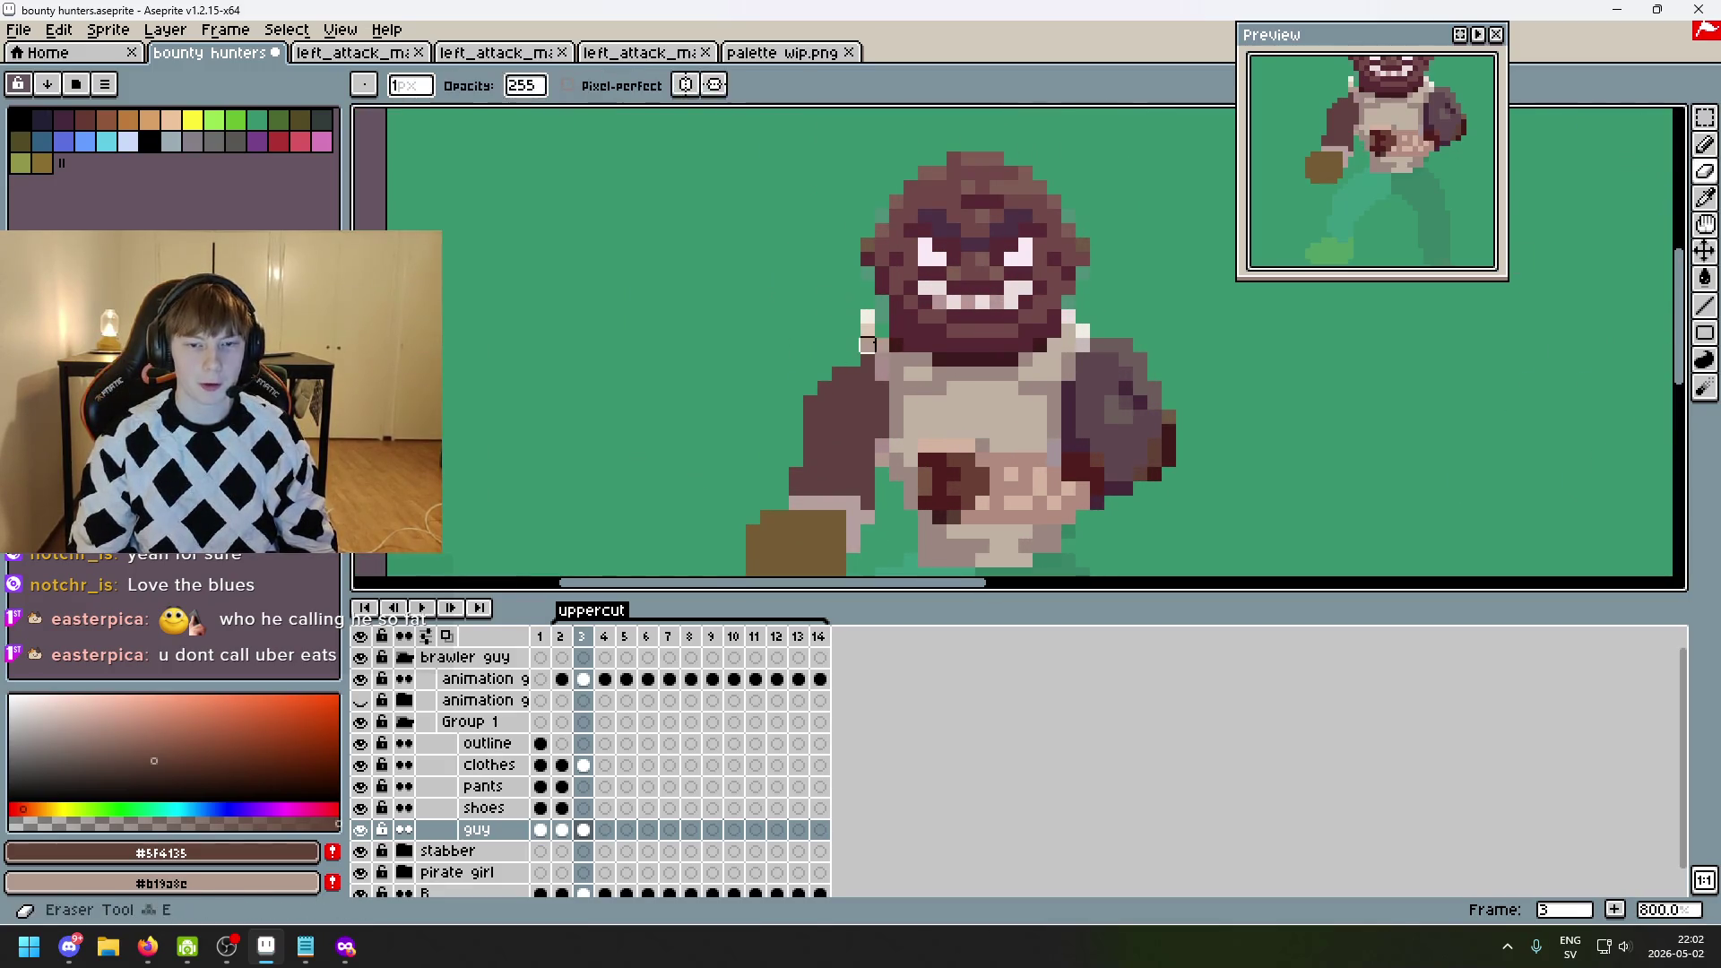
{"action": "scroll", "coordinate": [906, 421], "scroll_direction": "right", "scroll_amount": 5}
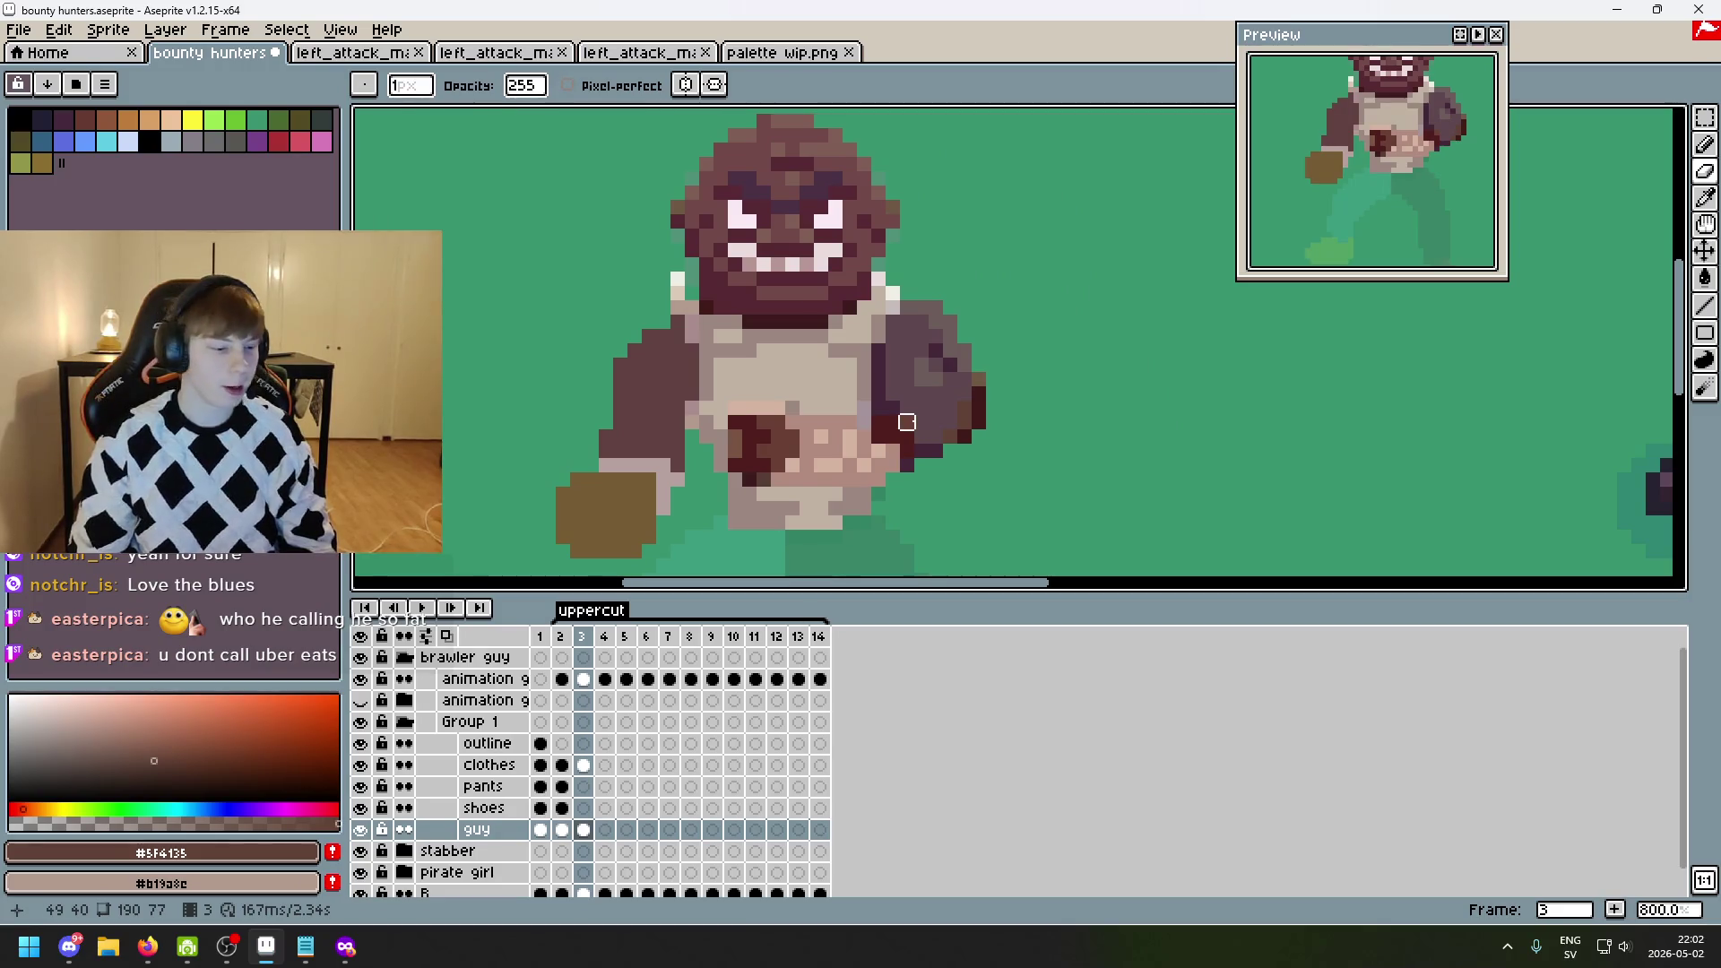
{"action": "scroll", "coordinate": [893, 437], "scroll_direction": "down", "scroll_amount": 1}
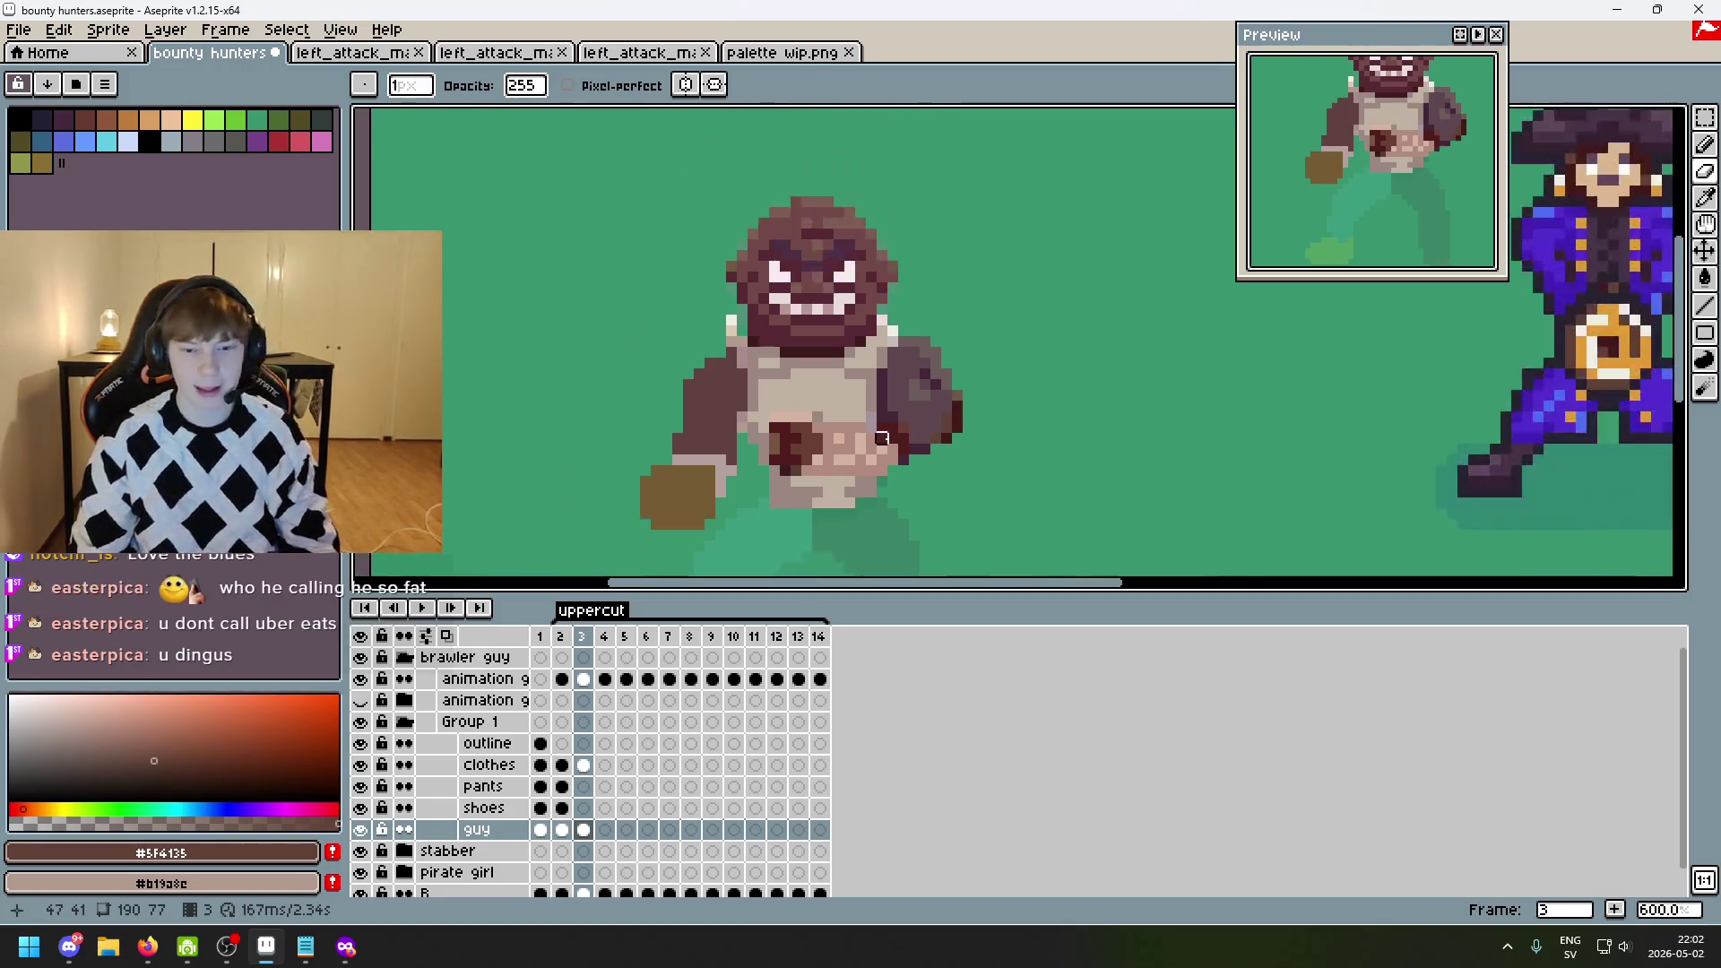
{"action": "scroll", "coordinate": [868, 426], "scroll_direction": "up", "scroll_amount": 1}
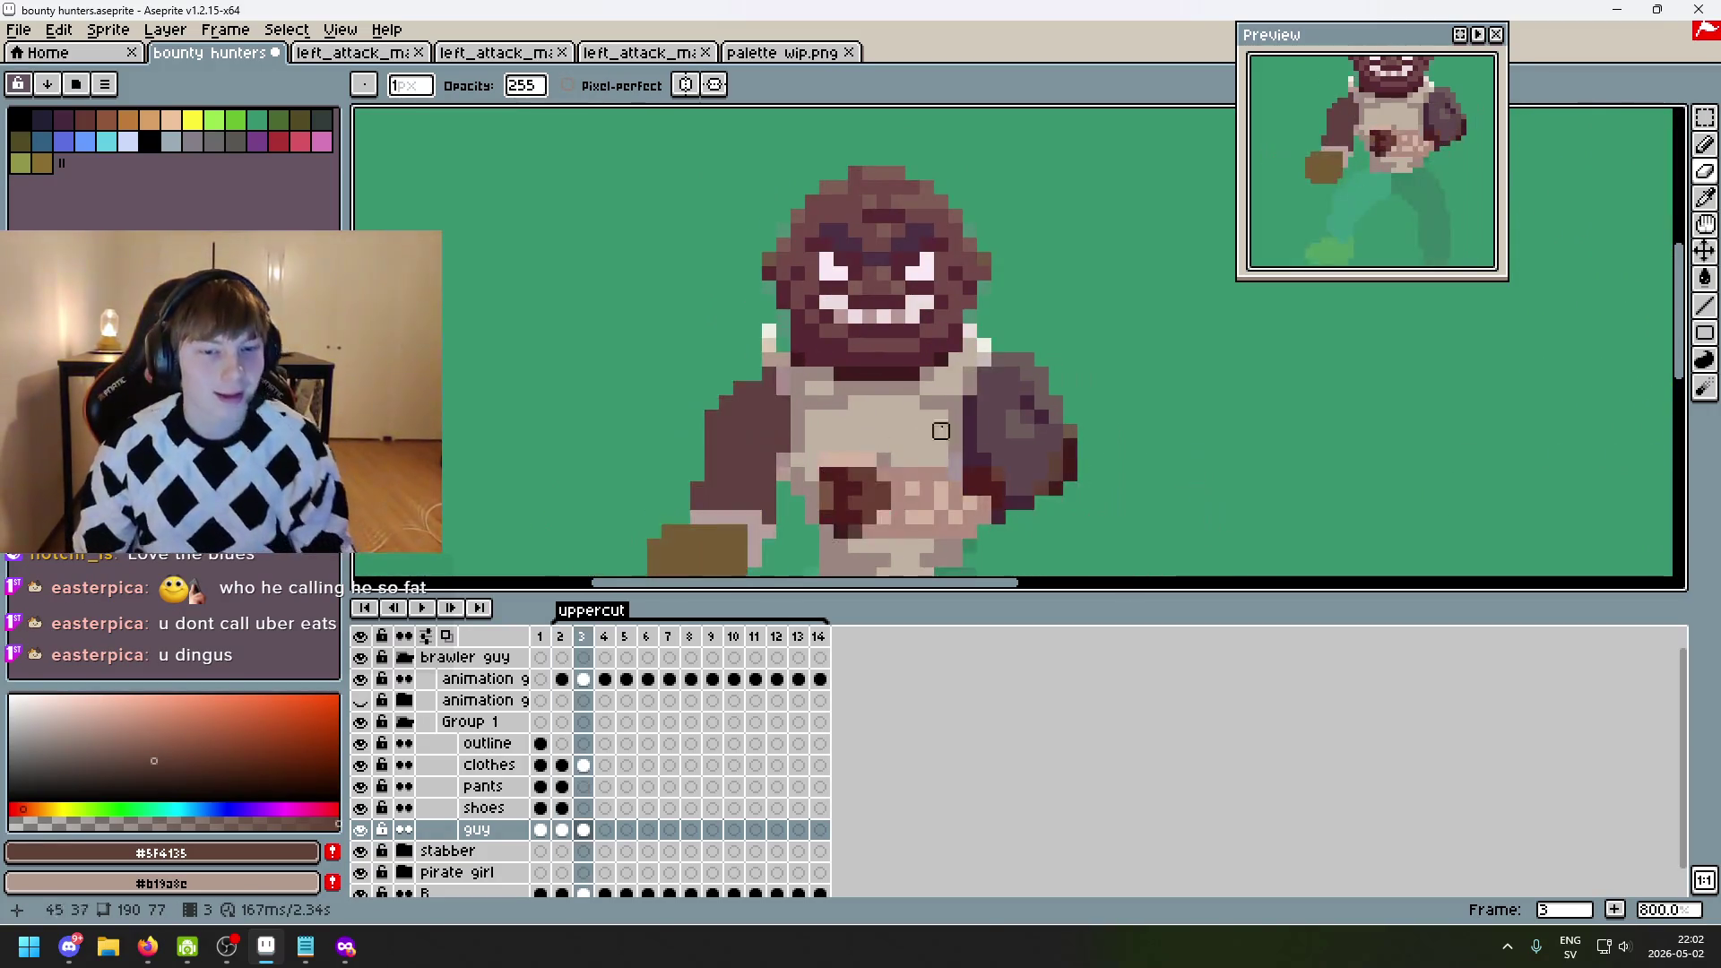
{"action": "scroll", "coordinate": [940, 392], "scroll_direction": "down", "scroll_amount": 1}
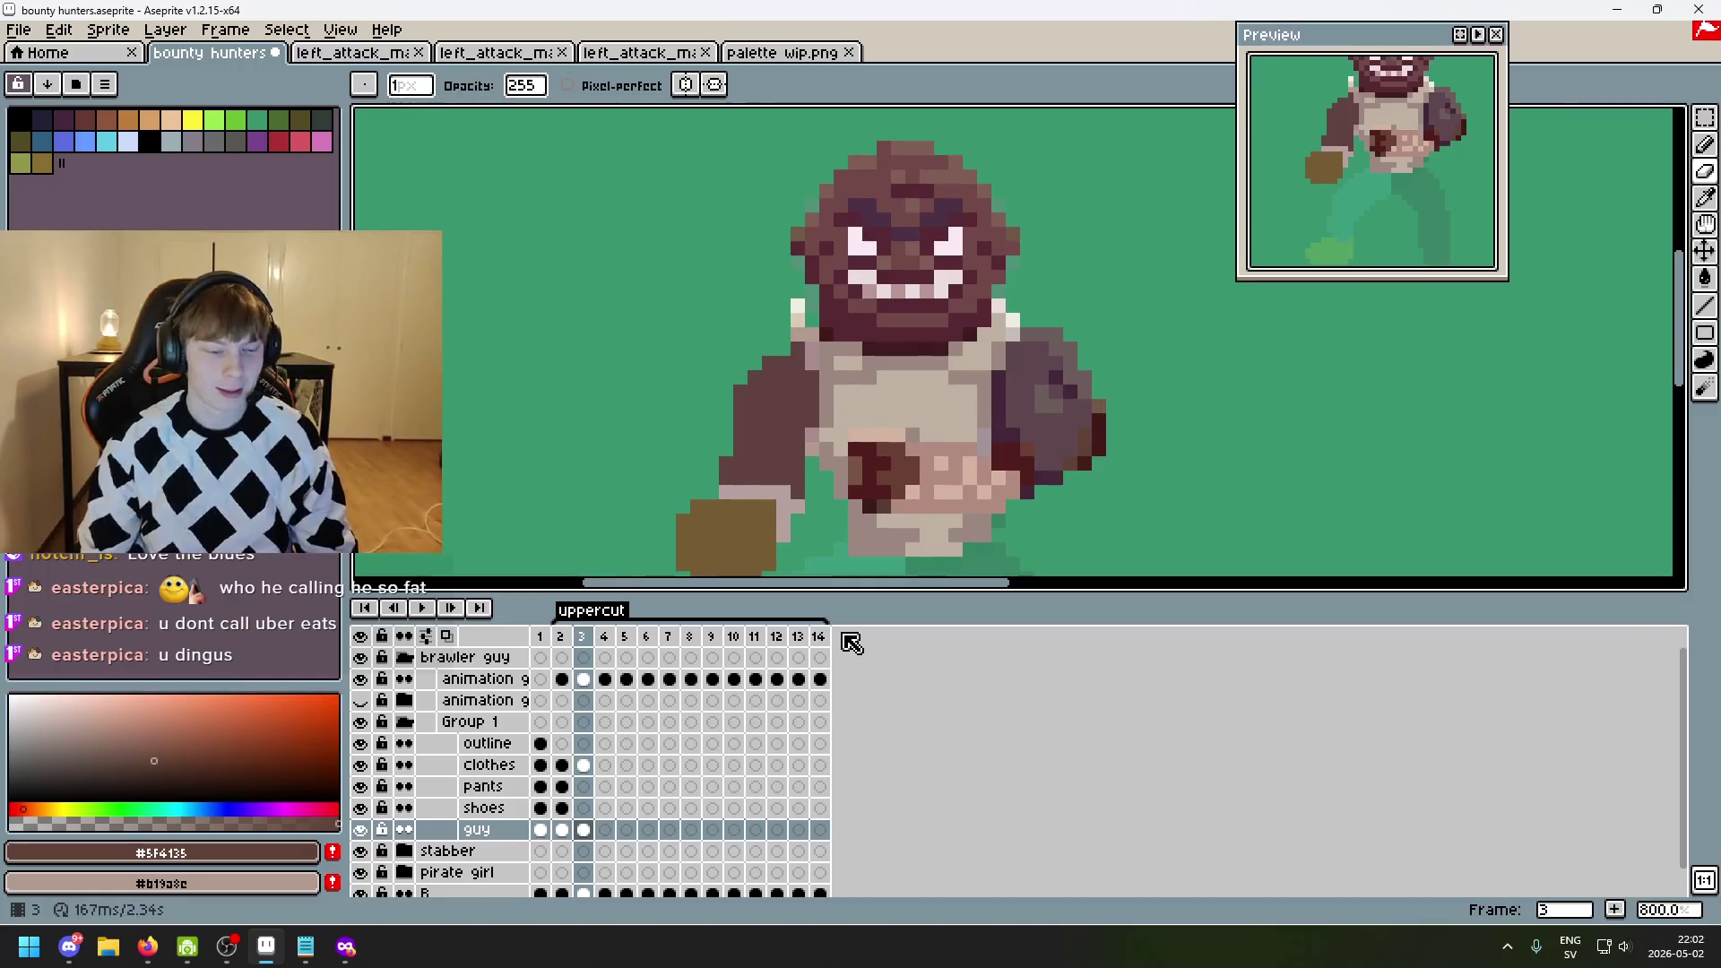
- Compare against frame 2 and draw another short horizontal stroke on the torso
{"action": "key", "text": "Left"}
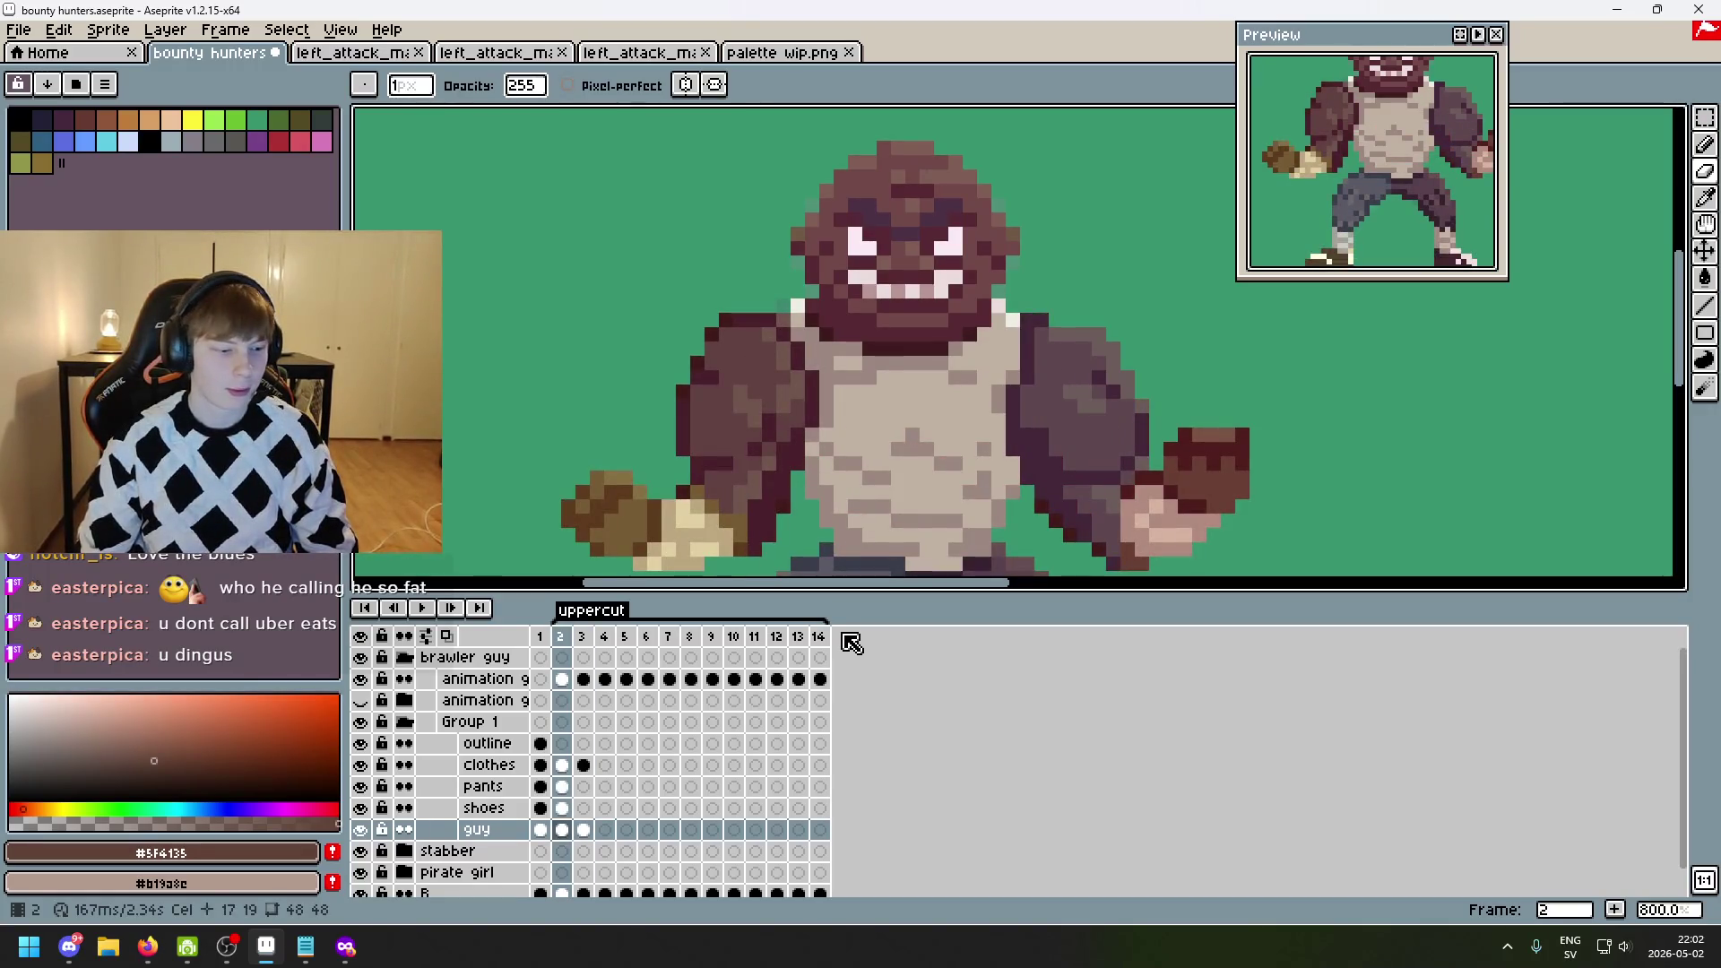
{"action": "key", "text": "Right"}
{"action": "left_click_drag", "start_coordinate": [726, 412], "coordinate": [640, 415]}
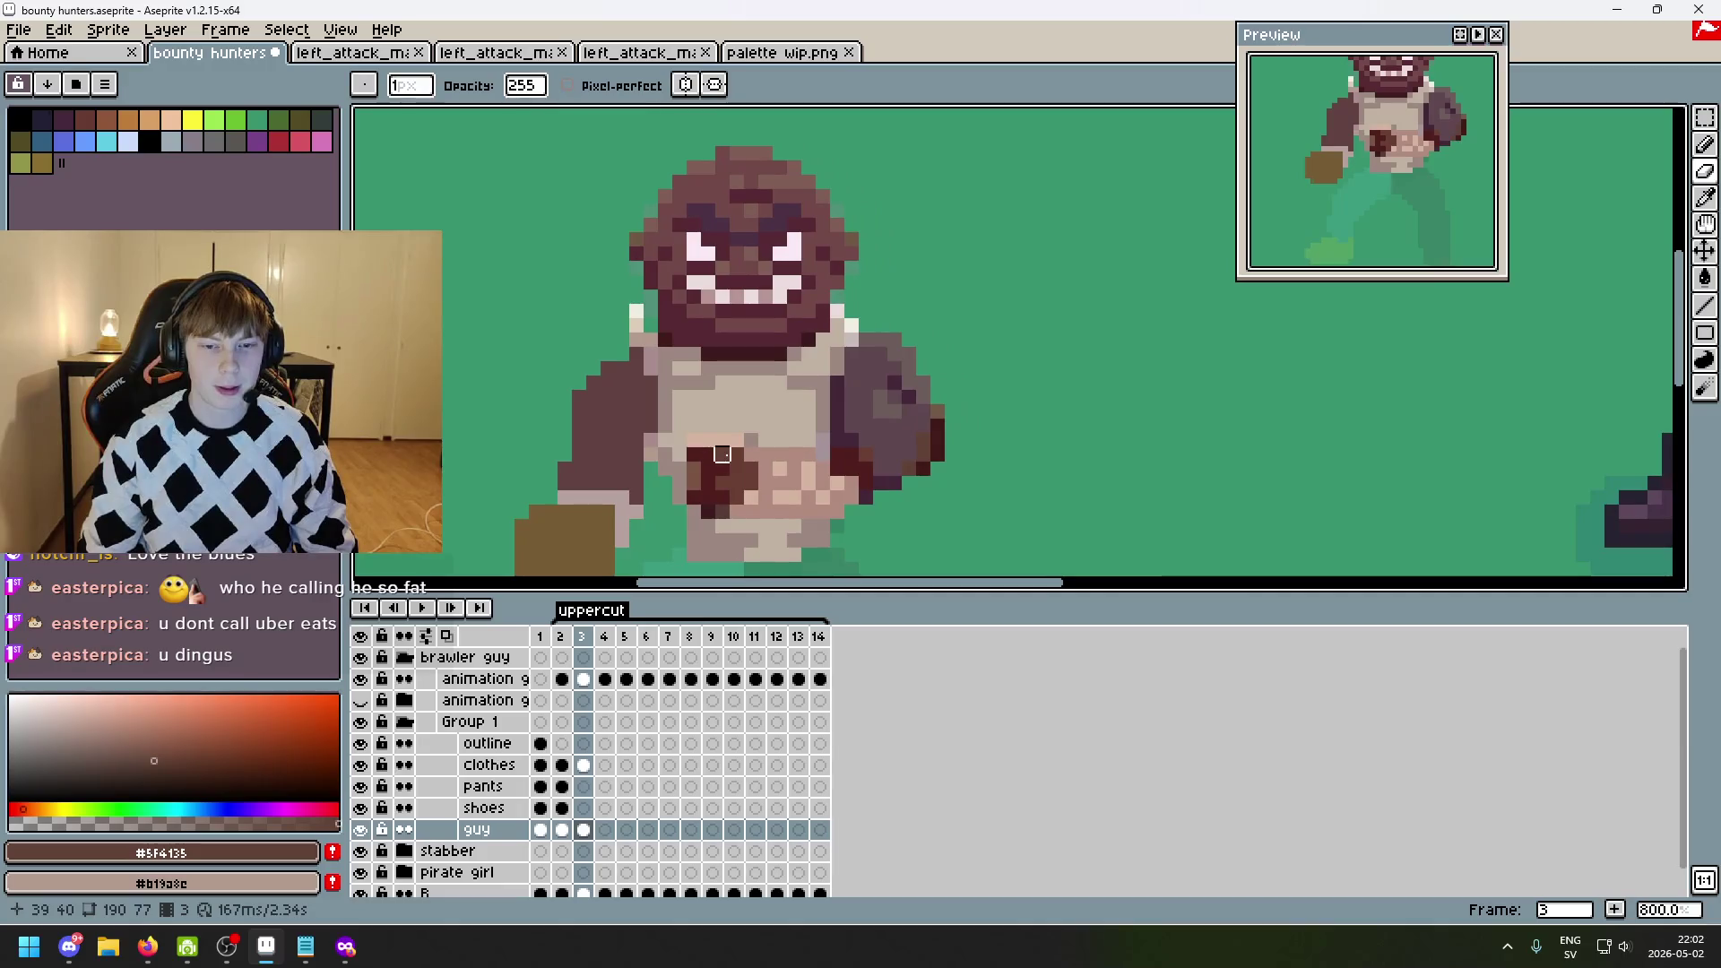
{"action": "key", "text": "Left"}
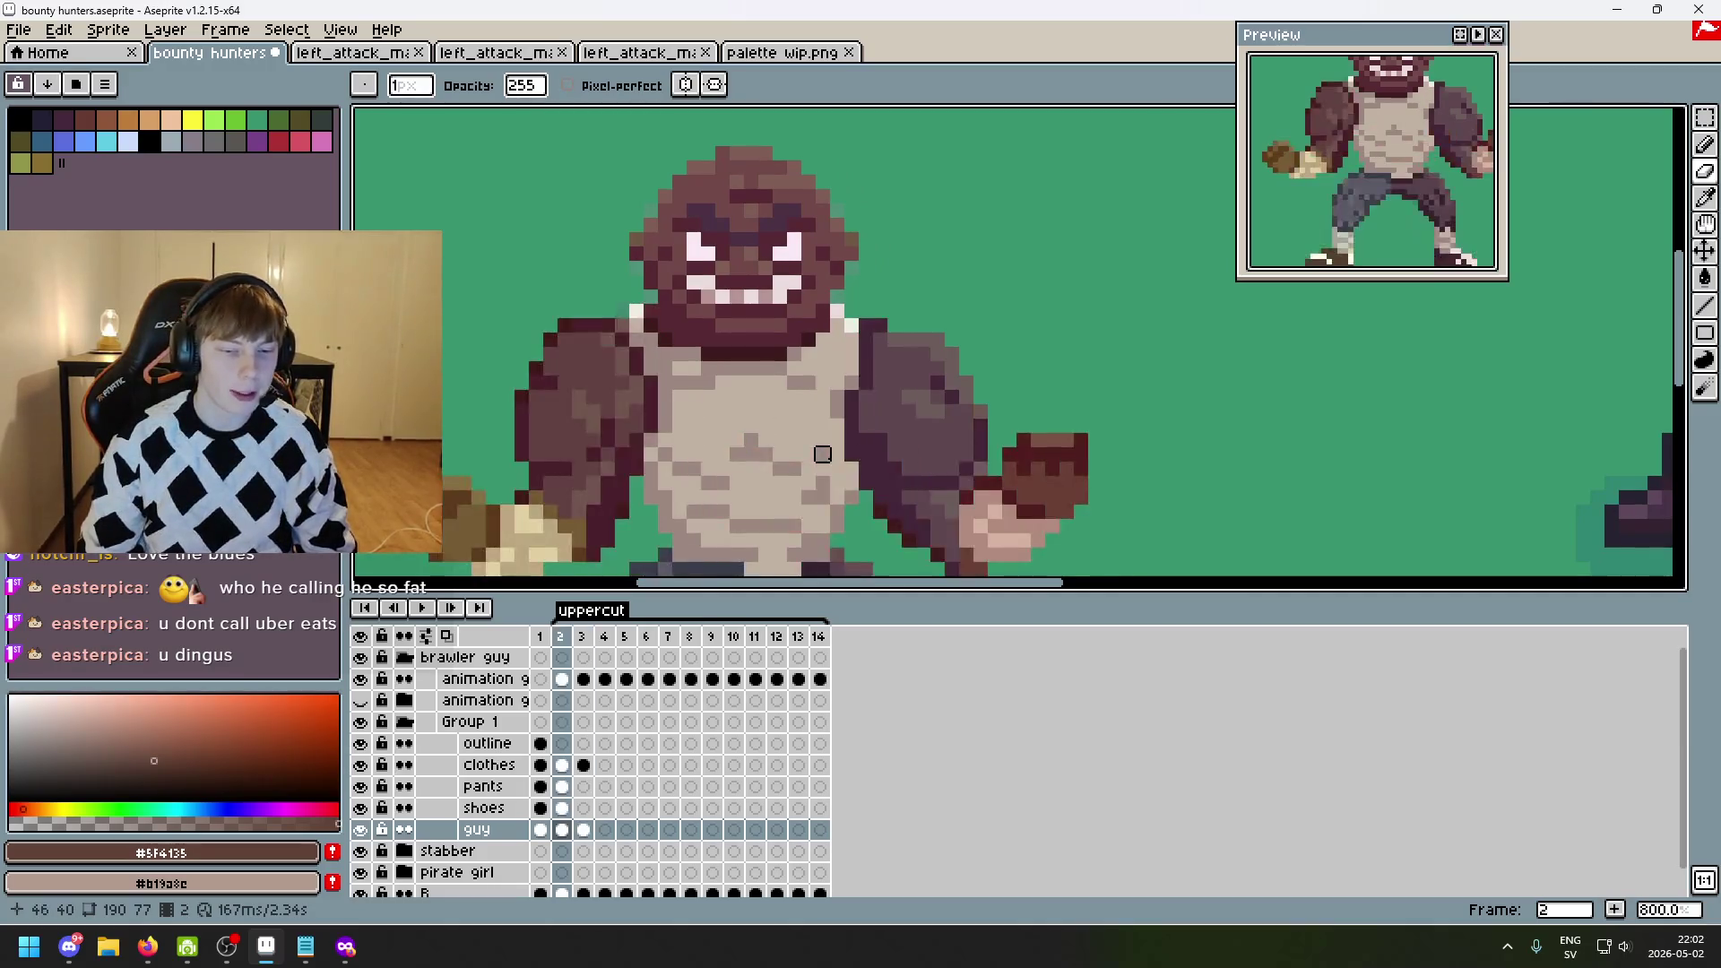
{"action": "key", "text": "Right"}
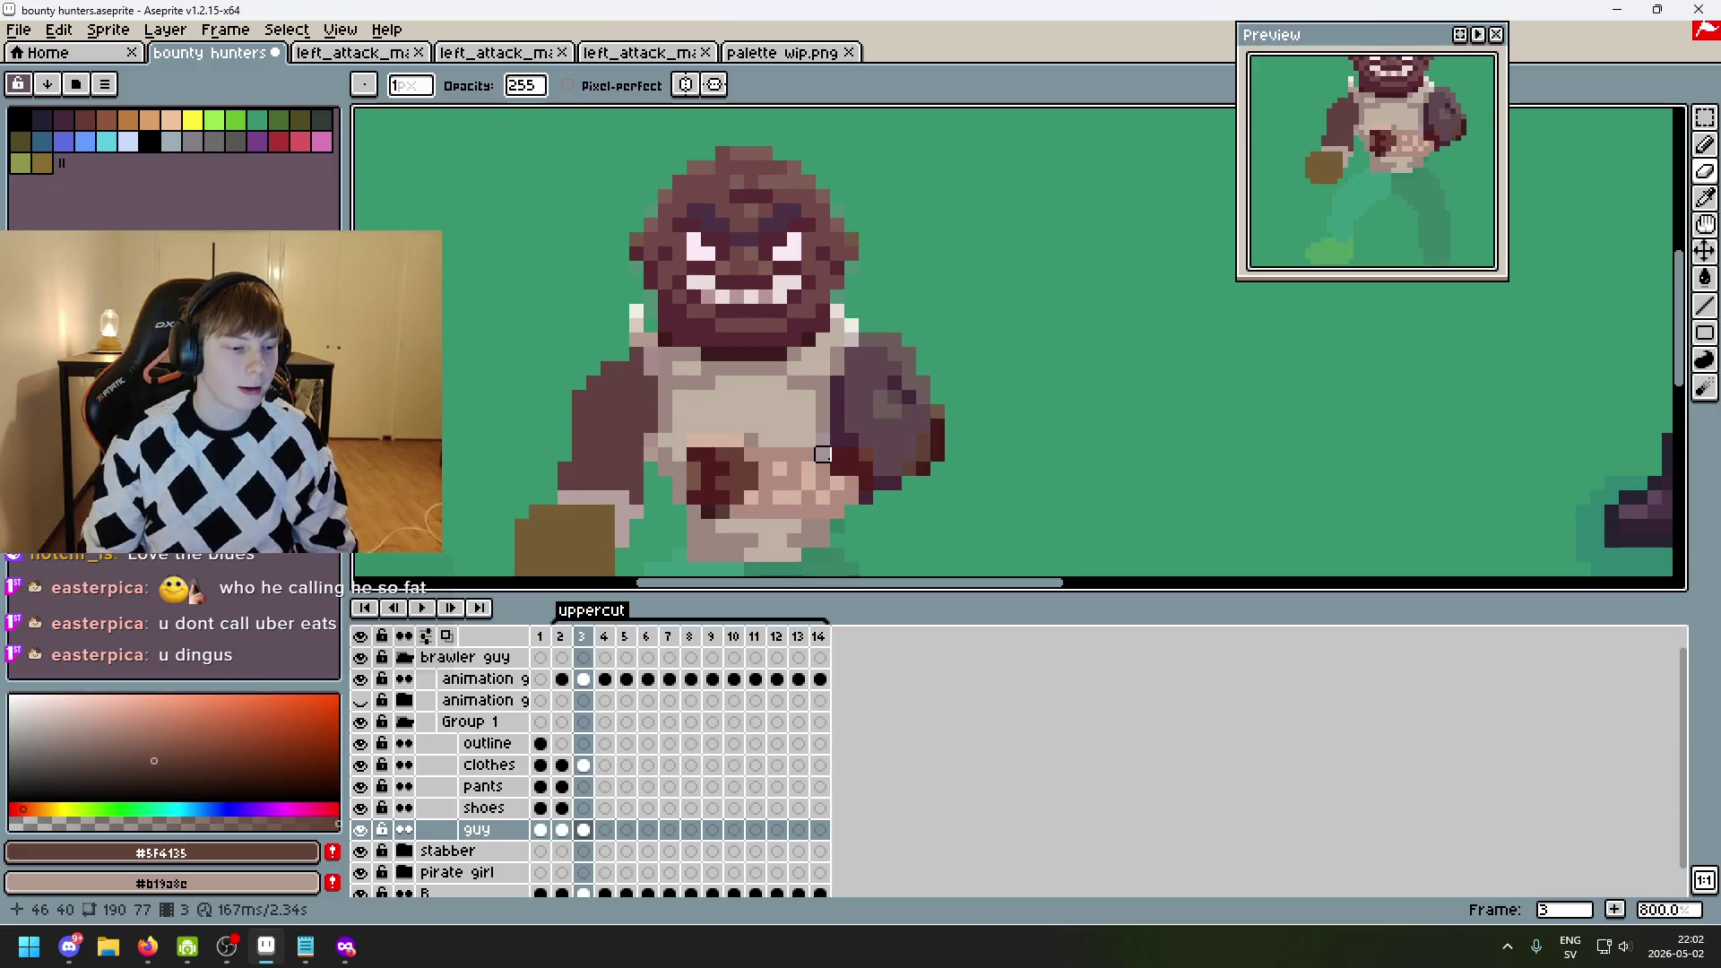
{"action": "scroll", "coordinate": [777, 349], "scroll_direction": "up", "scroll_amount": 3}
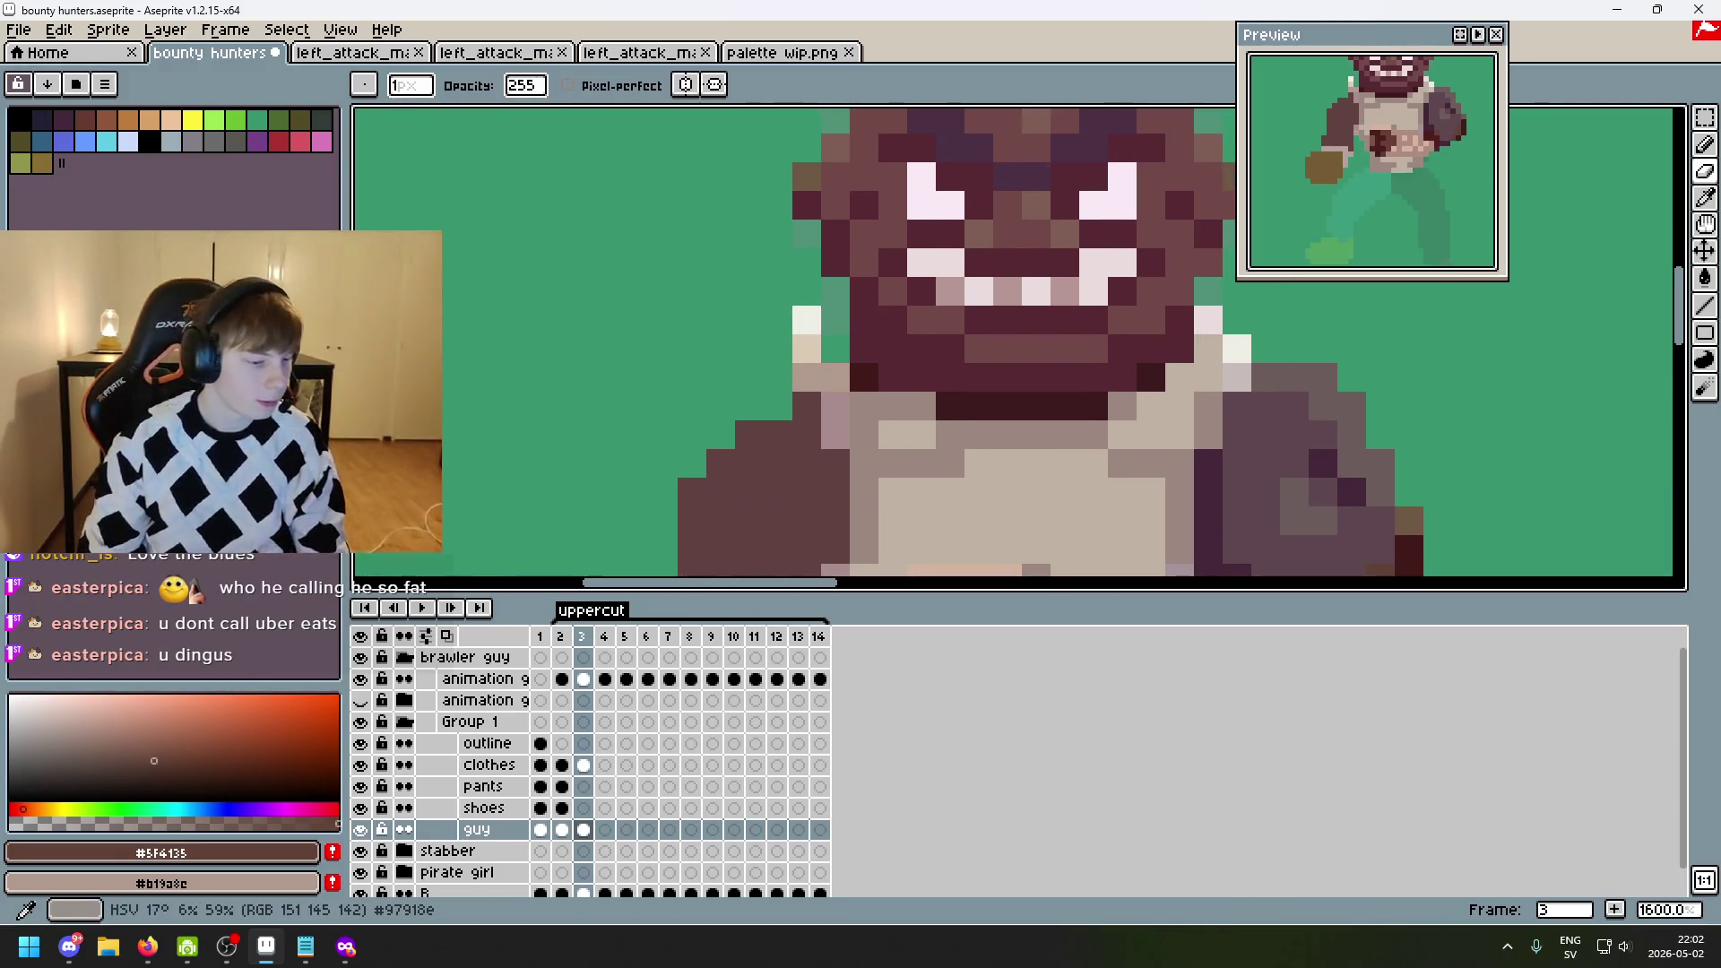
{"action": "scroll", "coordinate": [634, 372], "scroll_direction": "down", "scroll_amount": 4}
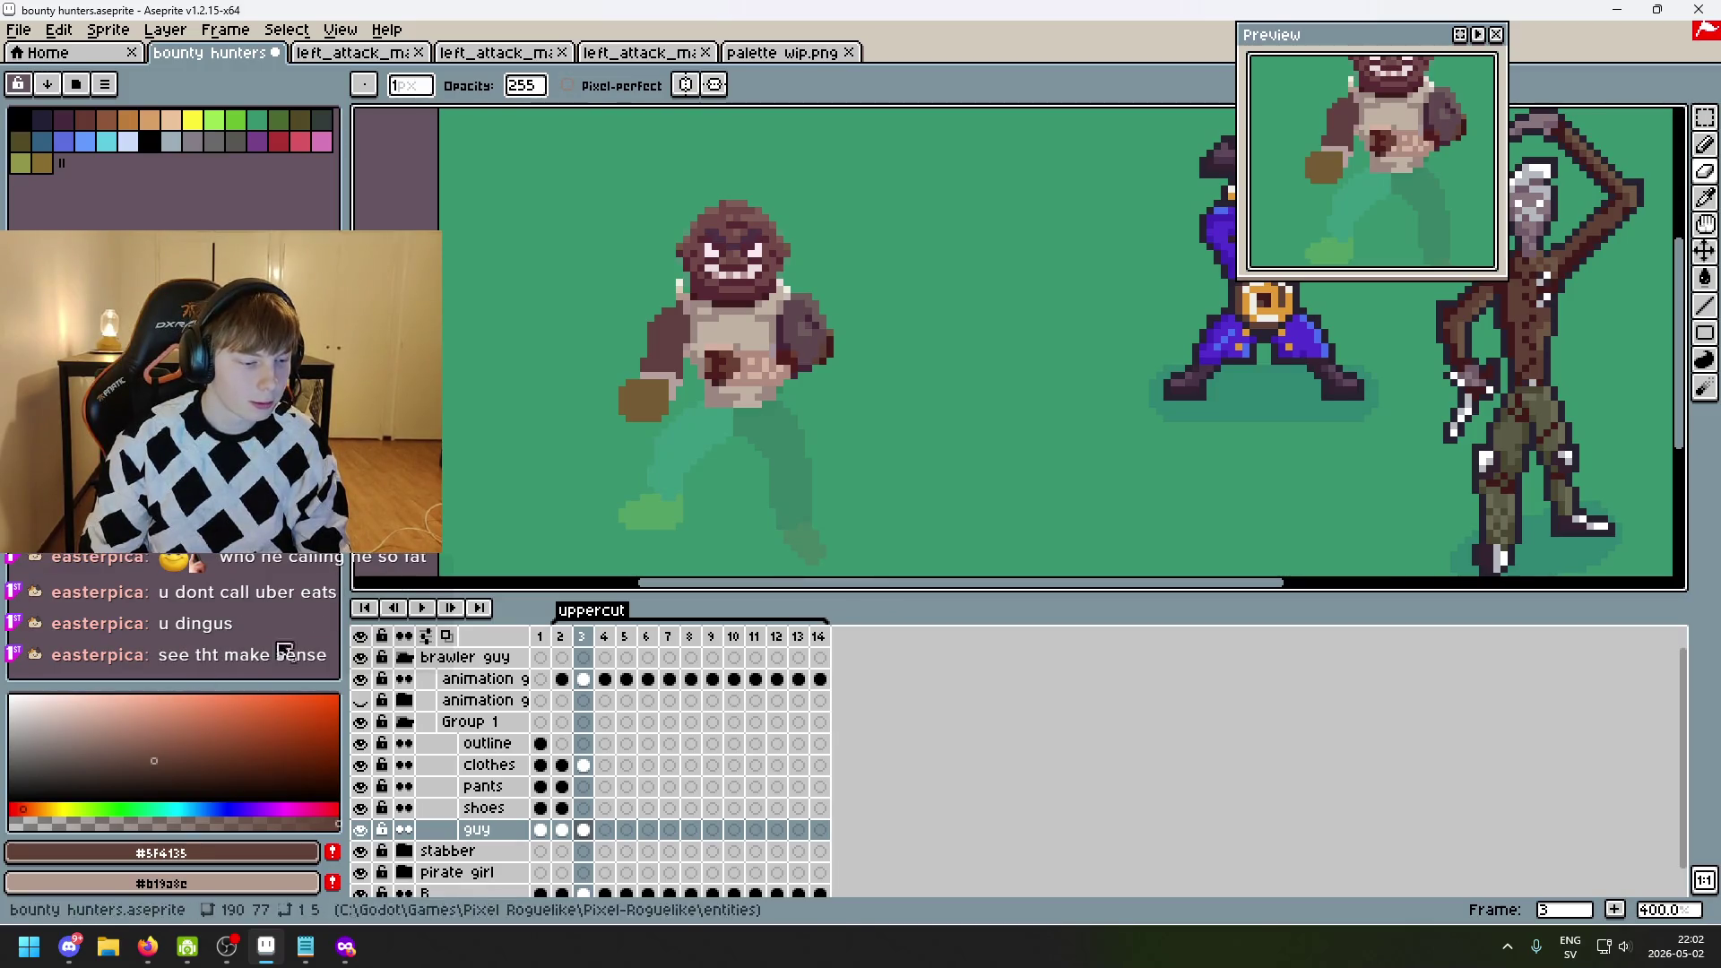
- With the Pencil, paint dark pixels on top of the raised fist and line its right edge in brown
{"action": "scroll", "coordinate": [630, 353], "scroll_direction": "up", "scroll_amount": 2}
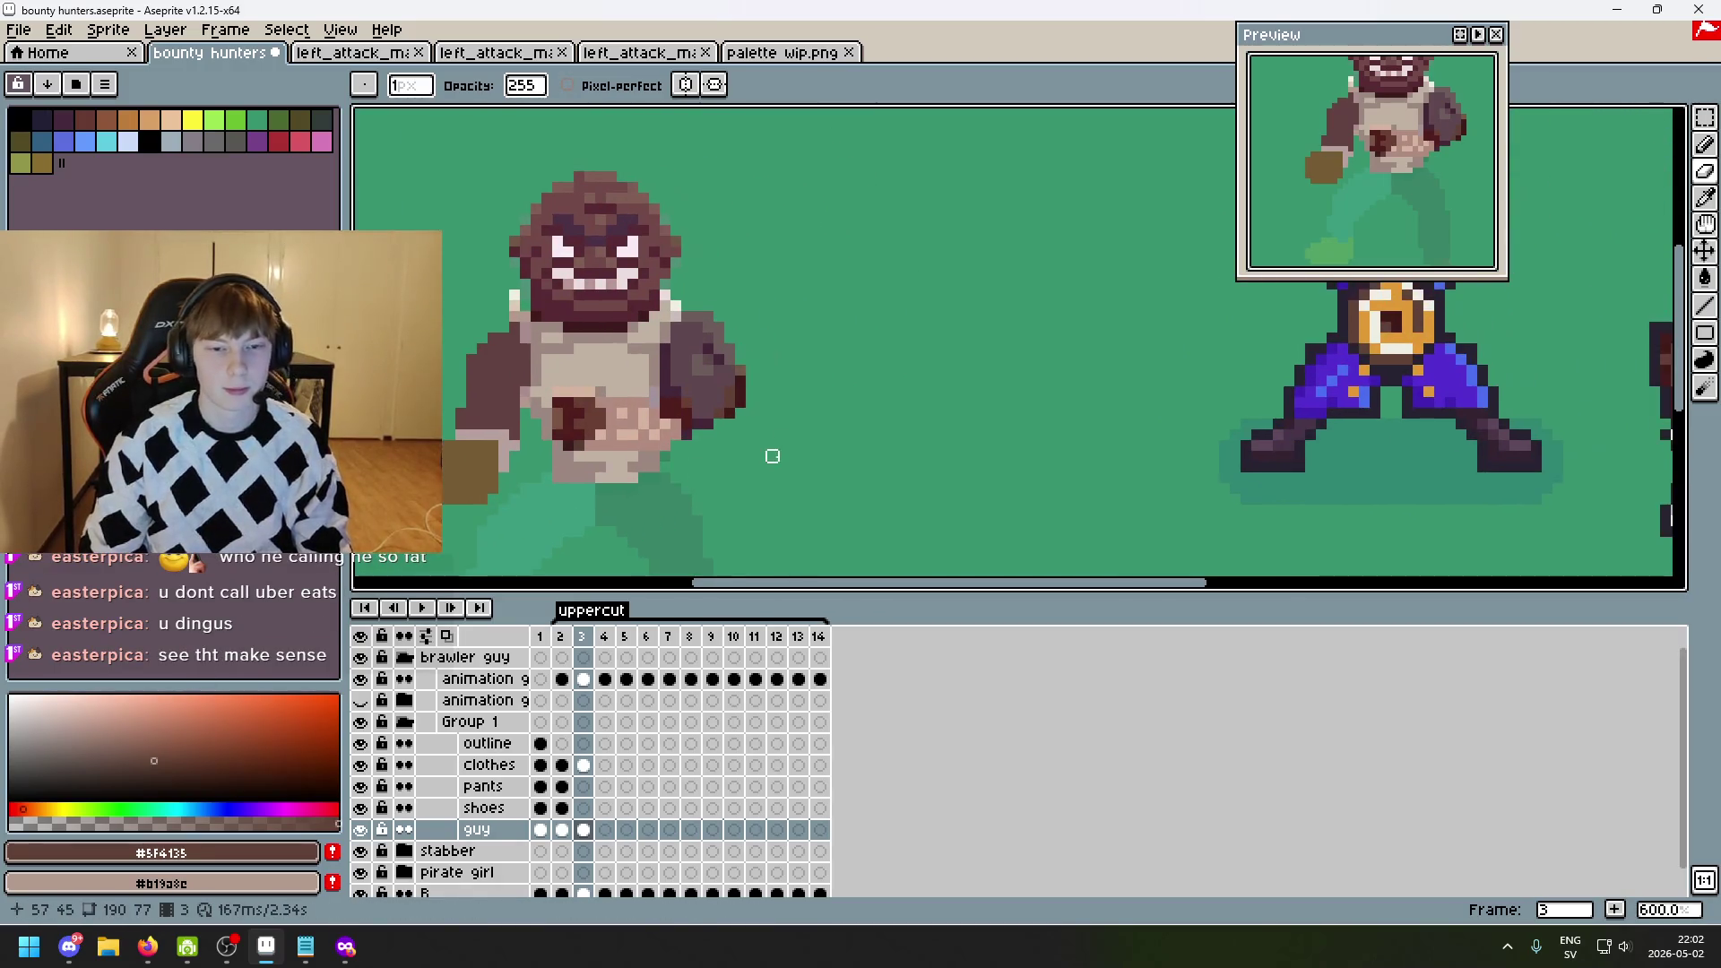
{"action": "scroll", "coordinate": [768, 443], "scroll_direction": "up", "scroll_amount": 1}
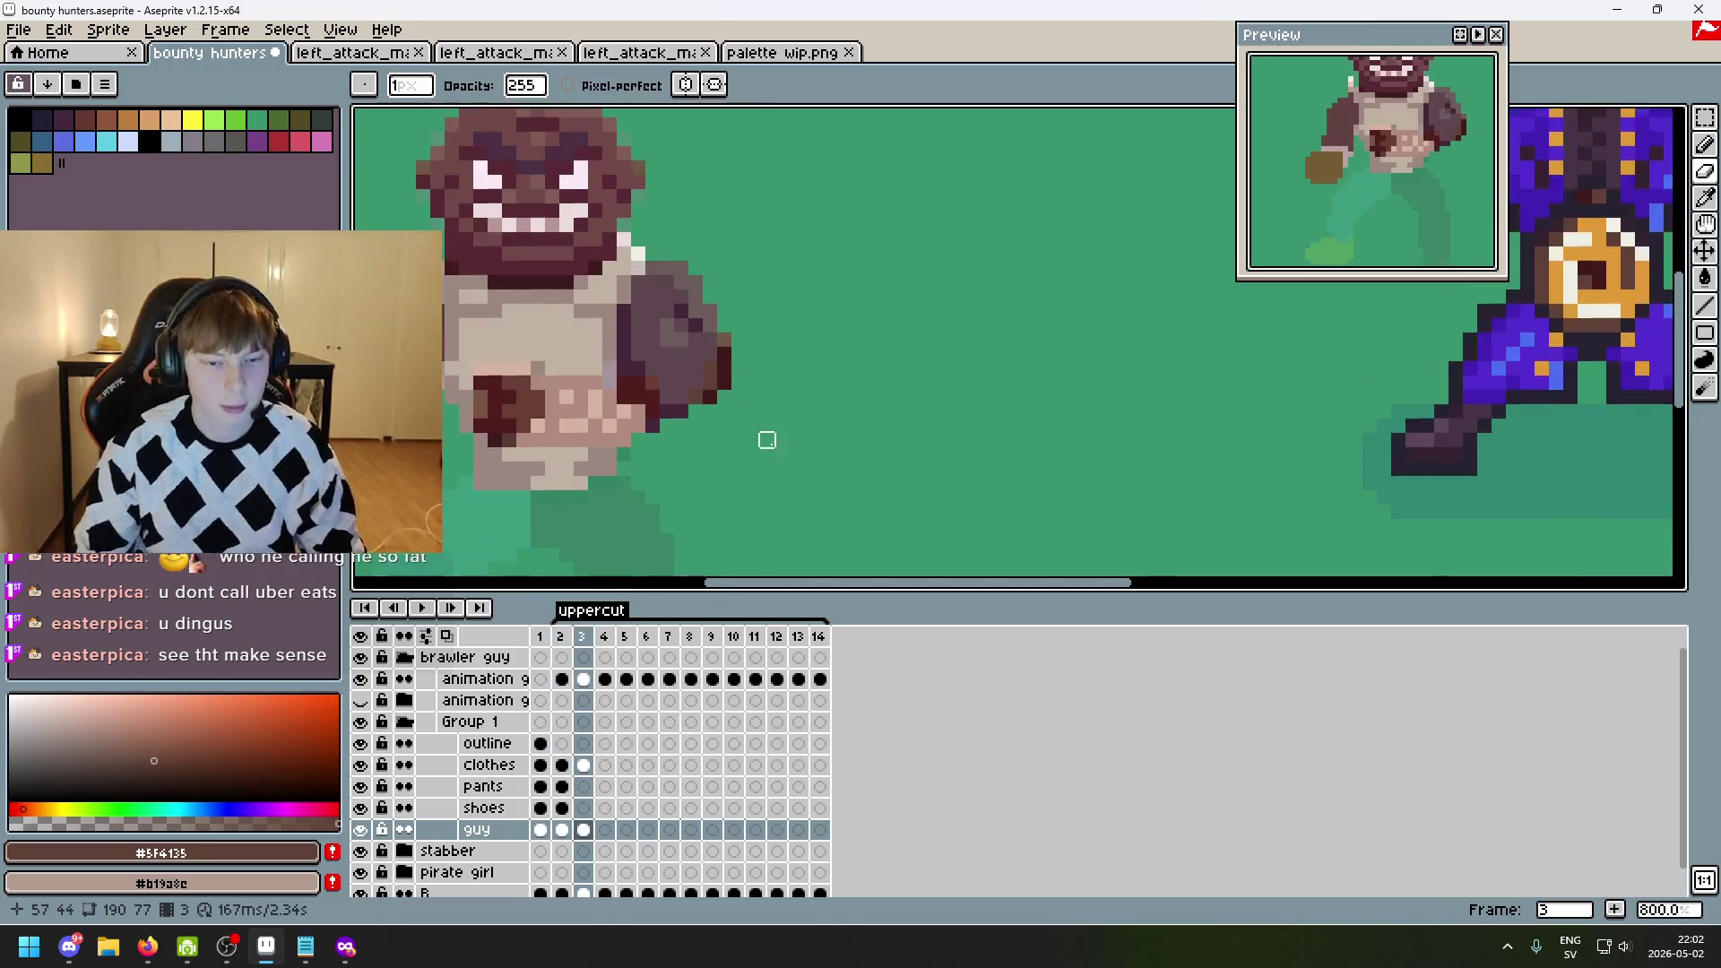
{"action": "scroll", "coordinate": [601, 372], "scroll_direction": "up", "scroll_amount": 2}
{"action": "key", "text": "e"}
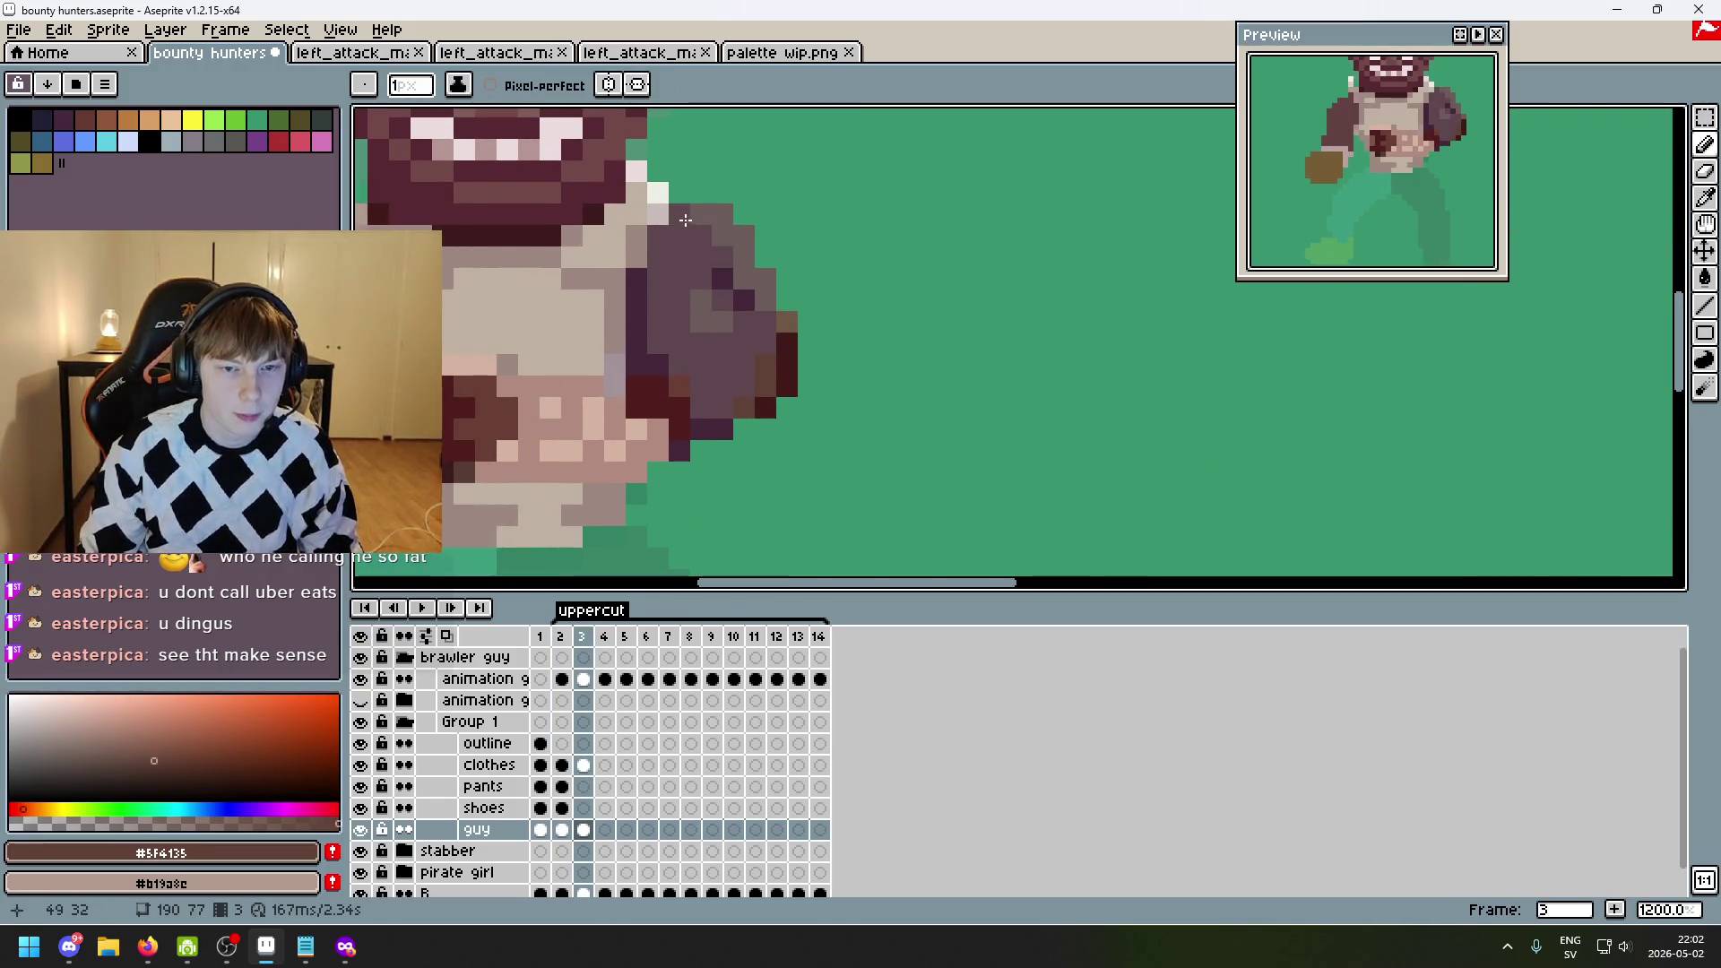
{"action": "mouse_move", "coordinate": [685, 219]}
{"action": "left_mouse_down"}
{"action": "mouse_move", "coordinate": [723, 236]}
{"action": "mouse_move", "coordinate": [710, 215]}
{"action": "mouse_move", "coordinate": [744, 280]}
{"action": "left_mouse_up"}
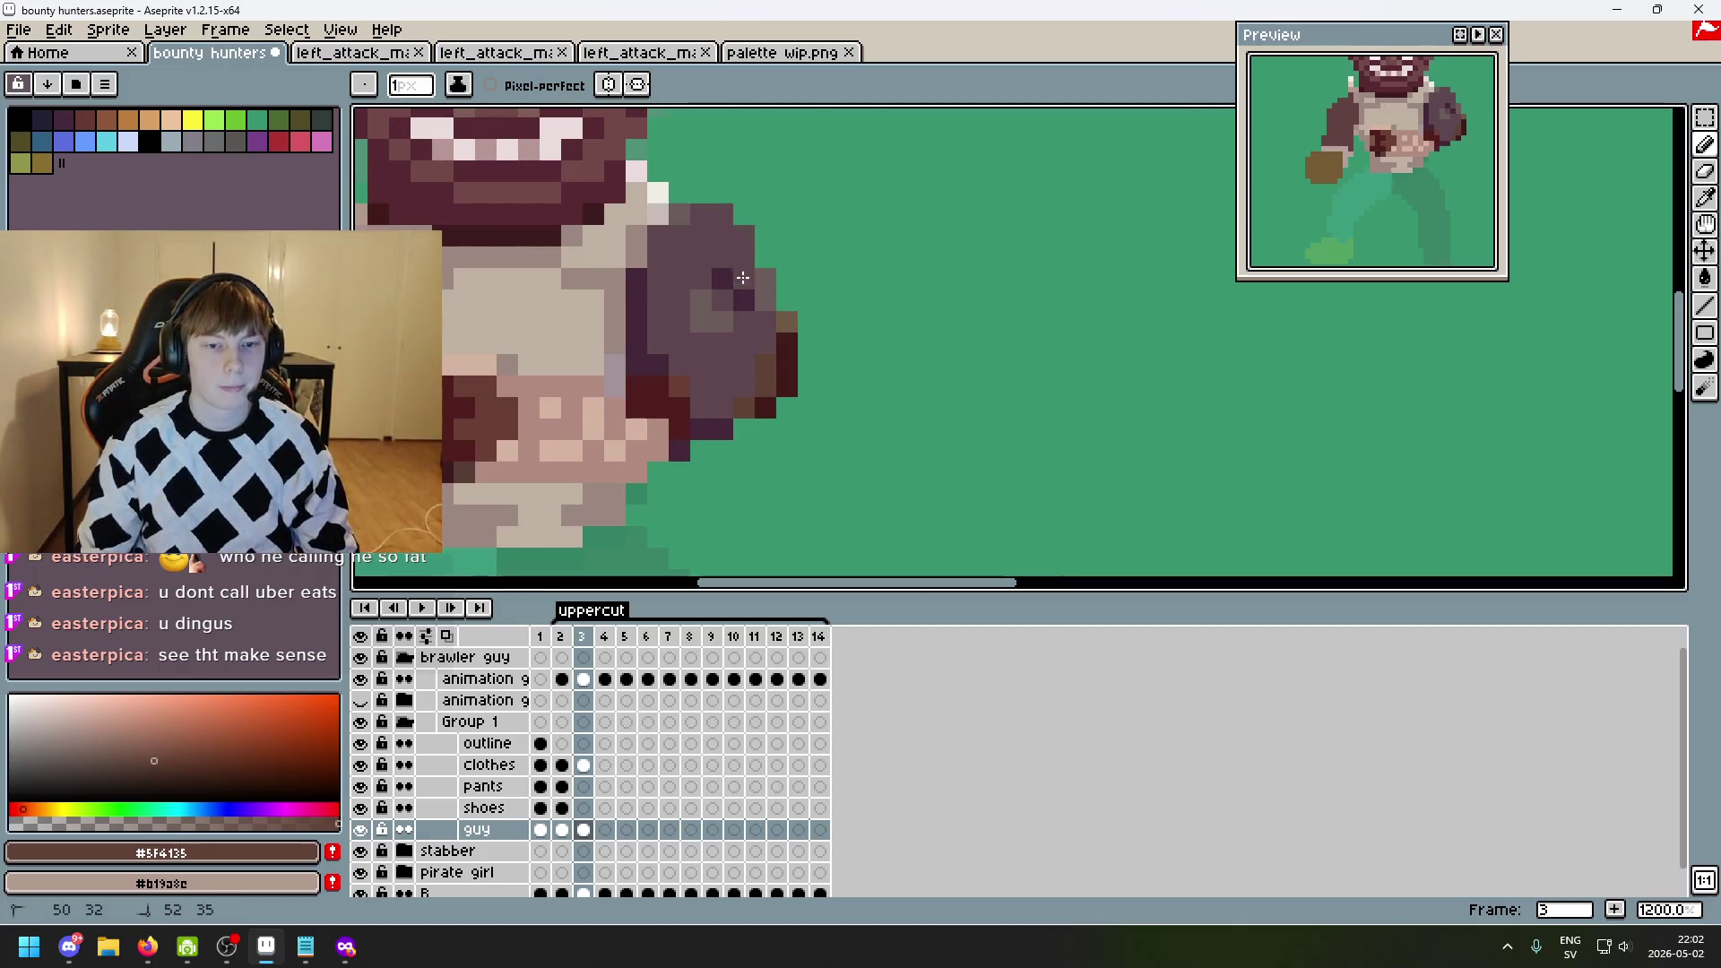
{"action": "left_click", "coordinate": [686, 217]}
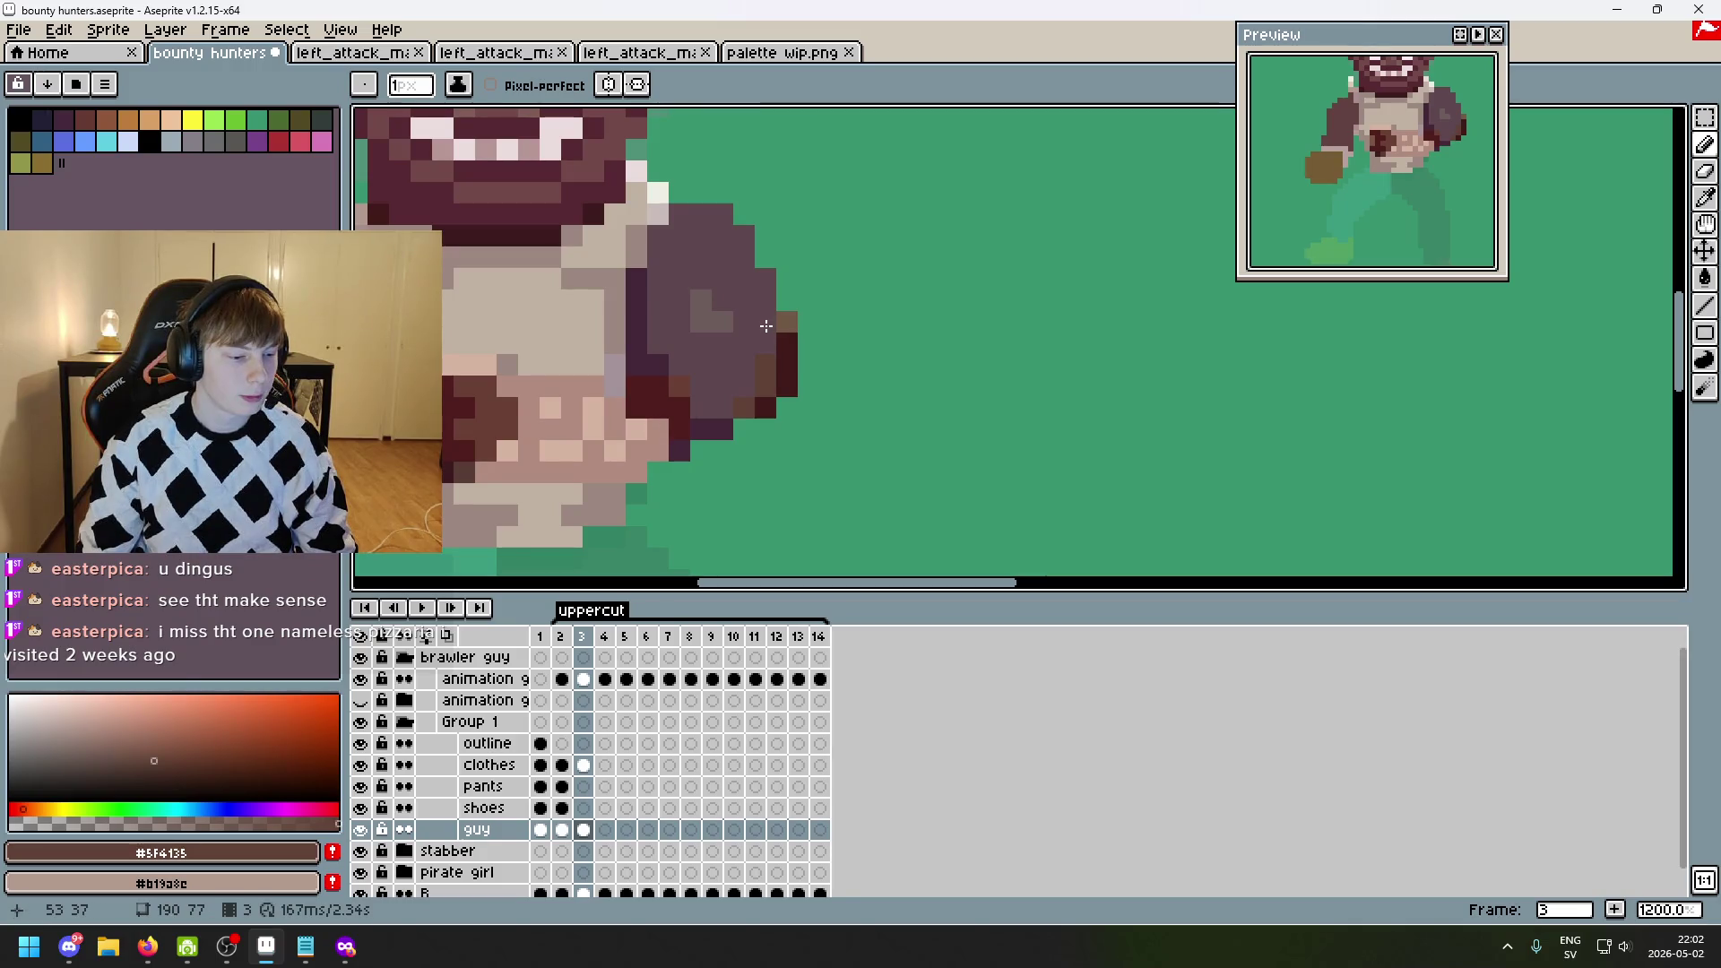
{"action": "left_click", "coordinate": [844, 394]}
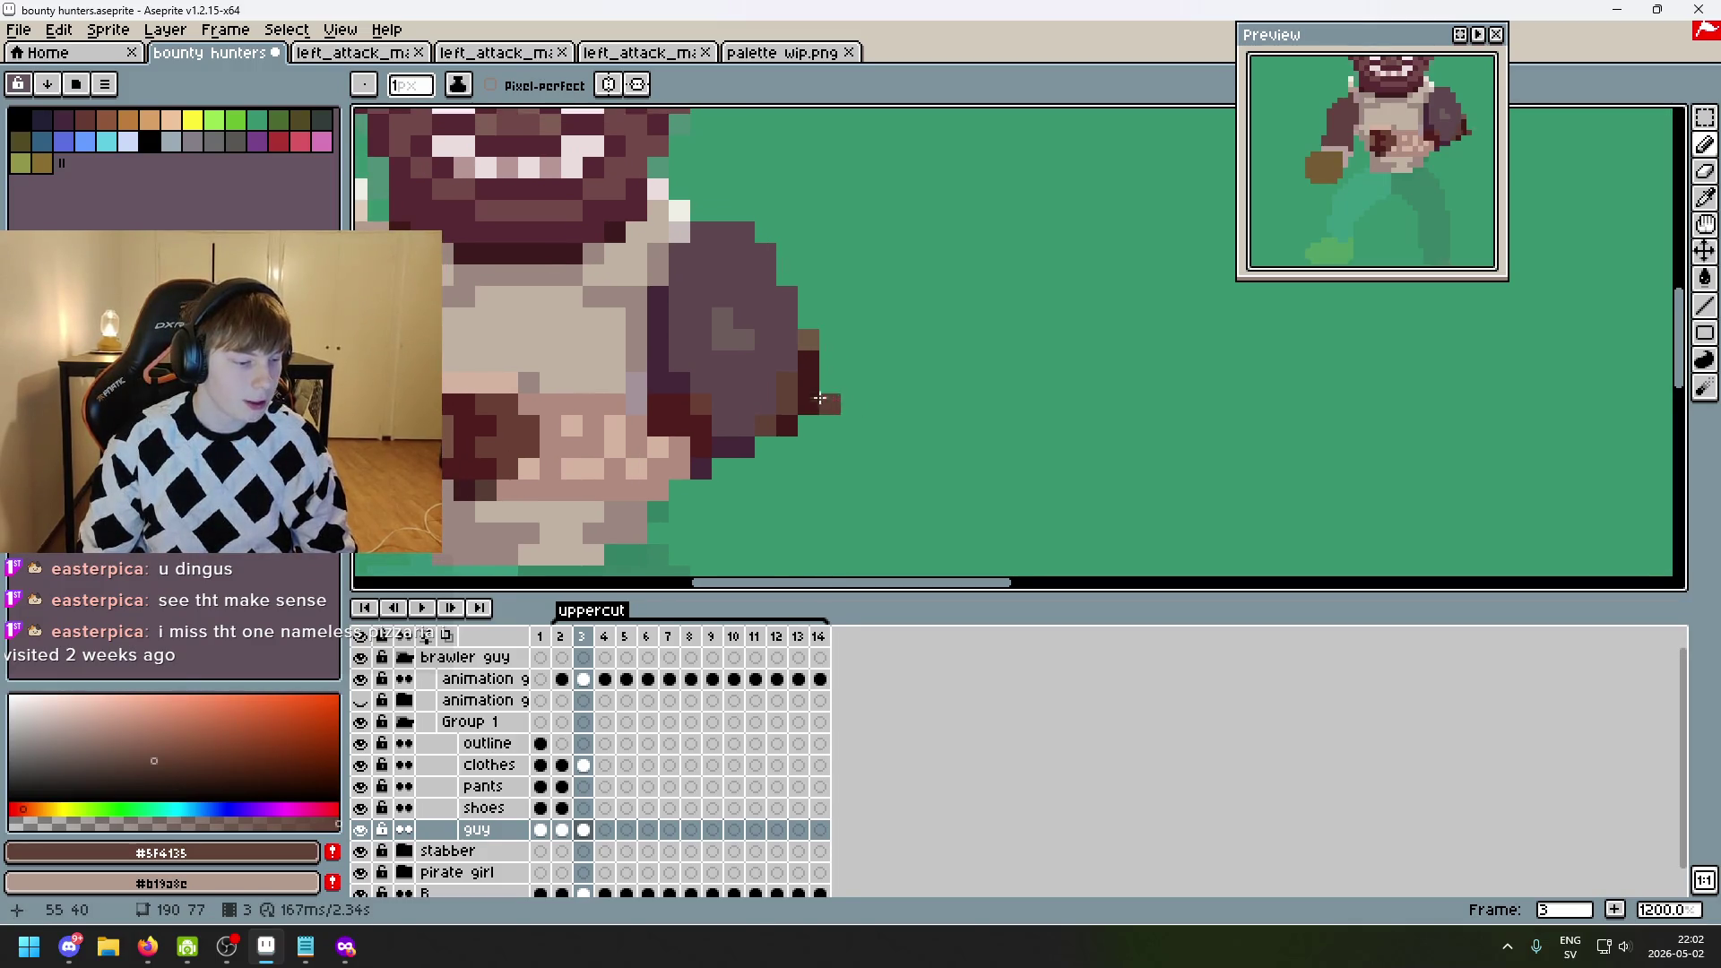
{"action": "scroll", "coordinate": [791, 380], "scroll_direction": "up", "scroll_amount": 3}
{"action": "mouse_move", "coordinate": [840, 309]}
{"action": "left_mouse_down"}
{"action": "mouse_move", "coordinate": [841, 384]}
{"action": "mouse_move", "coordinate": [788, 388]}
{"action": "left_mouse_up"}
- Cover the fist's light patches with dark purple and repaint stray dark pixels in mid-purple
{"action": "mouse_move", "coordinate": [713, 309]}
{"action": "left_mouse_down"}
{"action": "mouse_move", "coordinate": [676, 300]}
{"action": "mouse_move", "coordinate": [848, 351]}
{"action": "left_mouse_up"}
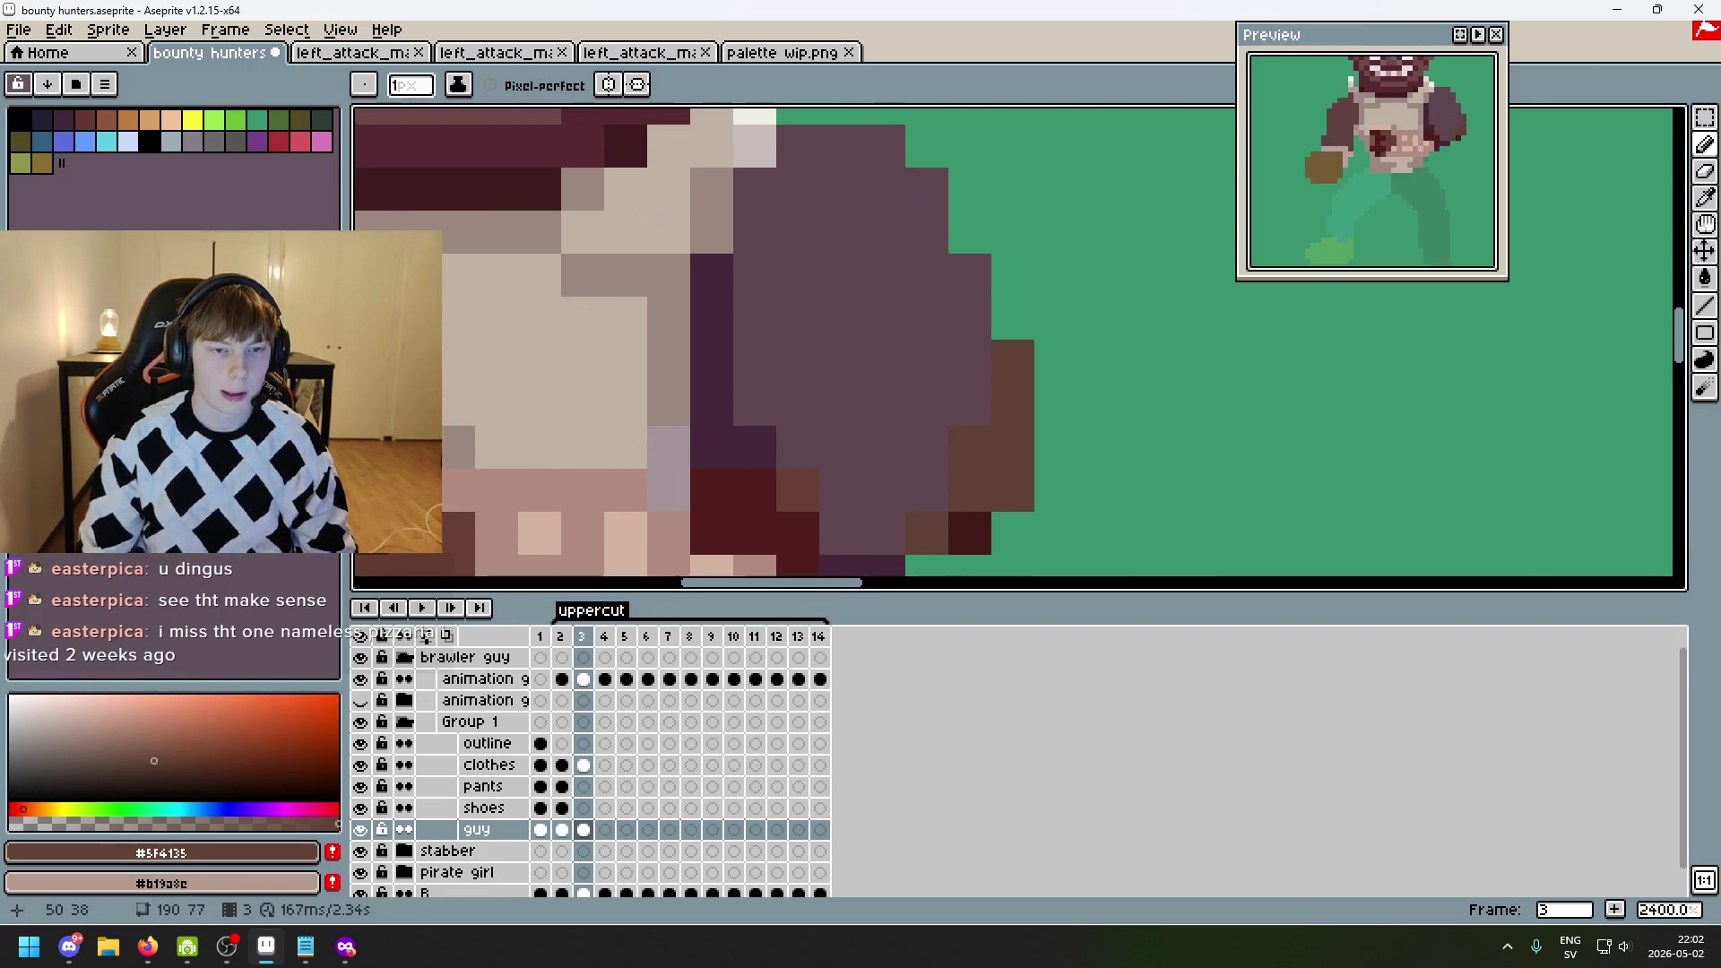
{"action": "mouse_move", "coordinate": [723, 269]}
{"action": "left_mouse_down"}
{"action": "mouse_move", "coordinate": [723, 456]}
{"action": "mouse_move", "coordinate": [703, 380]}
{"action": "left_mouse_up"}
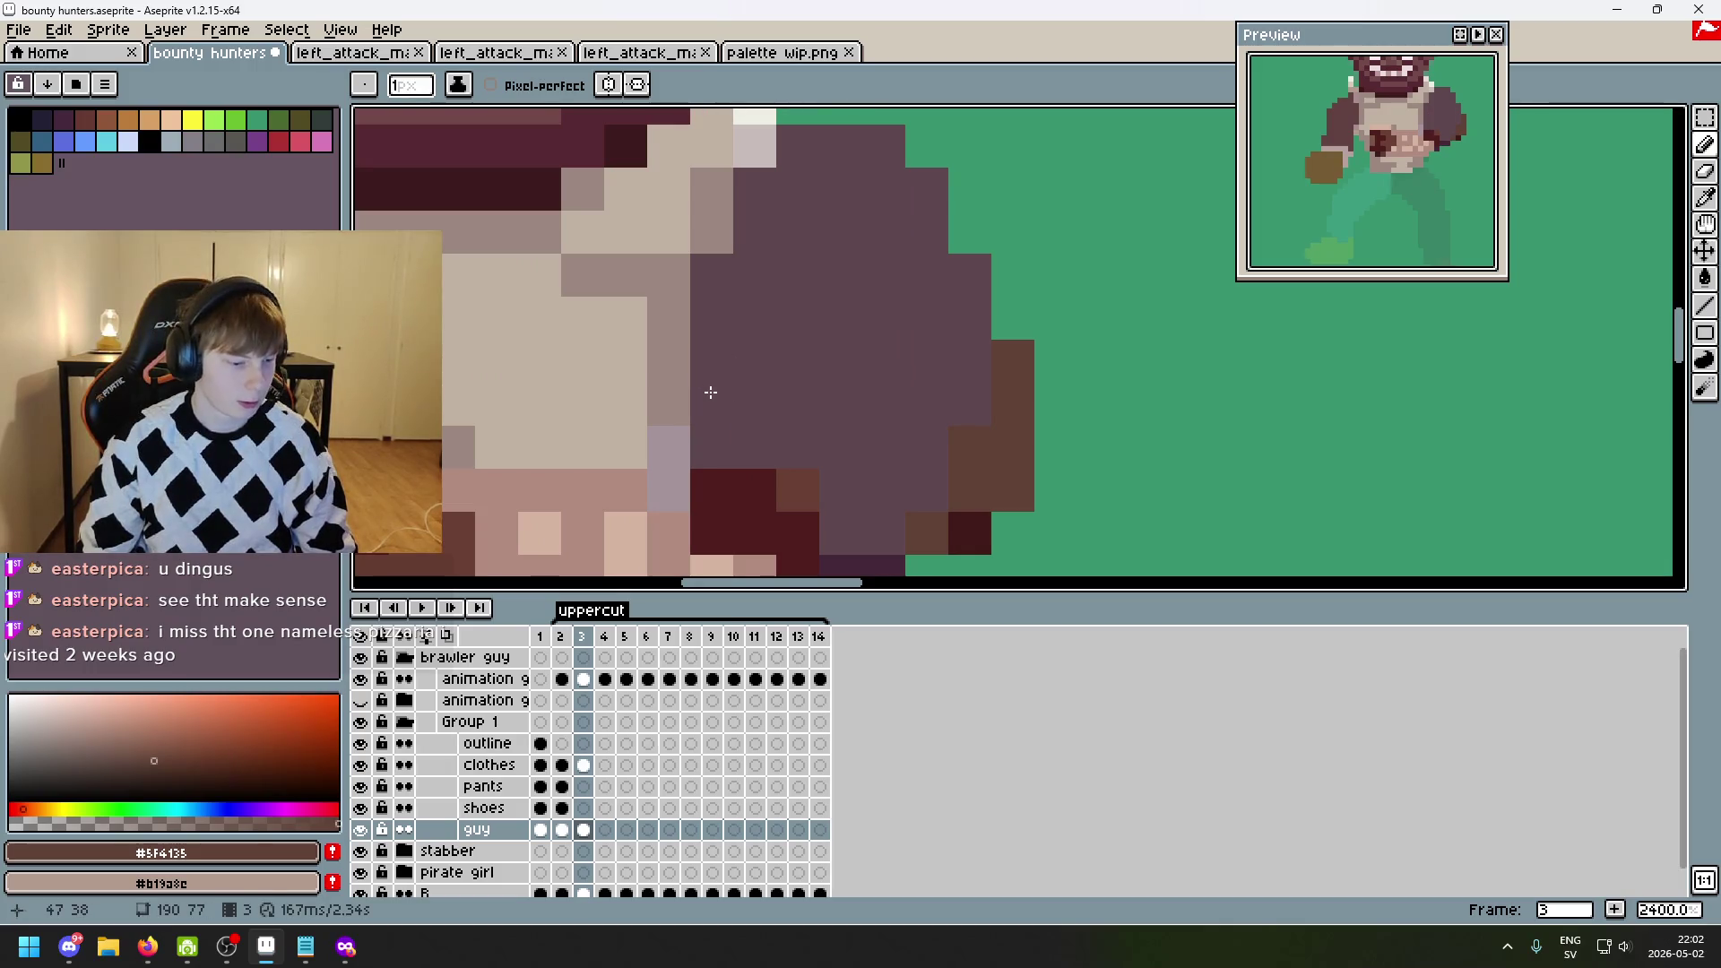
{"action": "scroll", "coordinate": [741, 413], "scroll_direction": "down", "scroll_amount": 5}
{"action": "scroll", "coordinate": [897, 372], "scroll_direction": "up", "scroll_amount": 3}
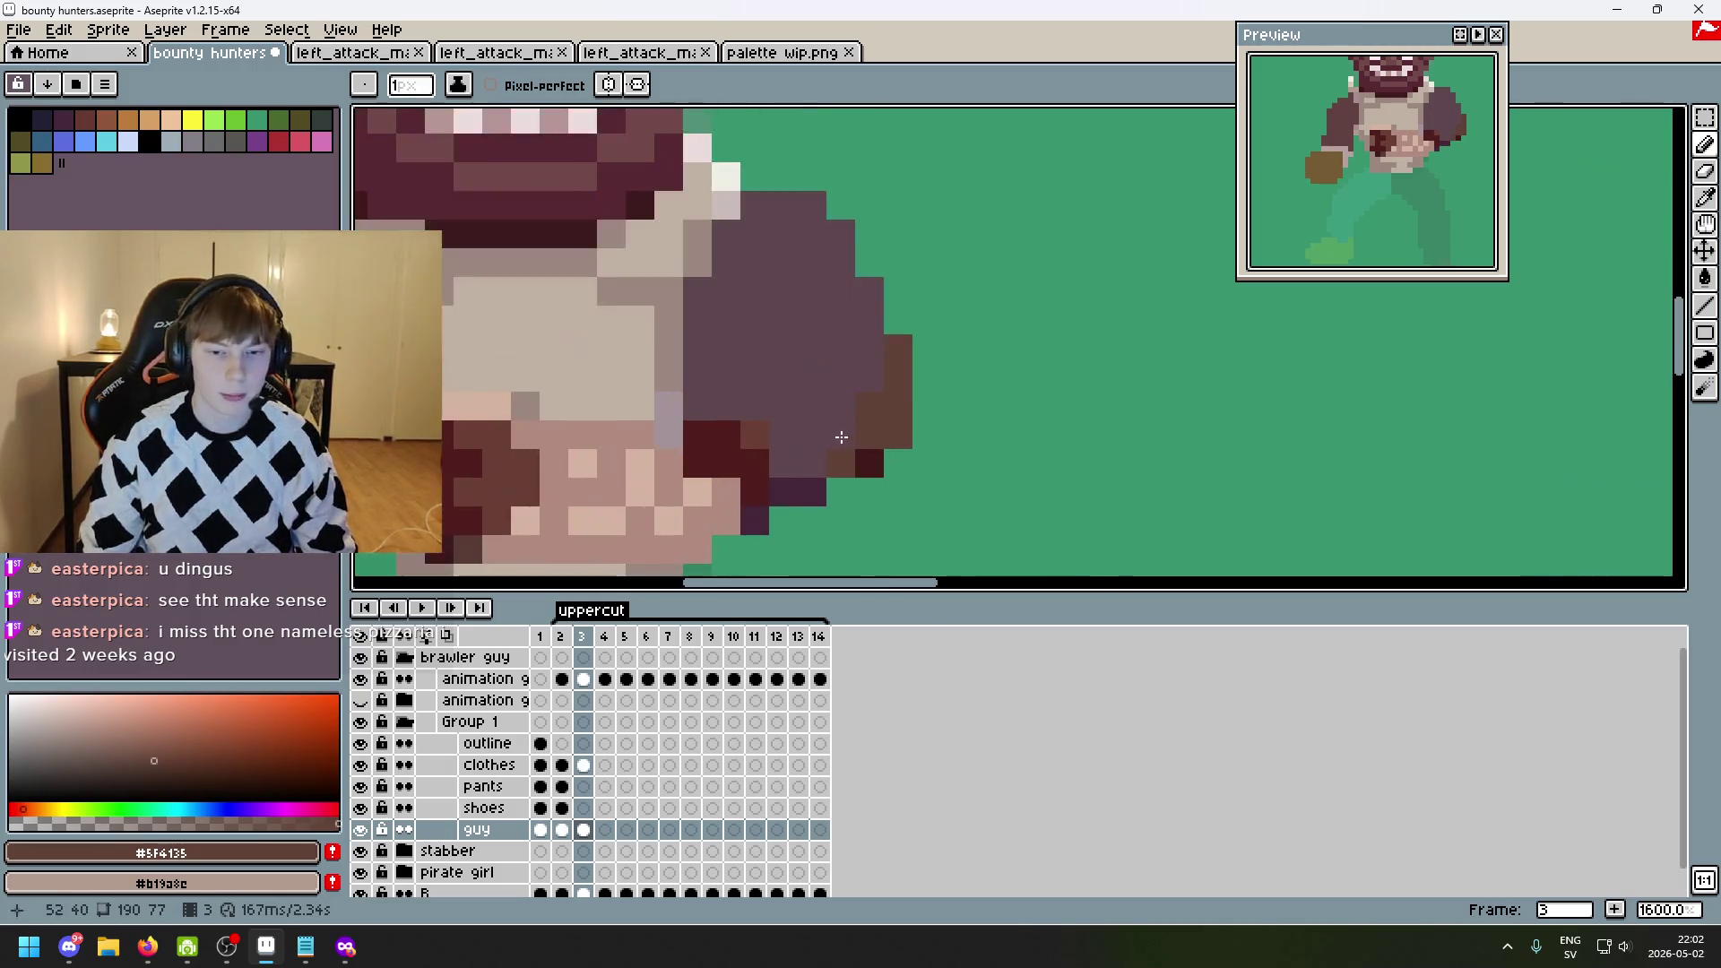
{"action": "mouse_move", "coordinate": [862, 458]}
{"action": "left_mouse_down"}
{"action": "mouse_move", "coordinate": [784, 489]}
{"action": "mouse_move", "coordinate": [693, 456]}
{"action": "left_mouse_up"}
{"action": "scroll", "coordinate": [742, 419], "scroll_direction": "down", "scroll_amount": 3}
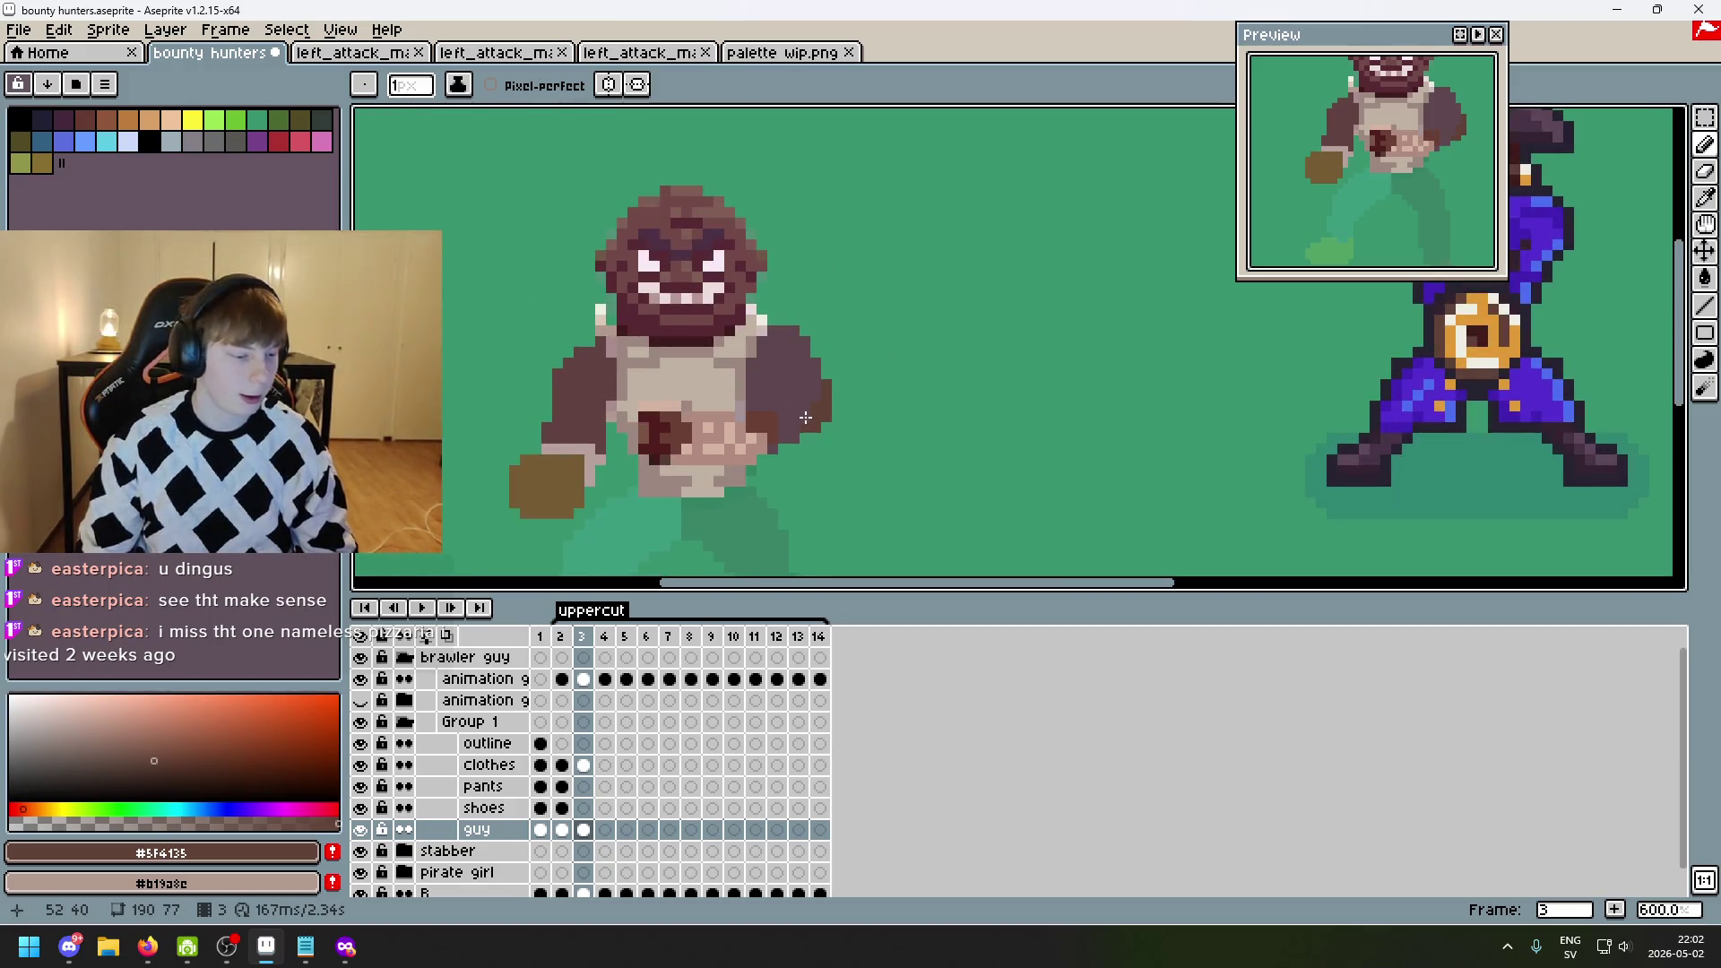
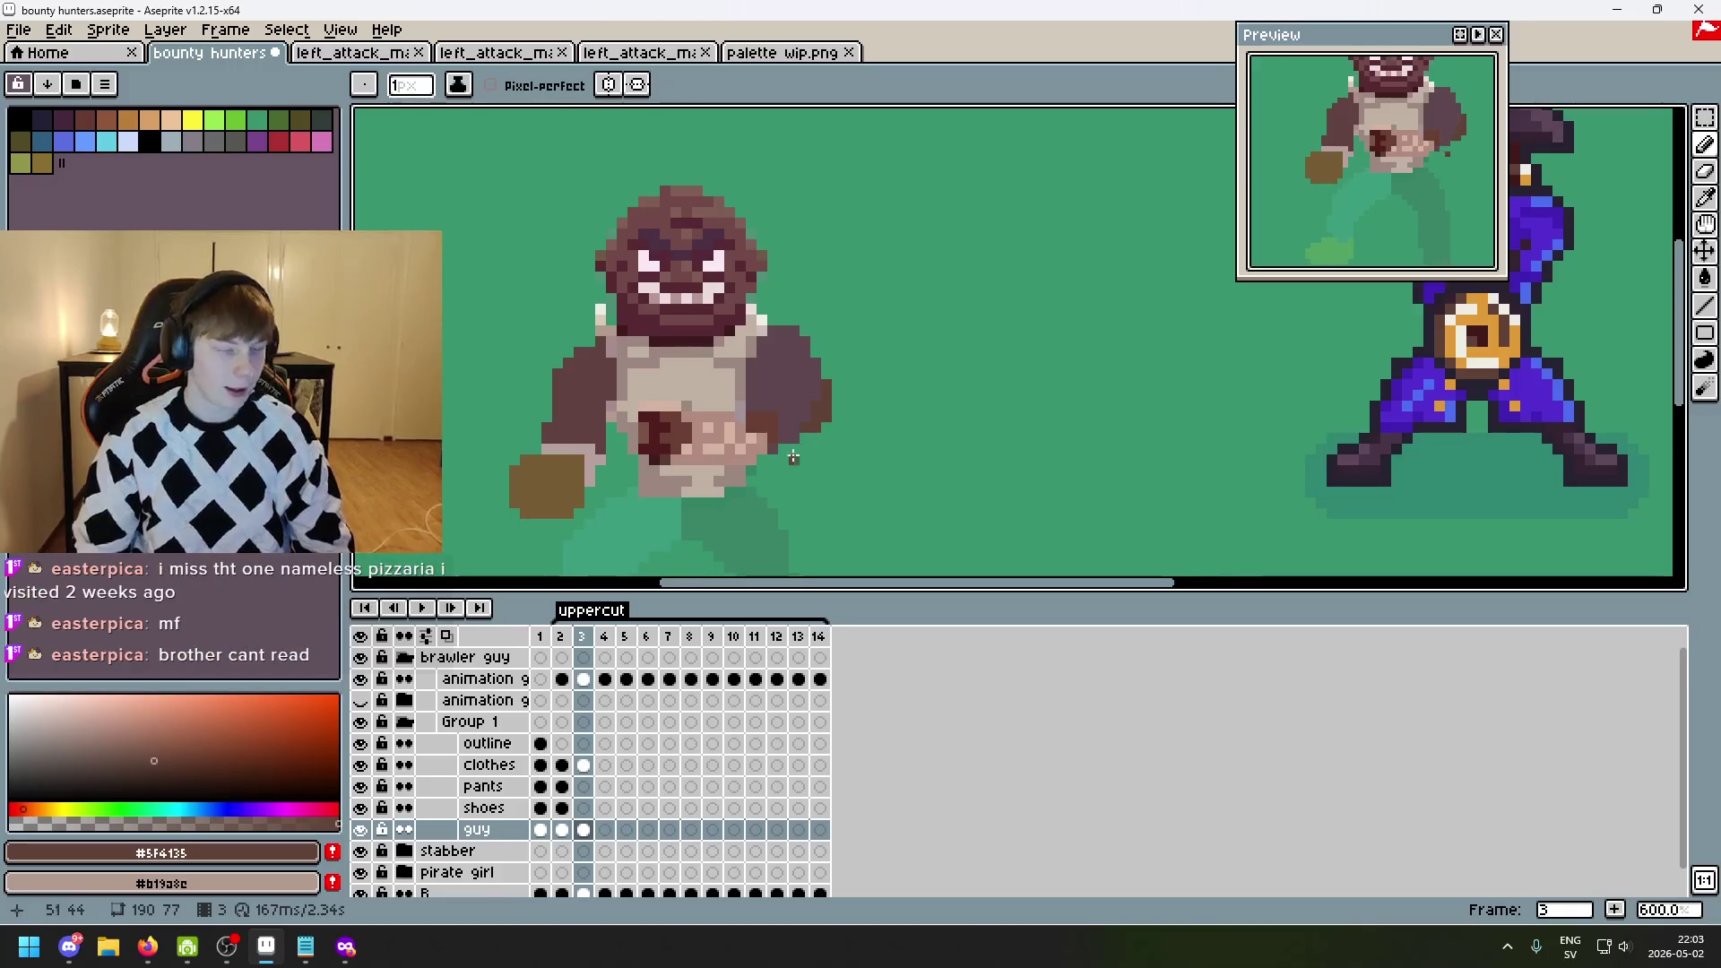
- Repaint a torso row in frame 3 with the light shirt colour #dccbb5
{"action": "scroll", "coordinate": [646, 376], "scroll_direction": "up", "scroll_amount": 2}
{"action": "scroll", "coordinate": [844, 411], "scroll_direction": "down", "scroll_amount": 1}
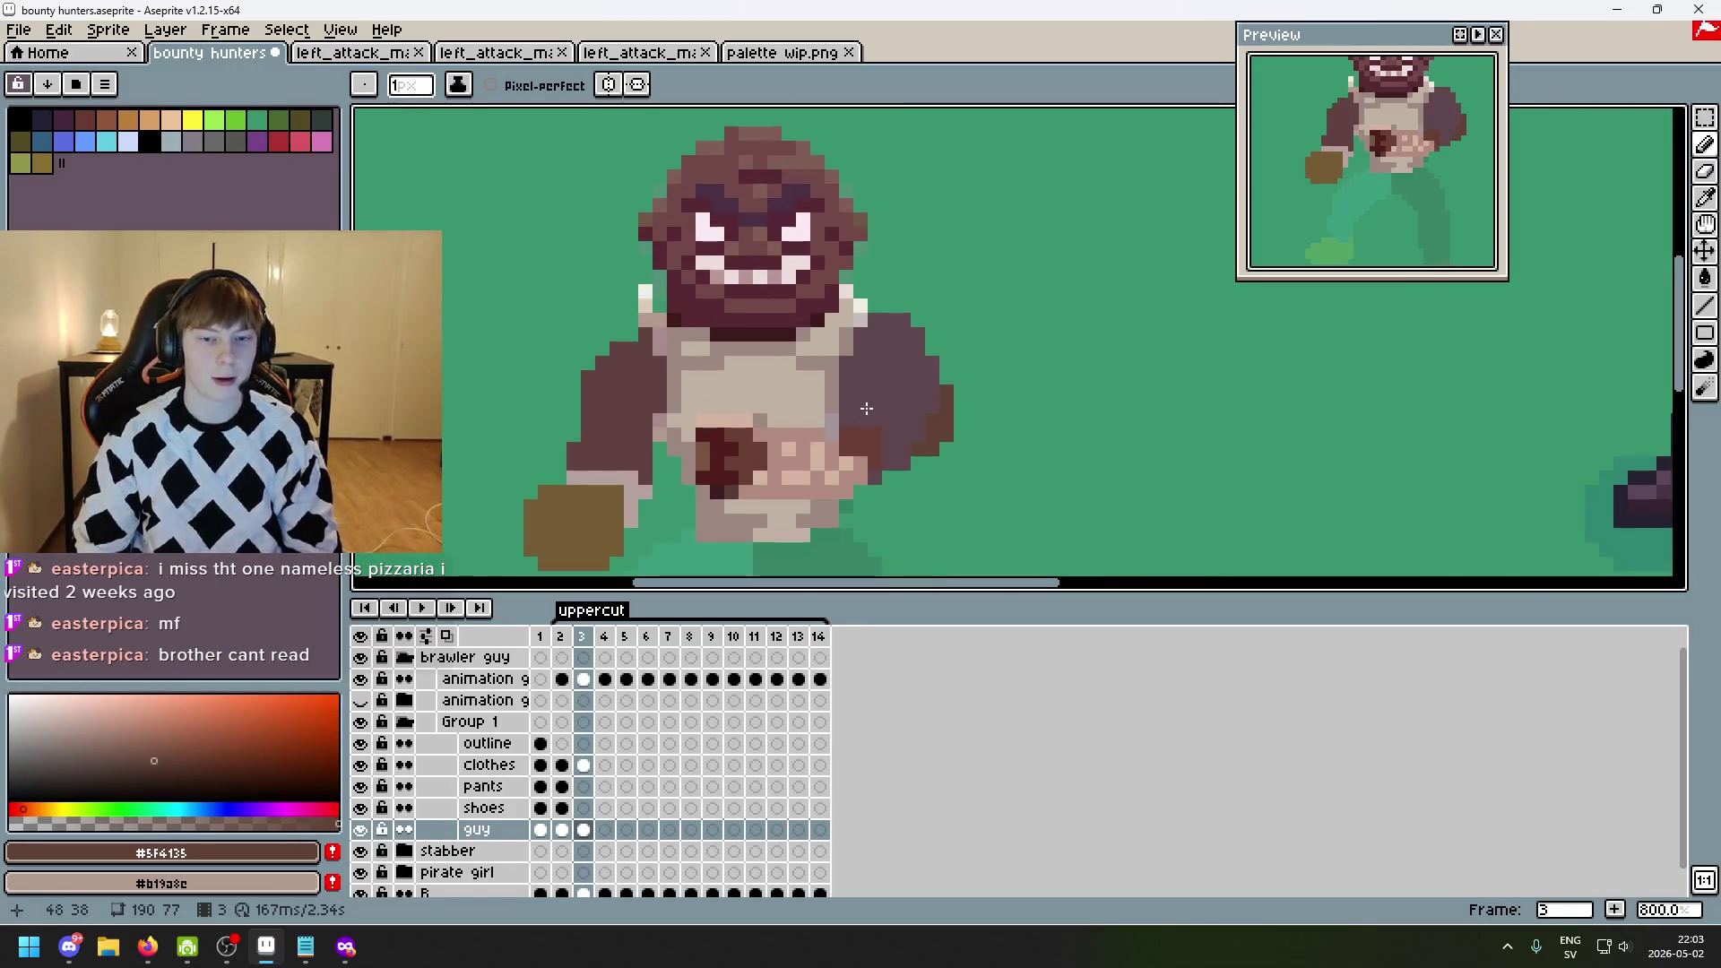
{"action": "key", "text": "Return"}
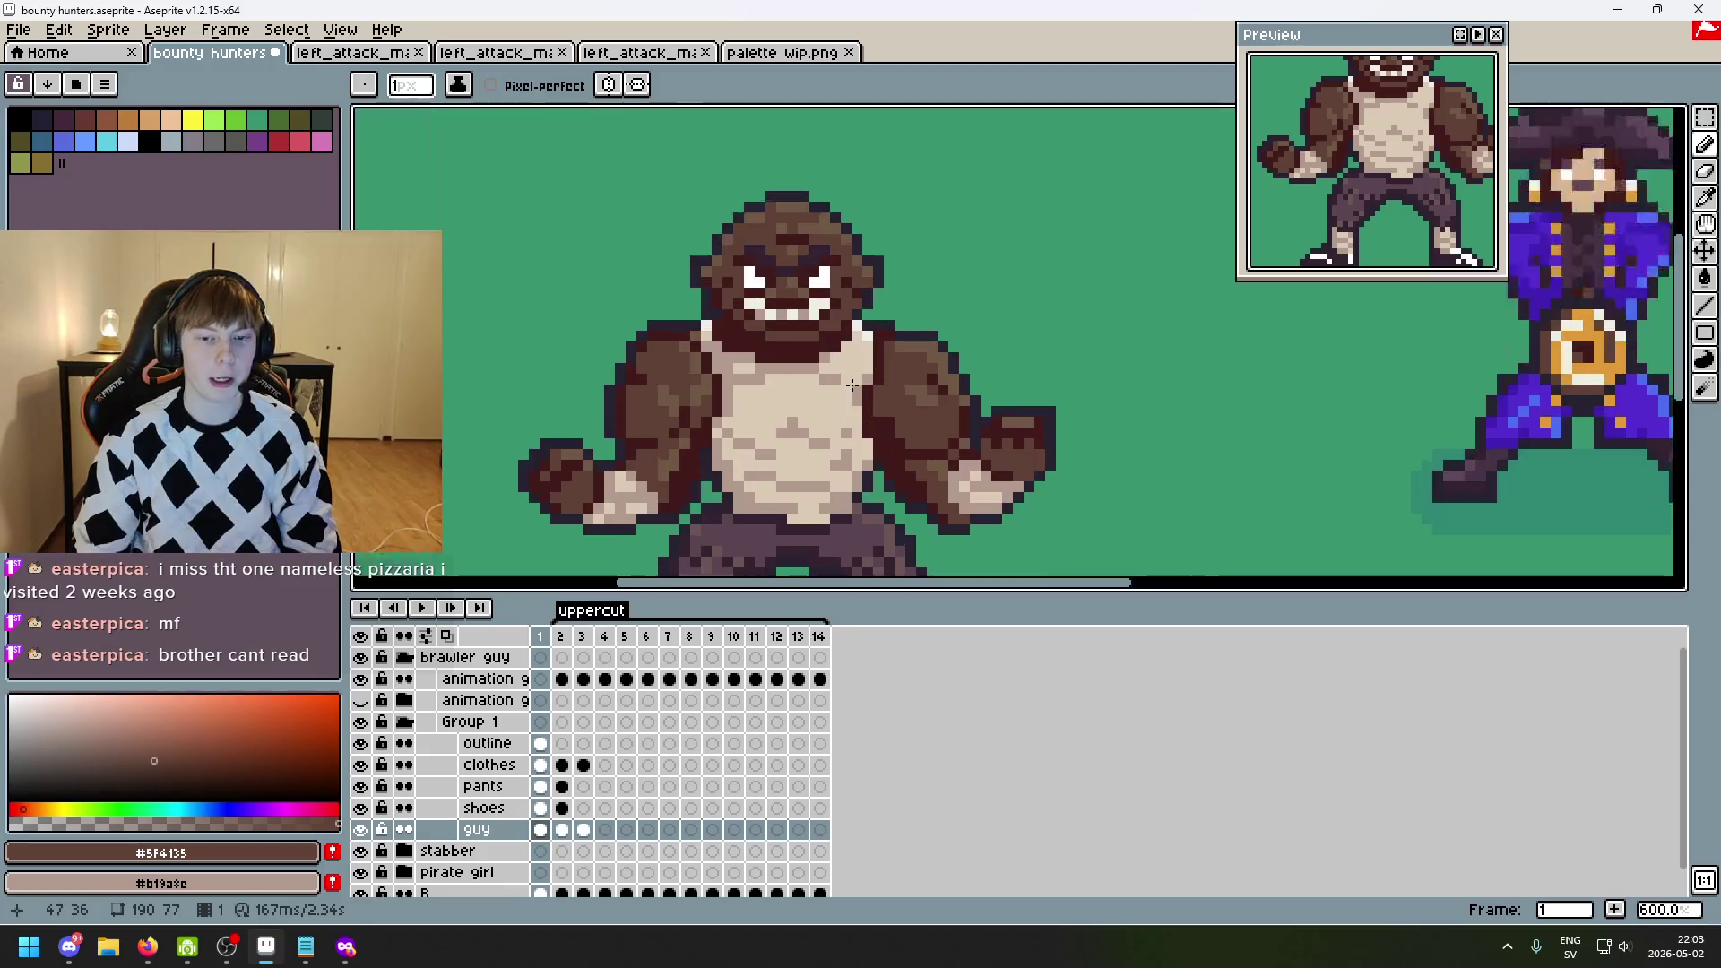
{"action": "left_click", "coordinate": [847, 360]}
{"action": "scroll", "coordinate": [913, 466], "scroll_direction": "down", "scroll_amount": 2}
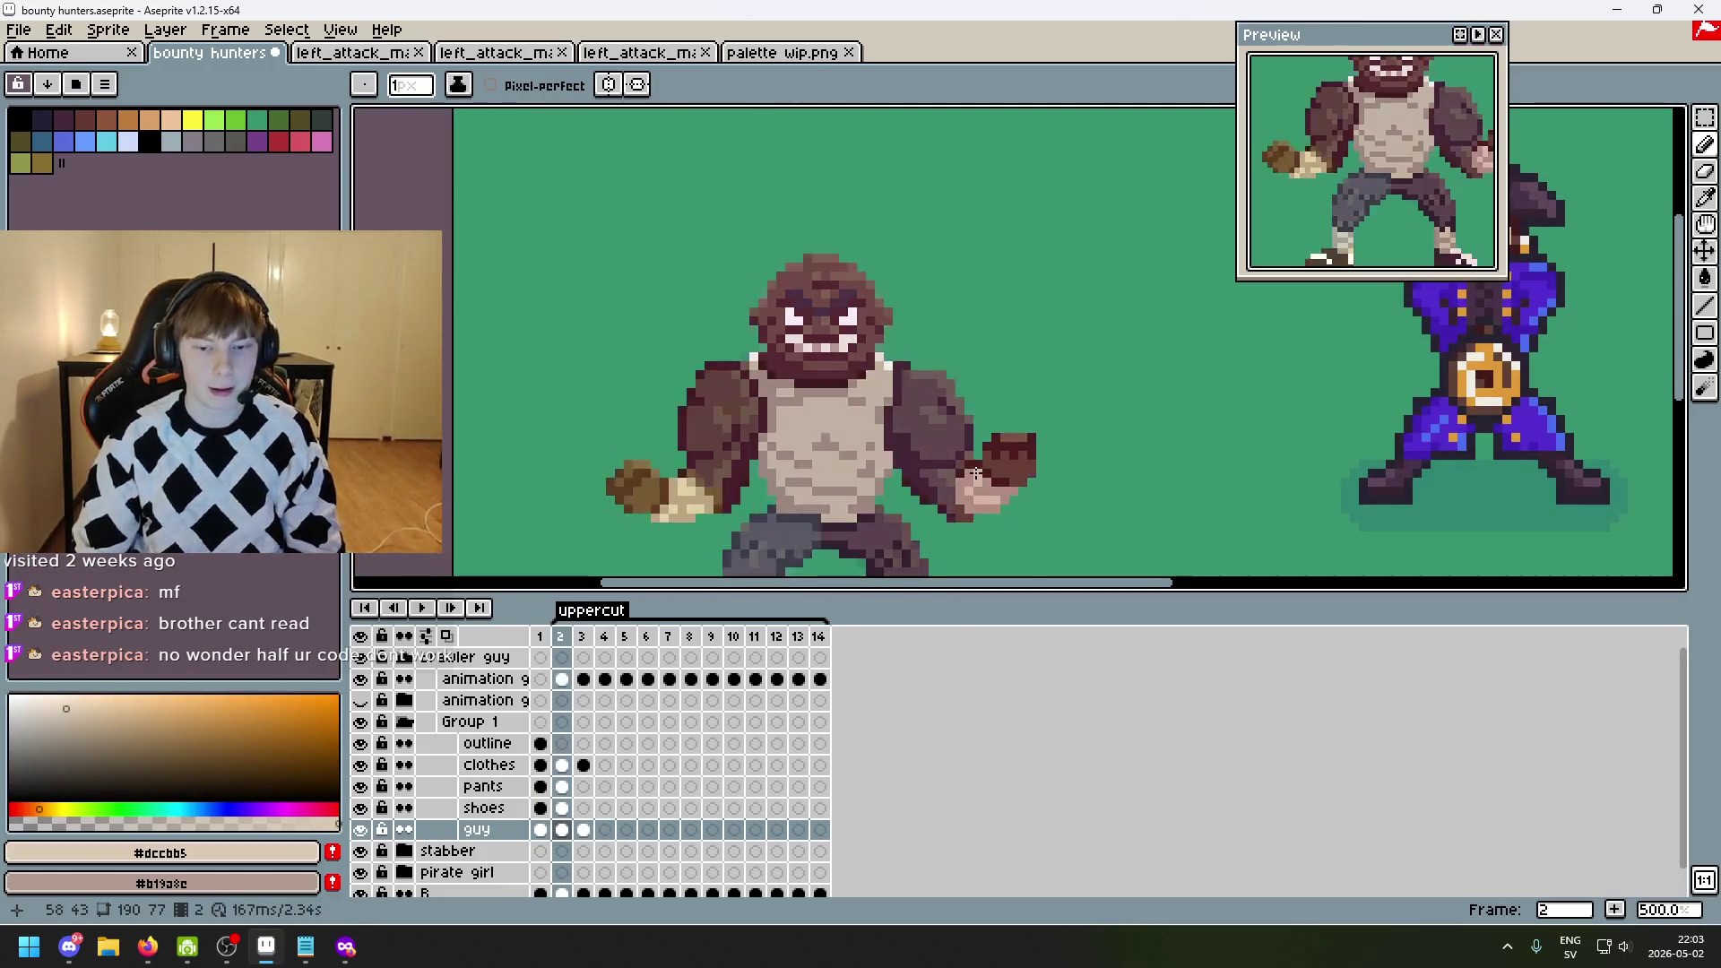
{"action": "scroll", "coordinate": [915, 479], "scroll_direction": "up", "scroll_amount": 5}
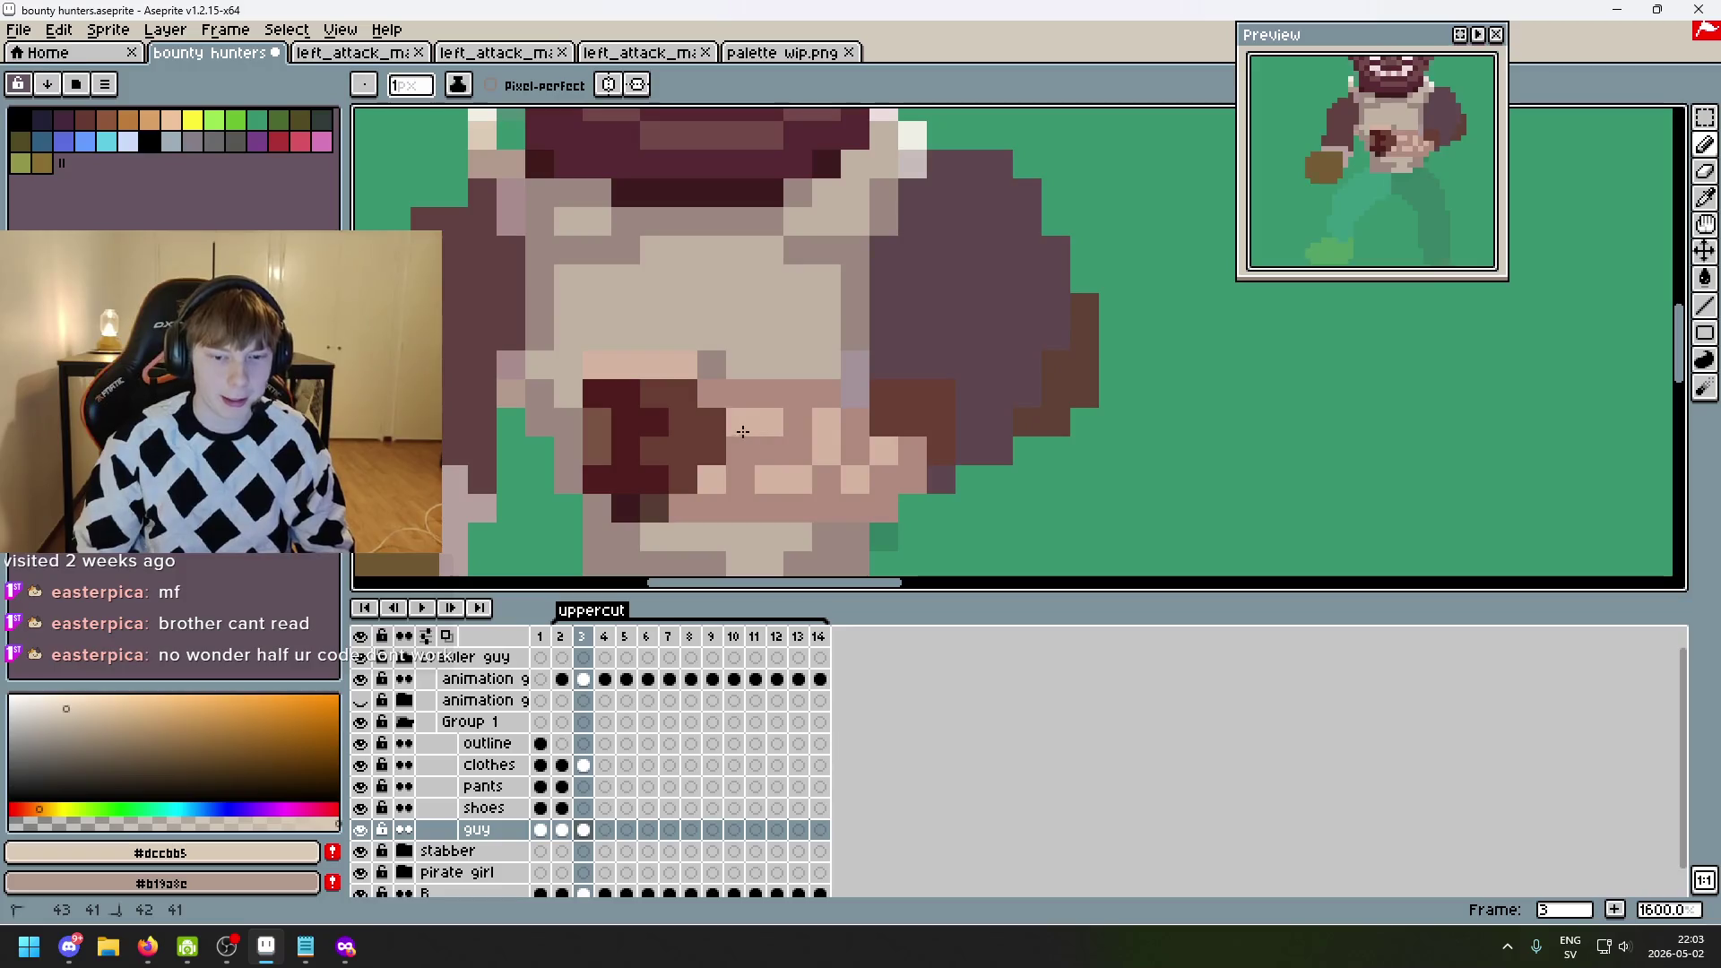
{"action": "mouse_move", "coordinate": [799, 435]}
{"action": "left_mouse_down"}
{"action": "mouse_move", "coordinate": [877, 449]}
{"action": "mouse_move", "coordinate": [942, 418]}
{"action": "mouse_move", "coordinate": [896, 480]}
{"action": "mouse_move", "coordinate": [731, 471]}
{"action": "left_mouse_up"}
- Recolour the dark red belly fist with brown #5f4135 sampled from frame 1
{"action": "scroll", "coordinate": [731, 471], "scroll_direction": "down", "scroll_amount": 3}
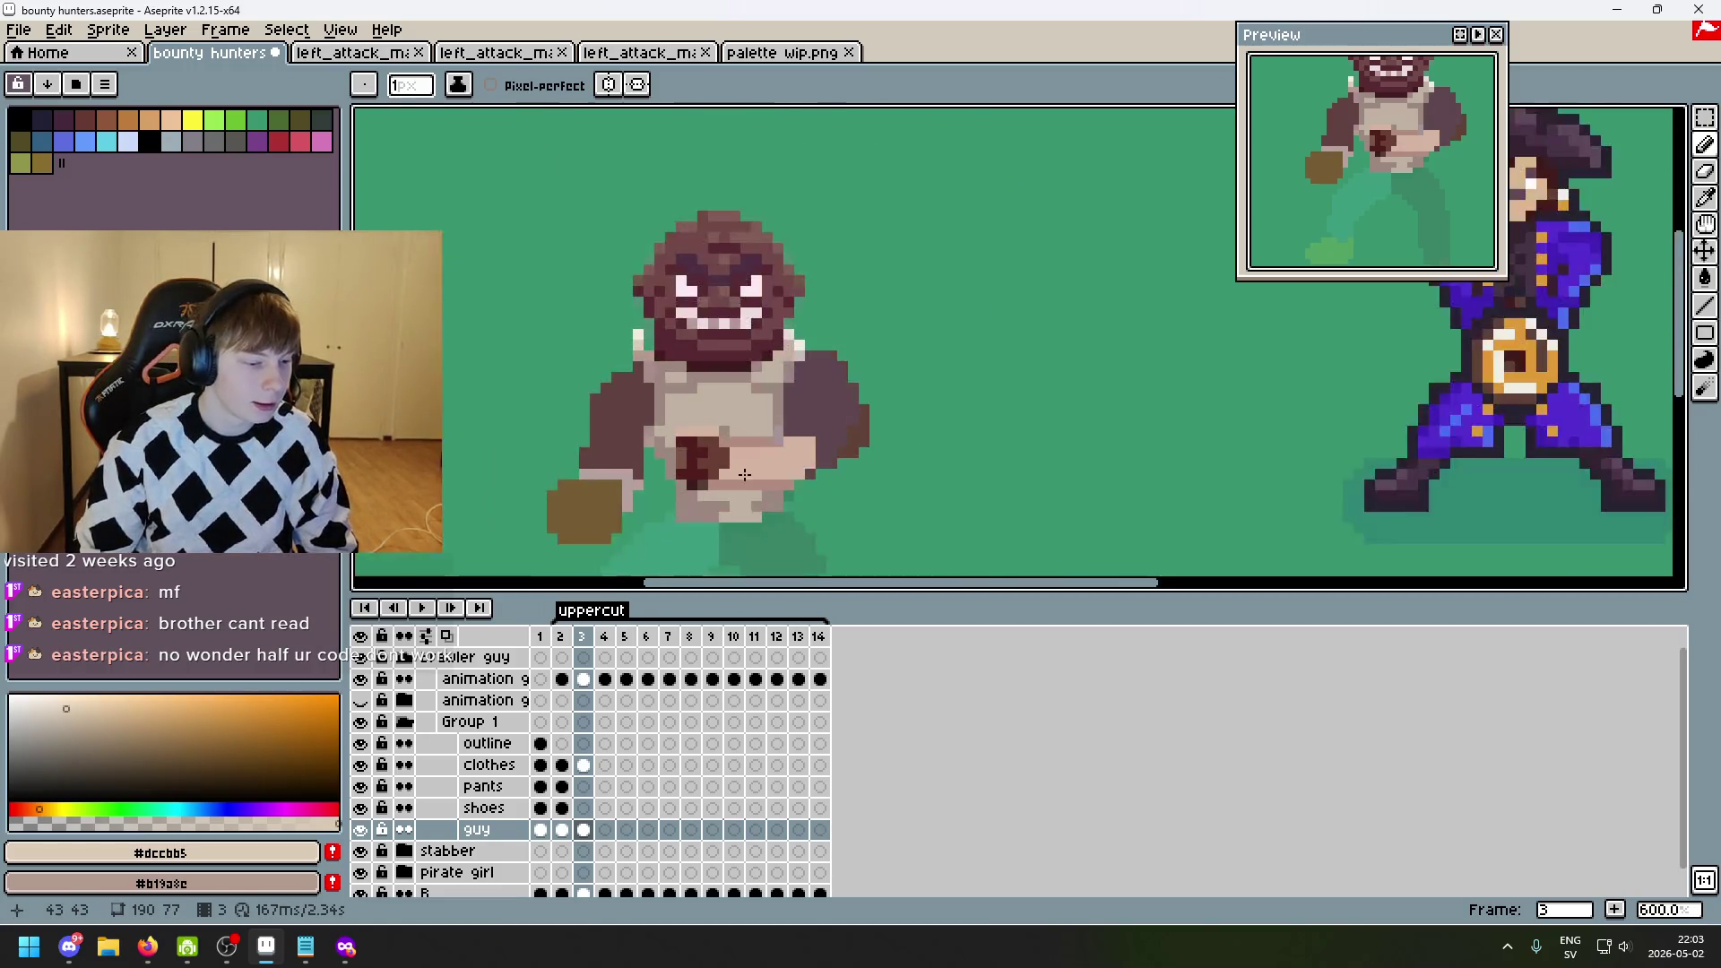
{"action": "scroll", "coordinate": [708, 475], "scroll_direction": "up", "scroll_amount": 3}
{"action": "scroll", "coordinate": [685, 484], "scroll_direction": "down", "scroll_amount": 3}
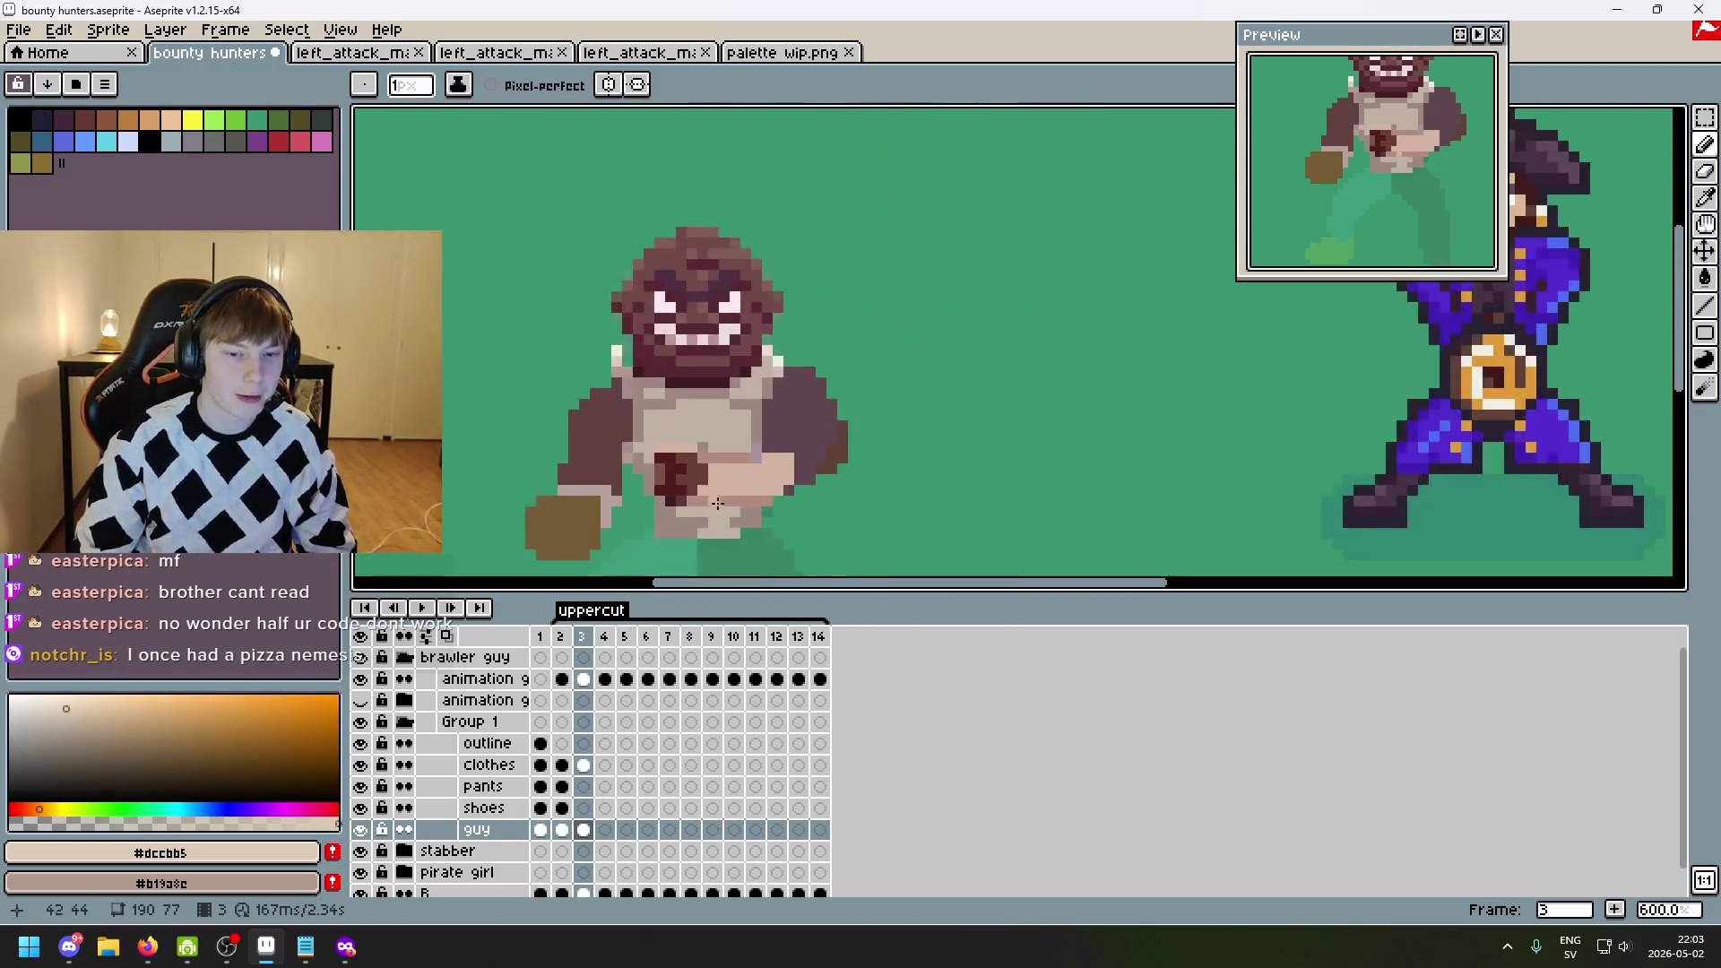
{"action": "scroll", "coordinate": [797, 443], "scroll_direction": "up", "scroll_amount": 1}
{"action": "scroll", "coordinate": [768, 443], "scroll_direction": "up", "scroll_amount": 2}
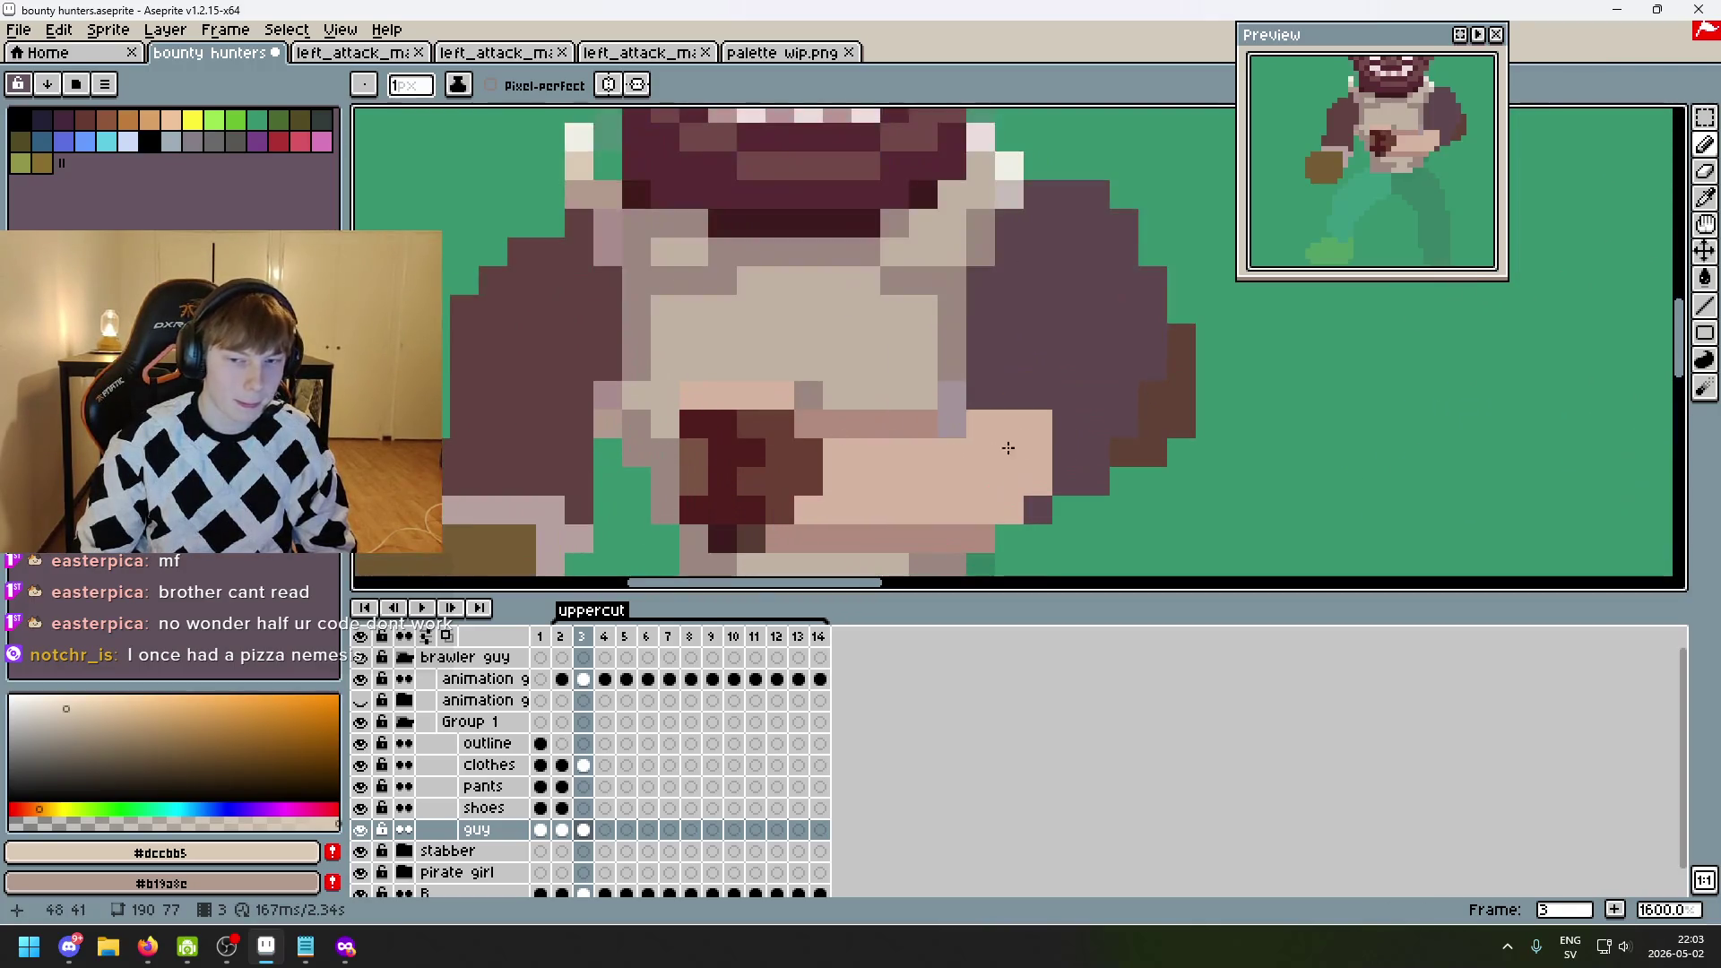
{"action": "scroll", "coordinate": [1152, 403], "scroll_direction": "down", "scroll_amount": 2}
{"action": "key", "text": "Left"}
{"action": "key", "text": "Left"}
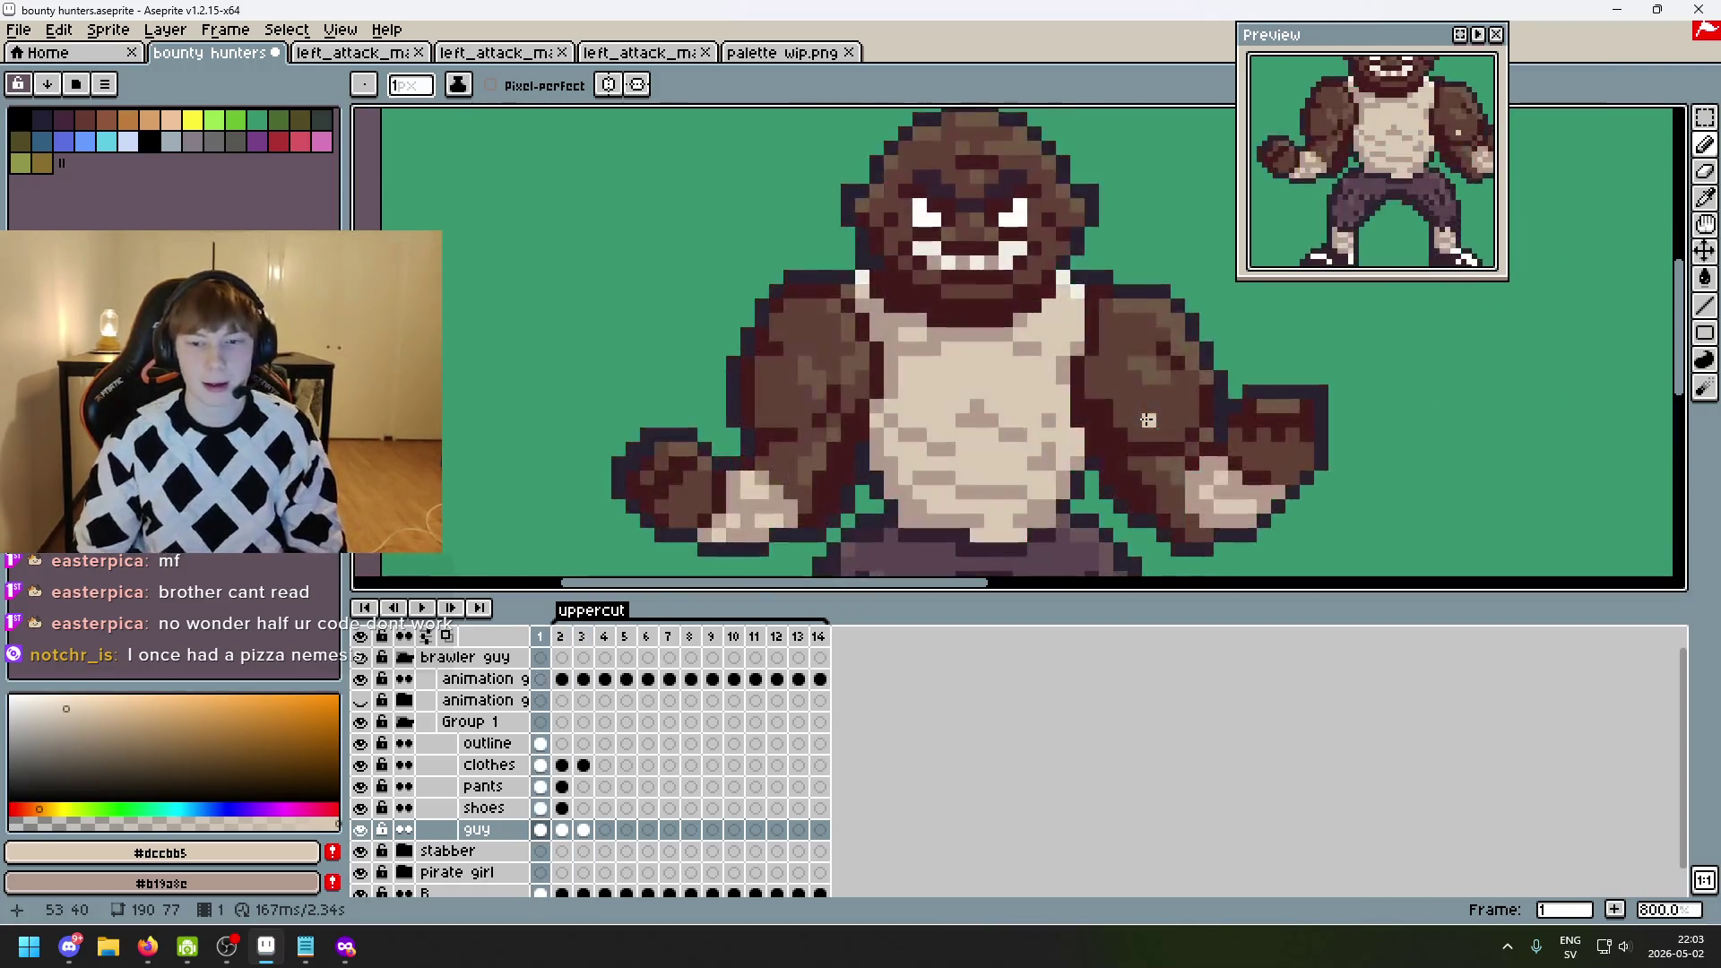
{"action": "left_click", "coordinate": [1119, 391], "text": "alt"}
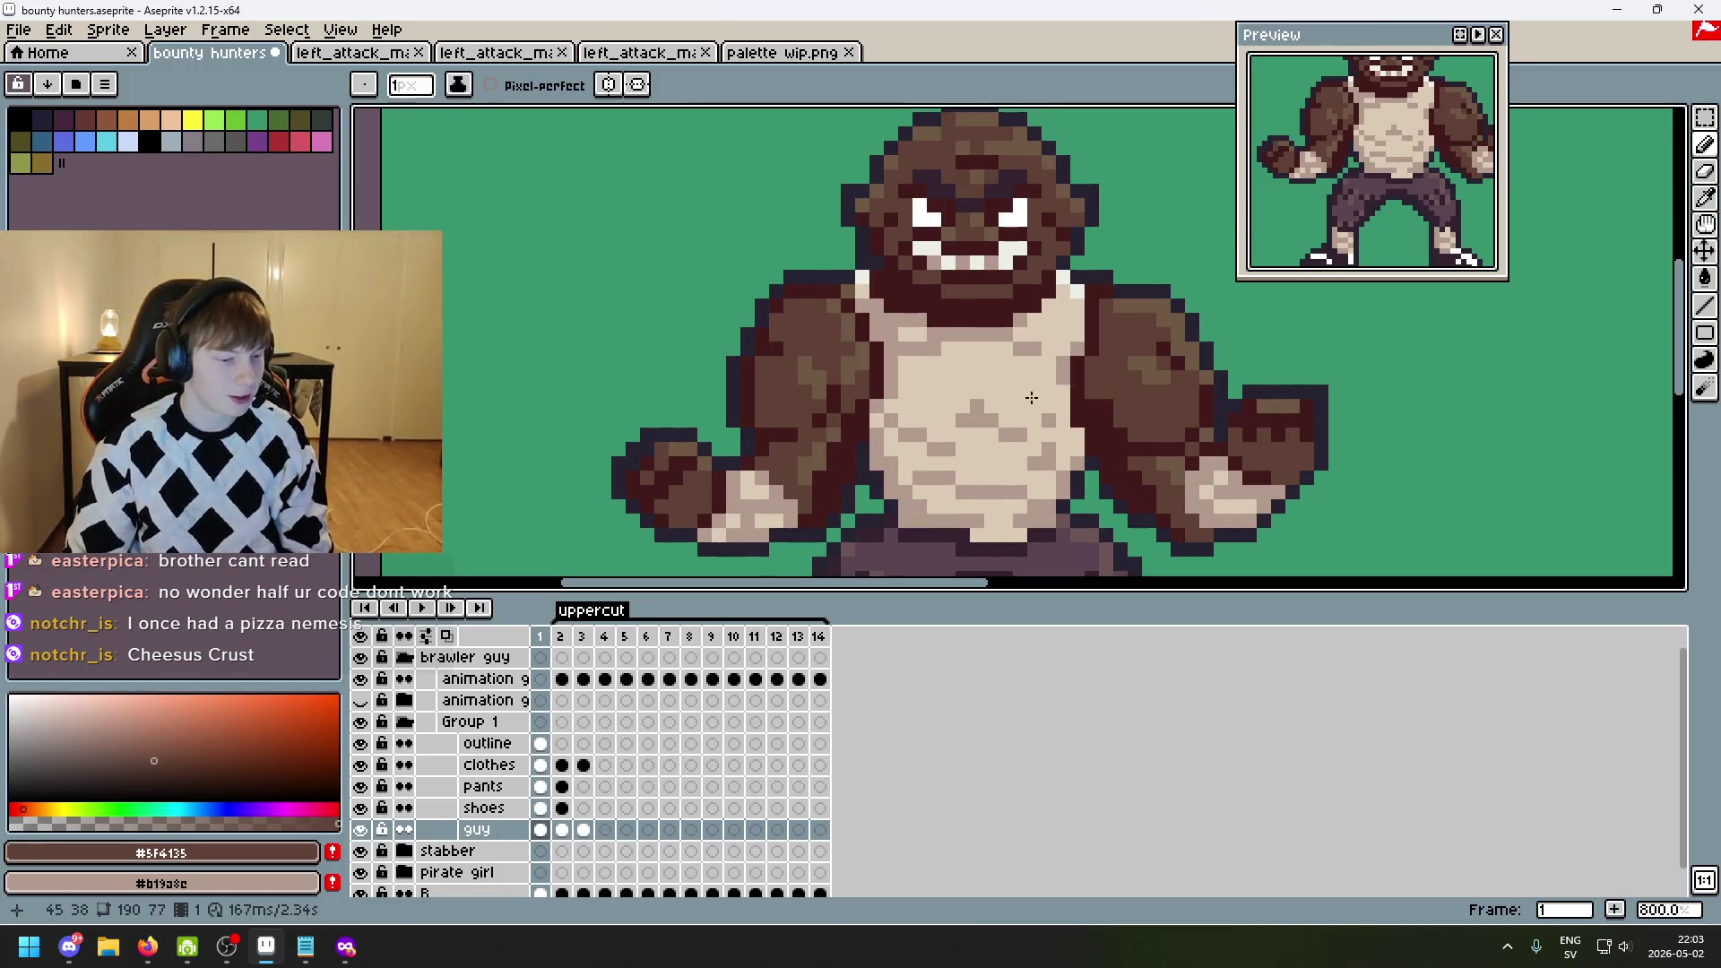
{"action": "key", "text": "Right"}
{"action": "key", "text": "Right"}
{"action": "scroll", "coordinate": [897, 404], "scroll_direction": "up", "scroll_amount": 4}
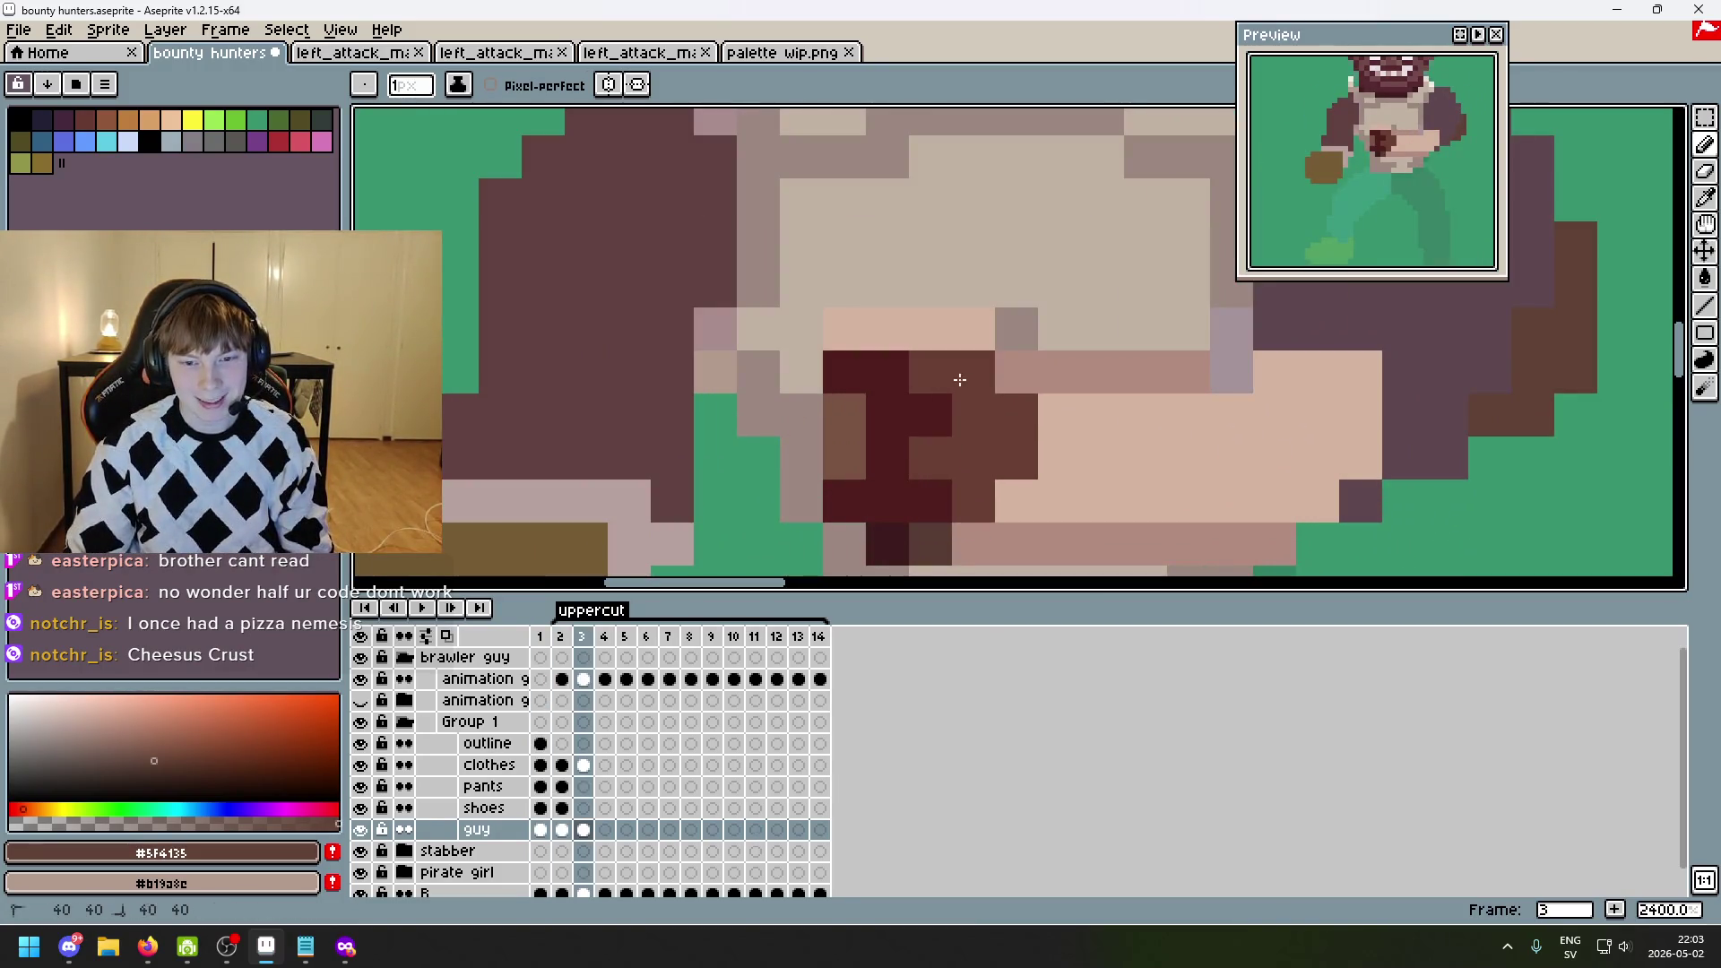
{"action": "mouse_move", "coordinate": [853, 413]}
{"action": "left_mouse_down"}
{"action": "mouse_move", "coordinate": [847, 462]}
{"action": "mouse_move", "coordinate": [903, 504]}
{"action": "left_mouse_up"}
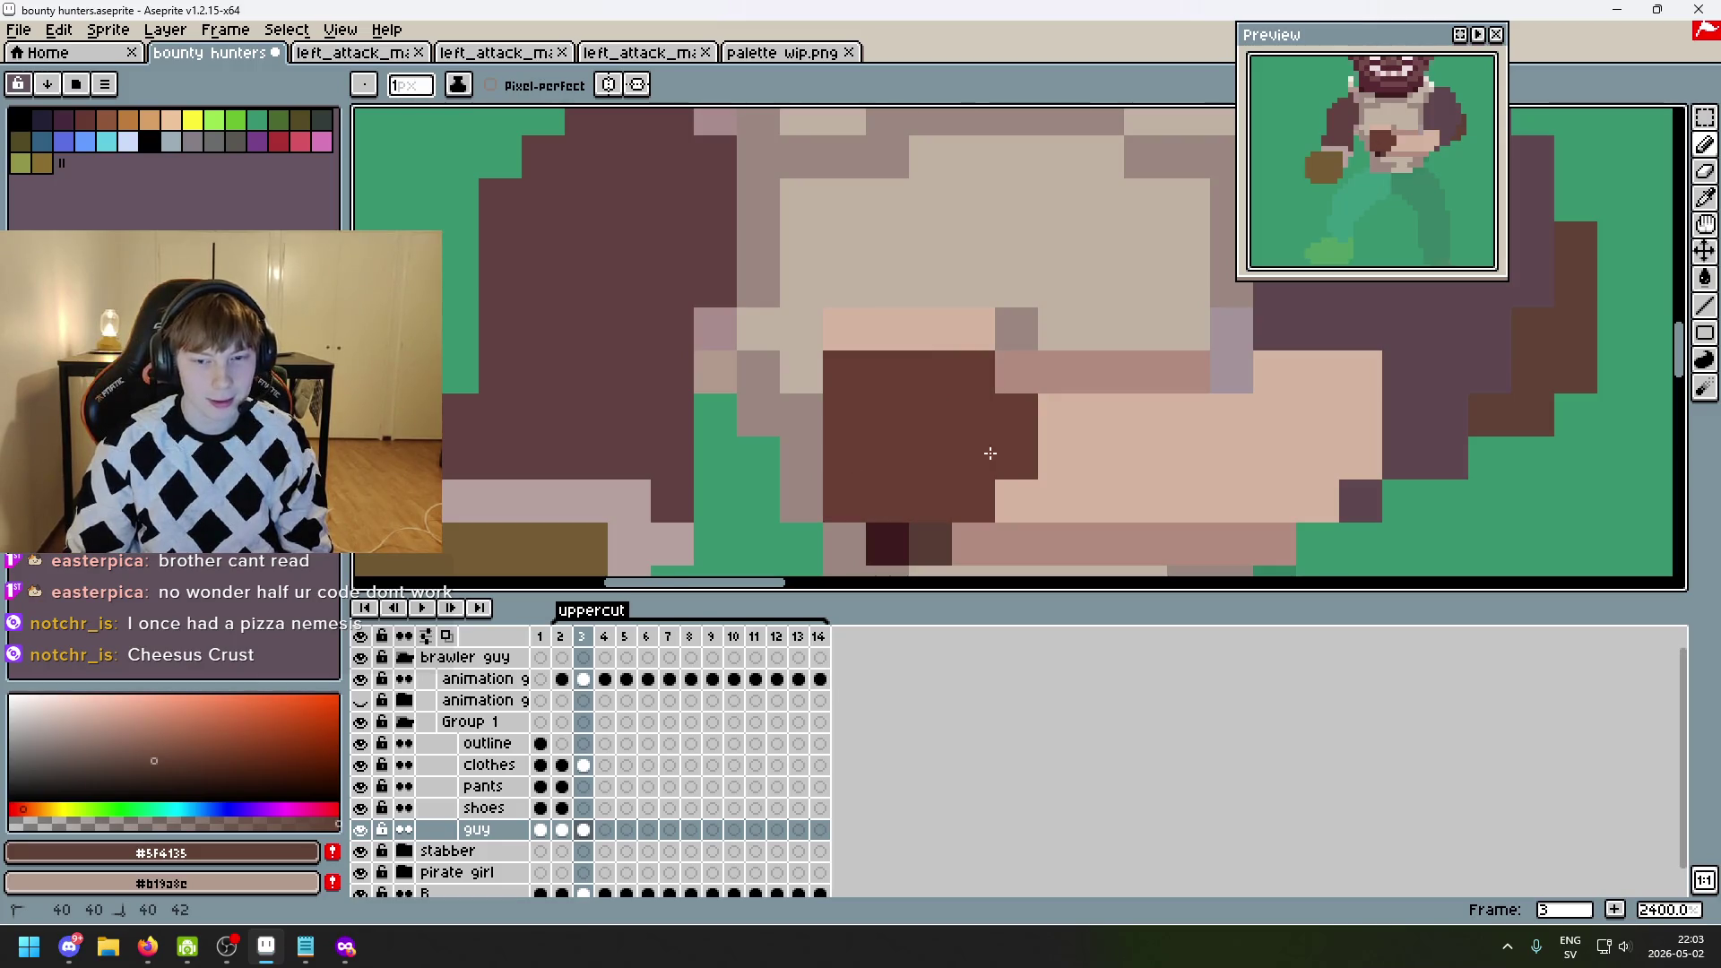
- Add a brown skin pixel and dark outline pixels across the fist in frames 2 and 3
{"action": "scroll", "coordinate": [892, 331], "scroll_direction": "down", "scroll_amount": 5}
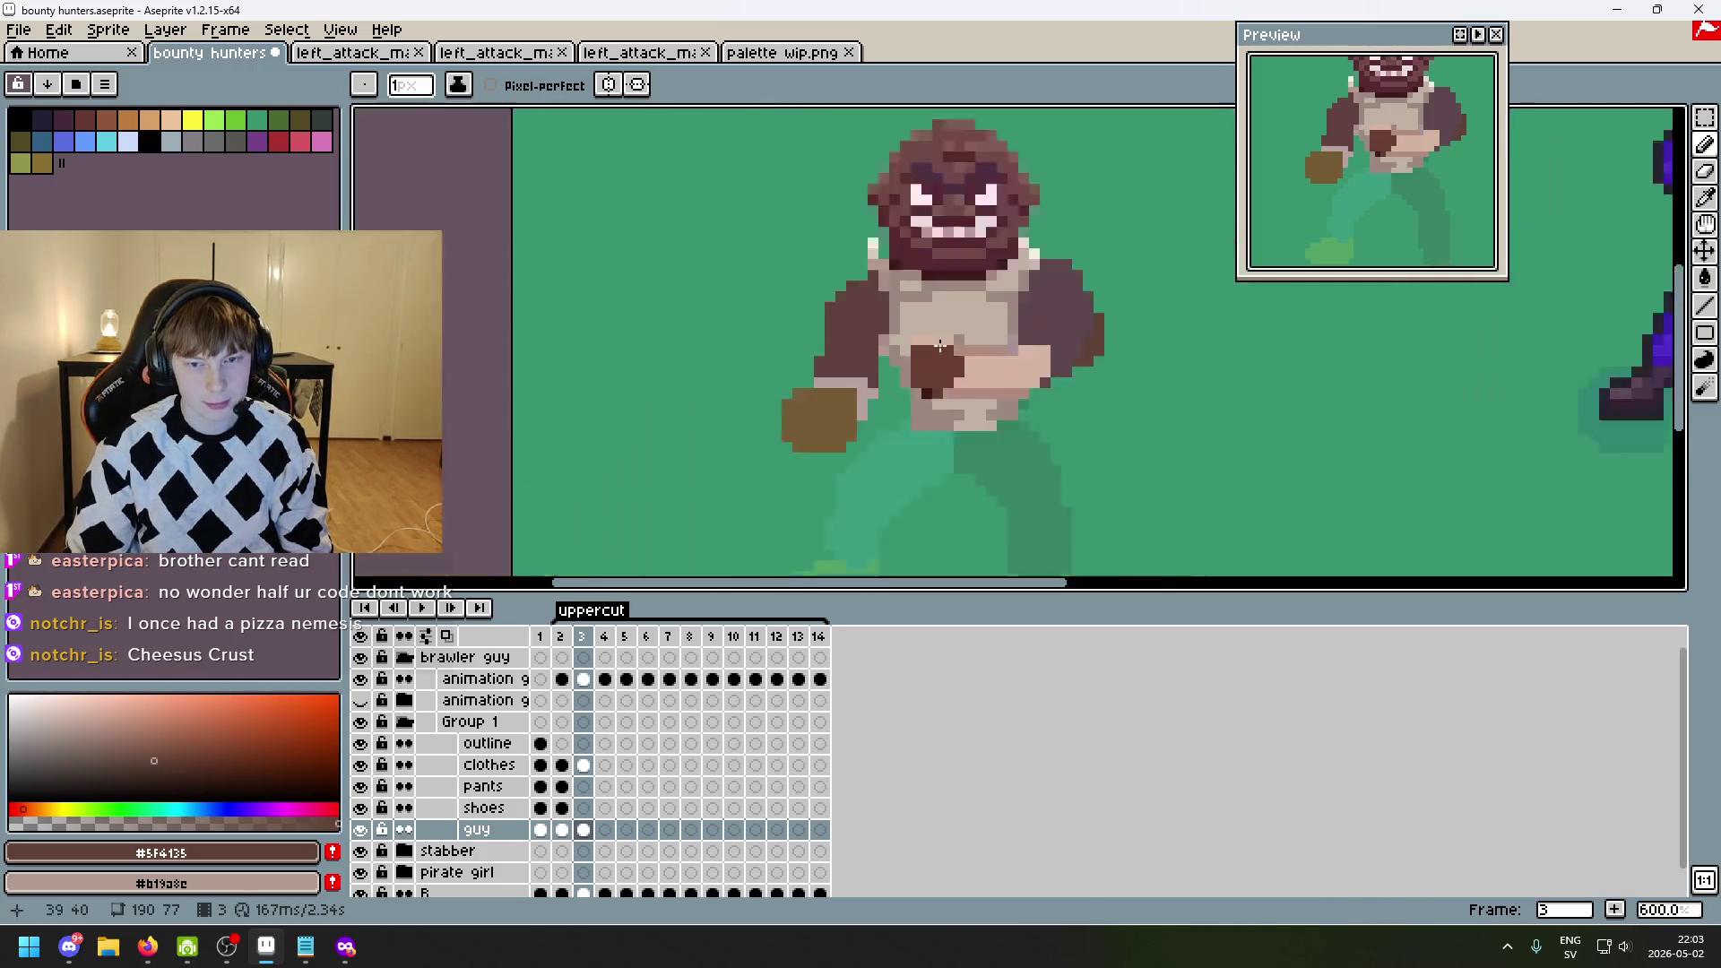
{"action": "scroll", "coordinate": [1042, 385], "scroll_direction": "up", "scroll_amount": 3}
{"action": "left_click", "coordinate": [1043, 385]}
{"action": "scroll", "coordinate": [1043, 385], "scroll_direction": "down", "scroll_amount": 3}
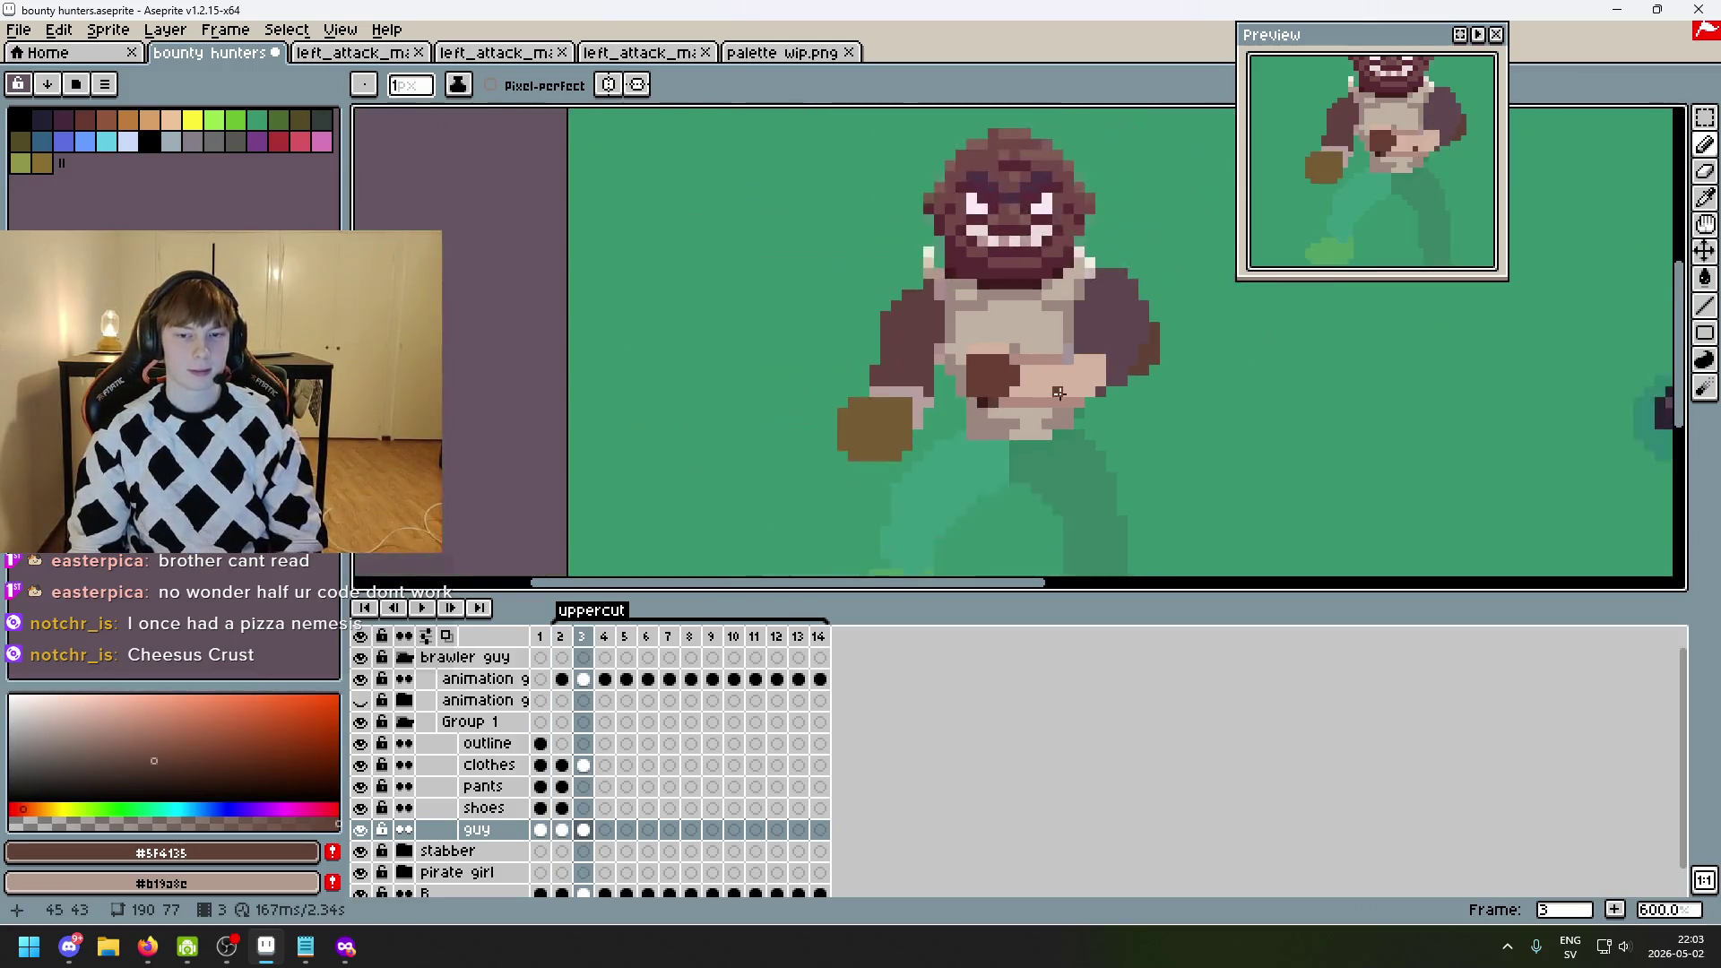
{"action": "key", "text": "Left"}
{"action": "scroll", "coordinate": [1163, 366], "scroll_direction": "up", "scroll_amount": 4}
{"action": "left_click_drag", "start_coordinate": [1163, 366], "coordinate": [1295, 365]}
{"action": "scroll", "coordinate": [1295, 365], "scroll_direction": "down", "scroll_amount": 3}
{"action": "key", "text": "Right"}
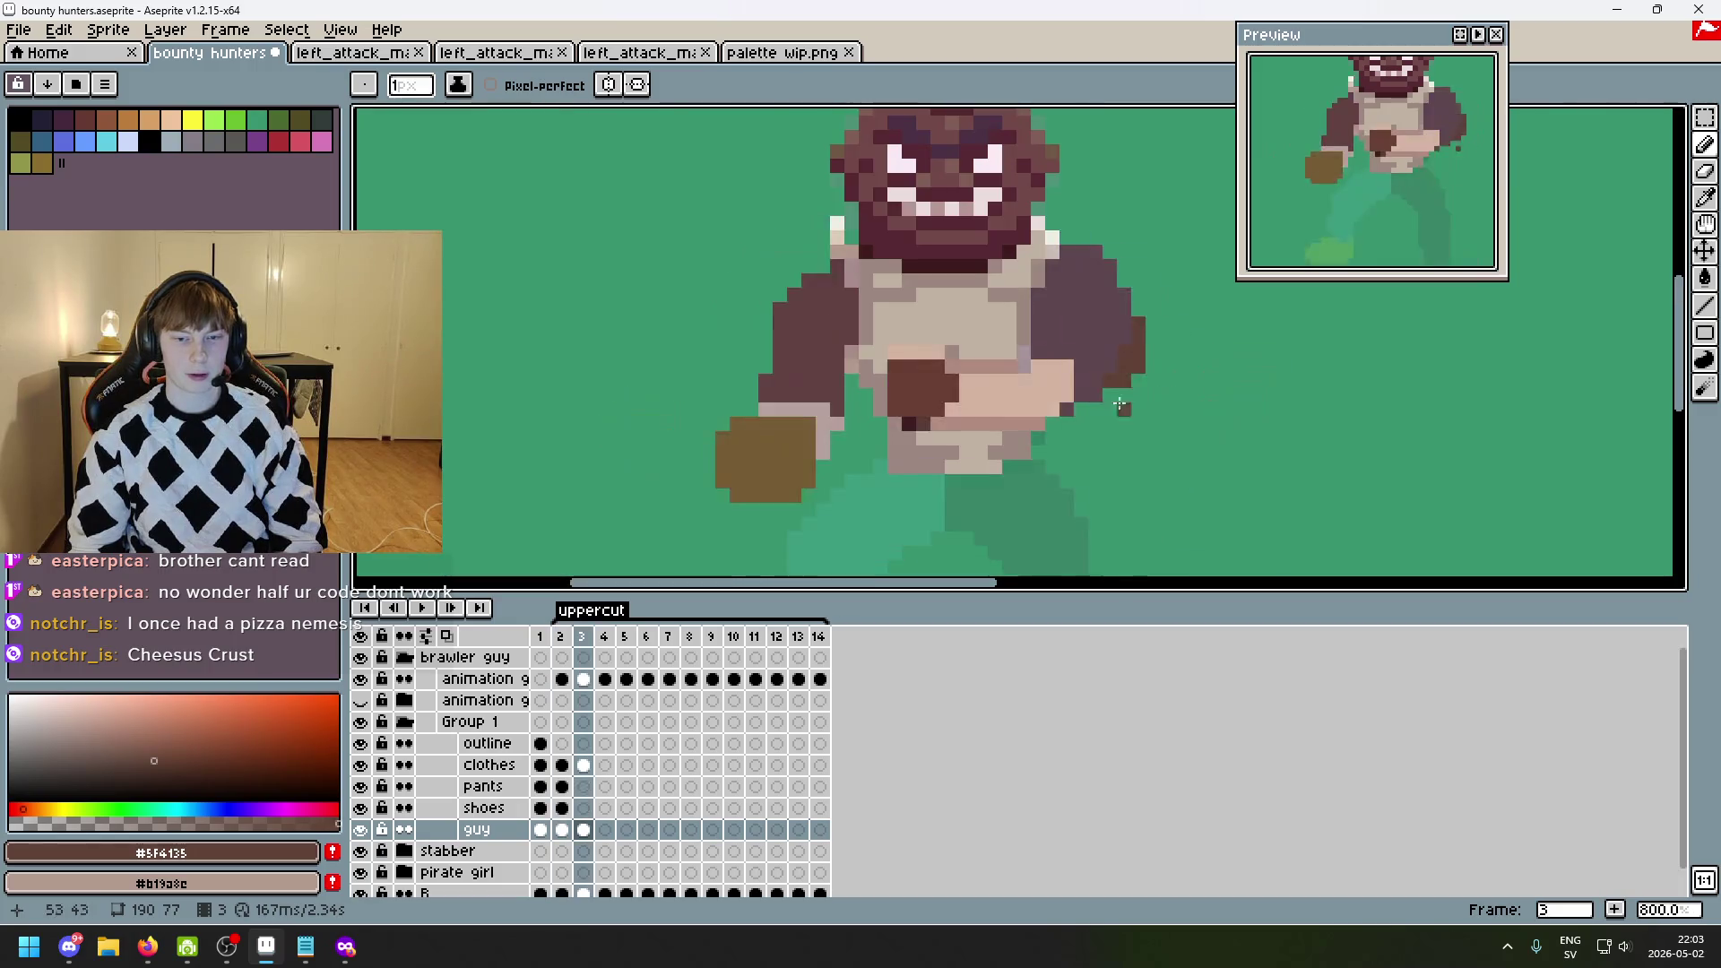
{"action": "scroll", "coordinate": [903, 367], "scroll_direction": "up", "scroll_amount": 5}
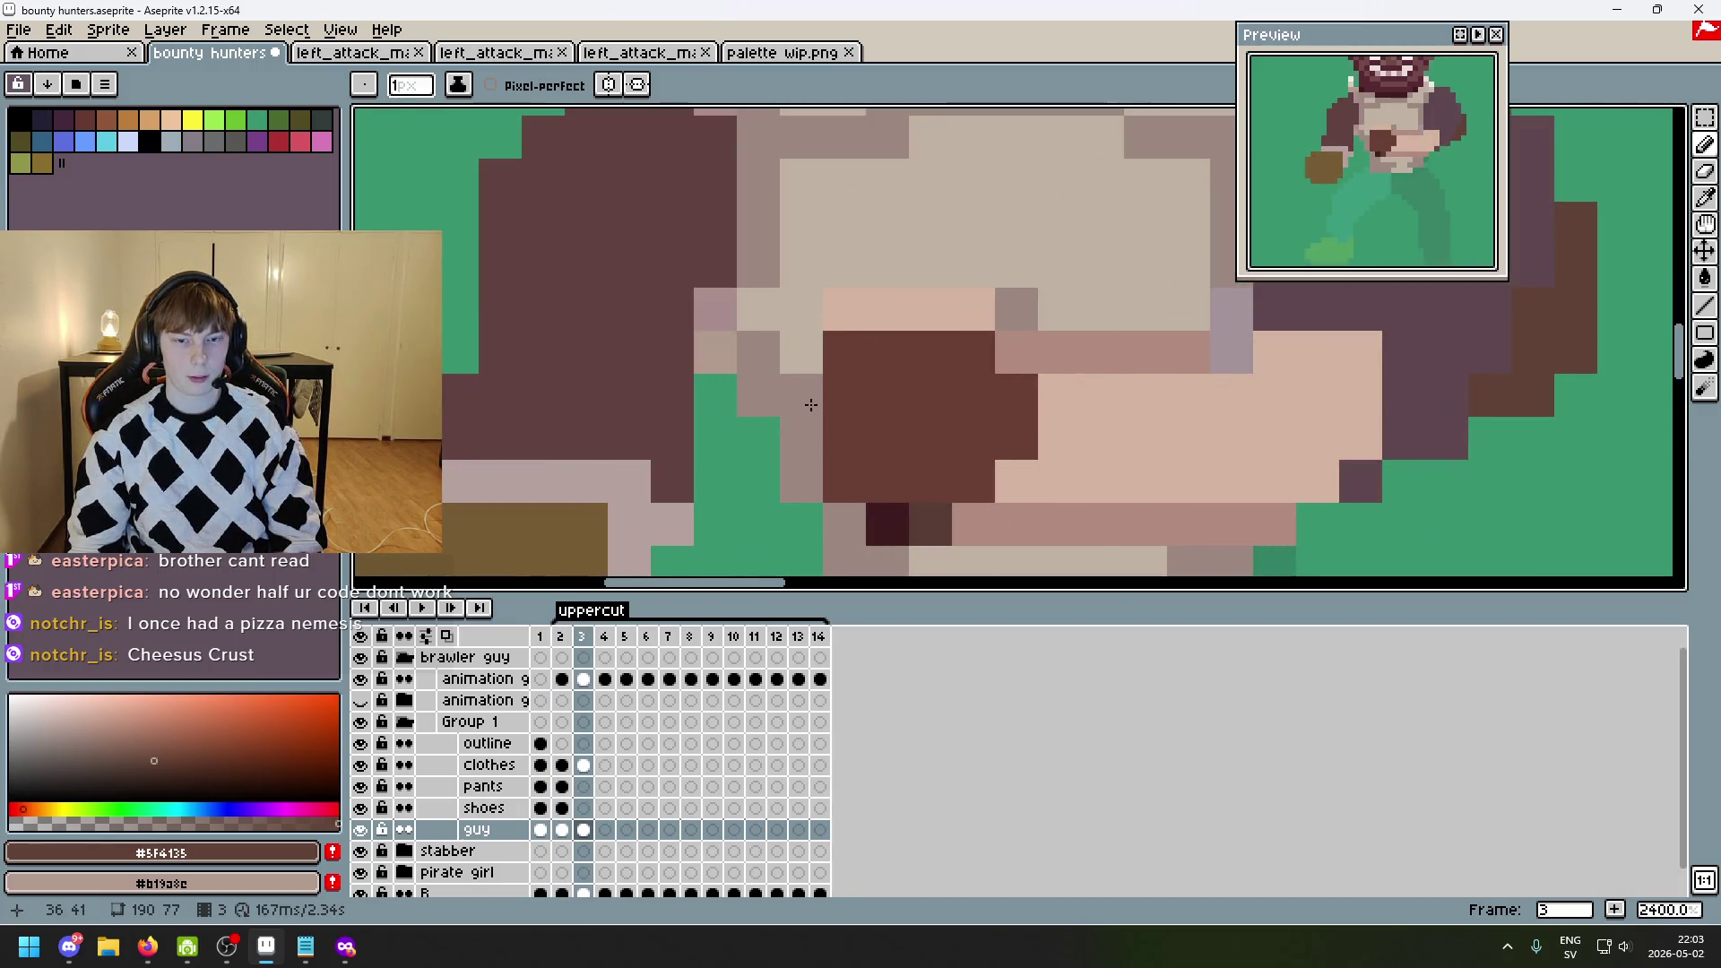
{"action": "left_click", "coordinate": [802, 524]}
- Touch up the dark pixels along the fist top in frame 2
{"action": "scroll", "coordinate": [1075, 484], "scroll_direction": "down", "scroll_amount": 3}
{"action": "key", "text": "Left"}
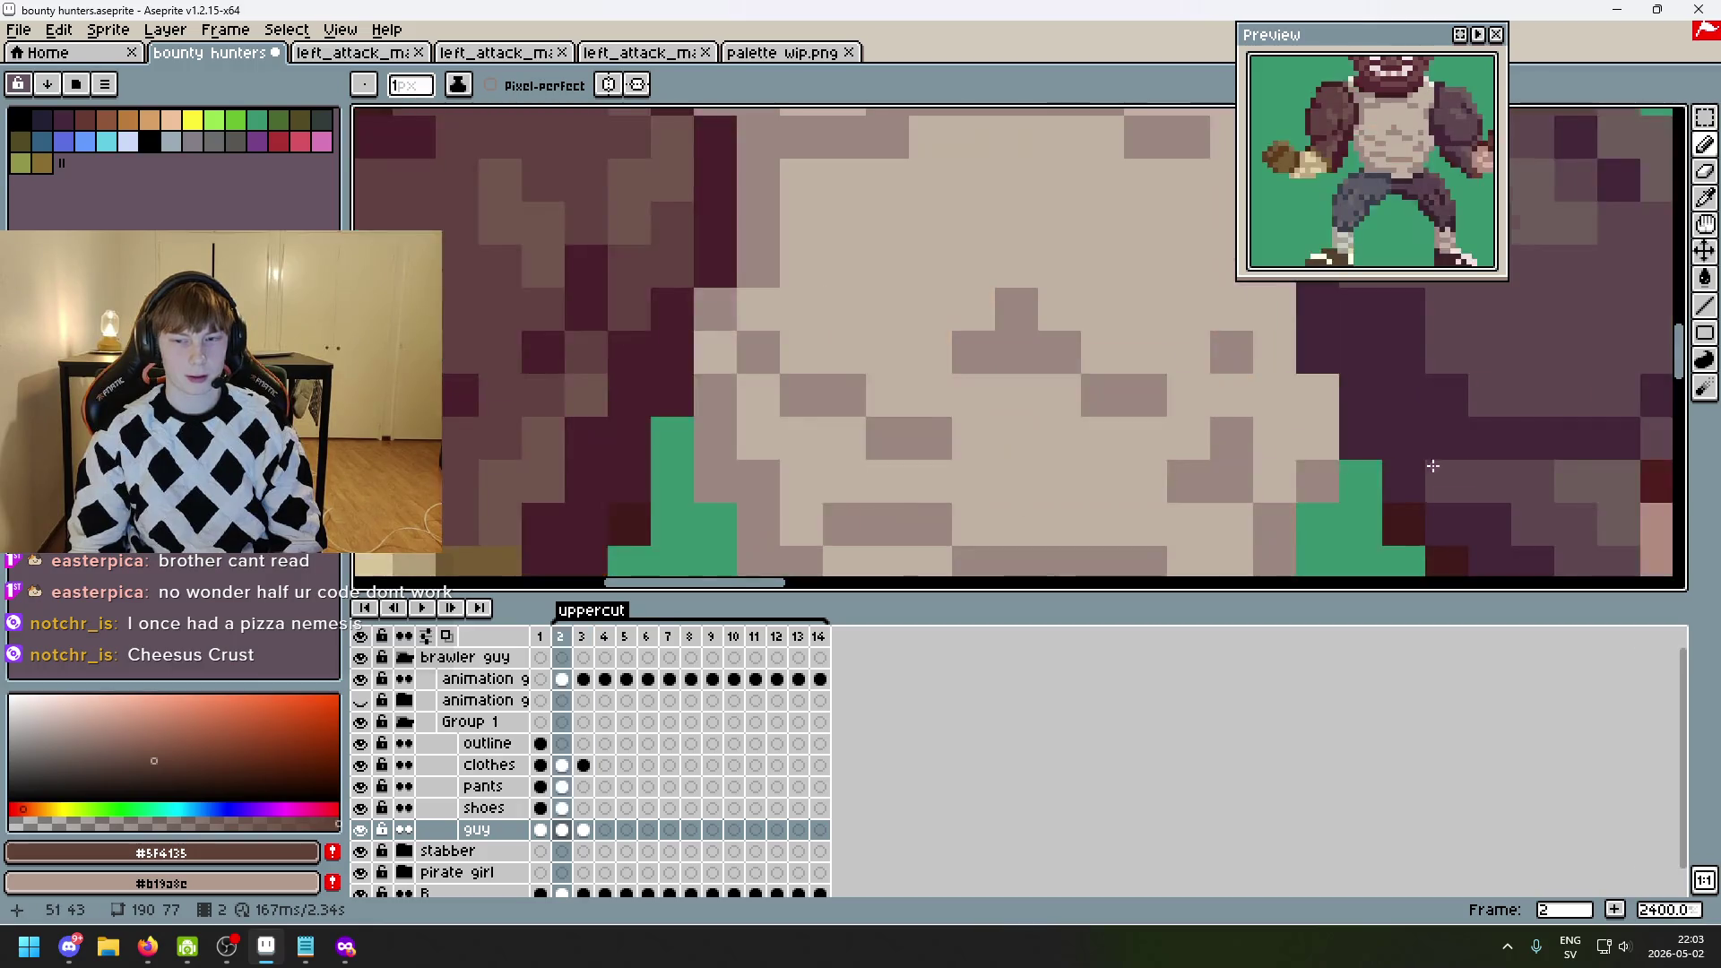
{"action": "scroll", "coordinate": [1010, 403], "scroll_direction": "up", "scroll_amount": 2}
{"action": "left_click", "coordinate": [1137, 303]}
{"action": "left_click", "coordinate": [1222, 304]}
{"action": "left_click", "coordinate": [1108, 332]}
{"action": "key", "text": "Right"}
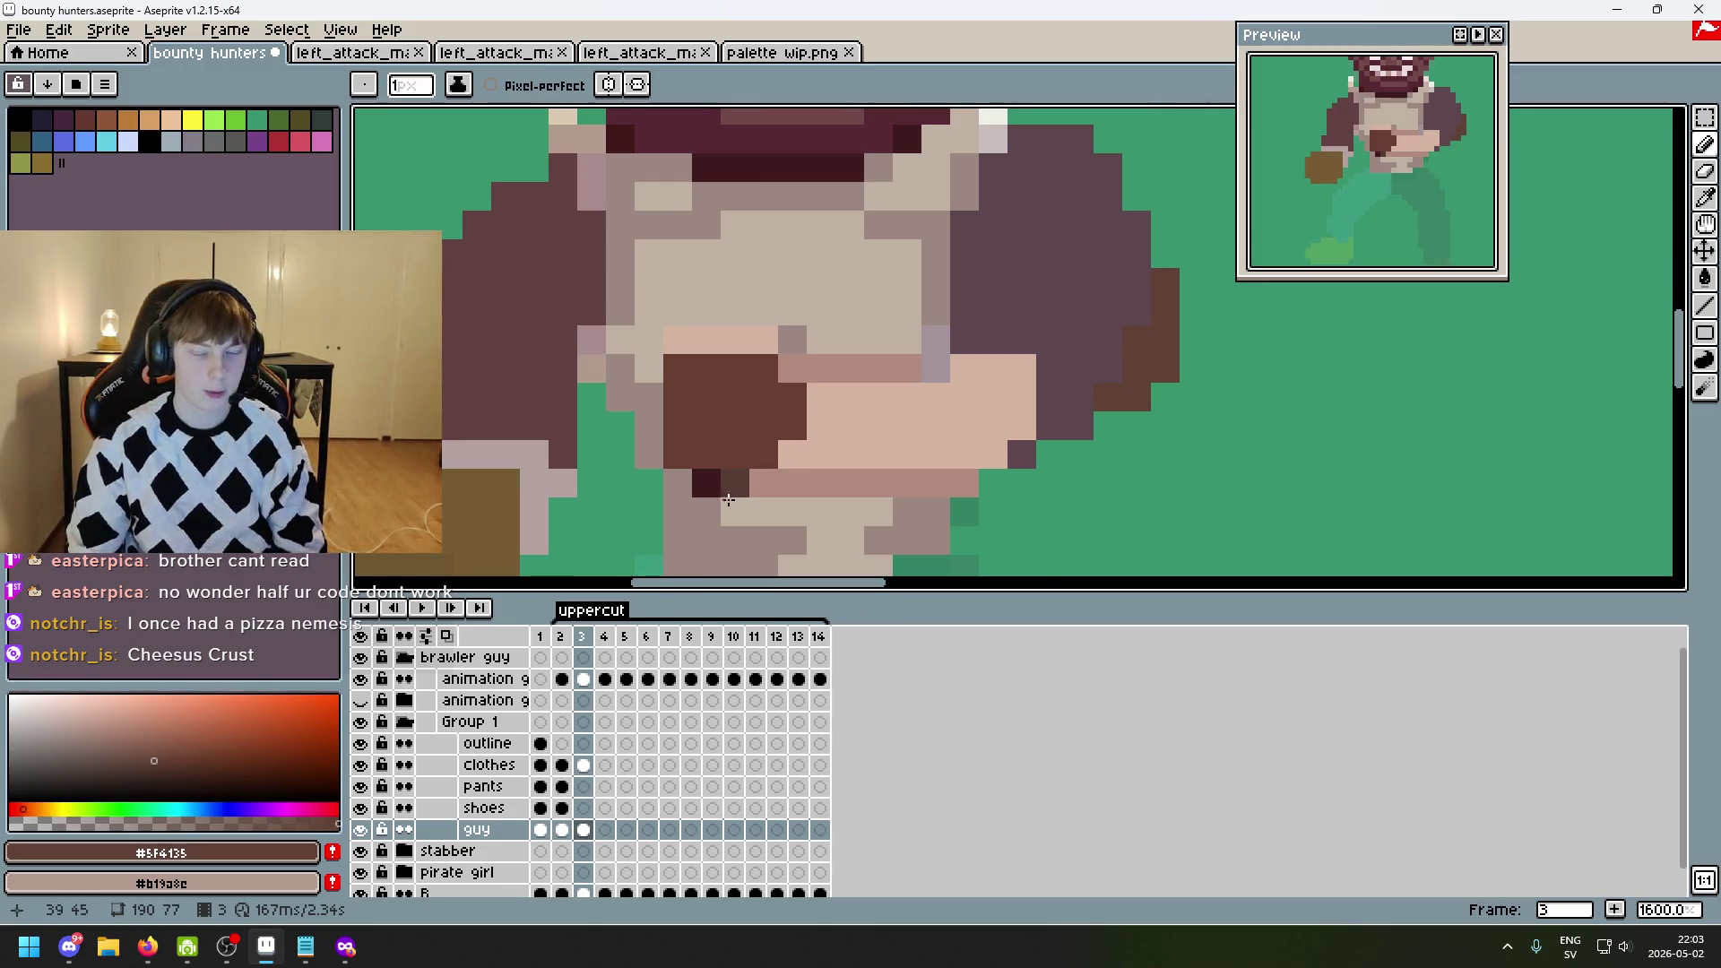
- Compare frames 2 to 4 and pick the light shirt colour #dccbb5
{"action": "scroll", "coordinate": [758, 431], "scroll_direction": "down", "scroll_amount": 2}
{"action": "scroll", "coordinate": [737, 403], "scroll_direction": "up", "scroll_amount": 3}
{"action": "scroll", "coordinate": [755, 369], "scroll_direction": "down", "scroll_amount": 3}
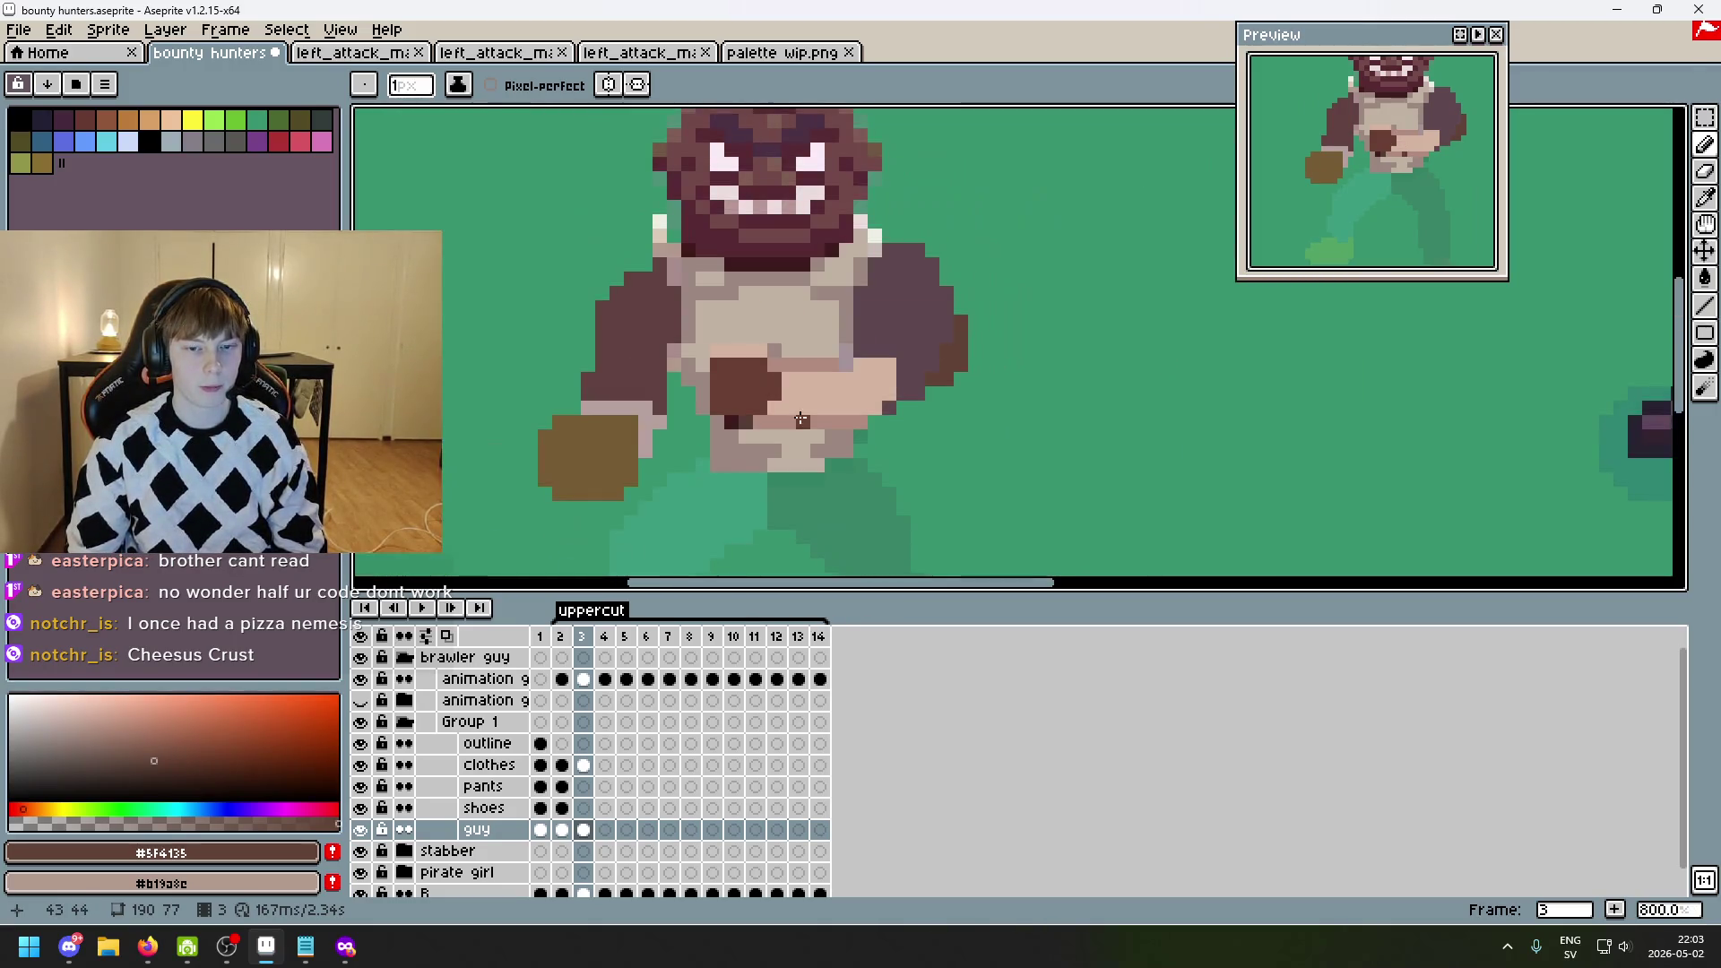
{"action": "key", "text": "Right"}
{"action": "key", "text": "Left"}
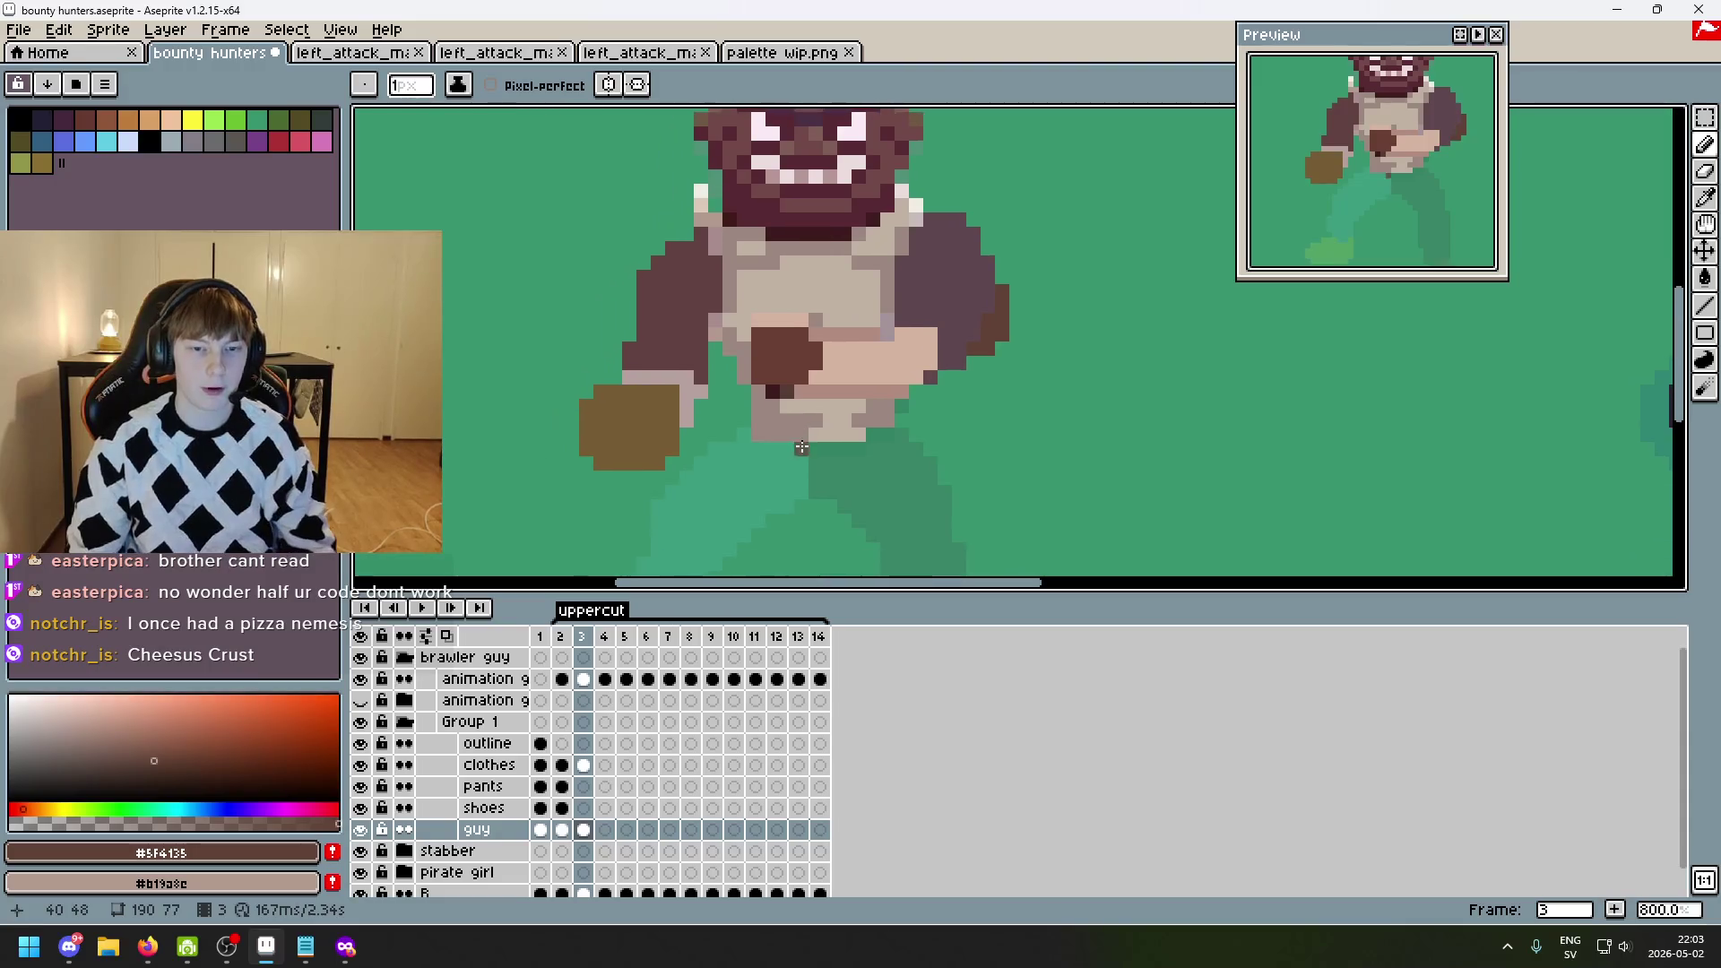
{"action": "key", "text": "Left"}
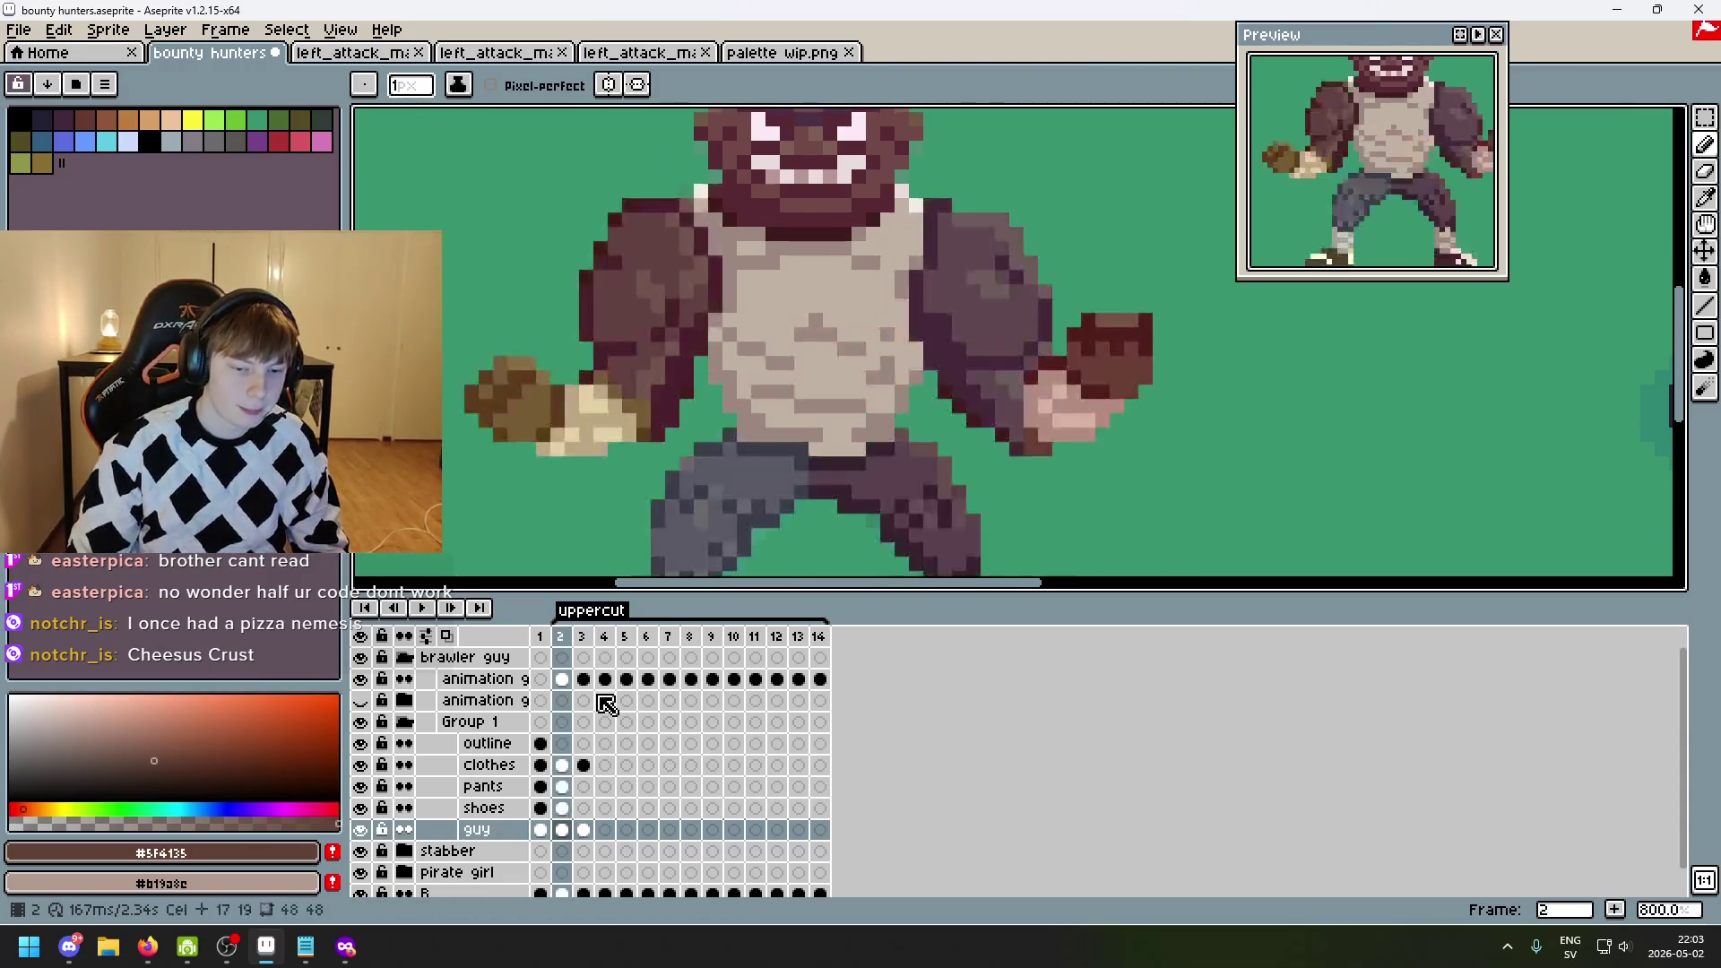
{"action": "key", "text": "Right"}
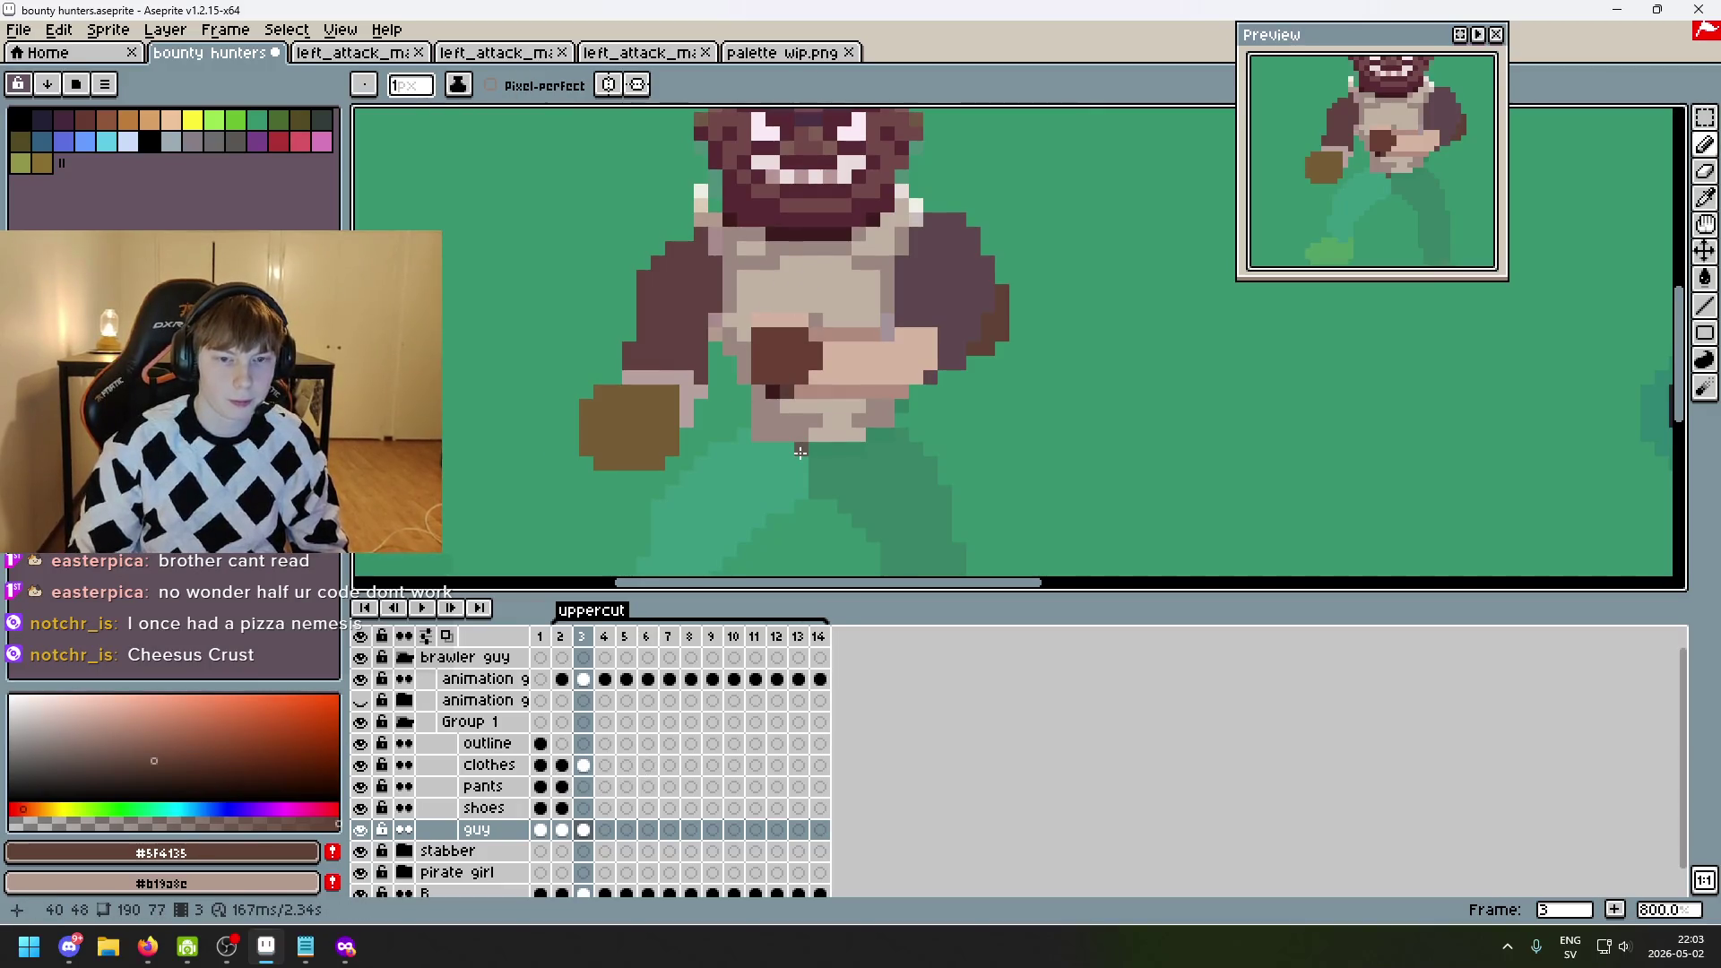
{"action": "left_click", "coordinate": [360, 679]}
- On the clothes layer, paint light shirt pixels across the upper chest
{"action": "scroll", "coordinate": [785, 395], "scroll_direction": "up", "scroll_amount": 2}
{"action": "left_click", "coordinate": [784, 396], "text": "alt"}
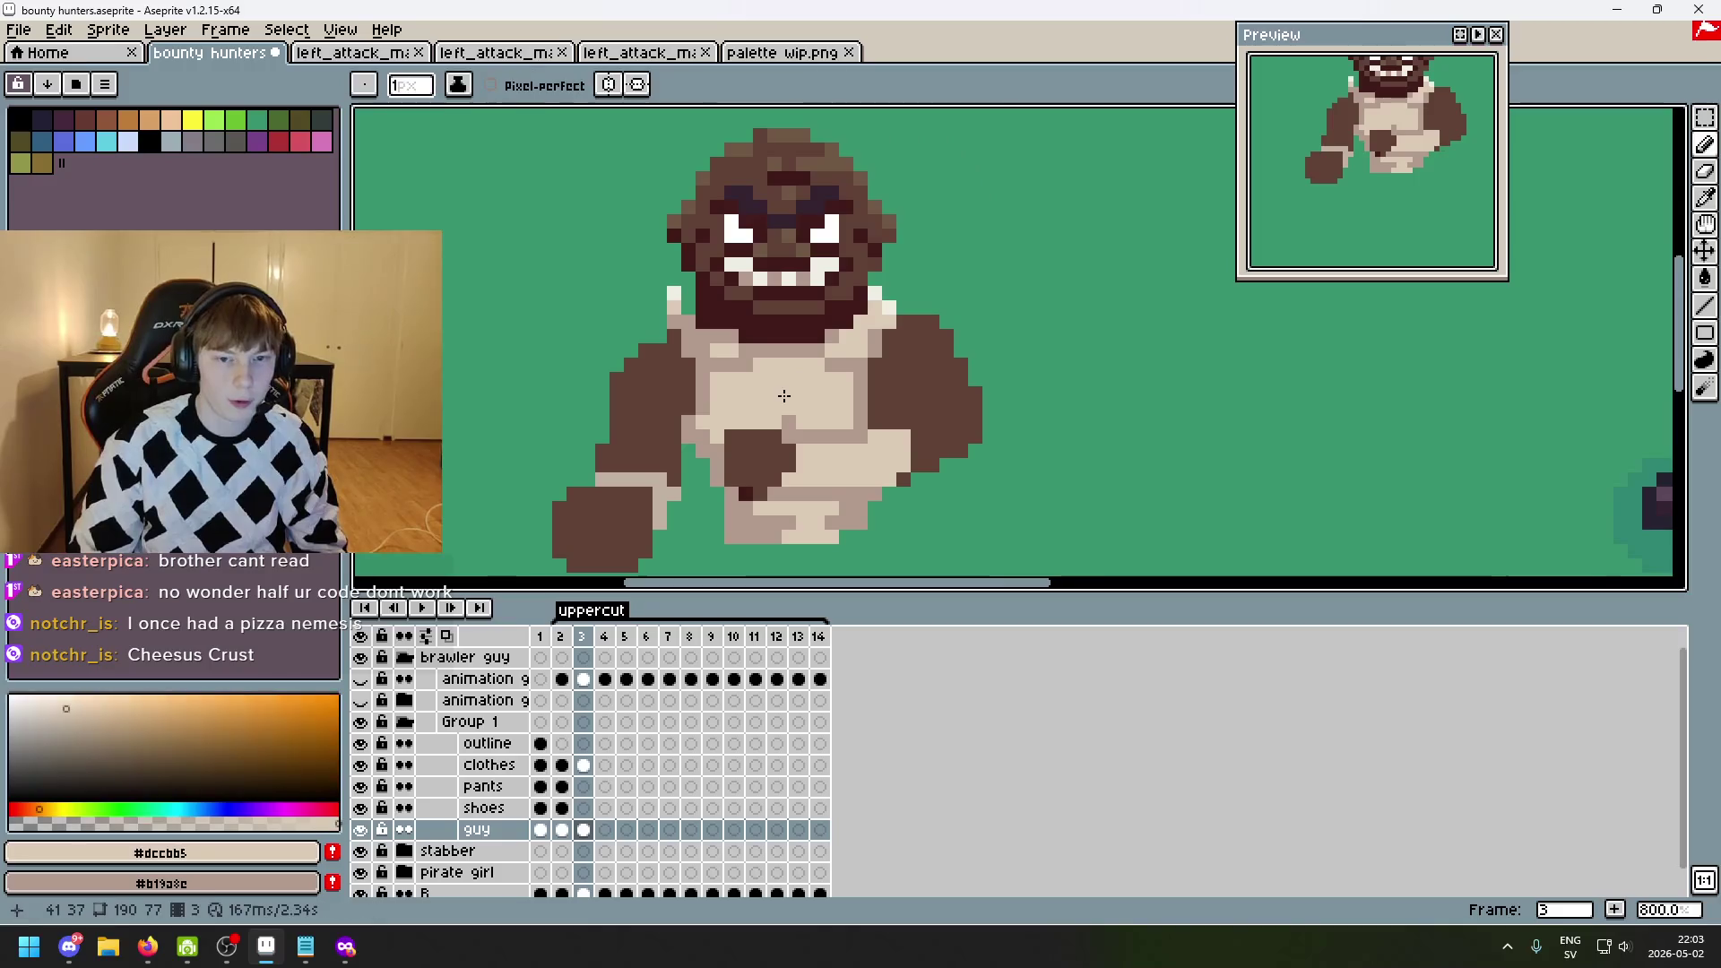
{"action": "scroll", "coordinate": [784, 395], "scroll_direction": "up", "scroll_amount": 3}
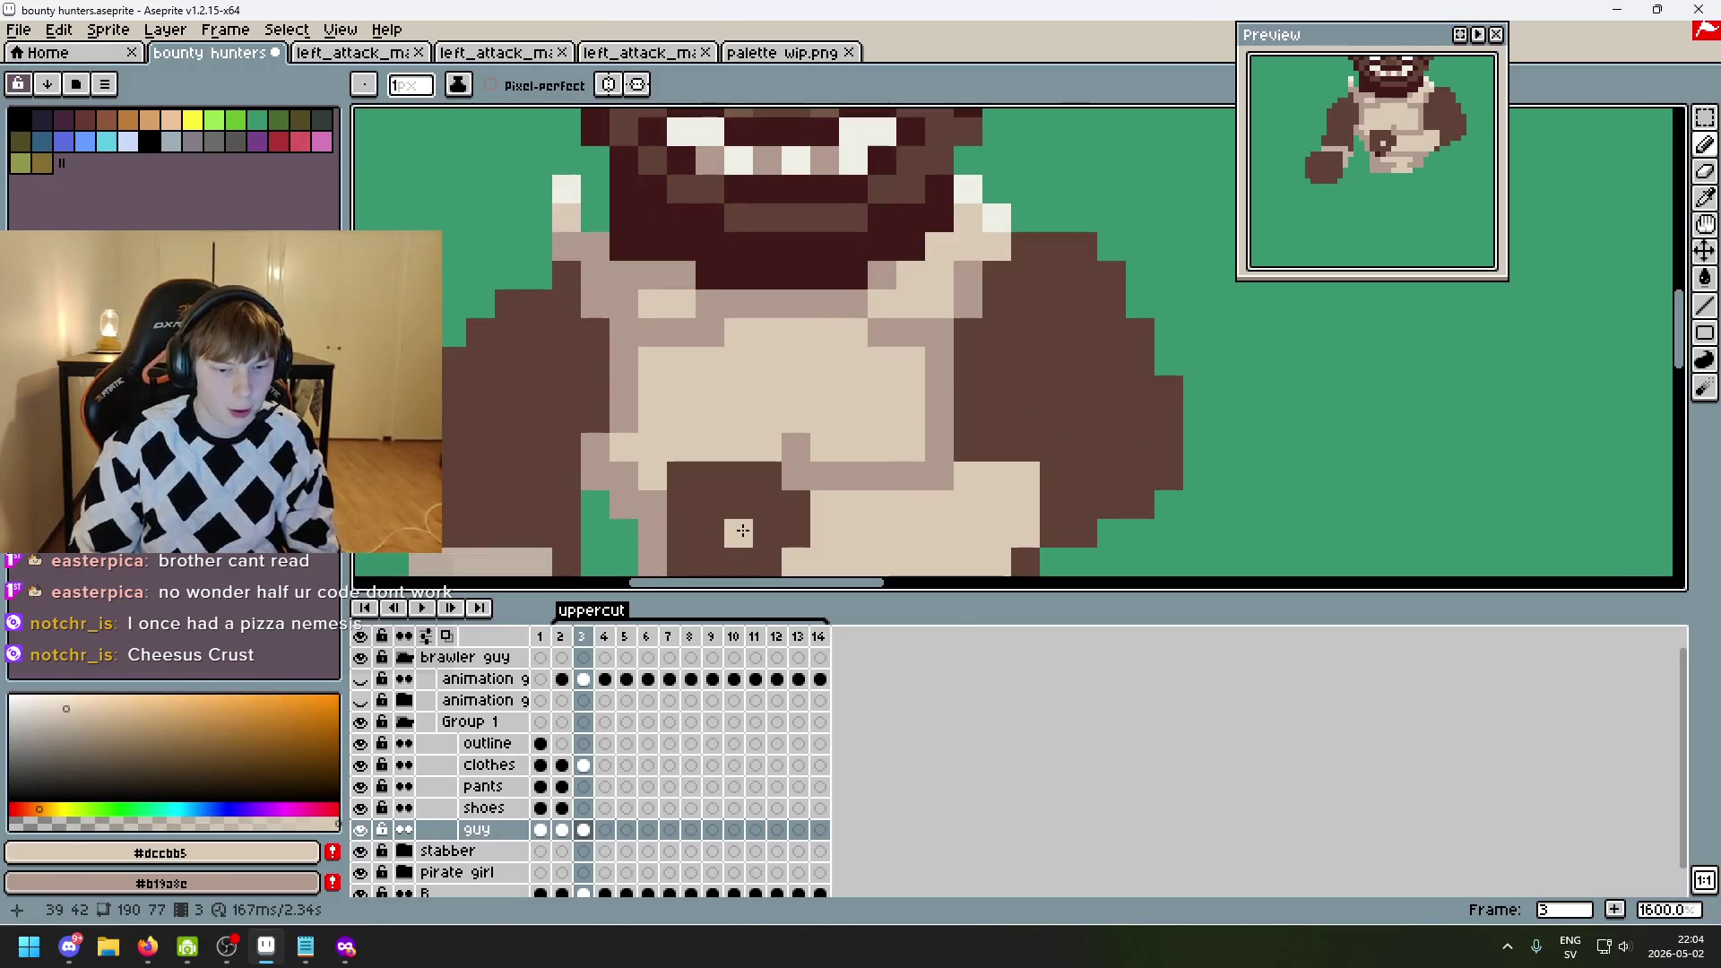
{"action": "key", "text": "Up"}
{"action": "key", "text": "Up"}
{"action": "key", "text": "Up"}
{"action": "left_click_drag", "start_coordinate": [681, 332], "coordinate": [617, 282]}
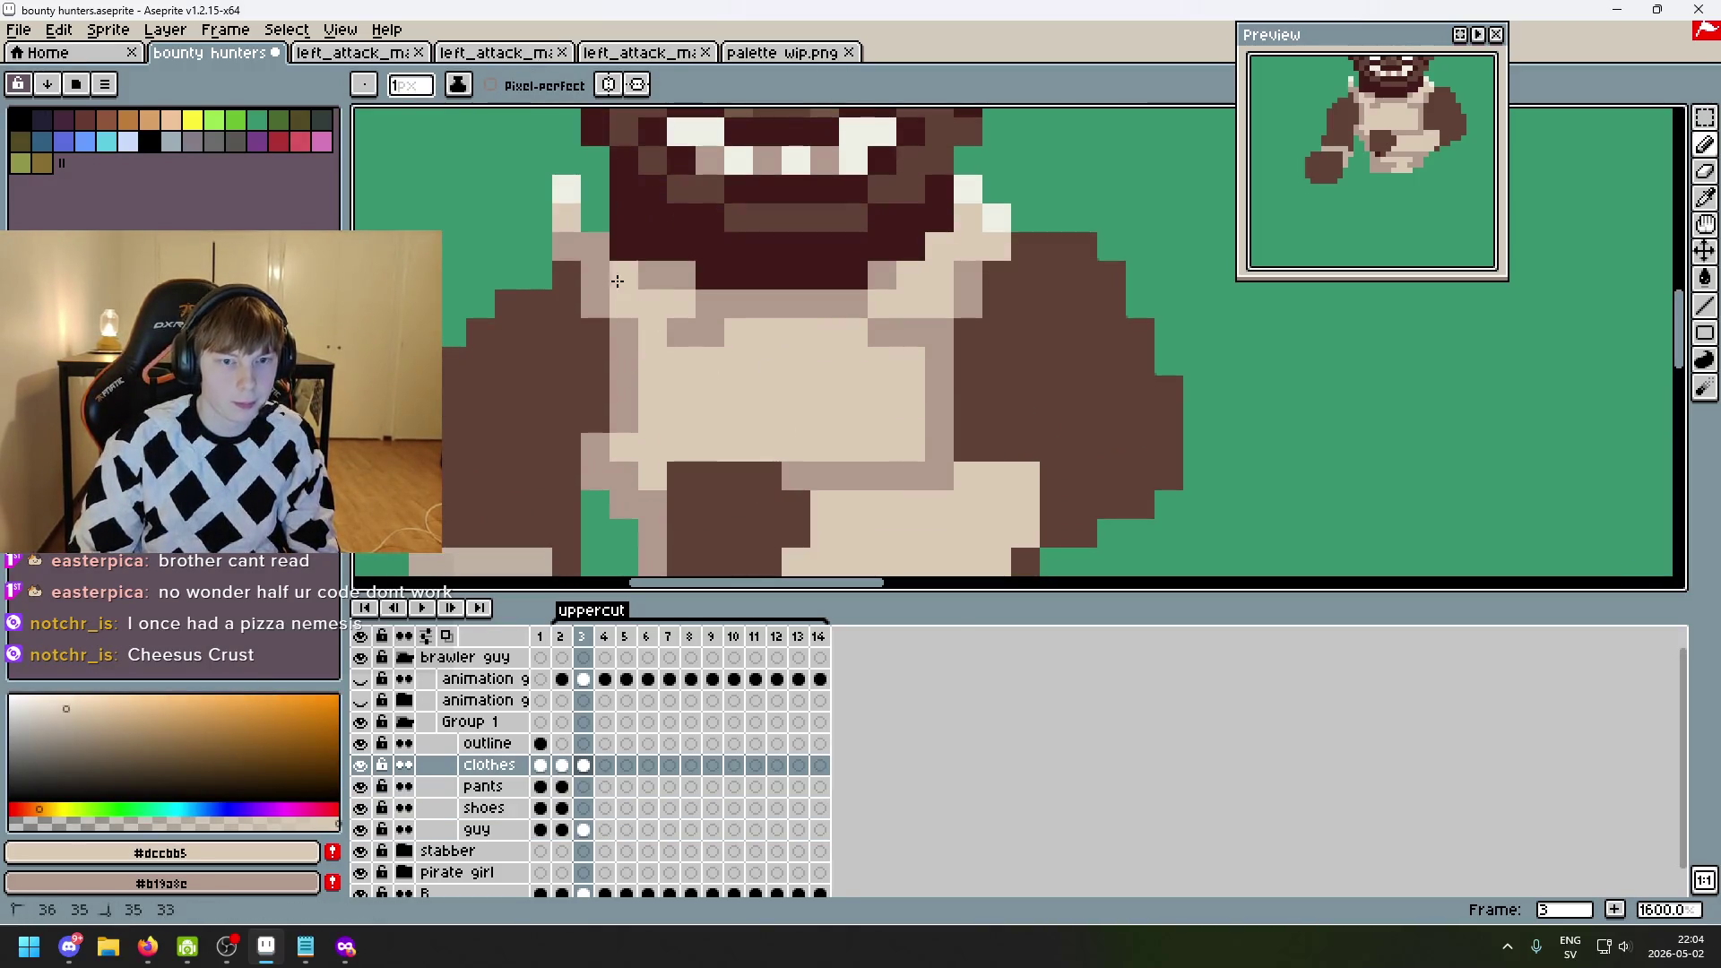
- Erase the stray light pixels on the left and right shoulders
{"action": "key", "text": "e"}
{"action": "left_click_drag", "start_coordinate": [566, 189], "coordinate": [566, 246]}
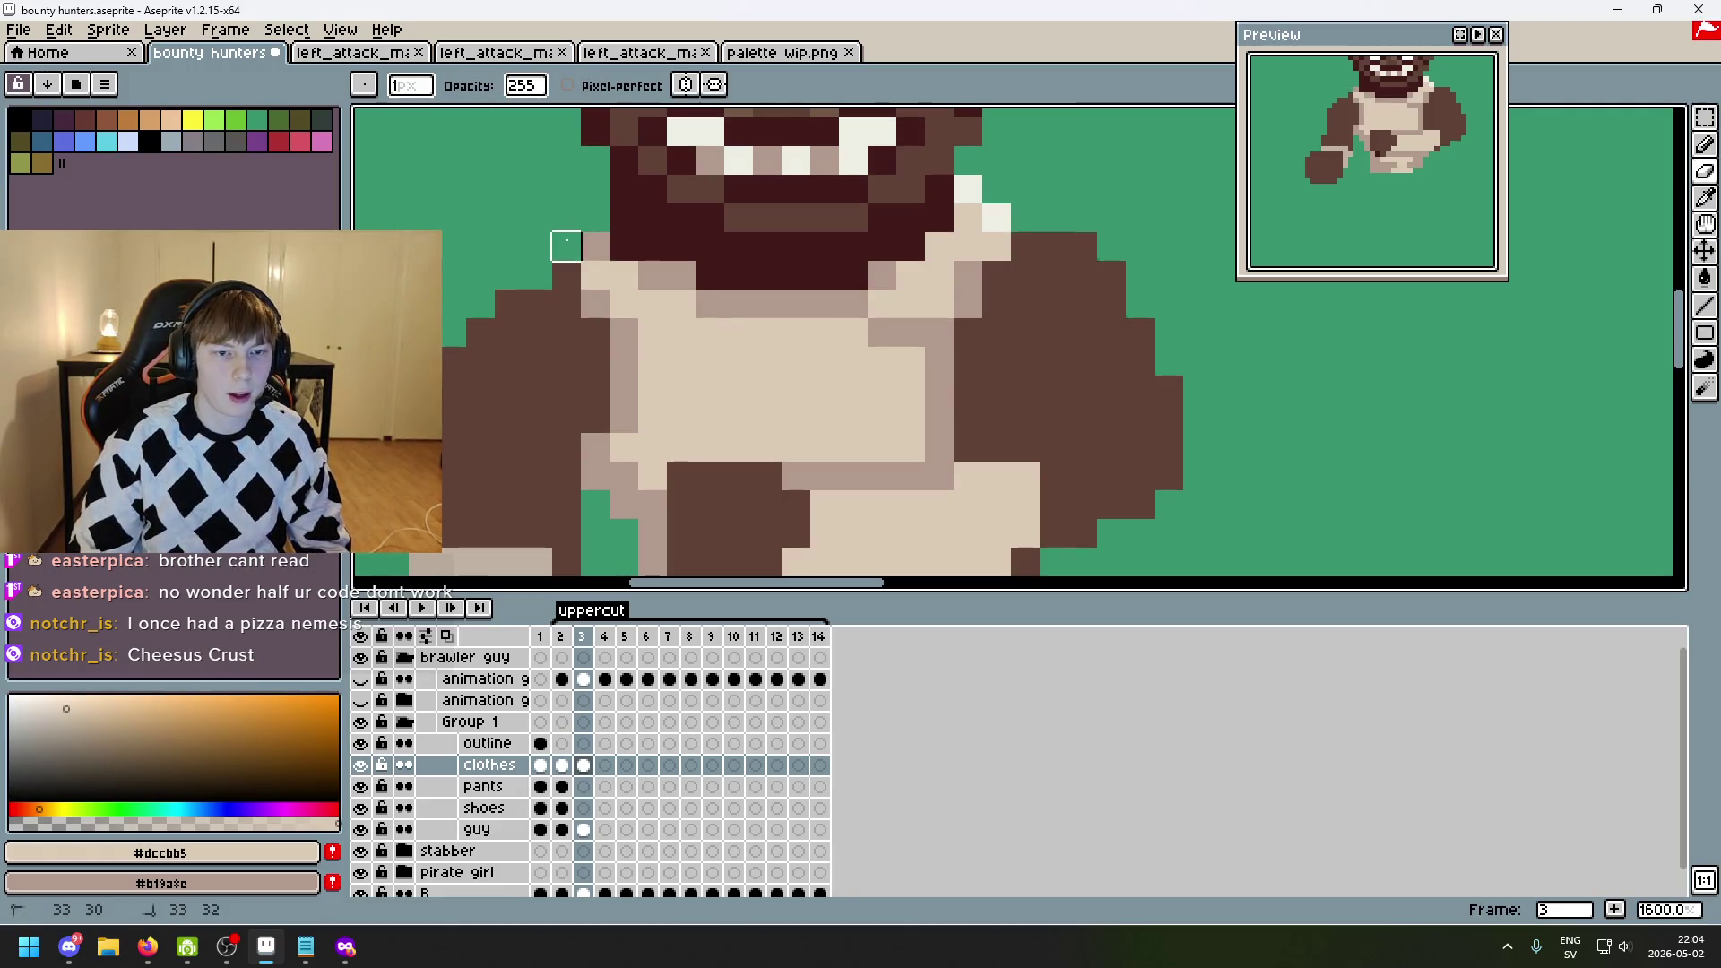
{"action": "left_click", "coordinate": [595, 247]}
{"action": "mouse_move", "coordinate": [968, 219]}
{"action": "left_mouse_down"}
{"action": "mouse_move", "coordinate": [960, 185]}
{"action": "mouse_move", "coordinate": [995, 218]}
{"action": "left_mouse_up"}
{"action": "key", "text": "b"}
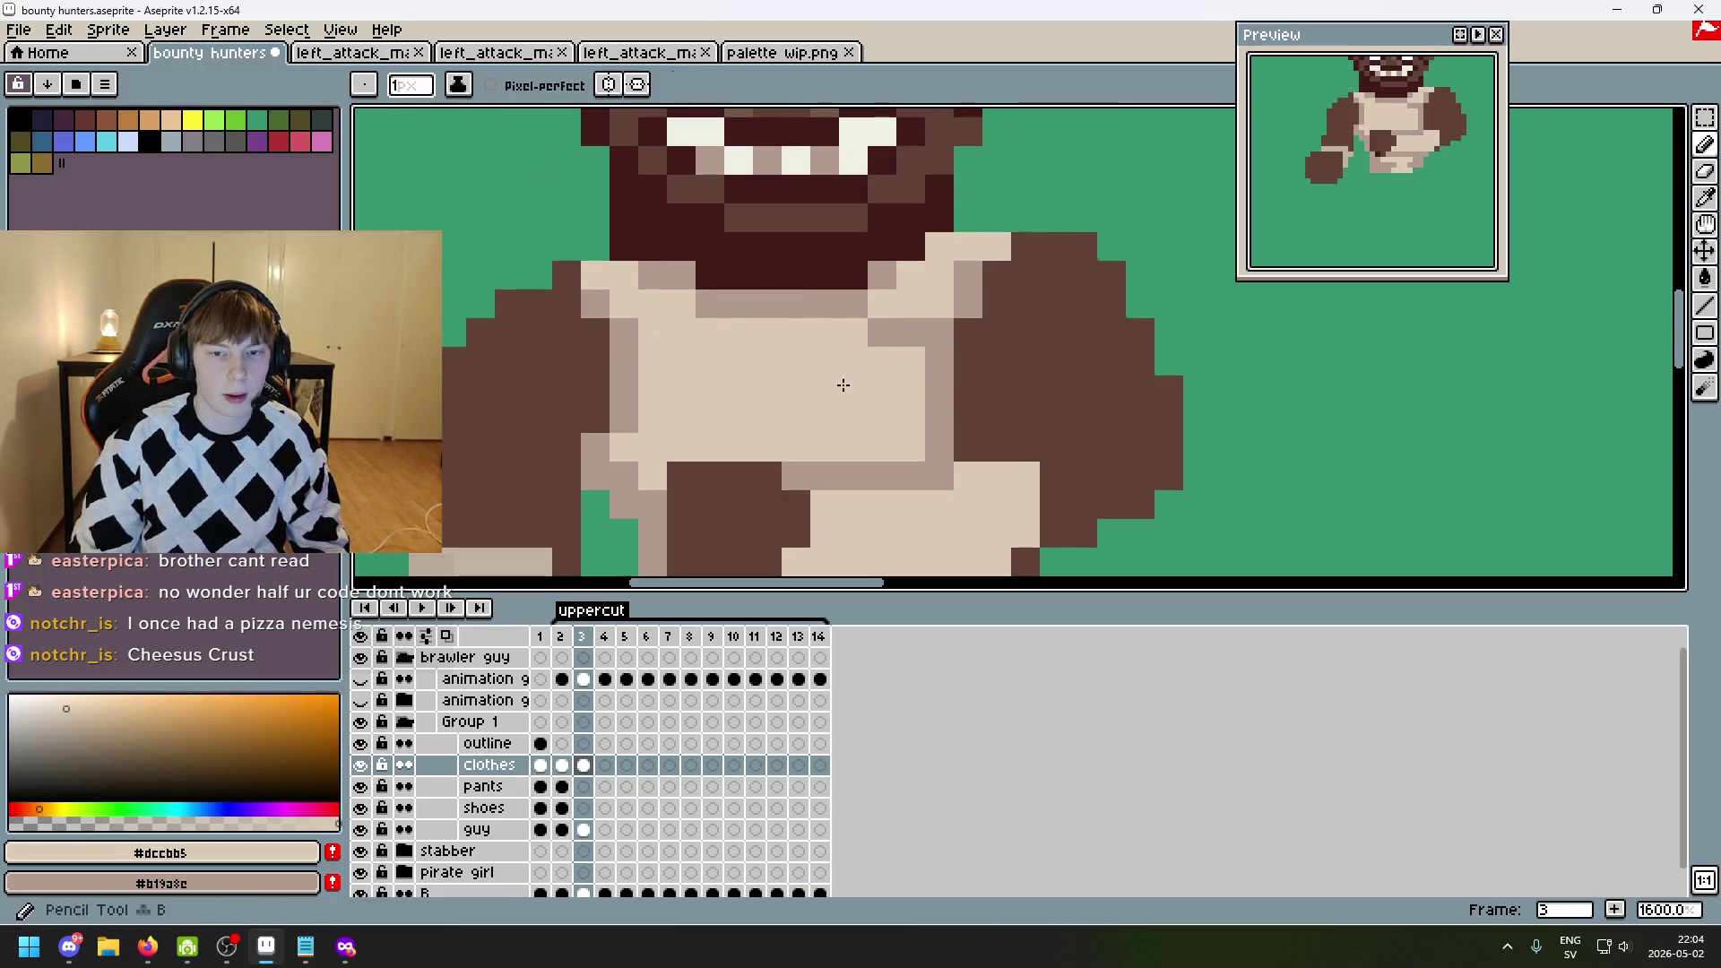
- Repaint the shading beside the chest and lighten the lower shirt edge
{"action": "mouse_move", "coordinate": [896, 475]}
{"action": "left_mouse_down"}
{"action": "mouse_move", "coordinate": [799, 468]}
{"action": "mouse_move", "coordinate": [914, 453]}
{"action": "left_mouse_up"}
{"action": "key", "text": "ctrl+z"}
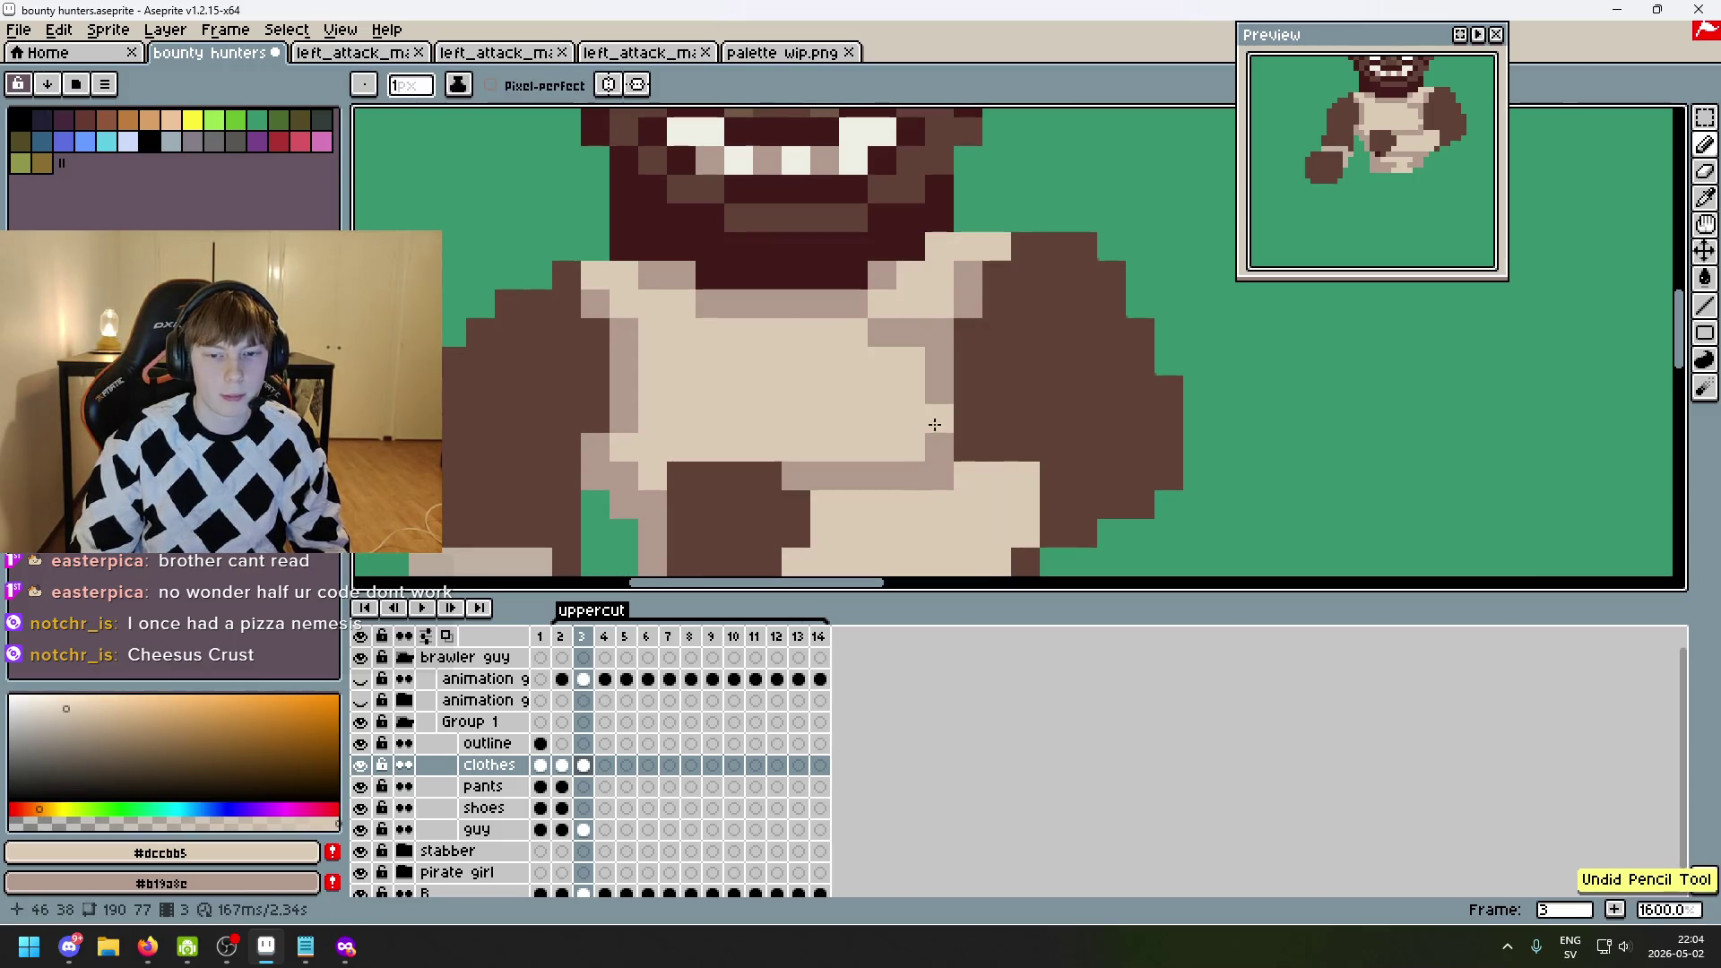
{"action": "left_click_drag", "start_coordinate": [935, 395], "coordinate": [883, 325]}
{"action": "scroll", "coordinate": [887, 331], "scroll_direction": "down", "scroll_amount": 3}
{"action": "scroll", "coordinate": [792, 469], "scroll_direction": "up", "scroll_amount": 5}
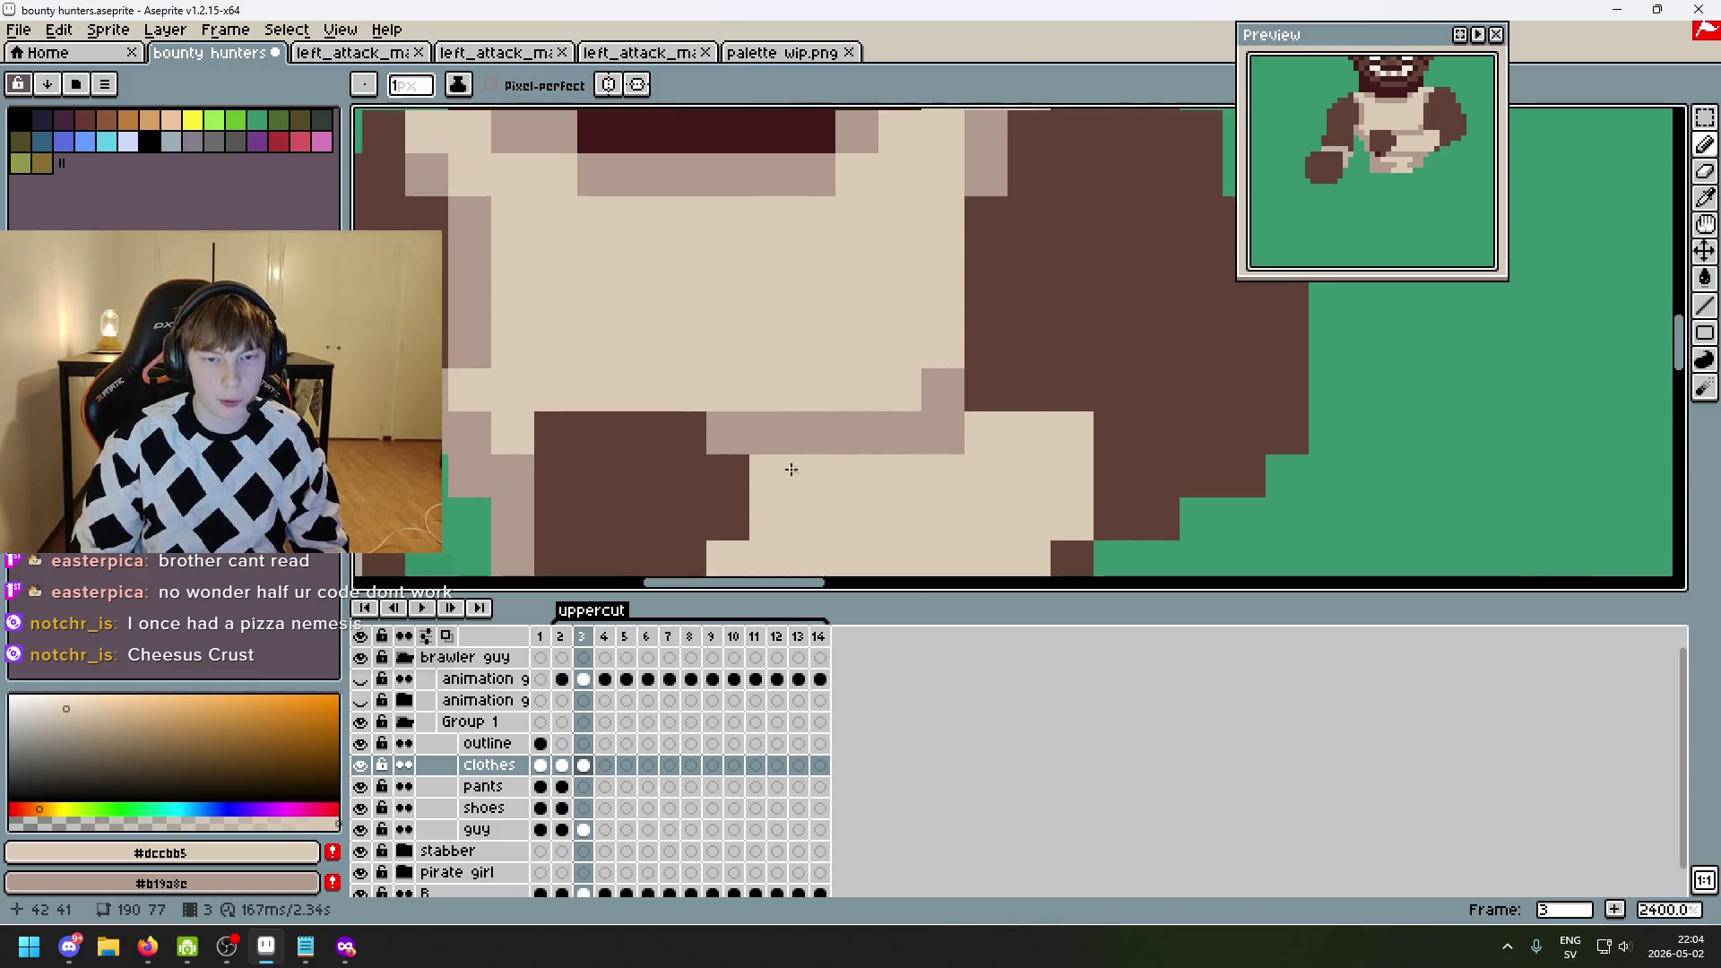
{"action": "scroll", "coordinate": [791, 469], "scroll_direction": "down", "scroll_amount": 3}
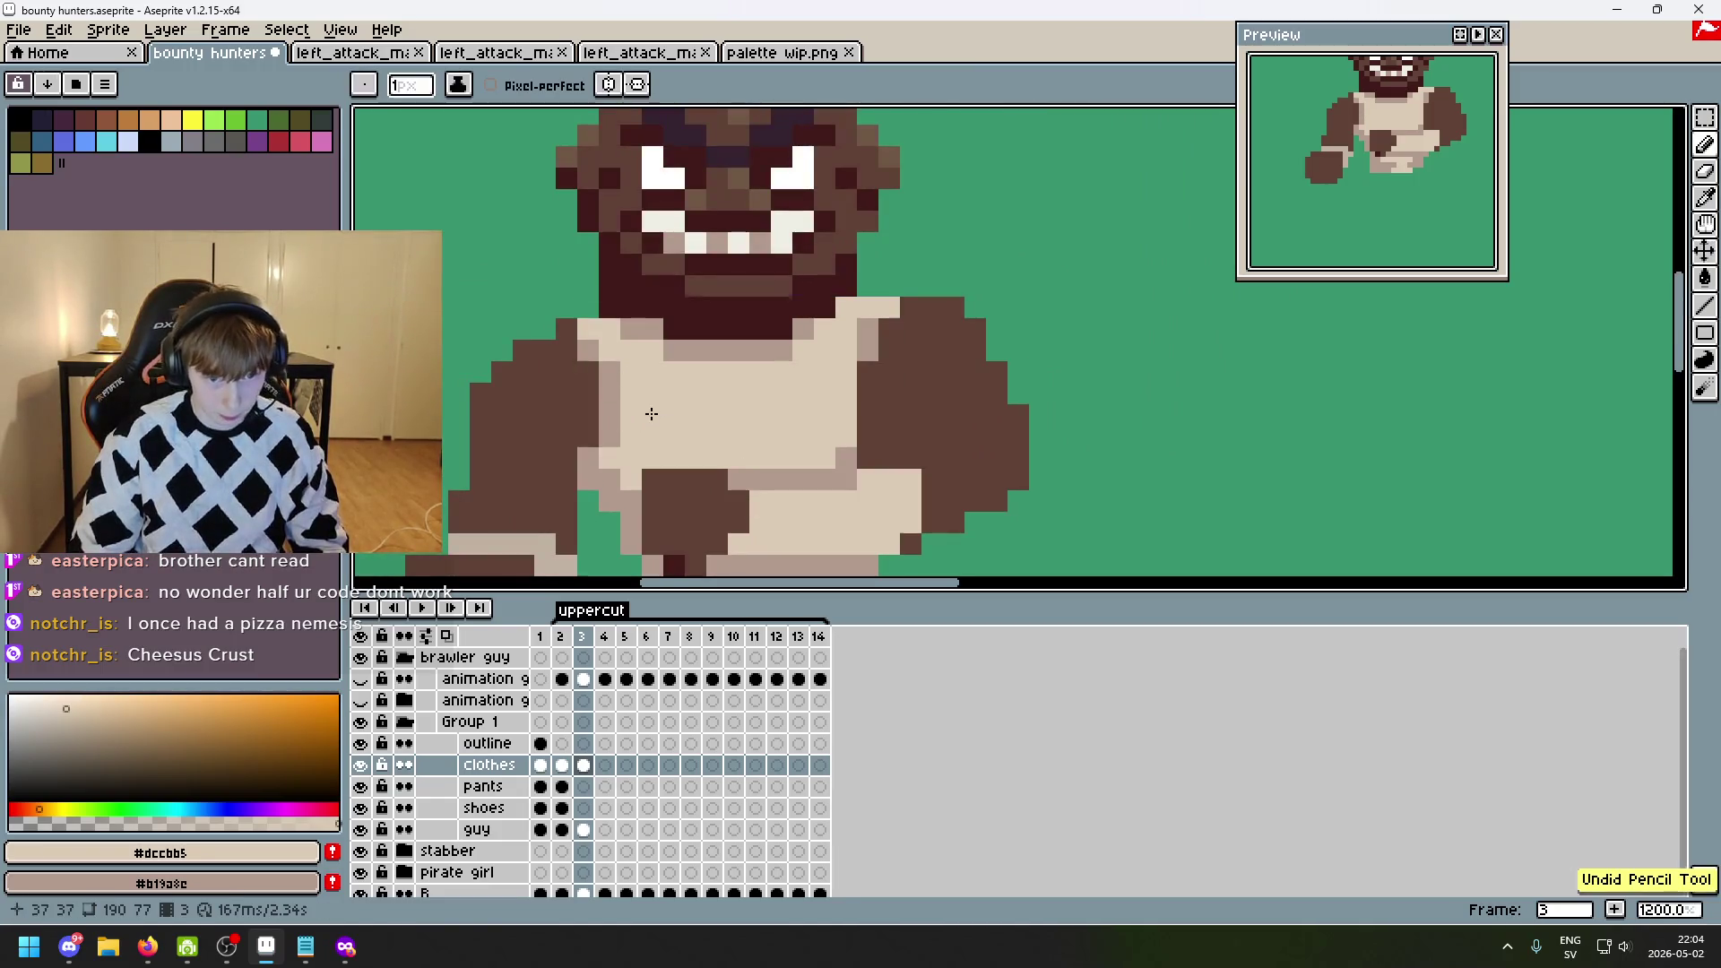
{"action": "scroll", "coordinate": [863, 319], "scroll_direction": "down", "scroll_amount": 5}
{"action": "left_click_drag", "start_coordinate": [690, 359], "coordinate": [753, 381]}
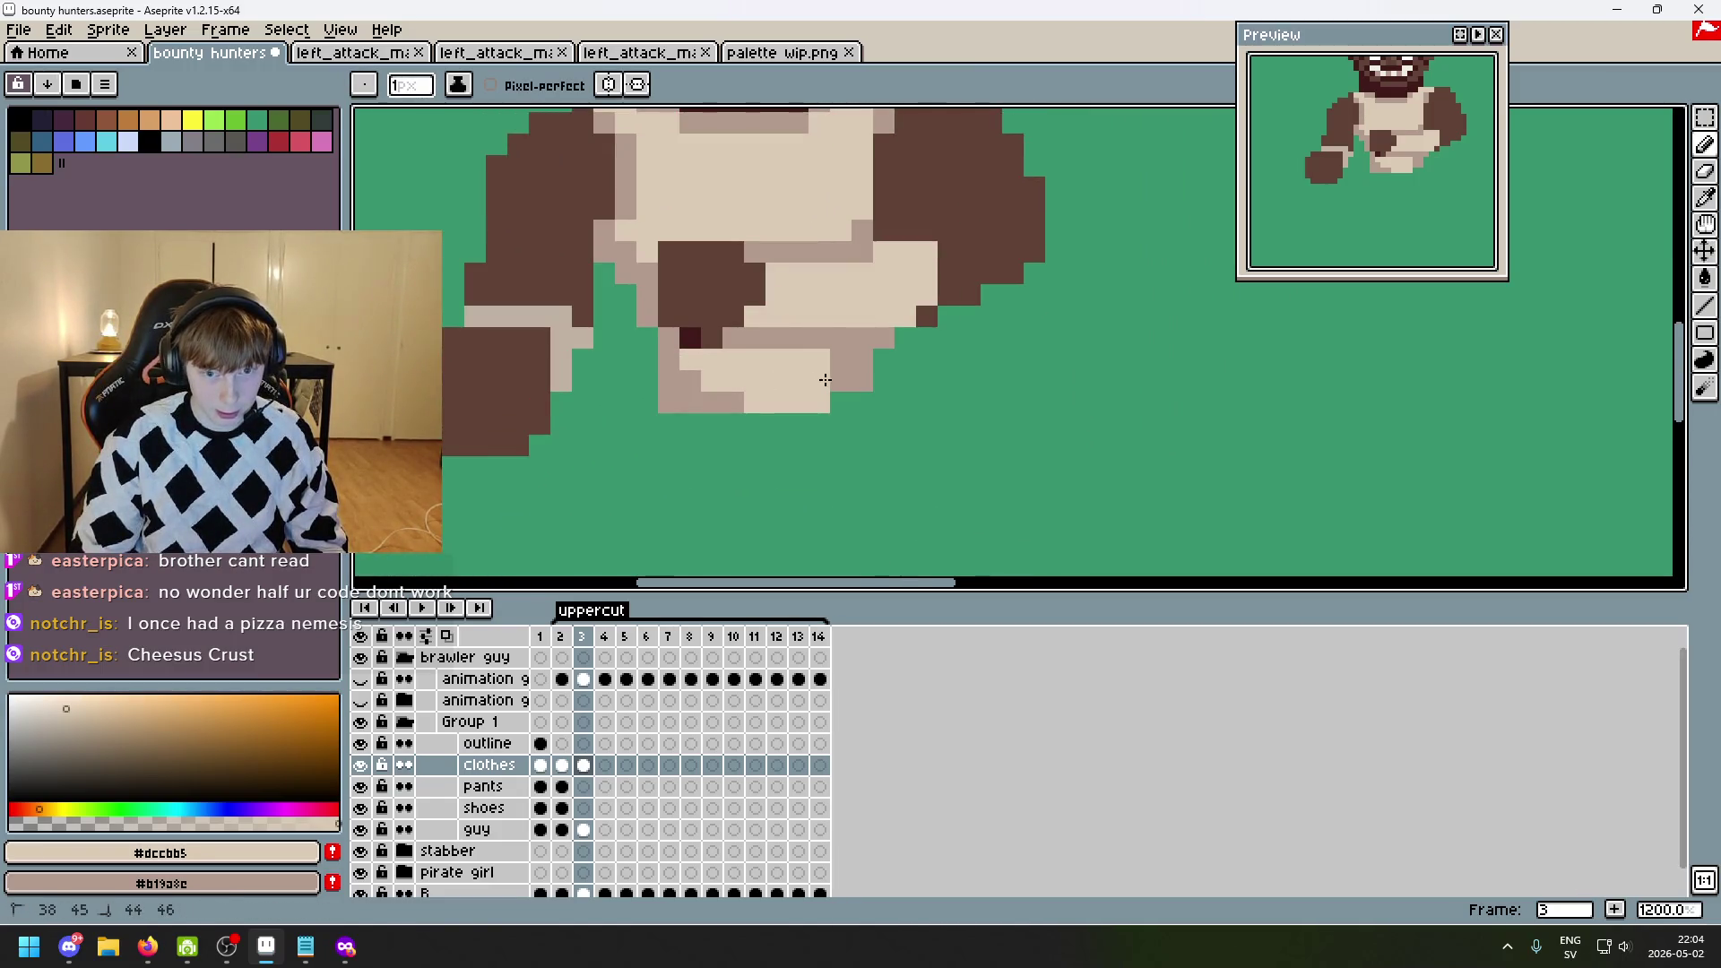
- Sample the mid shirt shade #c0b1a2 from the sprite
{"action": "scroll", "coordinate": [838, 375], "scroll_direction": "down", "scroll_amount": 5}
{"action": "scroll", "coordinate": [861, 349], "scroll_direction": "up", "scroll_amount": 3}
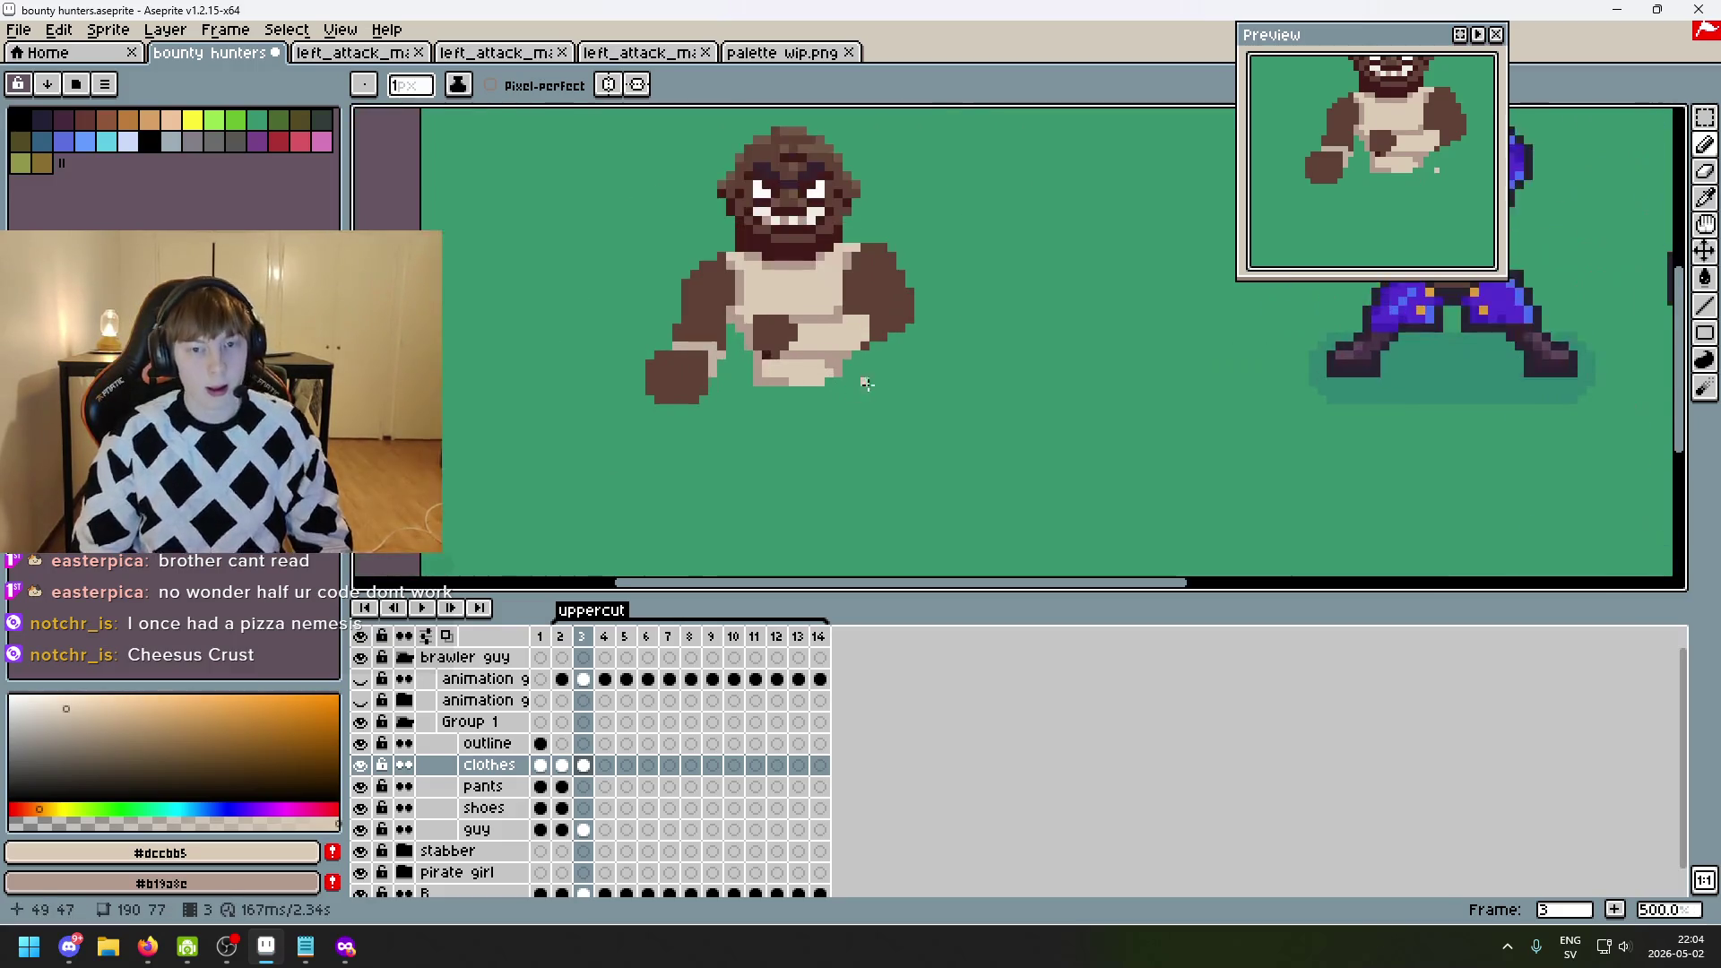
{"action": "scroll", "coordinate": [869, 336], "scroll_direction": "down", "scroll_amount": 2}
{"action": "scroll", "coordinate": [870, 336], "scroll_direction": "up", "scroll_amount": 3}
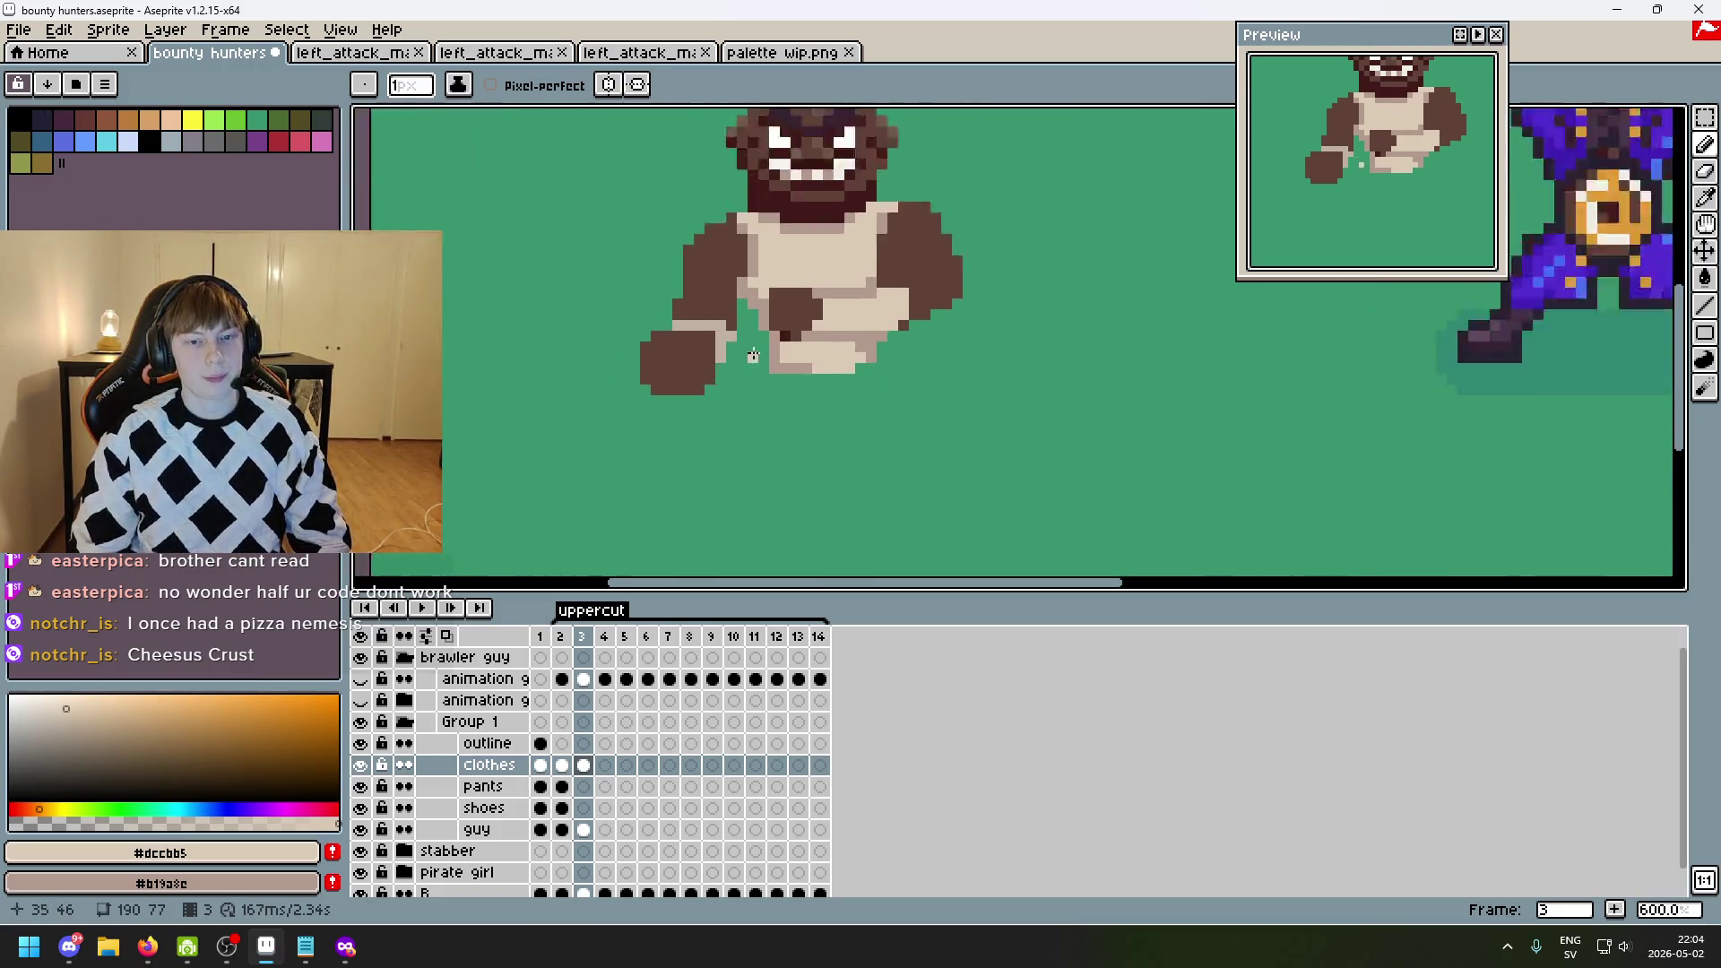
{"action": "left_click", "coordinate": [717, 318], "text": "alt"}
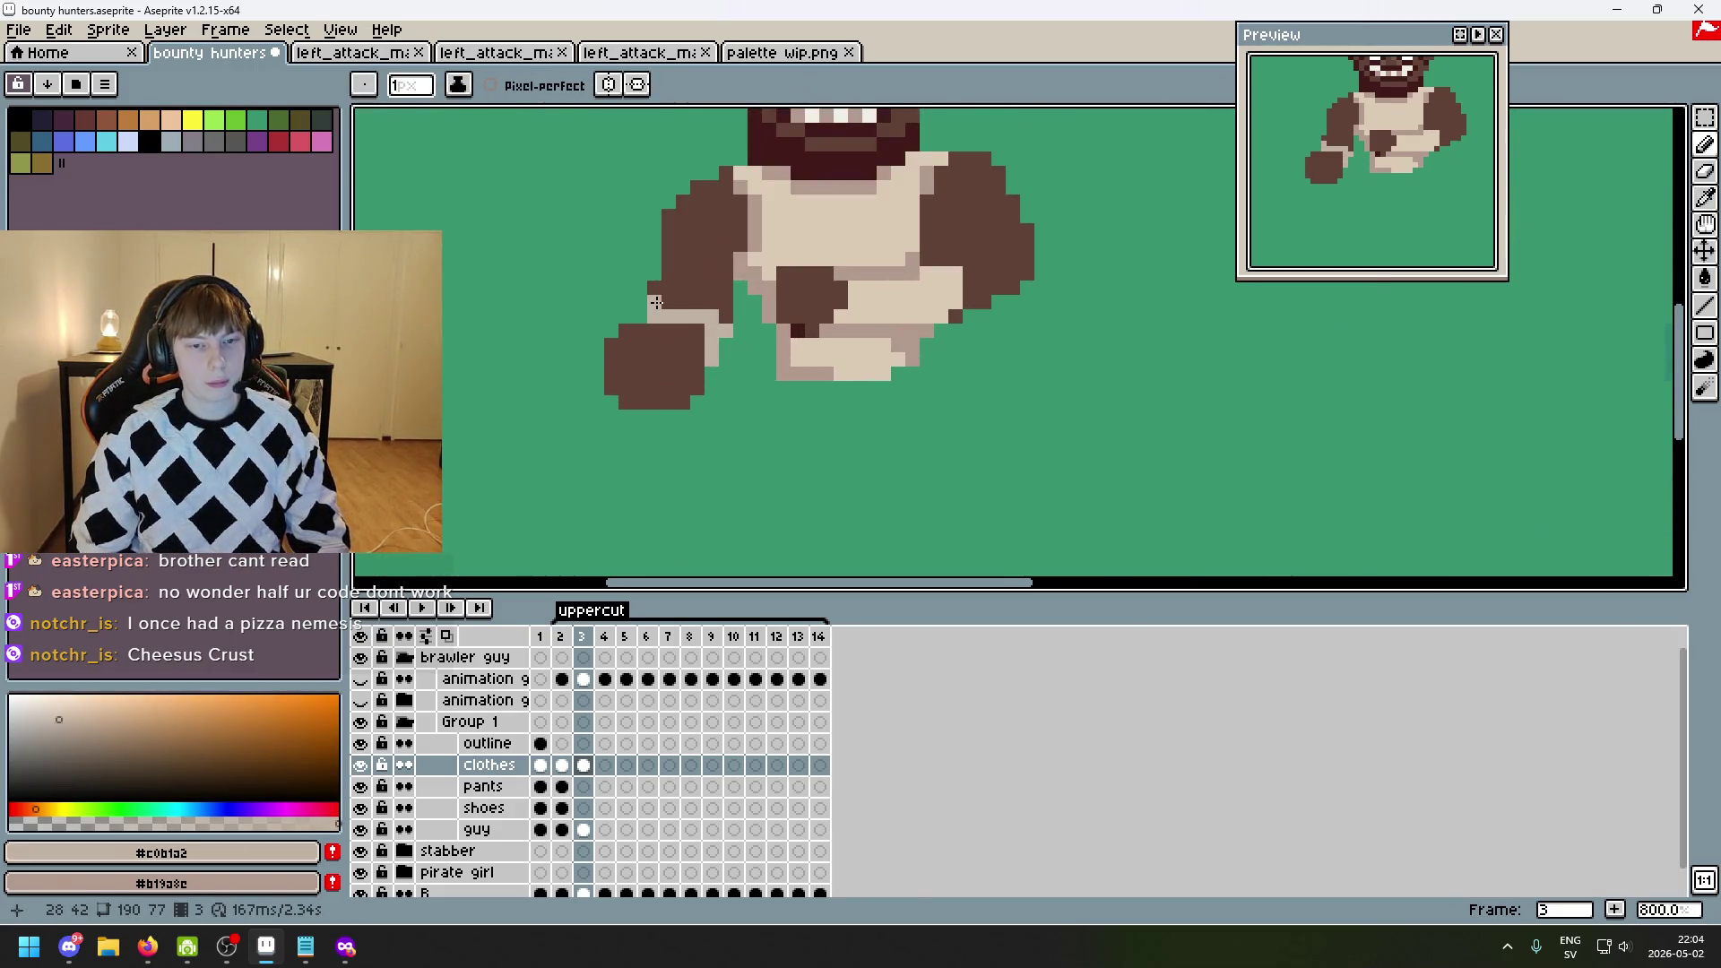
- Select the guy layer, compare against frame 2, and undo the last pencil stroke
{"action": "left_click", "coordinate": [491, 830]}
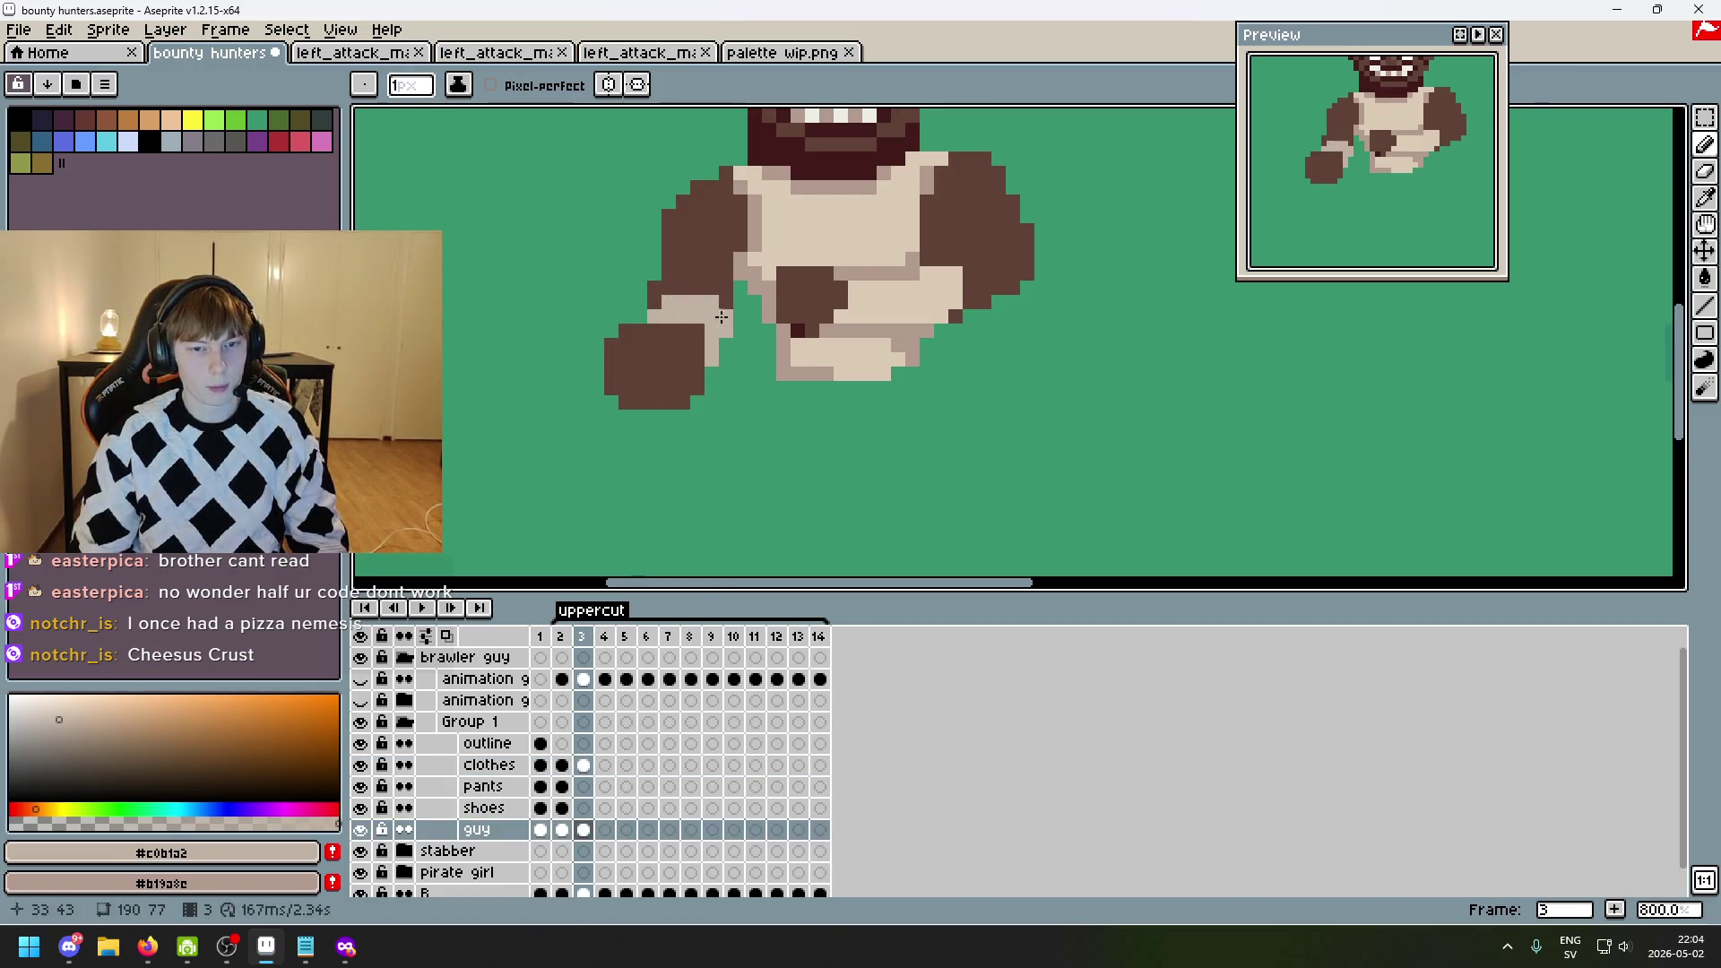
{"action": "scroll", "coordinate": [823, 418], "scroll_direction": "down", "scroll_amount": 4}
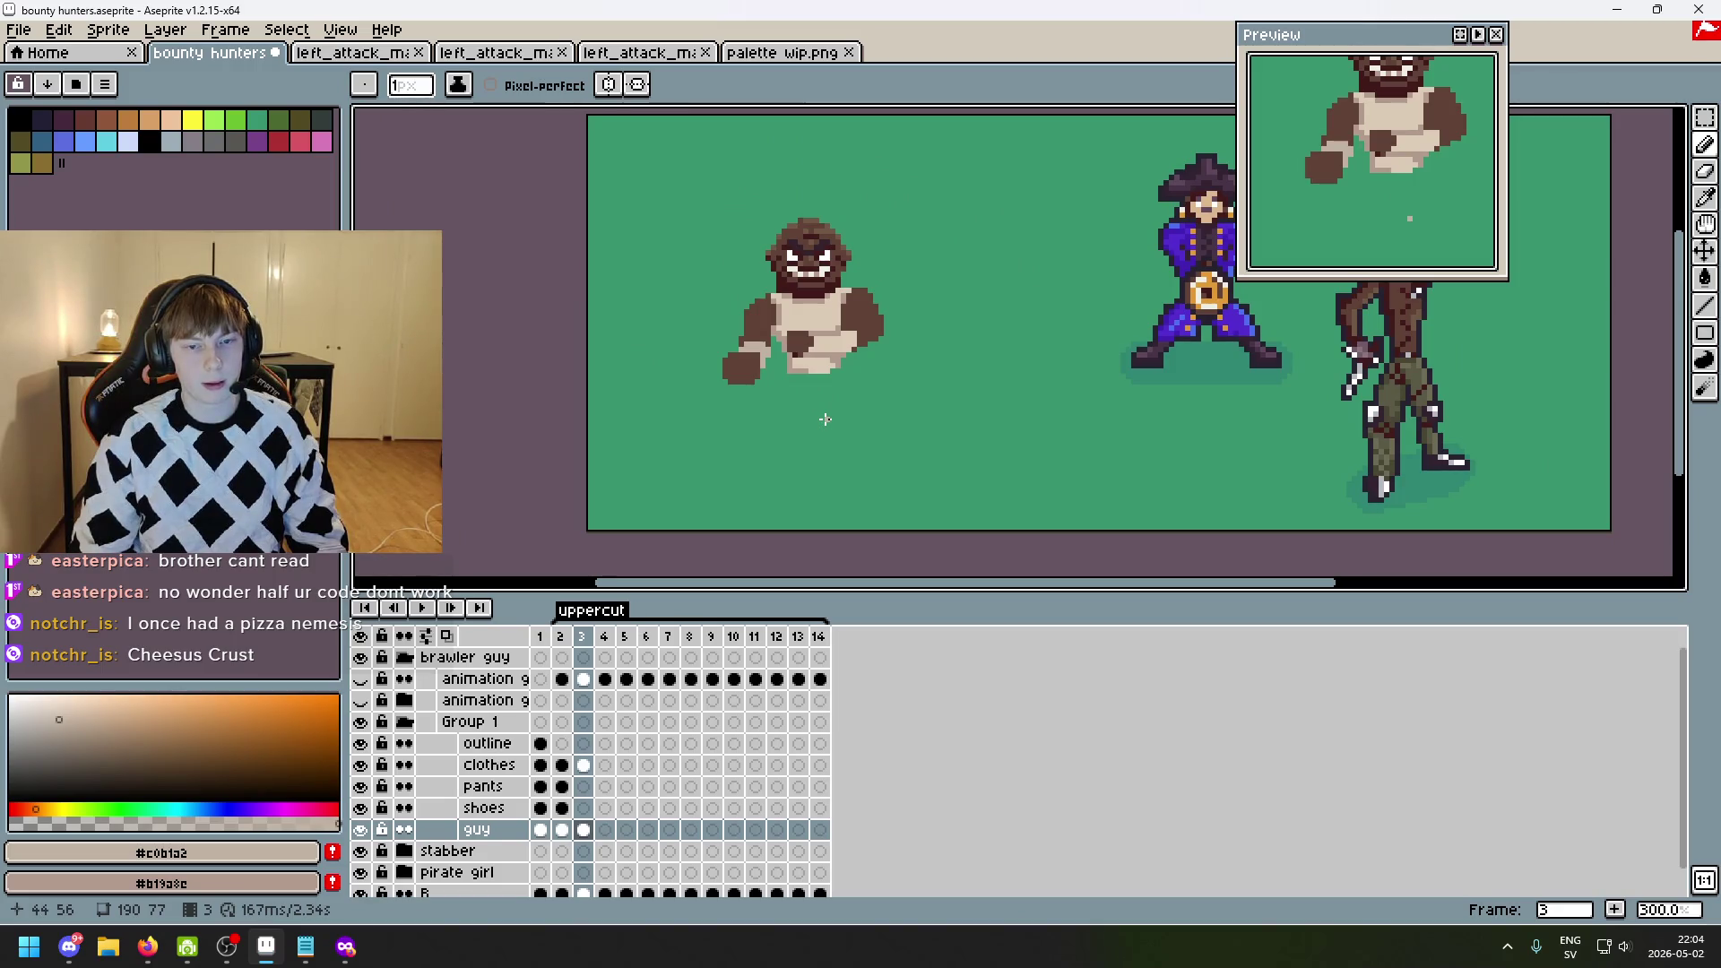
{"action": "scroll", "coordinate": [843, 408], "scroll_direction": "up", "scroll_amount": 1}
{"action": "key", "text": "Left"}
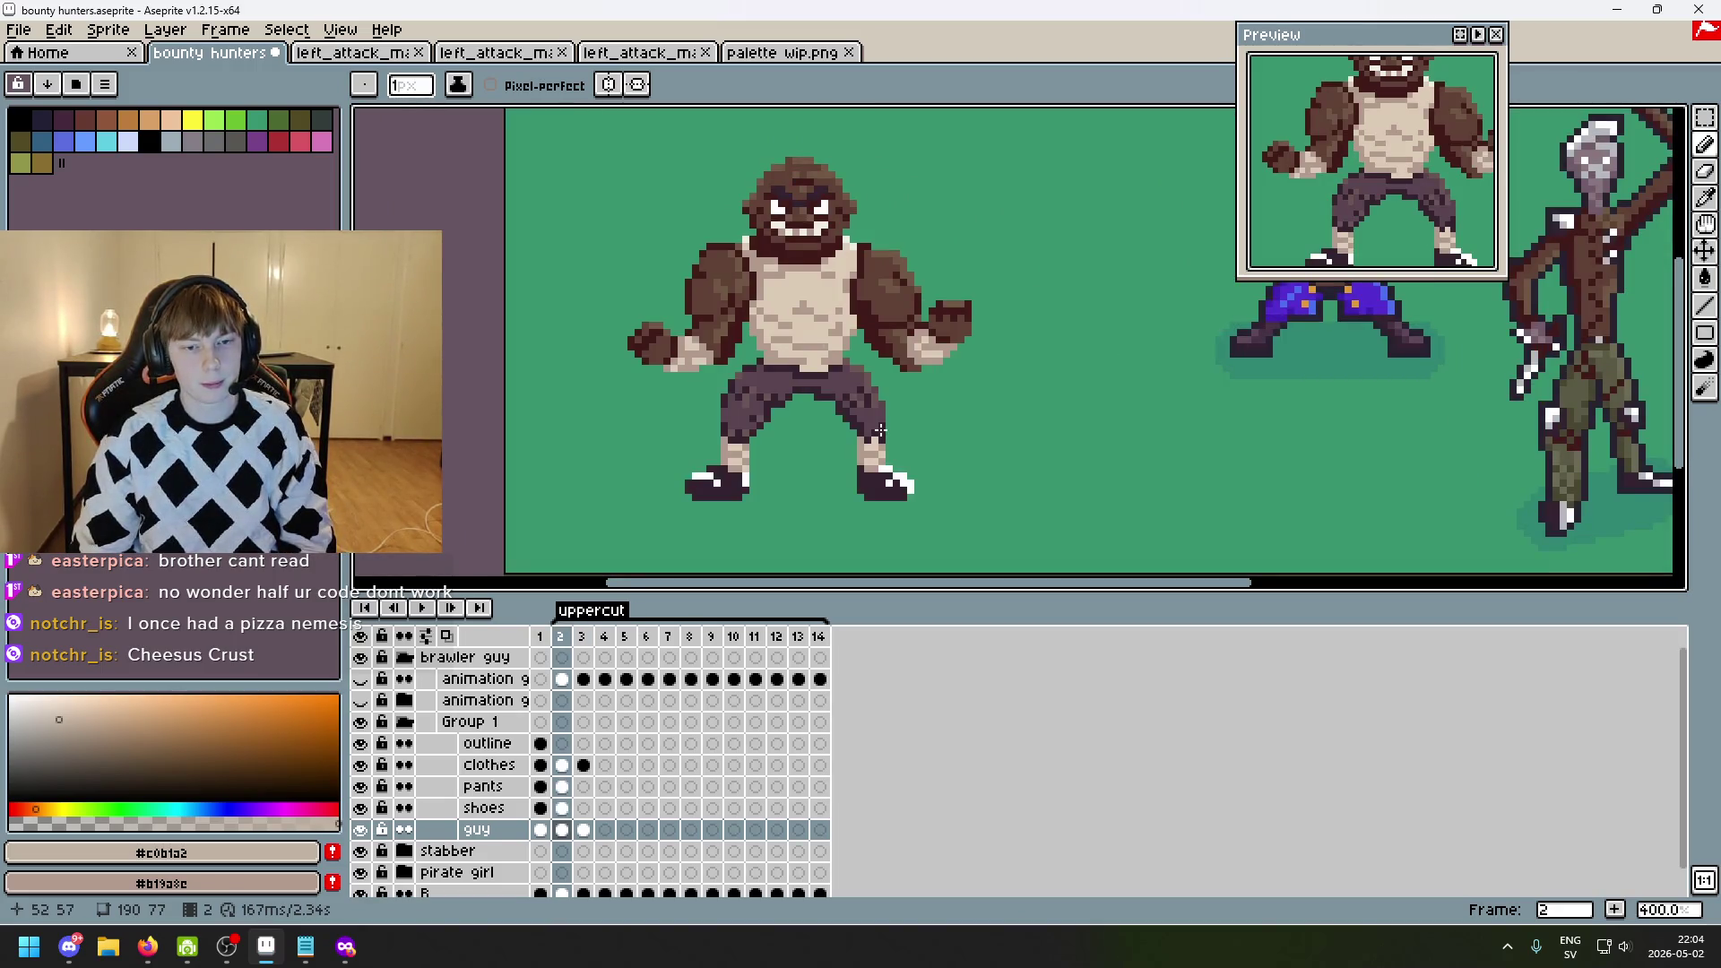
{"action": "key", "text": "Right"}
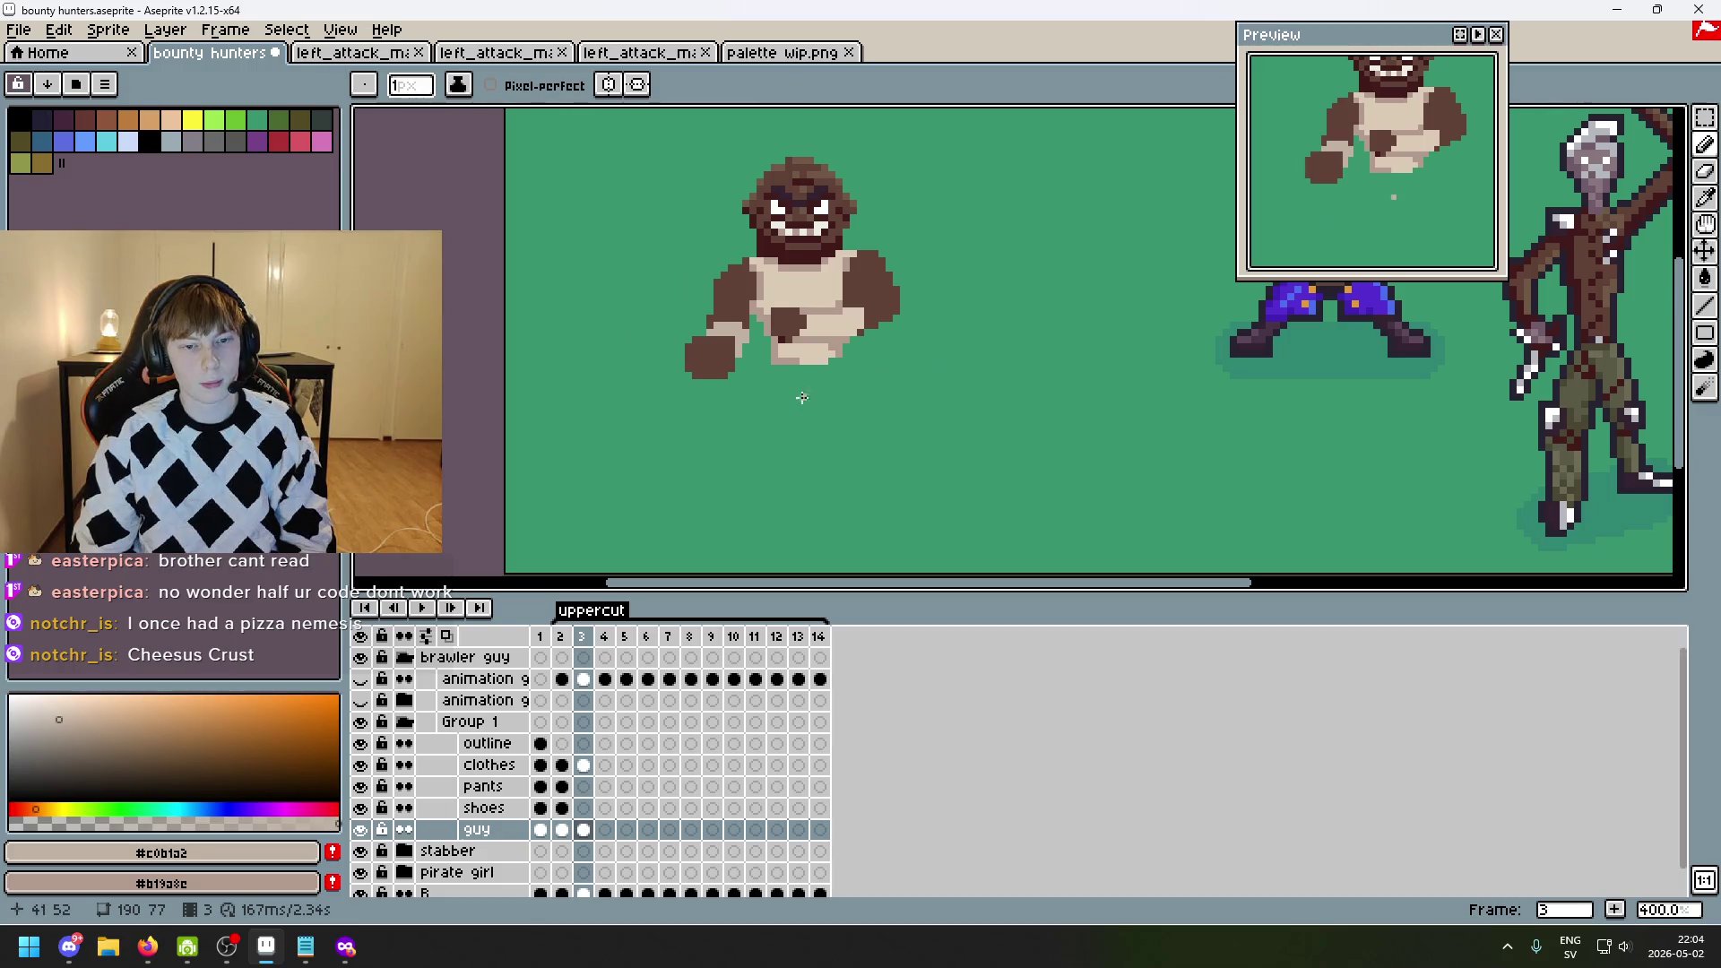
{"action": "key", "text": "ctrl+z"}
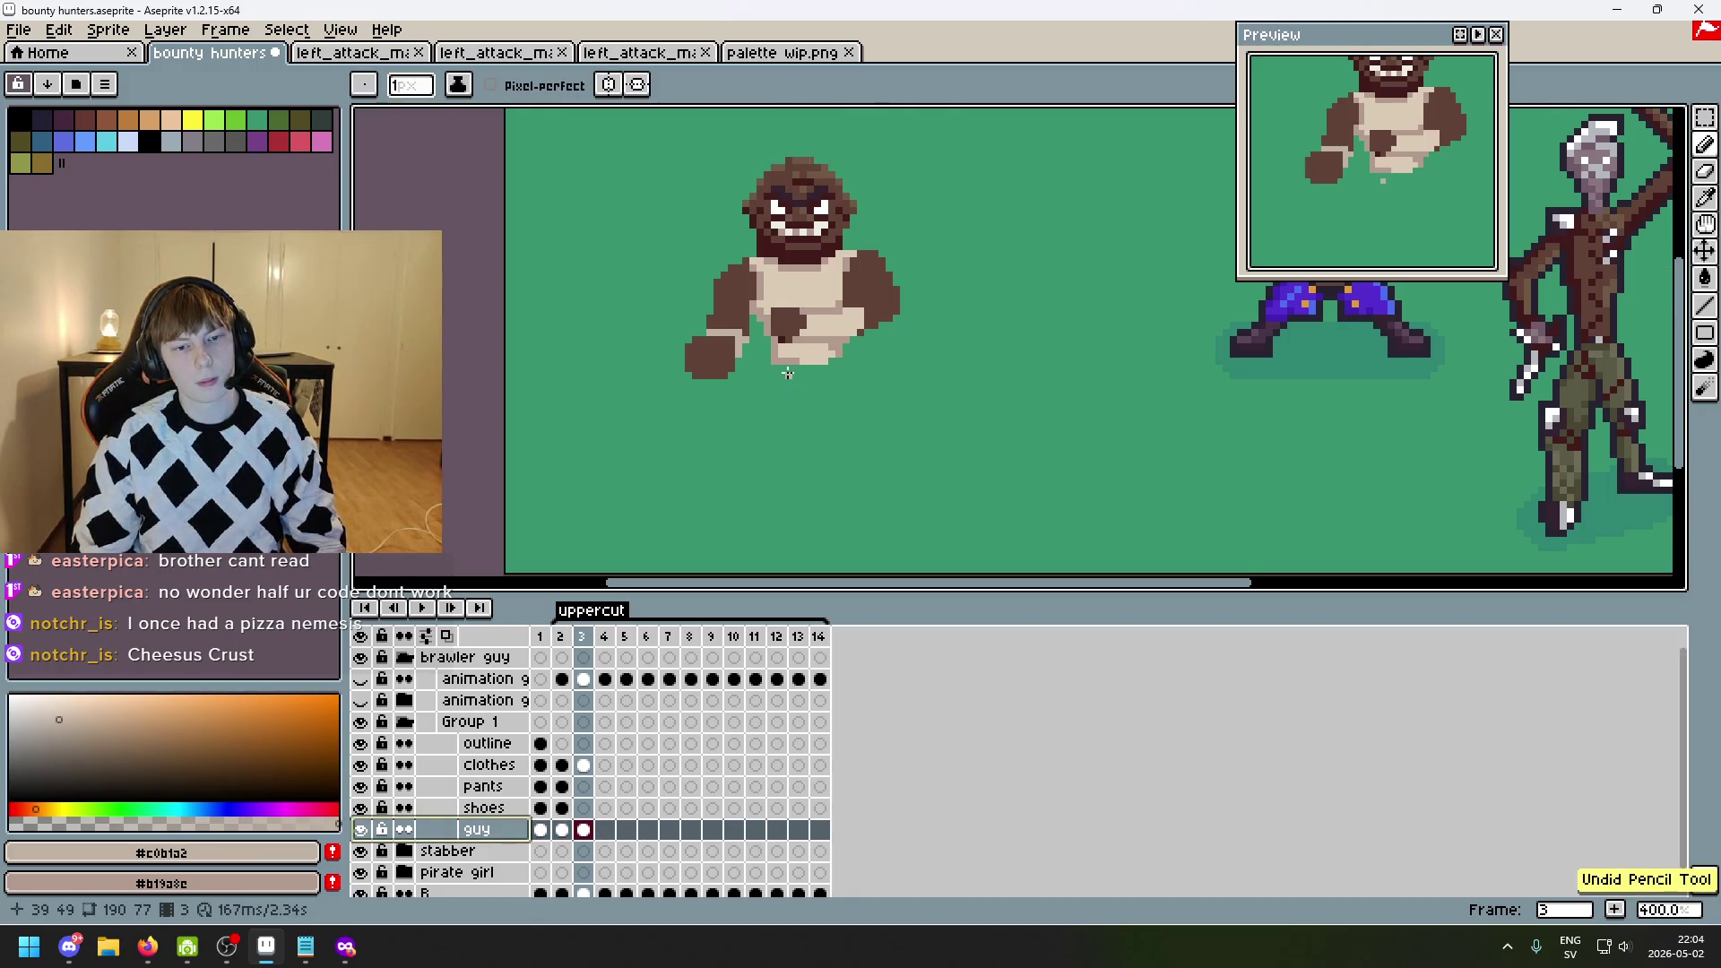
- Make the animation guidelines layer visible to show the green guide legs
{"action": "scroll", "coordinate": [797, 384], "scroll_direction": "up", "scroll_amount": 2}
{"action": "scroll", "coordinate": [810, 412], "scroll_direction": "down", "scroll_amount": 2}
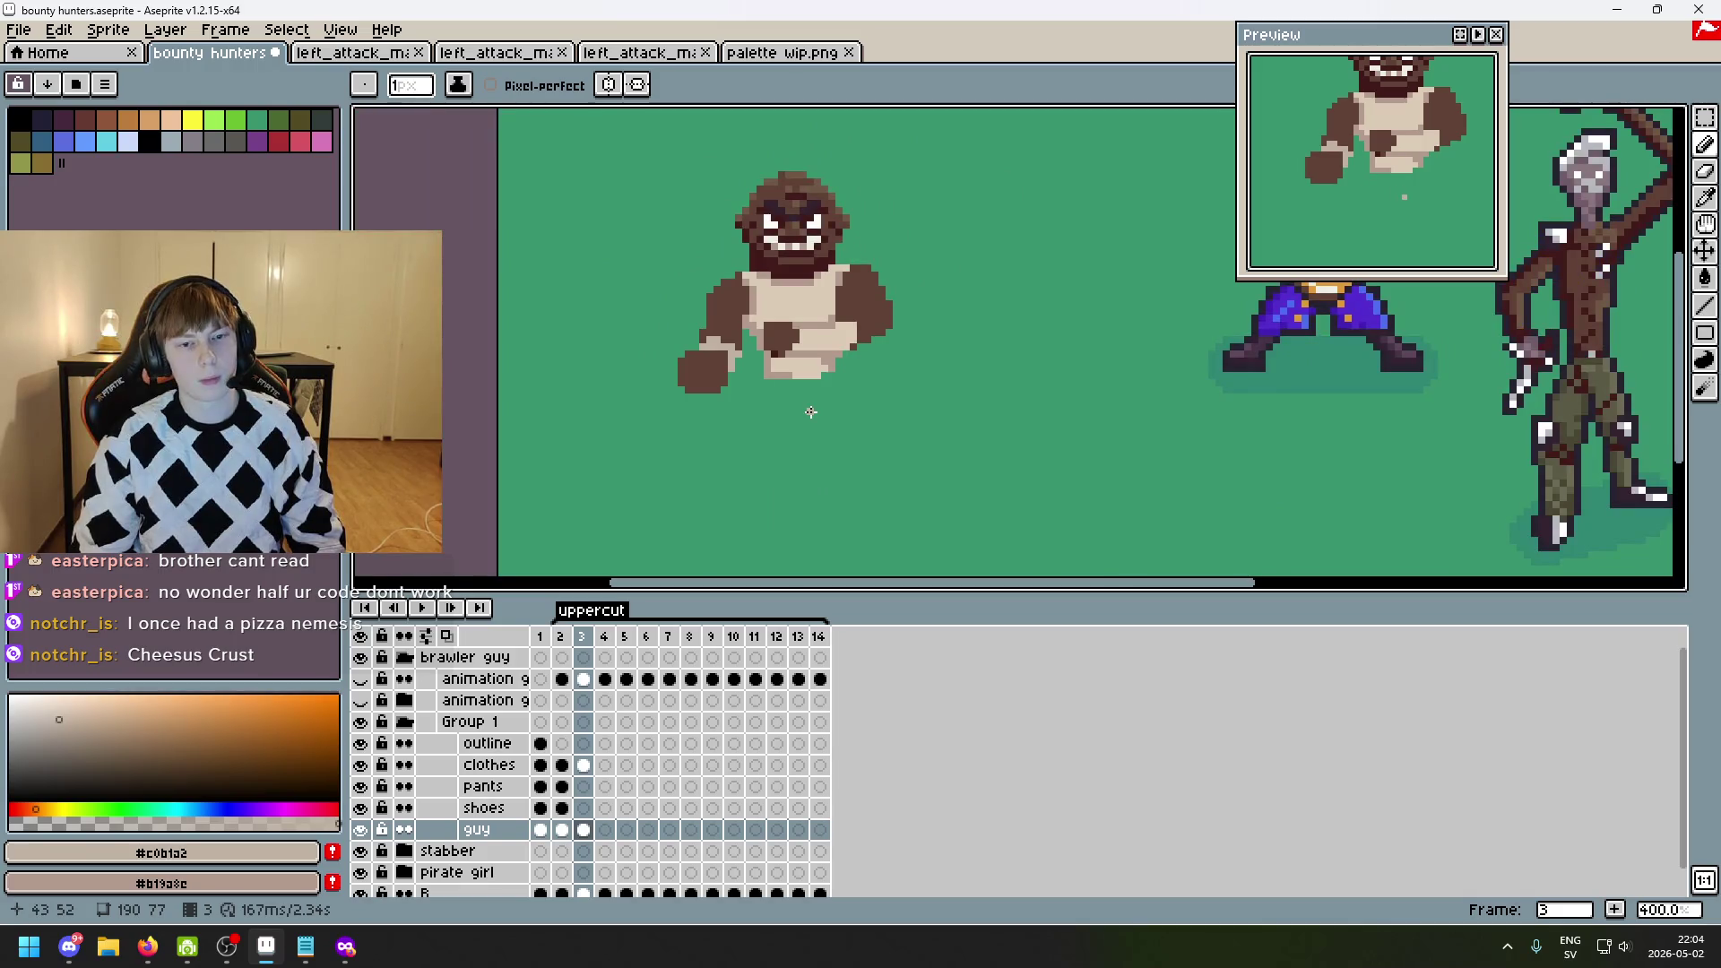
{"action": "scroll", "coordinate": [810, 412], "scroll_direction": "down", "scroll_amount": 4}
{"action": "scroll", "coordinate": [846, 430], "scroll_direction": "up", "scroll_amount": 2}
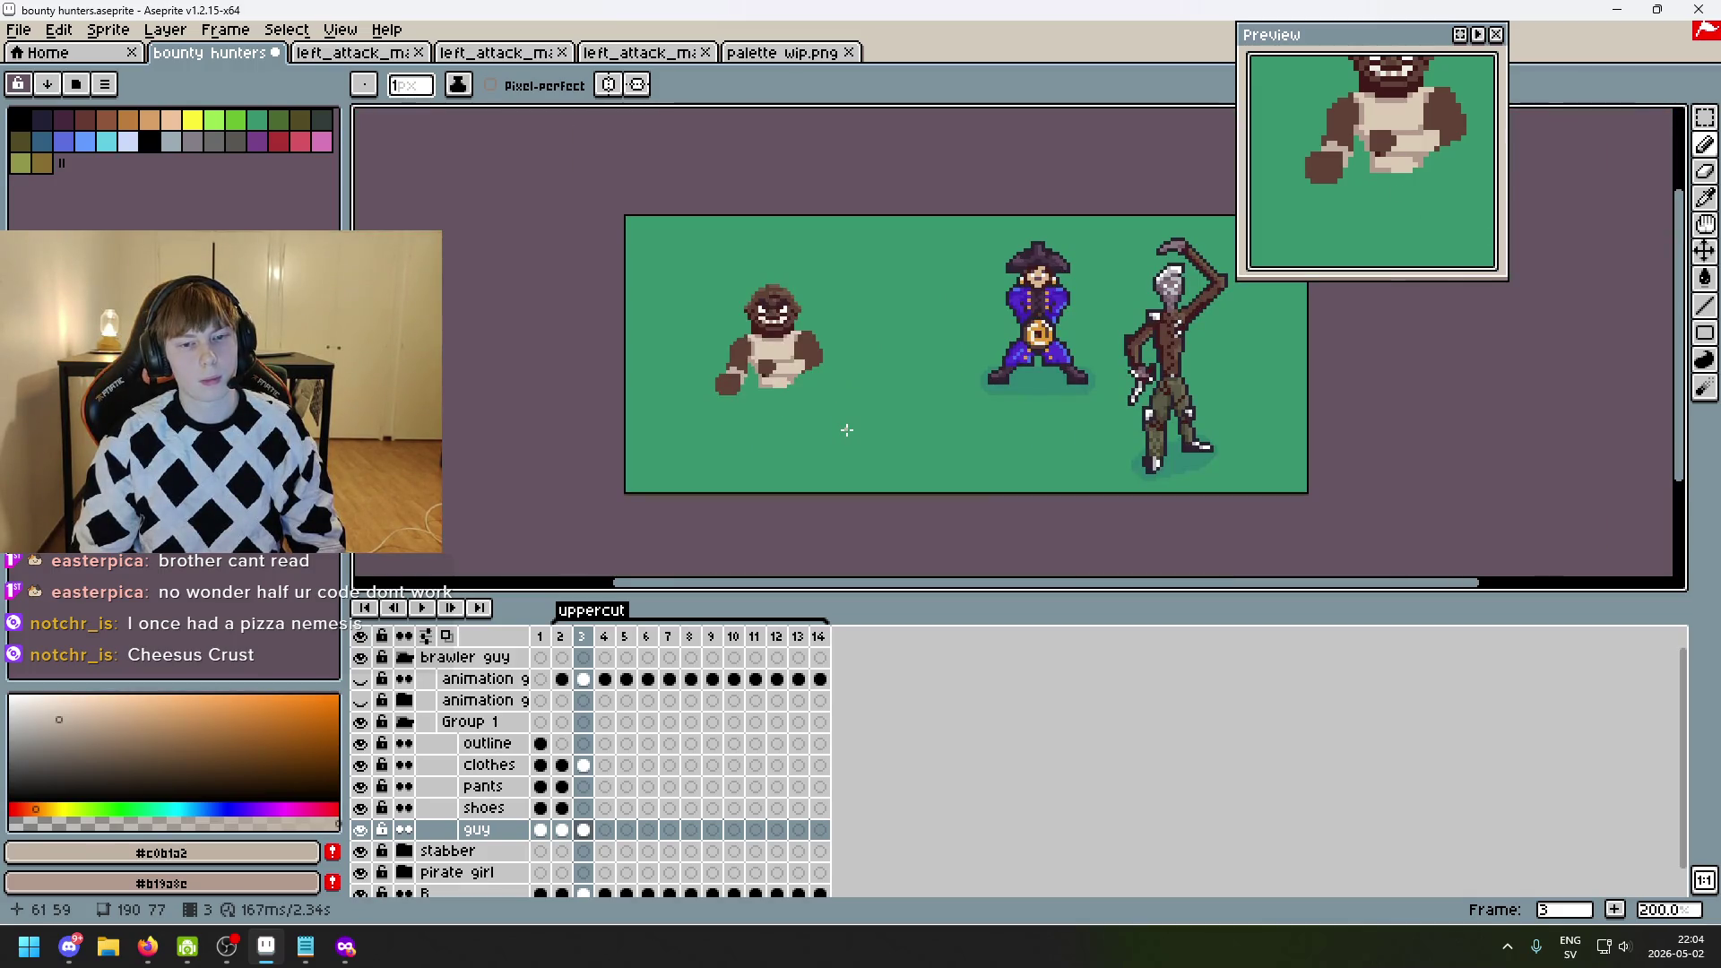
{"action": "scroll", "coordinate": [845, 423], "scroll_direction": "up", "scroll_amount": 1}
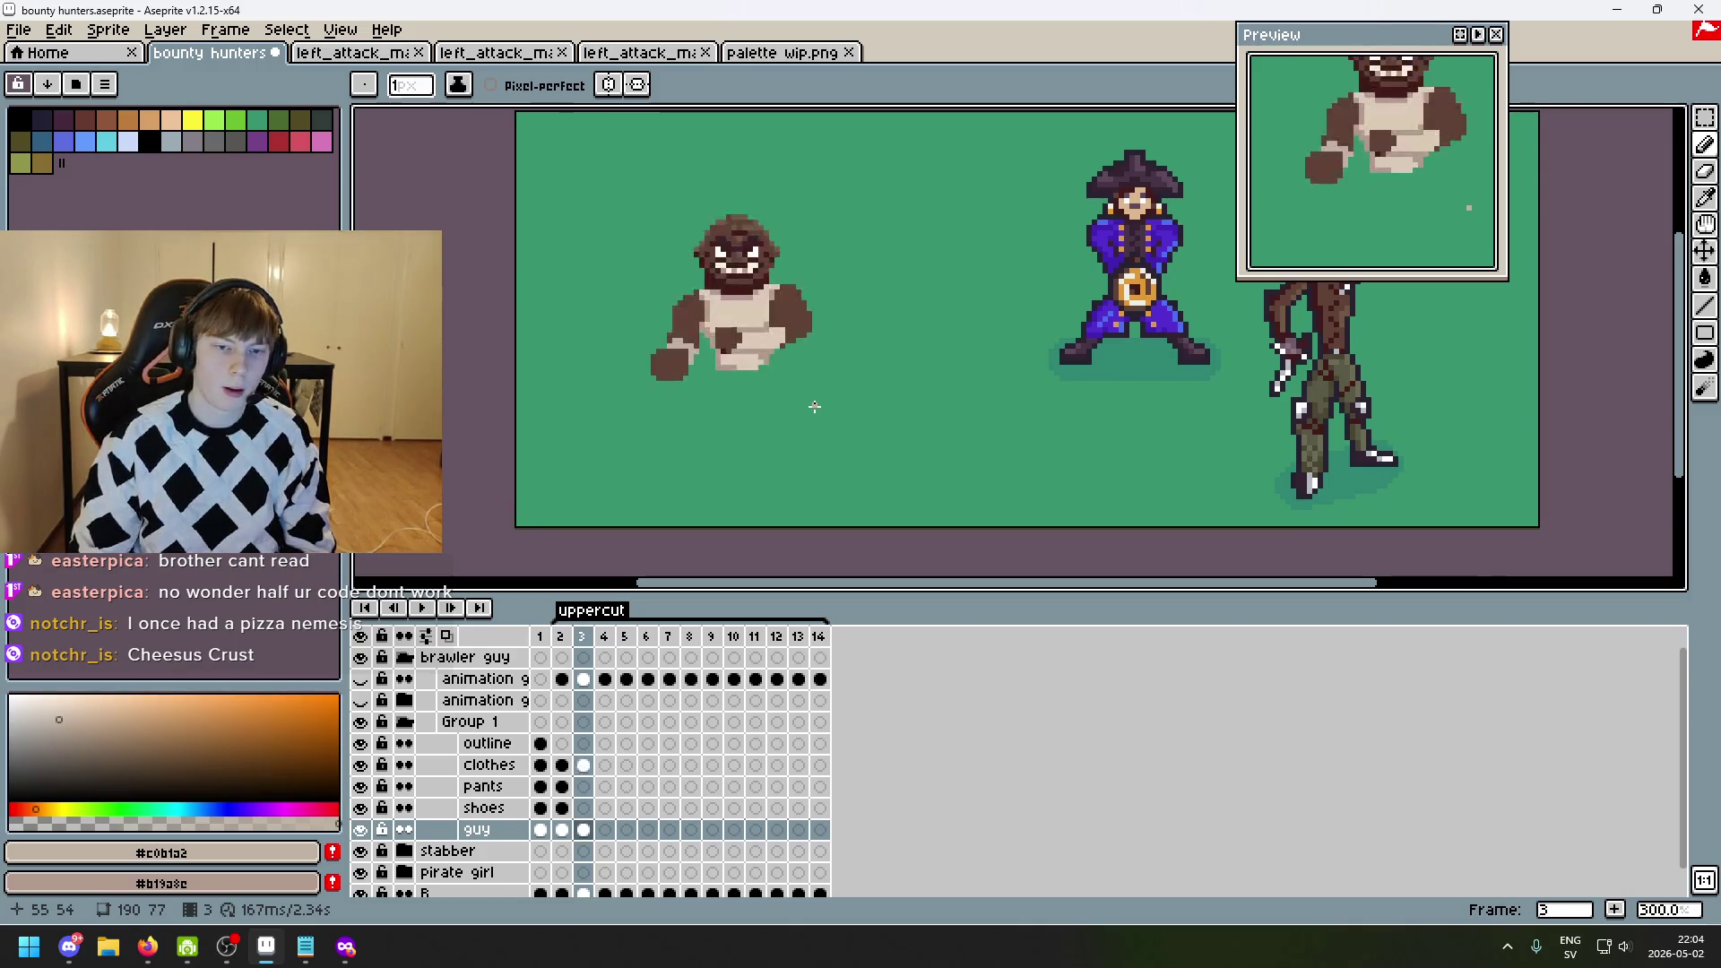
{"action": "left_click", "coordinate": [361, 680]}
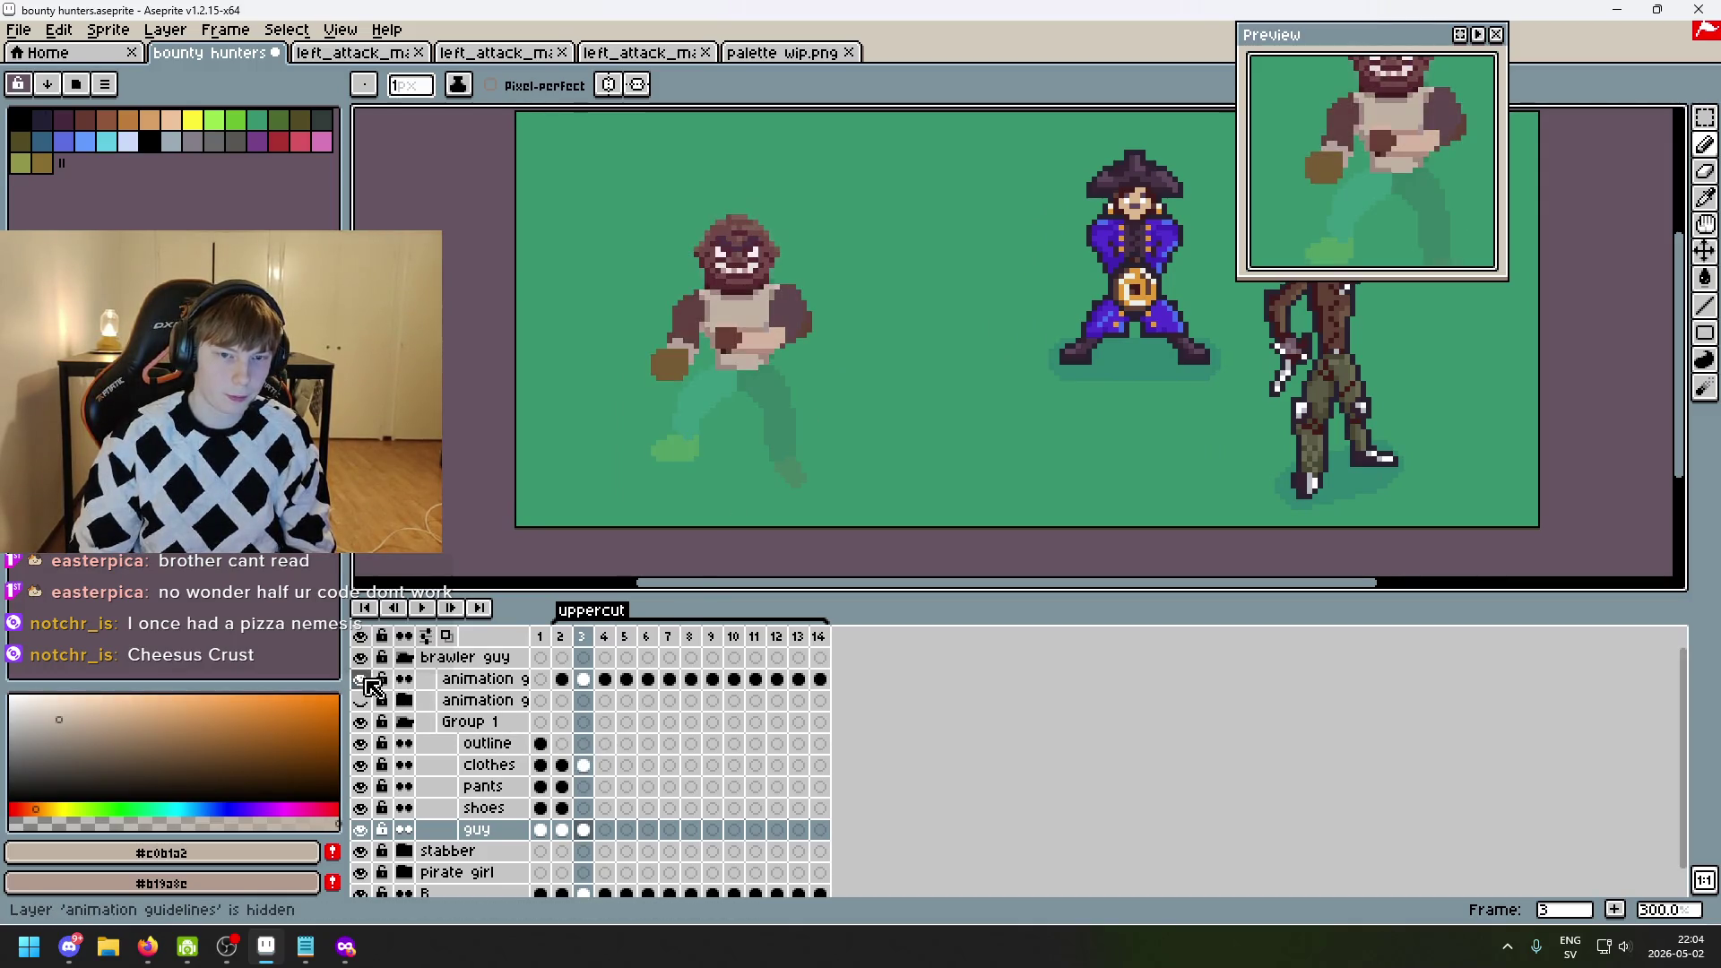
- Sample the grey pants colour from frame 1 and return to frame 3
{"action": "scroll", "coordinate": [751, 390], "scroll_direction": "up", "scroll_amount": 3}
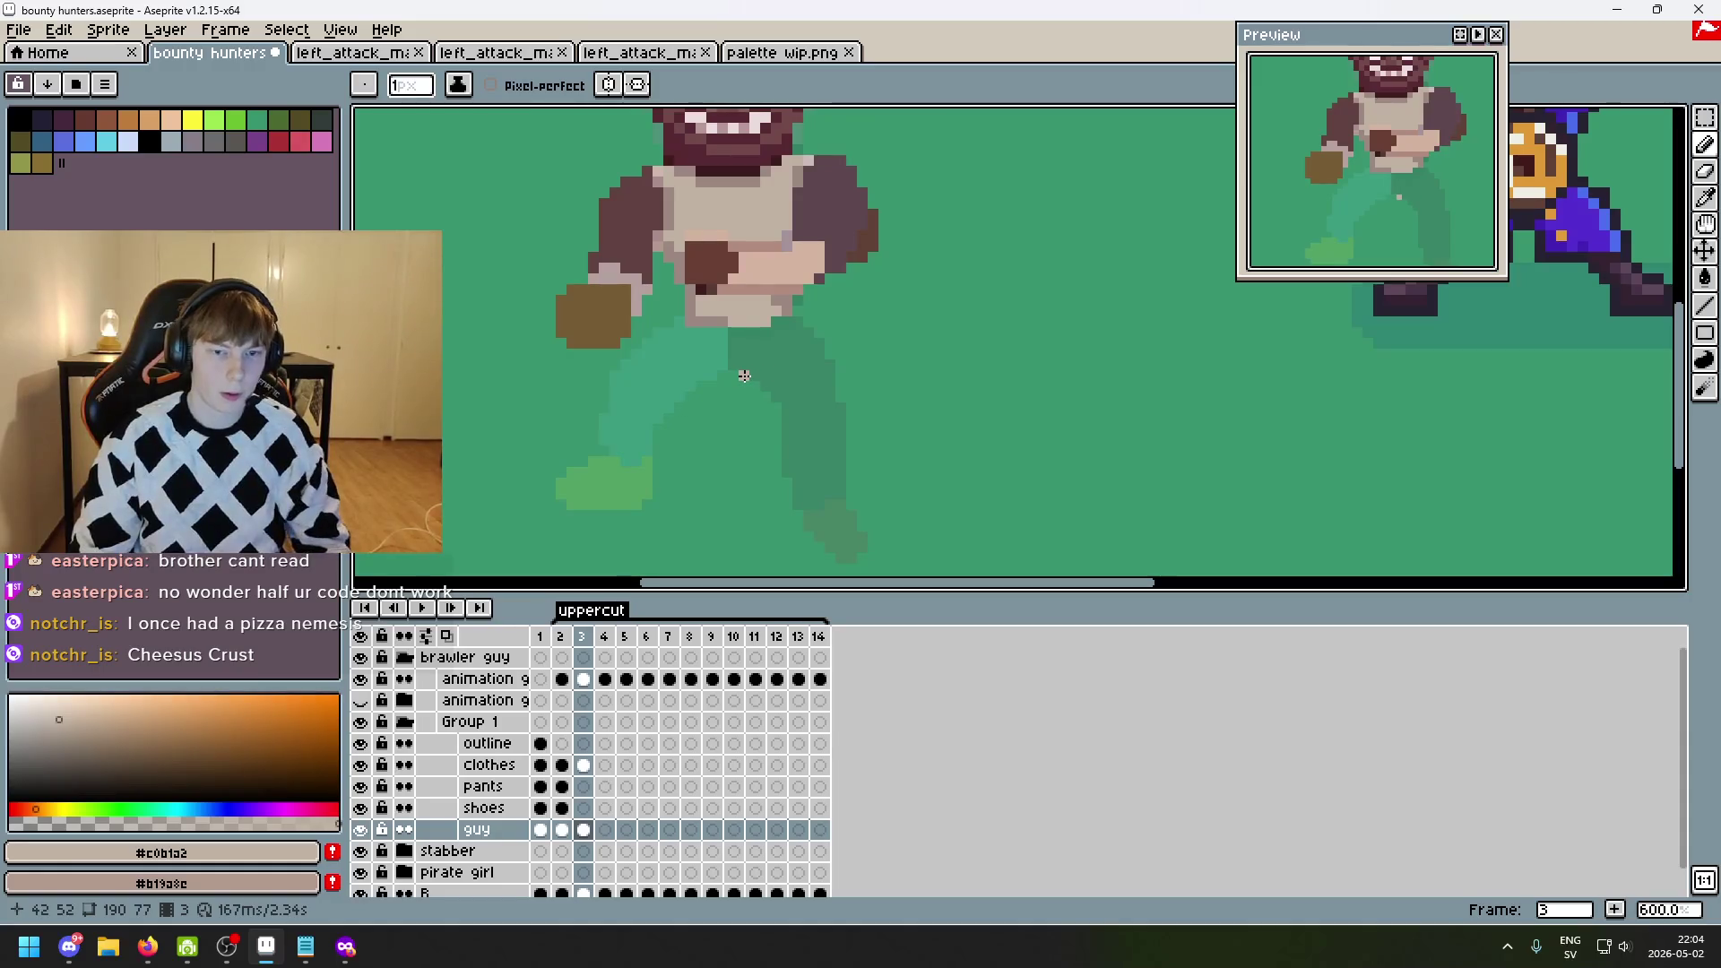
{"action": "key", "text": "Left"}
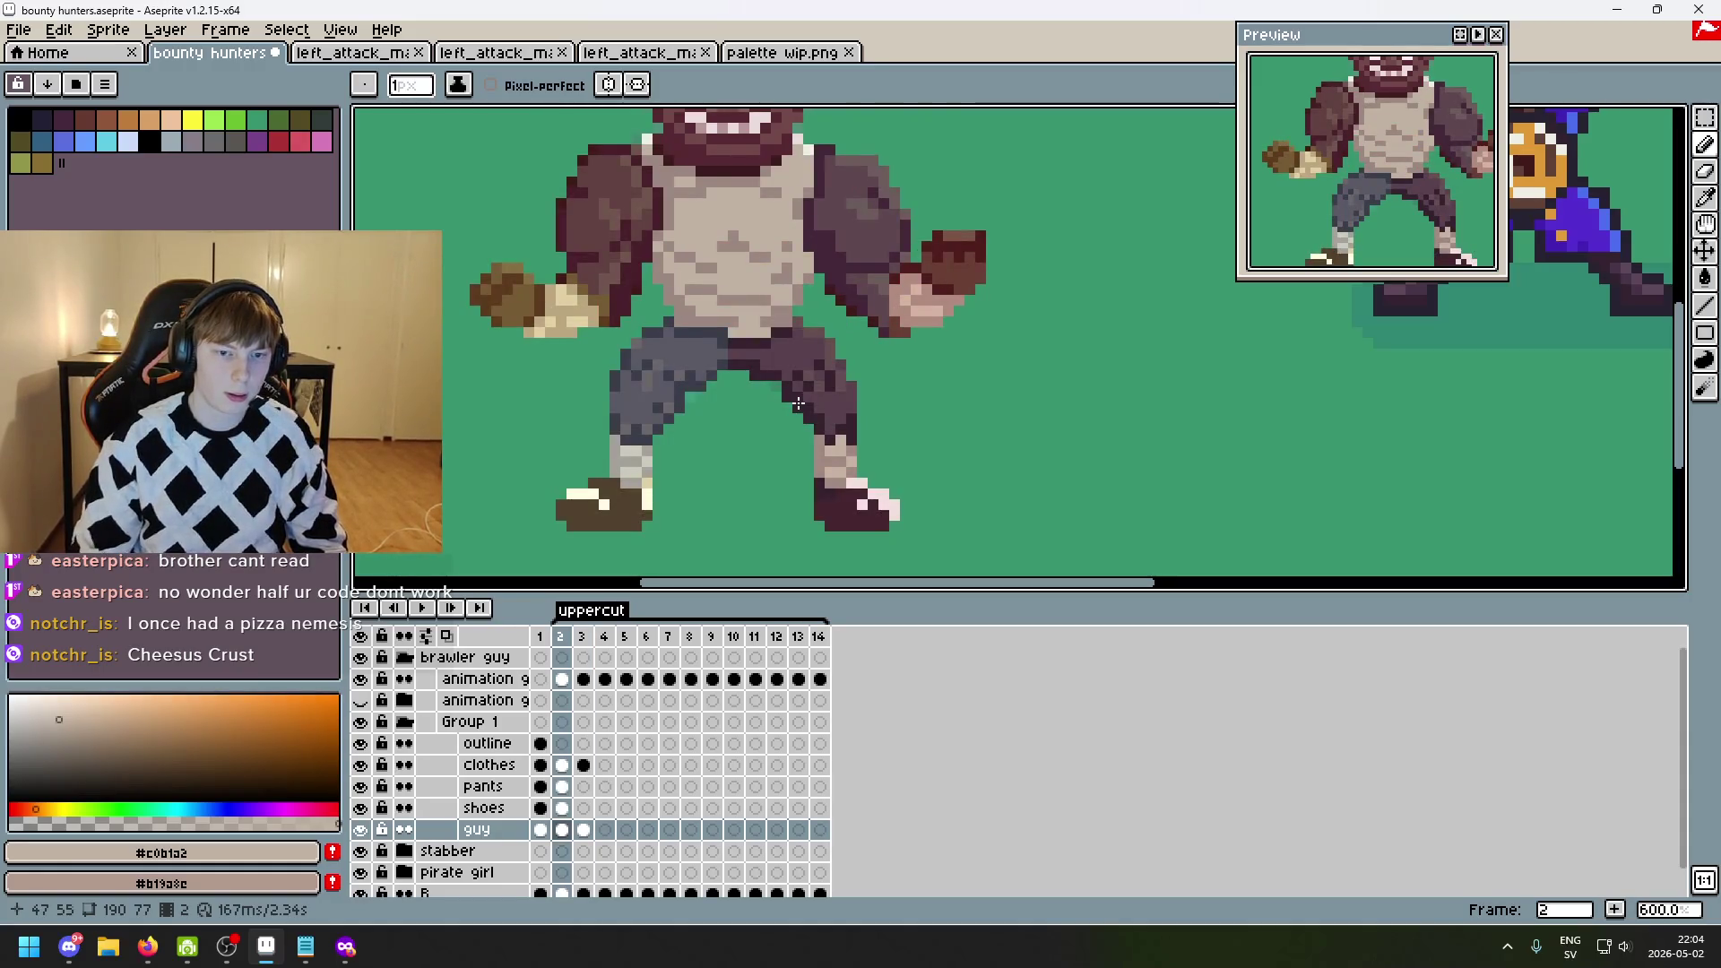
{"action": "key", "text": "Left"}
{"action": "key", "text": "i"}
{"action": "left_click", "coordinate": [699, 352]}
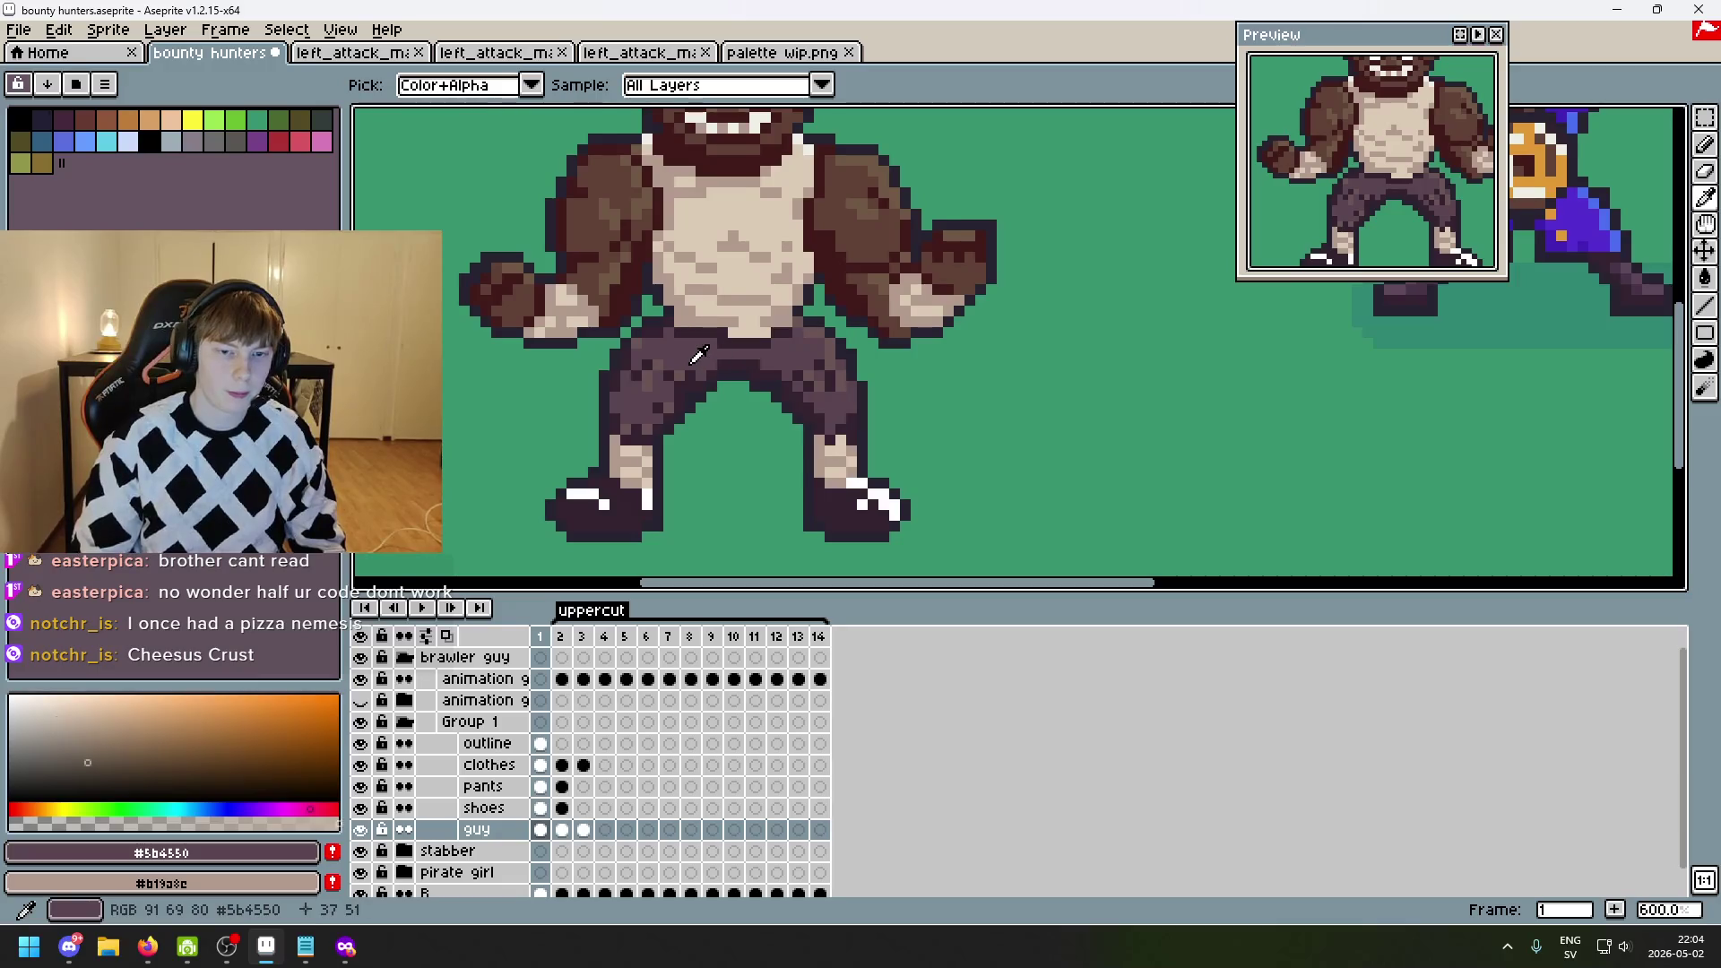
{"action": "key", "text": "b"}
{"action": "key", "text": "Right"}
{"action": "key", "text": "Right"}
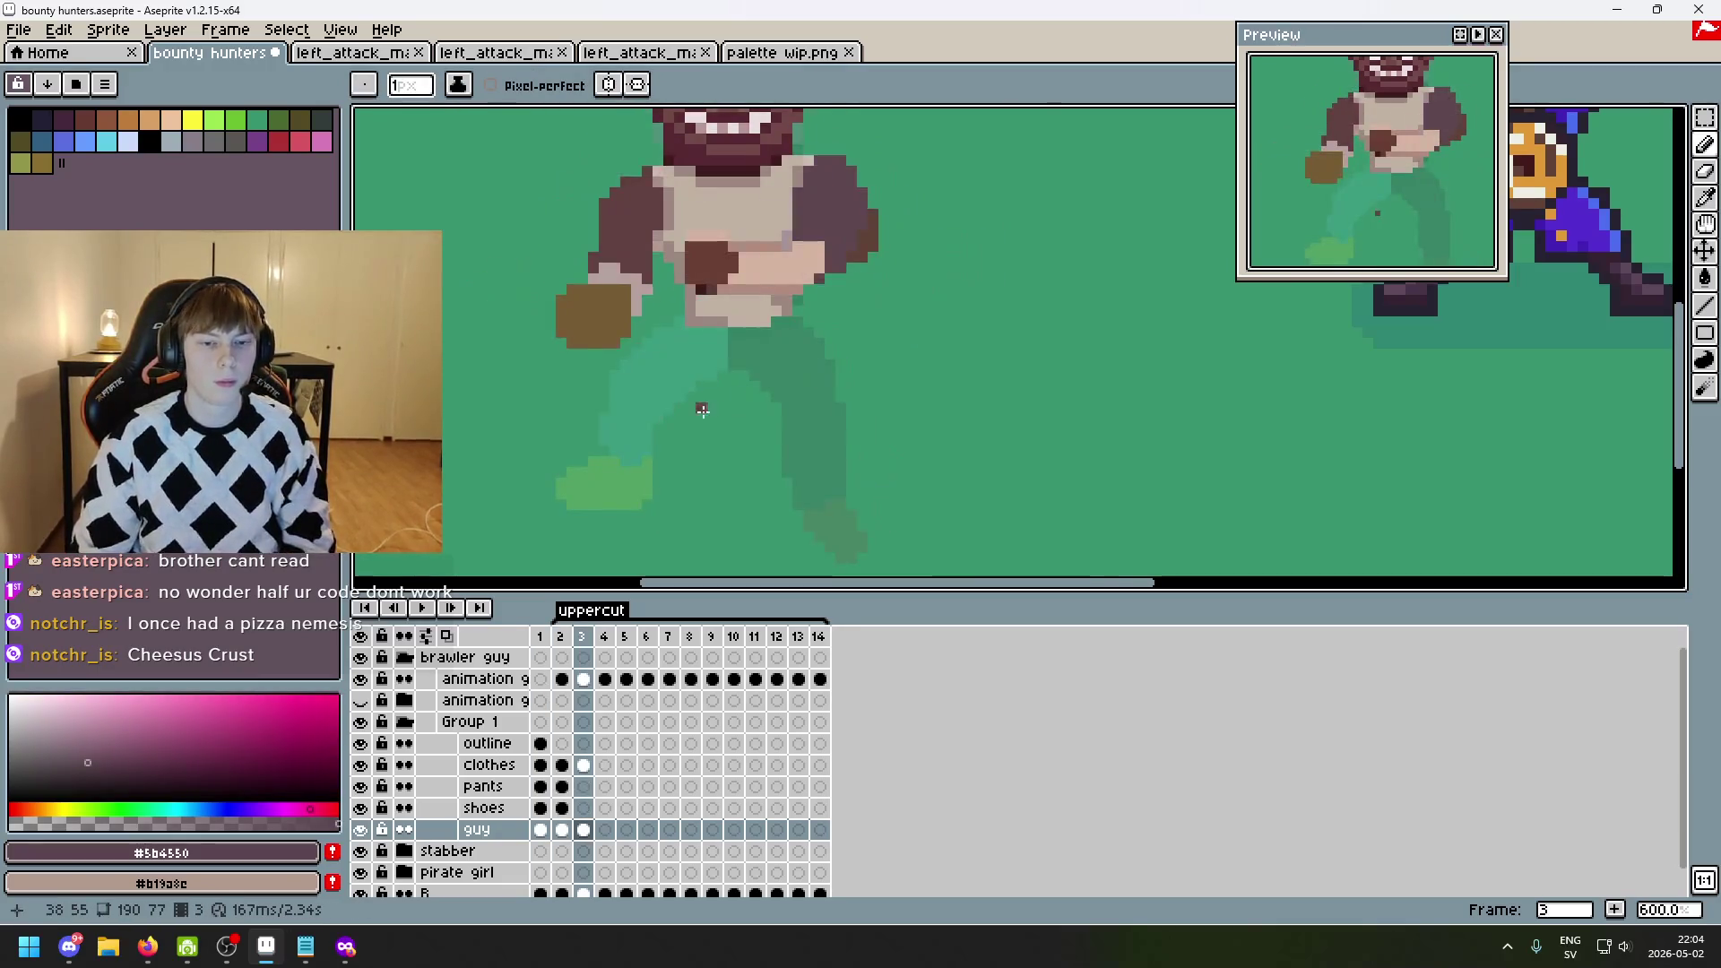
- Outline the front leg below the belt and bucket-fill it grey on the guy layer
{"action": "scroll", "coordinate": [639, 404], "scroll_direction": "up", "scroll_amount": 1}
{"action": "left_click_drag", "start_coordinate": [698, 300], "coordinate": [686, 316]}
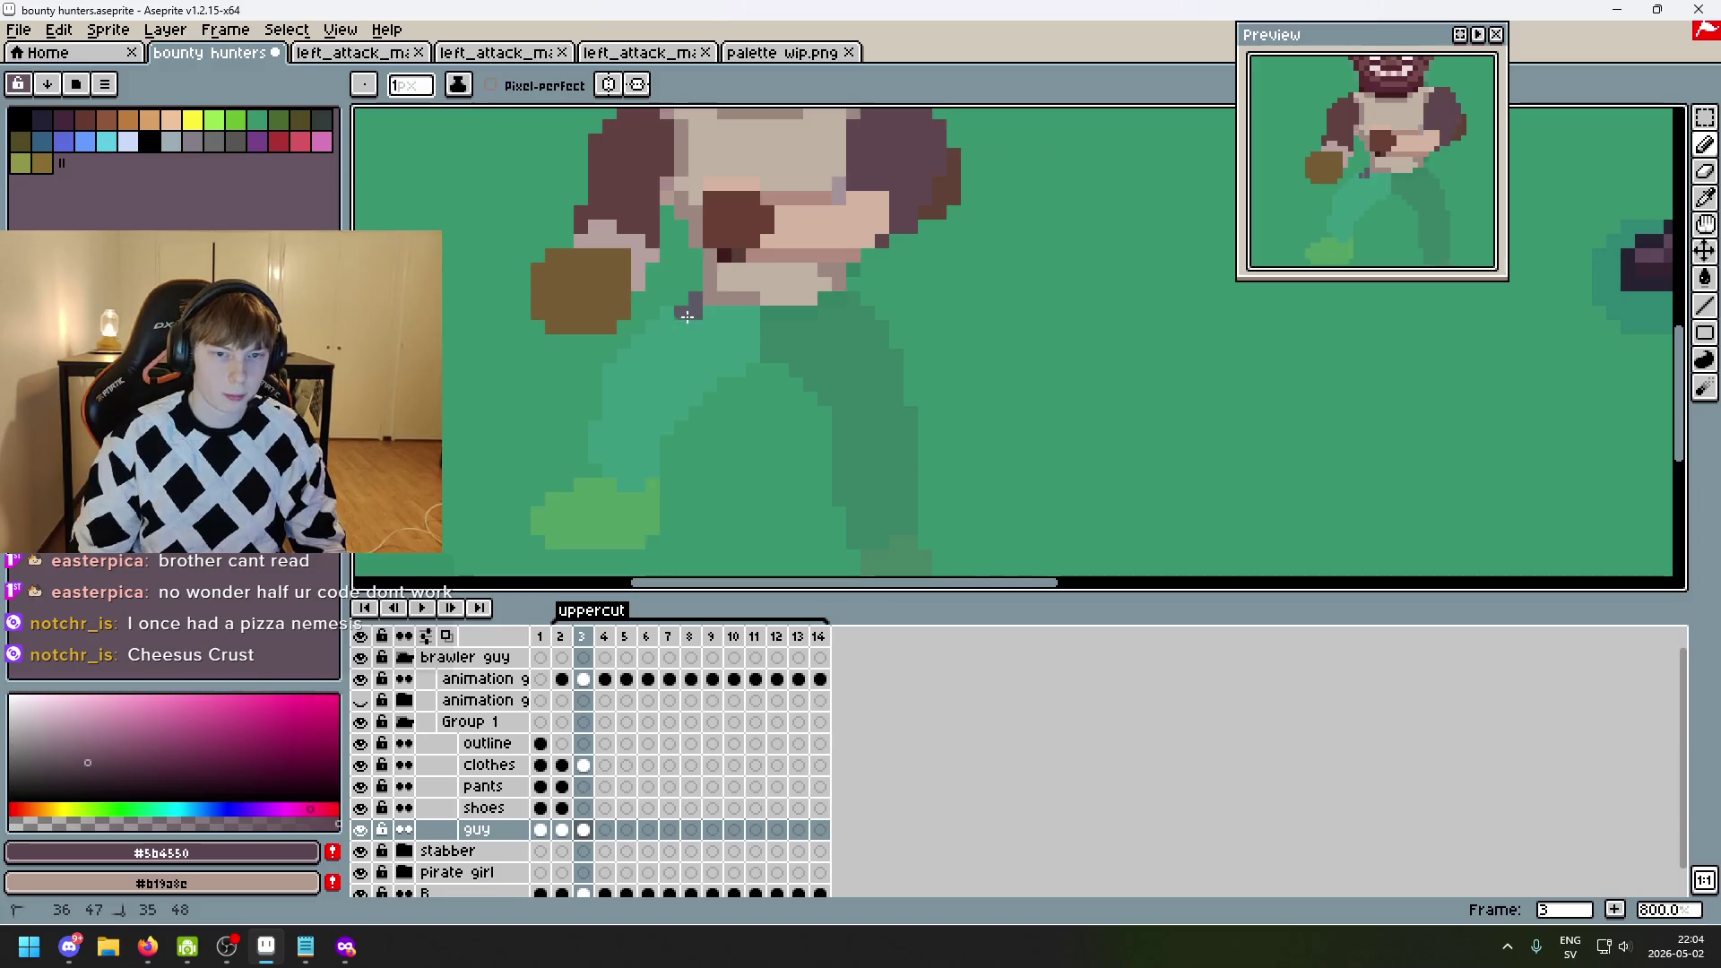
{"action": "left_click", "coordinate": [657, 333]}
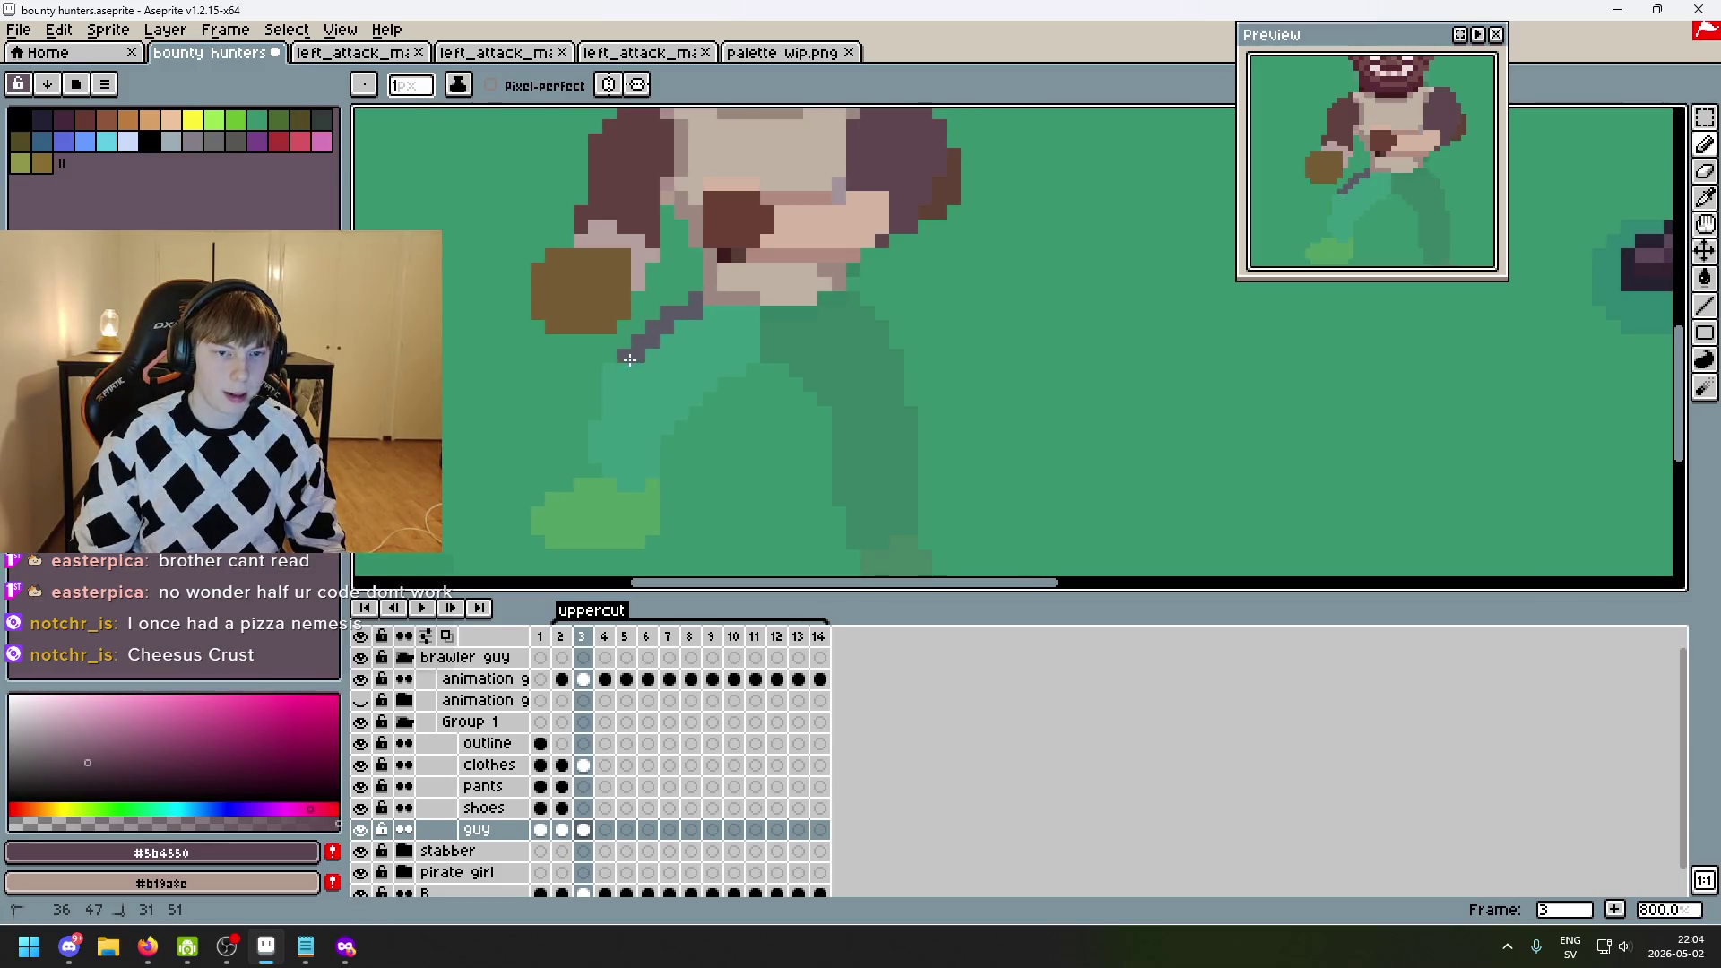
{"action": "left_click", "coordinate": [629, 475]}
{"action": "mouse_move", "coordinate": [638, 471]}
{"action": "left_mouse_down"}
{"action": "mouse_move", "coordinate": [653, 458]}
{"action": "mouse_move", "coordinate": [613, 430]}
{"action": "left_mouse_up"}
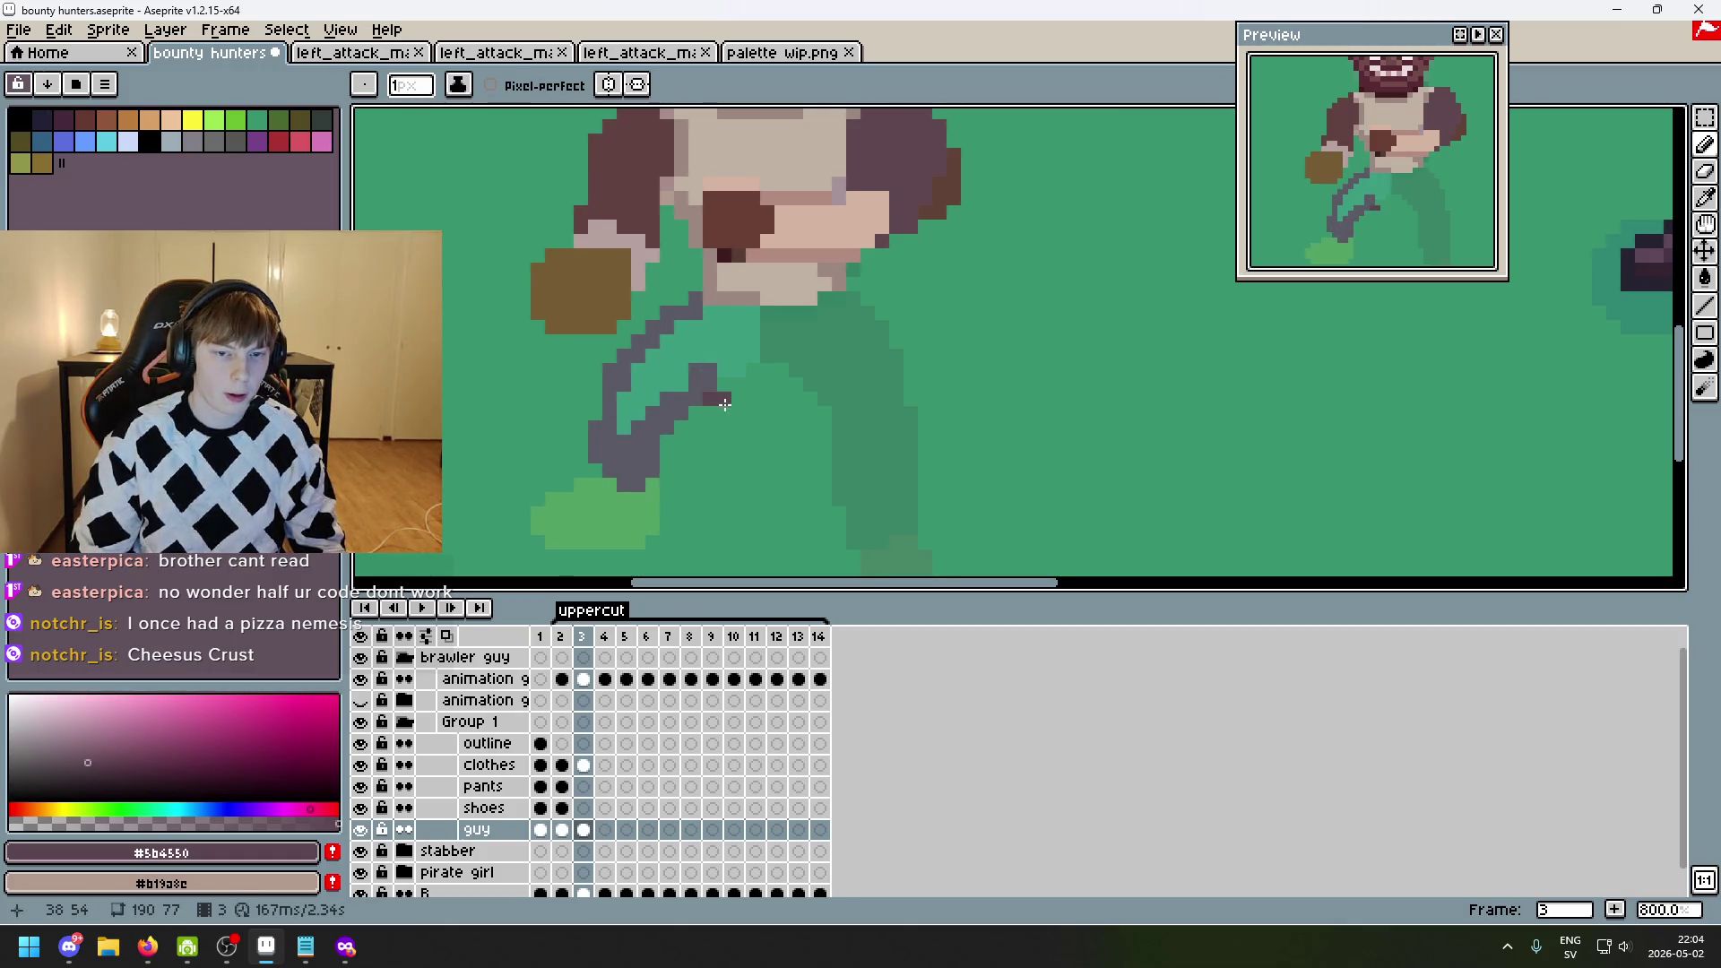
{"action": "left_click", "coordinate": [746, 351], "text": "shift"}
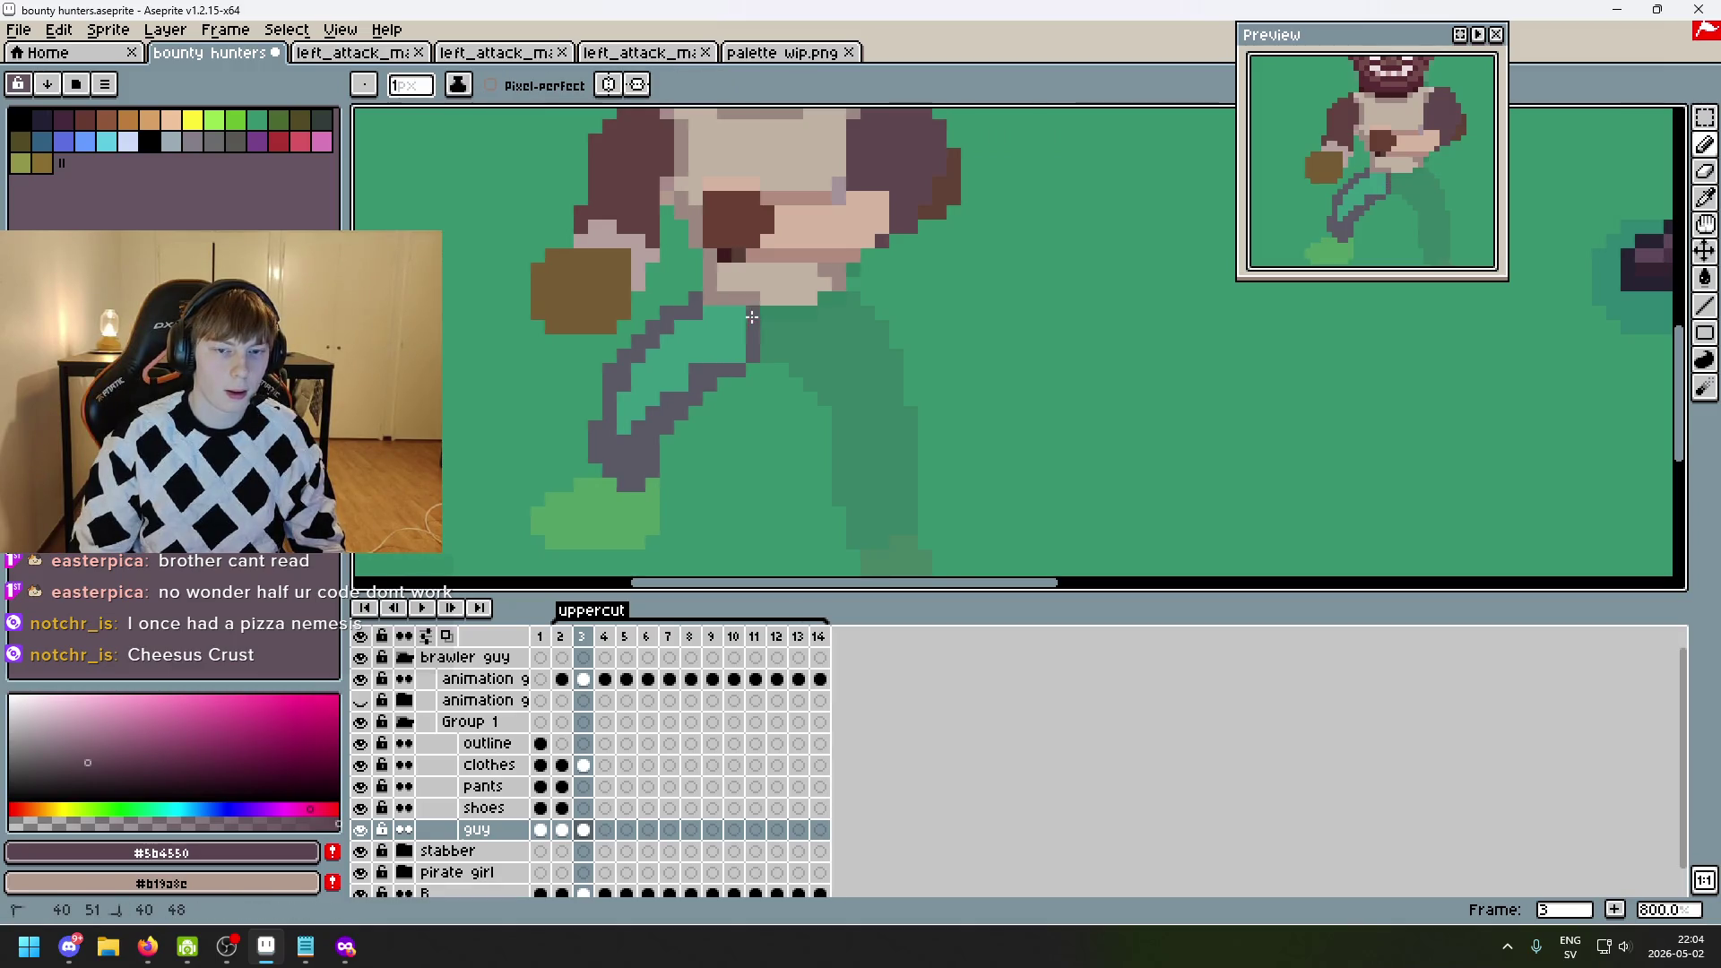
{"action": "key", "text": "g"}
{"action": "left_click", "coordinate": [712, 341]}
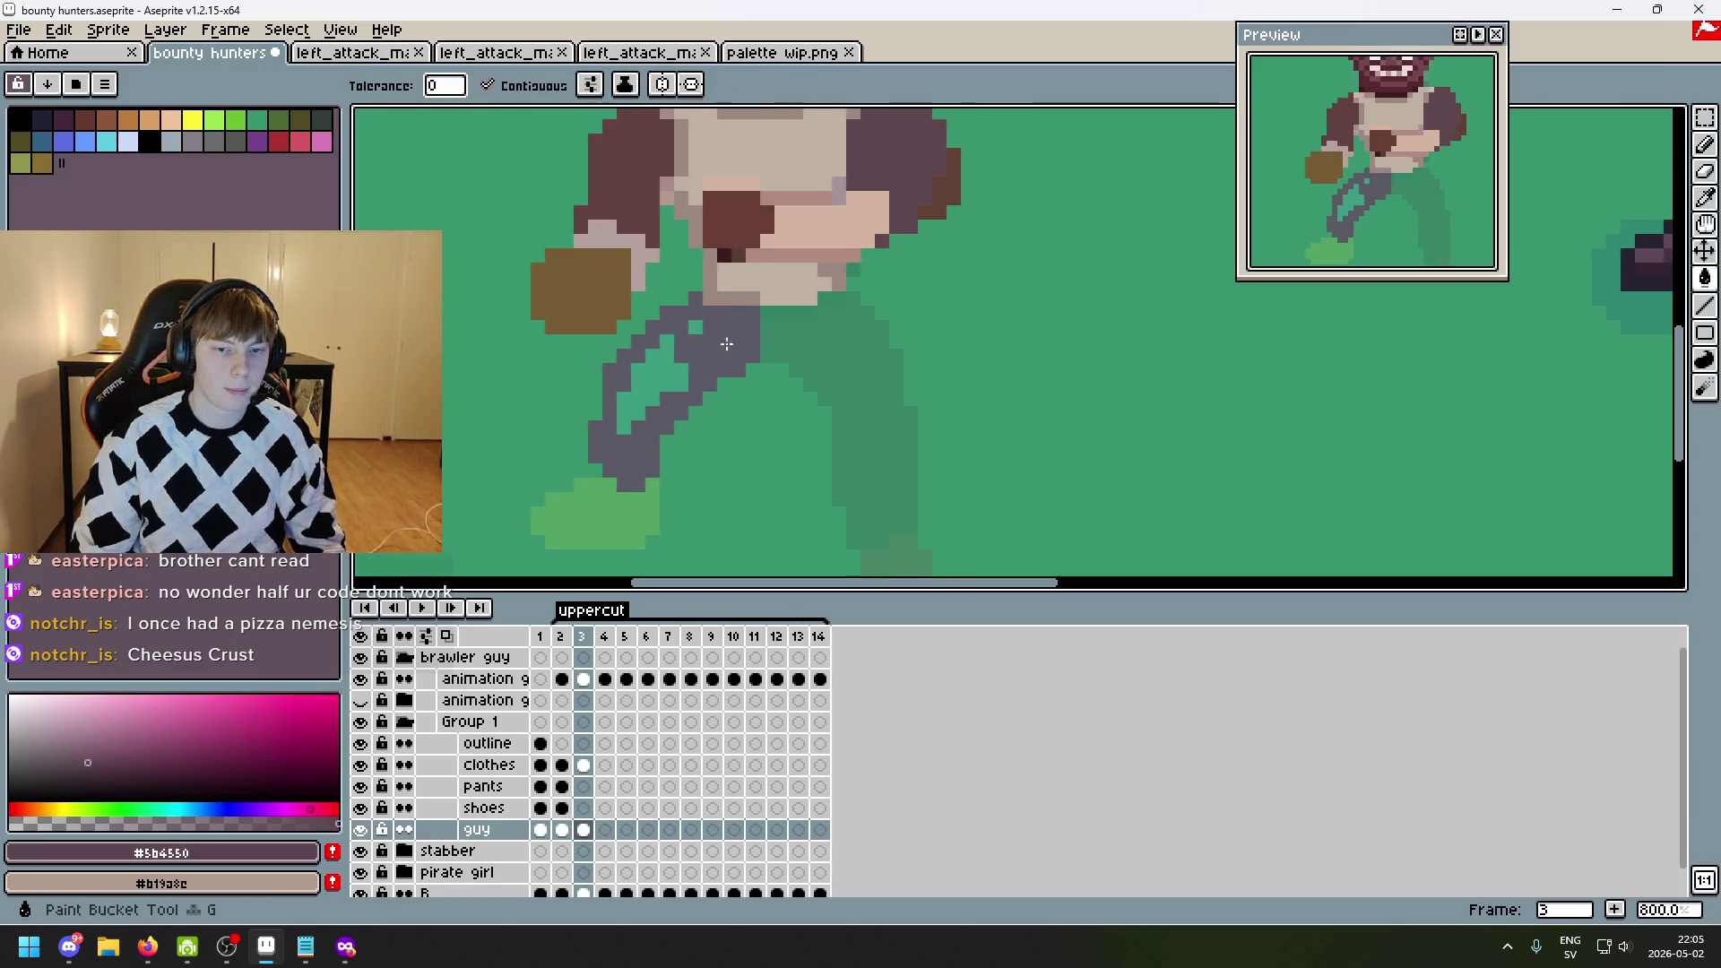
{"action": "left_click", "coordinate": [645, 386]}
{"action": "key", "text": "b"}
{"action": "left_click_drag", "start_coordinate": [769, 314], "coordinate": [826, 300]}
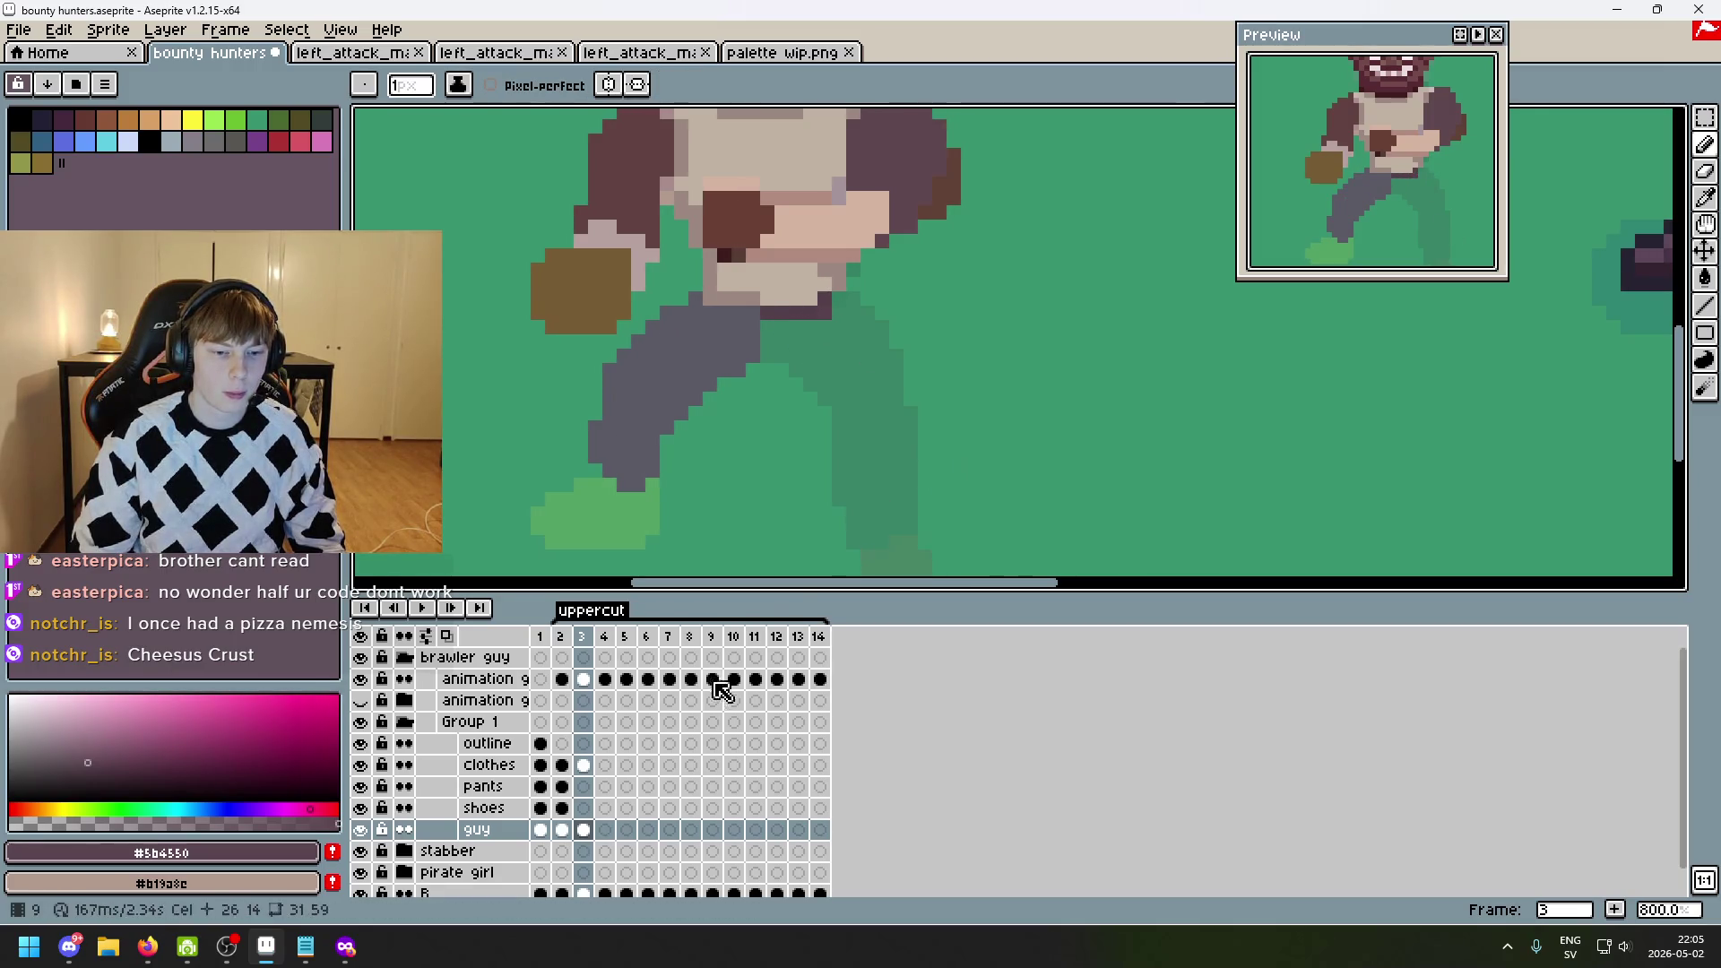
- Lasso the grey front leg and cut it out of the guy layer
{"action": "left_click_drag", "start_coordinate": [1705, 118], "coordinate": [1624, 128]}
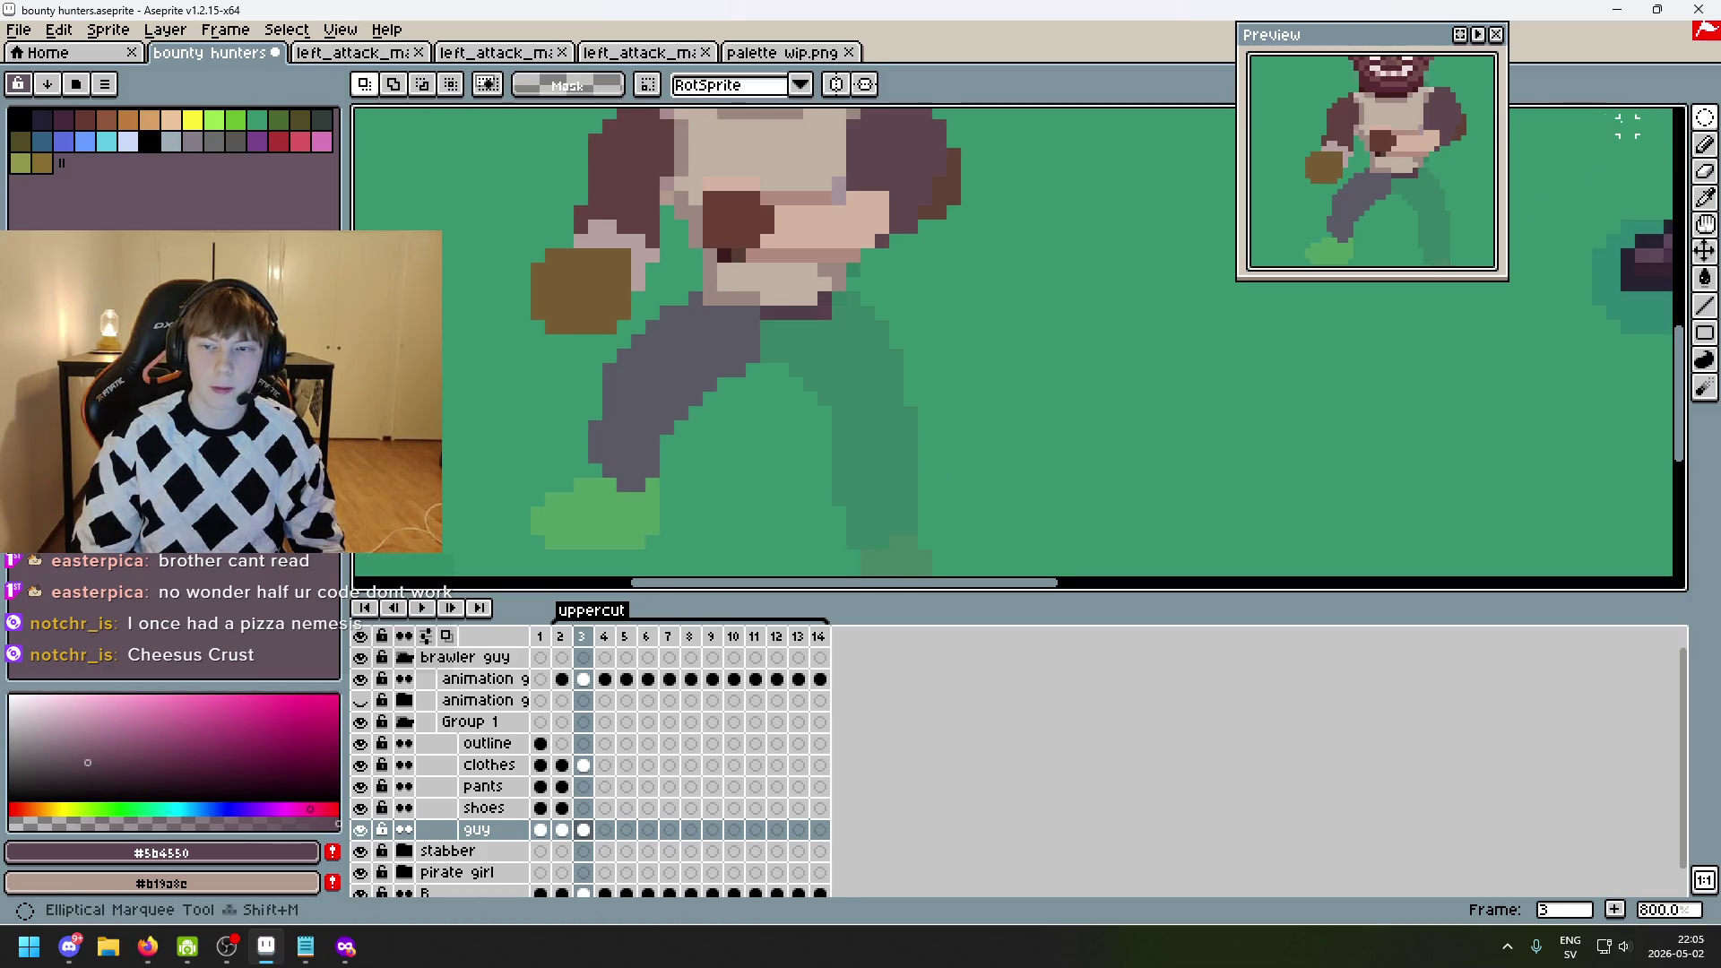
{"action": "mouse_move", "coordinate": [673, 520]}
{"action": "left_mouse_down"}
{"action": "mouse_move", "coordinate": [589, 359]}
{"action": "mouse_move", "coordinate": [694, 299]}
{"action": "mouse_move", "coordinate": [860, 301]}
{"action": "left_mouse_up"}
{"action": "left_click", "coordinate": [709, 304]}
{"action": "mouse_move", "coordinate": [708, 304]}
{"action": "left_mouse_down"}
{"action": "mouse_move", "coordinate": [778, 312]}
{"action": "mouse_move", "coordinate": [907, 385]}
{"action": "mouse_move", "coordinate": [568, 502]}
{"action": "mouse_move", "coordinate": [594, 370]}
{"action": "left_mouse_up"}
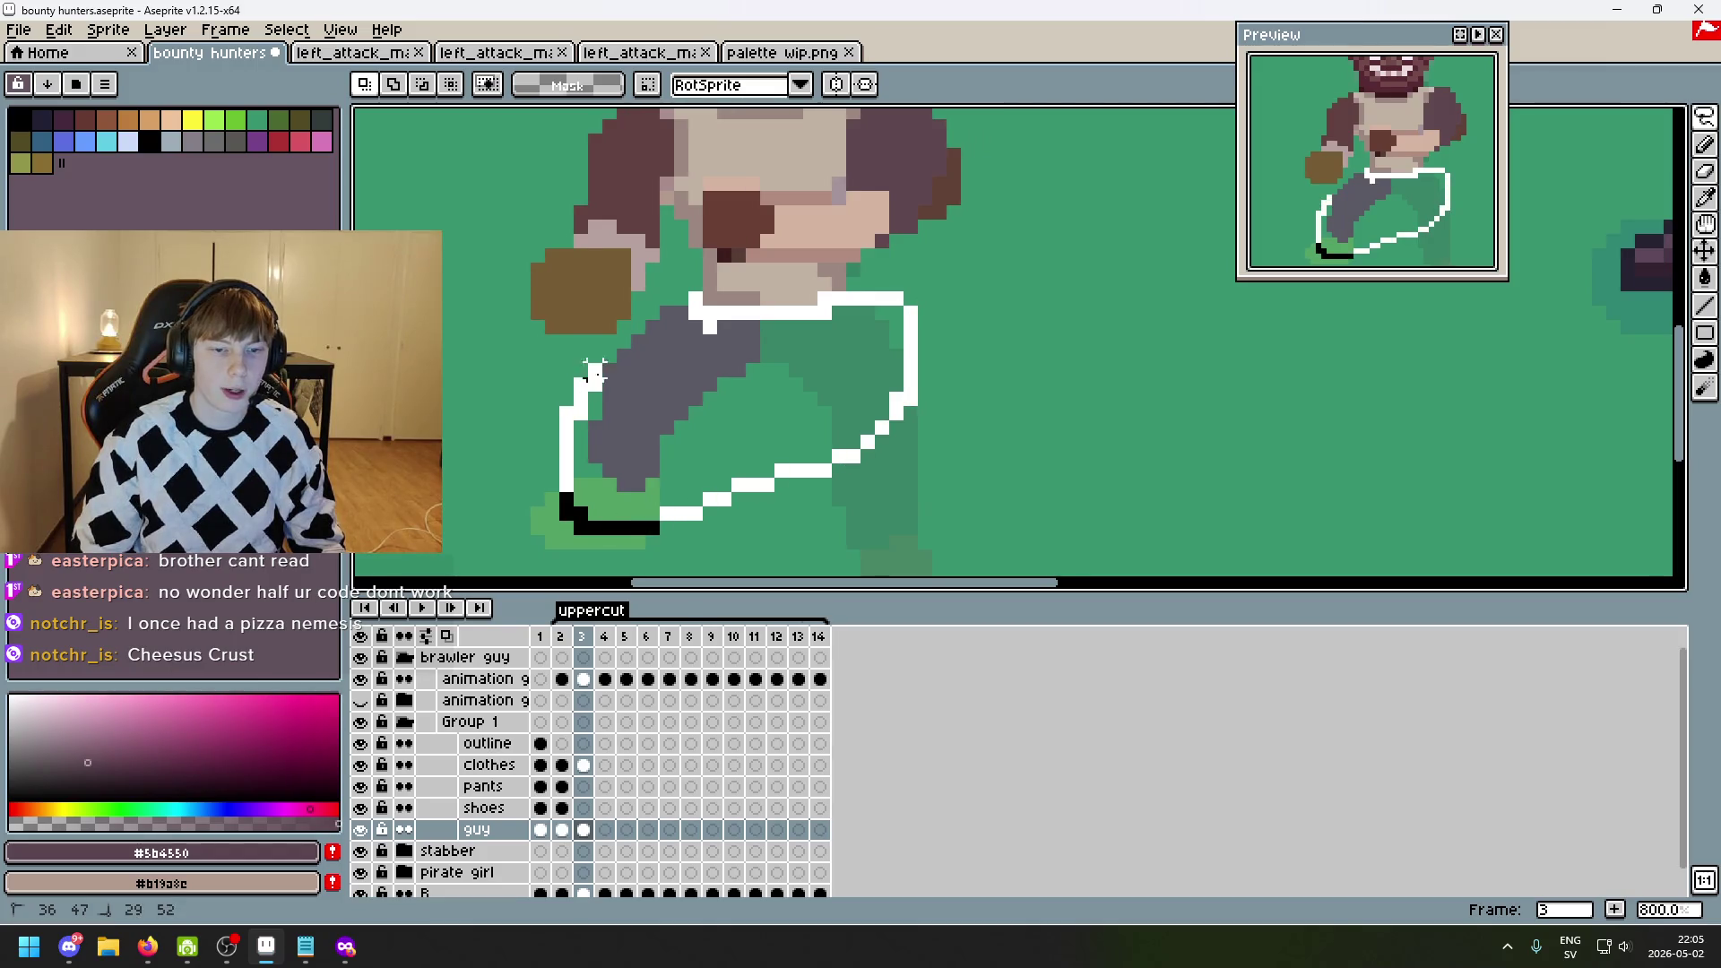
{"action": "left_click_drag", "start_coordinate": [665, 314], "coordinate": [668, 314]}
{"action": "key", "text": "Delete"}
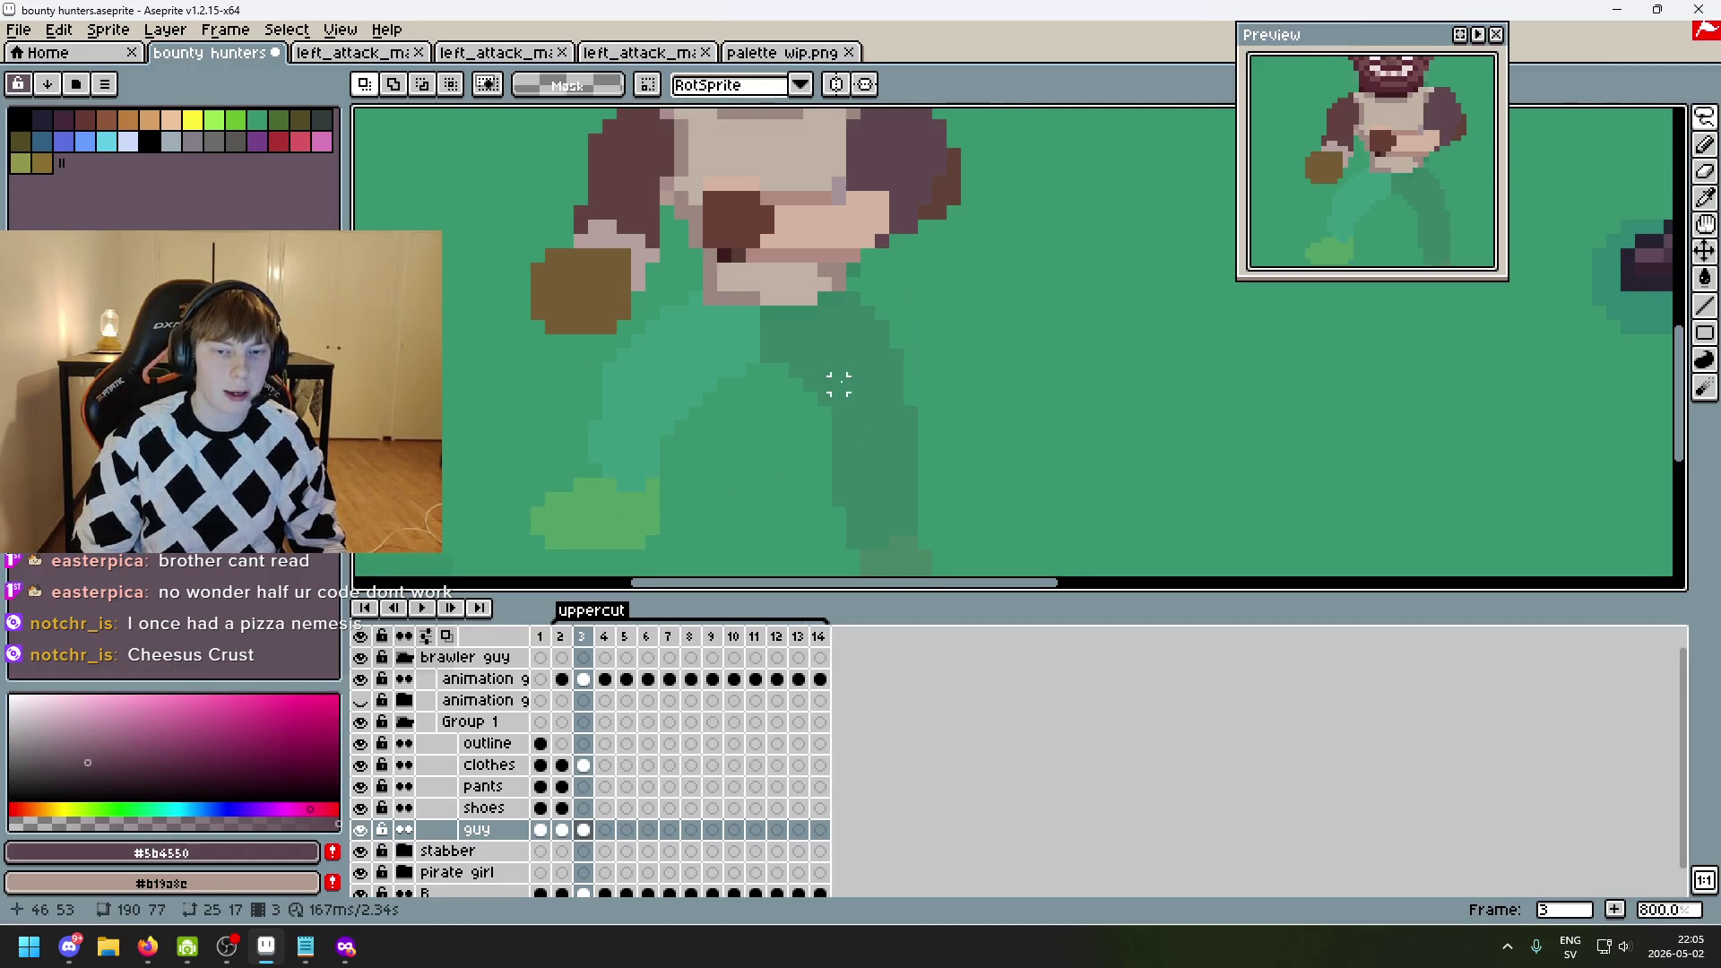
{"action": "left_click", "coordinate": [1698, 142]}
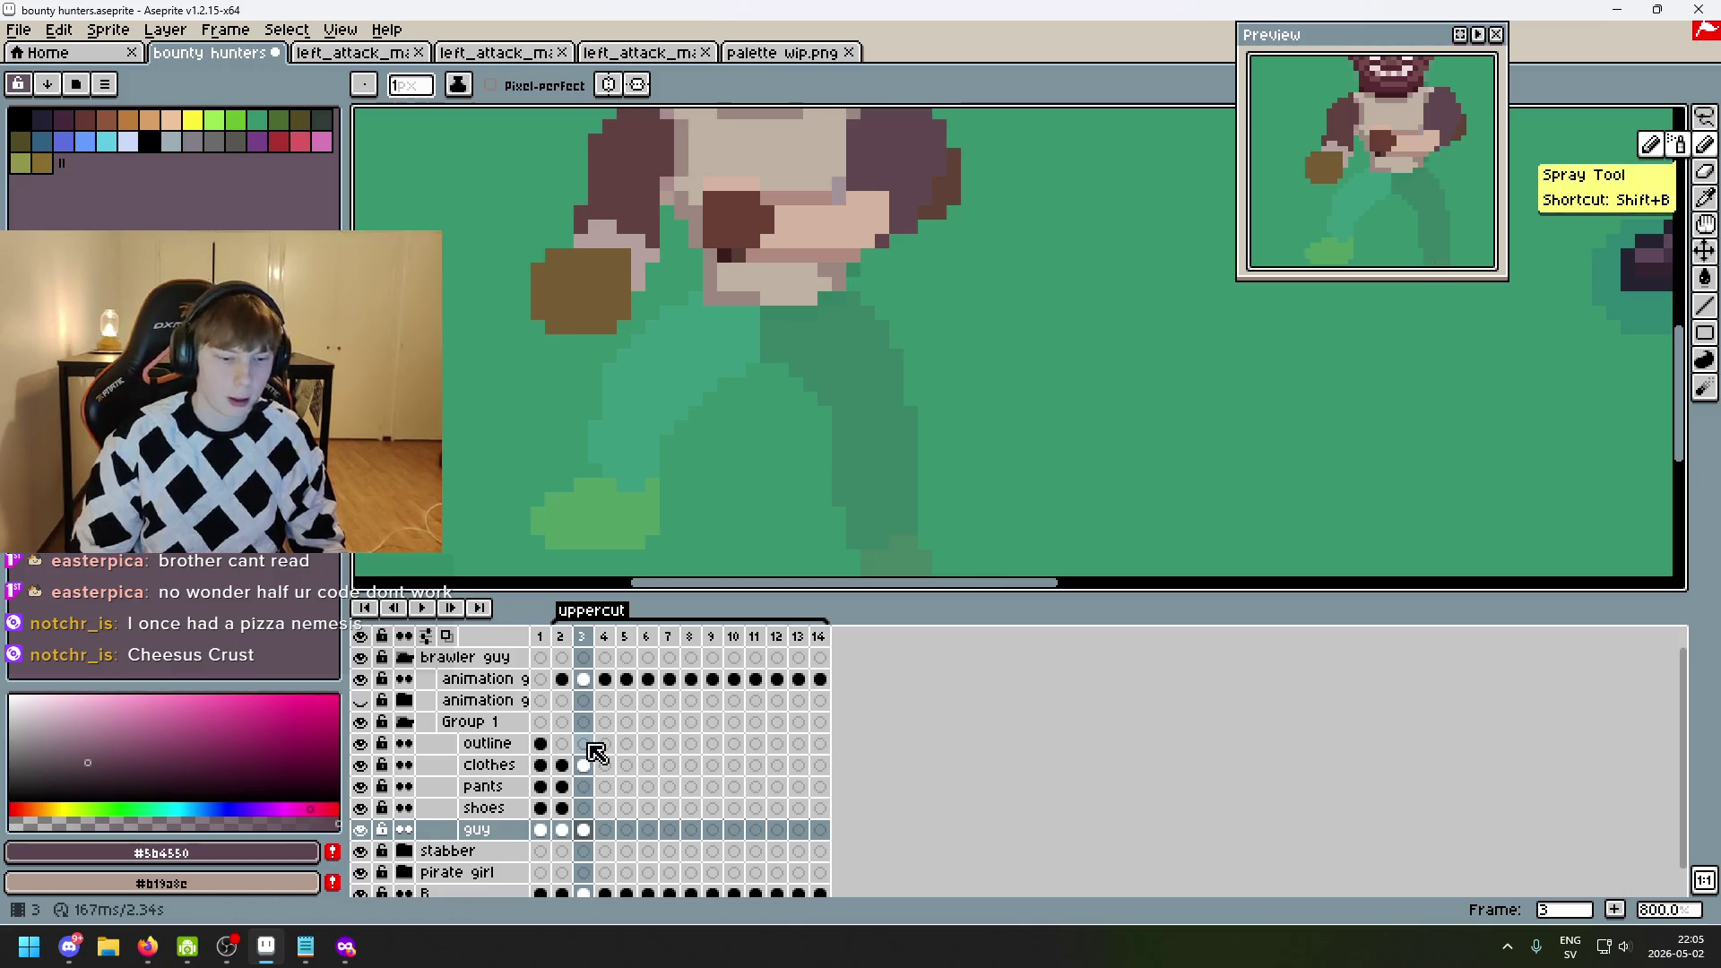
- Paste the grey front leg in place on the pants layer
{"action": "left_click", "coordinate": [513, 789]}
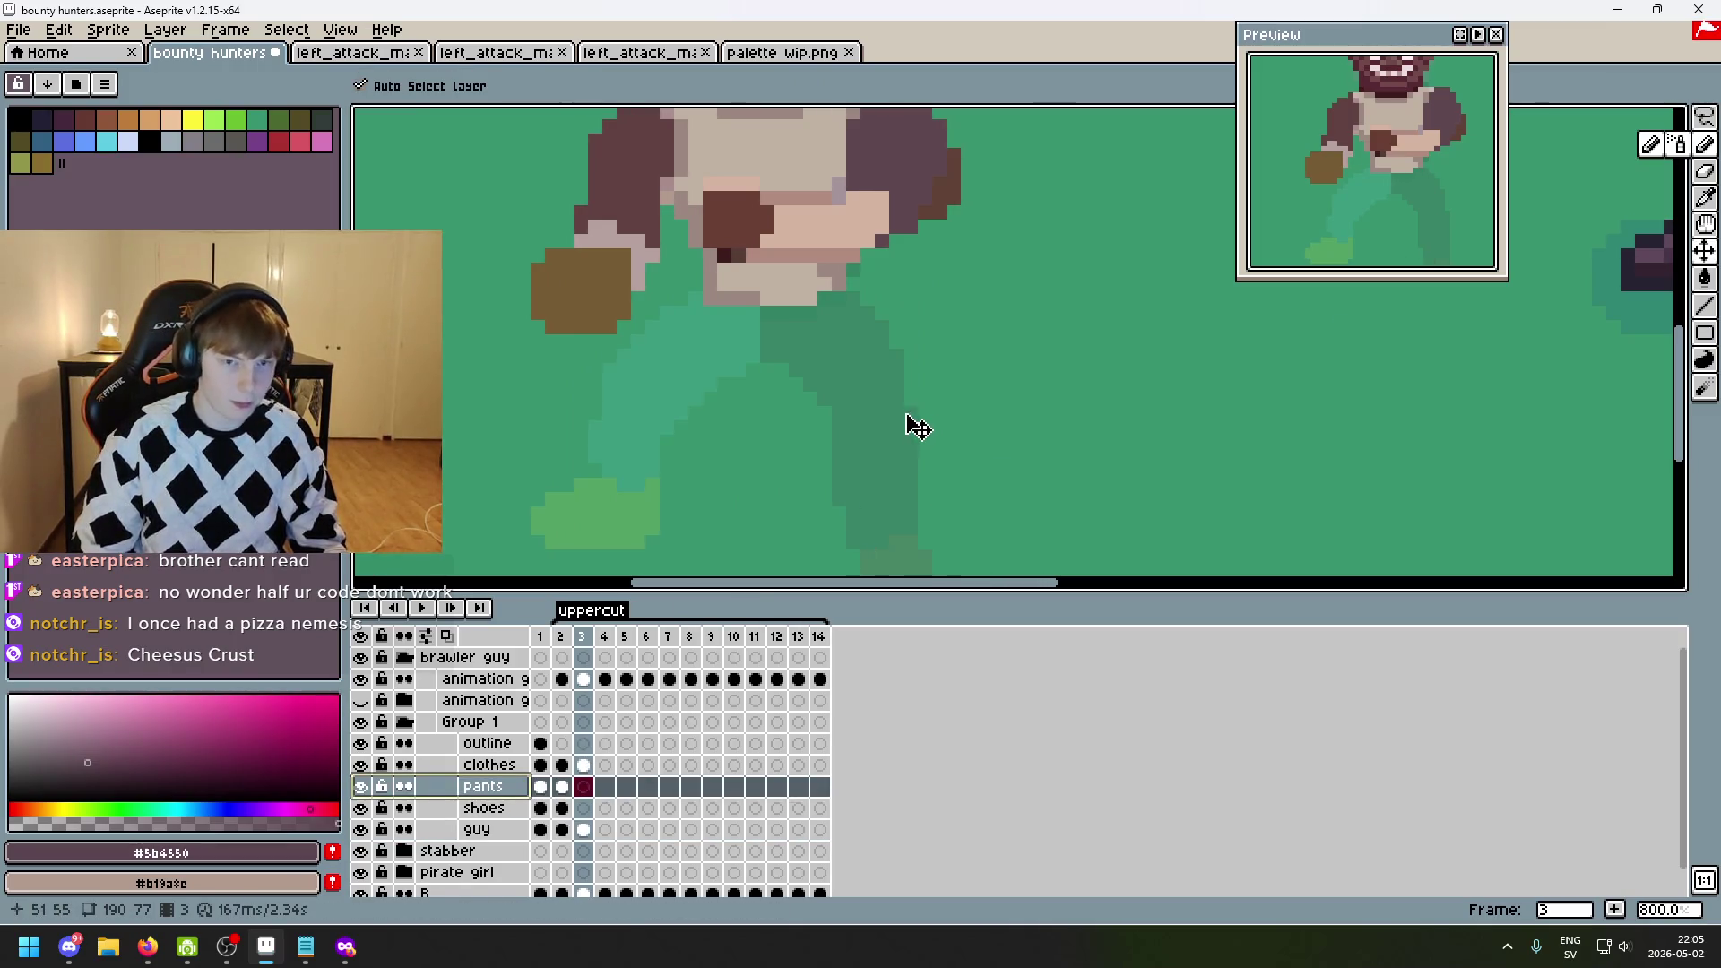
{"action": "key", "text": "ctrl+v"}
{"action": "key", "text": "Return"}
{"action": "scroll", "coordinate": [865, 359], "scroll_direction": "up", "scroll_amount": 2}
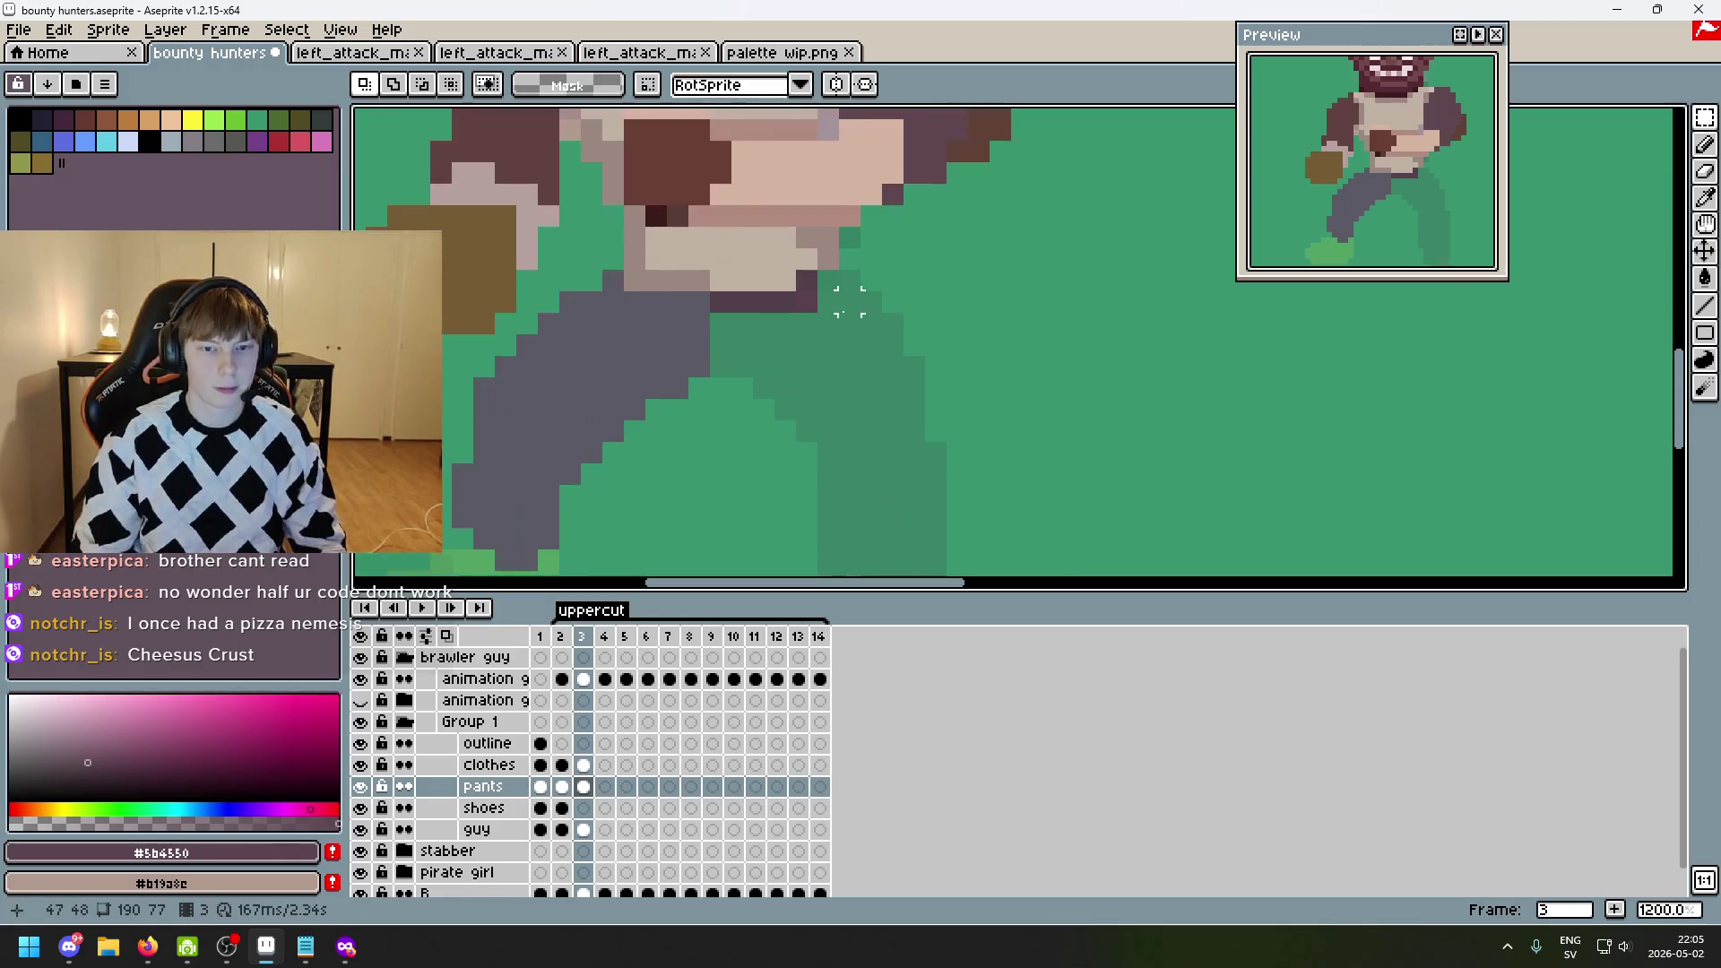
- Outline the back leg from waist to foot and fill it dark purple
{"action": "mouse_move", "coordinate": [846, 283]}
{"action": "left_mouse_down"}
{"action": "mouse_move", "coordinate": [735, 322]}
{"action": "mouse_move", "coordinate": [714, 358]}
{"action": "mouse_move", "coordinate": [793, 368]}
{"action": "left_mouse_up"}
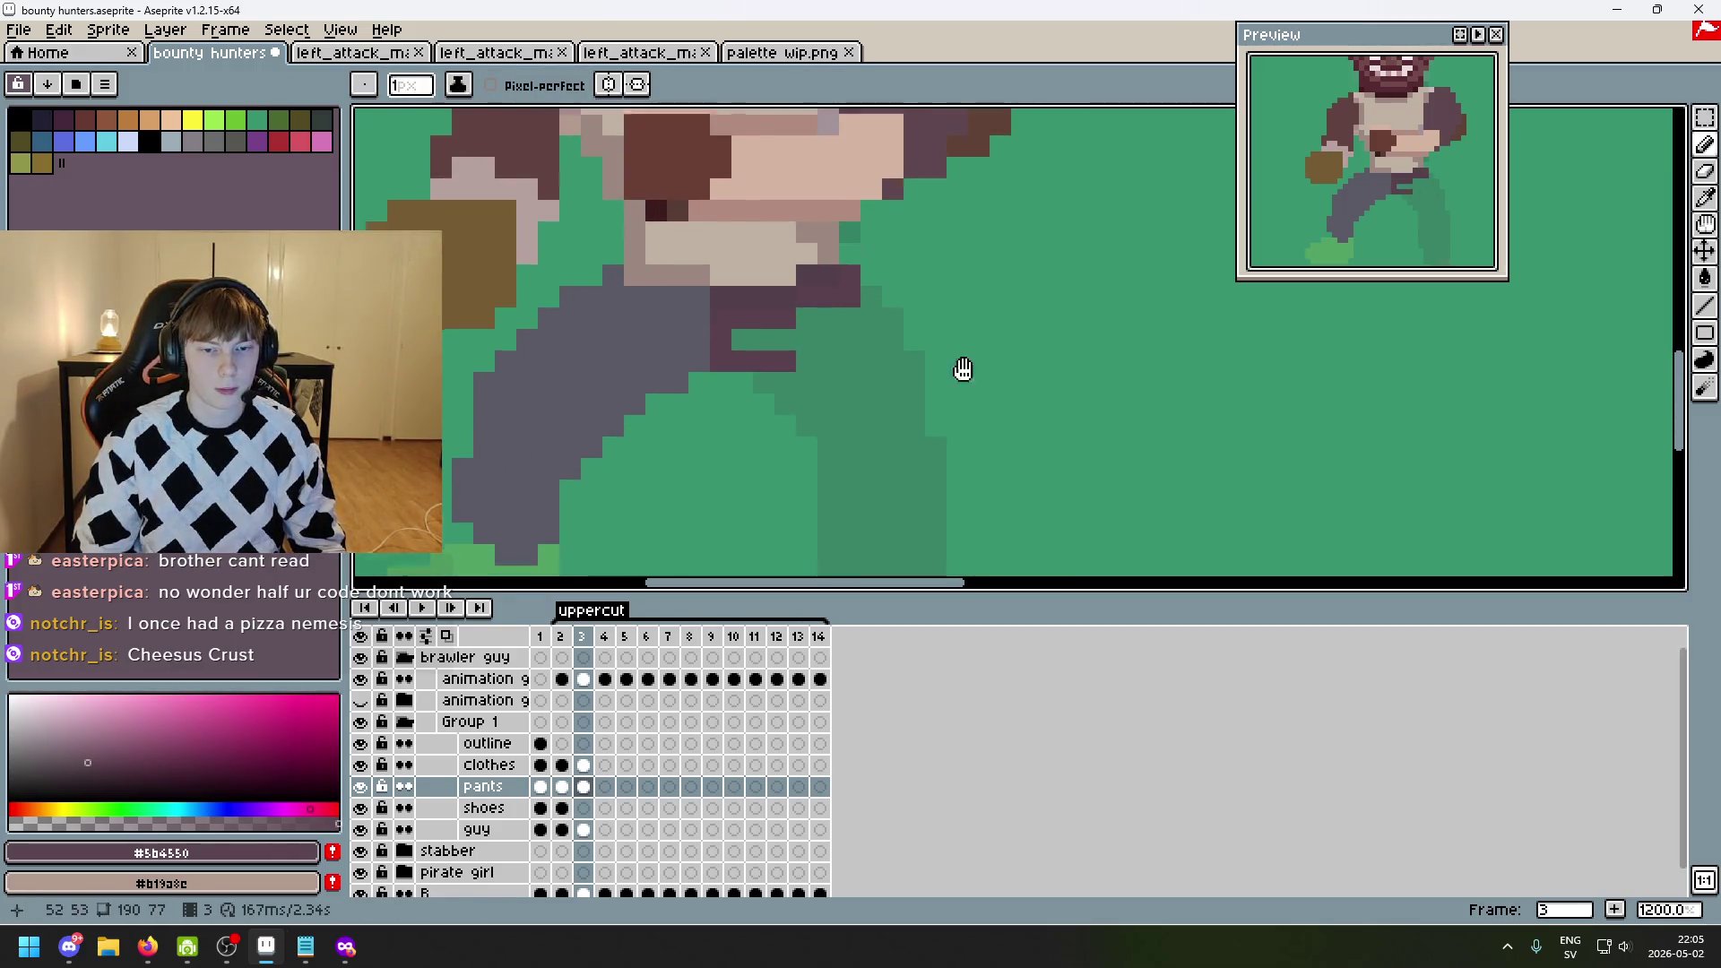
{"action": "left_click", "coordinate": [730, 271]}
{"action": "mouse_move", "coordinate": [747, 287]}
{"action": "left_mouse_down"}
{"action": "mouse_move", "coordinate": [788, 332]}
{"action": "mouse_move", "coordinate": [806, 492]}
{"action": "mouse_move", "coordinate": [876, 510]}
{"action": "left_mouse_up"}
{"action": "mouse_move", "coordinate": [892, 406]}
{"action": "left_mouse_down"}
{"action": "mouse_move", "coordinate": [897, 336]}
{"action": "mouse_move", "coordinate": [856, 201]}
{"action": "left_mouse_up"}
{"action": "left_click", "coordinate": [833, 185]}
{"action": "key", "text": "g"}
{"action": "left_click", "coordinate": [849, 307]}
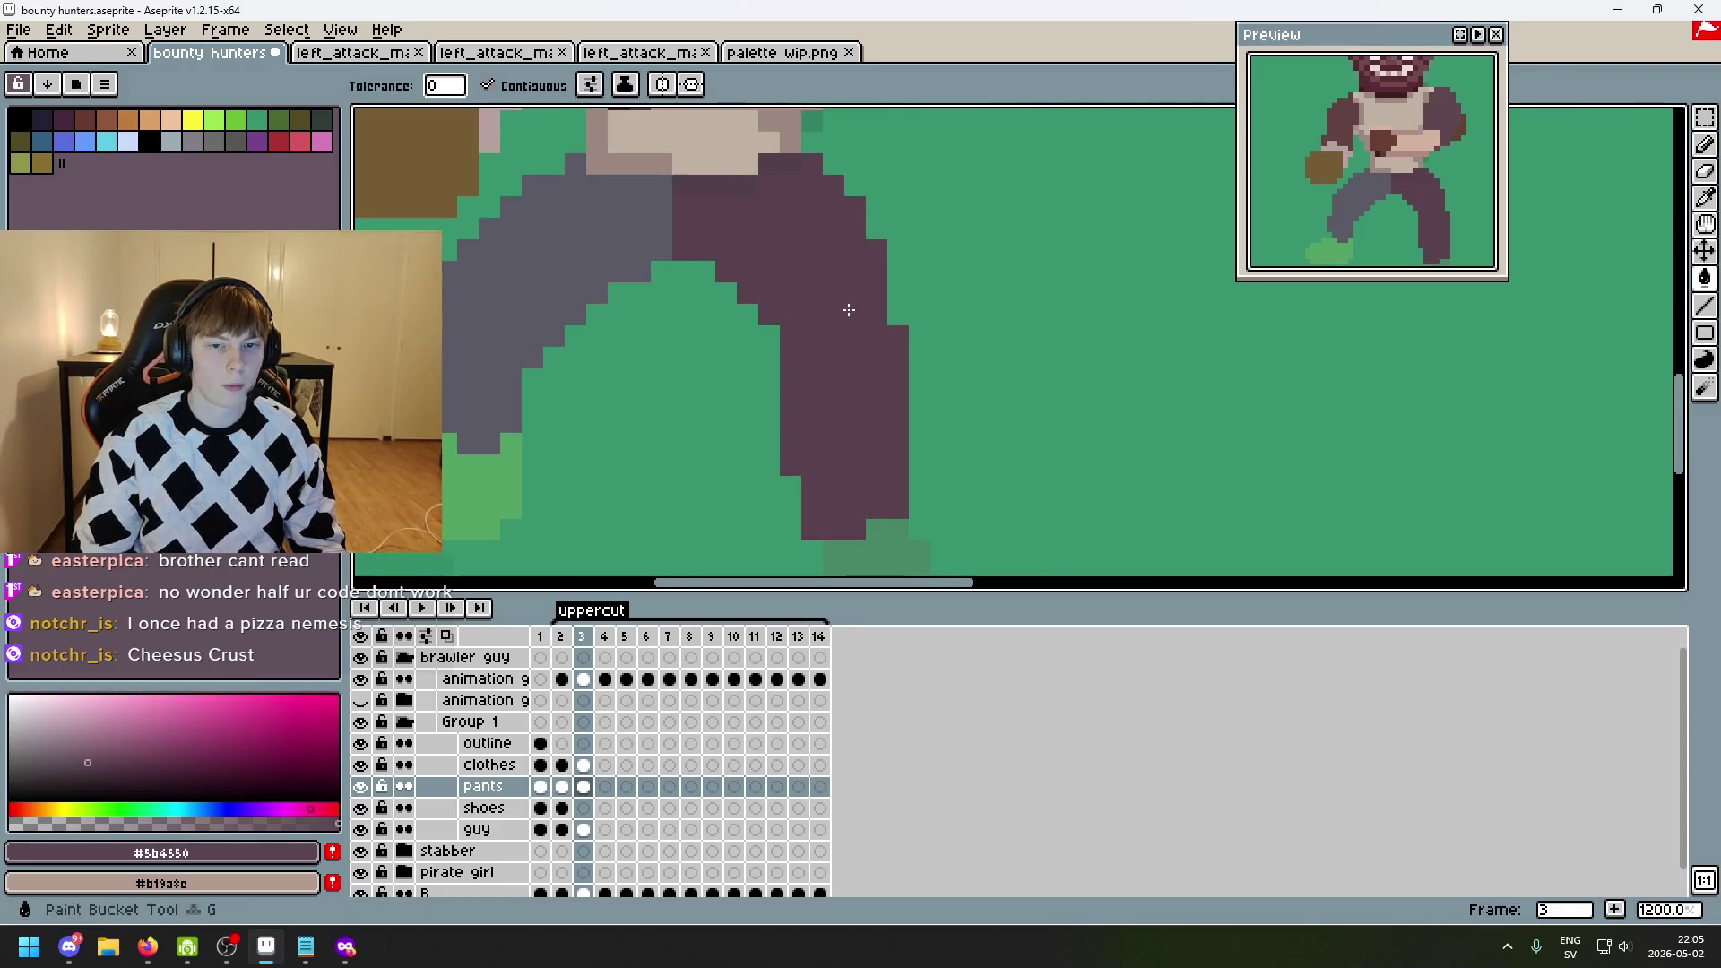
{"action": "scroll", "coordinate": [849, 307], "scroll_direction": "down", "scroll_amount": 5}
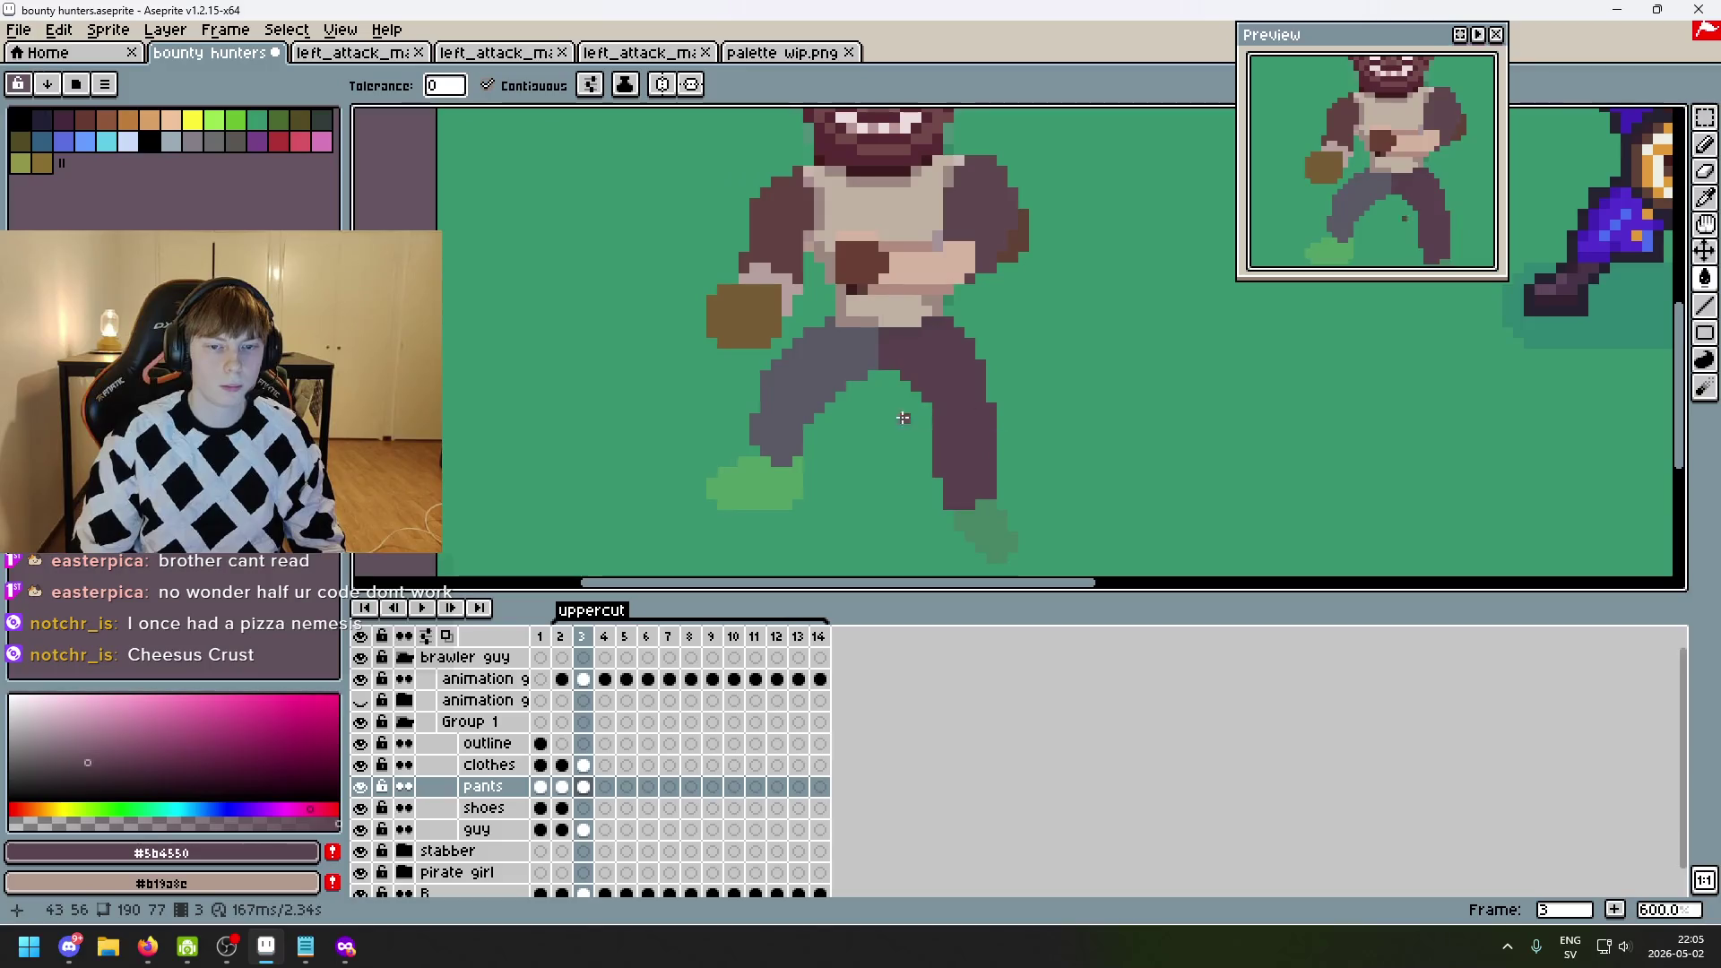
- Sample the dark shoe colour from frame 1, undoing an accidental fill in frame 3
{"action": "left_click", "coordinate": [560, 636]}
{"action": "key", "text": "Left"}
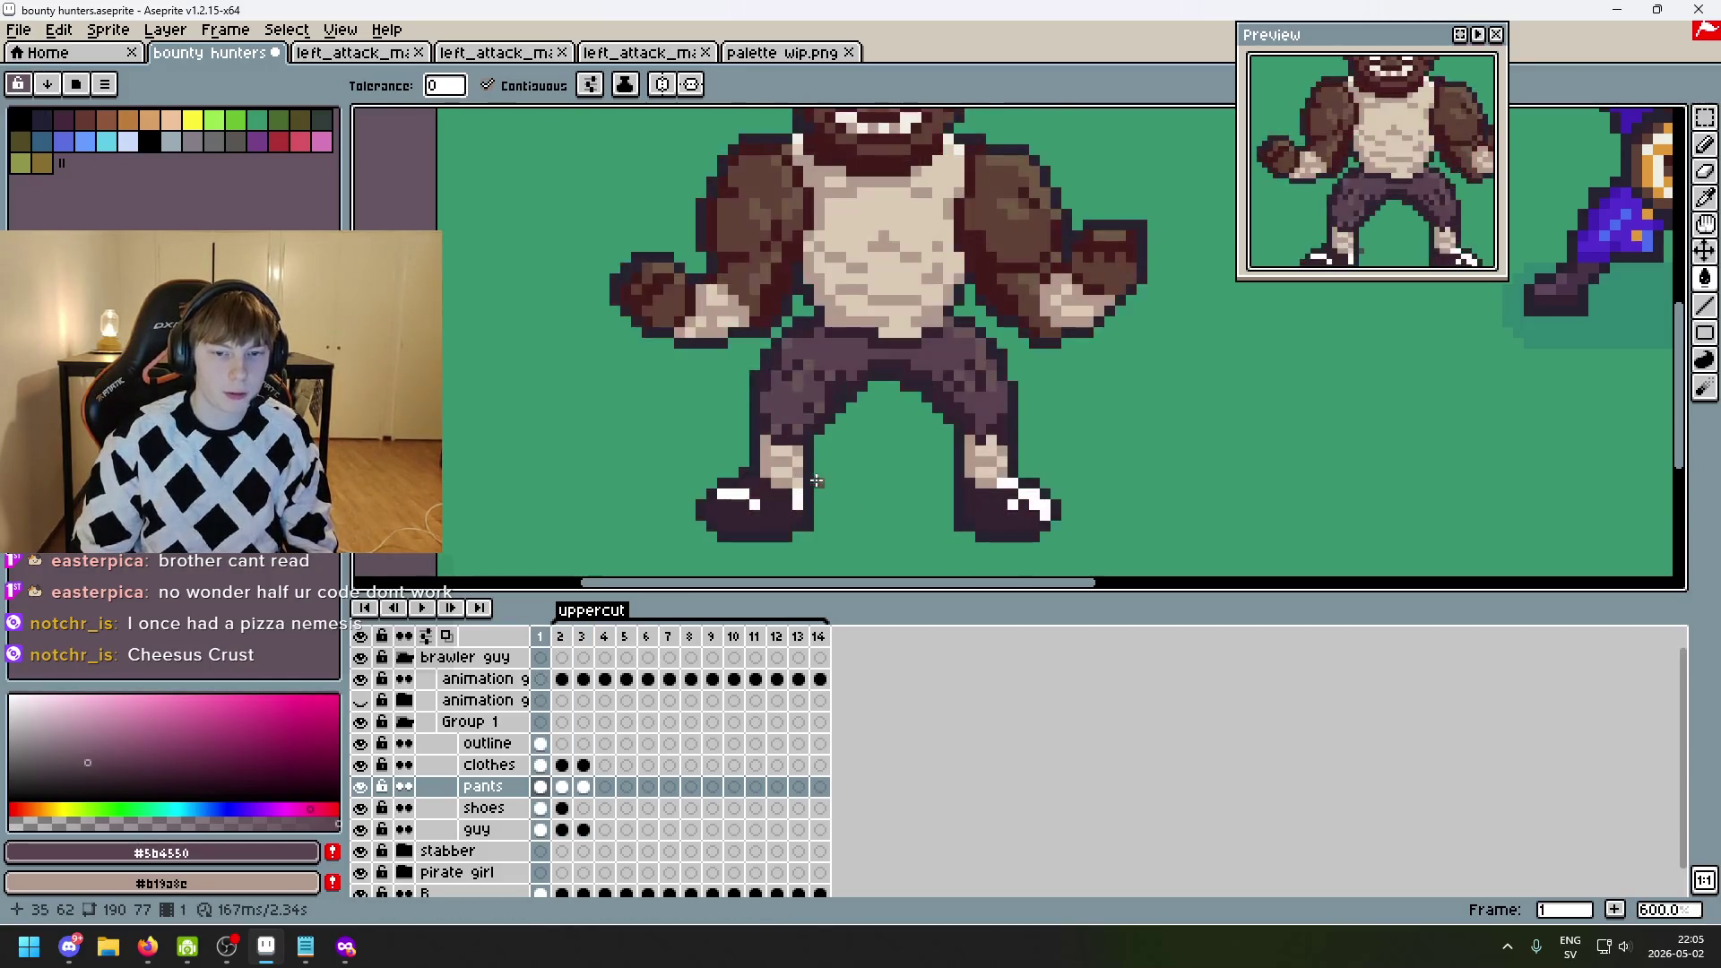
{"action": "left_click", "coordinate": [775, 509], "text": "alt"}
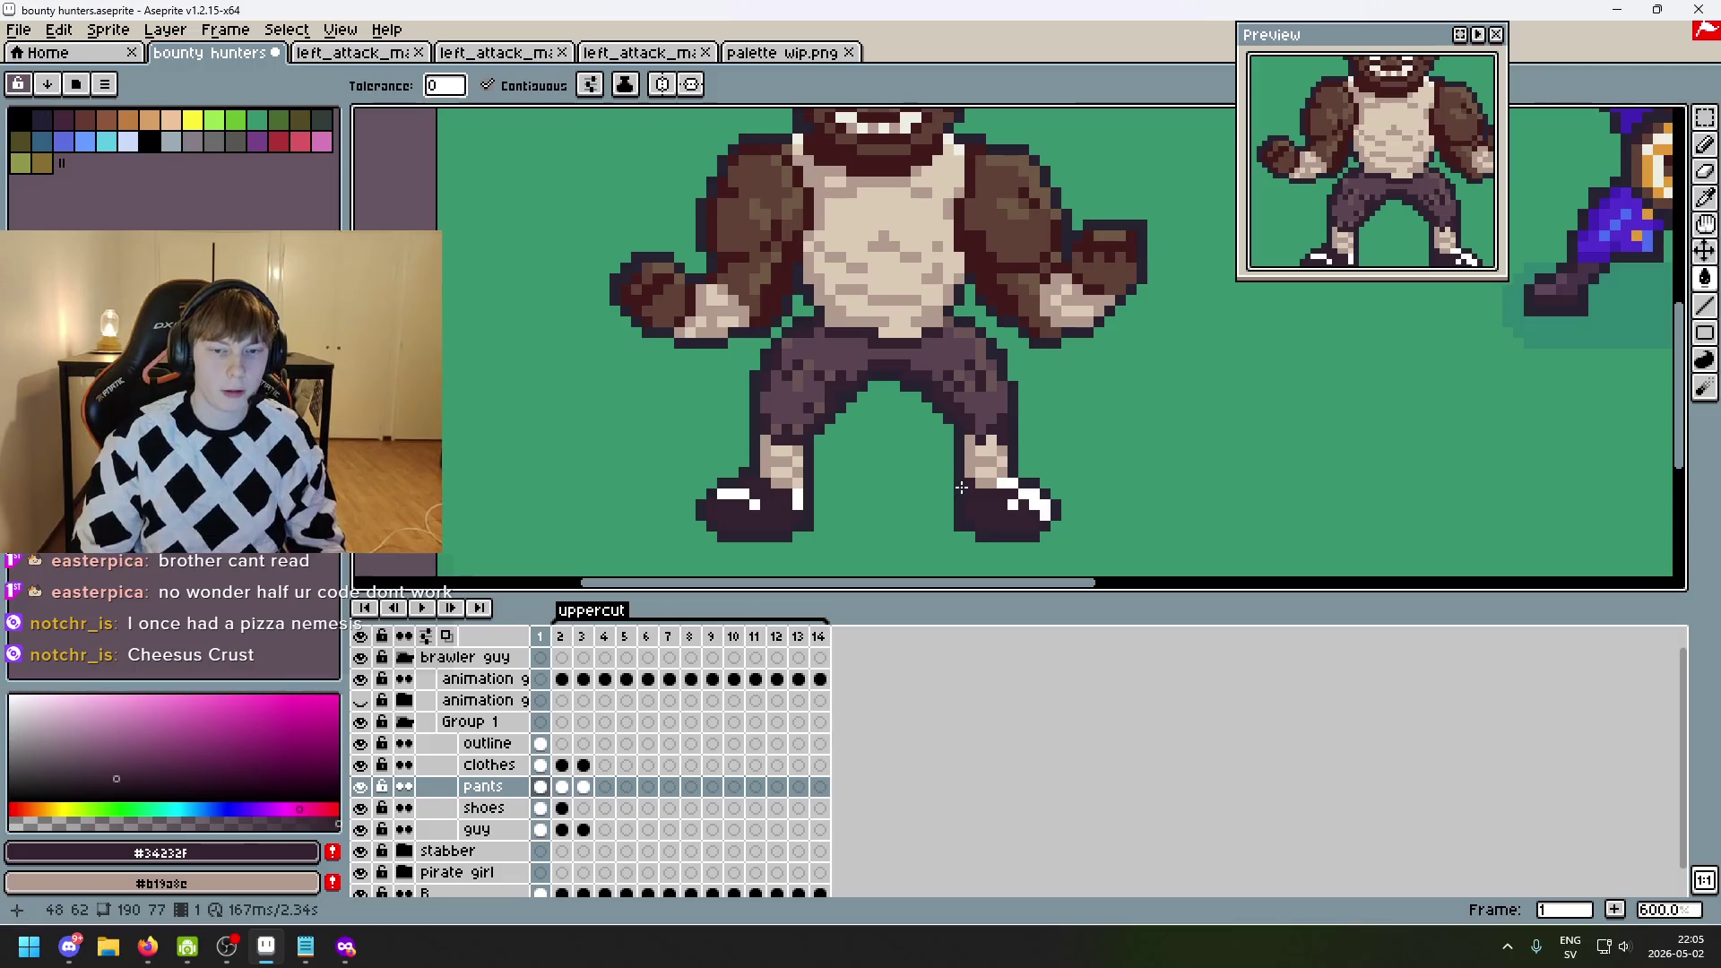
{"action": "key", "text": "Right"}
{"action": "key", "text": "Right"}
{"action": "scroll", "coordinate": [806, 457], "scroll_direction": "up", "scroll_amount": 3}
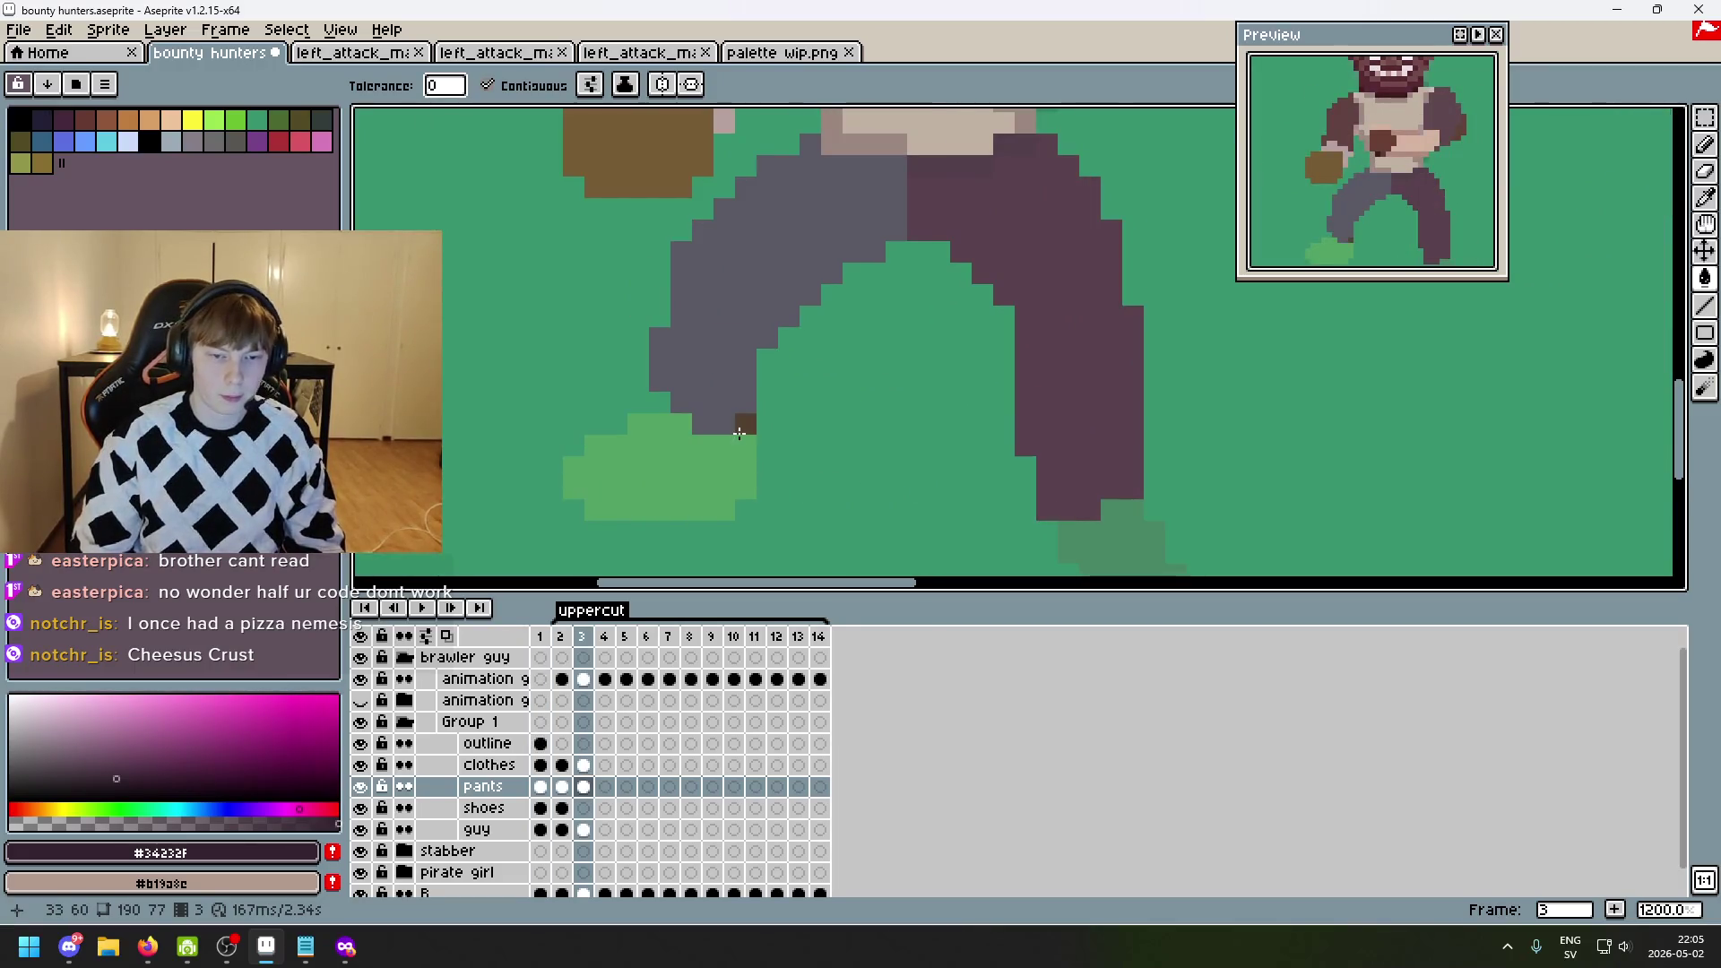
{"action": "left_click", "coordinate": [743, 465]}
{"action": "key", "text": "ctrl+z"}
{"action": "key", "text": "b"}
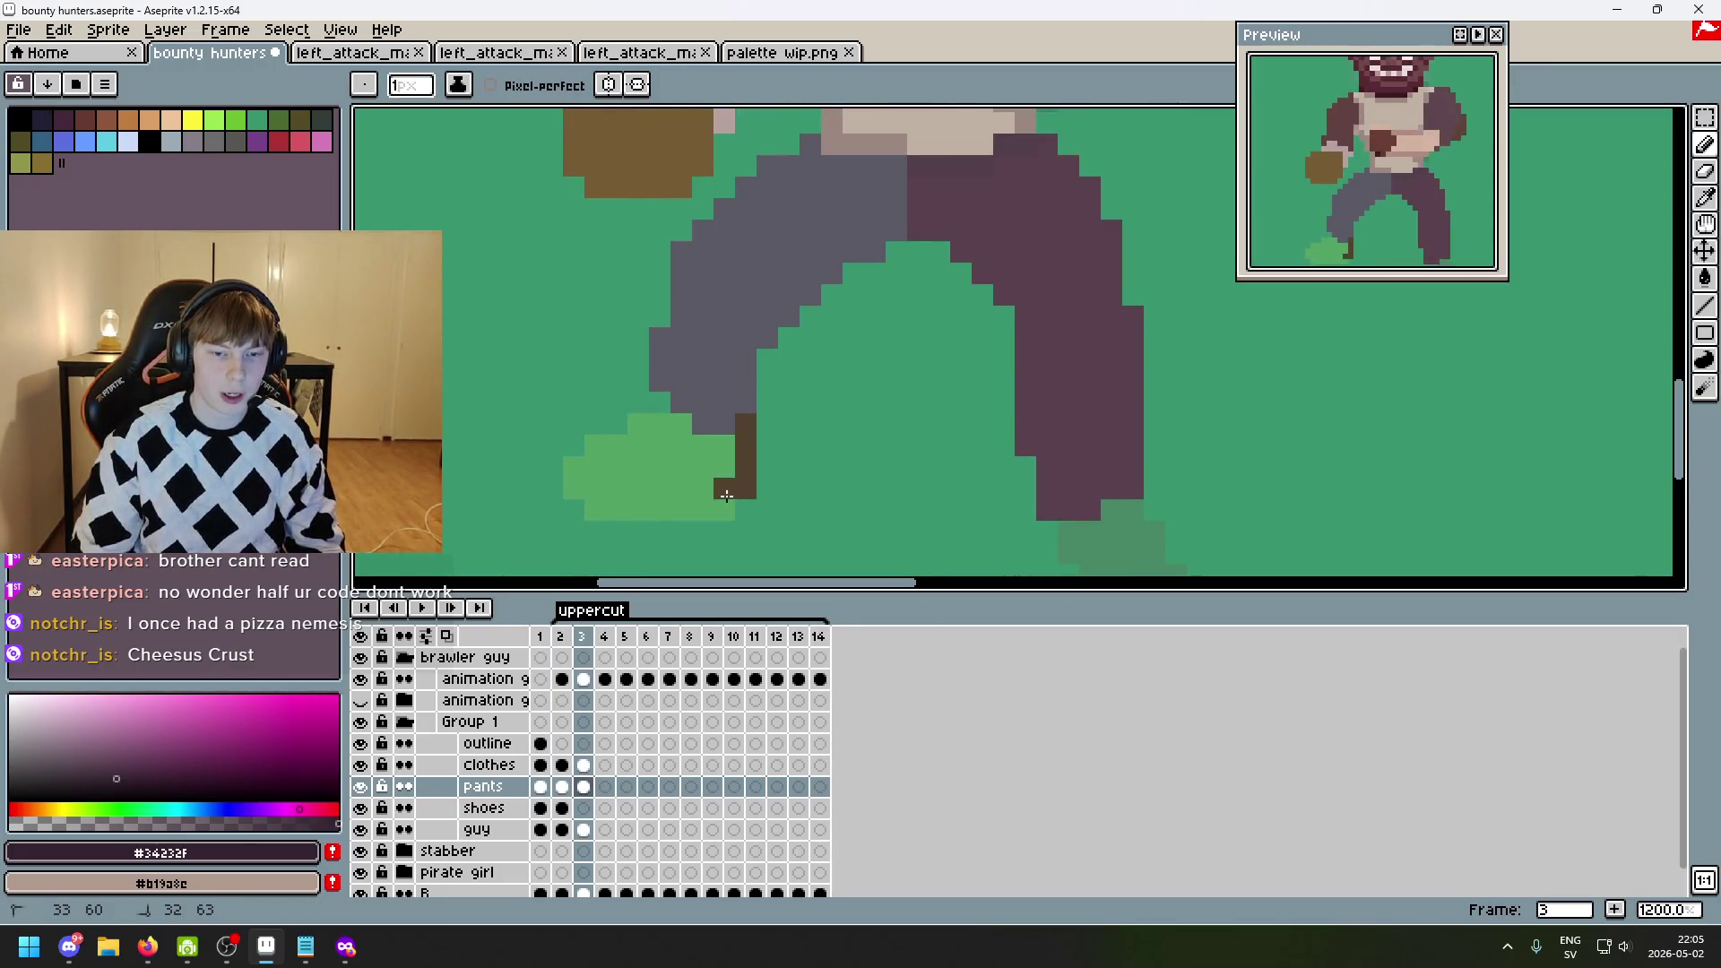